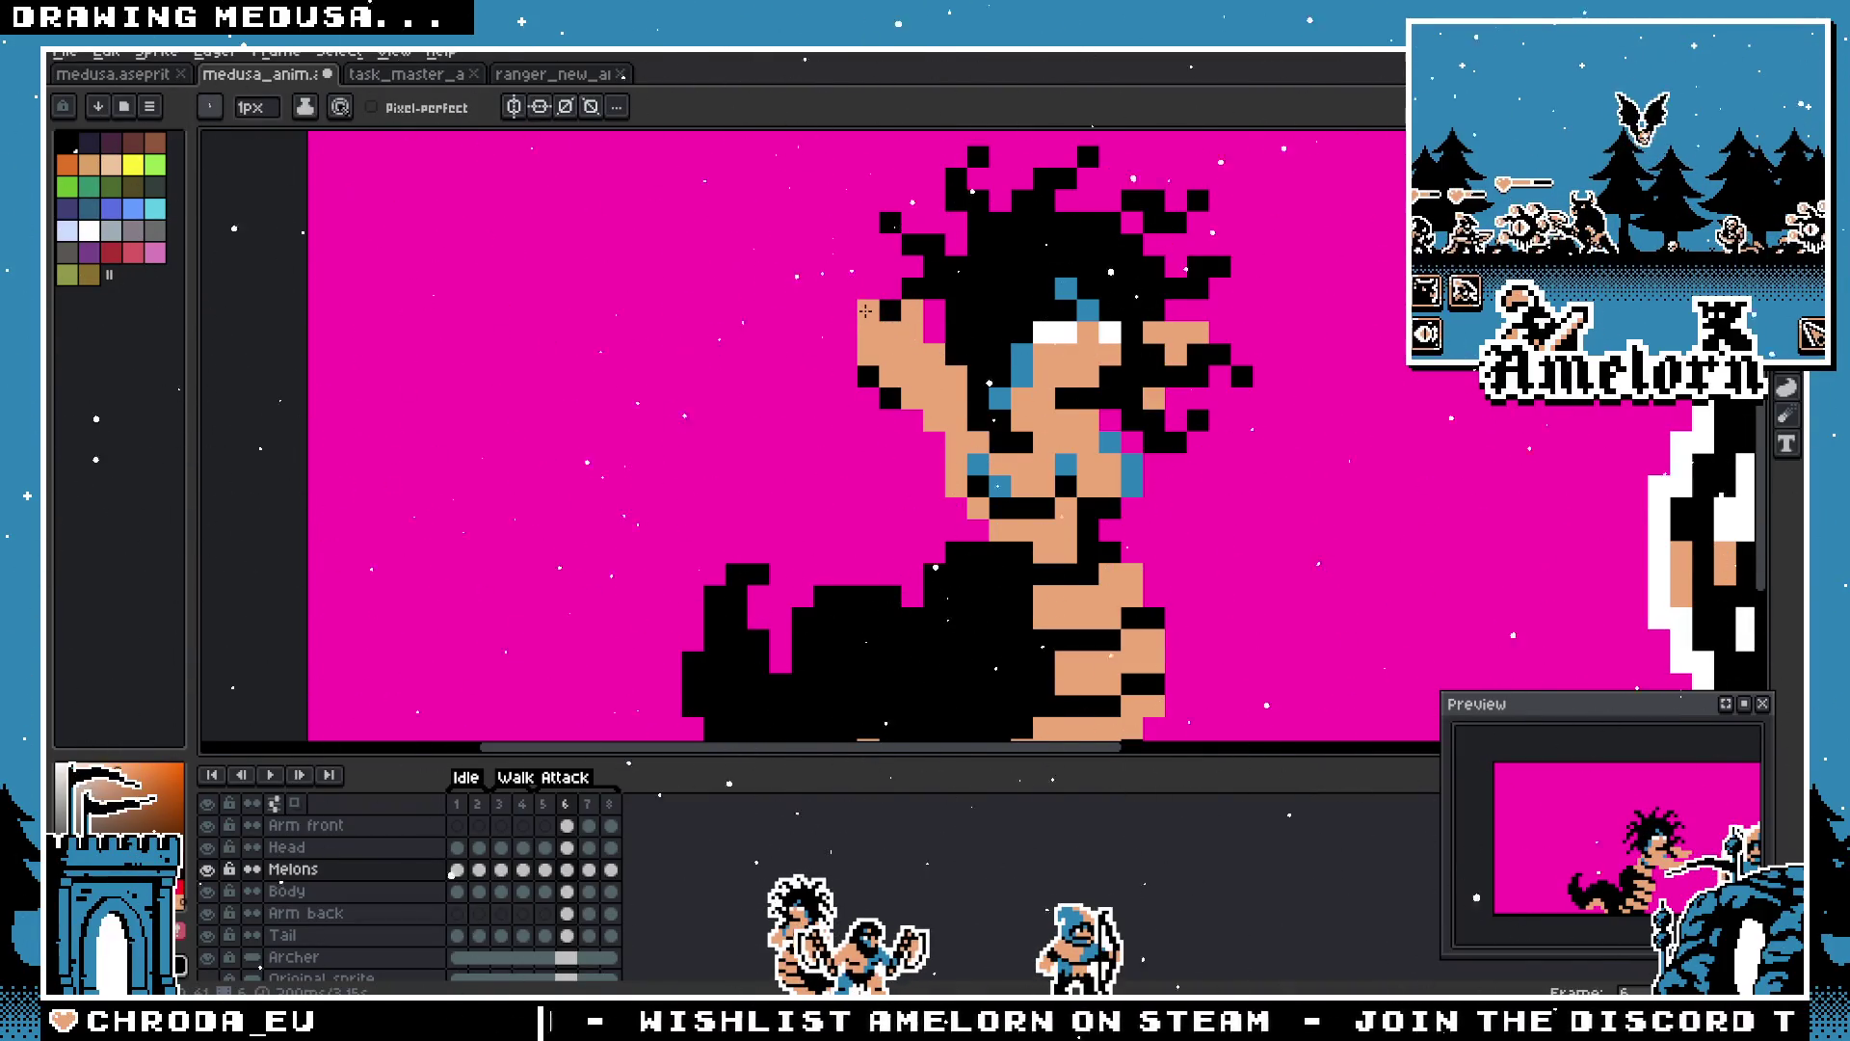
Step: Undo the last rectangle-selection action and return to the pencil tool
scroll(798, 440, "down", 3)
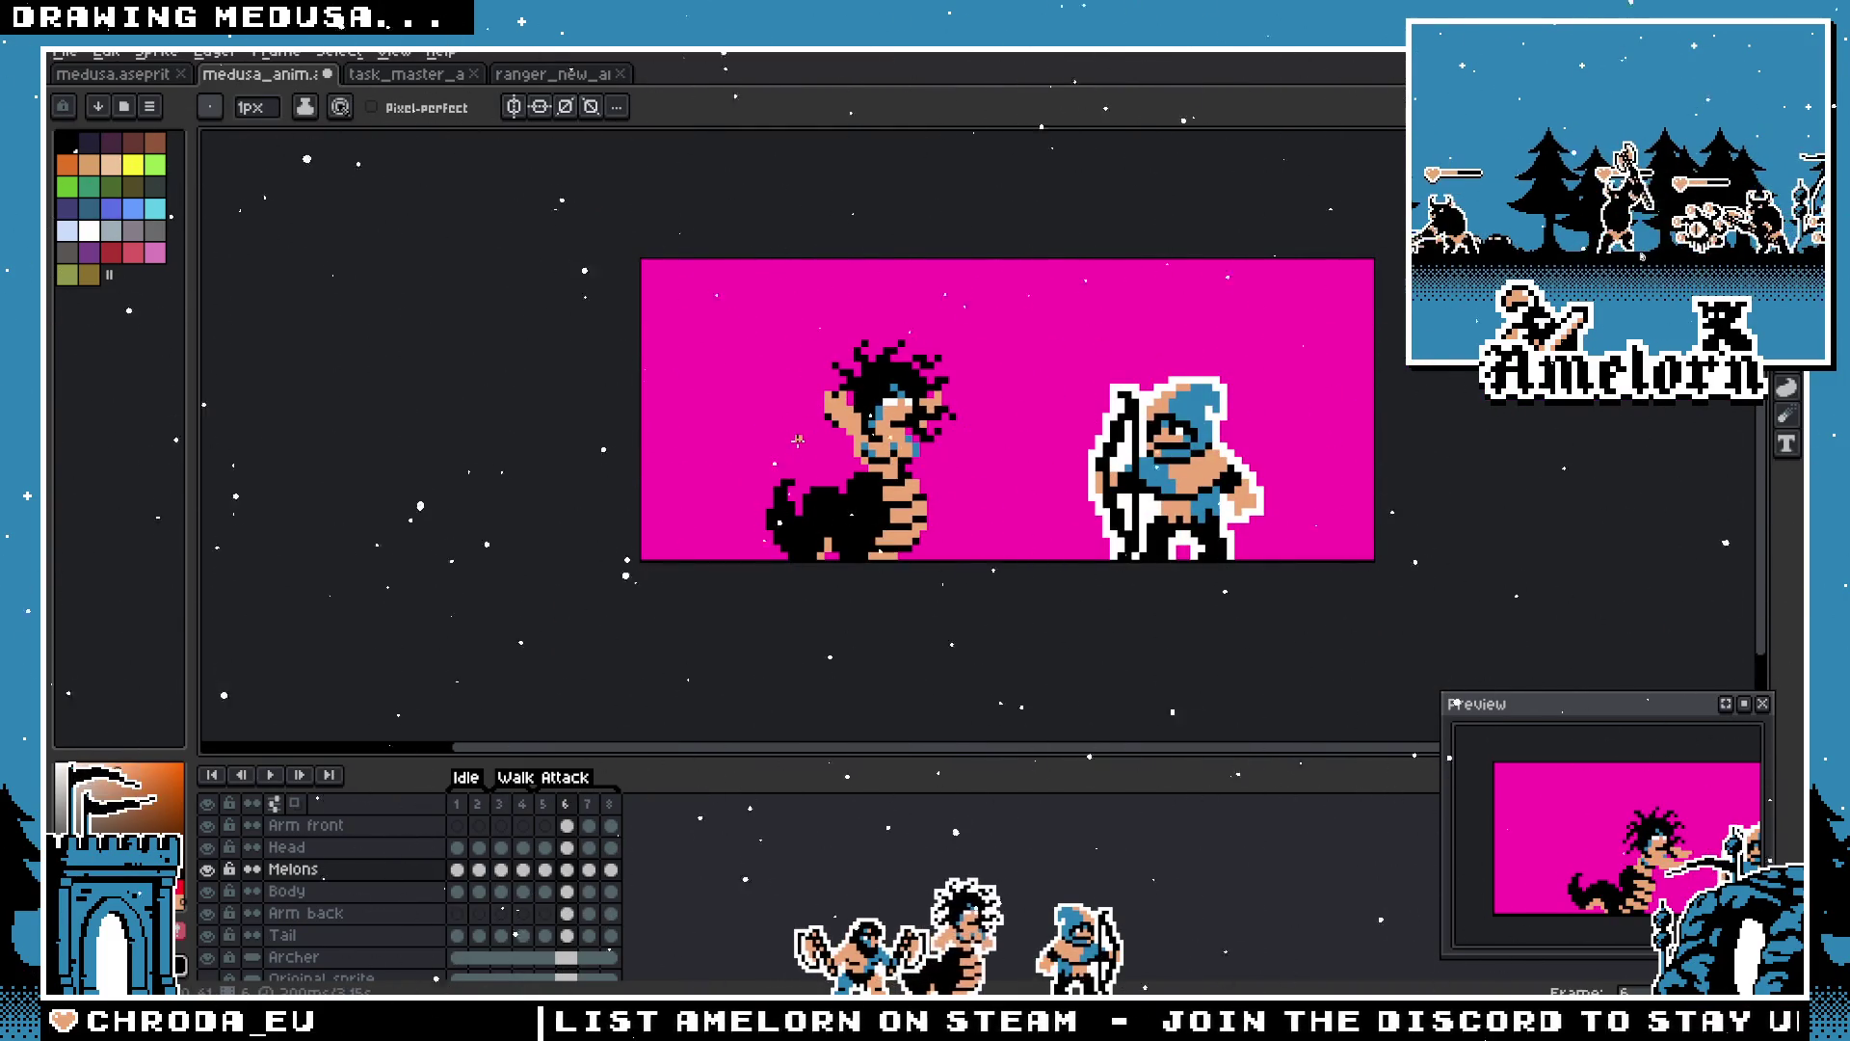
scroll(787, 439, "up", 2)
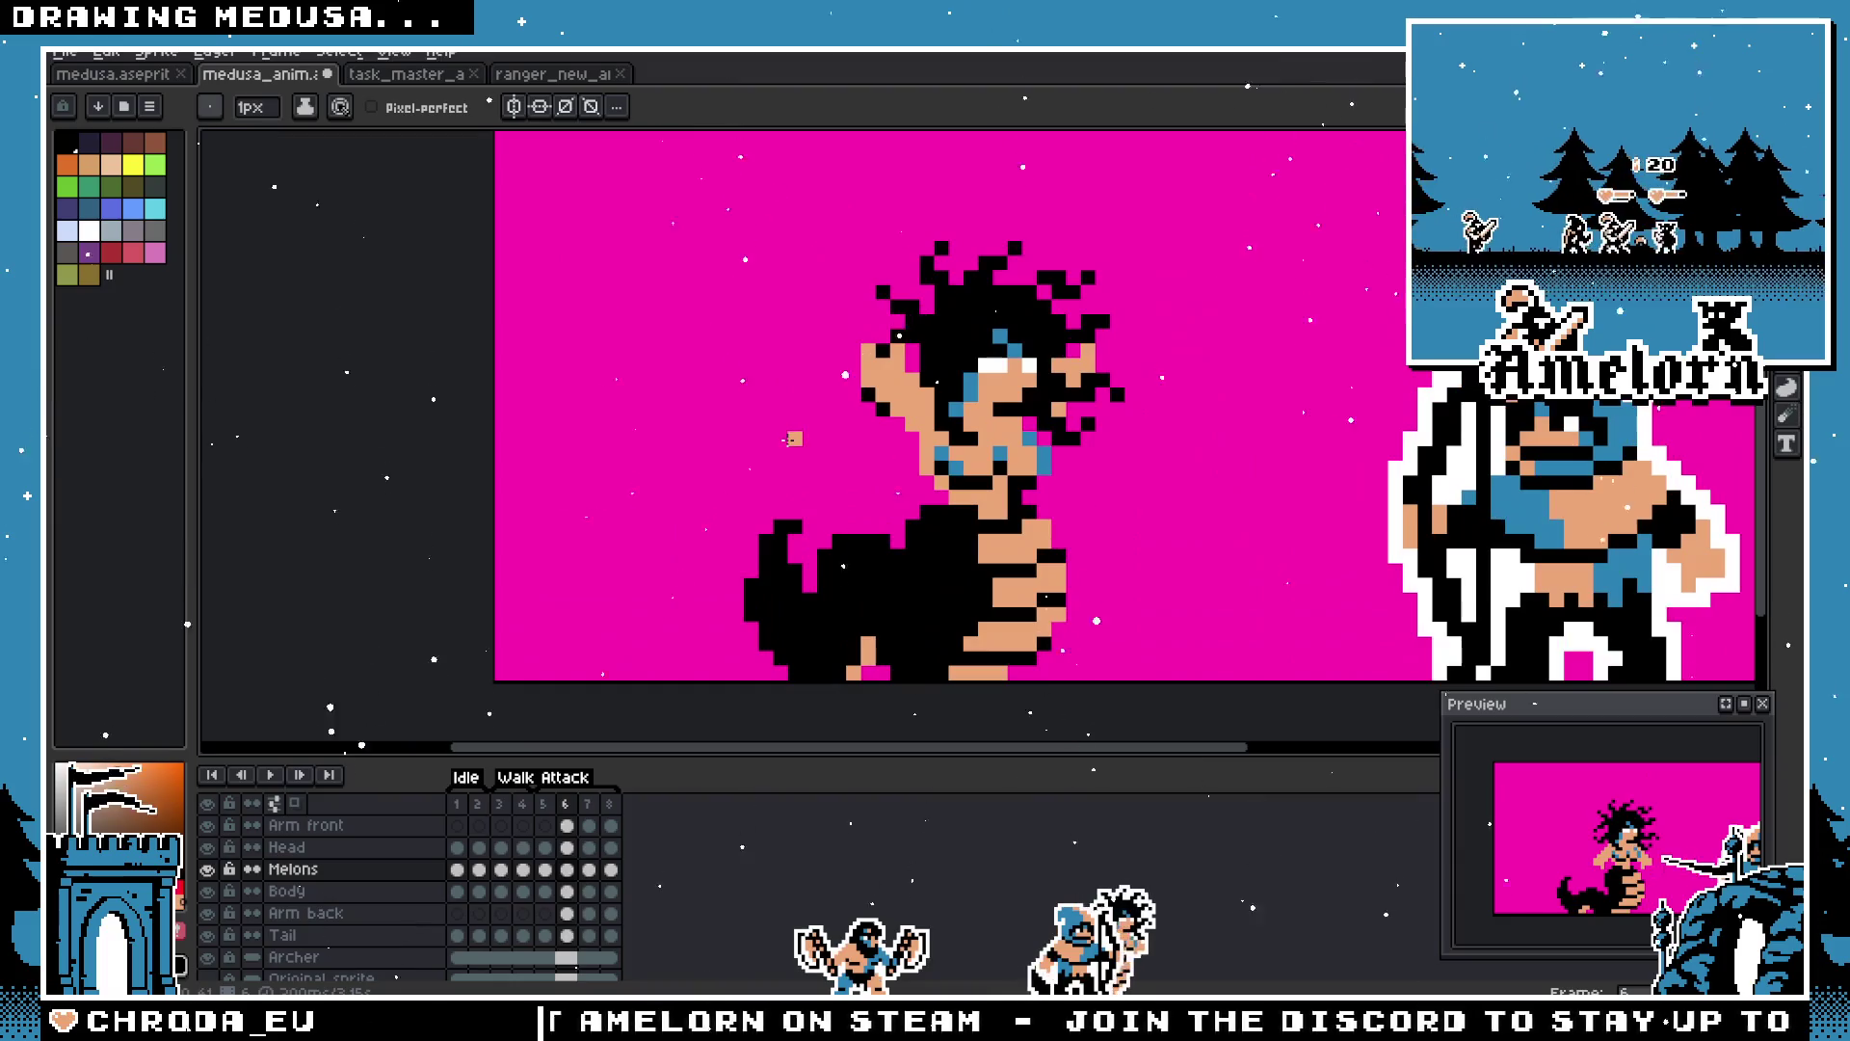
key("m")
key("ctrl+z")
scroll(863, 400, "up", 2)
key("b")
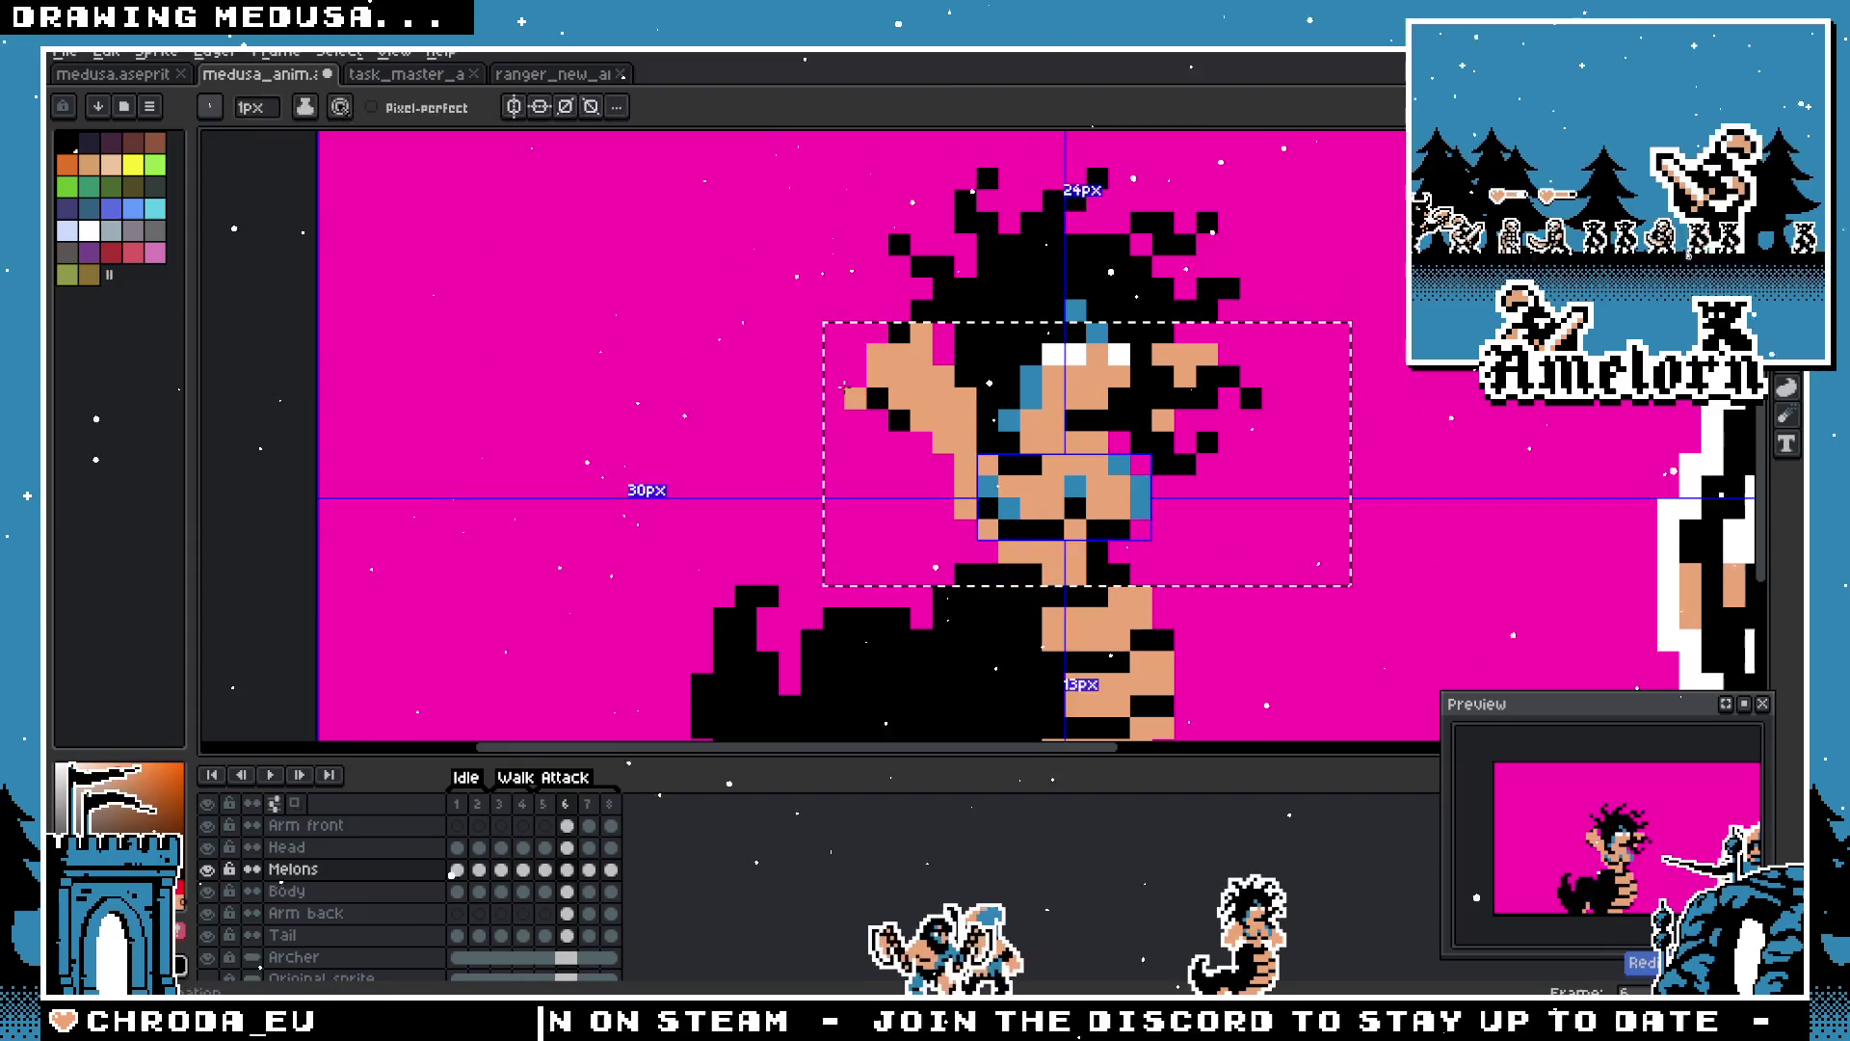
scroll(833, 385, "down", 4)
scroll(786, 485, "up", 2)
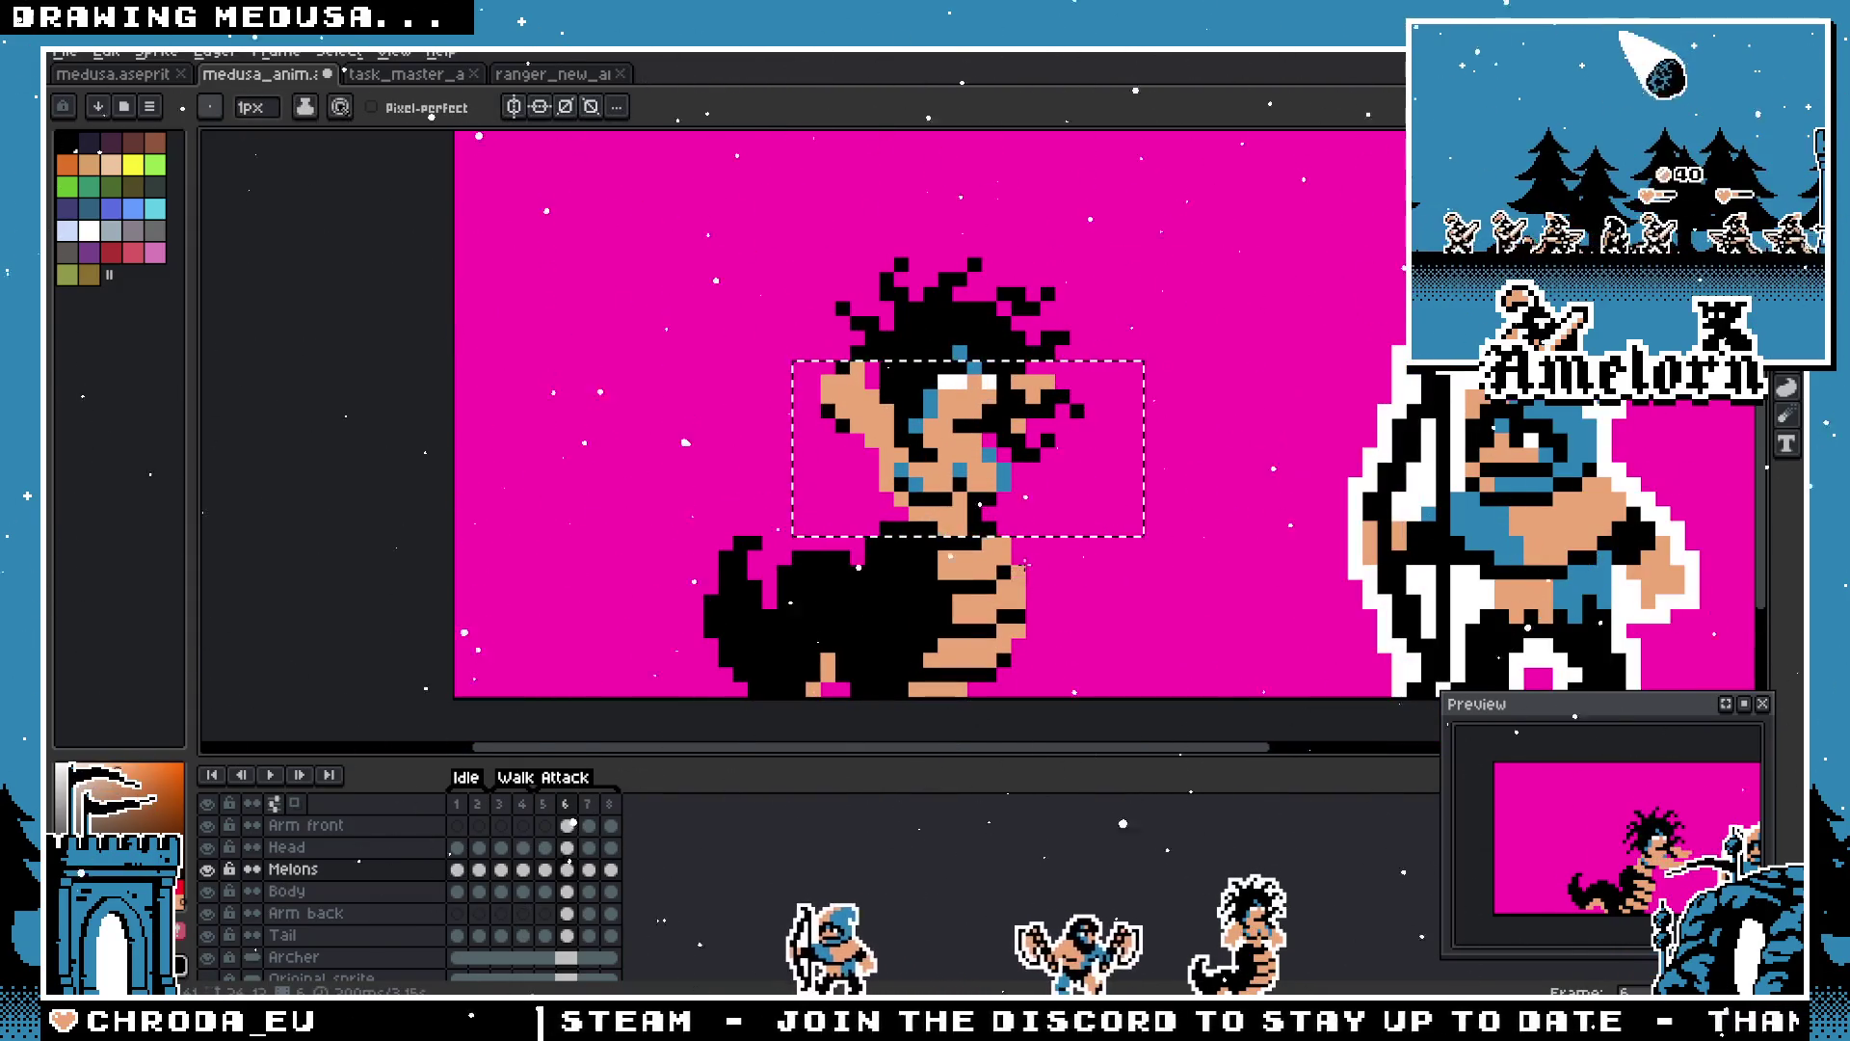
scroll(1024, 564, "up", 1)
scroll(1046, 547, "down", 1)
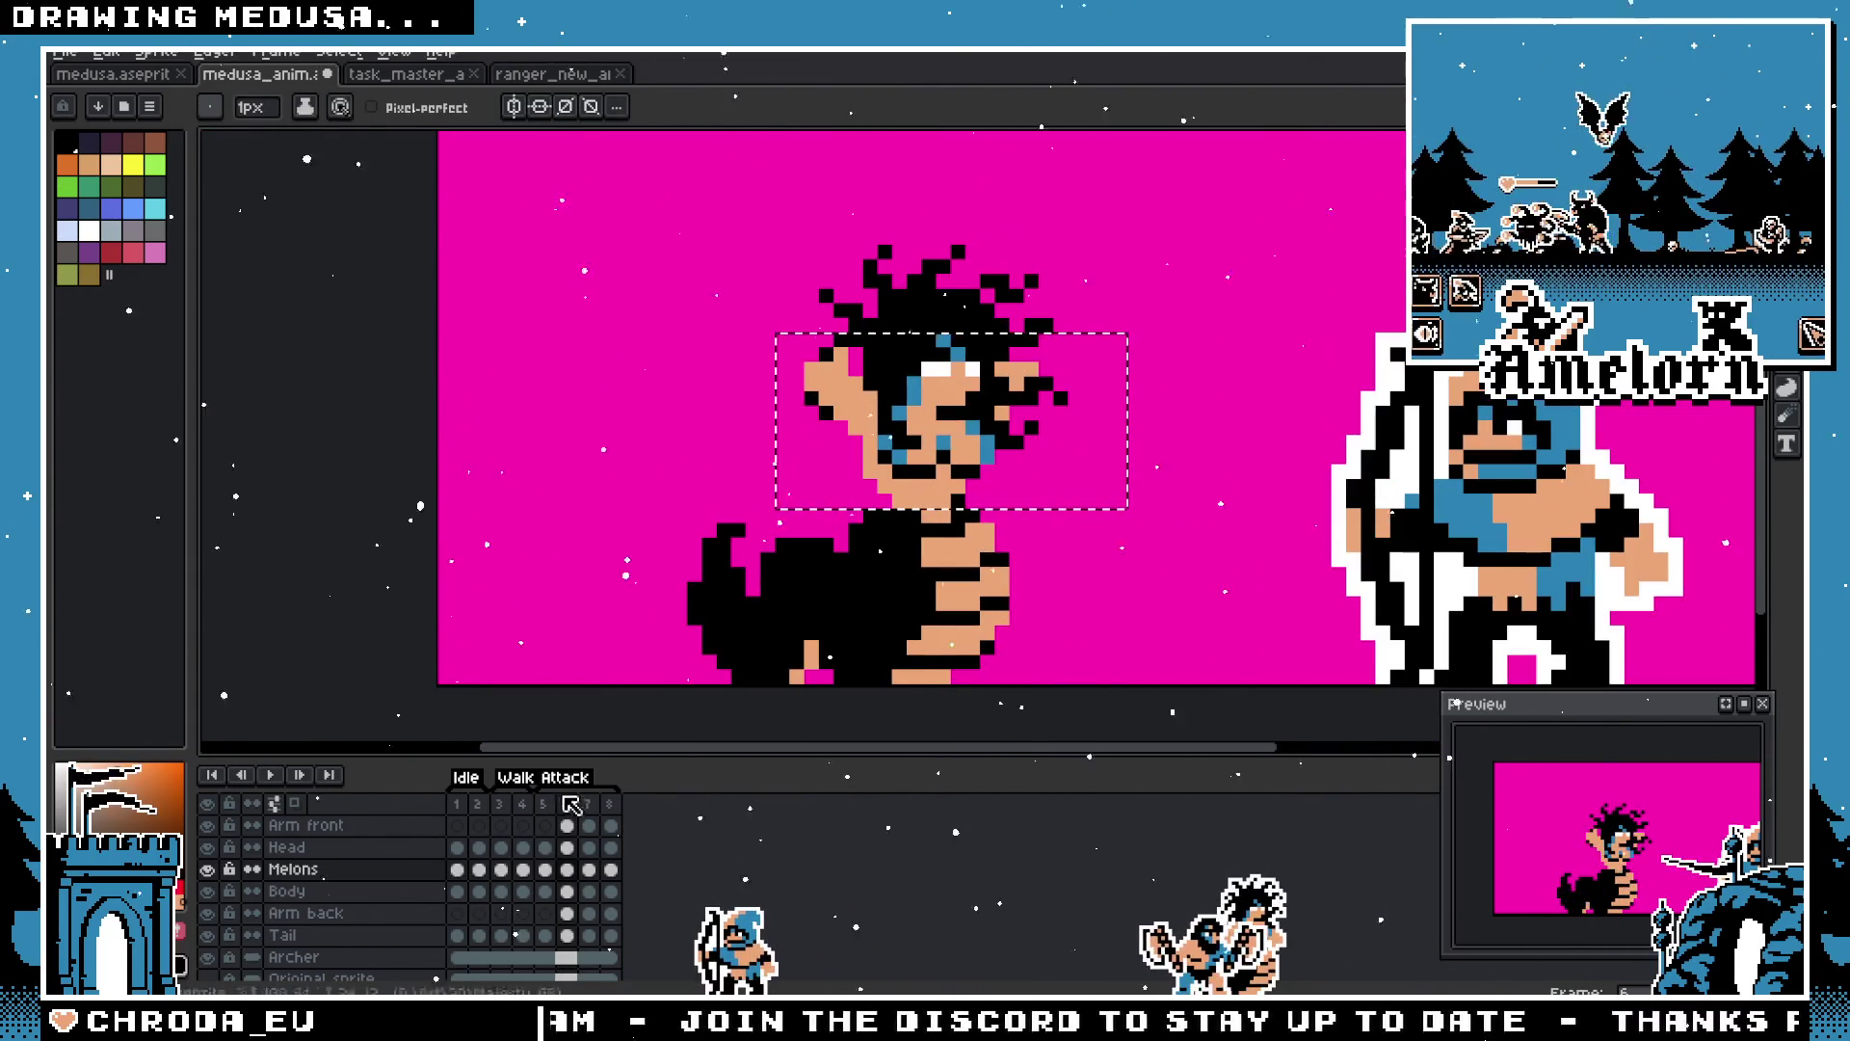
Step: On frame 6, marquee the chest on the Melons layer and nudge it one pixel left
left_click(535, 819)
scroll(1002, 574, "up", 1)
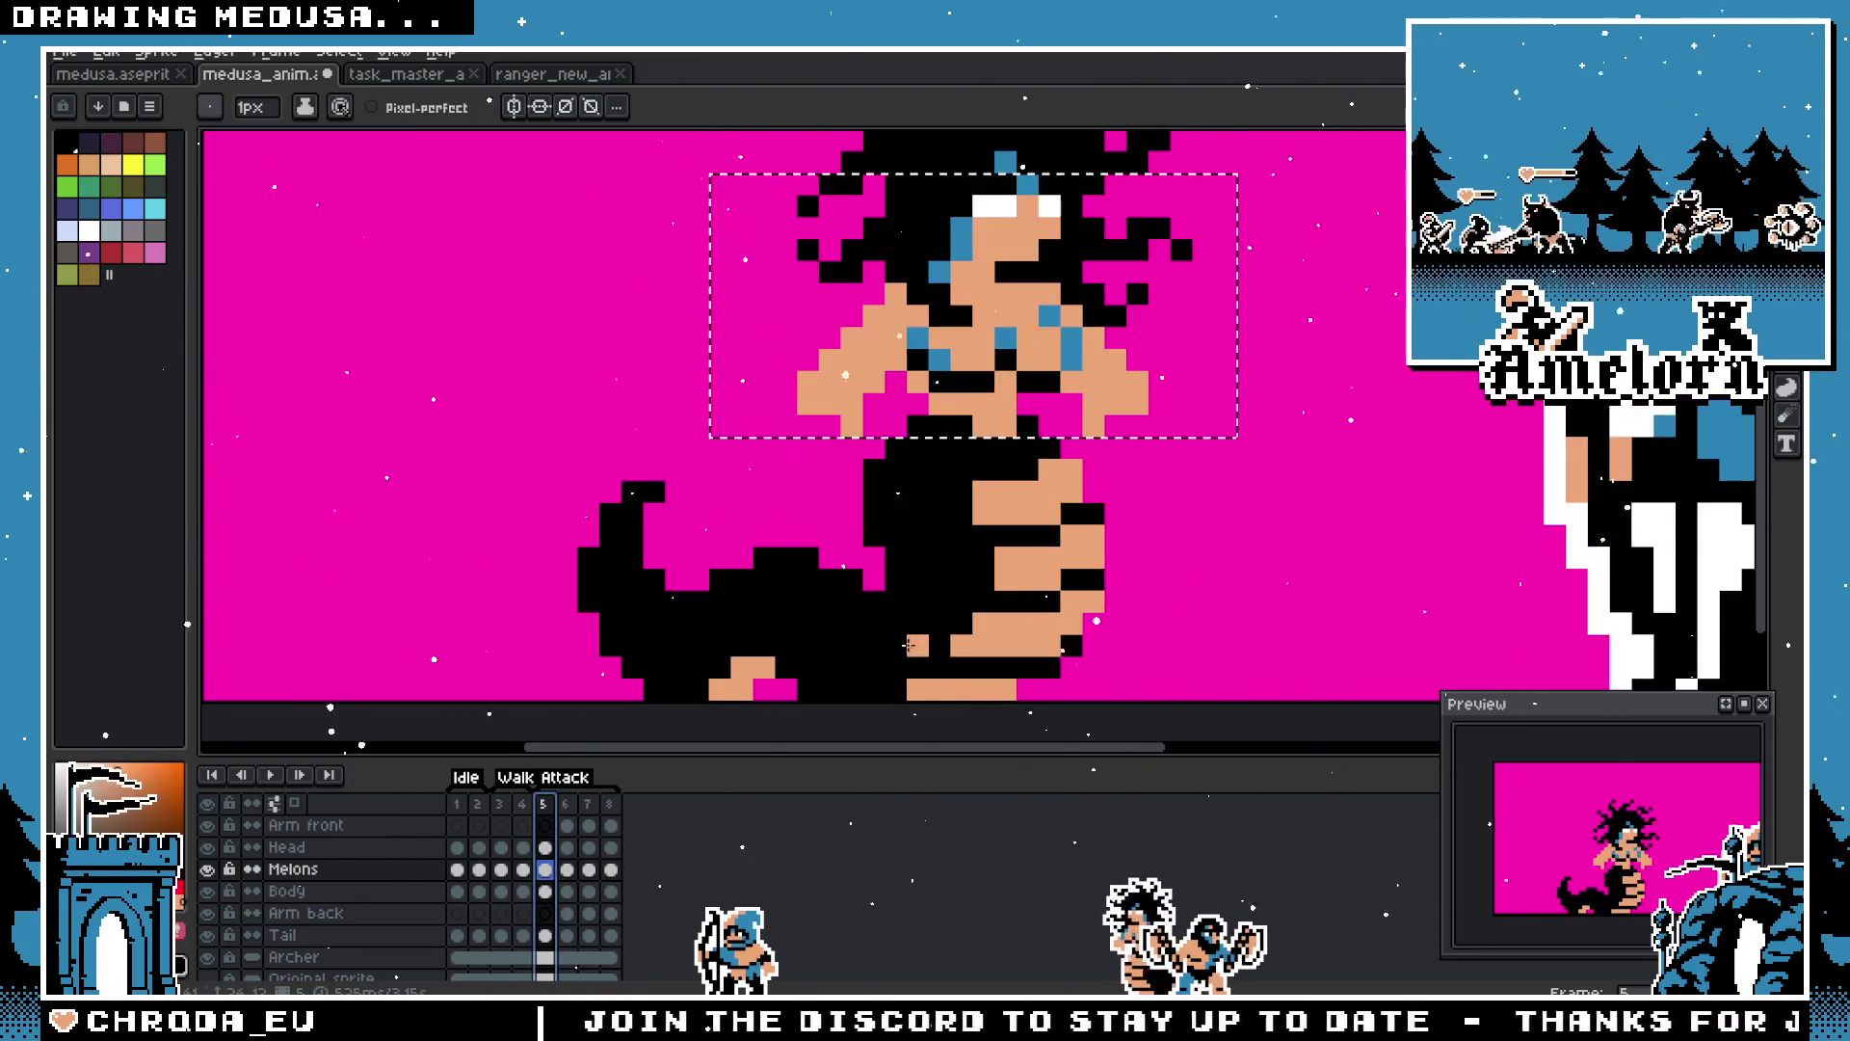
left_click_drag(907, 619, 797, 683)
left_click(568, 812)
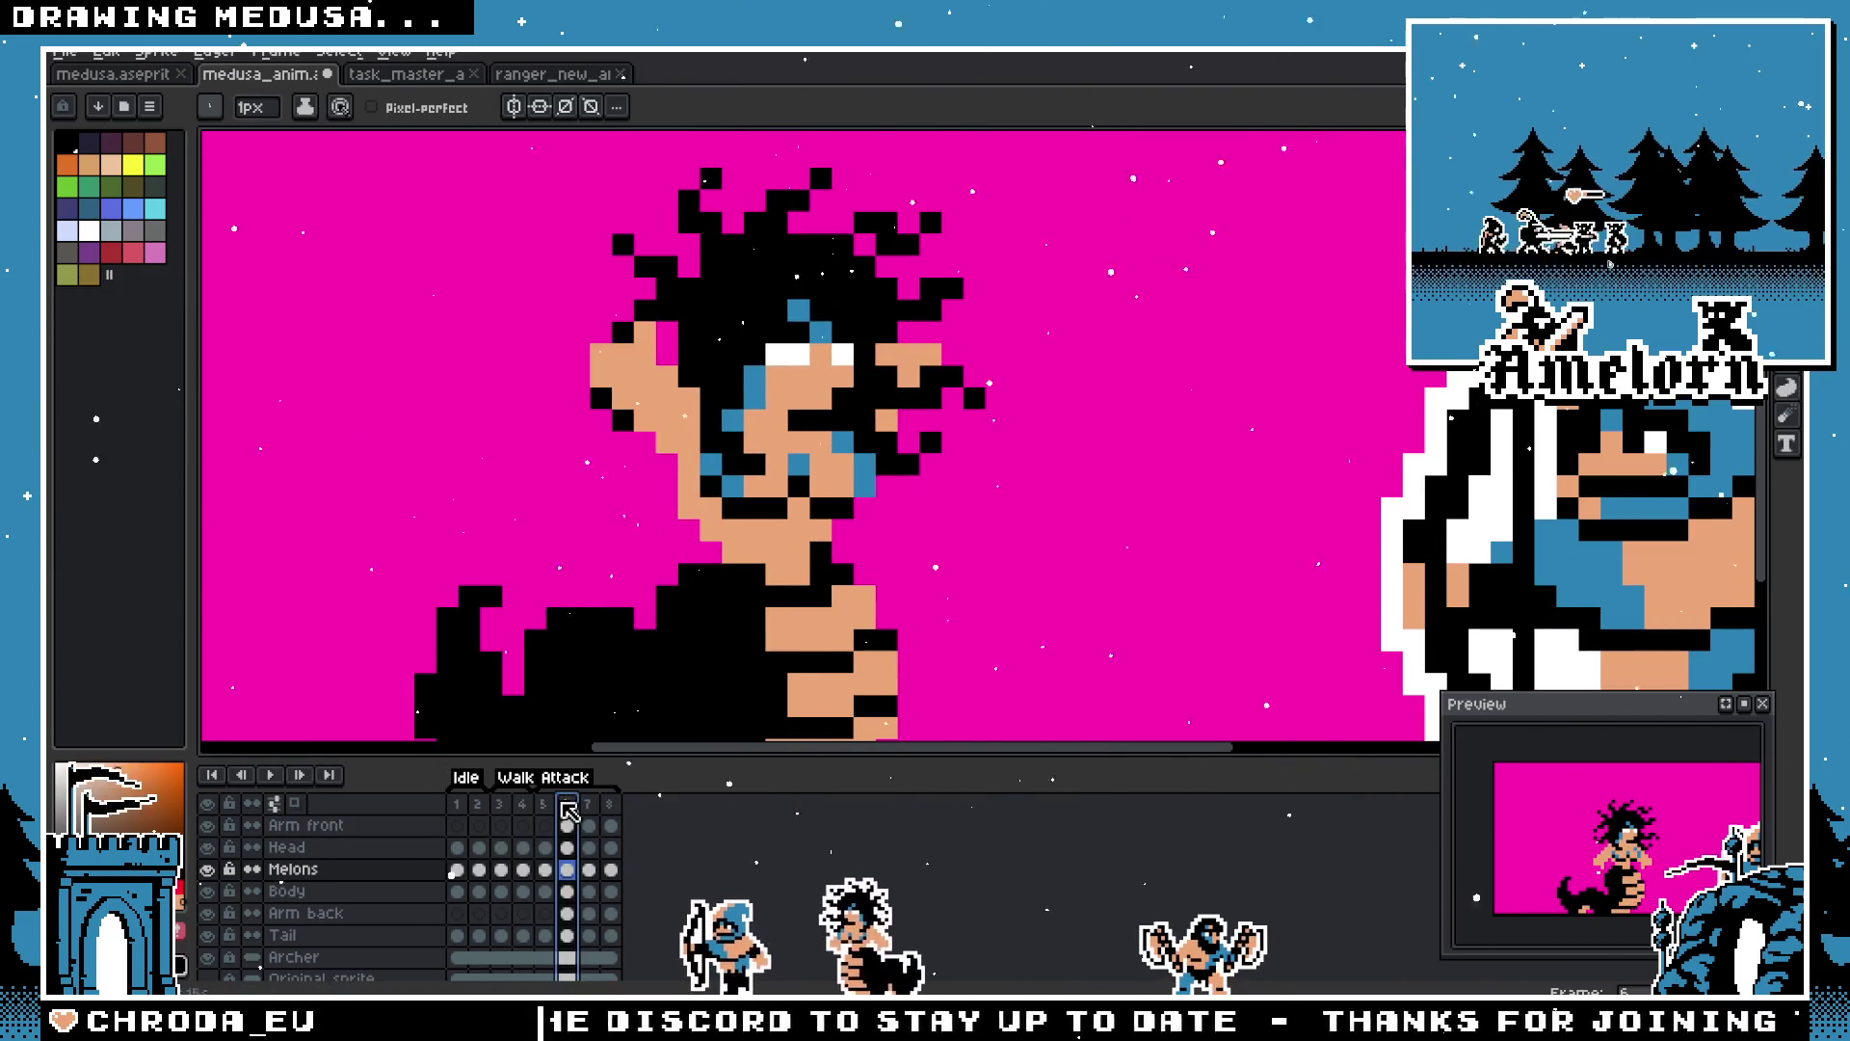
scroll(1276, 308, "down", 2)
scroll(1070, 352, "up", 2)
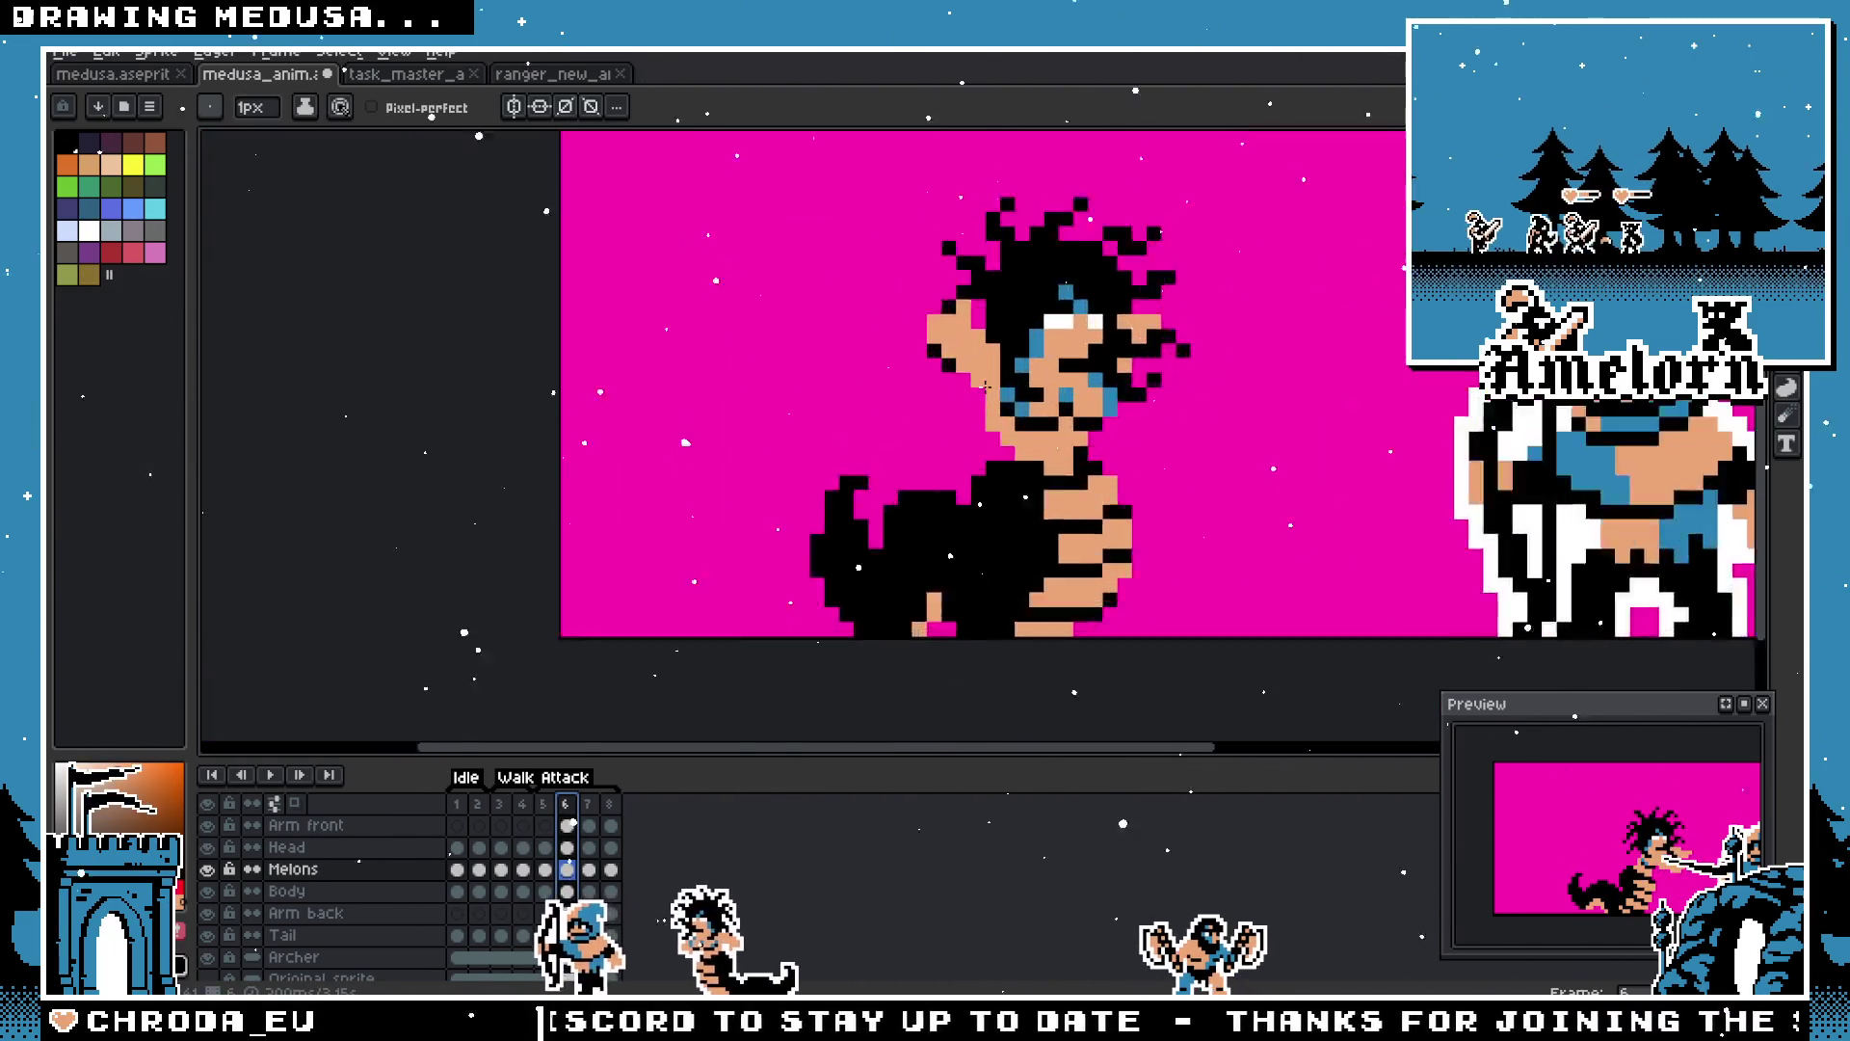
key("m")
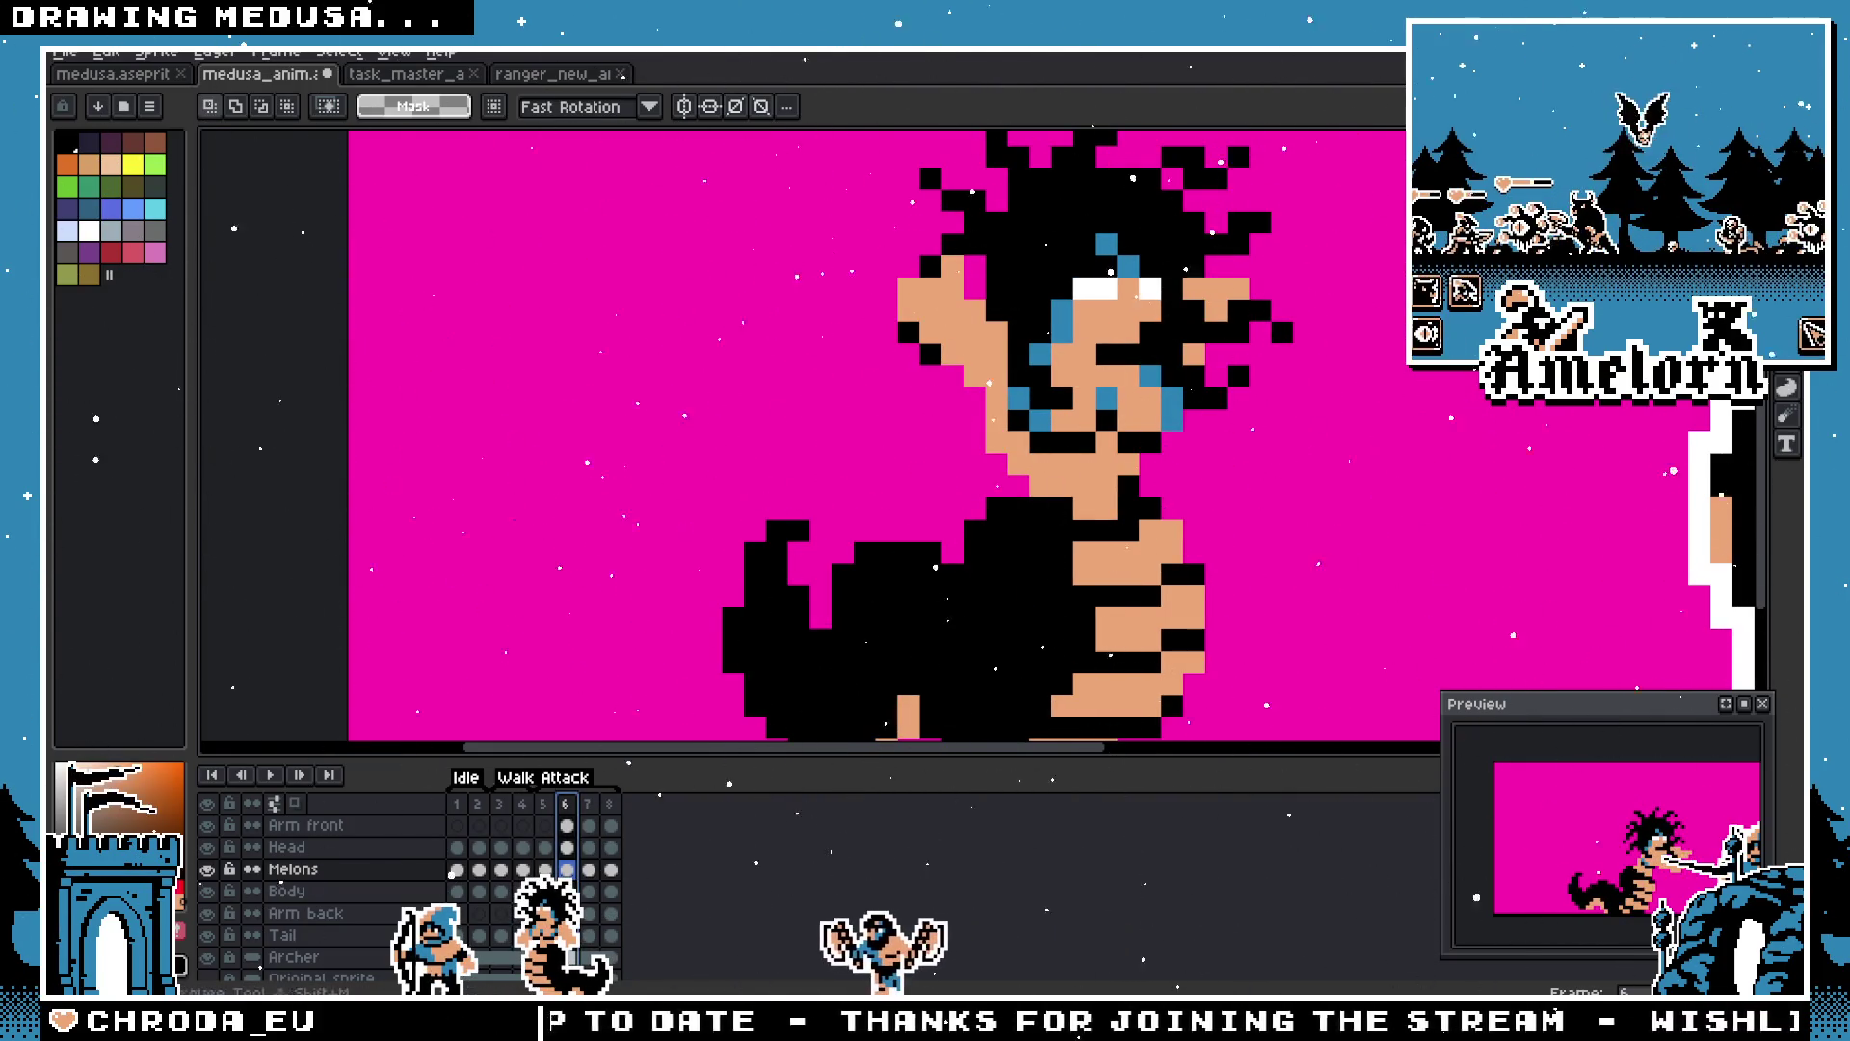
left_click(328, 865)
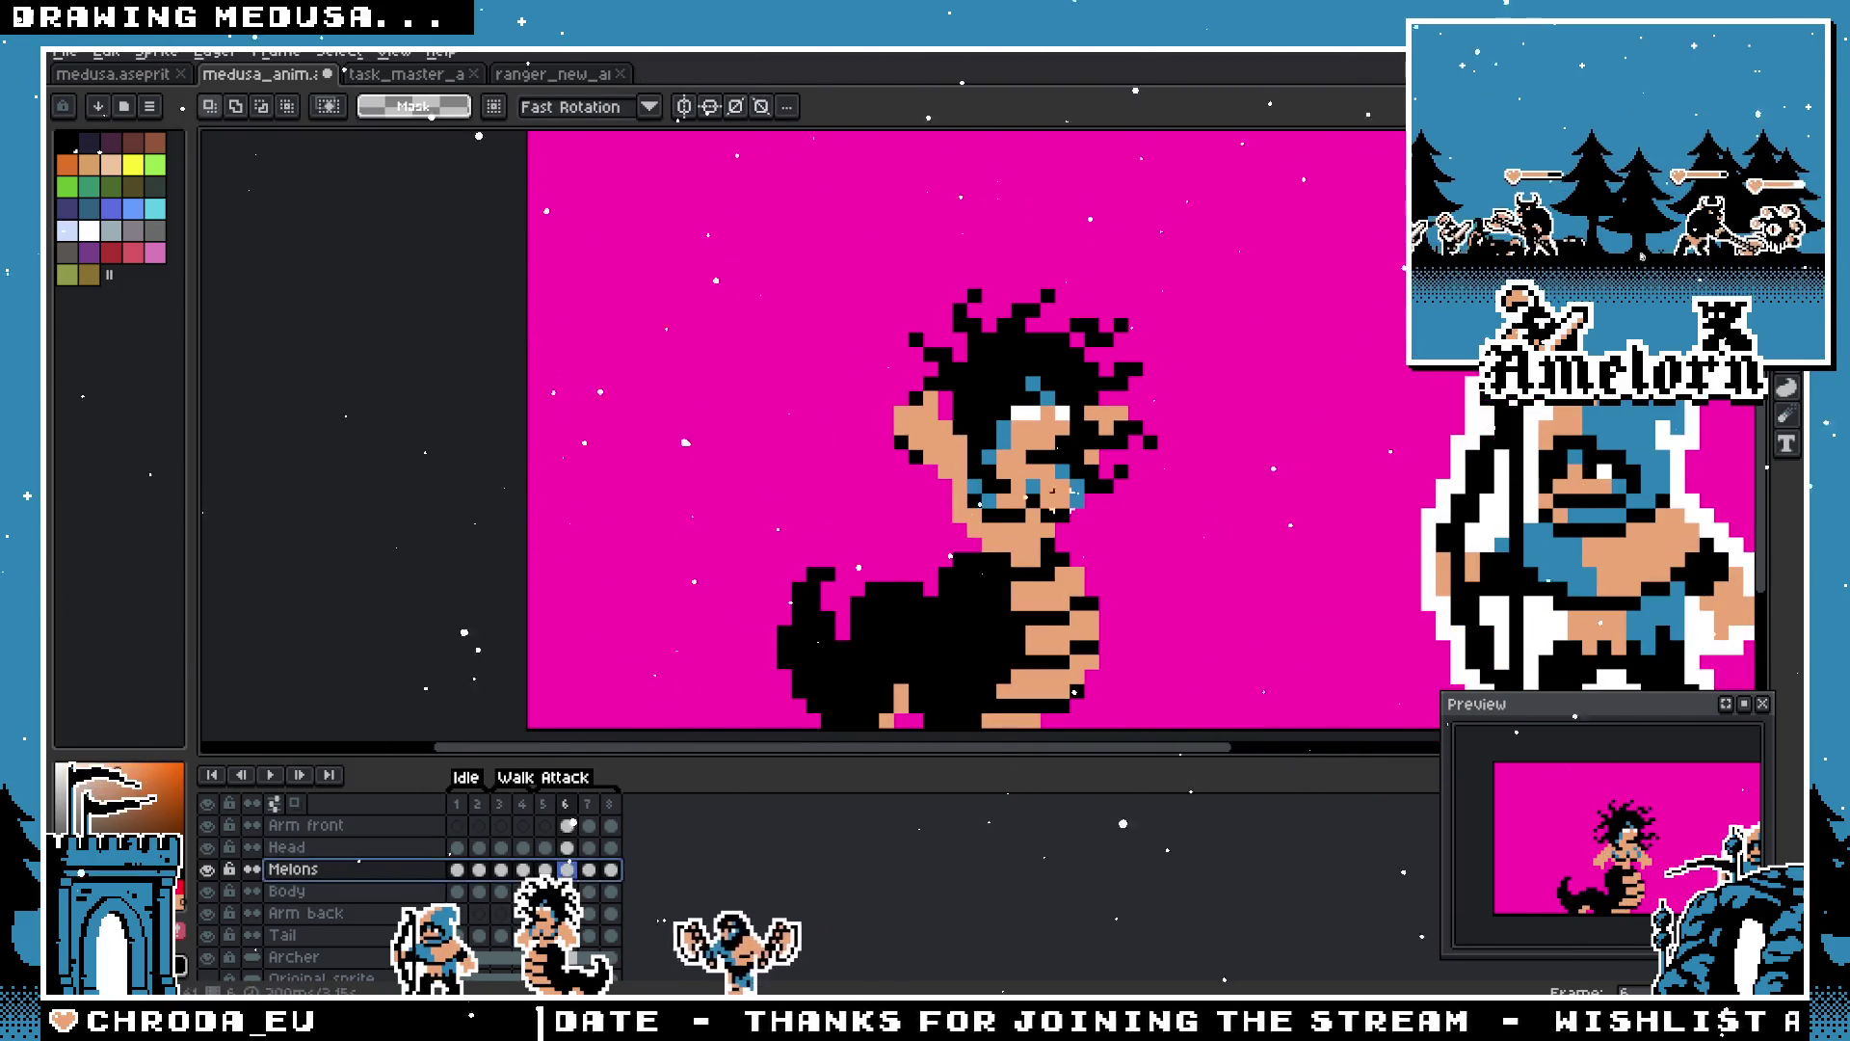
key("Left")
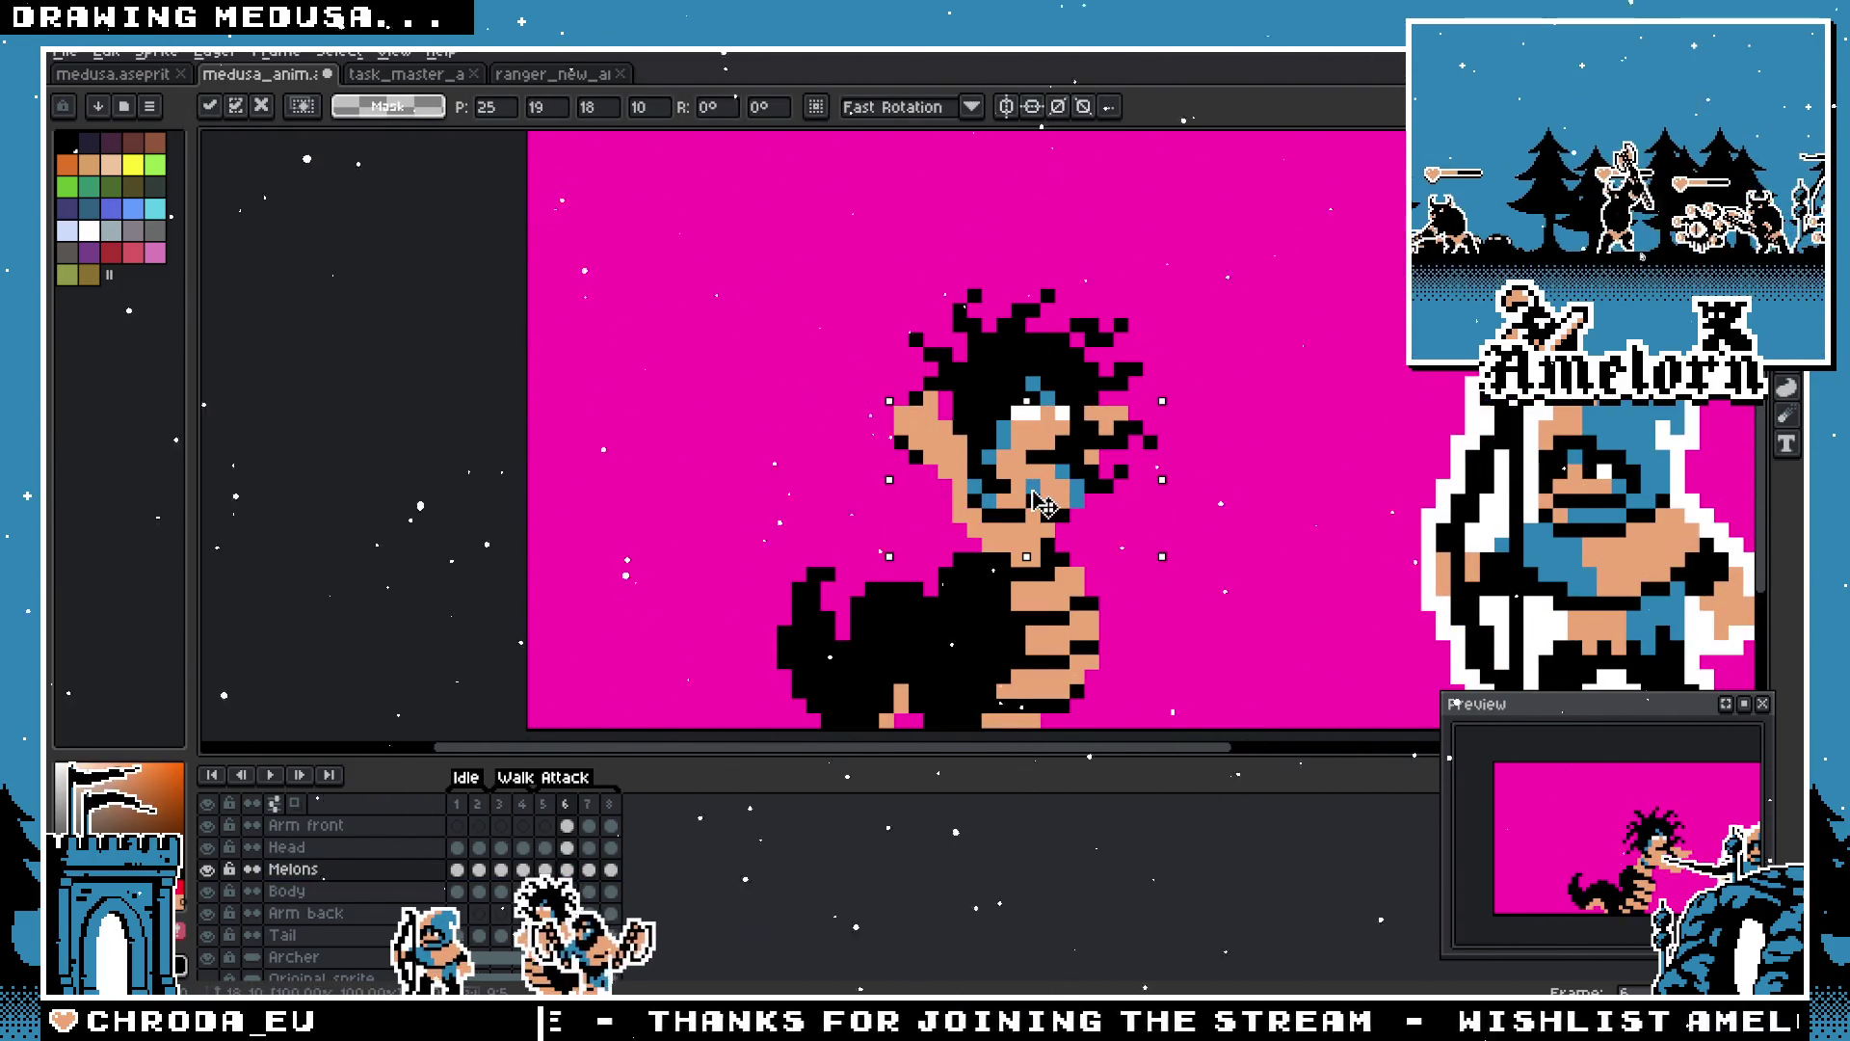
key("Return")
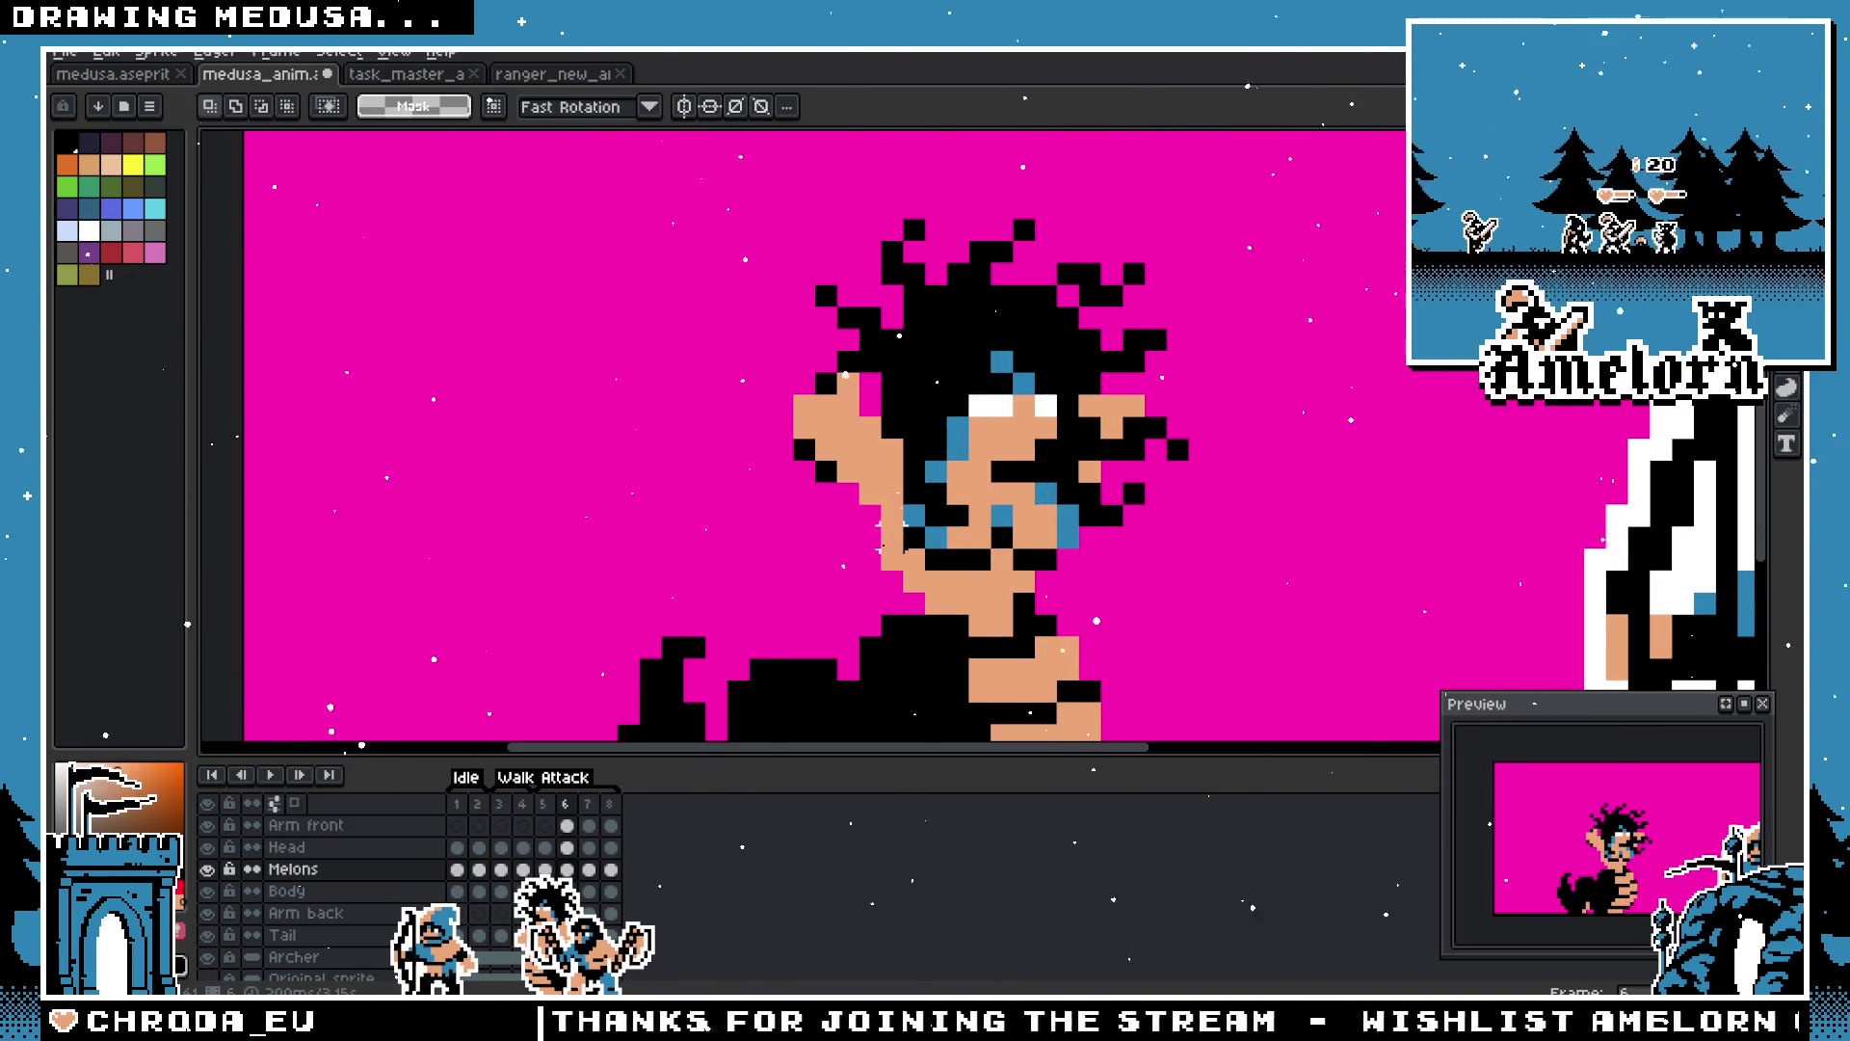
Step: Toggle the Body layer's visibility to check the chest, then make Body the active layer
left_click(209, 891)
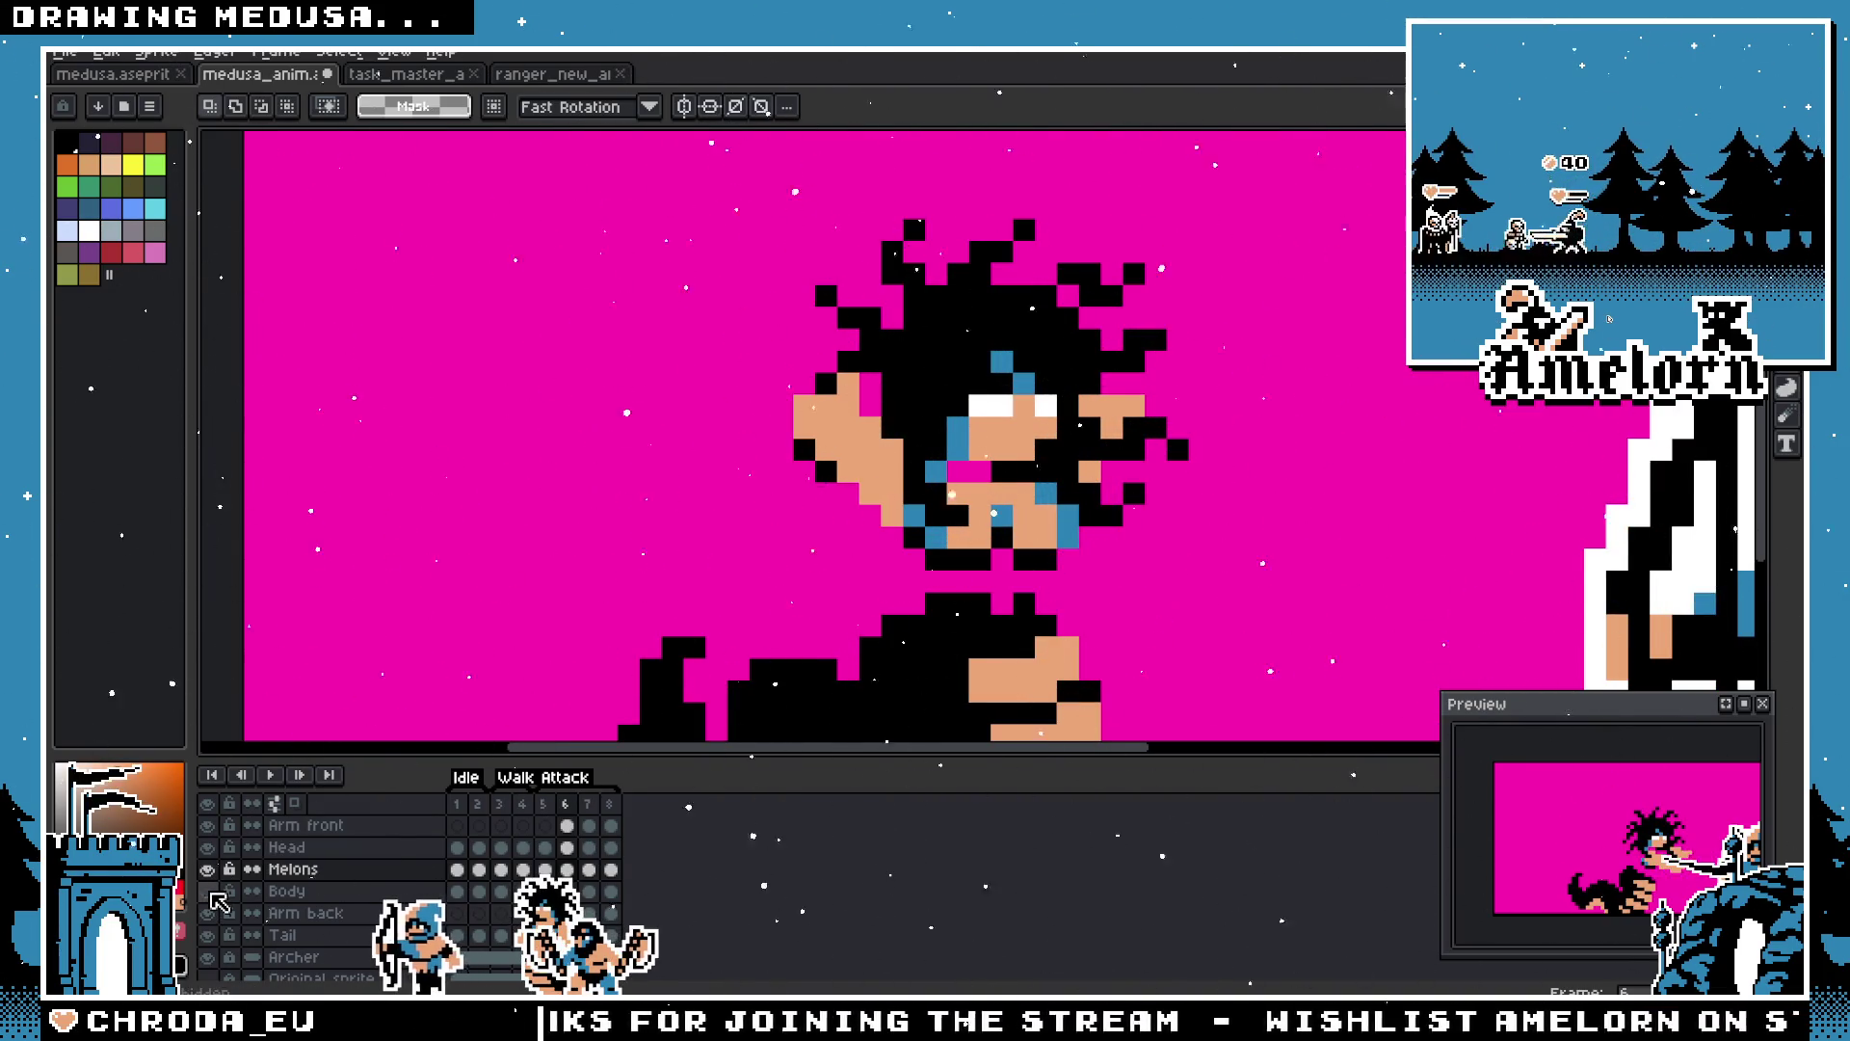
left_click(210, 891)
left_click(210, 891)
left_click(209, 891)
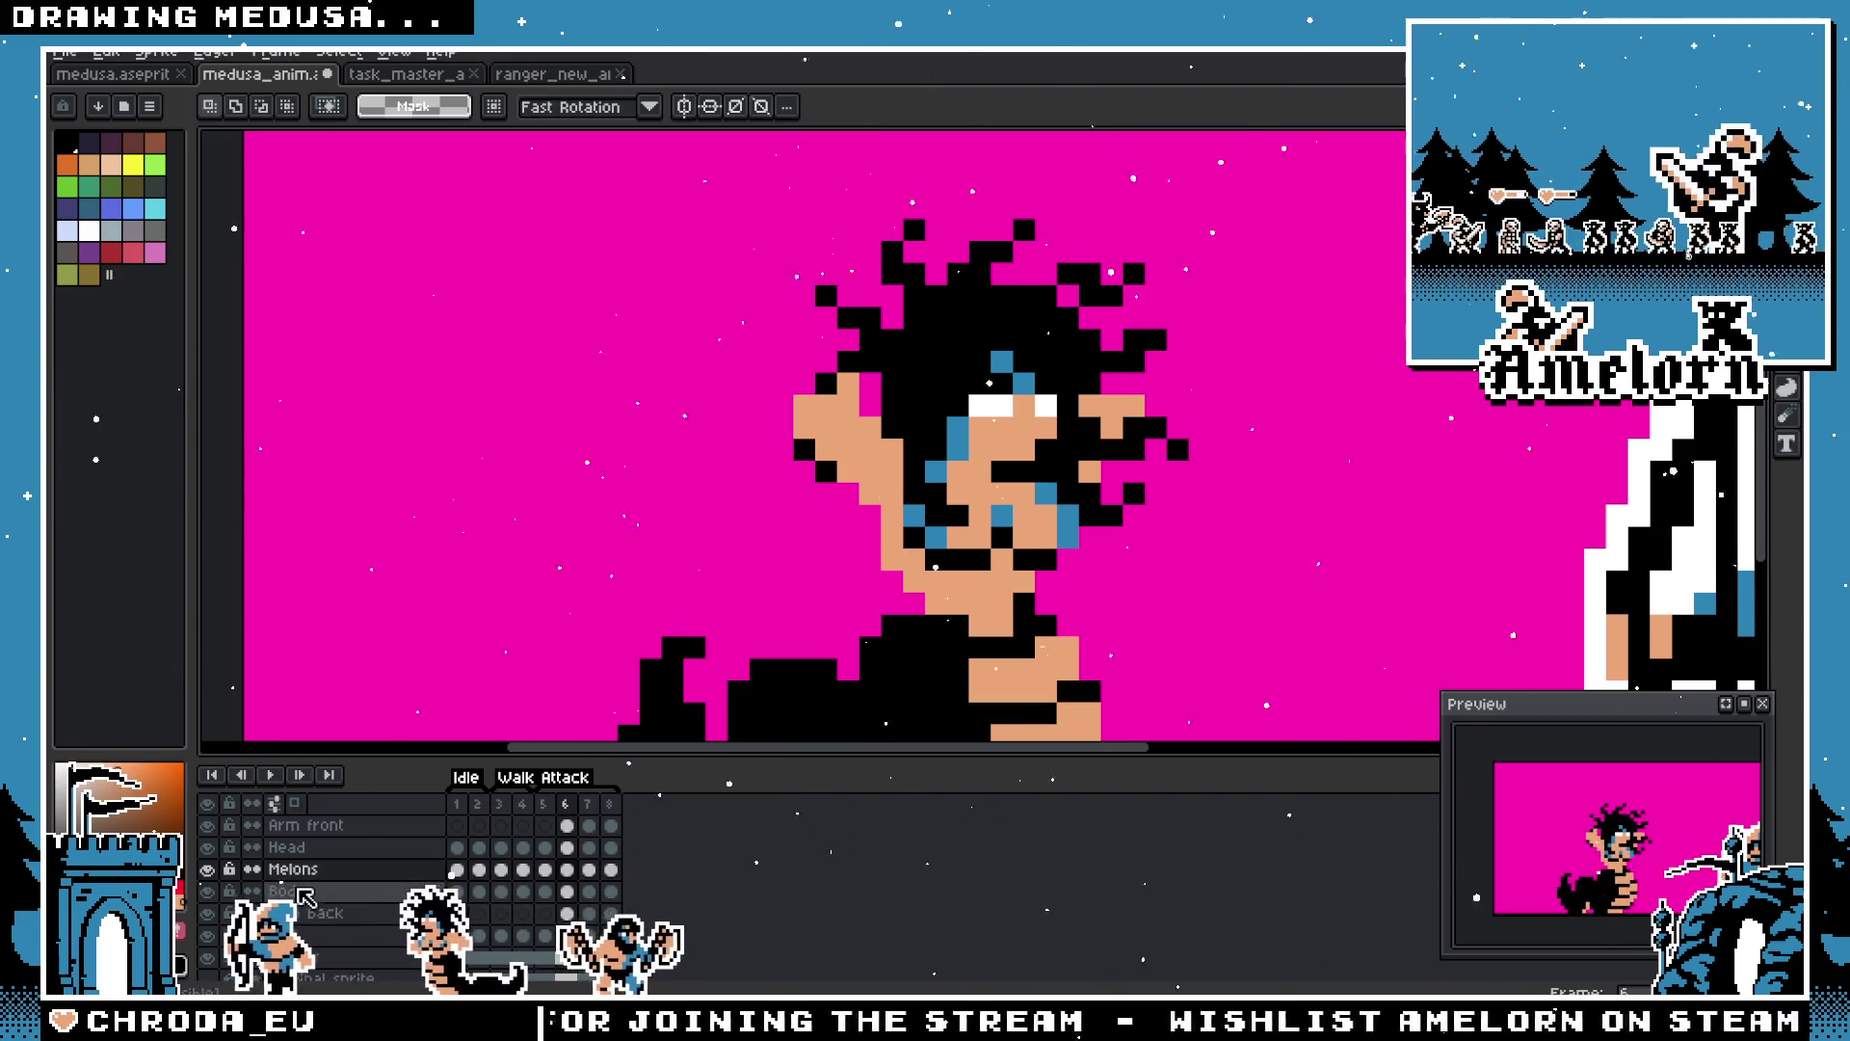
left_click(306, 896)
Step: Play the attack animation and stop it on frame 6
key("b")
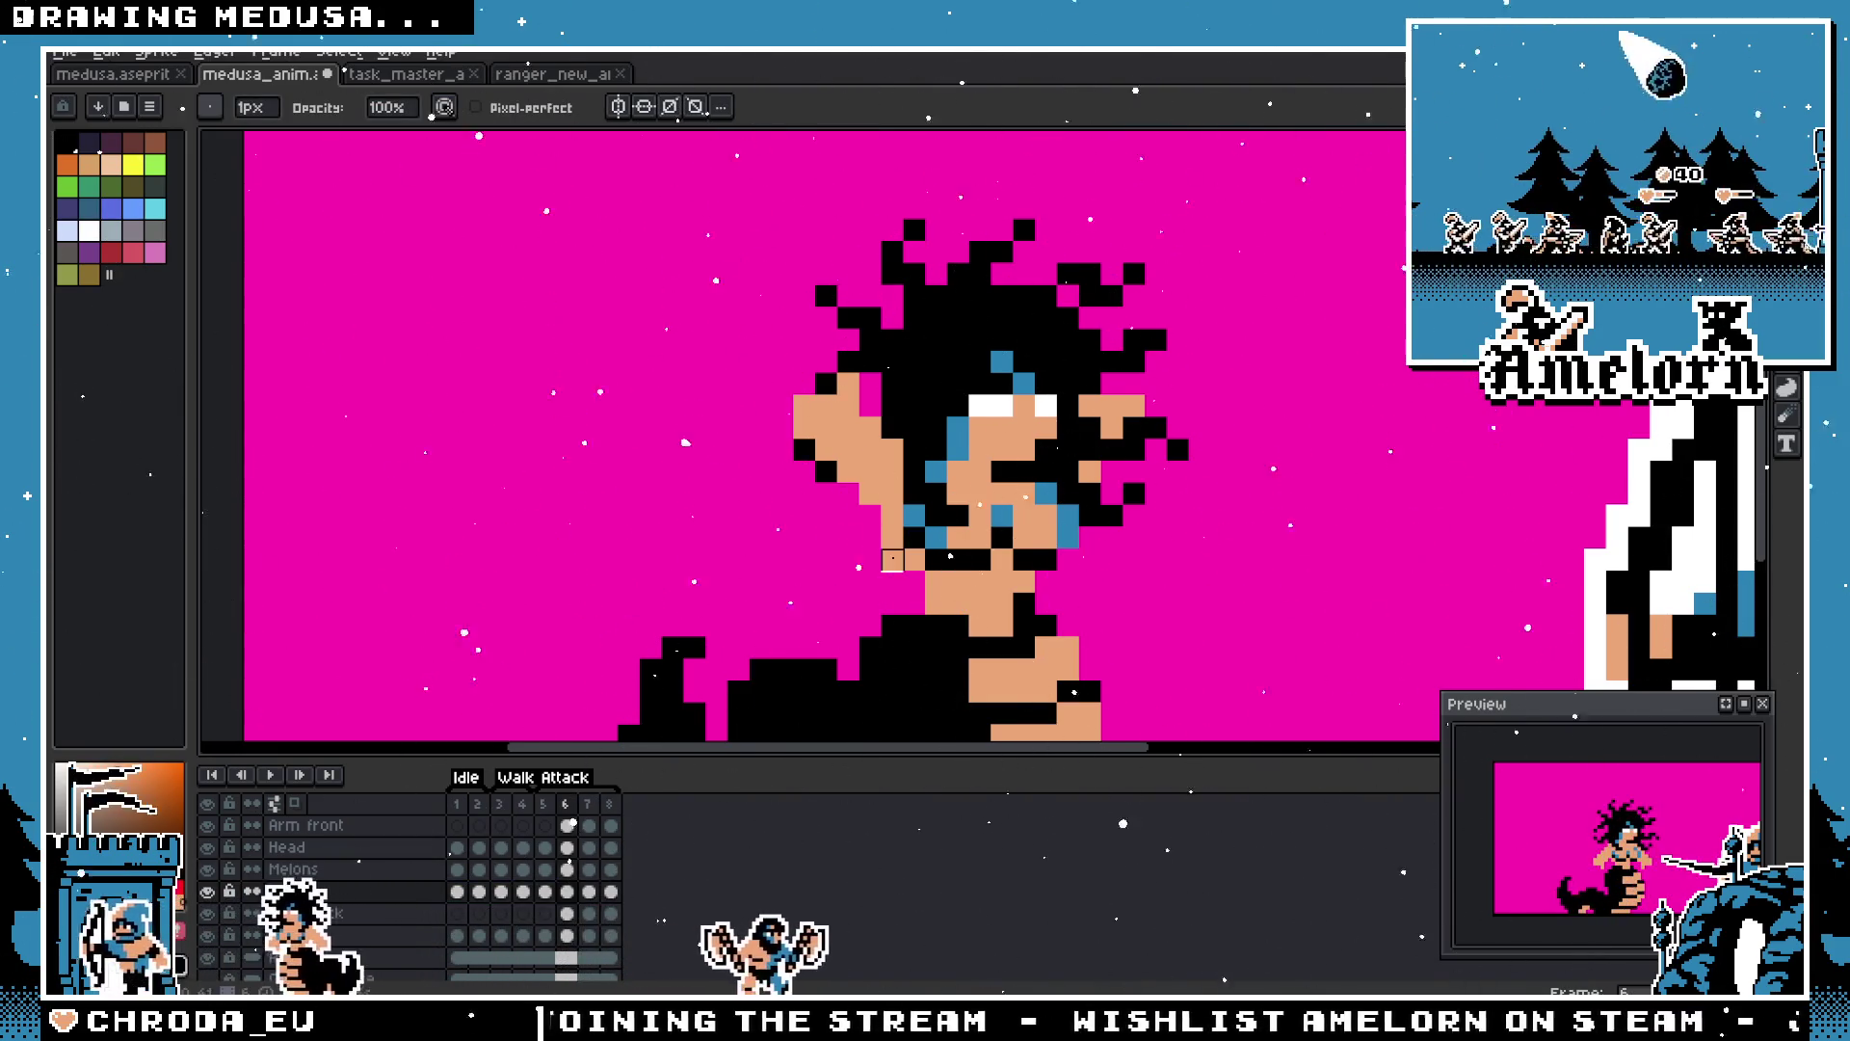
scroll(893, 560, "down", 3)
scroll(739, 623, "up", 1)
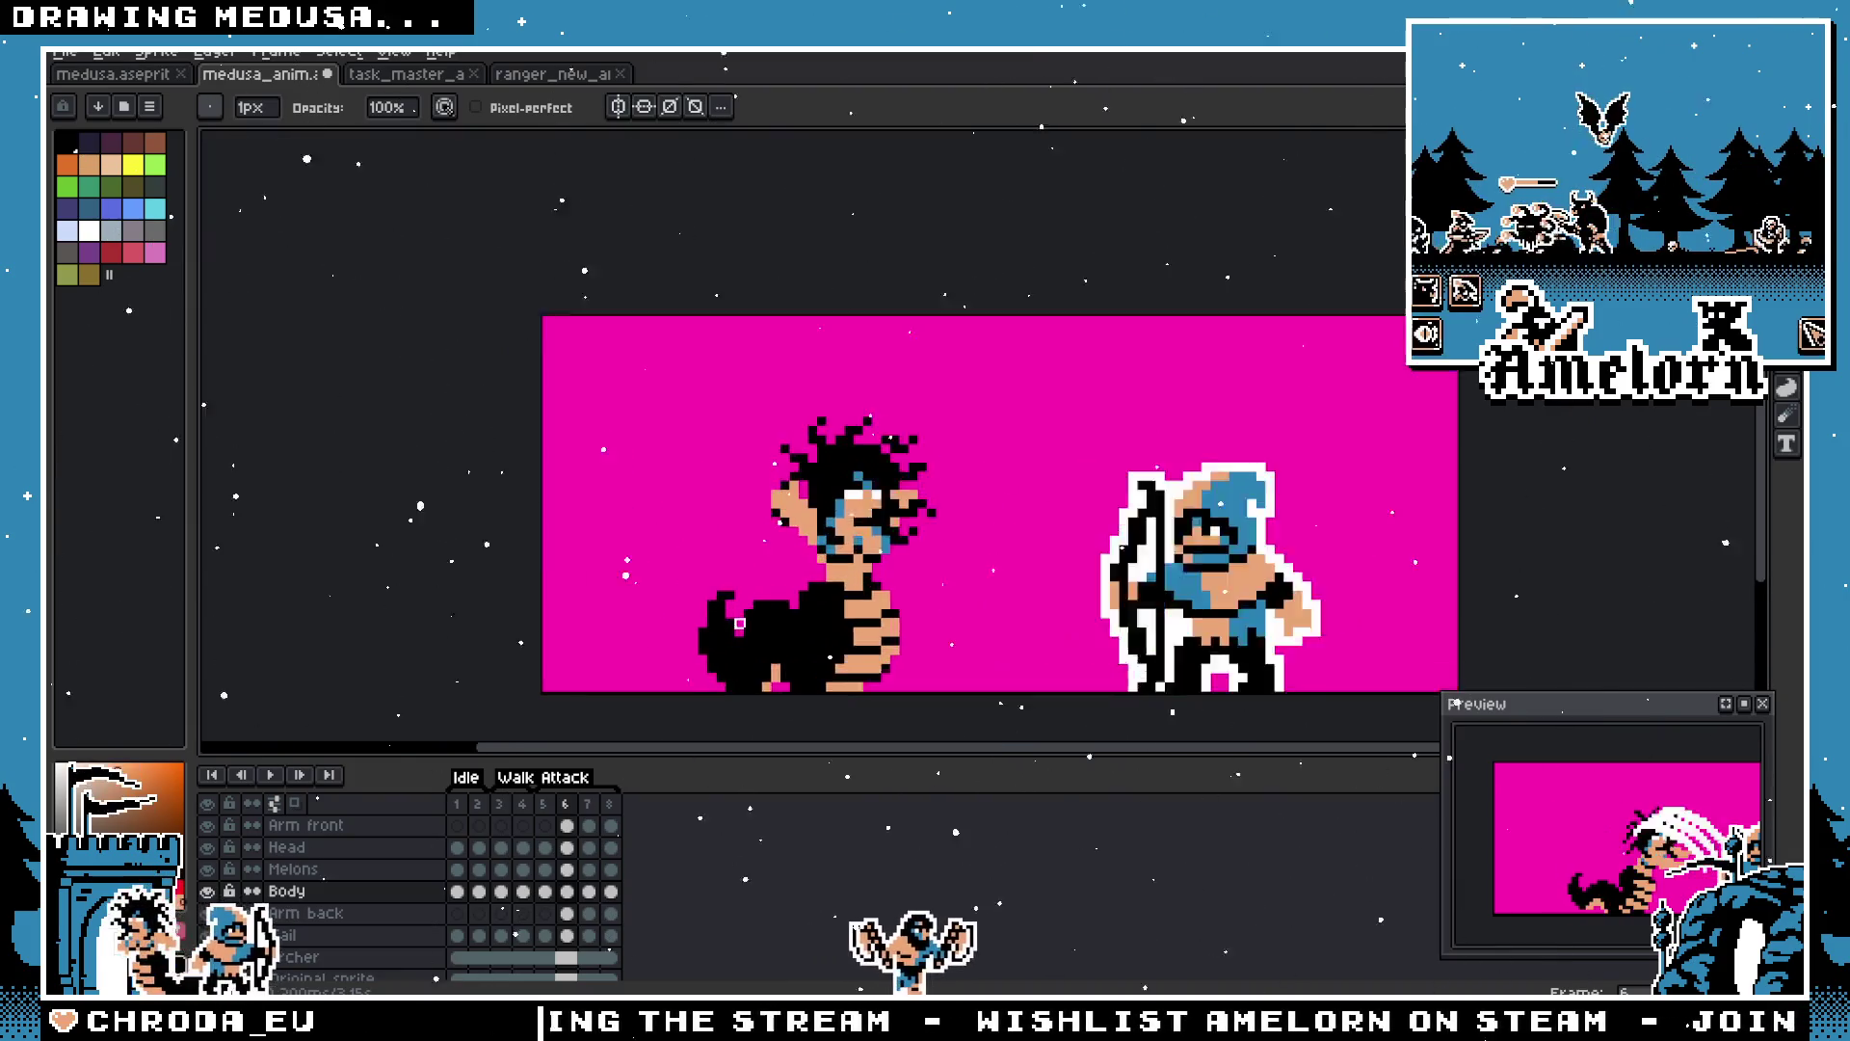
scroll(808, 615, "up", 3)
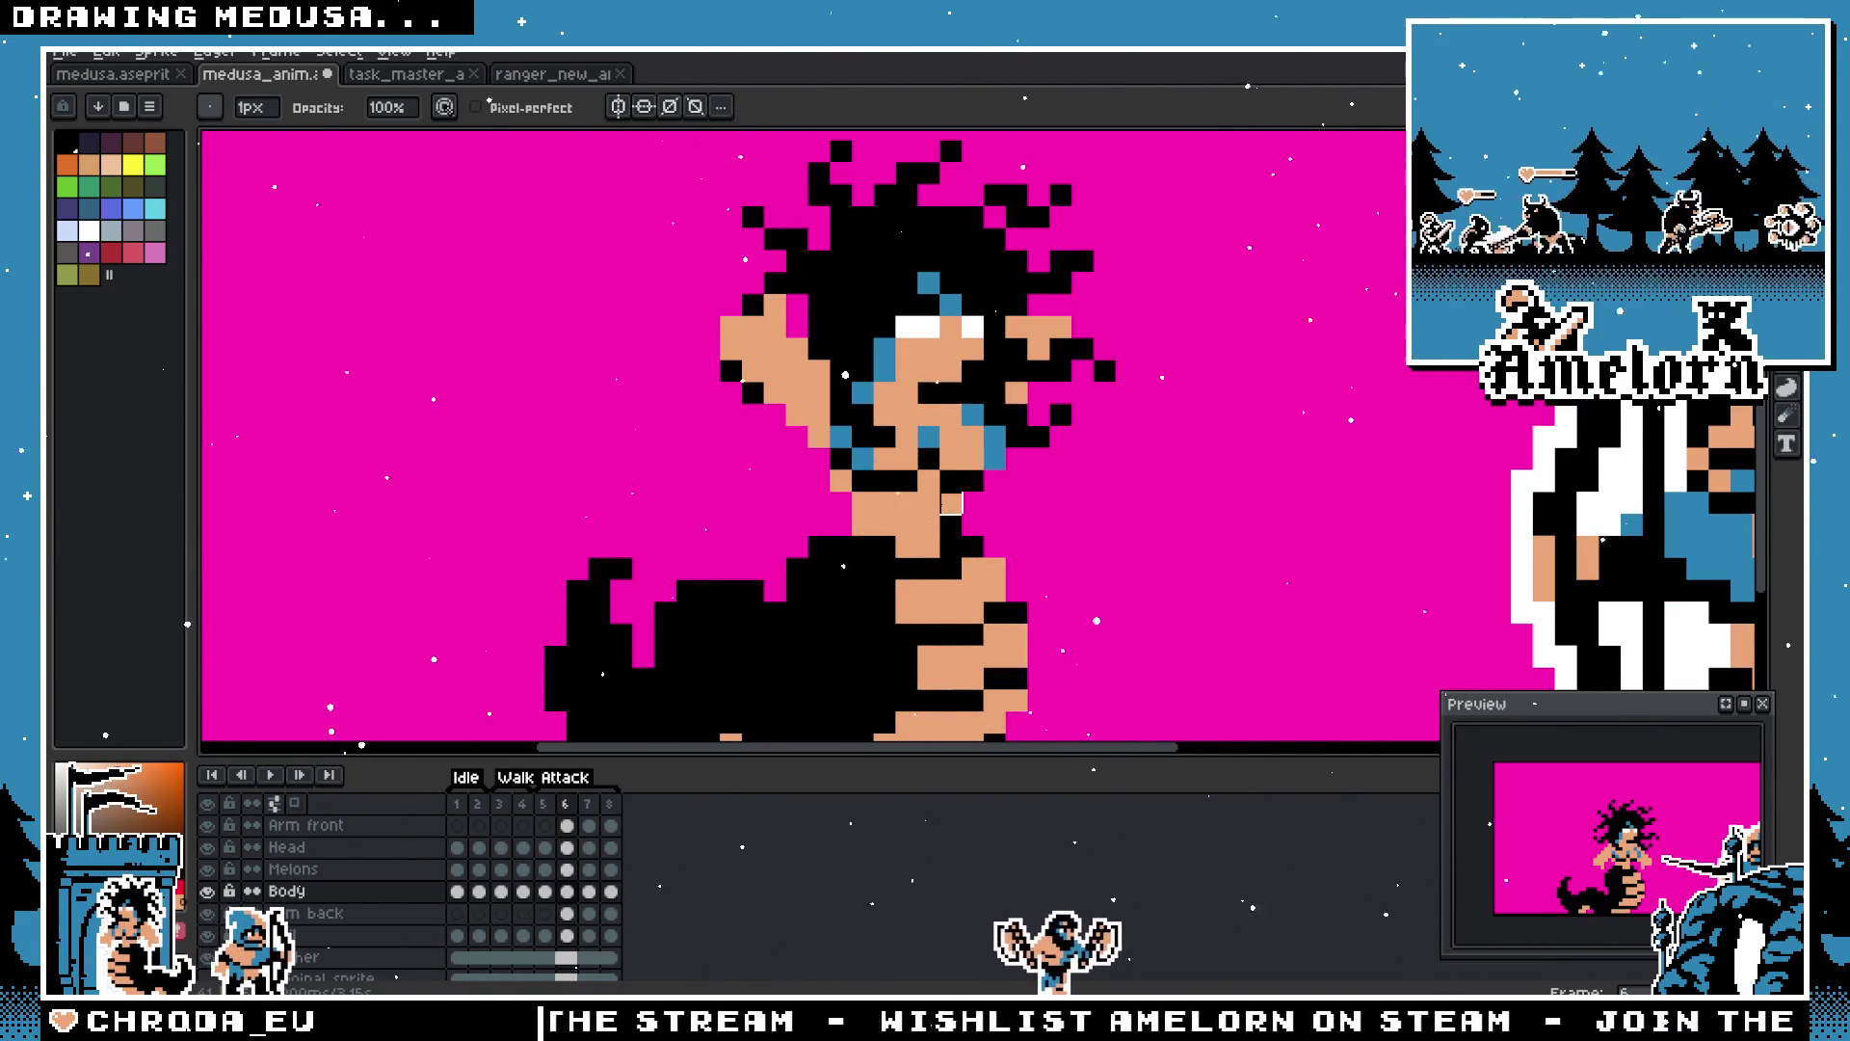
scroll(1611, 827, "up", 2)
scroll(1611, 827, "down", 2)
key("Return")
scroll(487, 649, "down", 3)
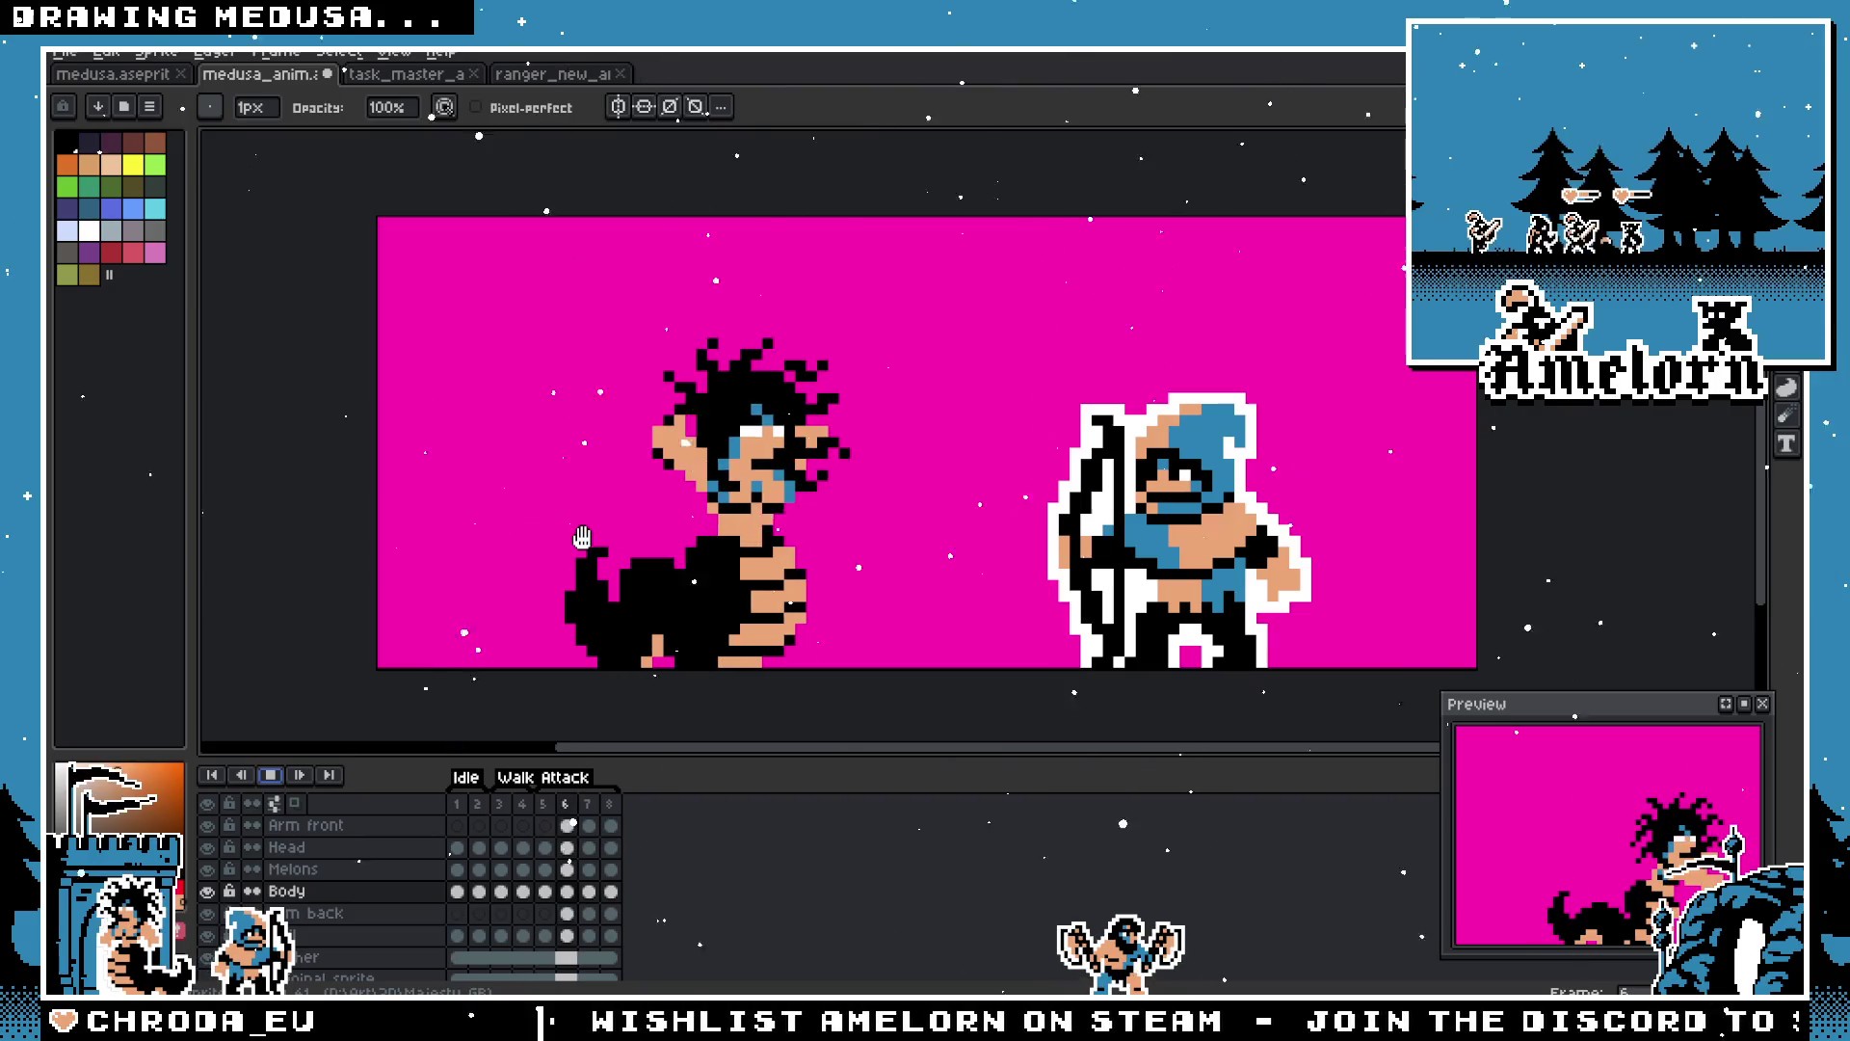
scroll(694, 544, "up", 2)
key("Return")
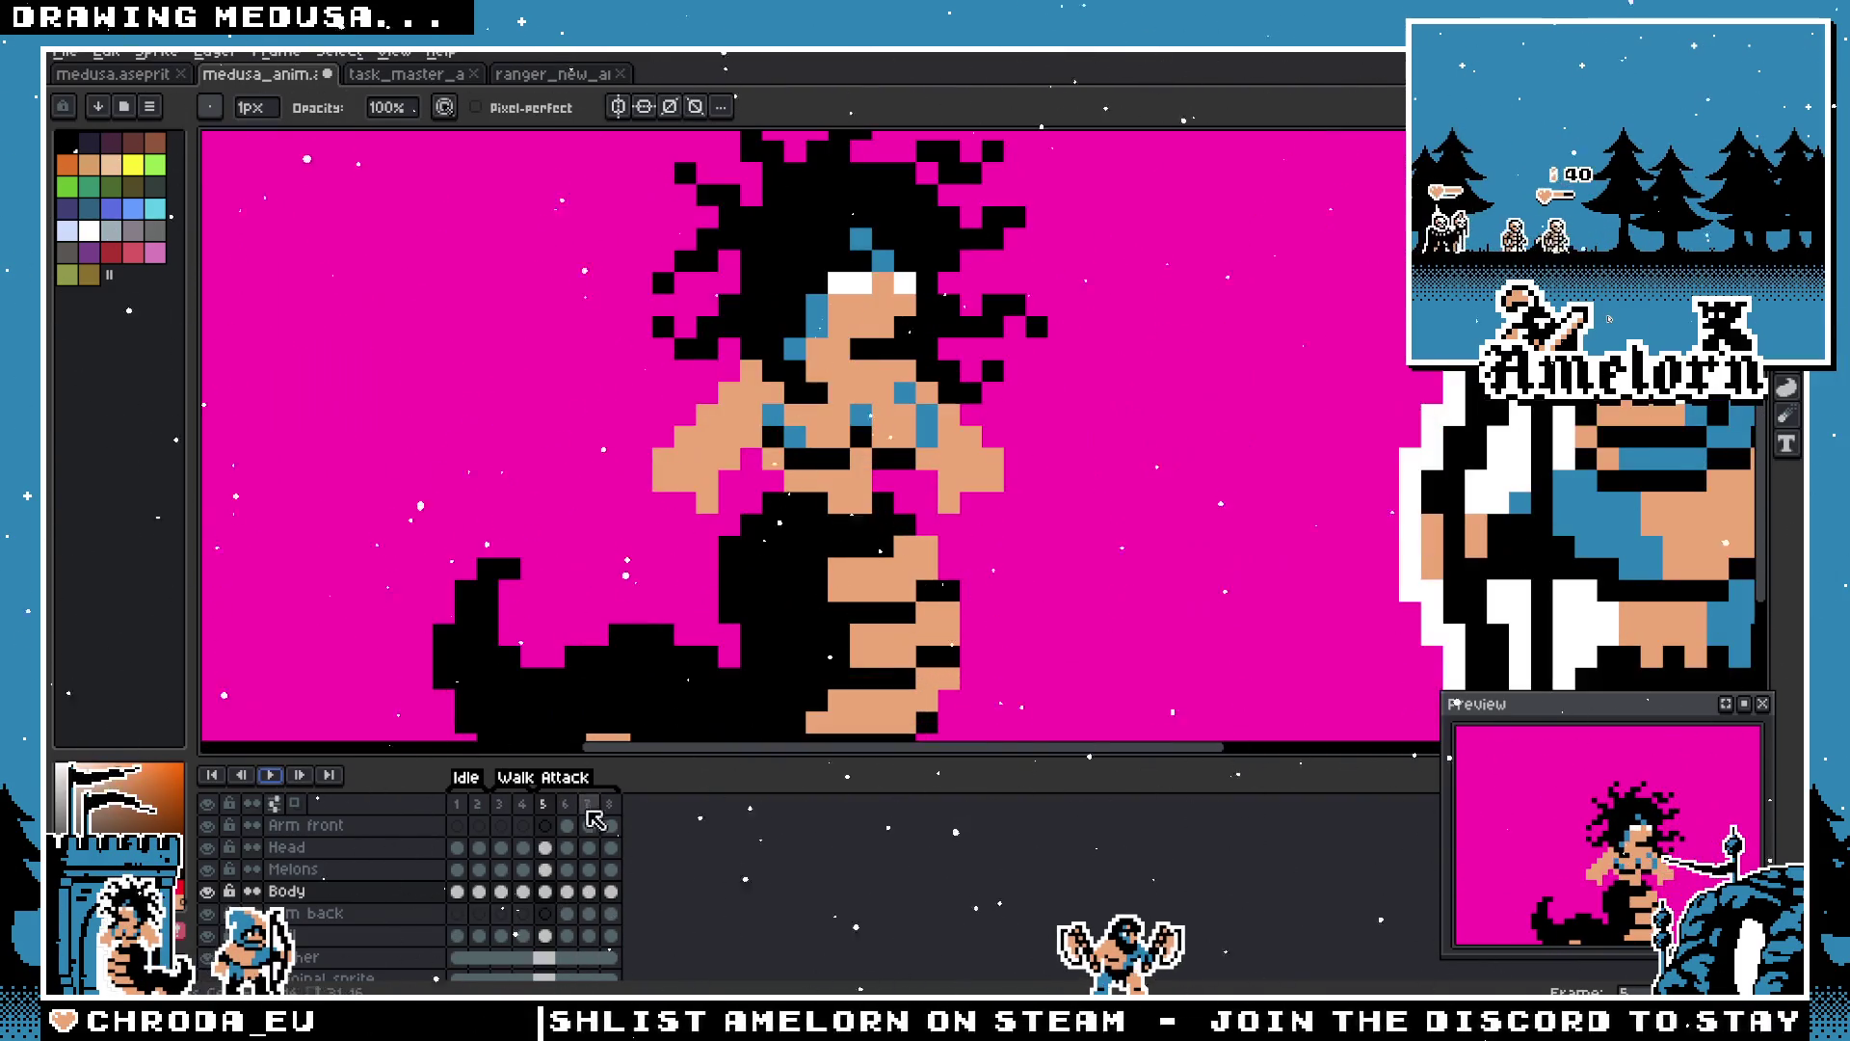
key("Return")
Step: Play the animation again to watch the loop, stopping on frame 5
scroll(605, 521, "down", 2)
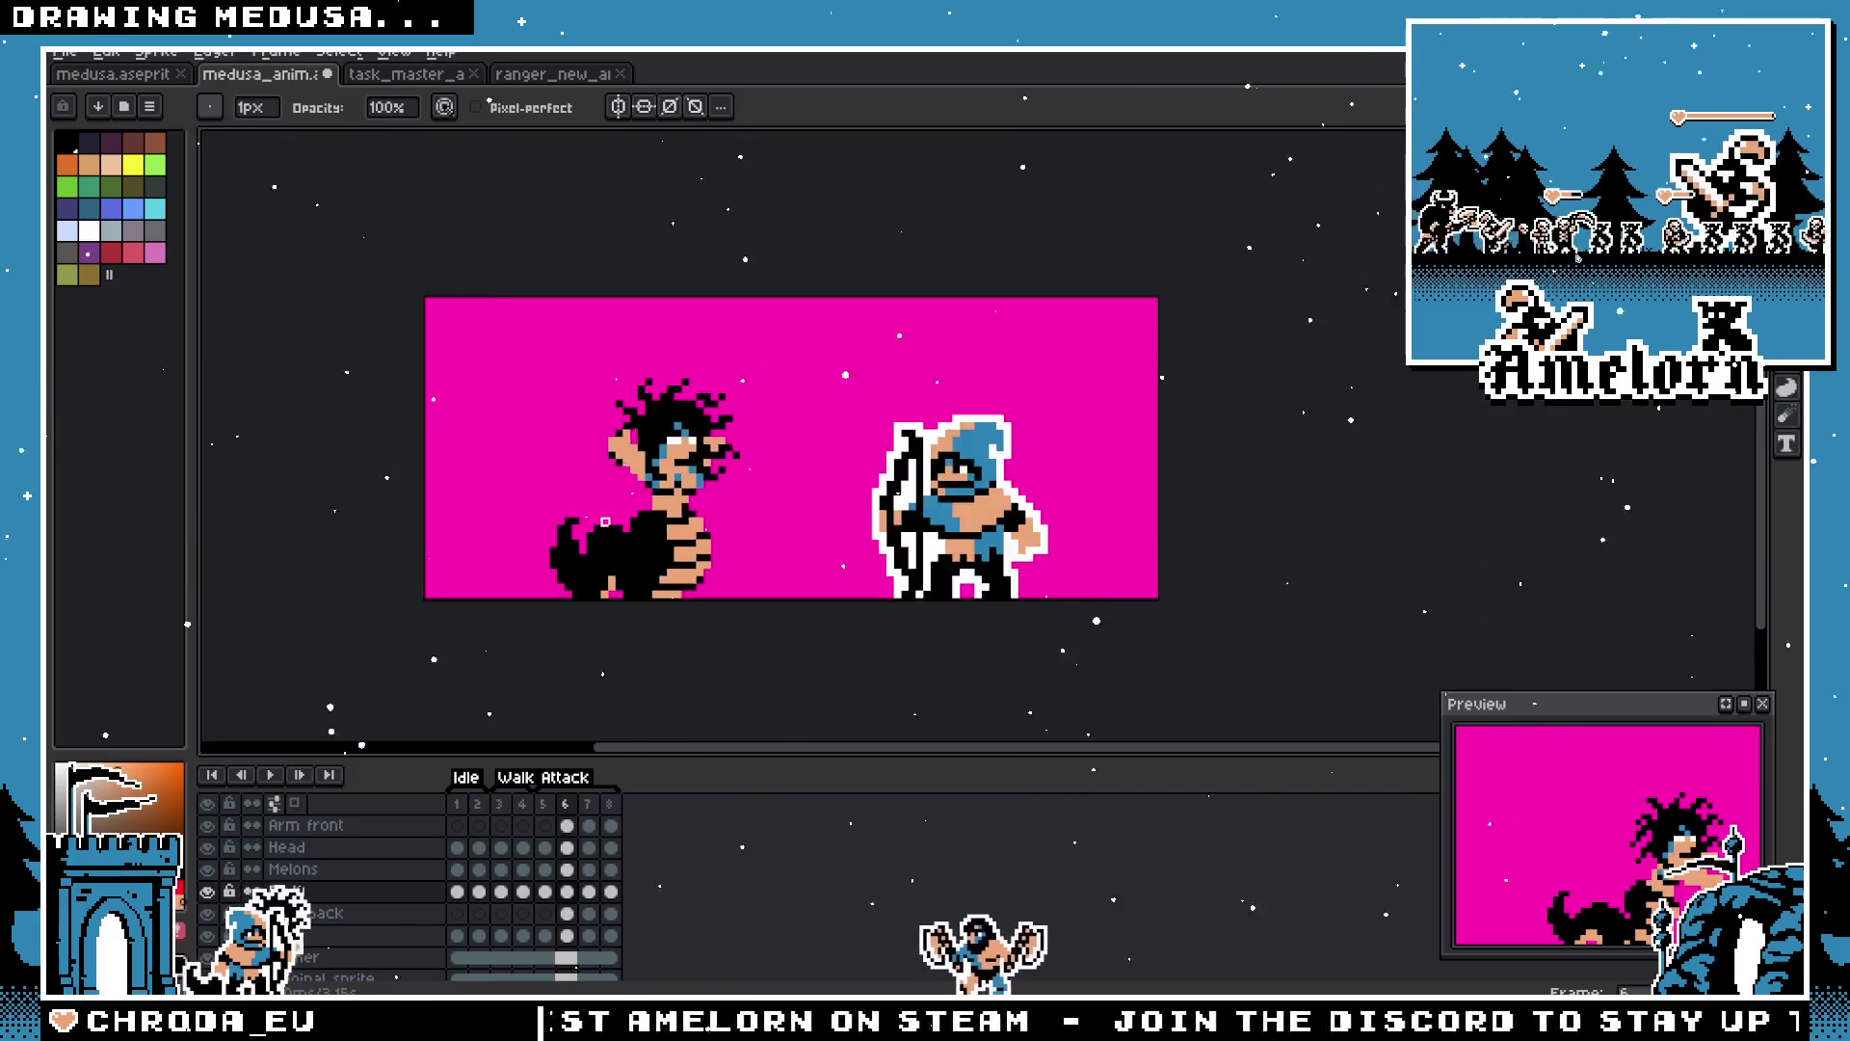
scroll(568, 548, "up", 1)
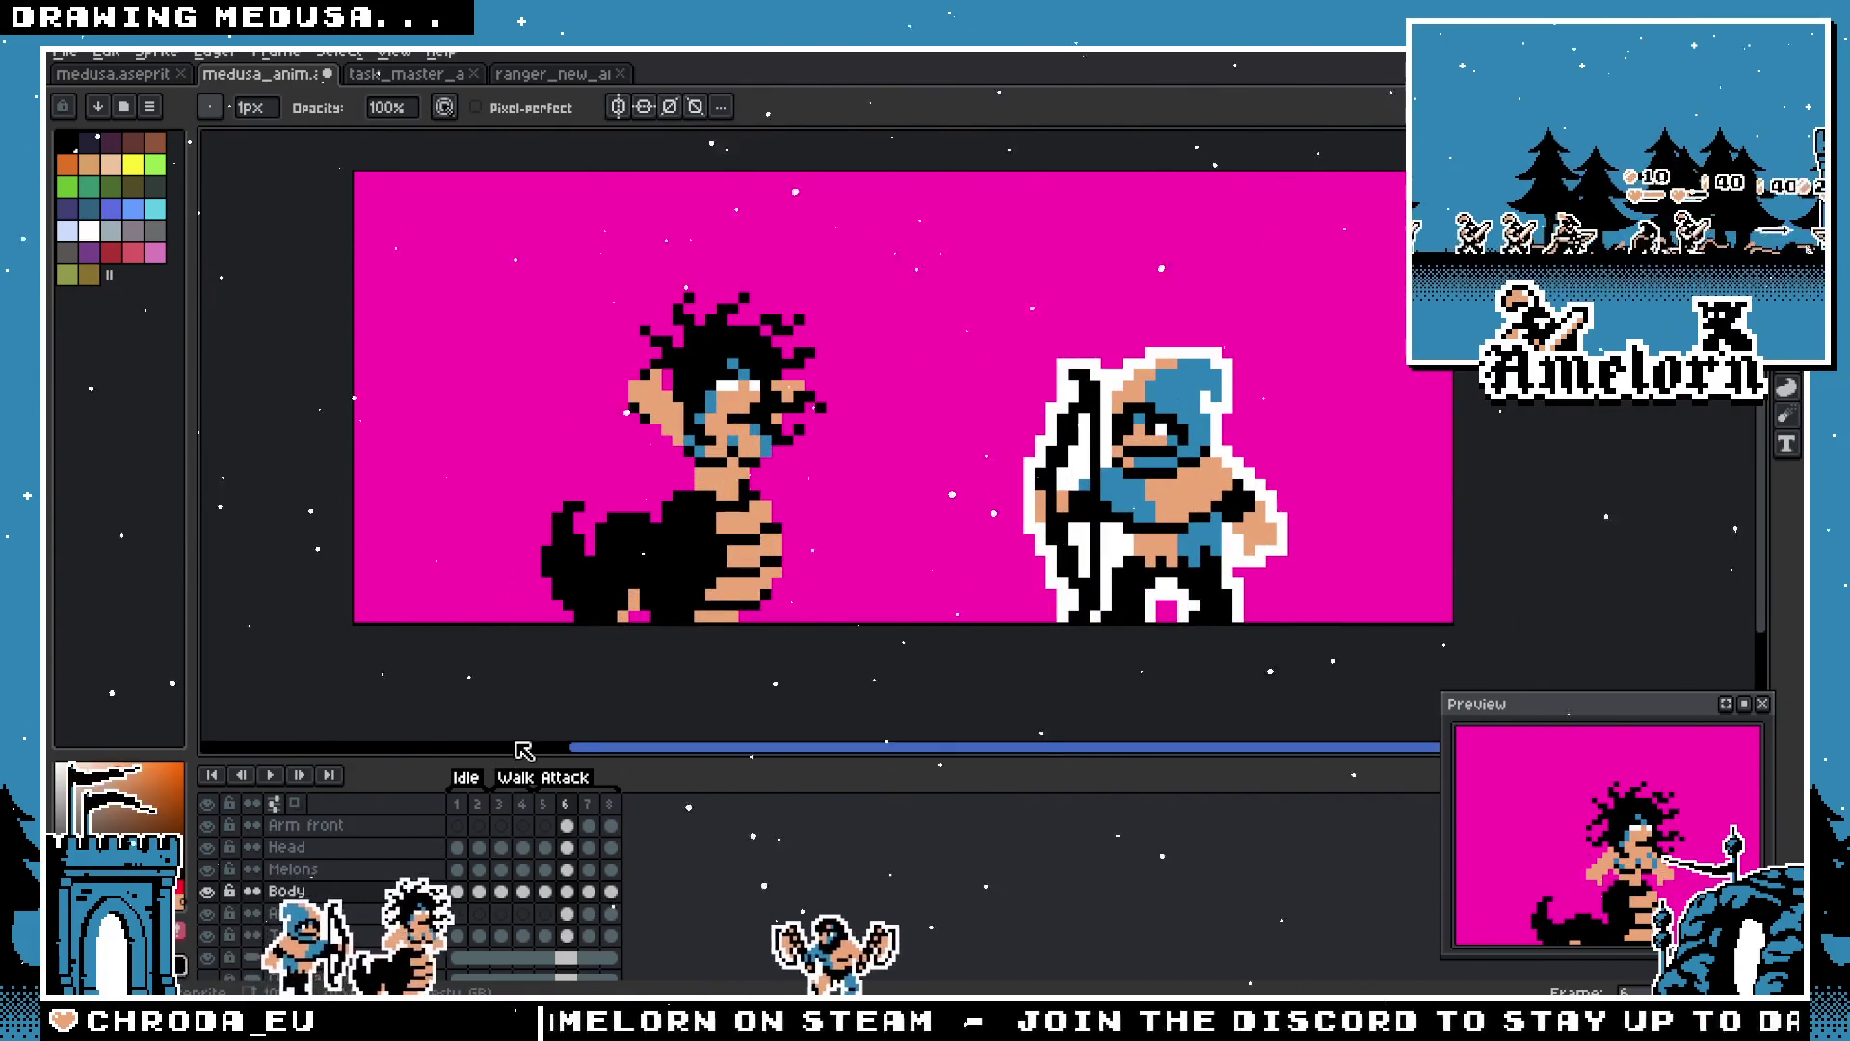
left_click(262, 777)
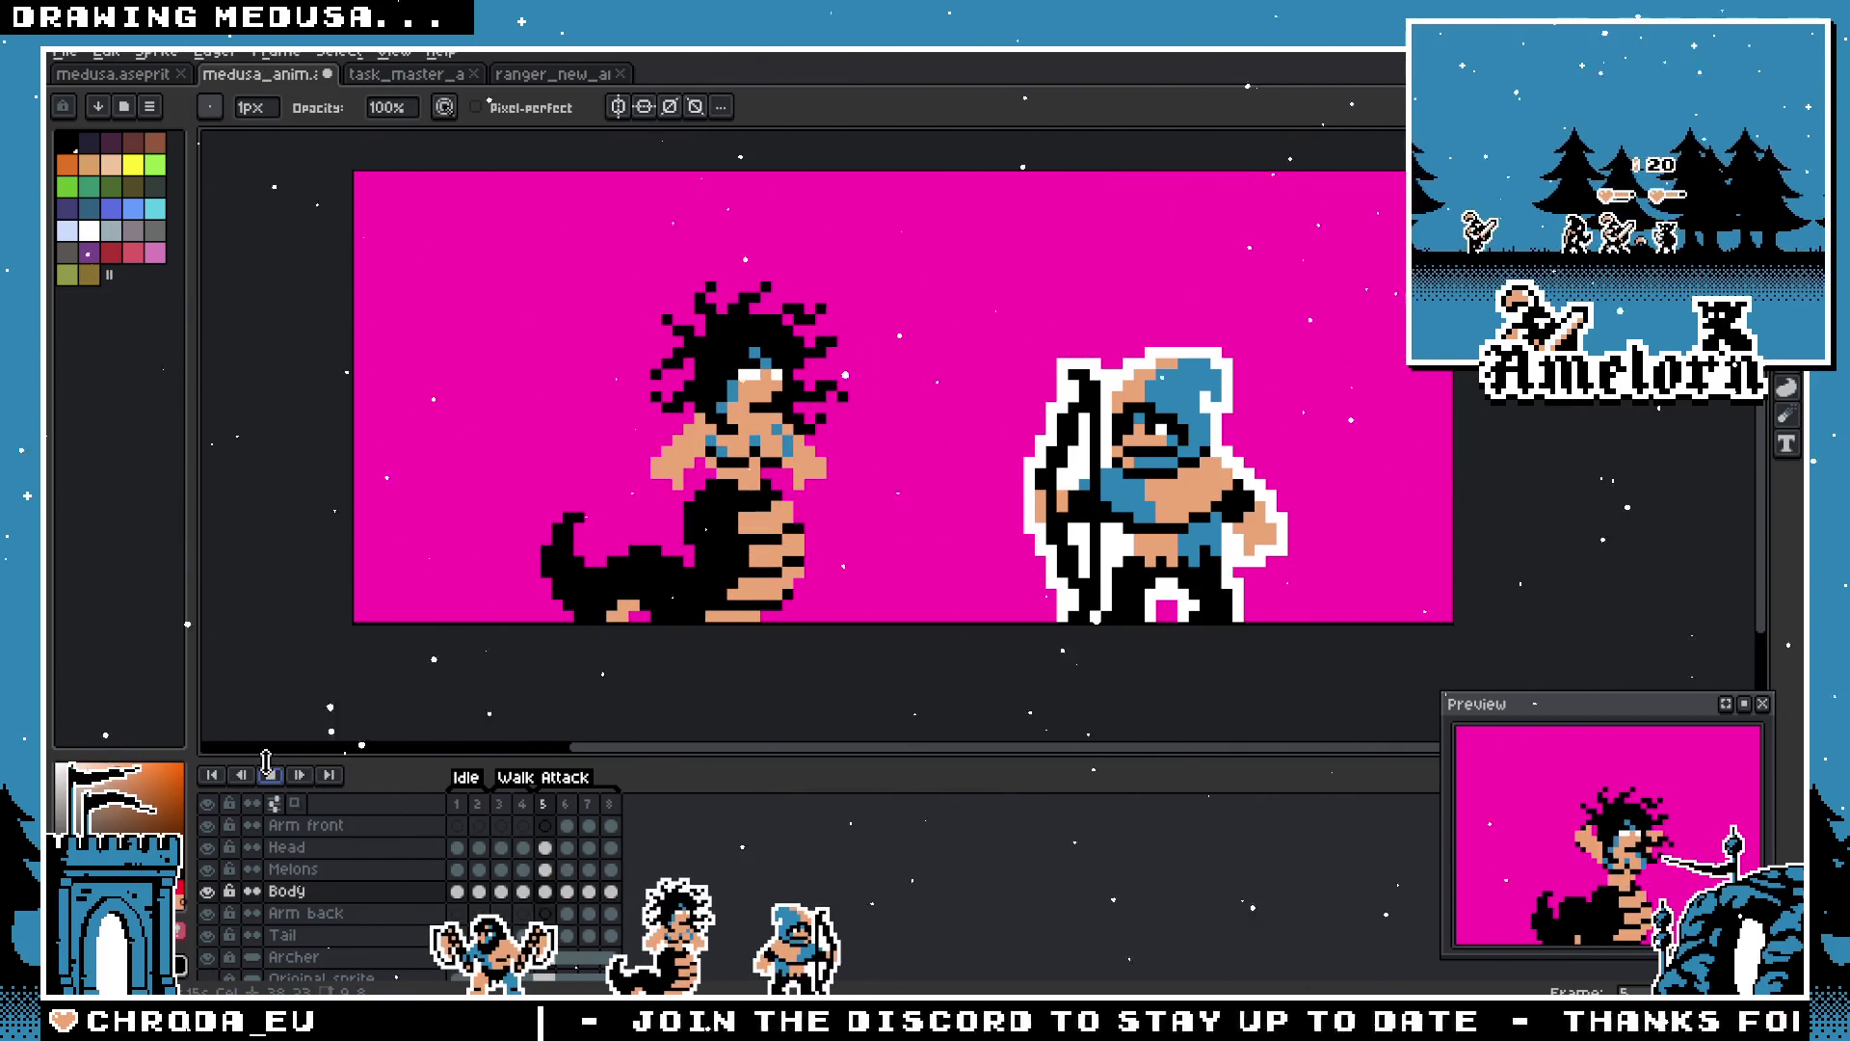
scroll(853, 588, "up", 1)
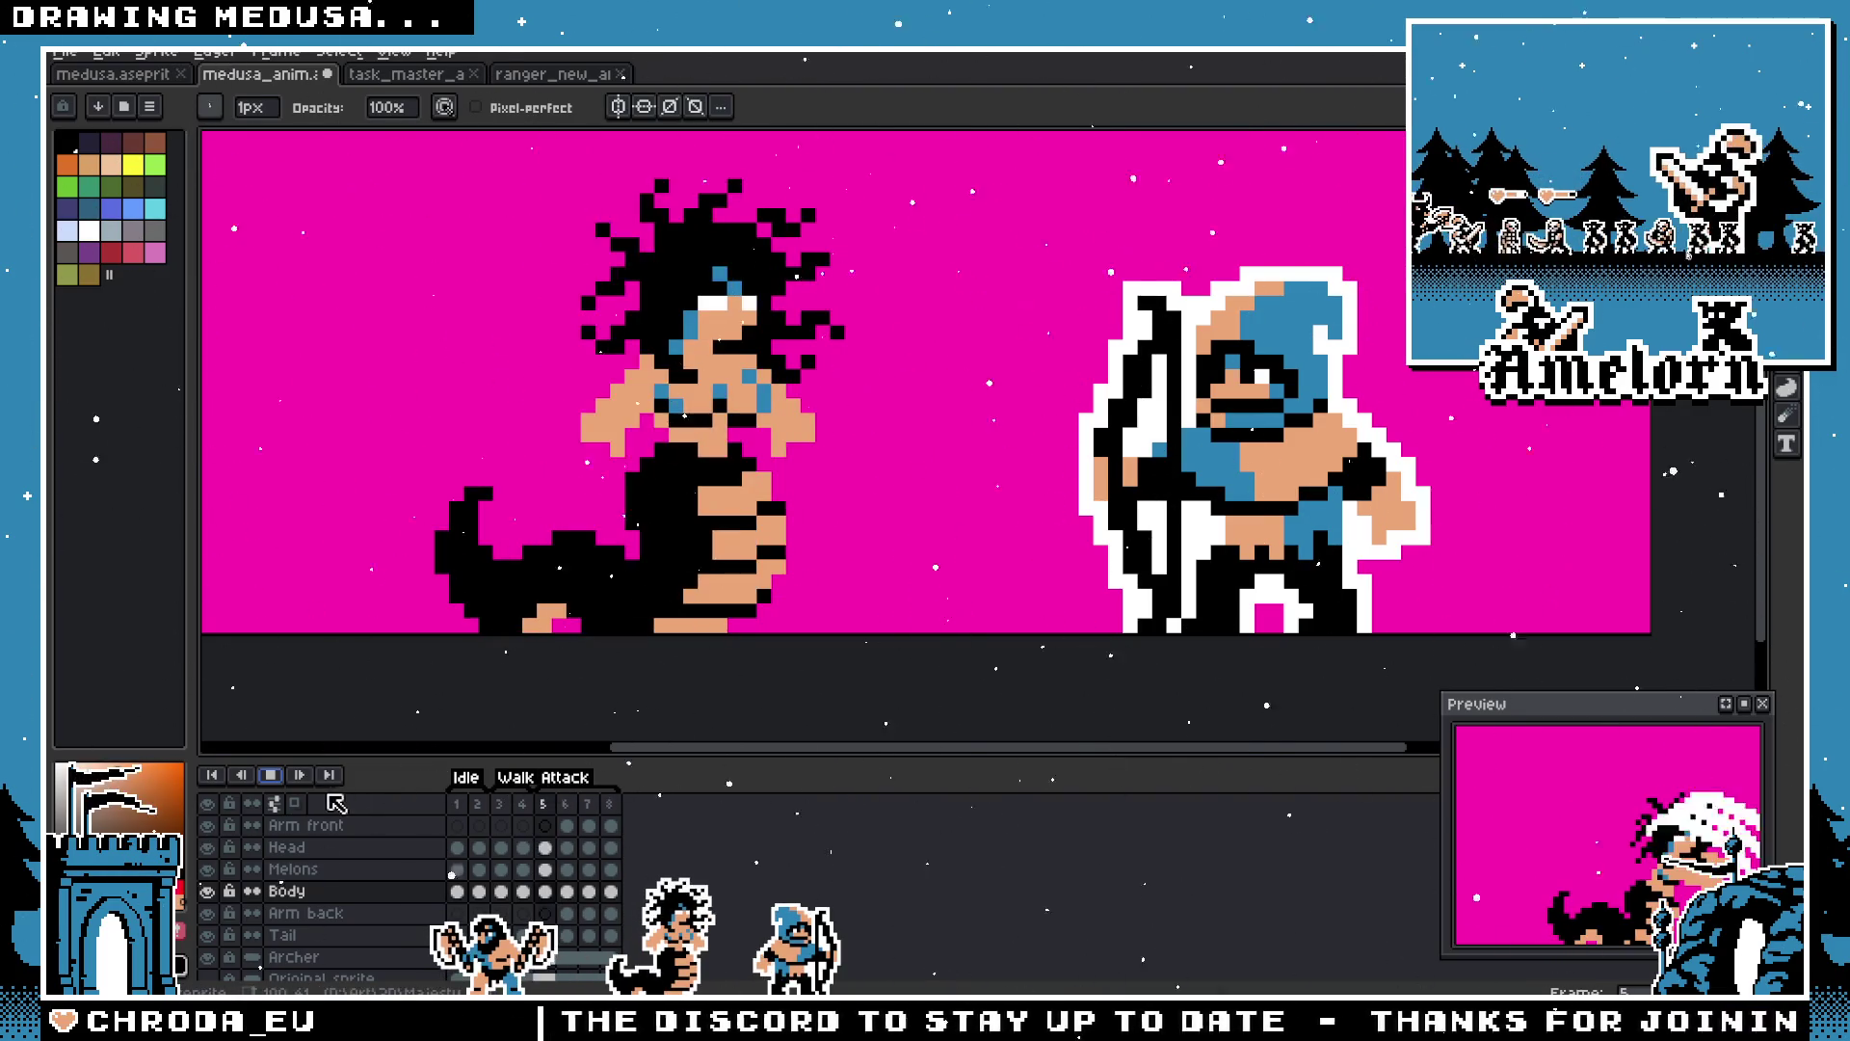
scroll(745, 598, "down", 1)
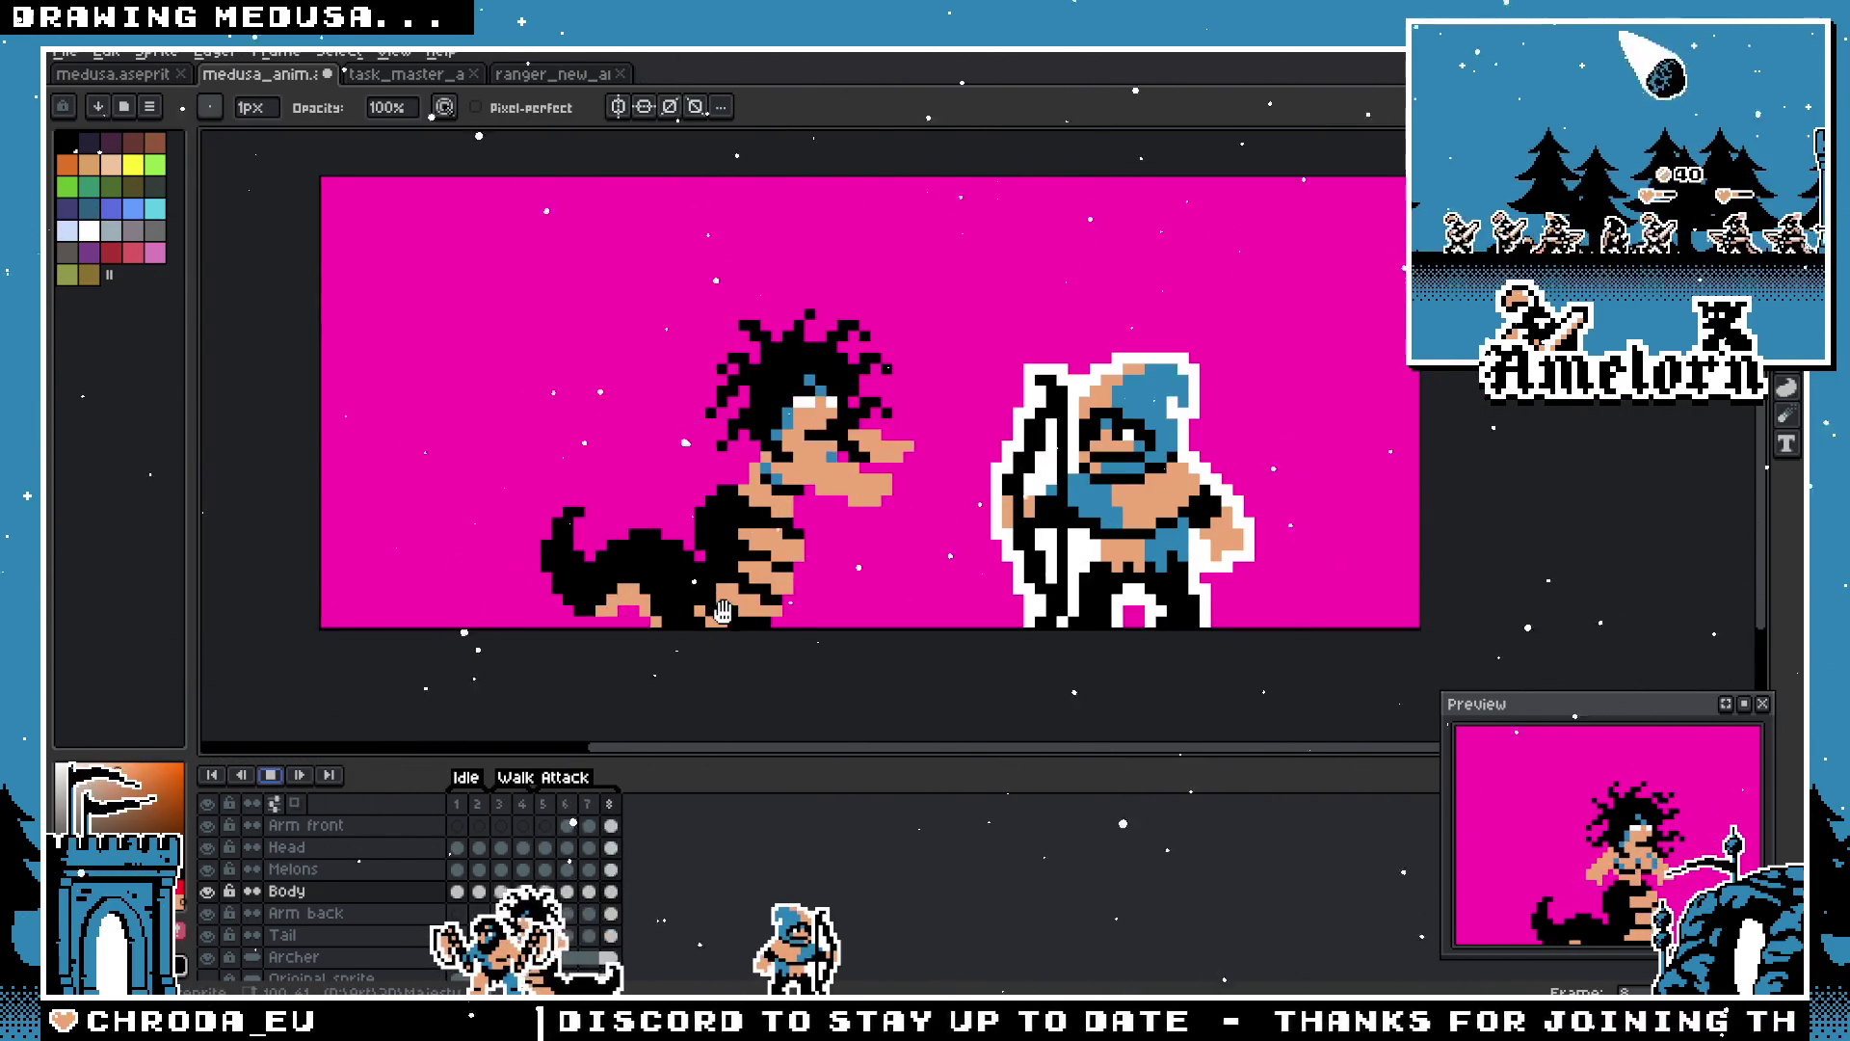
scroll(723, 611, "down", 1)
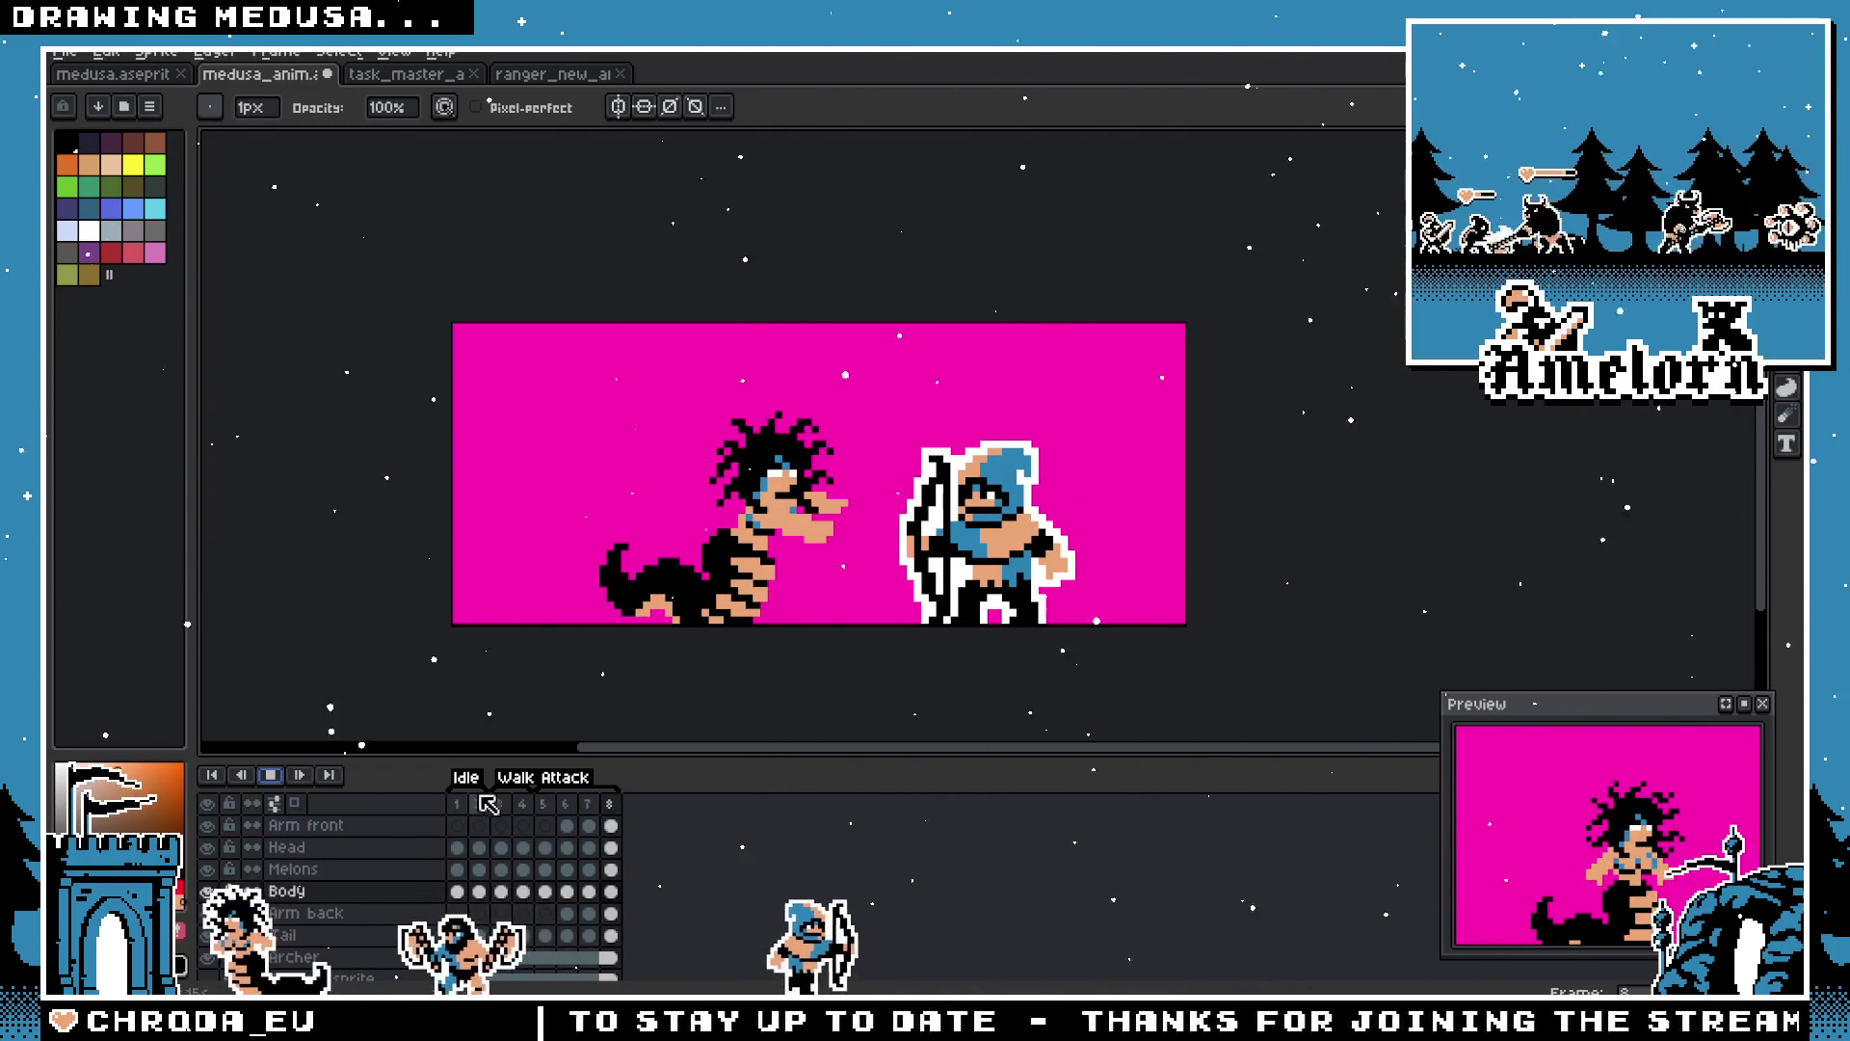
scroll(366, 848, "up", 2)
left_click(365, 869)
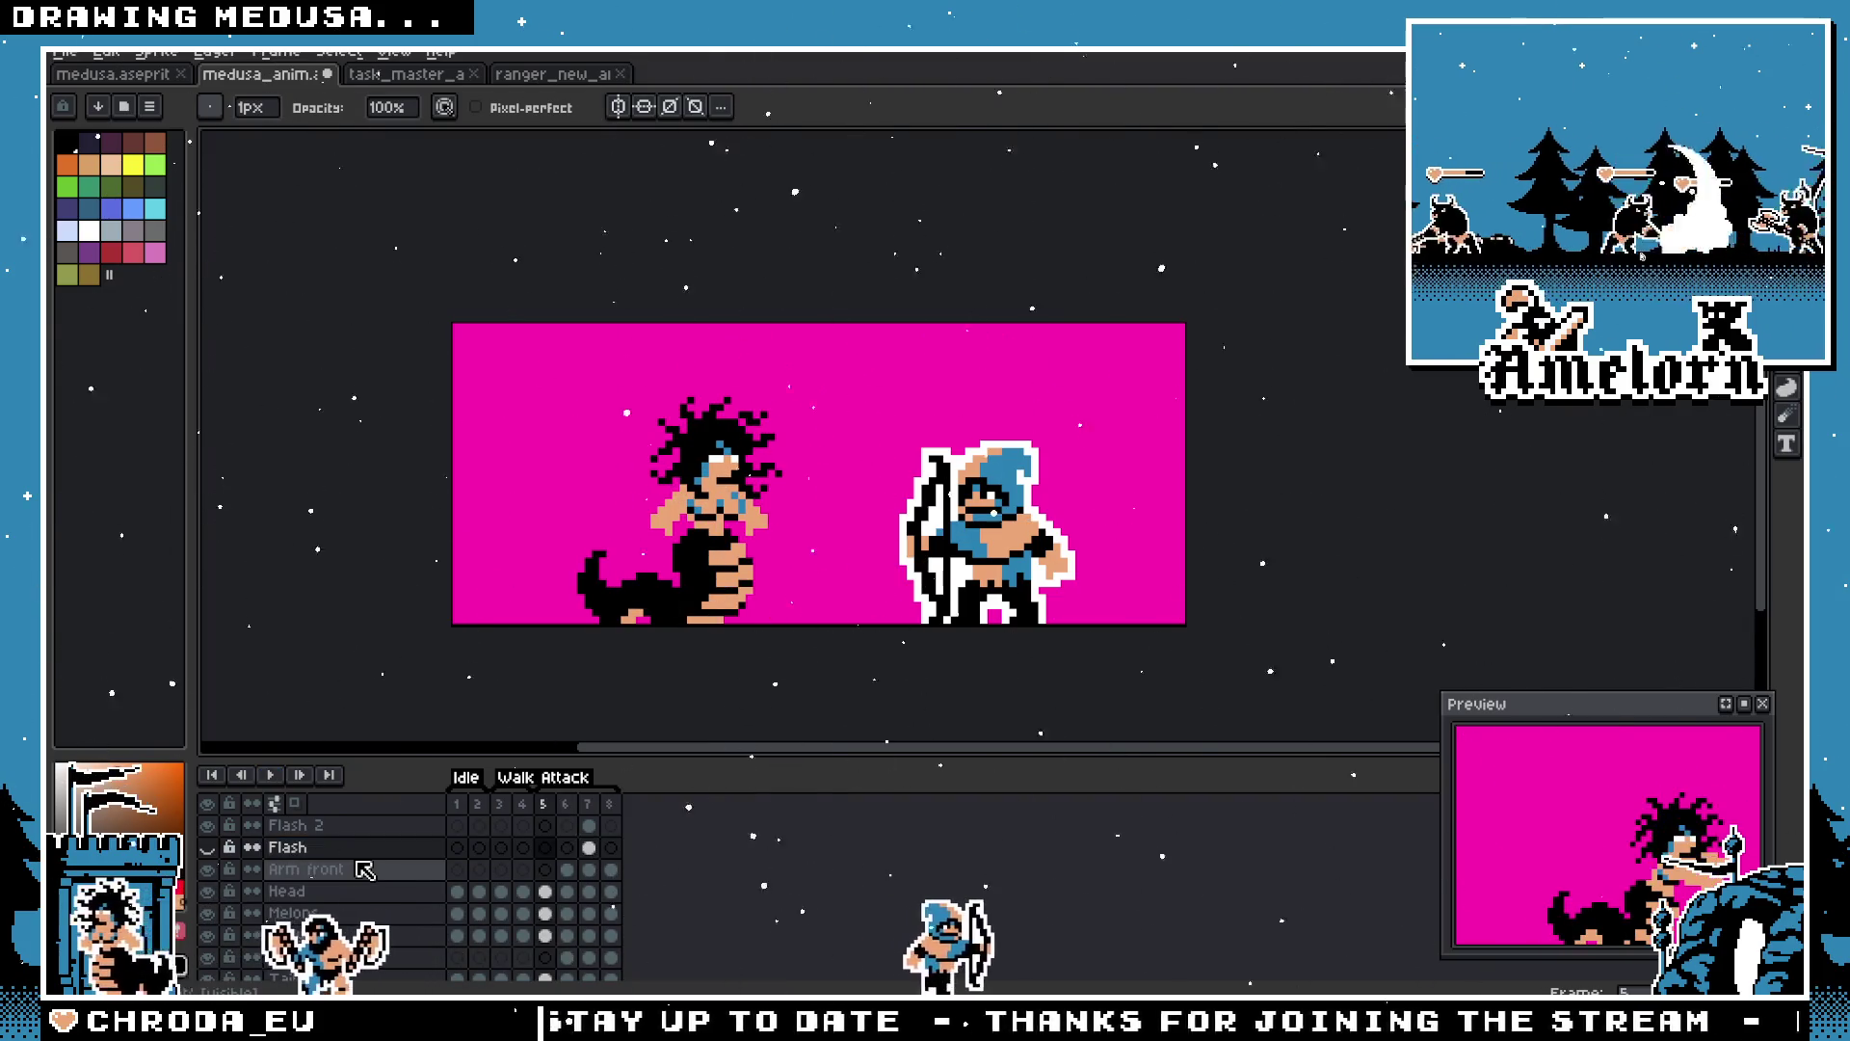
Step: Delete the old Flash layer and rename 'Flash 2' to 'Flash'
left_click(289, 847)
key("Delete")
left_click(294, 825)
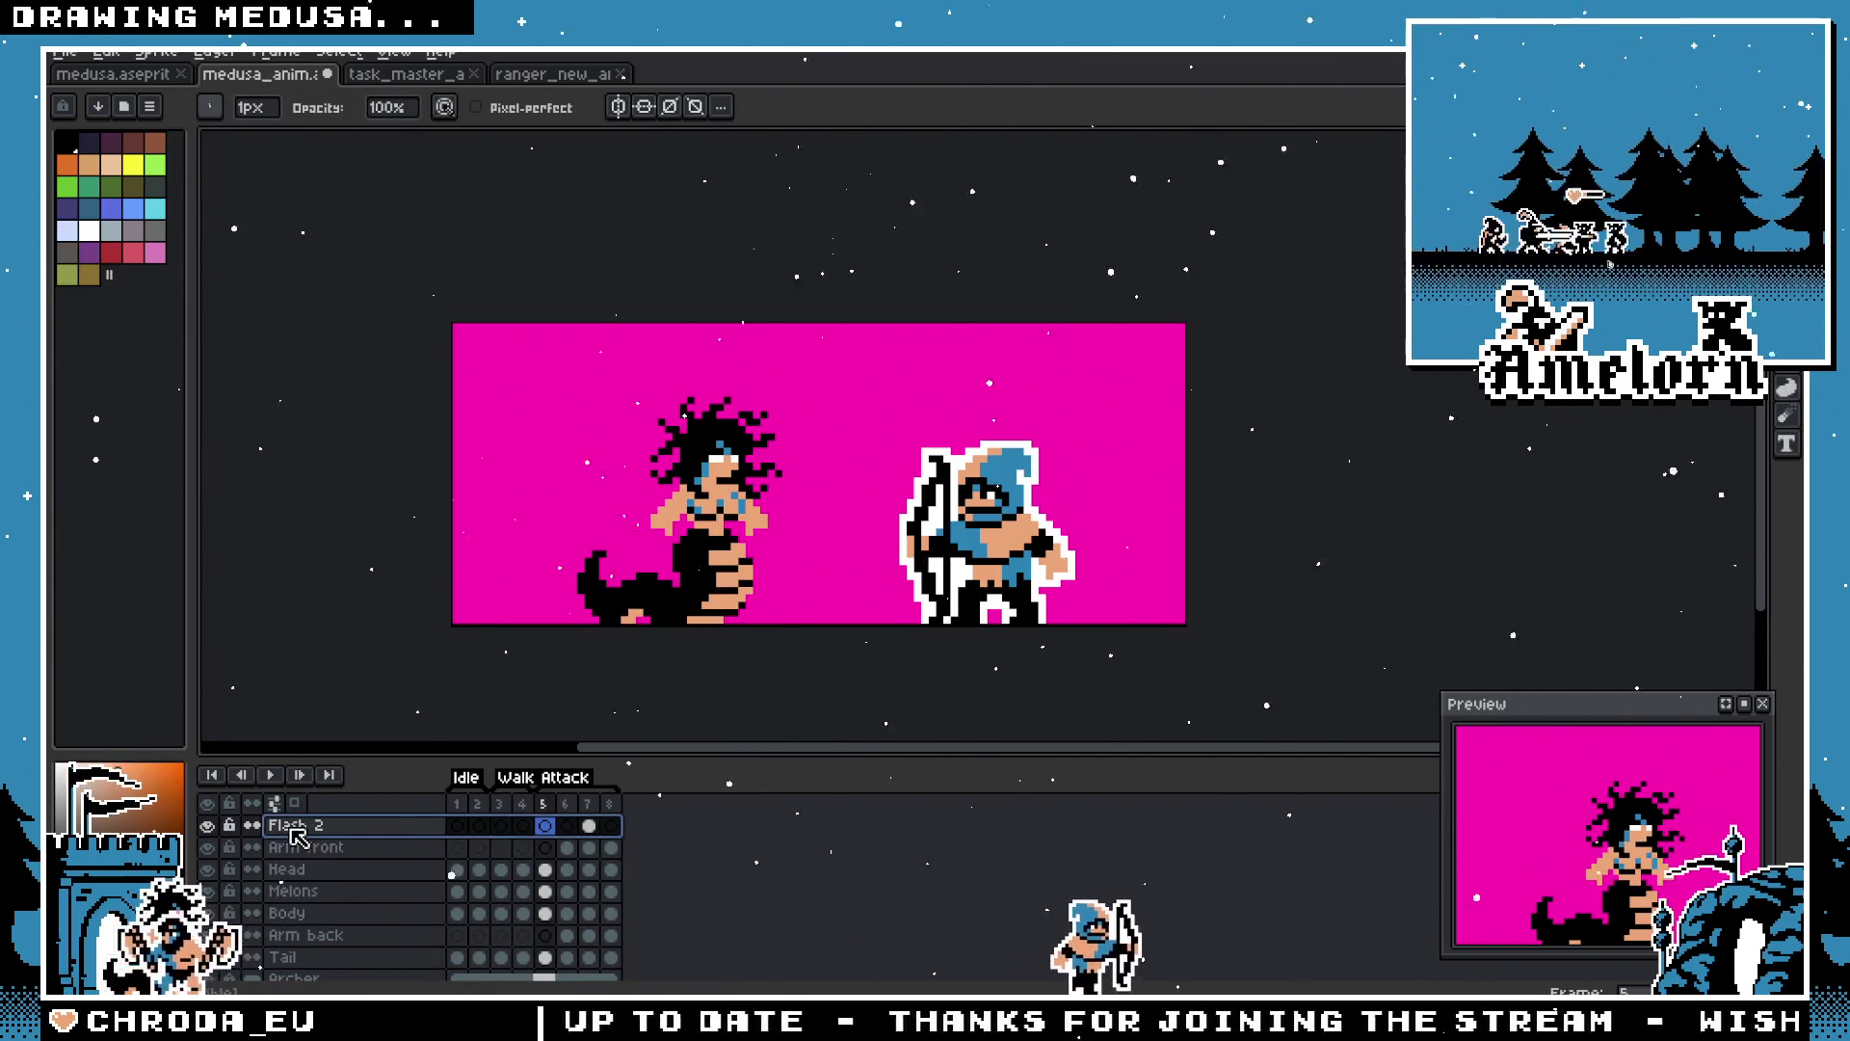
double_click(329, 829)
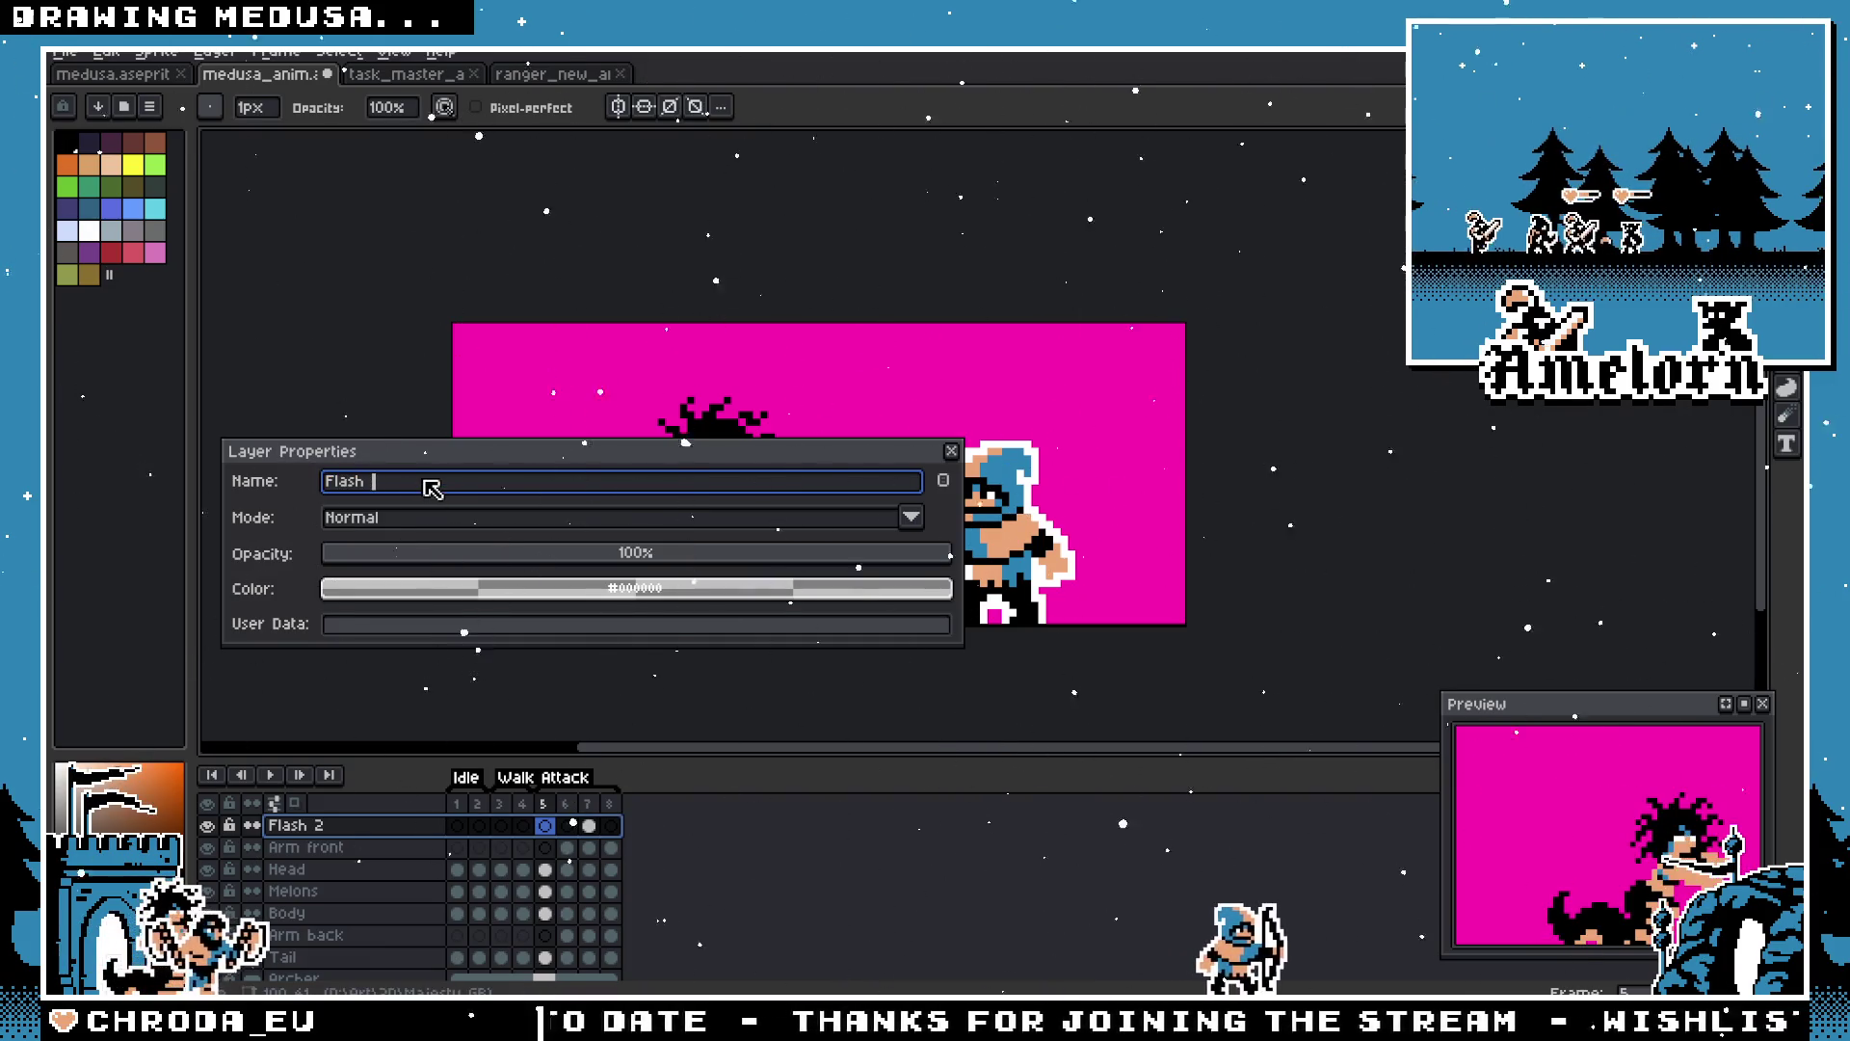
key("BackSpace")
key("Return")
Step: Bring up the Frame Properties for frame 7
scroll(488, 615, "up", 2)
scroll(489, 615, "down", 1)
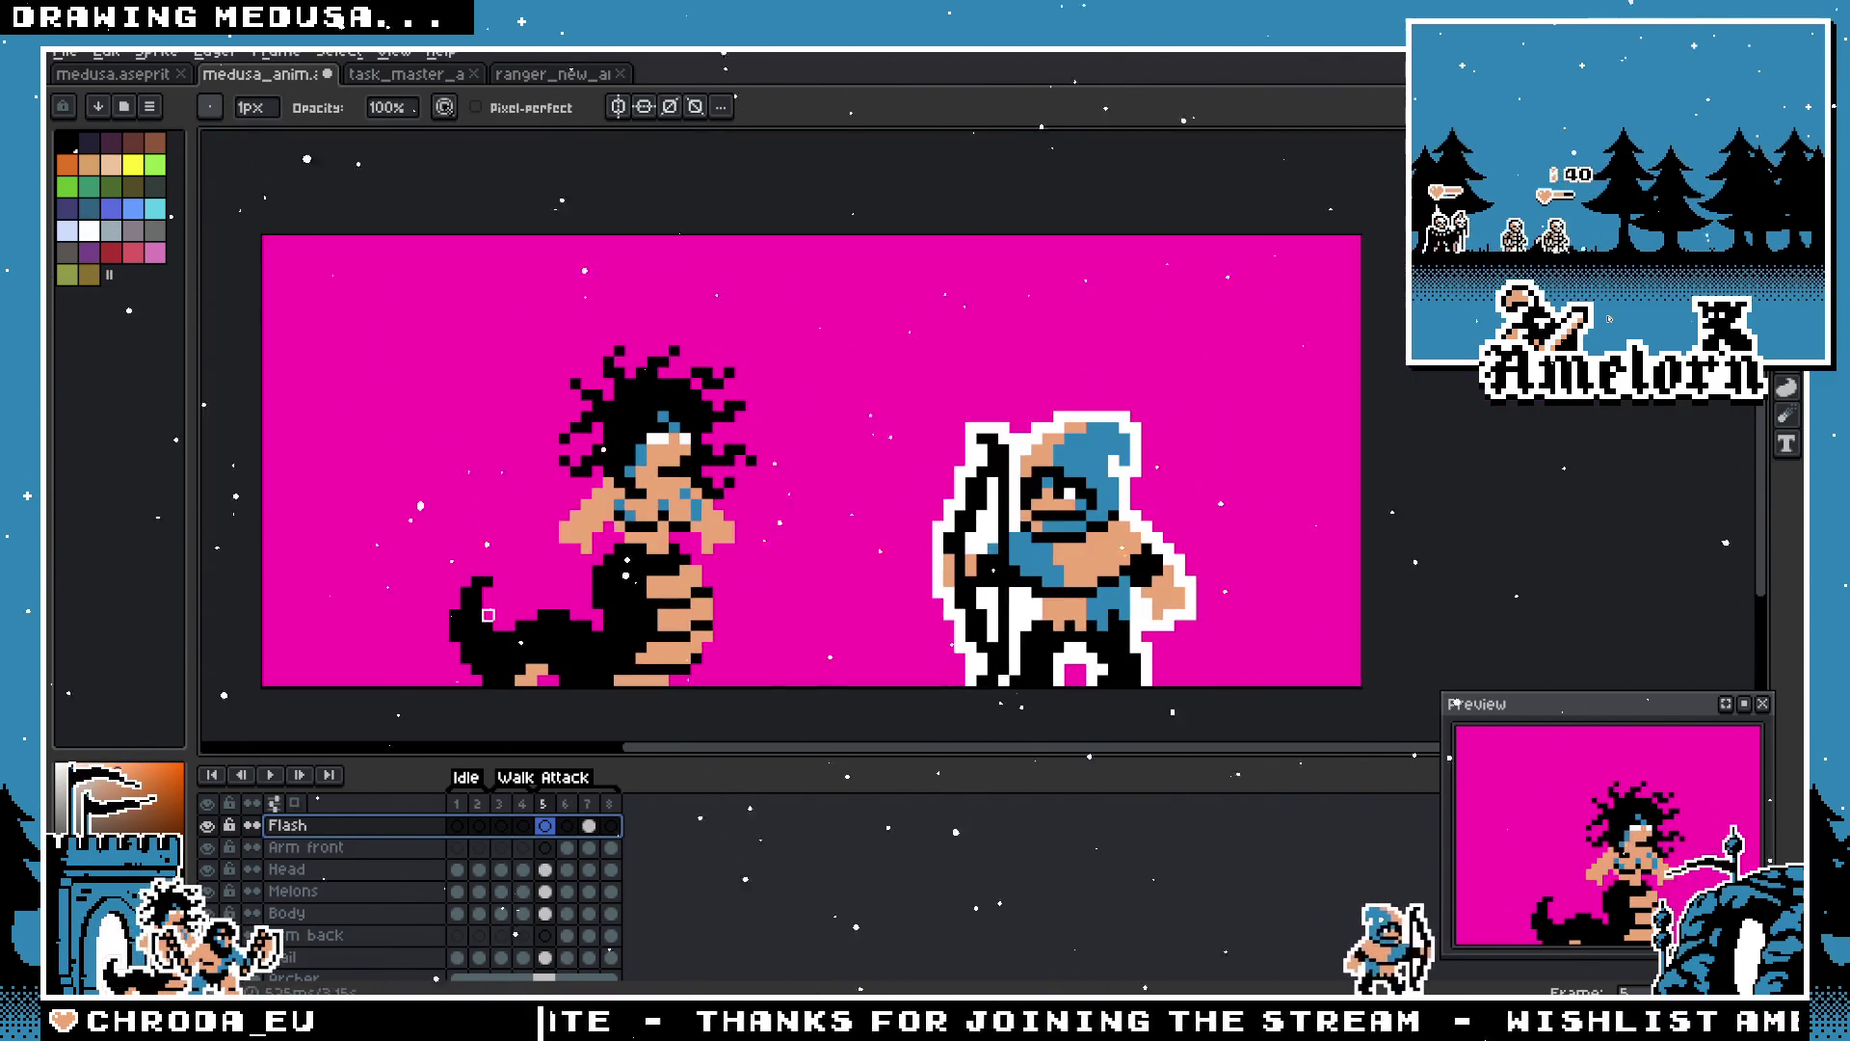
scroll(1518, 884, "down", 1)
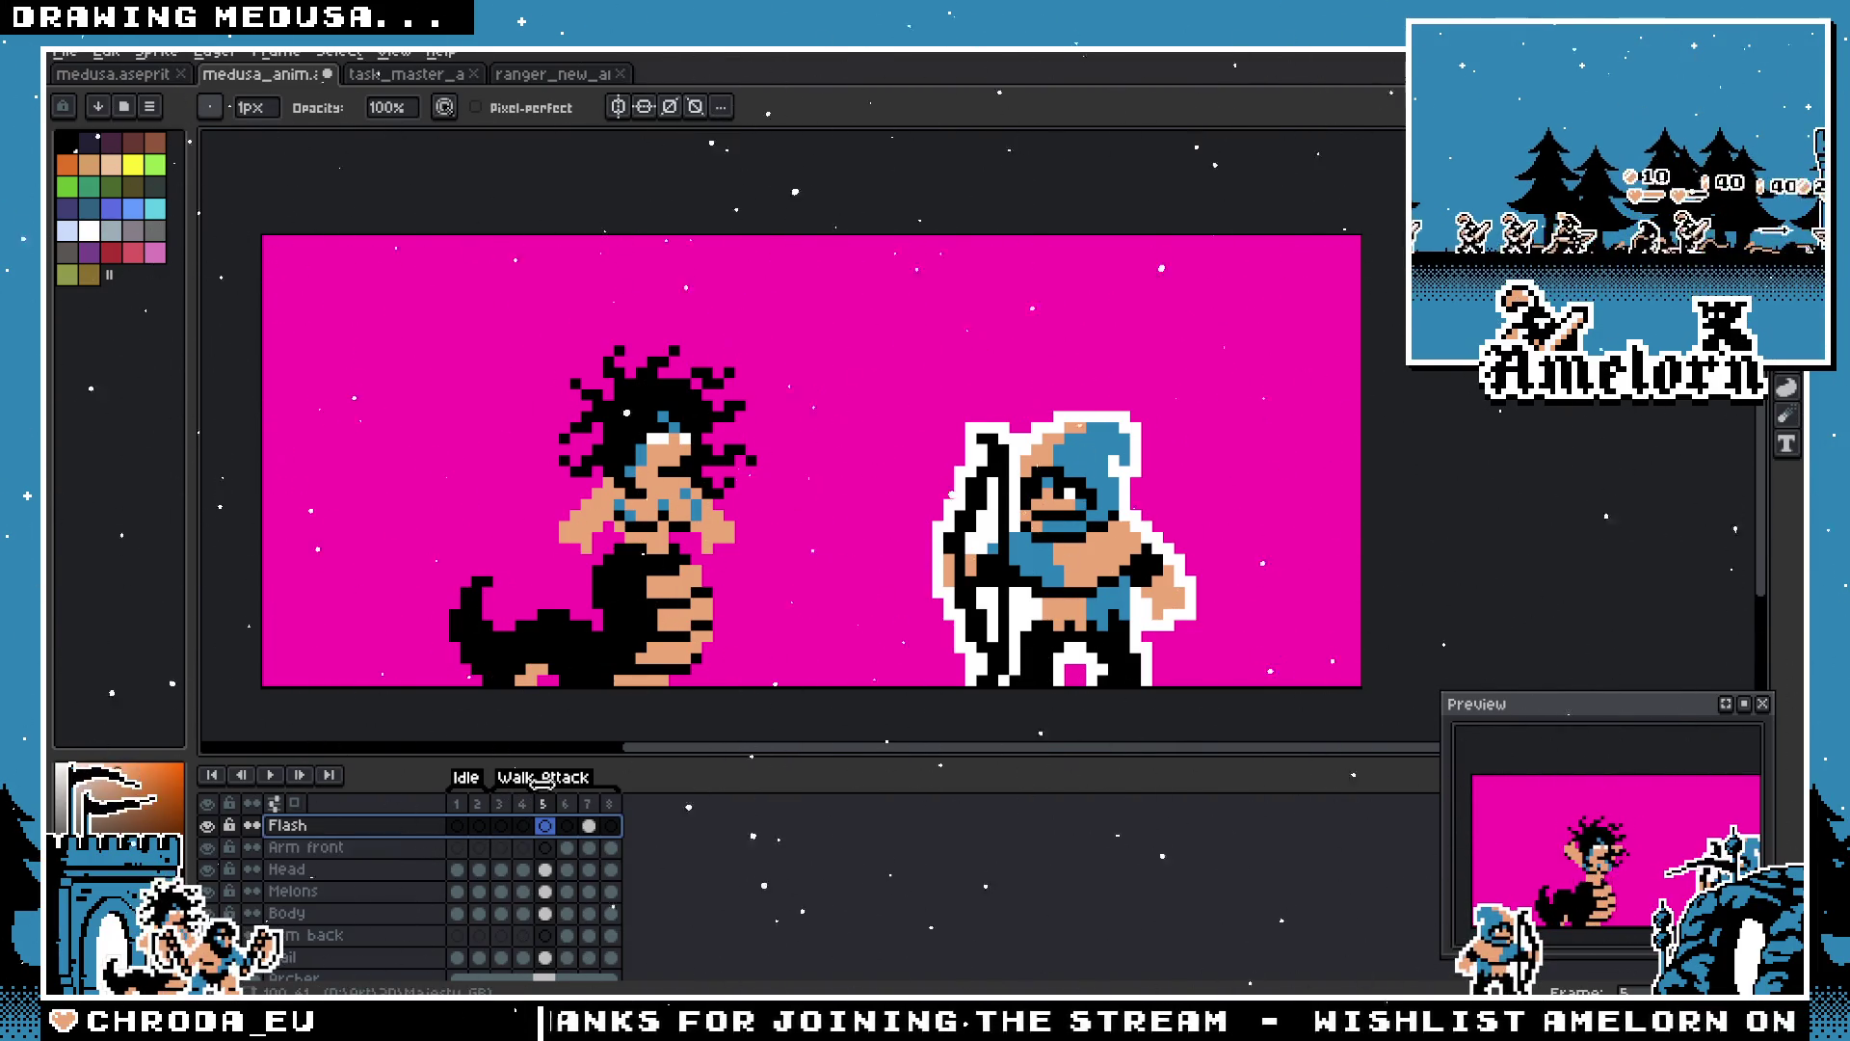
double_click(588, 804)
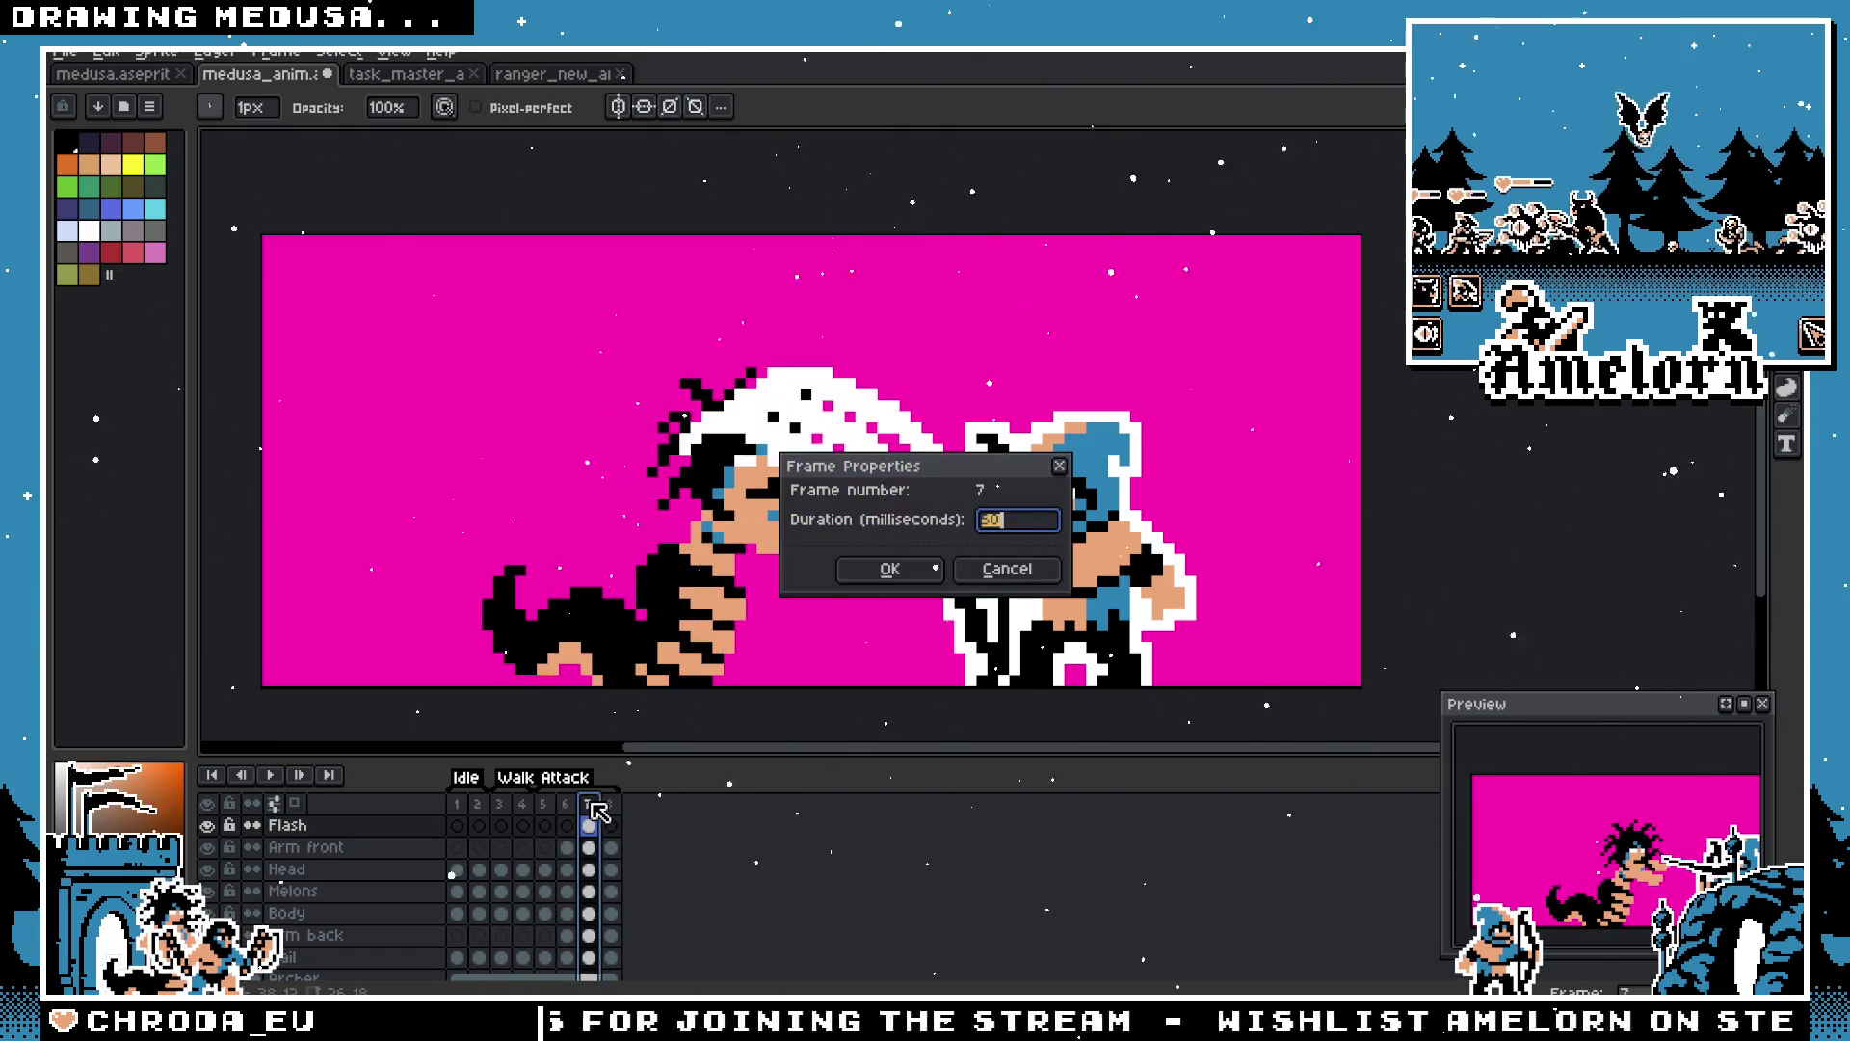
Step: Set frame 8's duration to 100 ms
left_click(1007, 570)
double_click(609, 804)
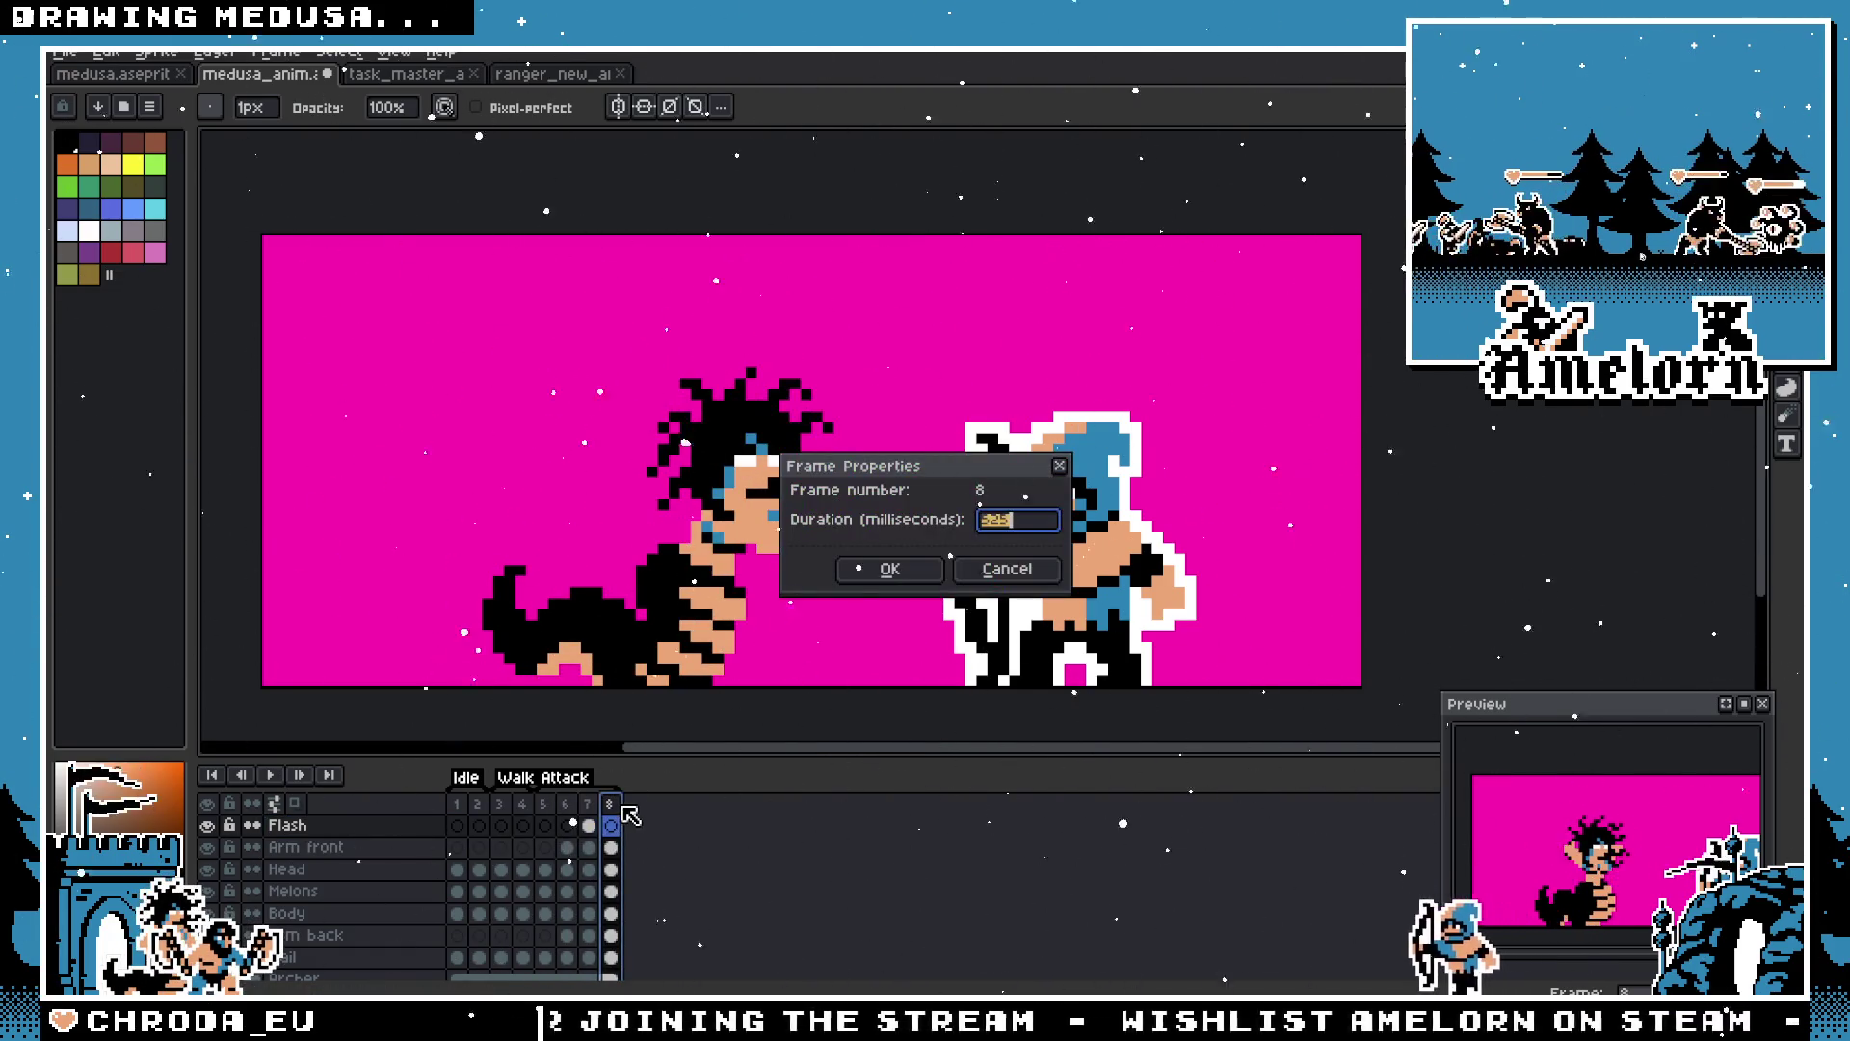
type("100")
key("Return")
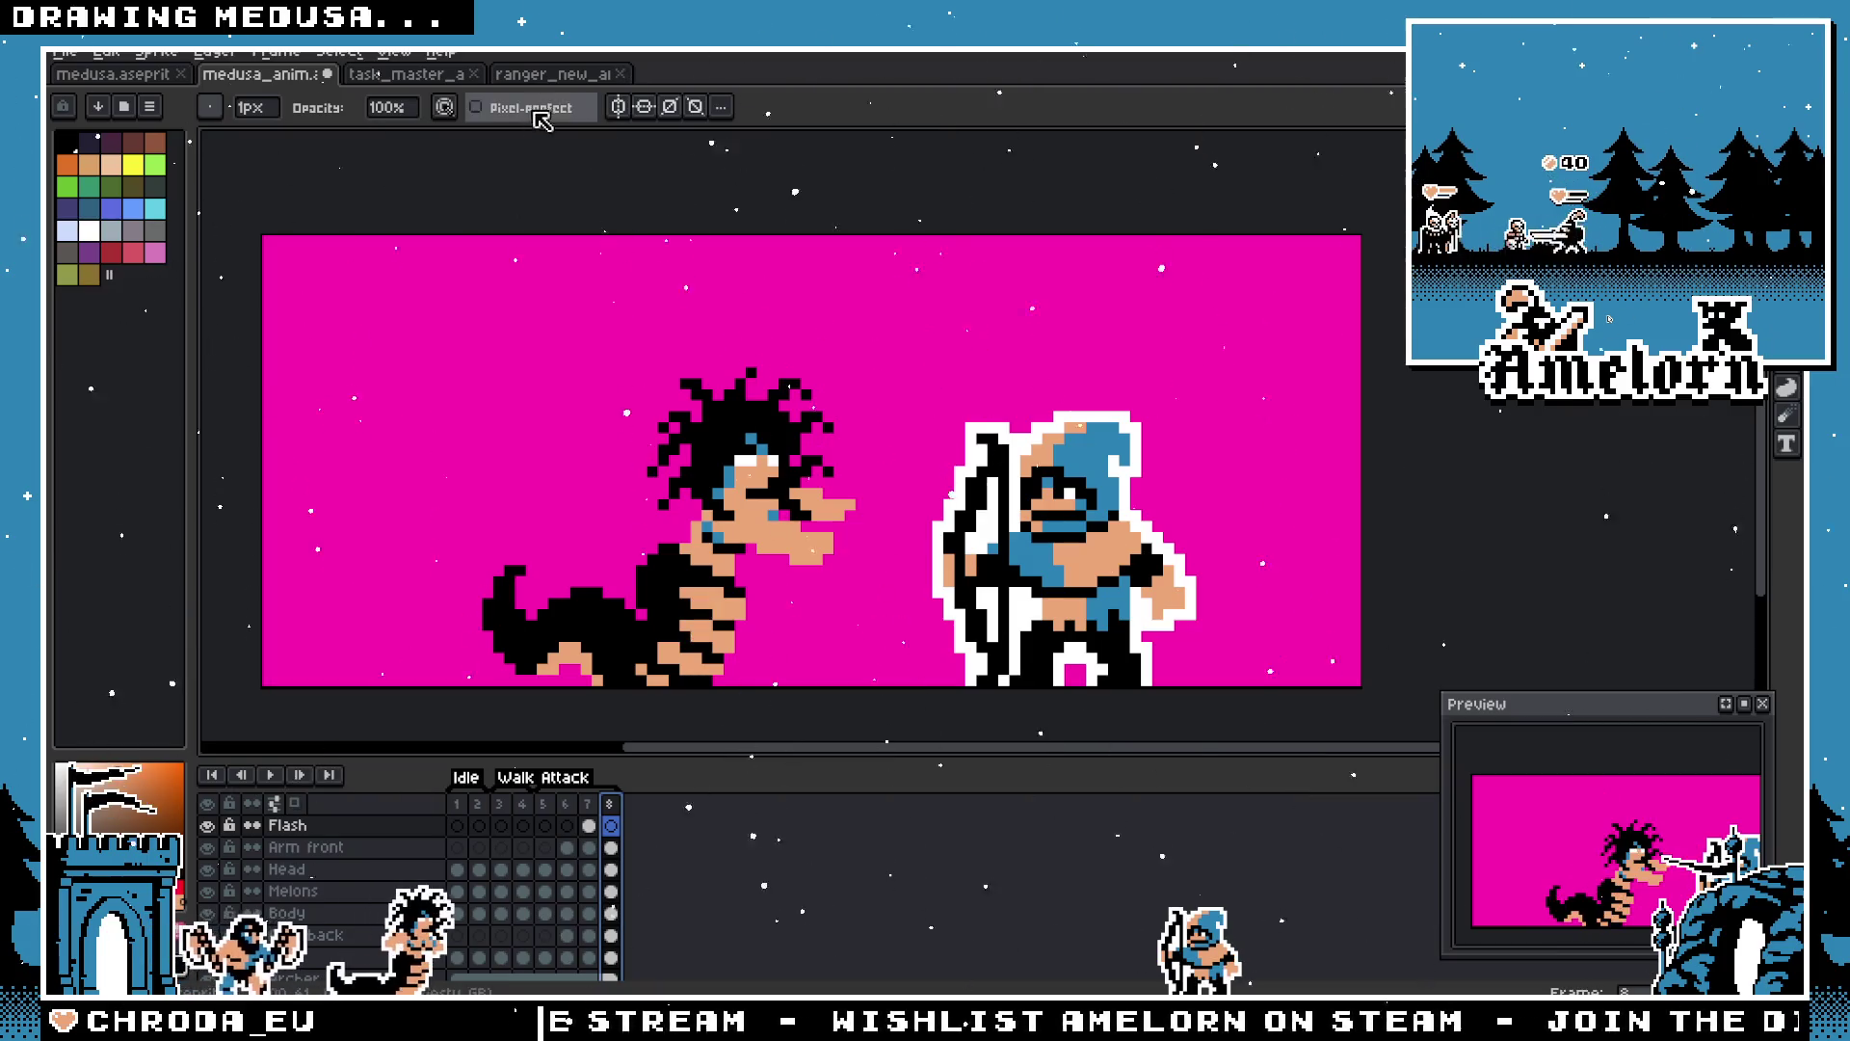
Step: Compare frame durations in the task master and ranger files, then check frame 6's timing unchanged
left_click(406, 74)
double_click(545, 804)
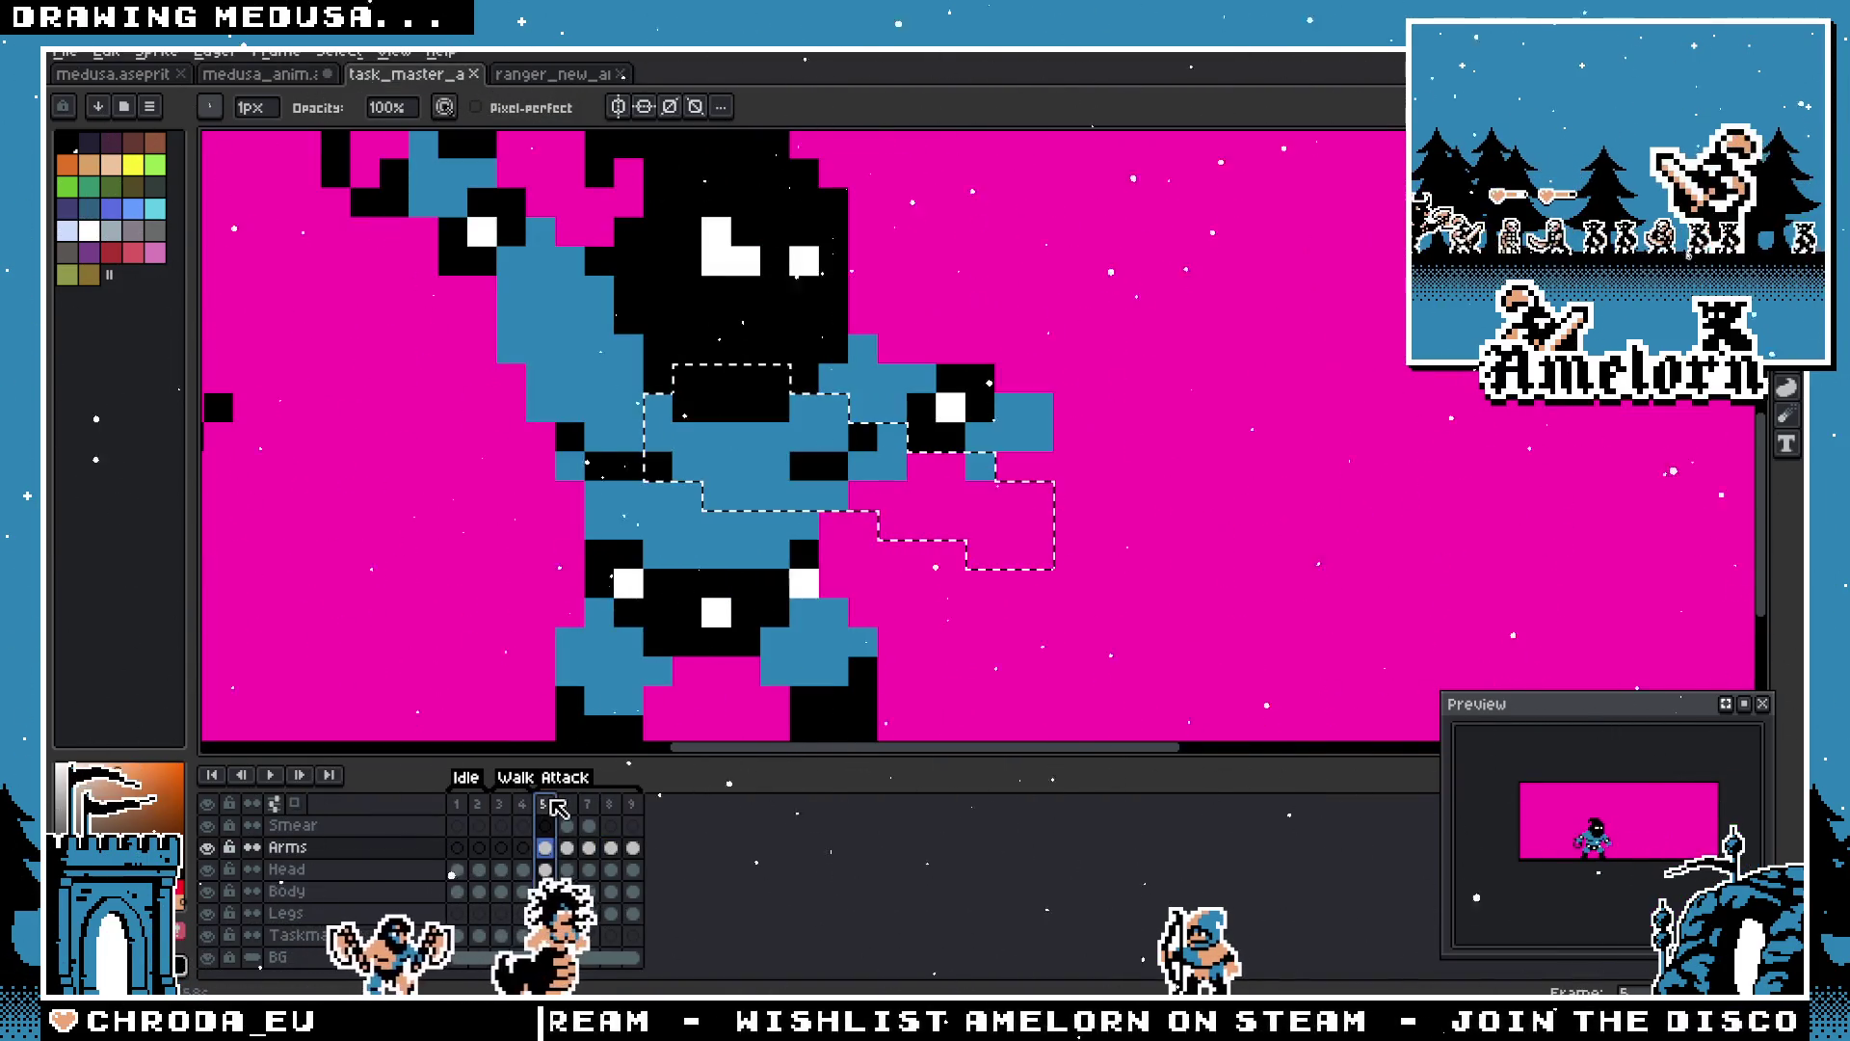
left_click(965, 576)
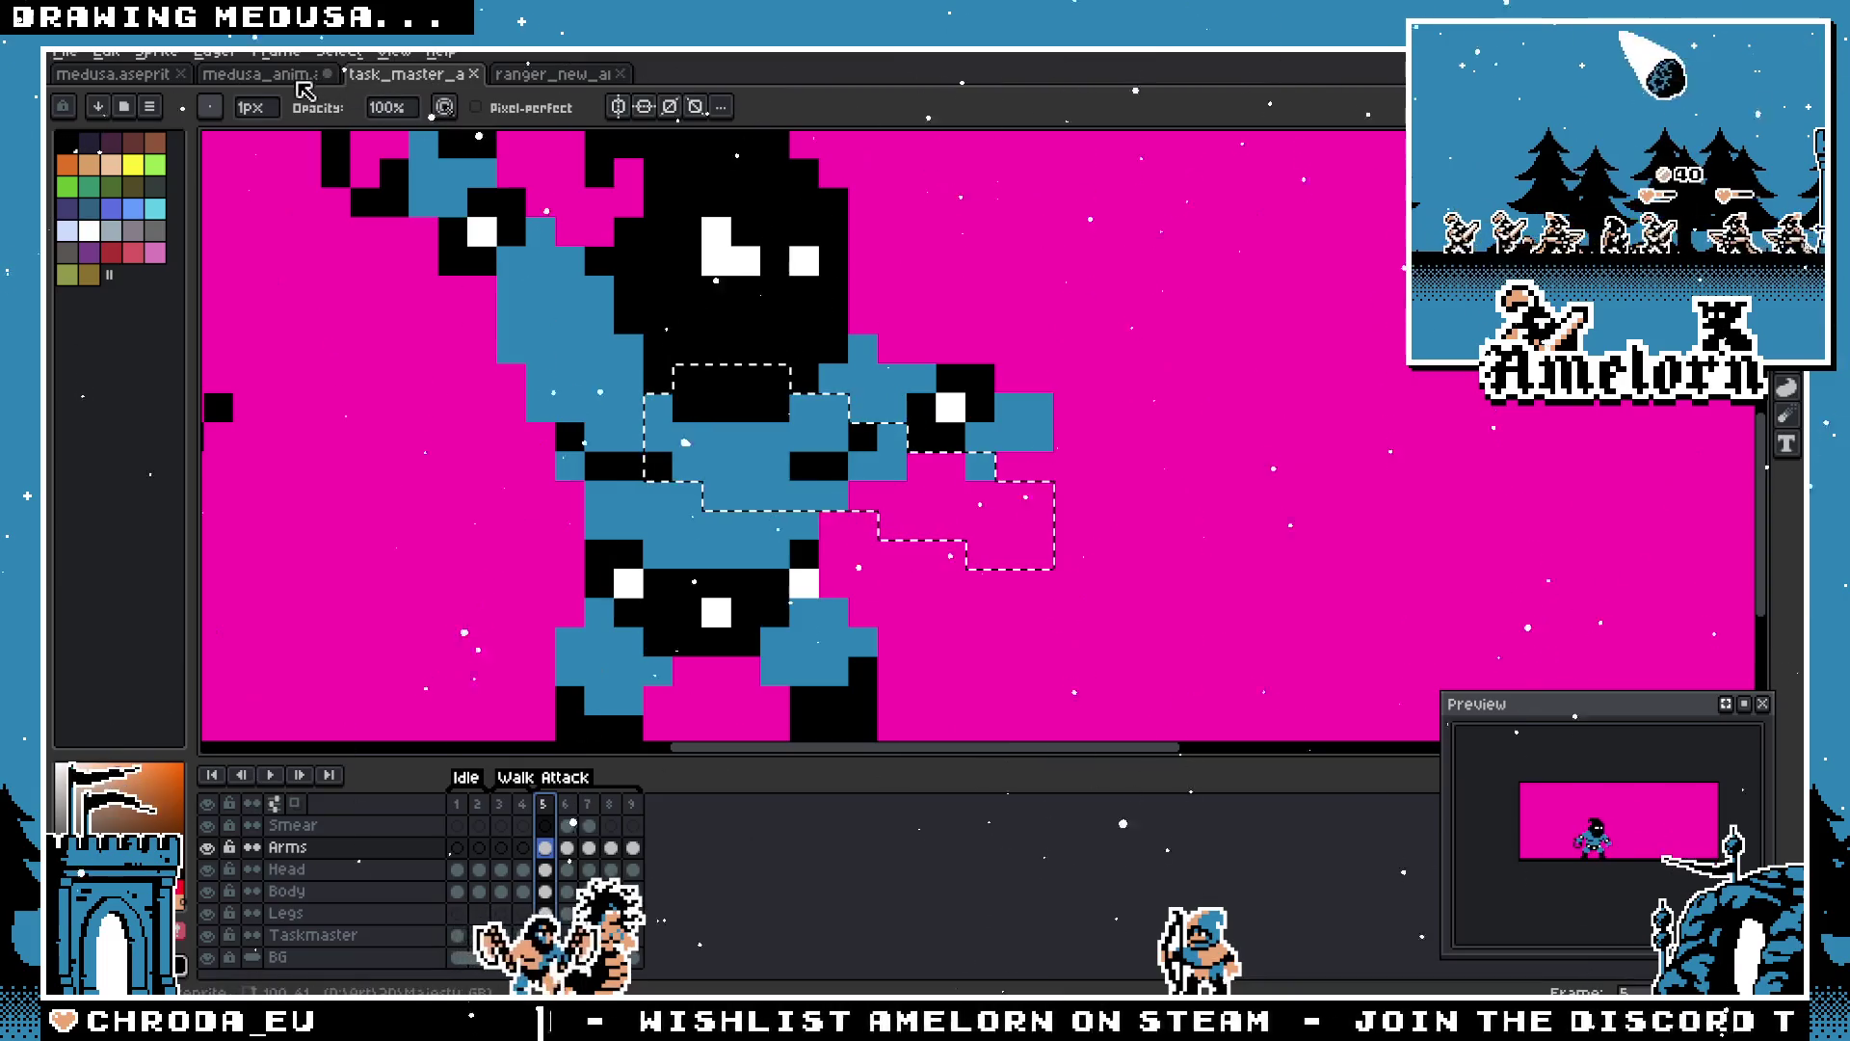
left_click(539, 74)
left_click(287, 75)
left_click(545, 803)
double_click(566, 804)
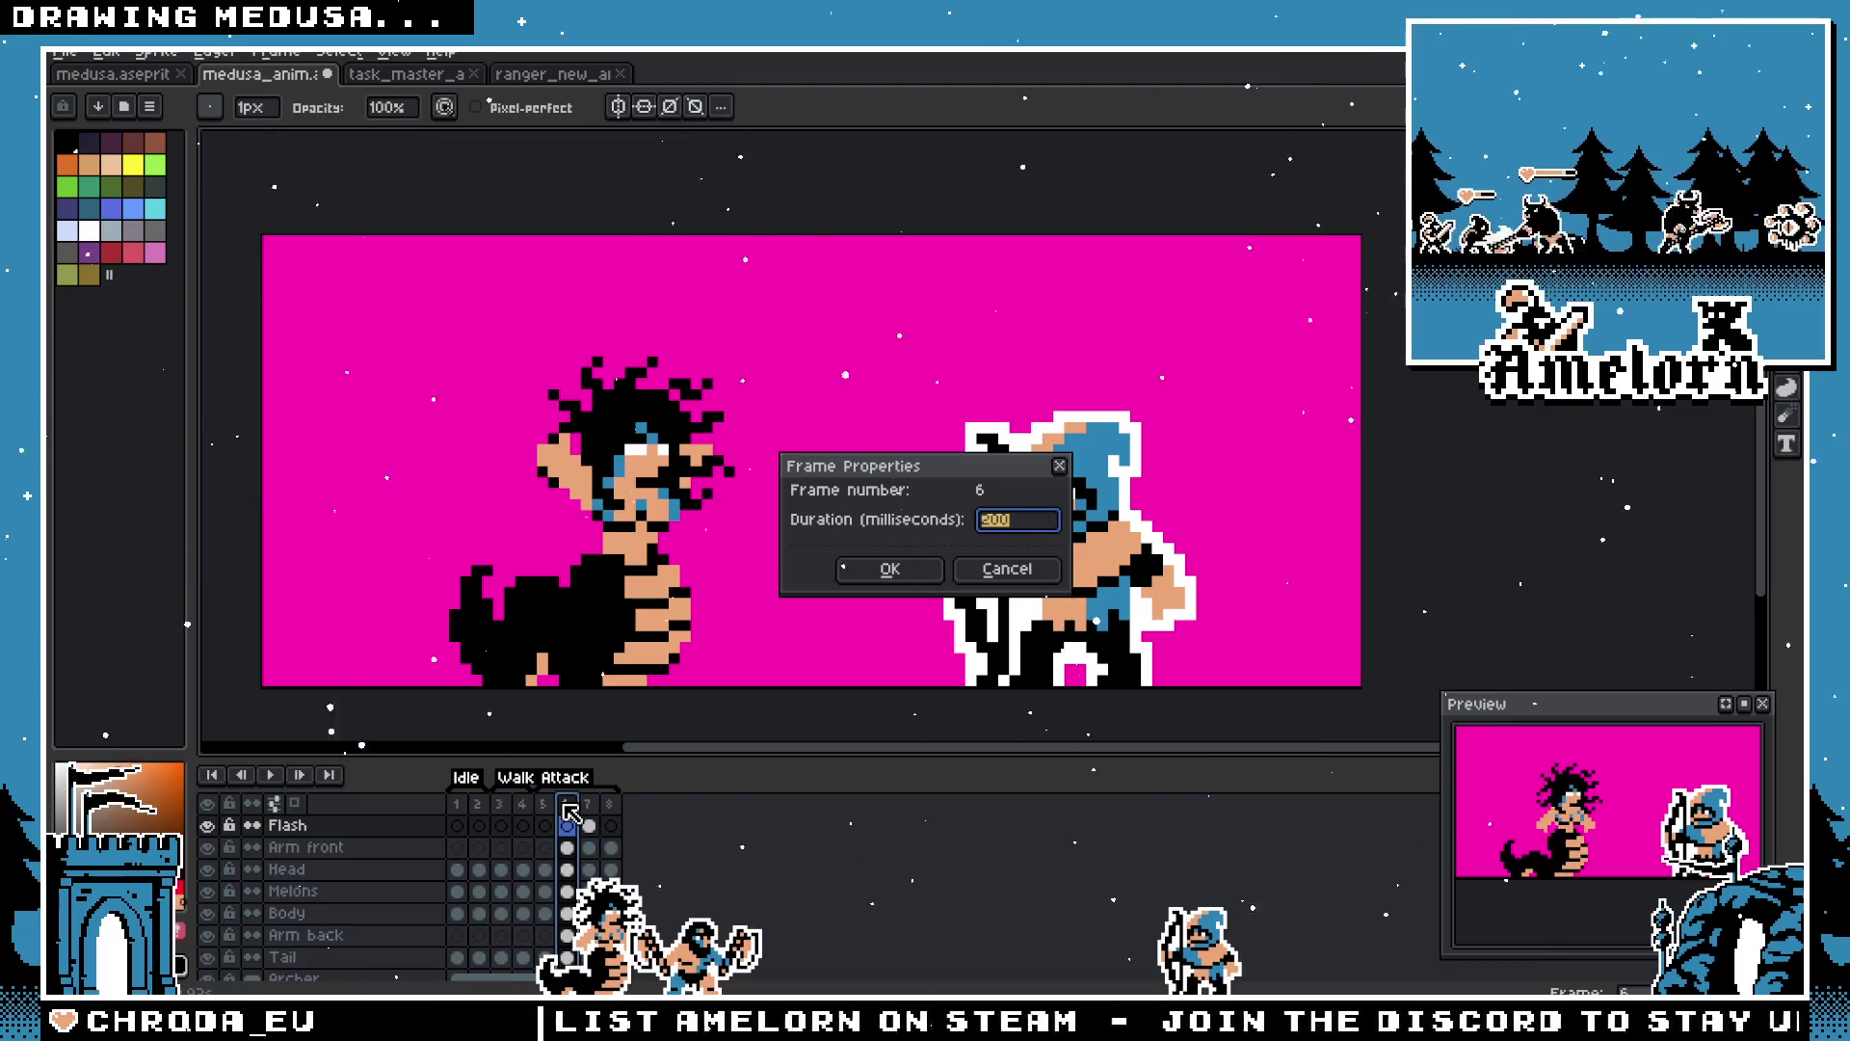
key("Return")
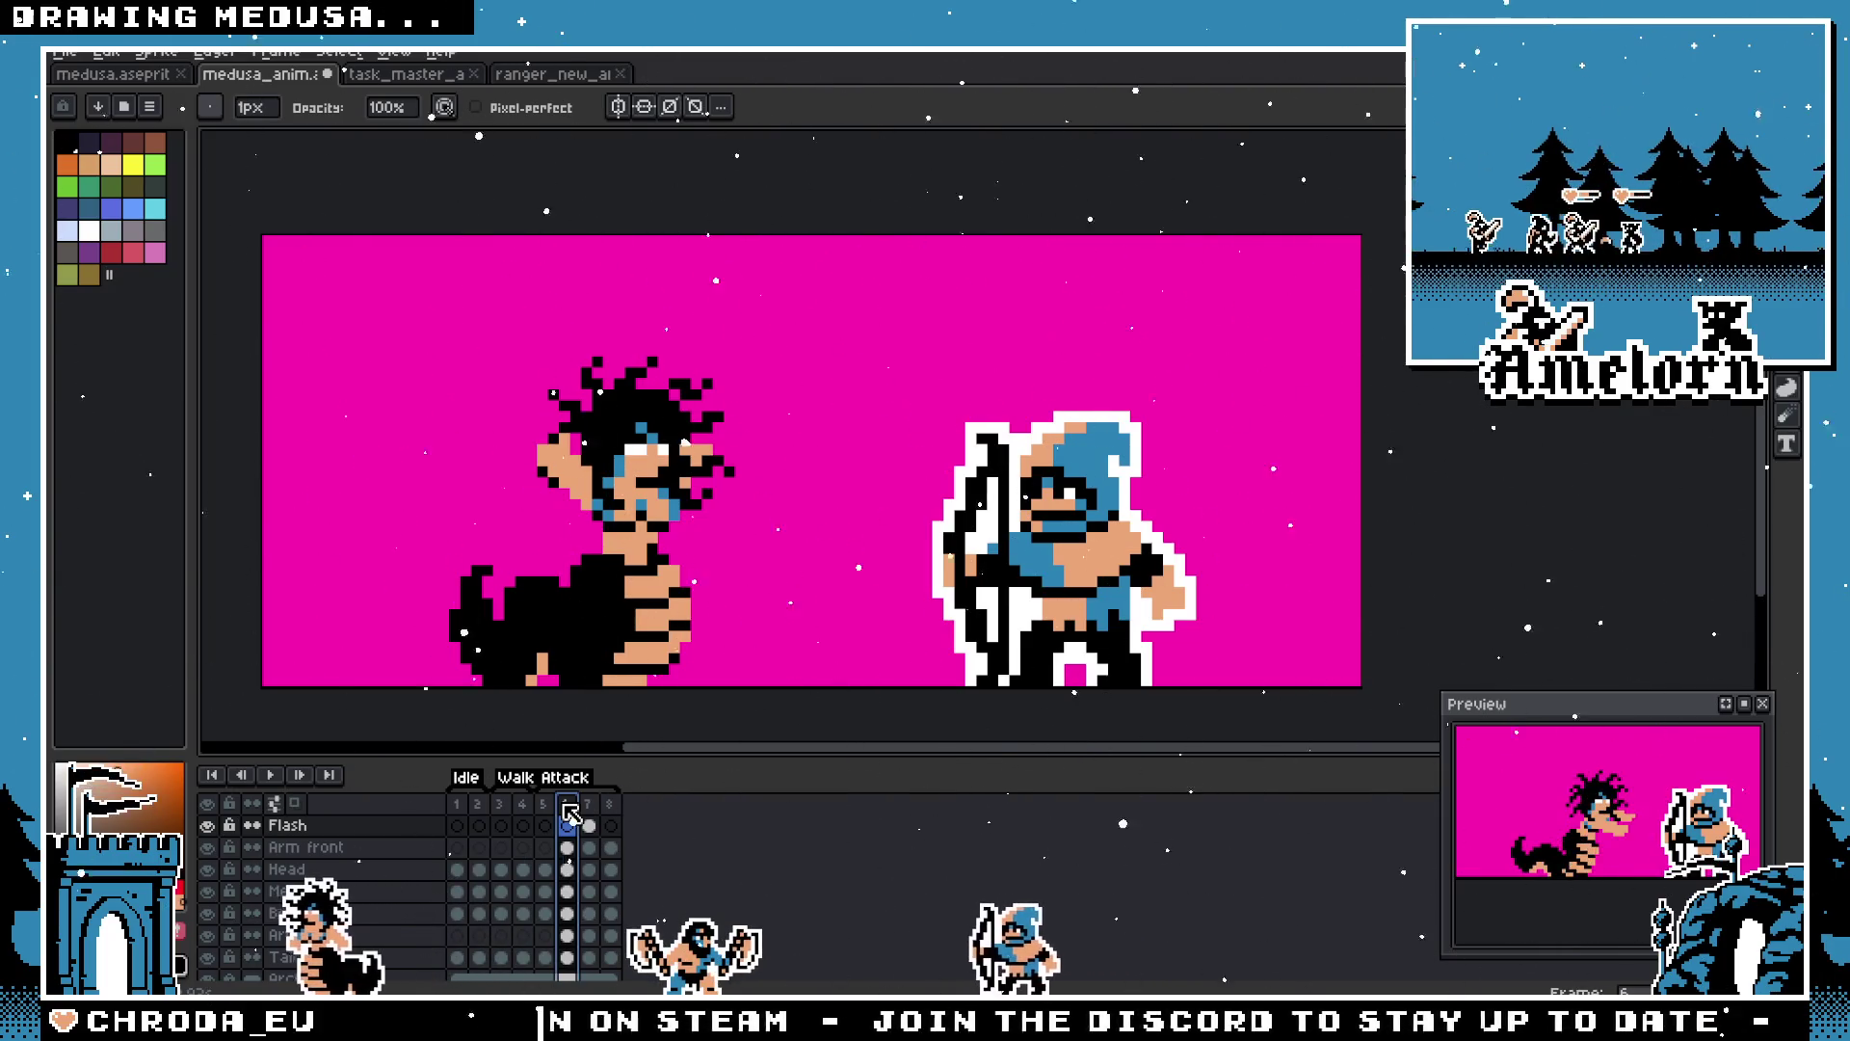
scroll(642, 623, "up", 1)
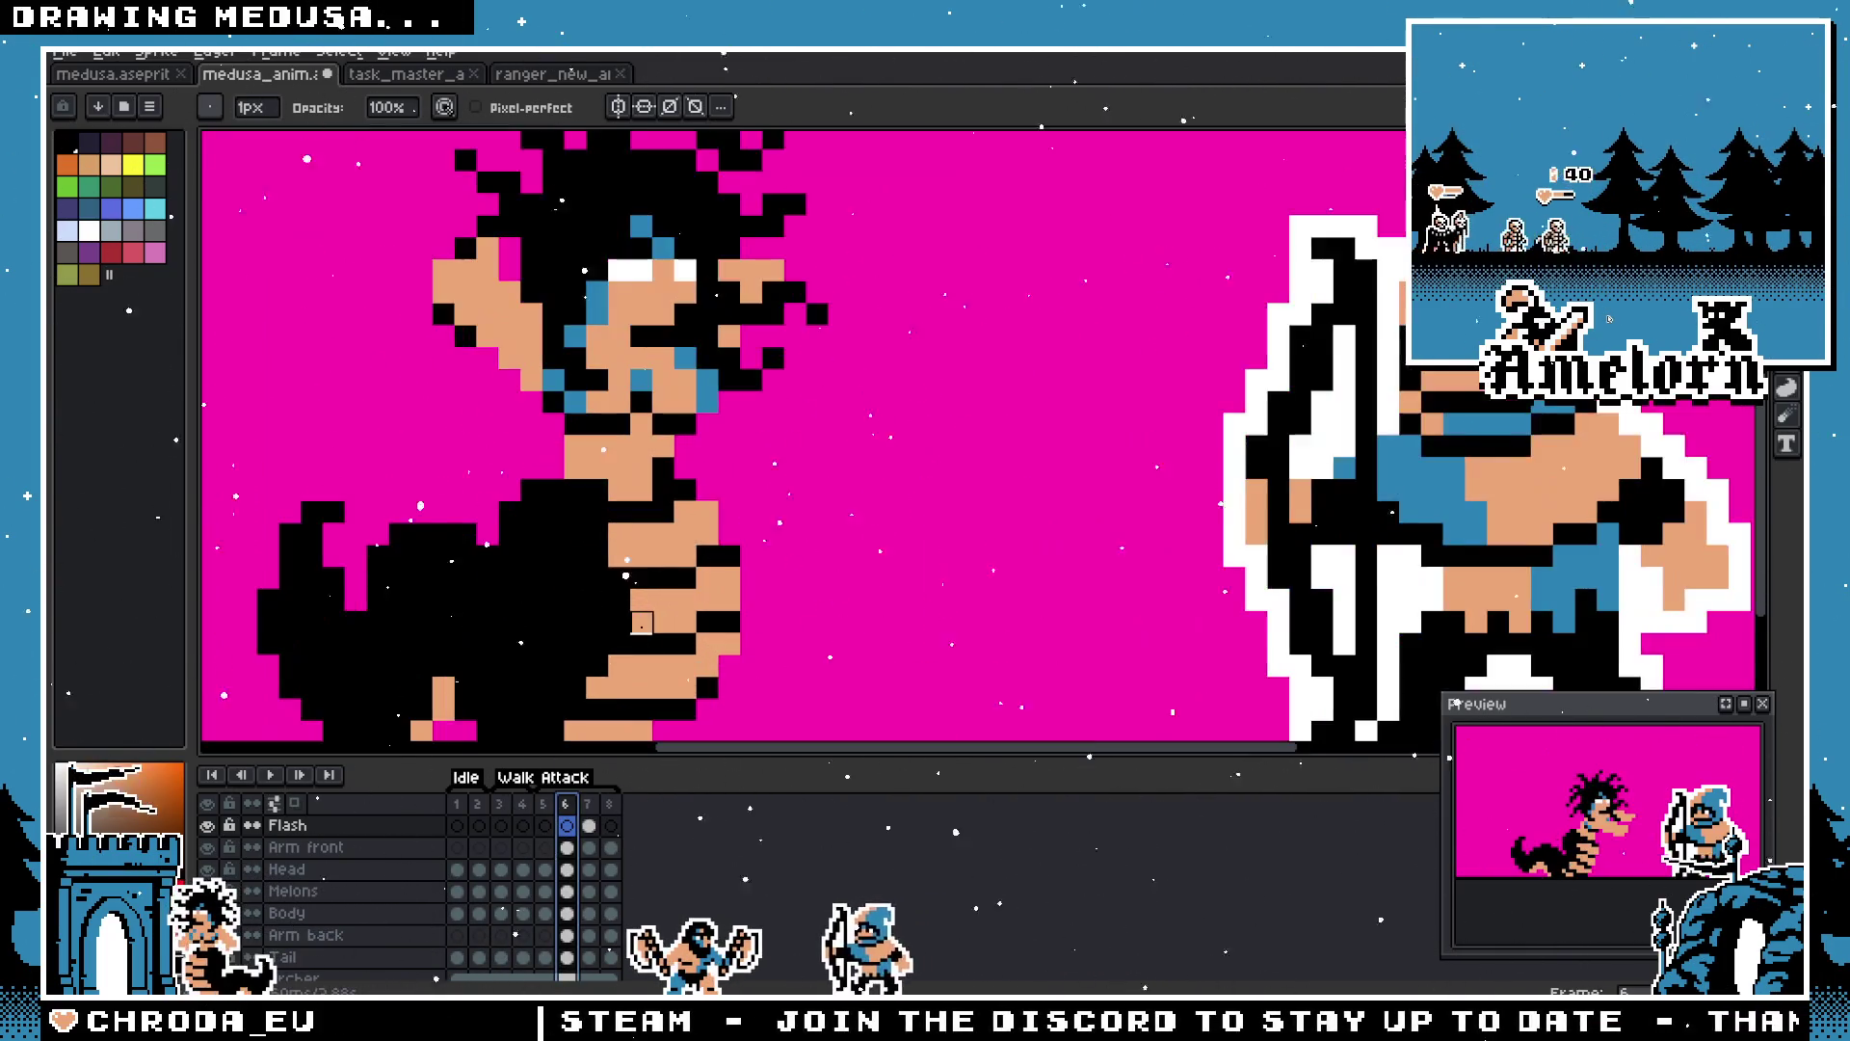
Step: On frame 7, sample black from the tail and recolor two tail pixels
key("Right")
scroll(734, 682, "up", 2)
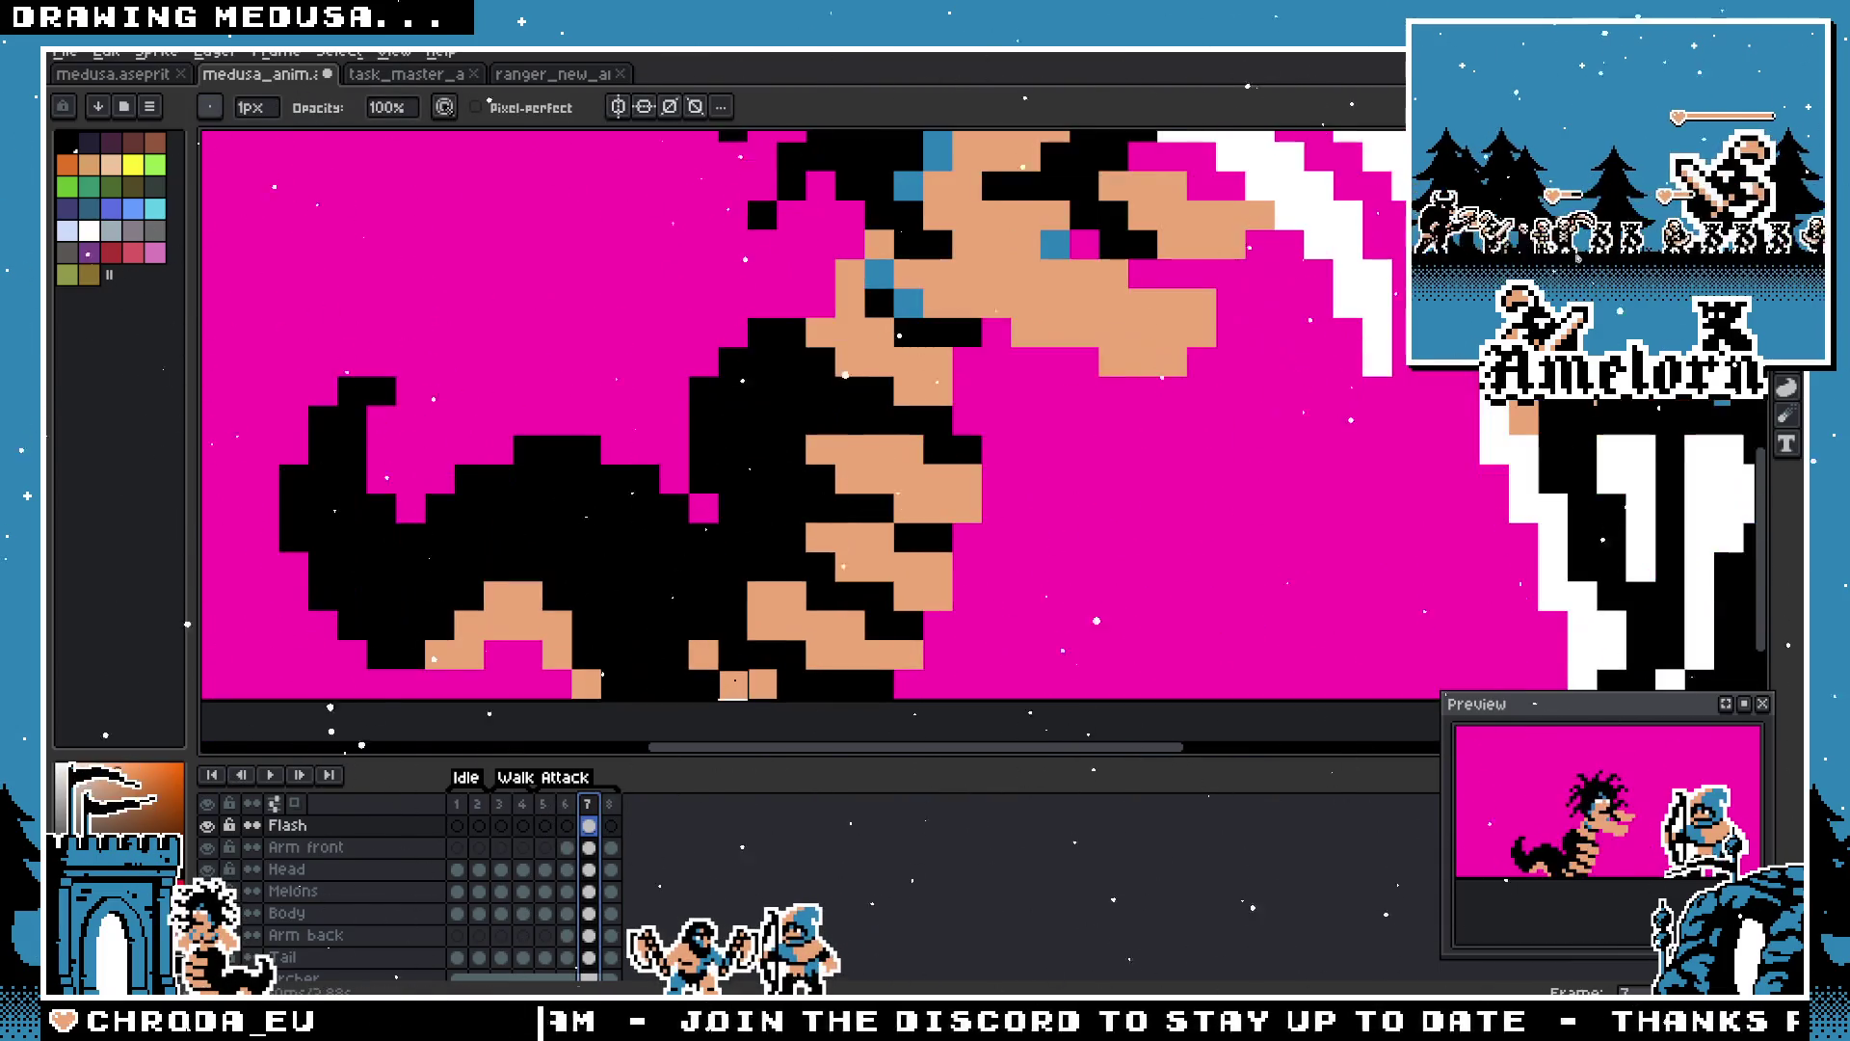
left_click(735, 682)
left_click(703, 684, "alt")
left_click(704, 655)
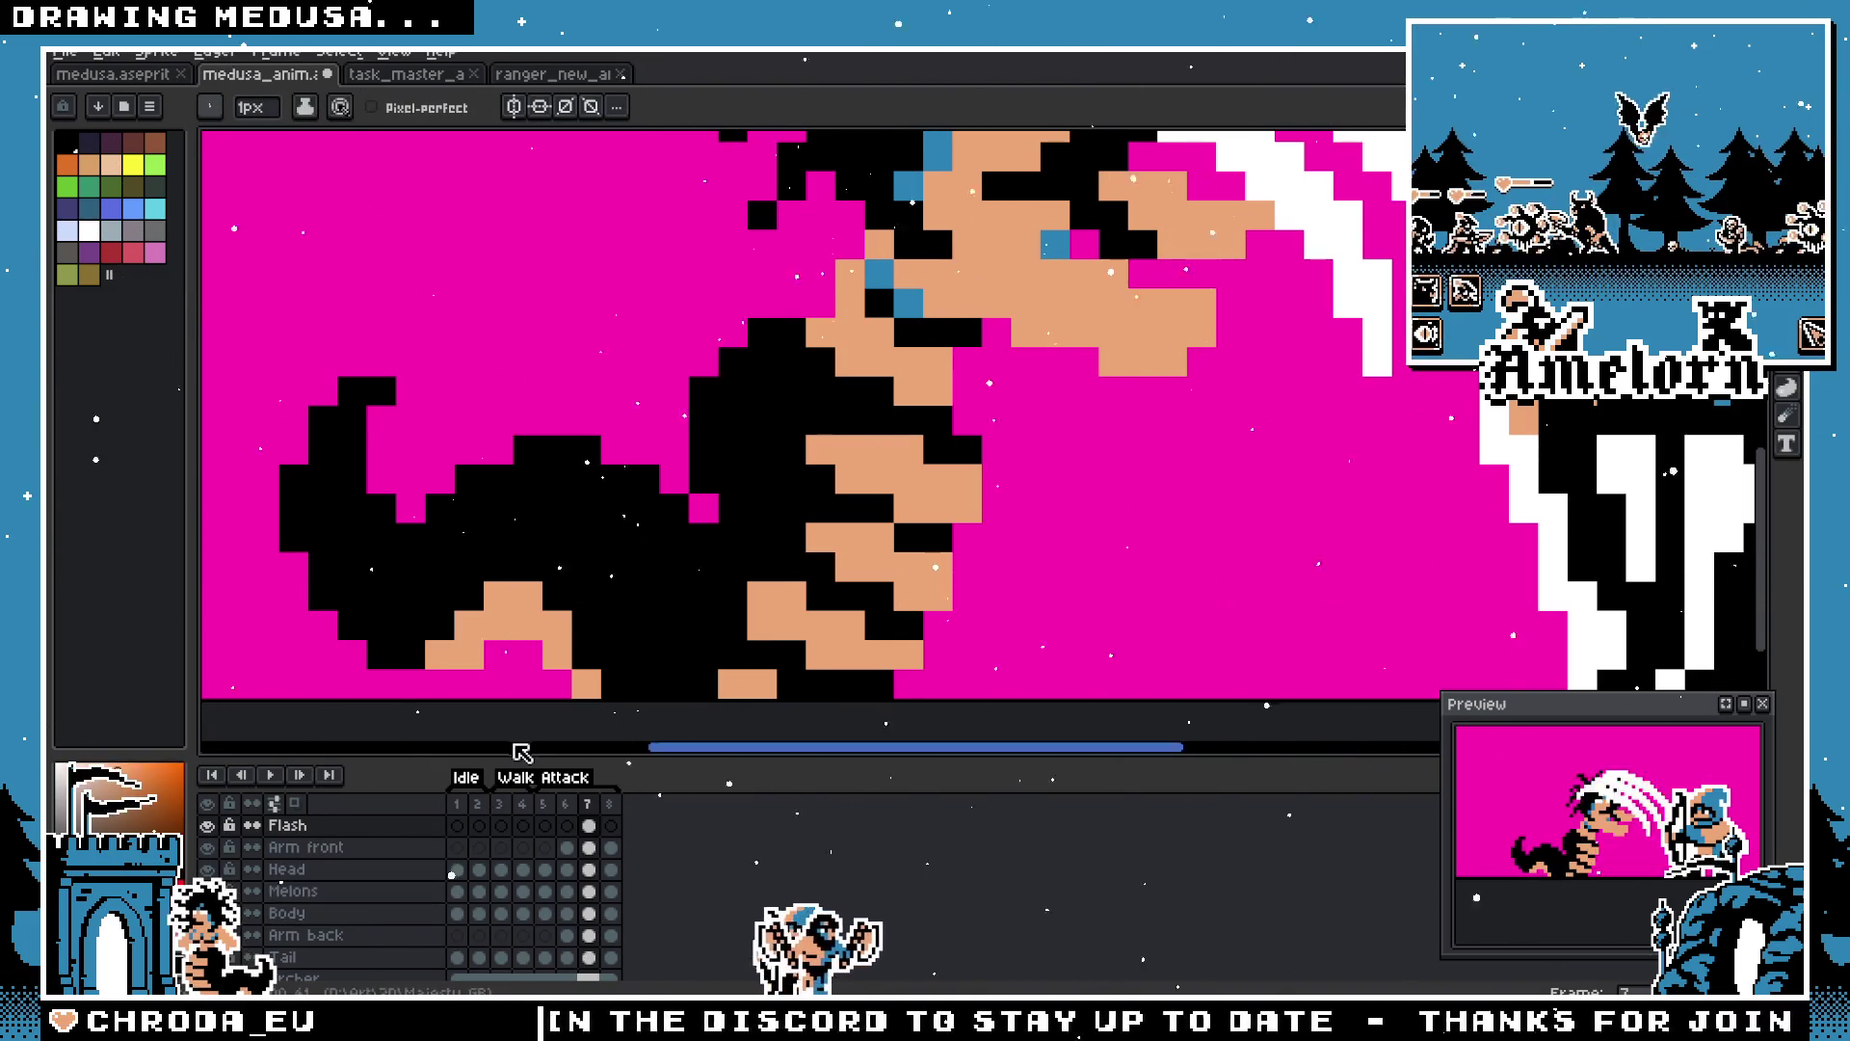
Step: On the Tail layer, paint black and tan pixels along the tail's bottom edge
left_click(359, 957)
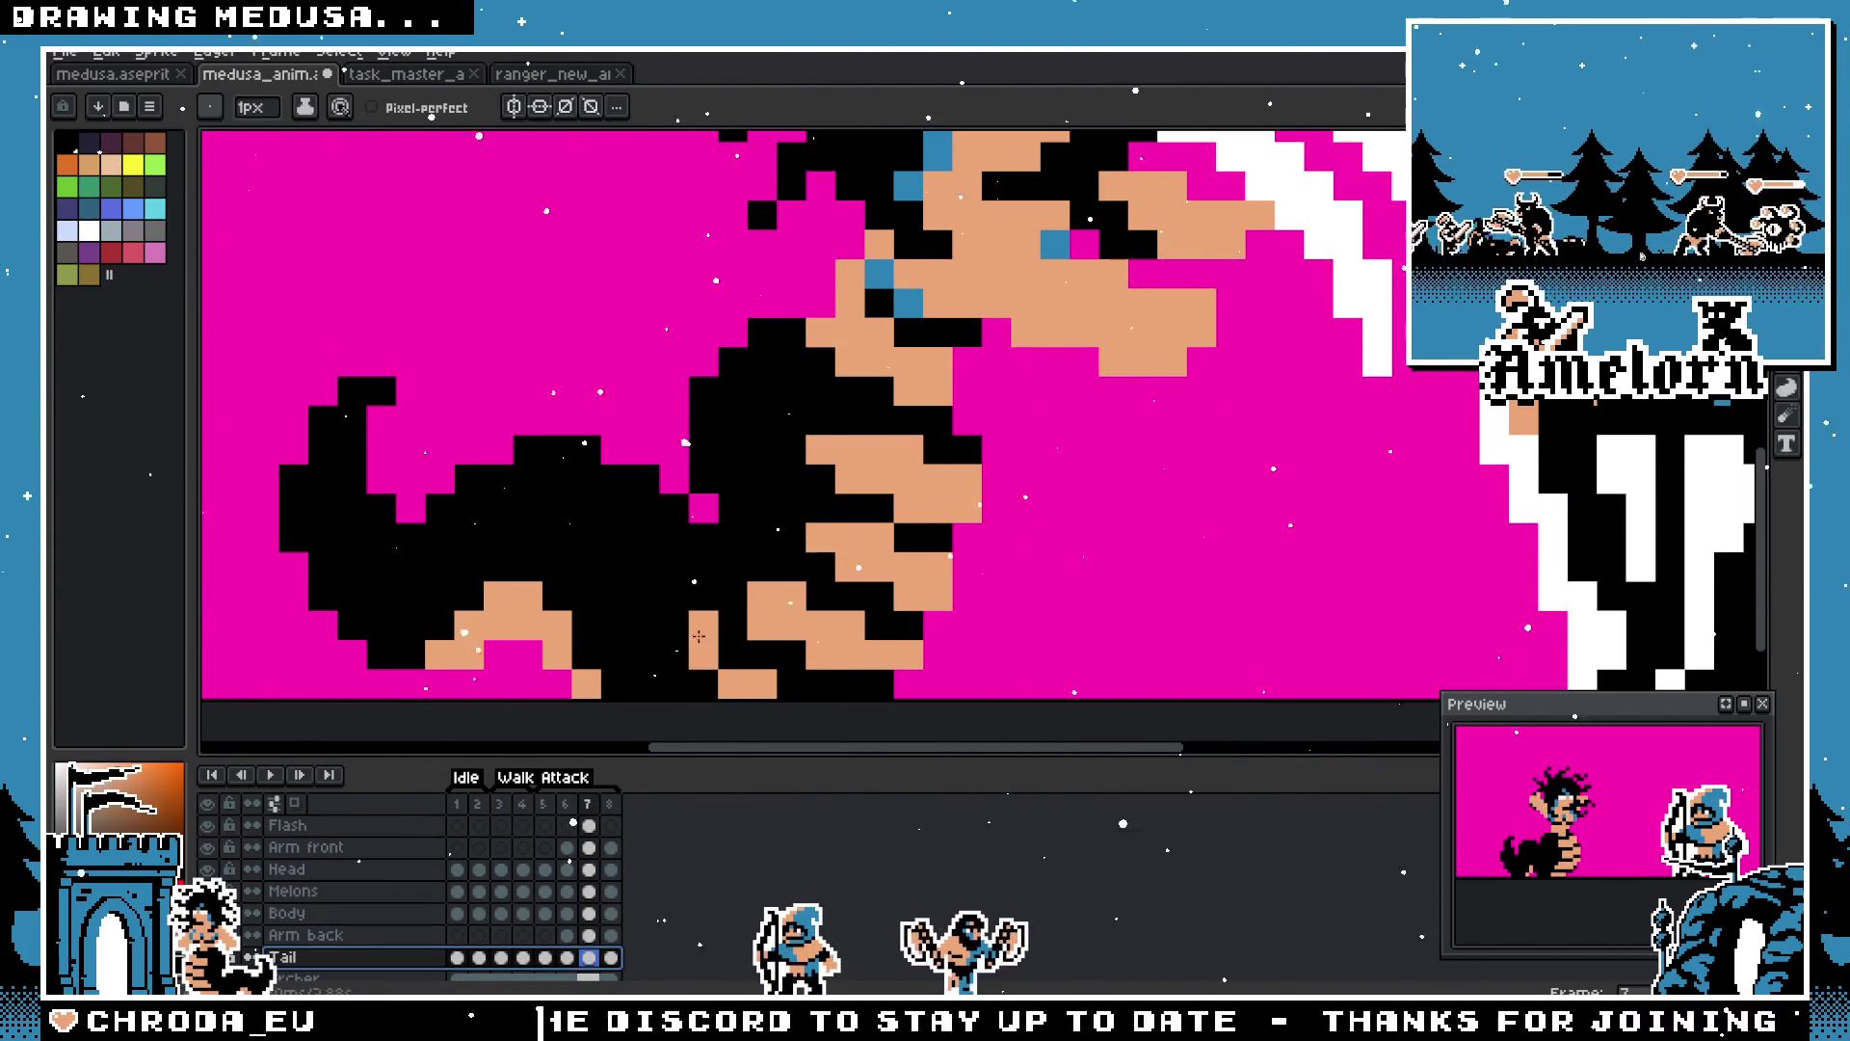
left_click(703, 655)
left_click(747, 684, "alt")
left_click(703, 684)
left_click(674, 684)
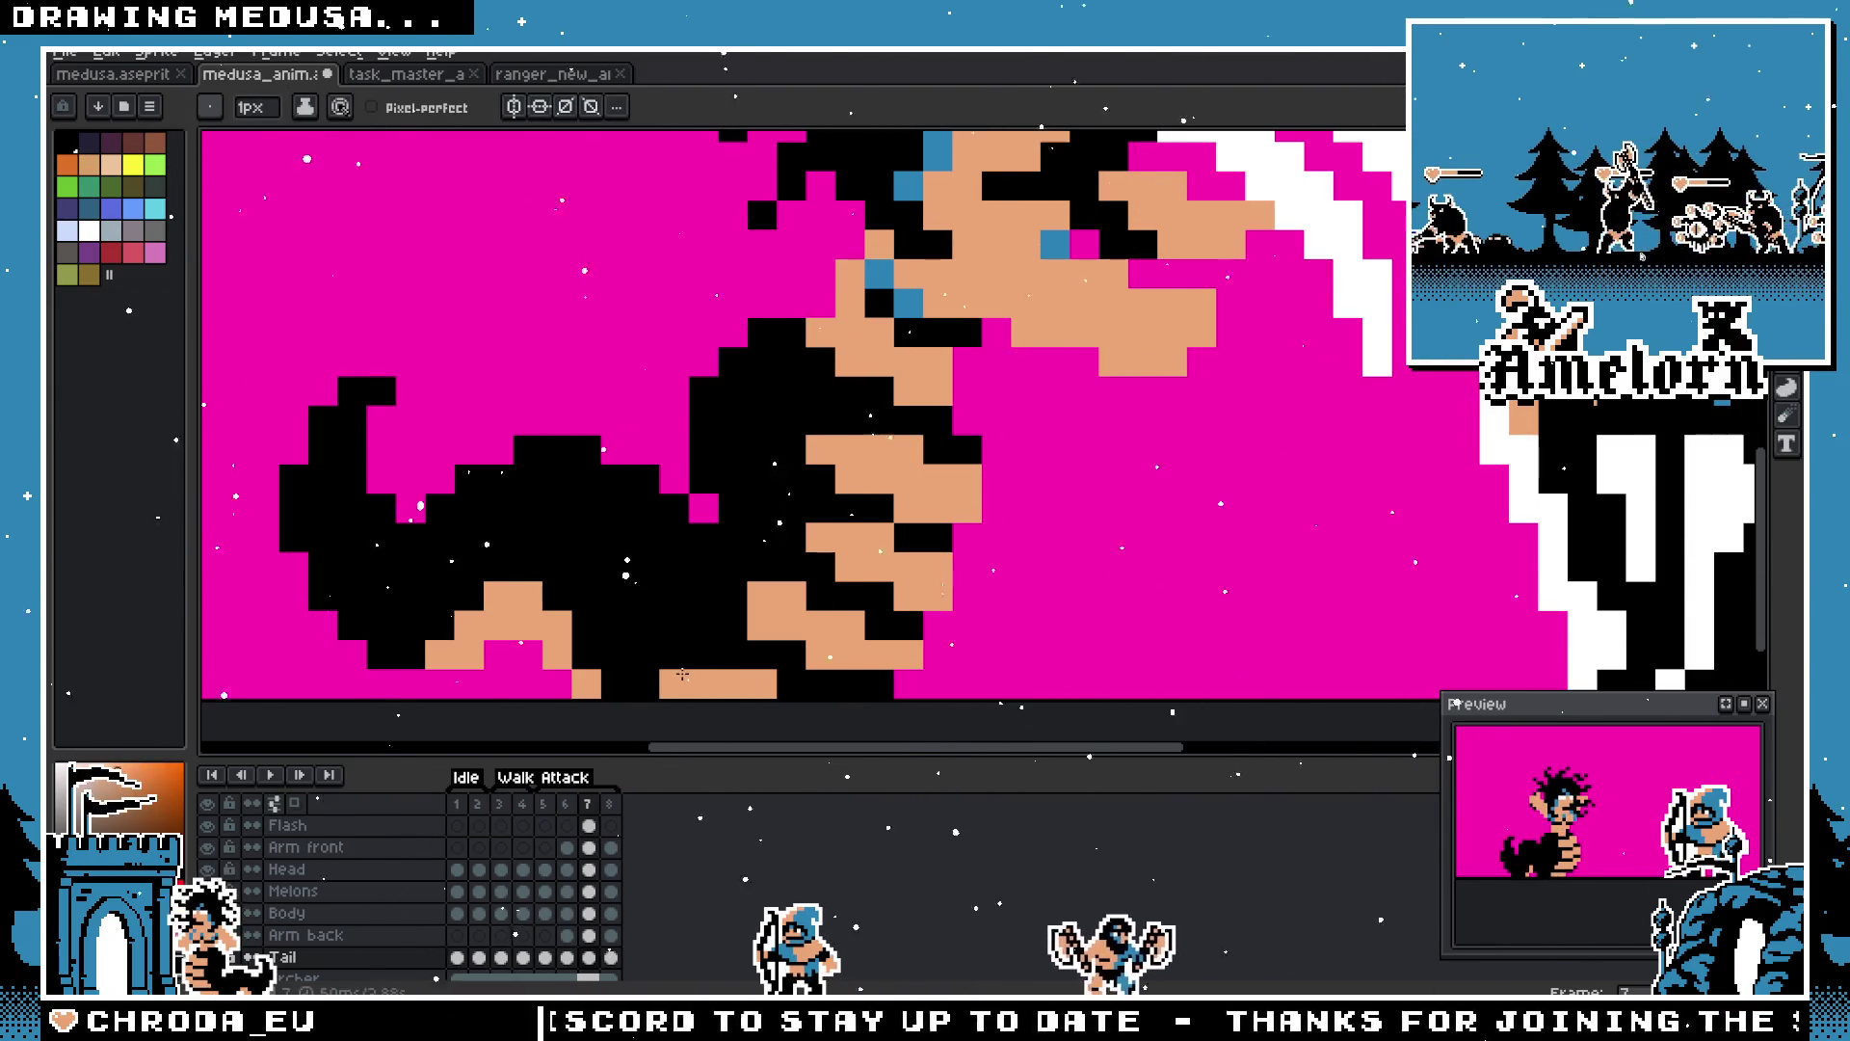
scroll(682, 673, "down", 3)
scroll(594, 656, "up", 2)
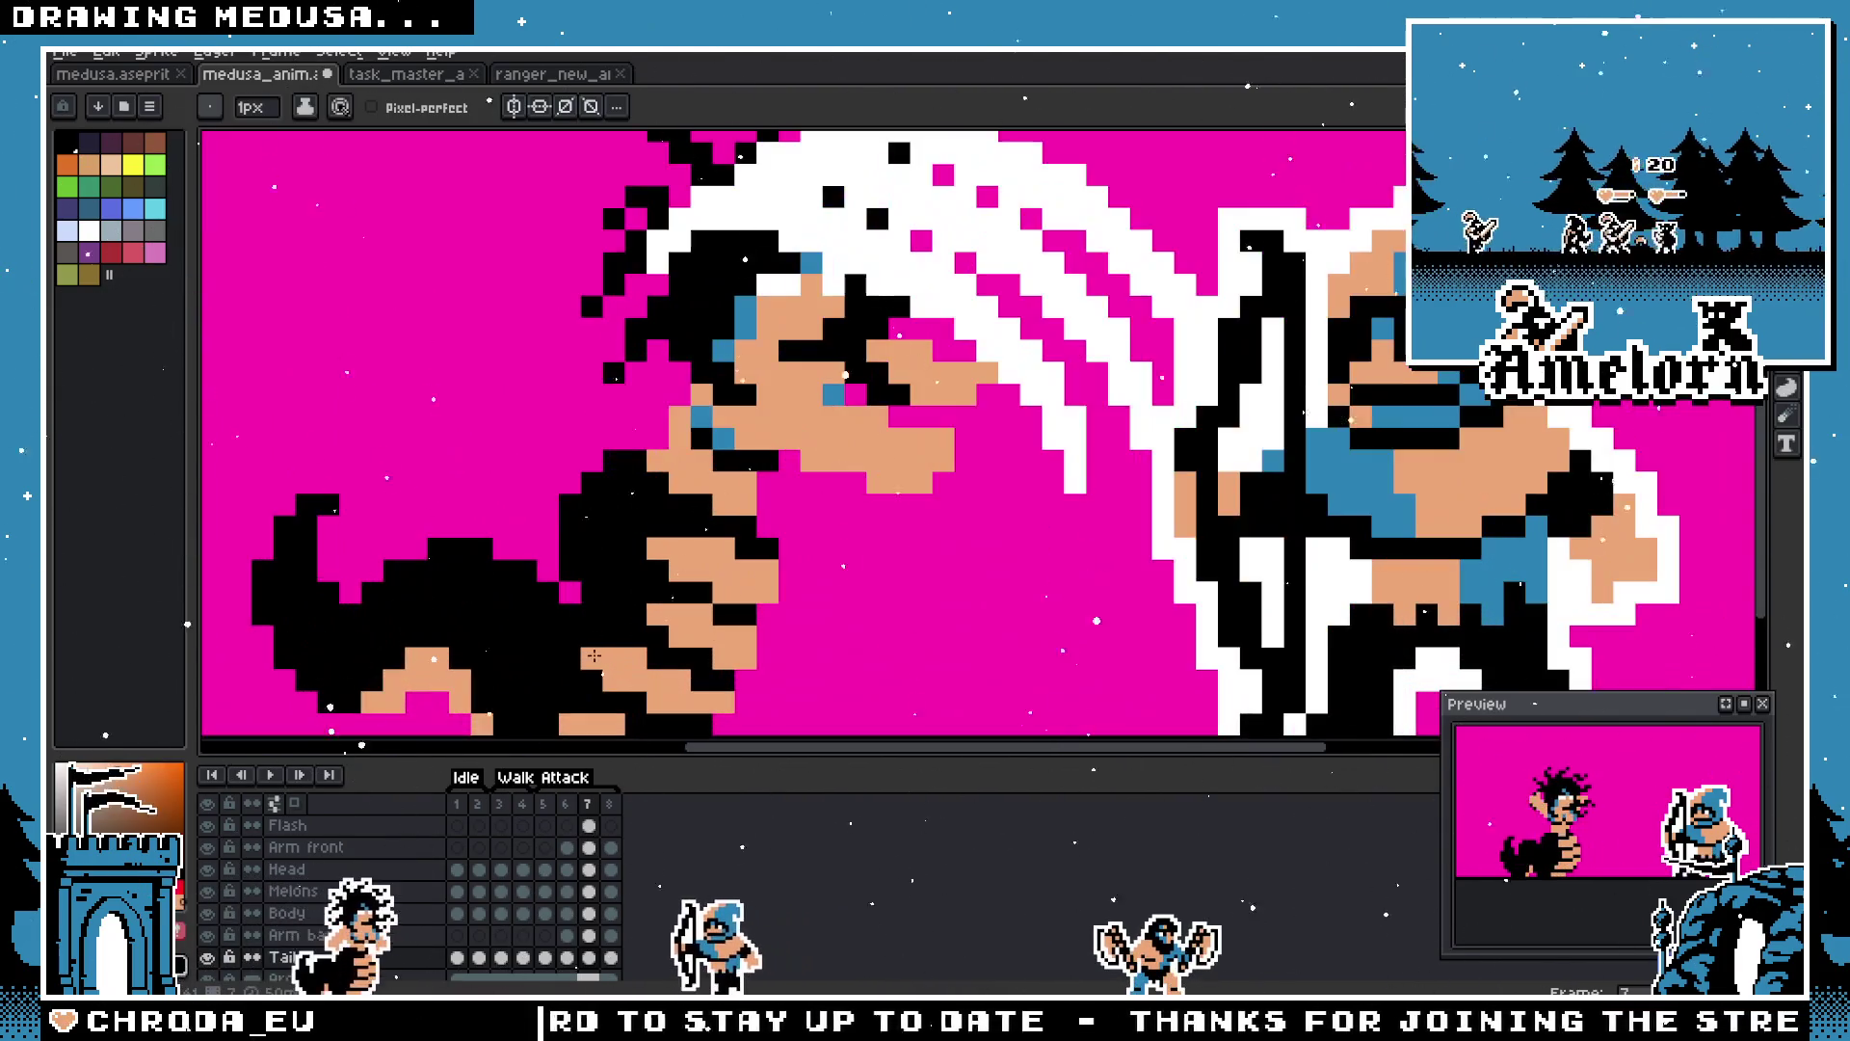
scroll(595, 655, "down", 3)
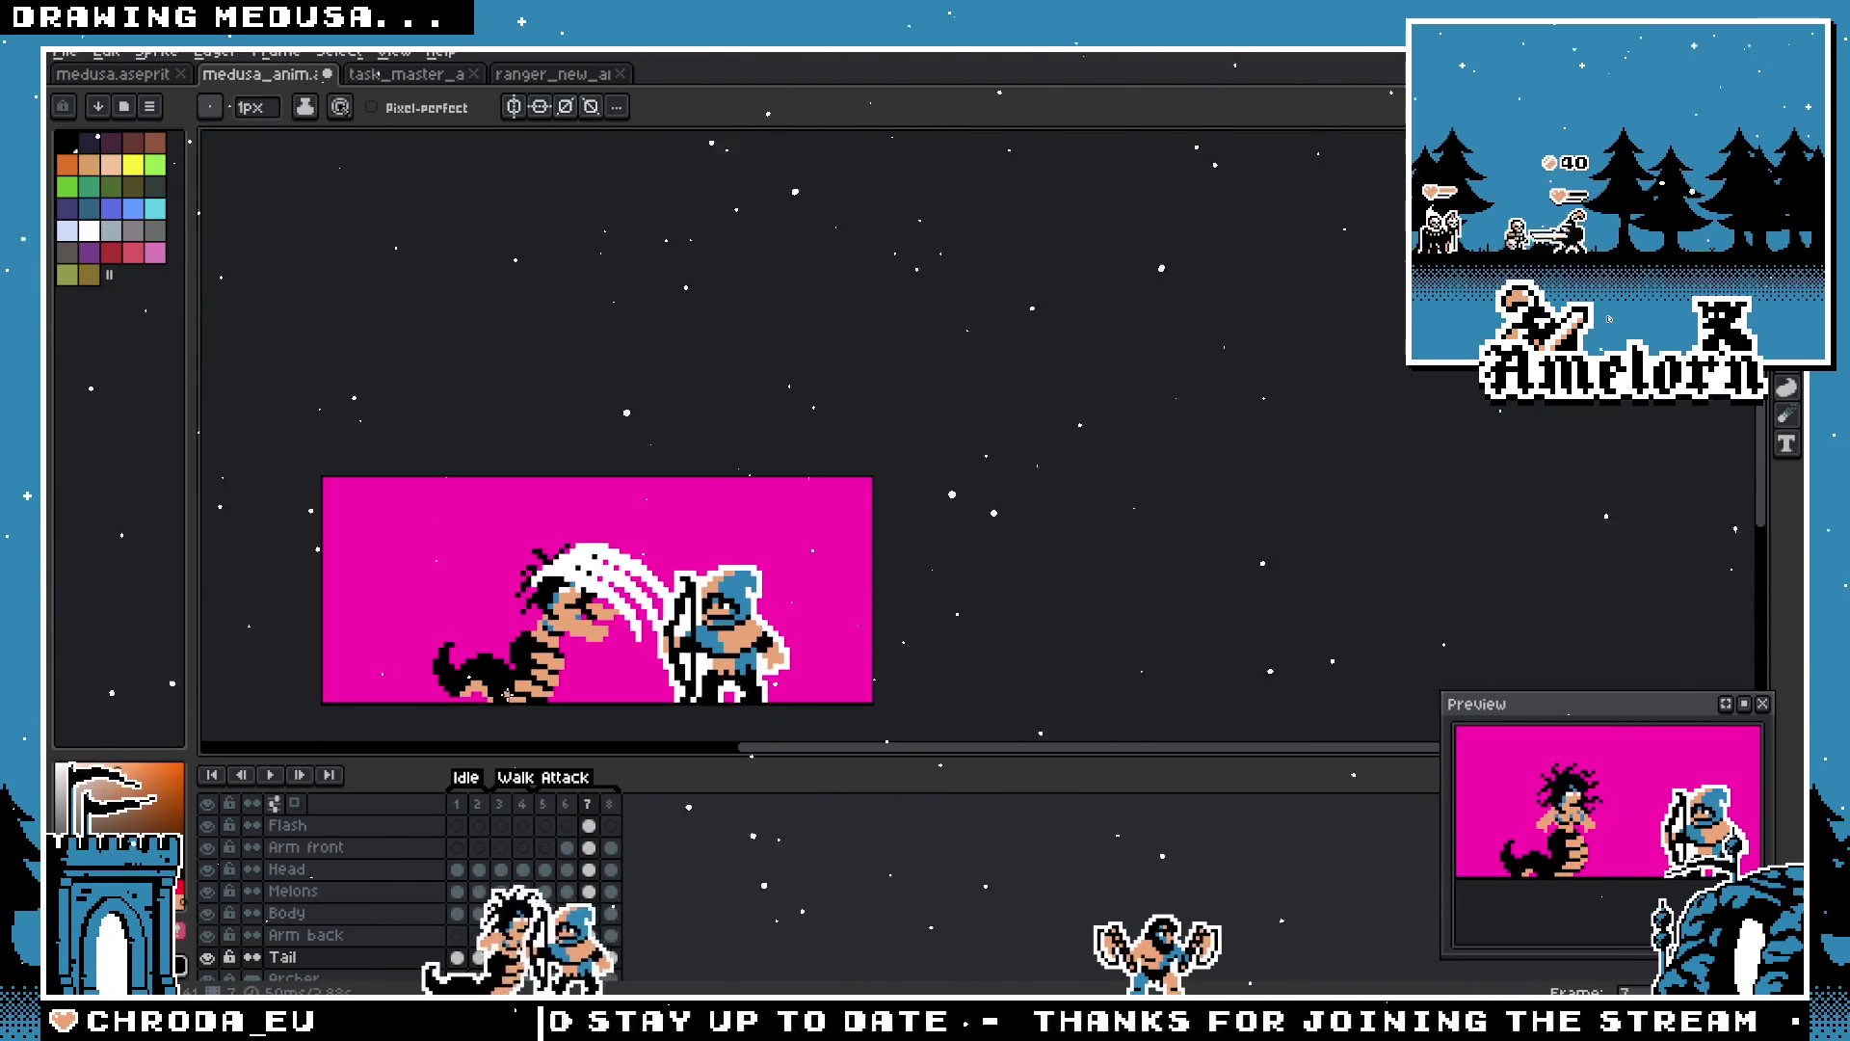
scroll(508, 694, "up", 3)
scroll(532, 685, "up", 3)
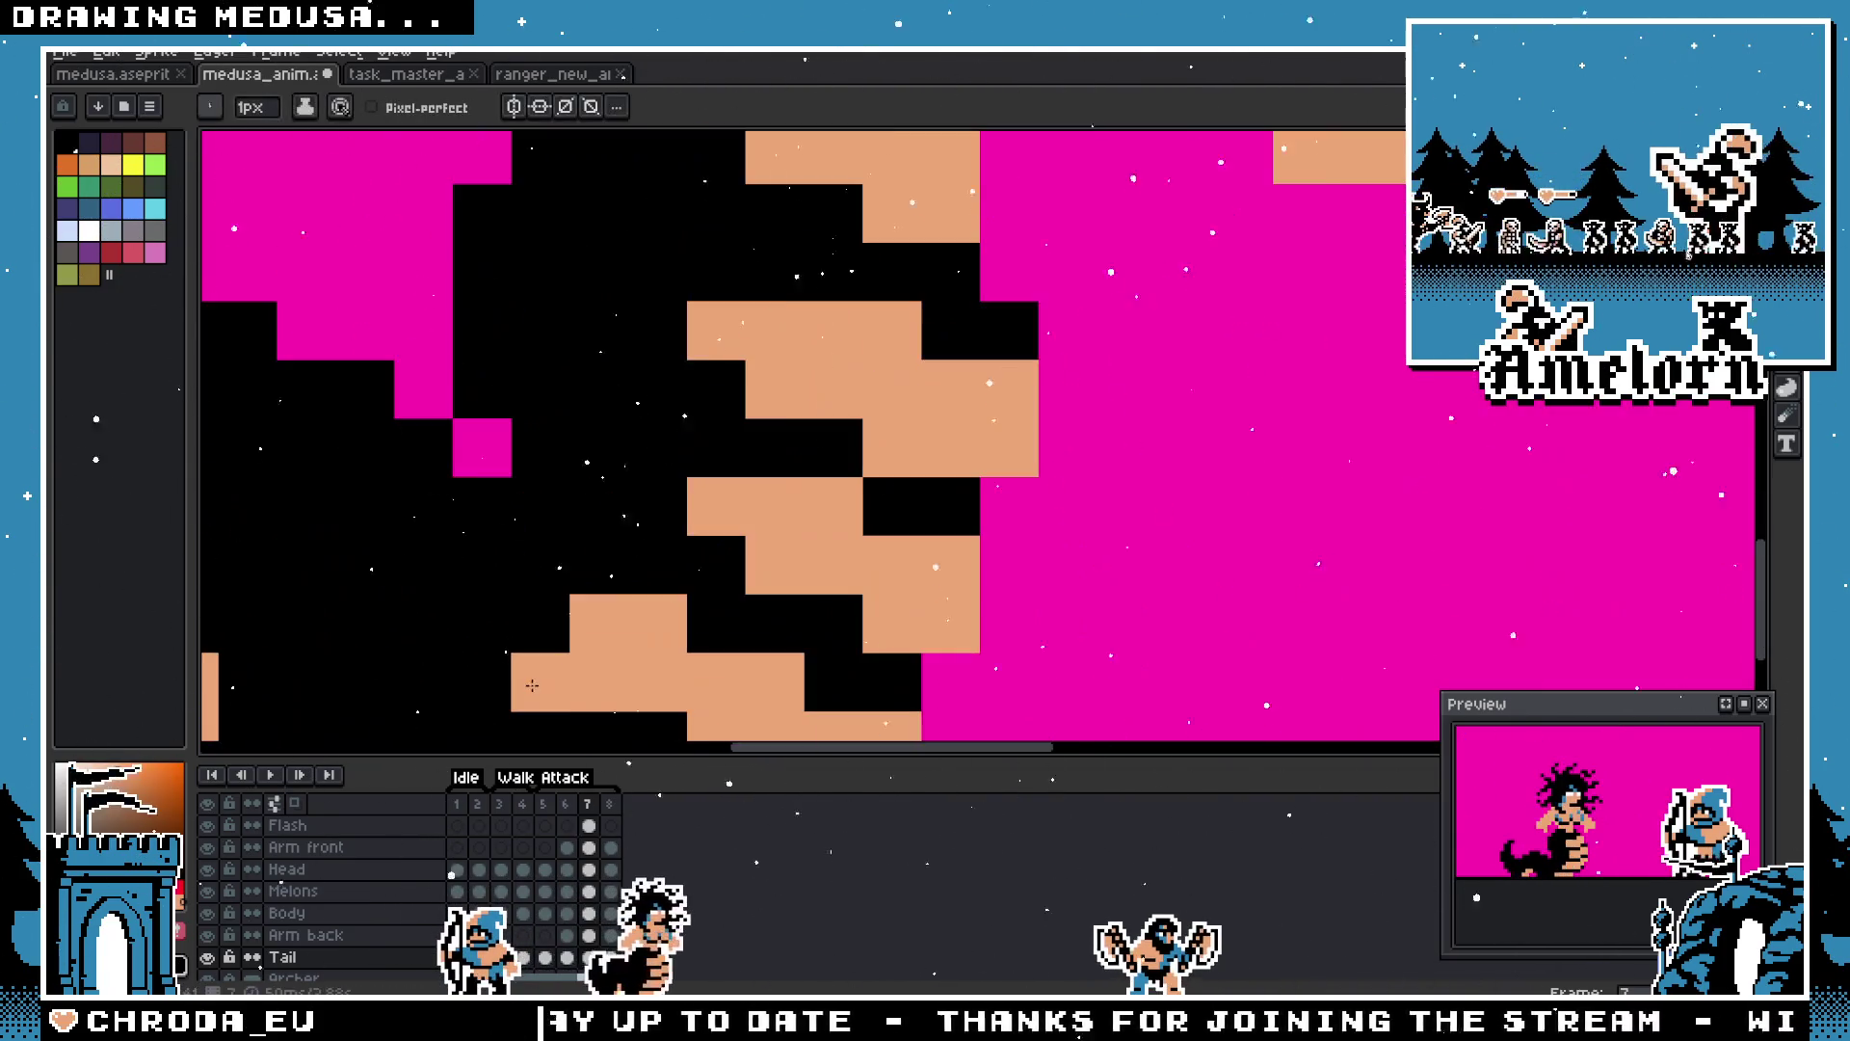
scroll(604, 582, "down", 1)
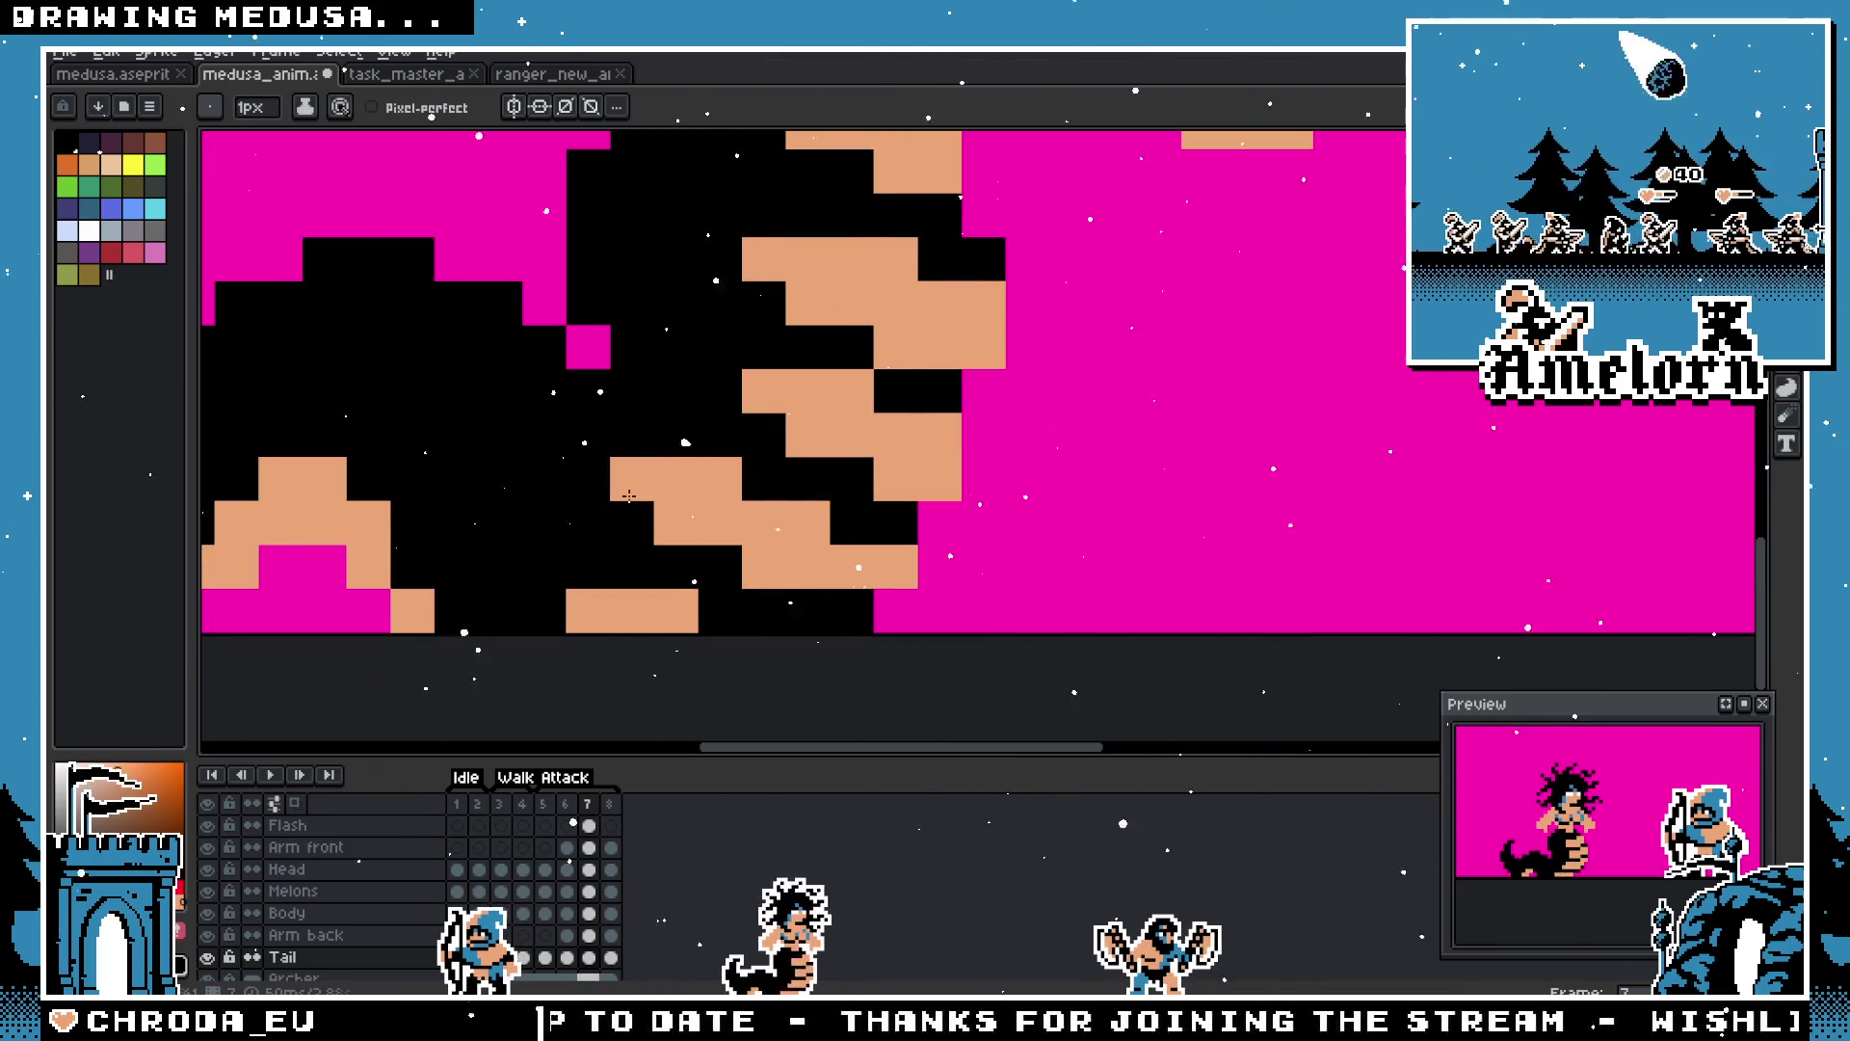
scroll(715, 387, "down", 4)
scroll(607, 558, "up", 4)
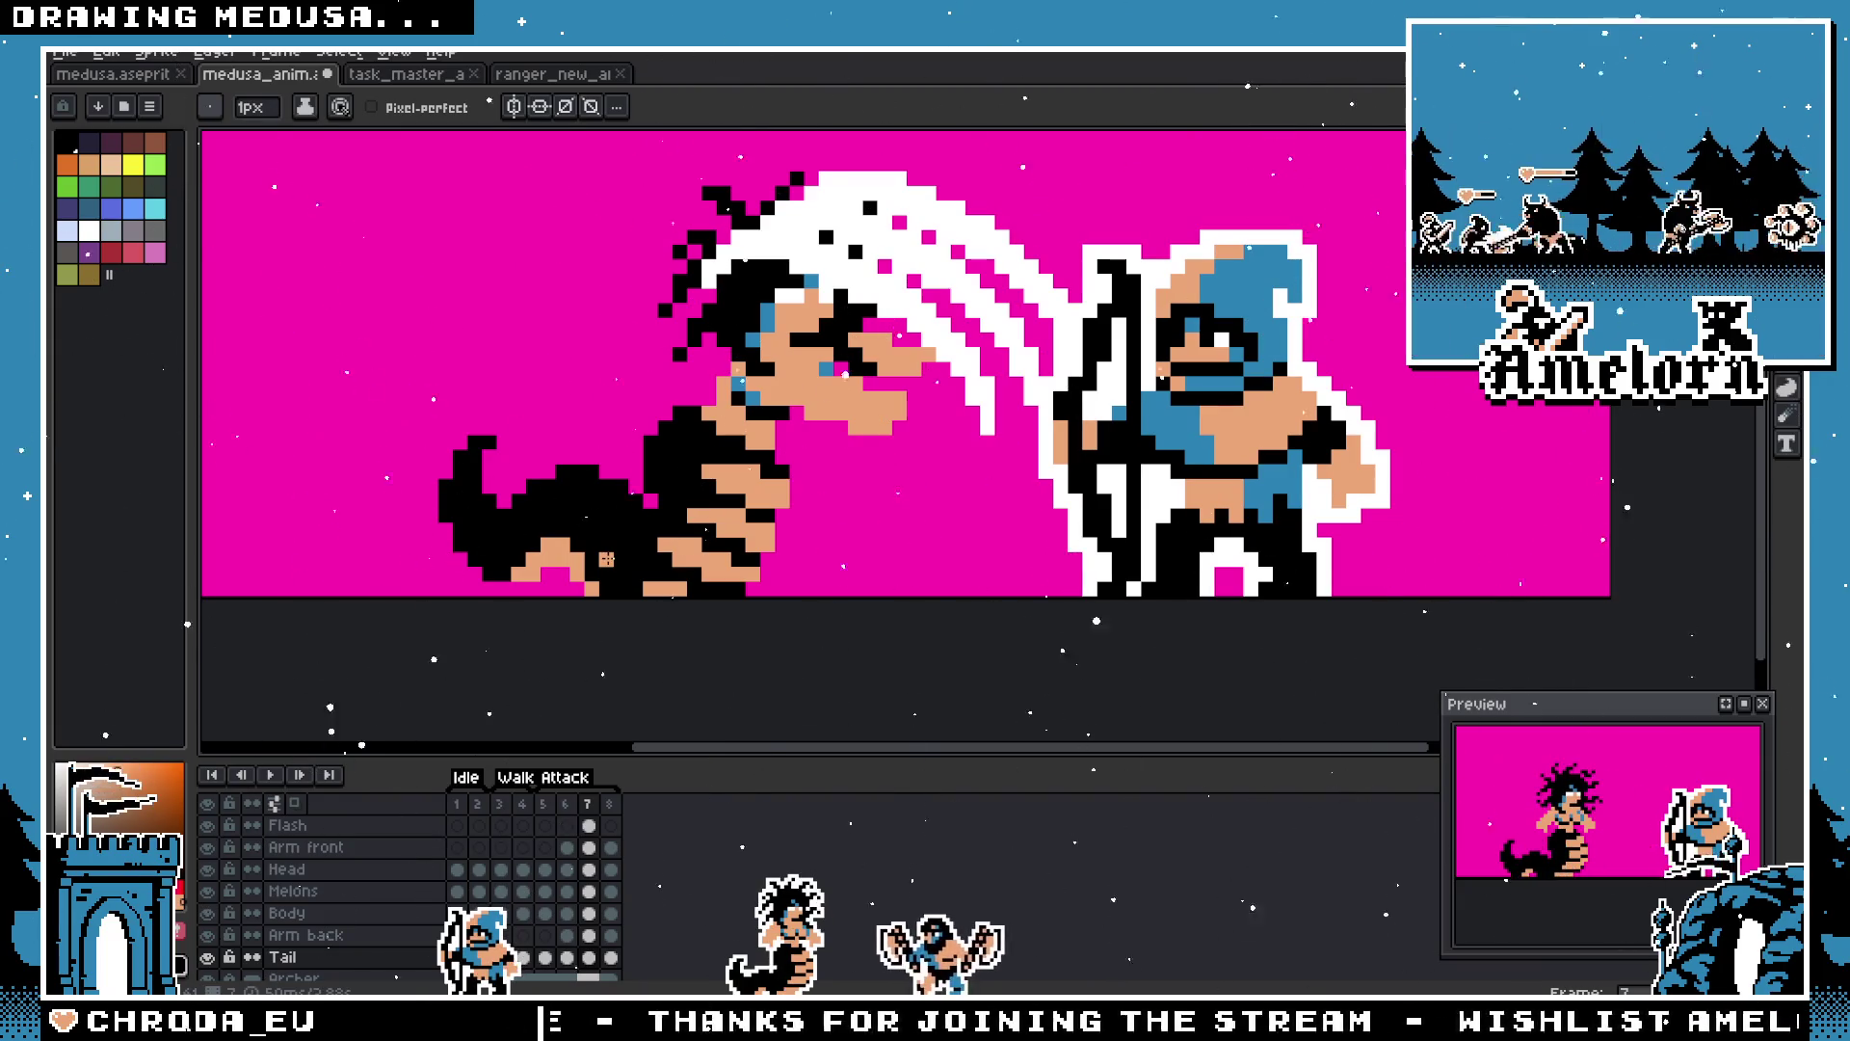
left_click(576, 812)
Step: Flip between frames 7 and 8 to compare the slash and post-slash poses
left_click(596, 812)
left_click(616, 812)
left_click(596, 812)
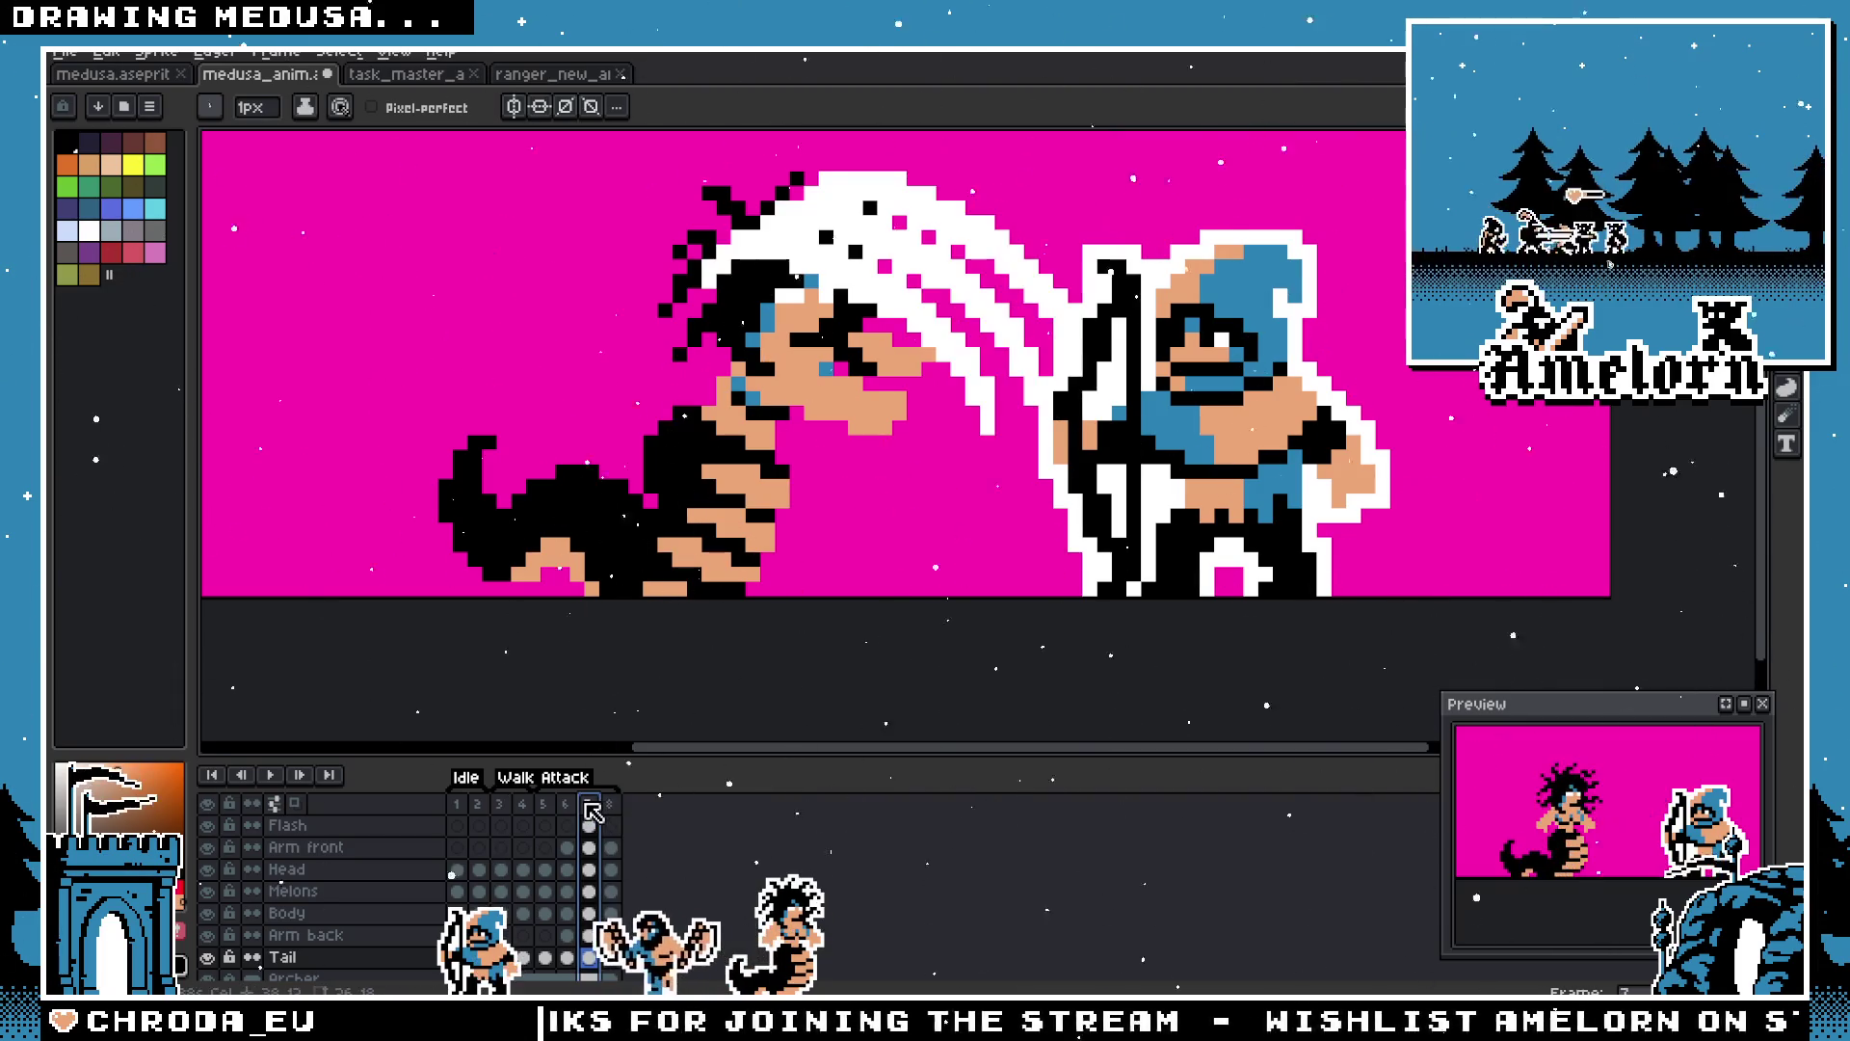
left_click(612, 809)
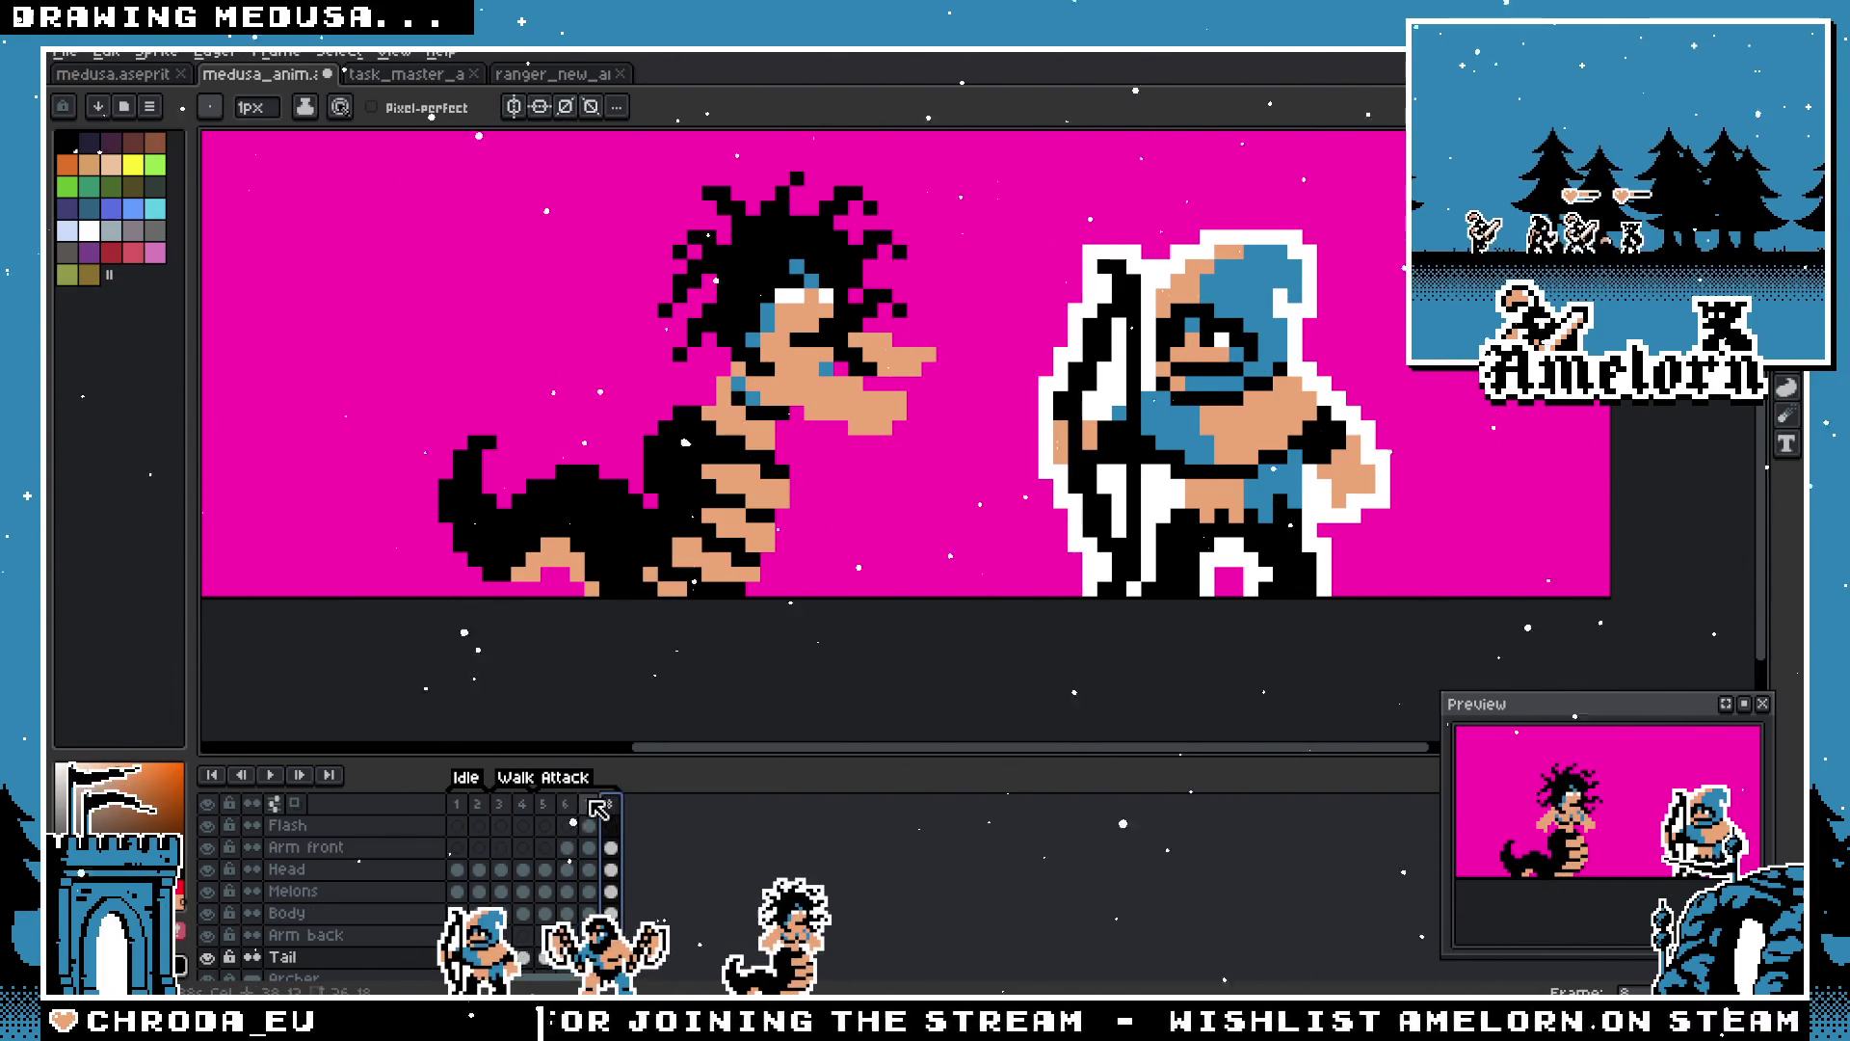
left_click(595, 812)
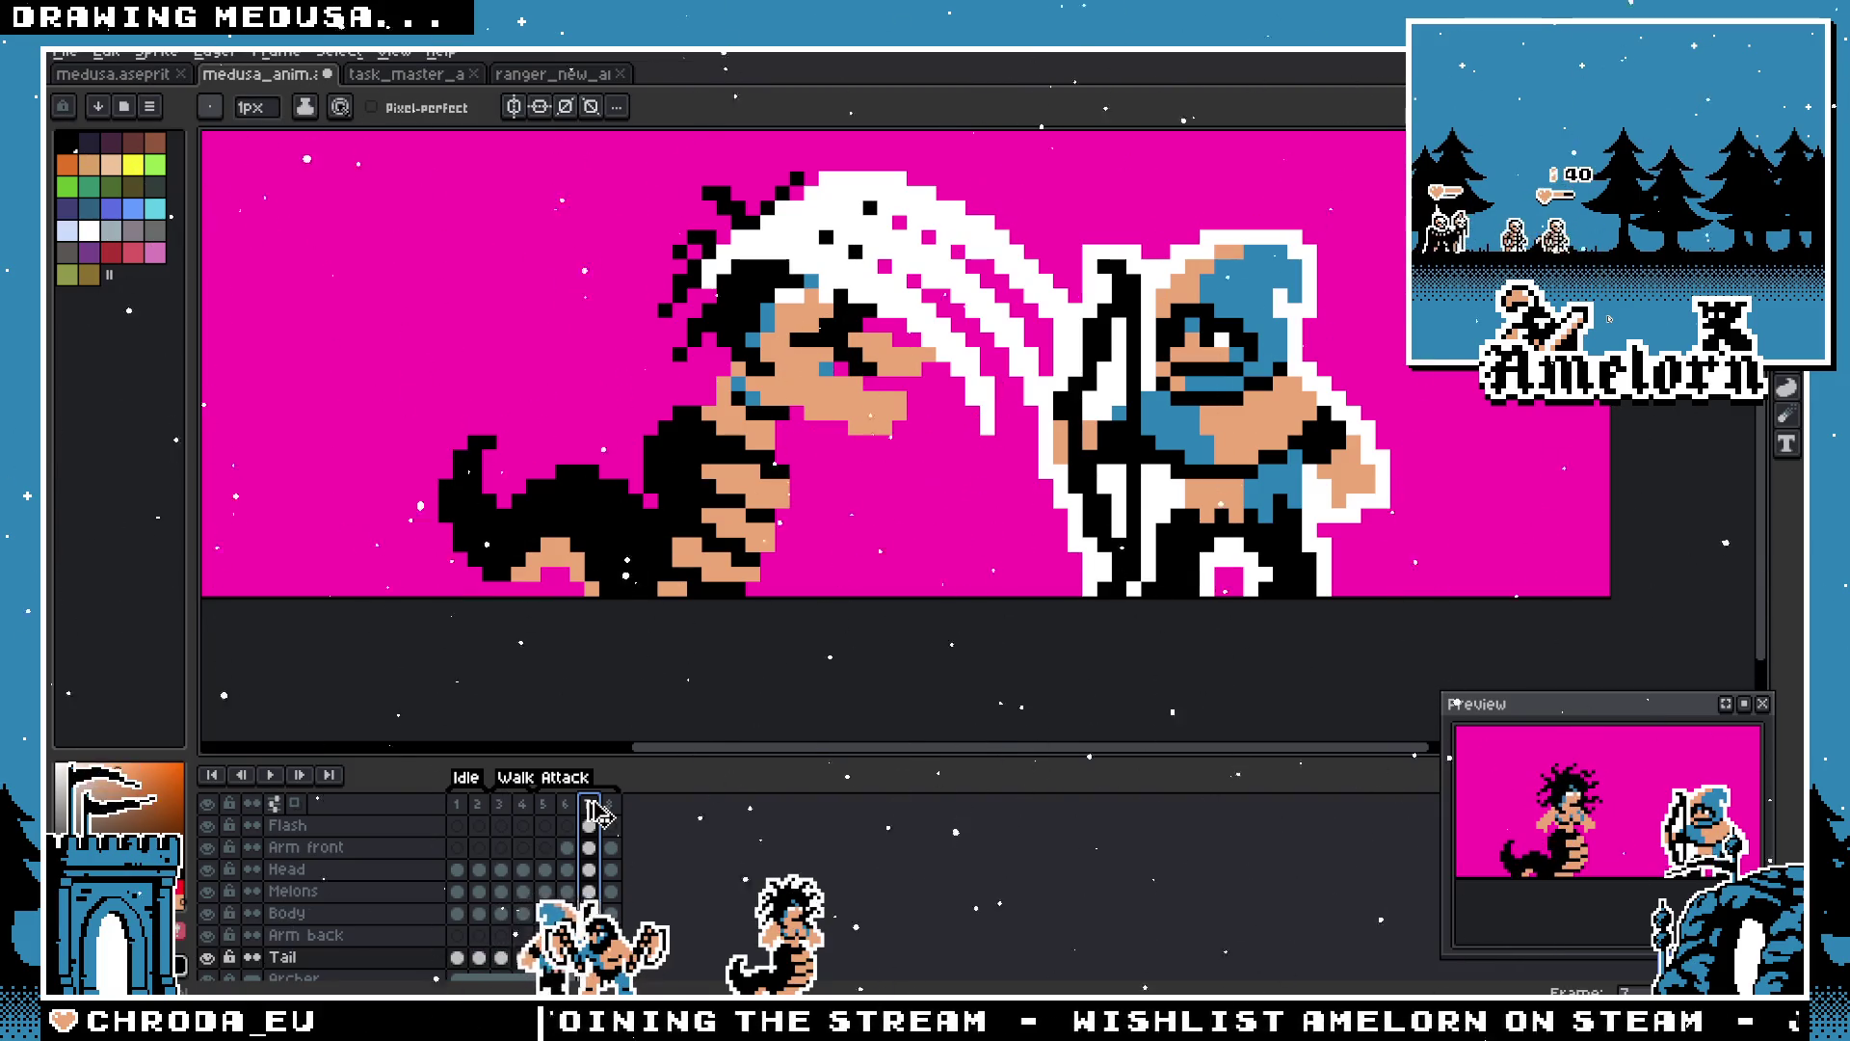
left_click(615, 812)
Step: Undo and redo the Flash layer rename to inspect it, then return to frame 7
key("ctrl+z")
key("ctrl+z")
key("ctrl+z")
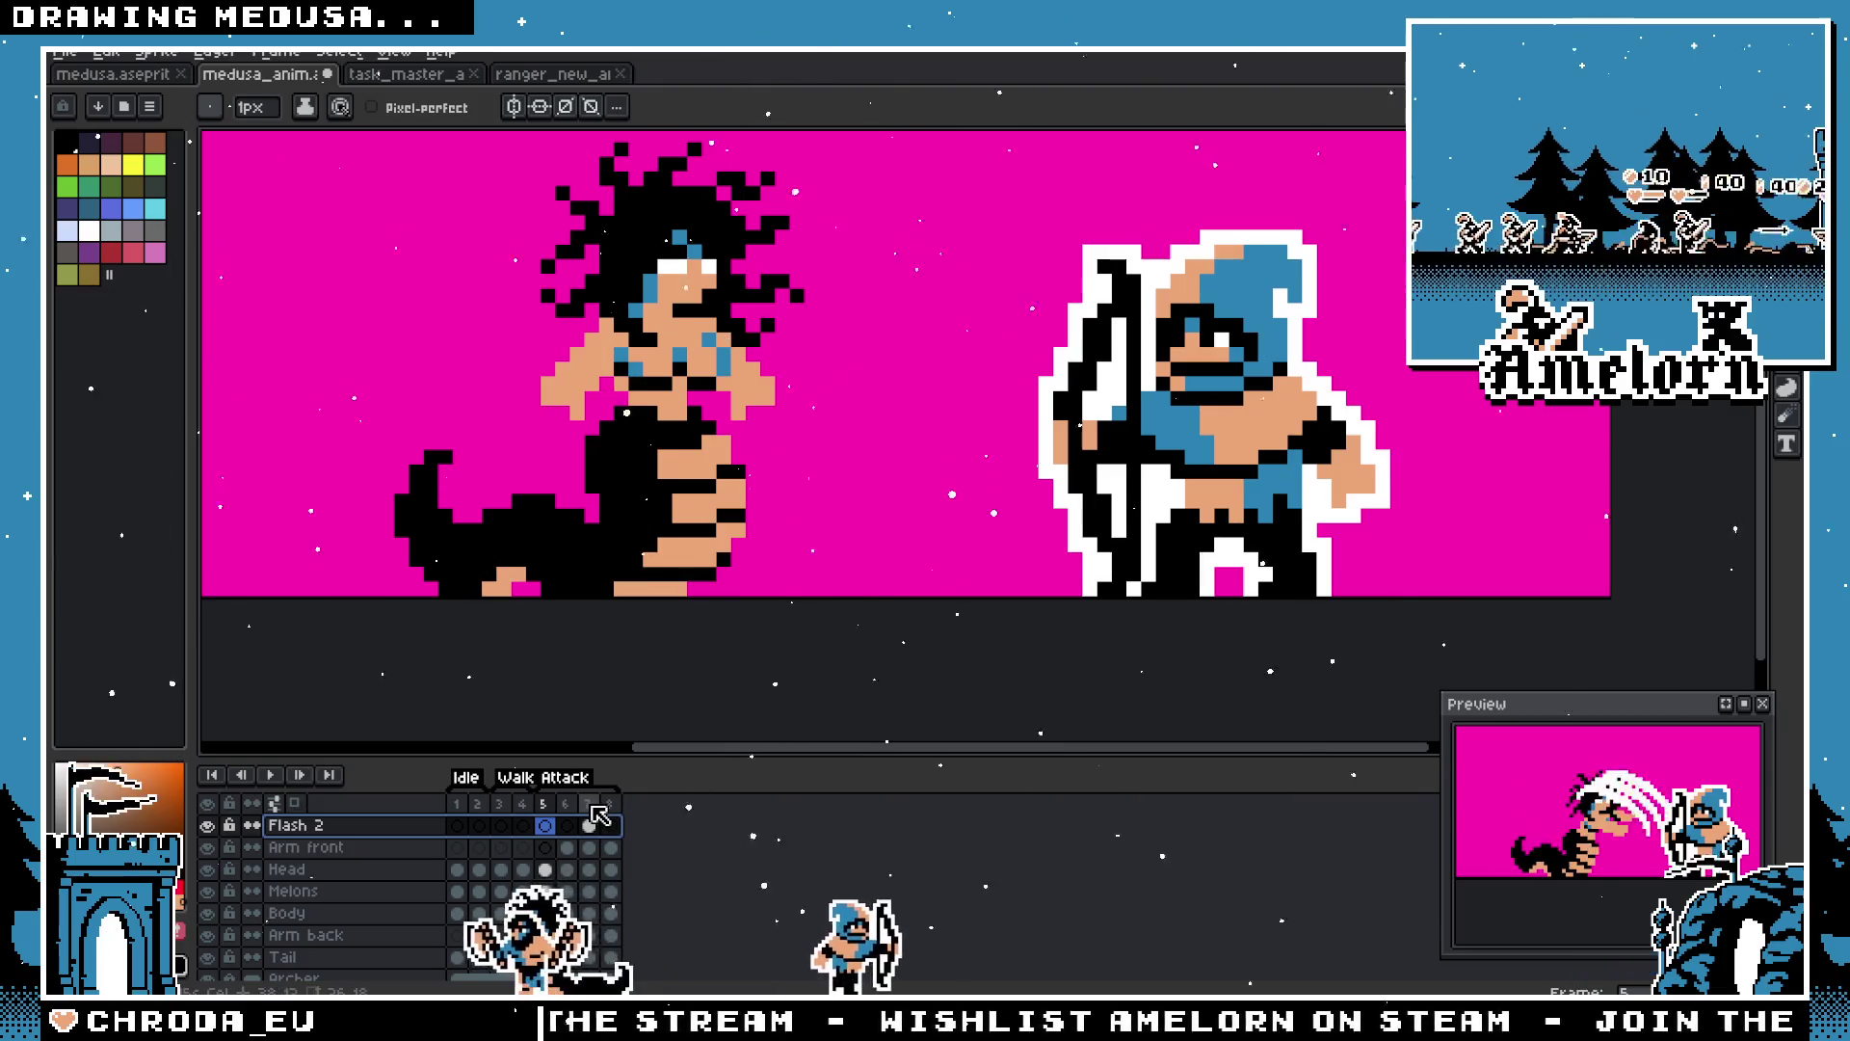
key("ctrl+y")
key("ctrl+z")
key("ctrl+z")
key("ctrl+z")
key("ctrl+y")
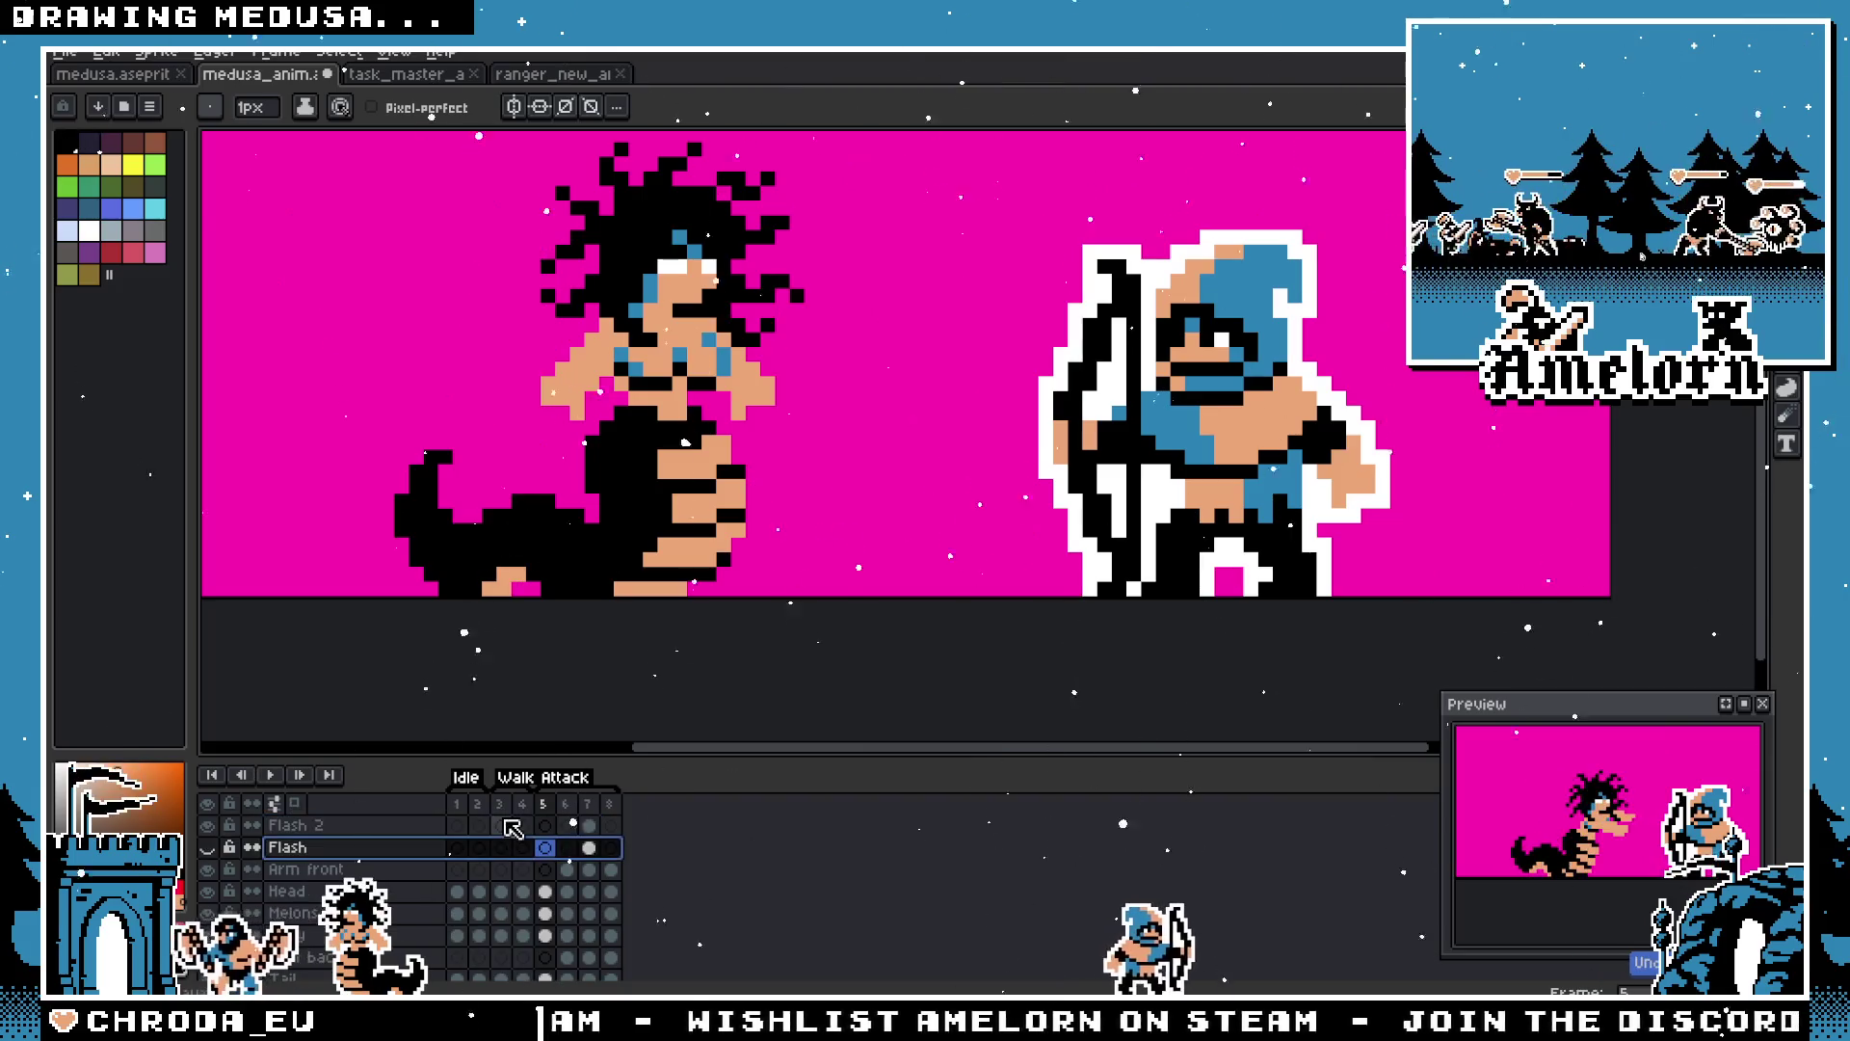
left_click(589, 804)
key("Left")
key("Right")
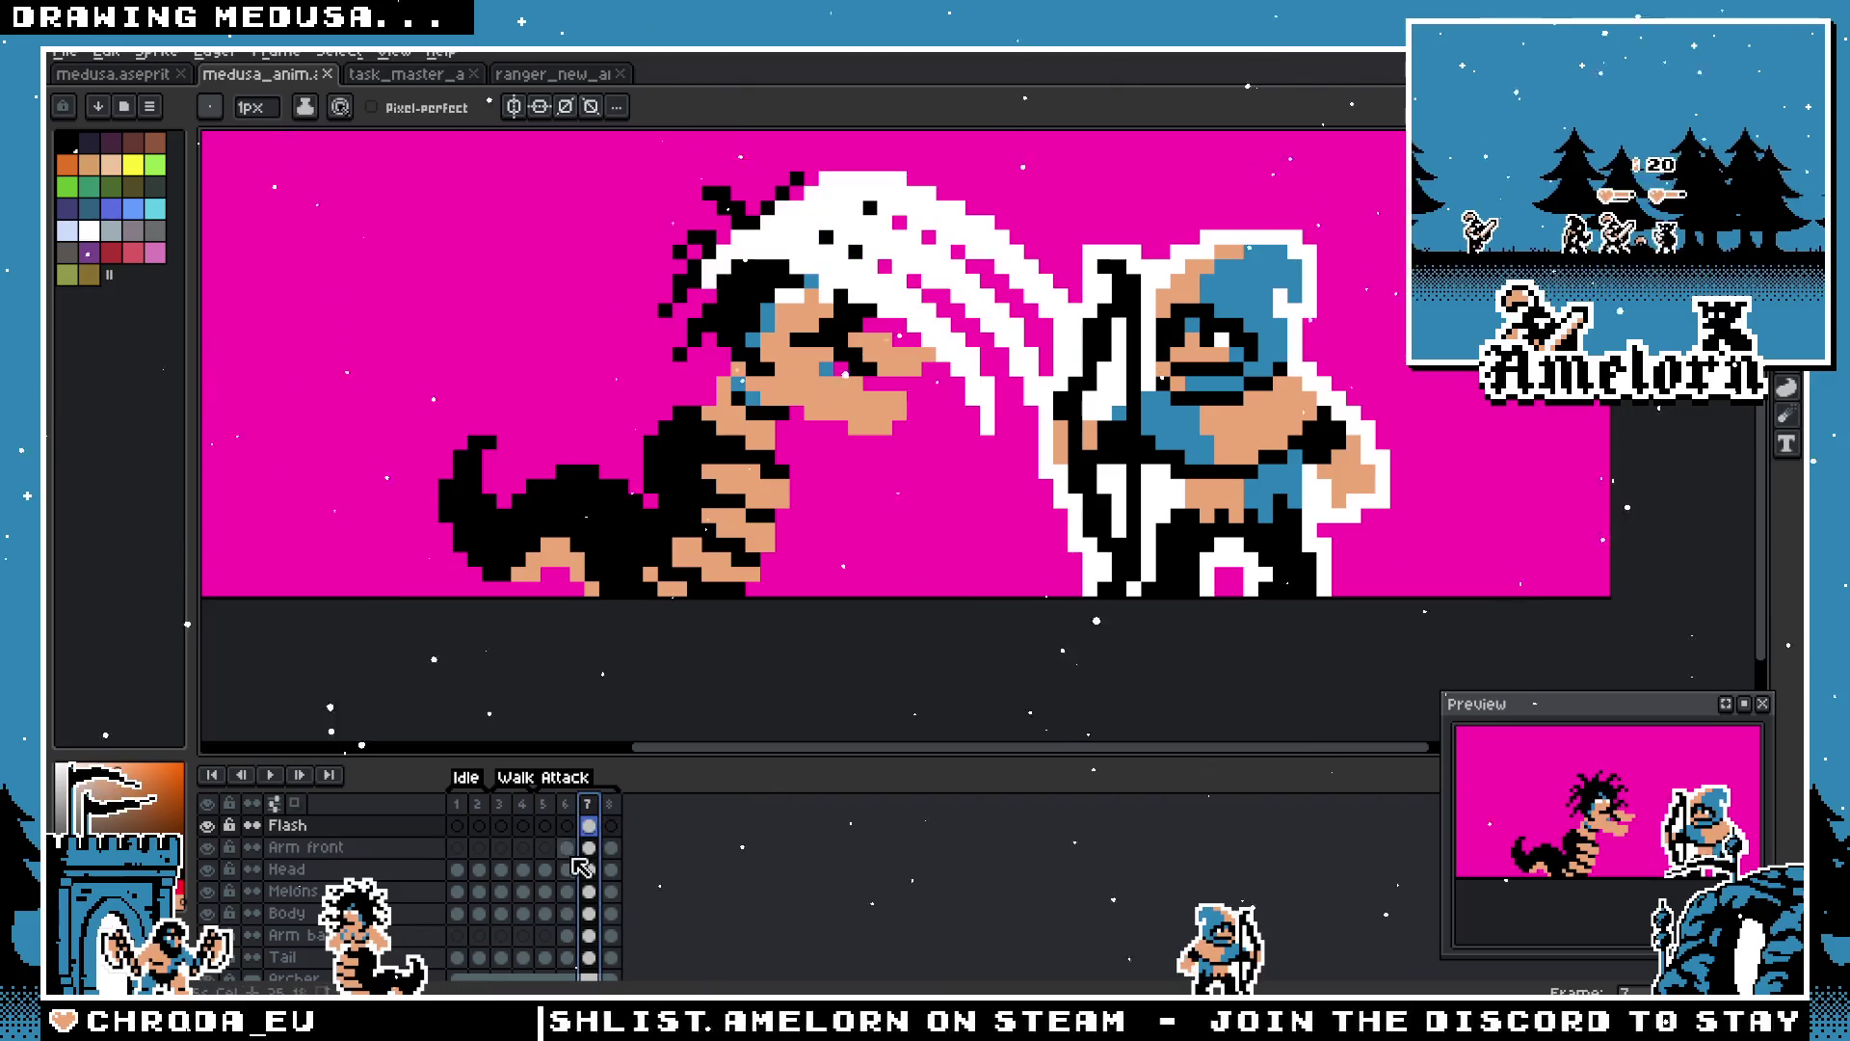
Step: Link the Tail layer cels of frames 7 and 8
left_click(590, 956)
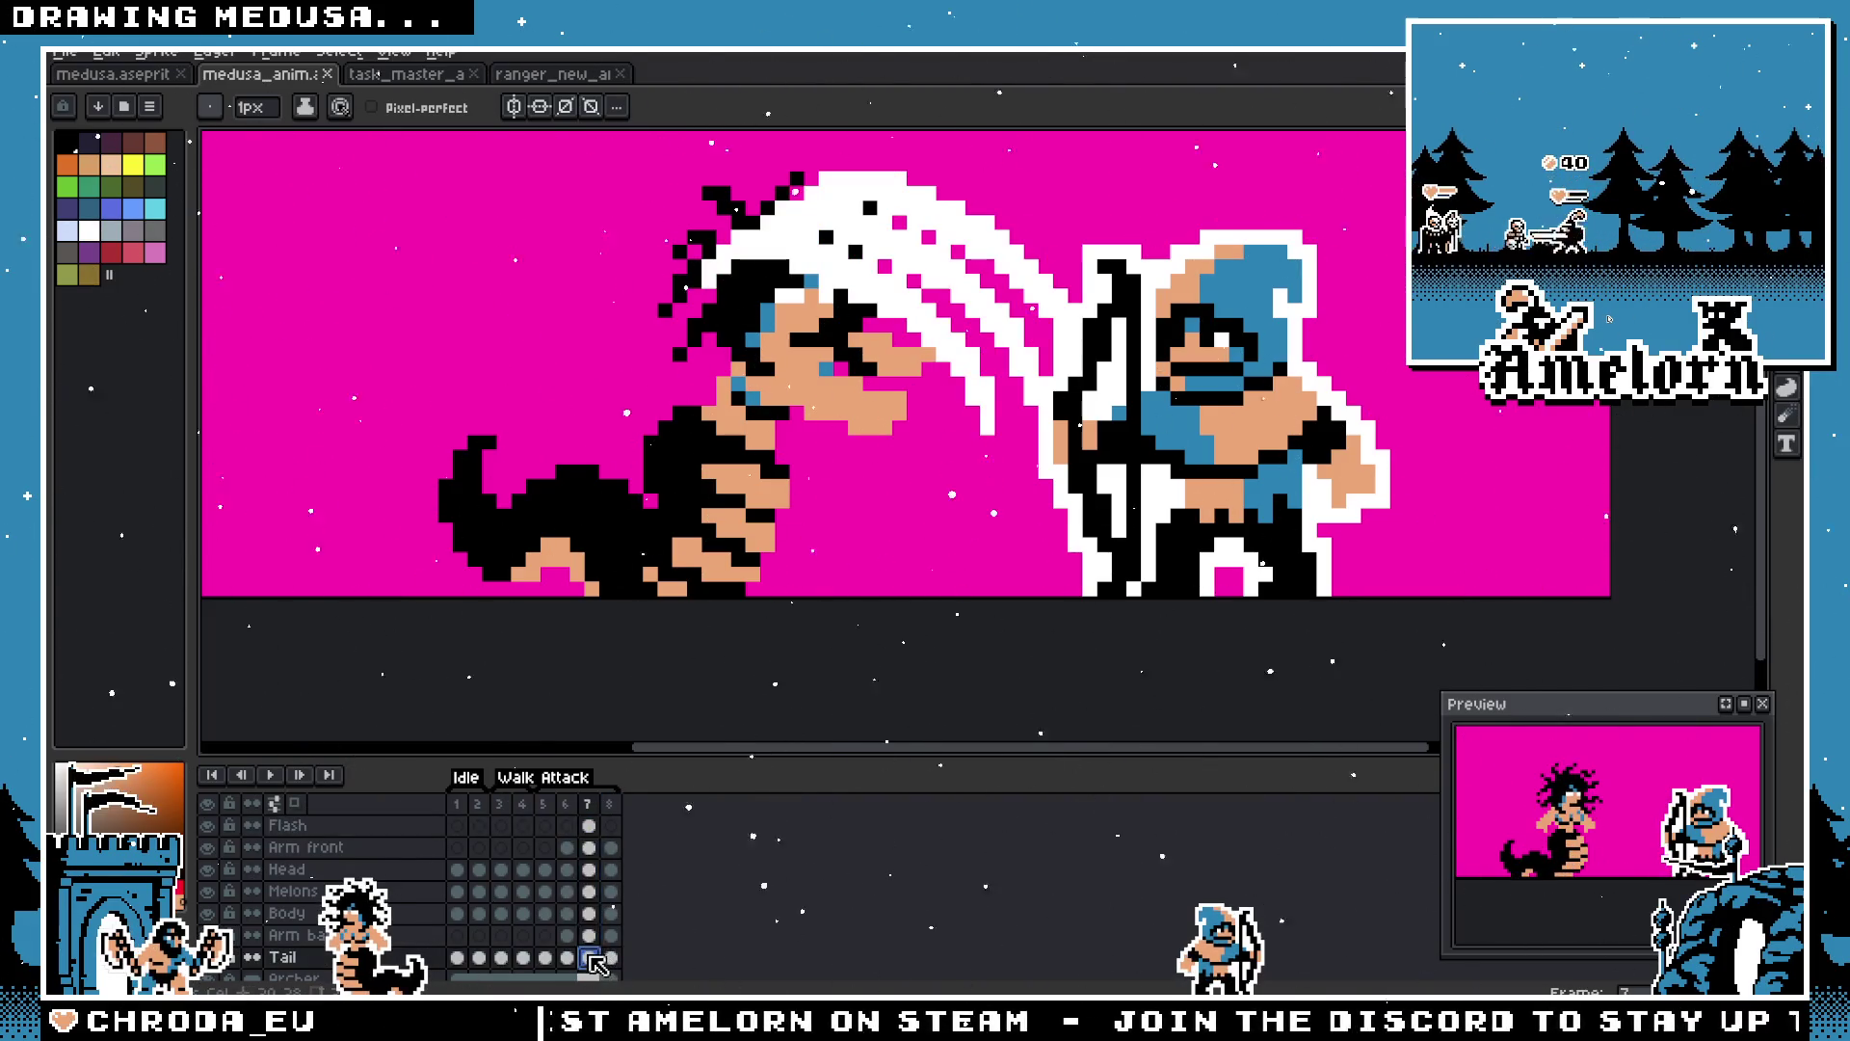
left_click_drag(590, 957, 610, 957)
right_click(609, 957)
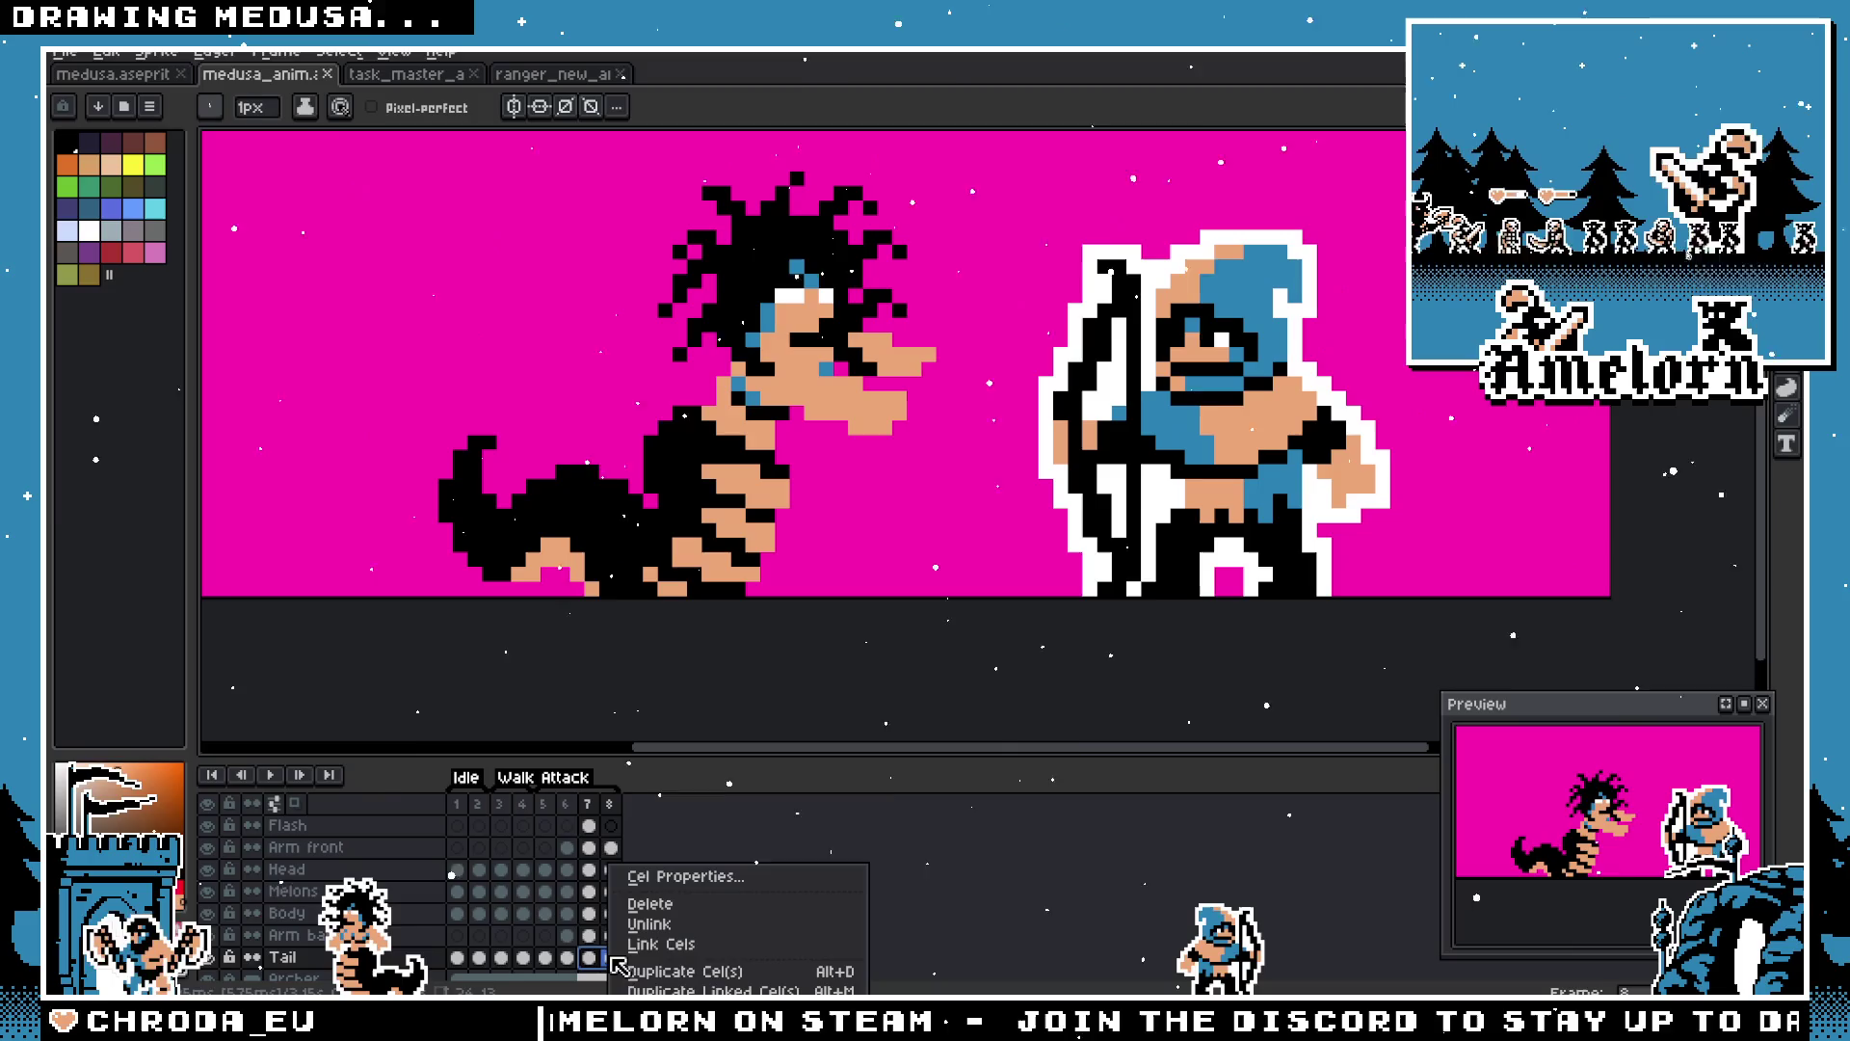
left_click(686, 948)
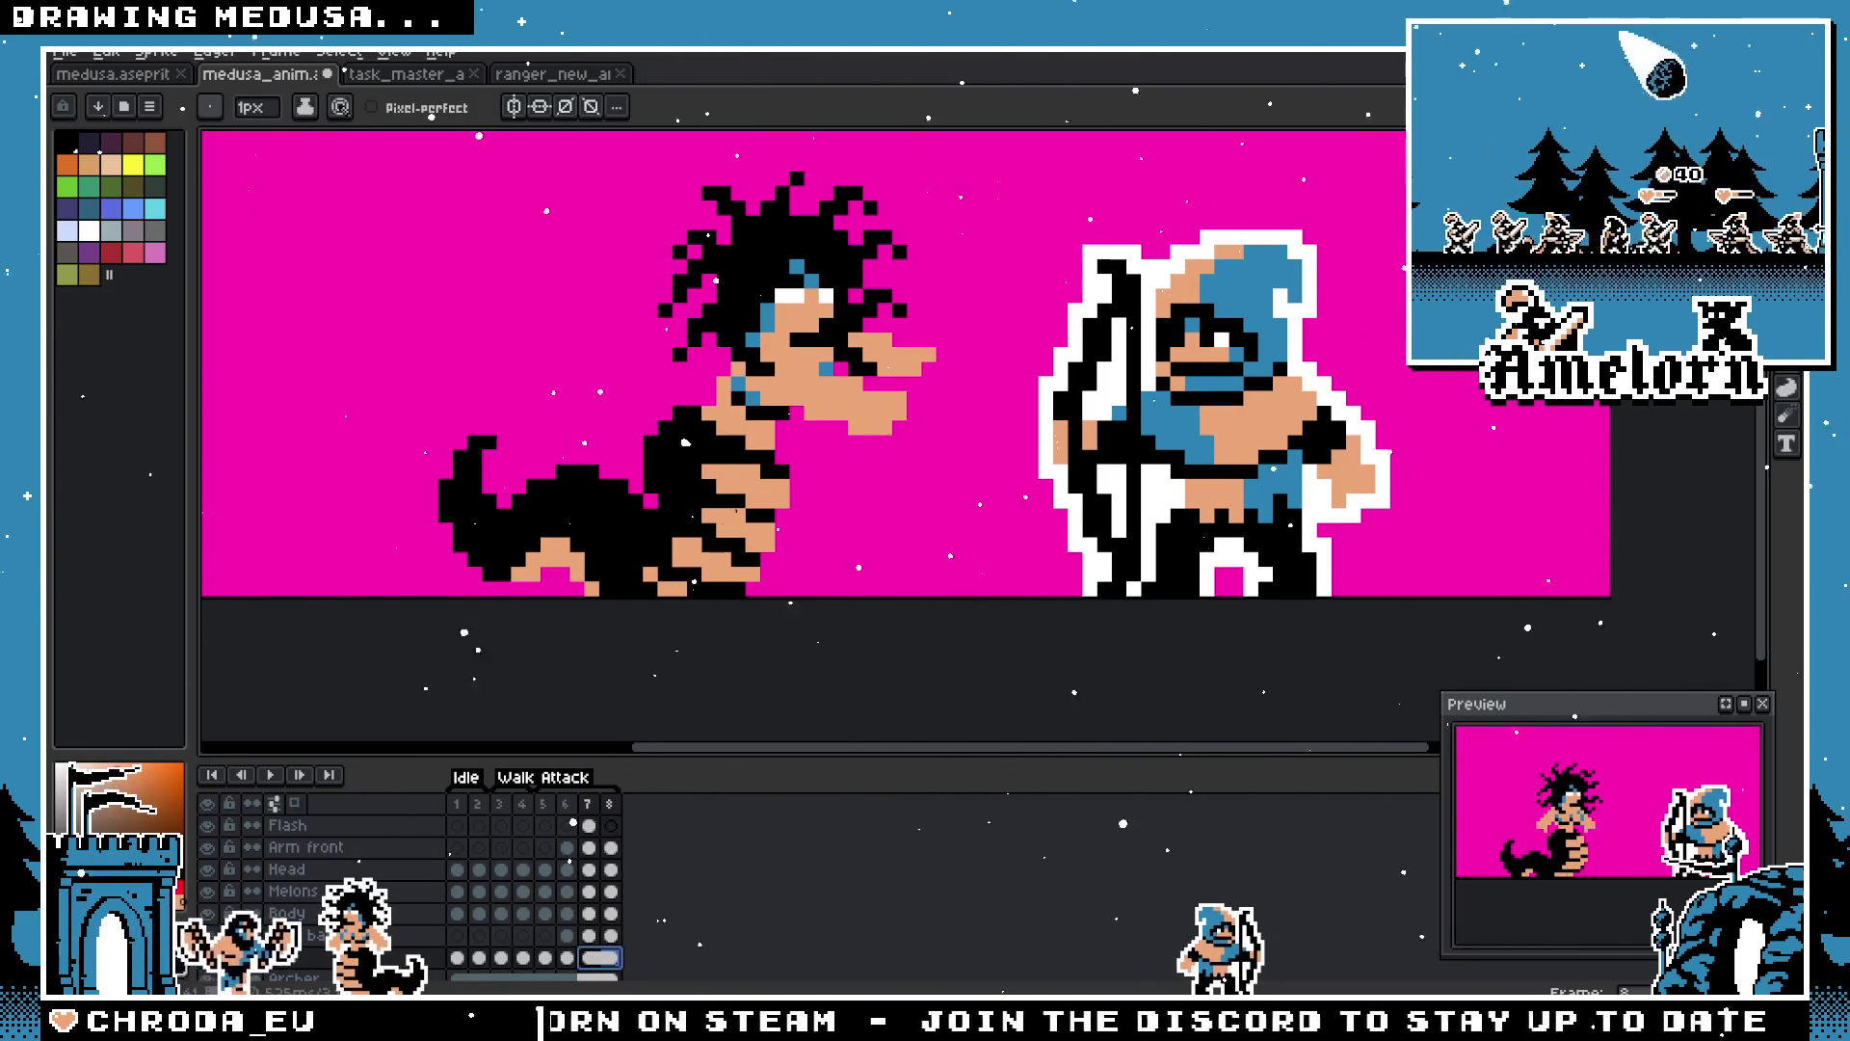
scroll(740, 497, "up", 2)
Step: On frame 7, erase a stray peach pixel on Medusa and paint another peach pixel
key("Left")
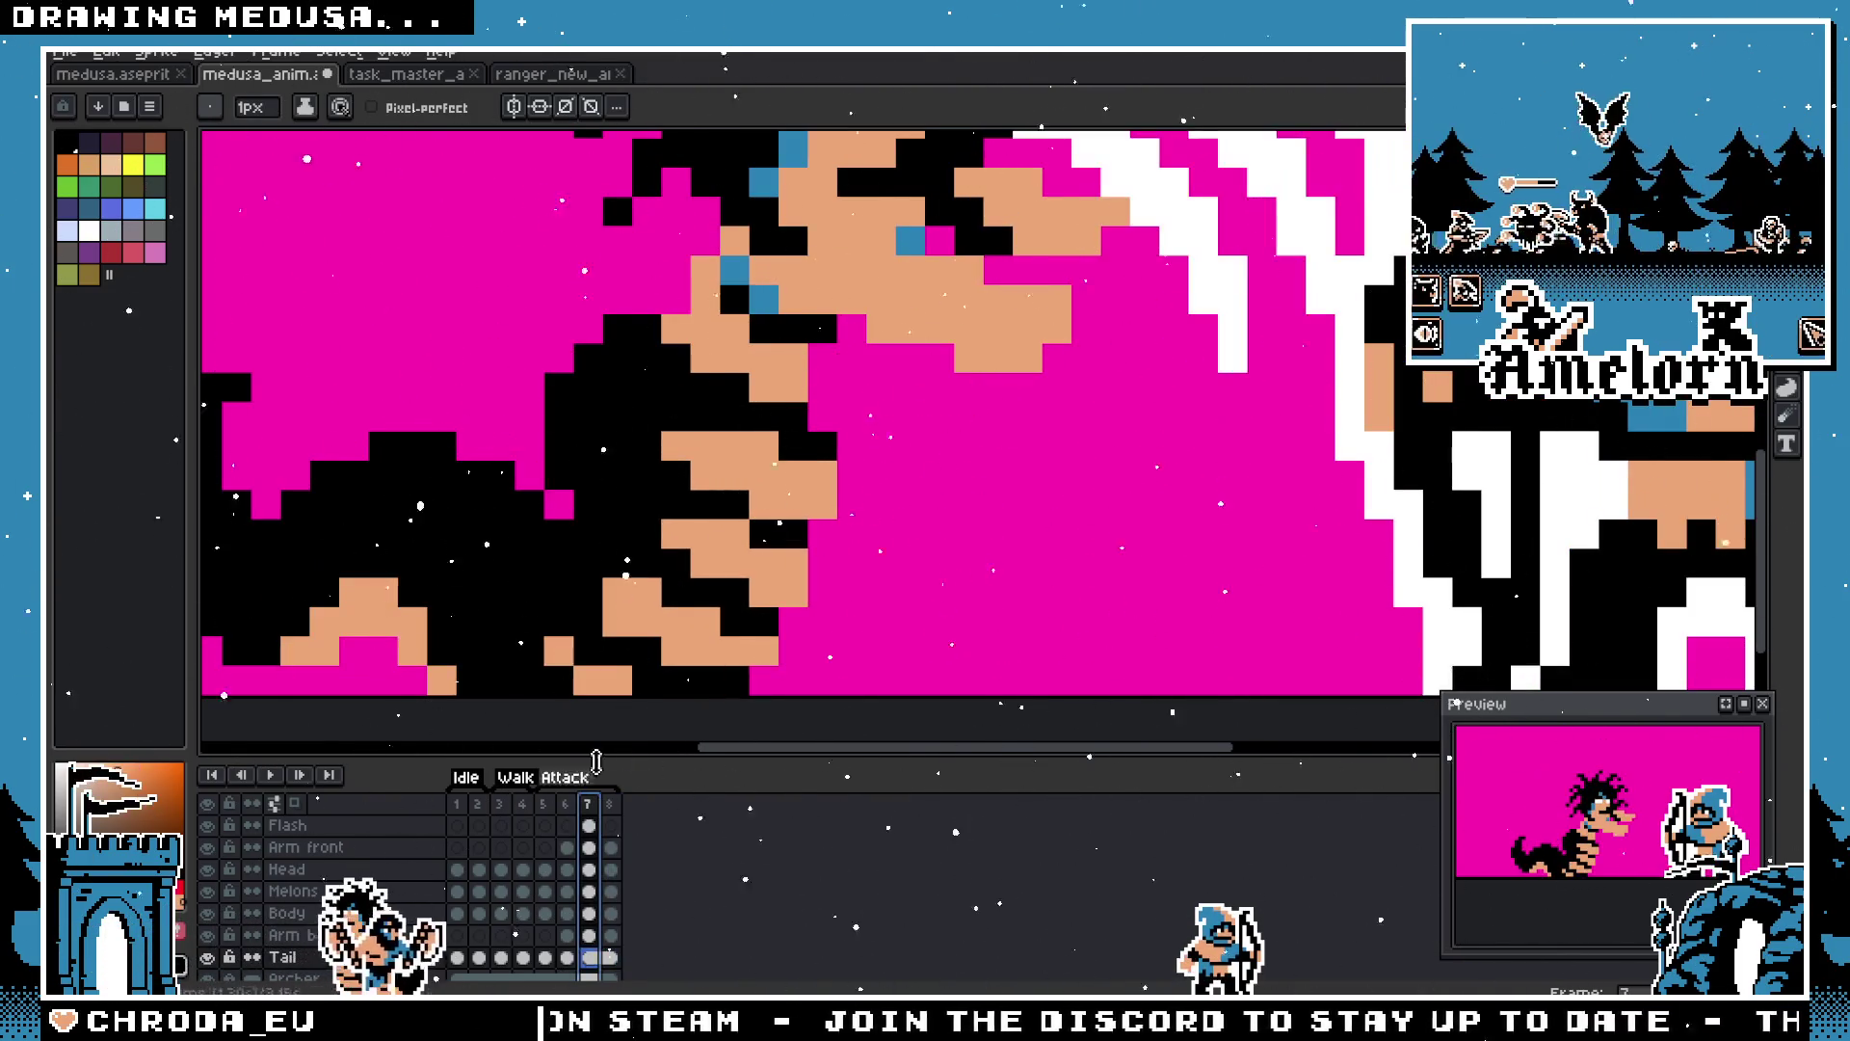
key("e")
left_click(603, 612)
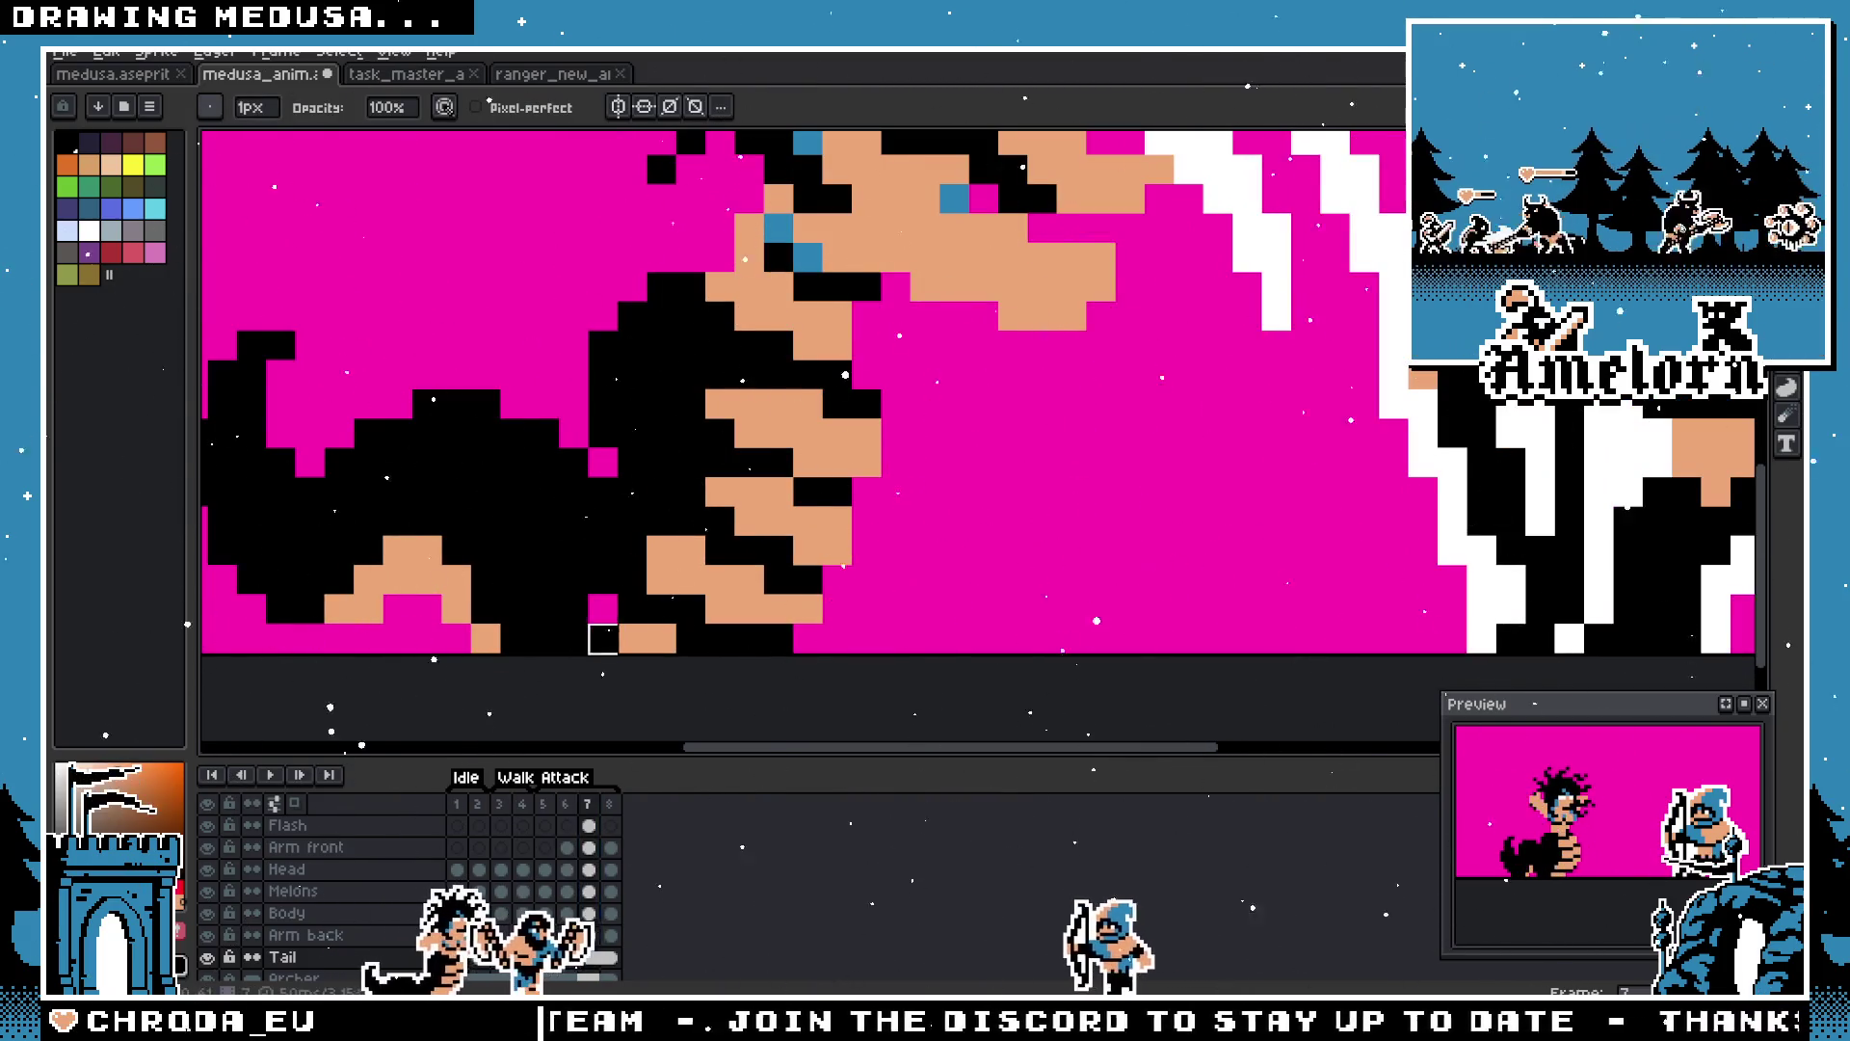
key("b")
left_click(603, 636)
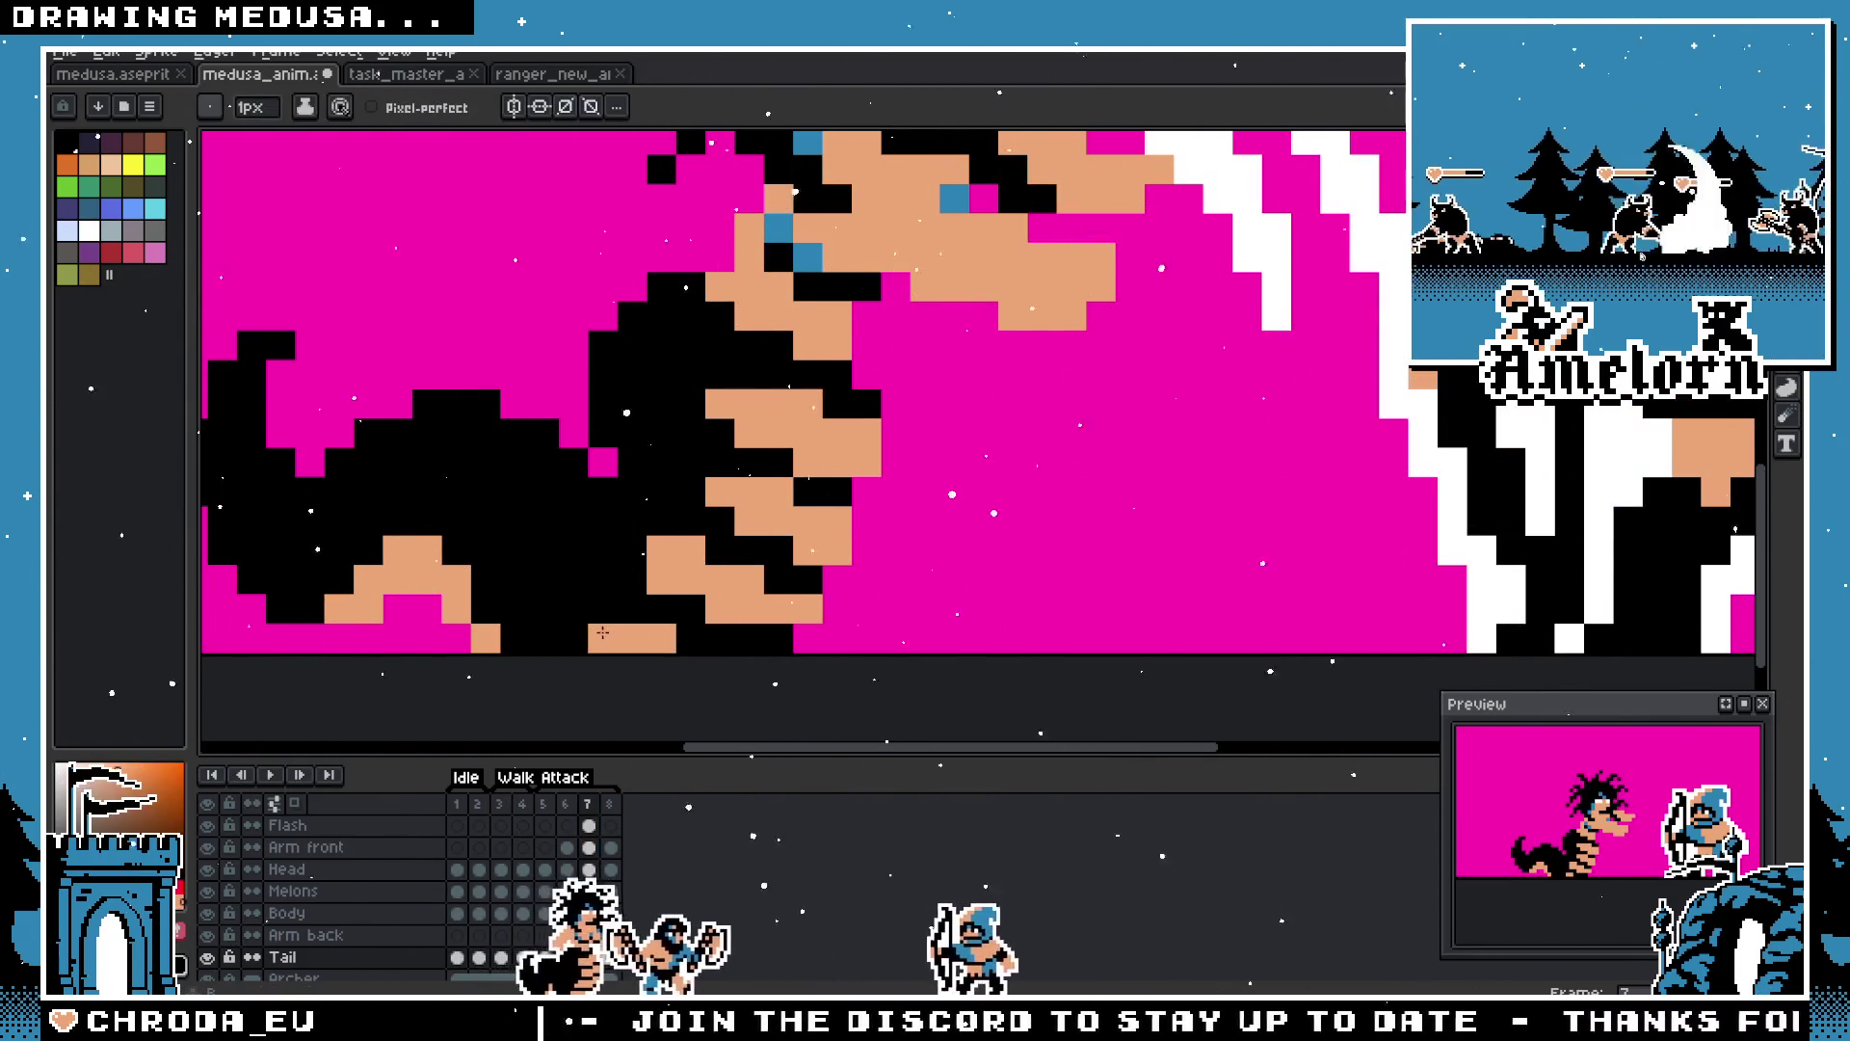
scroll(700, 489, "down", 5)
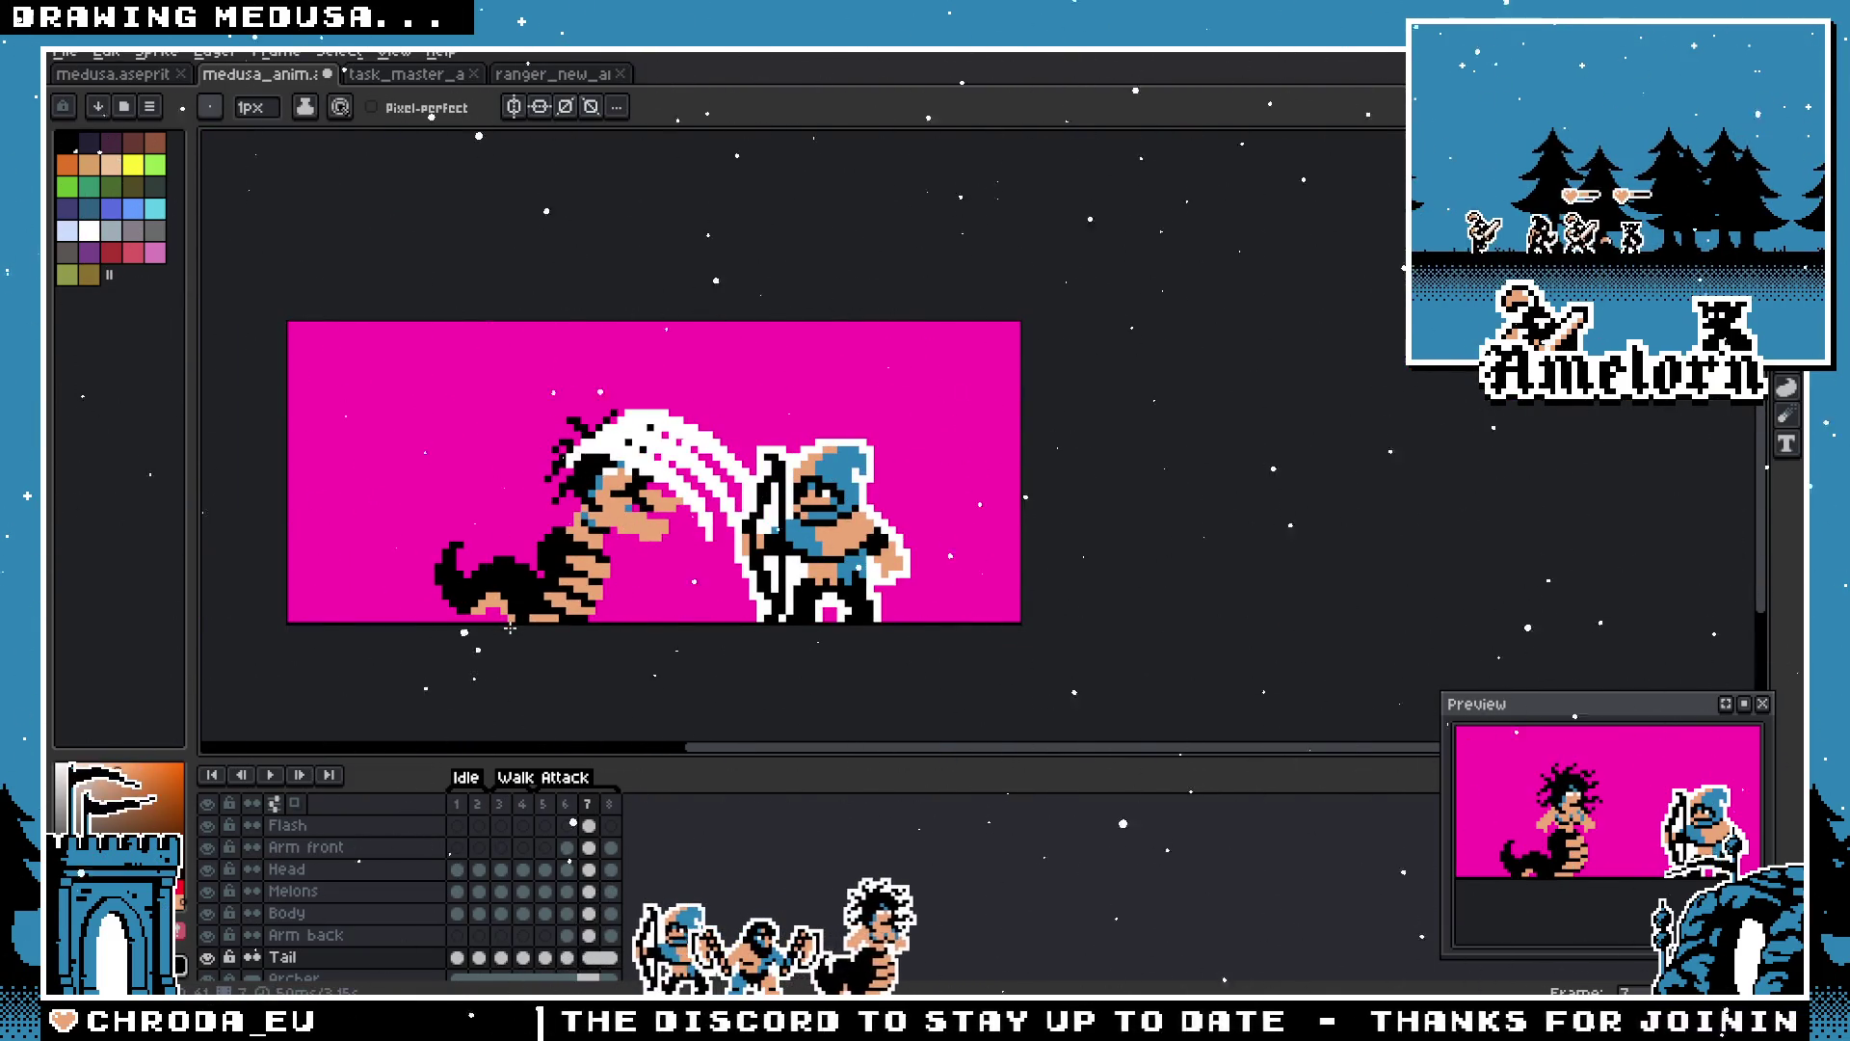
scroll(511, 626, "up", 3)
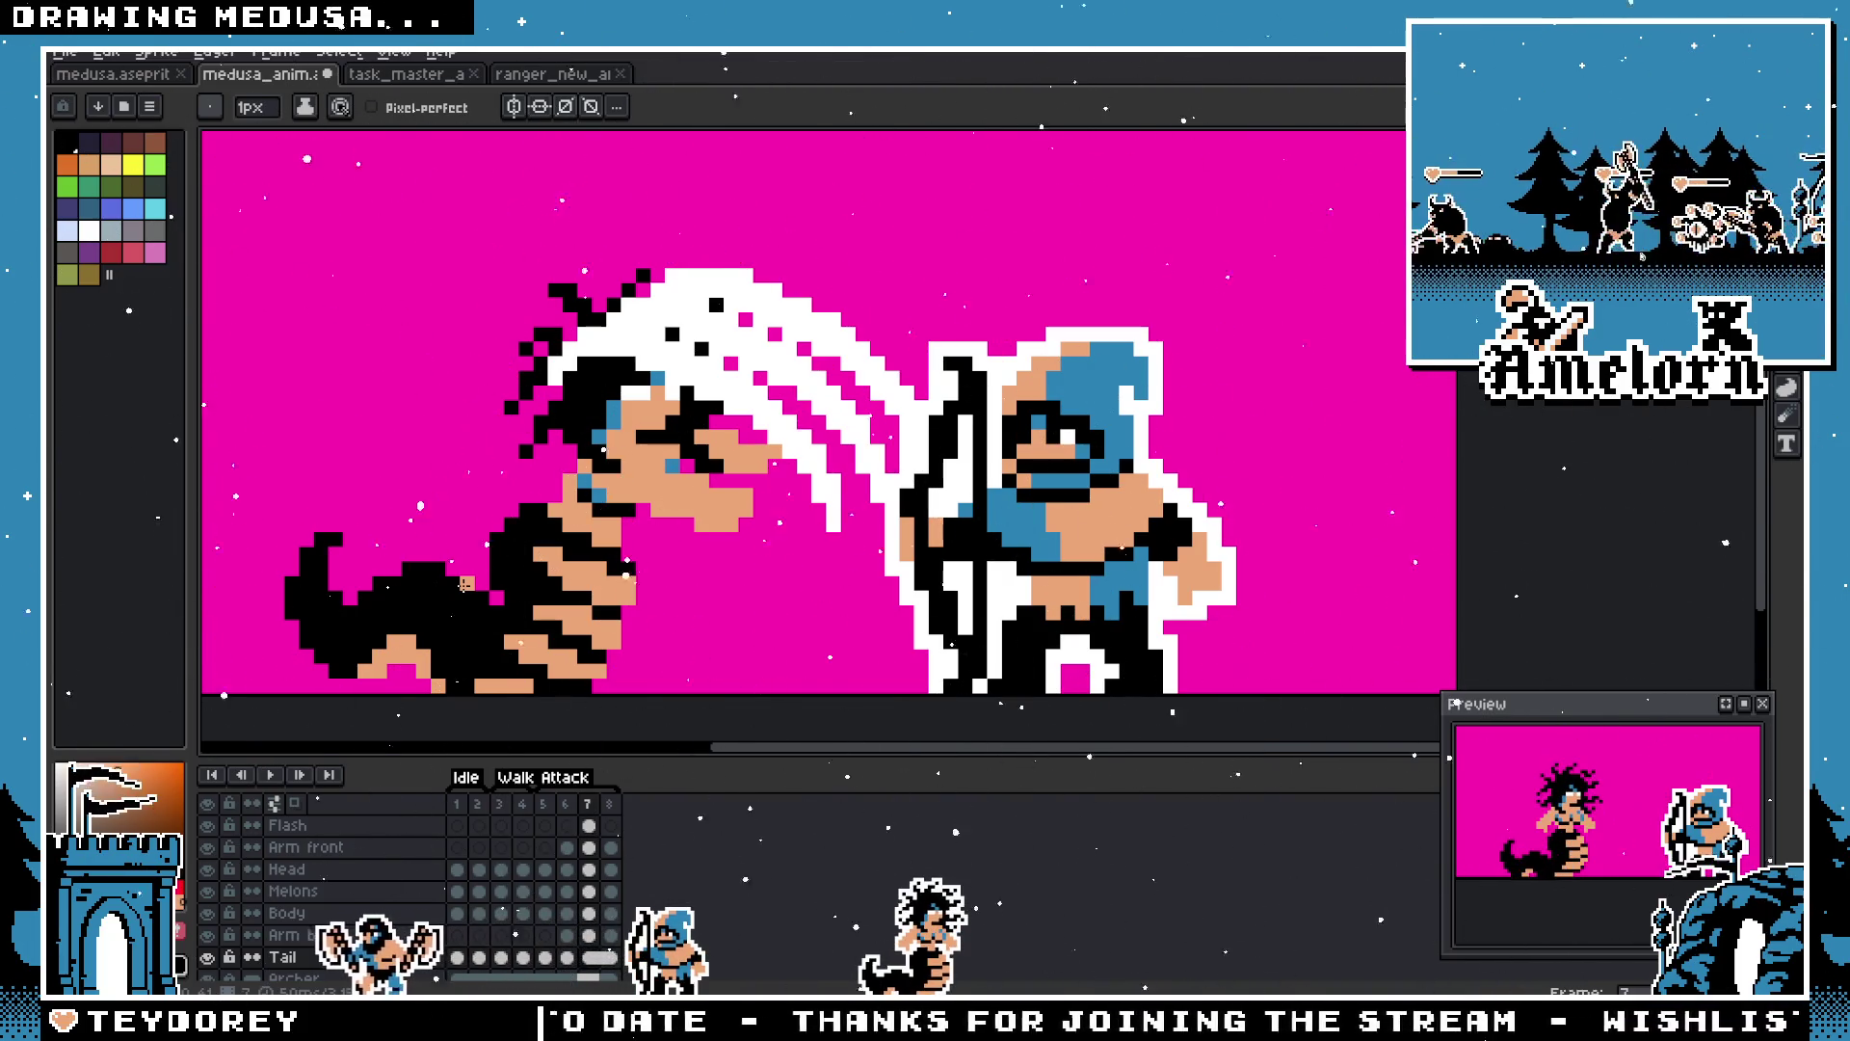
Step: Save the animation file and zoom out to fit the sprite
key("ctrl+s")
key("minus")
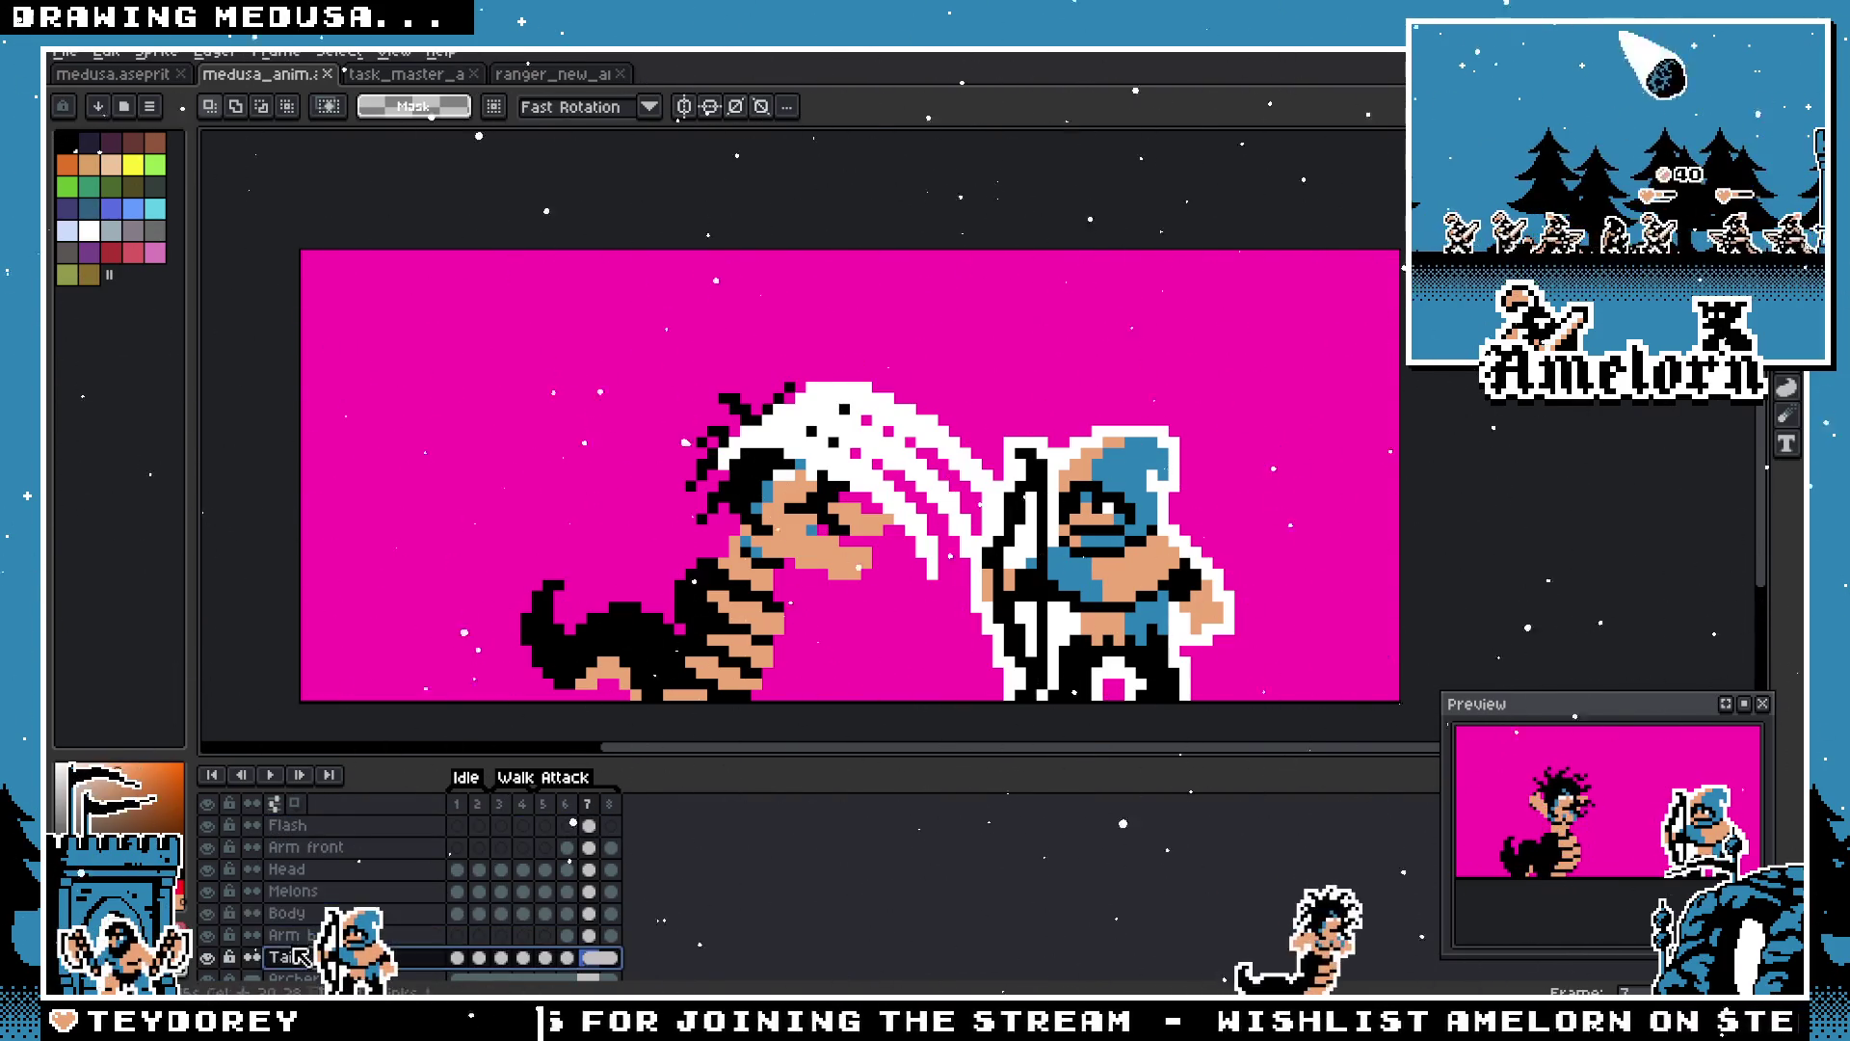
scroll(376, 886, "down", 3)
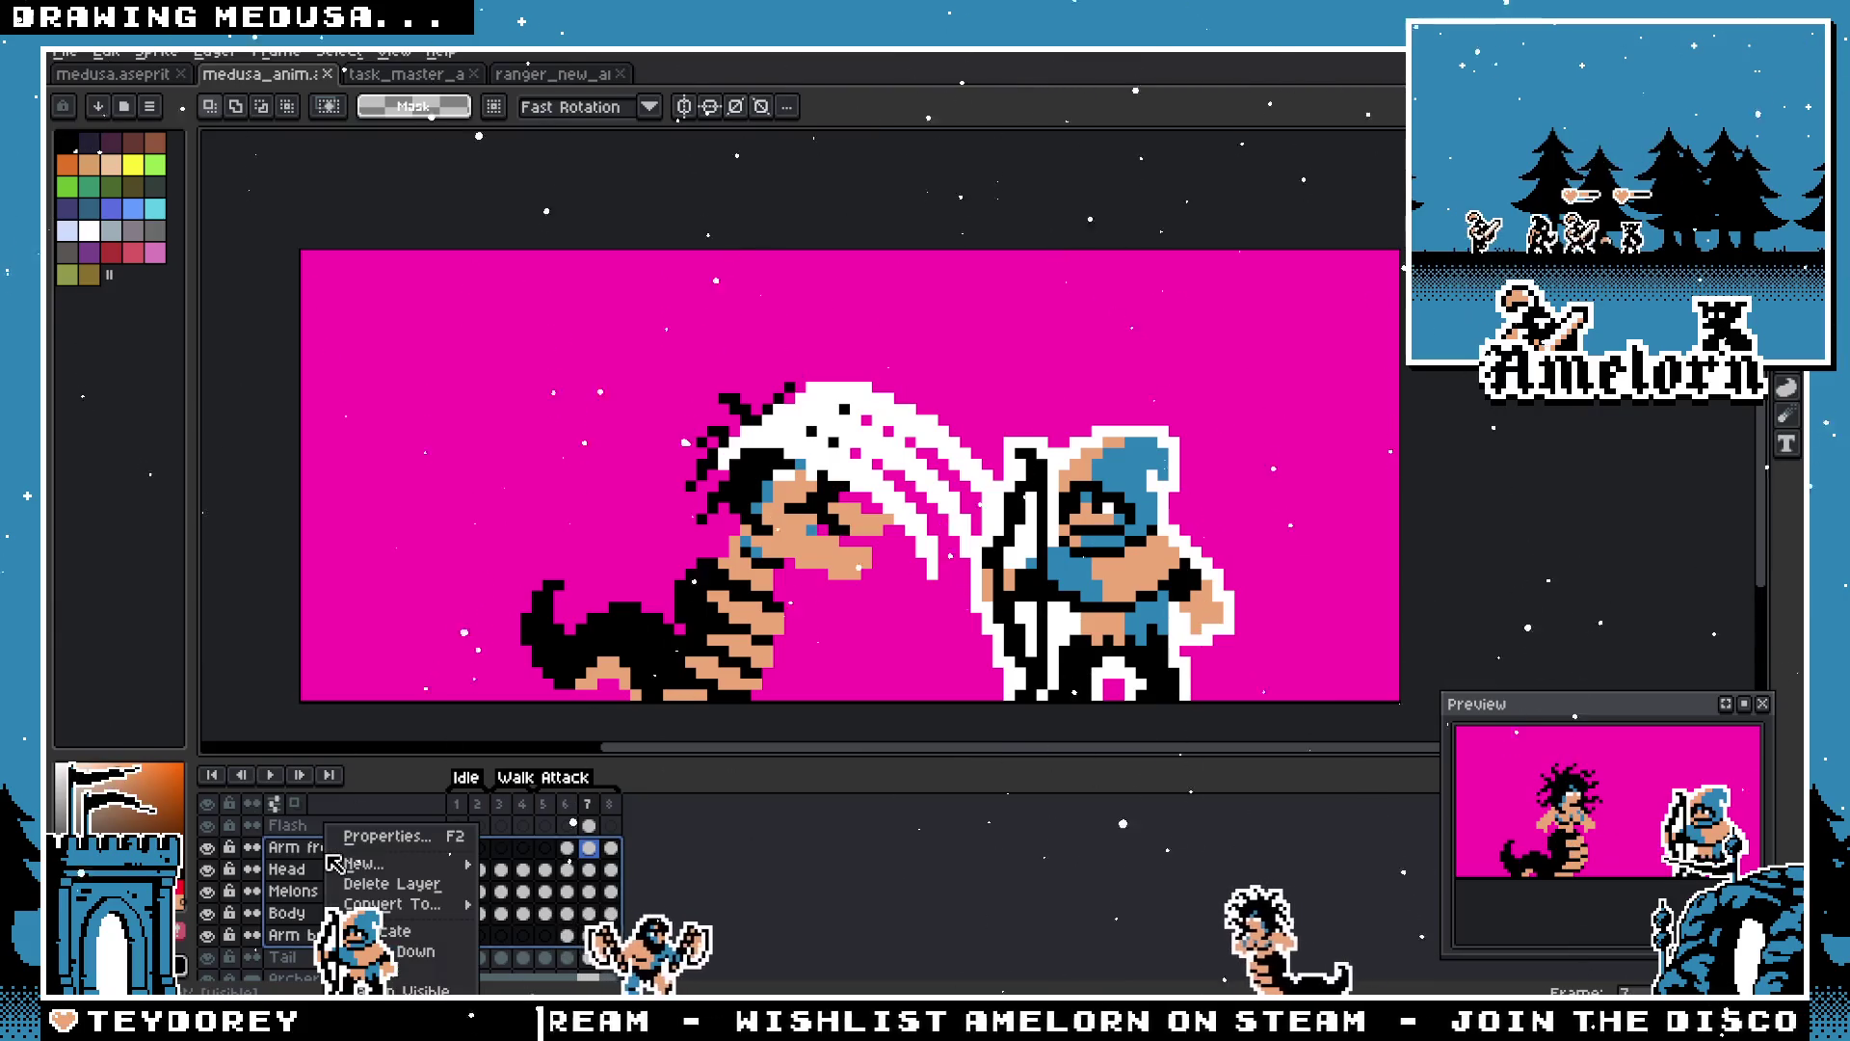
Step: Flatten the layers into one Flattened layer and apply a white Outline effect
left_click(366, 971)
key("i")
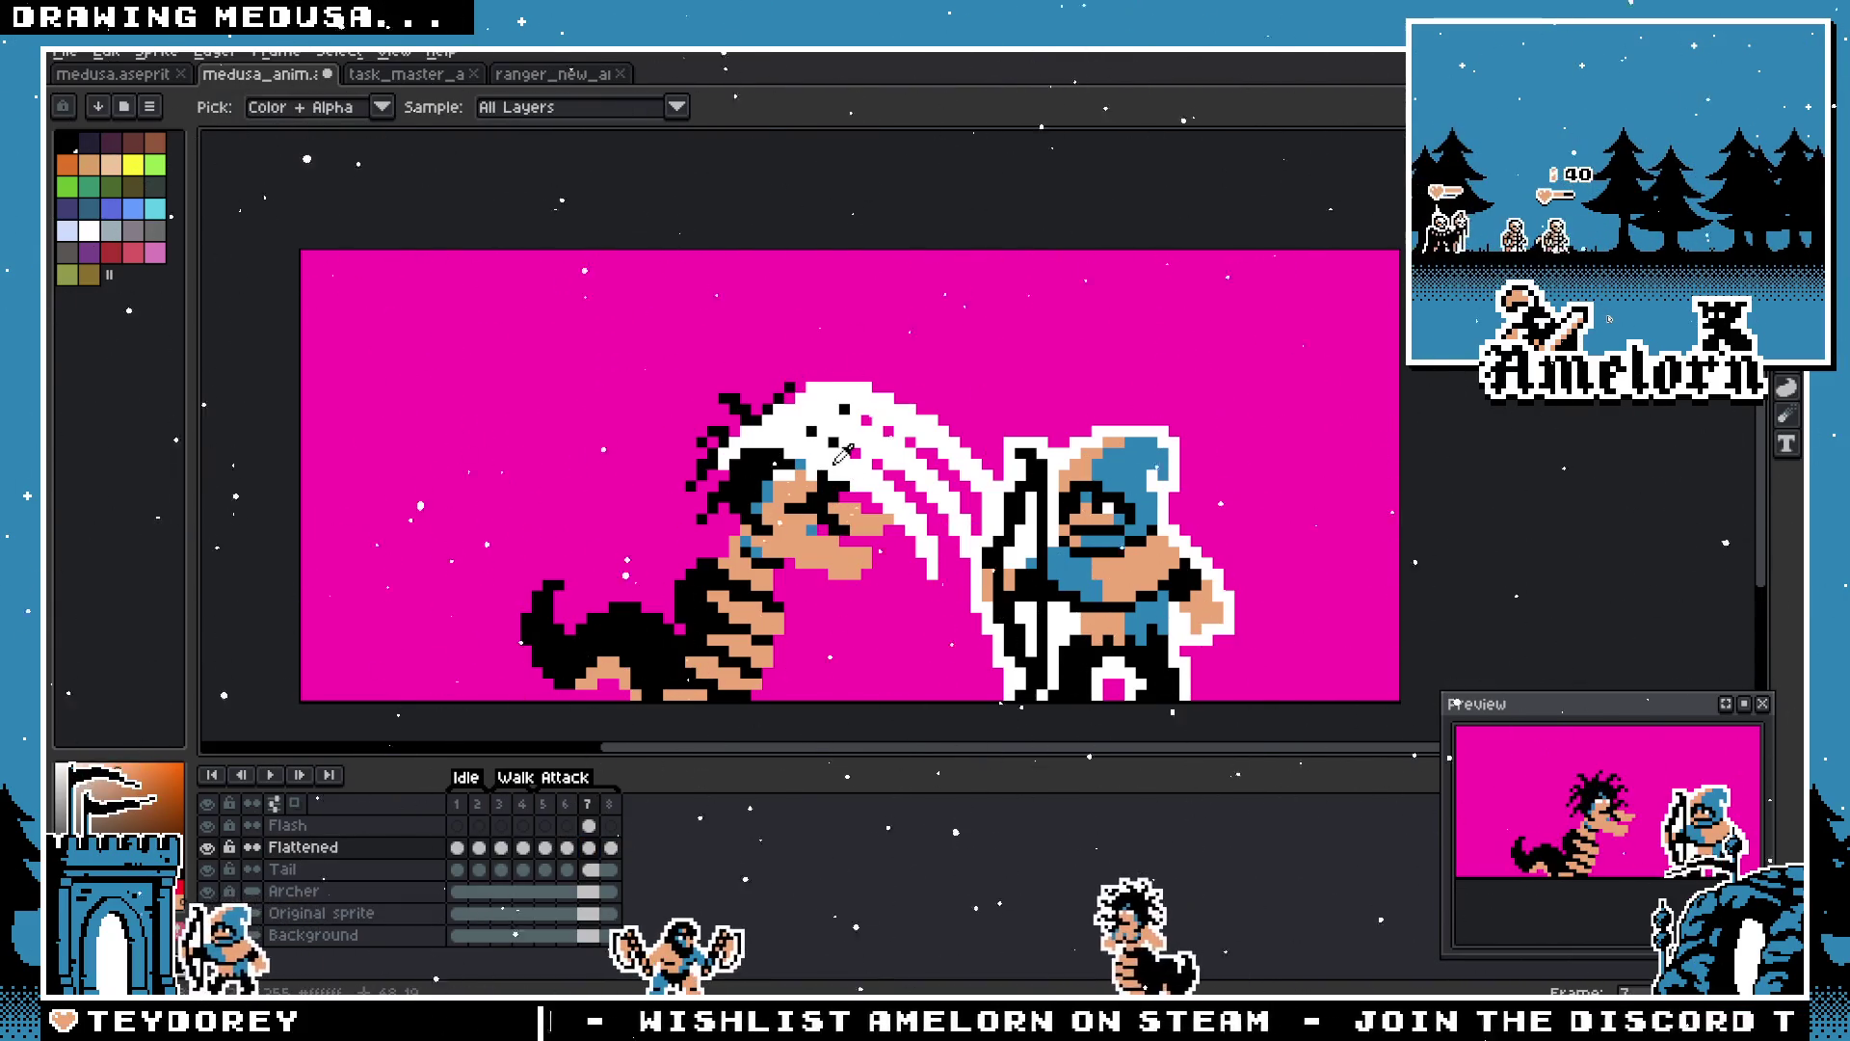
key("ctrl+z")
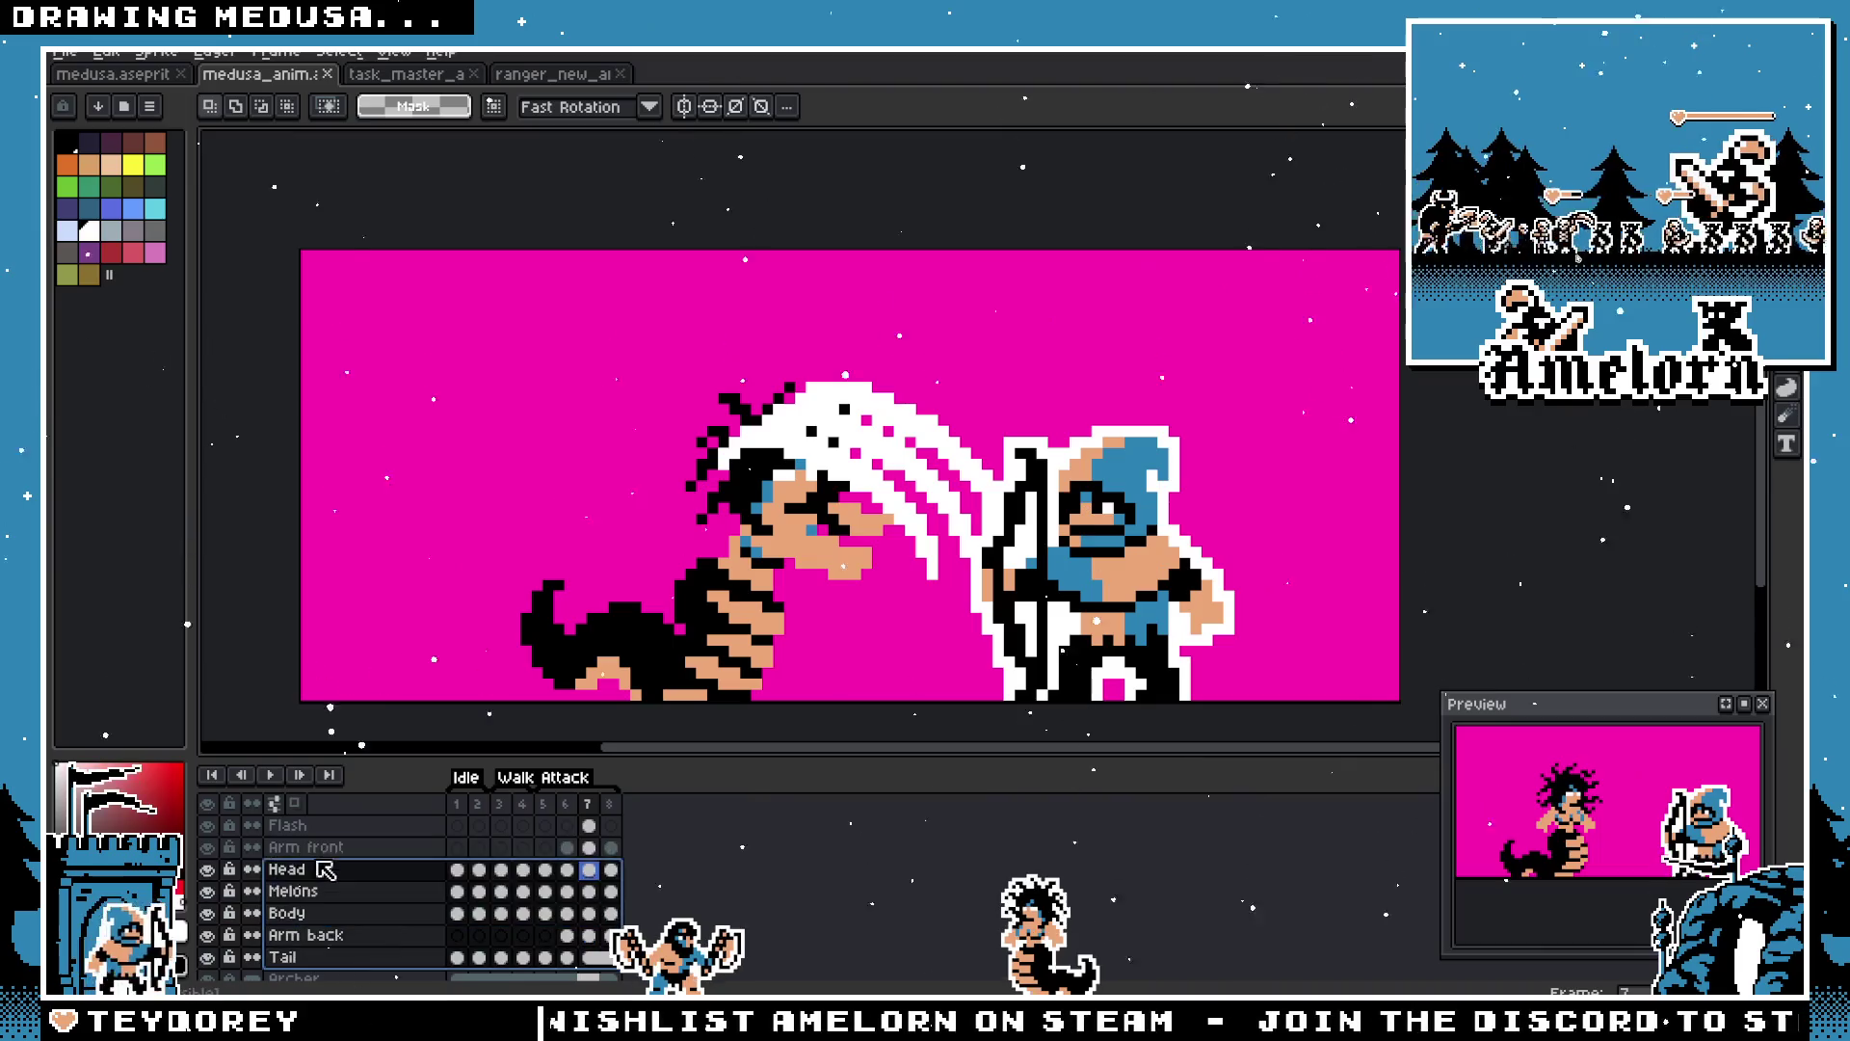
left_click(374, 975)
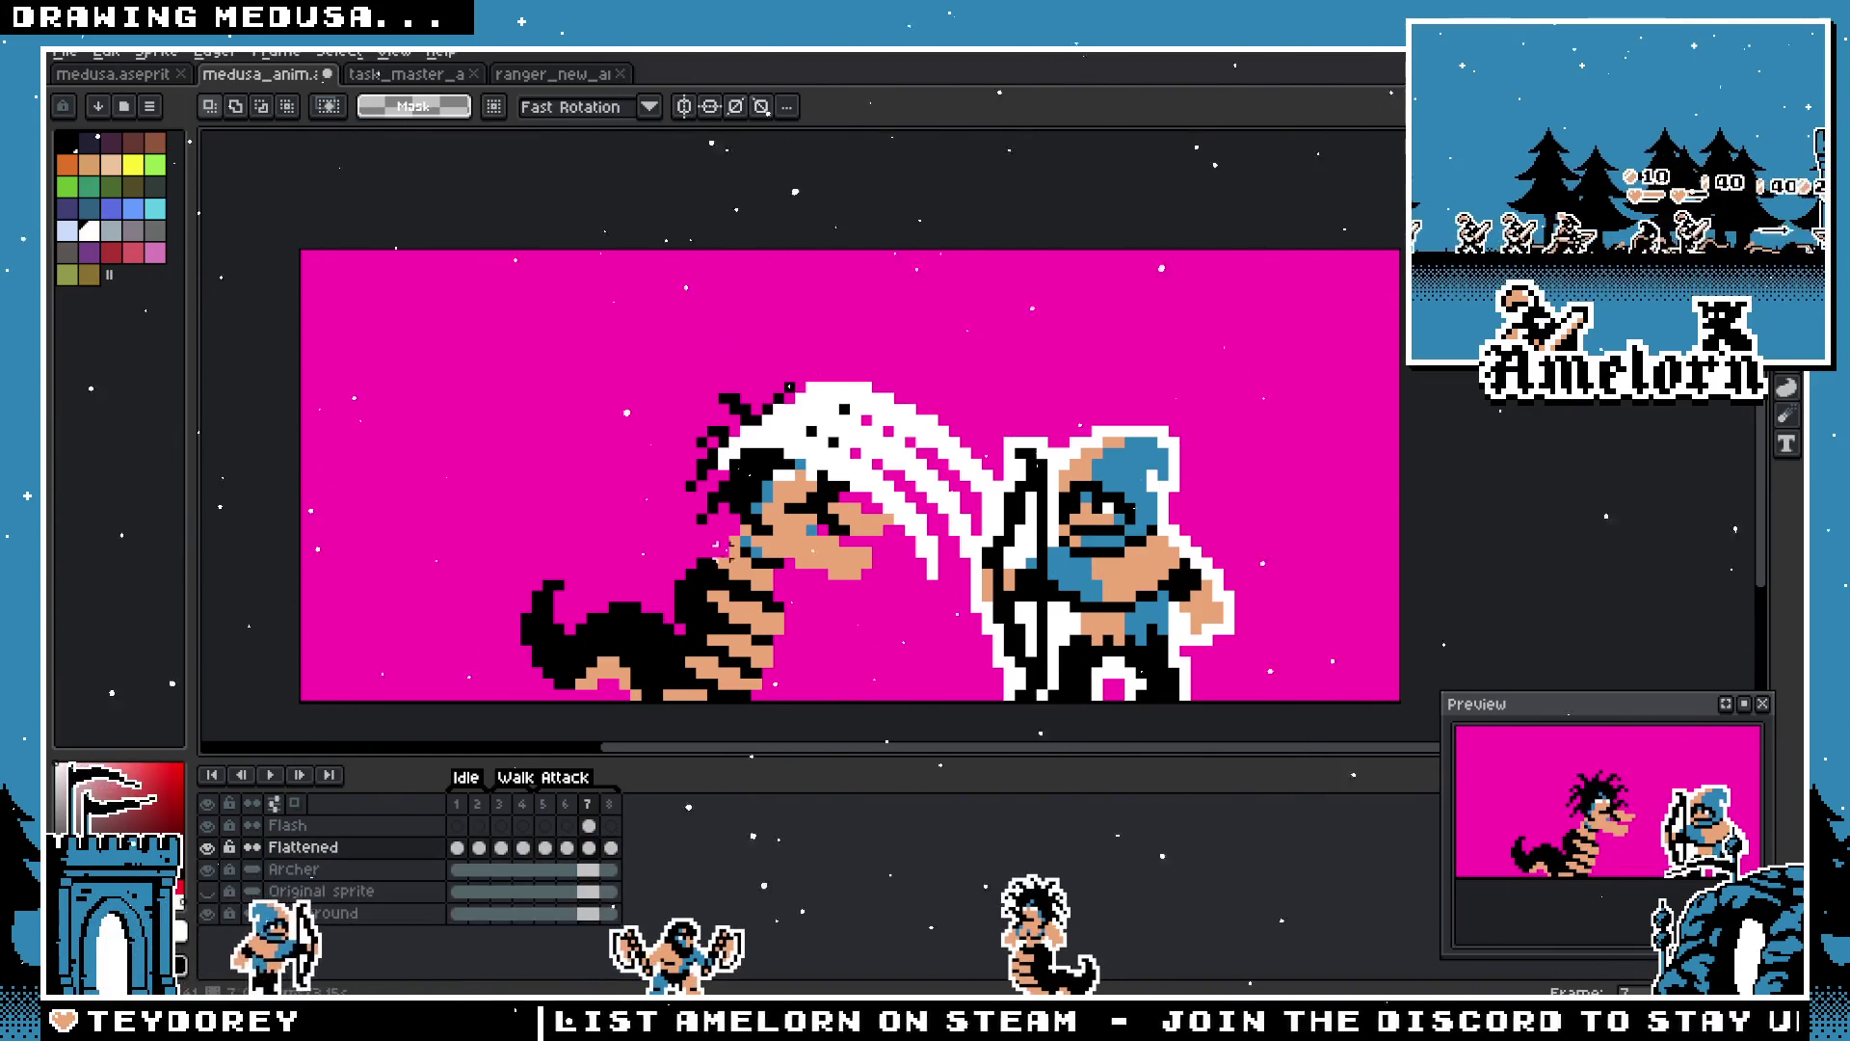
key("shift+o")
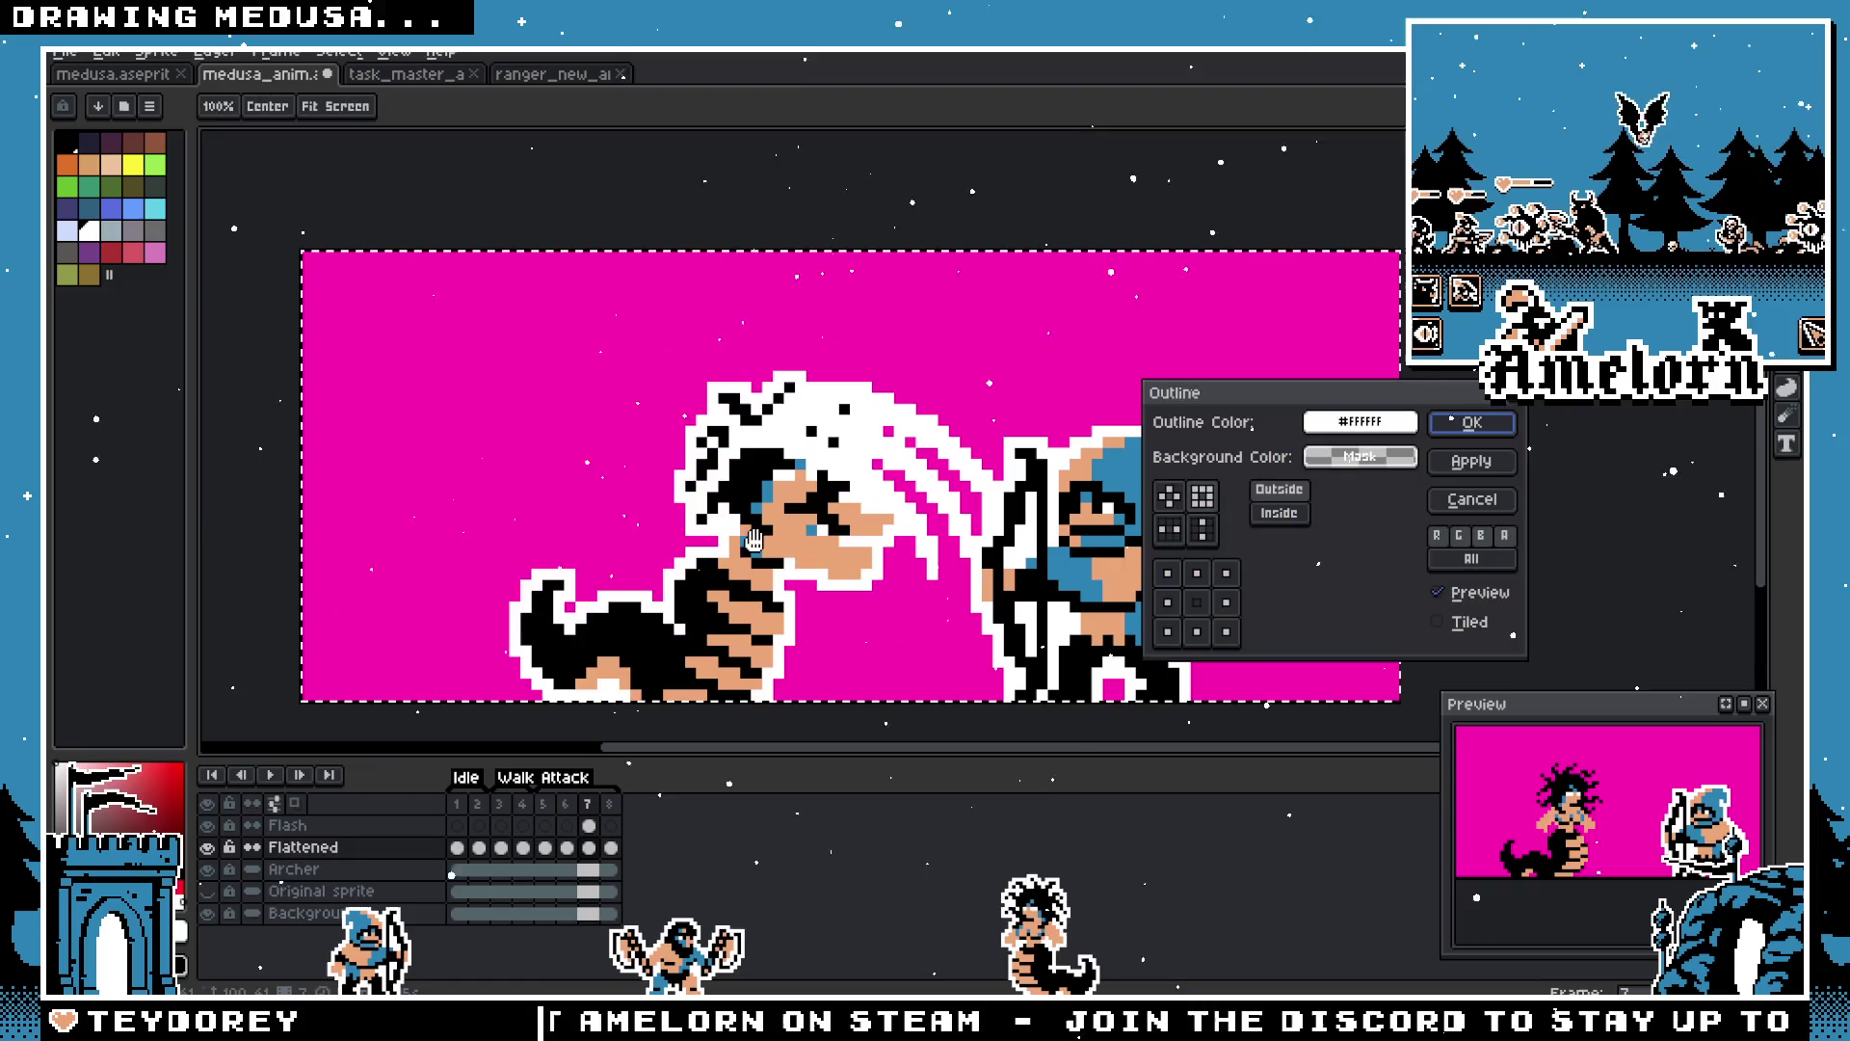
left_click(1471, 422)
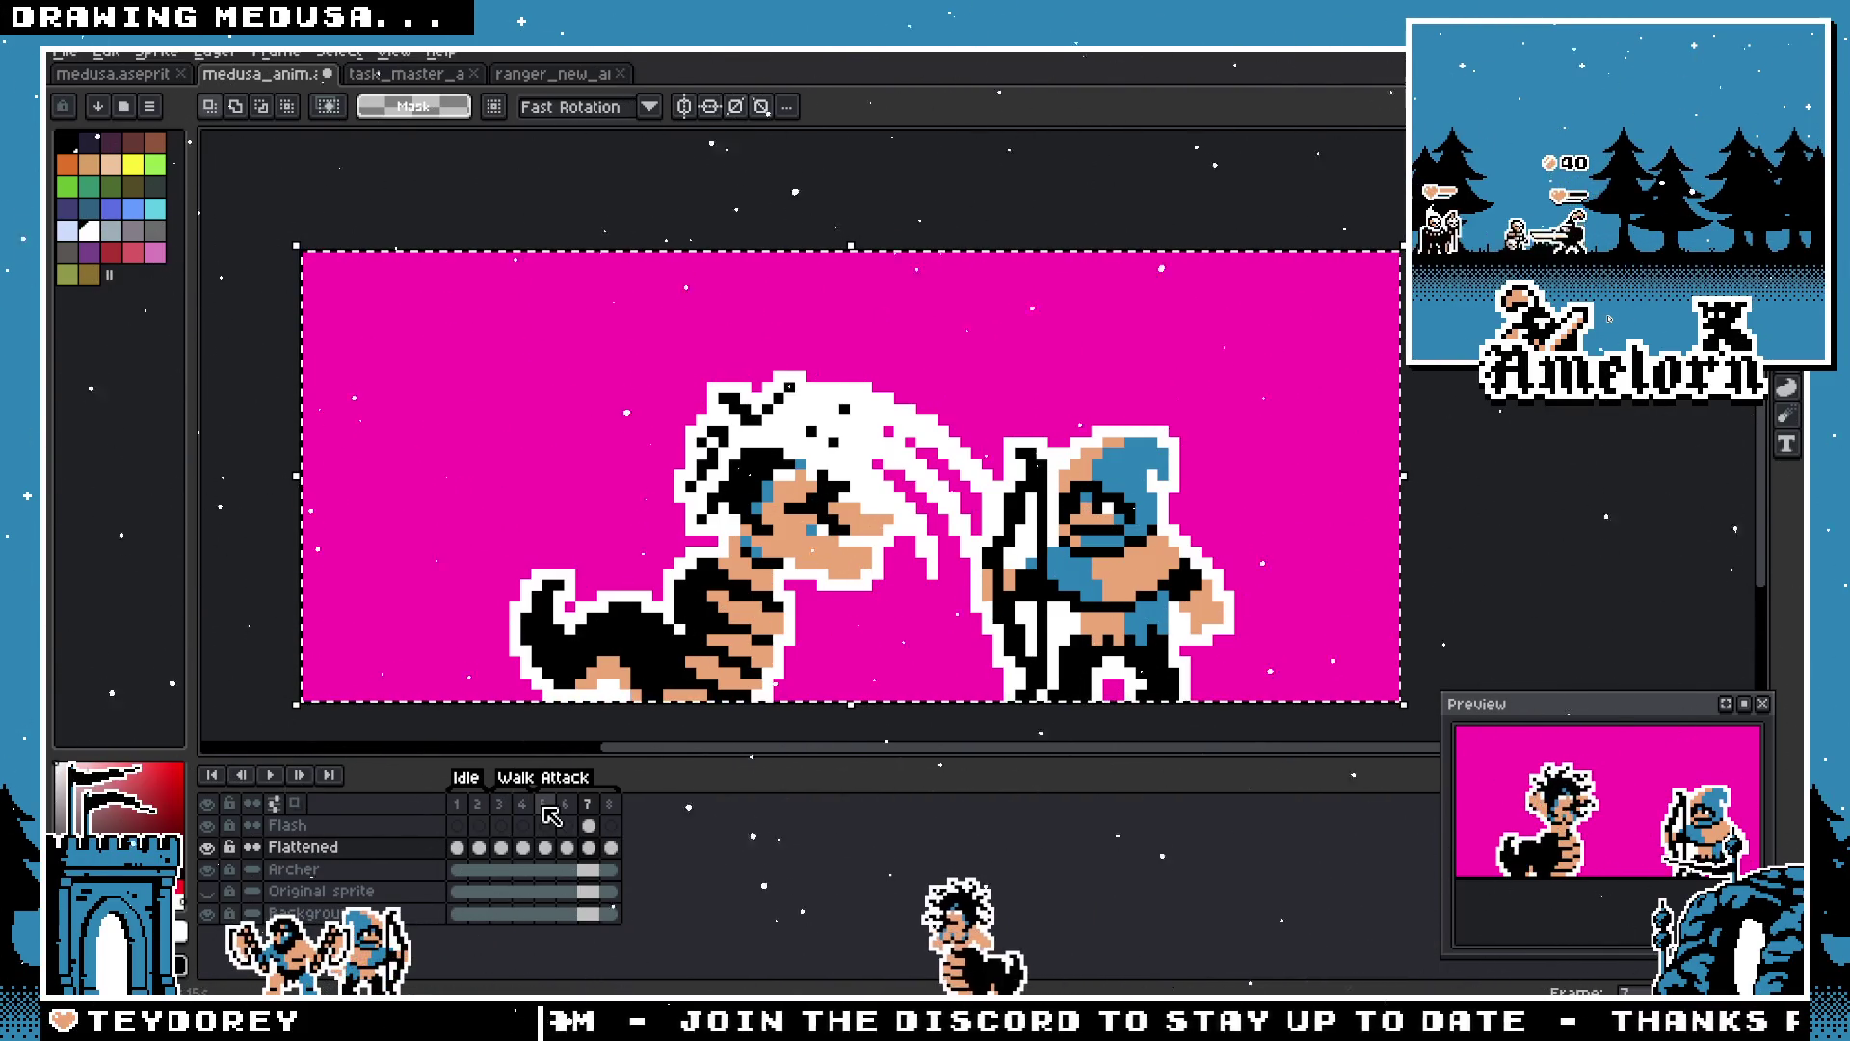
Step: Select the Flash cel on frame 7 and try moving and rotating the slash
left_click(589, 826)
left_click(1075, 354)
key("ctrl+z")
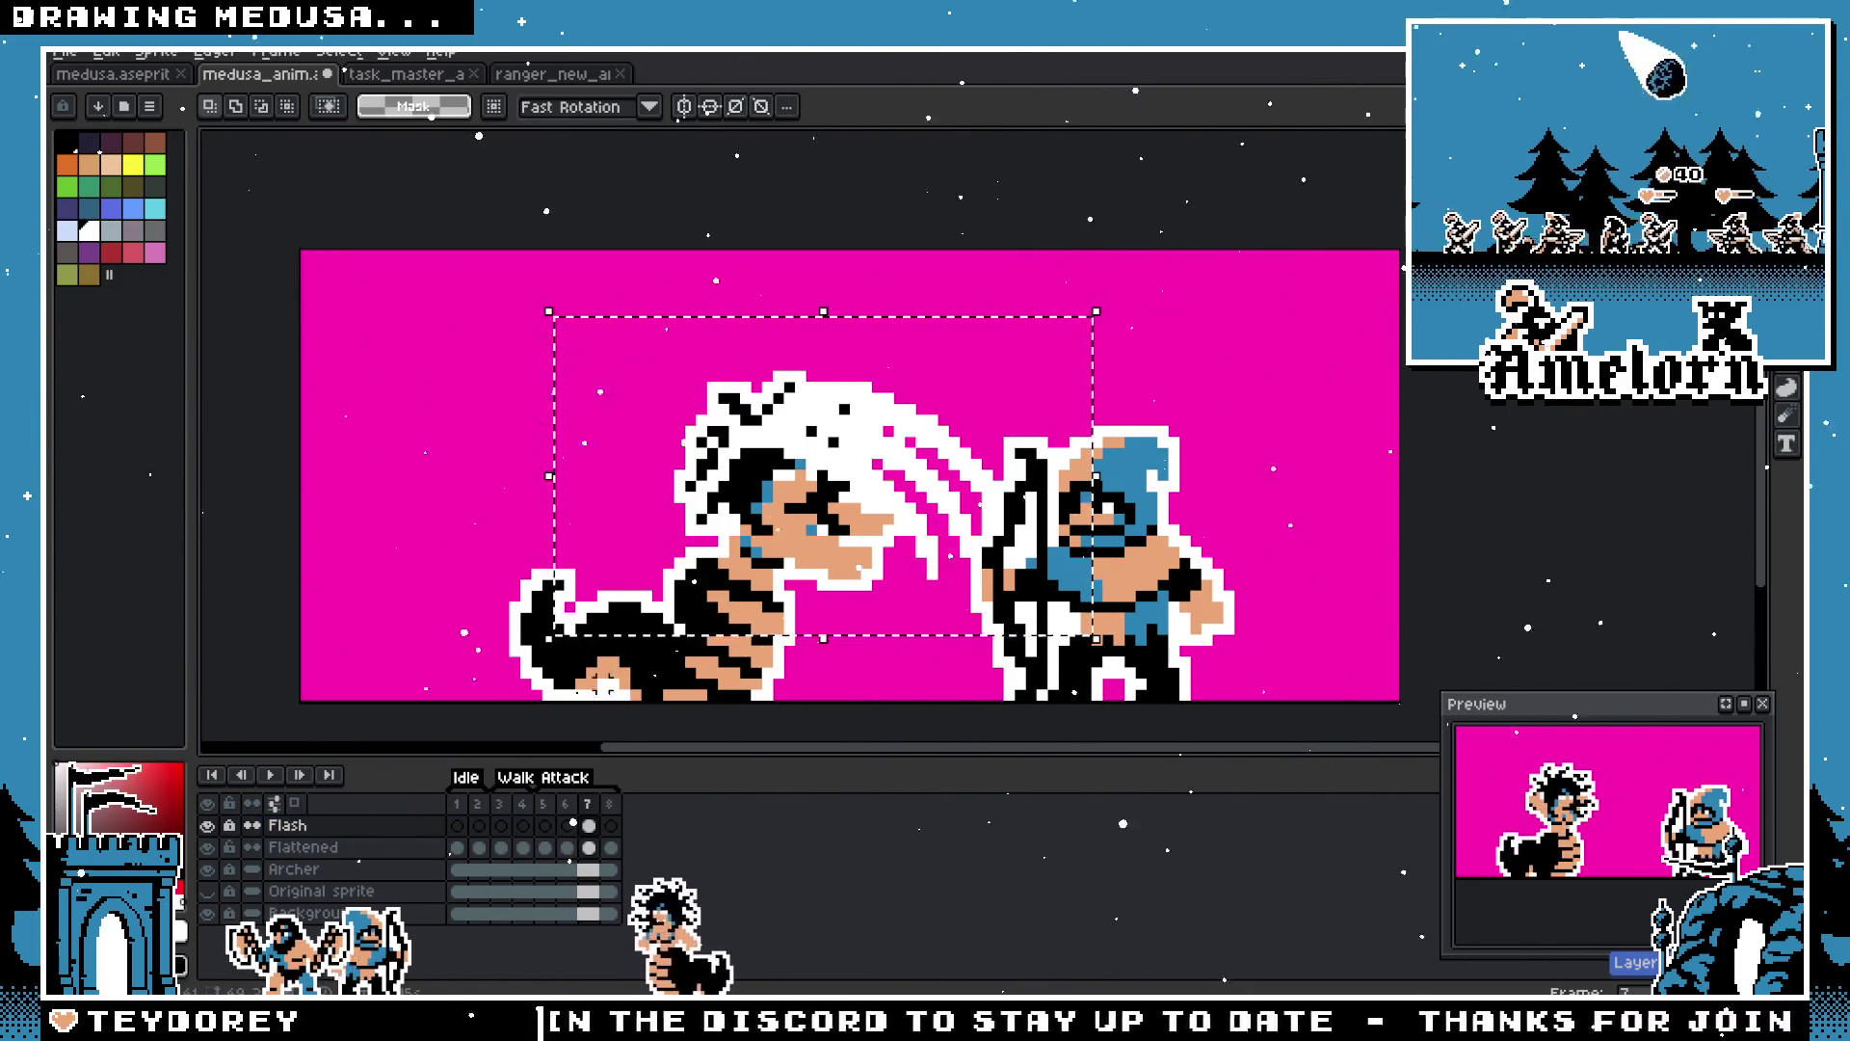
left_click_drag(819, 481, 862, 504)
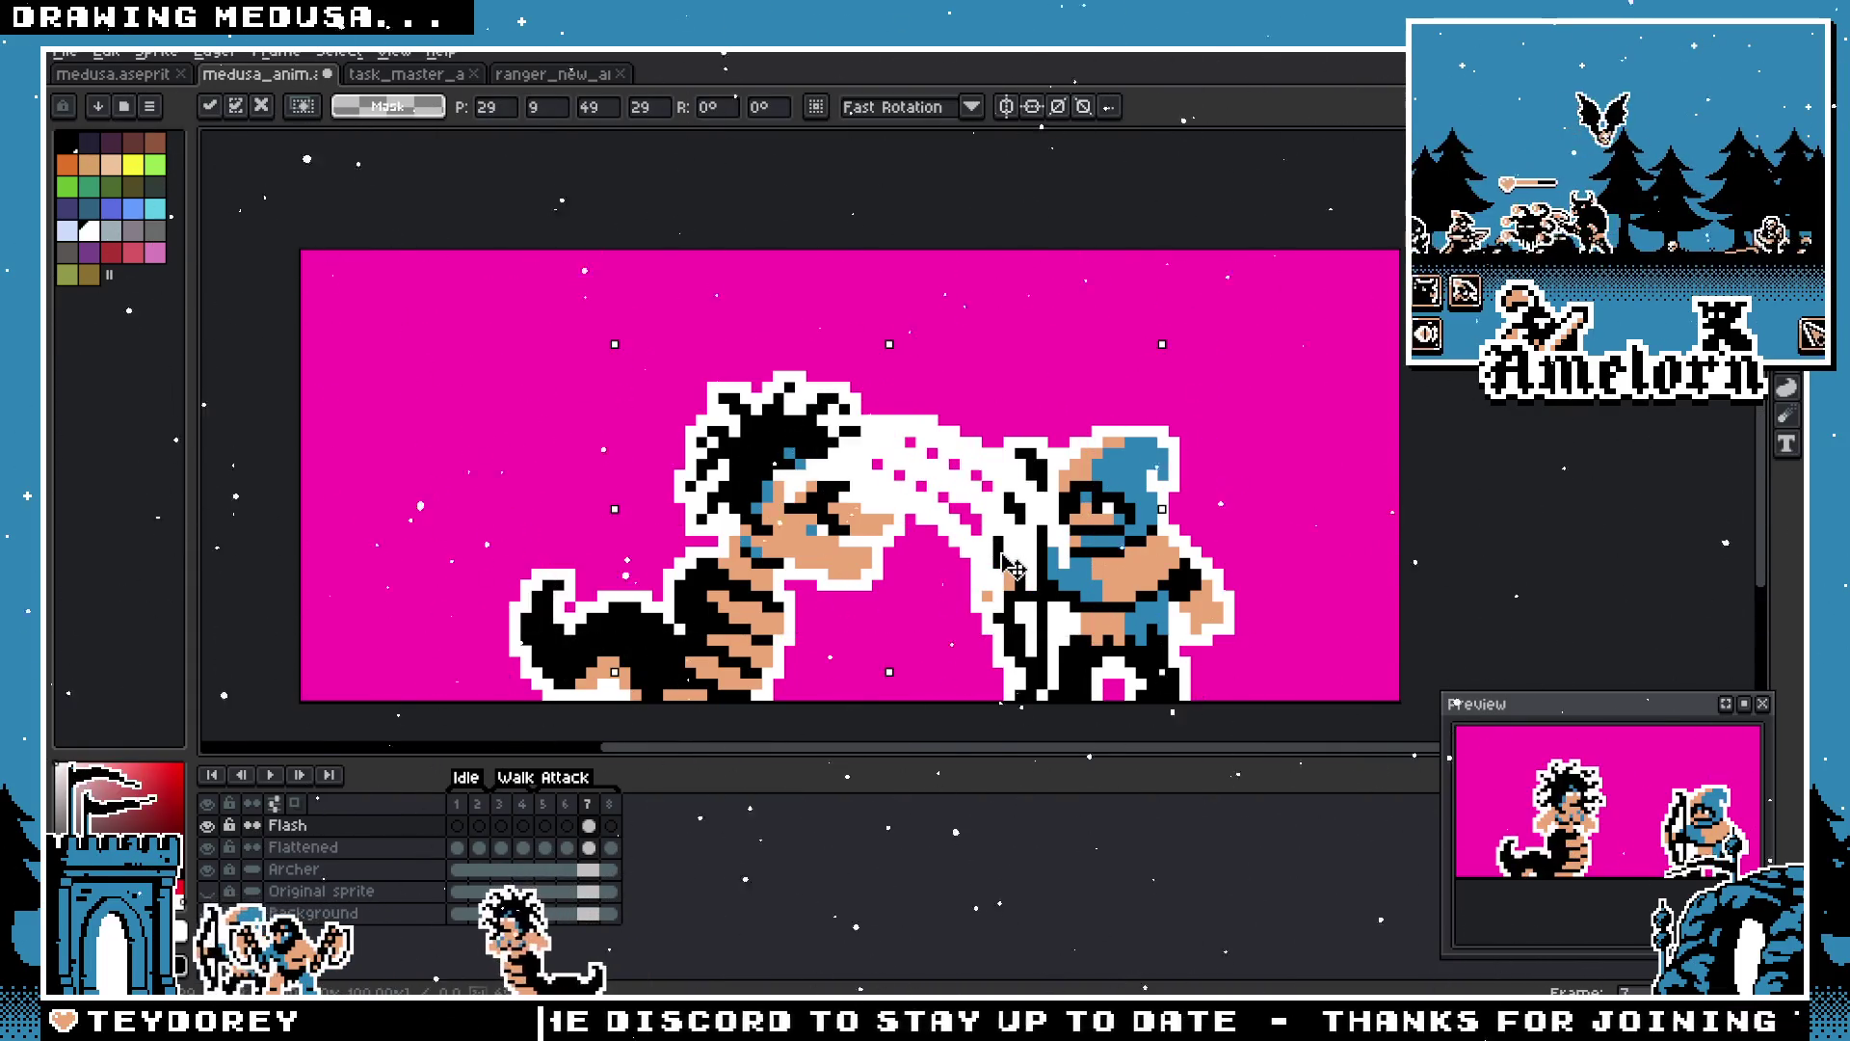
mouse_move(1143, 310)
left_mouse_down()
mouse_move(1259, 545)
mouse_move(1057, 710)
mouse_move(932, 613)
mouse_move(956, 591)
left_mouse_up()
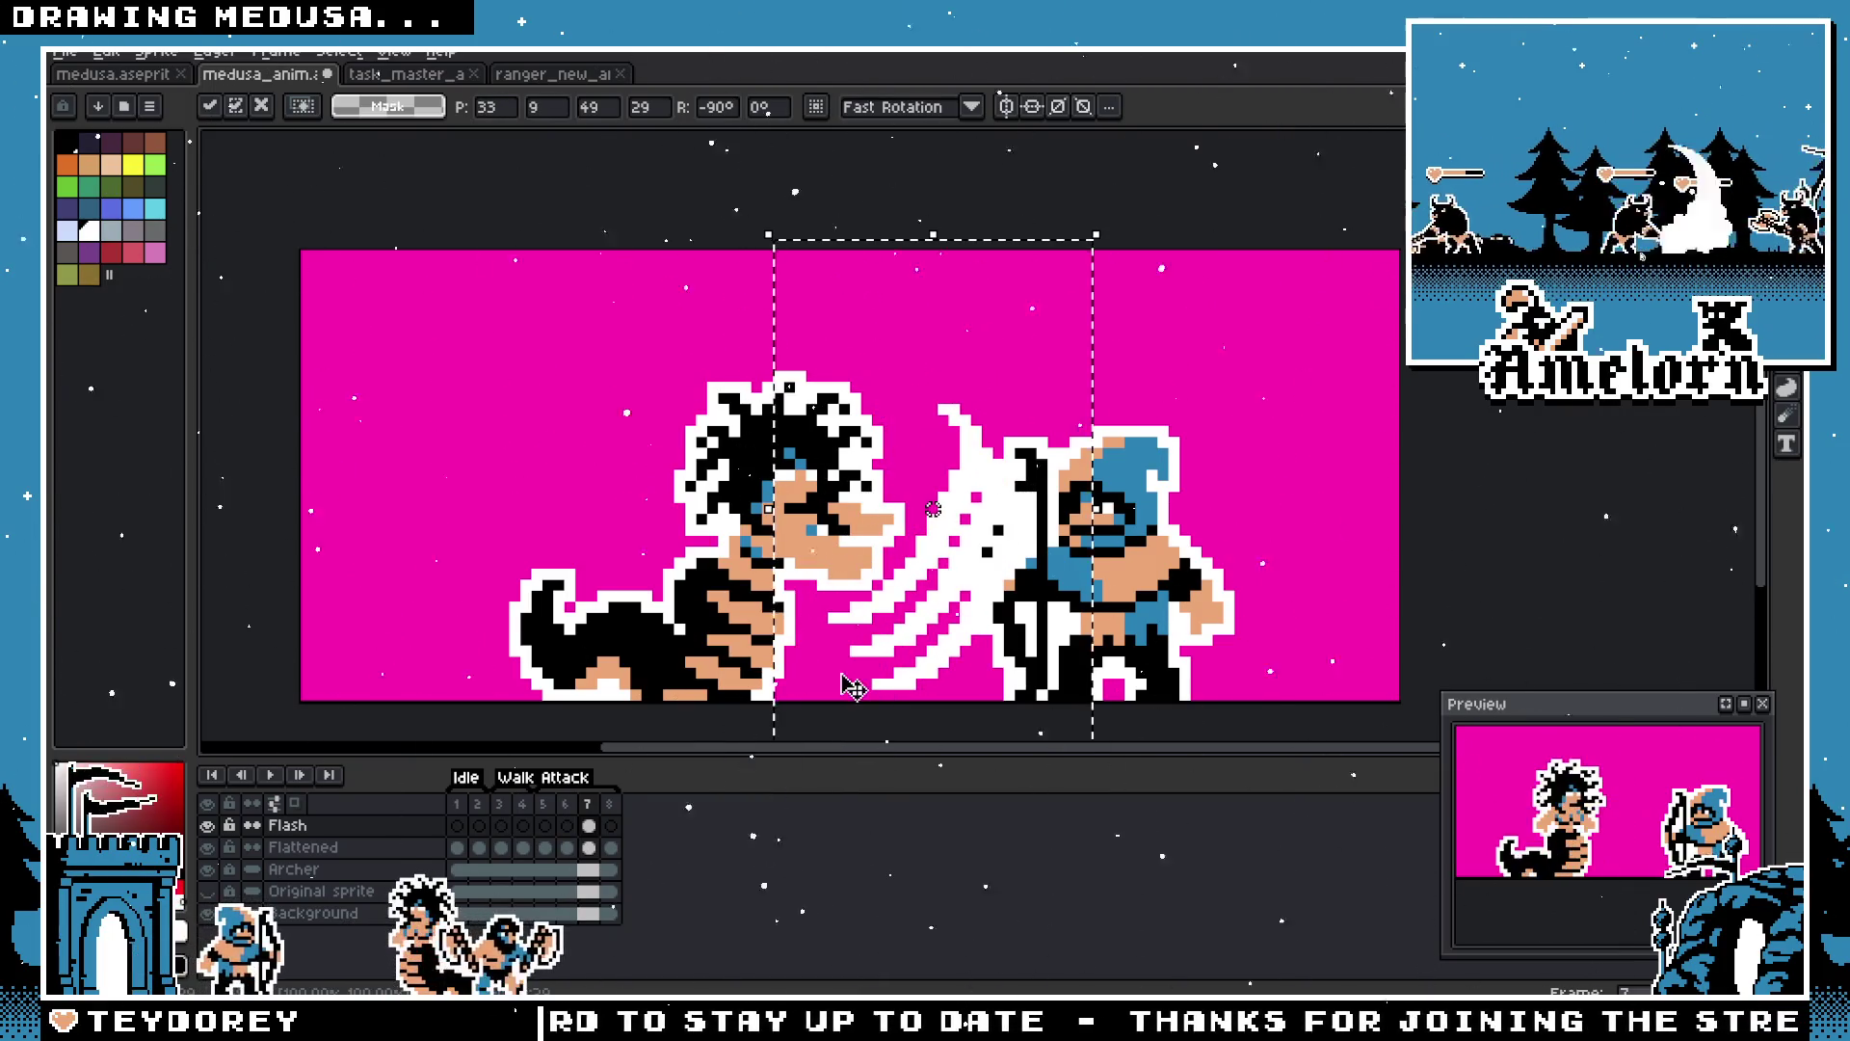
left_click_drag(852, 681, 963, 491)
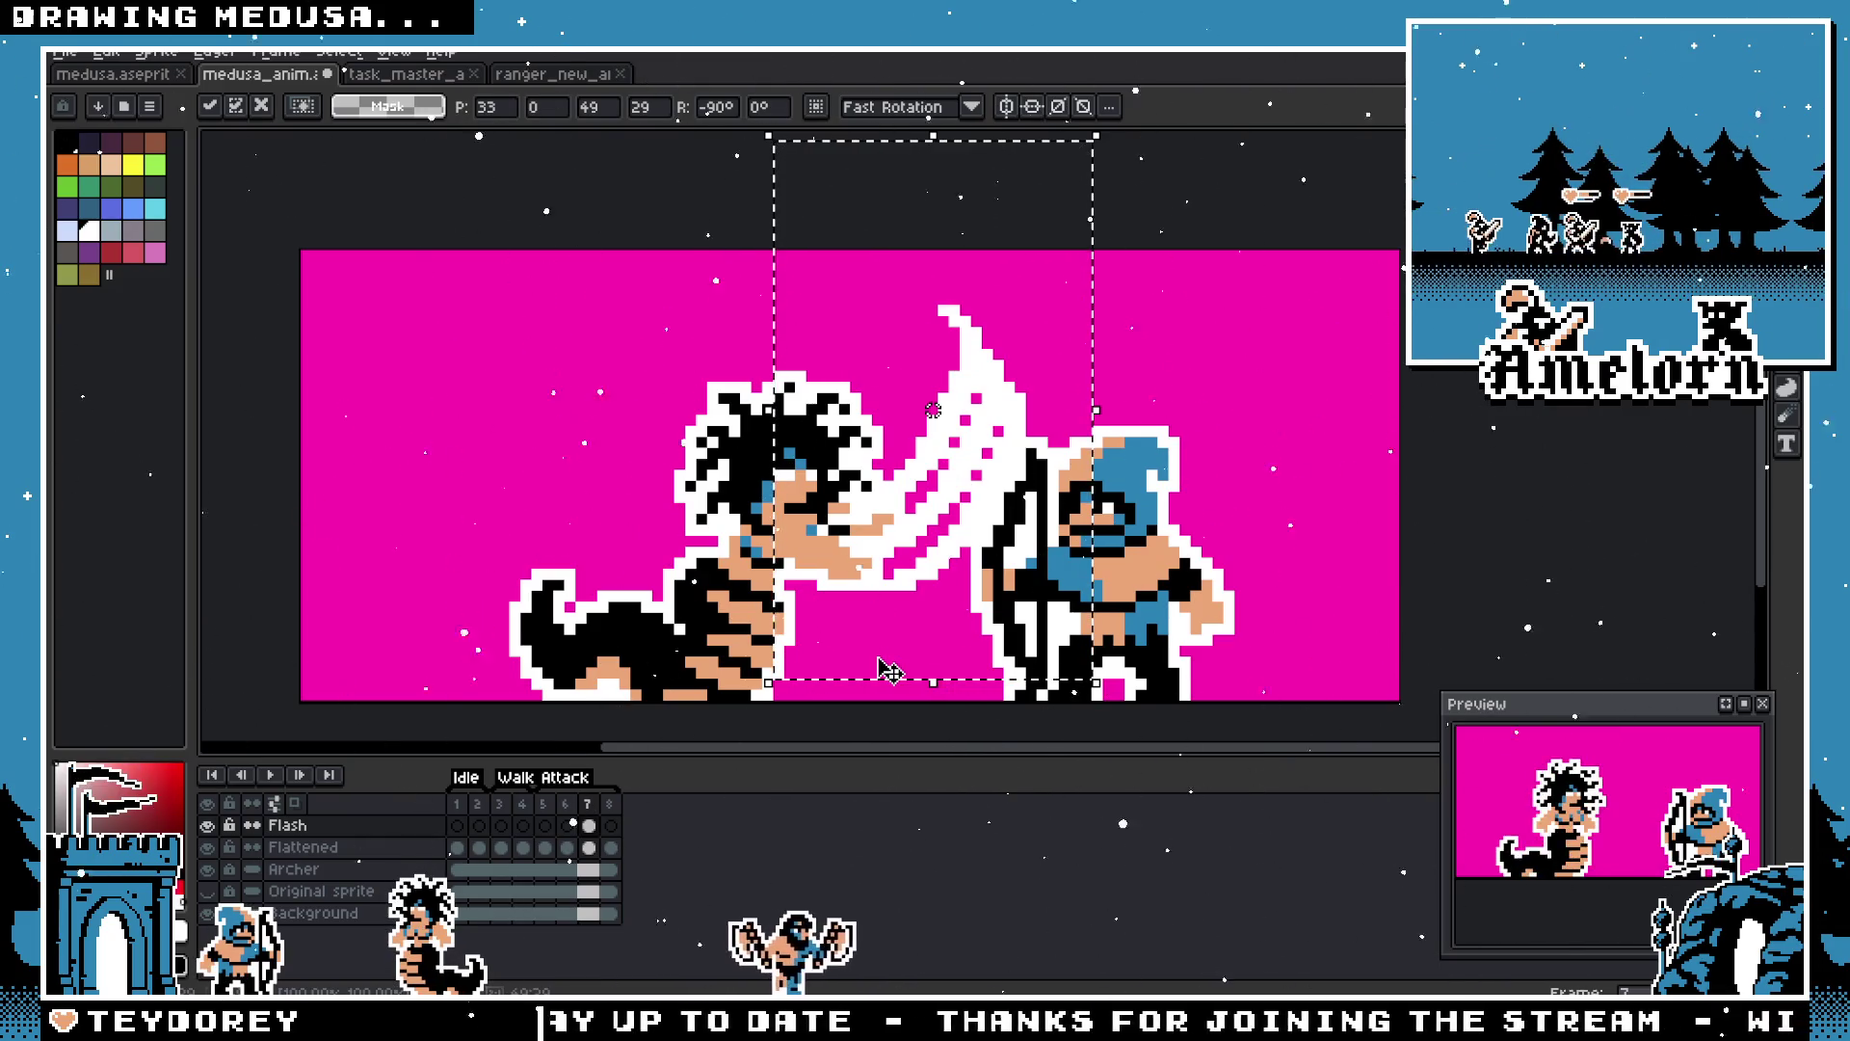
mouse_move(882, 663)
left_mouse_down()
mouse_move(879, 578)
mouse_move(911, 563)
left_mouse_up()
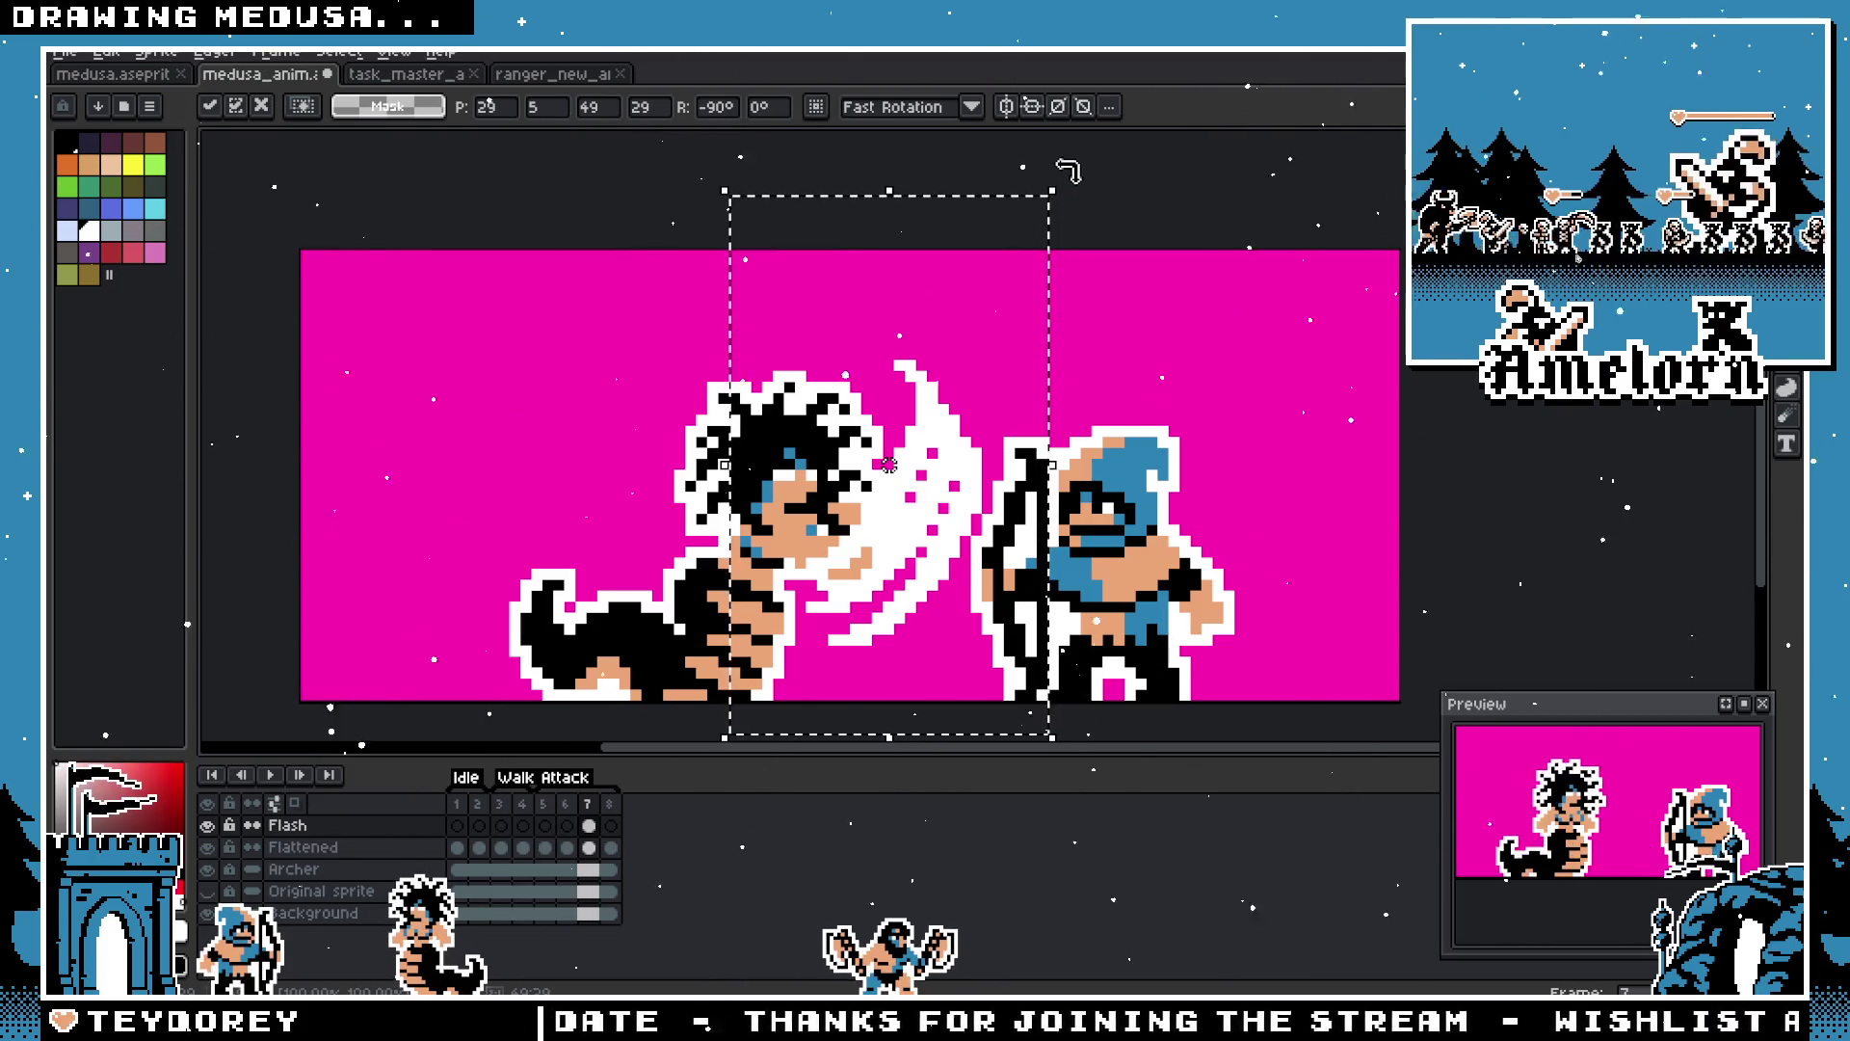
mouse_move(1079, 185)
left_mouse_down()
mouse_move(859, 190)
mouse_move(636, 294)
left_mouse_up()
mouse_move(973, 468)
left_mouse_down()
mouse_move(963, 520)
mouse_move(800, 463)
mouse_move(868, 453)
mouse_move(916, 466)
mouse_move(892, 482)
mouse_move(948, 487)
left_mouse_up()
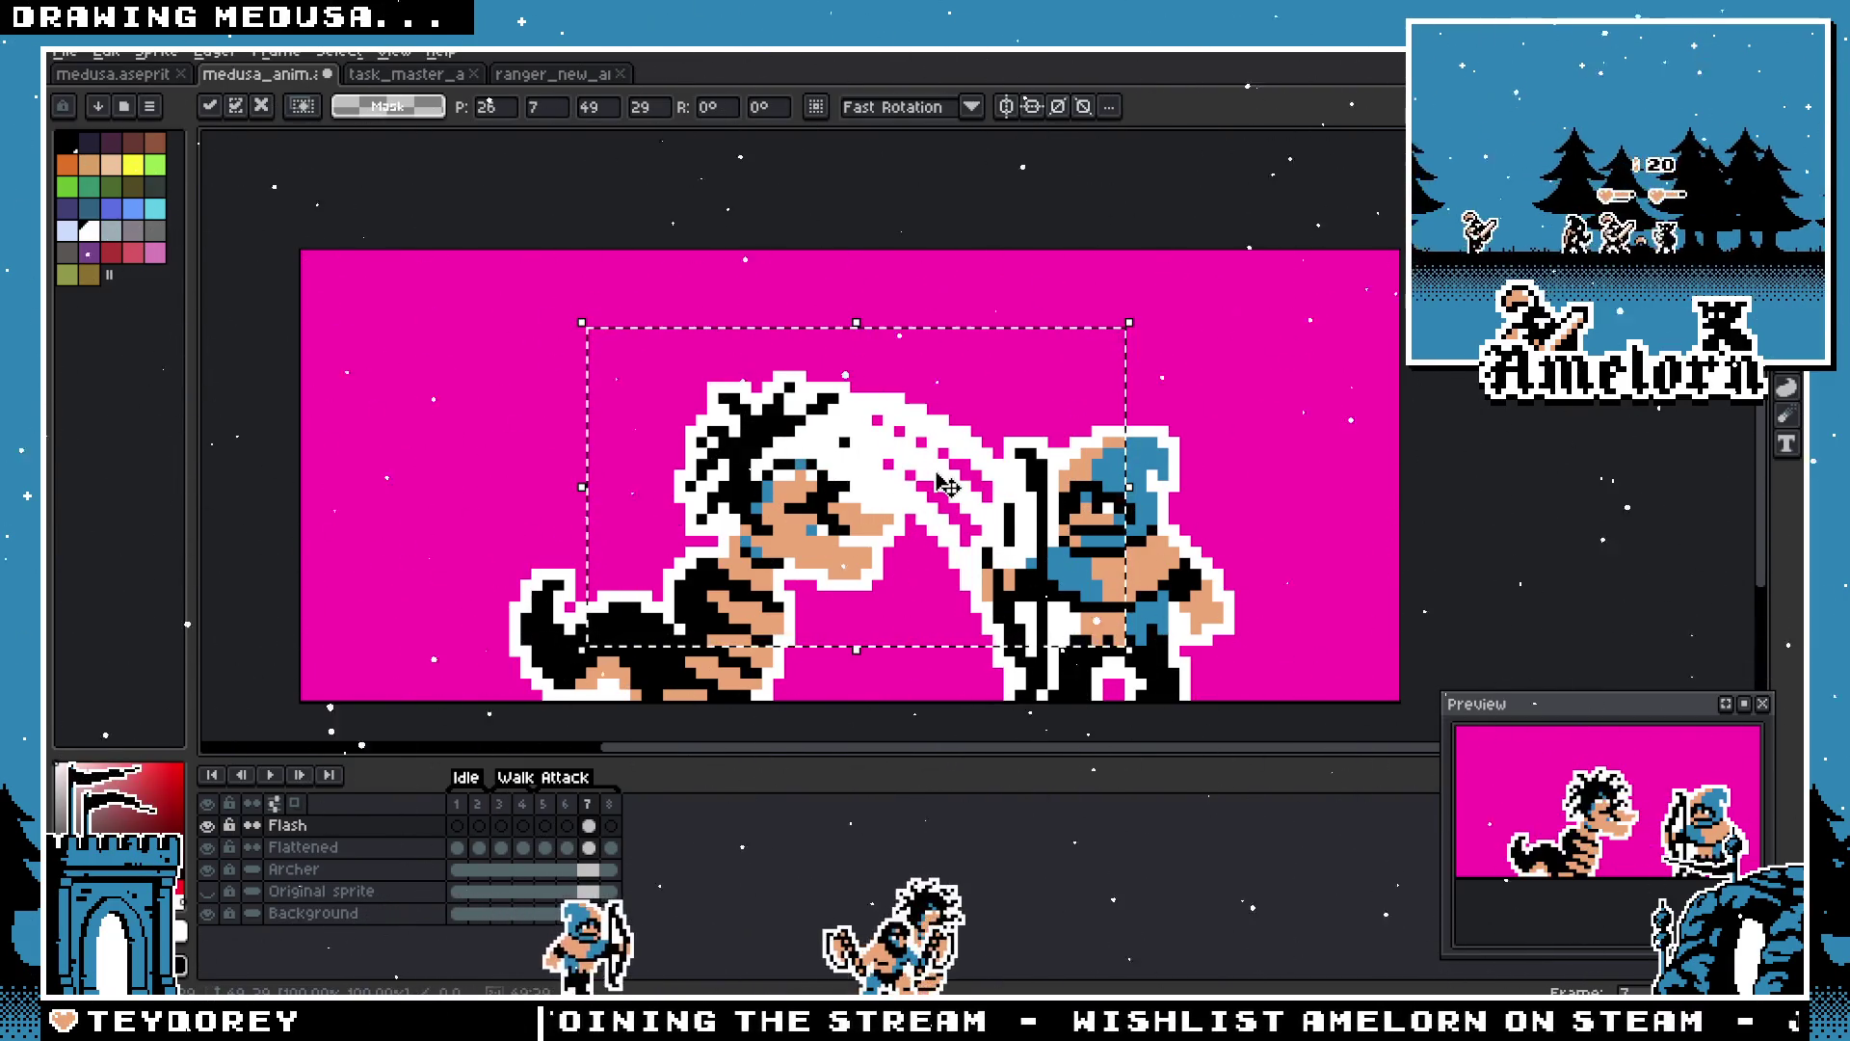
Step: Rotate the slash, flip it horizontally, reposition it between Medusa and the archer, and commit
mouse_move(1144, 301)
left_mouse_down()
mouse_move(1138, 520)
mouse_move(1080, 641)
mouse_move(1021, 674)
mouse_move(829, 675)
mouse_move(678, 595)
left_mouse_up()
key("shift+h")
mouse_move(978, 502)
left_mouse_down()
mouse_move(1077, 535)
mouse_move(1002, 510)
mouse_move(1023, 515)
left_mouse_up()
mouse_move(1231, 359)
left_mouse_down()
mouse_move(1050, 308)
mouse_move(829, 316)
left_mouse_up()
left_click_drag(961, 421, 943, 395)
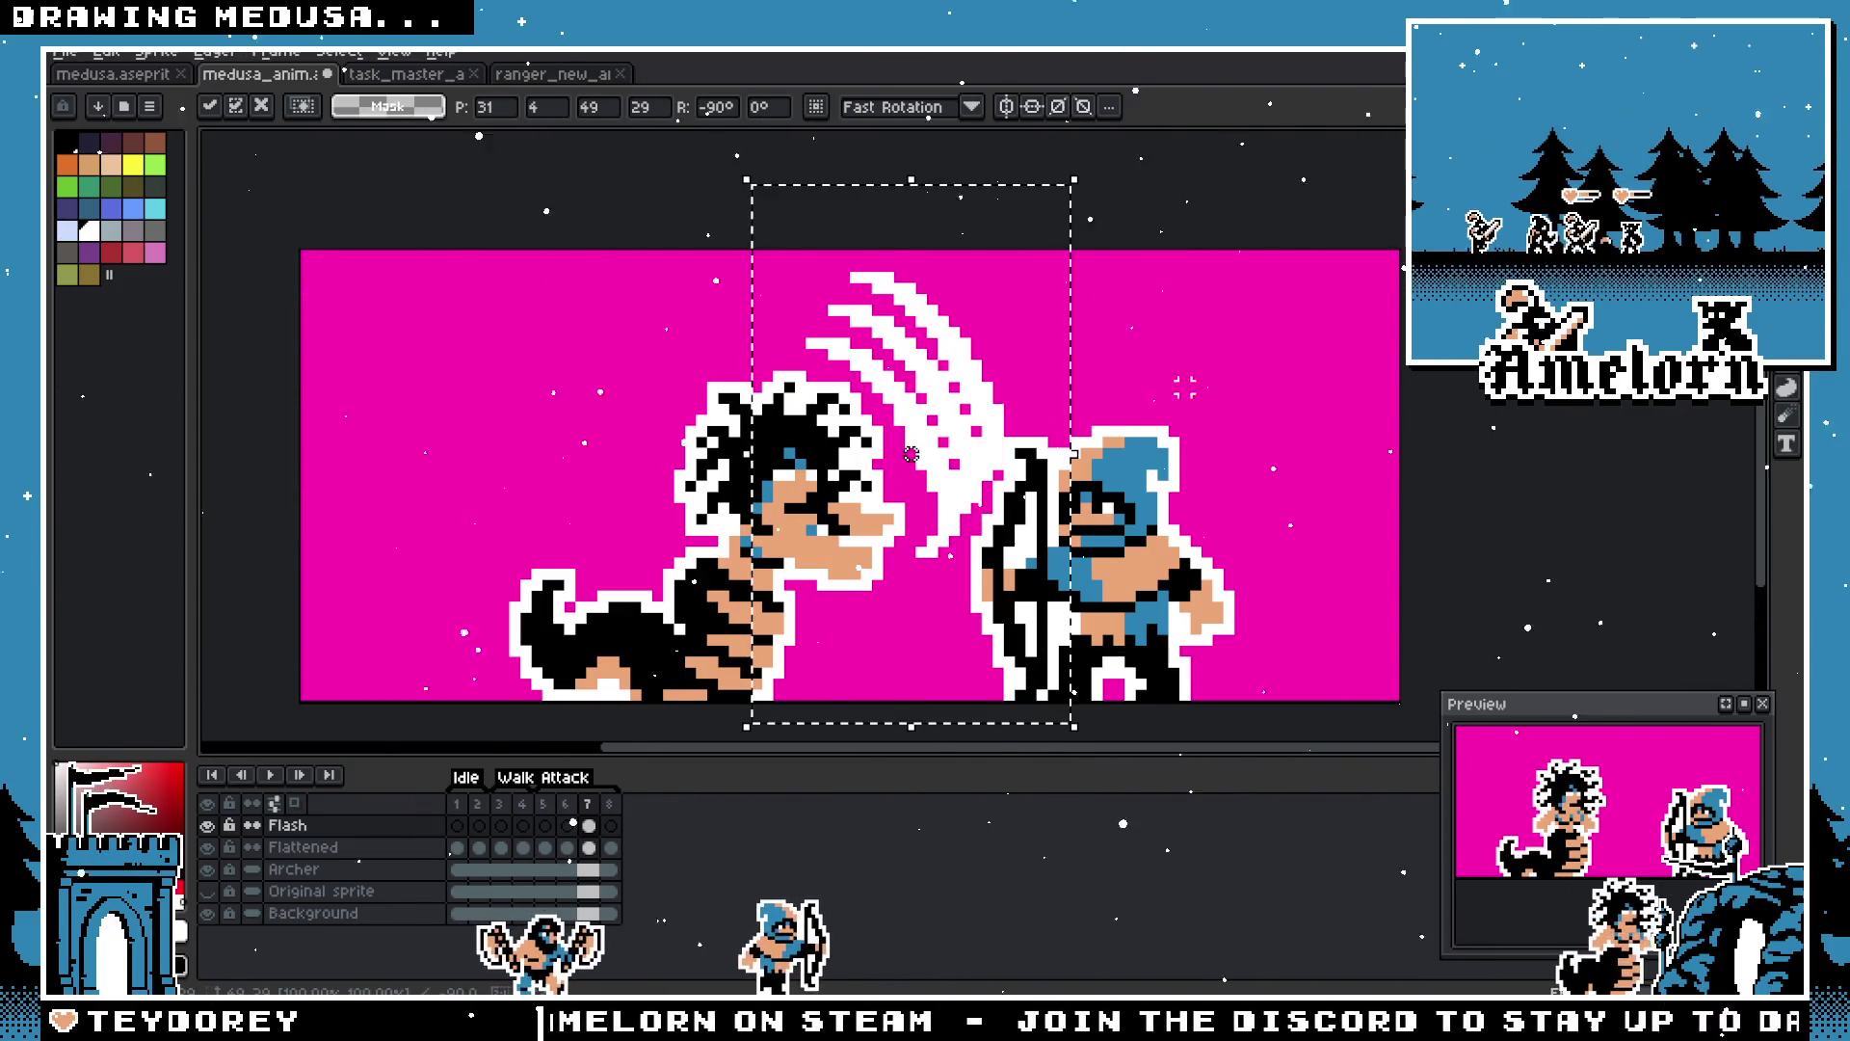
key("ctrl+d")
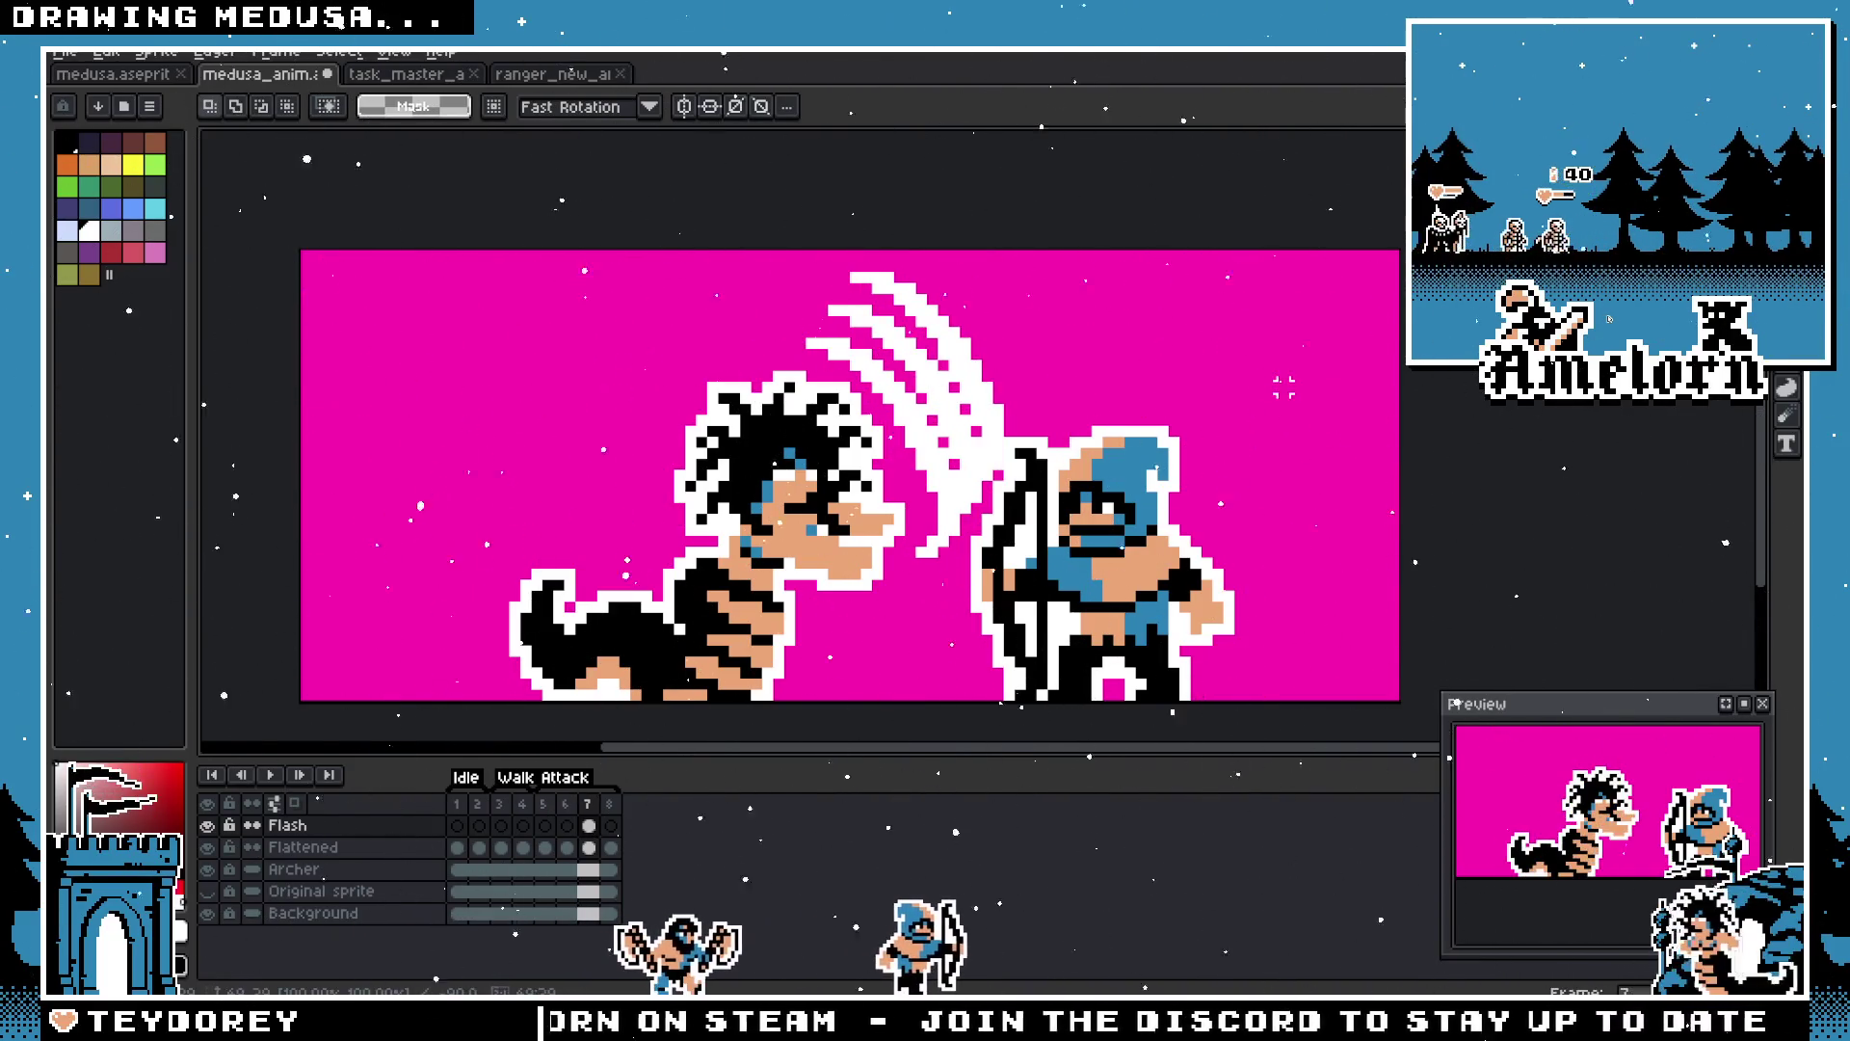
Step: Move the area around the slash and archer down about 2 px
left_click_drag(757, 252, 1184, 674)
mouse_move(1012, 472)
left_mouse_down()
mouse_move(1011, 494)
mouse_move(1018, 479)
left_mouse_up()
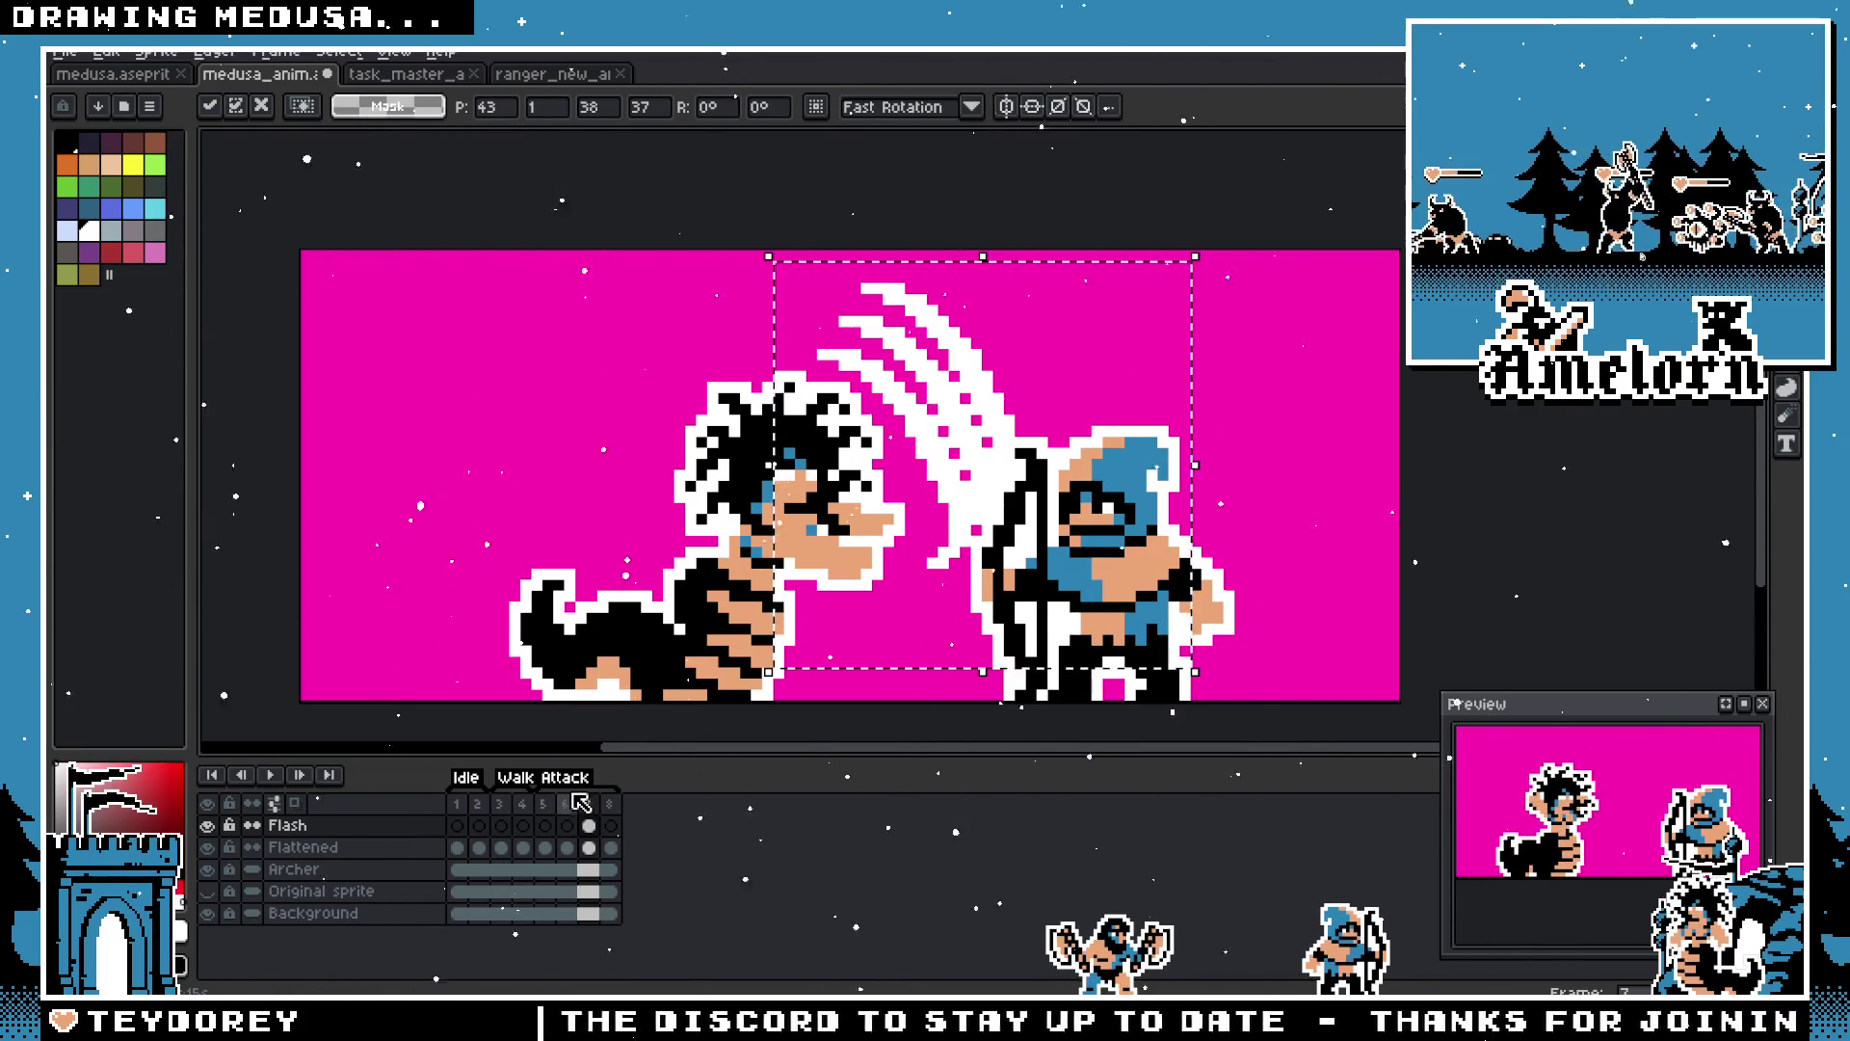
left_click(1339, 529)
scroll(1036, 499, "left", 2)
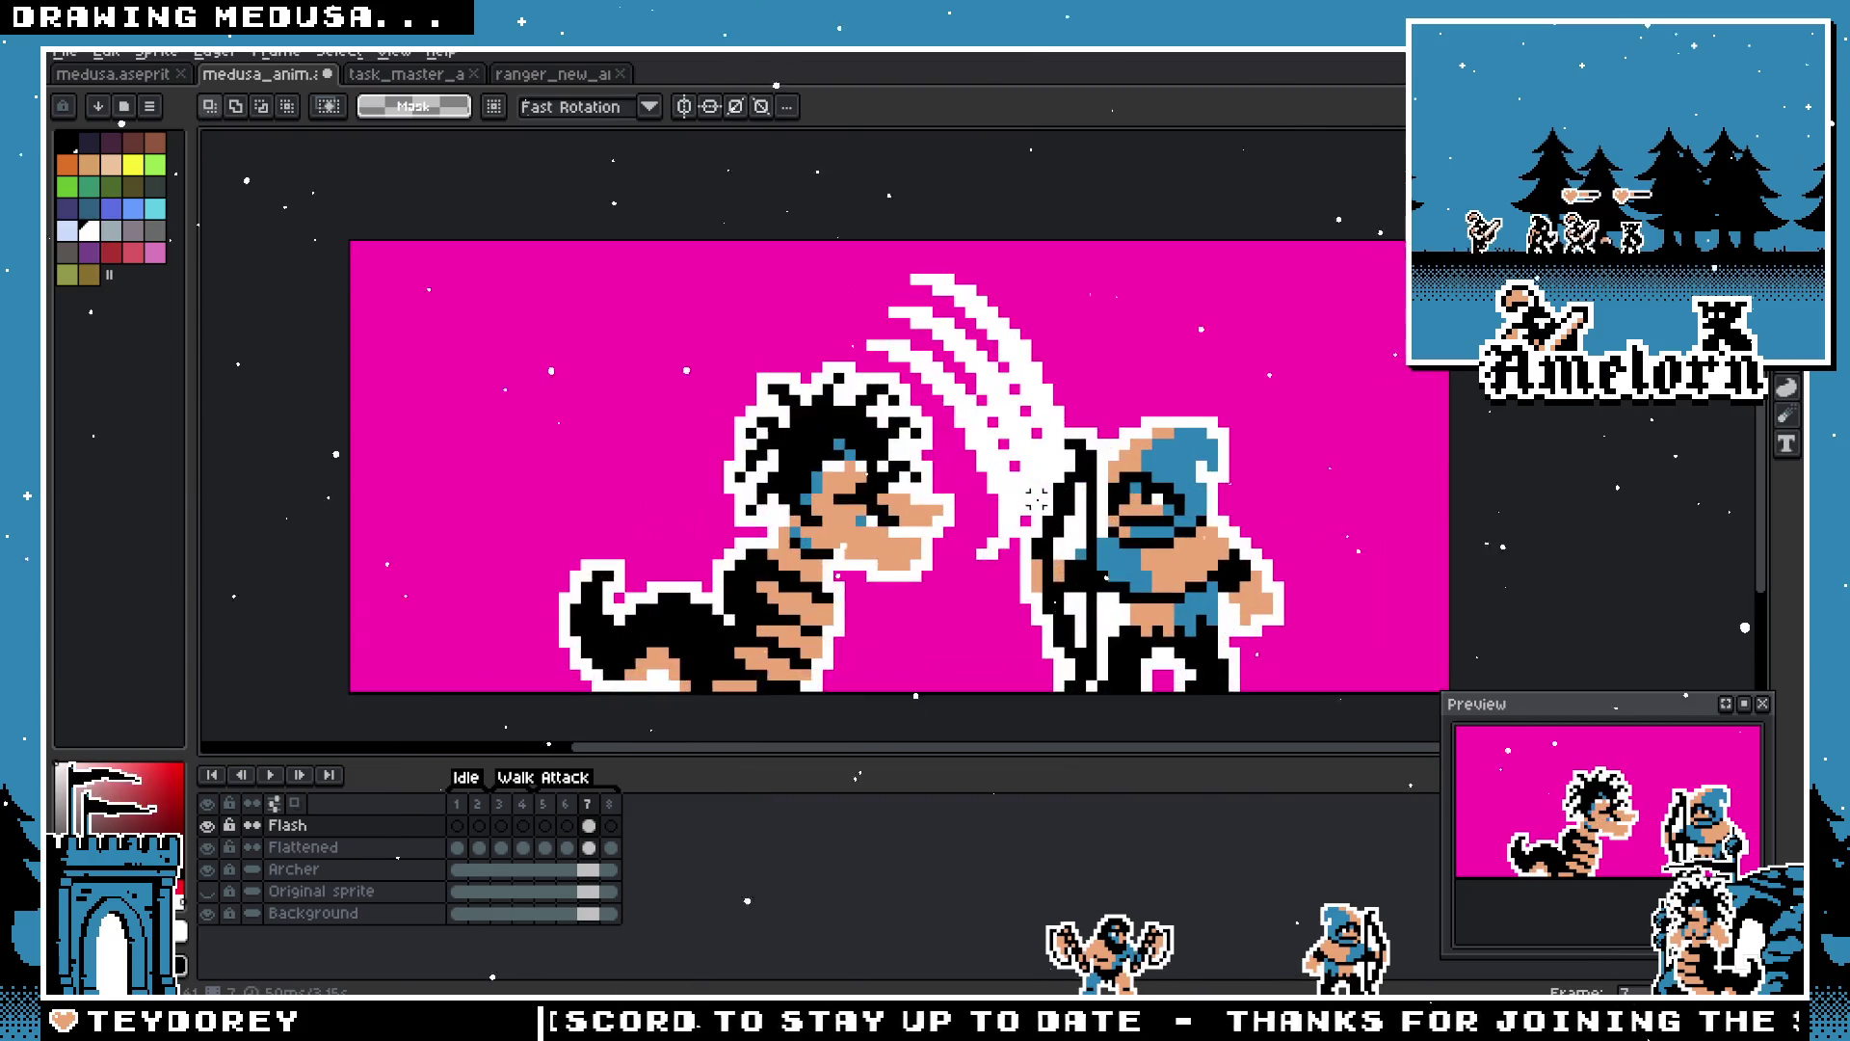
Step: Undo the white outline and the flattening to restore Medusa's separate layers
left_click(566, 815)
left_click(590, 811)
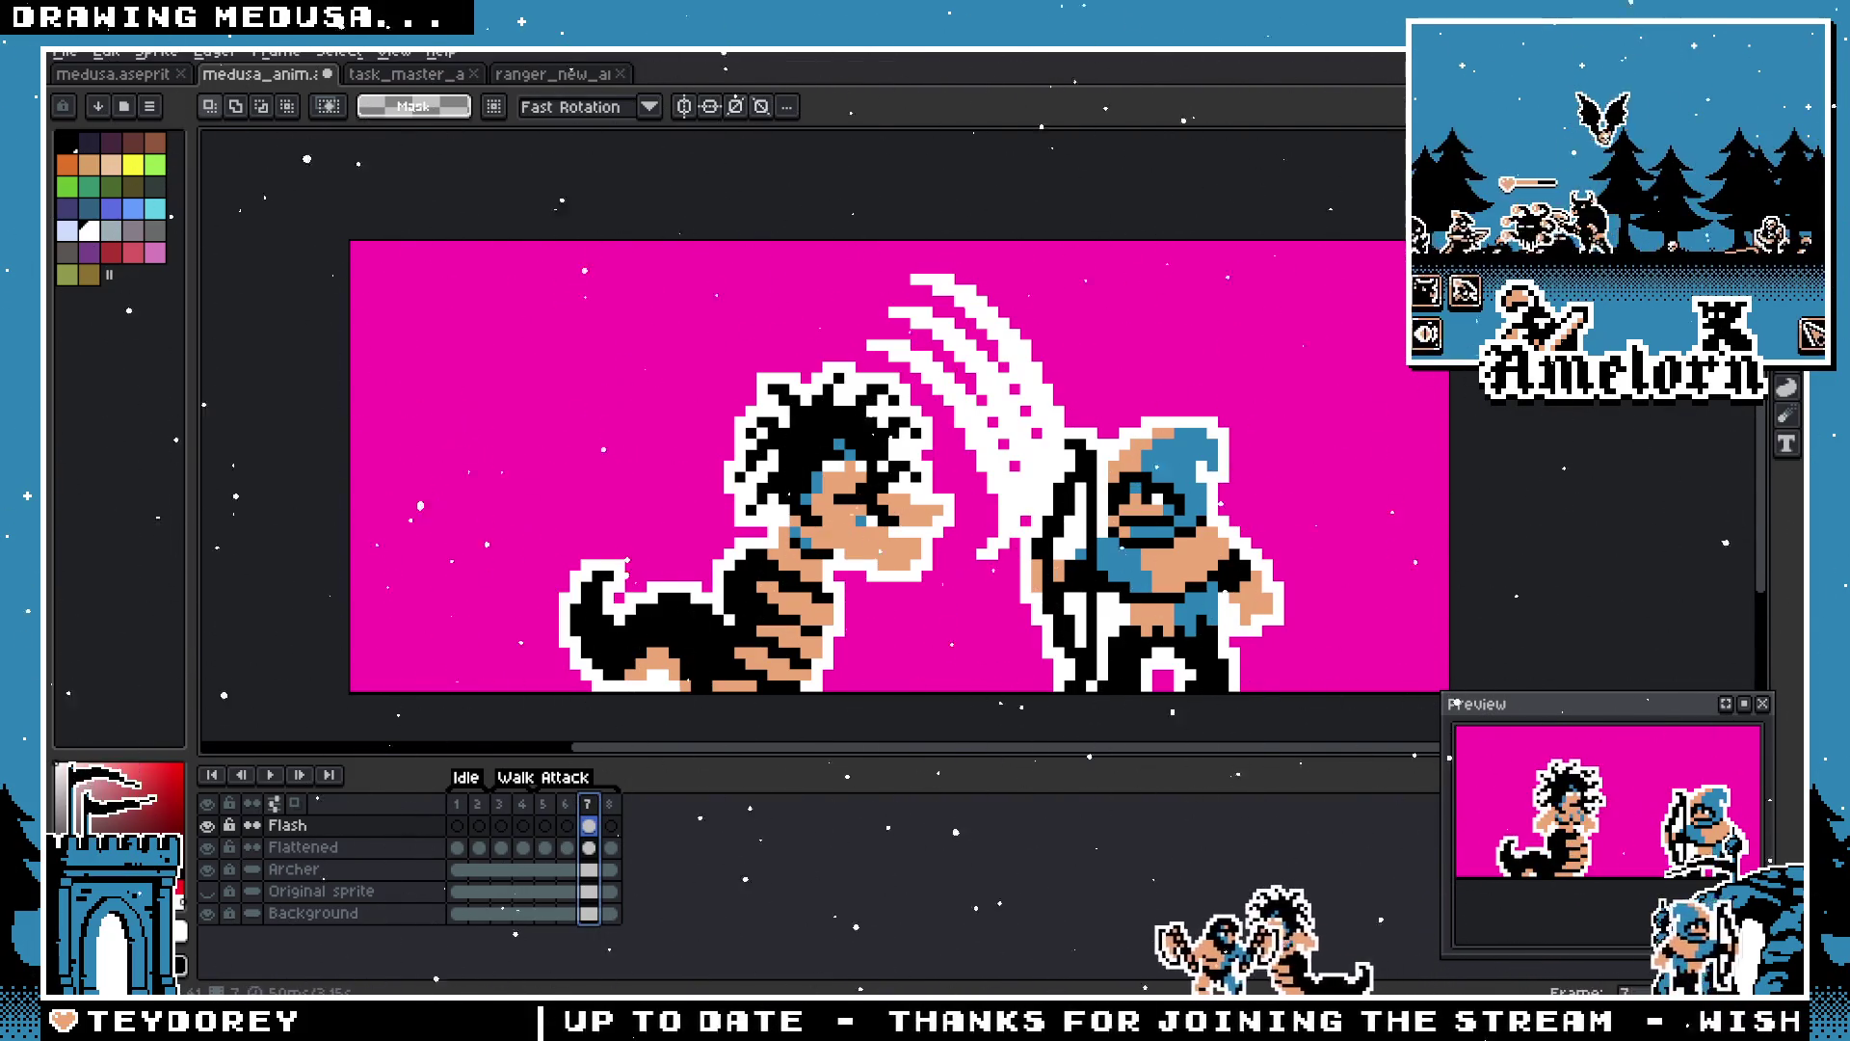
key("ctrl+a")
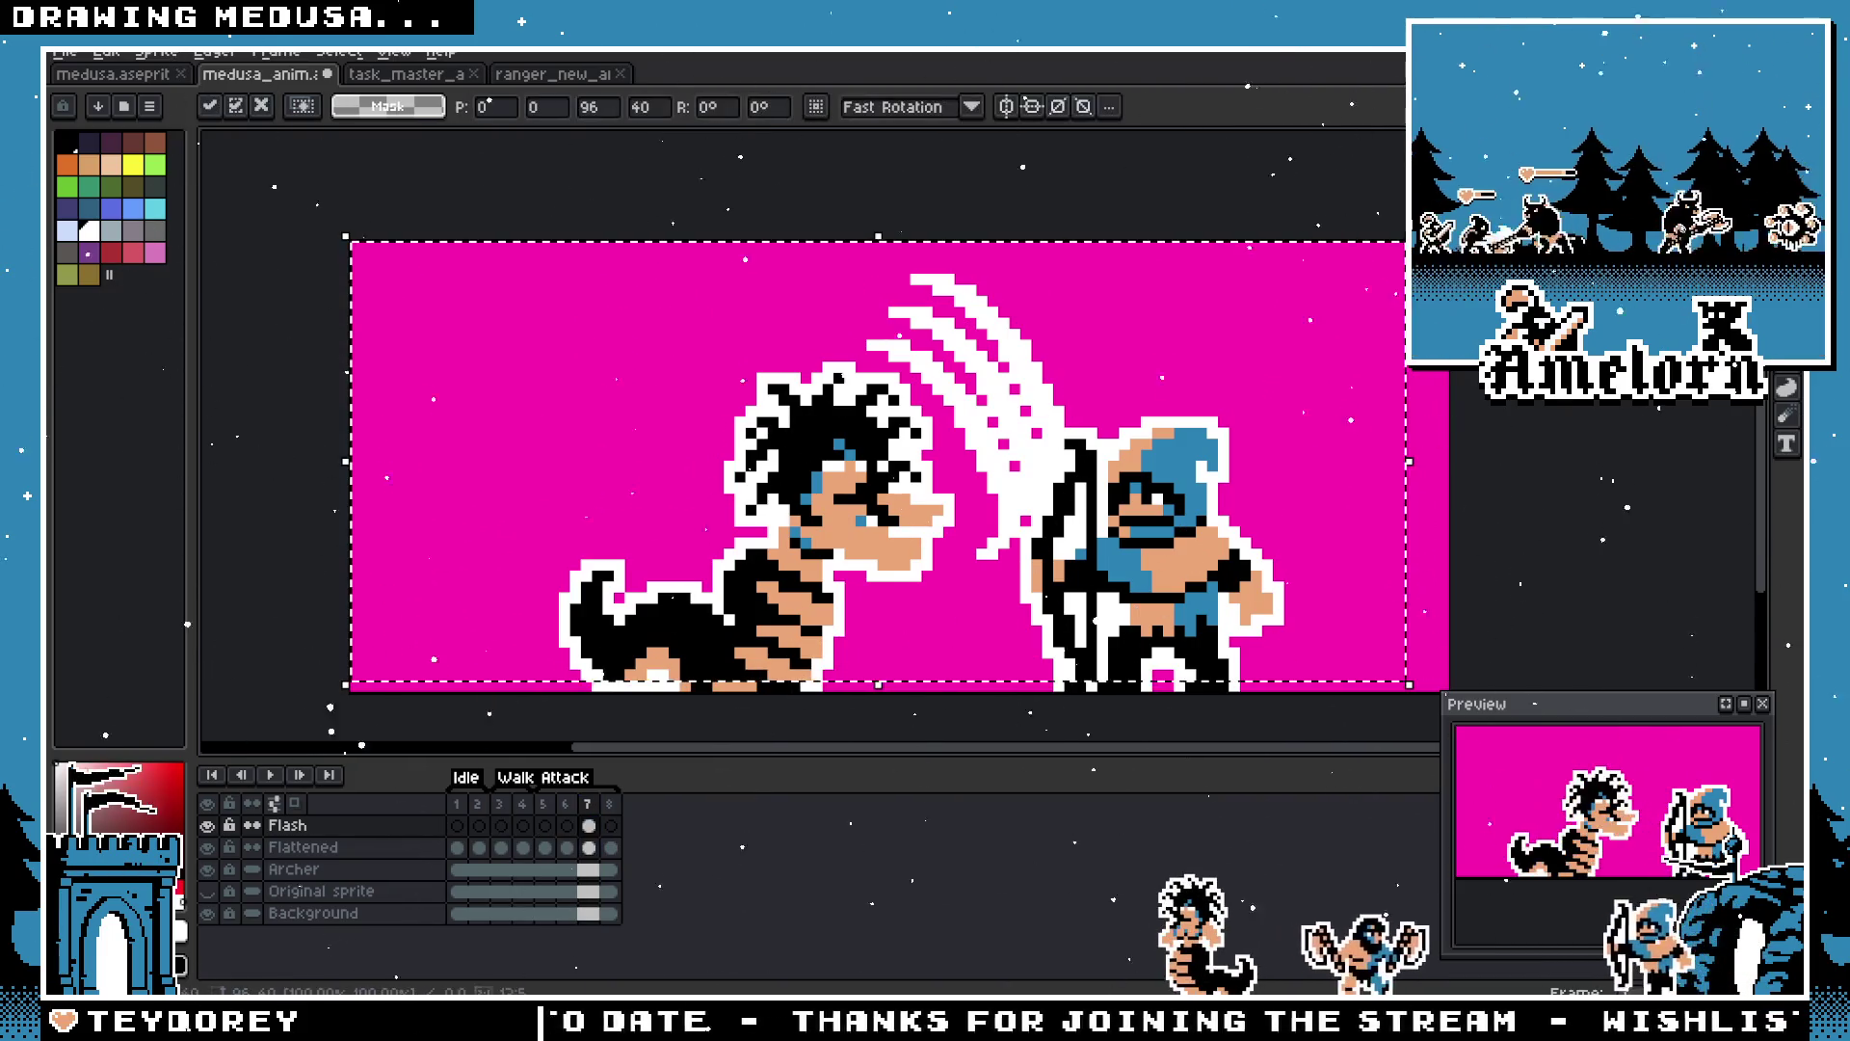
mouse_move(867, 590)
left_mouse_down()
mouse_move(876, 548)
mouse_move(949, 539)
left_mouse_up()
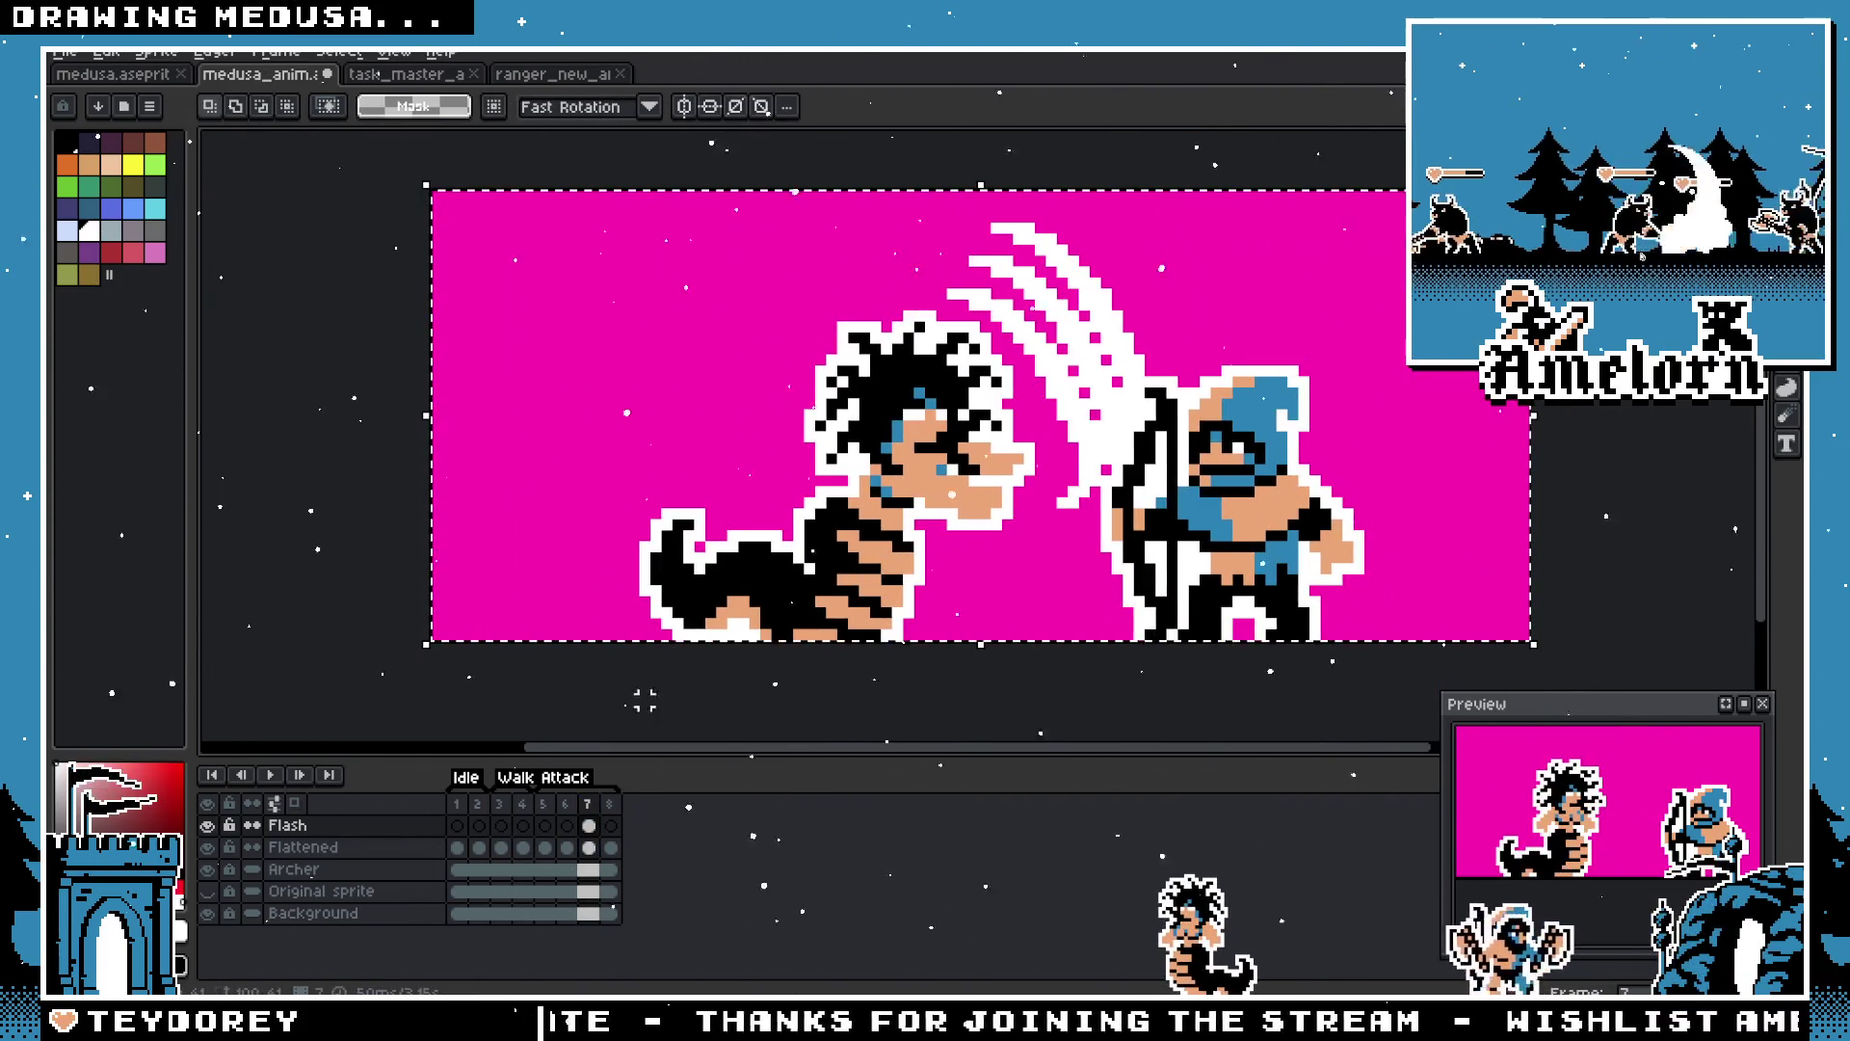
key("Down")
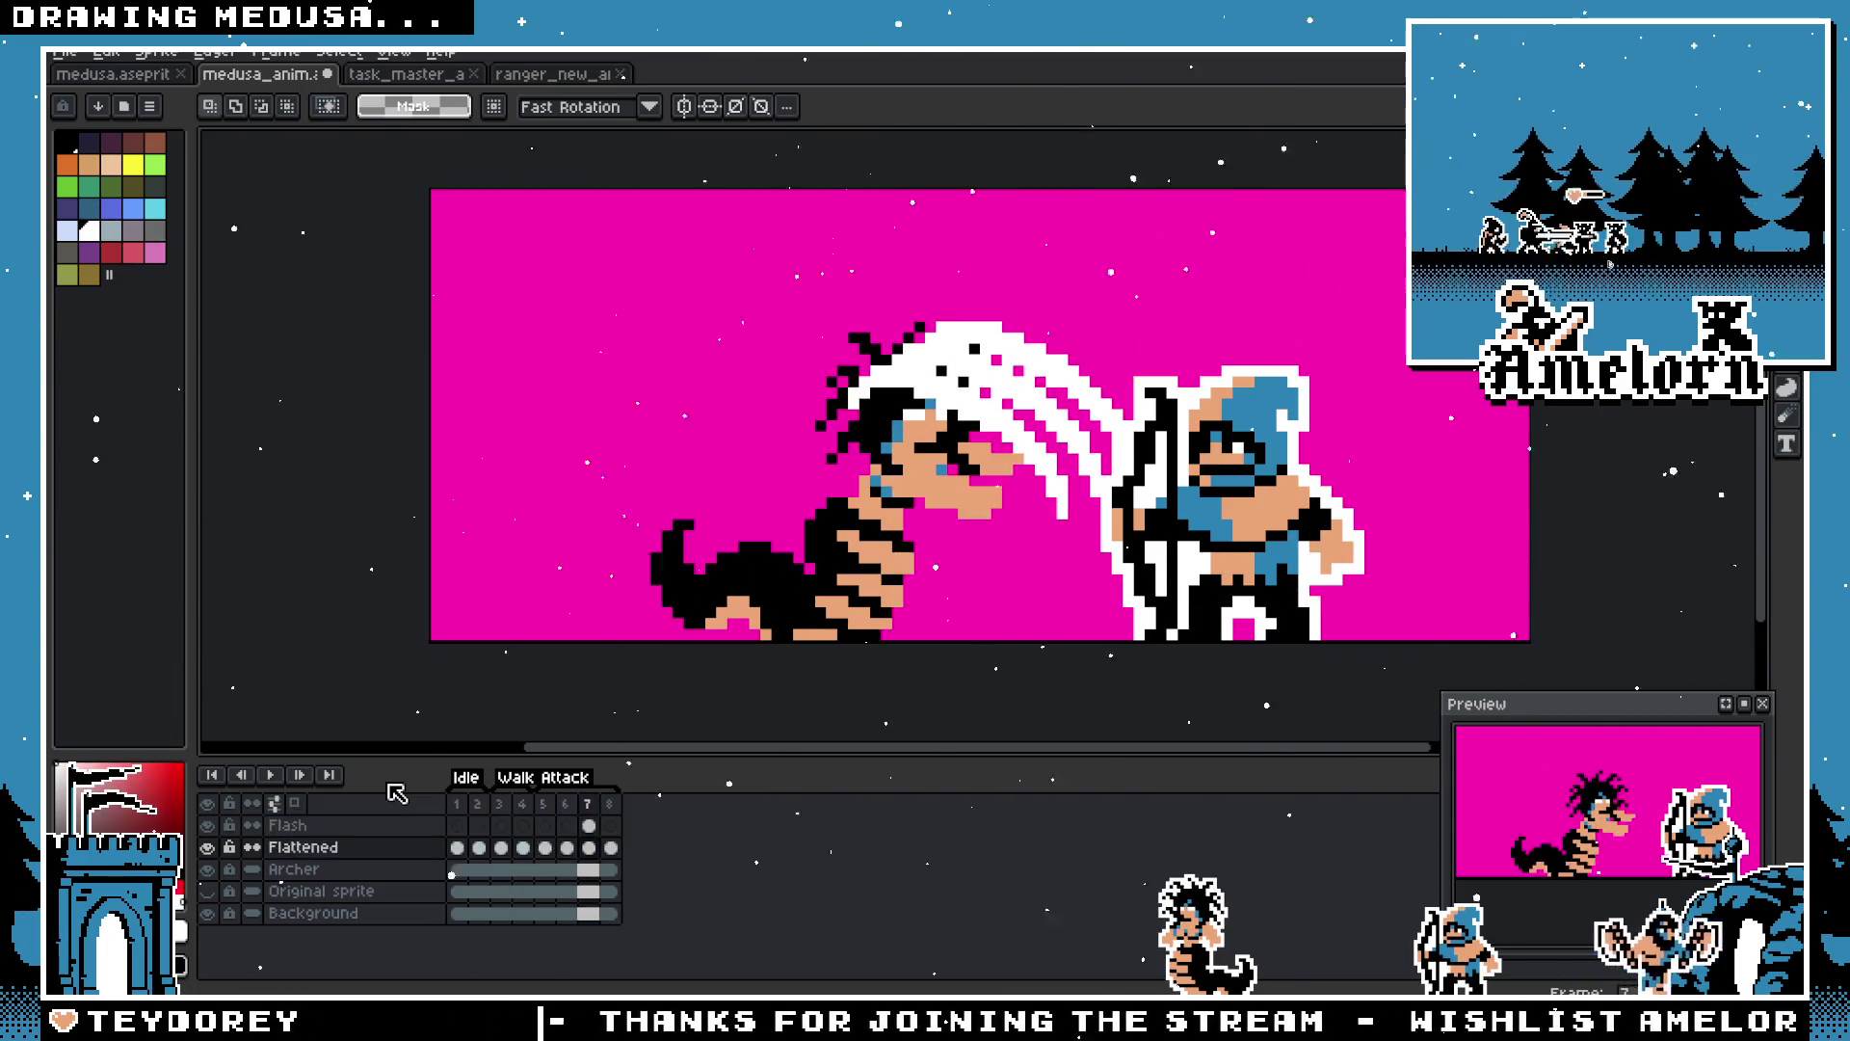
key("ctrl+z")
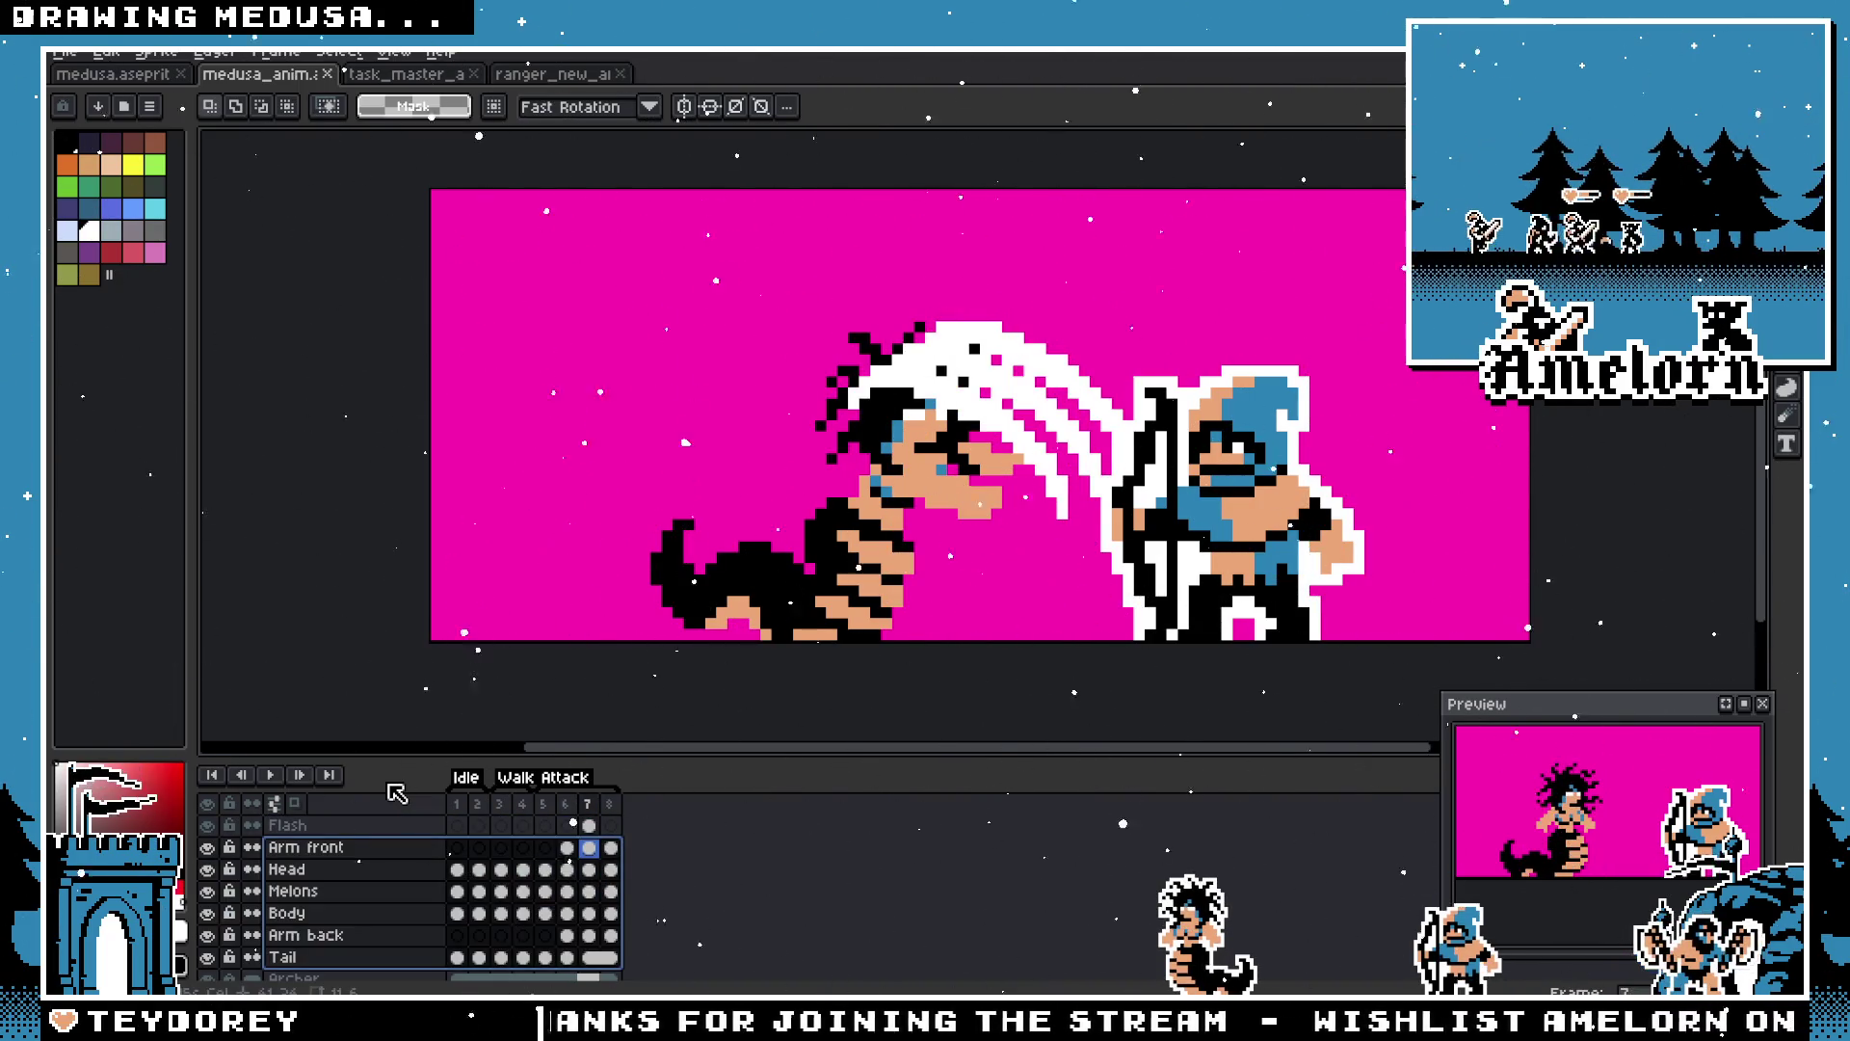
Step: Move the white slash on the Flash layer's frame 7 cel up and to the right
left_click(590, 827)
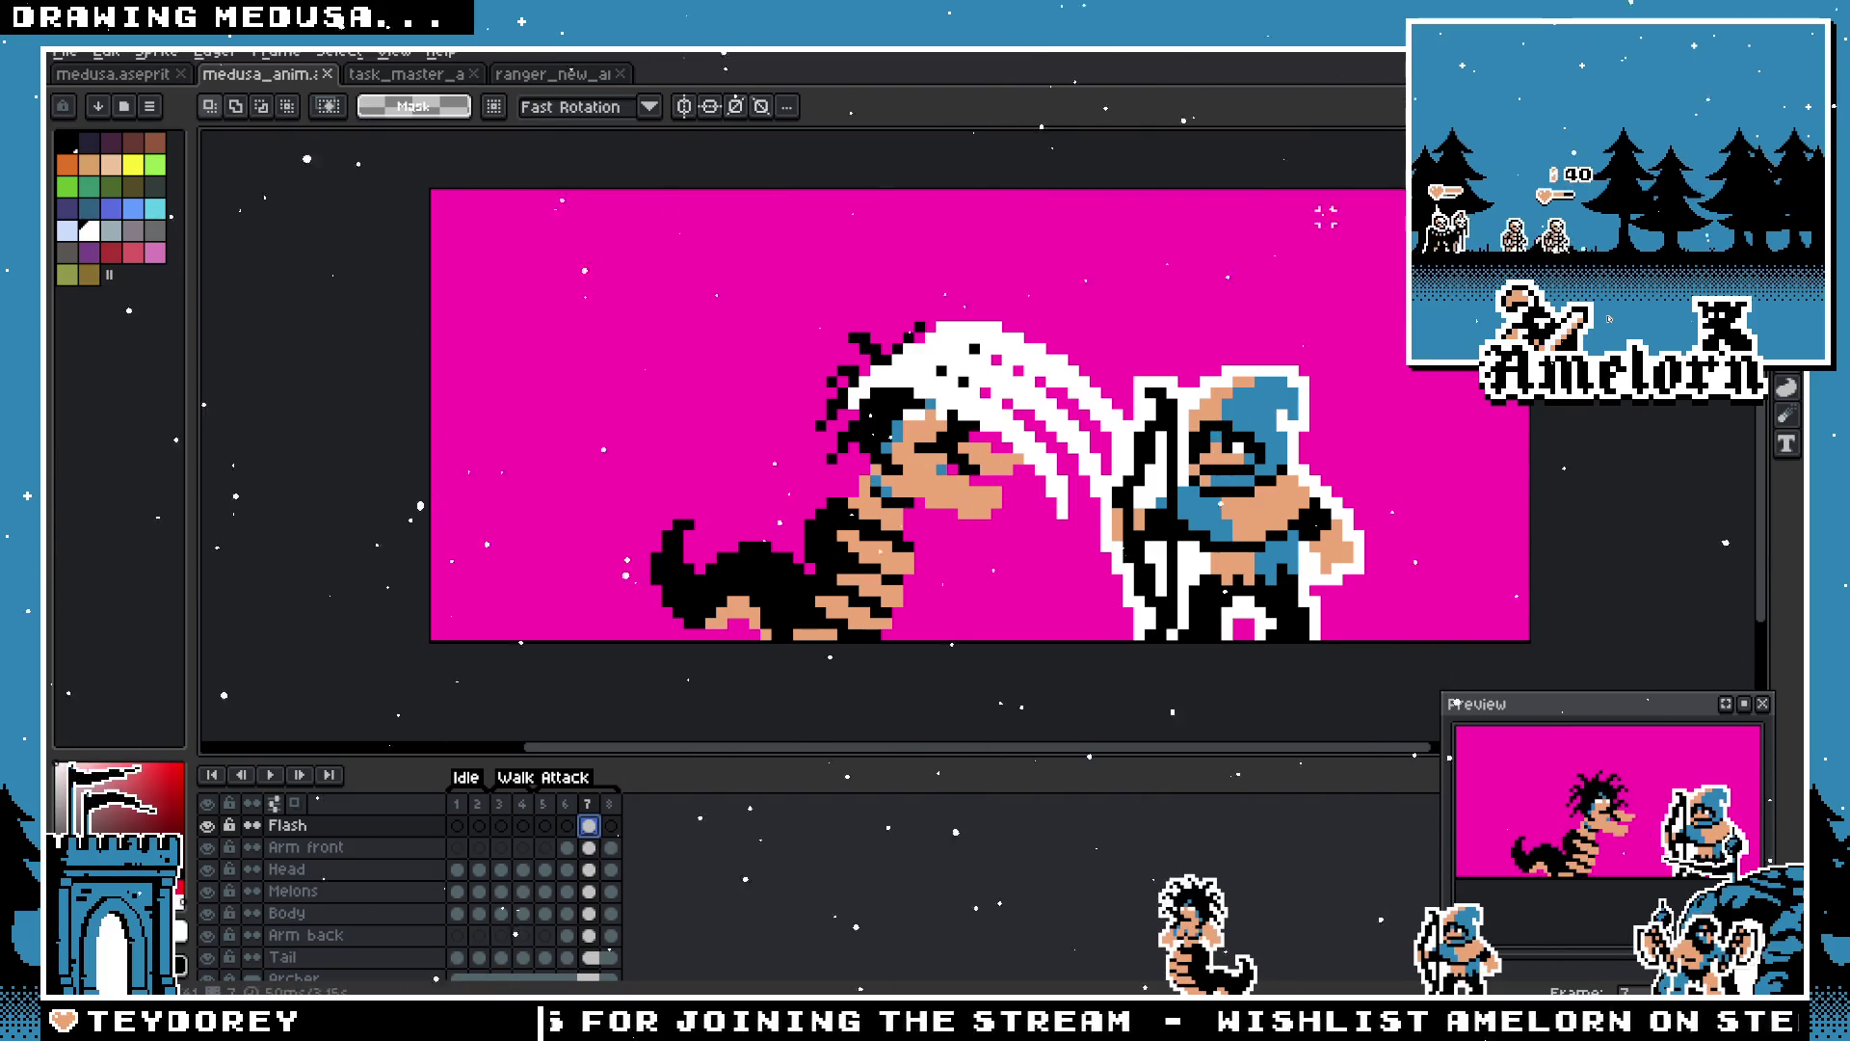
key("ctrl+a")
left_click_drag(838, 640, 906, 545)
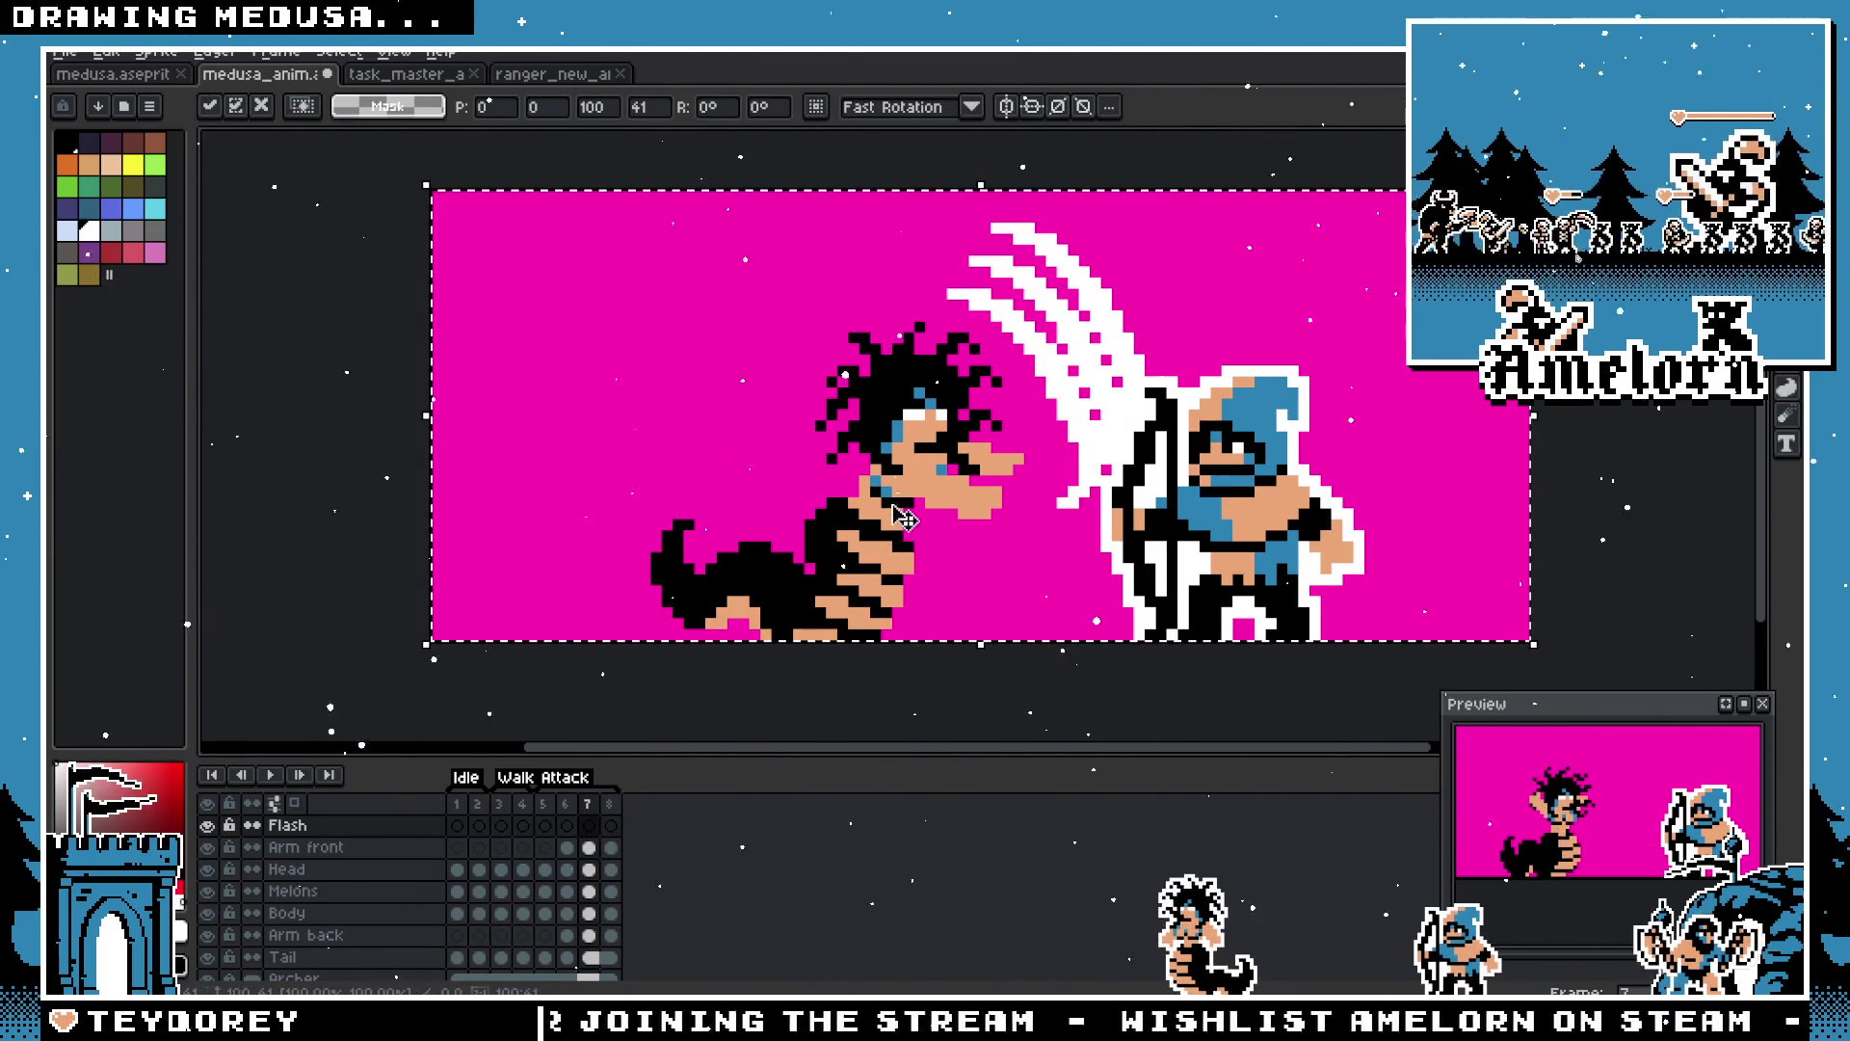
key("Return")
Step: Save the animation and review frames 6 and 7, ending on frame 6
scroll(398, 668, "right", 3)
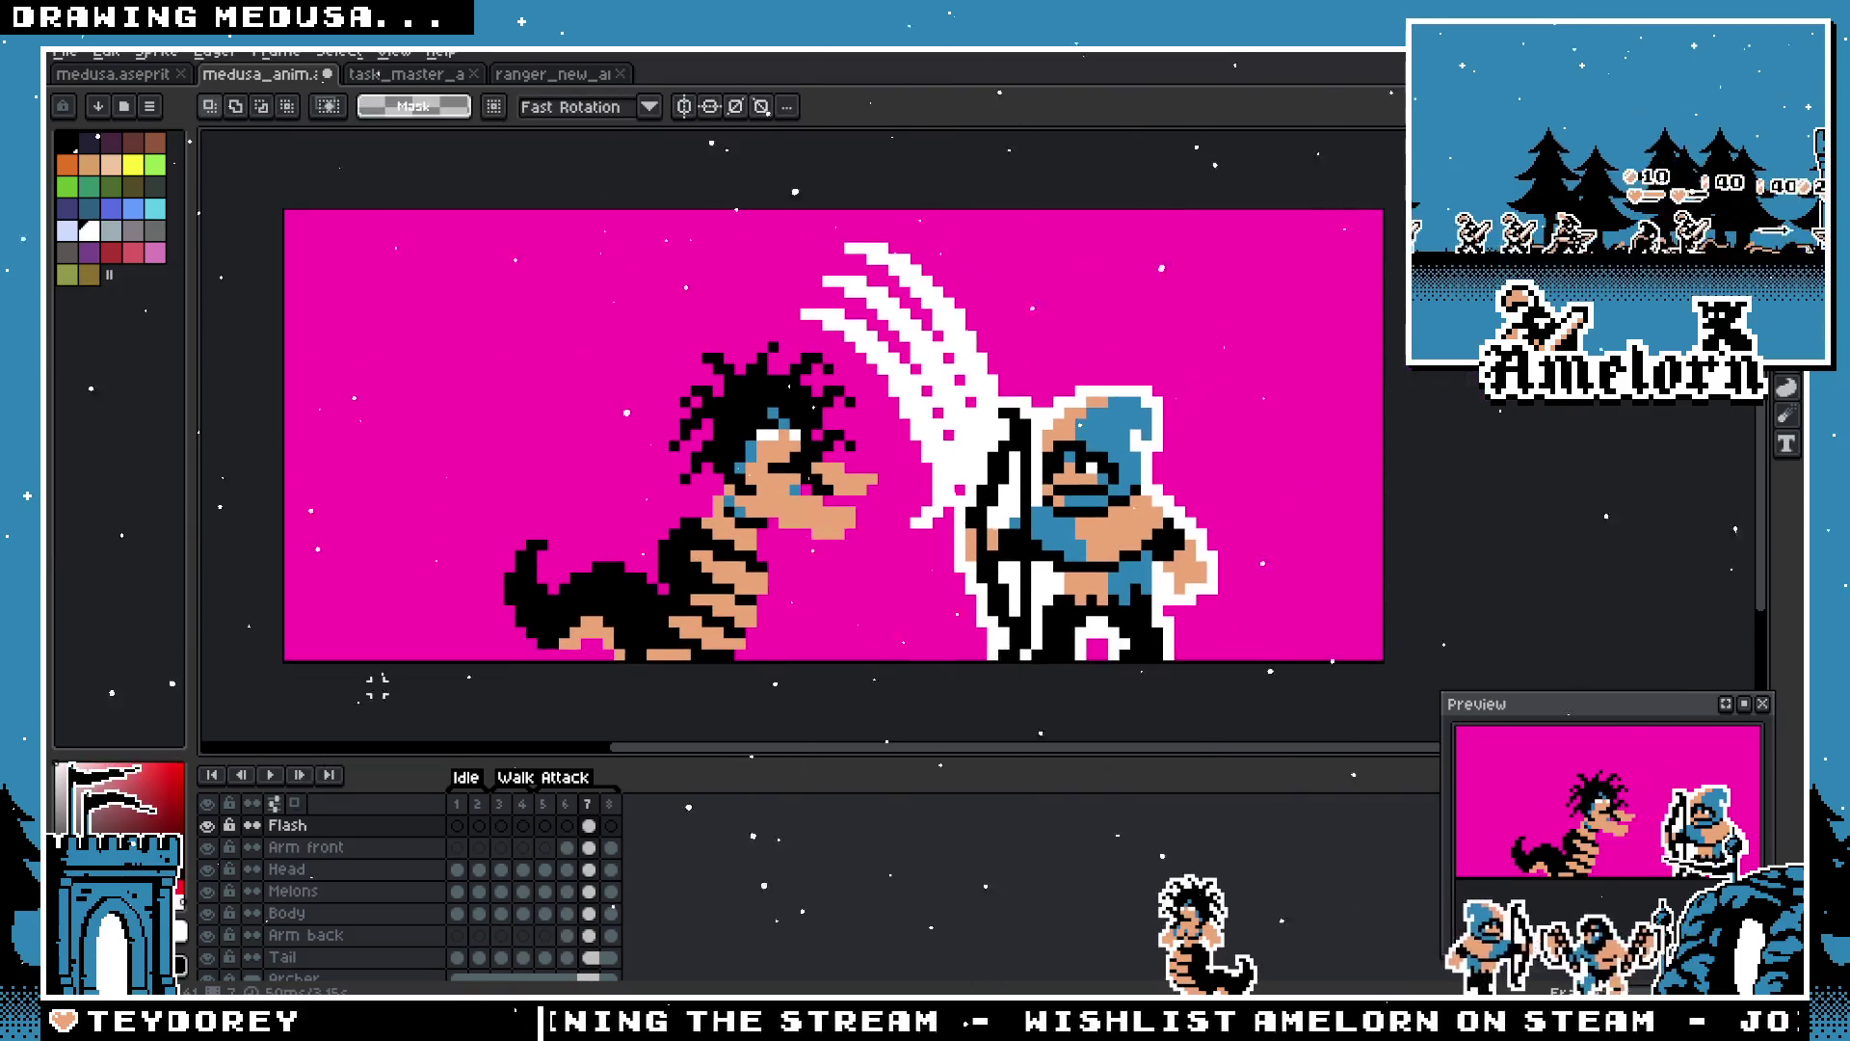
key("ctrl+s")
left_click(565, 804)
left_click(589, 805)
left_click(568, 815)
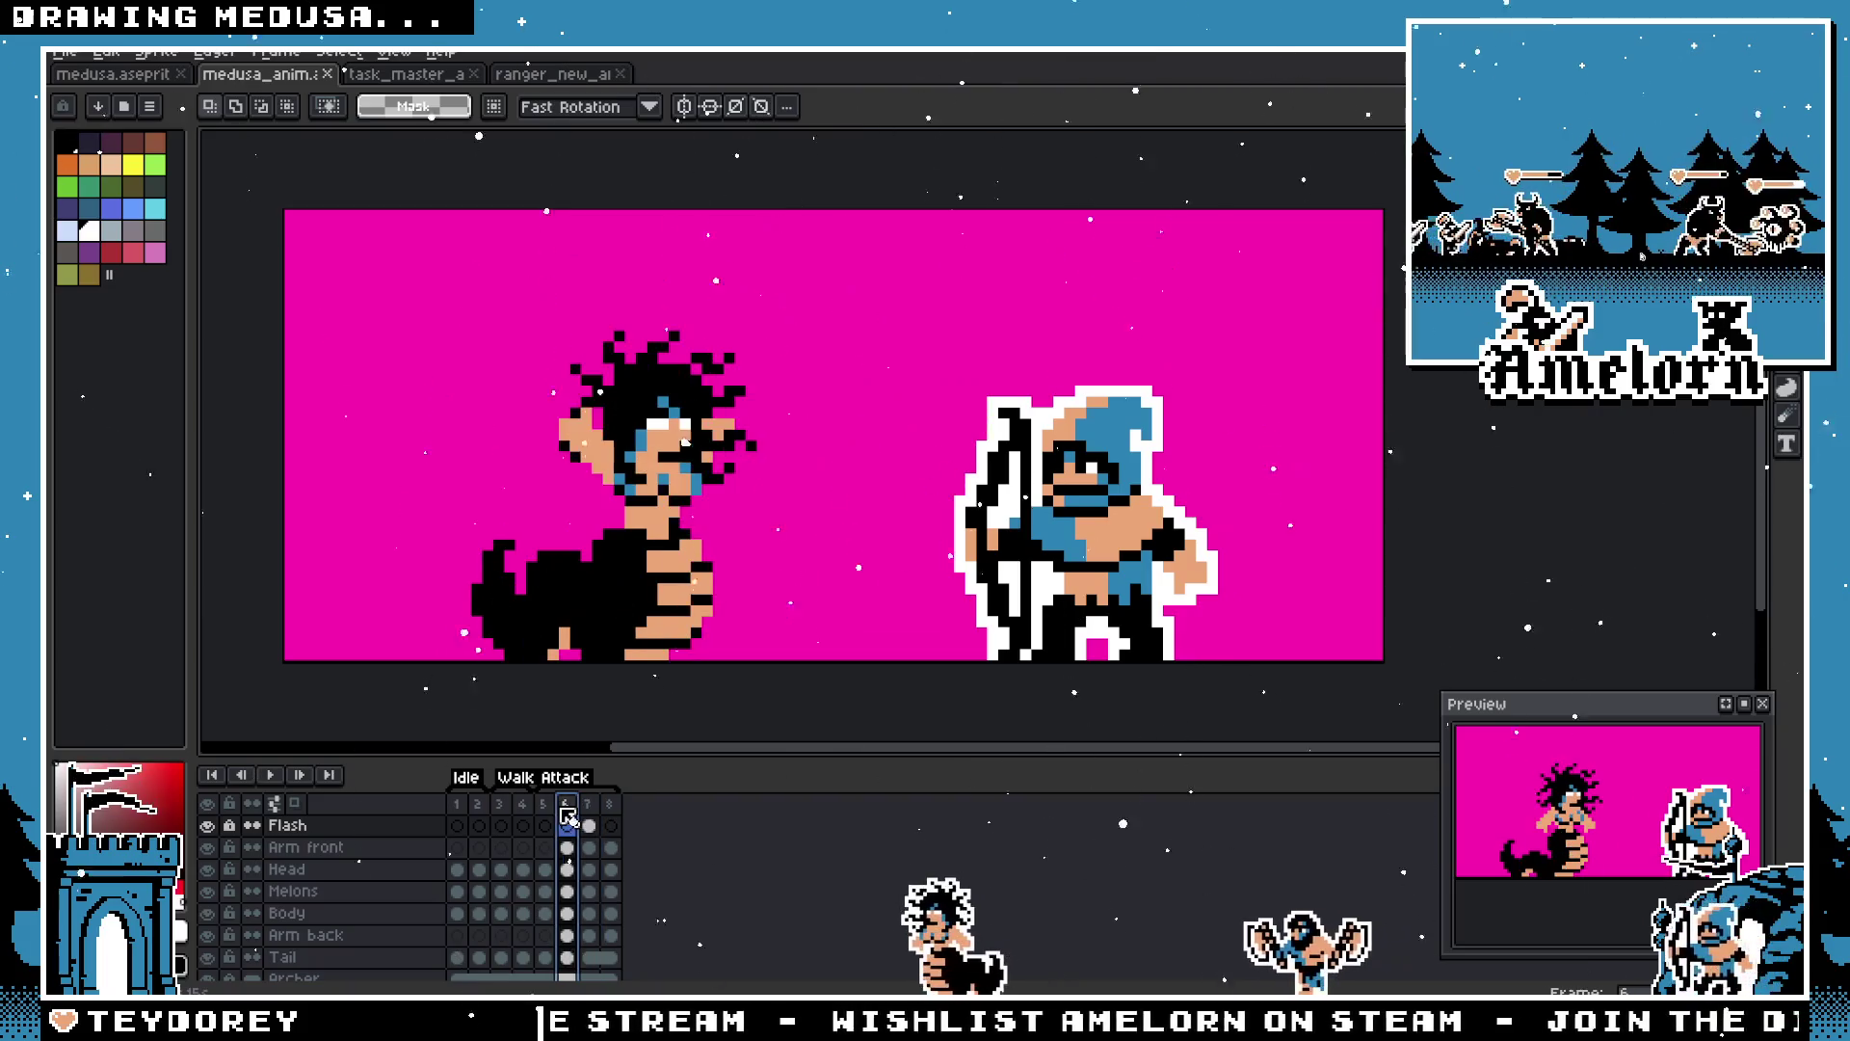
Step: Flip between frames 5 and 6 to compare Medusa's poses beside the archer
key("plus")
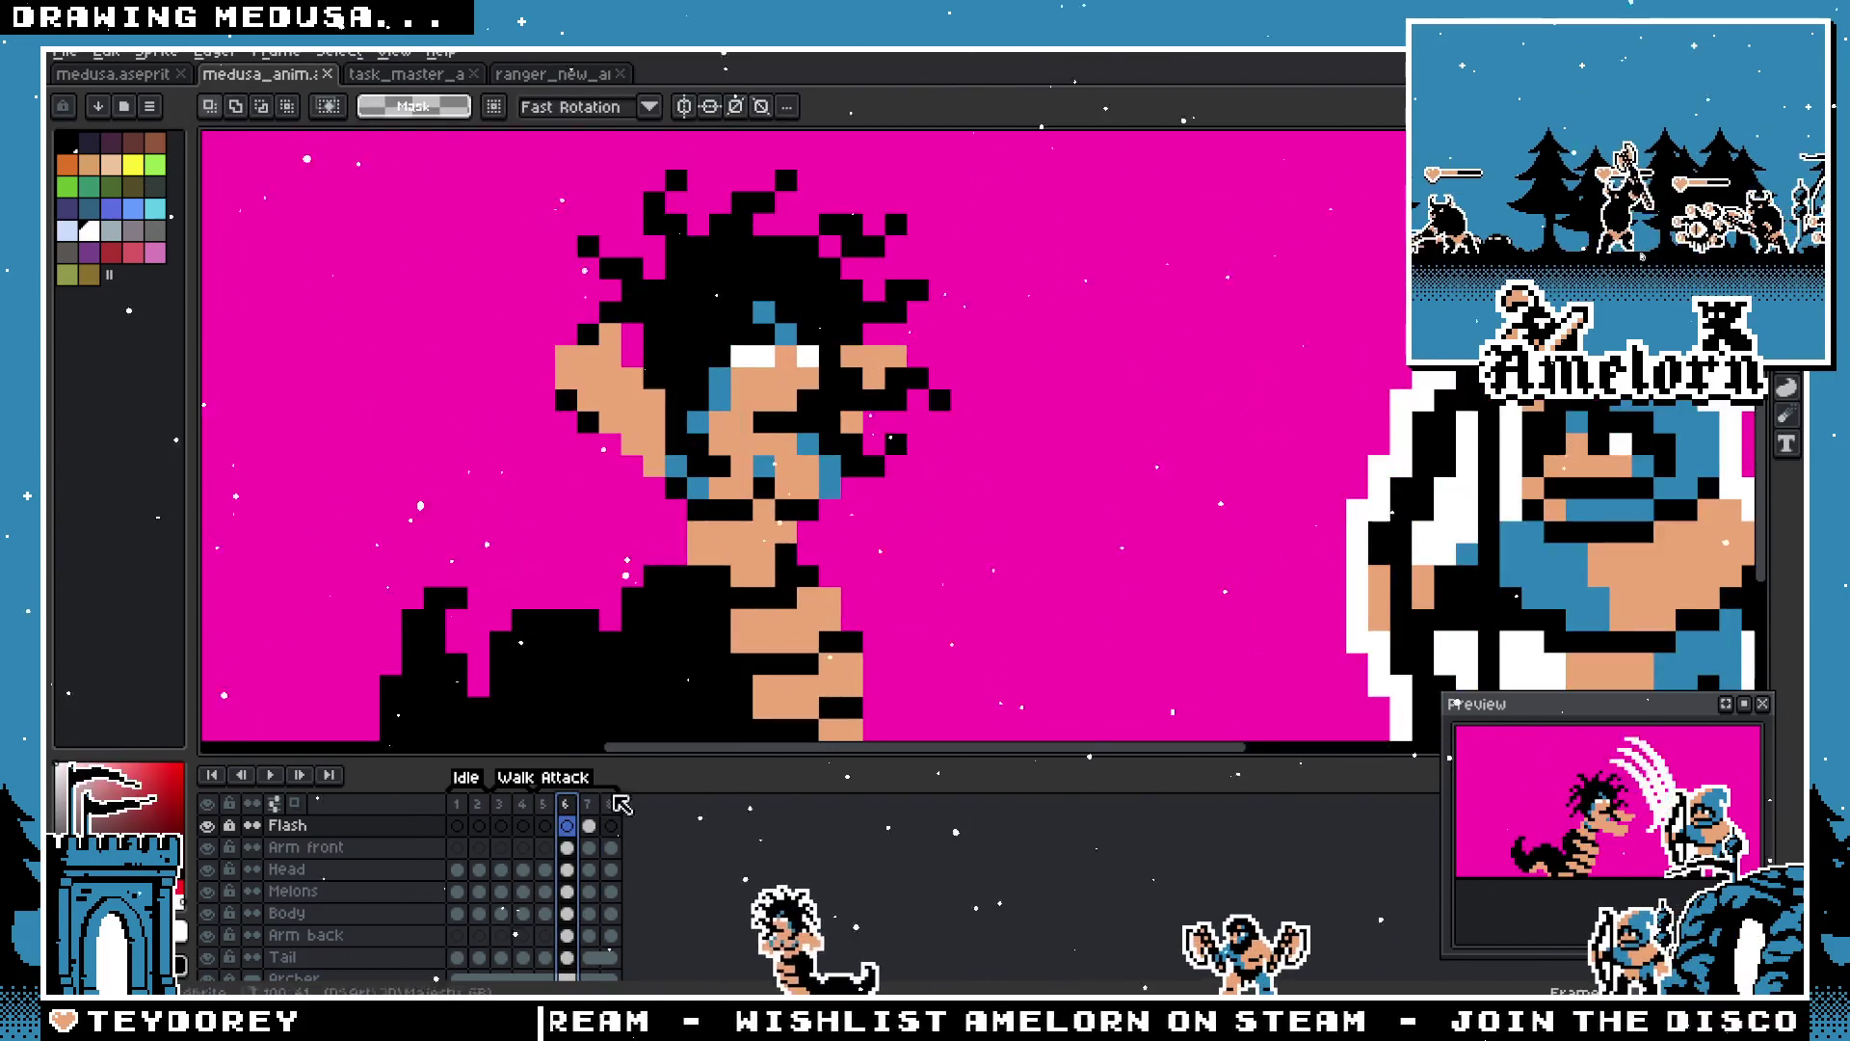
left_click(545, 819)
left_click(567, 815)
left_click(555, 804)
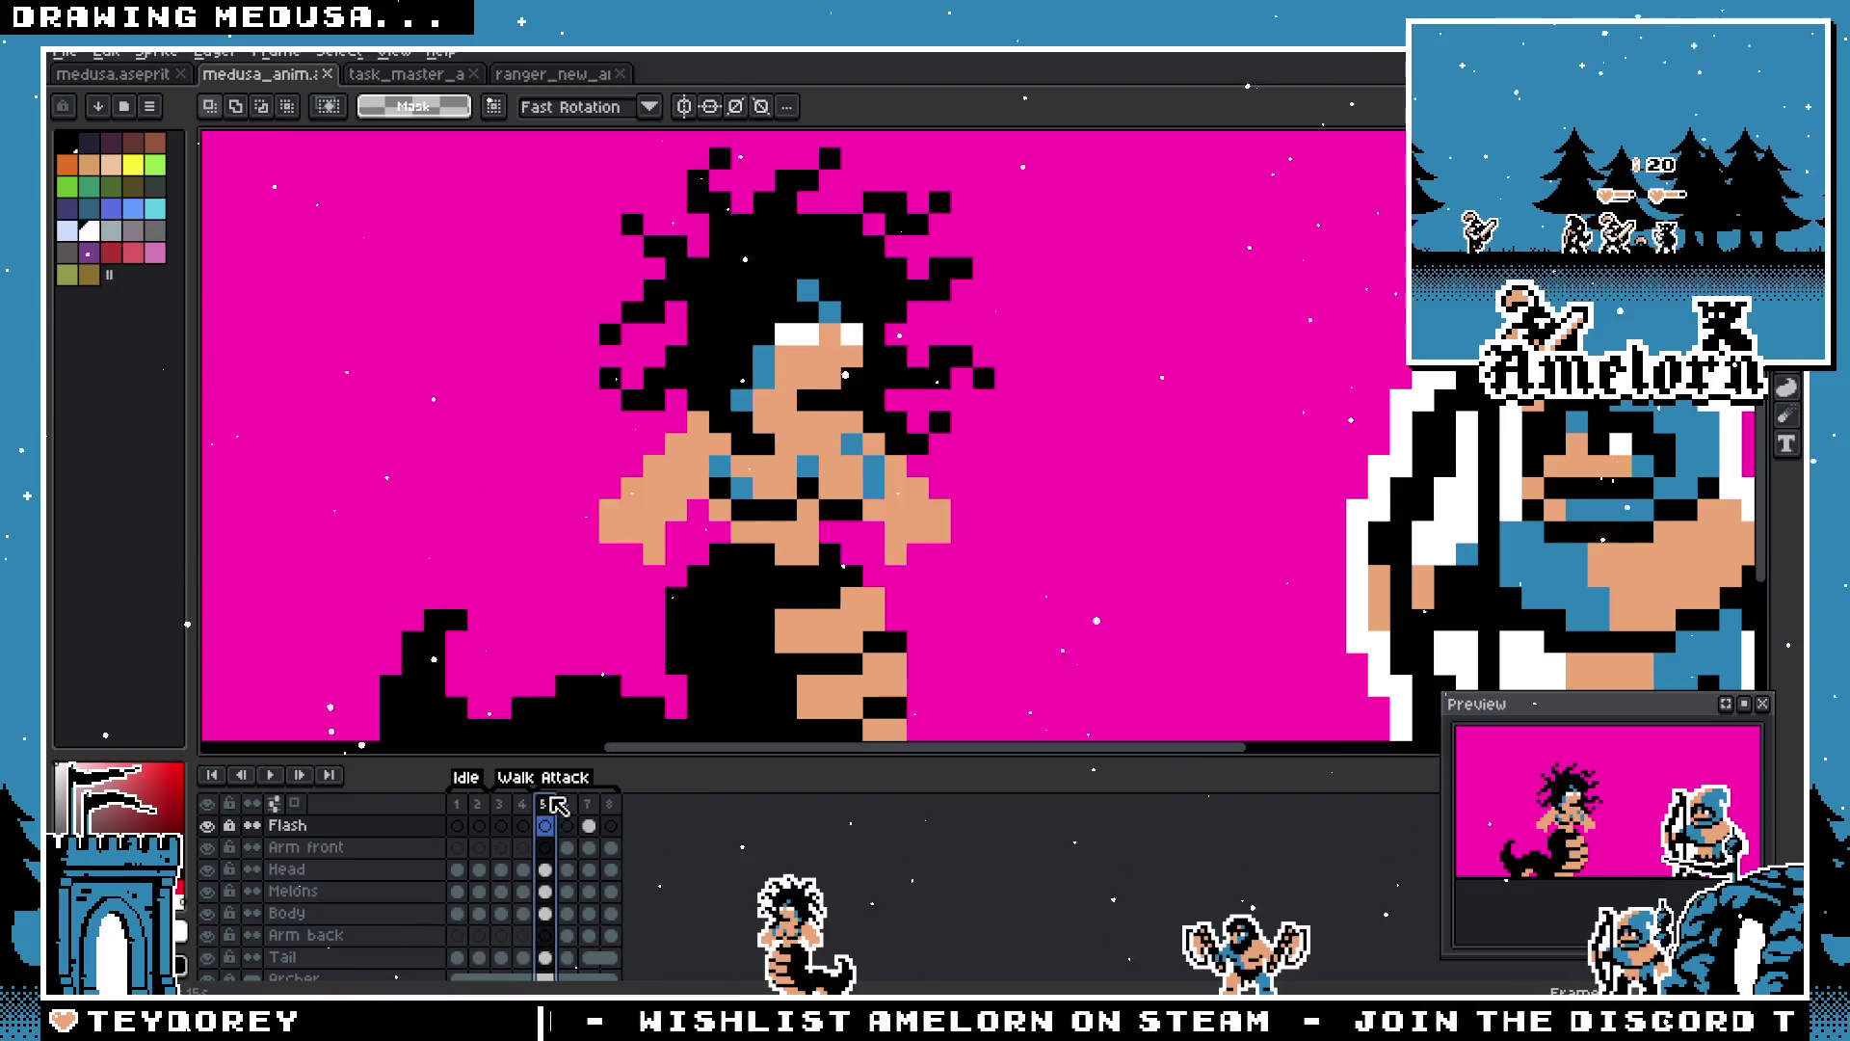
left_click(566, 825)
key("minus")
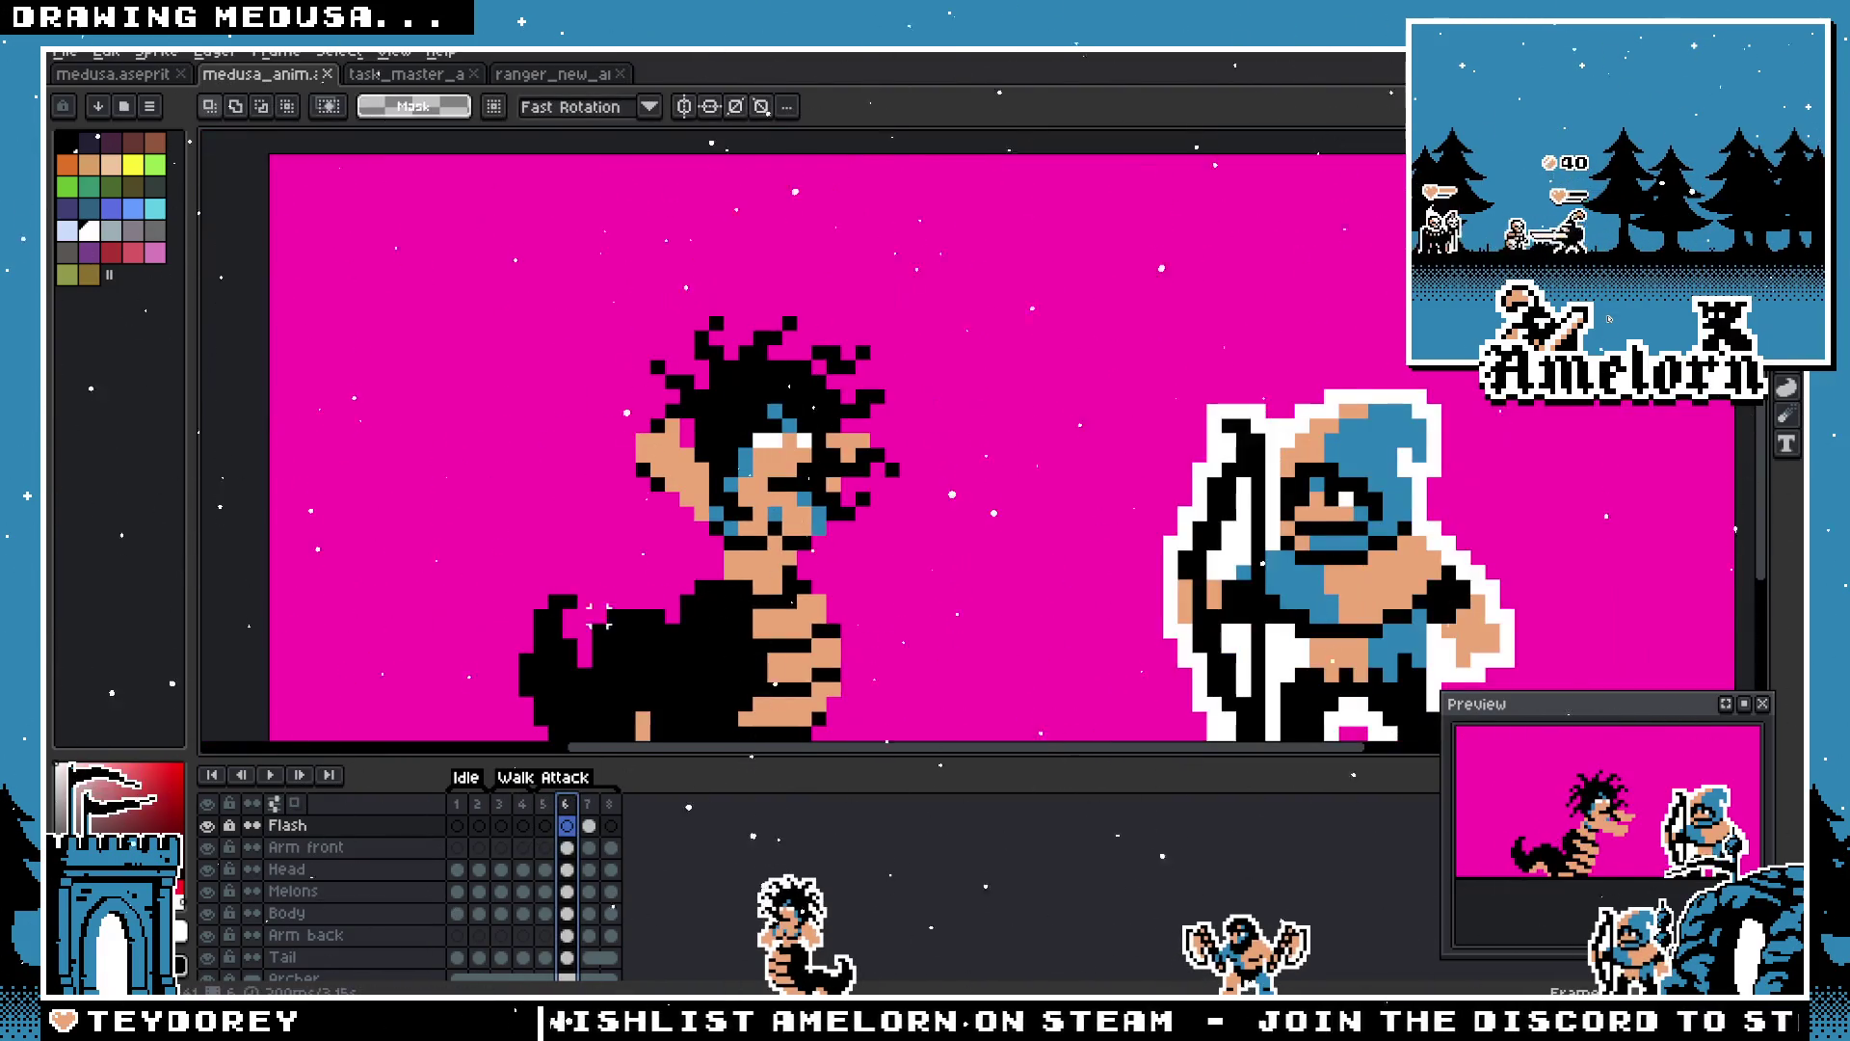
scroll(674, 616, "up", 2)
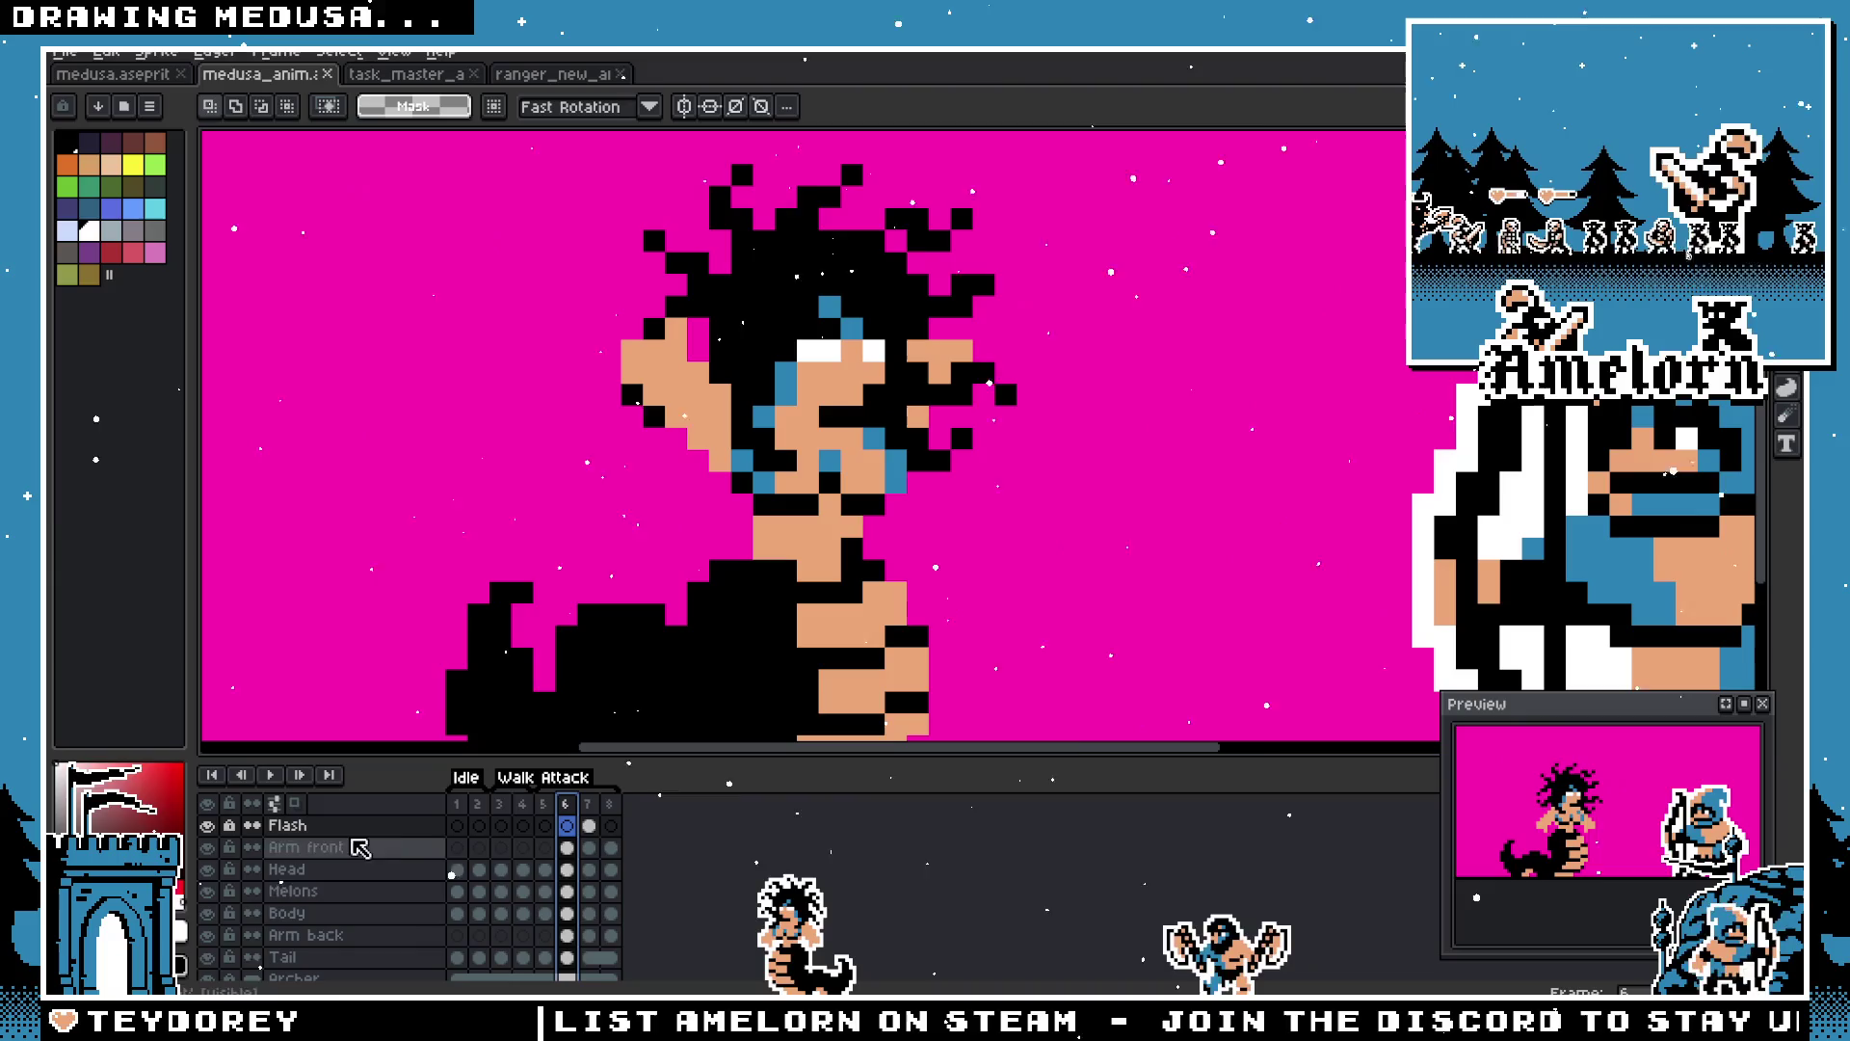
scroll(867, 578, "down", 3)
scroll(935, 572, "up", 1)
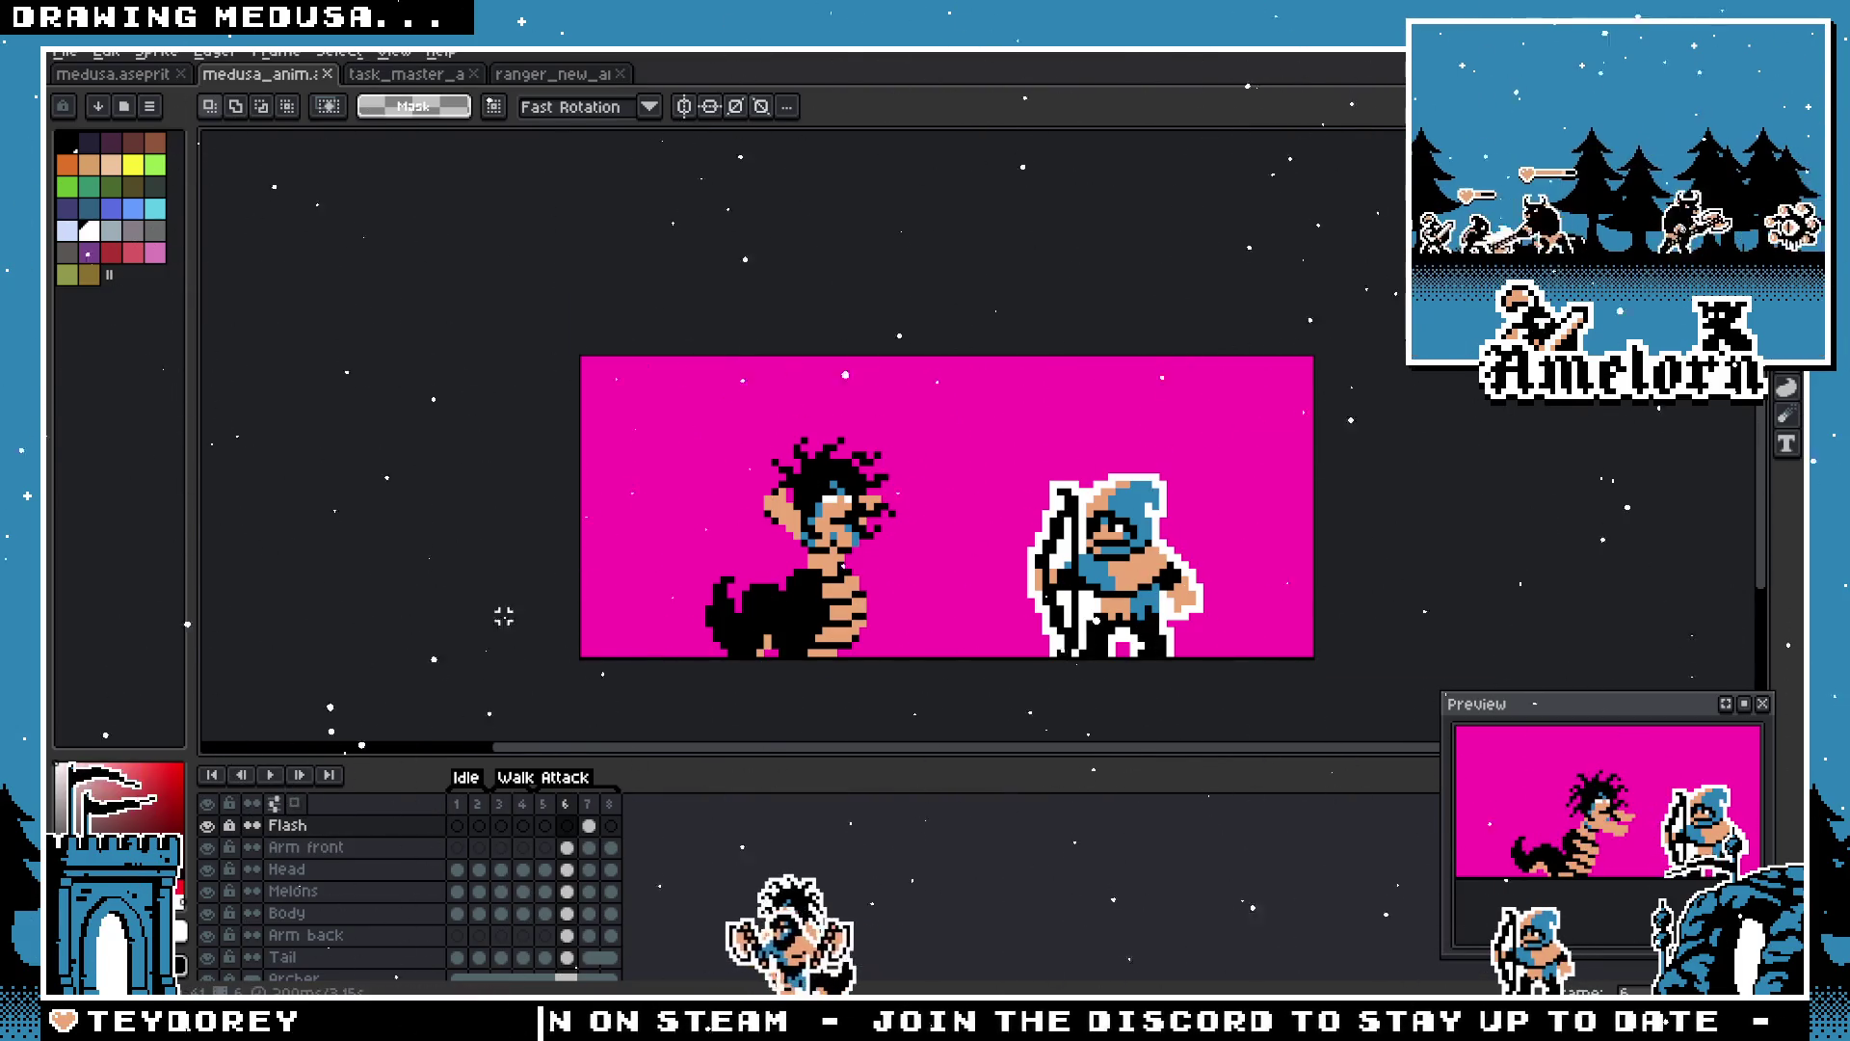
scroll(655, 651, "up", 1)
scroll(656, 655, "up", 1)
Step: Select the Melons cel on frame 6 to mark Medusa's whole area
left_click(545, 826)
left_click(566, 826)
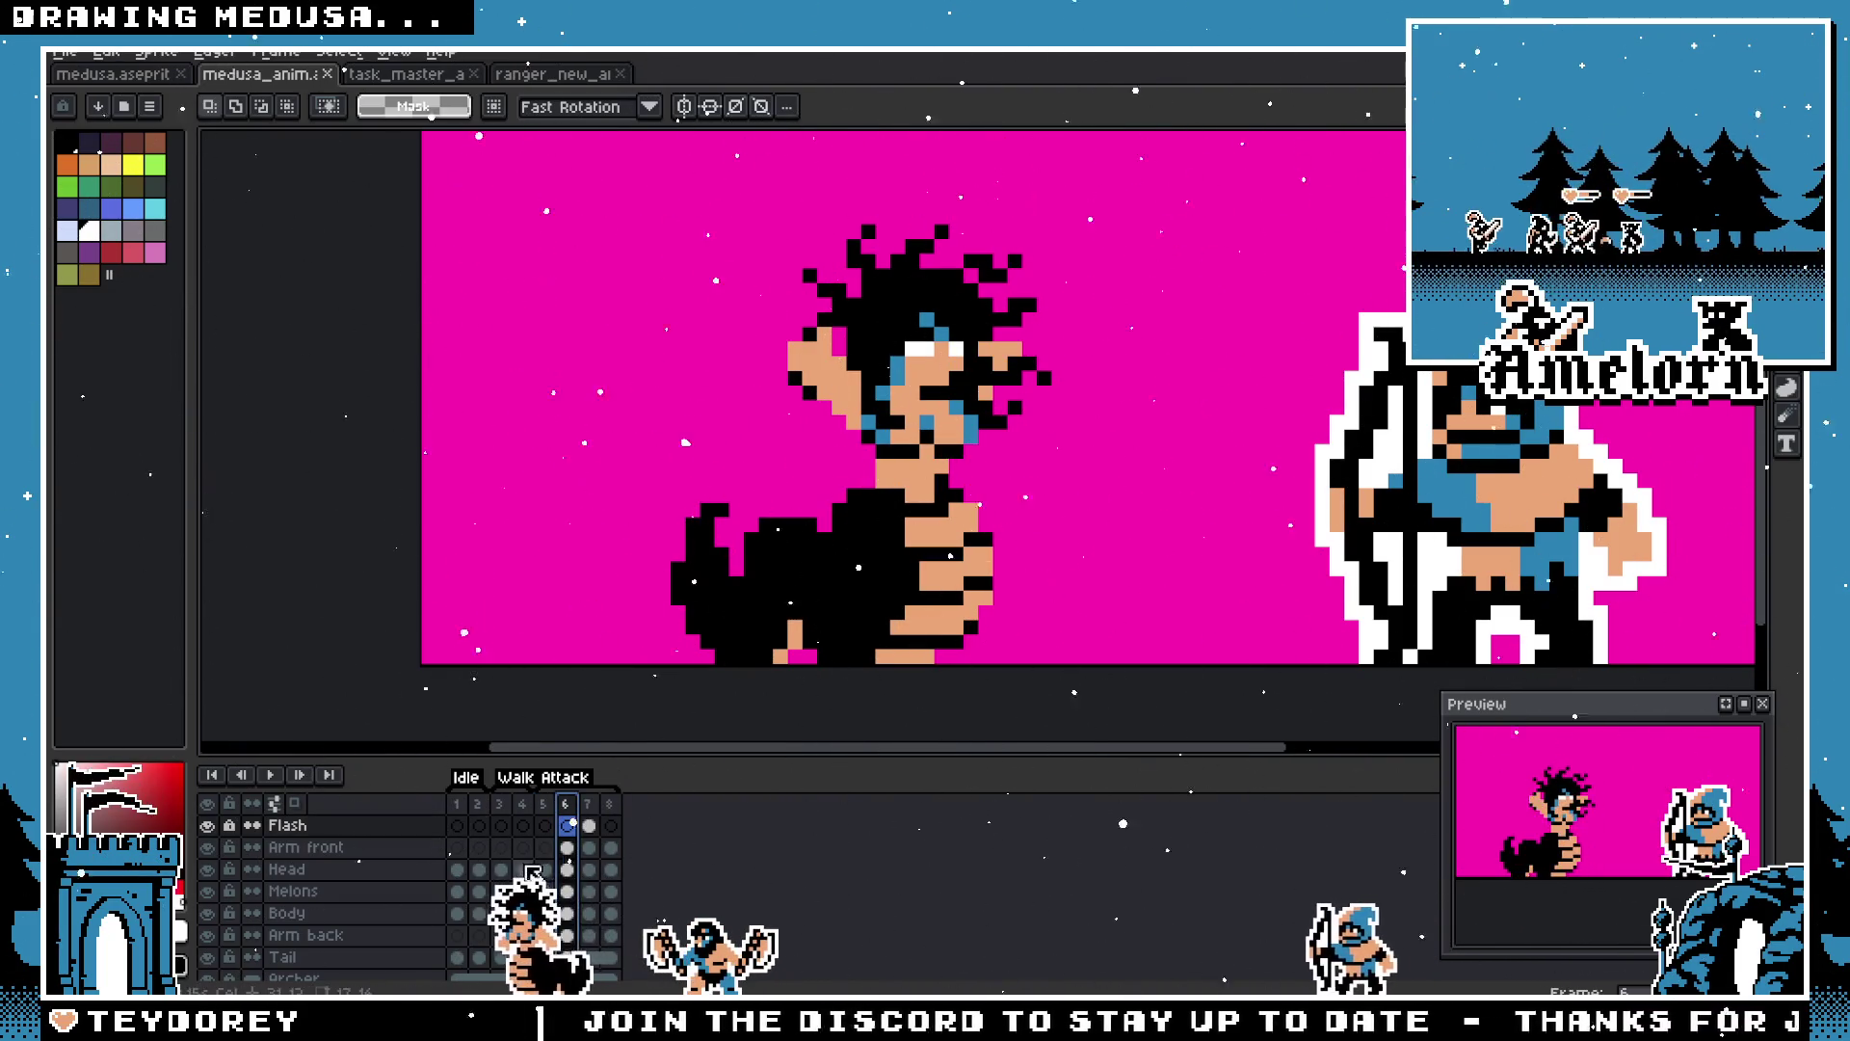
left_click(570, 884)
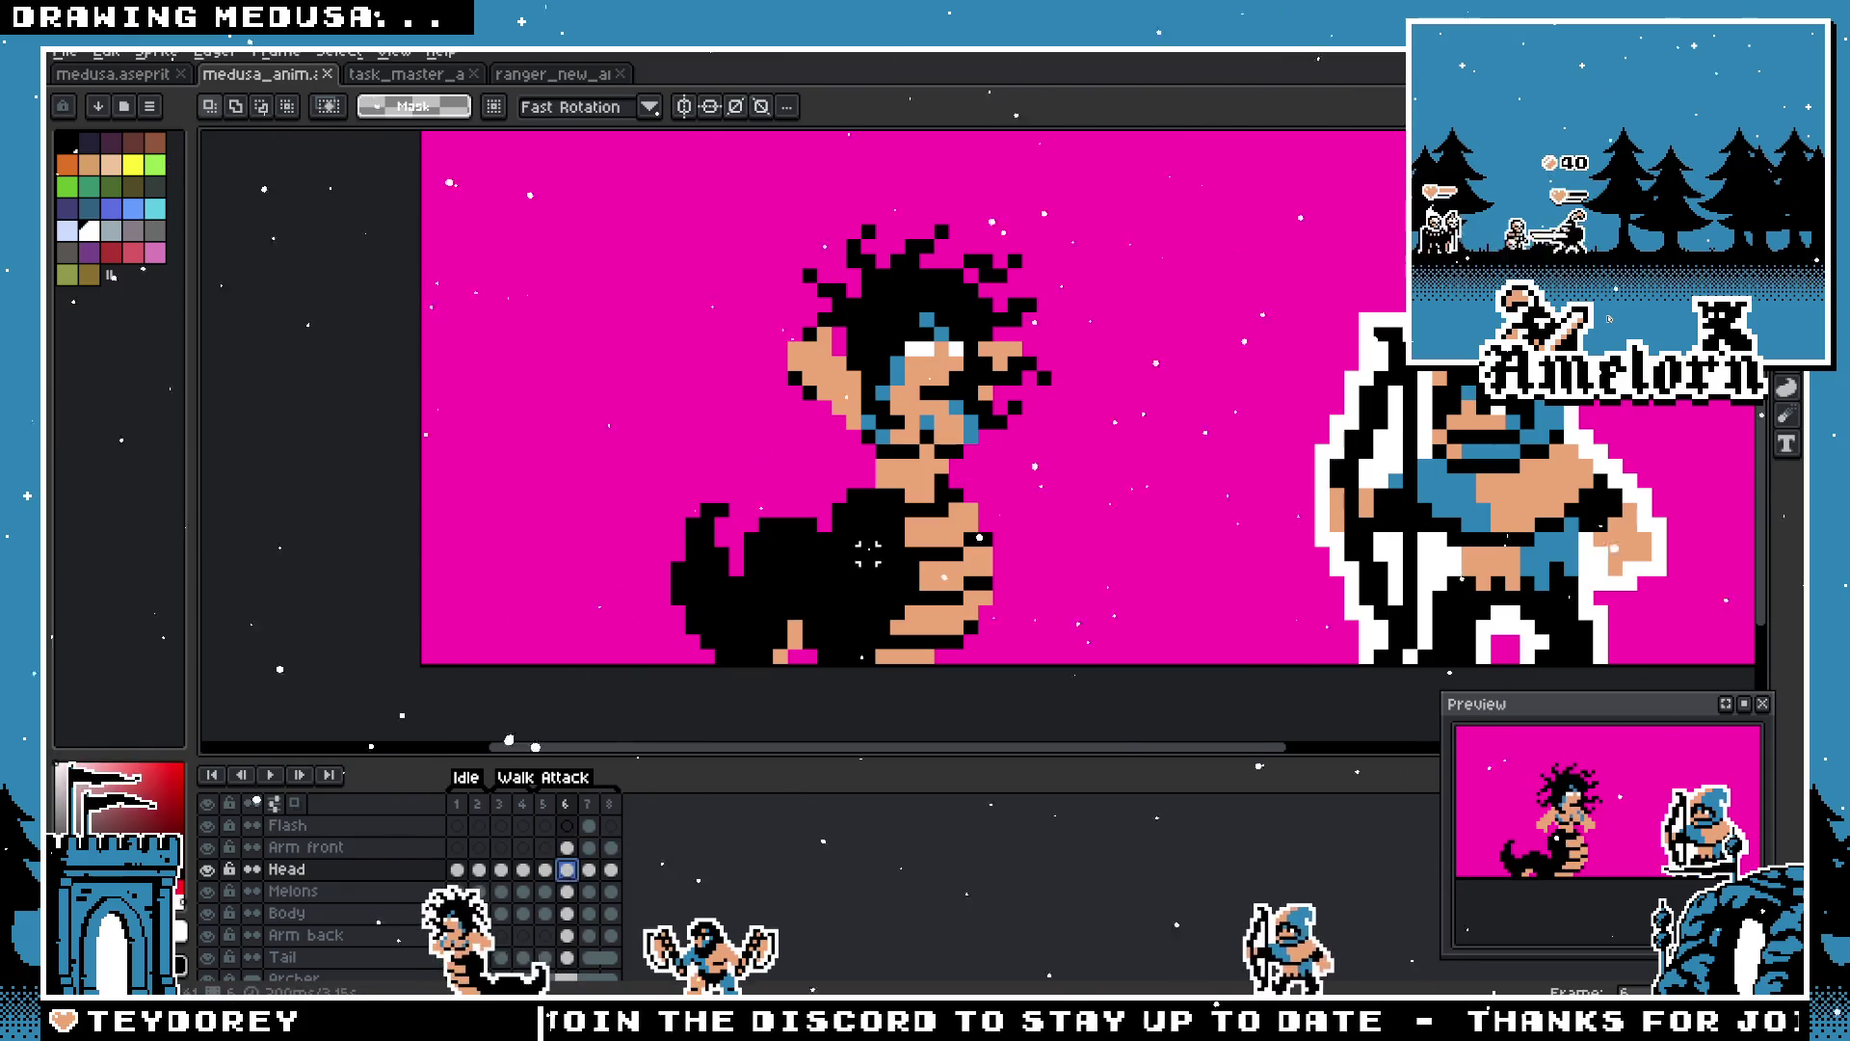
left_click(575, 888, "ctrl")
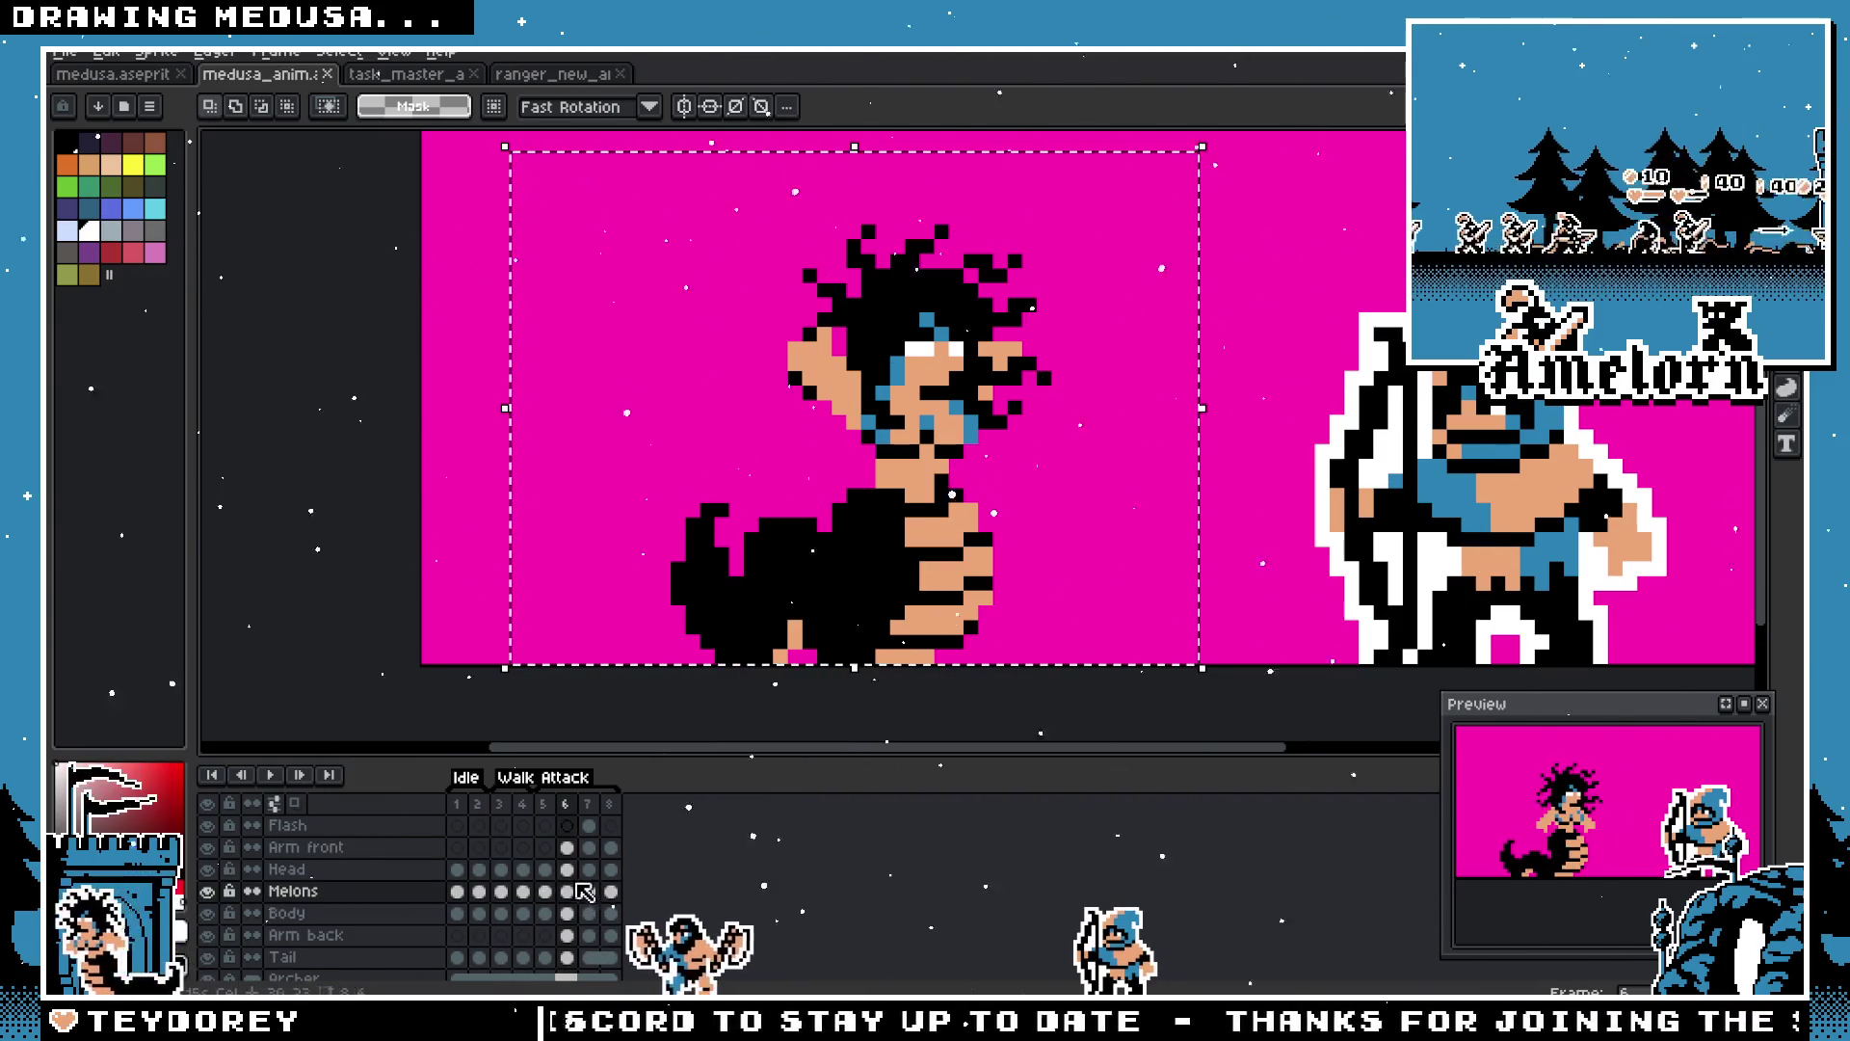
Step: Select the frame 6 cels from Arm front to Tail and nudge them one pixel left
left_click_drag(568, 848, 575, 961)
key("Left")
key("ctrl+d")
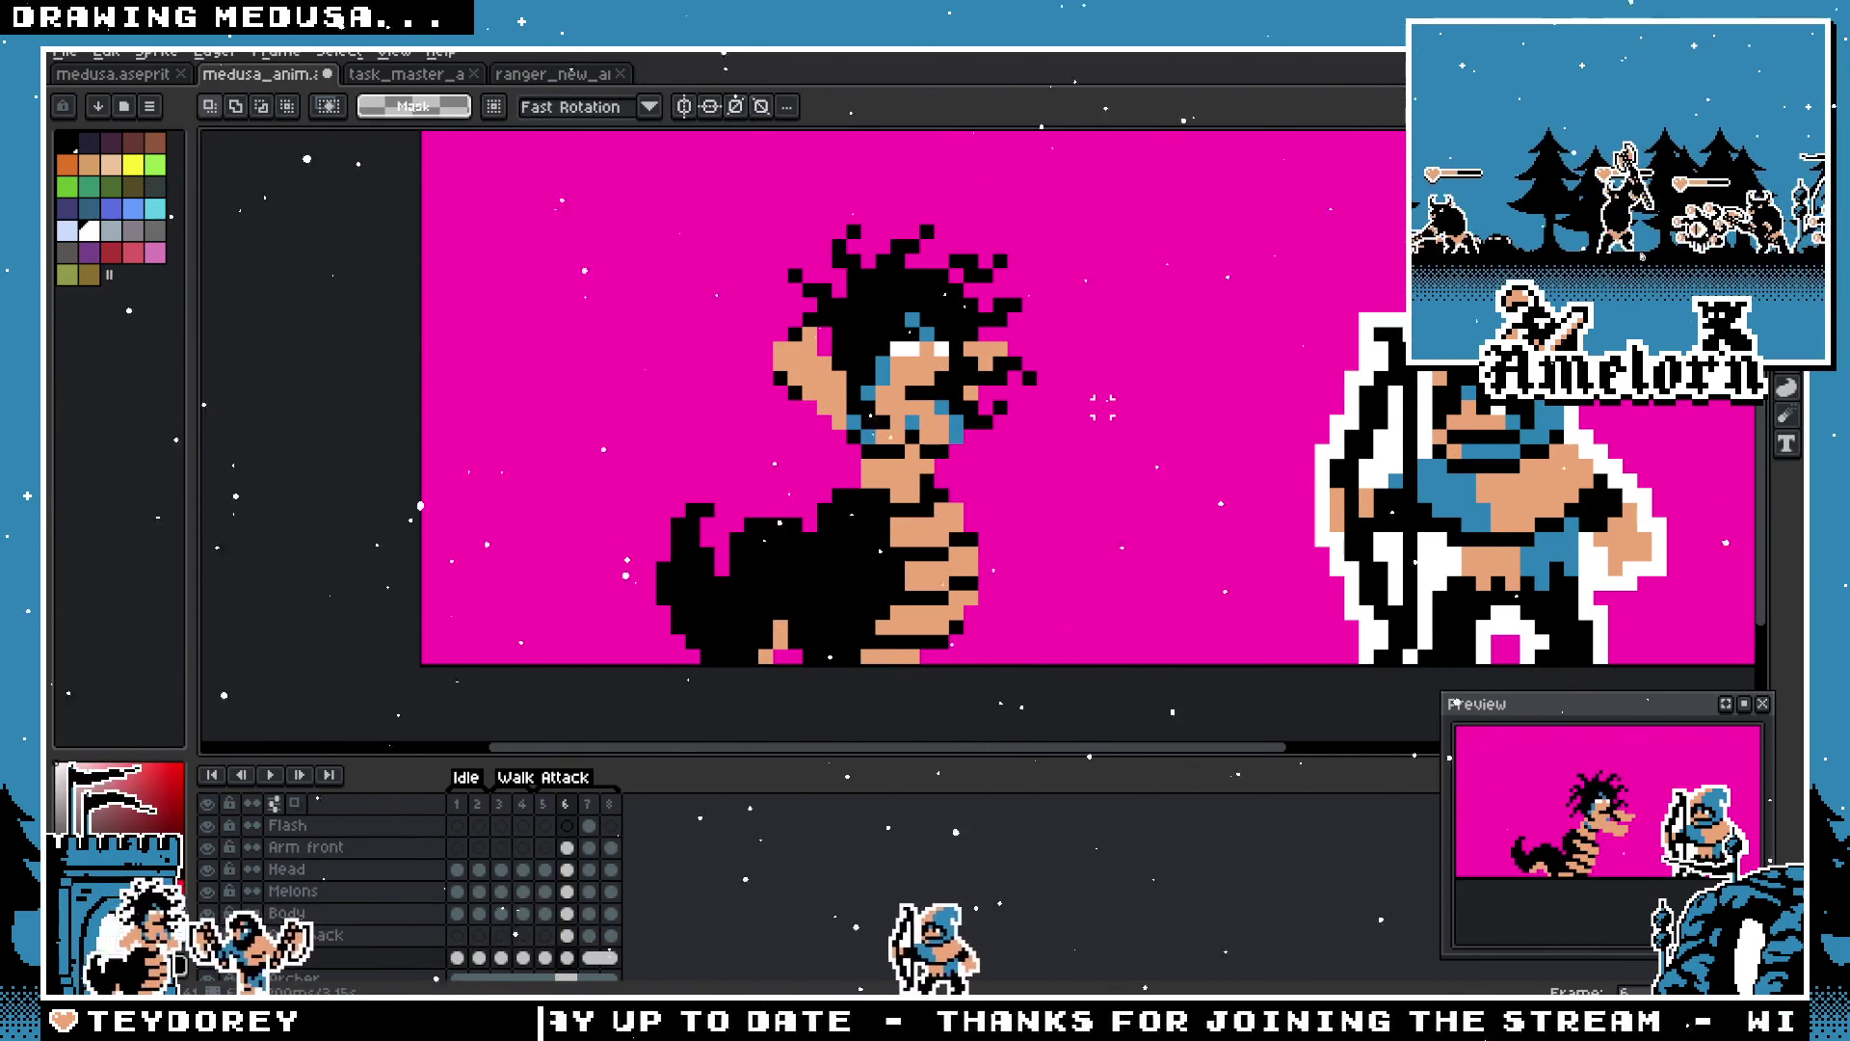
Step: Flip between frames 5 and 6, then play the animation to check the motion
key("Left")
key("Right")
key("Left")
scroll(575, 582, "down", 2)
key("Return")
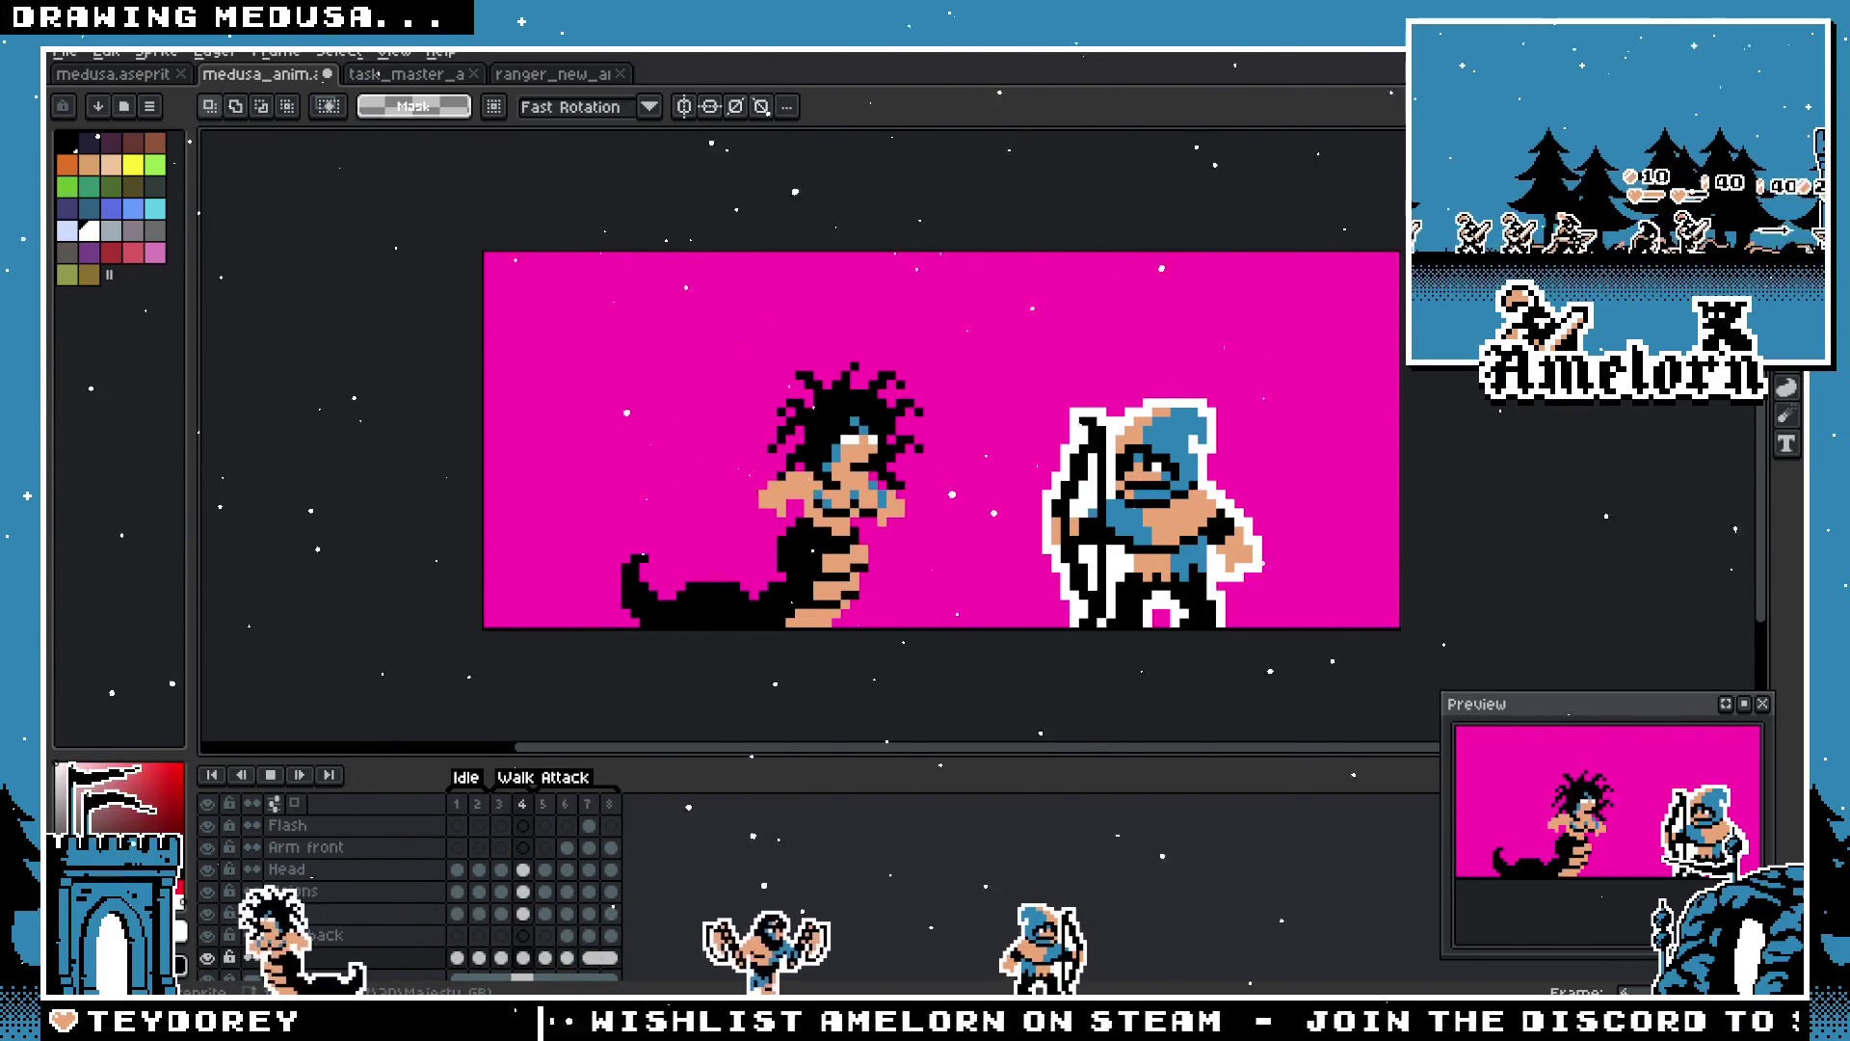
Step: Stop playback and compare Medusa's frame 6 pose against frames 5 and 7
left_click(273, 785)
left_click(587, 803)
scroll(897, 547, "up", 2)
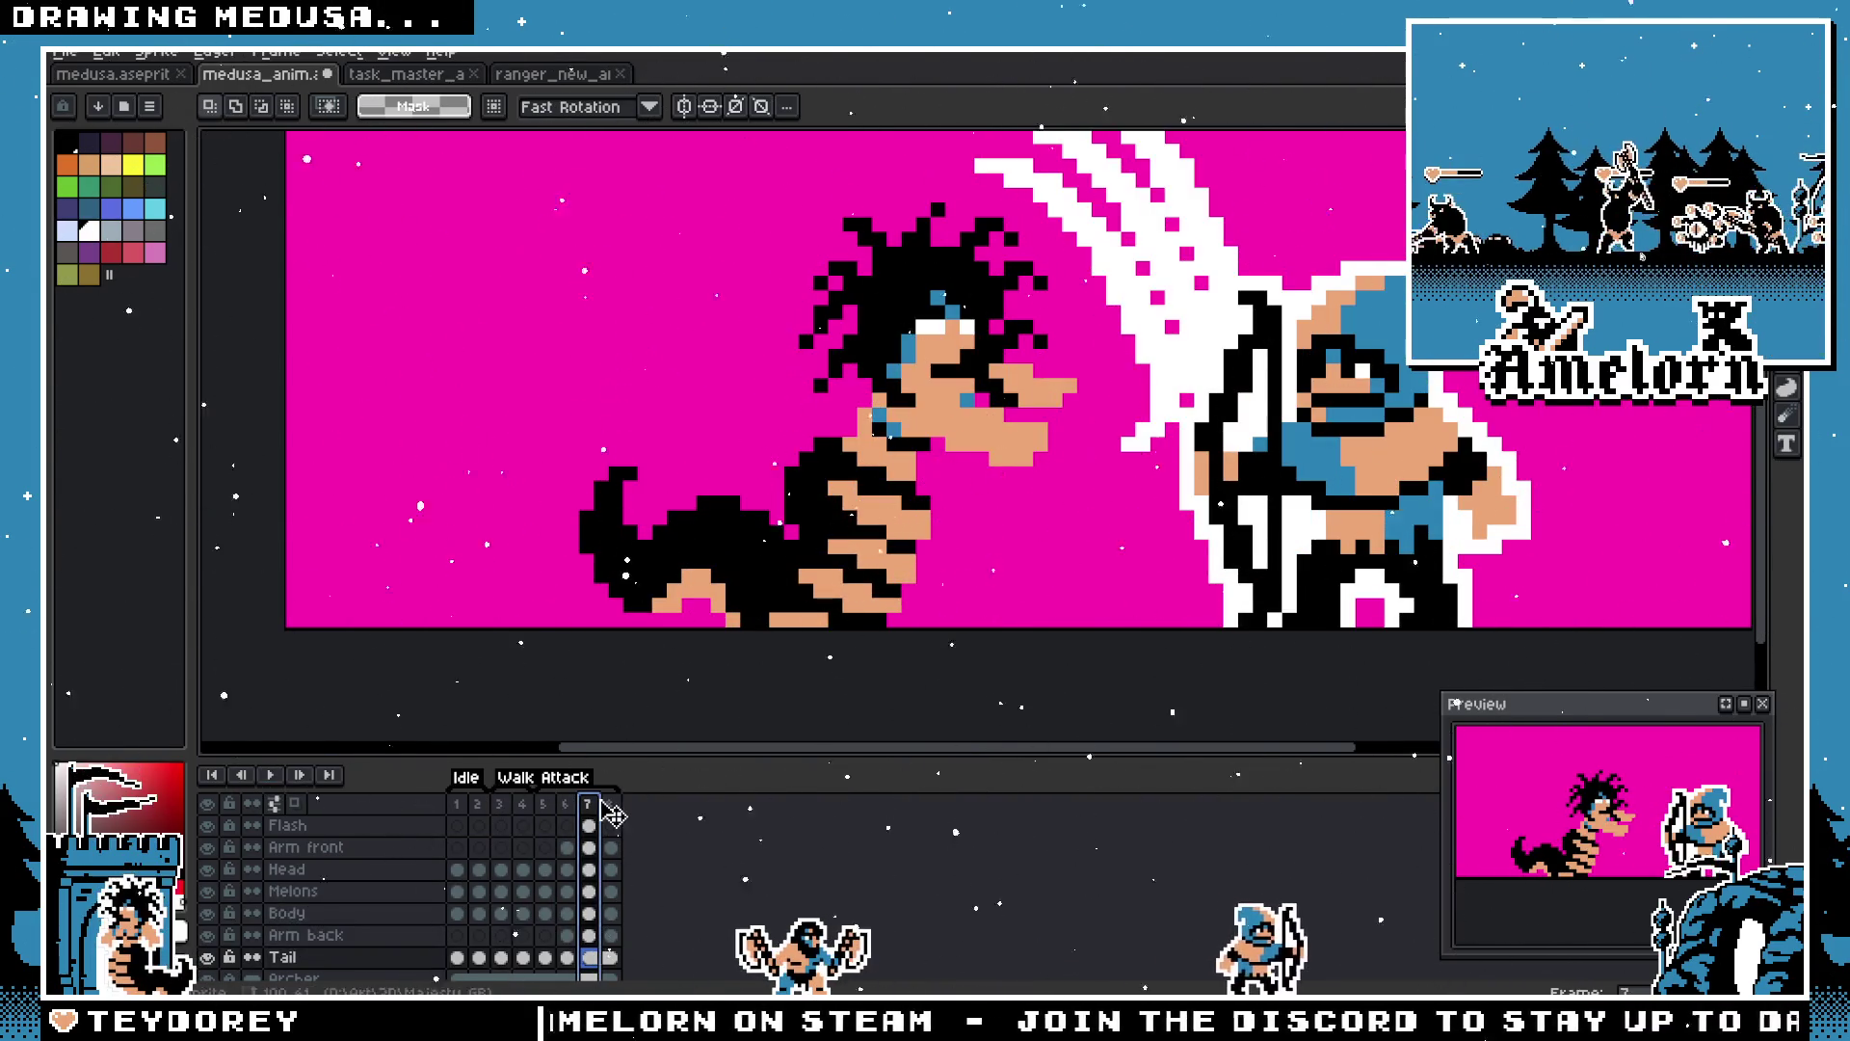
left_click(567, 811)
left_click(545, 811)
left_click(568, 804)
left_click(545, 817)
left_click(557, 811)
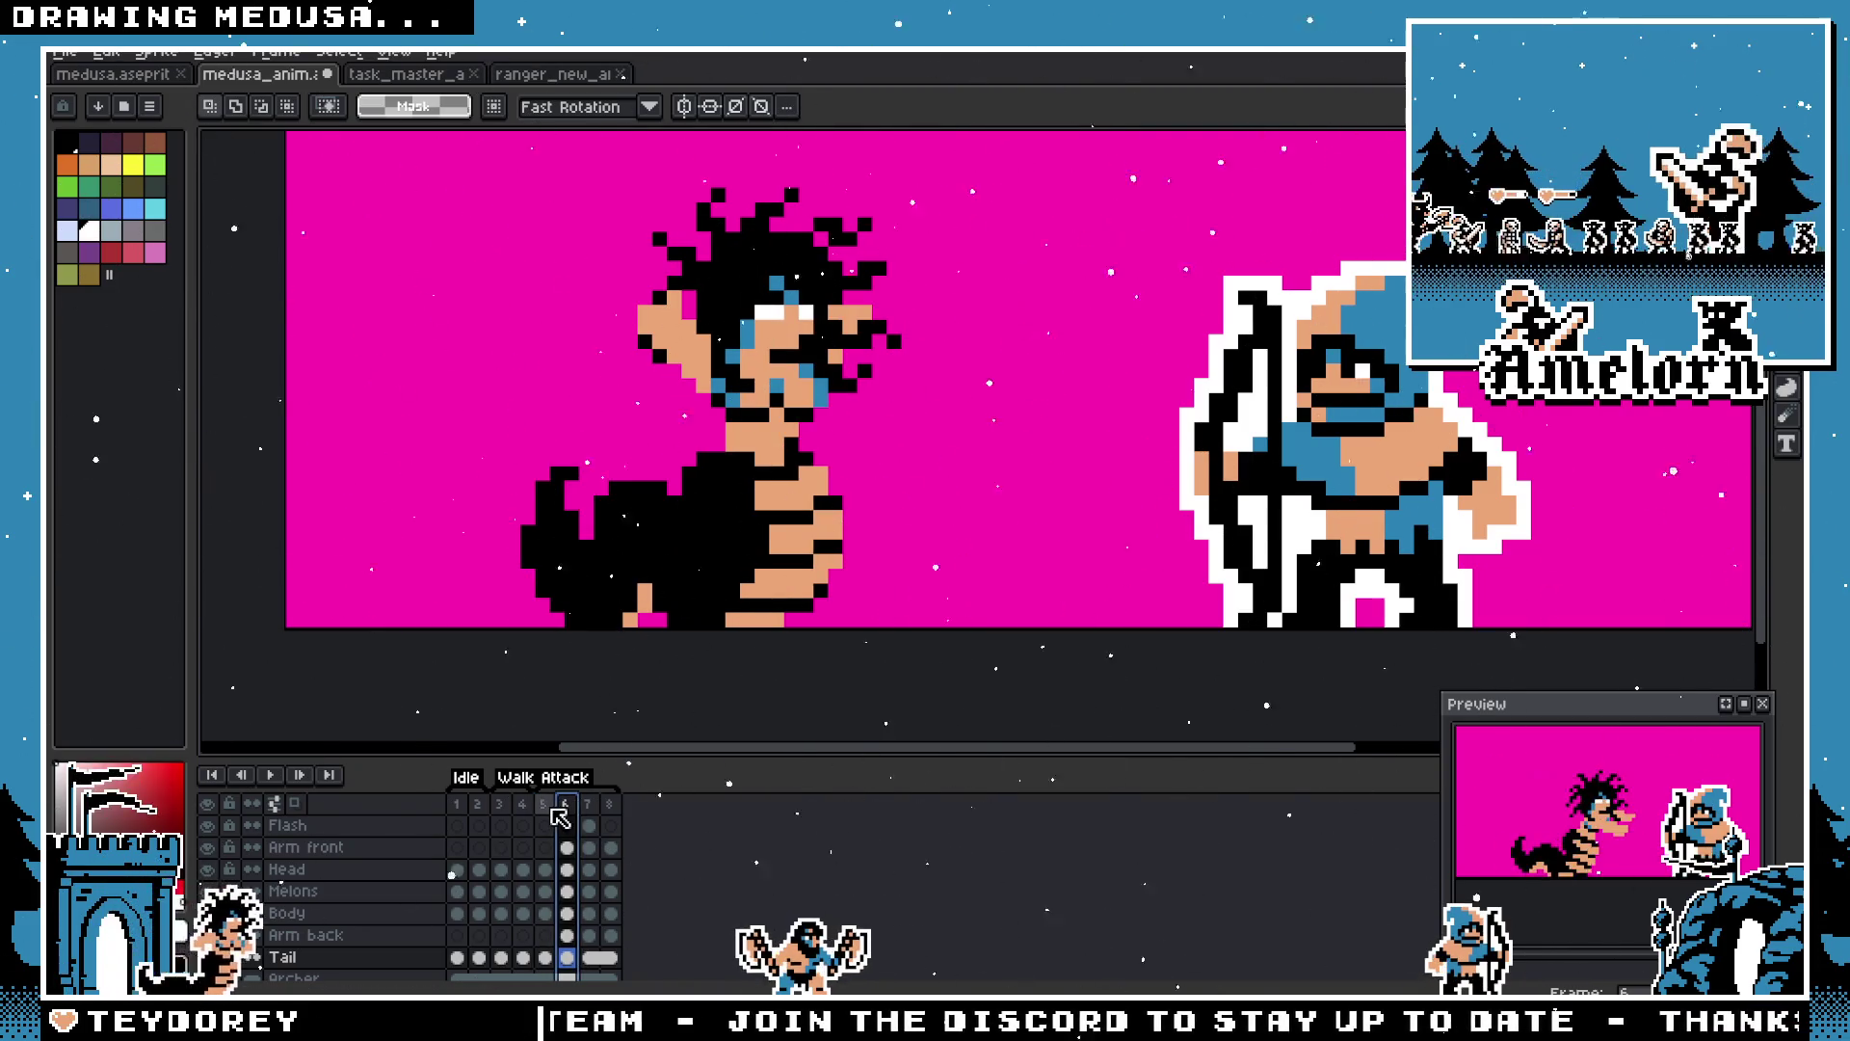
left_click(545, 815)
left_click(567, 811)
scroll(733, 540, "up", 2)
Step: Eyedrop black and paint three peach pixels on Medusa's hand black with the Pencil
key("i")
key("b")
left_click(824, 524)
left_click(766, 612)
left_click(853, 438)
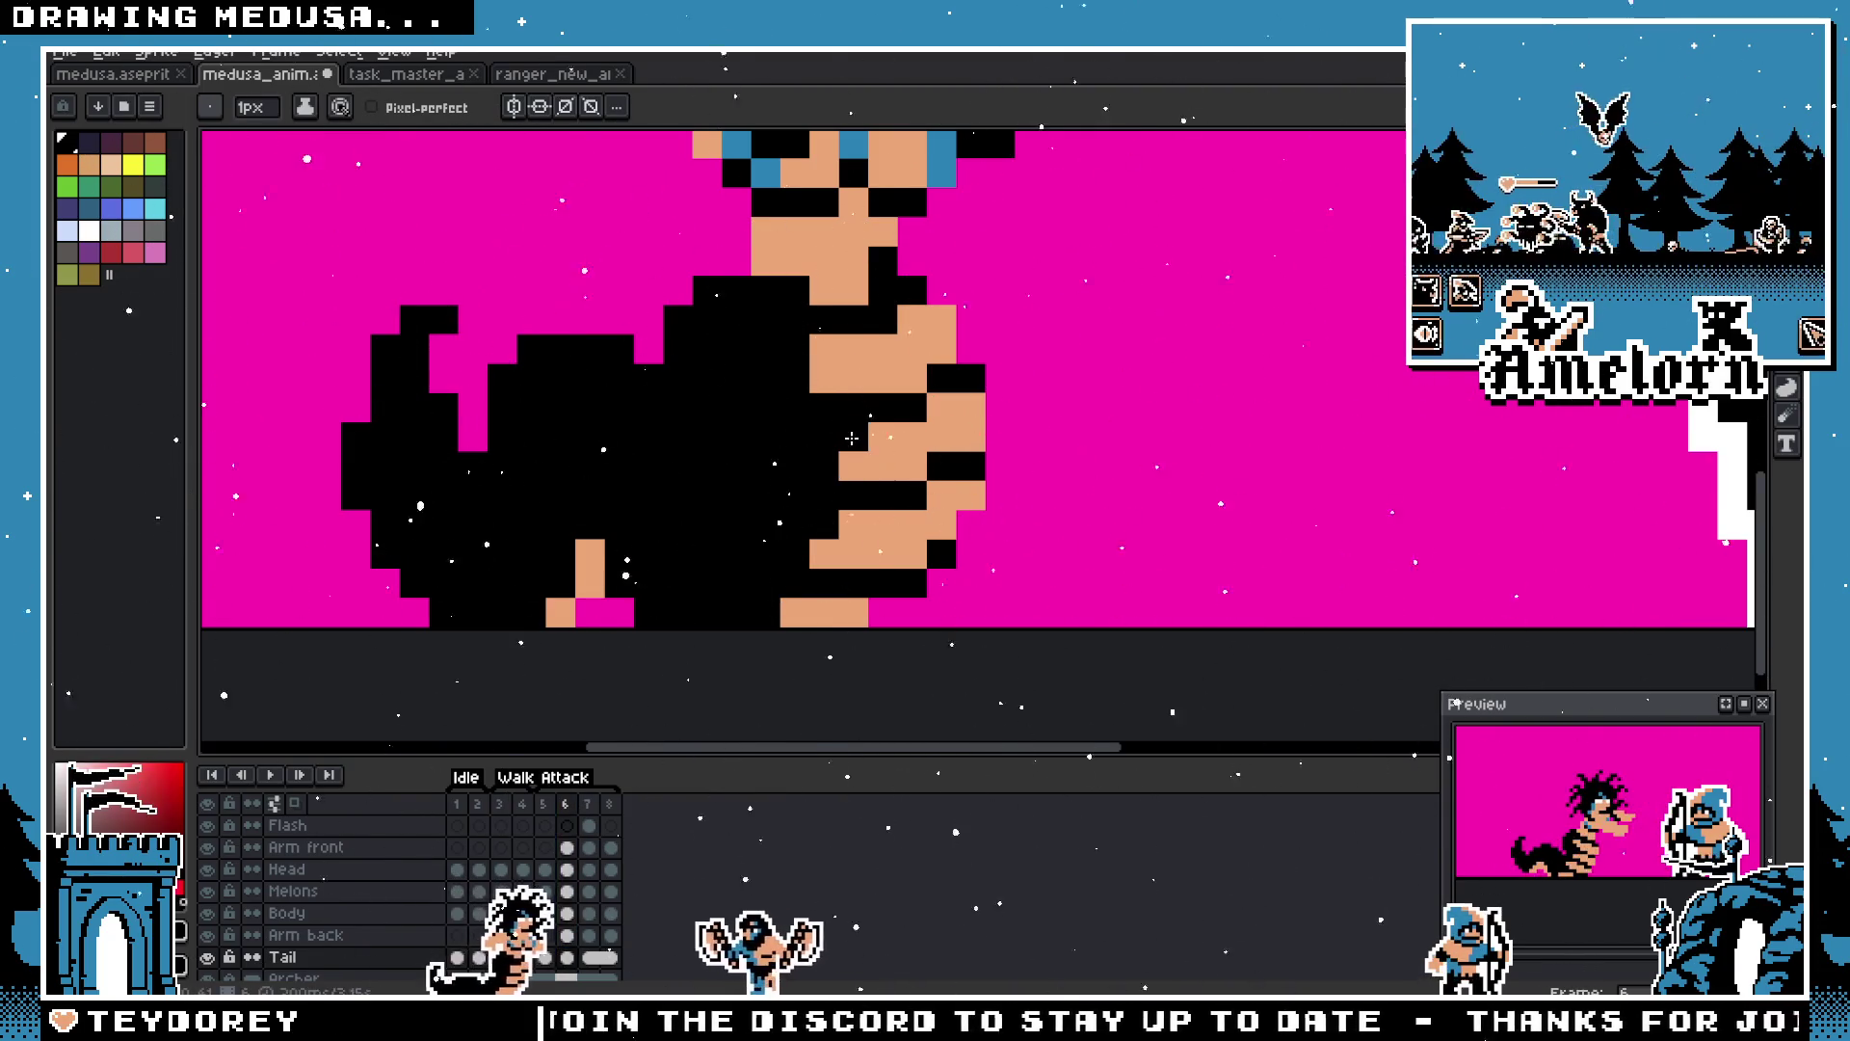
scroll(732, 433, "down", 3)
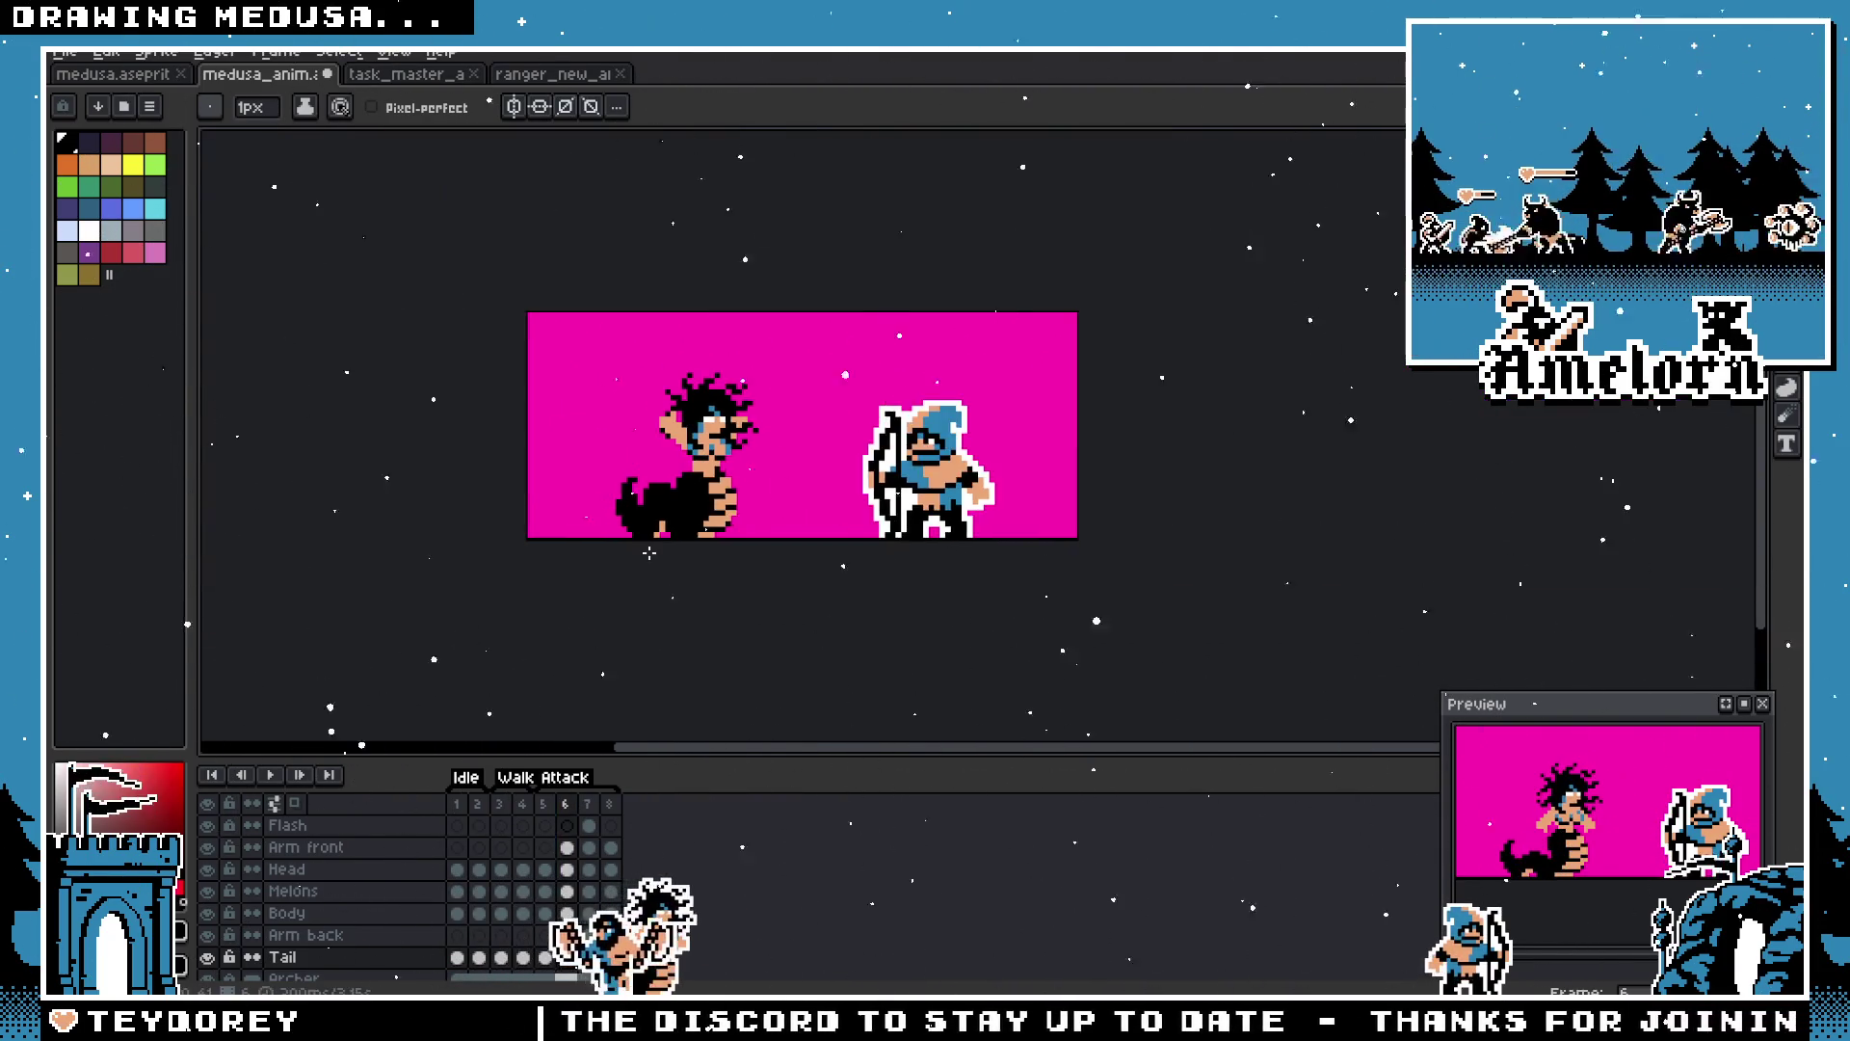
scroll(636, 559, "up", 2)
Step: Recheck frame 6 against frames 5 and 7, then select all layers of frame 6
left_click(552, 815)
left_click(569, 812)
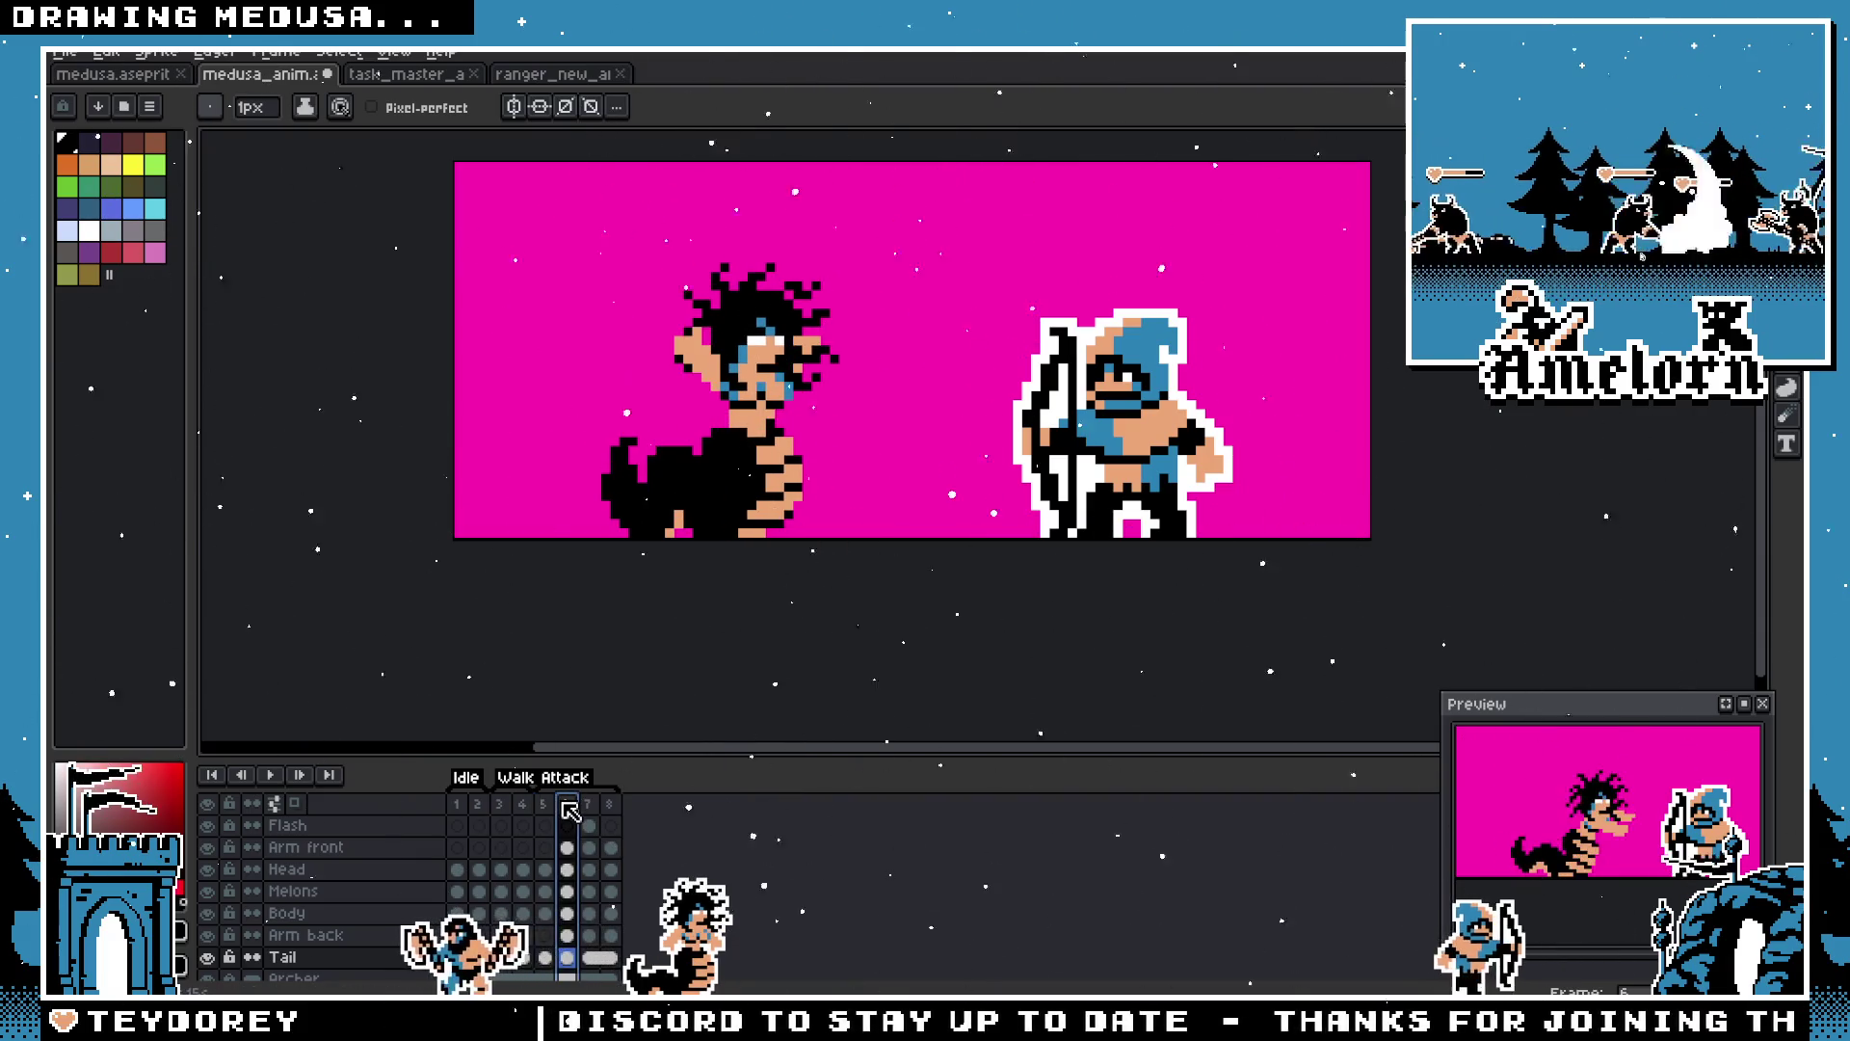
left_click(589, 809)
left_click(566, 809)
left_click(551, 807)
left_click(558, 801)
left_click(559, 805)
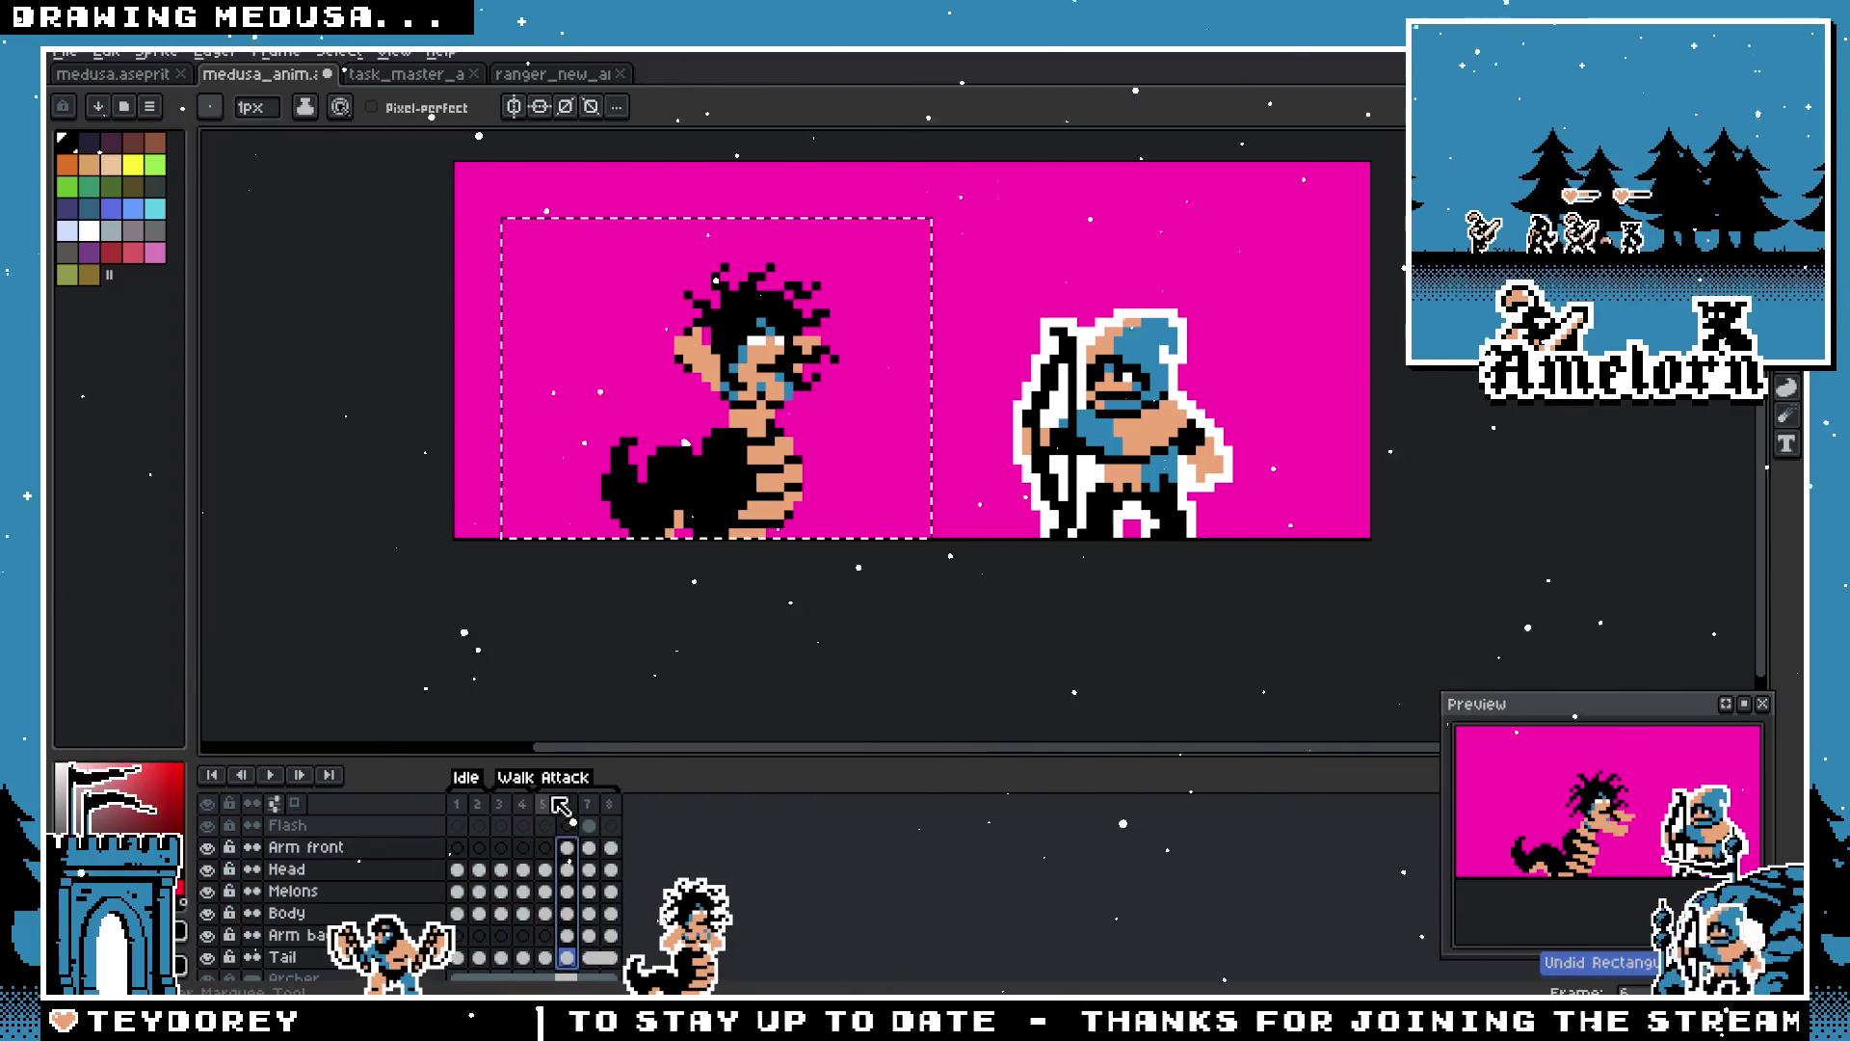
Step: Deselect Medusa with the Rectangular Marquee, then revisit frames 5 and 6
key("v")
key("b")
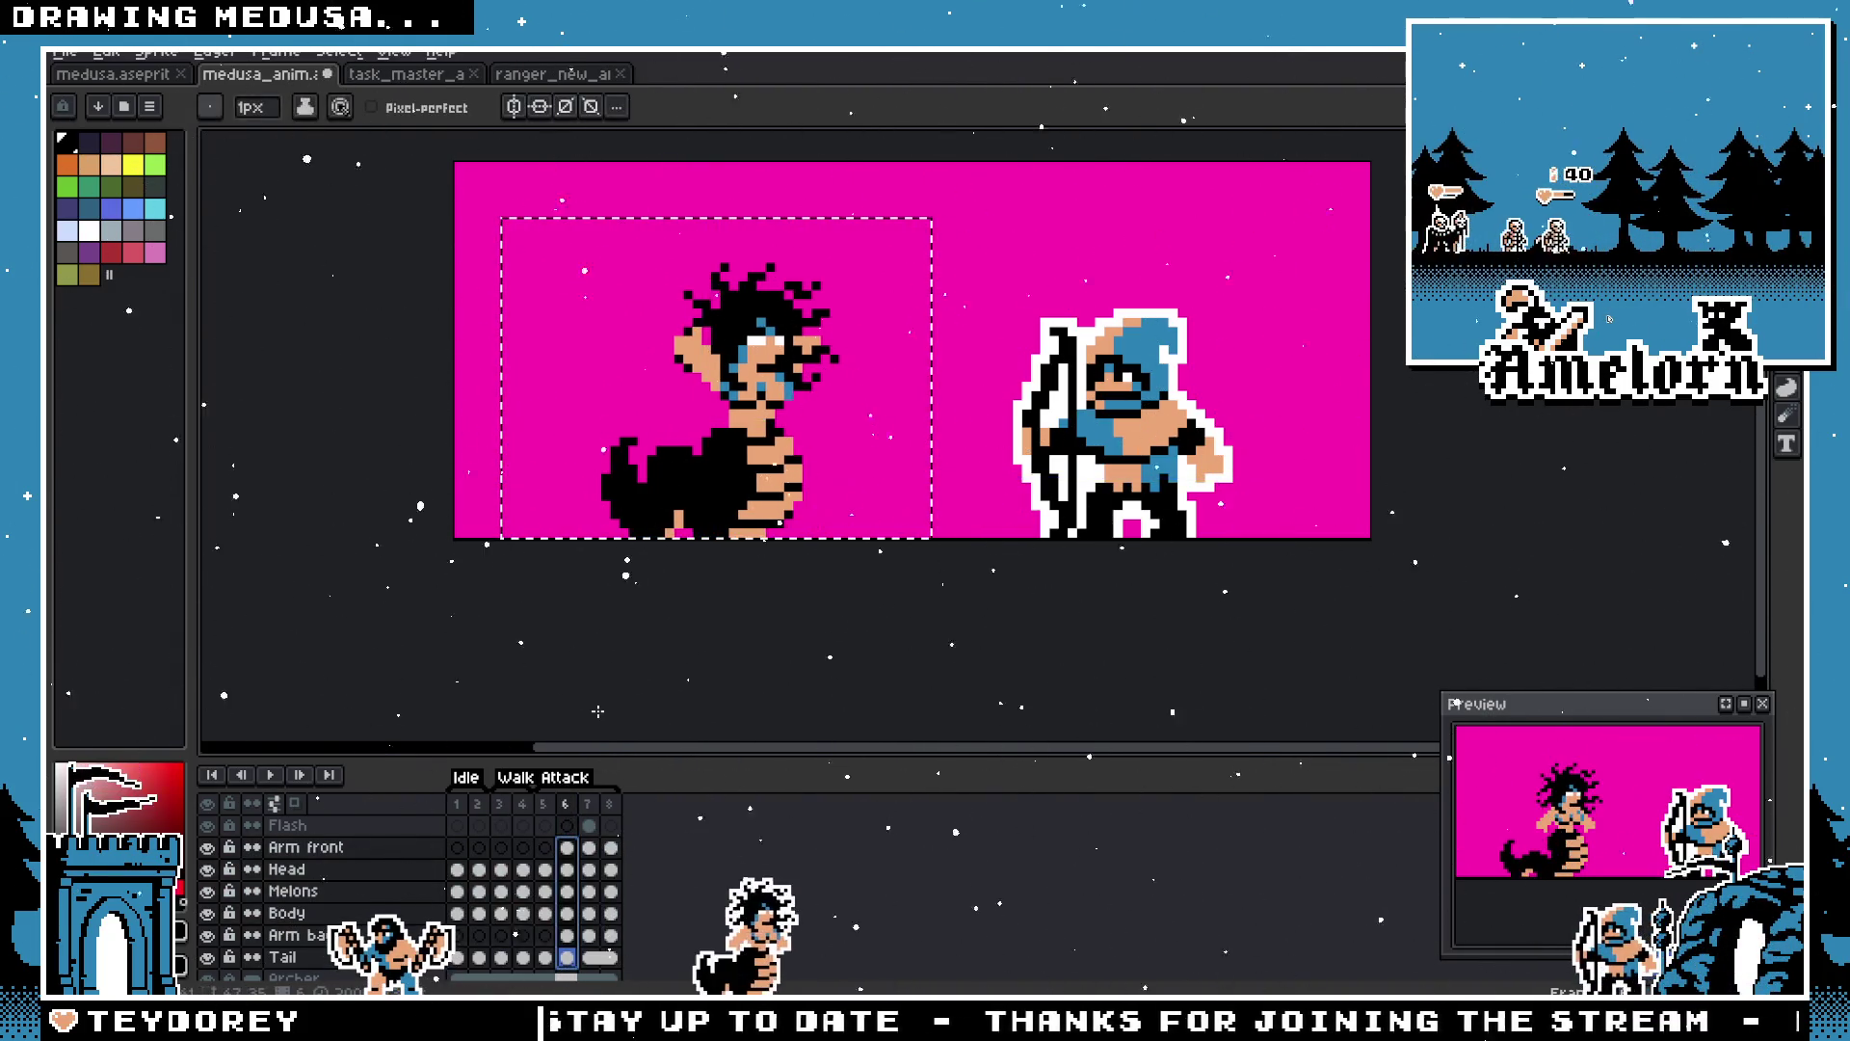
scroll(608, 233, "up", 1)
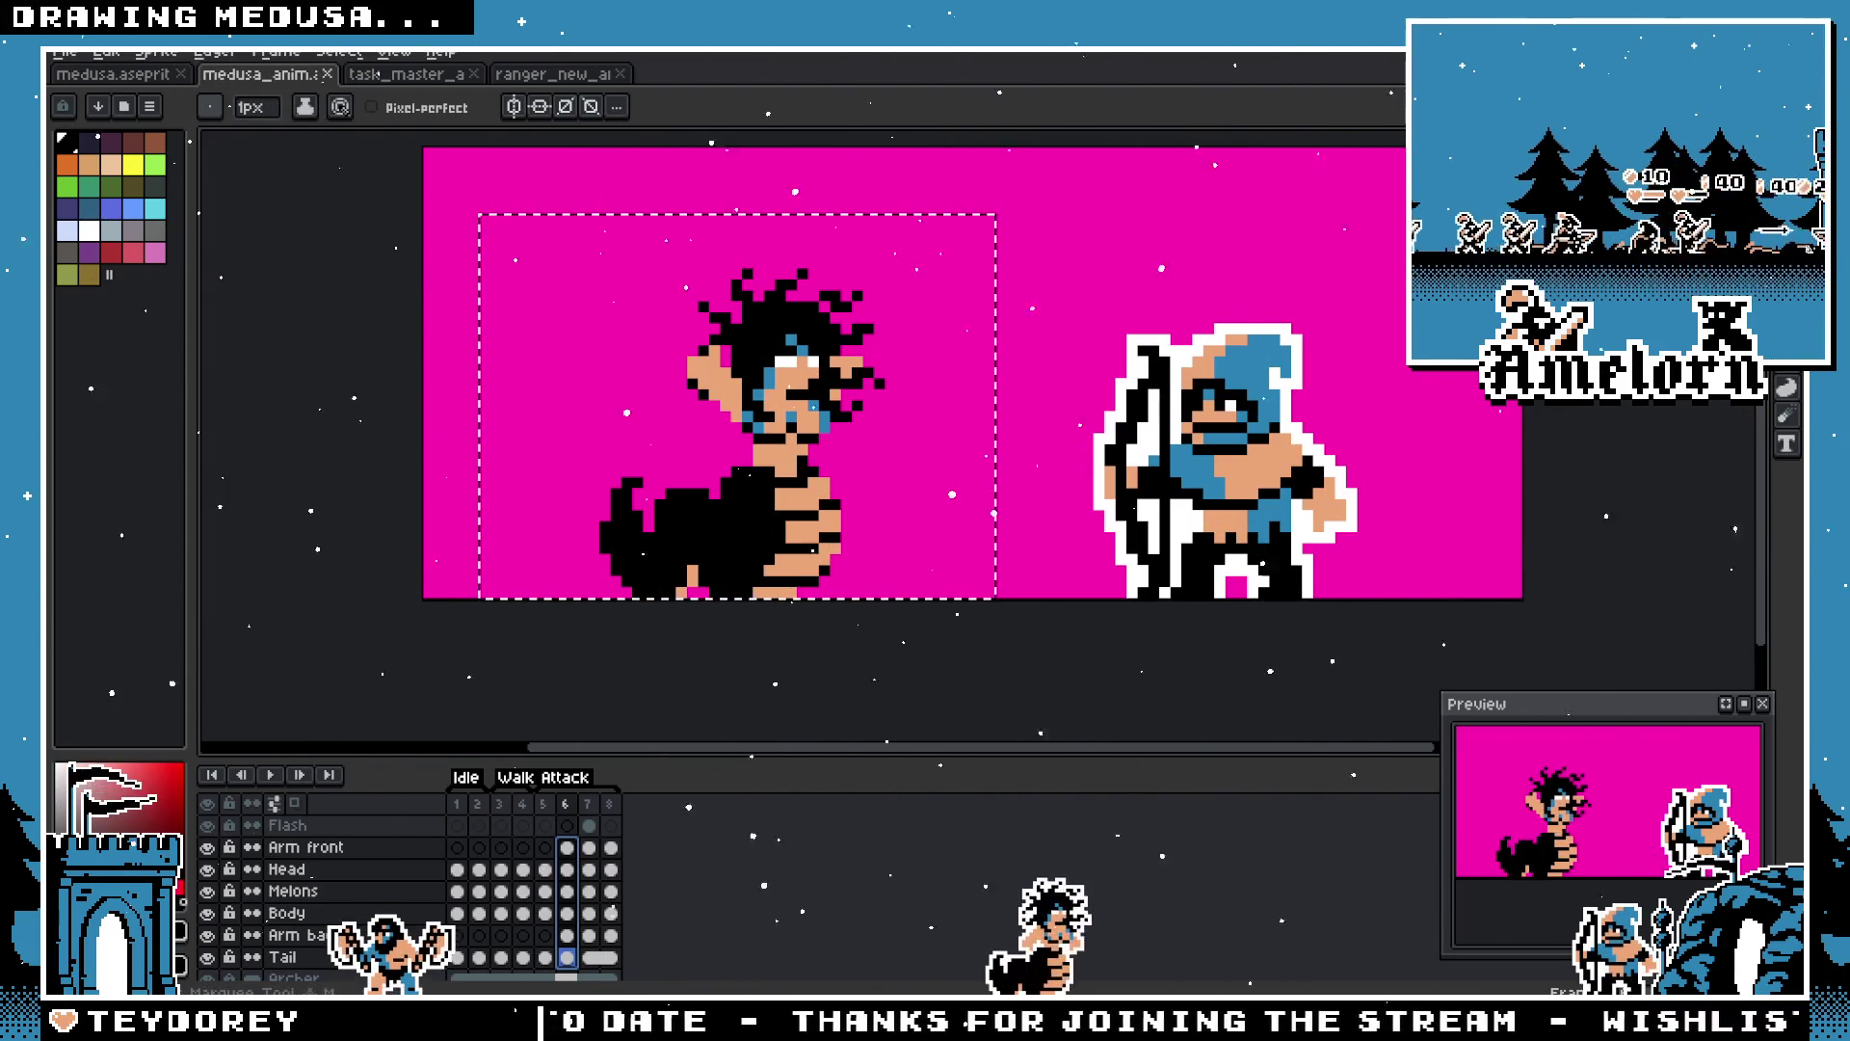
left_click(1787, 145)
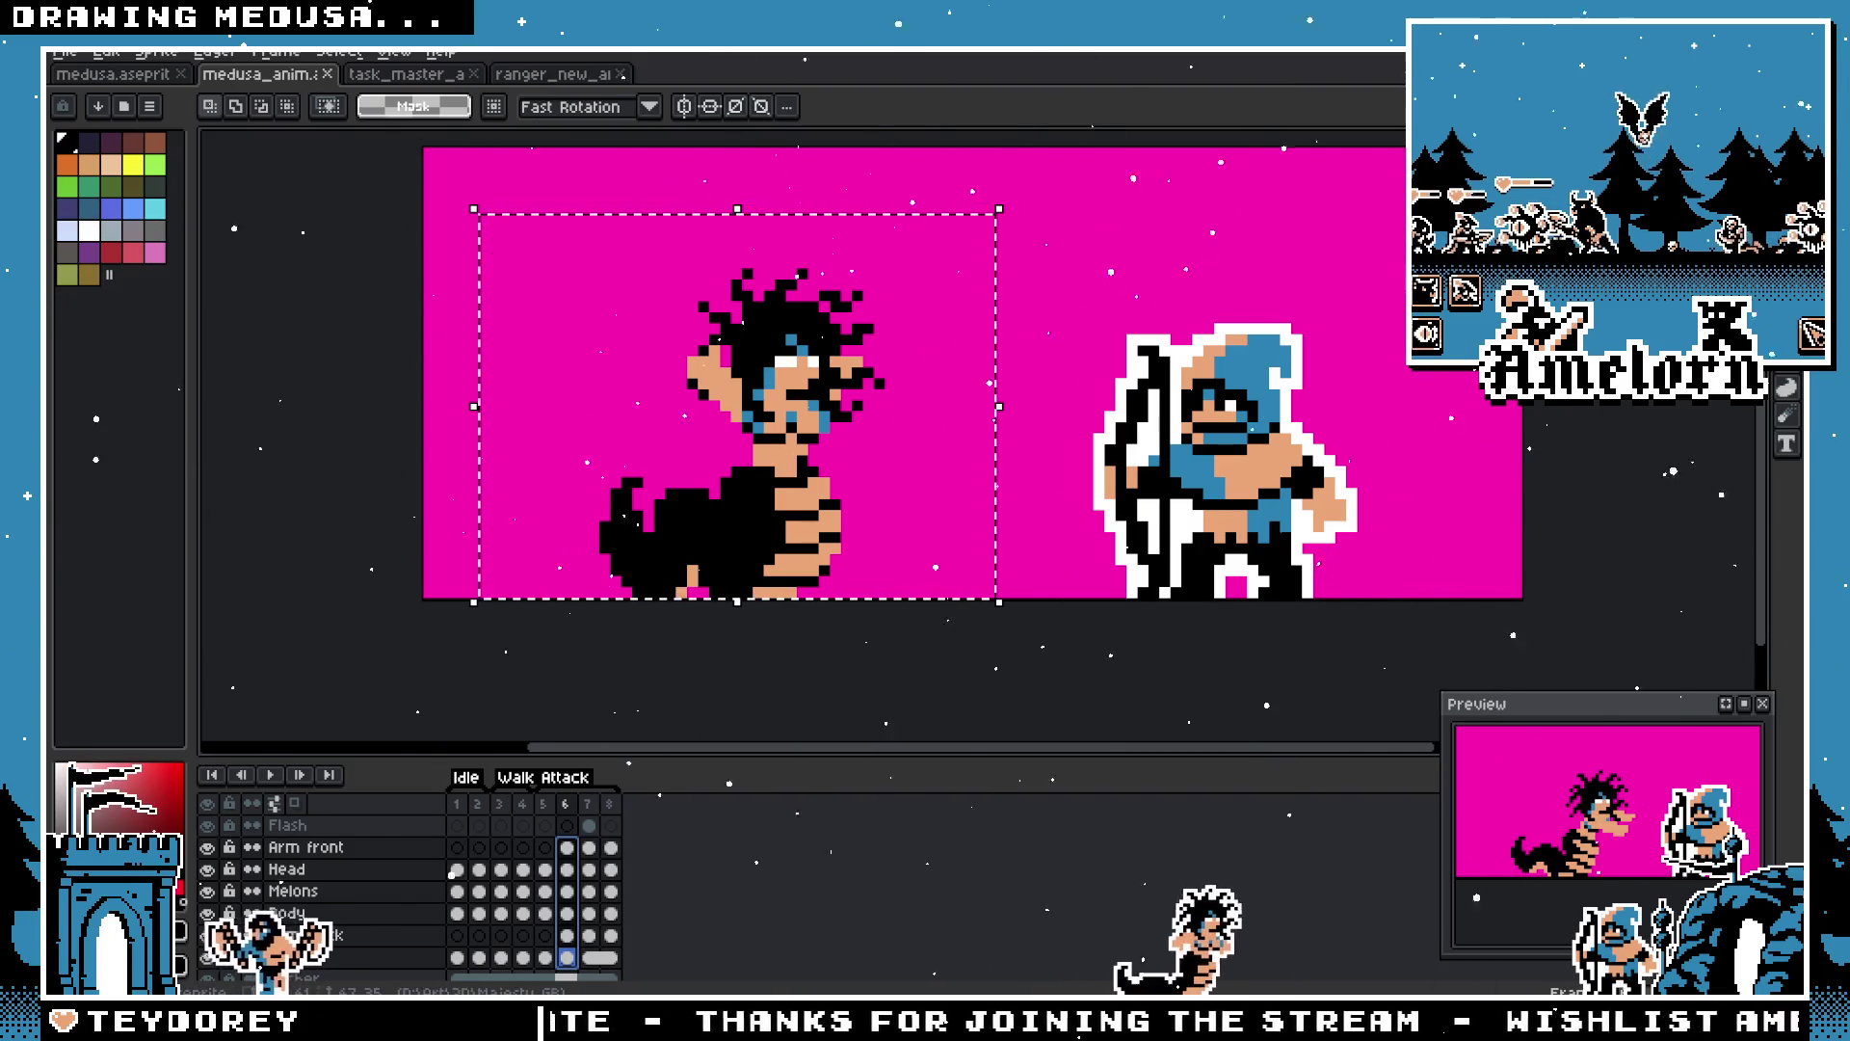
left_click(1055, 263)
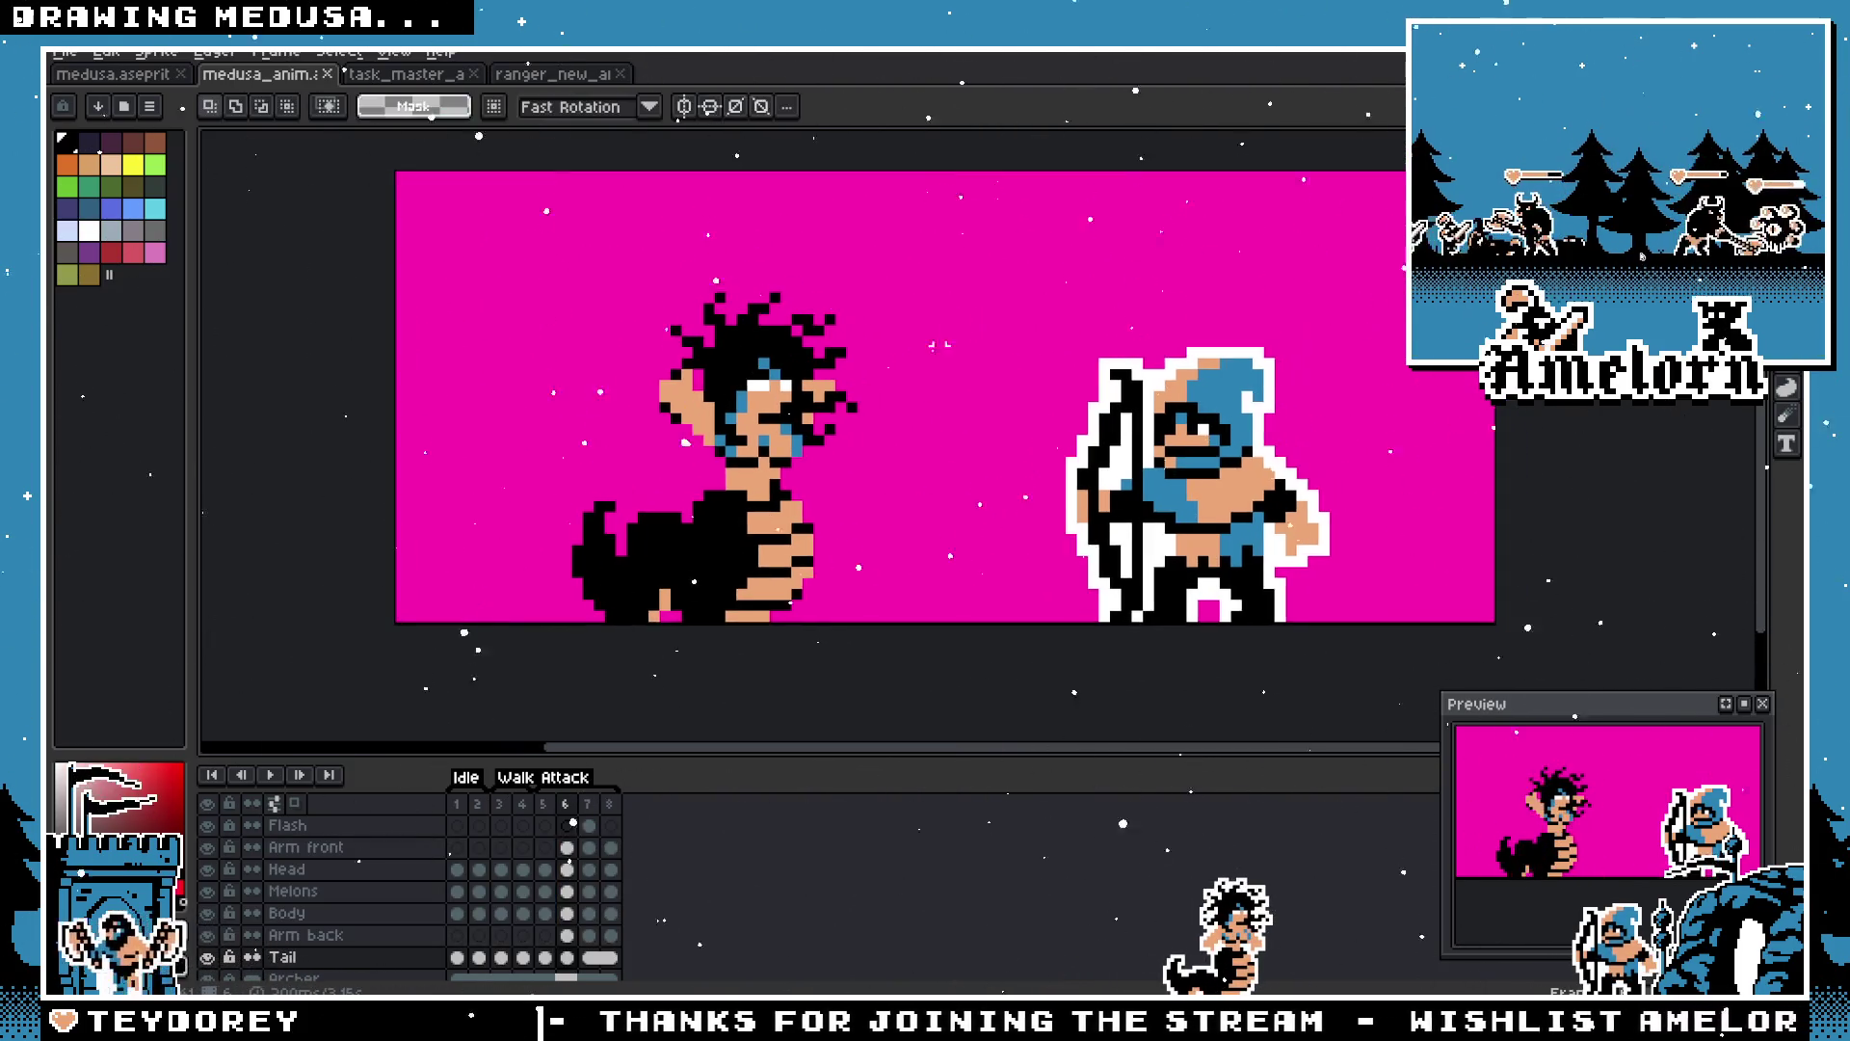
left_click(546, 815)
left_click(567, 825)
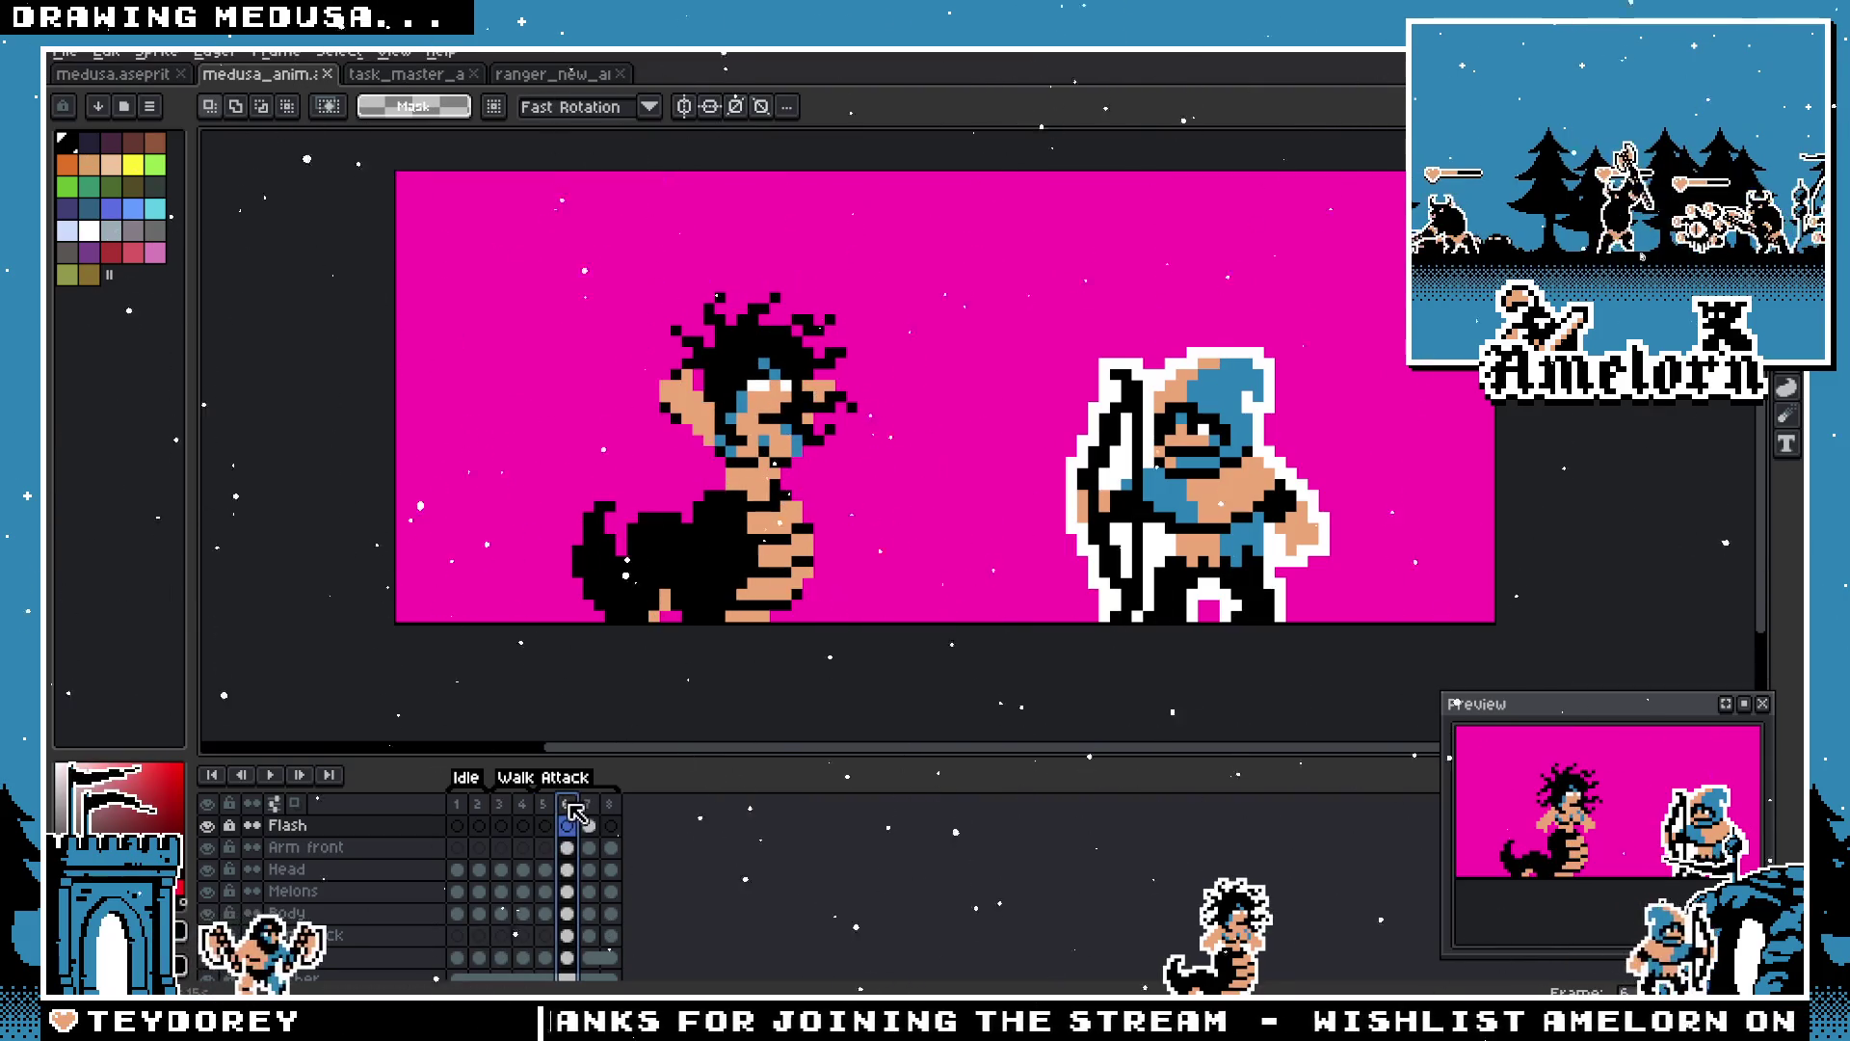
Step: Step through attack frames 5 to 8 and zoom in on Medusa's pose
scroll(617, 414, "up", 2)
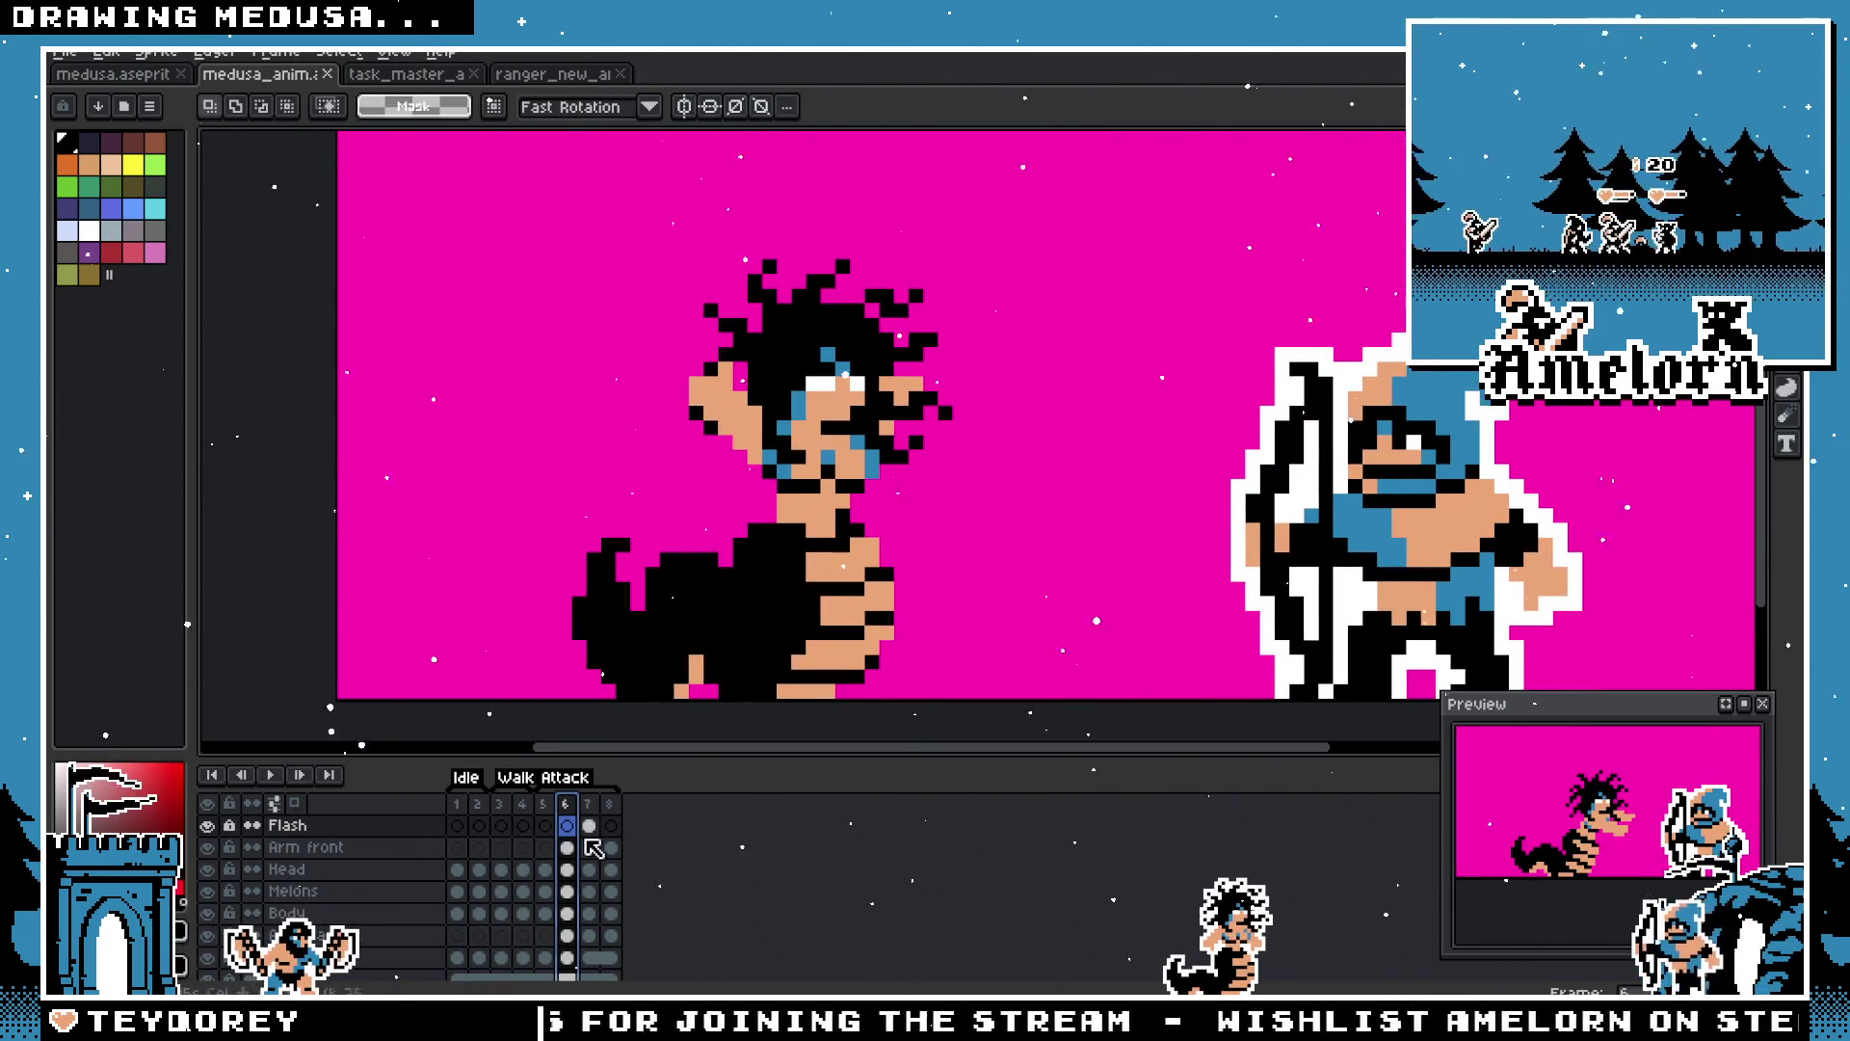
left_click(587, 822)
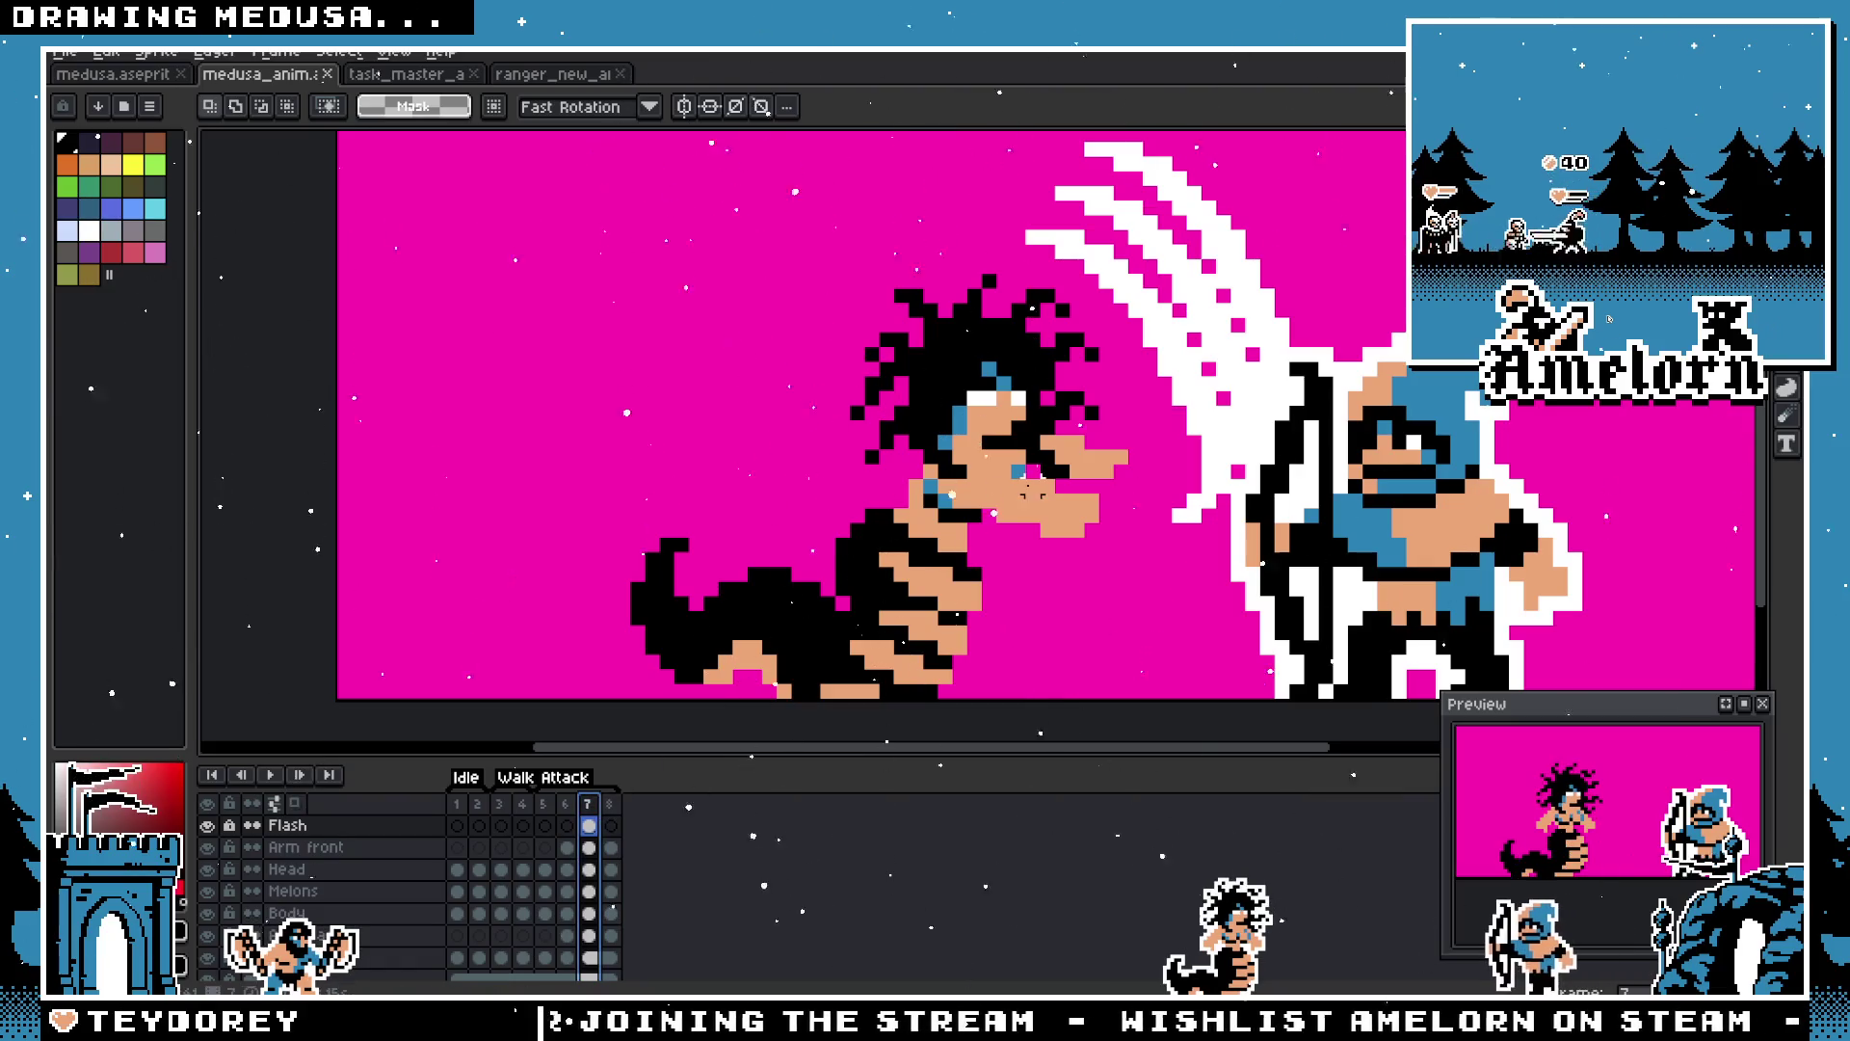
left_click(566, 808)
left_click(589, 809)
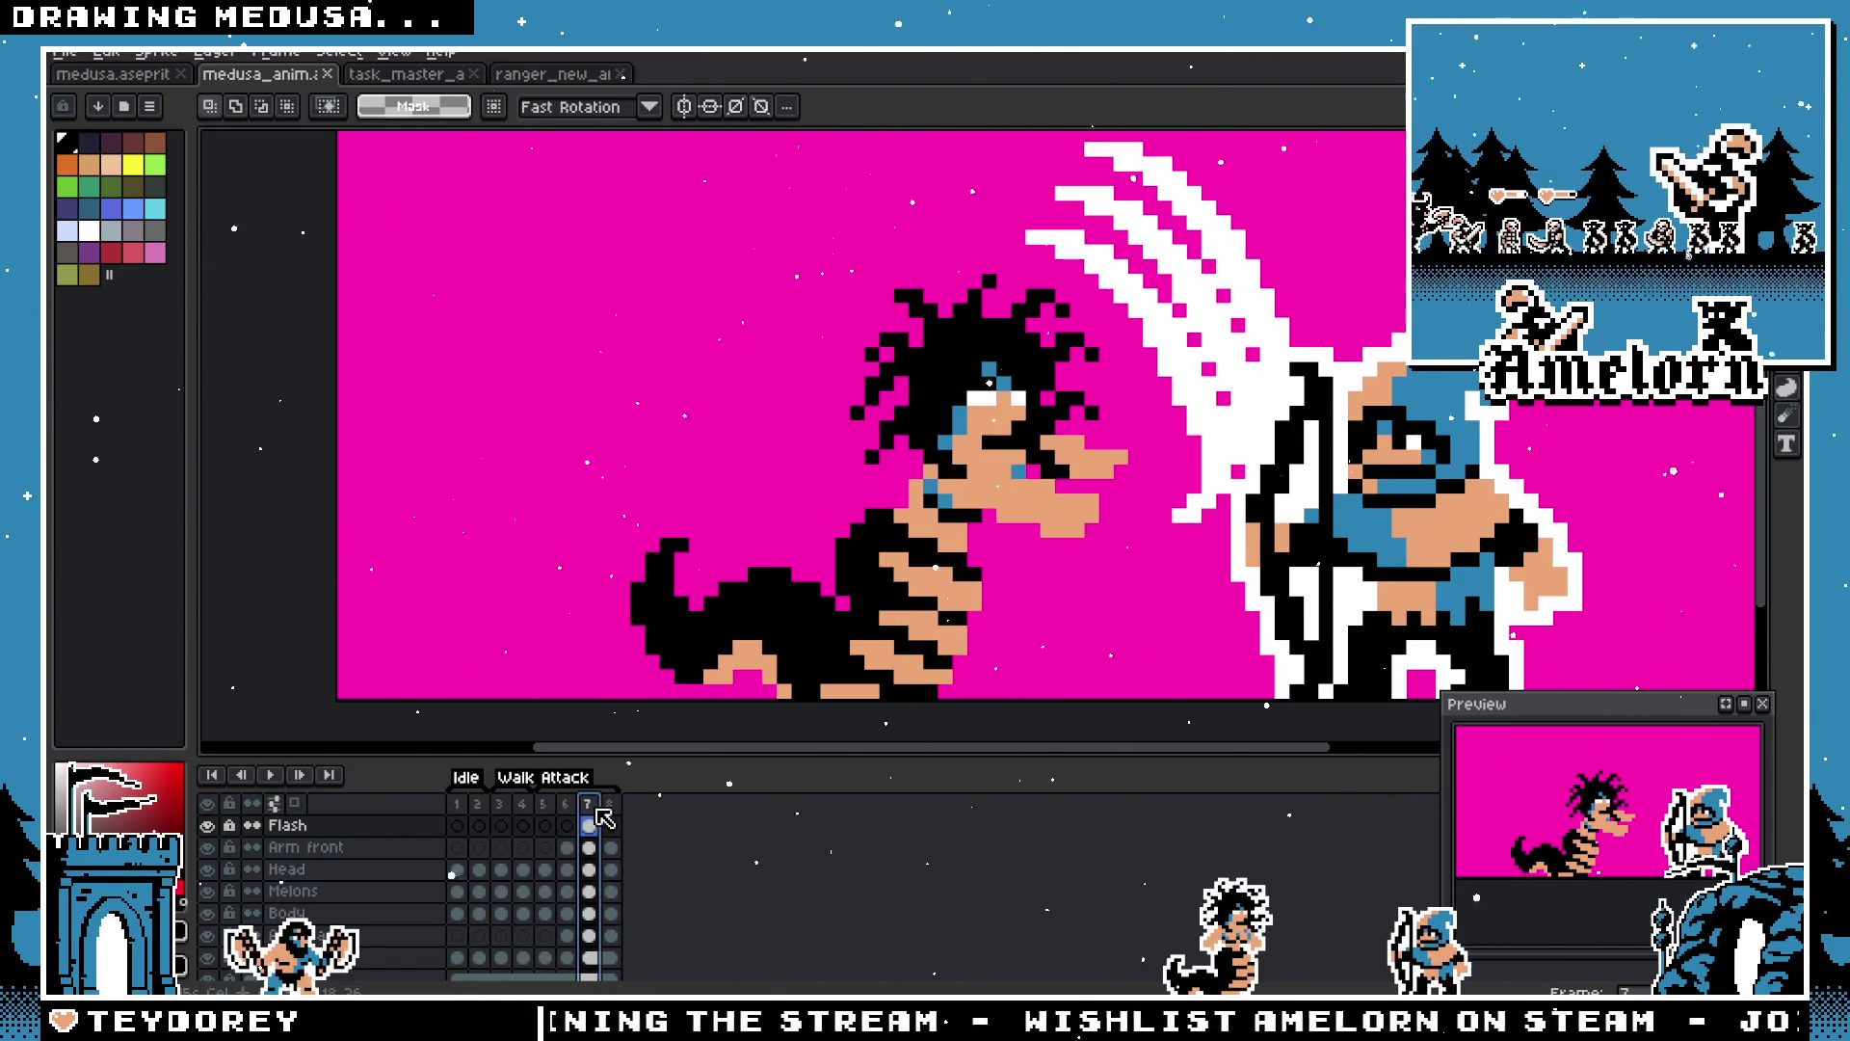
left_click(609, 804)
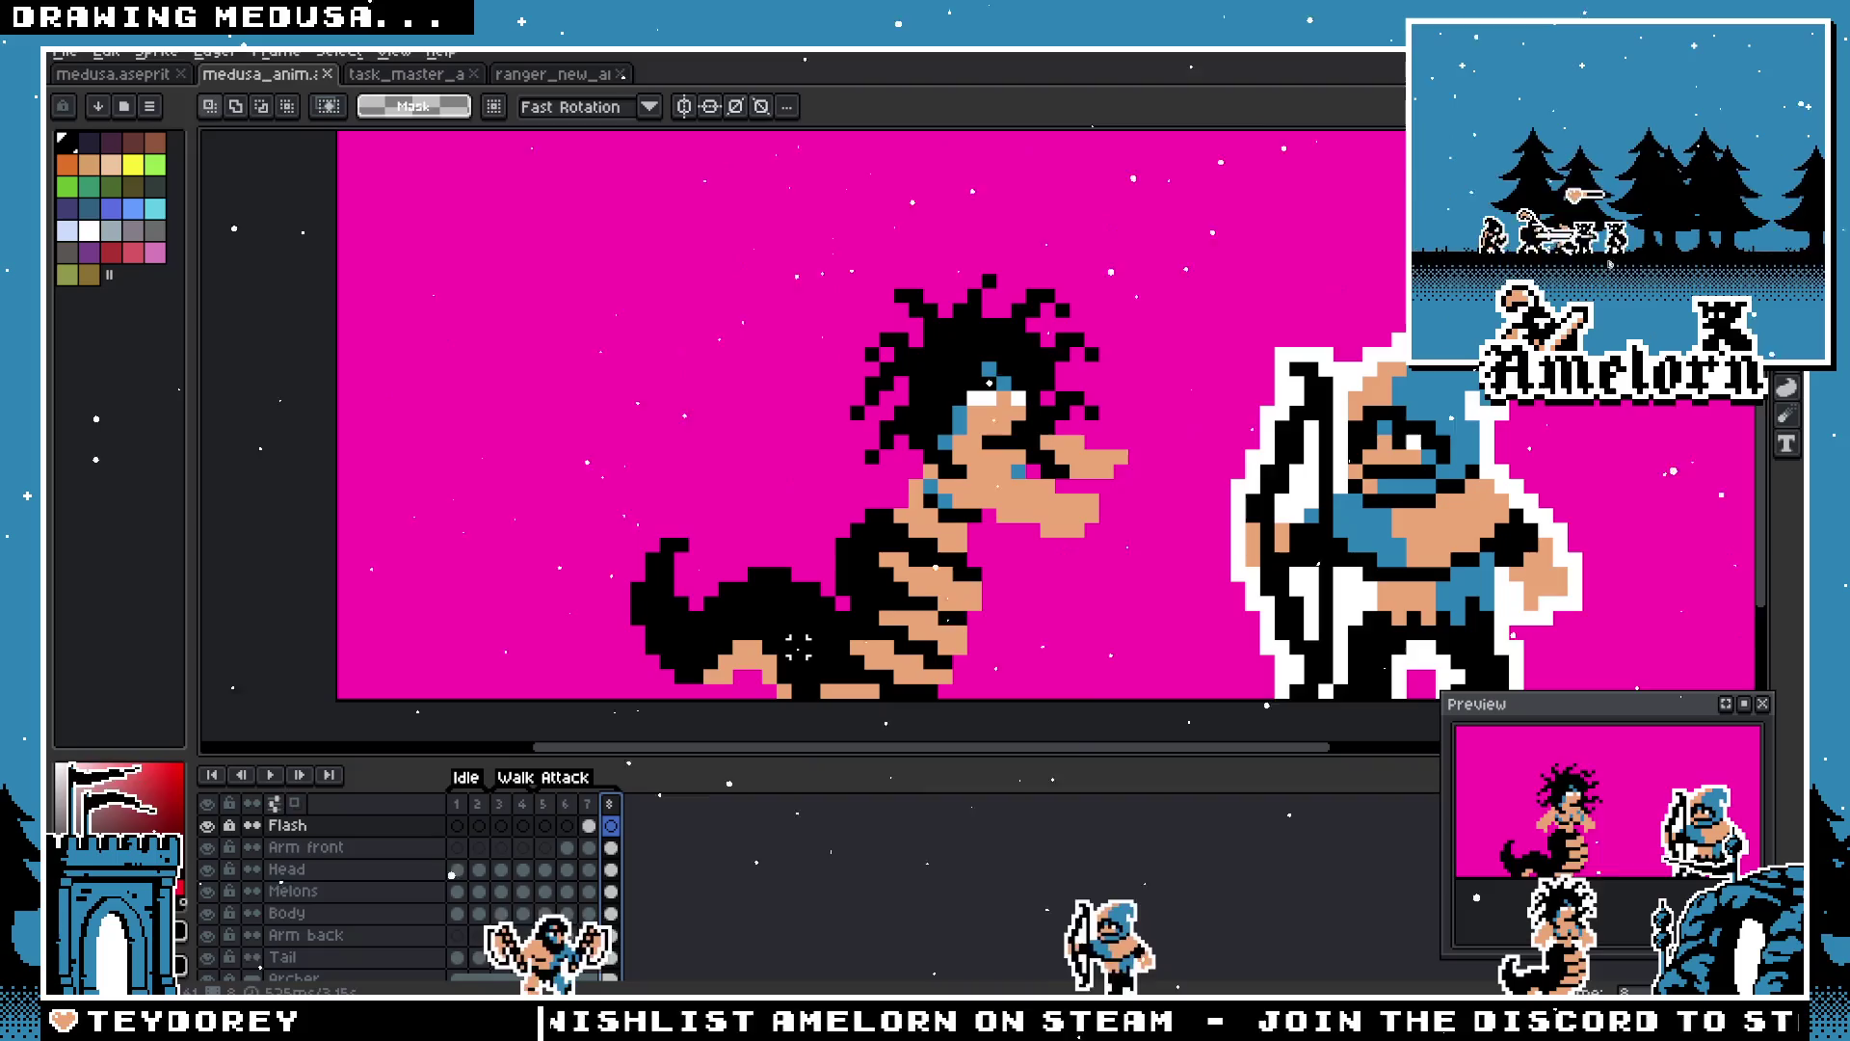
scroll(742, 658, "down", 3)
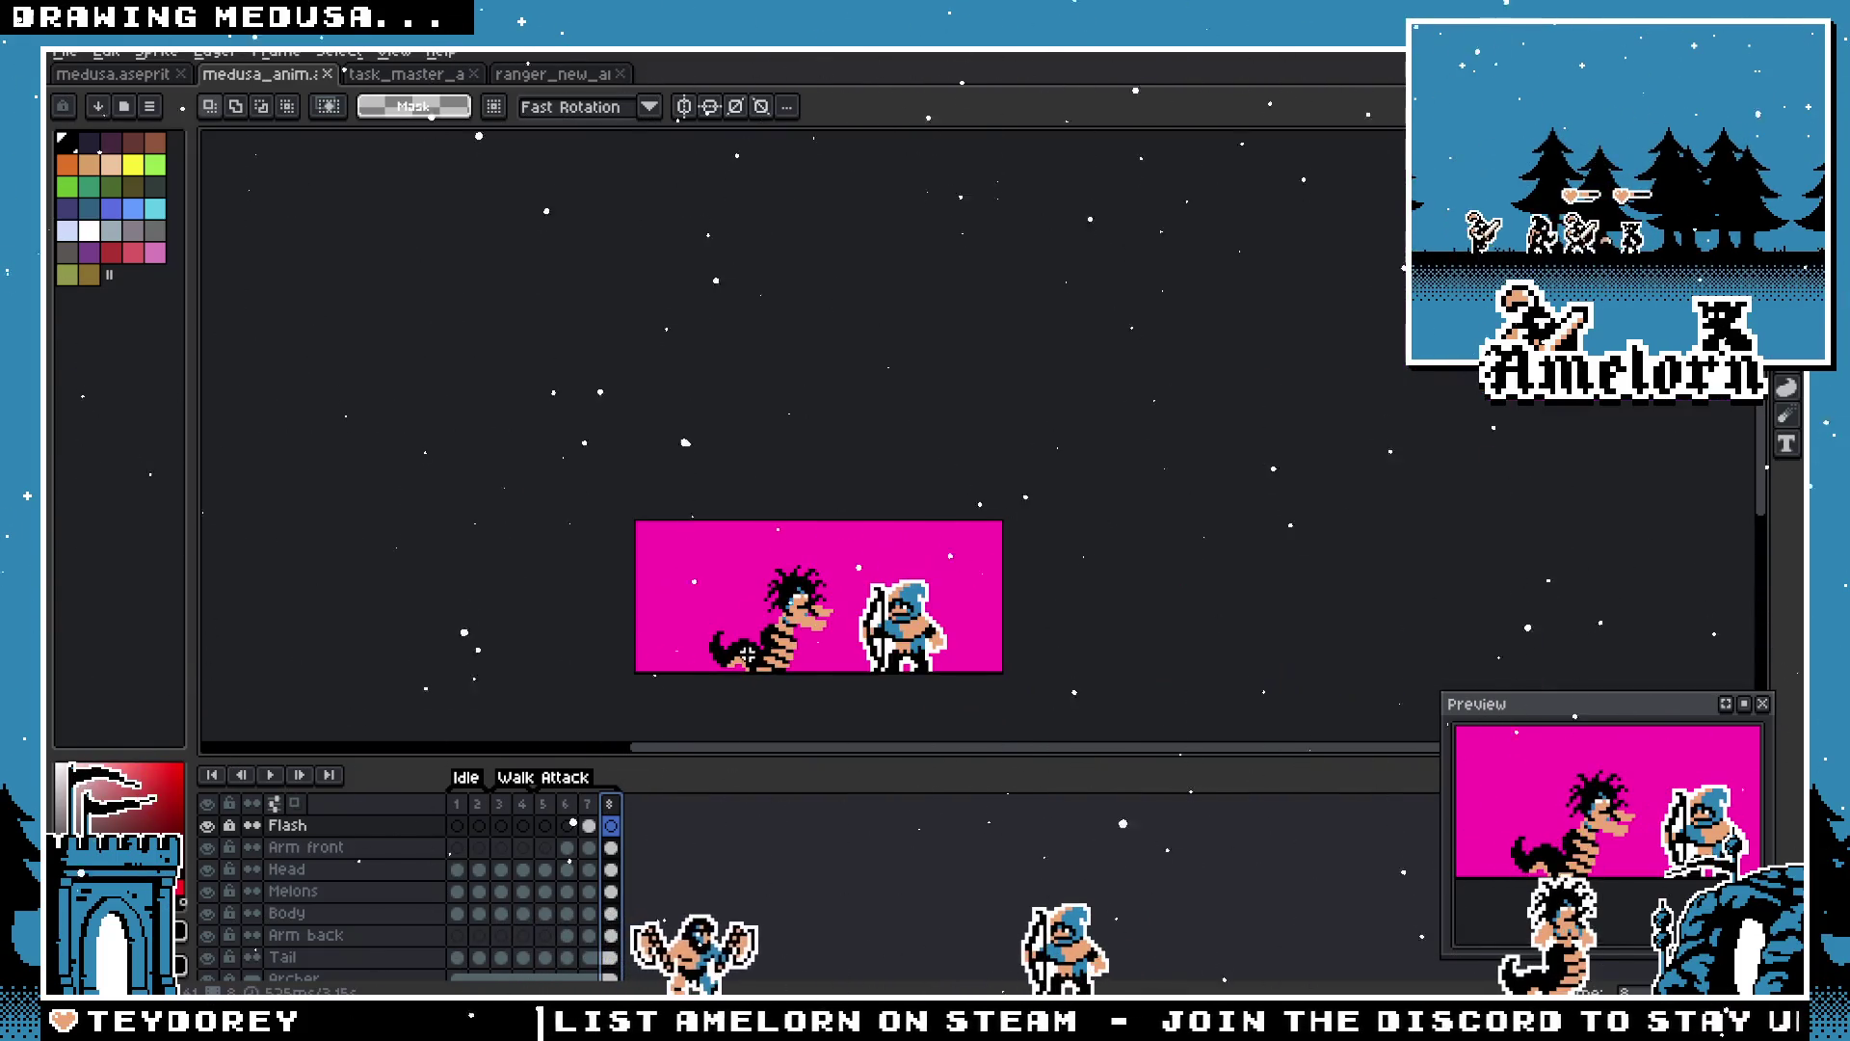
scroll(677, 625, "up", 3)
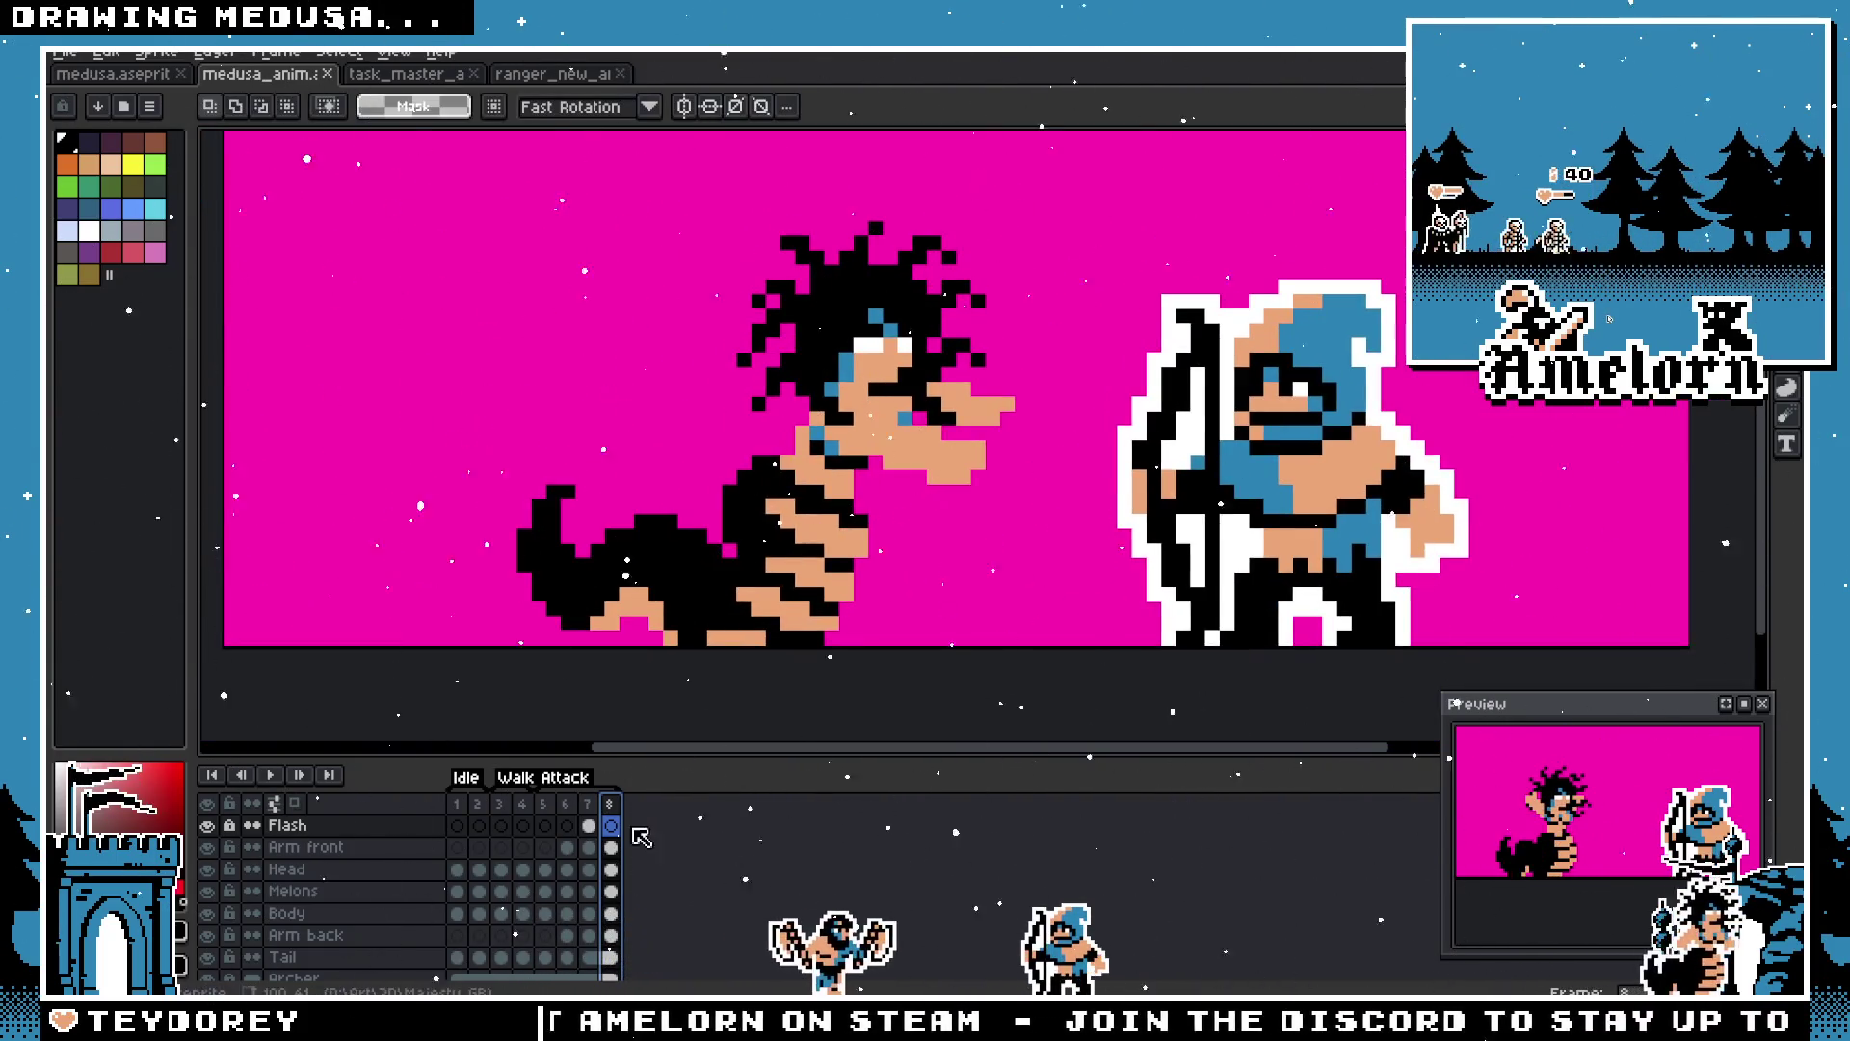
left_click(569, 804)
left_click(544, 805)
left_click(567, 804)
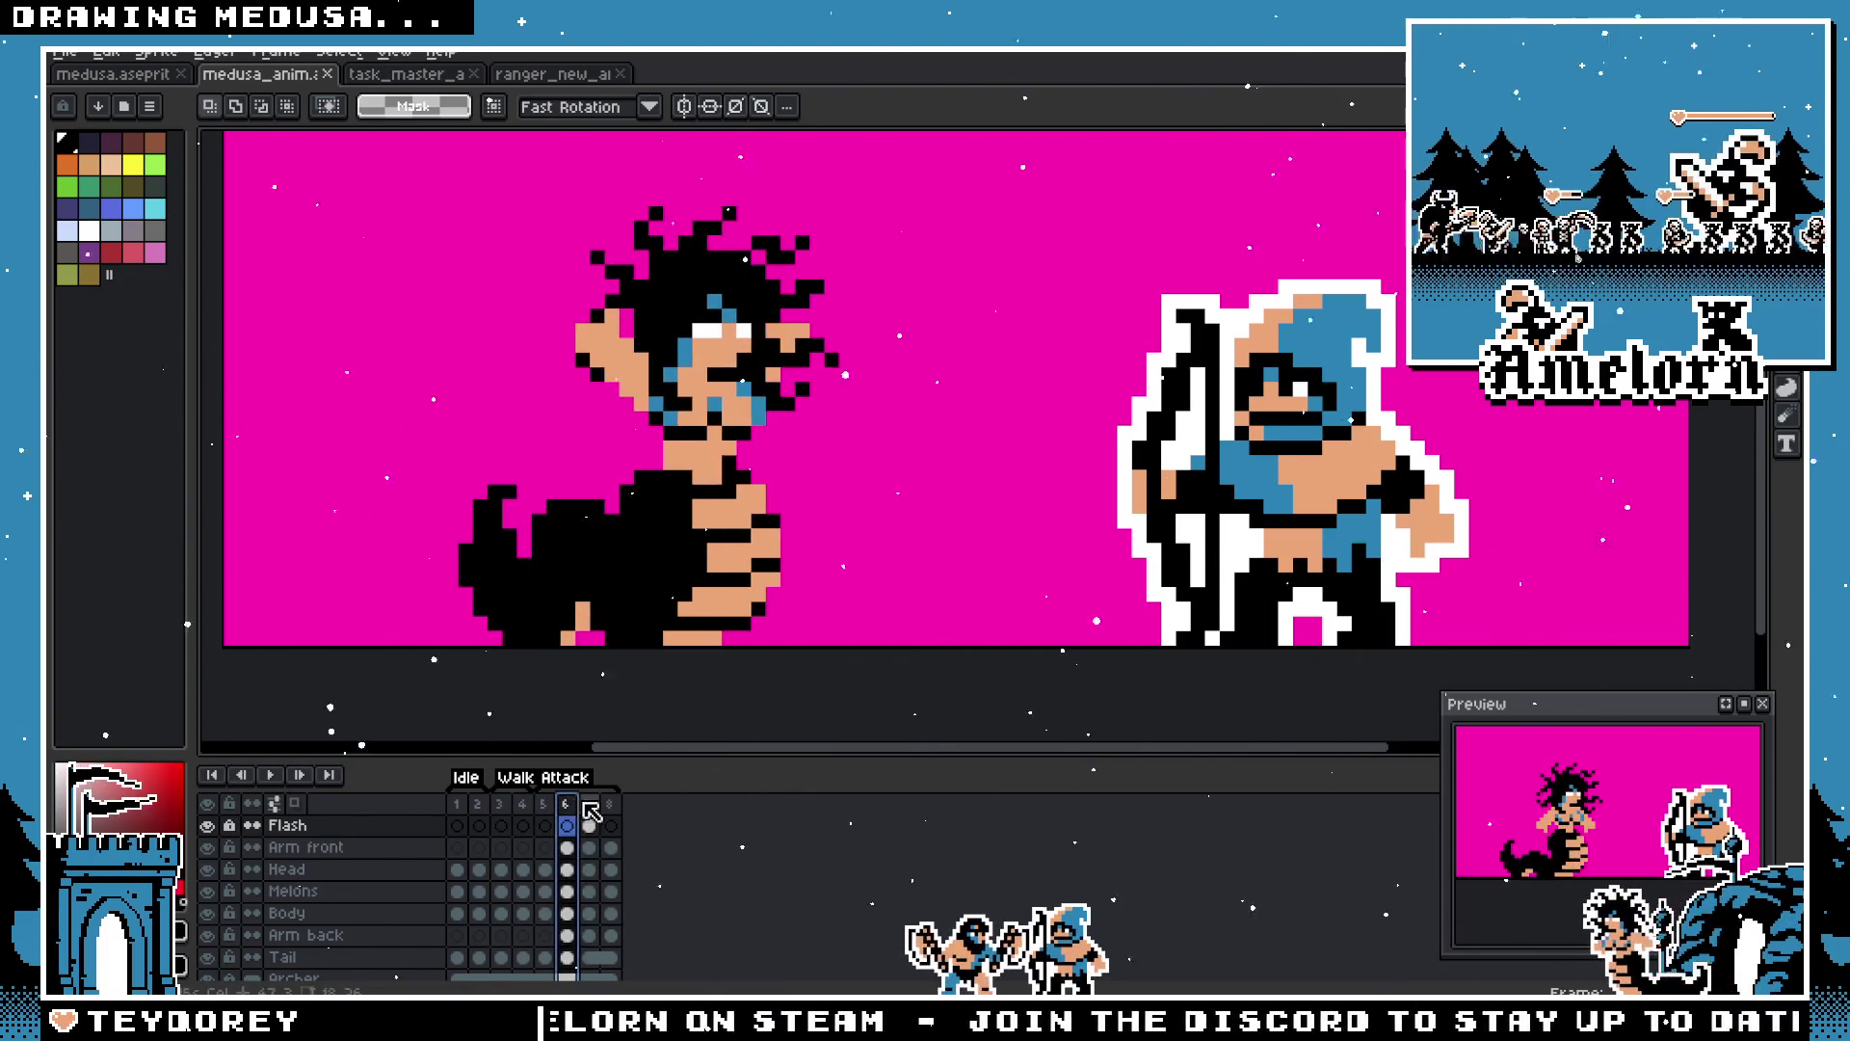
left_click(588, 805)
key("plus")
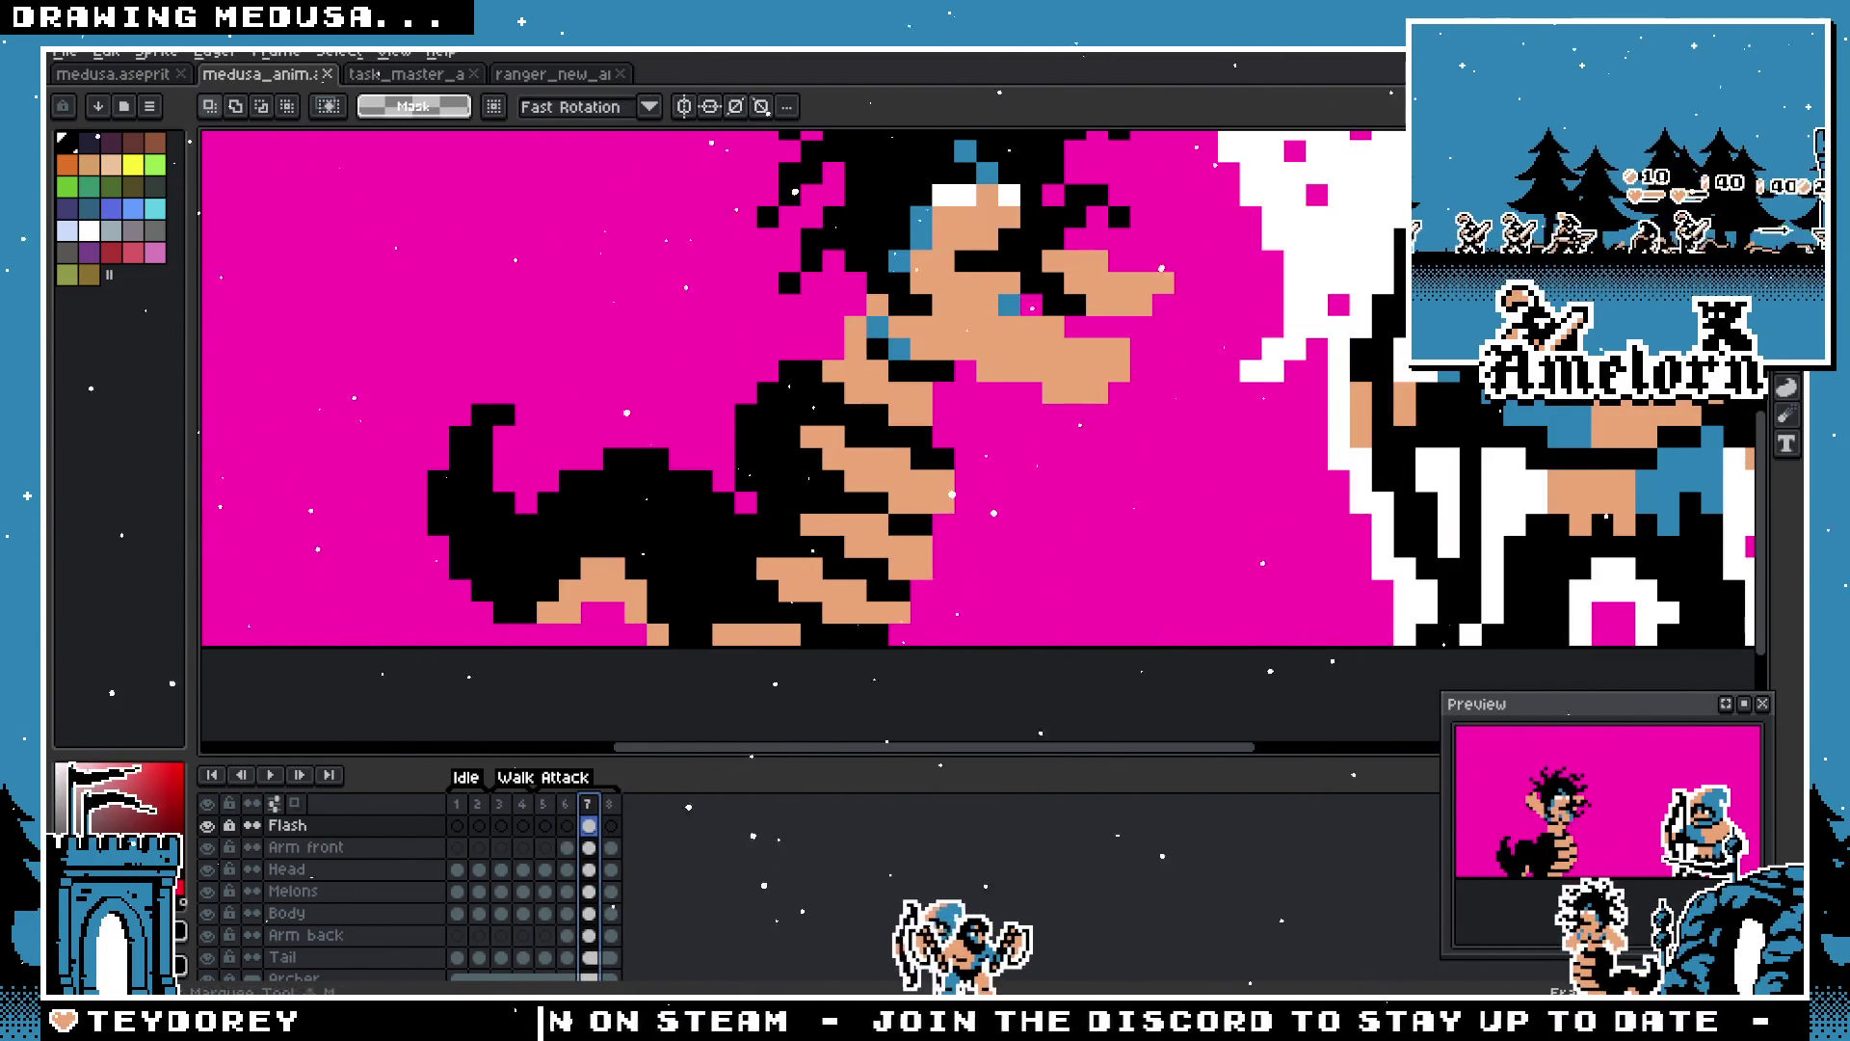
scroll(930, 460, "up", 1)
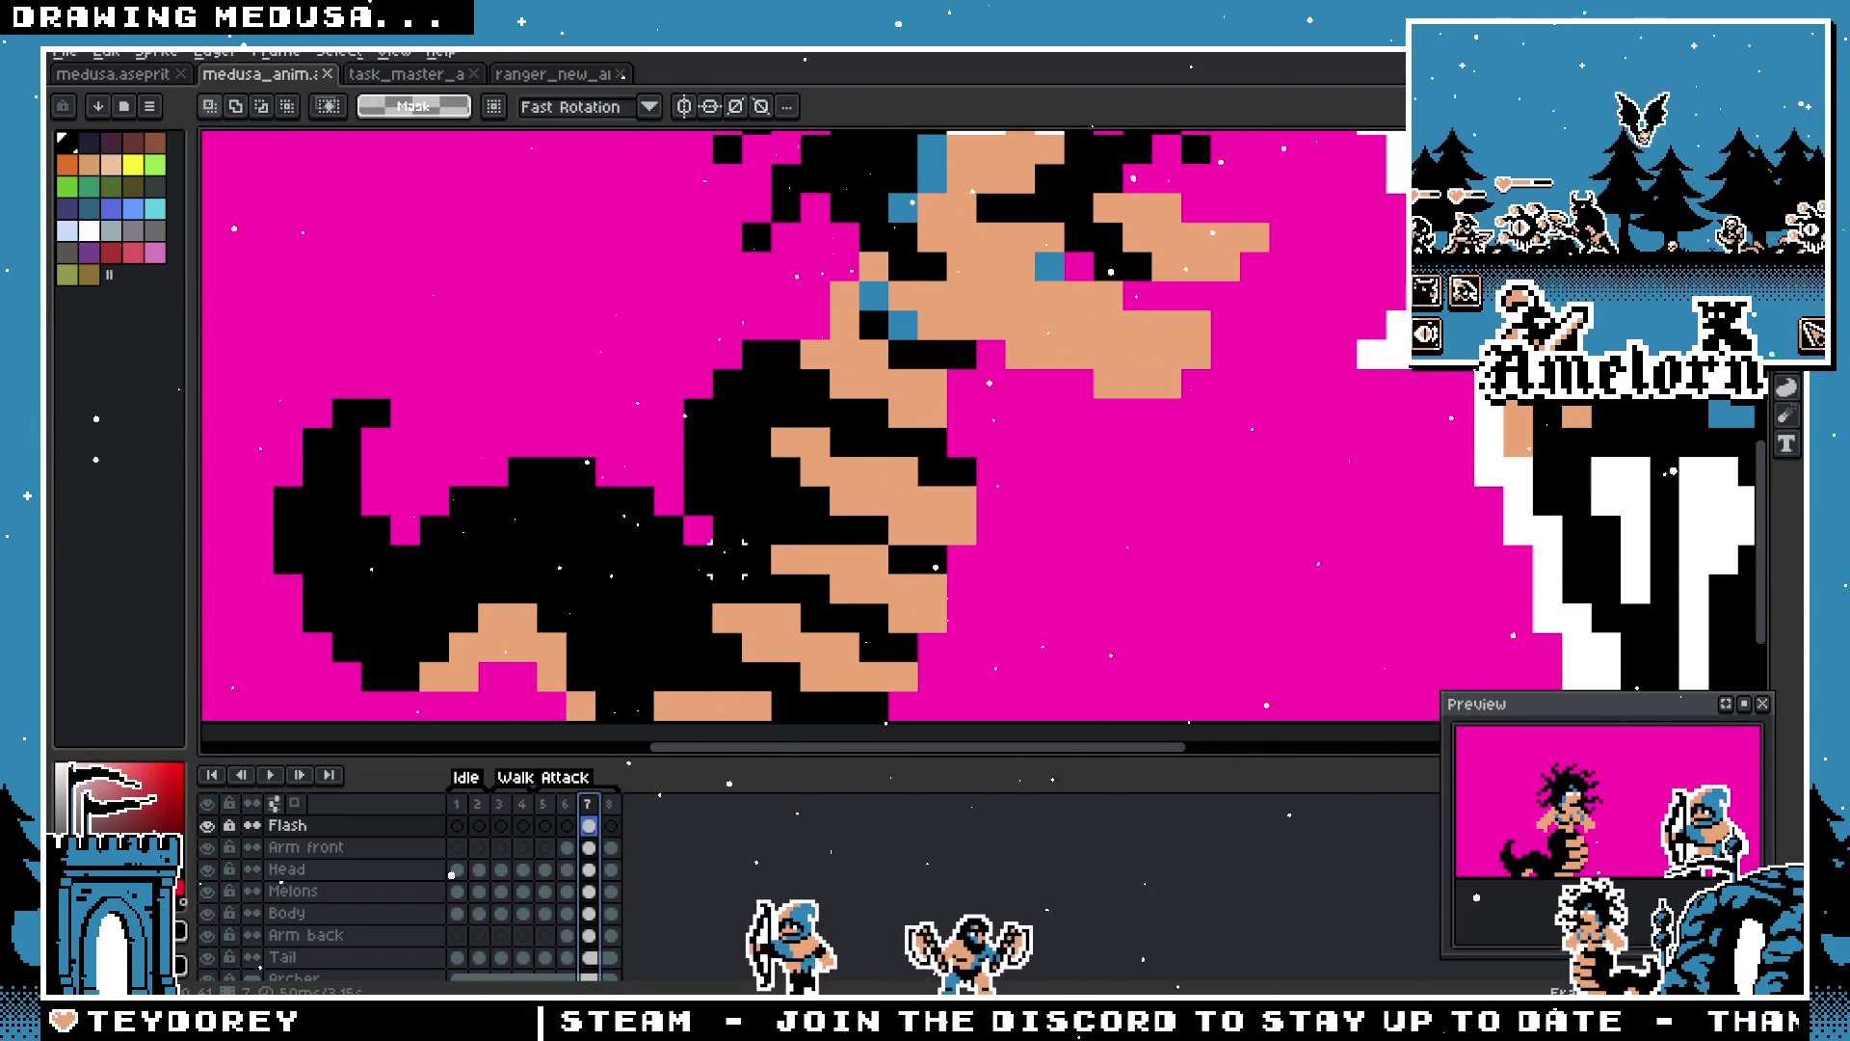
scroll(727, 559, "down", 2)
Step: Fill the upper and lower tan stripes on the frame 7–8 Tail cels black
left_click(337, 957)
left_click_drag(609, 957, 587, 956)
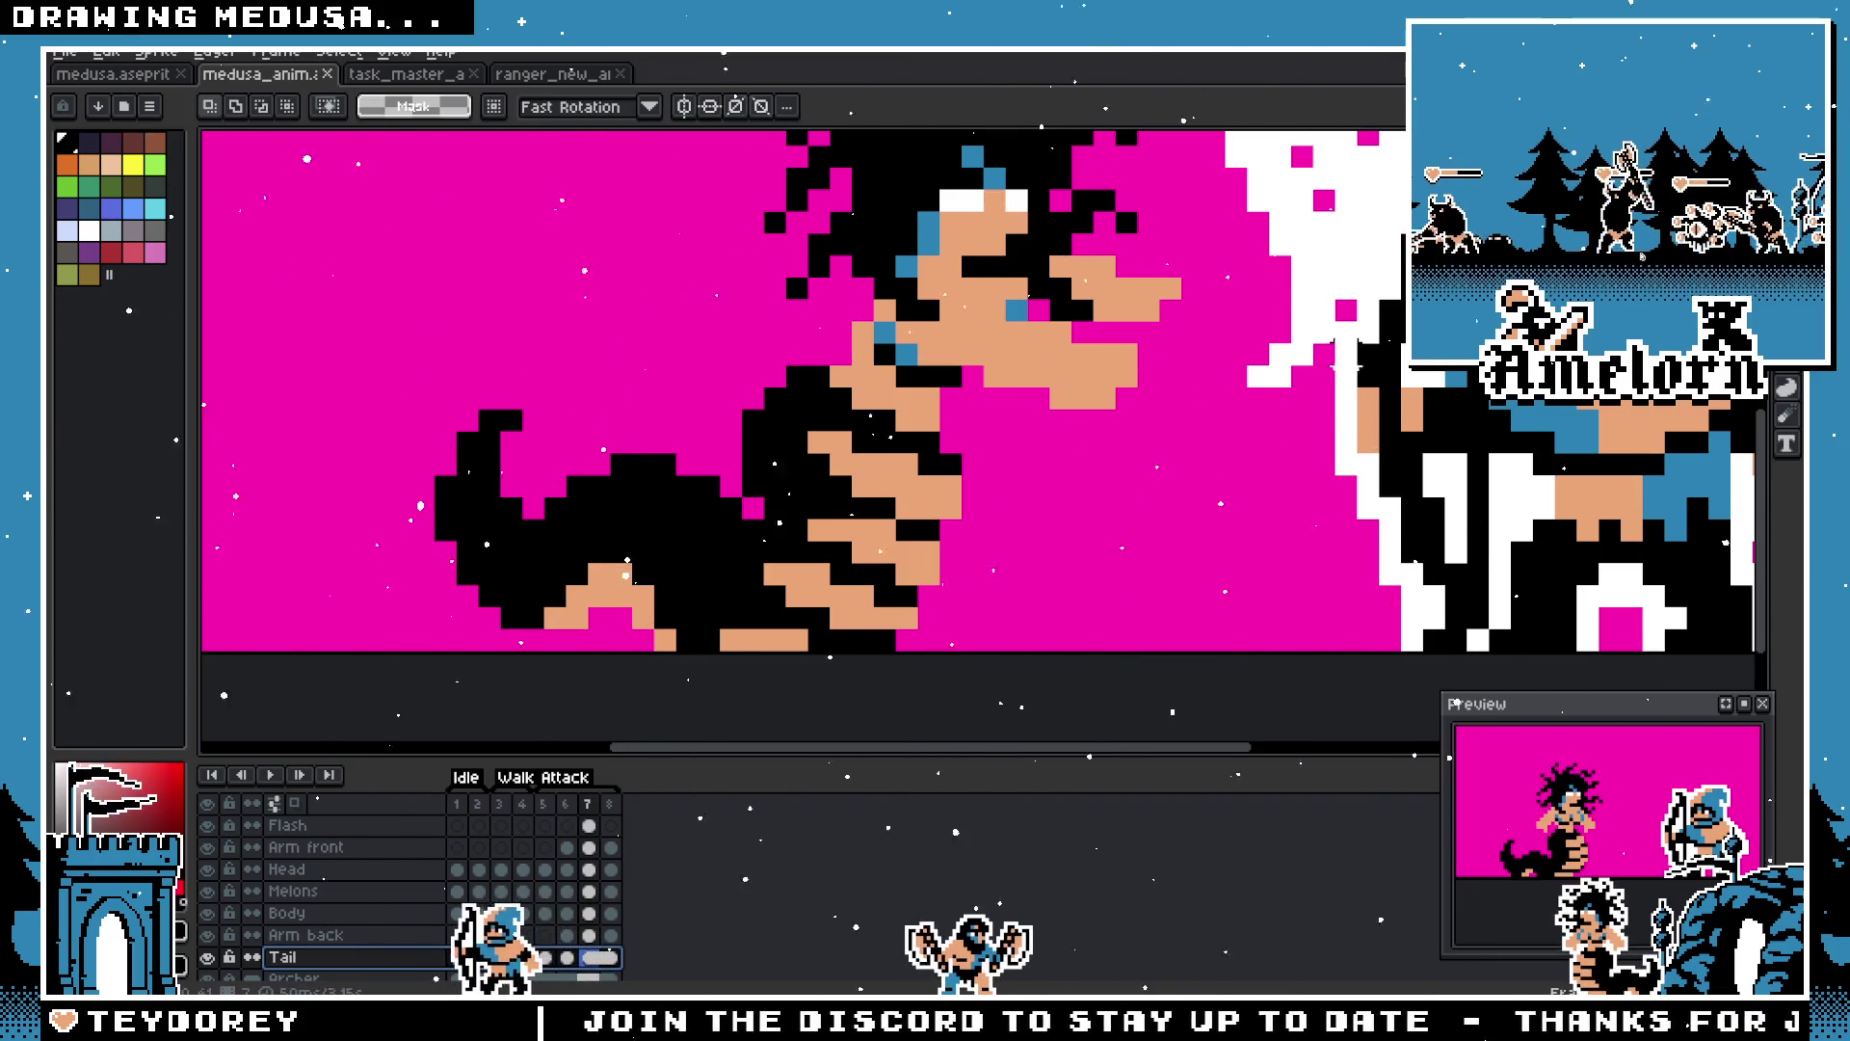
key("g")
left_click(861, 470)
left_click(853, 592)
scroll(768, 636, "down", 5)
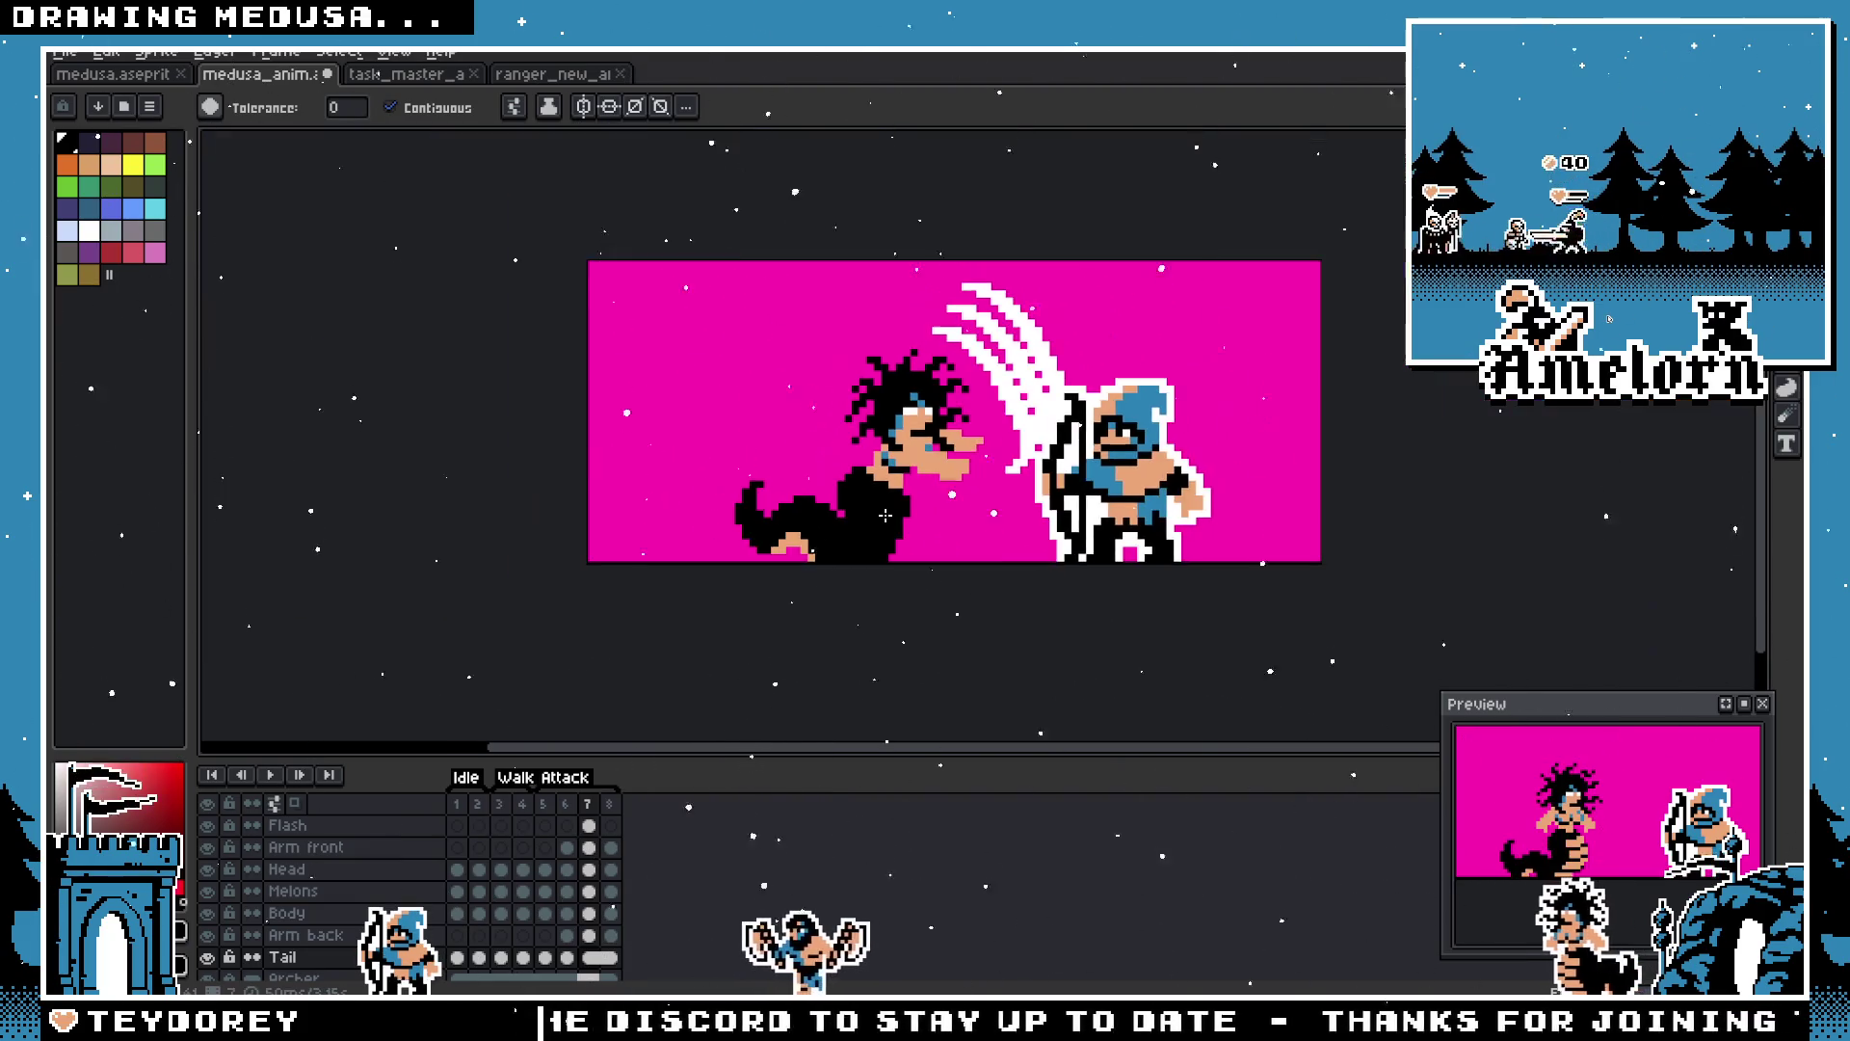
Step: Magic-wand select Medusa's tan arm and hand pixels on frame 5
scroll(883, 518, "up", 5)
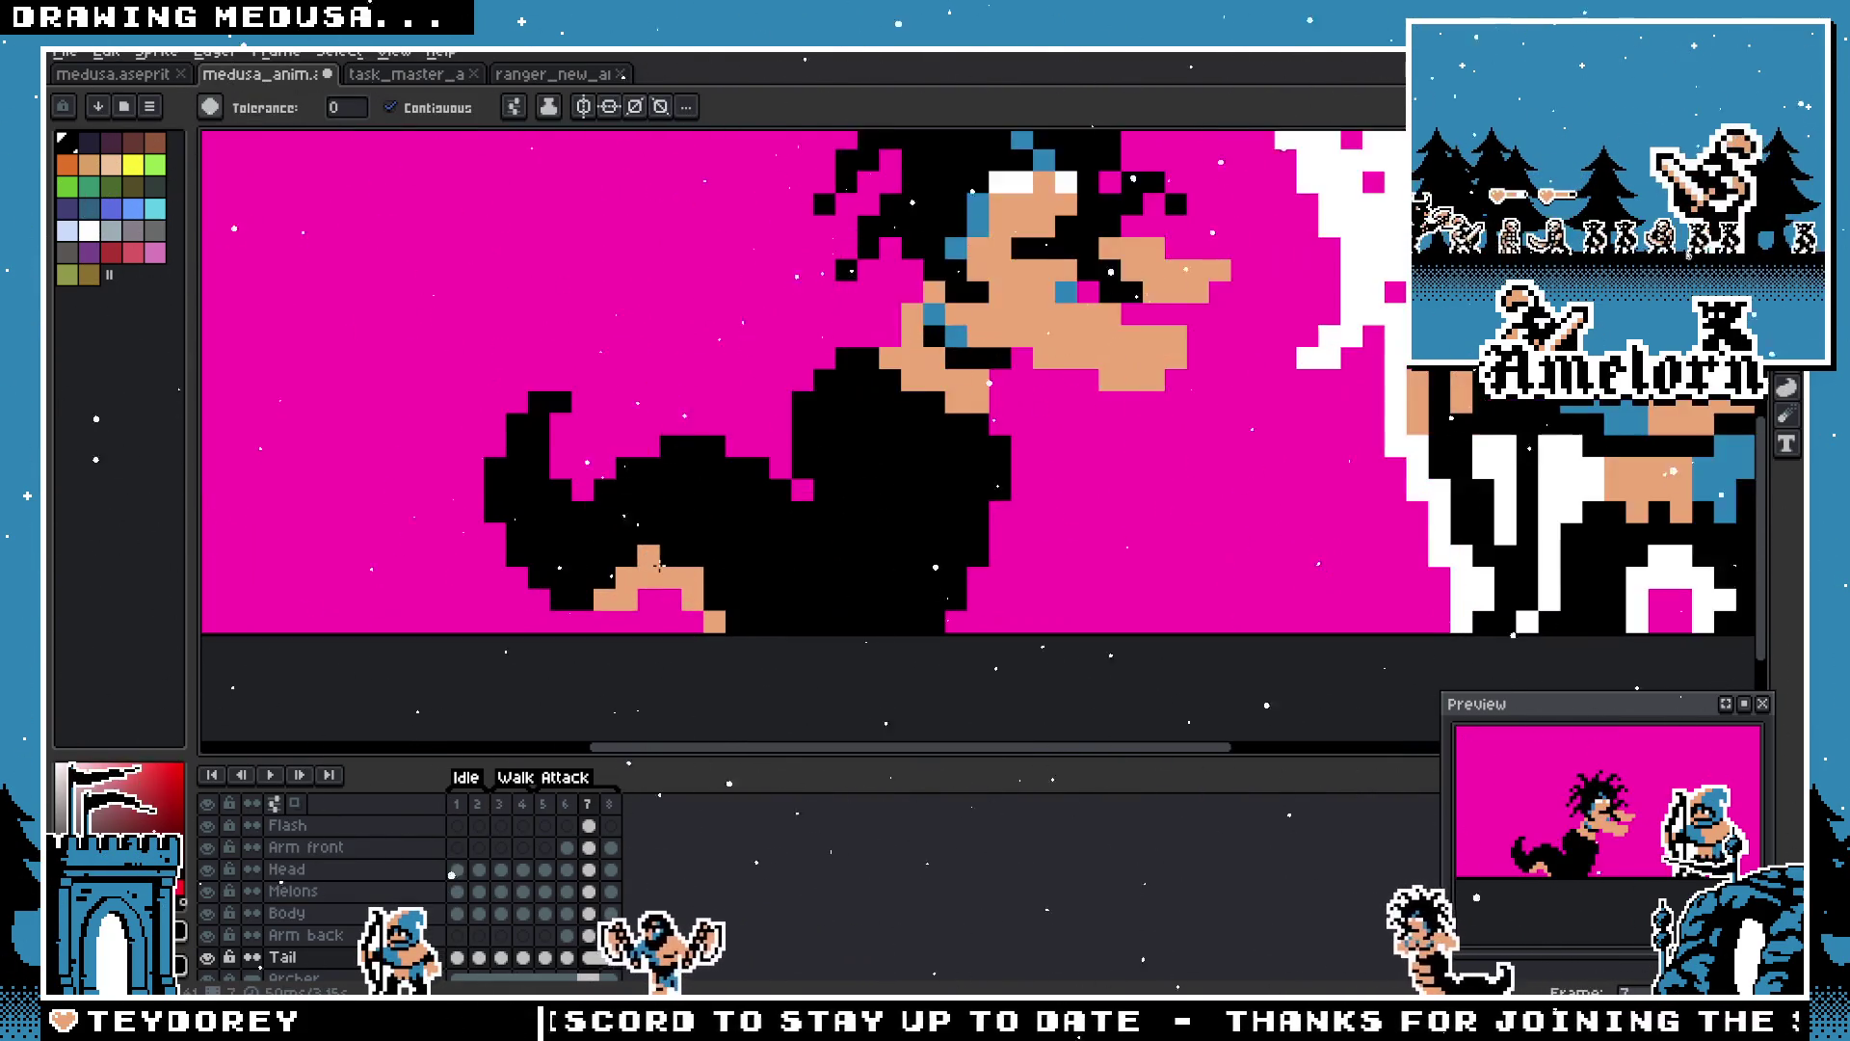
key("Return")
scroll(673, 692, "down", 1)
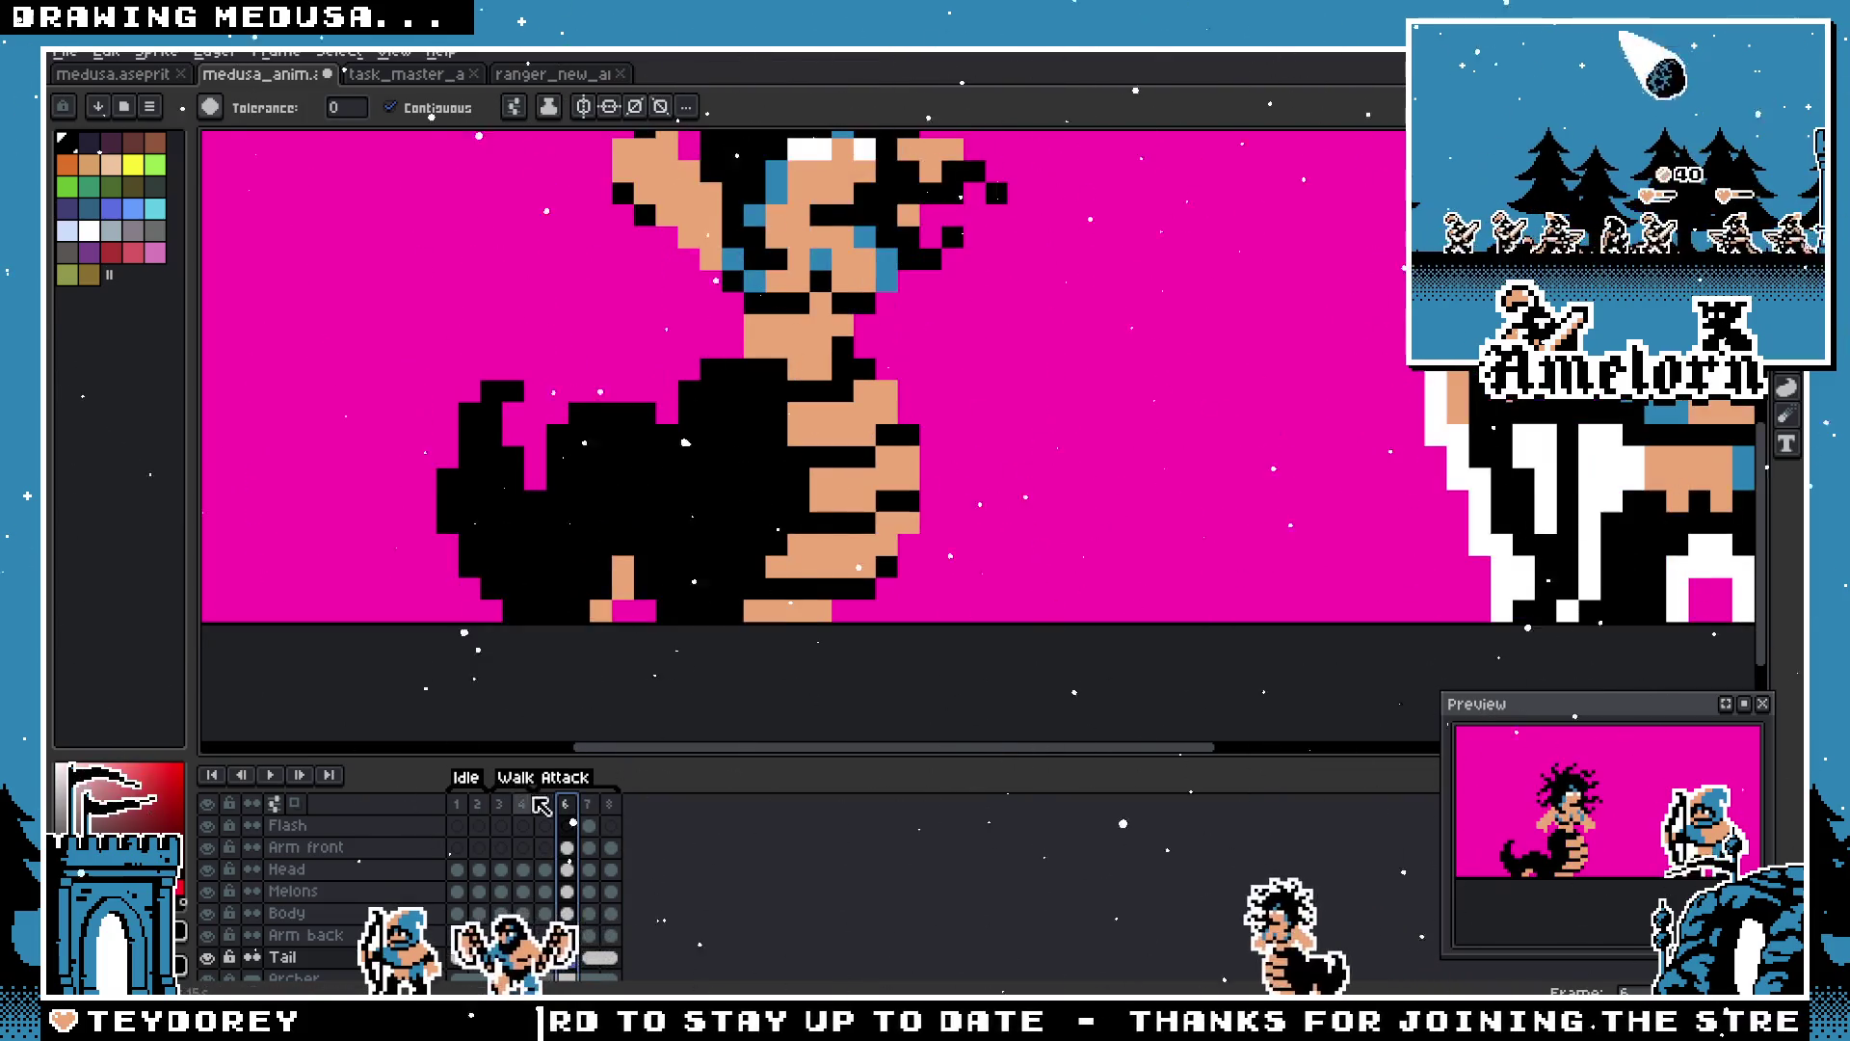
key("m")
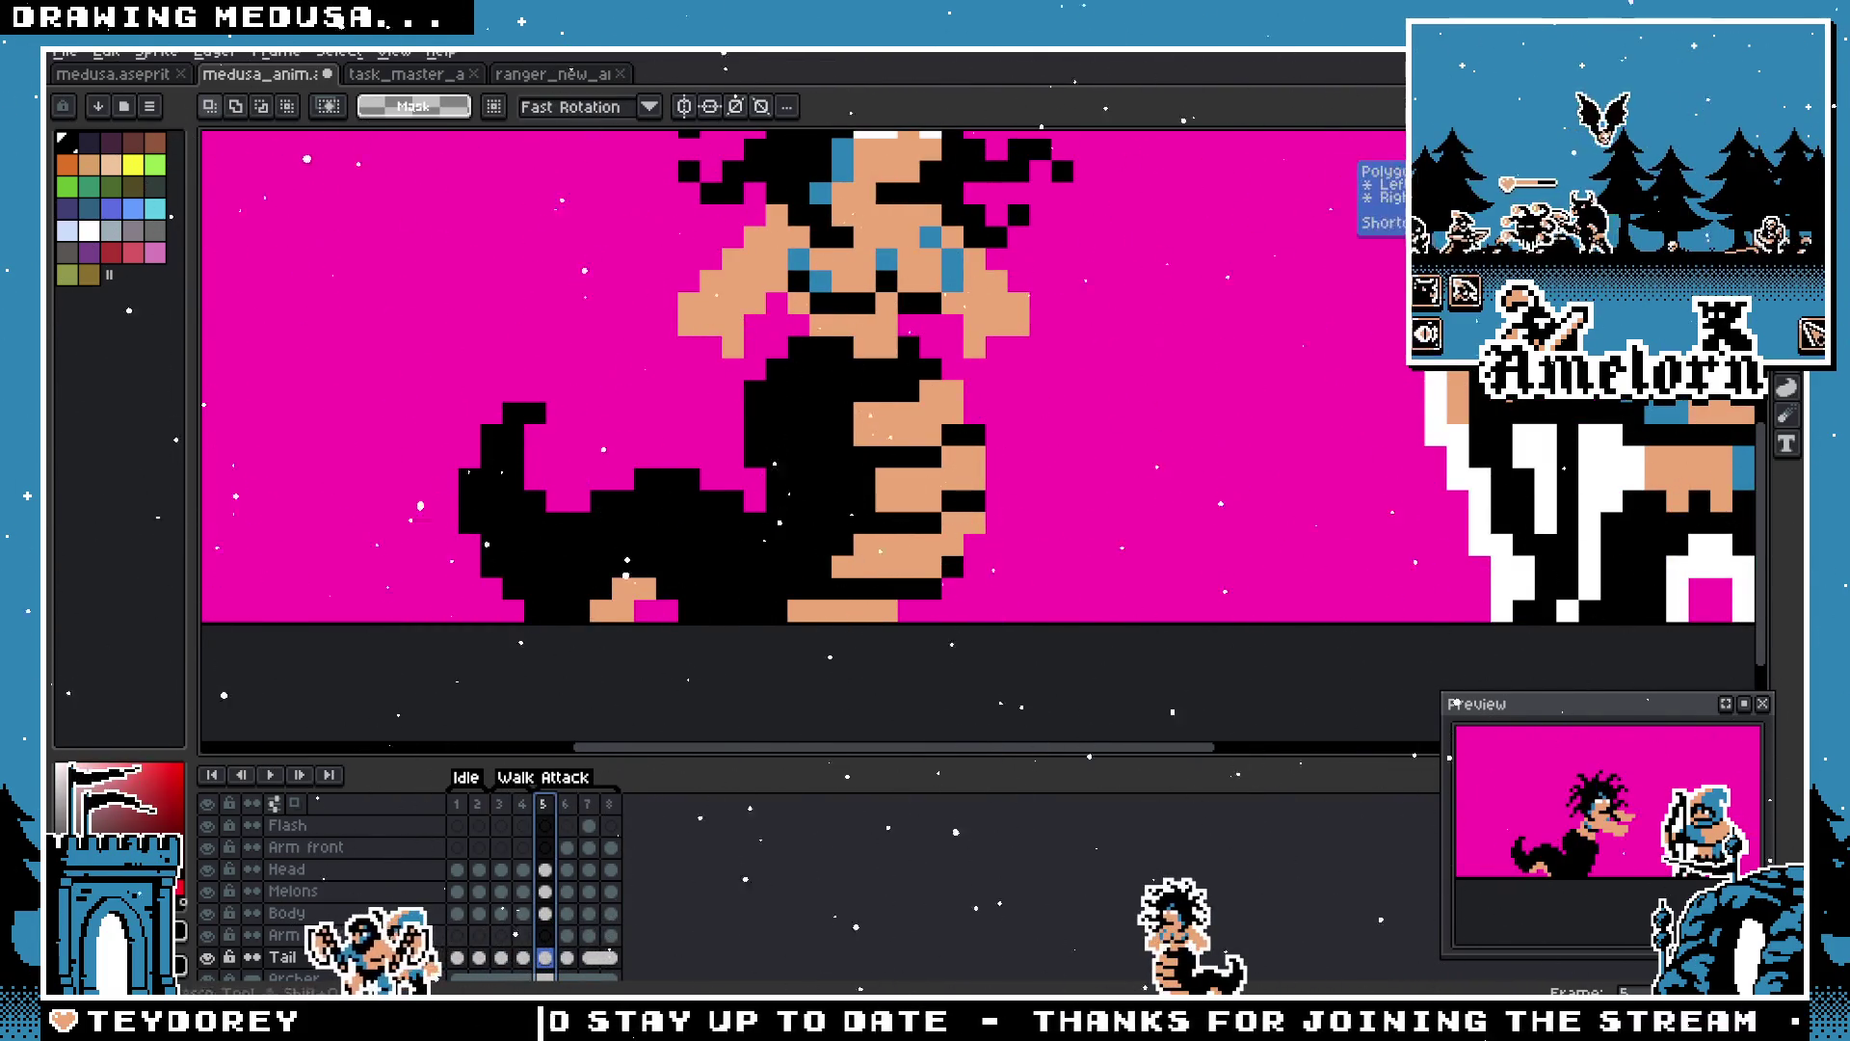
key("w")
left_click(864, 613)
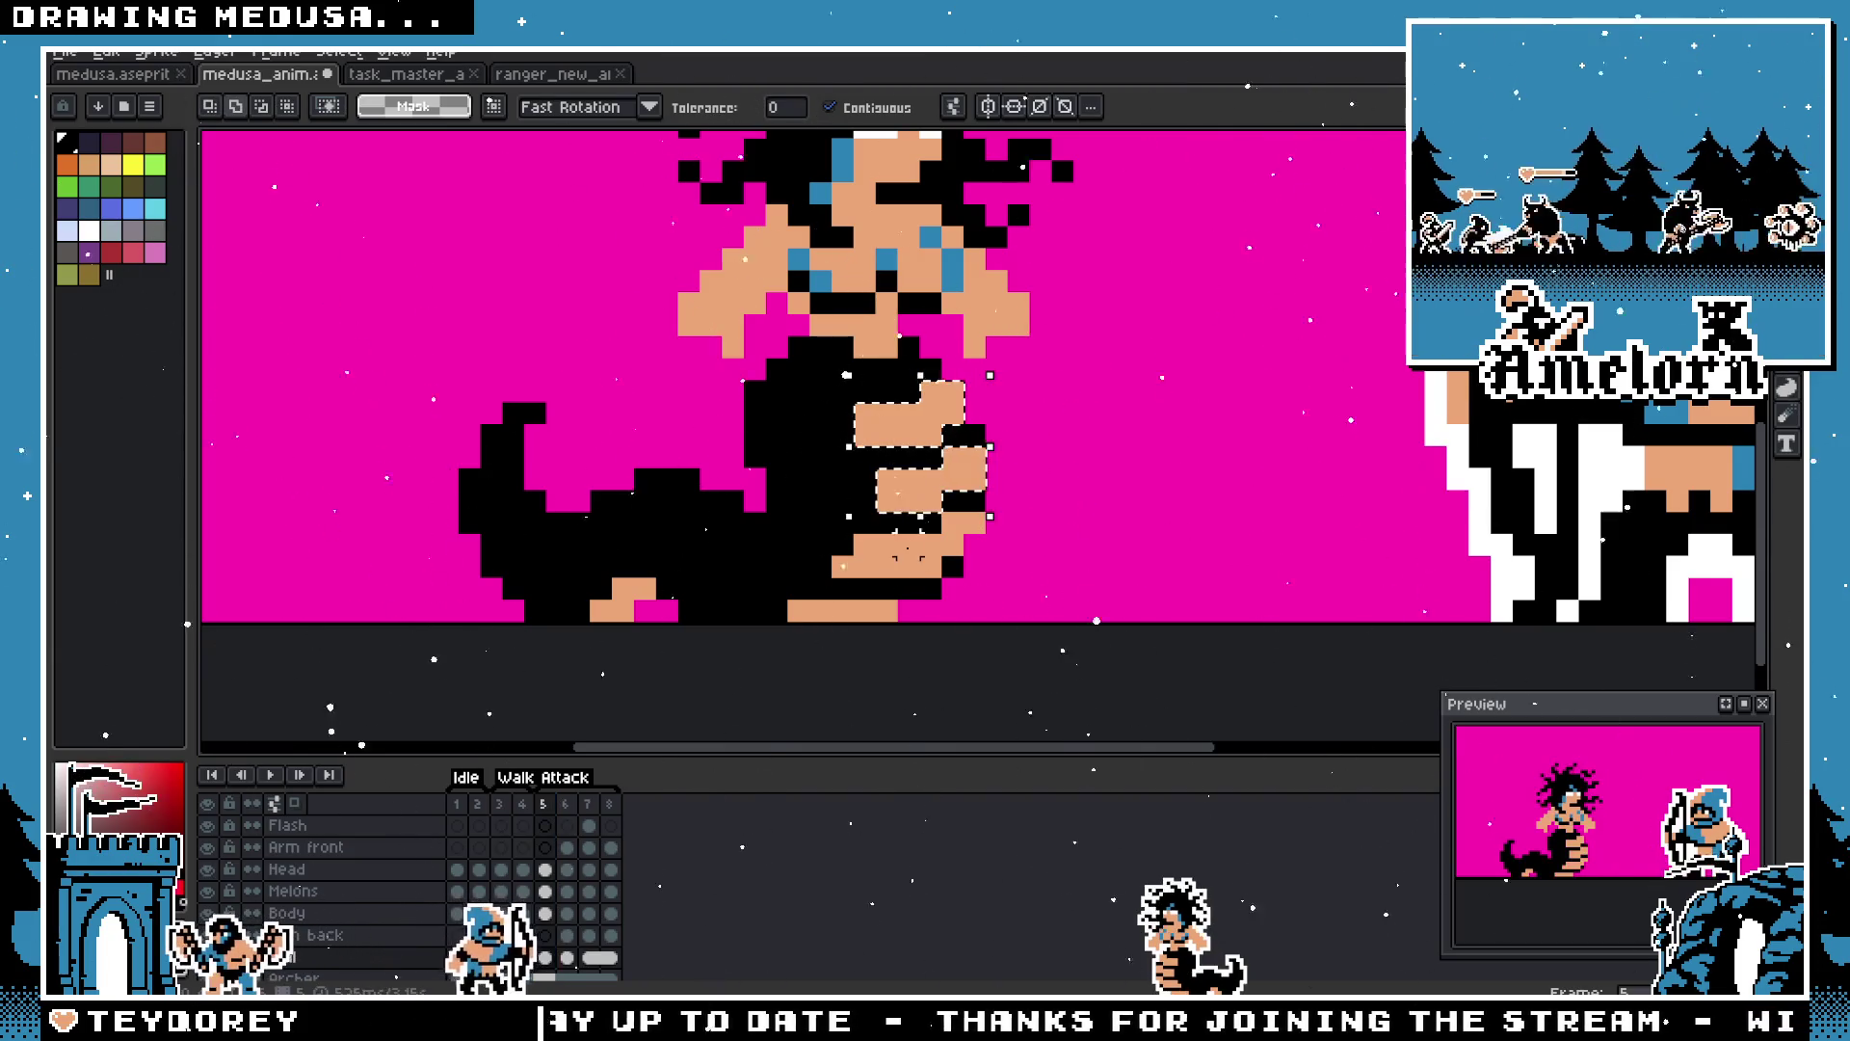
Step: Paste the tan arm stripes into frame 7 and move them out left of the body
left_click(565, 804)
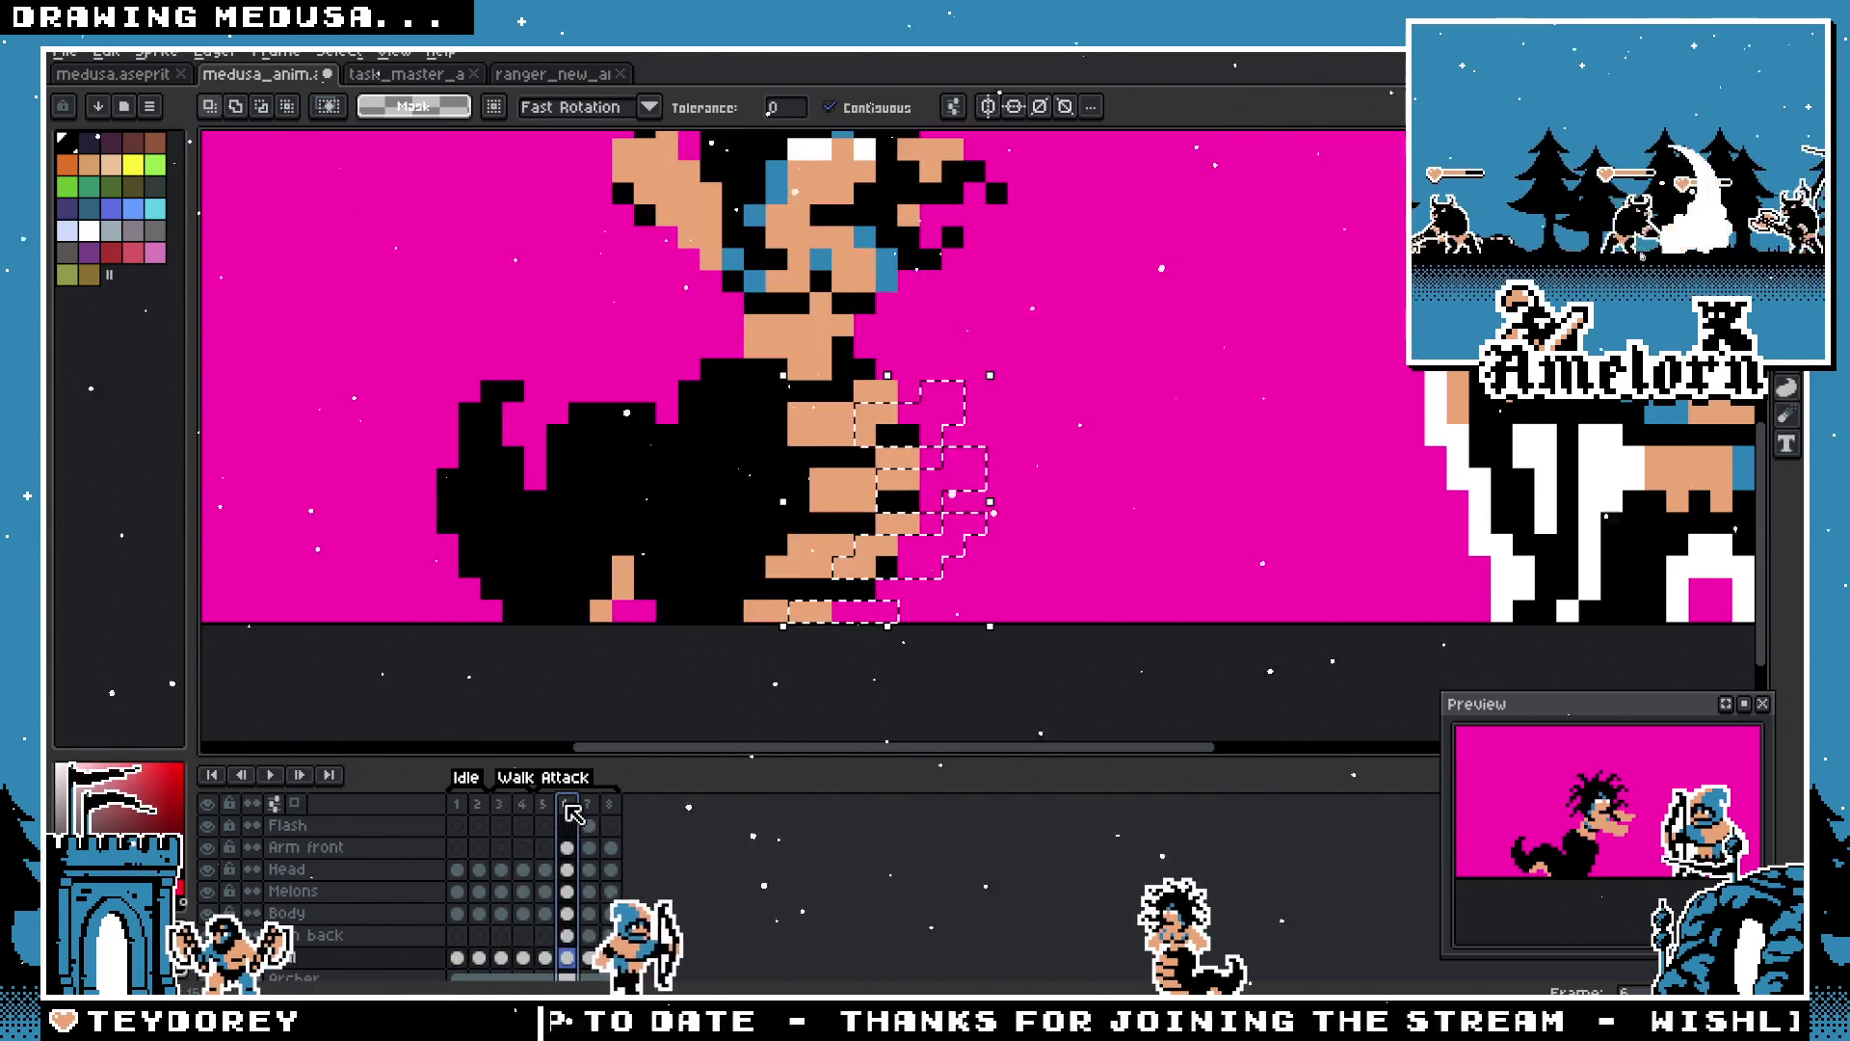
key("Right")
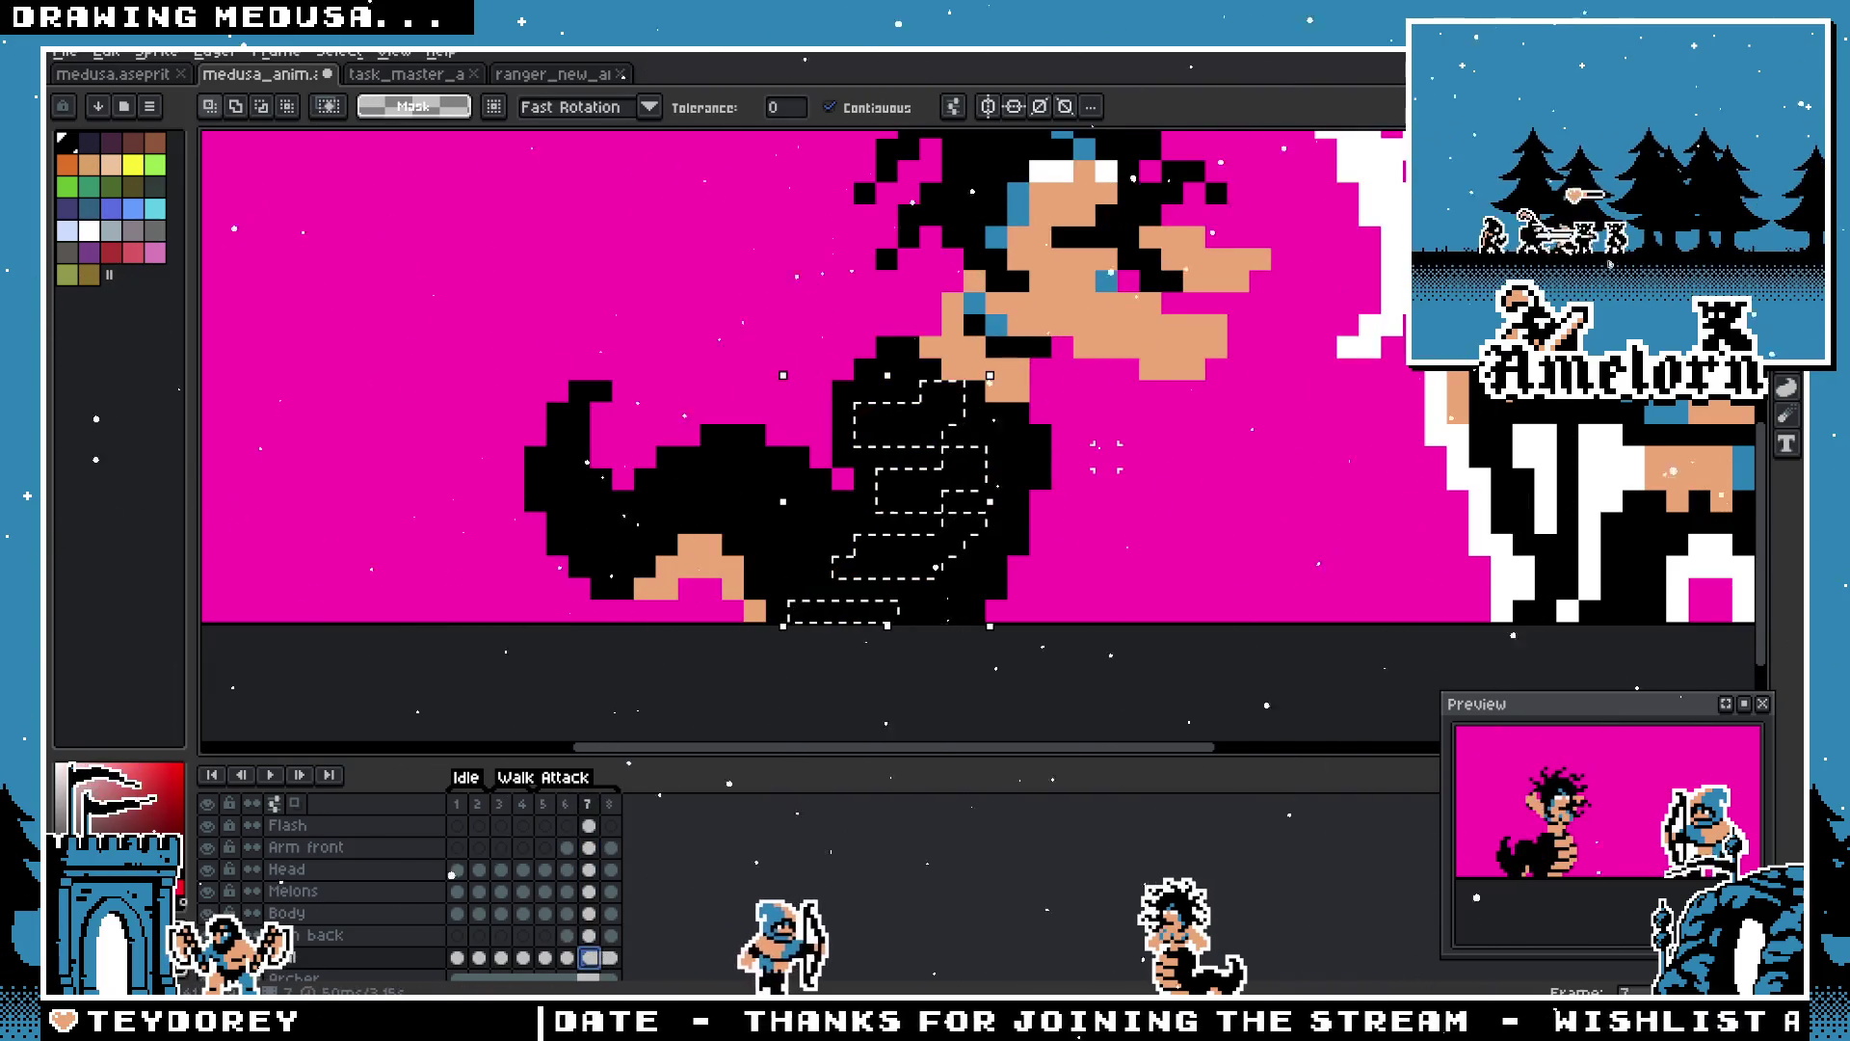
key("ctrl+v")
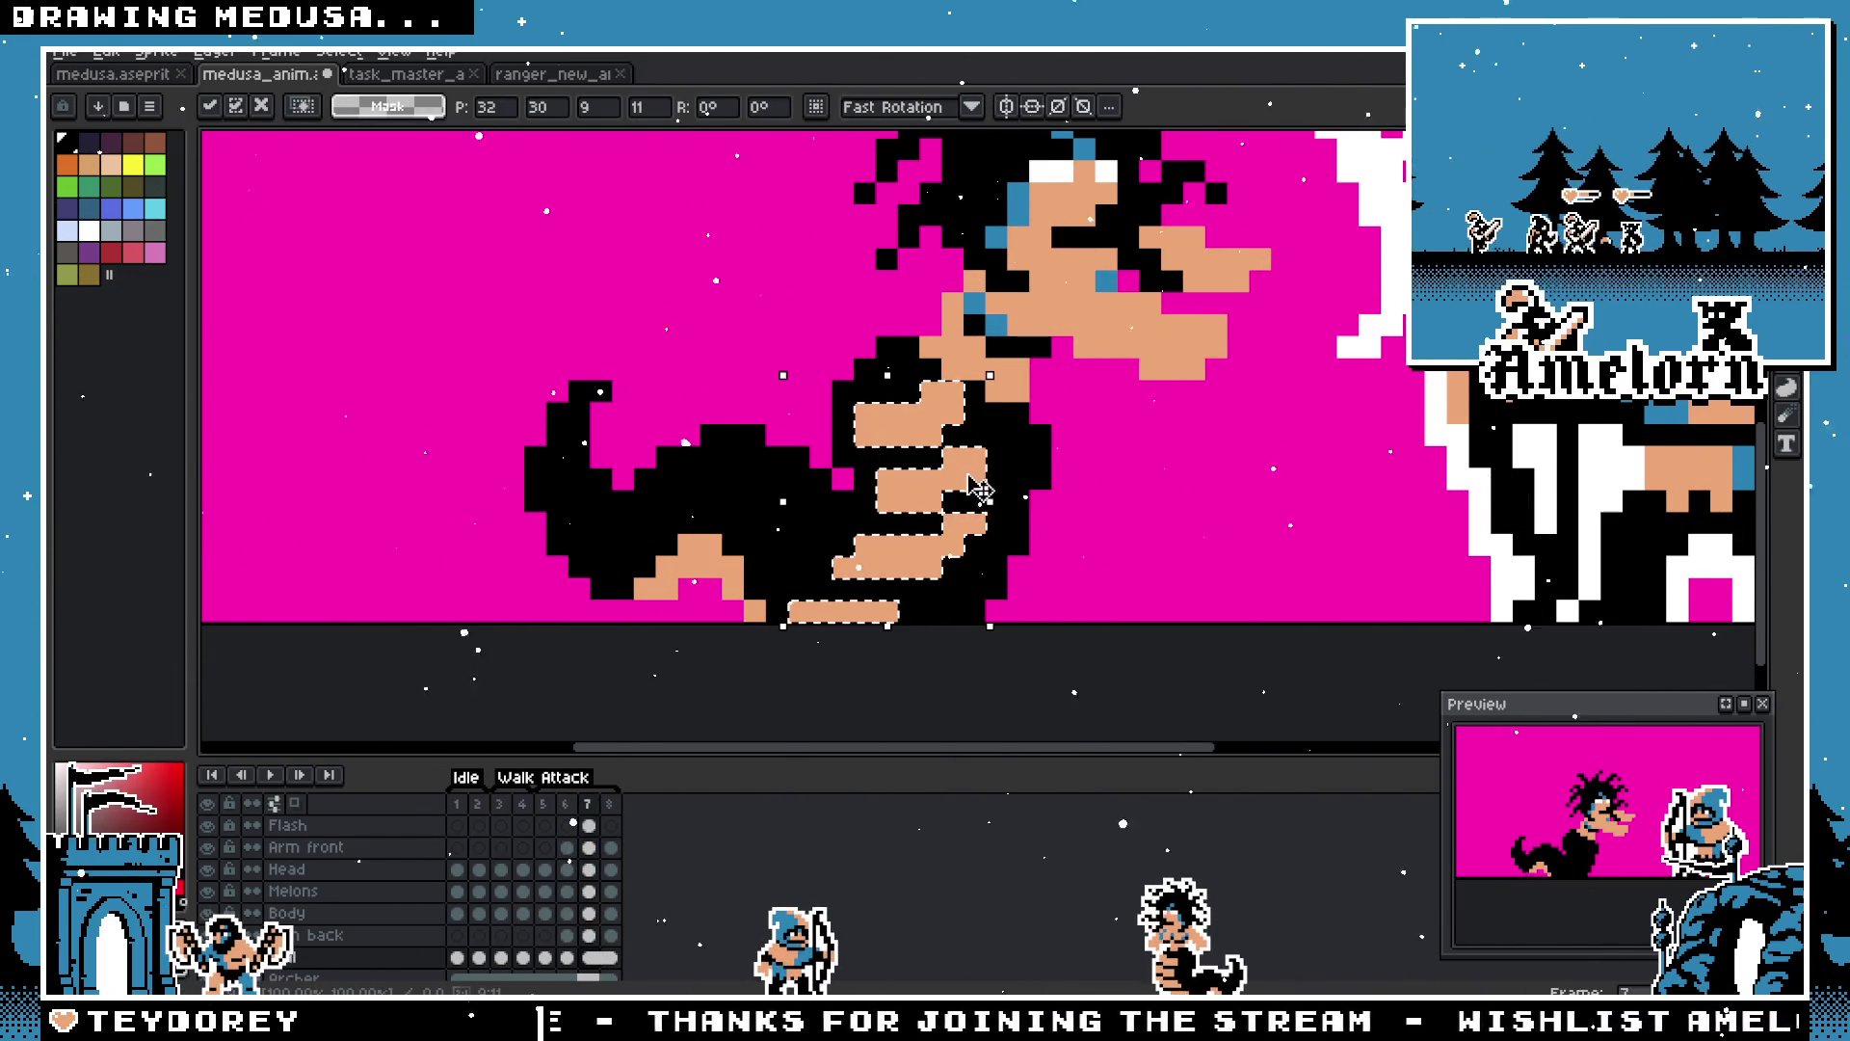
mouse_move(989, 522)
left_mouse_down()
mouse_move(1068, 527)
mouse_move(1136, 504)
mouse_move(496, 277)
left_mouse_up()
key("Return")
left_click_drag(683, 277, 766, 337)
key("w")
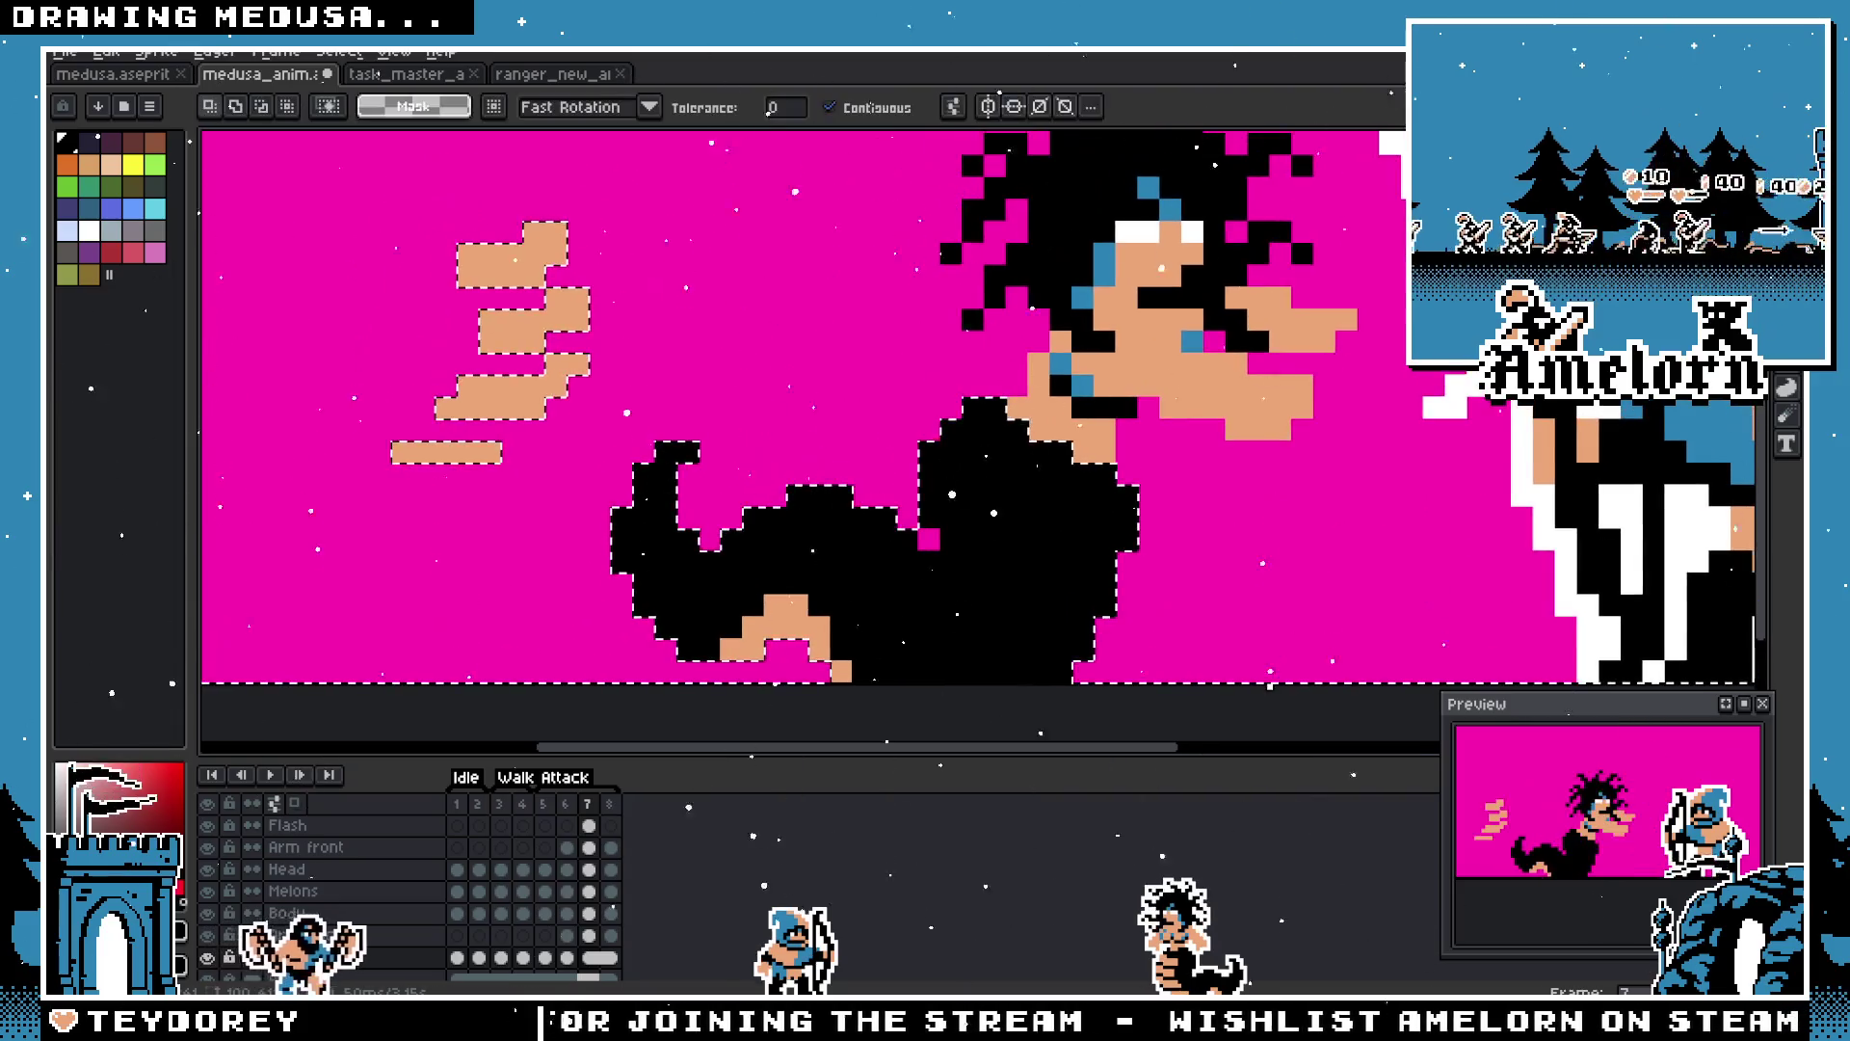
key("m")
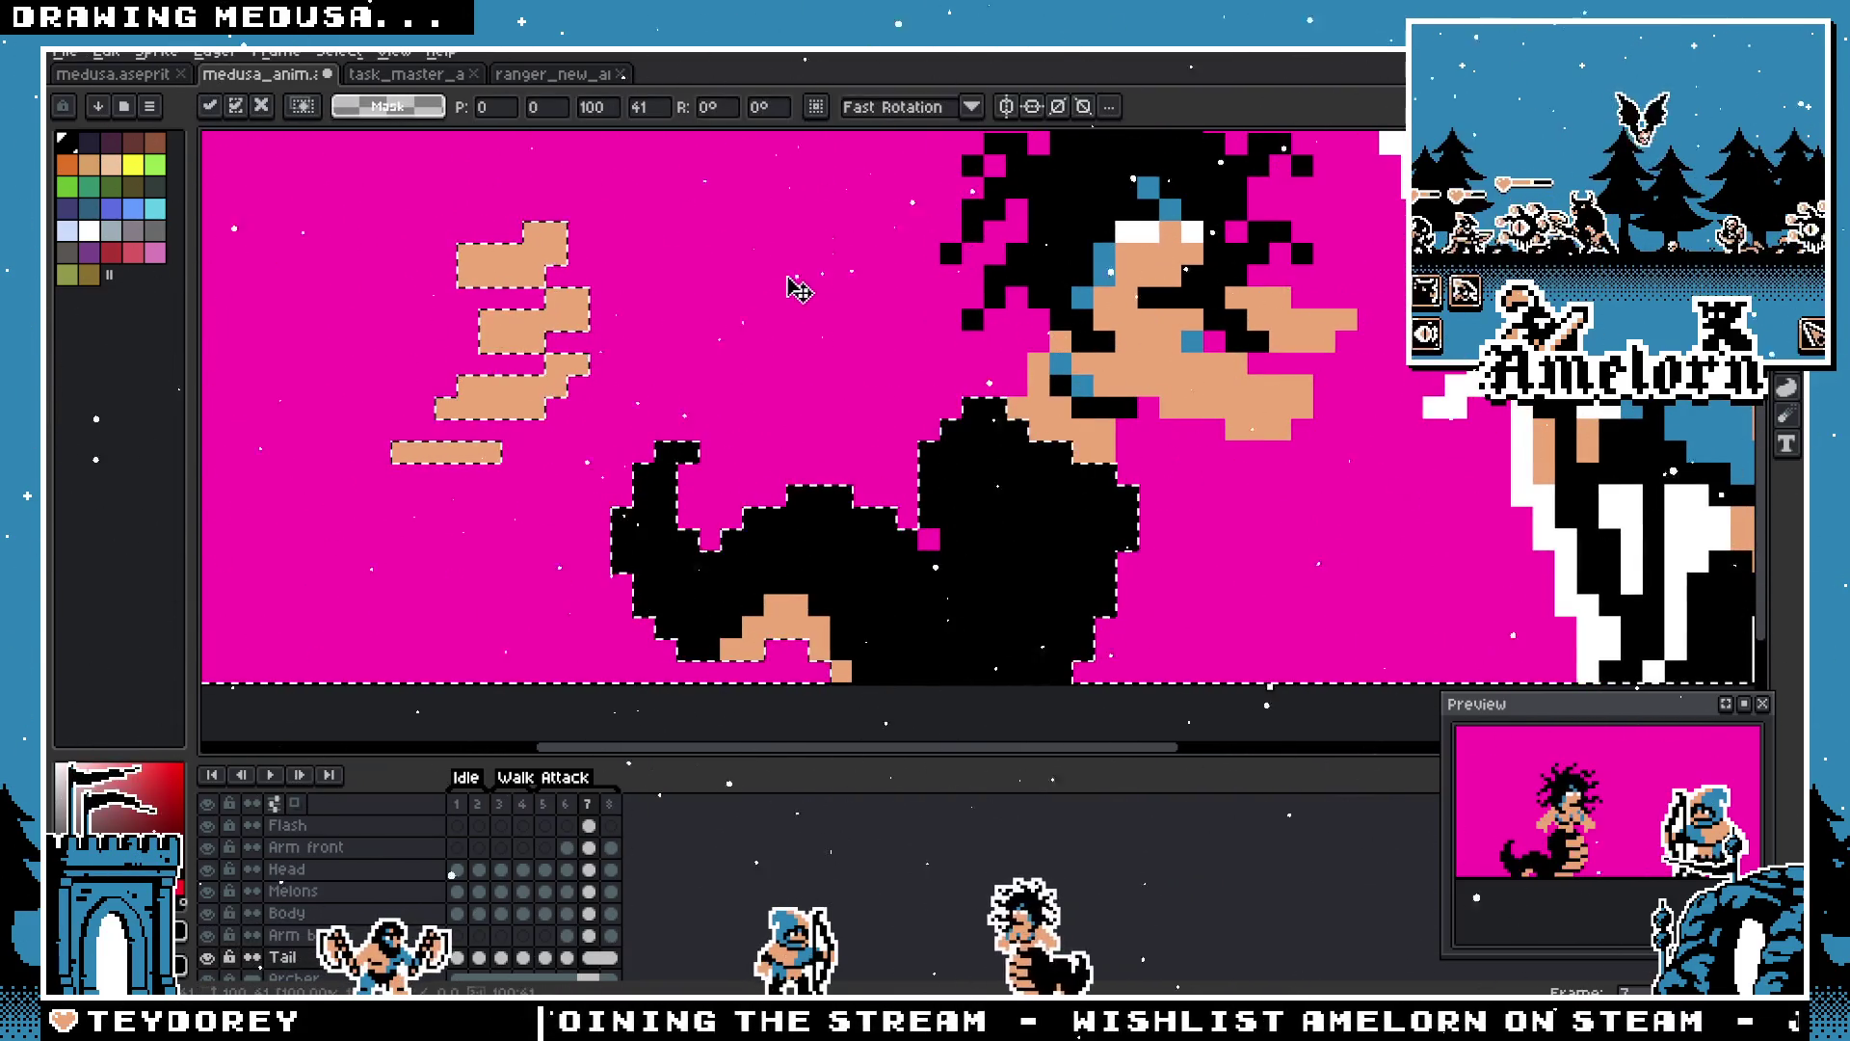
key("ctrl+d")
Step: Shift the middle tan streak one pixel left to stagger the dashes
mouse_move(451, 194)
left_mouse_down()
mouse_move(1041, 543)
mouse_move(1136, 544)
left_mouse_up()
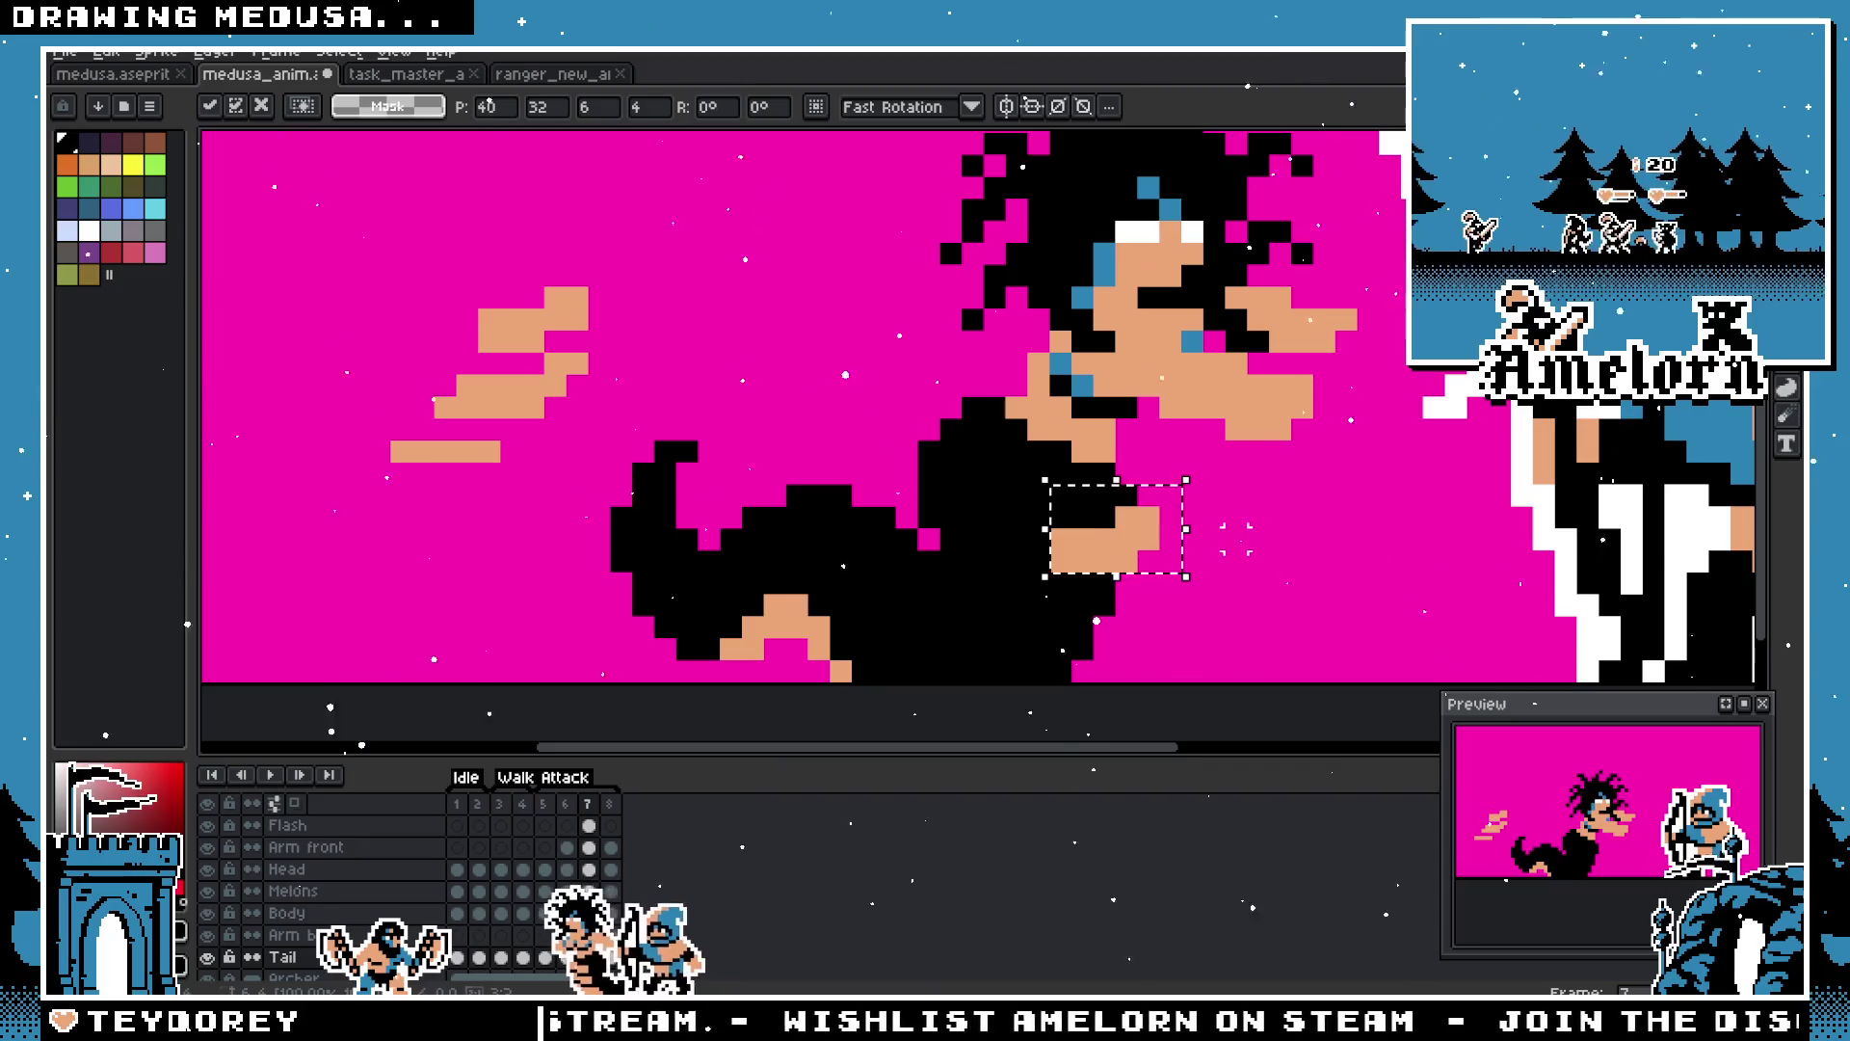
key("ctrl+z")
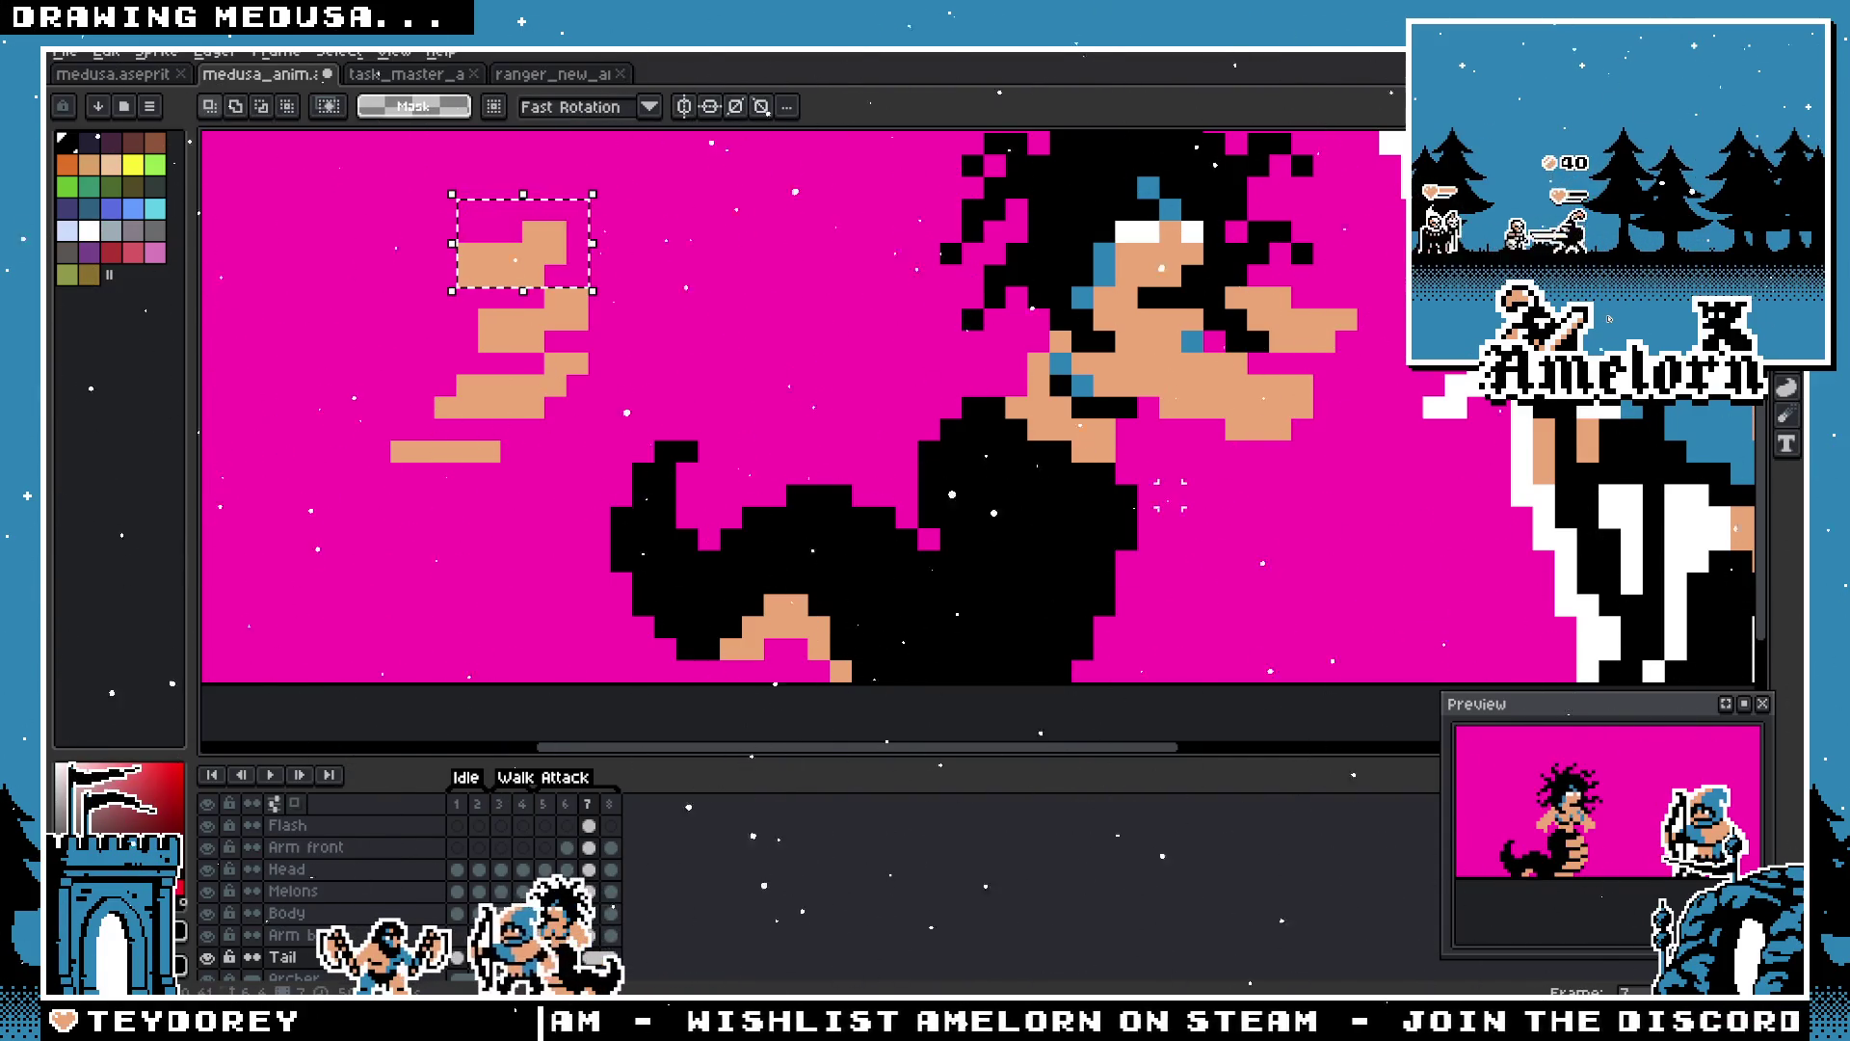
key("ctrl+d")
left_click_drag(615, 356, 474, 283)
left_click(564, 342)
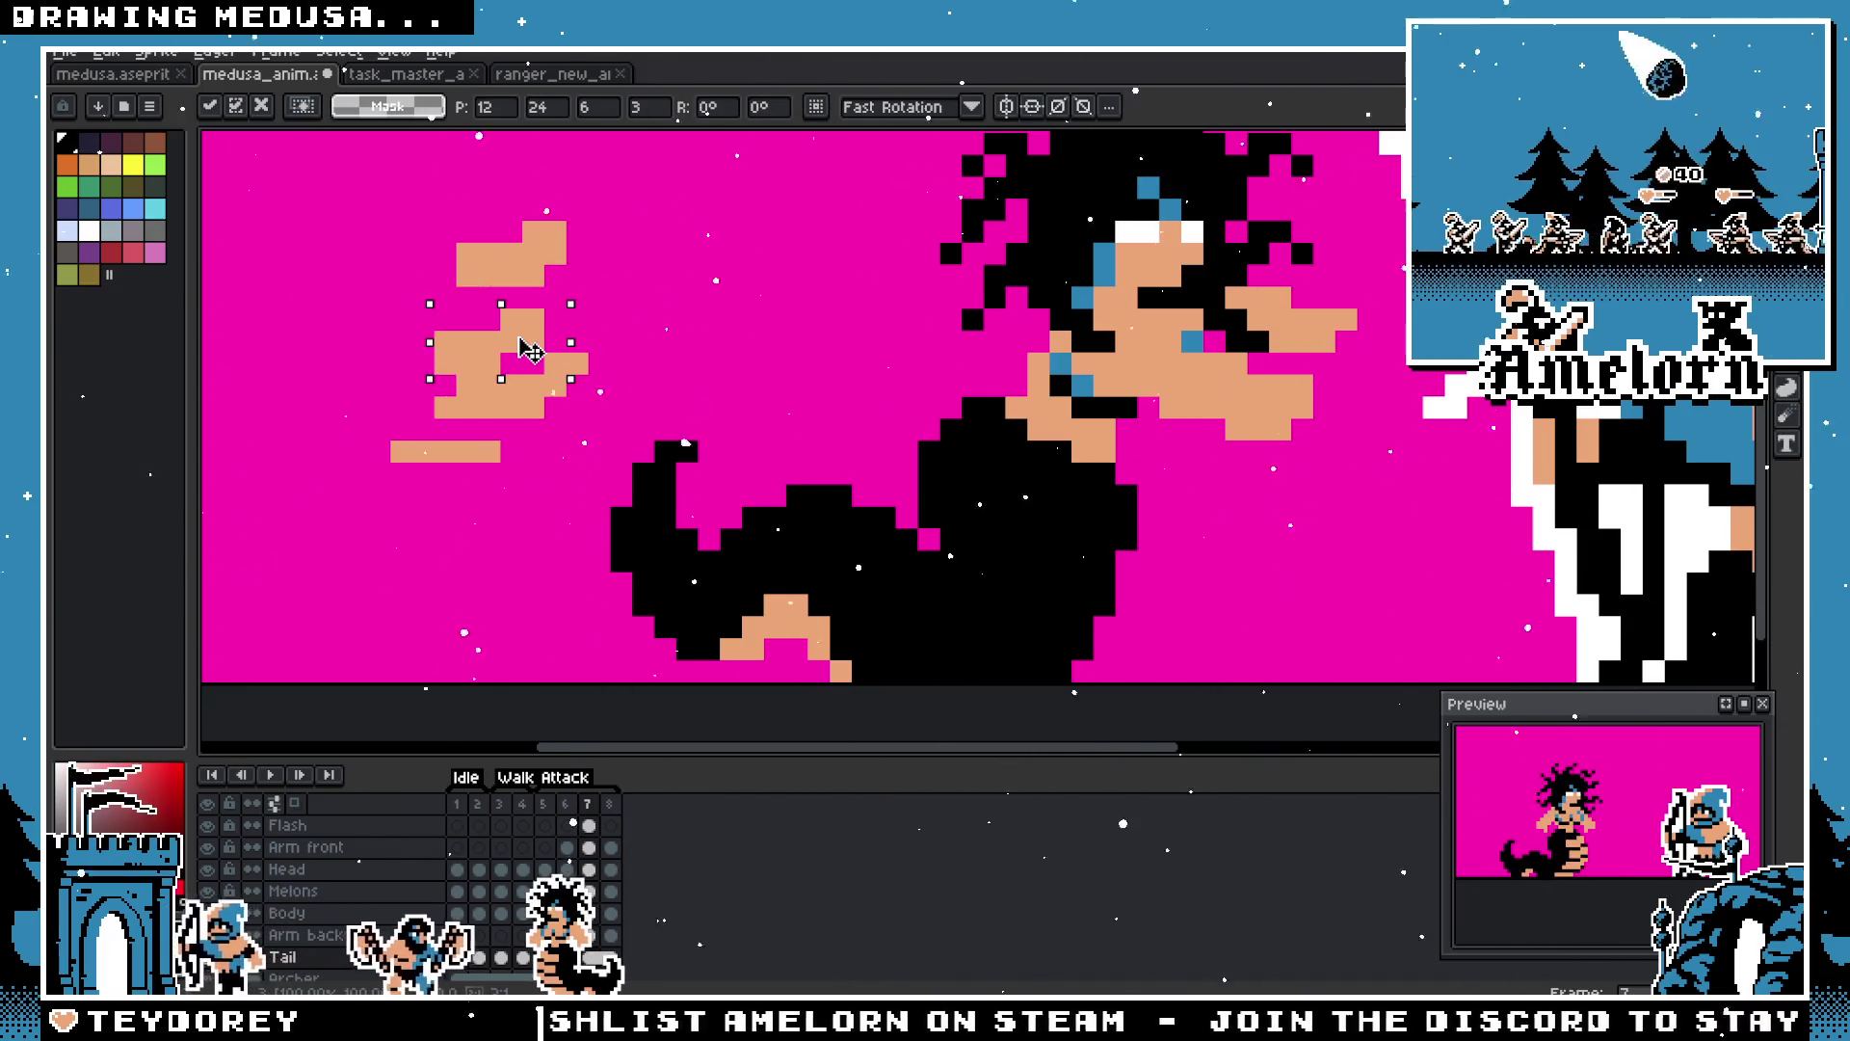
left_click_drag(565, 322, 540, 323)
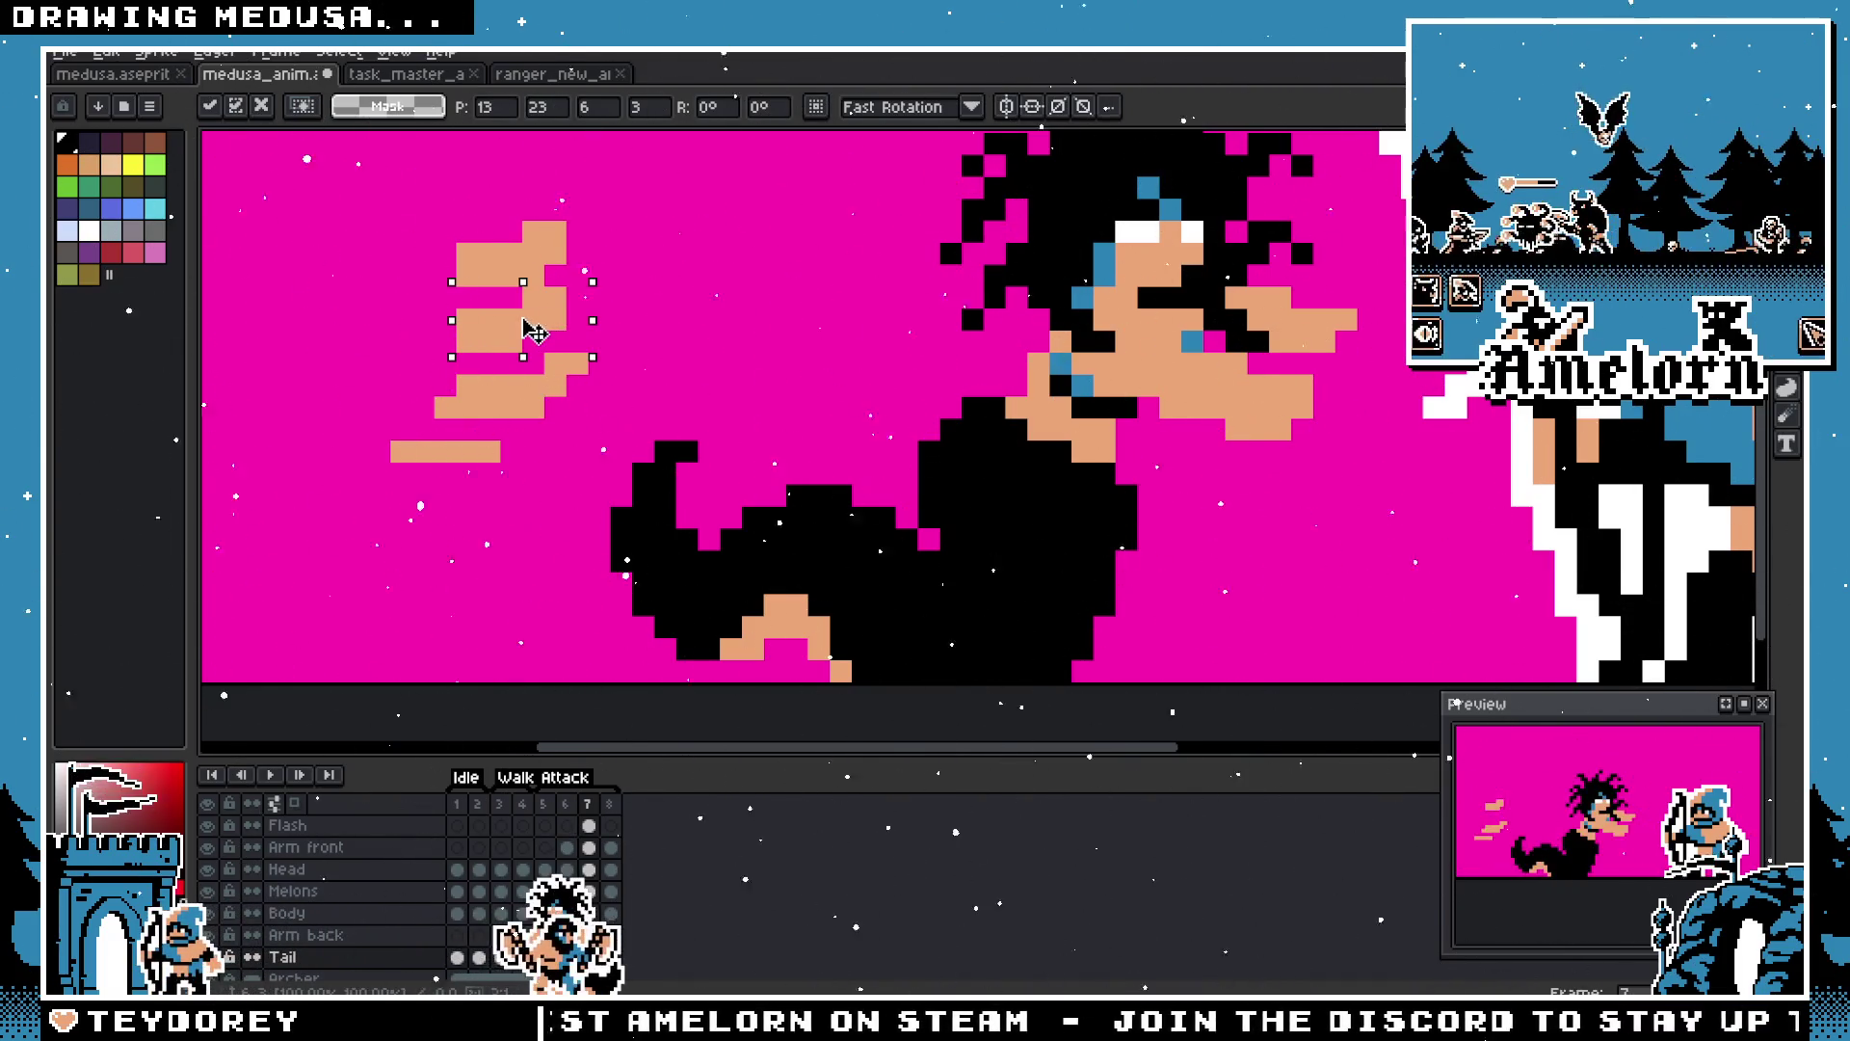
scroll(519, 322, "down", 1)
key("b")
scroll(530, 318, "down", 2)
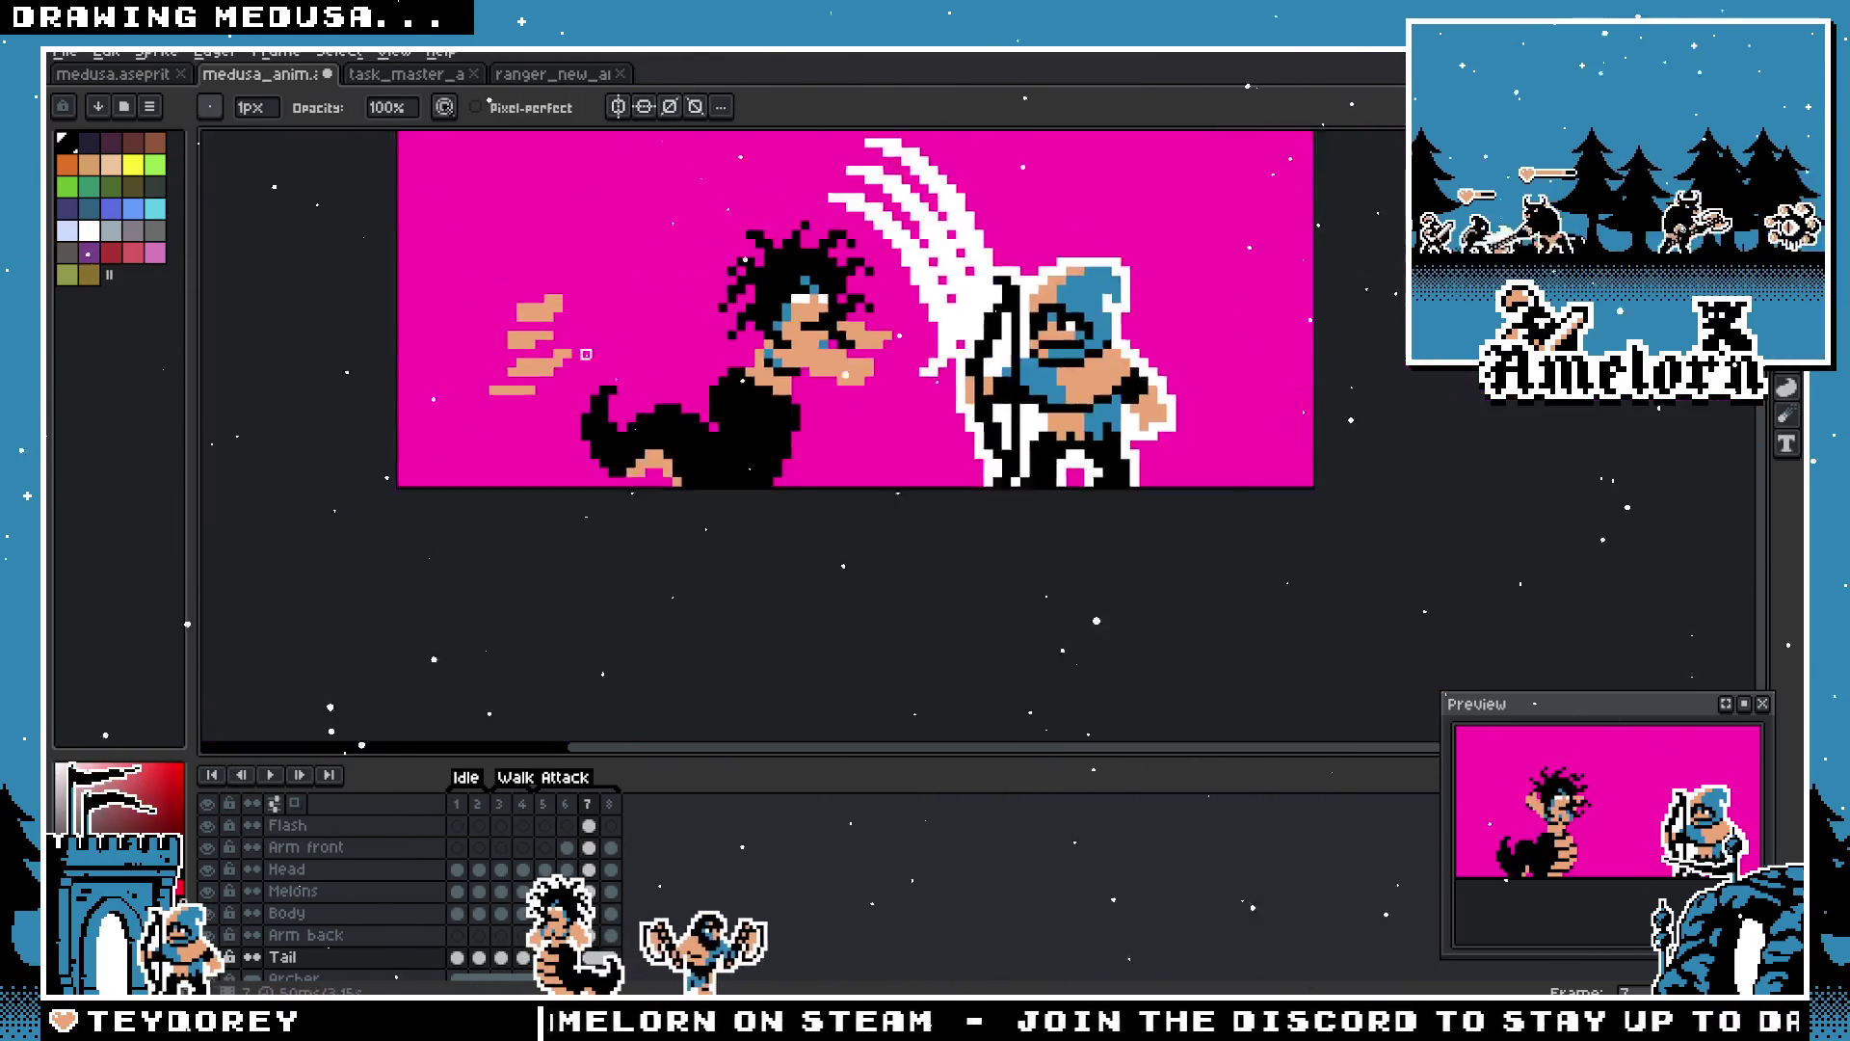
Step: Shift the middle tan flash streaks left to start the diagonal staircase
scroll(586, 355, "up", 2)
key("e")
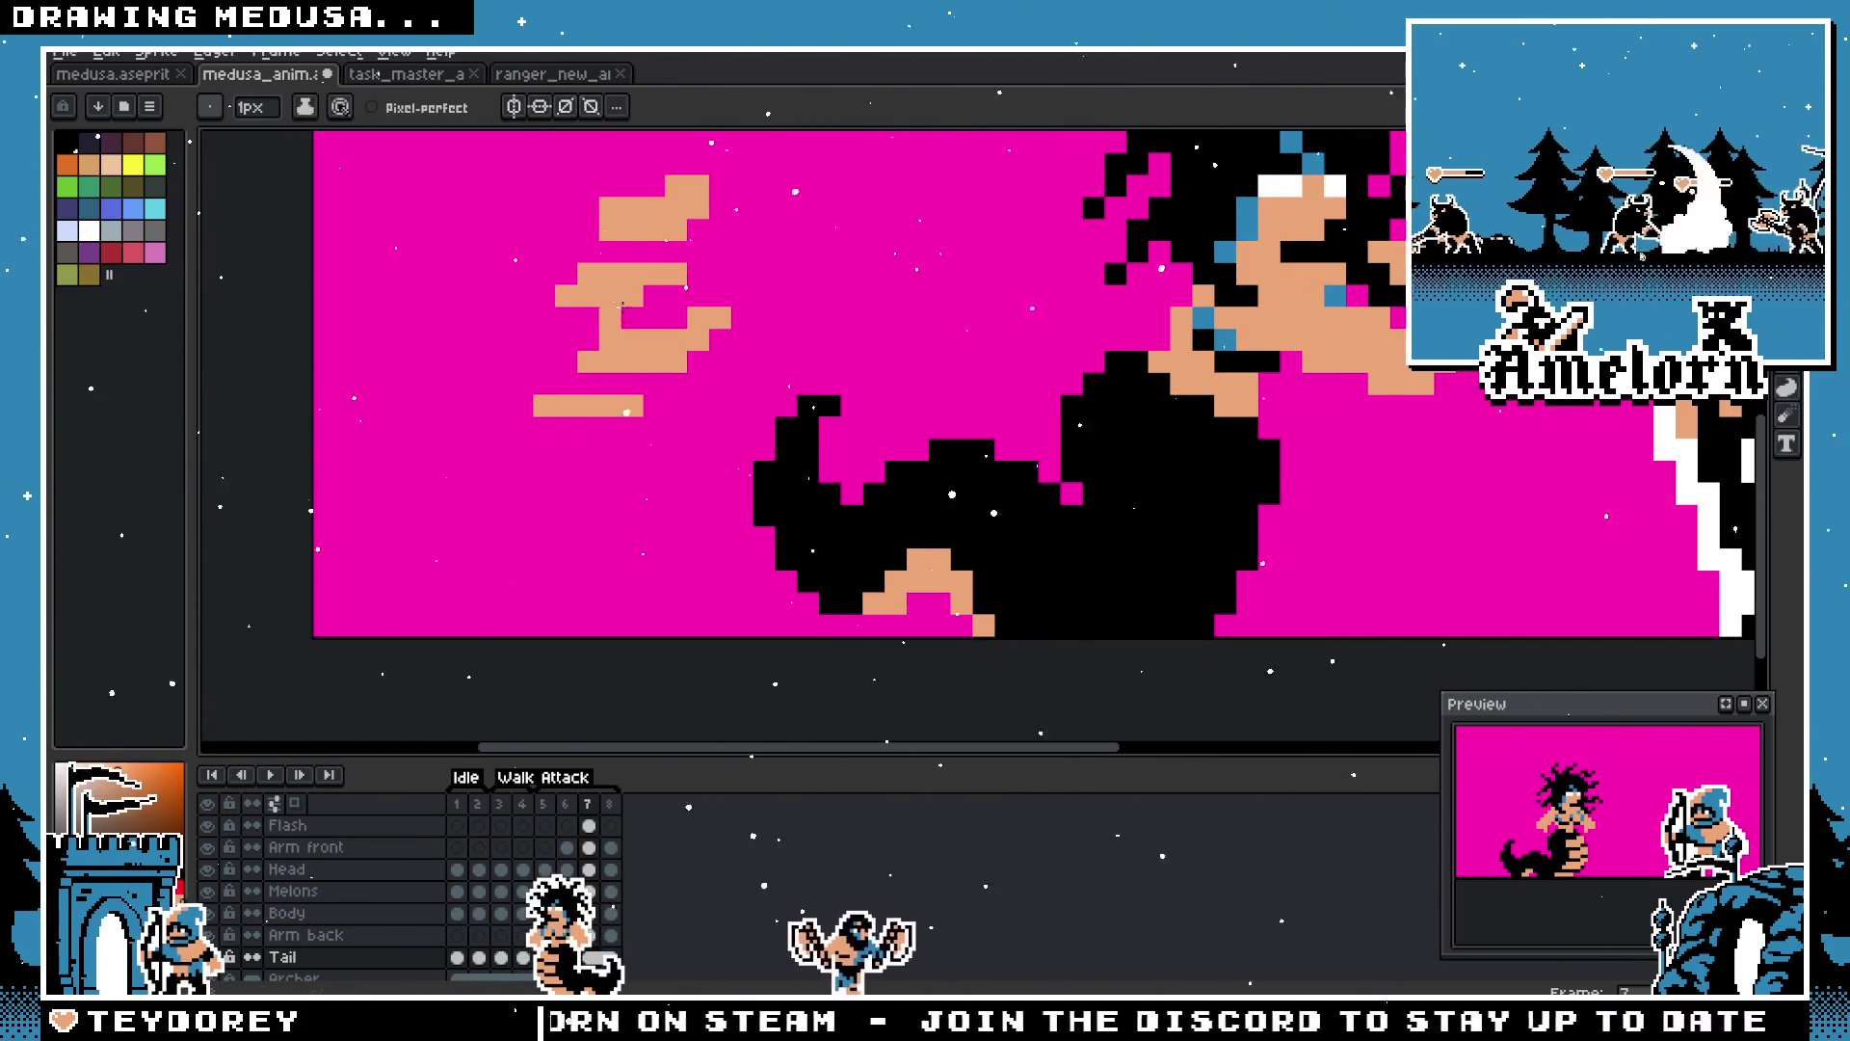
scroll(694, 309, "down", 2)
key("m")
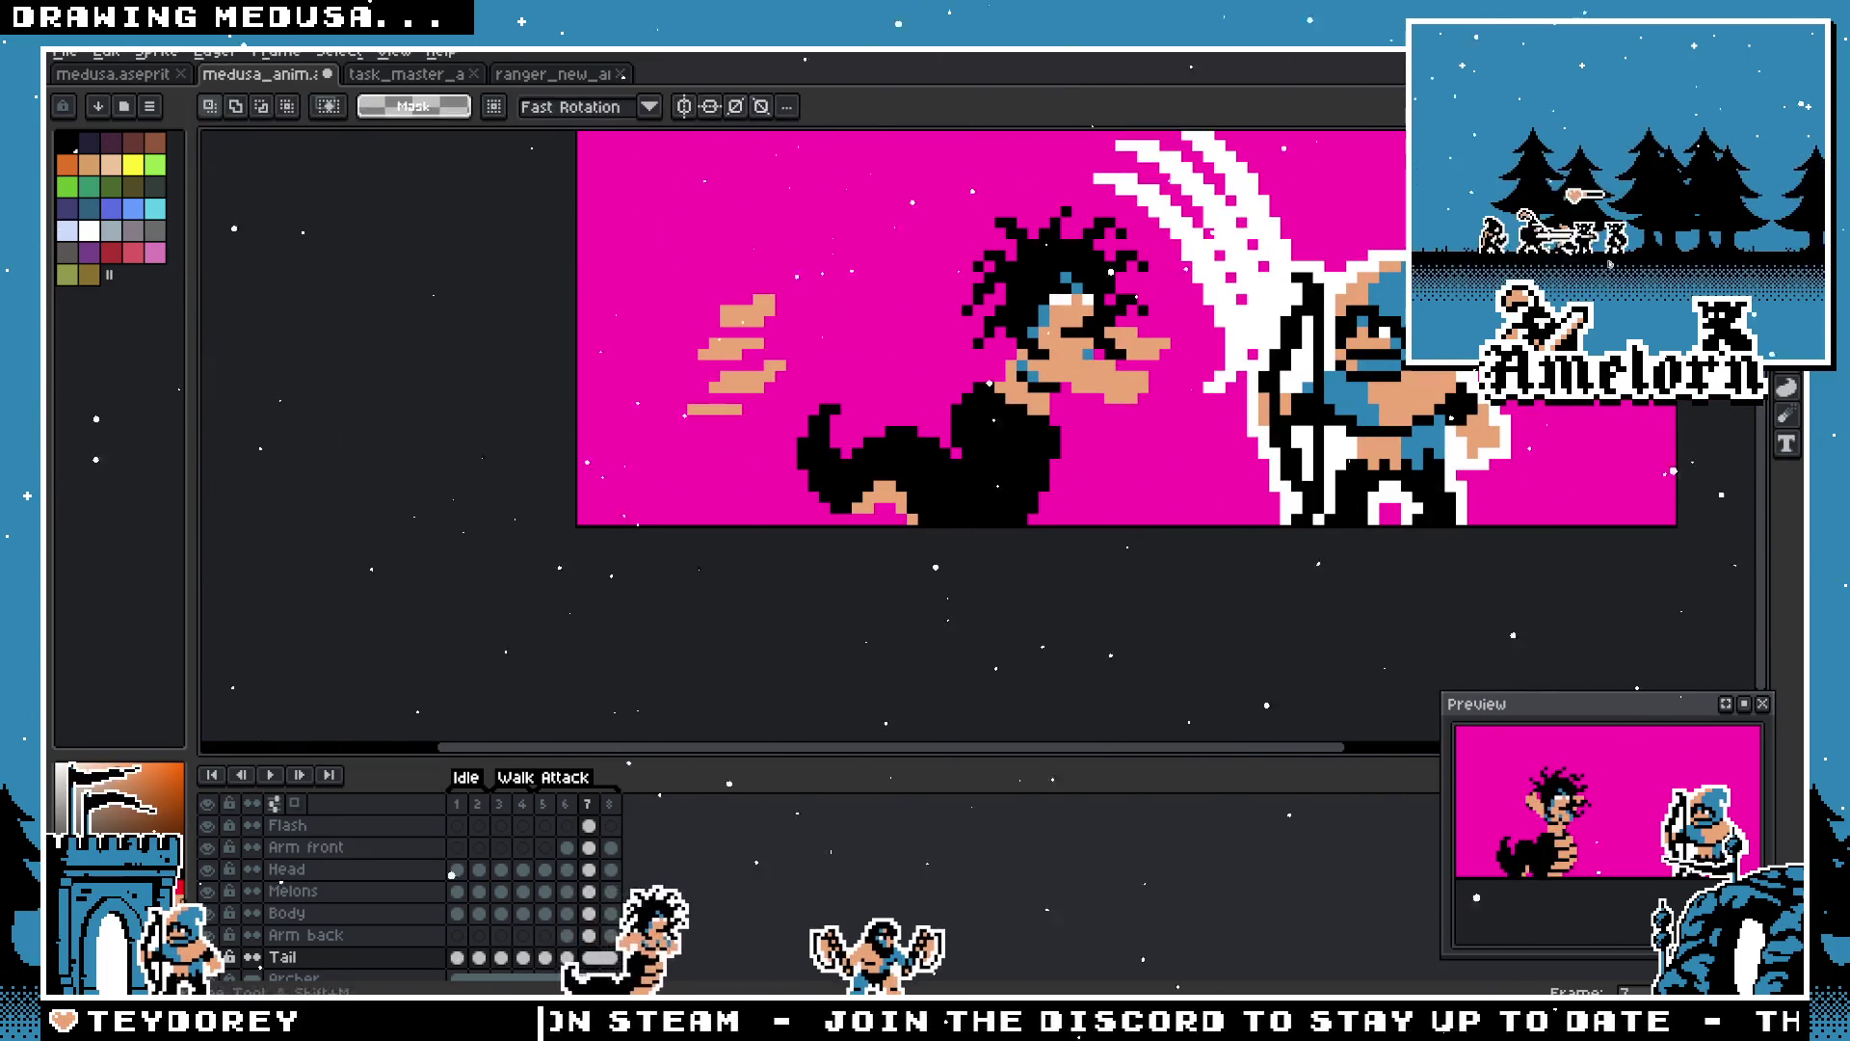
scroll(671, 342, "up", 2)
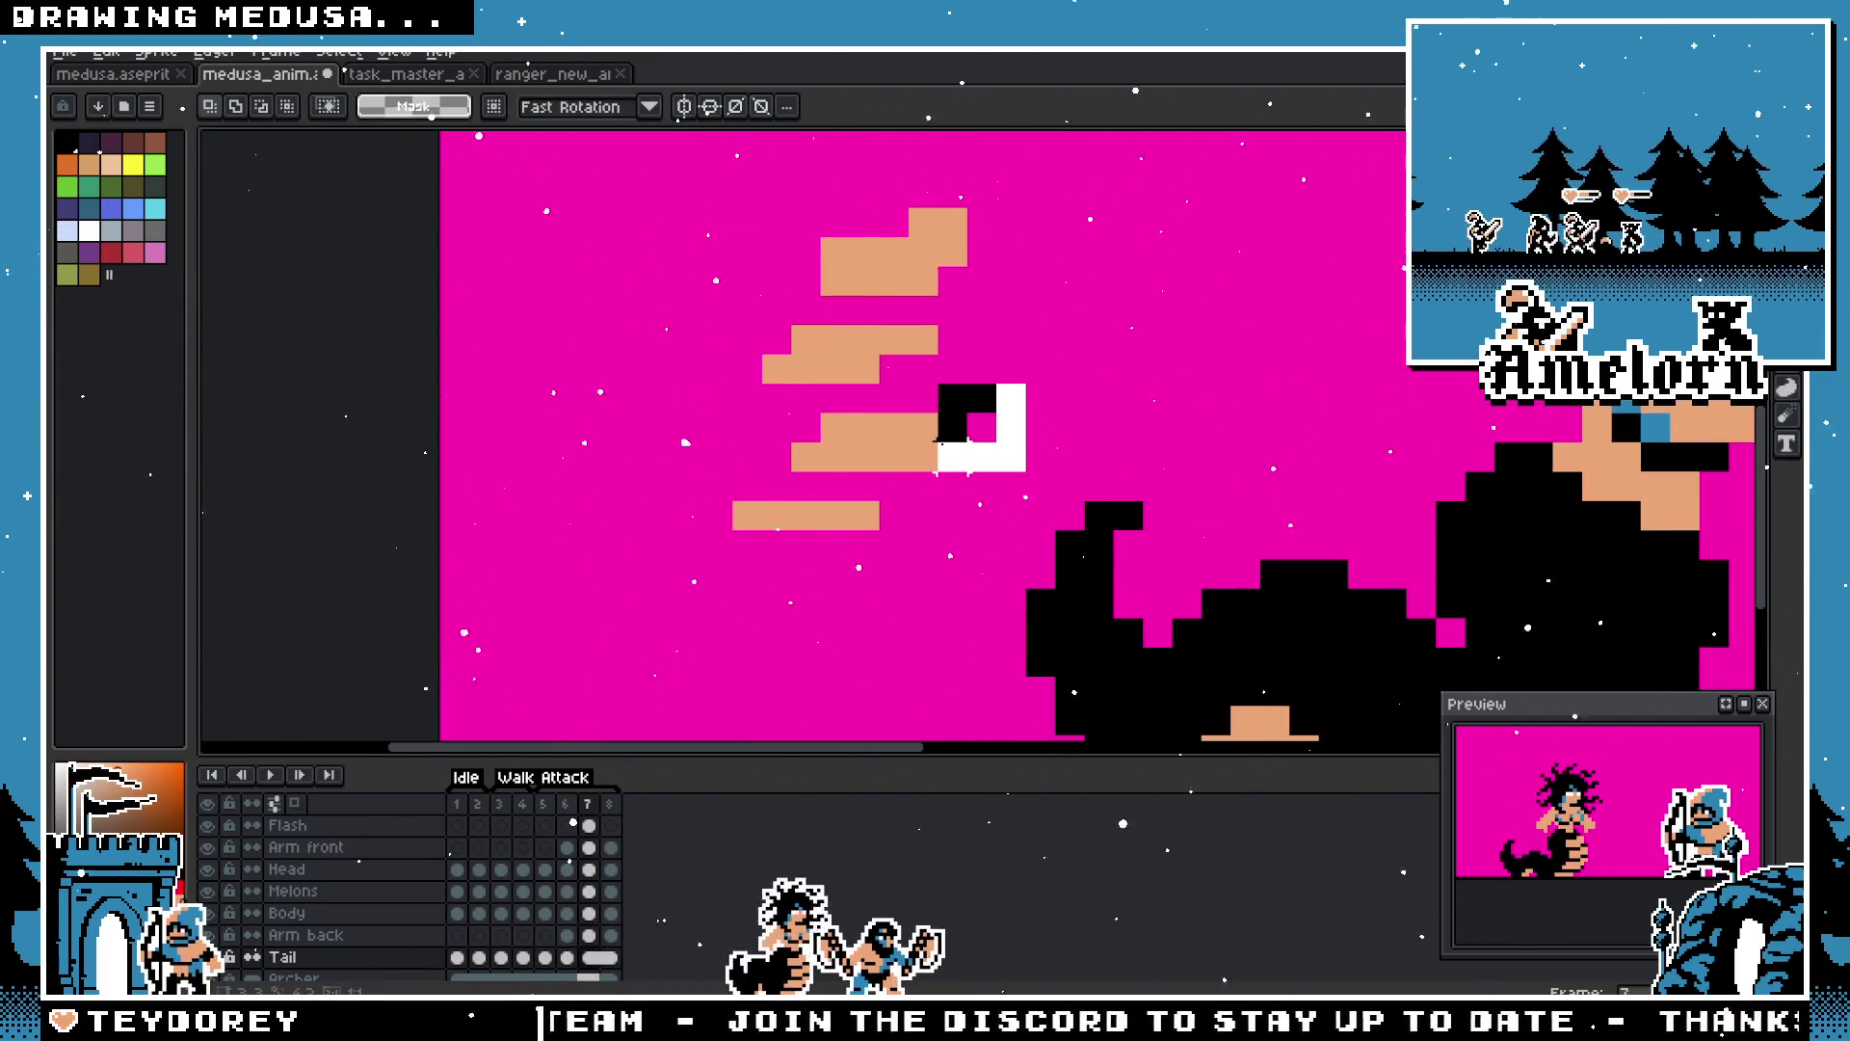
left_click_drag(1001, 379, 699, 476)
mouse_move(887, 446)
left_mouse_down()
mouse_move(822, 446)
mouse_move(818, 463)
mouse_move(834, 446)
left_mouse_up()
key("Return")
Step: Marquee-select the bottom flash streak, then all four flash streaks together
scroll(967, 434, "up", 3)
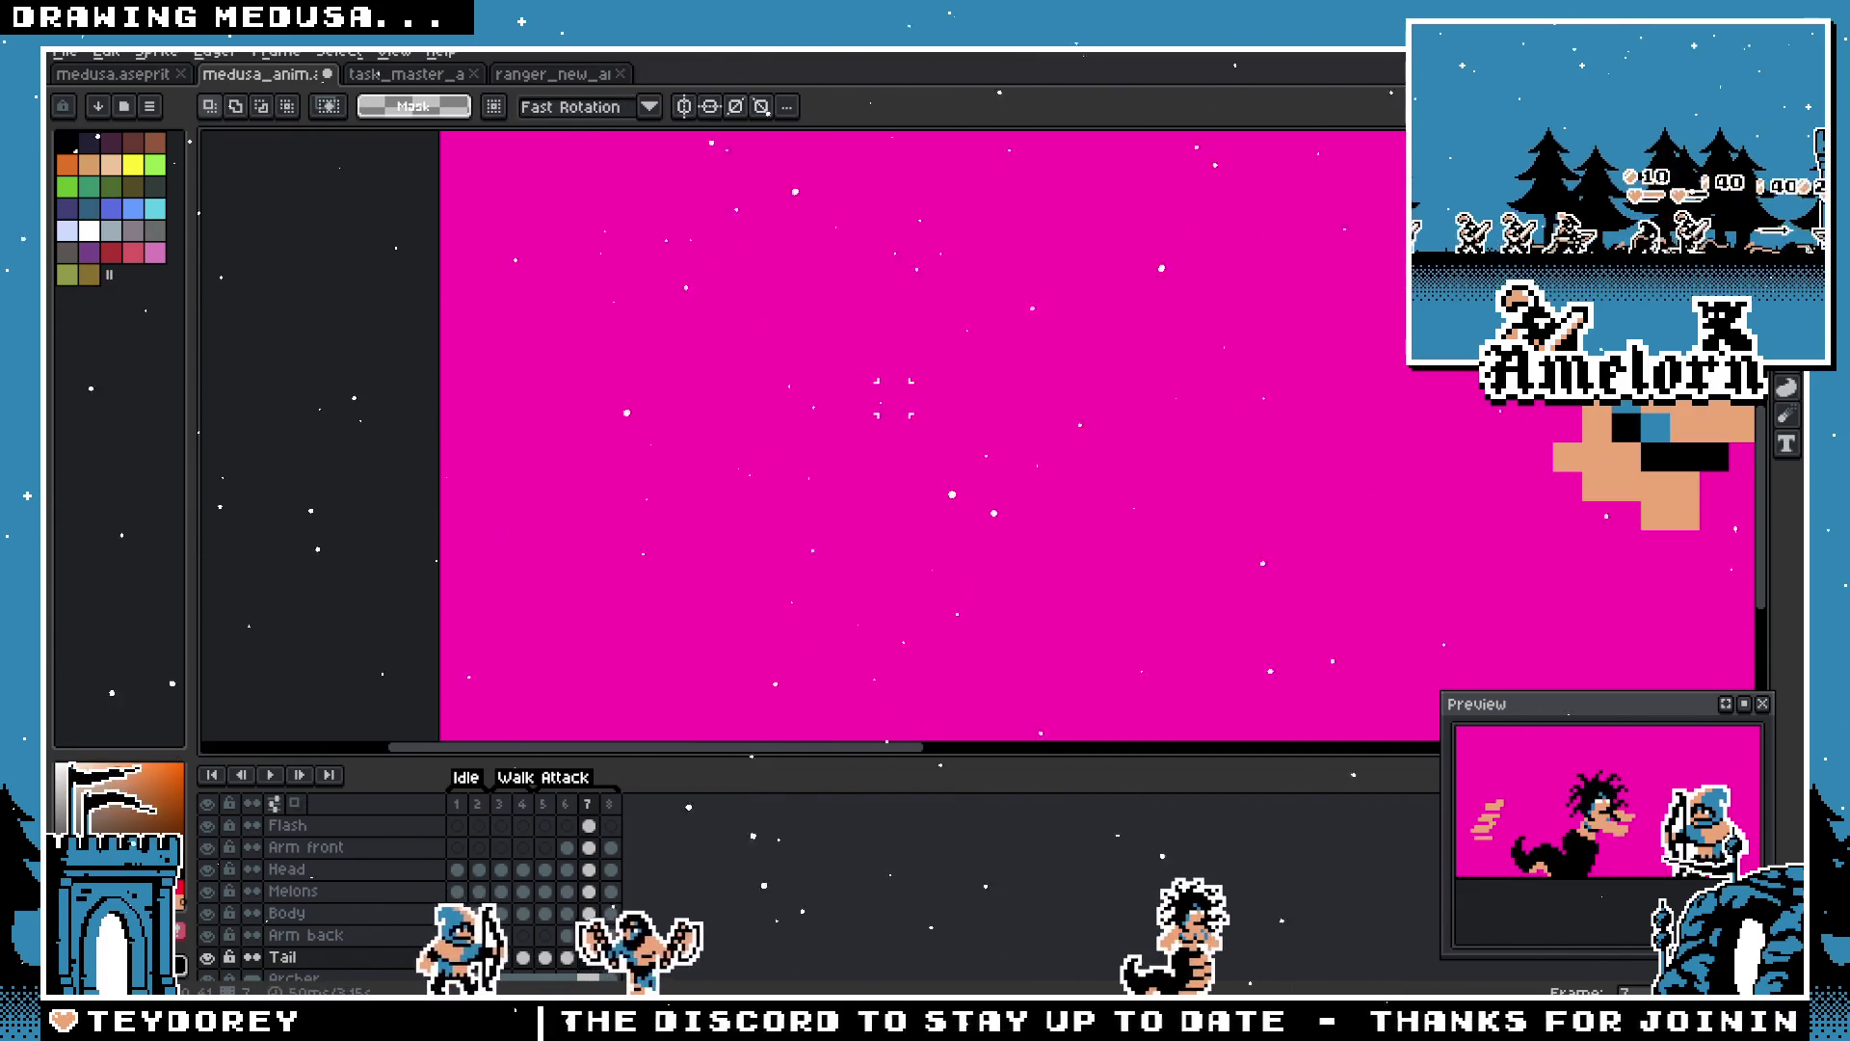
scroll(952, 427, "down", 3)
key("b")
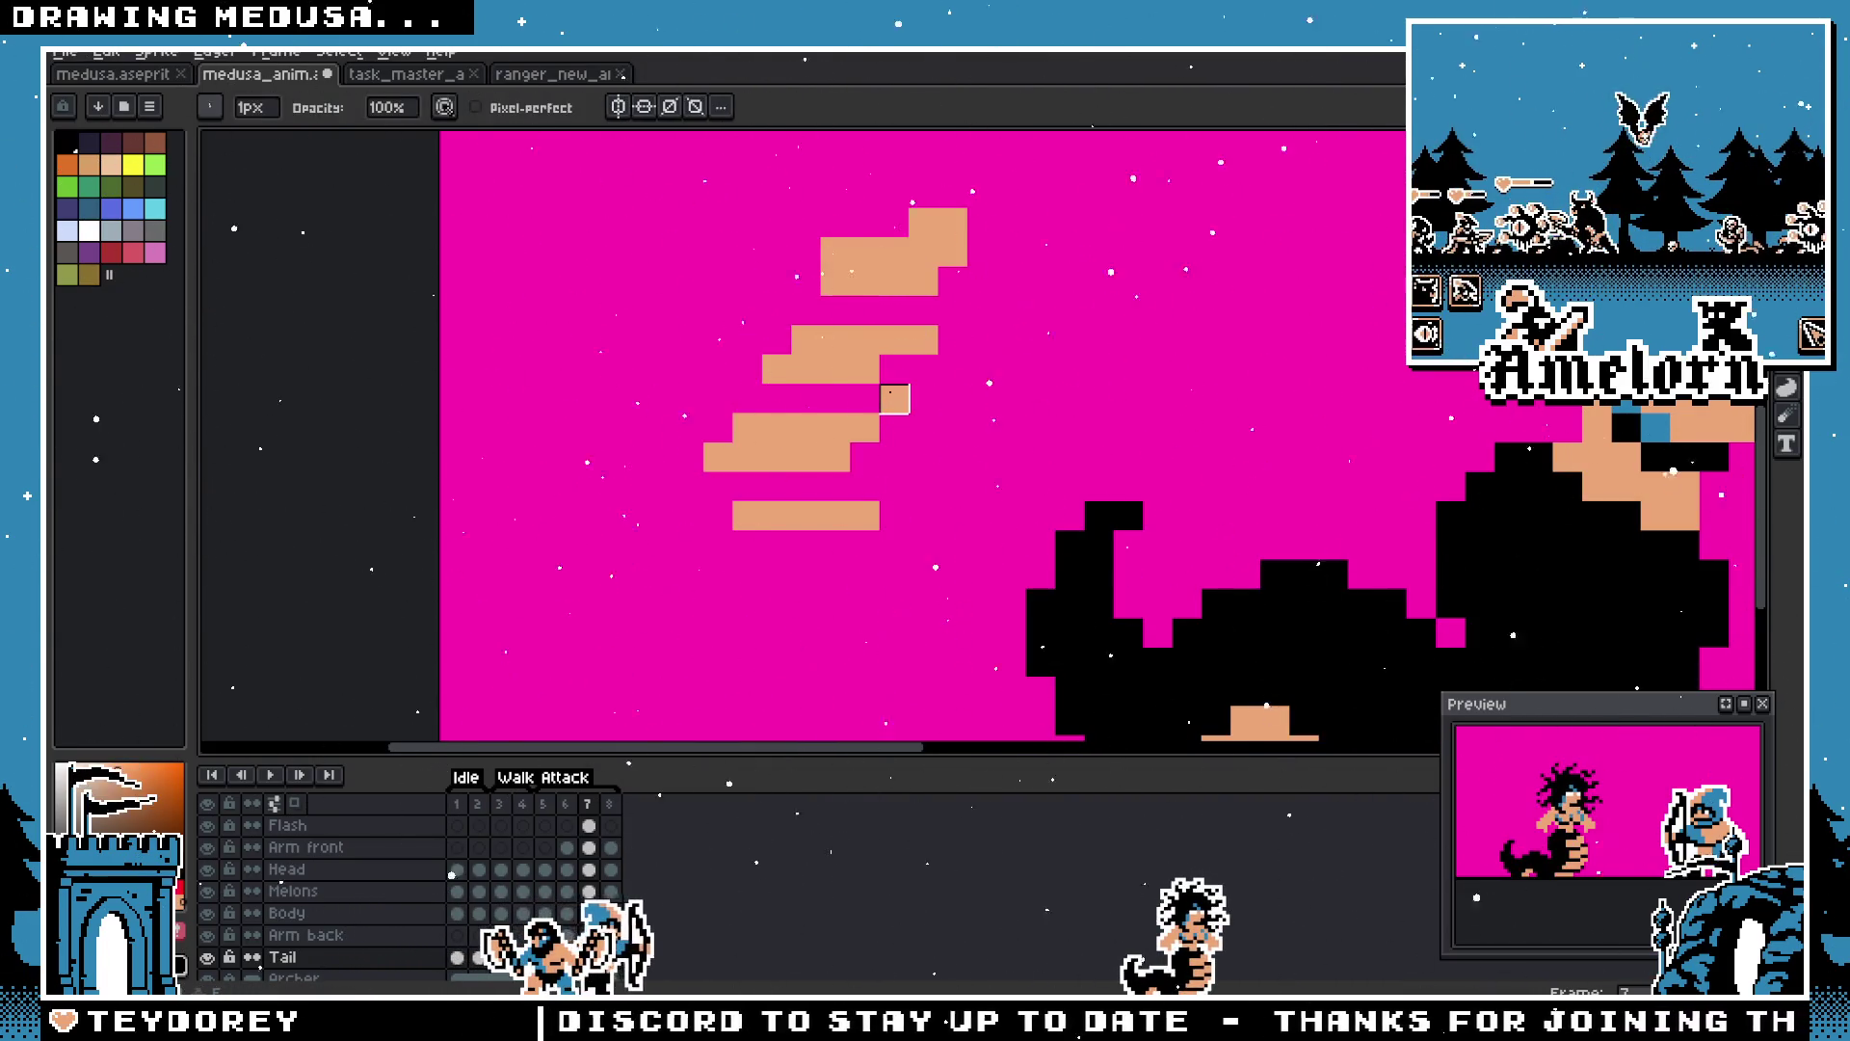
scroll(894, 398, "down", 4)
scroll(959, 471, "up", 3)
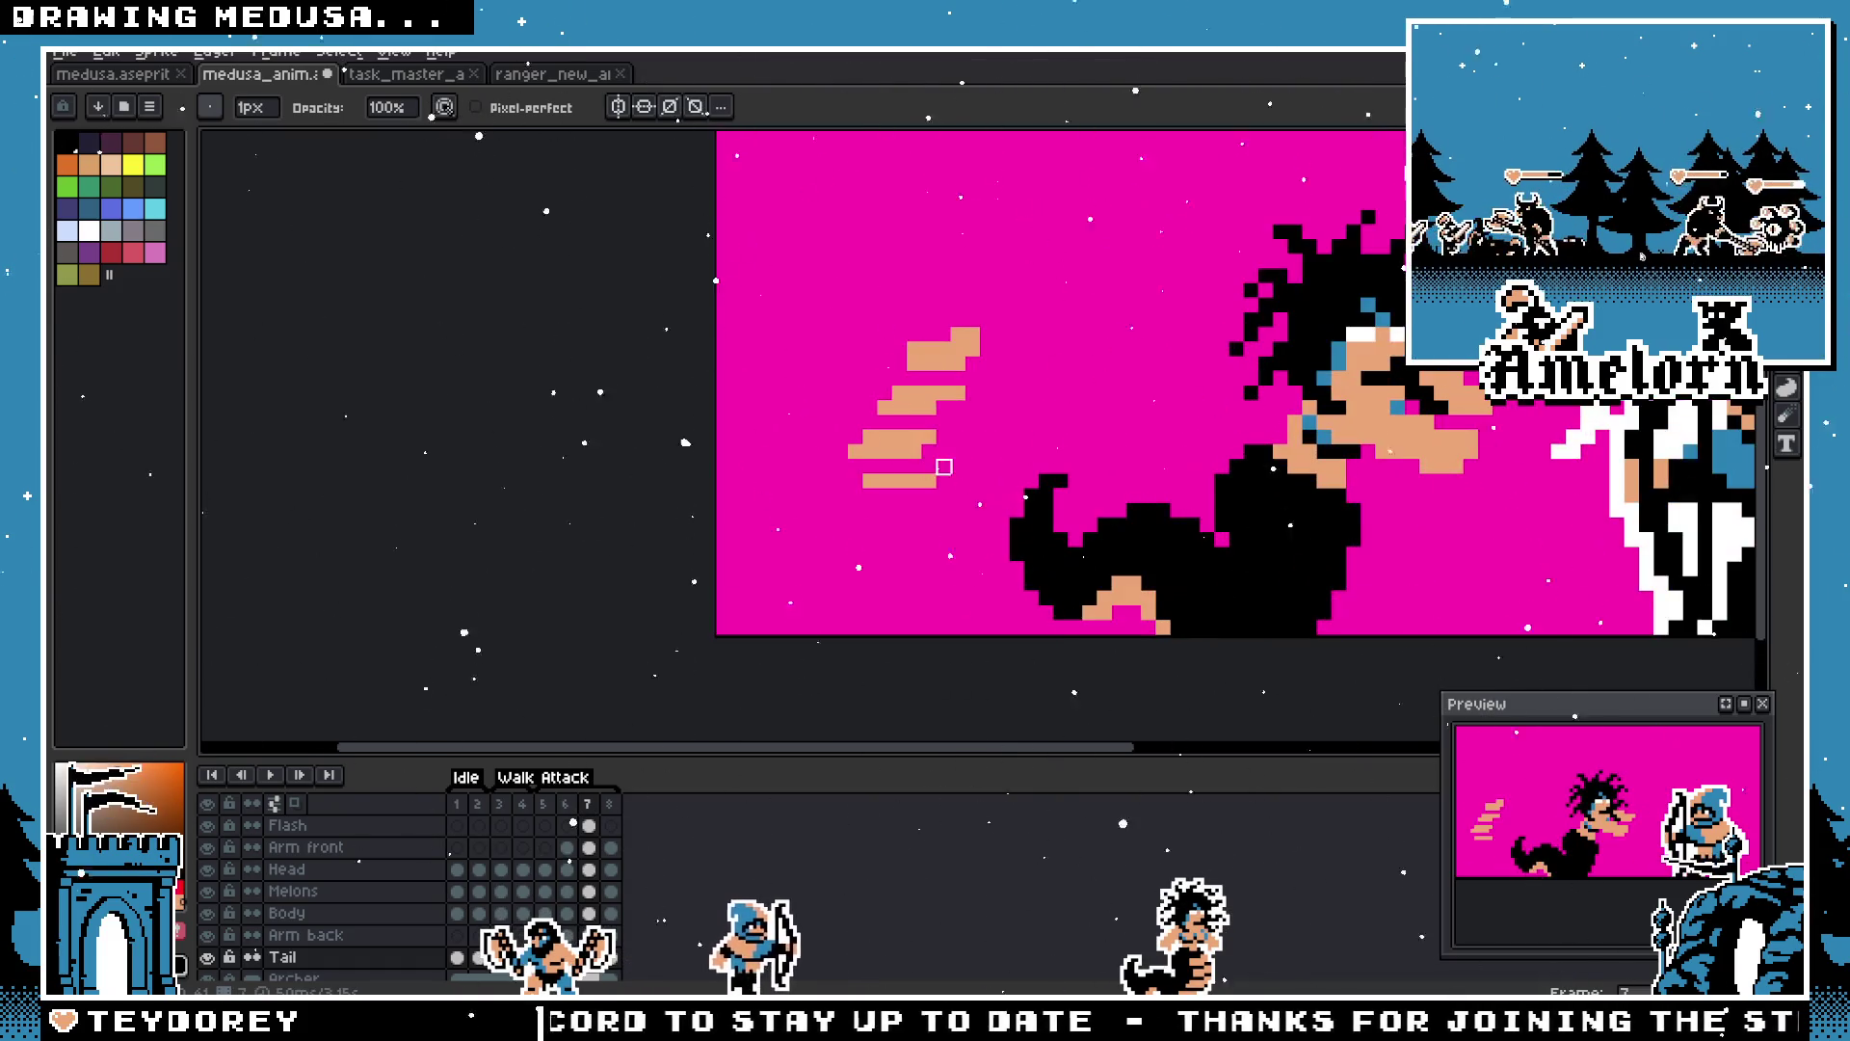
key("m")
scroll(927, 433, "up", 2)
left_click_drag(950, 480, 706, 578)
scroll(985, 400, "down", 3)
left_click_drag(1039, 295, 857, 500)
scroll(962, 335, "up", 2)
Step: After trying pencil and eraser, reselect the four flash streaks with the rectangular marquee
key("b")
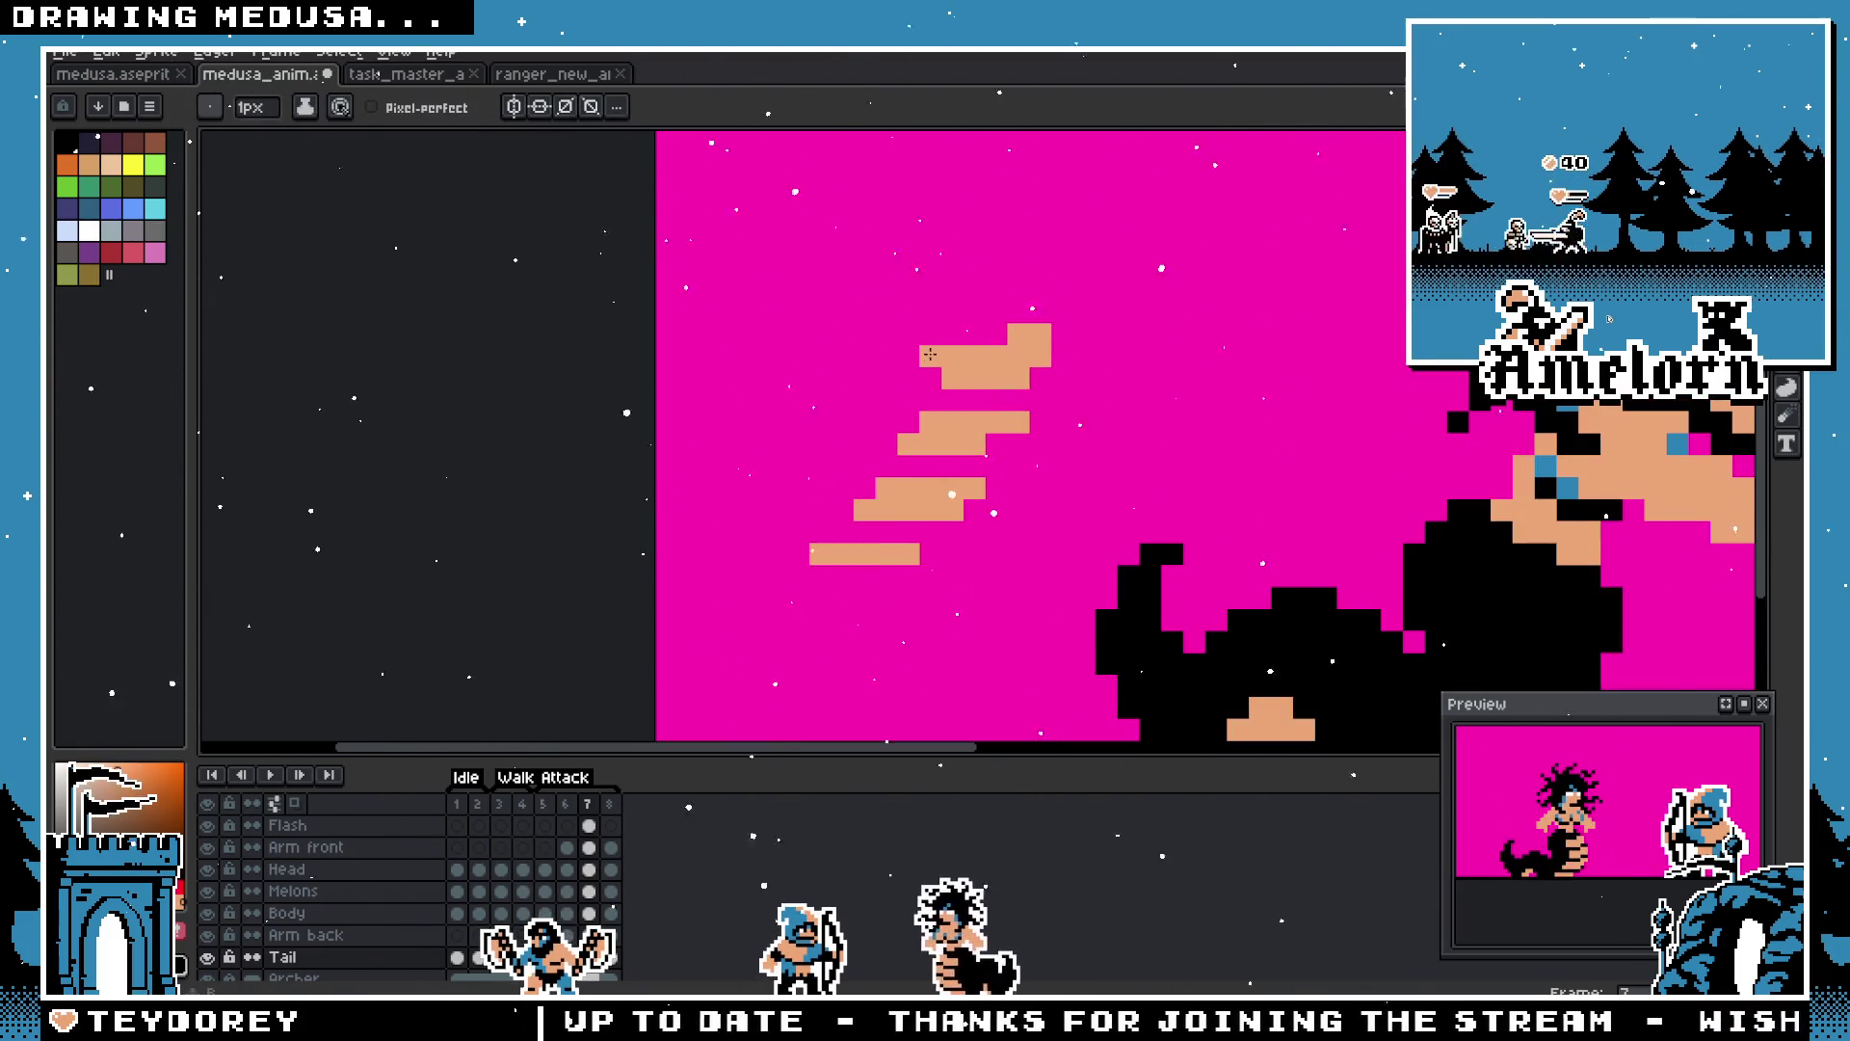
scroll(927, 367, "down", 3)
scroll(867, 453, "up", 3)
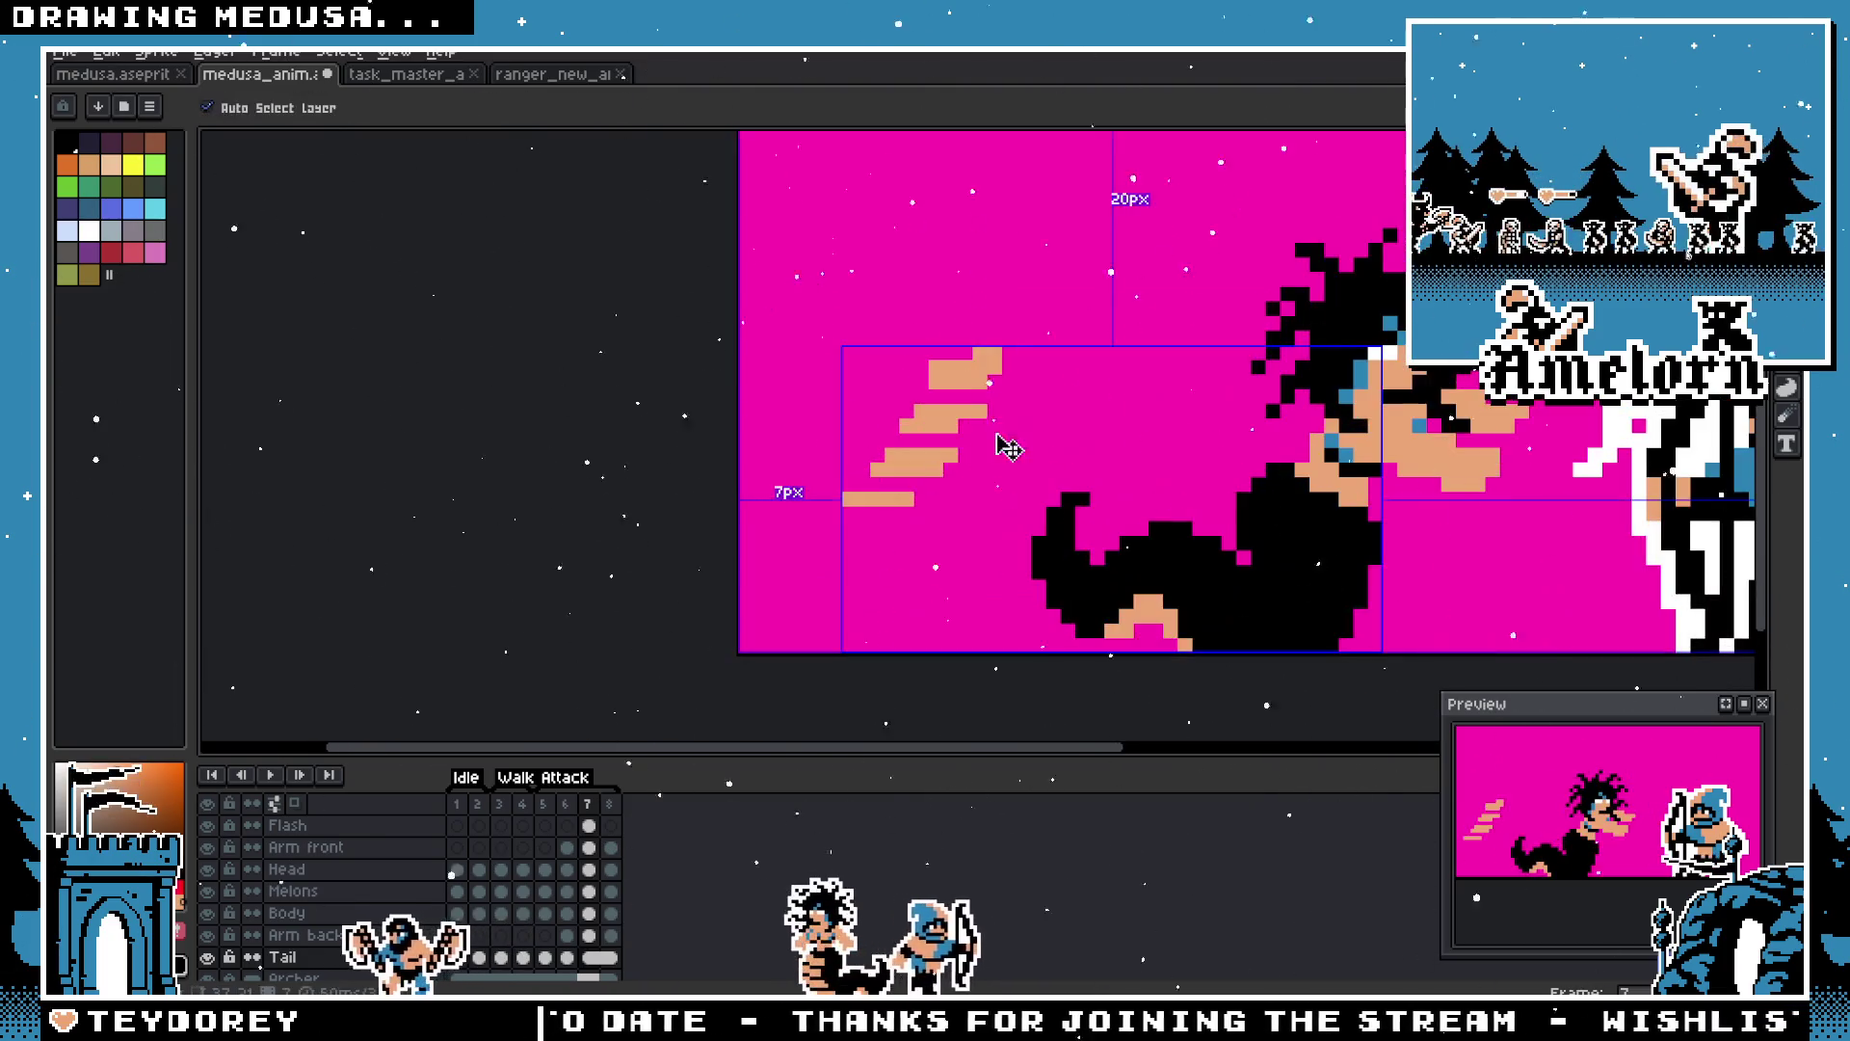
key("e")
scroll(836, 431, "down", 2)
scroll(836, 431, "up", 1)
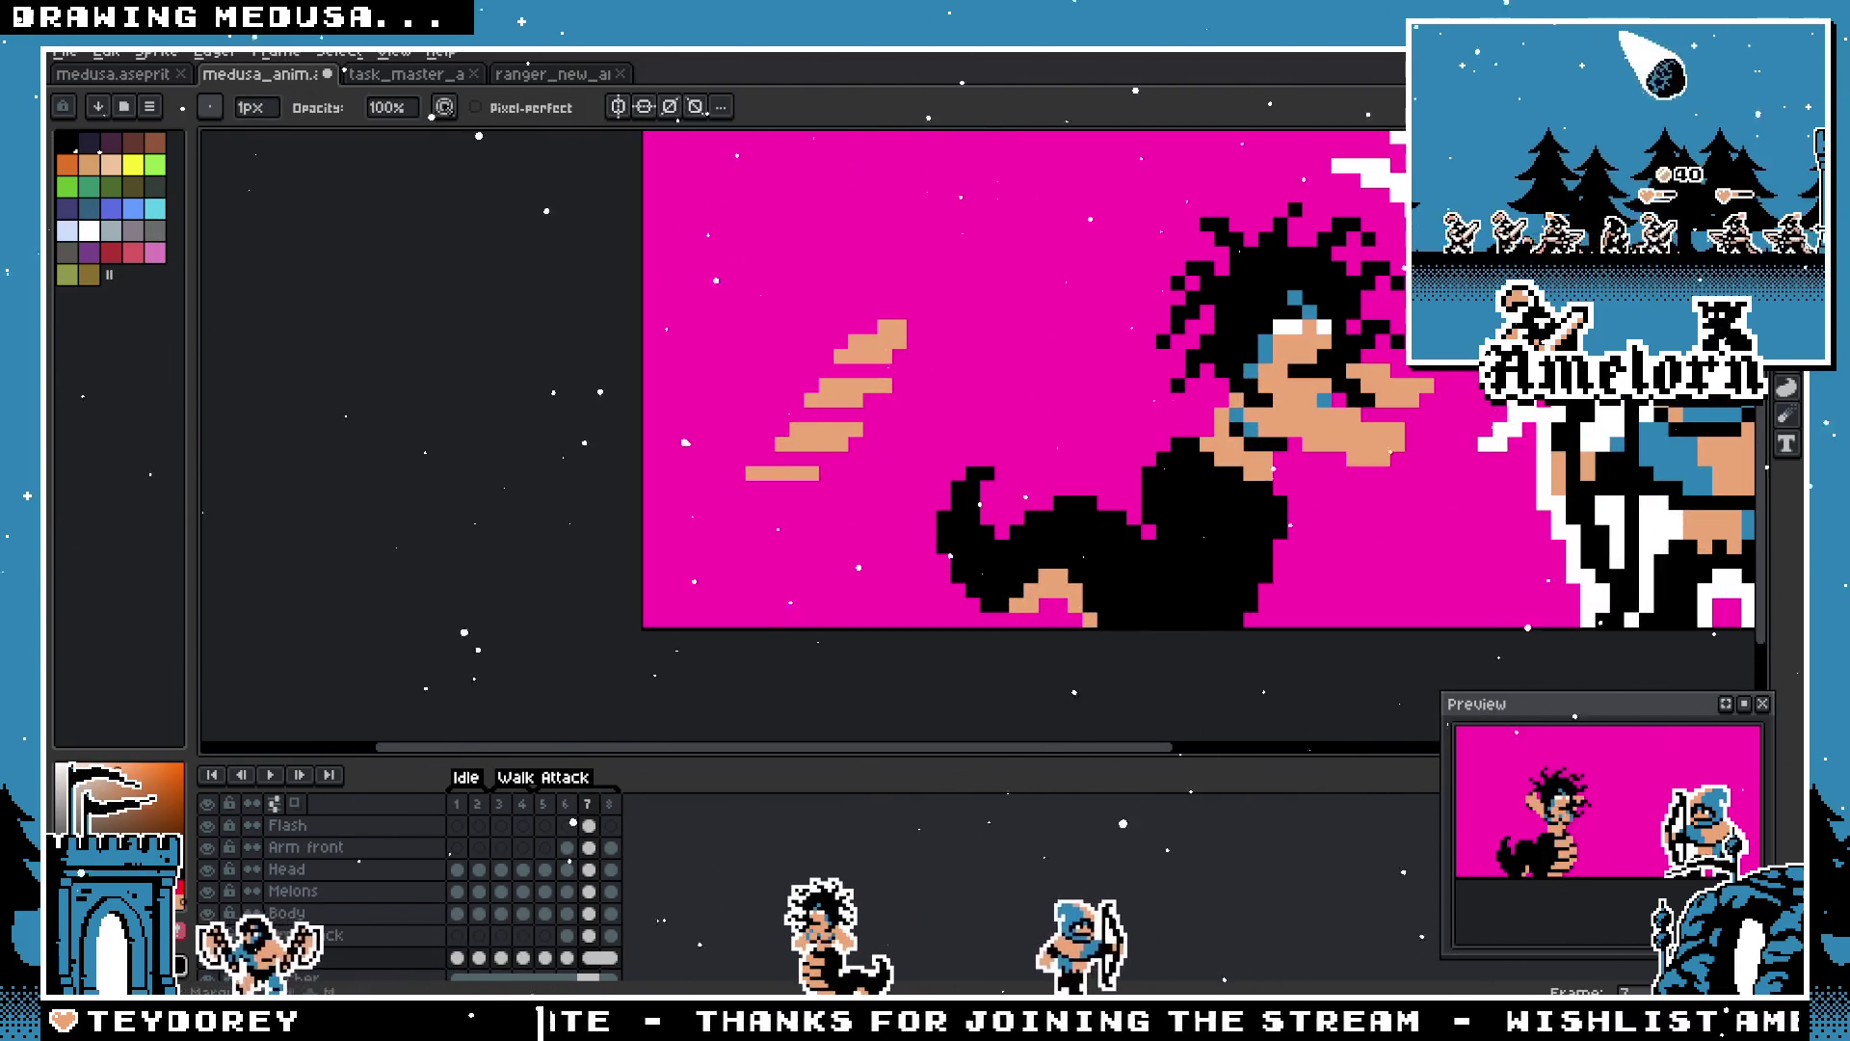
key("m")
scroll(927, 342, "up", 1)
left_click_drag(950, 255, 661, 573)
Step: Try moving the flash streaks onto Medusa's body, then undo the moves and deselect
mouse_move(496, 358)
left_mouse_down()
mouse_move(1069, 627)
mouse_move(995, 493)
mouse_move(992, 507)
mouse_move(996, 466)
mouse_move(472, 277)
left_mouse_up()
key("ctrl+z")
key("ctrl+z")
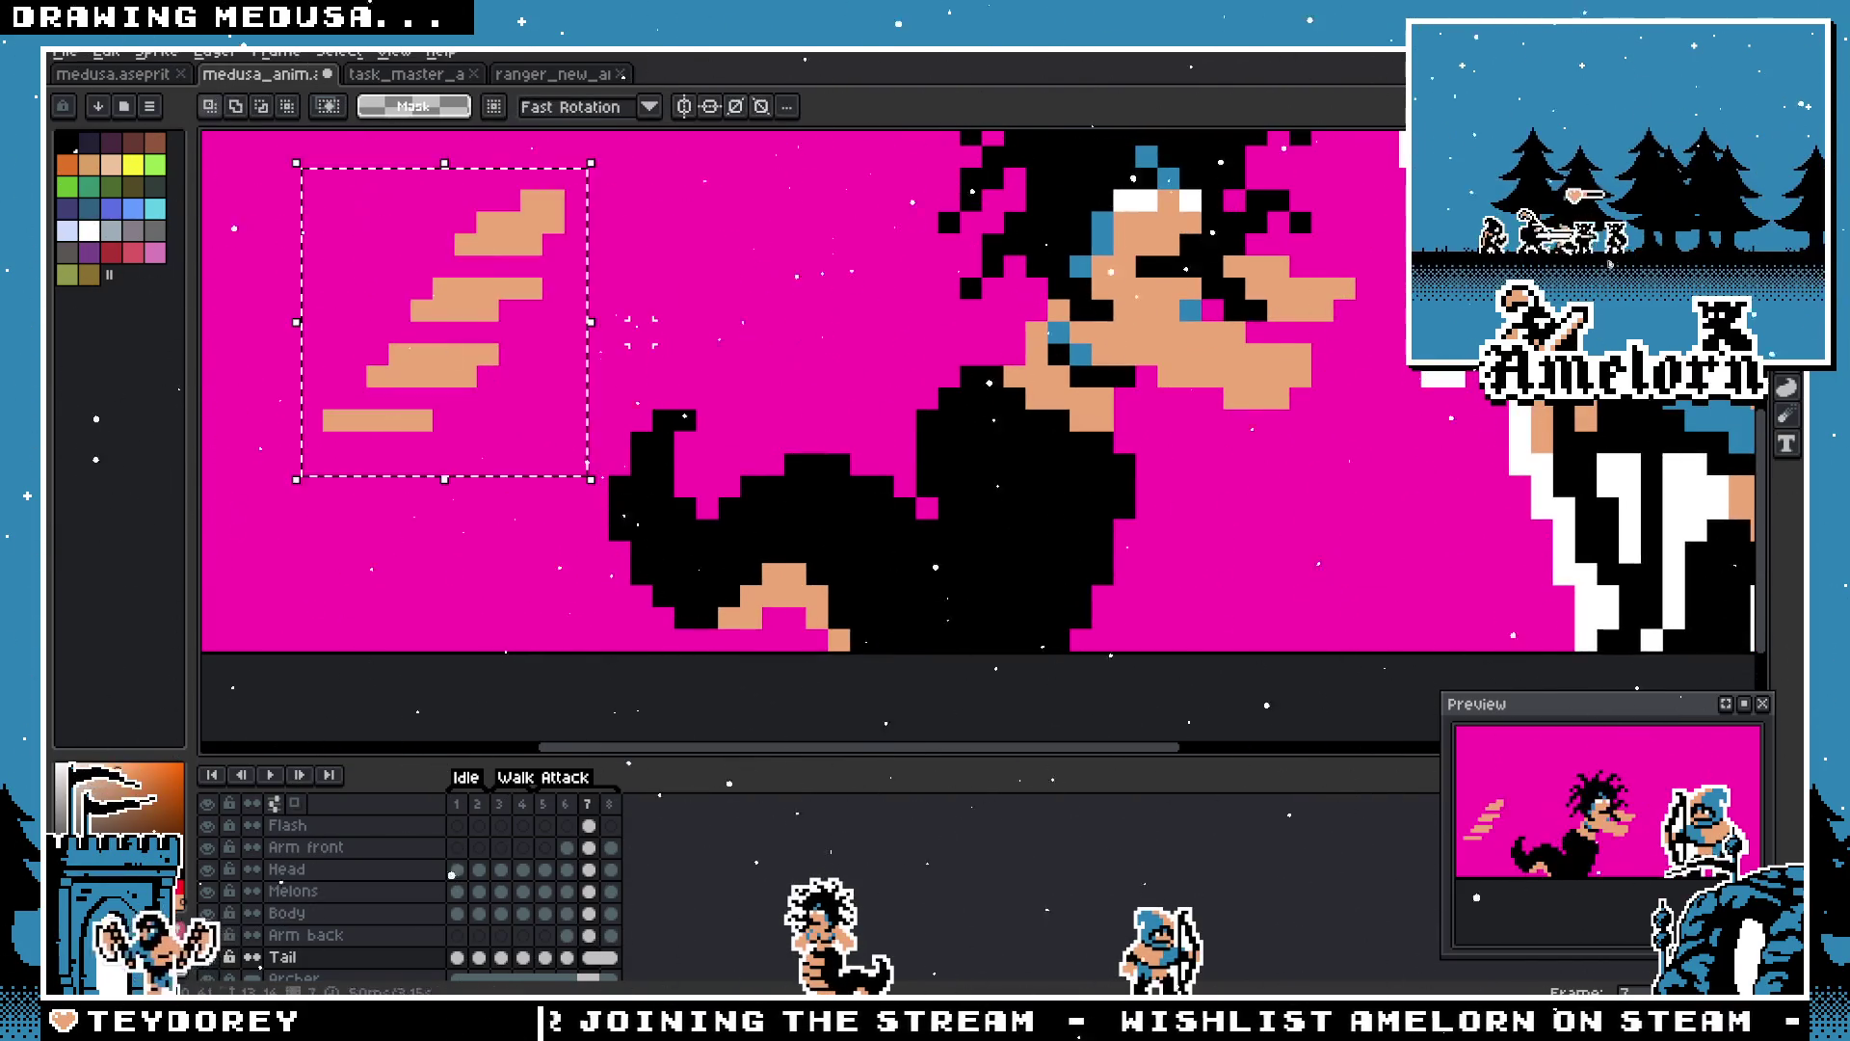
key("ctrl+z")
key("ctrl+z")
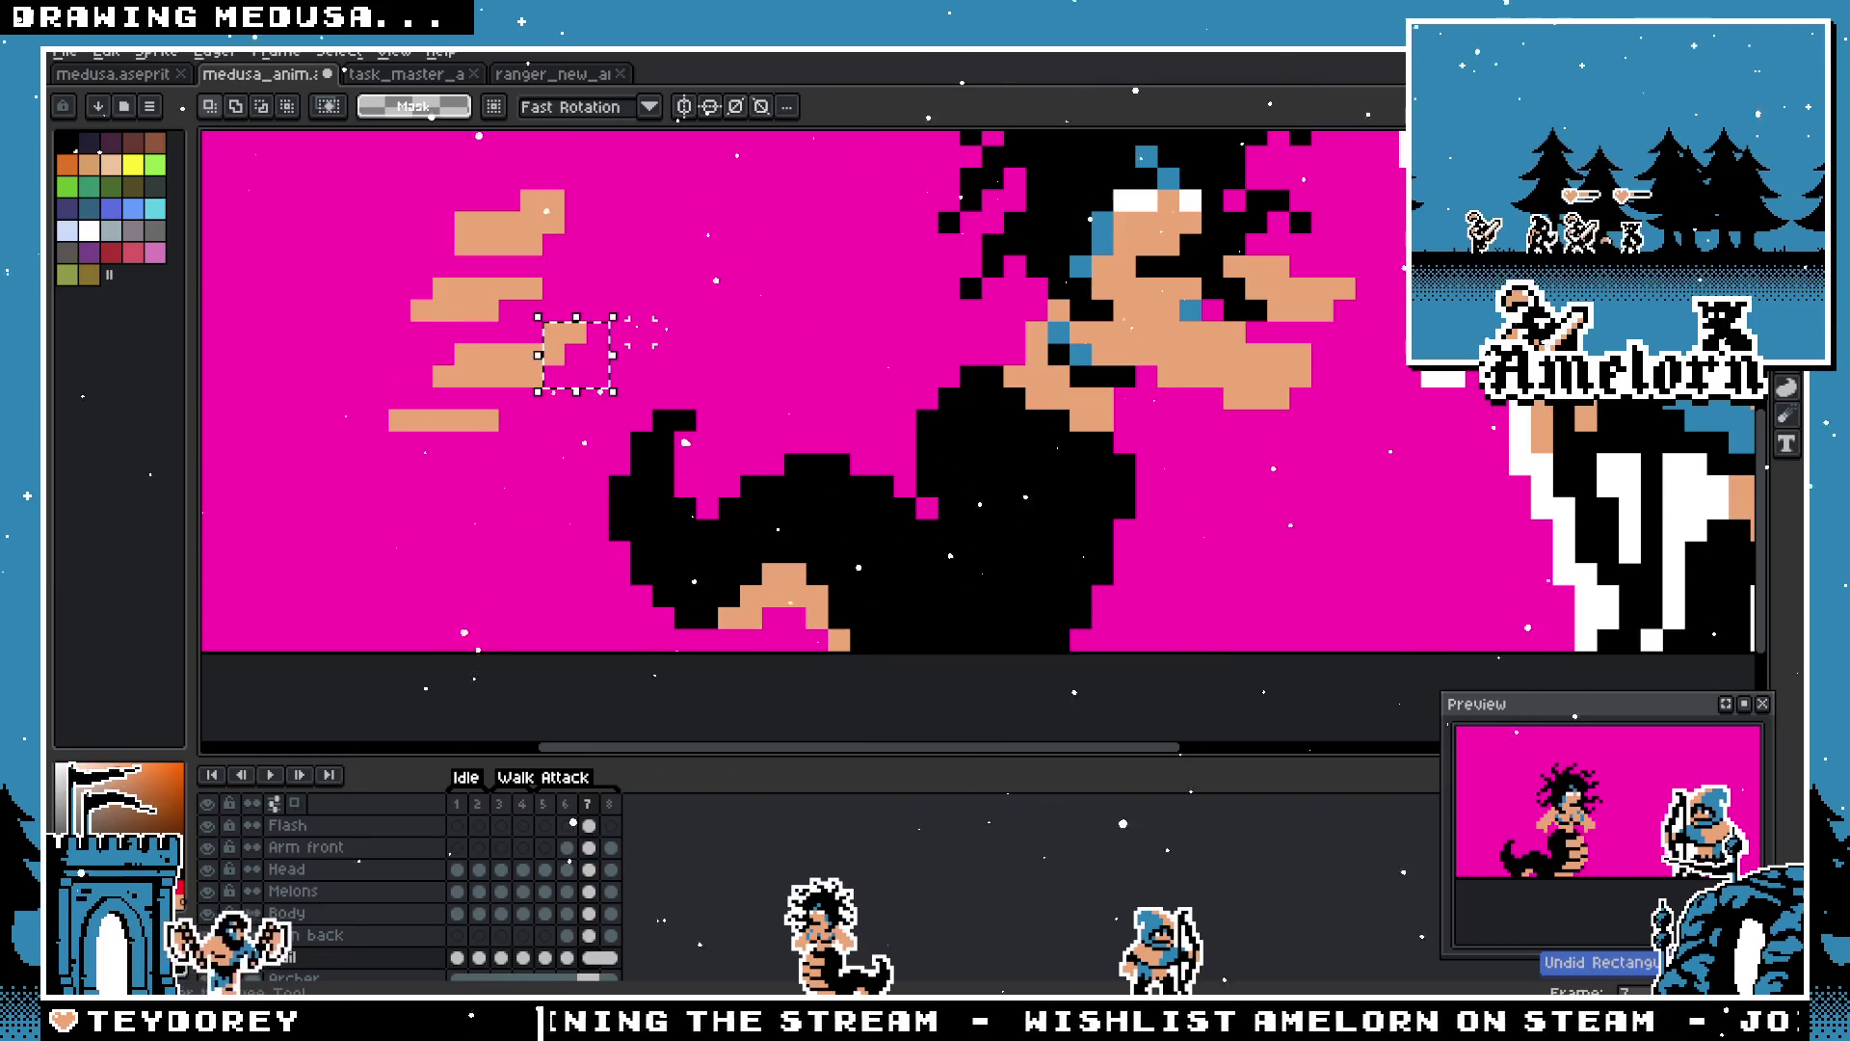
key("ctrl+z")
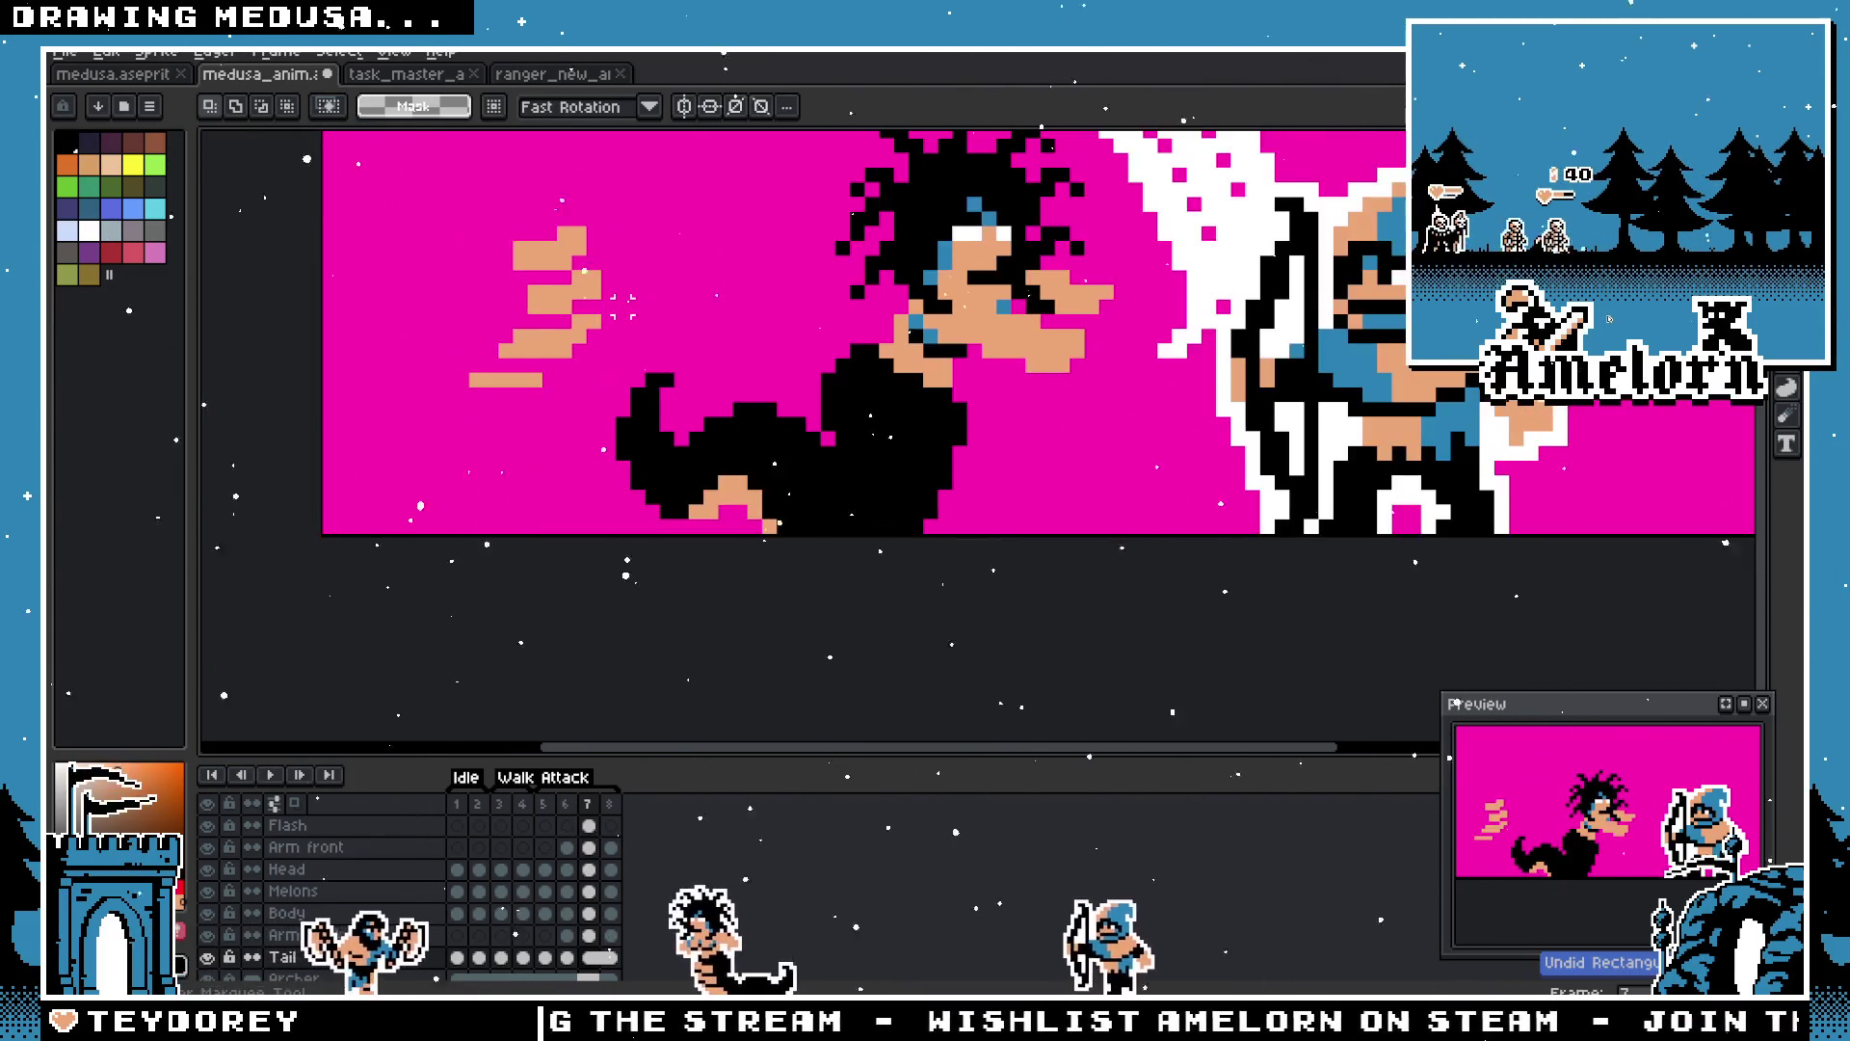
key("ctrl+z")
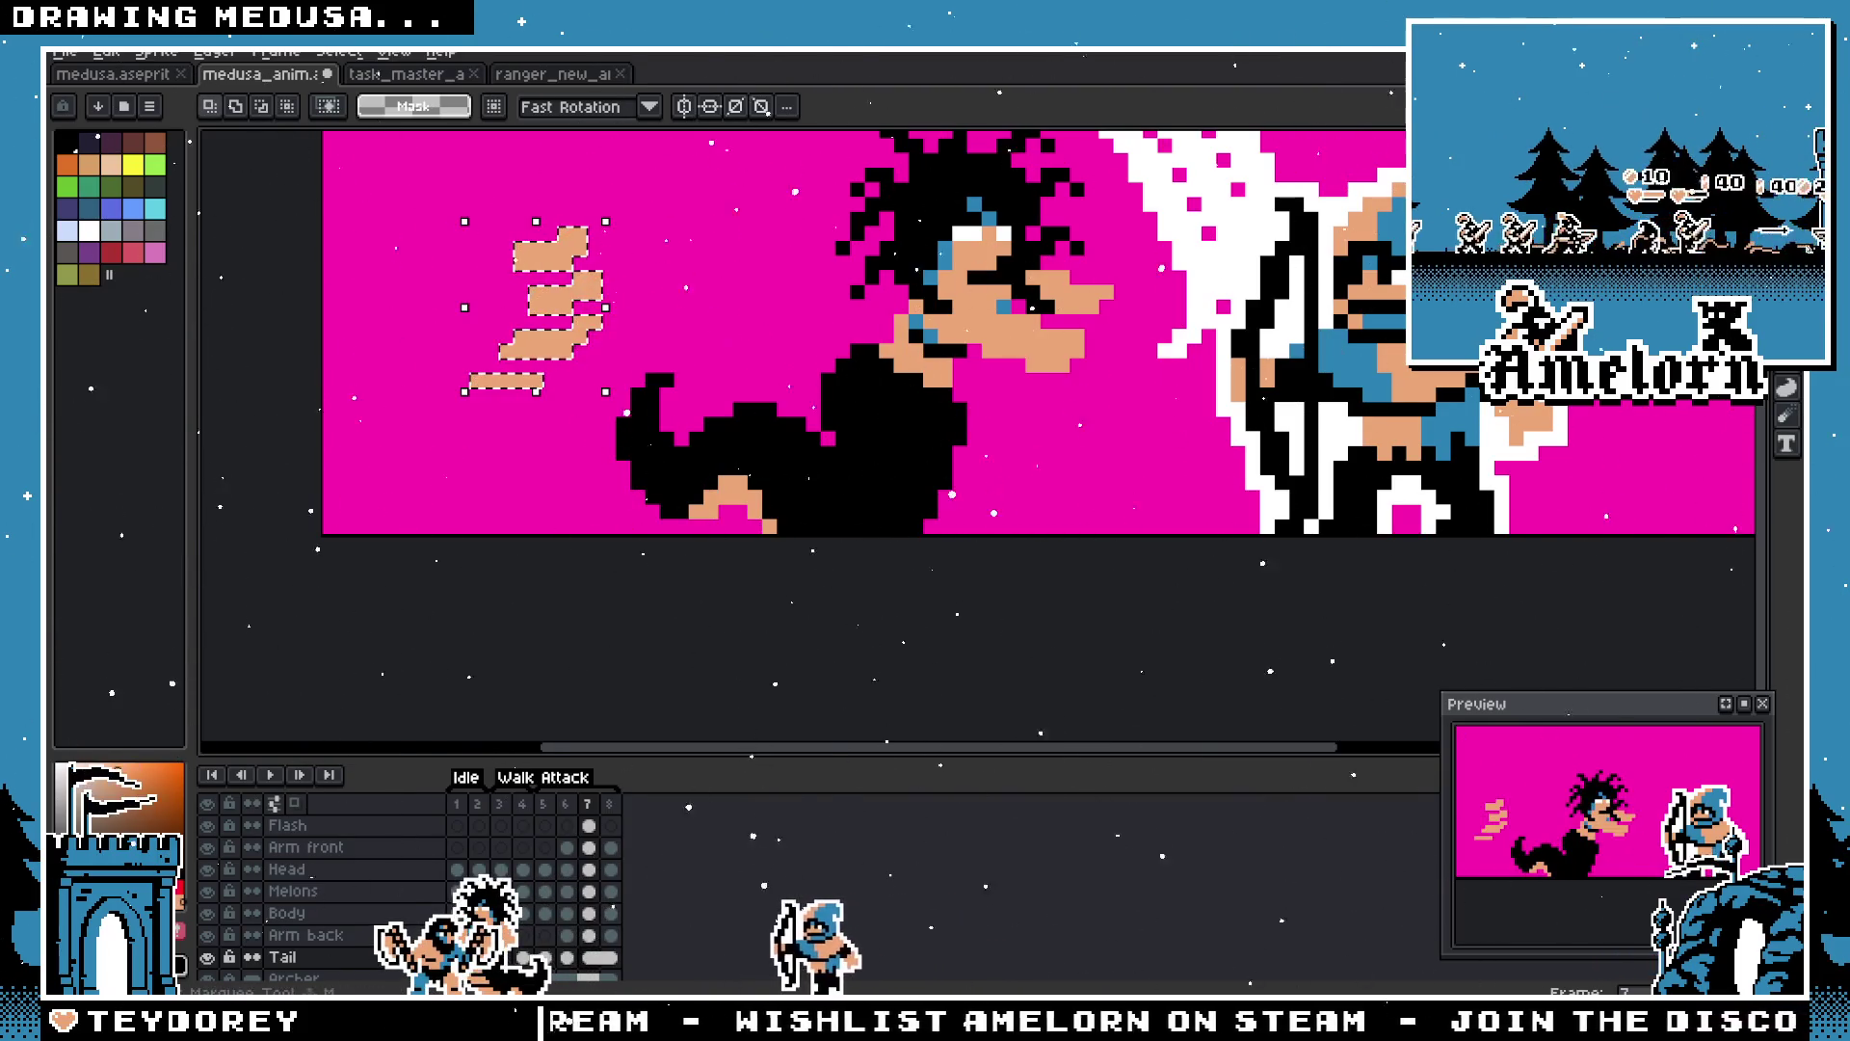
key("ctrl+d")
Step: Nudge the flash shape up, then right and down, and move the lower piece left and up
scroll(1041, 332, "down", 2)
scroll(1041, 332, "up", 2)
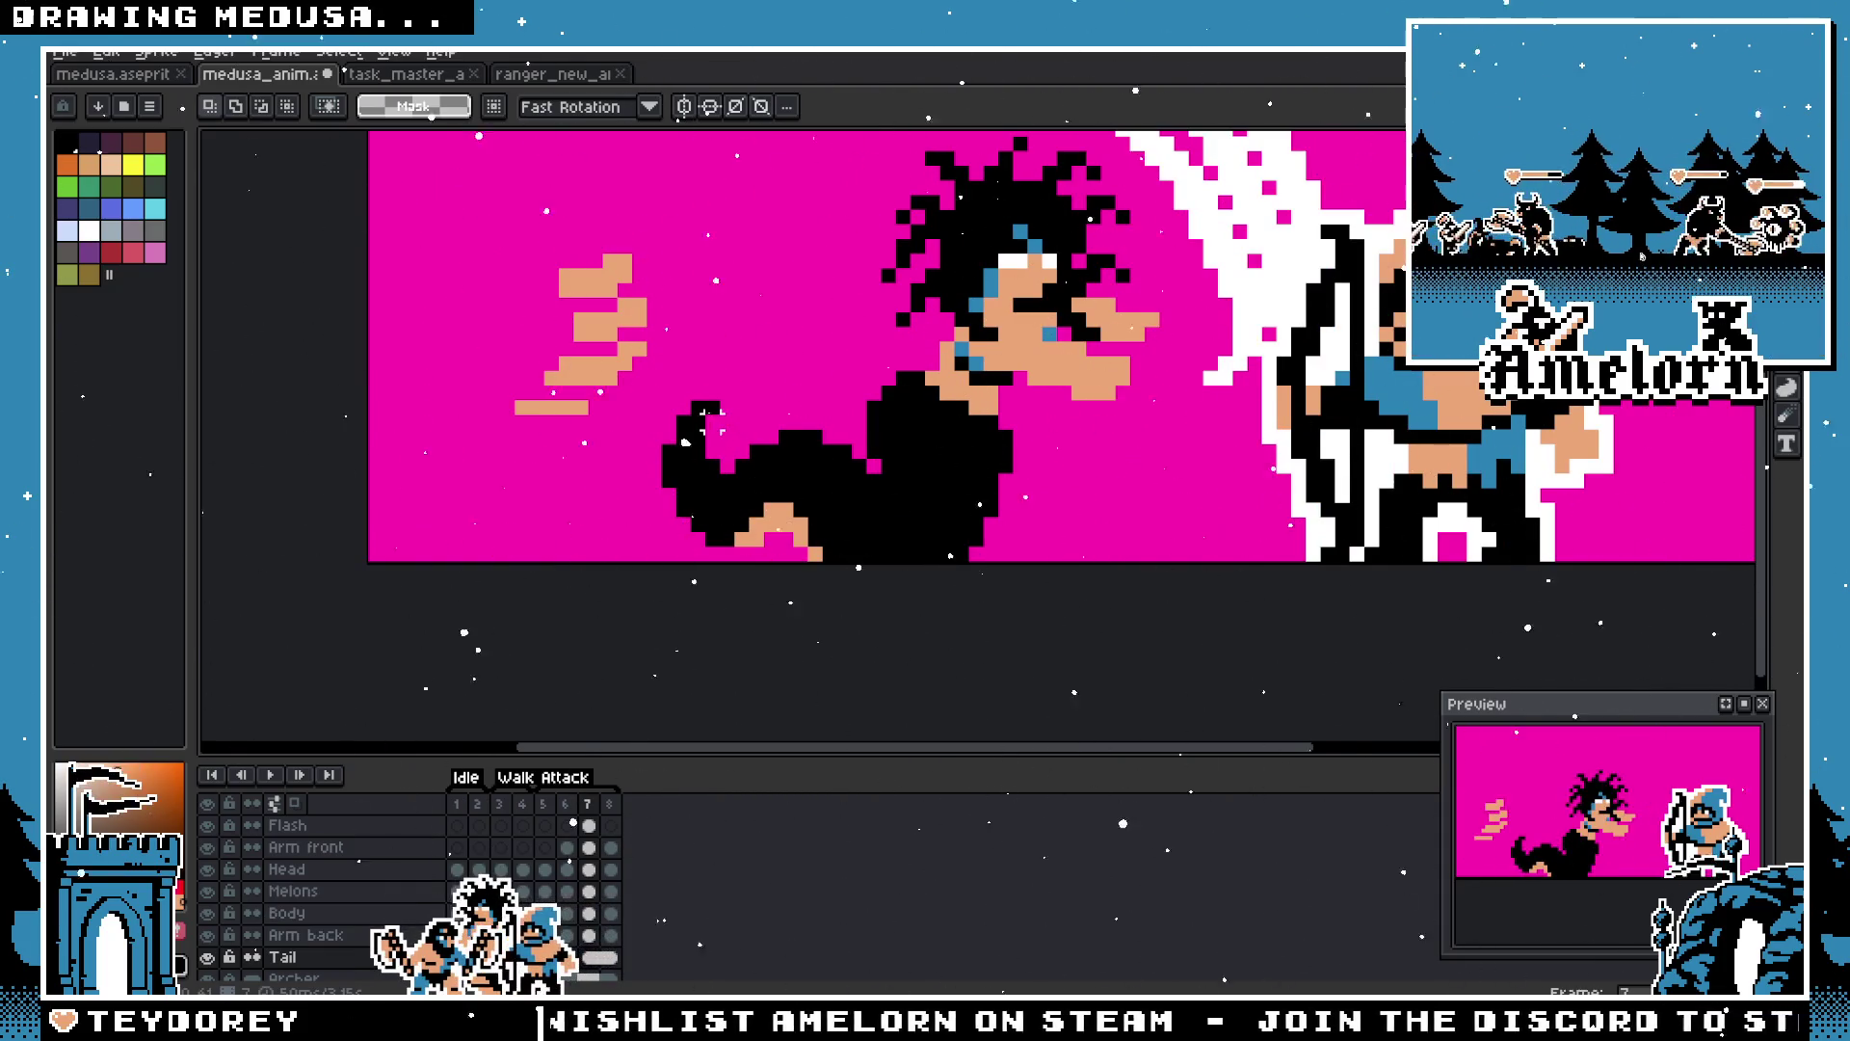
scroll(644, 289, "up", 1)
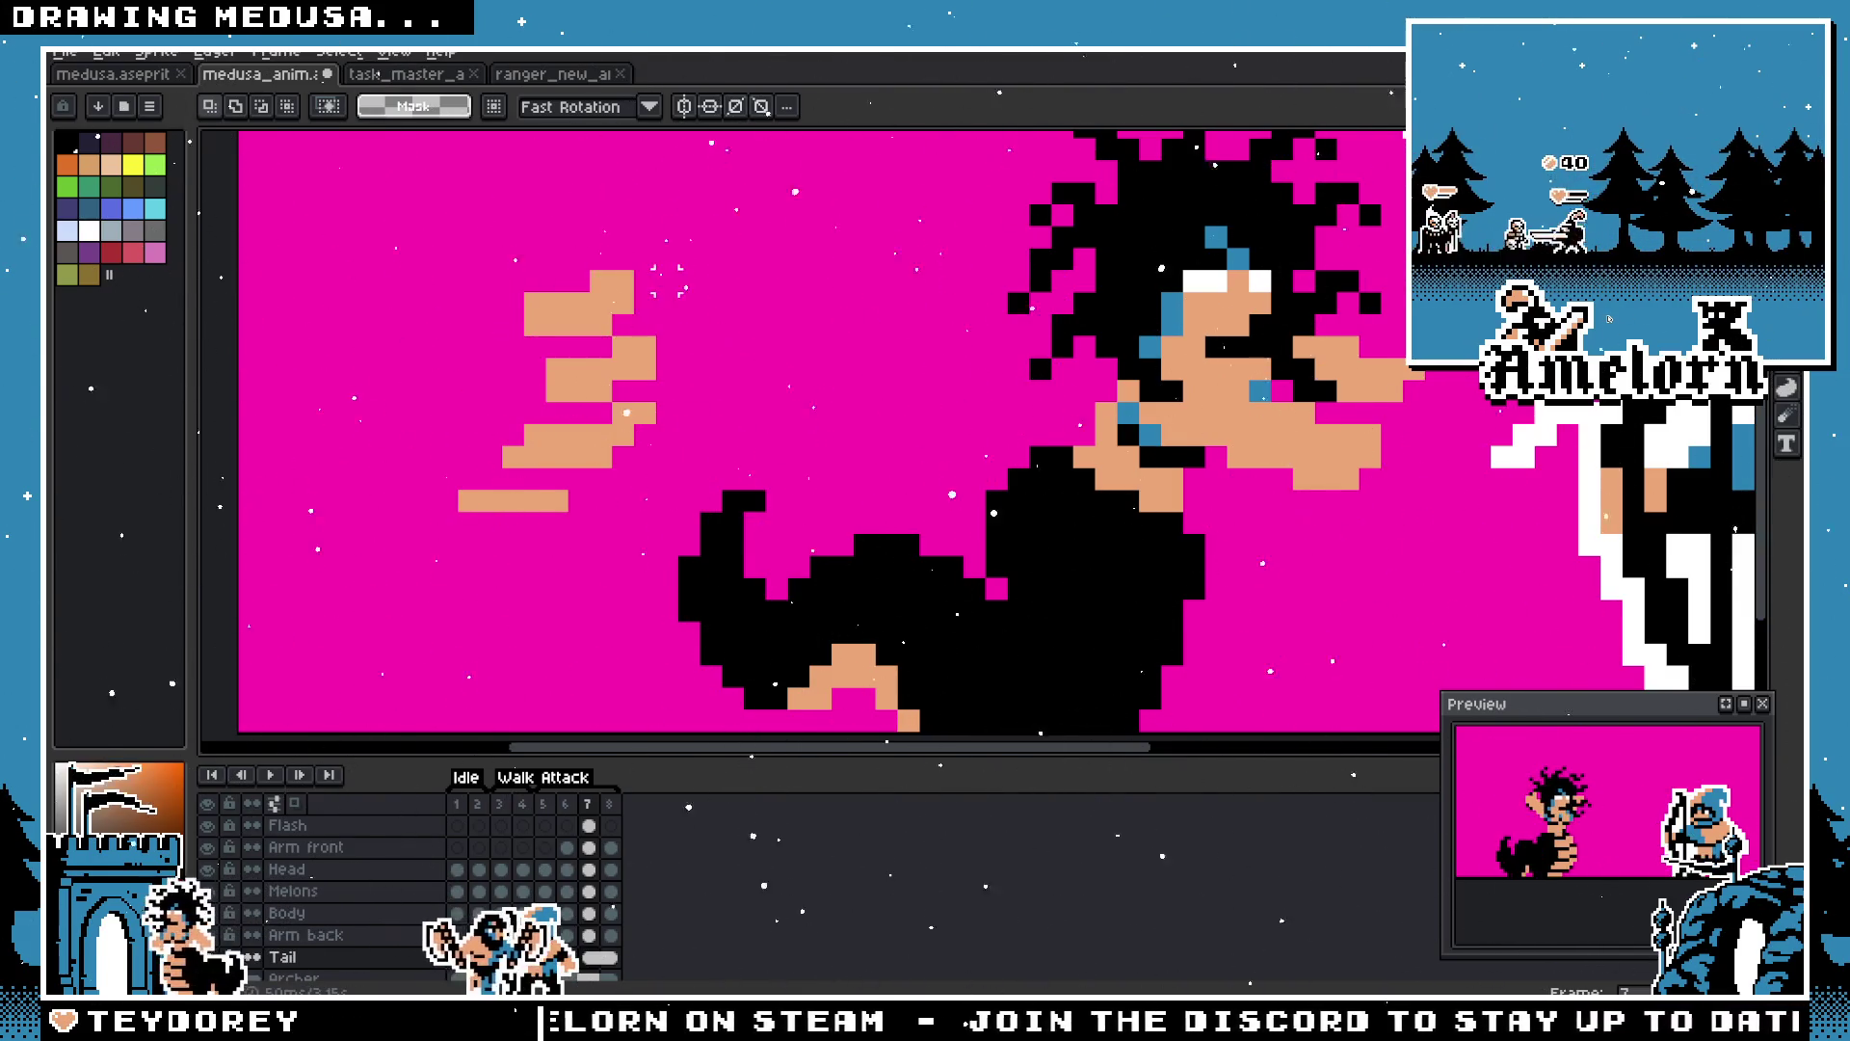
key("Up")
key("Up")
left_click_drag(616, 286, 624, 369)
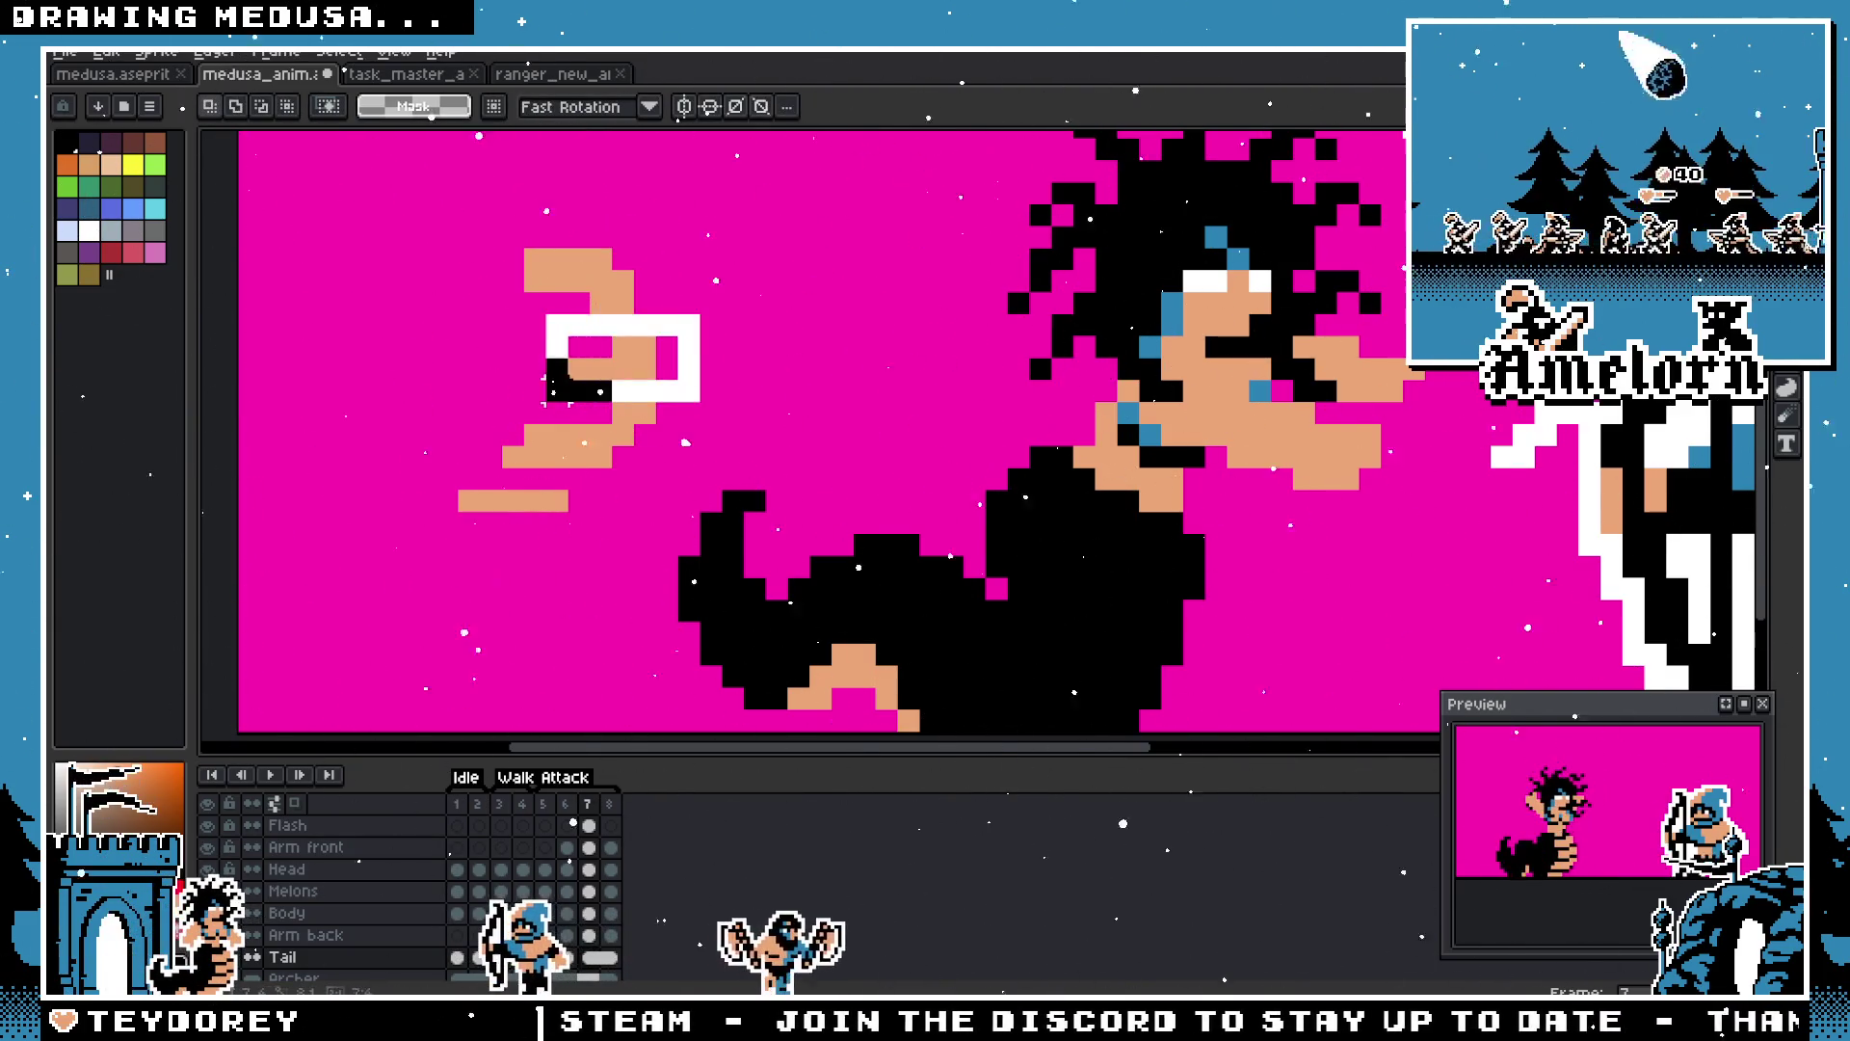
key("Return")
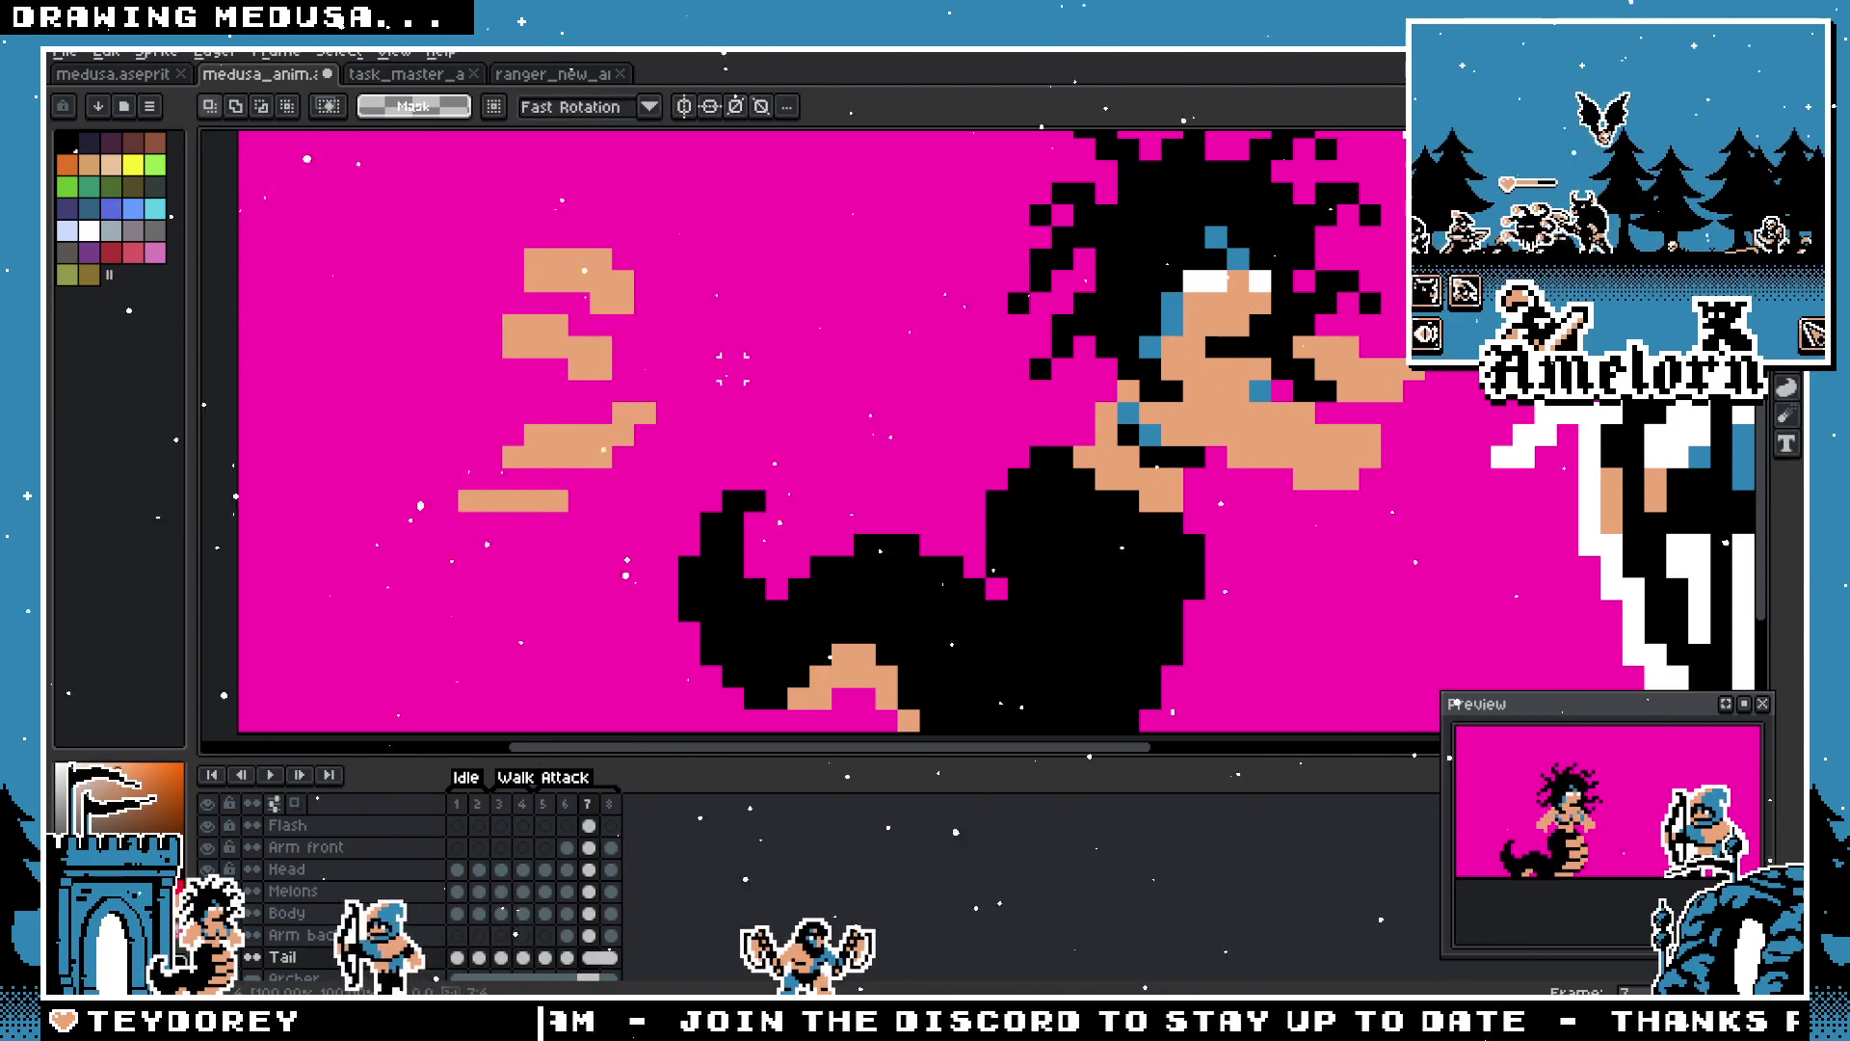
mouse_move(476, 397)
left_mouse_down()
mouse_move(688, 462)
mouse_move(683, 494)
mouse_move(575, 445)
left_mouse_up()
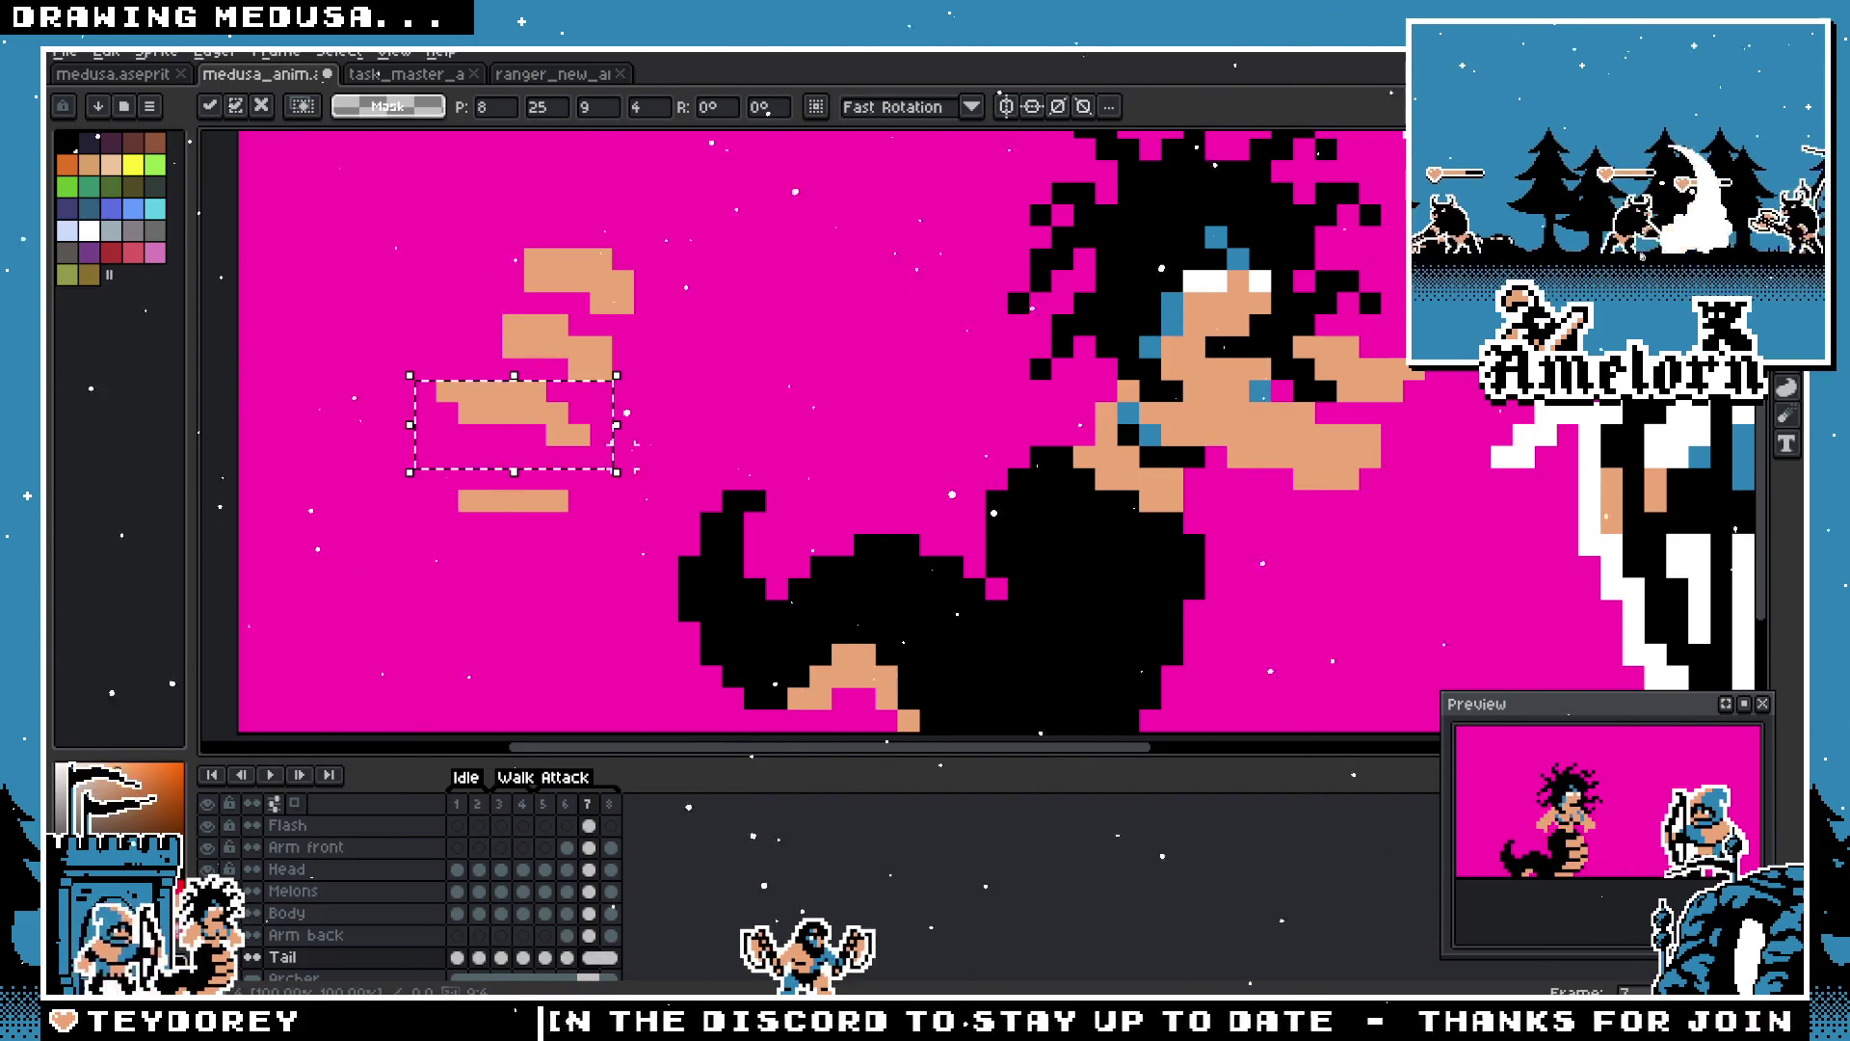
key("Return")
Step: Delete the selection and select the three peach flash pieces together
key("Delete")
left_click_drag(413, 226, 661, 494)
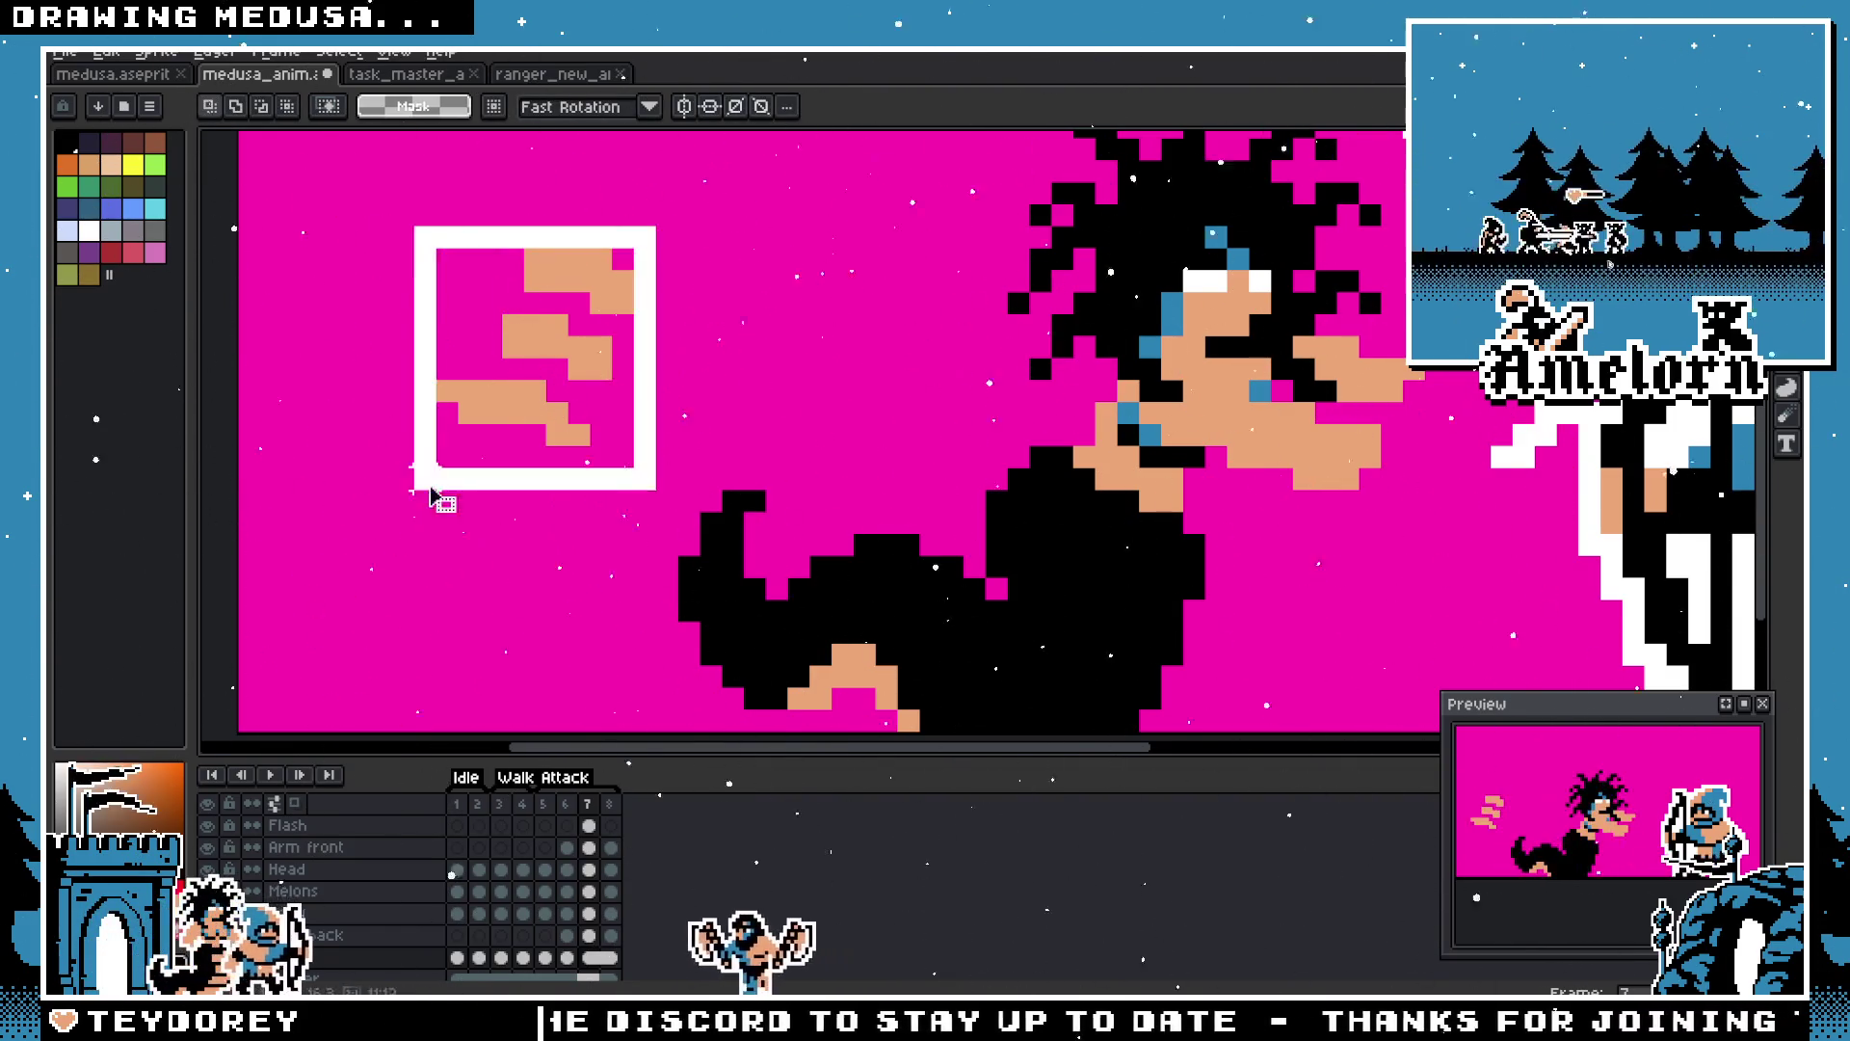
left_click_drag(755, 429, 673, 383)
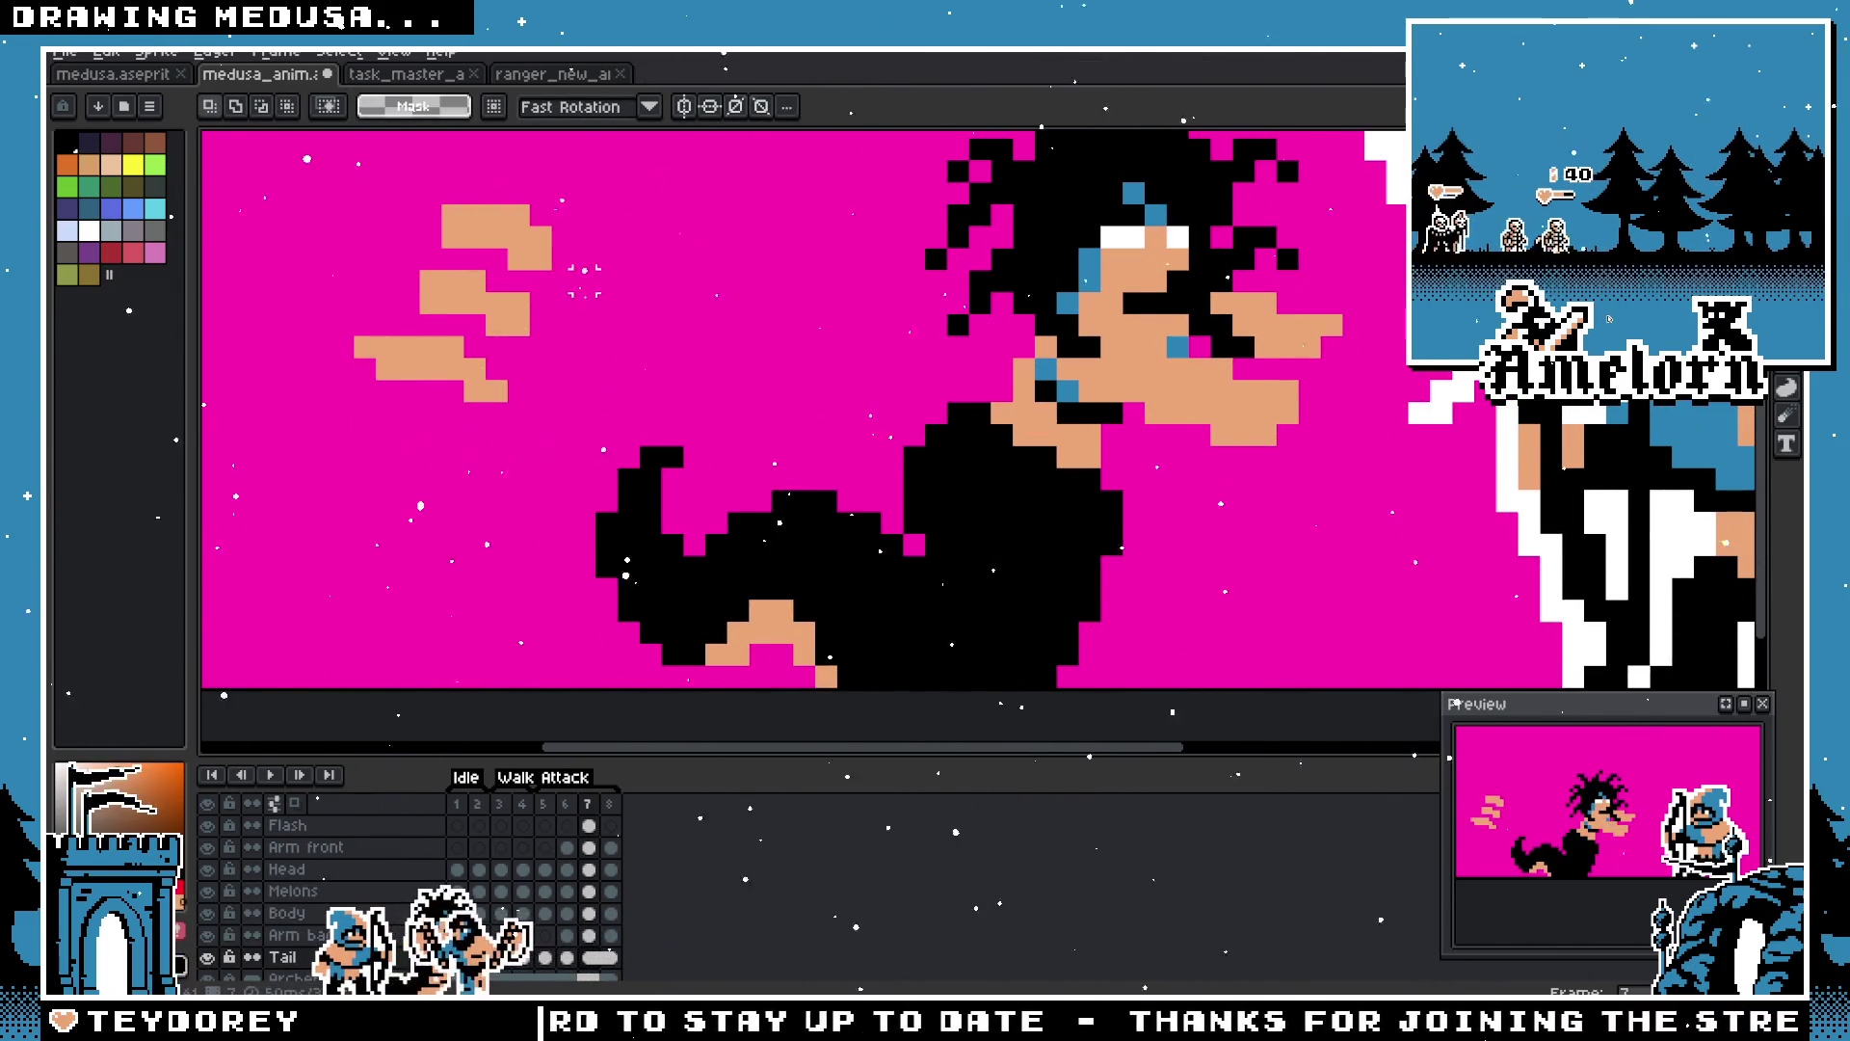
Step: Select the peach flash pieces and drag them down onto Medusa's black lower body
key("w")
left_click(858, 578)
left_click_drag(350, 186, 620, 393)
mouse_move(437, 313)
left_mouse_down()
mouse_move(896, 607)
mouse_move(1002, 598)
left_mouse_up()
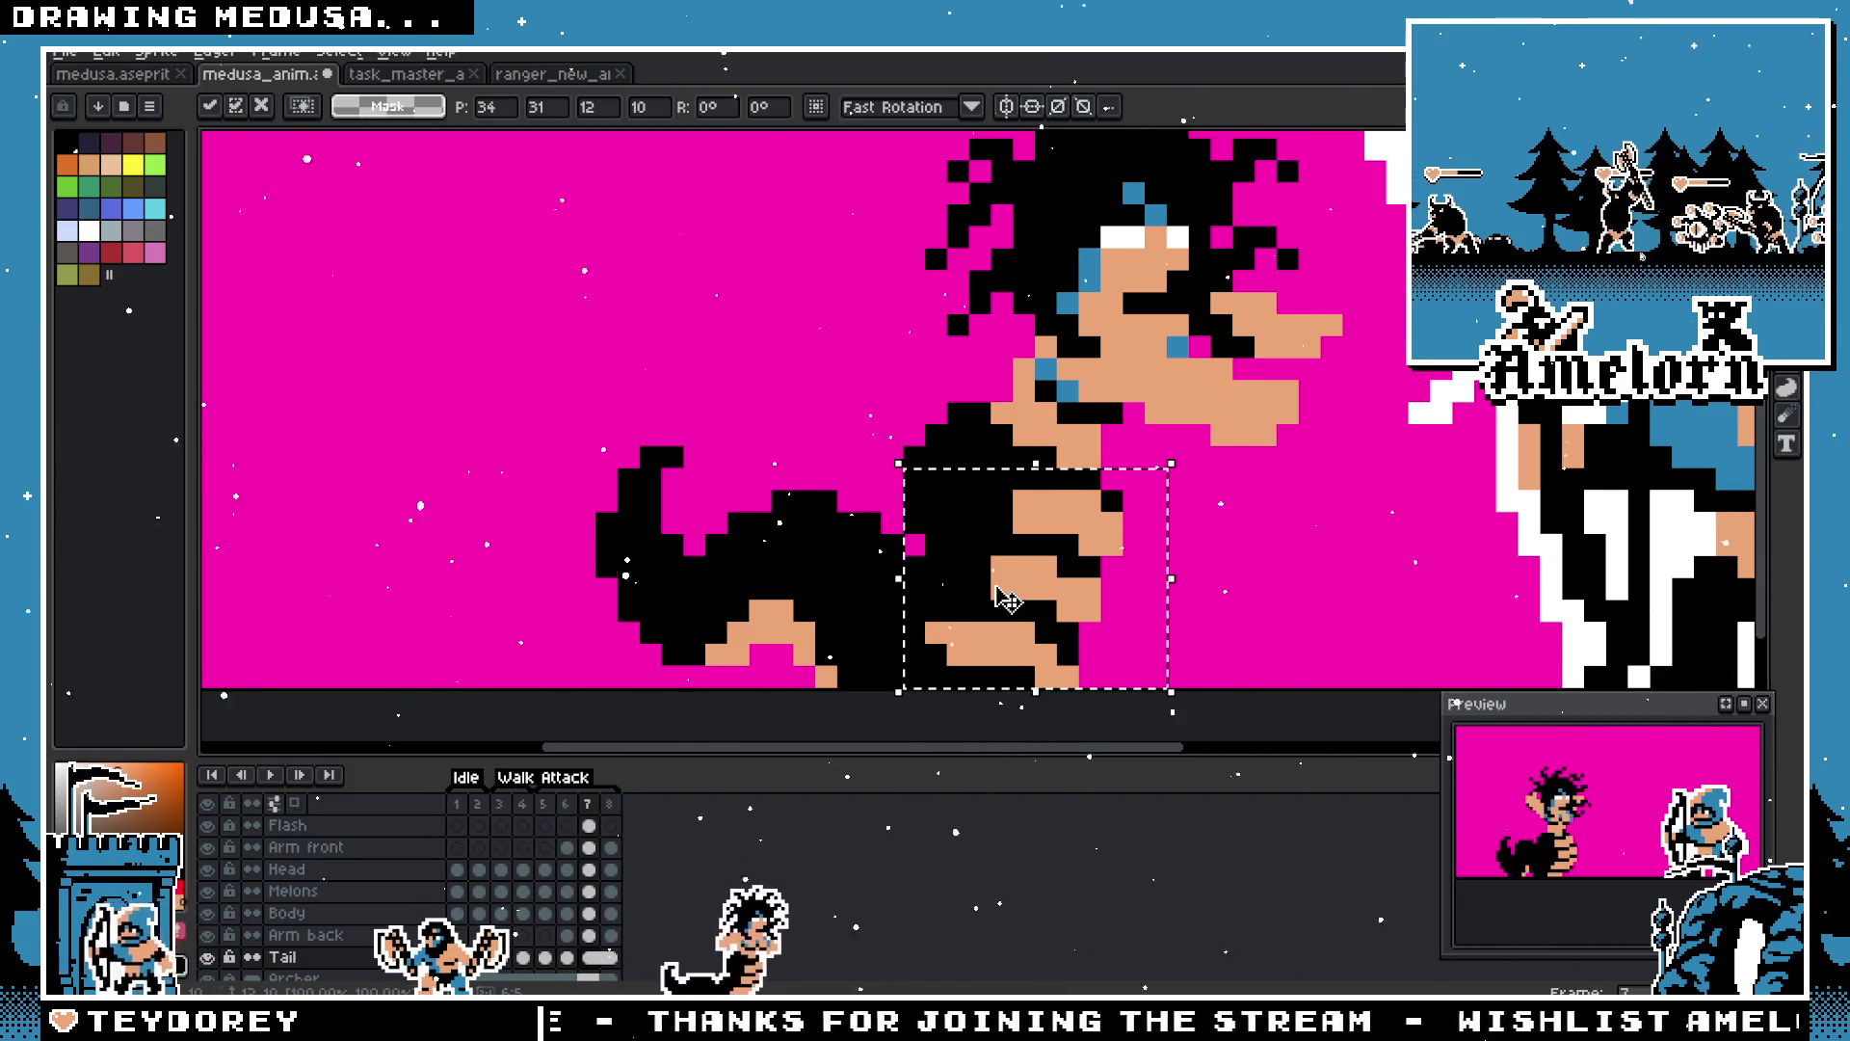
key("ctrl+d")
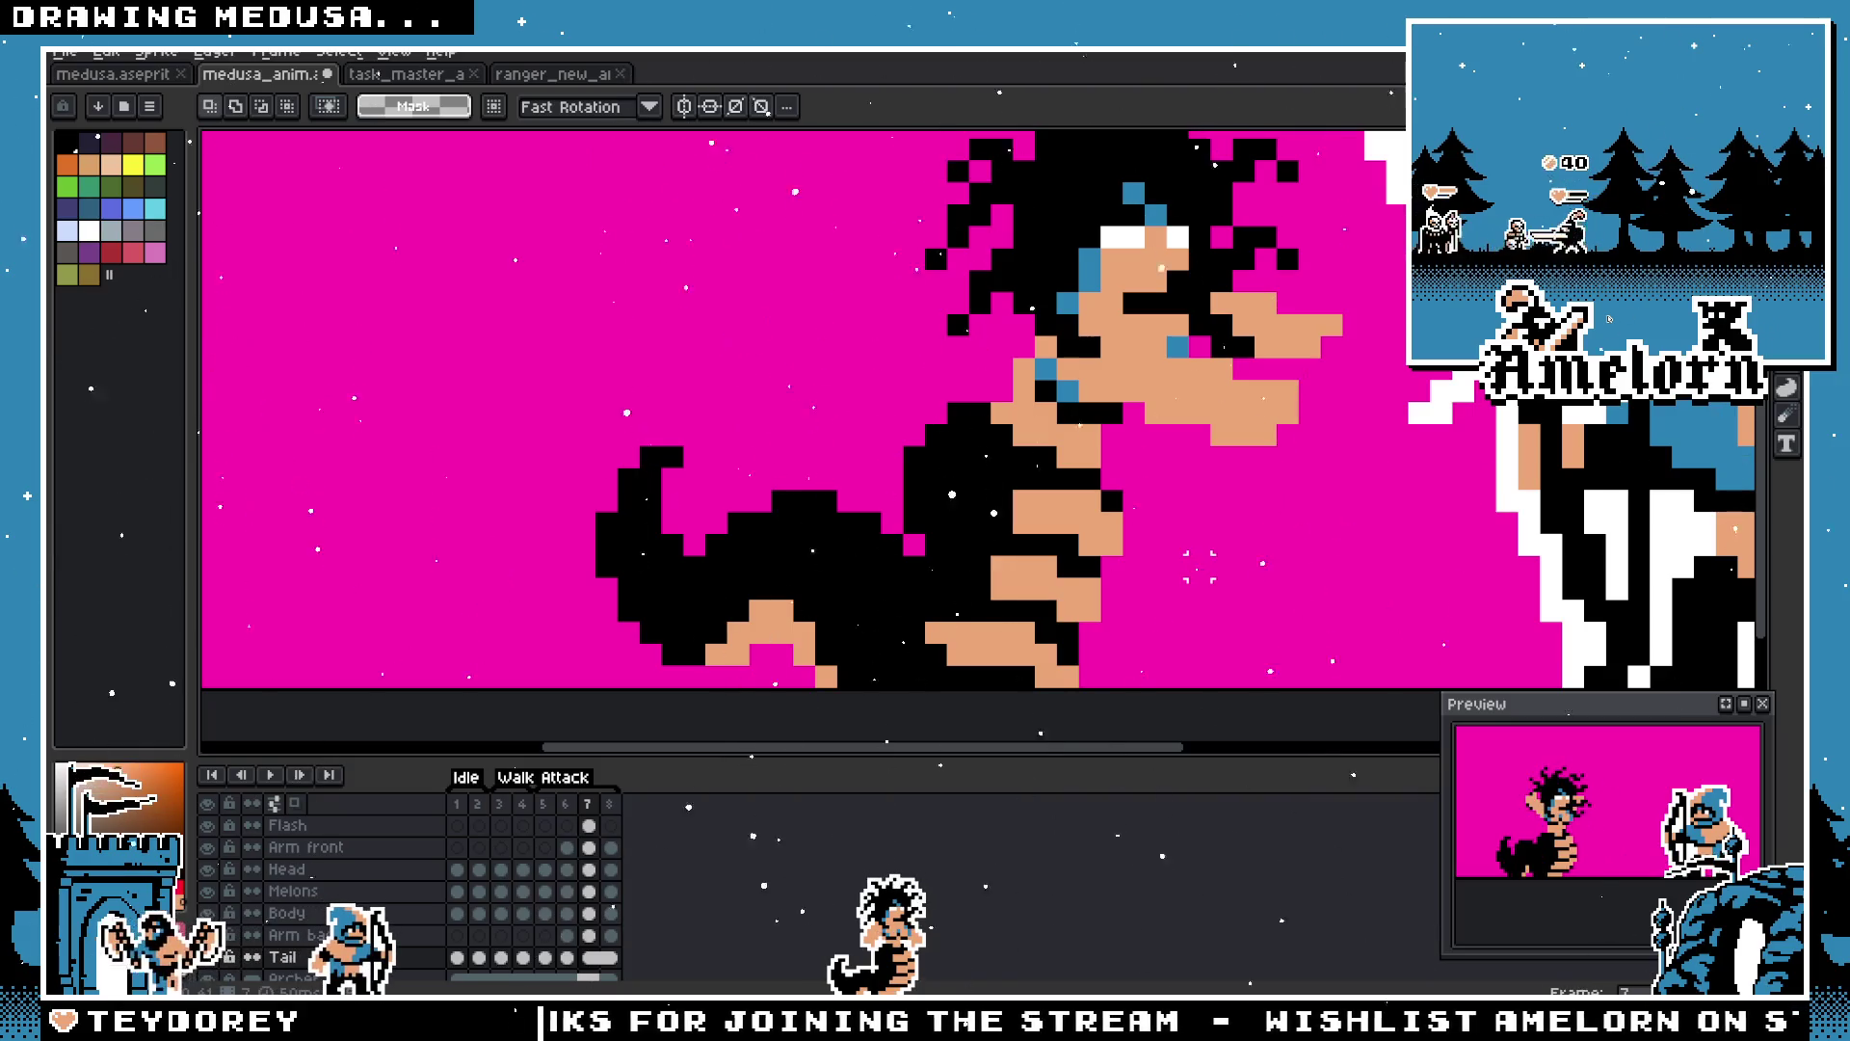
scroll(1200, 569, "up", 1)
scroll(1156, 579, "down", 3)
scroll(1124, 589, "up", 3)
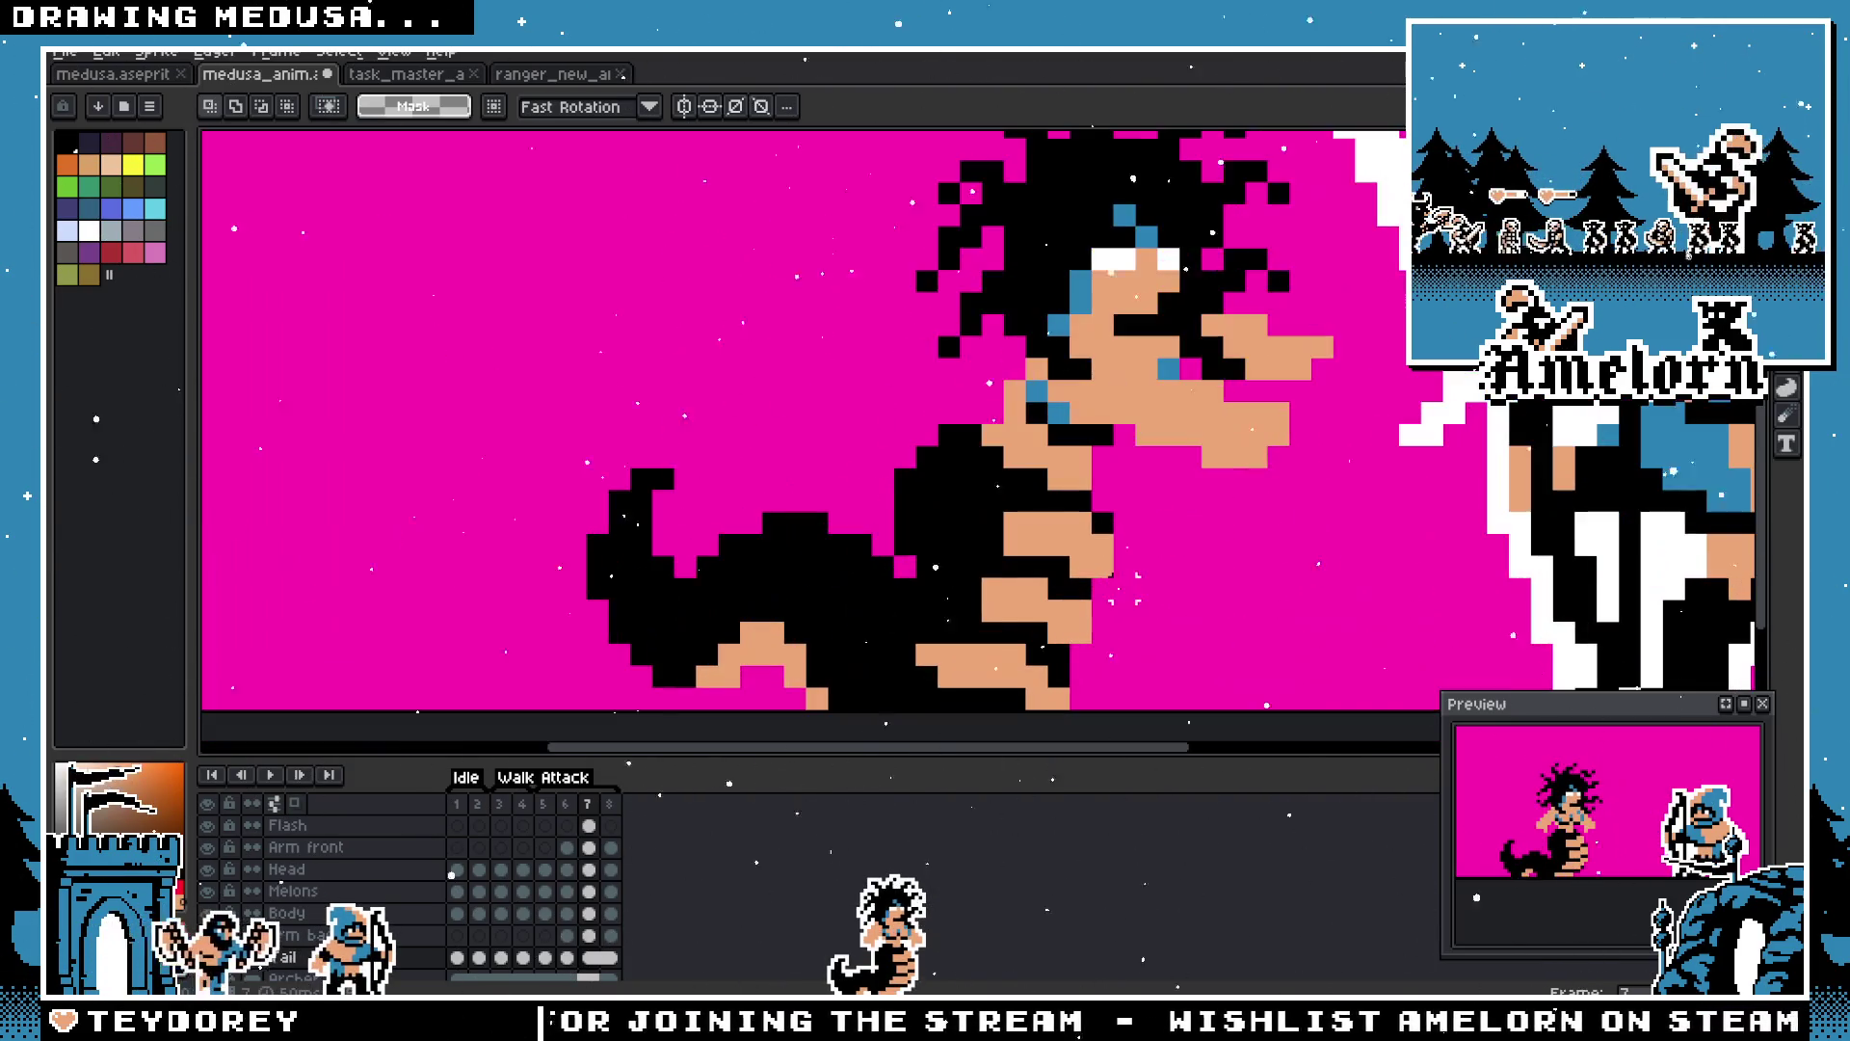
mouse_move(1070, 624)
left_mouse_down()
mouse_move(1116, 561)
mouse_move(542, 404)
left_mouse_up()
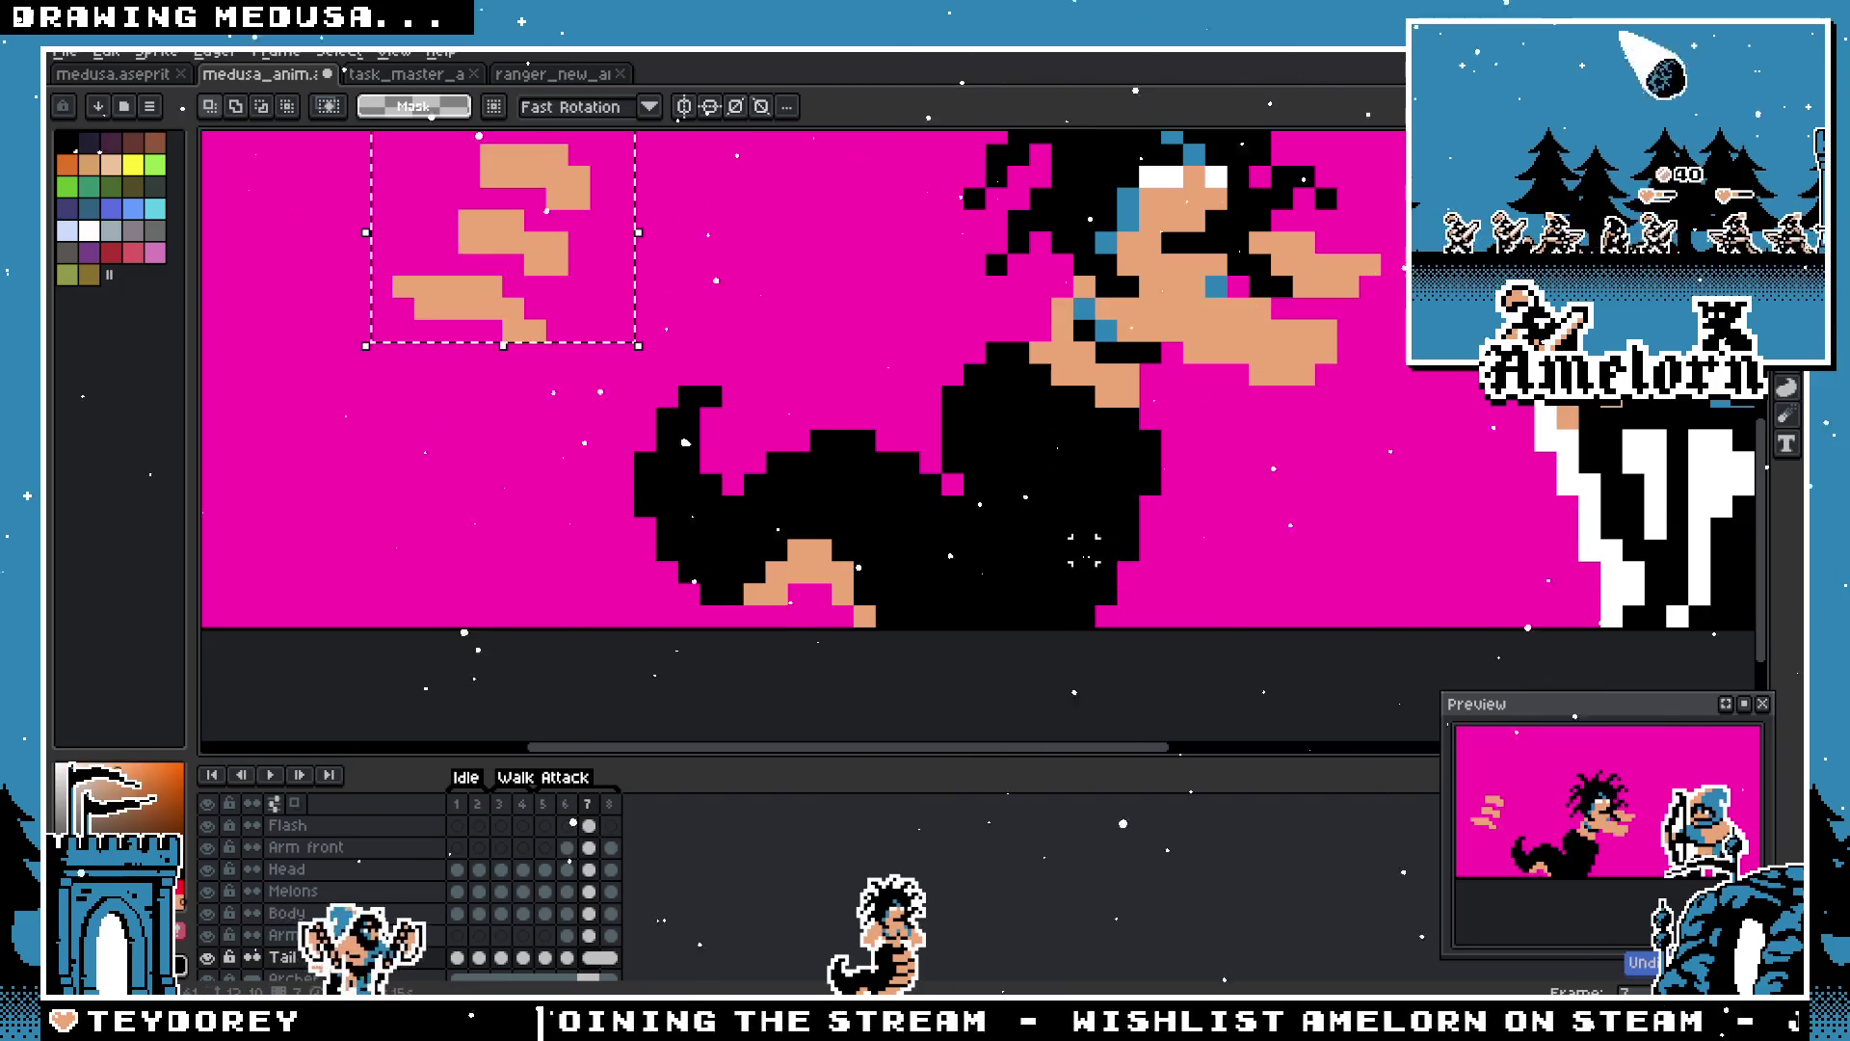
Step: Undo three earlier edits, then try moving the lower tan shape up and right and undo it
left_click_drag(545, 193, 546, 387)
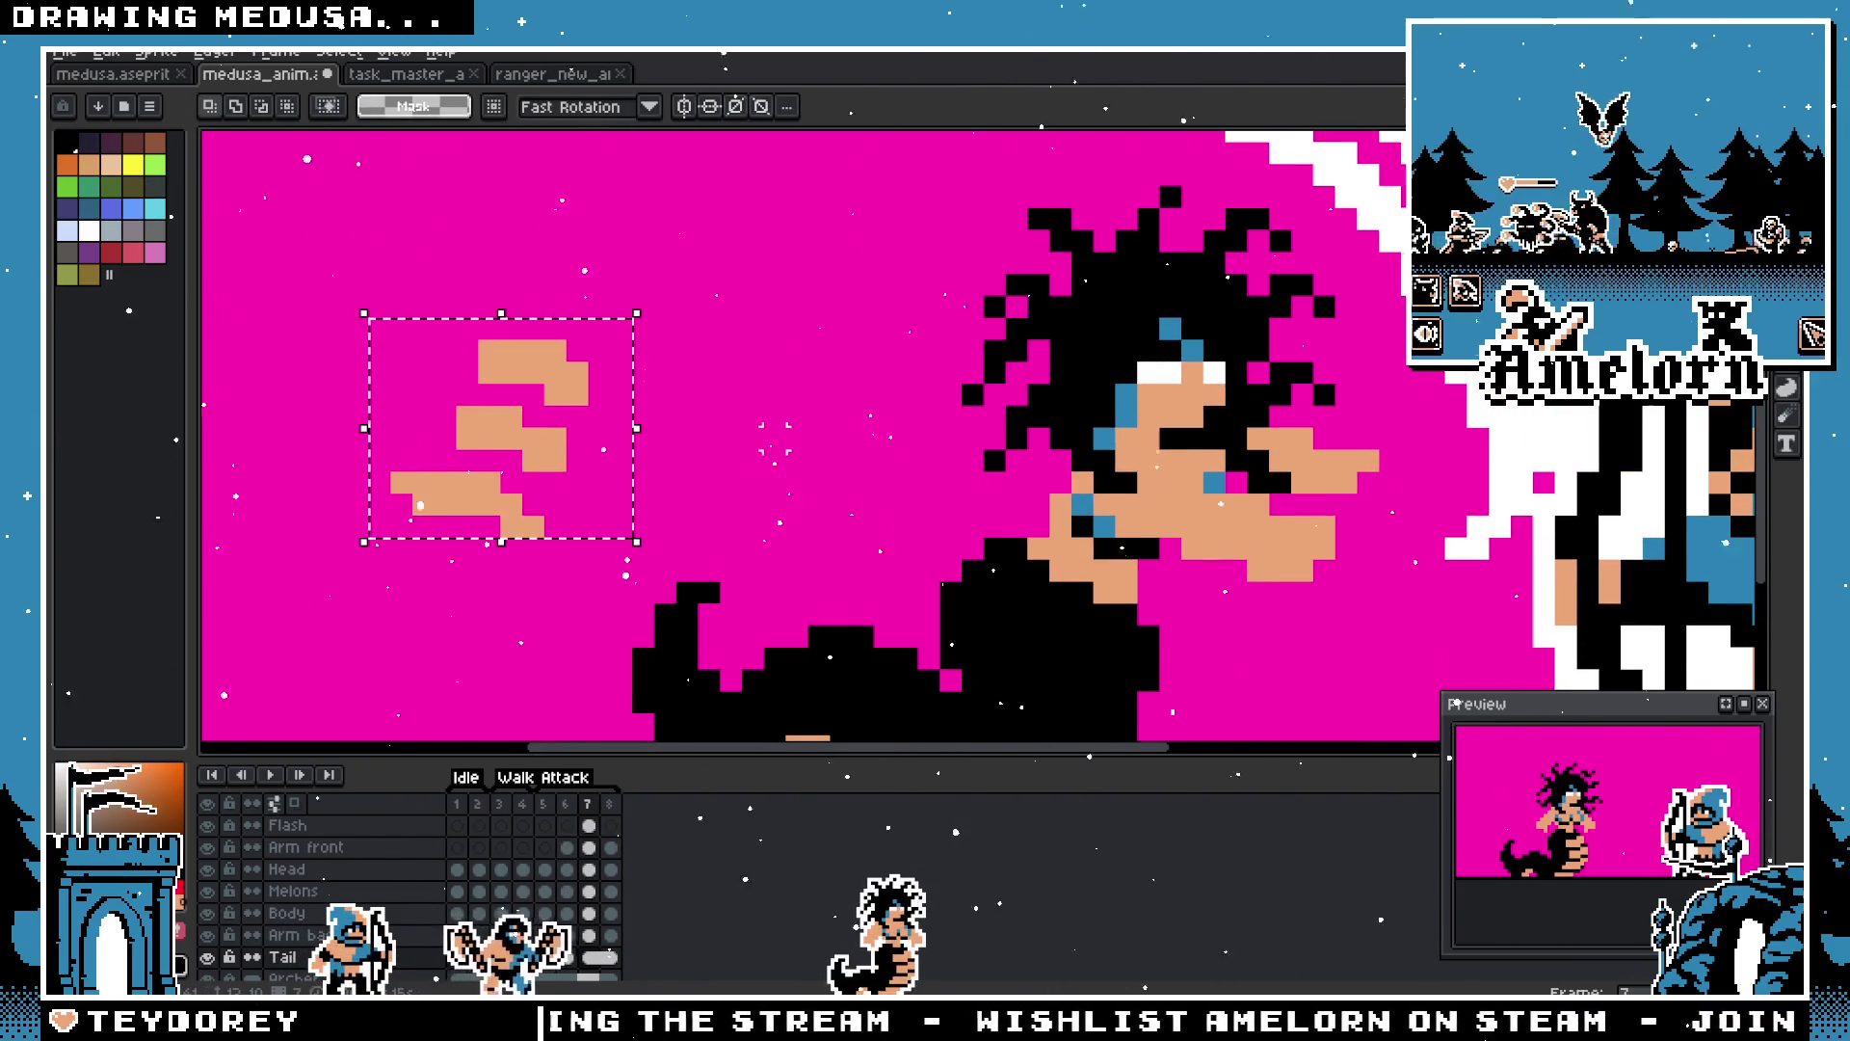
key("ctrl+z")
key("ctrl+z")
key("ctrl+z")
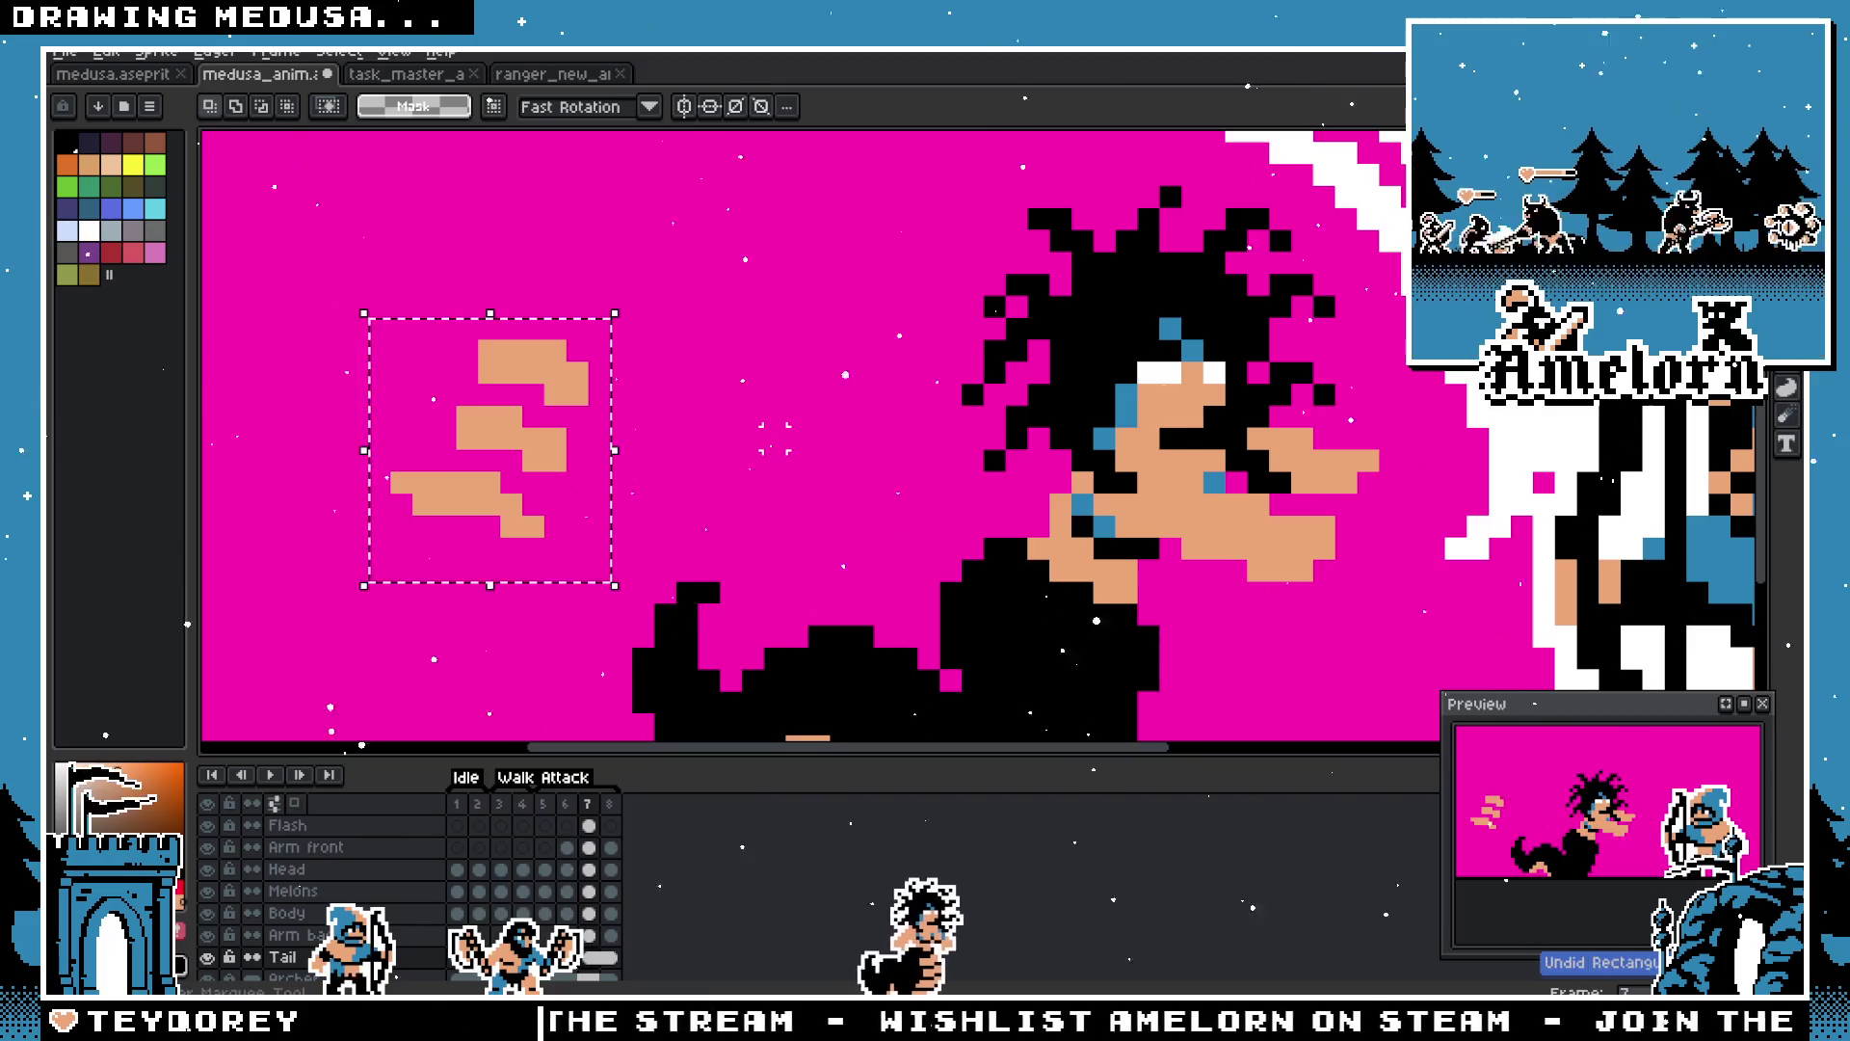
key("ctrl+z")
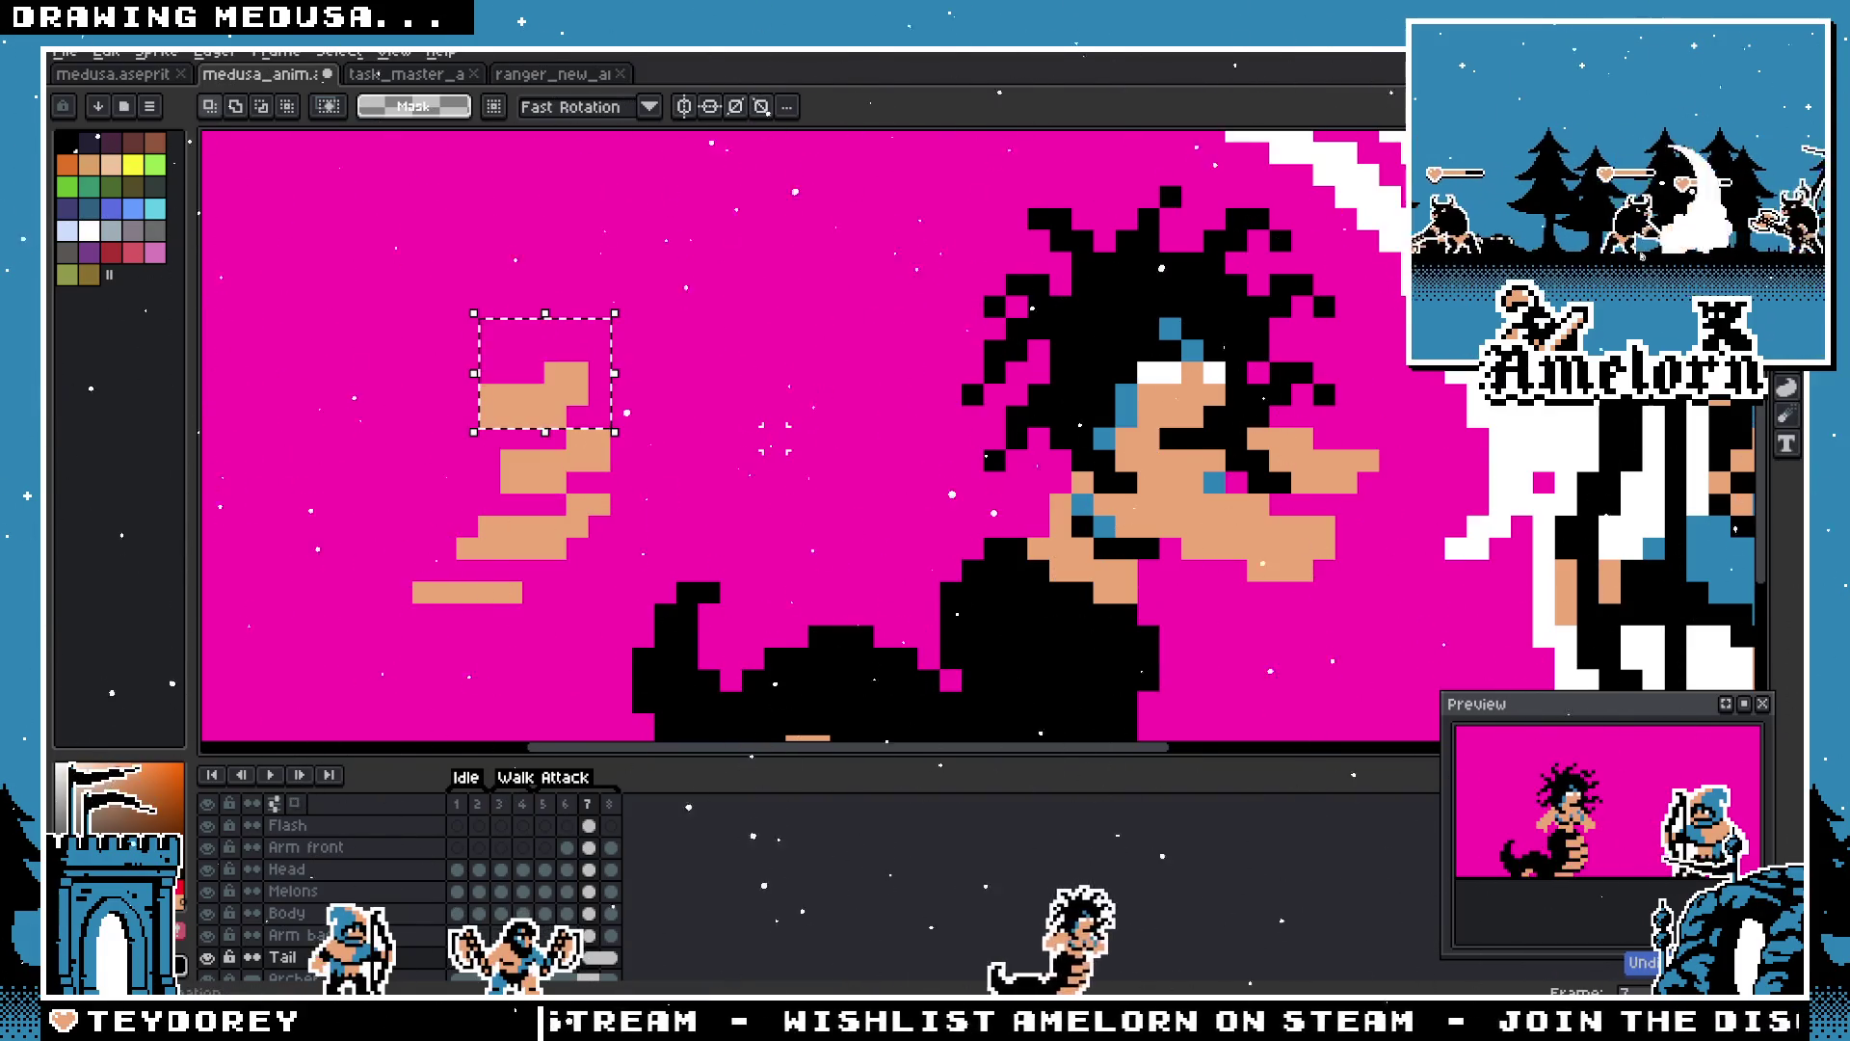
key("ctrl+z")
key("ctrl+z")
key("ctrl+z")
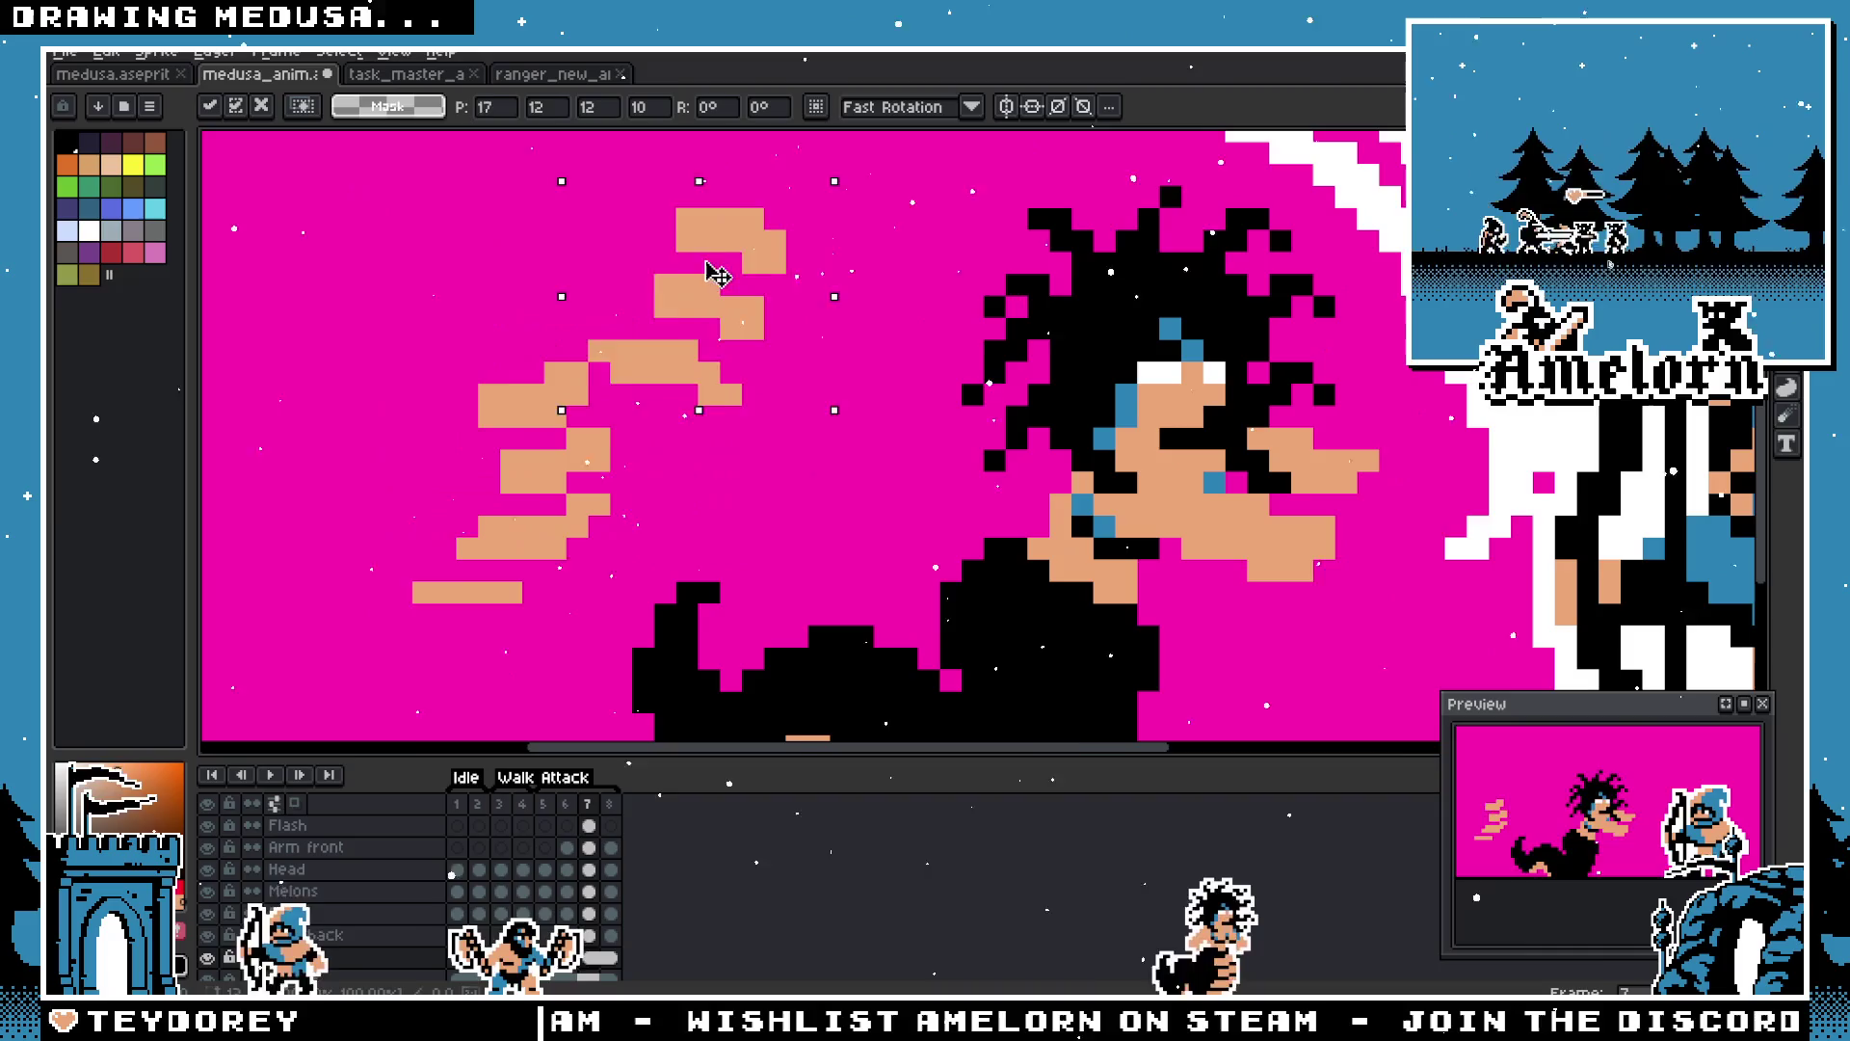
left_click_drag(658, 489, 430, 585)
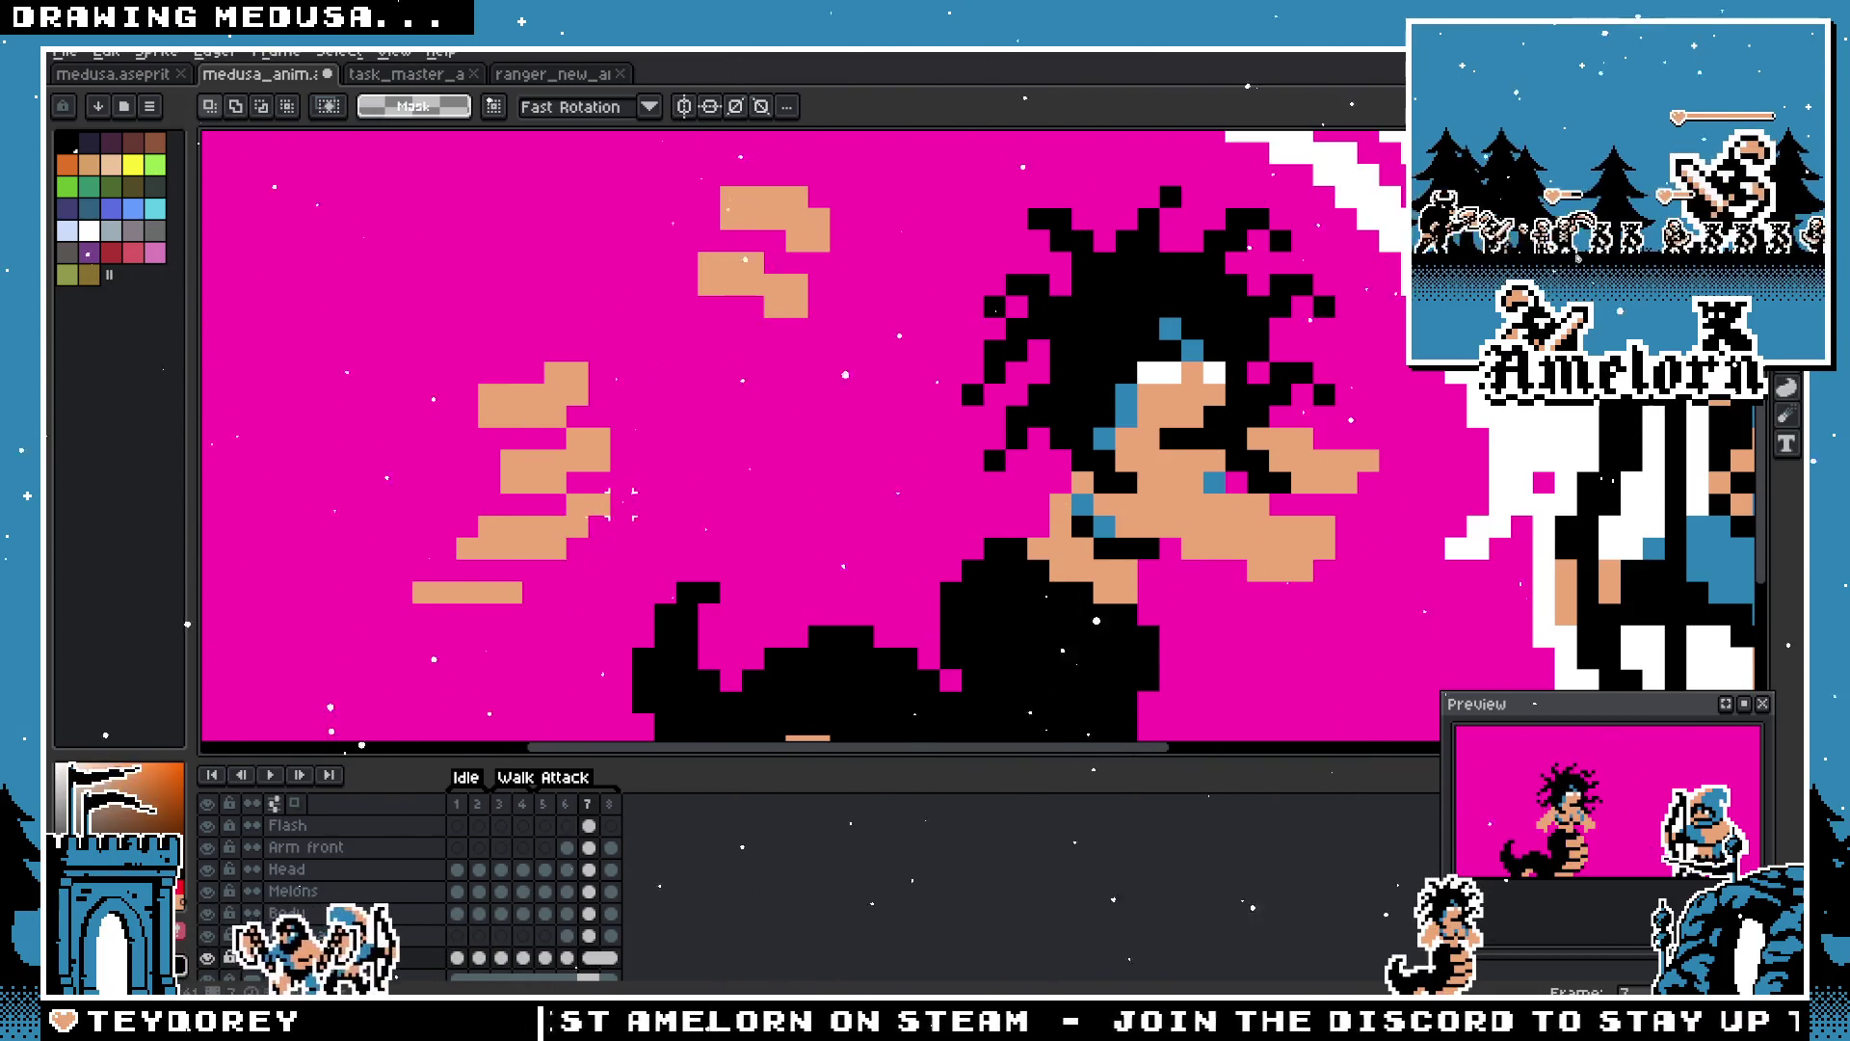
mouse_move(504, 546)
left_mouse_down()
mouse_move(735, 405)
mouse_move(709, 388)
left_mouse_up()
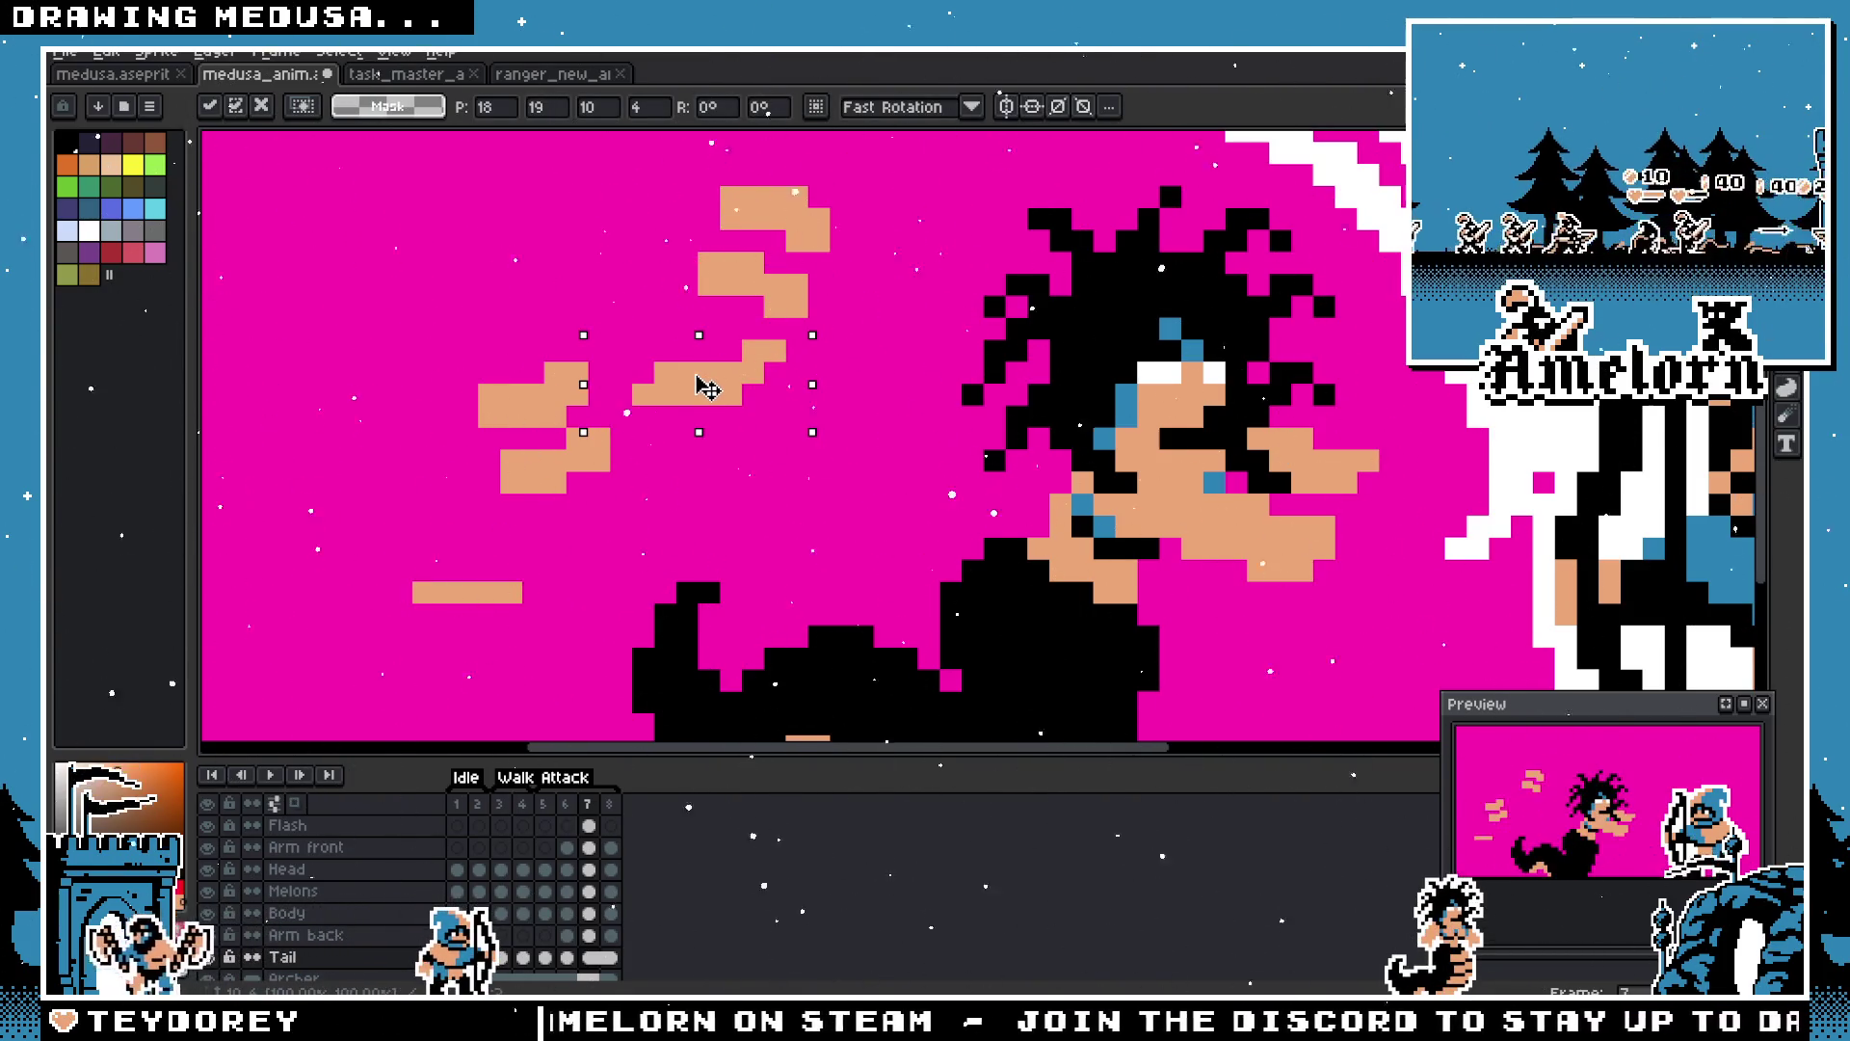
left_click(566, 379)
key("ctrl+z")
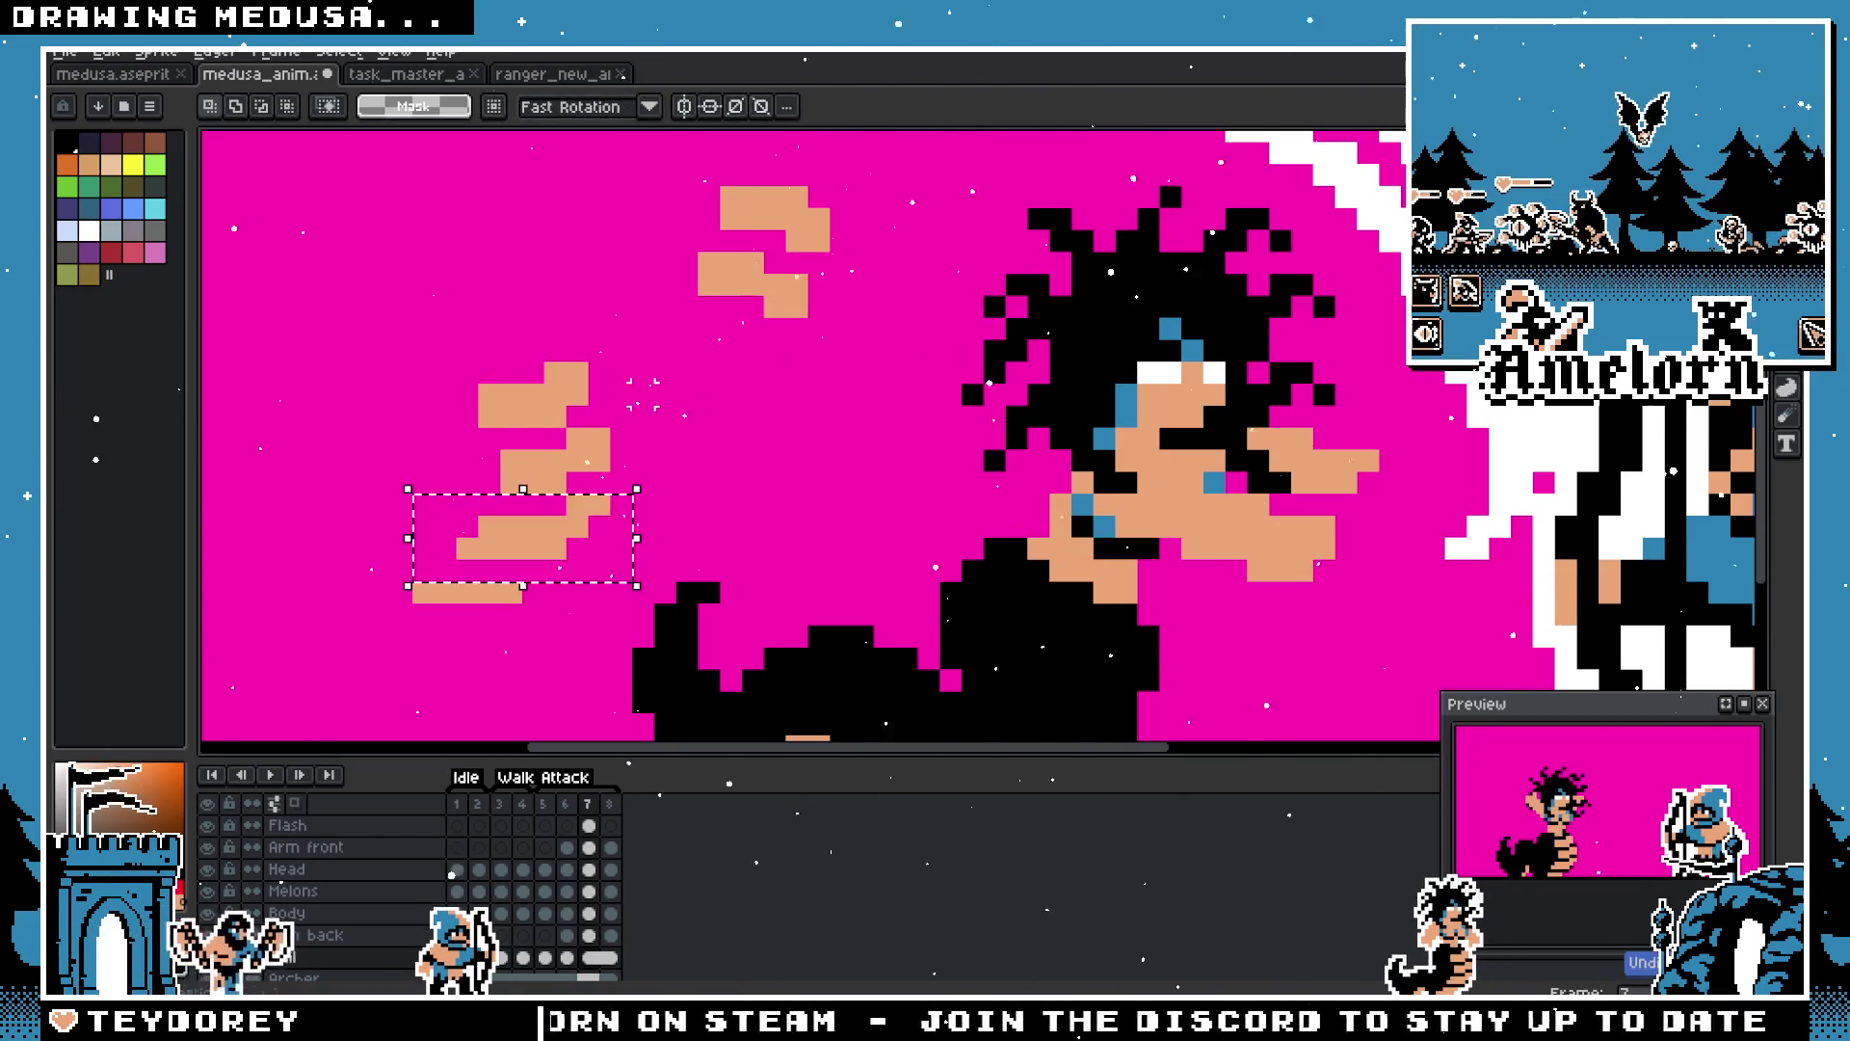
Step: Move the tan shapes left and up and commit their new position
mouse_move(525, 550)
left_mouse_down()
mouse_move(648, 397)
mouse_move(710, 385)
left_mouse_up()
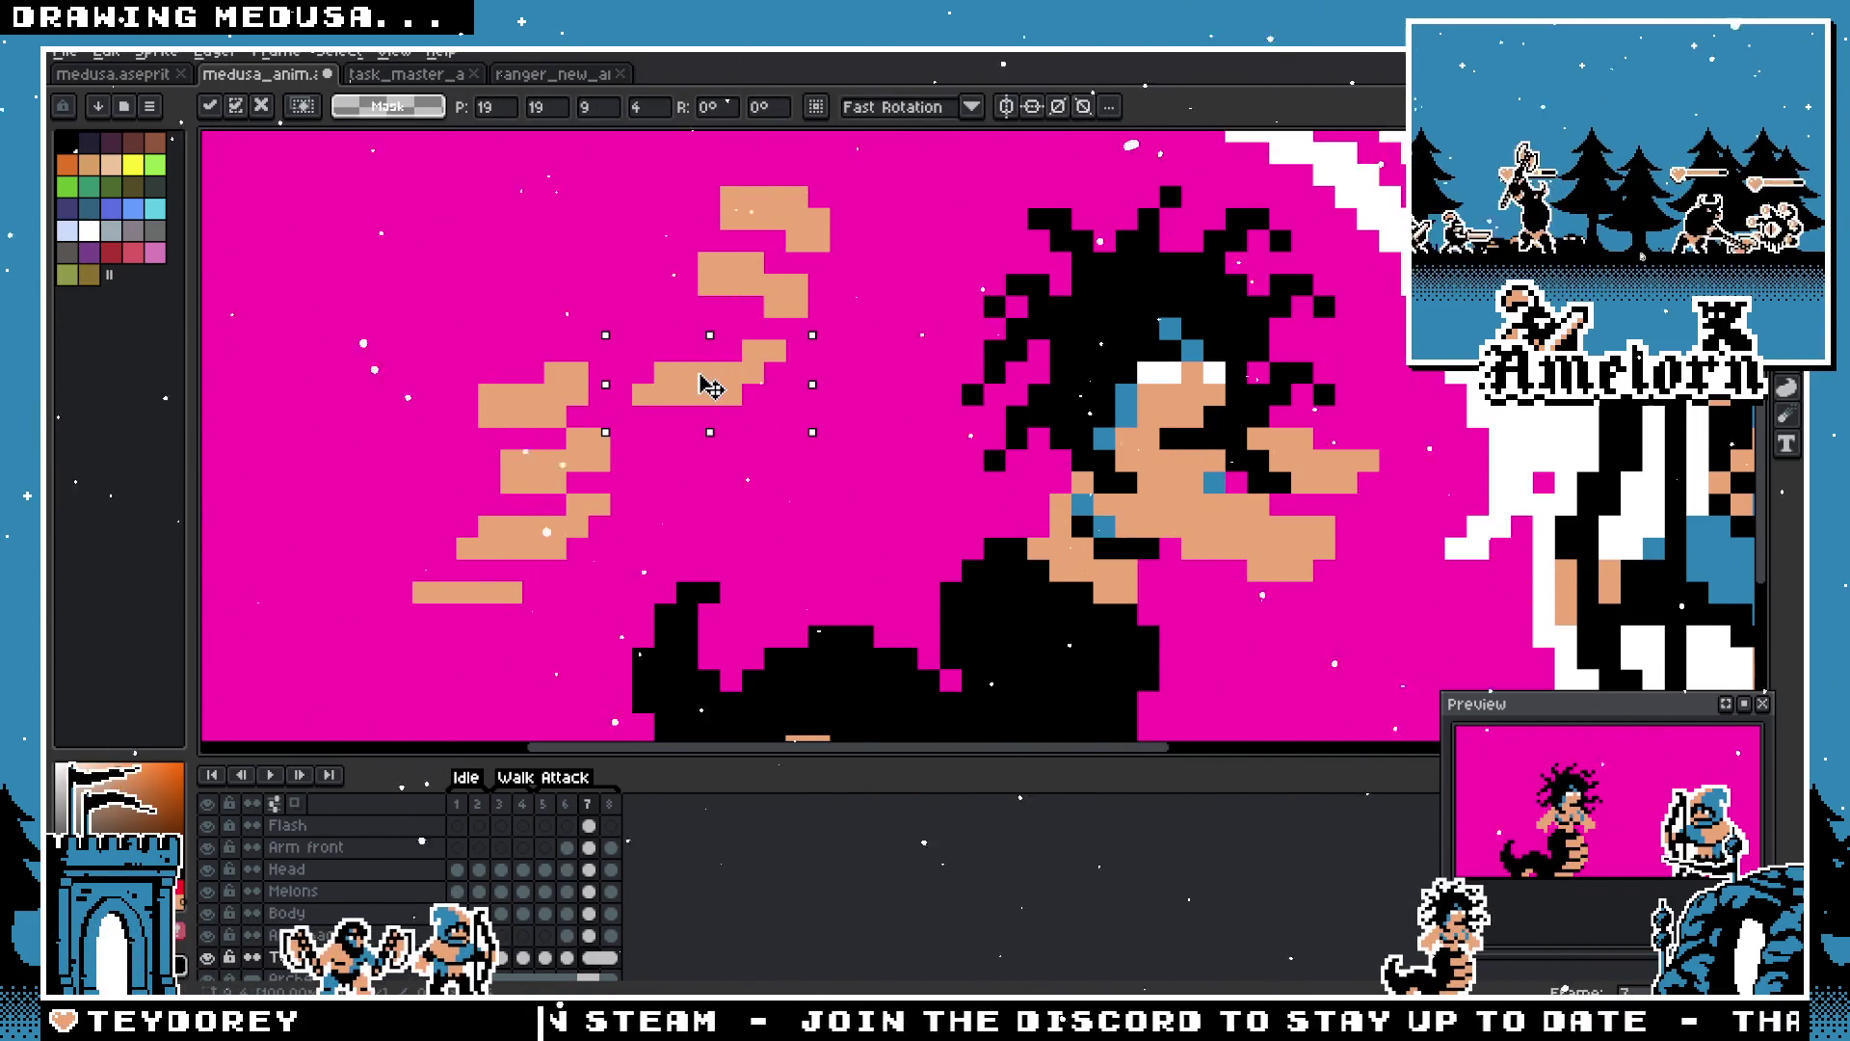
left_click(622, 305)
key("ctrl+z")
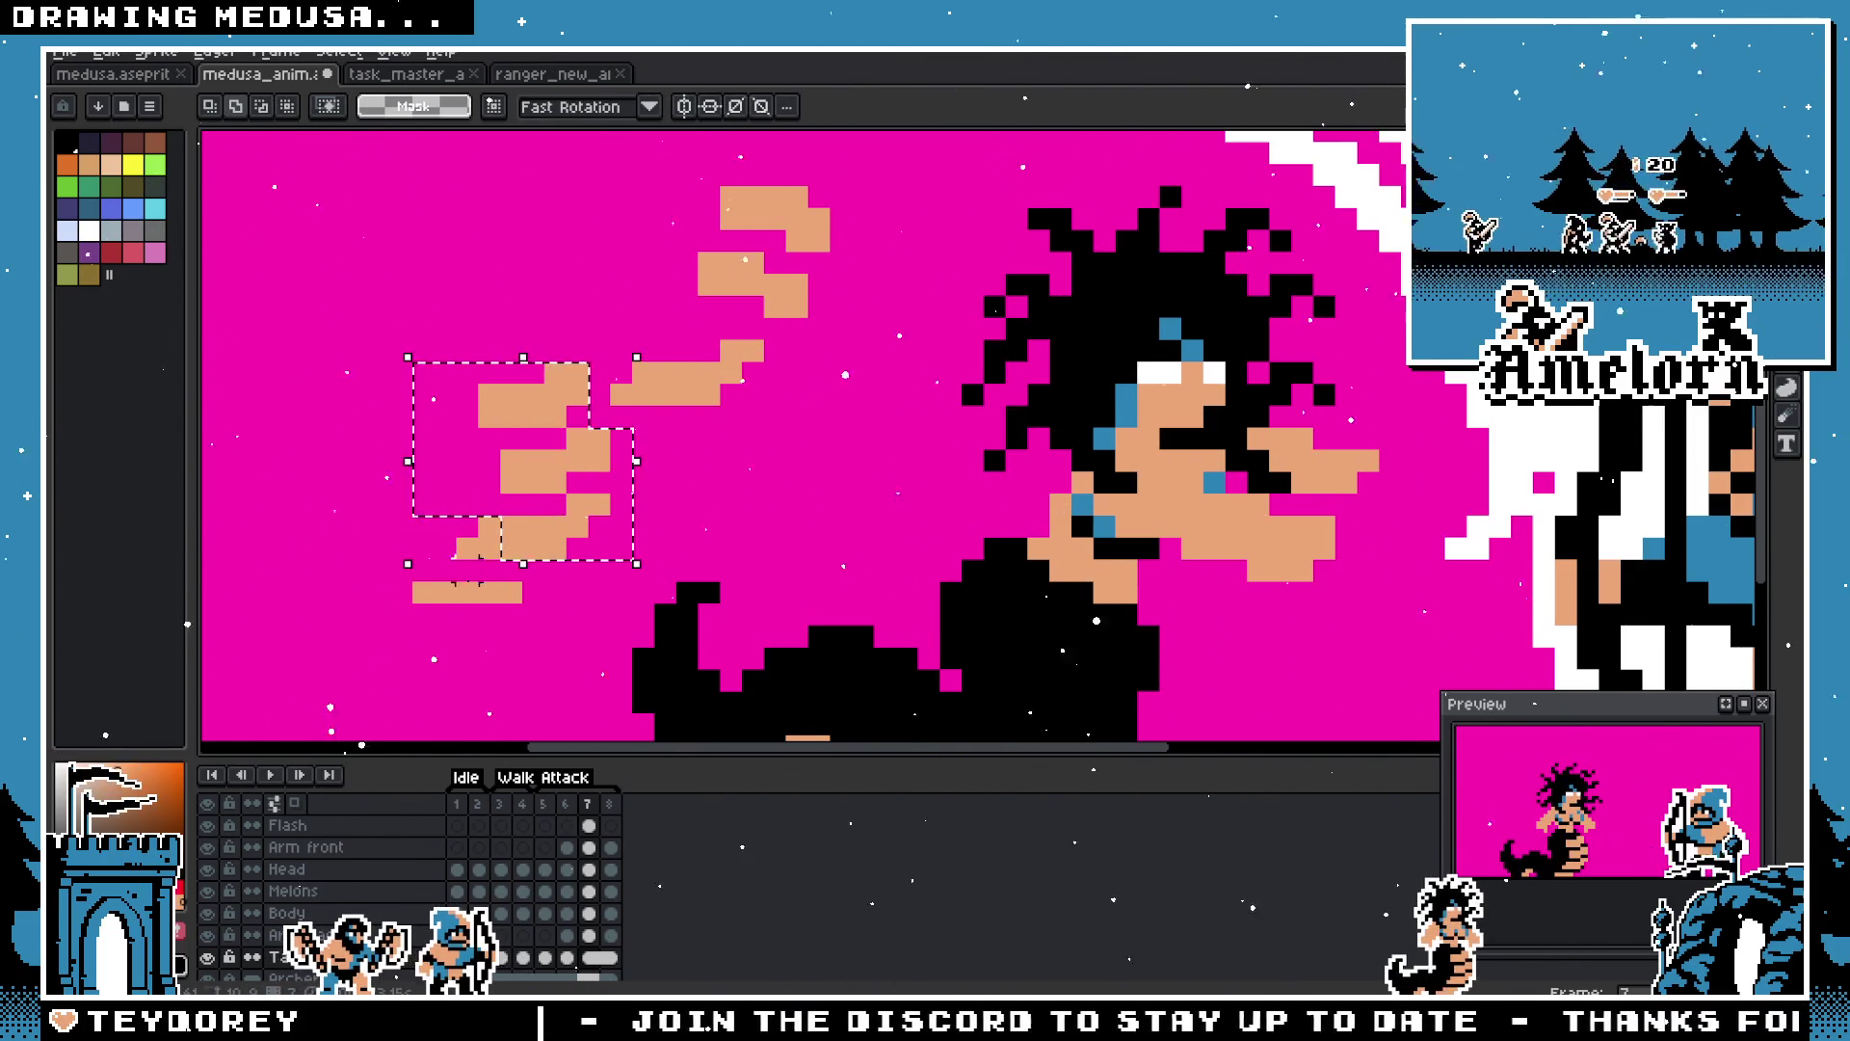
left_click_drag(561, 548, 434, 492)
key("Return")
Step: Shift the upper tan piece down and right and commit it
scroll(742, 344, "down", 3)
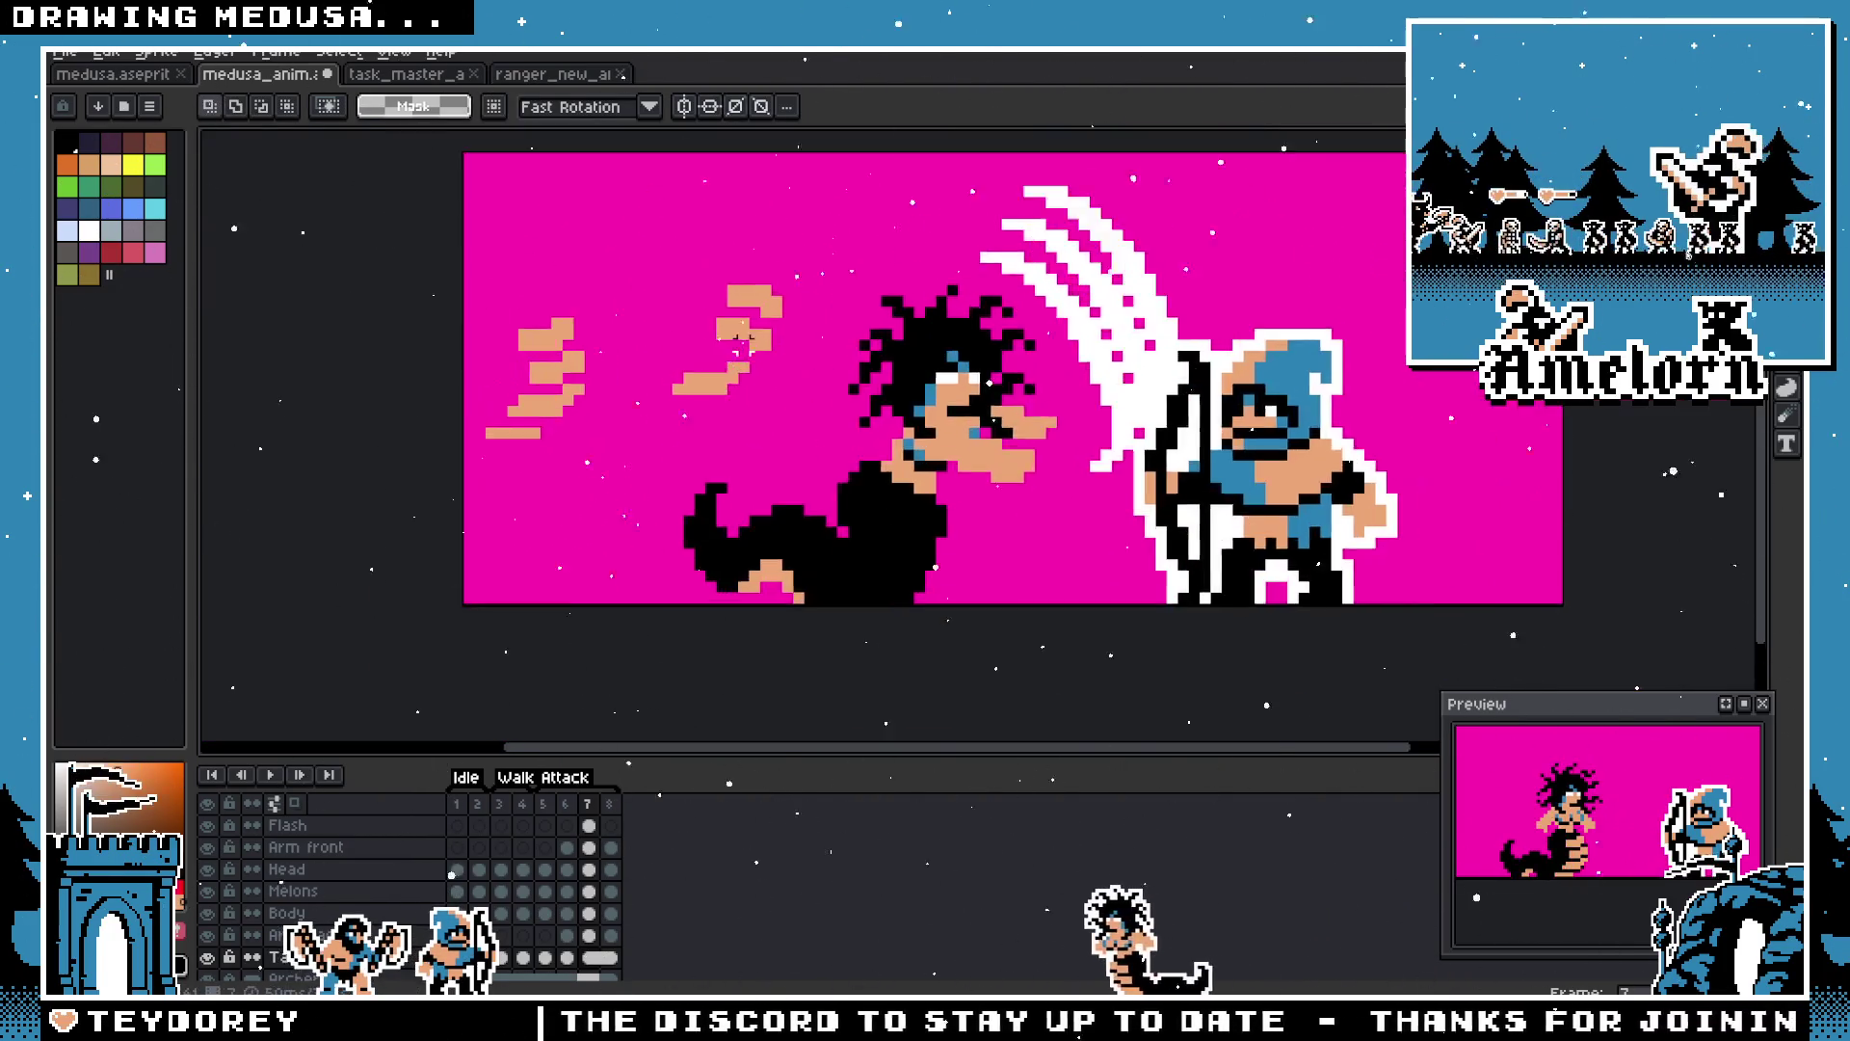
scroll(742, 344, "up", 3)
left_click_drag(661, 214, 875, 363)
mouse_move(730, 326)
left_mouse_down()
mouse_move(924, 607)
mouse_move(788, 492)
mouse_move(764, 337)
mouse_move(894, 467)
left_mouse_up()
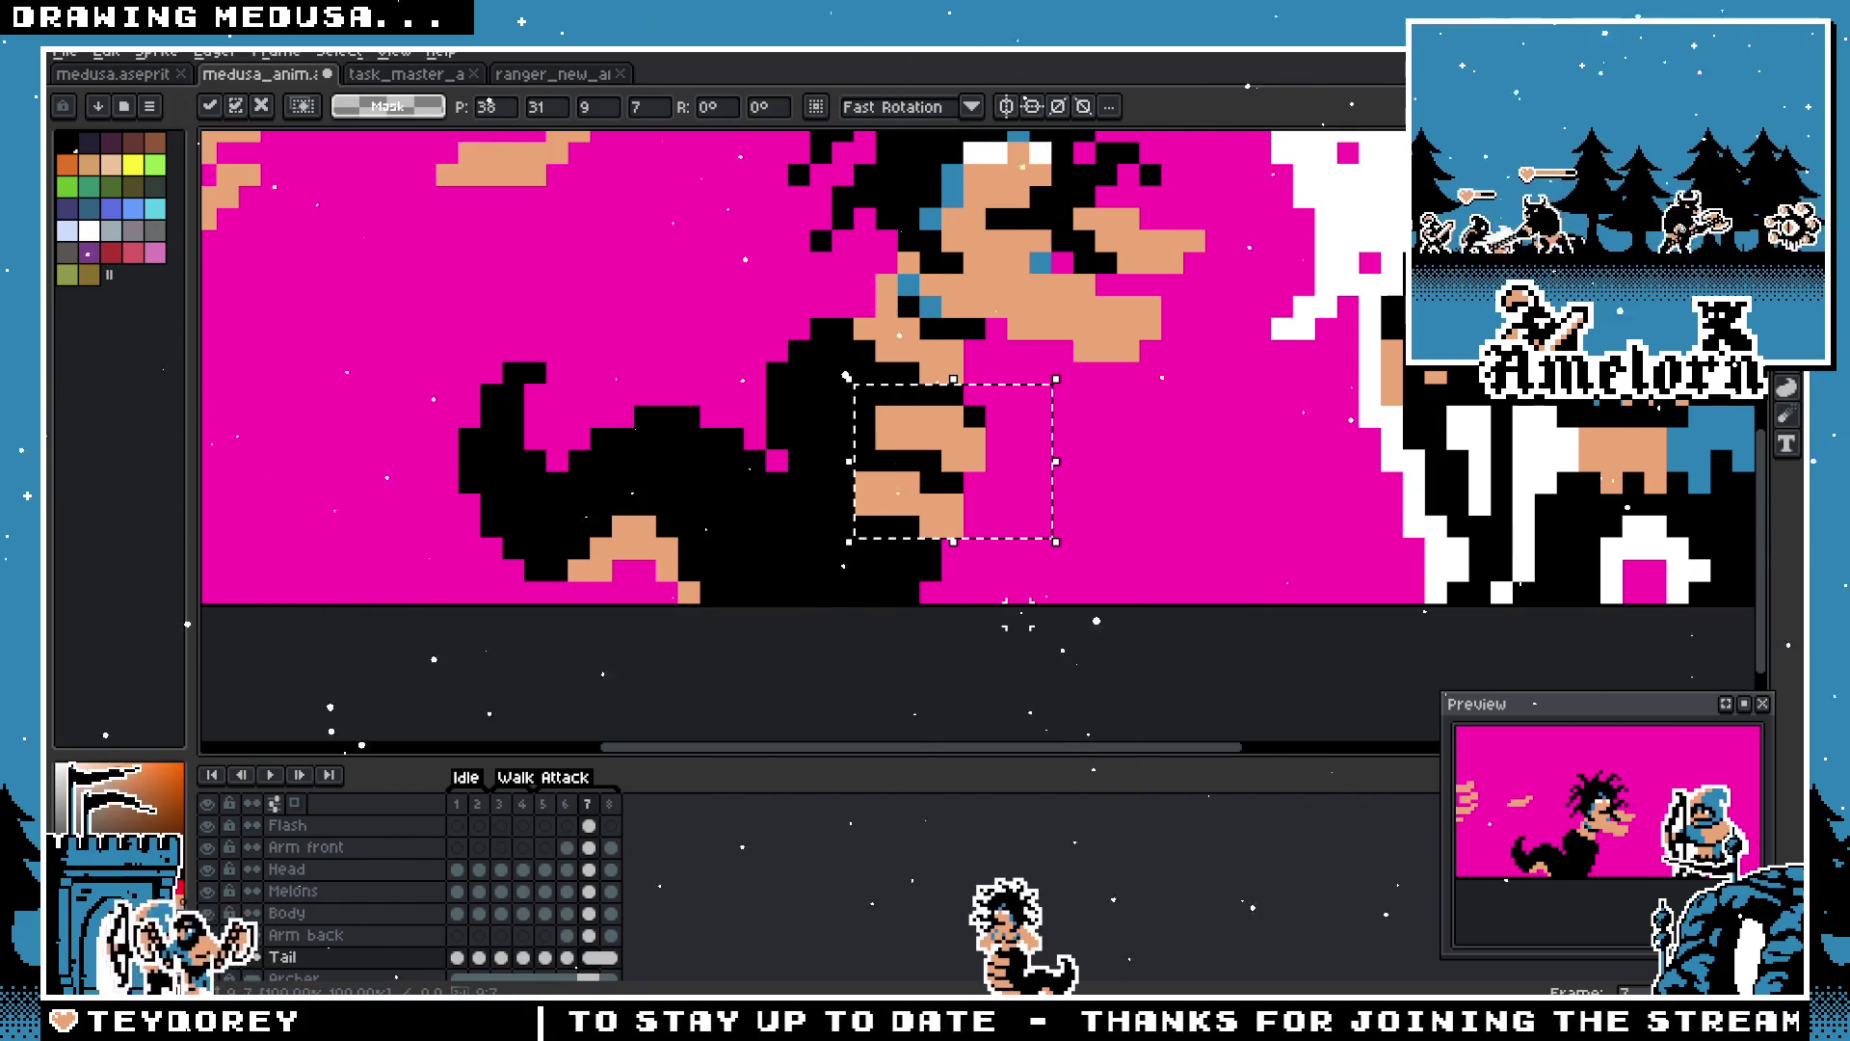
key("Return")
scroll(995, 496, "down", 1)
scroll(993, 499, "down", 3)
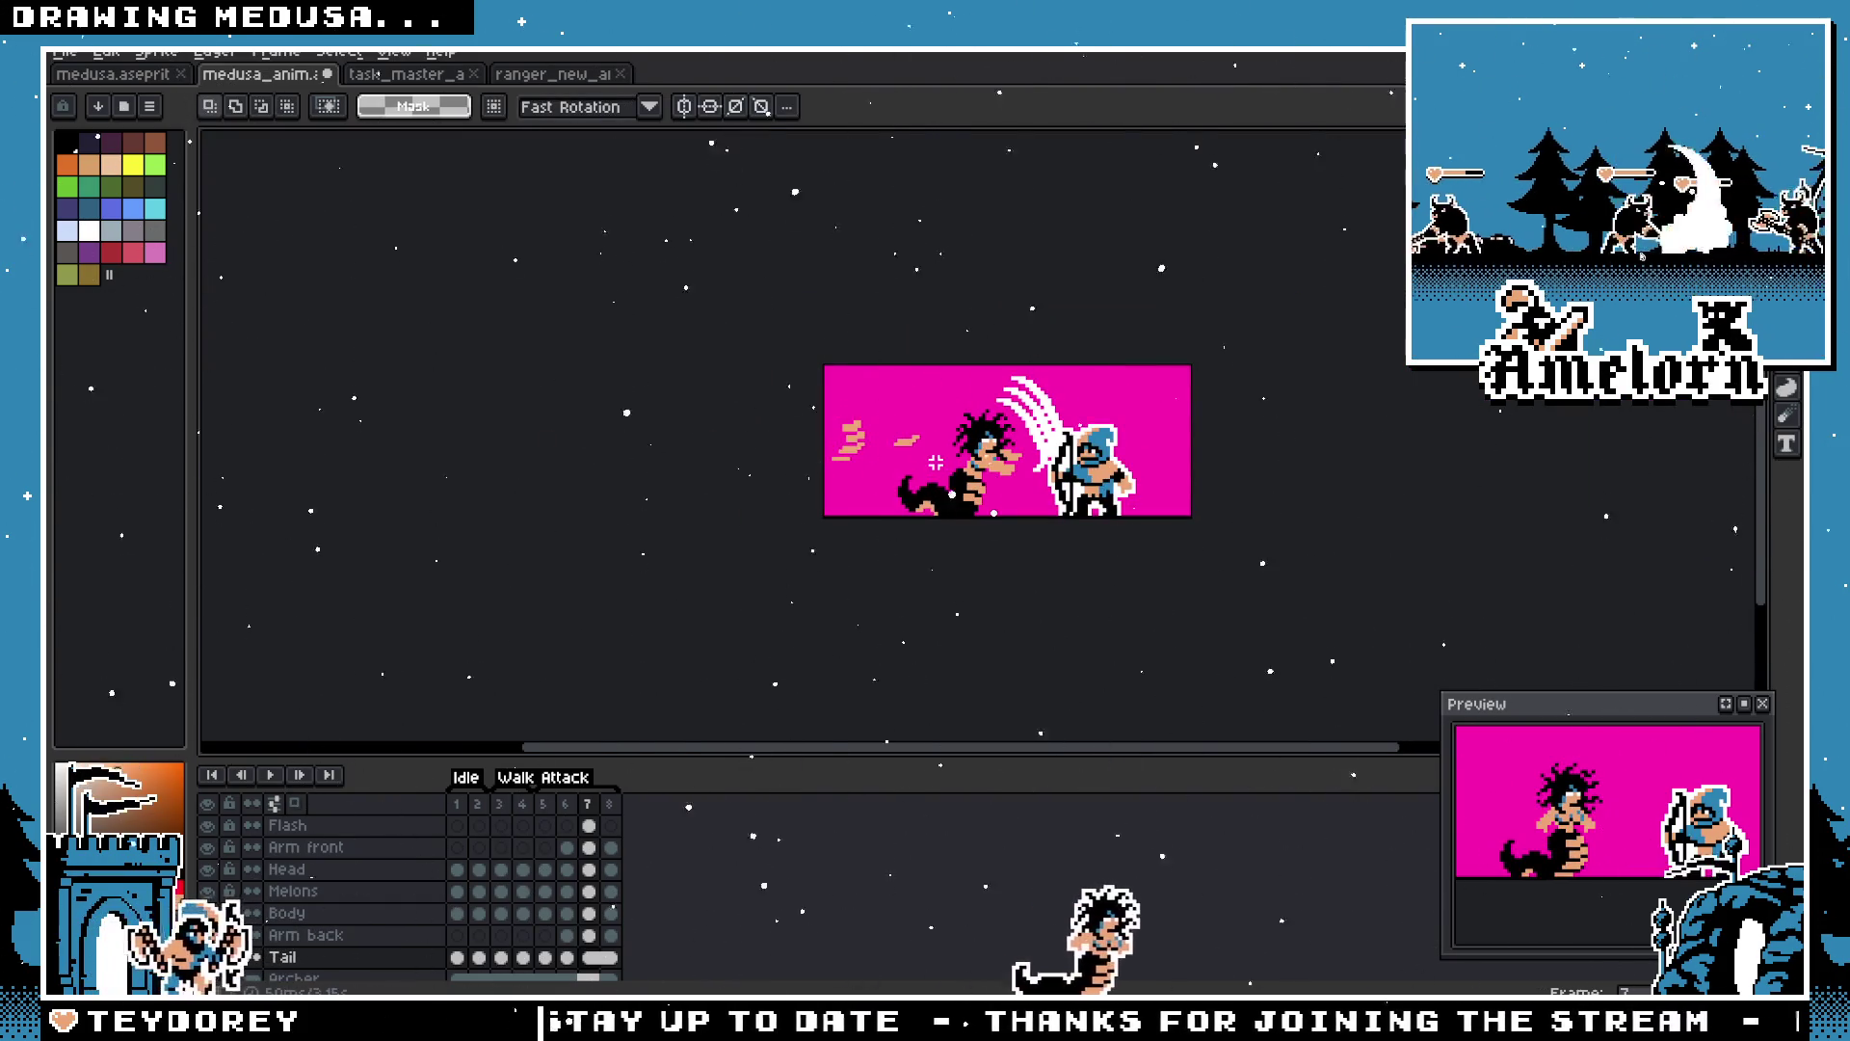
scroll(931, 463, "up", 4)
scroll(960, 608, "up", 2)
Step: Select the orange blob and drag it down onto Medusa's tail
key("b")
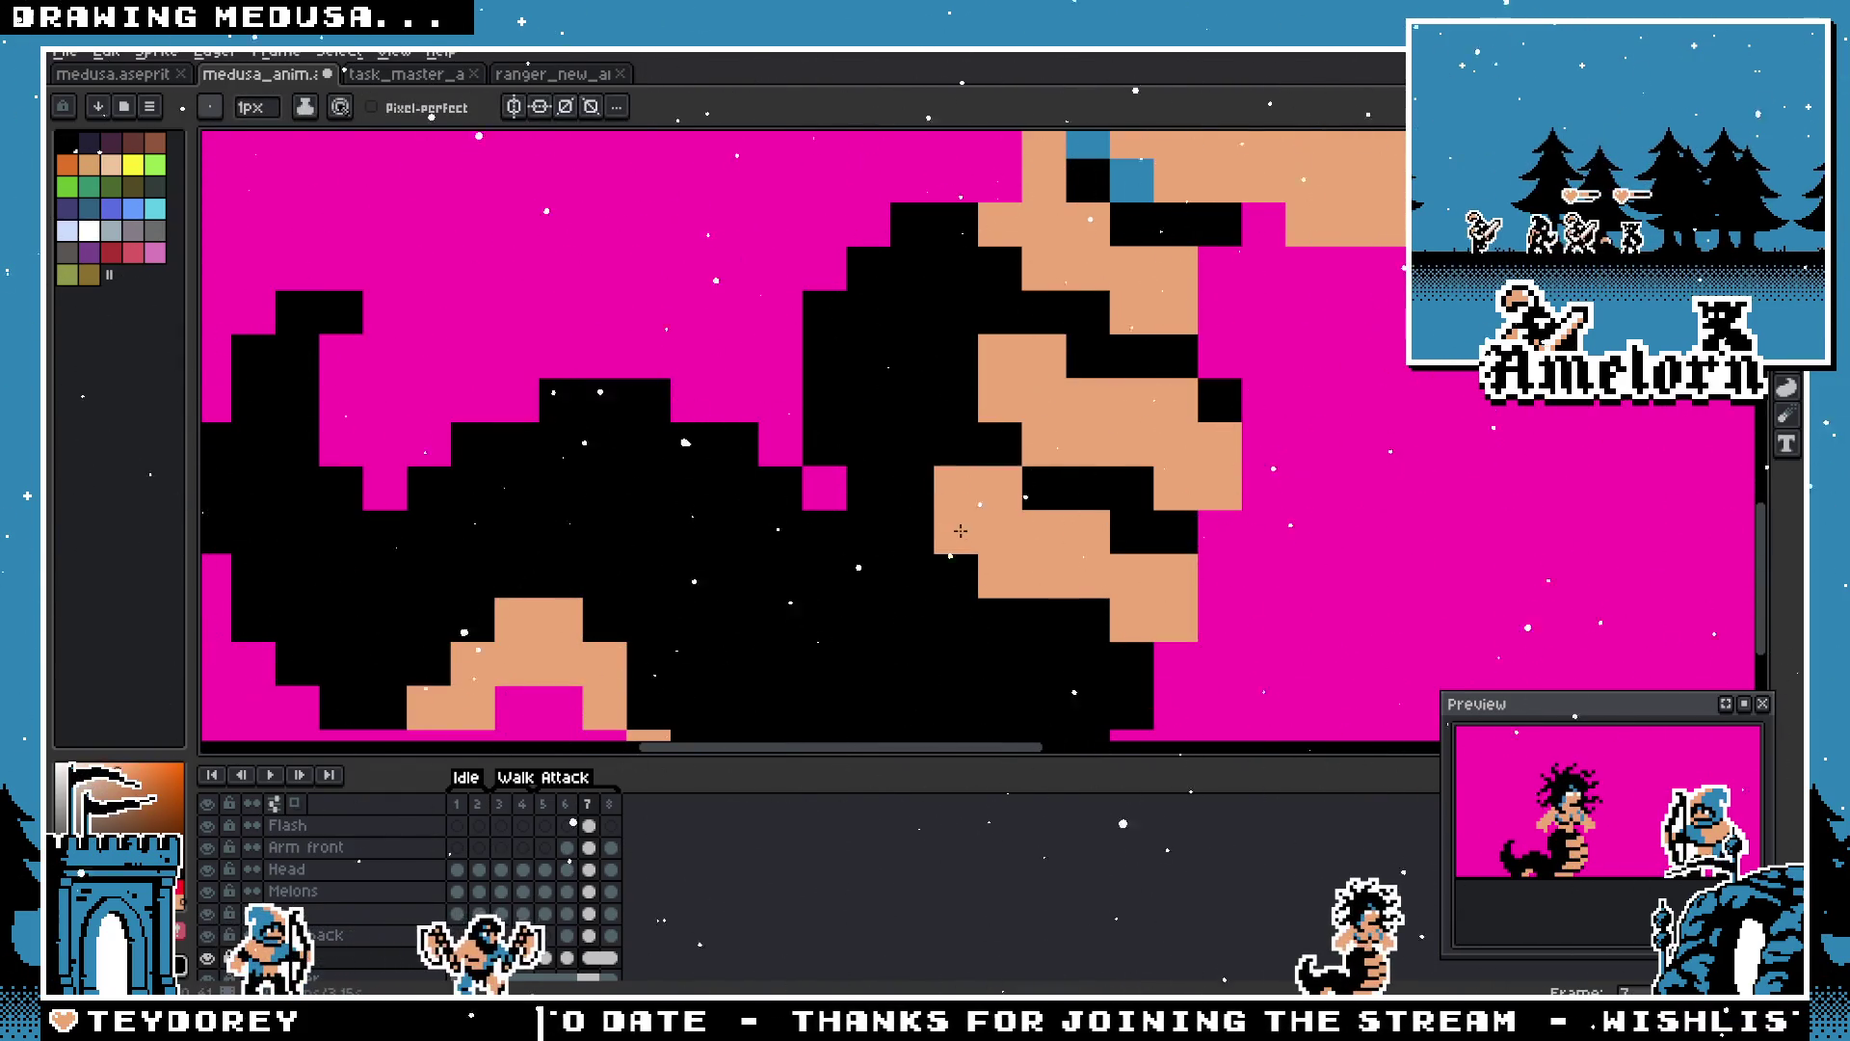
scroll(963, 531, "down", 5)
scroll(836, 579, "up", 2)
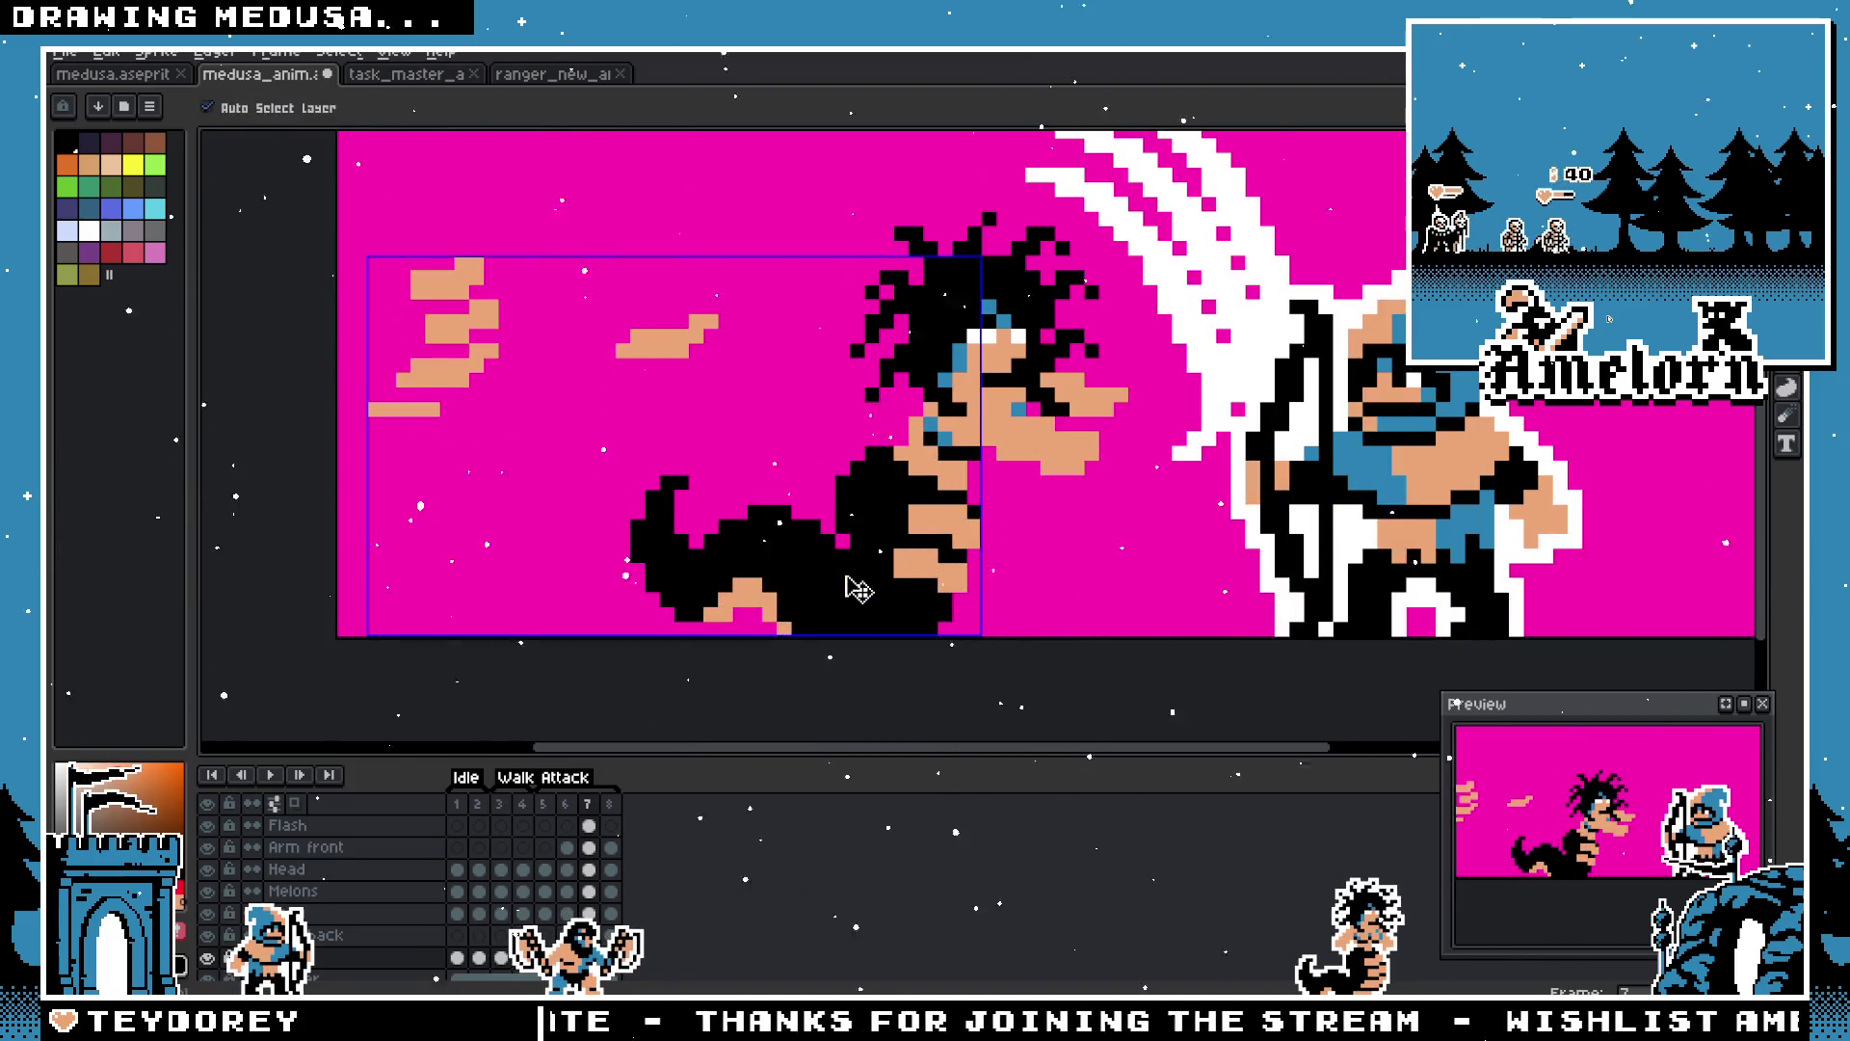
scroll(681, 514, "down", 2)
scroll(628, 473, "up", 3)
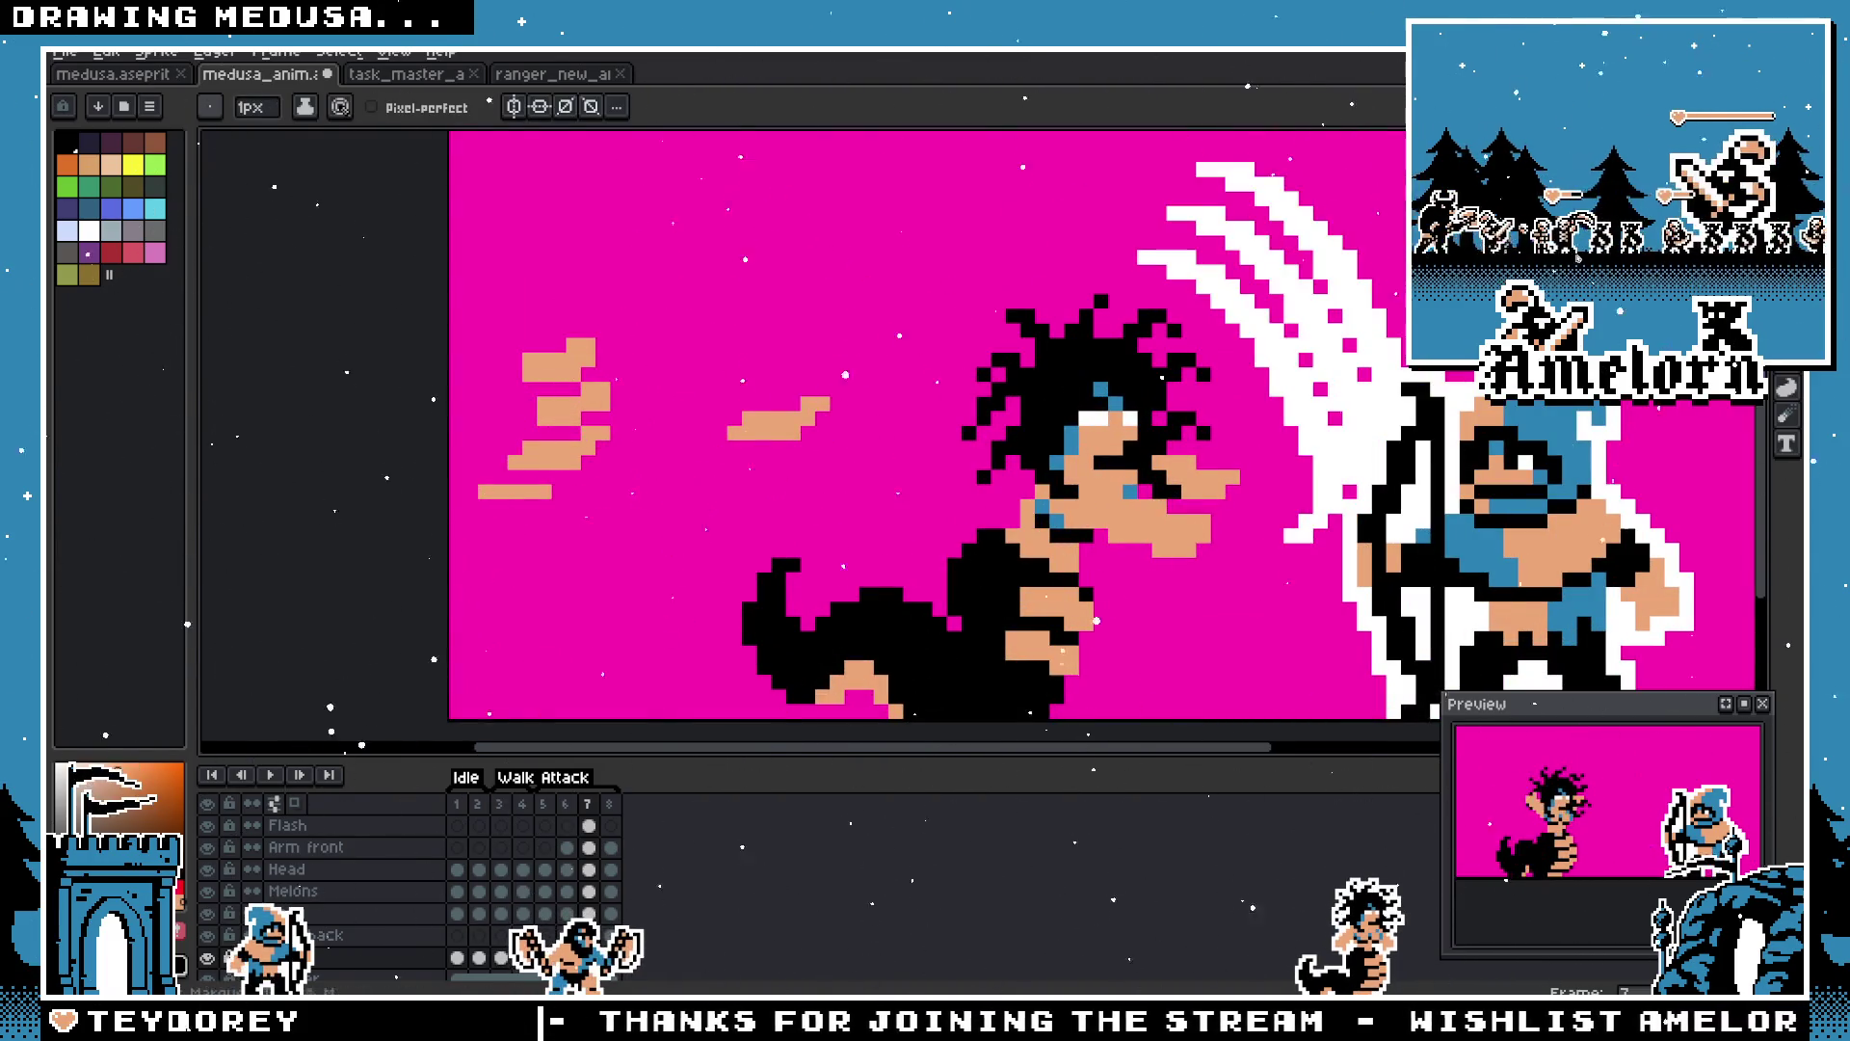
key("m")
scroll(858, 443, "up", 1)
key("m")
left_click_drag(754, 260, 933, 374)
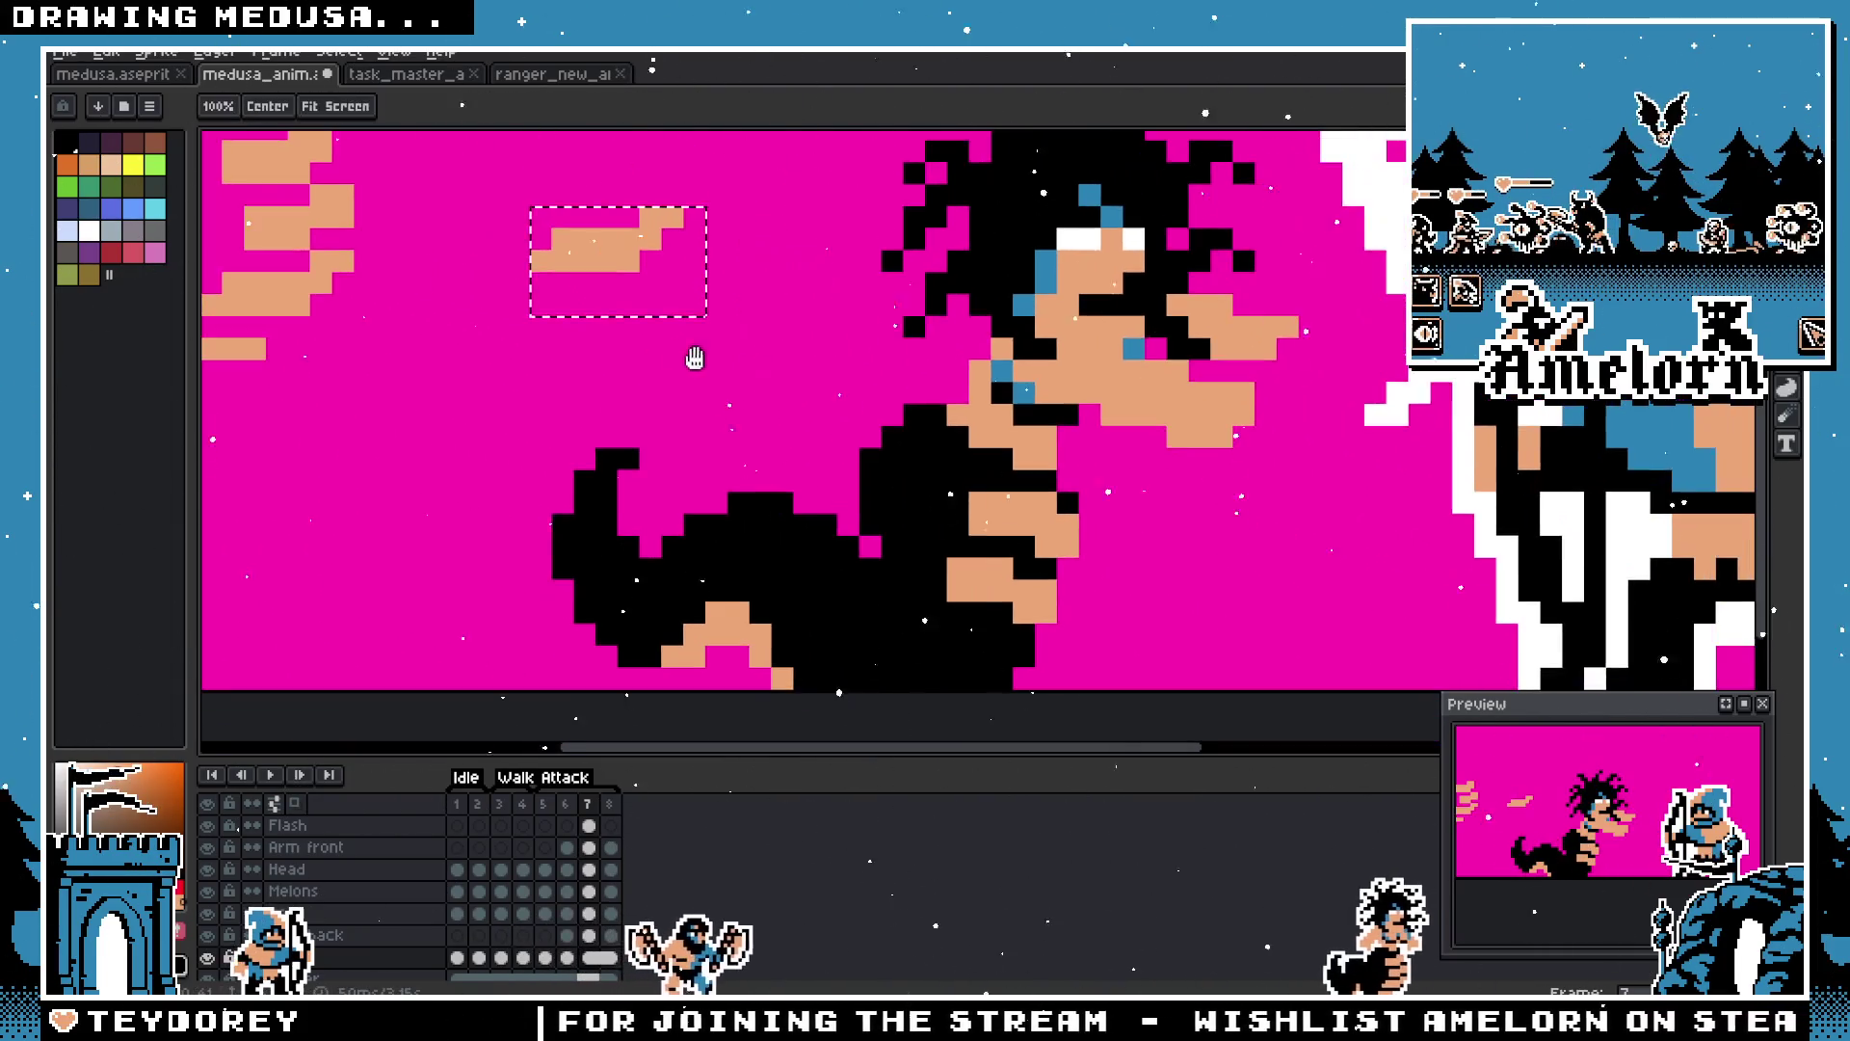
mouse_move(636, 269)
left_mouse_down()
mouse_move(876, 649)
mouse_move(961, 656)
left_mouse_up()
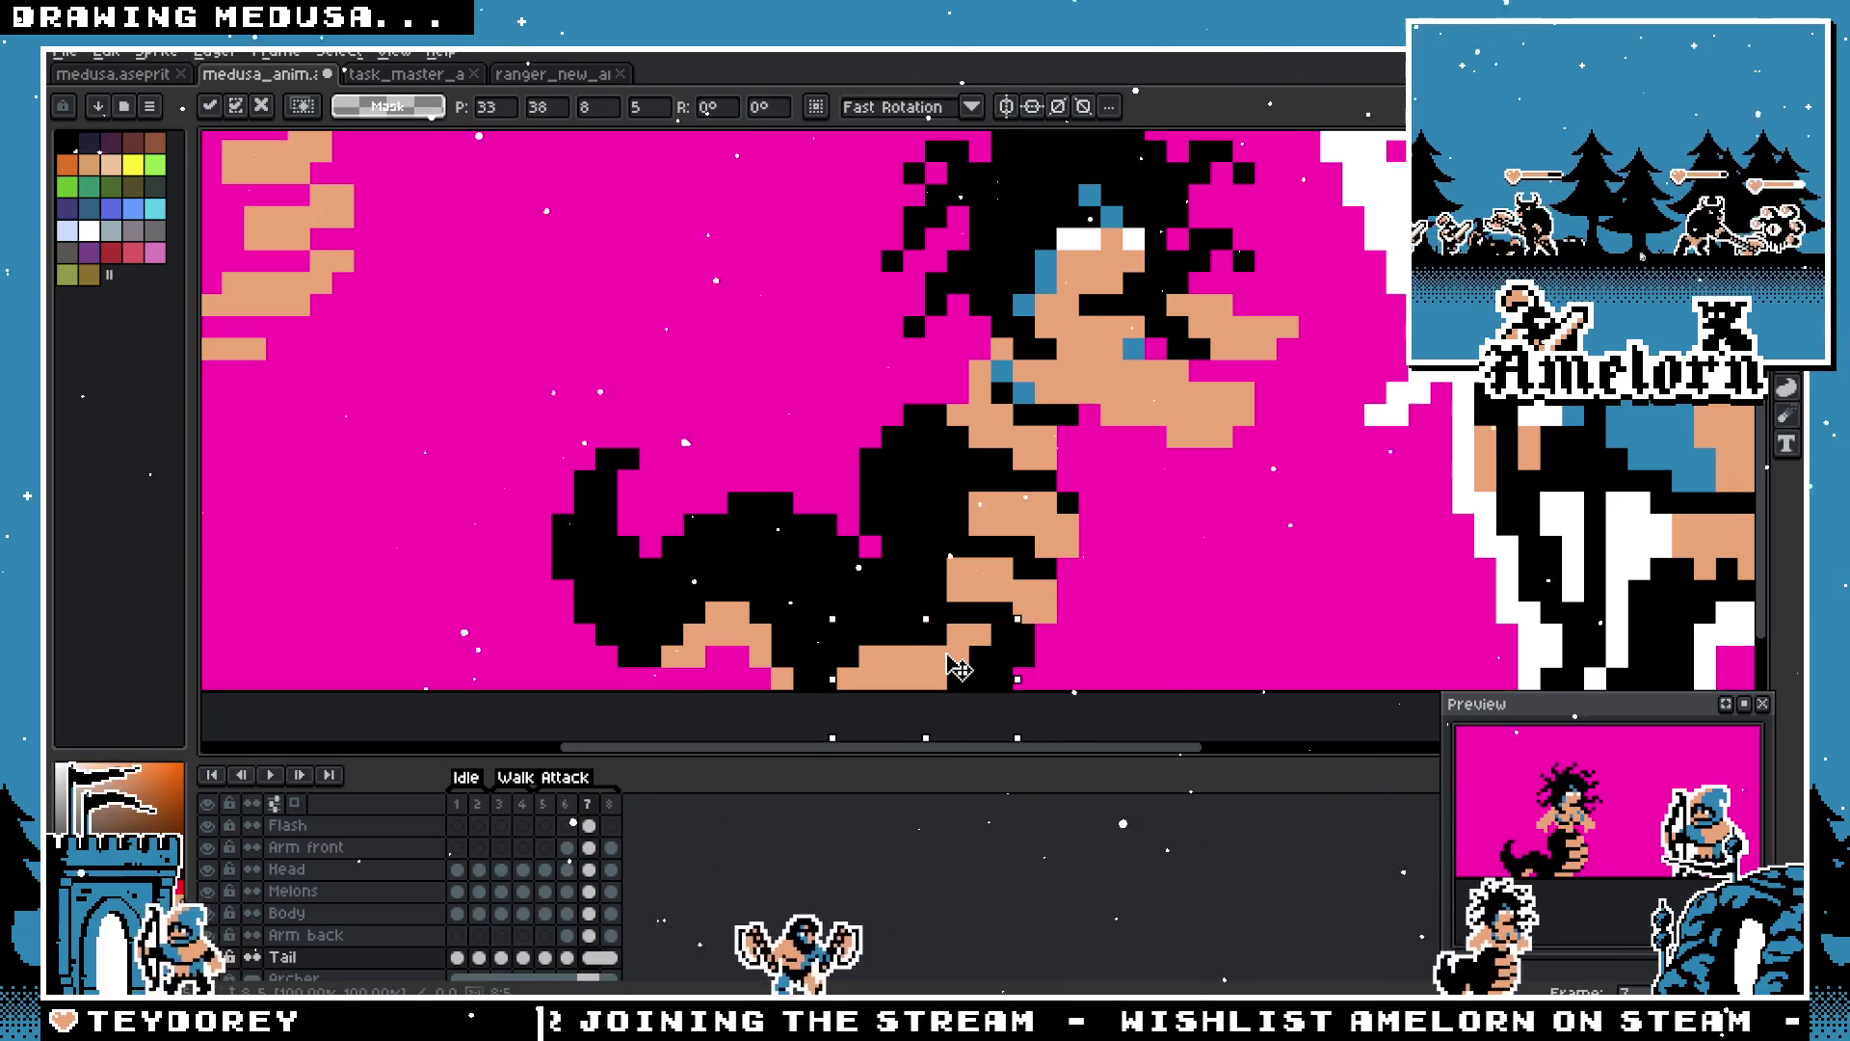
Step: Drop the floating blob, delete the stray peach blob above the tail, and view frame 5
key("Escape")
left_click_drag(797, 268, 526, 424)
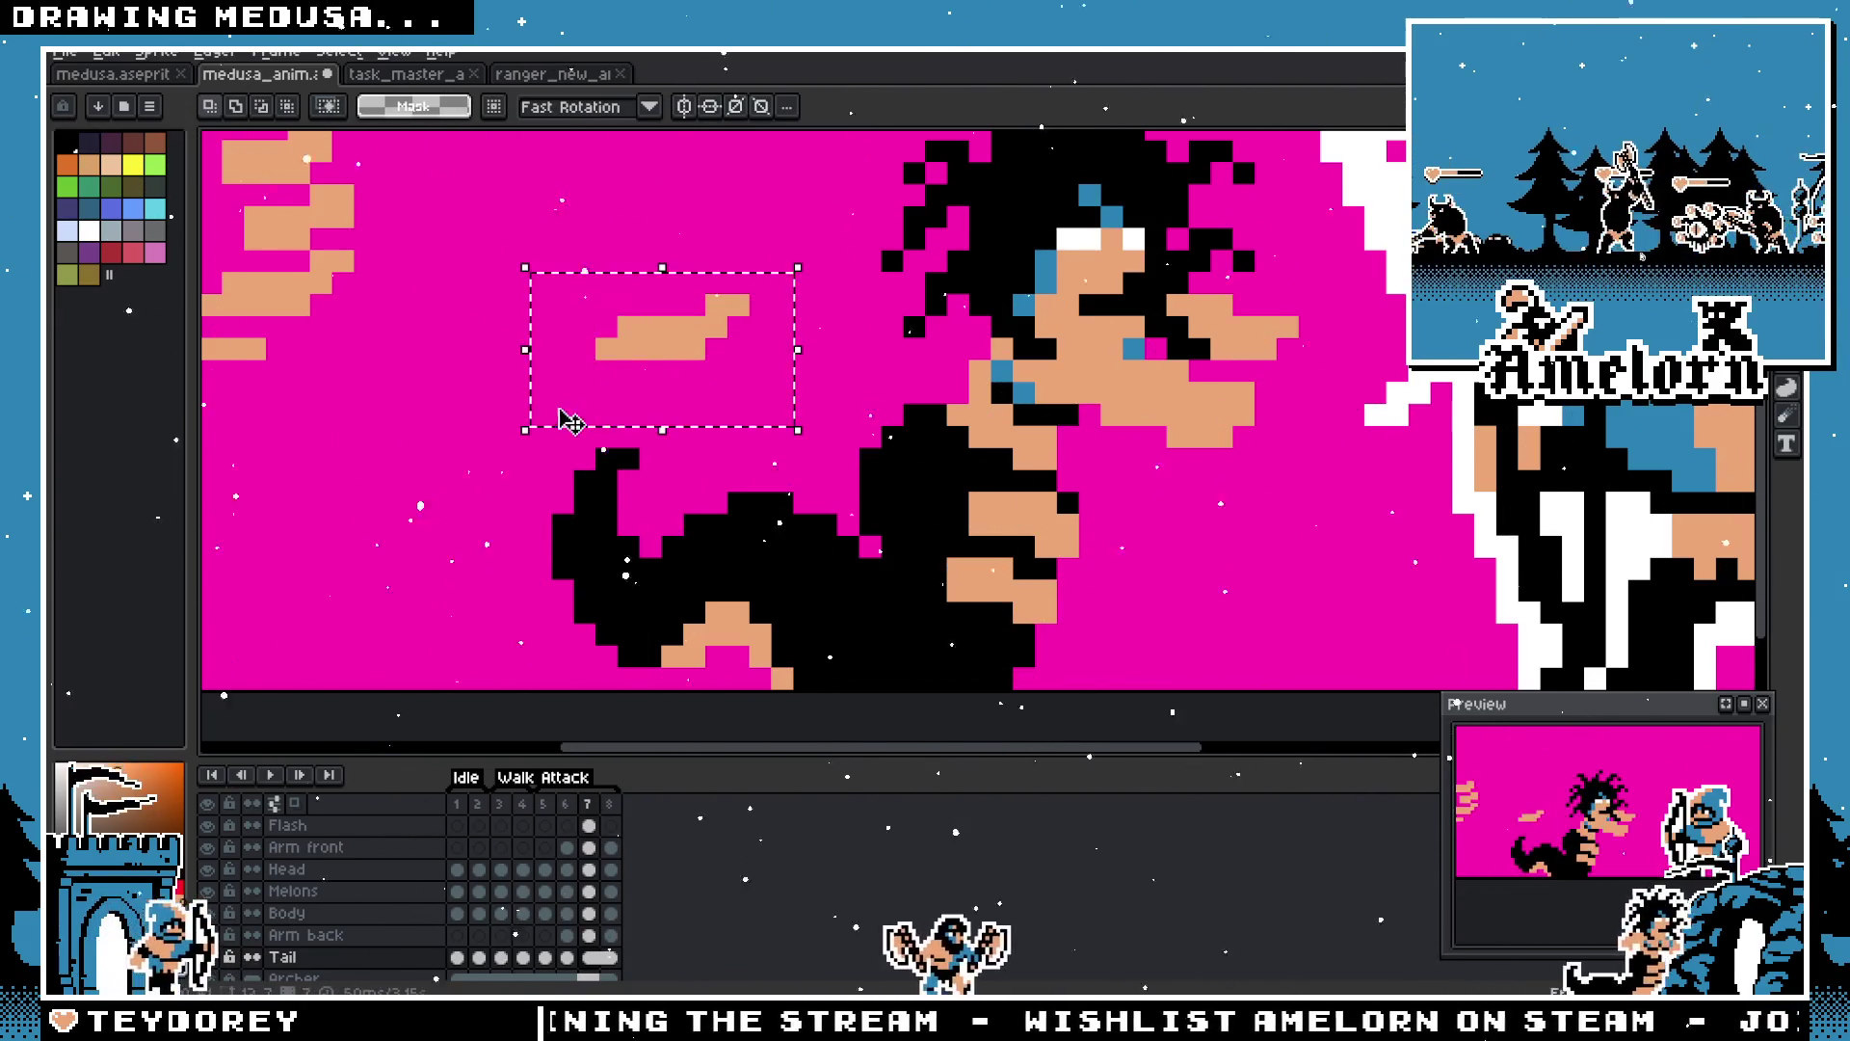
key("Delete")
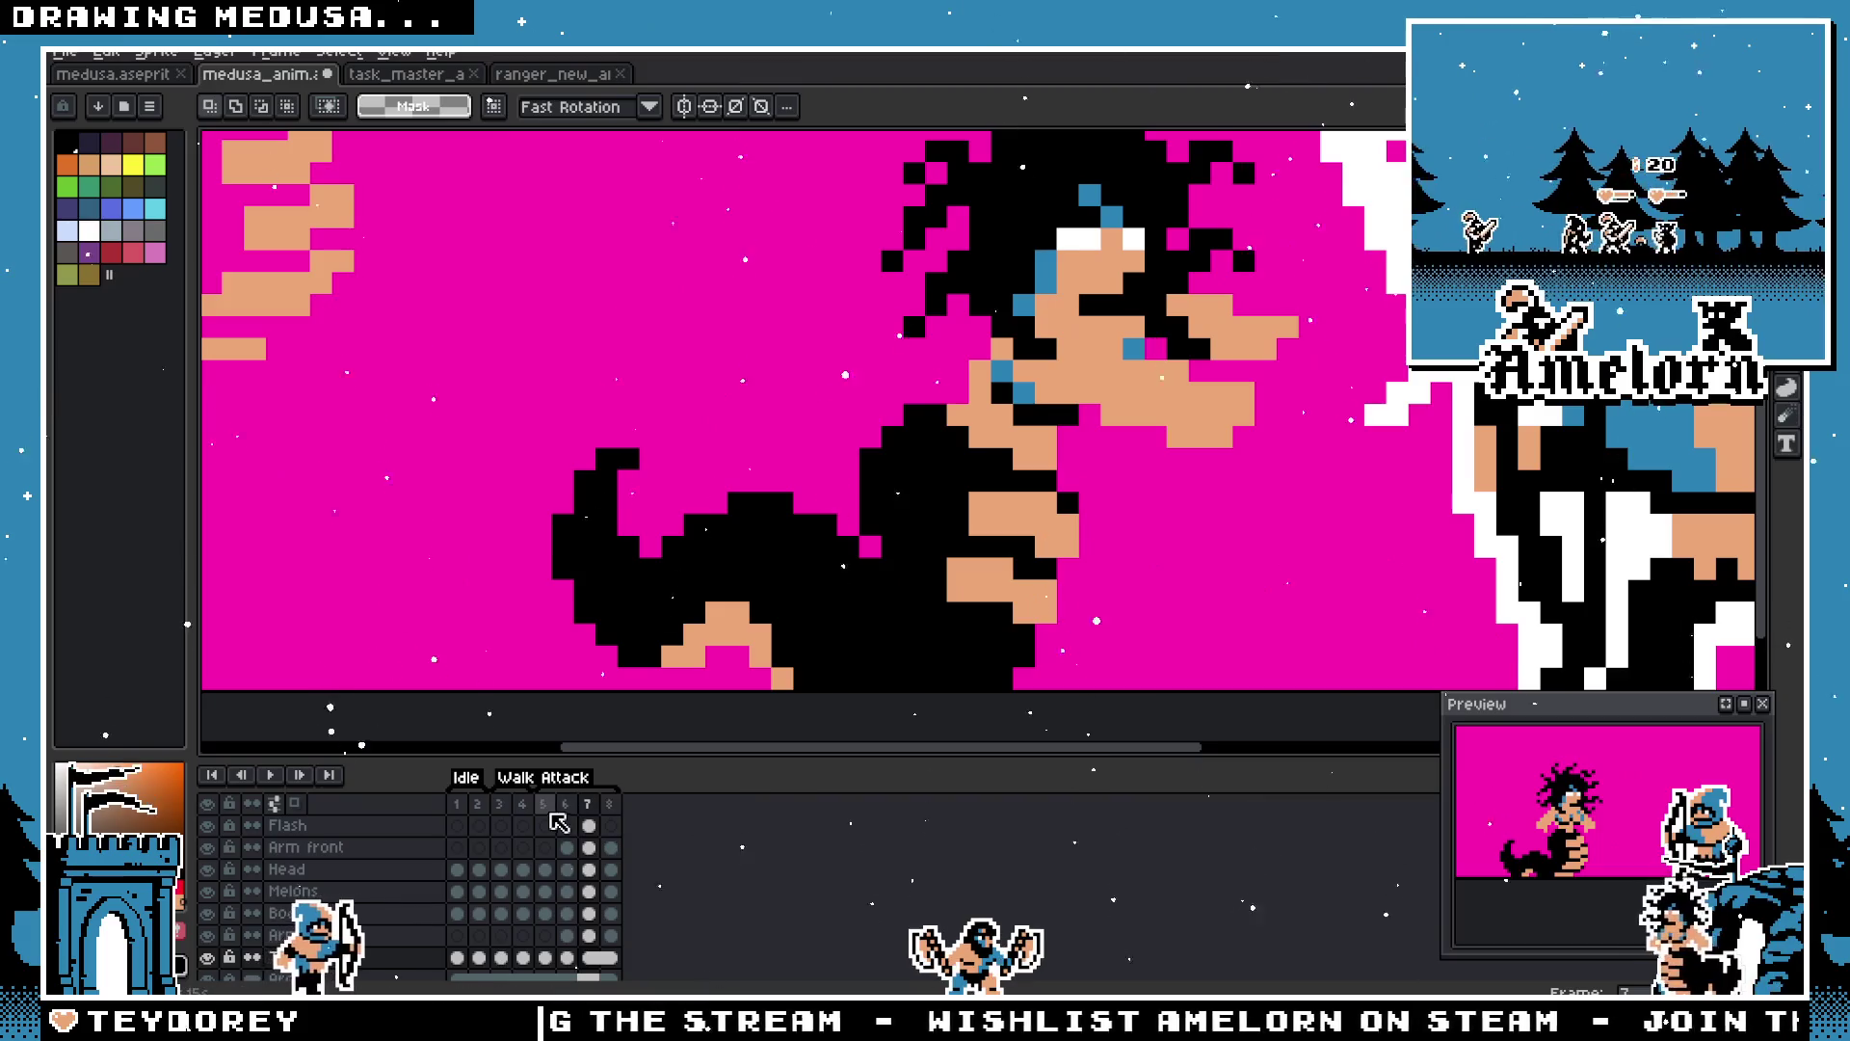
left_click(546, 805)
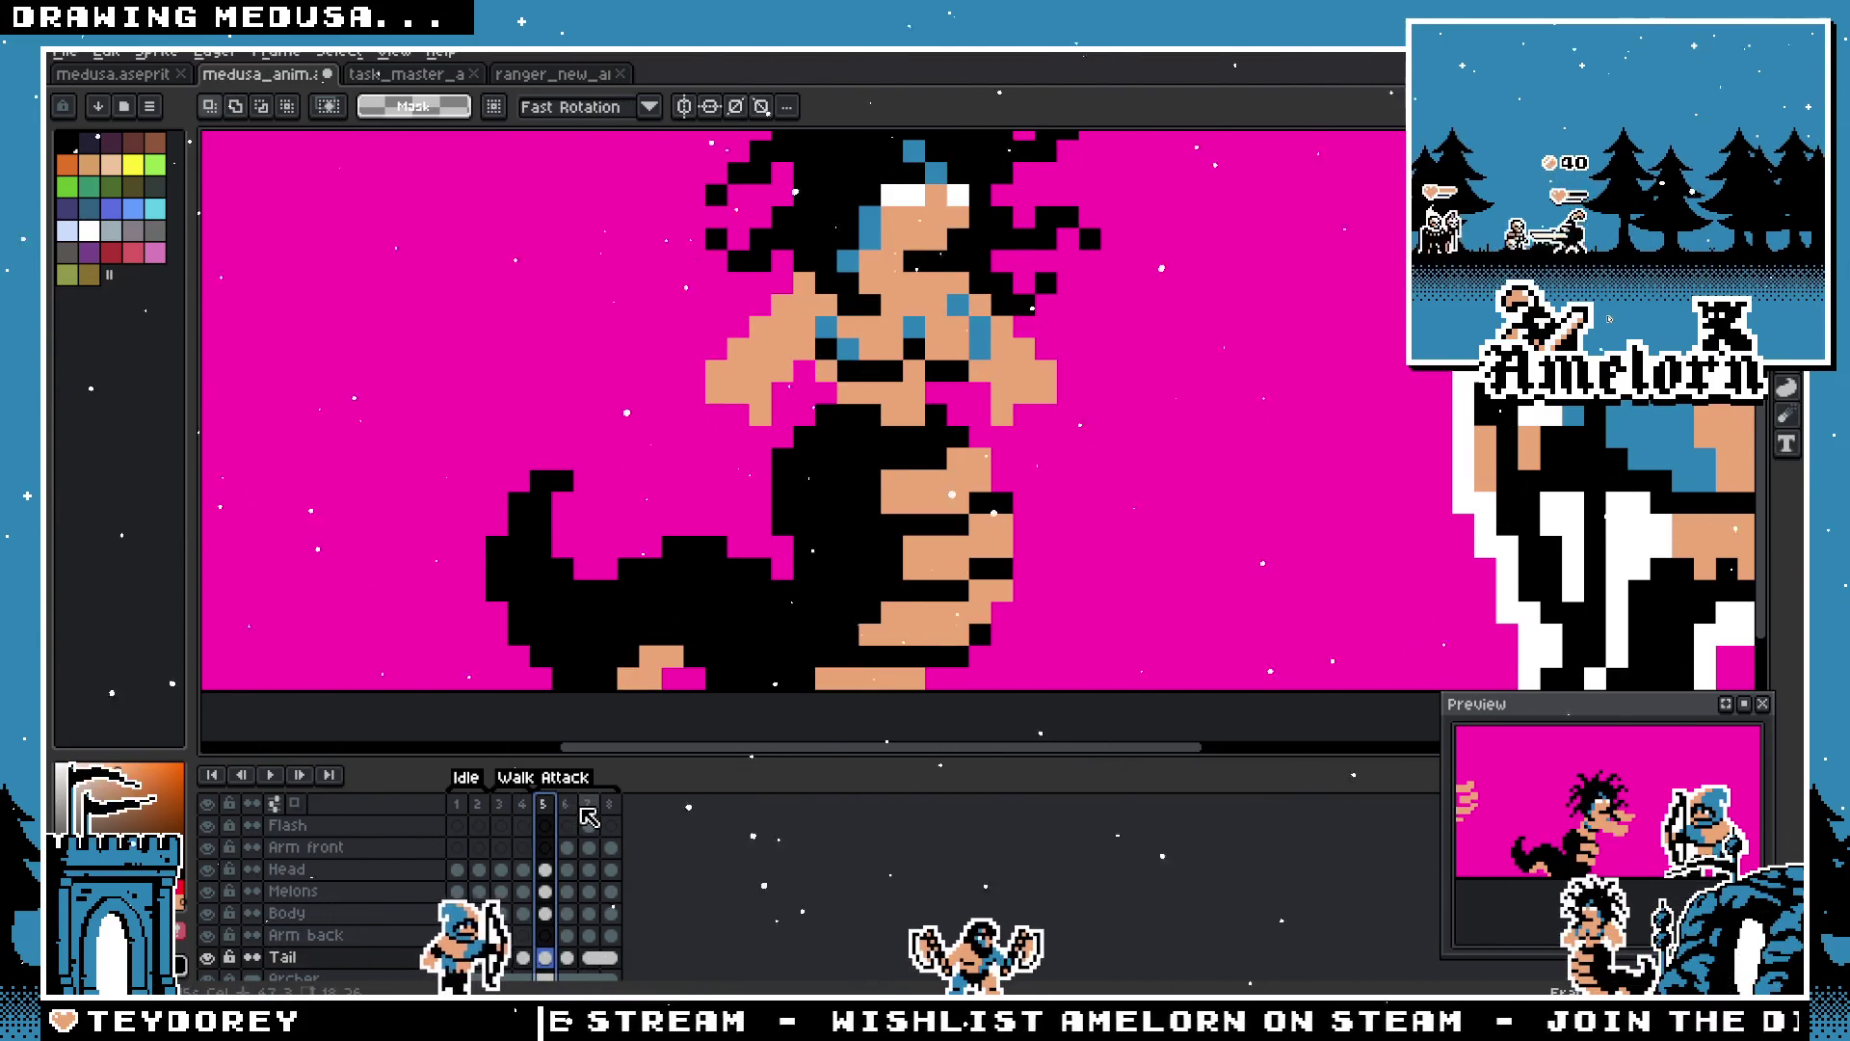
Step: In frame 7, paint the tail's bottom-edge pixels black and add two peach body pixels
left_click(584, 811)
scroll(906, 674, "up", 1)
key("b")
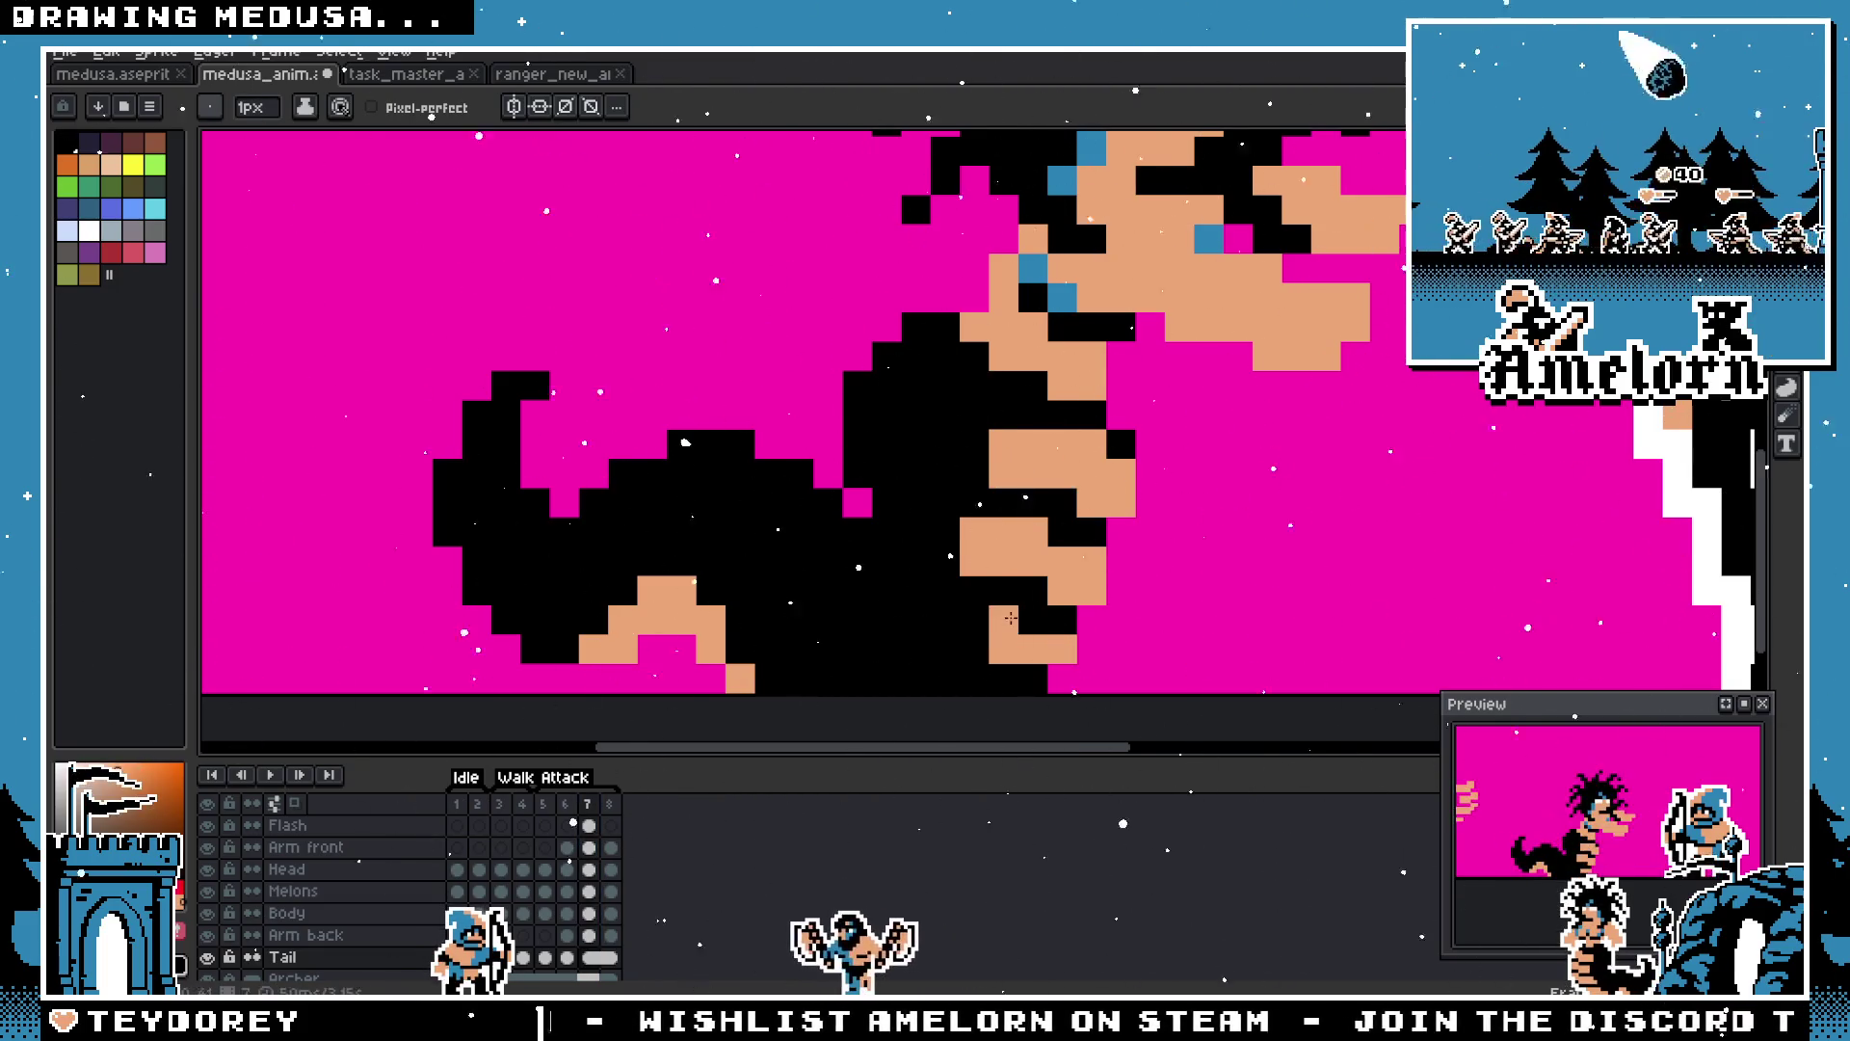
scroll(905, 631, "down", 3)
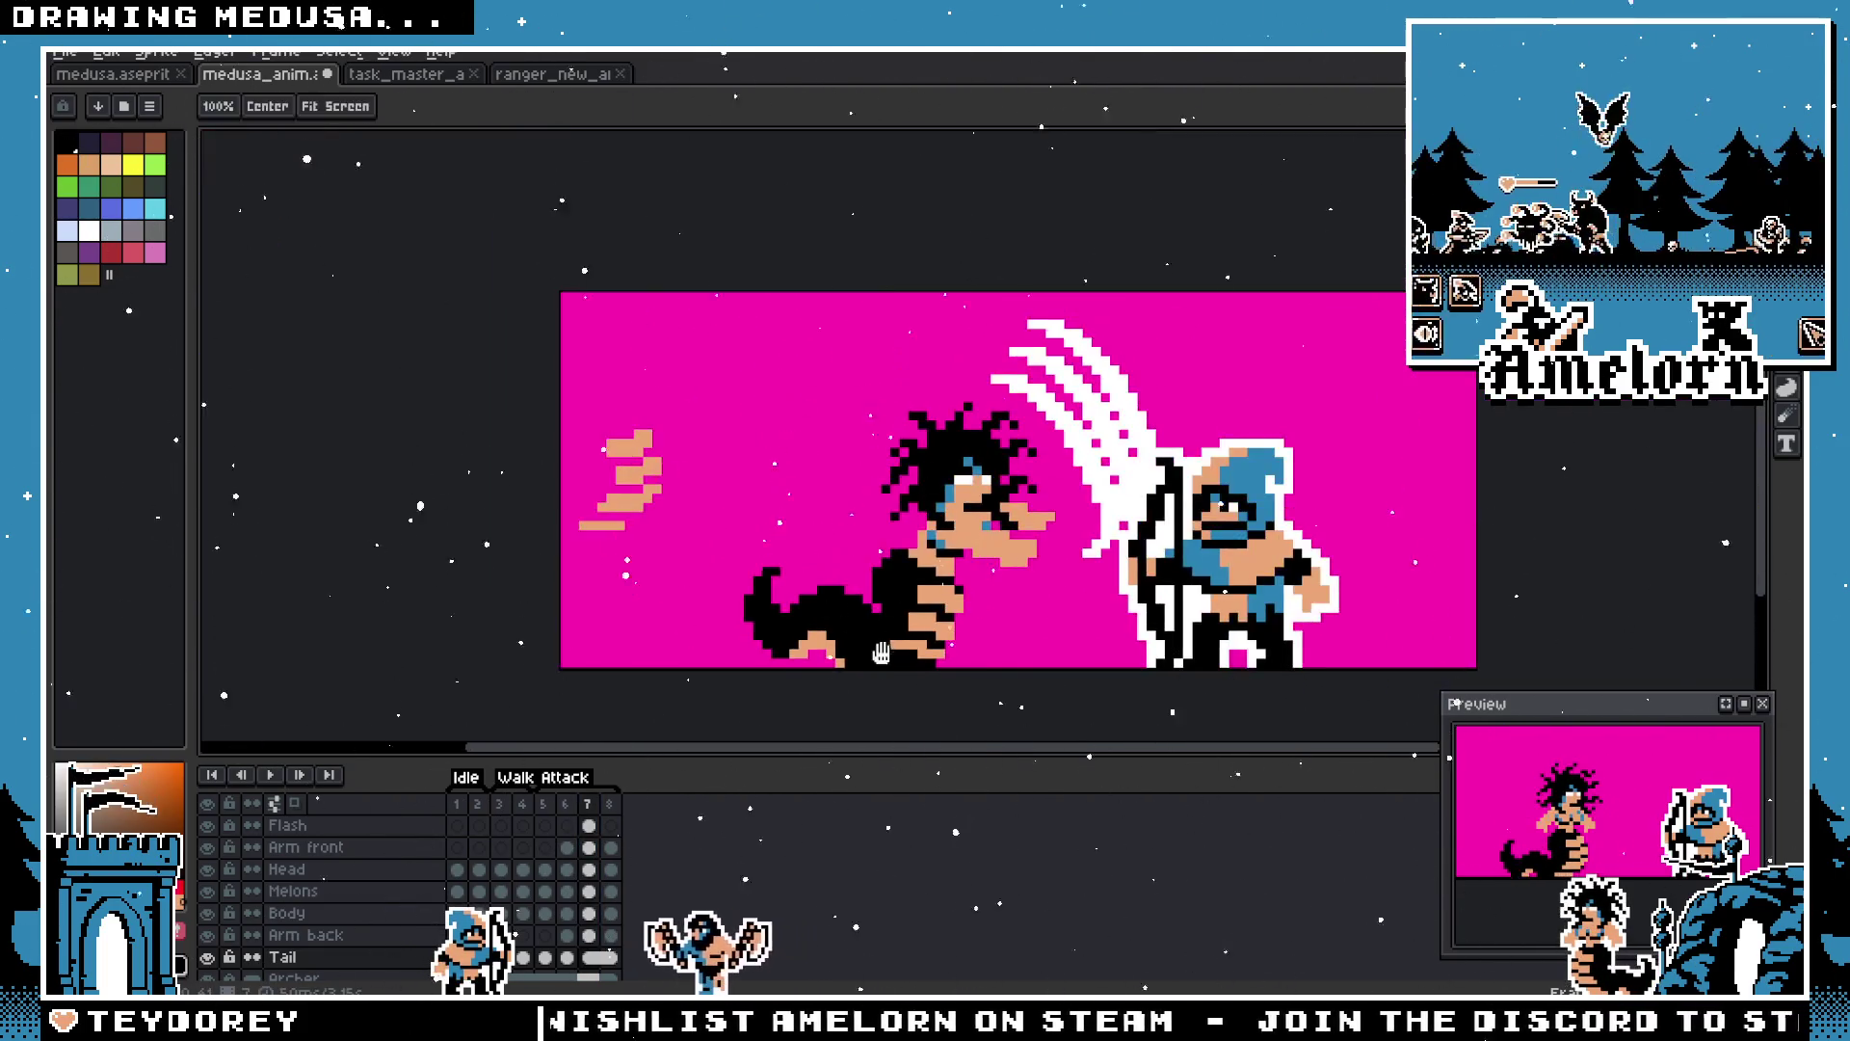
scroll(941, 612, "up", 3)
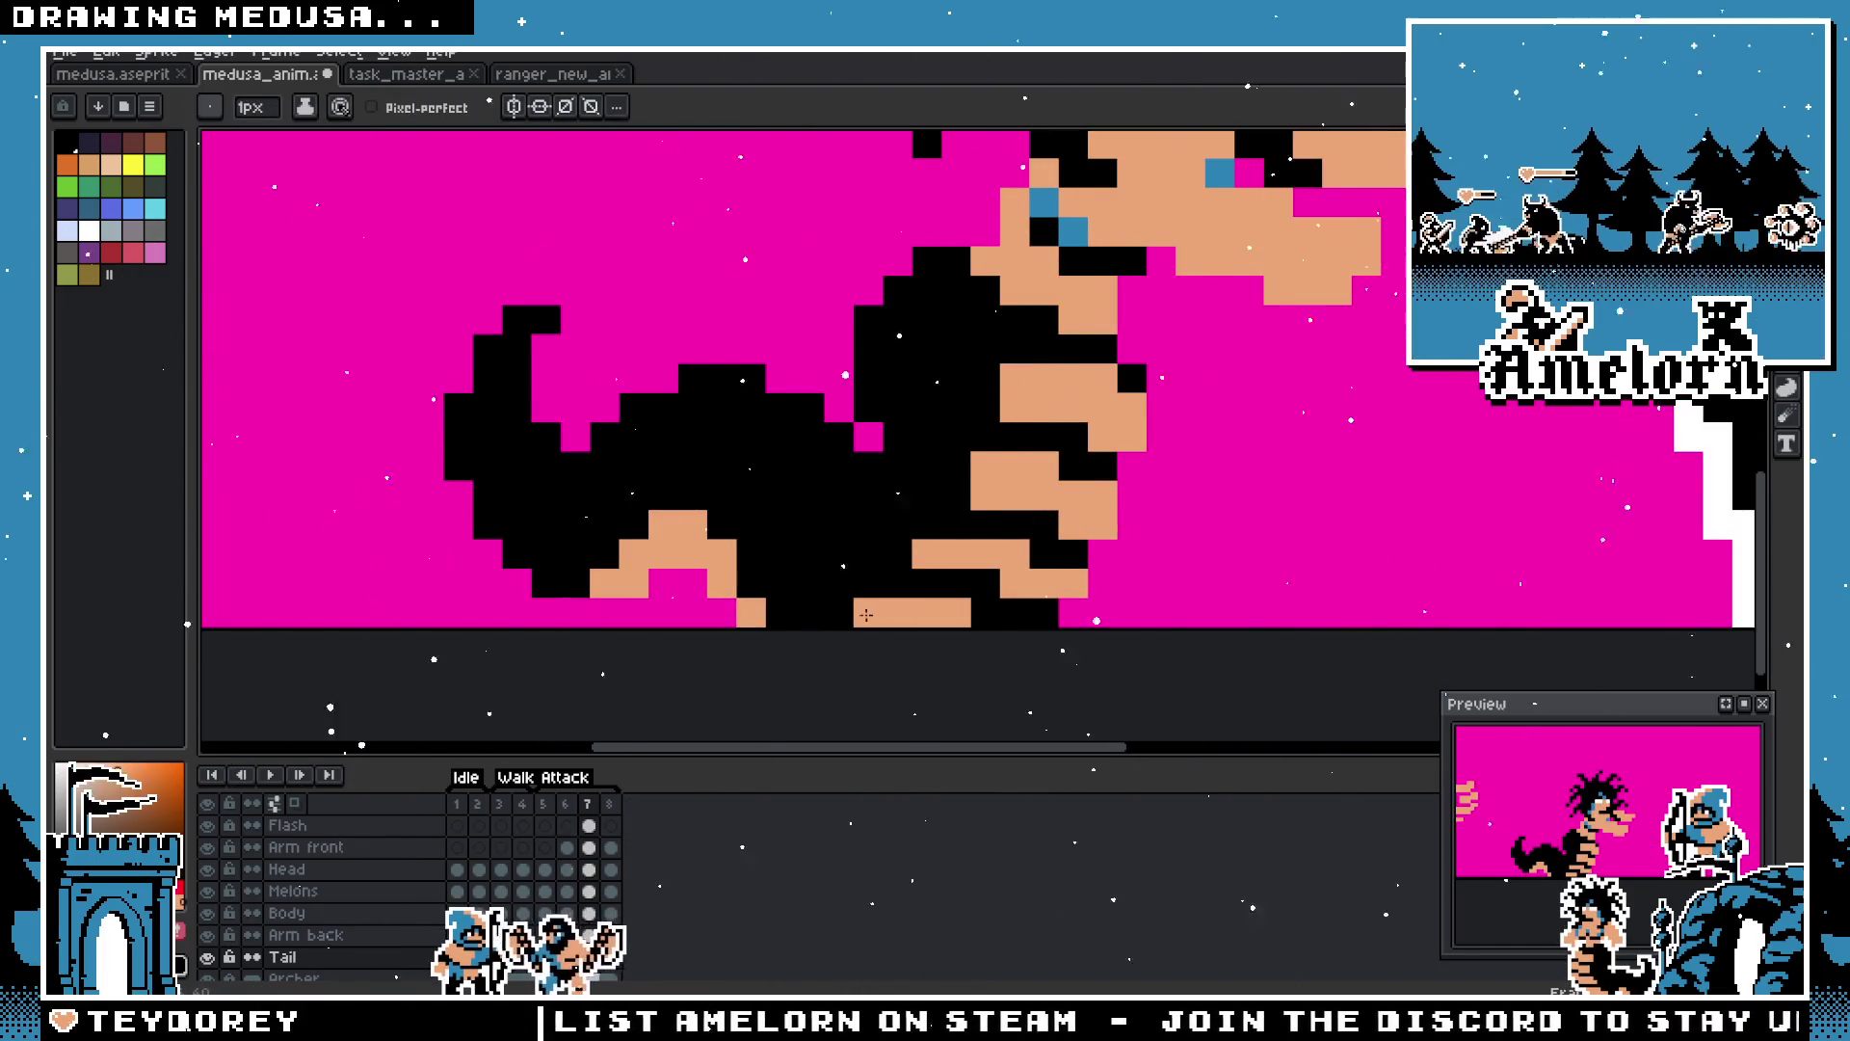
scroll(846, 616, "down", 3)
scroll(713, 627, "up", 3)
key("v")
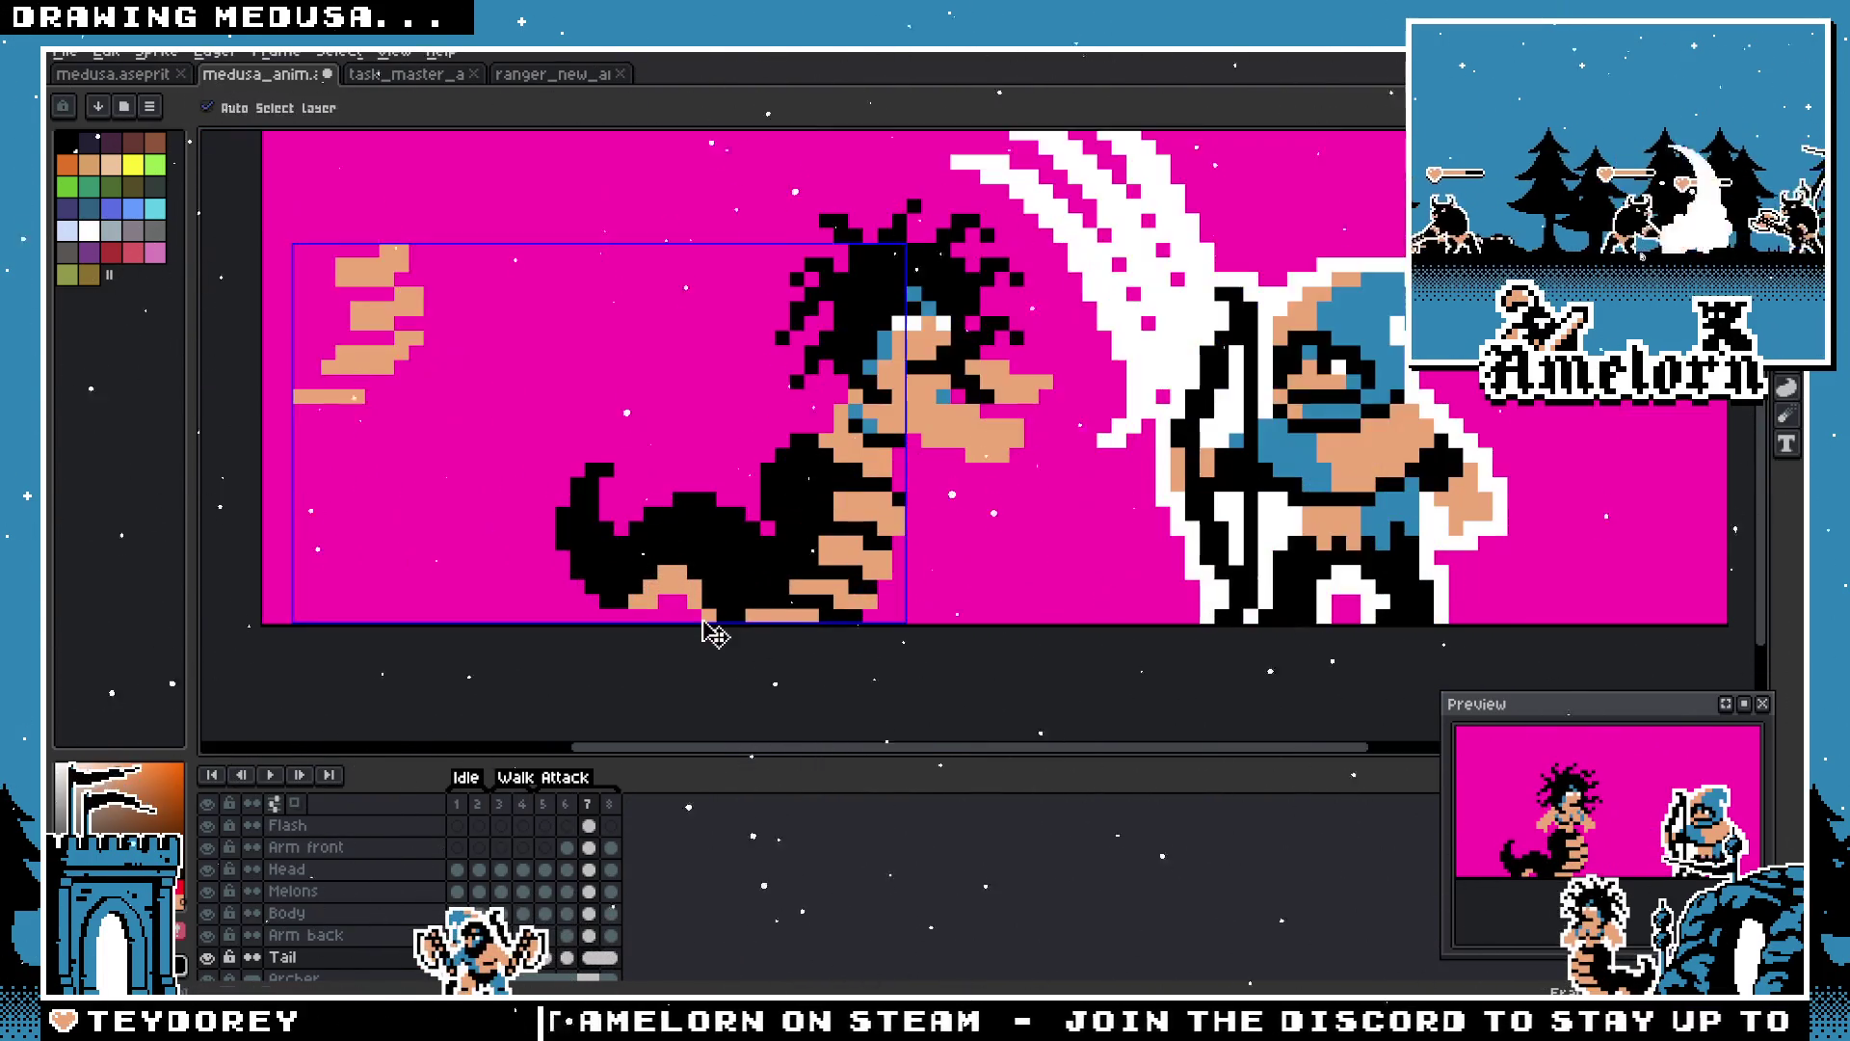
key("b")
left_click_drag(785, 614, 862, 614)
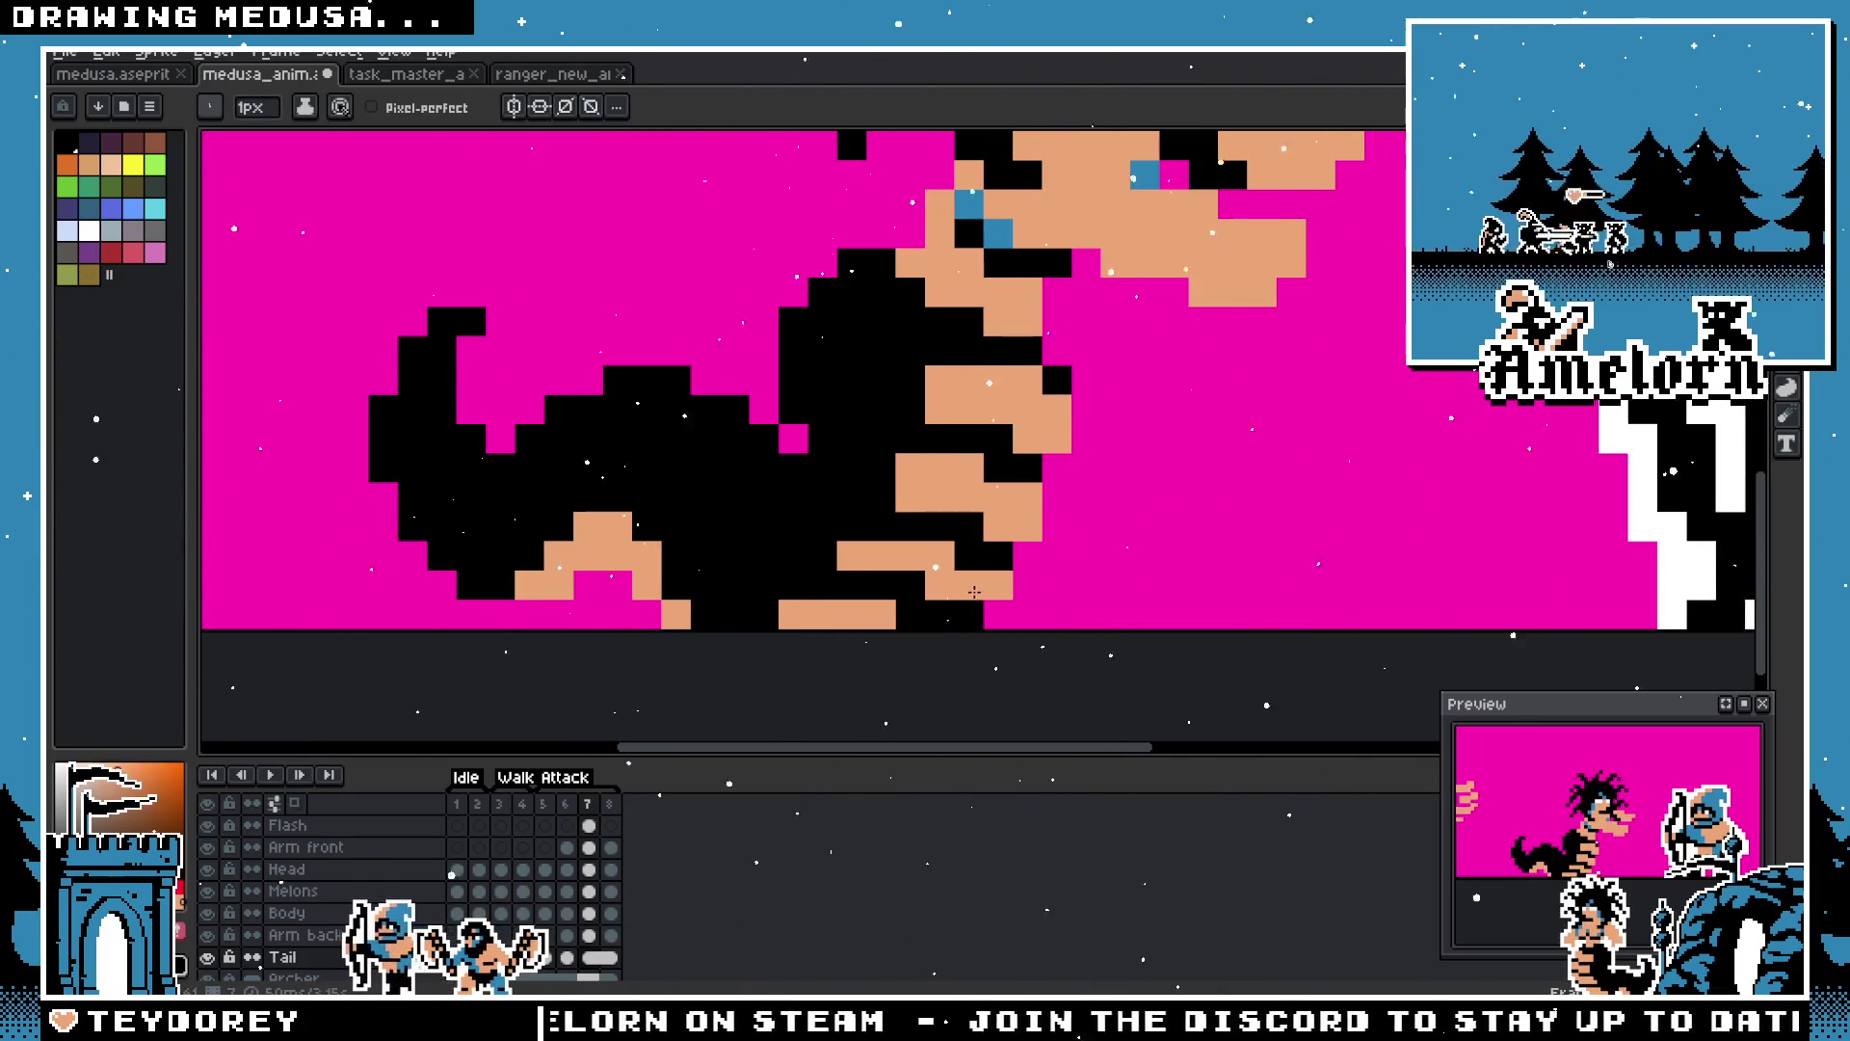
right_click(911, 585)
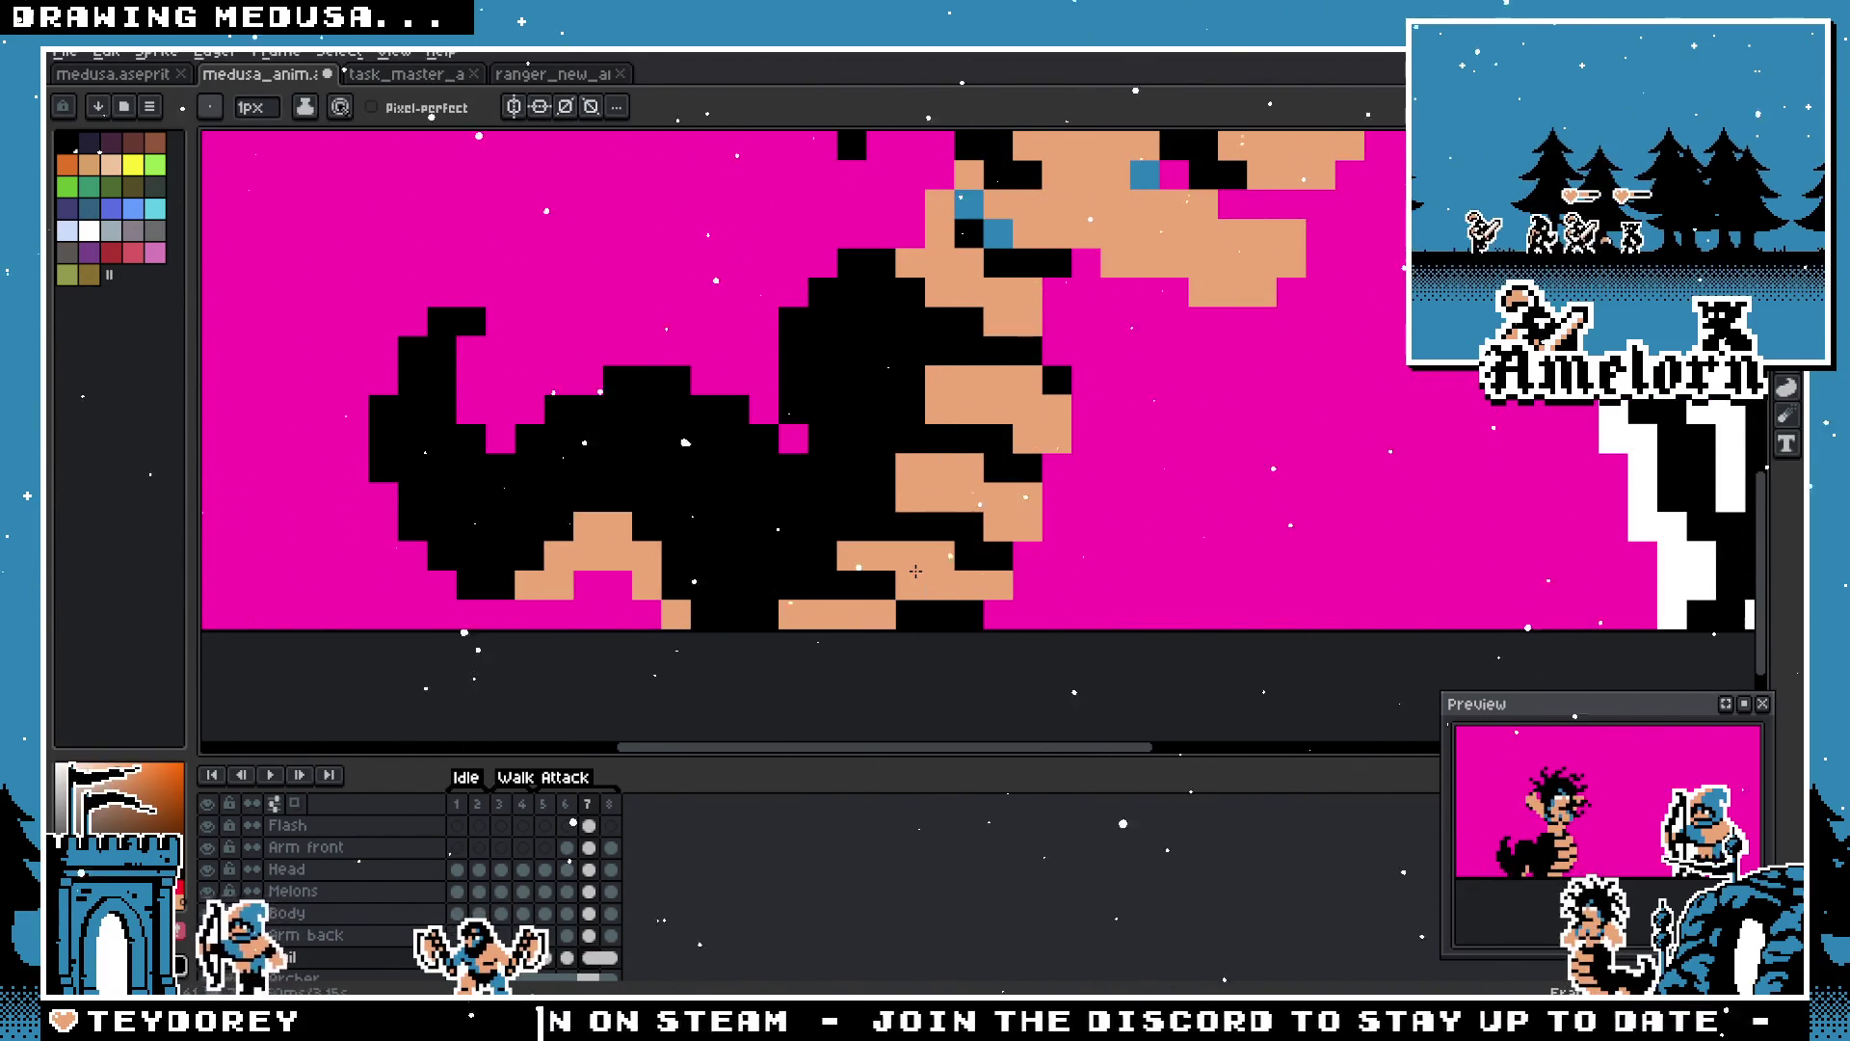
right_click(764, 557)
Step: Compare frame 7 against frame 6, then move on to attack frame 8
scroll(763, 556, "down", 3)
scroll(764, 556, "up", 3)
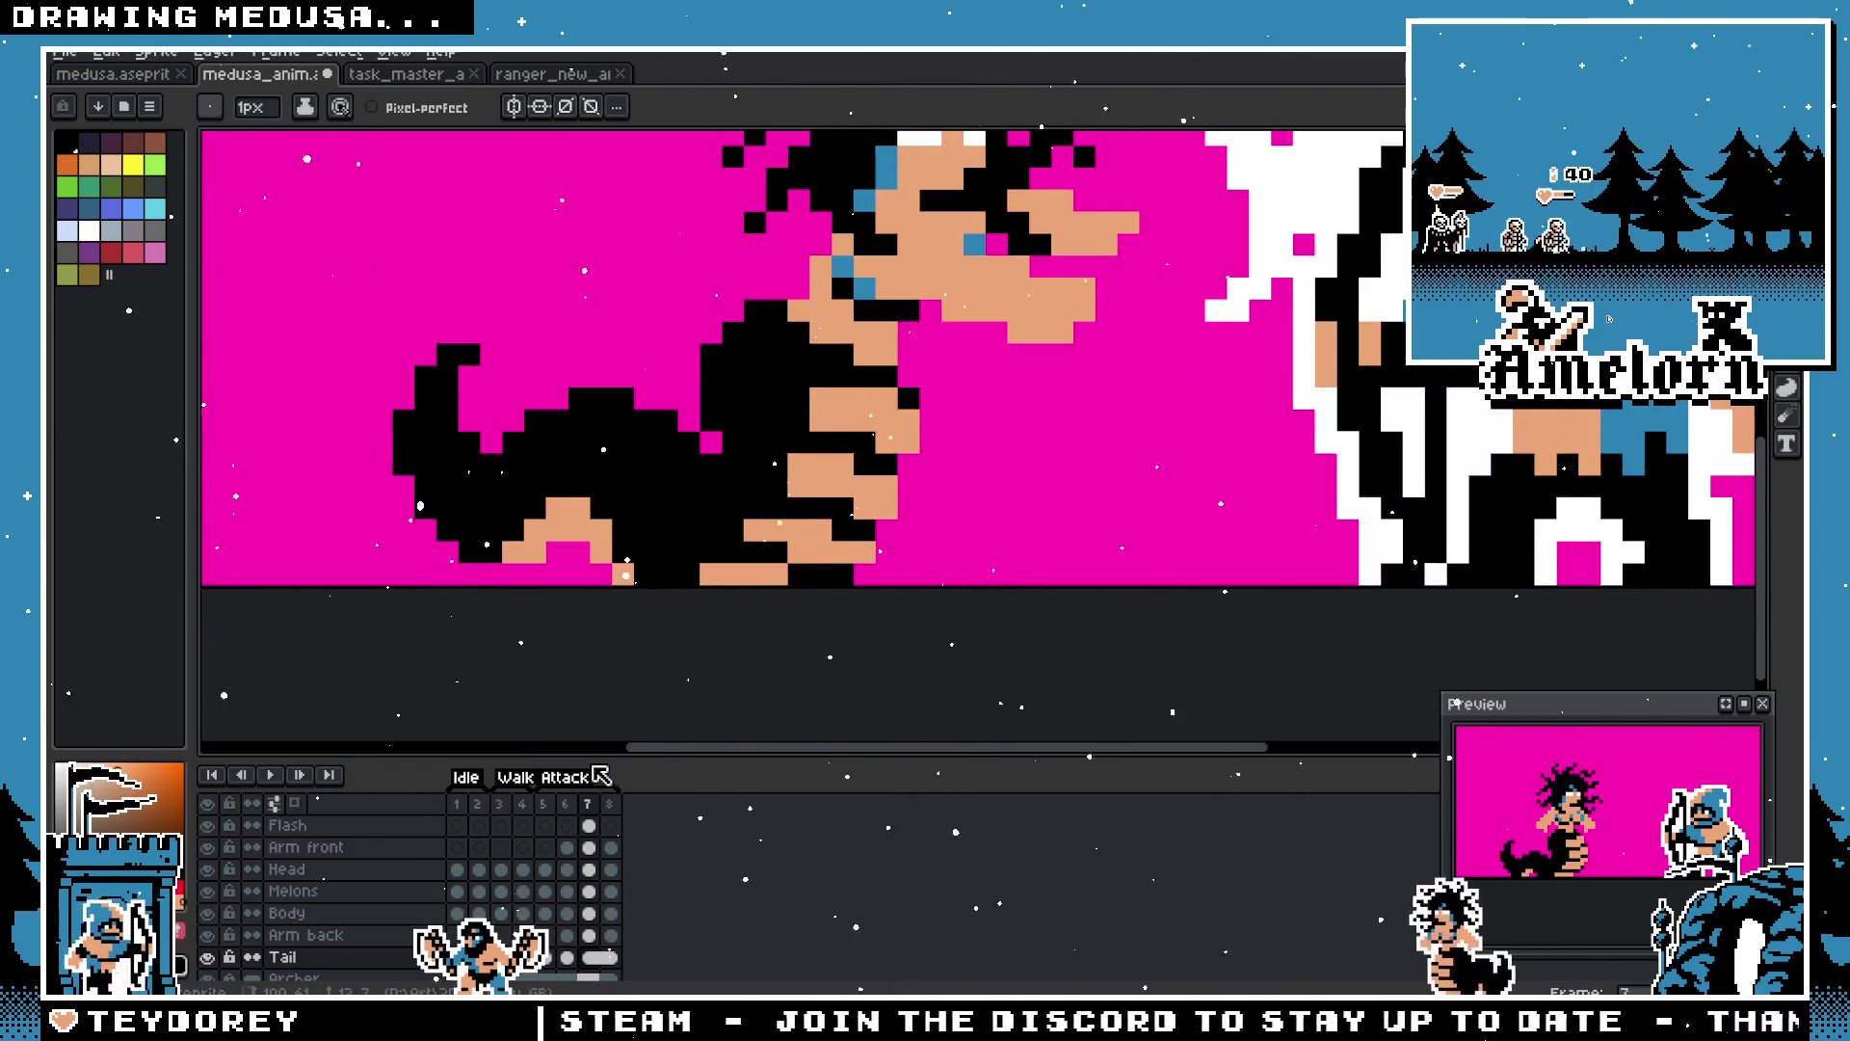
left_click(567, 803)
left_click(586, 805)
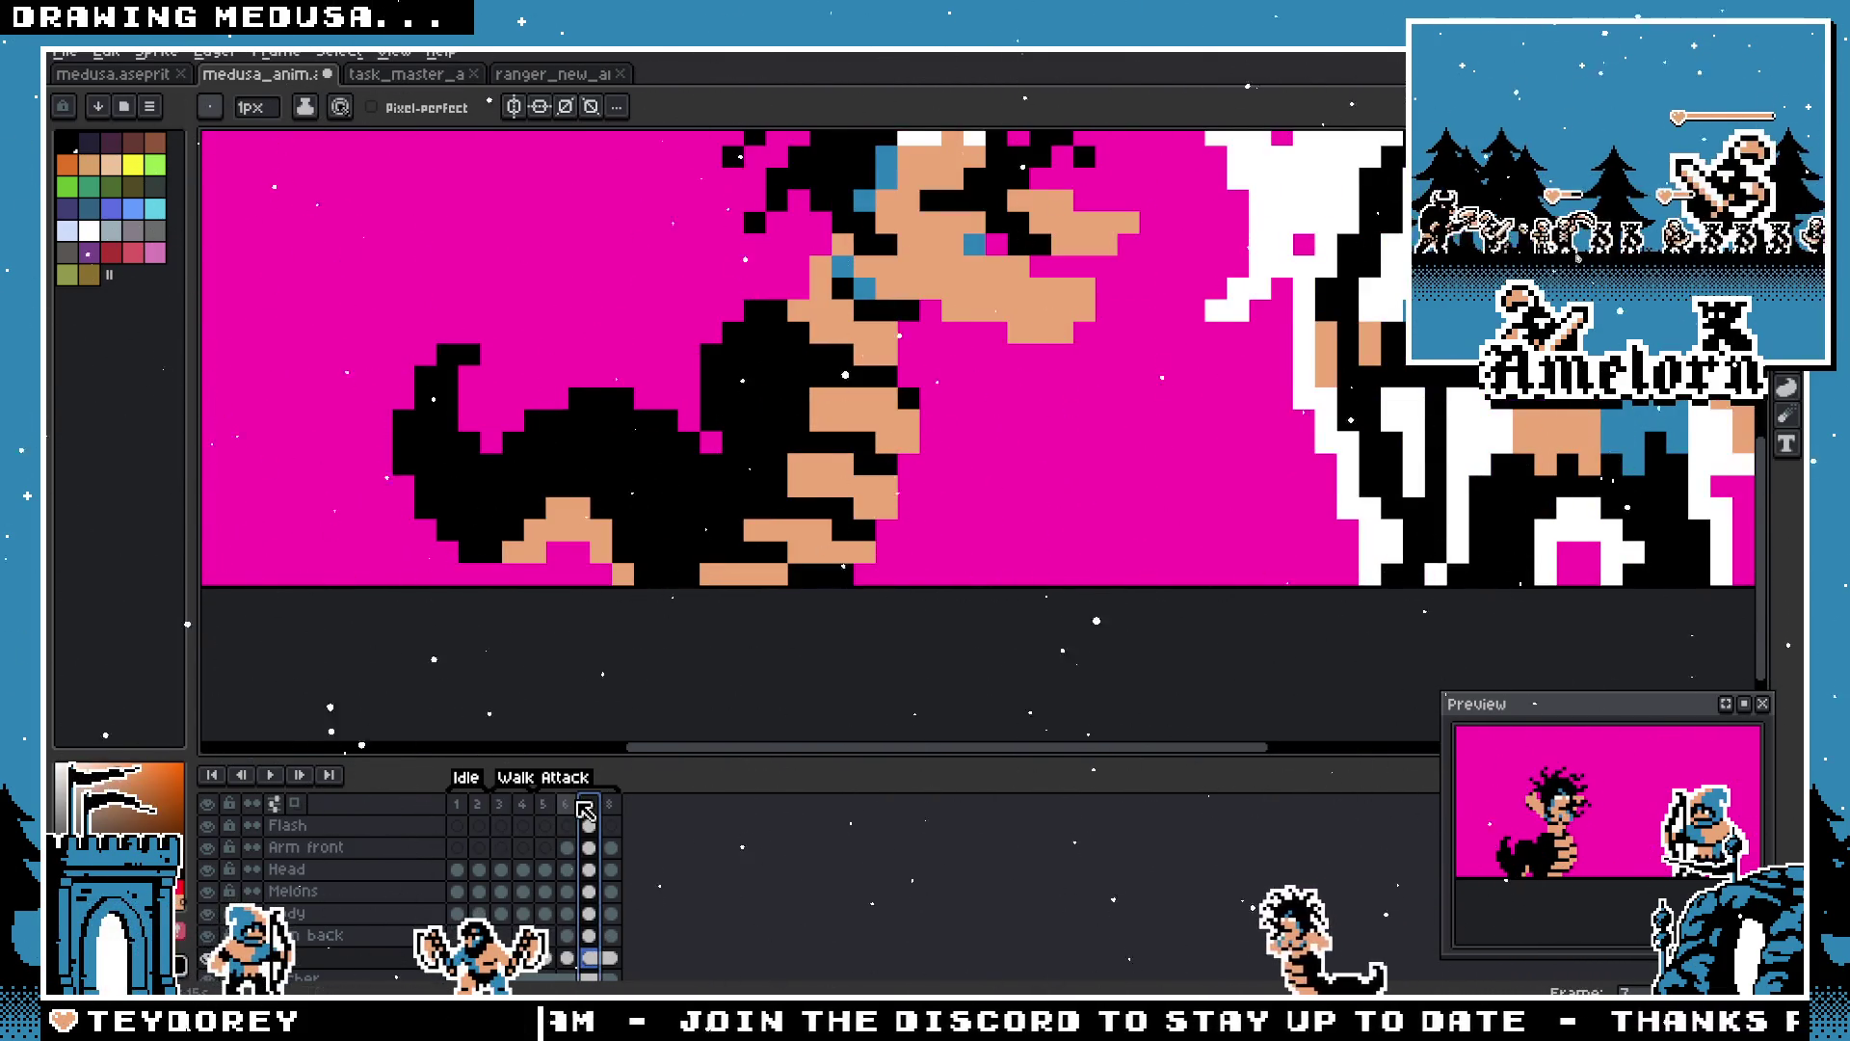
left_click(568, 807)
left_click(589, 806)
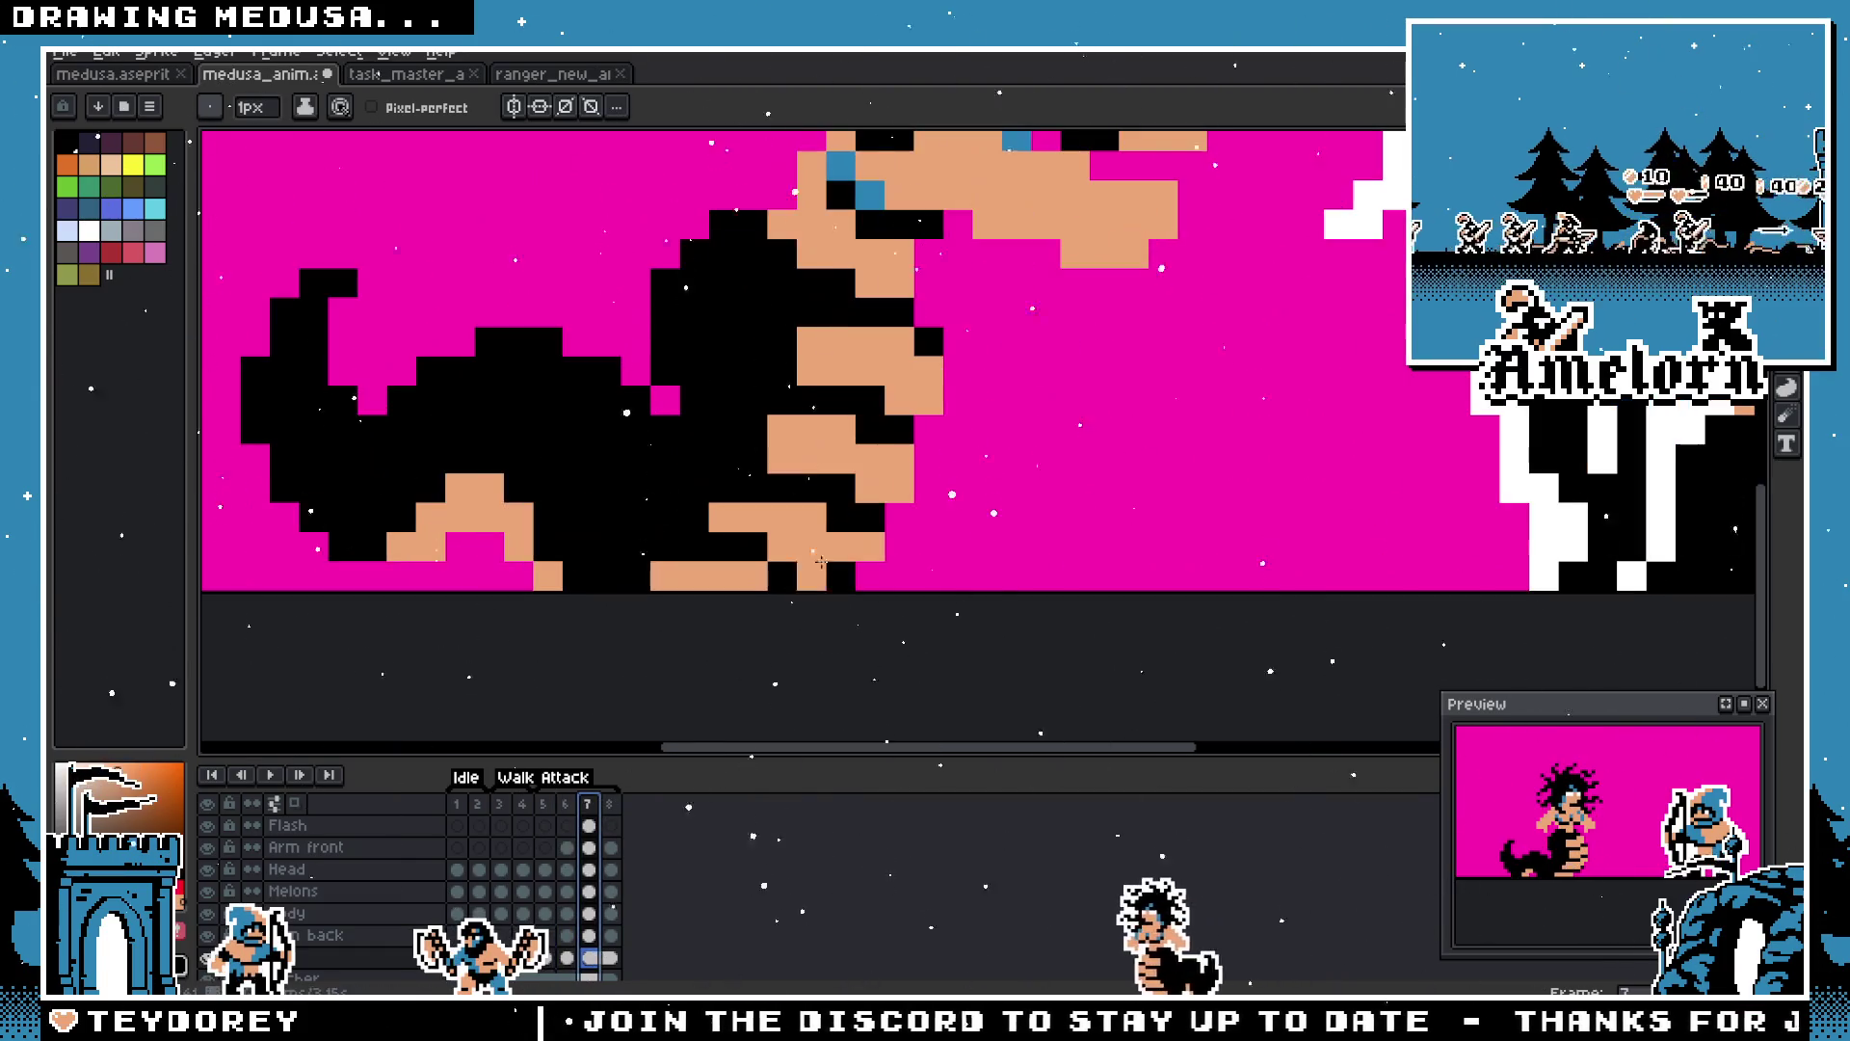
scroll(661, 604, "down", 3)
scroll(661, 604, "down", 1)
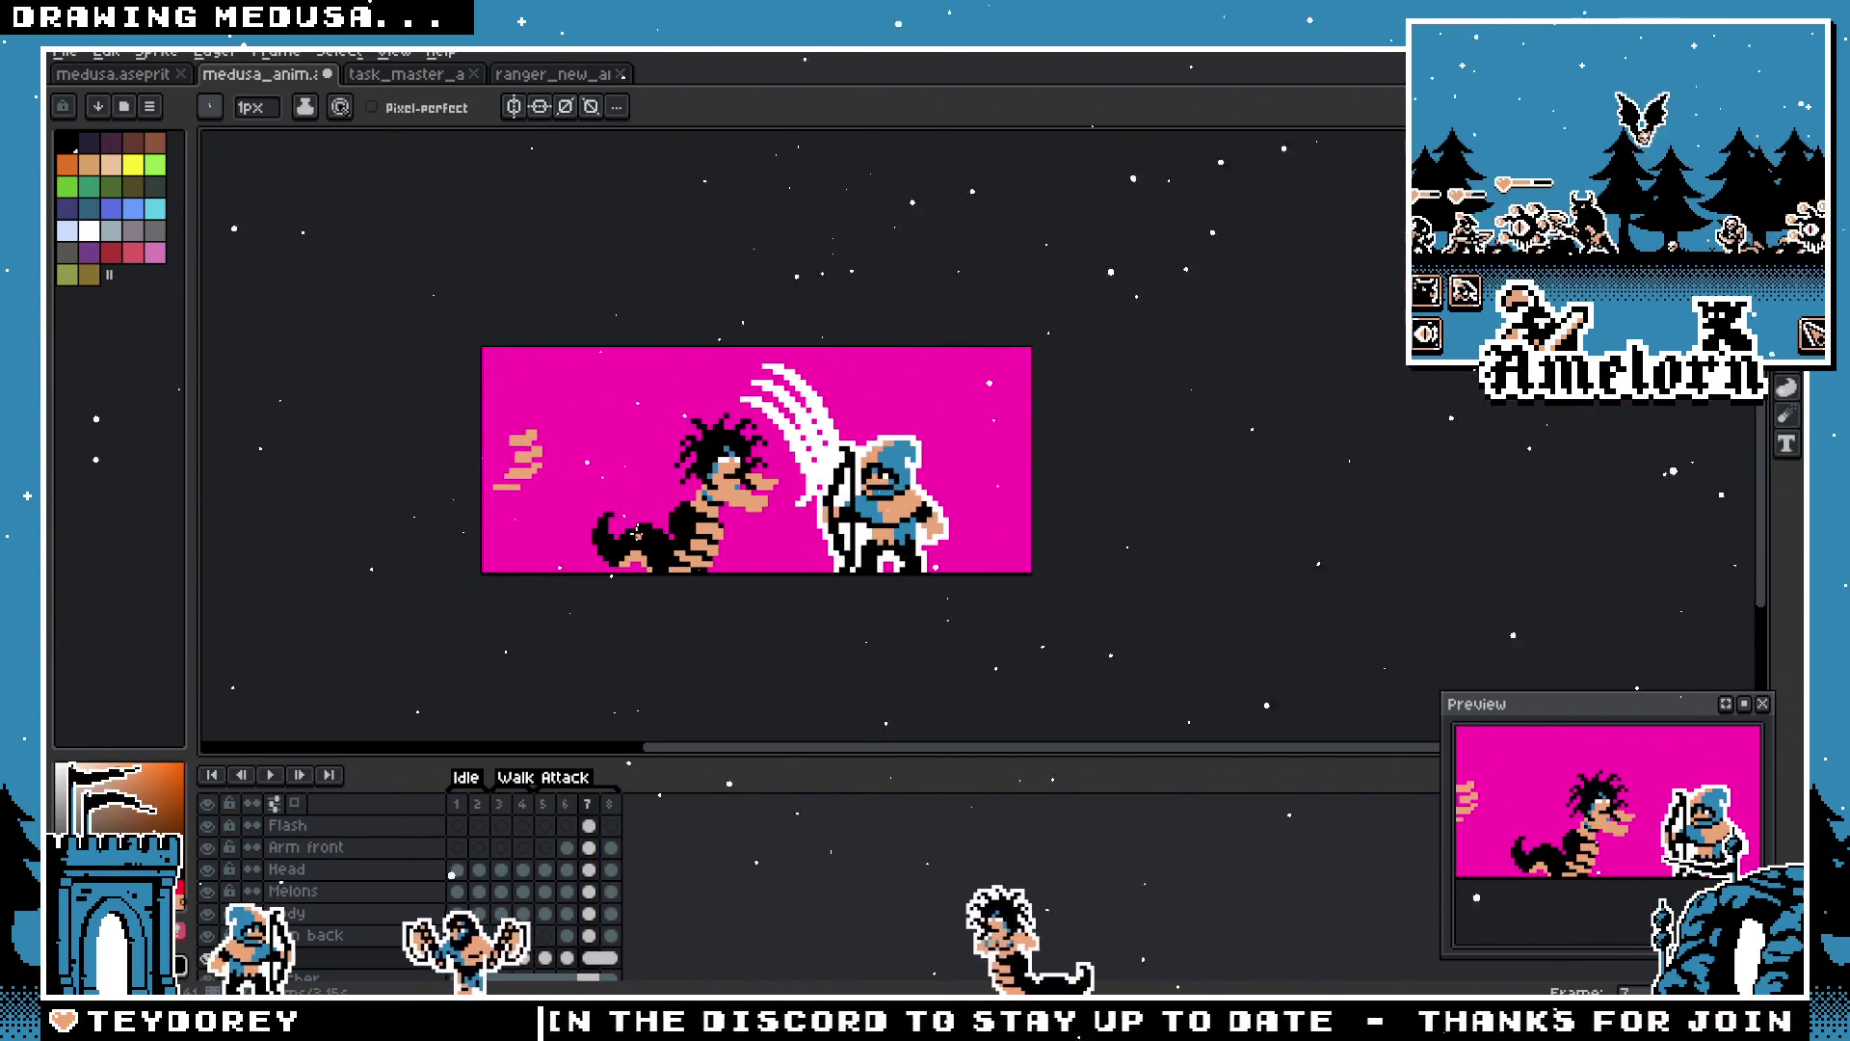
scroll(661, 604, "up", 2)
scroll(661, 604, "down", 2)
scroll(754, 631, "up", 3)
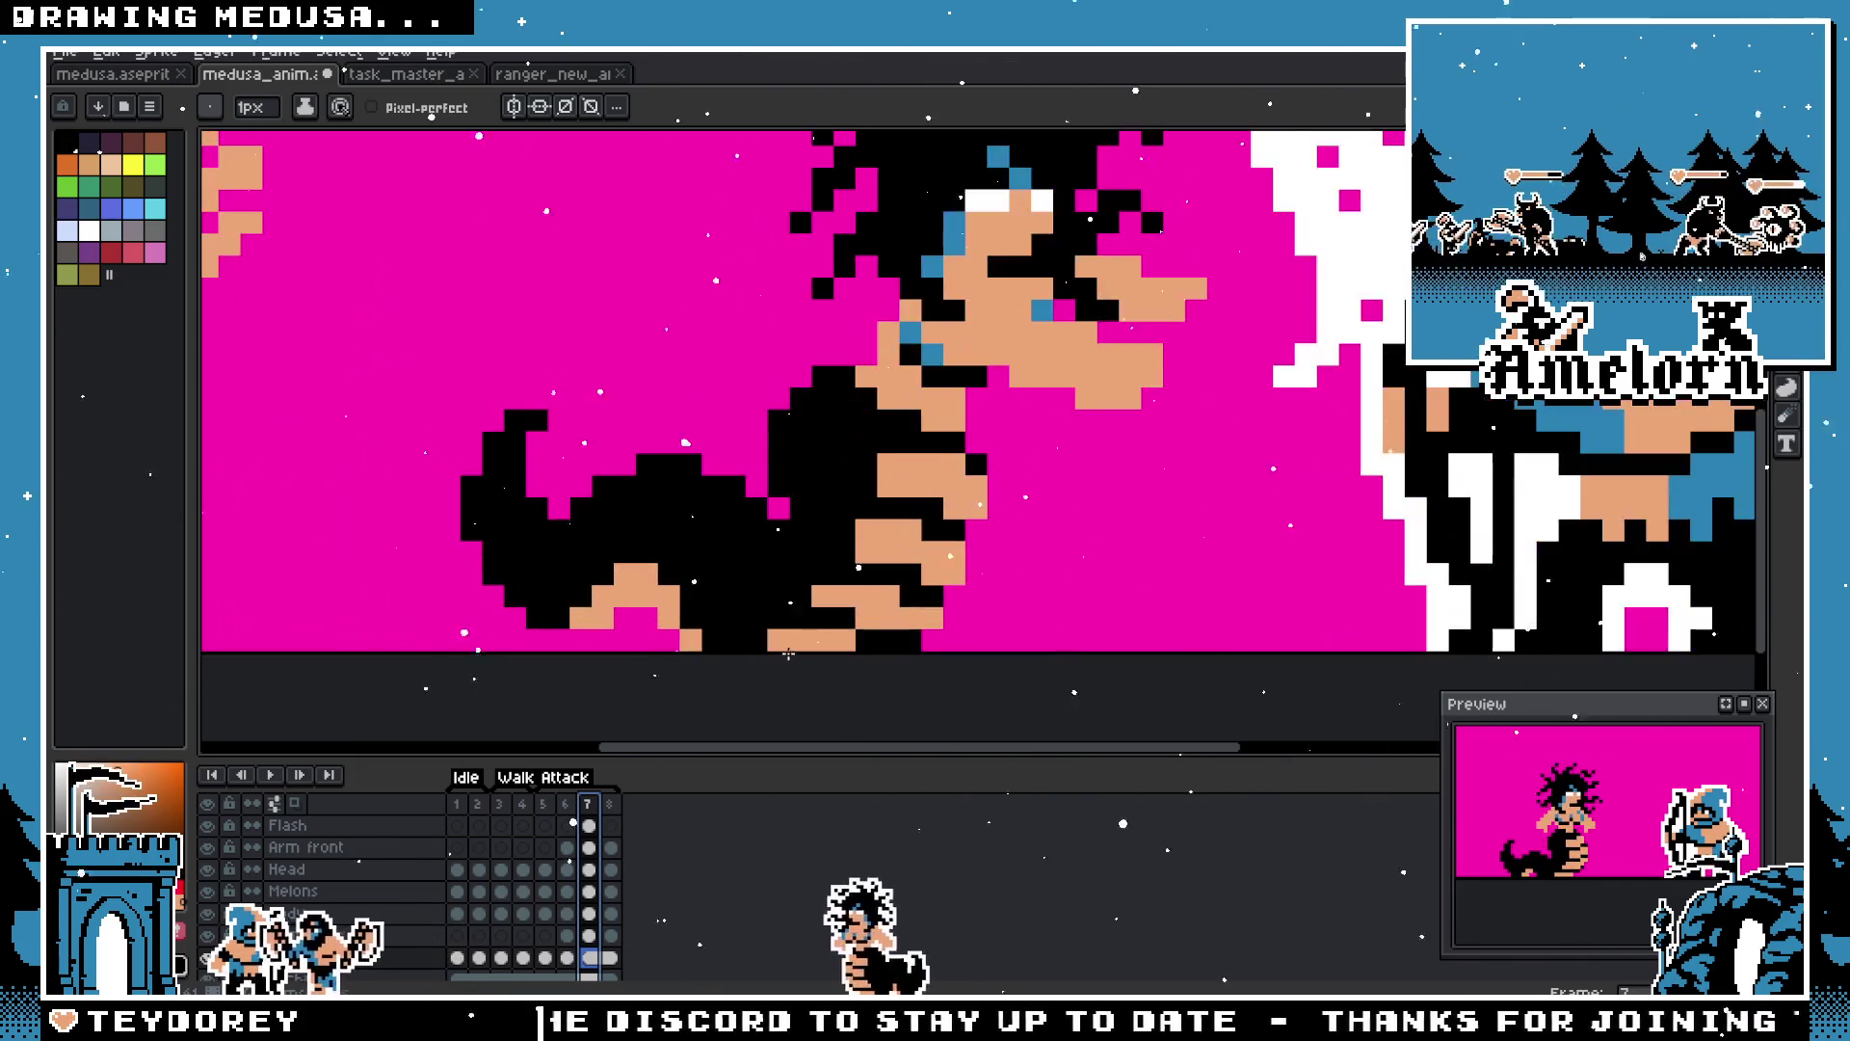
scroll(754, 631, "down", 2)
scroll(754, 637, "up", 1)
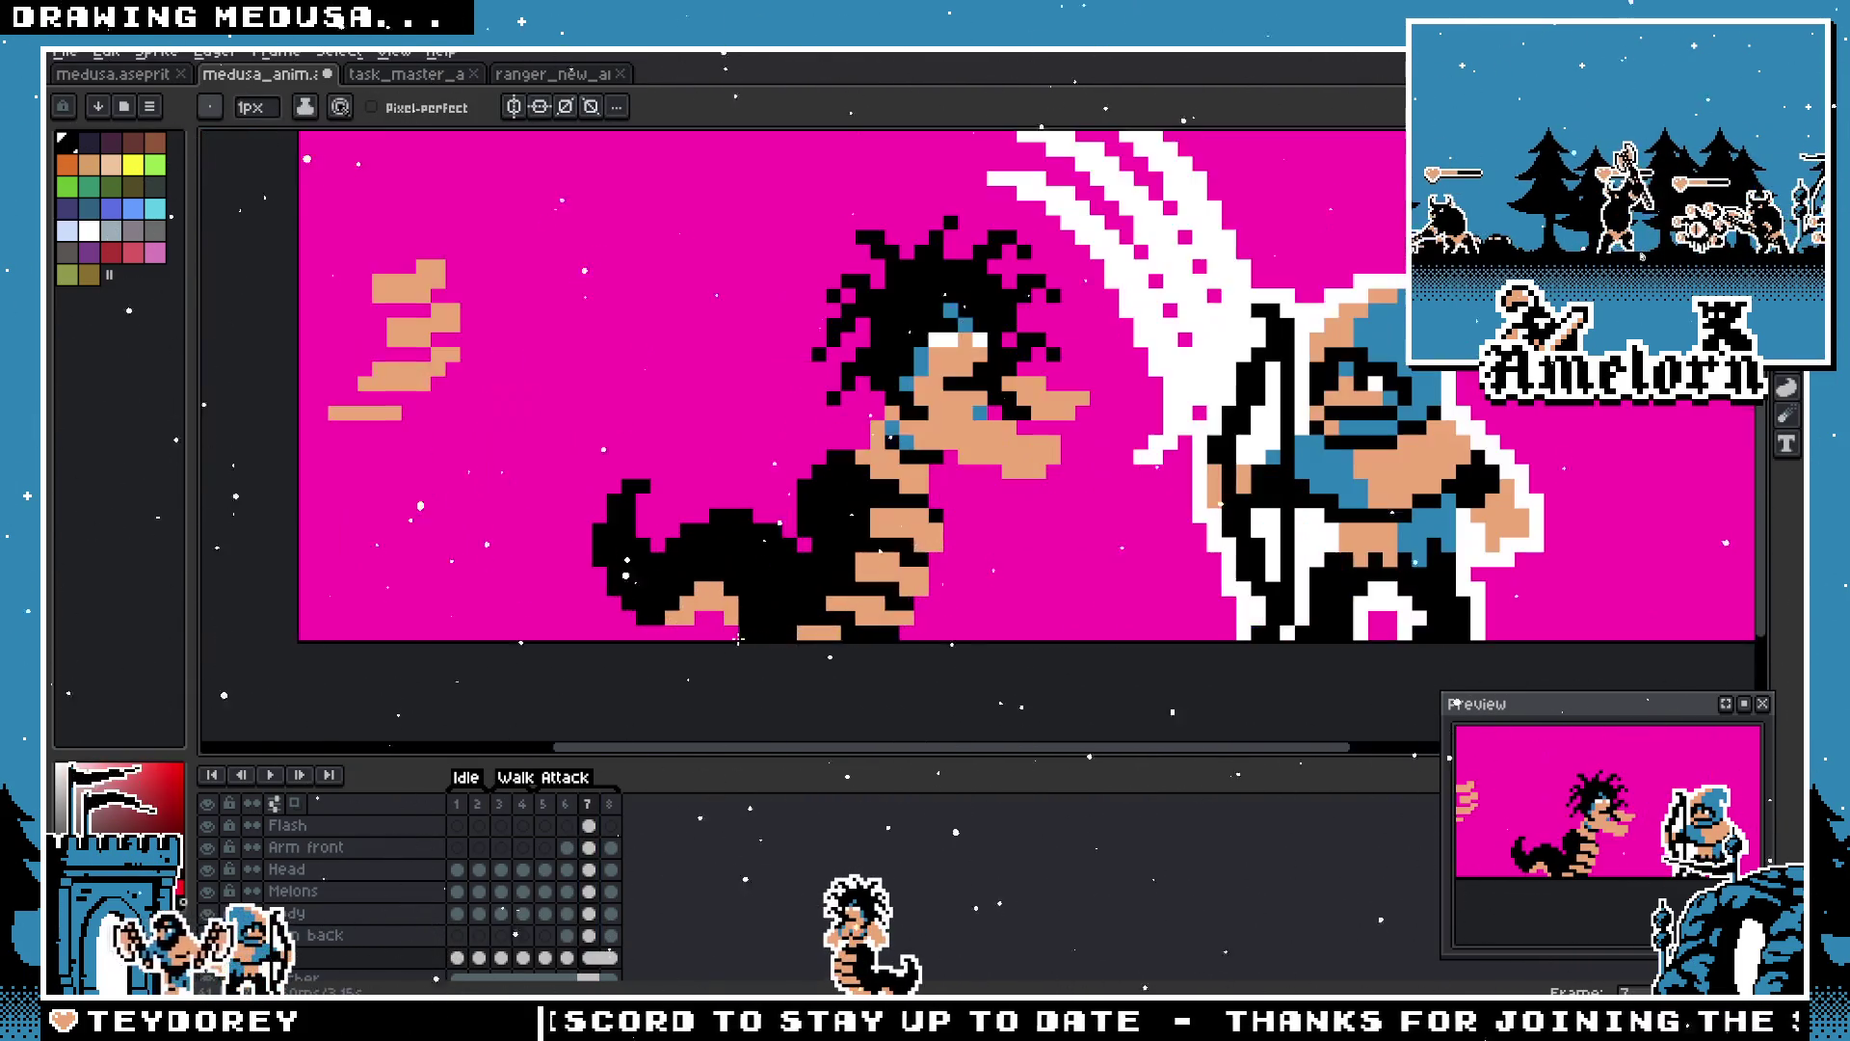
scroll(833, 631, "down", 1)
scroll(833, 631, "up", 1)
left_click(565, 804)
left_click(589, 803)
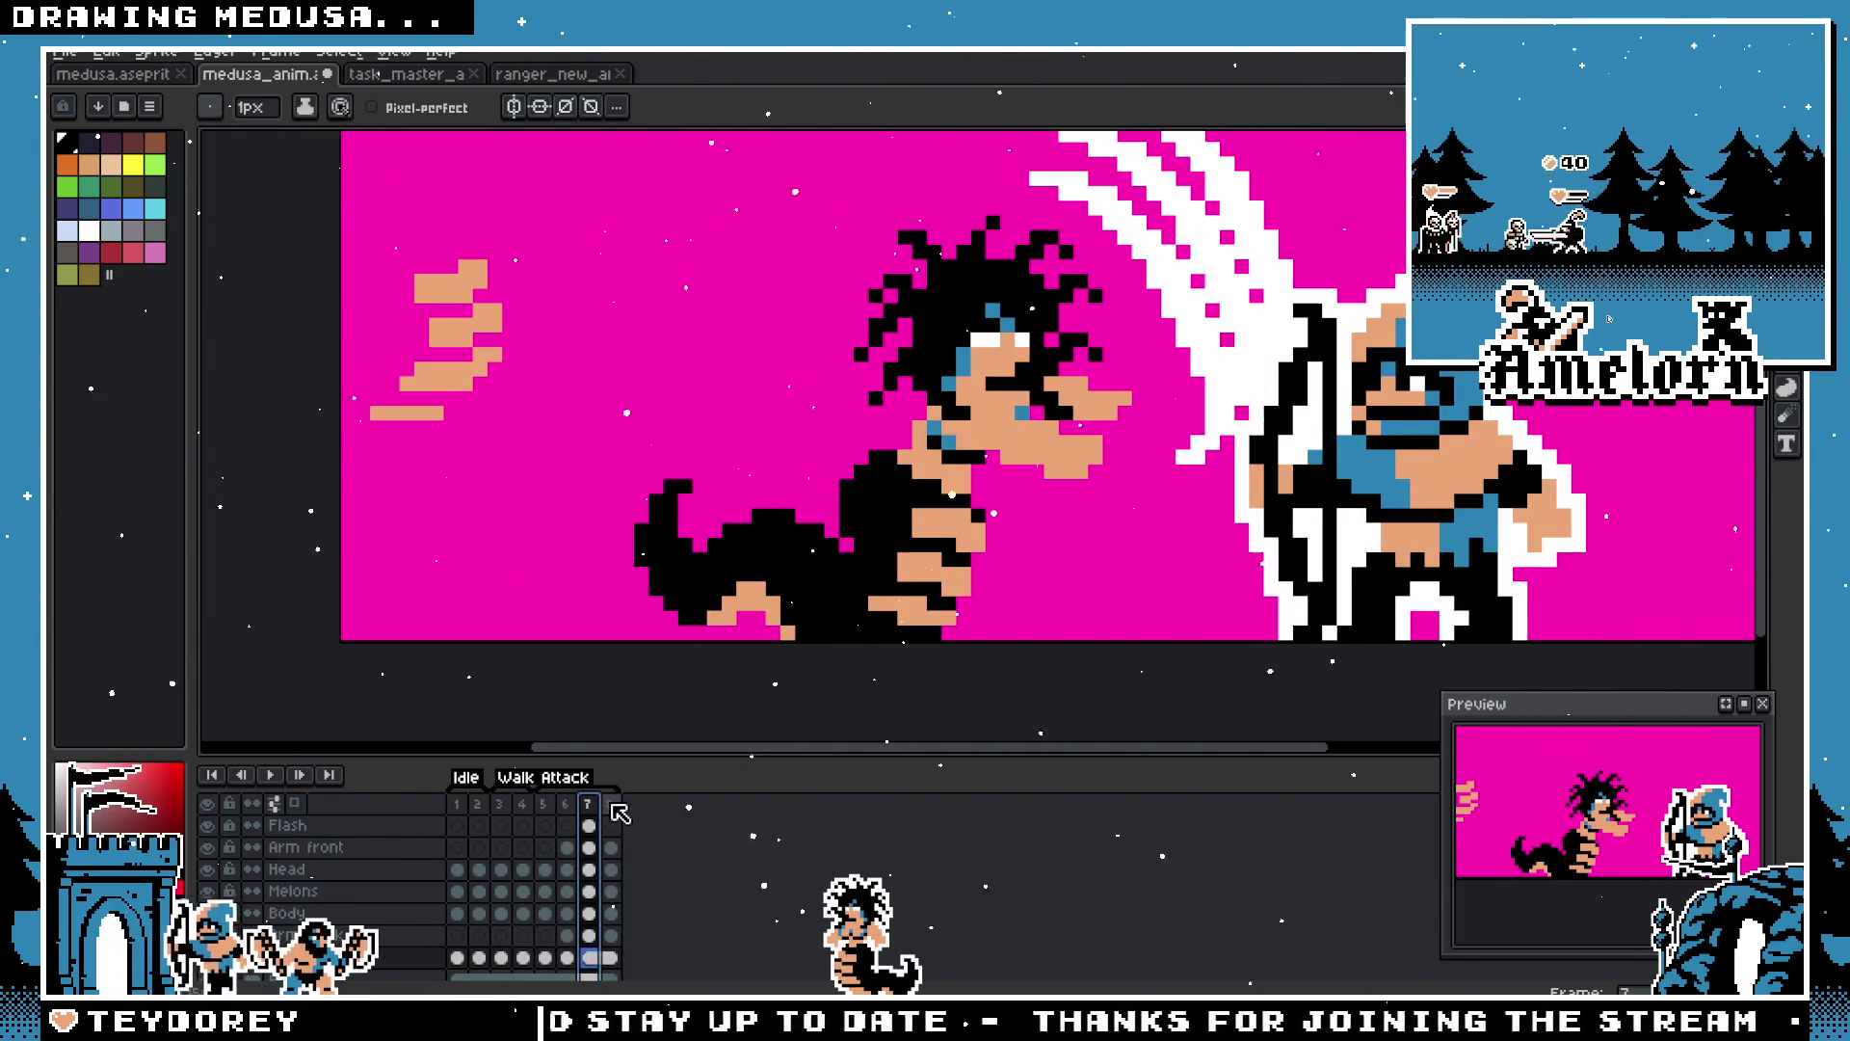
left_click(611, 804)
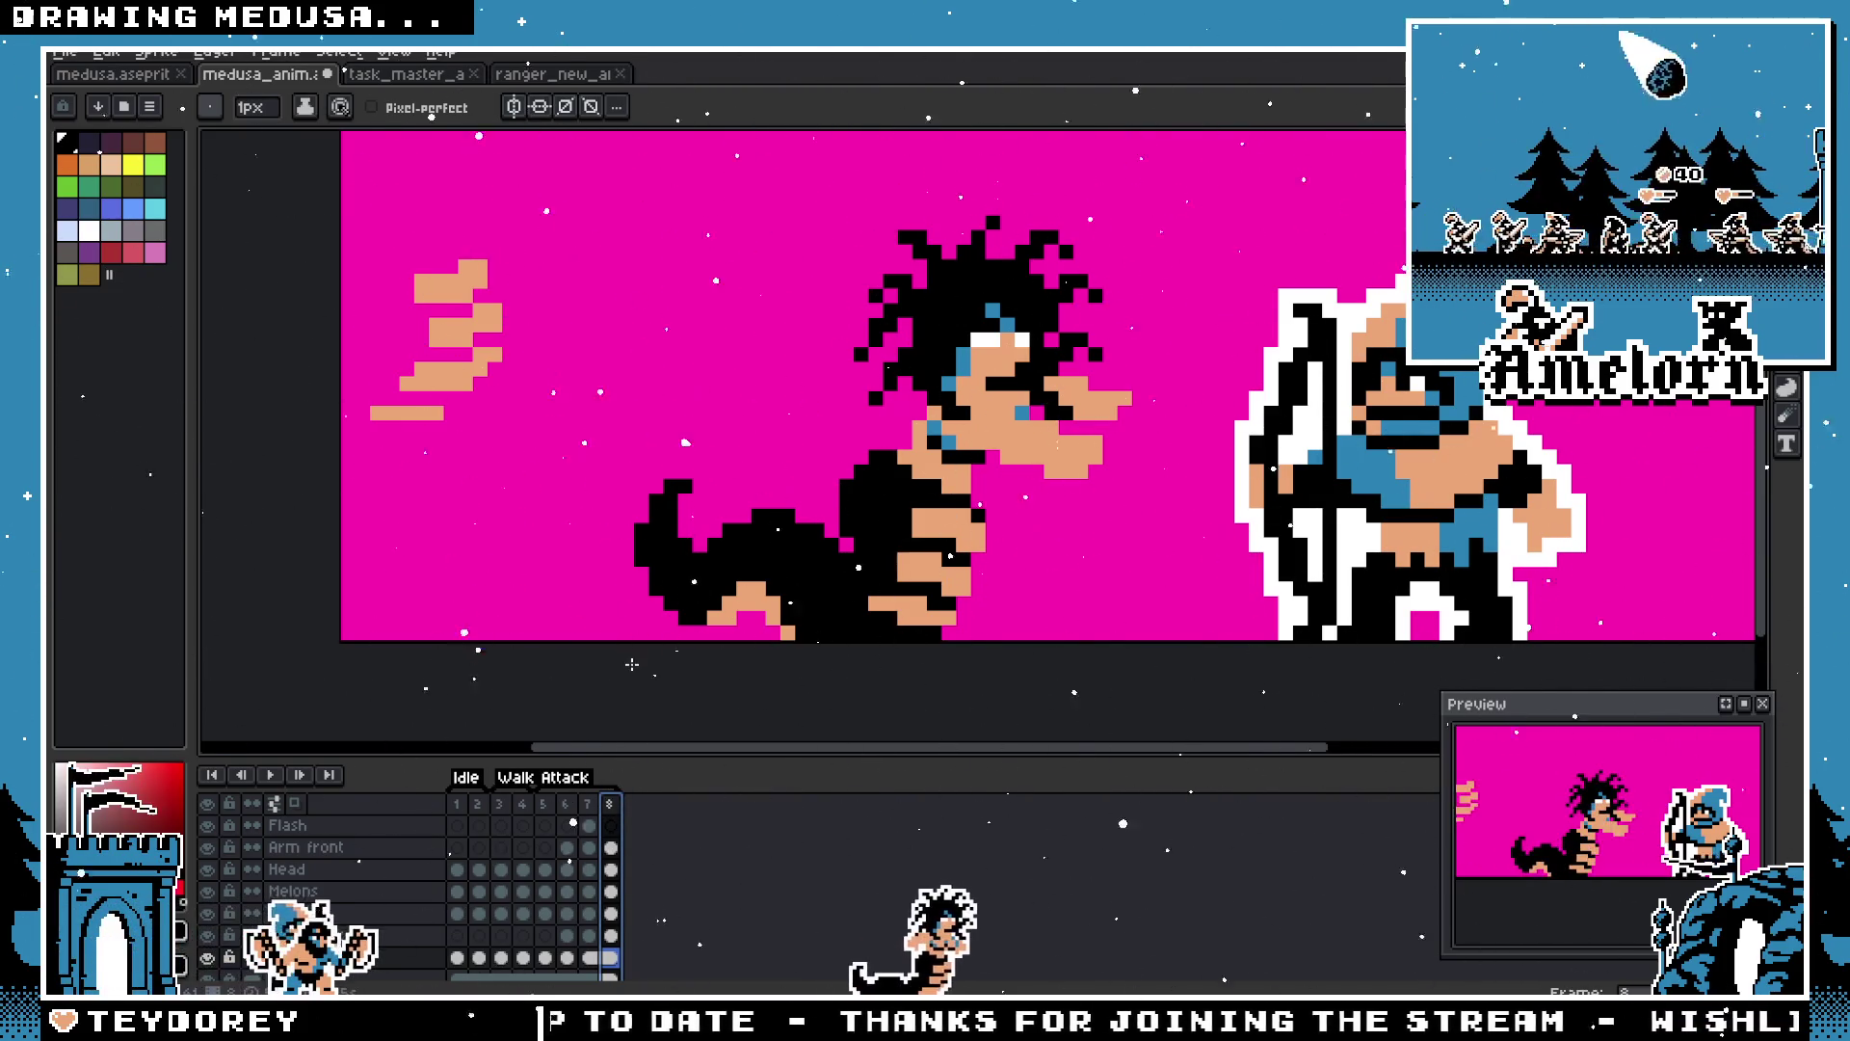
Step: Marquee-select part of Medusa on frame 8 and compare it against frame 7
scroll(631, 666, "down", 1)
scroll(771, 583, "up", 2)
scroll(794, 575, "down", 1)
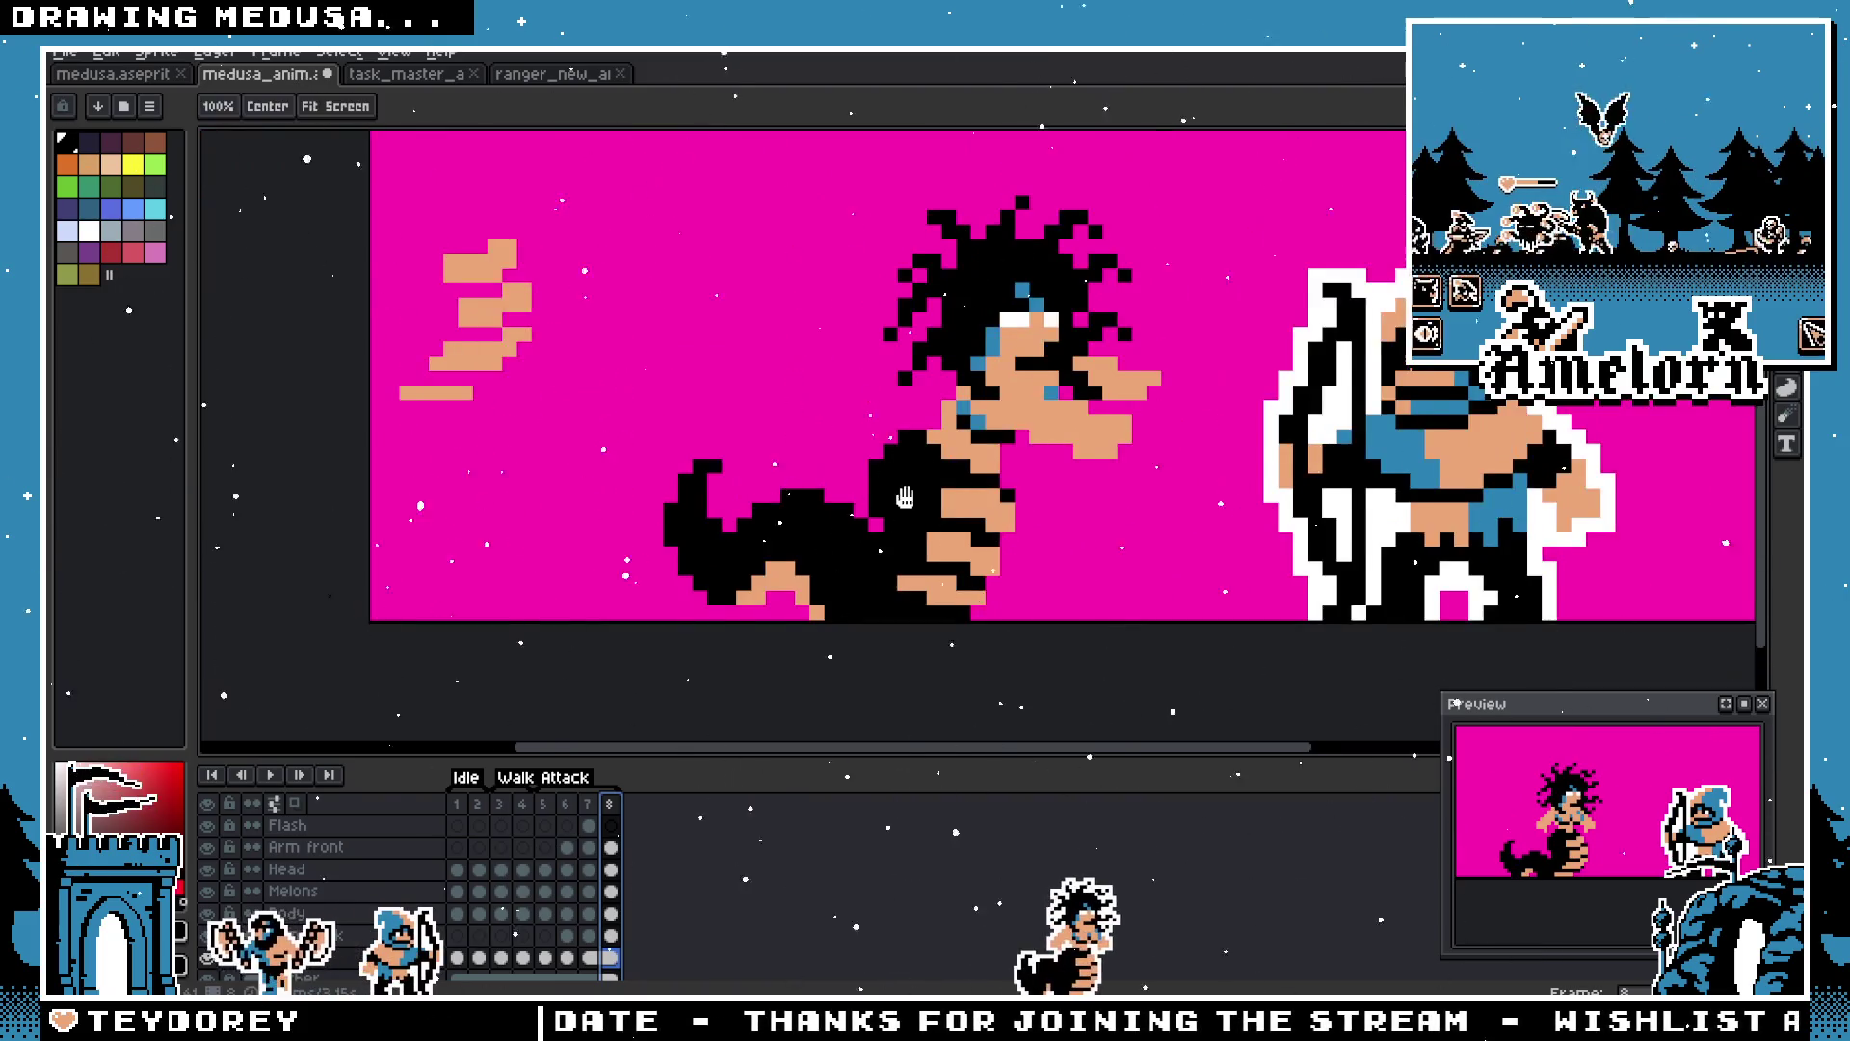
key("m")
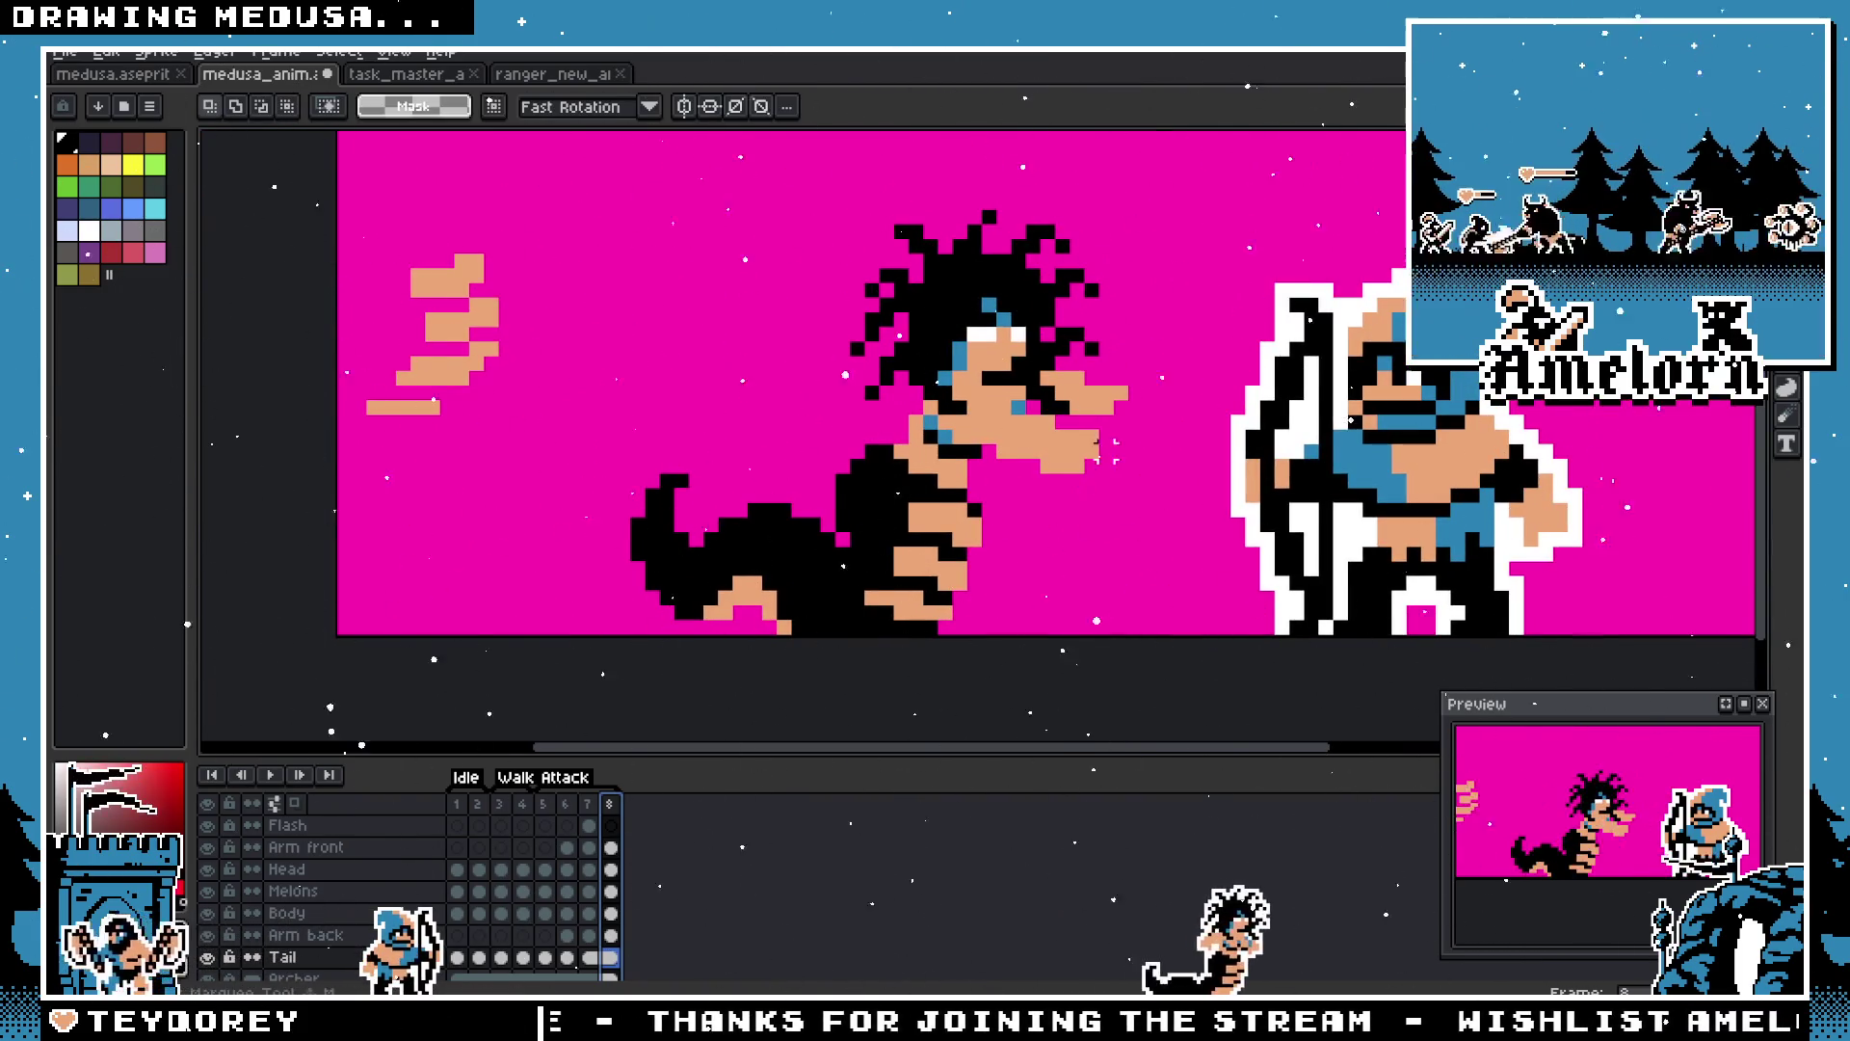
scroll(1046, 526, "up", 2)
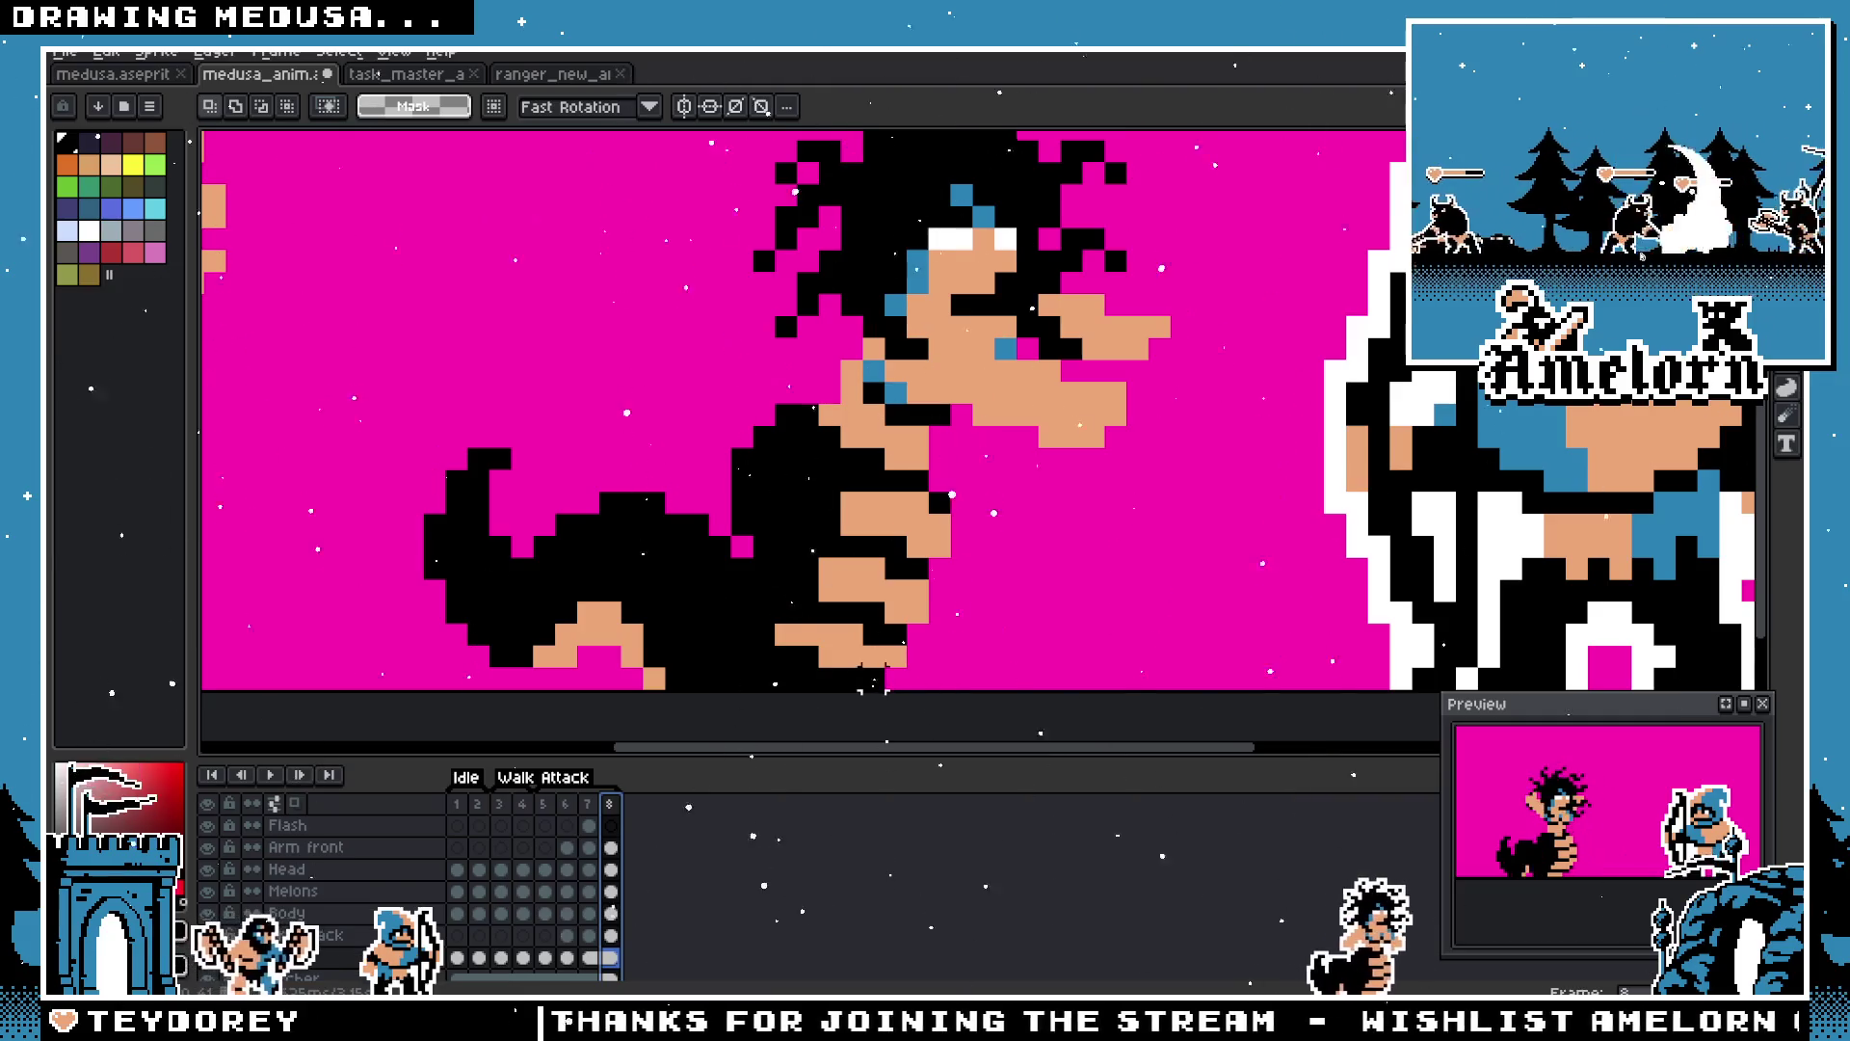
key("b")
scroll(770, 689, "down", 3)
scroll(755, 686, "up", 1)
scroll(755, 681, "down", 1)
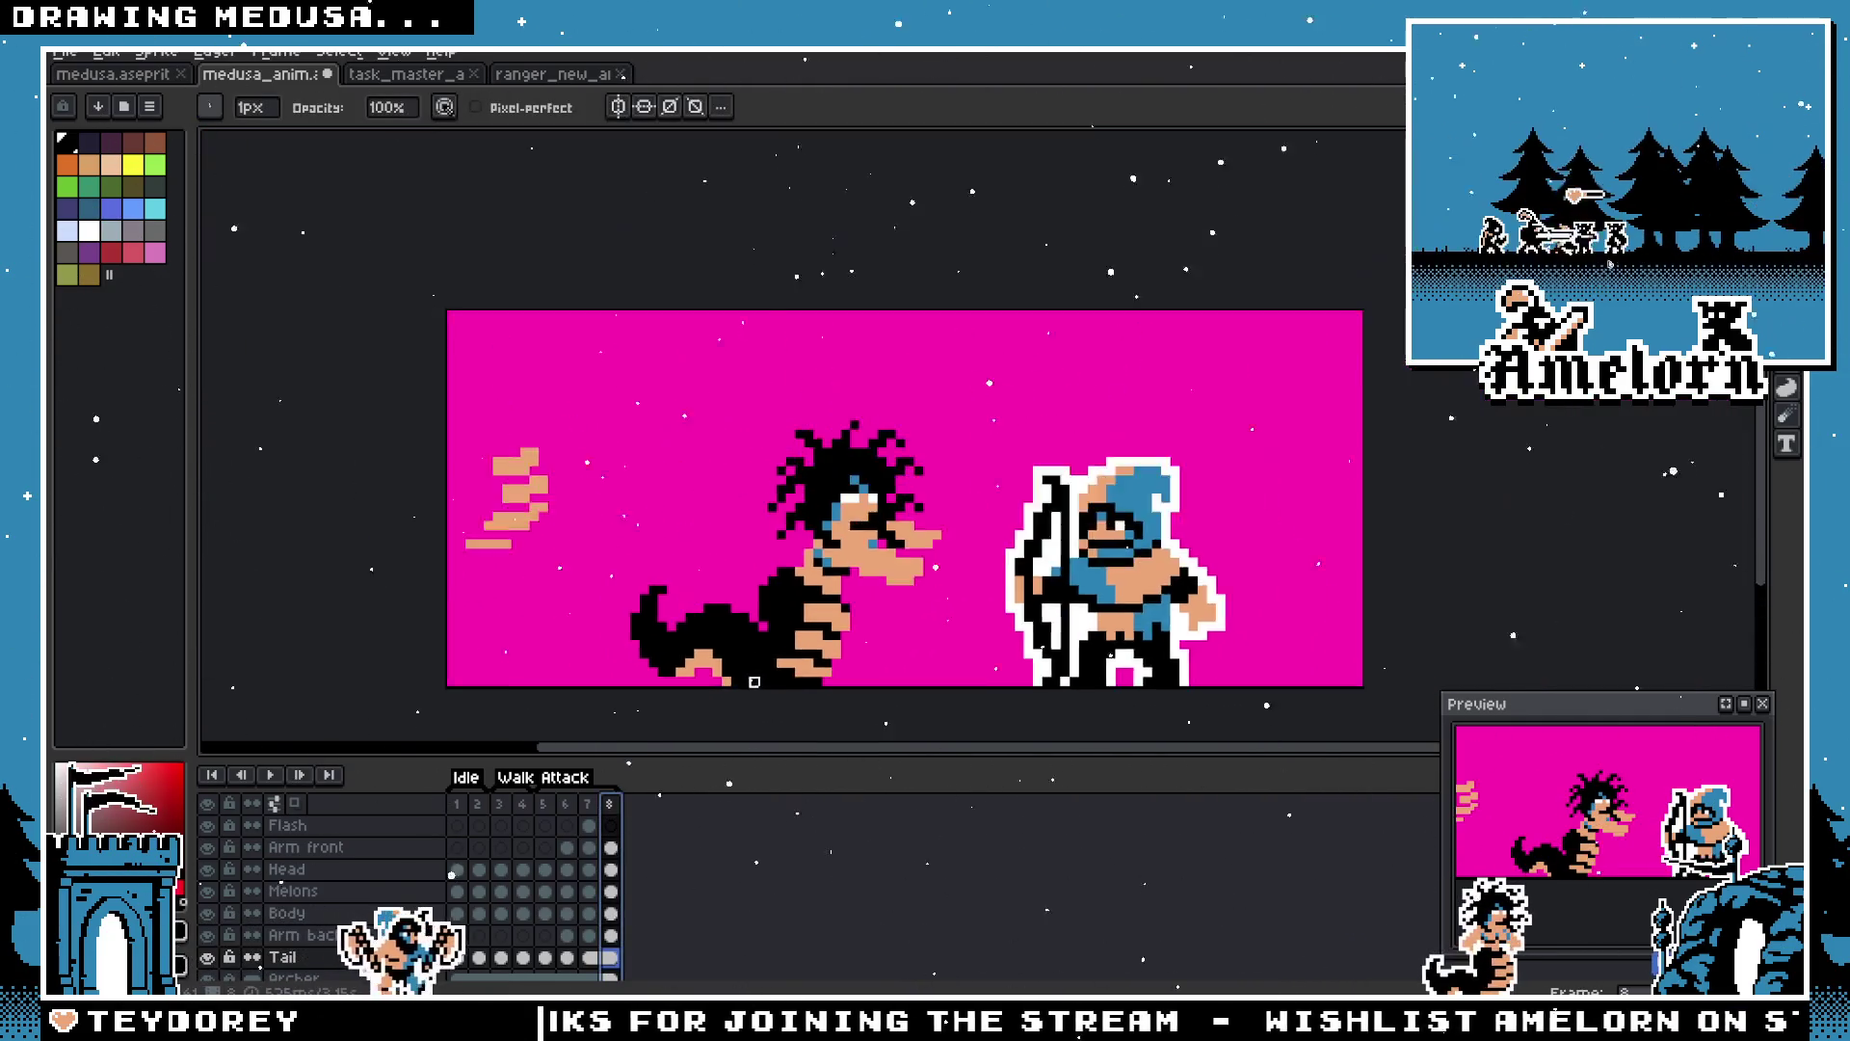
scroll(755, 682, "up", 1)
key("m")
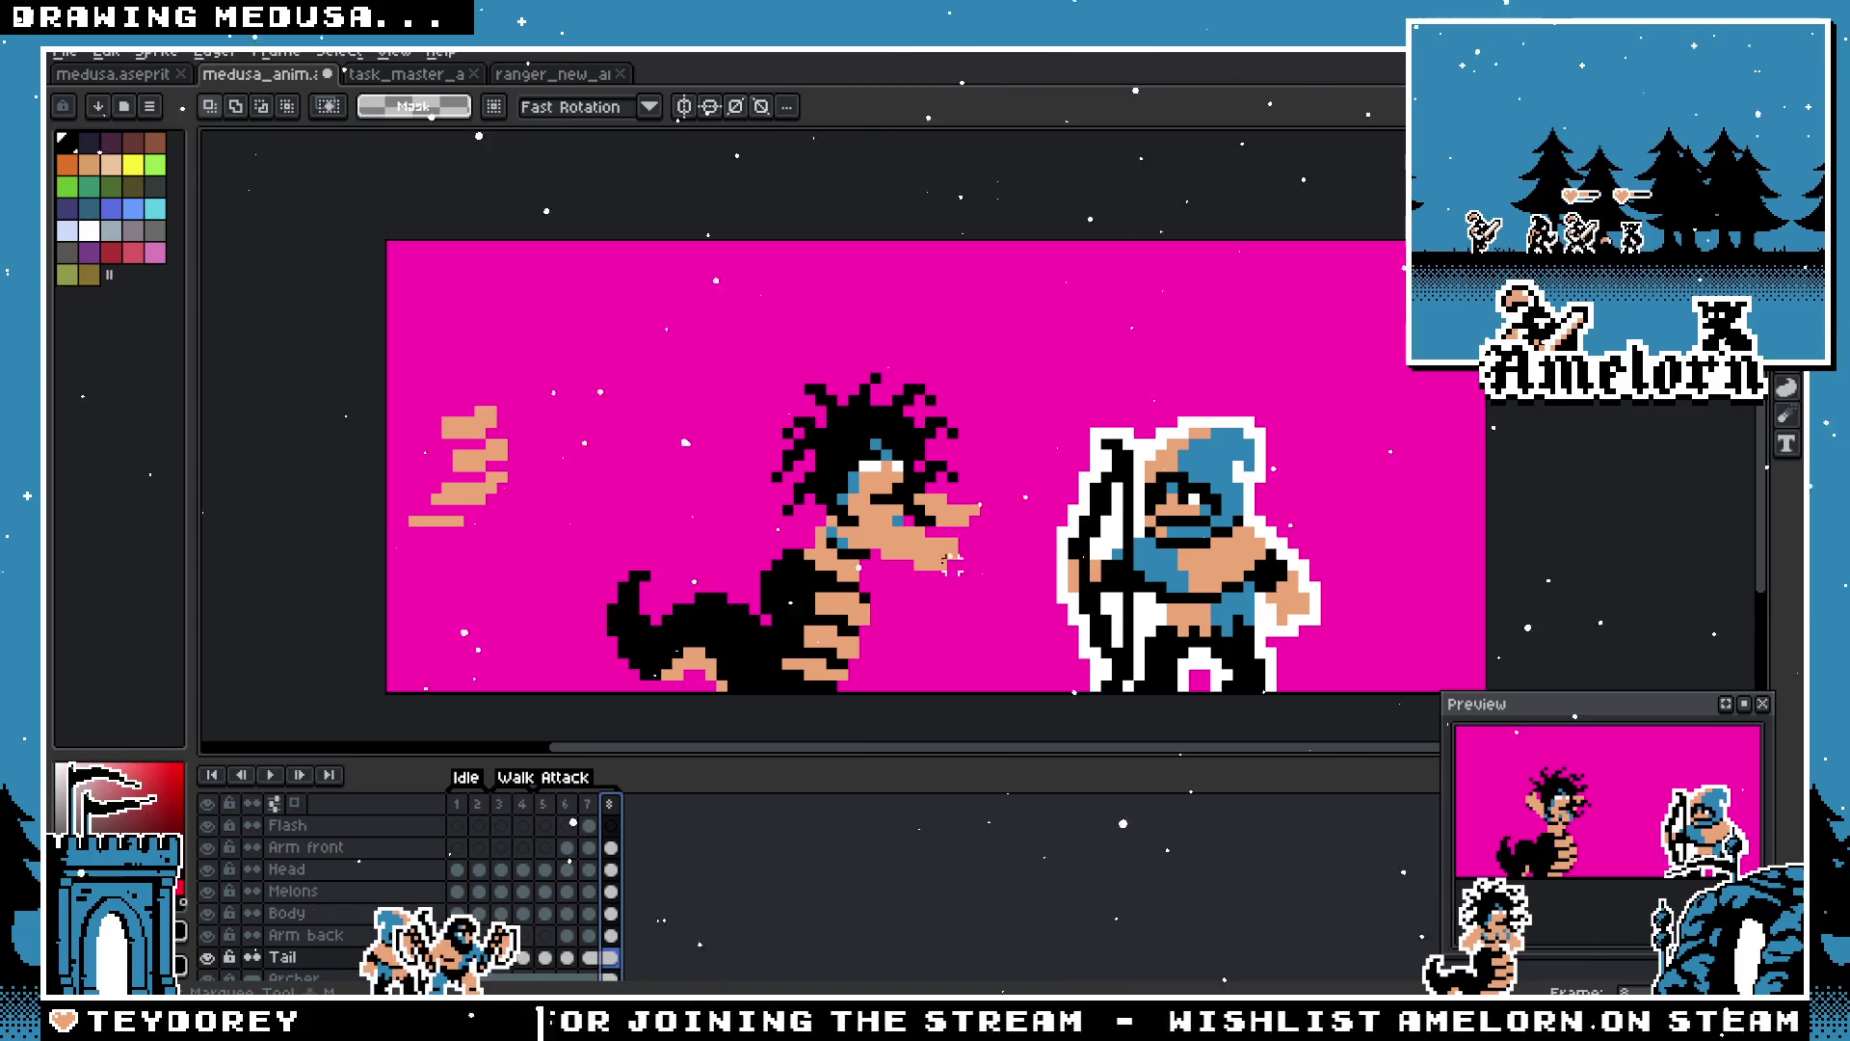
left_click_drag(970, 557, 1021, 507)
left_click(588, 804)
left_click(610, 803)
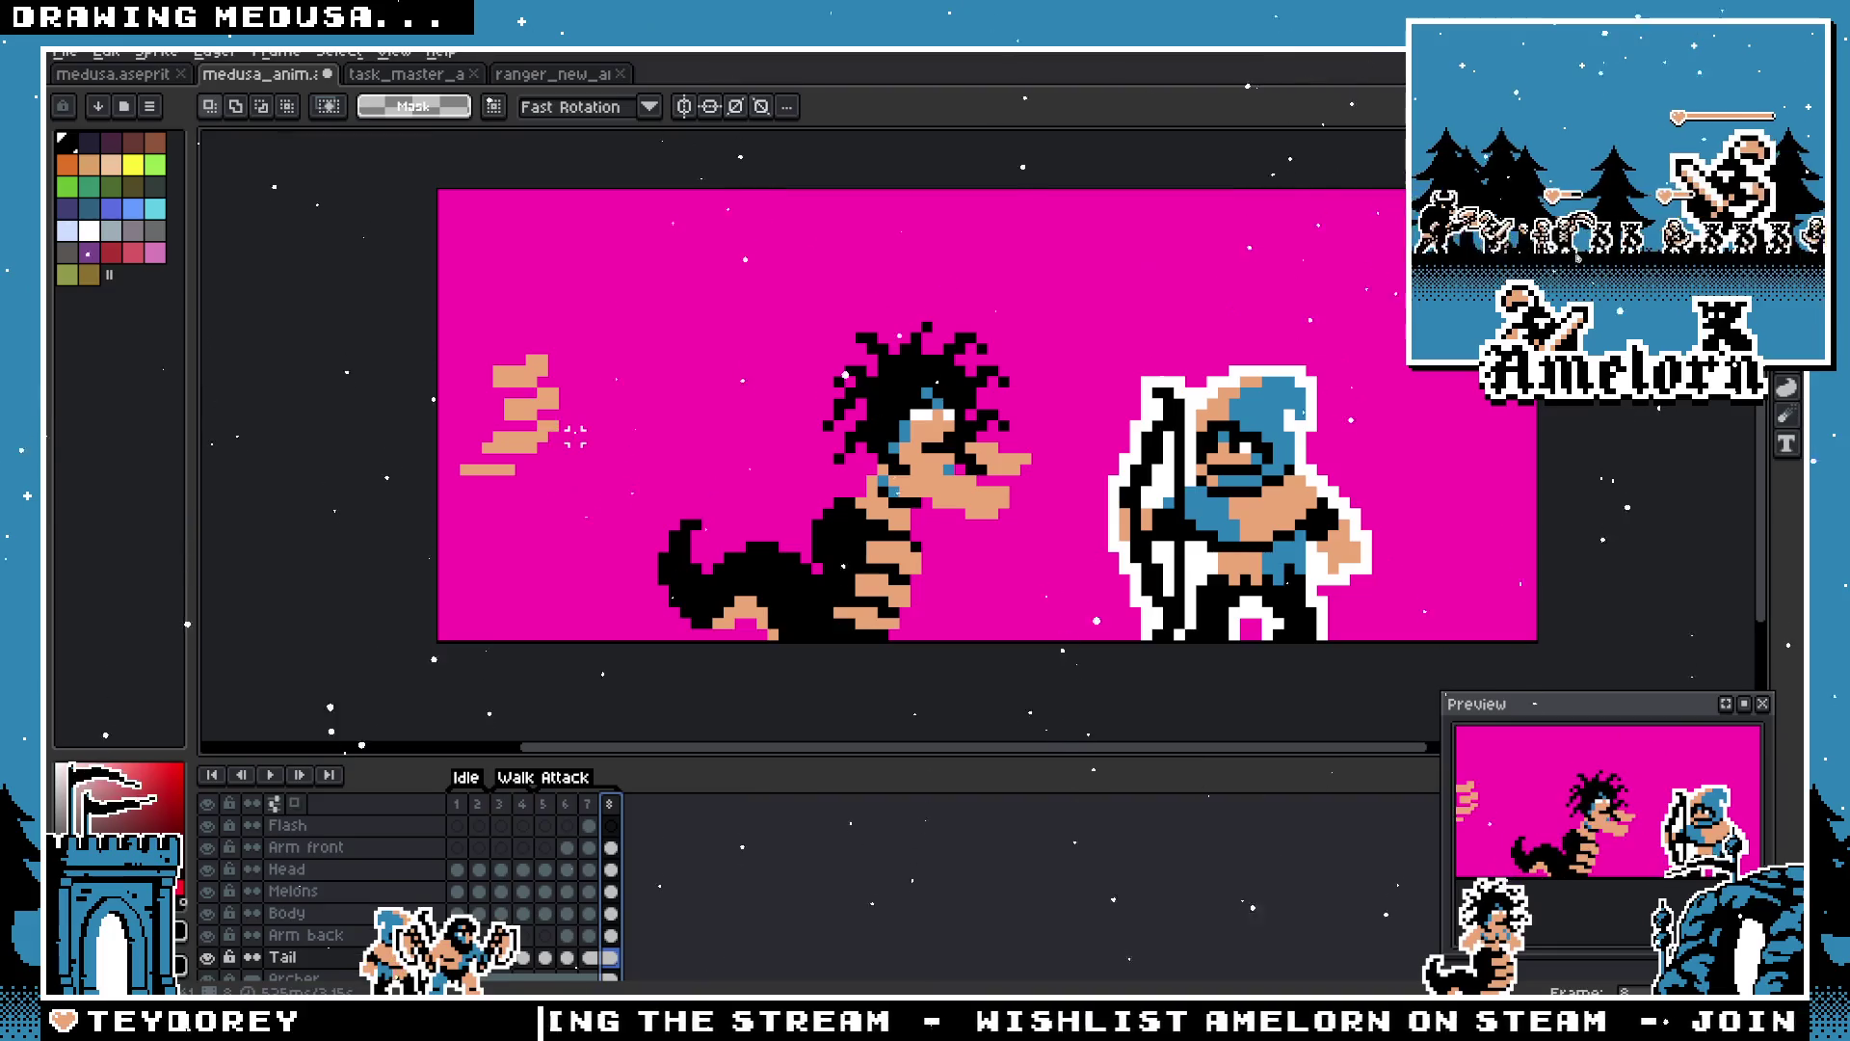
Step: Recolour two black pixels on Medusa's body to skin tone
scroll(880, 504, "up", 4)
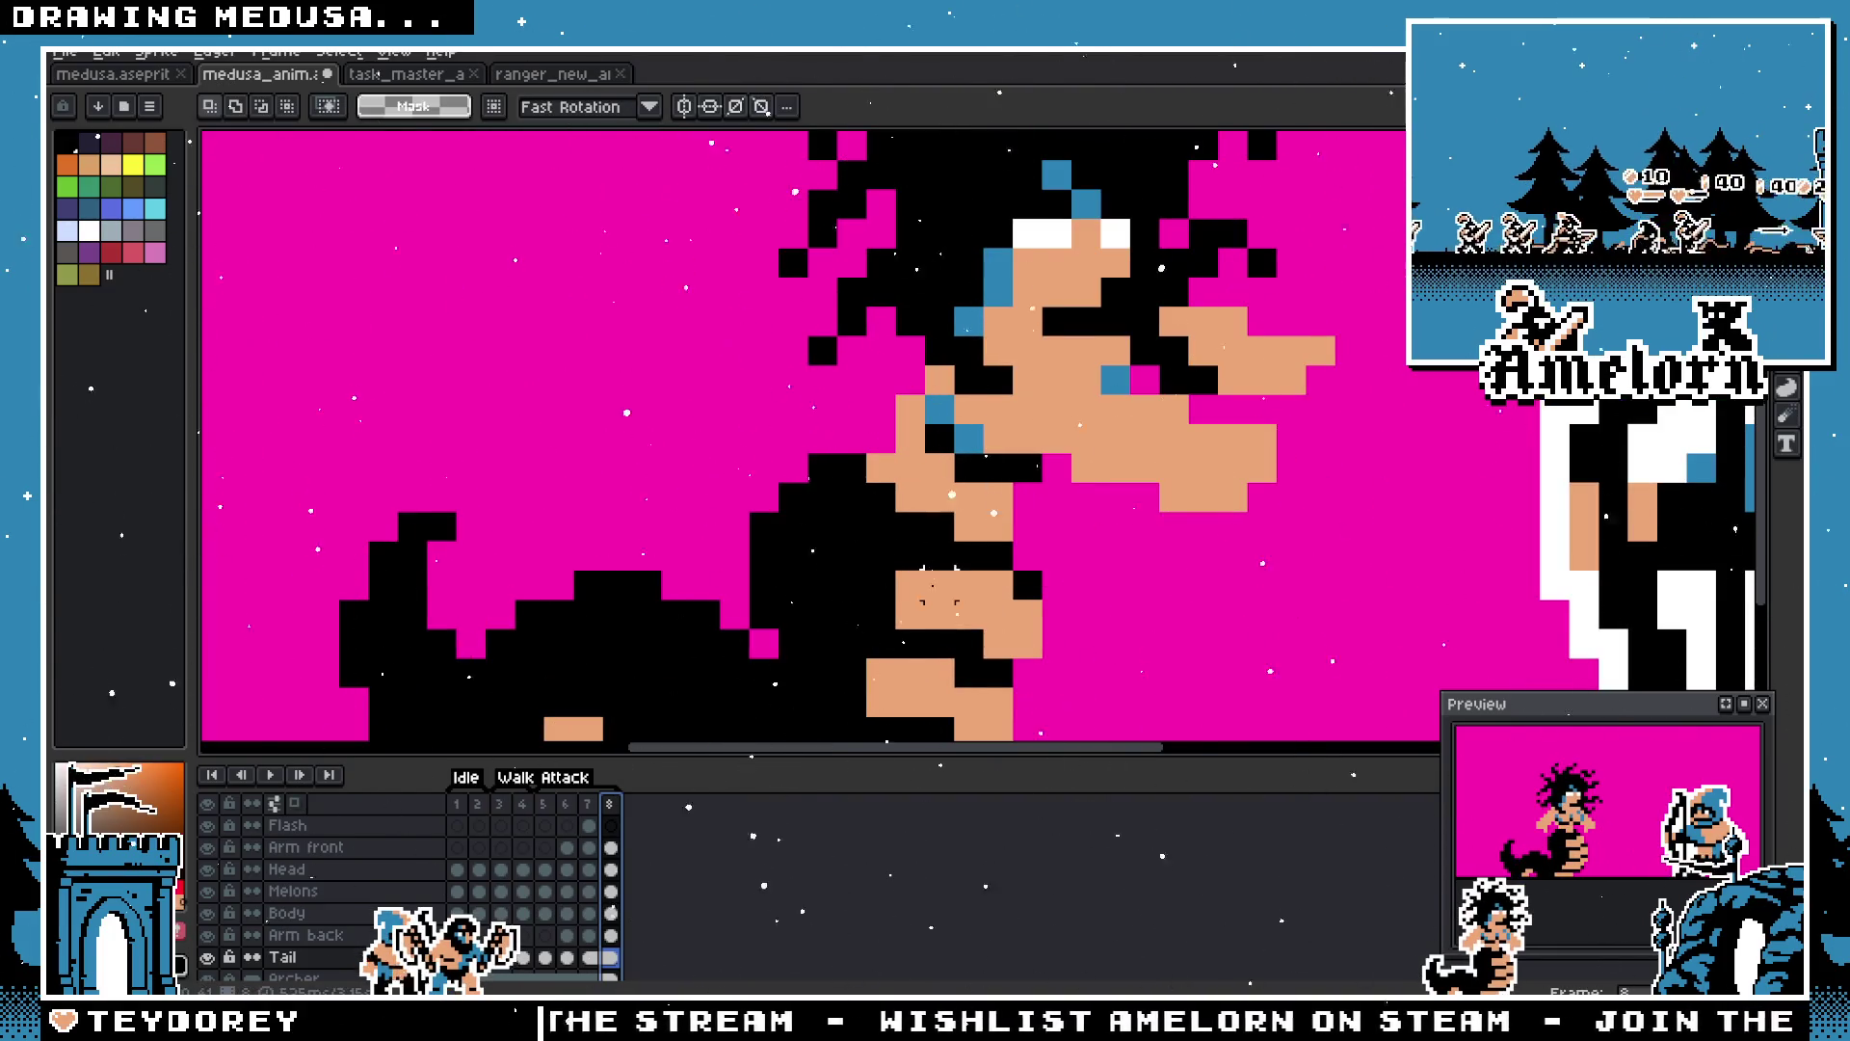
key("b")
left_click(923, 559)
left_click(859, 645)
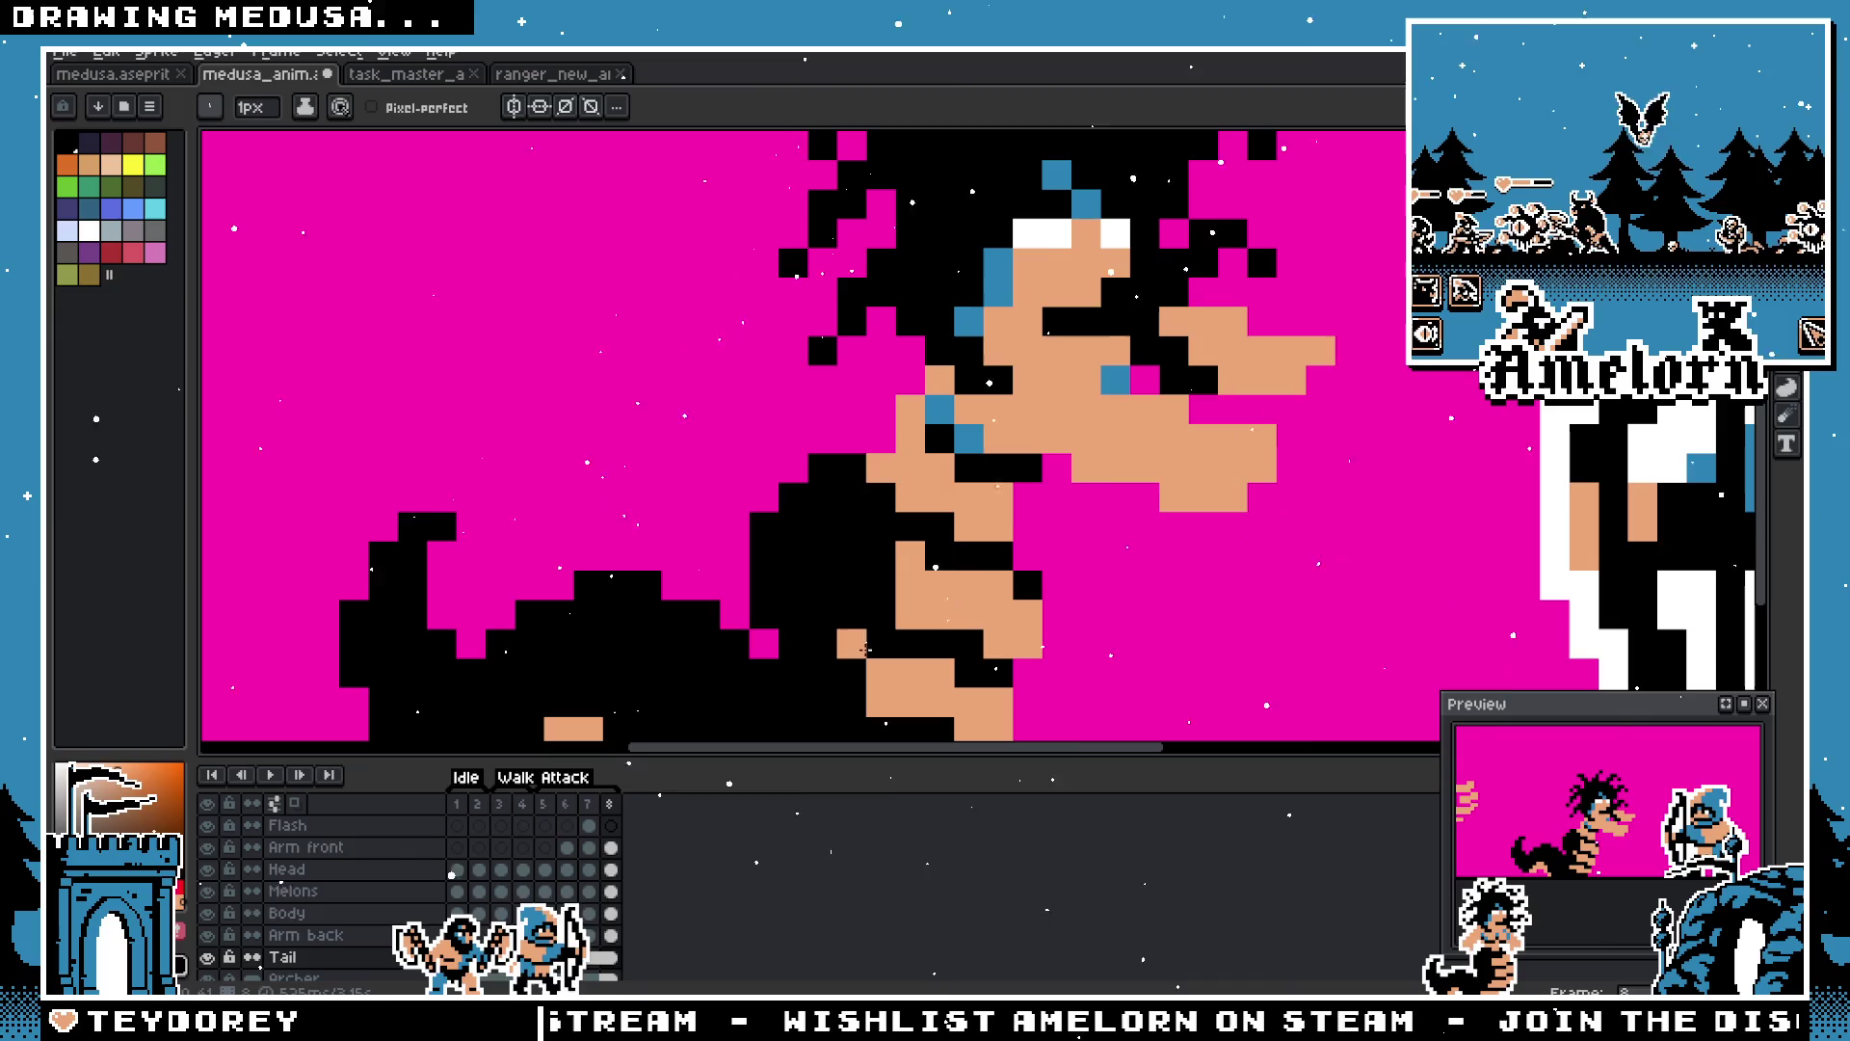
scroll(873, 642, "down", 3)
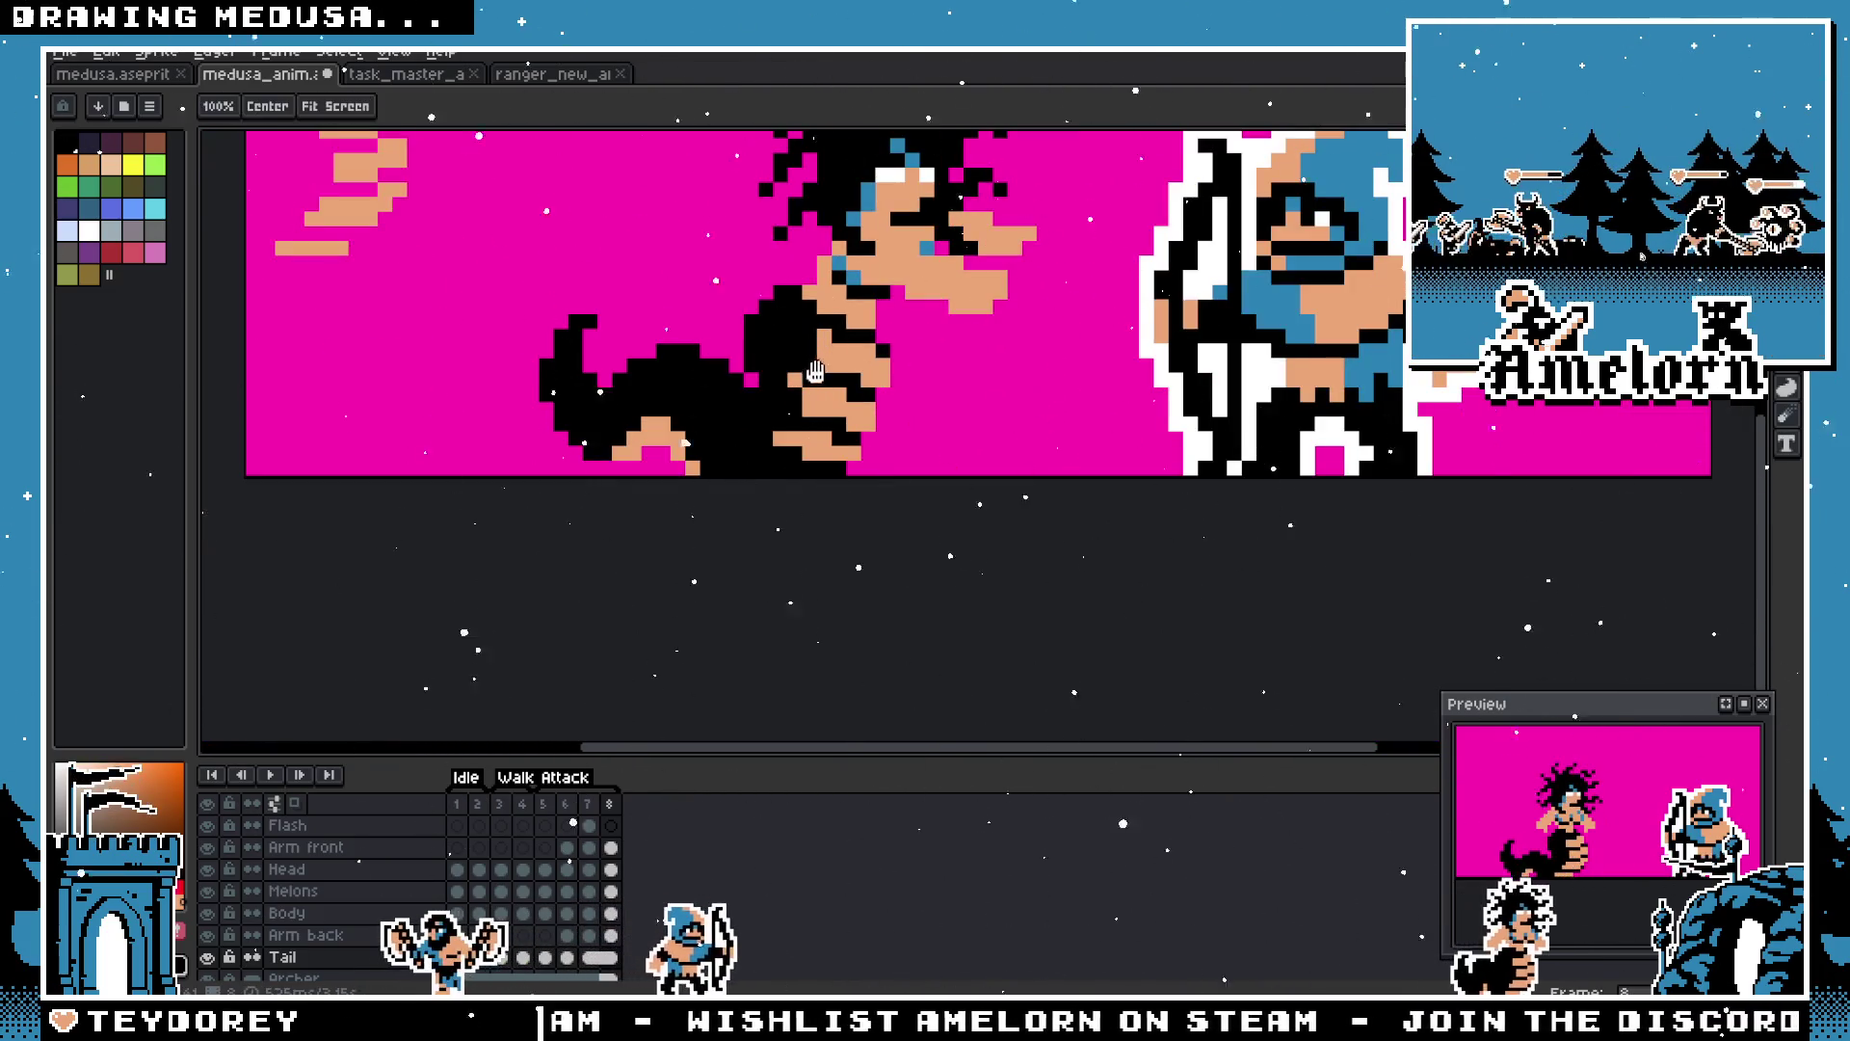
scroll(780, 395, "up", 3)
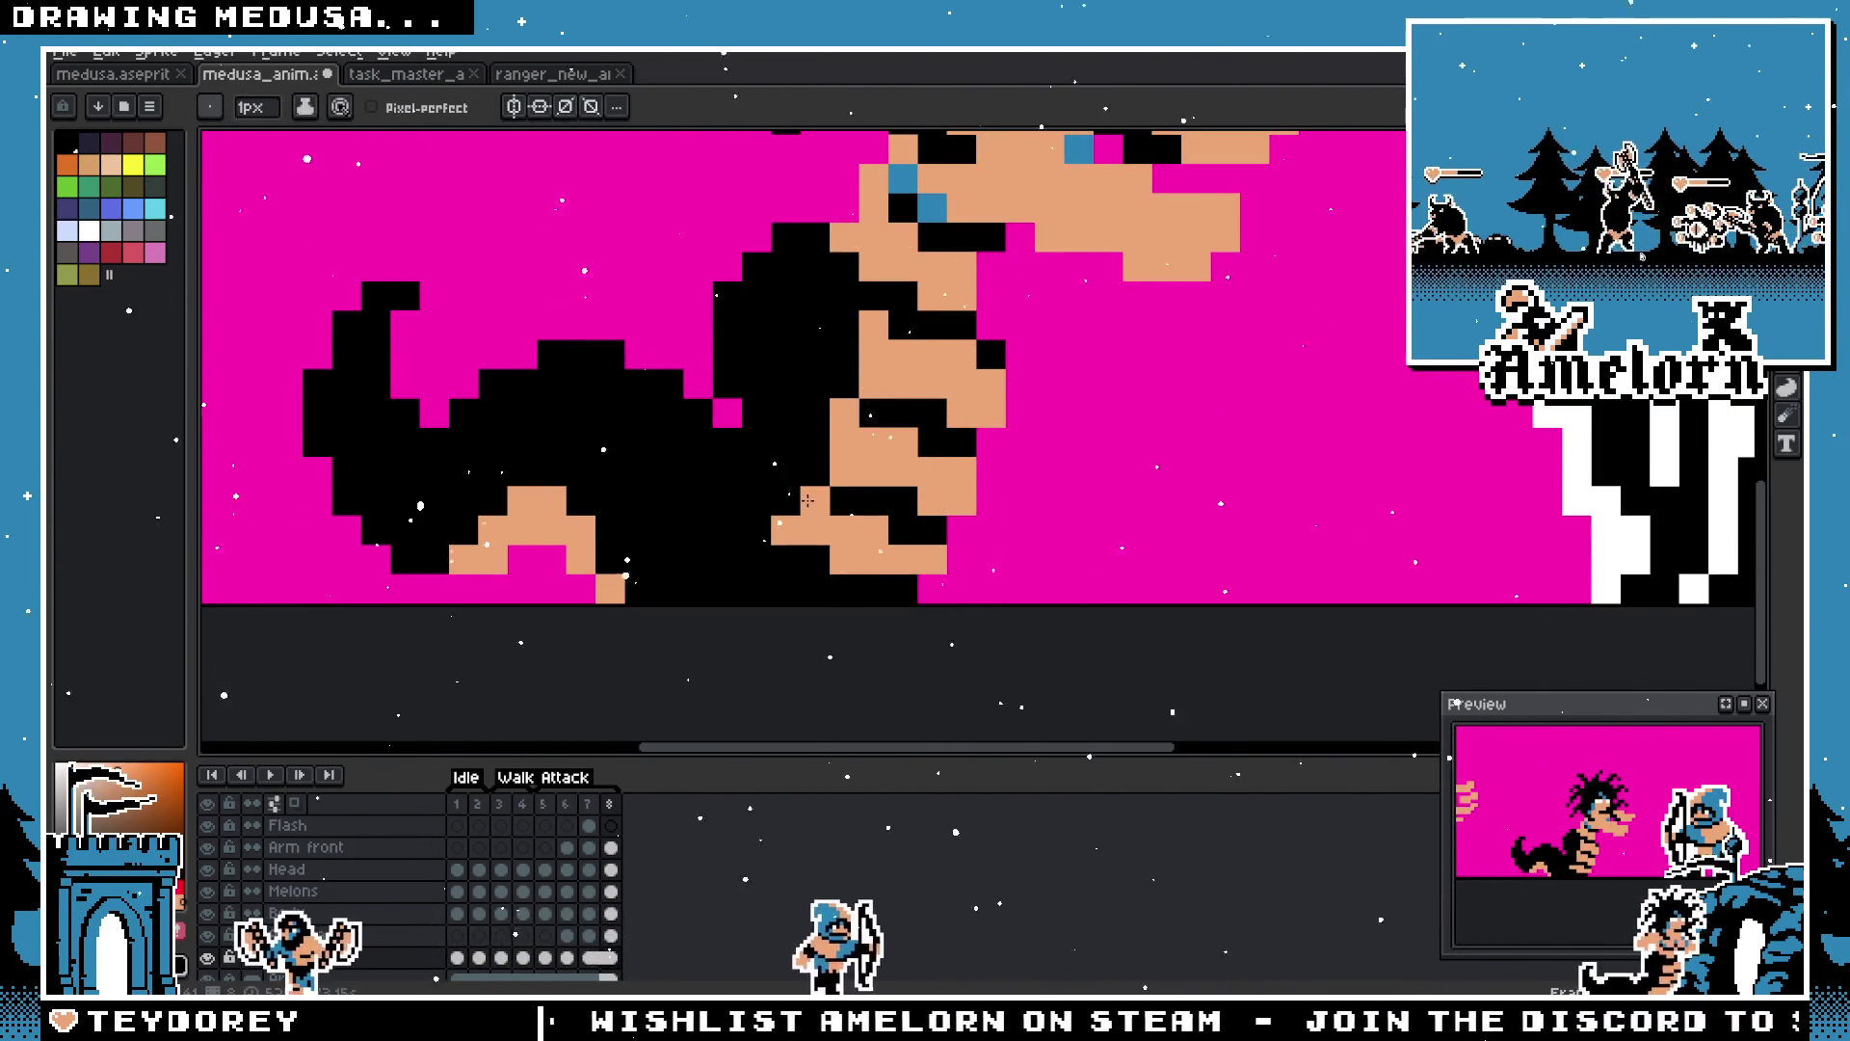
scroll(789, 496, "down", 3)
scroll(661, 513, "up", 2)
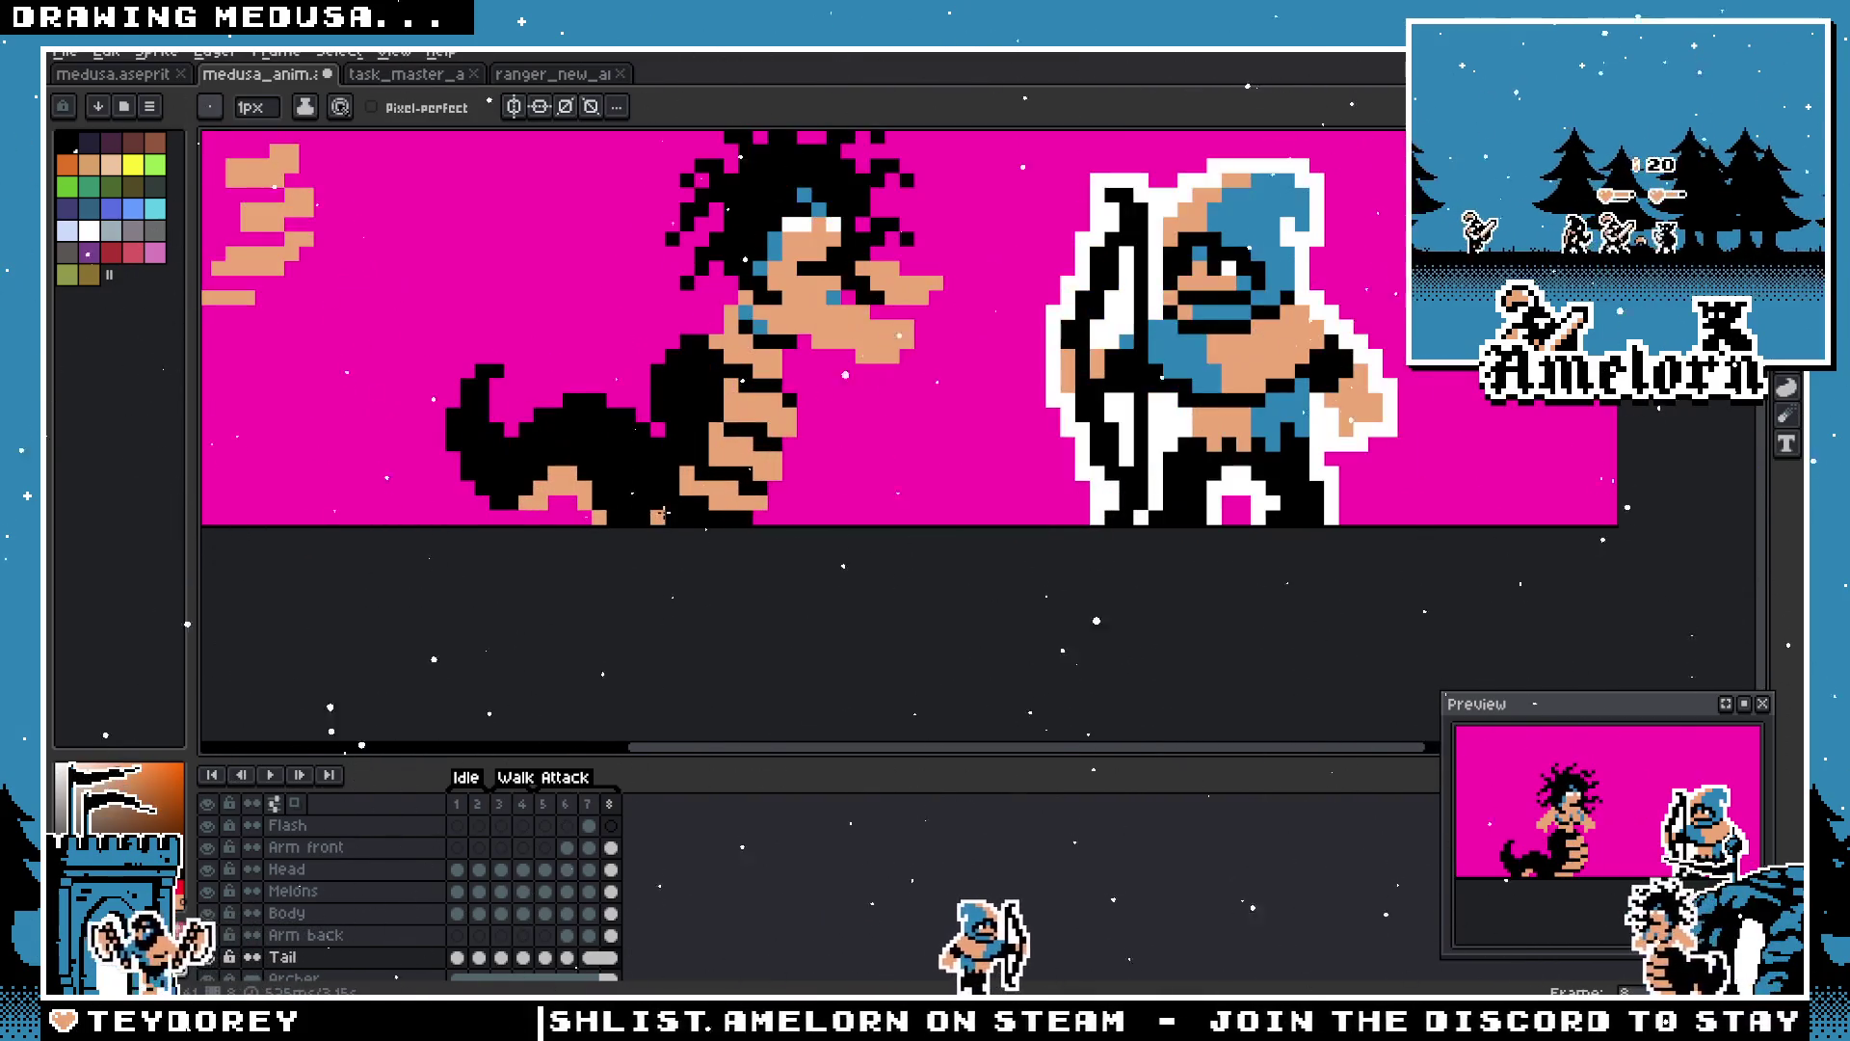
left_click_drag(685, 485, 781, 518)
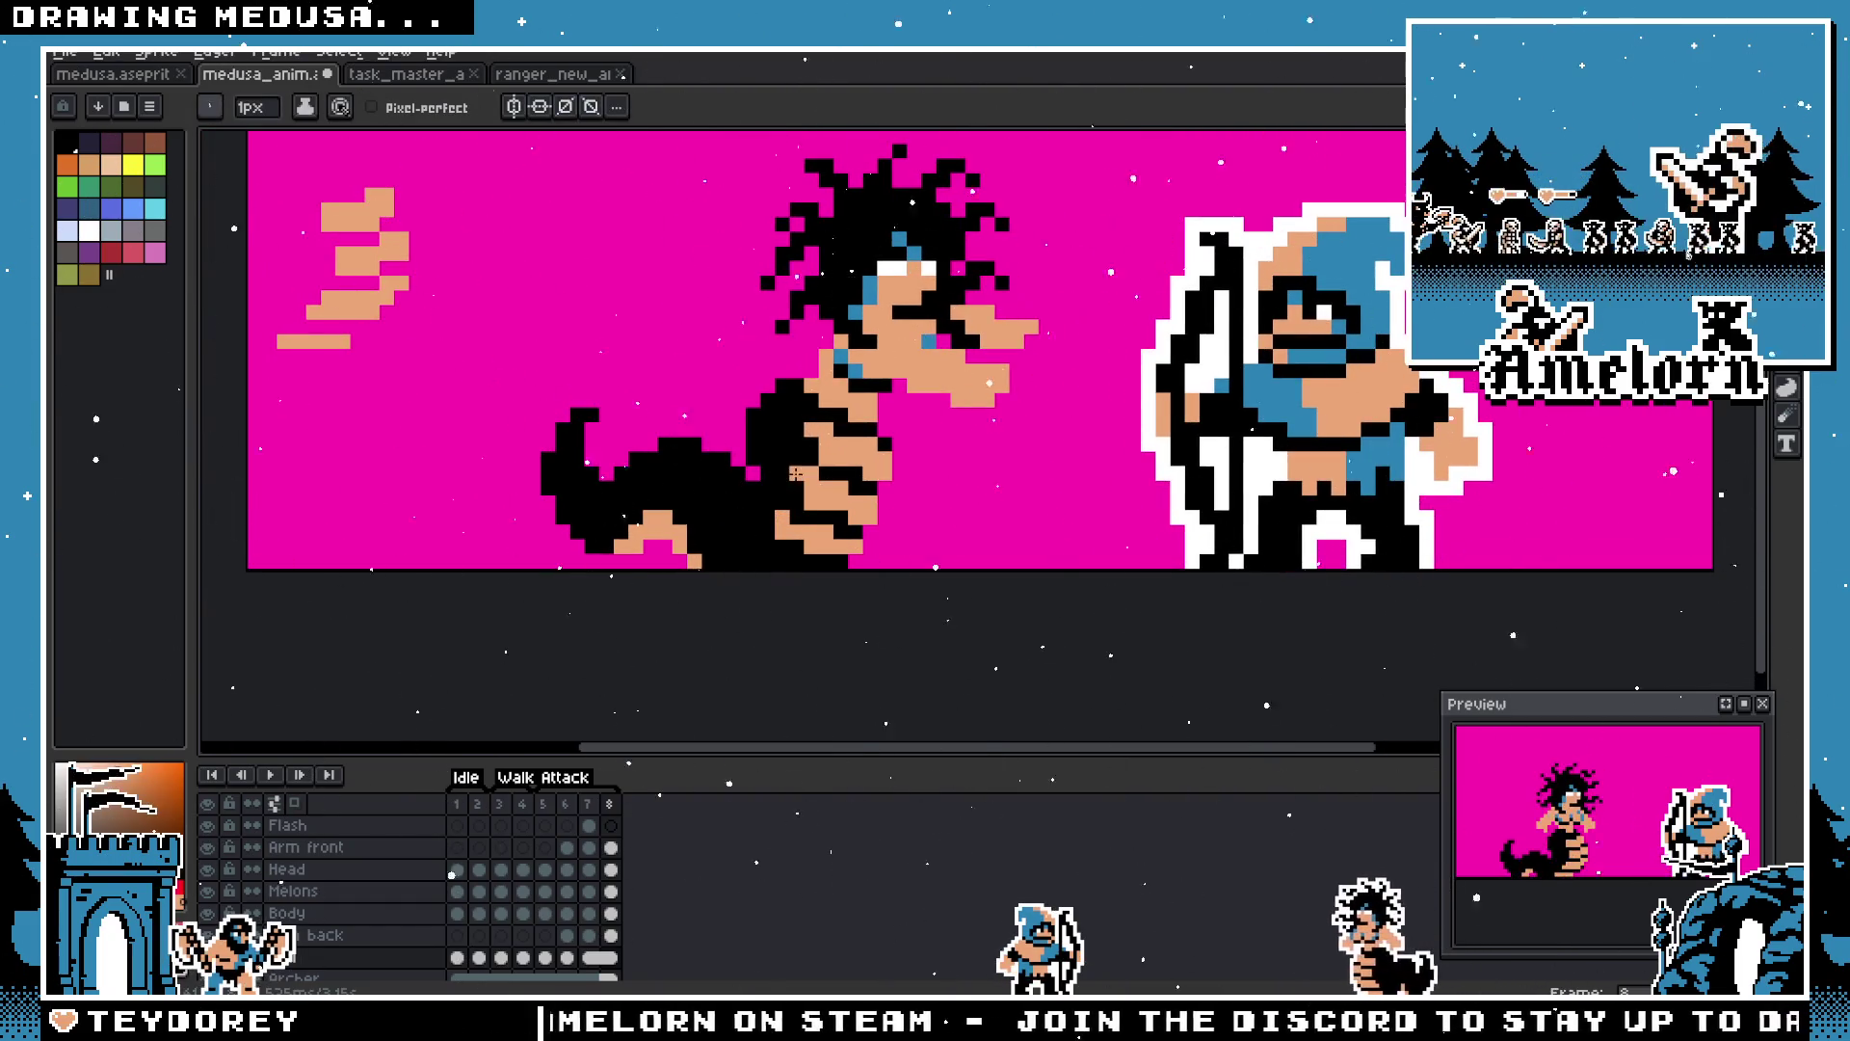
scroll(723, 505, "down", 2)
scroll(693, 506, "down", 1)
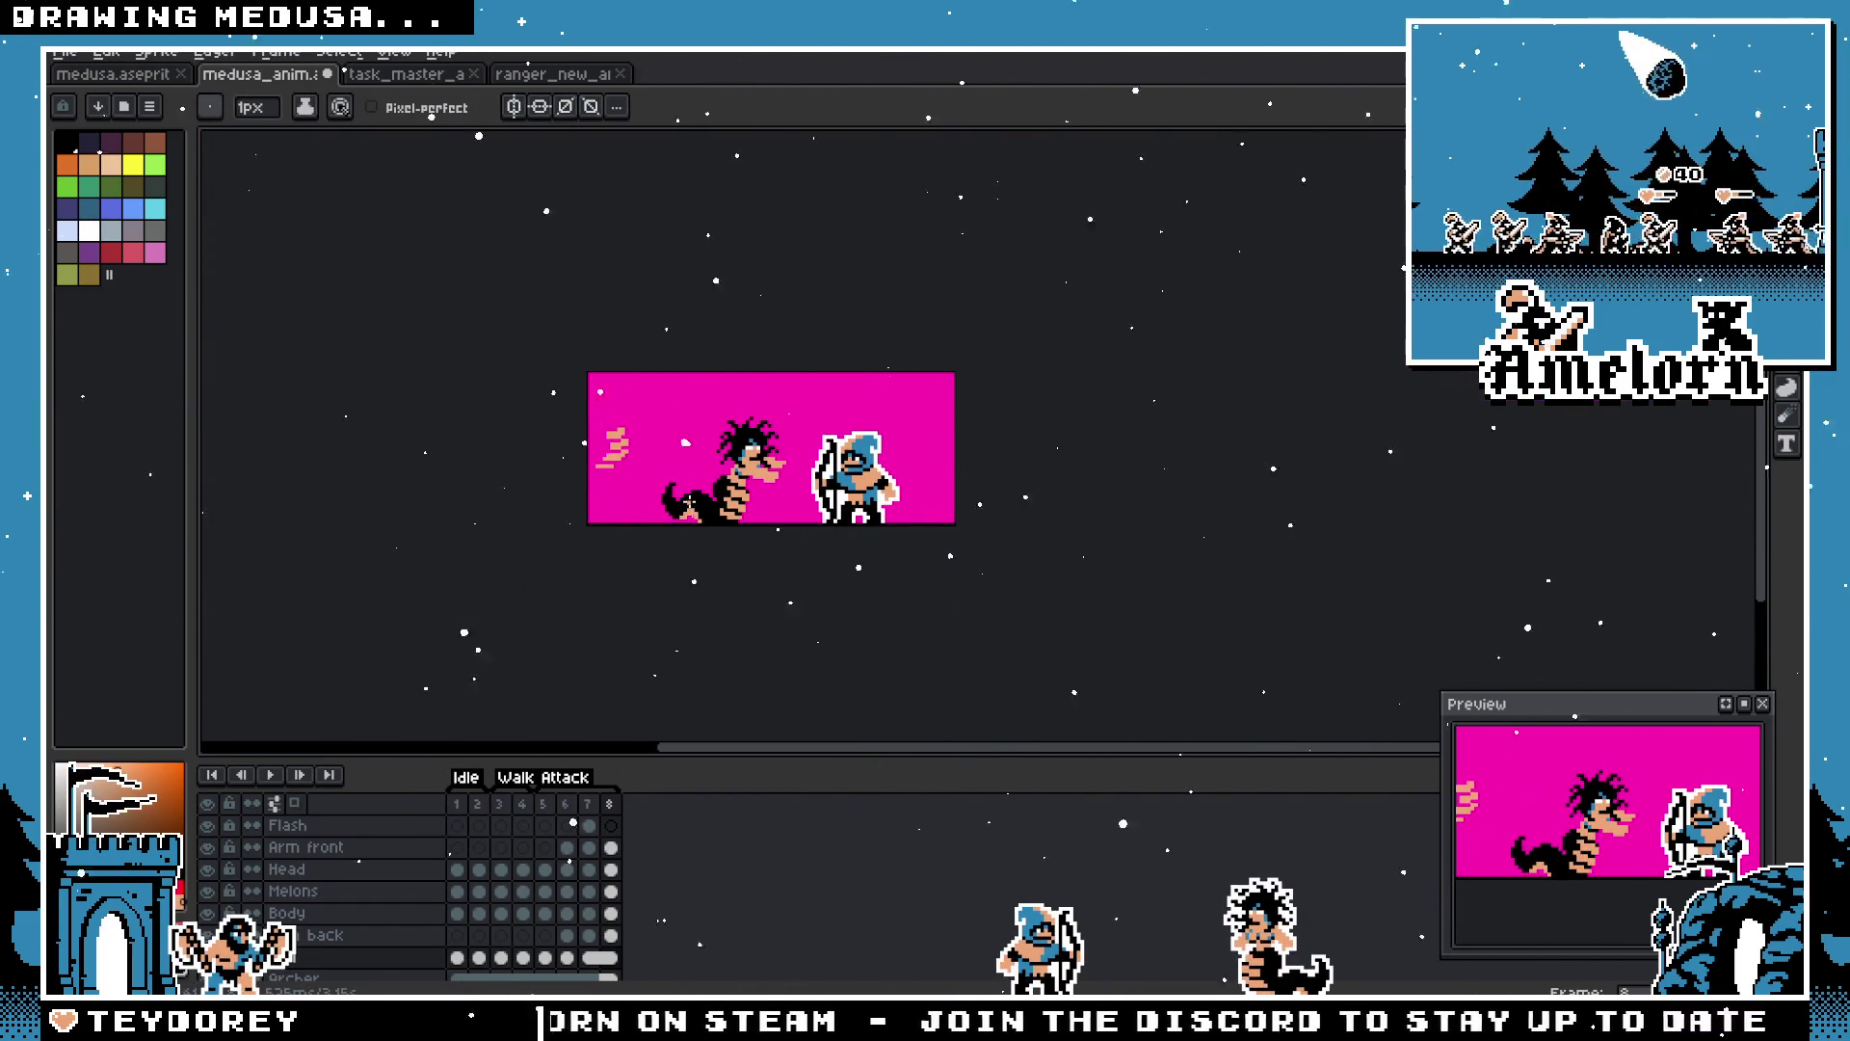
scroll(718, 470, "up", 6)
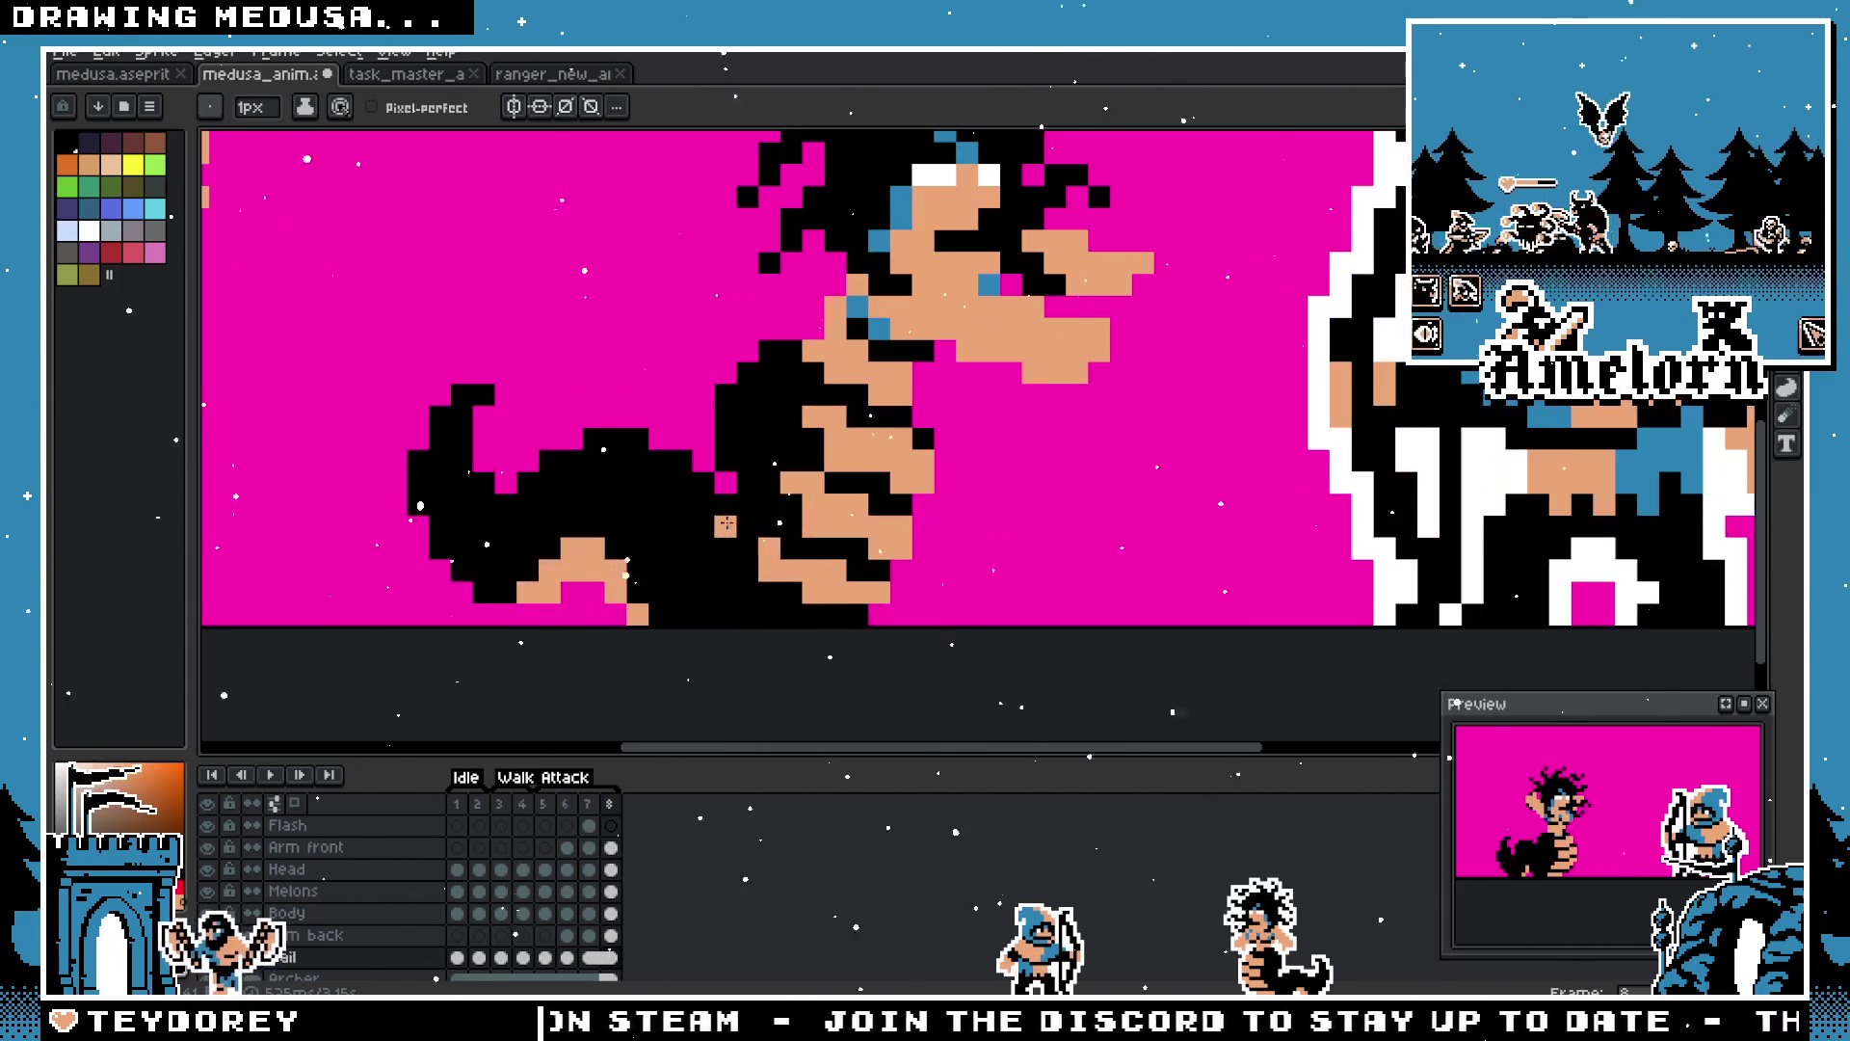
scroll(702, 576, "down", 6)
scroll(696, 577, "up", 4)
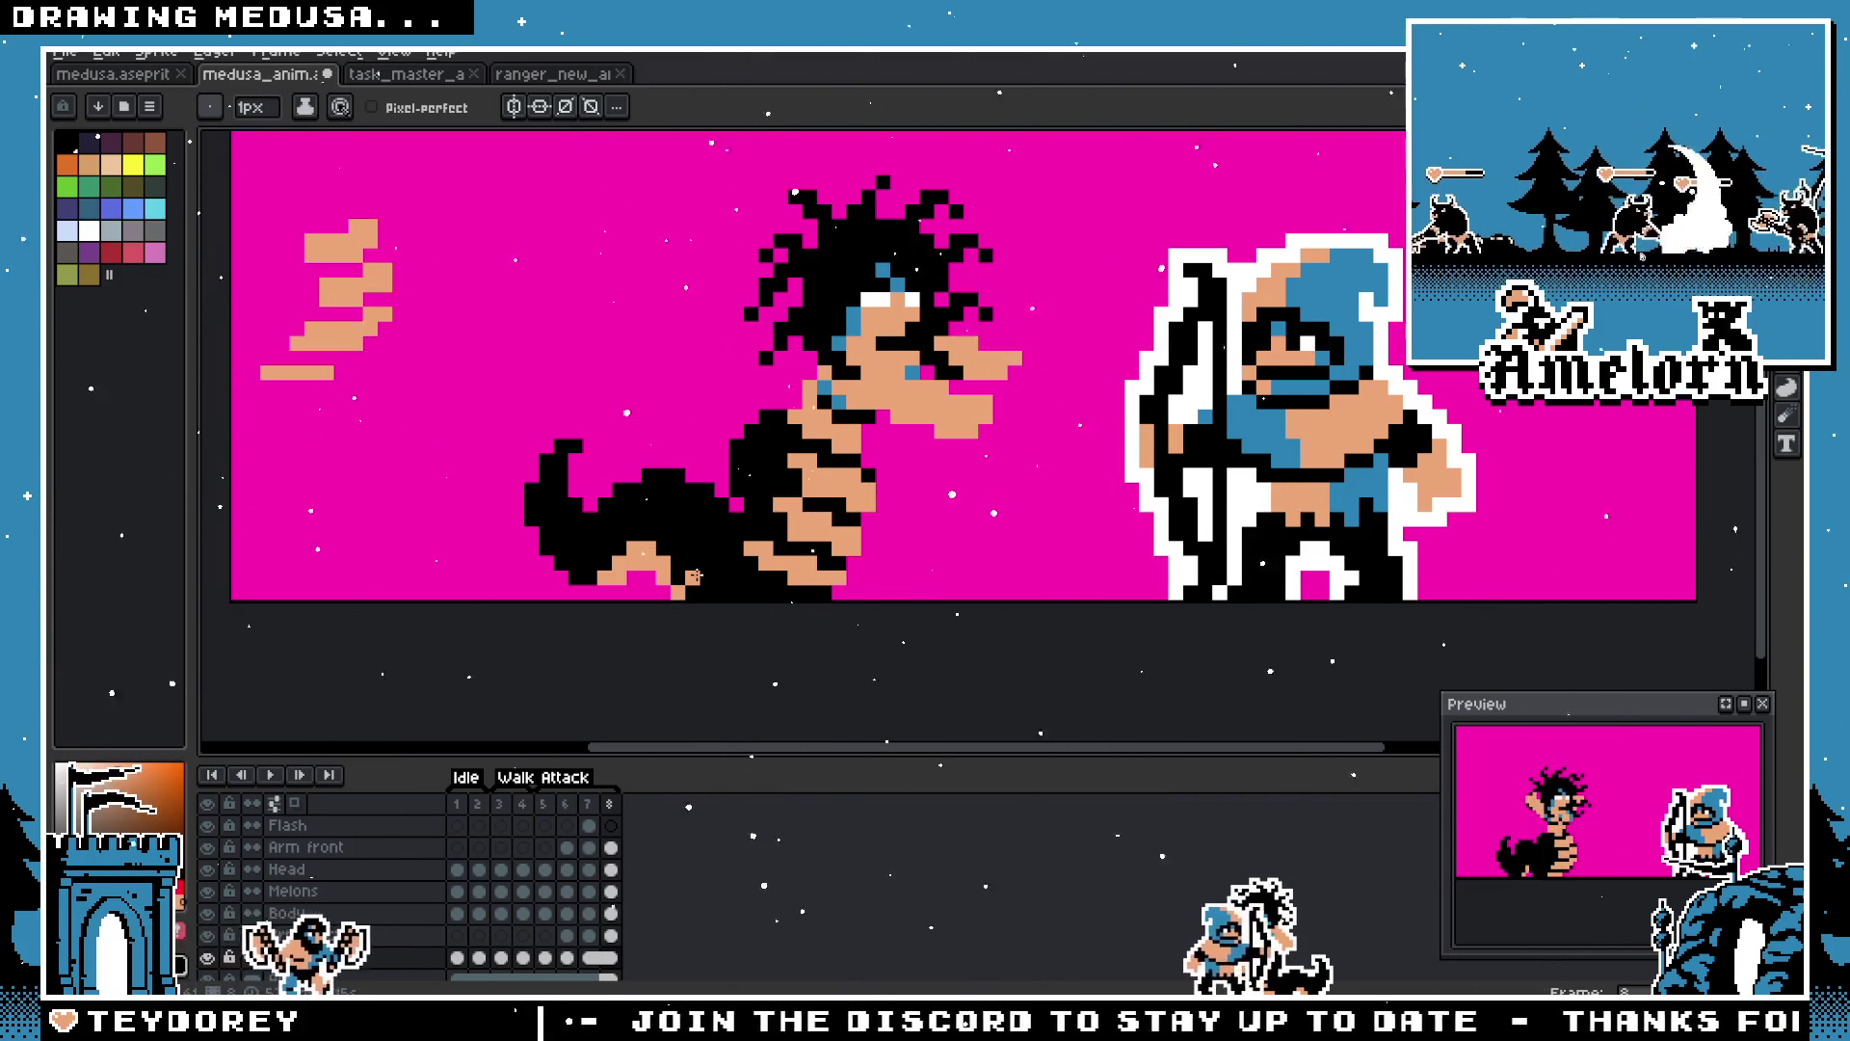
Step: Select Medusa's body and nudge it one pixel left
key("m")
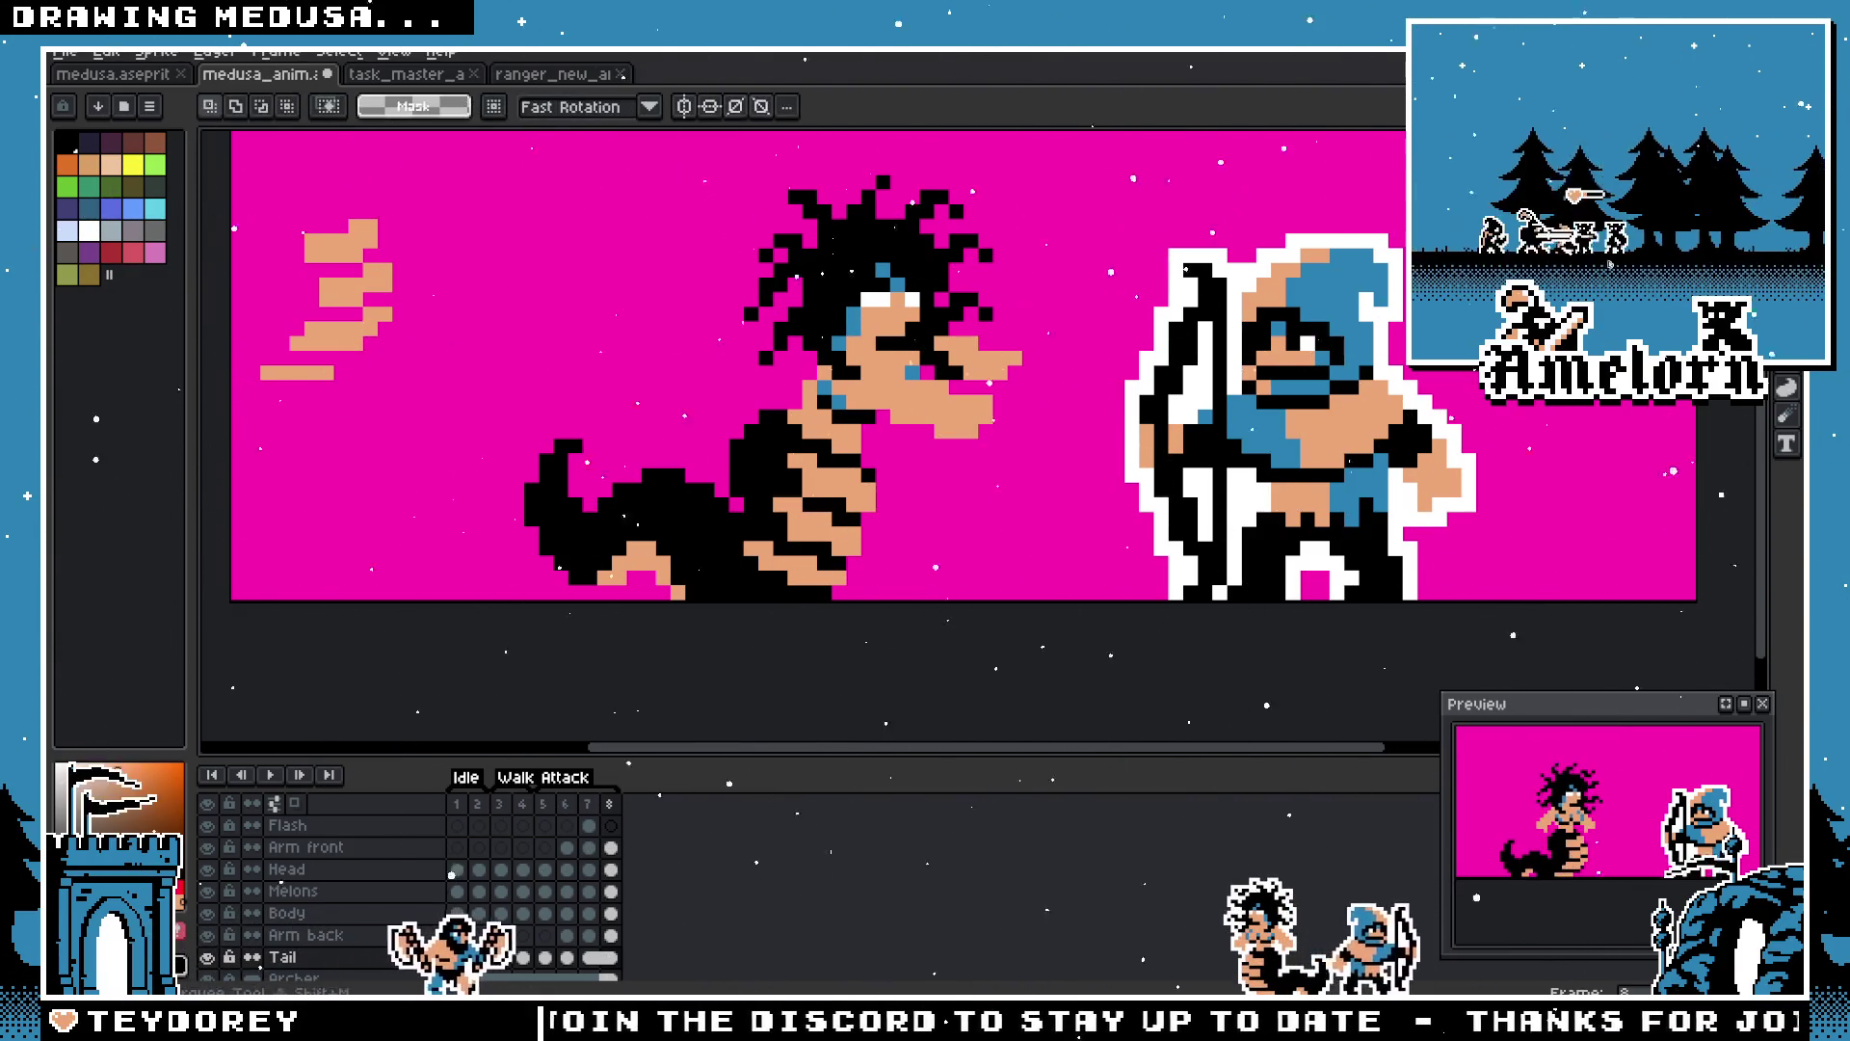
scroll(859, 412, "up", 2)
scroll(842, 468, "down", 2)
mouse_move(732, 421)
left_mouse_down()
mouse_move(897, 617)
mouse_move(947, 621)
left_mouse_up()
left_click_drag(819, 569, 824, 570)
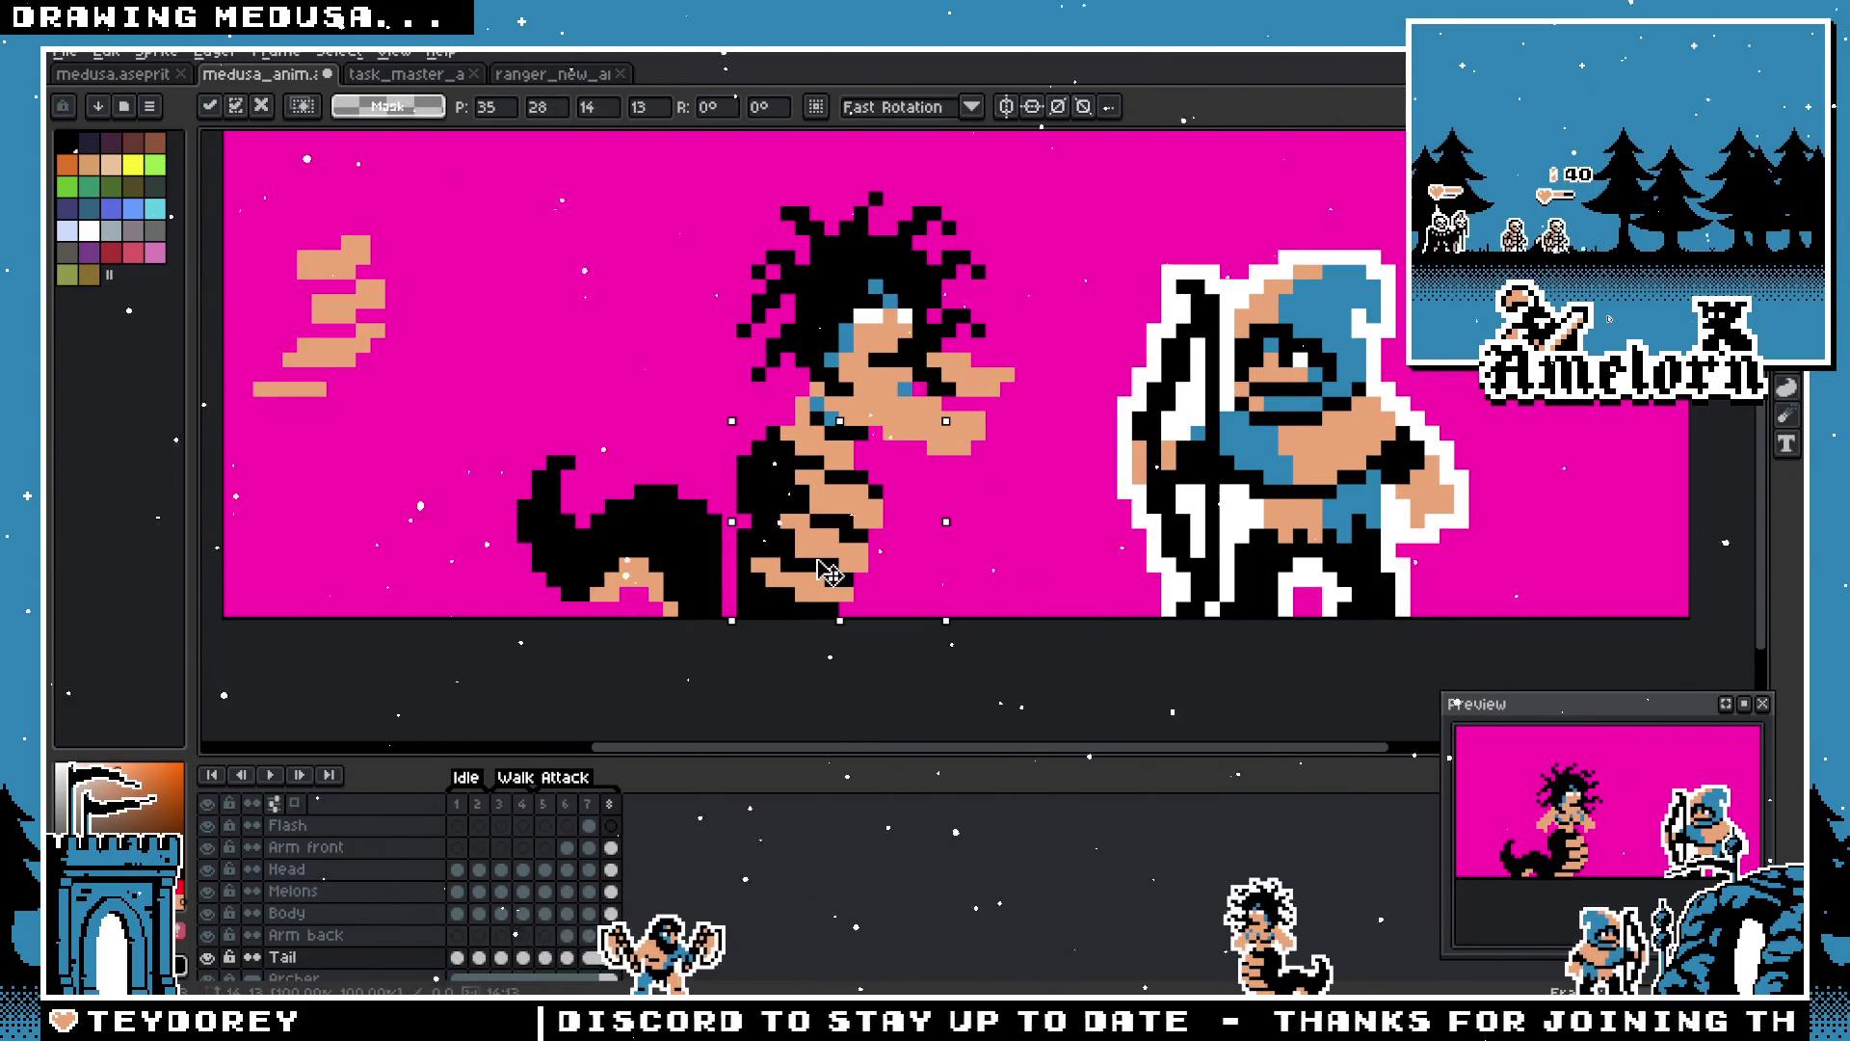
key("Left")
key("Return")
Step: Transform Medusa's arm and torso, then undo that change and clear the selection
left_click_drag(733, 392, 961, 532)
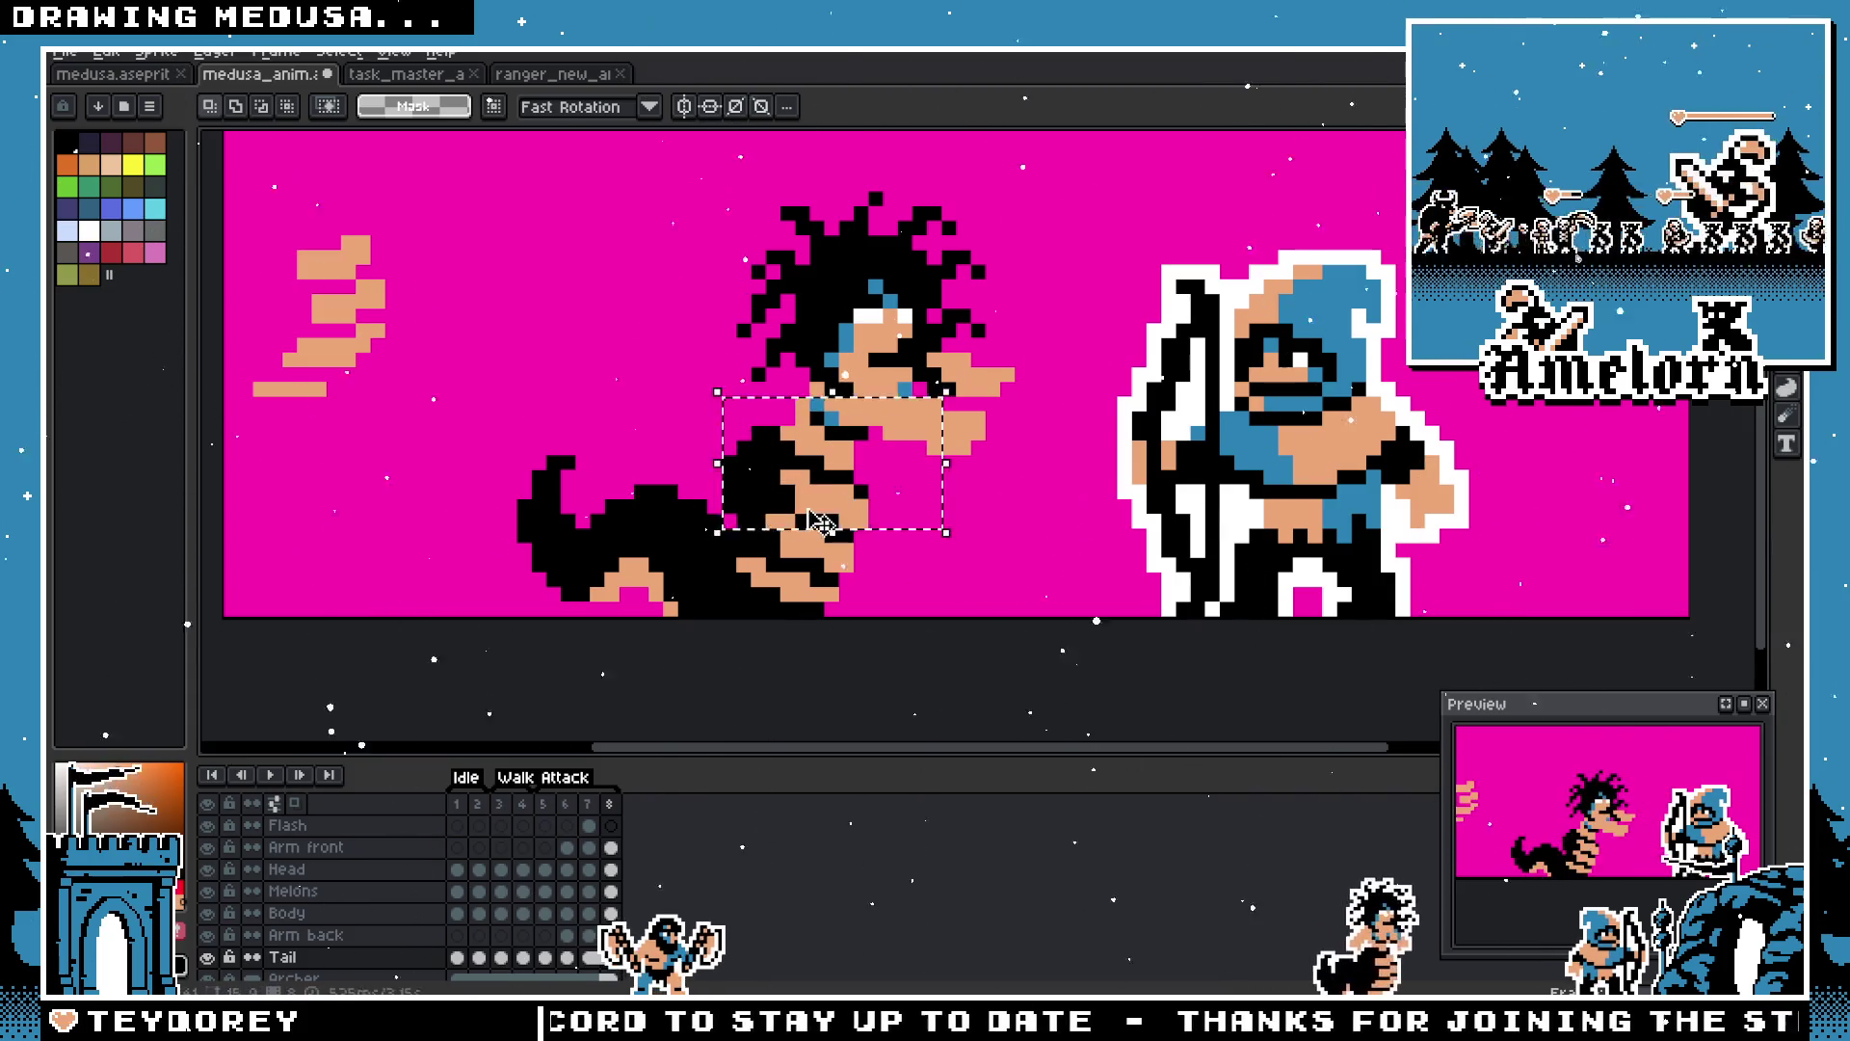
left_click(830, 523)
key("Return")
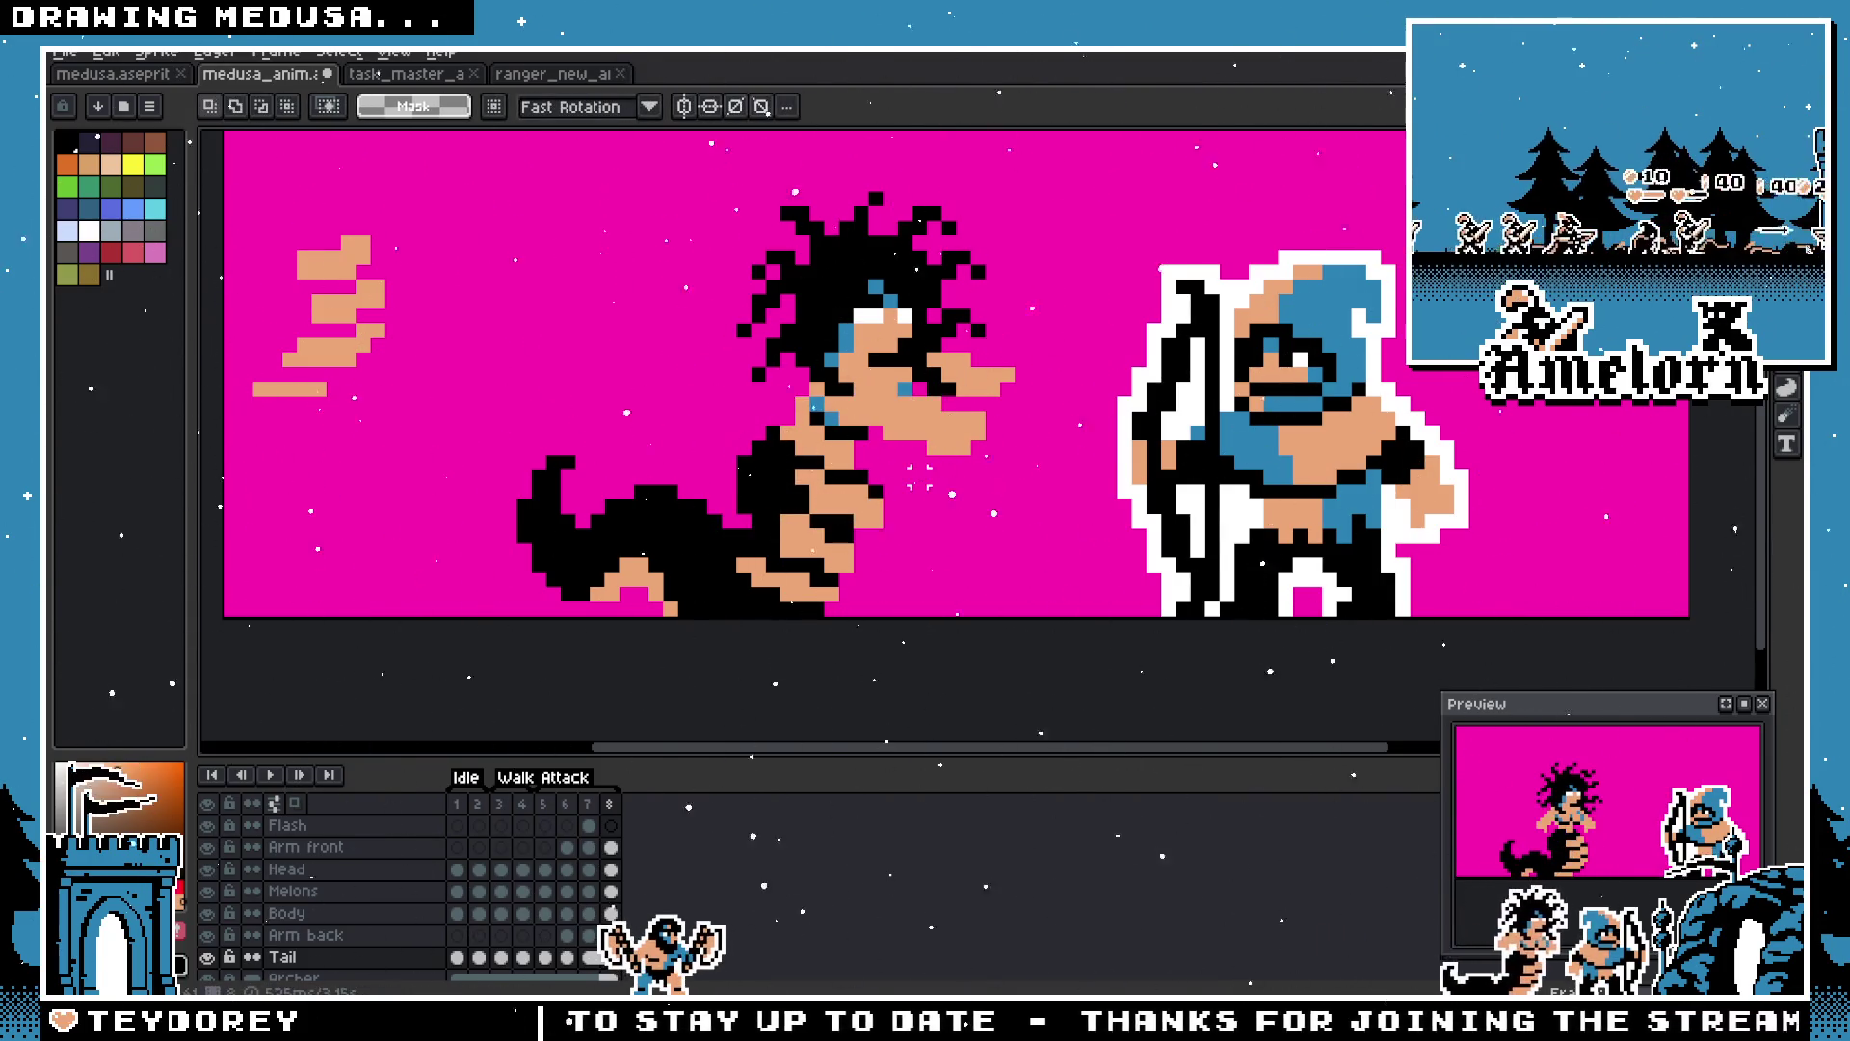
scroll(1007, 462, "down", 2)
scroll(964, 482, "up", 4)
left_click(696, 490)
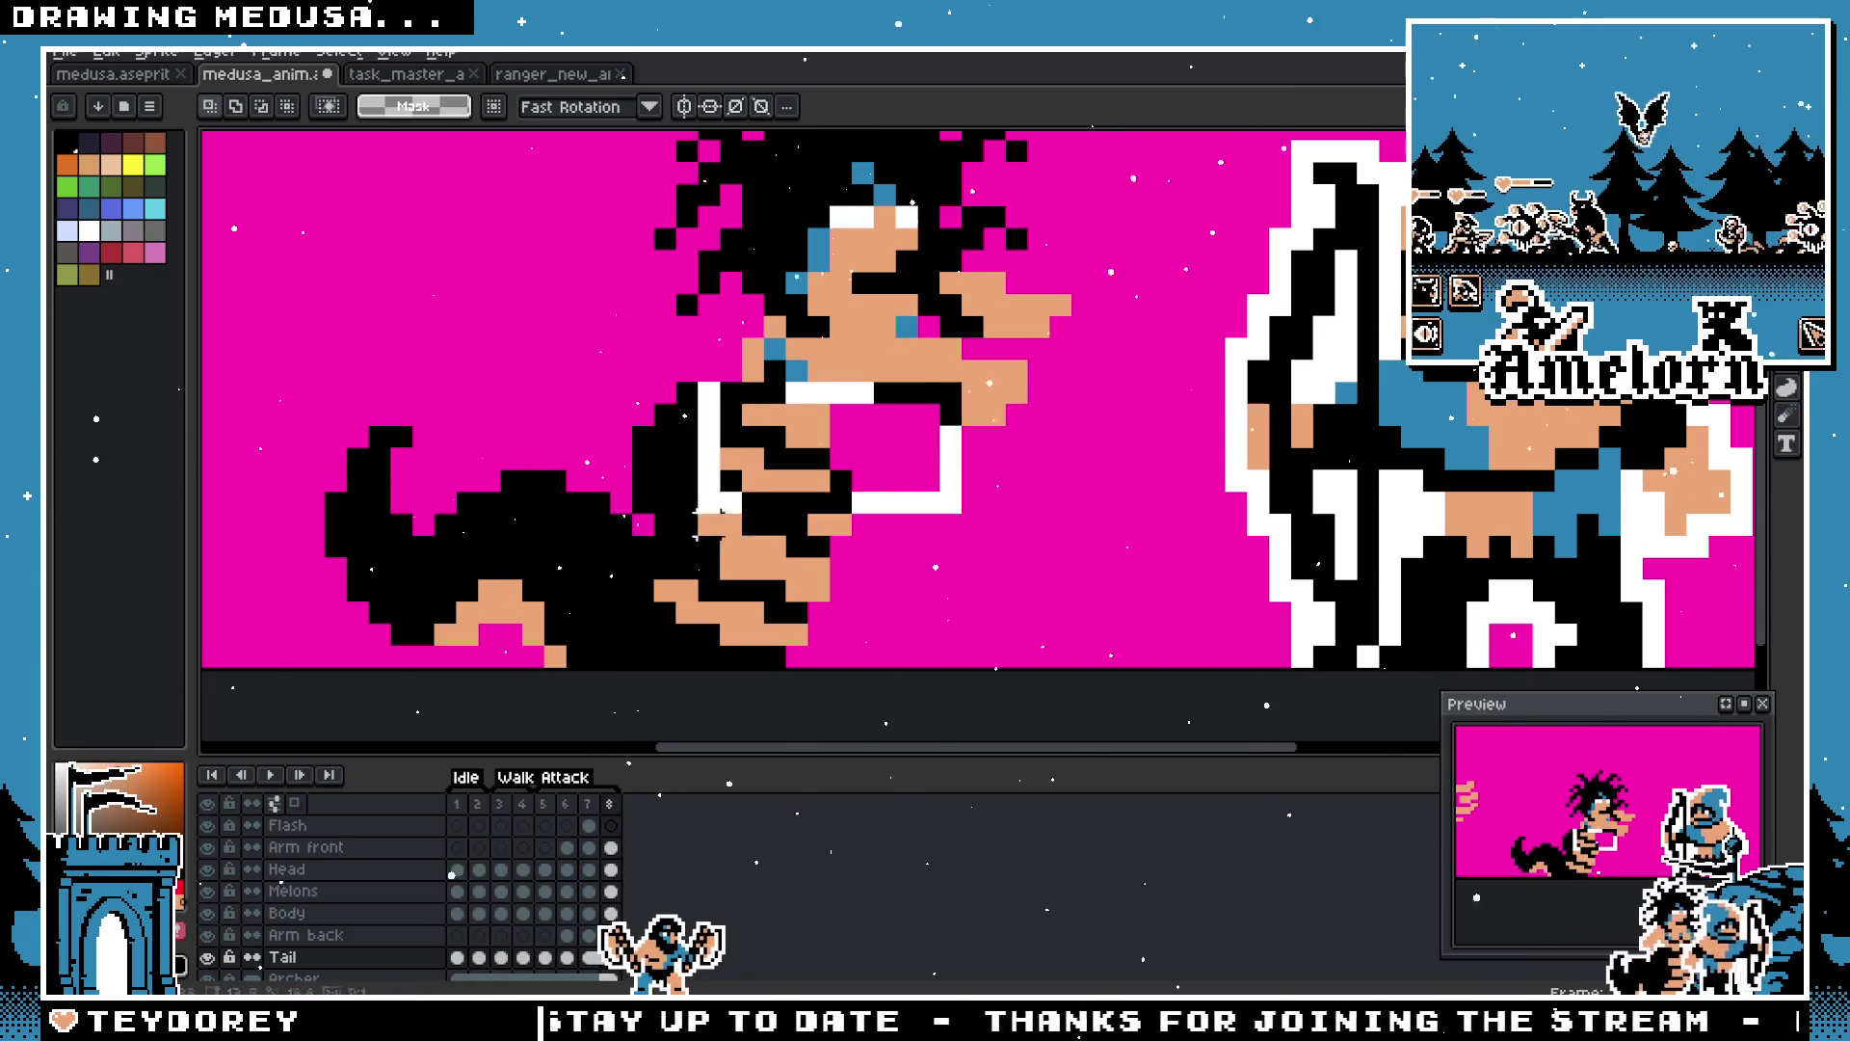
key("ctrl+z")
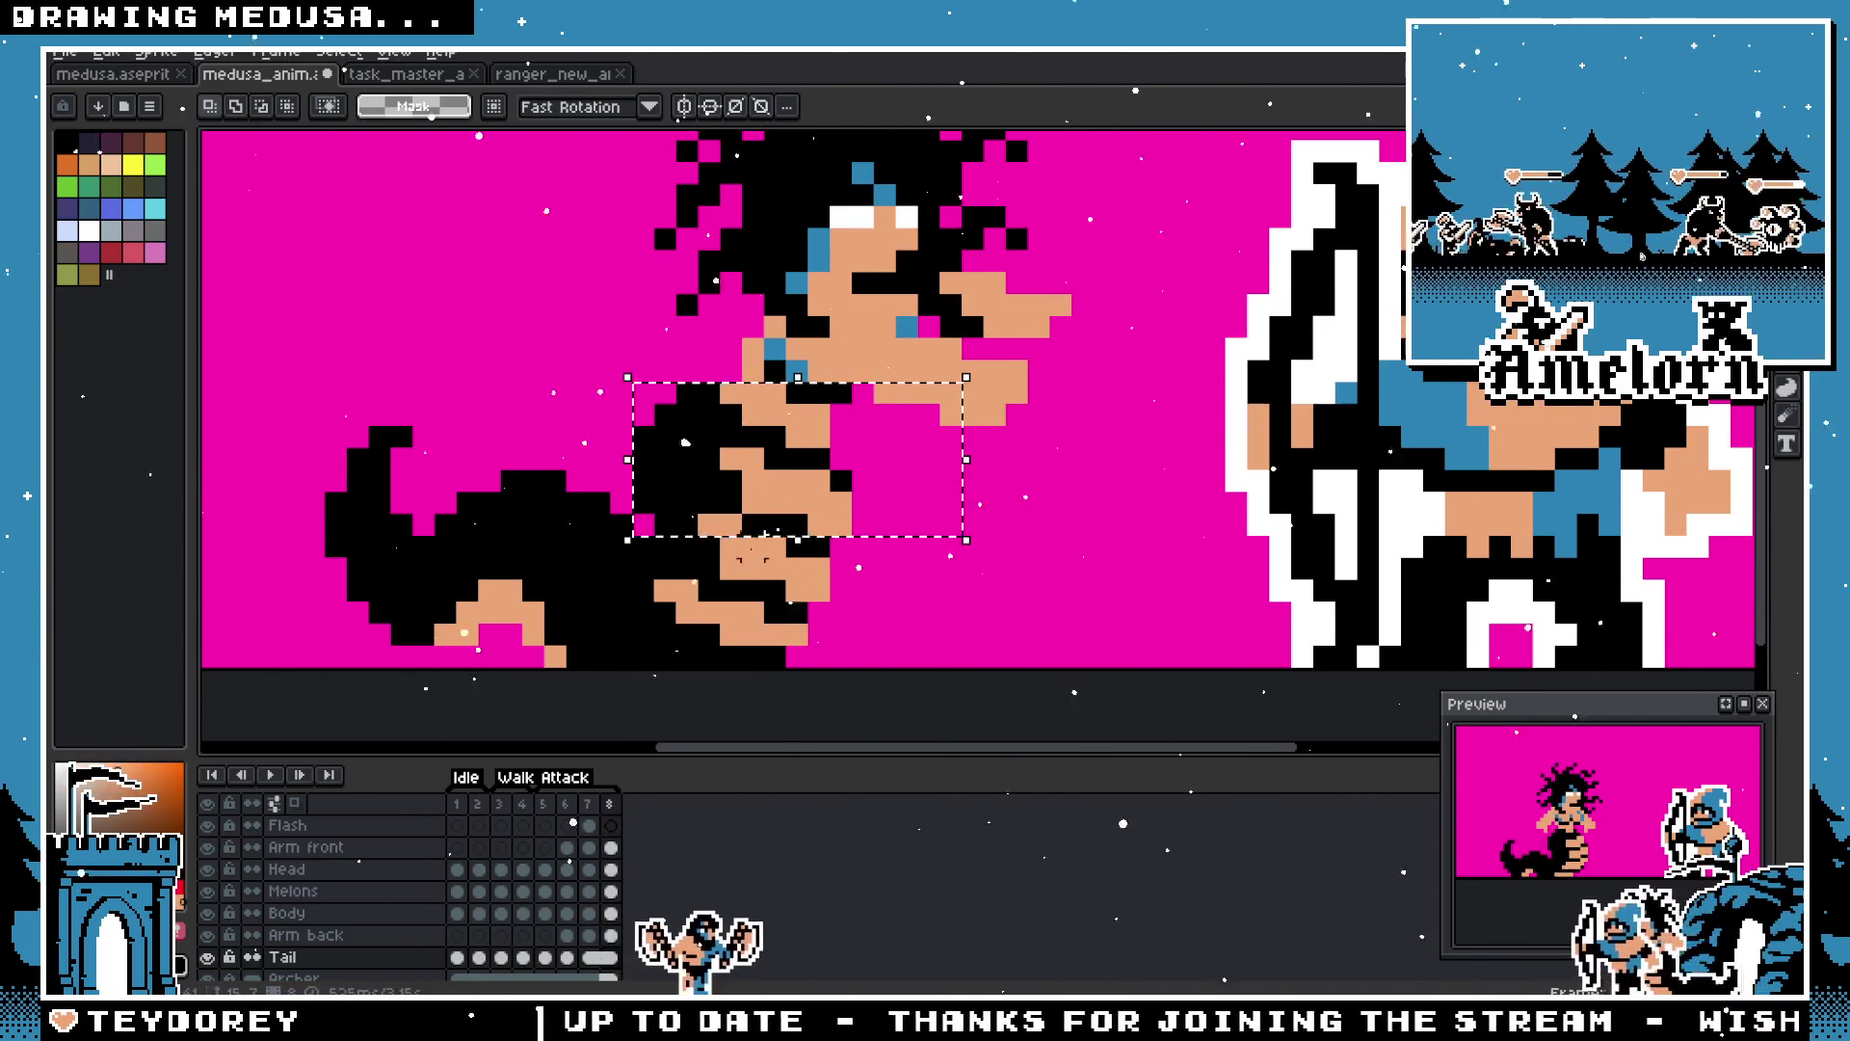
key("ctrl+d")
Step: Reselect Medusa's arm and torso and commit them shifted one pixel right
left_click_drag(898, 361, 785, 535)
mouse_move(785, 337)
left_mouse_down()
mouse_move(723, 488)
mouse_move(567, 513)
left_mouse_up()
key("Return")
key("Return")
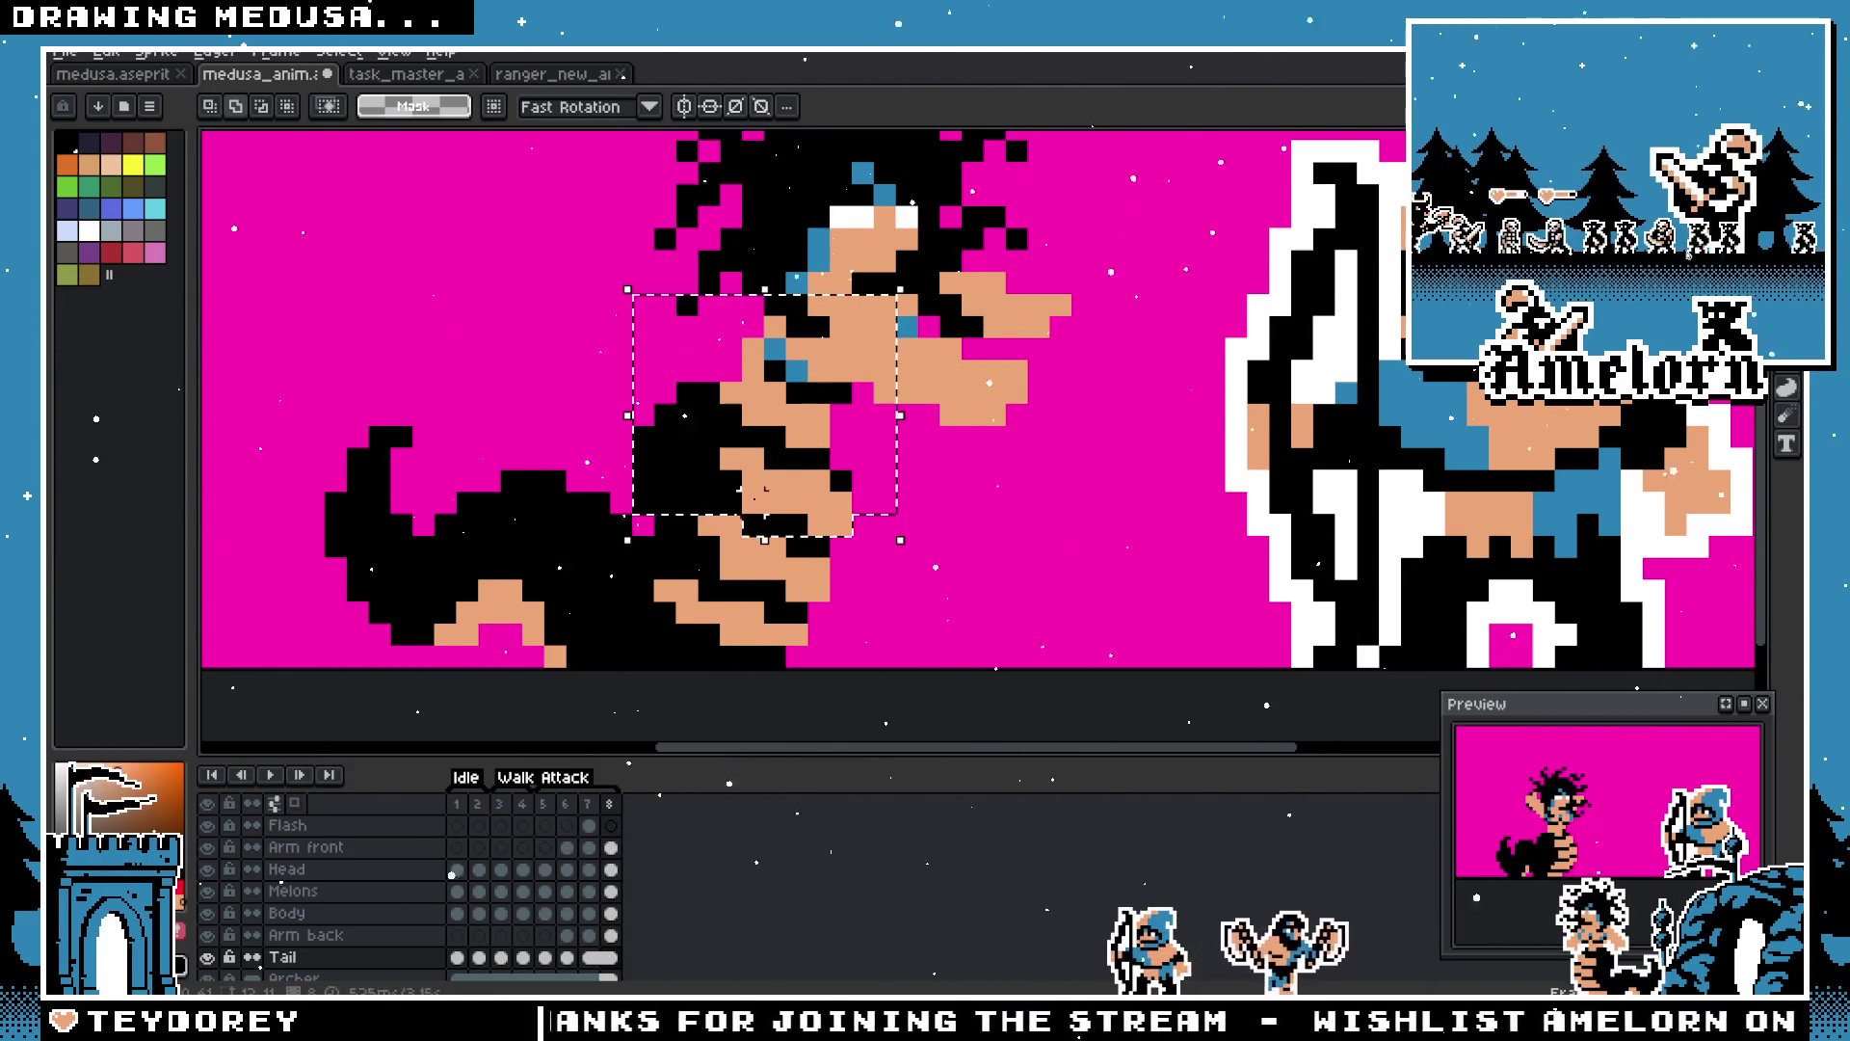
left_click_drag(758, 478, 779, 477)
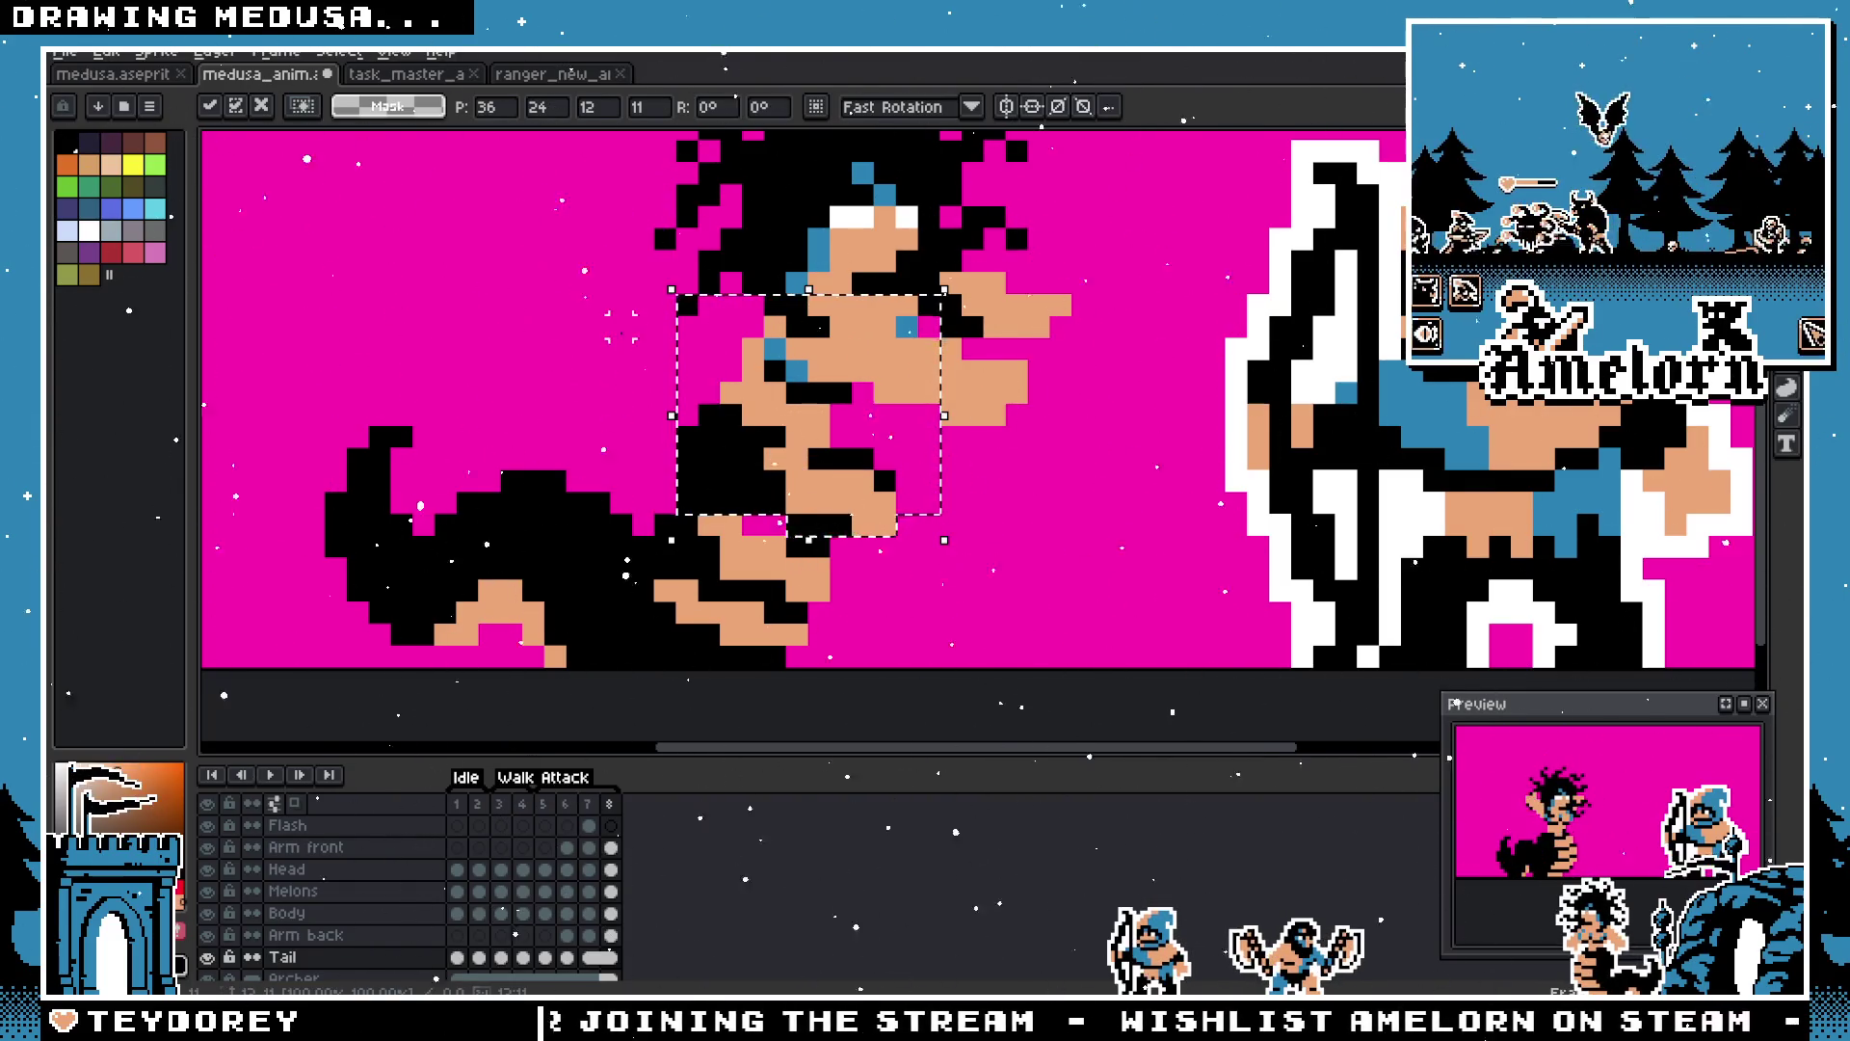
key("Return")
scroll(978, 397, "down", 3)
scroll(978, 397, "up", 3)
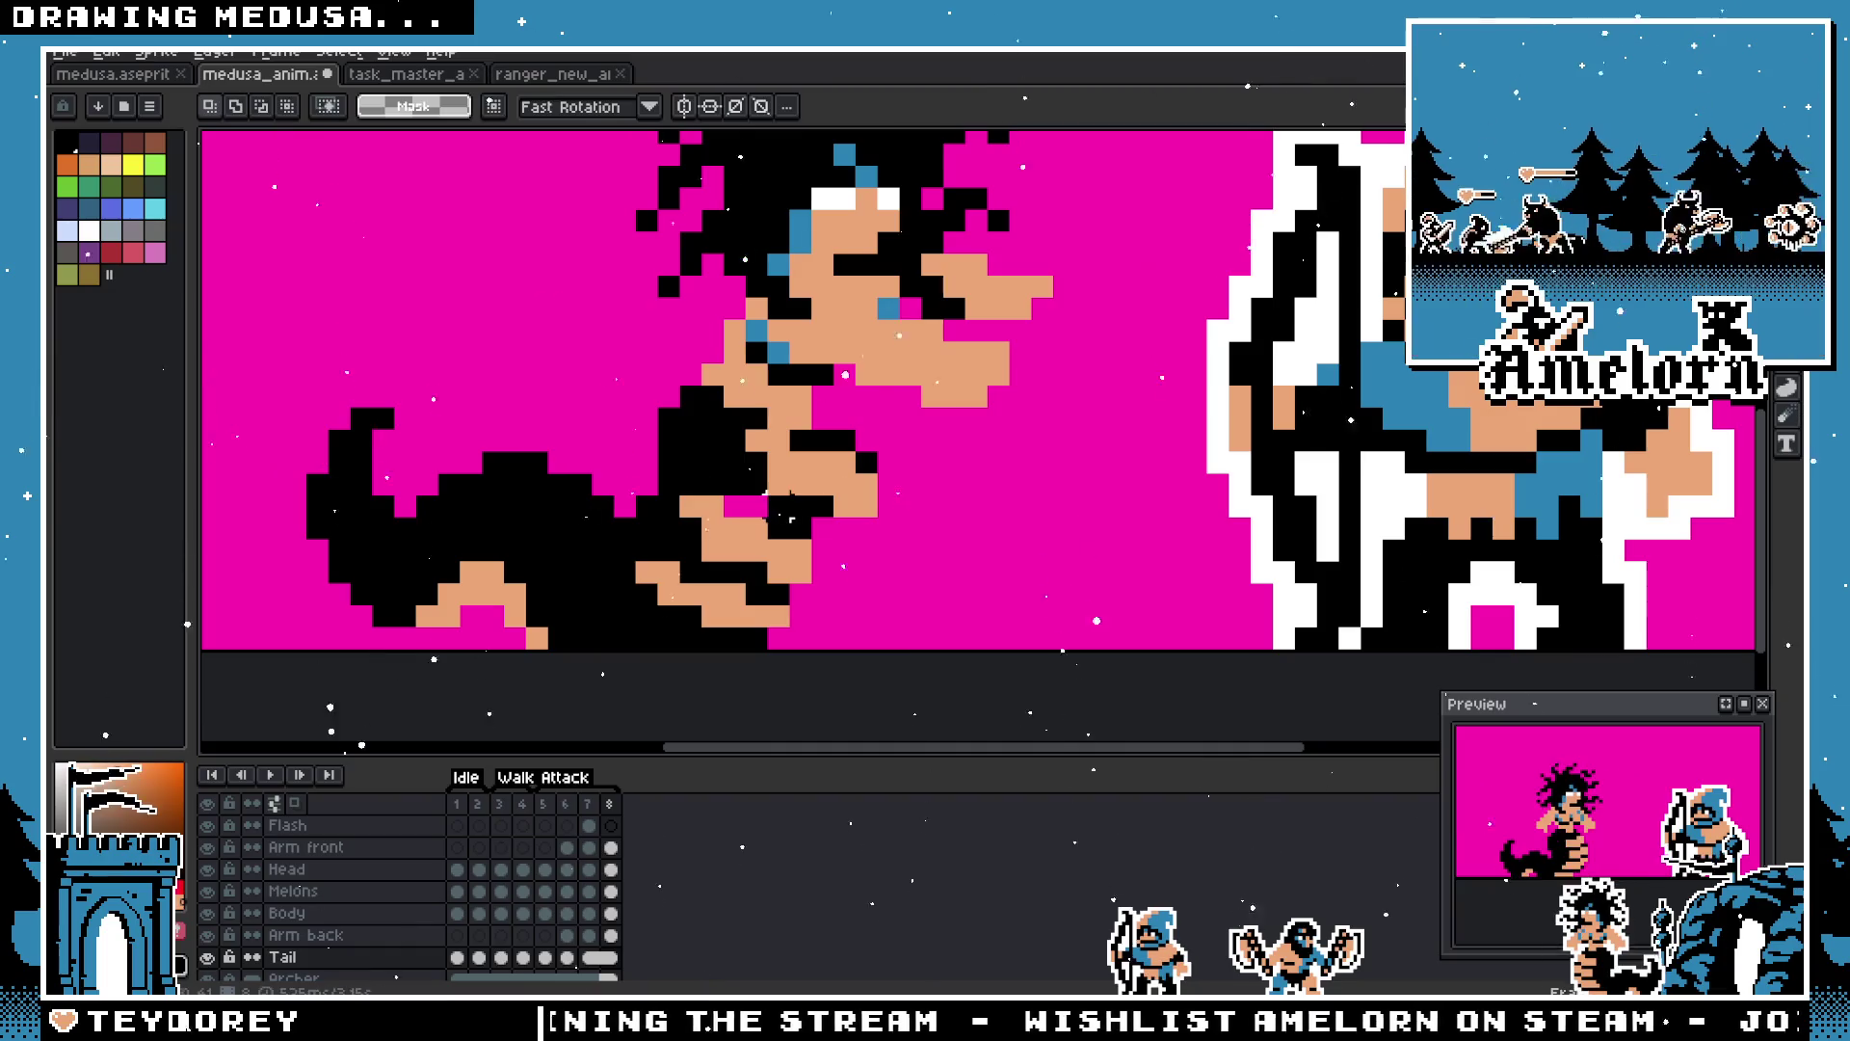
key("b")
scroll(737, 507, "down", 4)
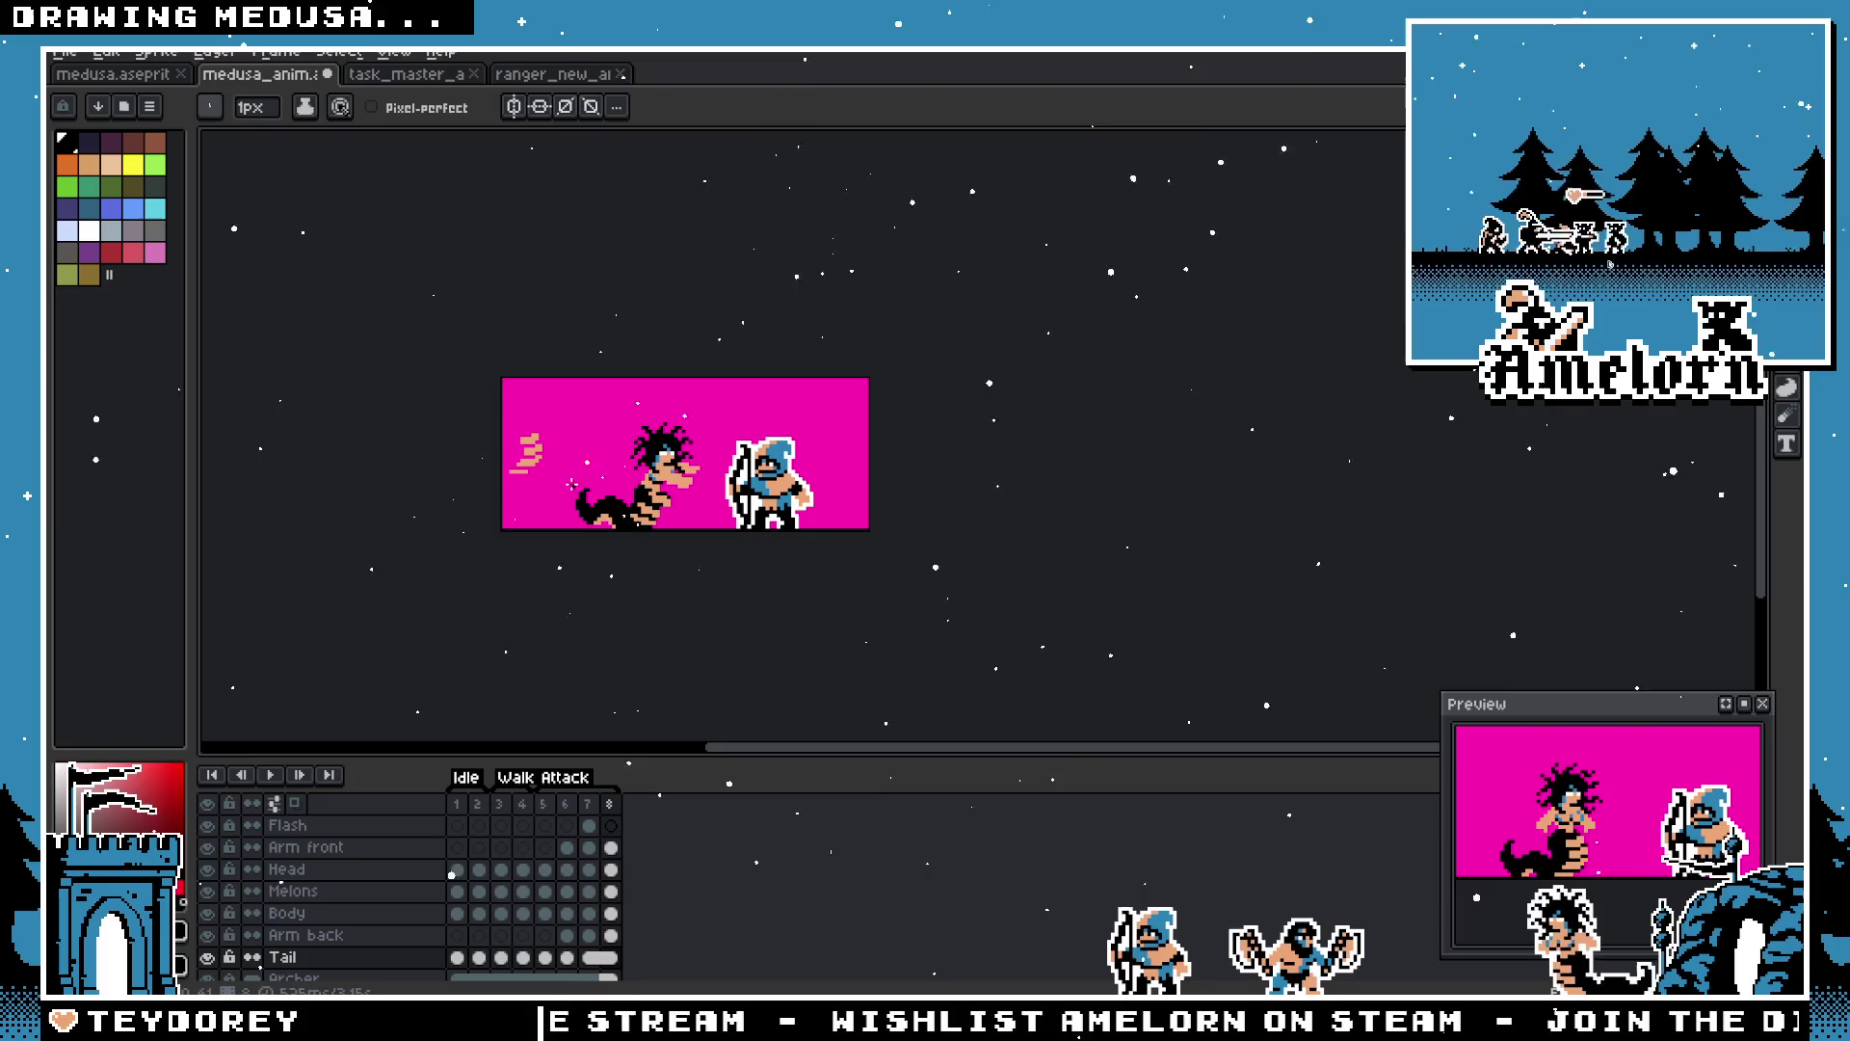
Step: Review Medusa's poses on frames 6 and 5
key("v")
key("b")
scroll(562, 482, "up", 3)
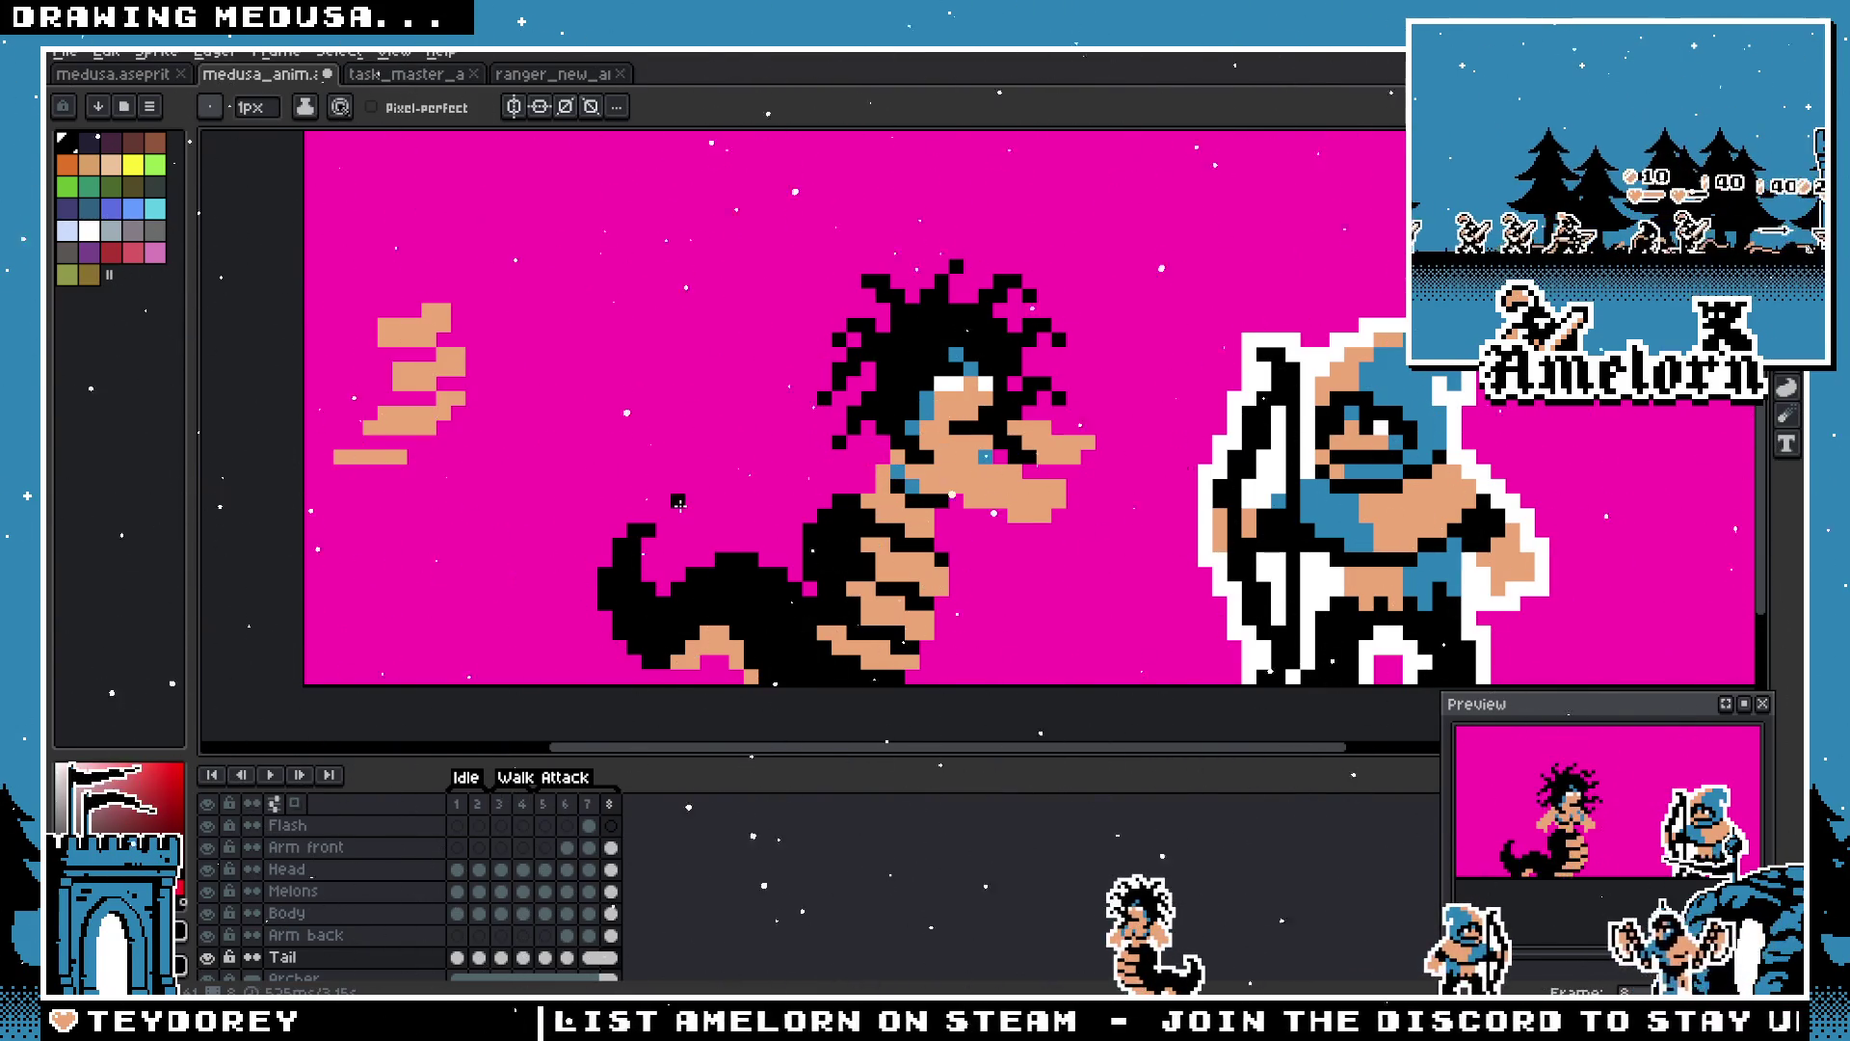
scroll(678, 501, "right", 2)
scroll(679, 501, "down", 1)
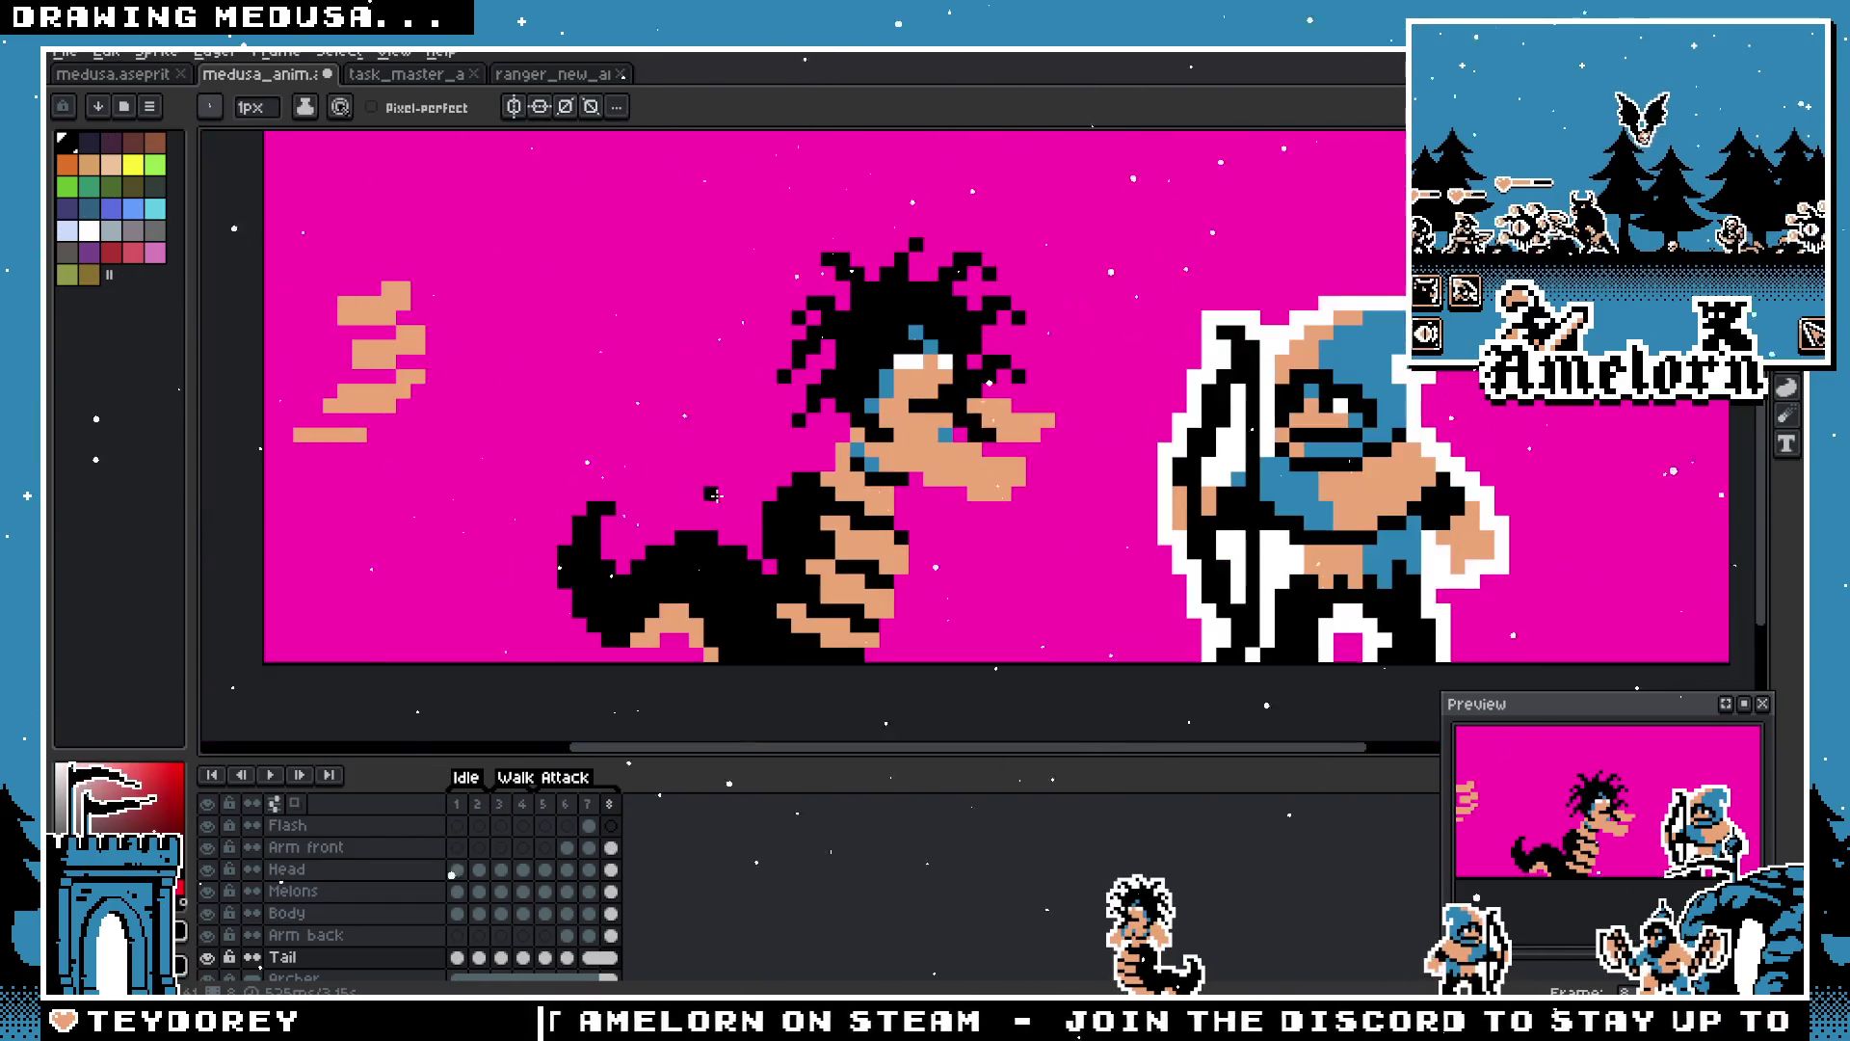
left_click(566, 805)
key("Left")
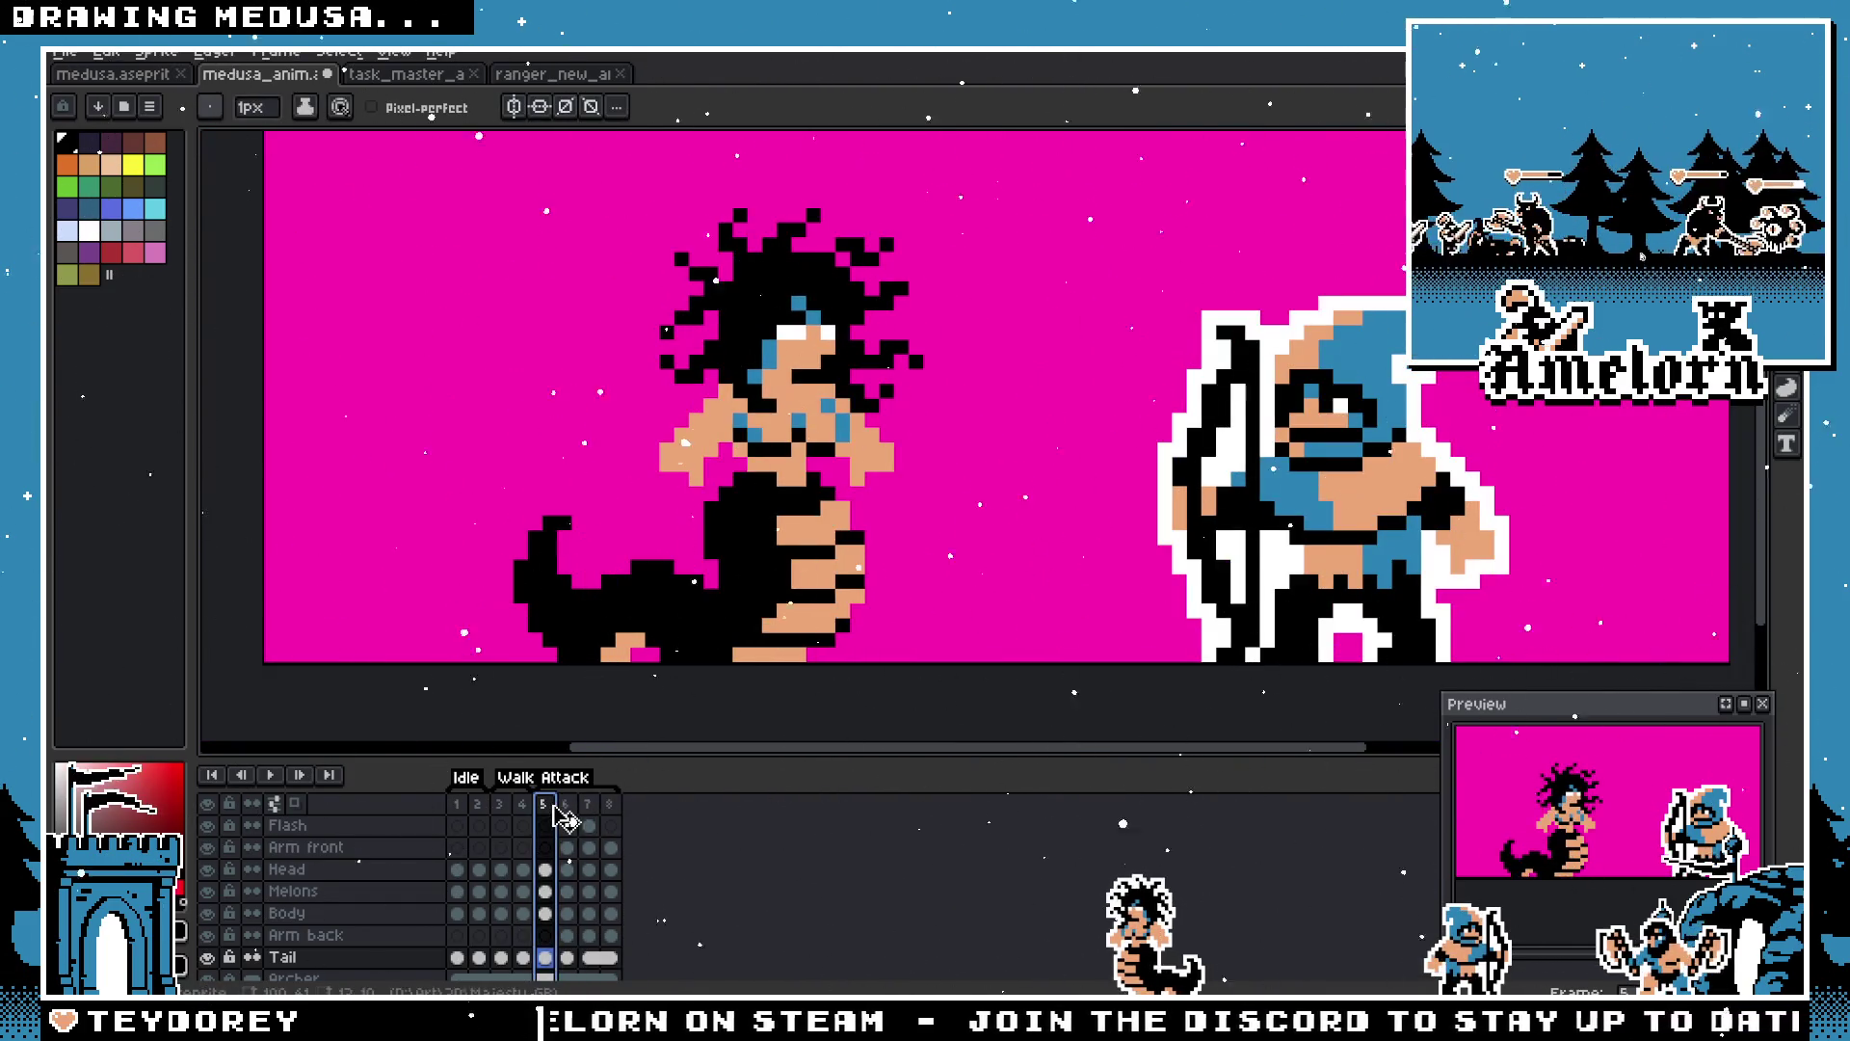
Step: Inspect frame 3's duration without changes, then go to frame 1
left_click(503, 807)
double_click(503, 807)
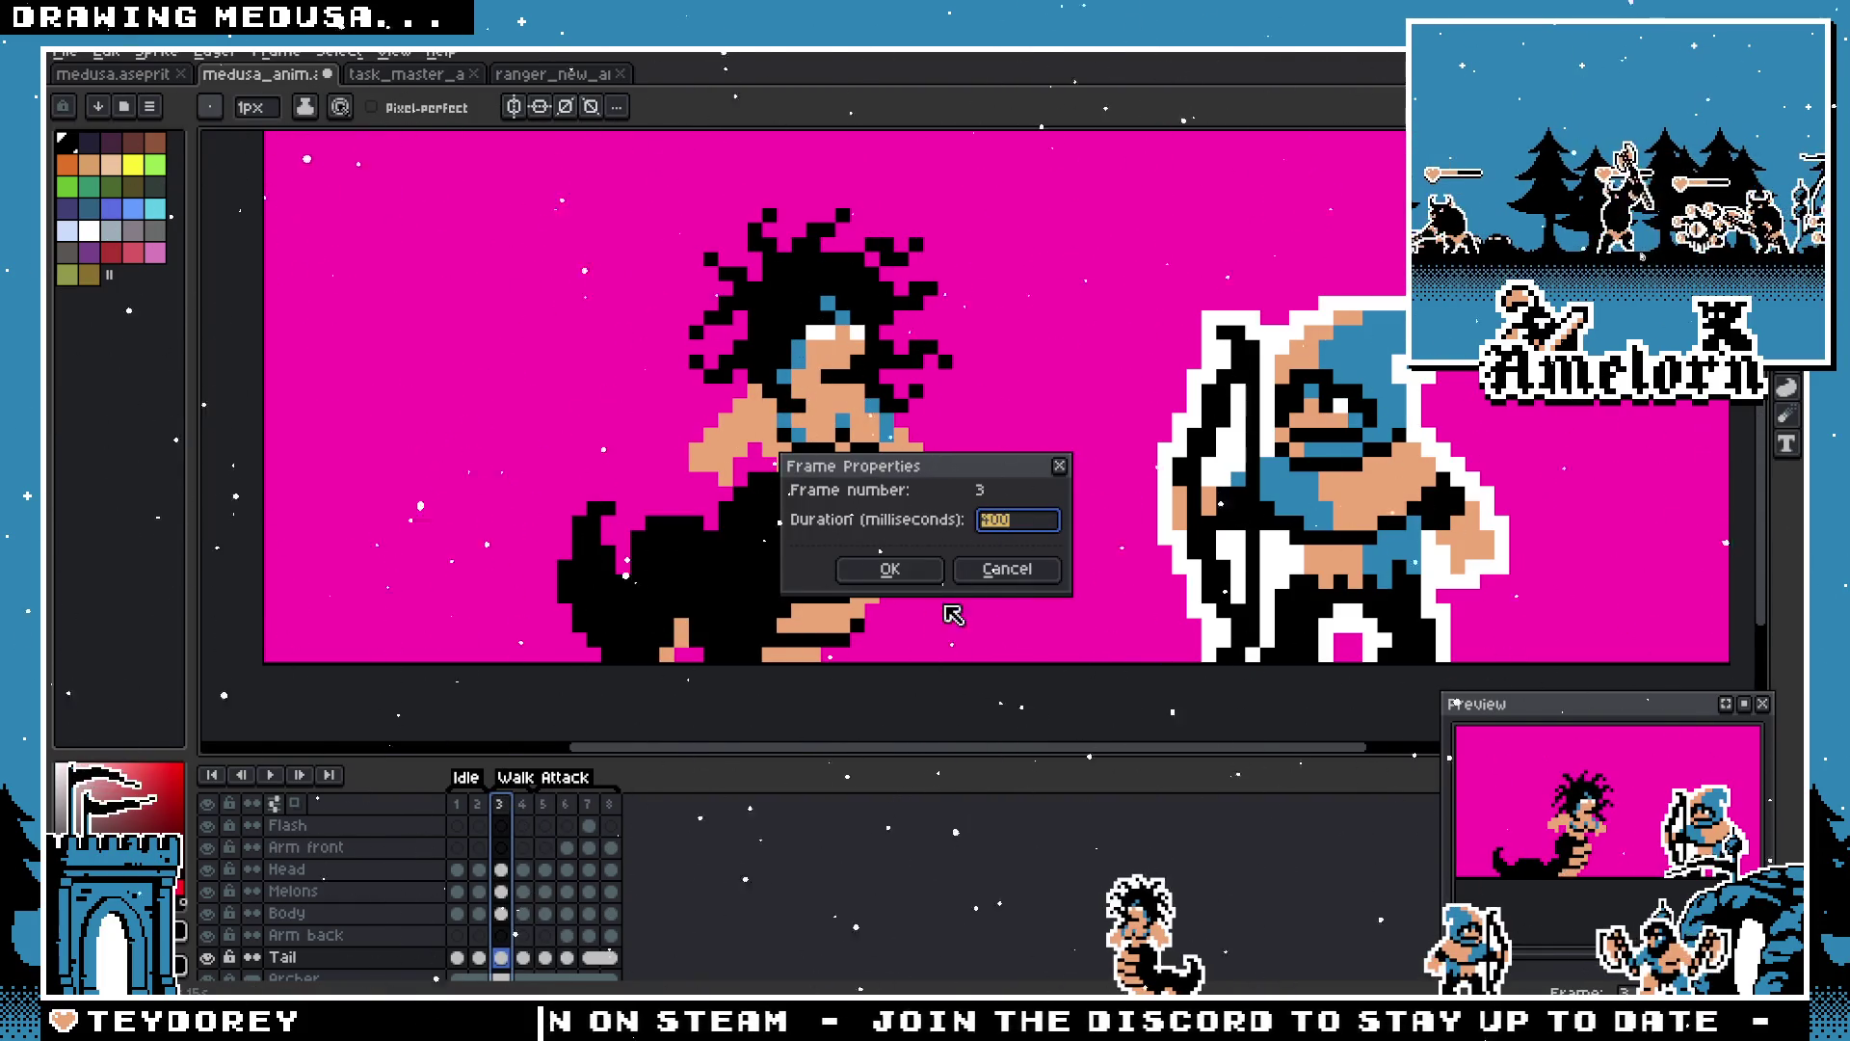
key("Escape")
left_click(525, 804)
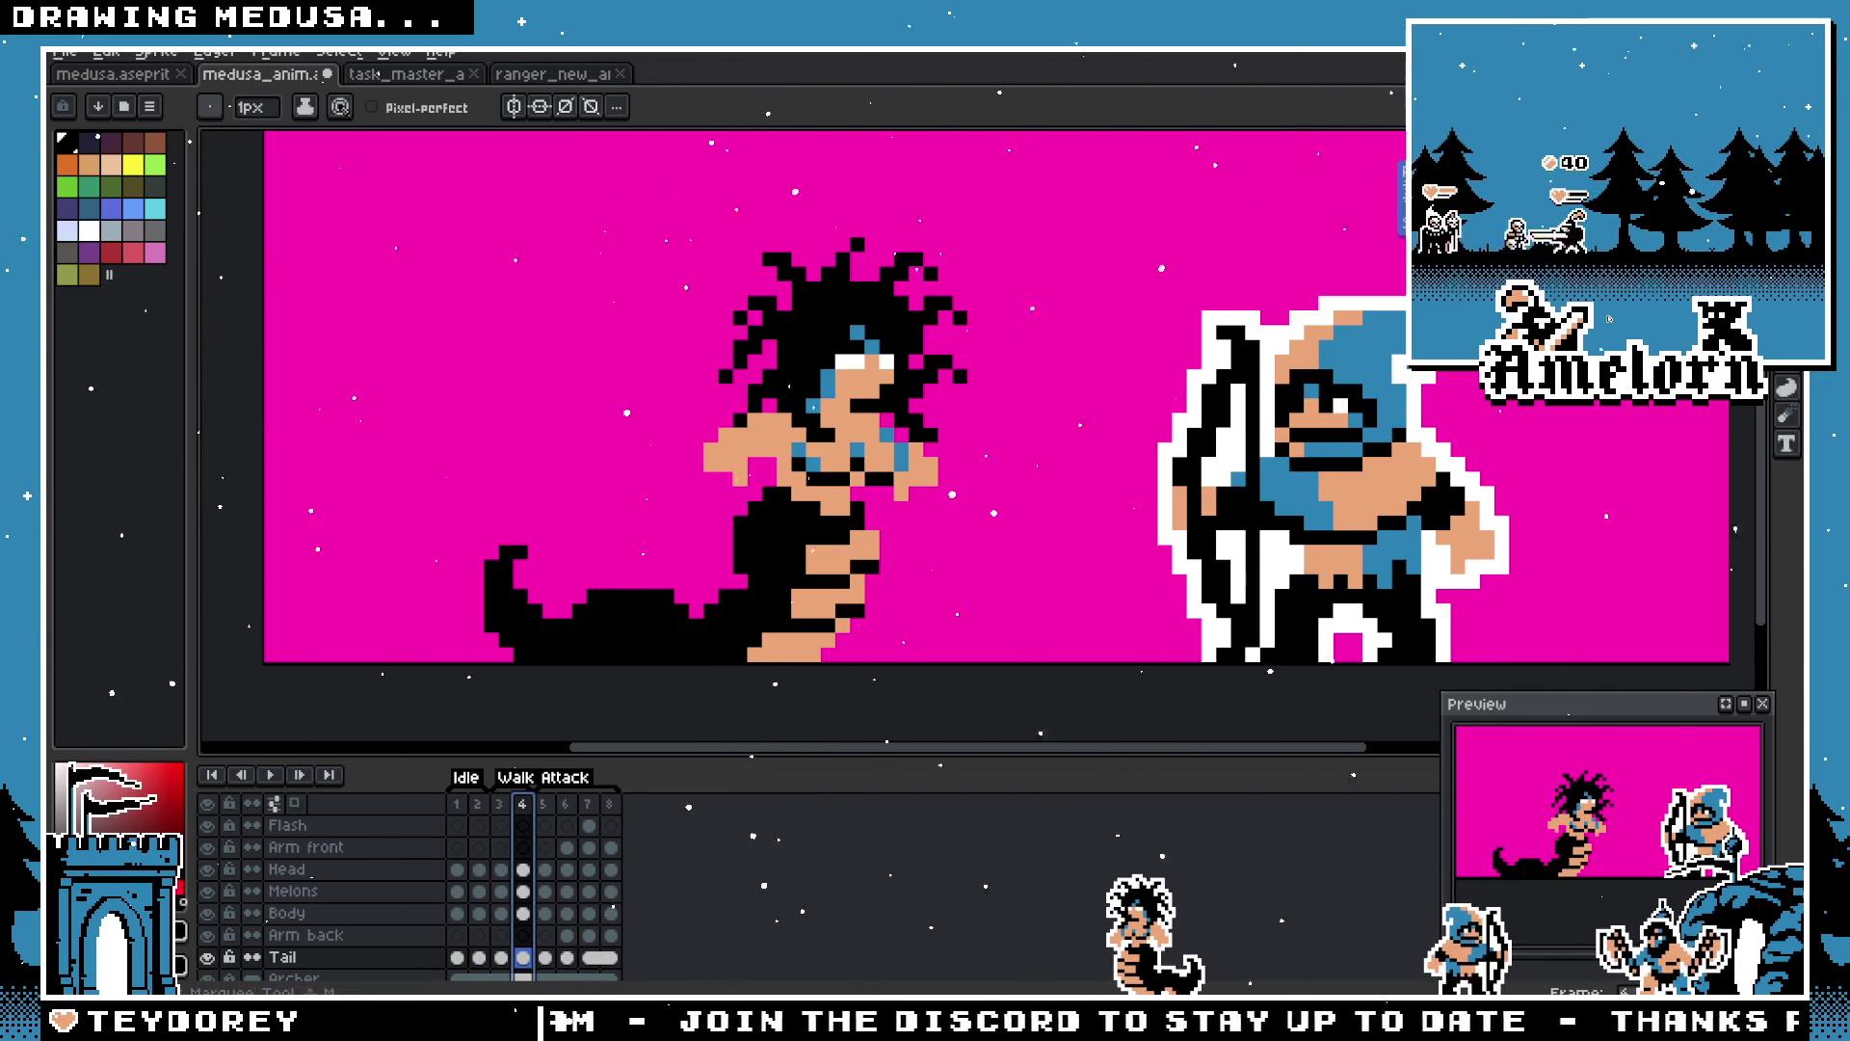
left_click(1787, 162)
key("1")
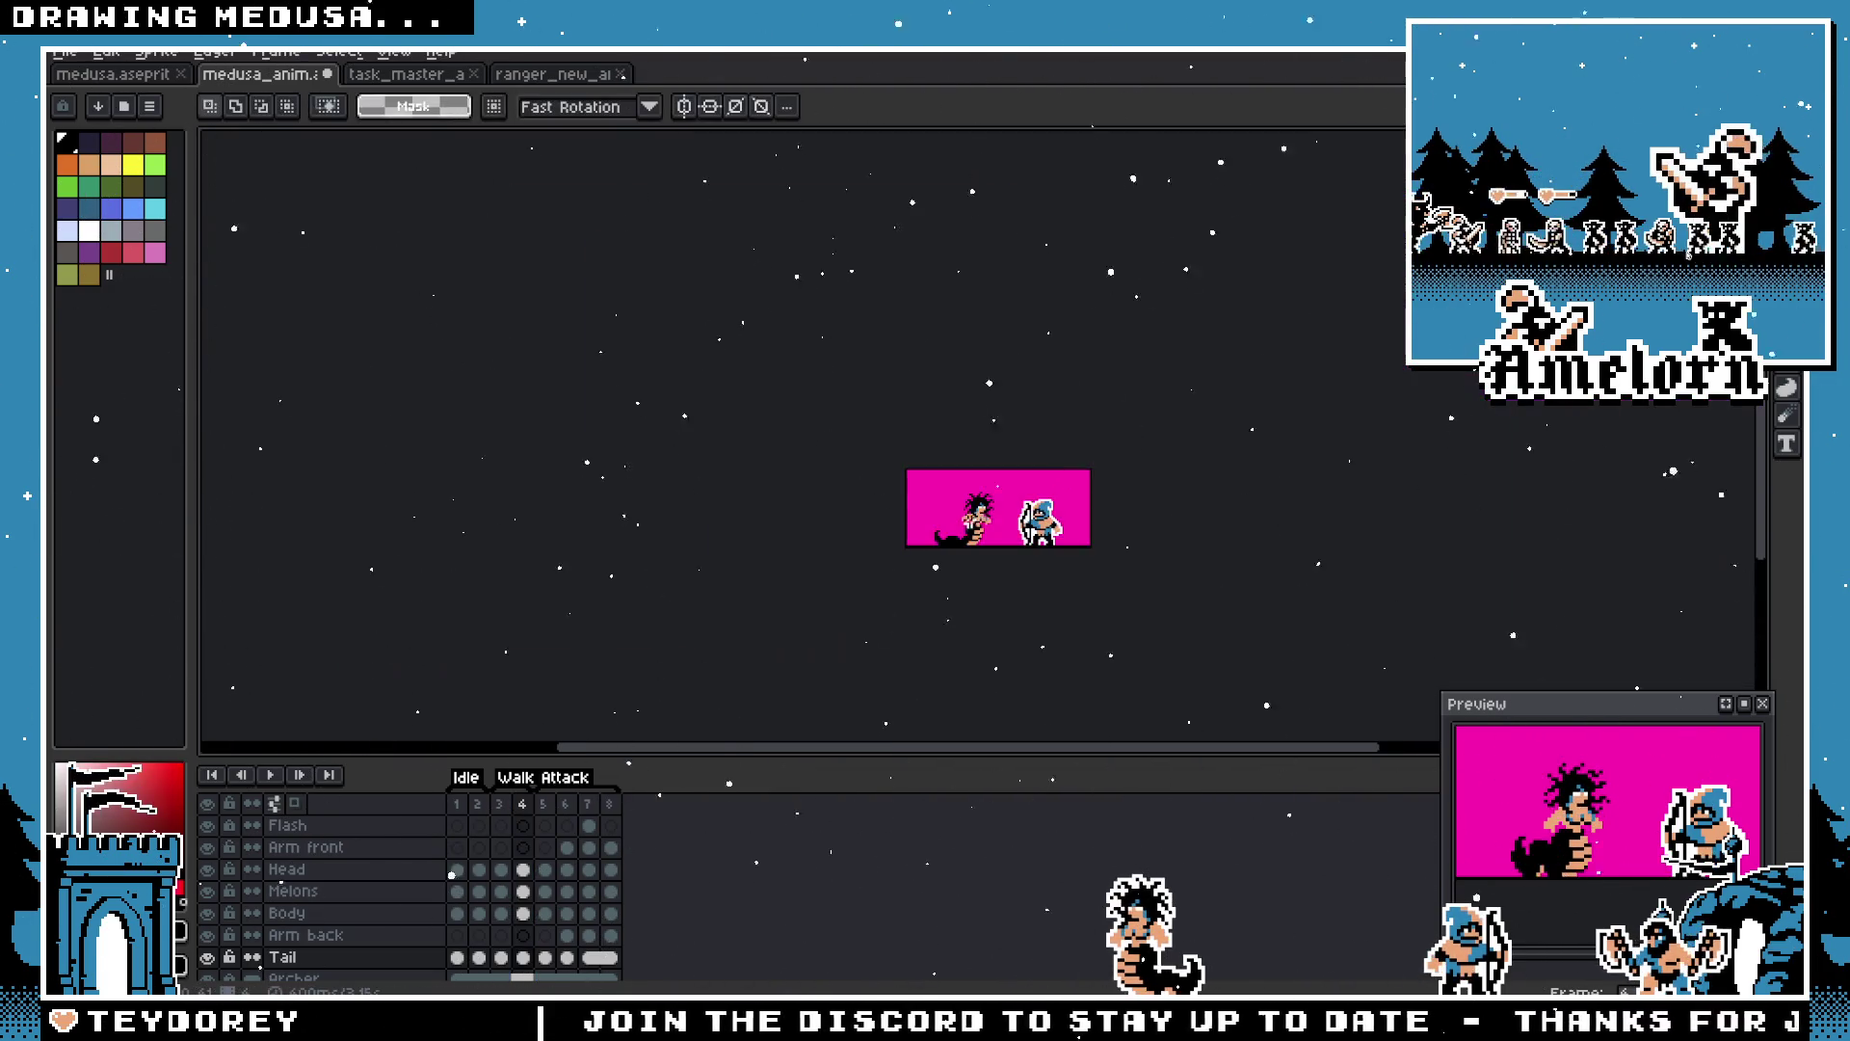
scroll(922, 560, "up", 4)
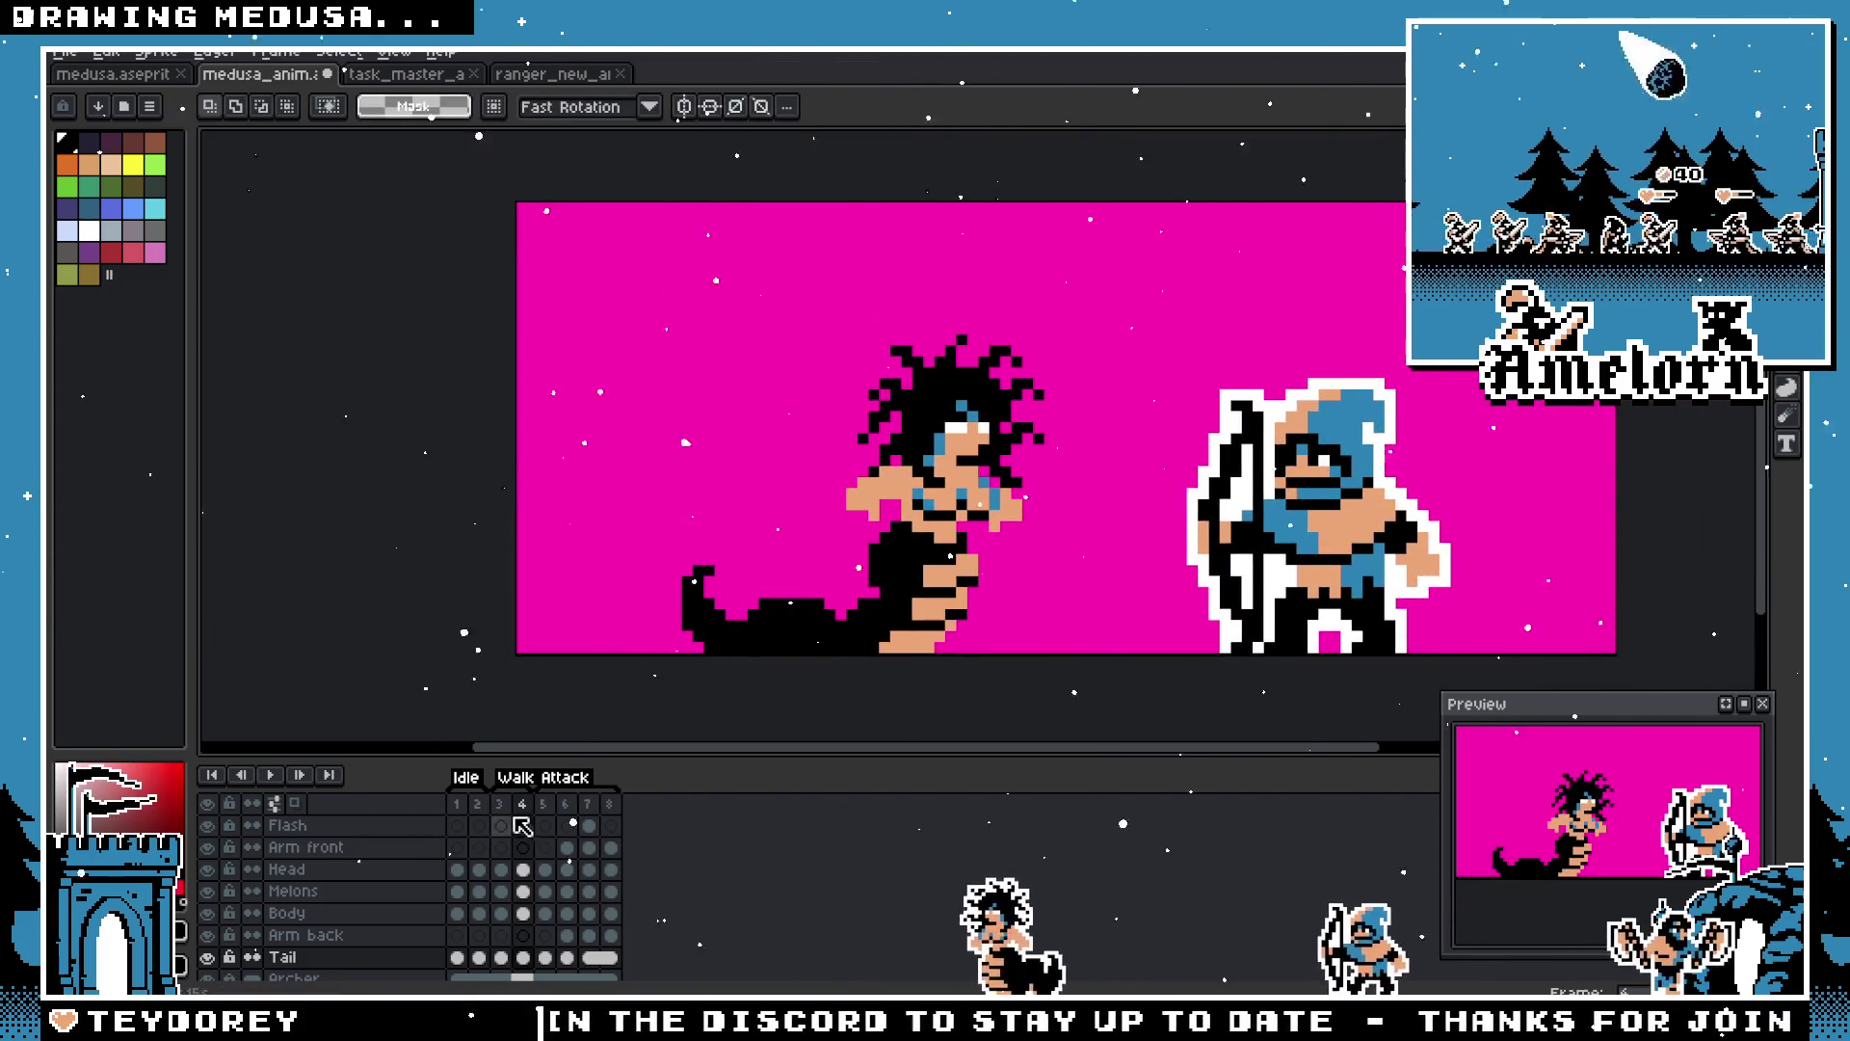
left_click(470, 817)
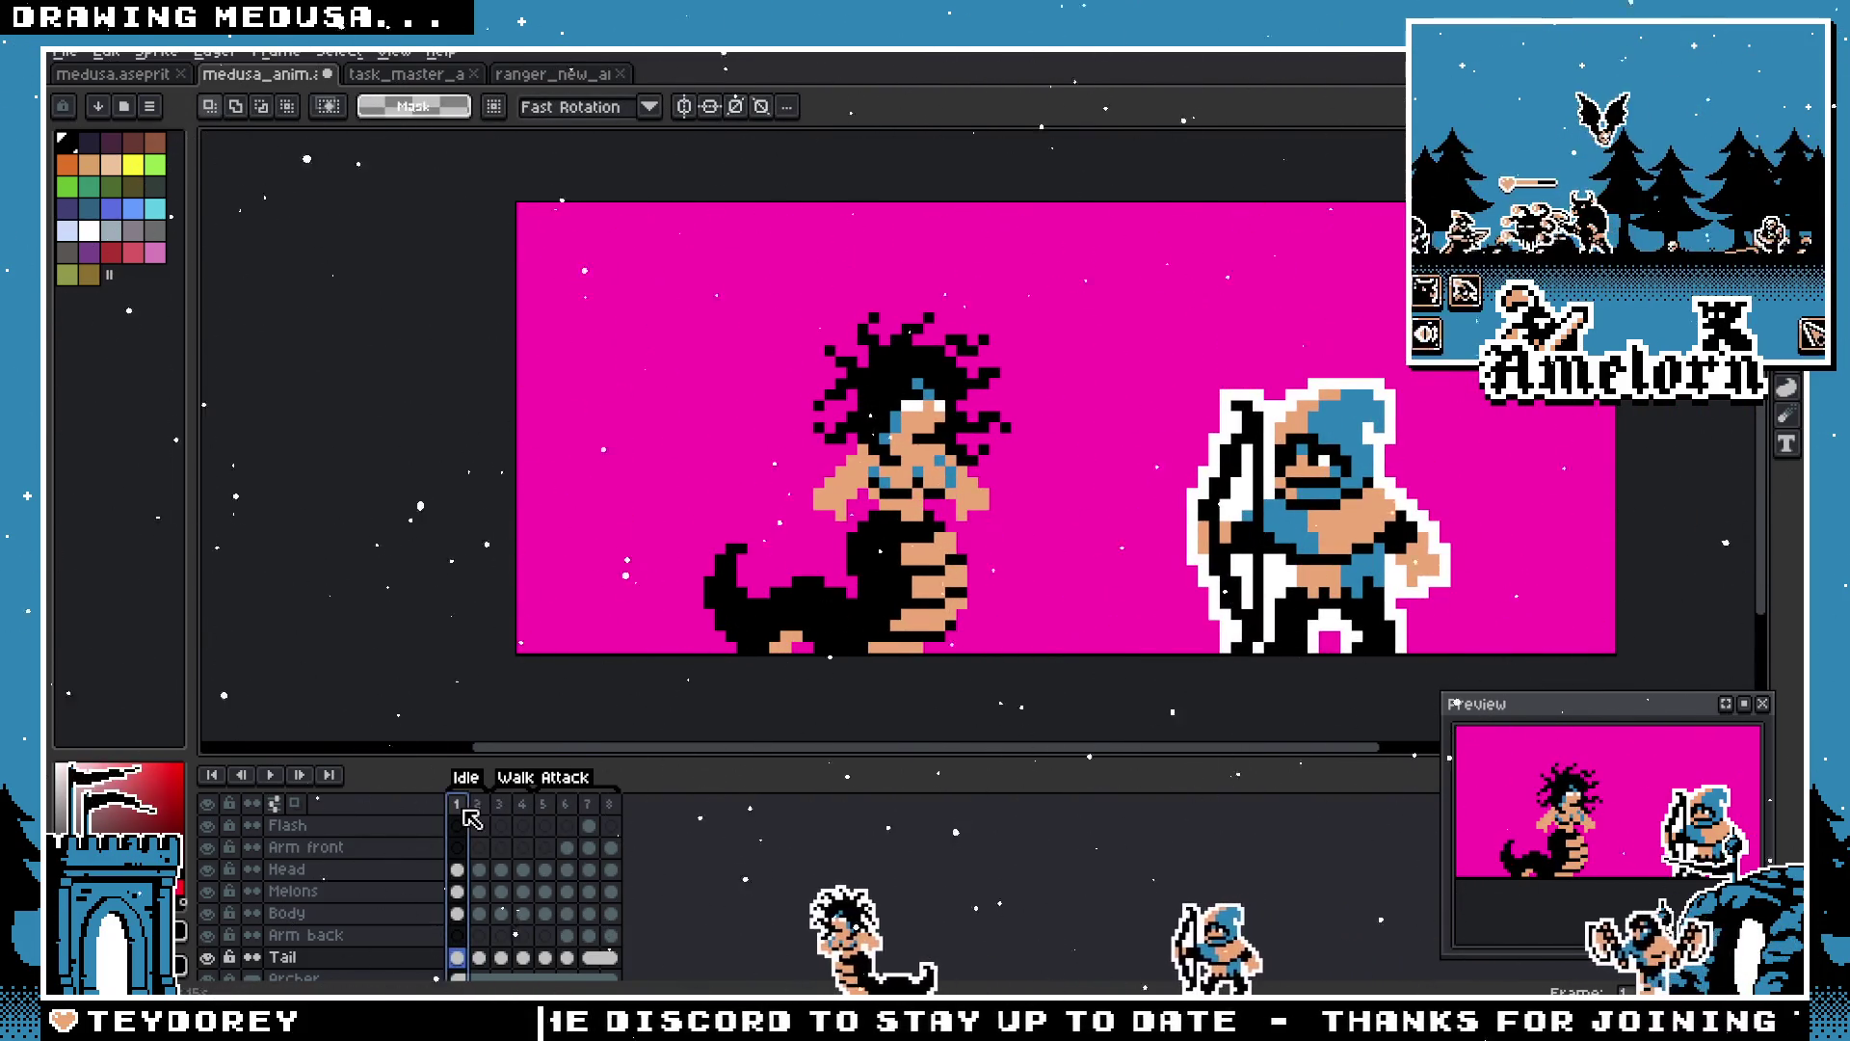
Step: Step forward through frames 2 to 7, reaching the slash attack
left_click(482, 817)
left_click(501, 817)
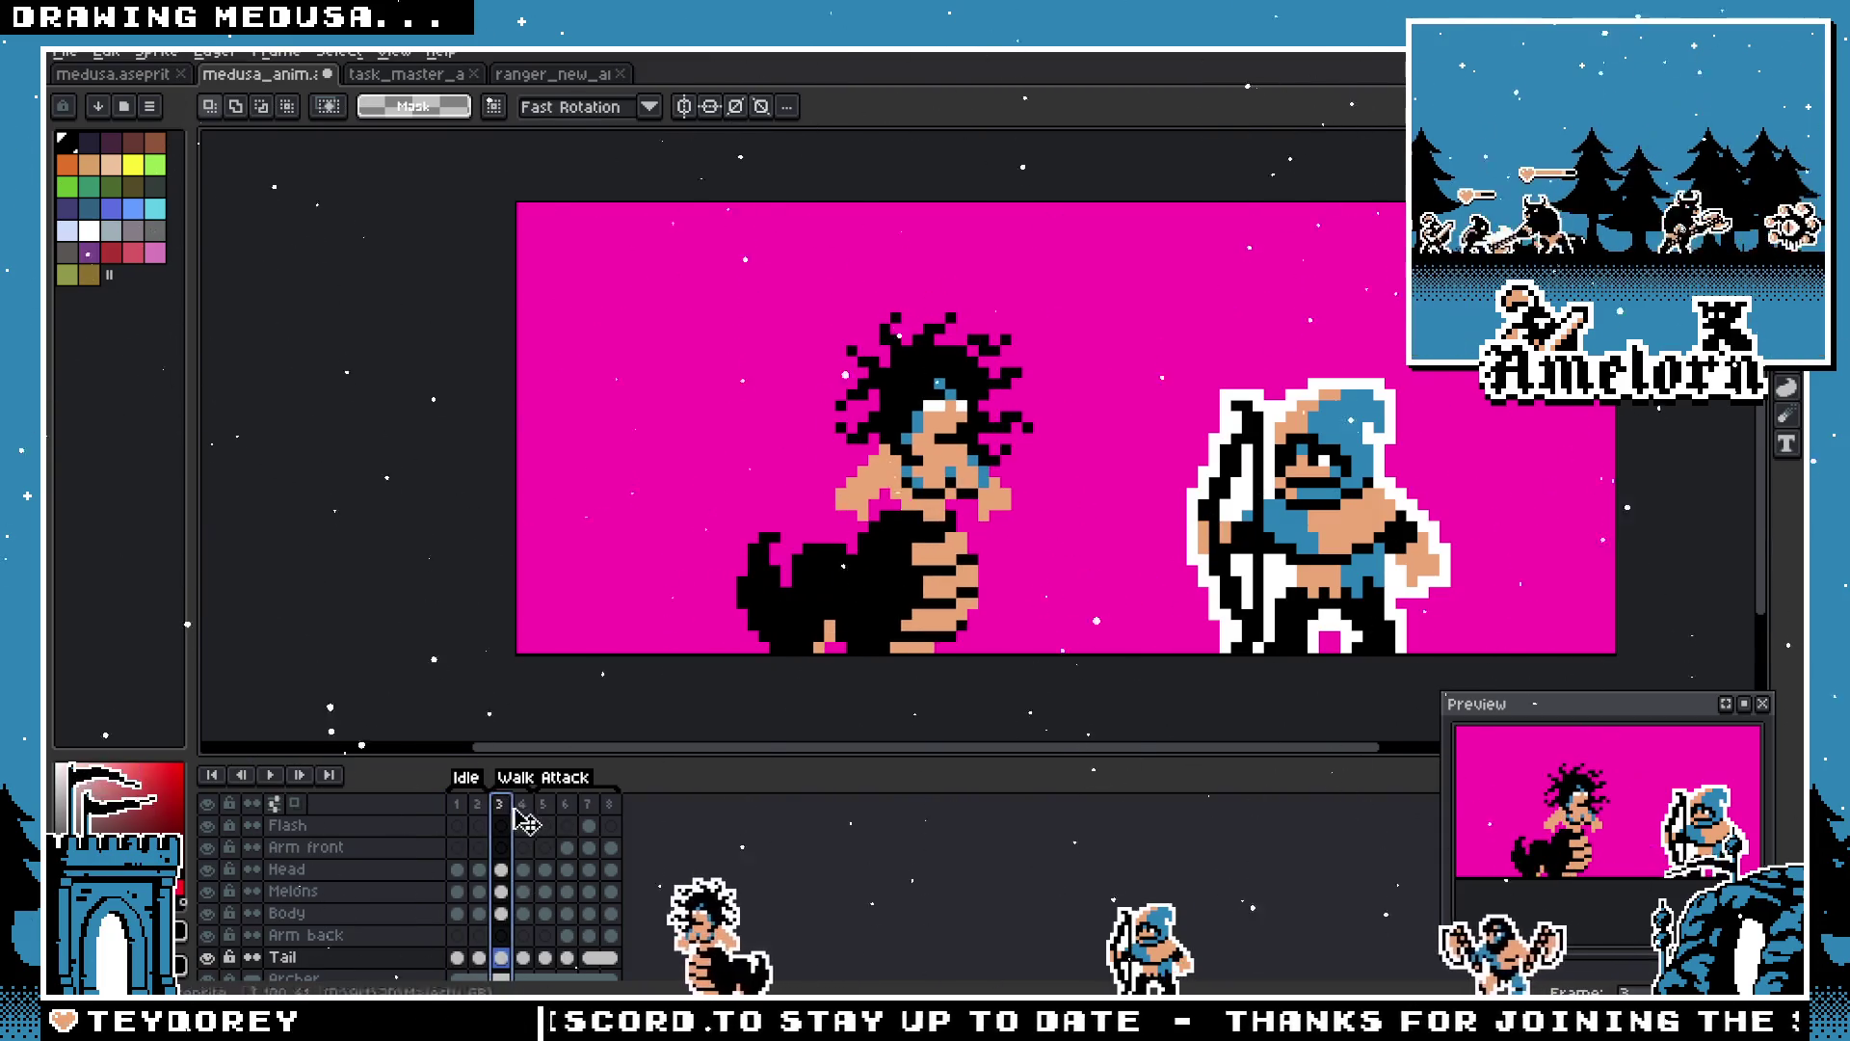
left_click(526, 817)
left_click(545, 825)
left_click(567, 825)
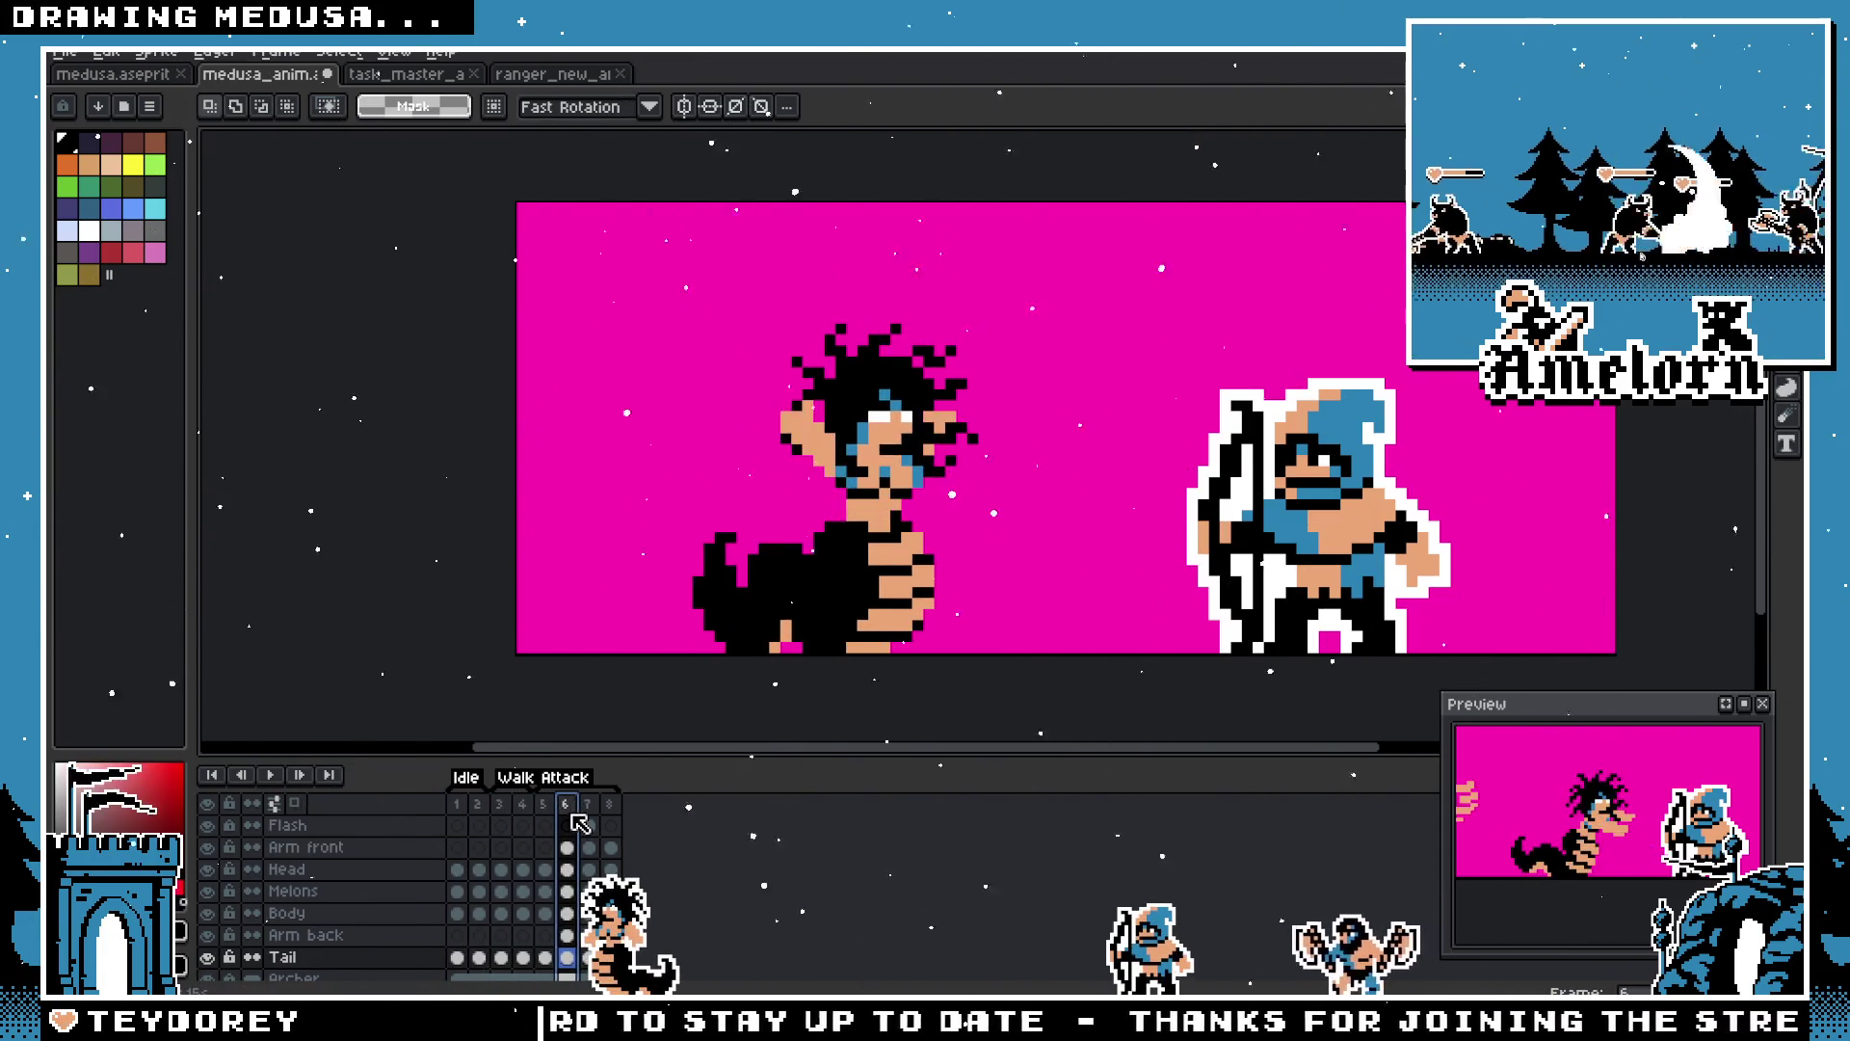
left_click(589, 825)
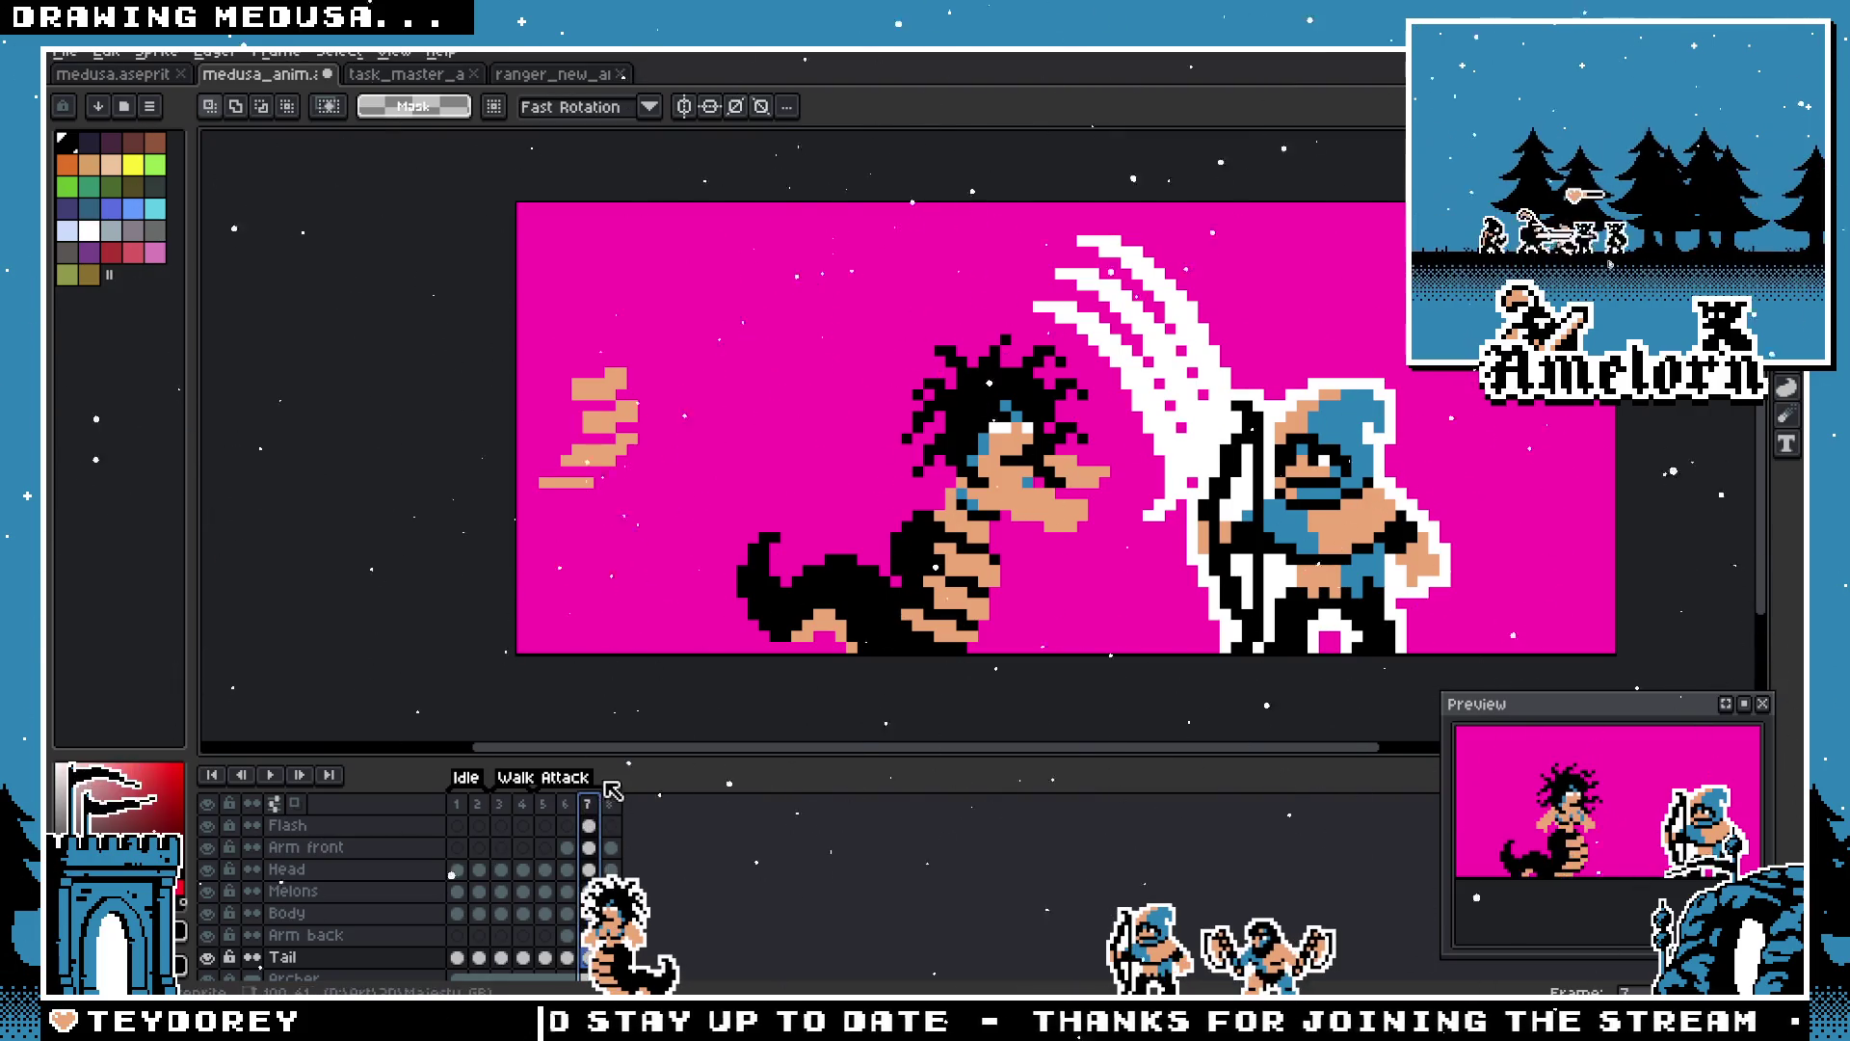
Step: Compare the frame 7 slash attack with frame 6 and settle on frame 7
left_click(575, 817)
left_click(590, 817)
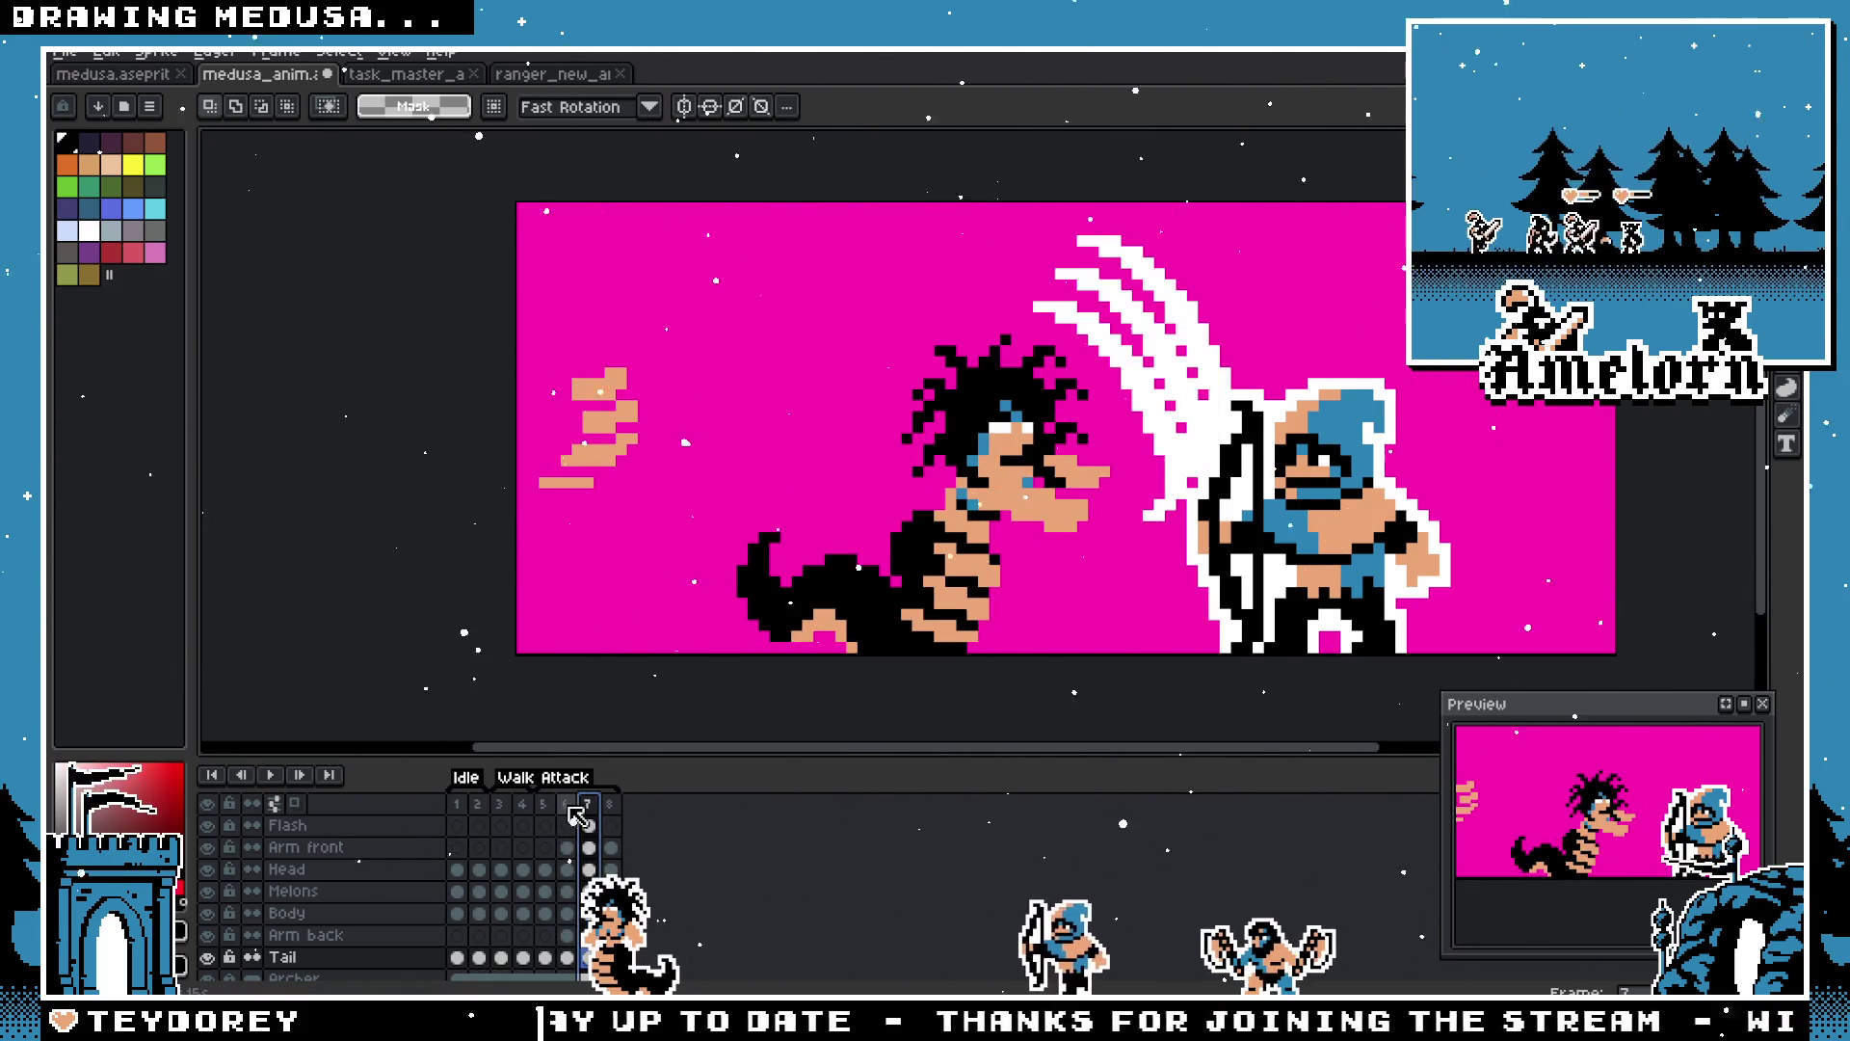
left_click(567, 819)
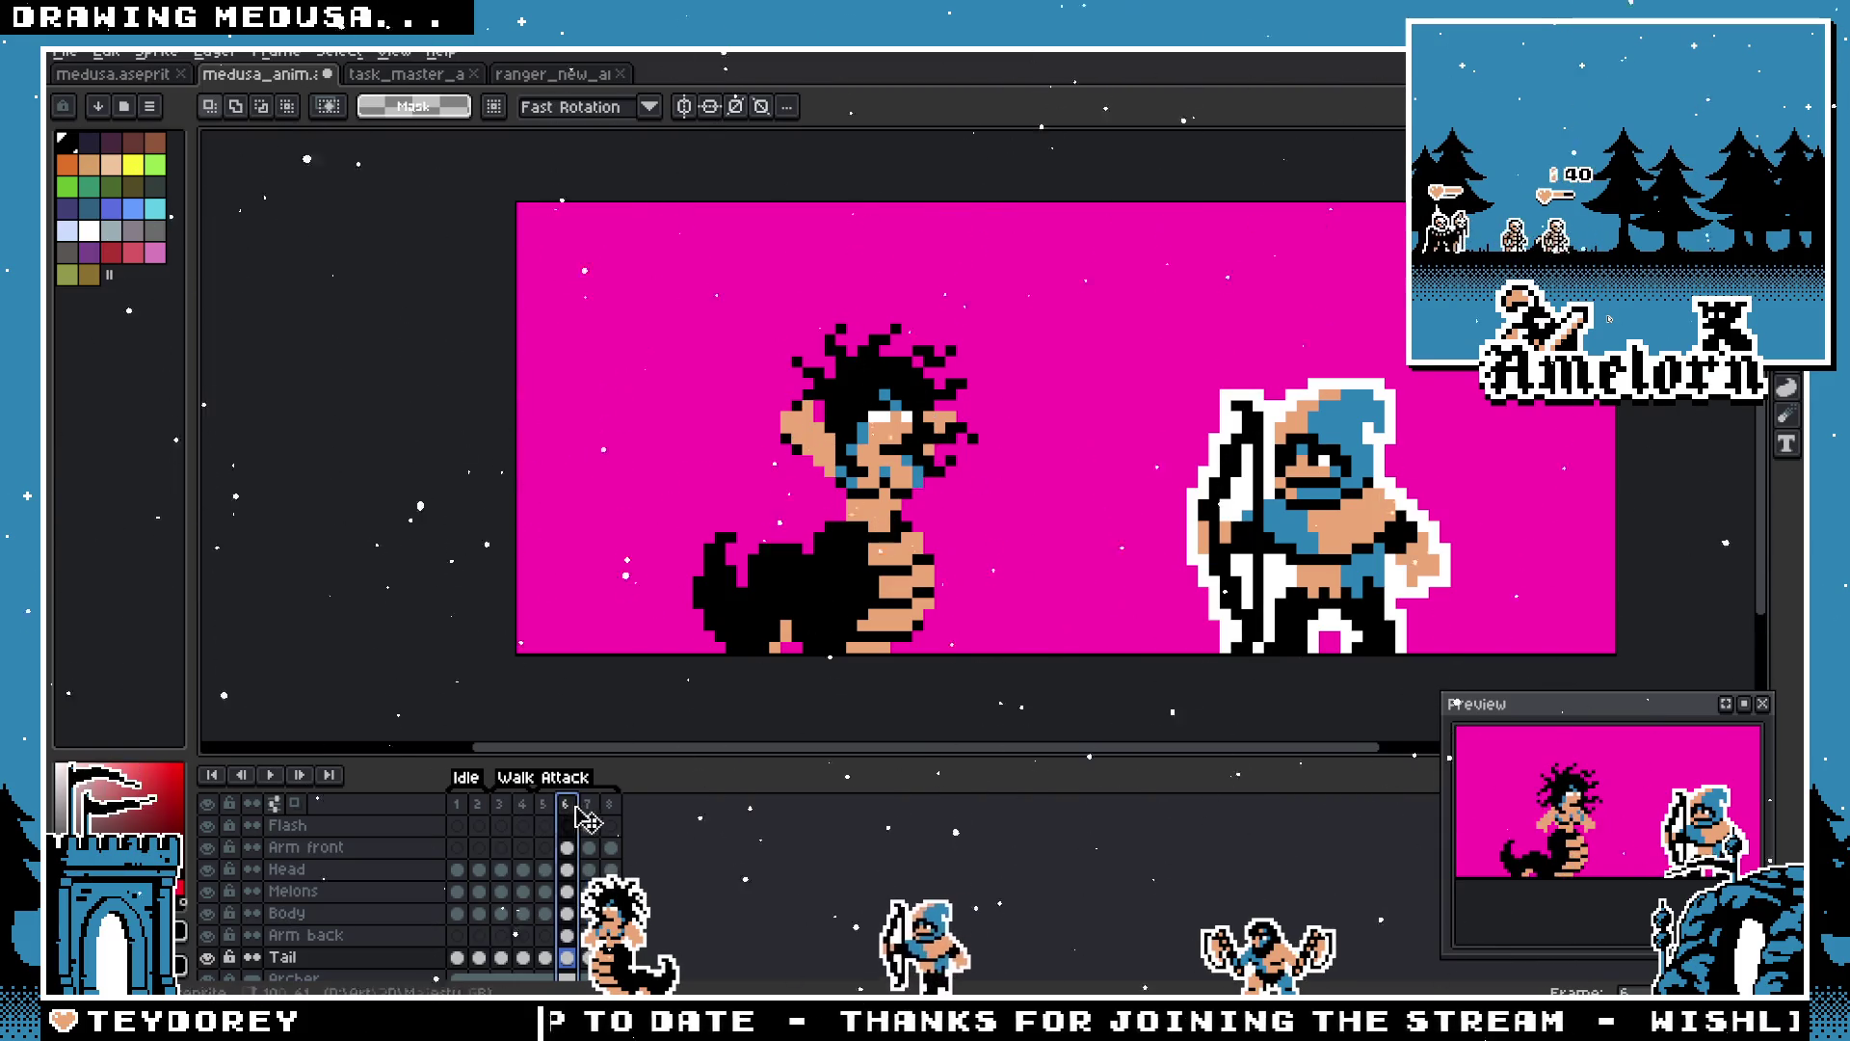
scroll(781, 633, "up", 2)
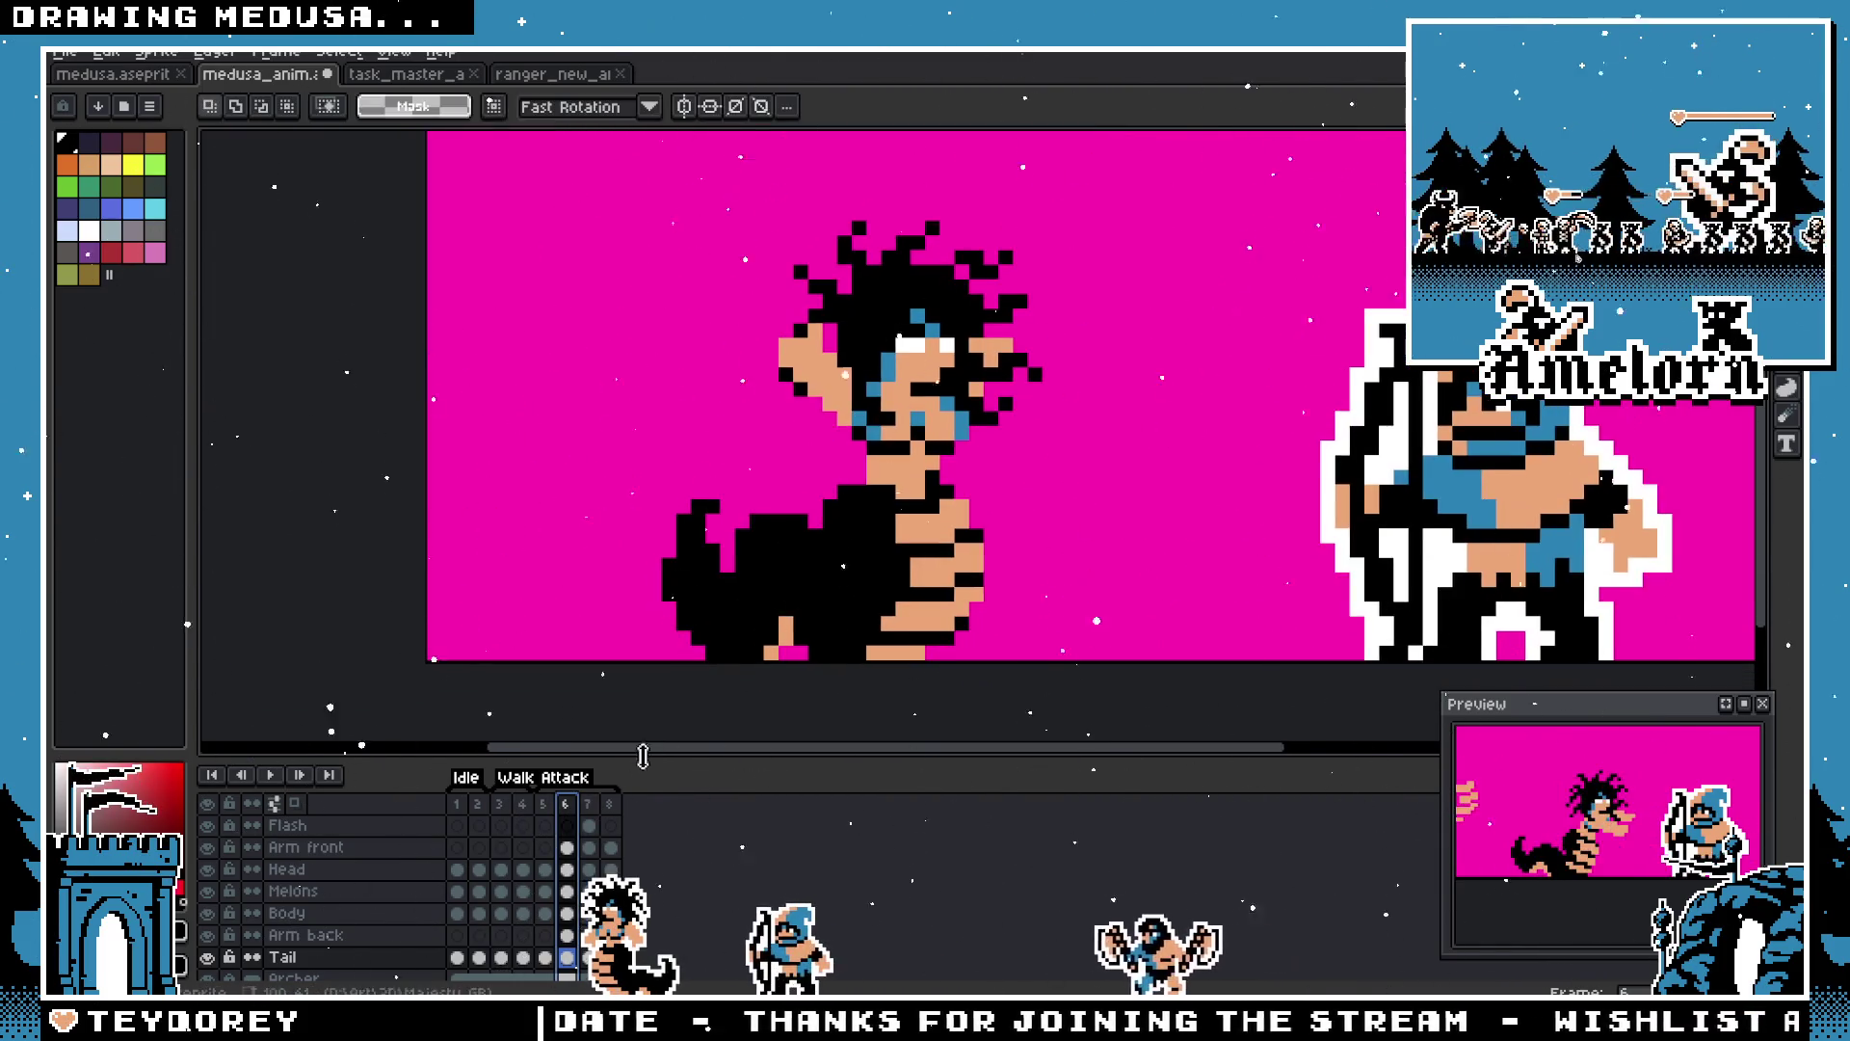
left_click(590, 817)
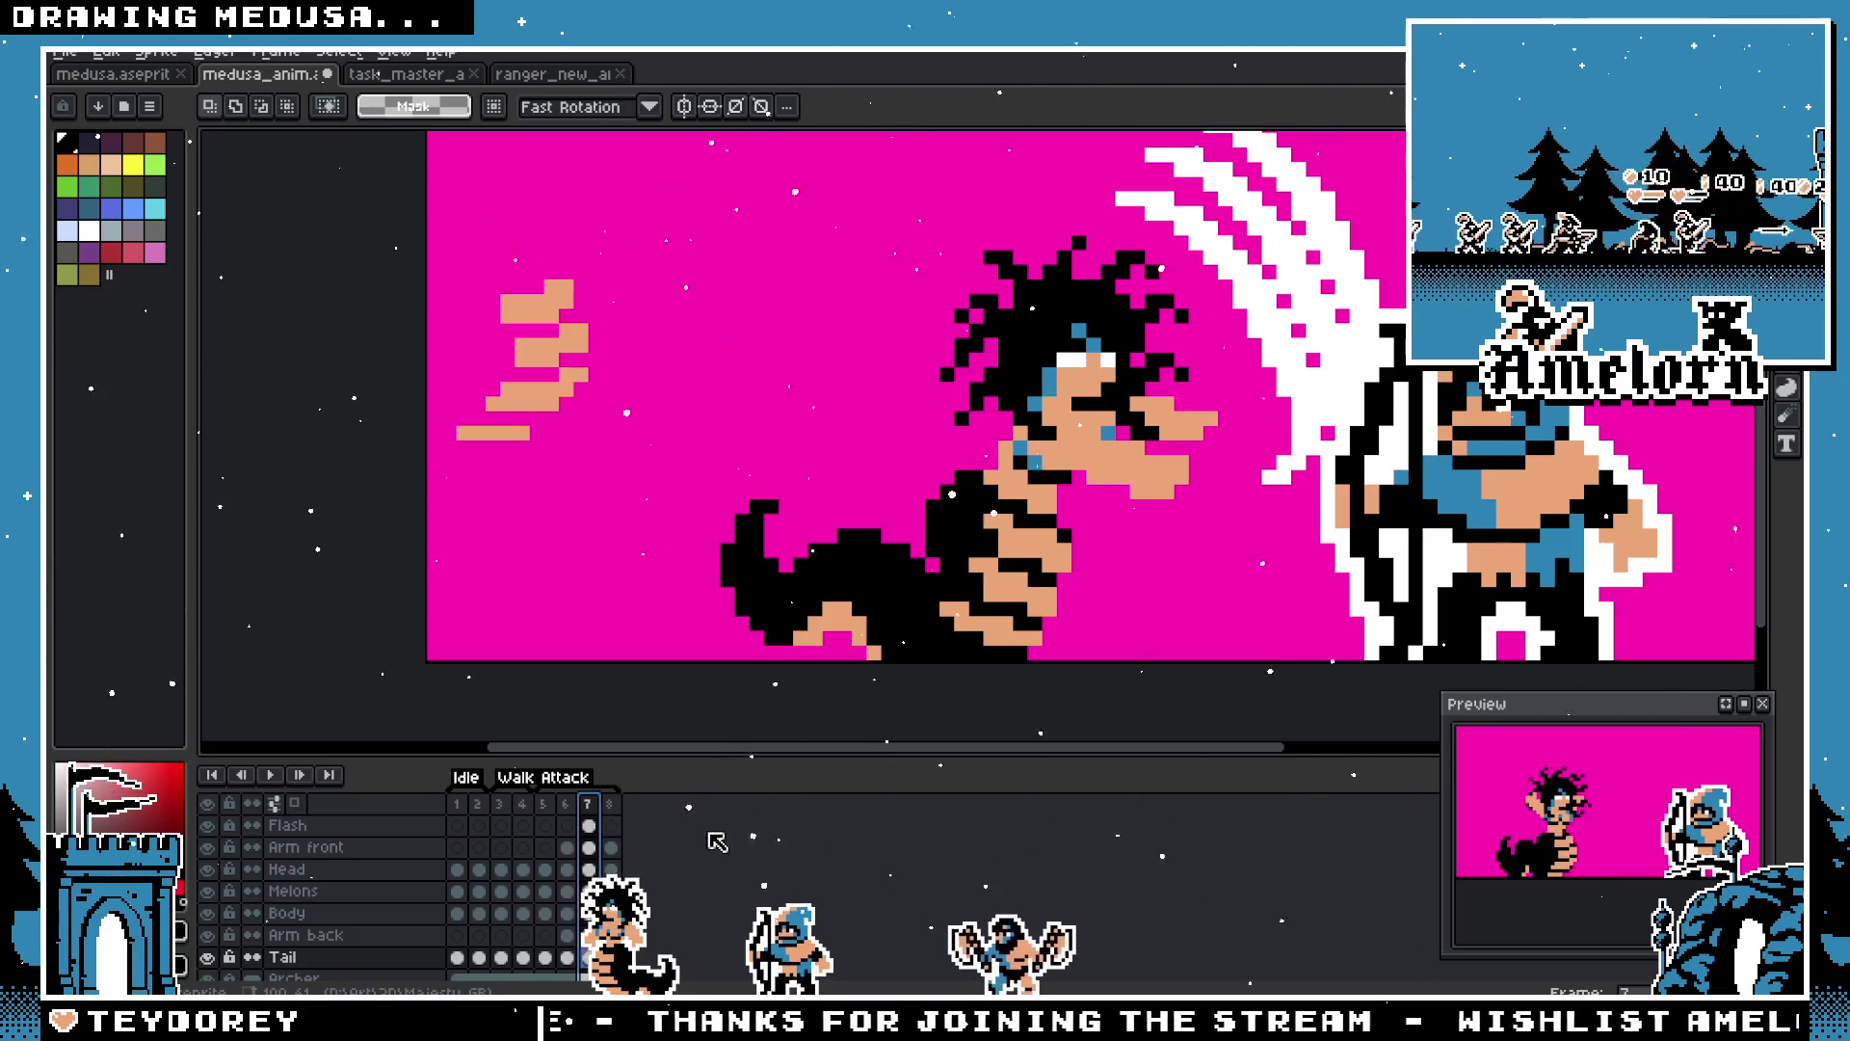
scroll(838, 607, "down", 1)
scroll(858, 583, "up", 1)
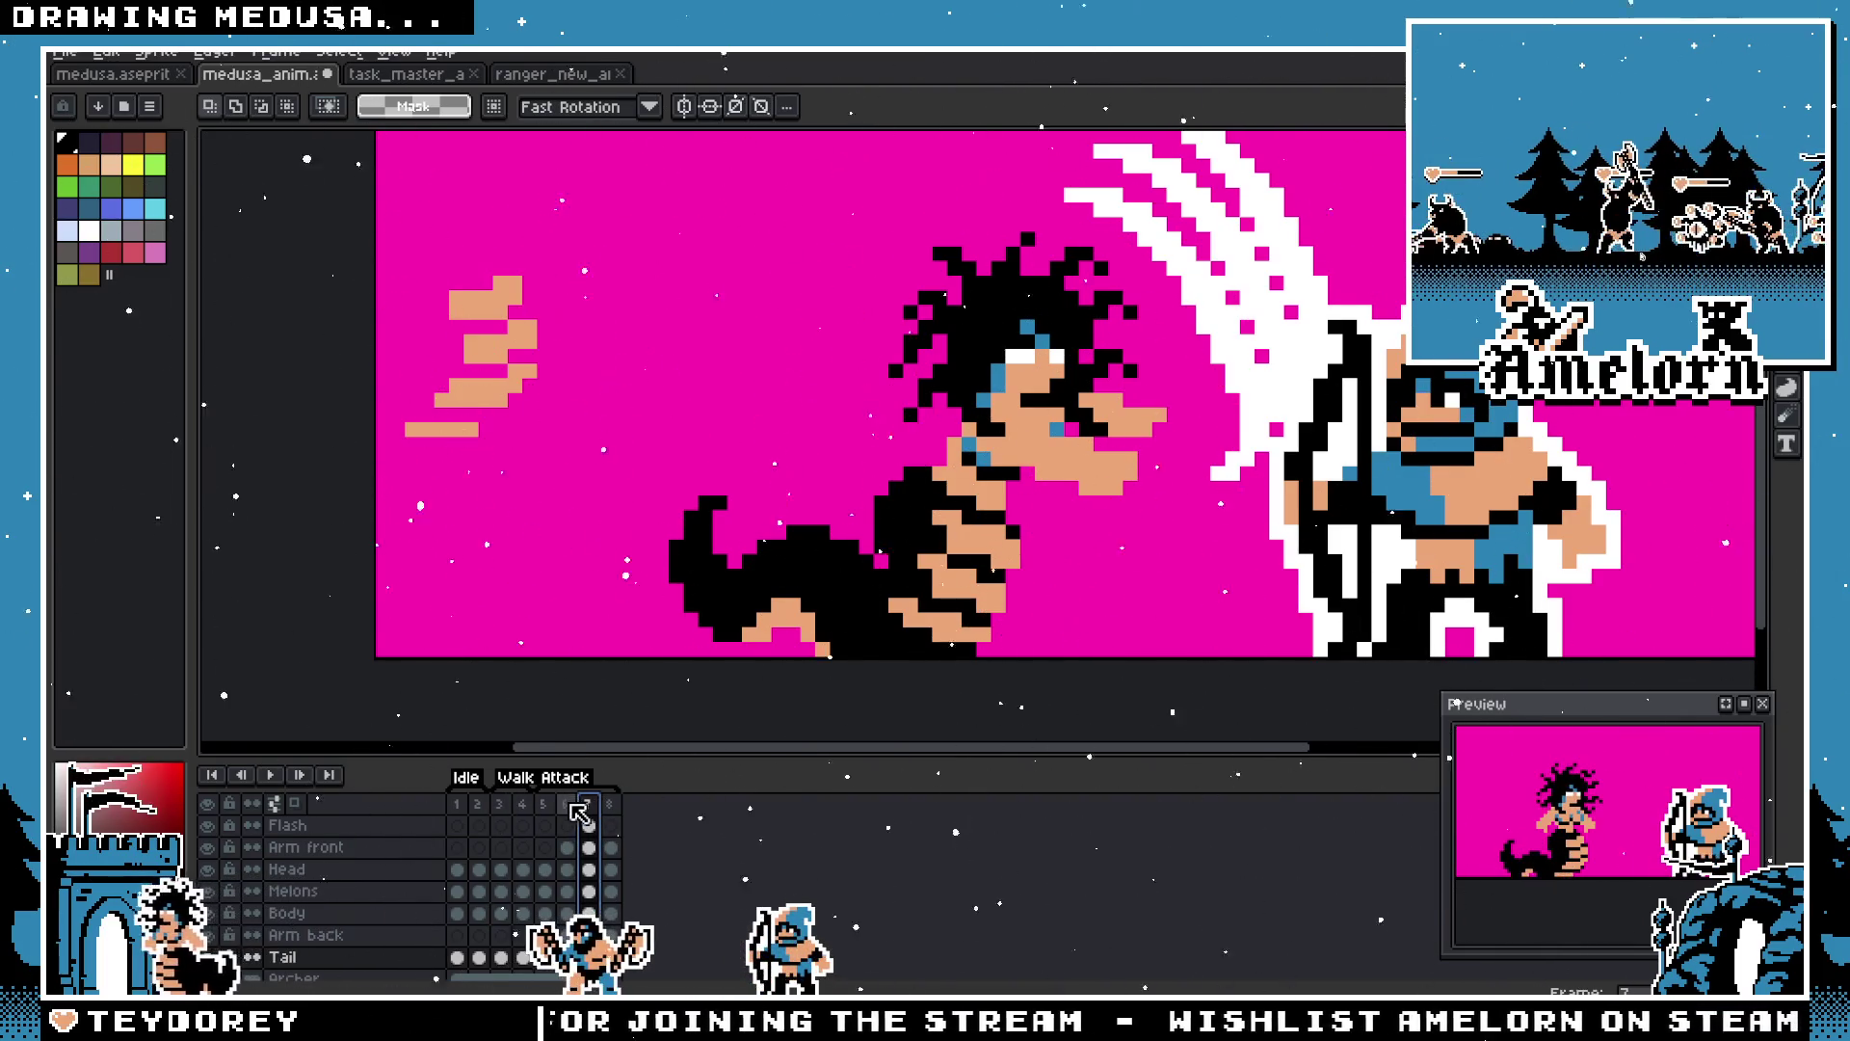
Step: Paint a row of peach pixels along the underside of Medusa's tail on frame 7
scroll(945, 663, "up", 1)
key("b")
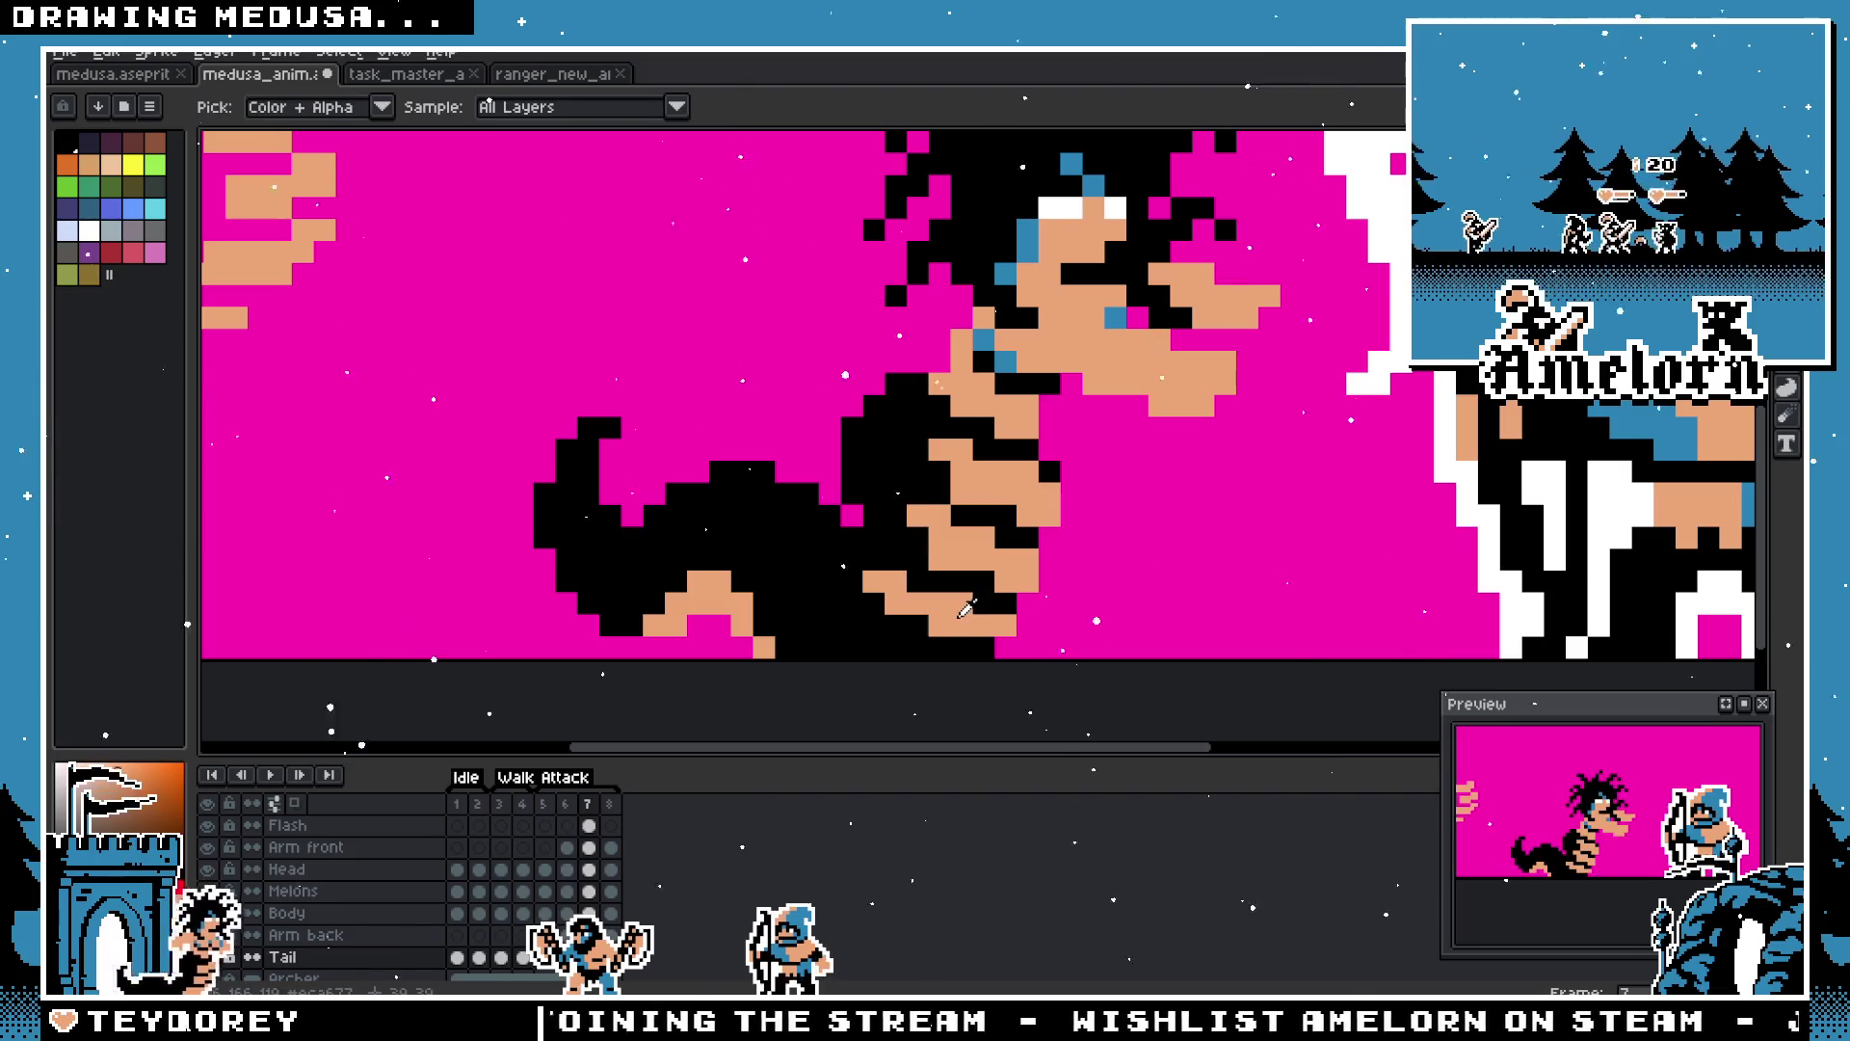
left_click_drag(904, 648, 859, 648)
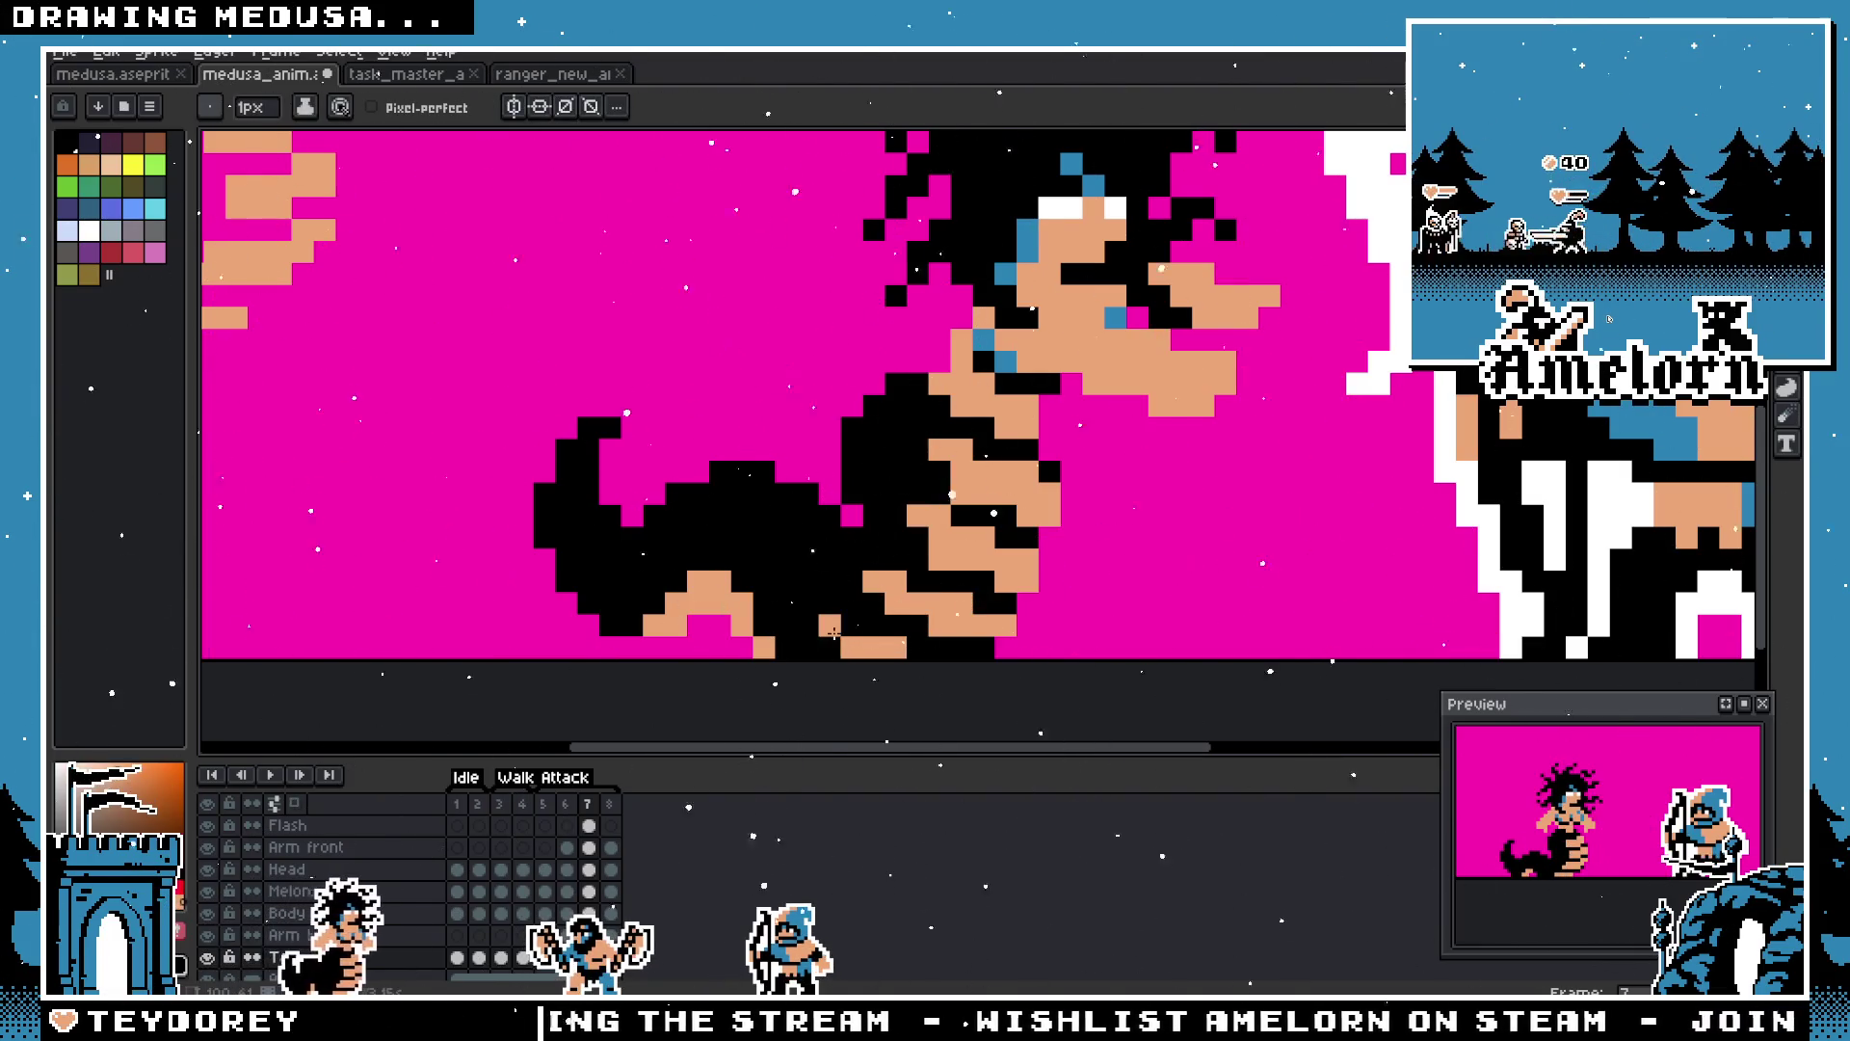
scroll(859, 649, "down", 2)
scroll(951, 678, "up", 1)
scroll(951, 679, "up", 2)
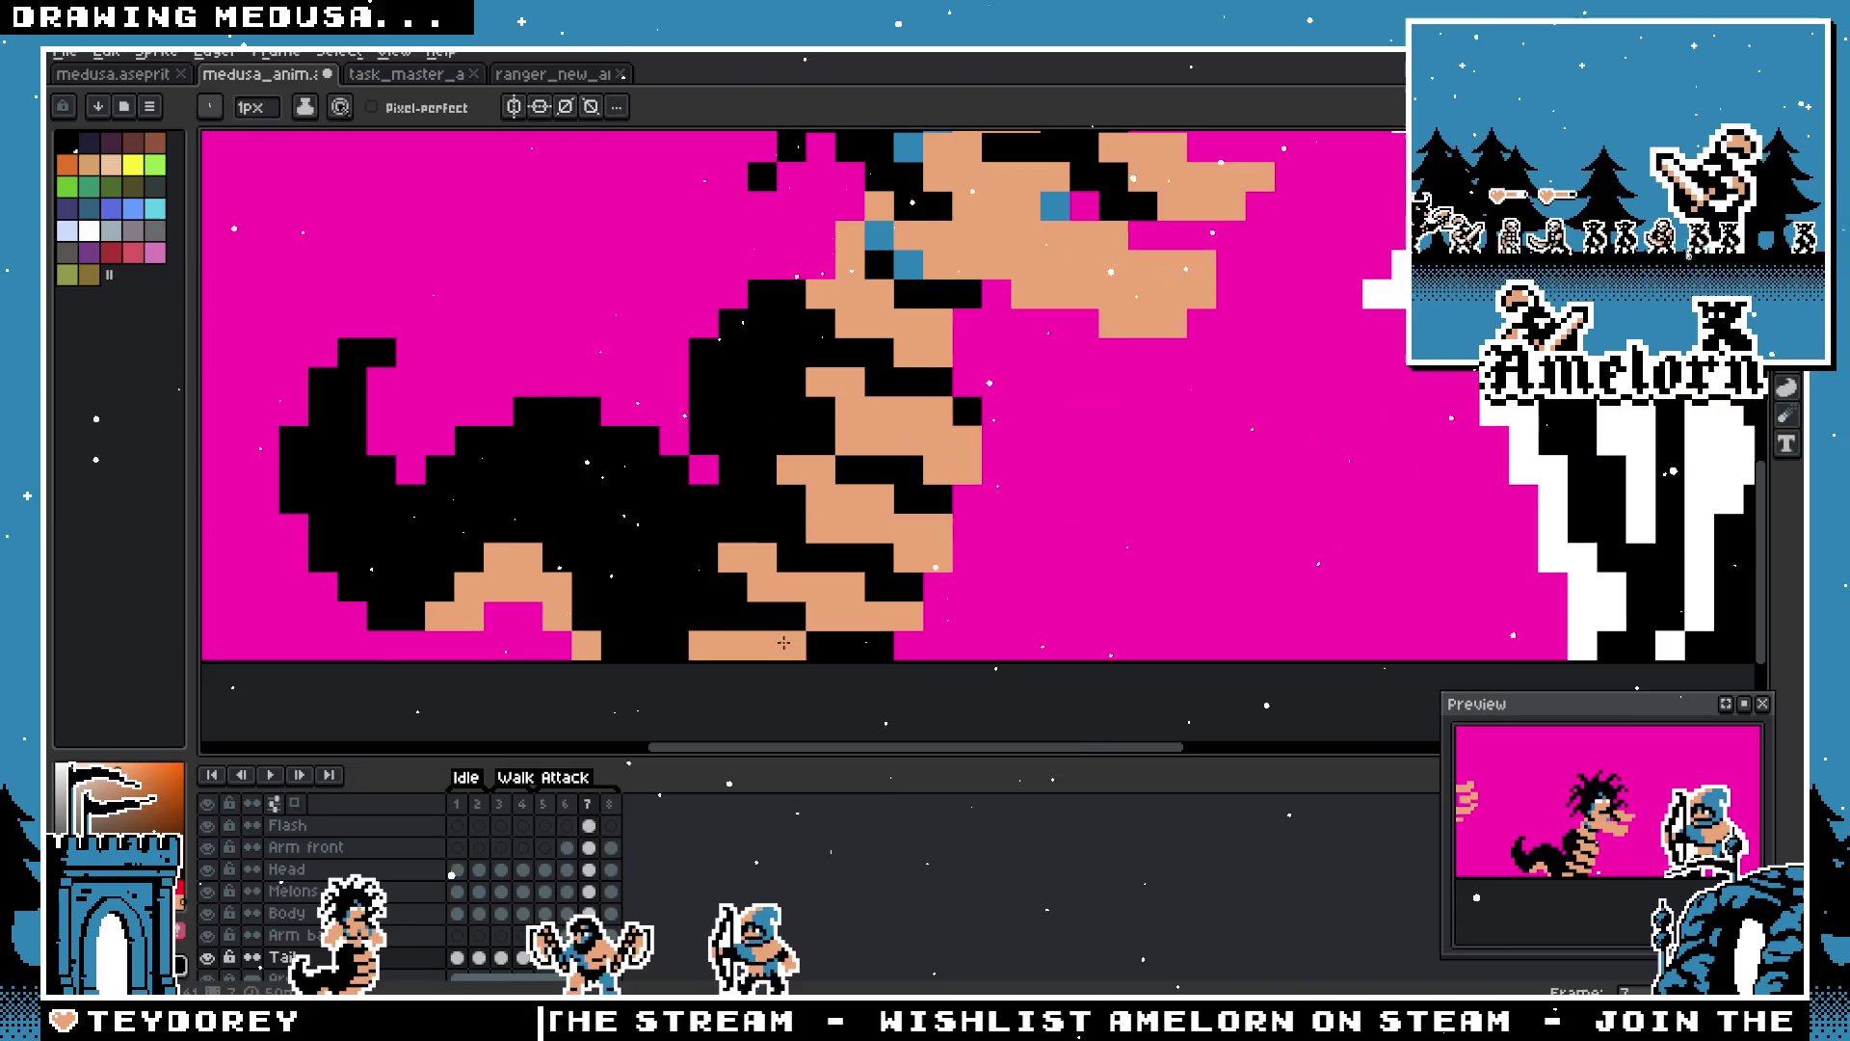
scroll(709, 645, "down", 2)
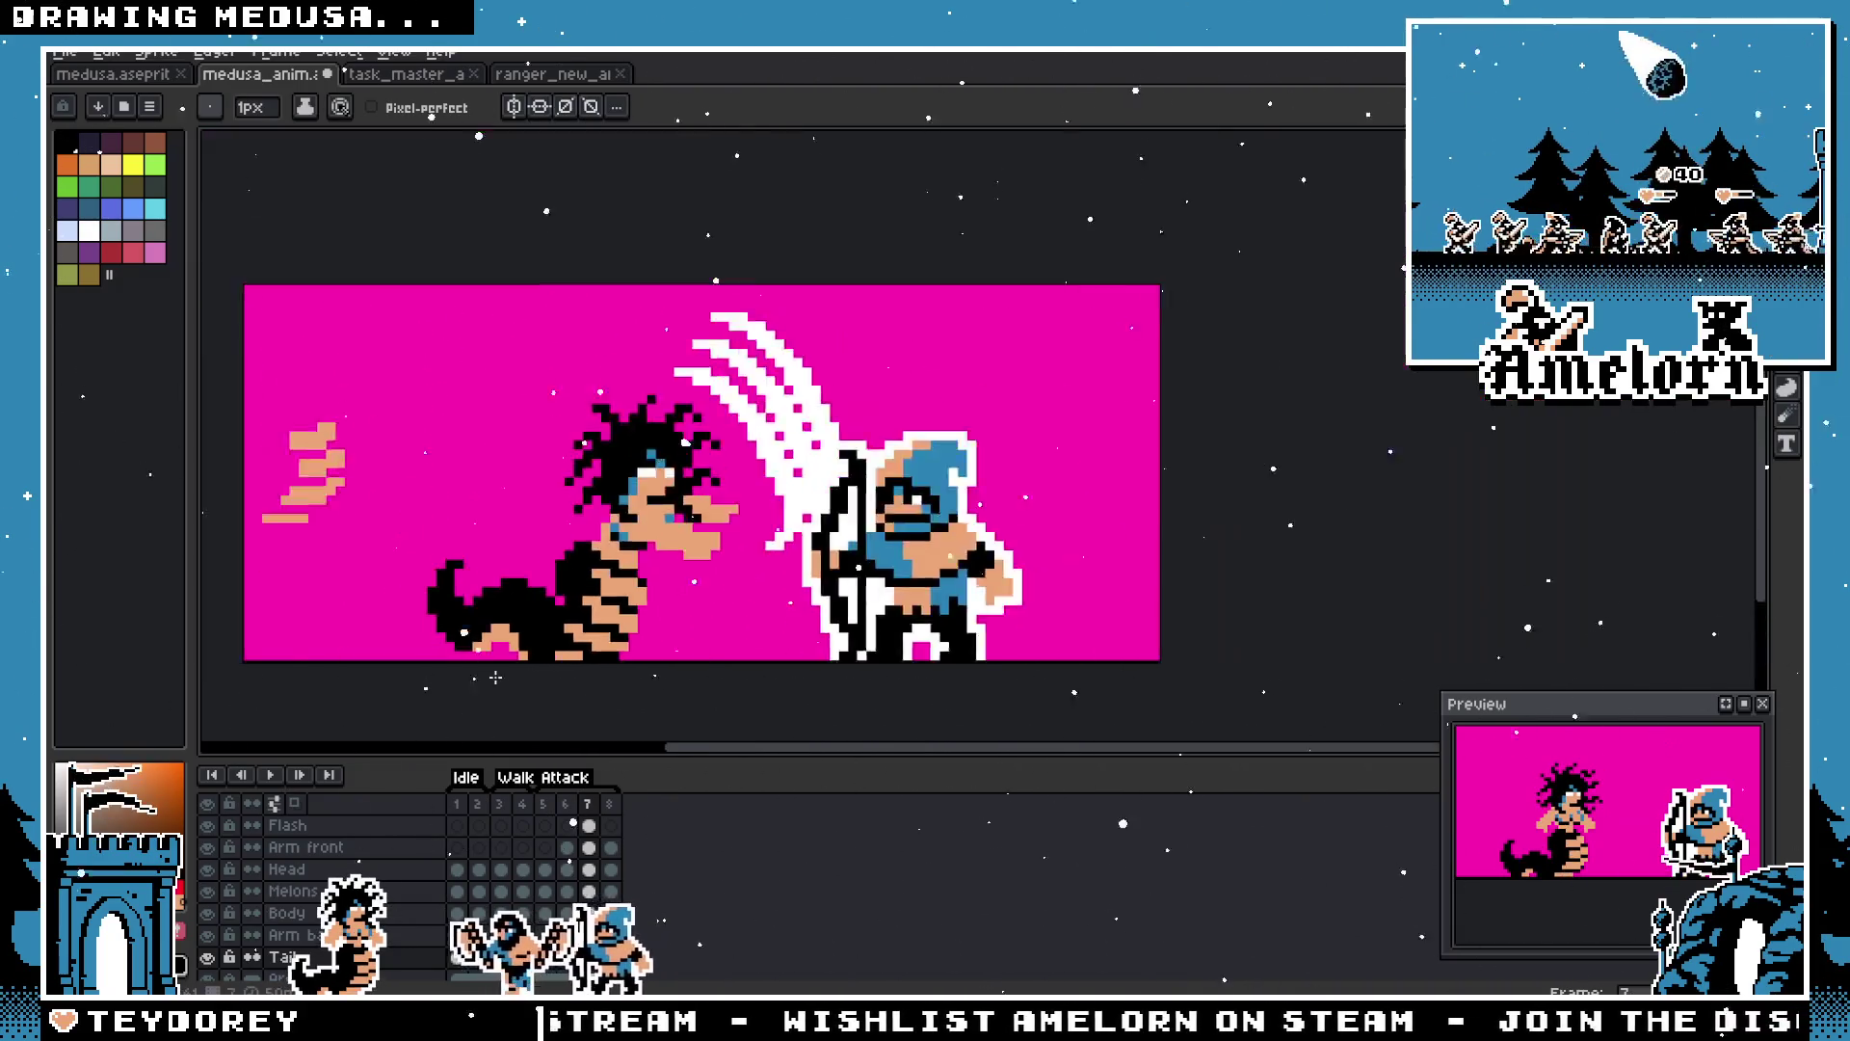
scroll(543, 643, "up", 1)
scroll(543, 643, "down", 2)
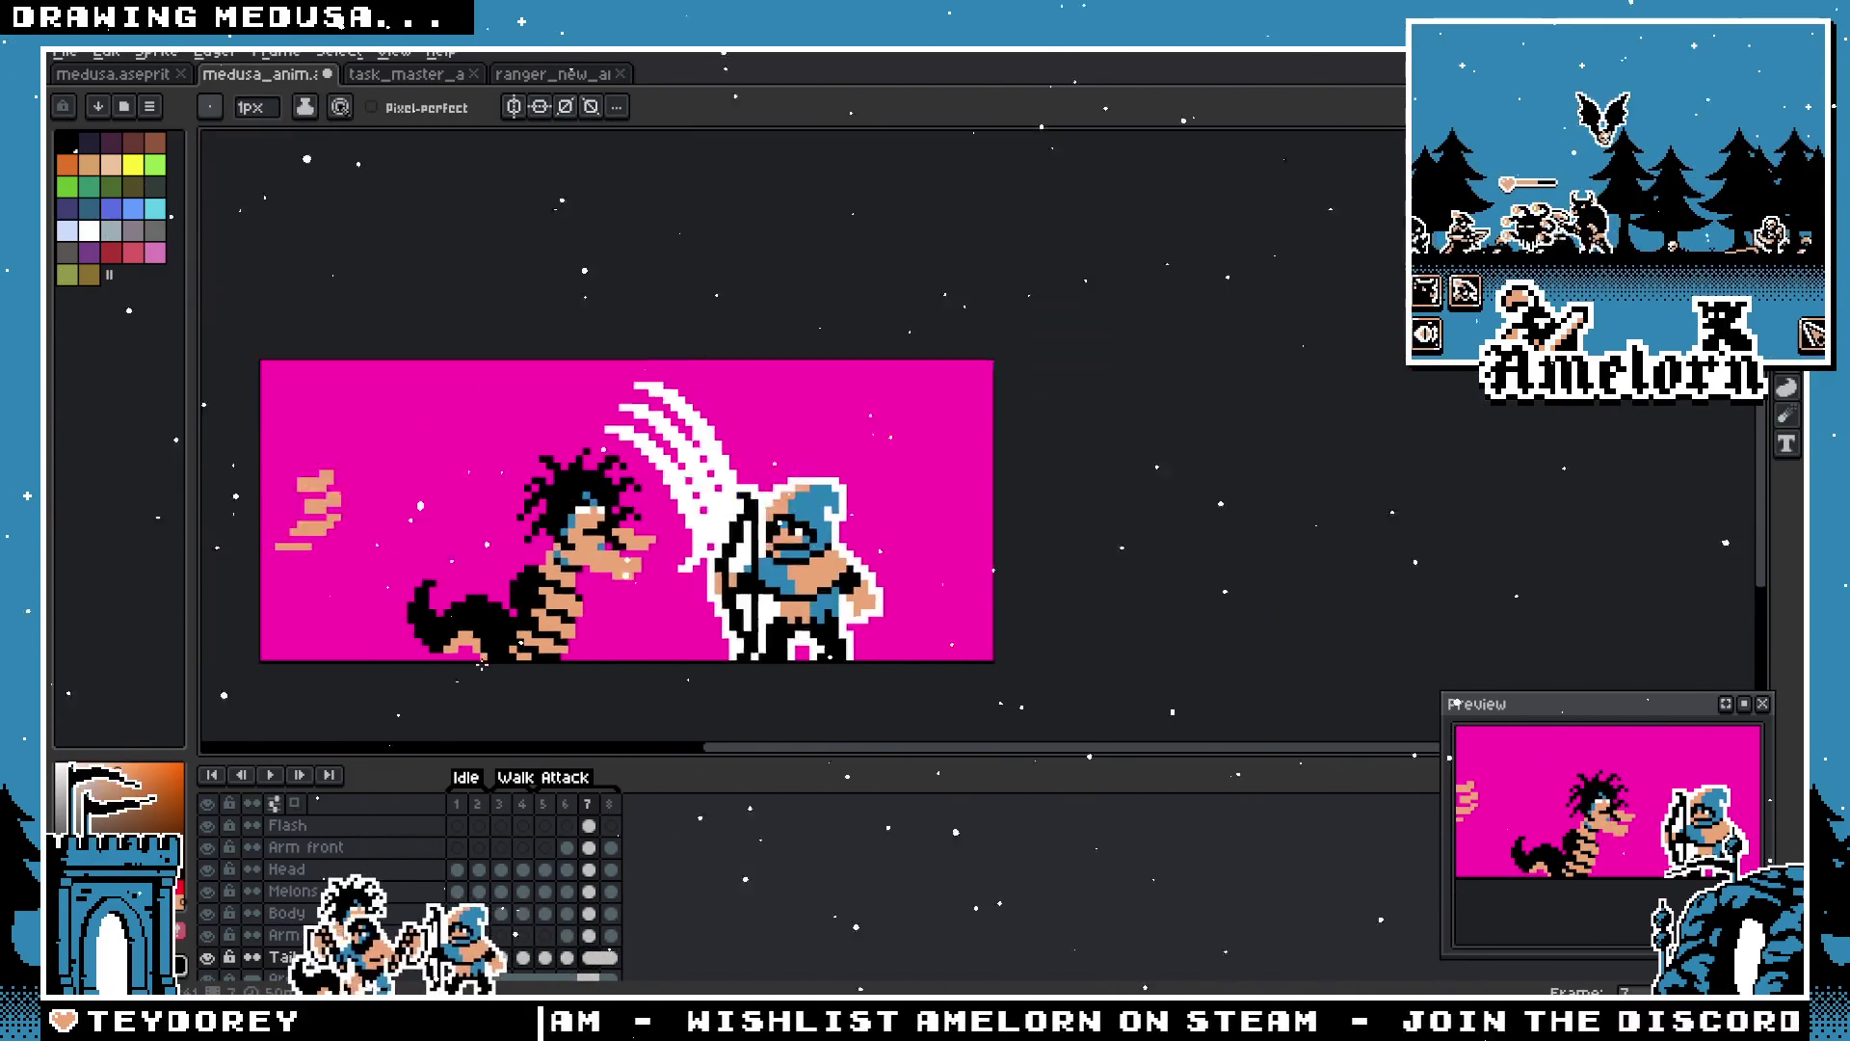
scroll(543, 647, "up", 2)
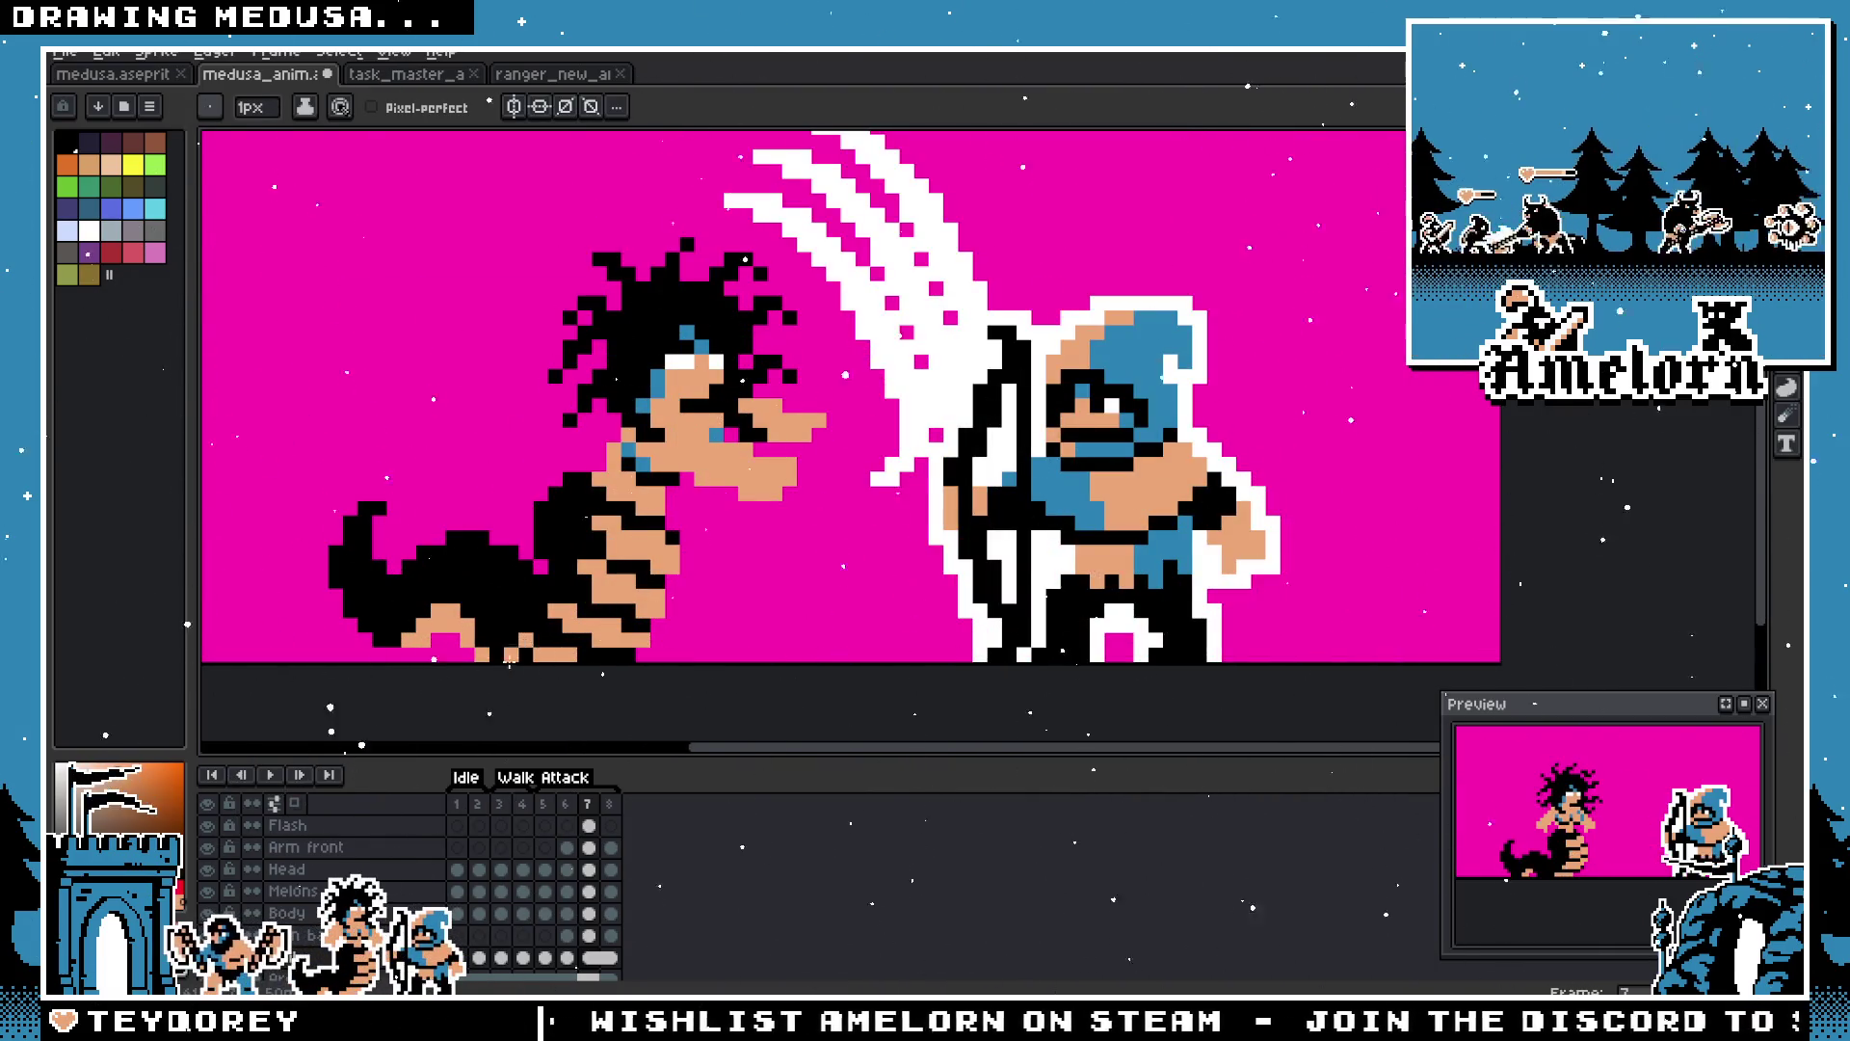
scroll(454, 683, "down", 3)
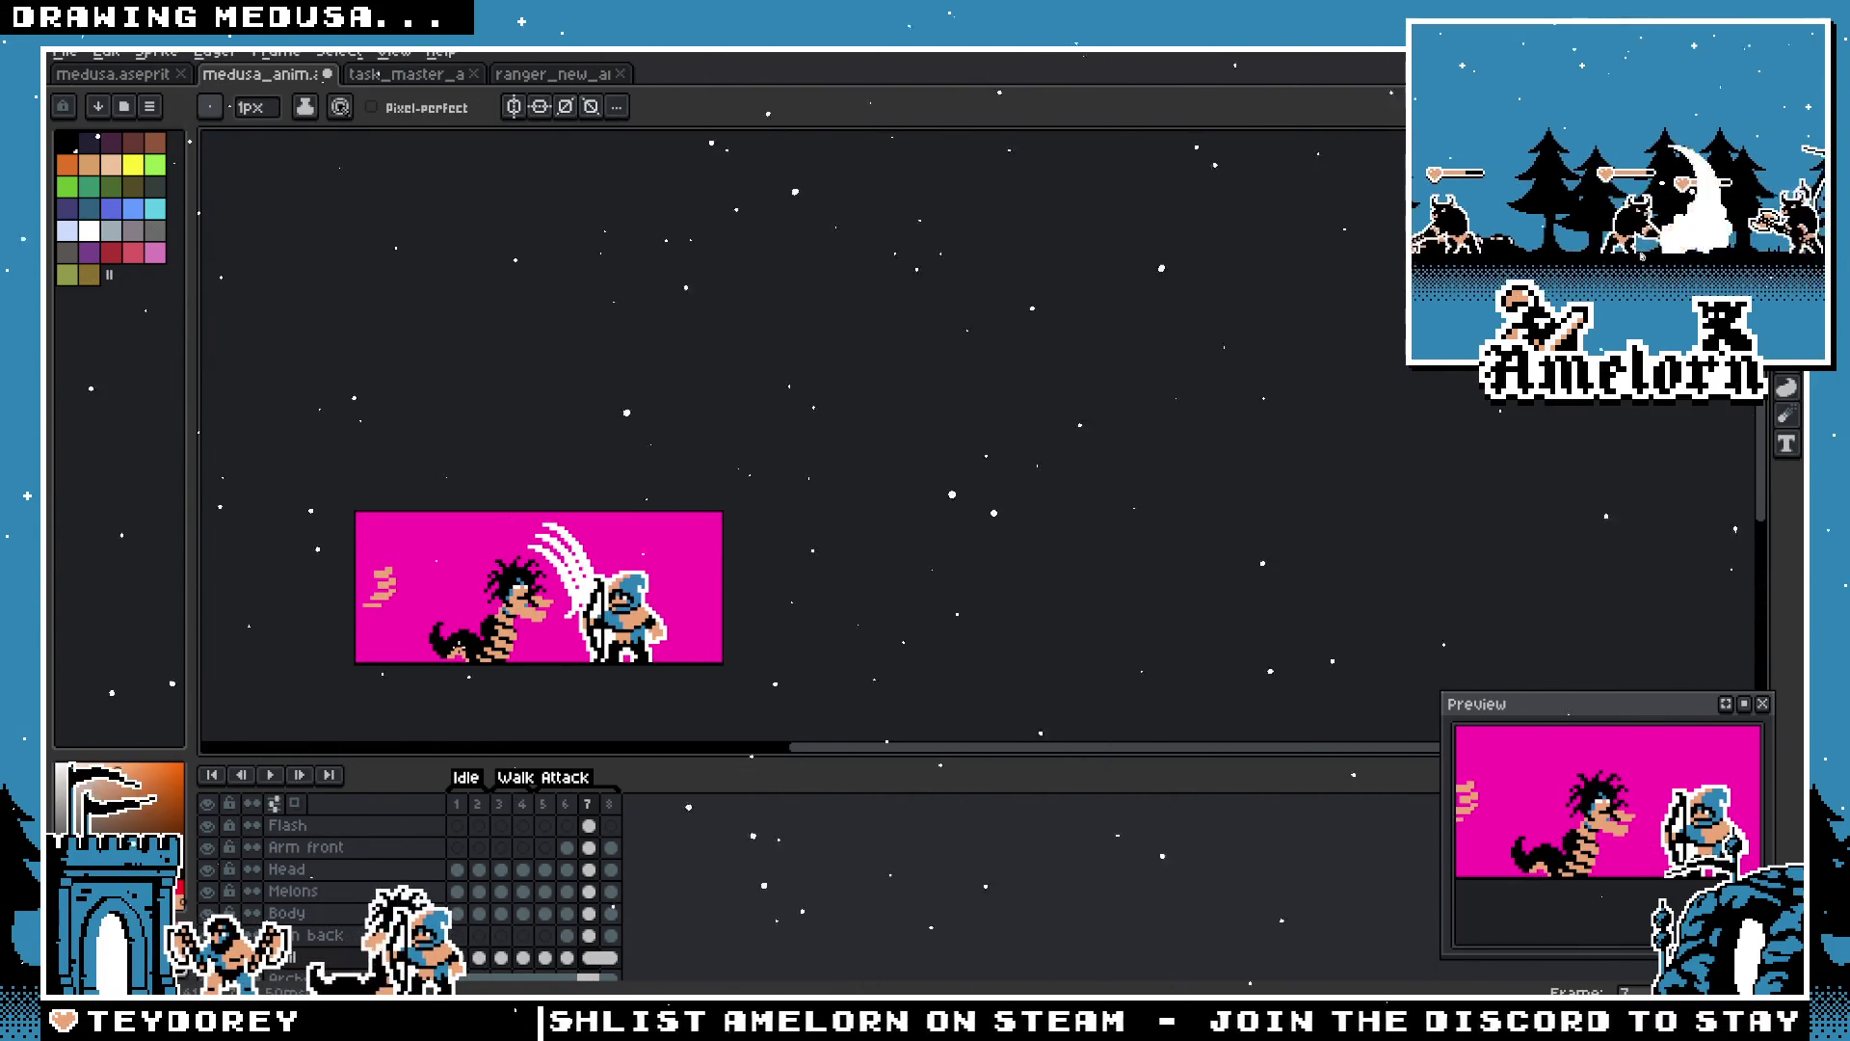
scroll(464, 645, "up", 3)
Step: Undo the last edit, return to the slash frame, then view frame 6
key("ctrl+z")
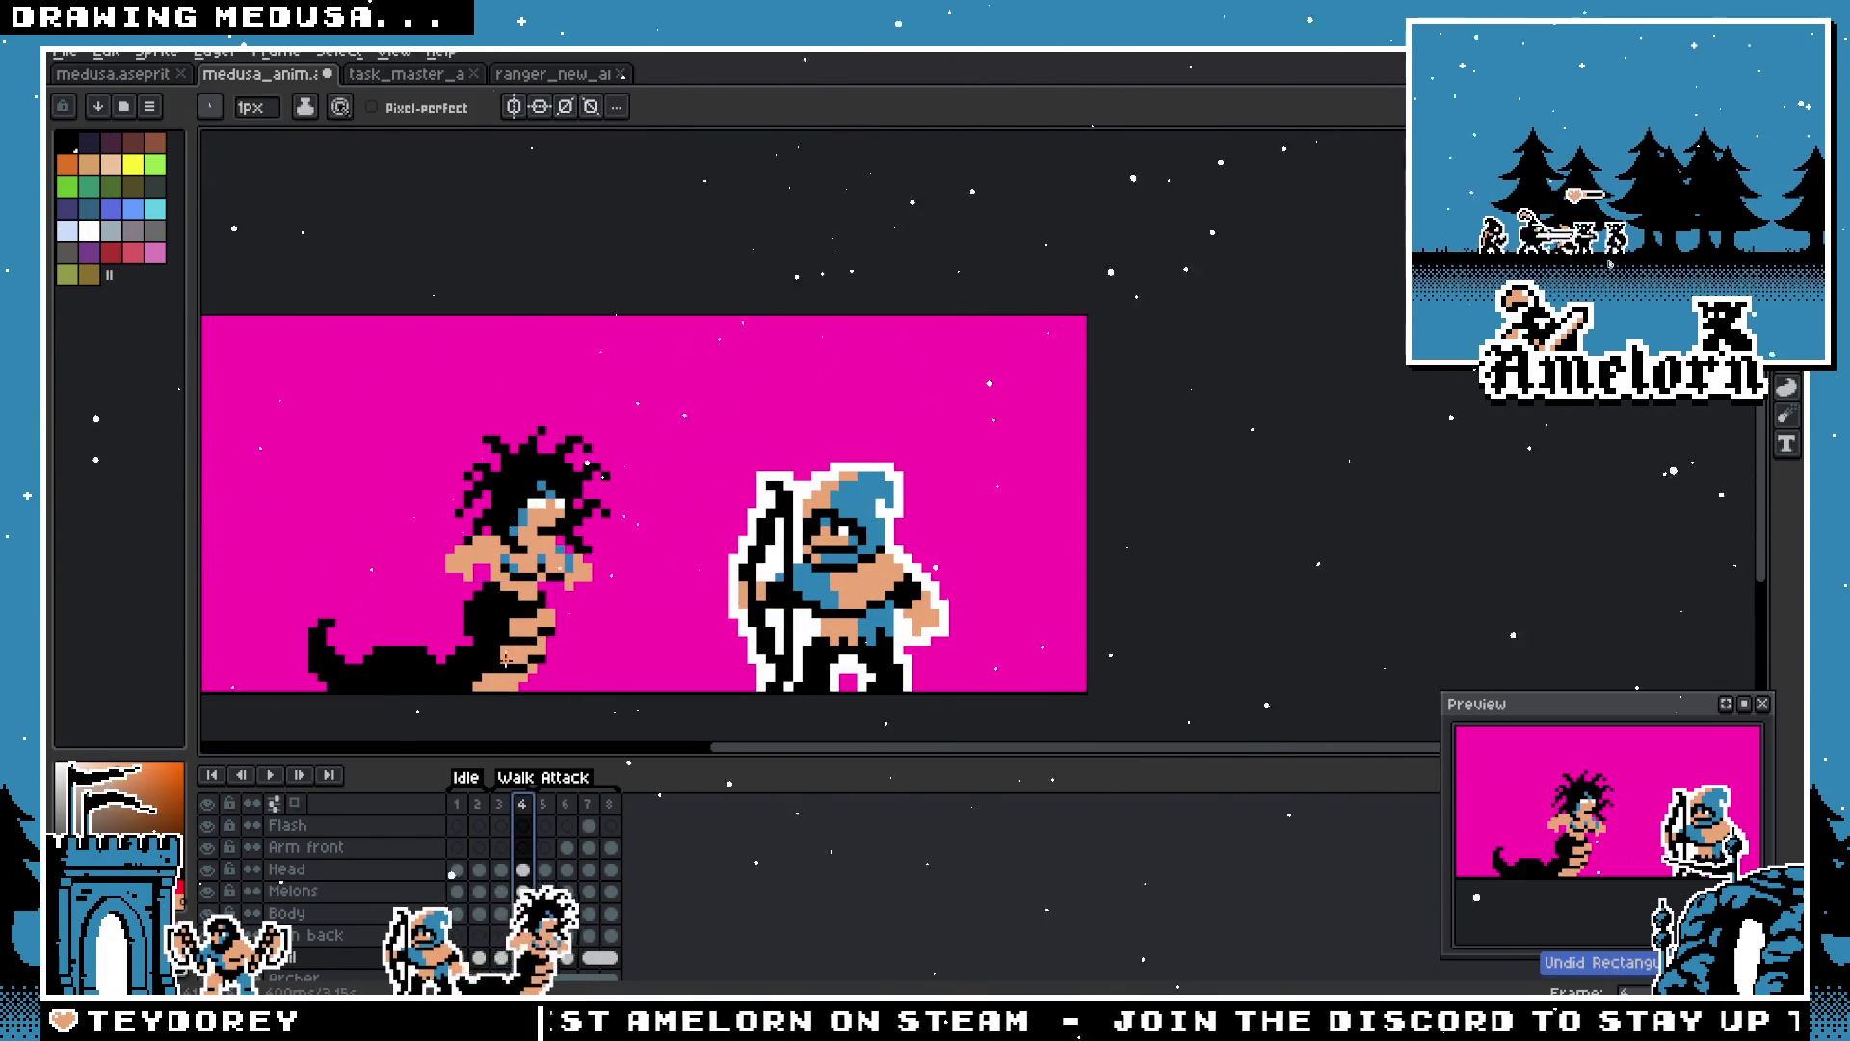
key("Right")
key("Right")
key("Right")
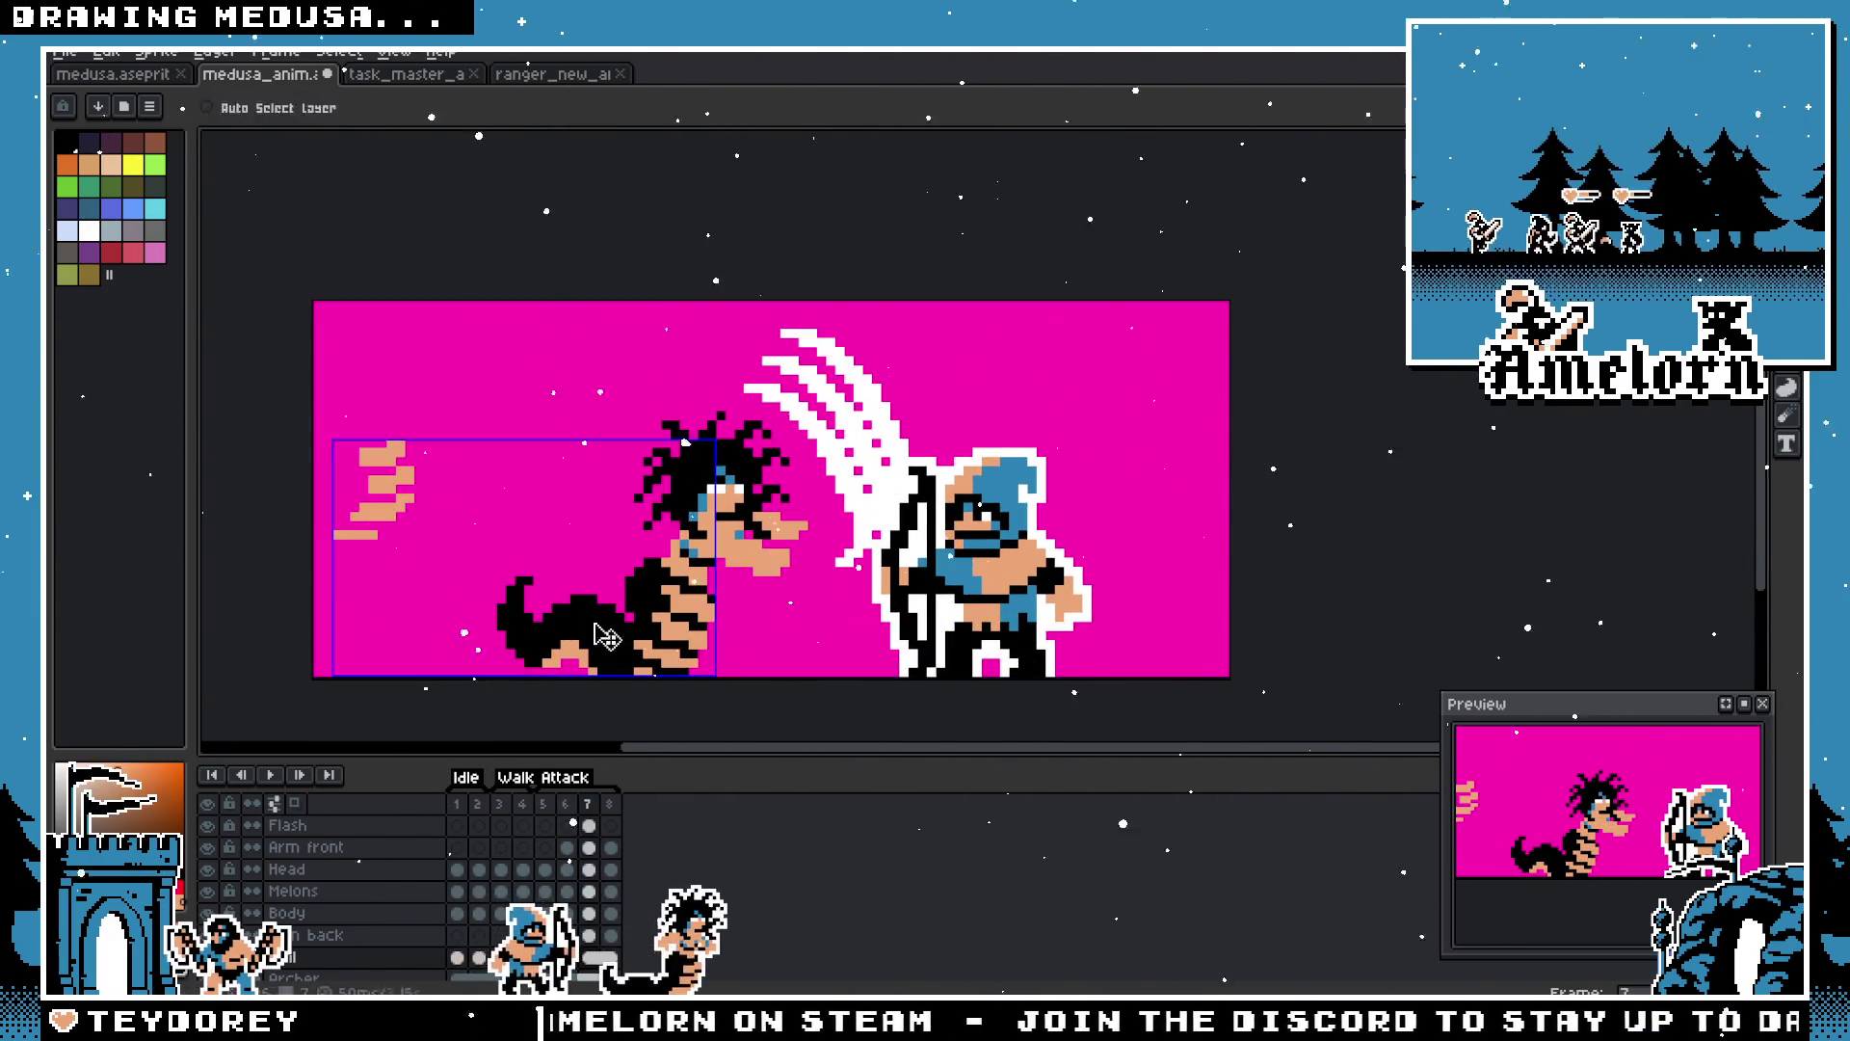
key("b")
scroll(617, 634, "up", 3)
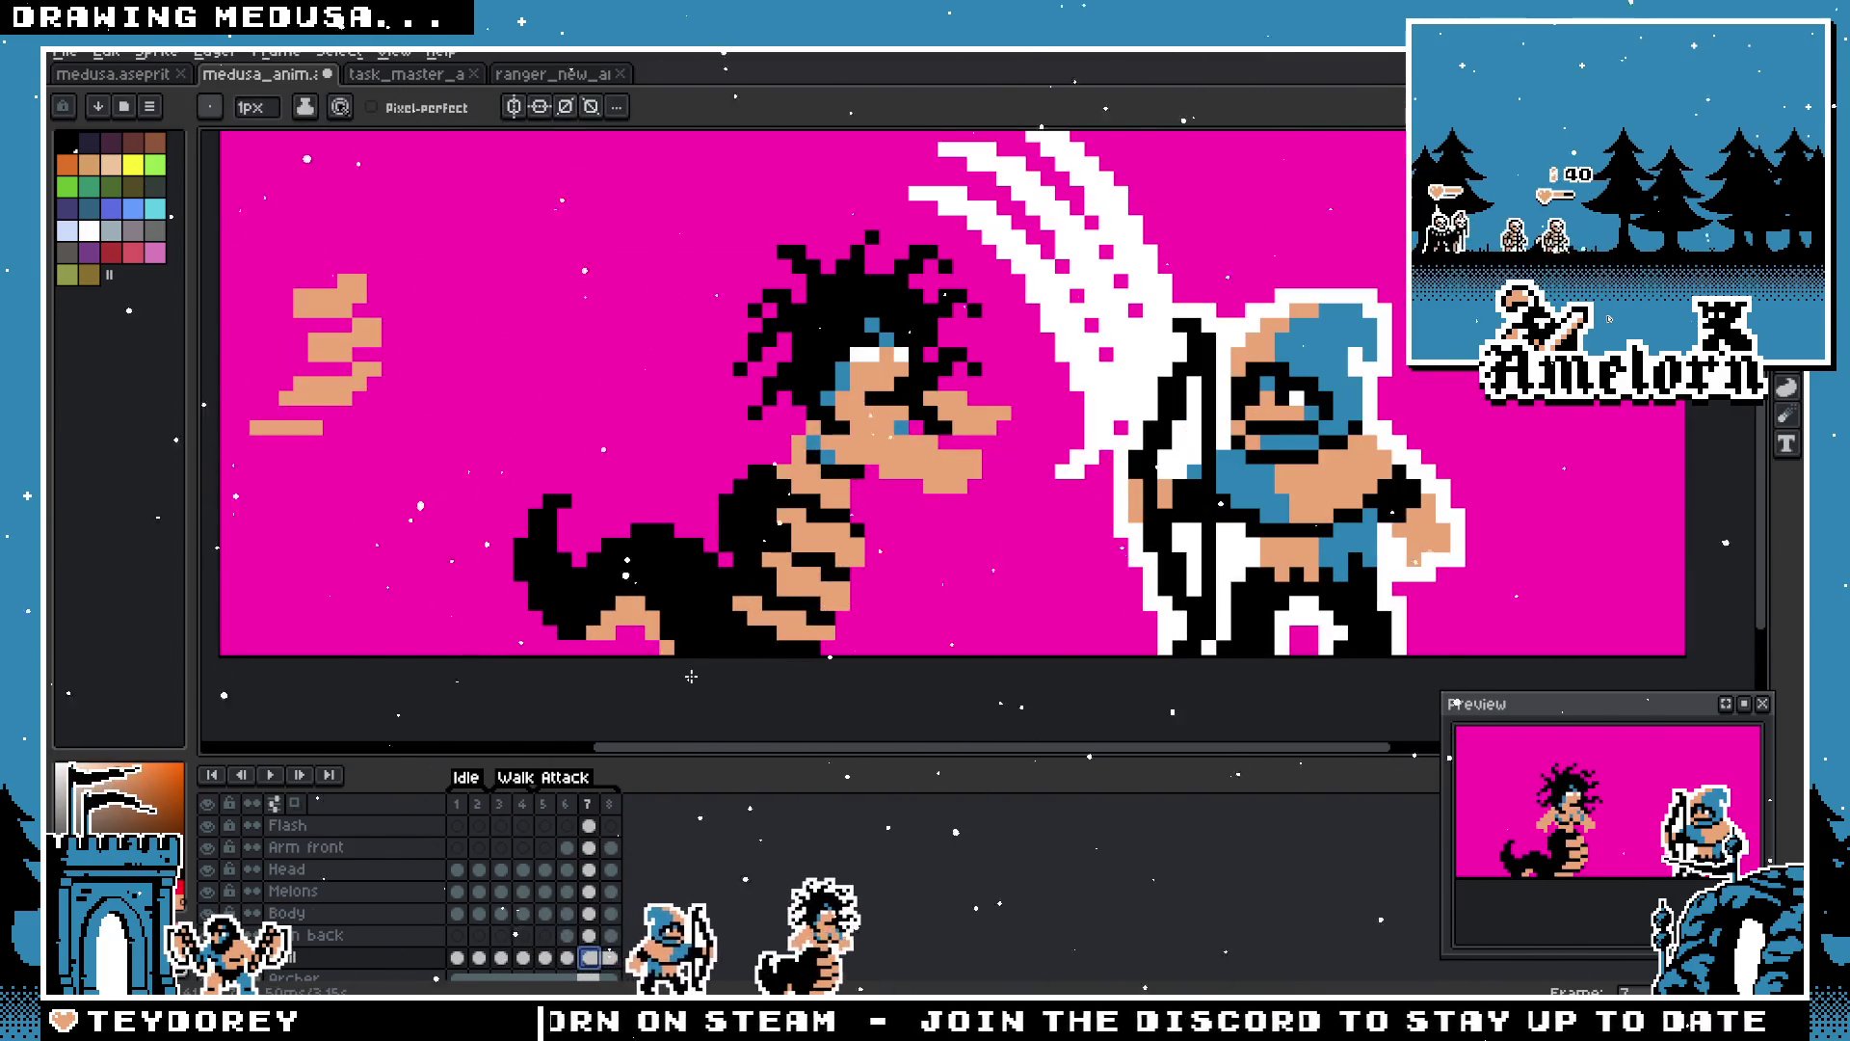
scroll(704, 660, "up", 2)
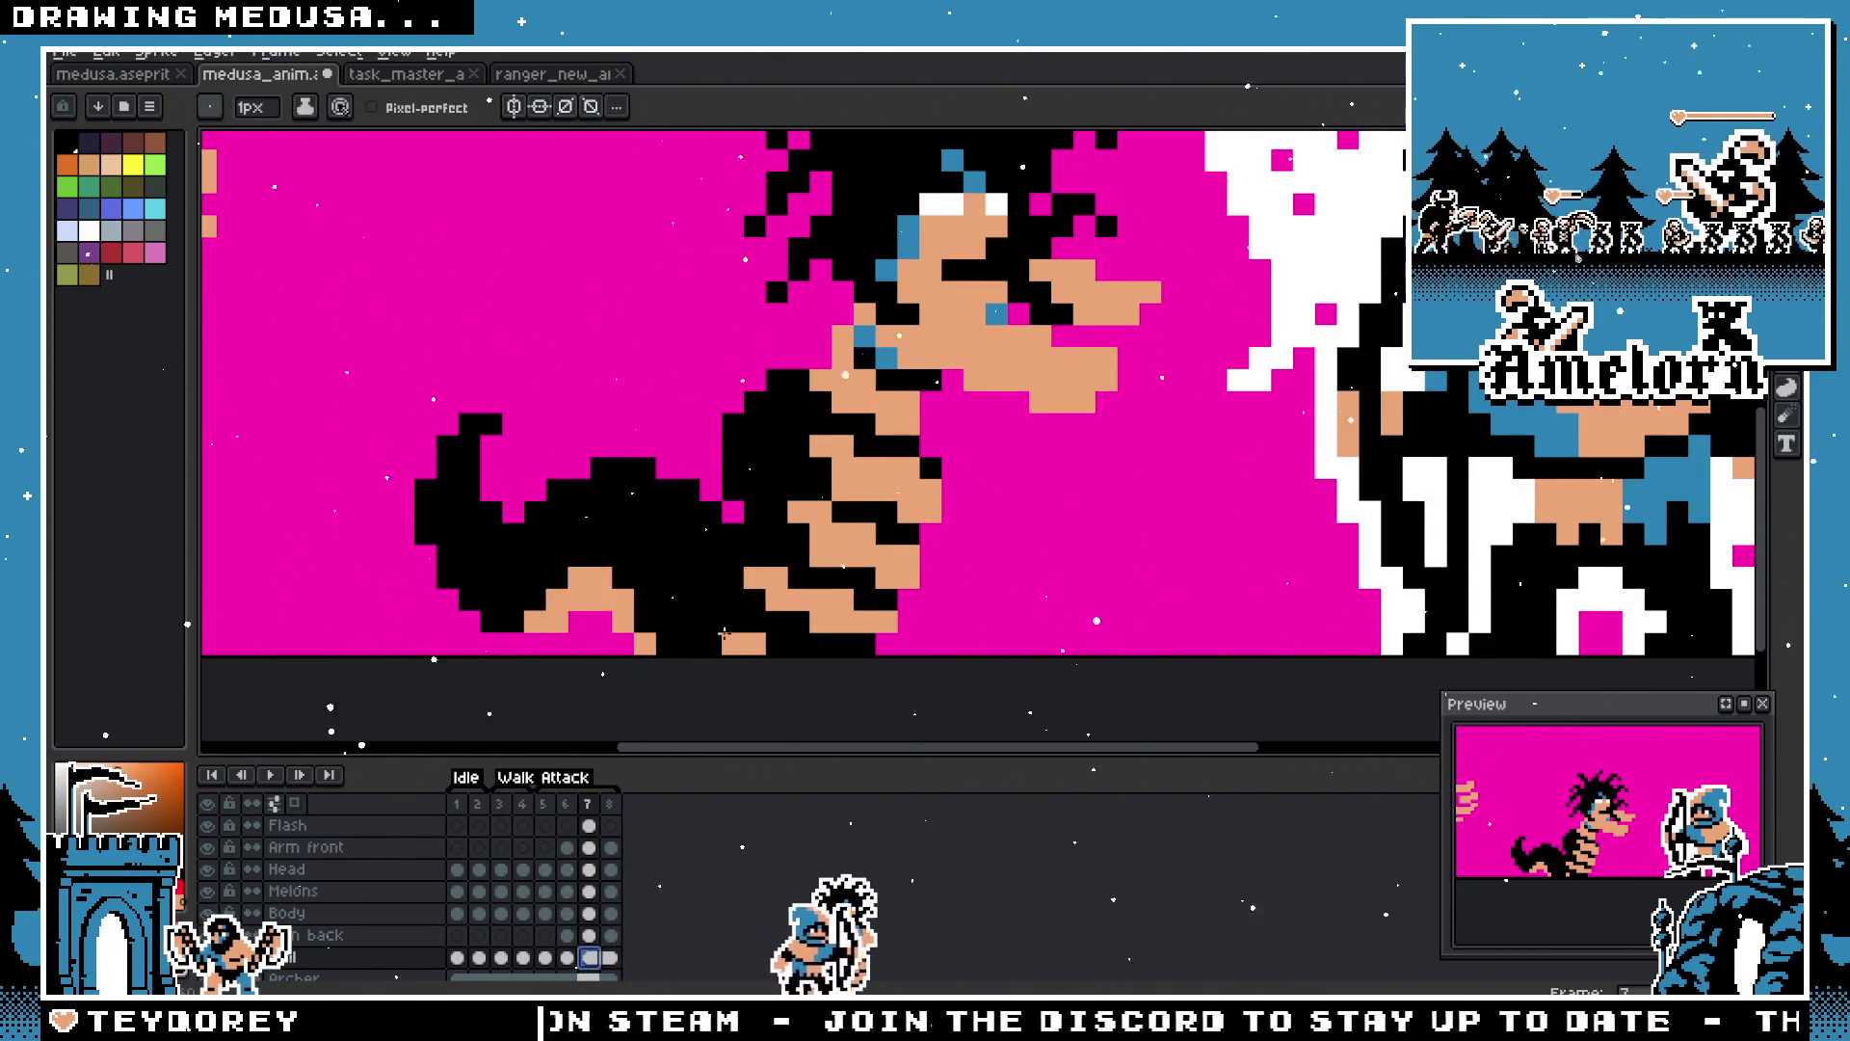
scroll(725, 636, "down", 9)
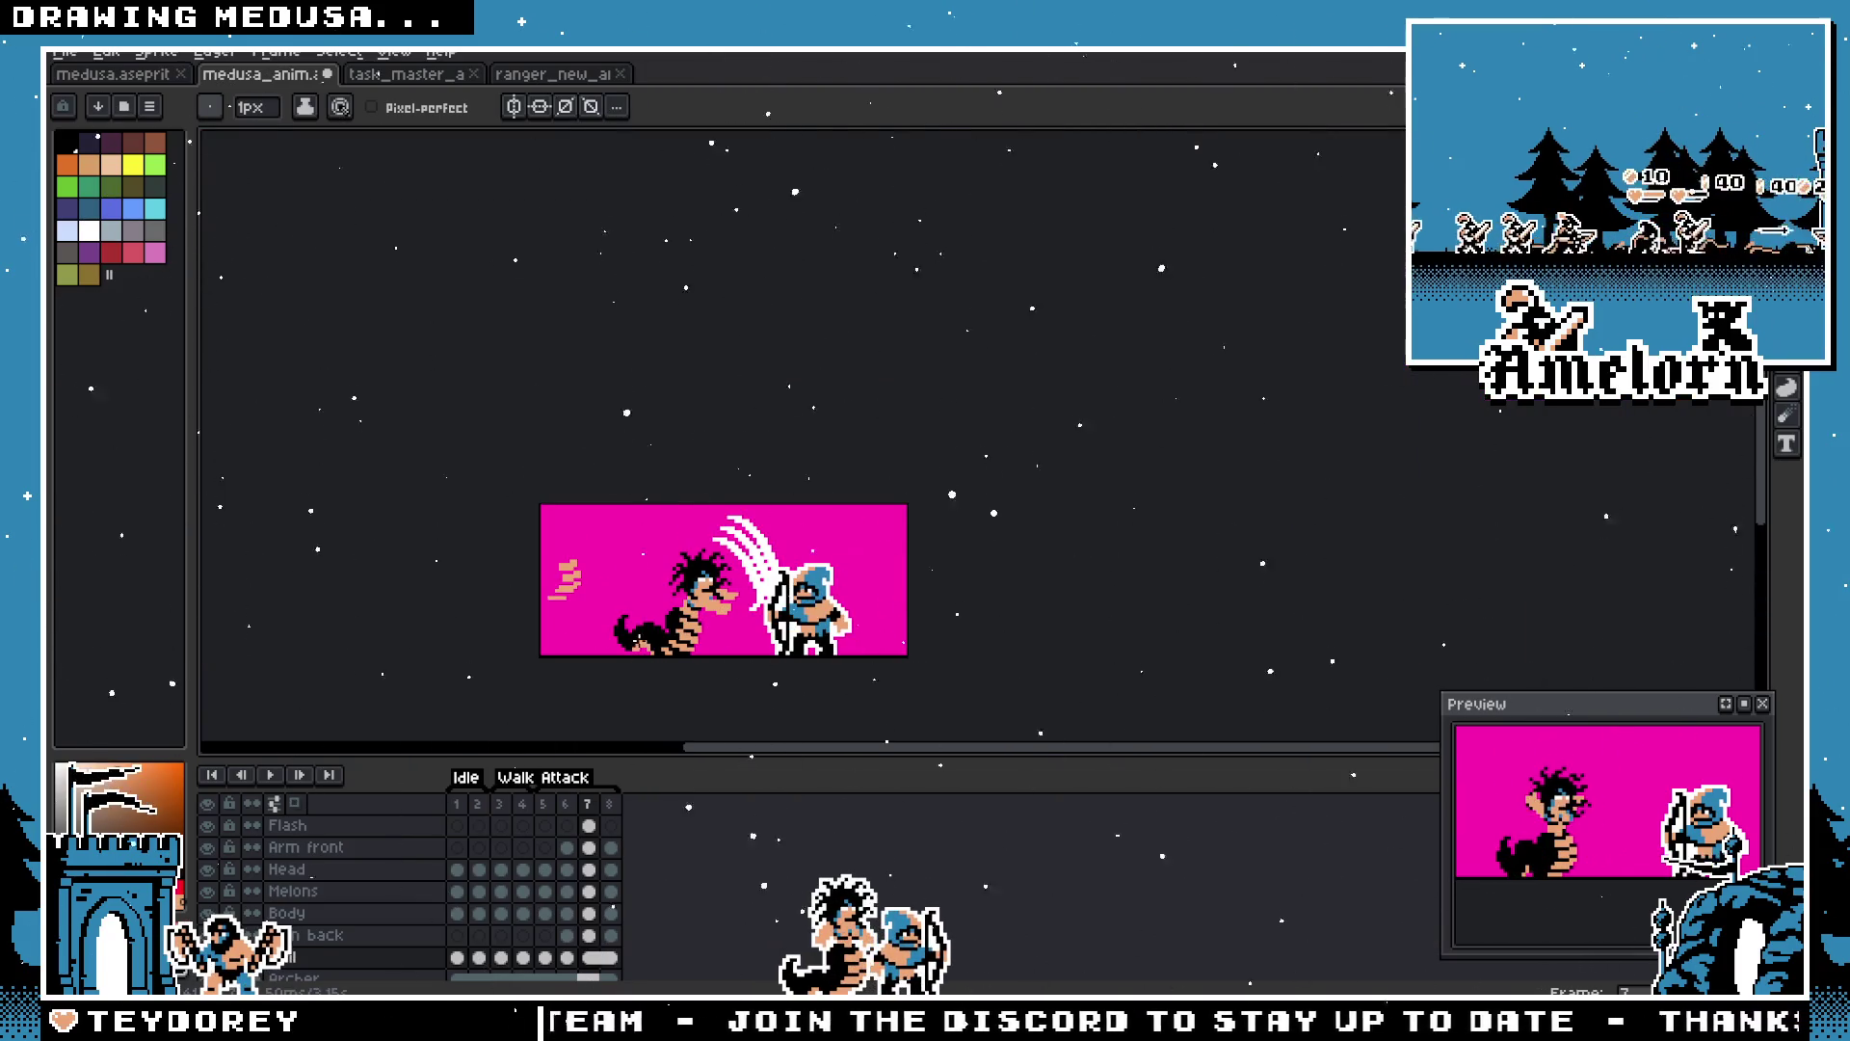
scroll(640, 639, "up", 4)
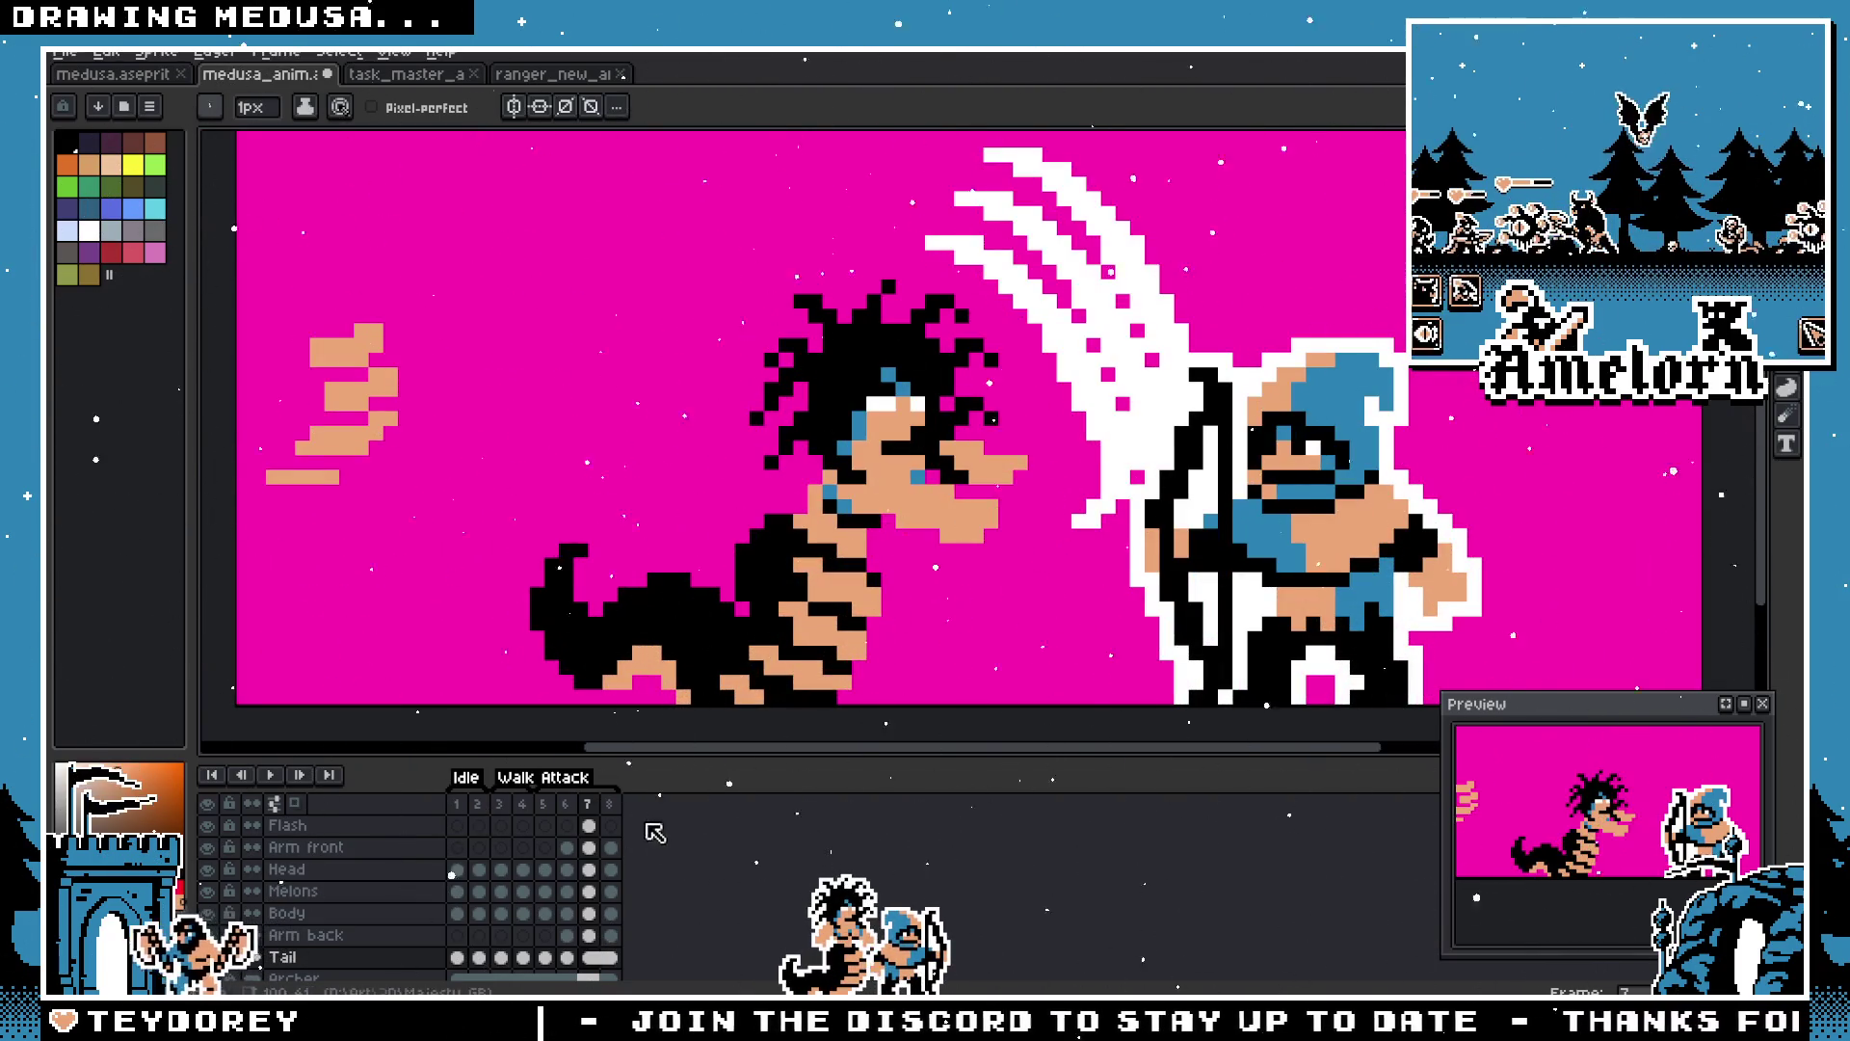
left_click(566, 814)
Step: Browse frames 2, 3 and 5 and play the animation
key("minus")
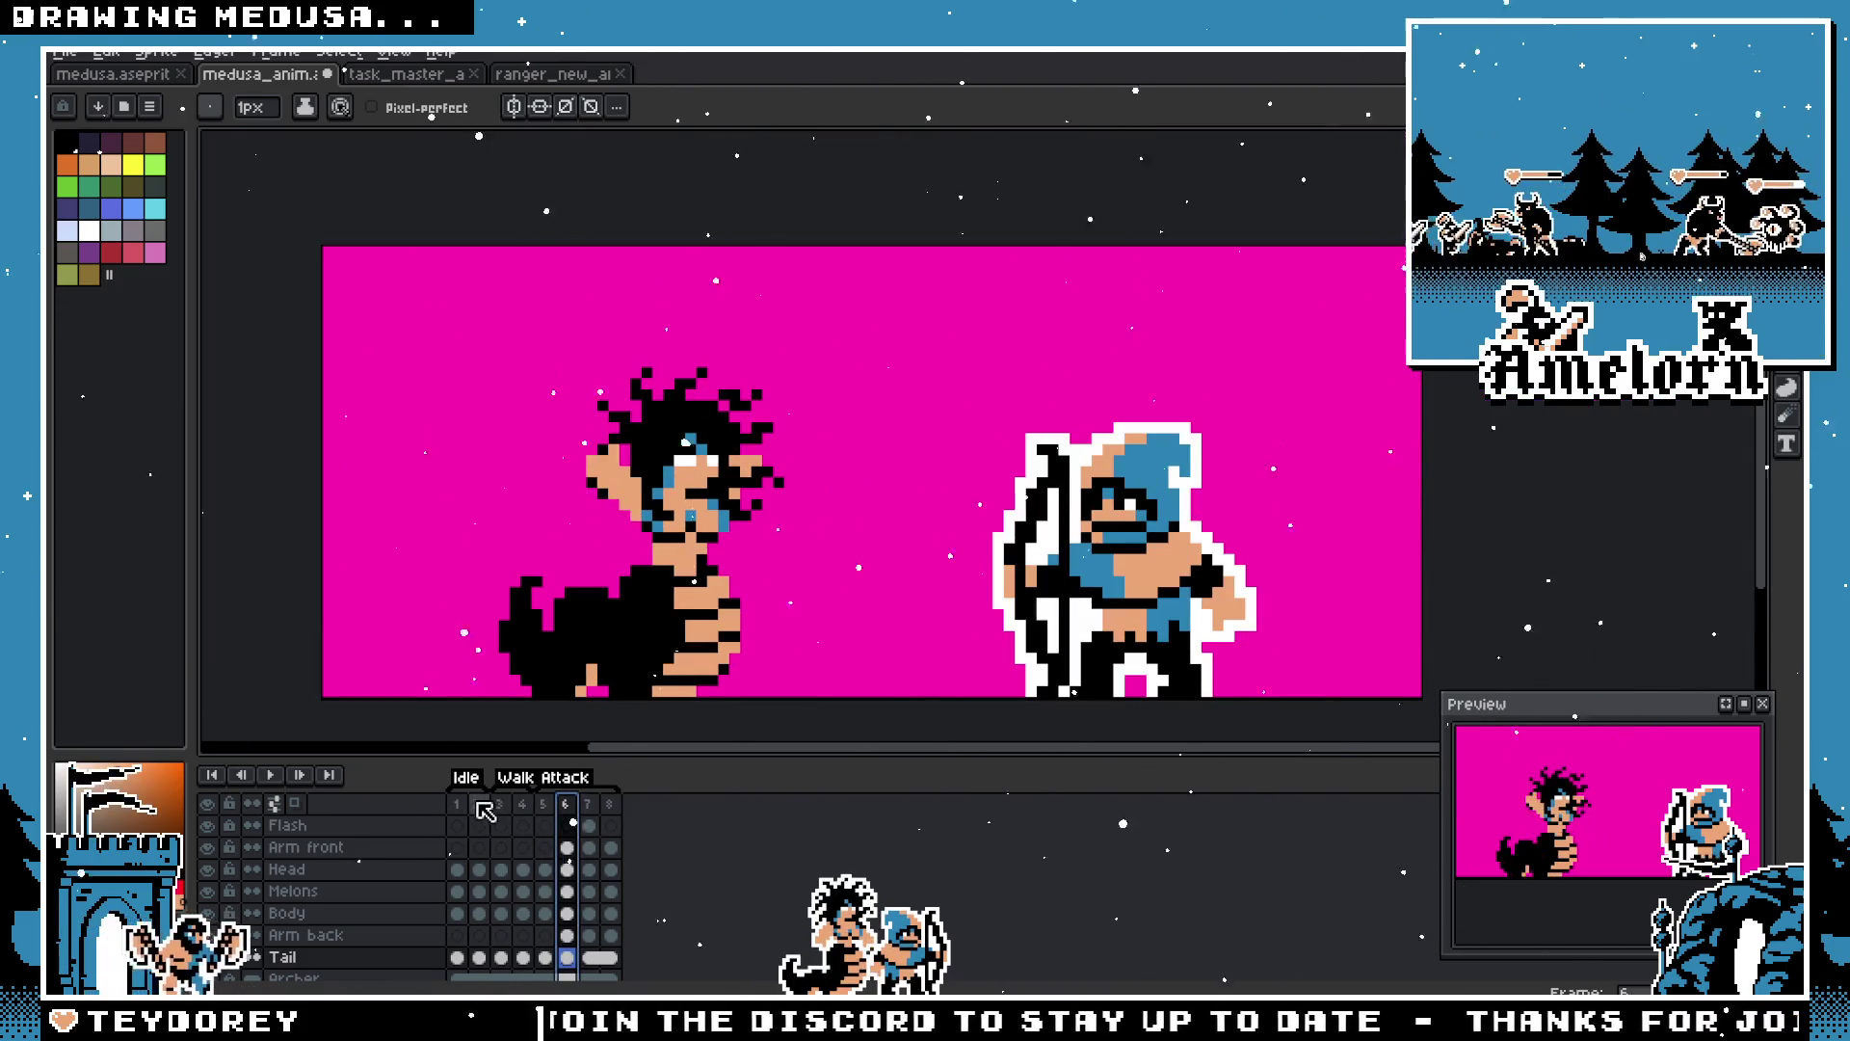
left_click(480, 805)
left_click(271, 775)
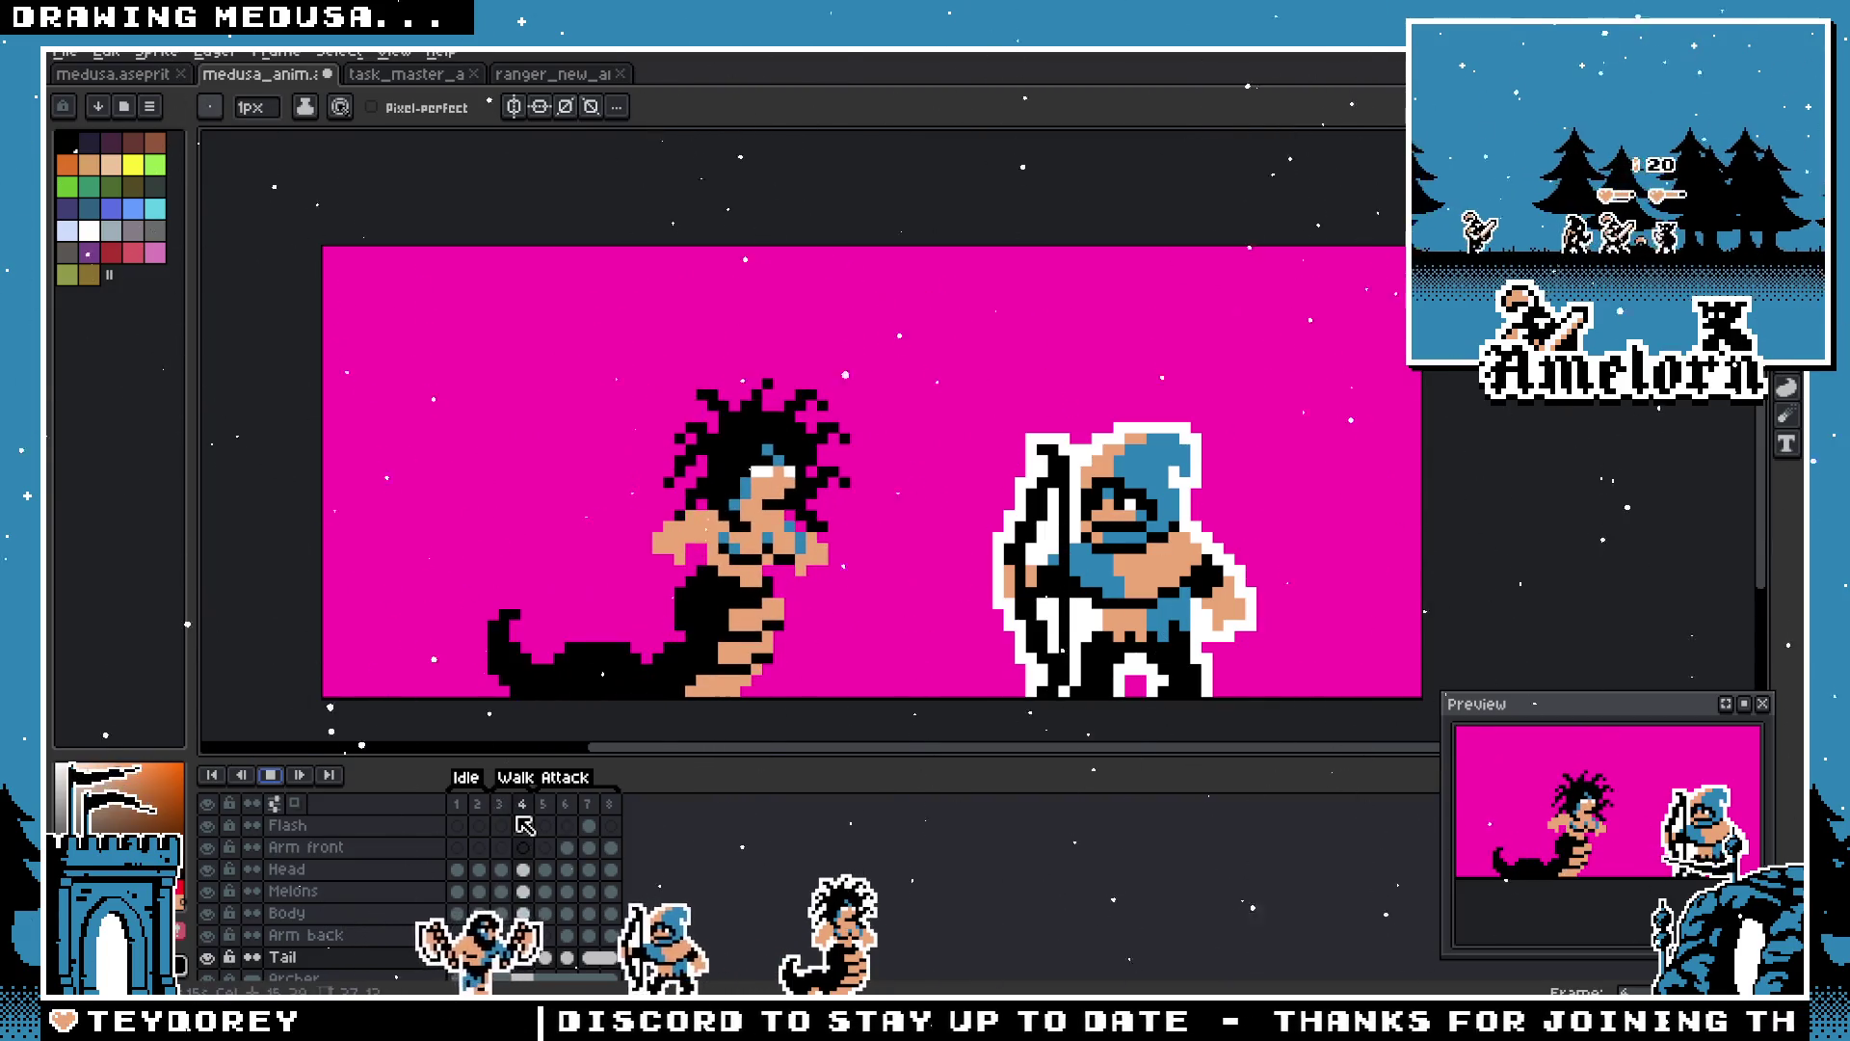
left_click(541, 803)
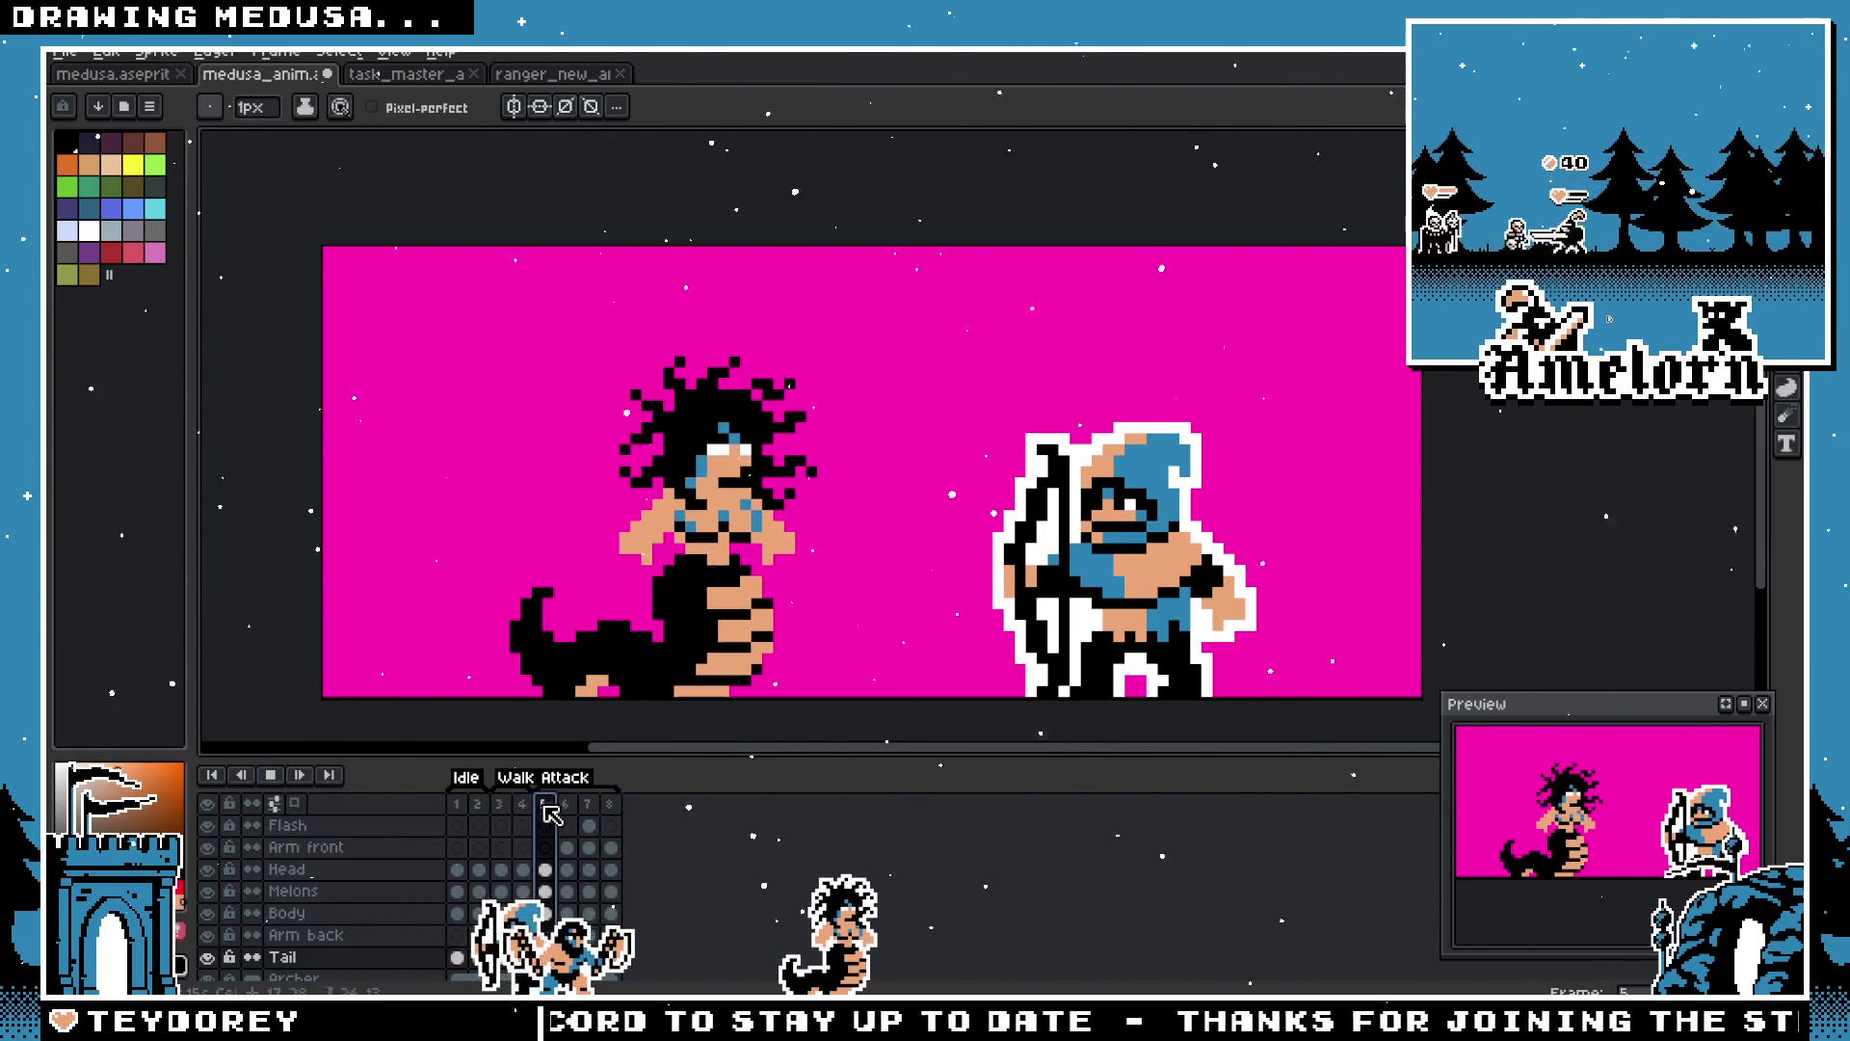
key("Return")
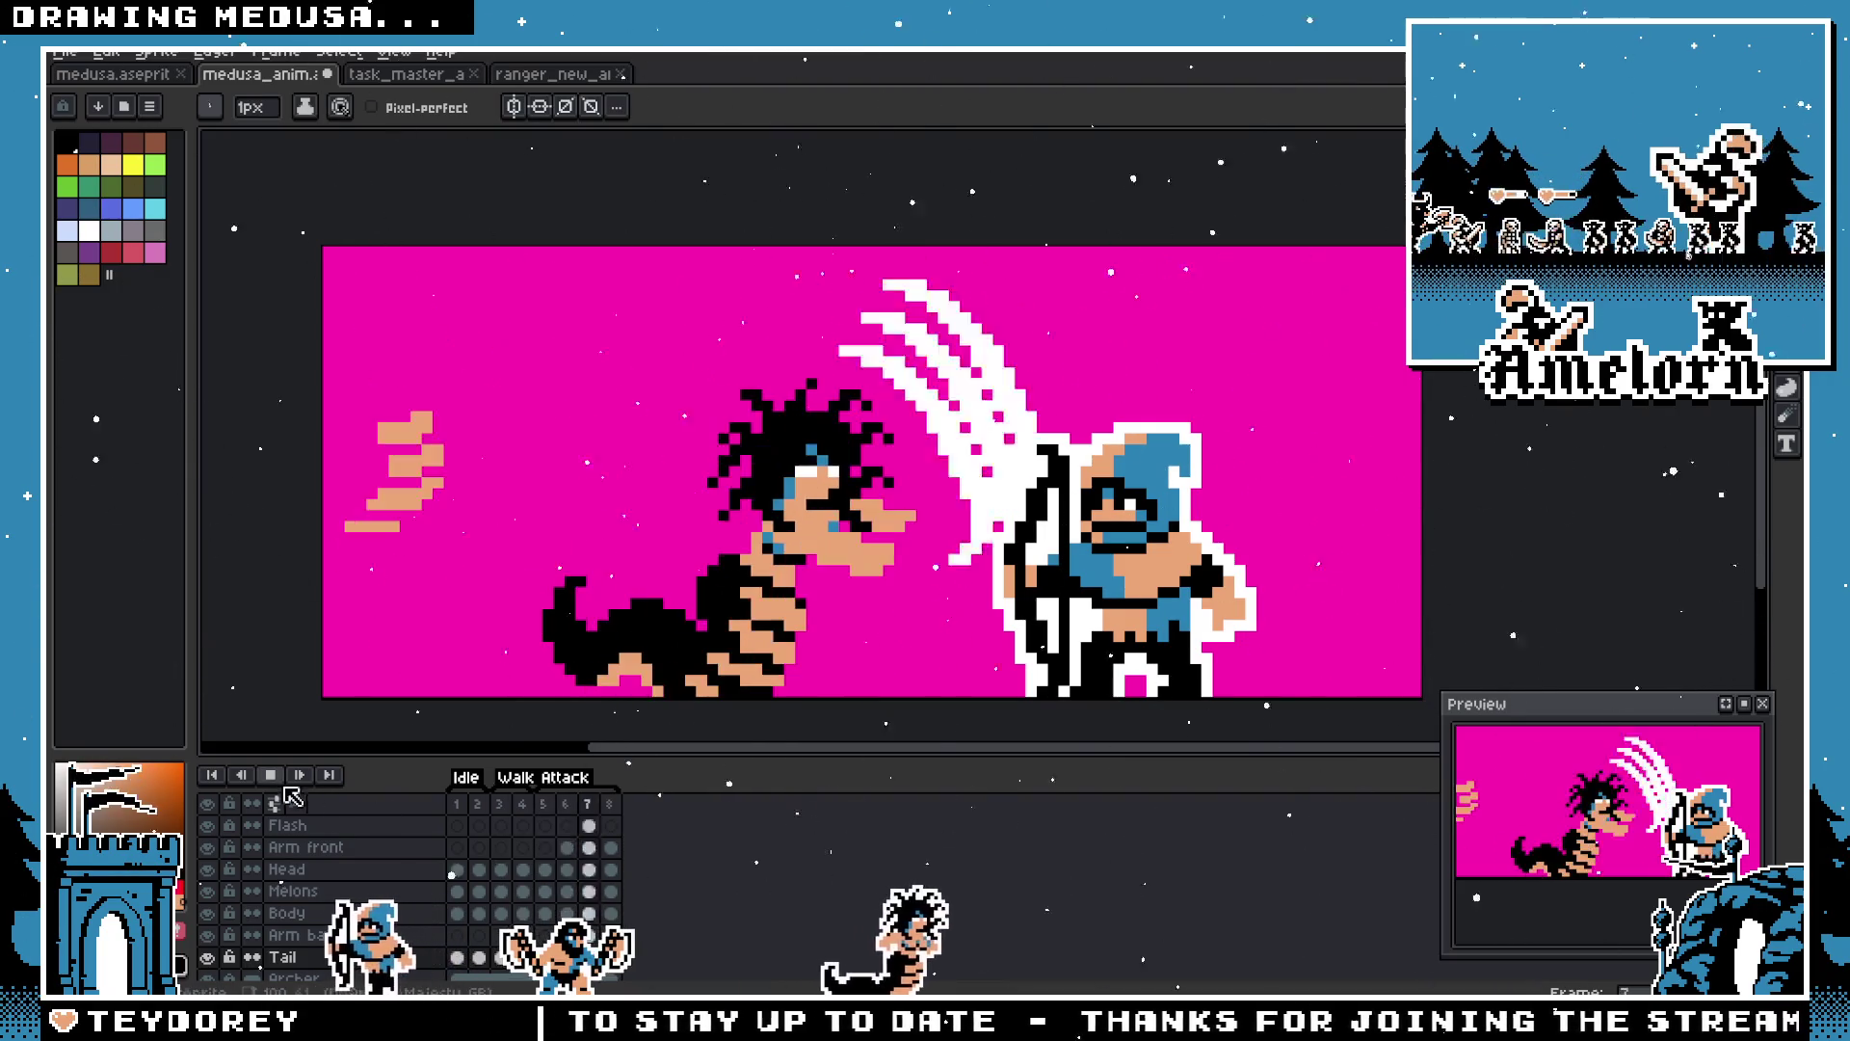
Step: Delete the peach streaks on the left side of the frame and replay
key("m")
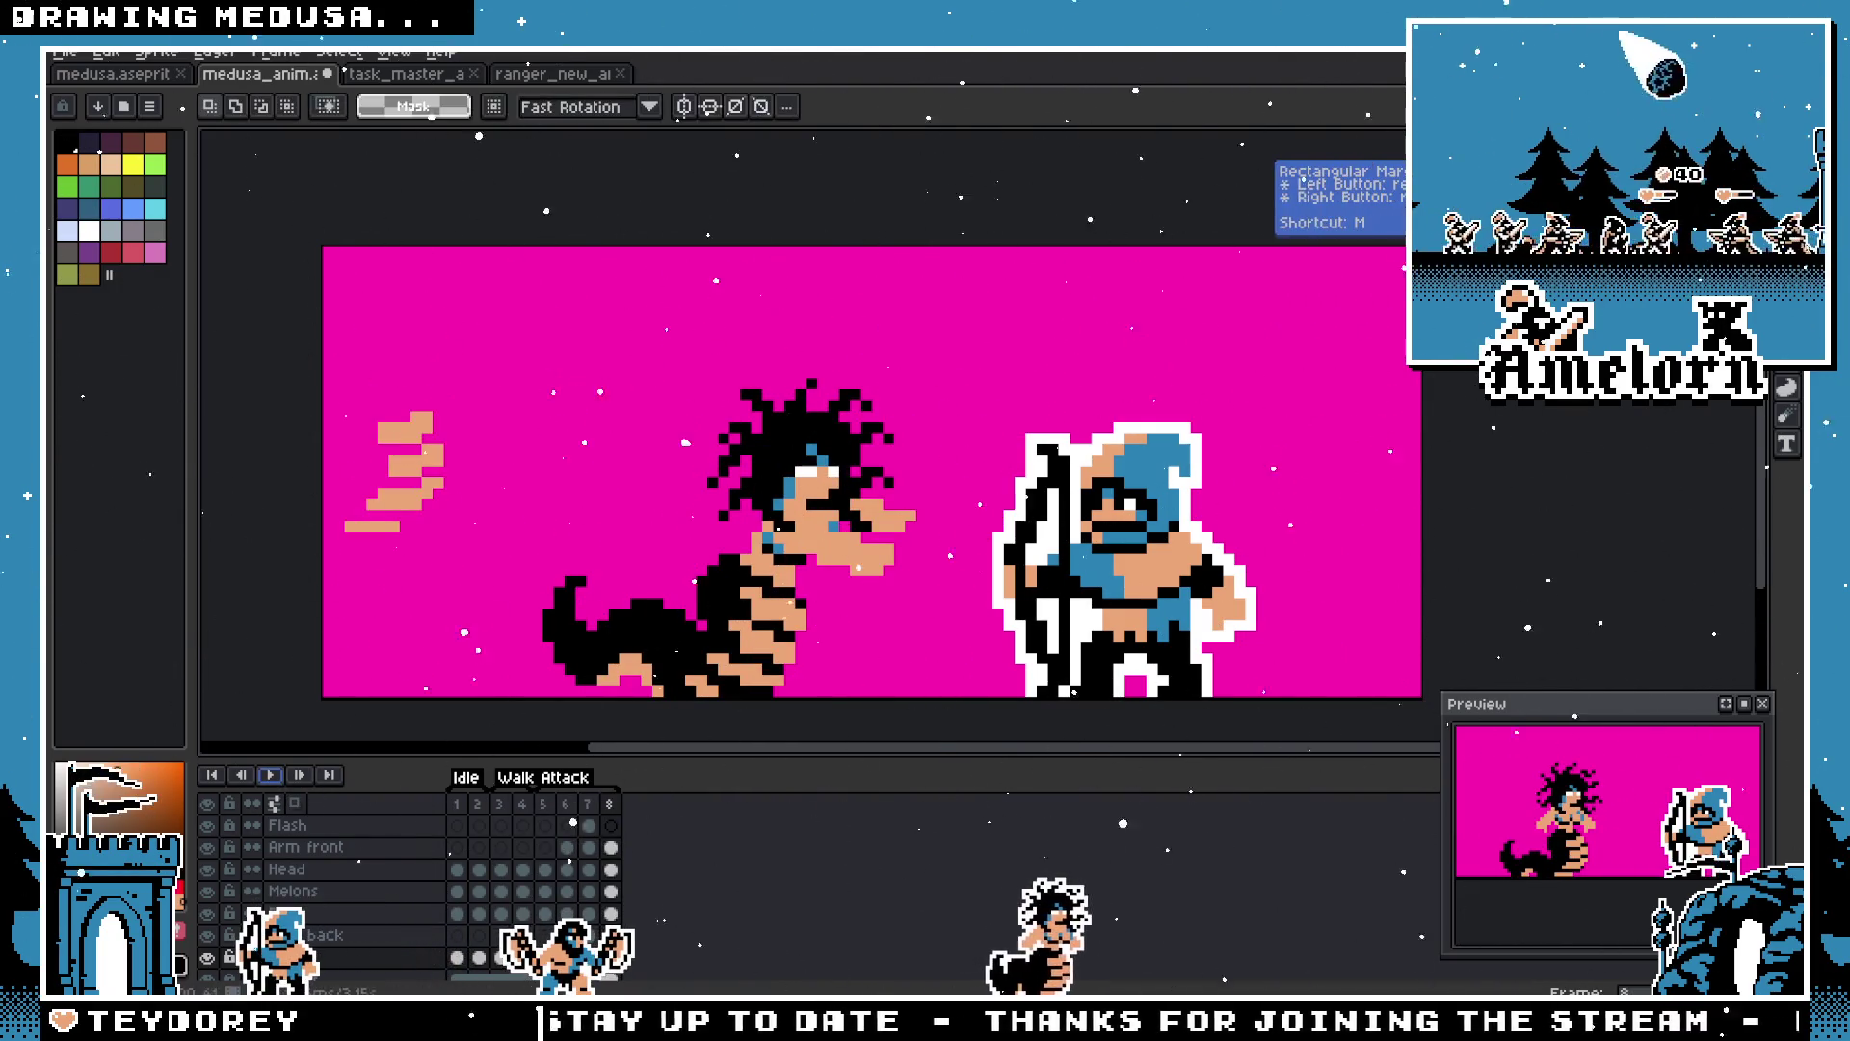
left_click_drag(504, 360, 338, 566)
key("Delete")
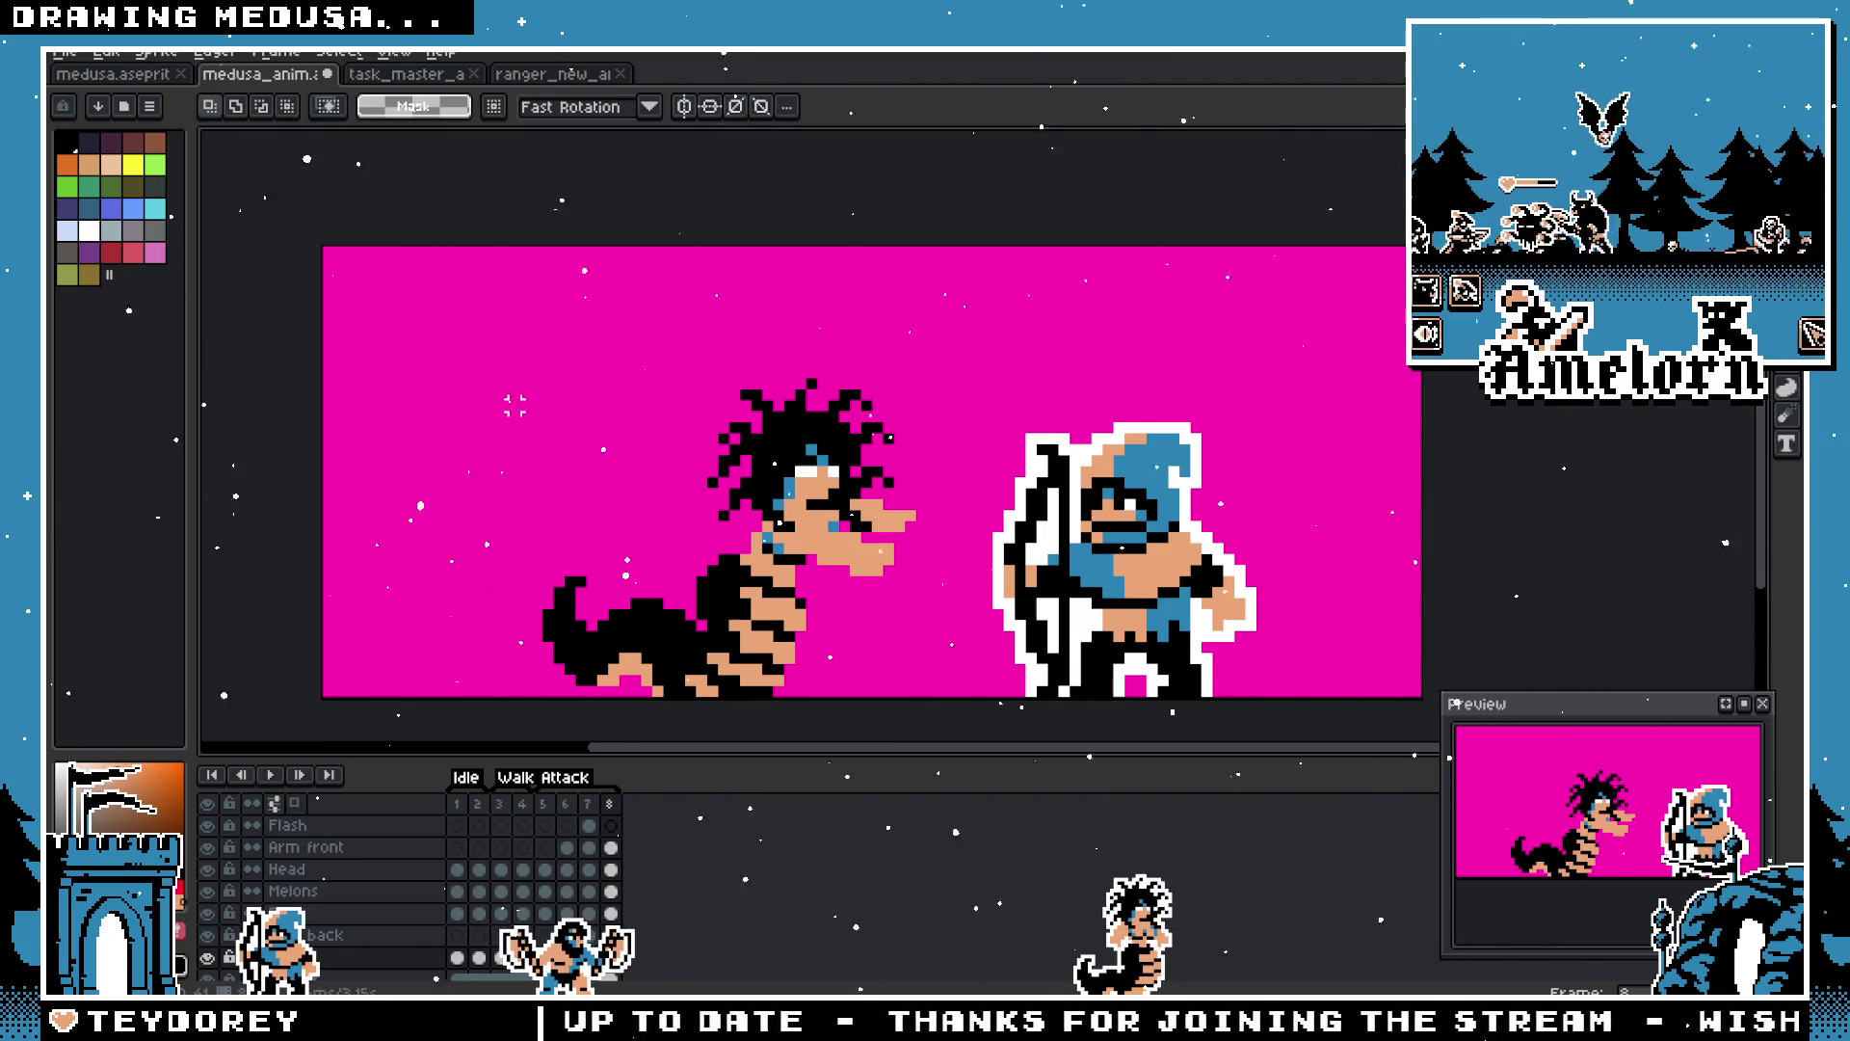
key("Return")
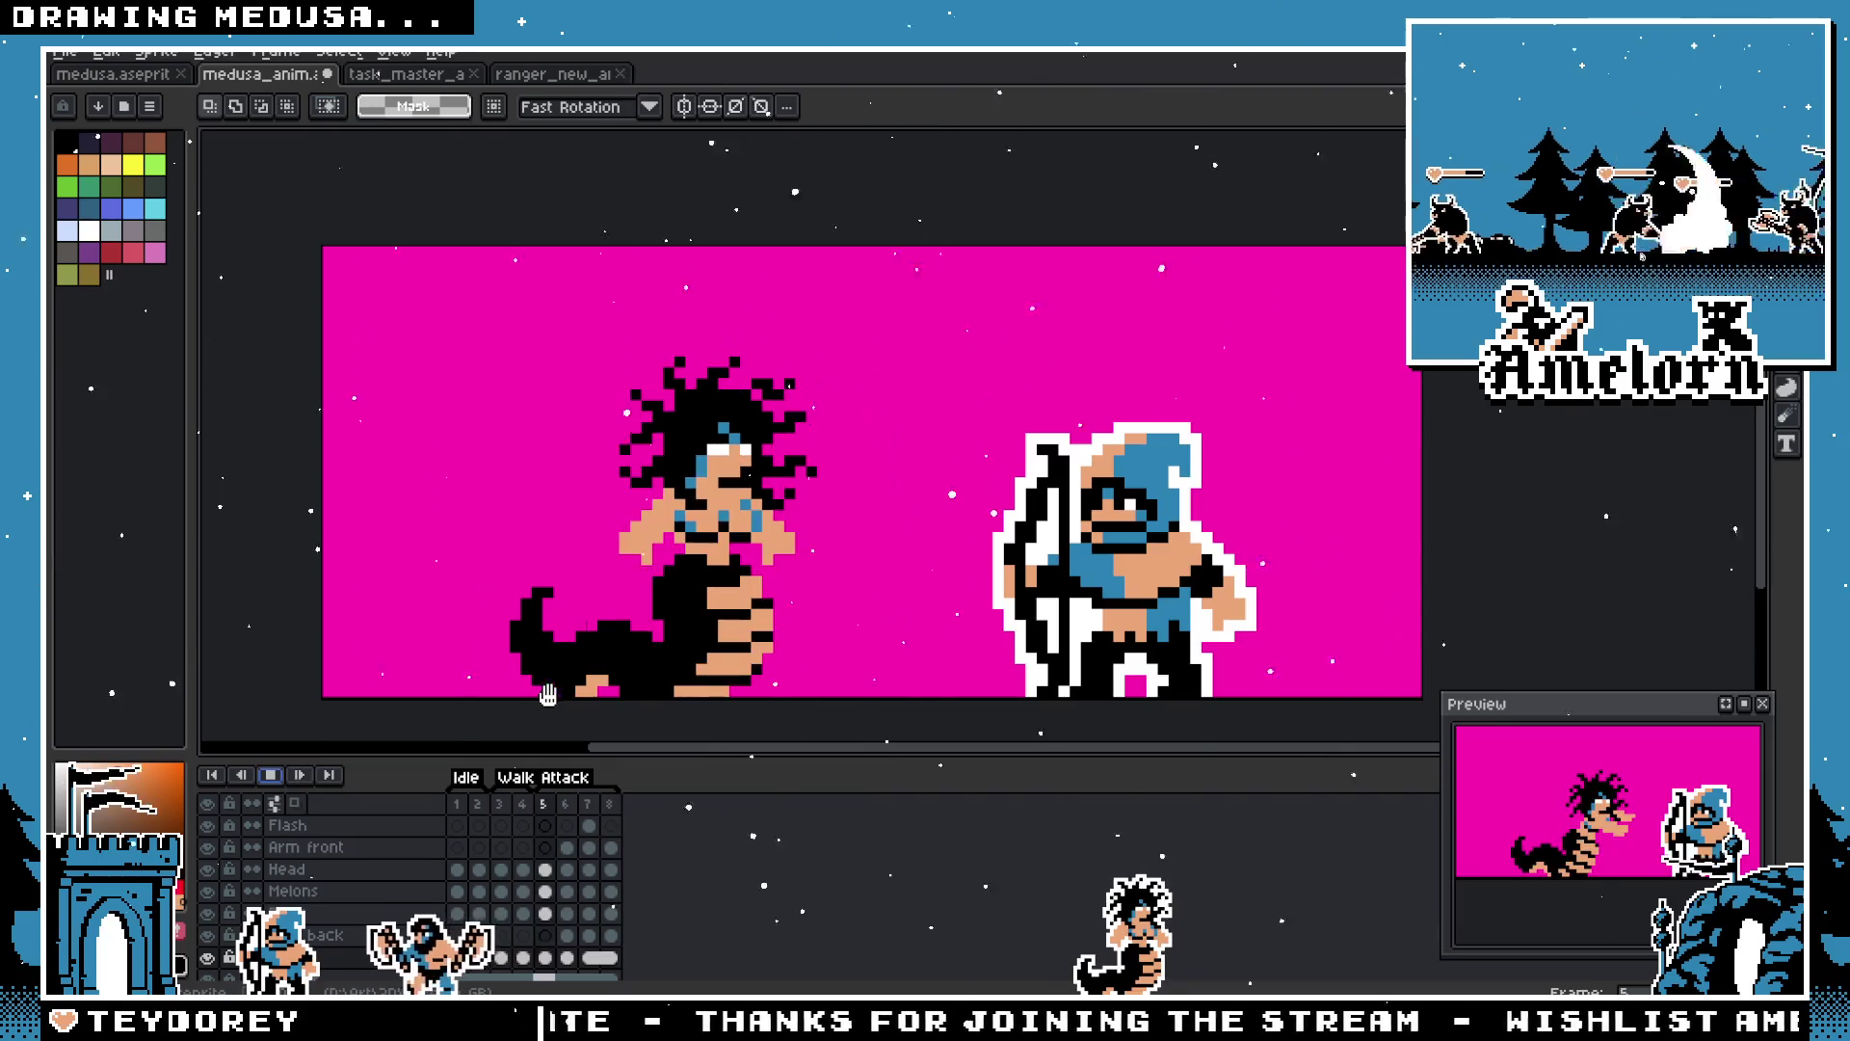
Step: Check frame 7's timing, then set frame 8's duration to 100 ms
double_click(590, 804)
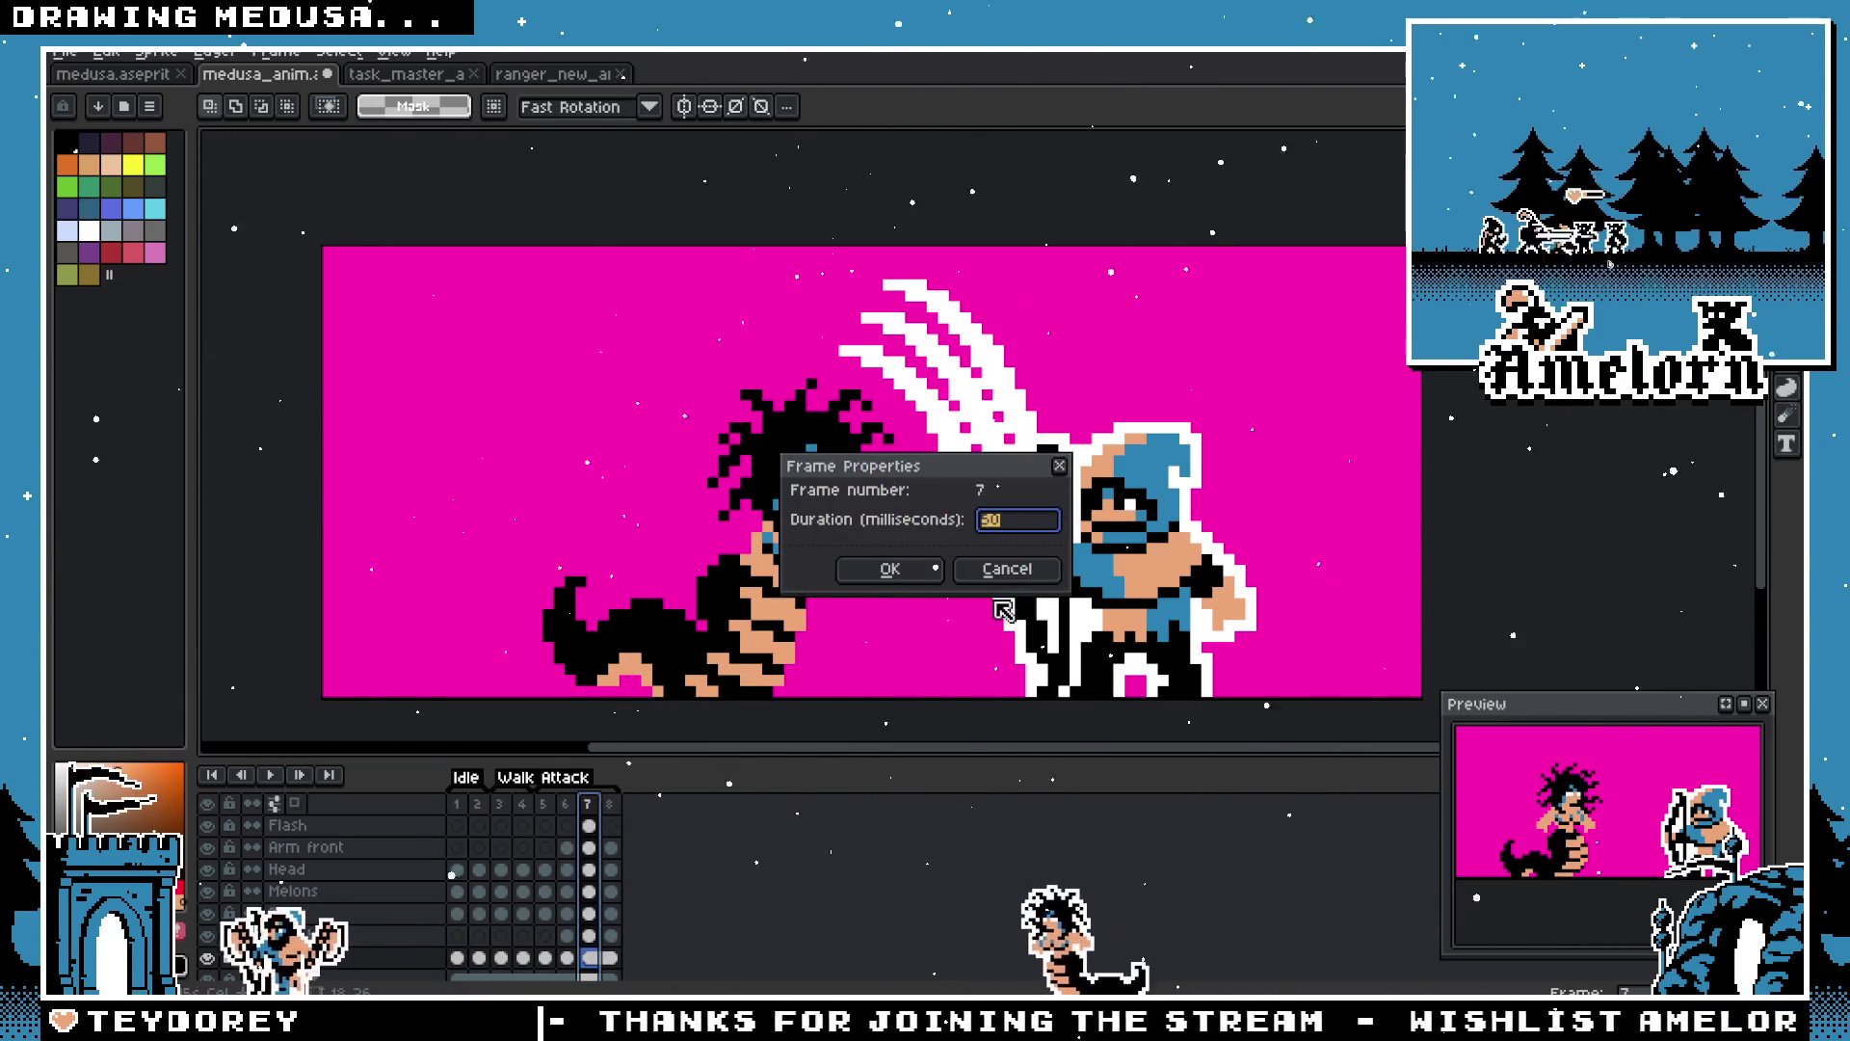
key("Return")
double_click(608, 804)
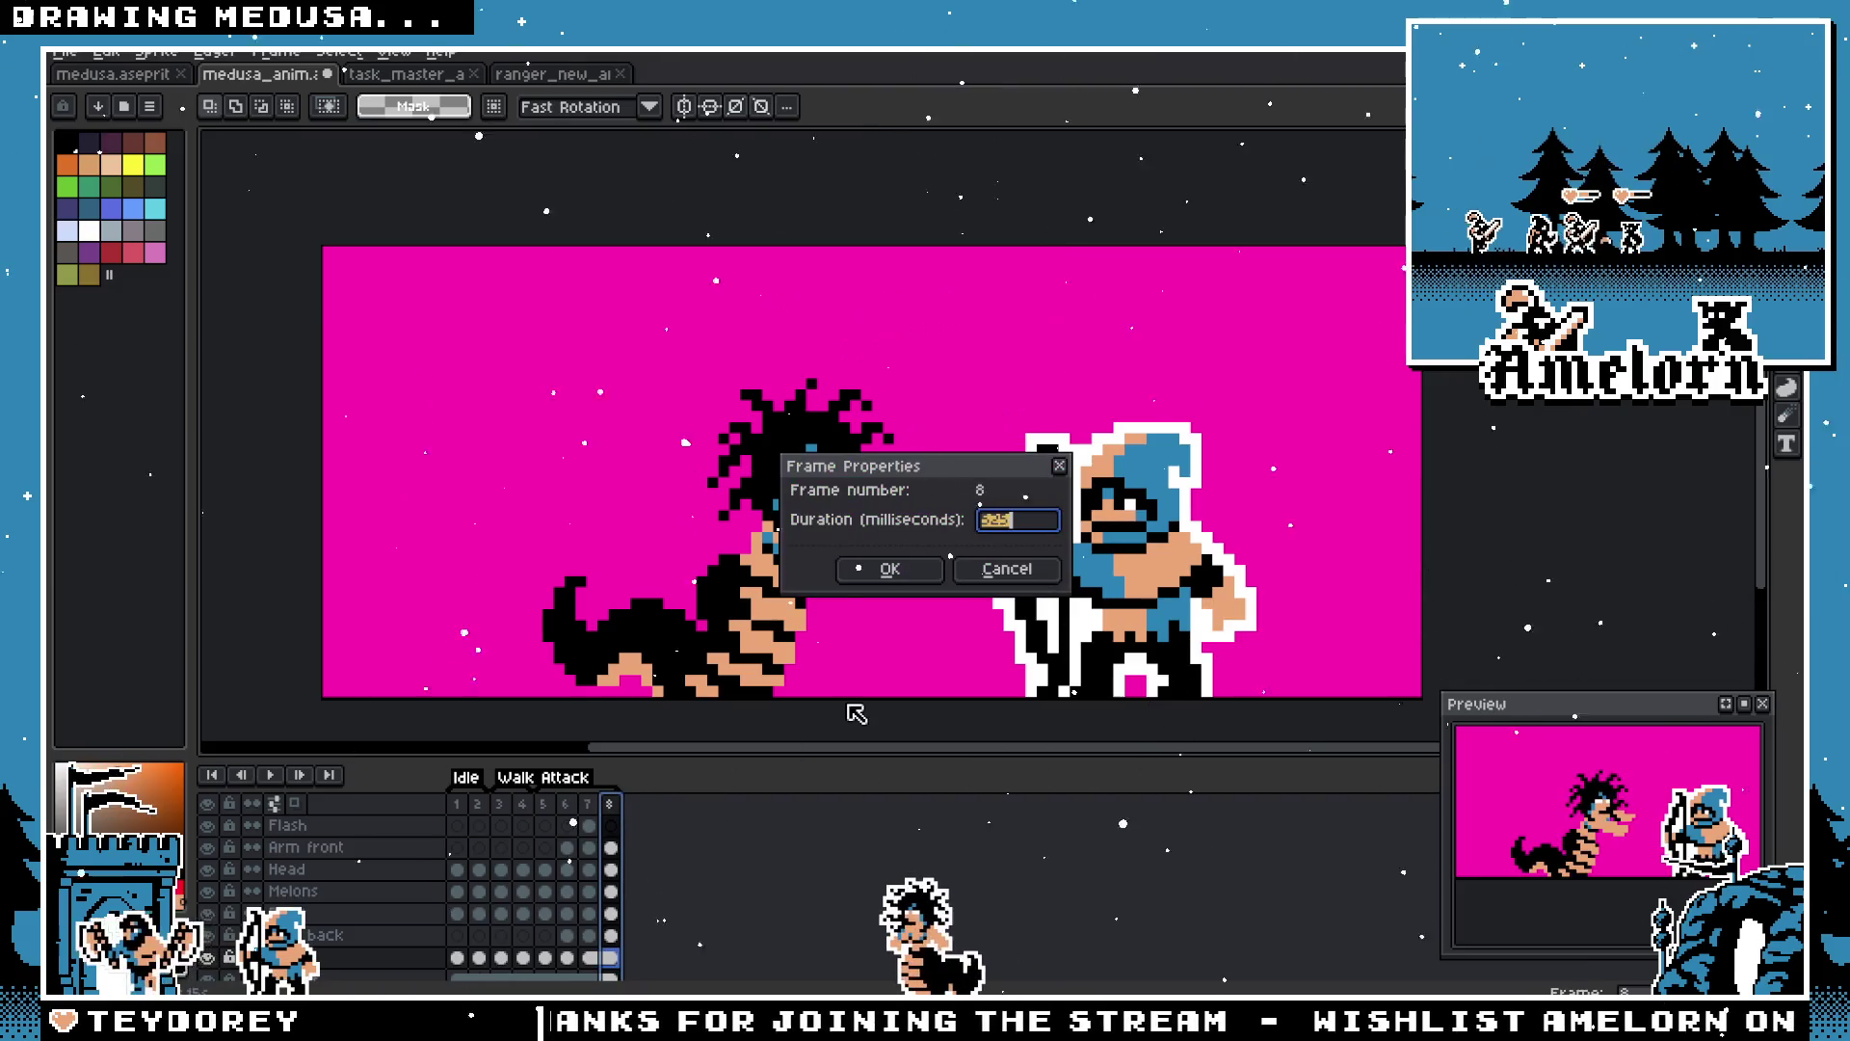
type("100")
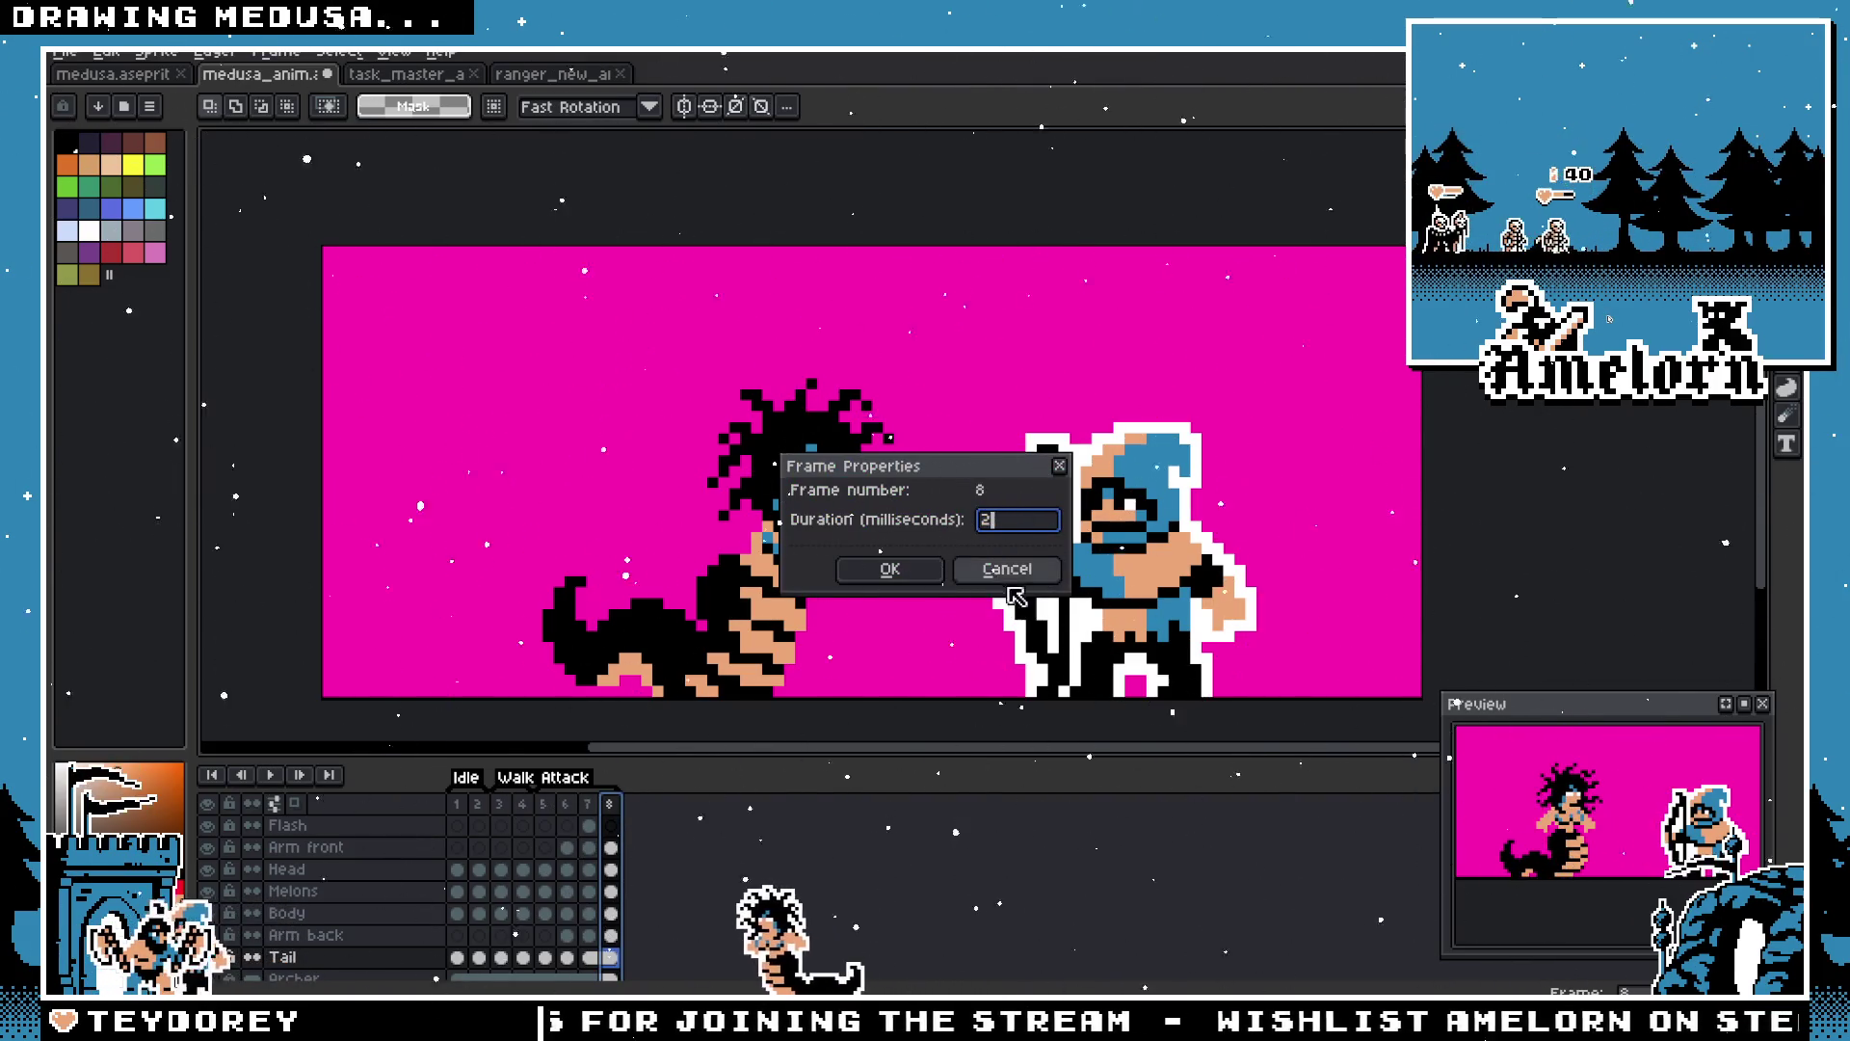
left_click(889, 568)
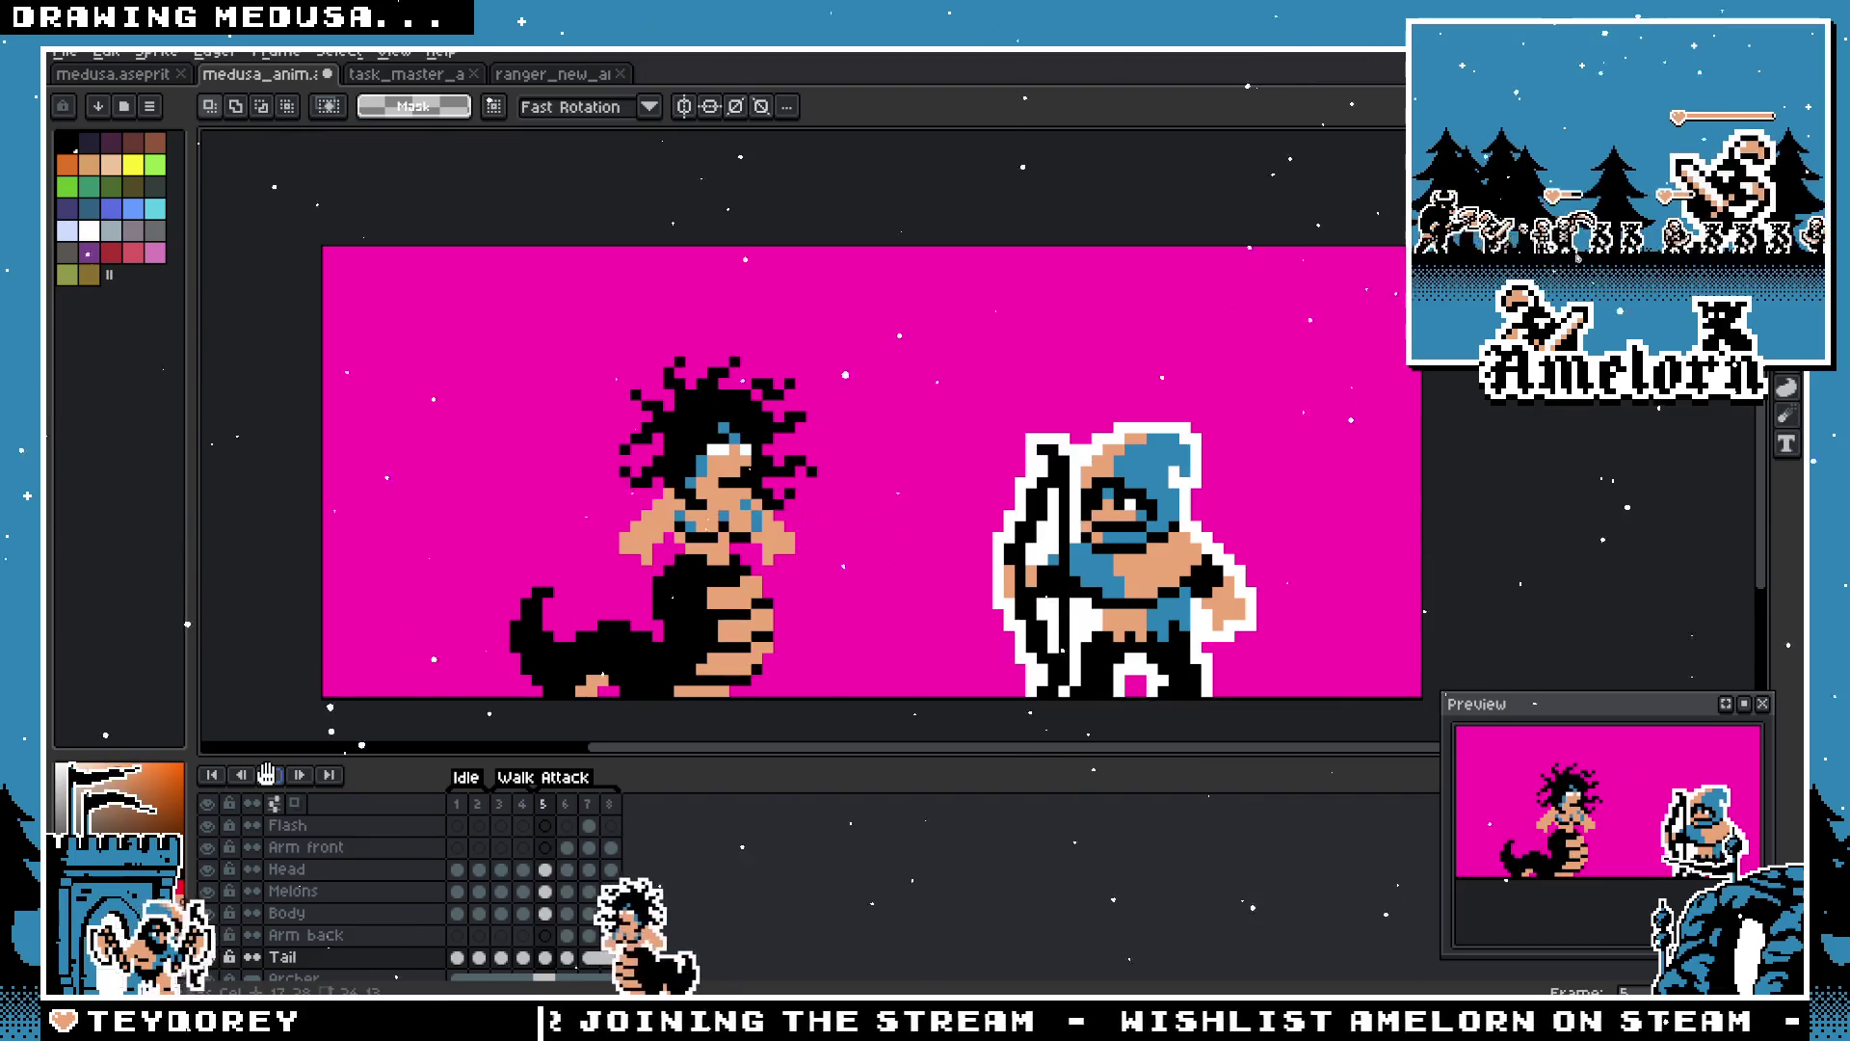
scroll(520, 639, "down", 7)
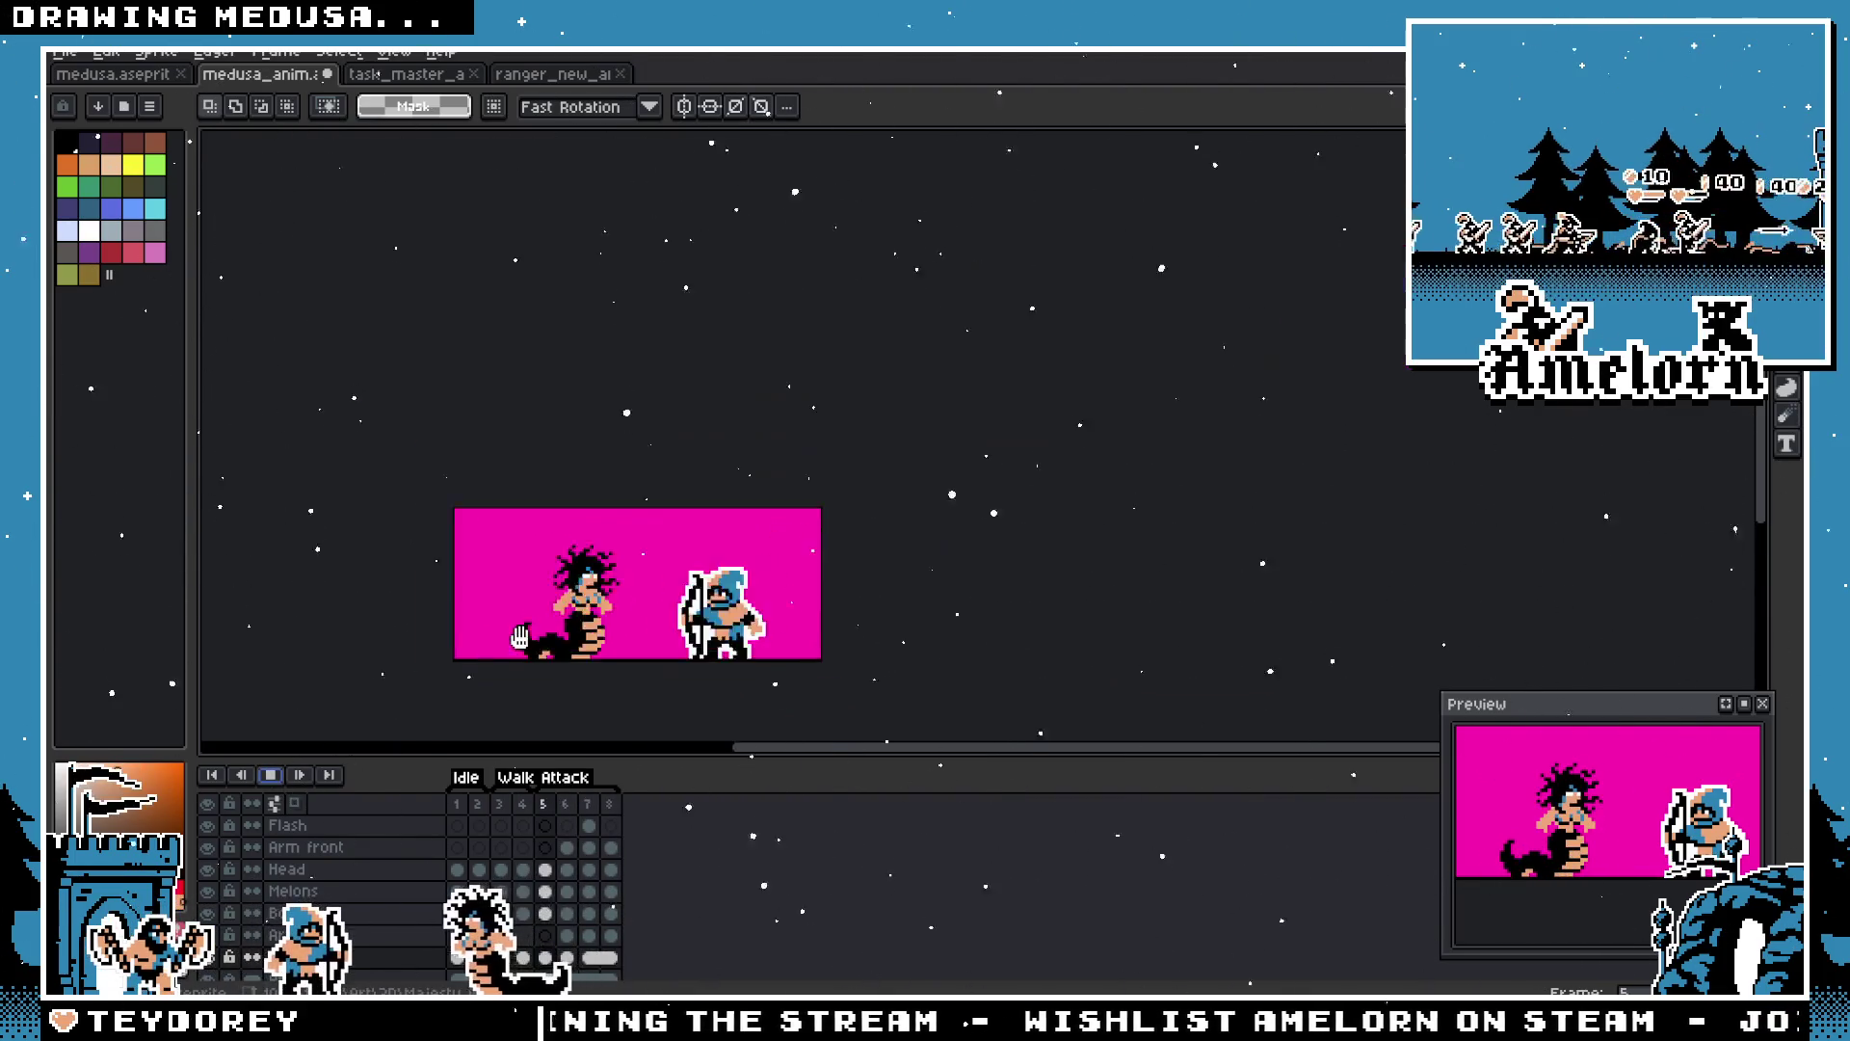
scroll(482, 655, "up", 2)
scroll(470, 660, "up", 2)
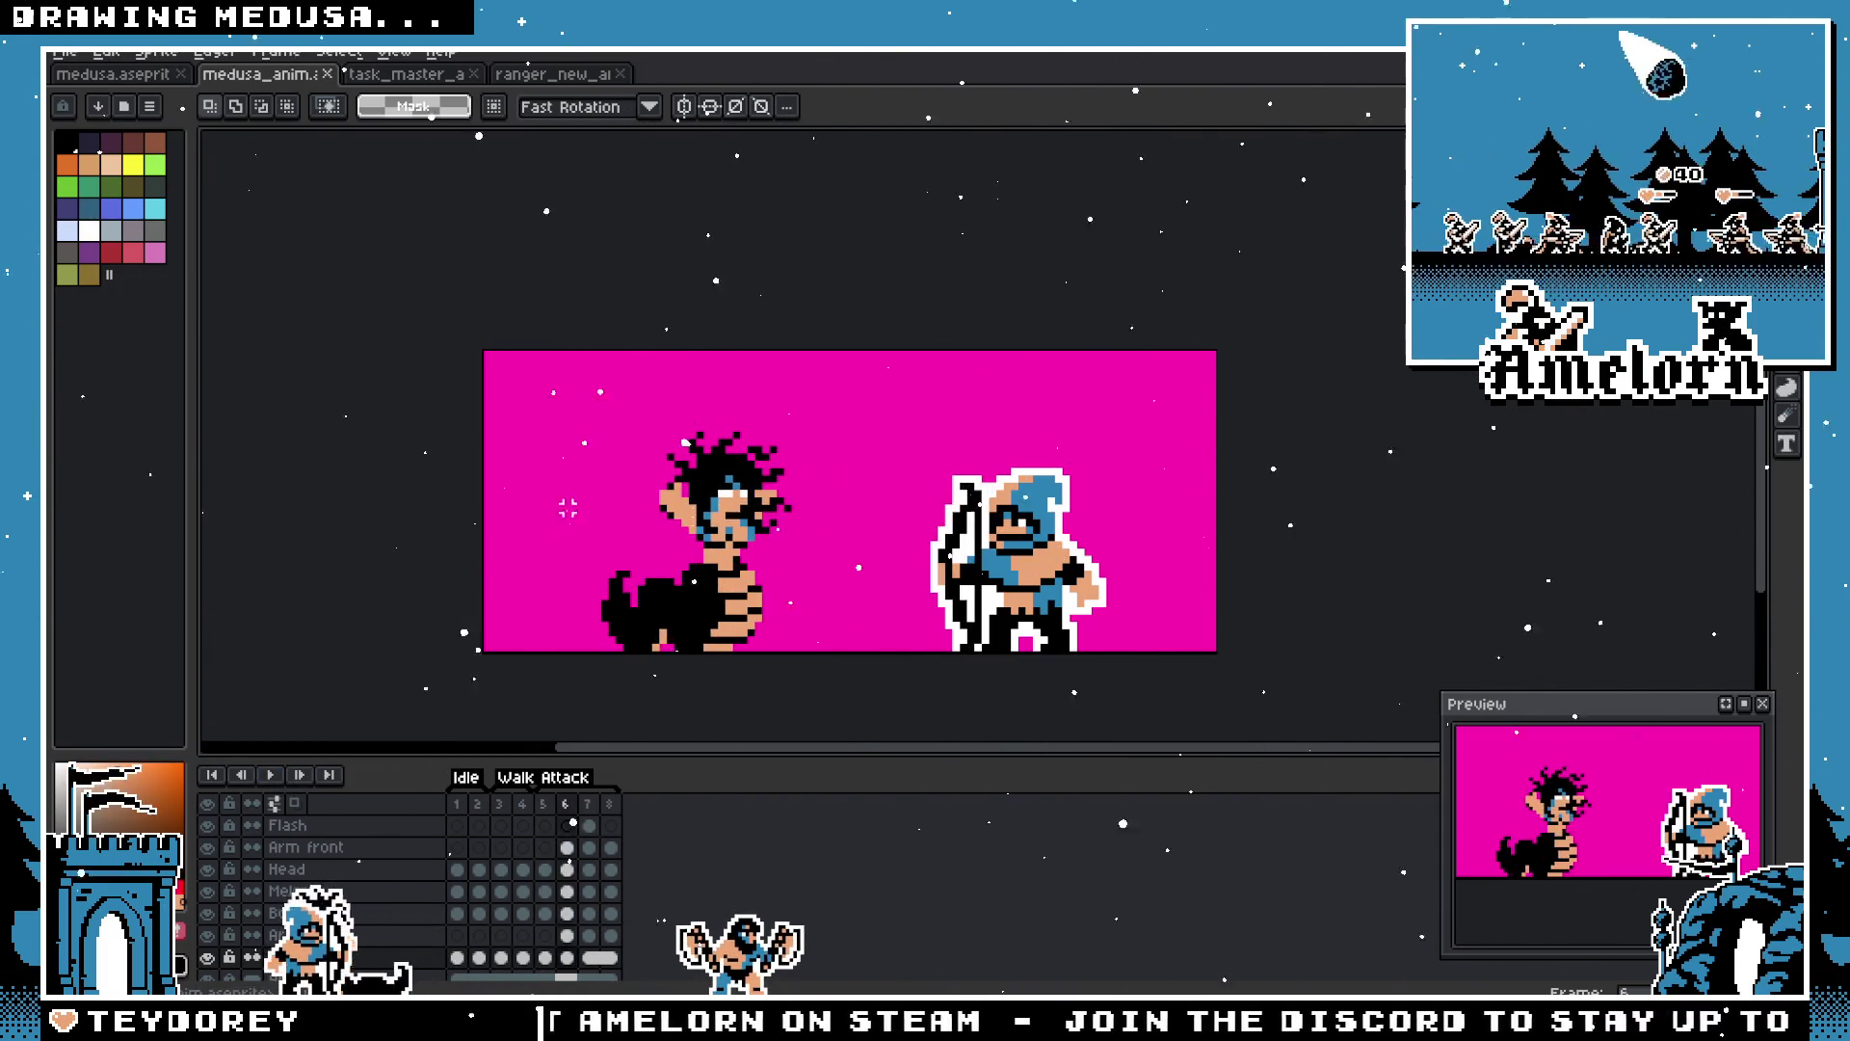
scroll(608, 542, "up", 1)
left_click(587, 803)
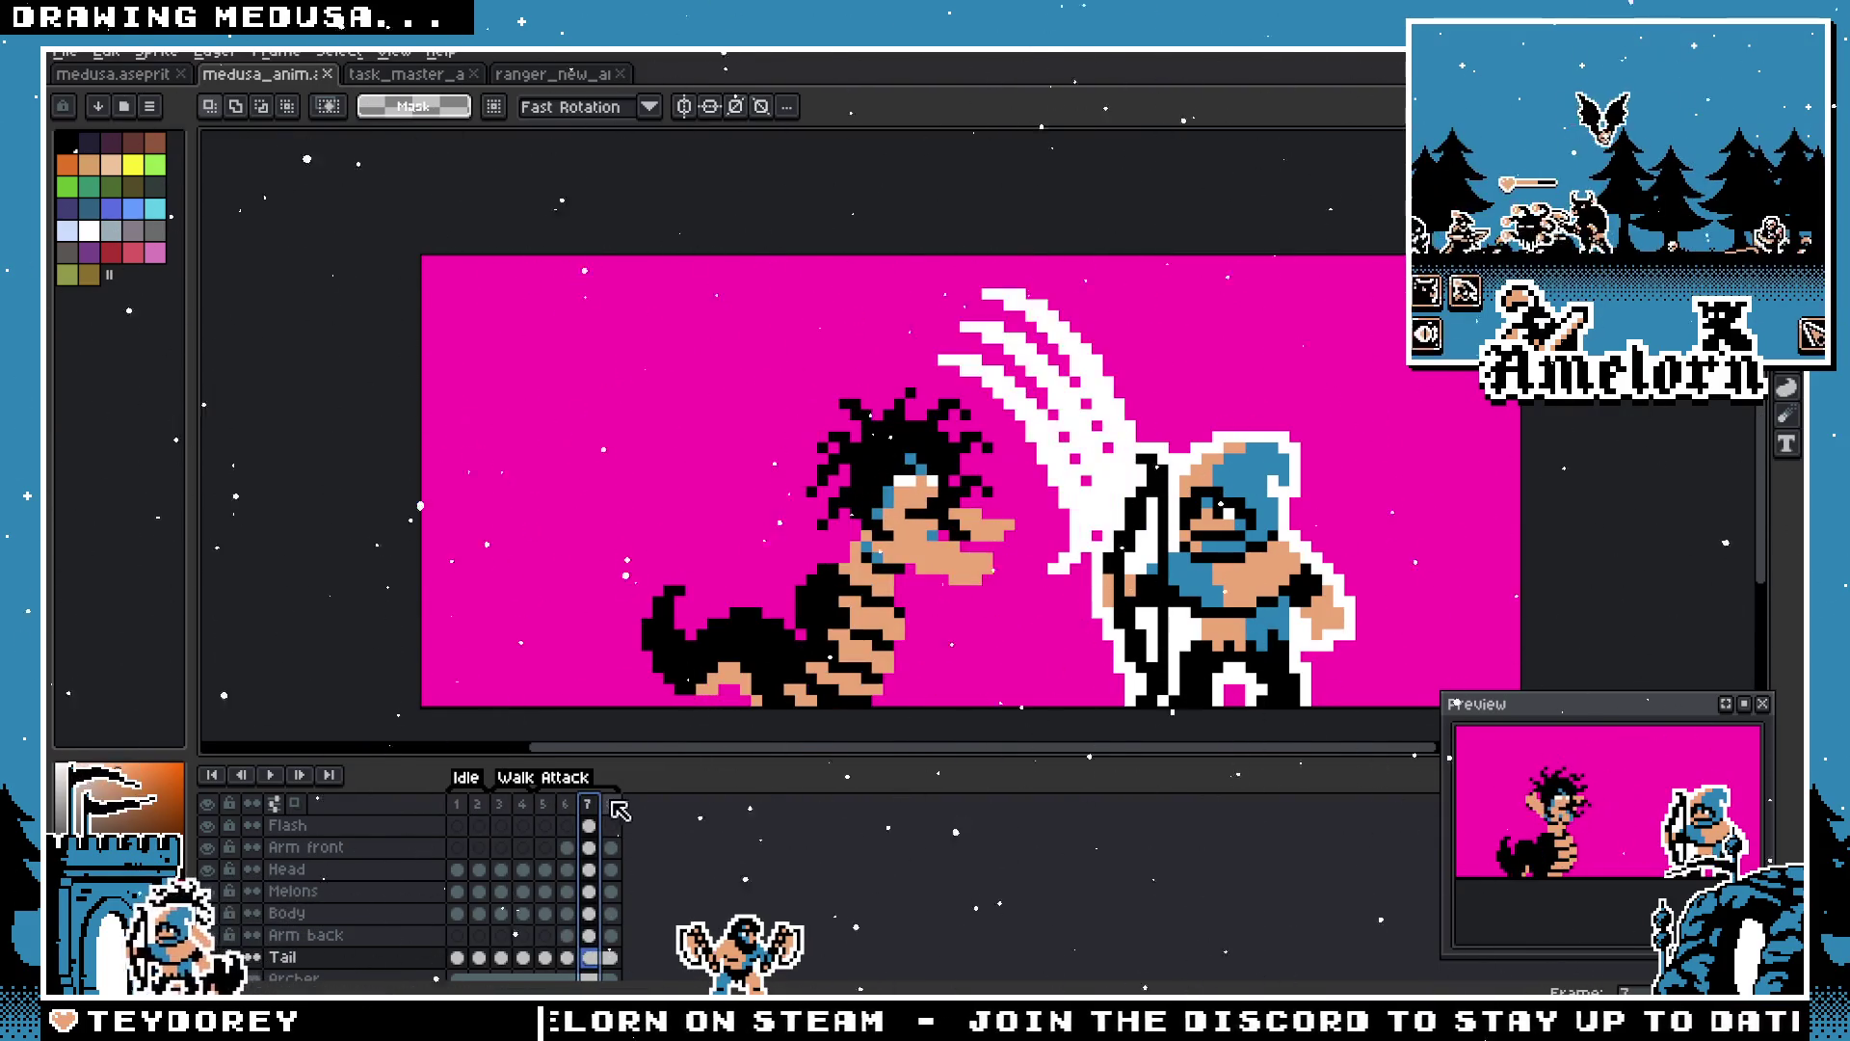
scroll(888, 629, "up", 1)
scroll(888, 628, "up", 1)
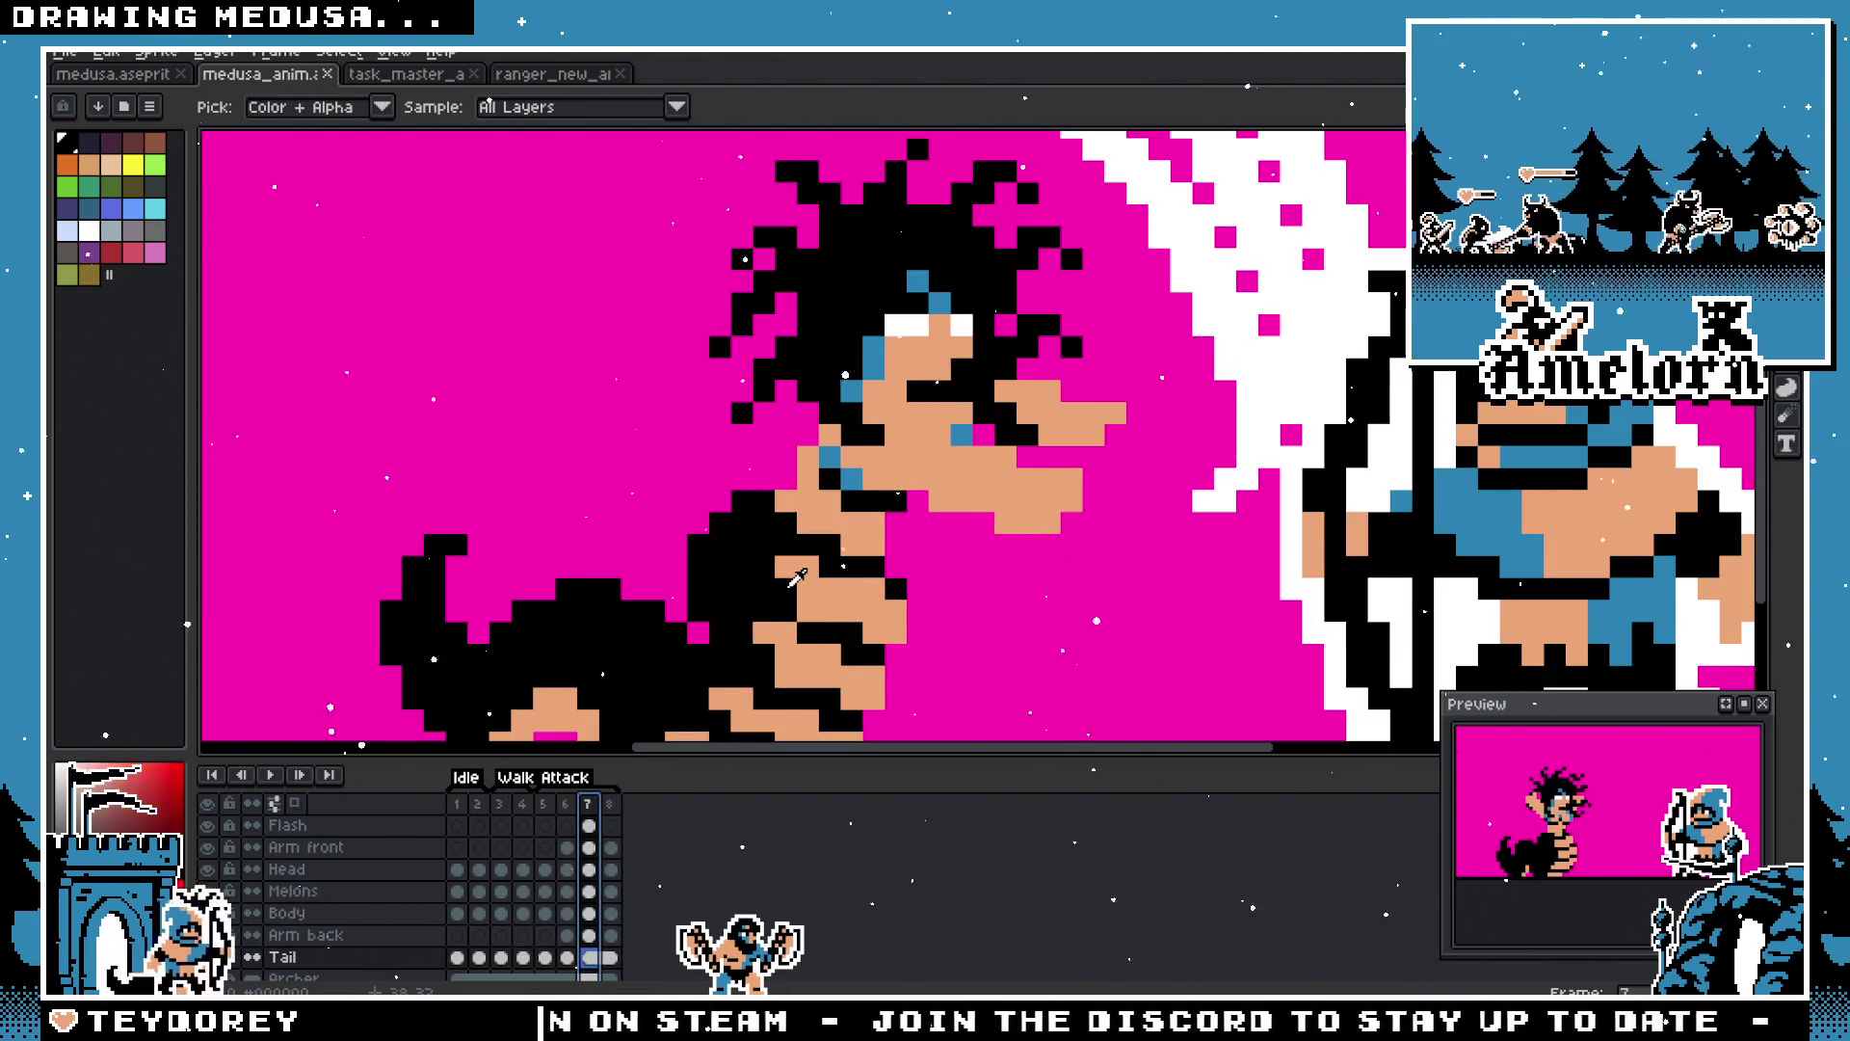
left_click_drag(639, 573, 998, 740)
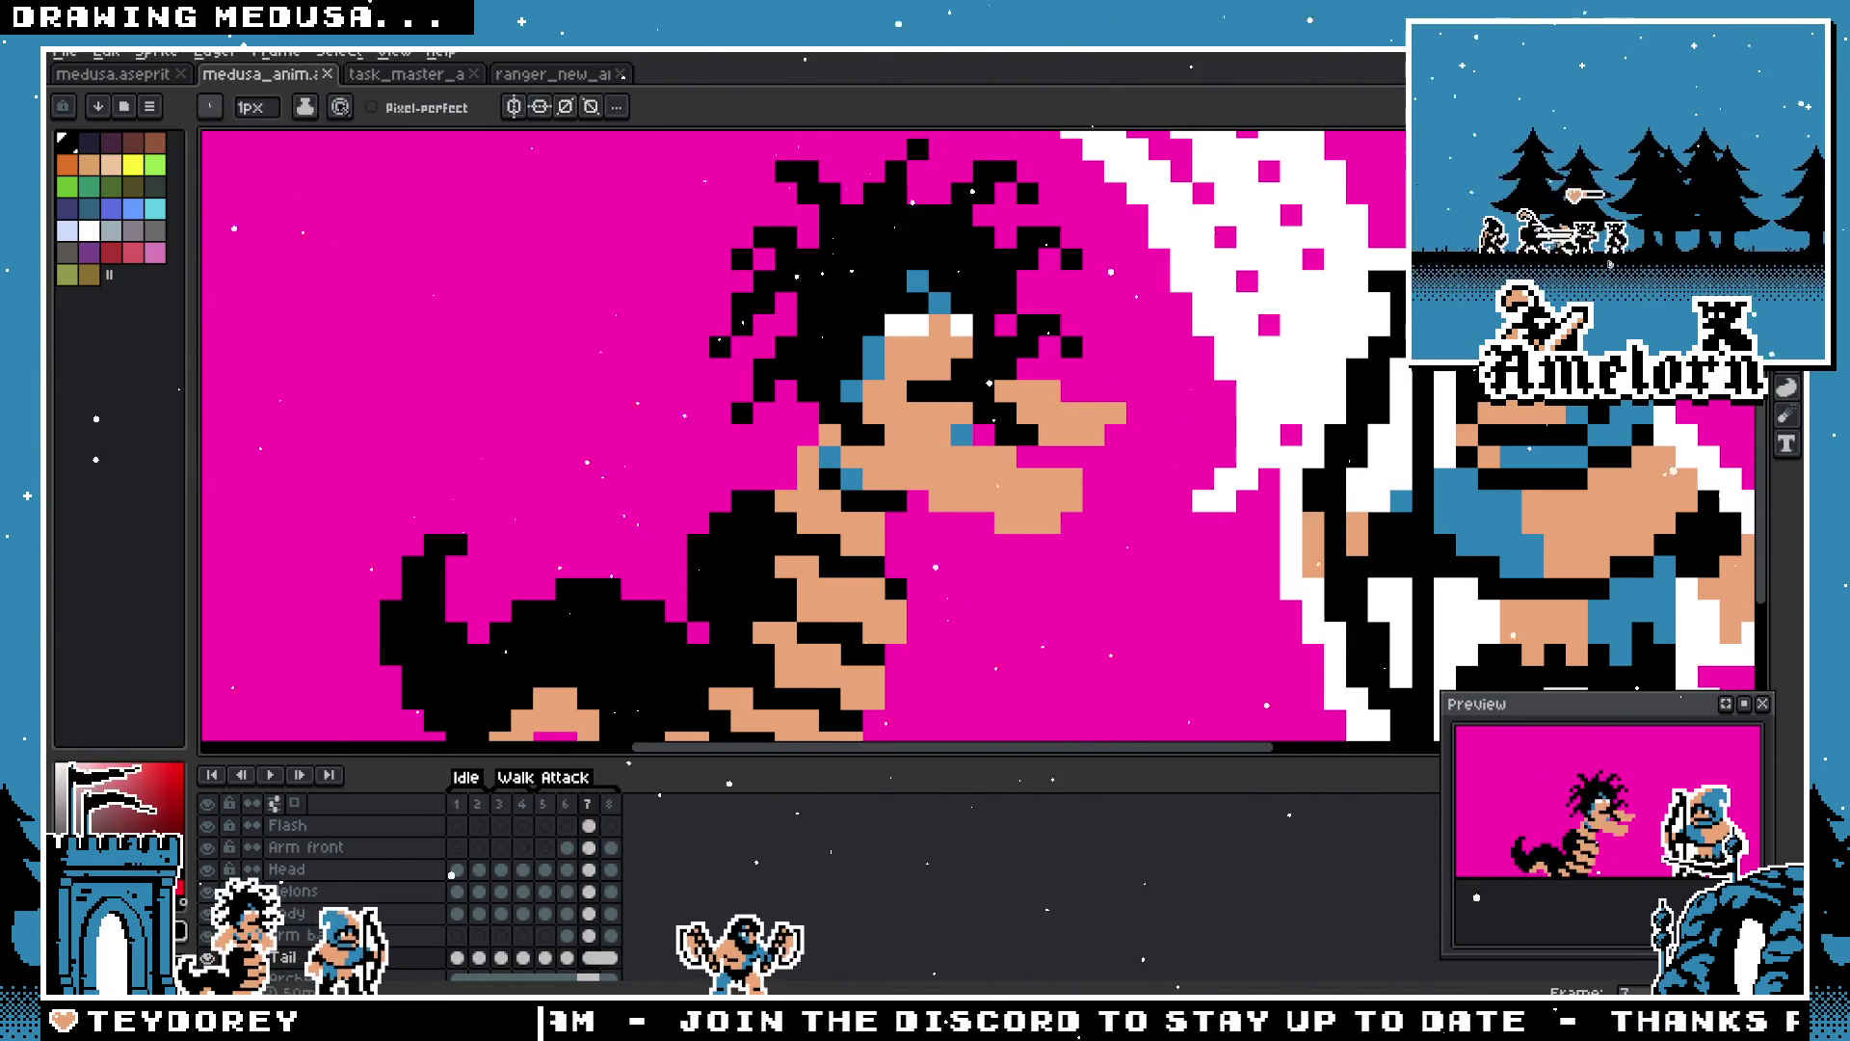
key("space")
left_click_drag(748, 618, 753, 522)
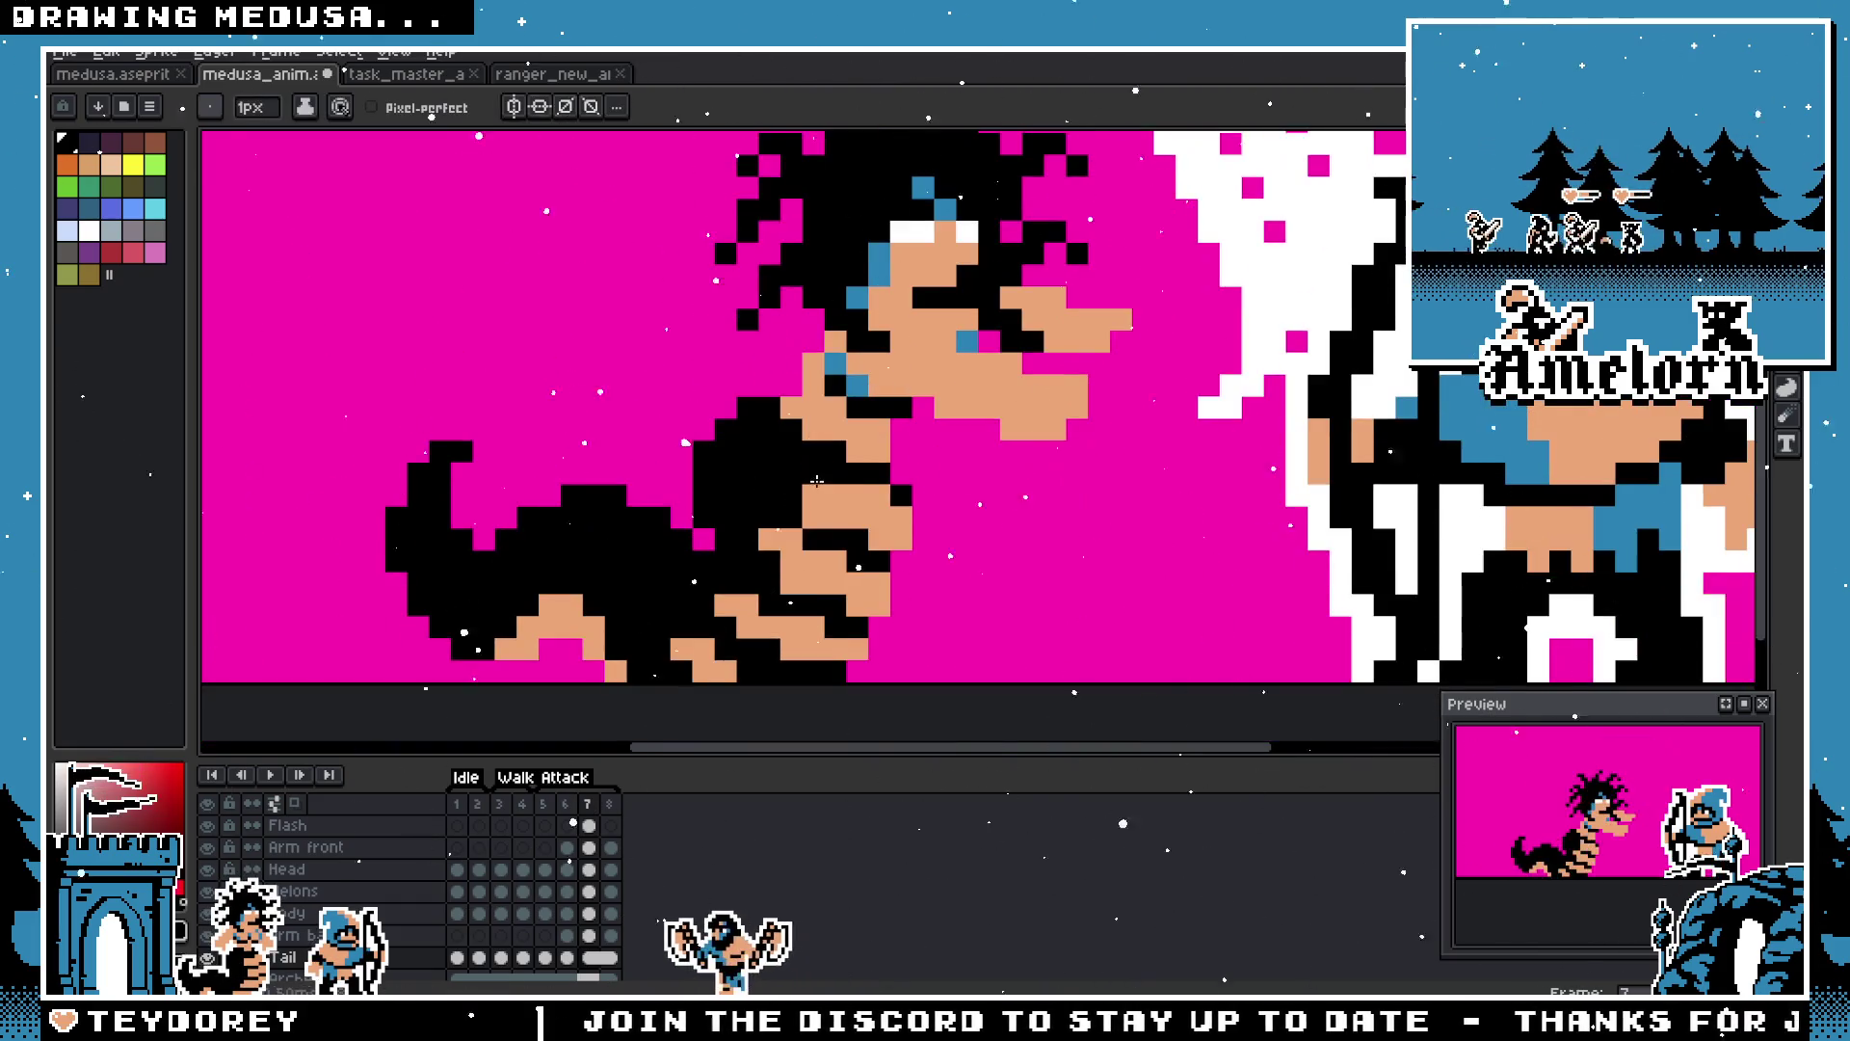
scroll(783, 535, "down", 2)
scroll(694, 543, "up", 3)
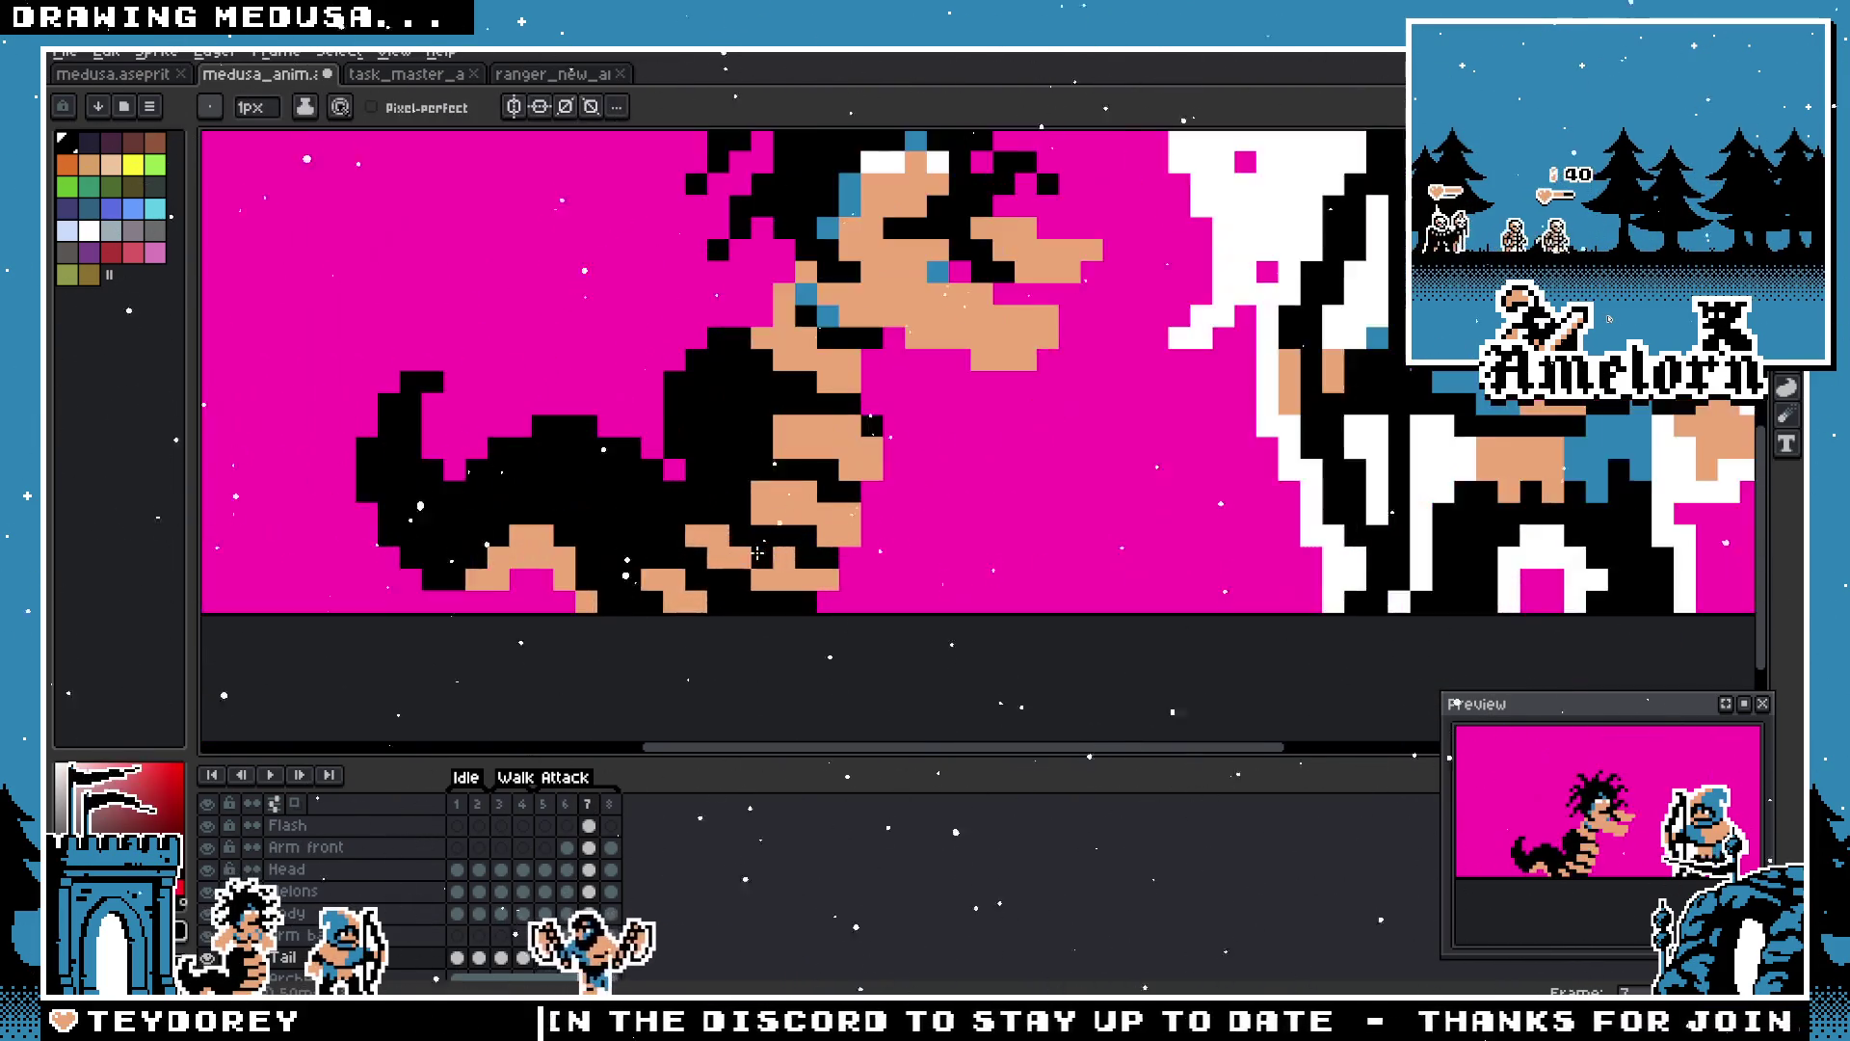
scroll(656, 567, "down", 1)
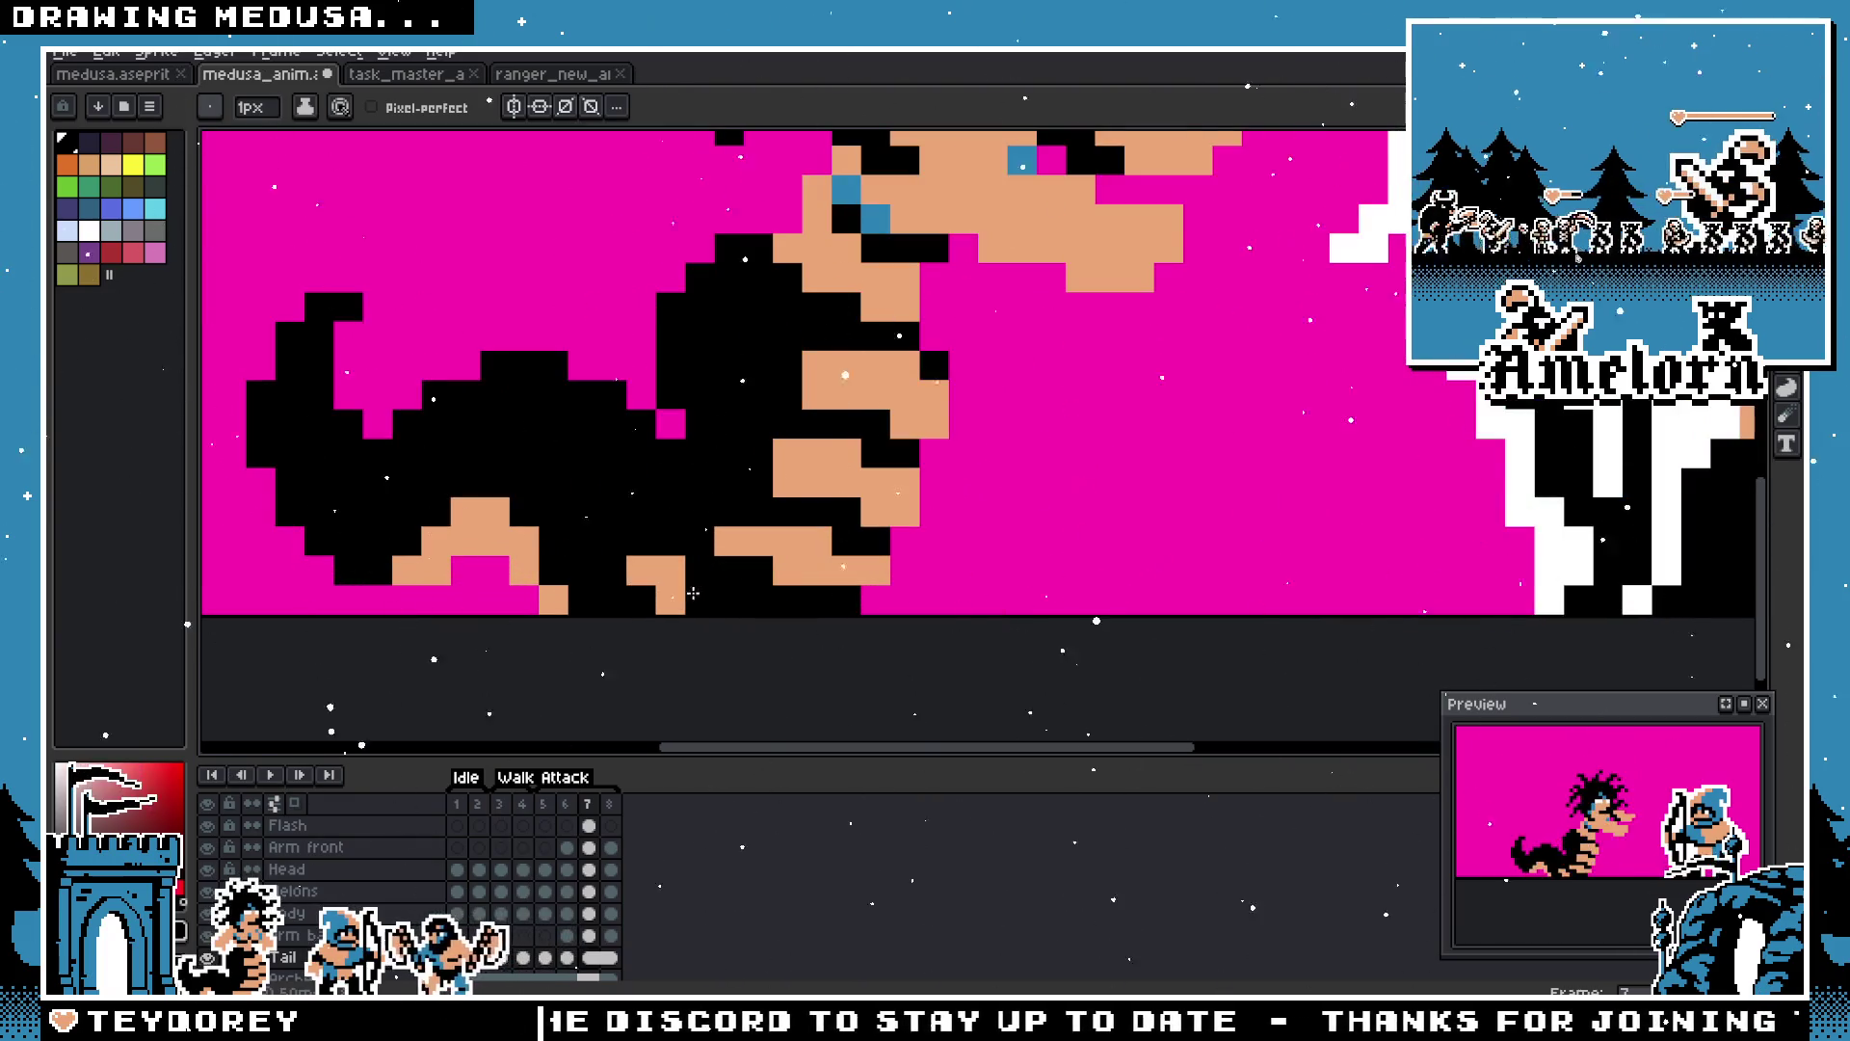
scroll(674, 592, "down", 4)
scroll(610, 589, "up", 4)
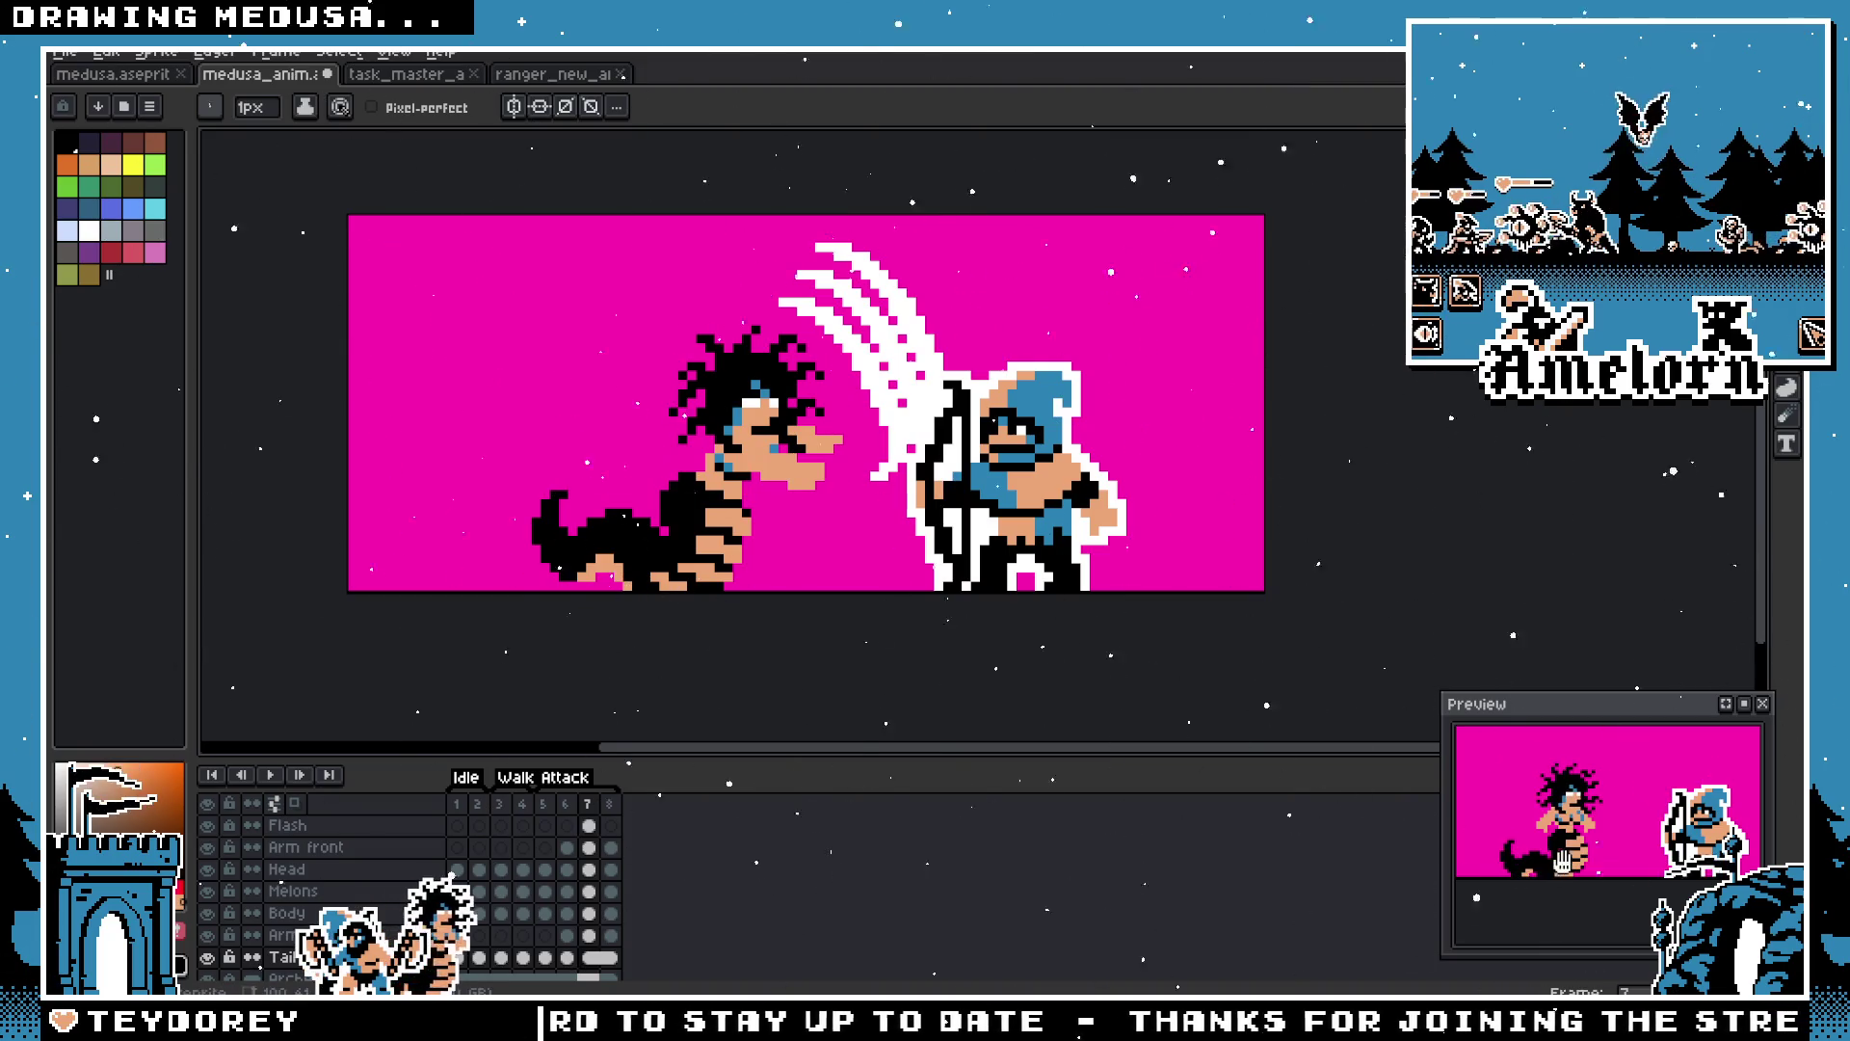
scroll(525, 644, "up", 3)
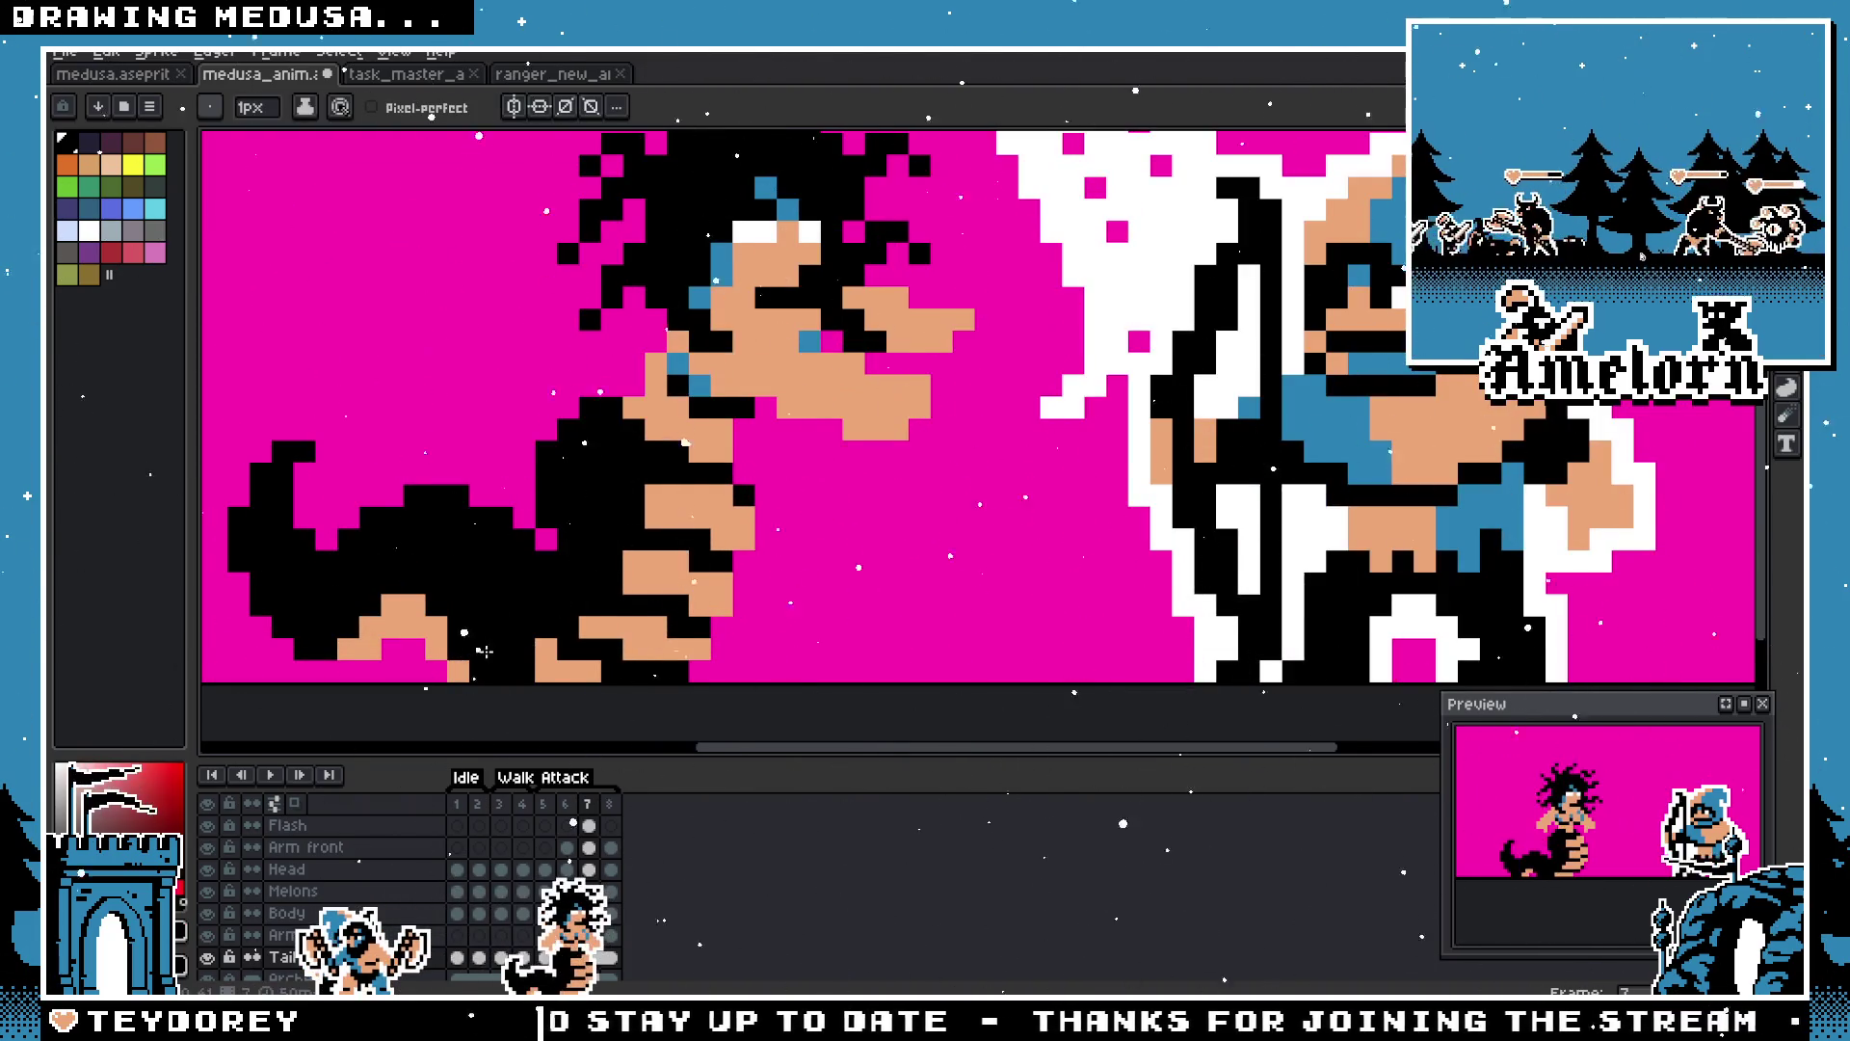
scroll(486, 651, "down", 1)
scroll(529, 607, "up", 3)
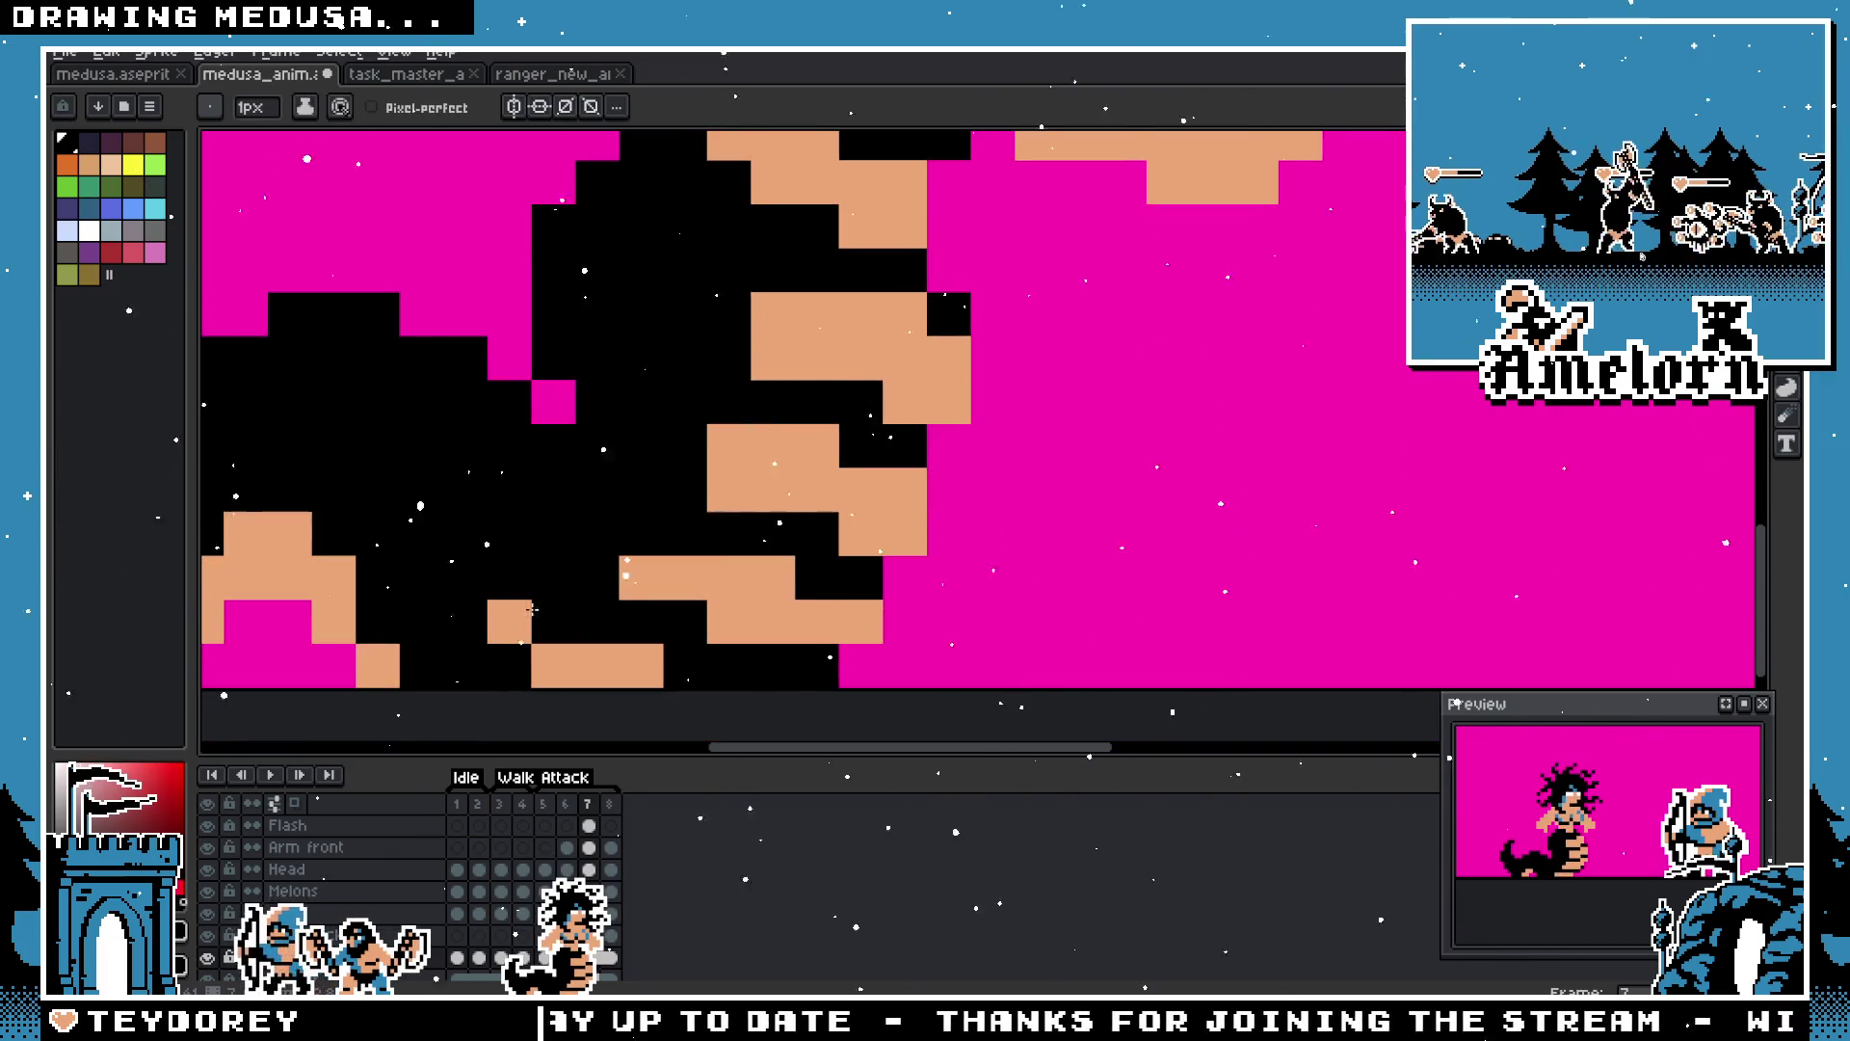
scroll(529, 607, "down", 4)
scroll(563, 648, "up", 2)
key("v")
key("b")
scroll(563, 646, "down", 1)
scroll(567, 617, "up", 1)
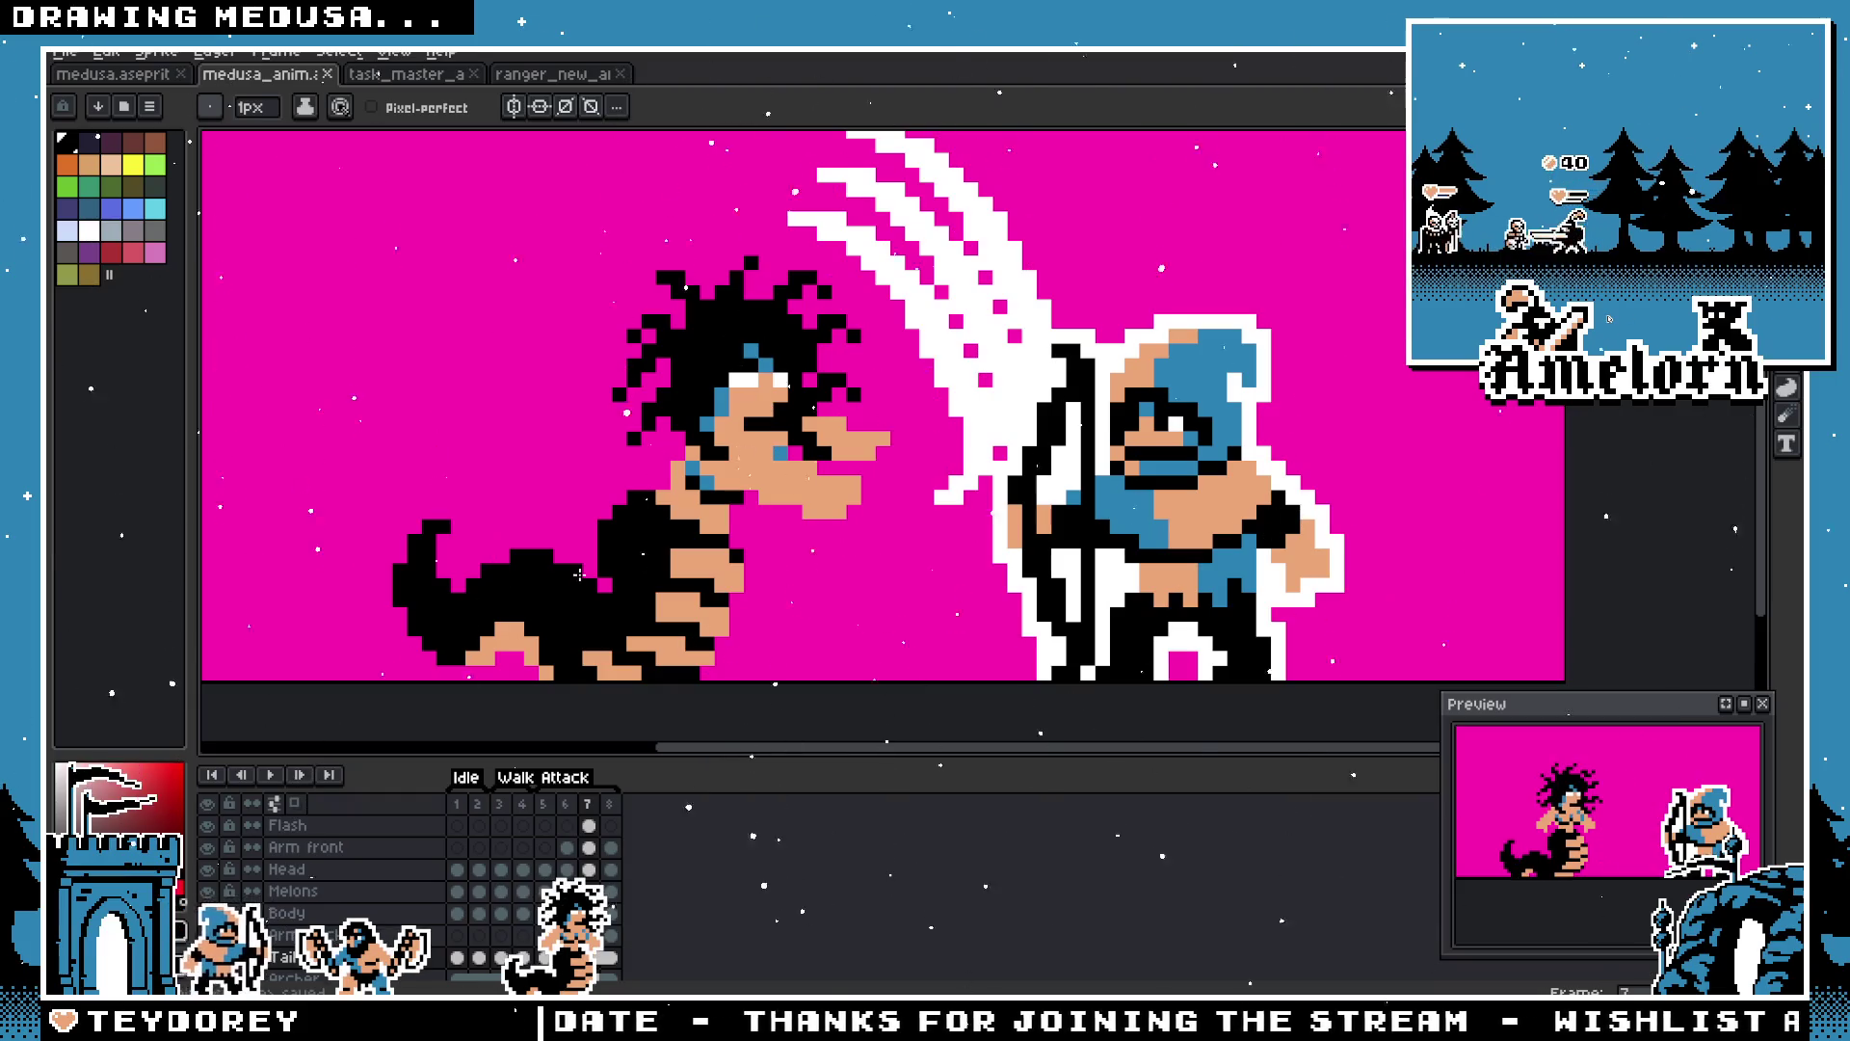
scroll(574, 567, "down", 2)
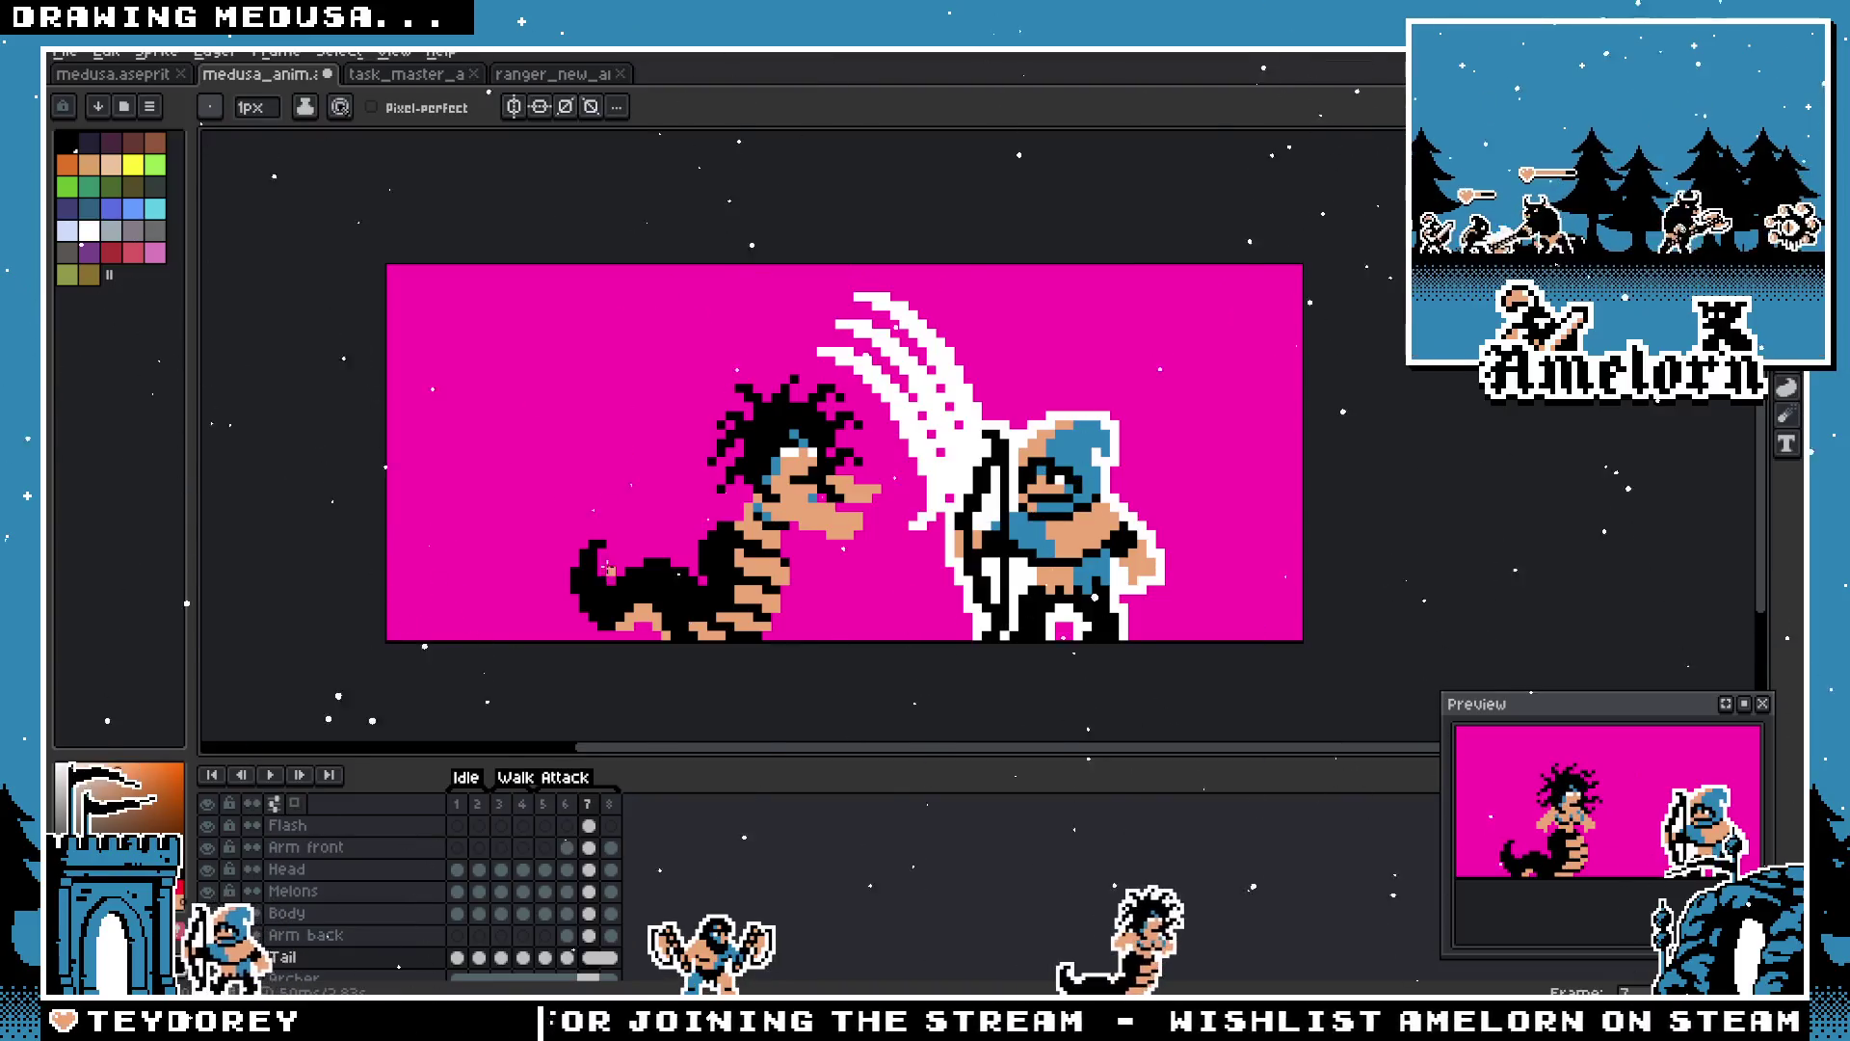
scroll(935, 550, "up", 4)
scroll(935, 550, "down", 5)
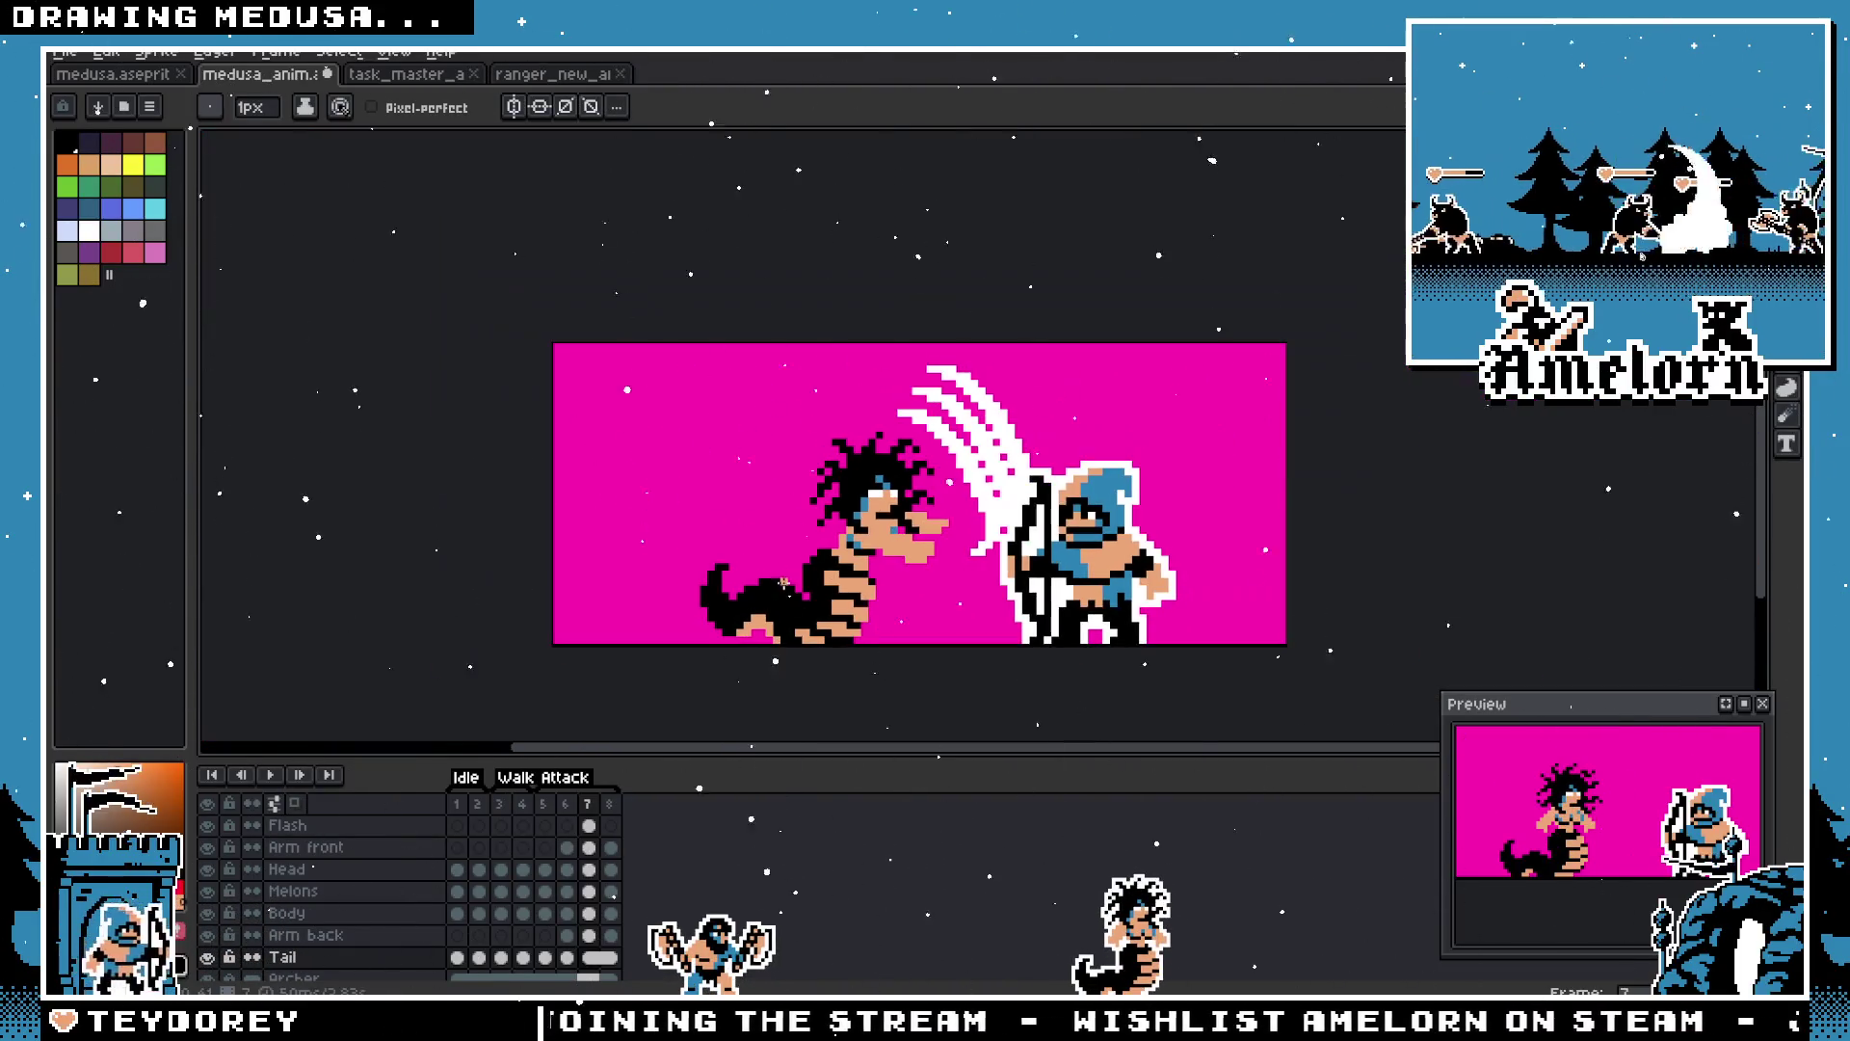
key("v")
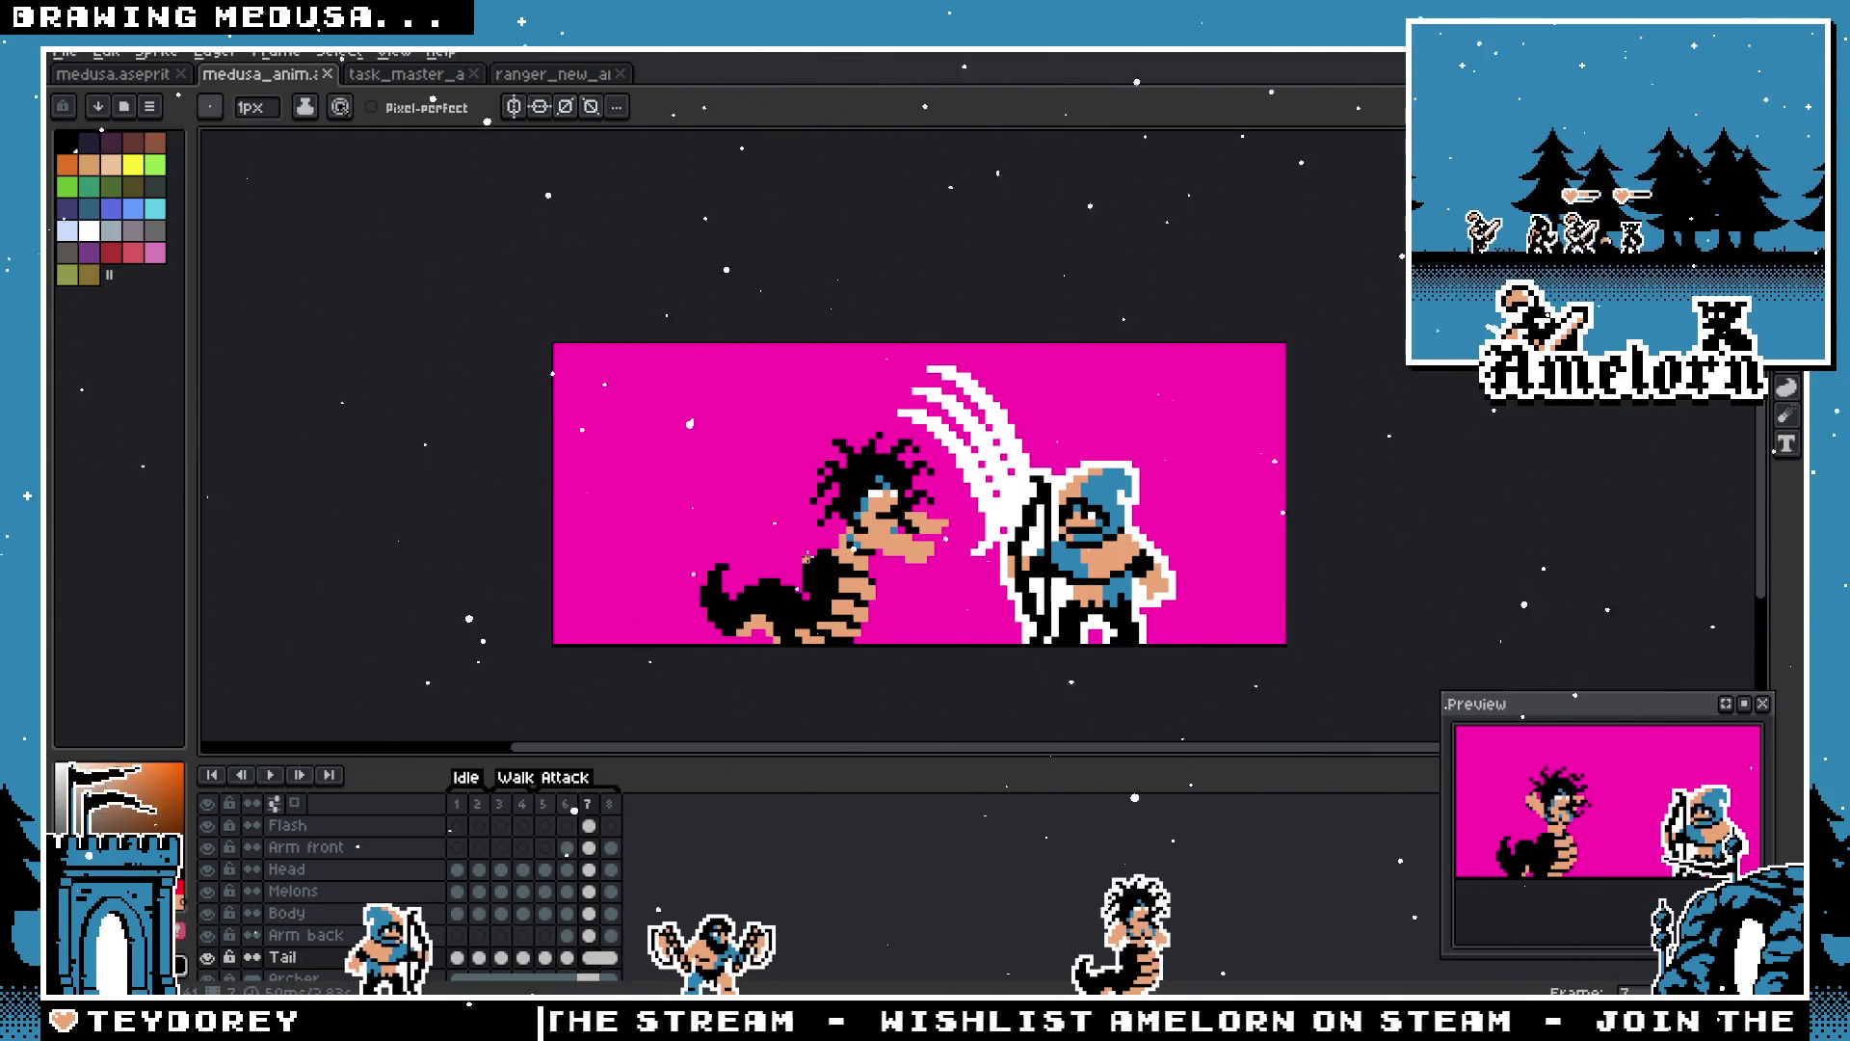
Step: Pick black and paint over the stray peach pixels on Medusa's tail
scroll(836, 556, "up", 5)
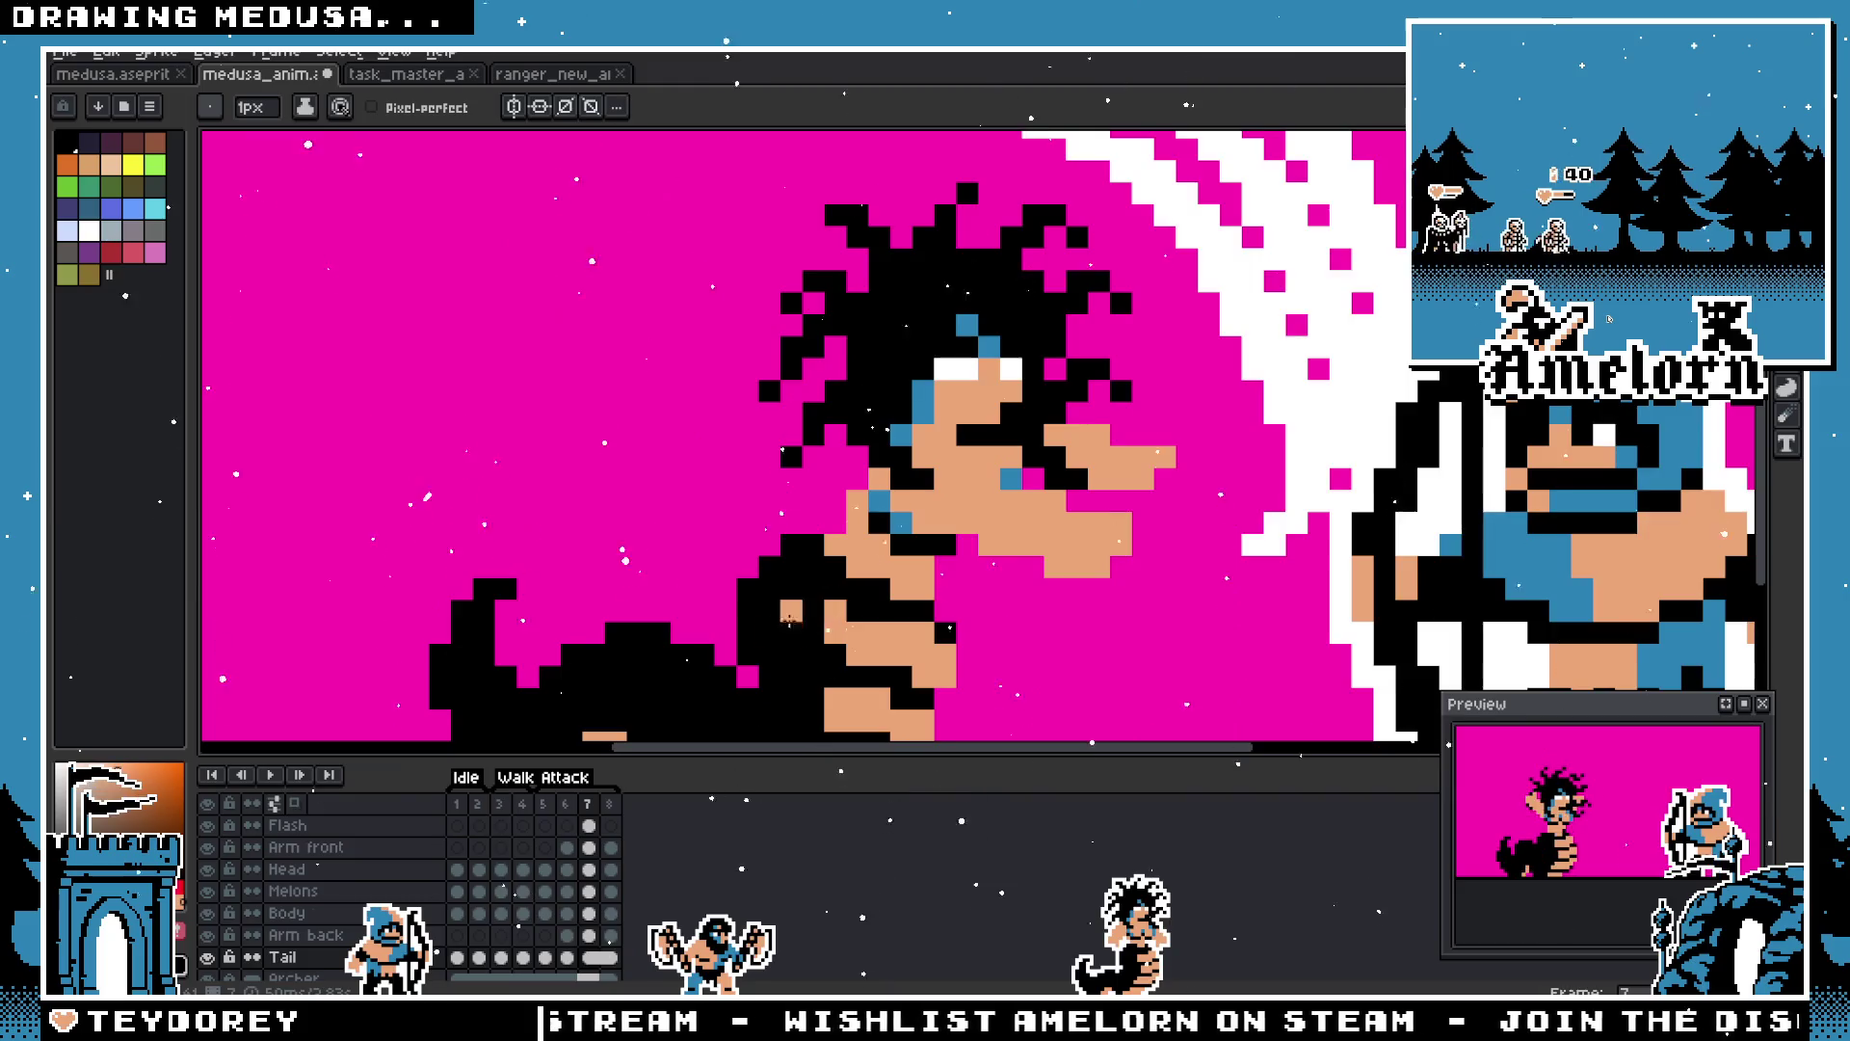
scroll(771, 631, "down", 5)
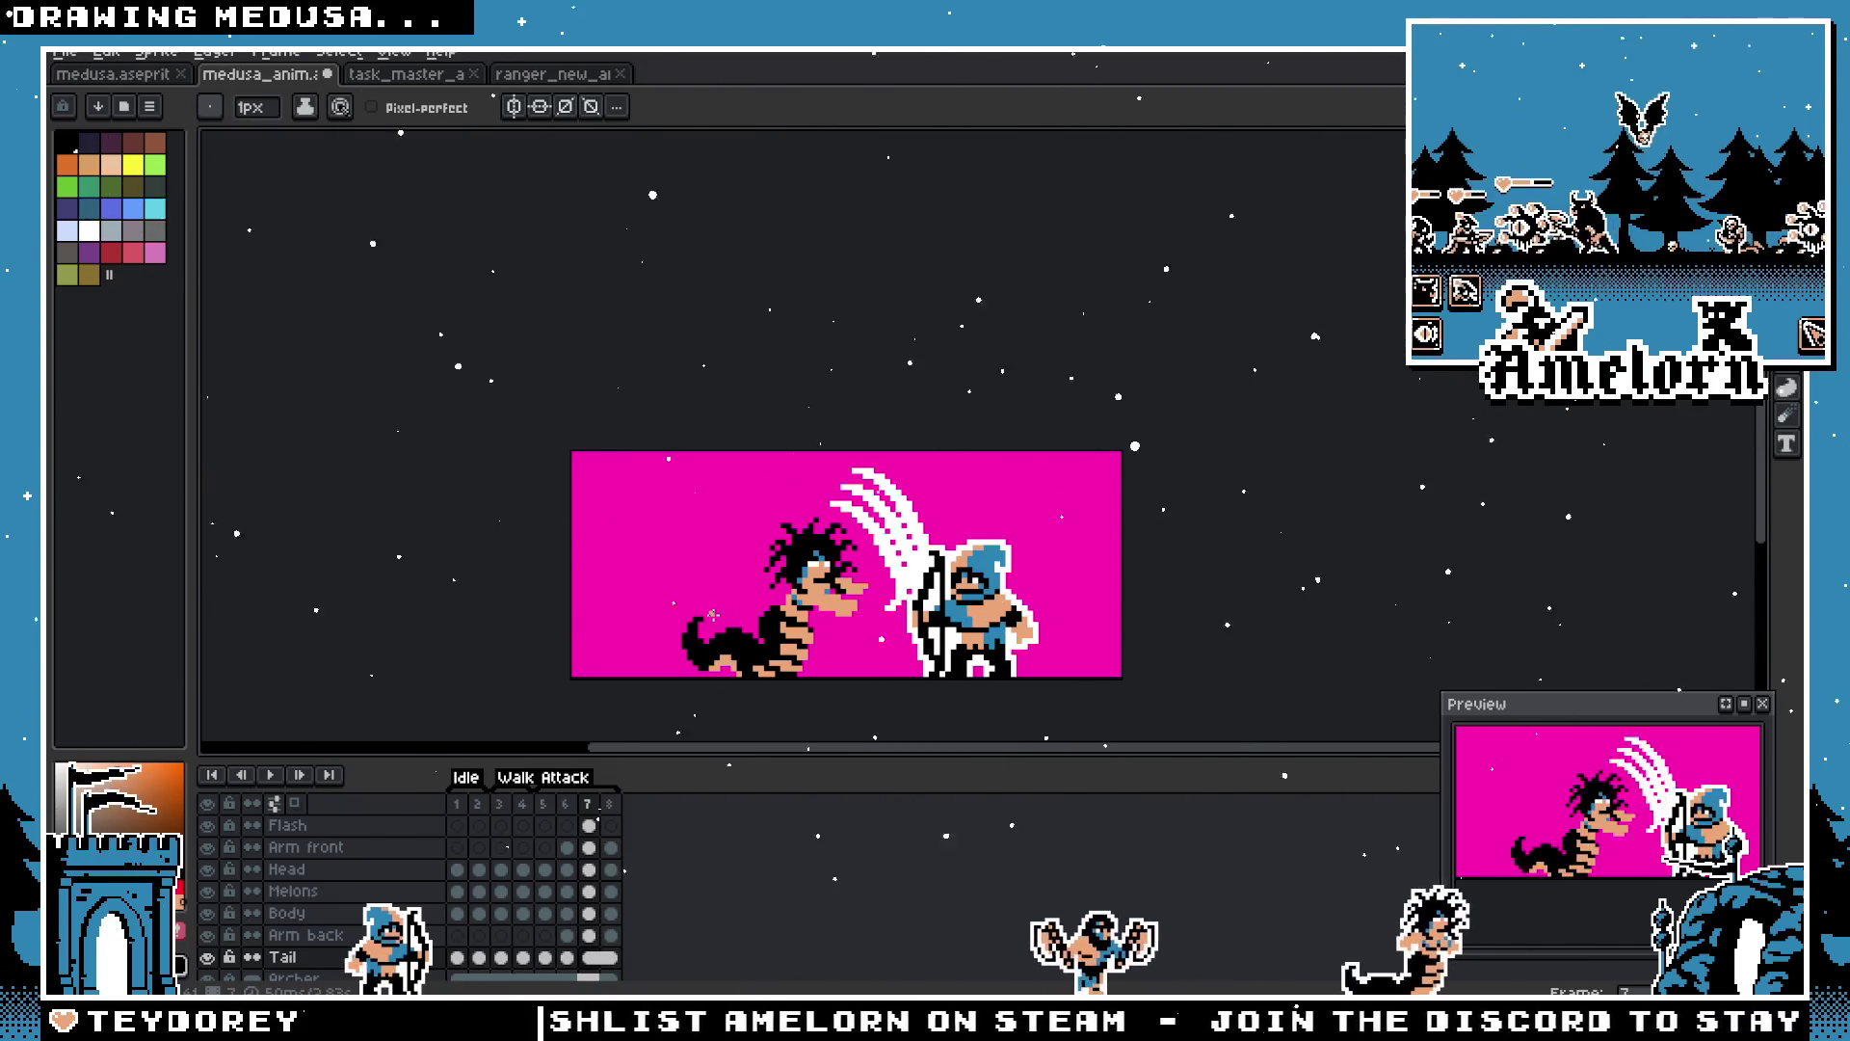
scroll(713, 615, "up", 3)
scroll(761, 622, "down", 3)
scroll(738, 627, "up", 1)
scroll(737, 627, "up", 2)
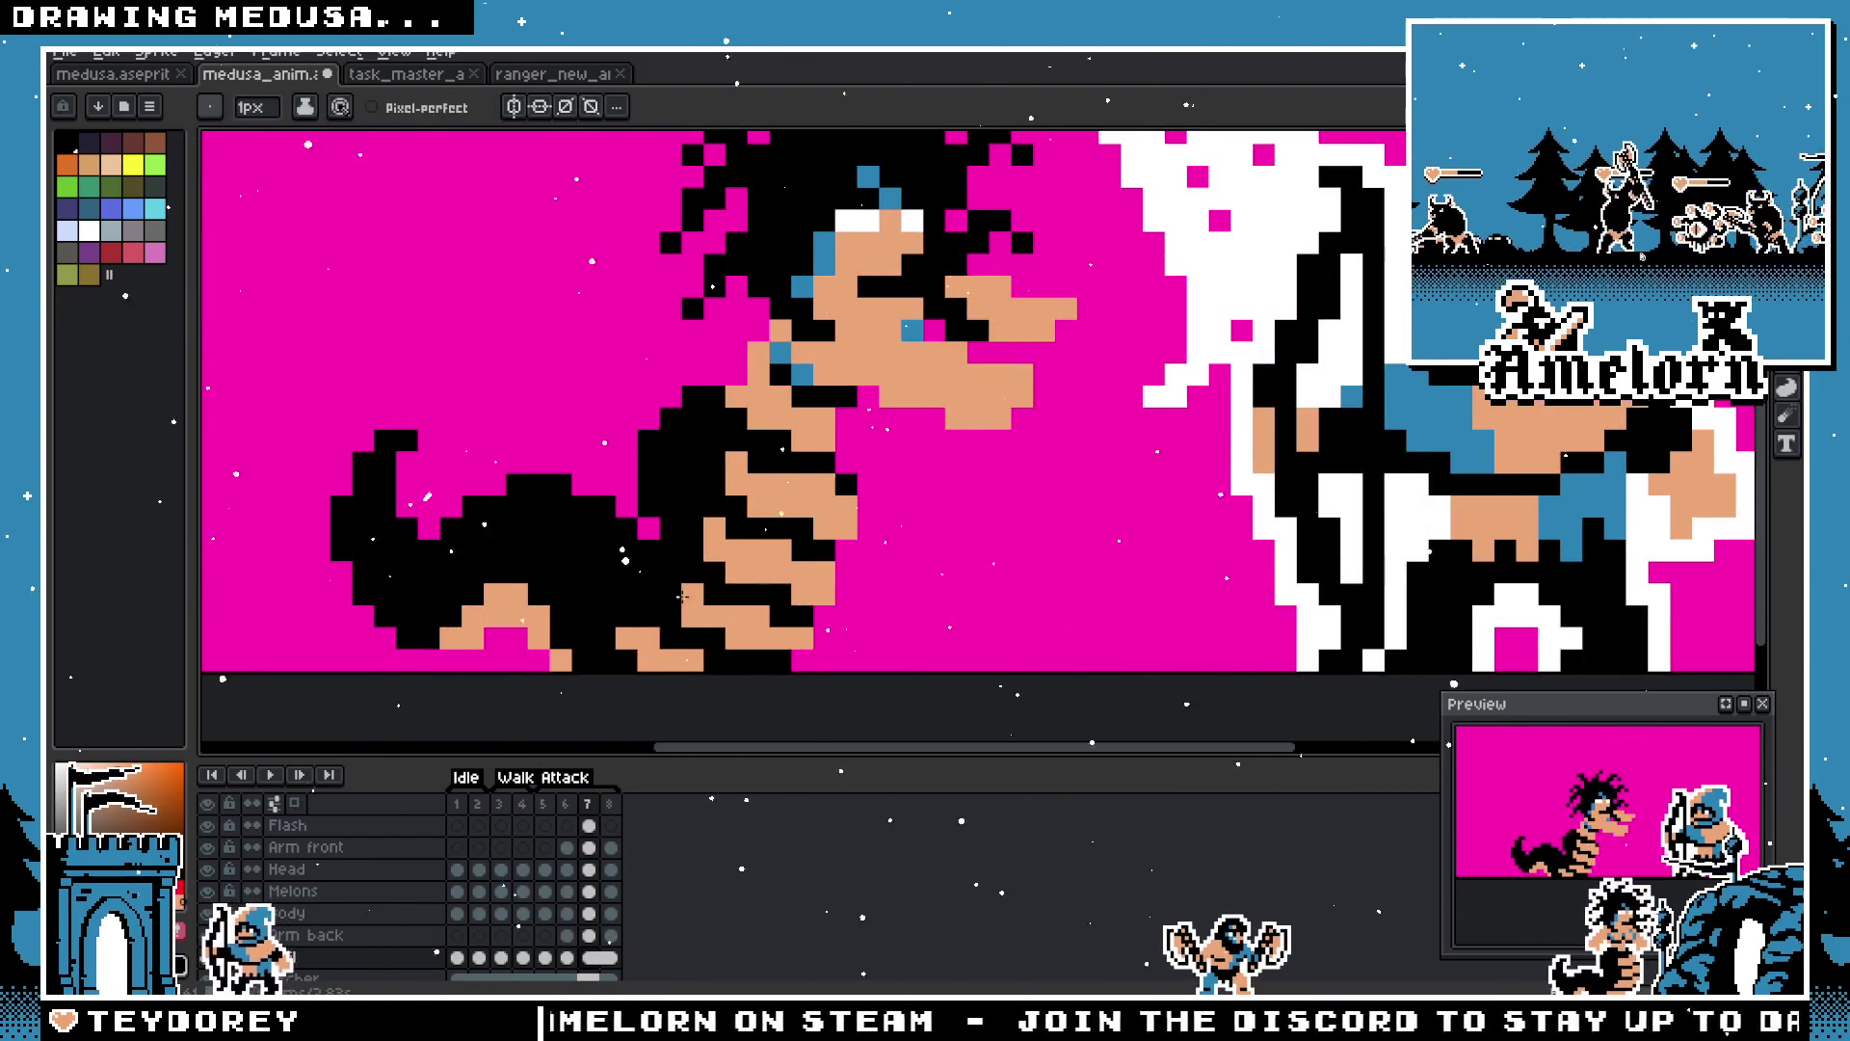
scroll(616, 595, "down", 3)
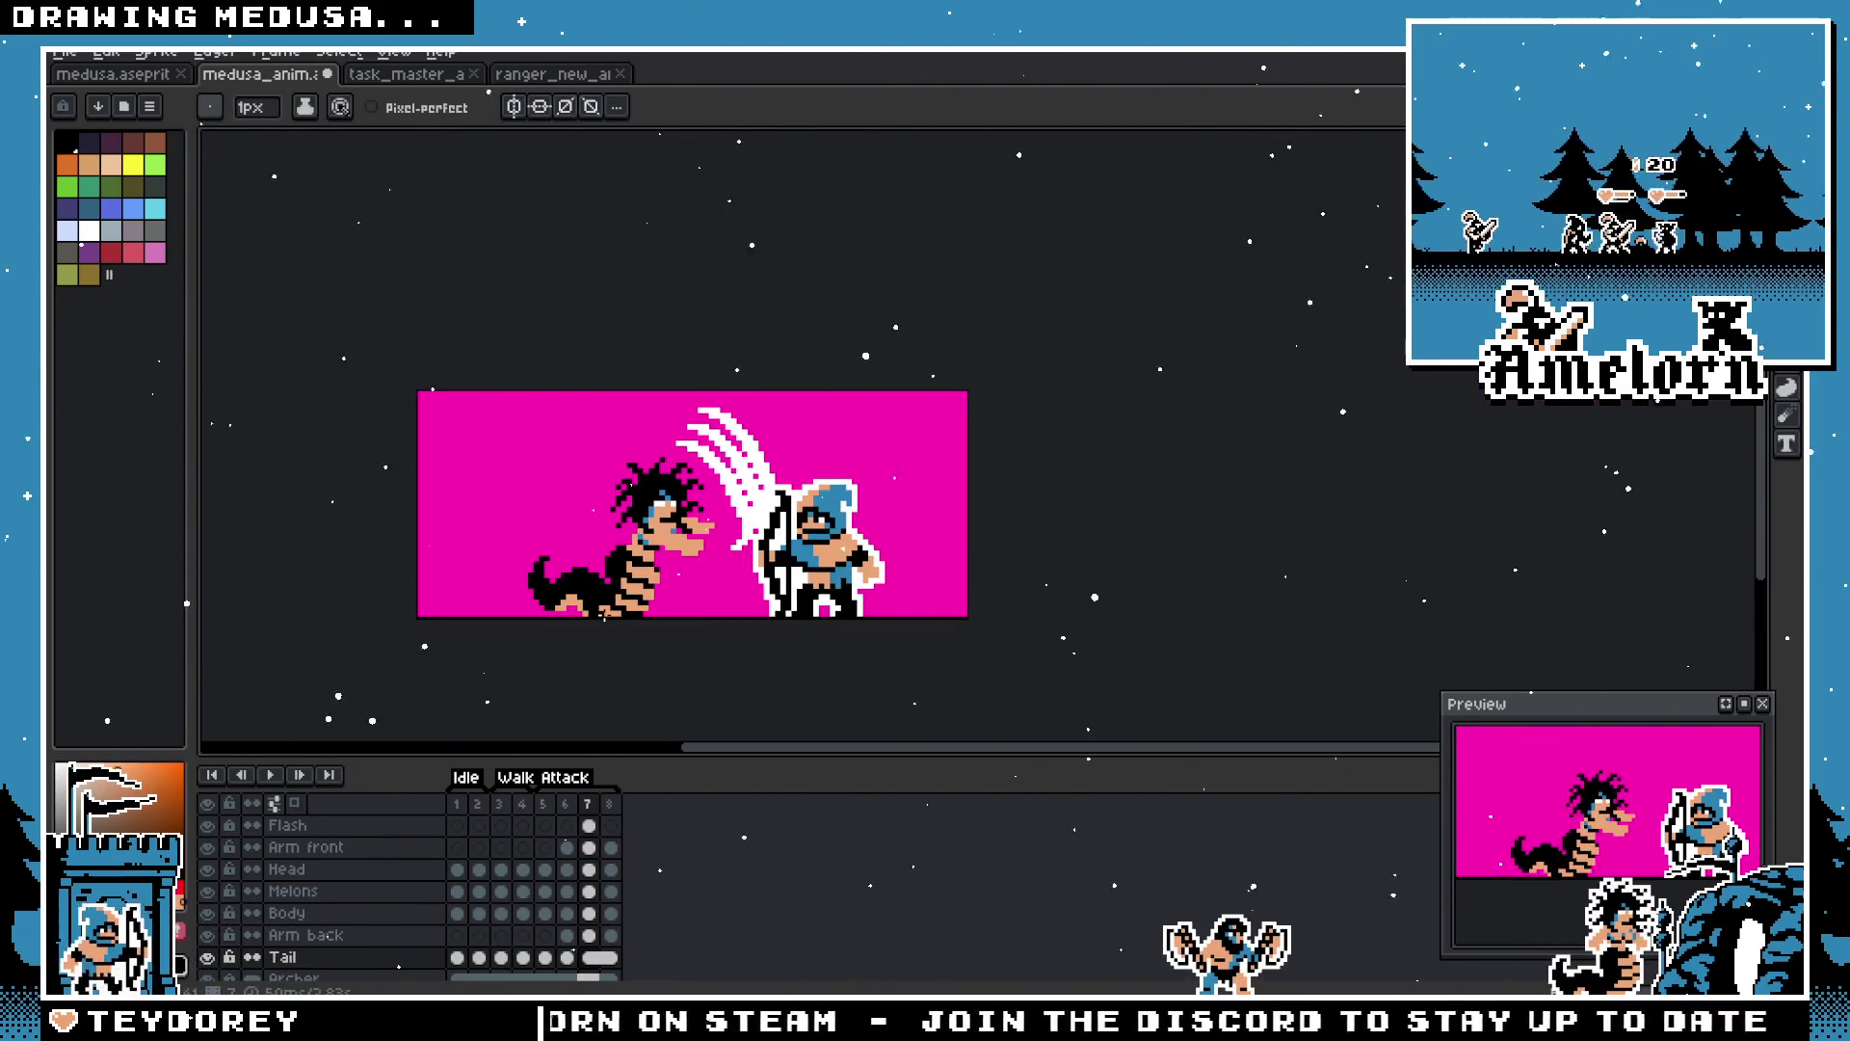
scroll(658, 615, "up", 4)
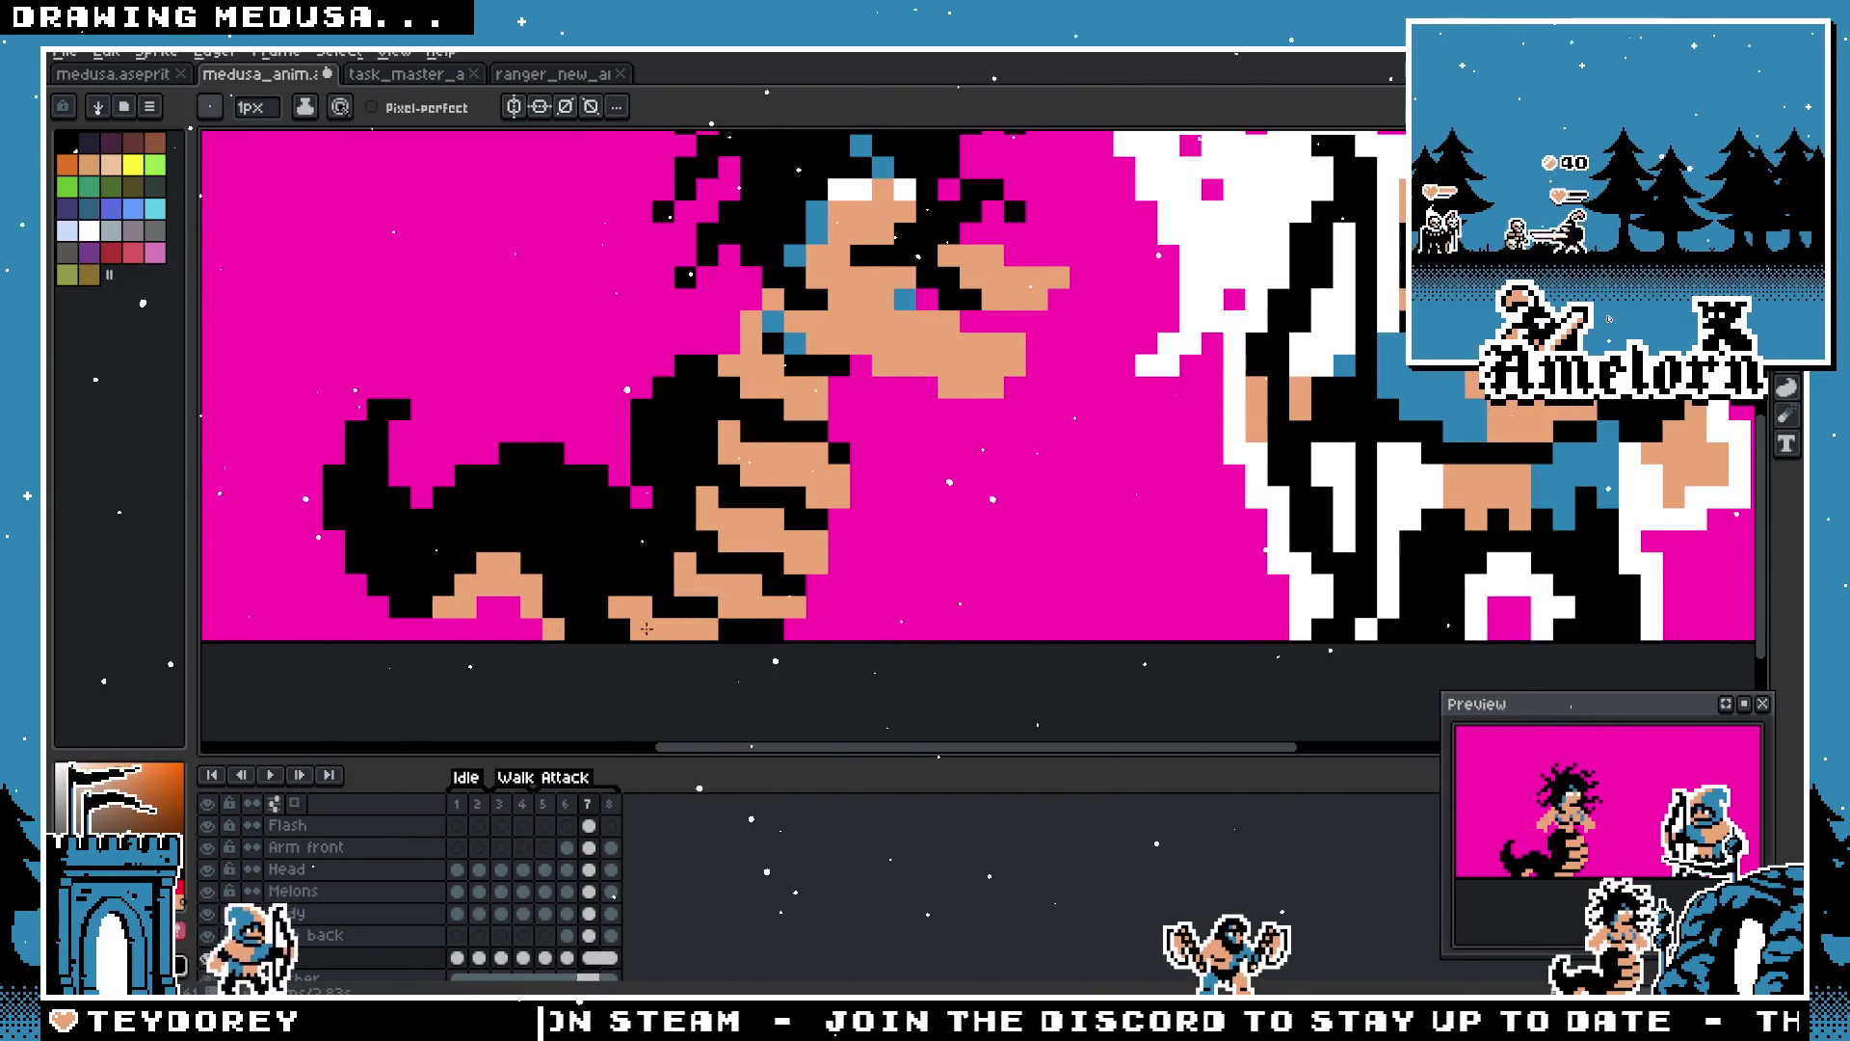
scroll(658, 617, "down", 3)
scroll(594, 627, "up", 4)
left_click(610, 597, "alt")
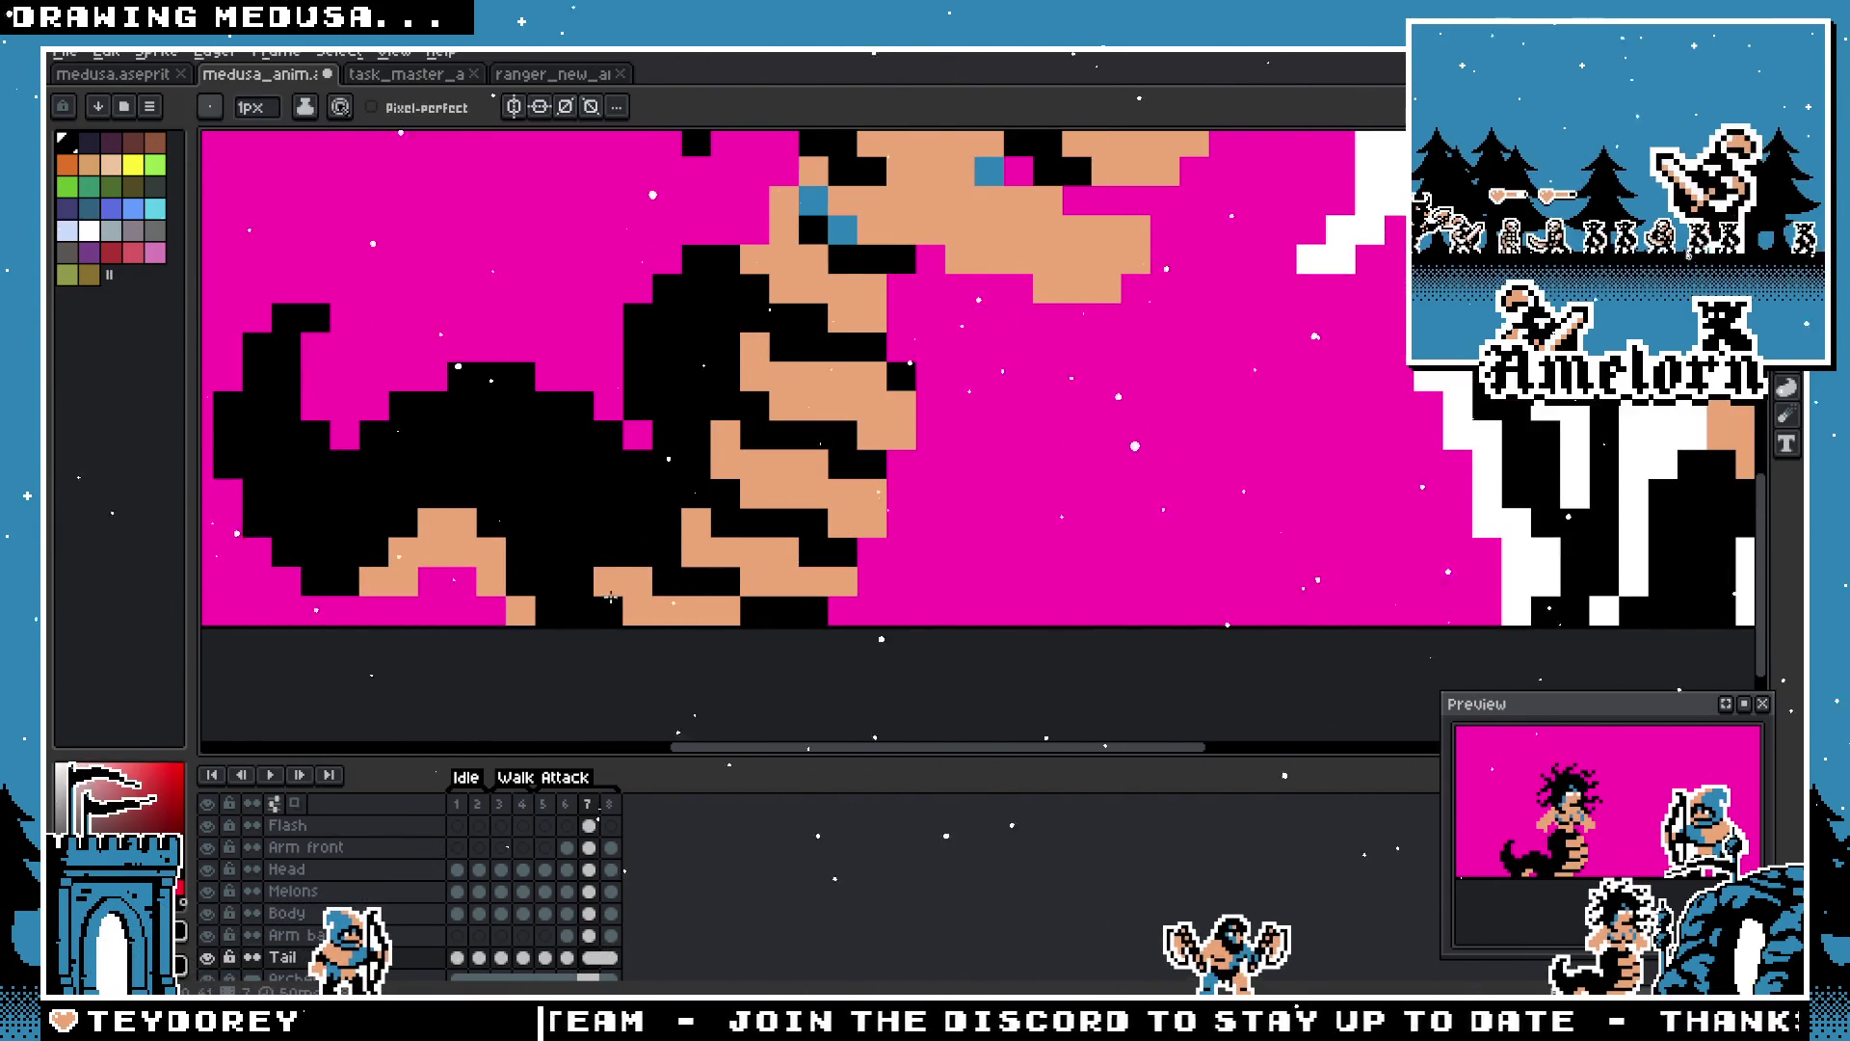
left_click_drag(636, 610, 607, 581)
left_click(636, 581)
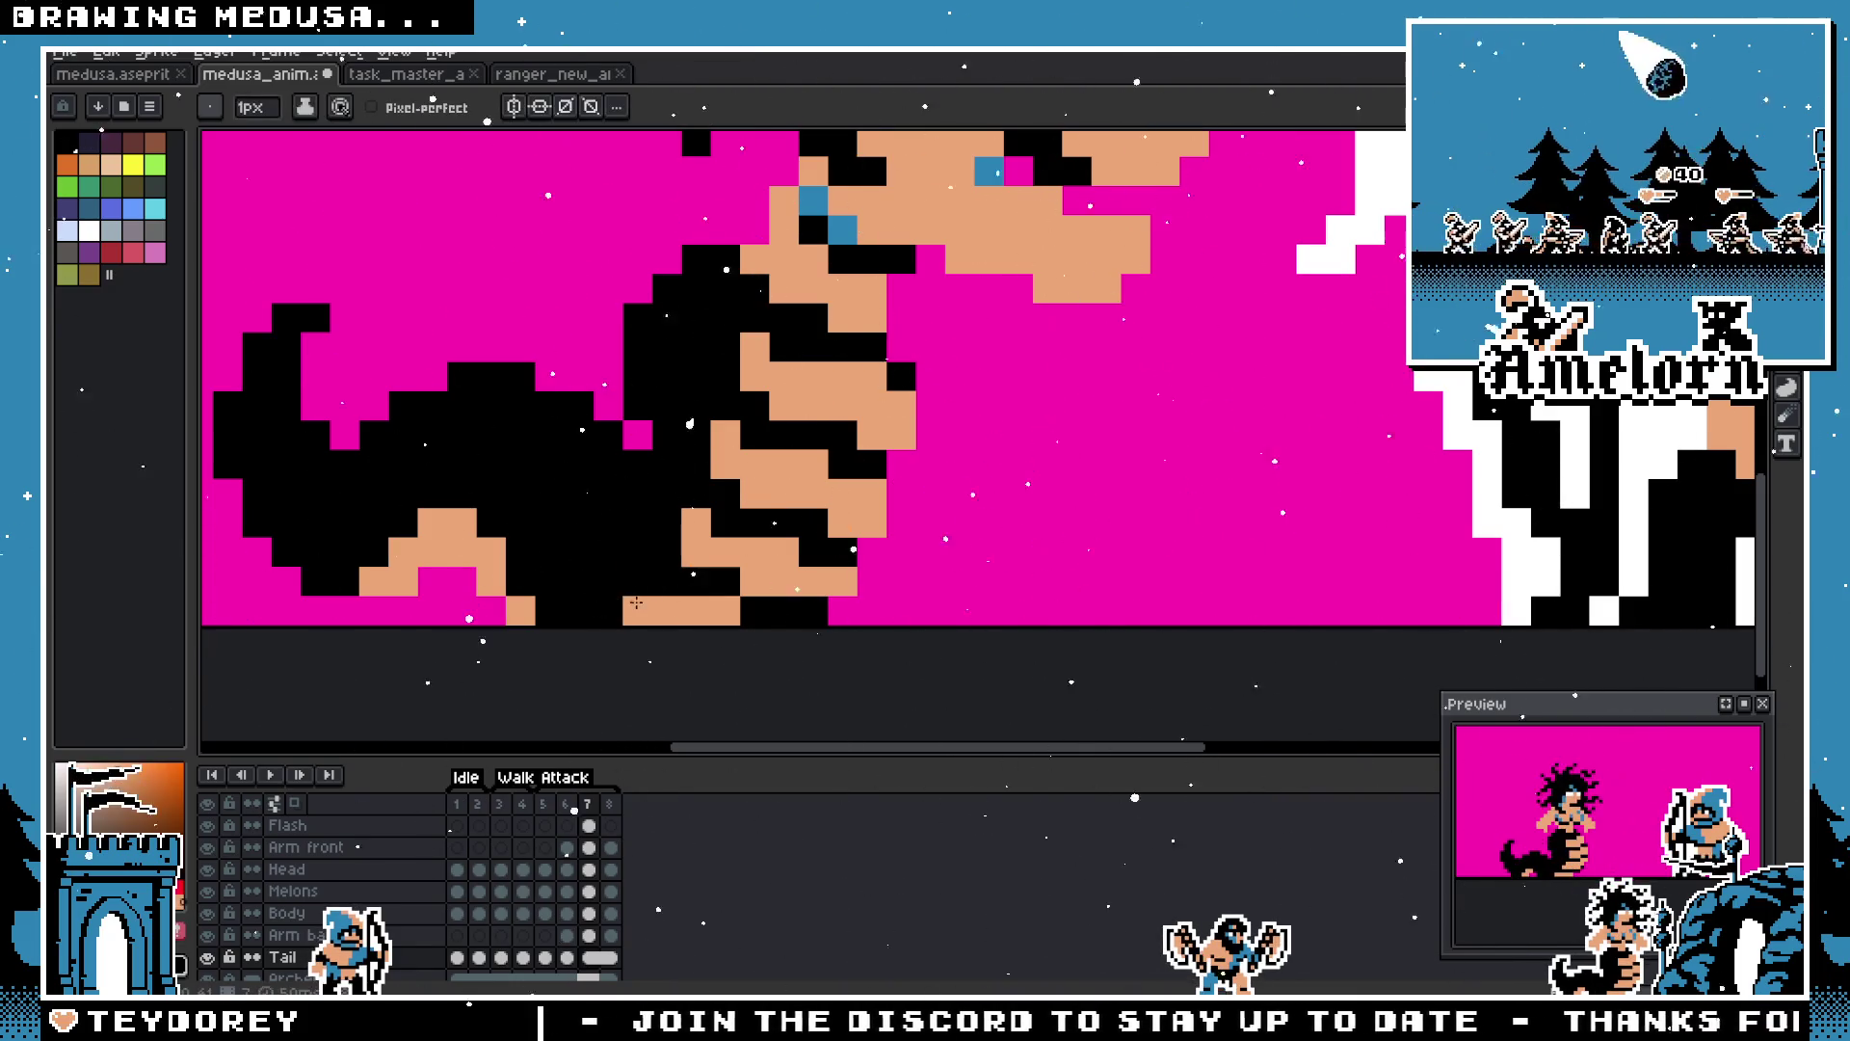
Step: Save the animation file with Ctrl+S
scroll(631, 611, "down", 4)
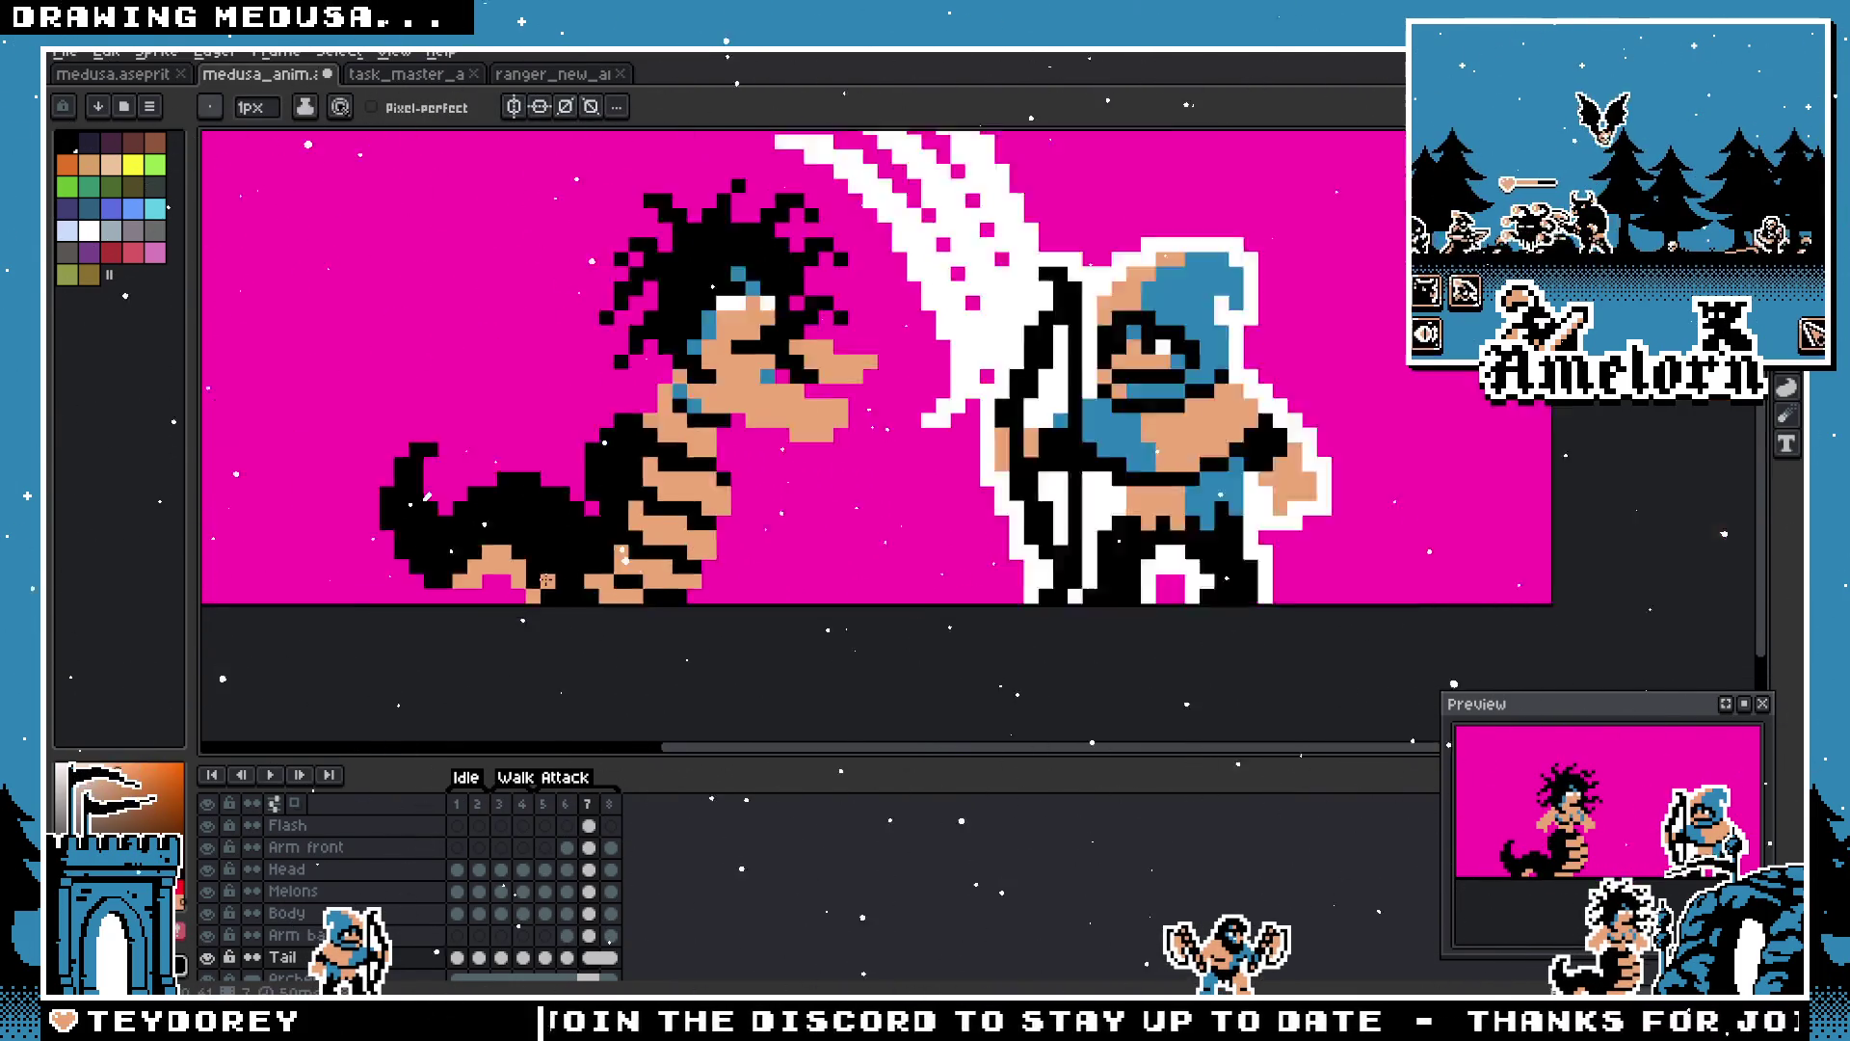
scroll(540, 585, "up", 2)
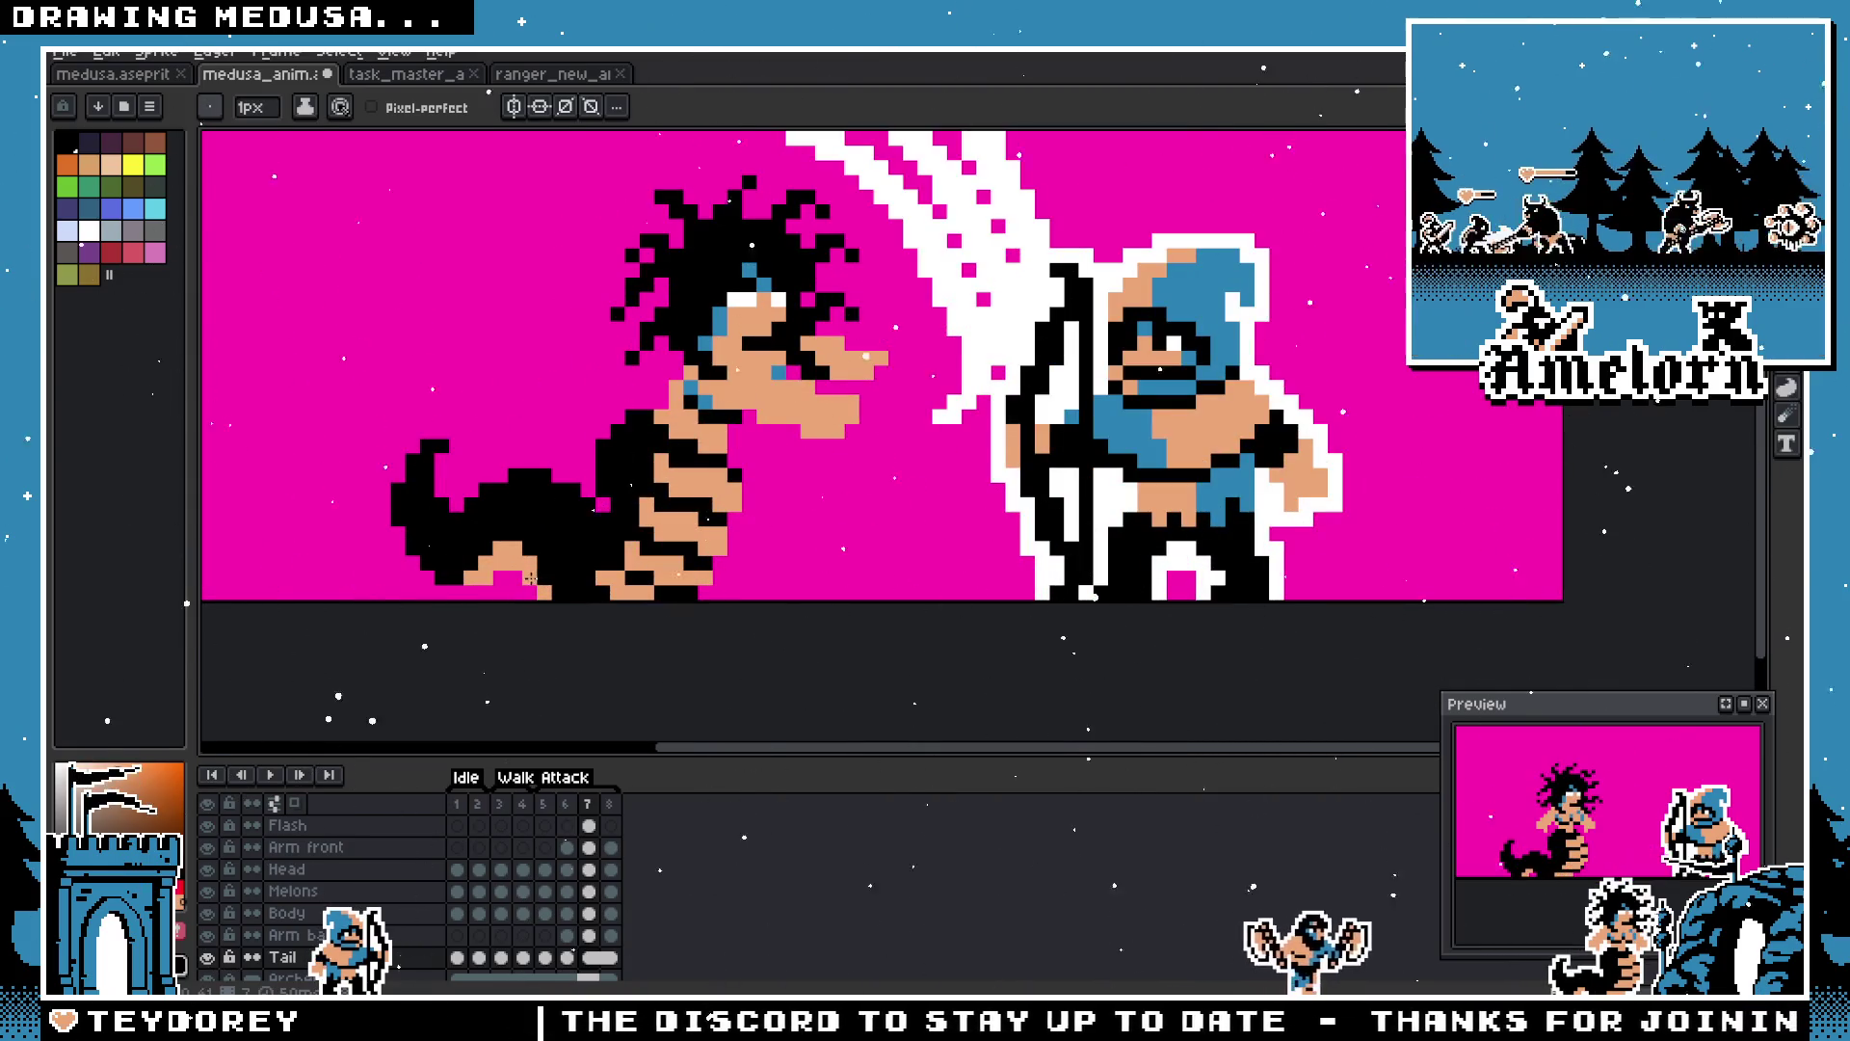
scroll(571, 557, "up", 2)
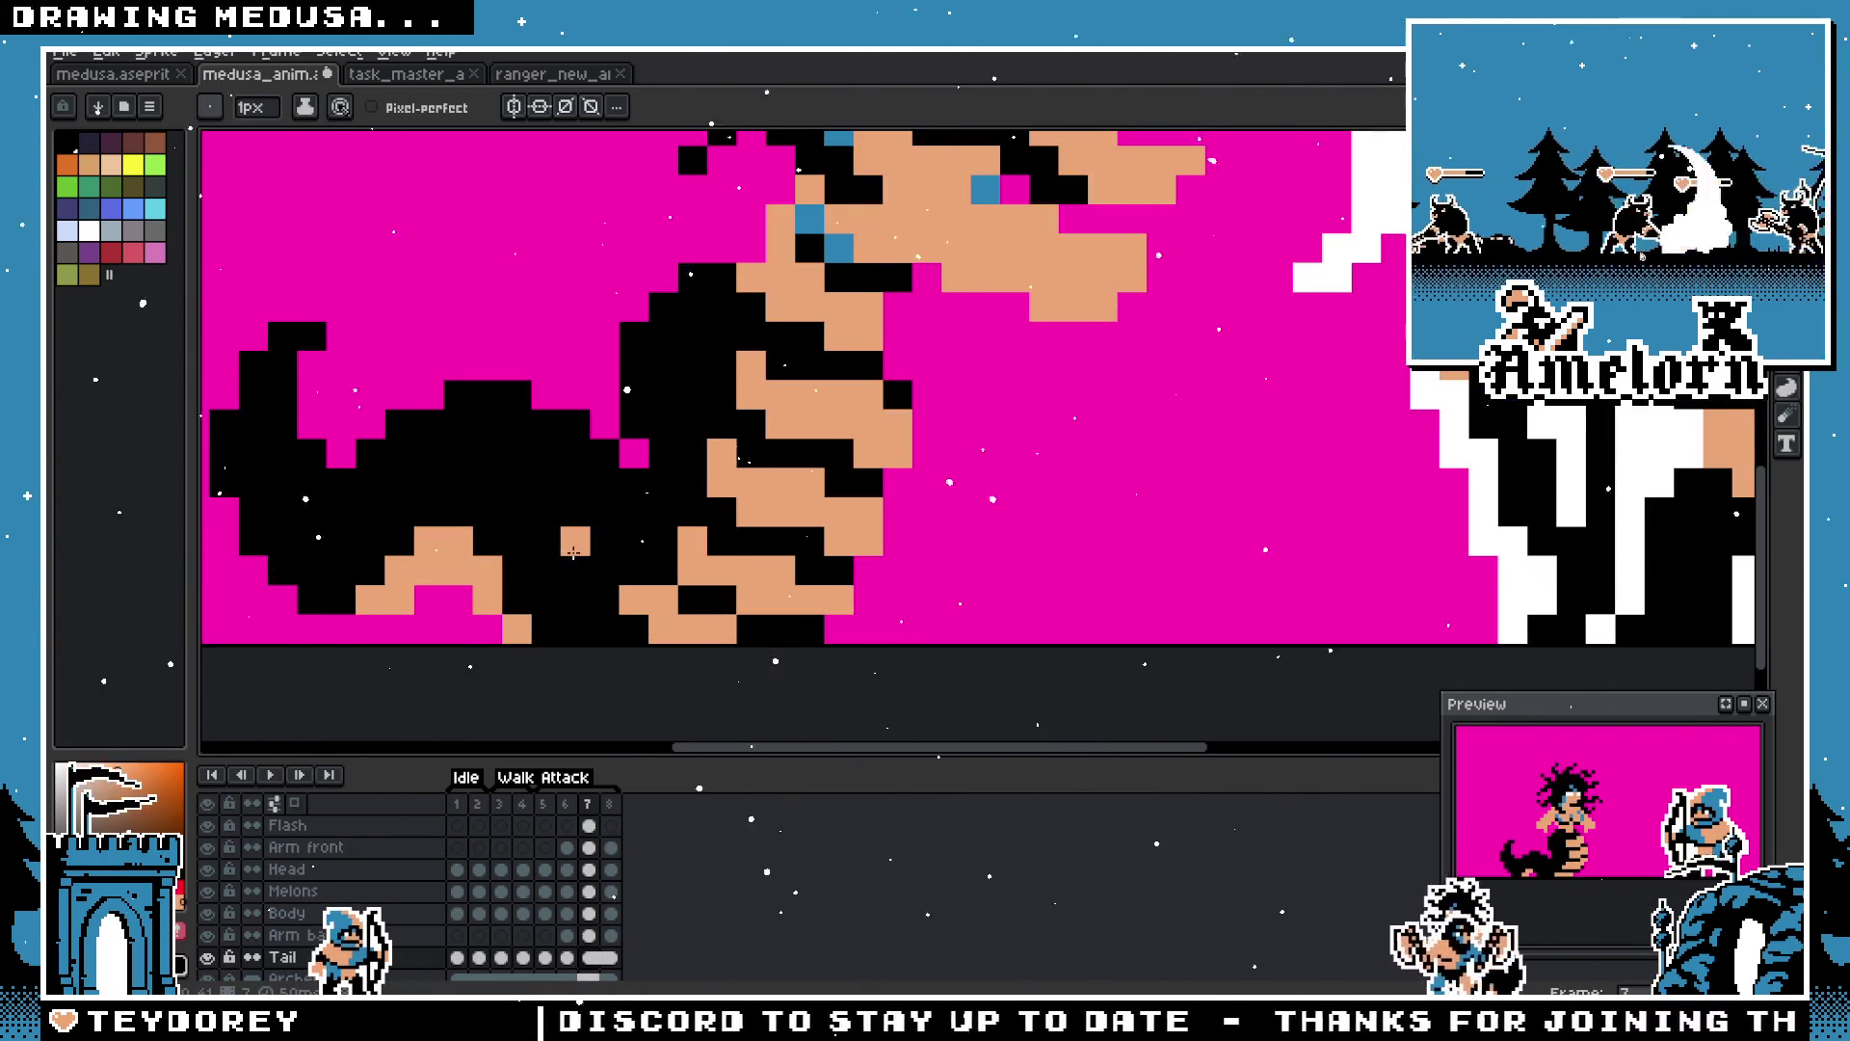
key("m")
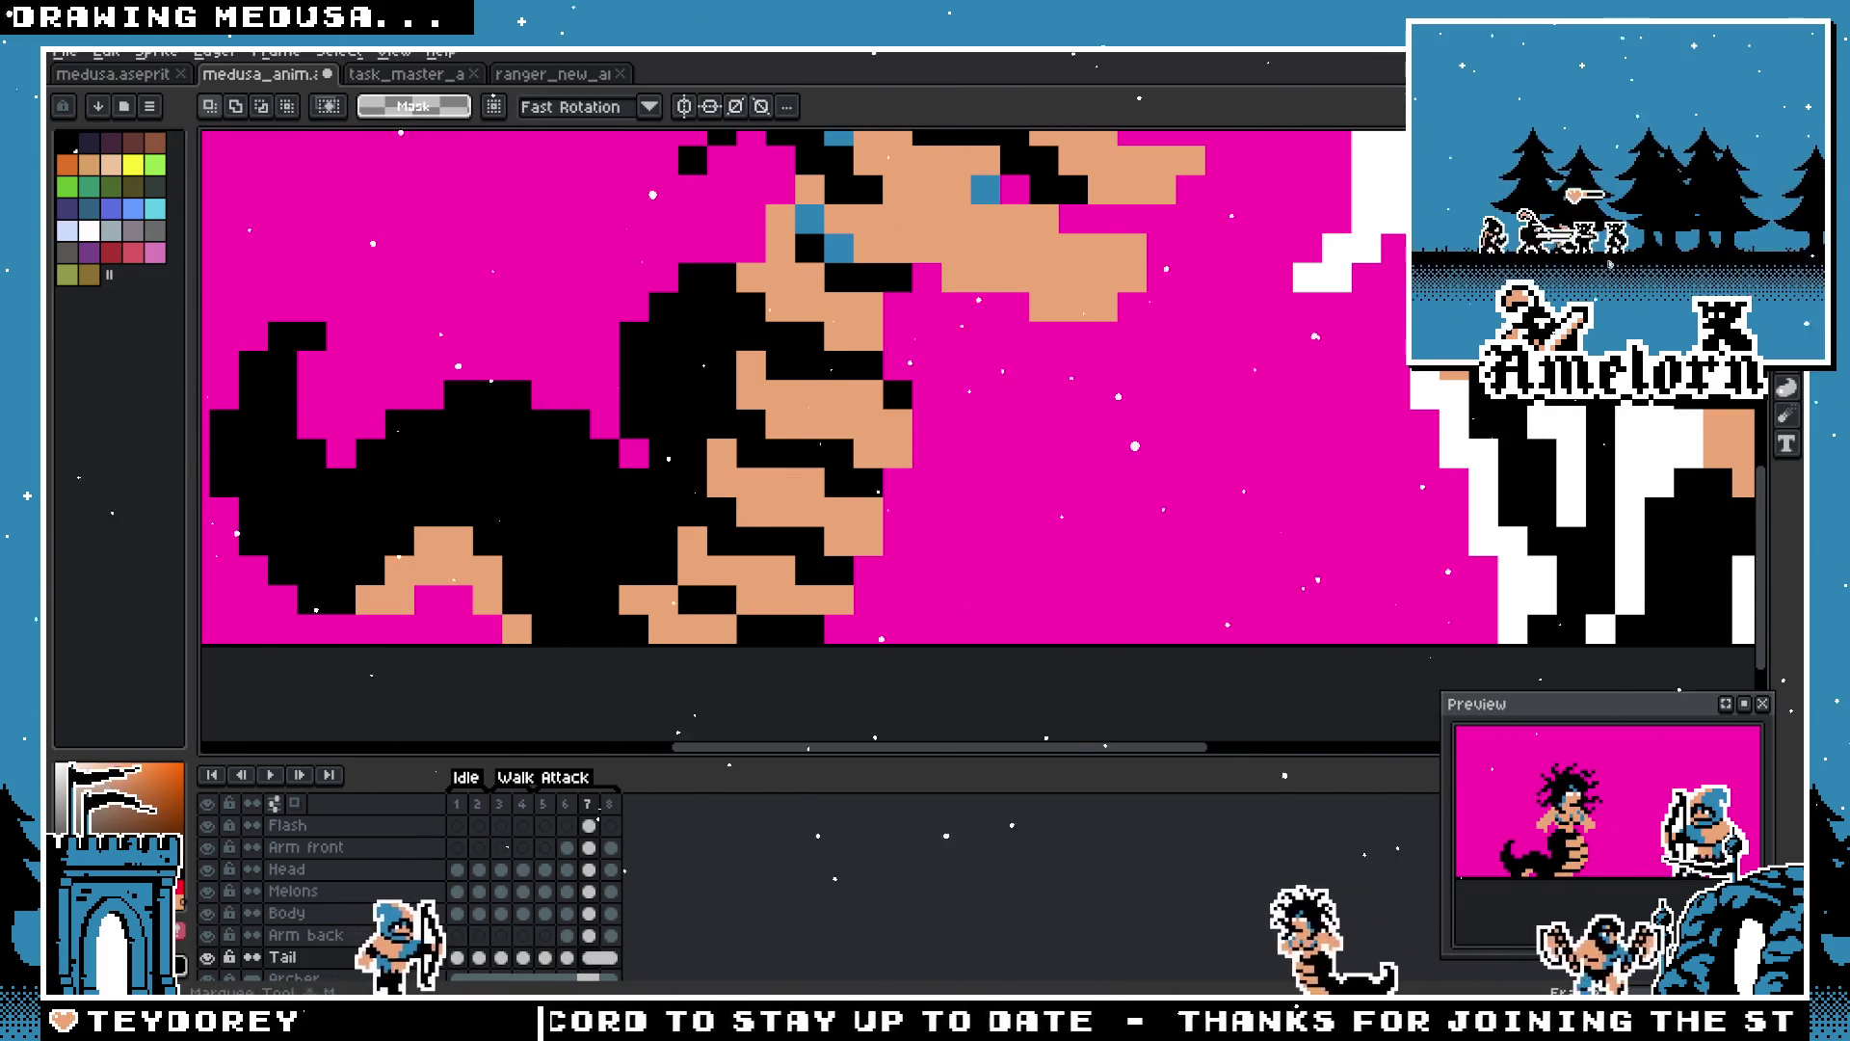
scroll(1233, 418, "down", 3)
key("ctrl+s")
scroll(964, 434, "up", 2)
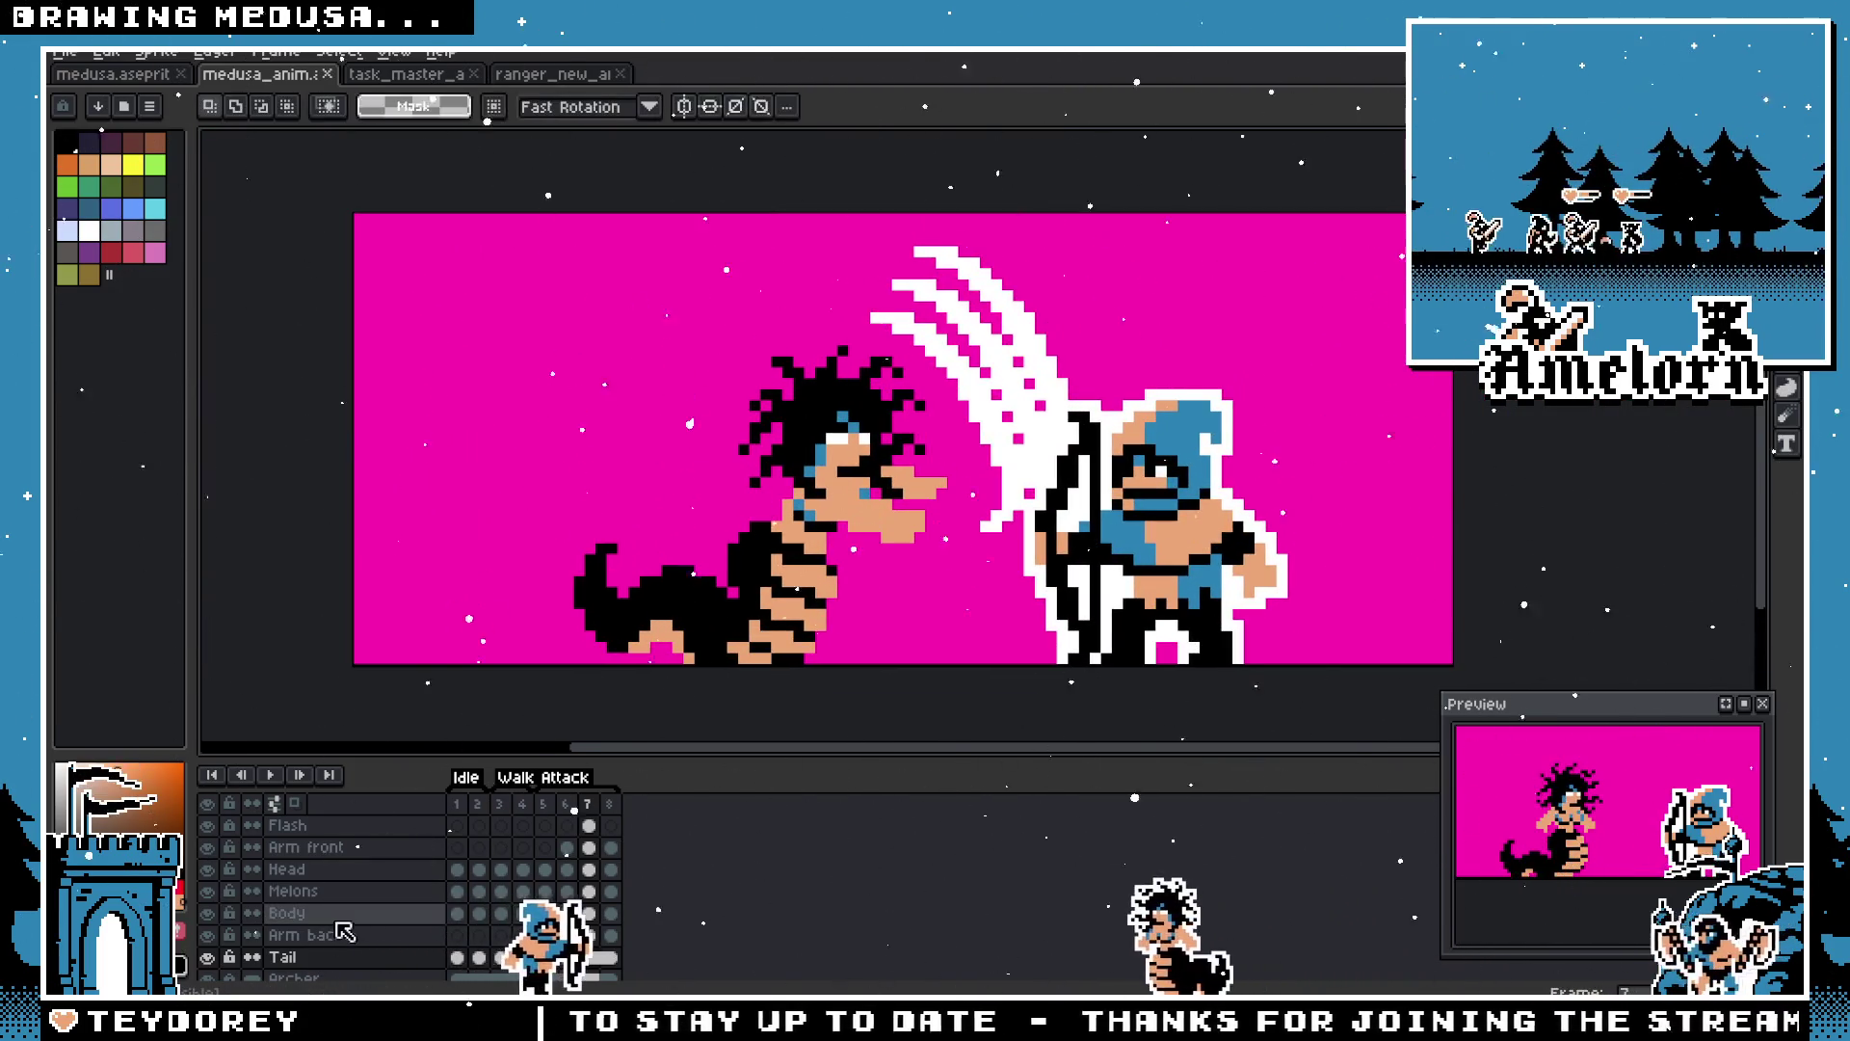
Step: Flatten the medusa's layers from Arm front through Tail into one Flattened layer
left_click_drag(308, 847, 291, 957)
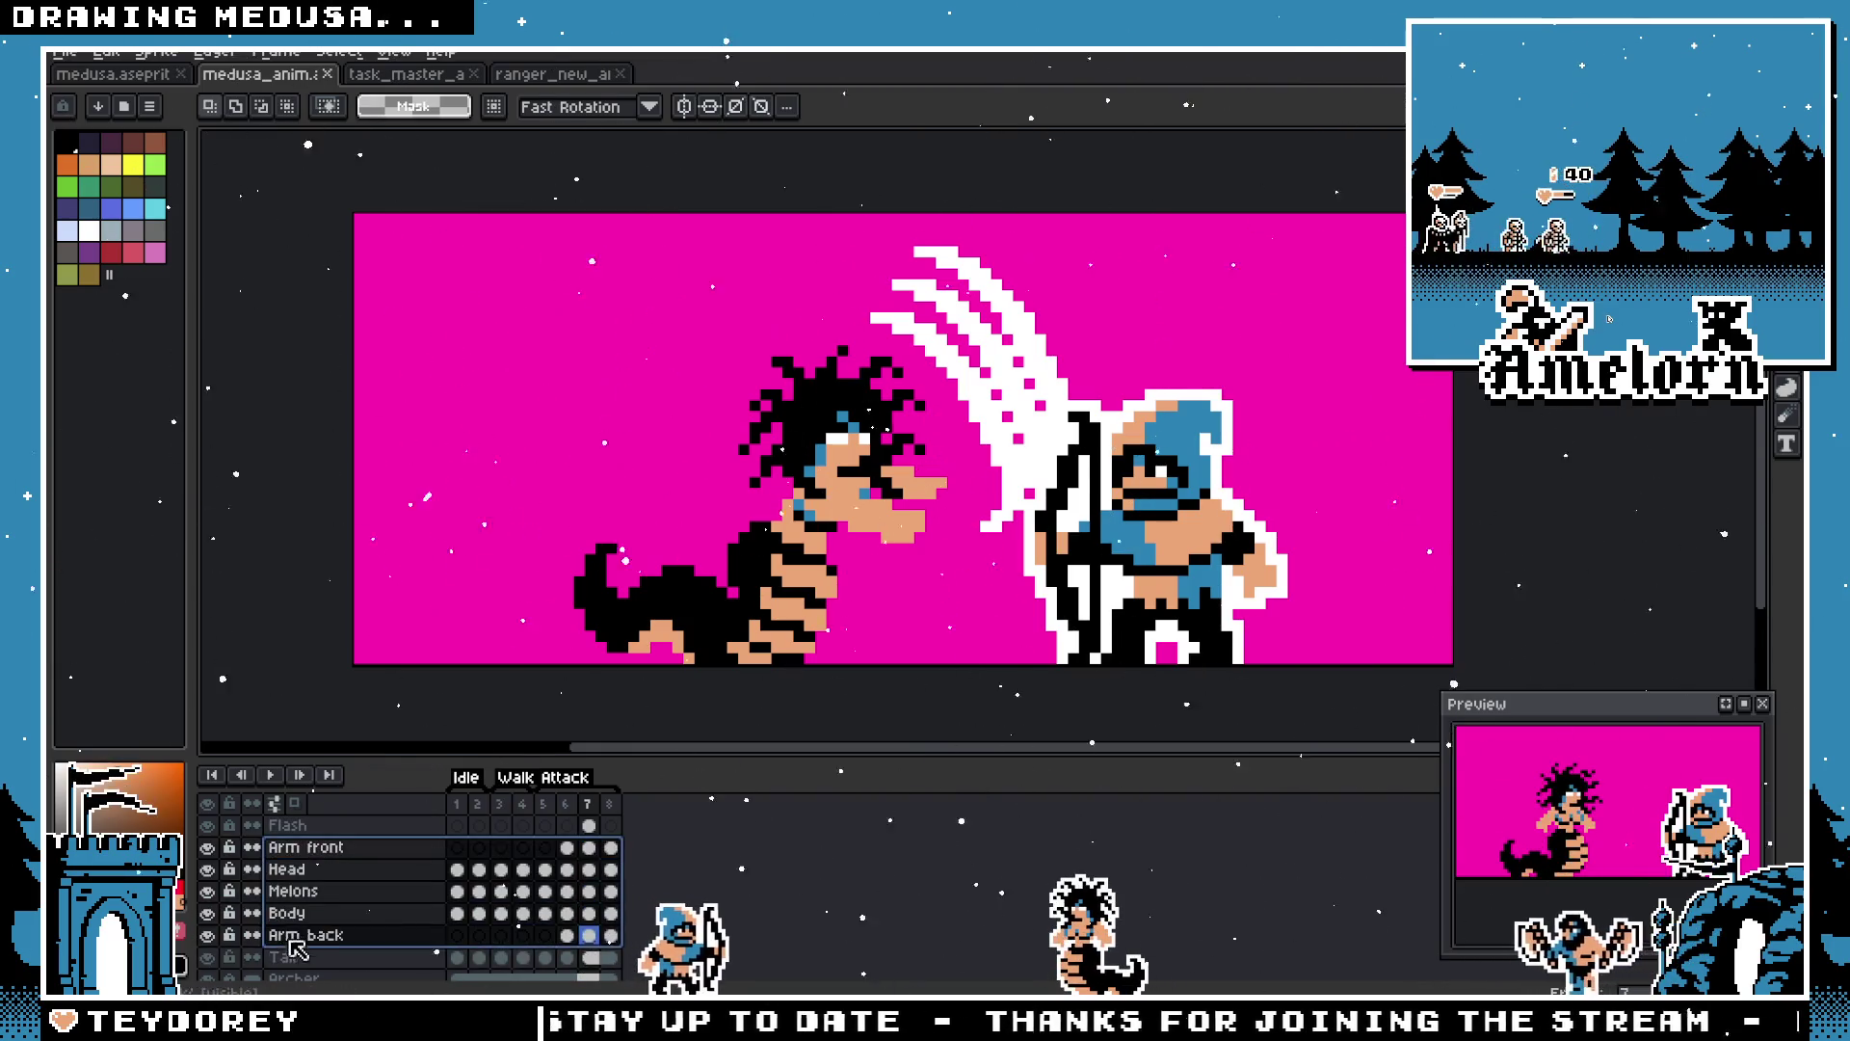
right_click(291, 957)
left_click(318, 970)
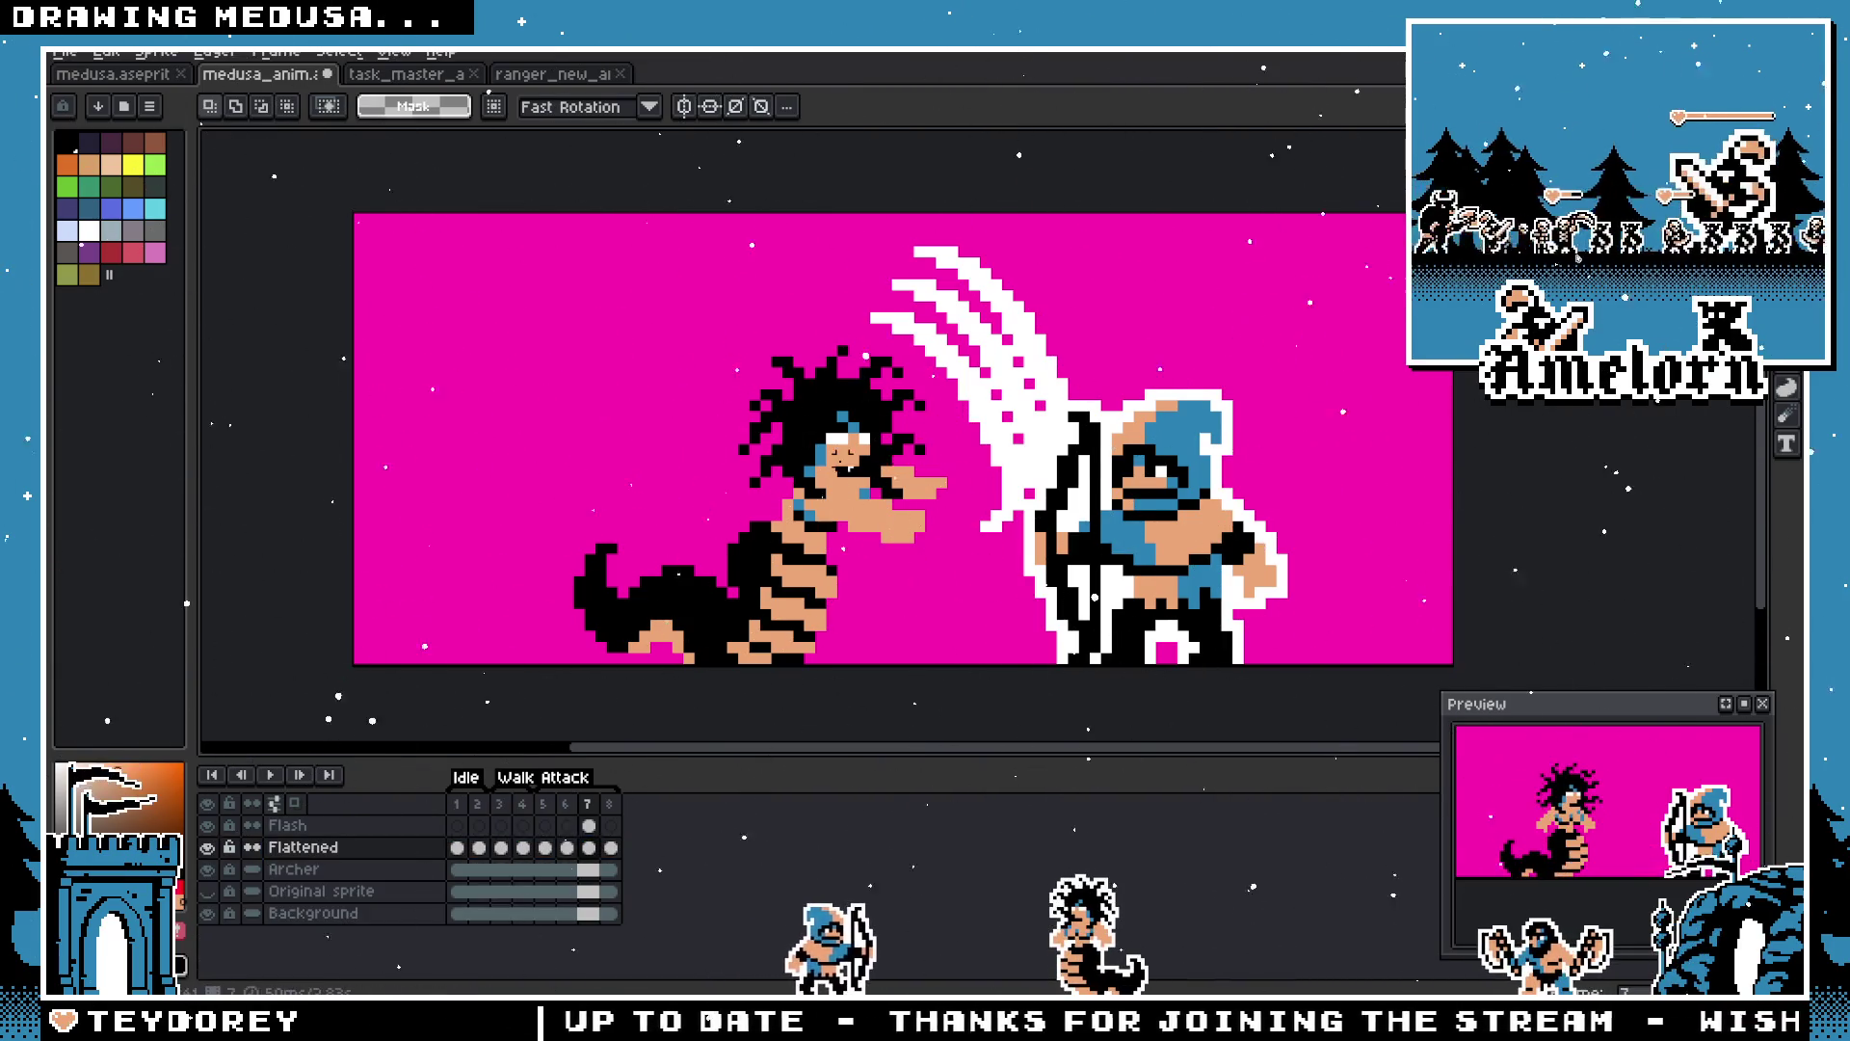
scroll(812, 477, "up", 1)
Step: Select the whole canvas and apply a white outline around both characters
key("i")
key("m")
key("ctrl+a")
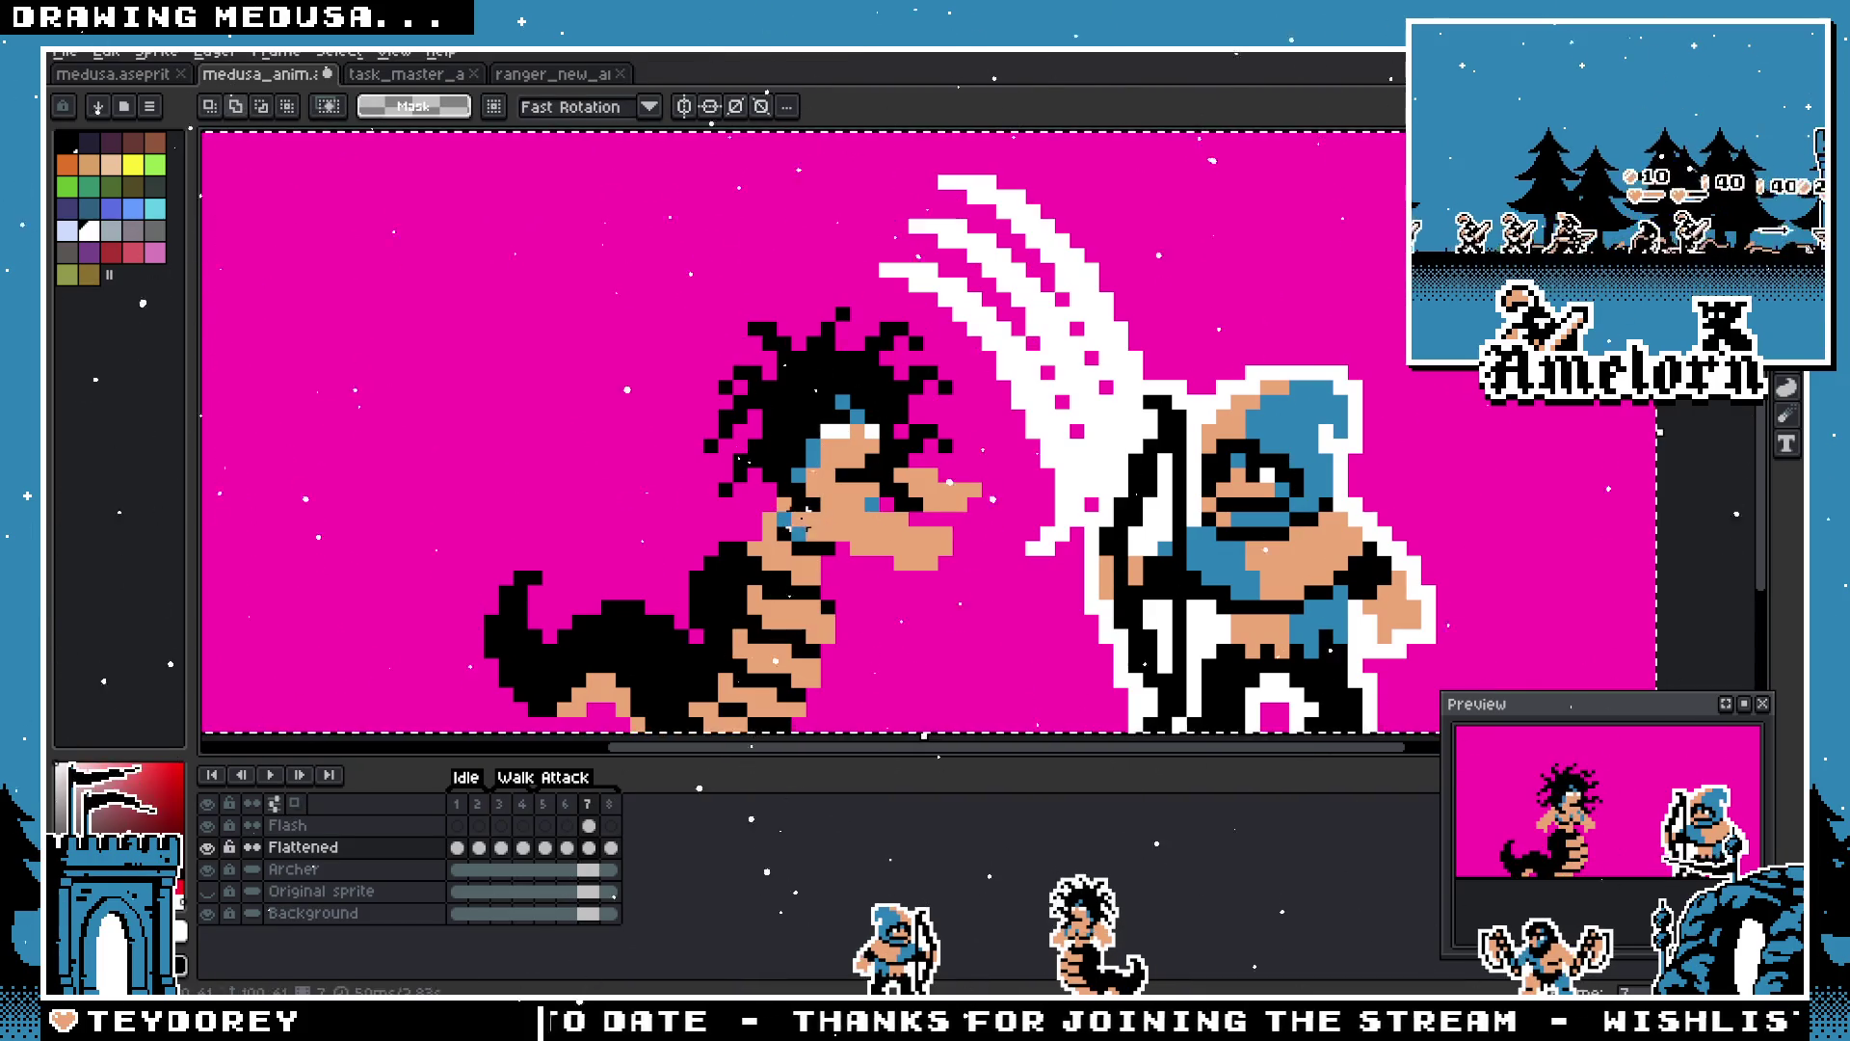
key("shift+o")
key("Return")
Step: Play the animation from frame 1
scroll(795, 629, "down", 1)
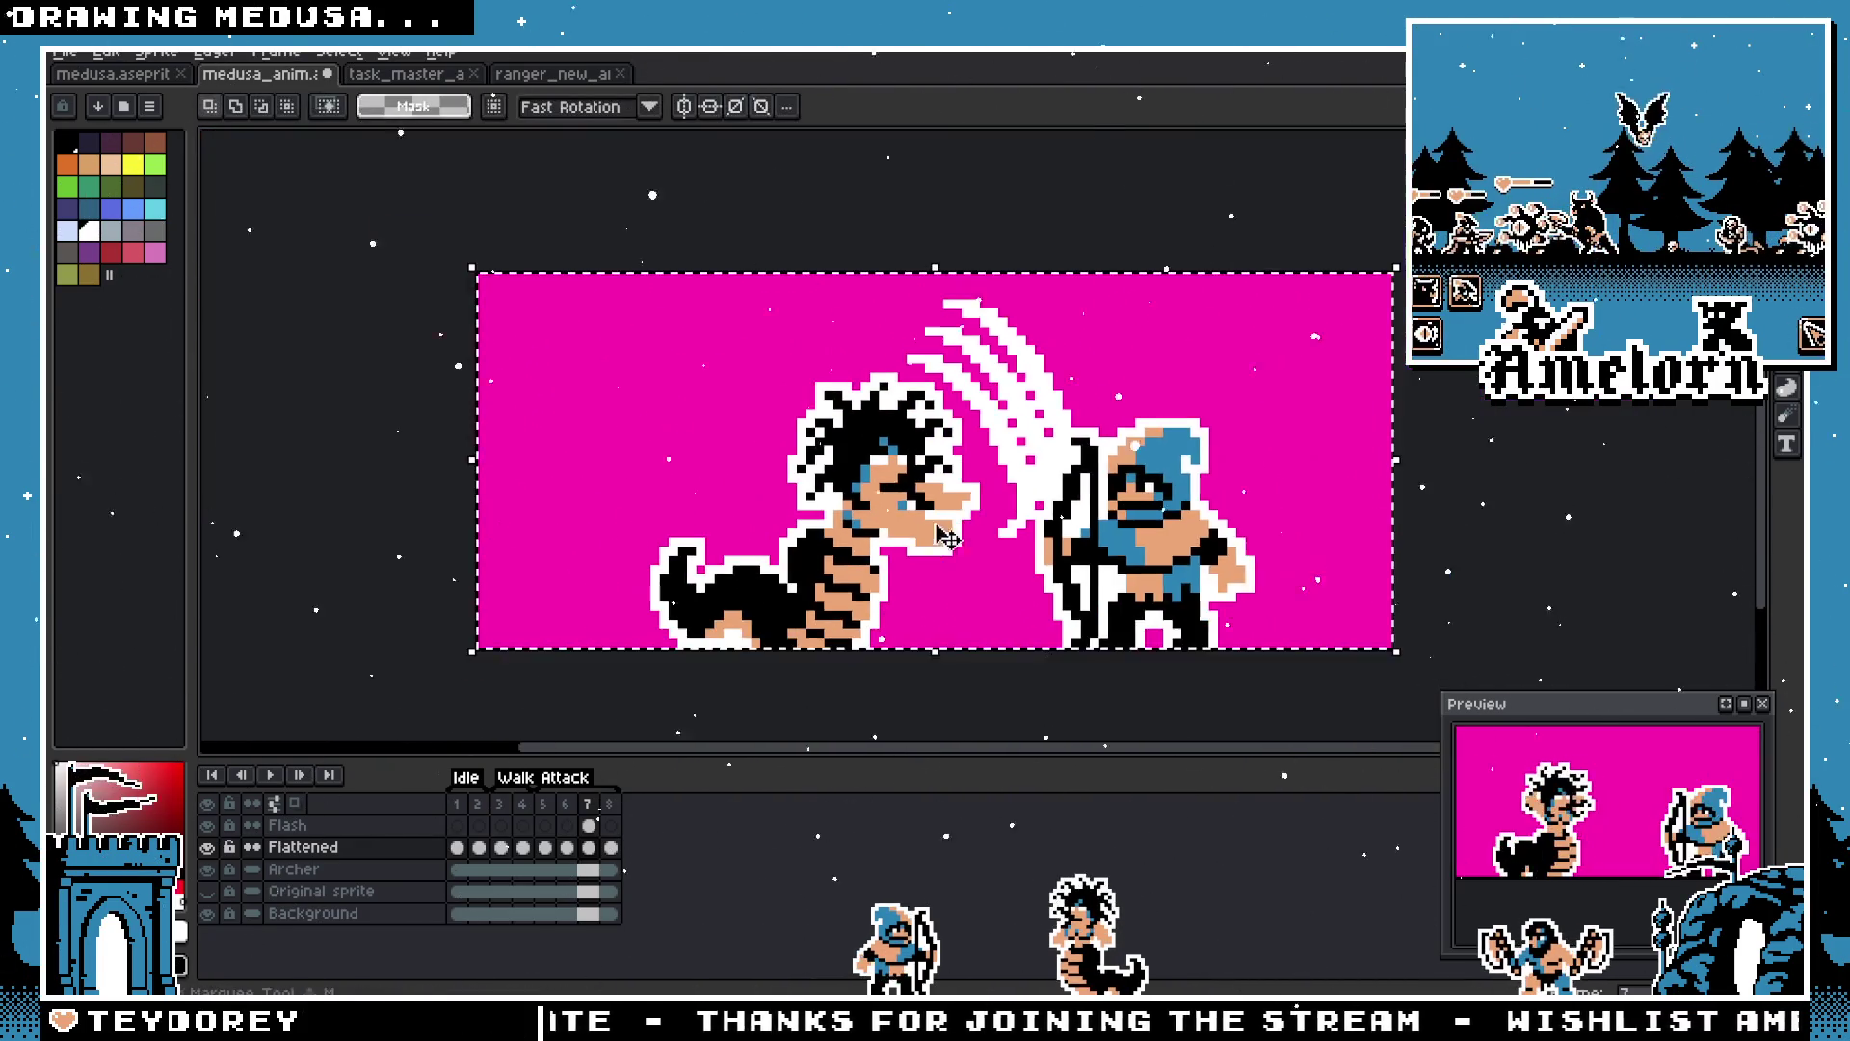
key("Return")
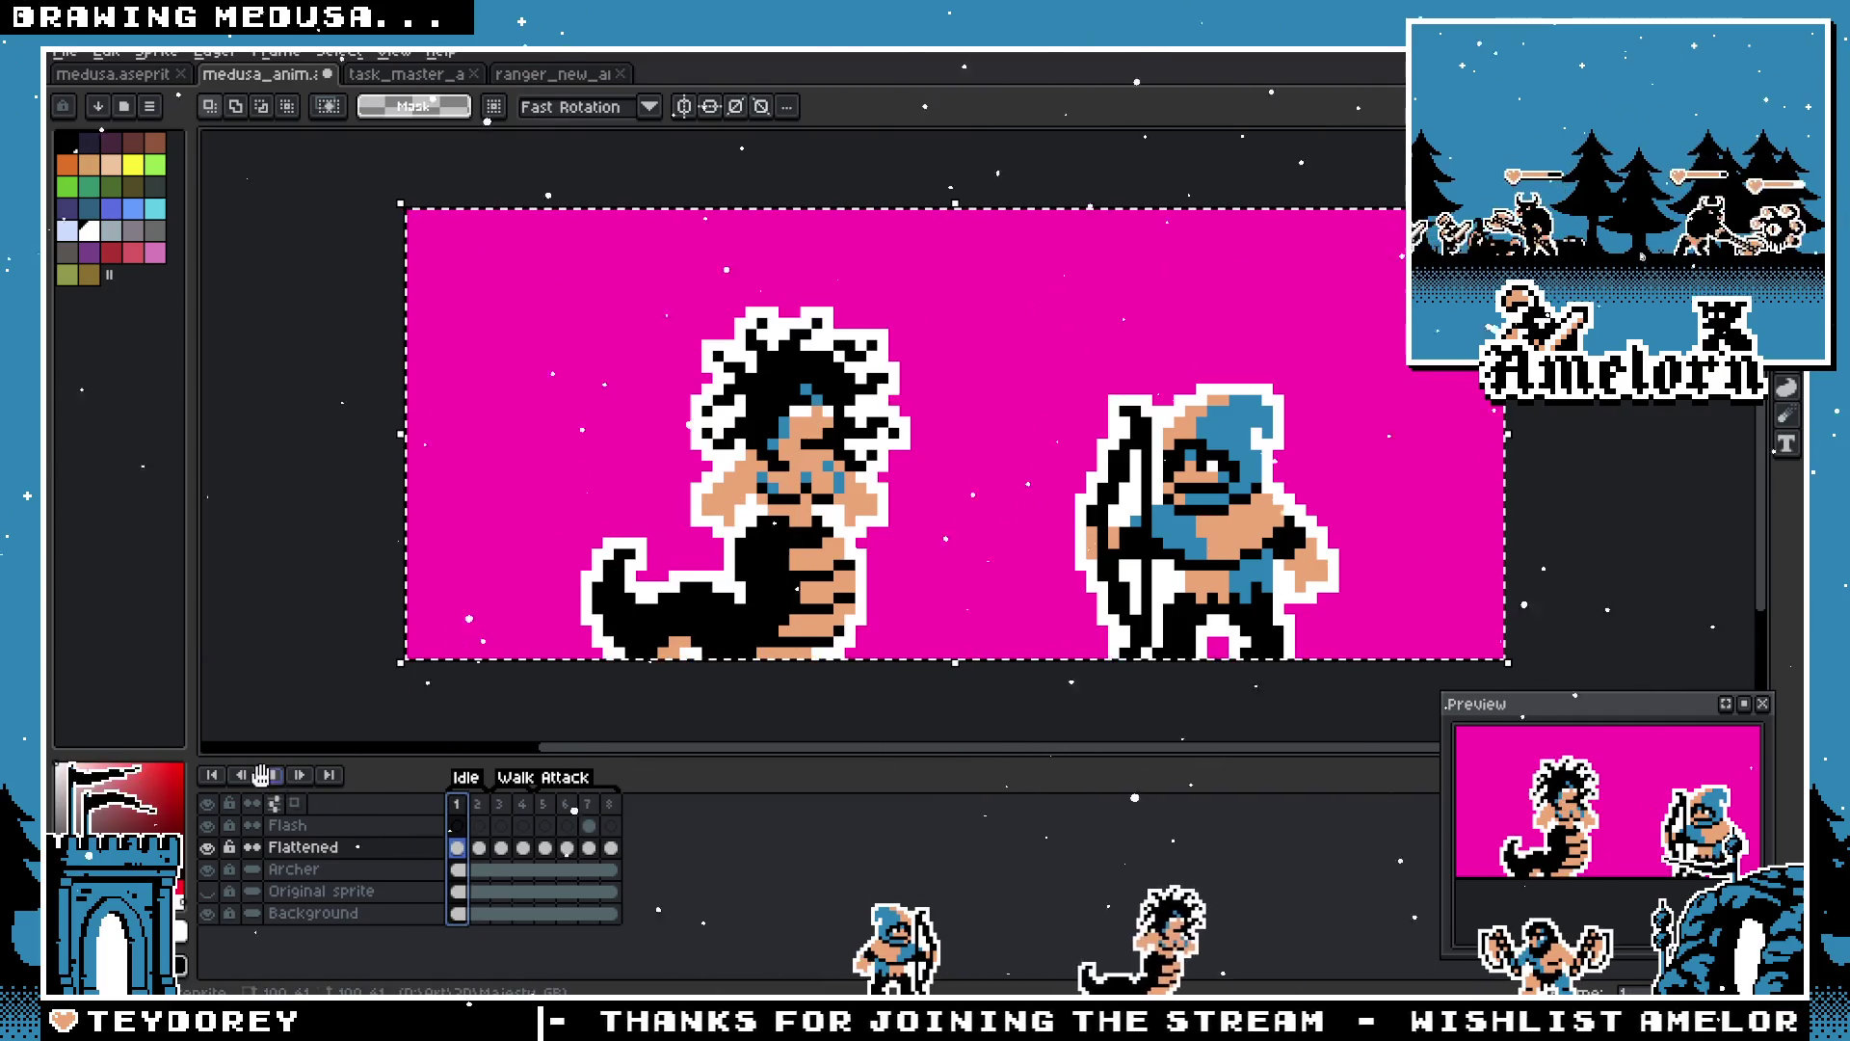
scroll(617, 658, "down", 1)
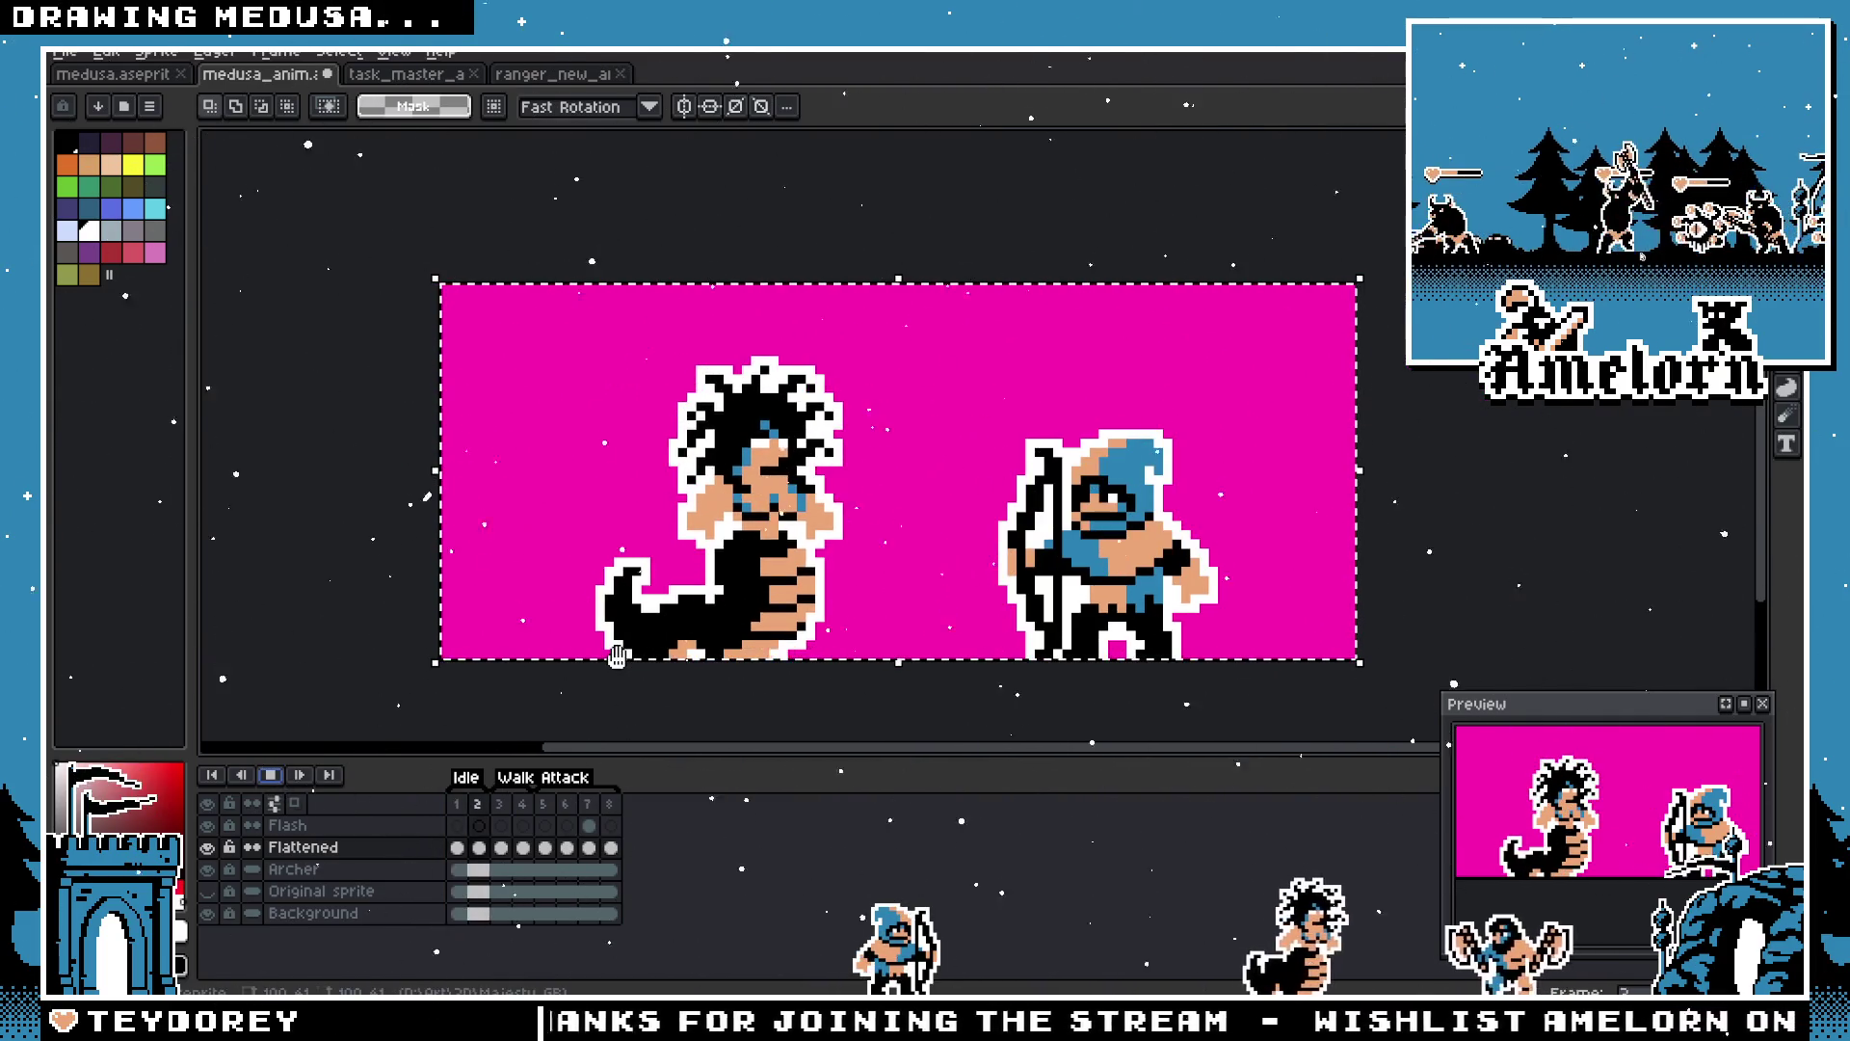
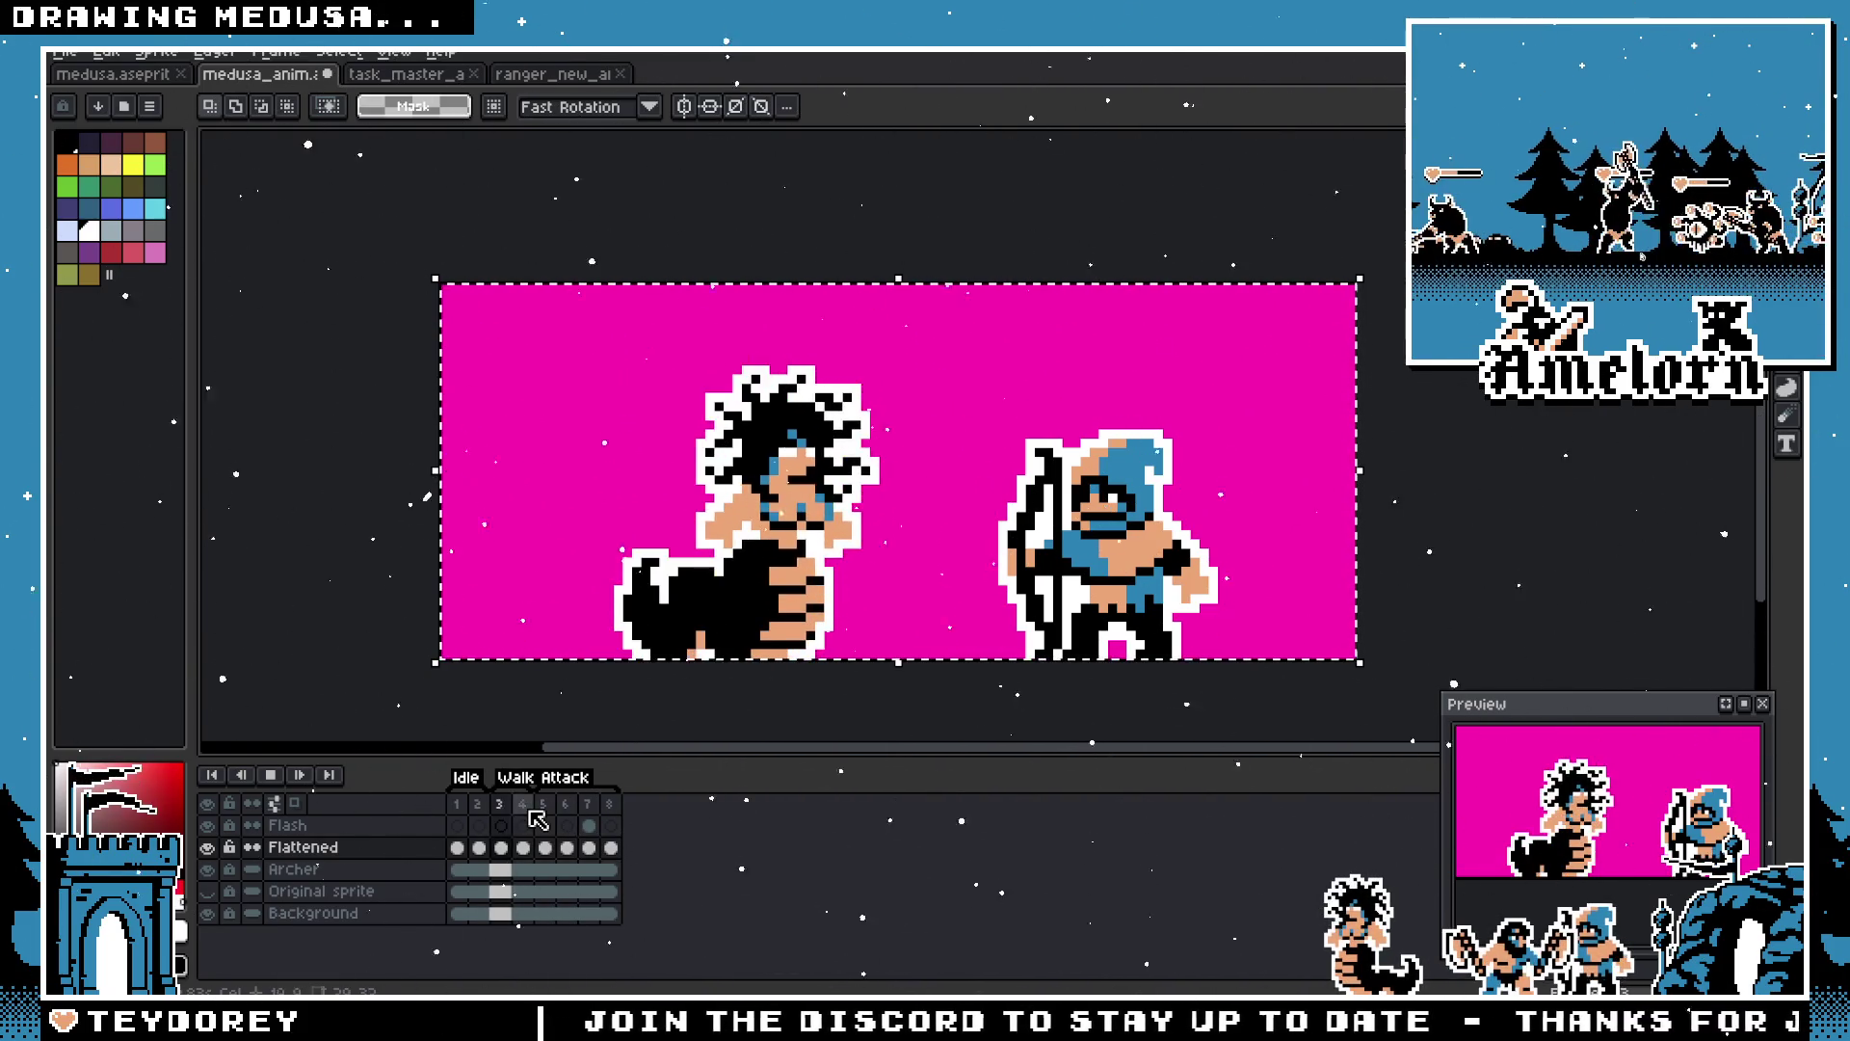
Step: Stop playback, review frames 3 through 8, then resume playing the animation
scroll(703, 525, "up", 2)
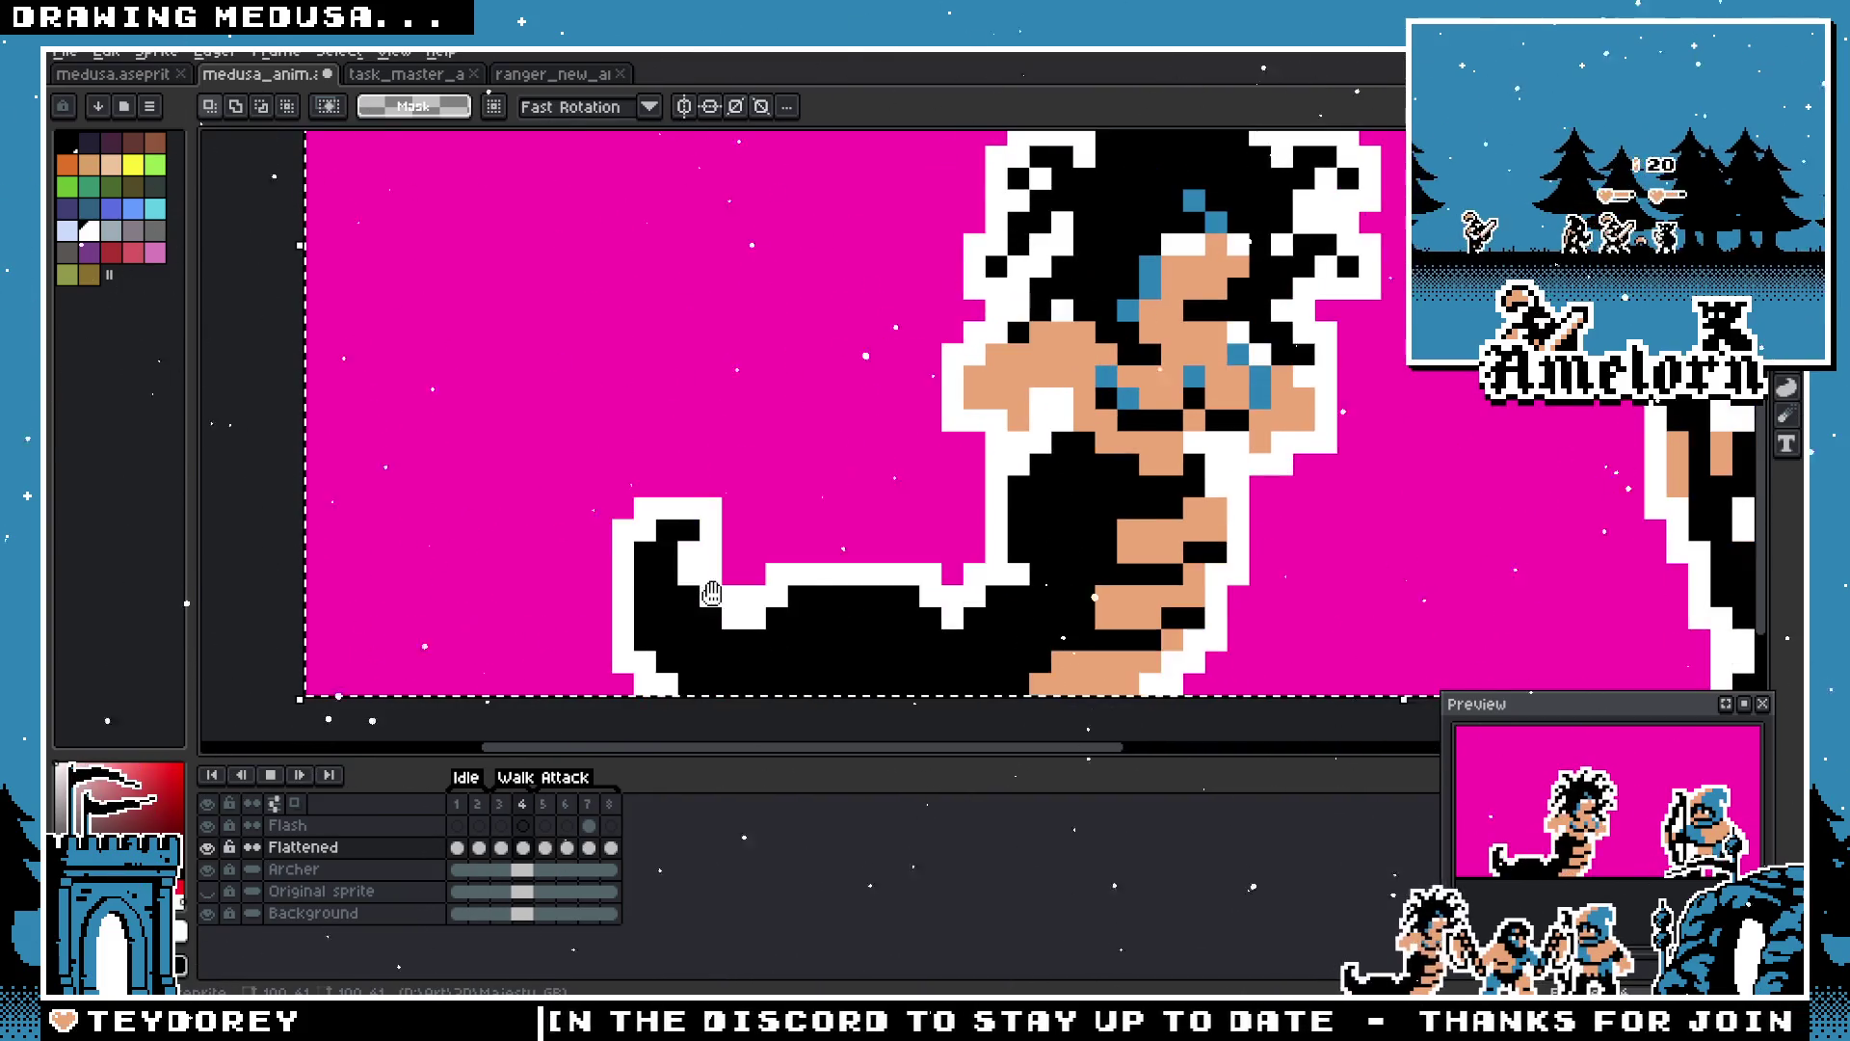
scroll(669, 633, "down", 2)
key("Return")
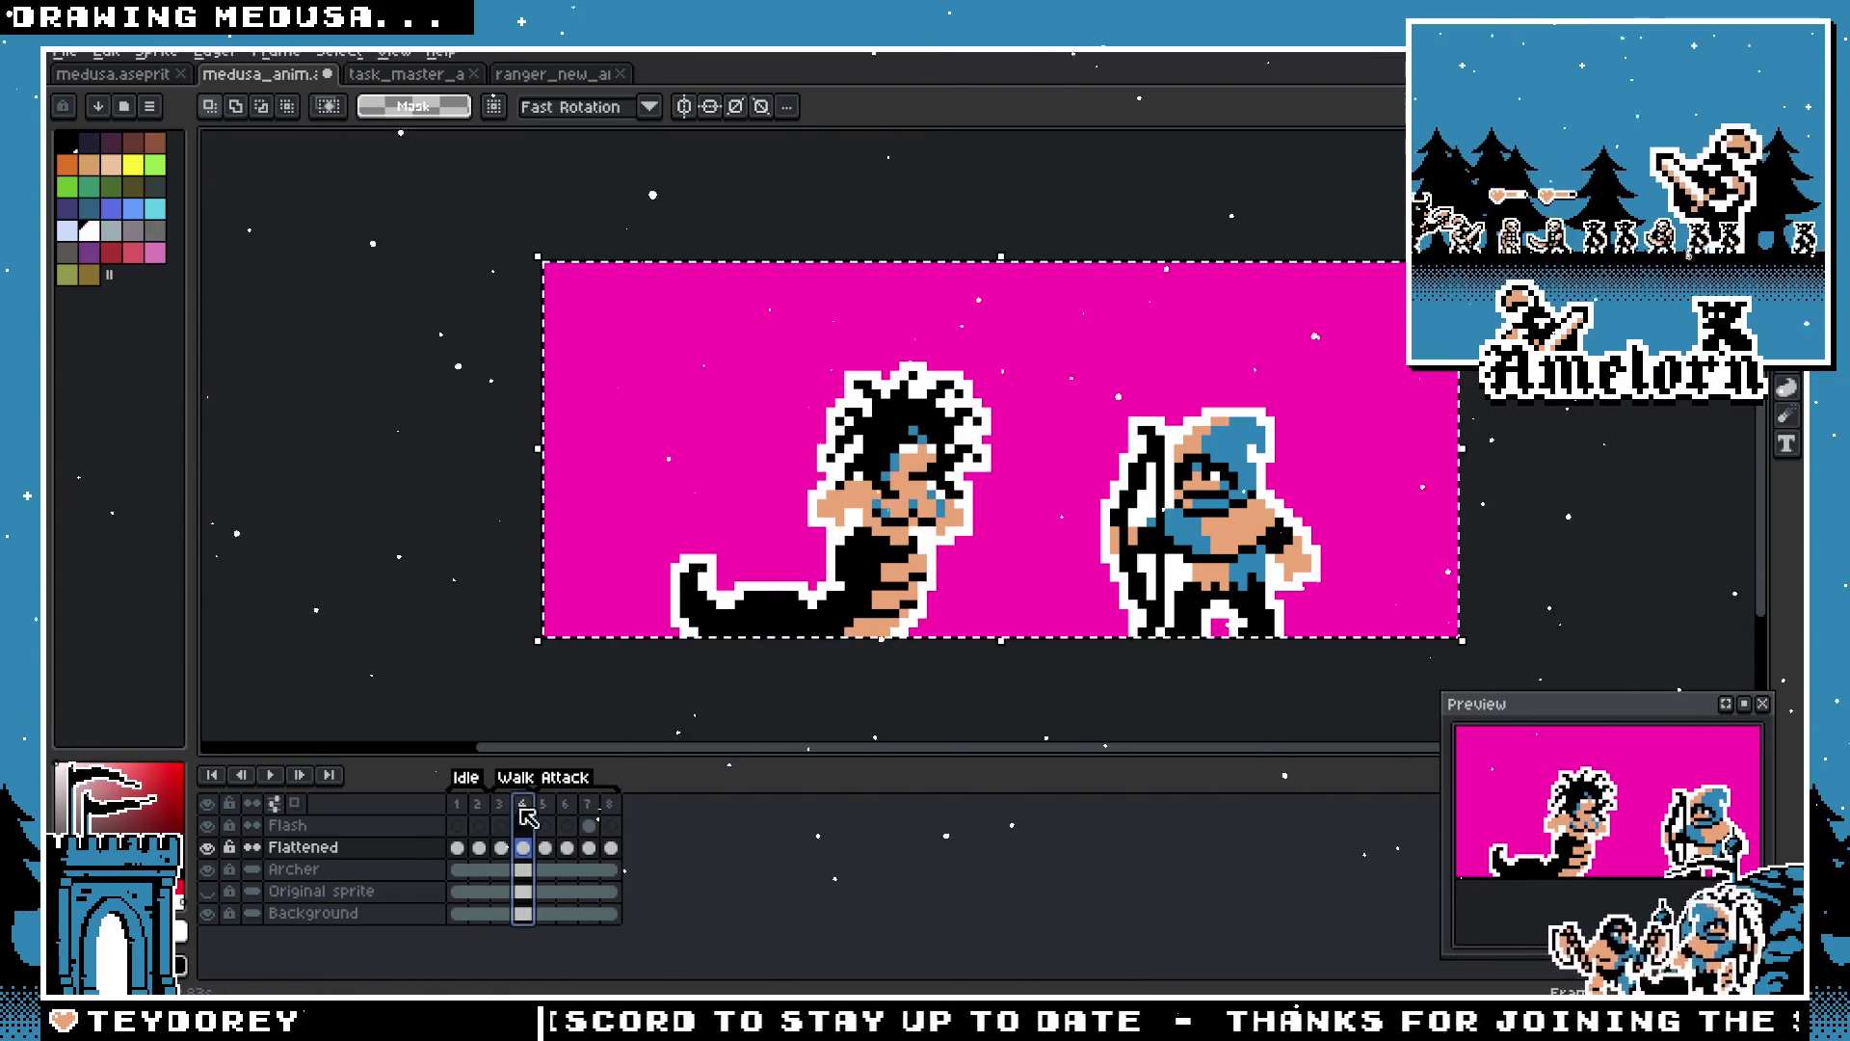
left_click(456, 803)
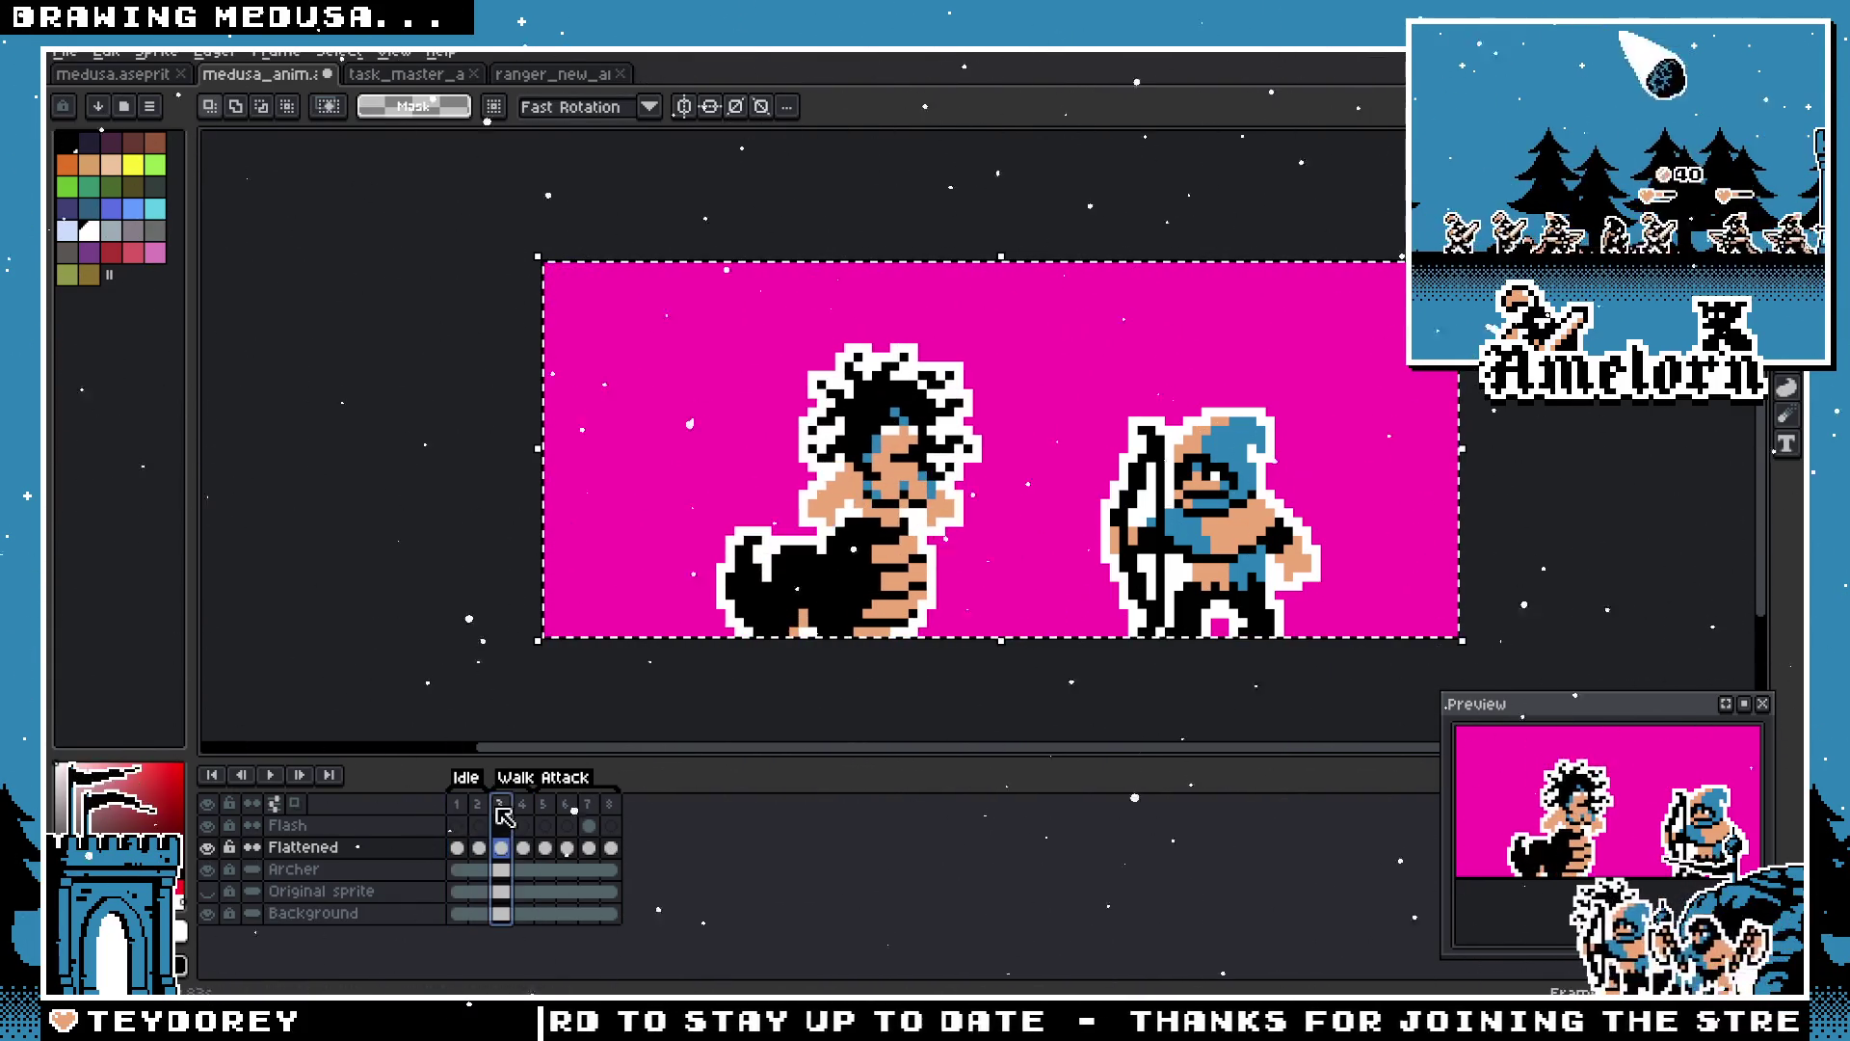
left_click(522, 803)
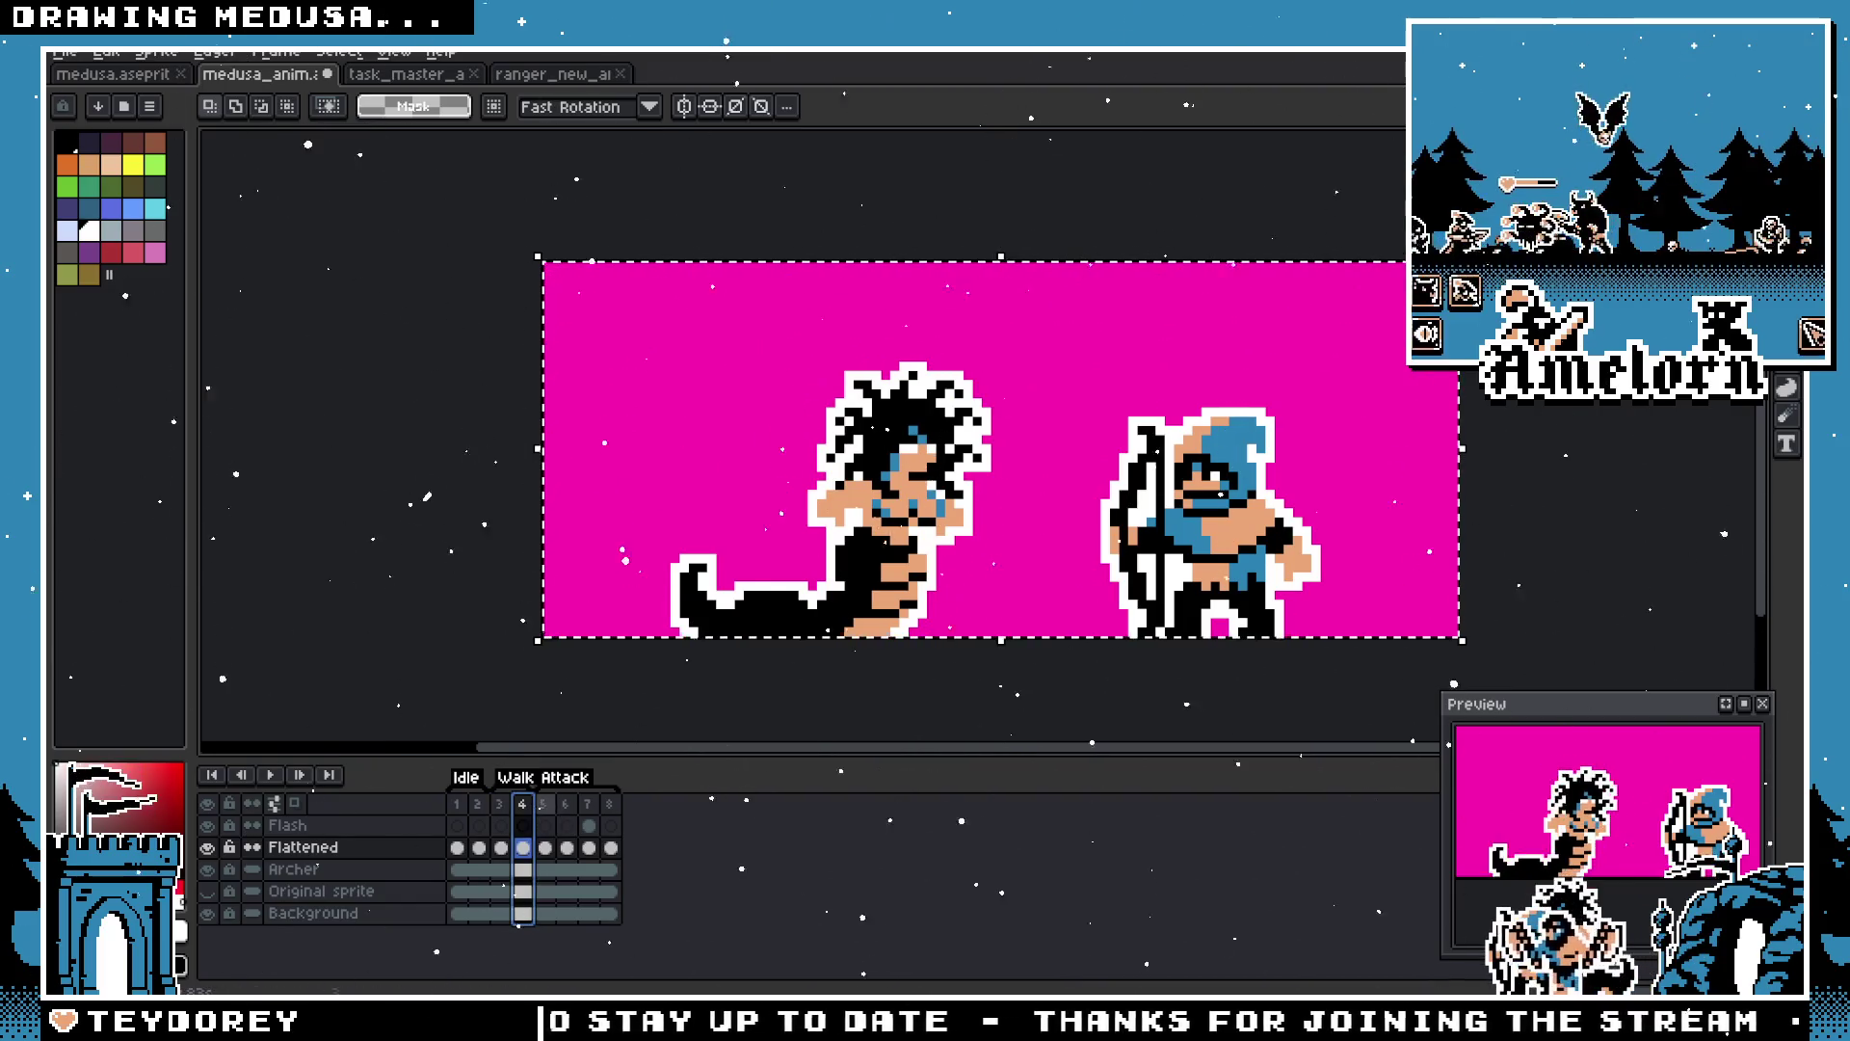
left_click(570, 815)
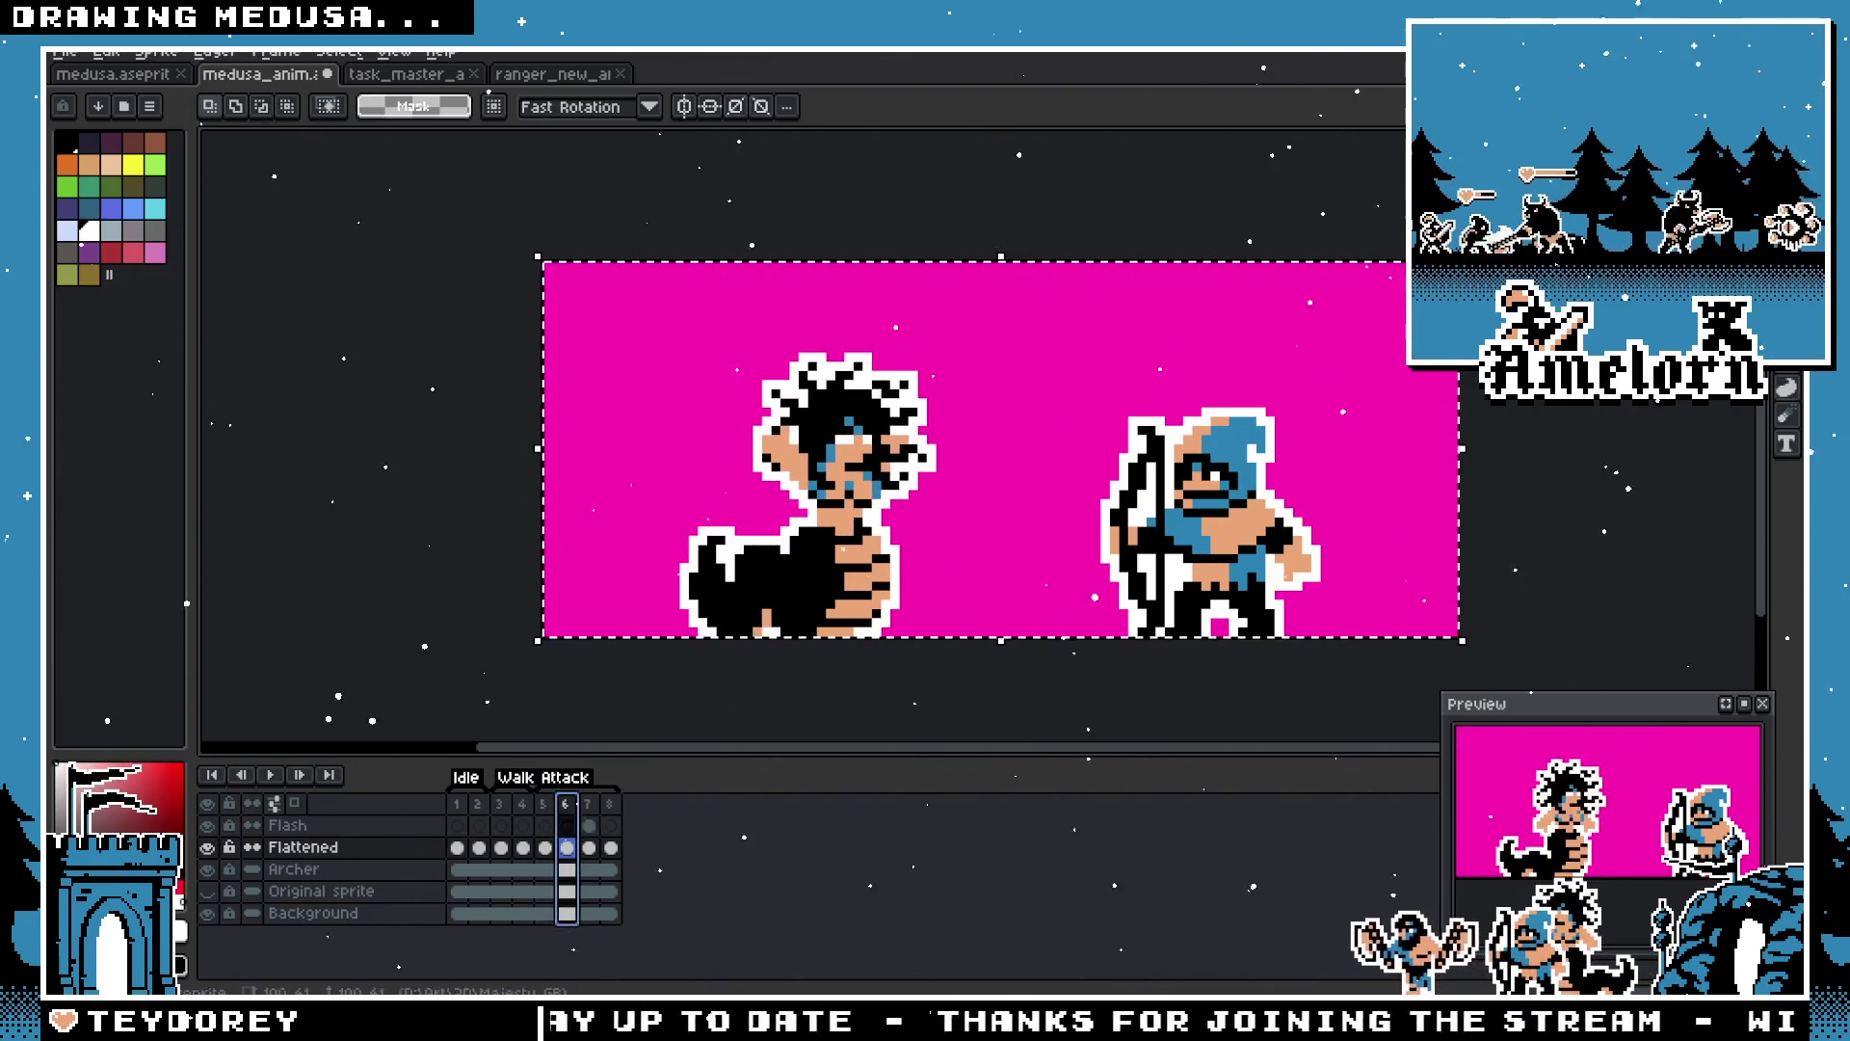
left_click(589, 802)
left_click(609, 808)
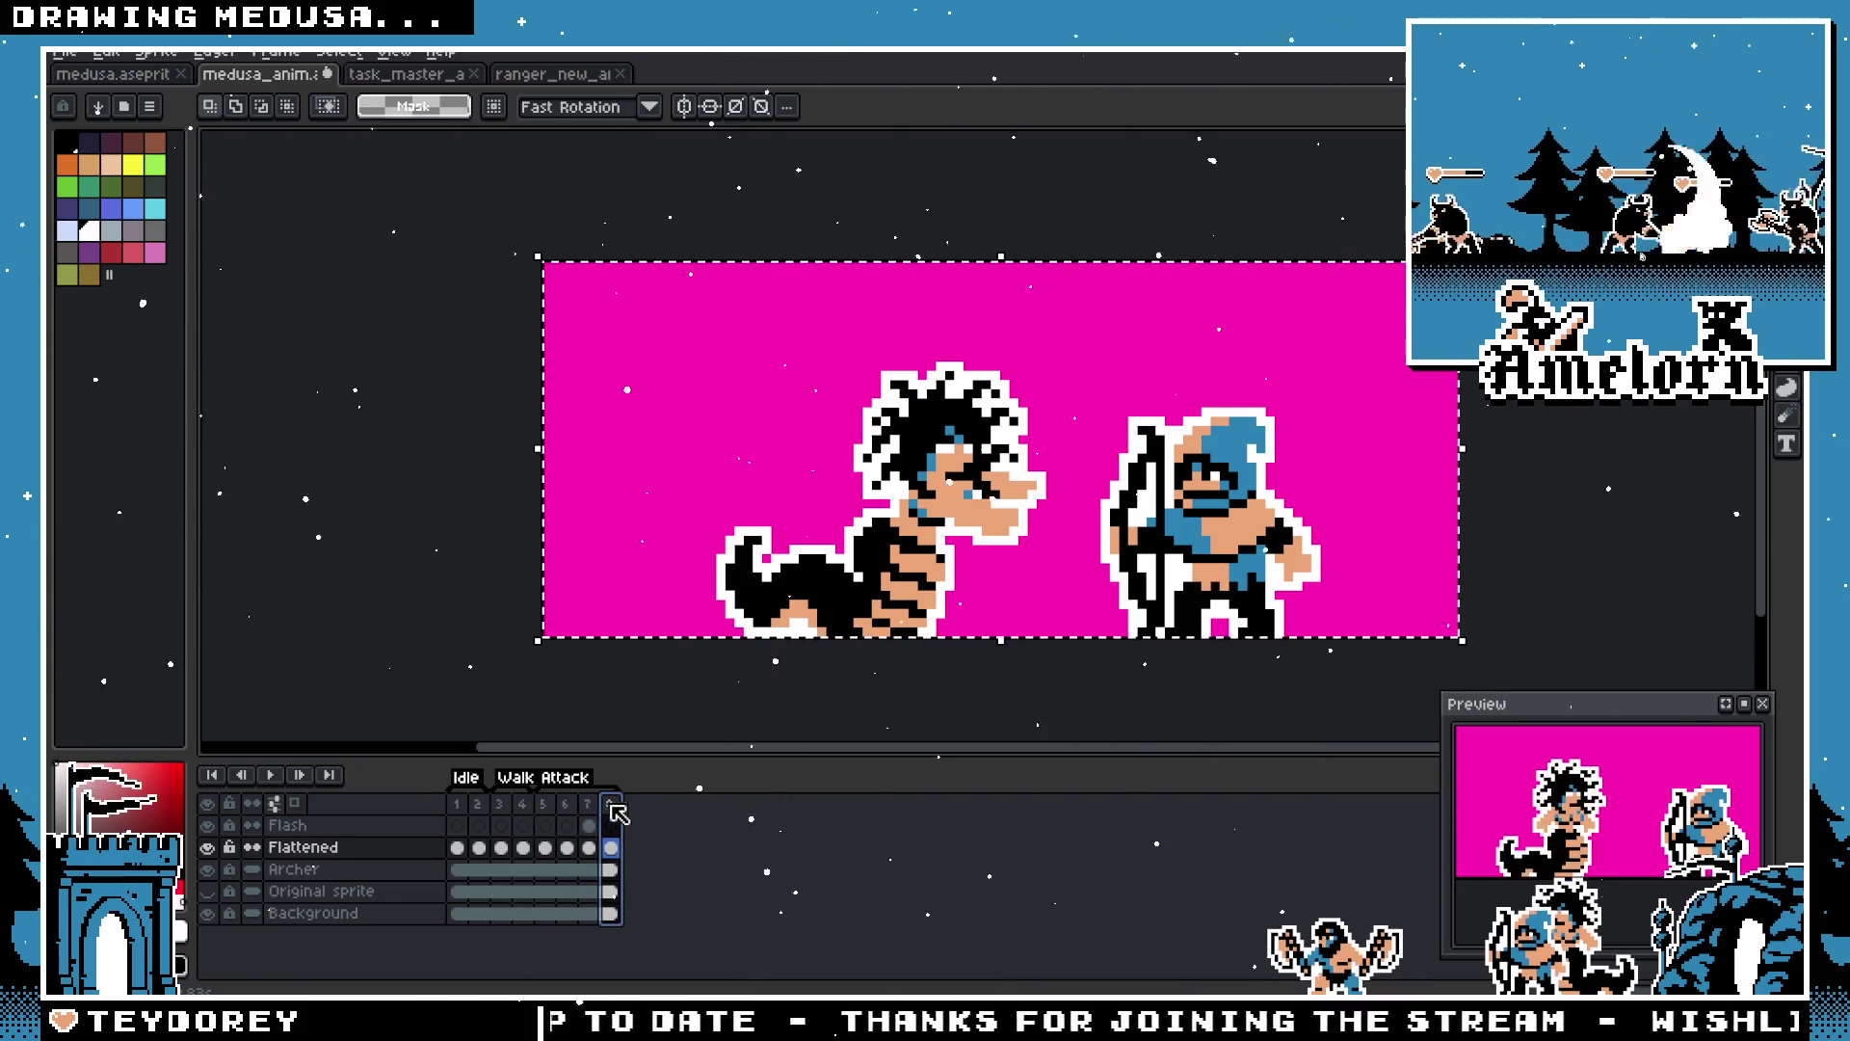
key("Return")
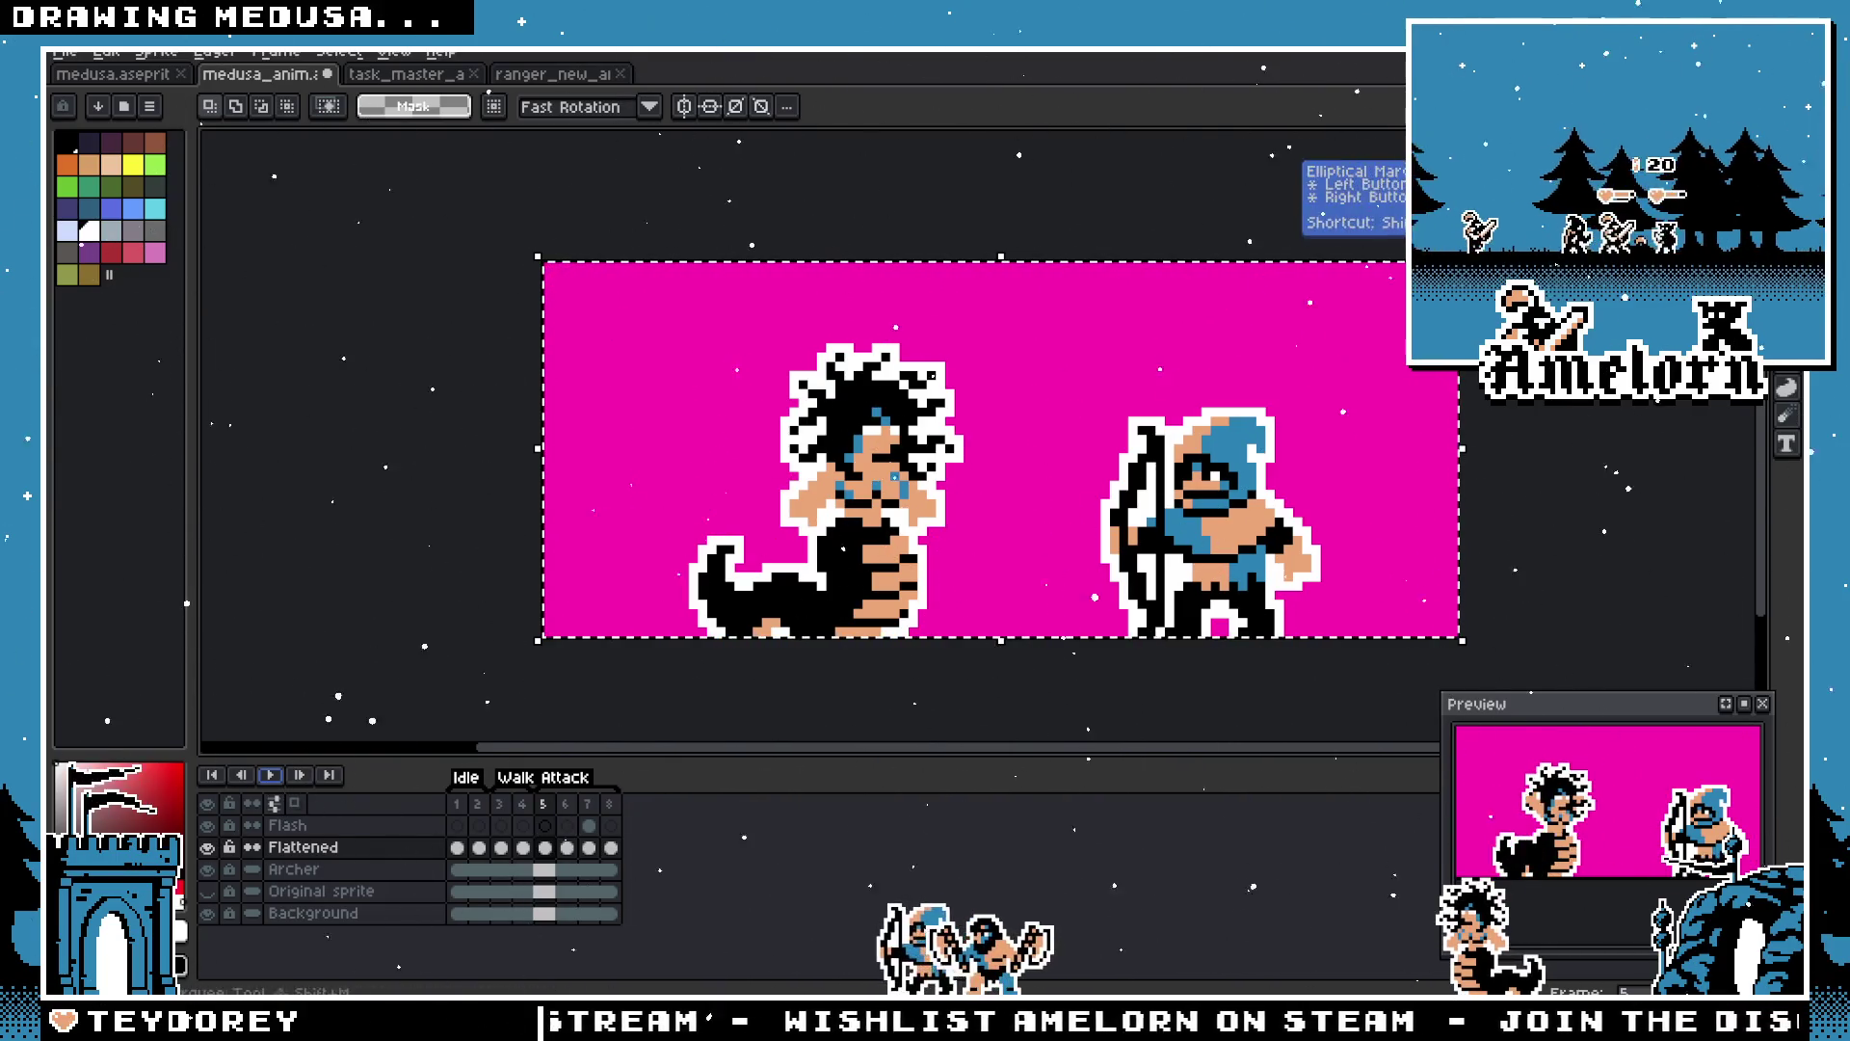
Step: Deselect, undo the Flatten to restore Medusa's separate layers, and save the file
left_click(1133, 210)
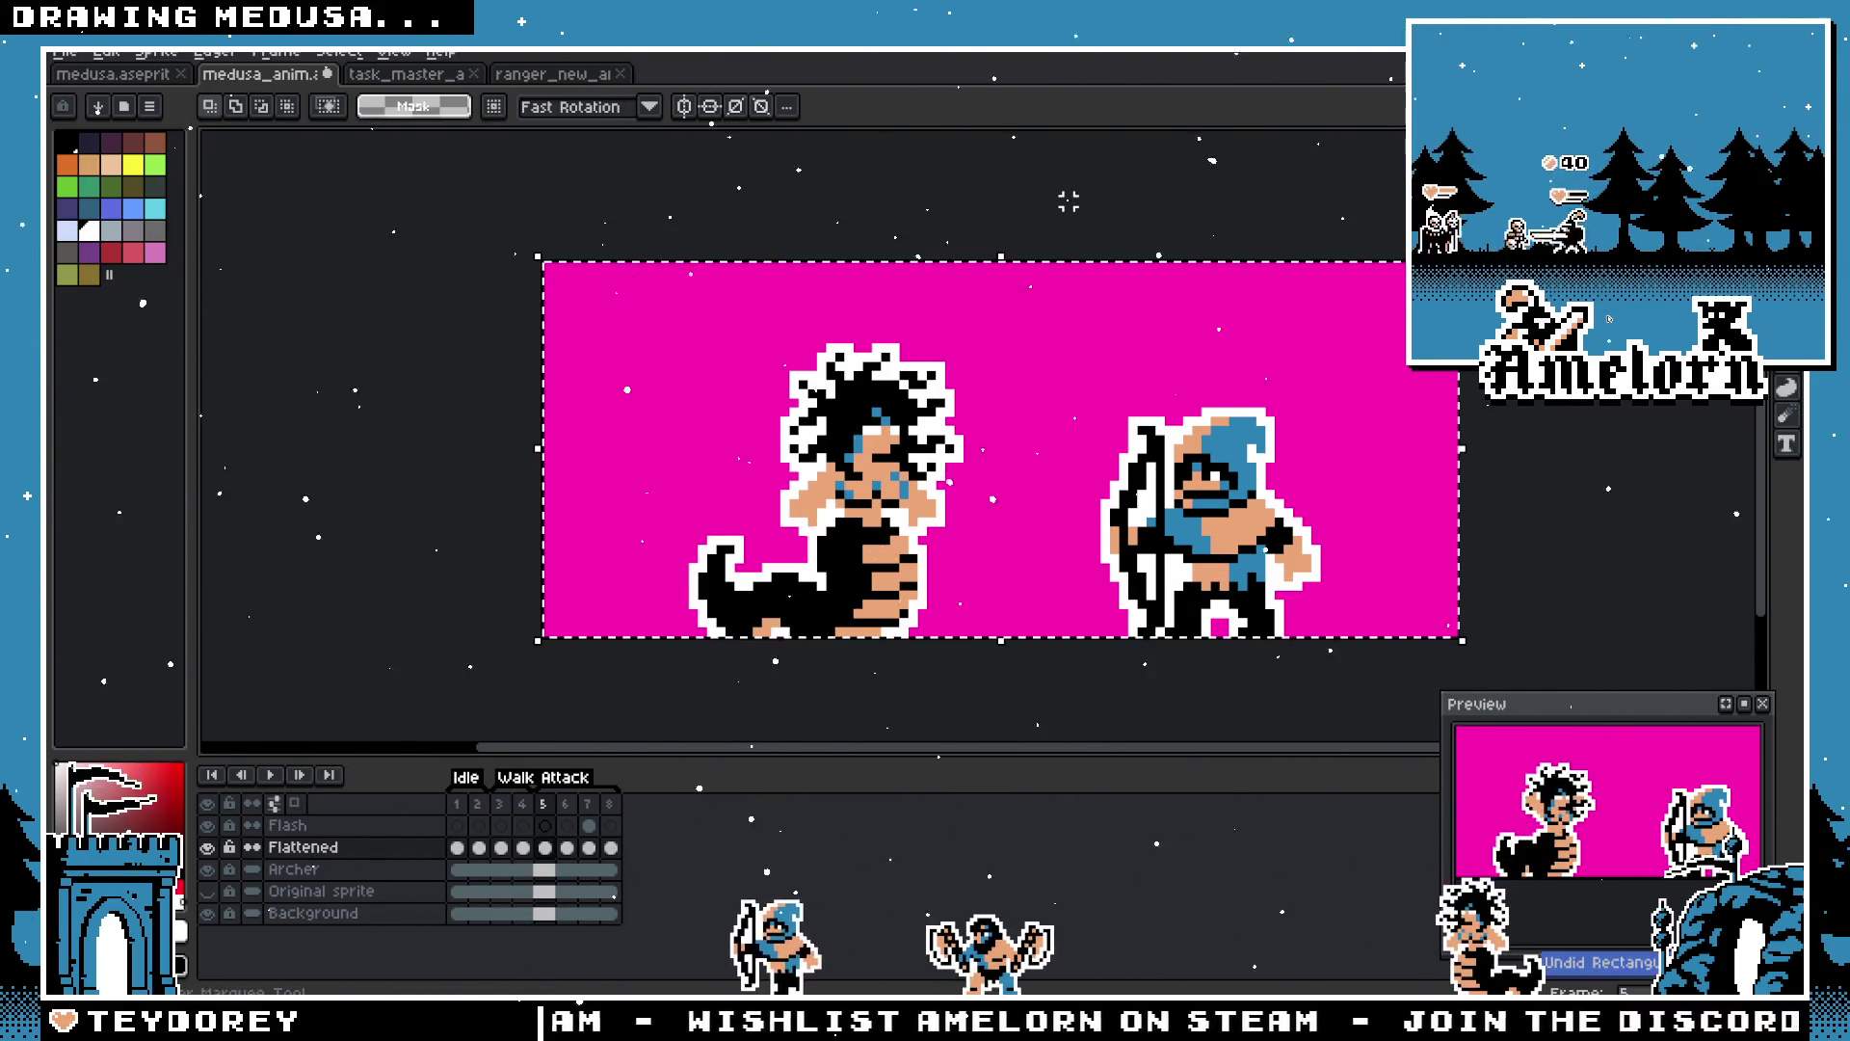
key("ctrl+z")
key("ctrl+z")
key("ctrl+s")
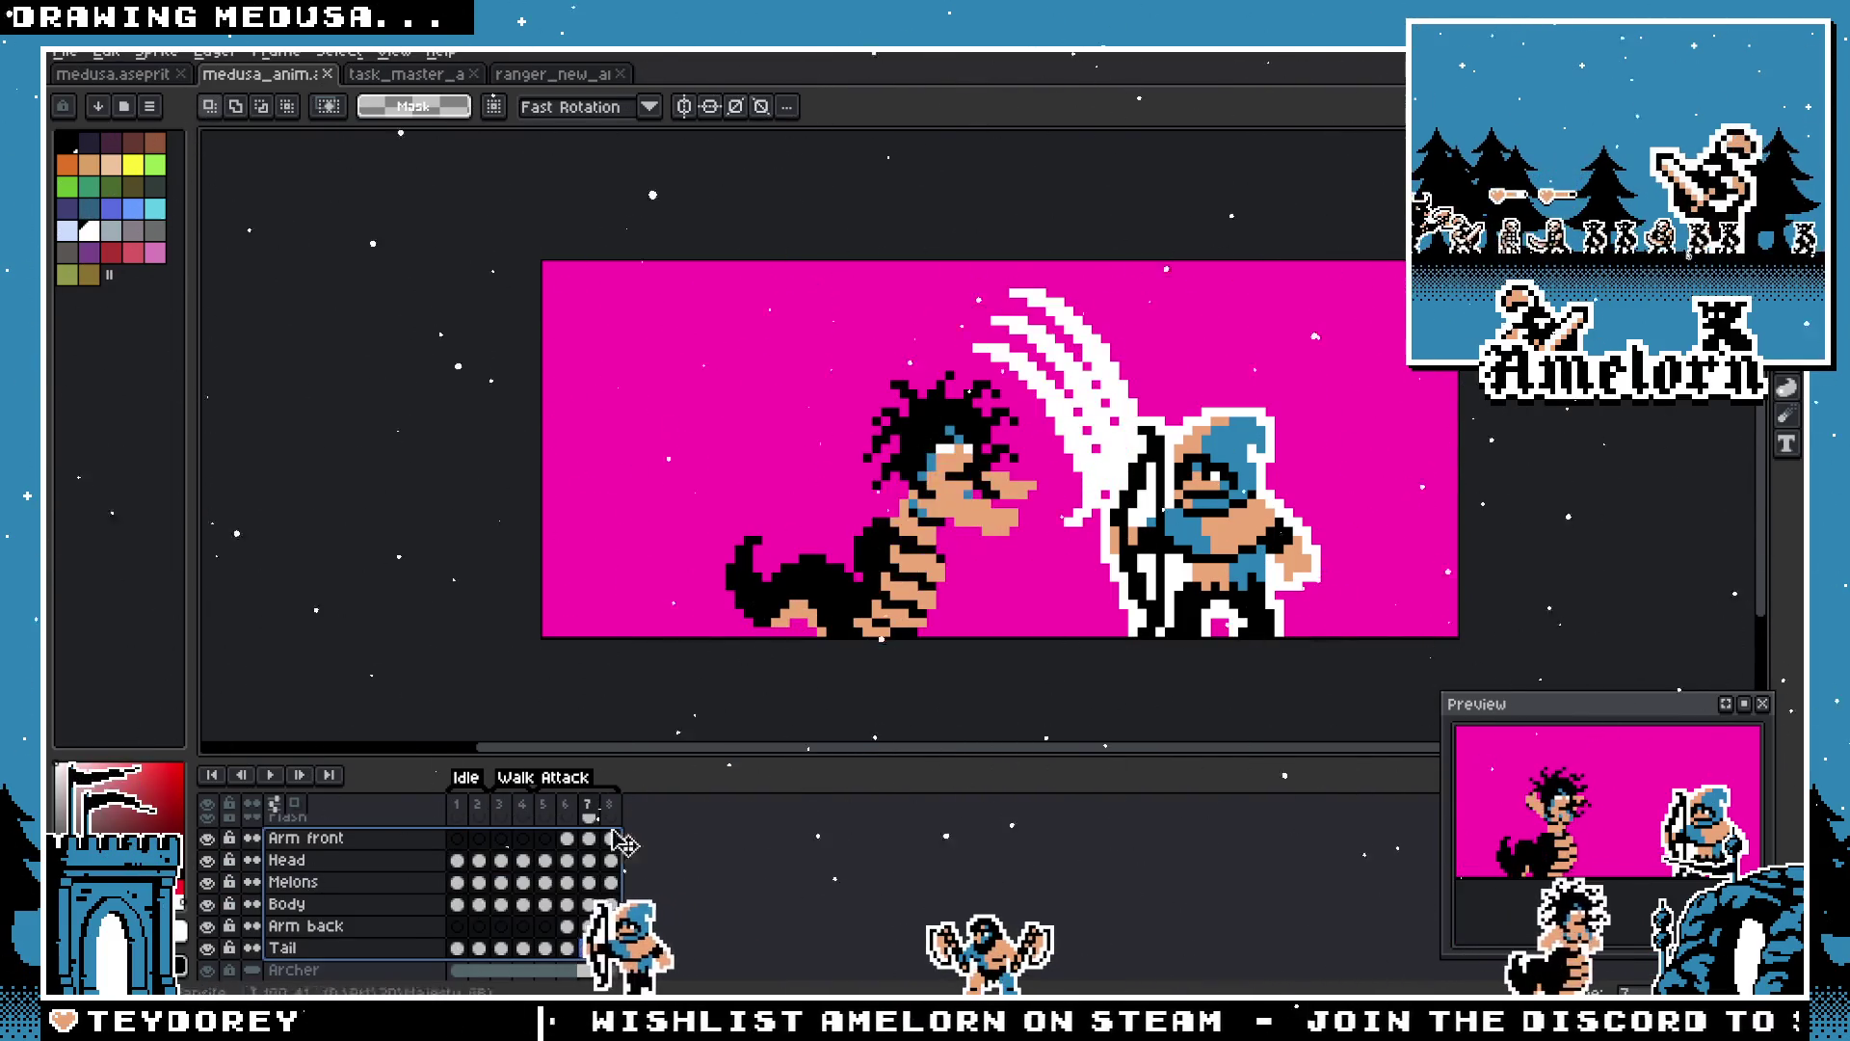
Step: Select the Flash layer's frame 7 cel, move to frame 6 and zoom in on Medusa's head
left_click(589, 816)
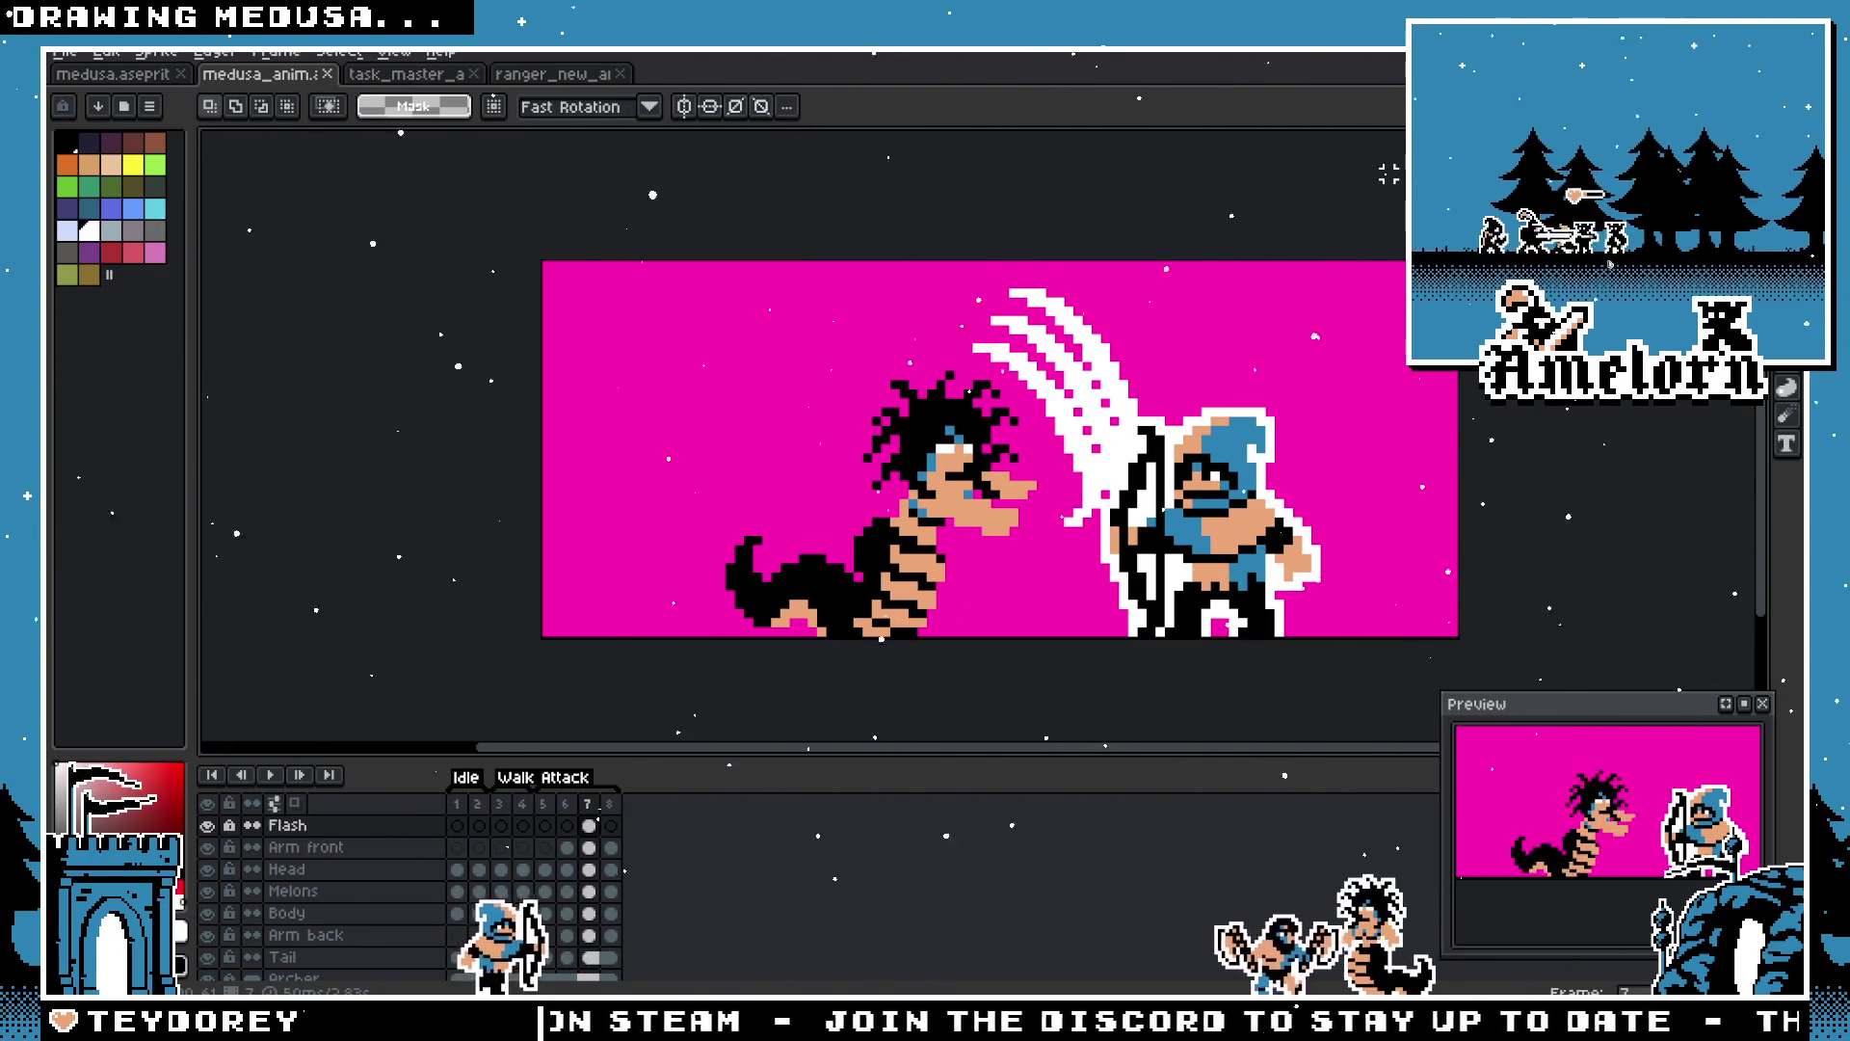
scroll(1389, 173, "up", 1)
scroll(1389, 168, "down", 1)
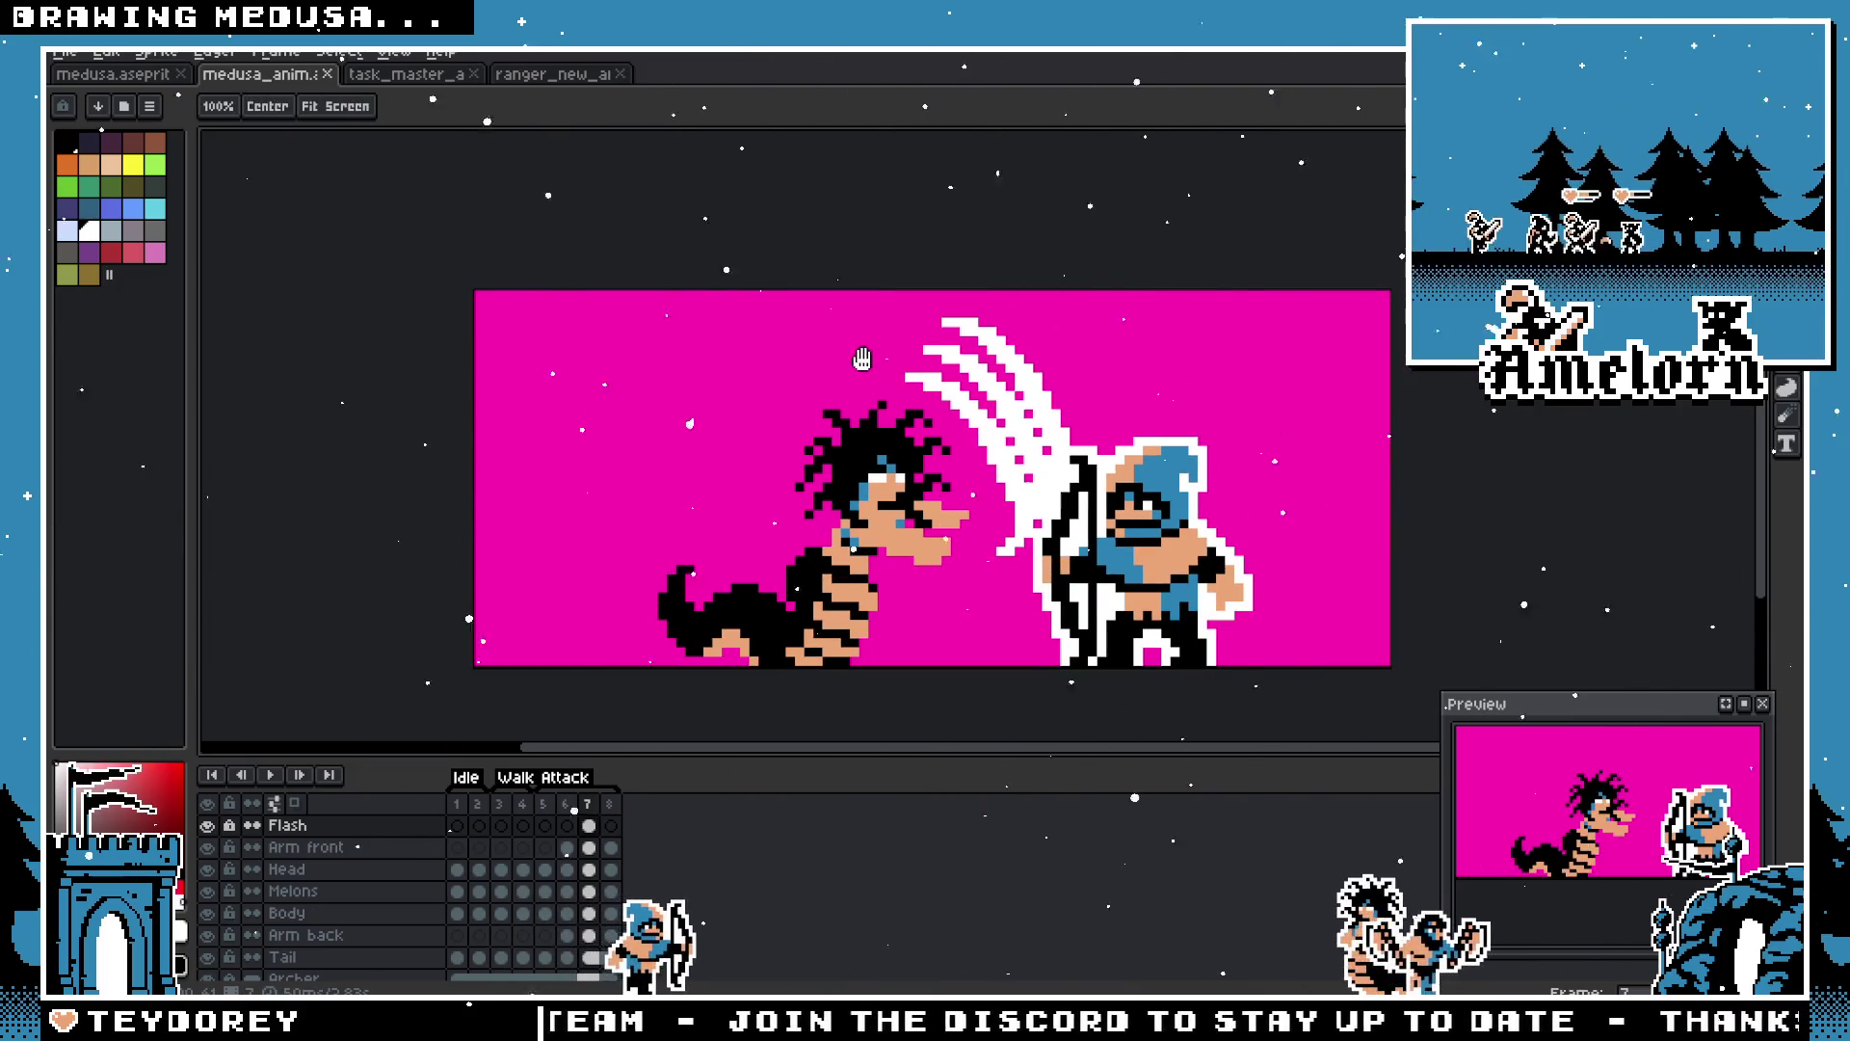
scroll(1388, 169, "down", 1)
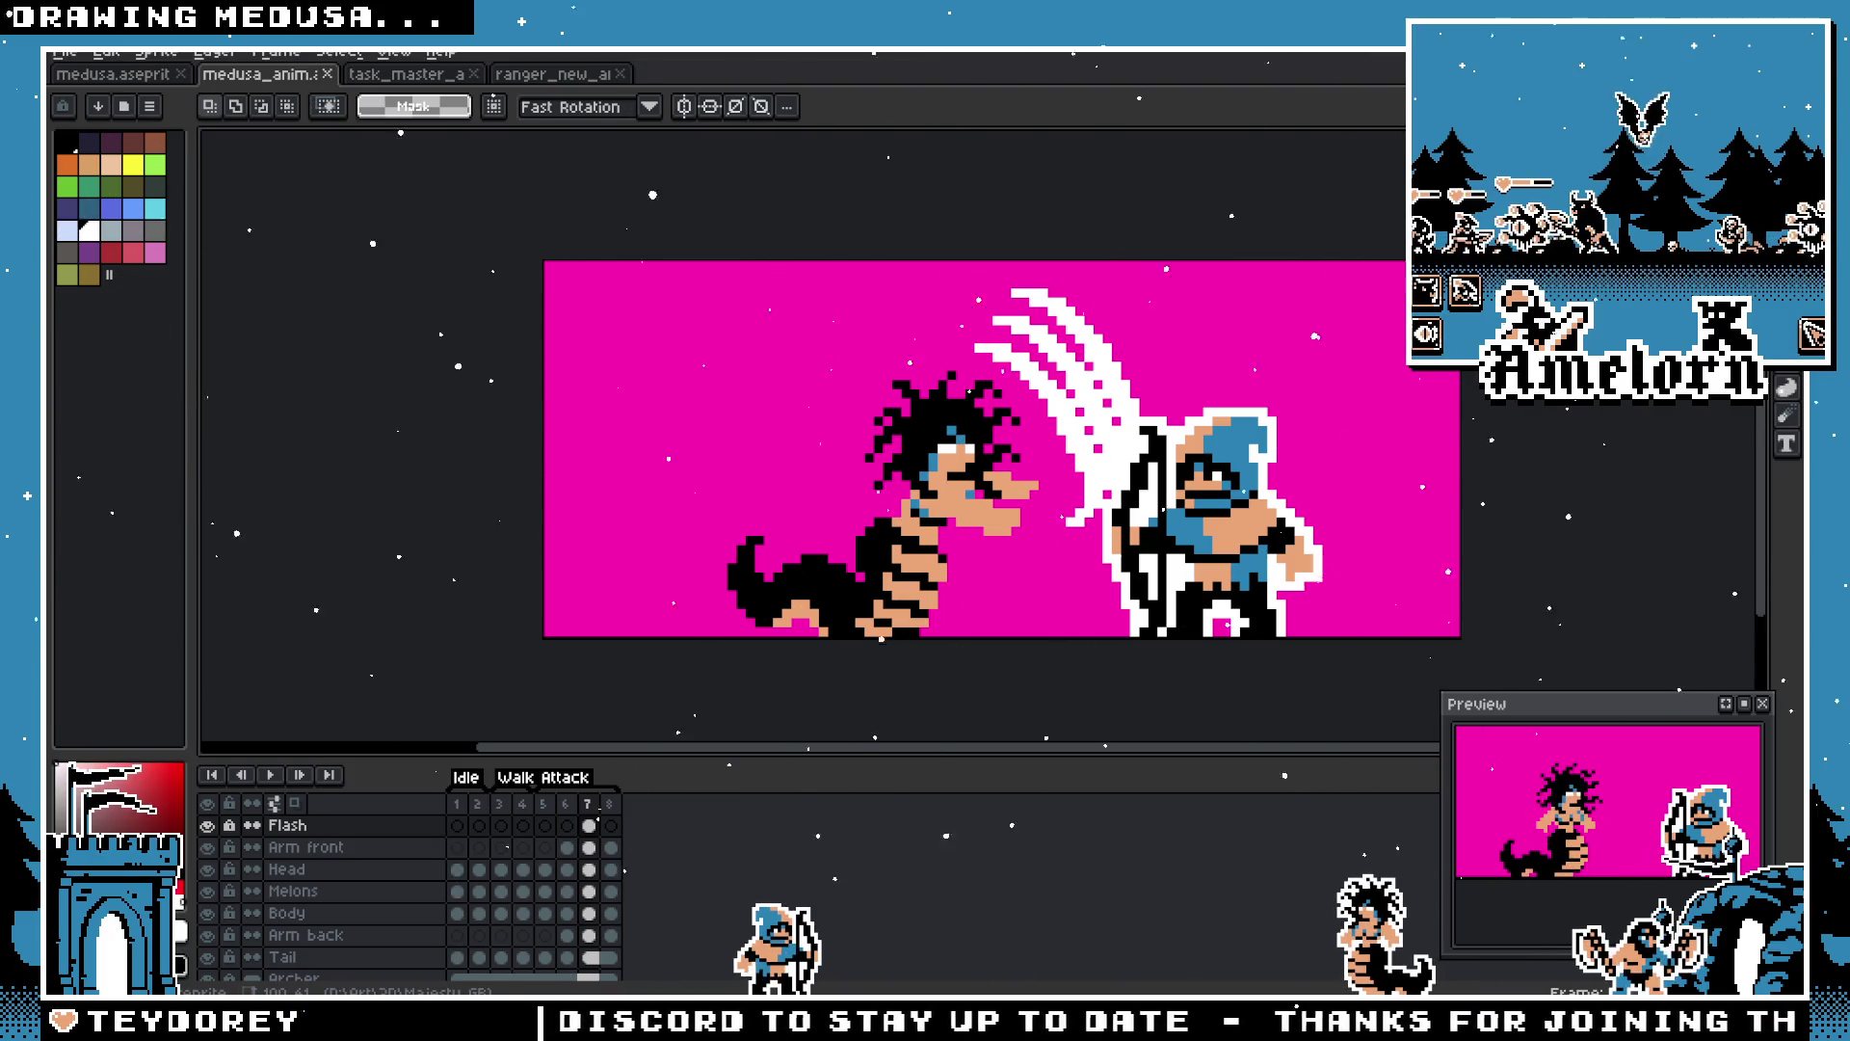
scroll(809, 520, "up", 1)
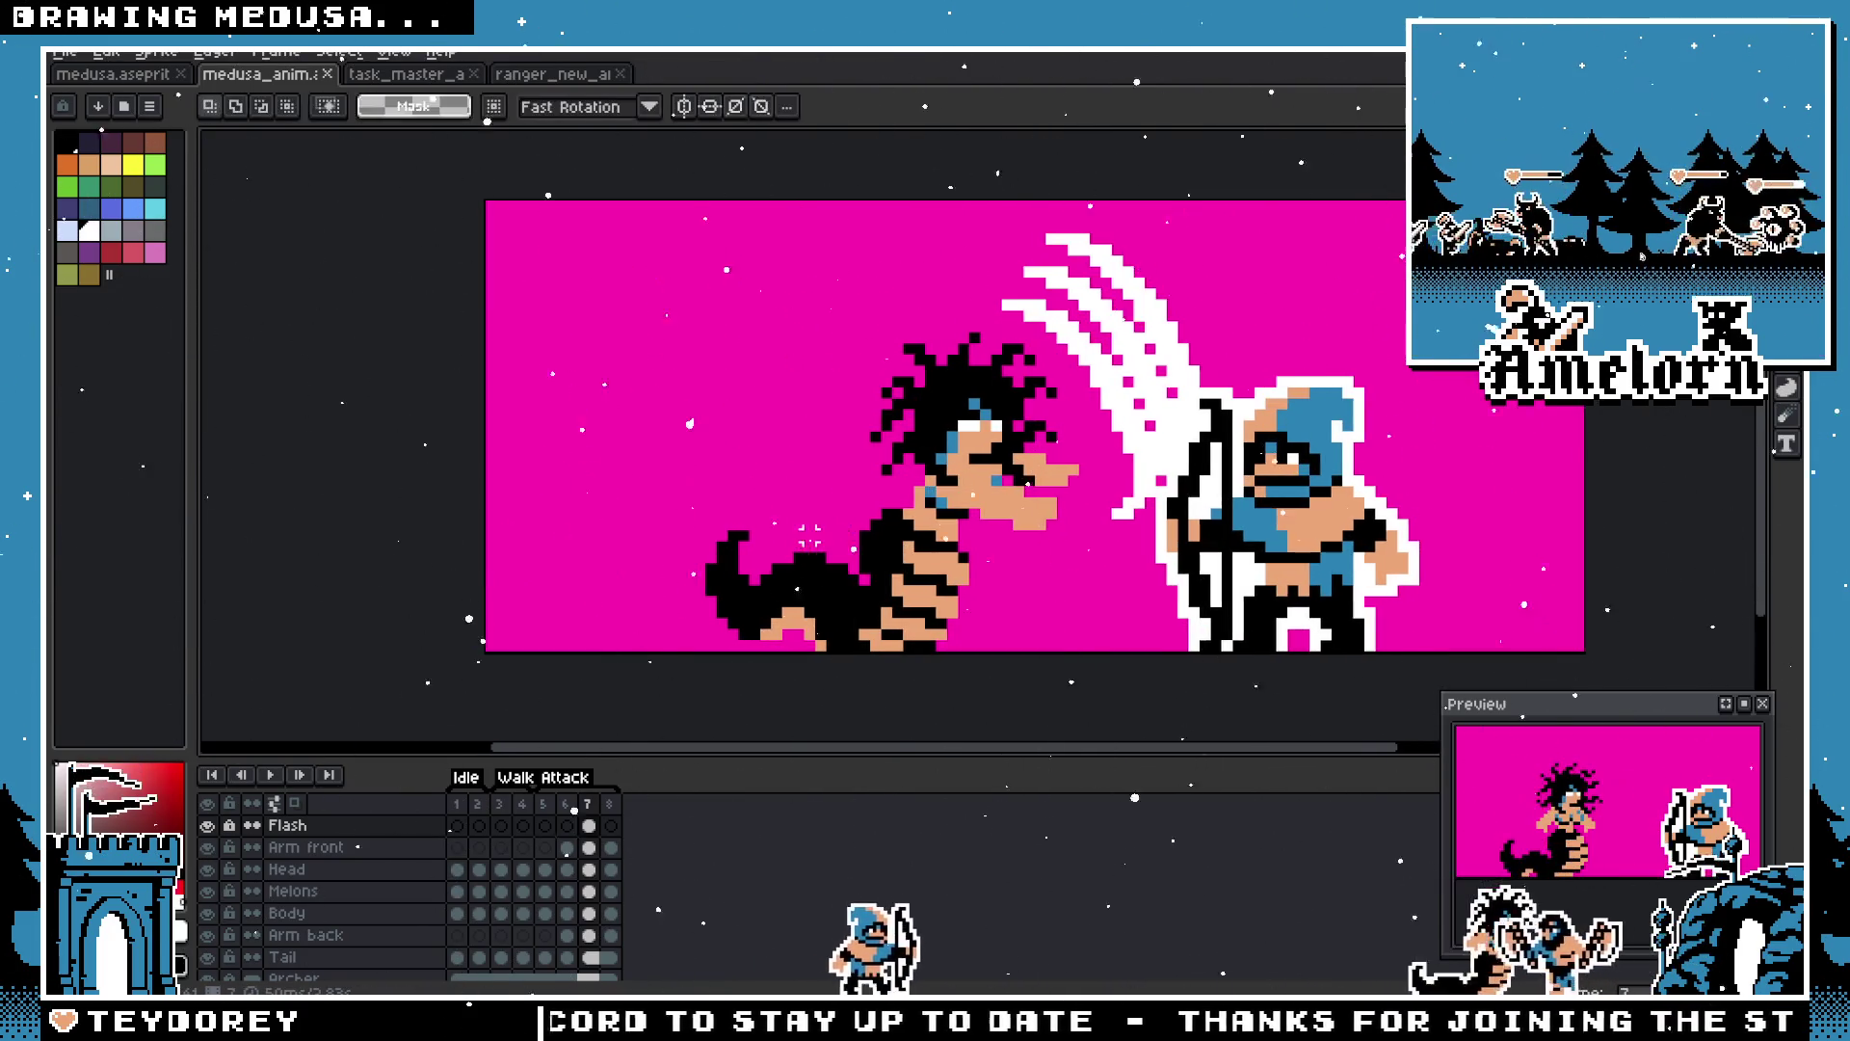
scroll(809, 520, "up", 1)
scroll(545, 460, "down", 1)
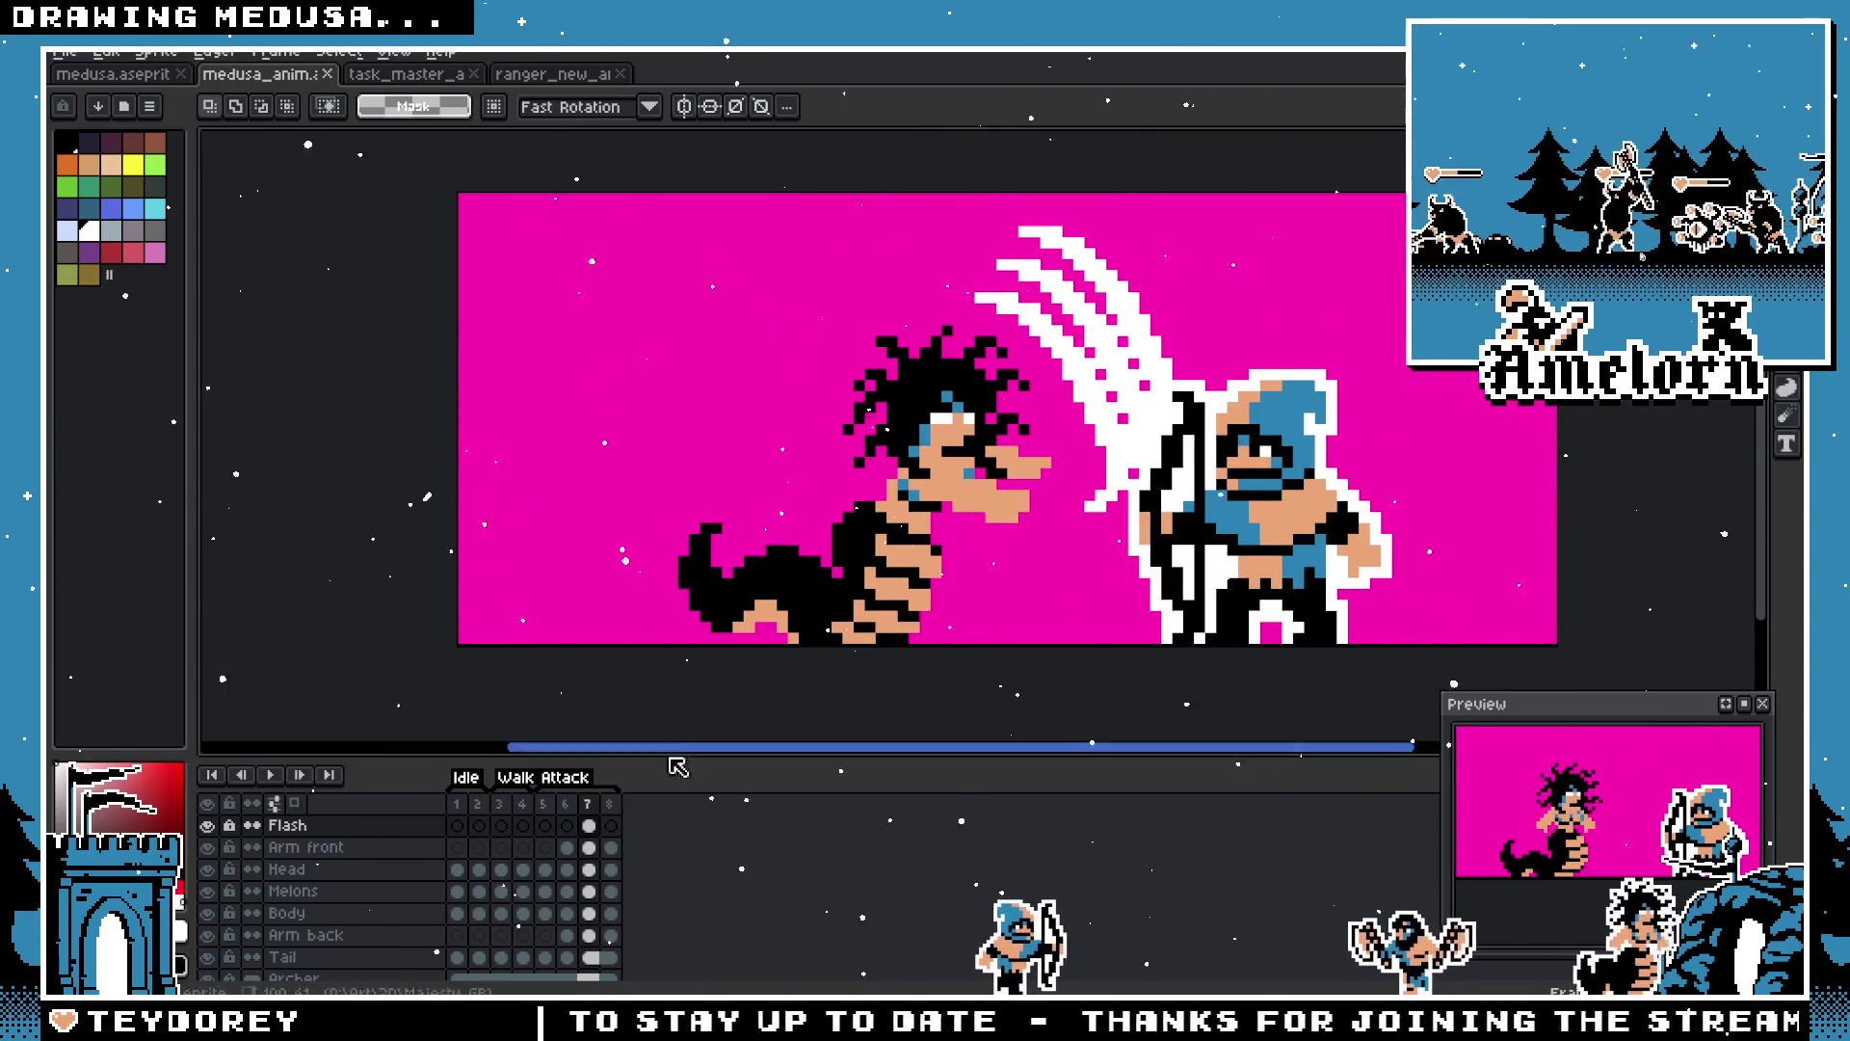
left_click(544, 804)
left_click(567, 803)
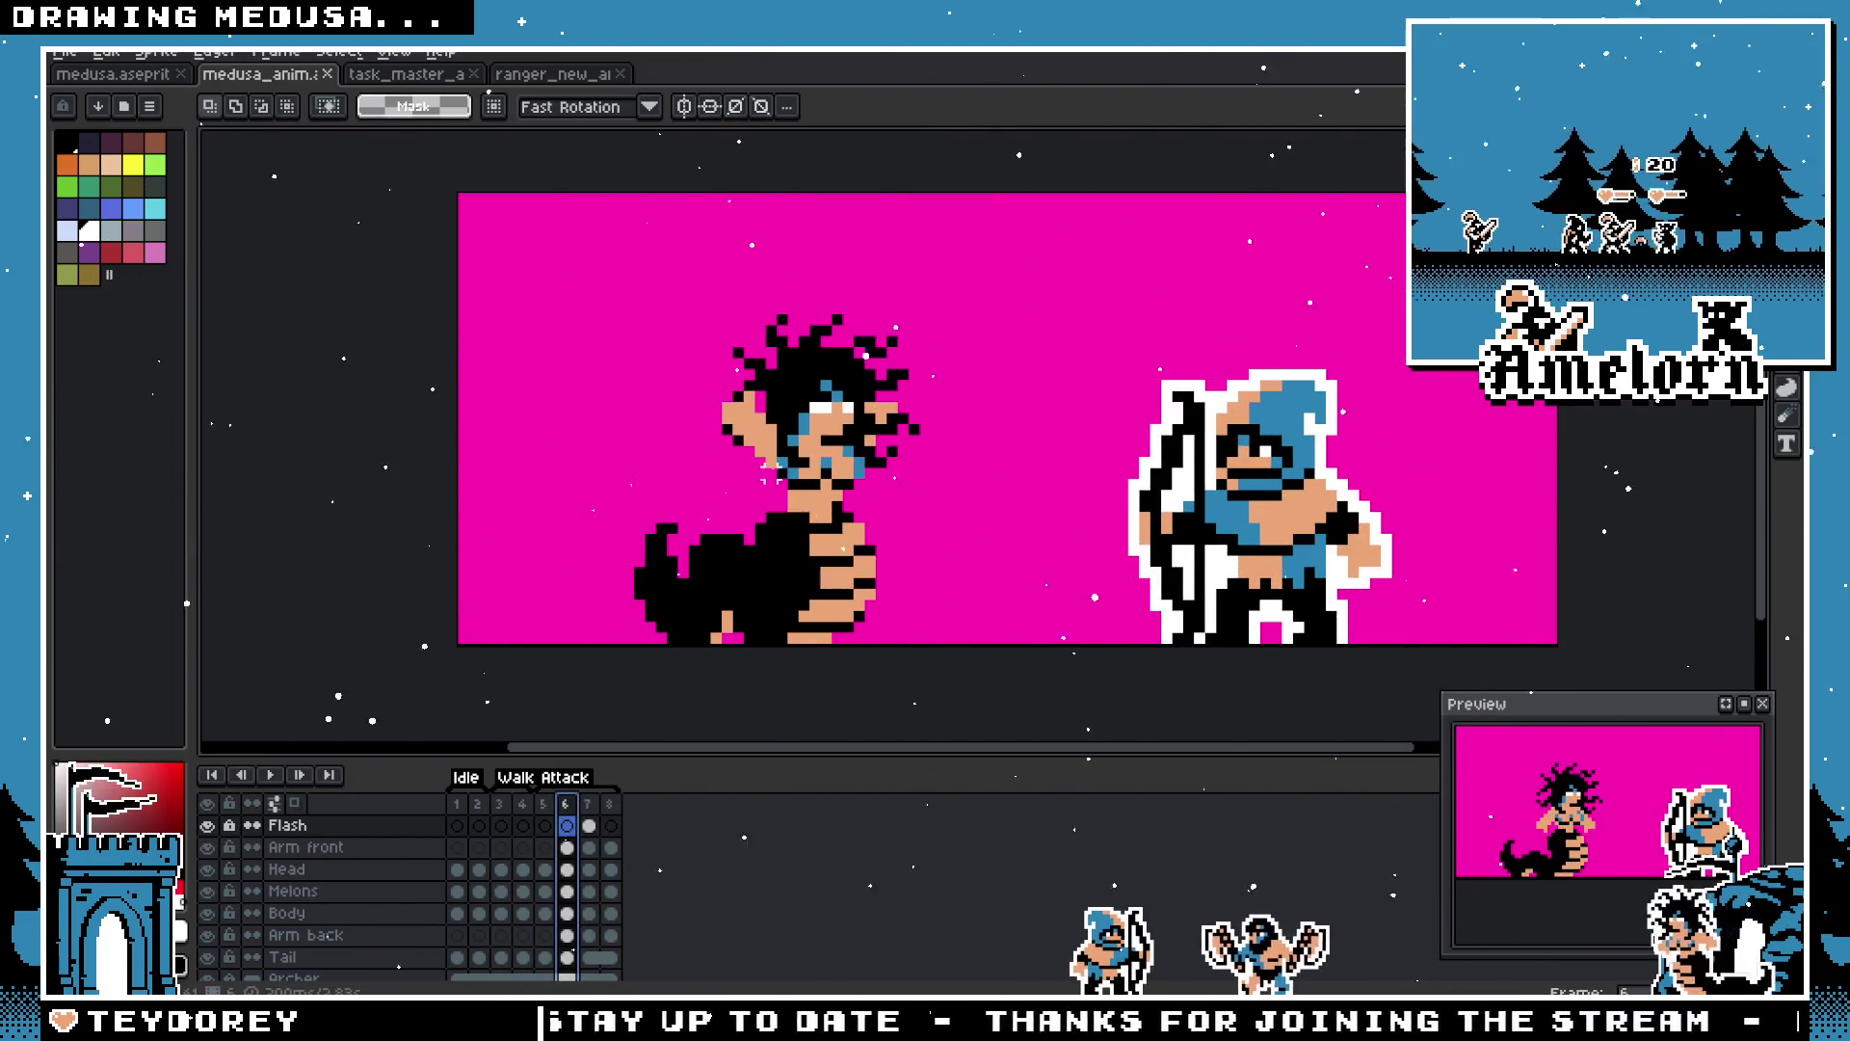
scroll(752, 444, "up", 1)
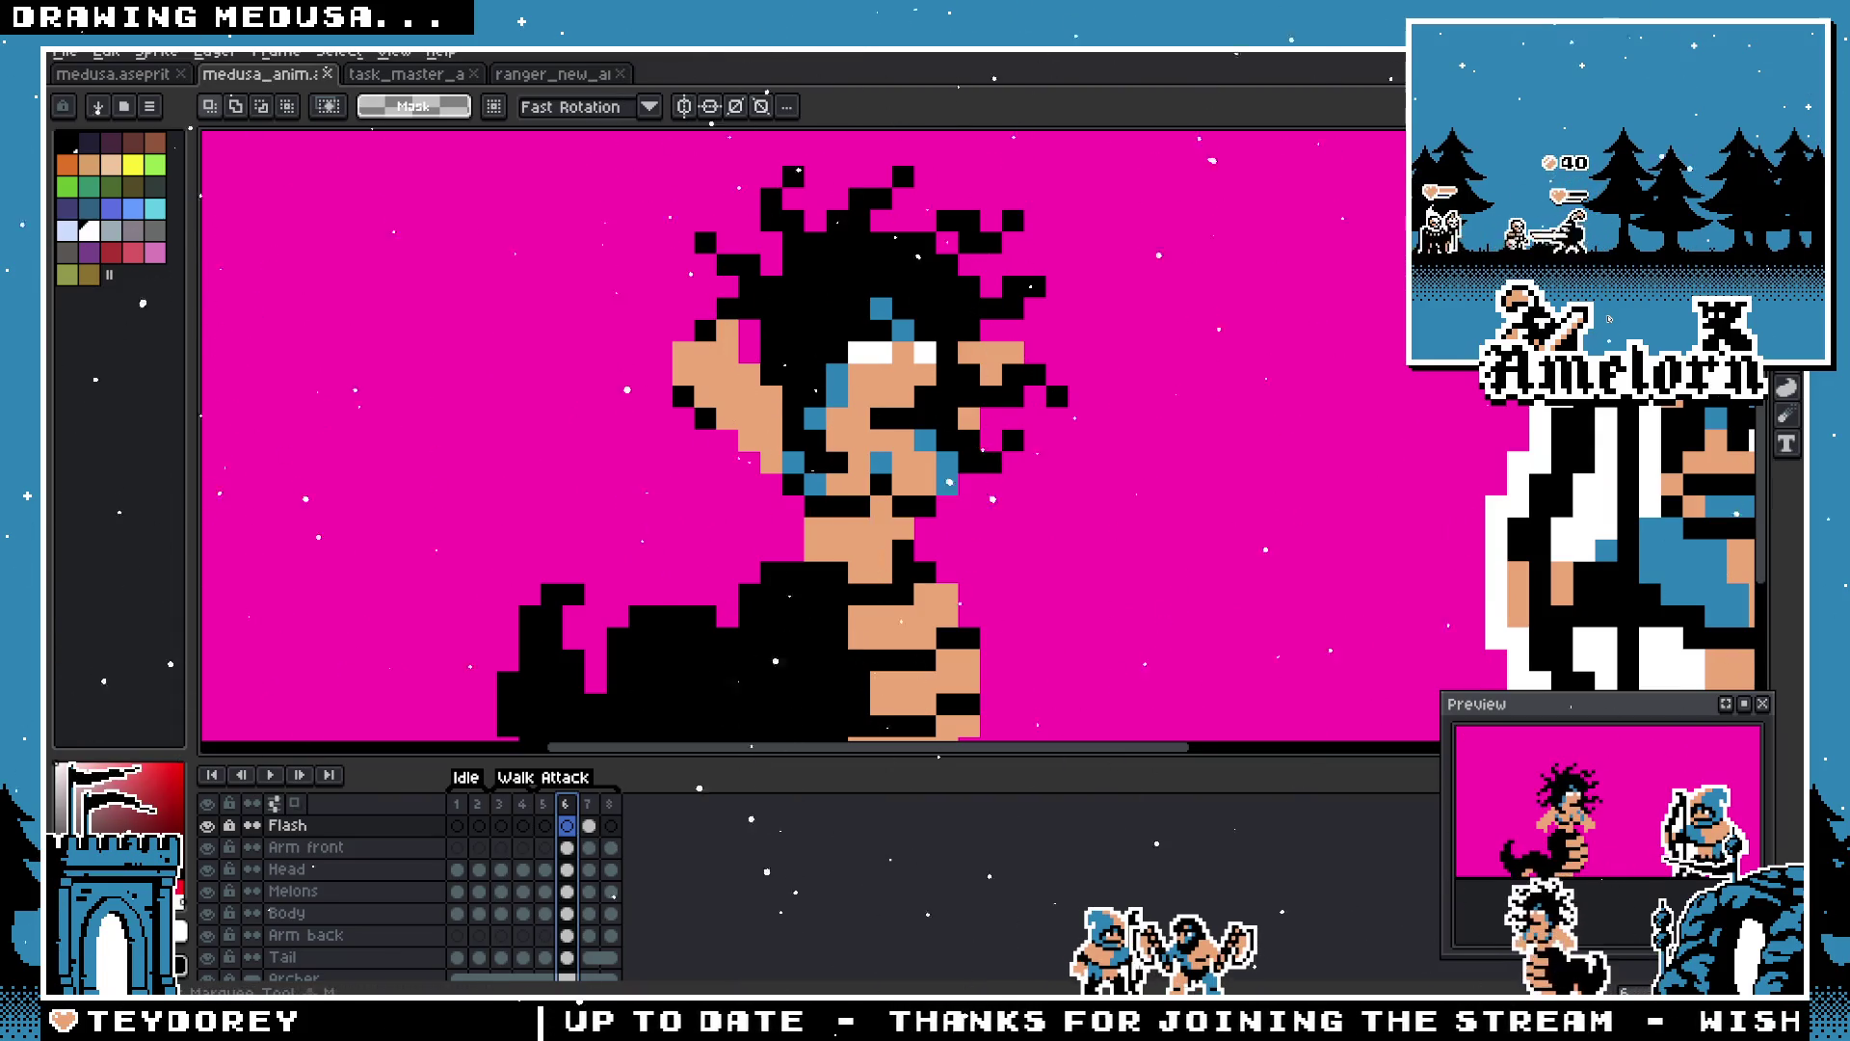
Step: On the Arm front layer, drag Medusa's front arm up-left and commit the move
left_click(364, 846)
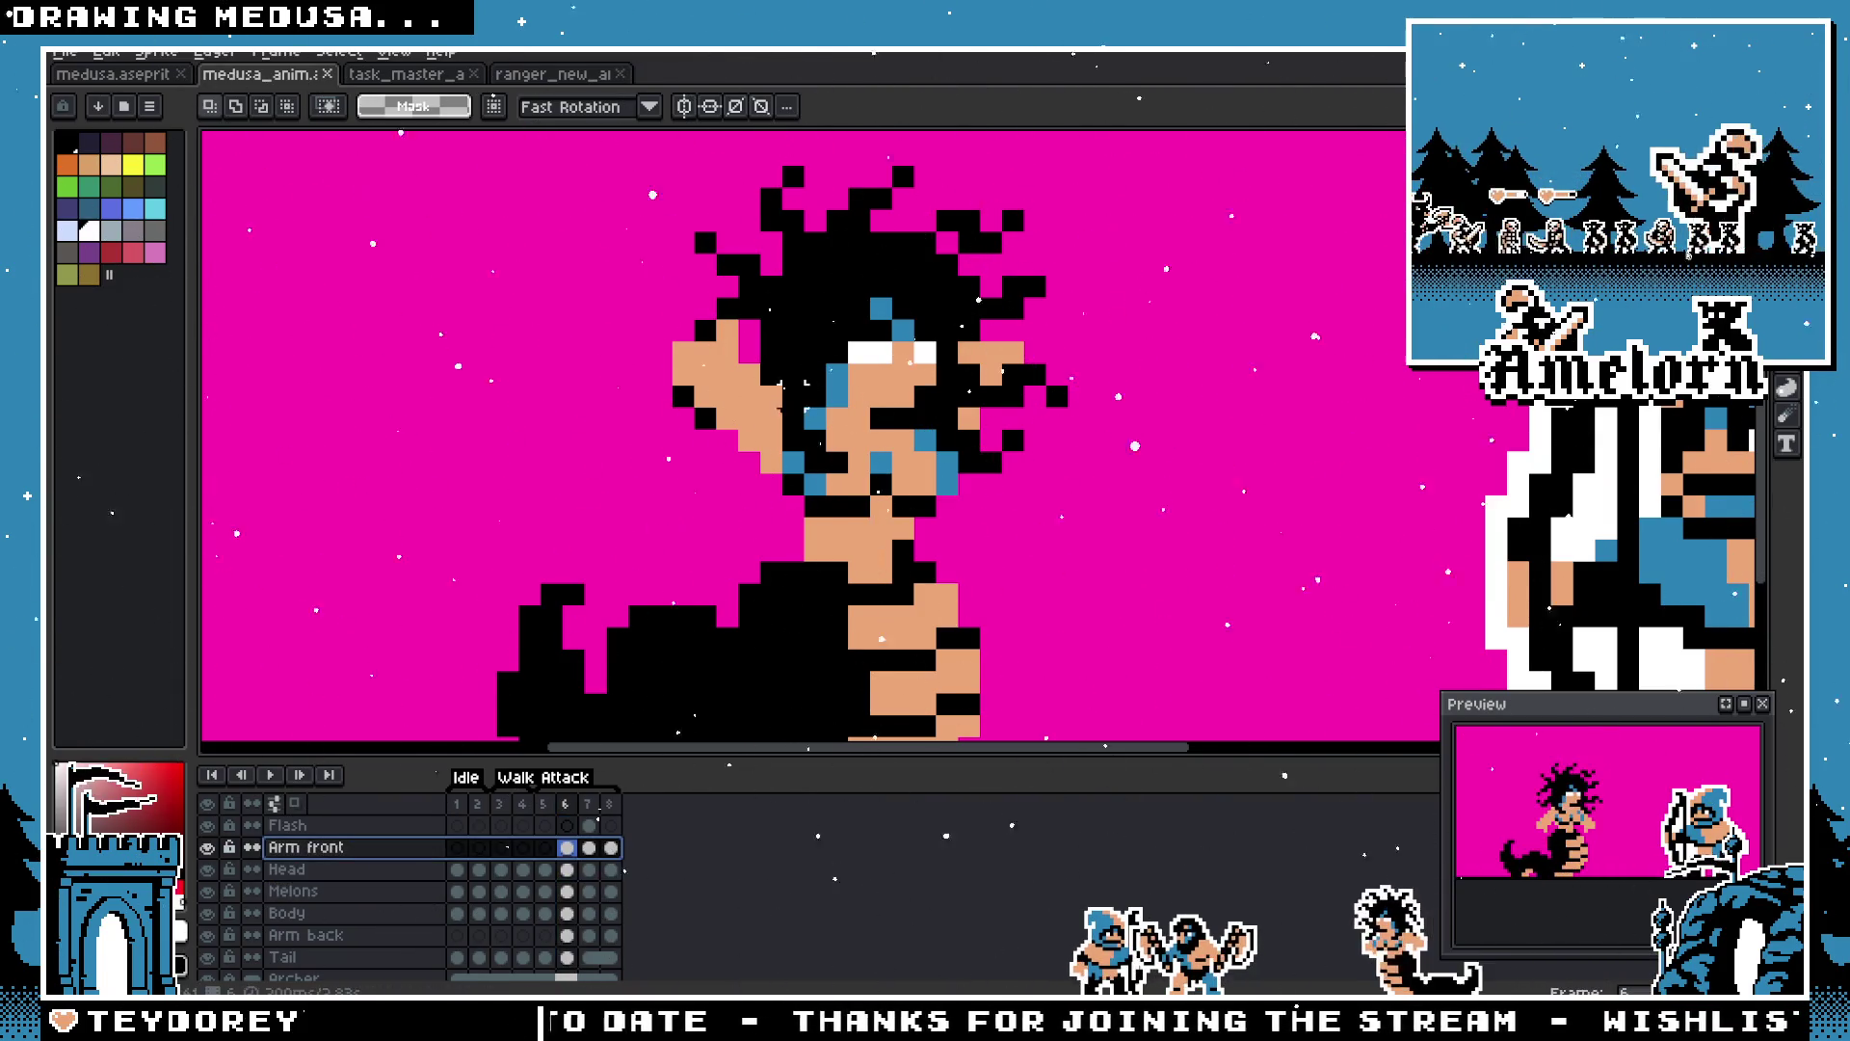
mouse_move(810, 547)
left_mouse_down()
mouse_move(797, 495)
mouse_move(766, 505)
mouse_move(766, 529)
left_mouse_up()
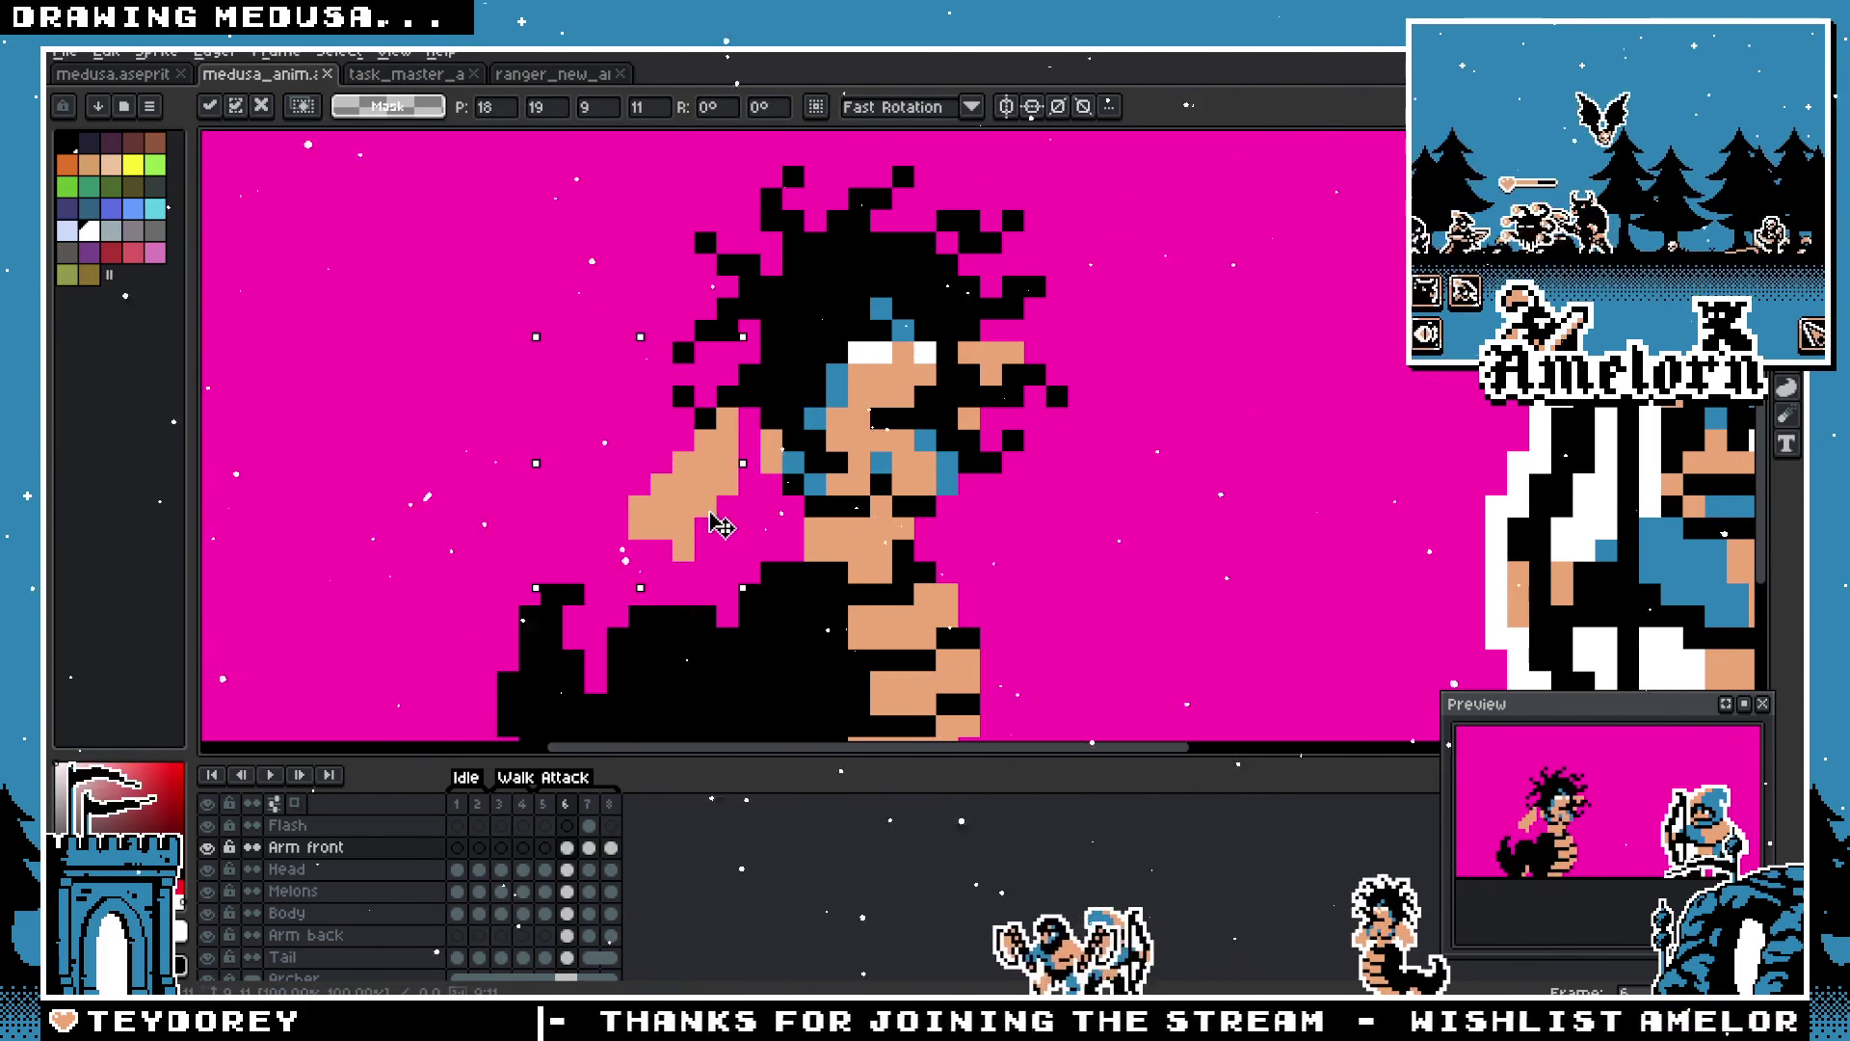
scroll(723, 520, "down", 5)
left_click(511, 466)
Step: Marquee-select around the arm, undo and redo it, then deselect and go to frame 5
scroll(512, 467, "up", 2)
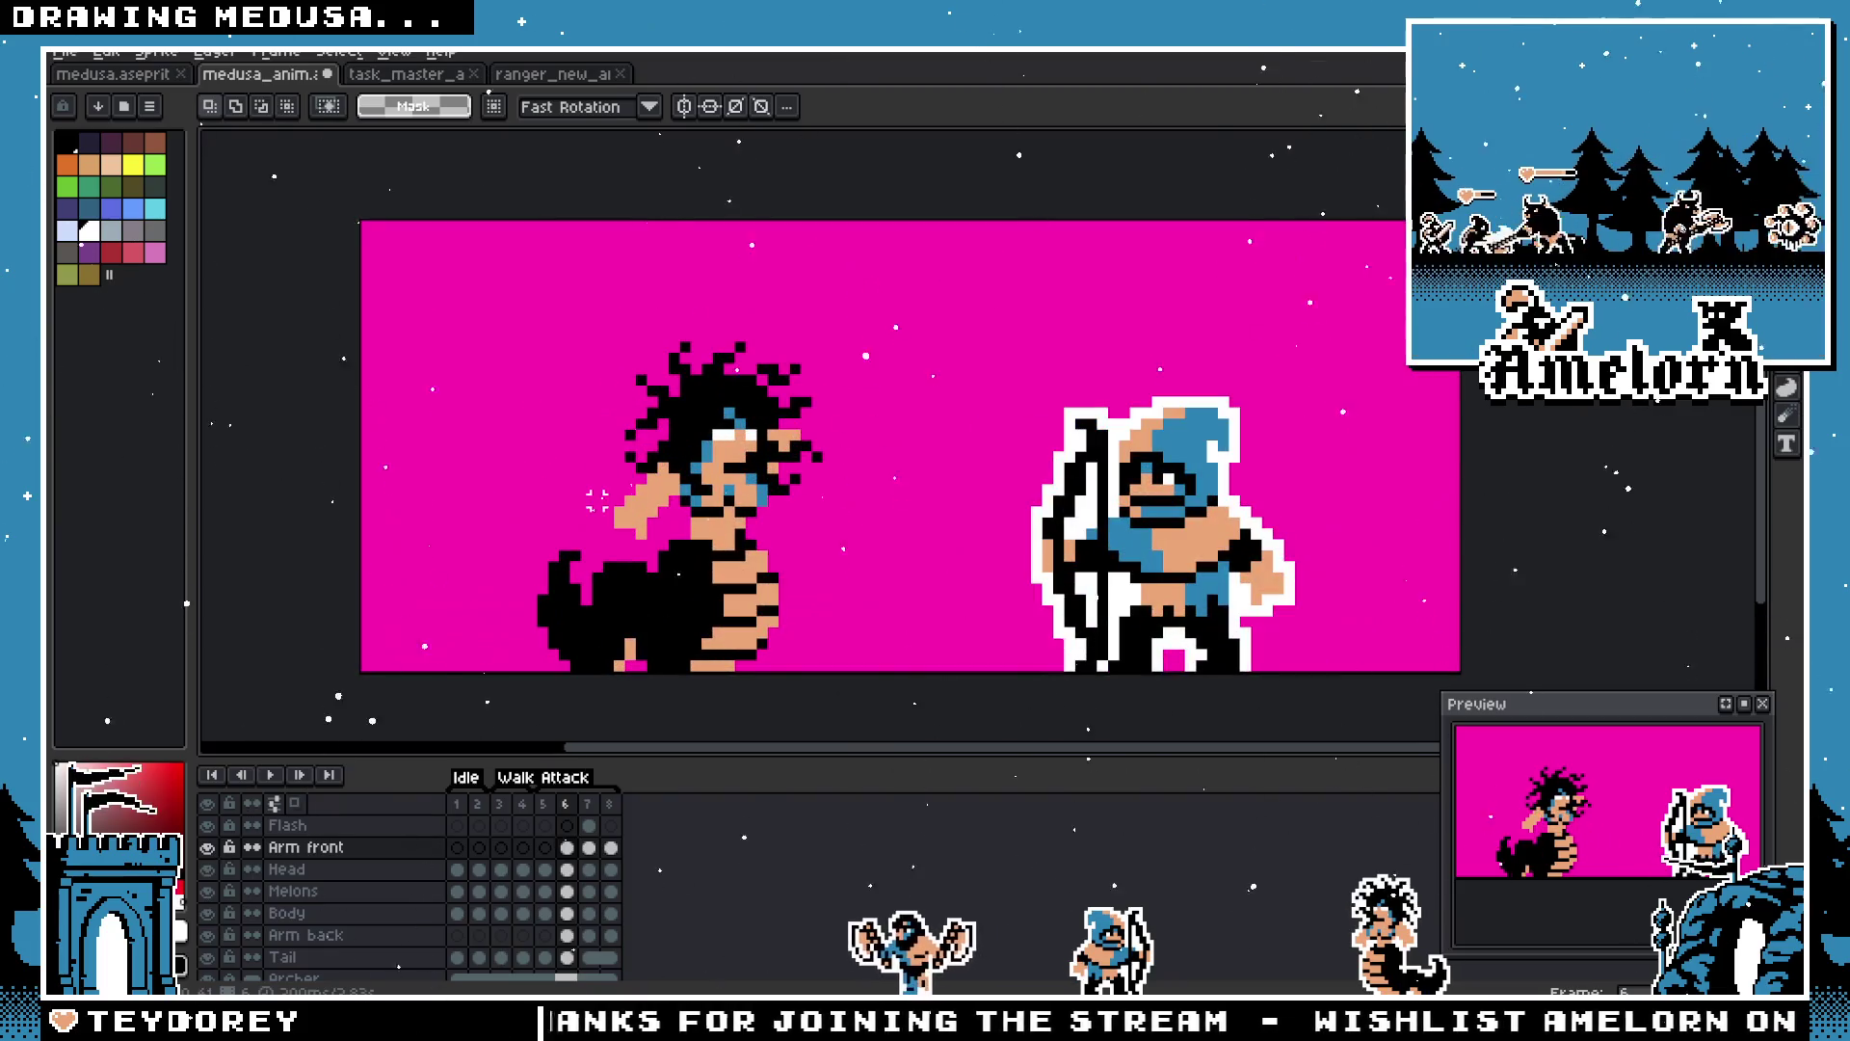
scroll(598, 491, "up", 3)
scroll(612, 501, "down", 2)
left_click_drag(679, 436, 586, 544)
scroll(602, 535, "up", 1)
key("ctrl+z")
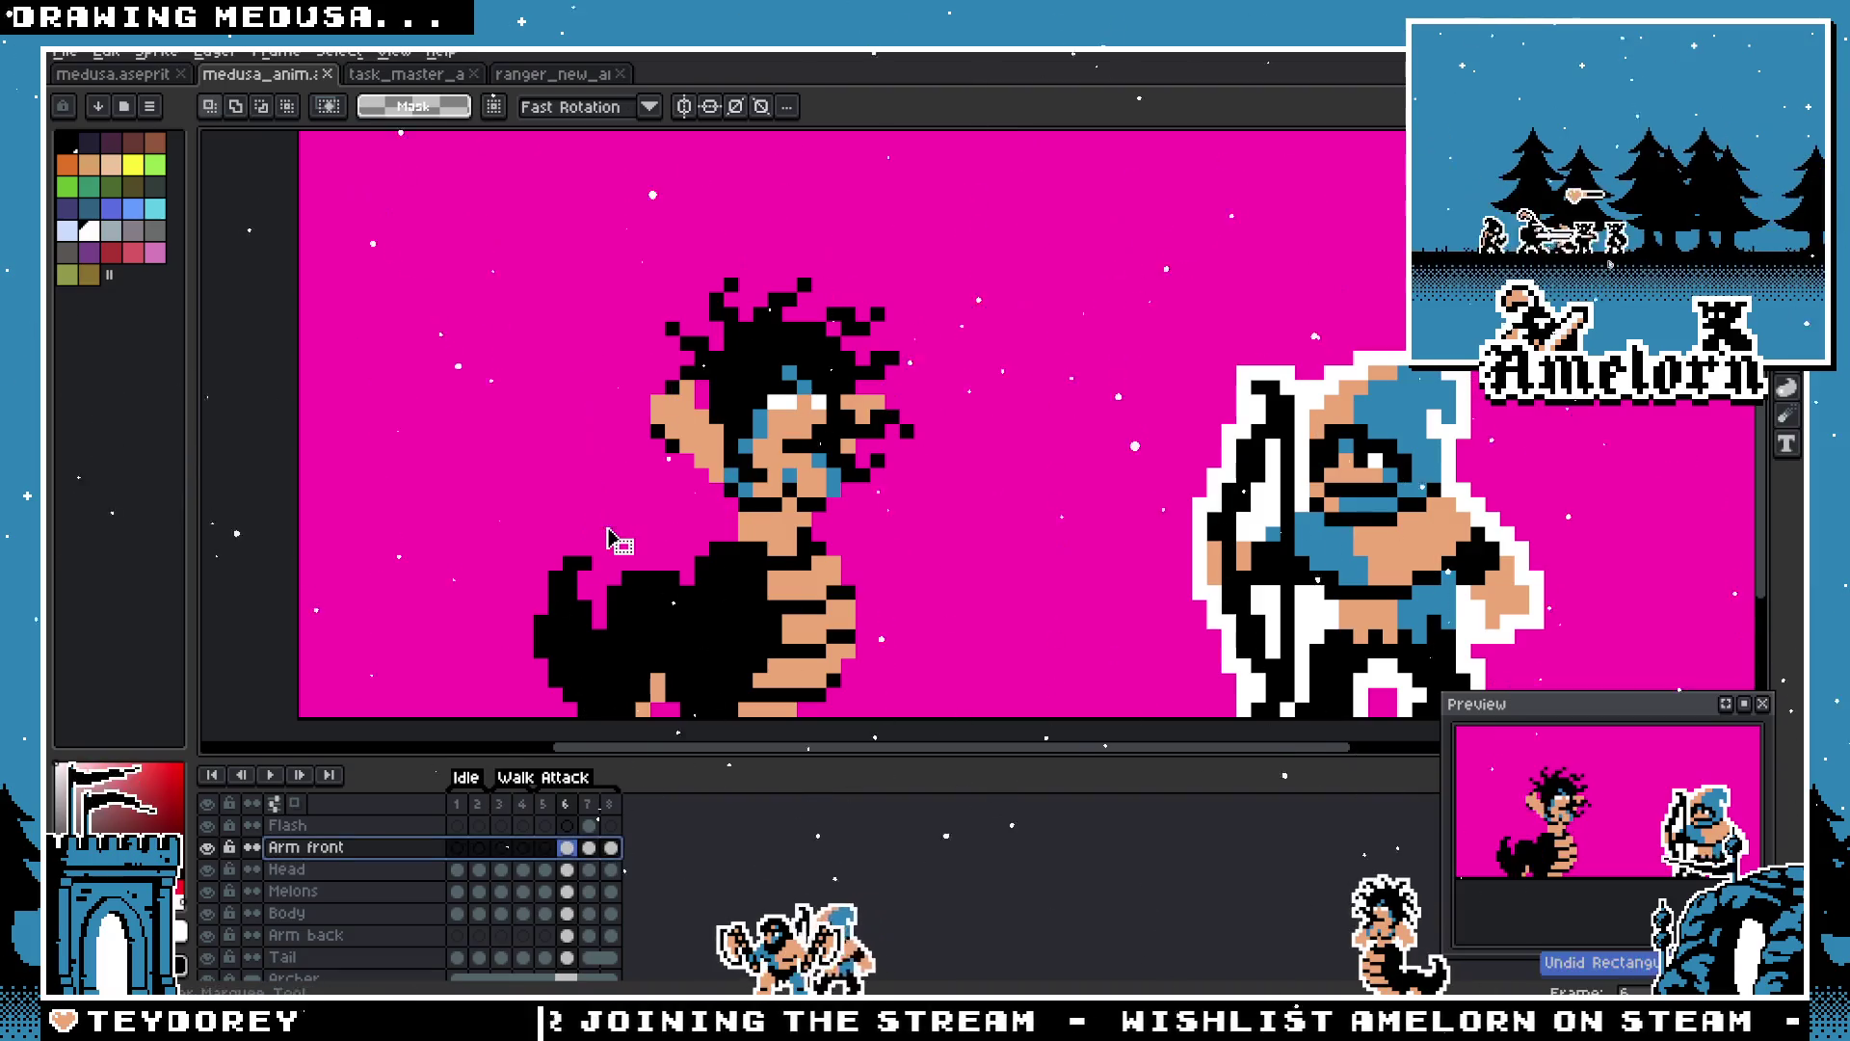
key("ctrl+y")
right_click(857, 448)
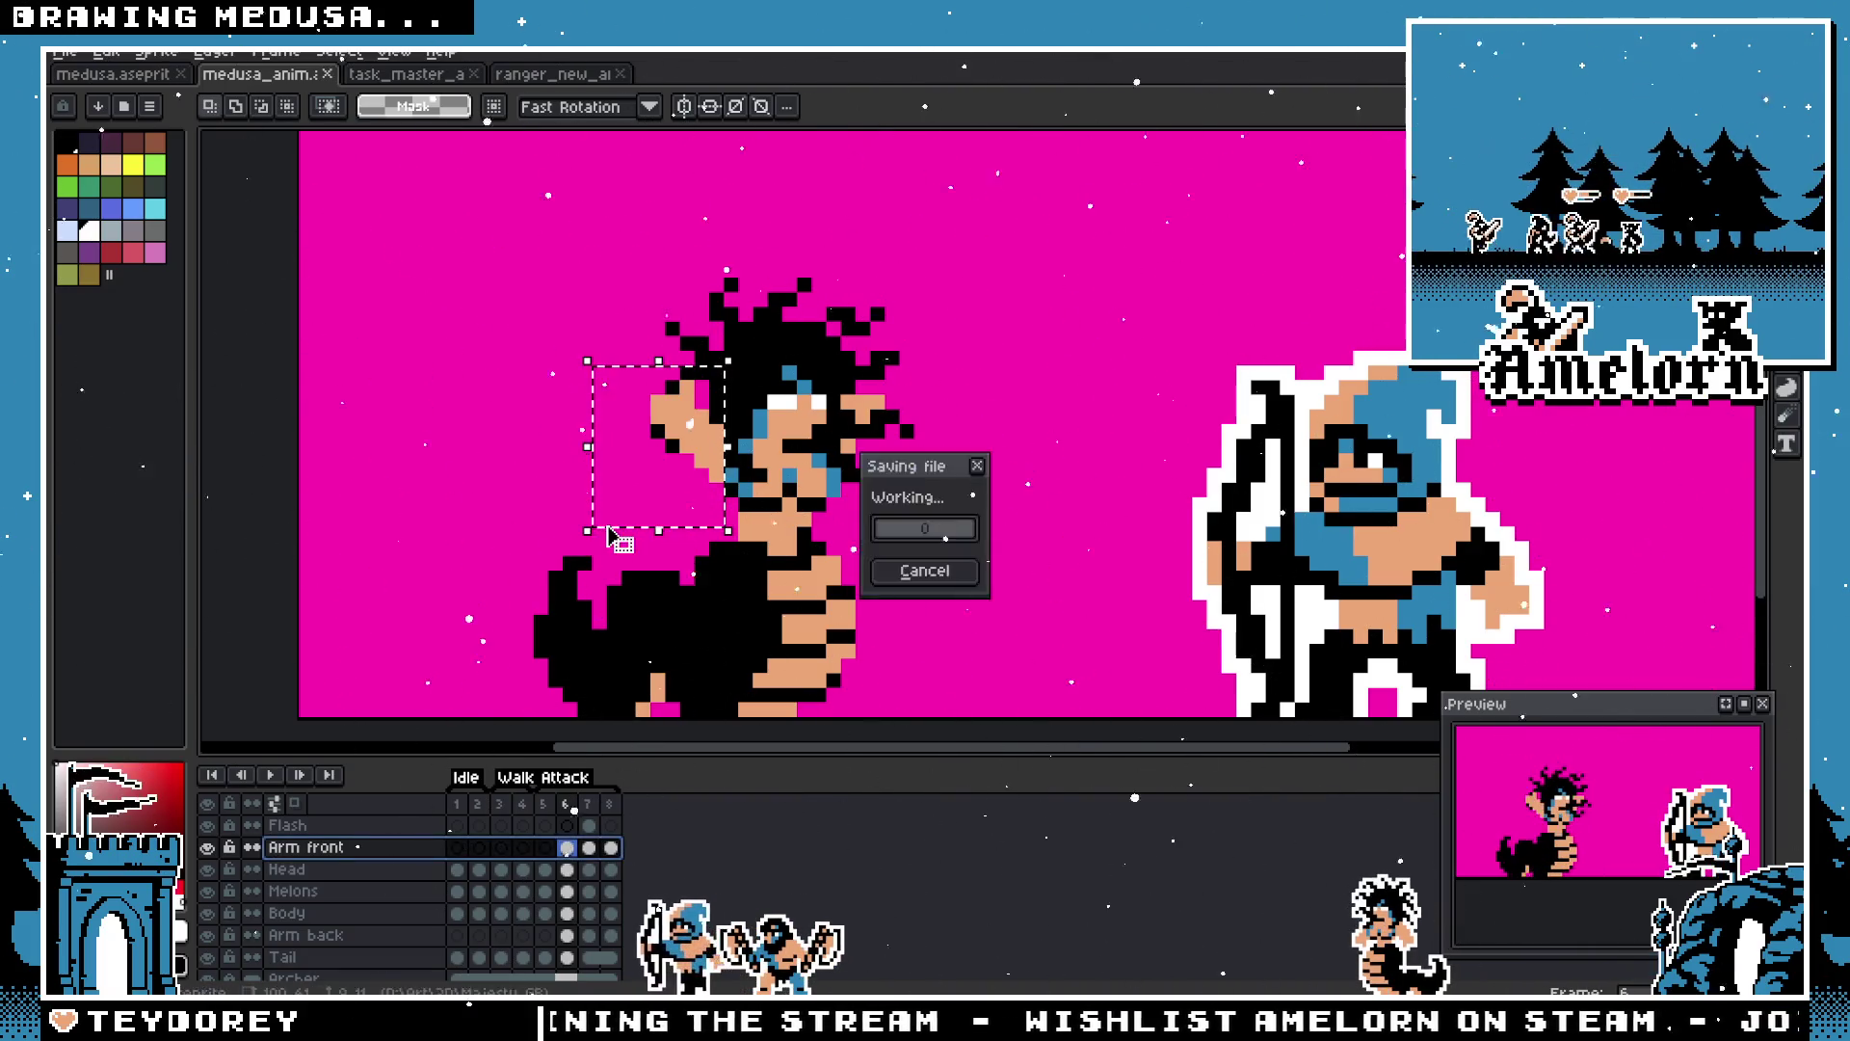
key("Escape")
scroll(858, 453, "down", 1)
scroll(858, 453, "up", 1)
left_click(981, 523)
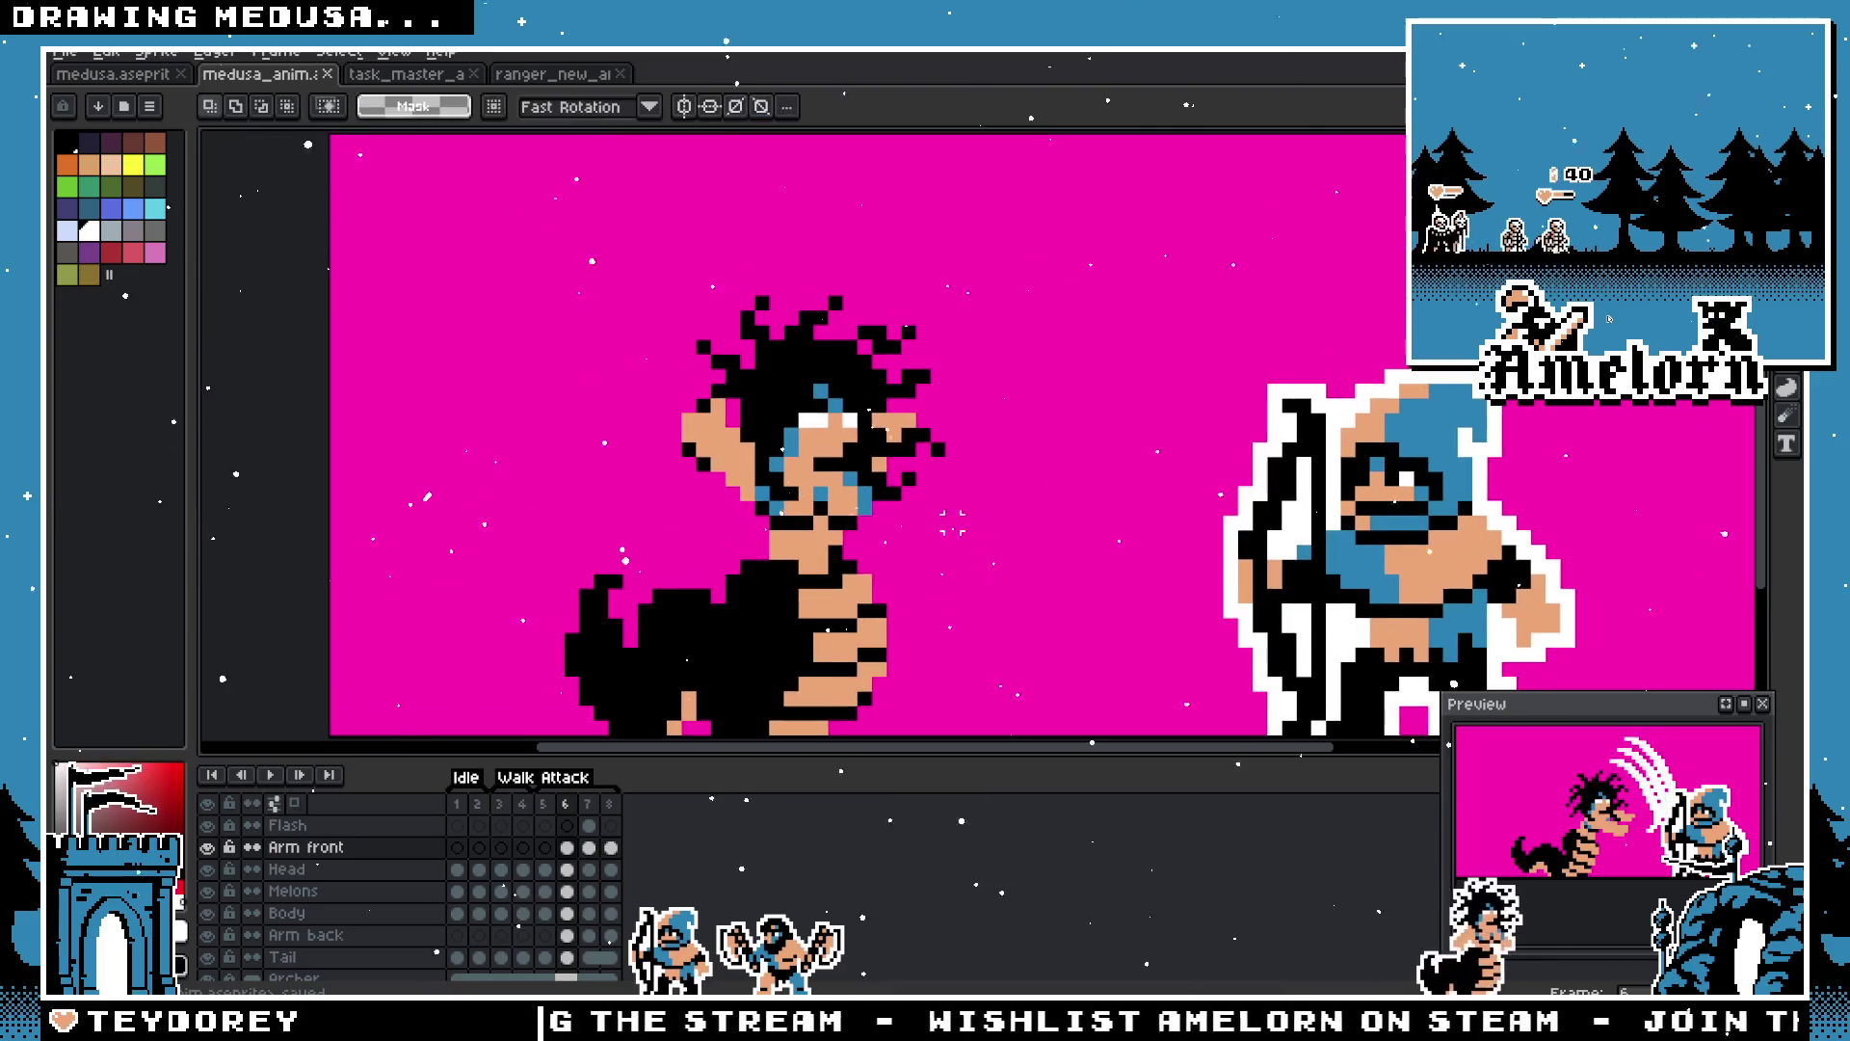
left_click(610, 804)
left_click(546, 804)
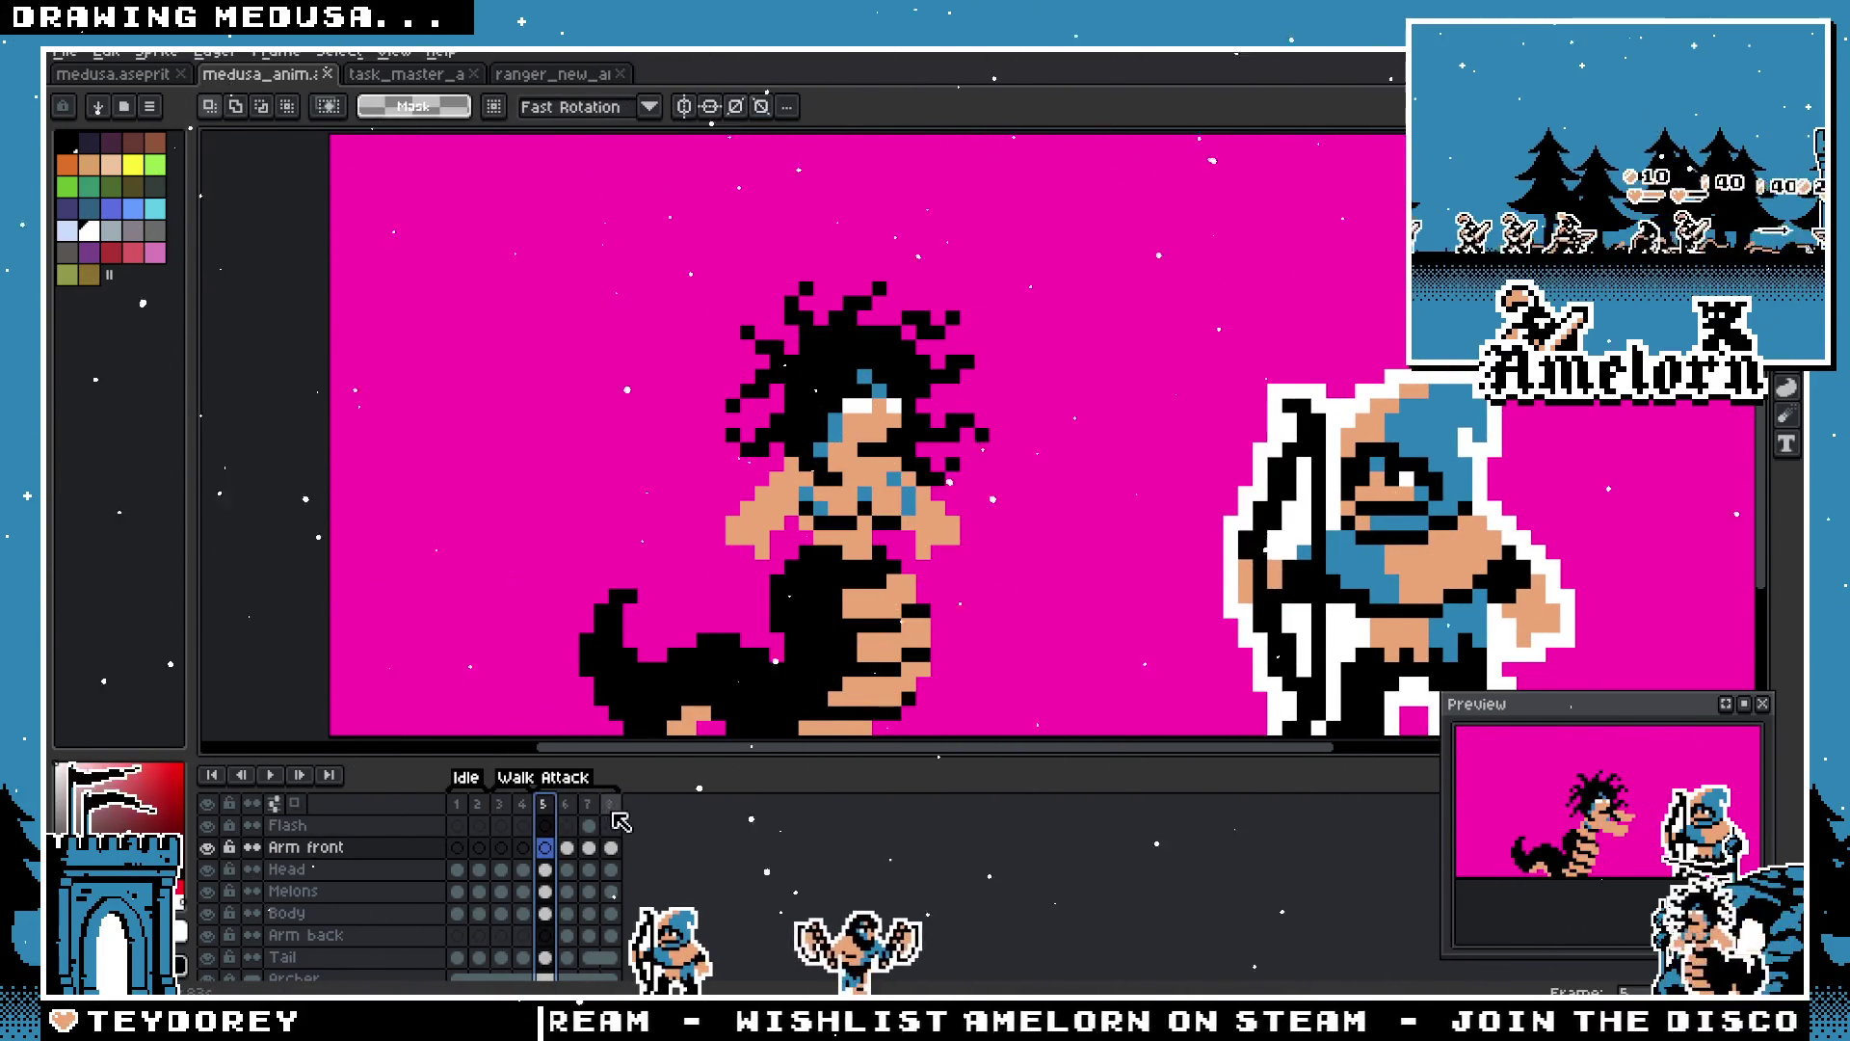
Step: Flip through attack frames 6, 7, 5 and 4, then play on through to the end
left_click(567, 804)
left_click(587, 805)
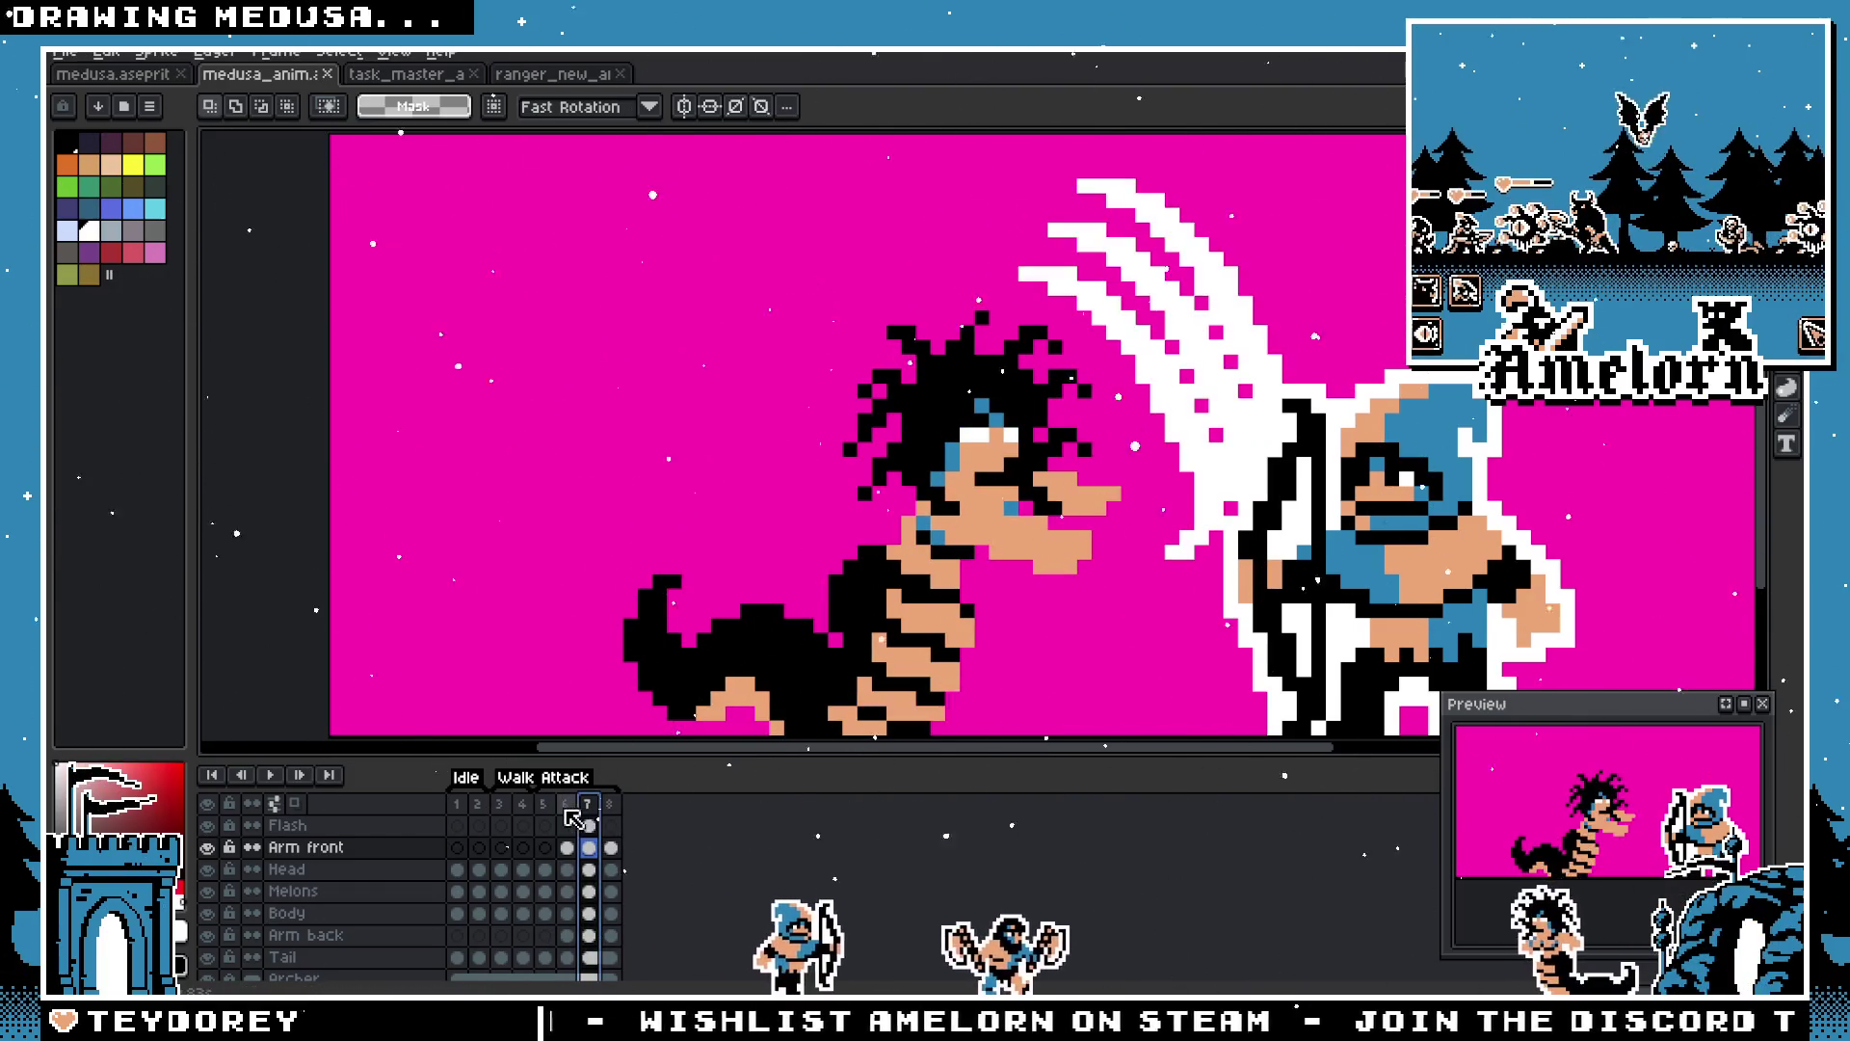
left_click(567, 804)
left_click(545, 804)
left_click(523, 804)
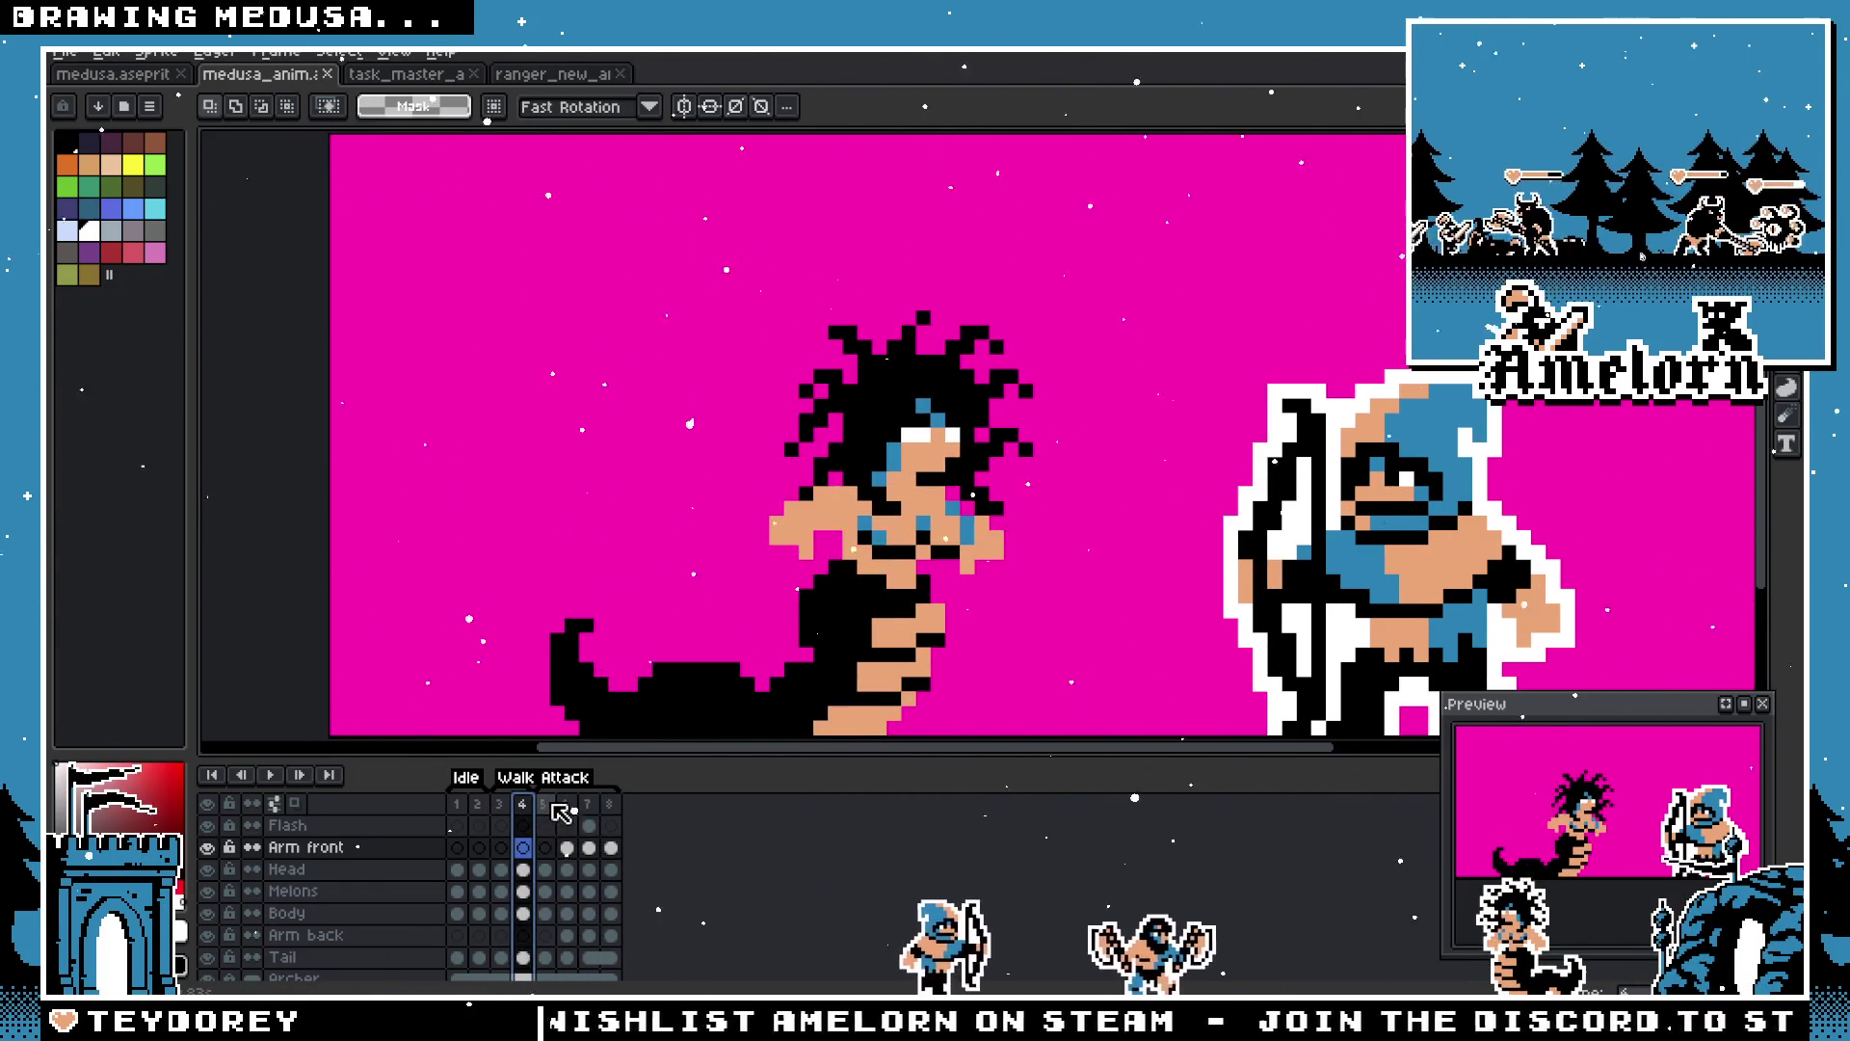
key("Return")
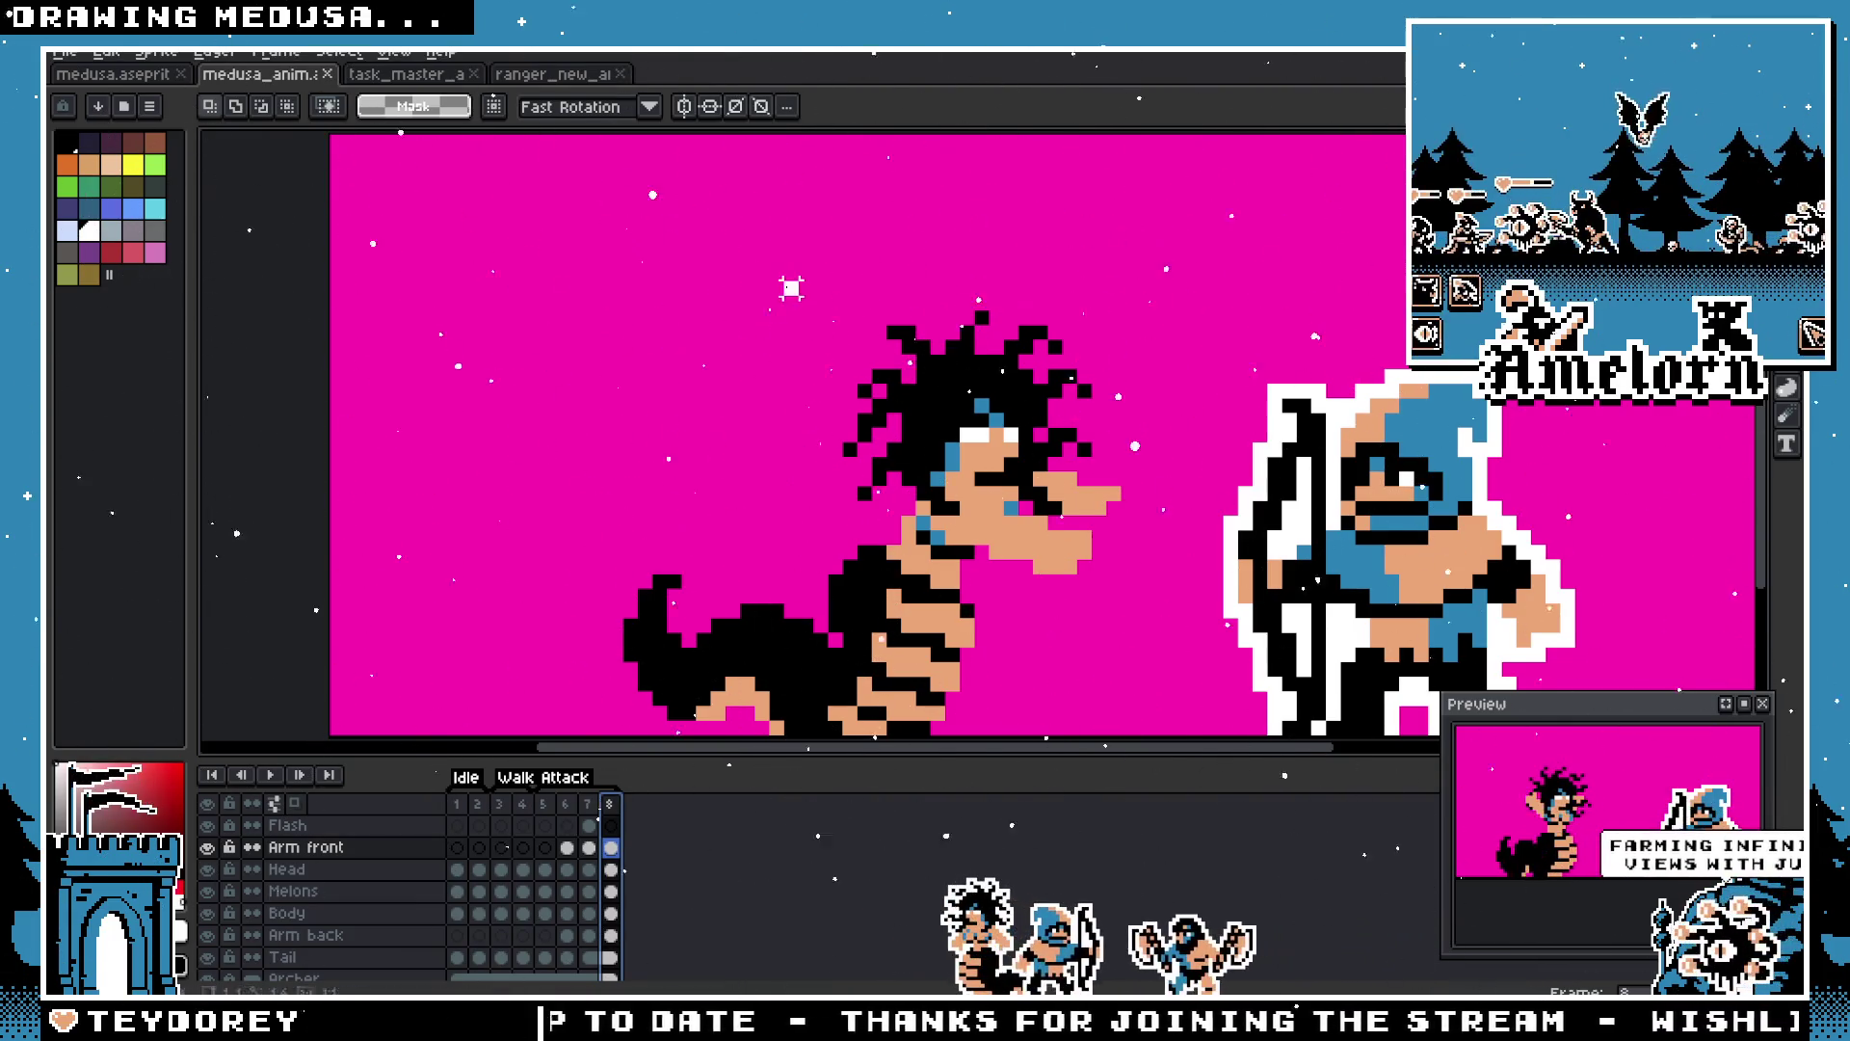
key("Right")
Step: Play the animation from frame 1, then paste the white slash onto frame 8
scroll(779, 465, "down", 2)
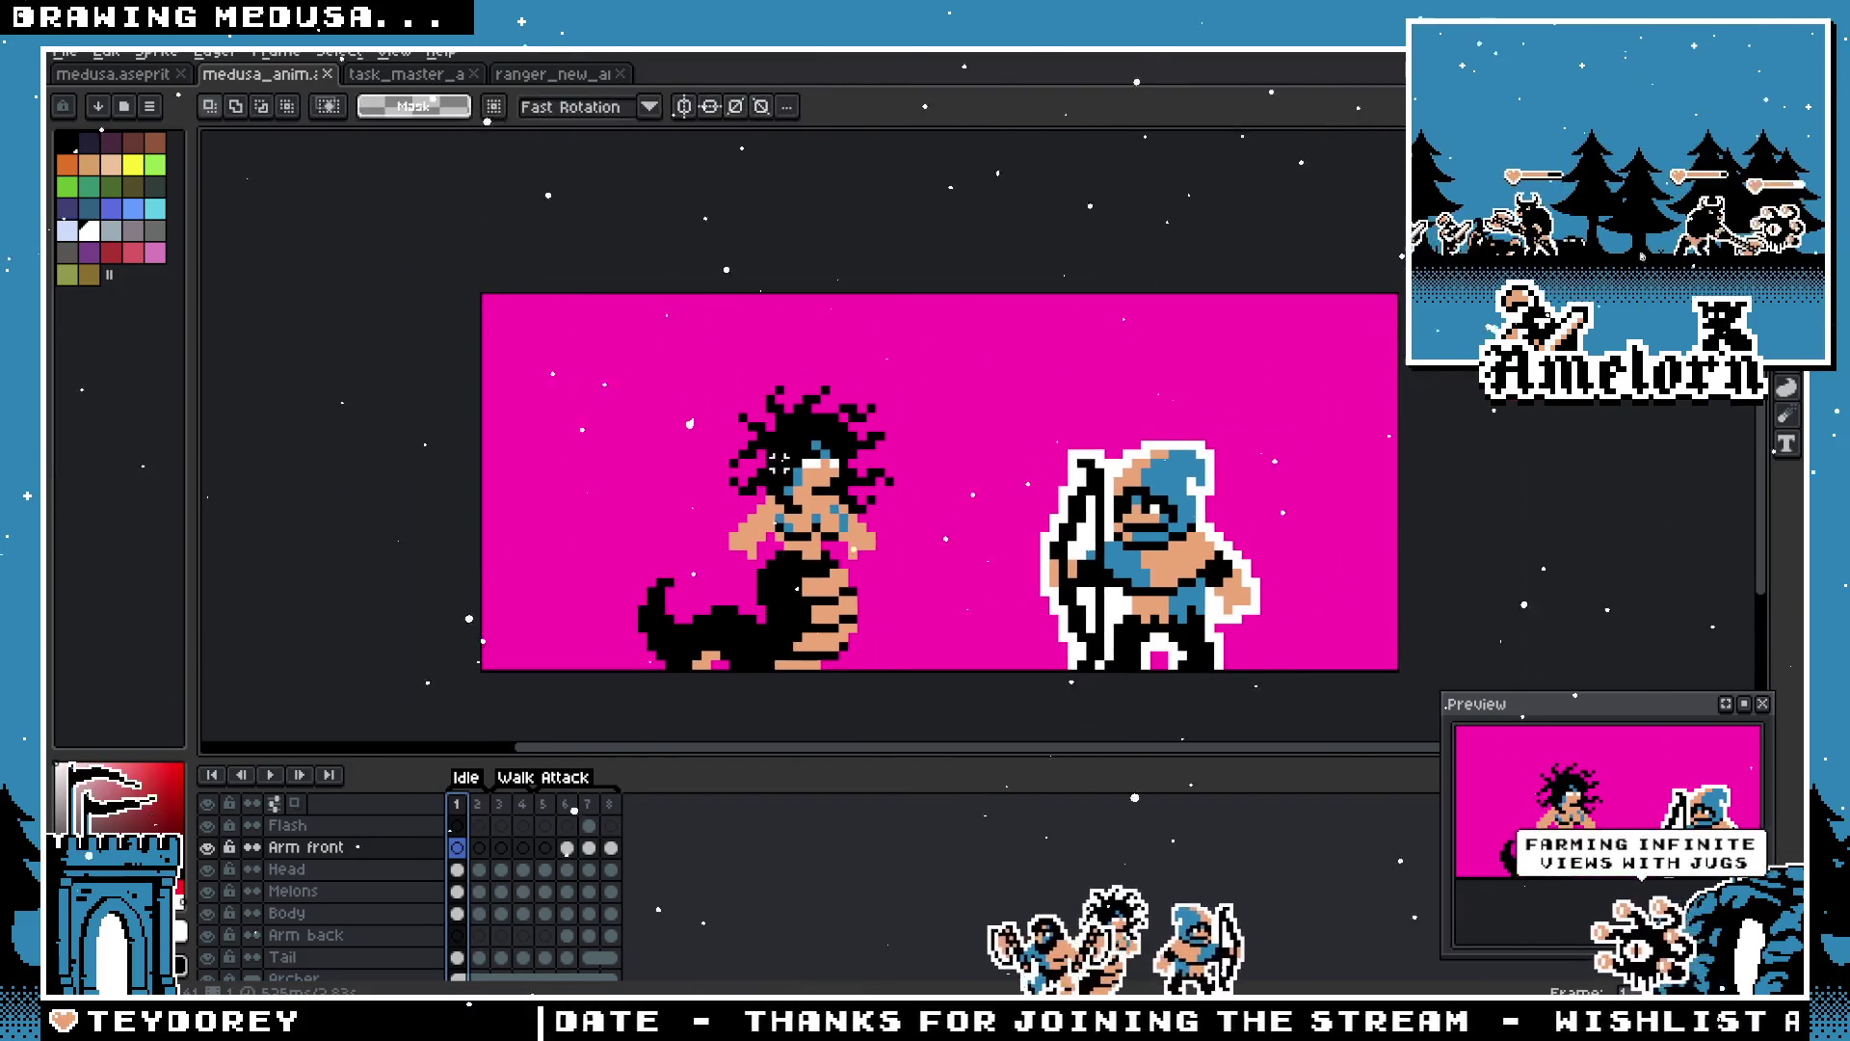
scroll(779, 466, "up", 1)
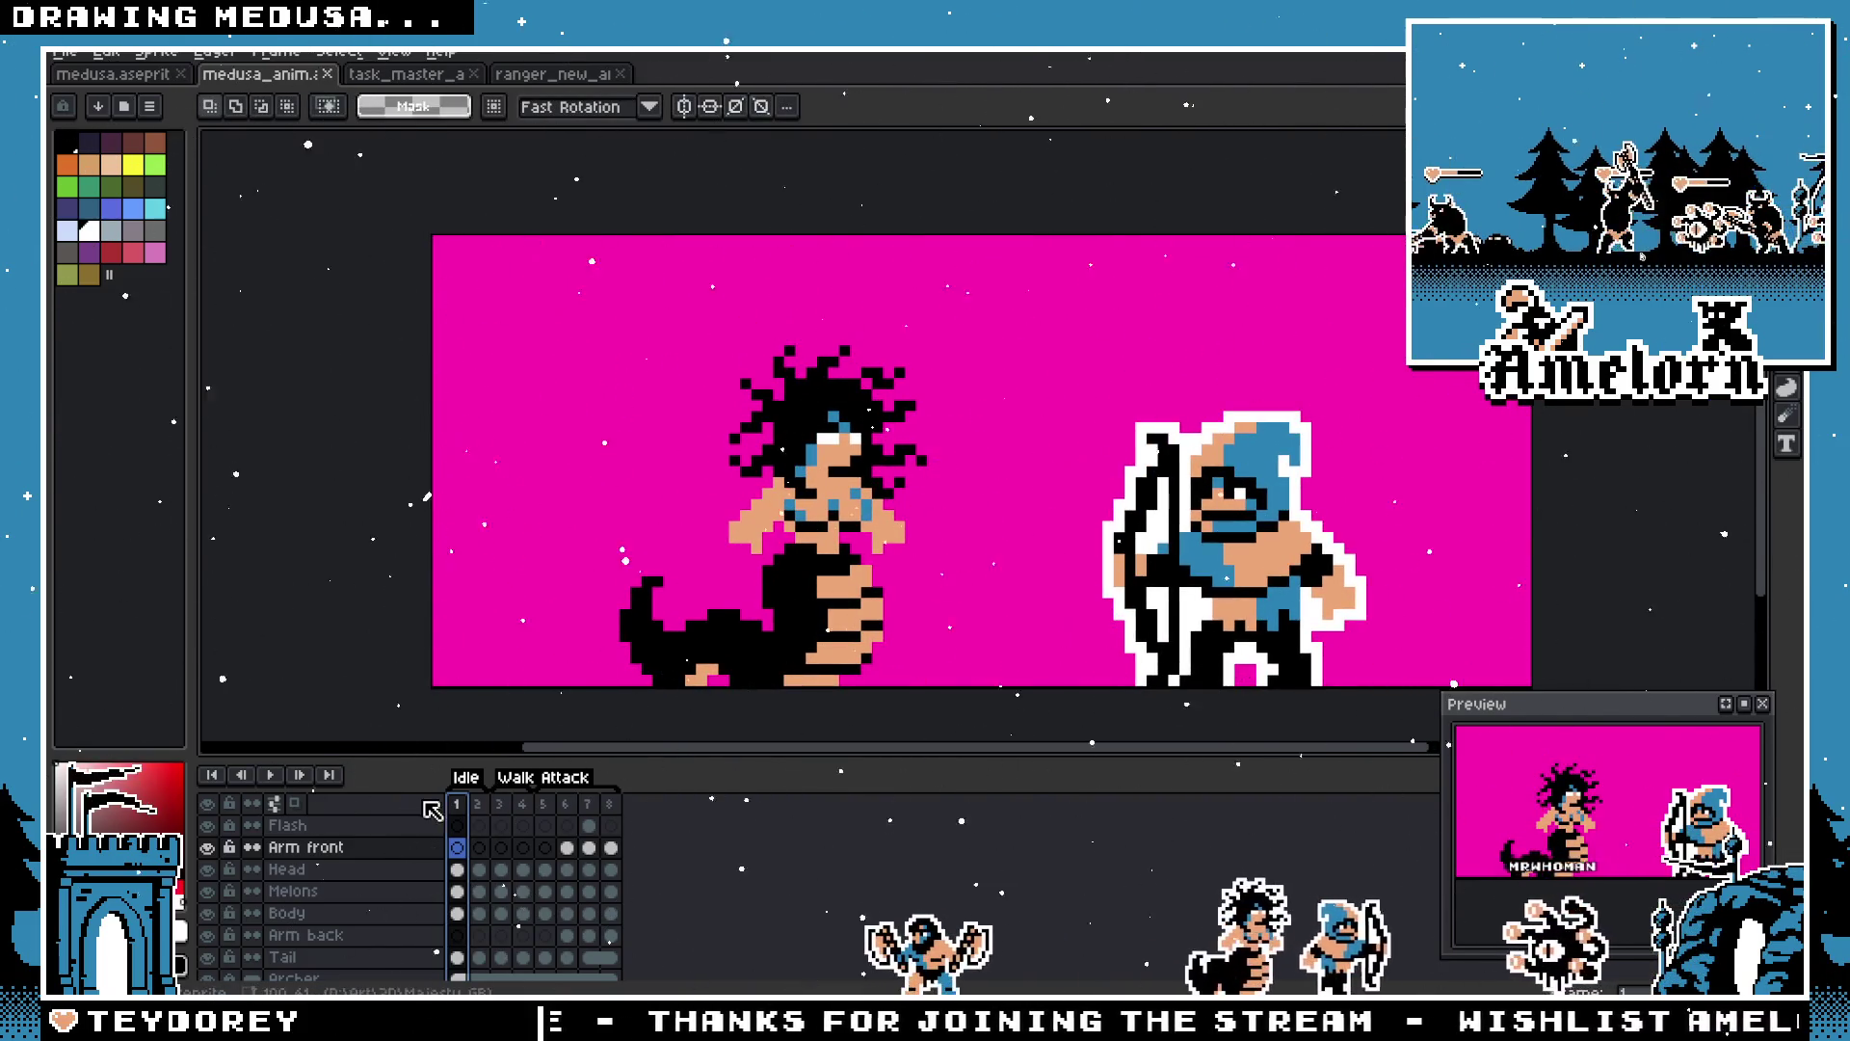
left_click(273, 775)
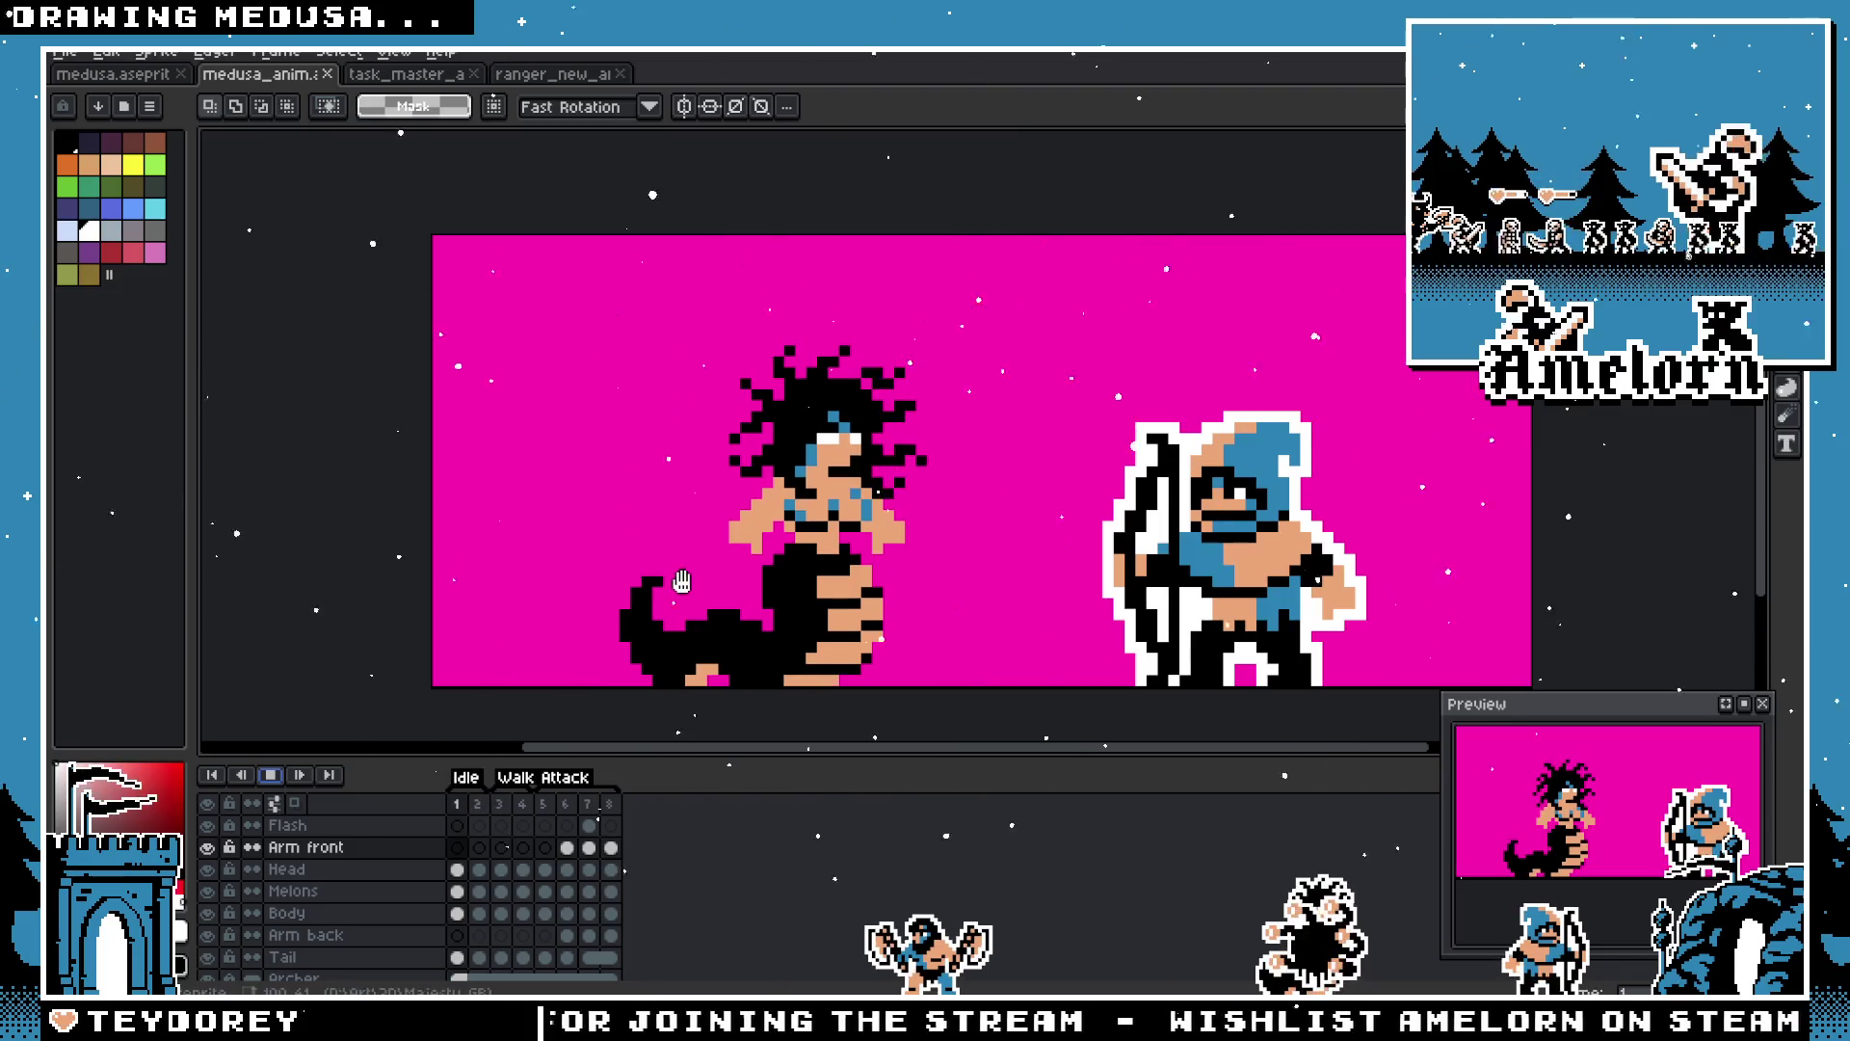
scroll(684, 584, "down", 1)
scroll(685, 584, "down", 2)
scroll(674, 598, "up", 3)
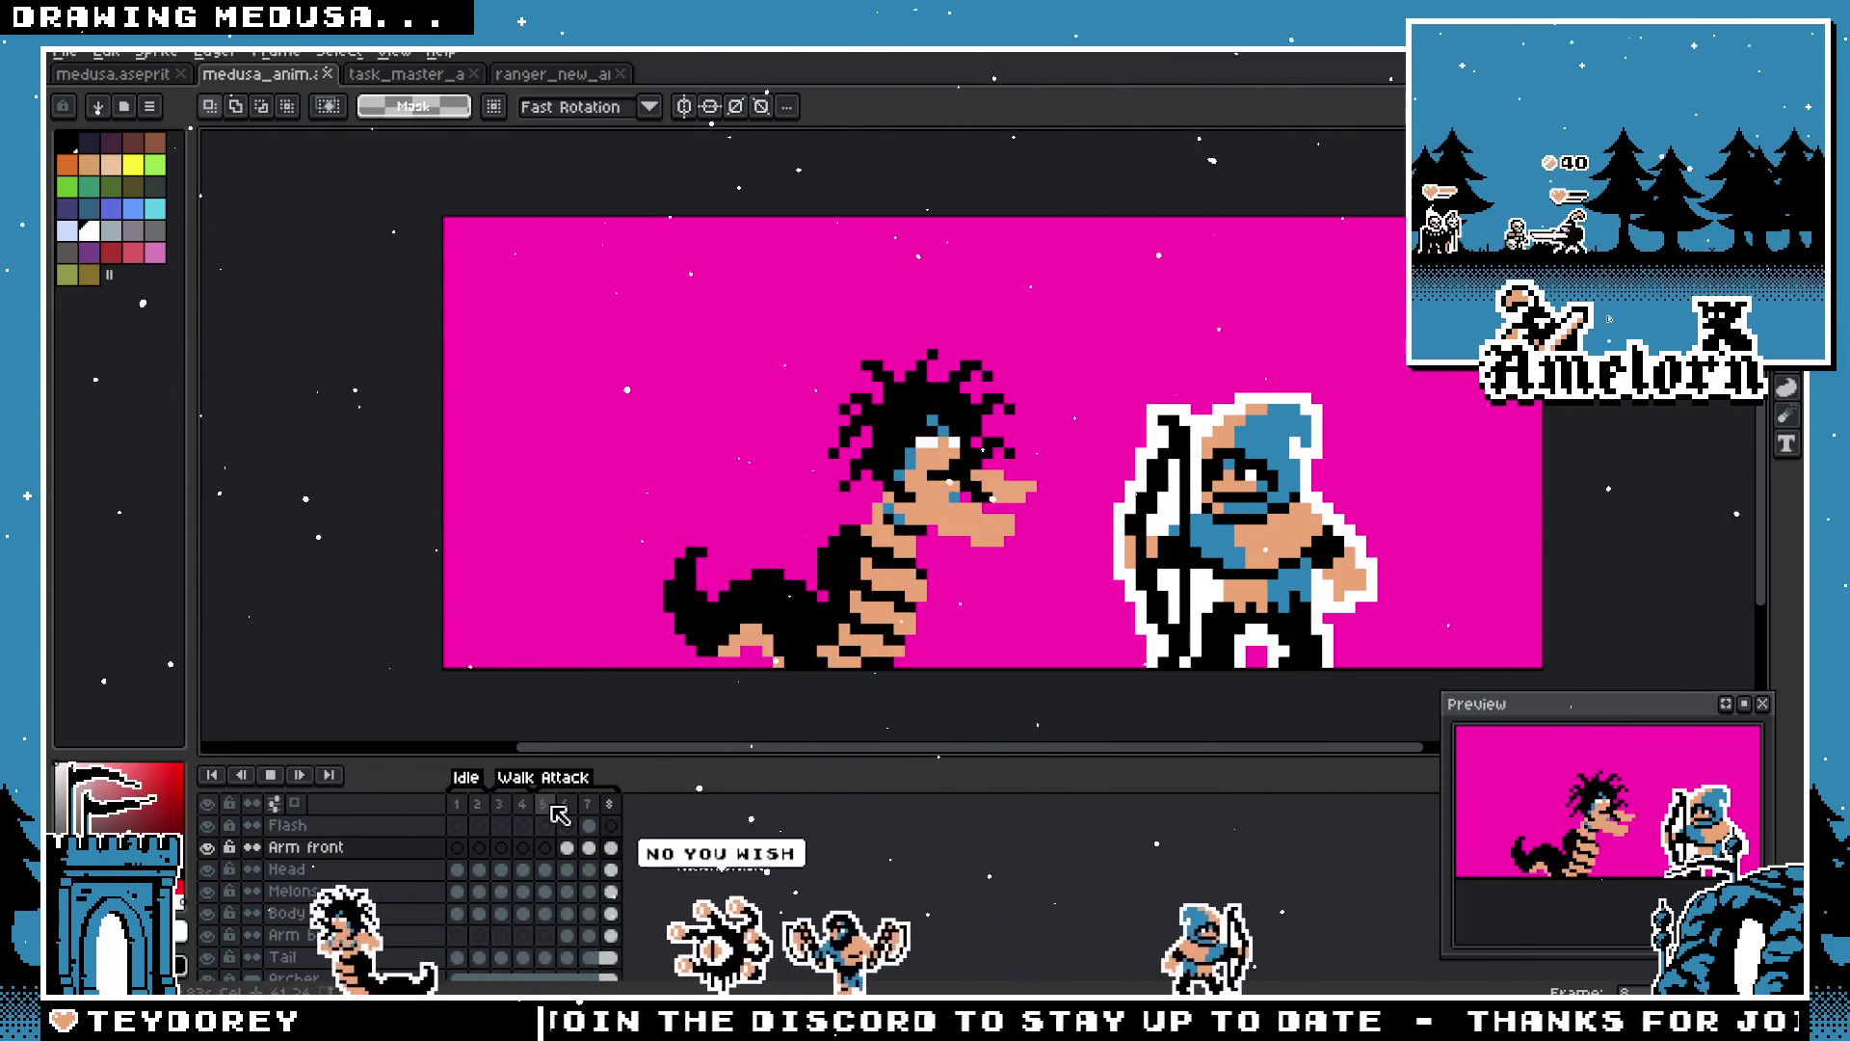
key("ctrl+v")
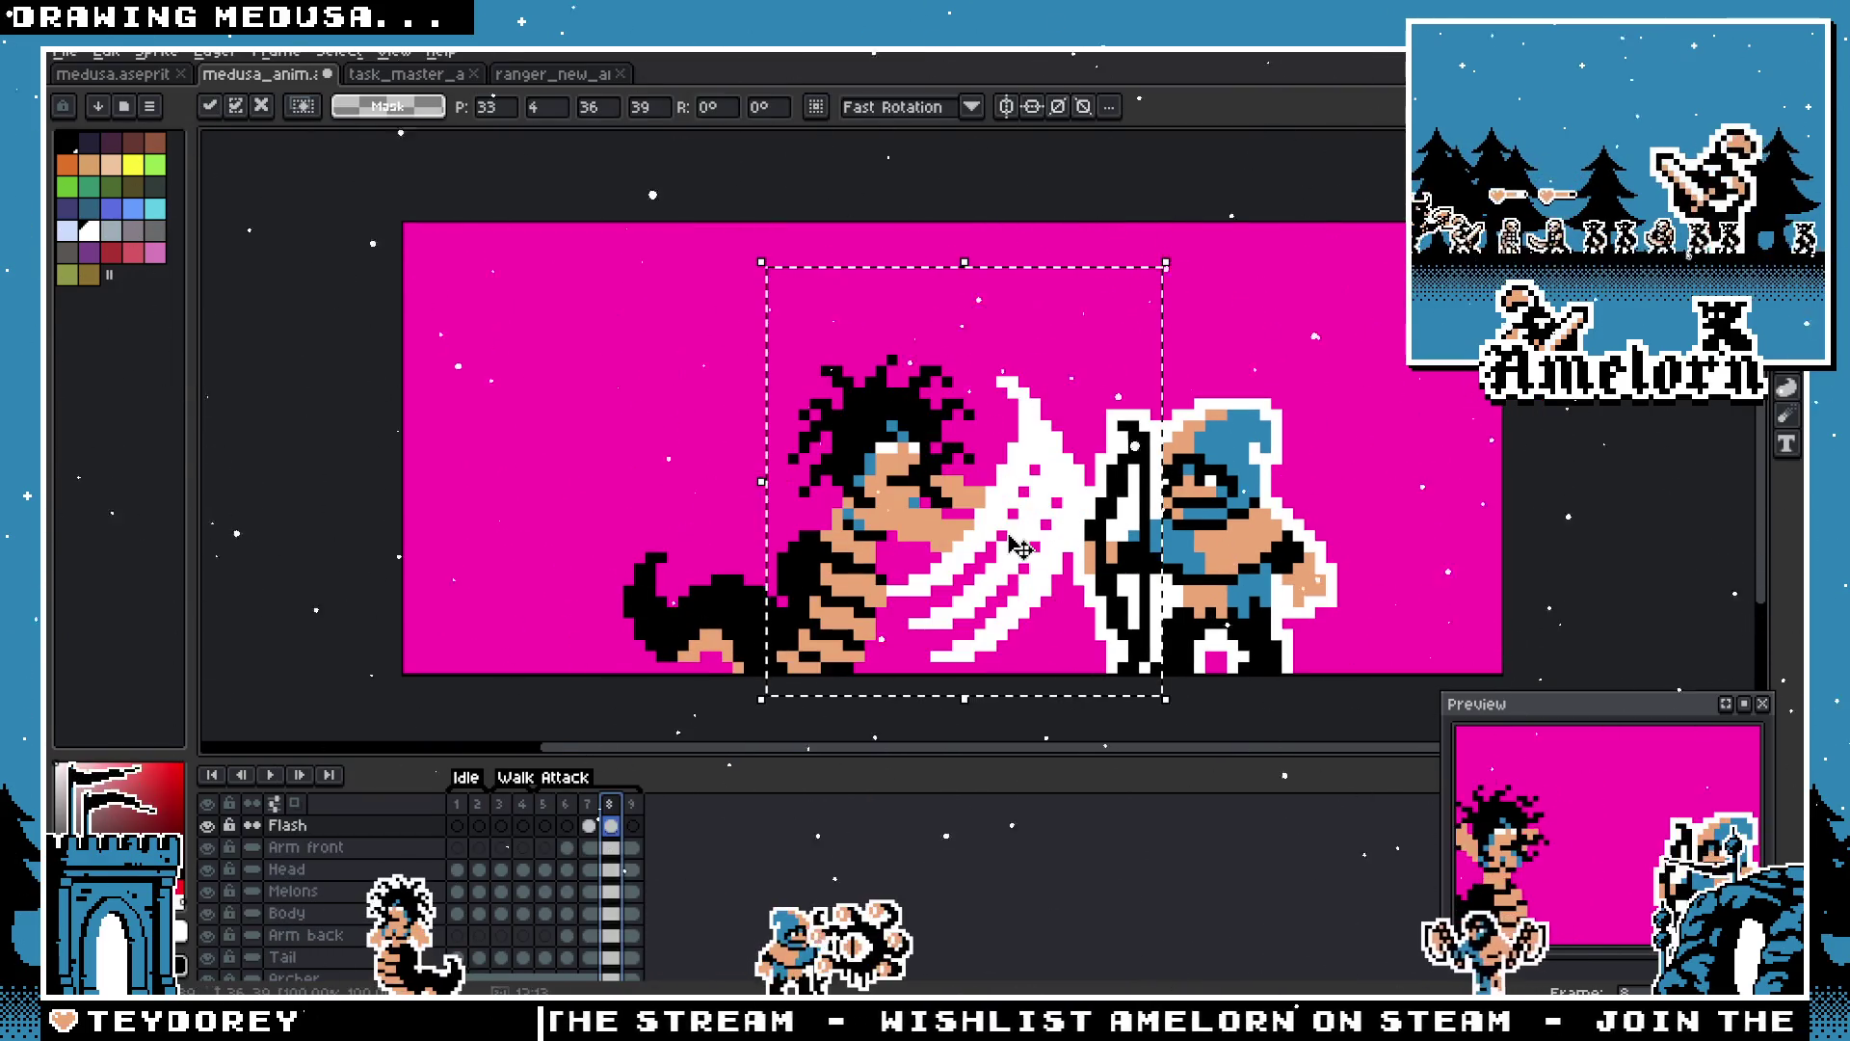
Step: Nudge the pasted slash one pixel right and one up, and commit it
key("Right")
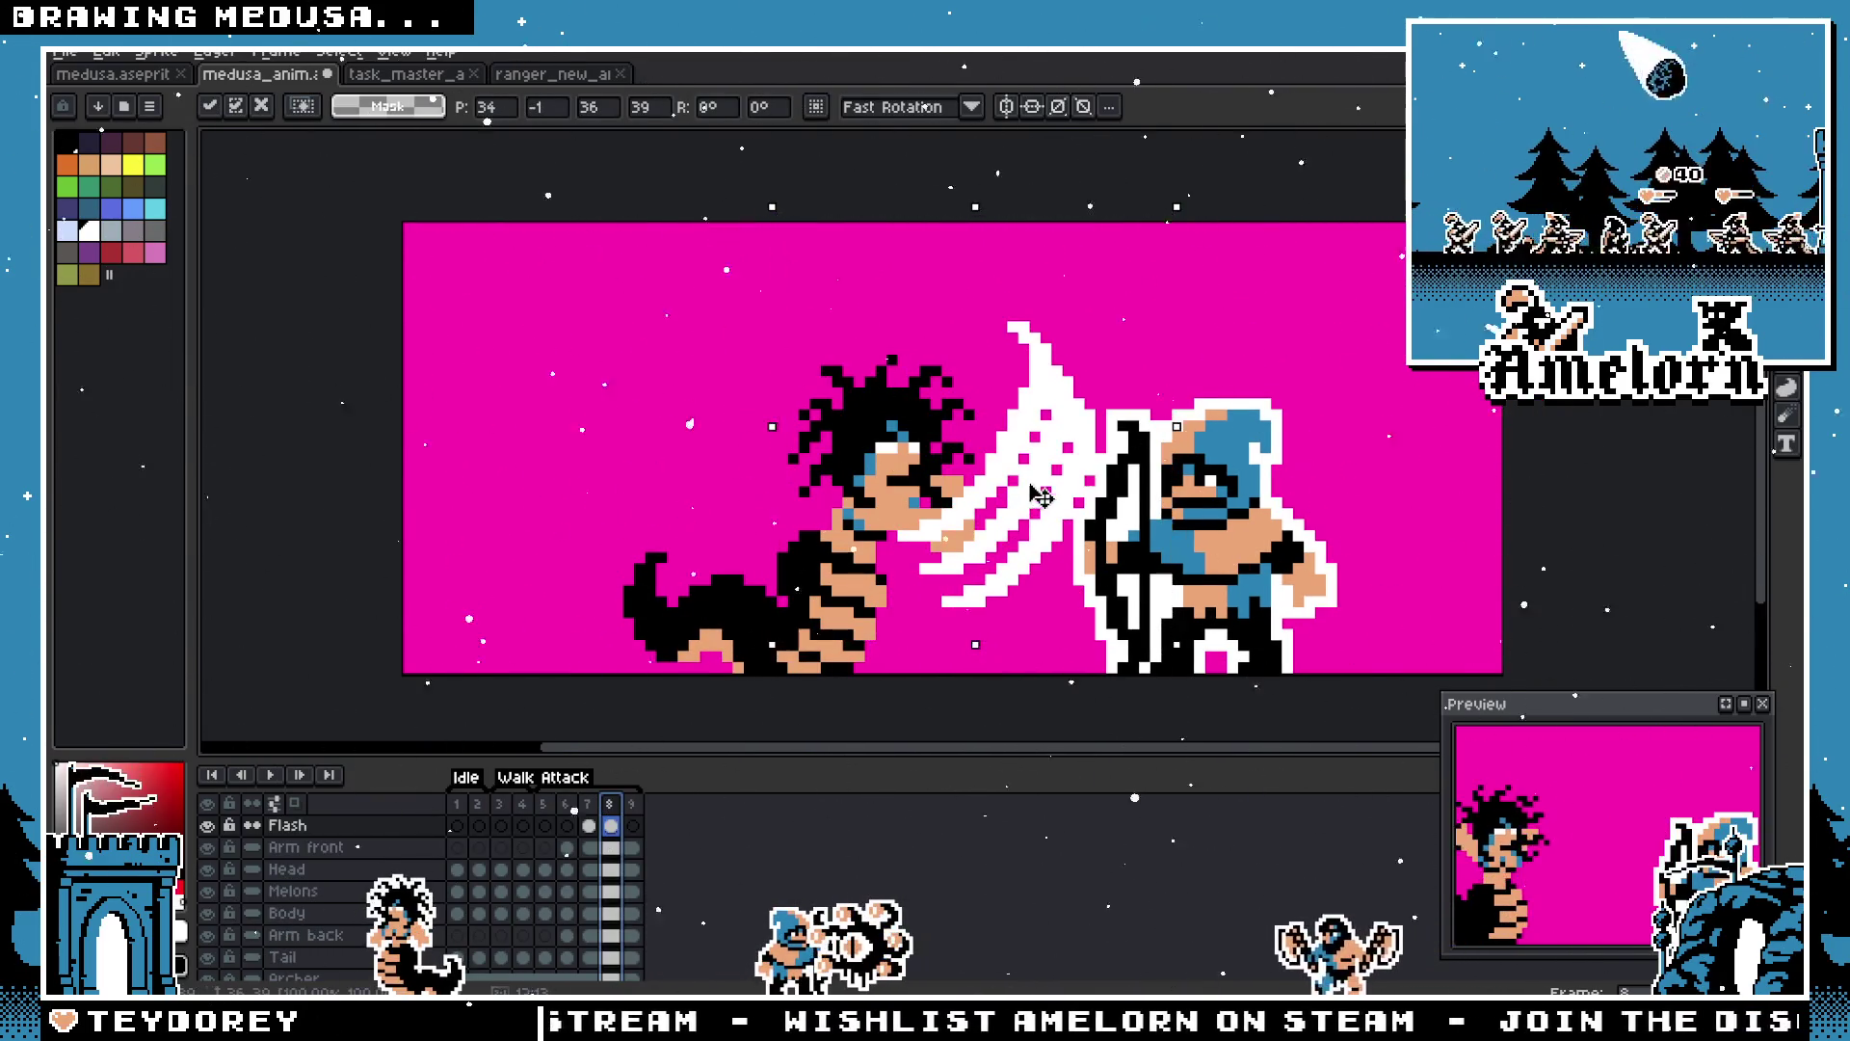
key("Up")
key("Return")
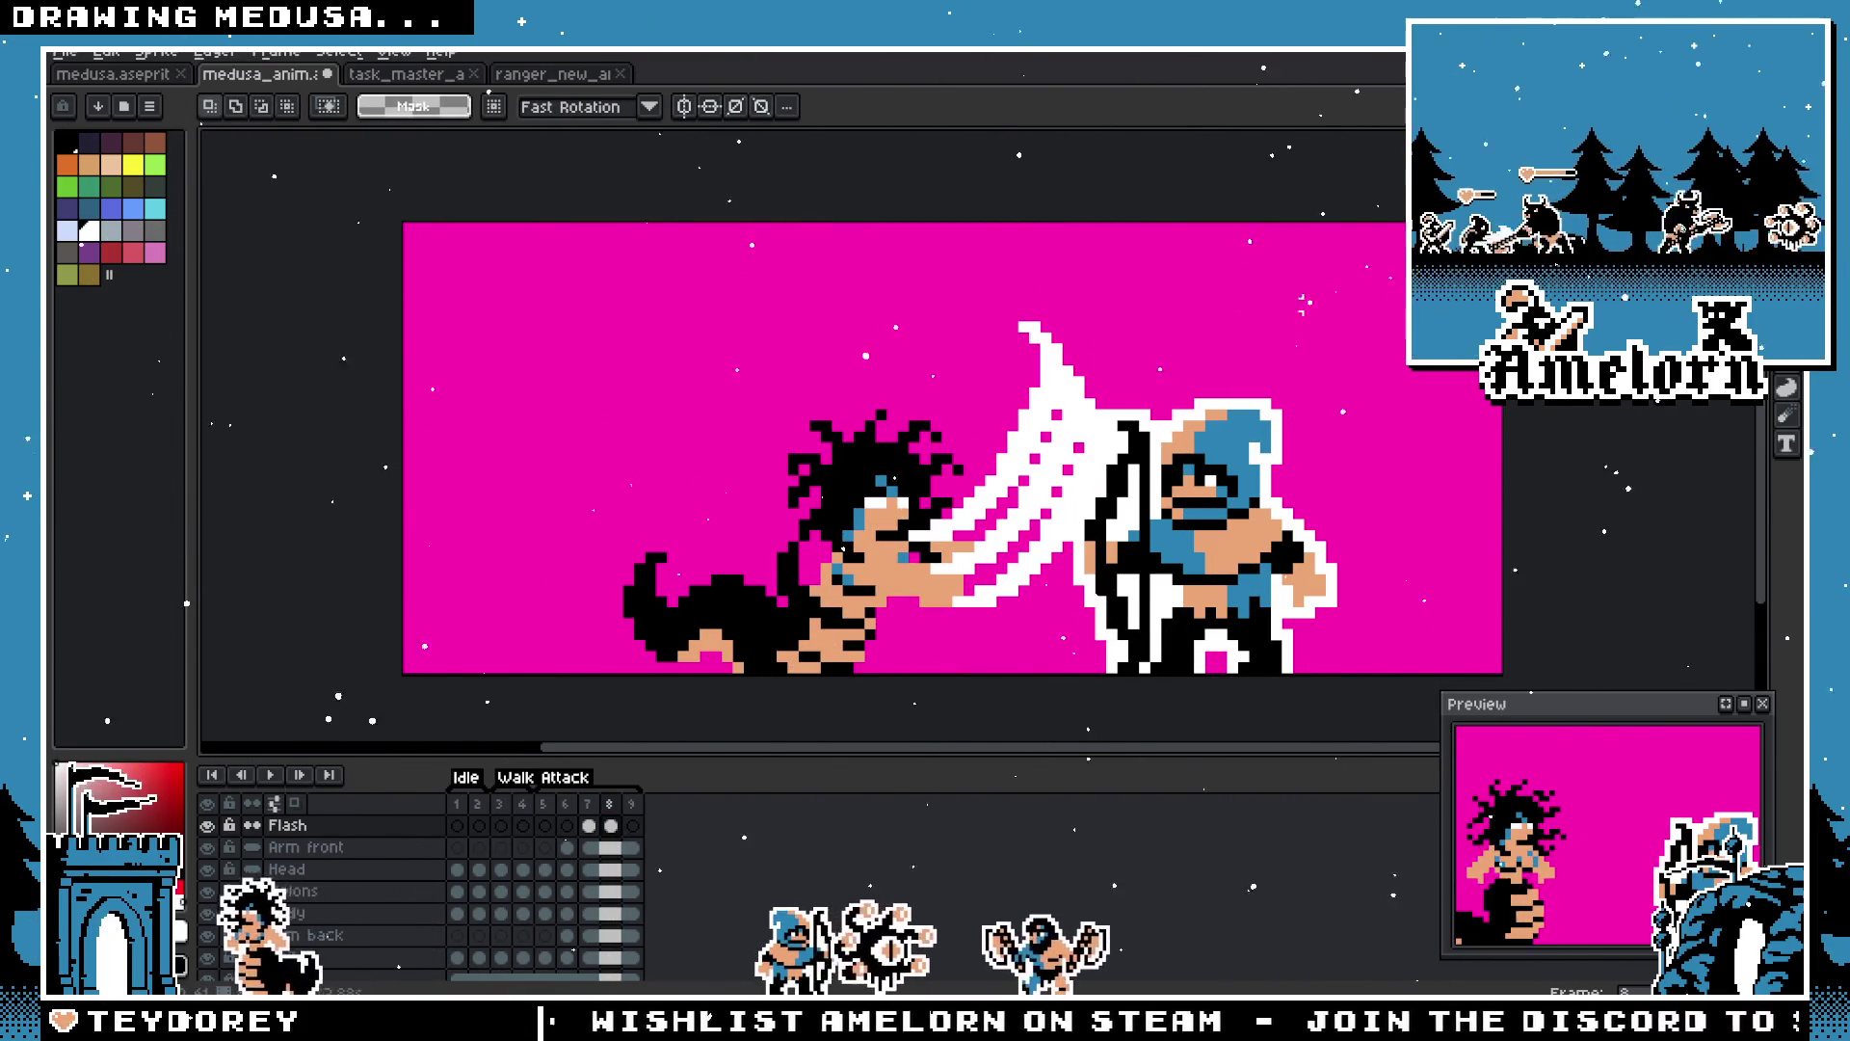
Step: Lasso and delete the slash's upper spike, undo that, deselect, and open frame 7's properties
key("b")
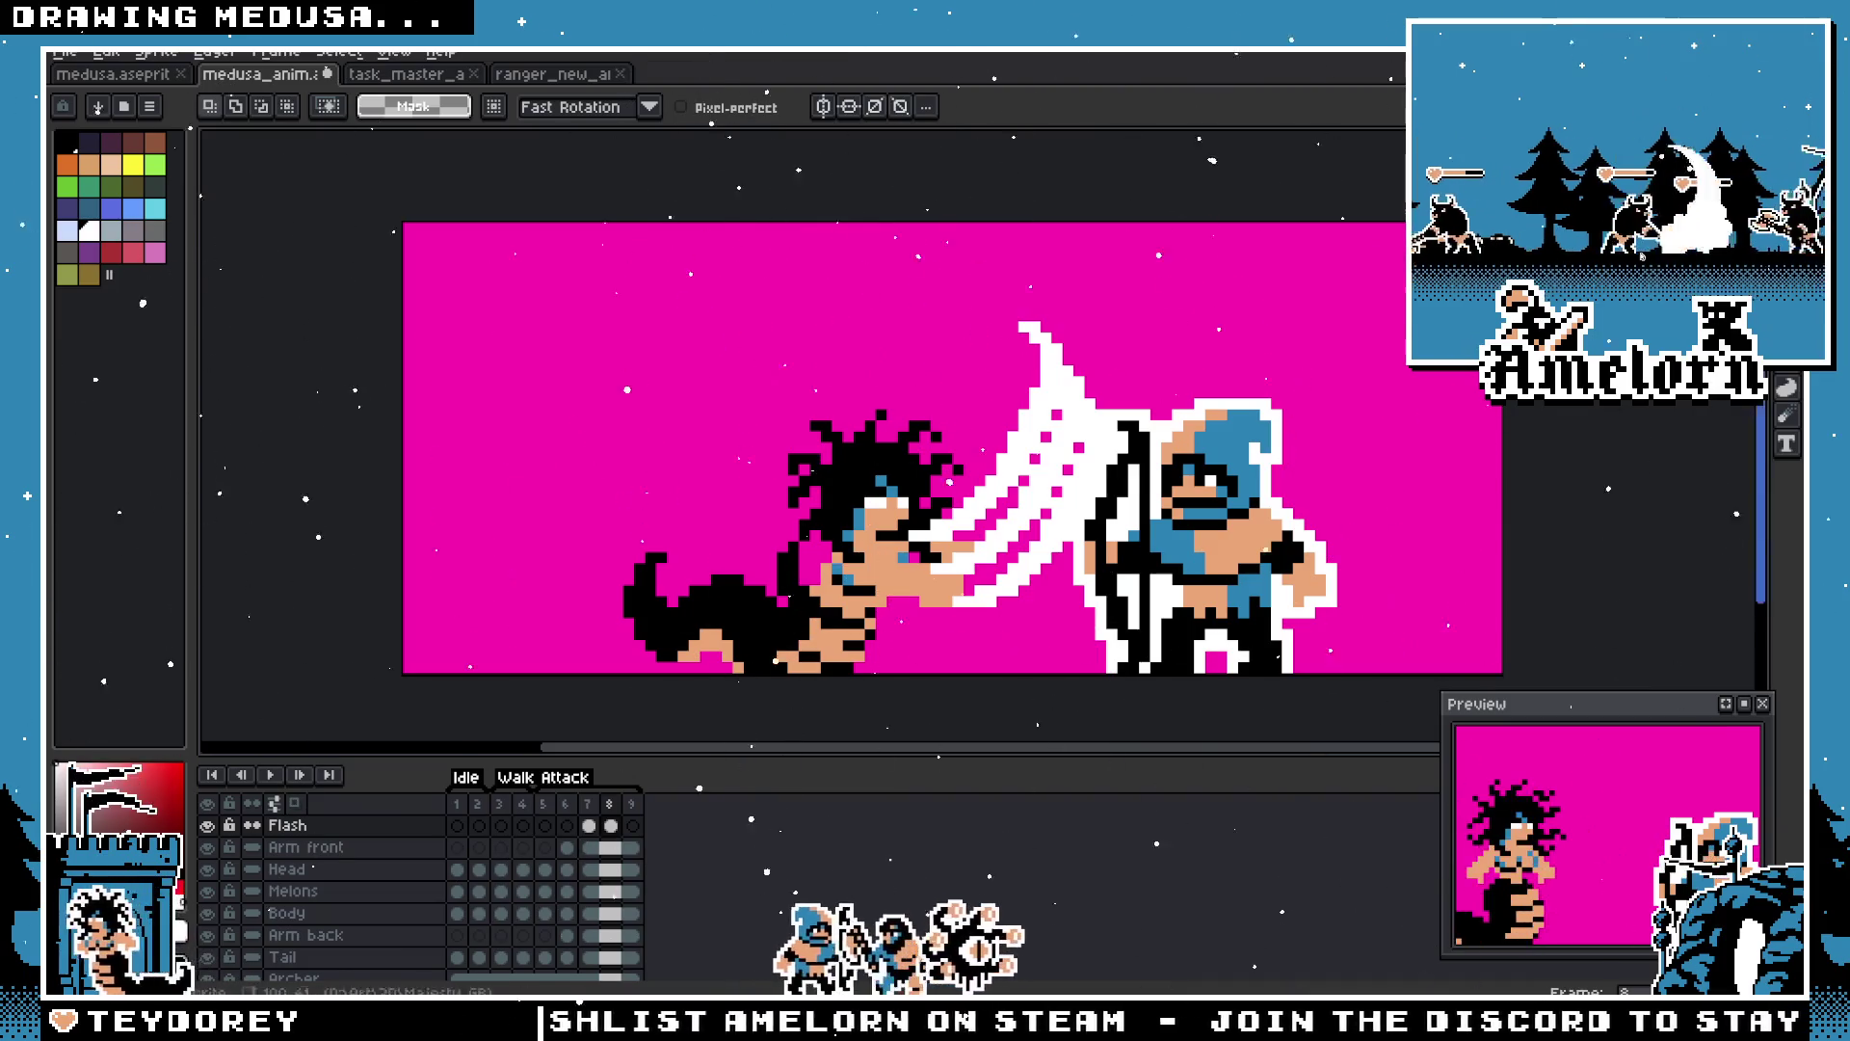
mouse_move(968, 414)
left_mouse_down()
mouse_move(1282, 472)
mouse_move(920, 284)
mouse_move(1002, 395)
left_mouse_up()
key("Delete")
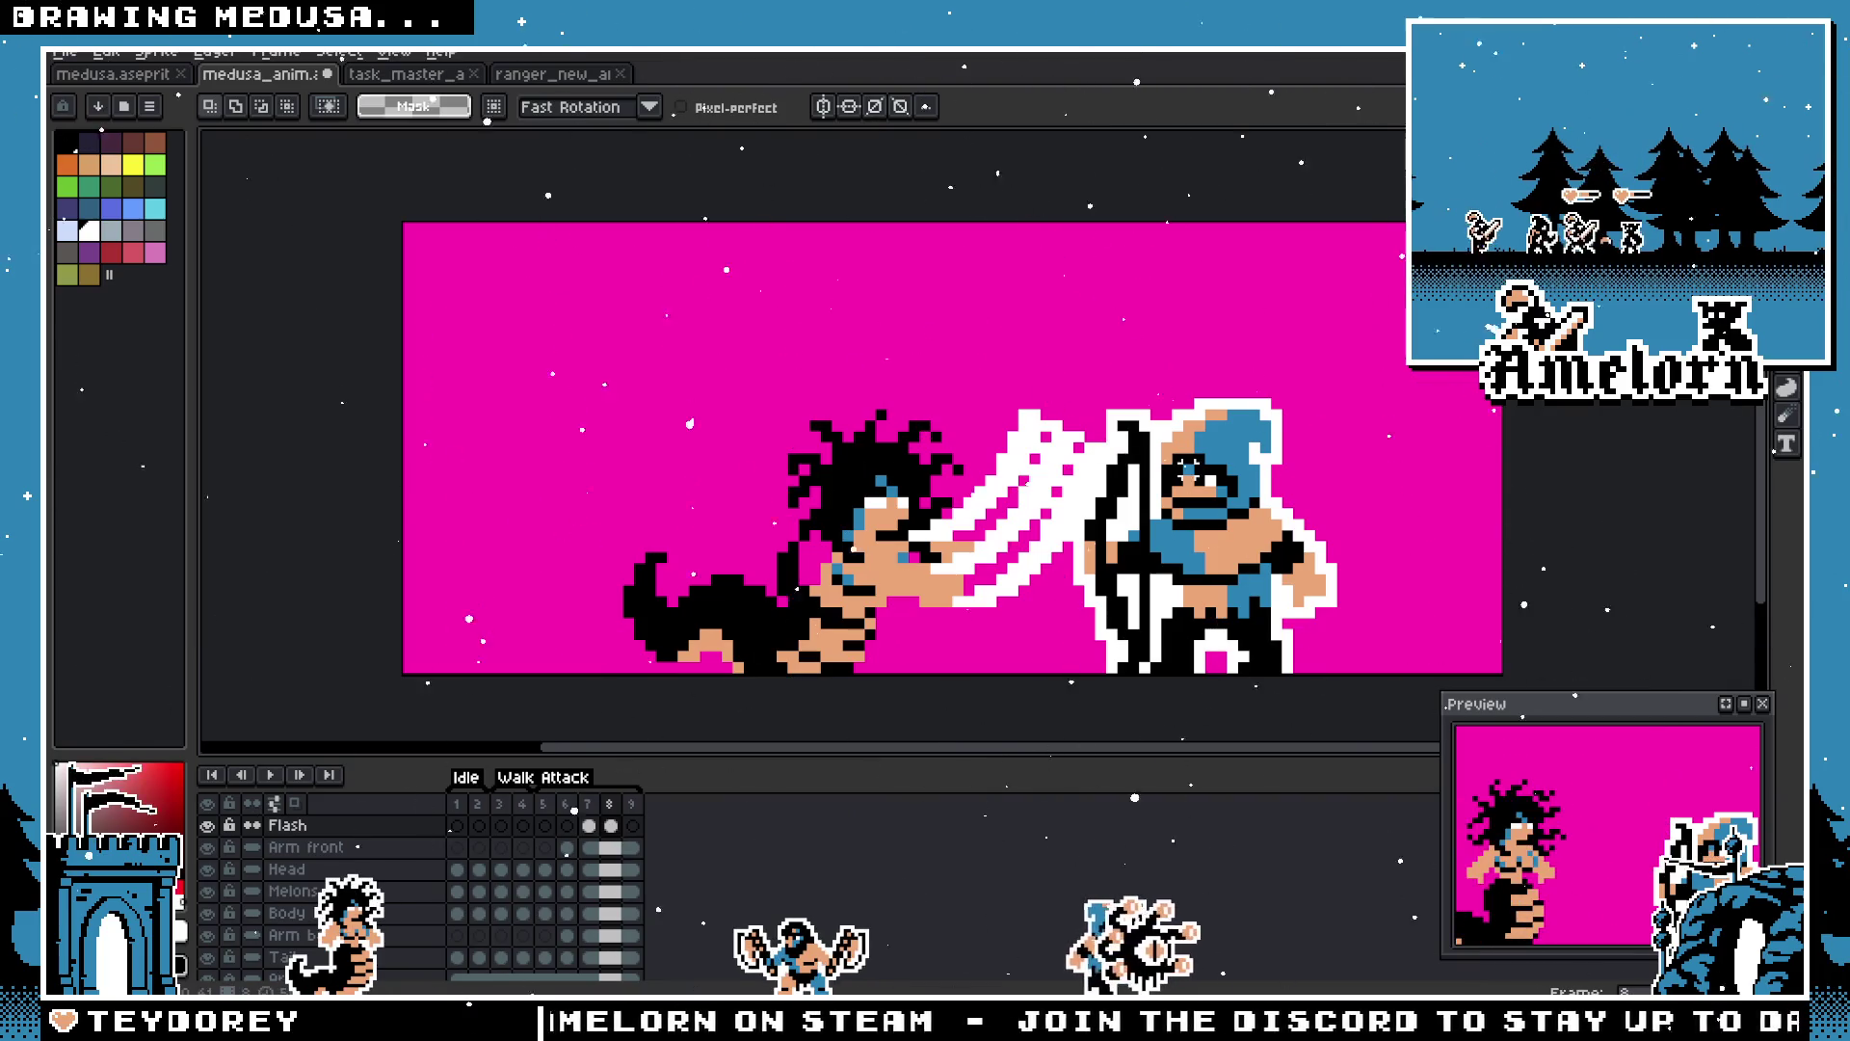
key("ctrl+z")
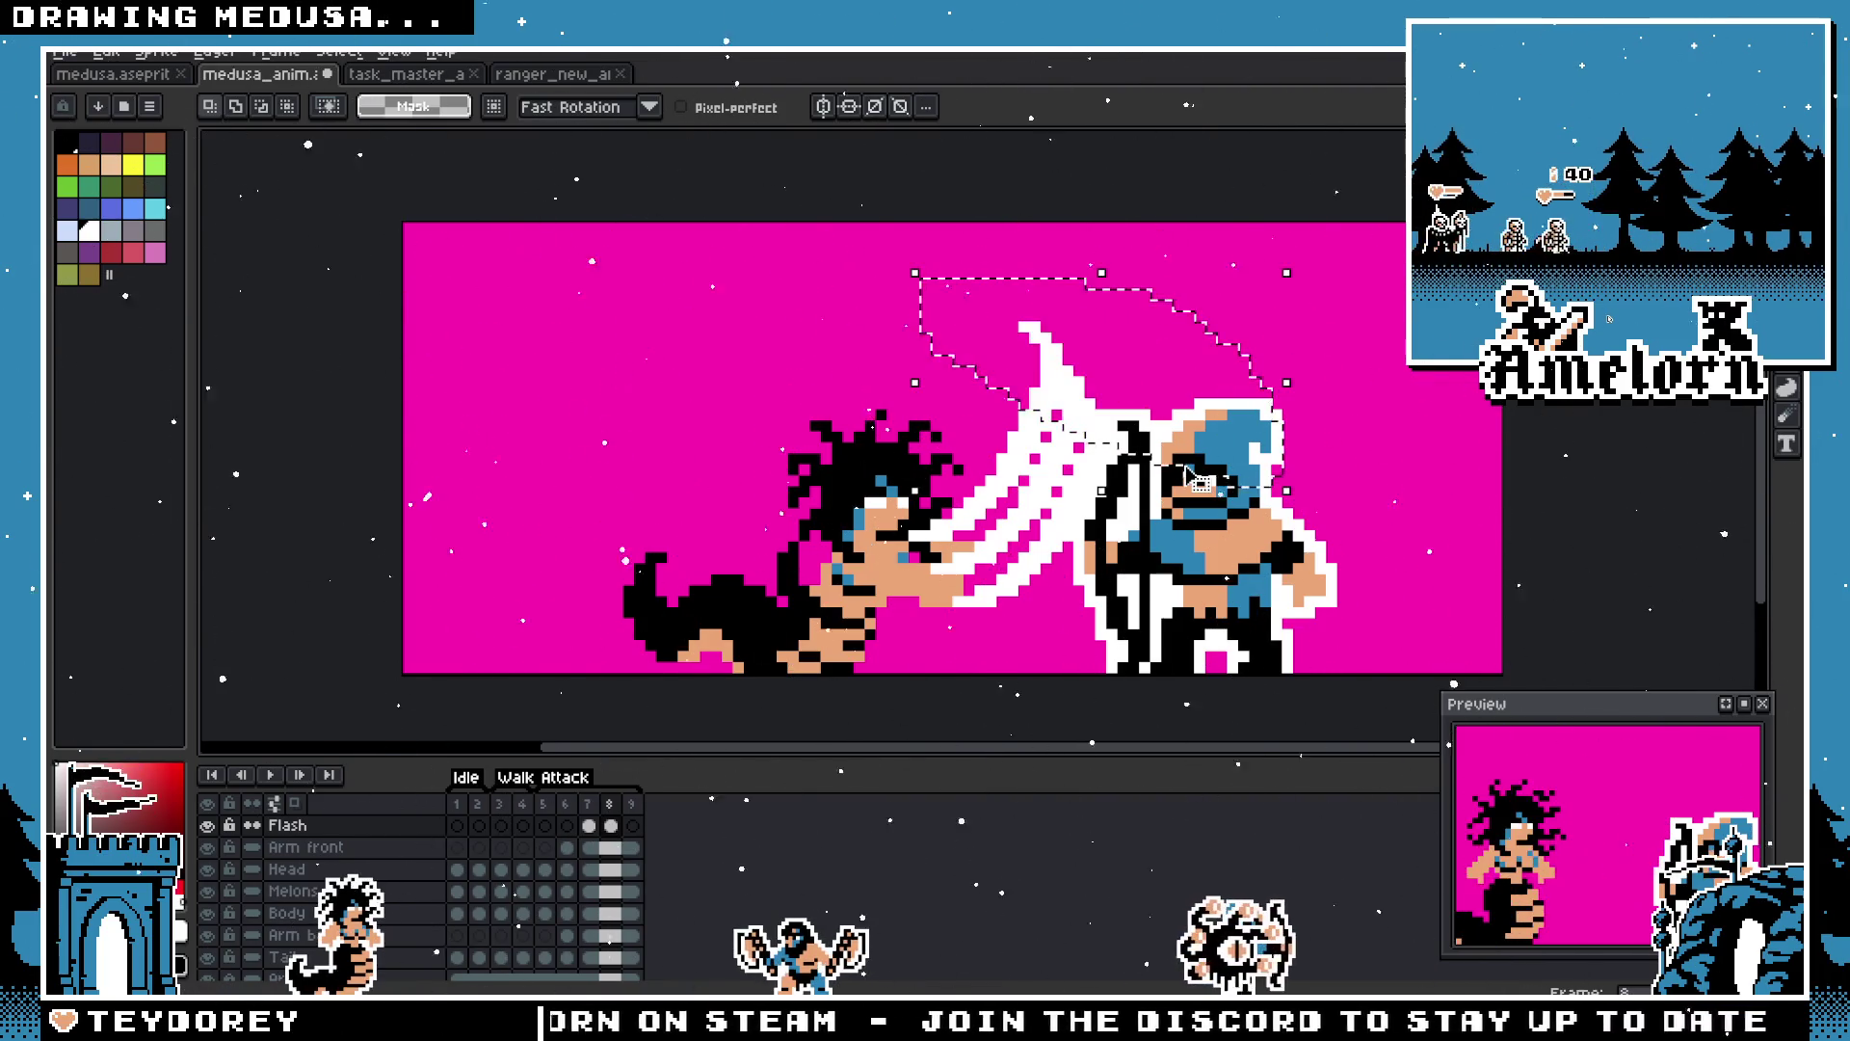
key("ctrl+d")
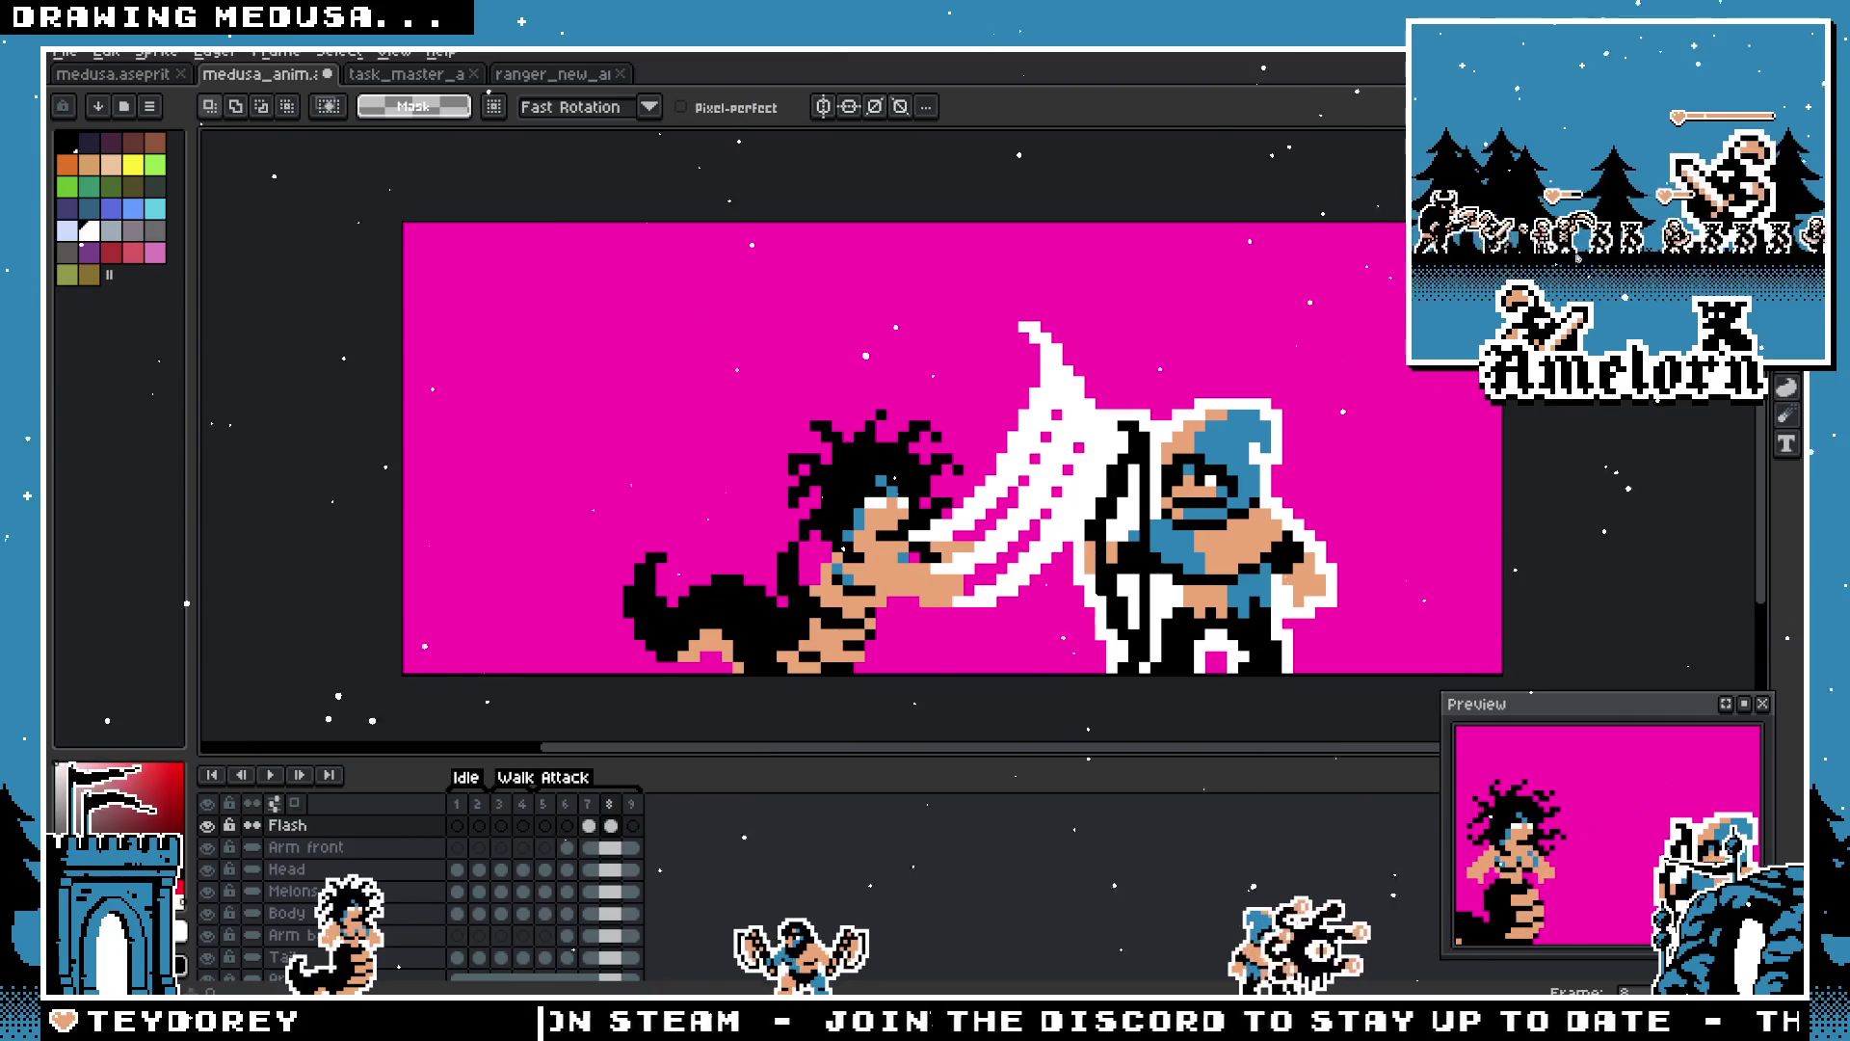
double_click(588, 803)
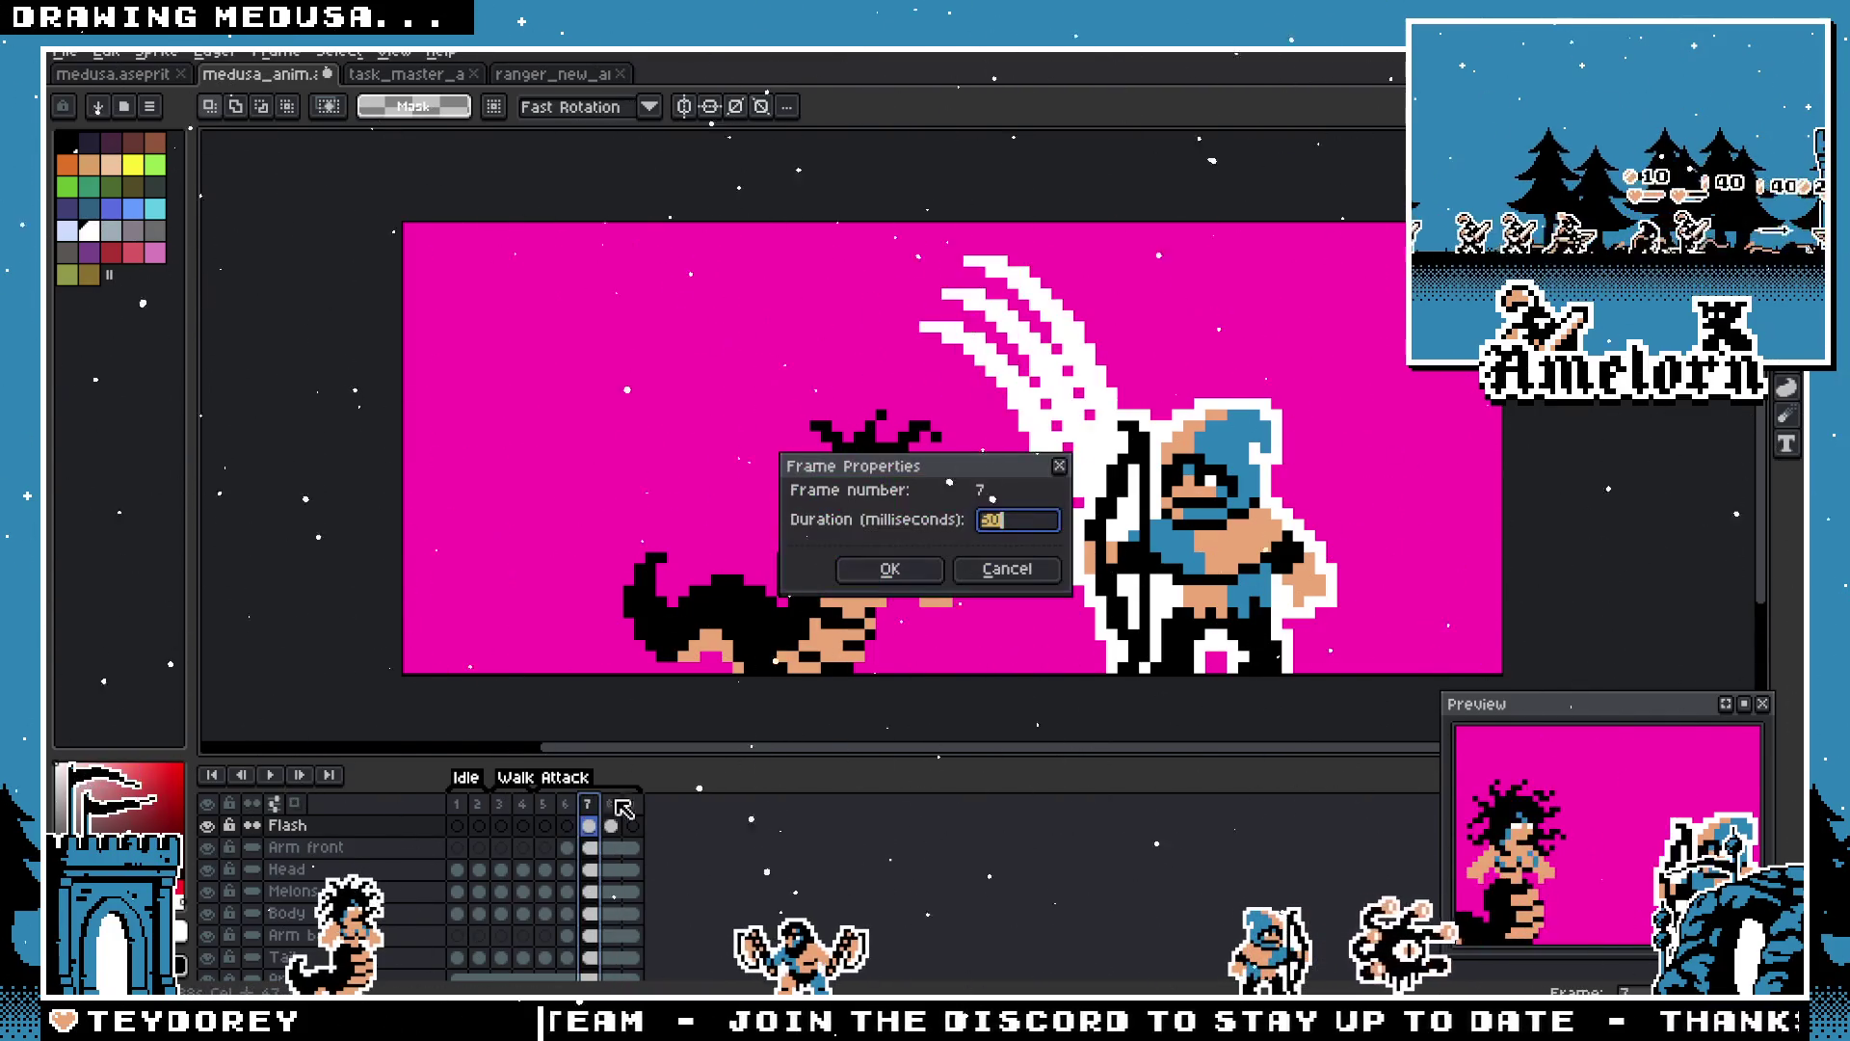
Step: Cancel frame 7's Frame Properties dialog and restart playback of the attack animation
left_click(1007, 569)
scroll(1253, 626, "down", 1)
scroll(1027, 662, "up", 2)
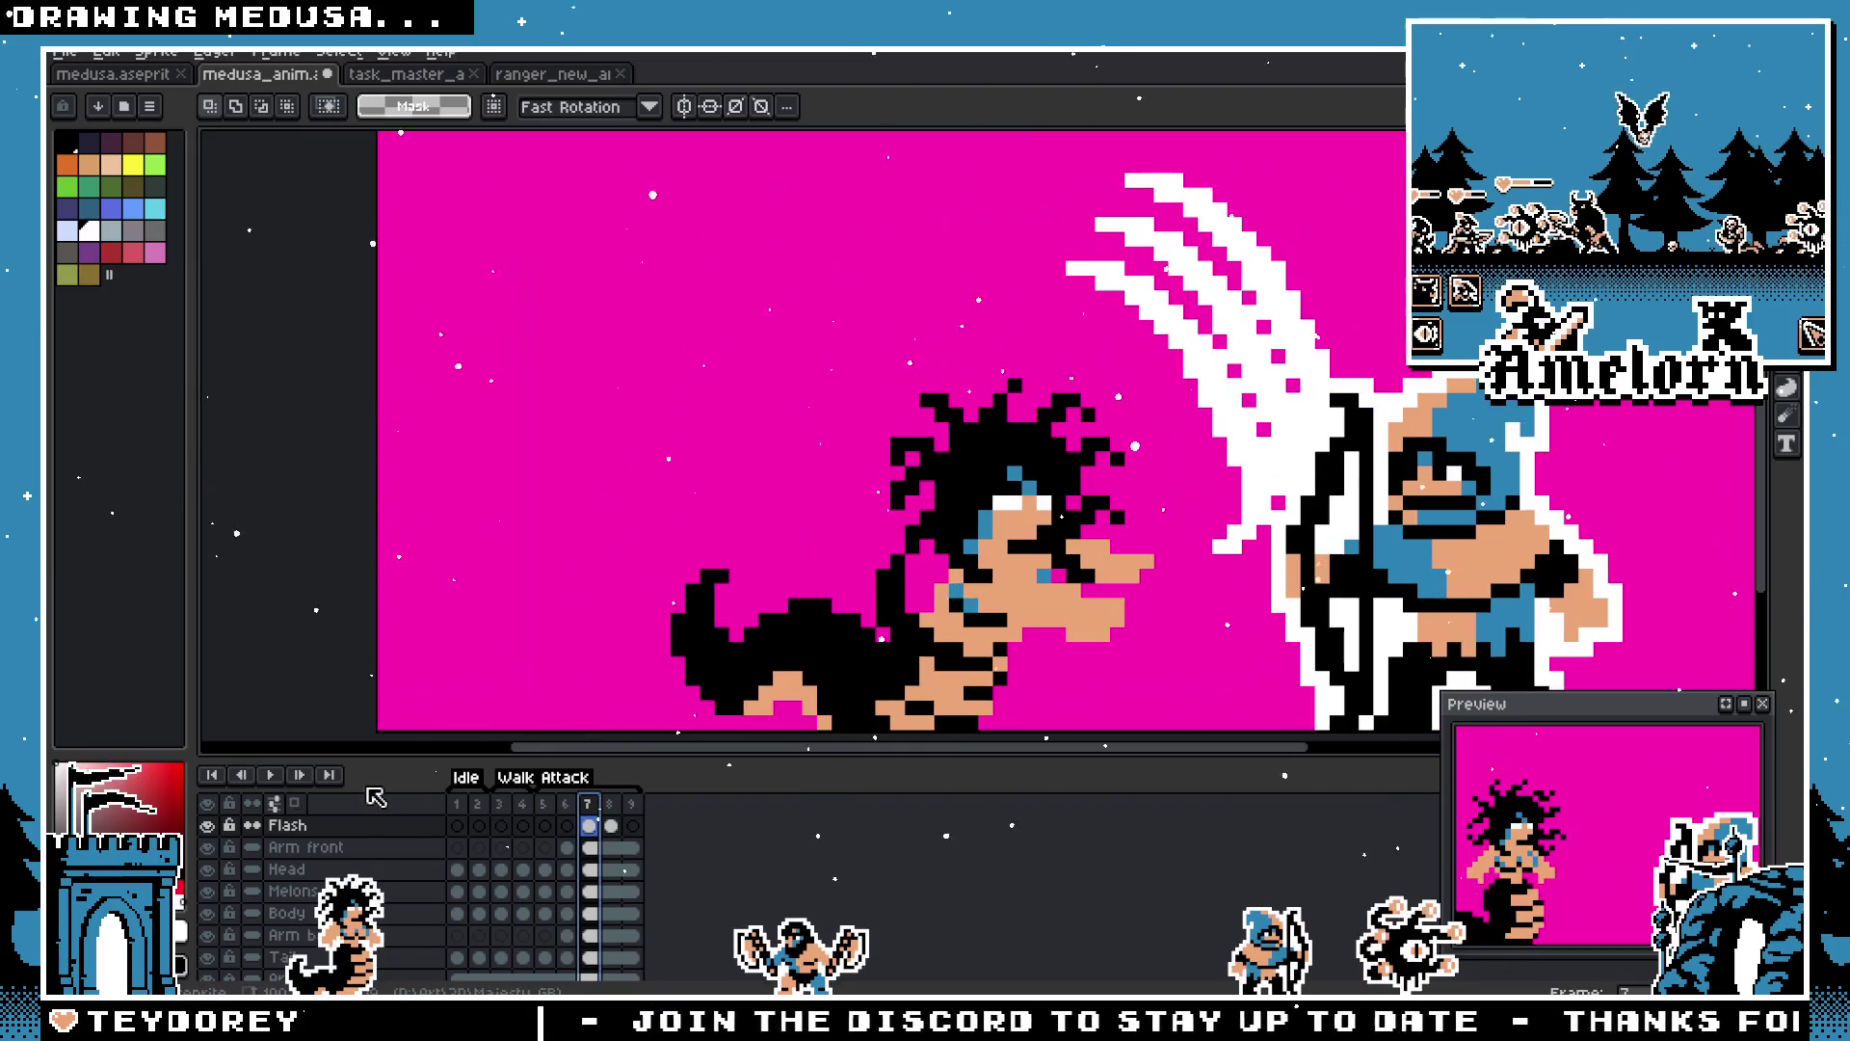
key("Return")
scroll(918, 462, "down", 2)
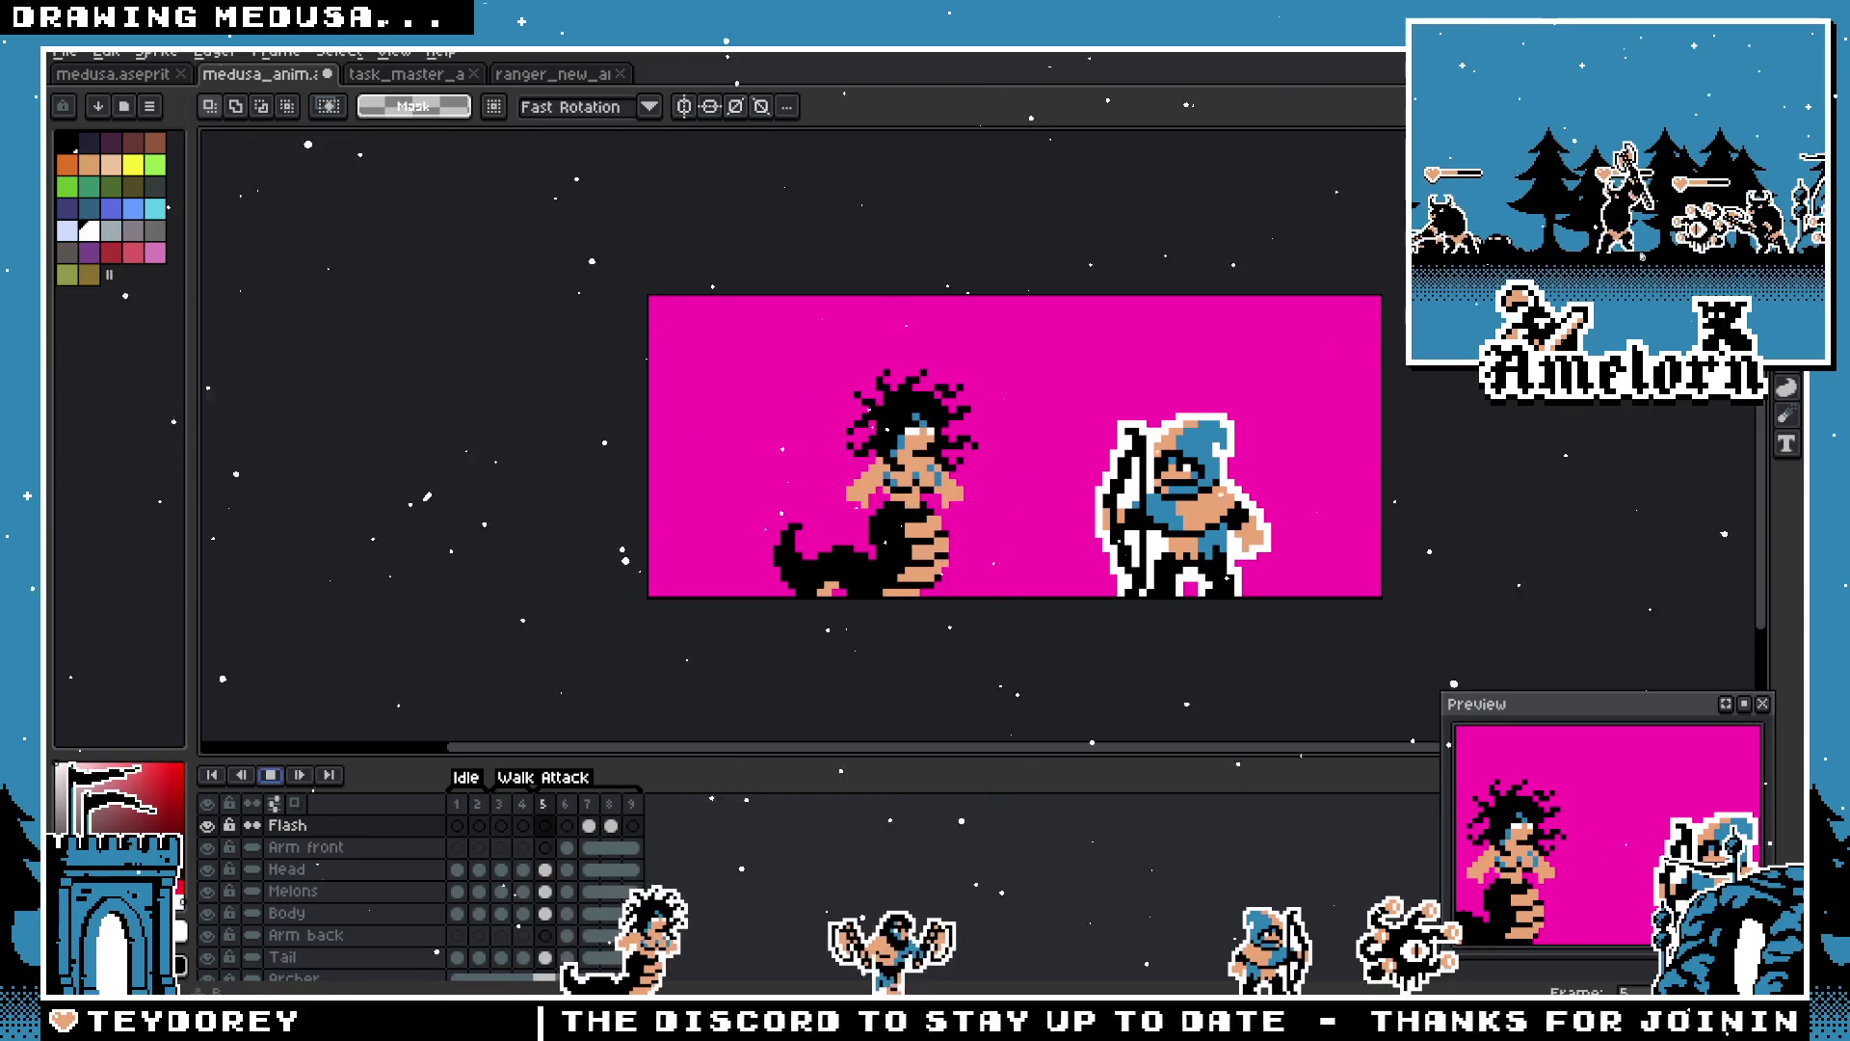
scroll(1291, 404, "down", 3)
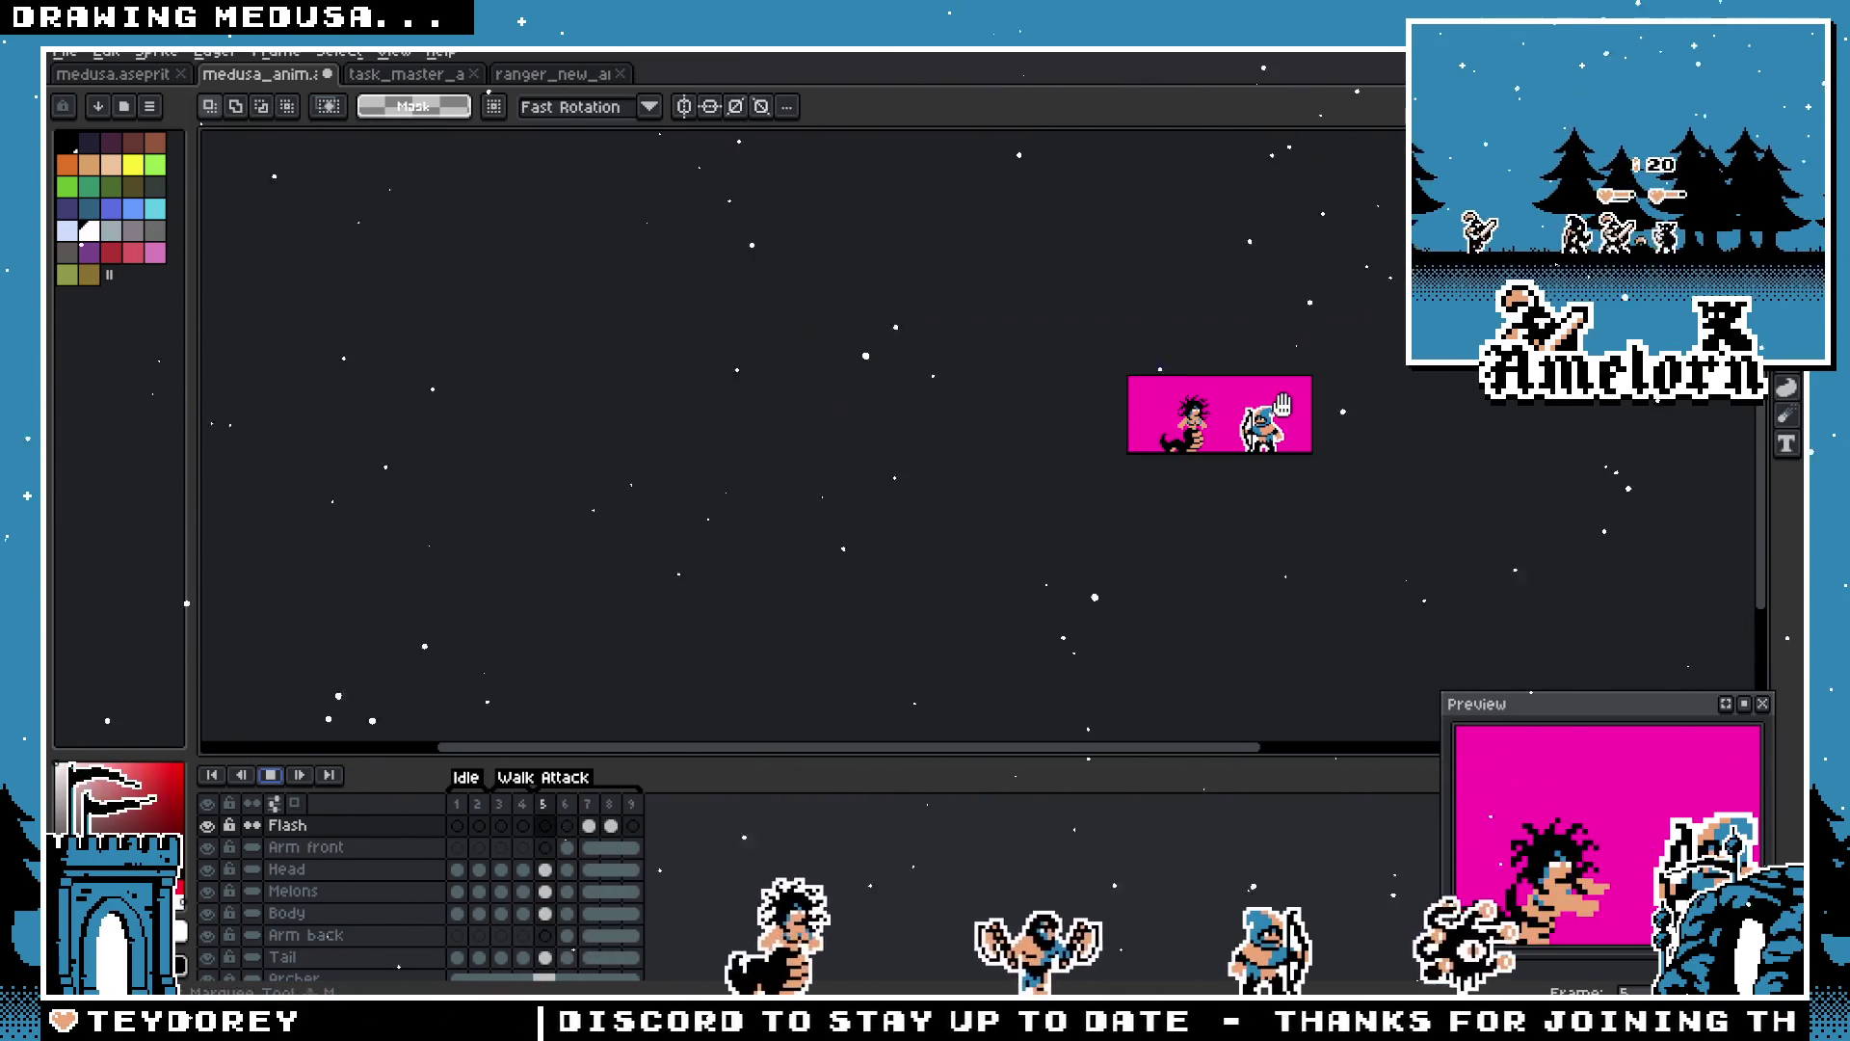
scroll(1296, 413, "up", 2)
scroll(1195, 448, "up", 1)
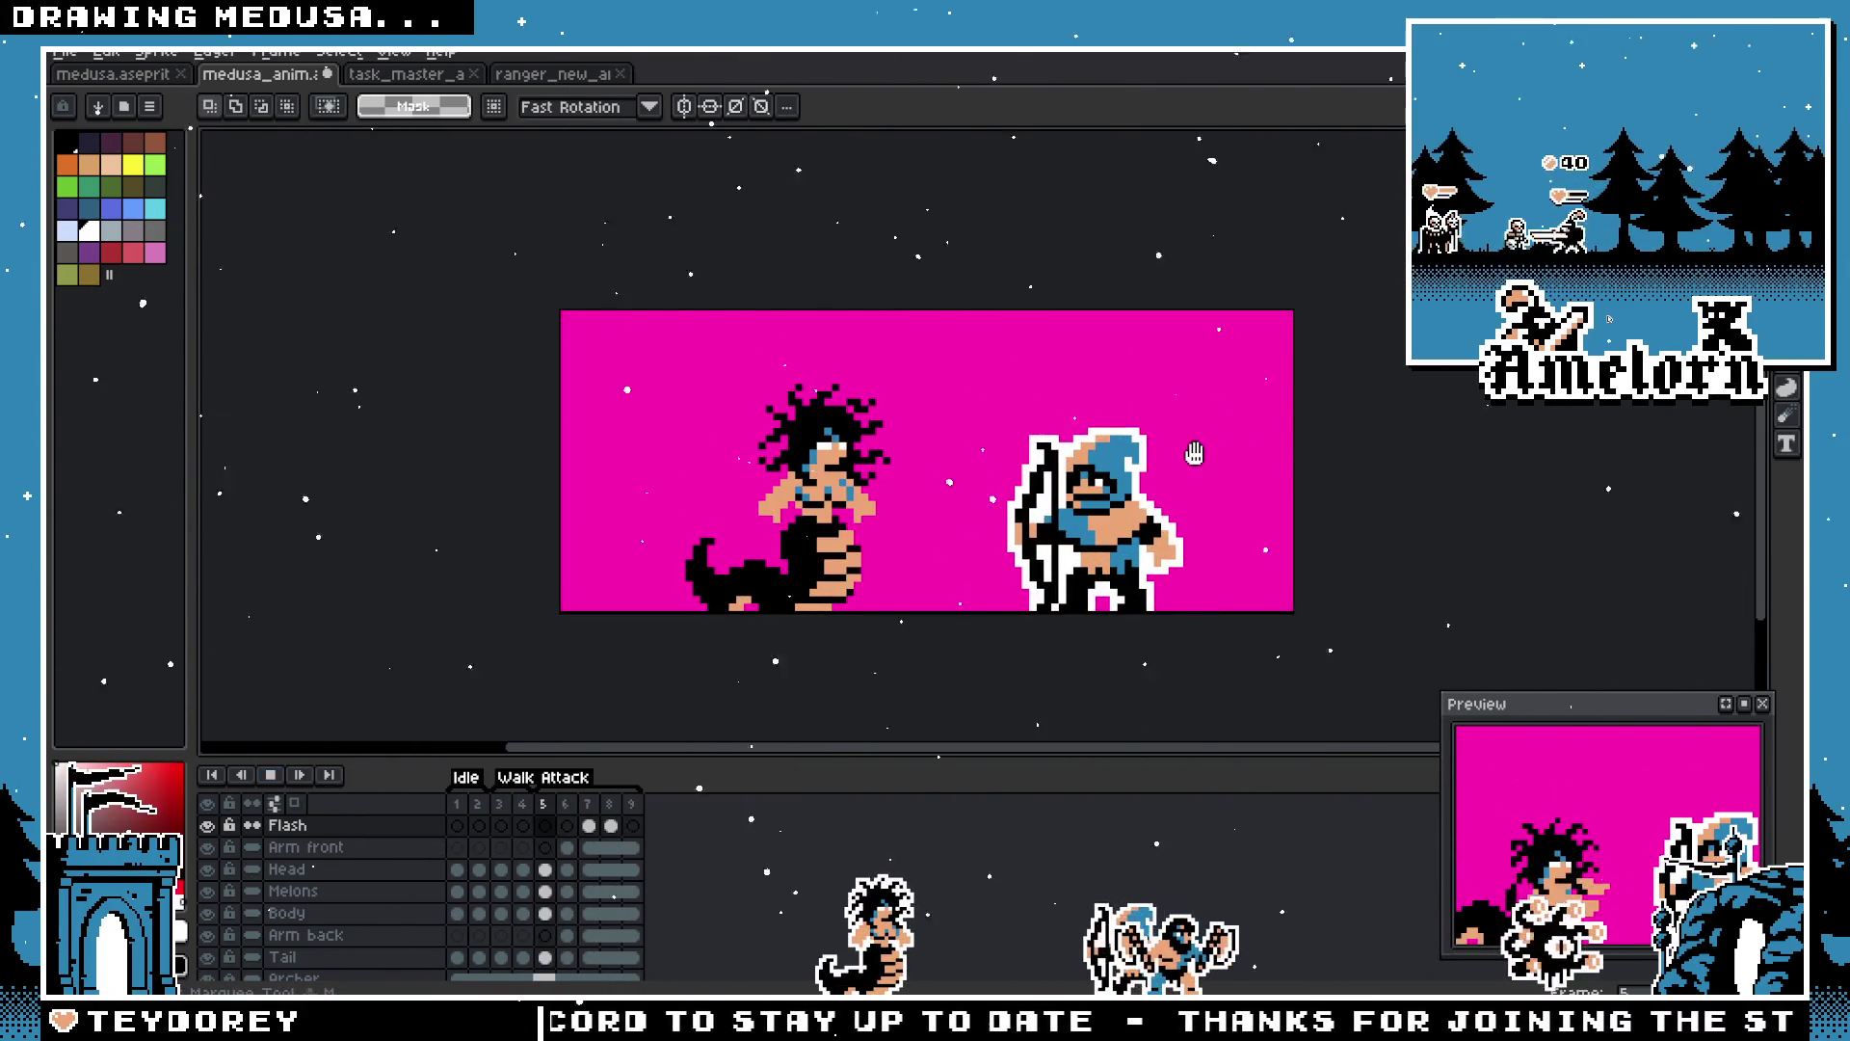
Step: Drag frame 8's selected white slash up and to the right, and commit it
scroll(1139, 433, "up", 1)
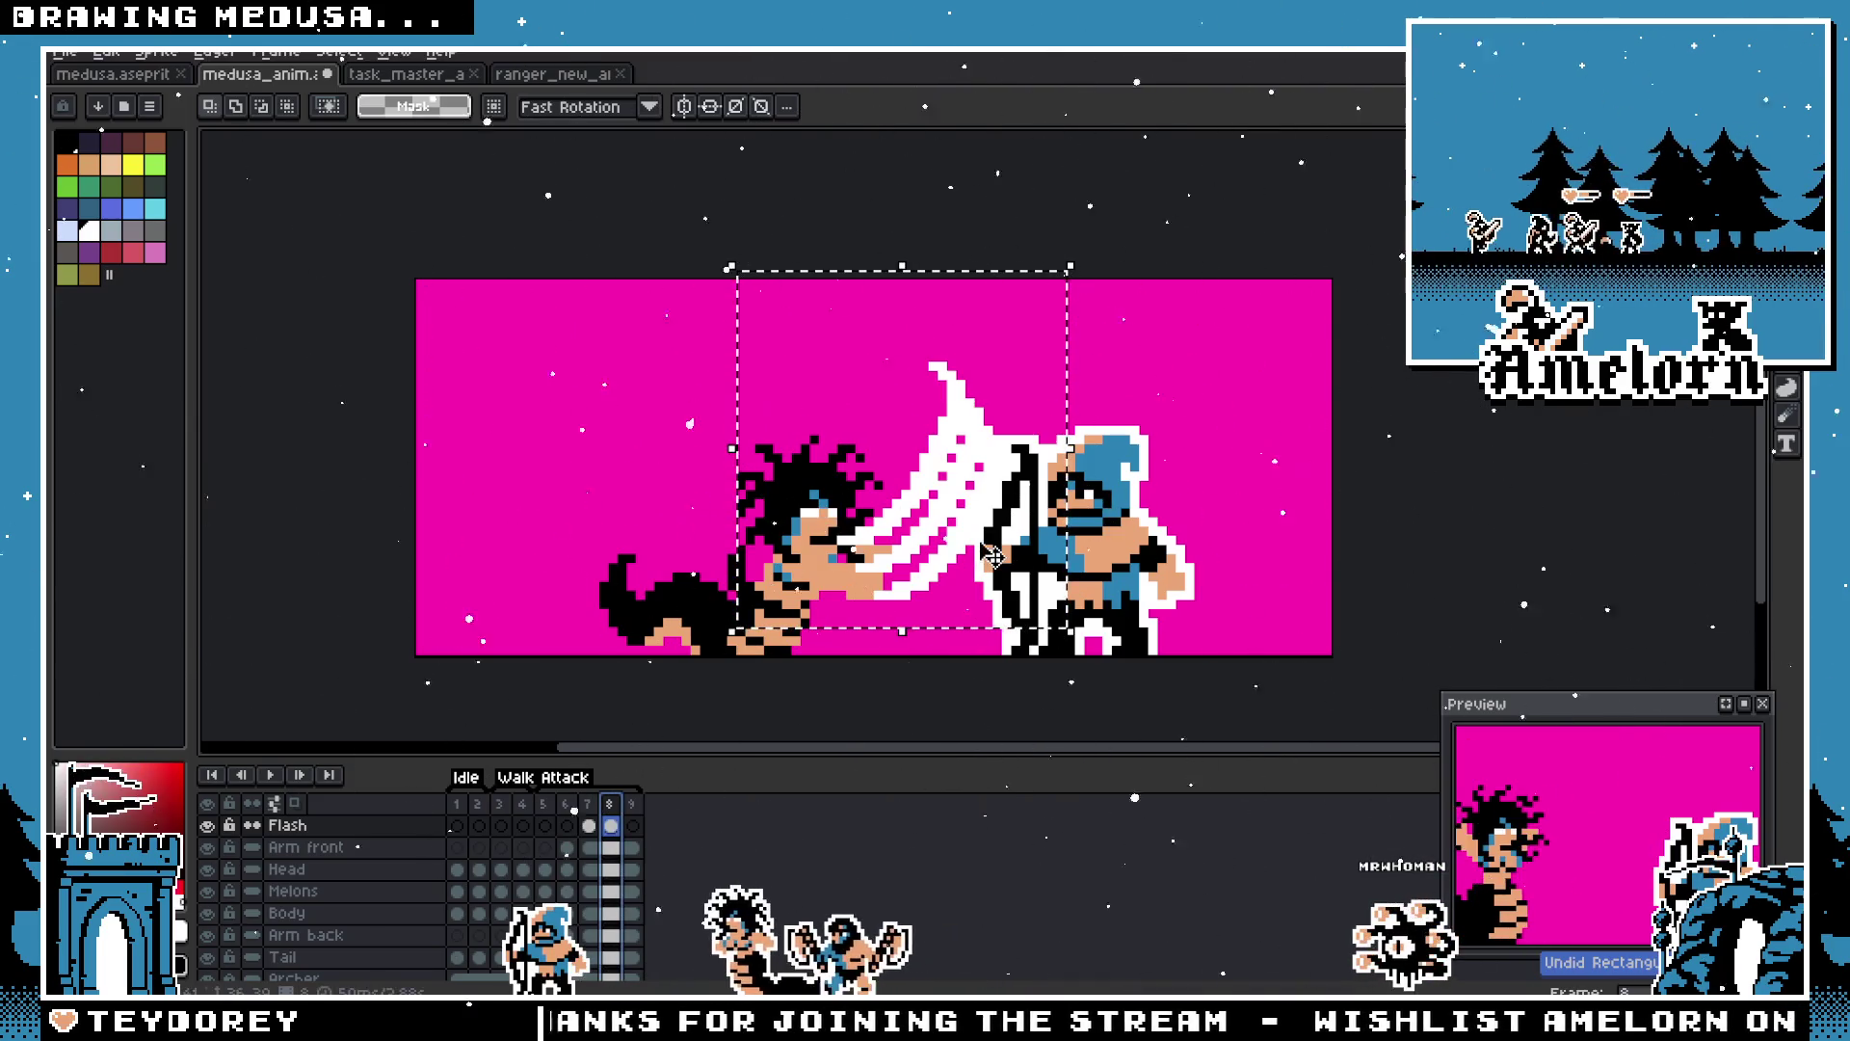
mouse_move(943, 537)
left_mouse_down()
mouse_move(1018, 477)
mouse_move(919, 481)
mouse_move(955, 482)
left_mouse_up()
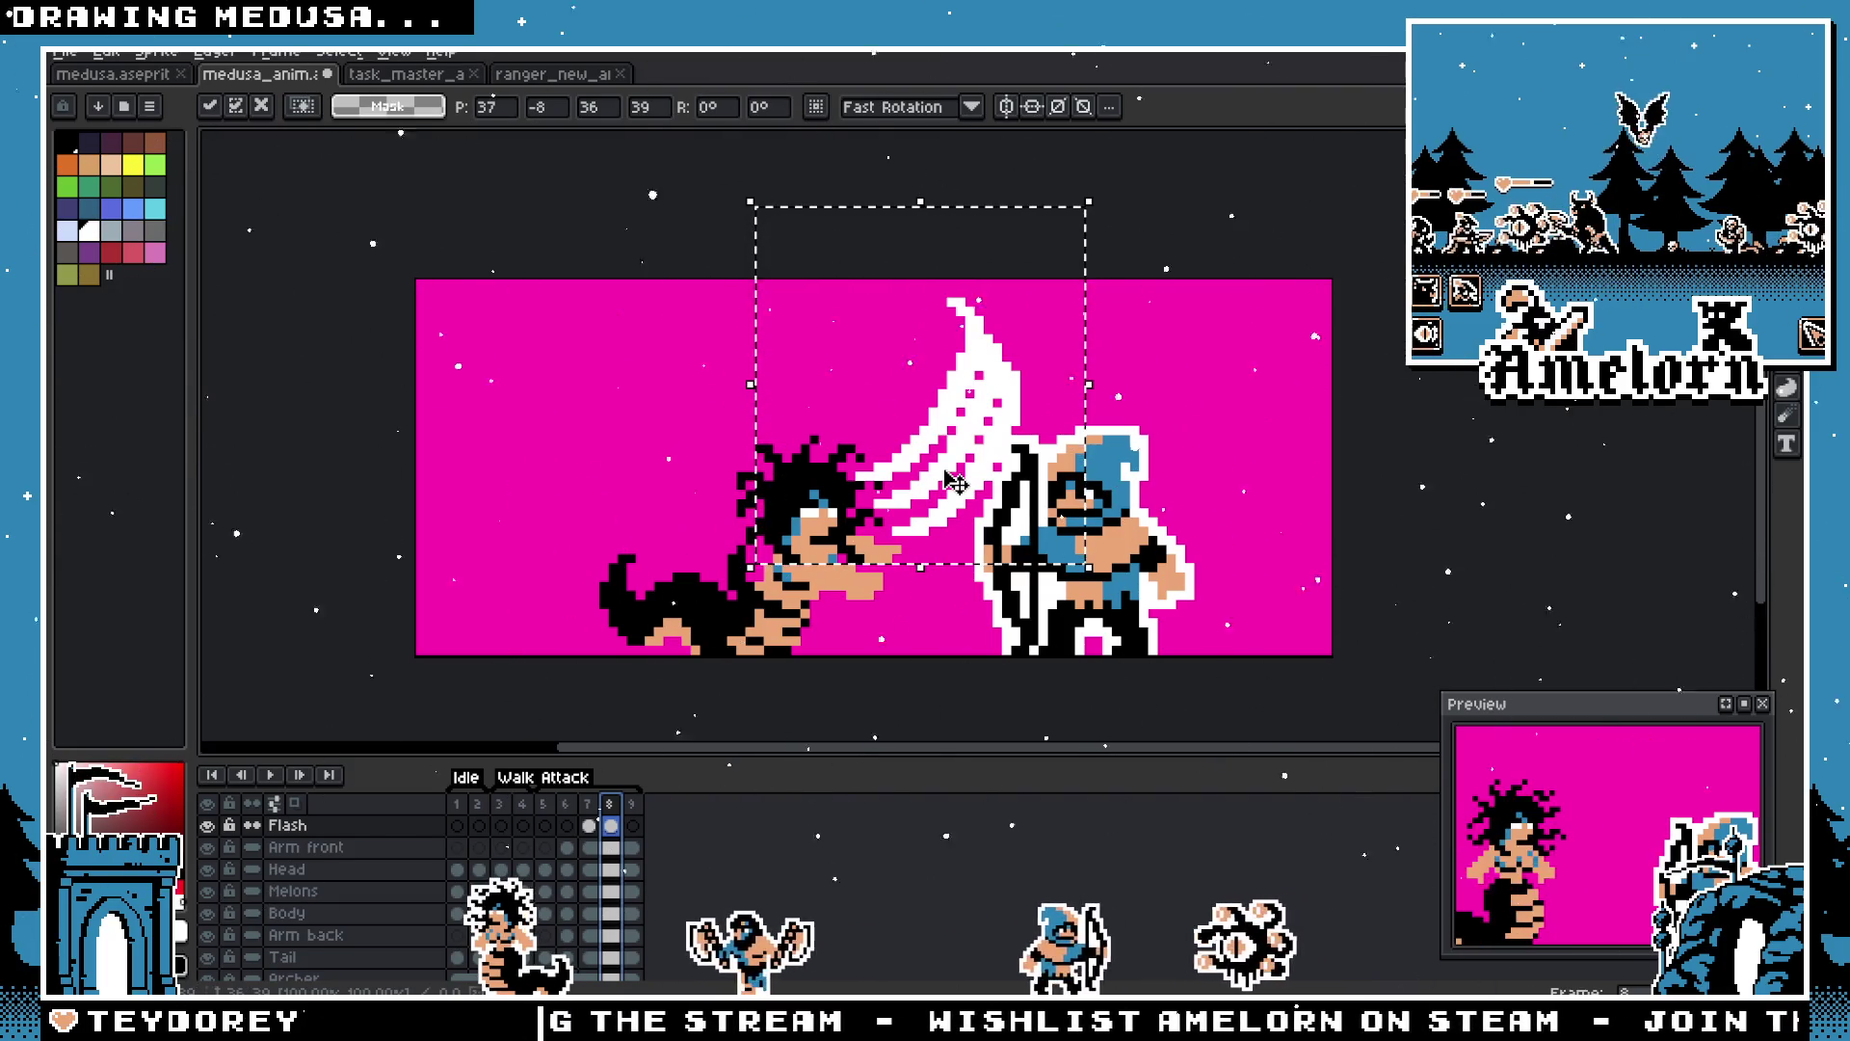
left_click(609, 805)
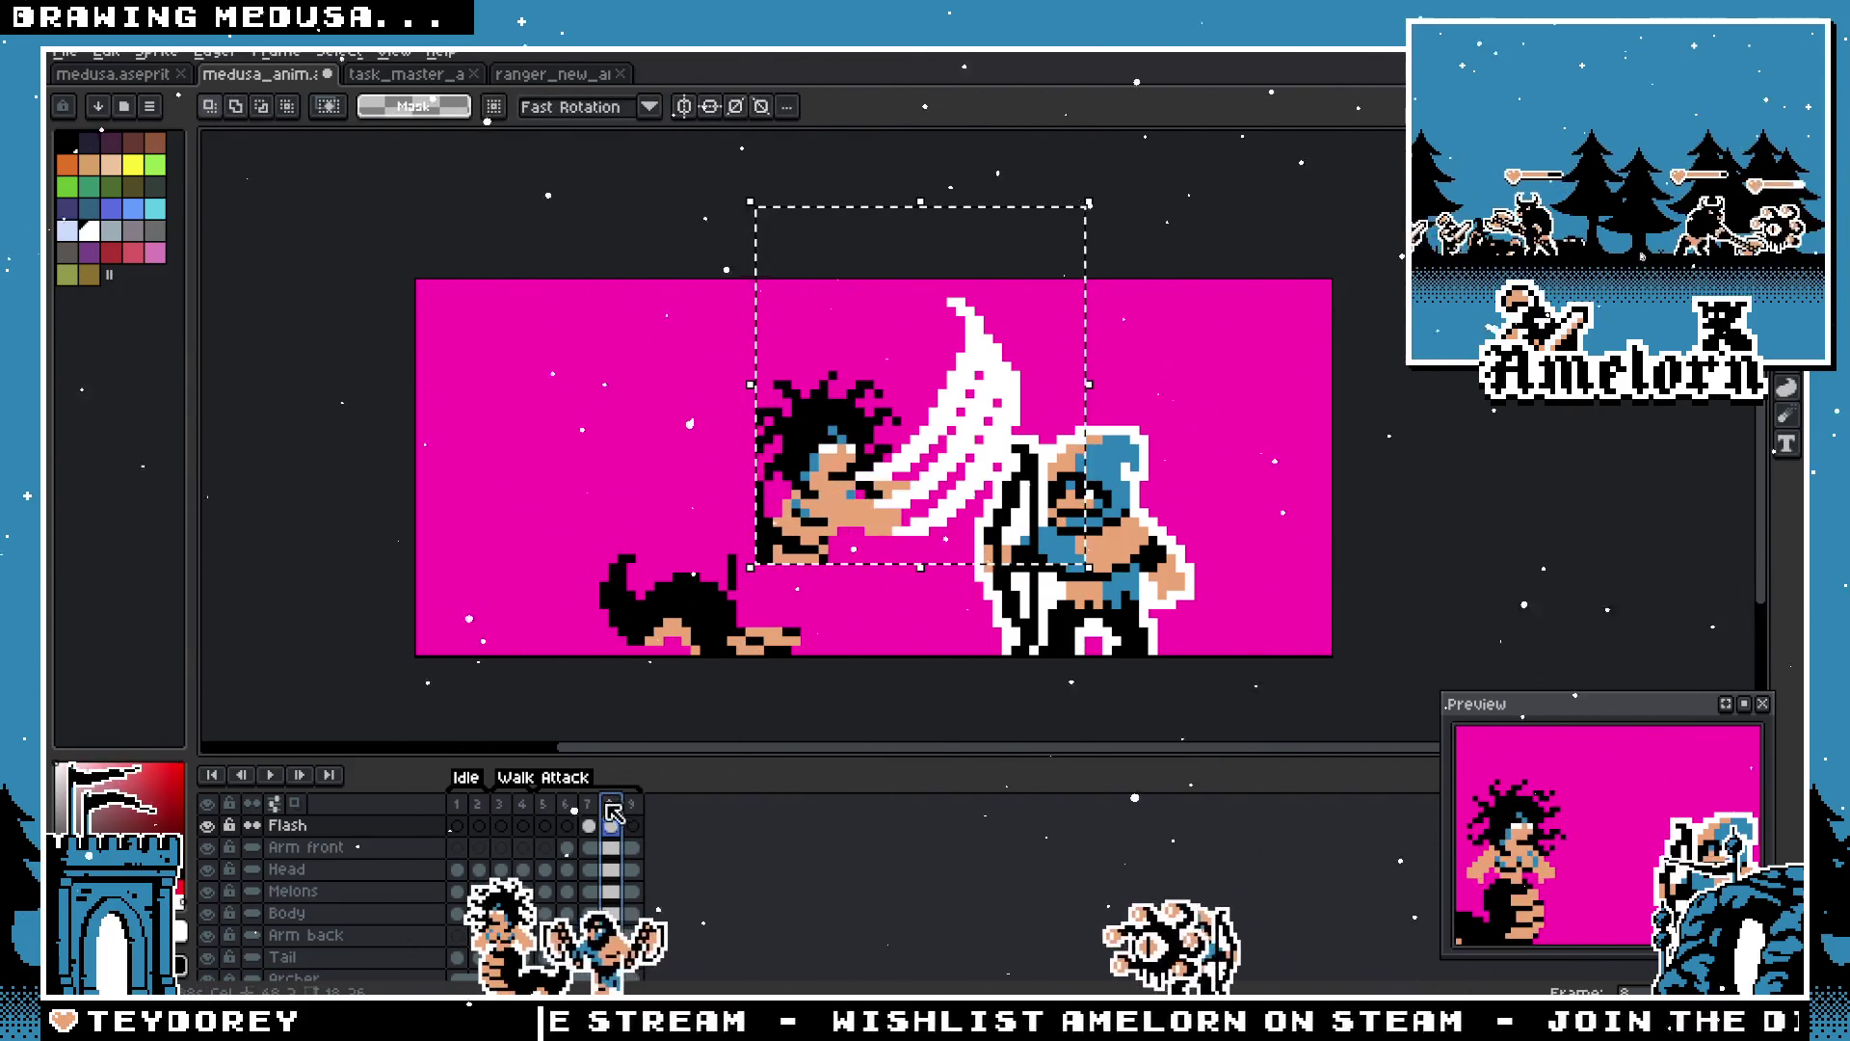
Step: Flip between frames 7 and 8 to compare the poses, then deselect
left_click(588, 805)
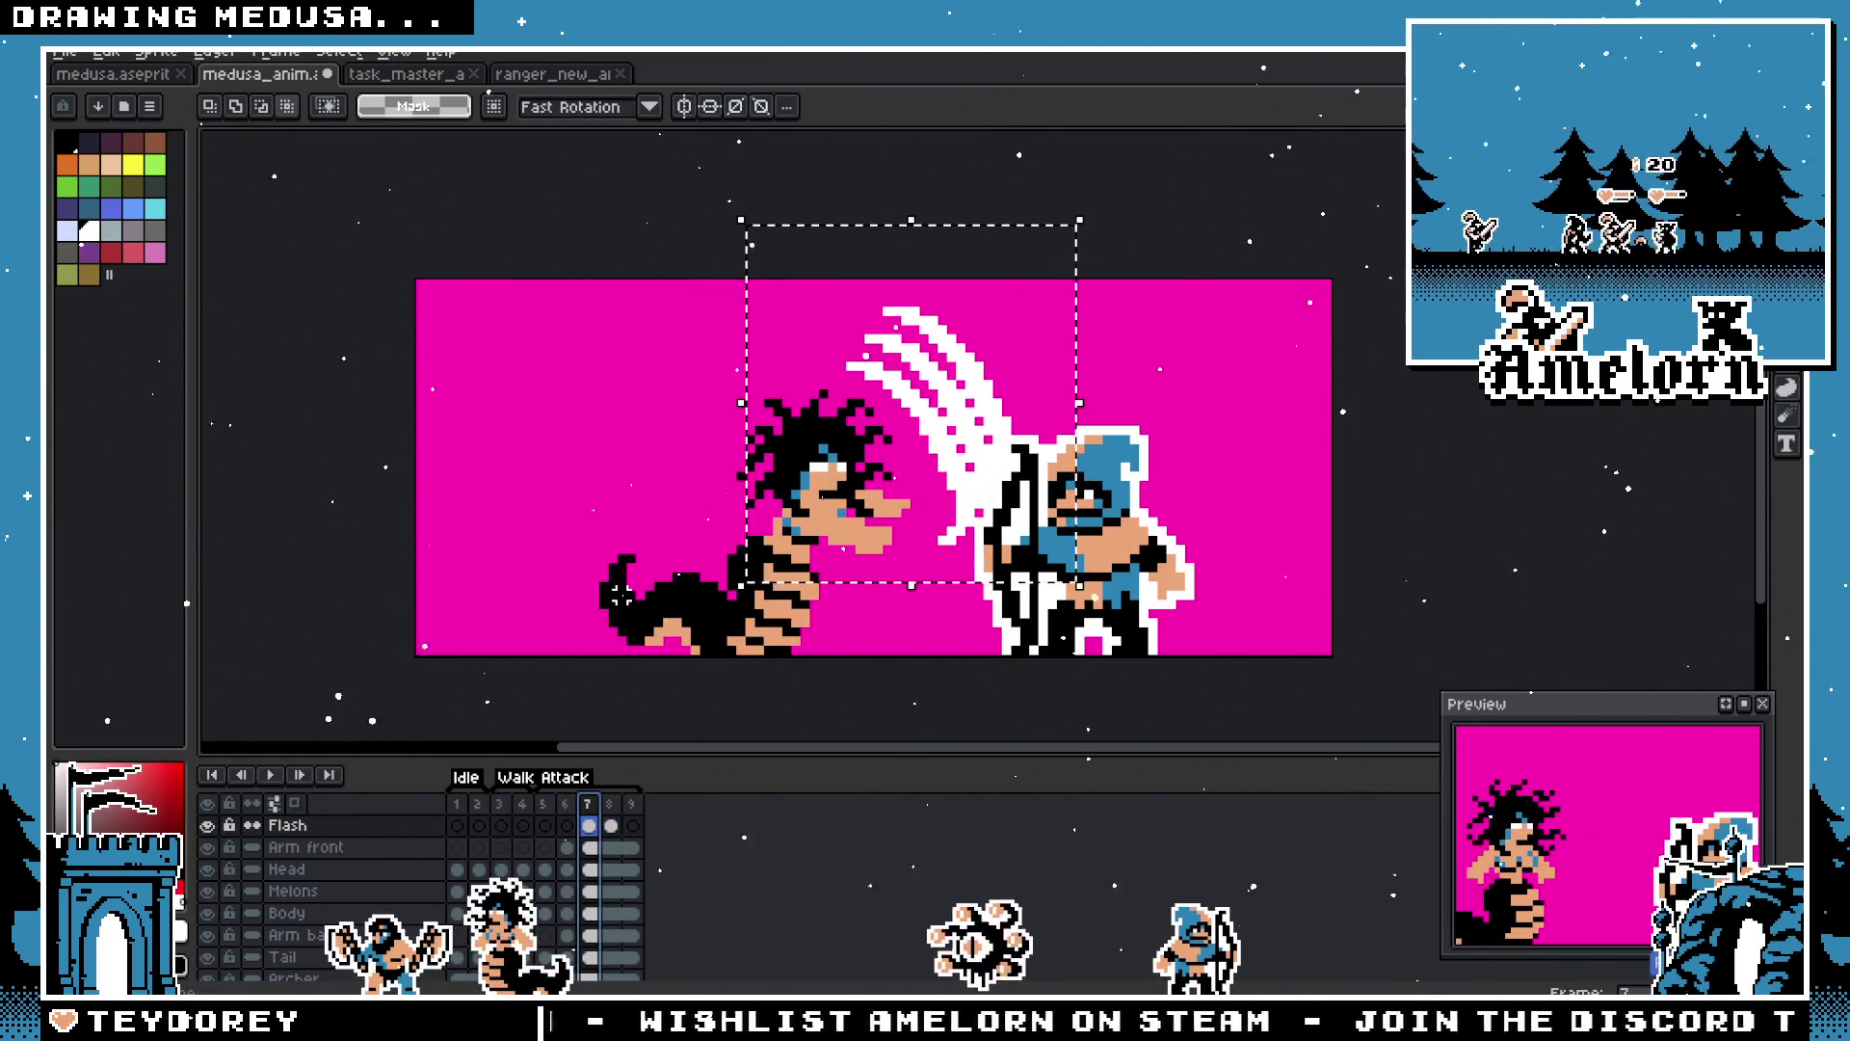
key("period")
key("comma")
key("period")
key("comma")
key("period")
key("ctrl+d")
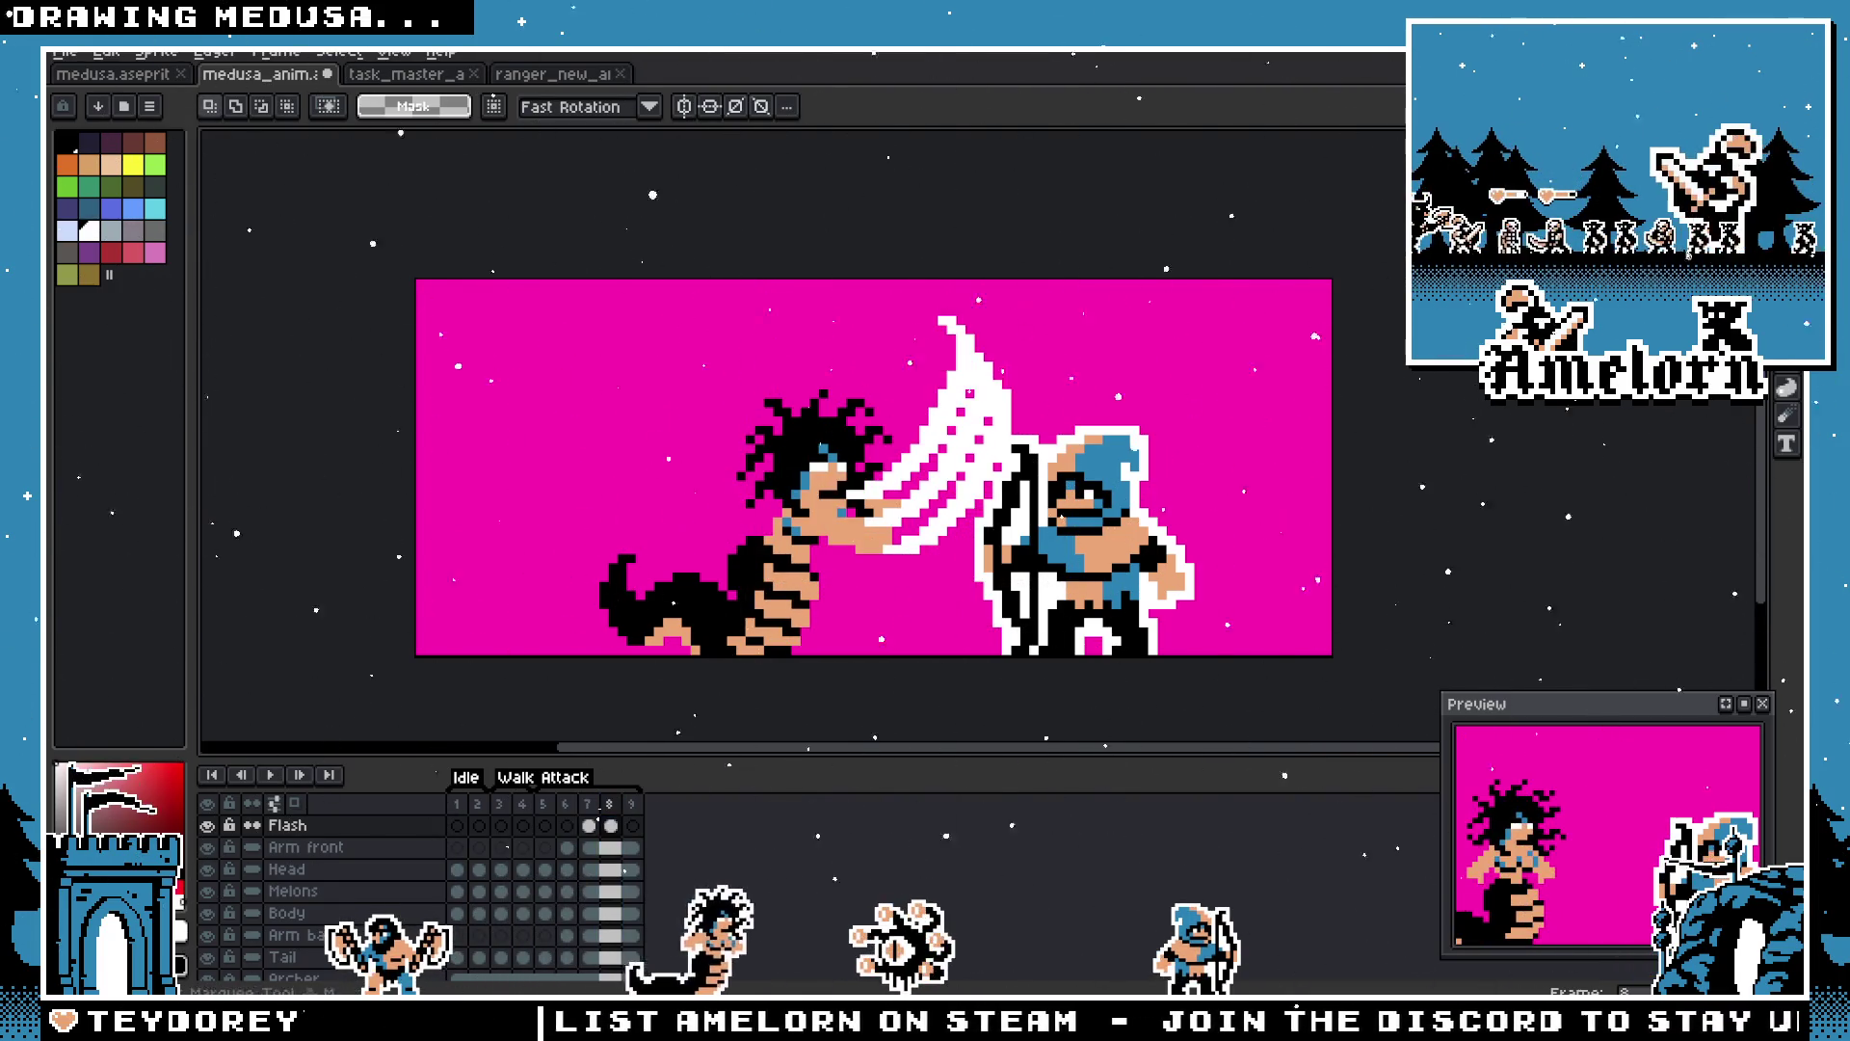
Step: Select the slash area, shift it up-right, try a horizontal flip, then cancel it
mouse_move(1116, 285)
left_mouse_down()
mouse_move(908, 414)
mouse_move(769, 585)
left_mouse_up()
left_click_drag(933, 491, 959, 467)
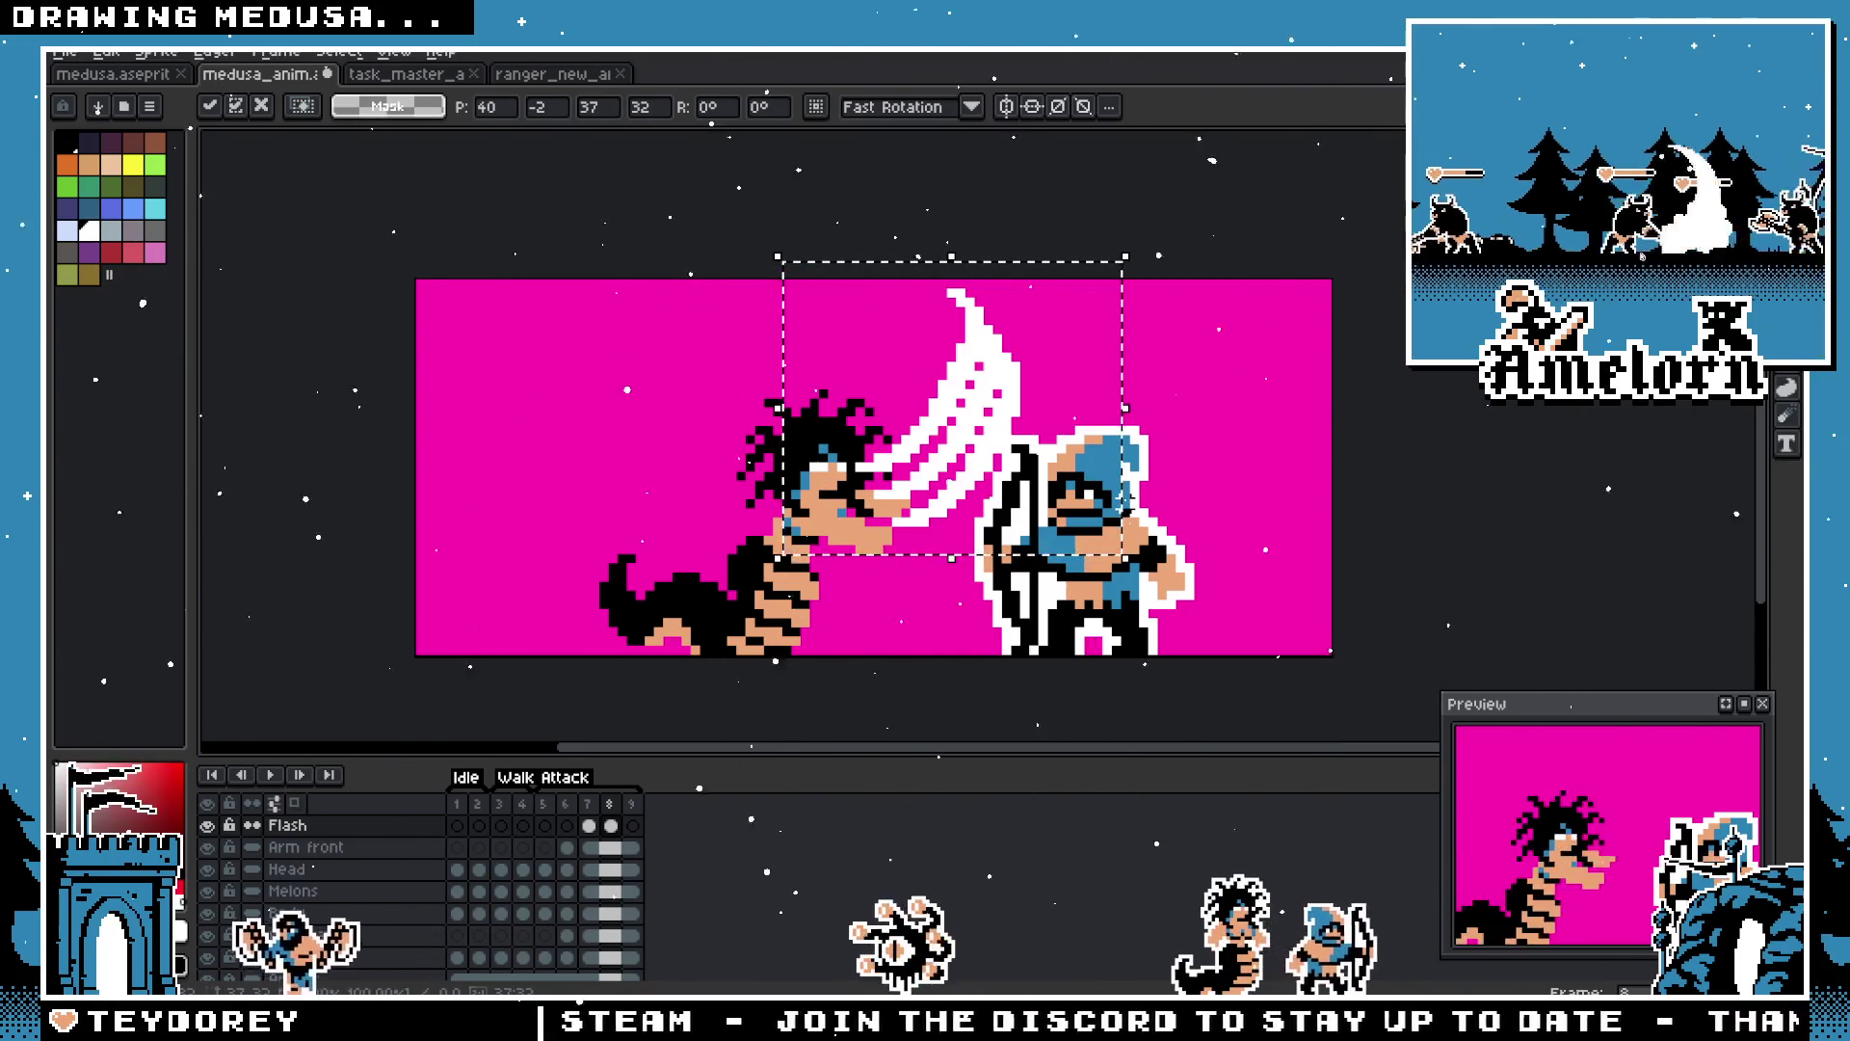
key("shift+h")
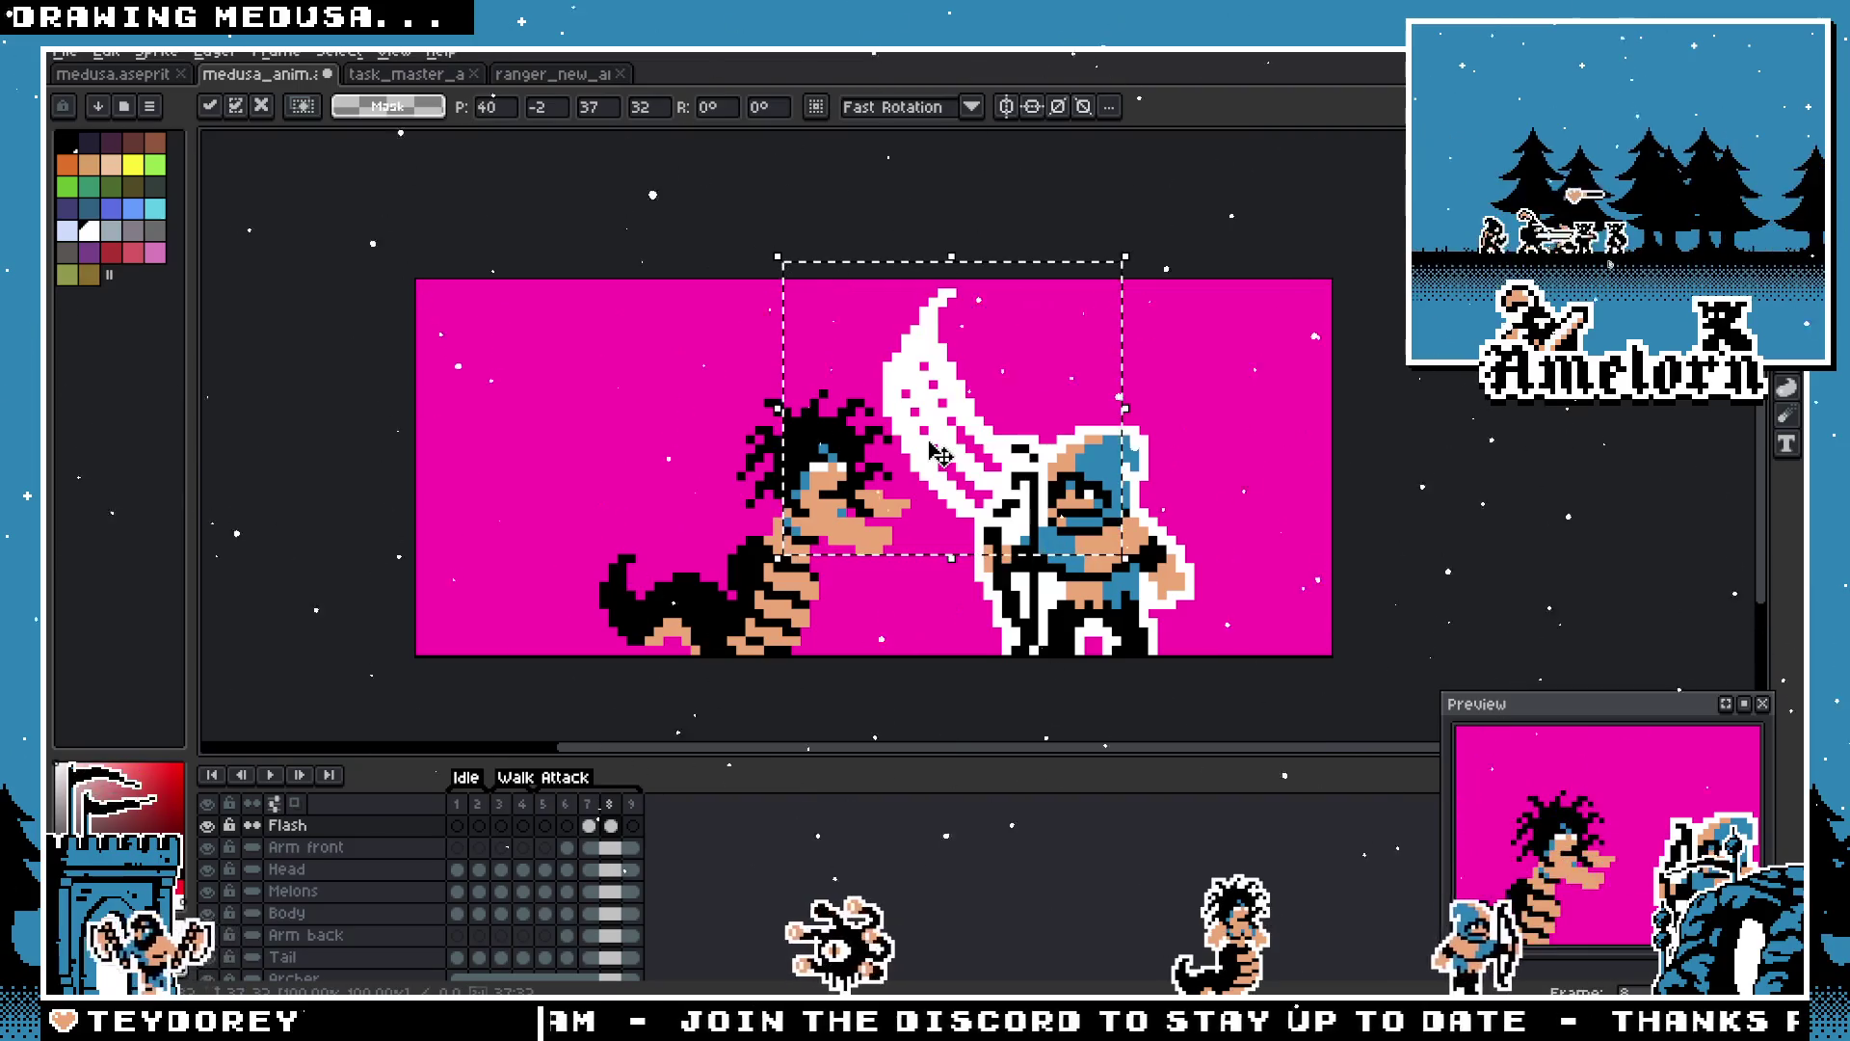
key("Escape")
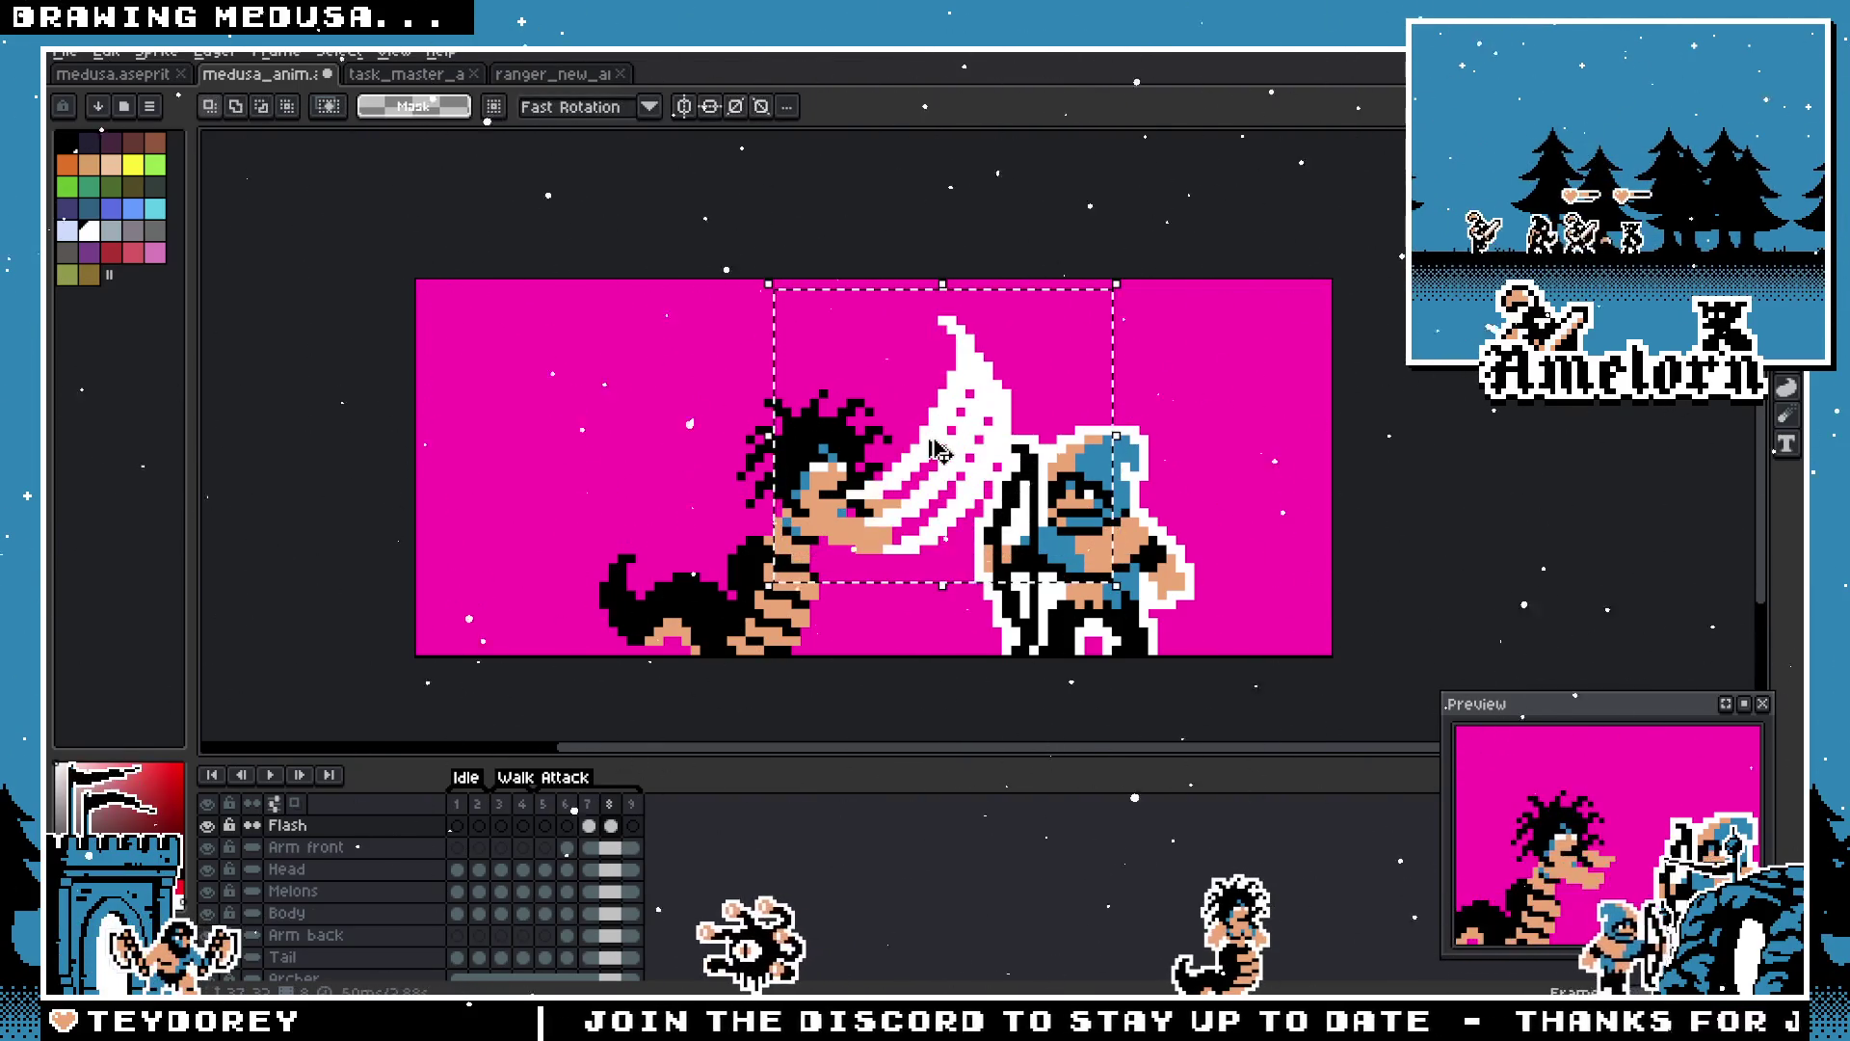
Step: Rotate the selected slash 90° by its corner handle, nudge it into place, and commit
left_click(1140, 286)
mouse_move(1139, 286)
left_mouse_down()
mouse_move(982, 248)
mouse_move(814, 270)
left_mouse_up()
mouse_move(925, 423)
left_mouse_down()
mouse_move(935, 376)
mouse_move(903, 453)
mouse_move(951, 420)
left_mouse_up()
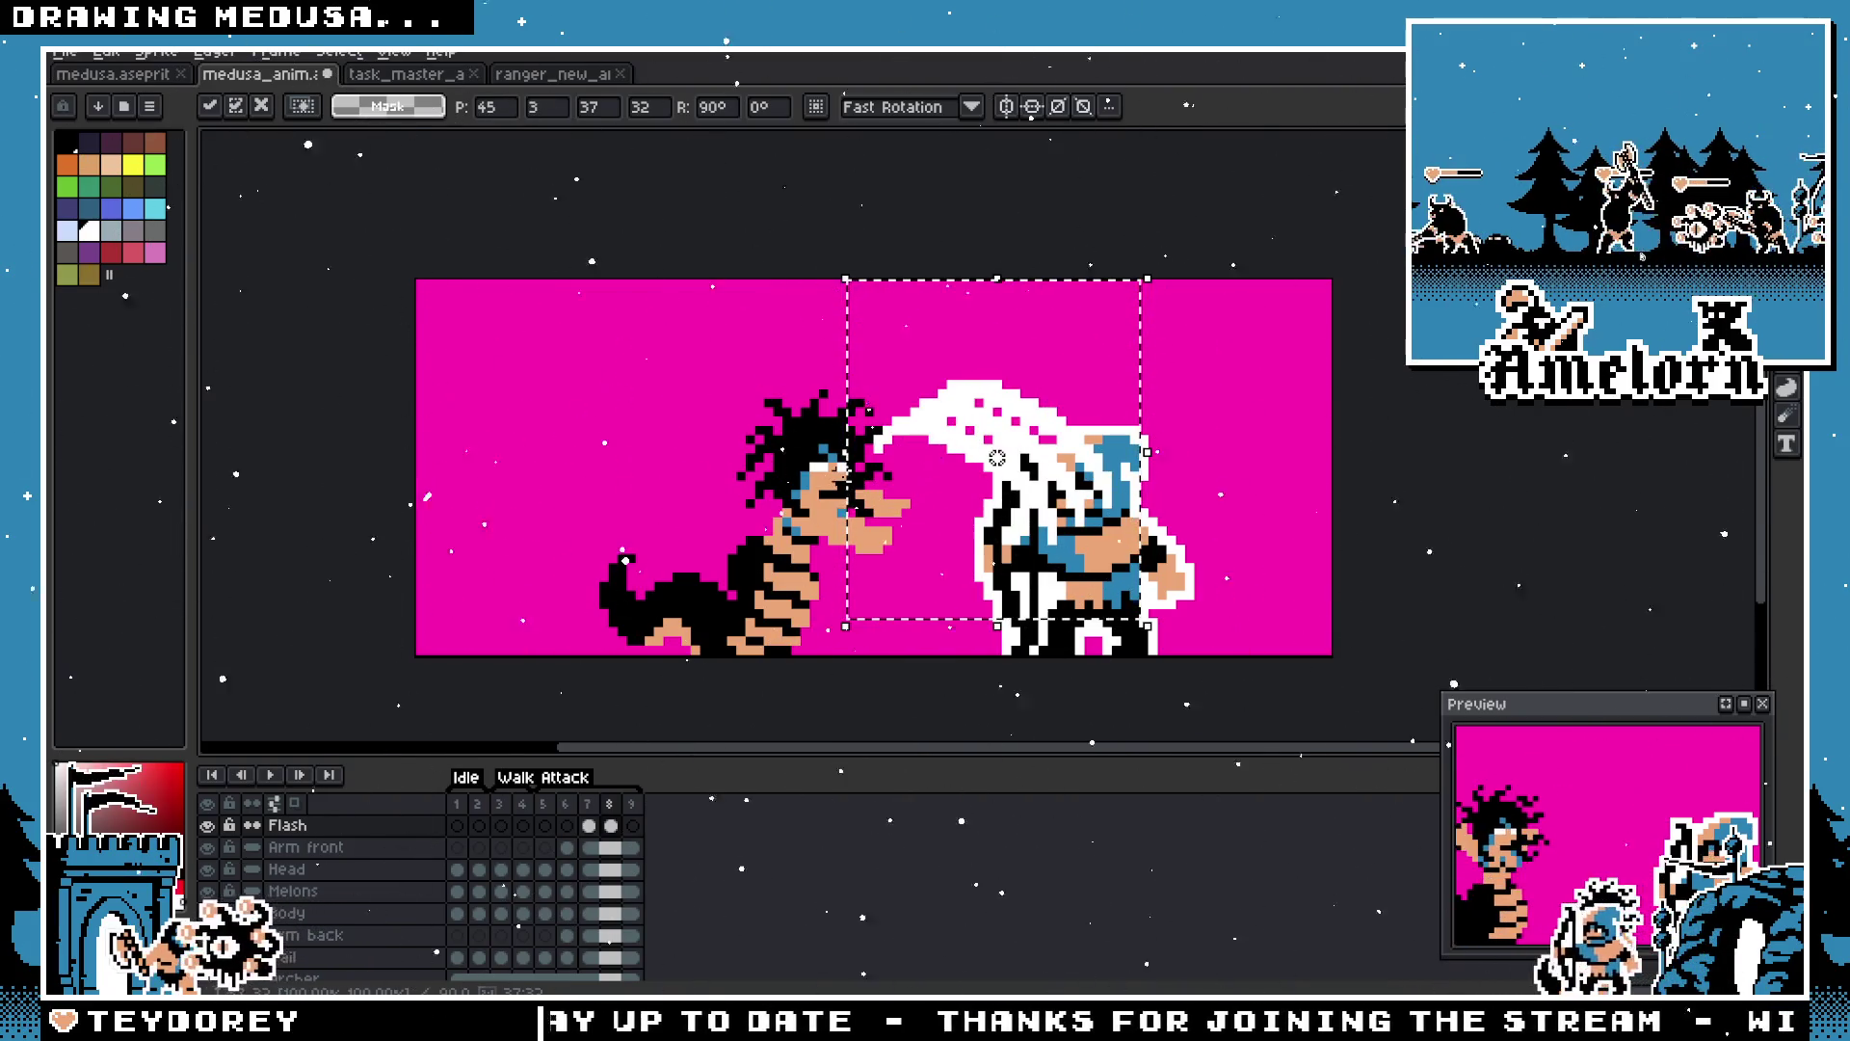
left_click(611, 806)
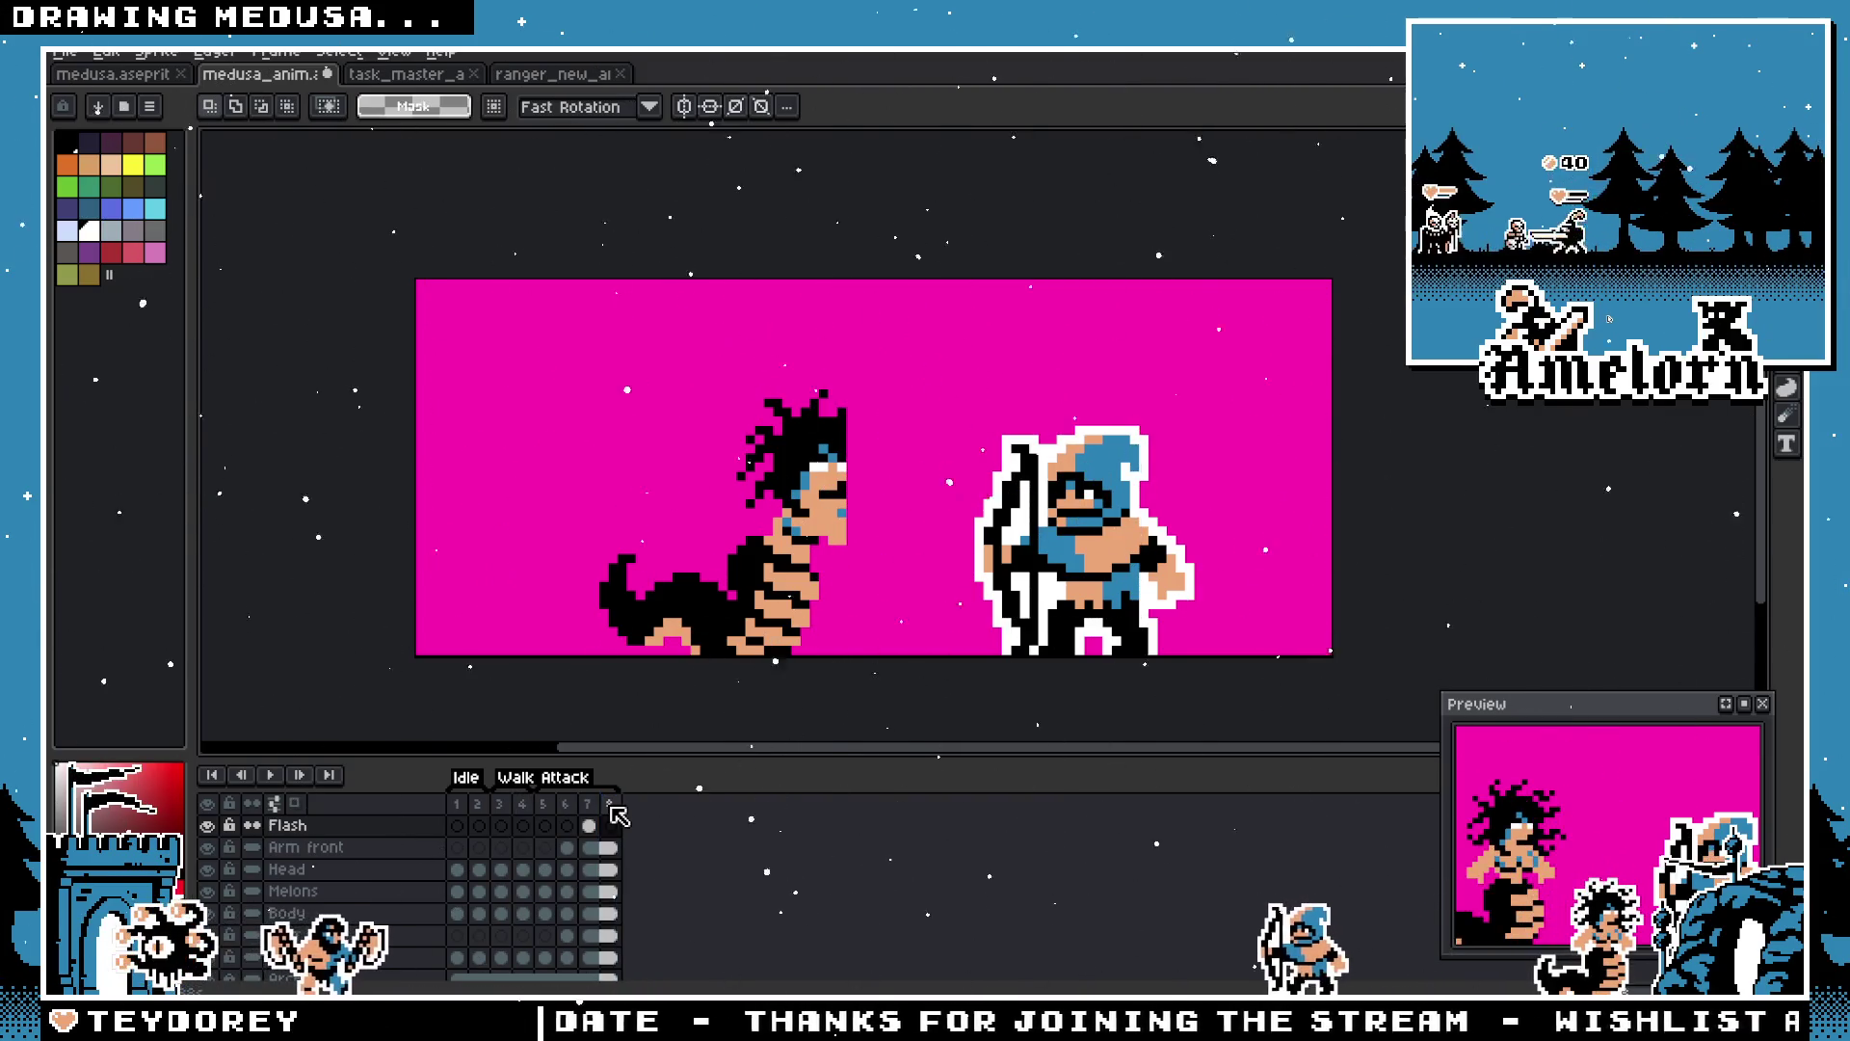
Step: Delete frame 8, then undo and redo while checking frames to keep eight frames
key("alt+c")
left_click(566, 803)
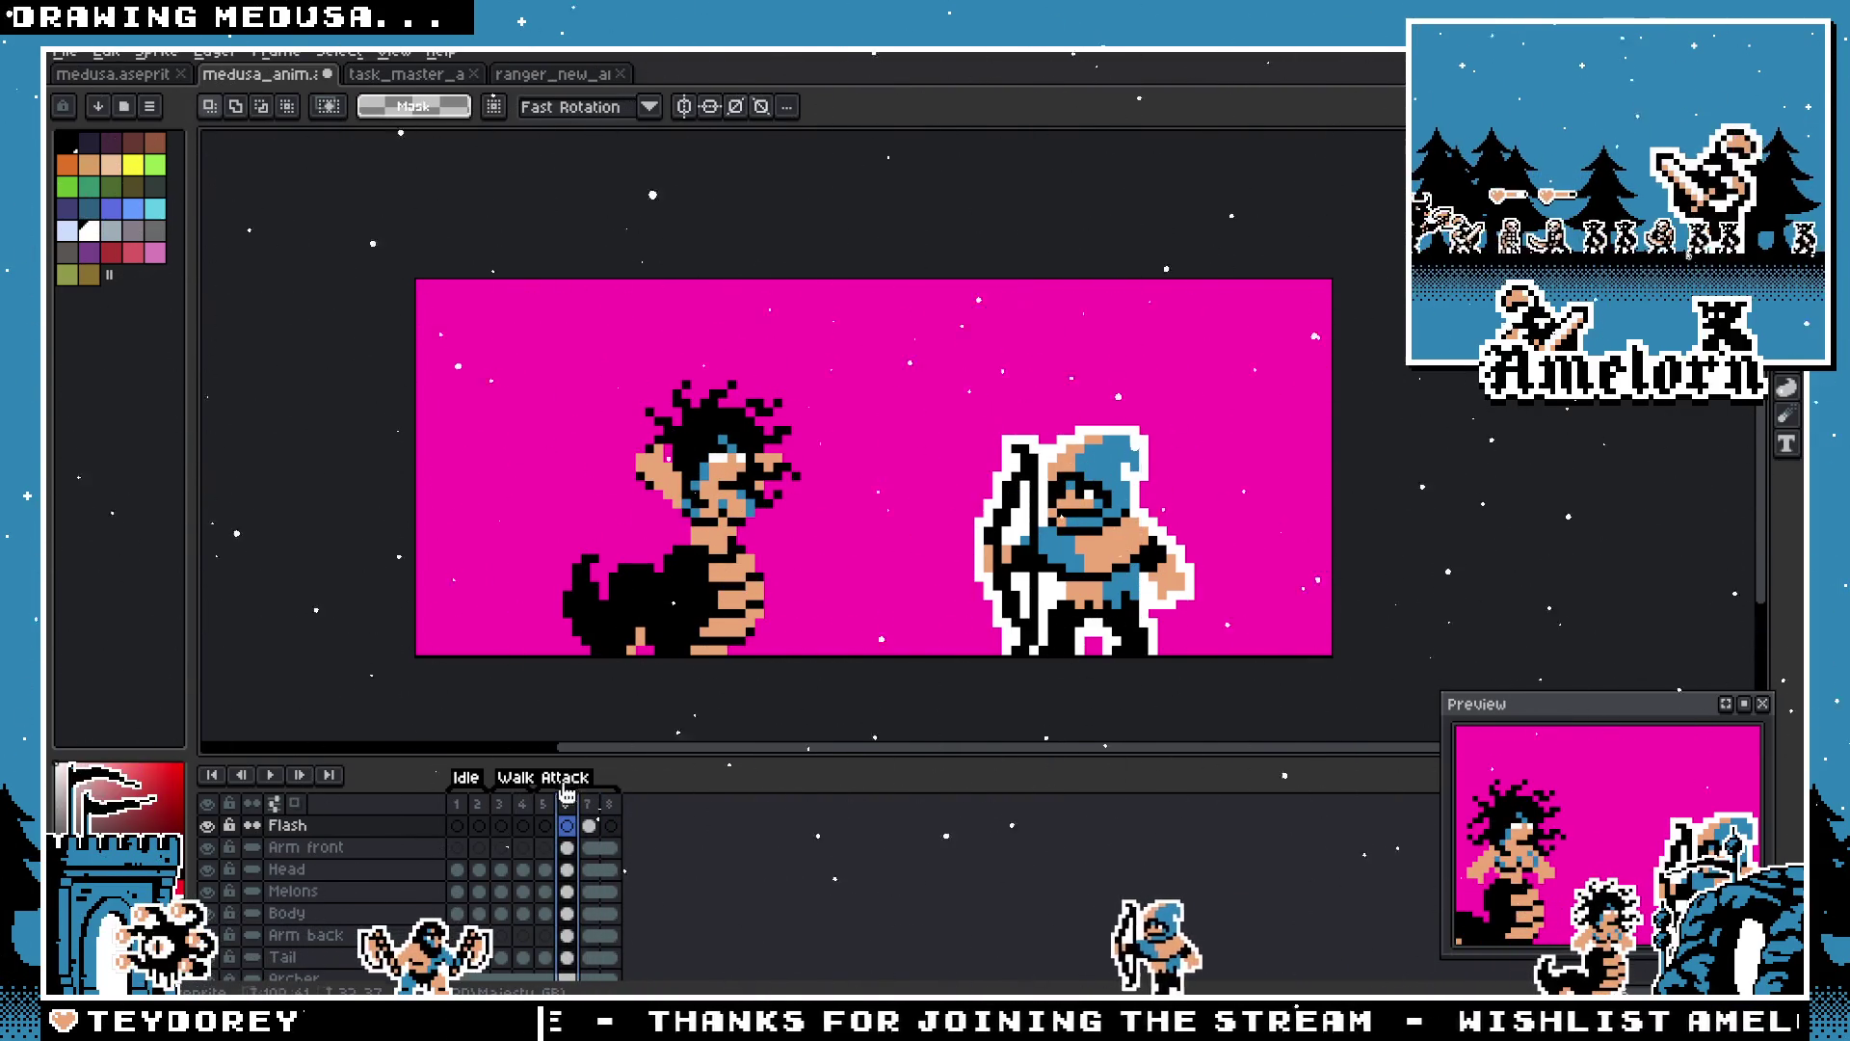
key("ctrl+z")
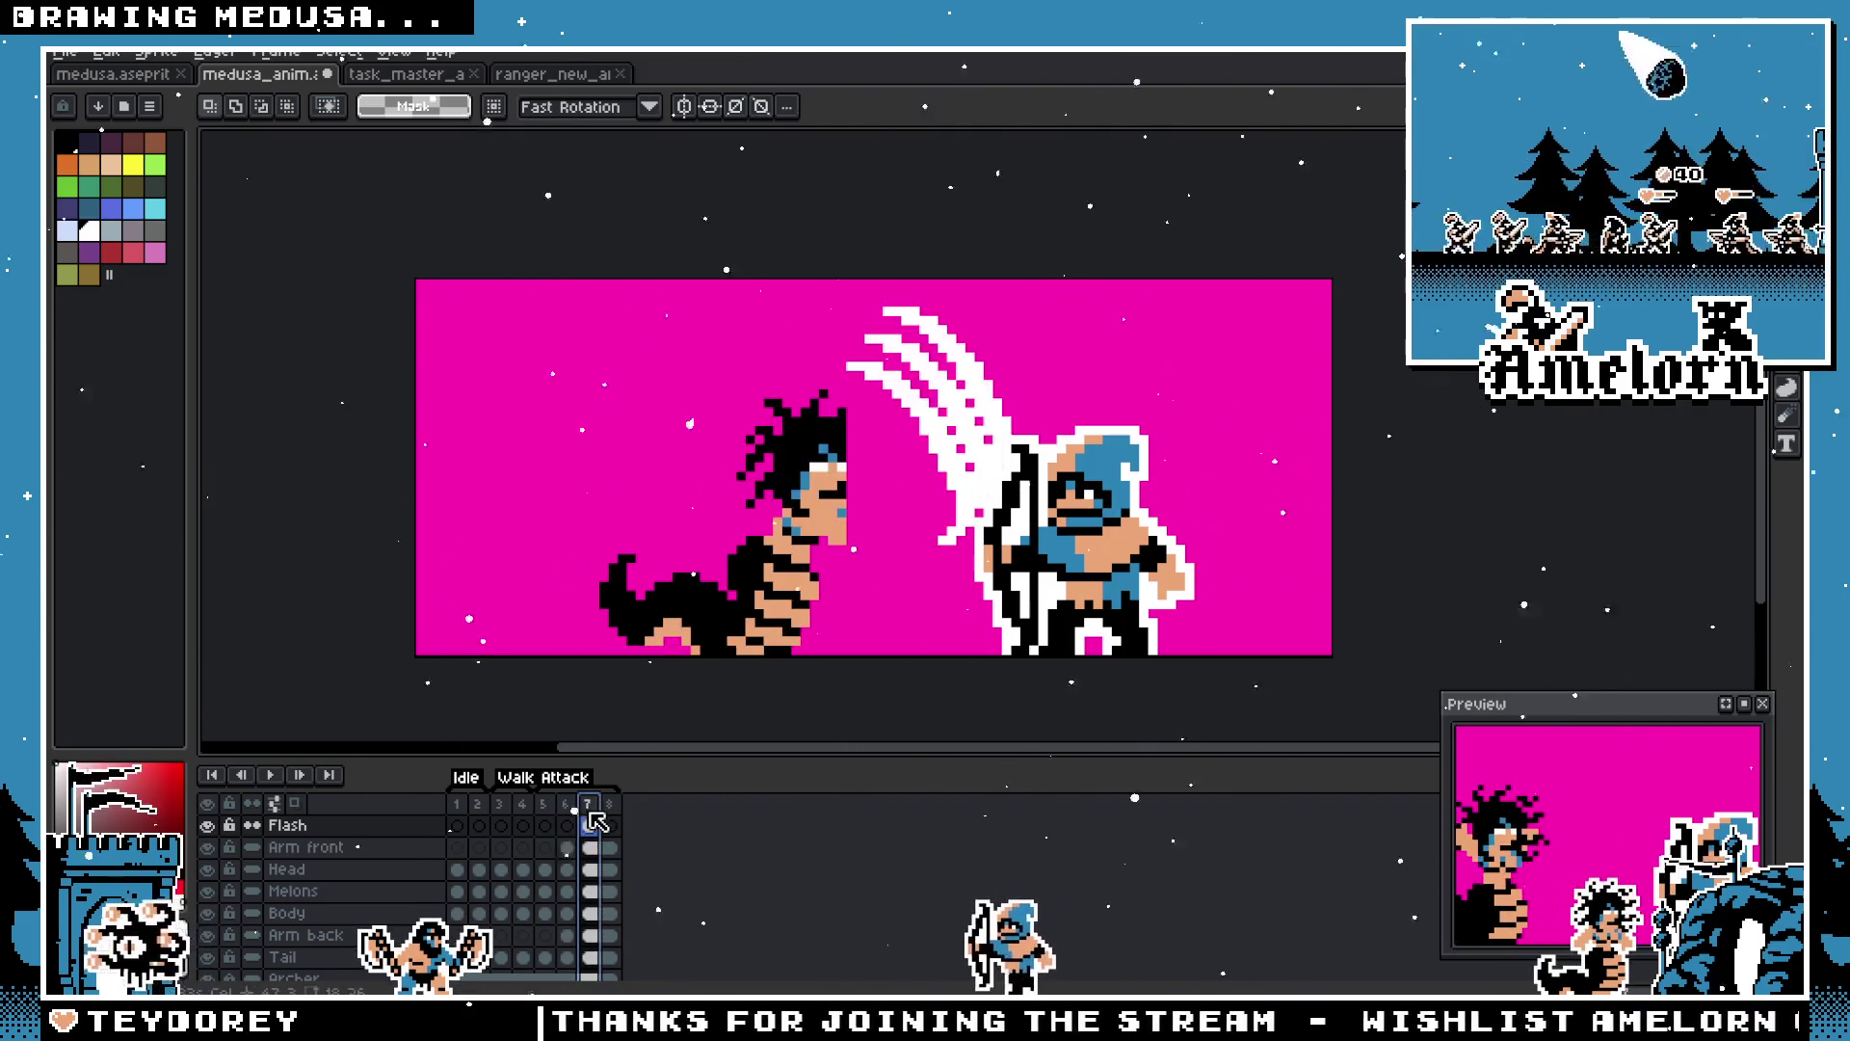
key("ctrl+z")
left_click(729, 451)
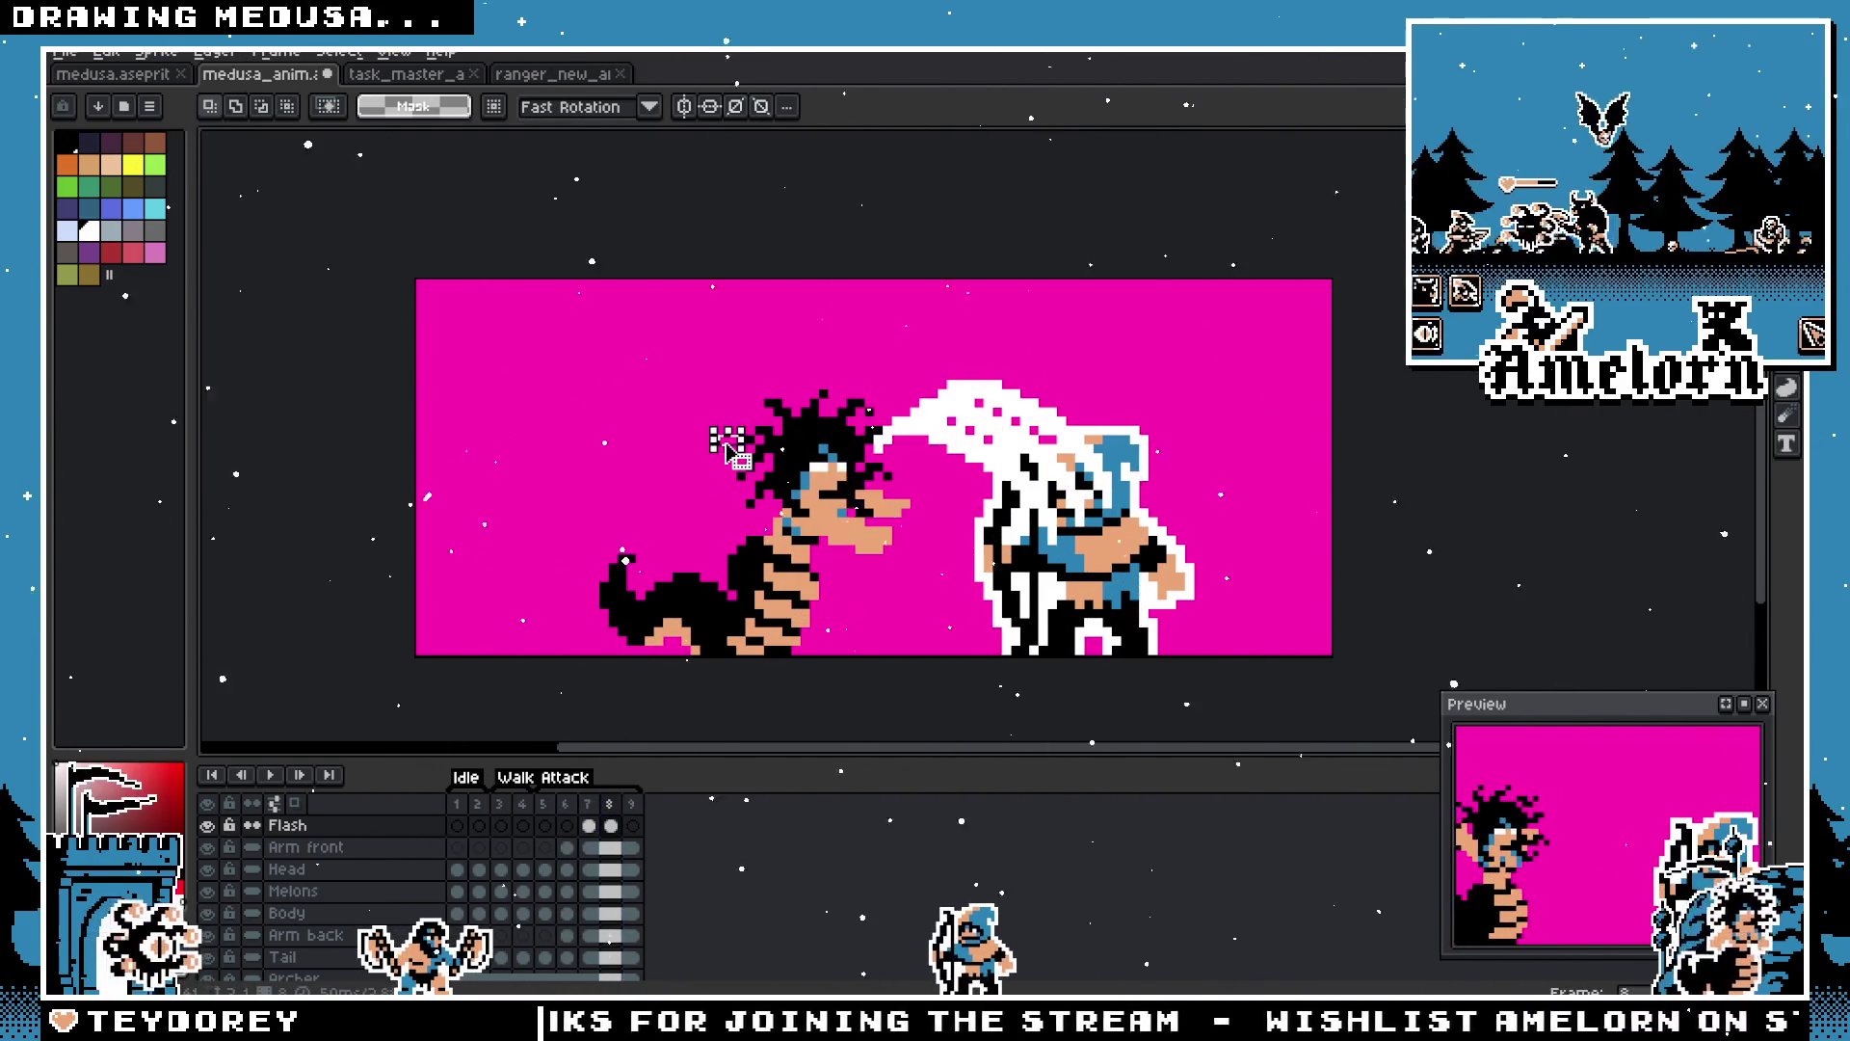
key("ctrl+z")
left_click(589, 815)
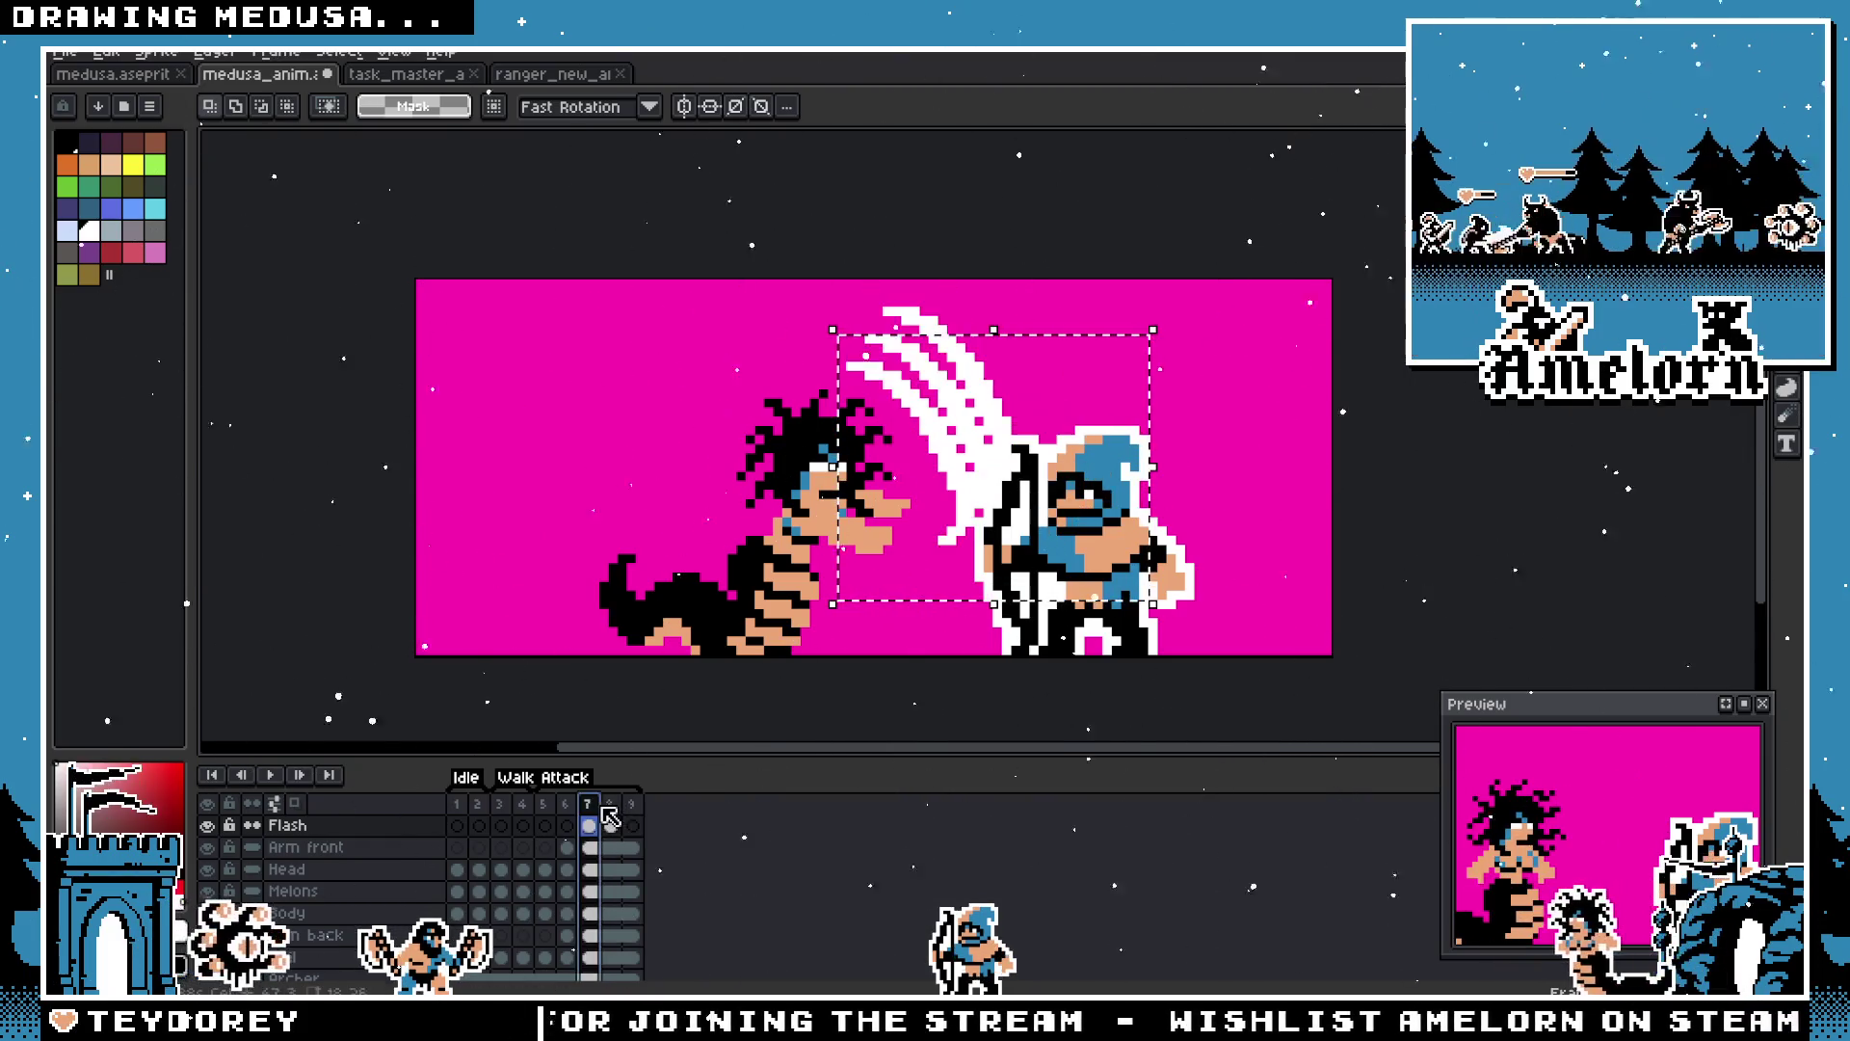
key("ctrl+z")
key("ctrl+z")
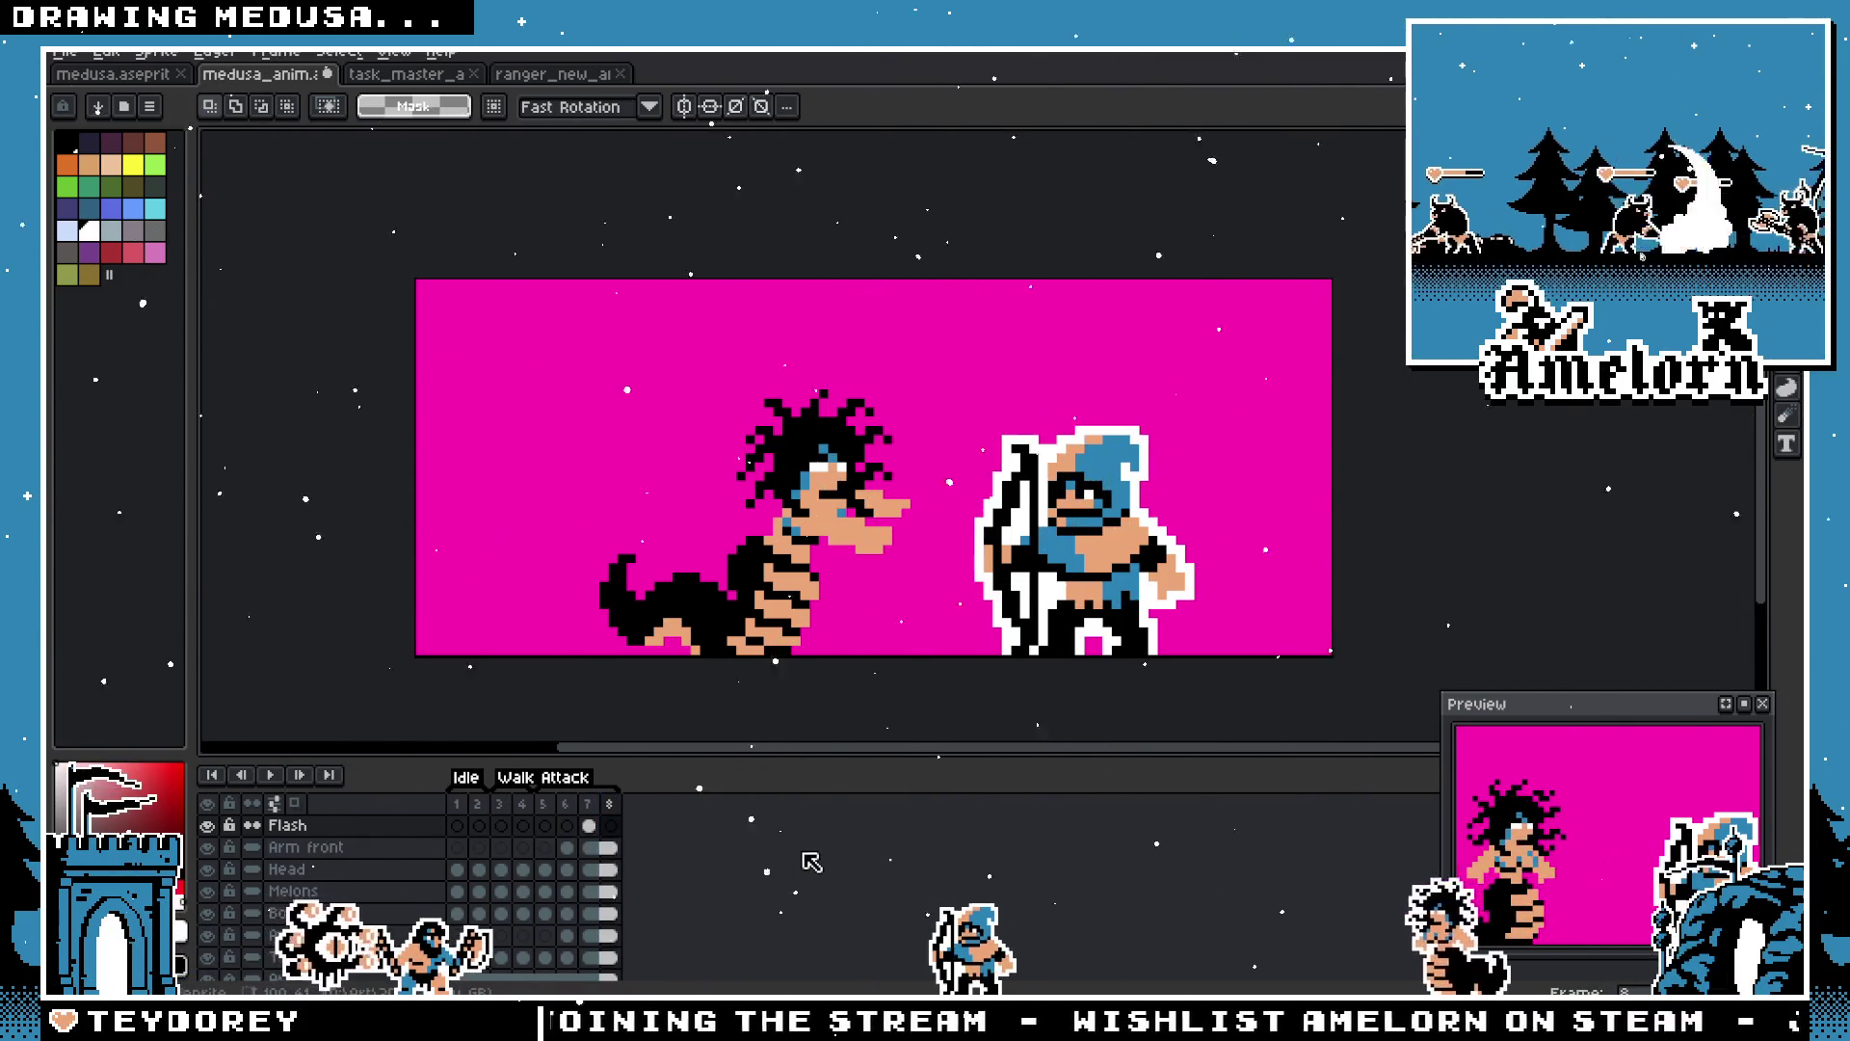
Step: Preview the animation, return to frame 6, and select the Melons layer's frame 6 cel
left_click(566, 824)
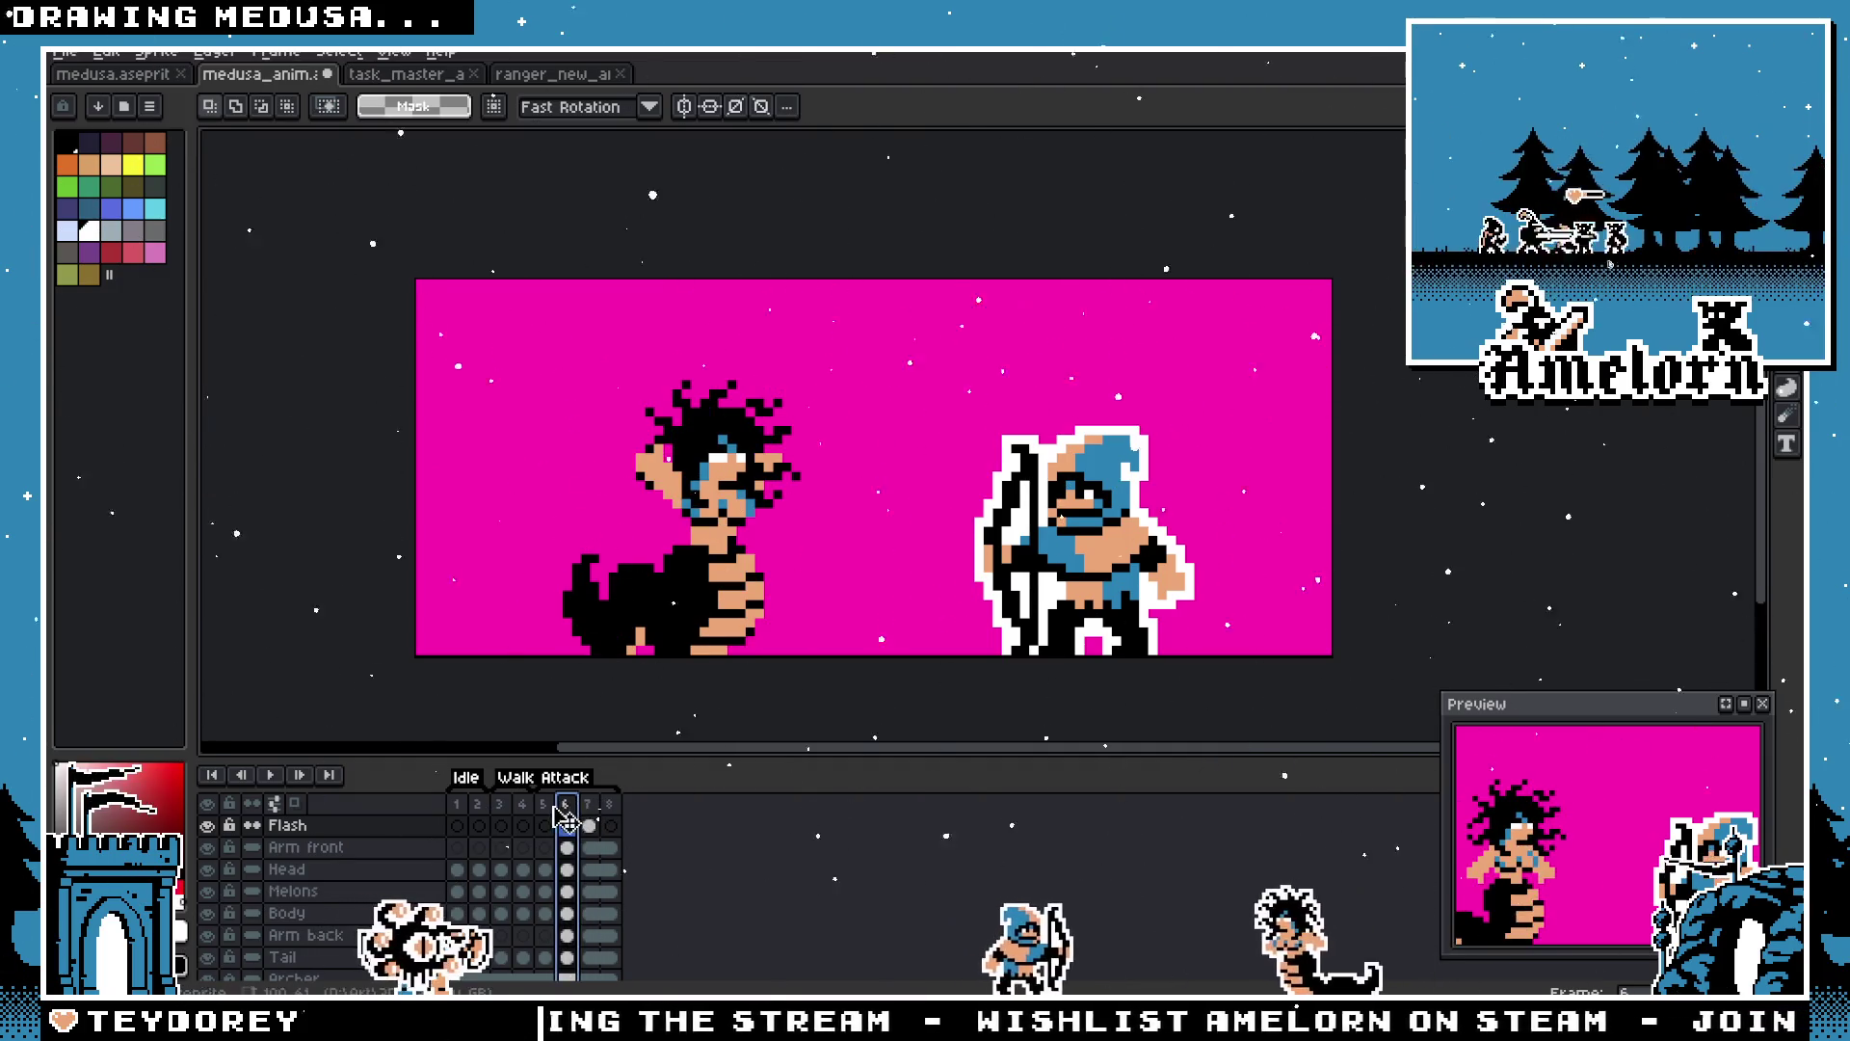
left_click(545, 807)
key("Return")
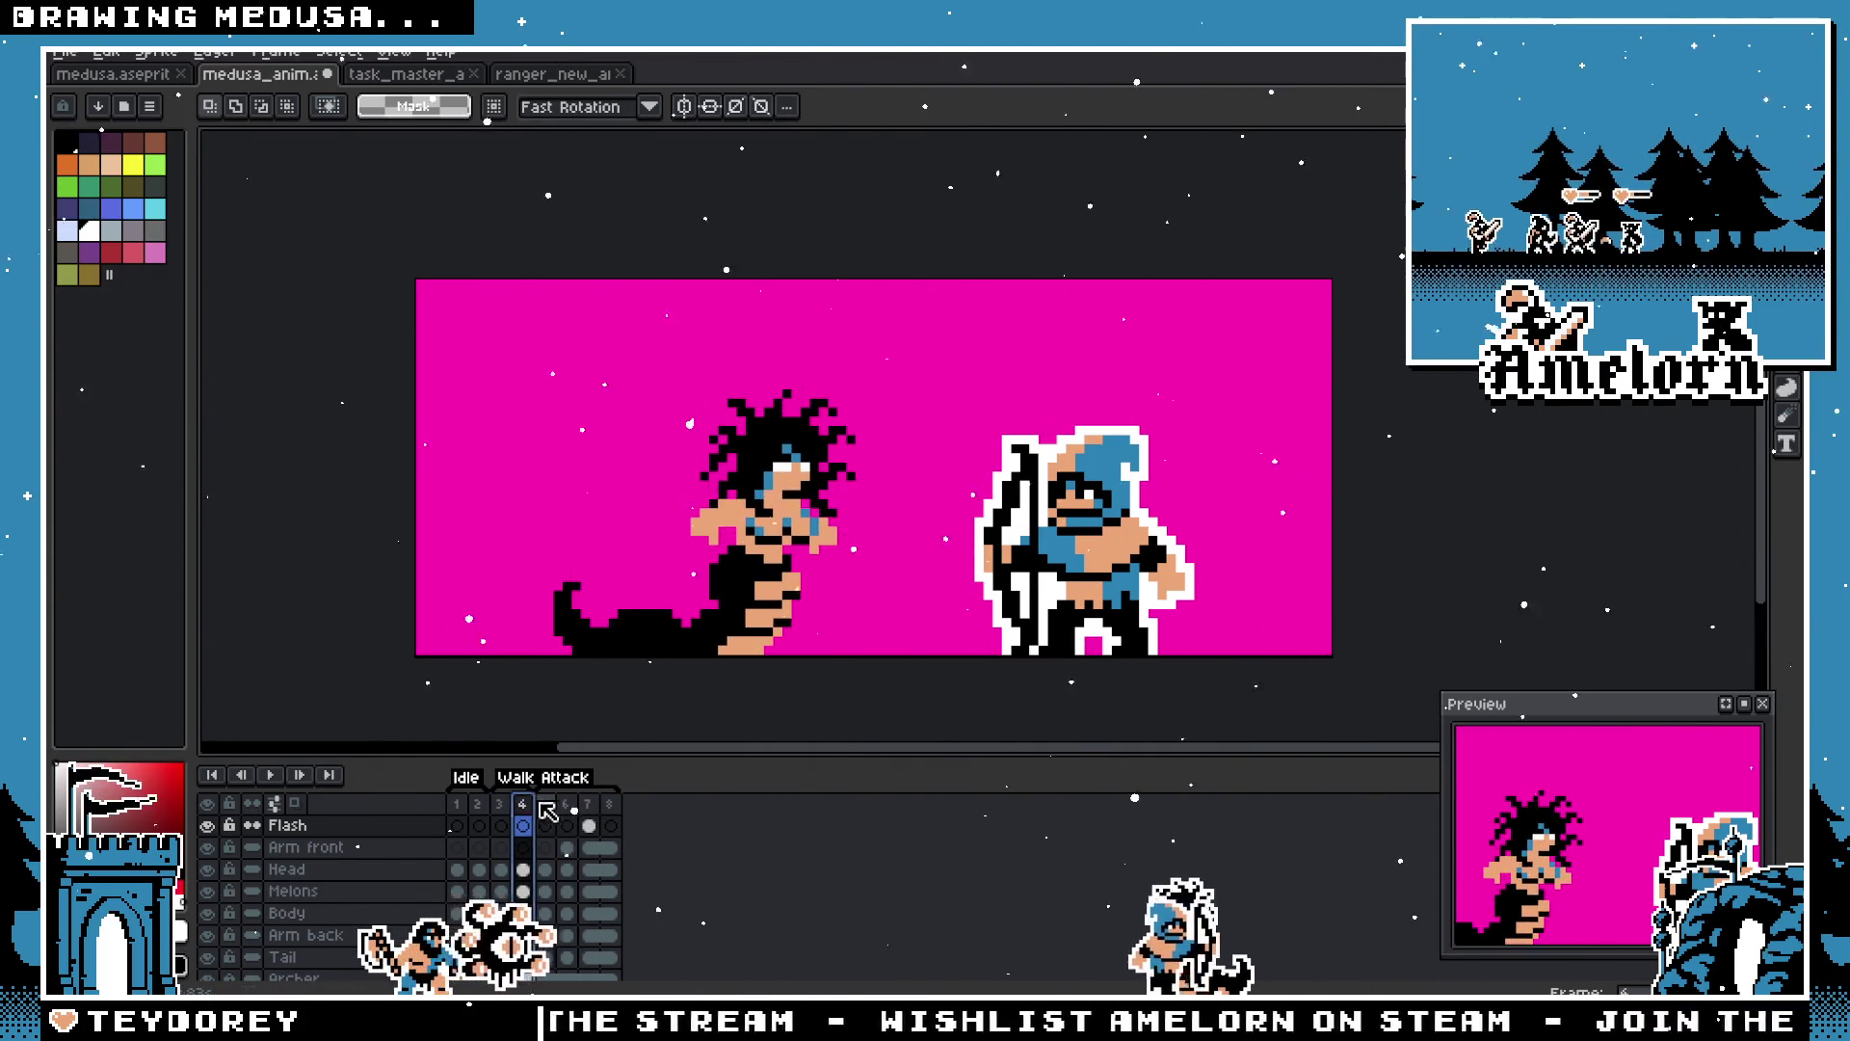
left_click(567, 808)
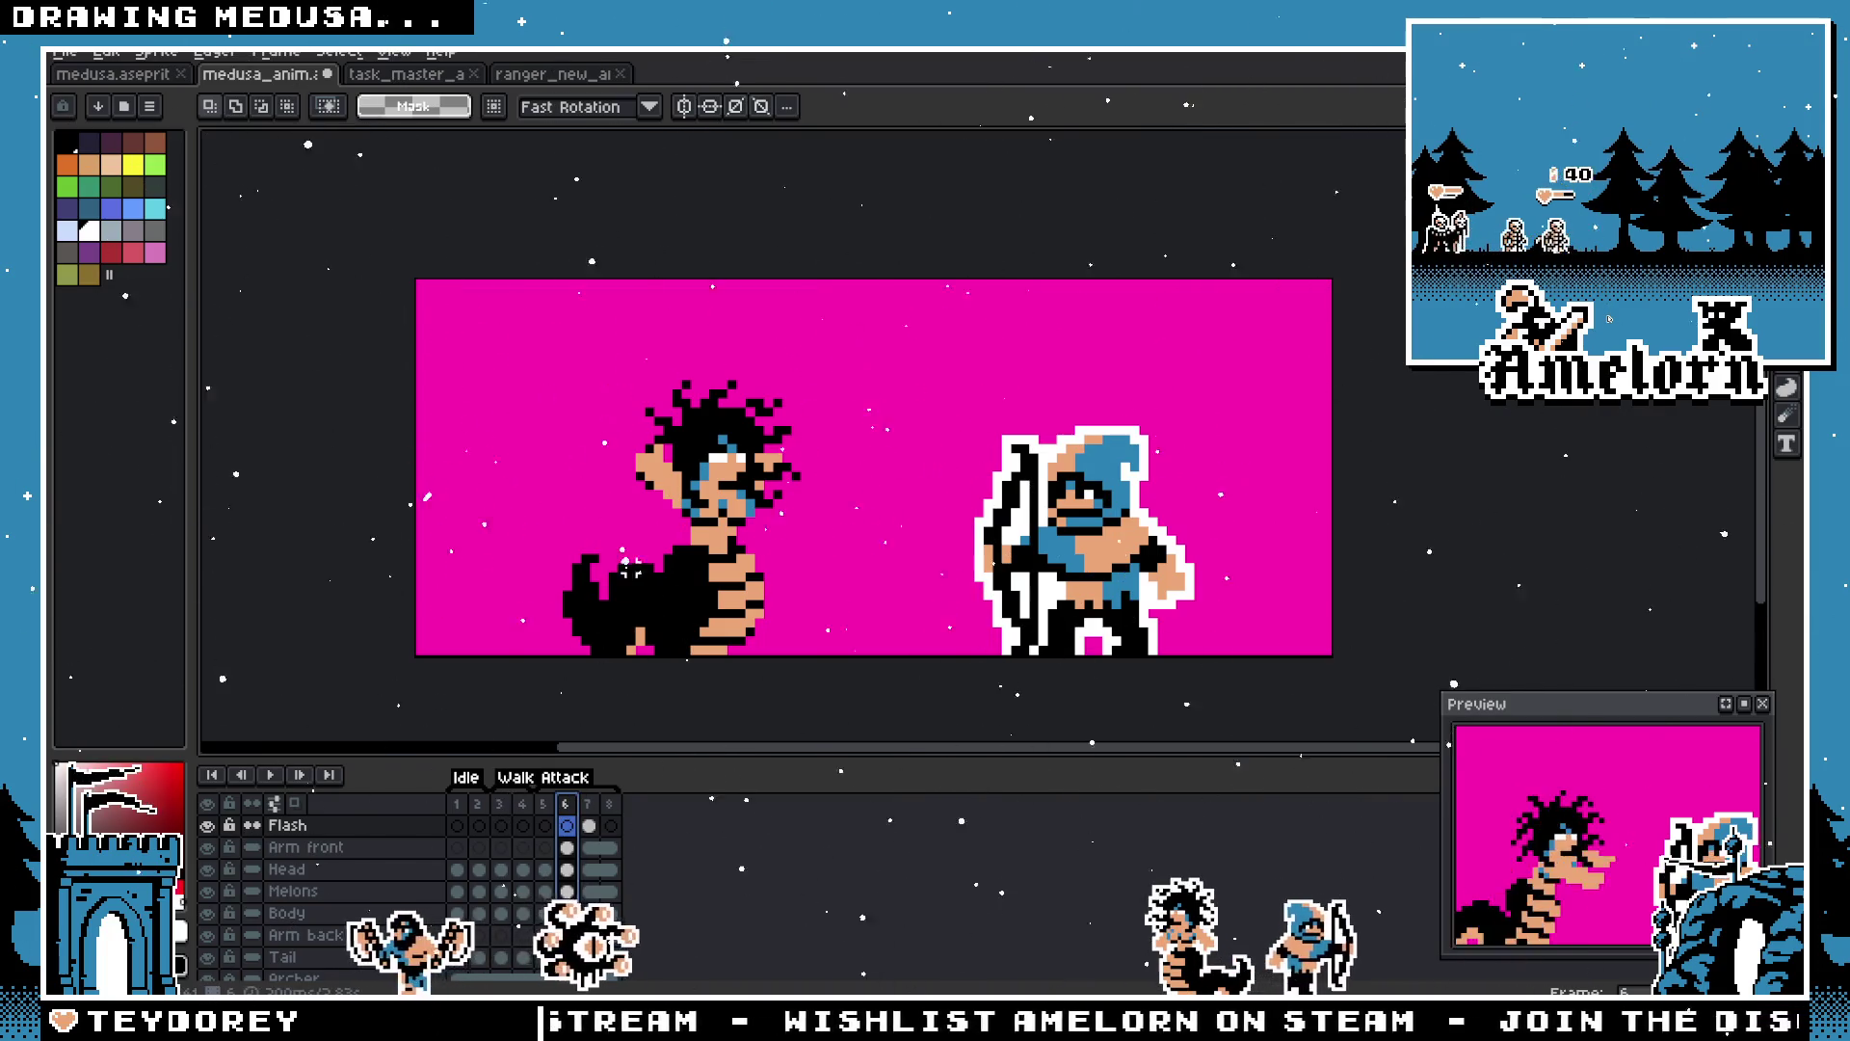
left_click_drag(649, 553, 785, 525)
scroll(785, 526, "up", 1)
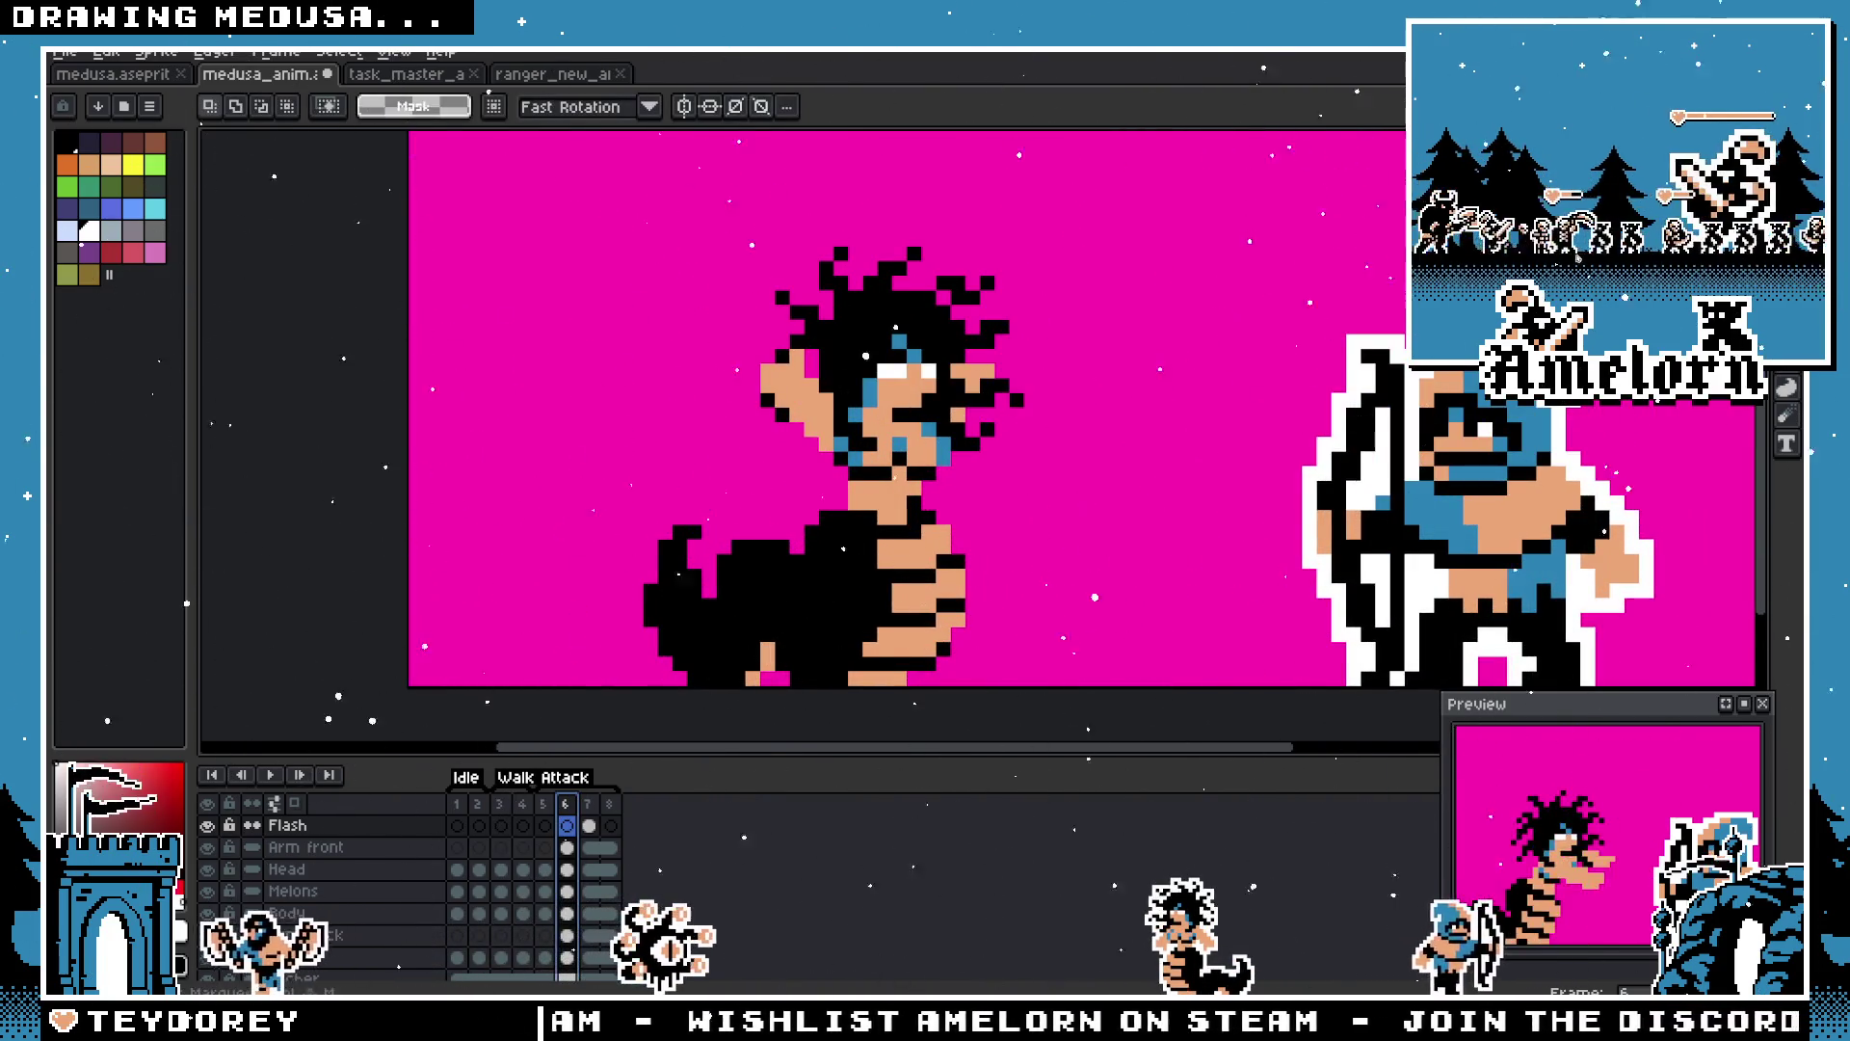
left_click(362, 889)
scroll(732, 673, "down", 1)
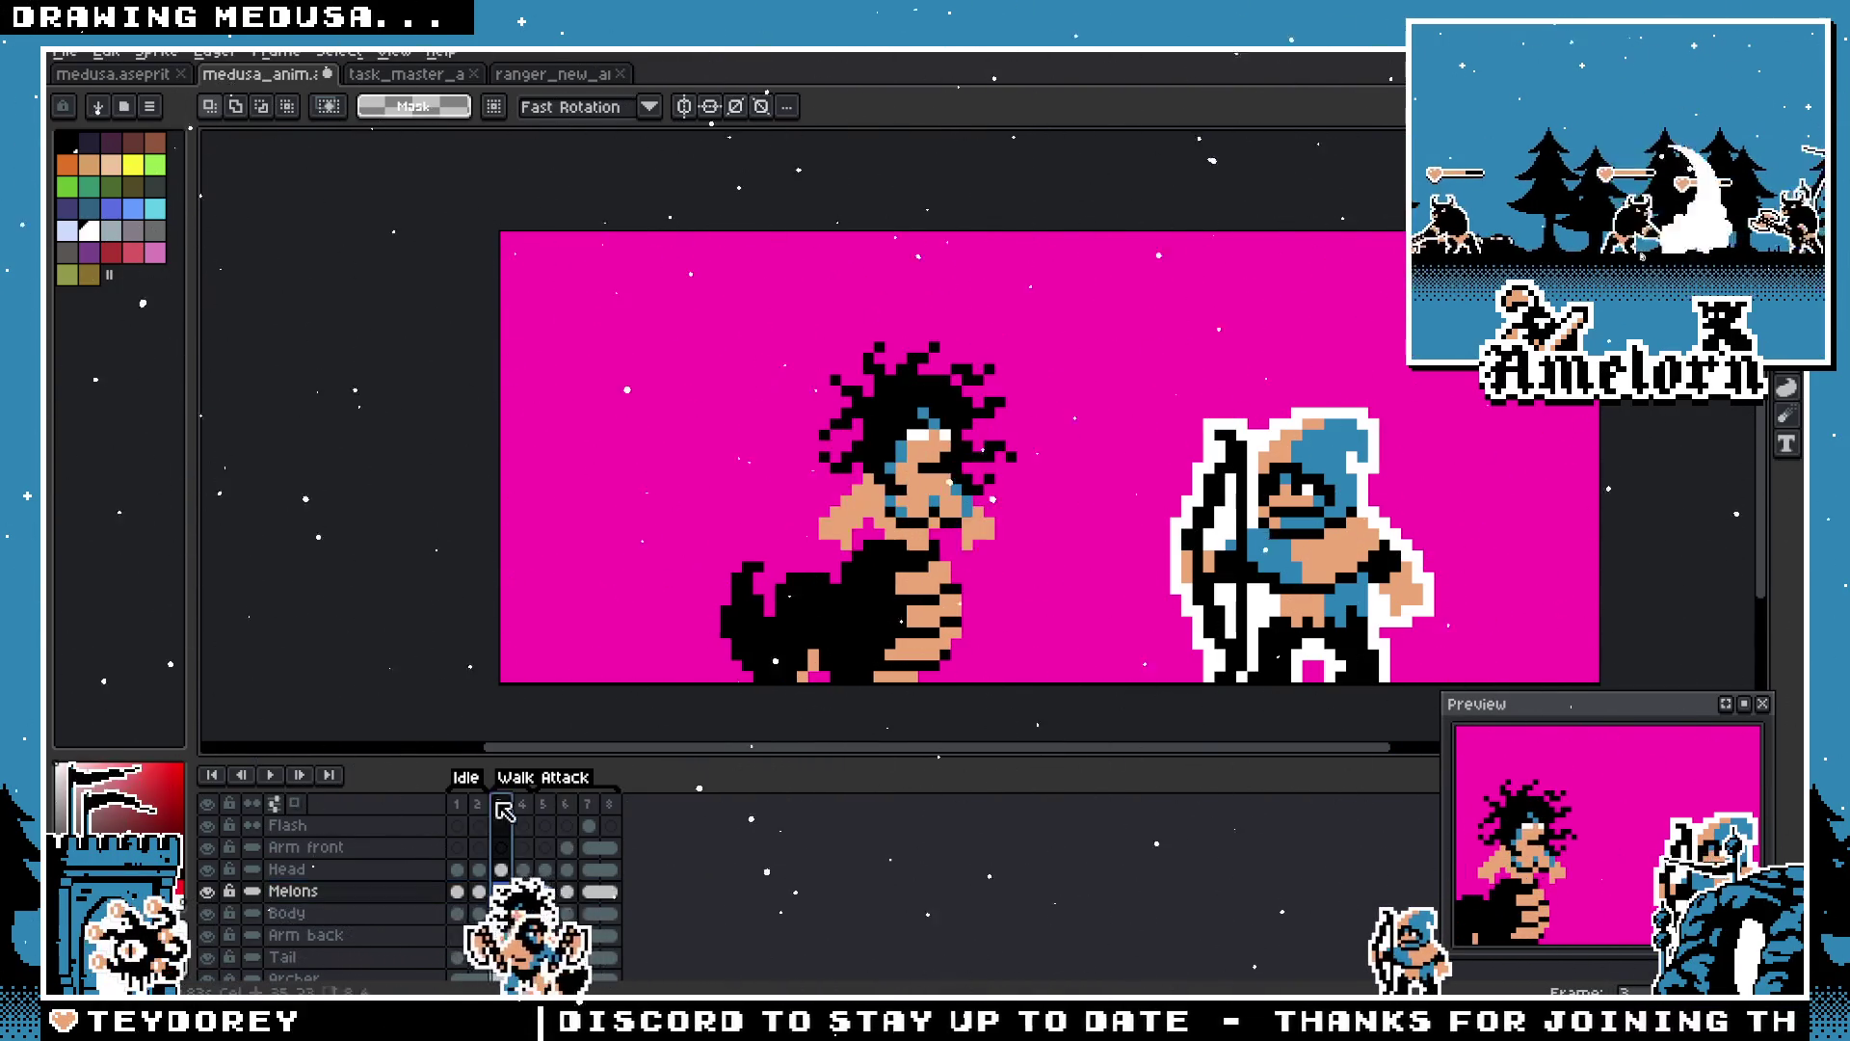
Step: Review Medusa's attack poses on frames 5 through 8 and recentre the canvas on the sprites
left_click(551, 808)
left_click_drag(581, 807, 625, 815)
left_click(482, 808)
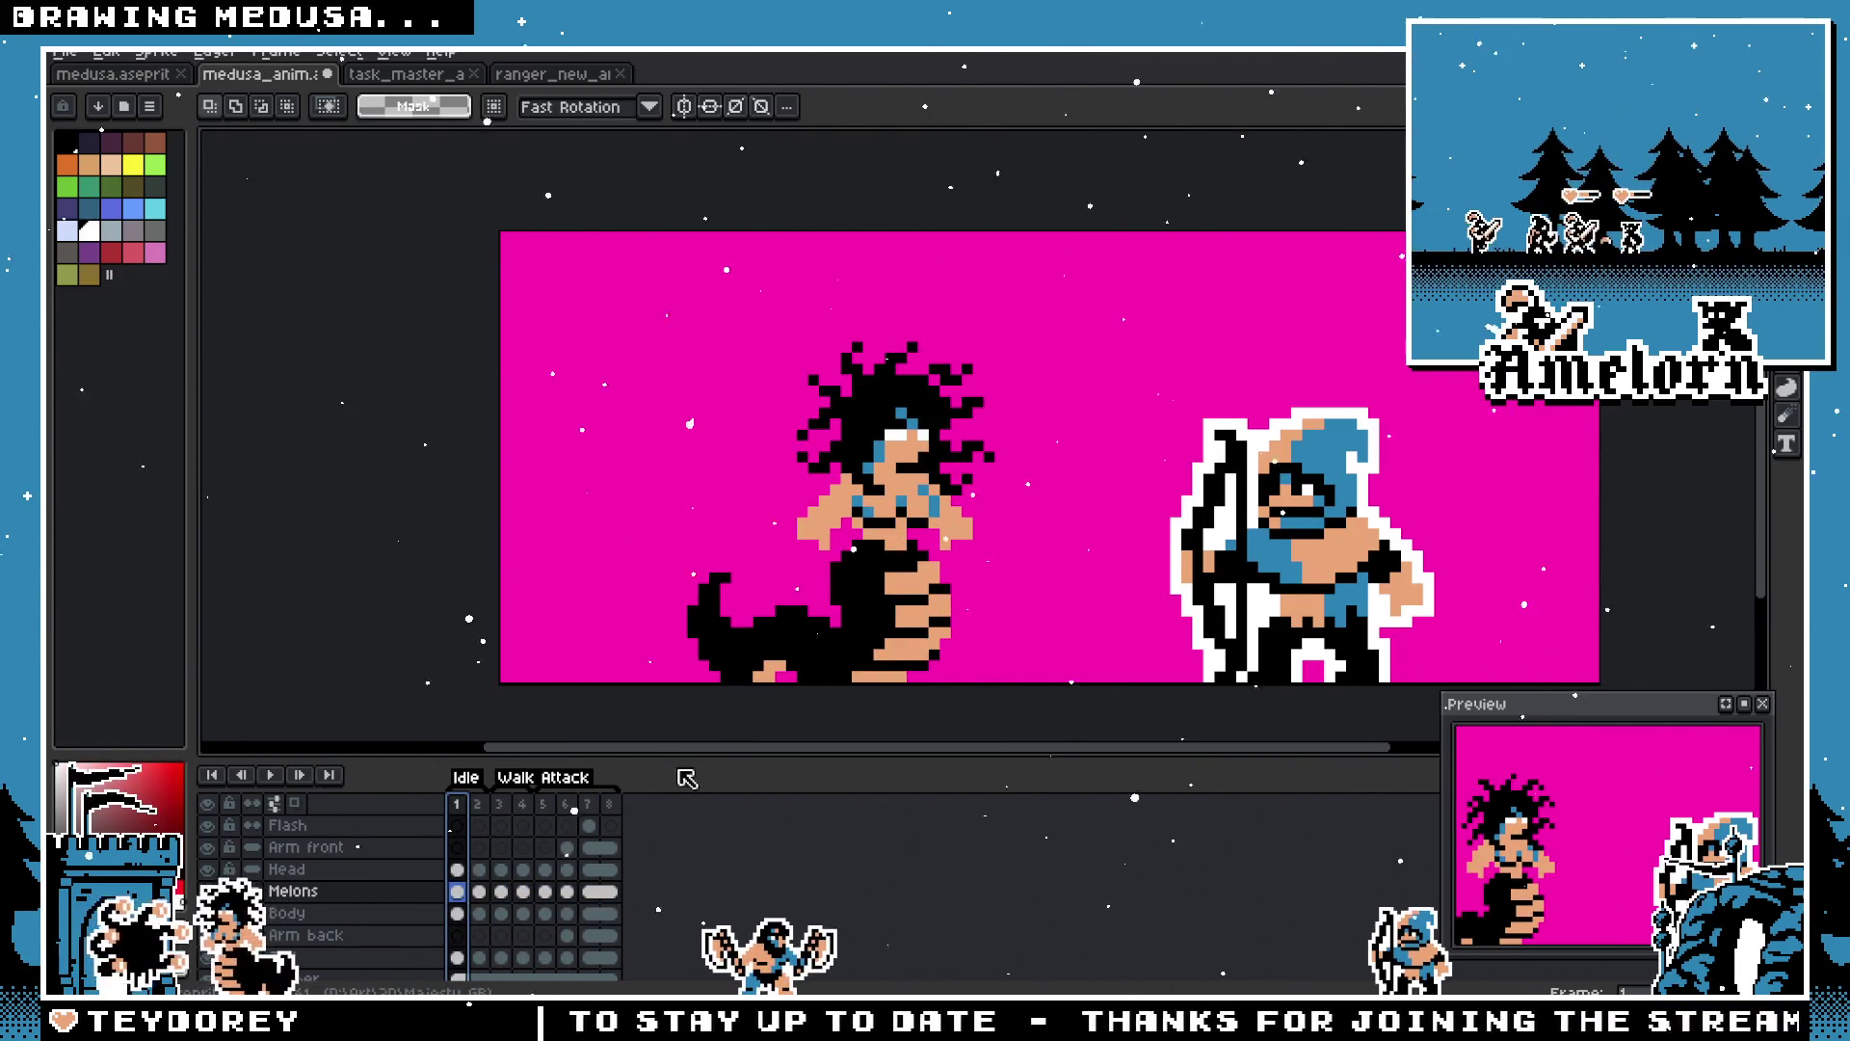
left_click(610, 808)
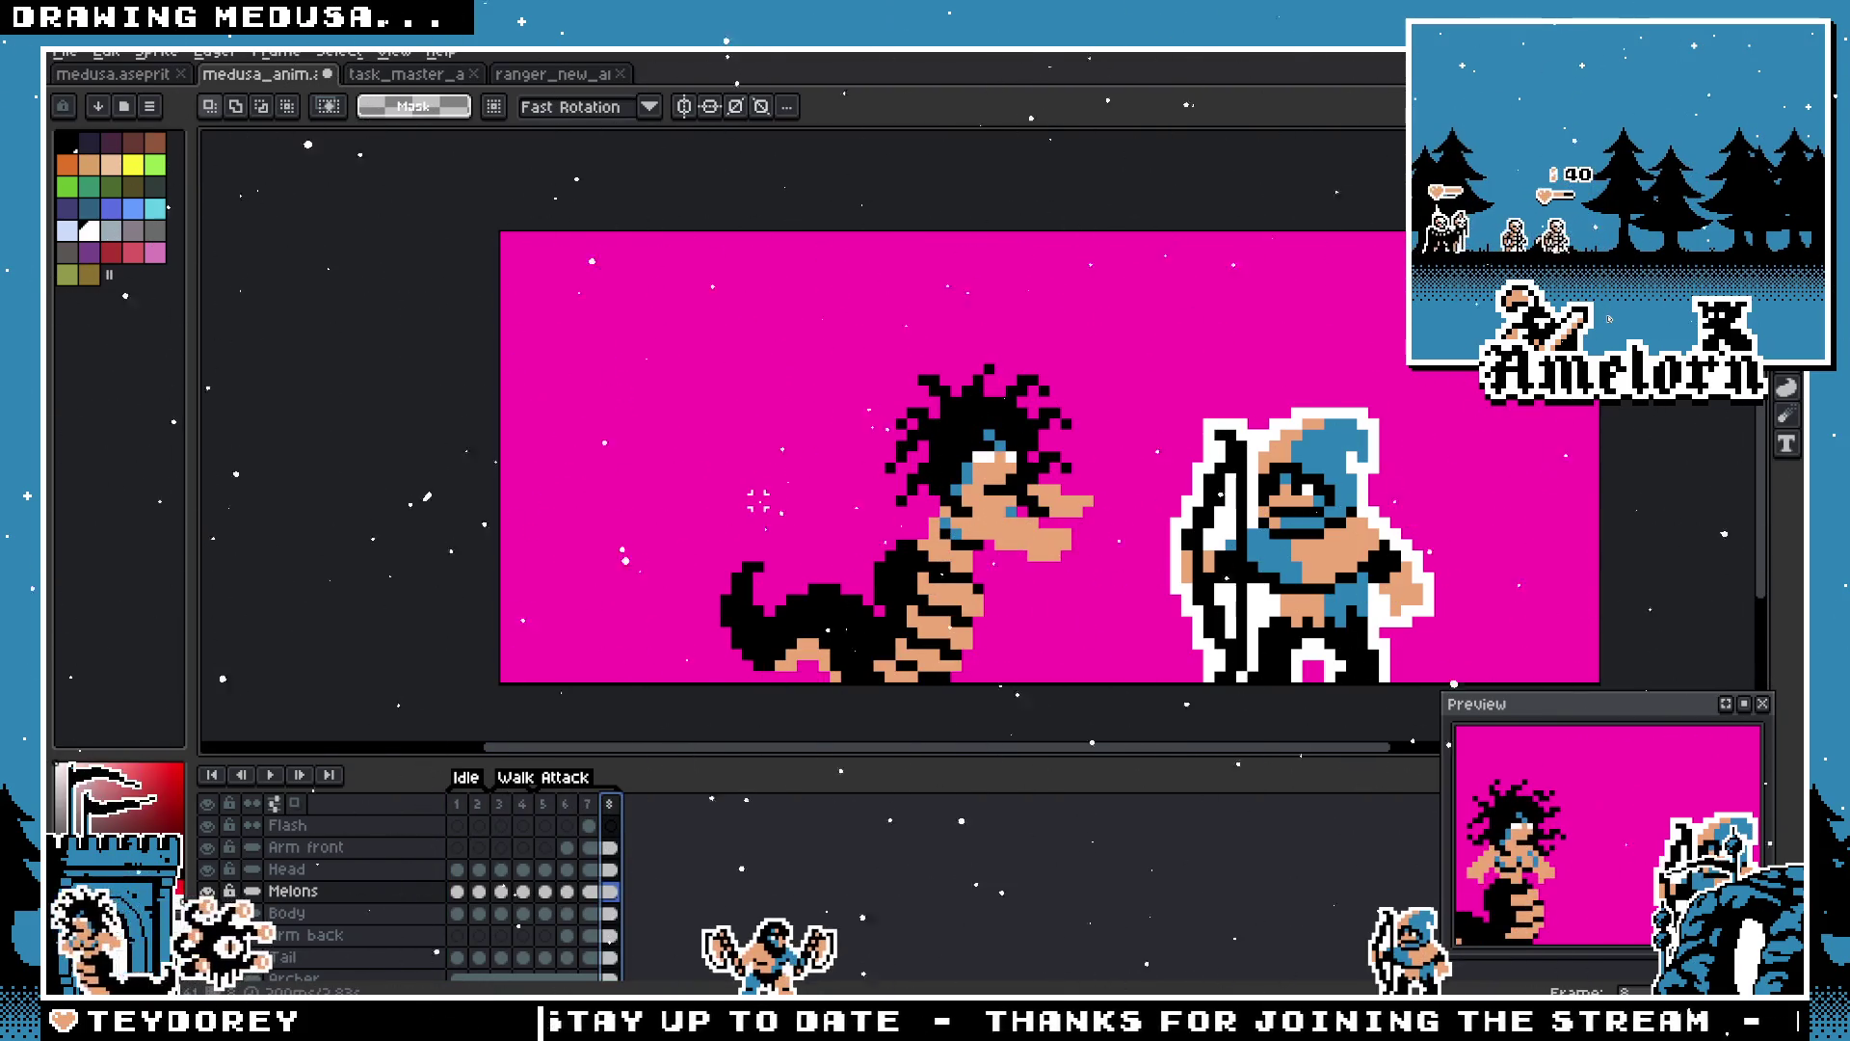
left_click_drag(846, 424, 786, 459)
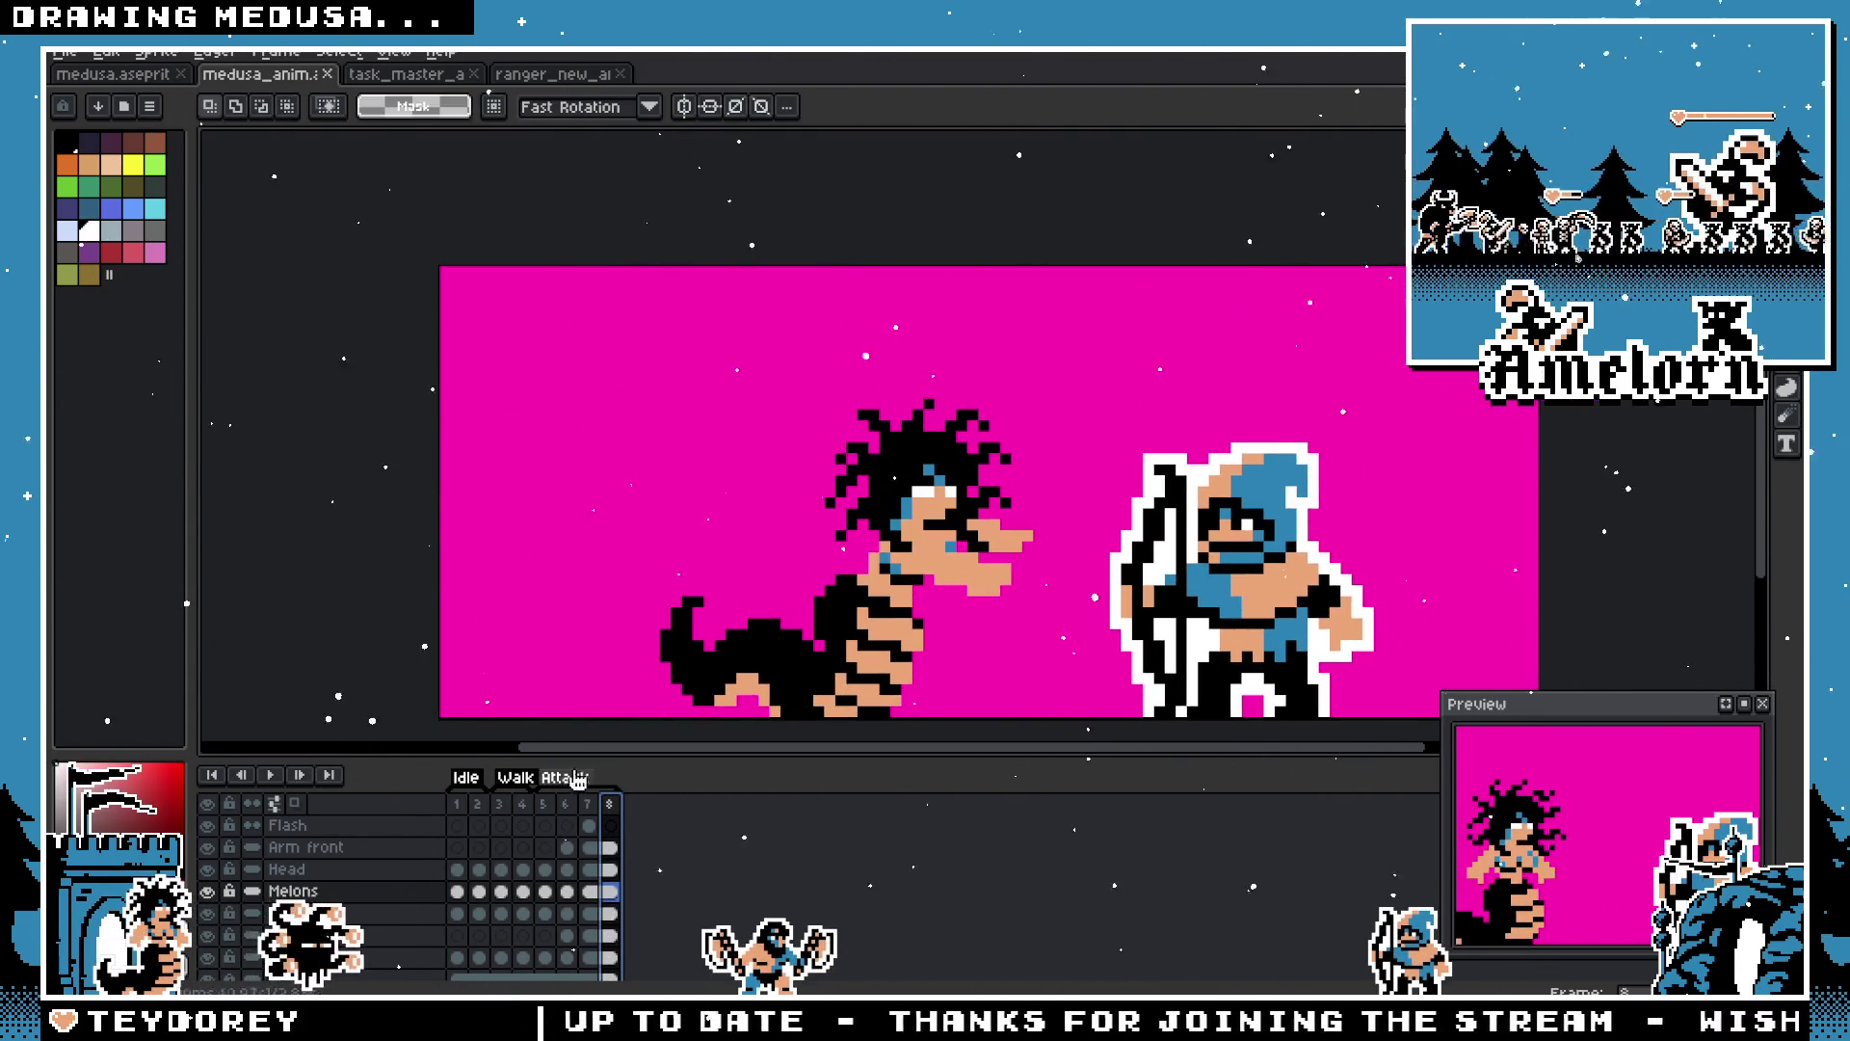
left_click(546, 807)
Step: Select the Tail layer and compare Medusa's poses on frames 1, 6 and 8
left_click(316, 956)
scroll(318, 934, "down", 1)
left_click_drag(676, 733, 529, 705)
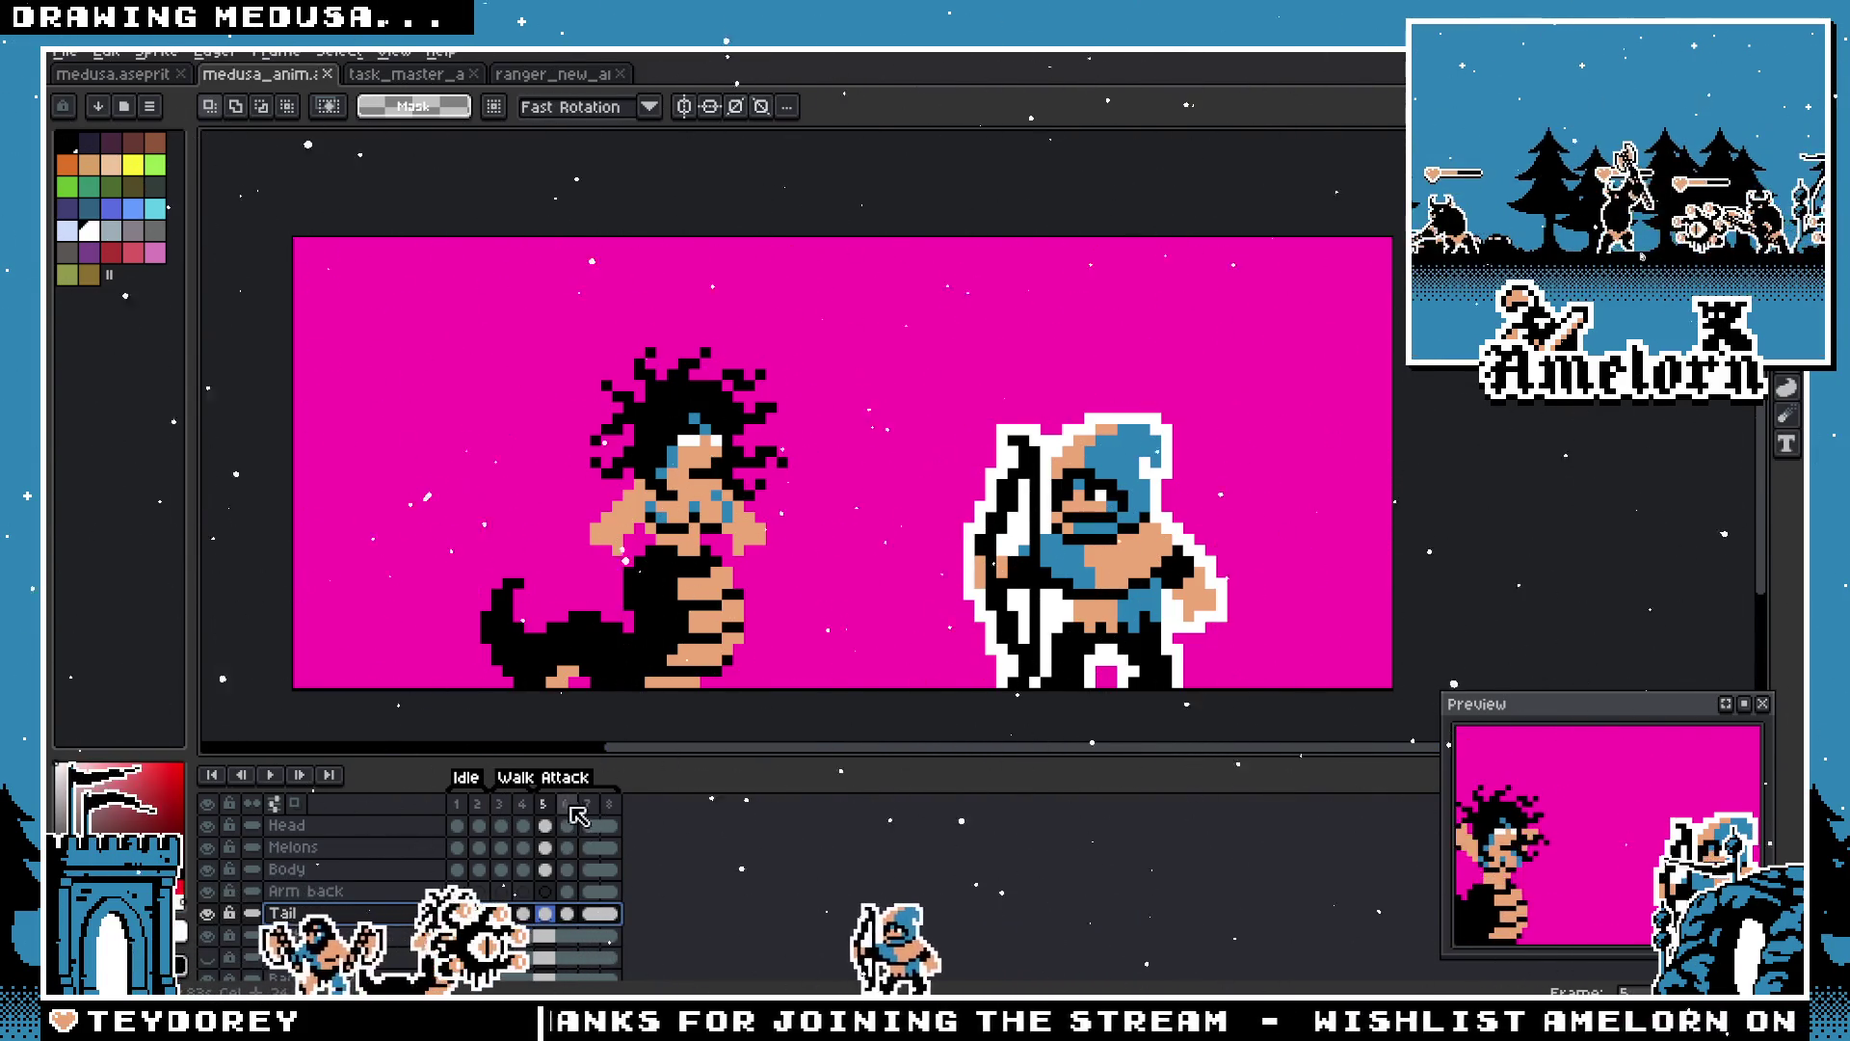
left_click(456, 808)
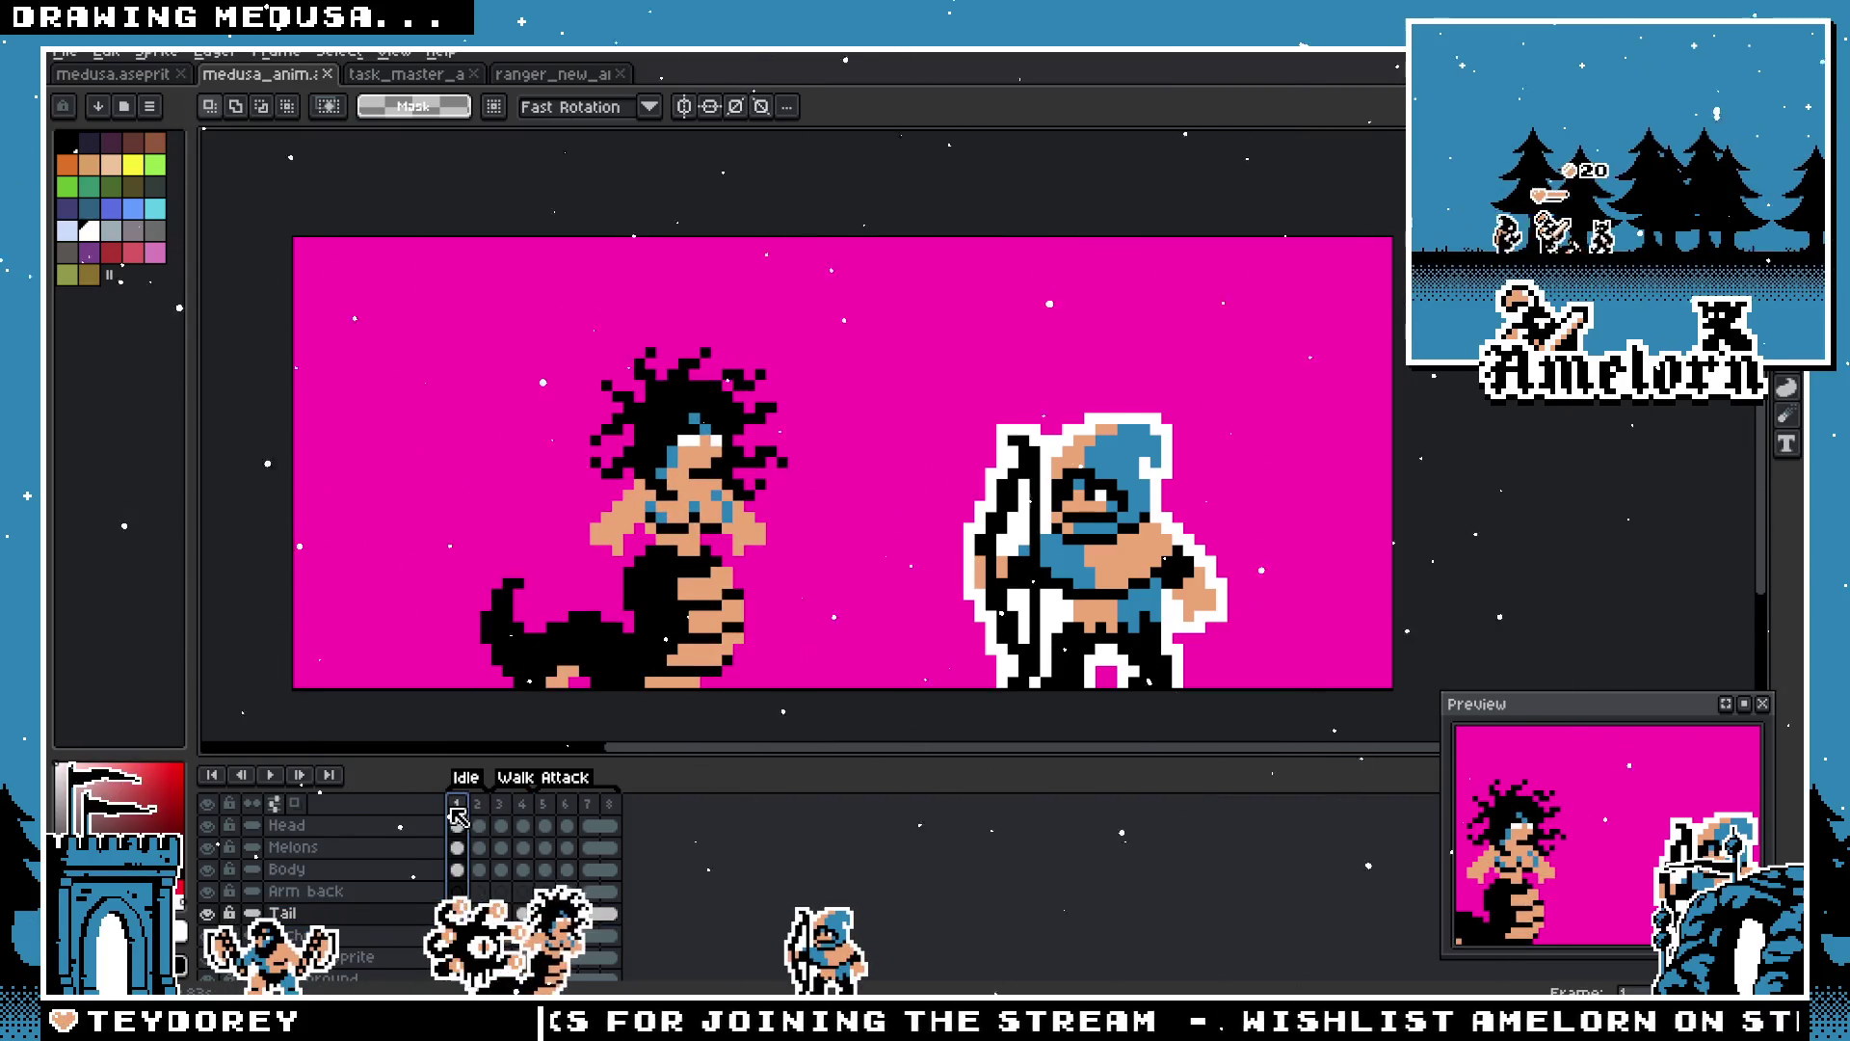
left_click(566, 827)
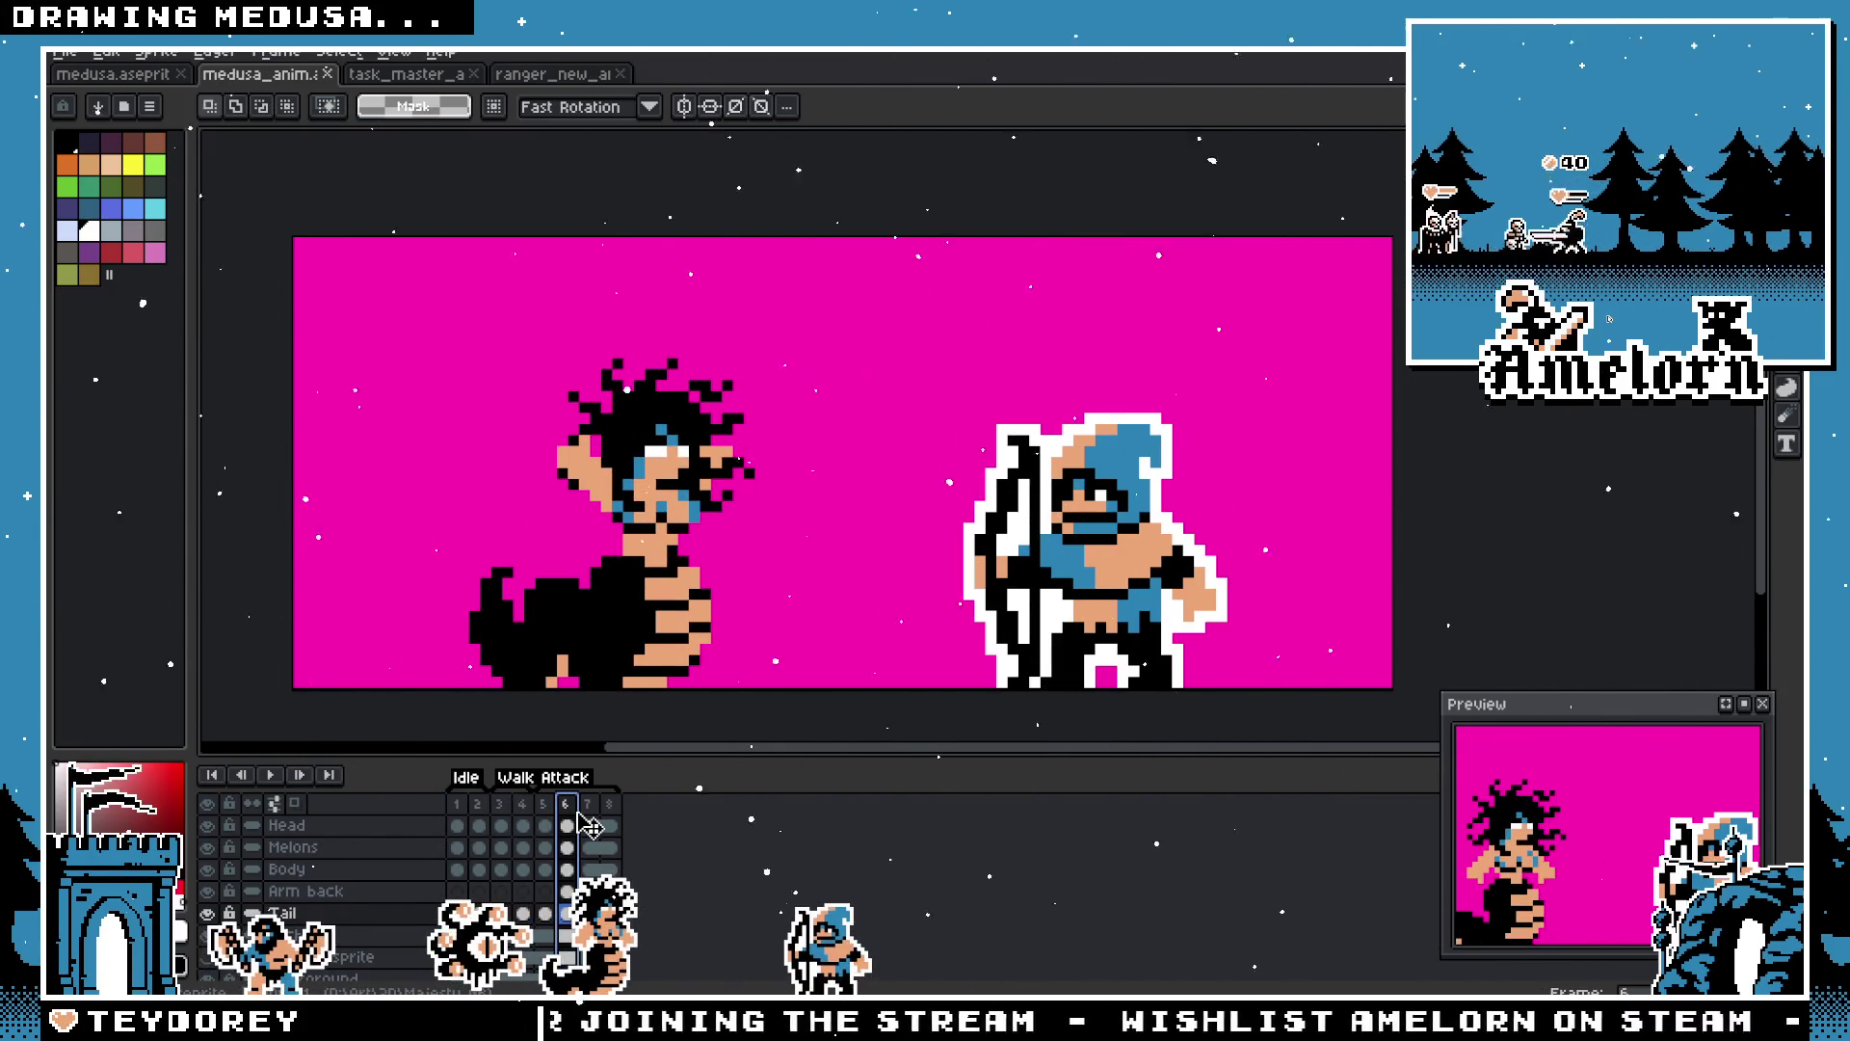
left_click(607, 817)
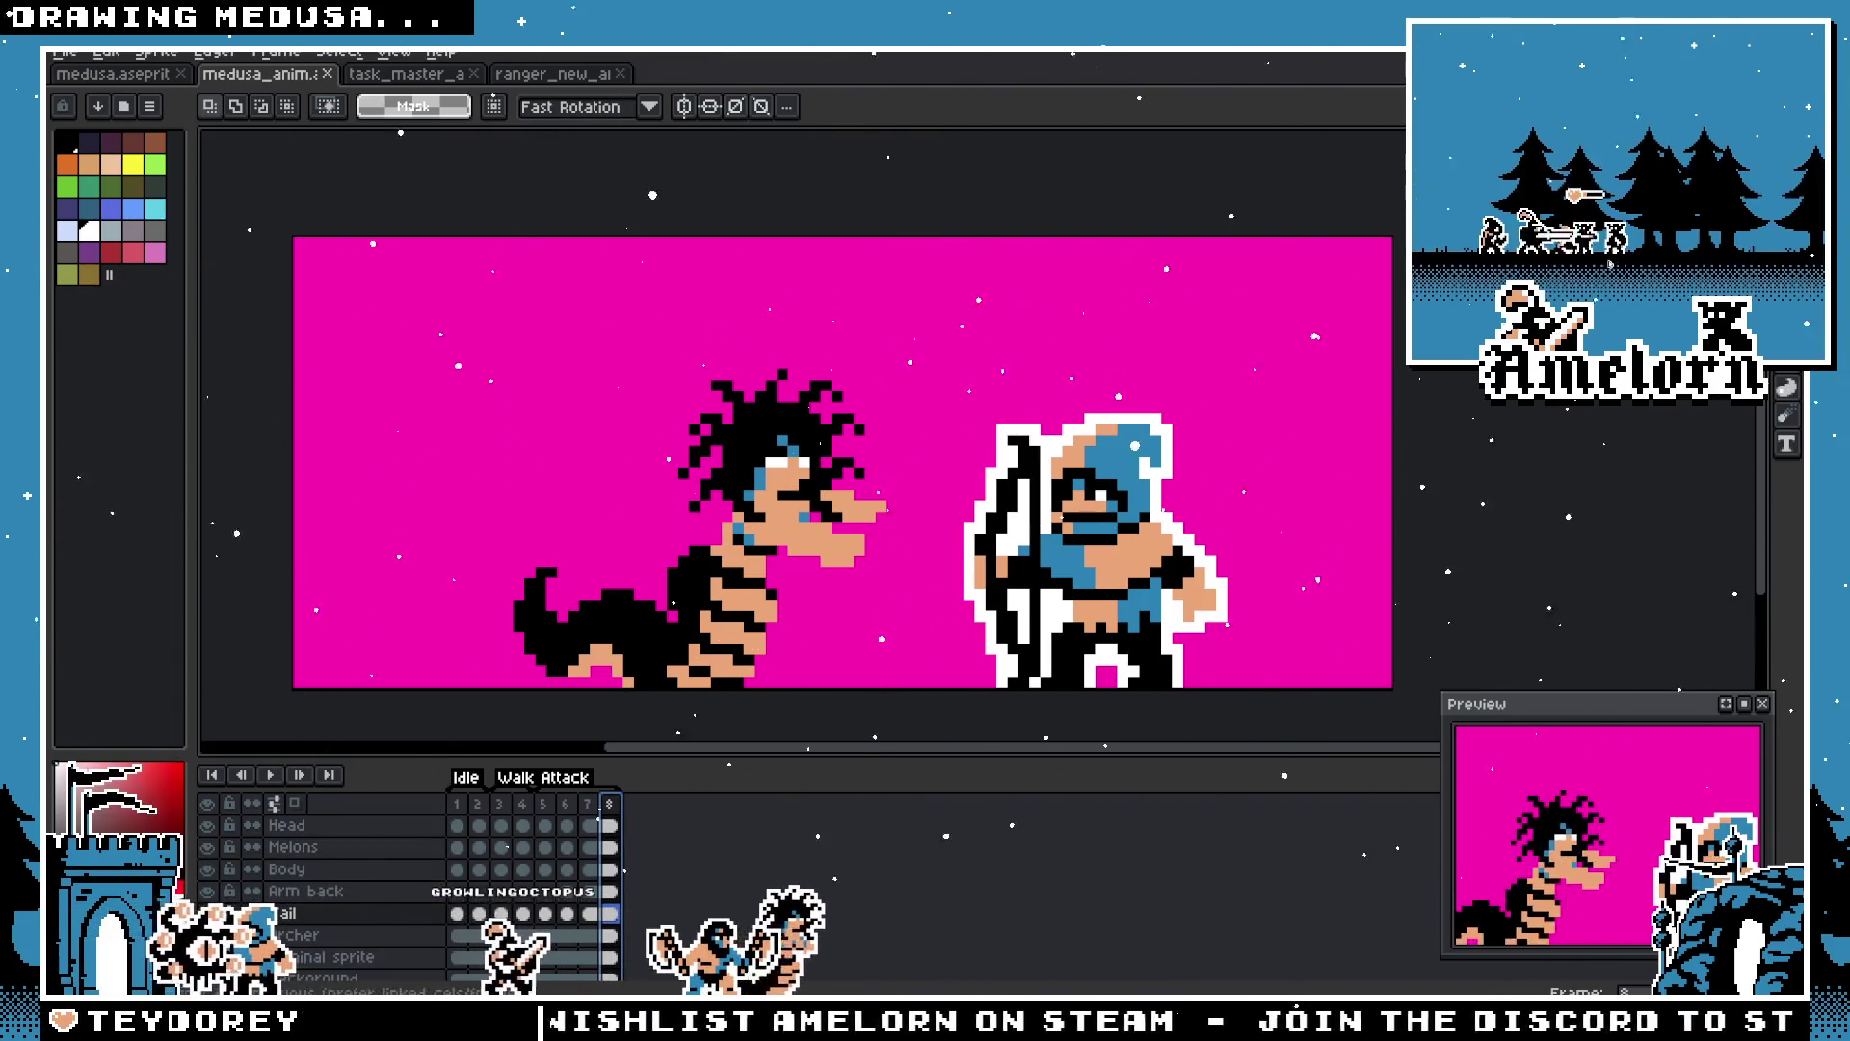
Step: Step through frames 1–4, then duplicate the frame-5 pose and move the copy after frame 8
scroll(619, 873, "up", 1)
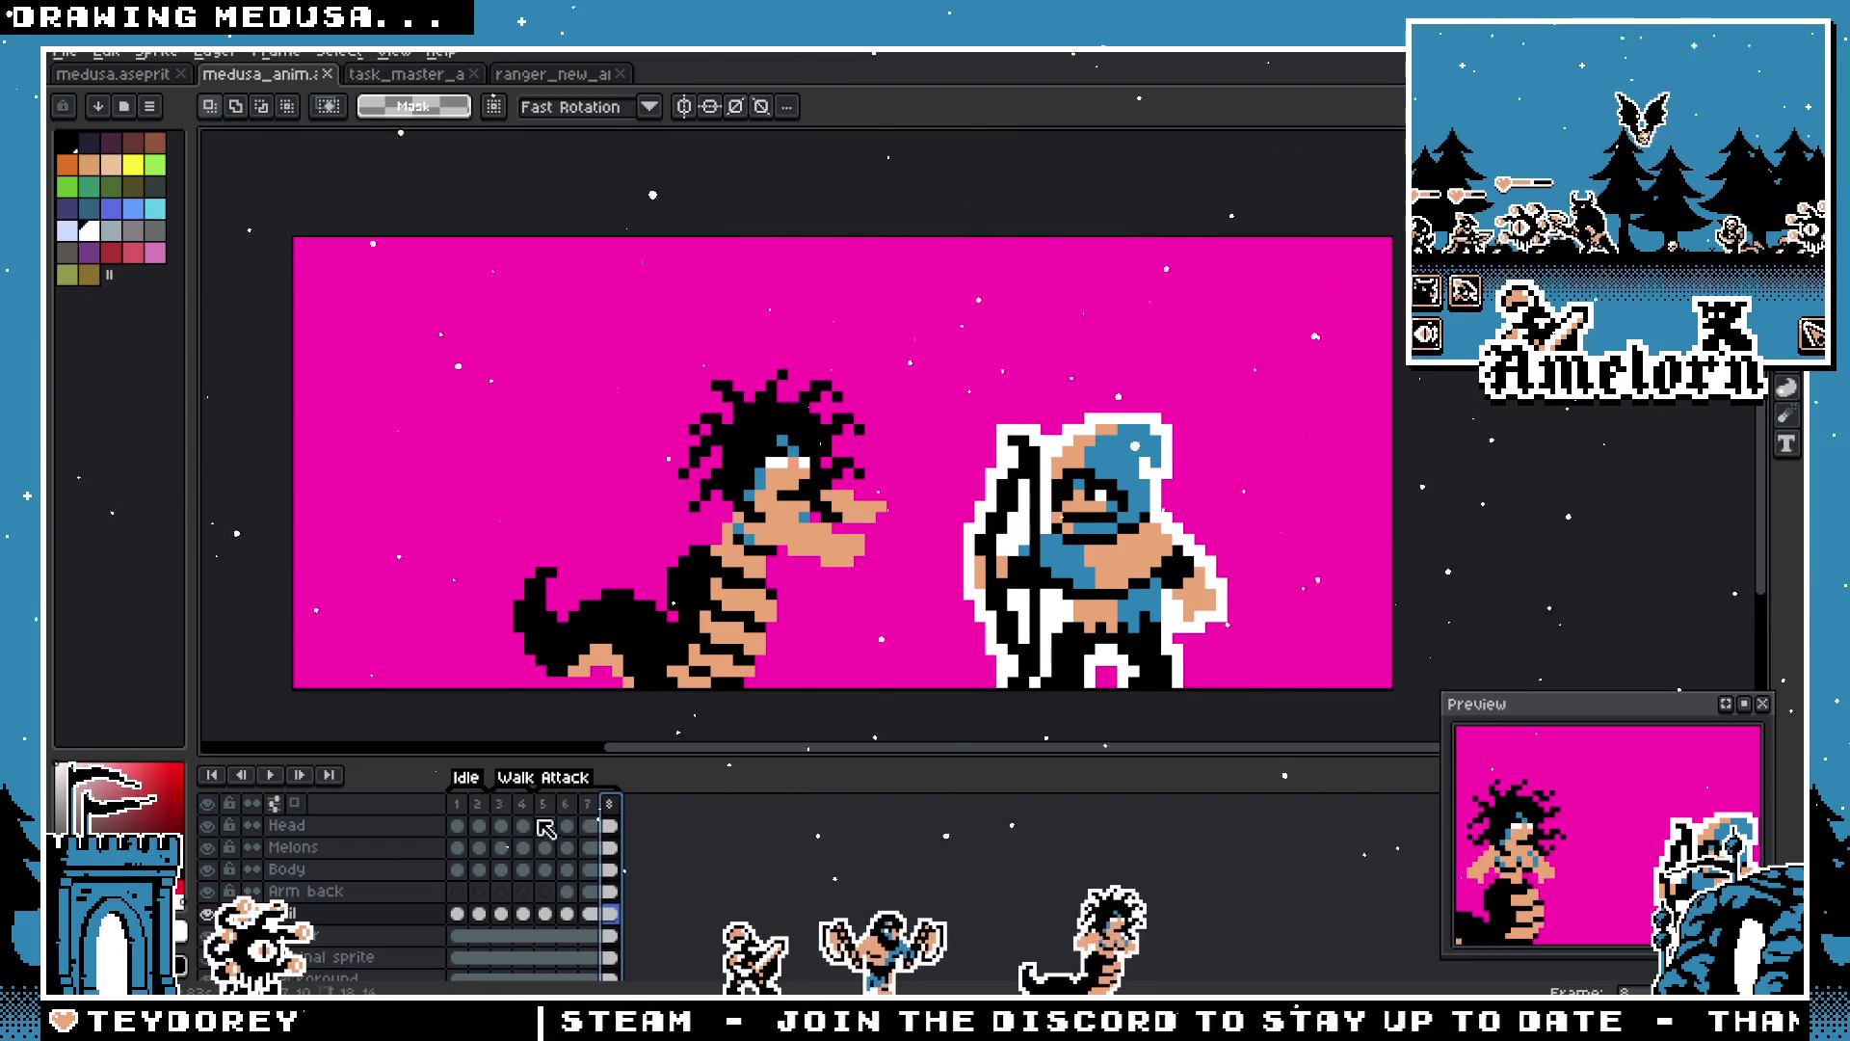
left_click(456, 805)
left_click(478, 808)
left_click(500, 810)
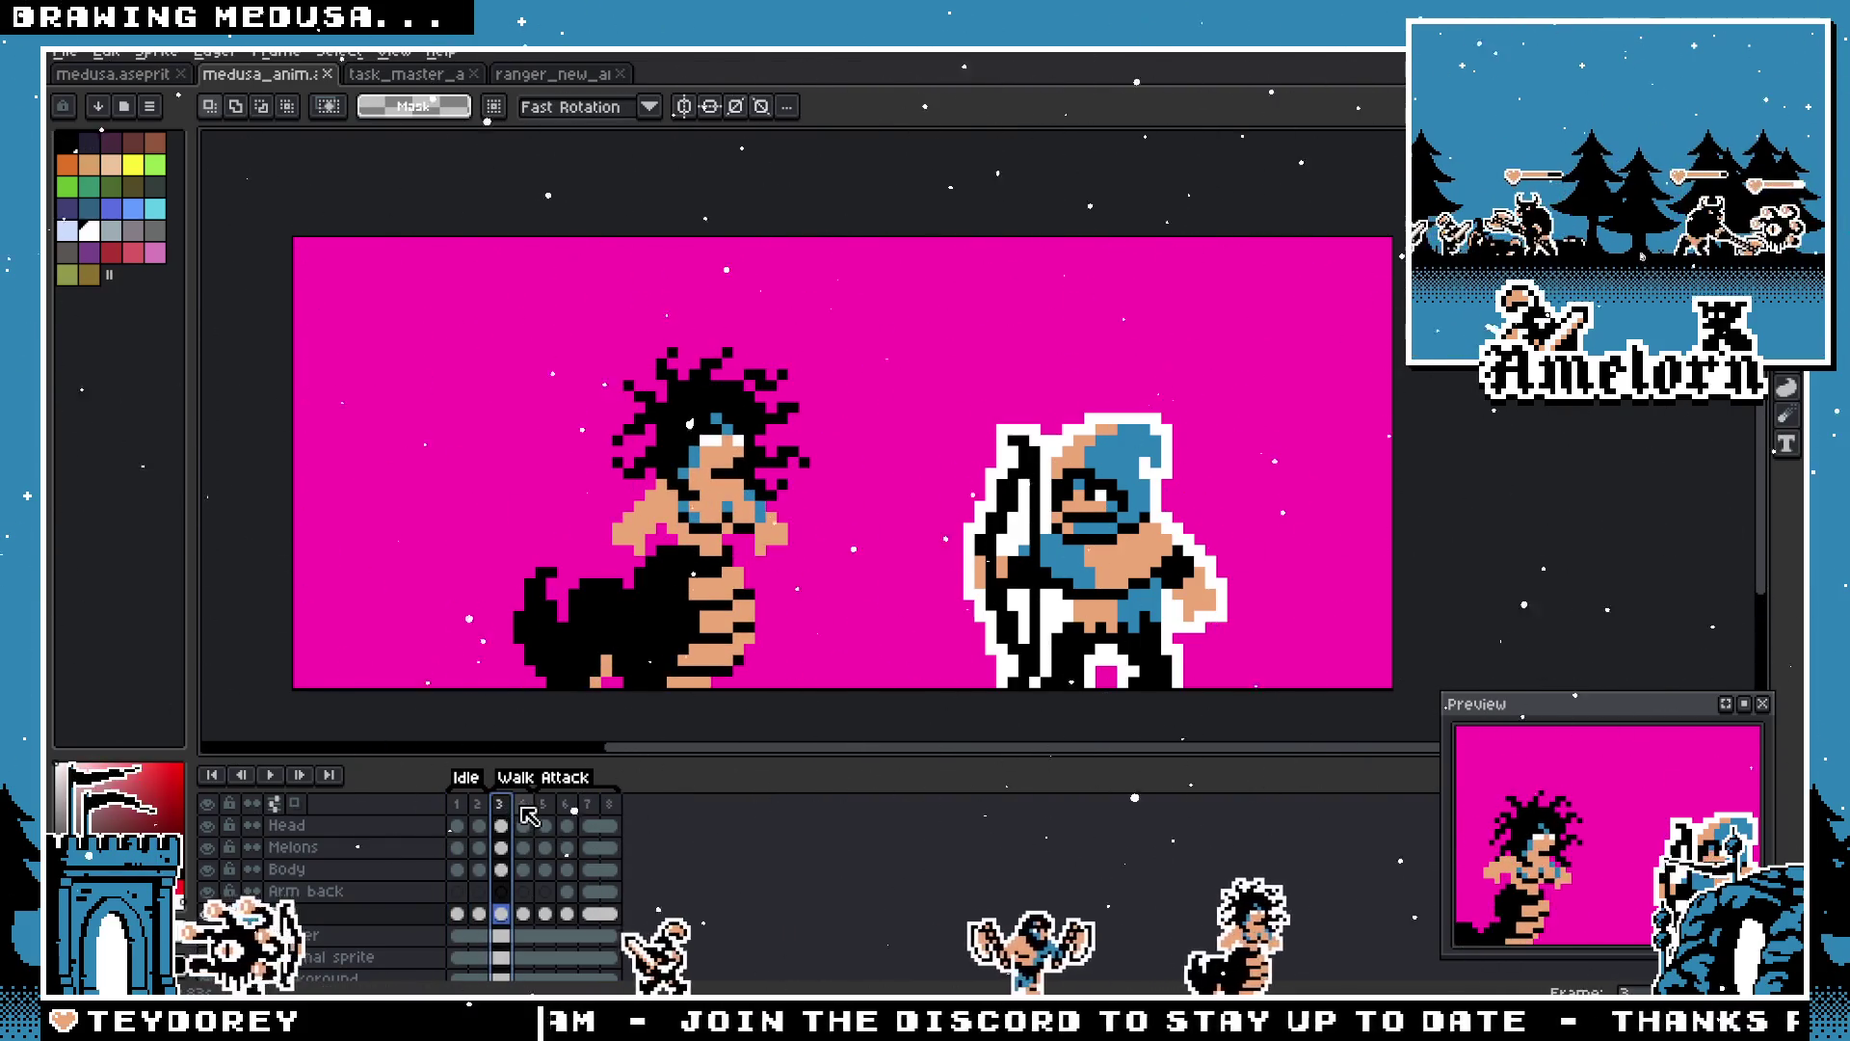
left_click(523, 815)
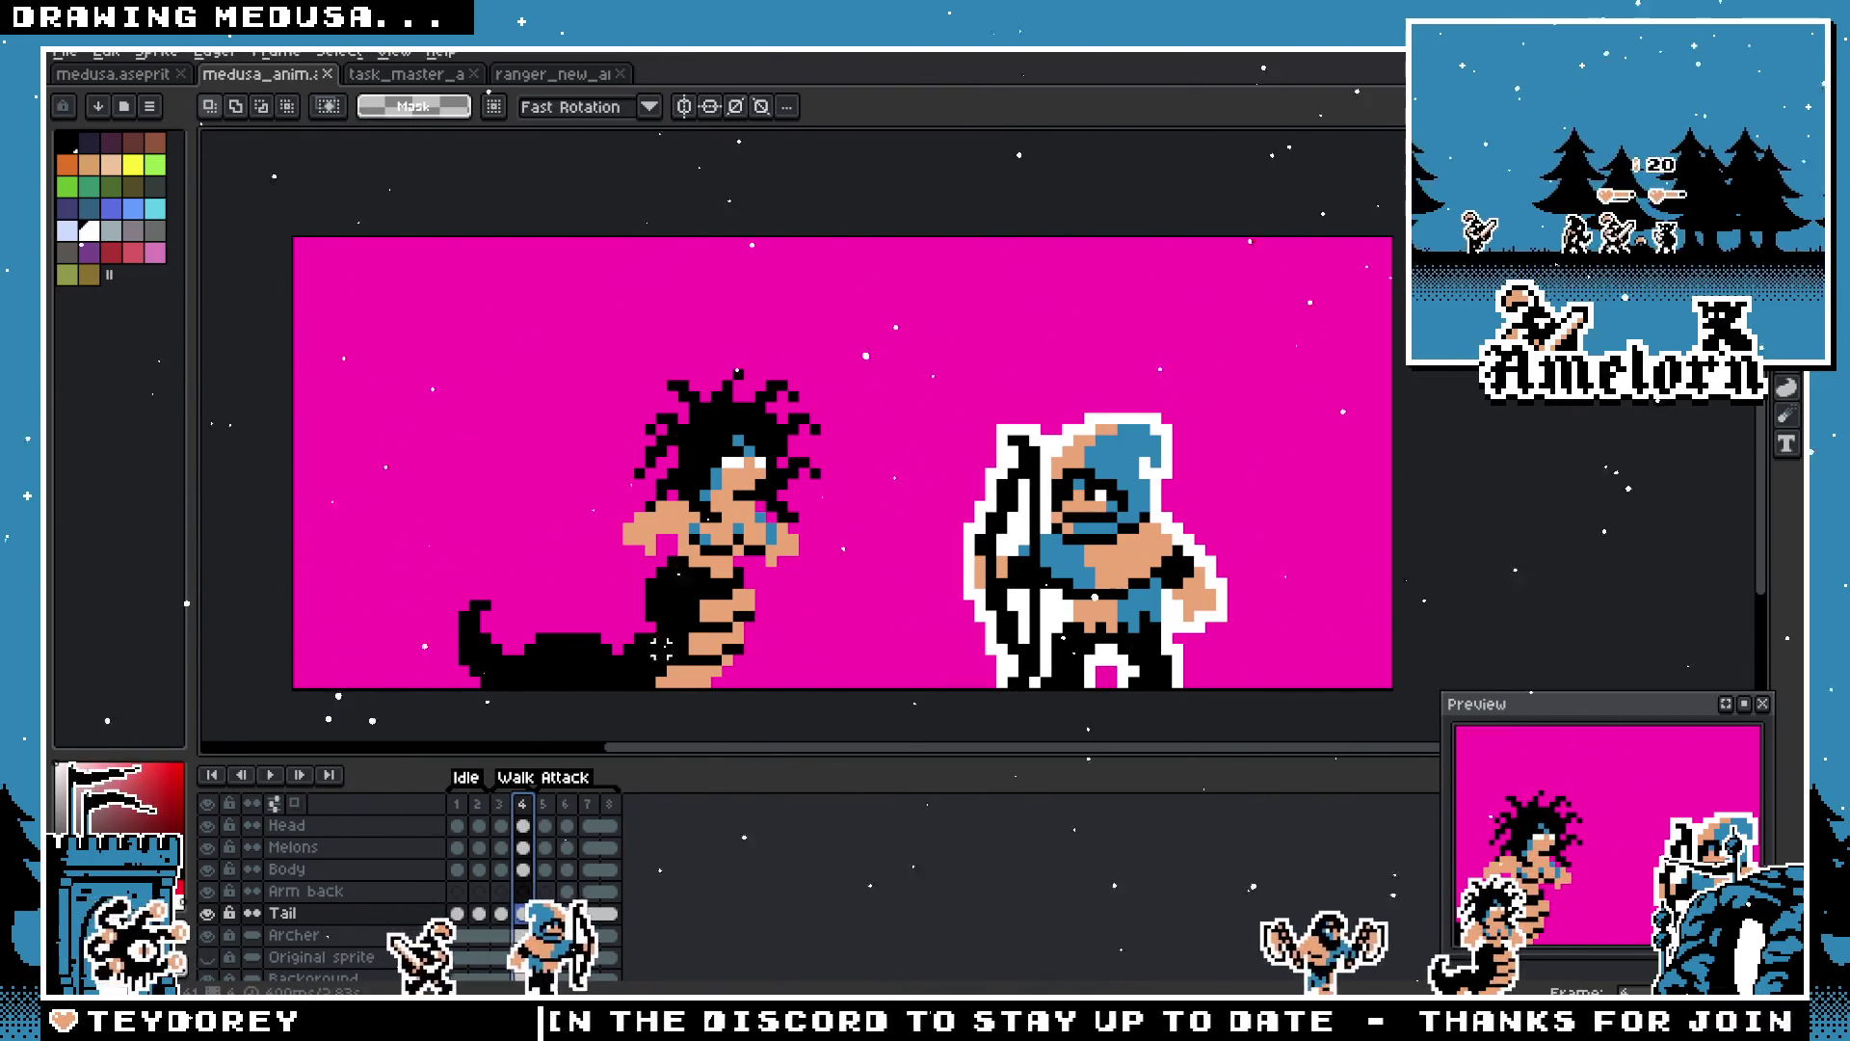
scroll(742, 613, "left", 3)
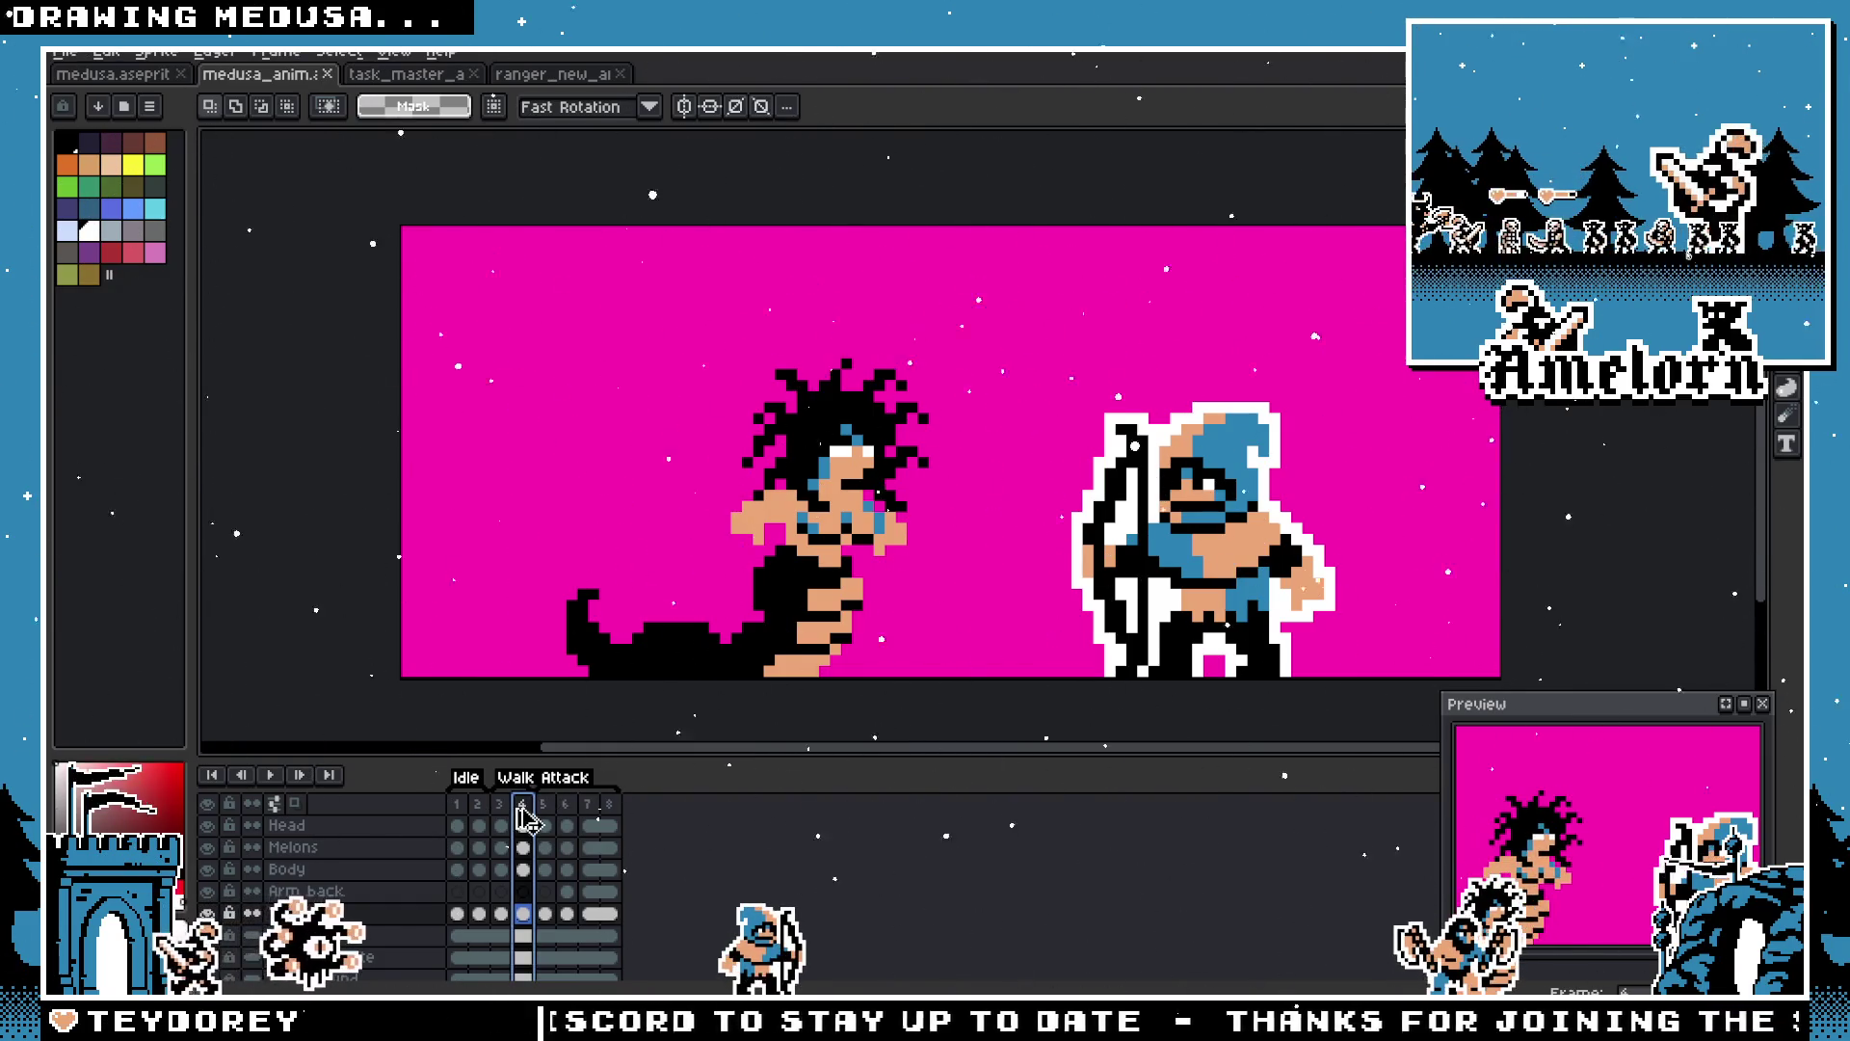
key("alt+n")
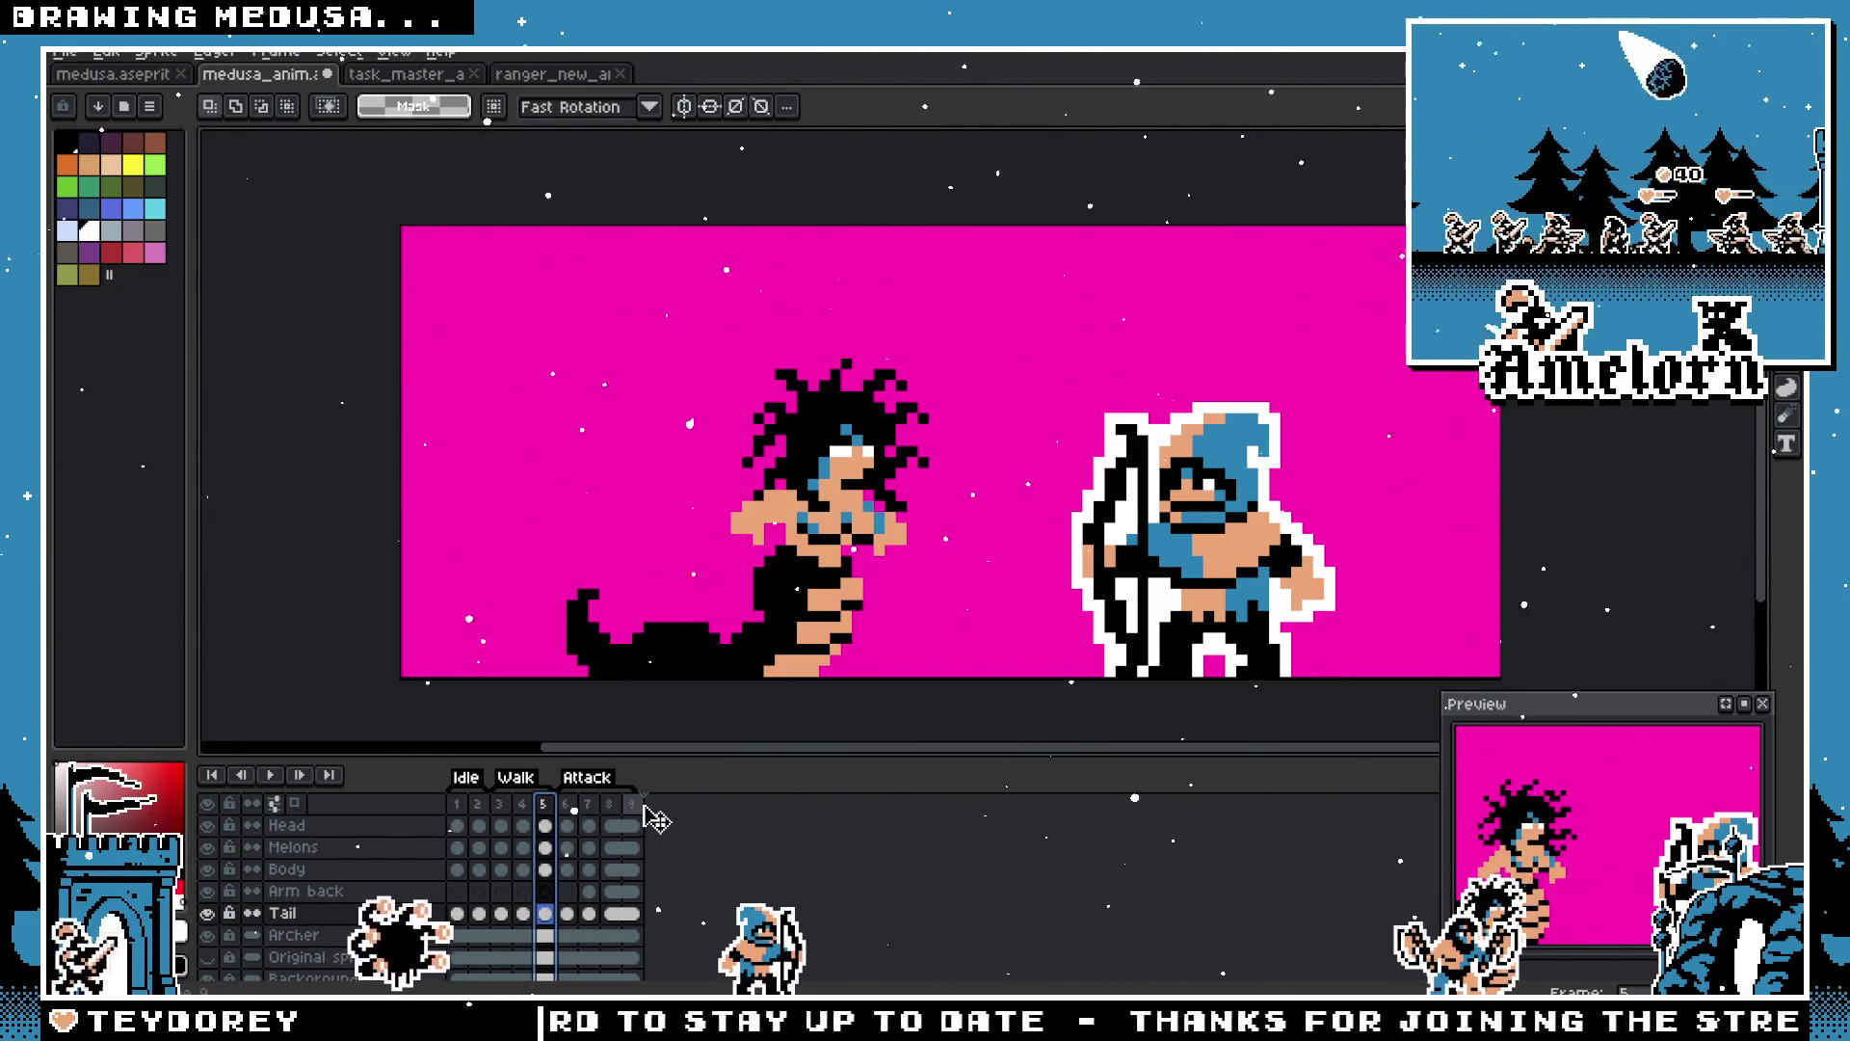
left_click_drag(655, 819, 641, 814)
key("Return")
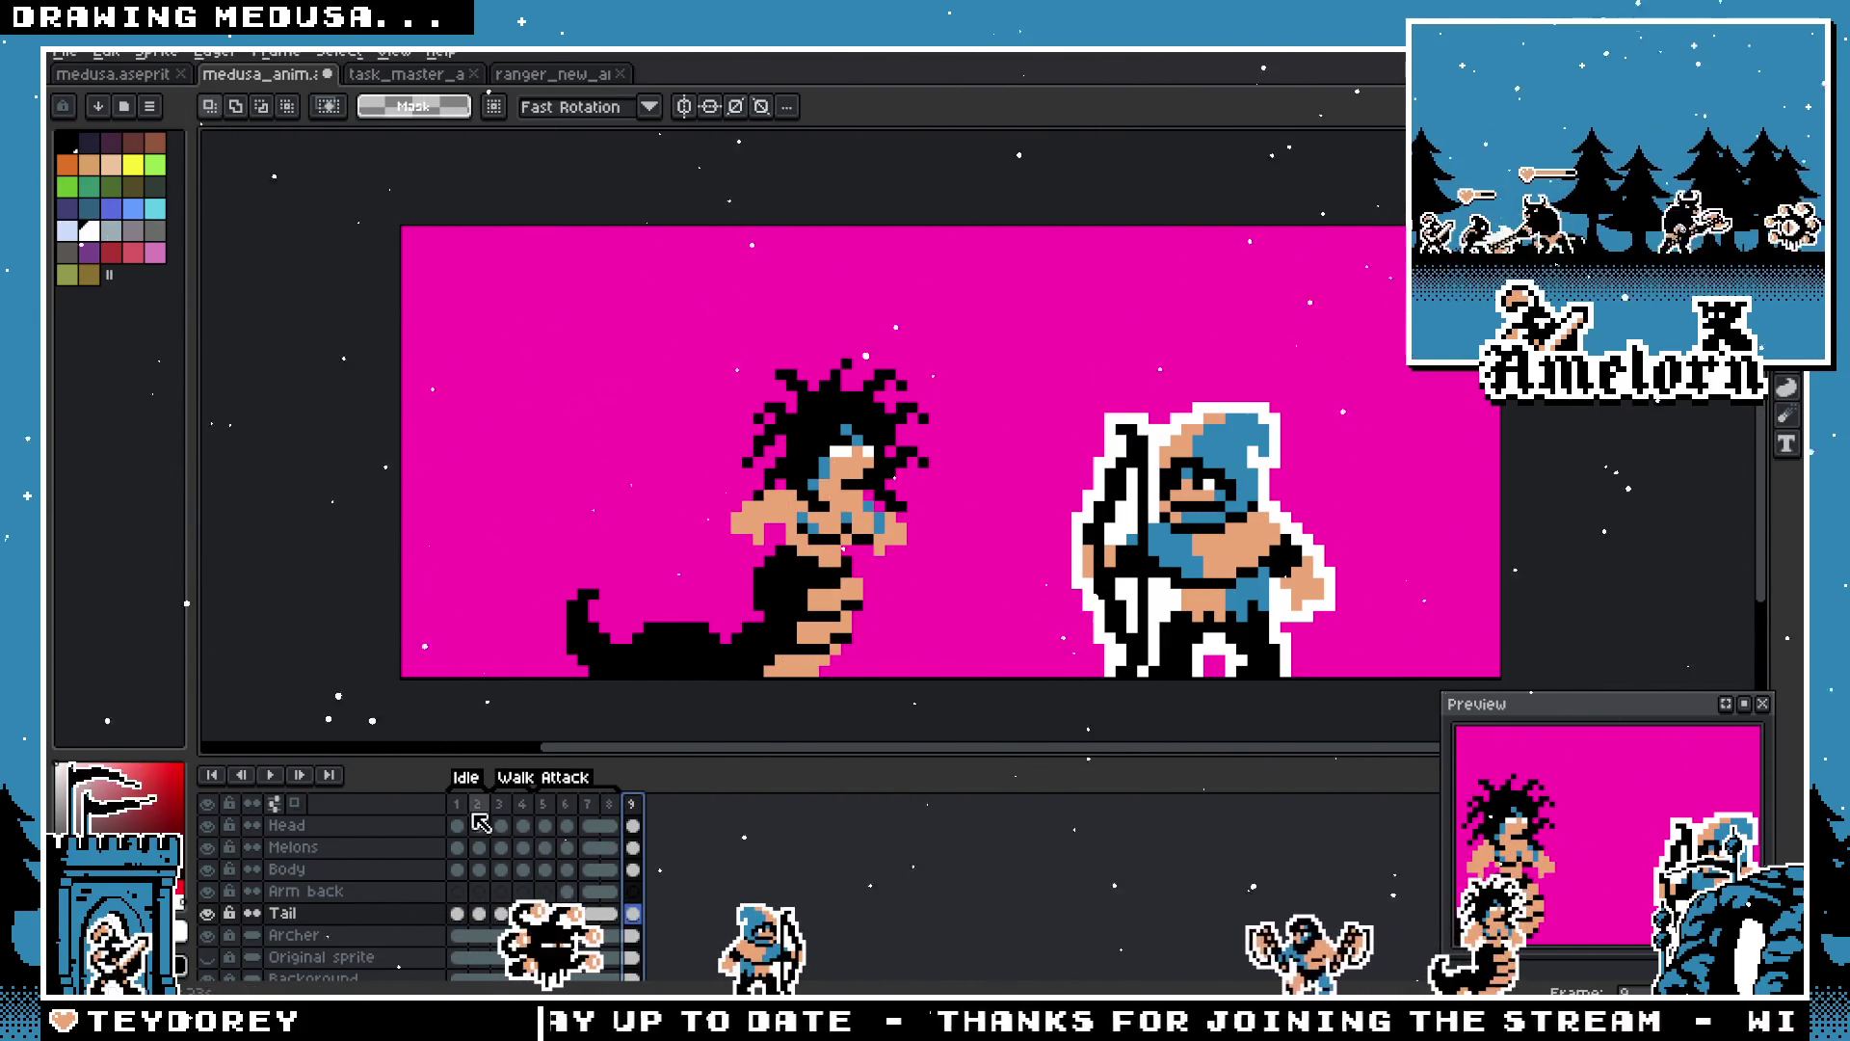
Step: Duplicate the frame-5 pose again and move the second copy to frame position 9
left_click(542, 804)
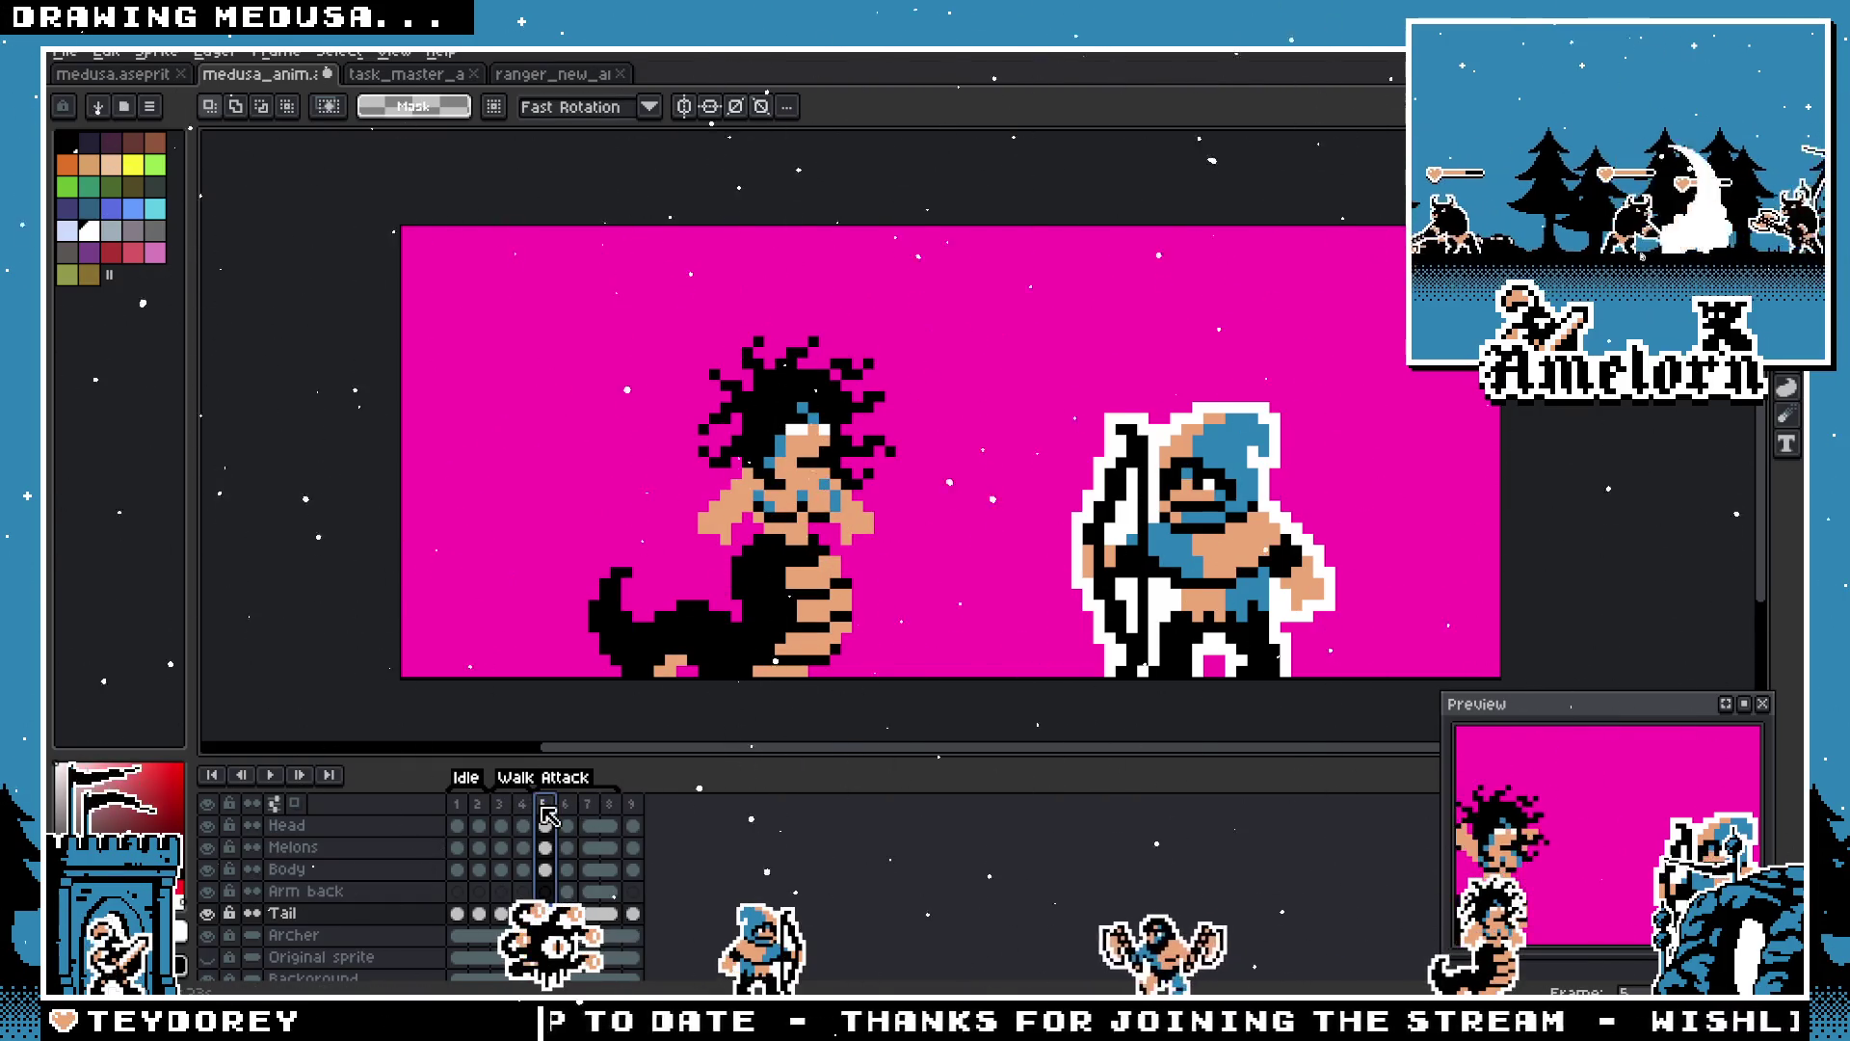
key("alt+n")
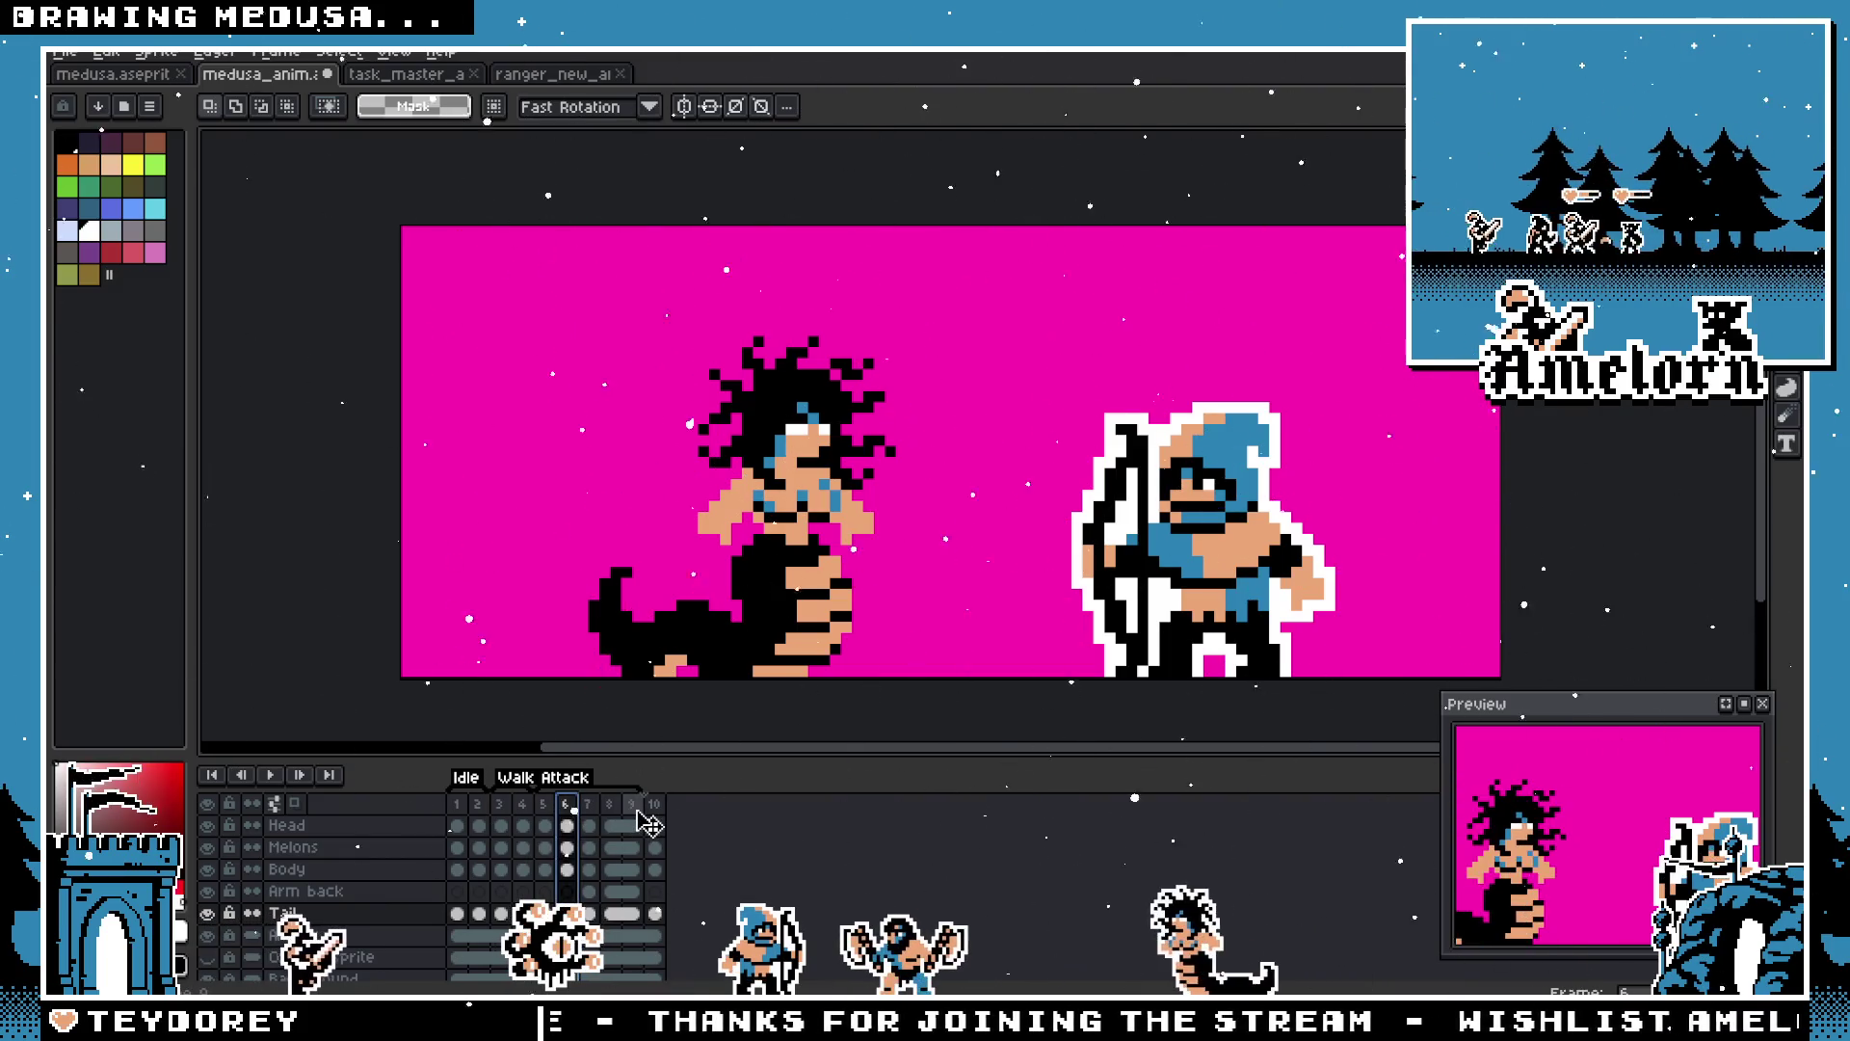
left_click_drag(570, 817, 636, 817)
right_click(641, 817)
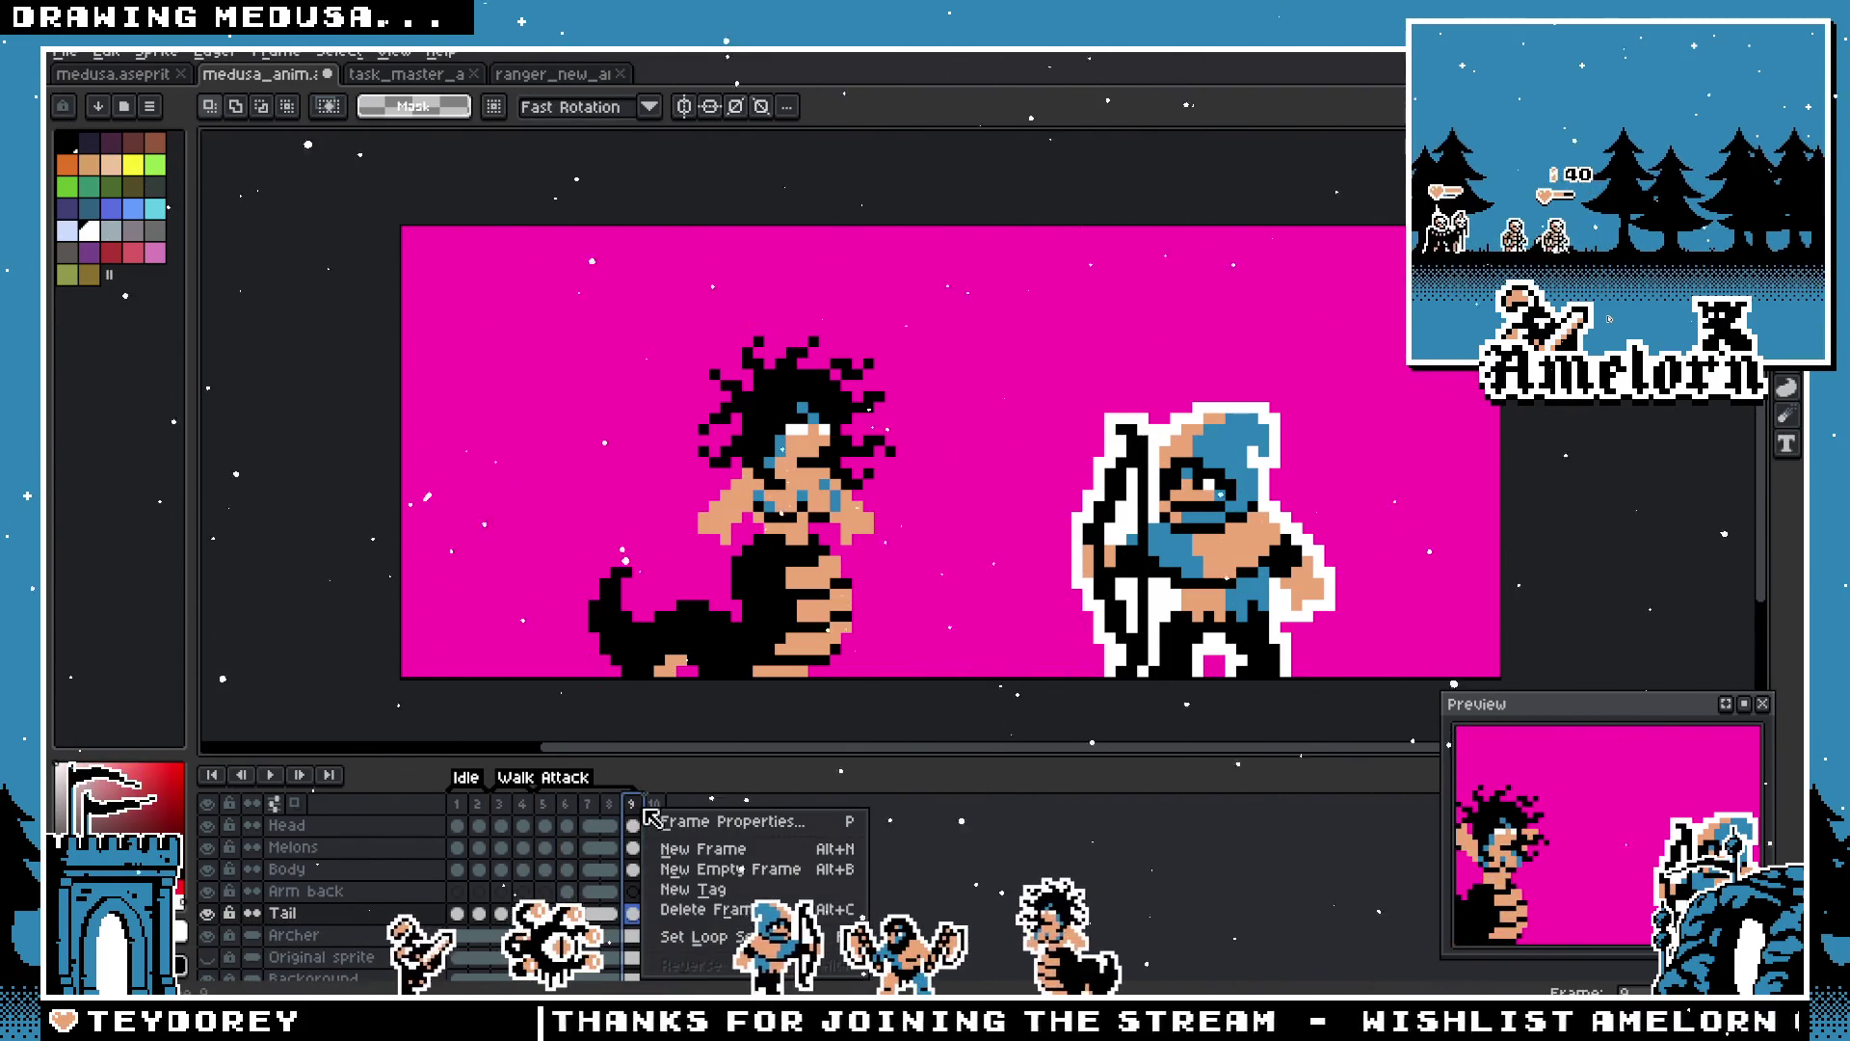
key("Escape")
right_click(651, 819)
left_click(656, 817)
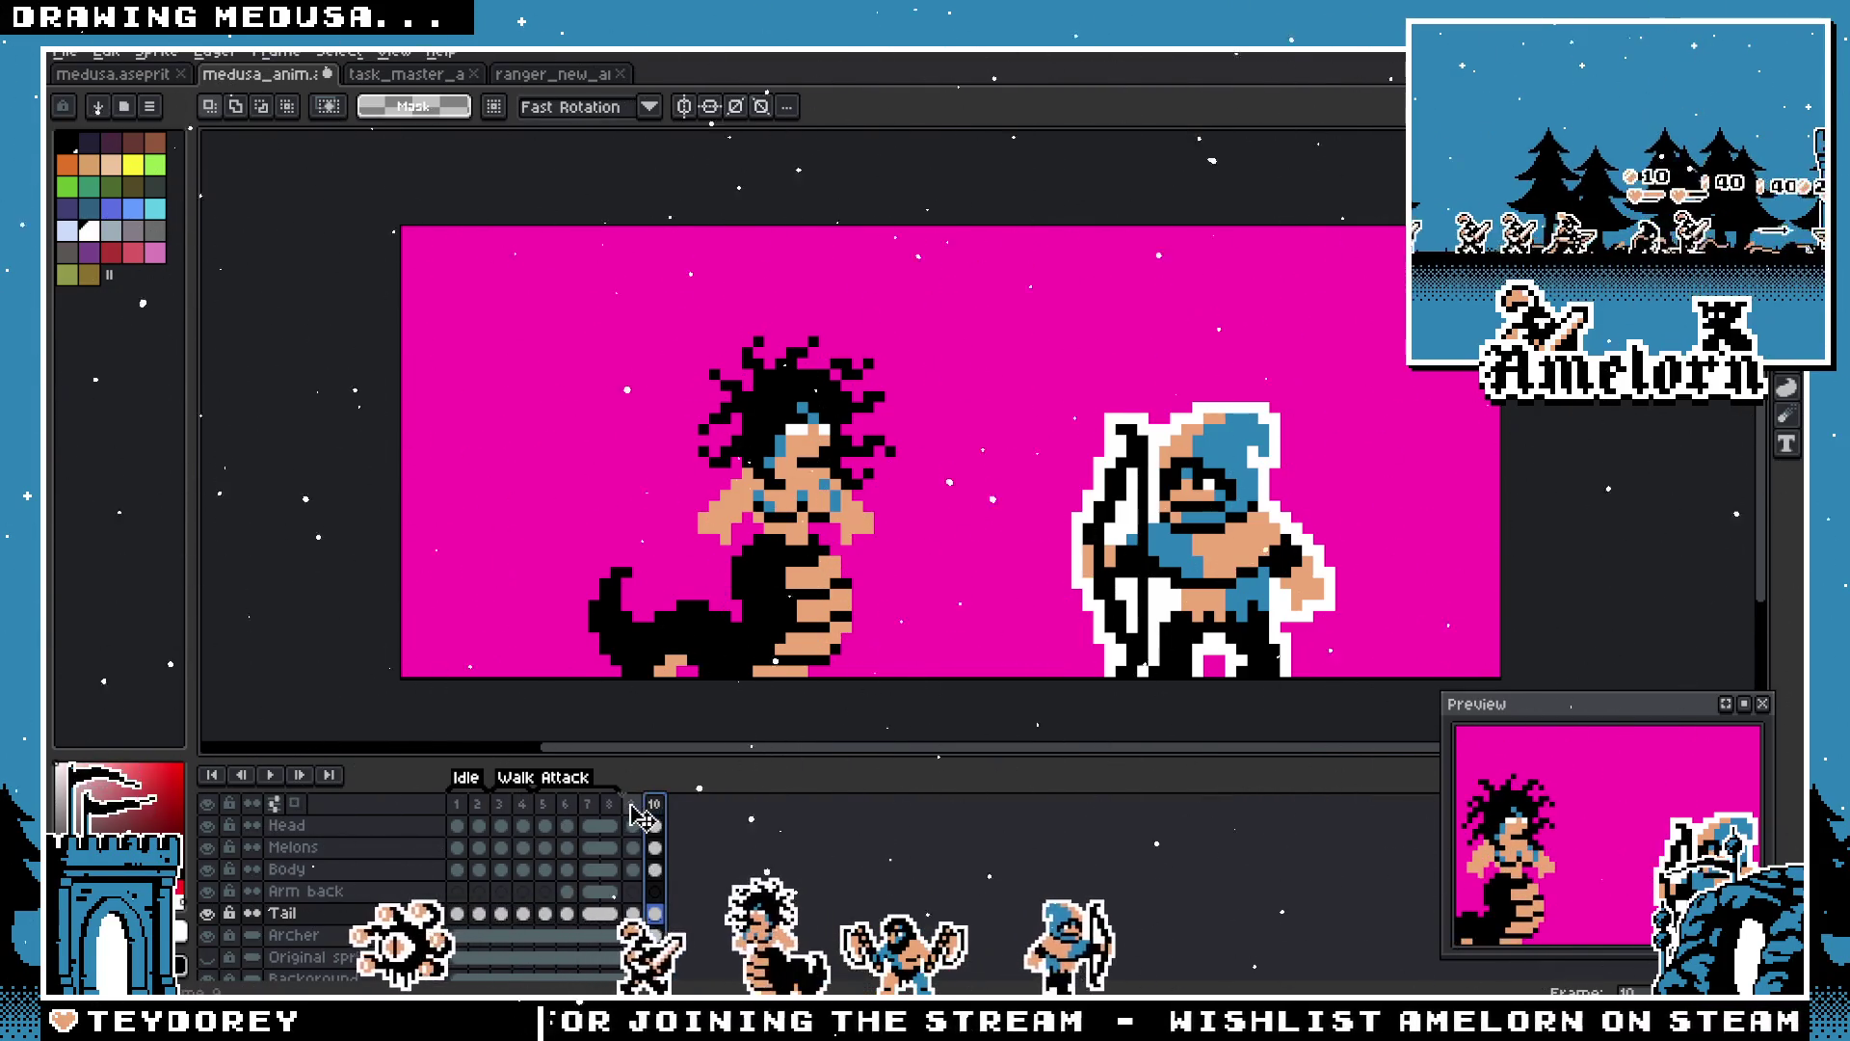
left_click(635, 809)
left_click(634, 817)
left_click(655, 817)
left_click(634, 817)
left_click(661, 809)
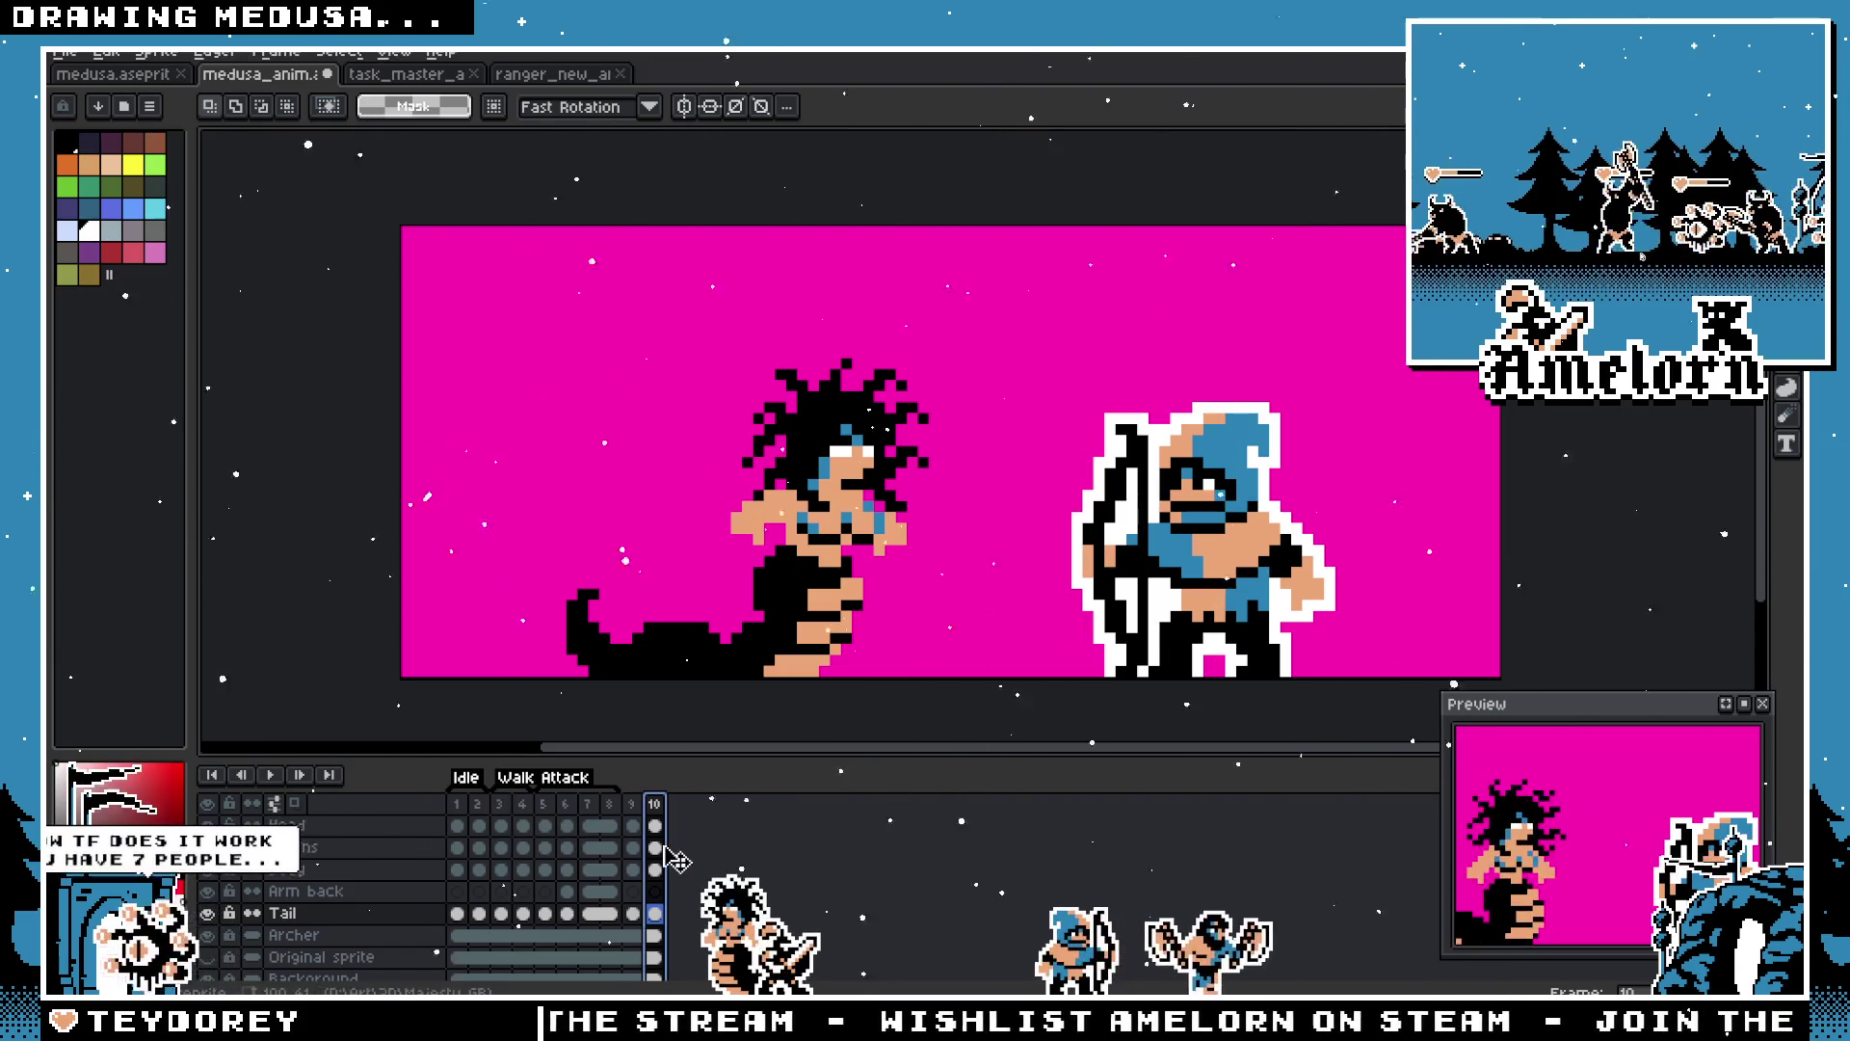
scroll(619, 887, "up", 2)
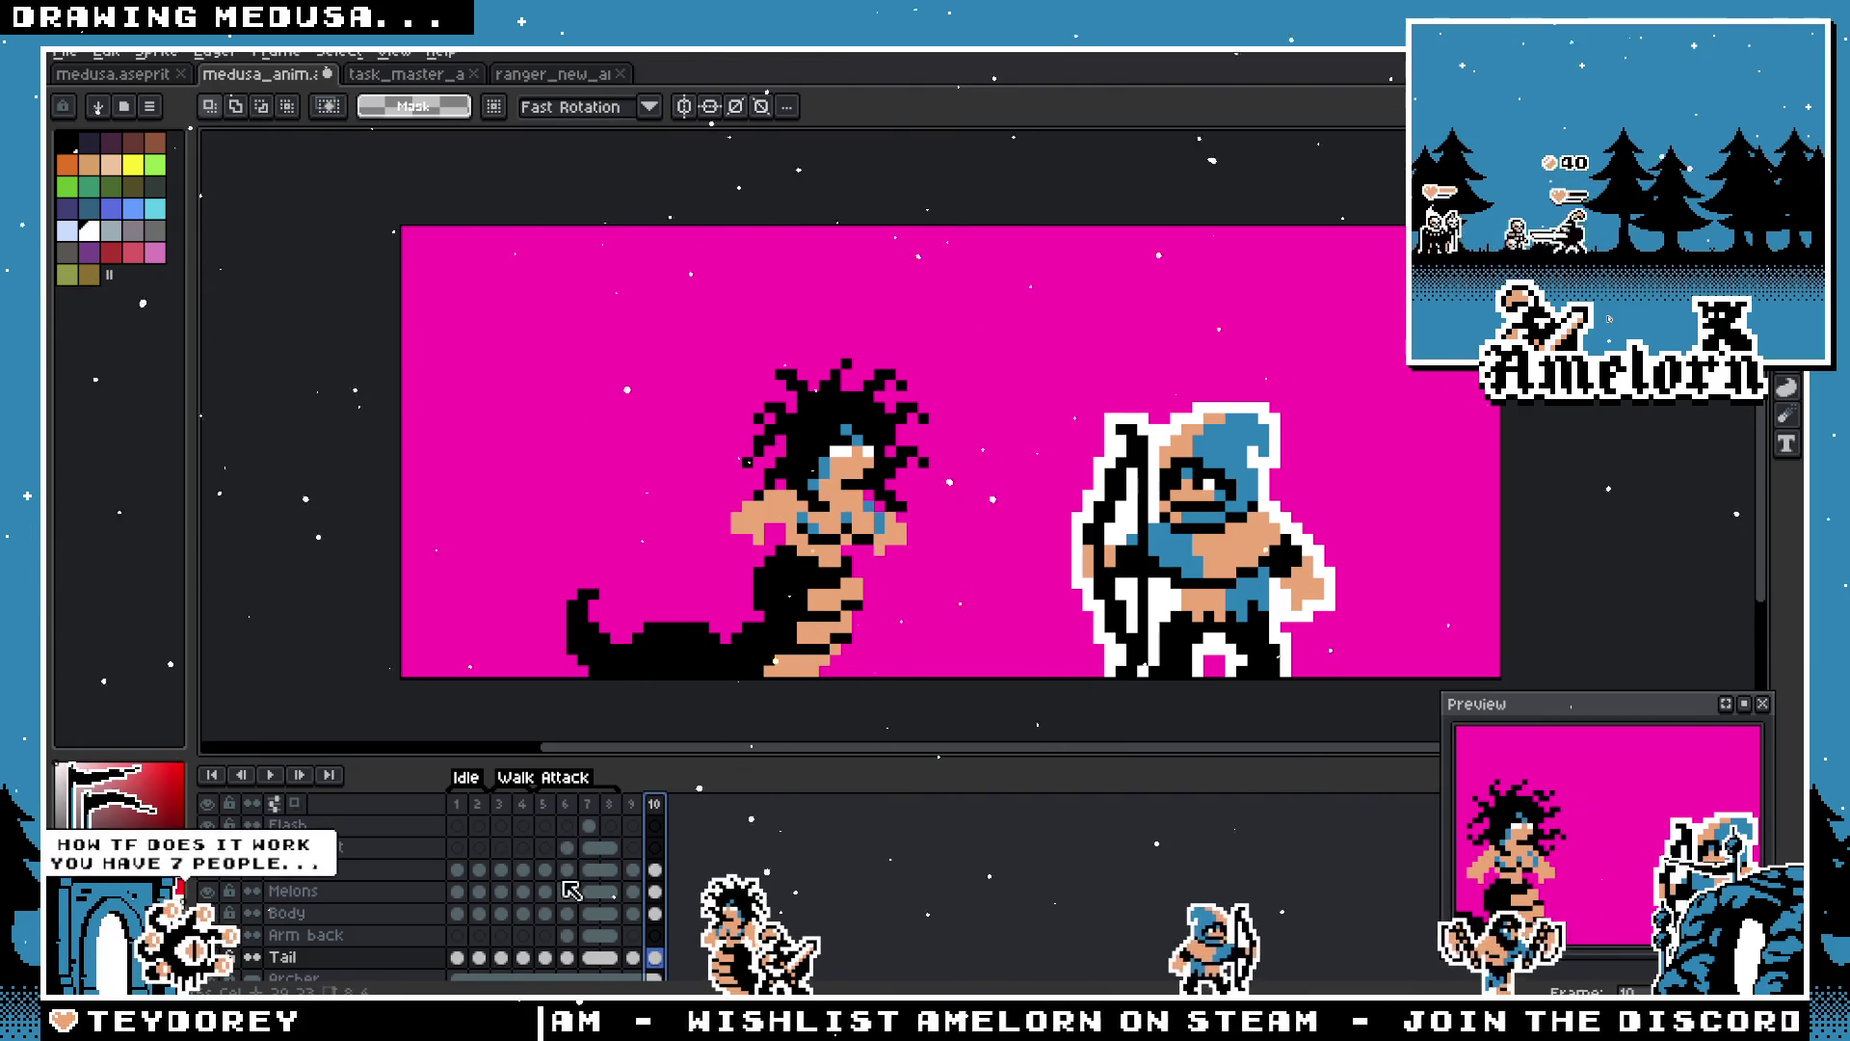
left_click(590, 869)
left_click(633, 891)
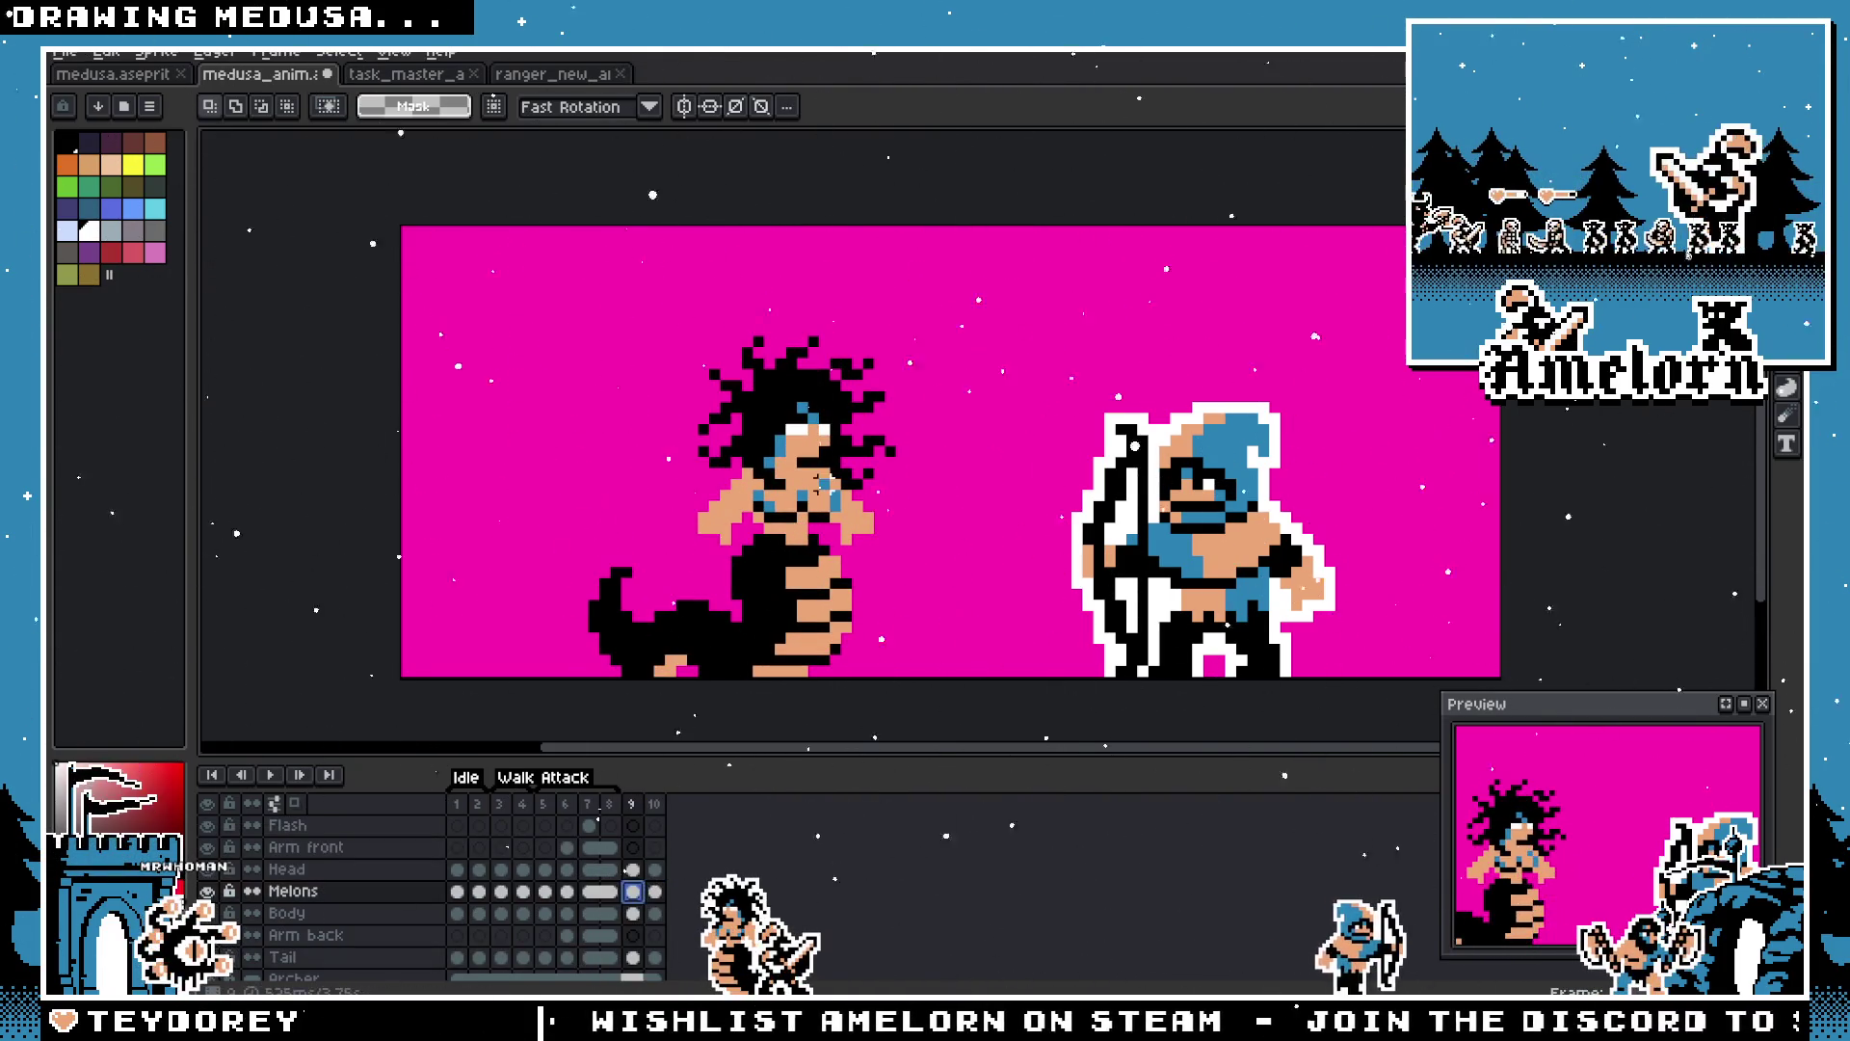
scroll(819, 485, "up", 5)
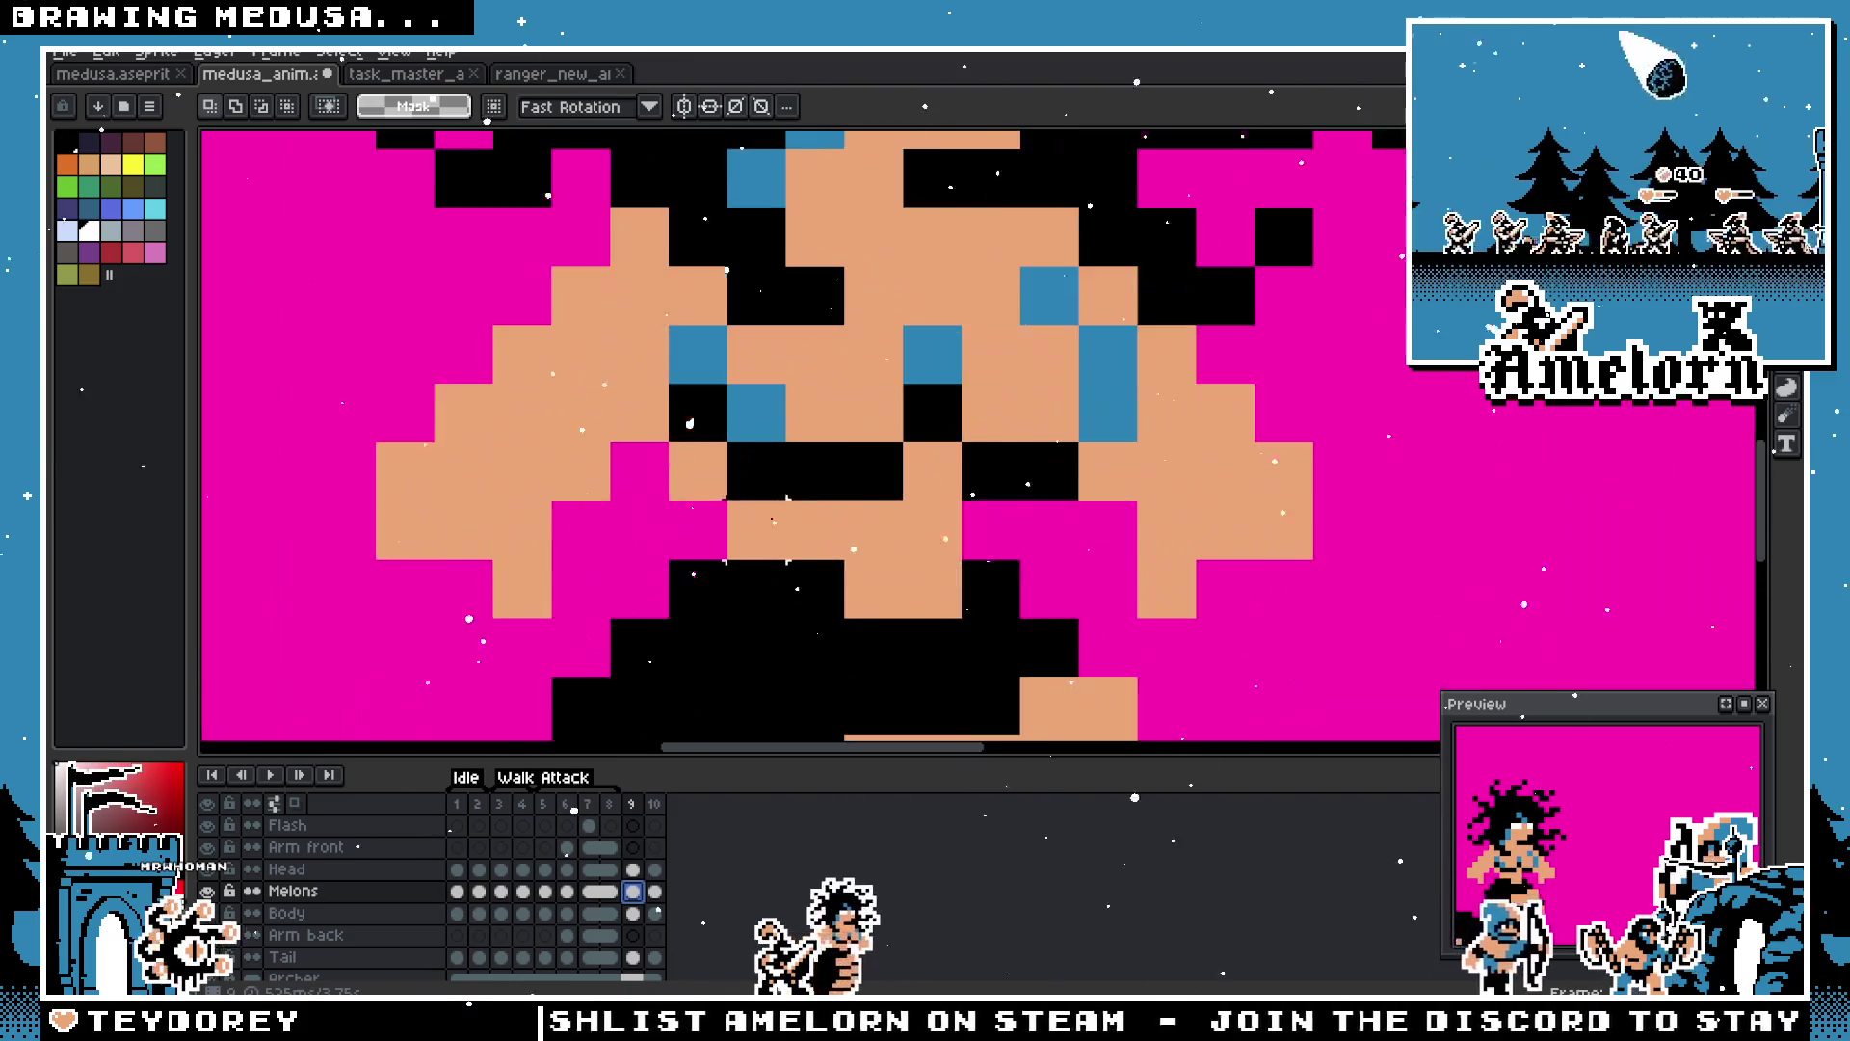
scroll(842, 473, "down", 5)
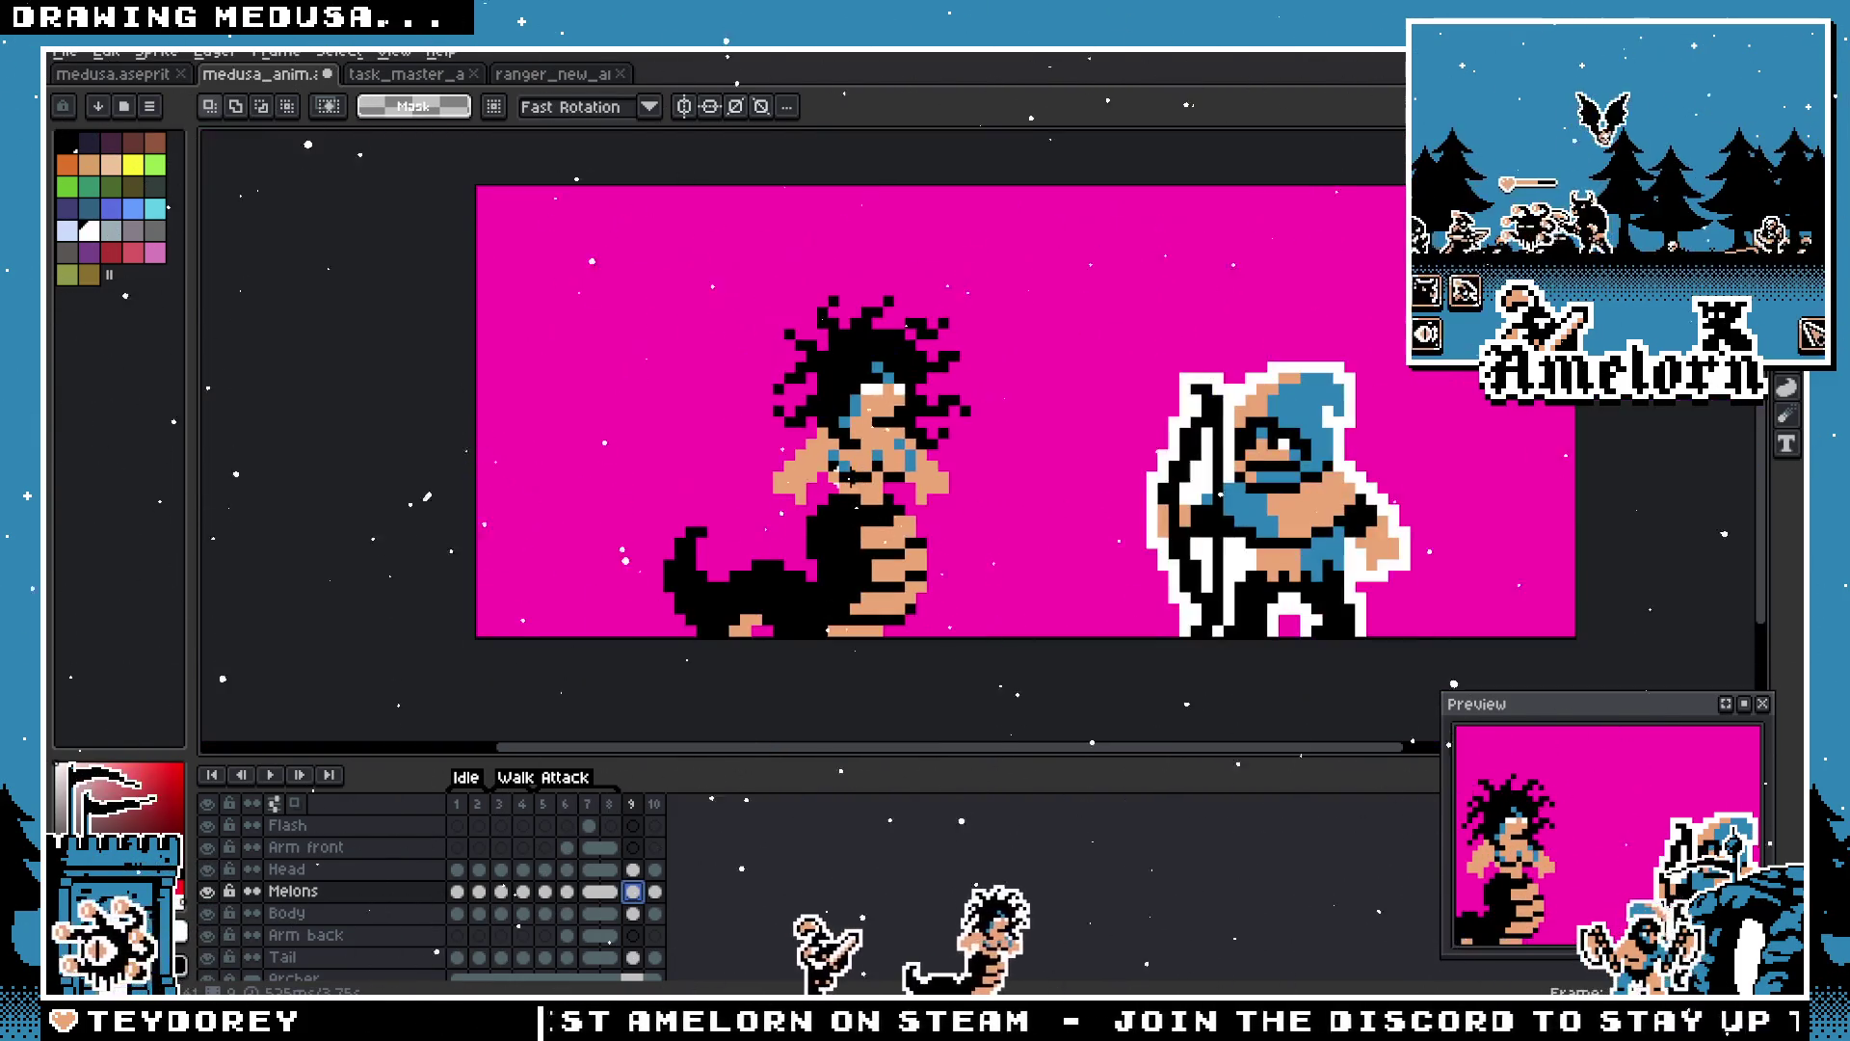
scroll(839, 530, "up", 1)
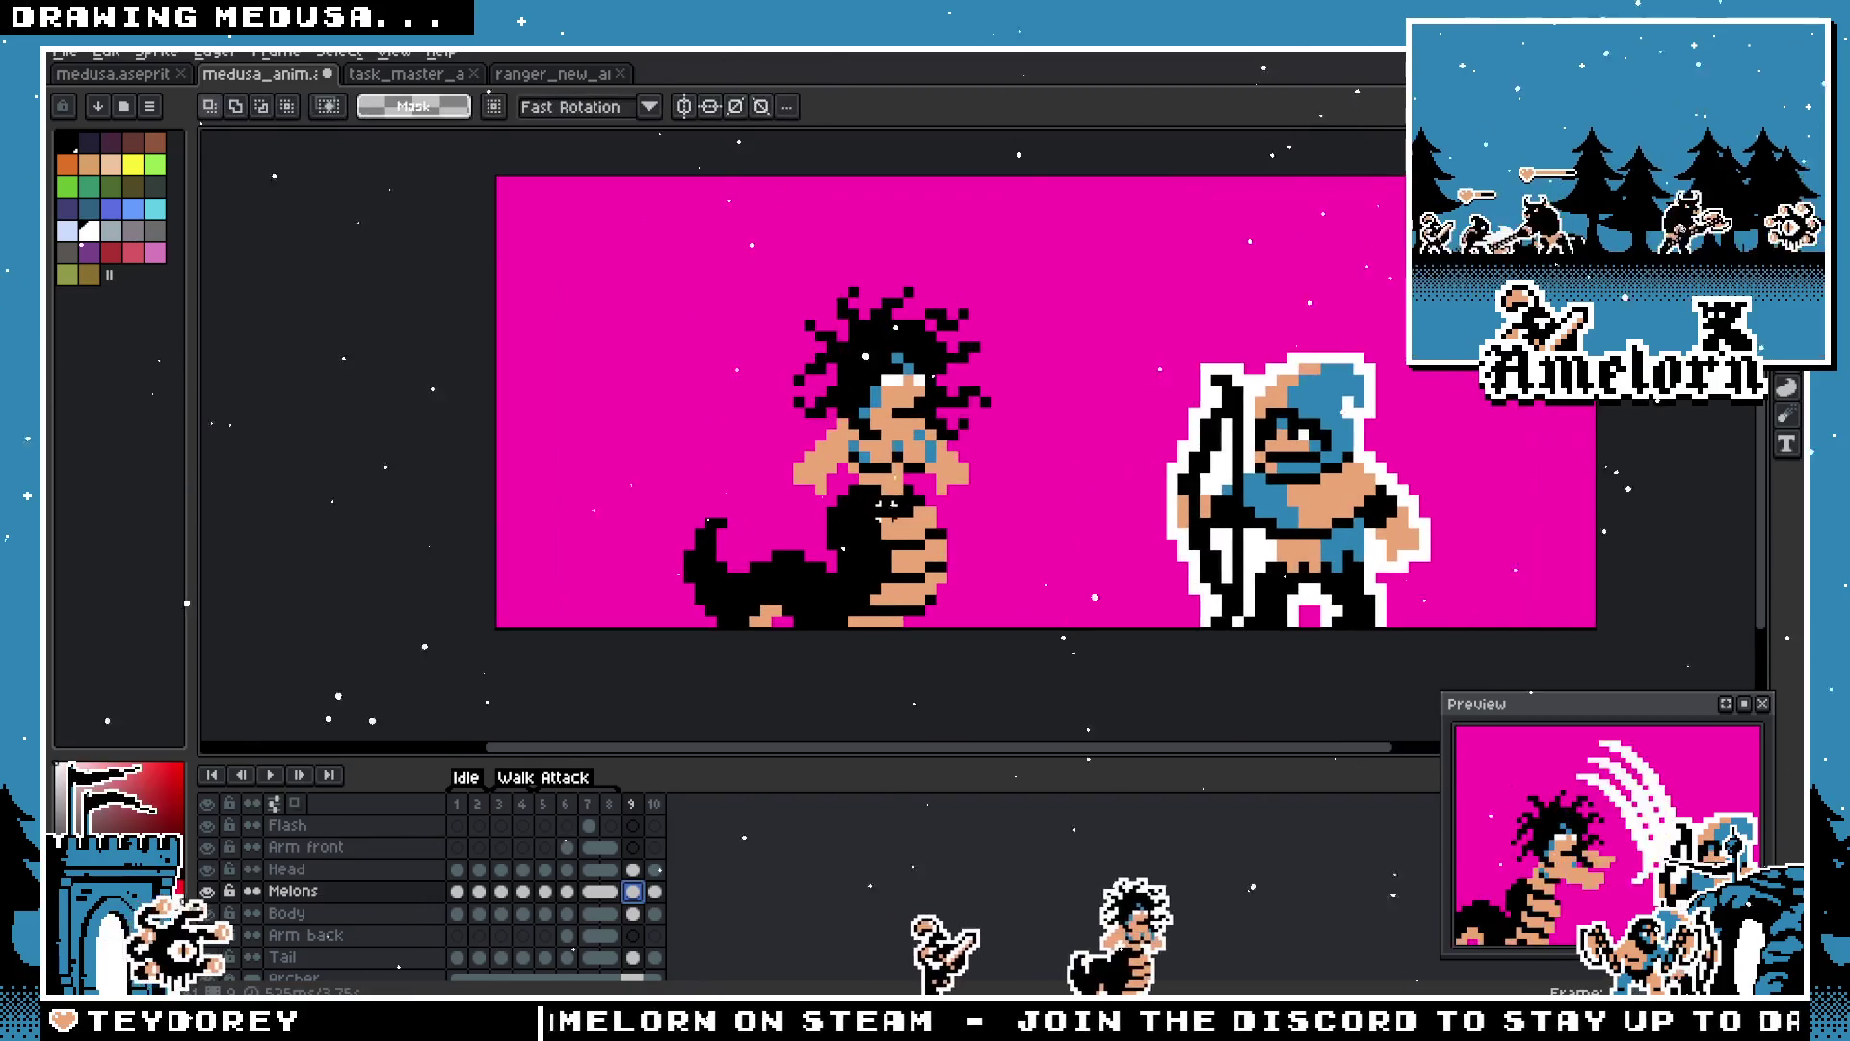
left_click(654, 913)
left_click(655, 870)
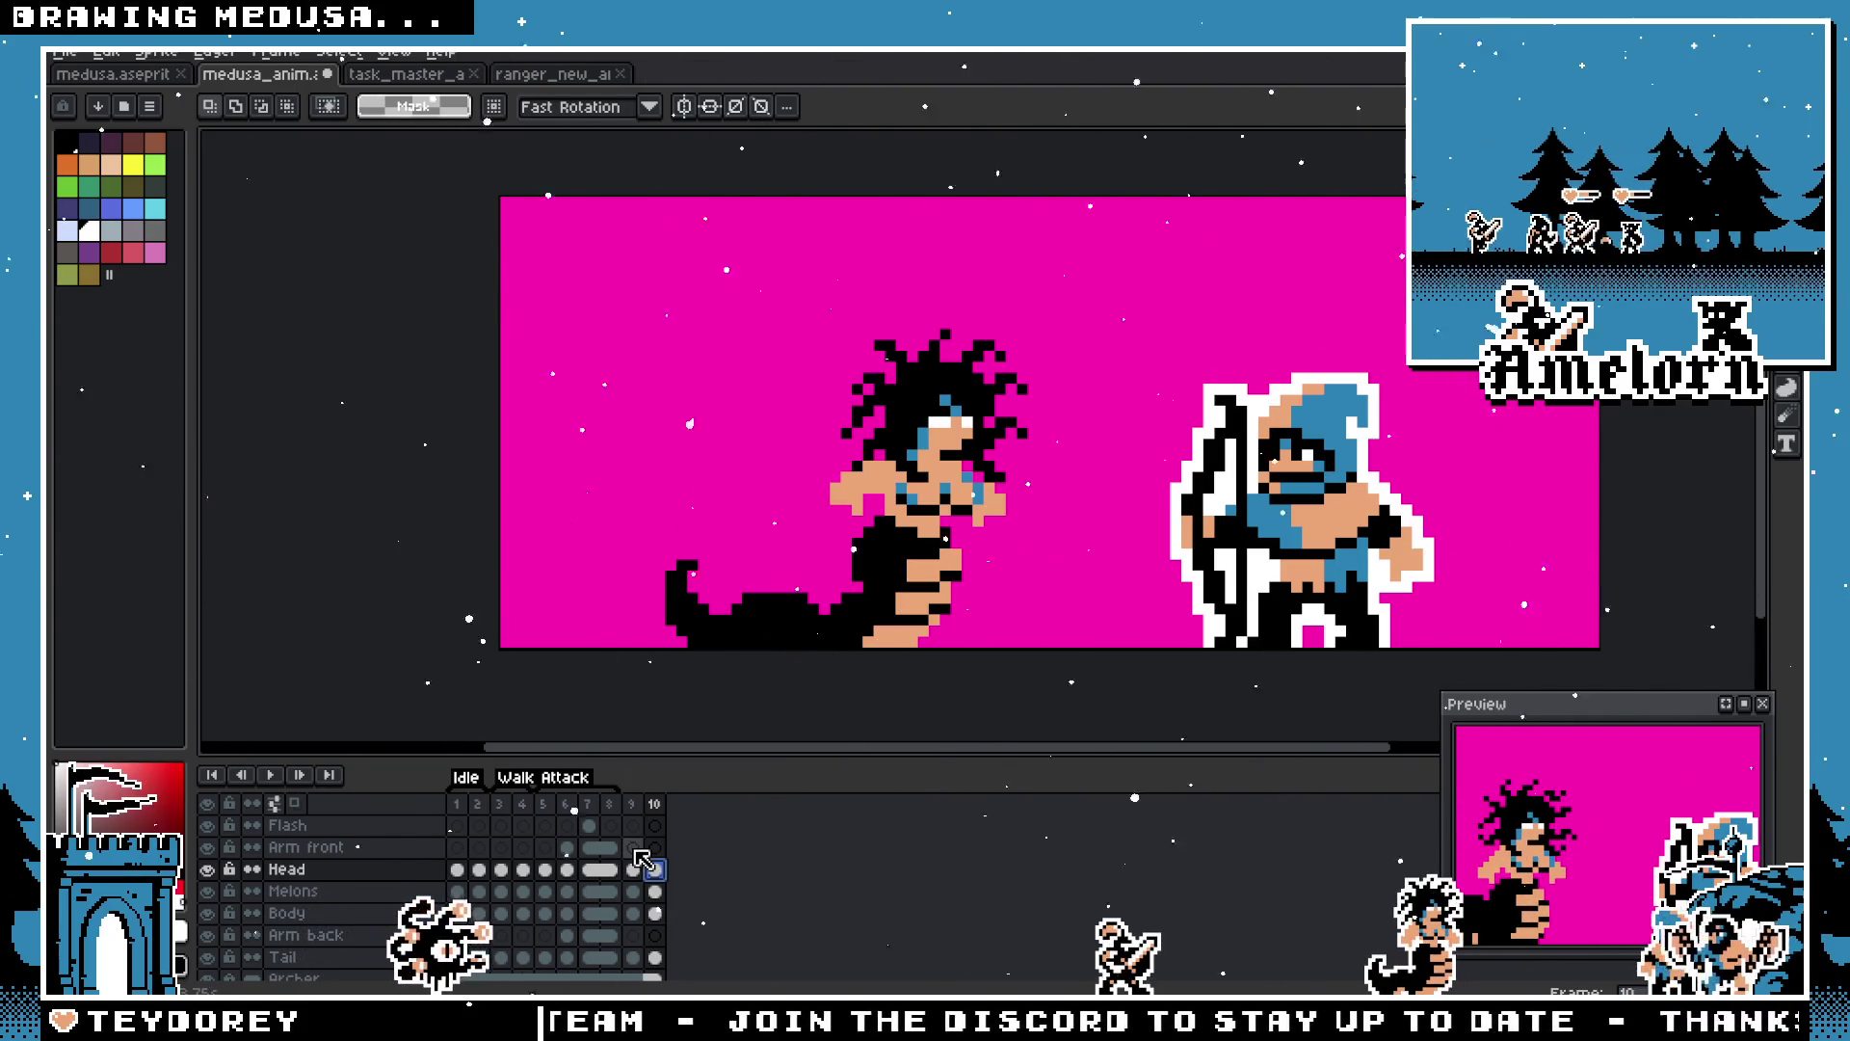
left_click(655, 891)
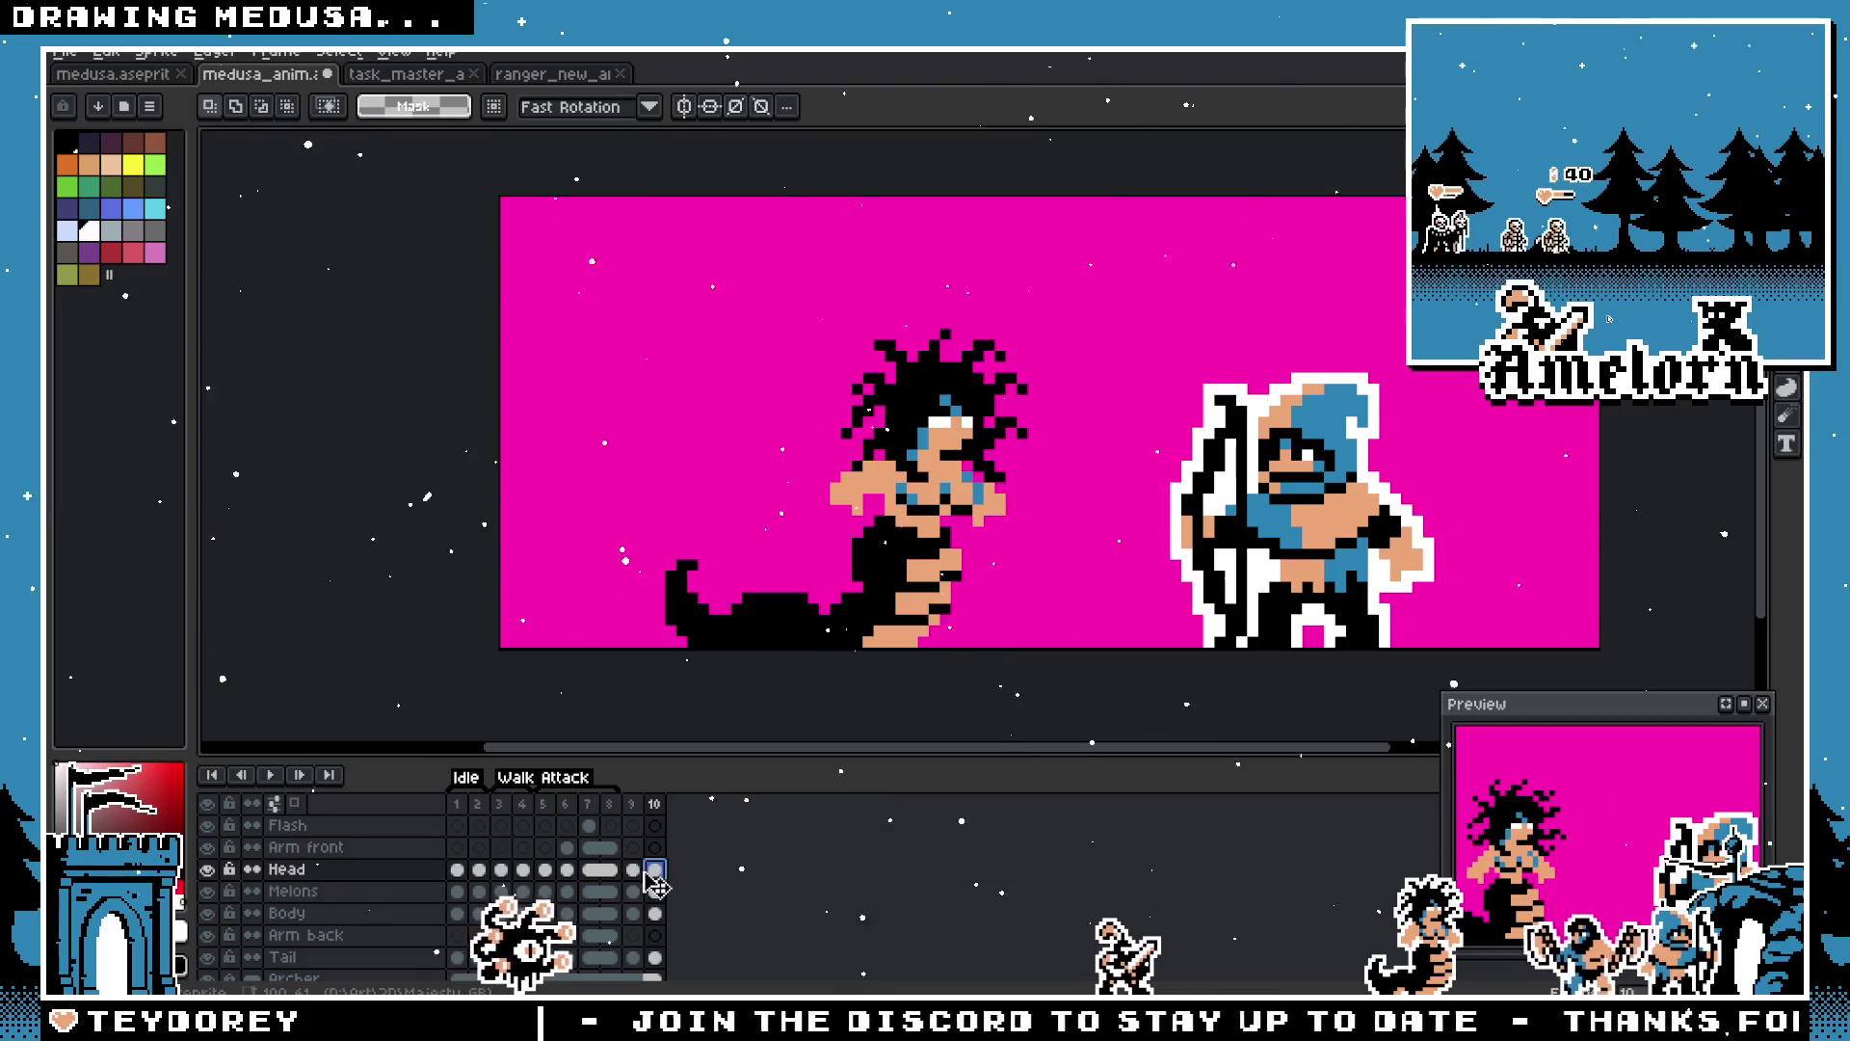
key("Left")
key("Right")
key("Left")
key("Right")
key("Down")
key("Left")
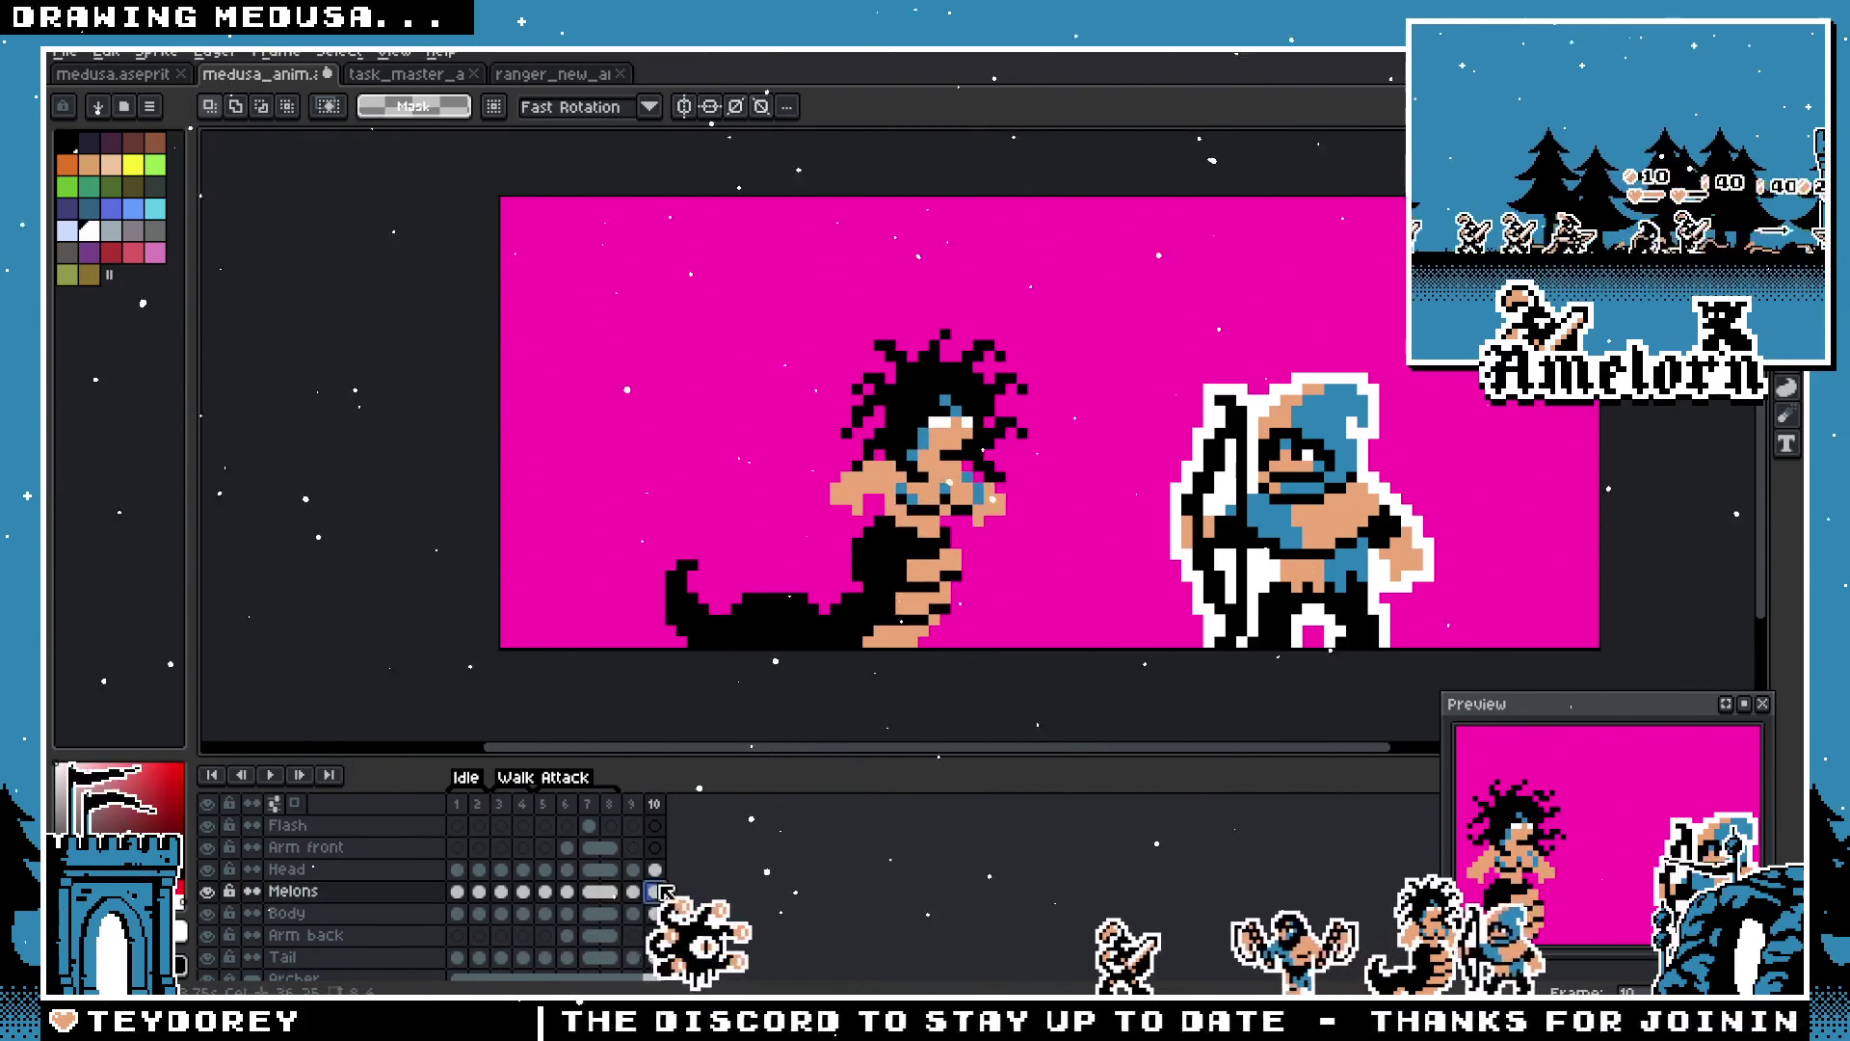
left_click(633, 870)
left_click(656, 870)
left_click(657, 935)
left_click(657, 957)
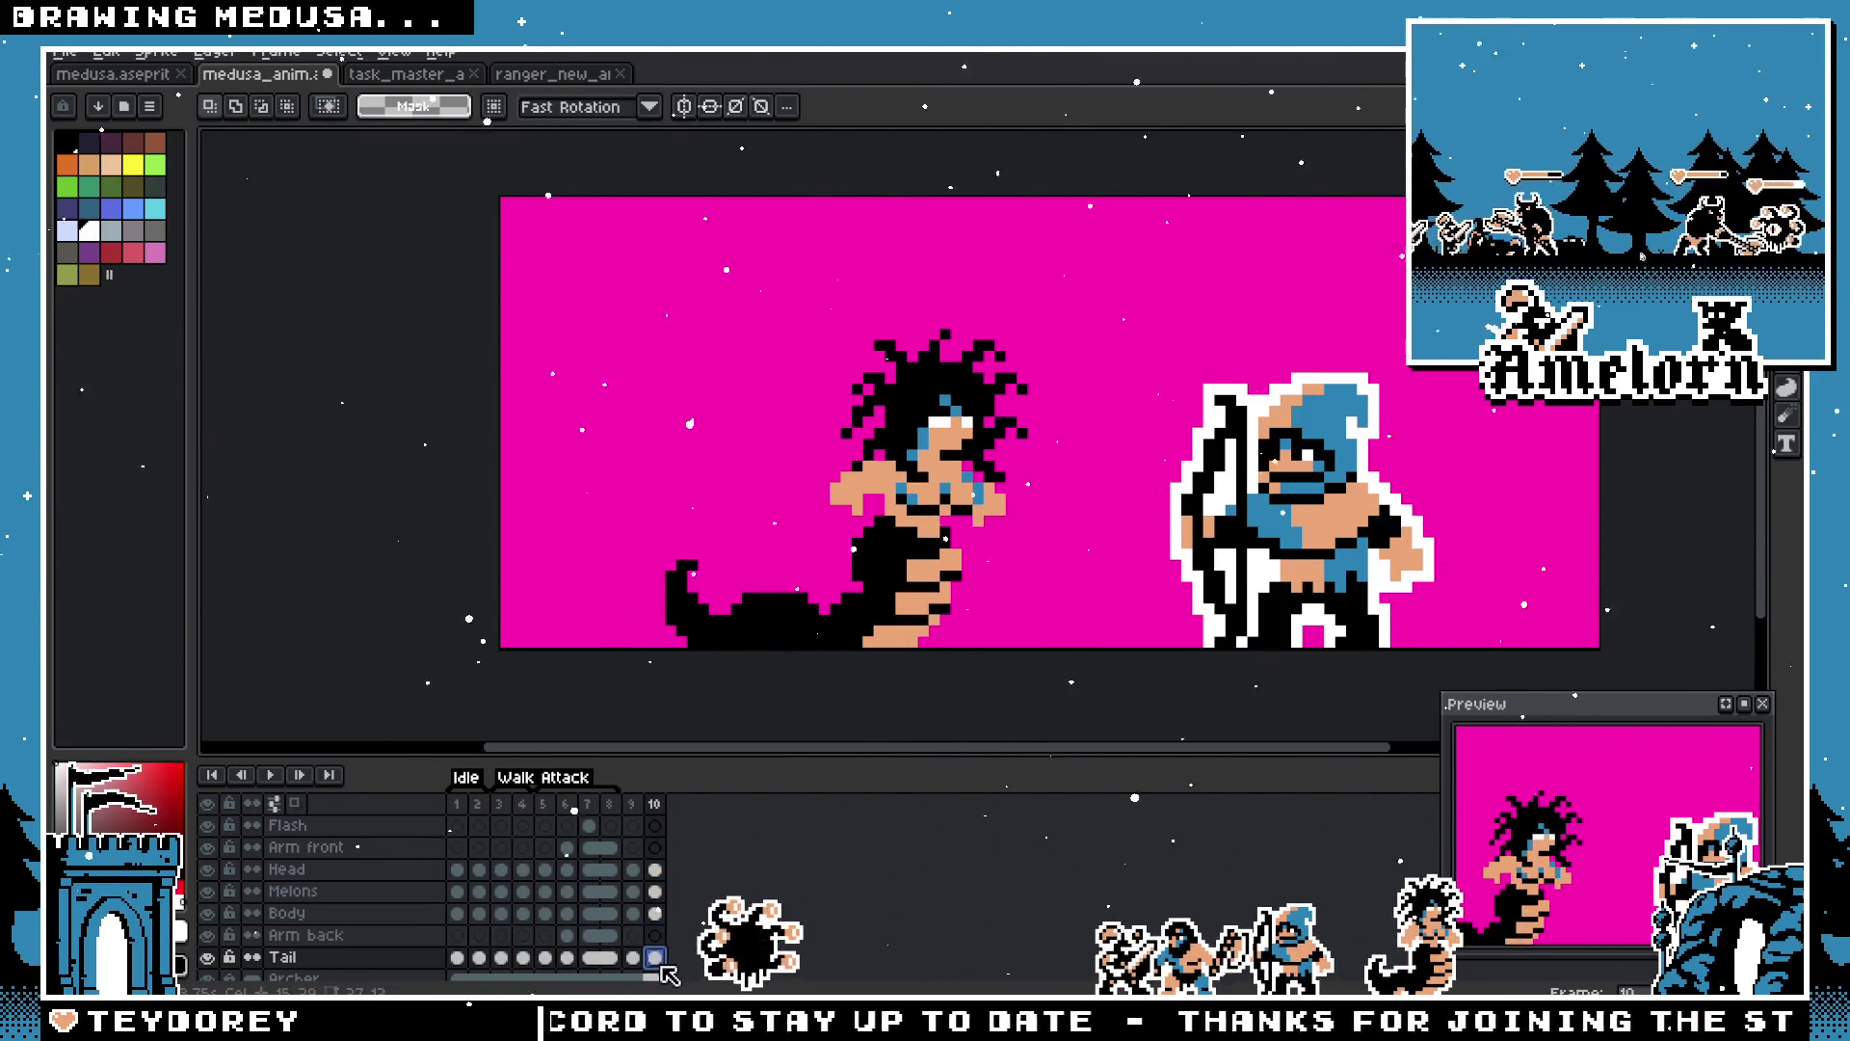
left_click(655, 870, "shift")
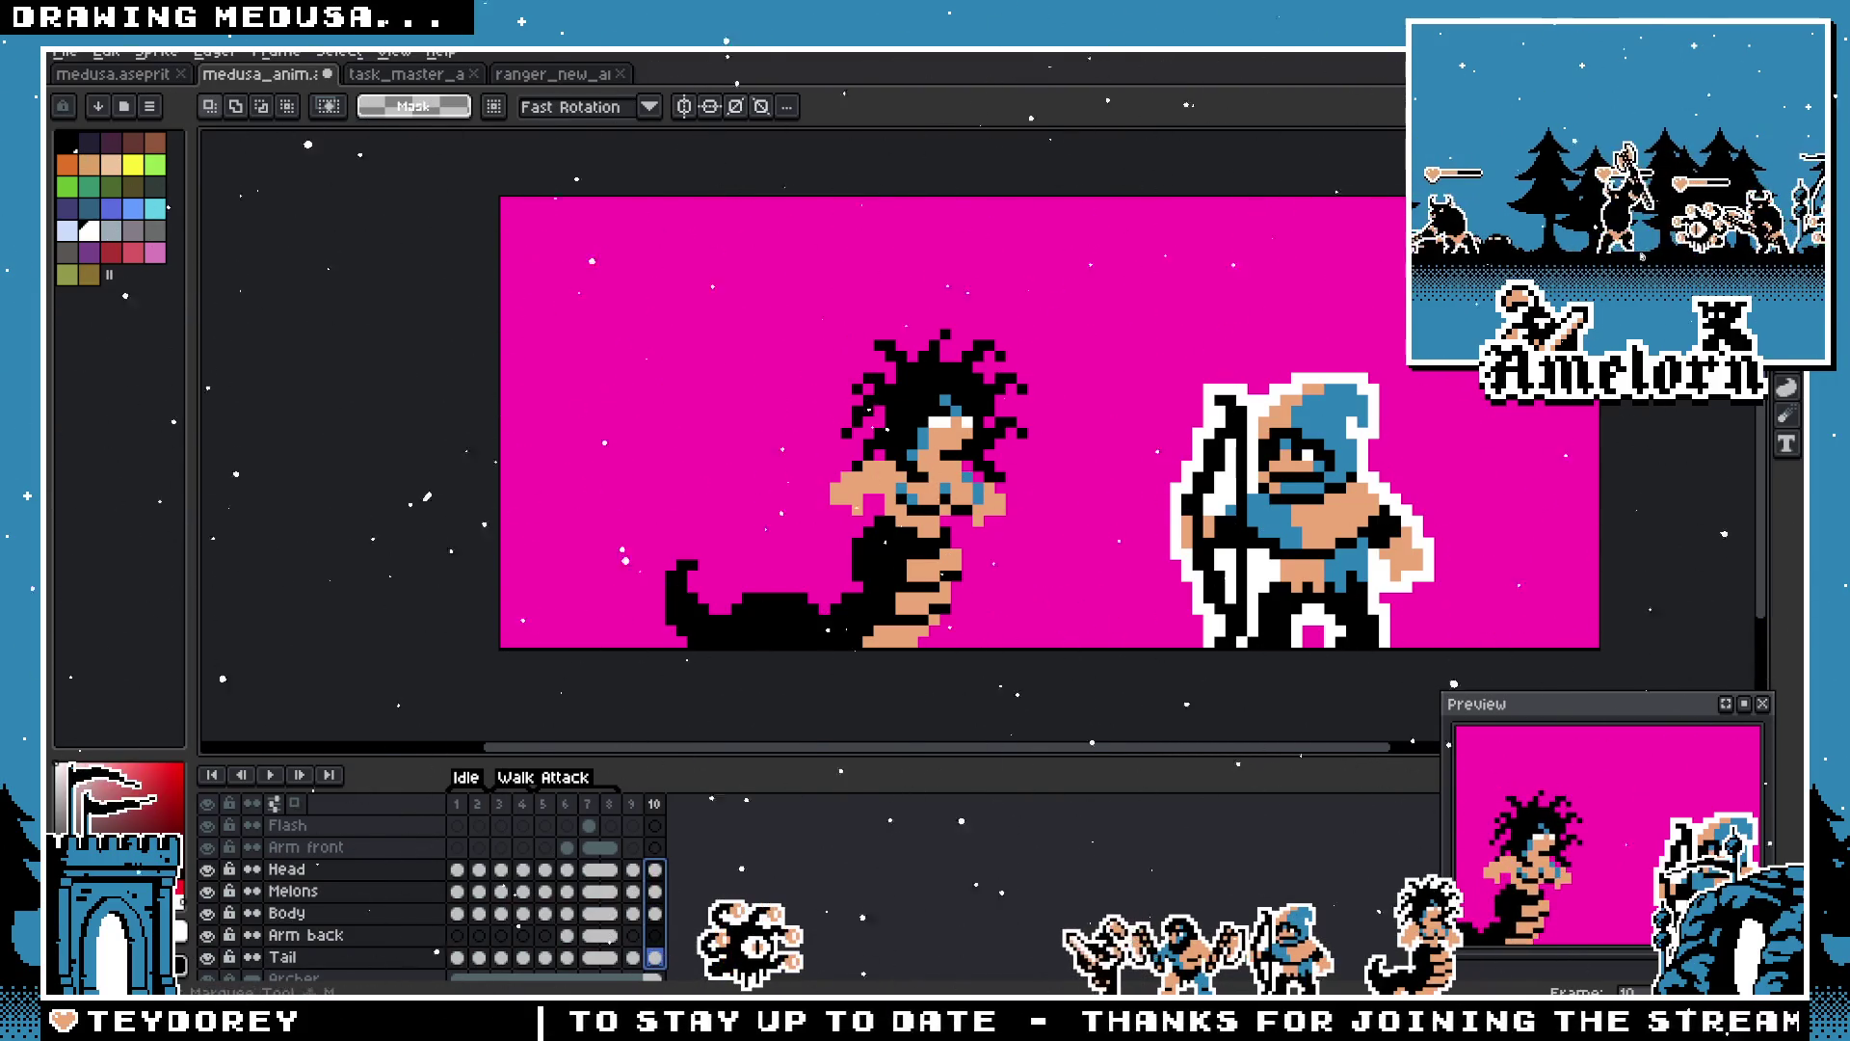
mouse_move(1086, 282)
left_mouse_down()
mouse_move(690, 649)
mouse_move(585, 651)
left_mouse_up()
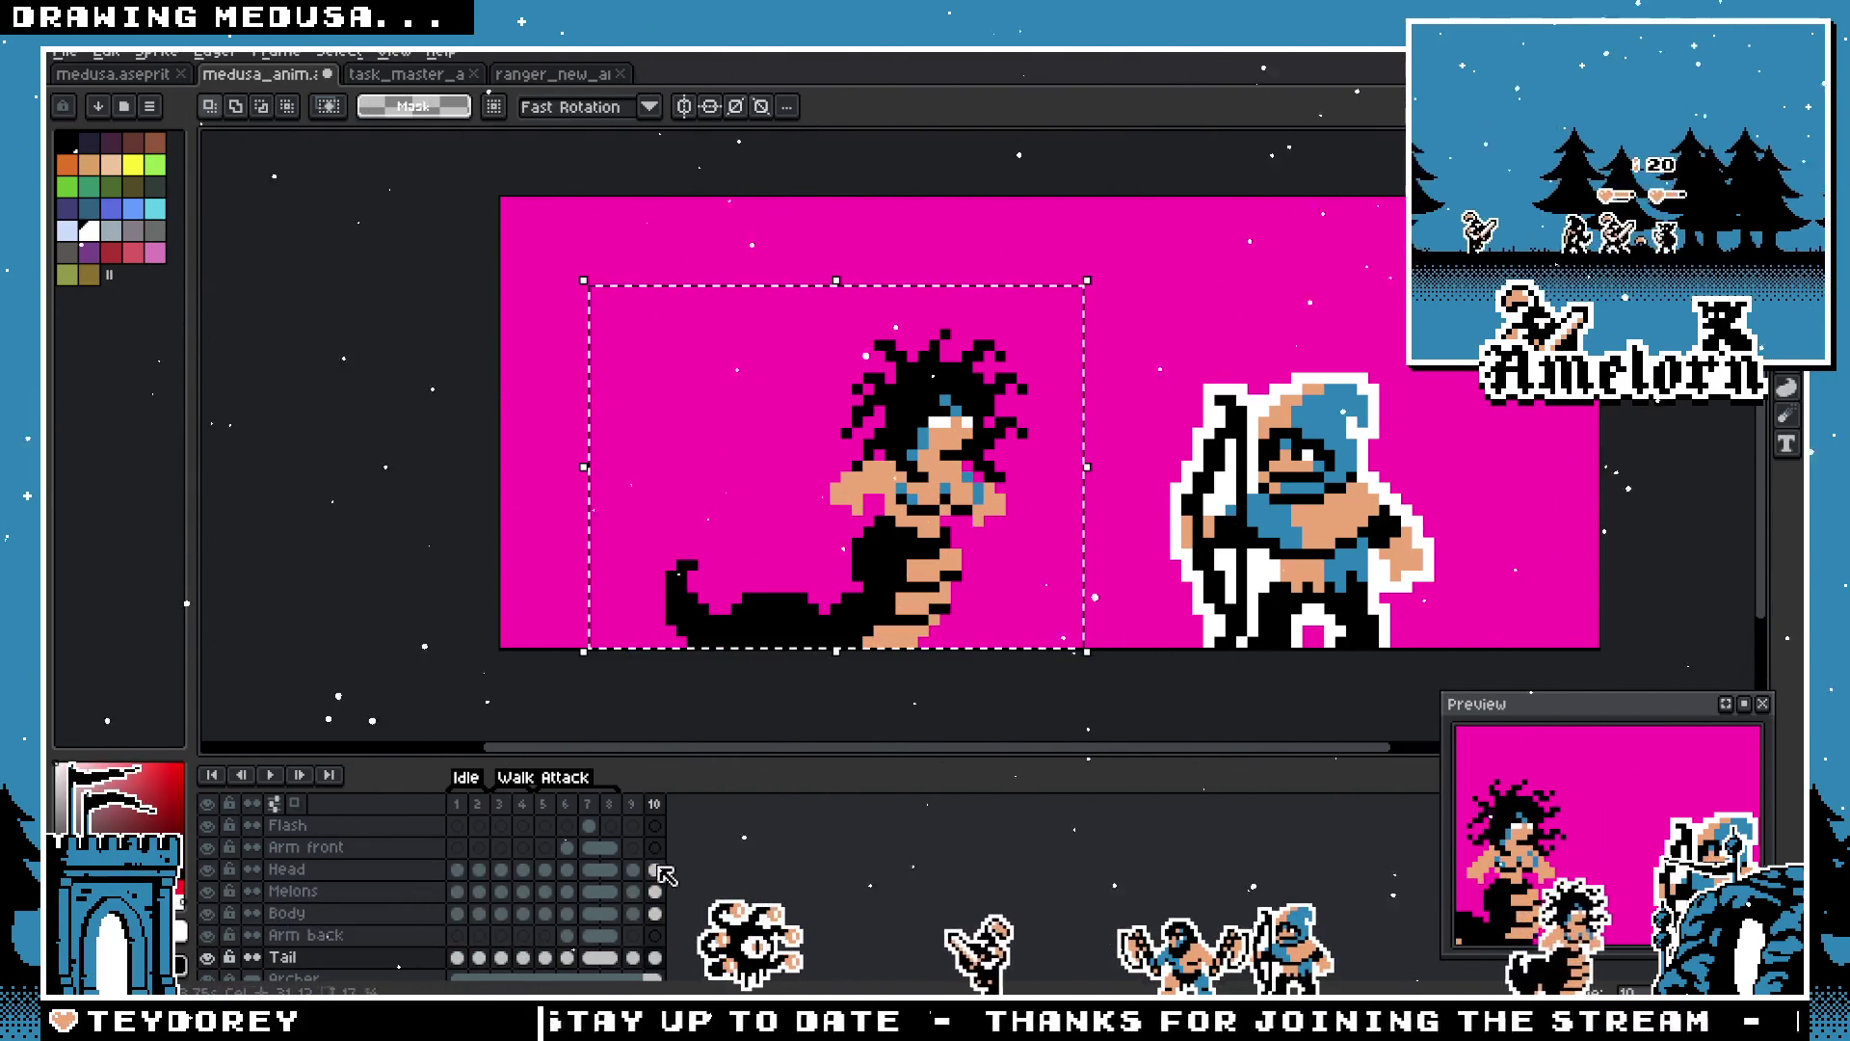
key("Right")
key("Right")
key("Right")
key("ctrl+d")
left_click(656, 813)
scroll(771, 482, "up", 2)
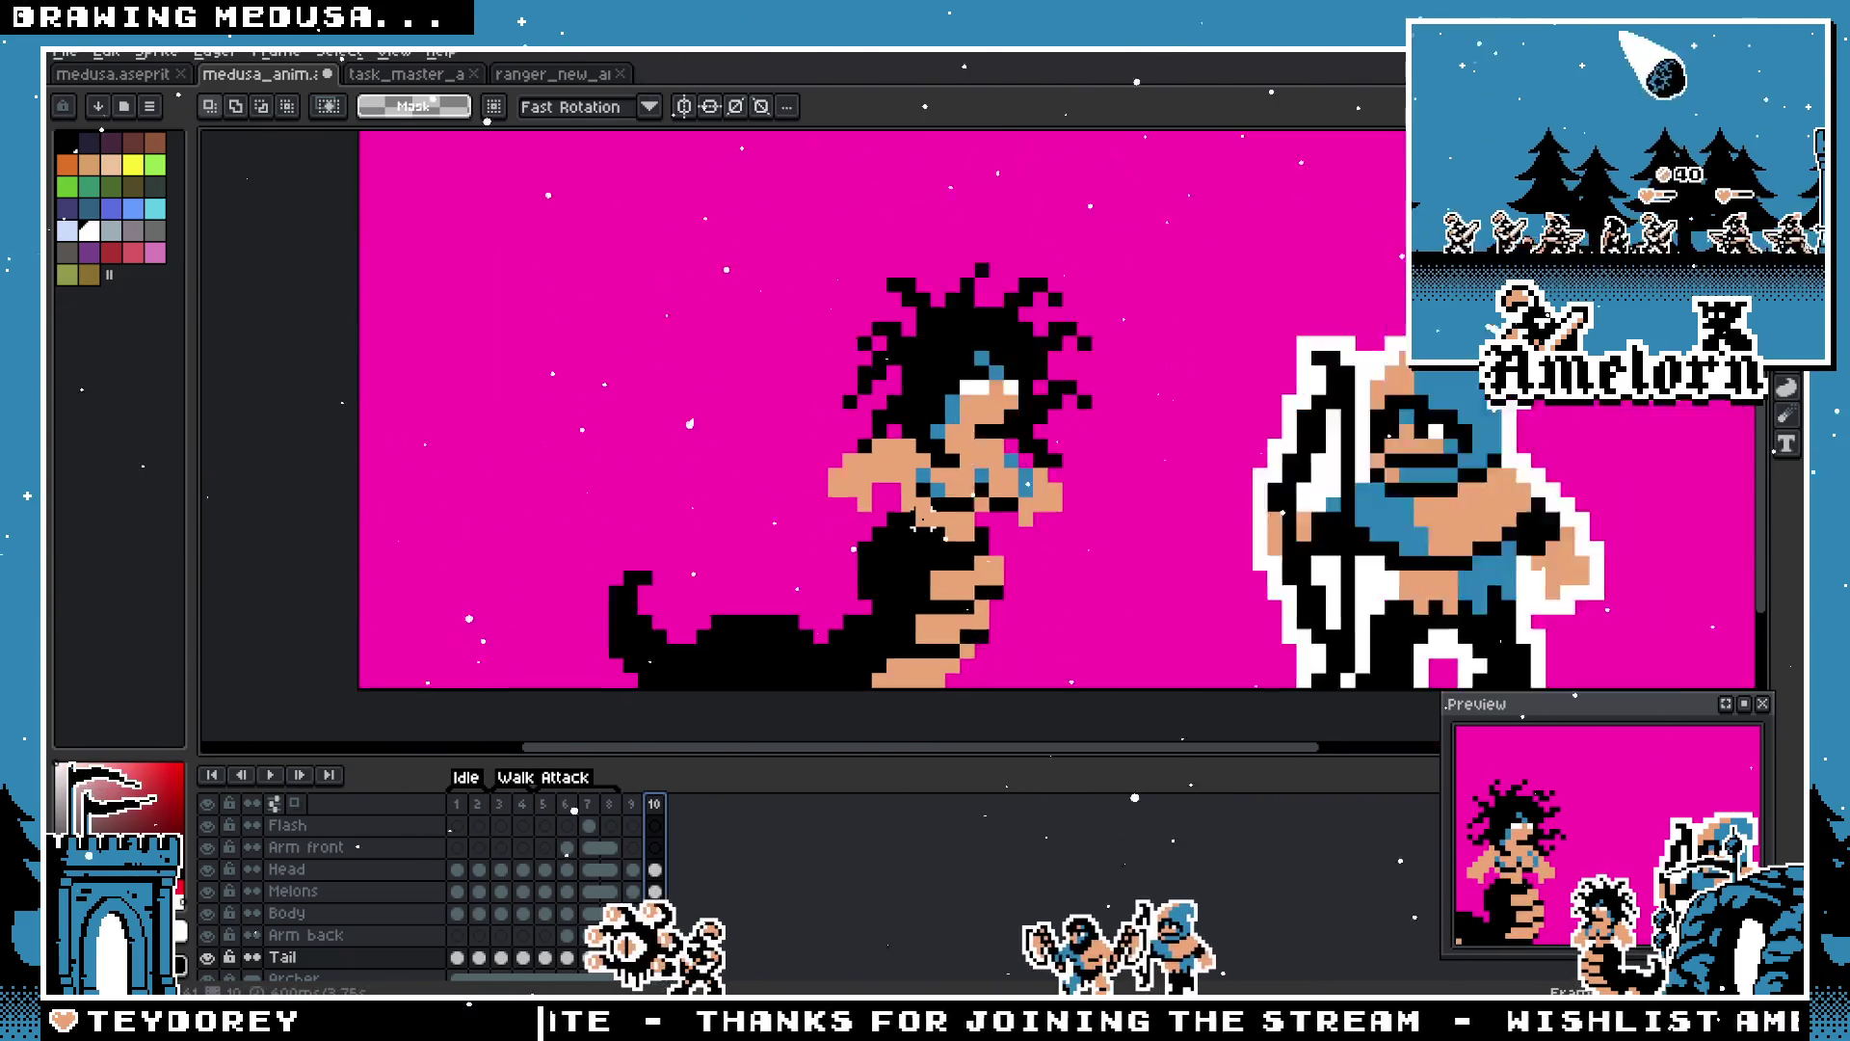
scroll(771, 482, "down", 3)
scroll(806, 551, "up", 1)
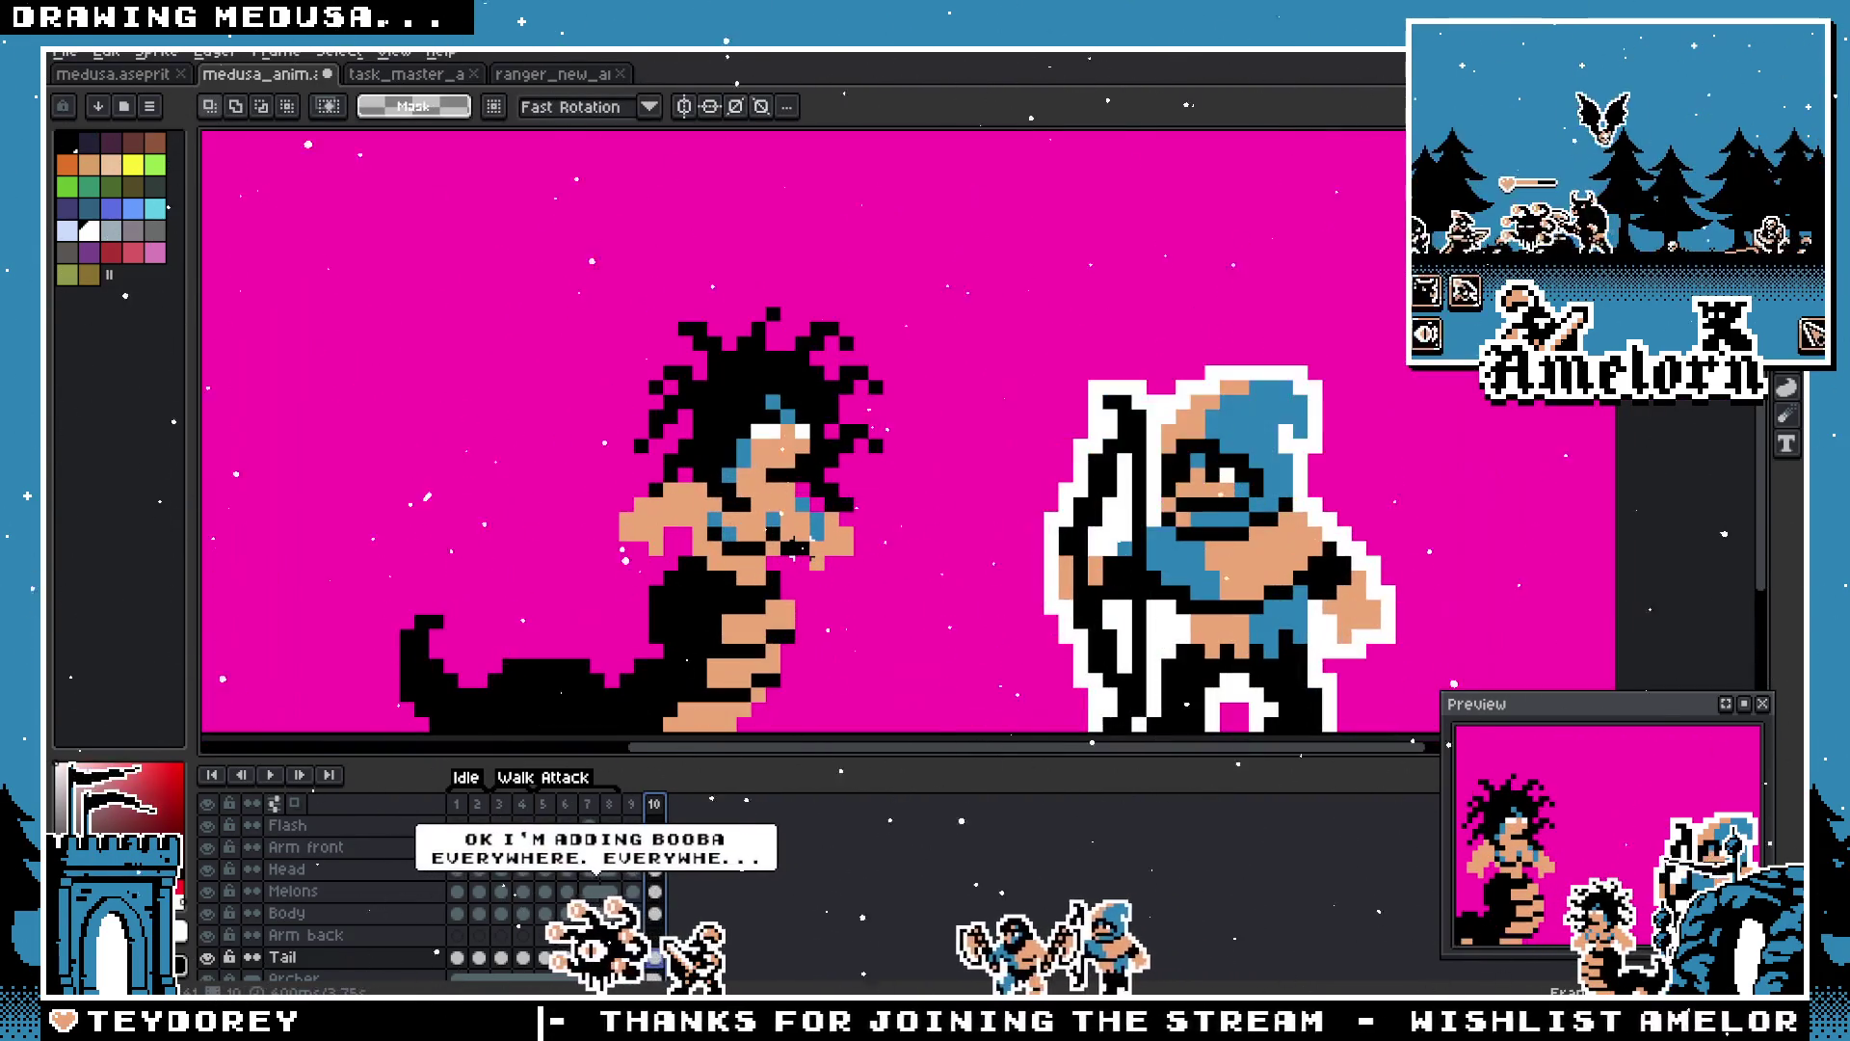
key("Left")
key("Right")
key("Left")
key("Right")
key("Left")
key("Right")
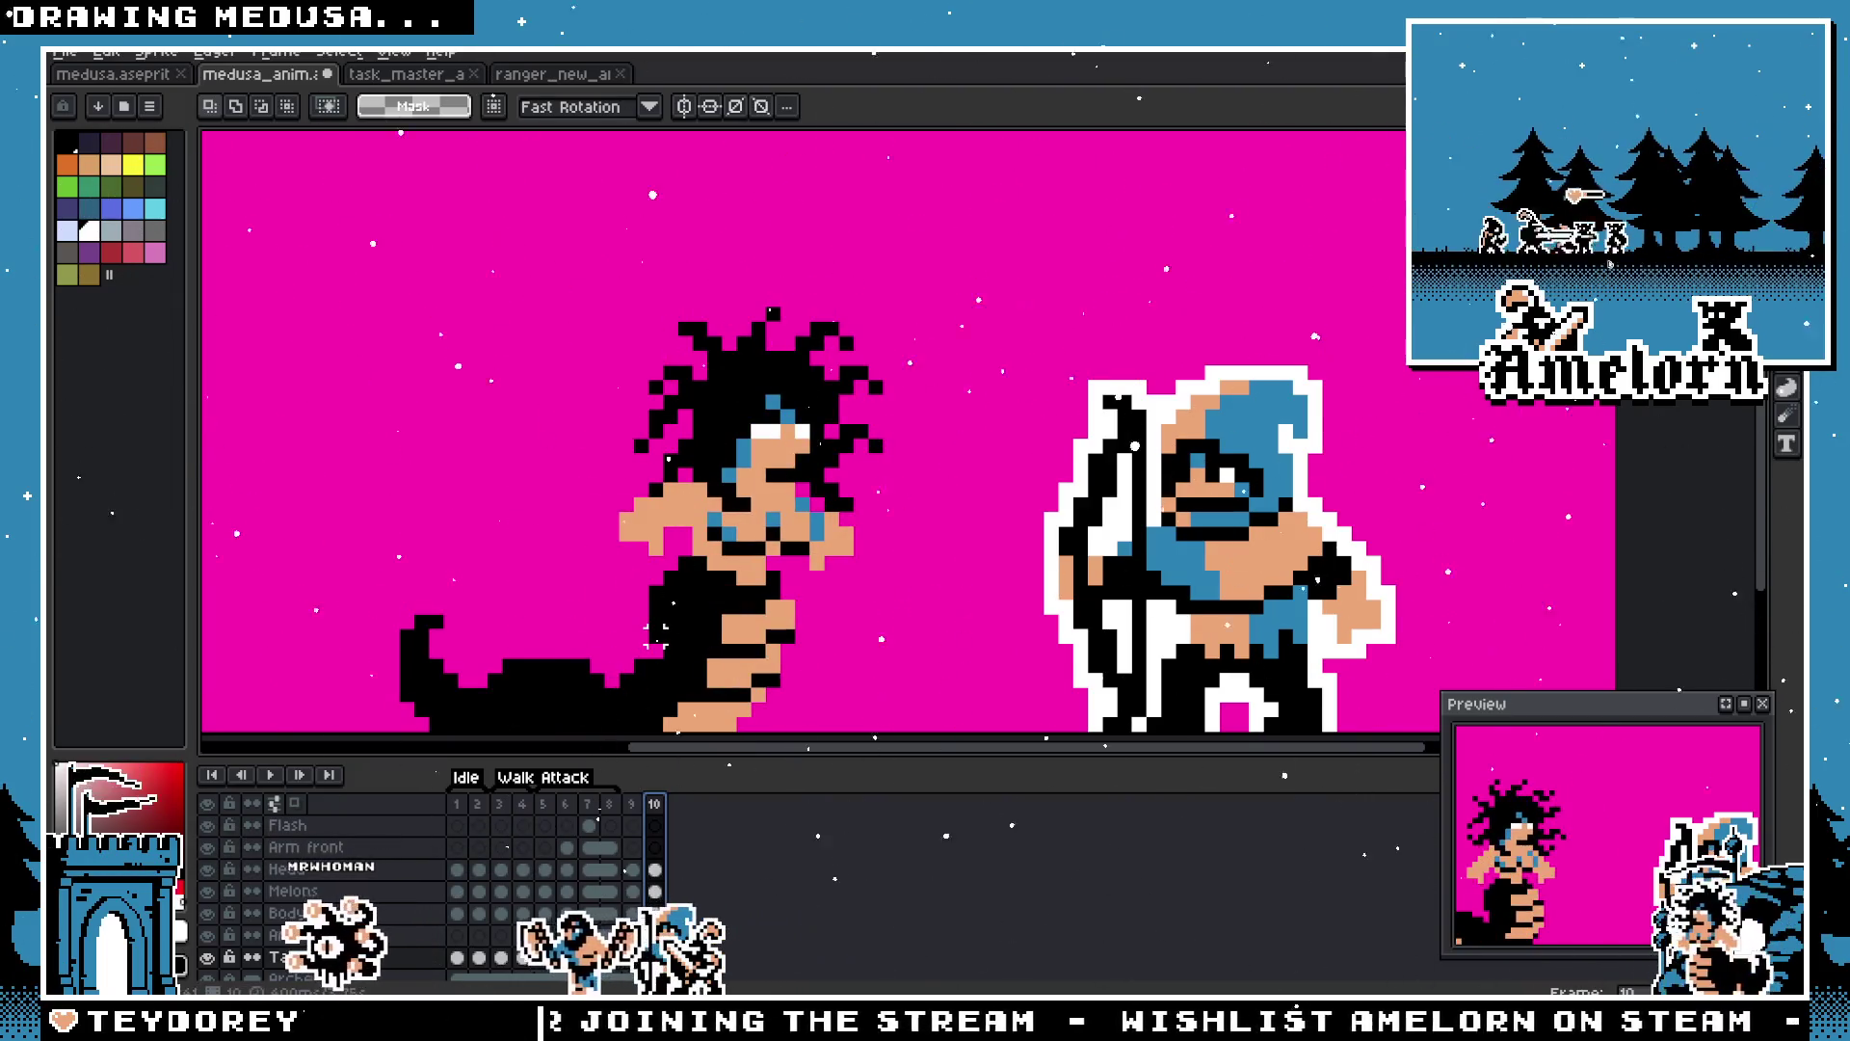
scroll(693, 637, "down", 2)
left_click(638, 805)
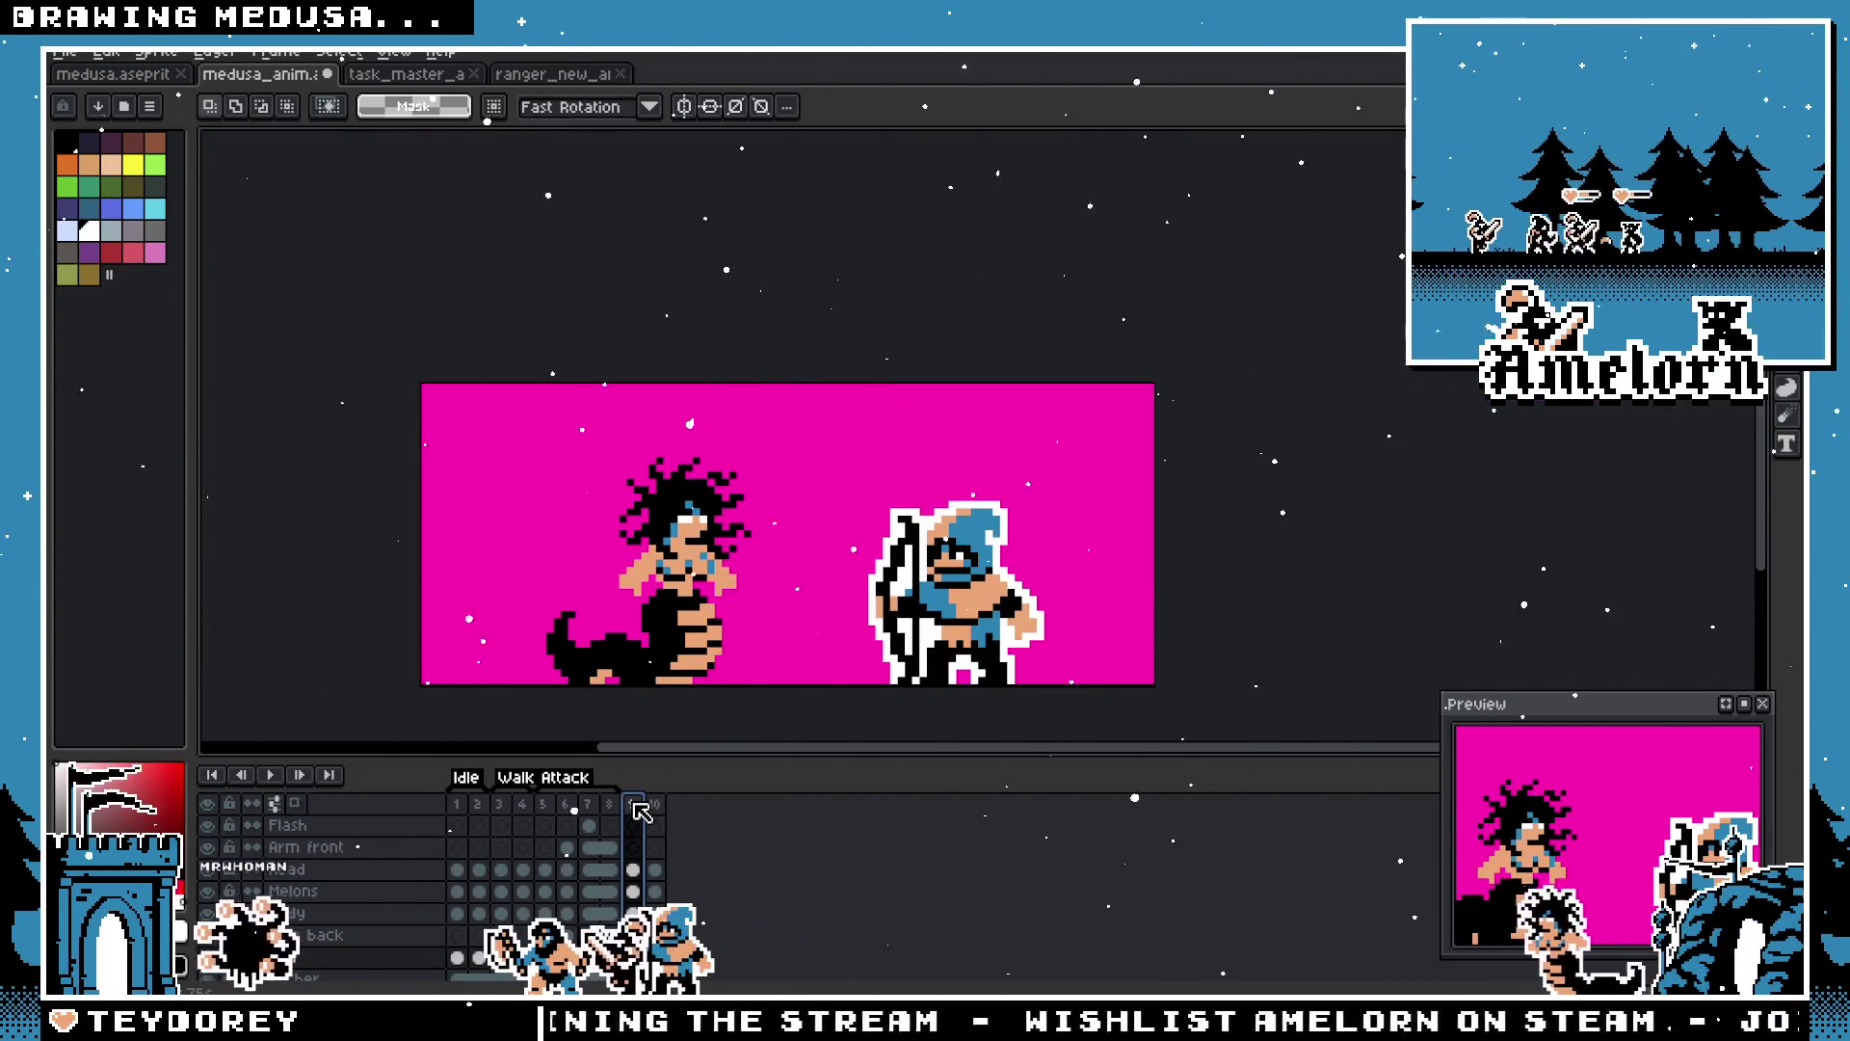
Step: Create a new tag named 'Petrification' covering frames 9–10
right_click(640, 807)
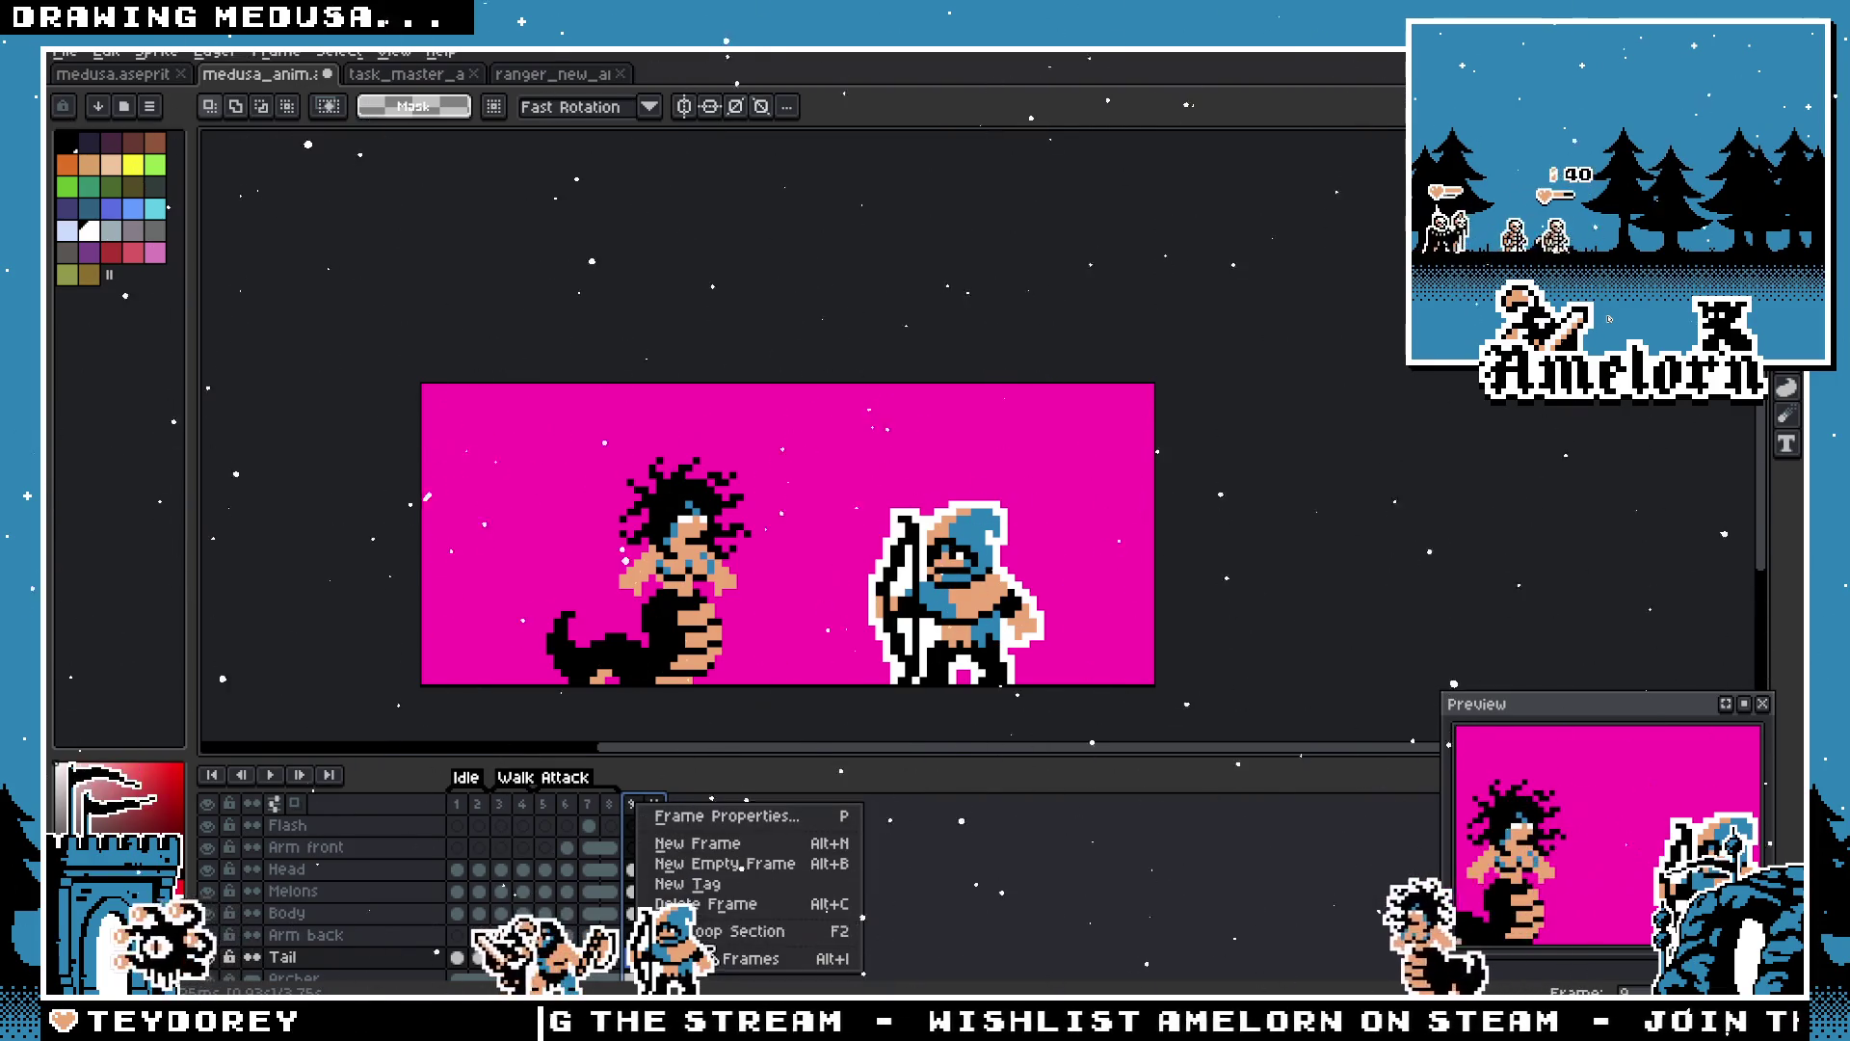
left_click(687, 883)
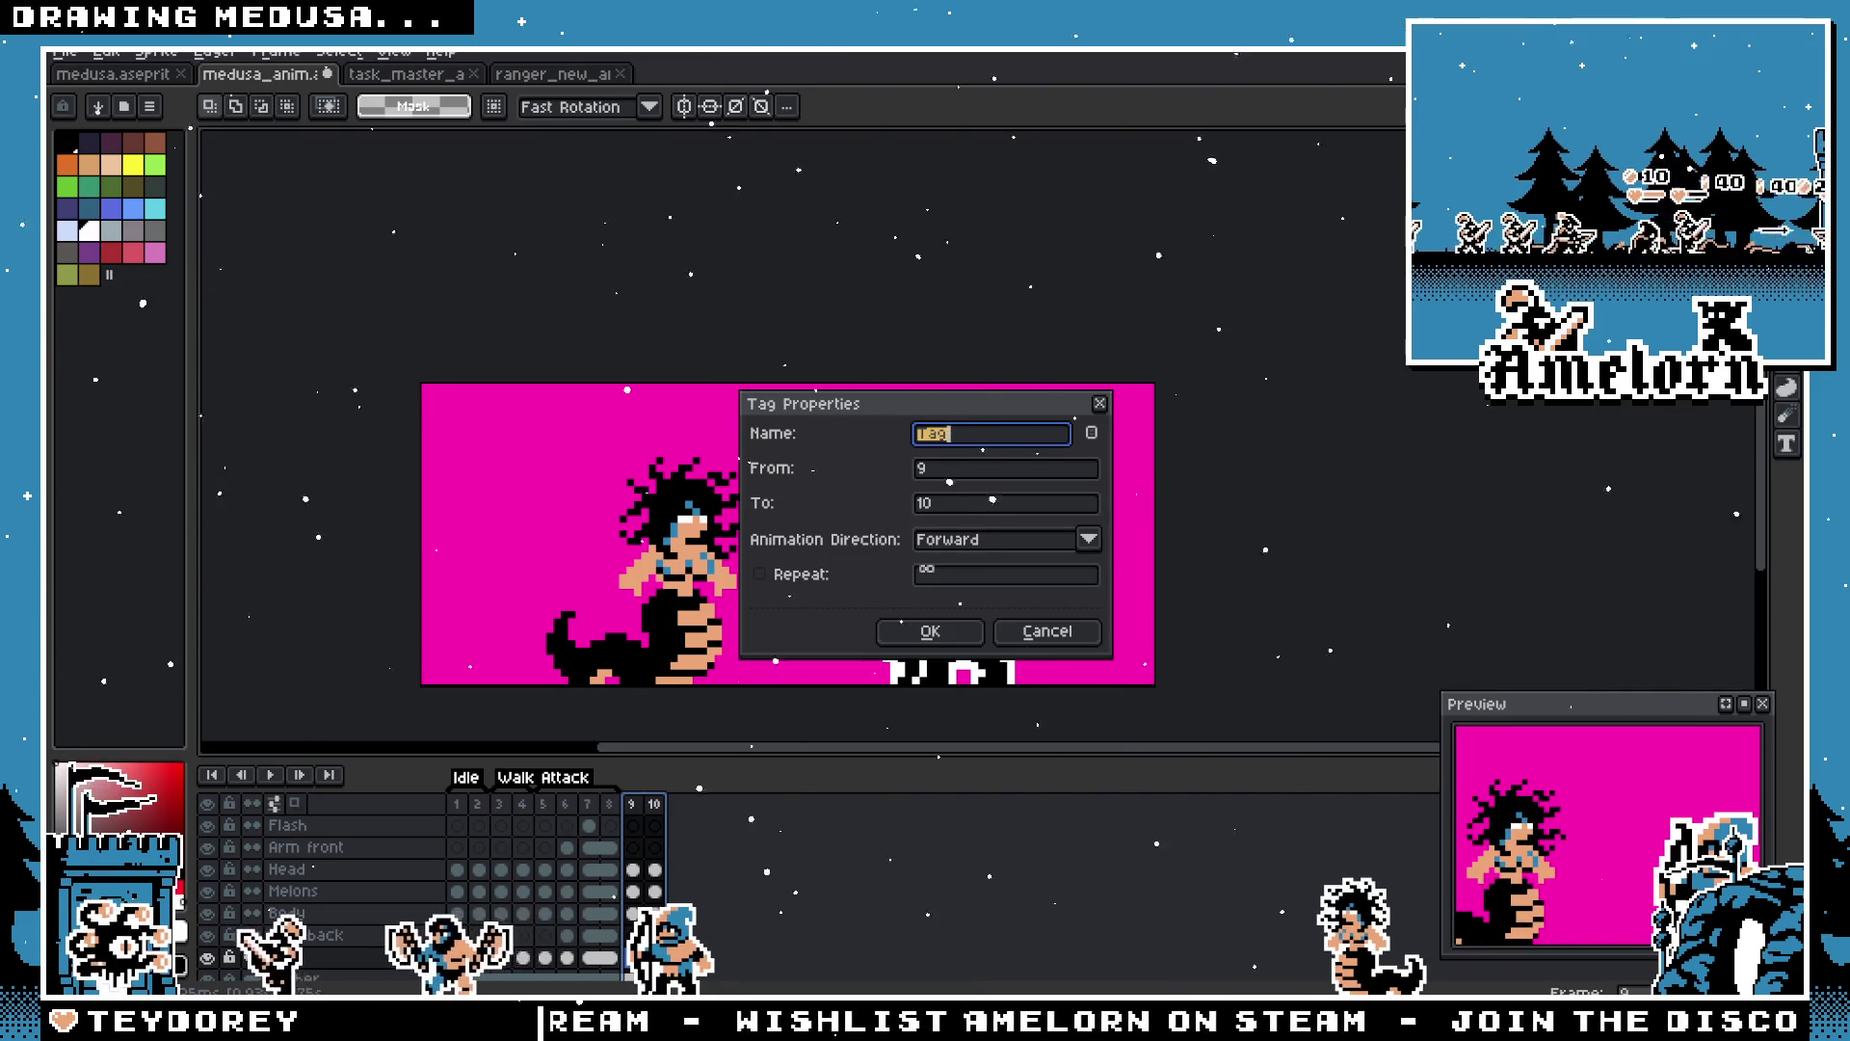
type("Petrification")
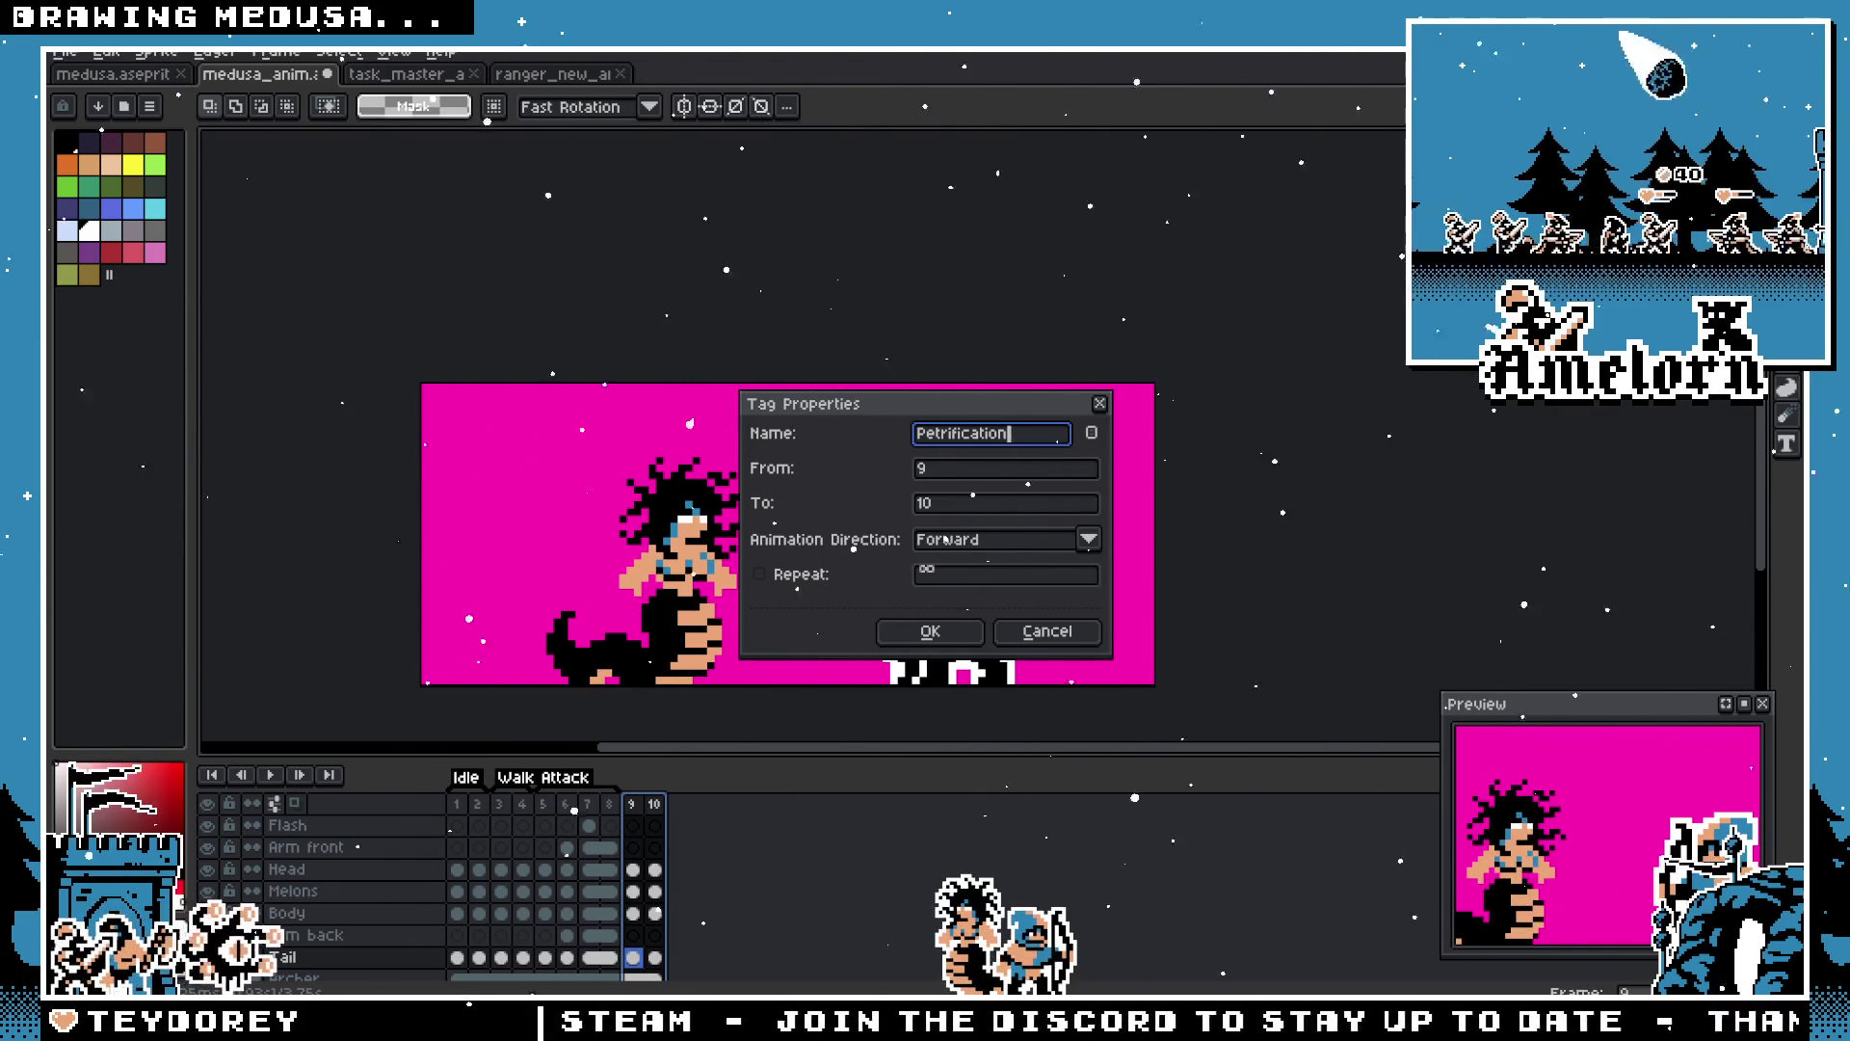
left_click(939, 631)
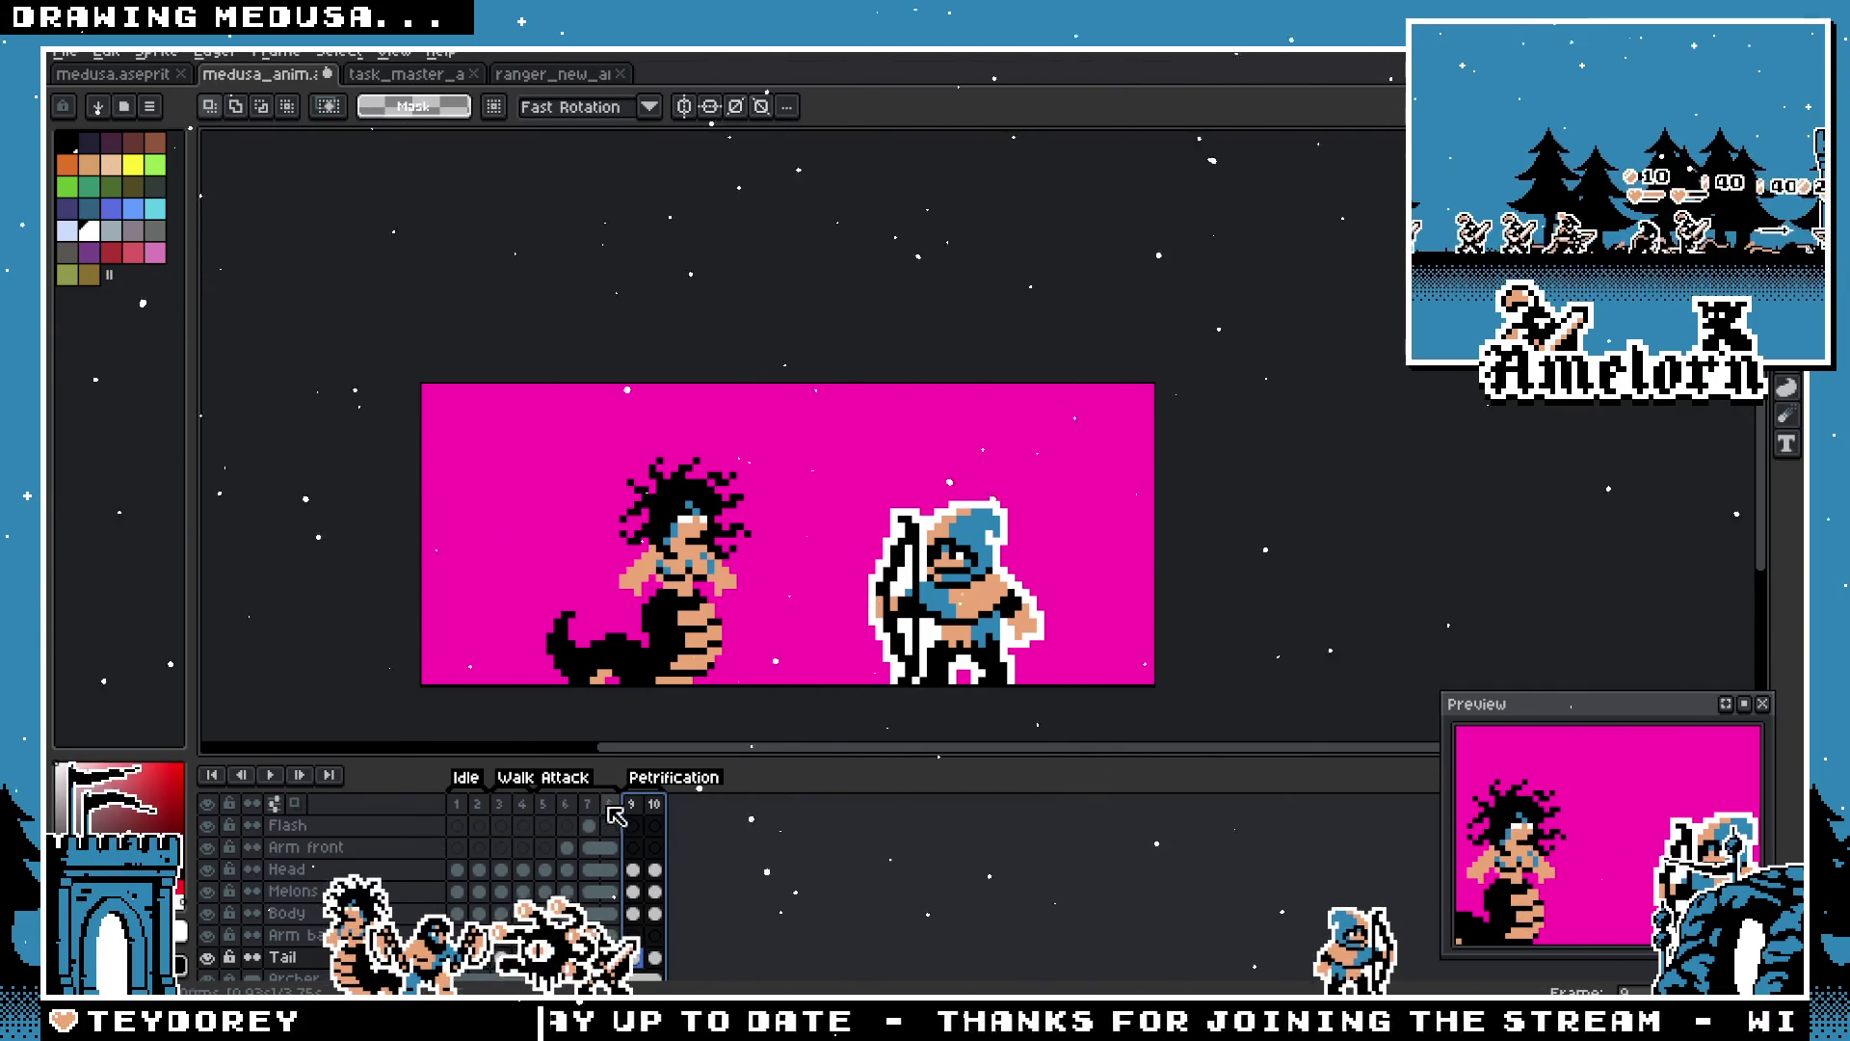
Step: Compare frames 9 and 10, then add frame 11 from the Flash layer's frame-10 cel
left_click(656, 806)
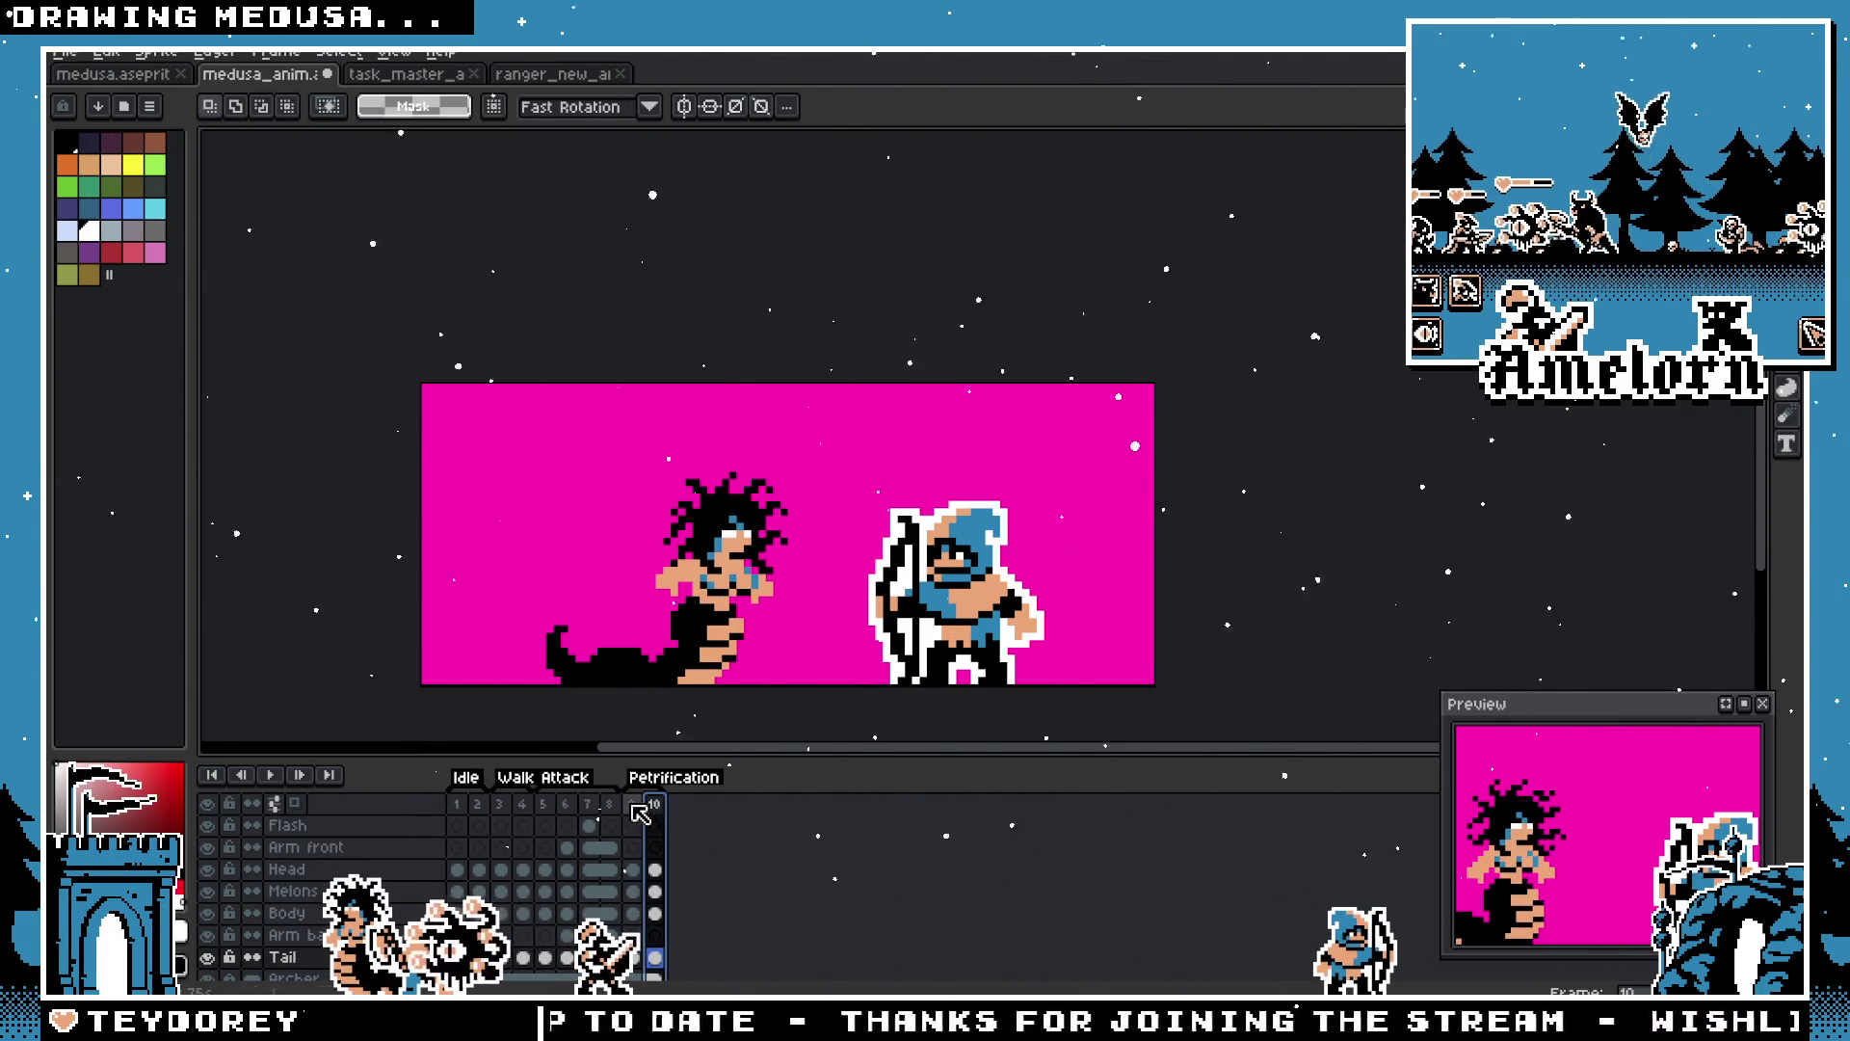
left_click(634, 807)
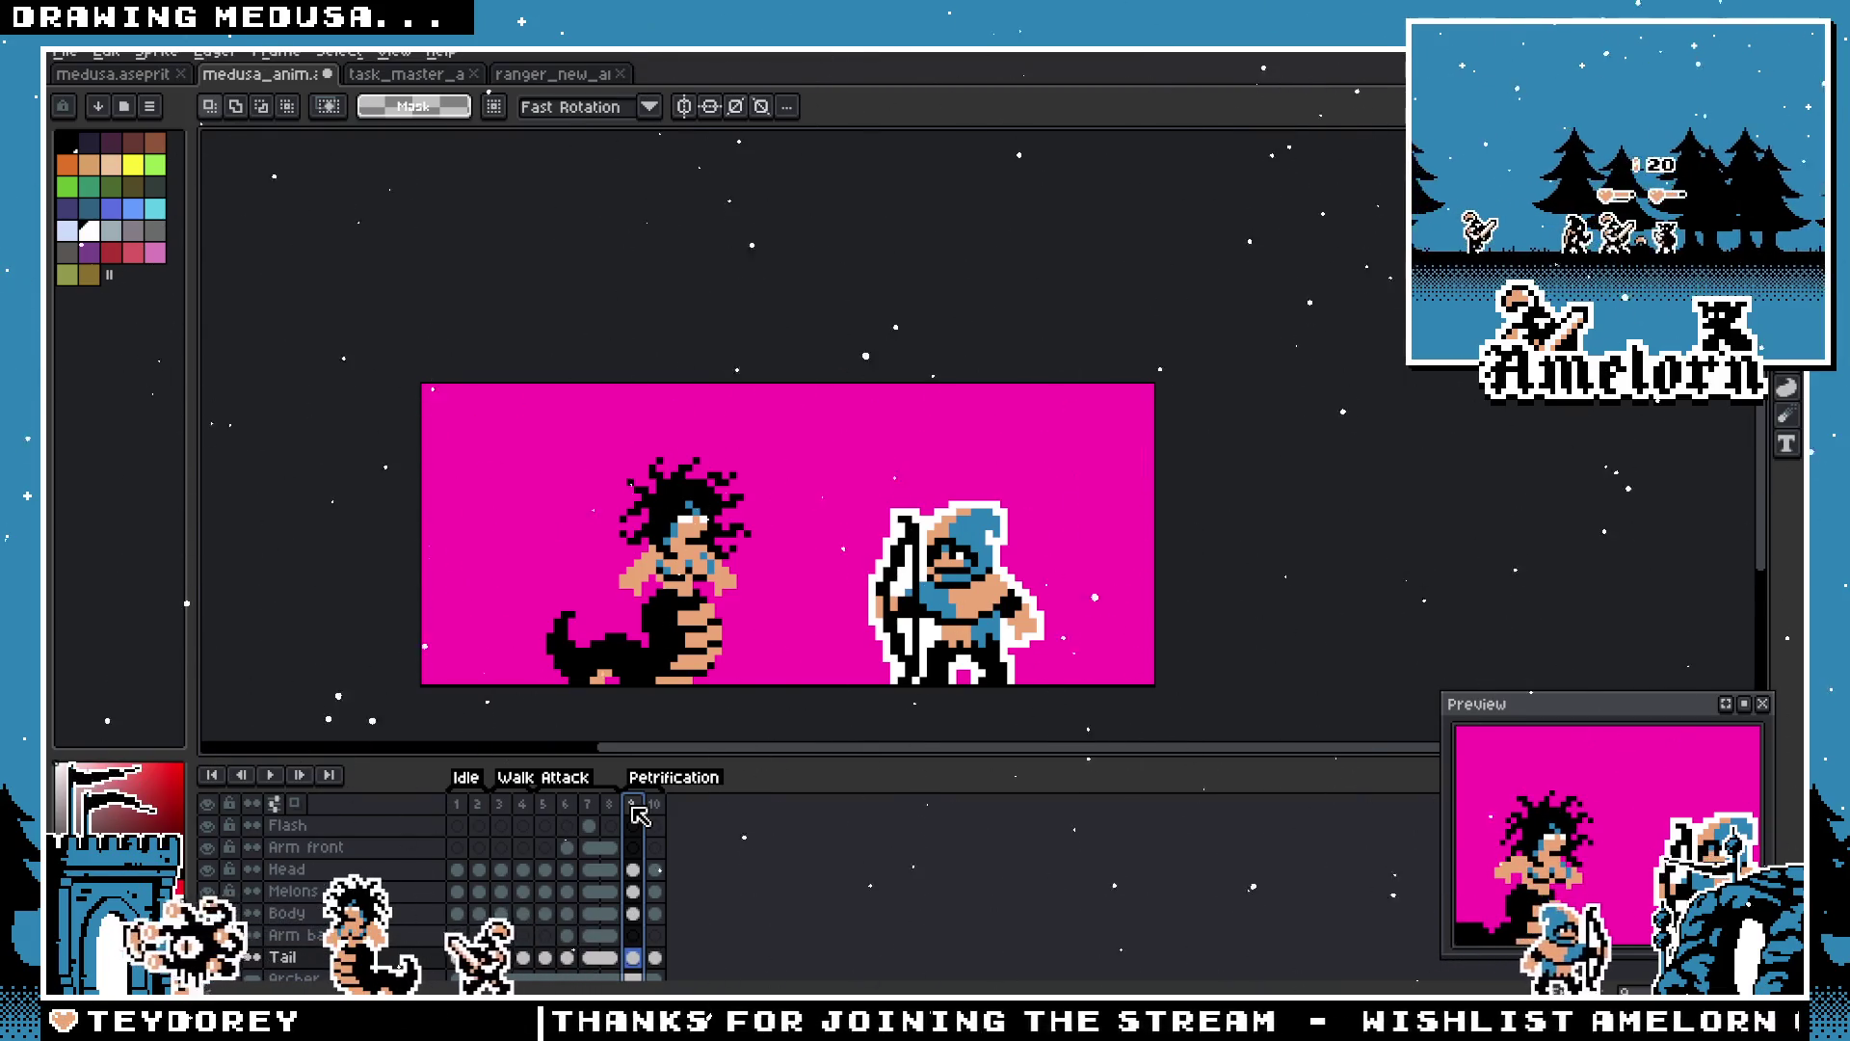
left_click(656, 806)
scroll(761, 687, "up", 1)
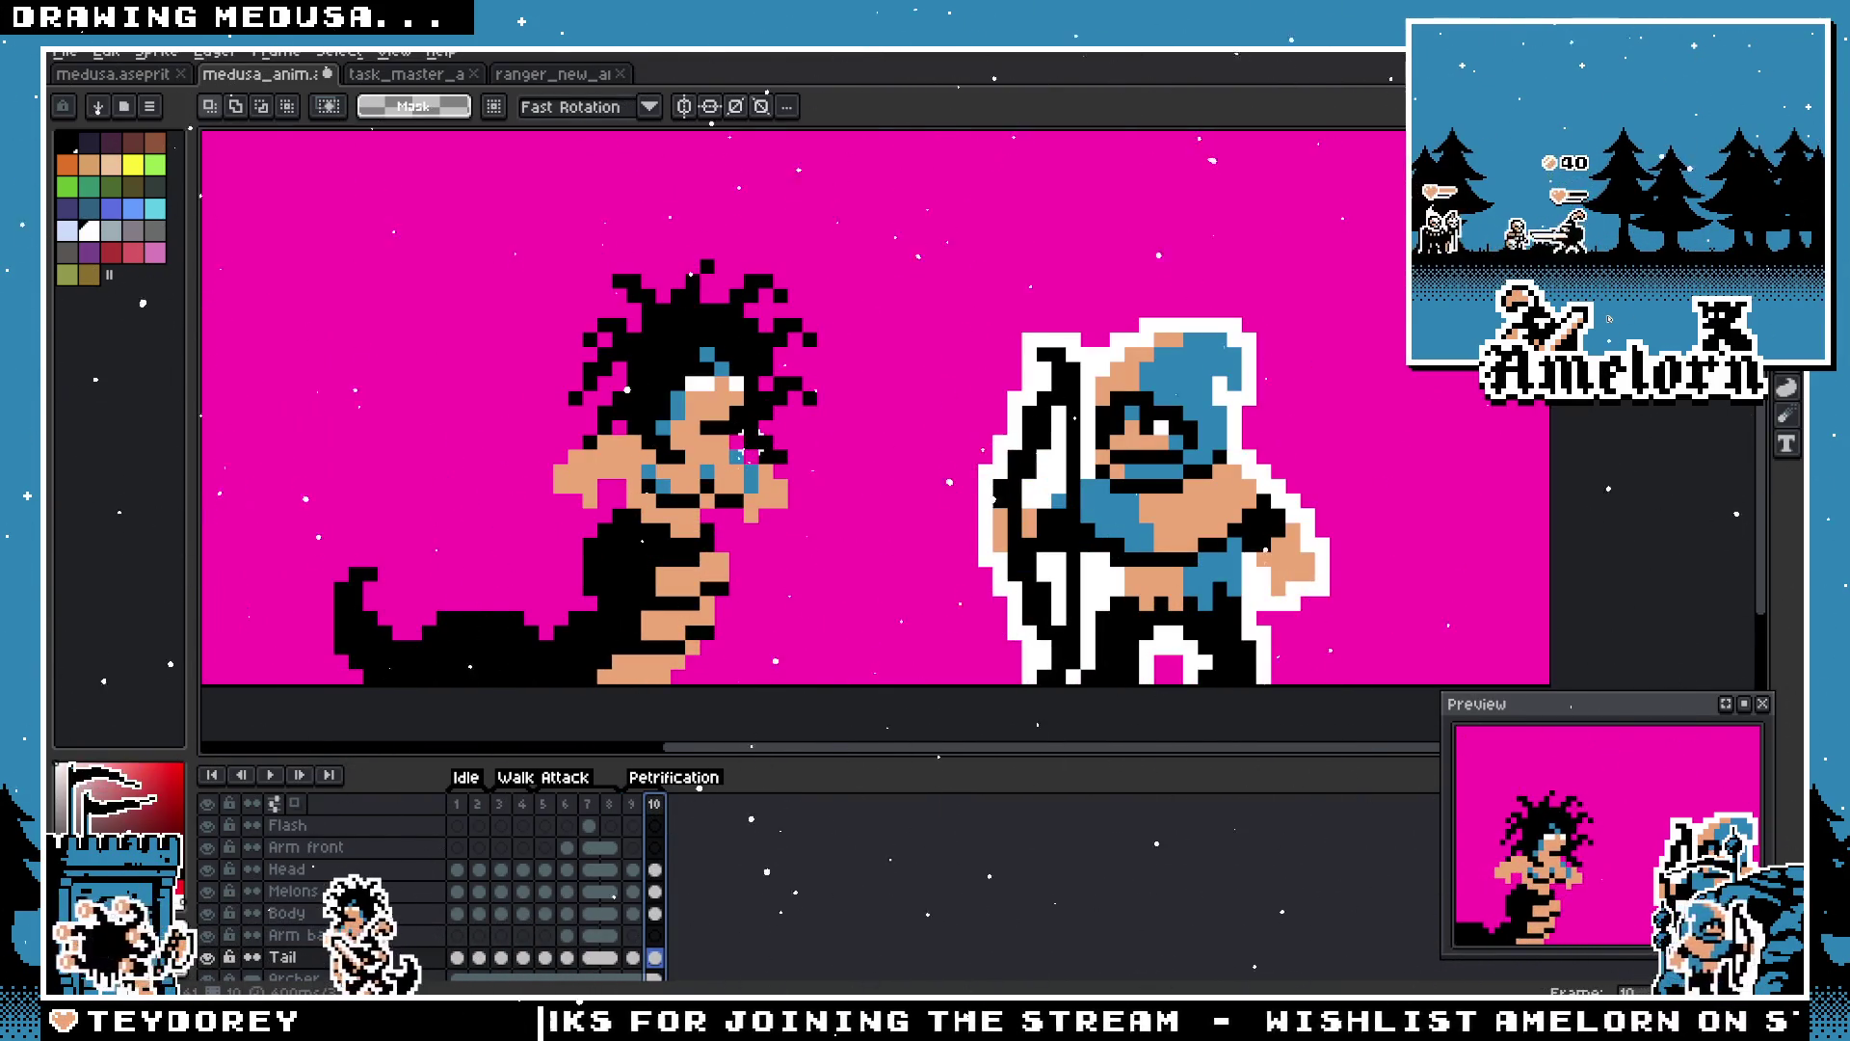
left_click(654, 826)
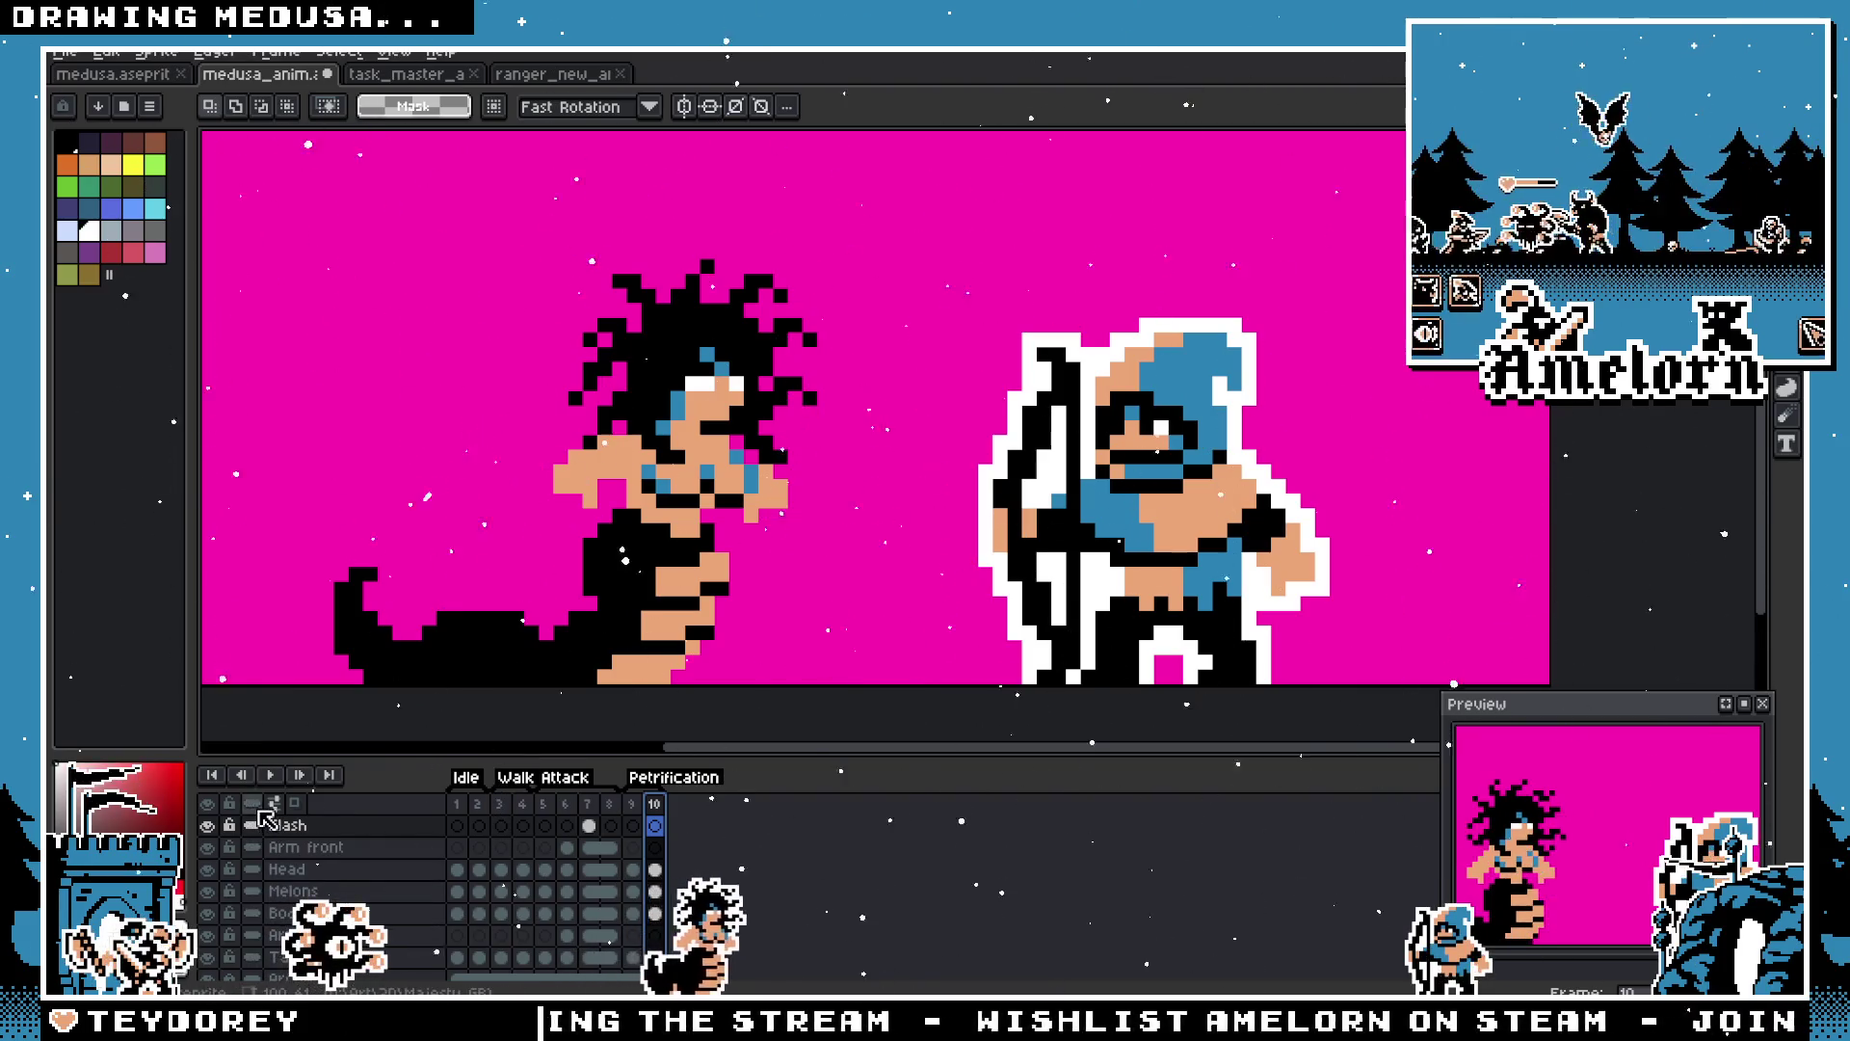
key("alt+n")
left_click(654, 826)
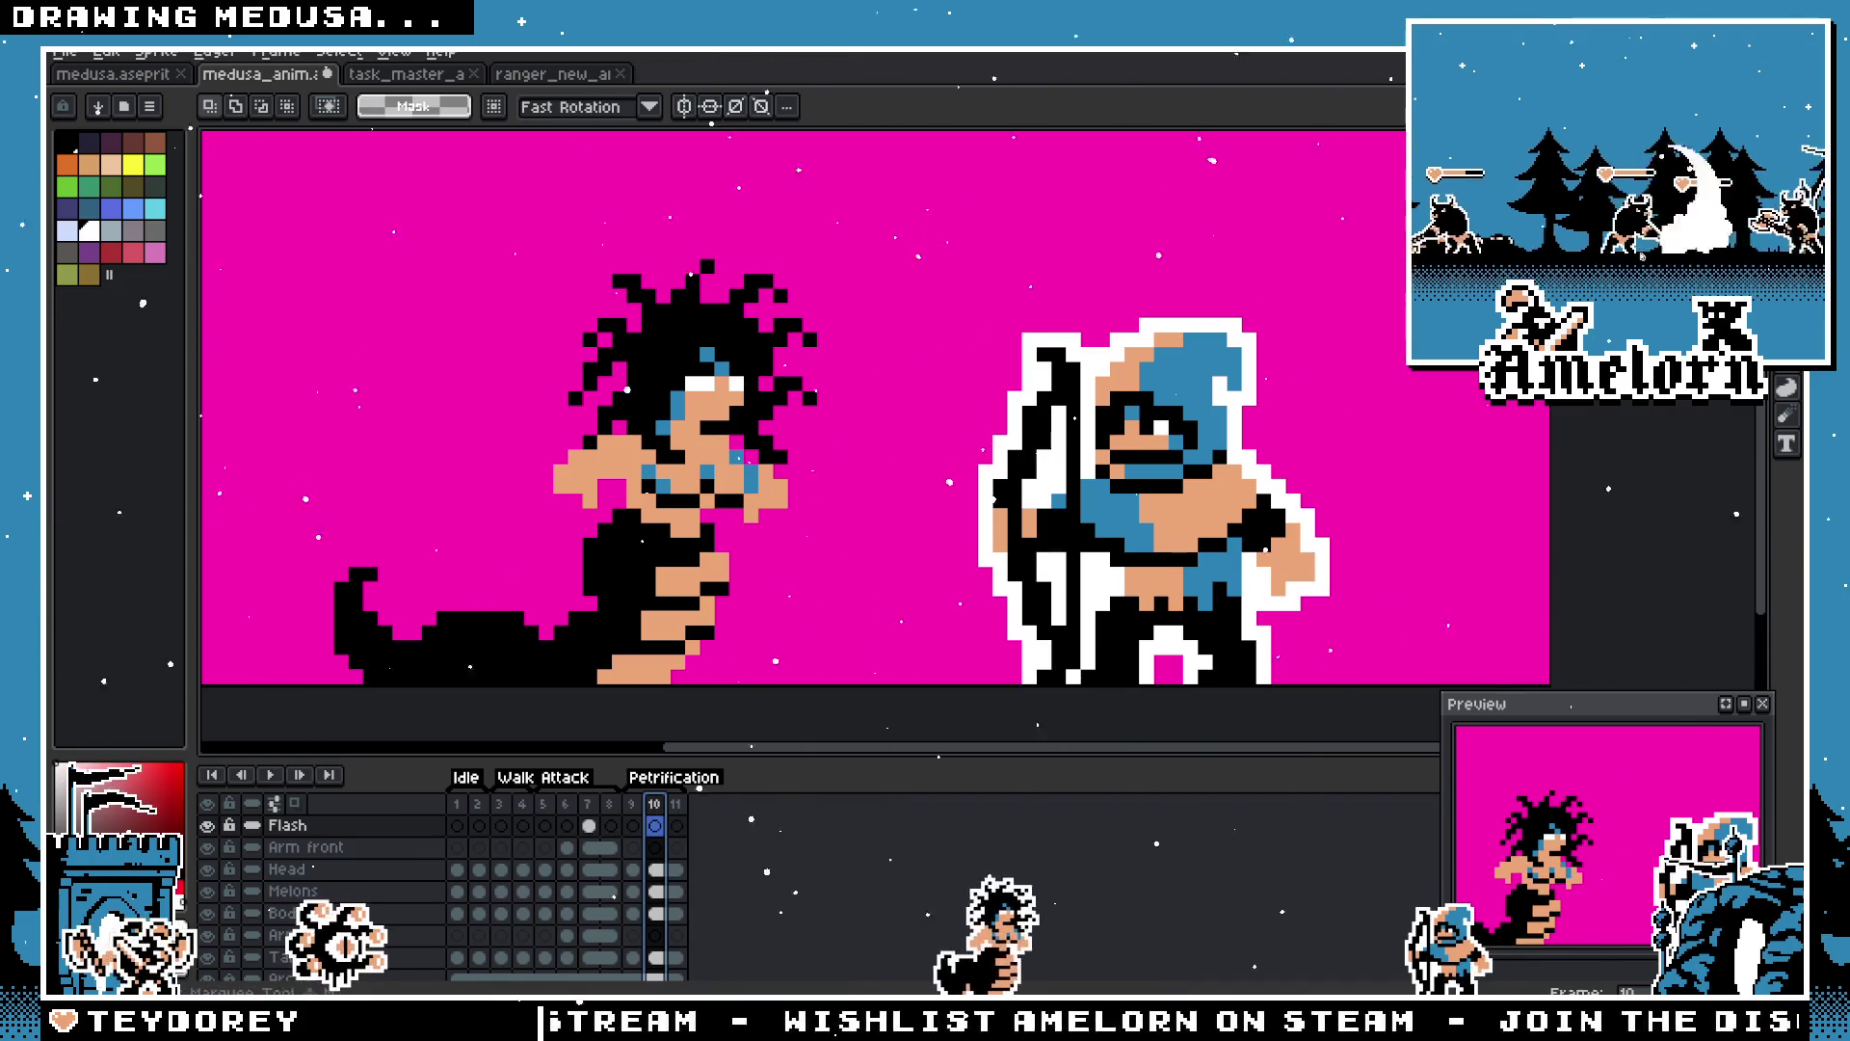
left_click(327, 826)
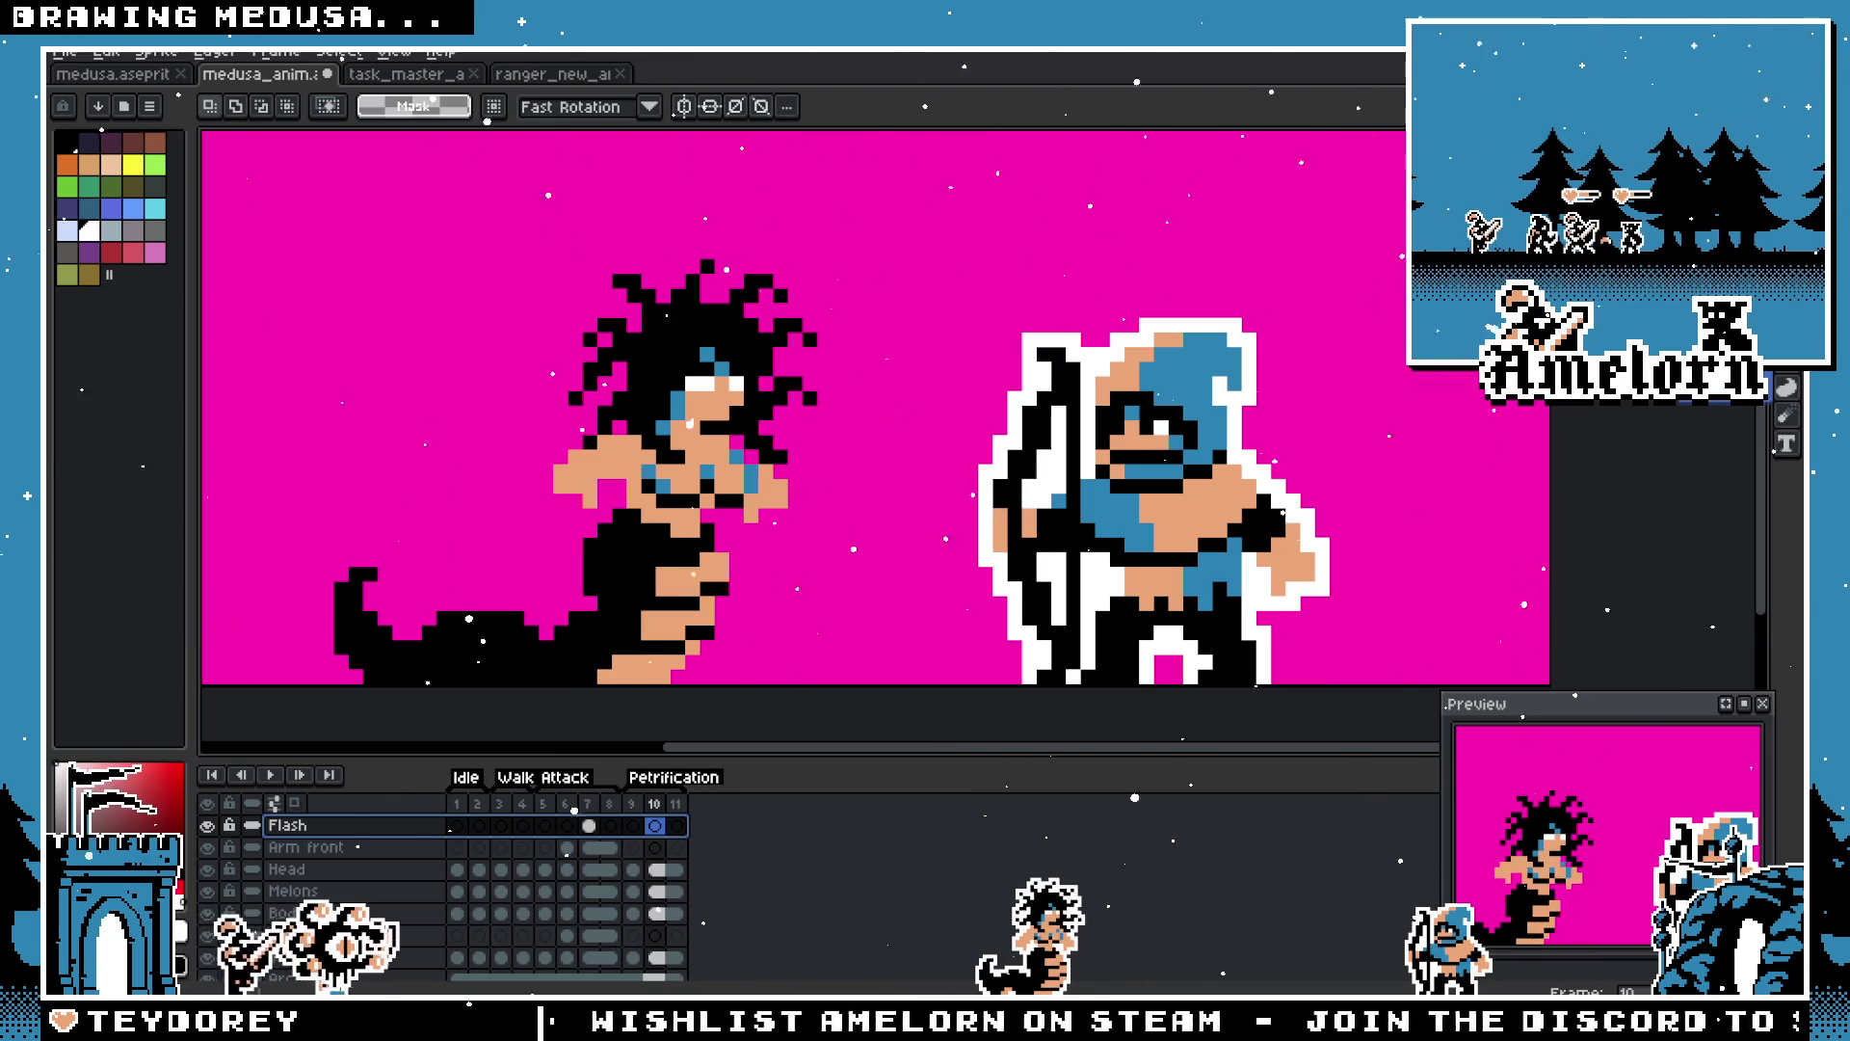
key("b")
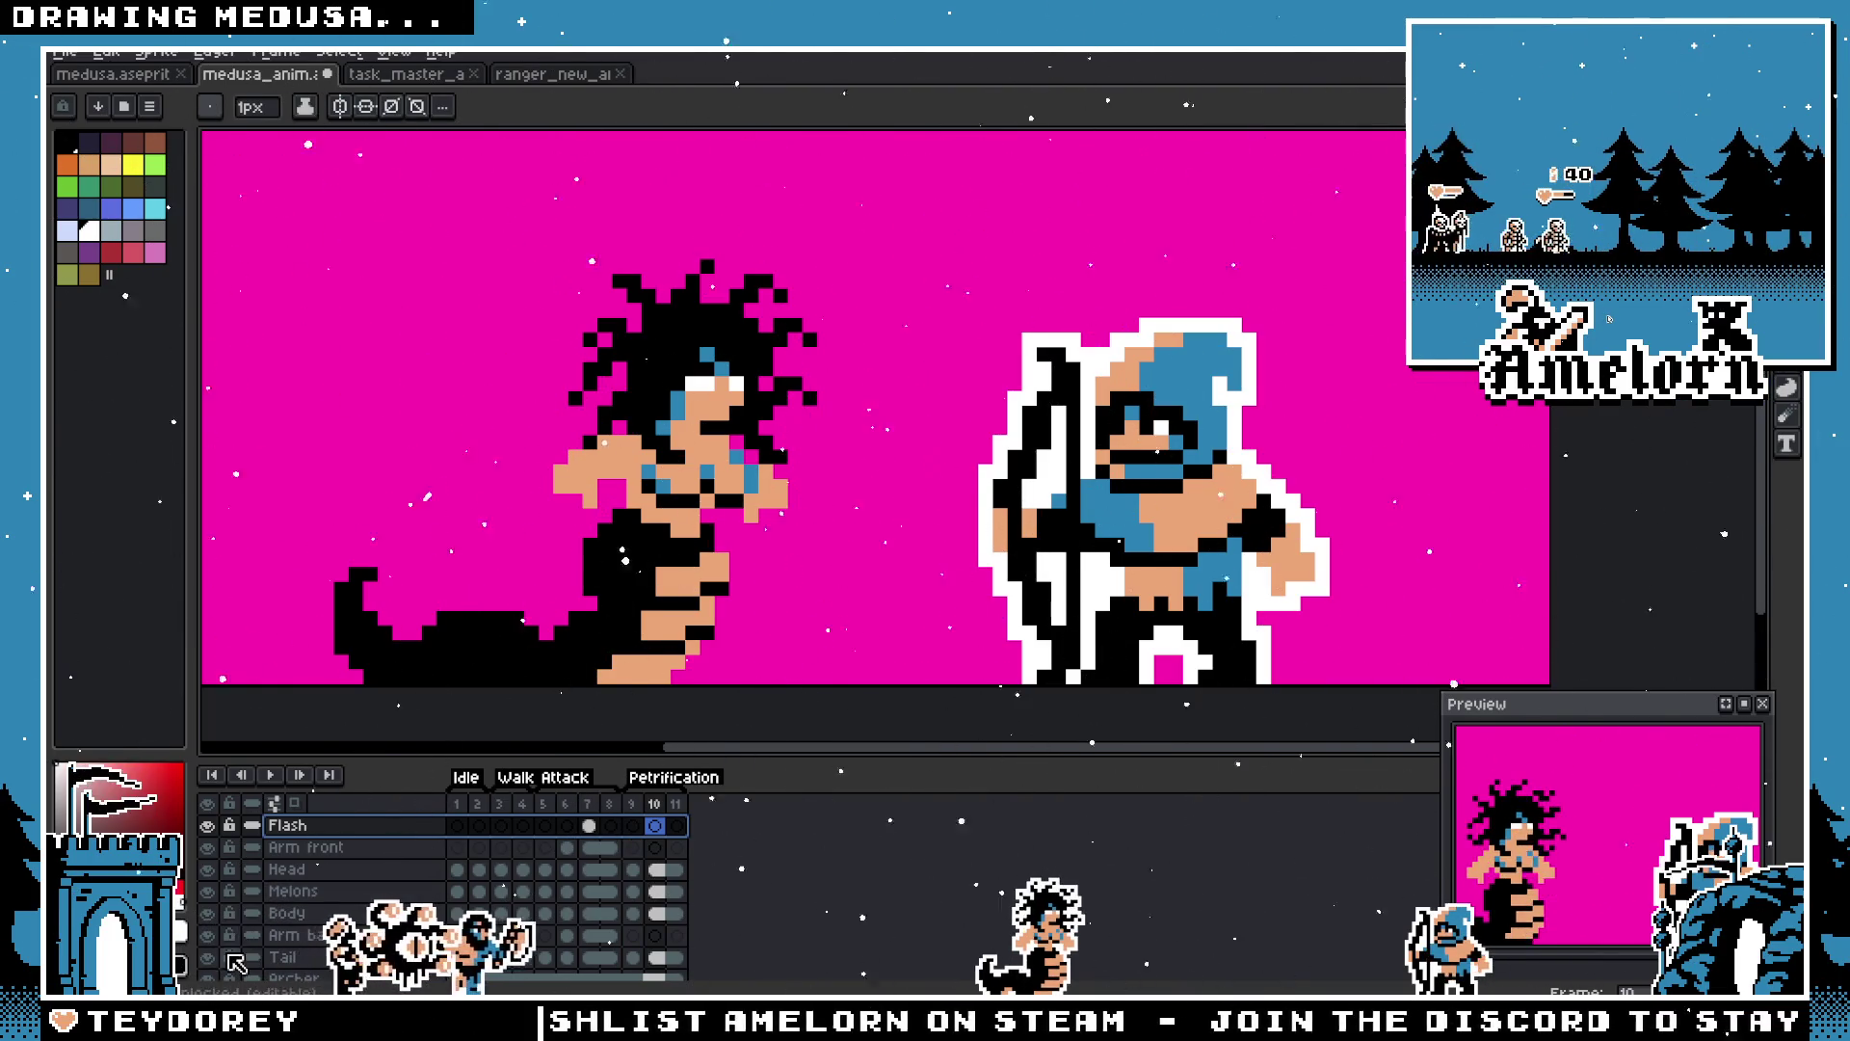
Step: Draw a white circle above the archer, then undo the move and delete it
left_click_drag(926, 252, 1209, 528)
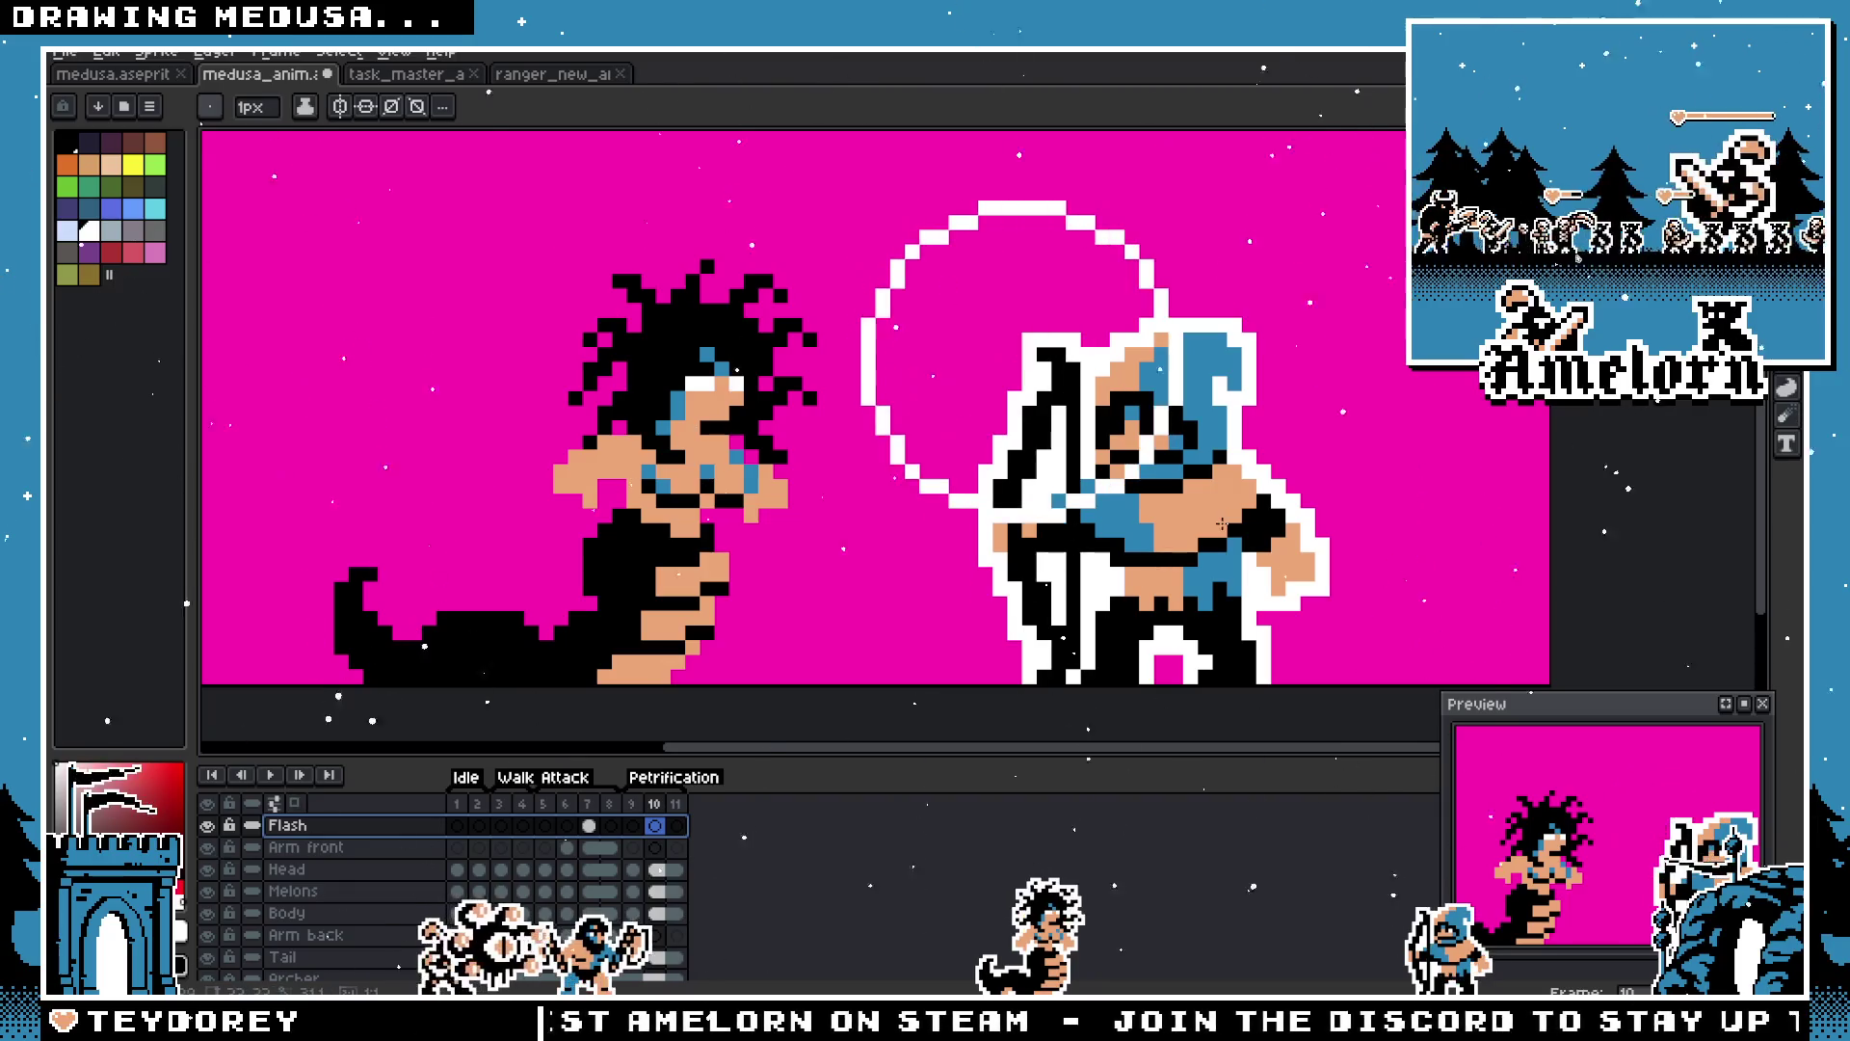
key("m")
left_click_drag(1382, 150, 811, 561)
mouse_move(1028, 426)
left_mouse_down()
mouse_move(898, 456)
mouse_move(1002, 448)
left_mouse_up()
key("ctrl+z")
key("ctrl+z")
key("ctrl+z")
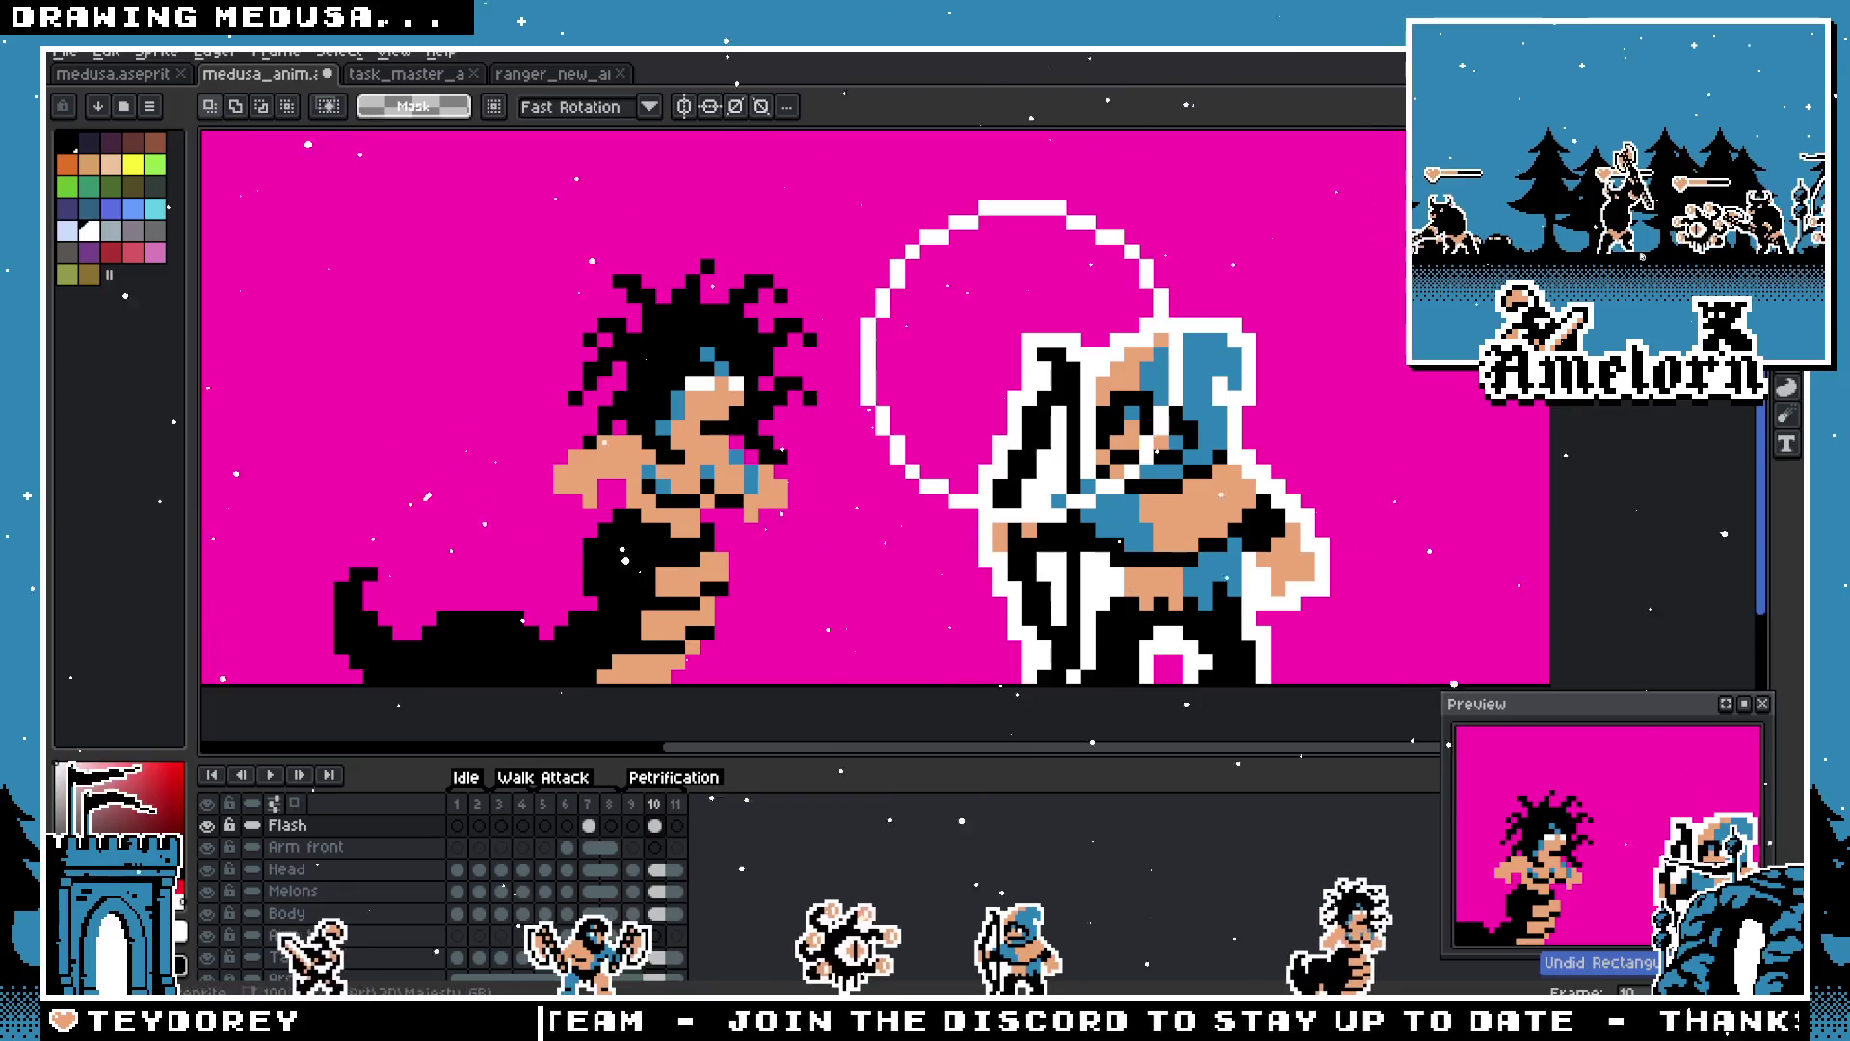
key("Delete")
key("ctrl+d")
key("b")
Step: Draw a larger white circle around the archer's head and erase its left part, keeping the upper-right arc
mouse_move(979, 202)
left_mouse_down()
mouse_move(1183, 408)
mouse_move(1519, 524)
left_mouse_up()
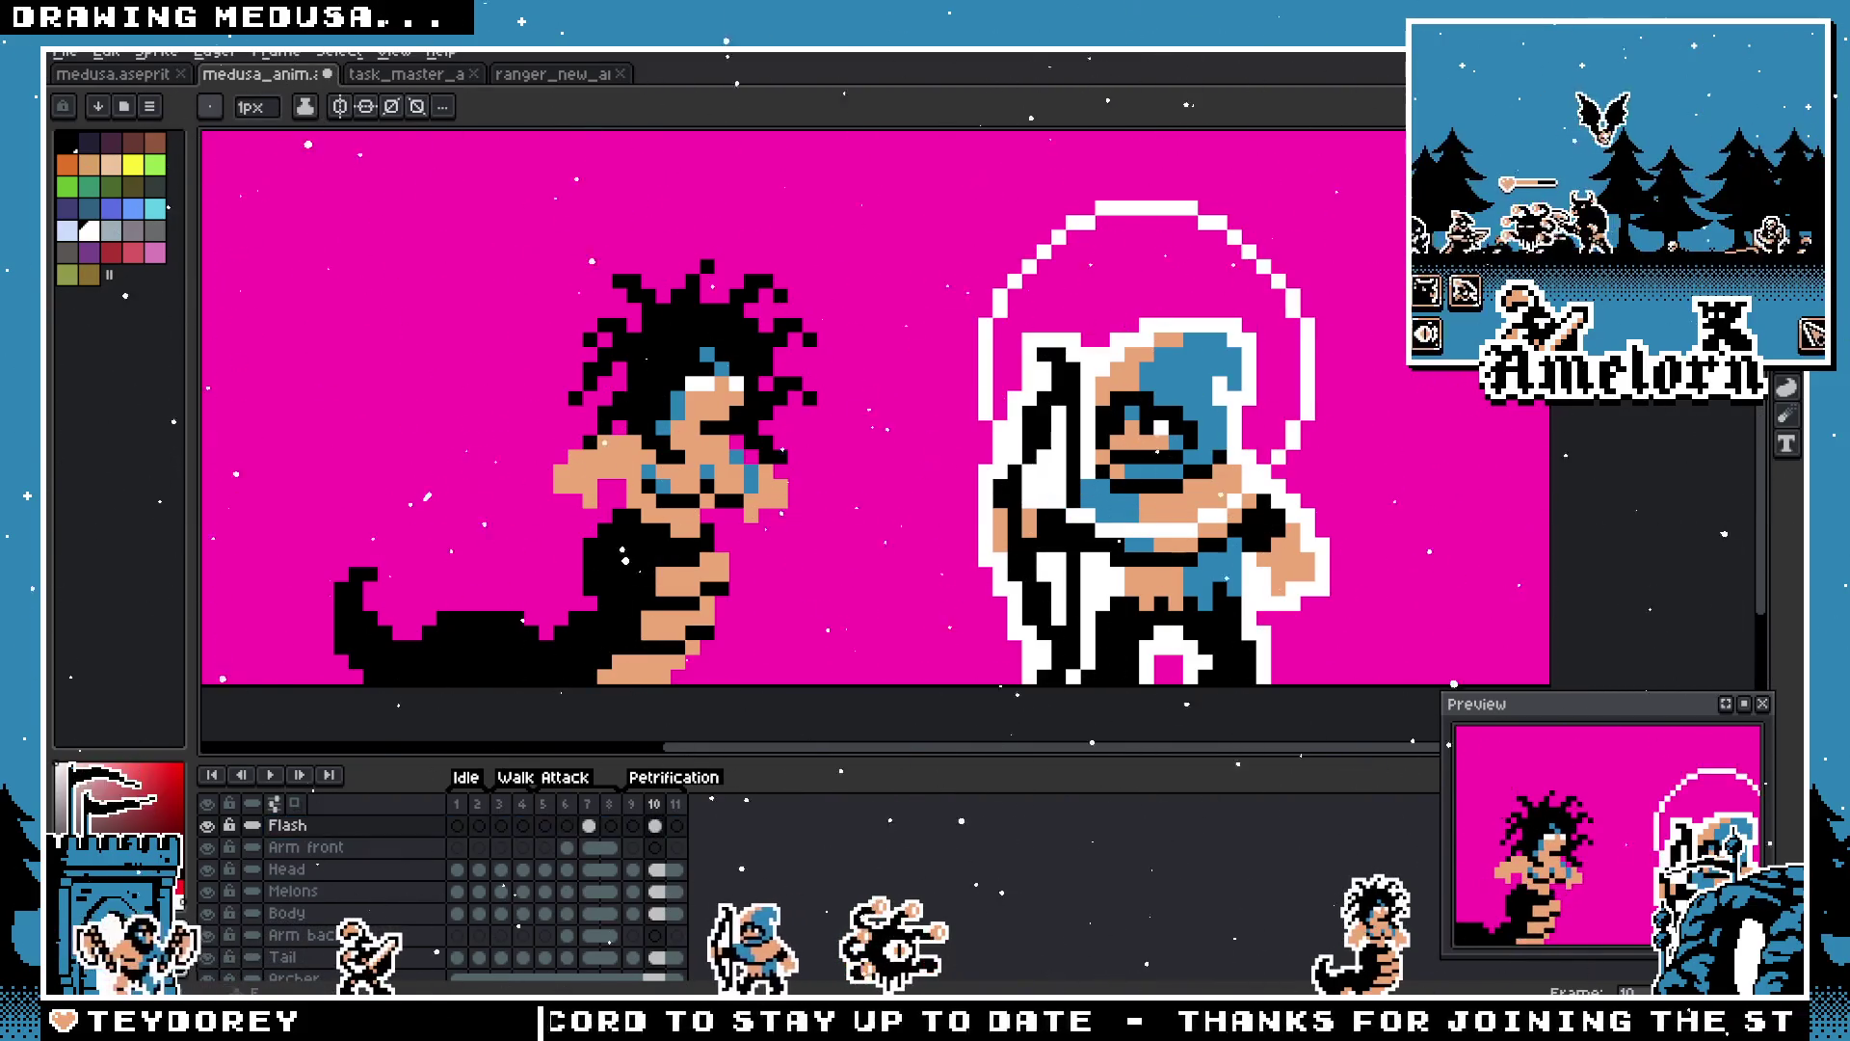
key("m")
left_click_drag(1436, 197, 963, 556)
mouse_move(1156, 462)
left_mouse_down()
mouse_move(923, 476)
mouse_move(1012, 476)
left_mouse_up()
key("Return")
mouse_move(807, 190)
left_mouse_down()
mouse_move(858, 225)
mouse_move(1002, 585)
mouse_move(1017, 578)
left_mouse_up()
key("Delete")
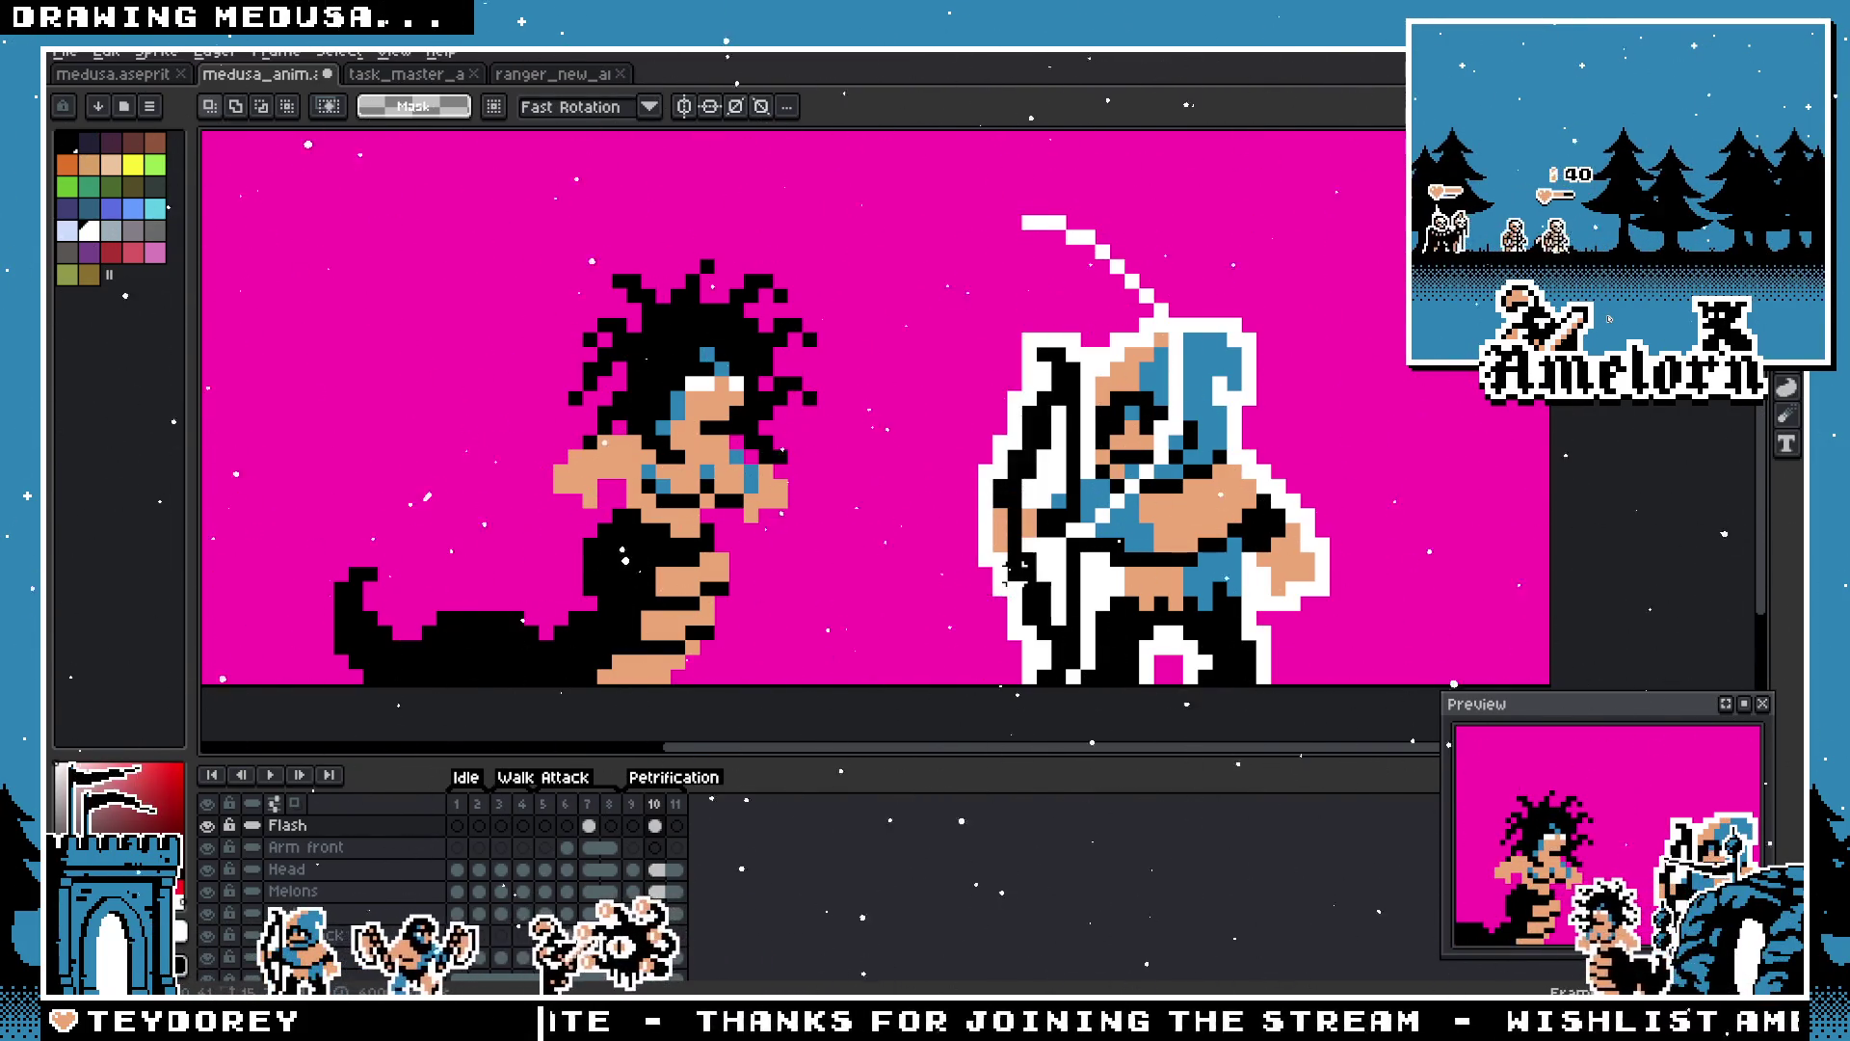
Step: Pencil two lines from the arc toward Medusa to close a diamond outline
key("b")
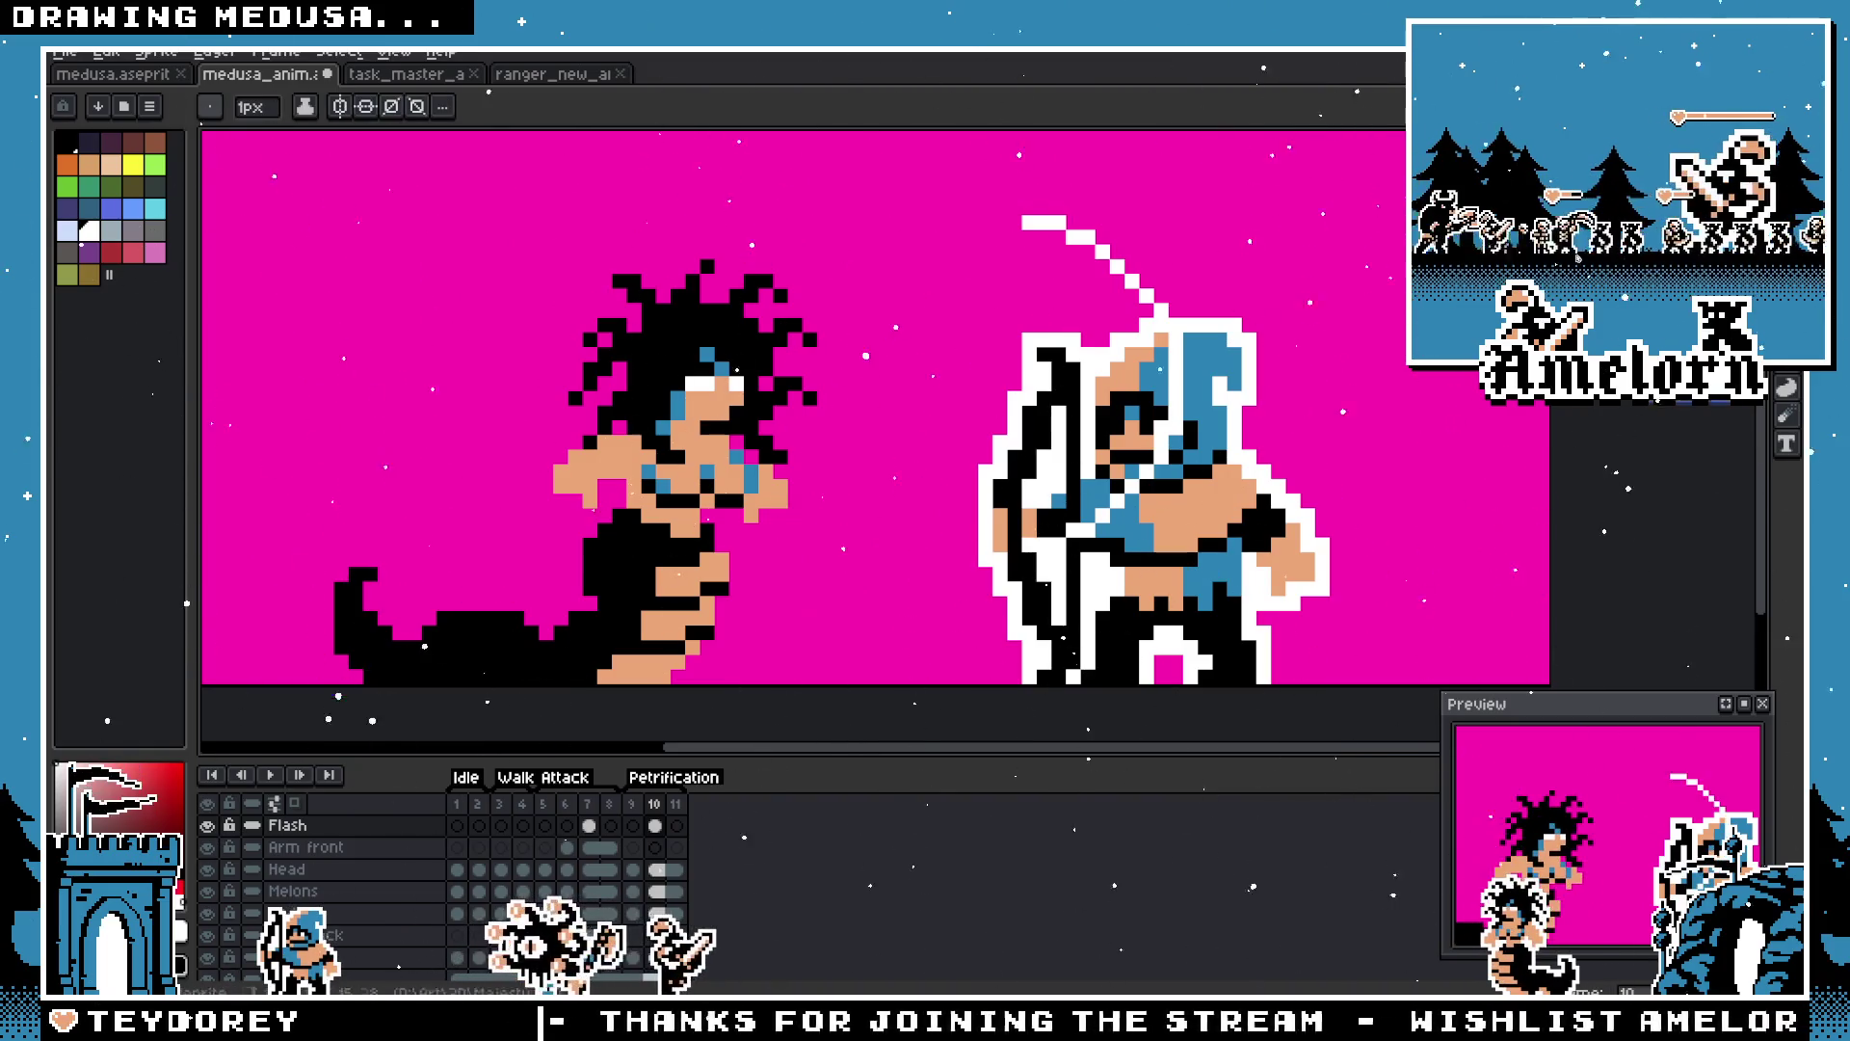
left_click_drag(1015, 237, 809, 396)
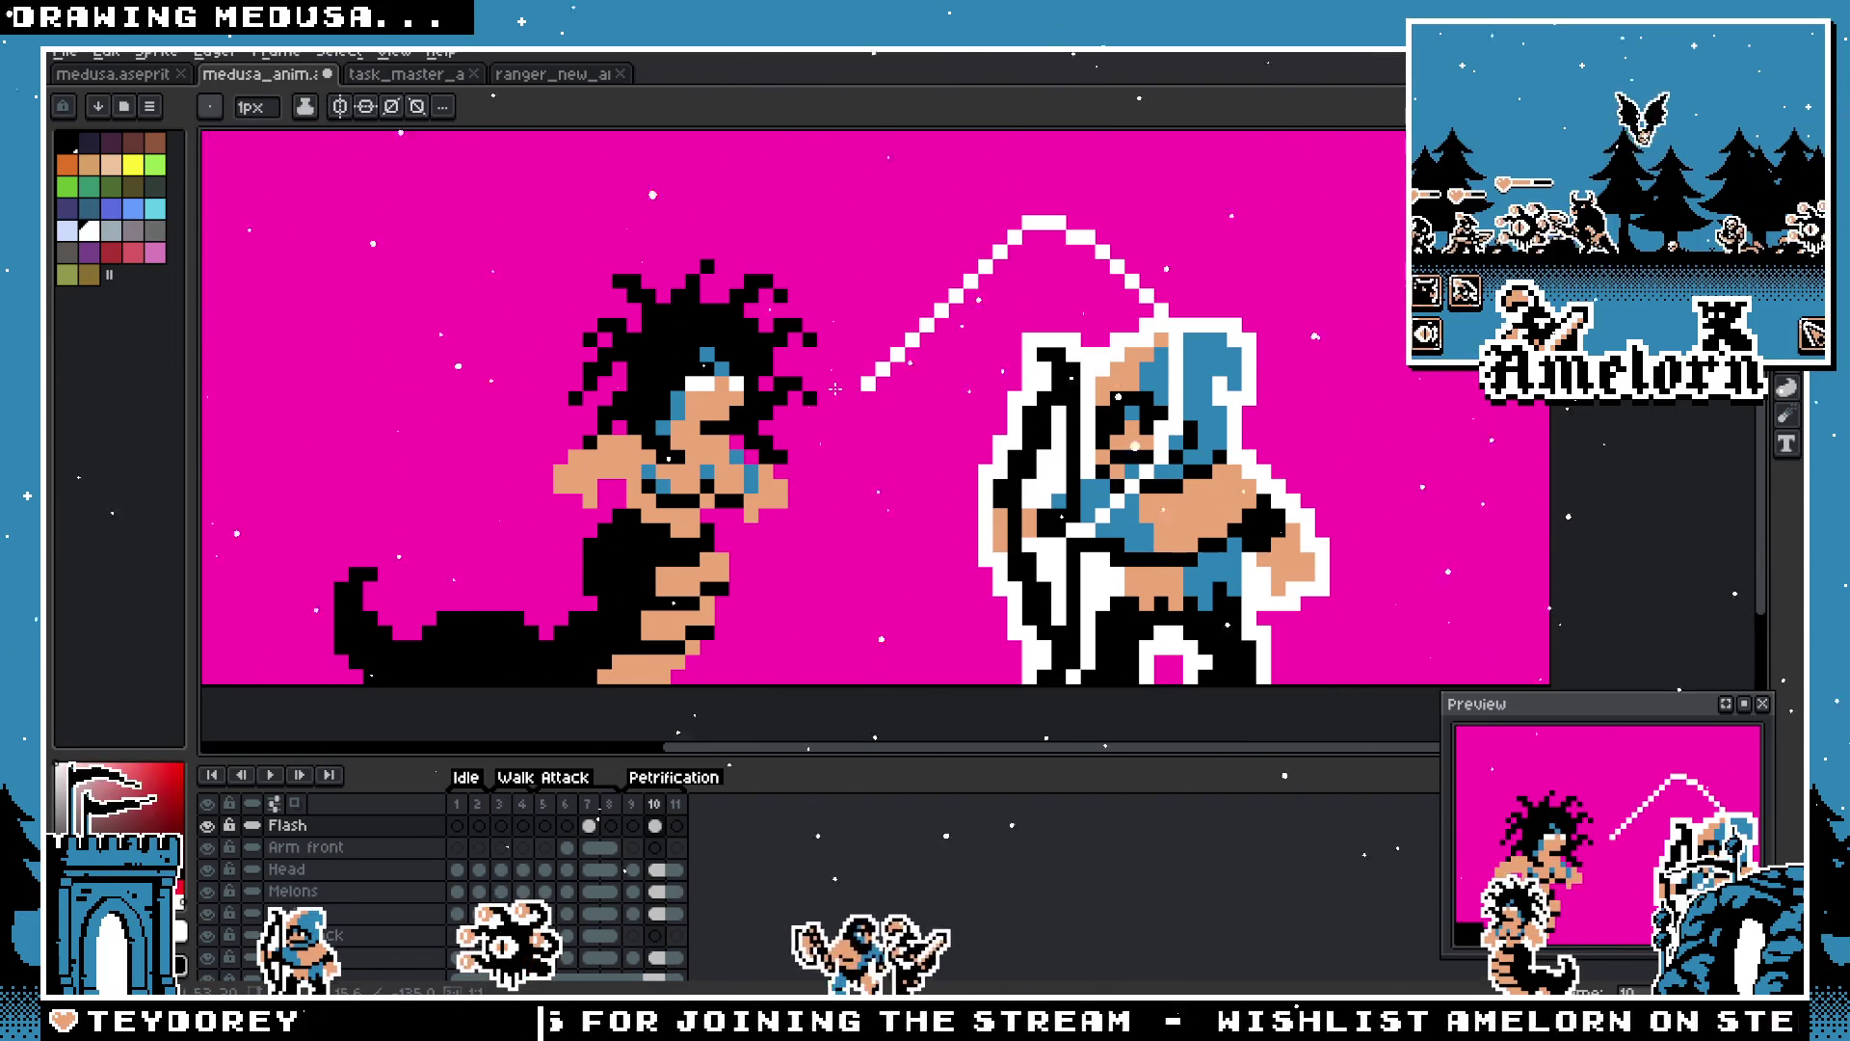
left_click_drag(865, 385, 973, 477)
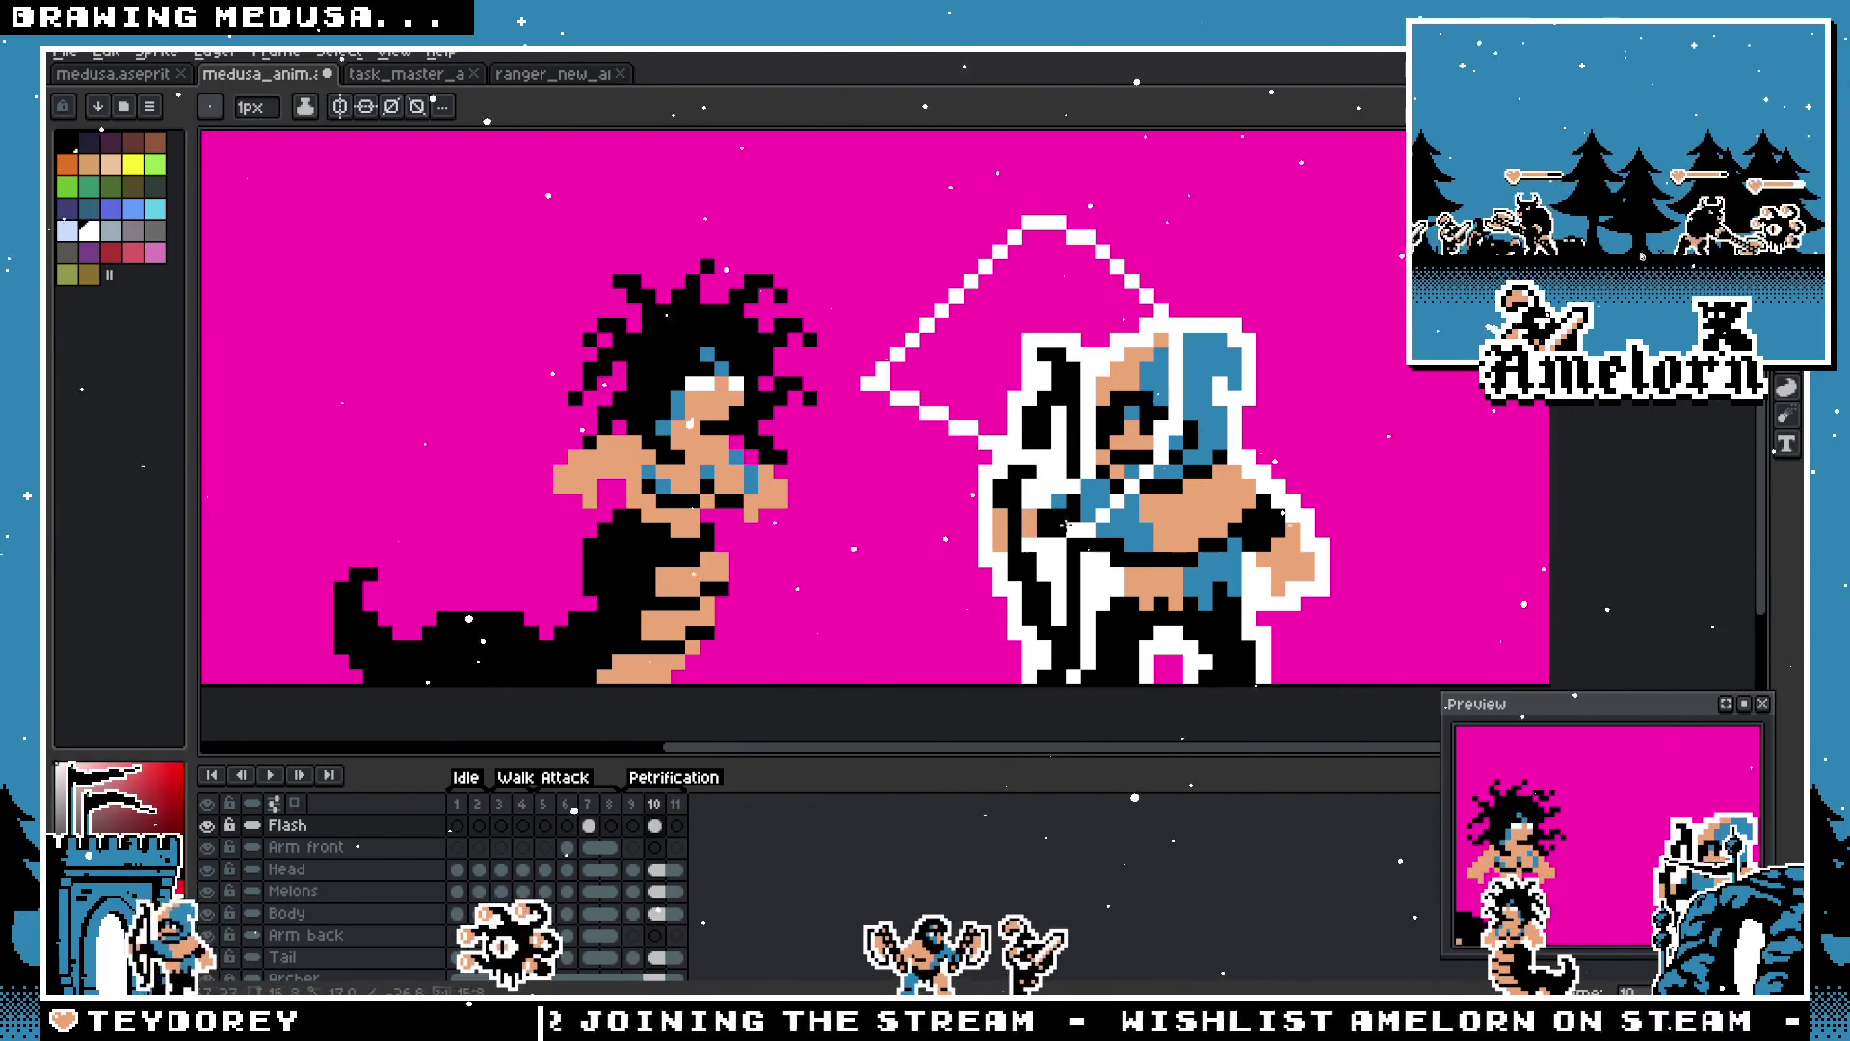
scroll(1089, 530, "up", 1)
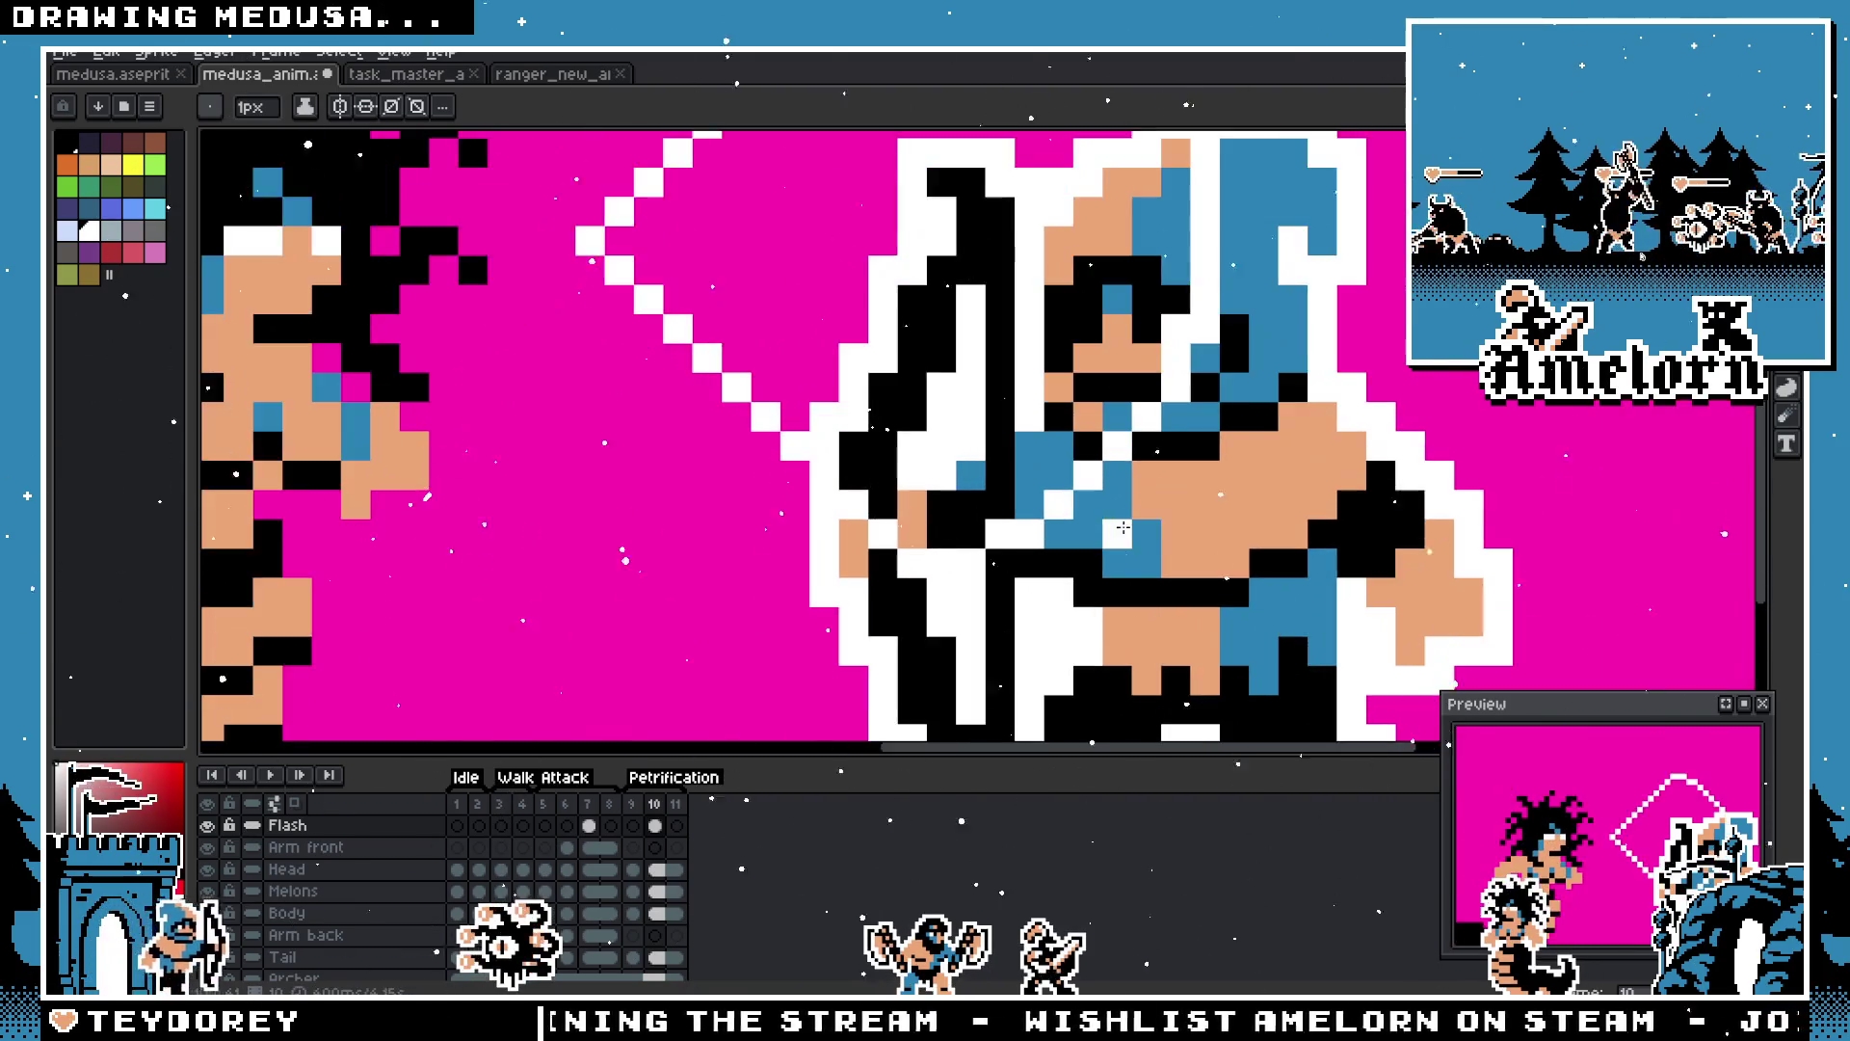
scroll(1118, 516, "down", 1)
Step: Hide the Archer layer and fill the diamond's interior with solid white
key("m")
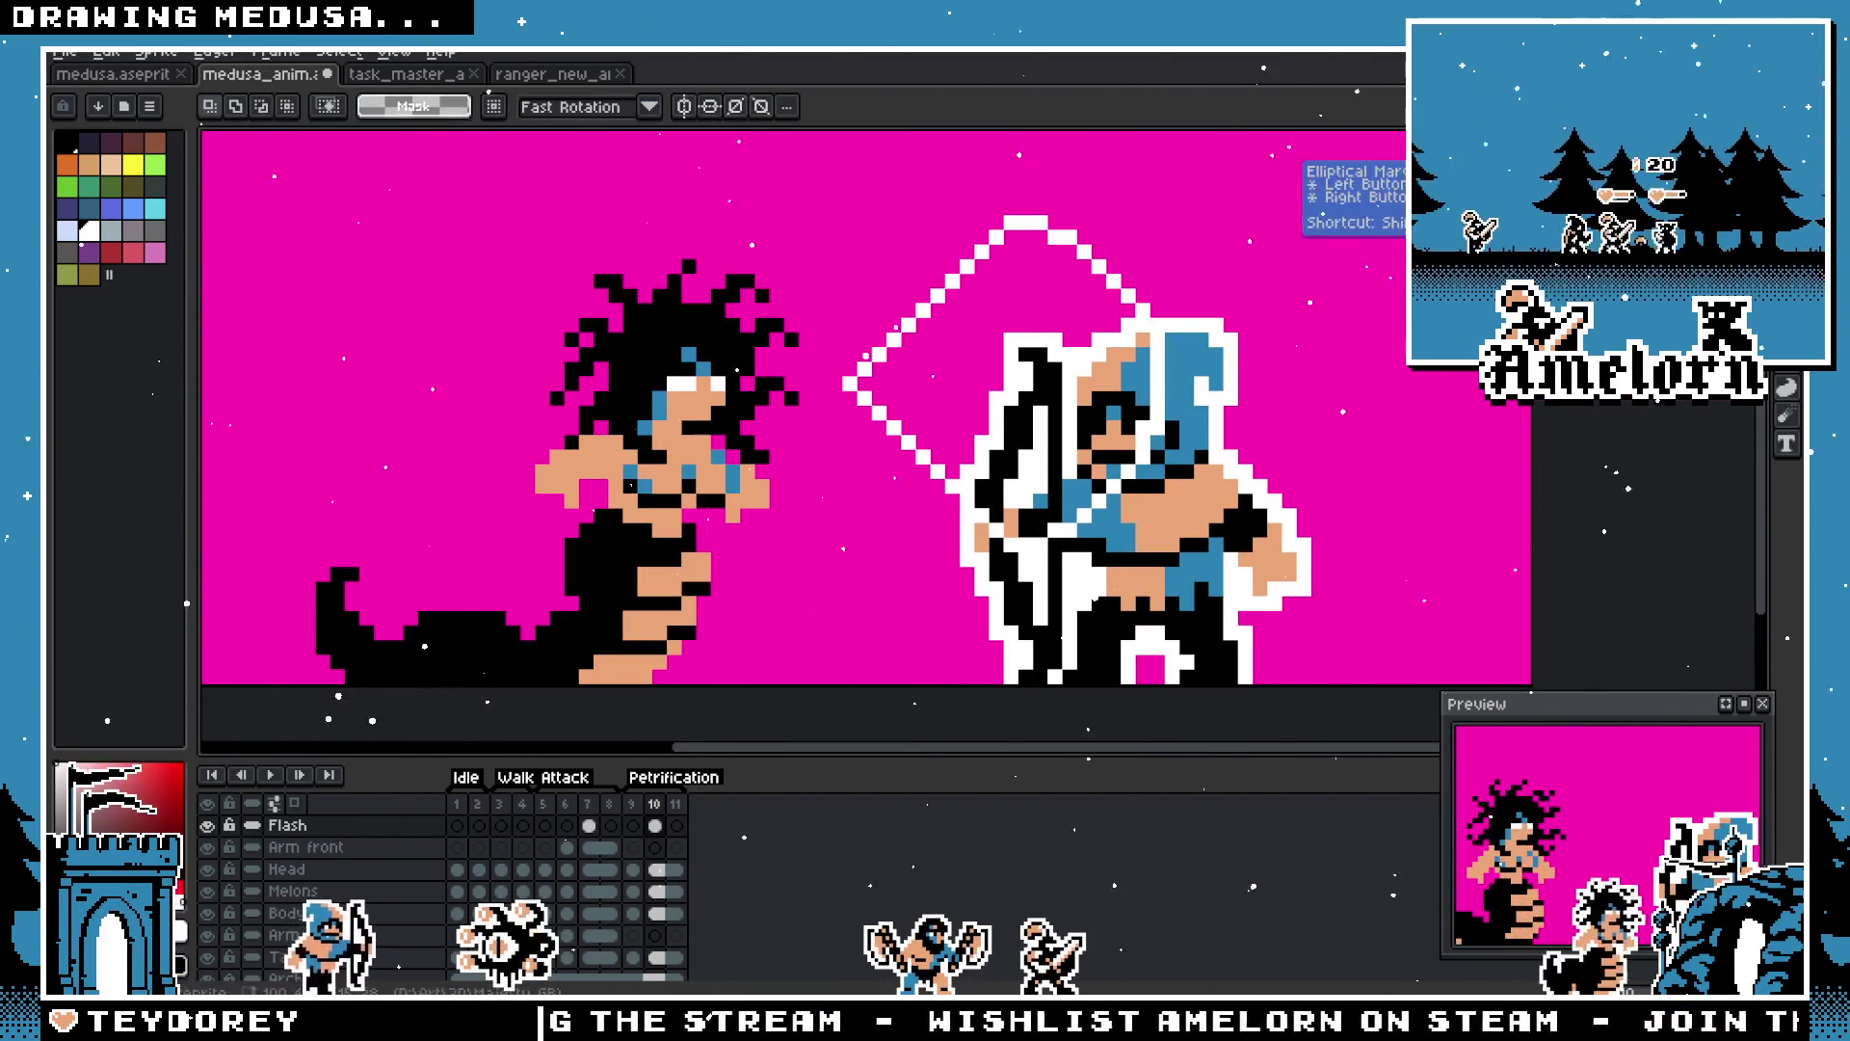
scroll(255, 951, "down", 1)
left_click(217, 934)
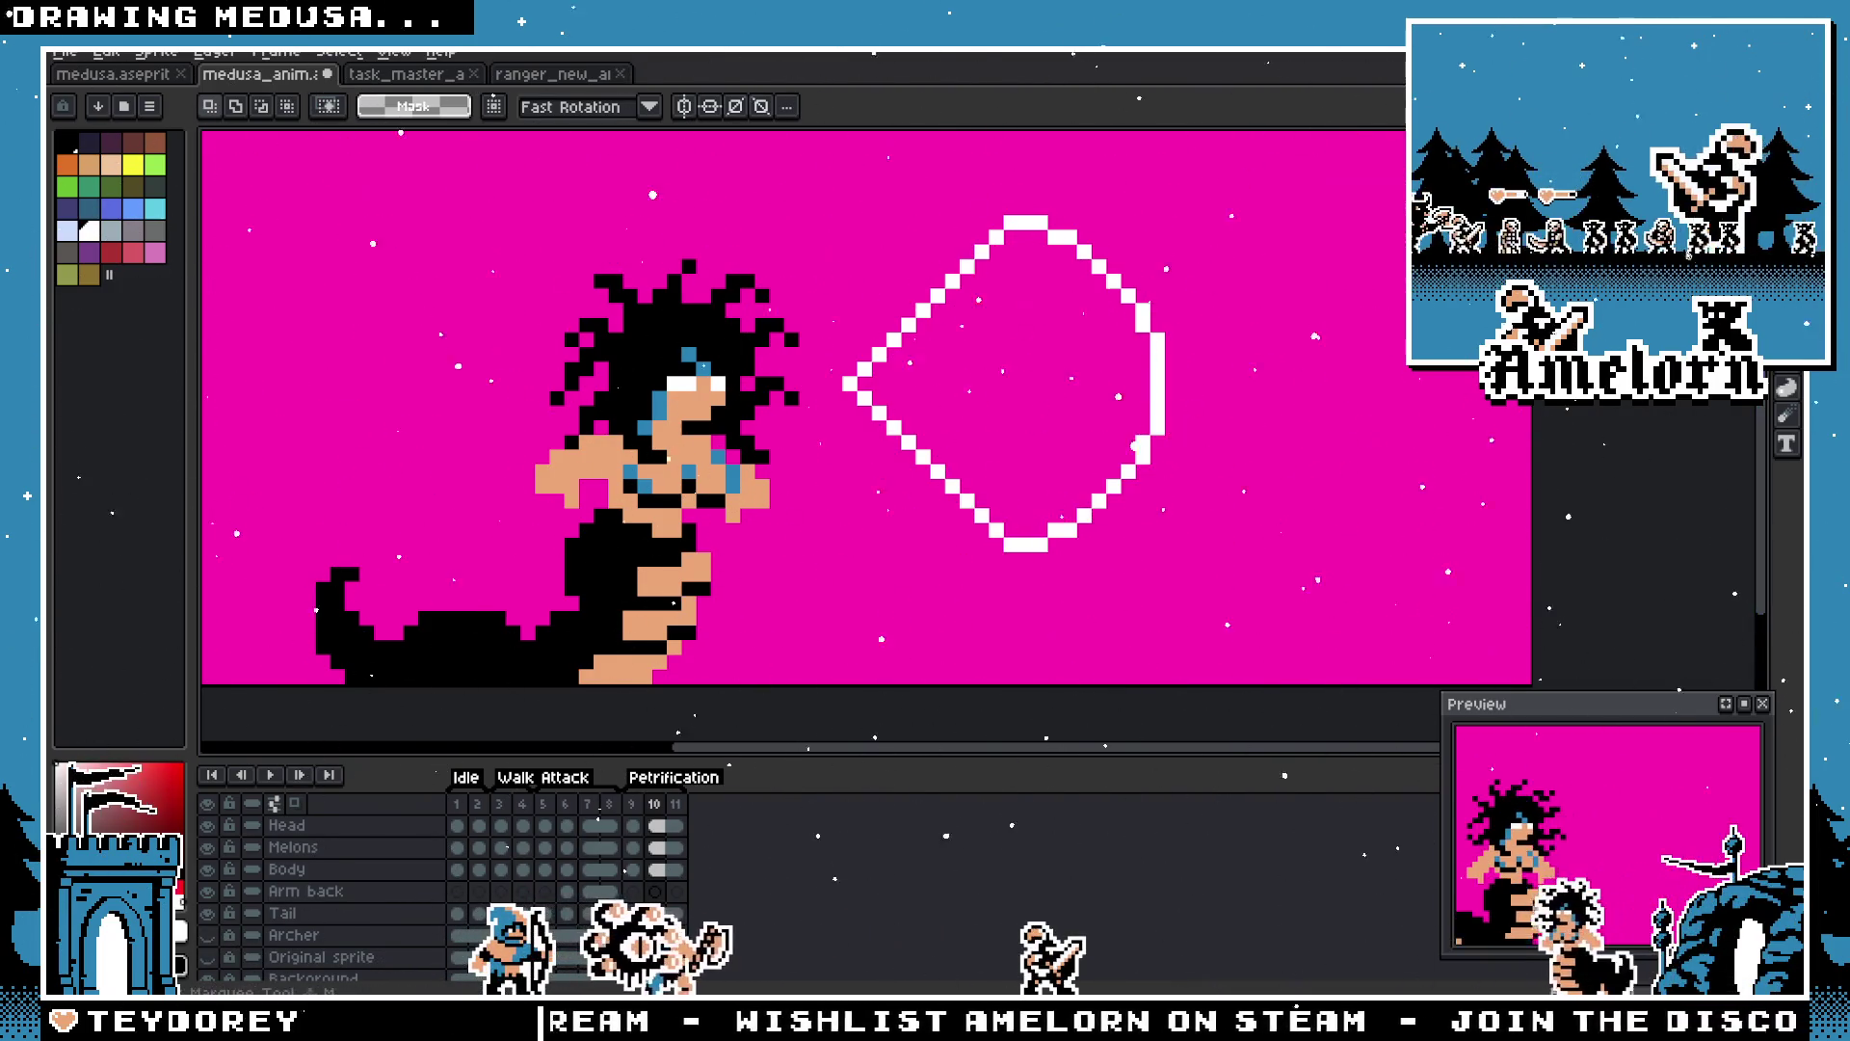
scroll(1085, 688, "up", 1)
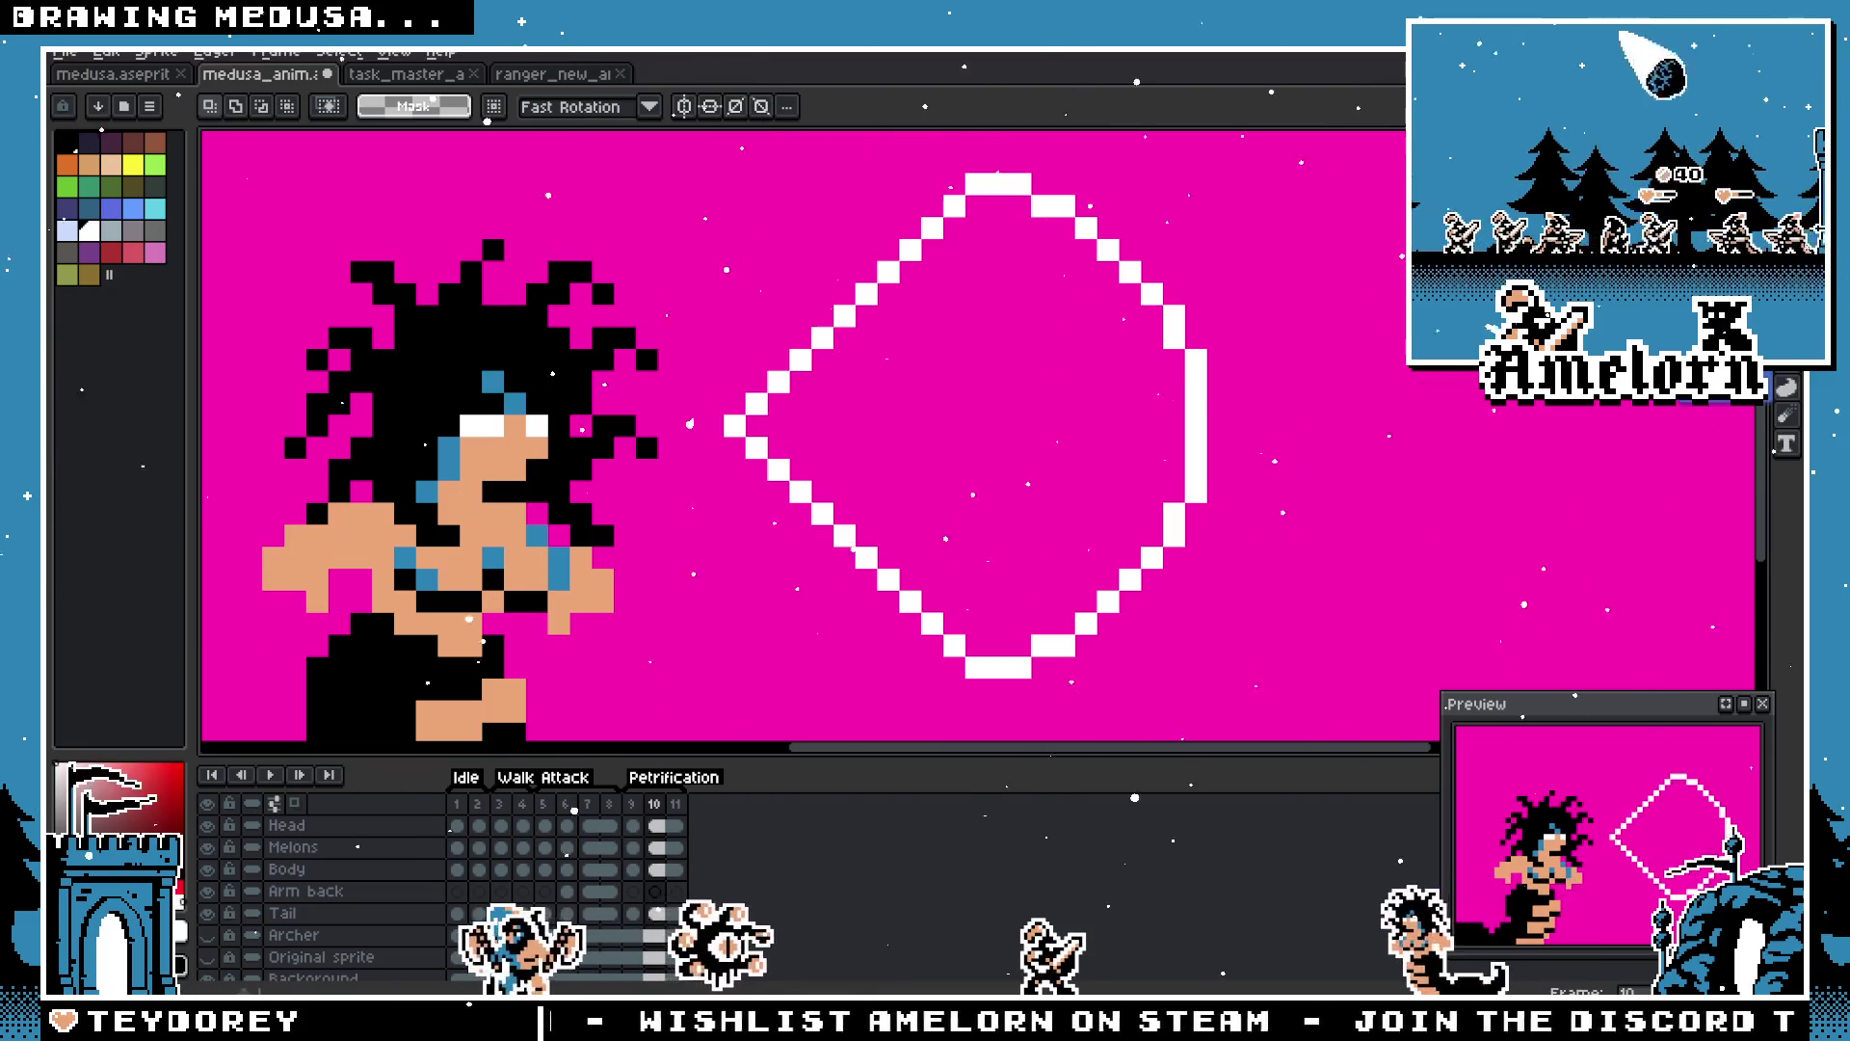
key("g")
left_click(1107, 322)
scroll(989, 493, "down", 2)
scroll(990, 493, "up", 1)
key("h")
scroll(721, 472, "up", 2)
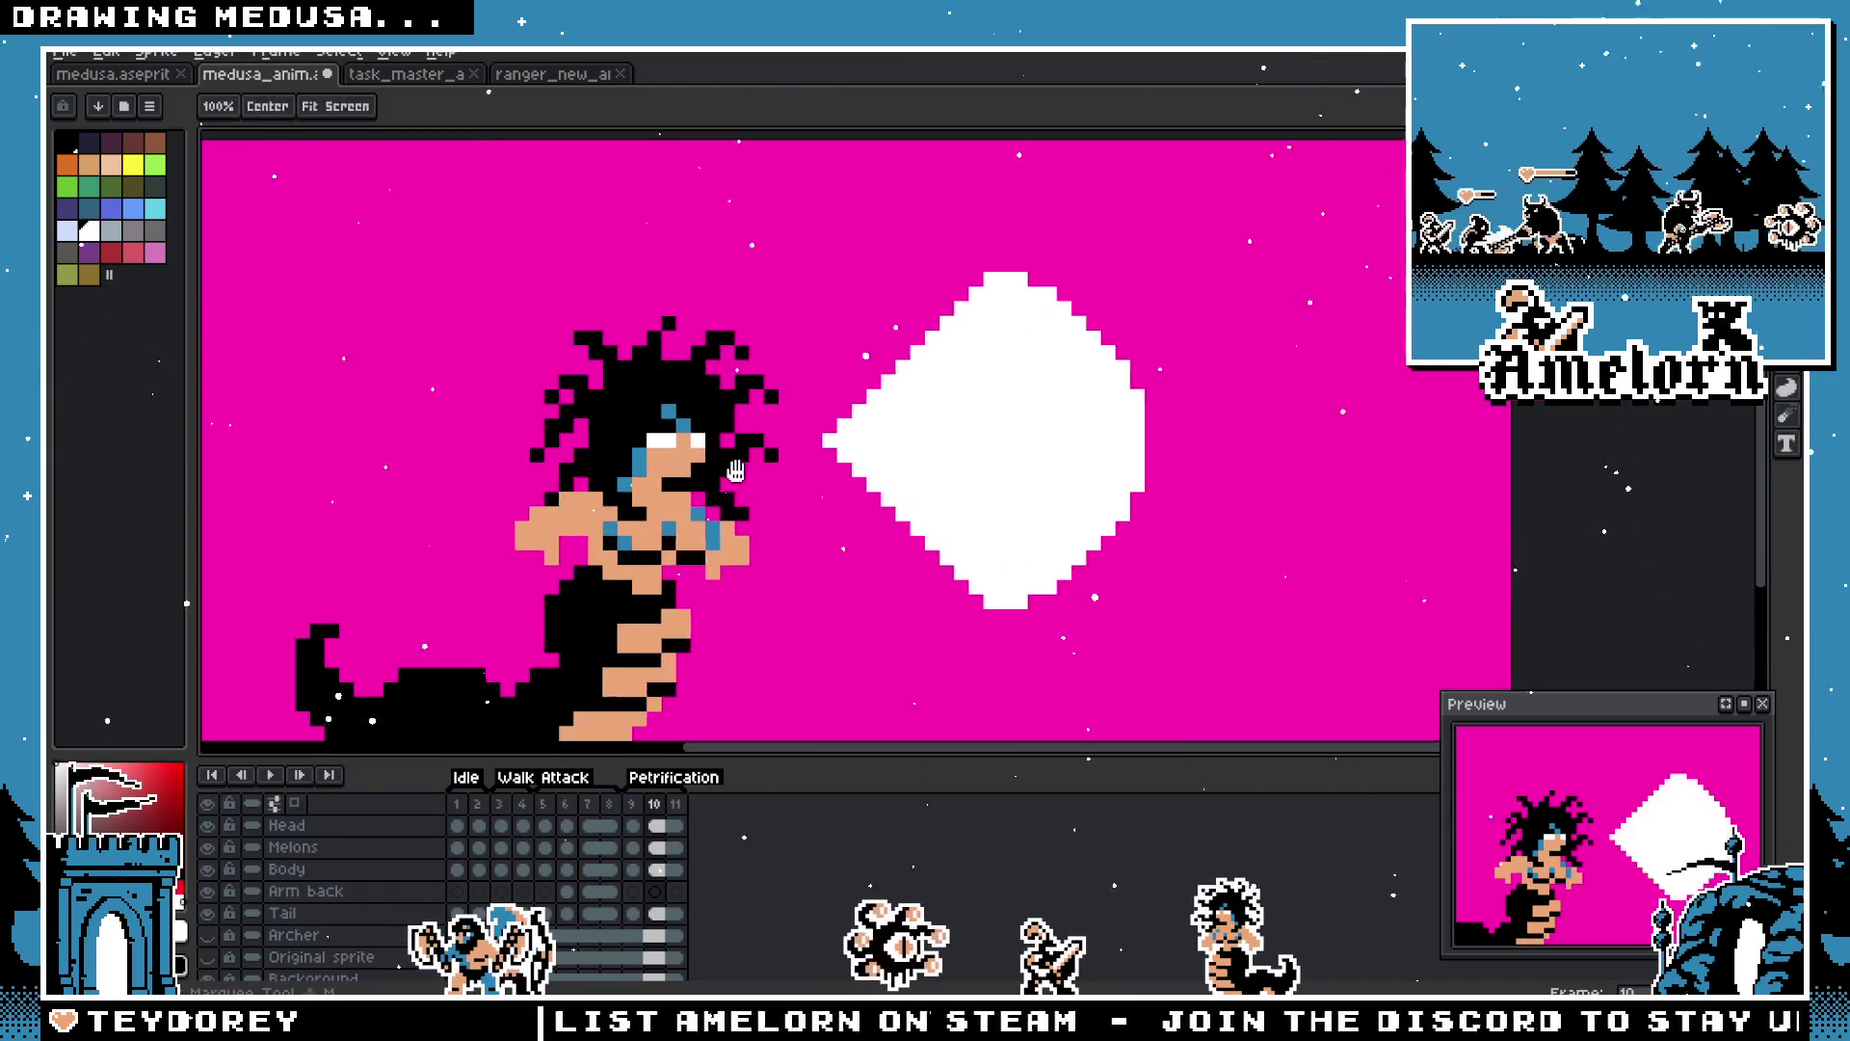
Step: Select the white diamond, drag it left over Medusa's face and commit its position
scroll(721, 472, "down", 1)
key("m")
mouse_move(926, 276)
left_mouse_down()
mouse_move(1206, 591)
mouse_move(1286, 614)
left_mouse_up()
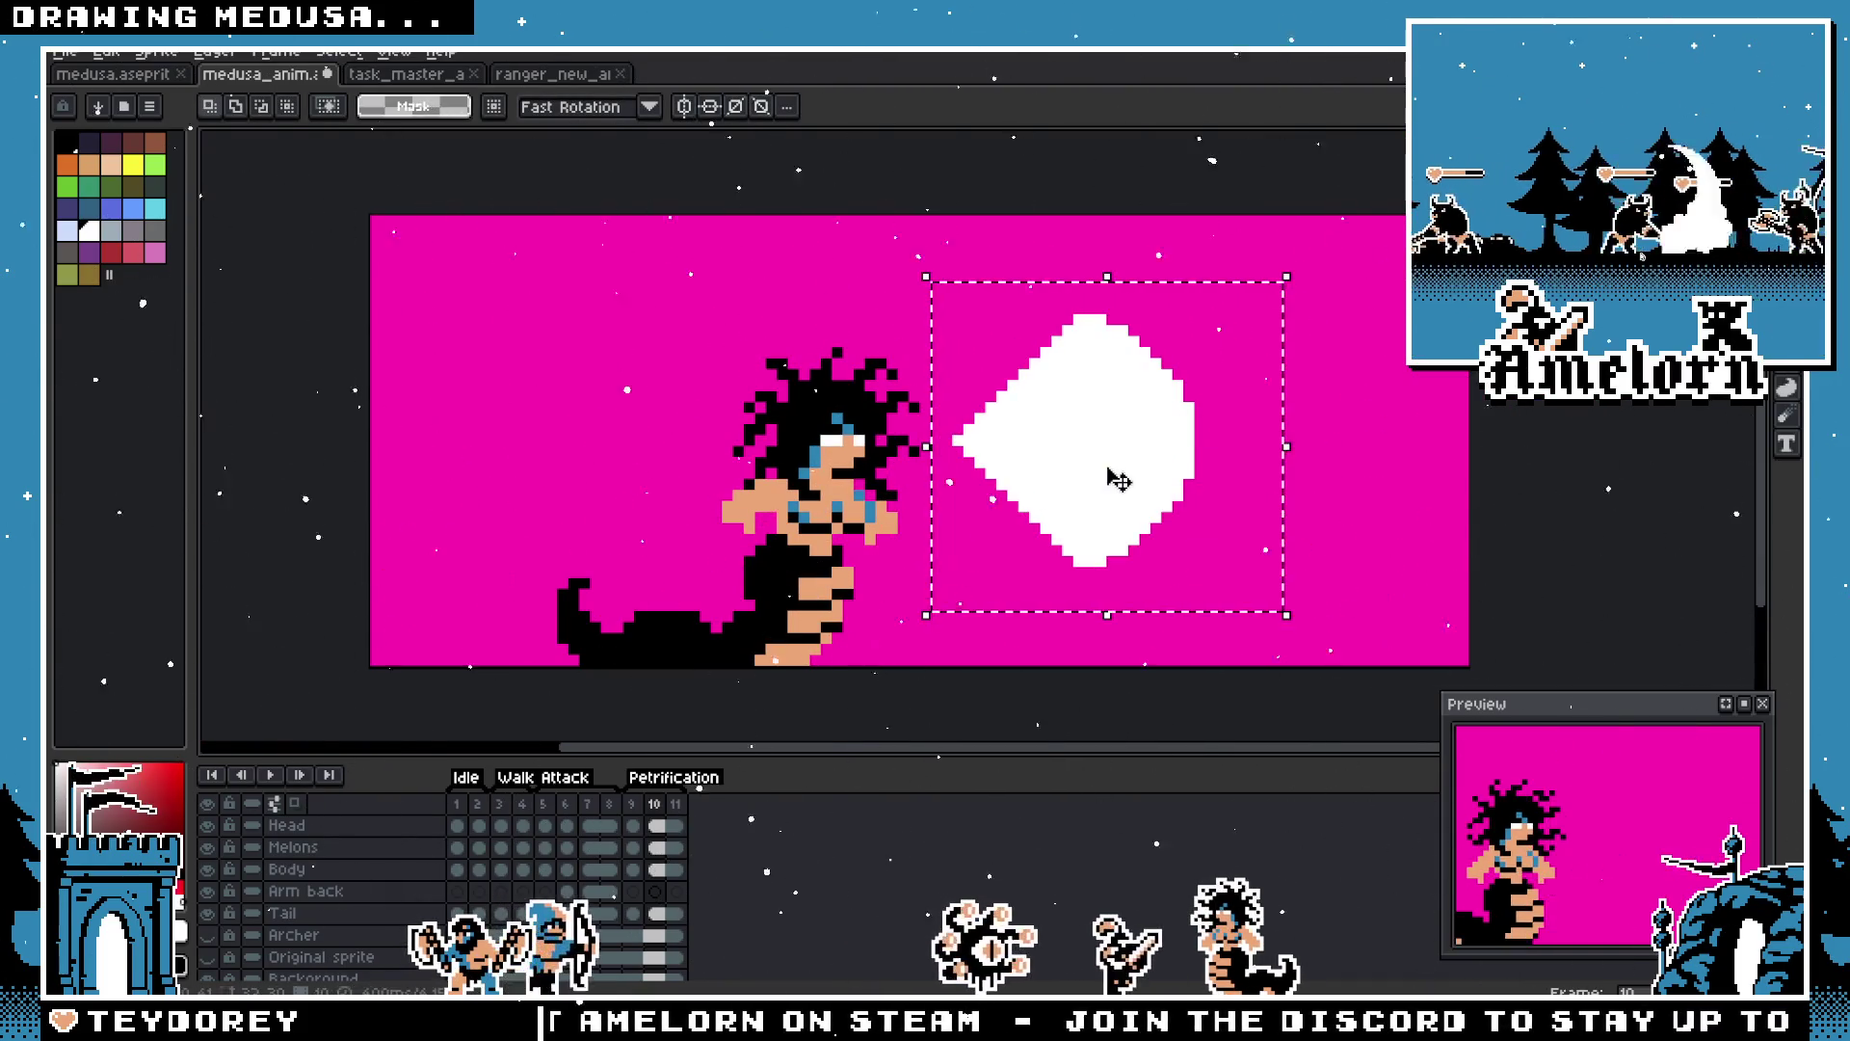
left_click_drag(1098, 490, 971, 499)
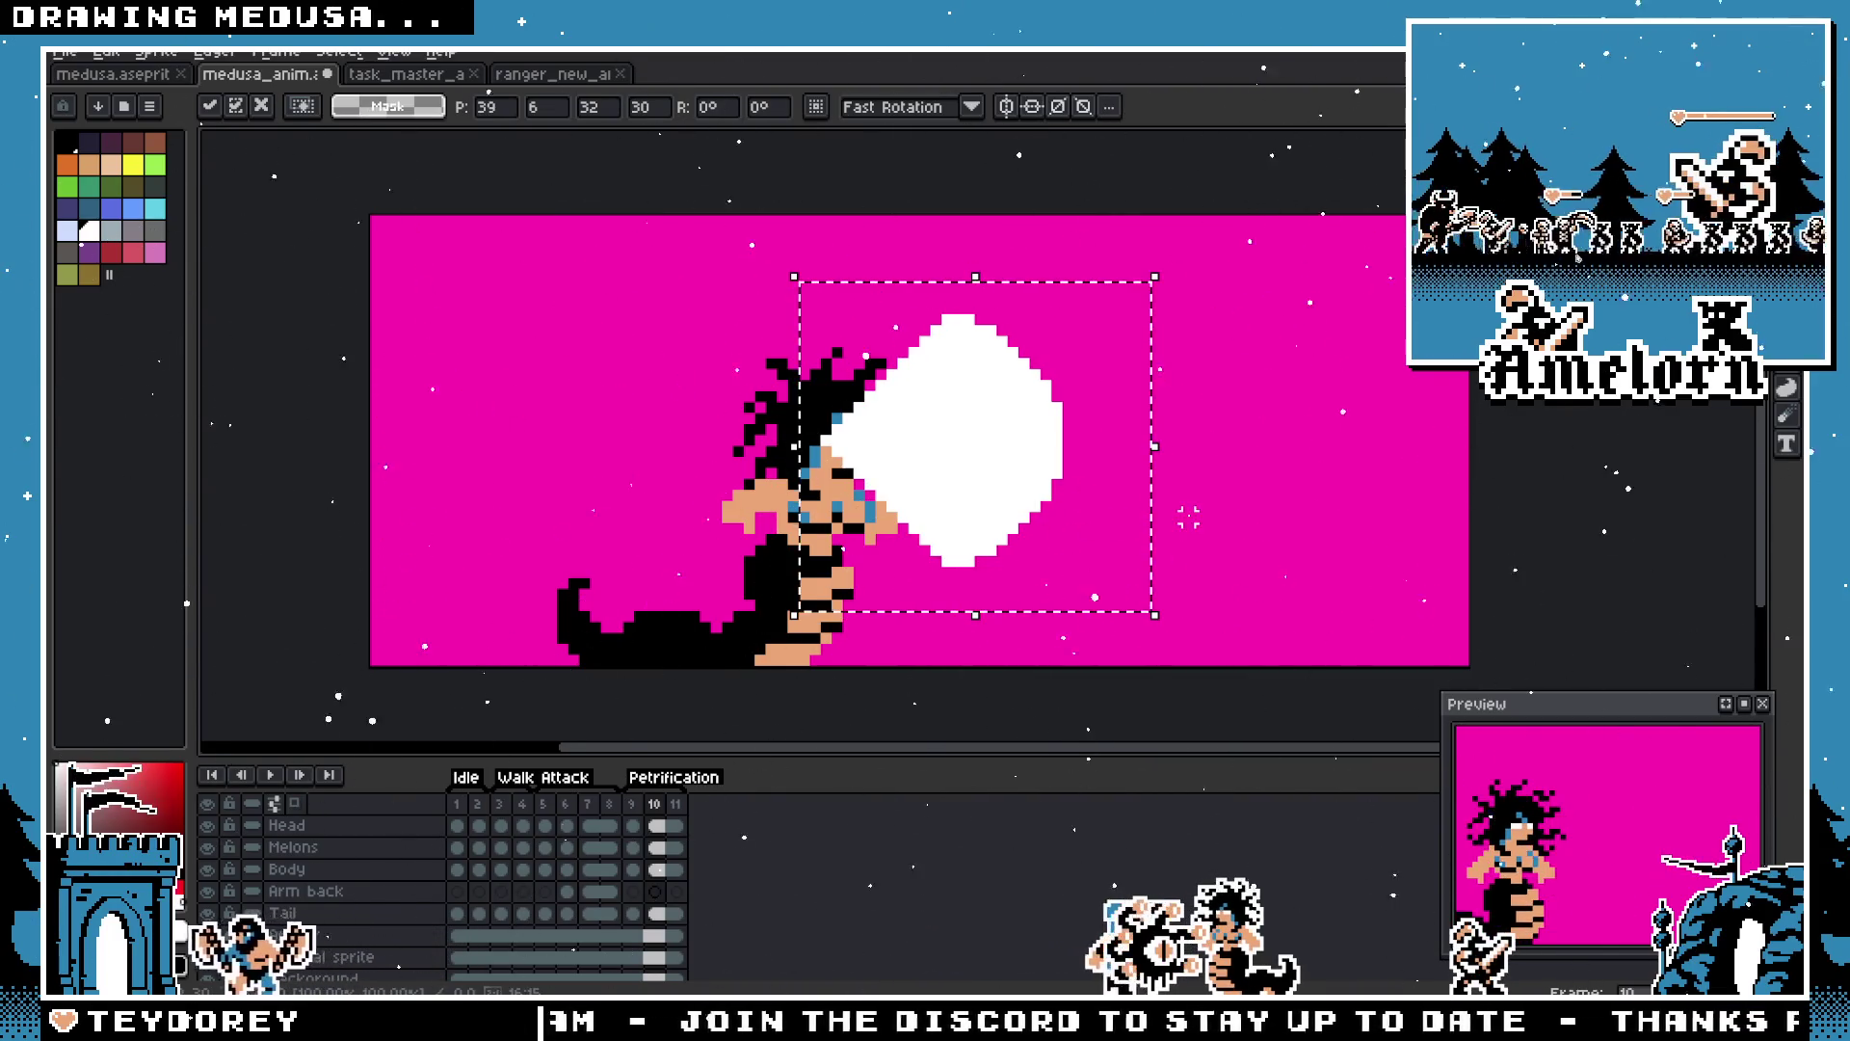
left_click(1265, 473)
scroll(974, 504, "down", 2)
scroll(1016, 520, "up", 2)
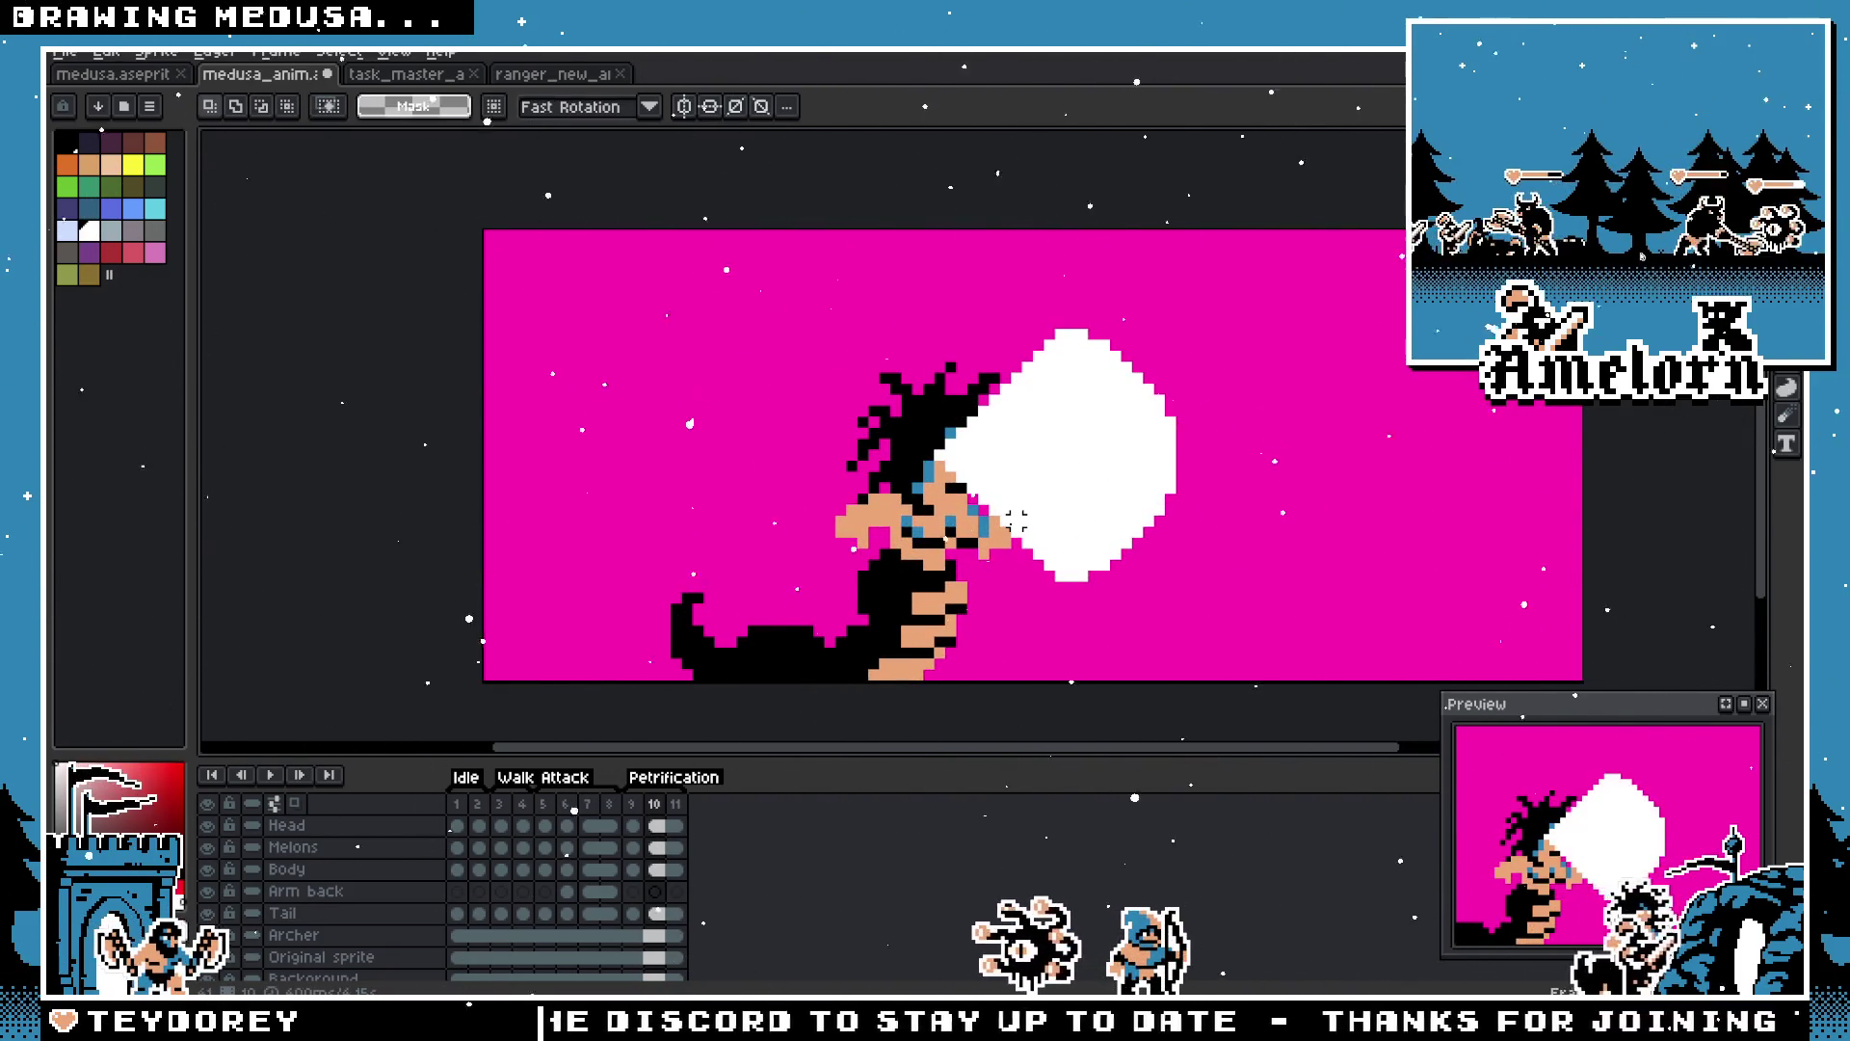
scroll(665, 848, "up", 2)
double_click(655, 803)
Step: Set frame 10's duration to 150 ms, then change it to 75 ms
type("150")
key("Return")
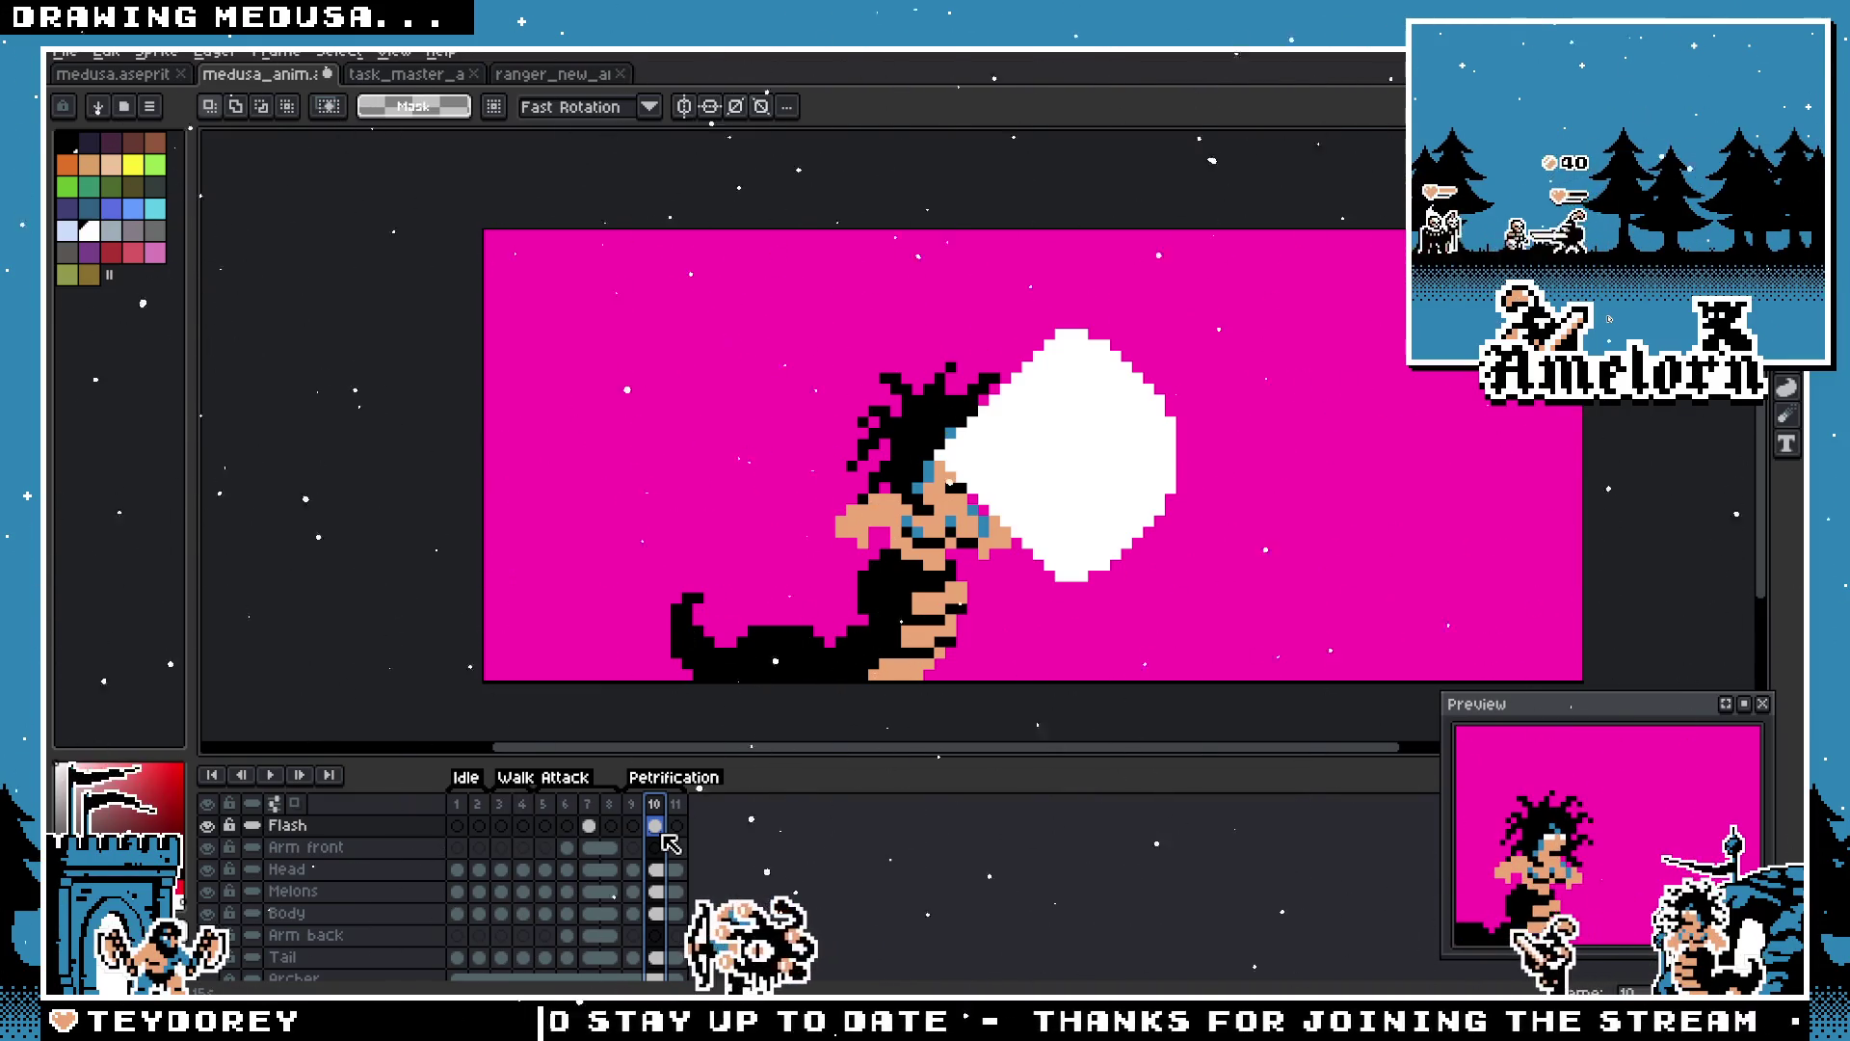
double_click(656, 805)
type("75")
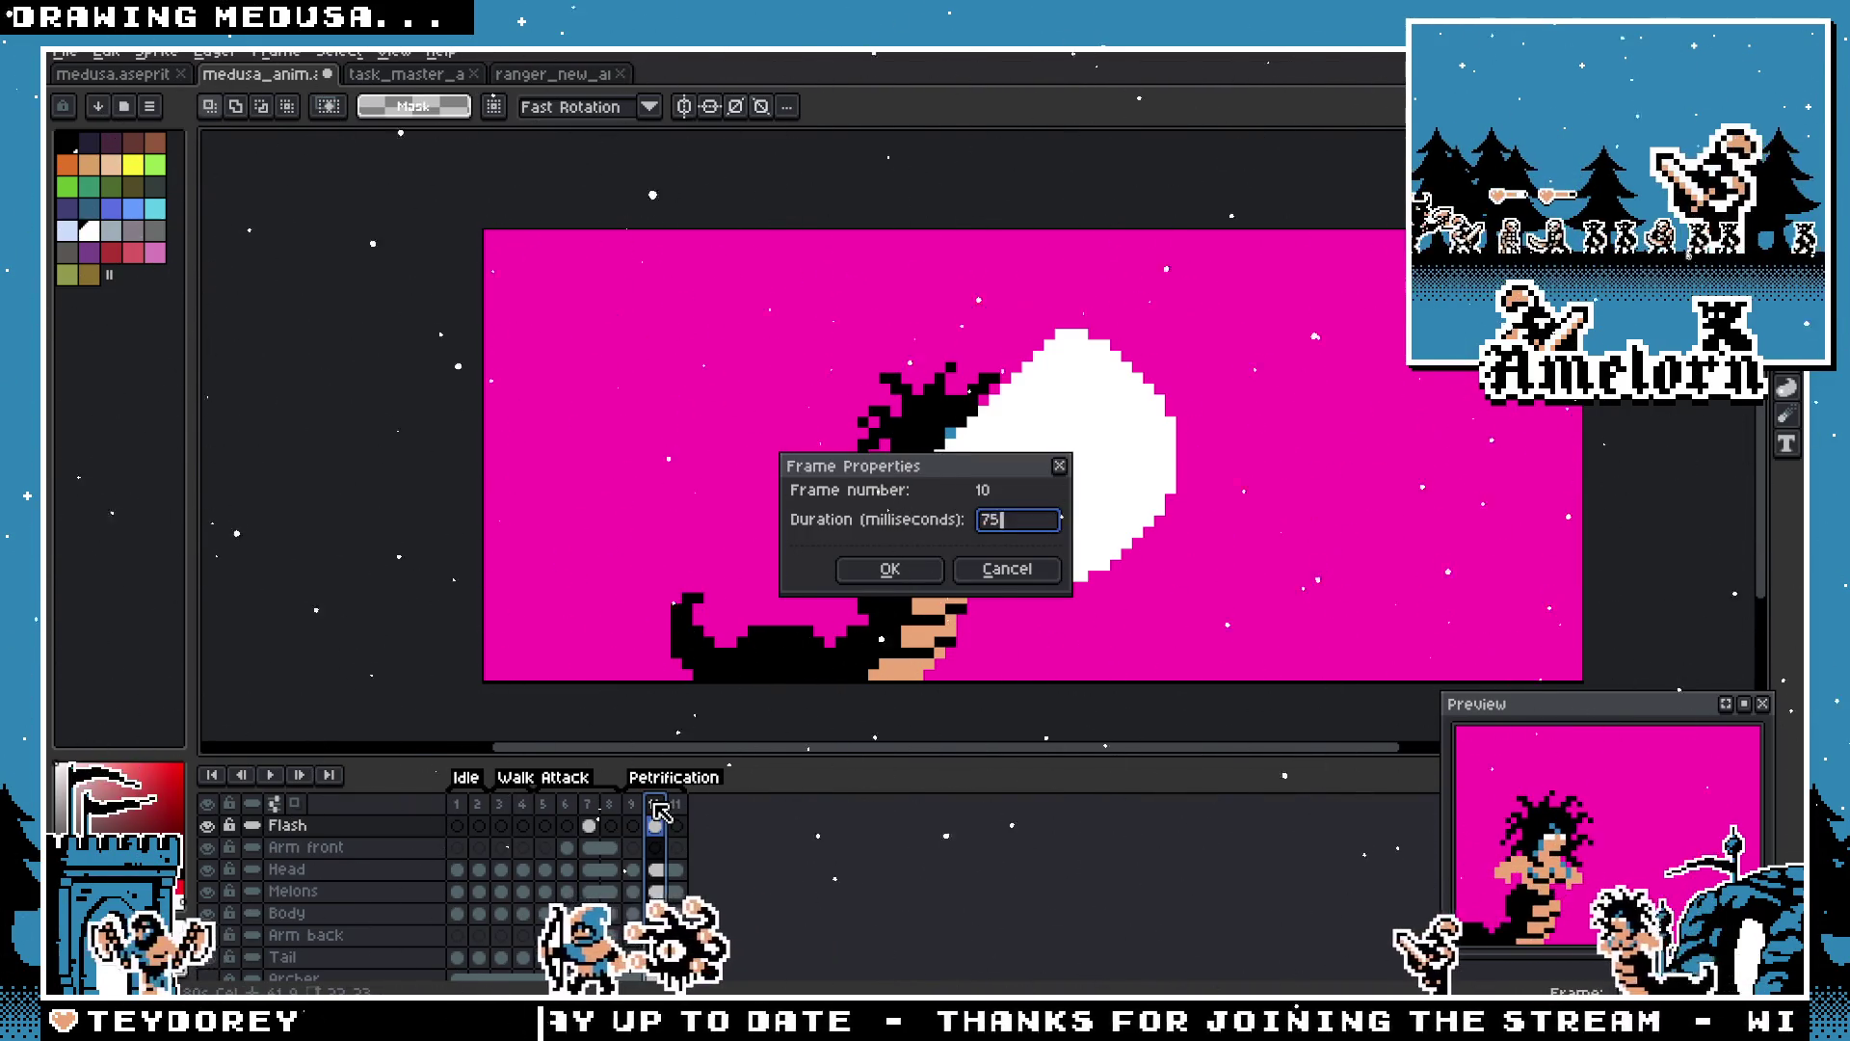
key("Return")
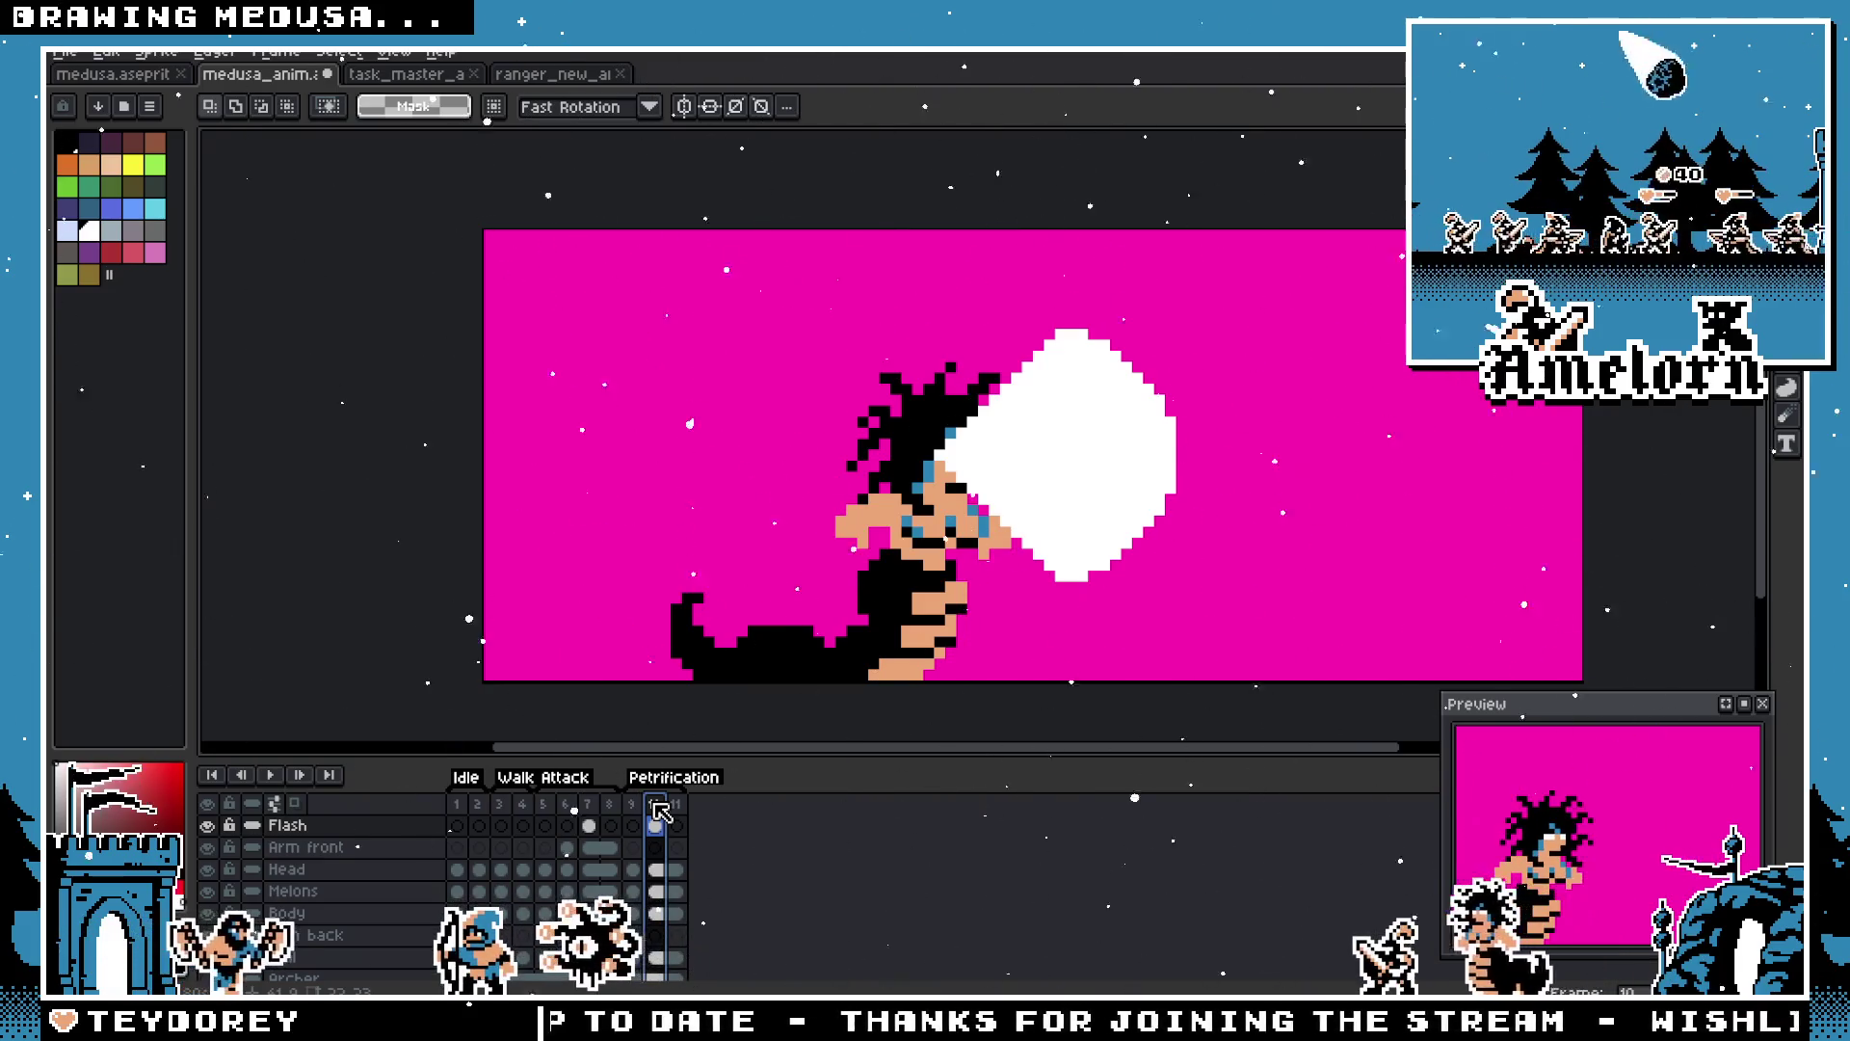
Step: Select Medusa's head and flash, and stretch the flash wider to the right and taller
left_click_drag(1301, 291, 810, 618)
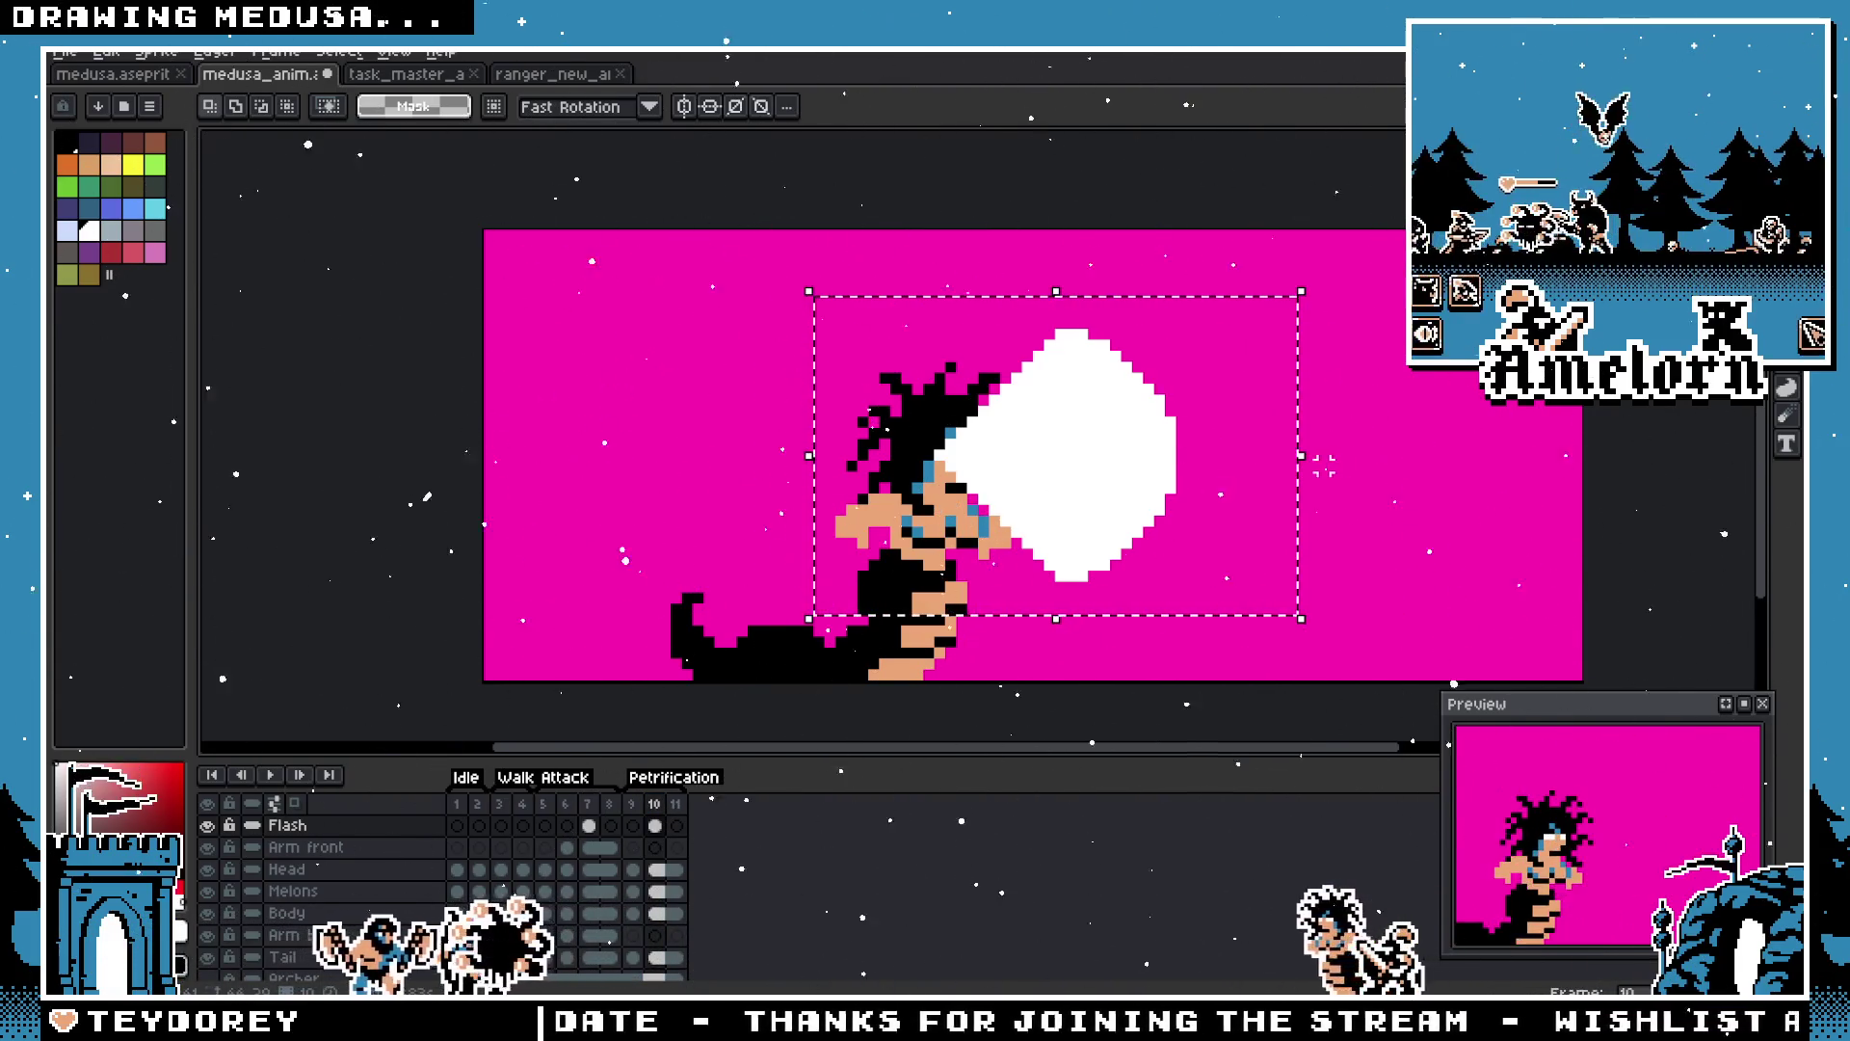
mouse_move(1301, 455)
left_mouse_down()
mouse_move(1561, 466)
mouse_move(1417, 479)
left_mouse_up()
mouse_move(1111, 621)
left_mouse_down()
mouse_move(1137, 684)
mouse_move(1123, 722)
mouse_move(1145, 628)
mouse_move(1135, 517)
mouse_move(1053, 512)
mouse_move(1107, 491)
mouse_move(1092, 474)
left_mouse_up()
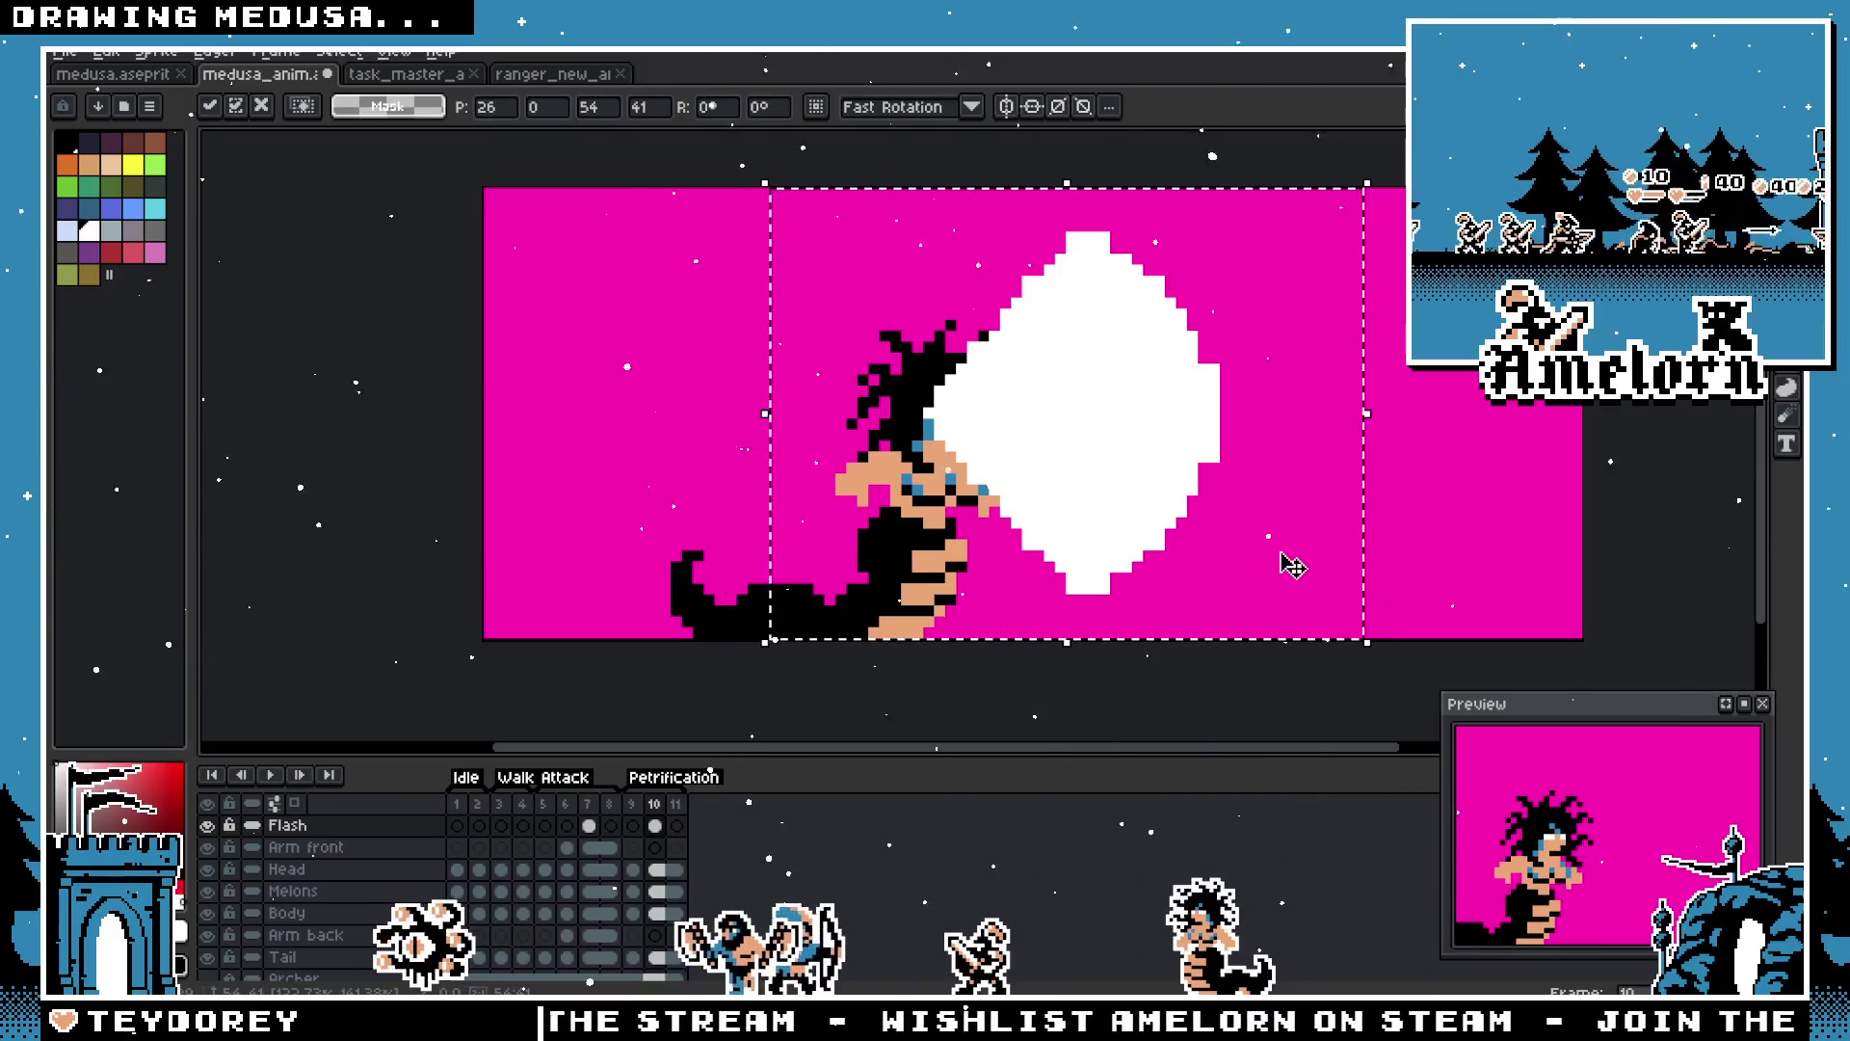
Step: Delete the white flash from frame 10 and touch up Medusa's eyes with the Pencil
key("Delete")
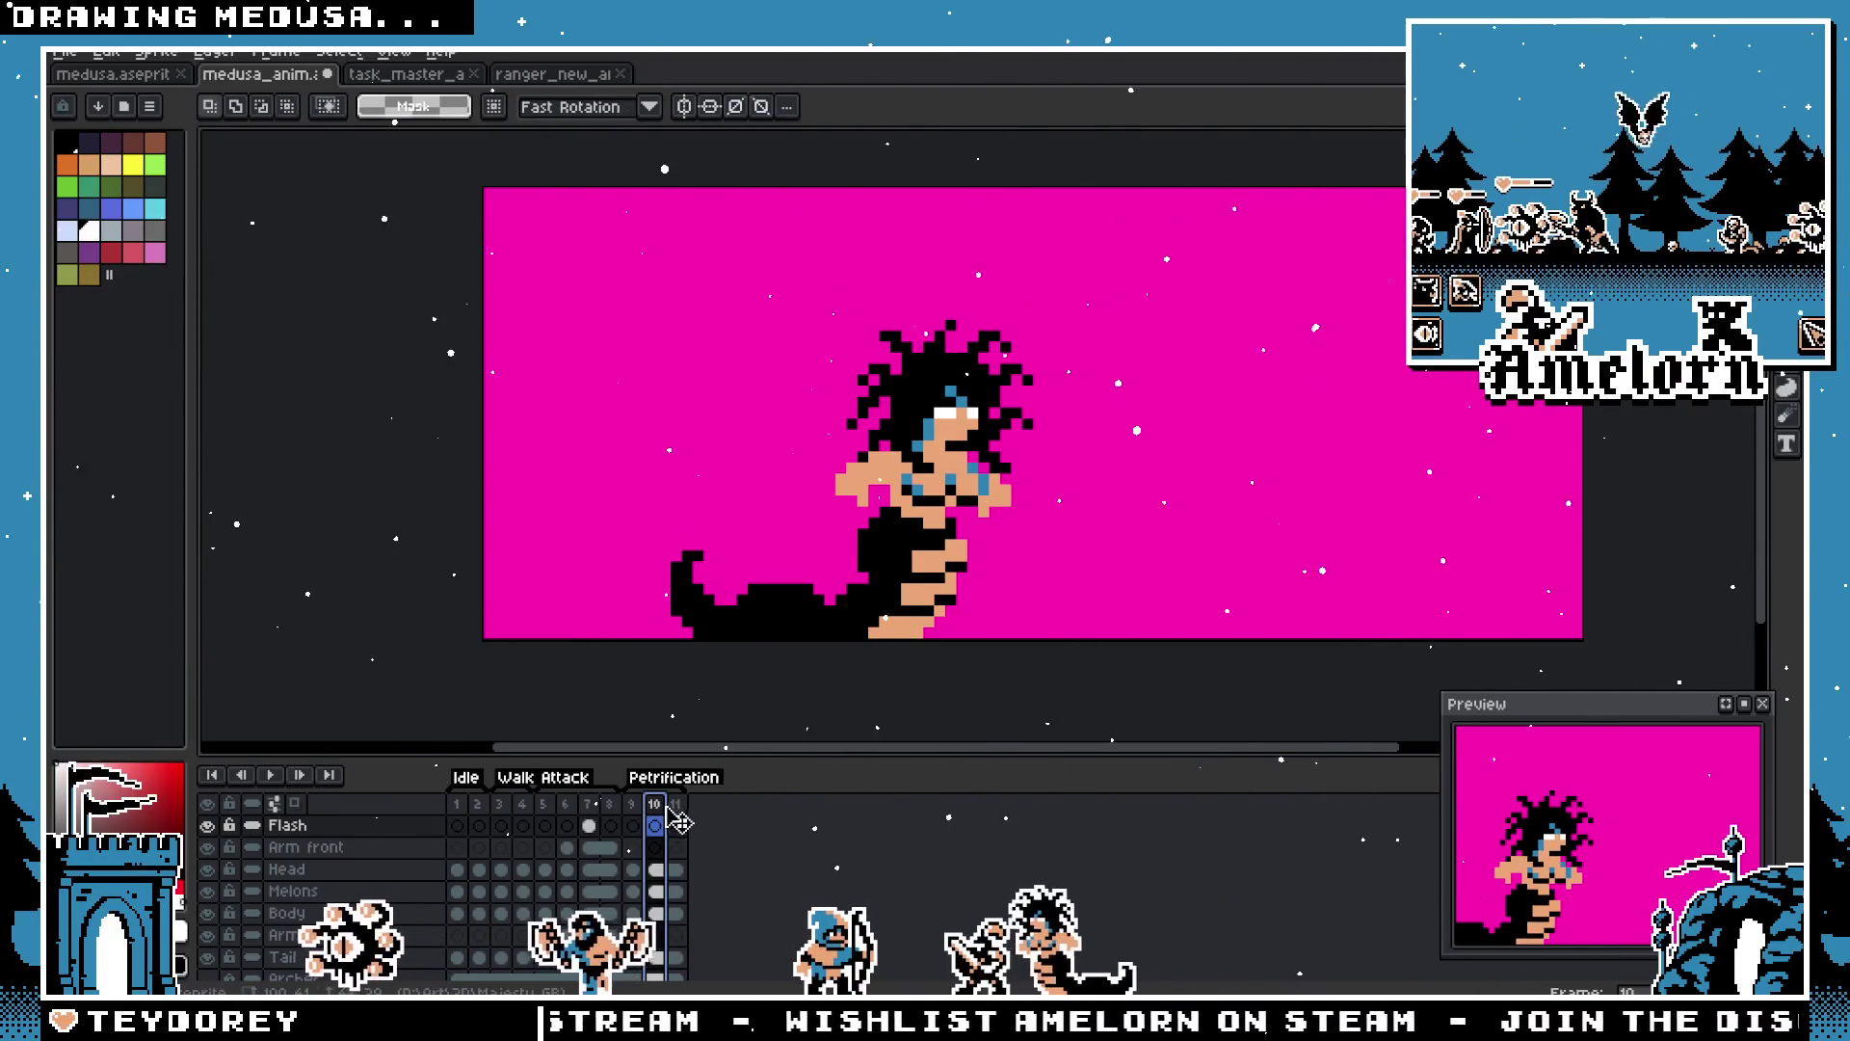
key("Right")
key("Left")
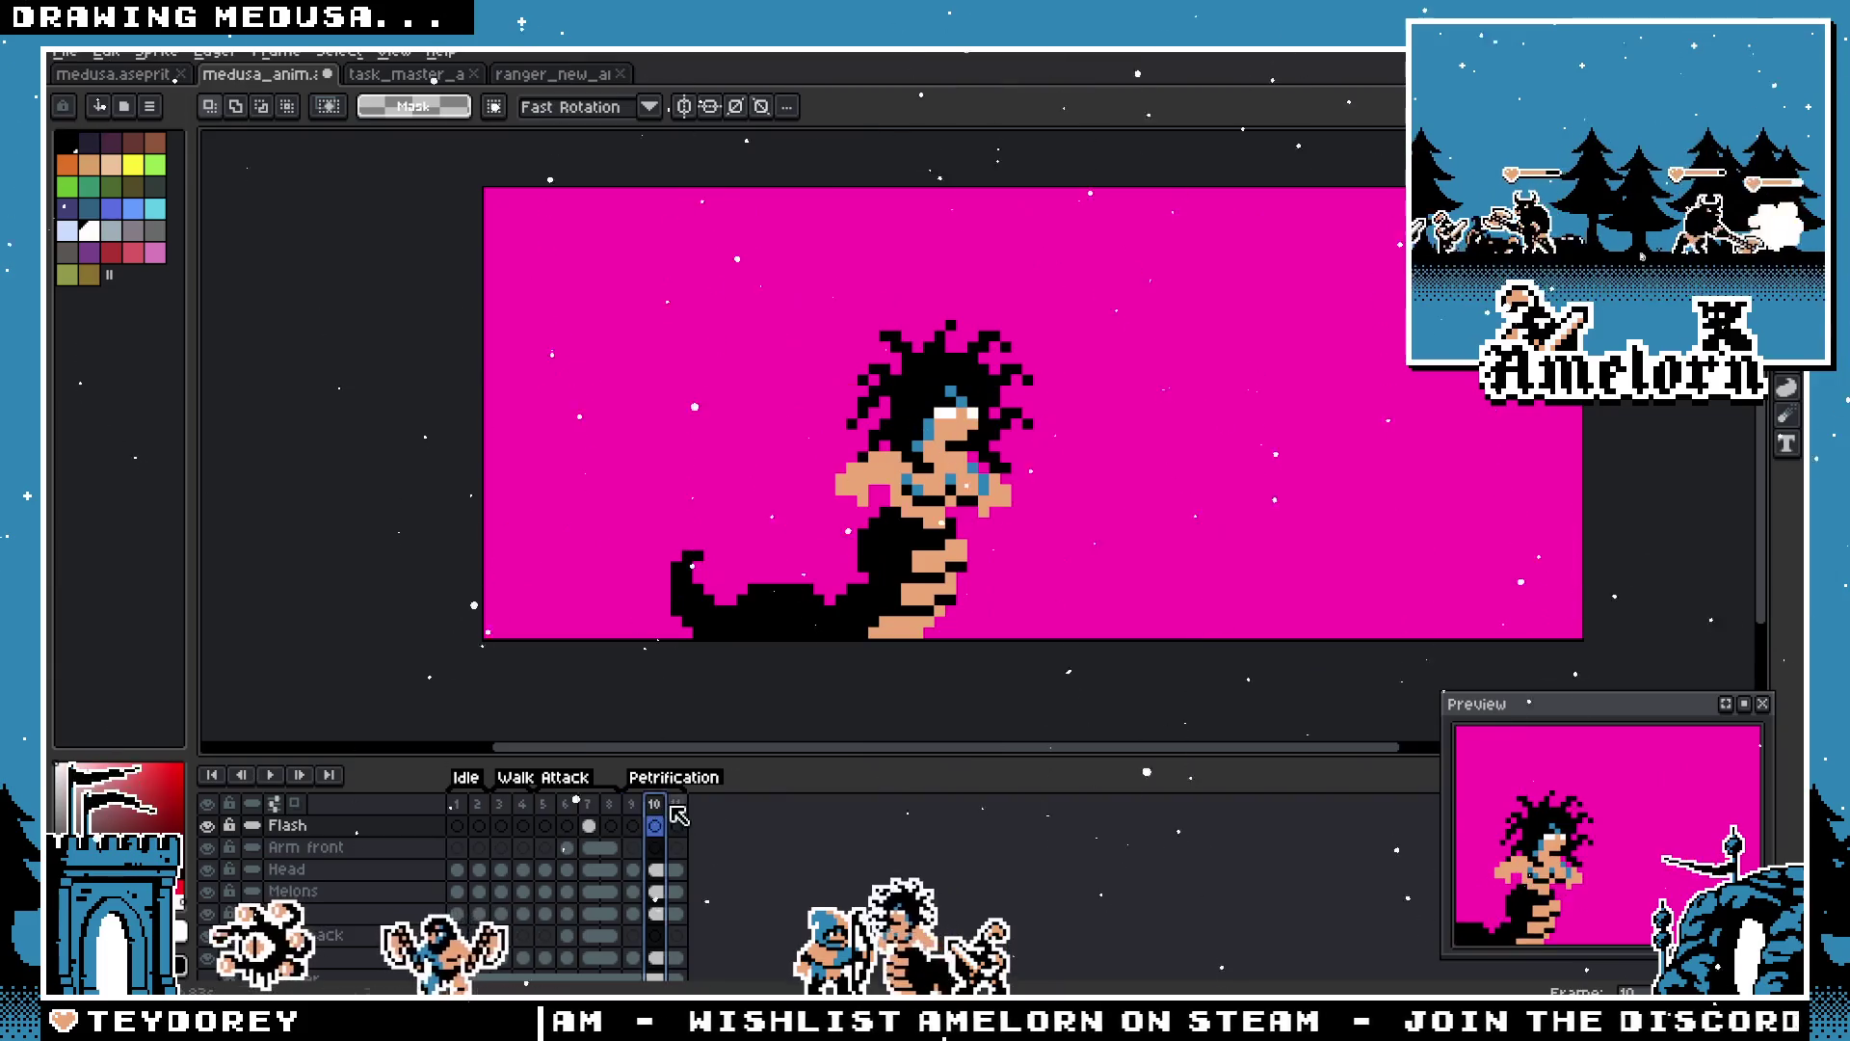
scroll(1027, 404, "up", 2)
key("i")
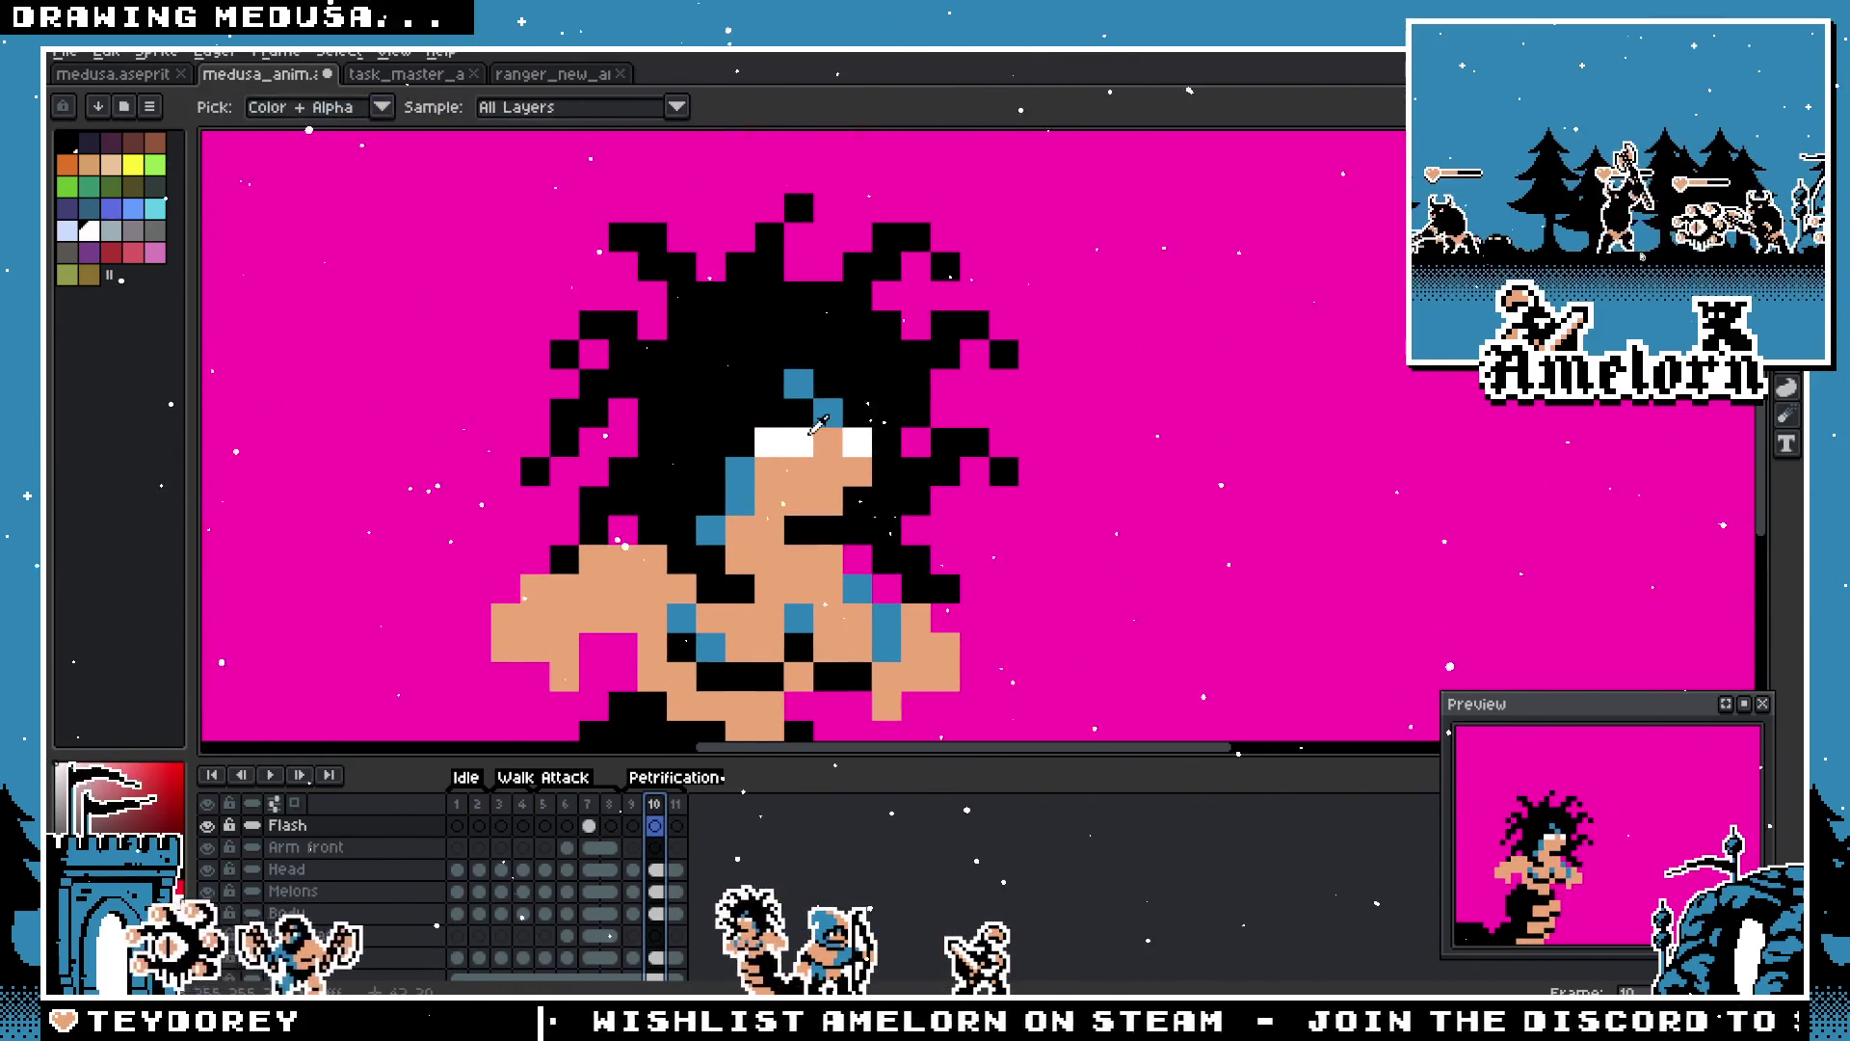
key("b")
scroll(725, 500, "down", 3)
scroll(725, 501, "up", 2)
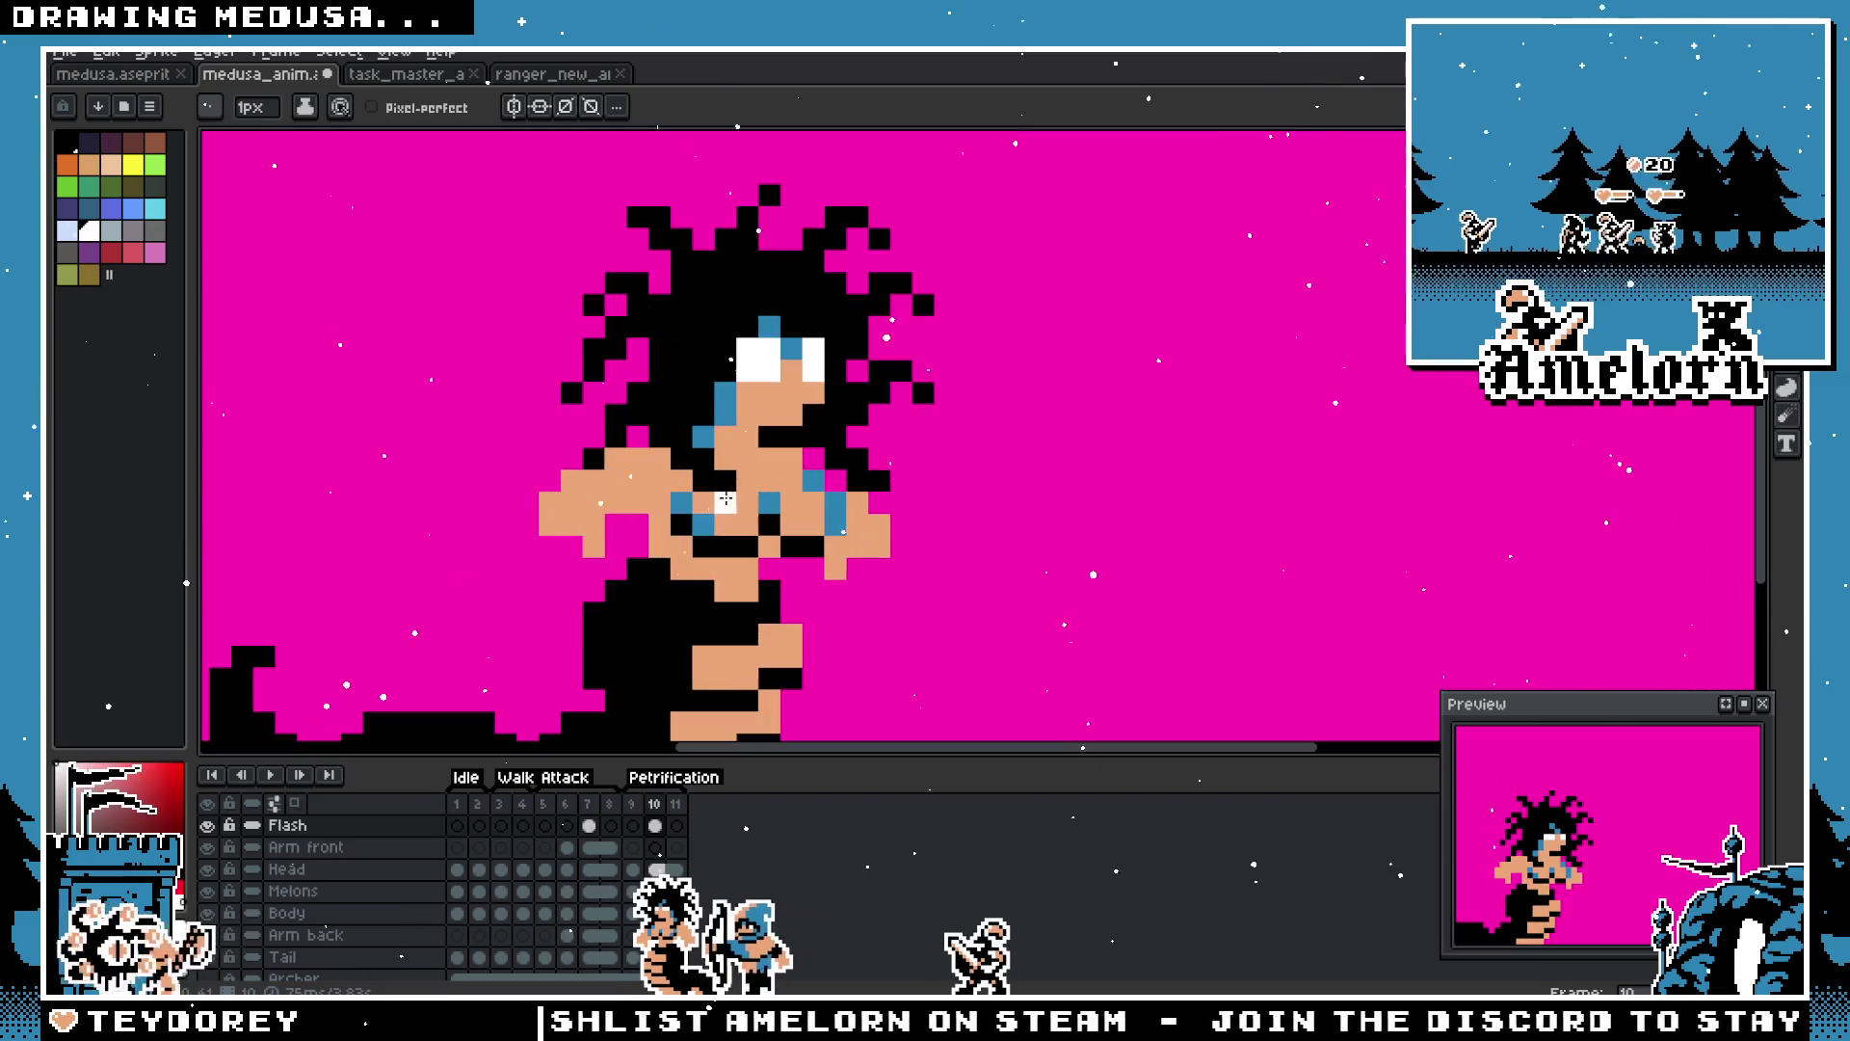
left_click_drag(725, 500, 787, 597)
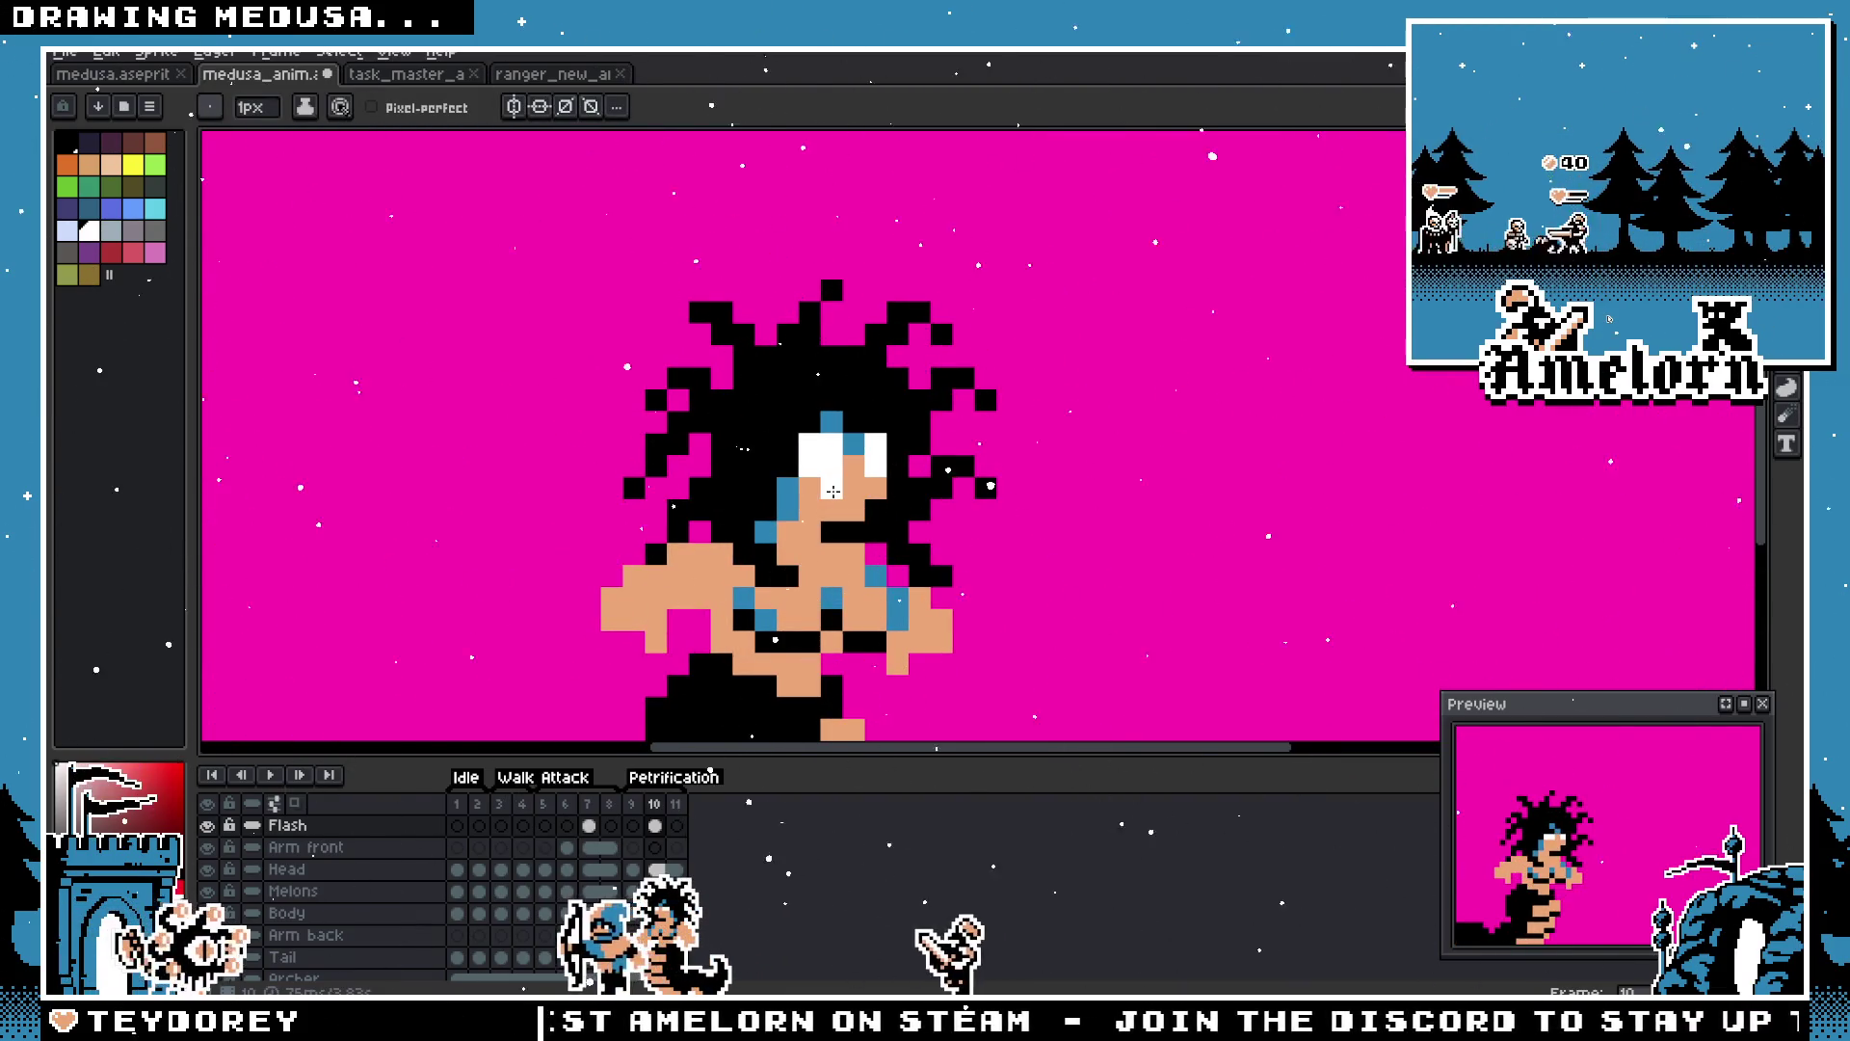
scroll(879, 482, "down", 3)
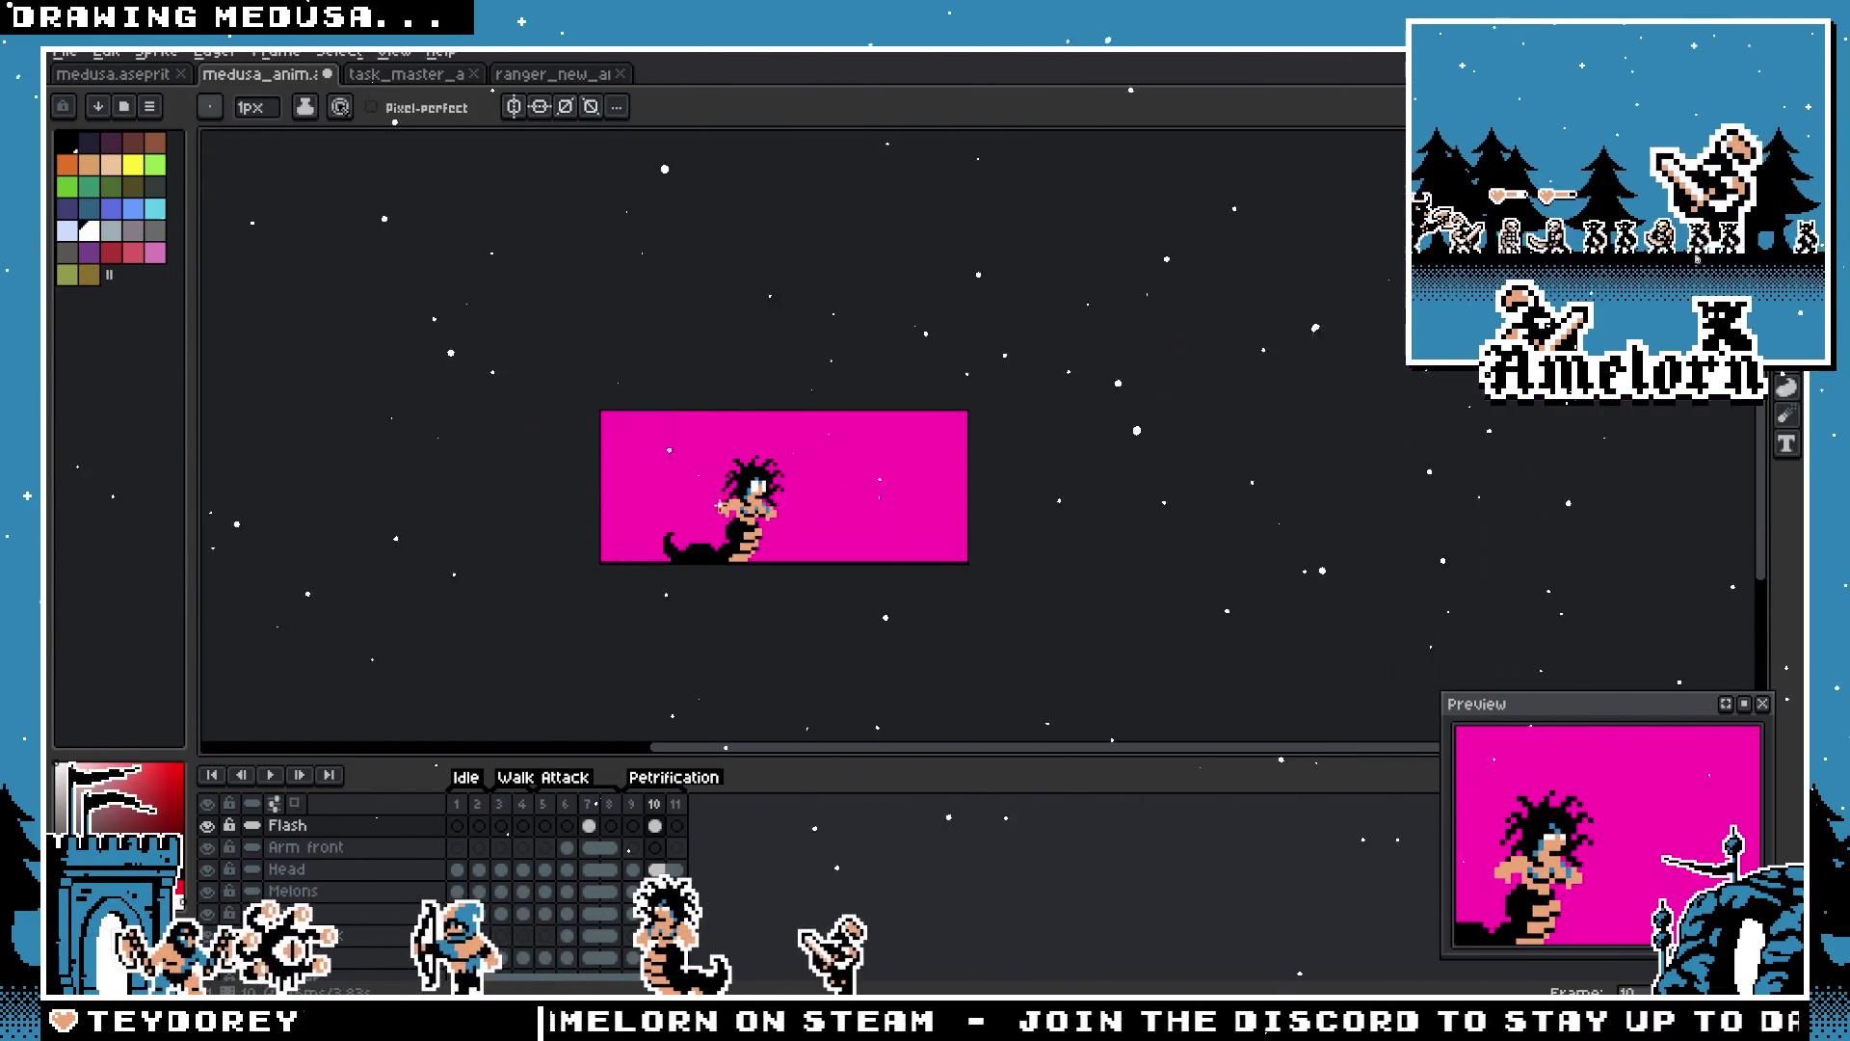
scroll(768, 484, "up", 3)
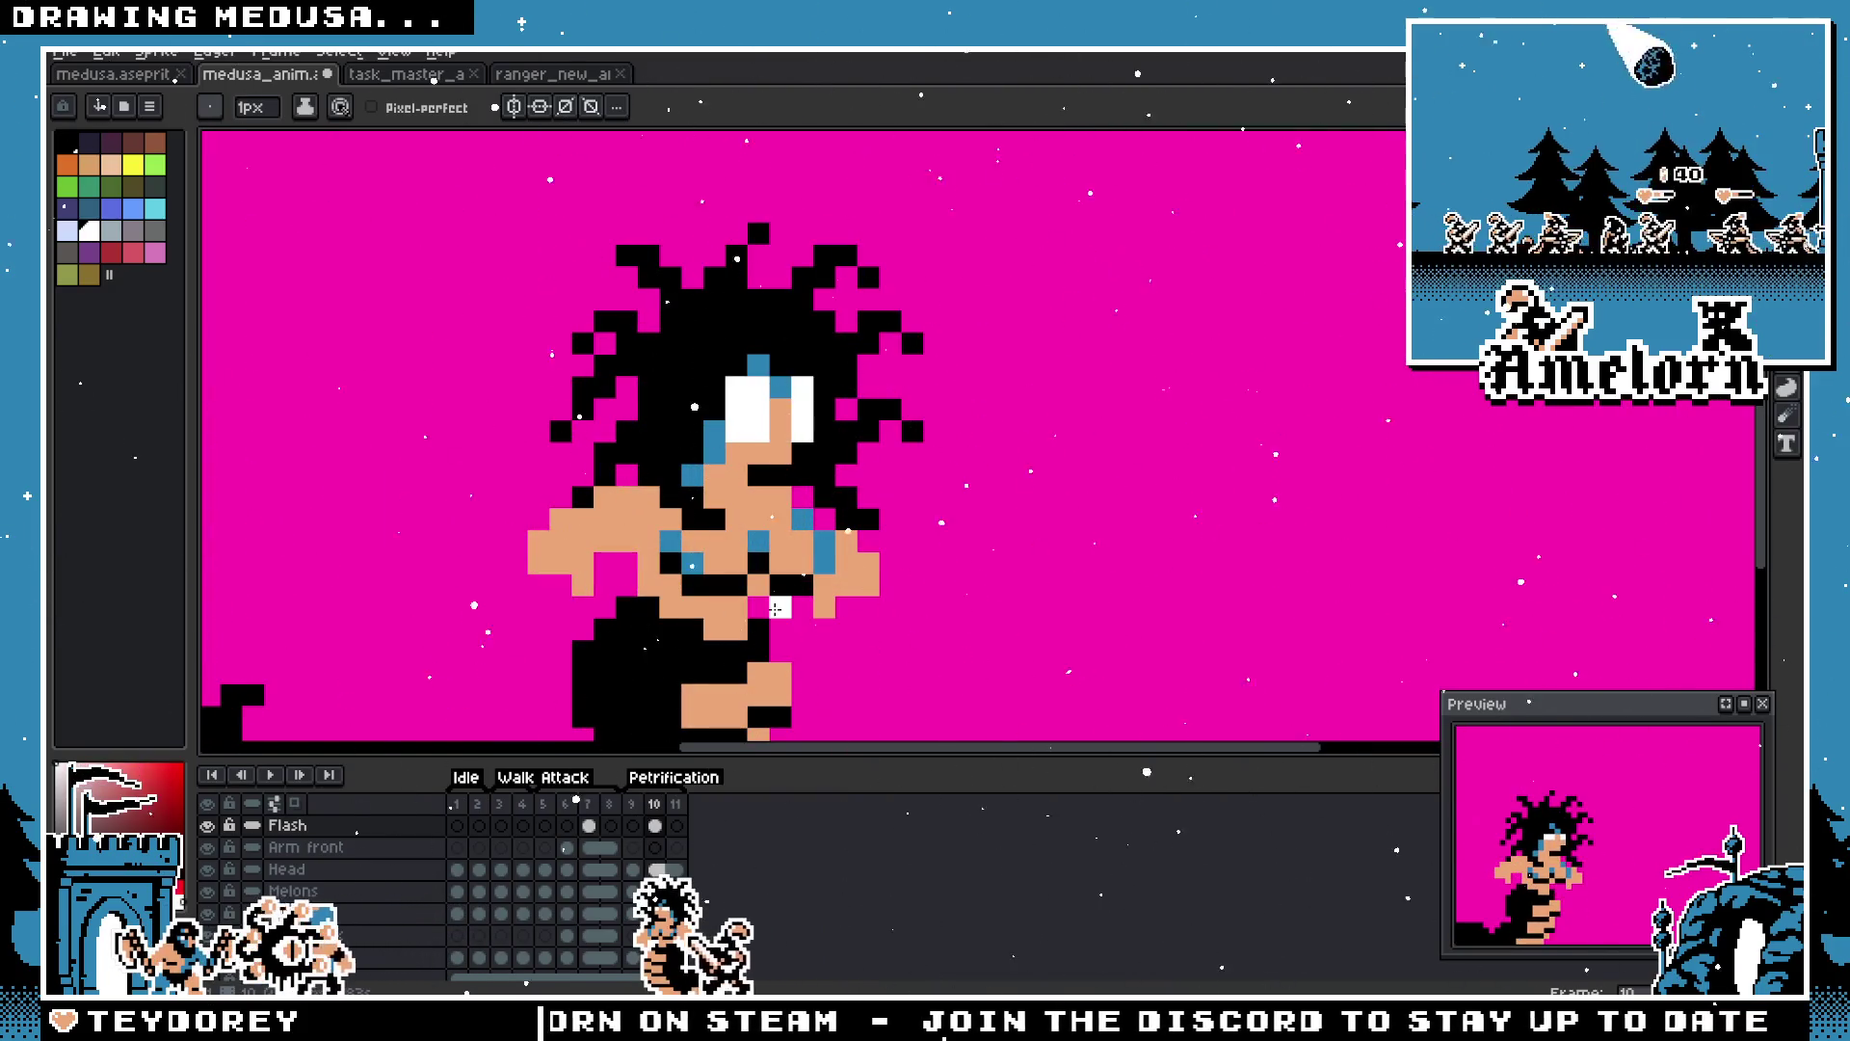
Step: Confirm frame 10's duration and compare it against frame 9
double_click(659, 804)
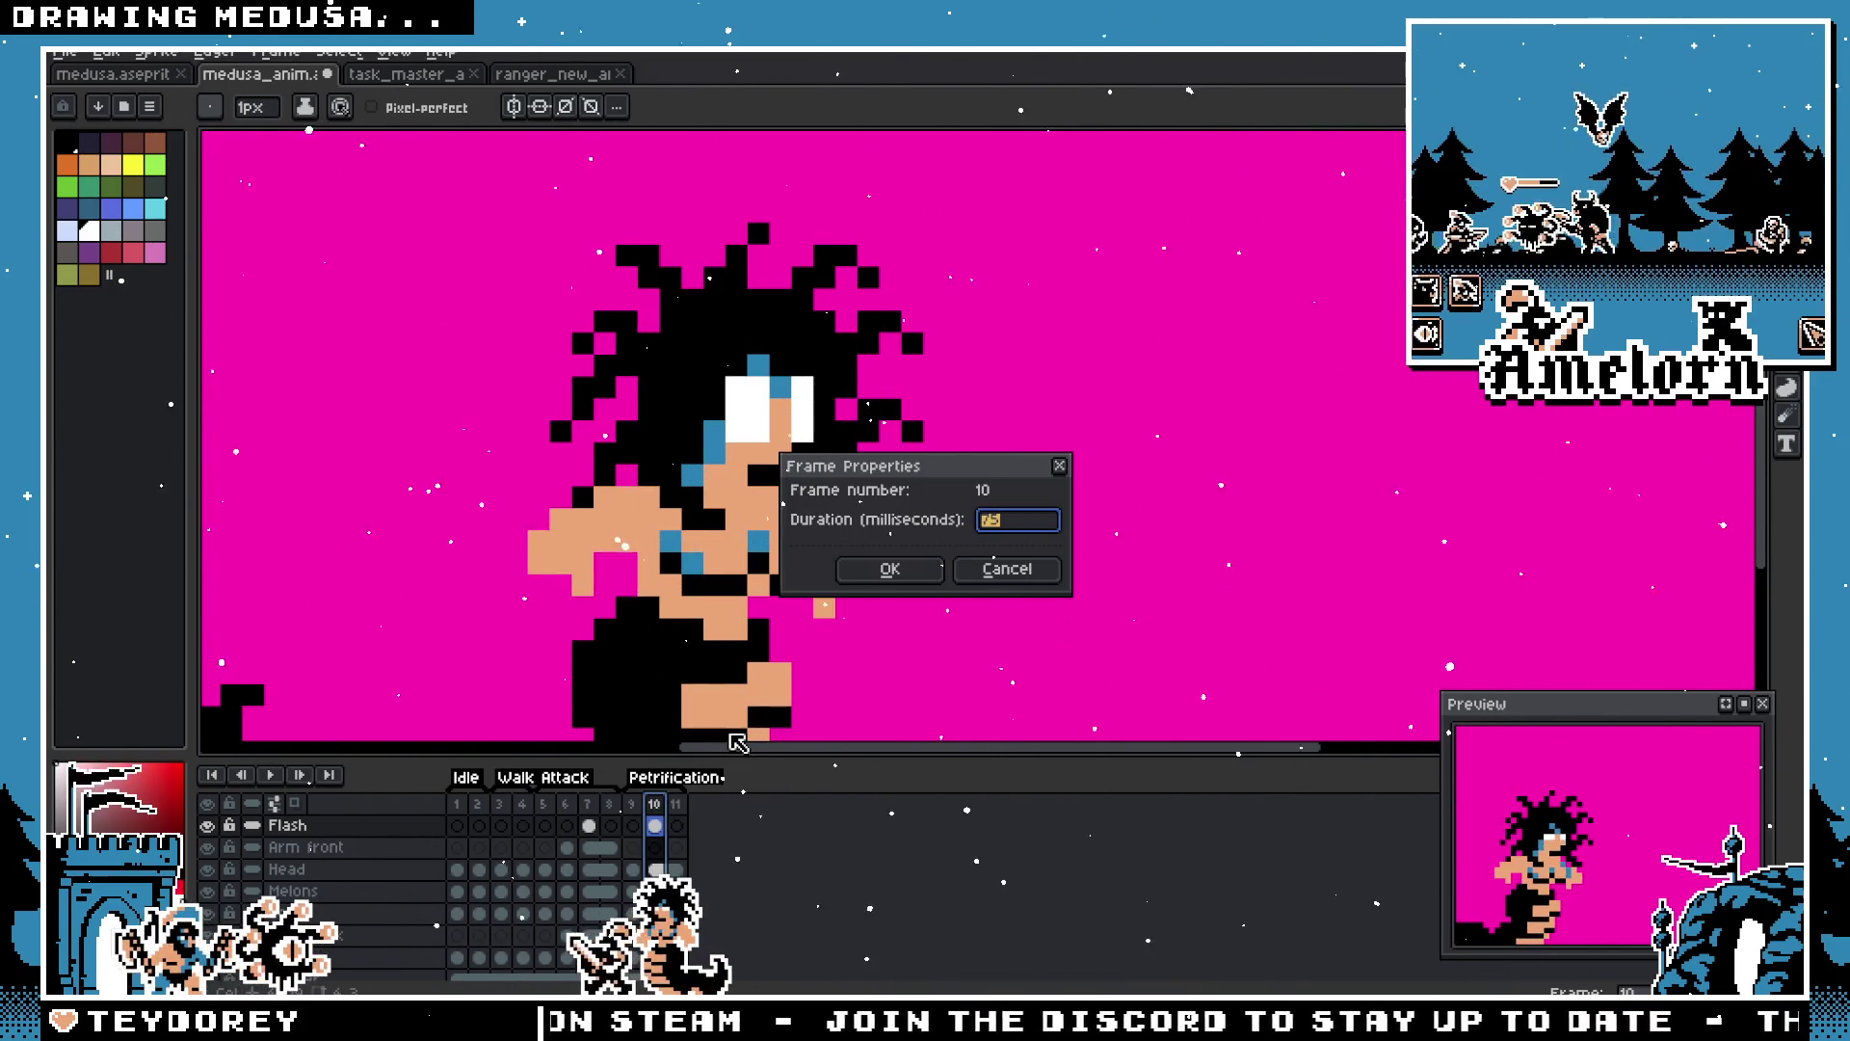
key("Return")
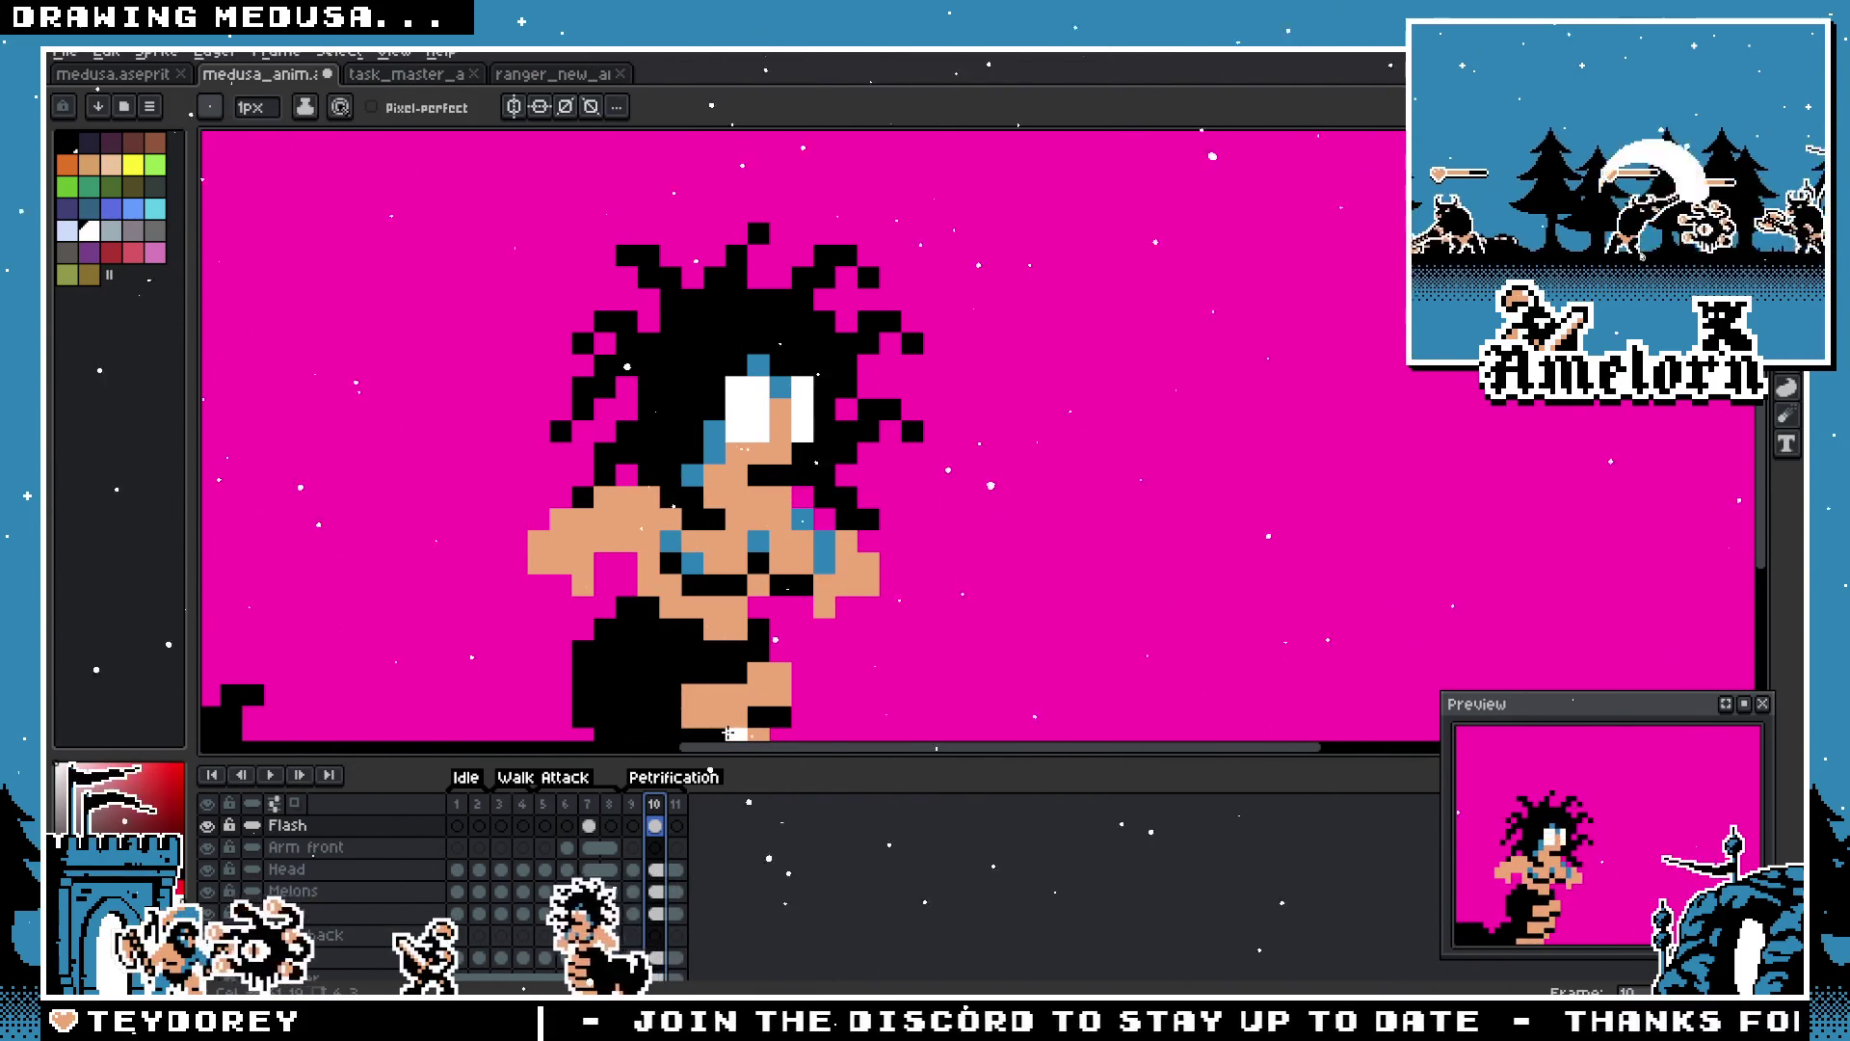
scroll(719, 545, "down", 2)
scroll(830, 453, "up", 2)
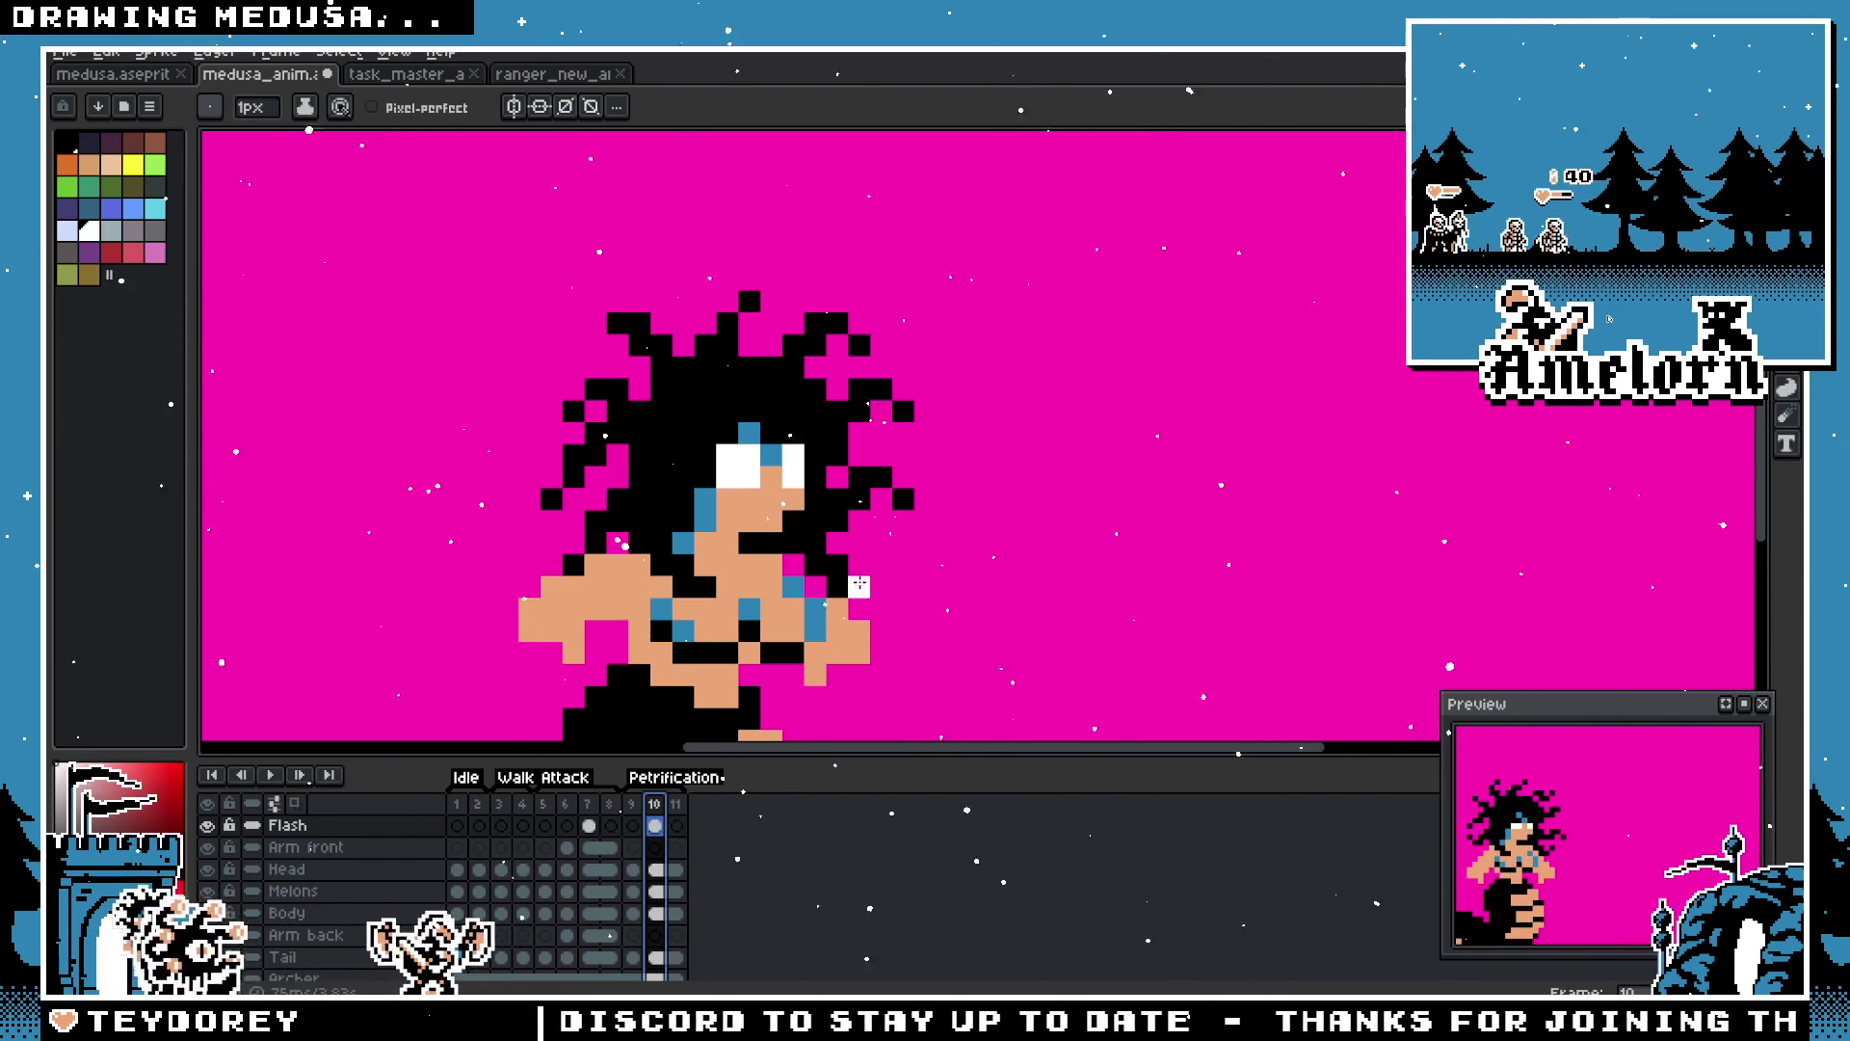
scroll(858, 585, "down", 2)
scroll(732, 579, "up", 1)
left_click(632, 803)
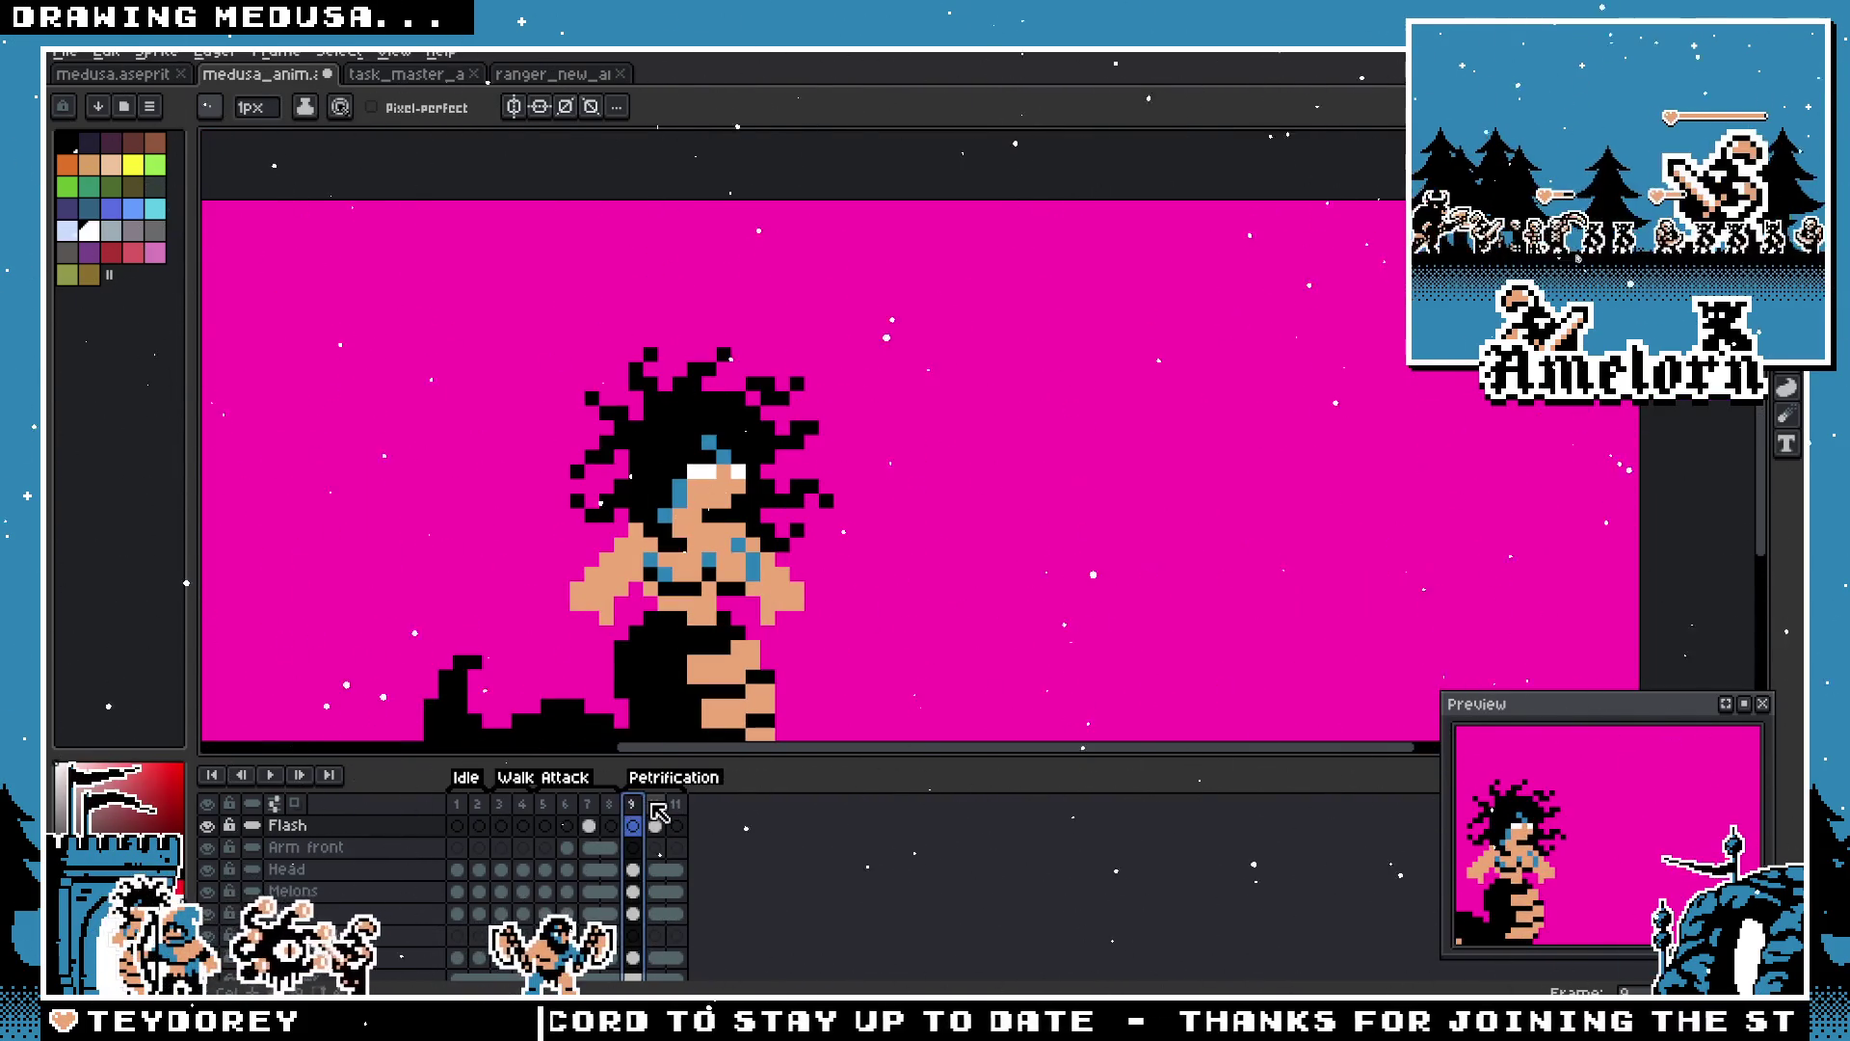
left_click(654, 805)
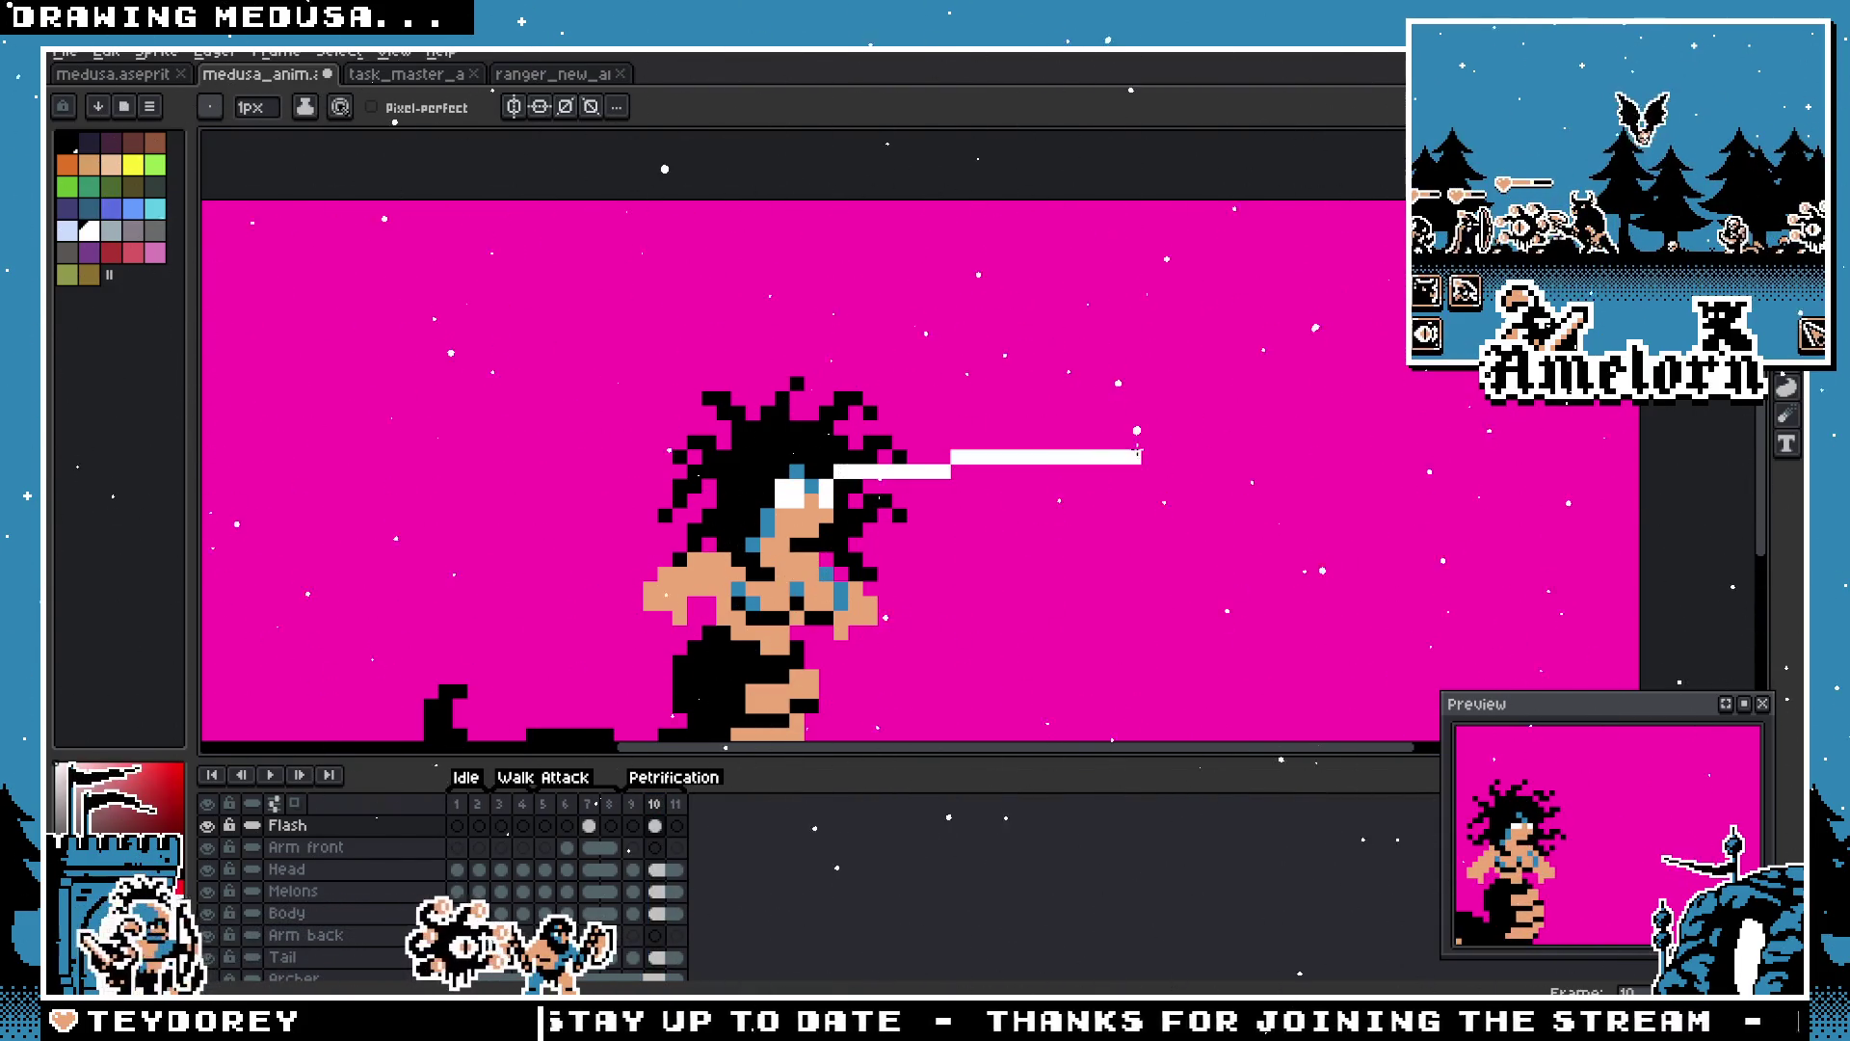
key("l")
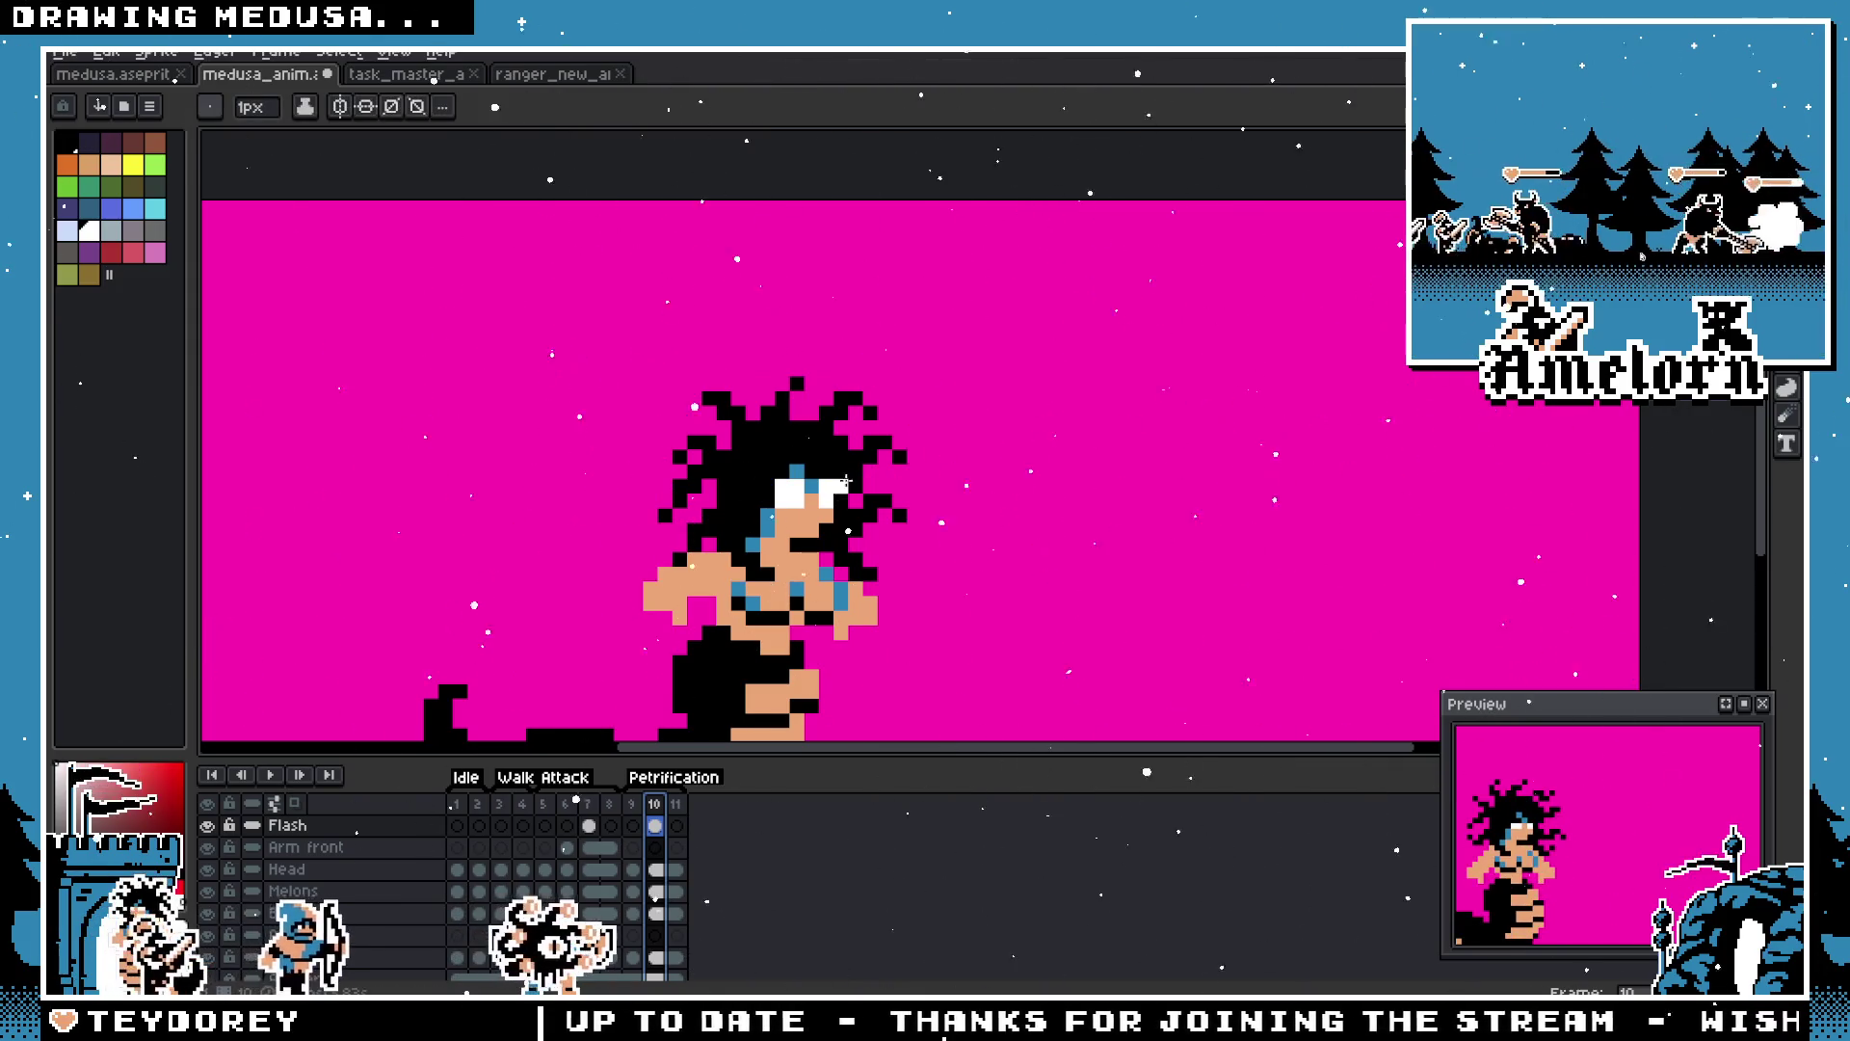
mouse_move(853, 471)
left_mouse_down()
mouse_move(1249, 418)
mouse_move(1157, 395)
mouse_move(1185, 453)
mouse_move(1012, 412)
mouse_move(1027, 409)
mouse_move(1234, 428)
left_mouse_up()
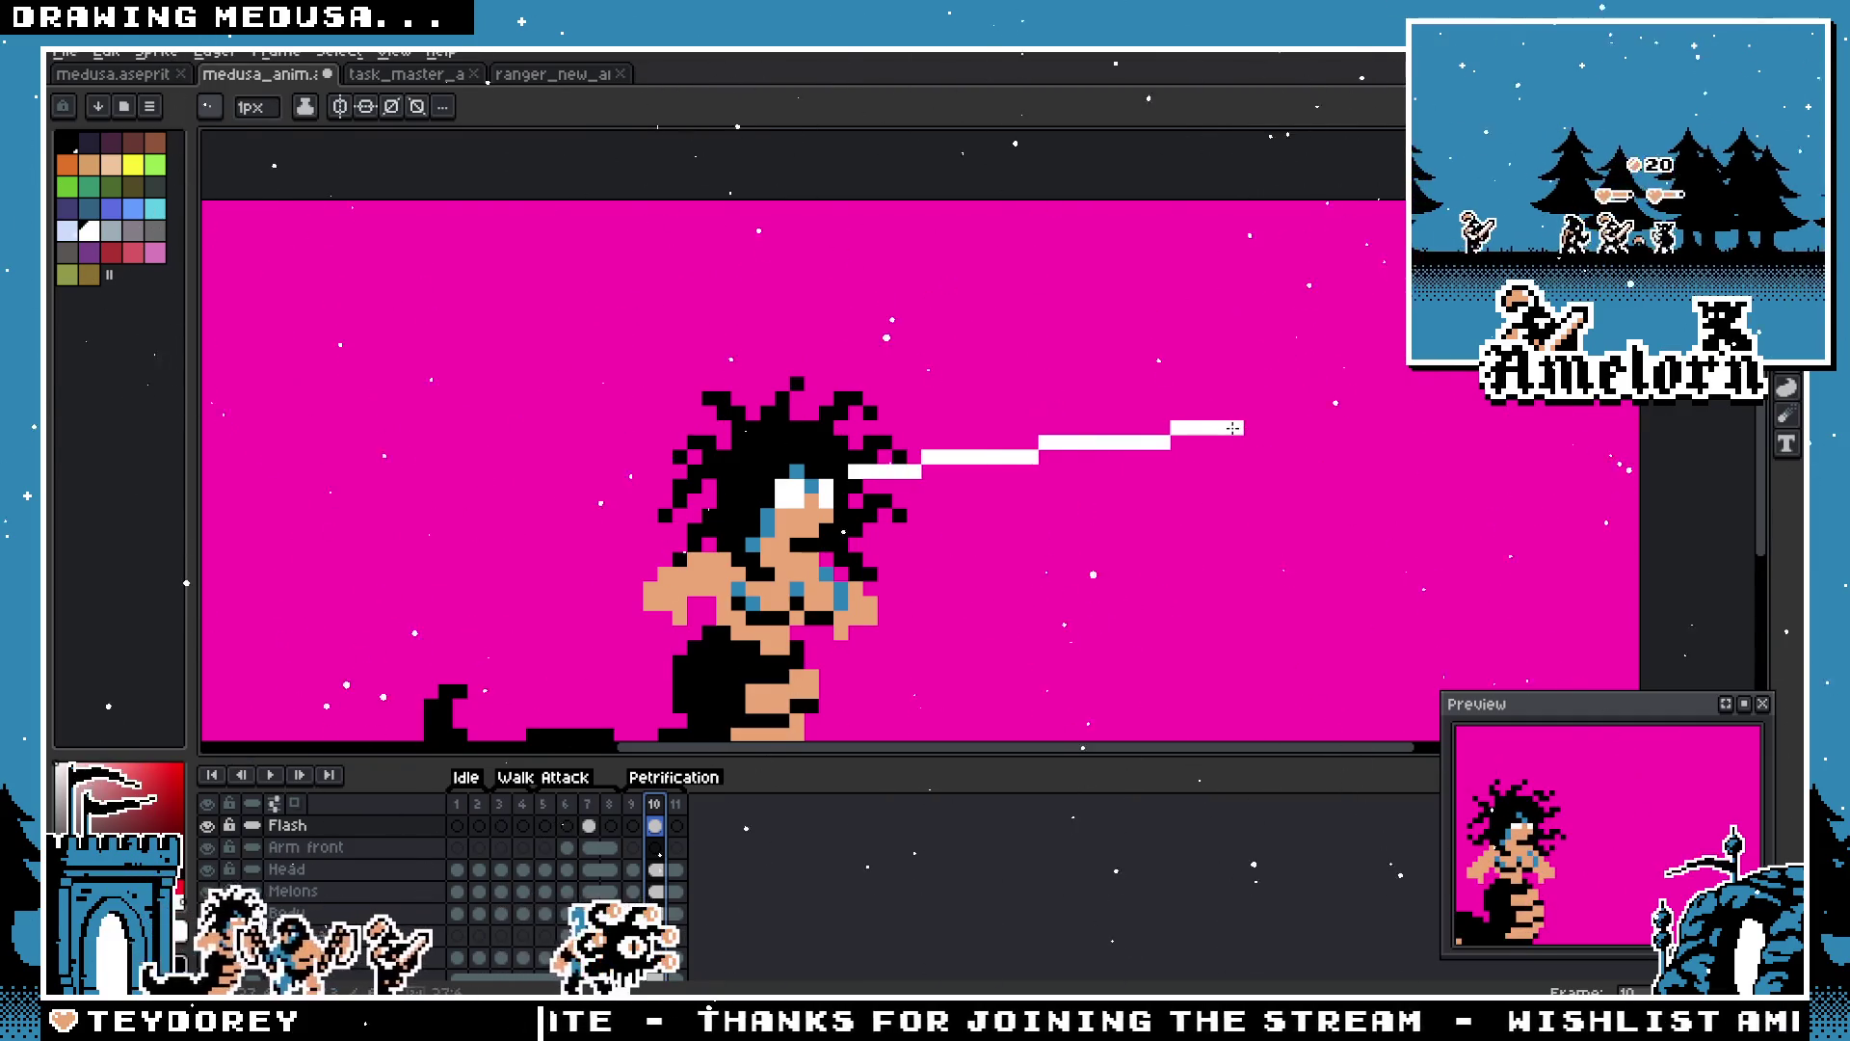
left_click_drag(921, 533, 1214, 588)
key("Escape")
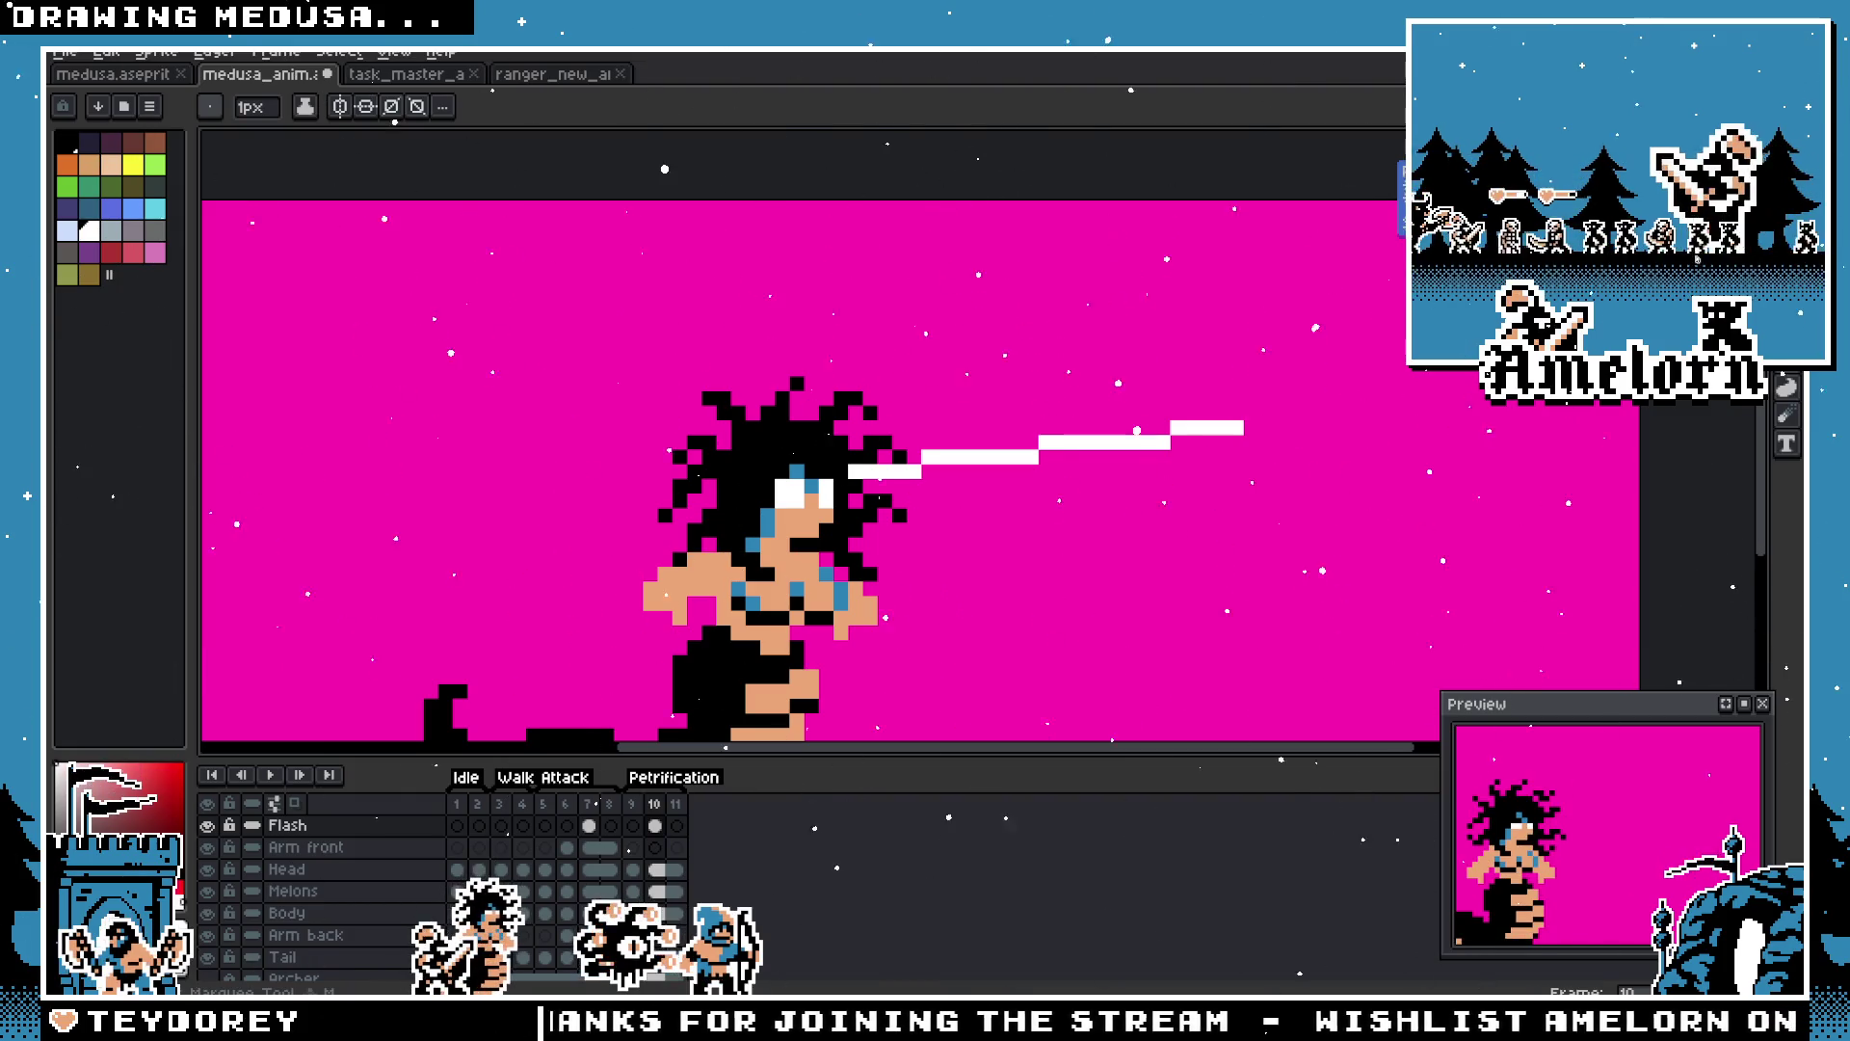
key("Escape")
key("v")
key("b")
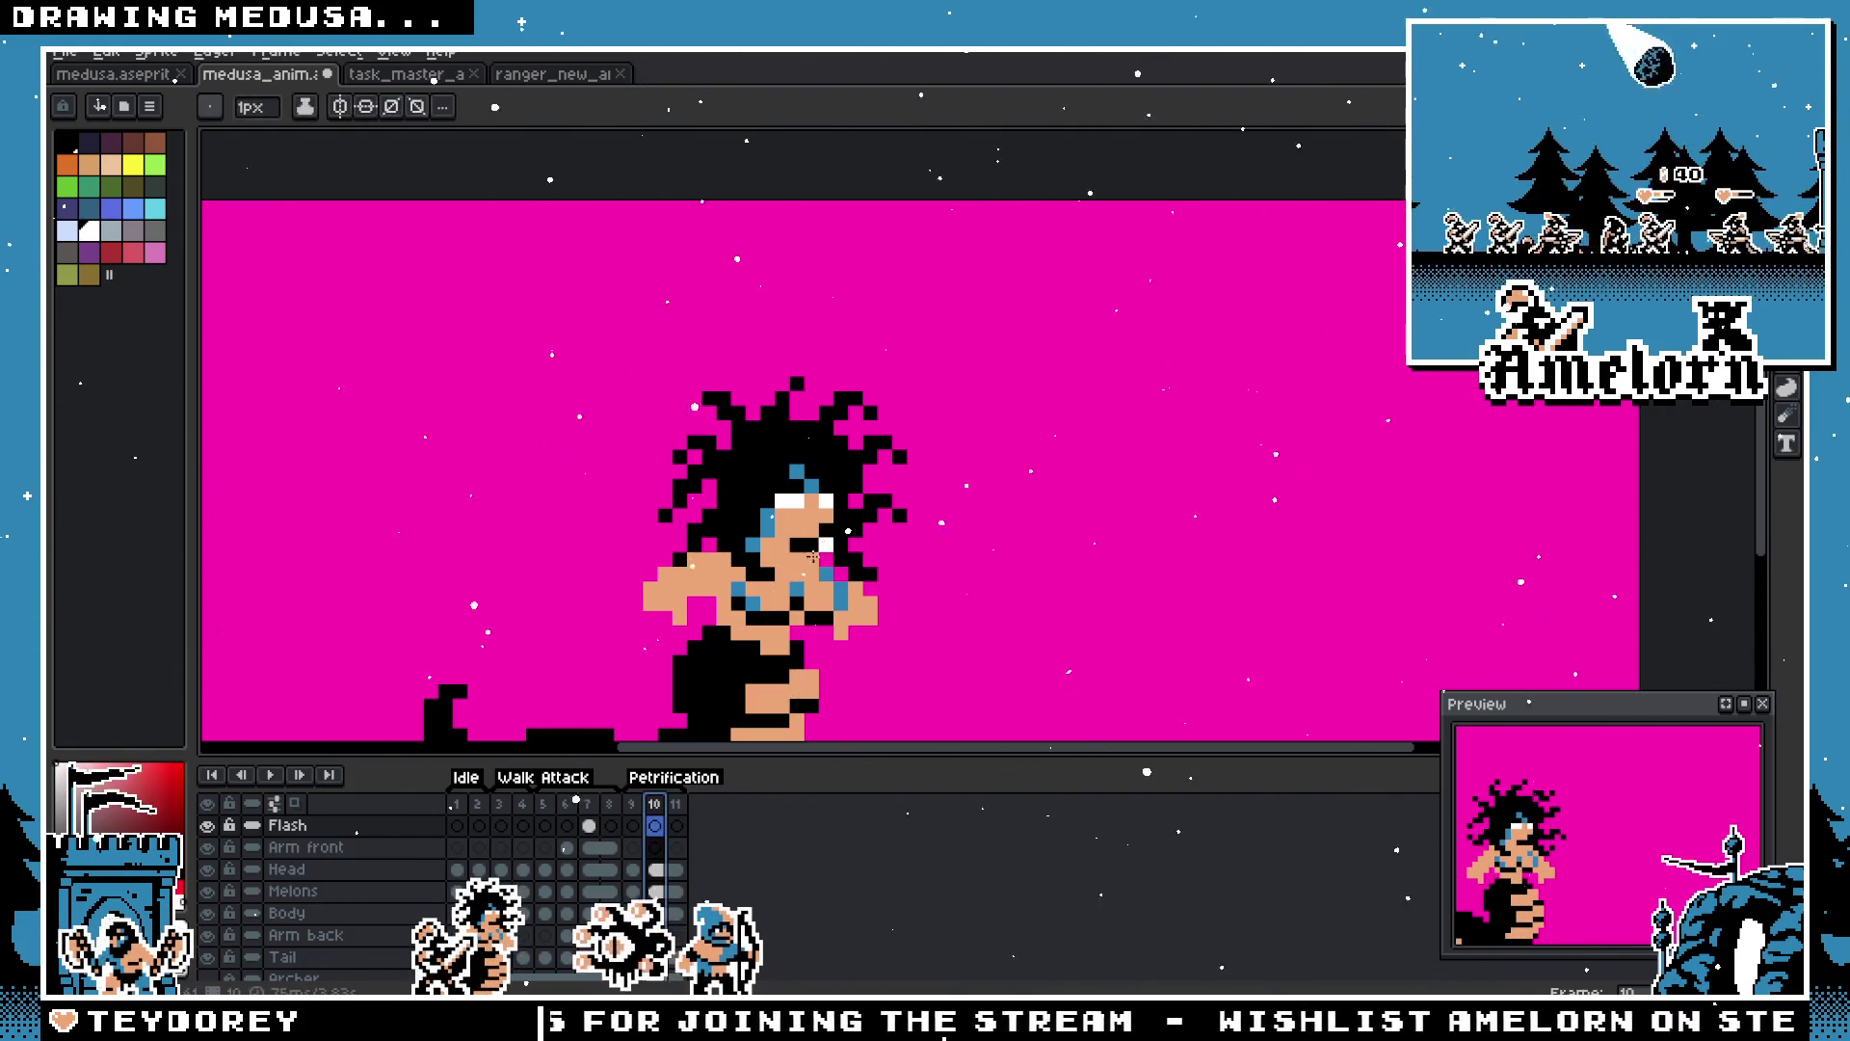
scroll(670, 714, "up", 2)
left_click(675, 870)
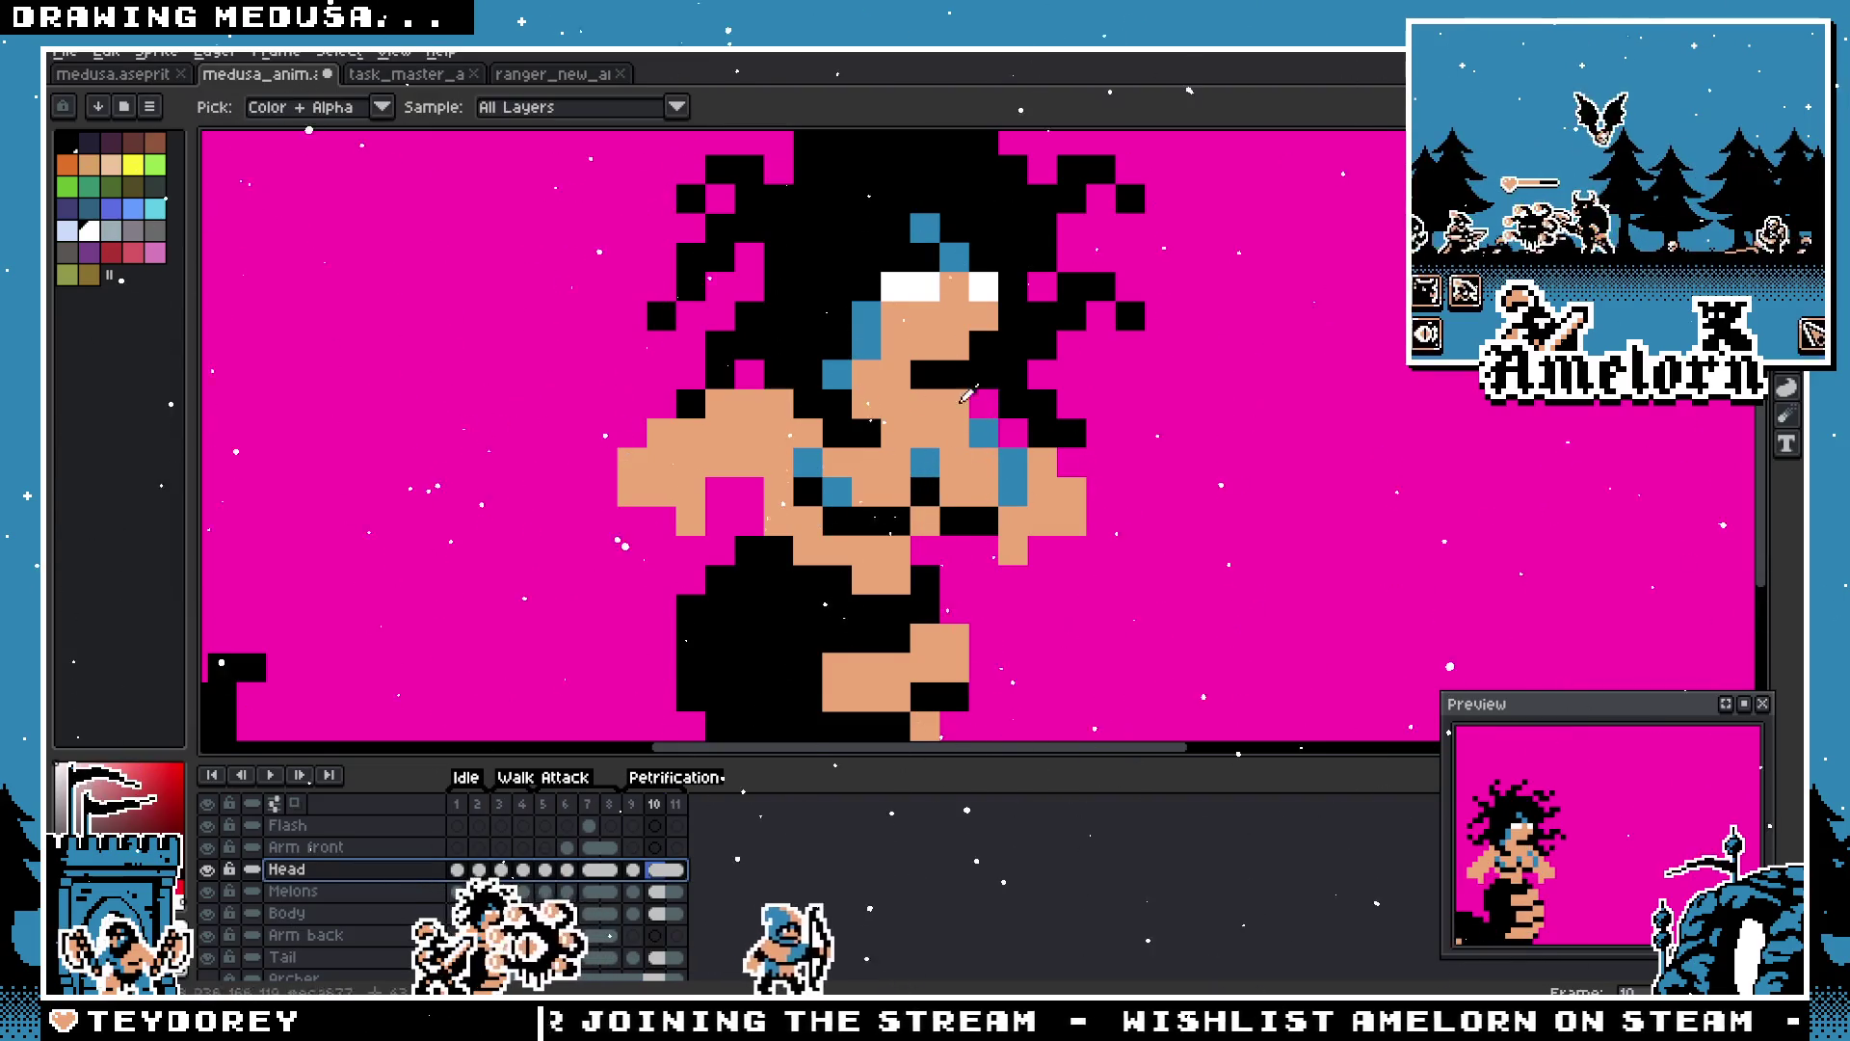
right_click(674, 870)
key("Escape")
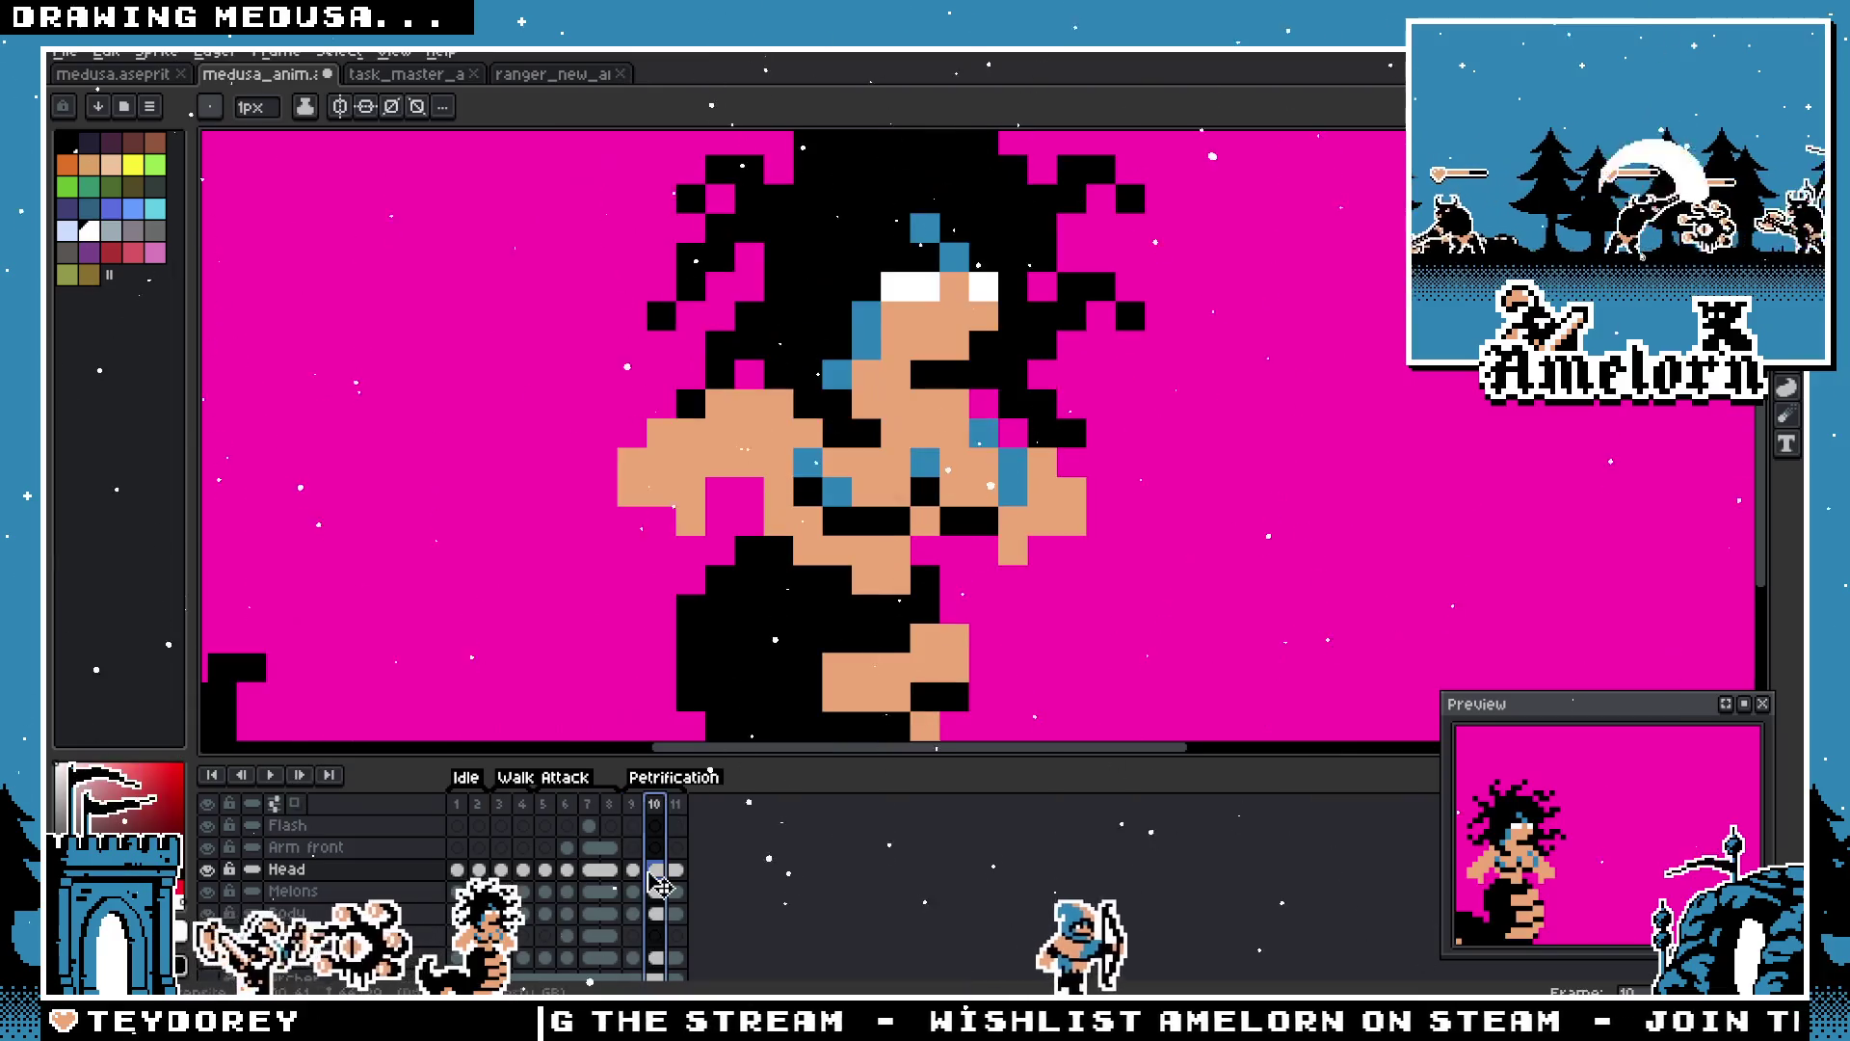
right_click(665, 875)
key("Escape")
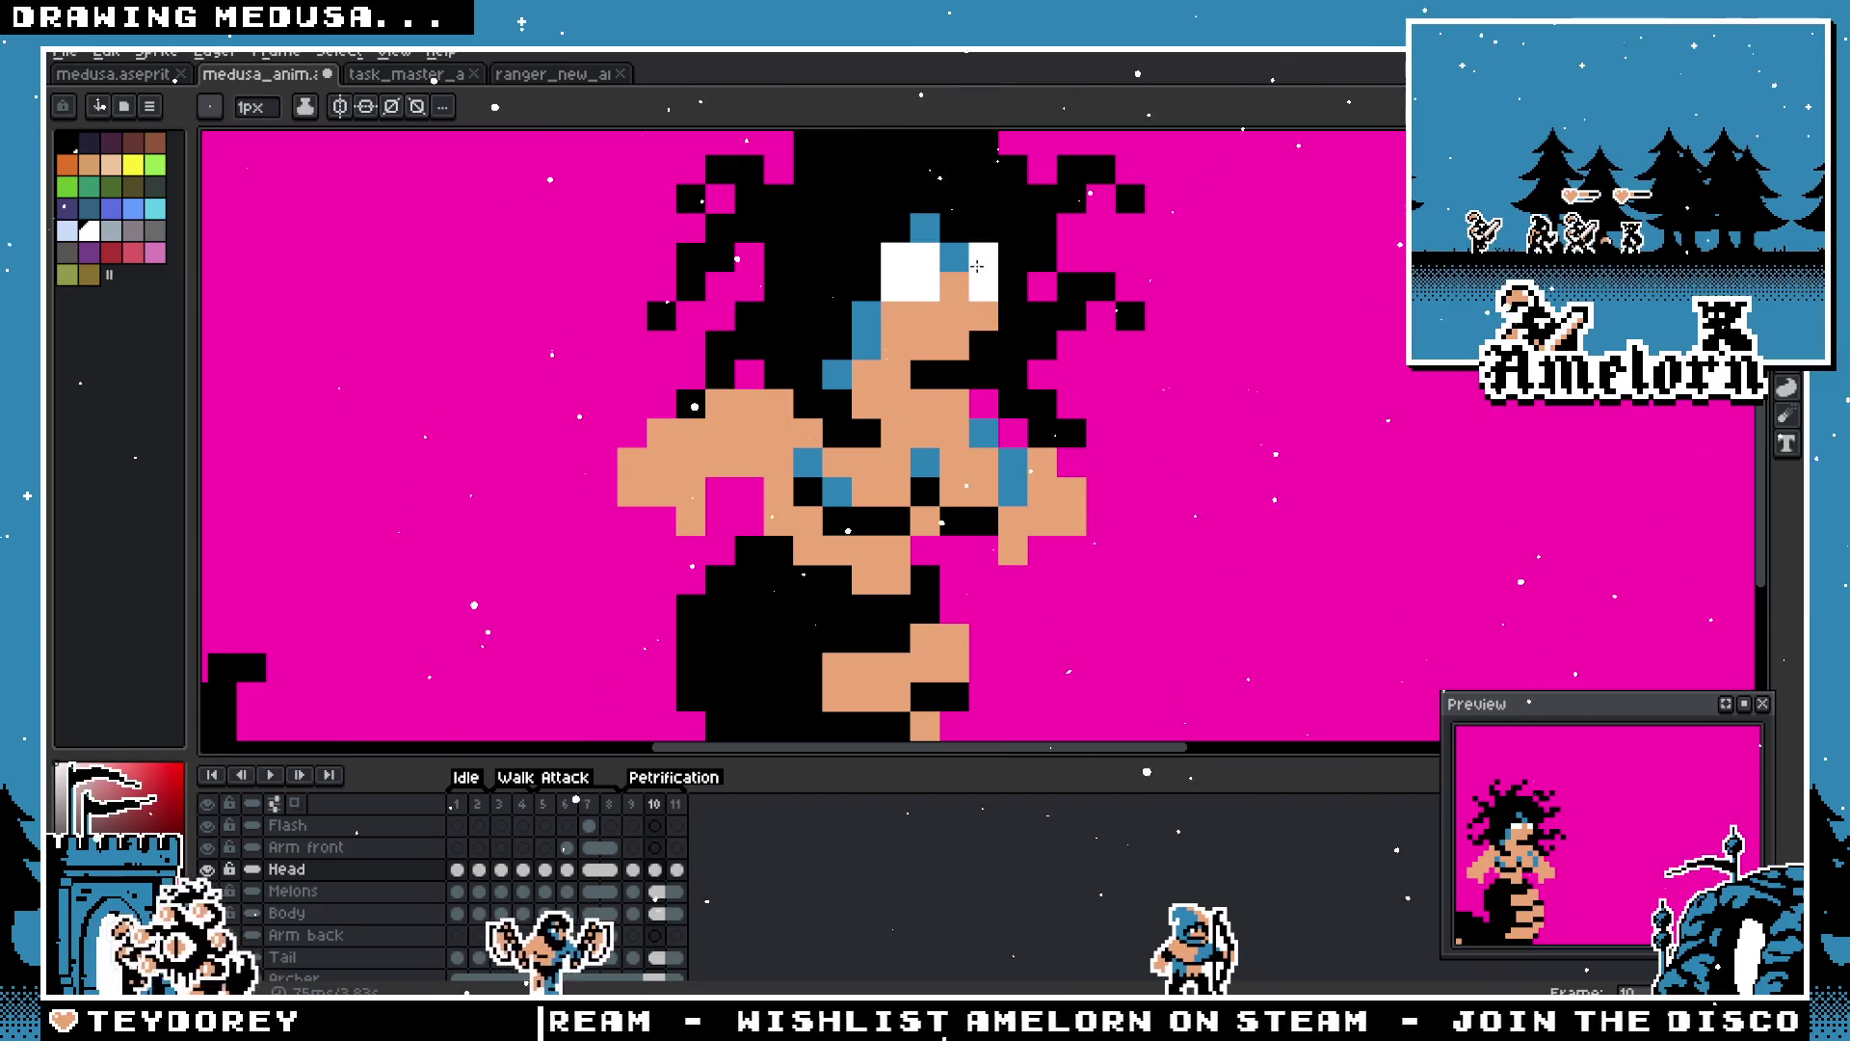
scroll(976, 266, "down", 3)
scroll(740, 406, "up", 3)
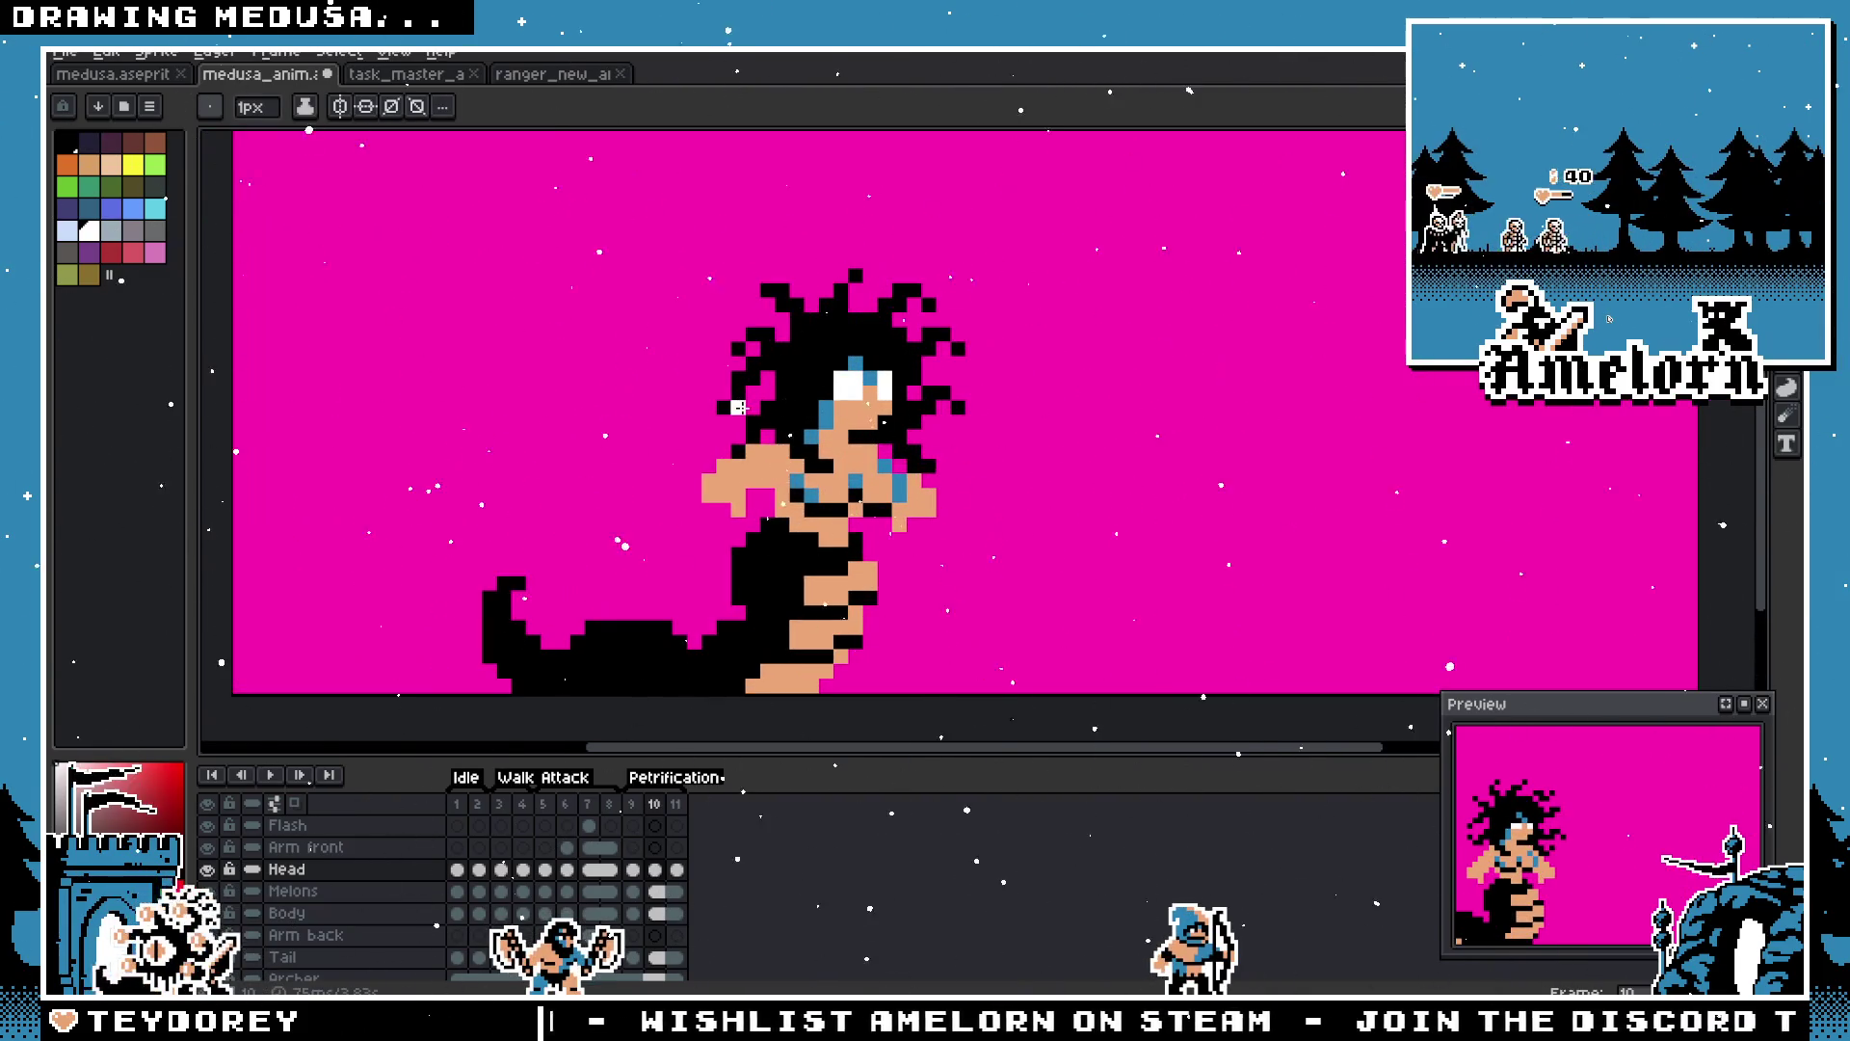
Step: Review frames 1, 2, 3, 5 and 9, then play the animation and stop on the Petrification frame
left_click(468, 807)
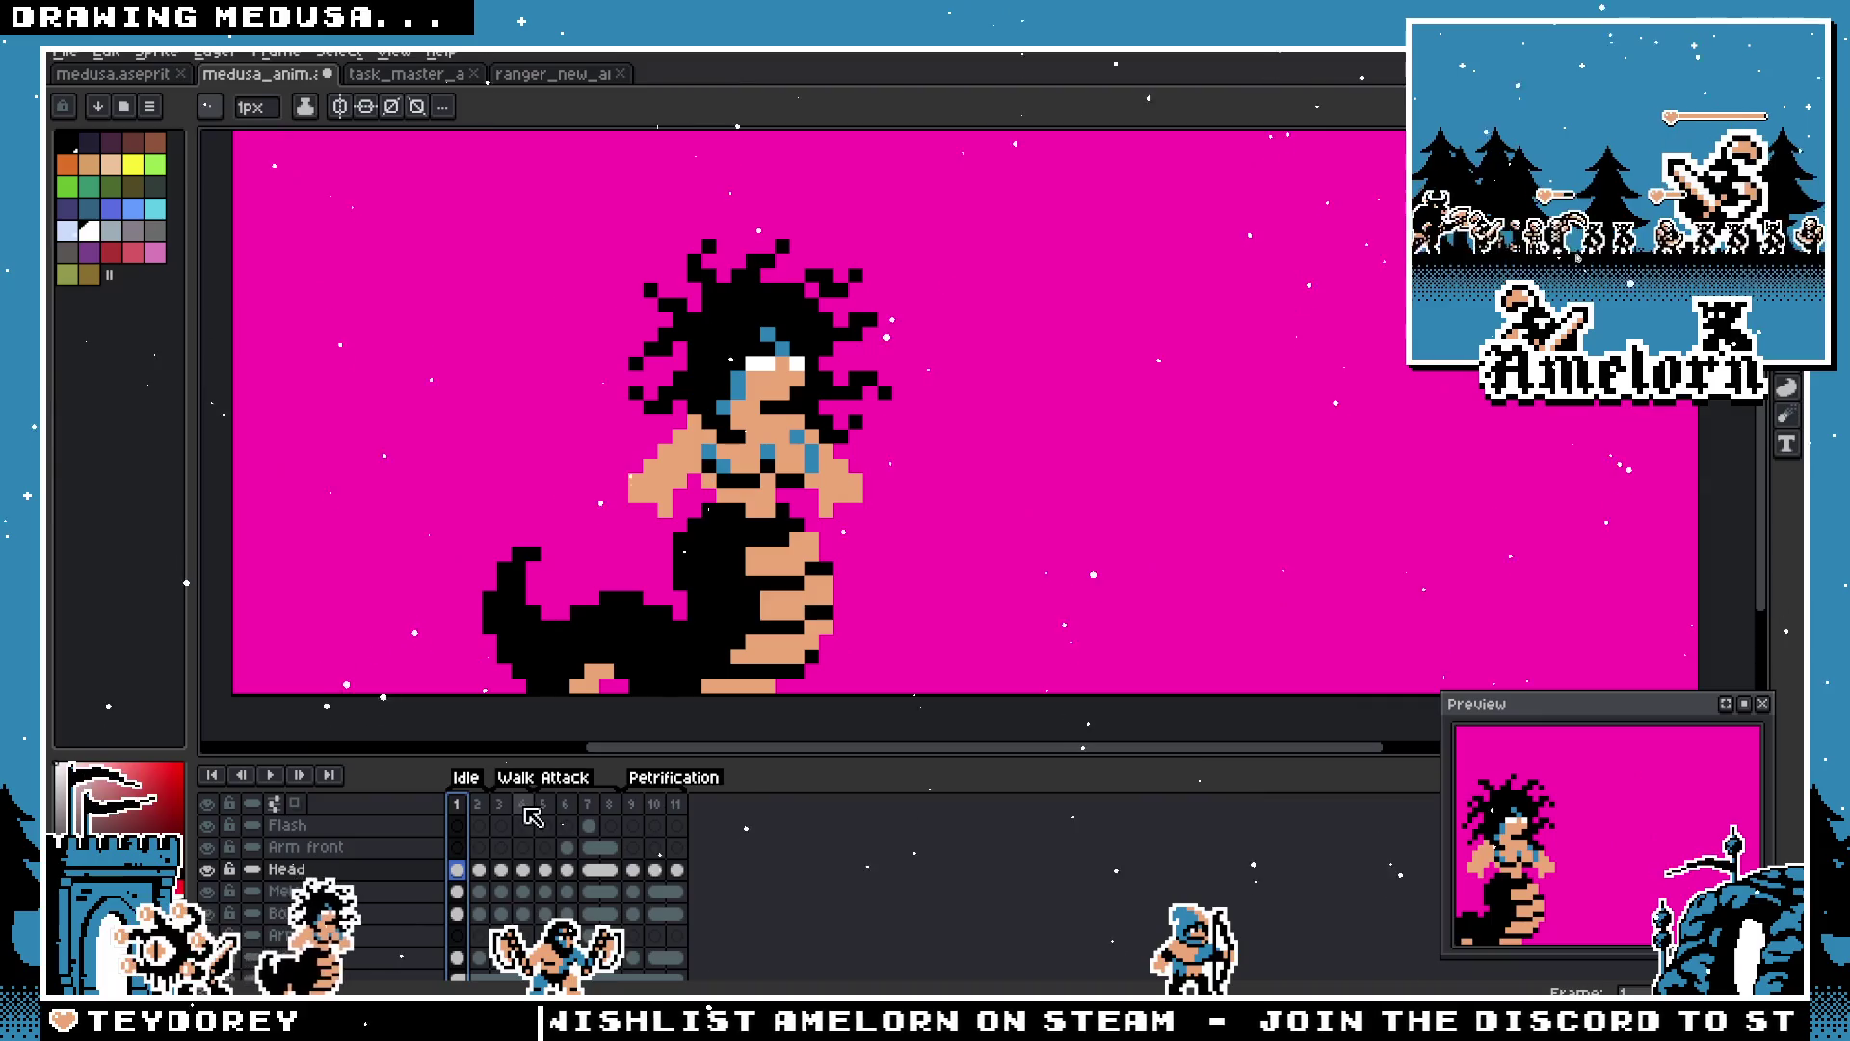
scroll(1593, 862, "down", 1)
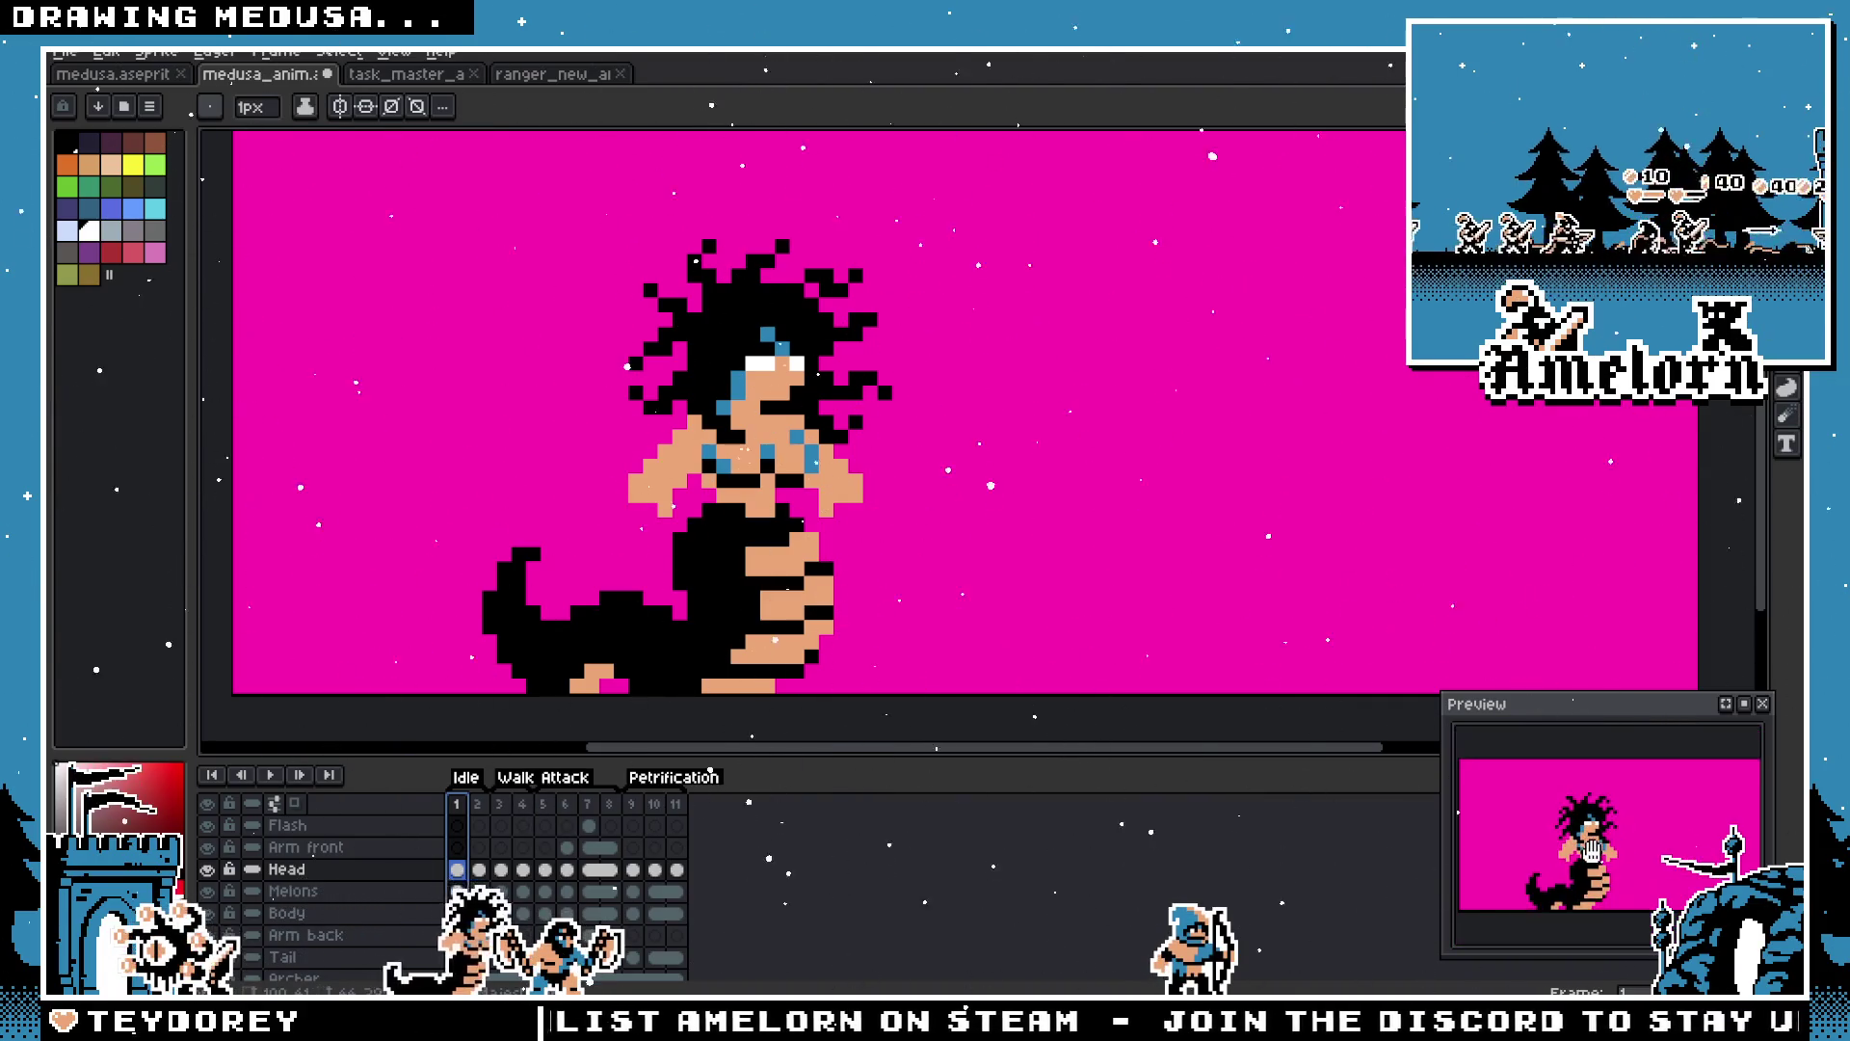
left_click(478, 808)
left_click(500, 806)
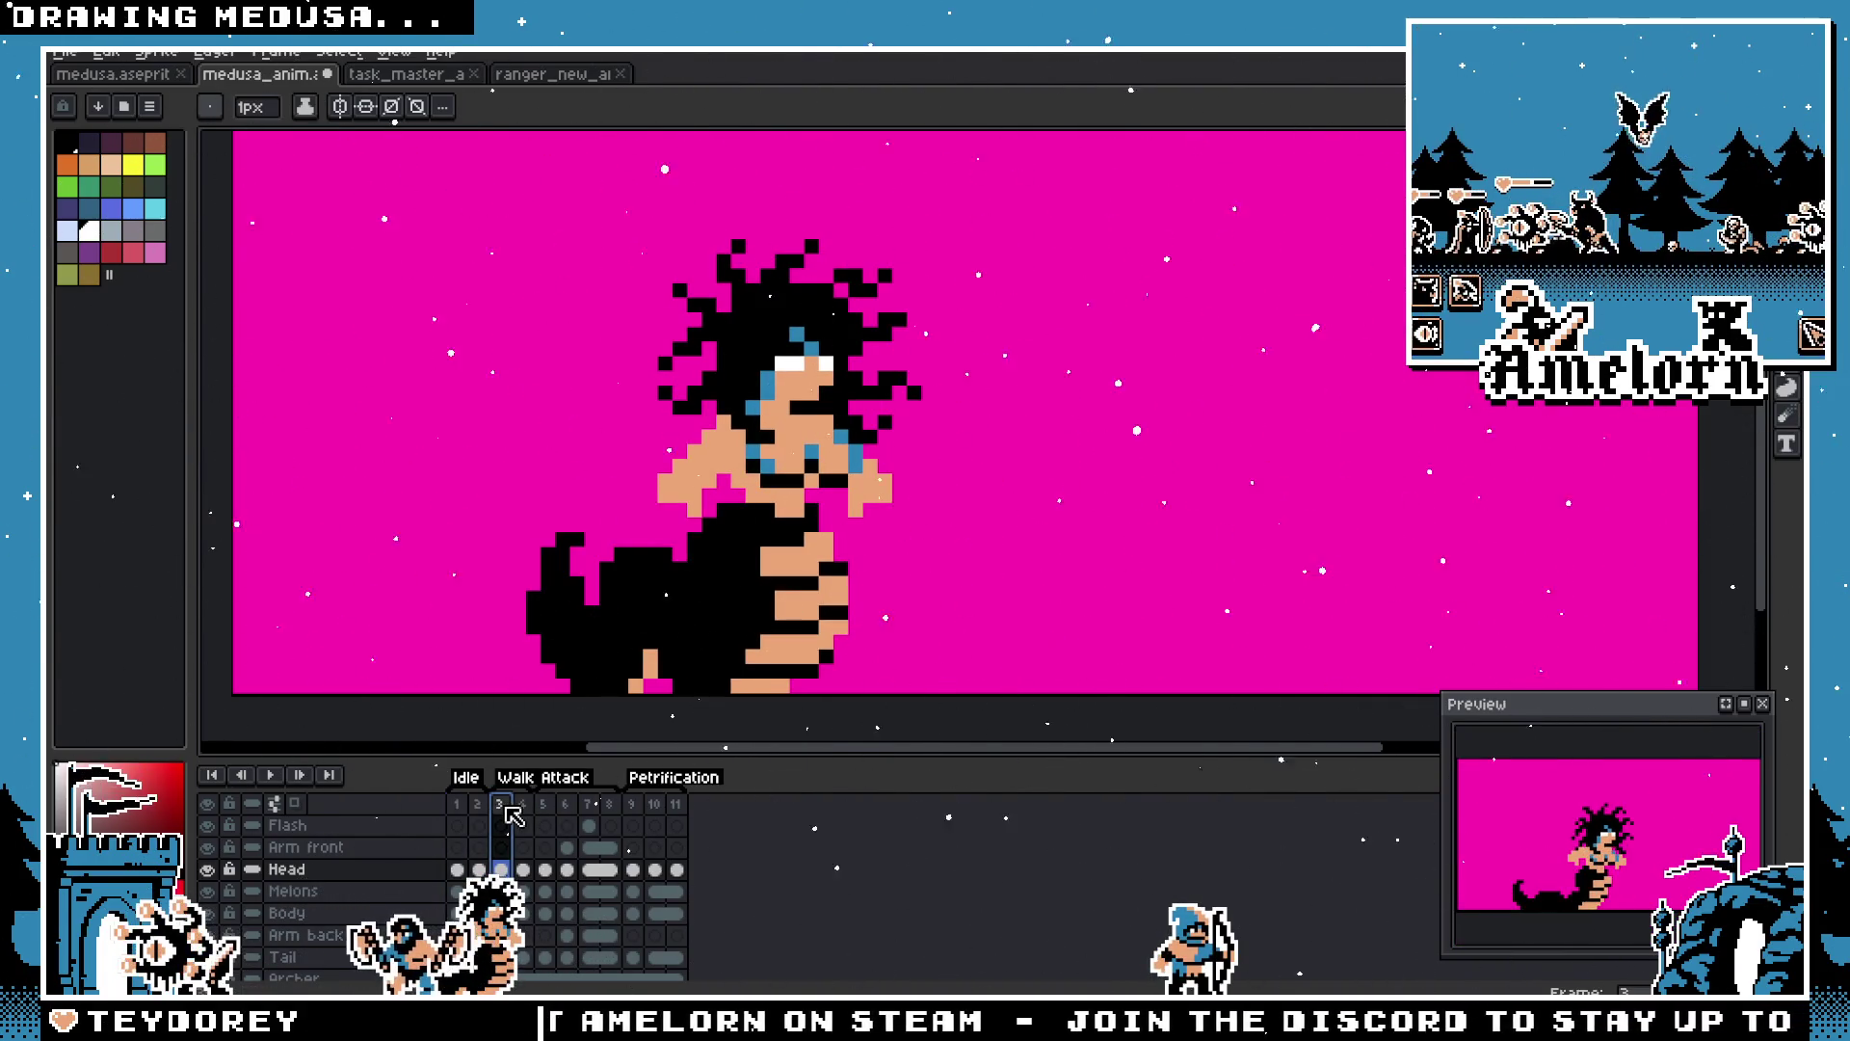
left_click(543, 806)
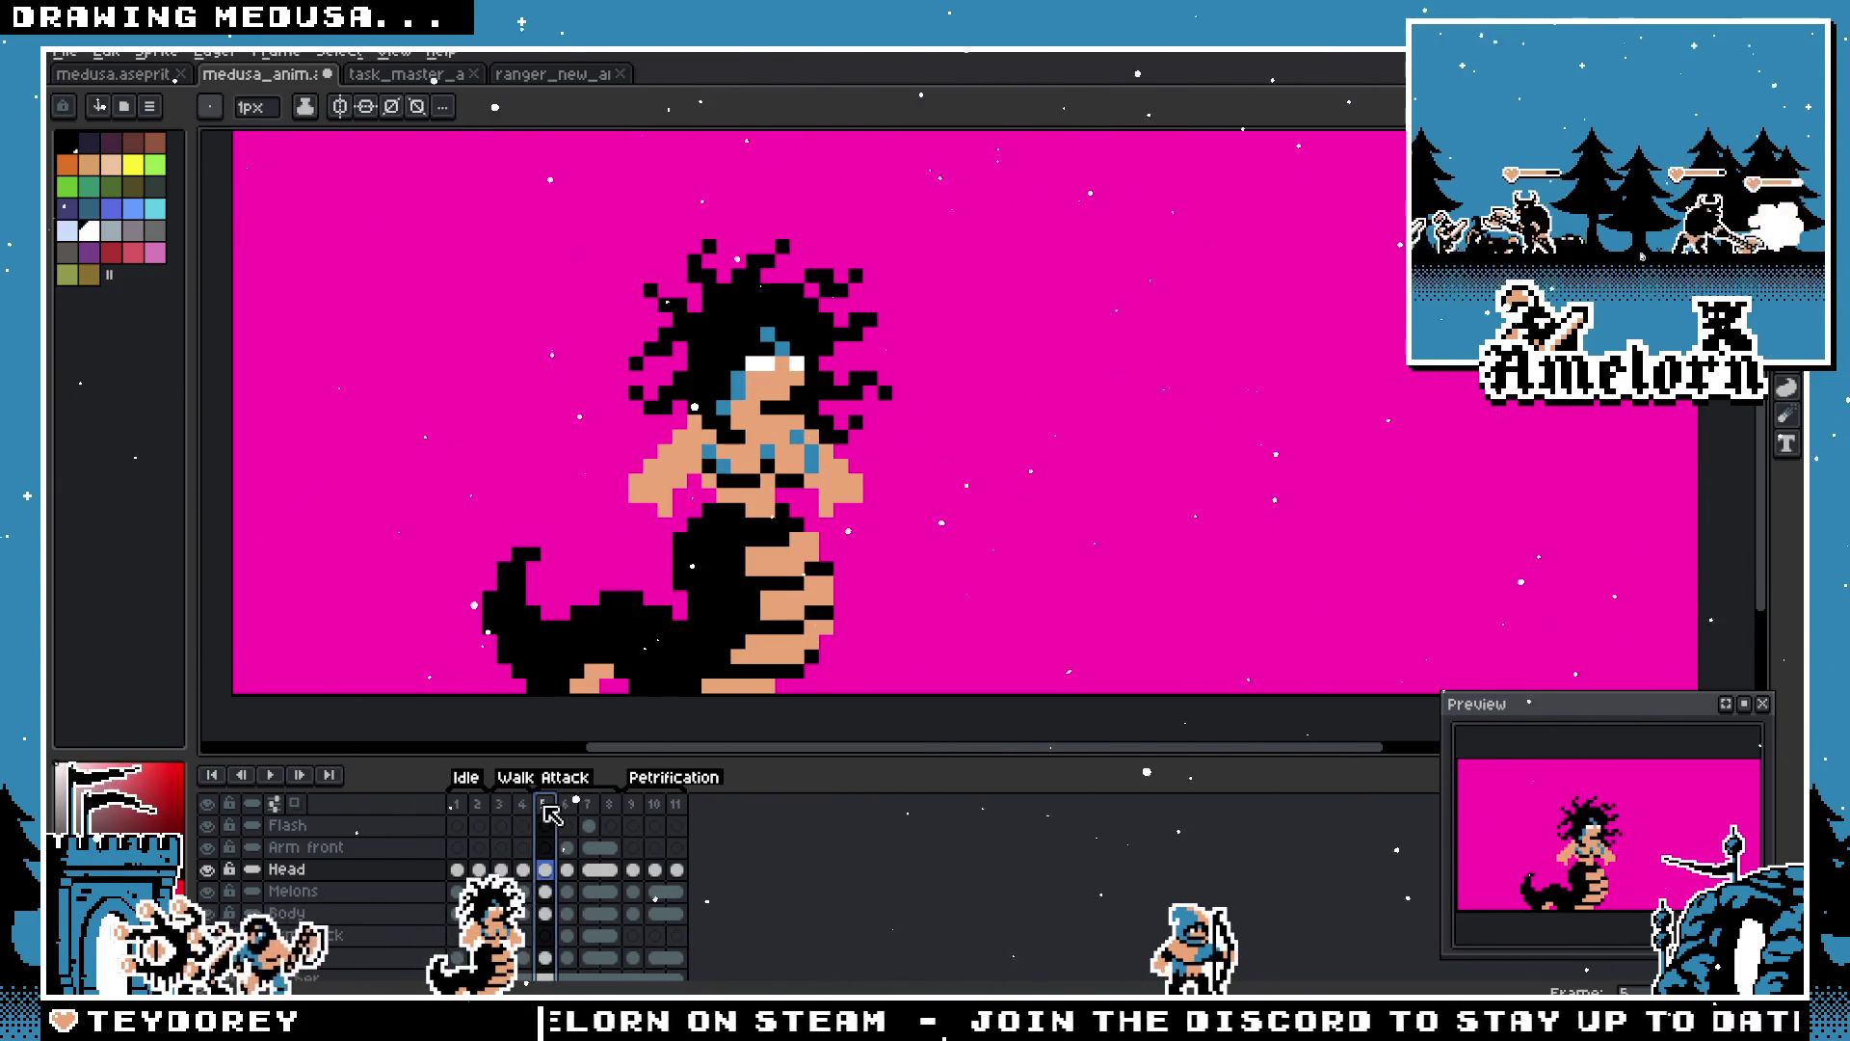
left_click(629, 806)
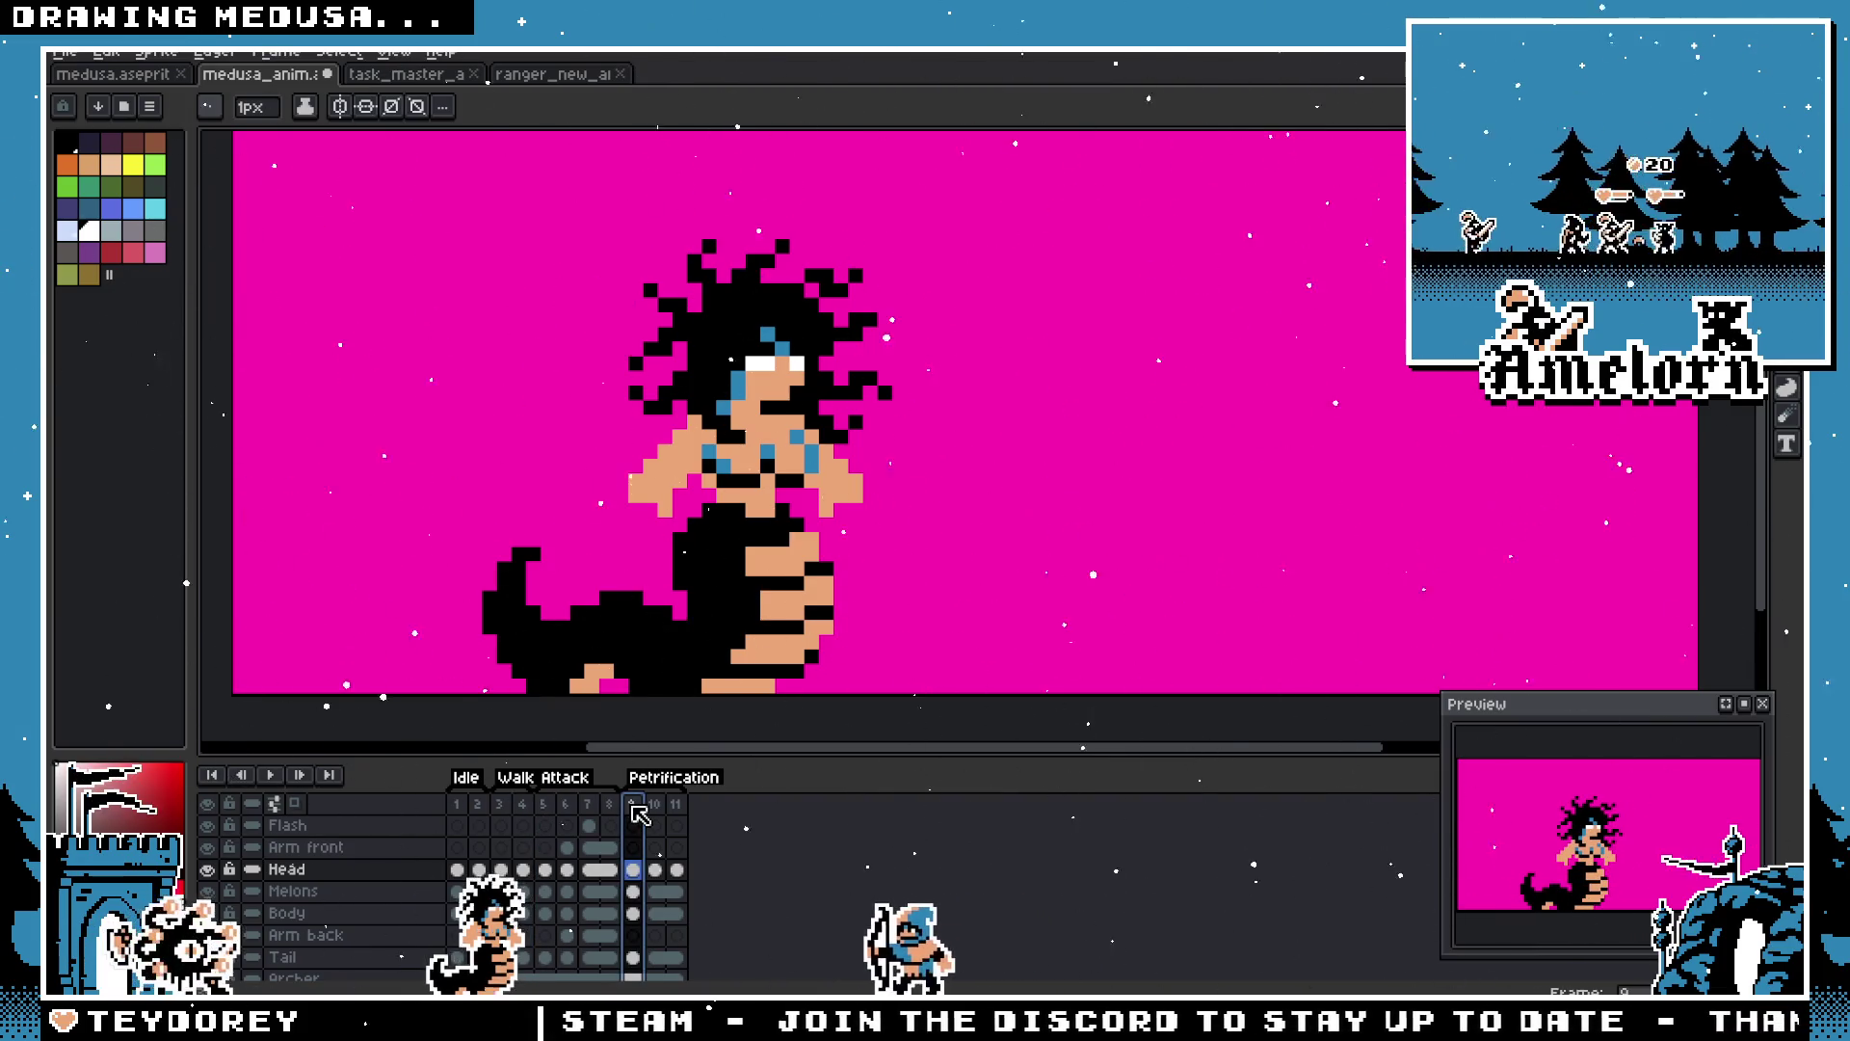
key("Return")
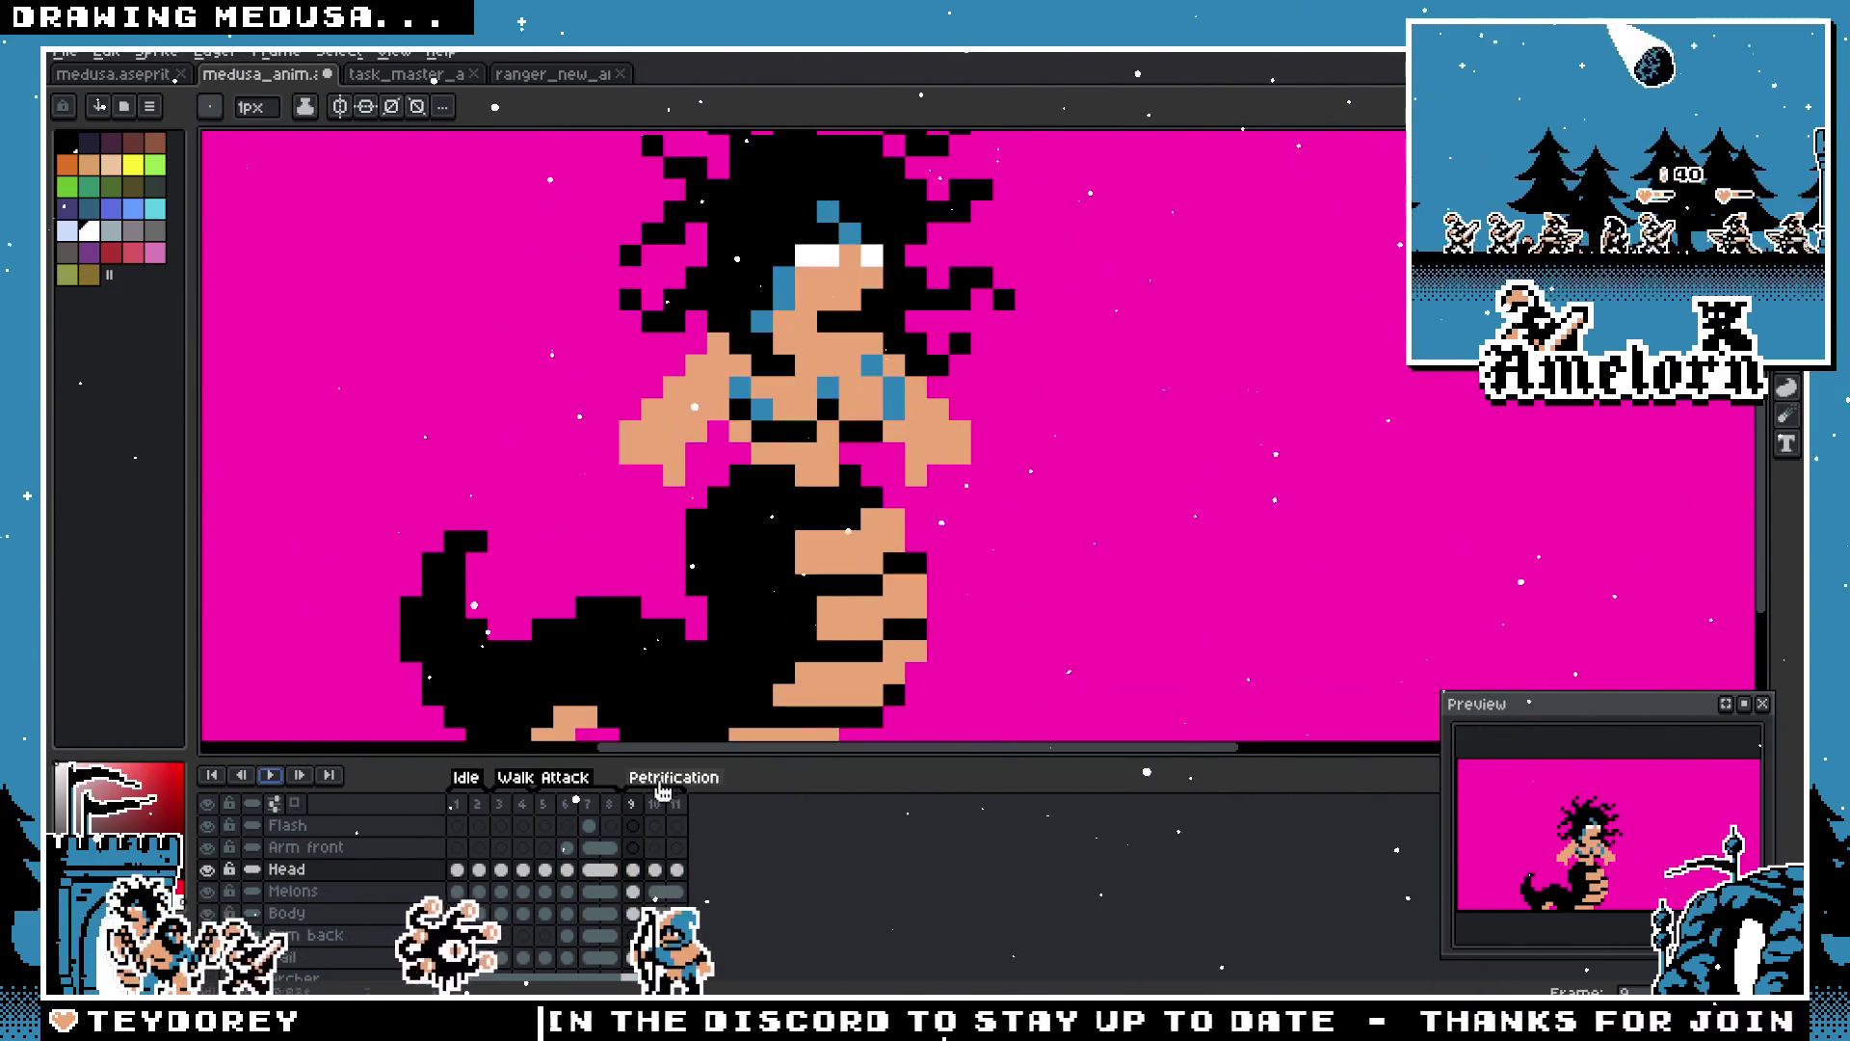
key("Return")
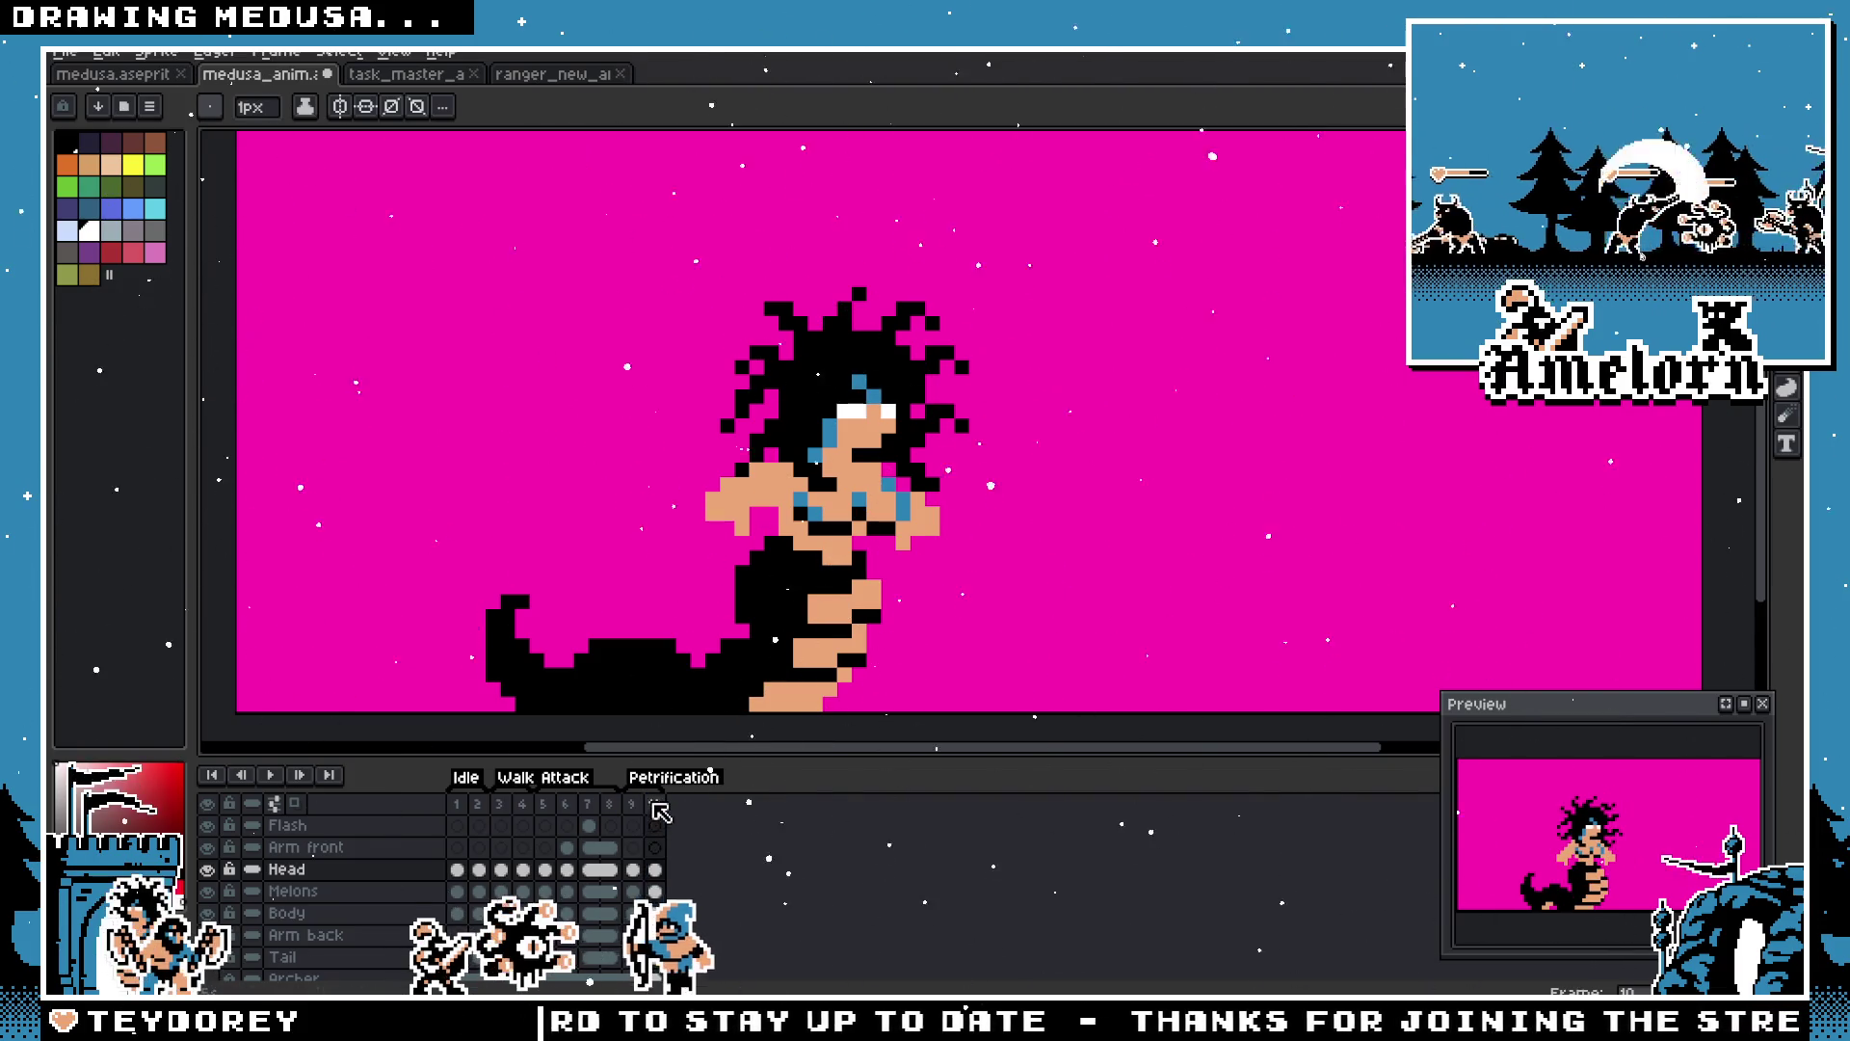
Step: Zoom in on Medusa and select the Flash layer's cel on frame 10
scroll(853, 316, "up", 3)
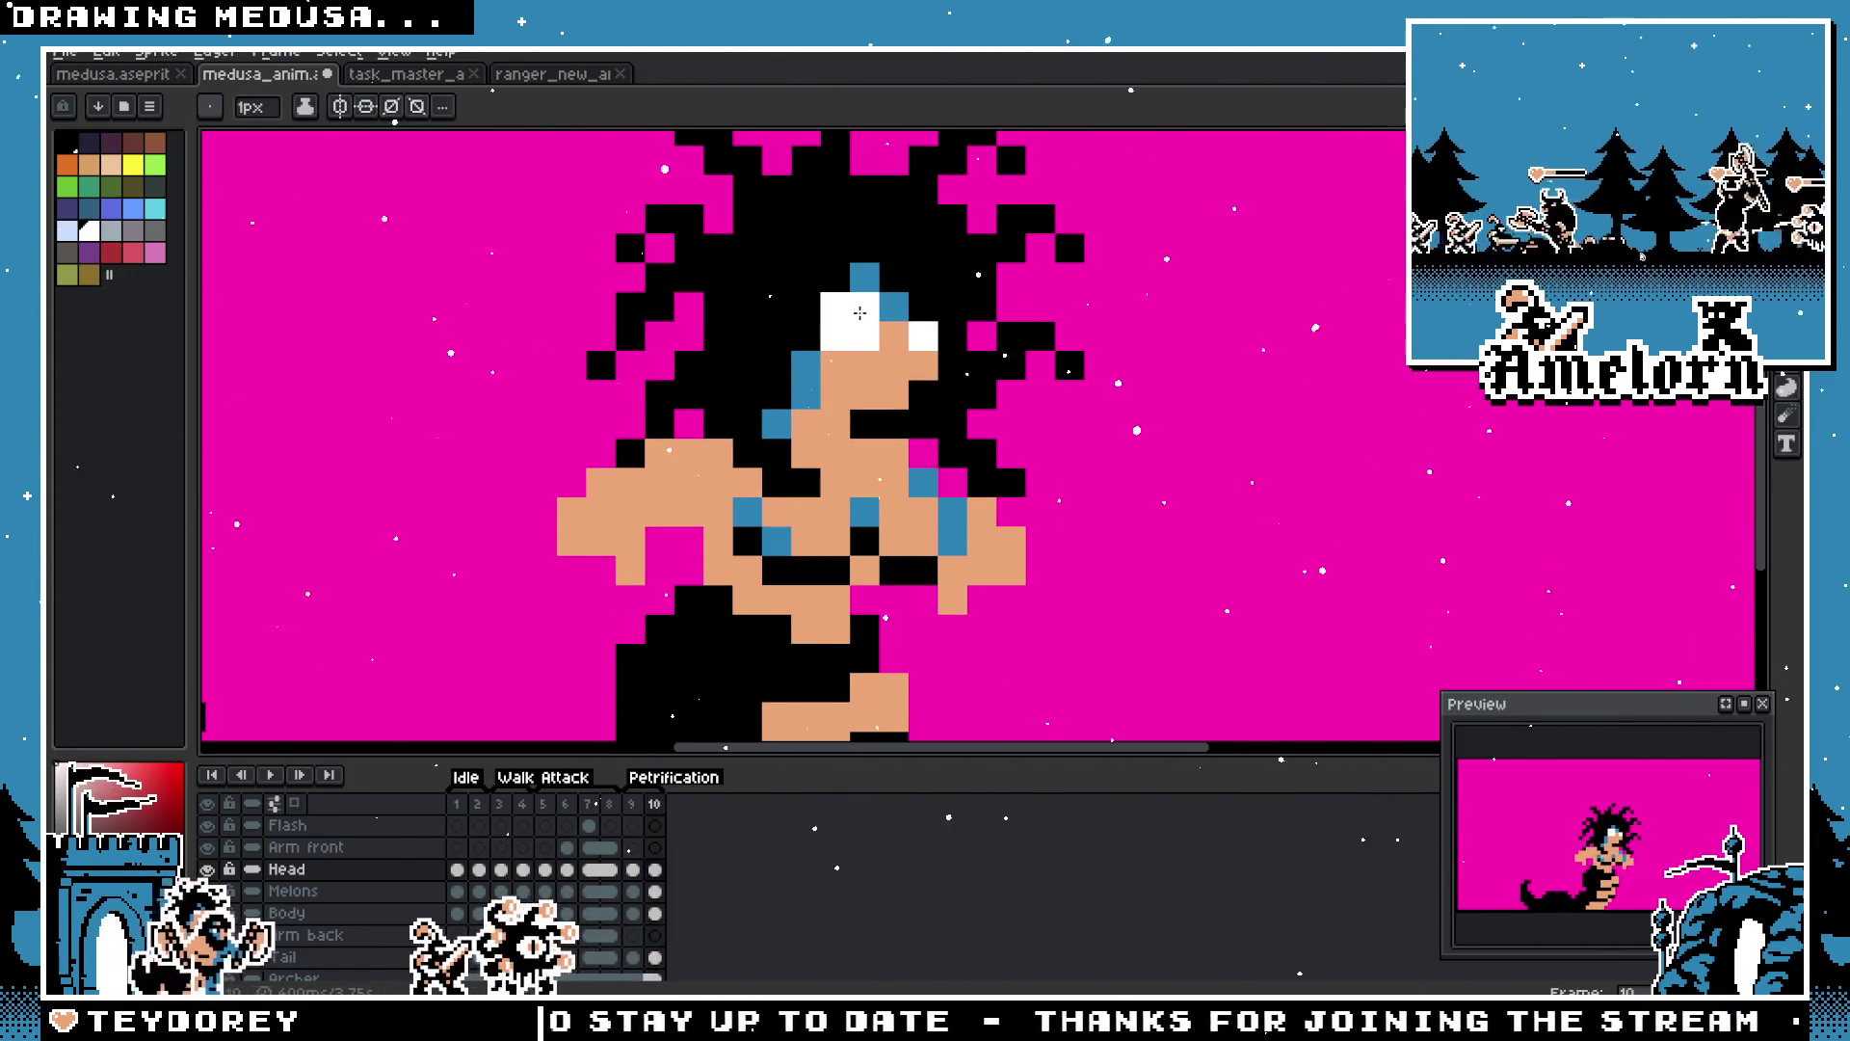
scroll(701, 446, "down", 5)
scroll(702, 446, "up", 3)
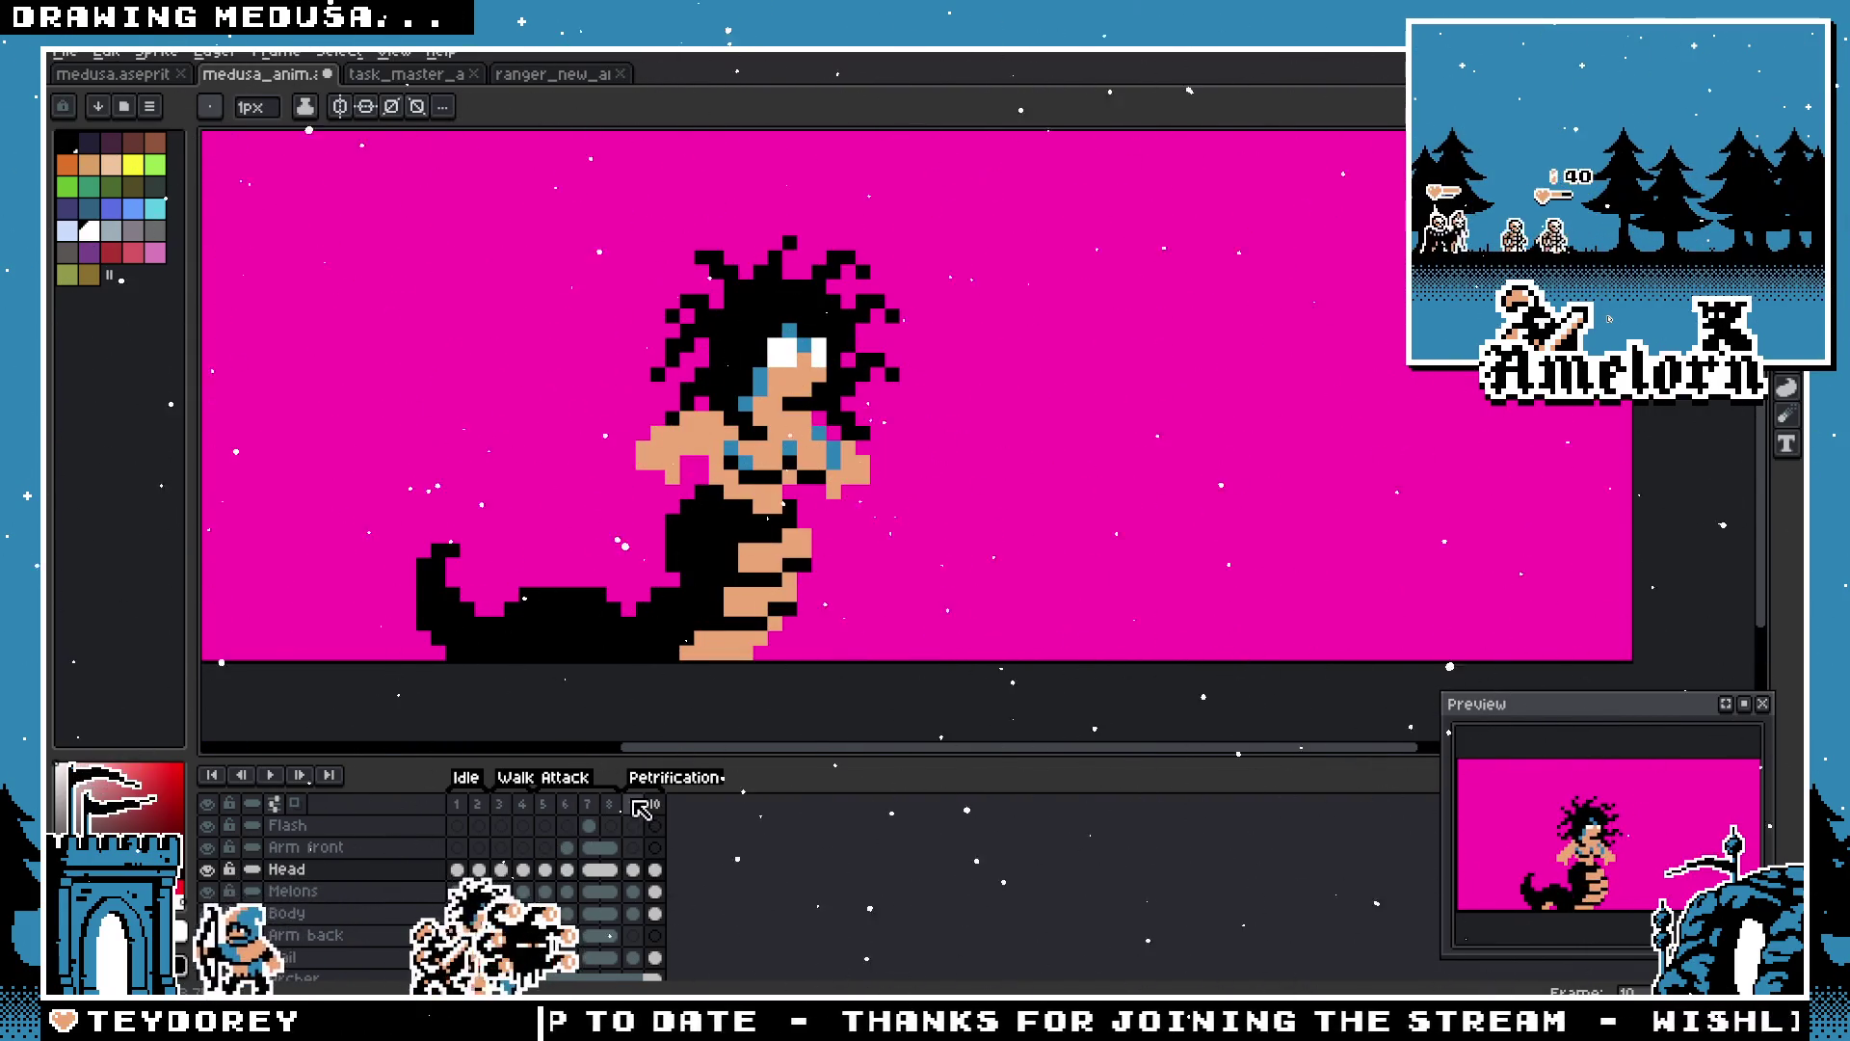
left_click_drag(818, 608, 782, 690)
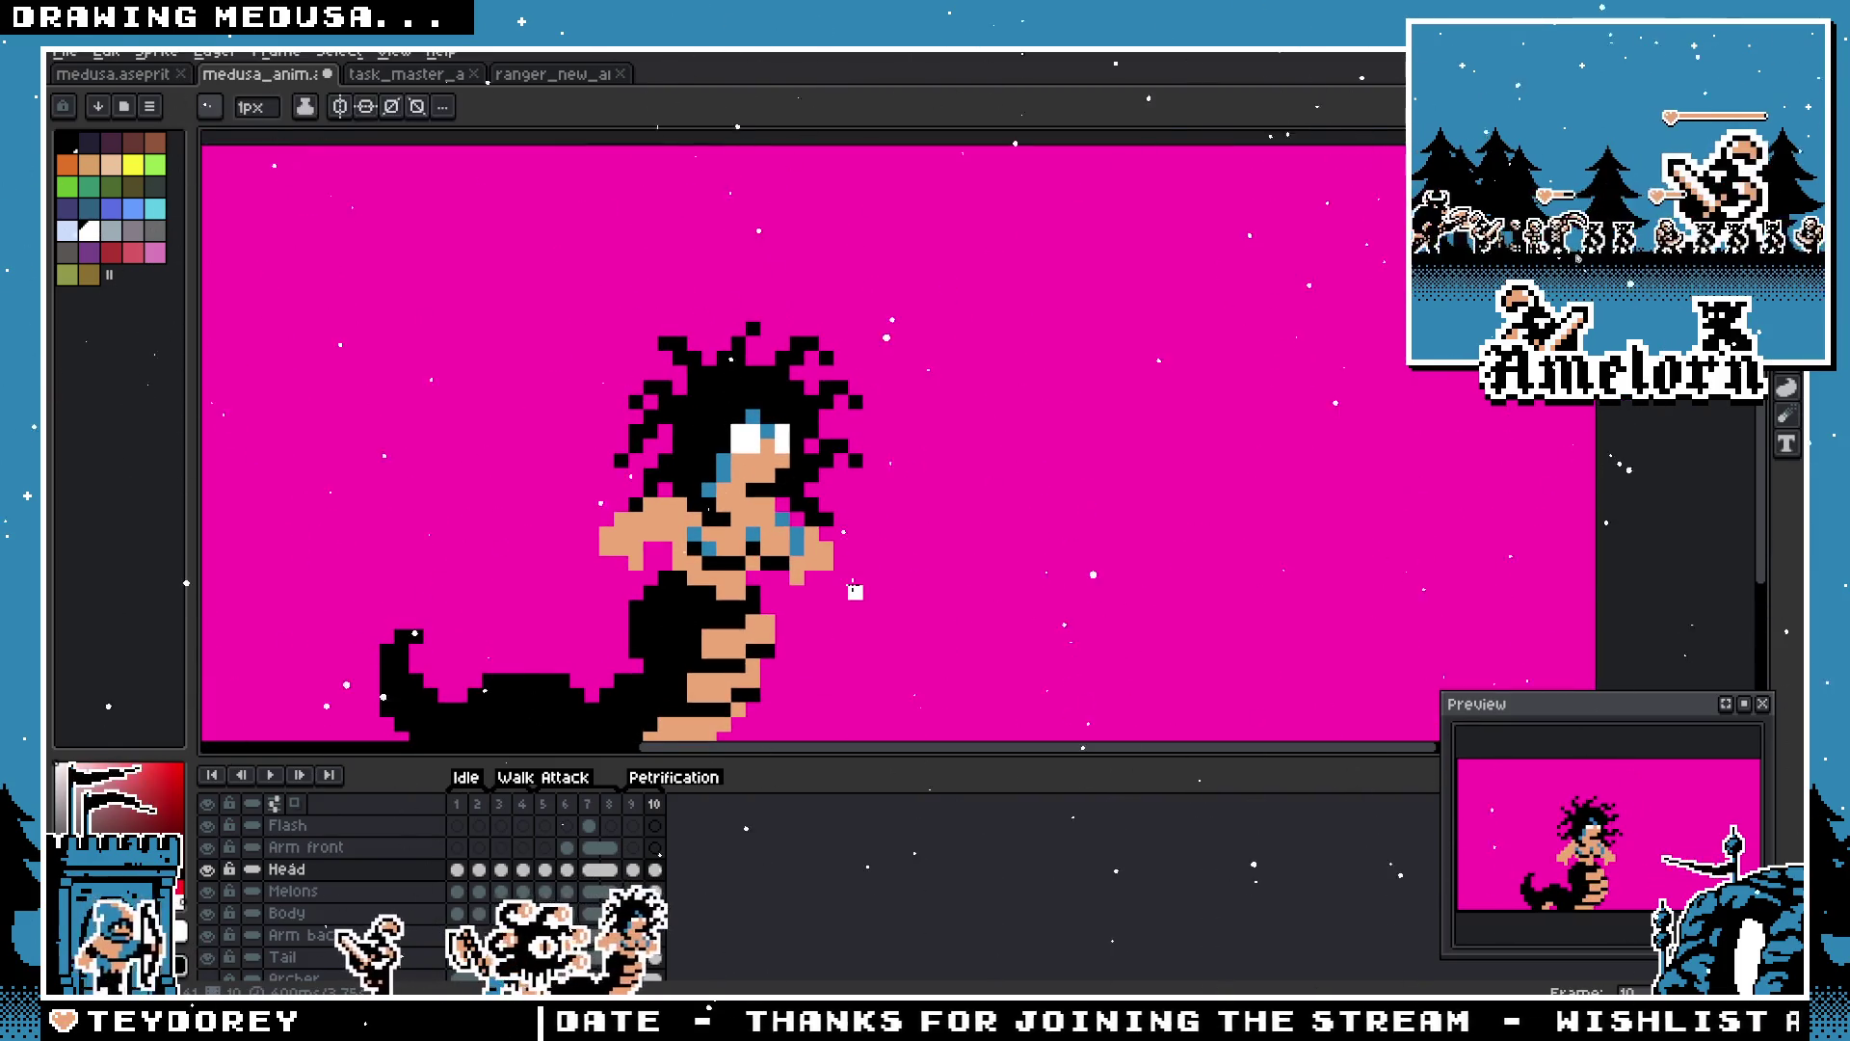
scroll(855, 592, "up", 1)
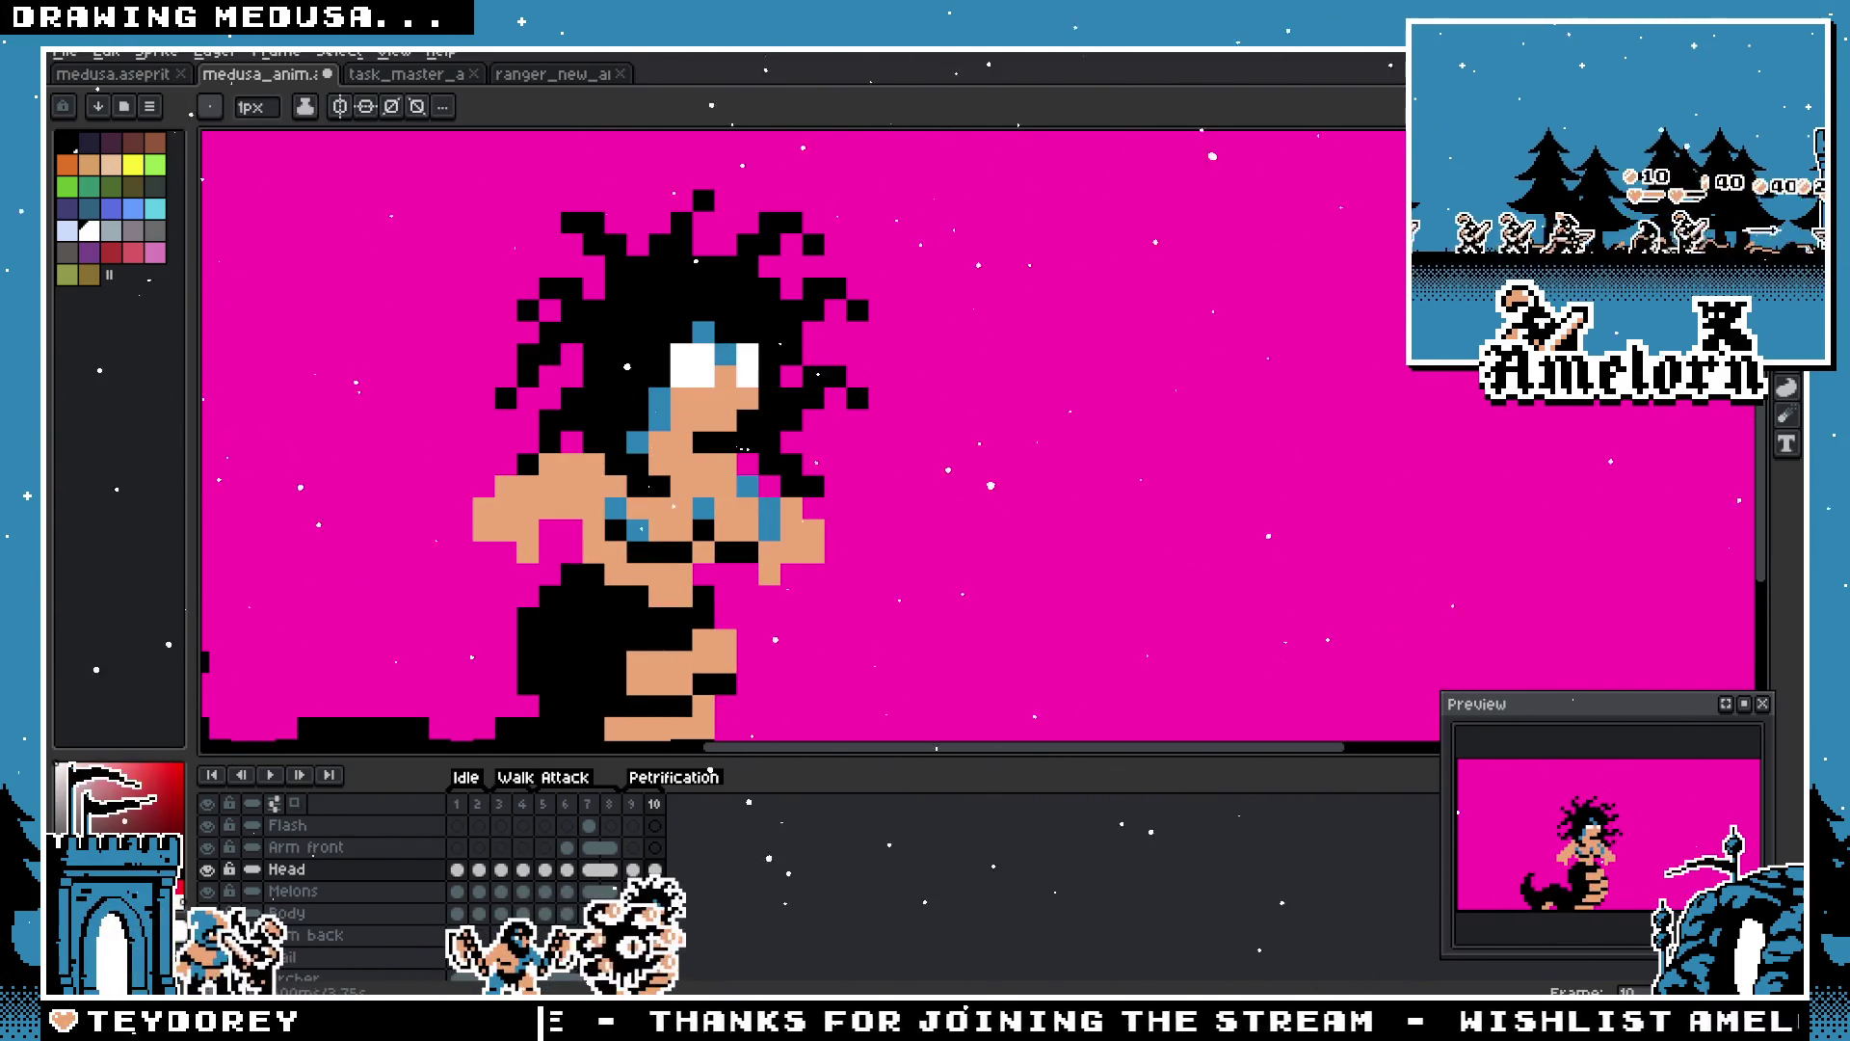
left_click(655, 825)
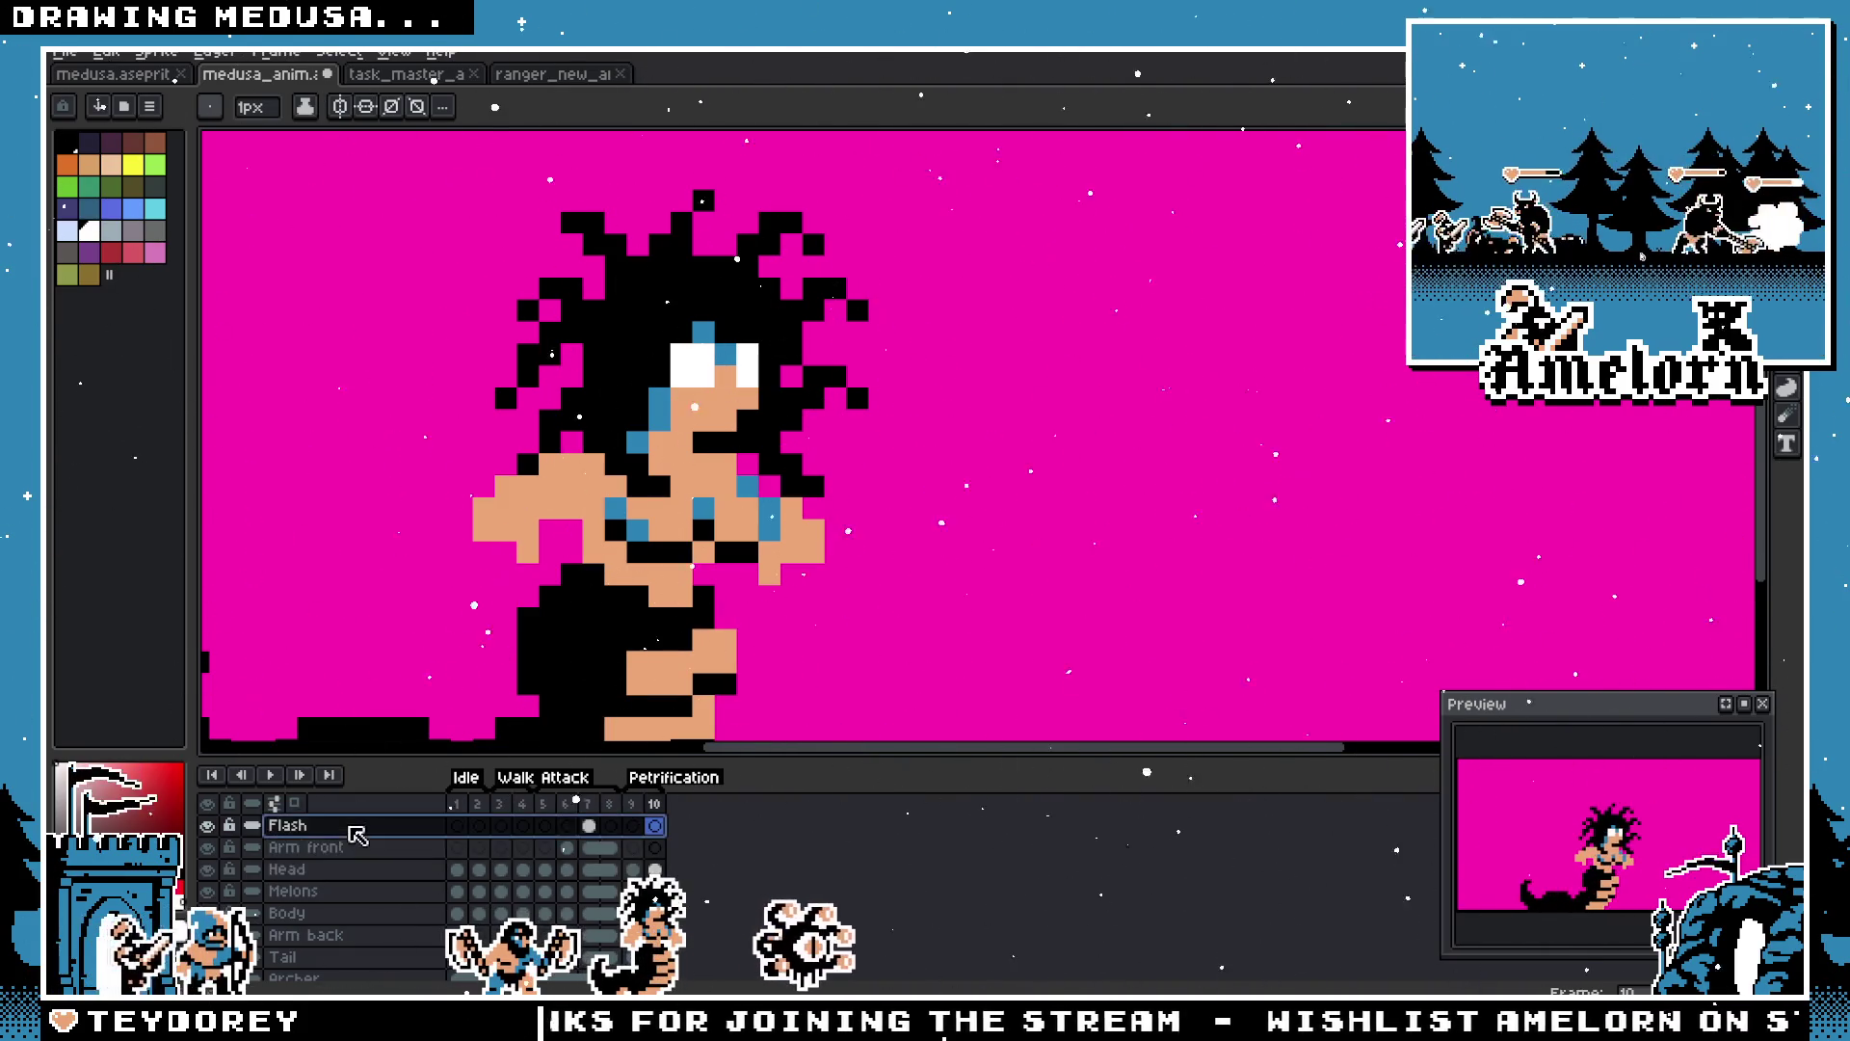
Step: Draw a white line from Medusa's face out to the right in frame 10
left_click_drag(777, 369, 746, 460)
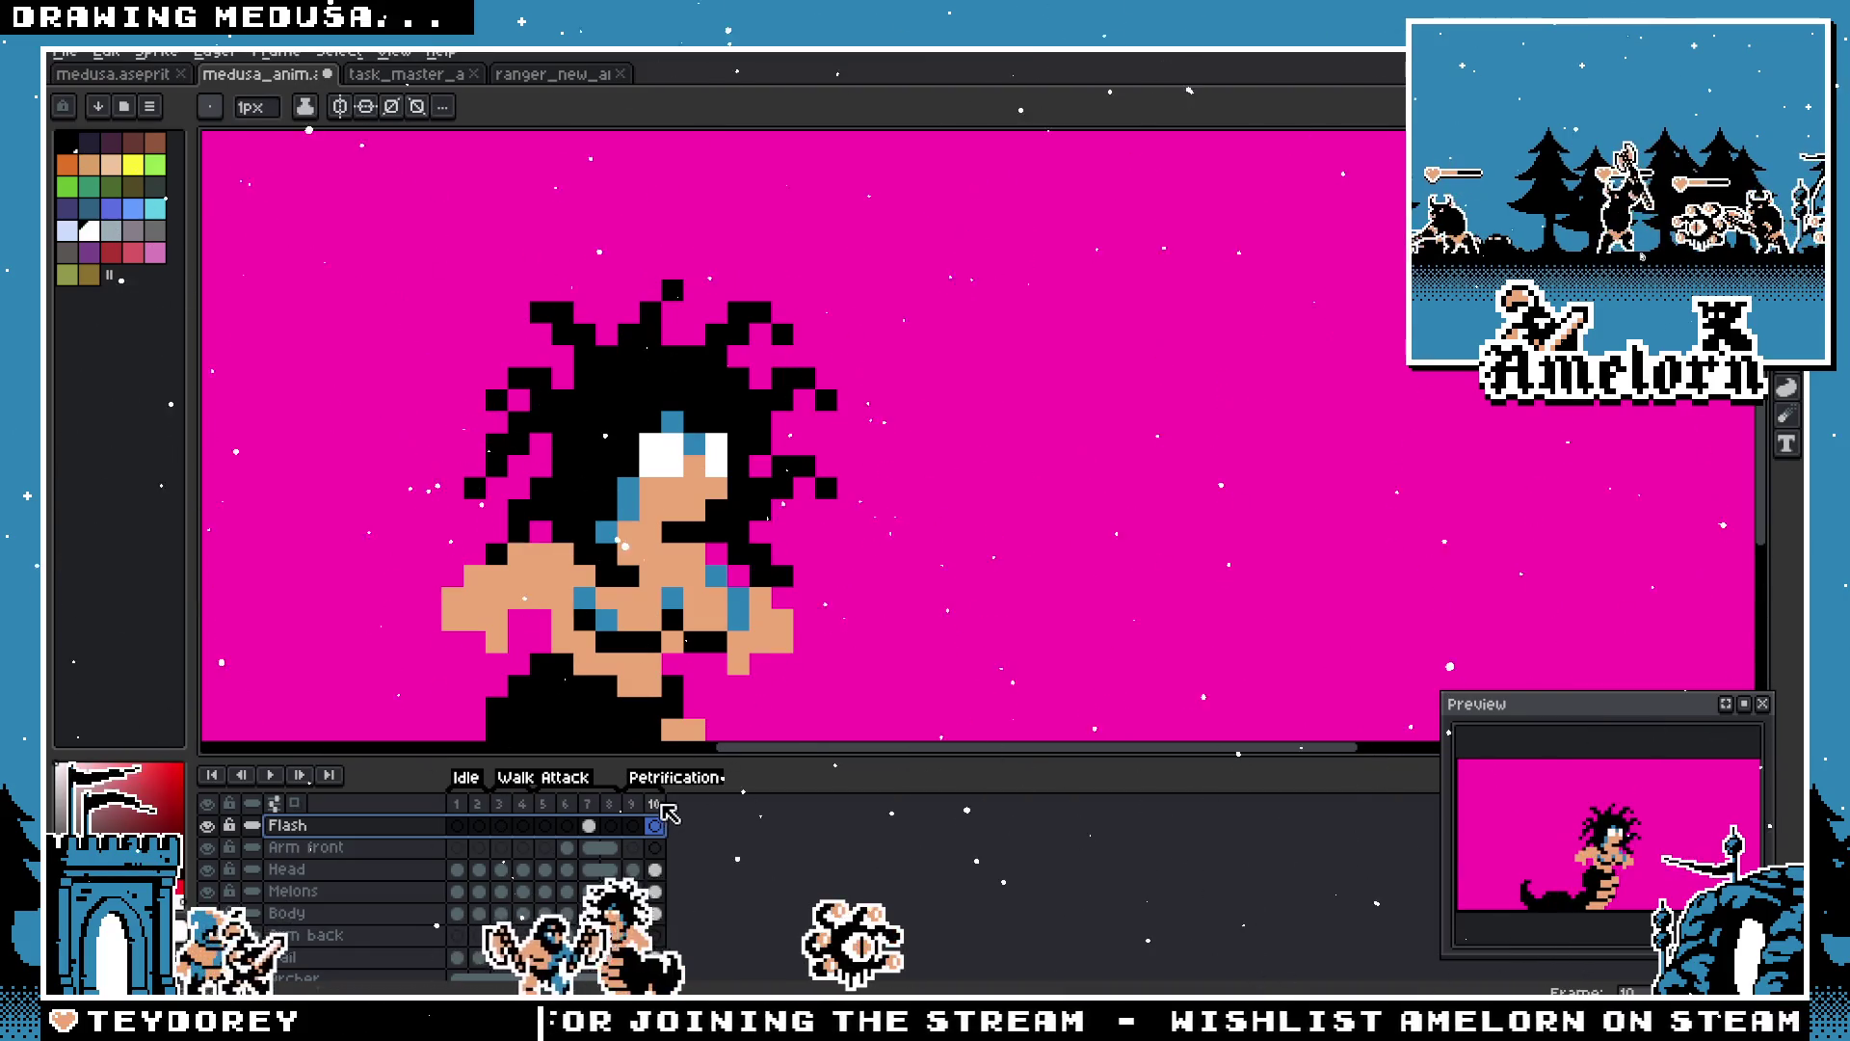
double_click(655, 804)
left_click(1042, 575)
mouse_move(760, 422)
left_mouse_down()
mouse_move(1083, 346)
mouse_move(1249, 349)
left_mouse_up()
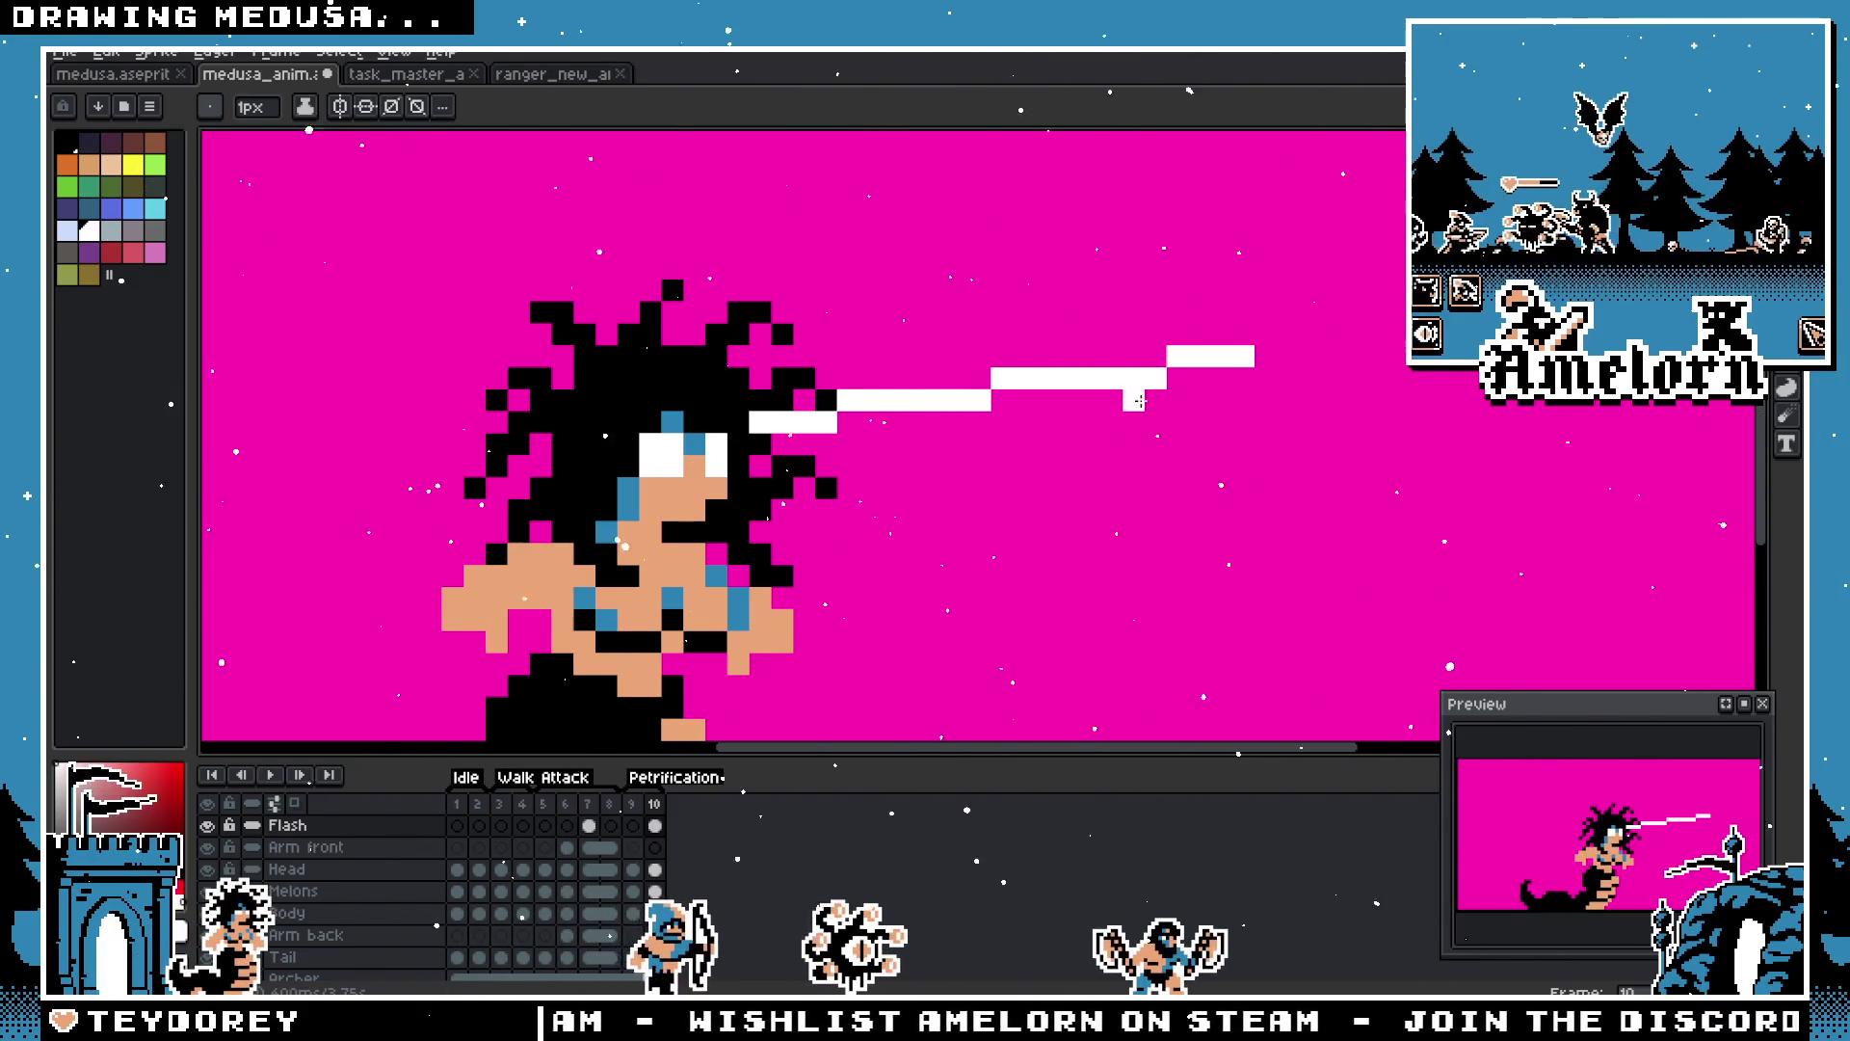
Step: Delete the line's far end and reposition its end section with the rectangular selection
key("m")
mouse_move(1093, 298)
left_mouse_down()
mouse_move(1384, 413)
mouse_move(1391, 454)
left_mouse_up()
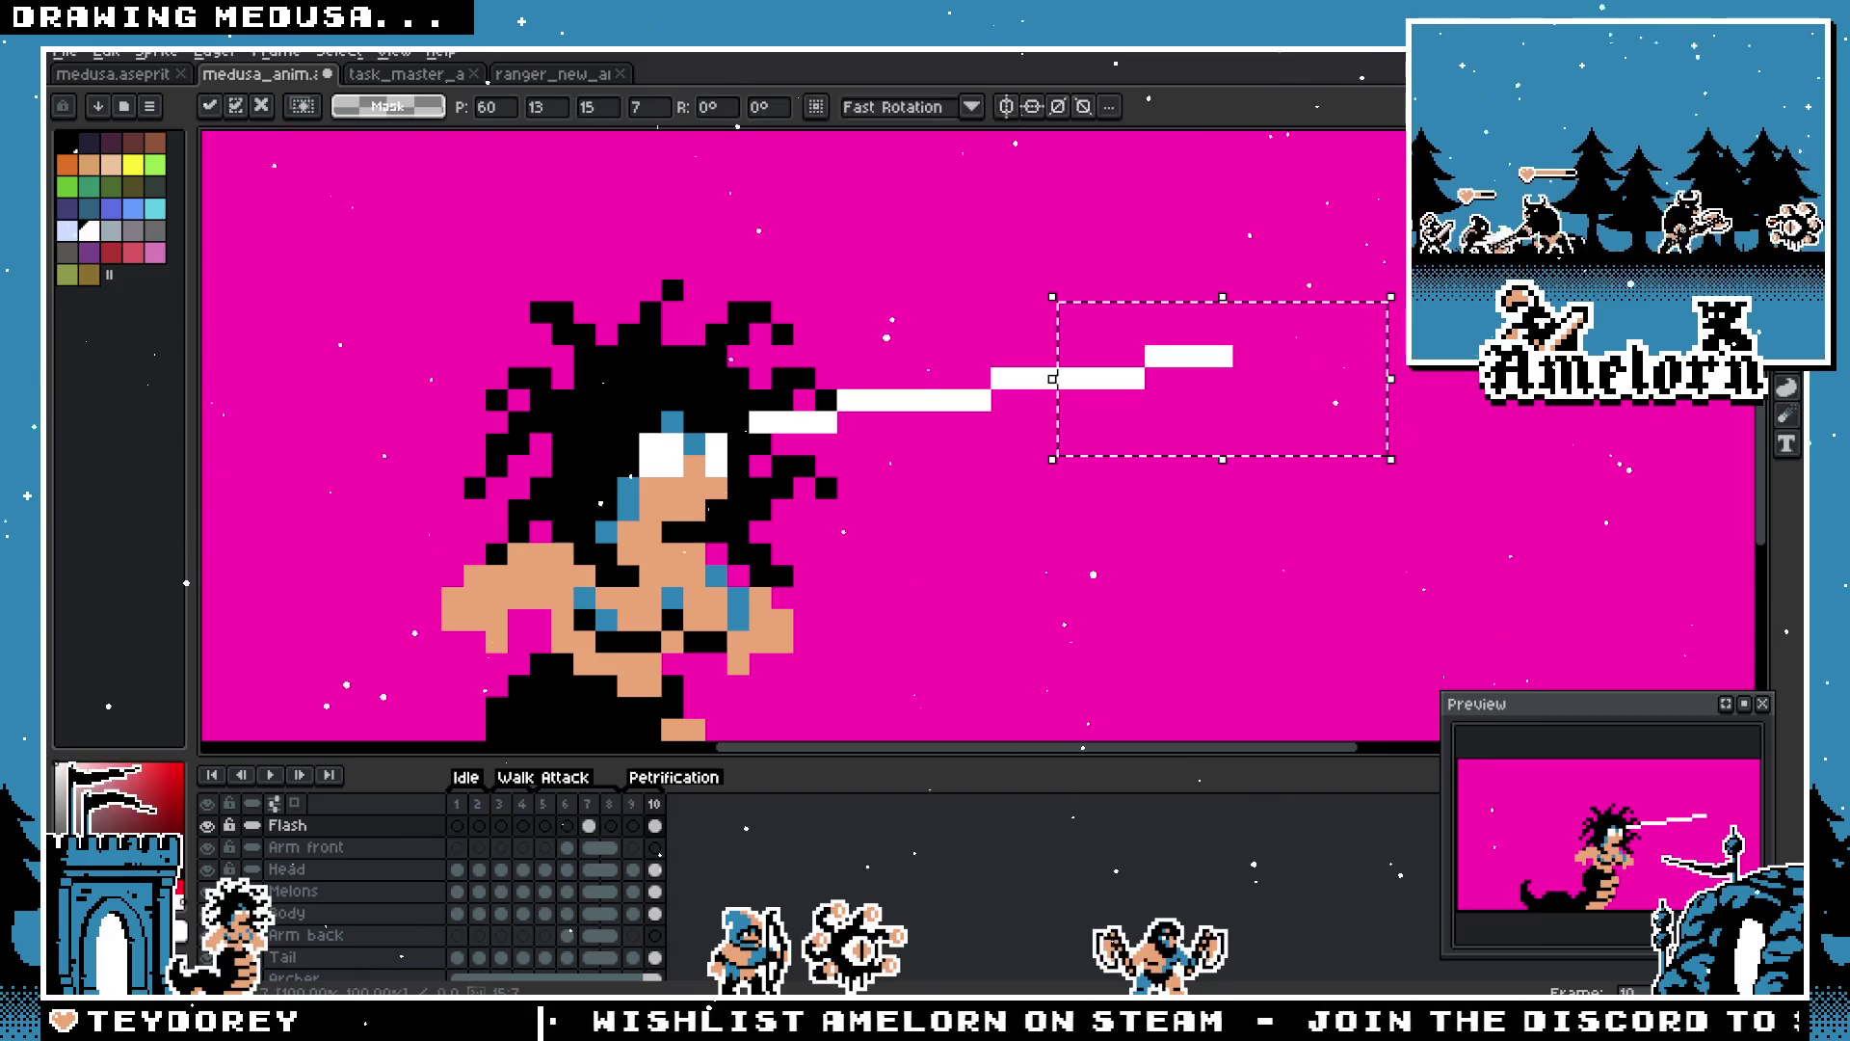
key("Delete")
left_click_drag(987, 319, 1171, 416)
left_click(1050, 388)
key("Return")
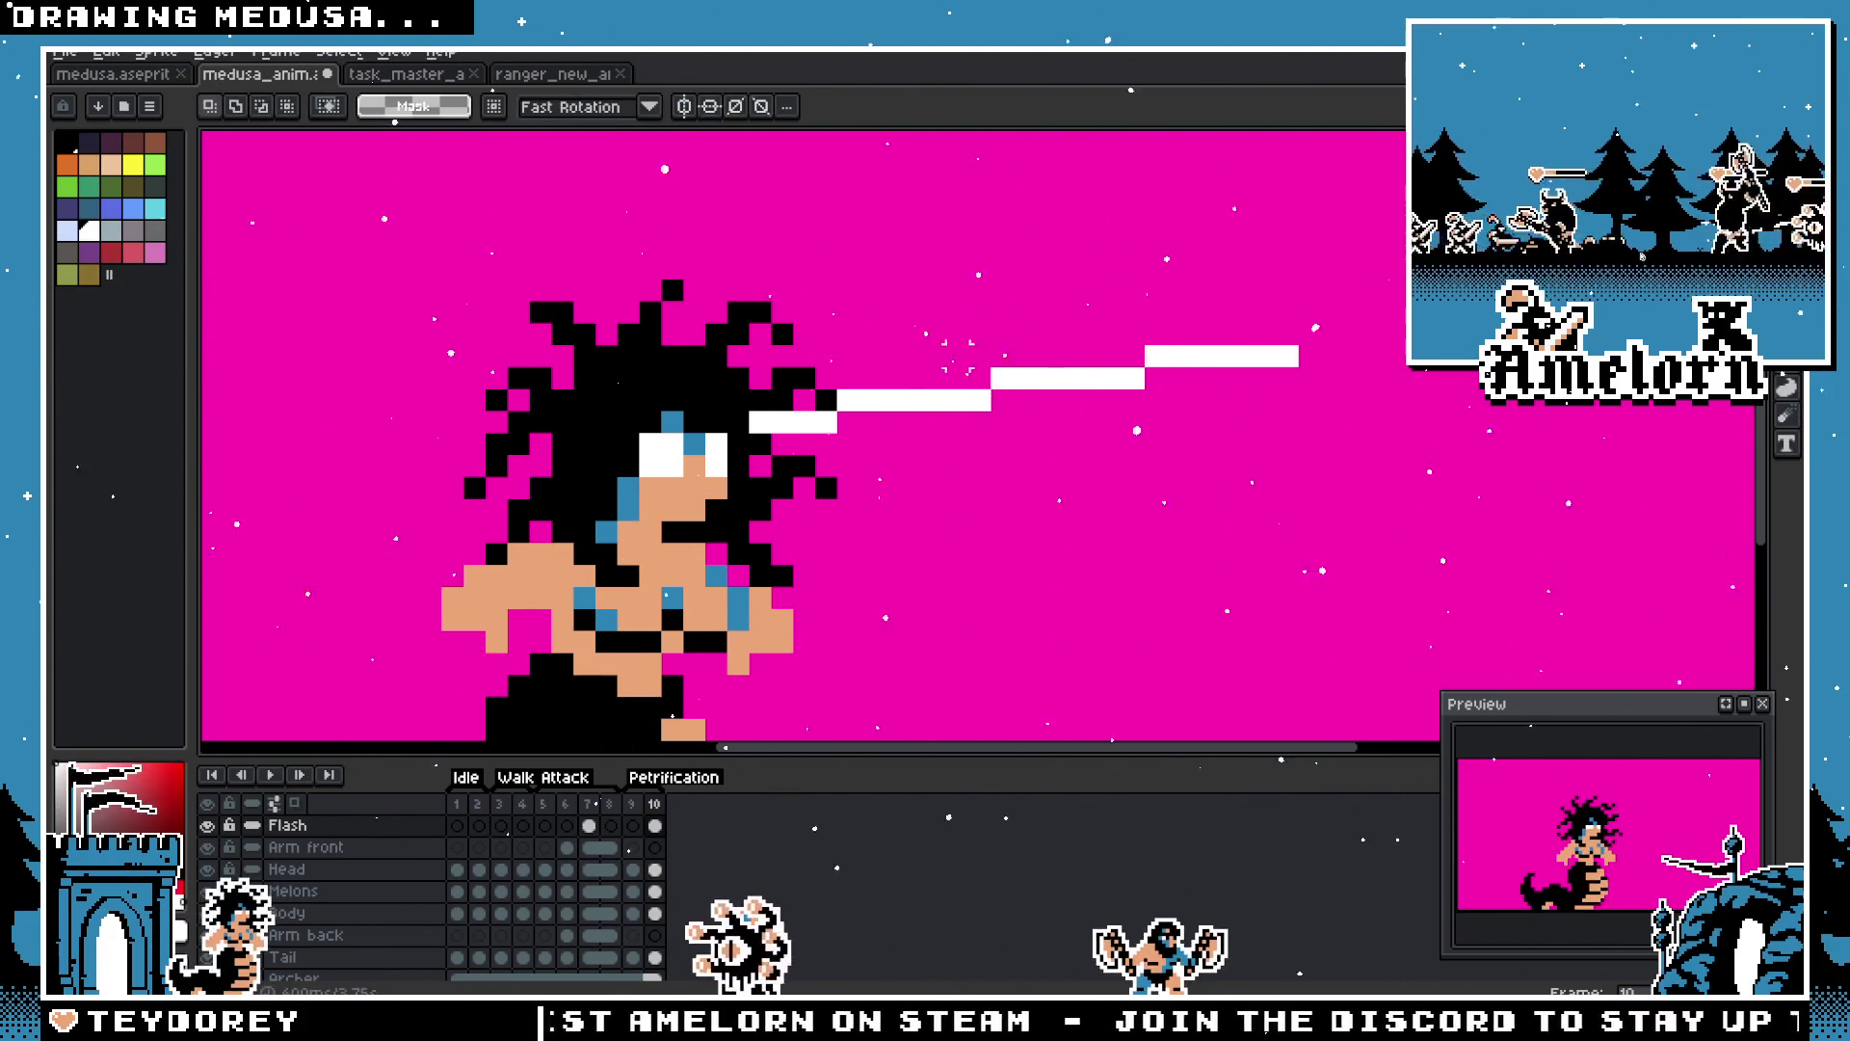
Step: Select the whole white beam line and commit a second copy of it
scroll(901, 371, "down", 2)
mouse_move(1170, 329)
left_mouse_down()
mouse_move(817, 445)
mouse_move(901, 418)
mouse_move(911, 460)
left_mouse_up()
left_click(875, 435)
key("Return")
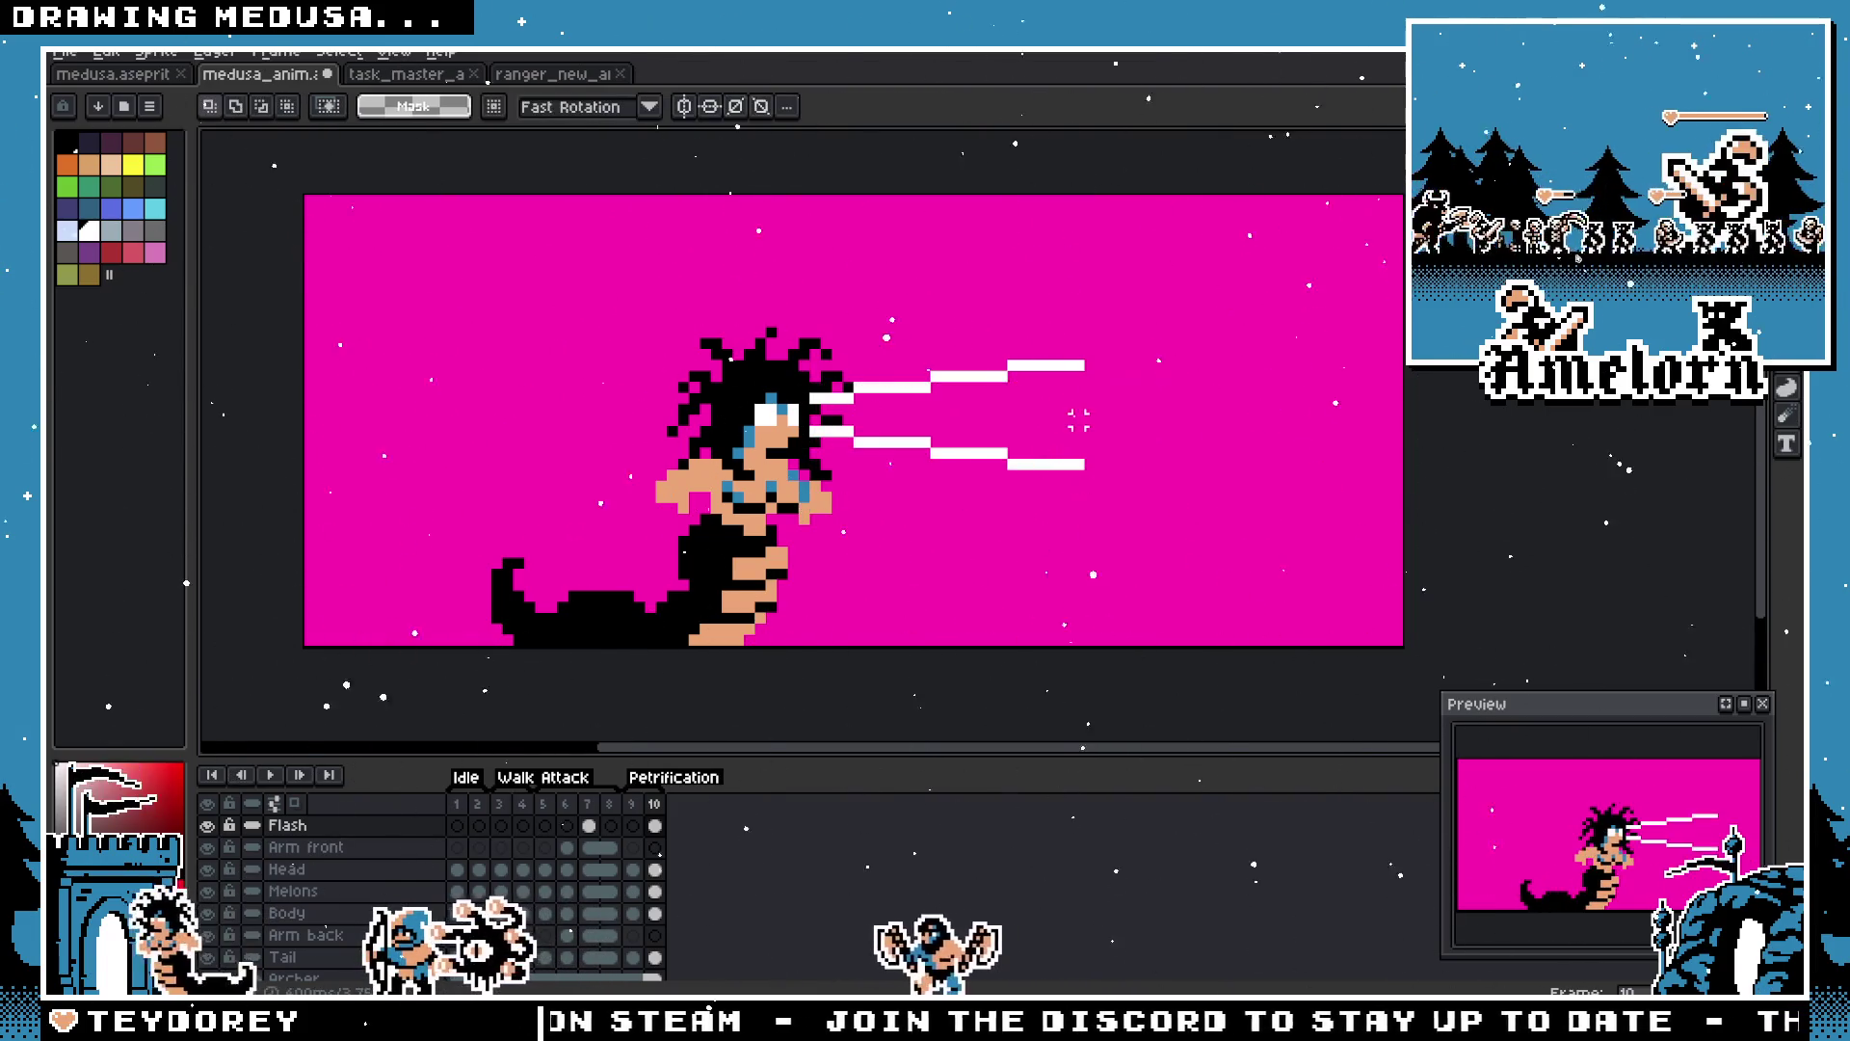
scroll(900, 385, "down", 1)
scroll(901, 385, "up", 3)
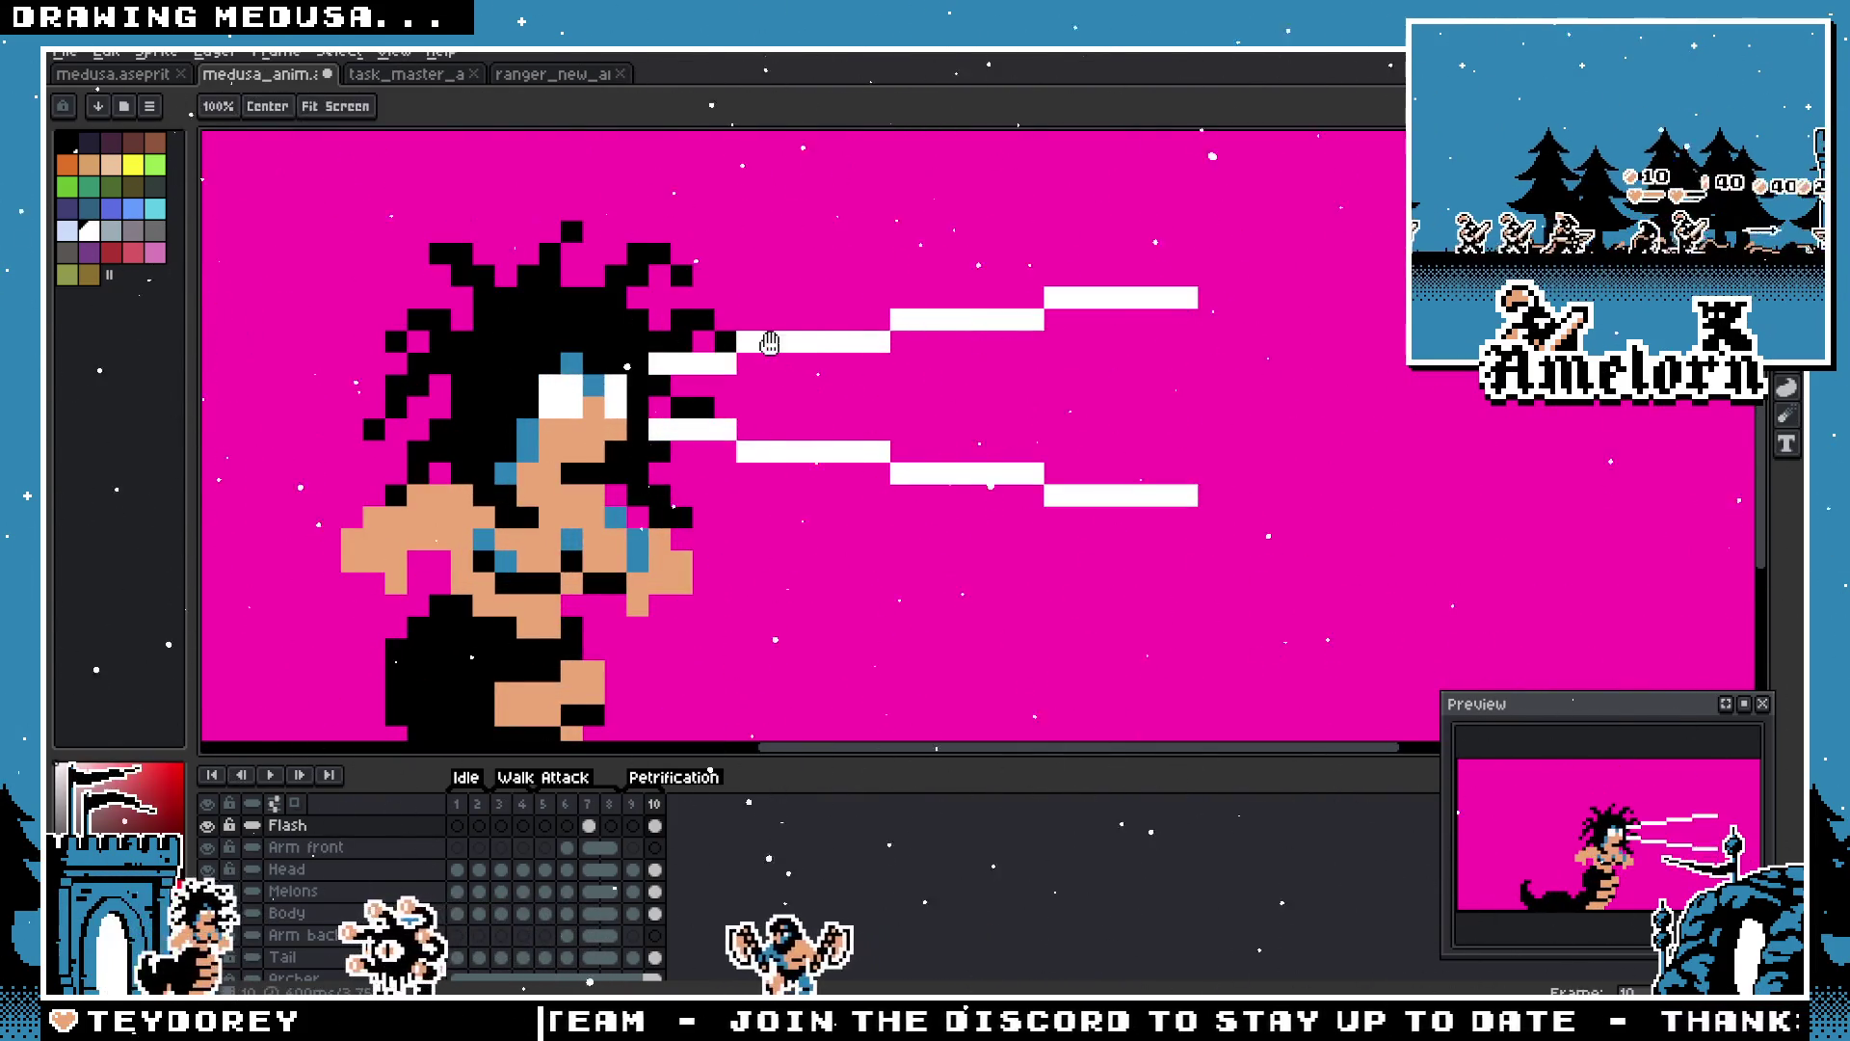
Step: Widen the beam with extra white pixel rows, extending the upper row far right
key("b")
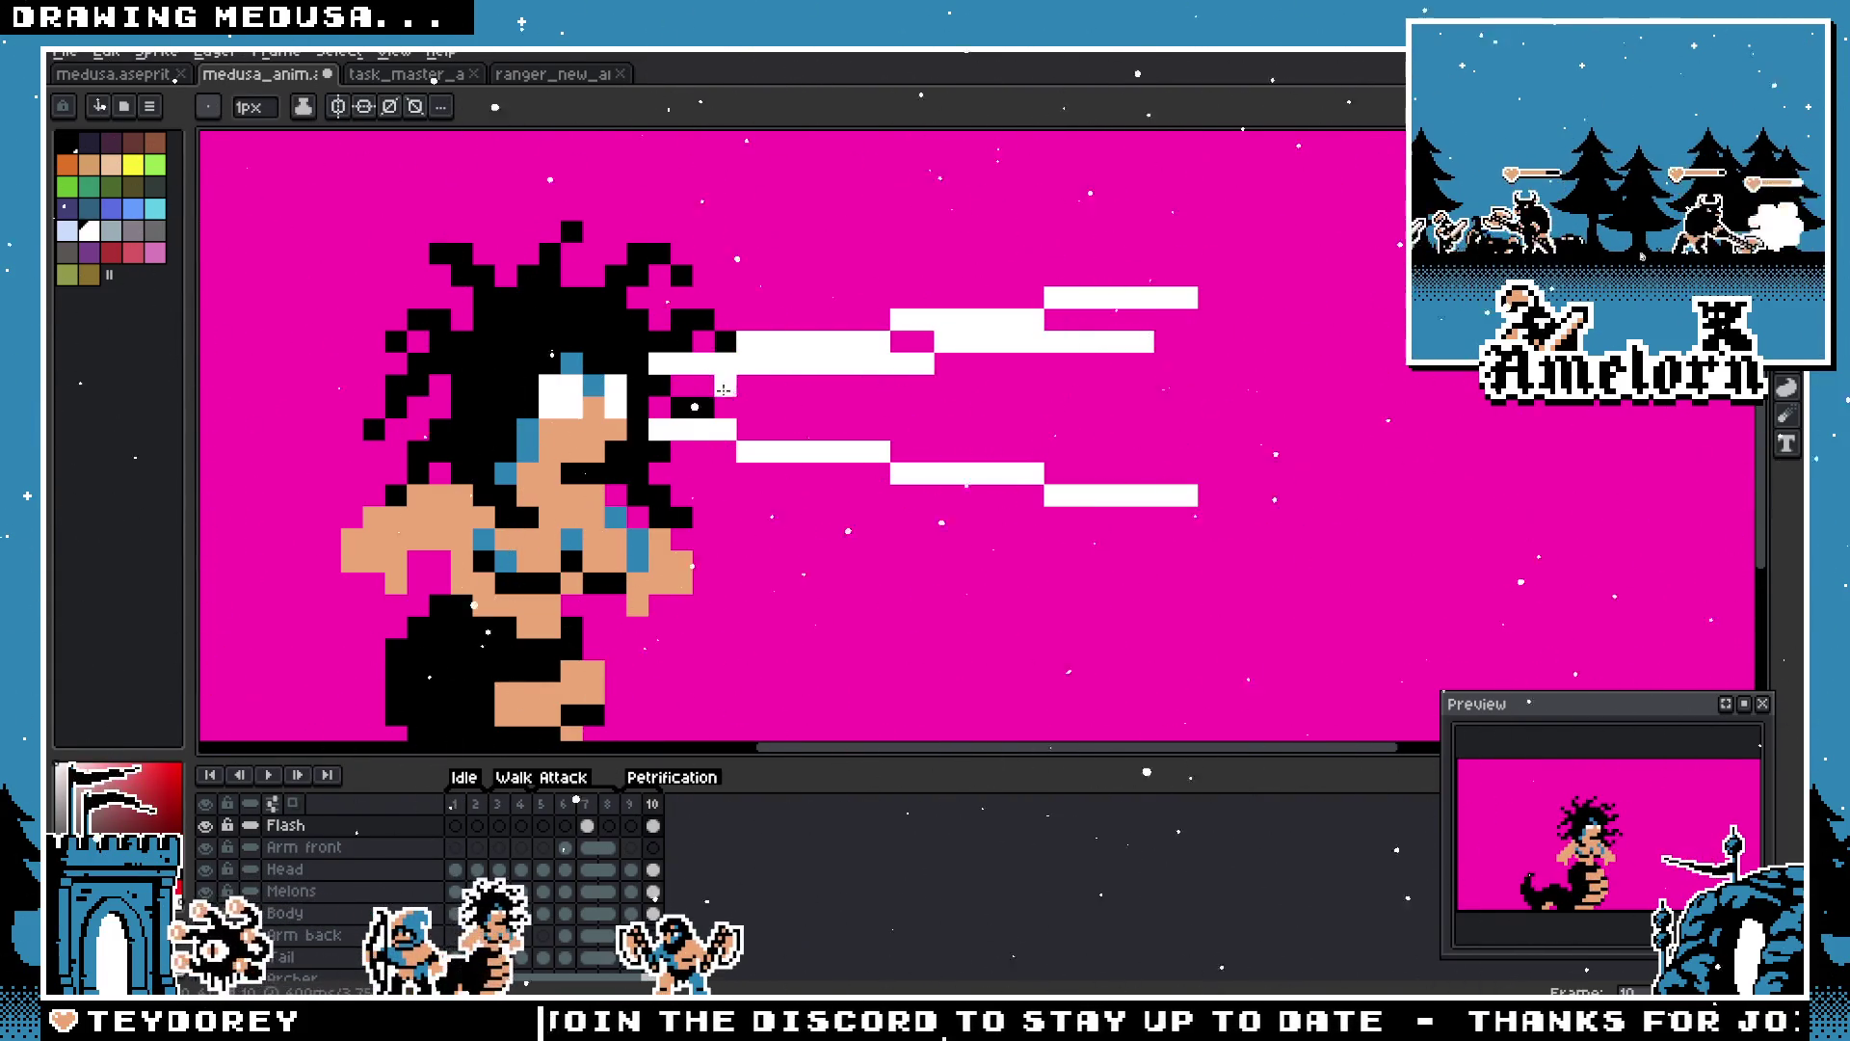
left_click_drag(748, 425, 1216, 461)
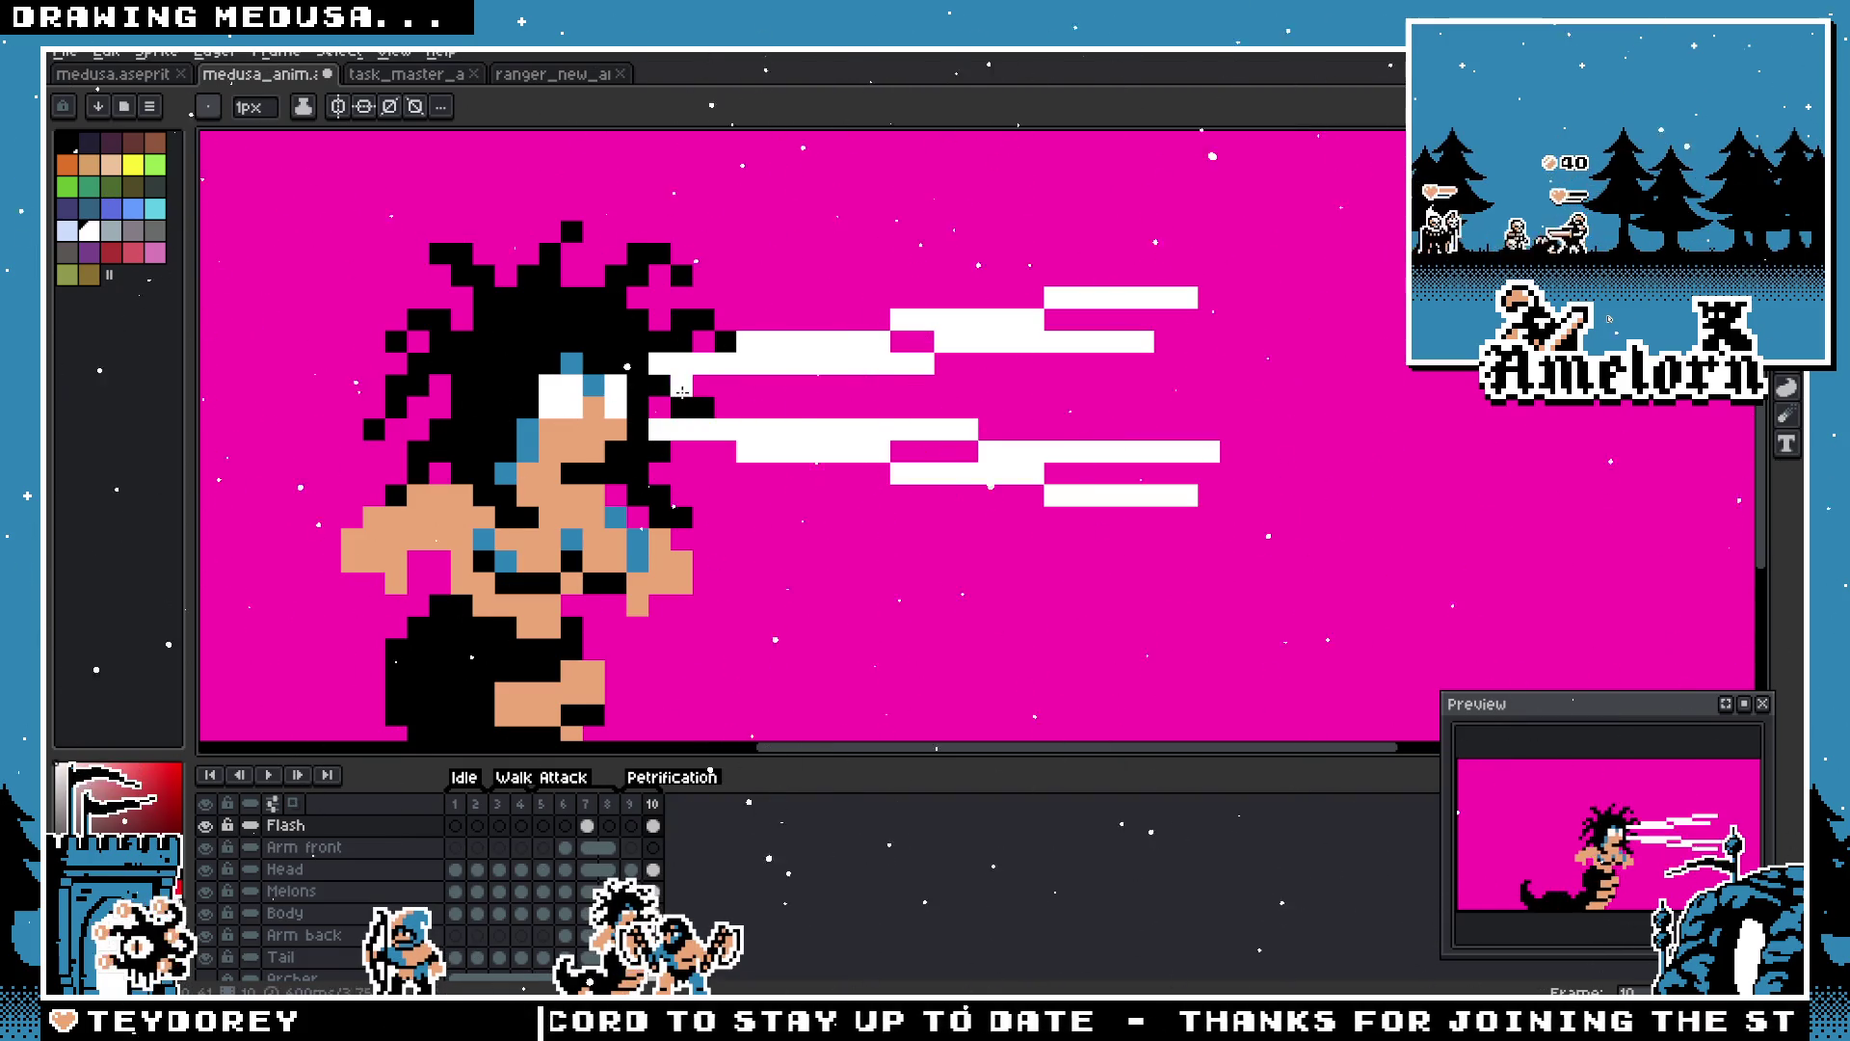
left_click_drag(874, 383, 1367, 365)
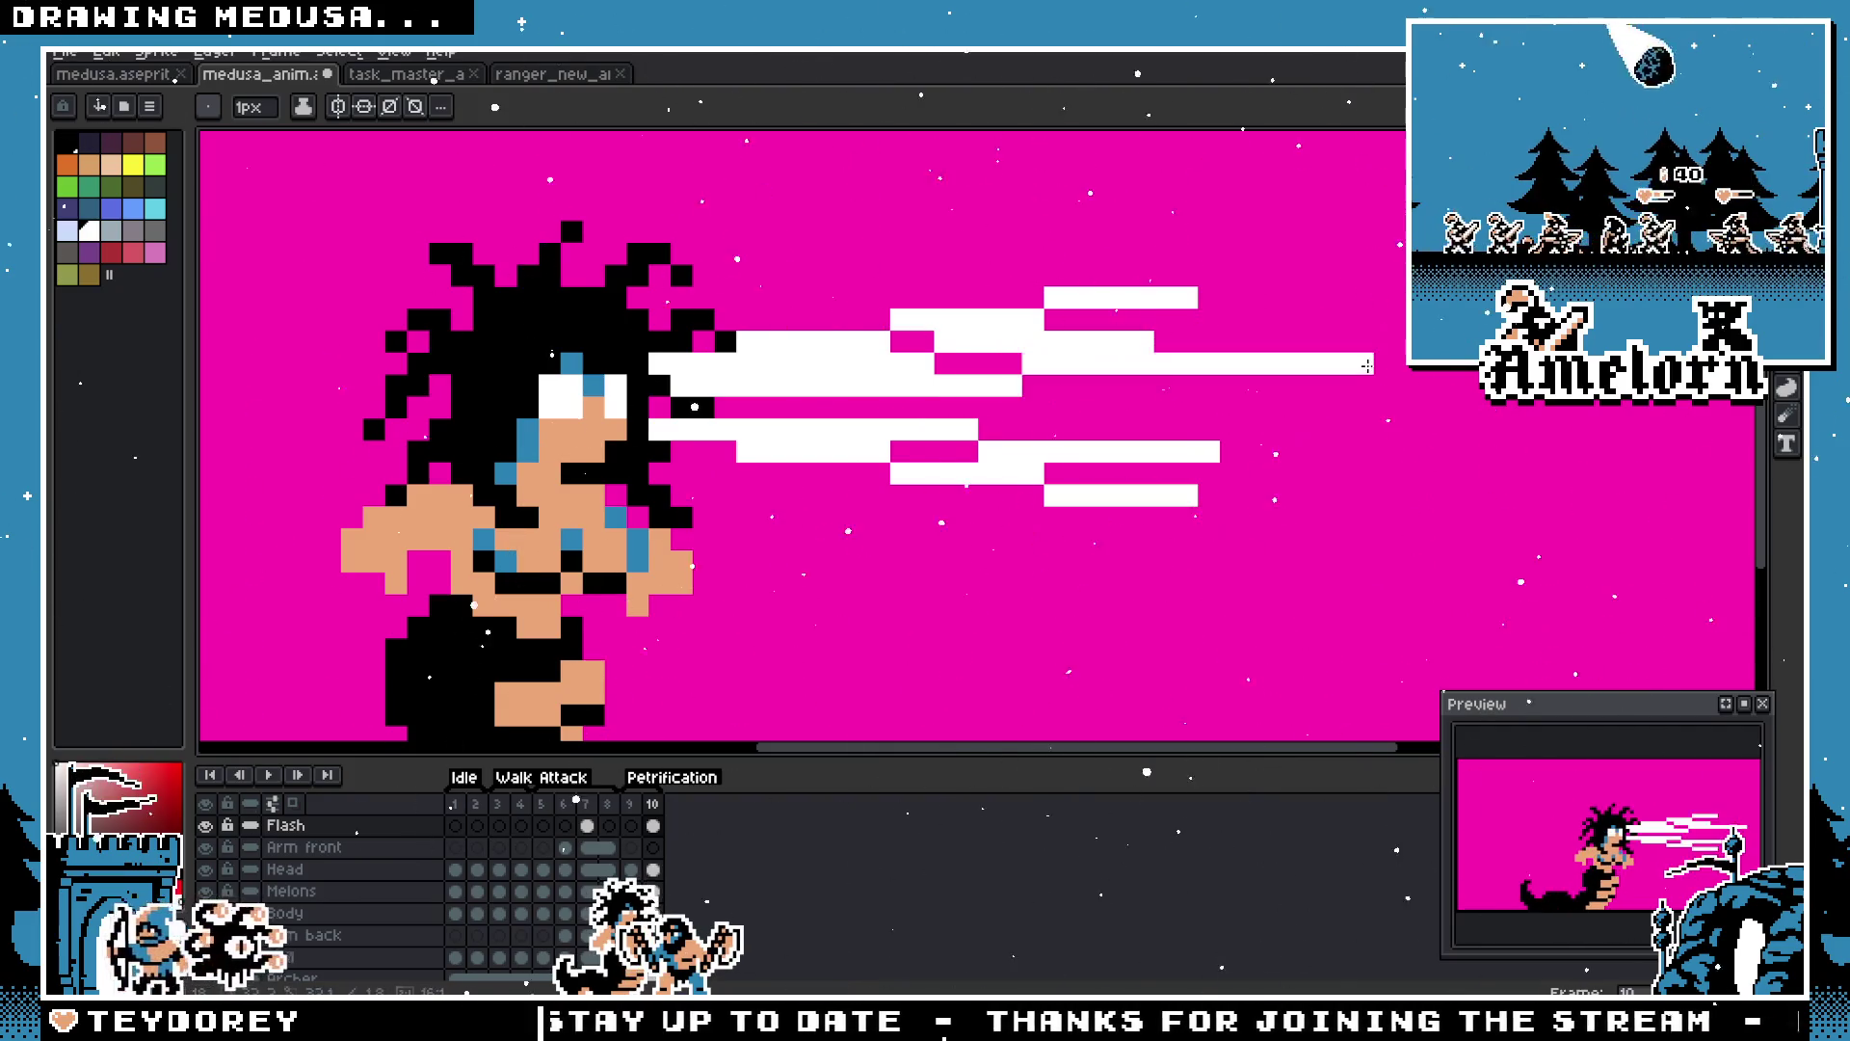
mouse_move(703, 409)
left_mouse_down()
mouse_move(1544, 434)
mouse_move(1243, 431)
mouse_move(1503, 452)
mouse_move(1311, 450)
left_mouse_up()
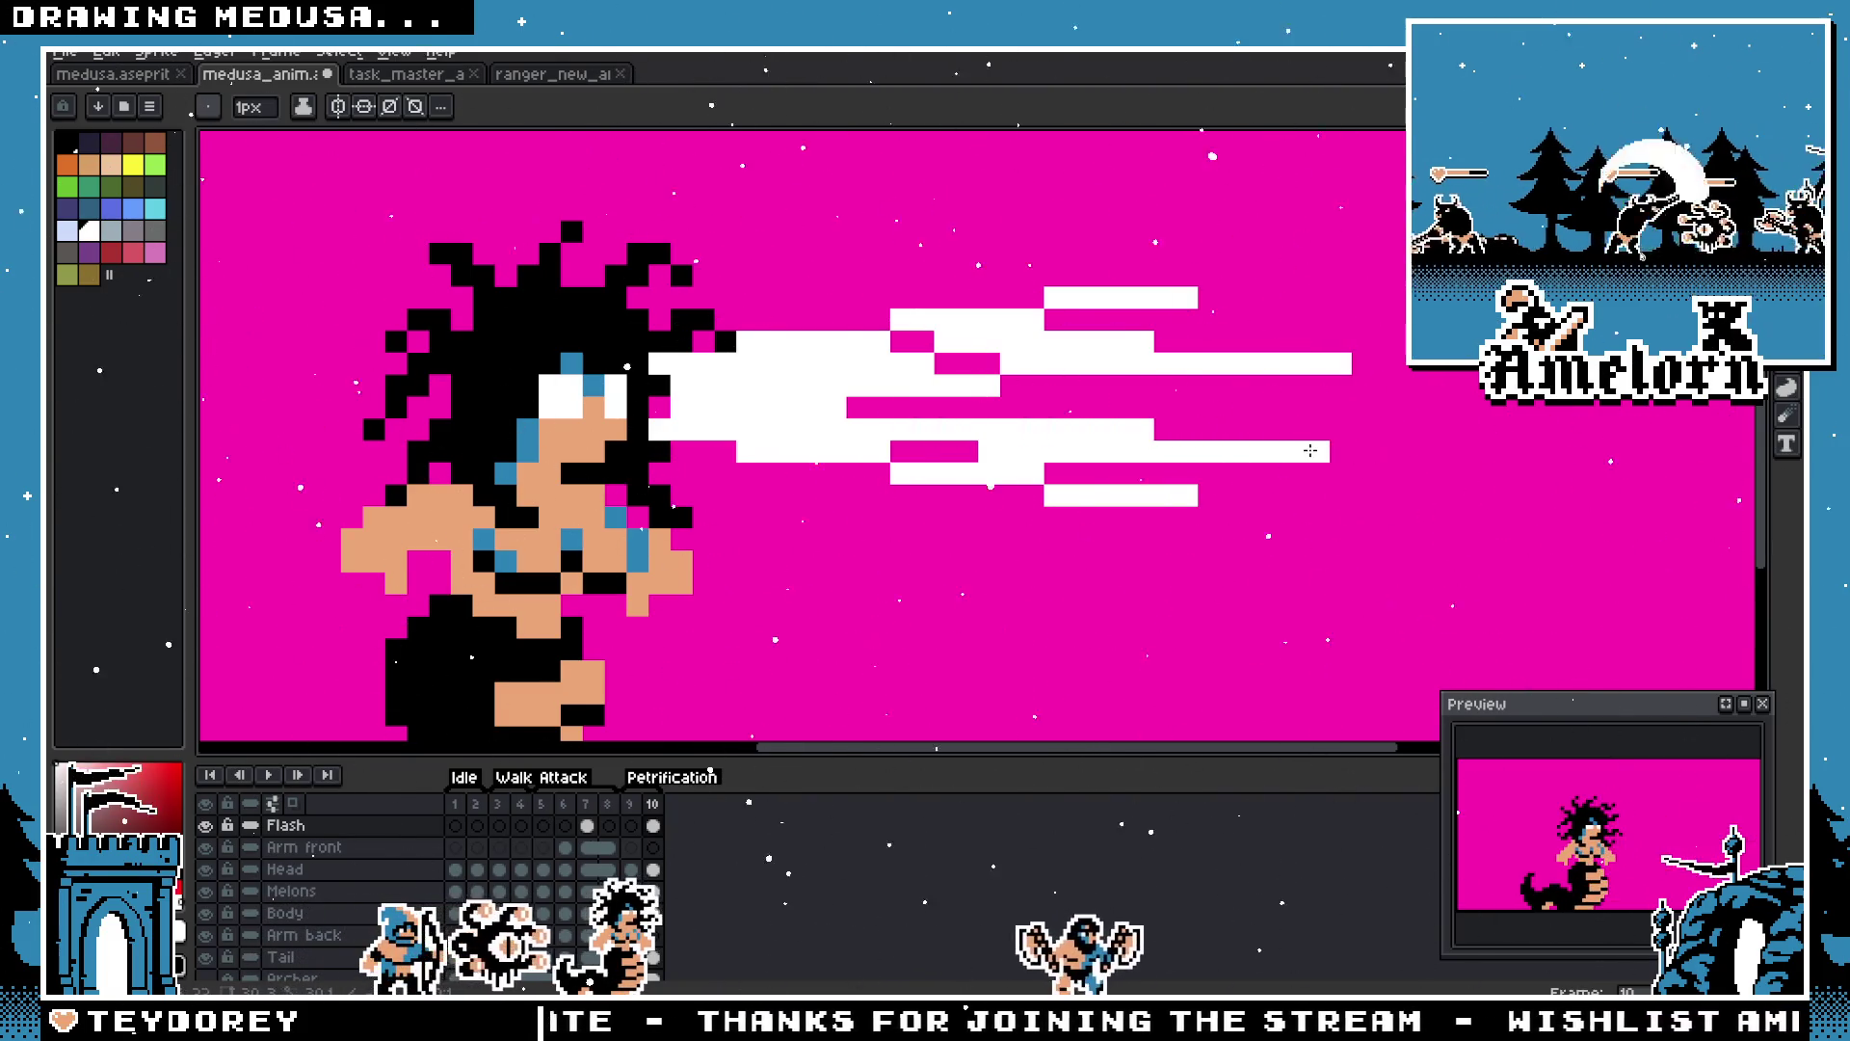
scroll(1002, 539, "down", 8)
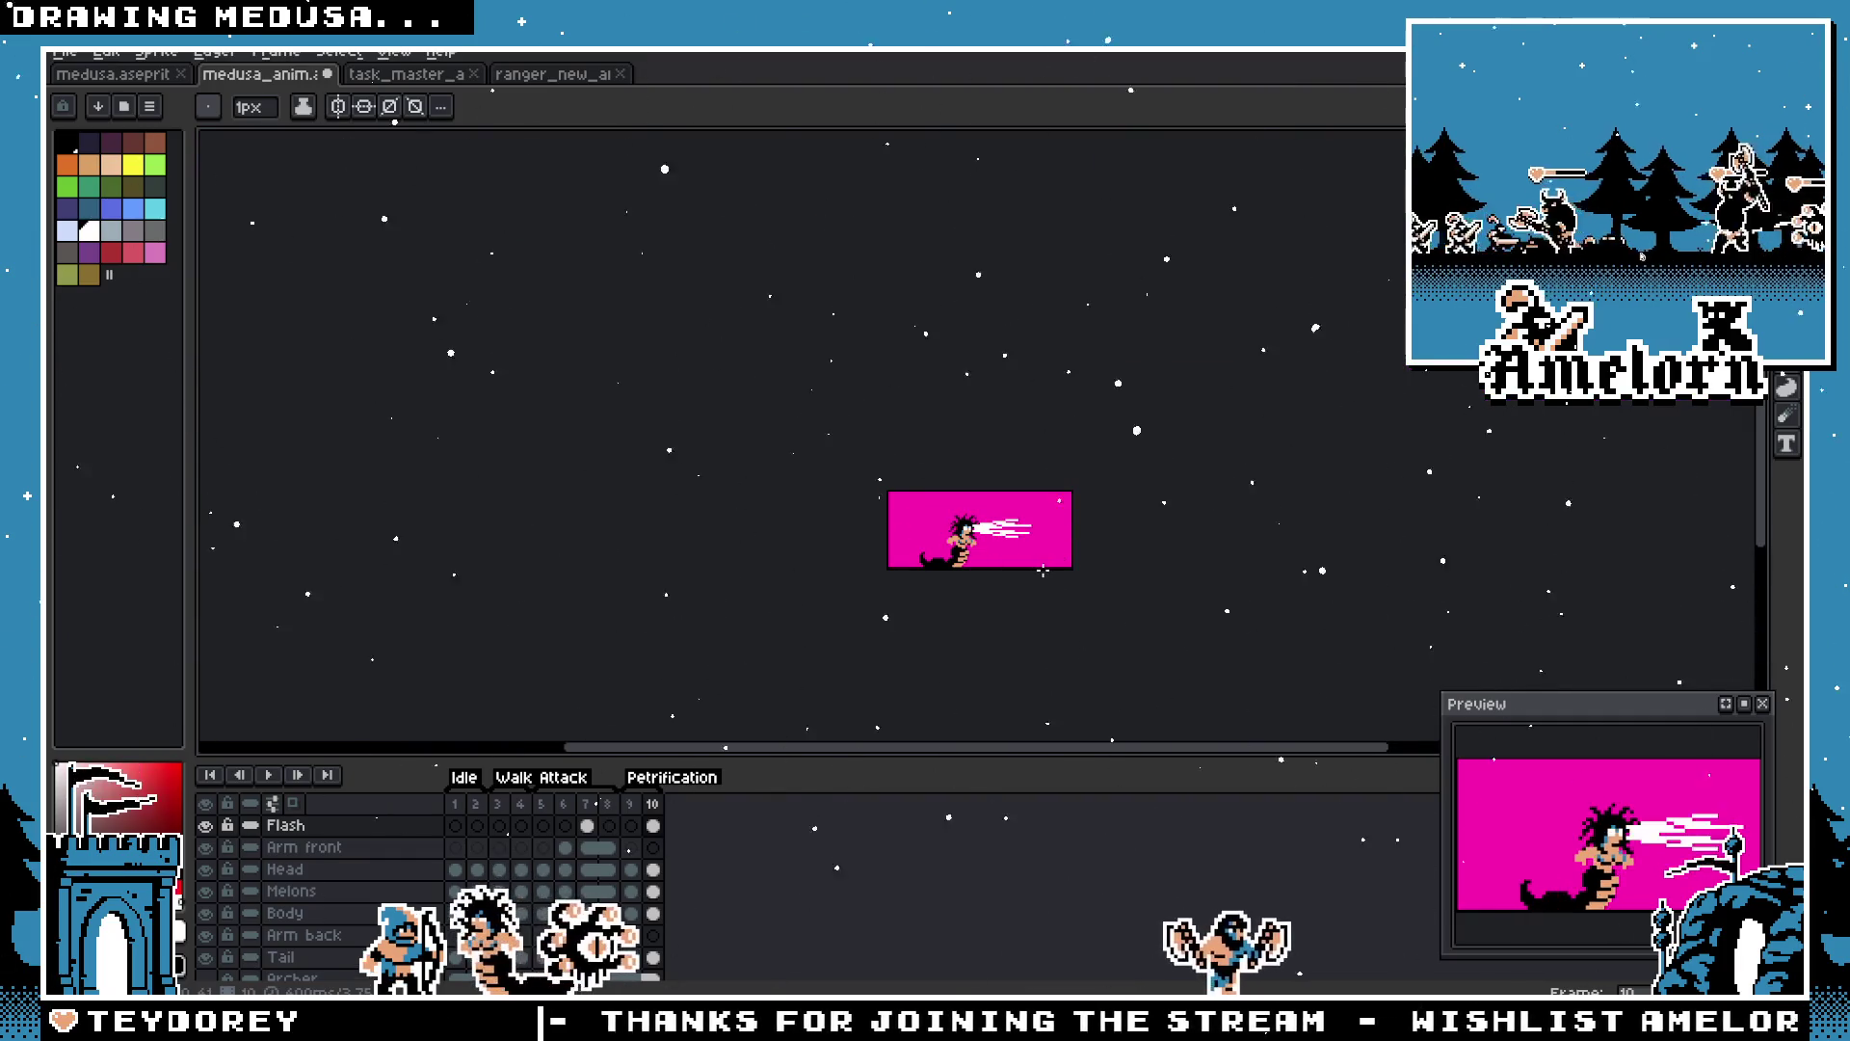
scroll(1042, 570, "up", 5)
Step: Spray a few white pixels near the beam
key("m")
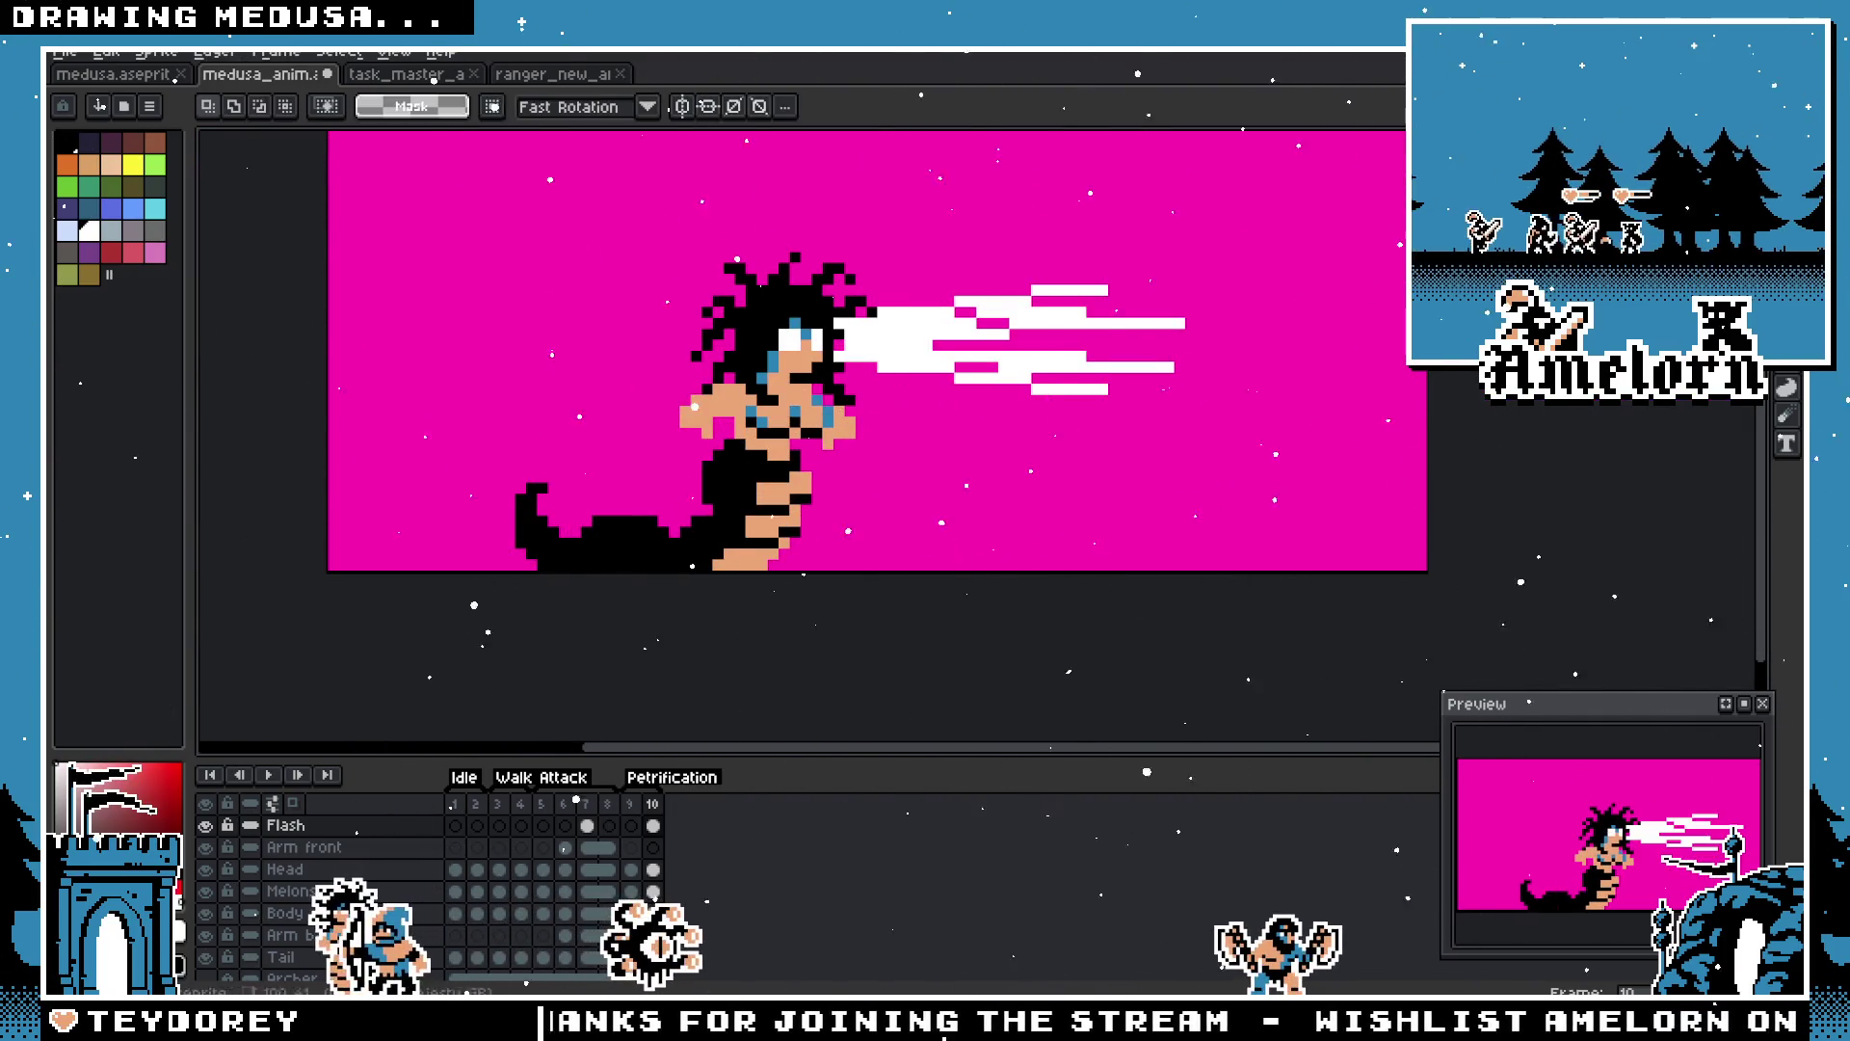
scroll(1115, 302, "down", 5)
scroll(864, 477, "up", 6)
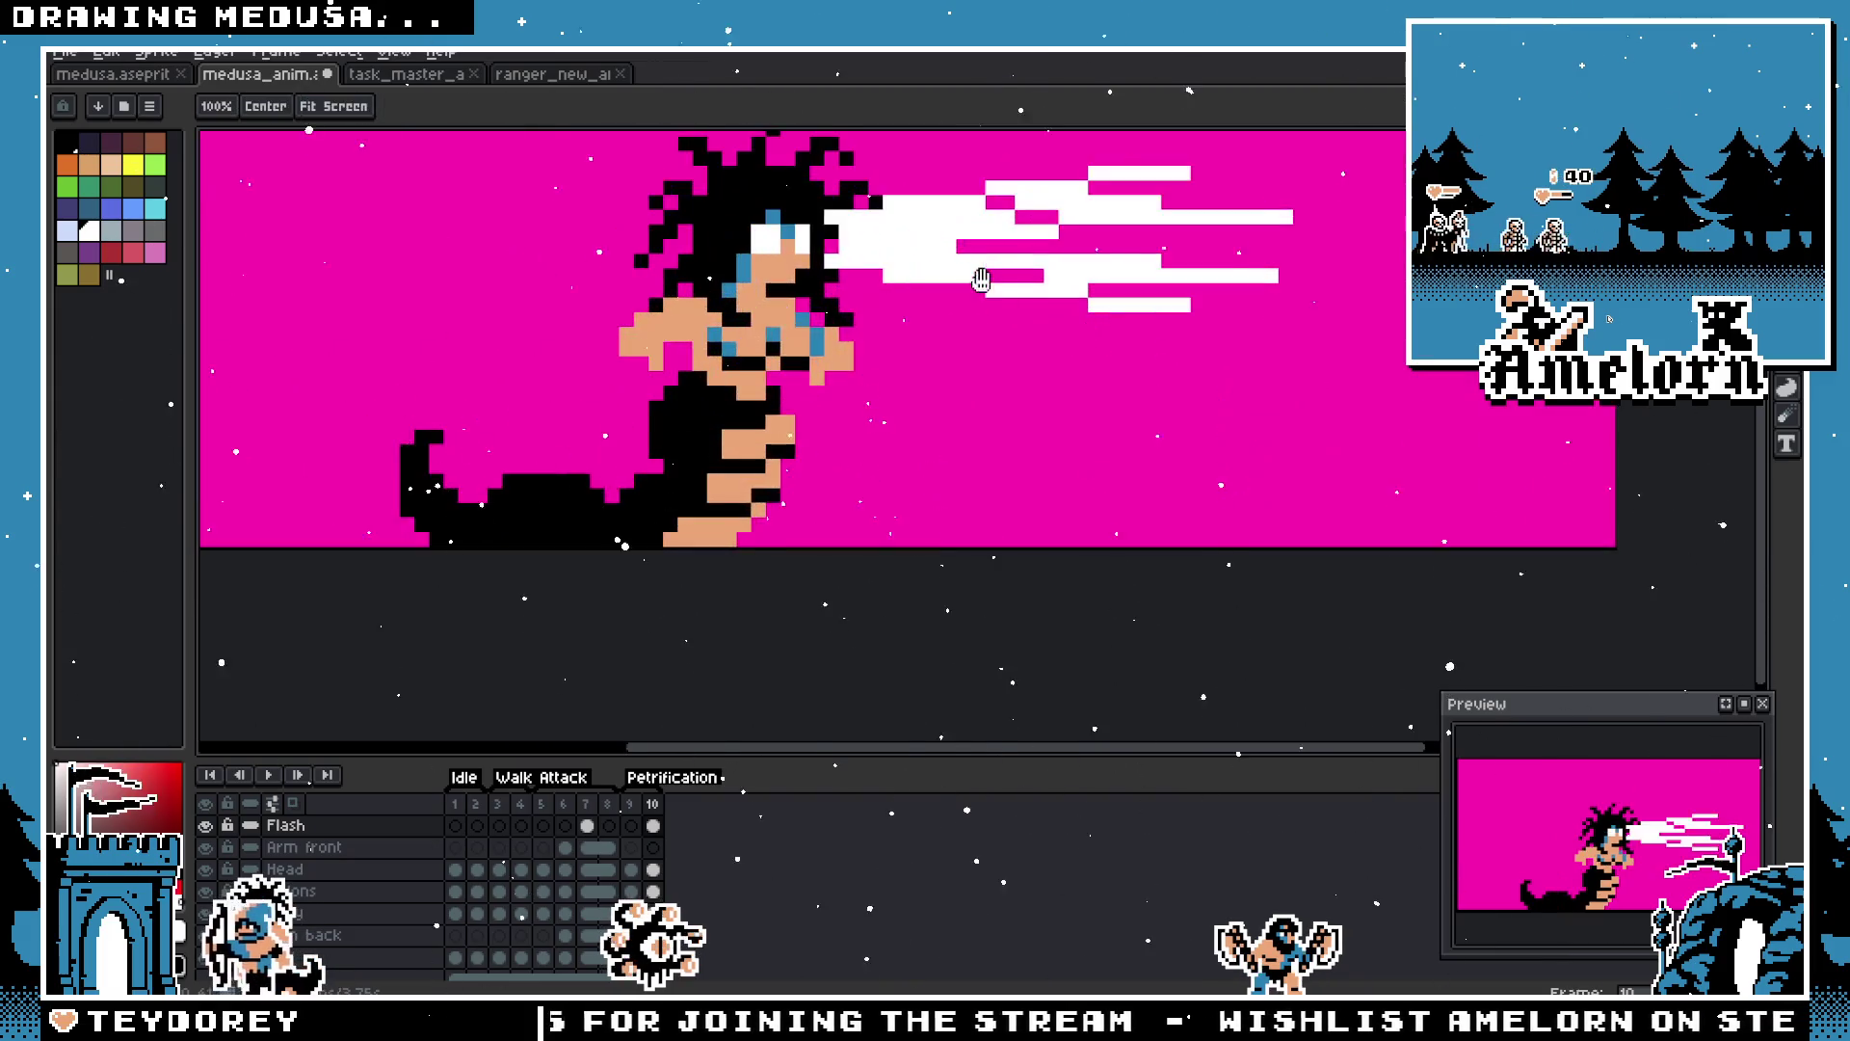
key("b")
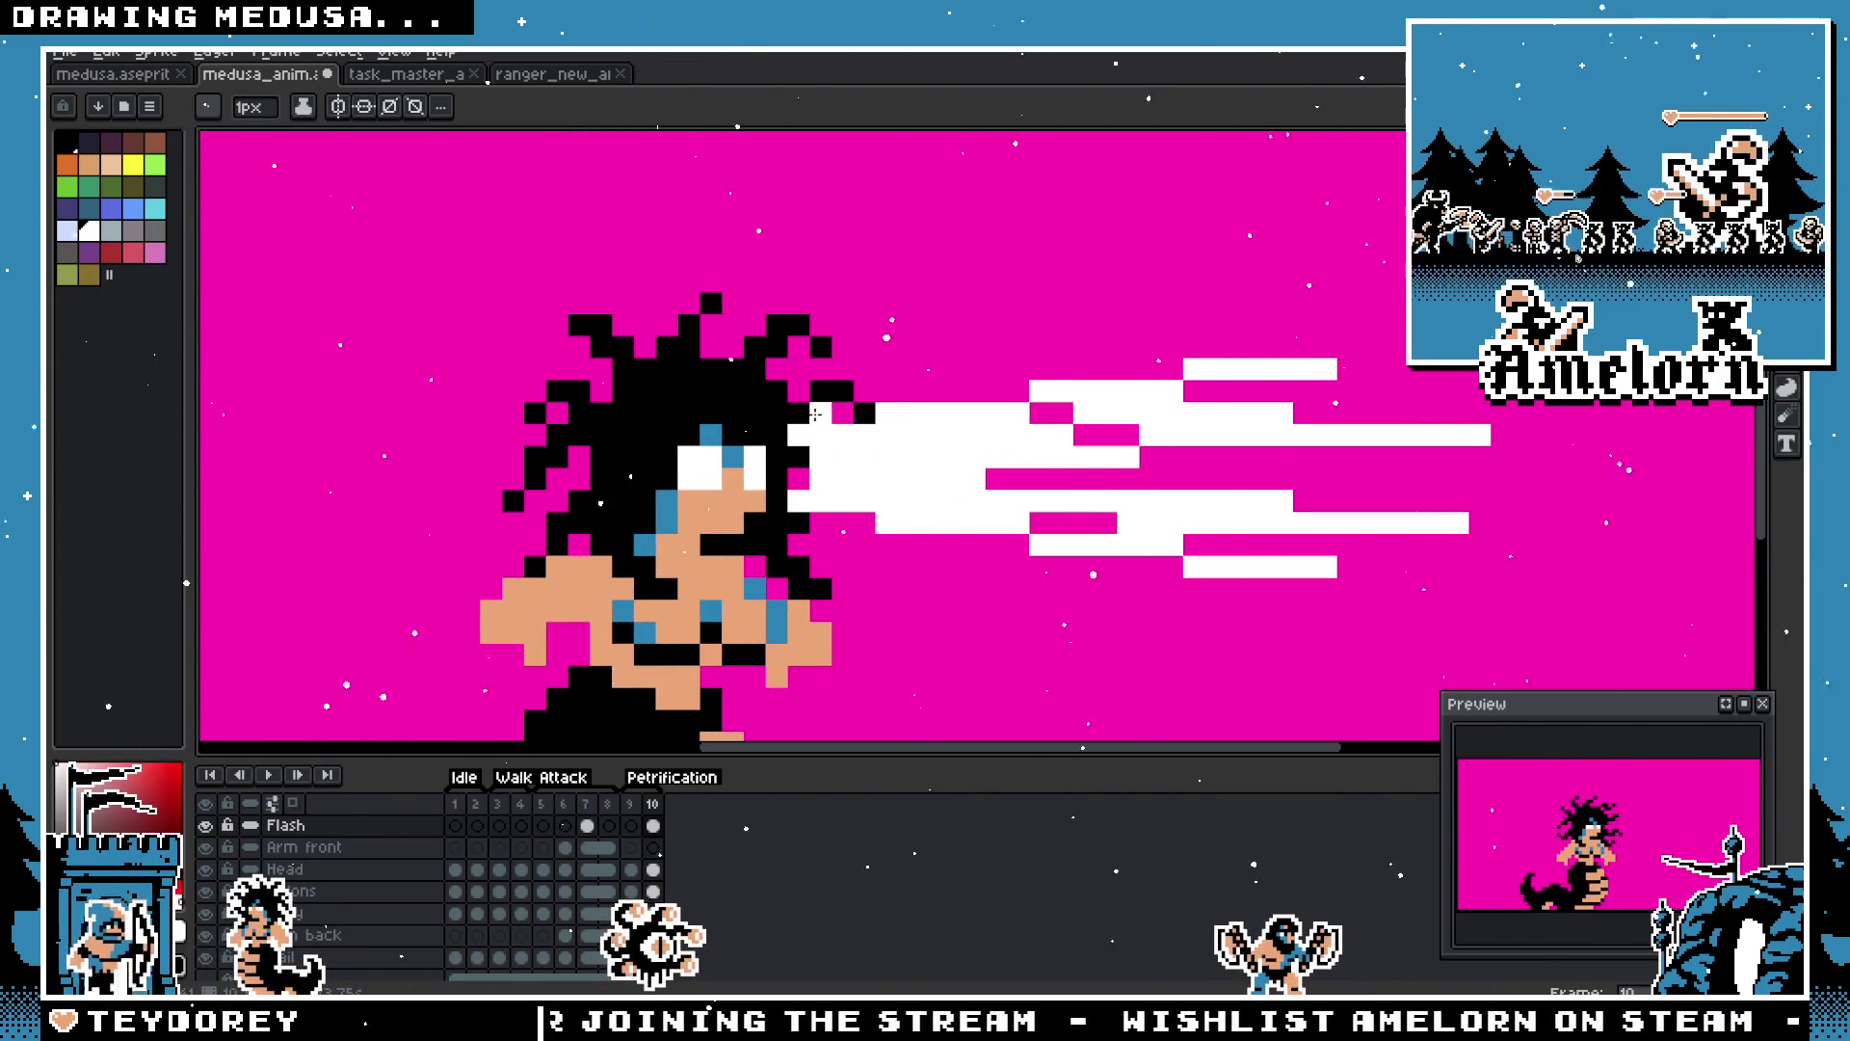
key("v")
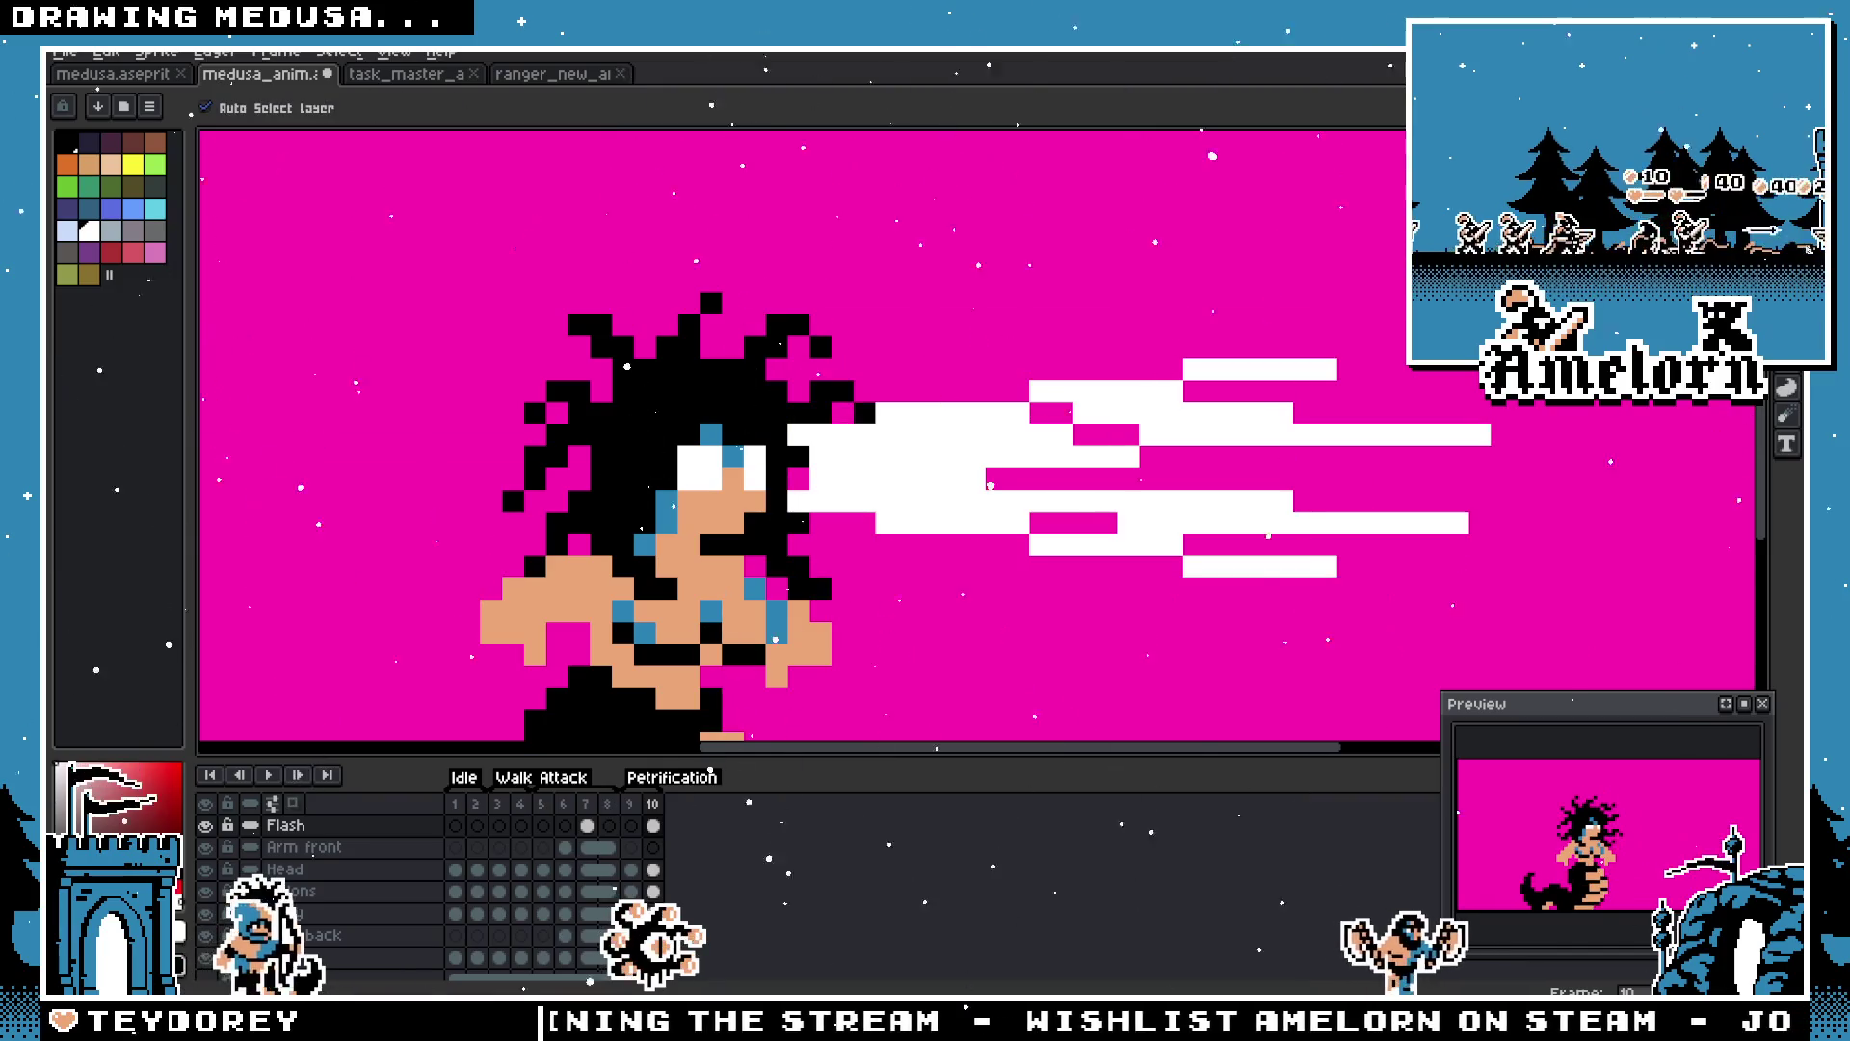
key("shift+b")
left_click(1137, 339)
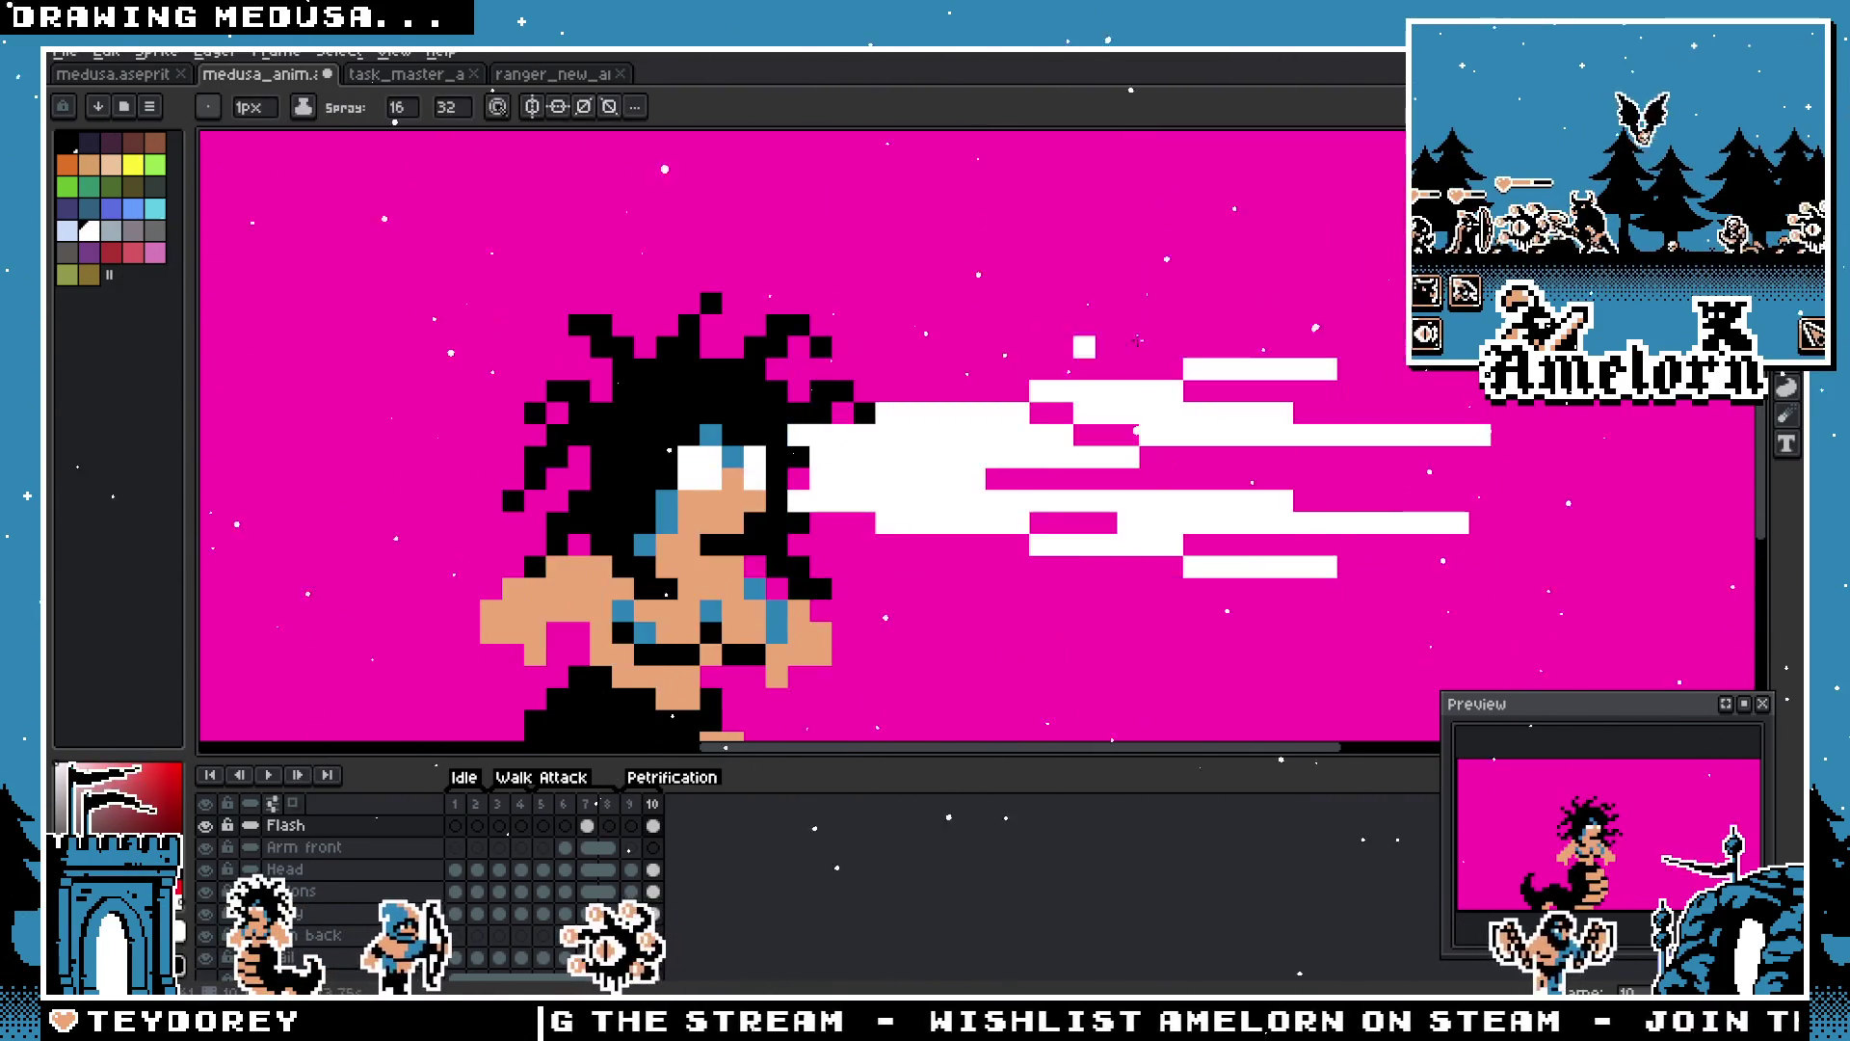
key("b")
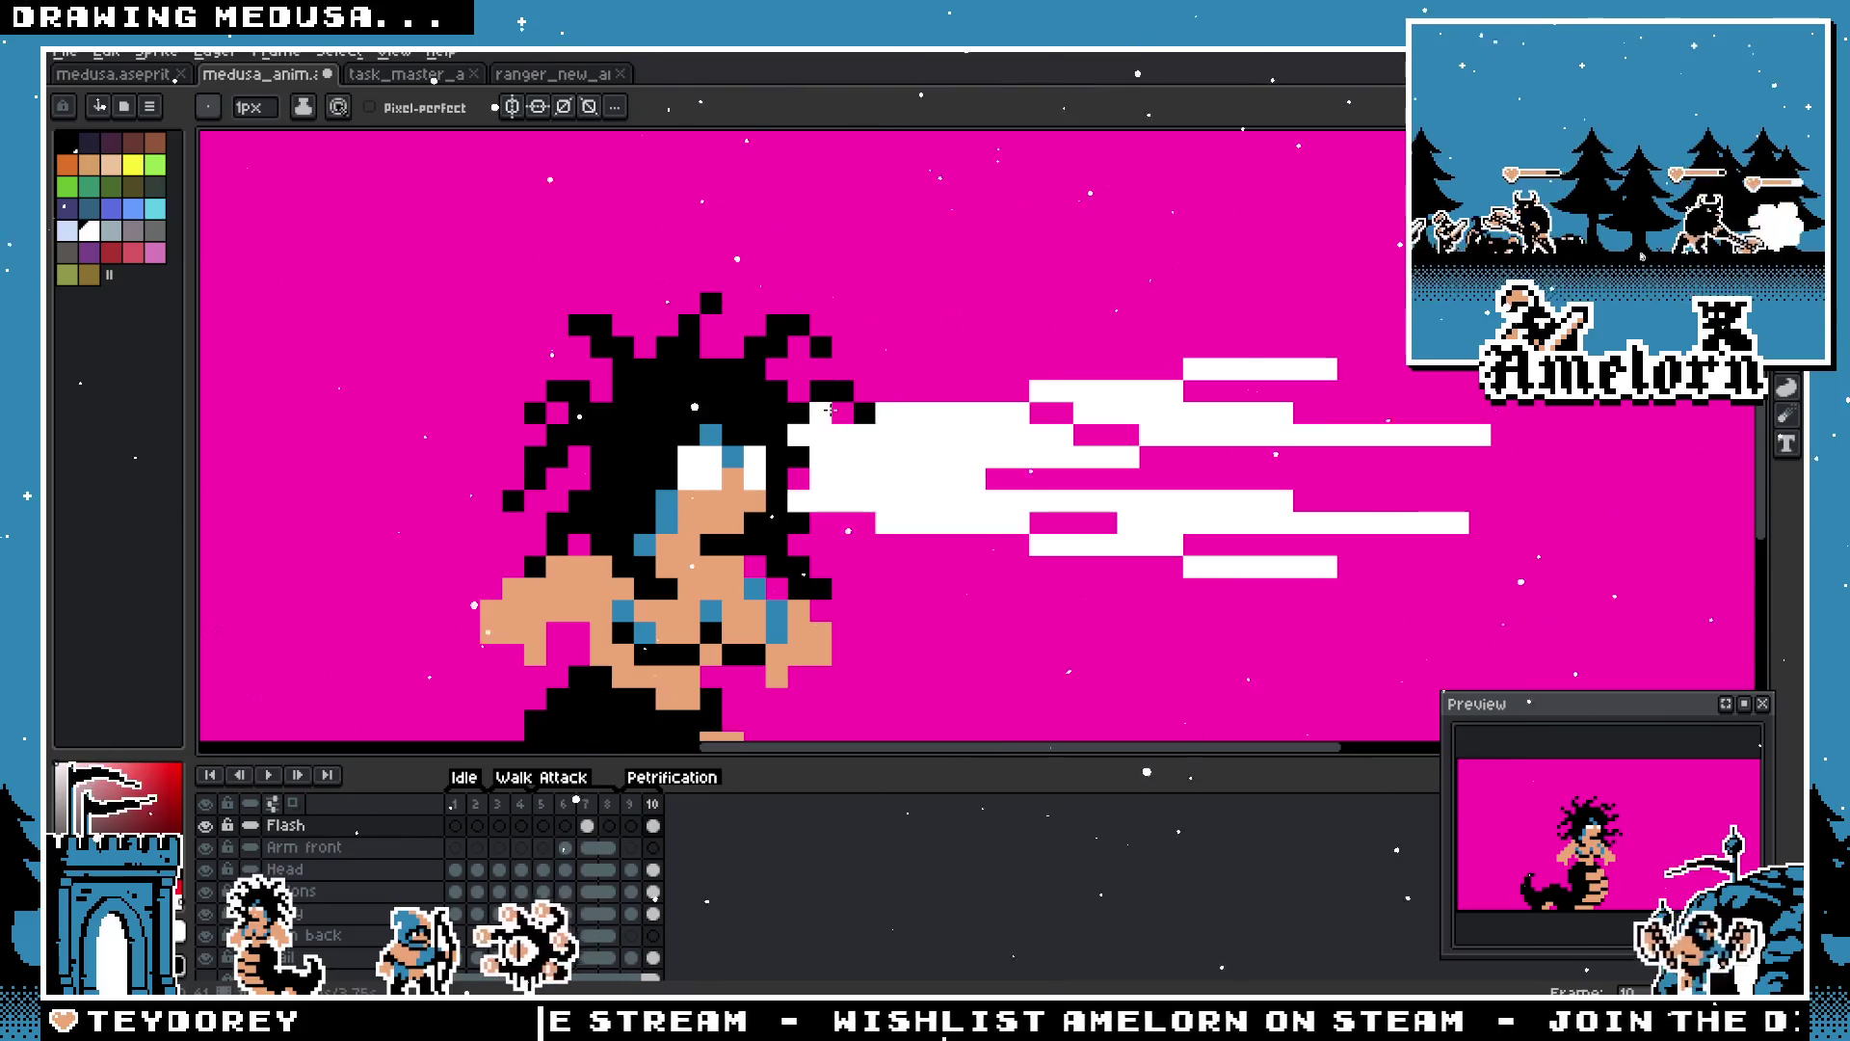
Step: Paint white along the beam's upper and lower edges, then undo those extra strokes
left_click_drag(828, 410, 1147, 360)
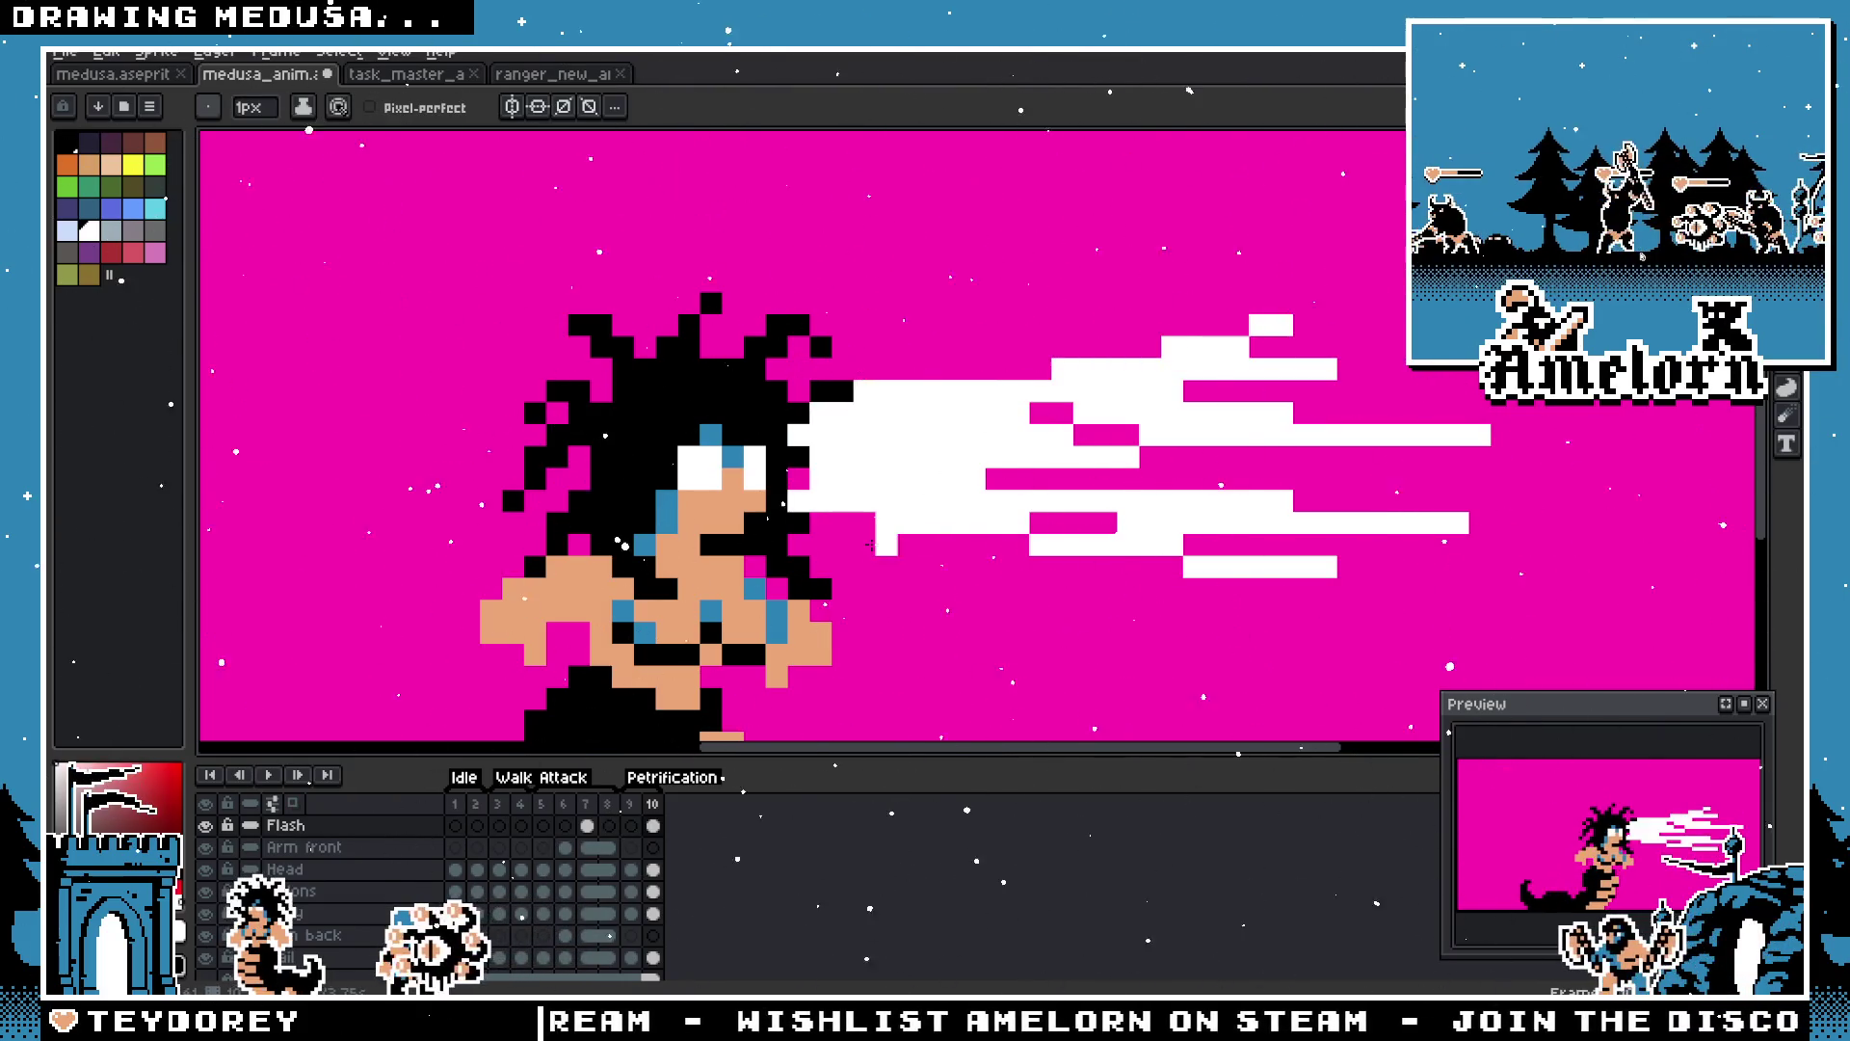
right_click(831, 521)
left_click(996, 565)
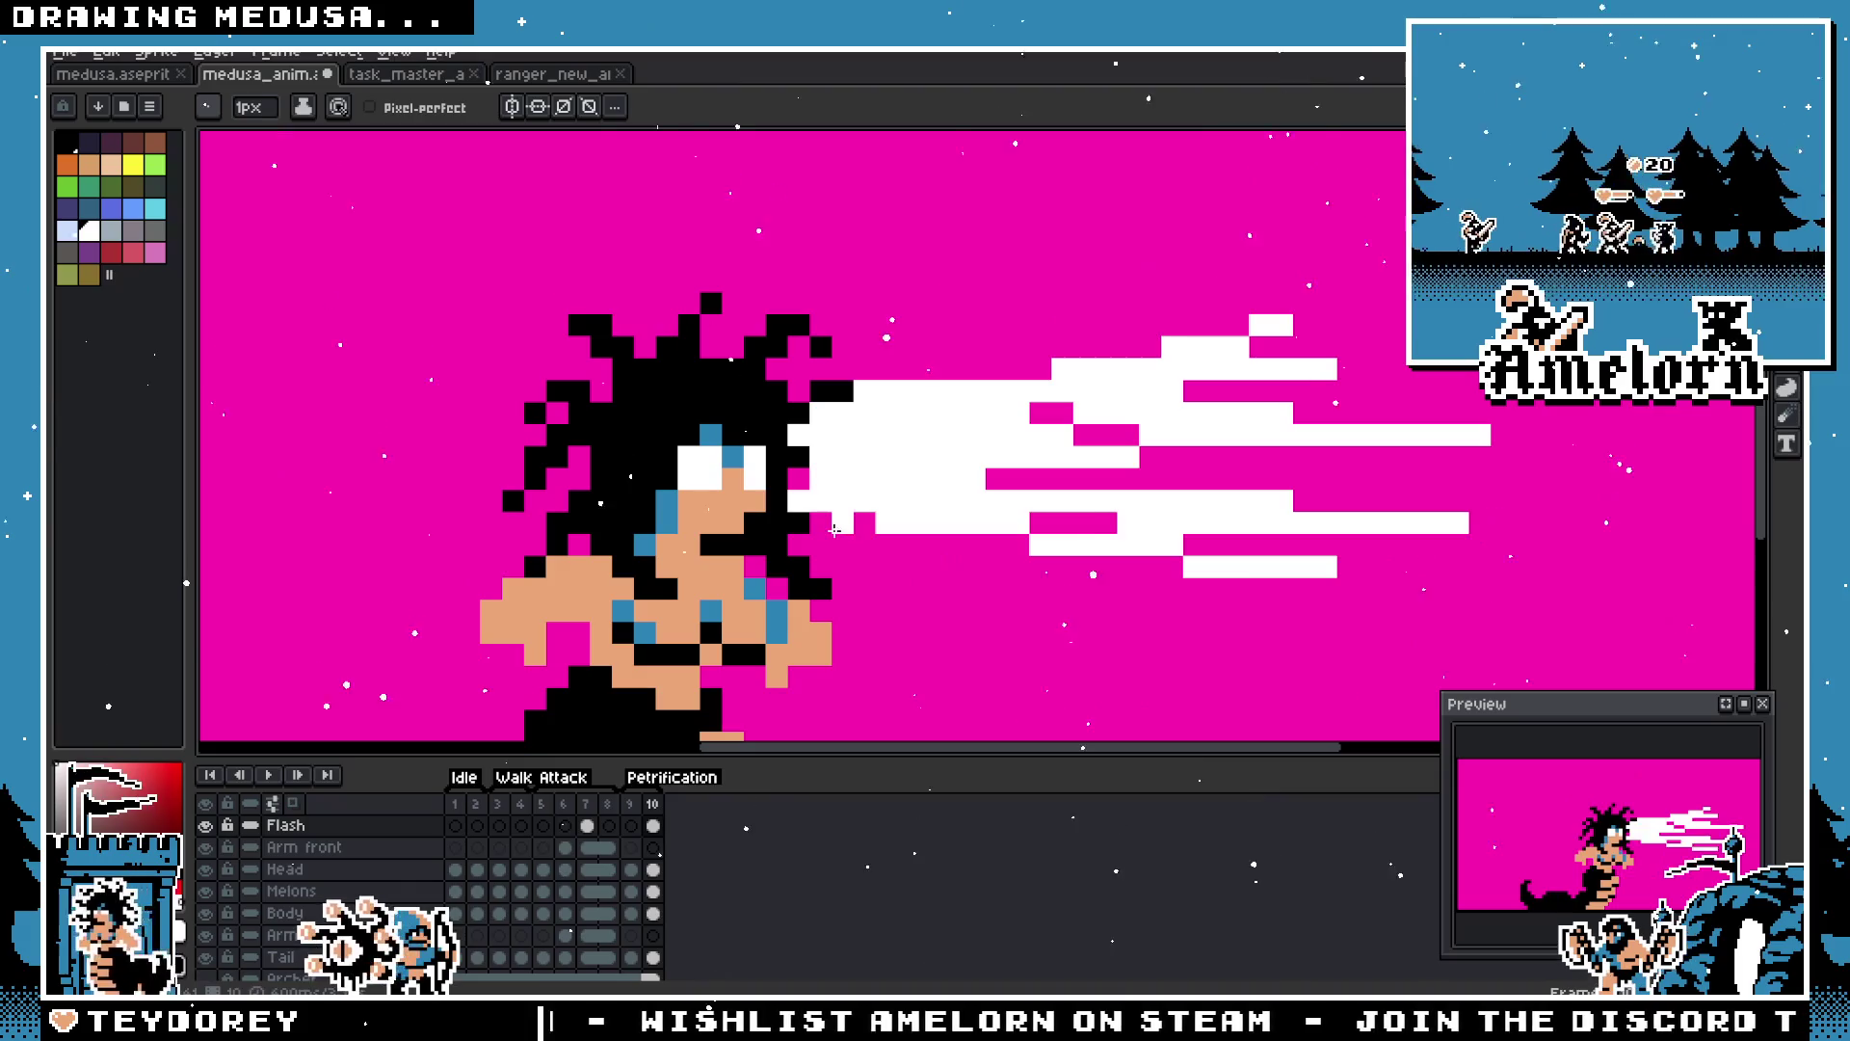
left_click_drag(835, 529, 1456, 635)
scroll(887, 611, "down", 3)
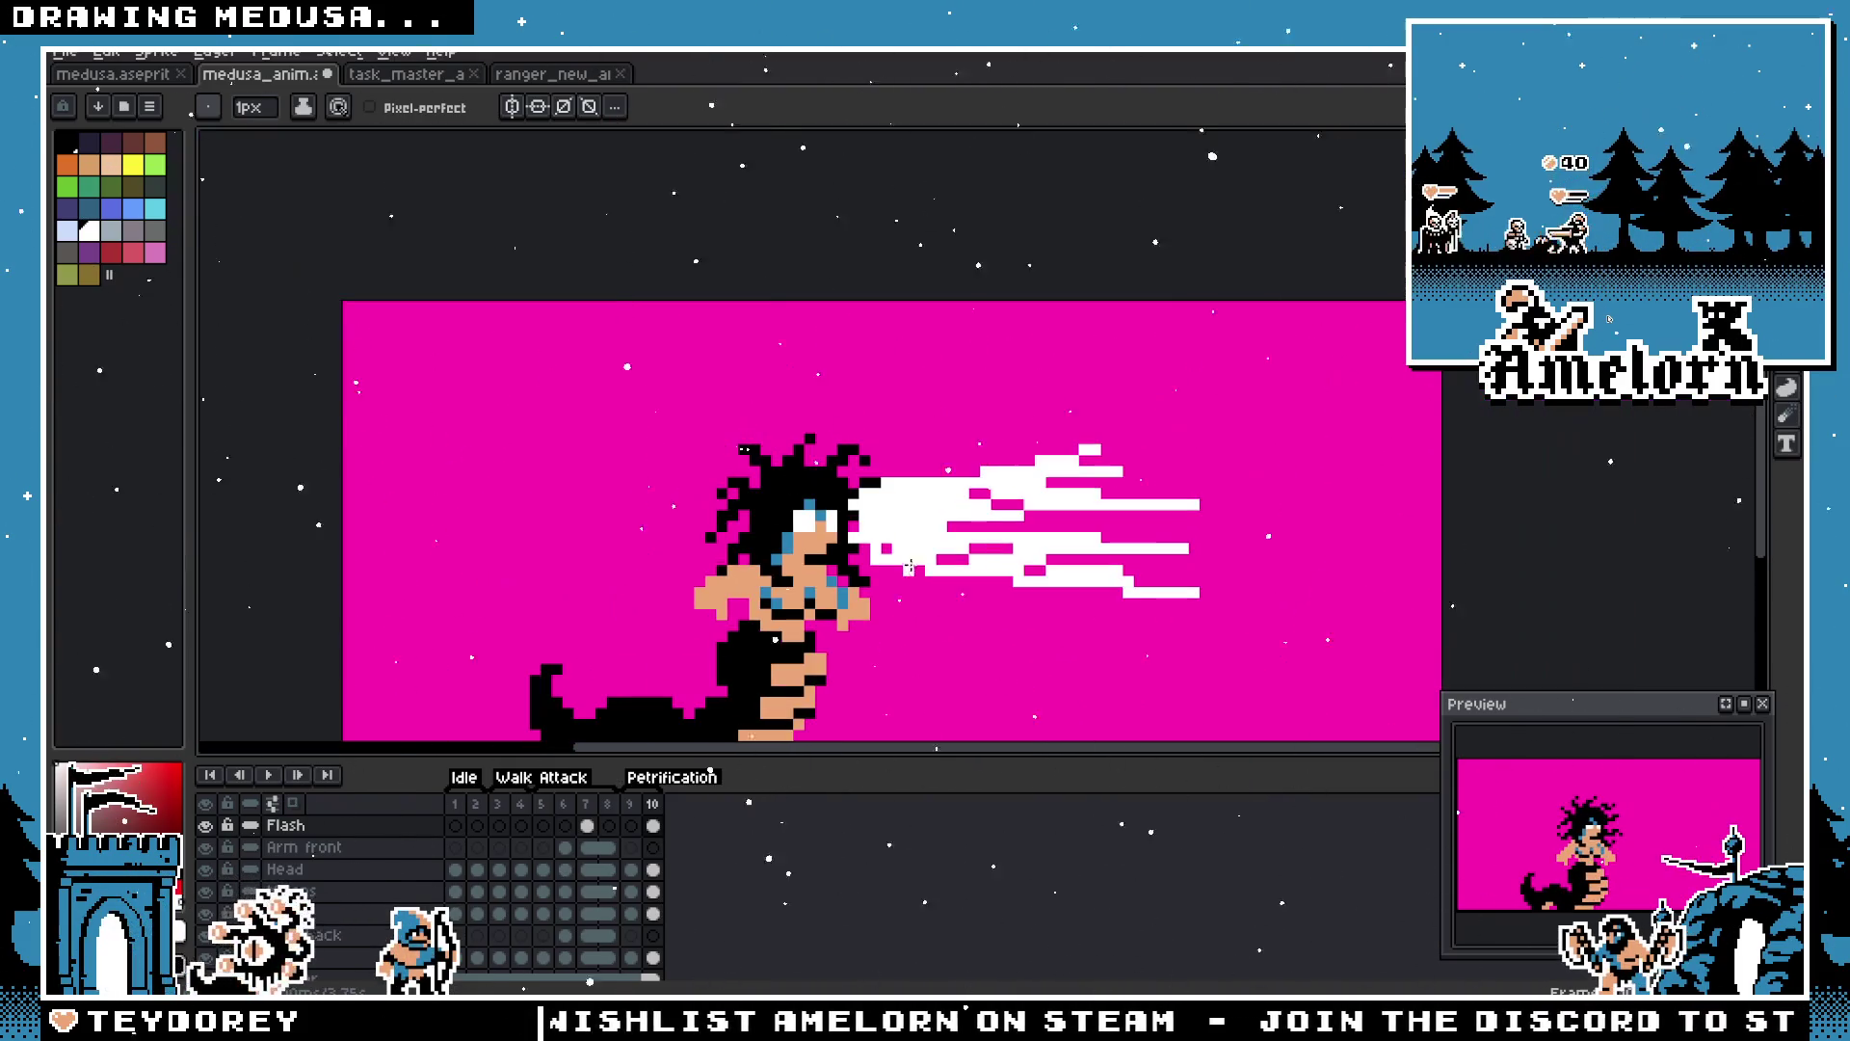
key("ctrl")
key("ctrl+z")
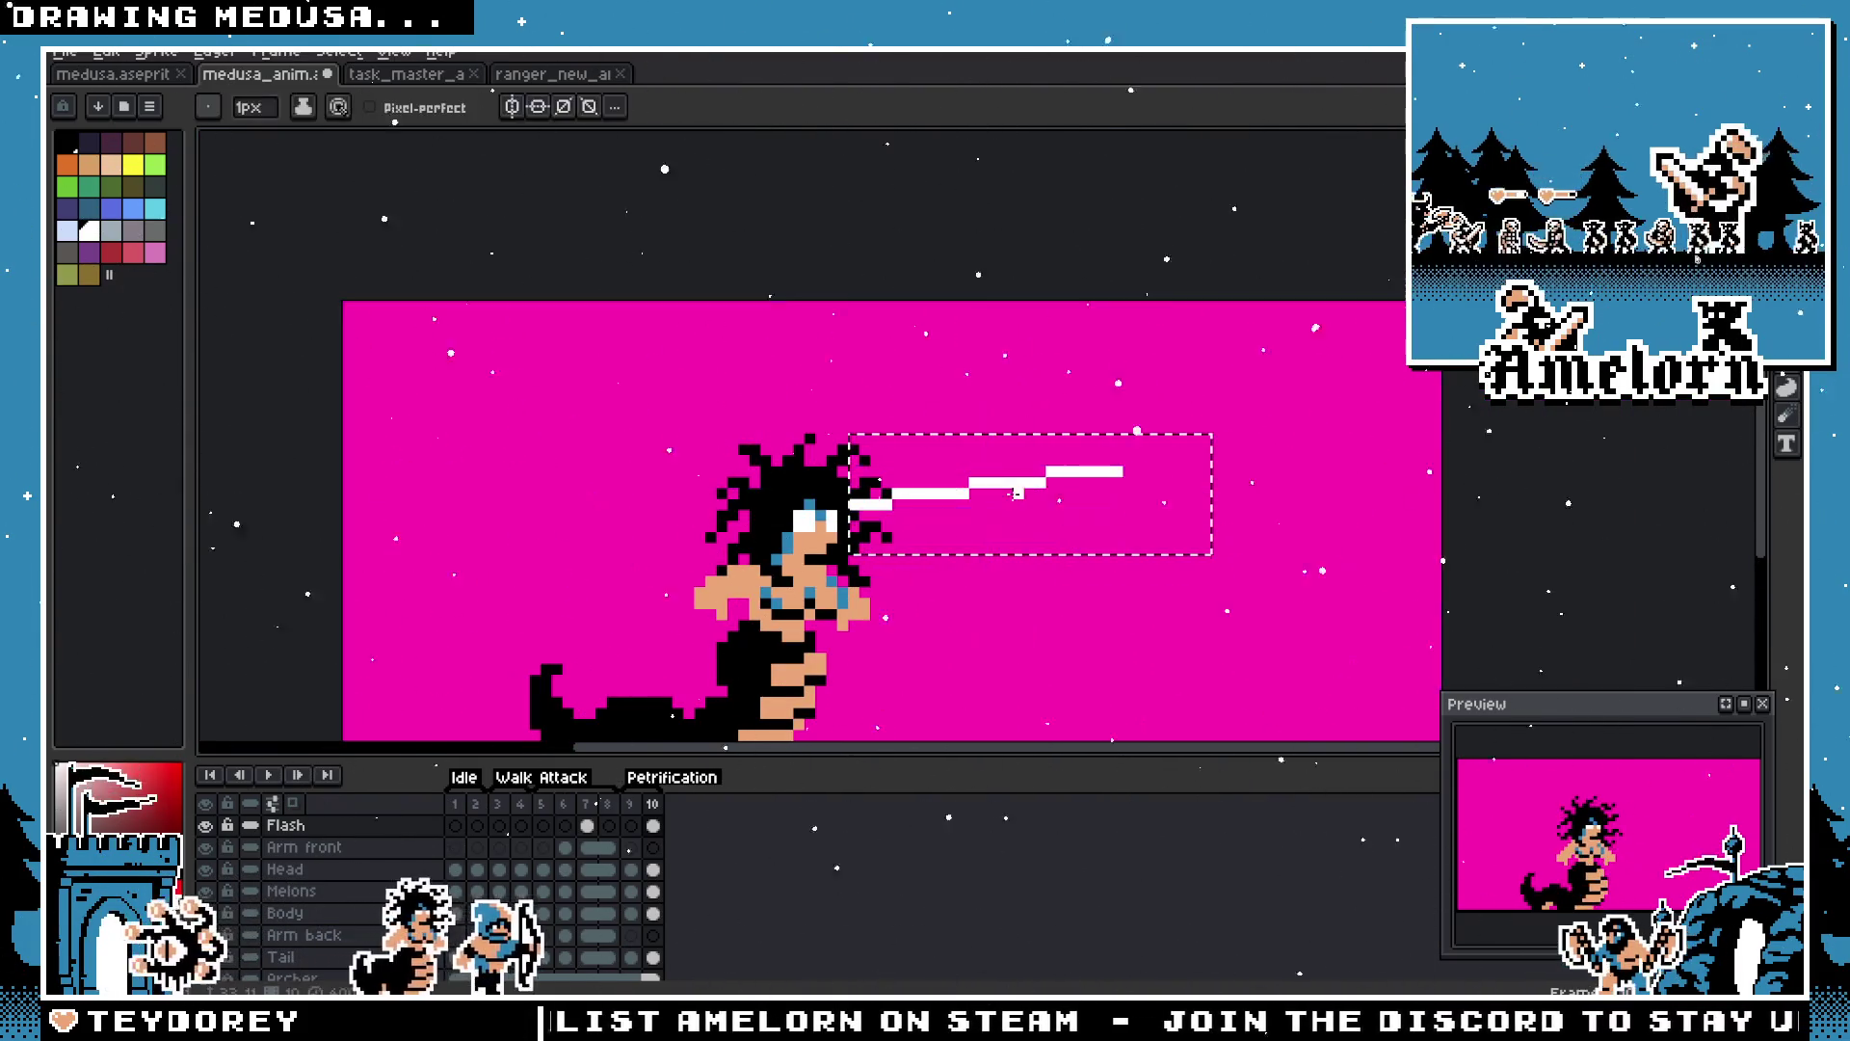
Step: Try a vertically flipped beam copy below the original, then delete it
key("h")
scroll(909, 585, "up", 1)
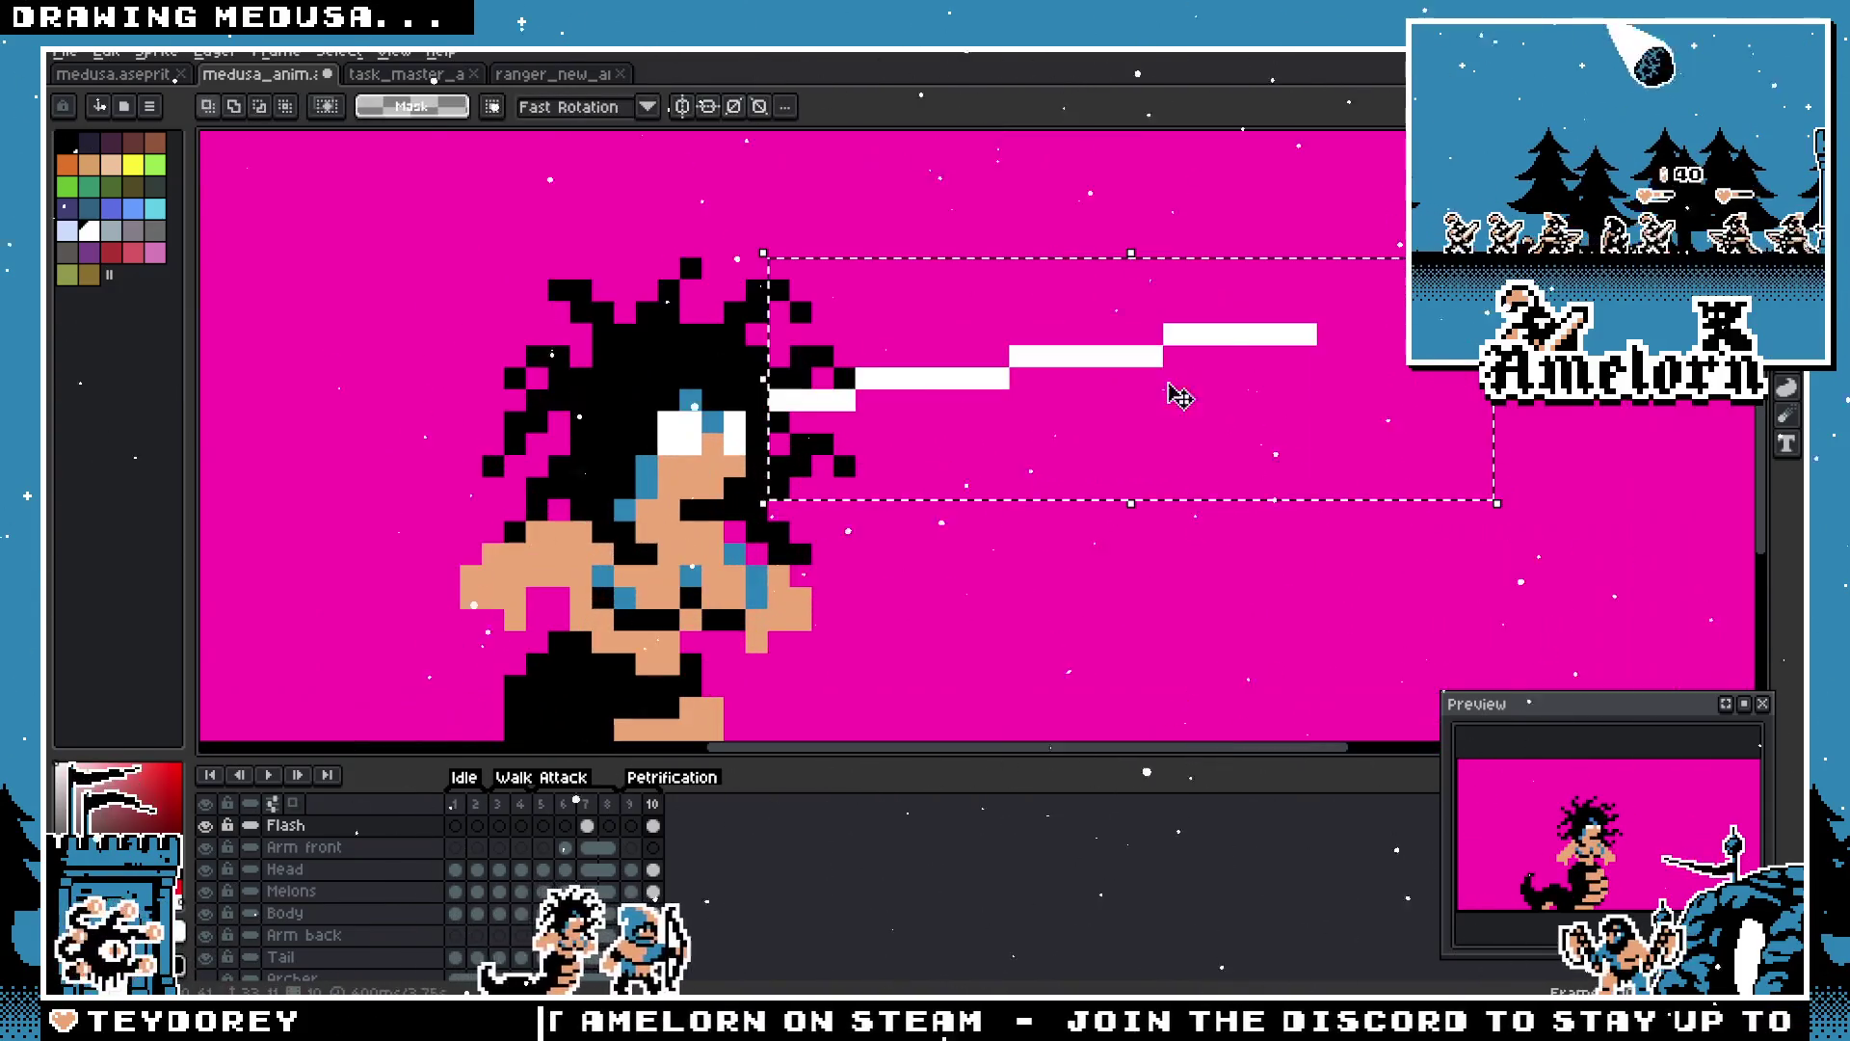
left_click(908, 436)
mouse_move(908, 435)
left_mouse_down()
mouse_move(925, 364)
mouse_move(854, 500)
mouse_move(865, 486)
left_mouse_up()
key("shift+v")
key("Return")
key("Delete")
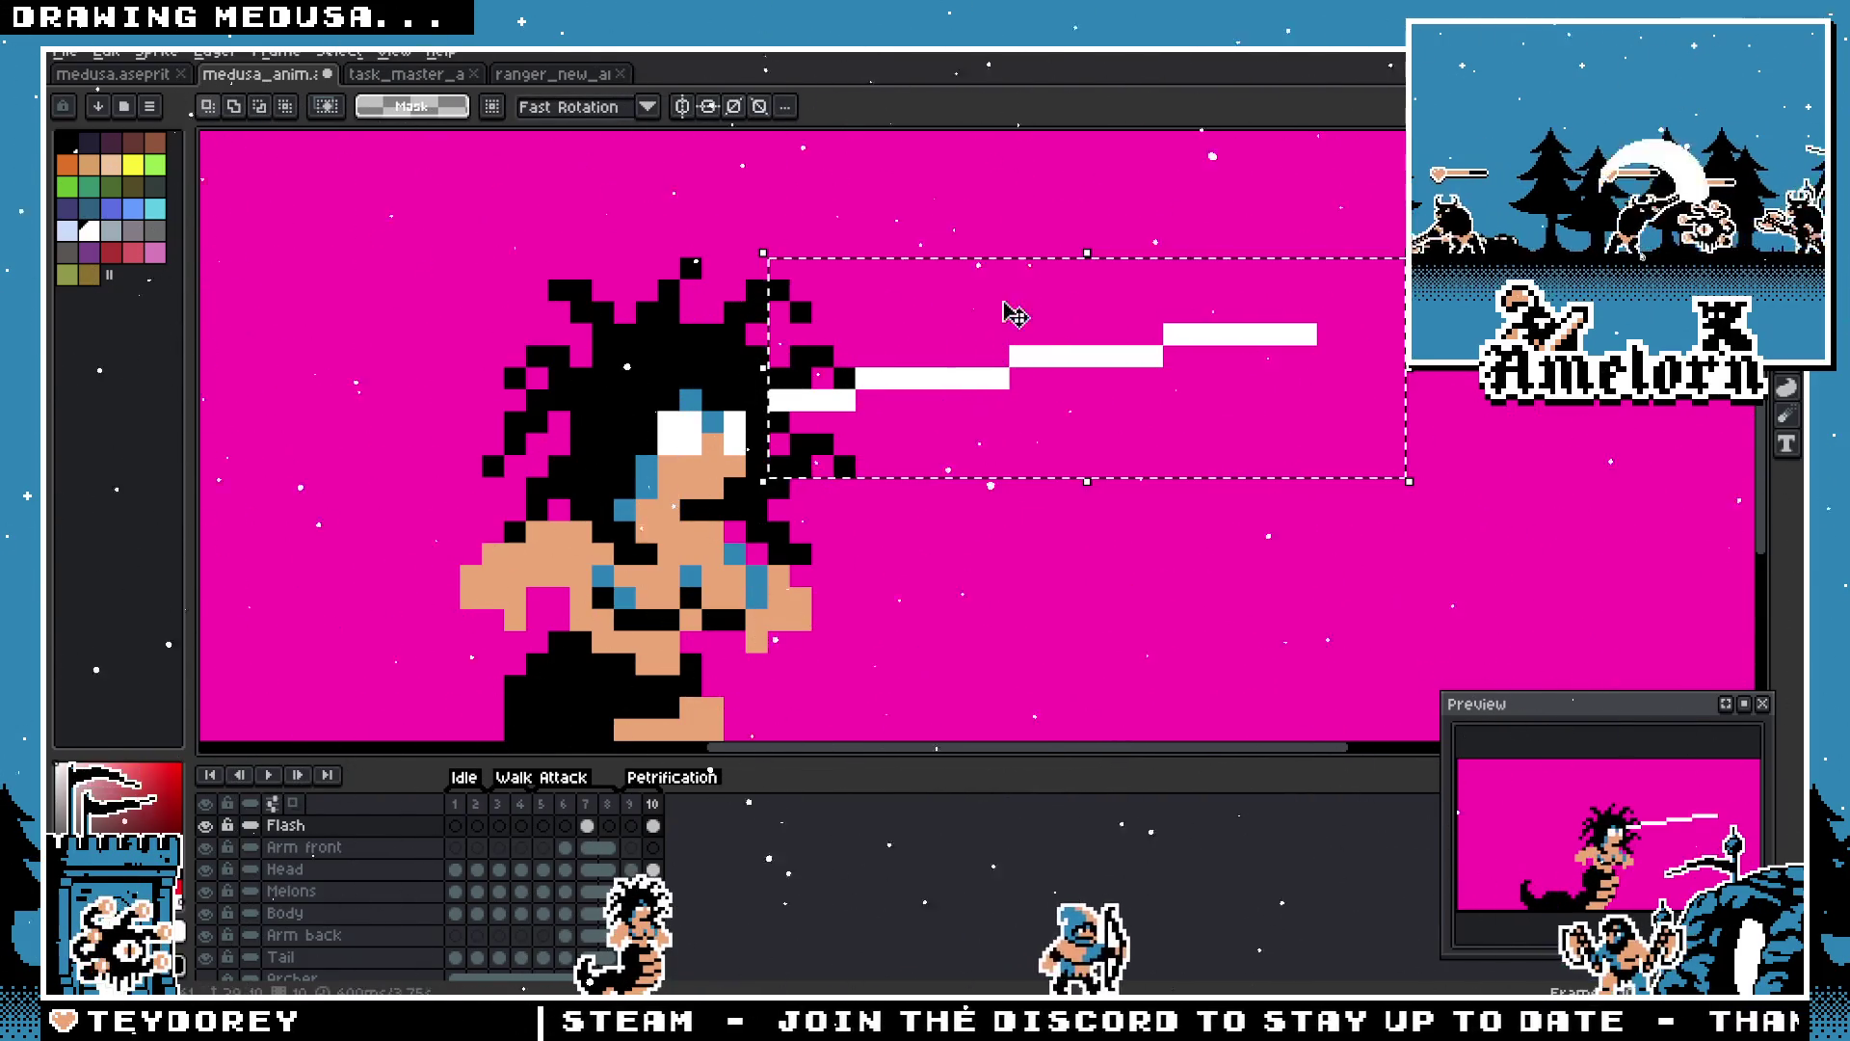
Step: Place a vertically flipped beam copy below the original and raise the upper beam one pixel
mouse_move(1494, 255)
left_mouse_down()
mouse_move(1123, 395)
mouse_move(740, 437)
left_mouse_up()
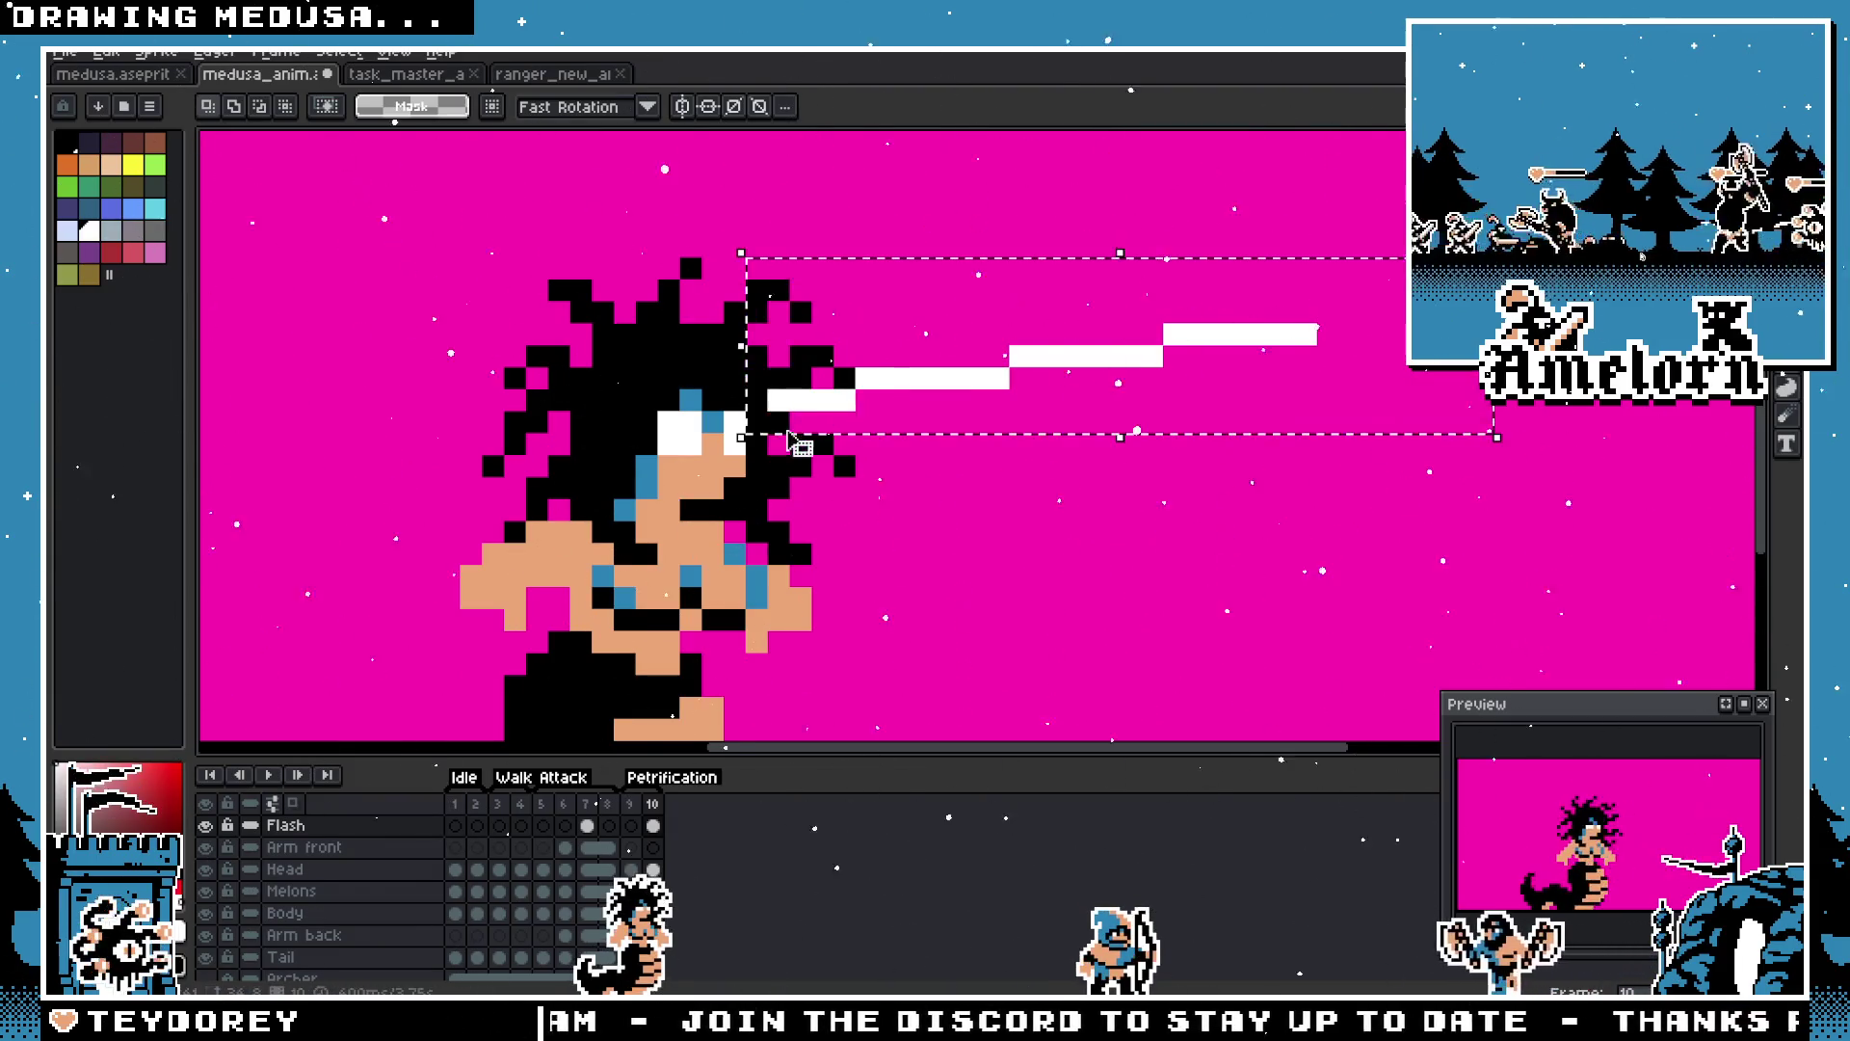
left_click(853, 436)
key("shift+v")
left_click_drag(976, 326, 978, 515)
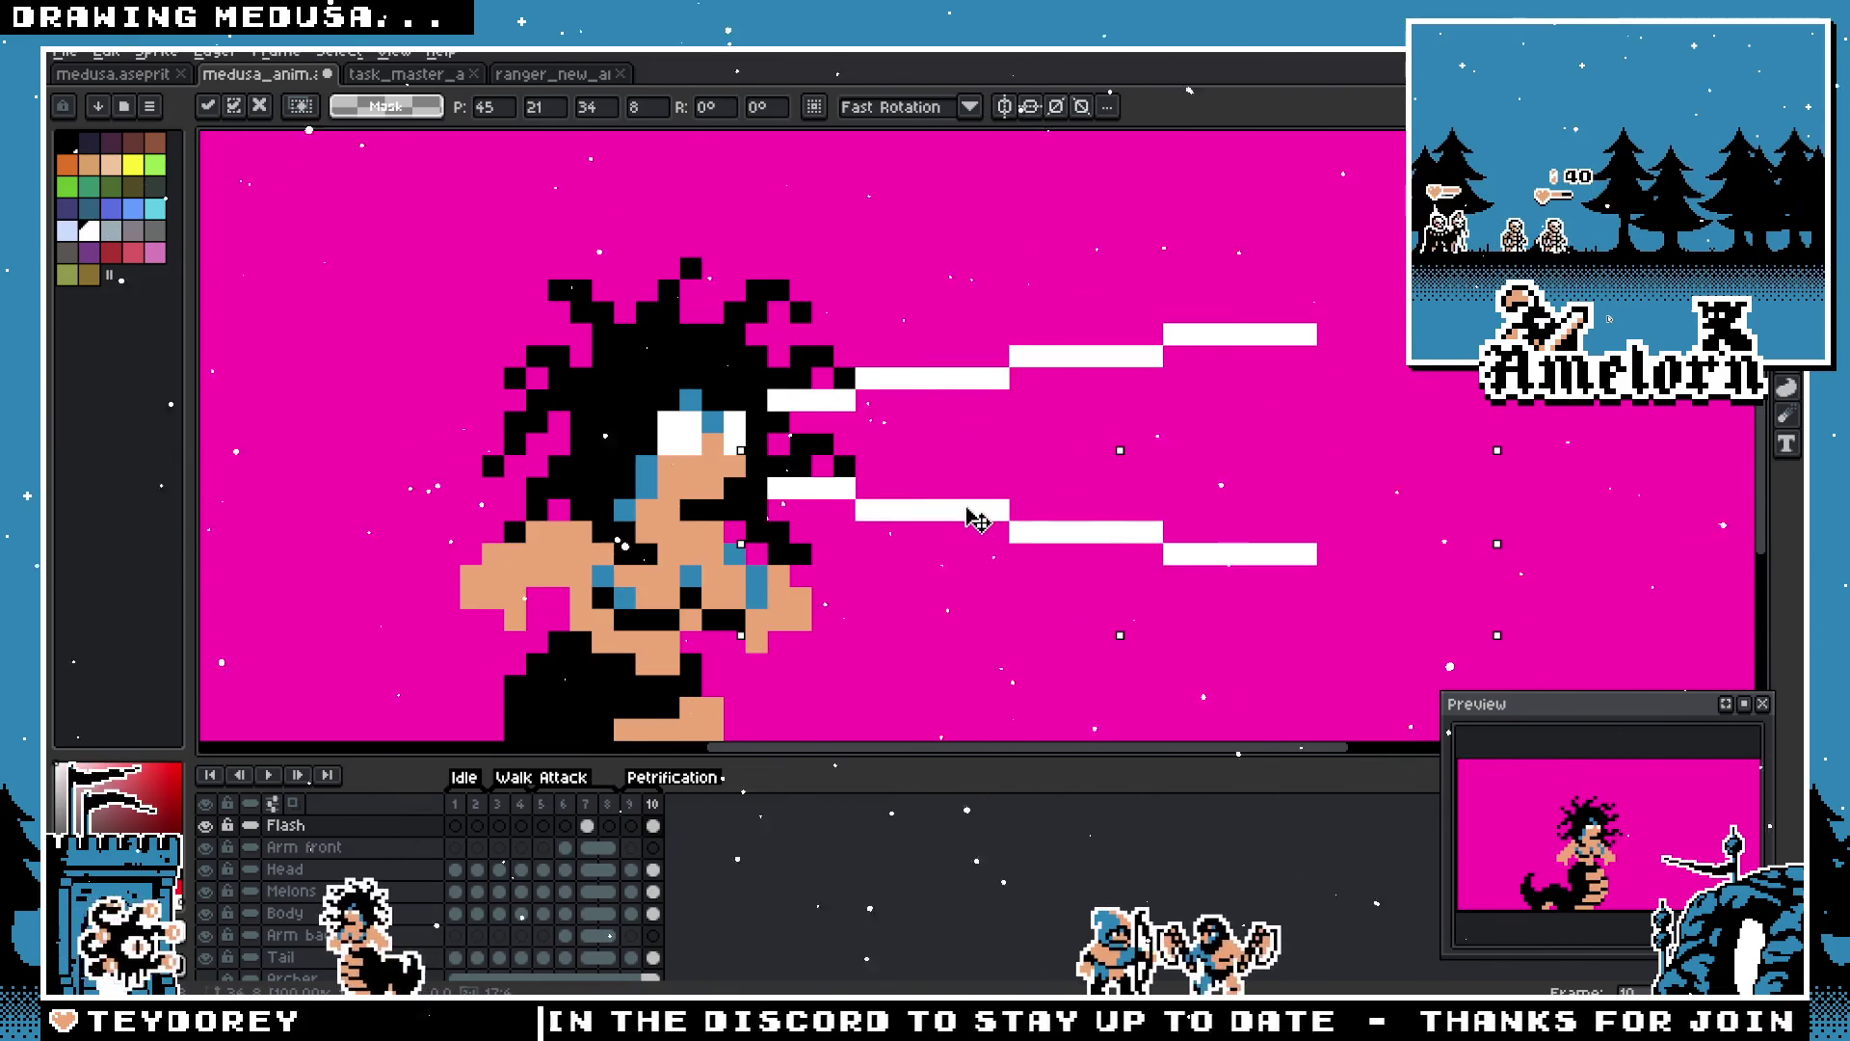
key("ctrl+d")
mouse_move(1320, 232)
left_mouse_down()
mouse_move(767, 392)
mouse_move(868, 355)
left_mouse_up()
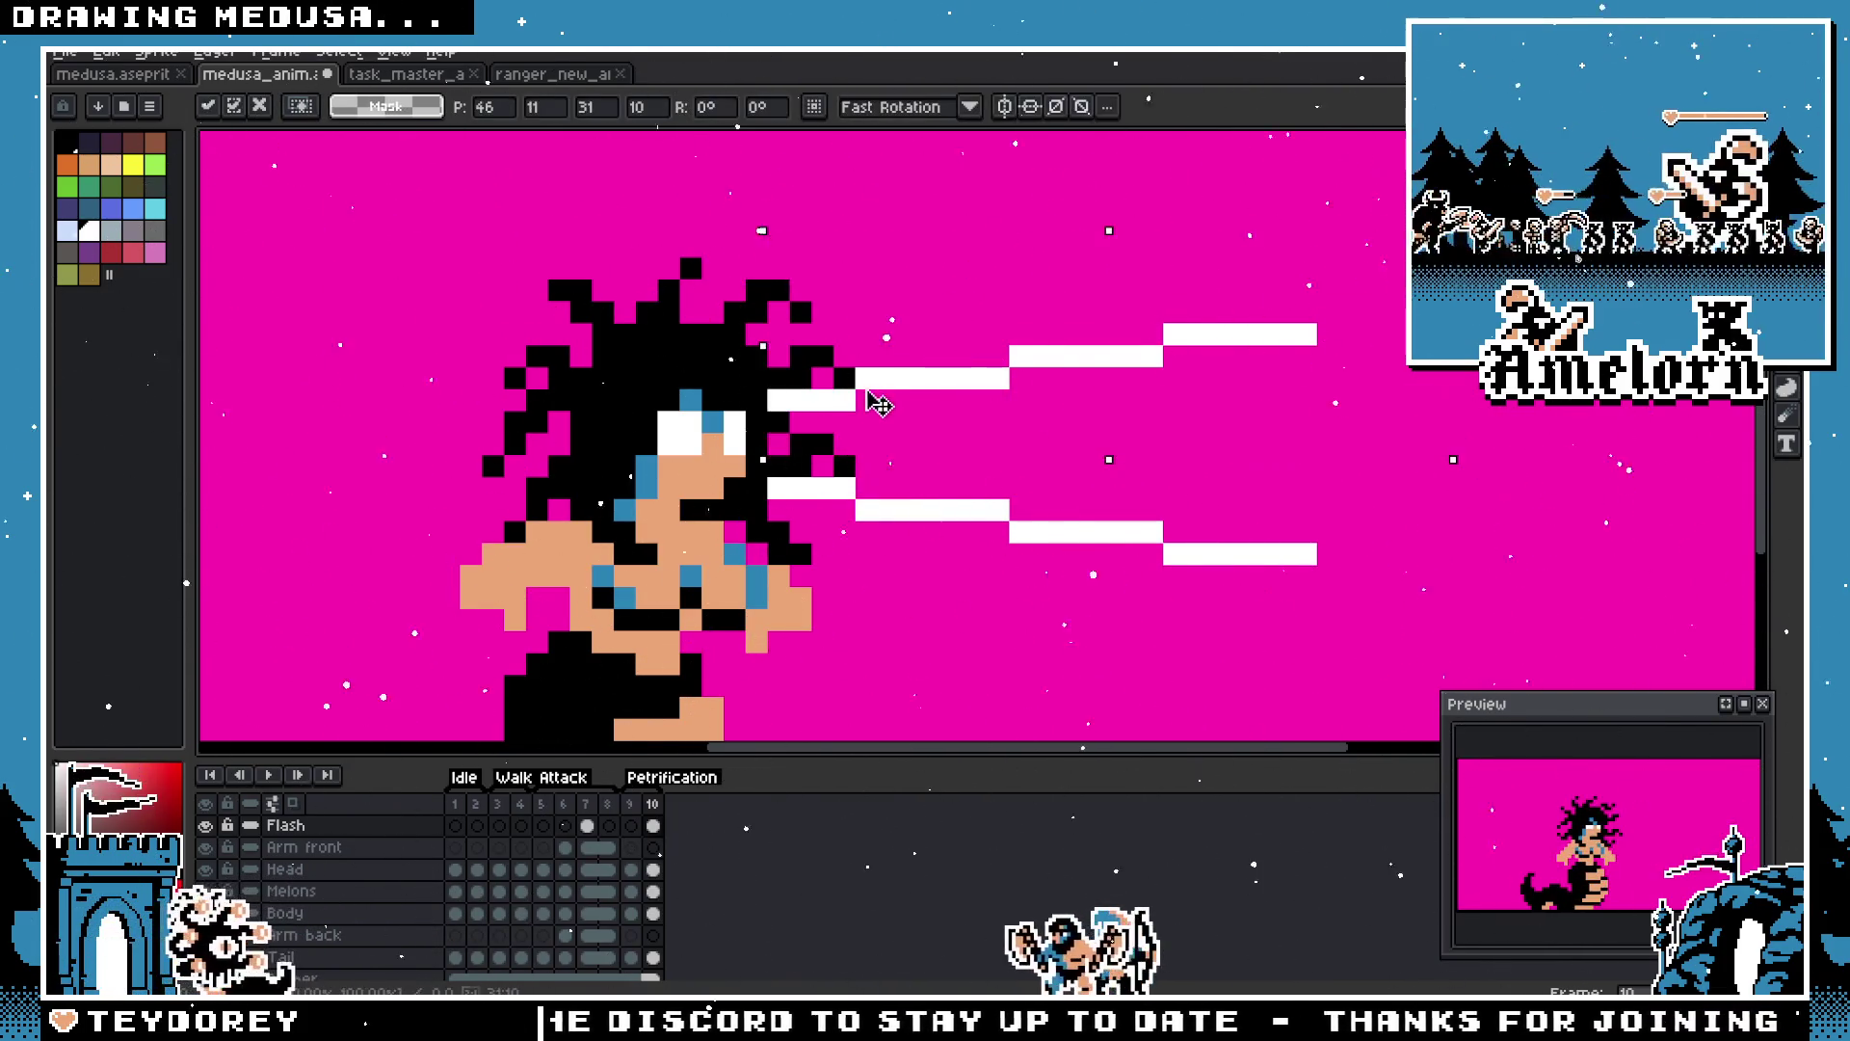
key("ctrl+d")
Step: Add two white pixels continuing the upper beam's diagonal beside the eyes
scroll(975, 440, "right", 1)
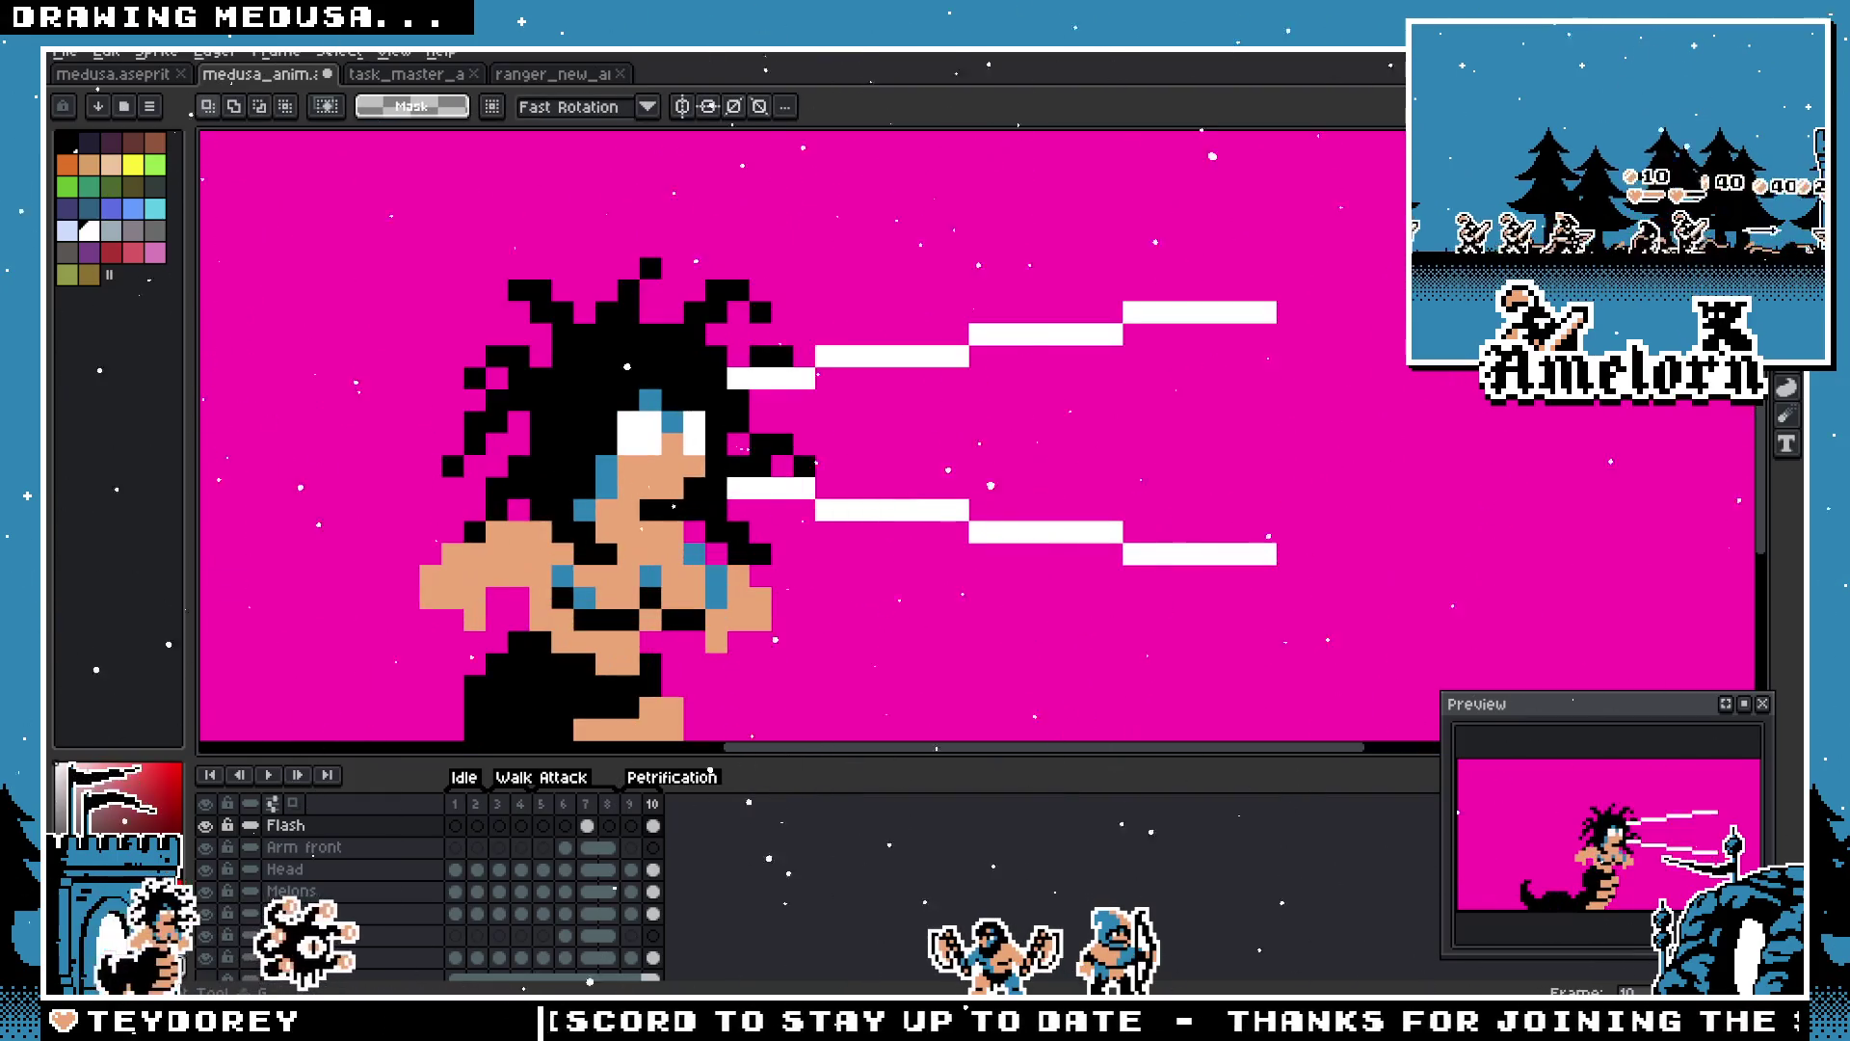
key("b")
scroll(933, 412, "up", 2)
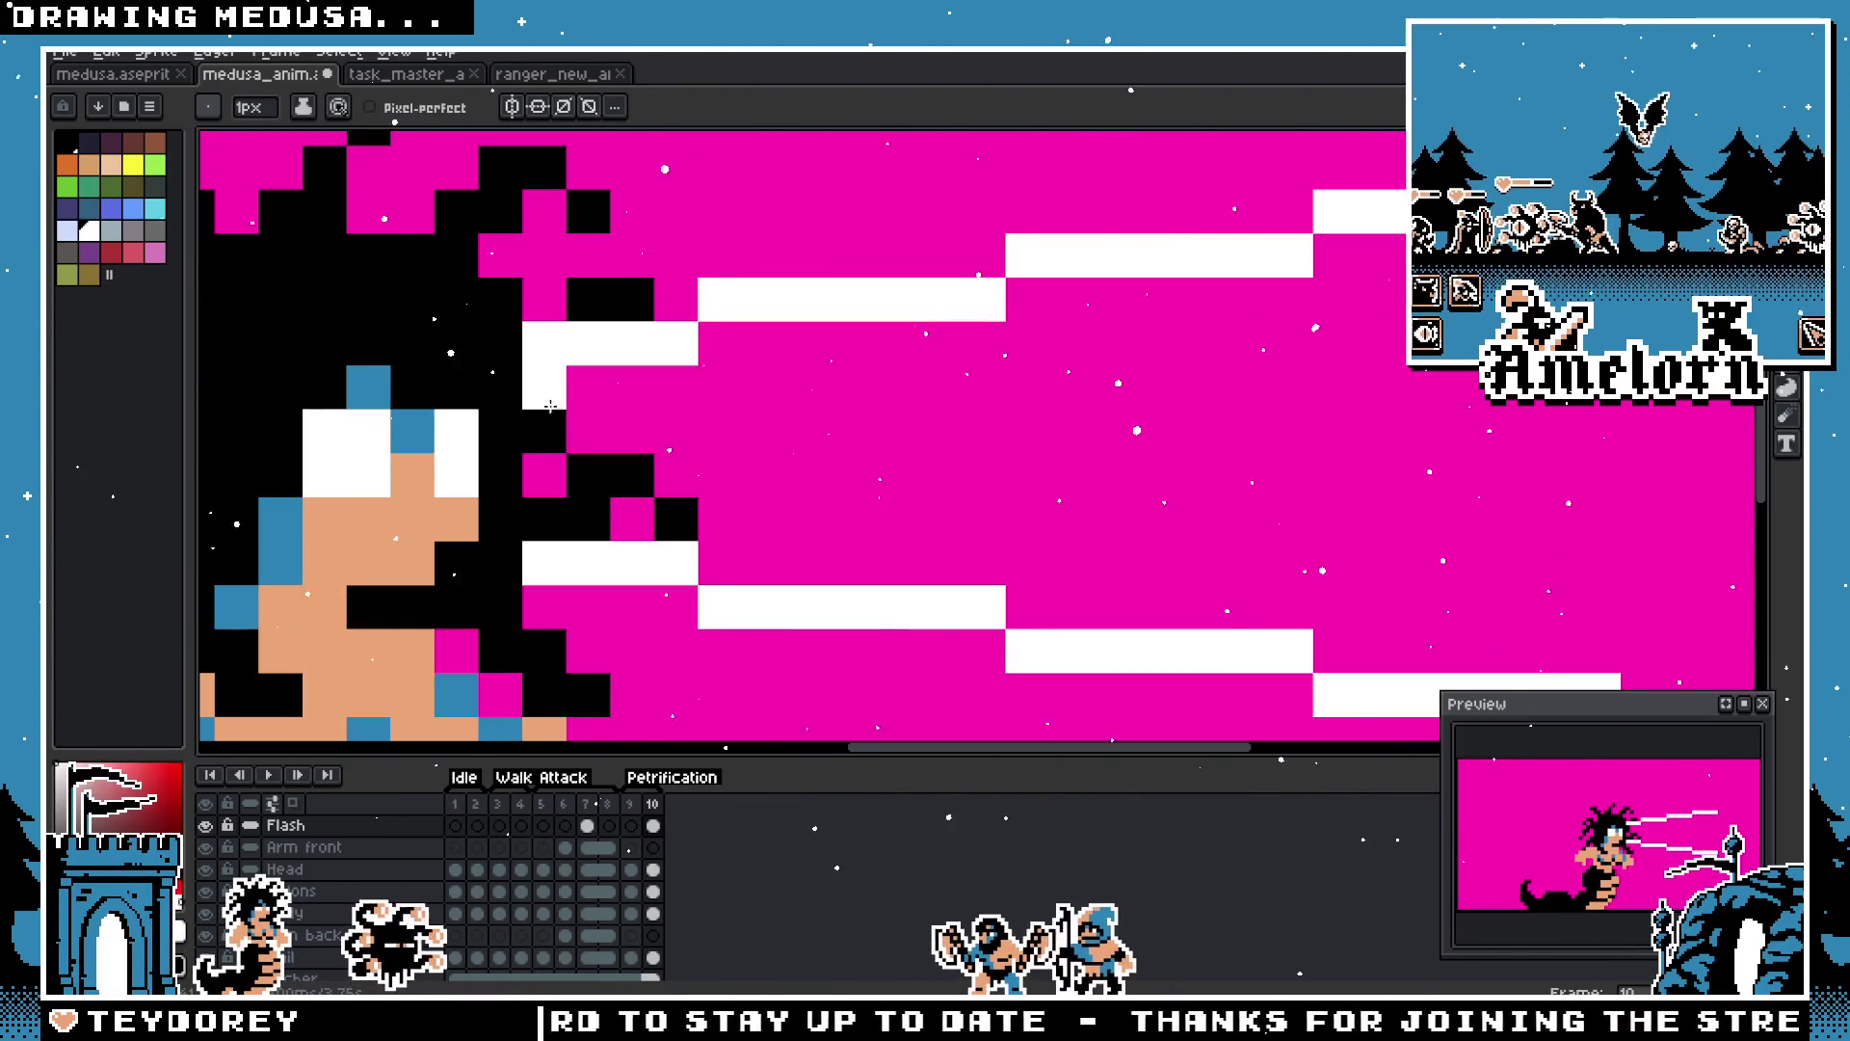
left_click(588, 431)
left_click(632, 474)
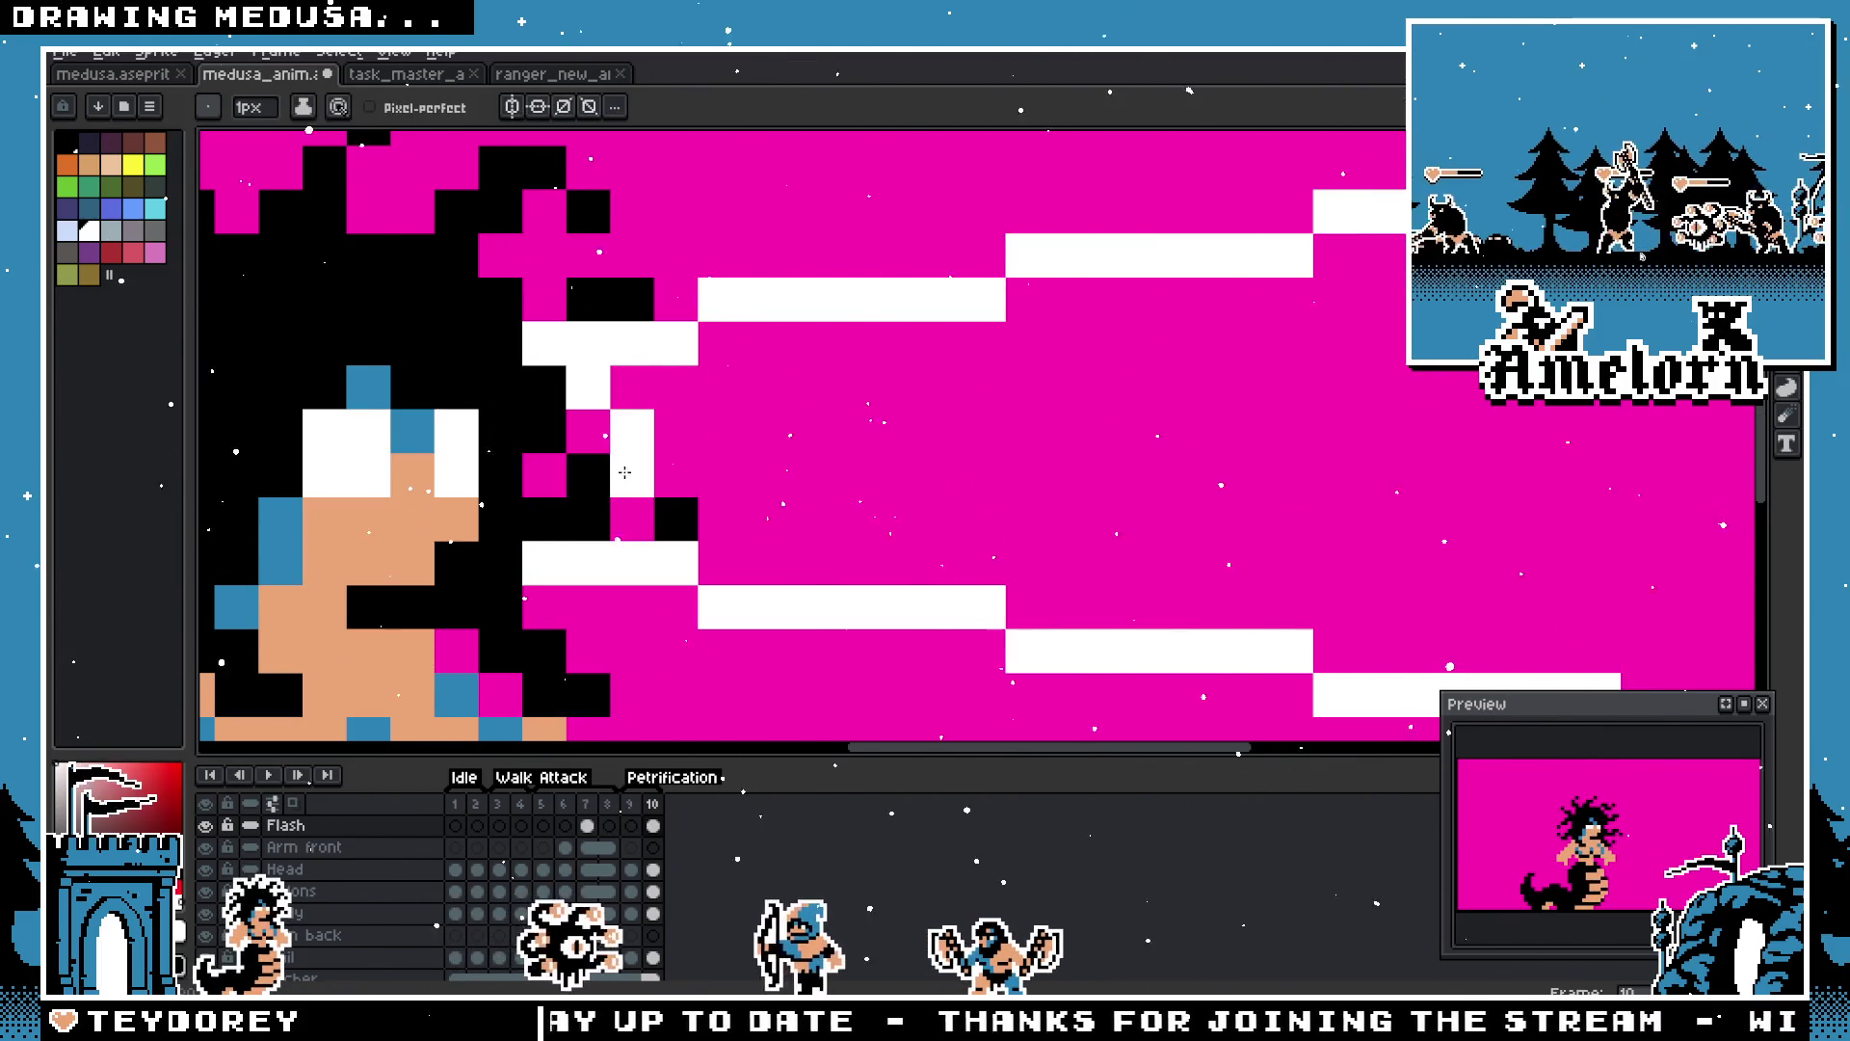
scroll(714, 455, "down", 4)
scroll(780, 480, "up", 2)
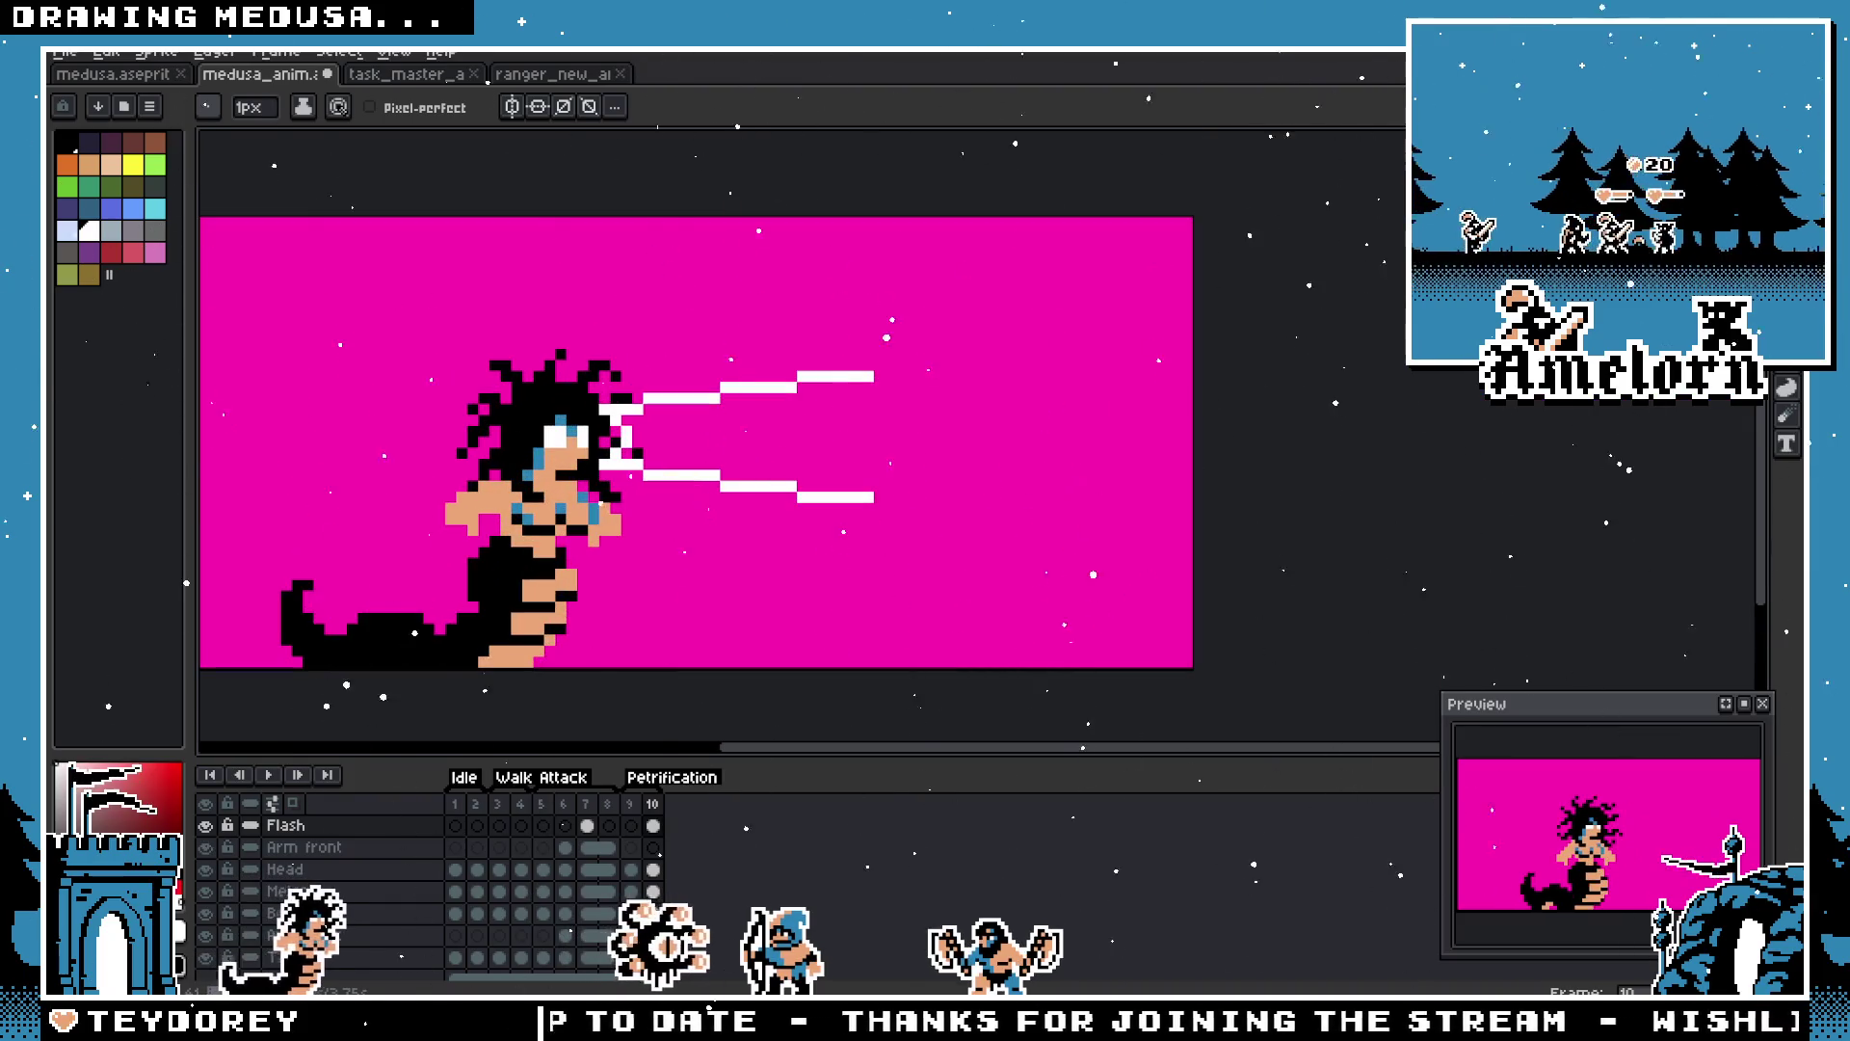
scroll(873, 426, "up", 3)
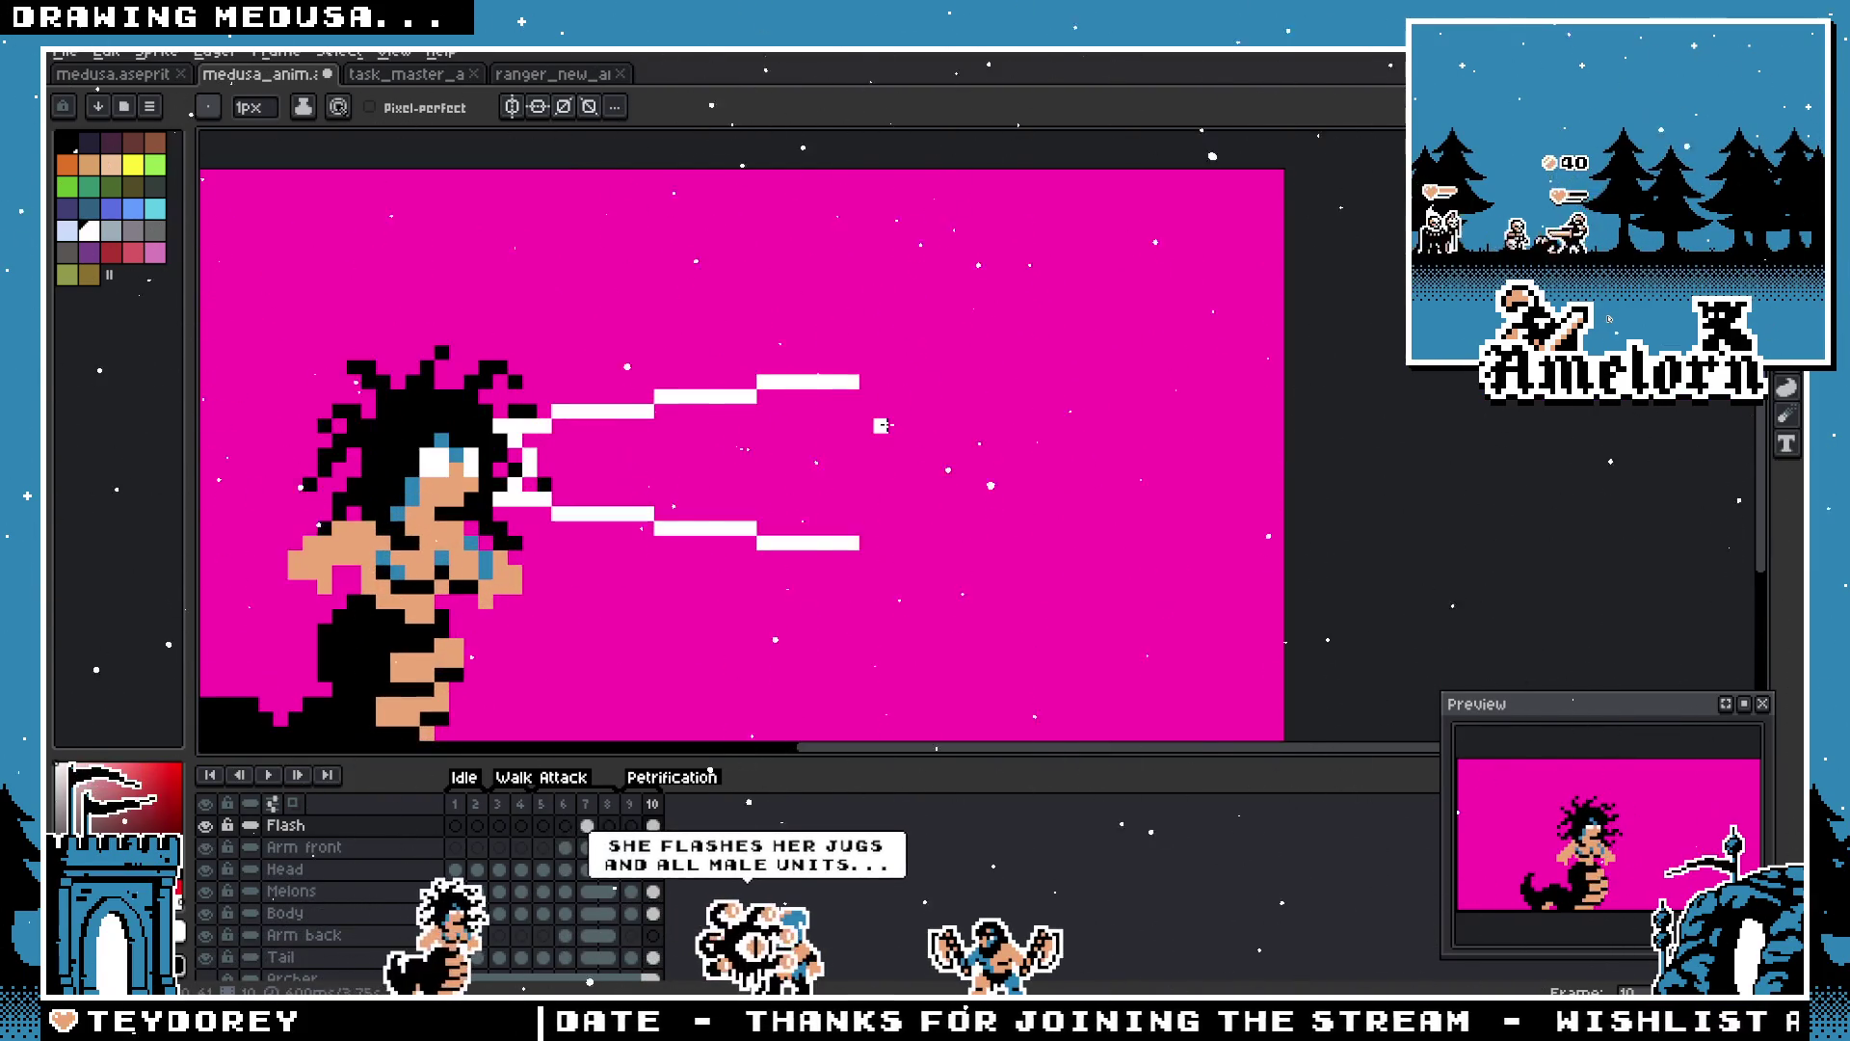
scroll(873, 426, "down", 1)
scroll(873, 426, "left", 2)
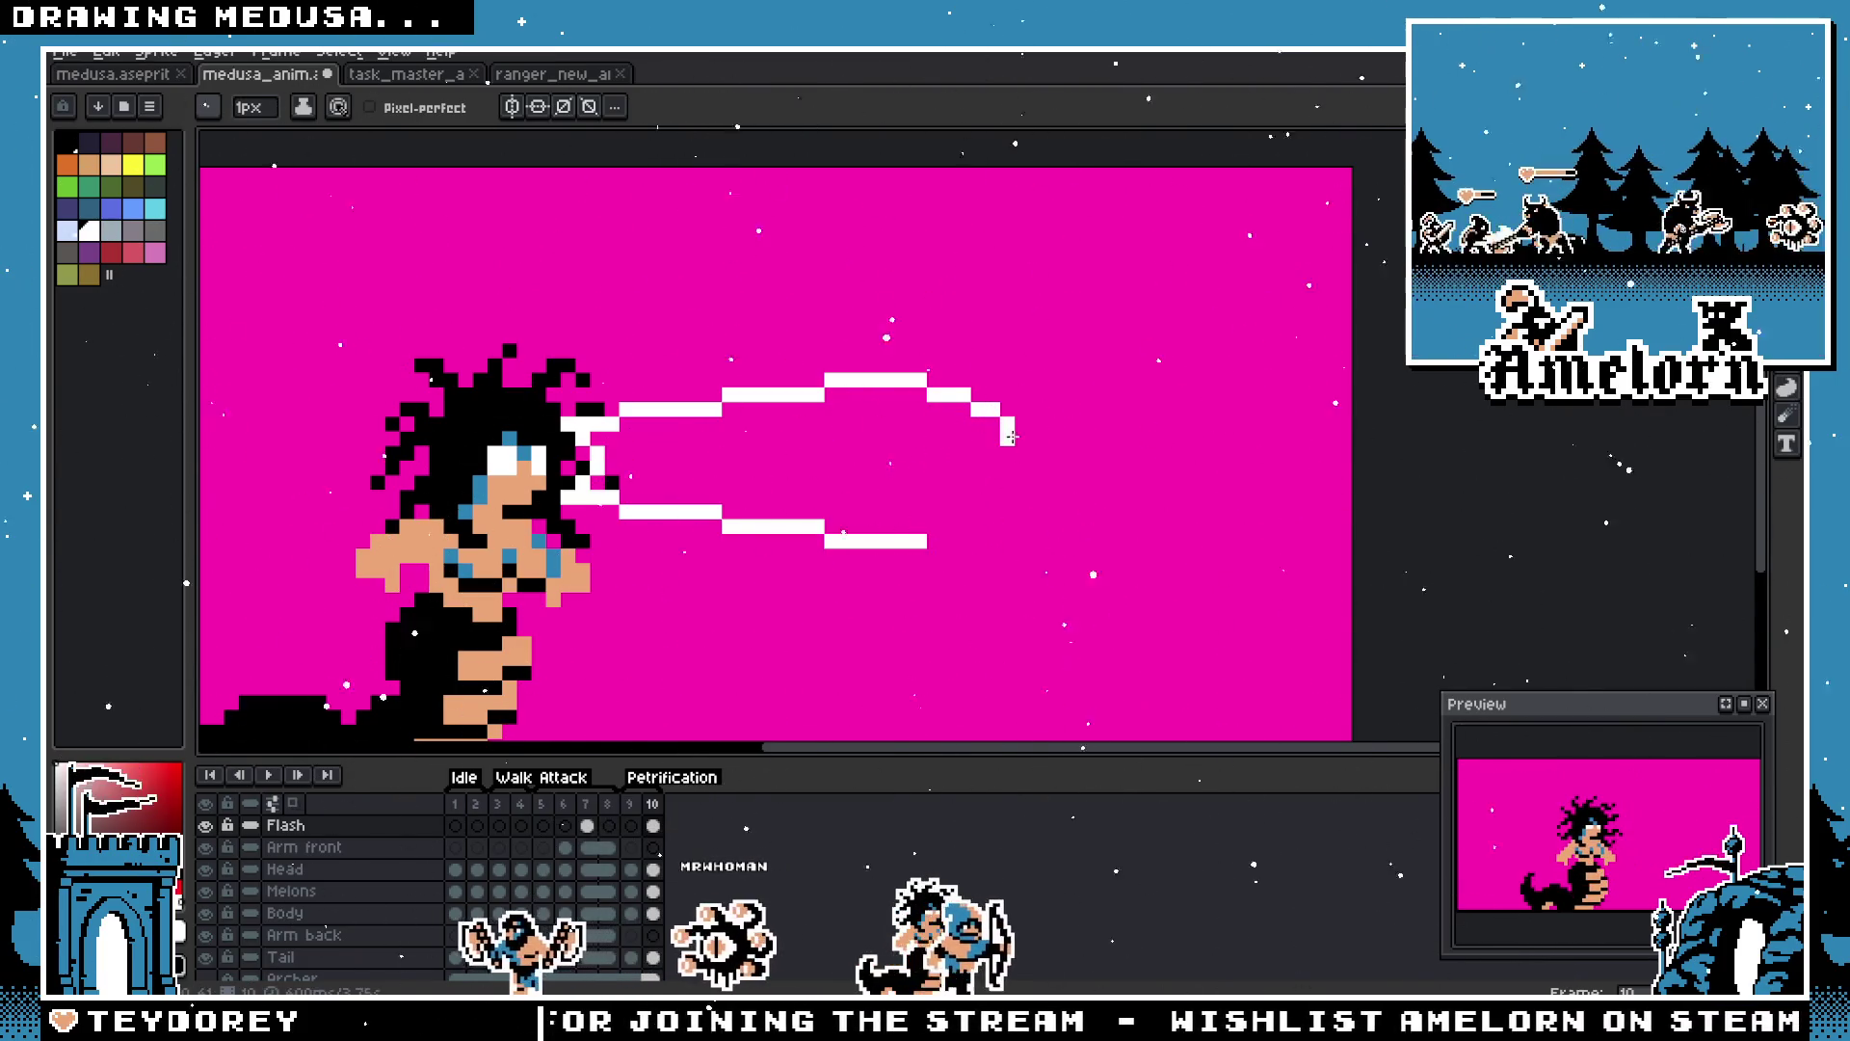
left_click_drag(938, 525, 961, 525)
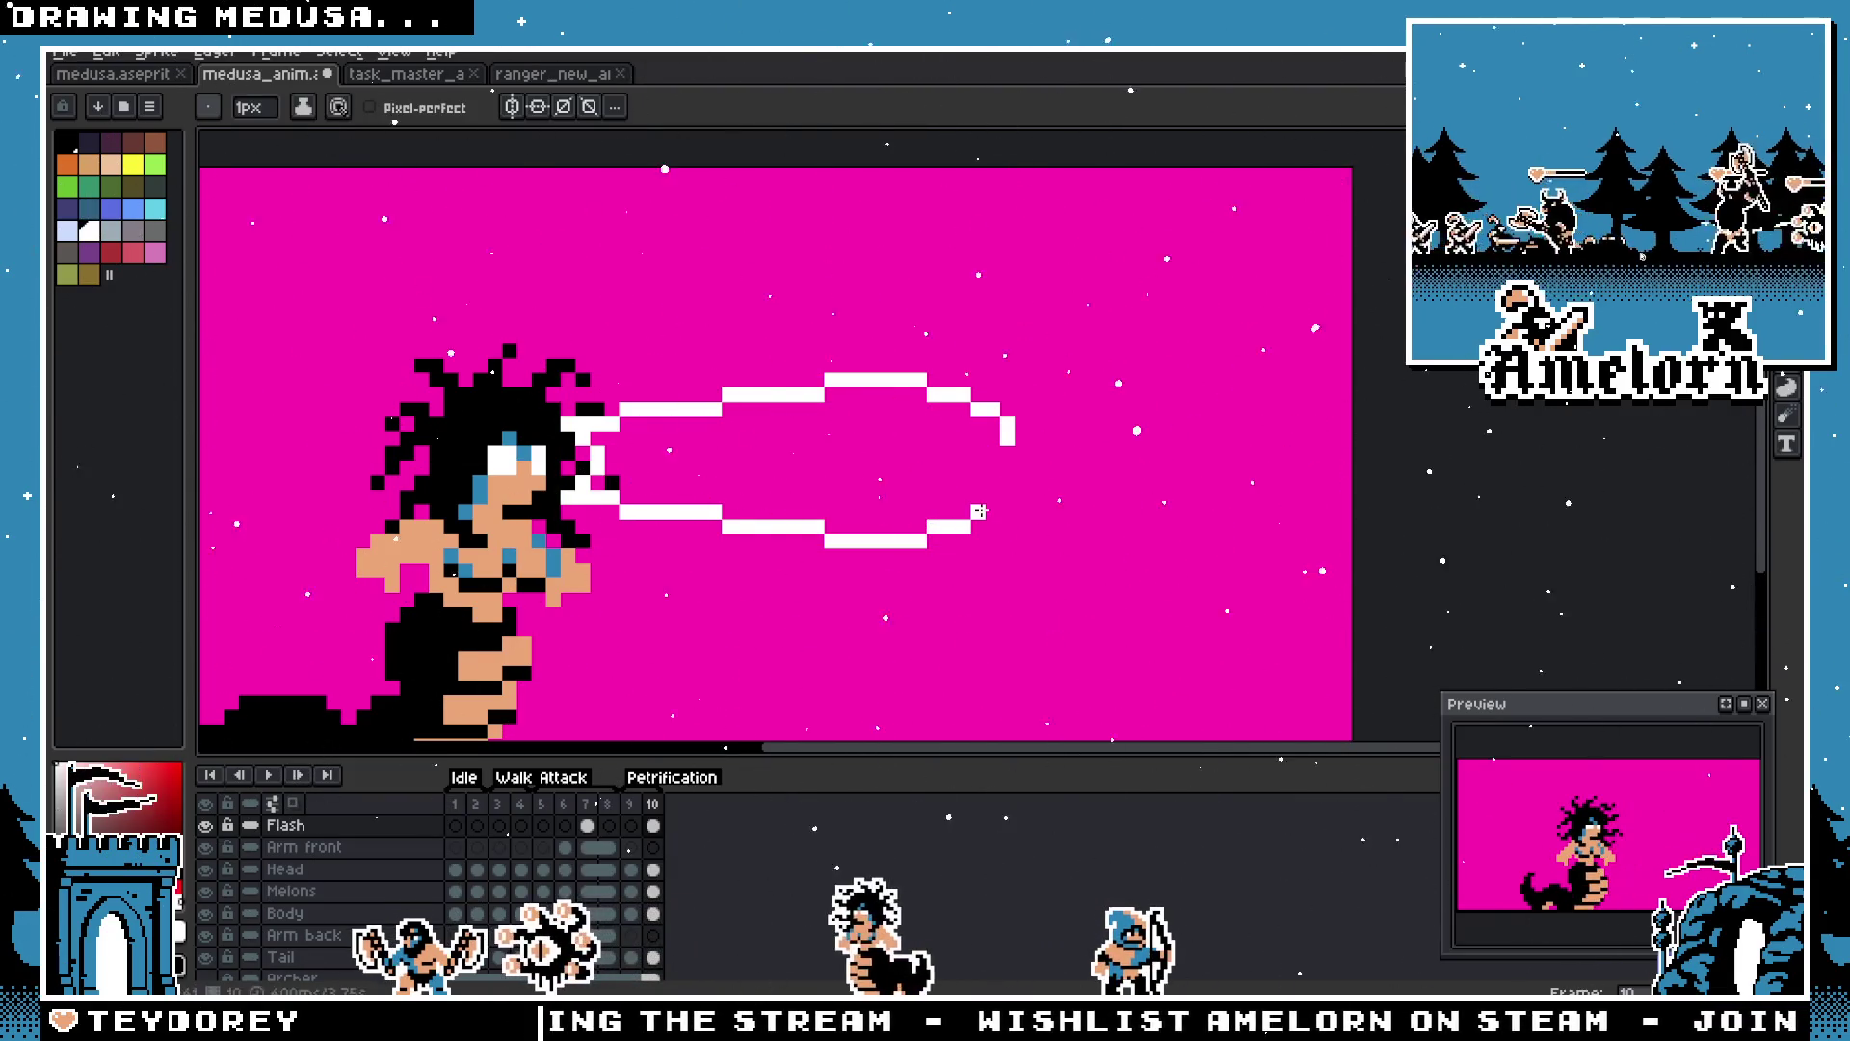
scroll(1018, 457, "down", 4)
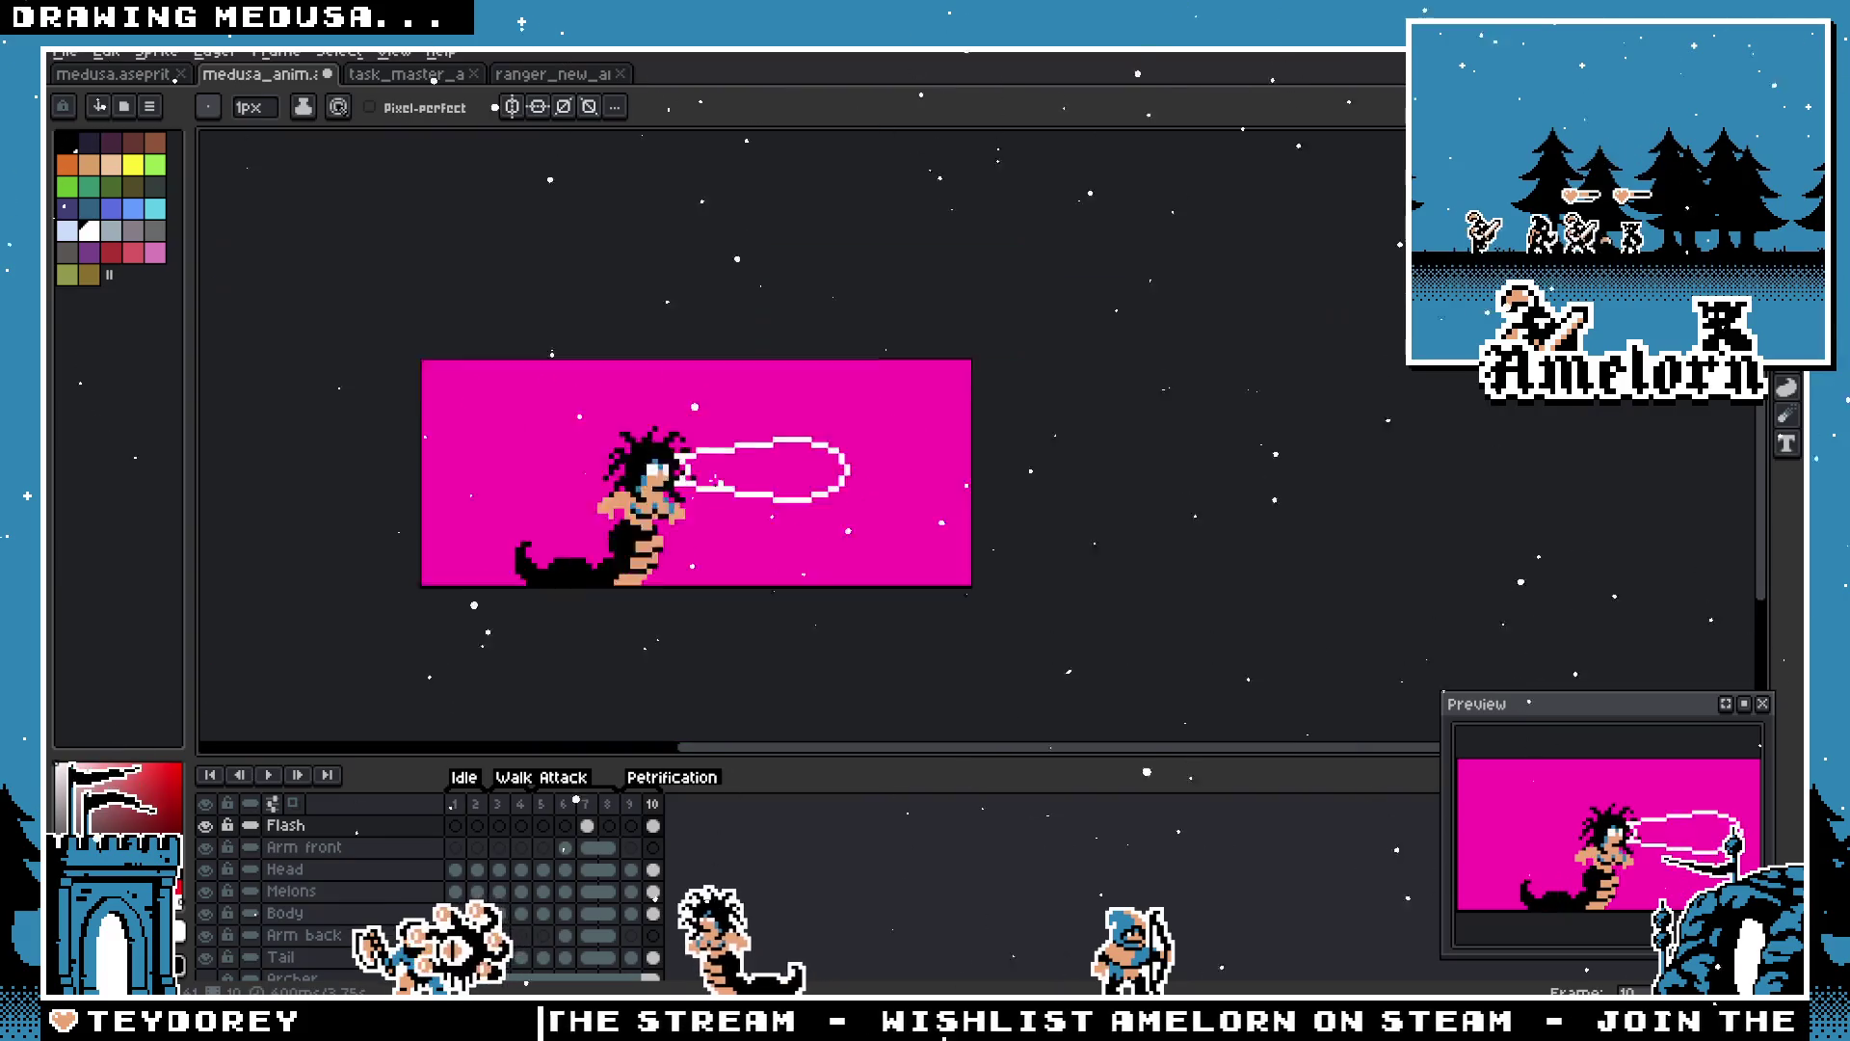
scroll(784, 492, "up", 4)
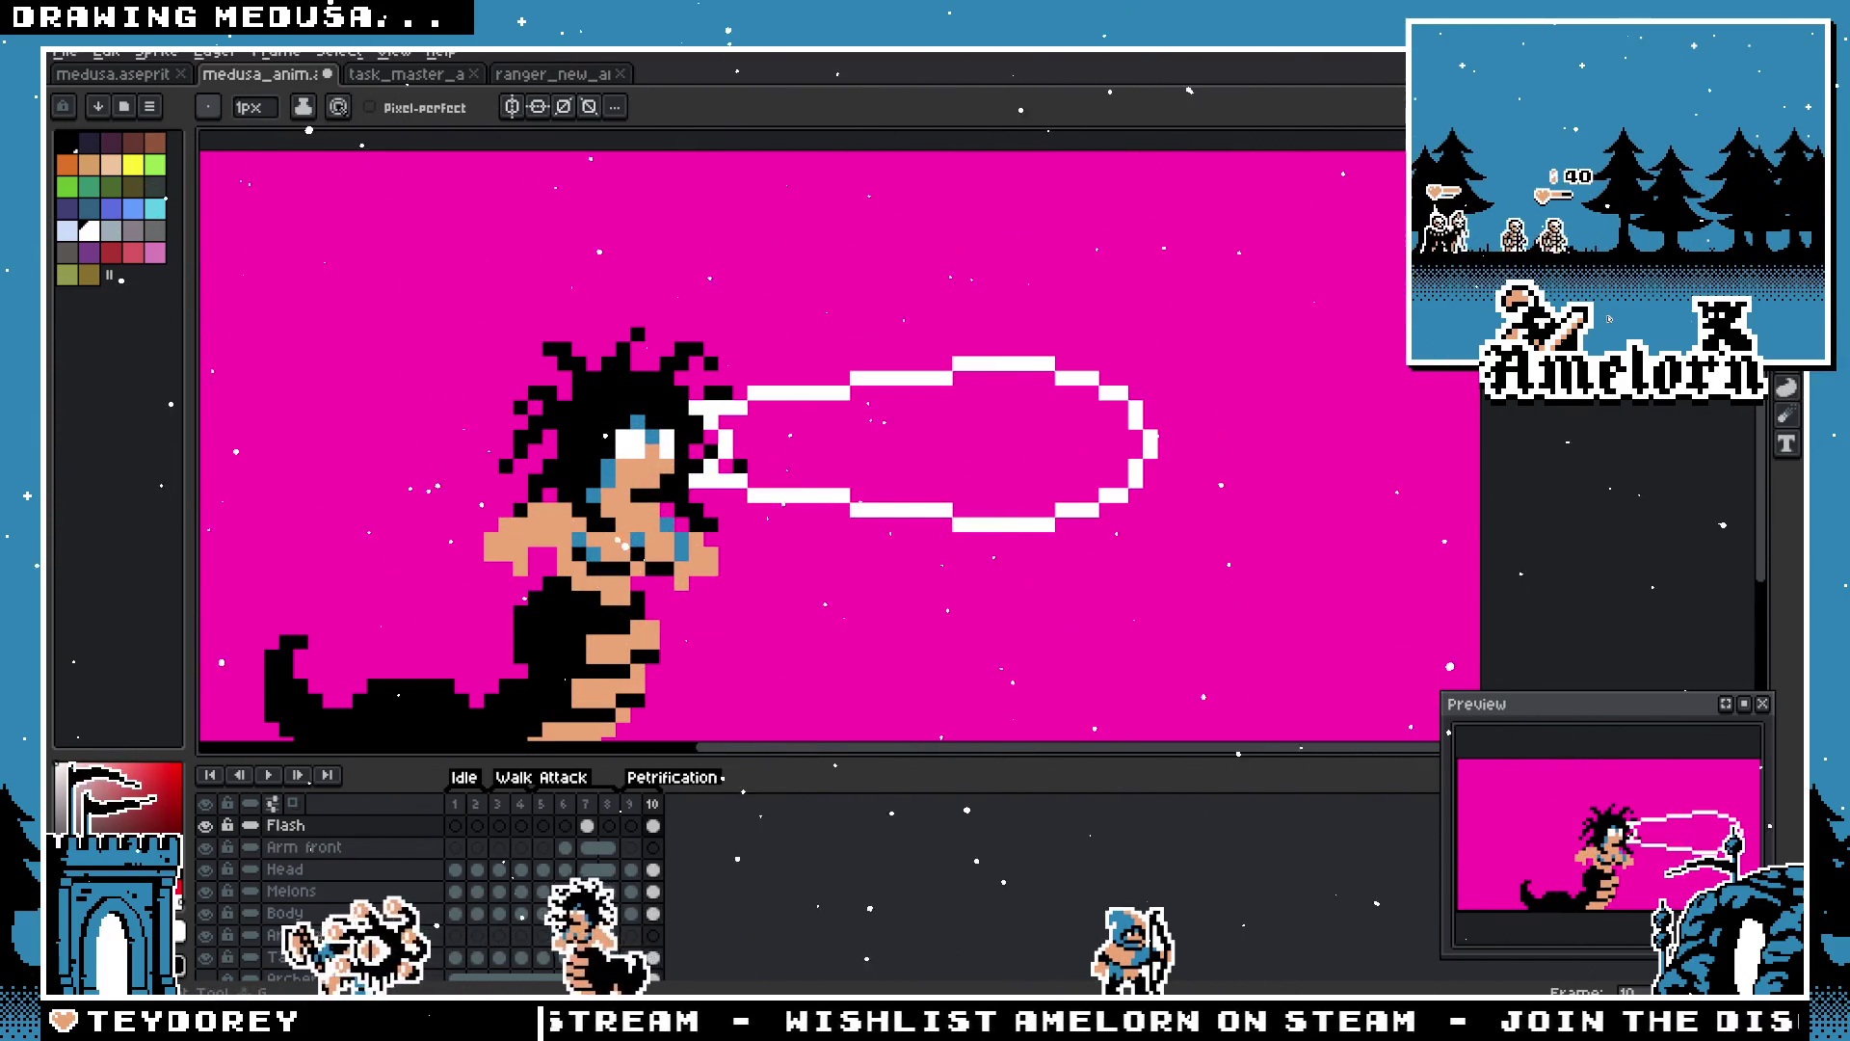
key("g")
left_click(1016, 405)
scroll(760, 513, "down", 4)
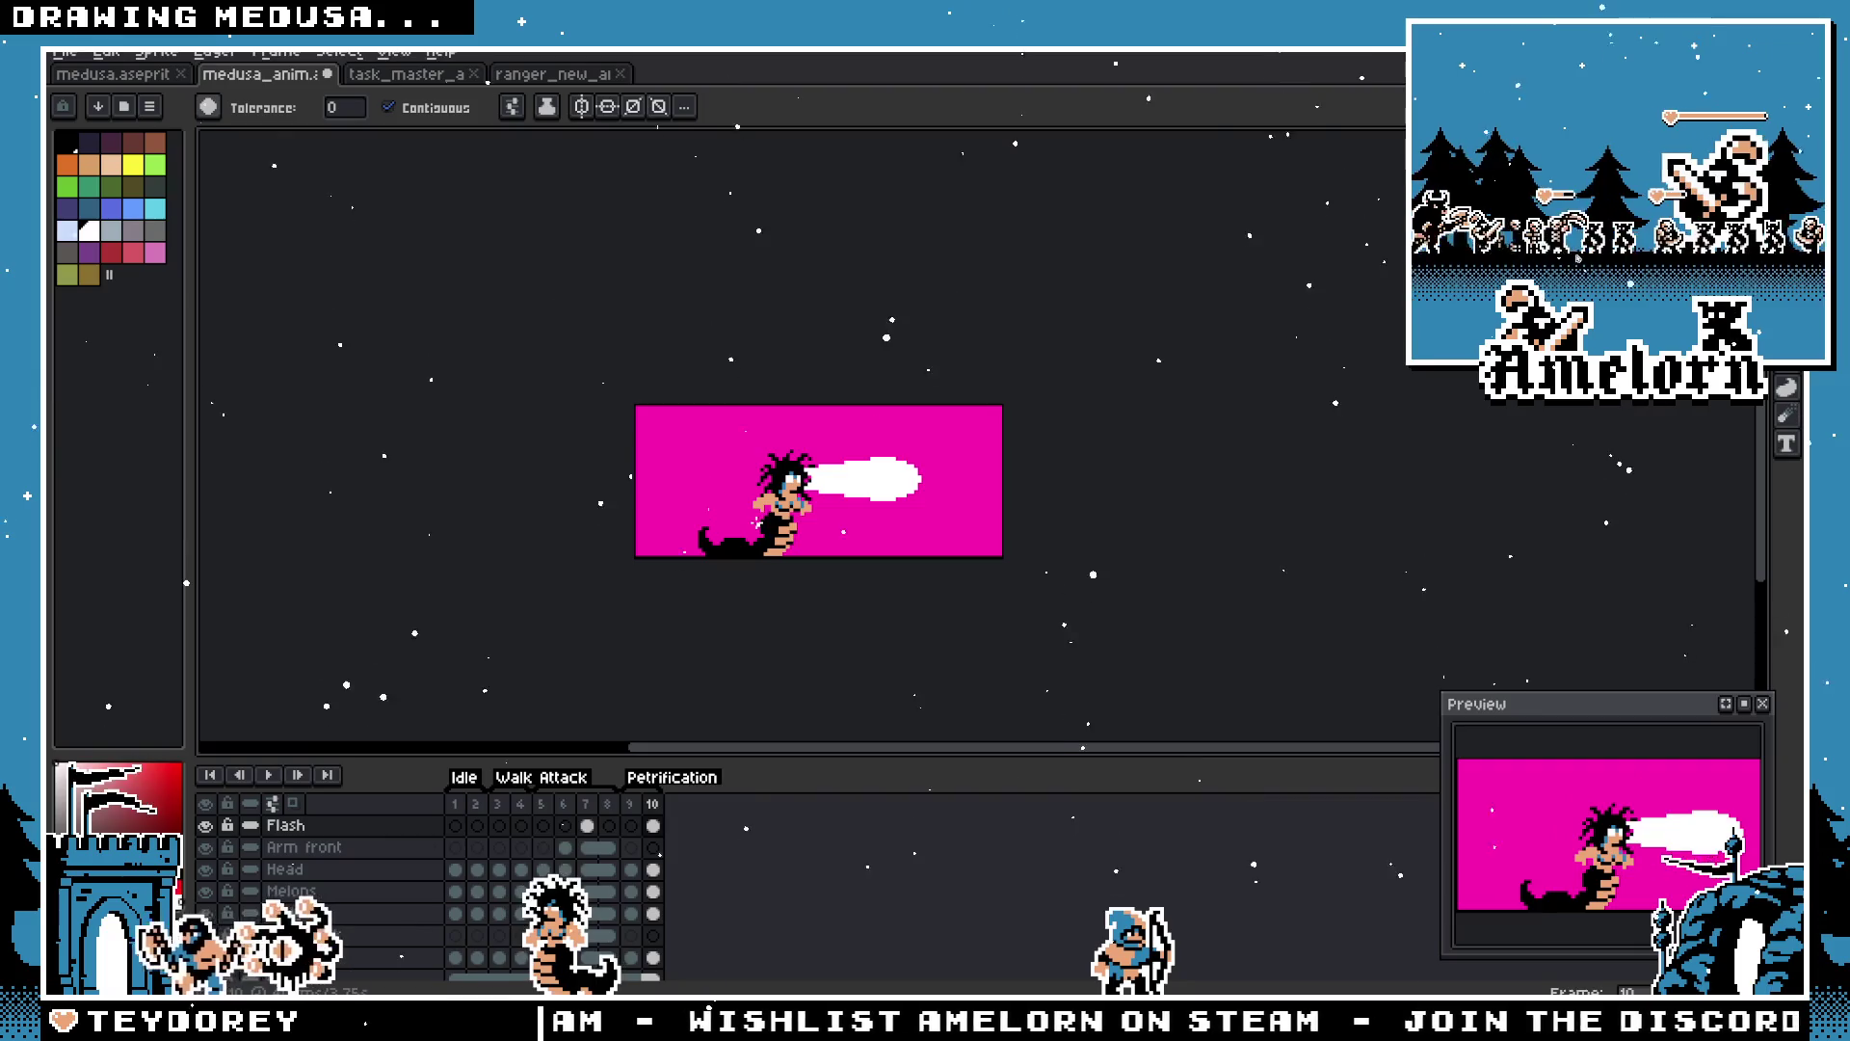
scroll(757, 521, "up", 3)
scroll(770, 506, "up", 1)
key("ctrl+z")
key("ctrl+z")
key("ctrl+z")
key("ctrl+z")
key("ctrl+z")
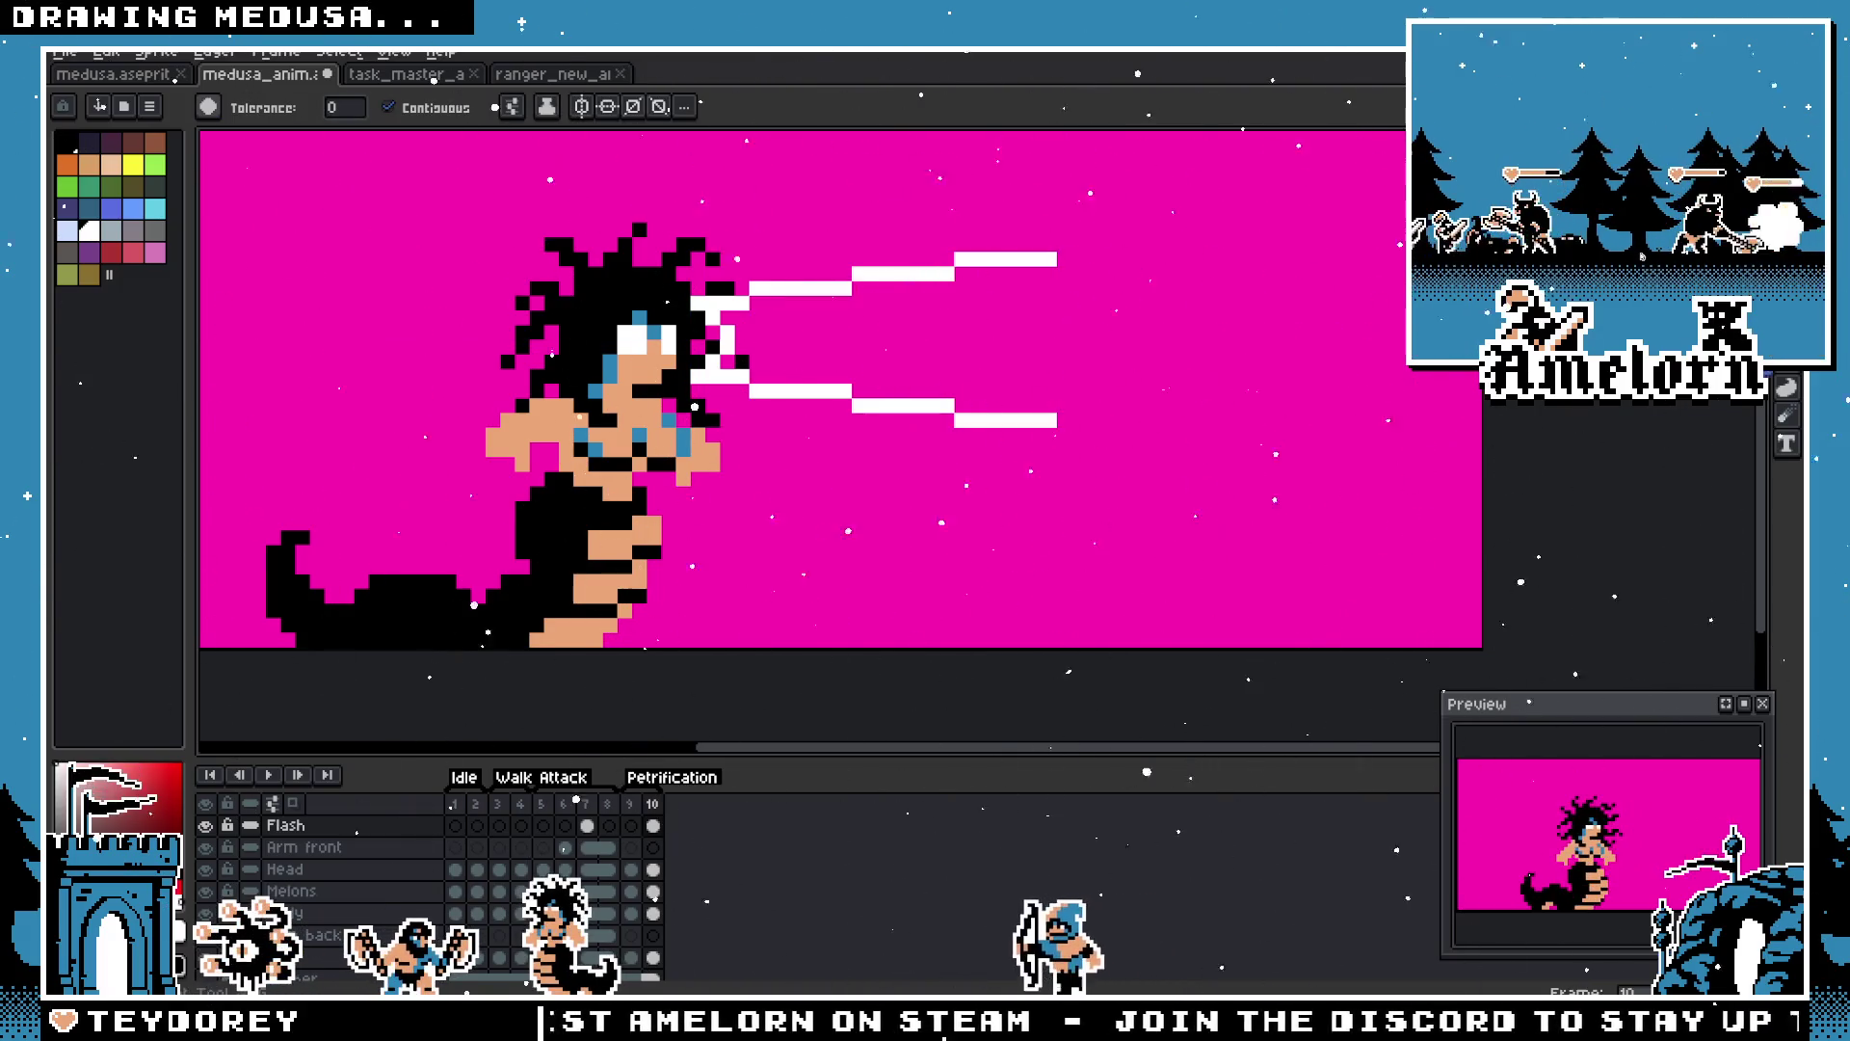
key("b")
Step: Close the beam outline with white pixels, forming a notched right end
scroll(1095, 319, "up", 1)
left_click(1005, 229)
left_click(976, 258)
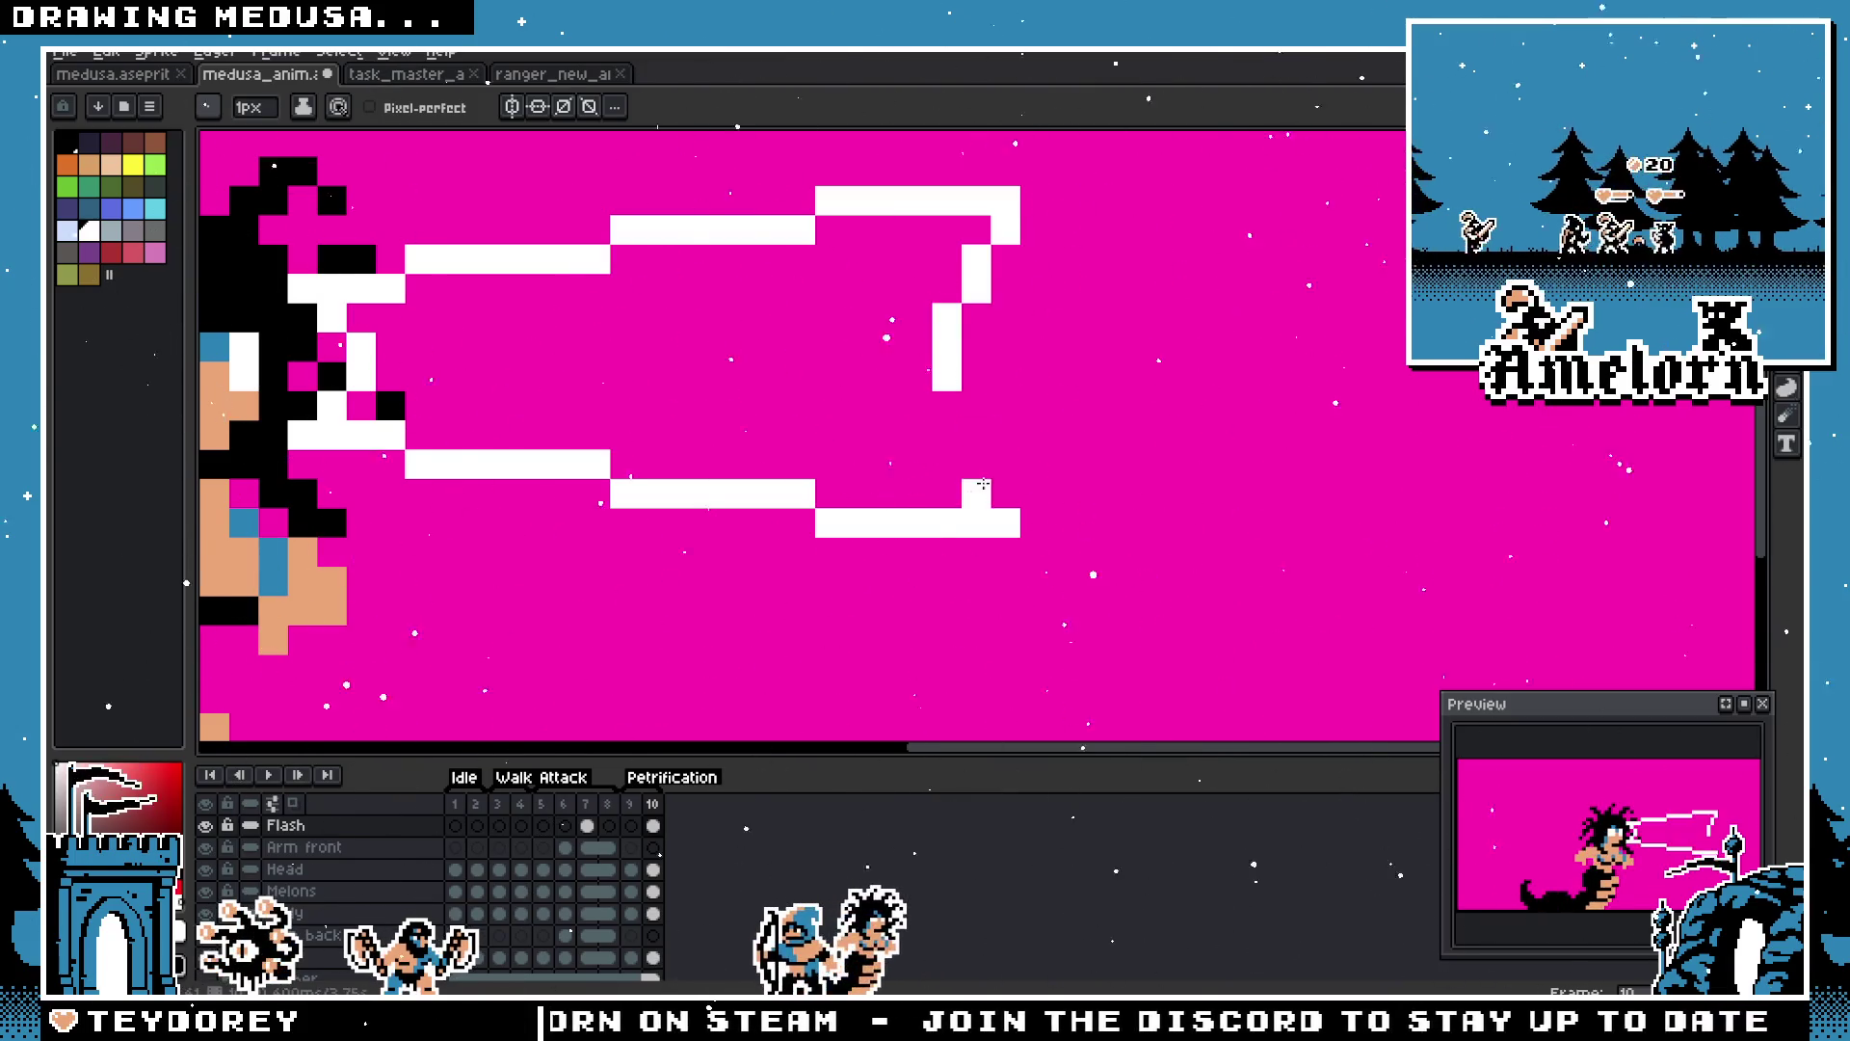
left_click(976, 405)
scroll(771, 443, "down", 3)
scroll(771, 443, "down", 1)
scroll(771, 445, "up", 3)
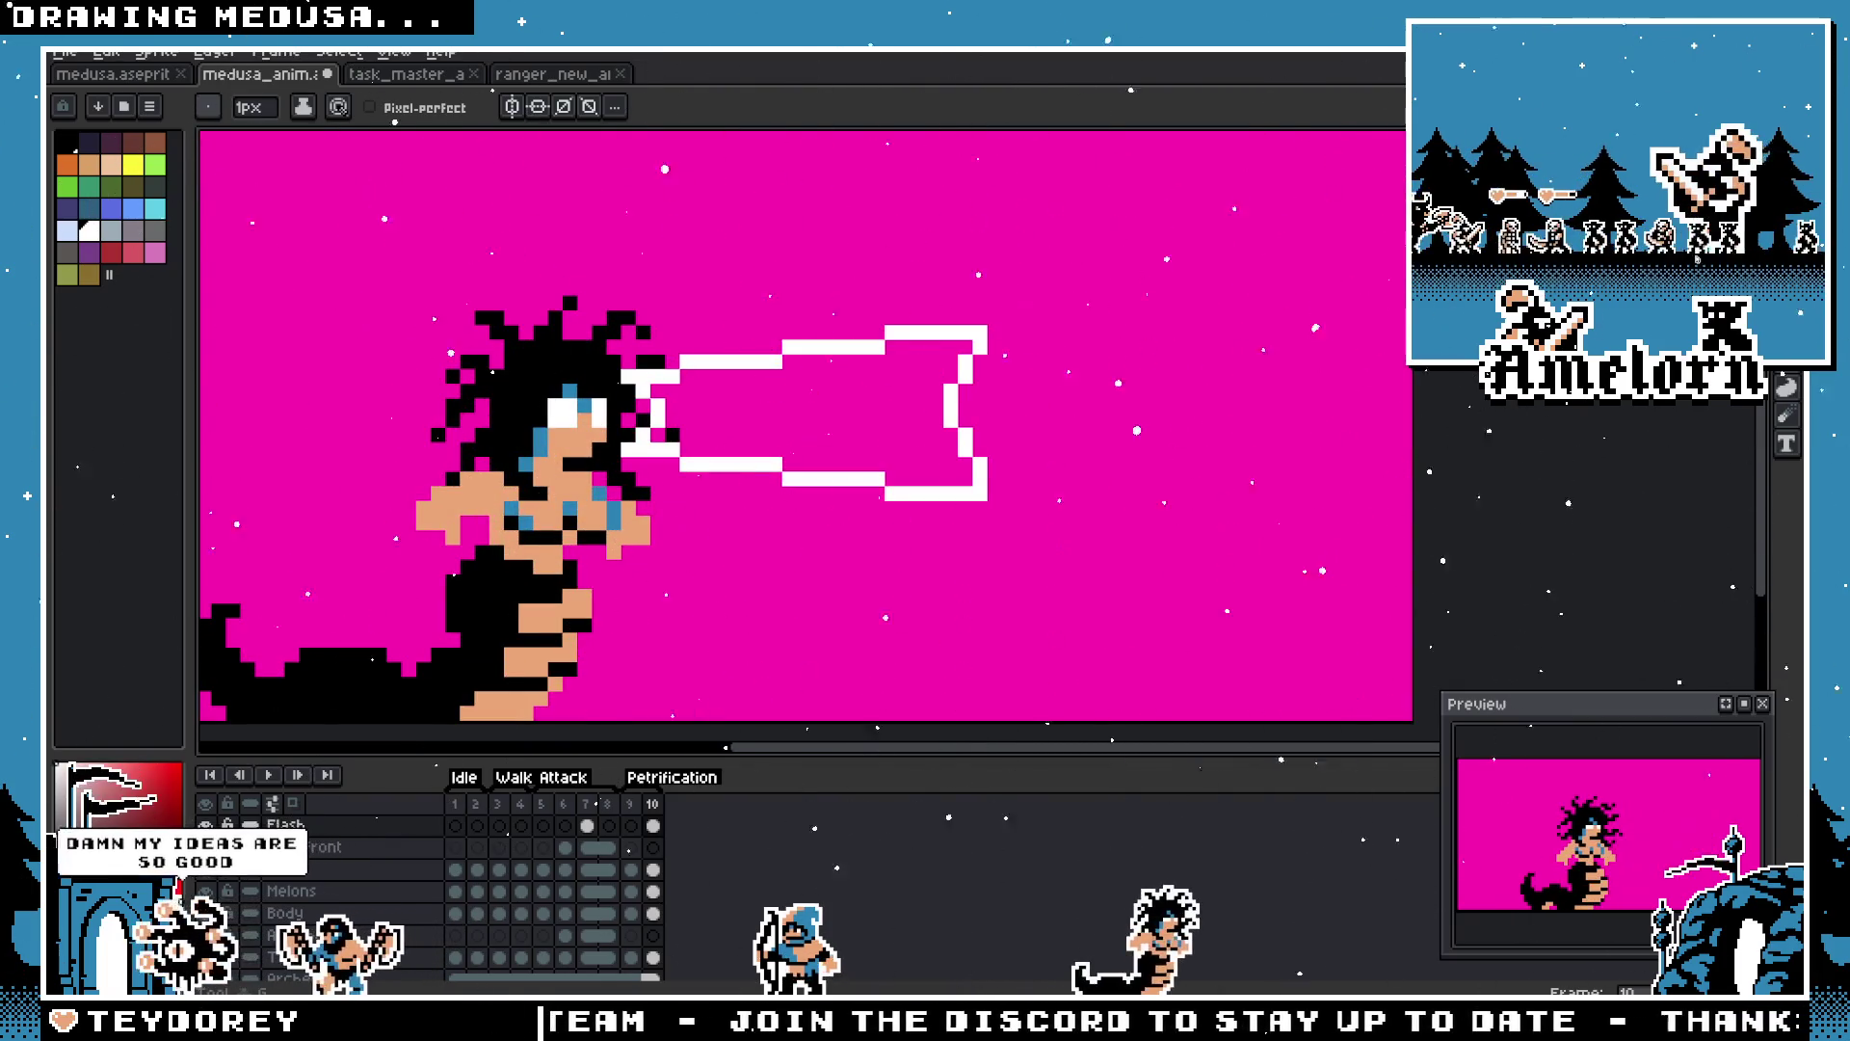
Step: Fill the beam's enclosed interior solid white with the Paint Bucket
key("g")
left_click(829, 414)
scroll(877, 379, "down", 3)
scroll(878, 380, "up", 3)
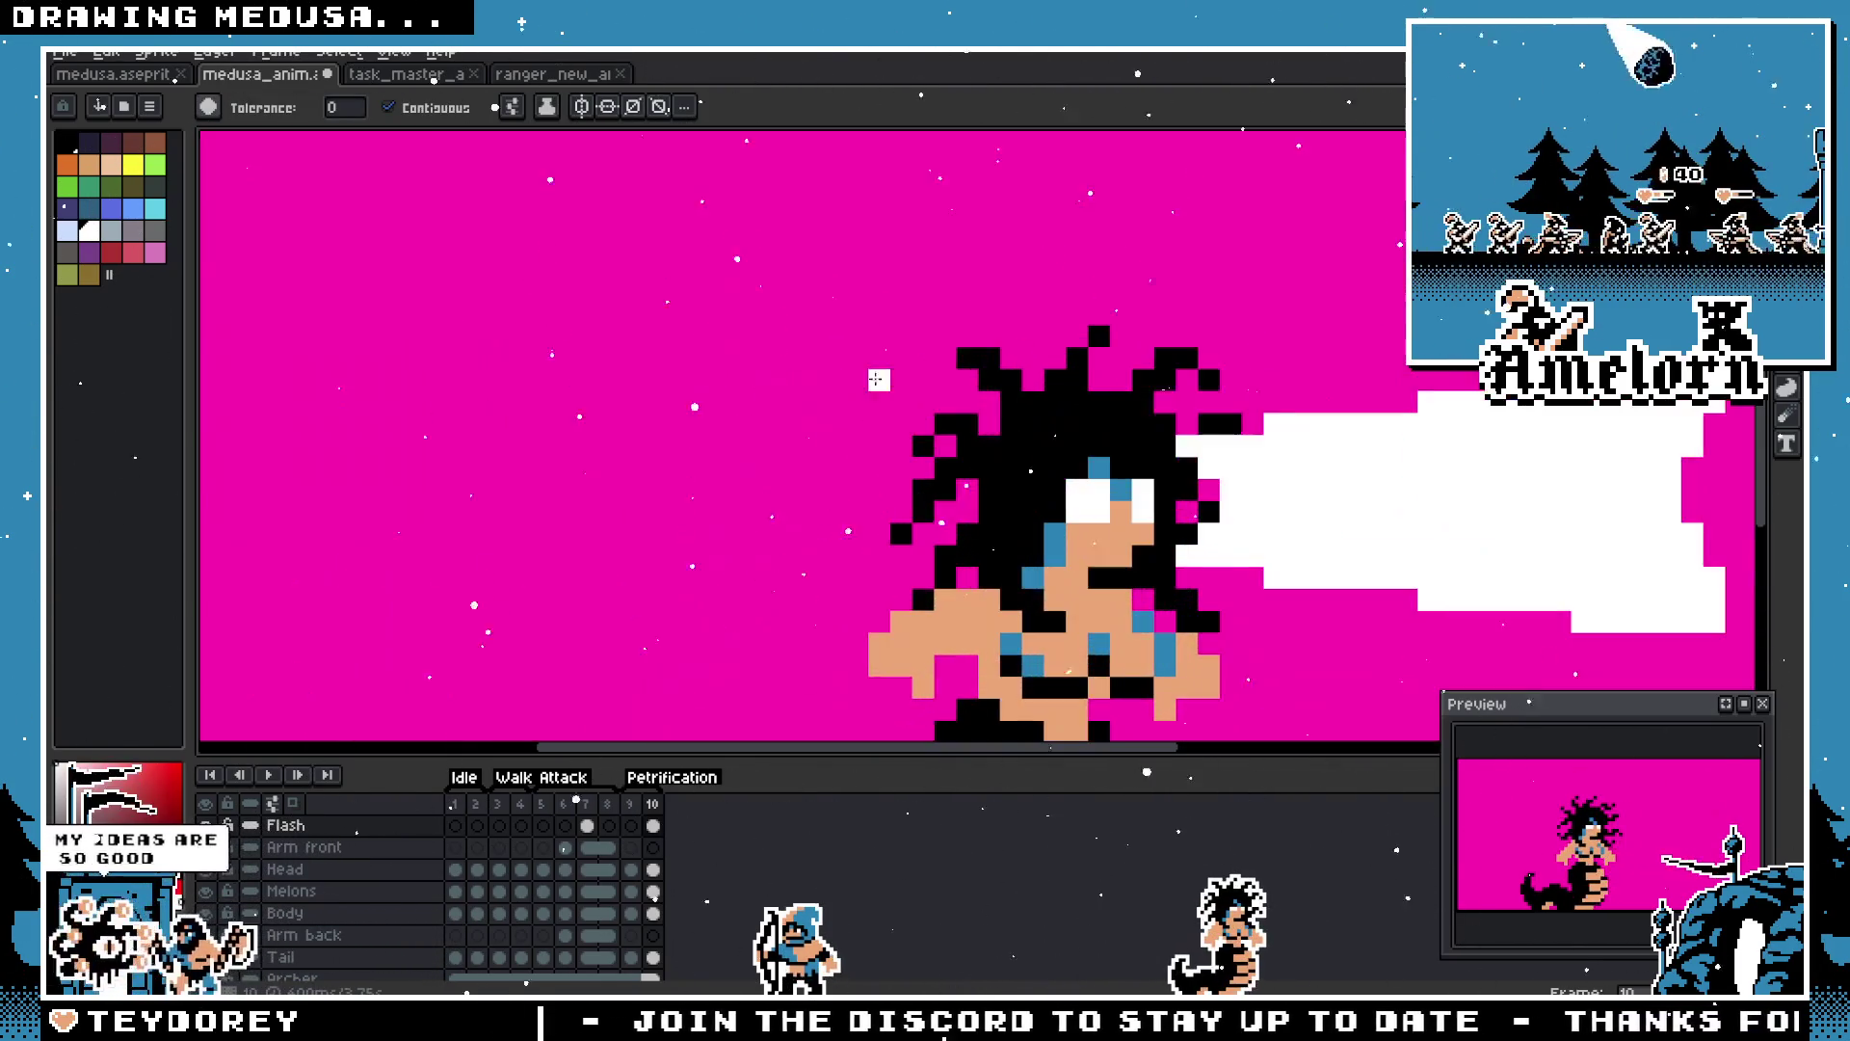
scroll(878, 379, "right", 5)
key("b")
scroll(674, 395, "up", 1)
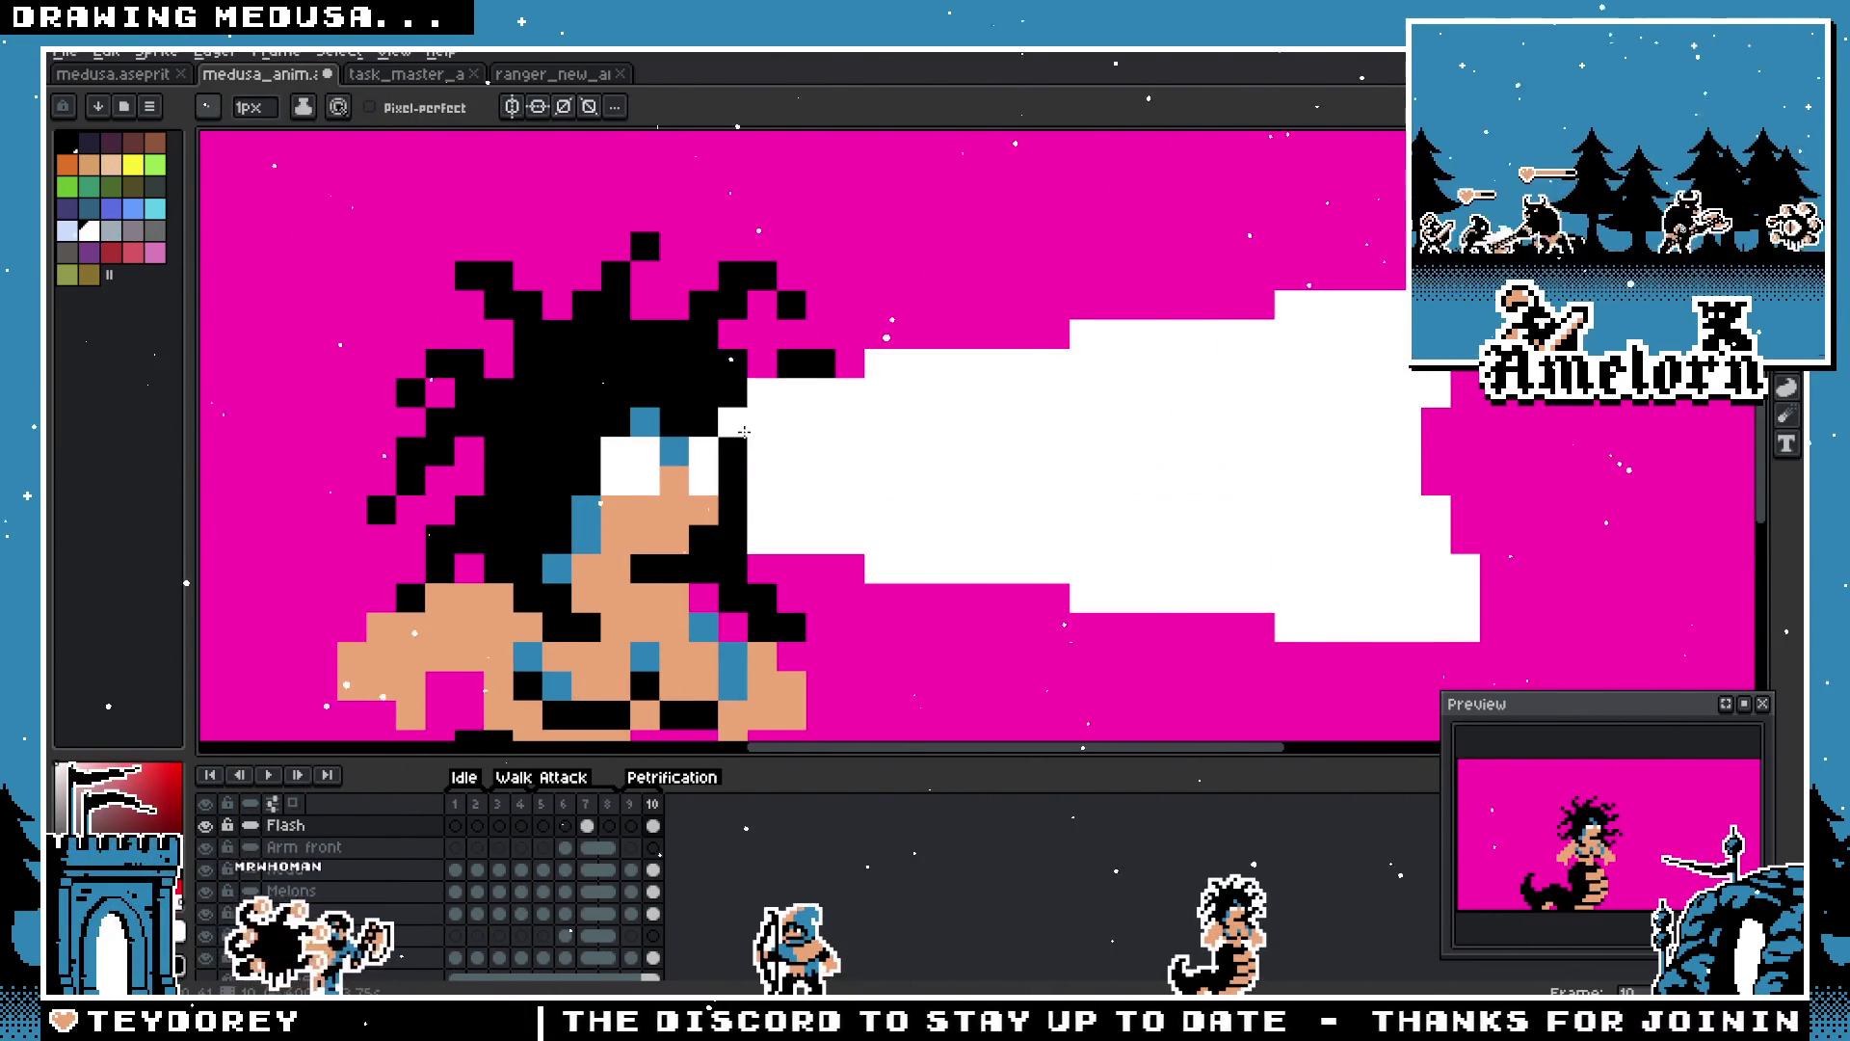
scroll(900, 492, "down", 3)
Step: Select Medusa's face with the beam and shift them slightly right
key("m")
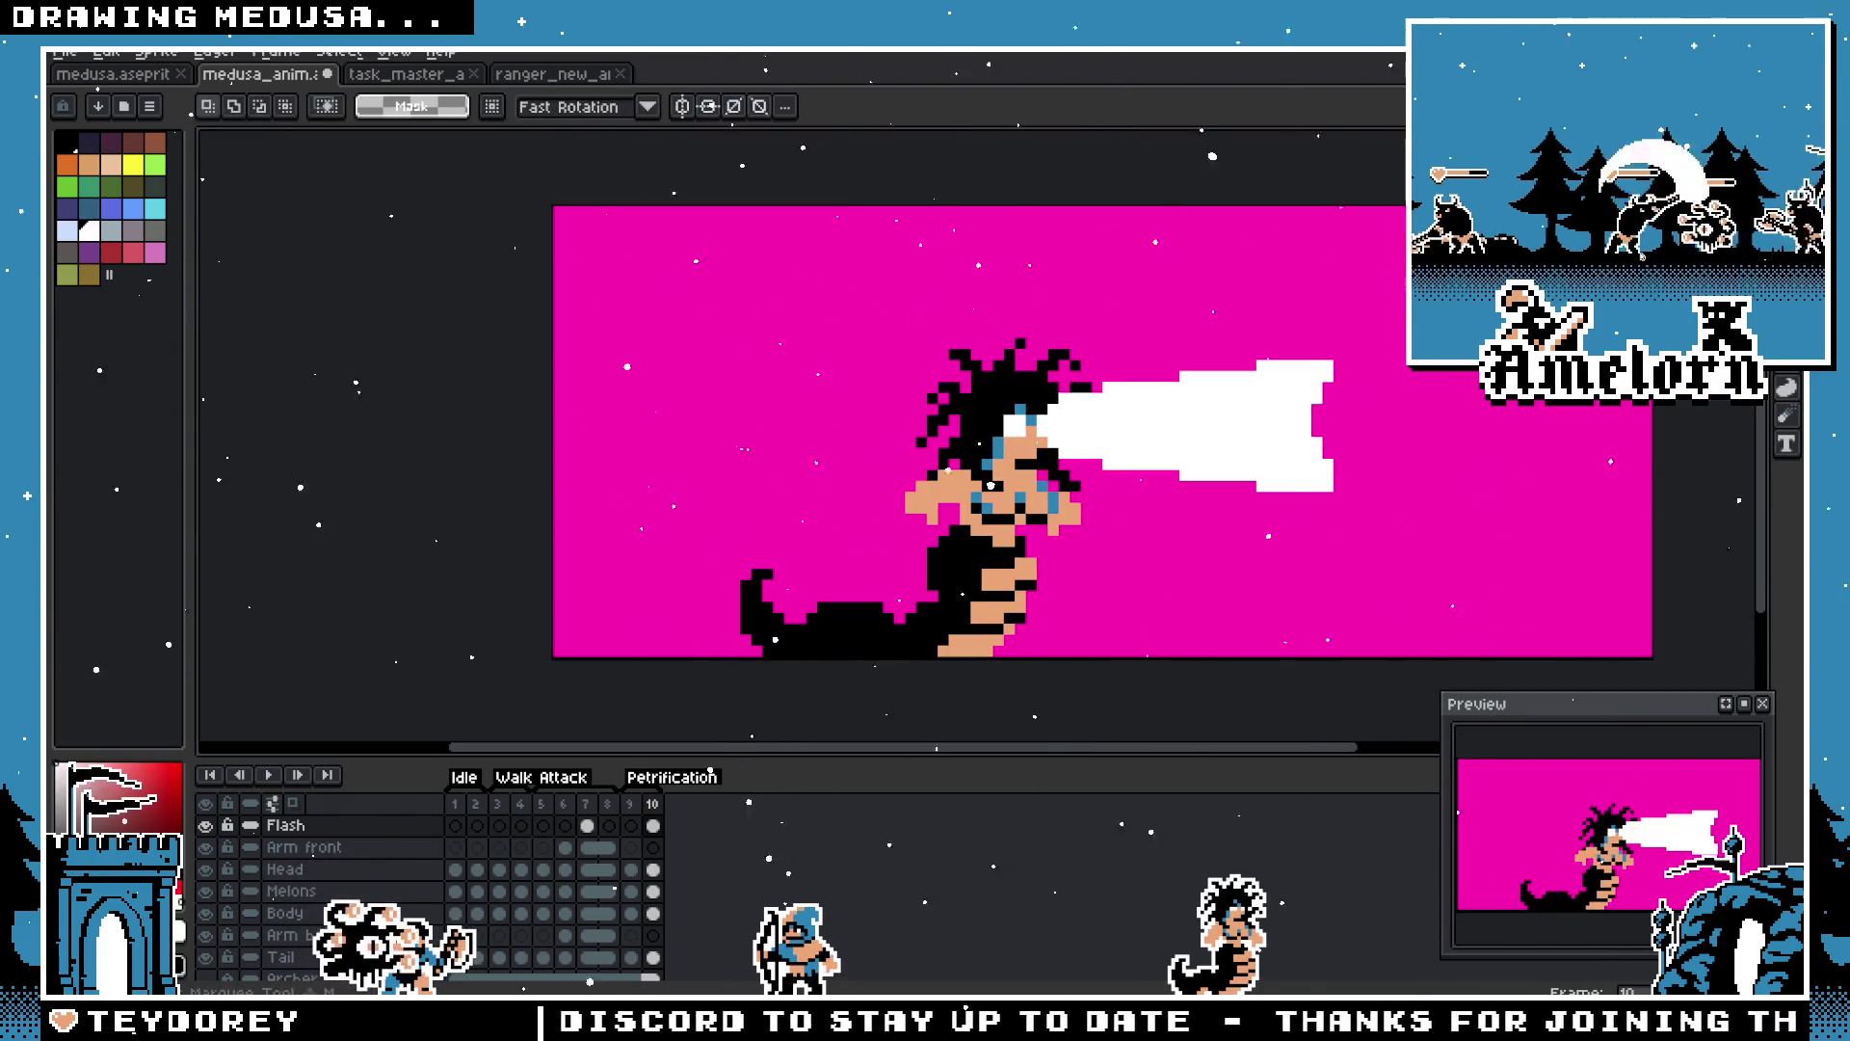
left_click_drag(966, 311, 1425, 539)
left_click_drag(1199, 466, 1161, 471)
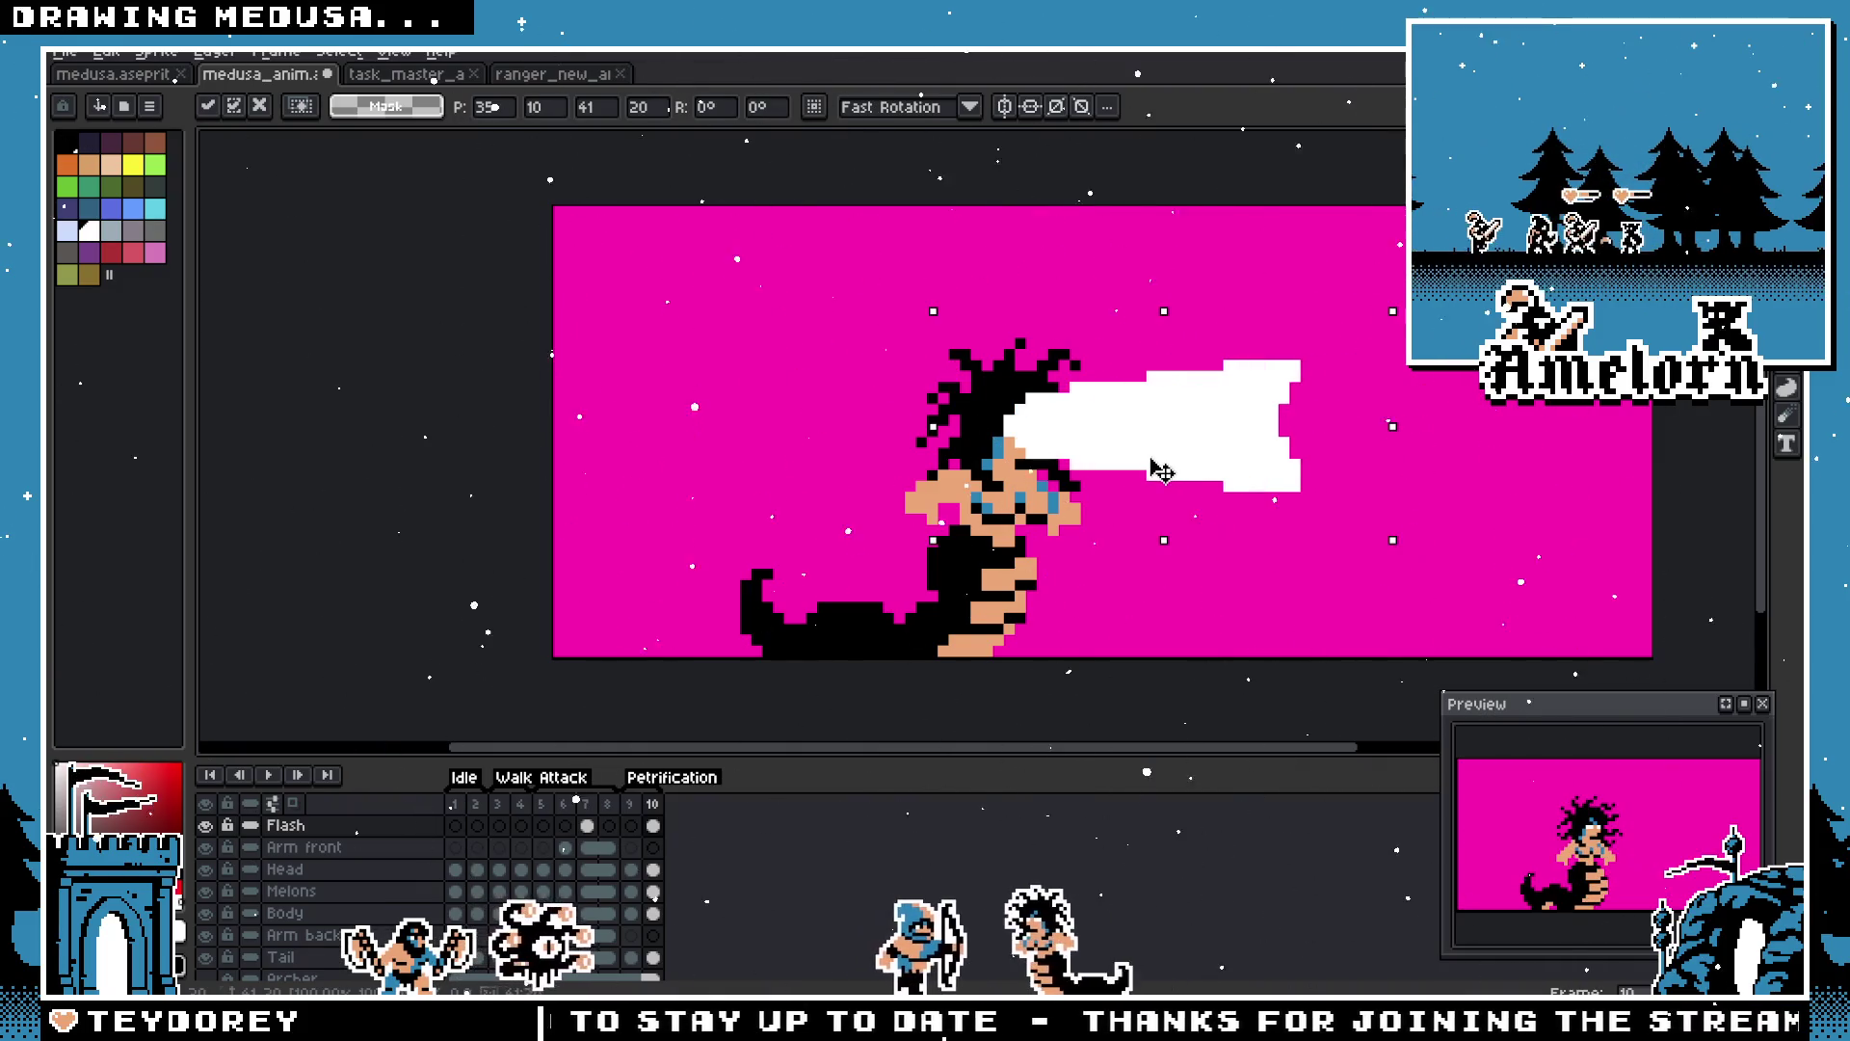
key("ctrl+d")
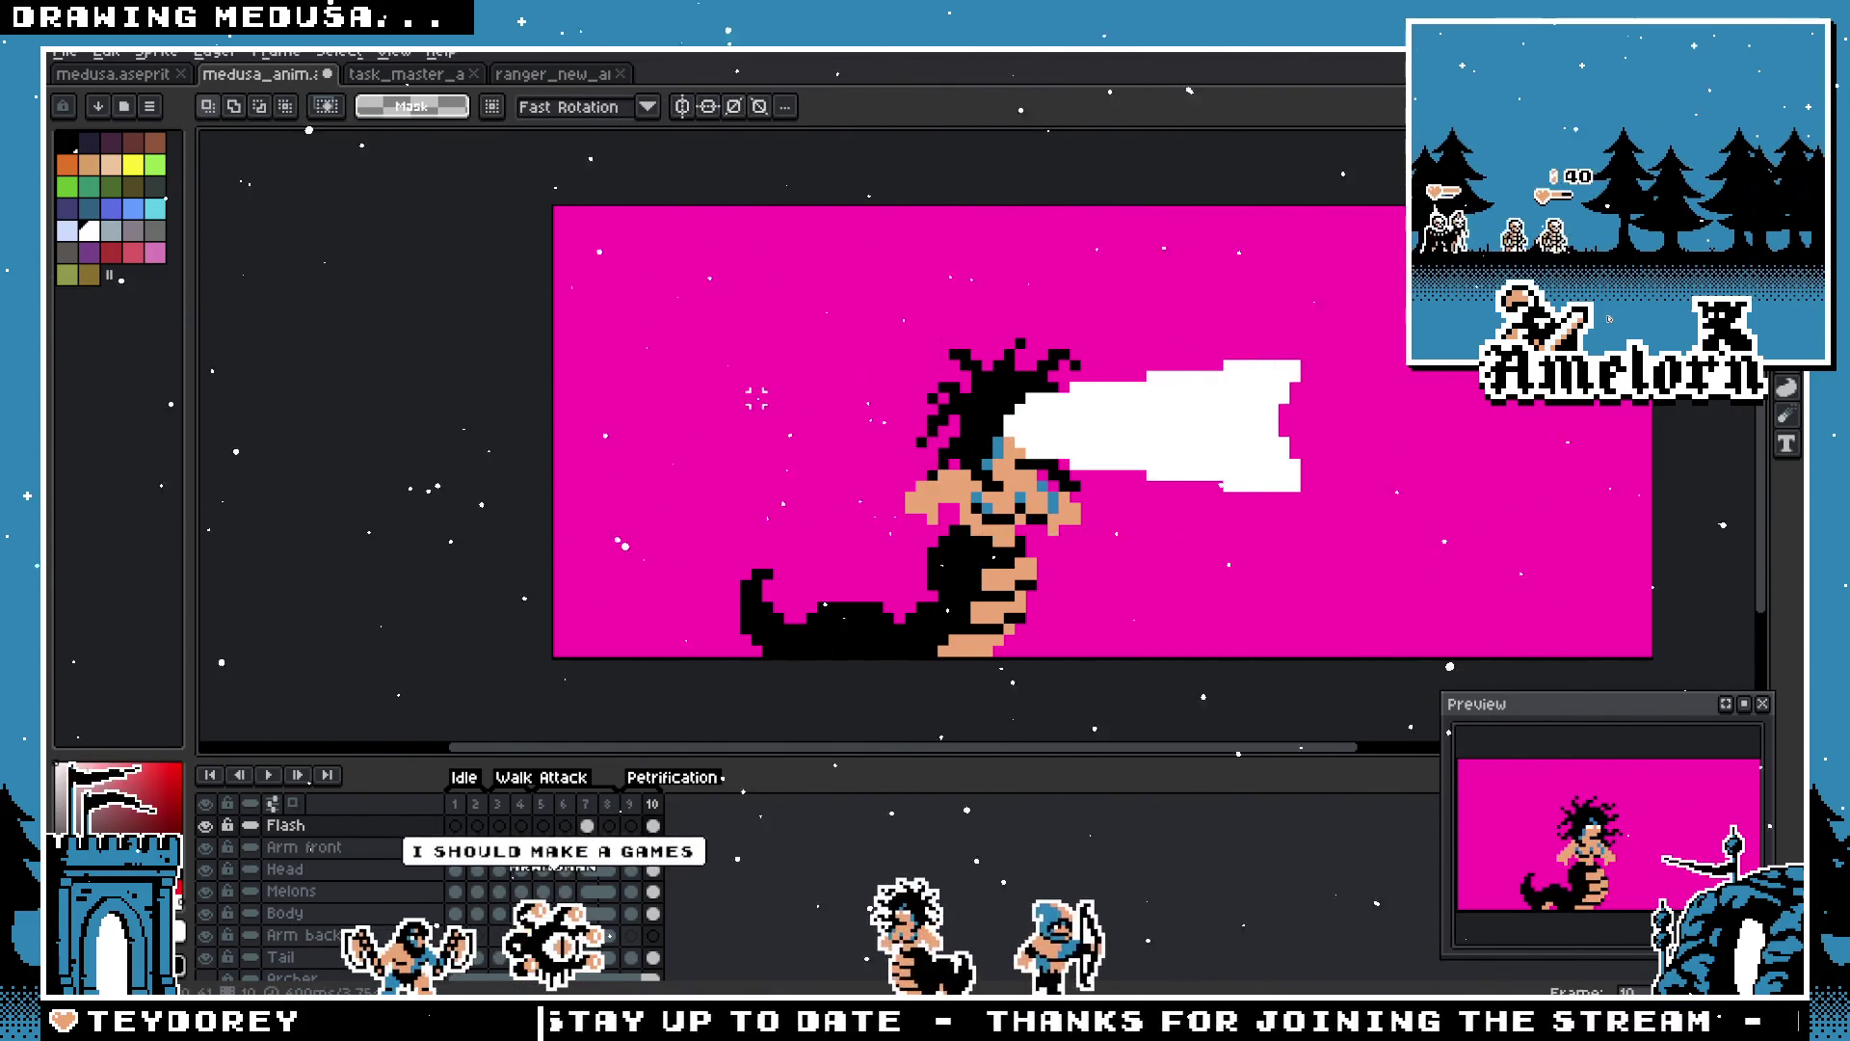
scroll(1012, 411, "down", 2)
scroll(1011, 411, "up", 1)
scroll(1012, 410, "up", 1)
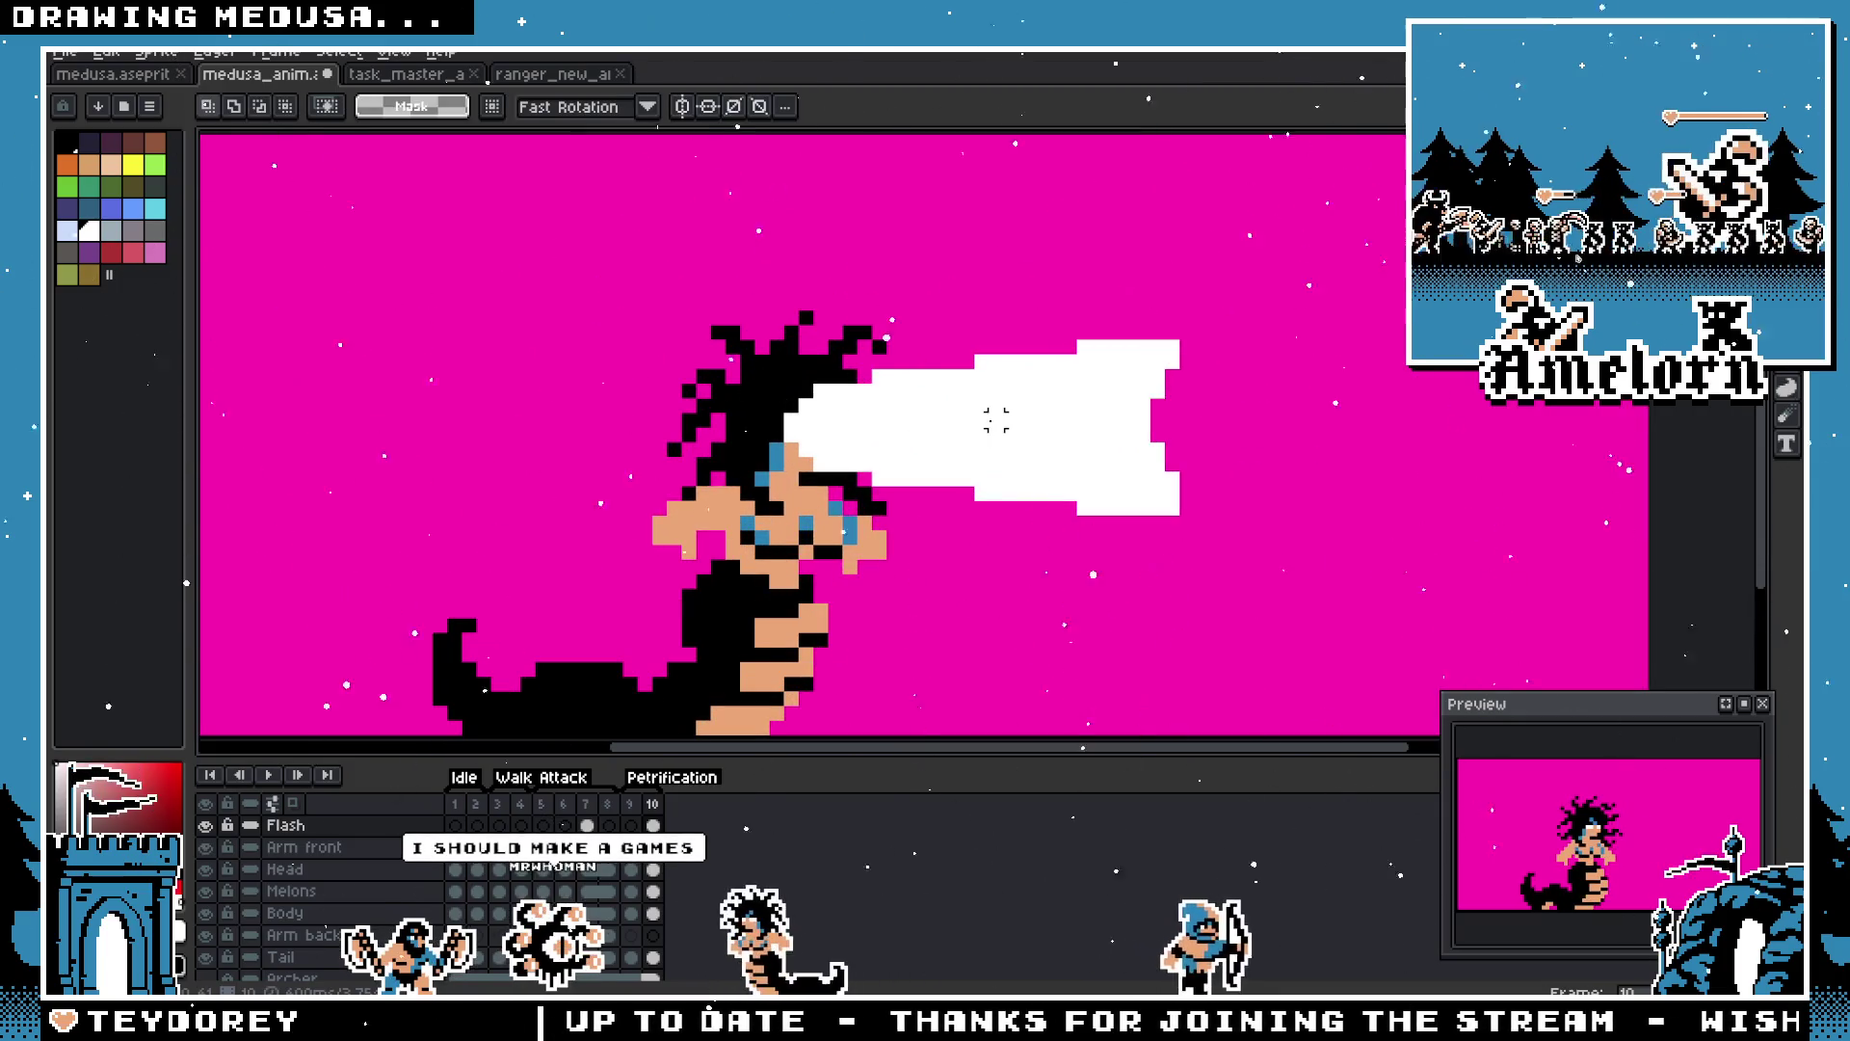
scroll(997, 419, "down", 1)
scroll(1144, 401, "up", 1)
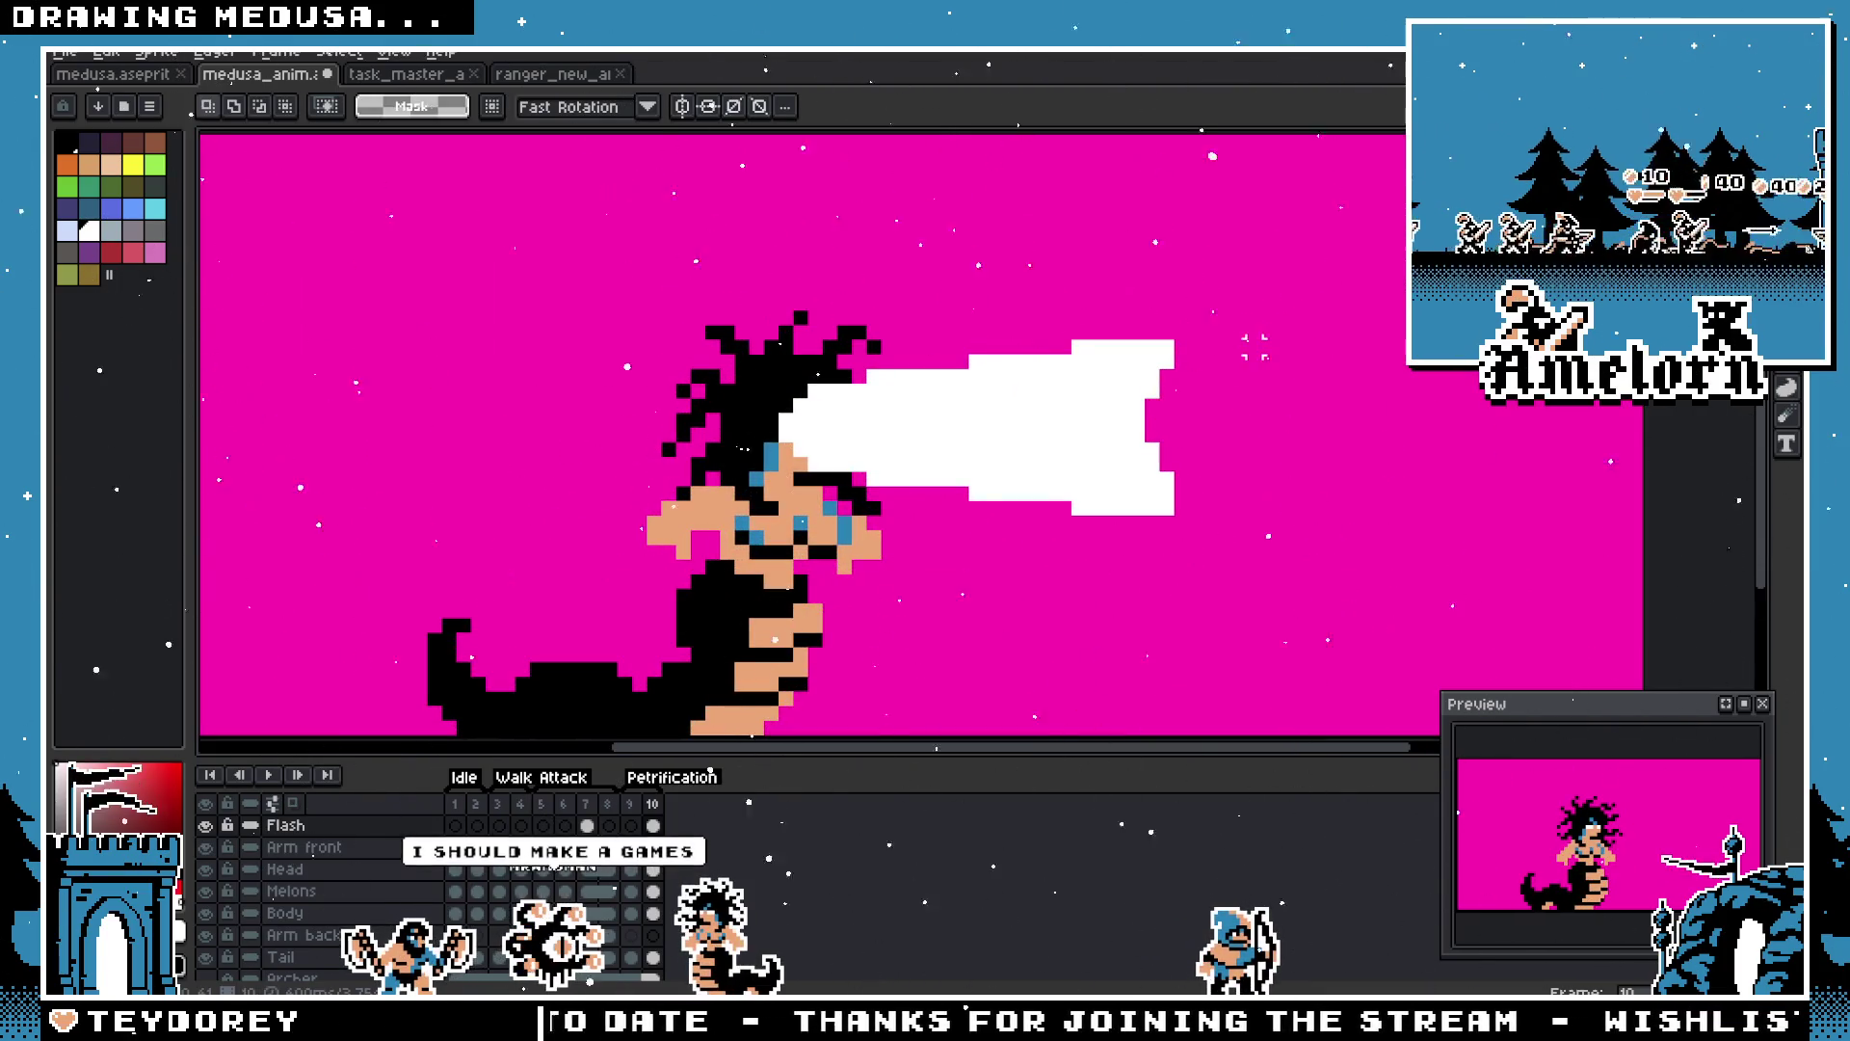
scroll(1177, 413, "down", 1)
scroll(847, 372, "up", 1)
Step: Remove the white strip at the beam's top edge and lengthen its lower edge rightward
key("b")
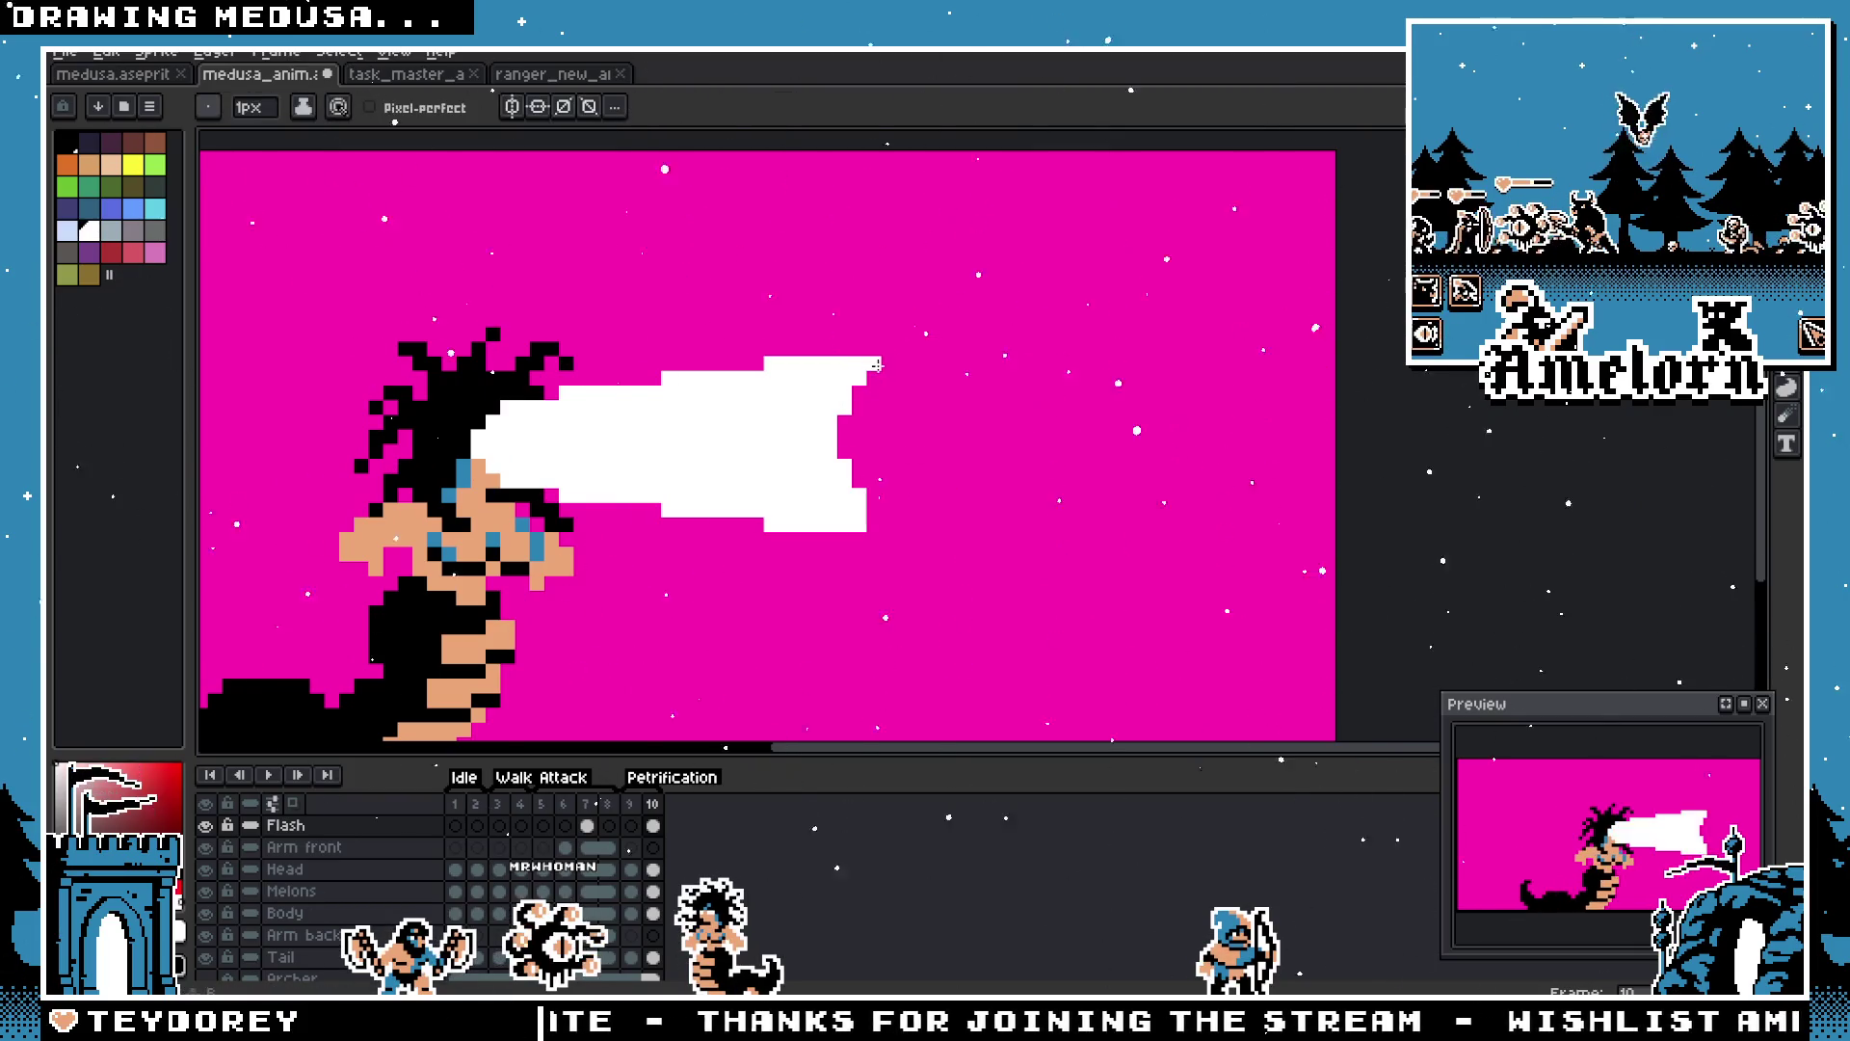
key("ctrl+z")
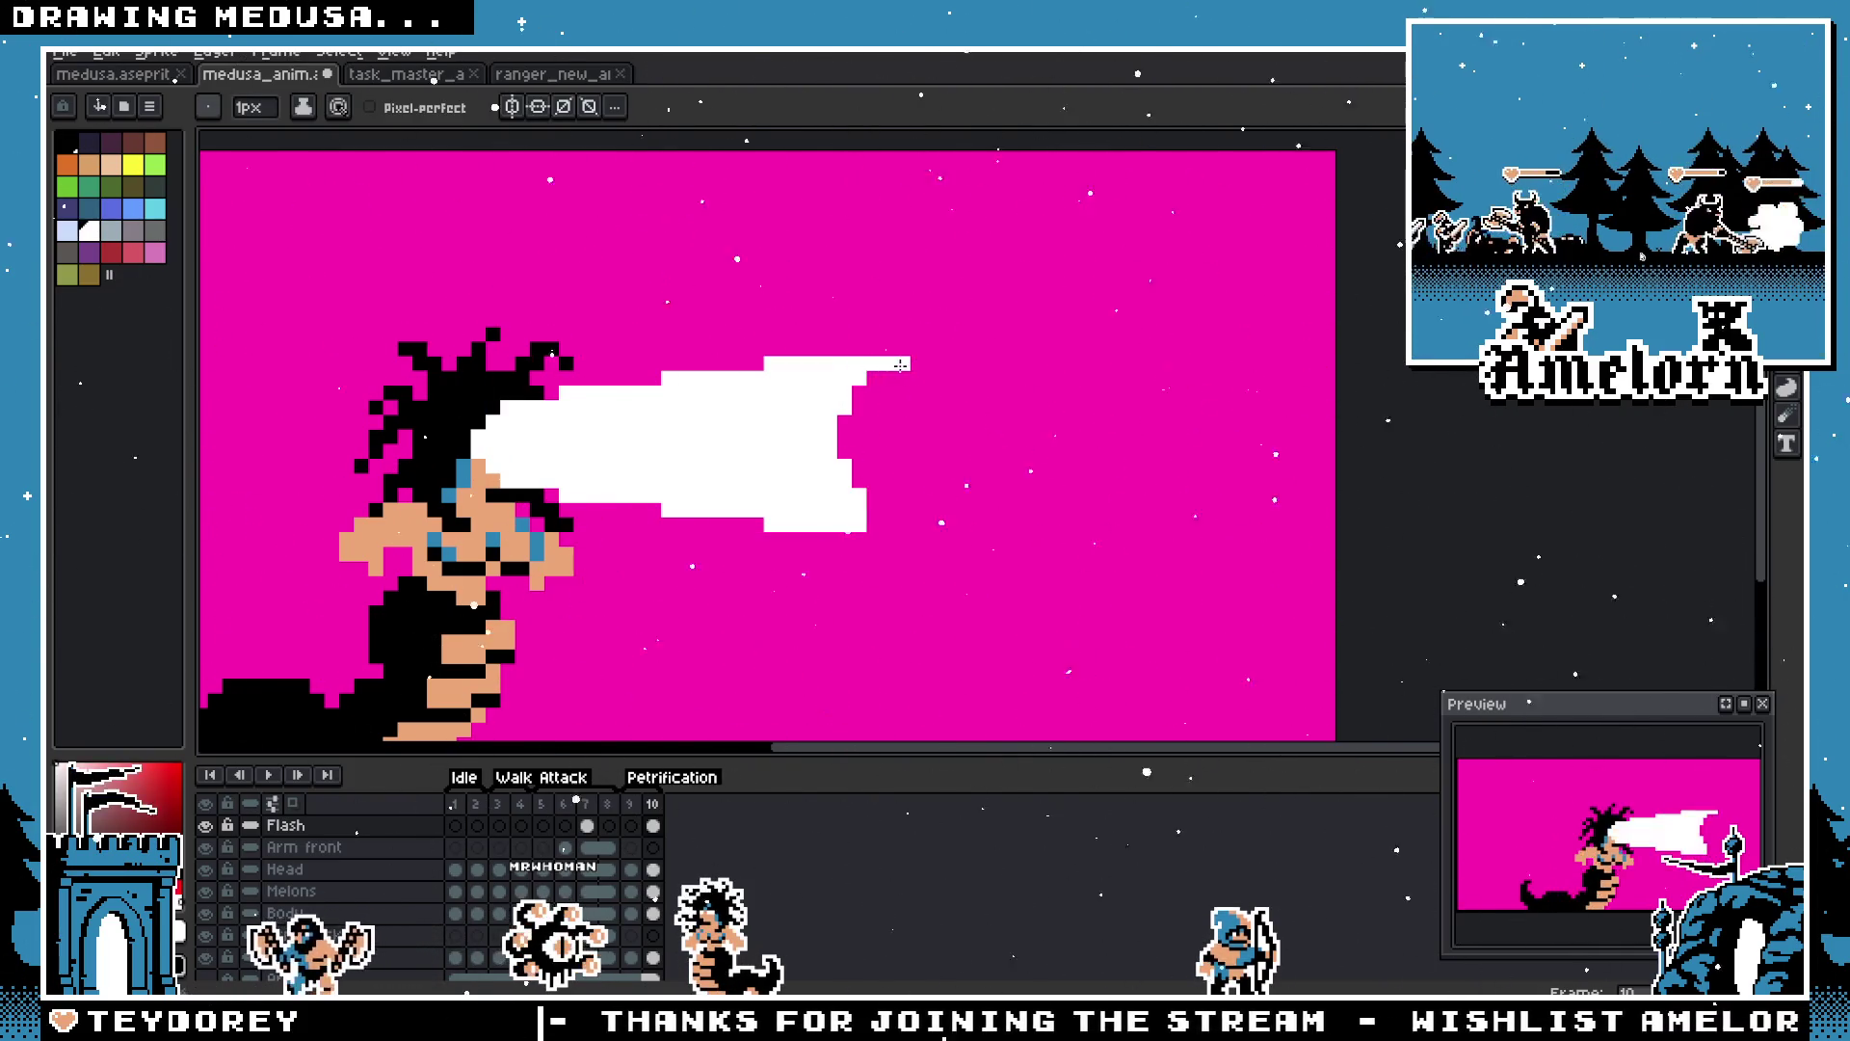
left_click(867, 495)
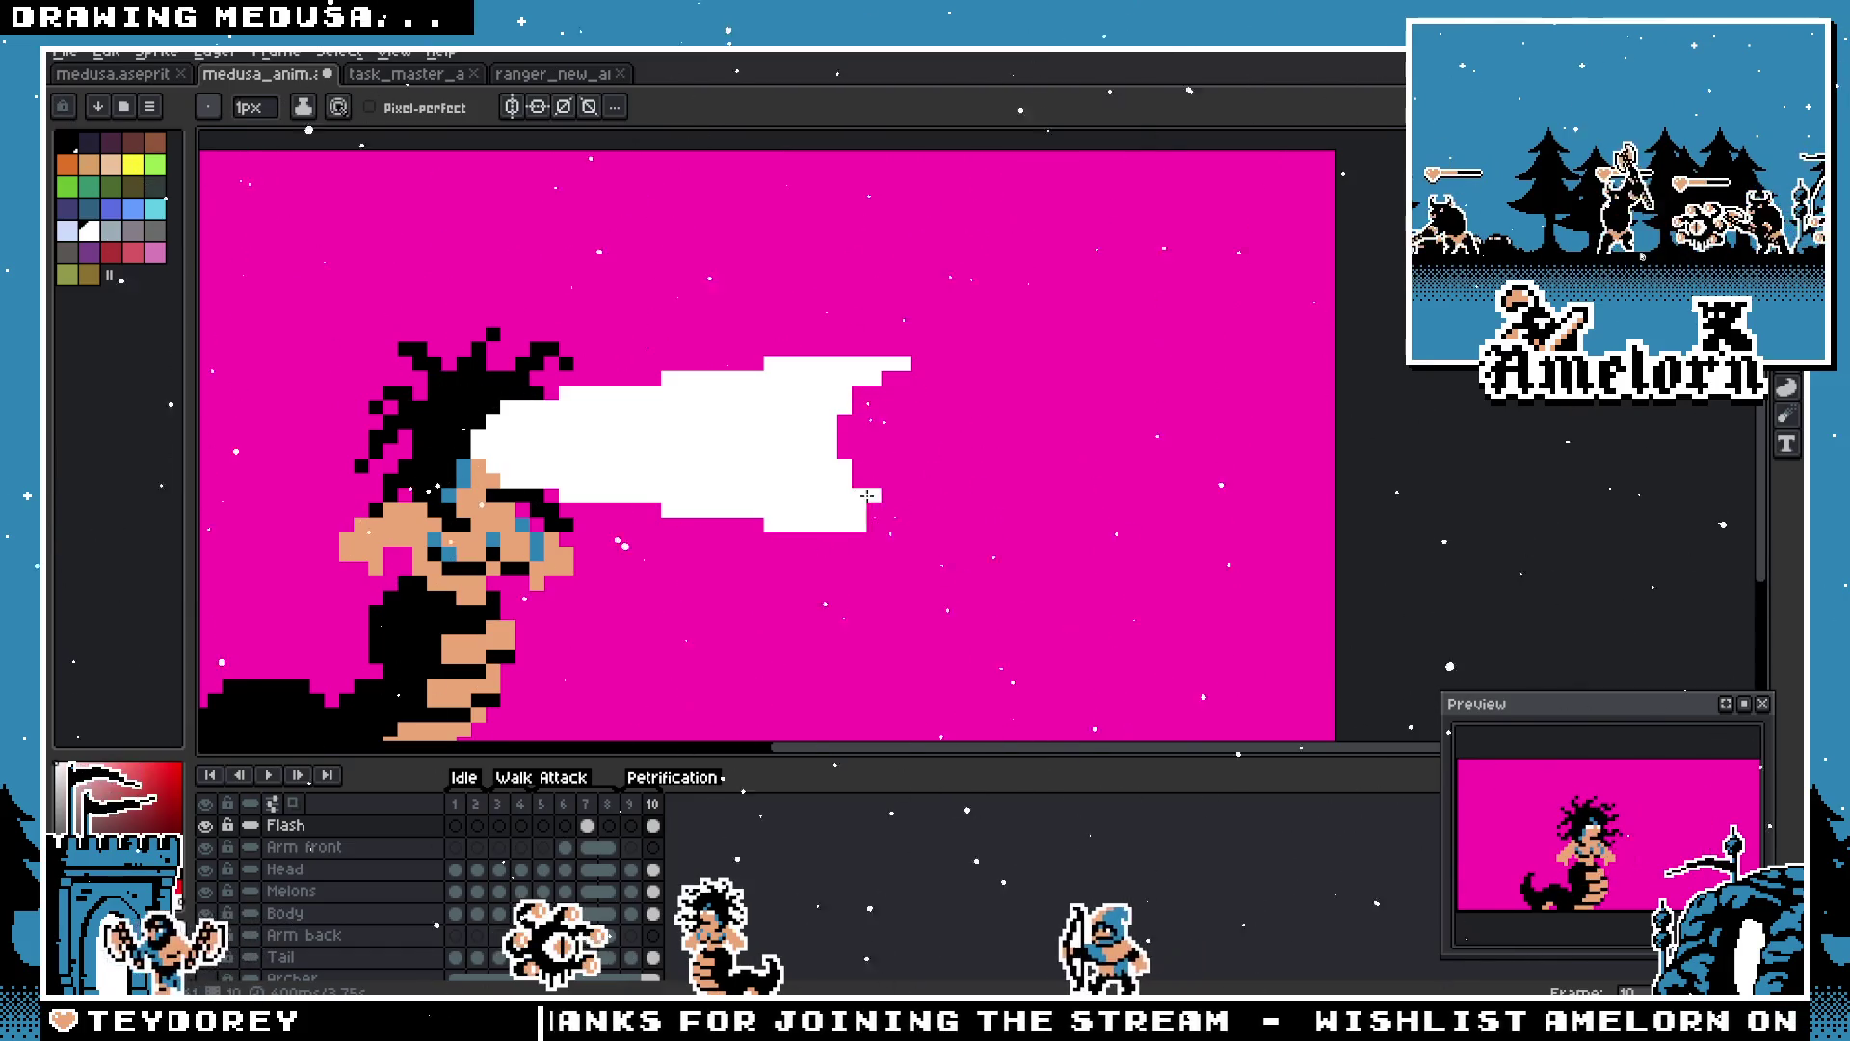
left_click_drag(874, 524, 907, 525)
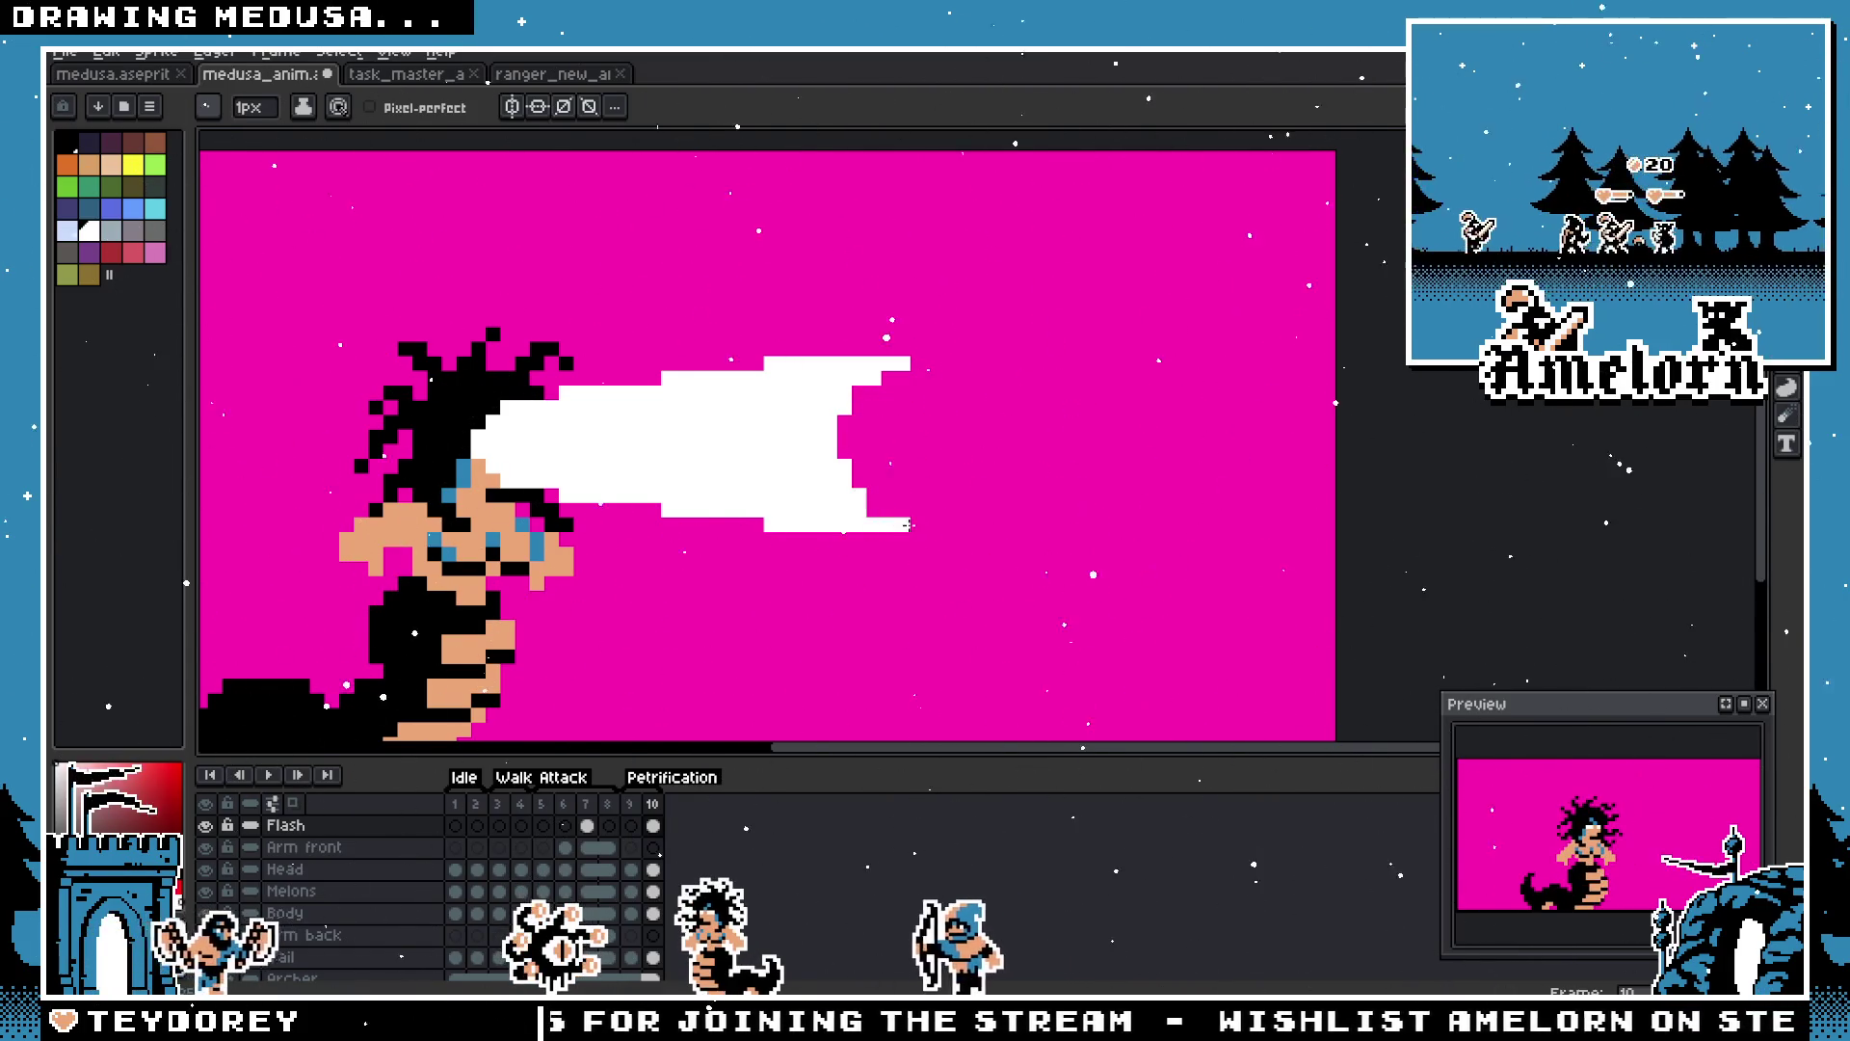
scroll(904, 377, "up", 2)
key("i")
key("b")
left_click(844, 645)
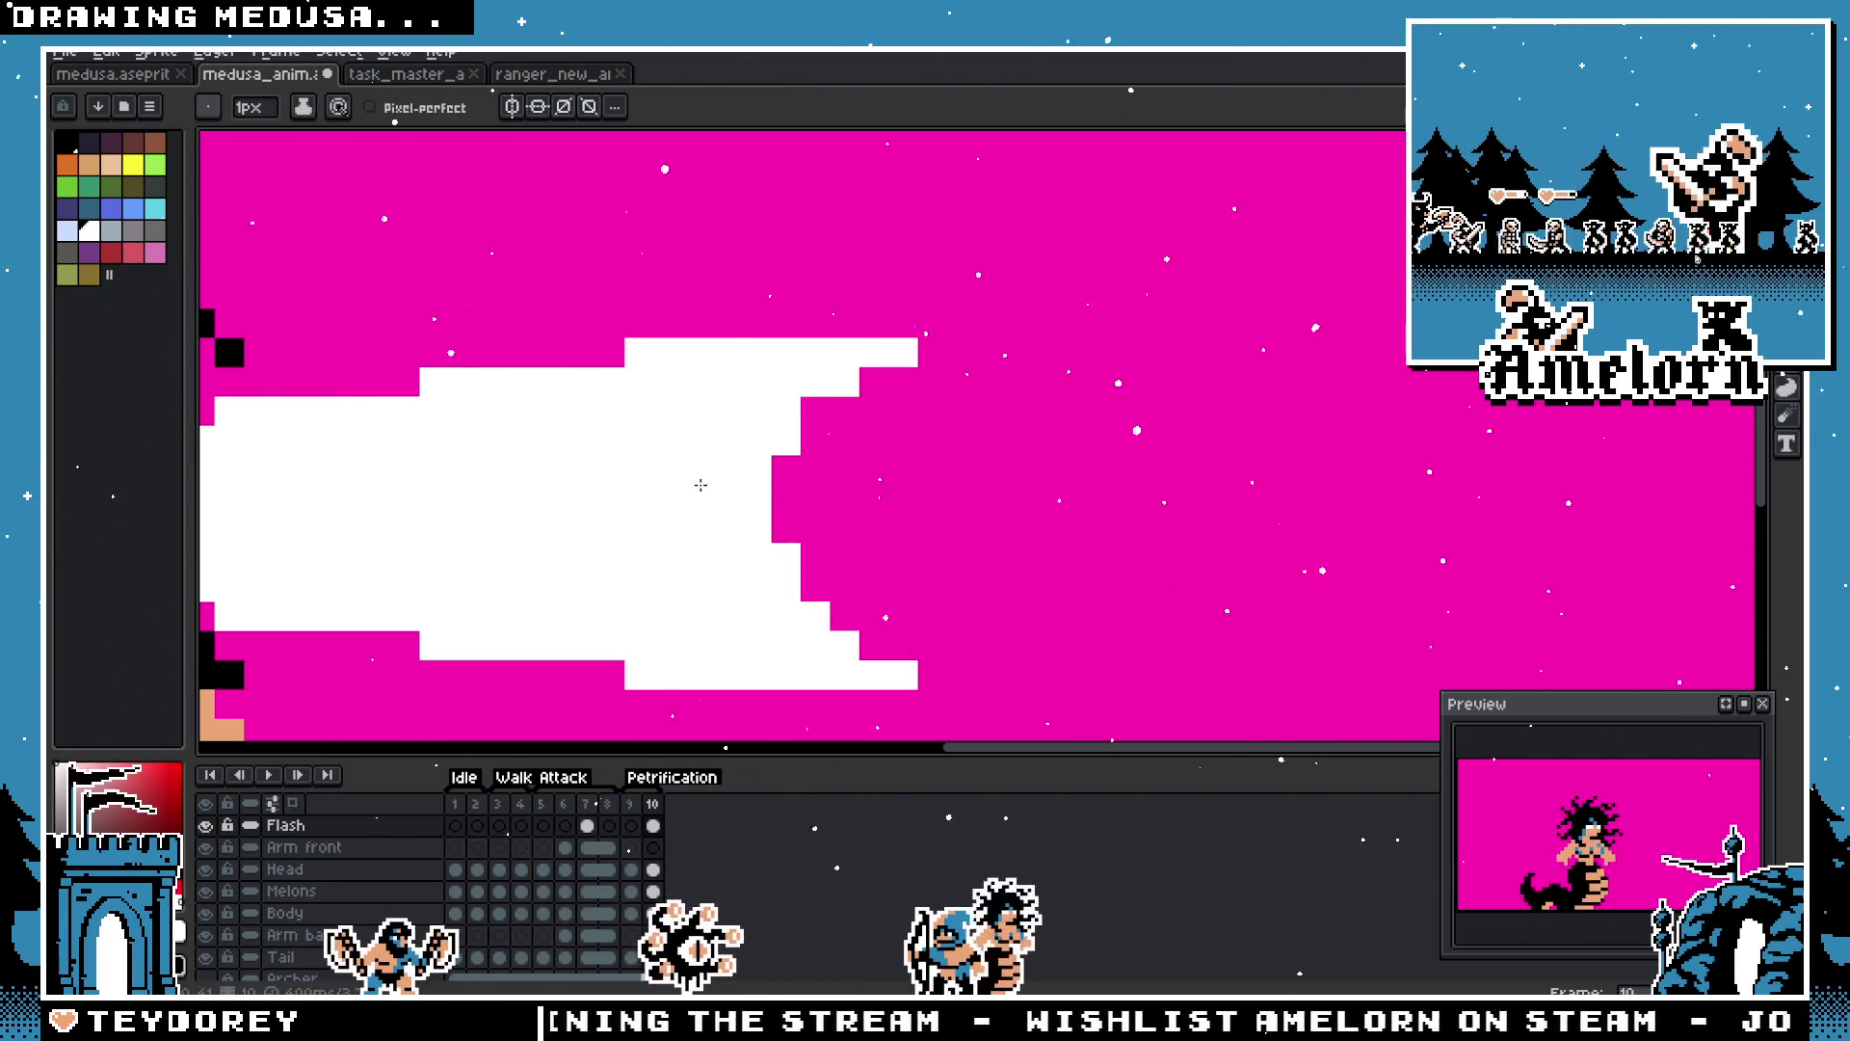
scroll(671, 477, "down", 5)
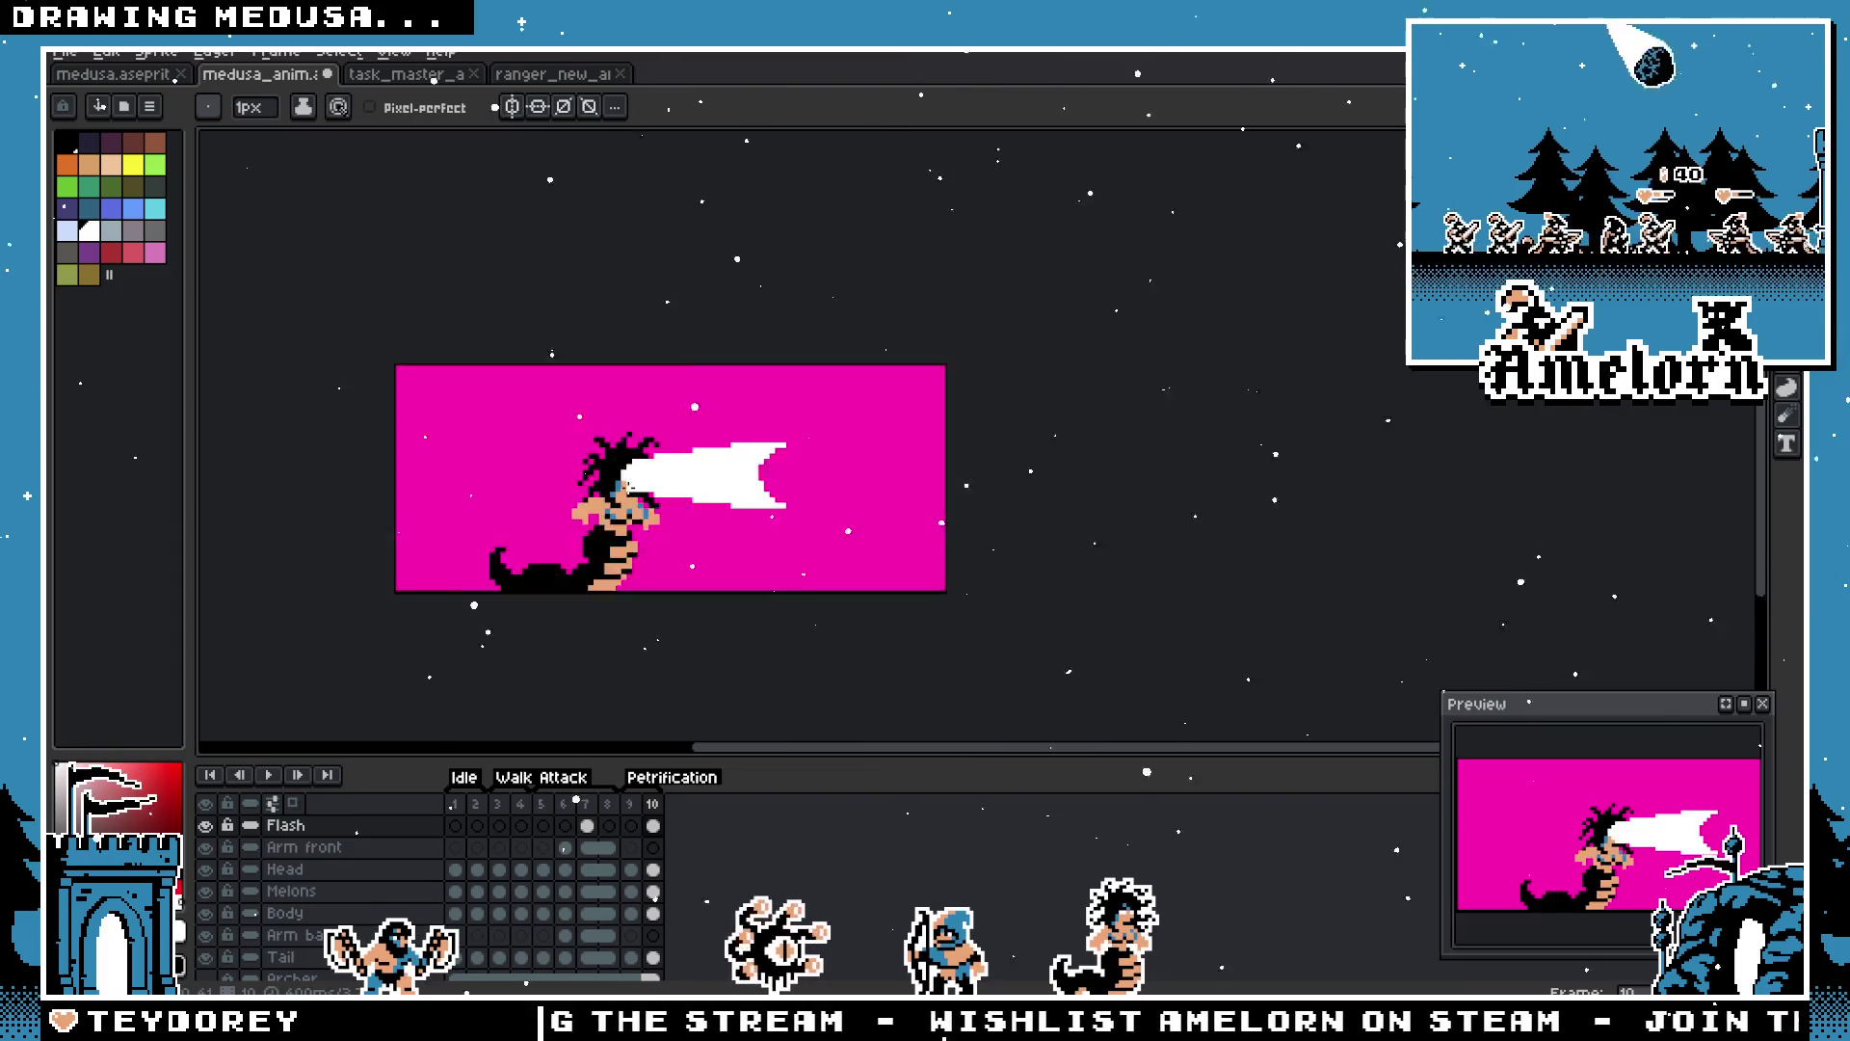
scroll(629, 485, "up", 1)
scroll(629, 486, "up", 1)
Step: Reposition the white beam, then curve its tip downward into a crescent edge
key("m")
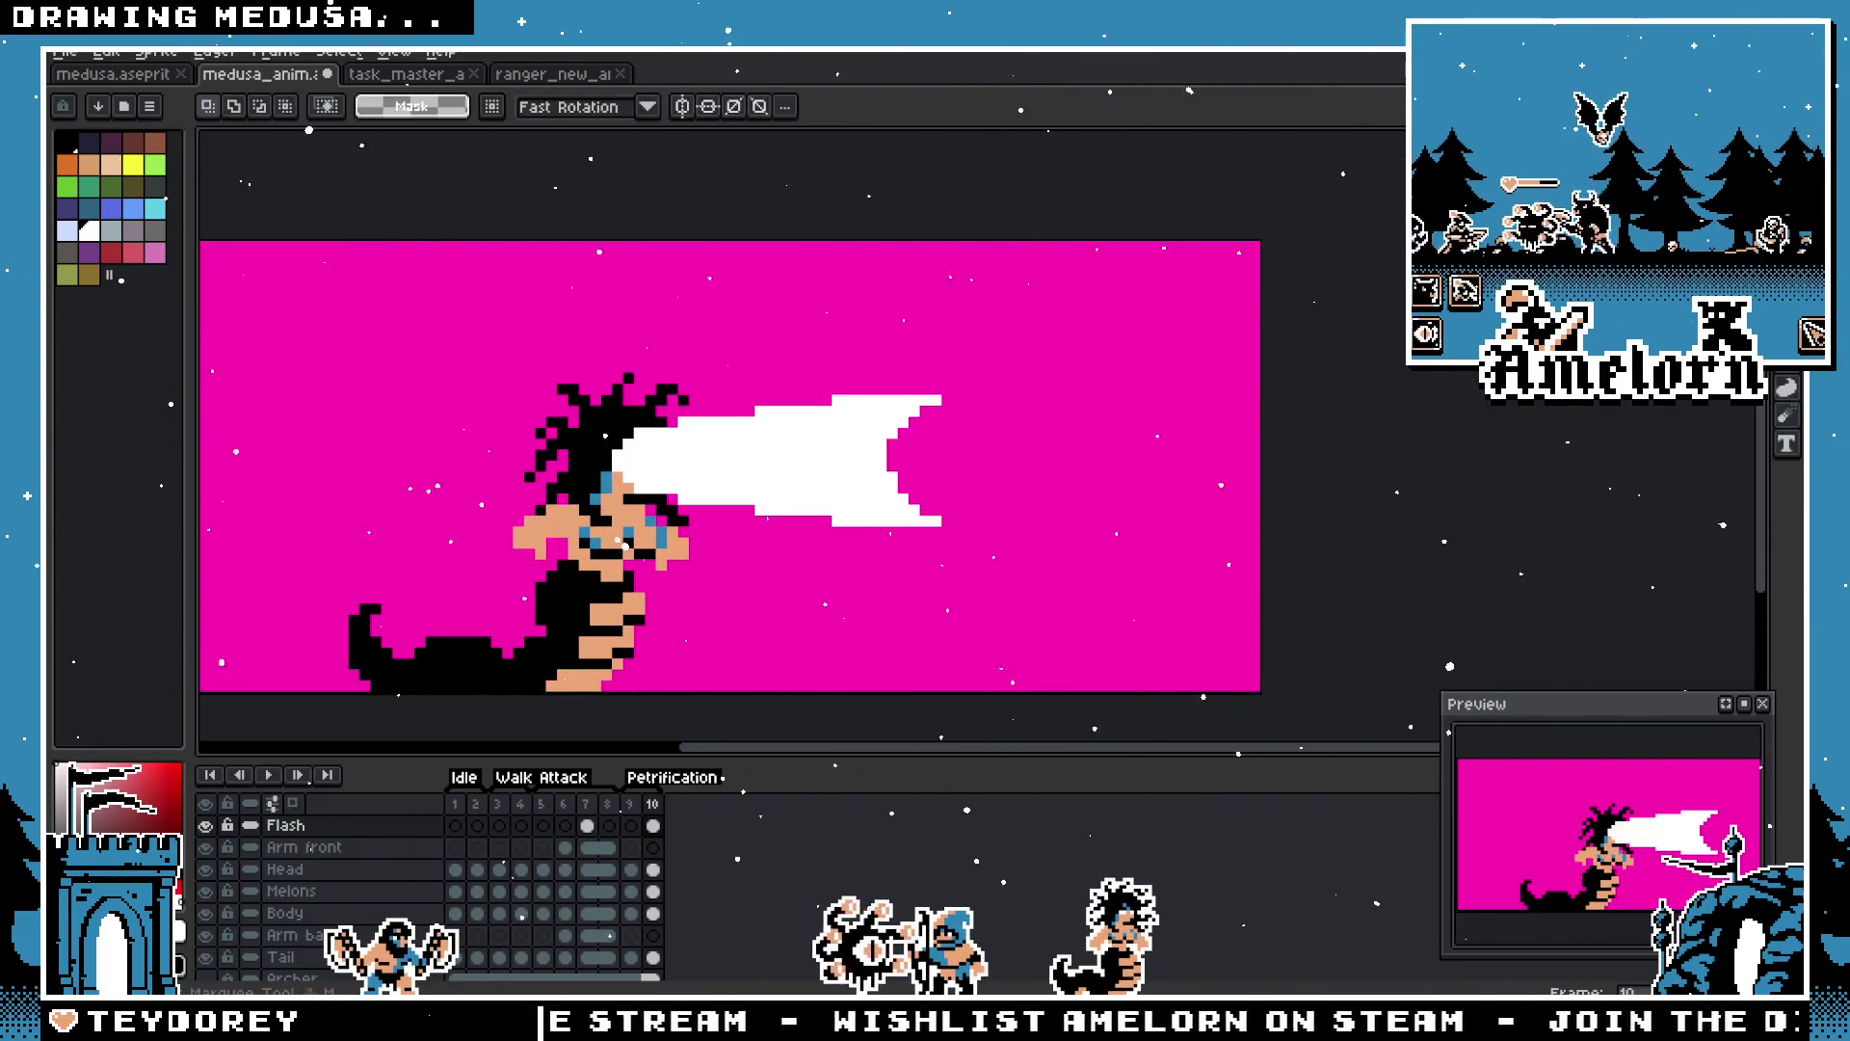
mouse_move(1022, 349)
left_mouse_down()
mouse_move(743, 523)
mouse_move(604, 555)
left_mouse_up()
mouse_move(723, 488)
left_mouse_down()
mouse_move(748, 491)
mouse_move(727, 487)
left_mouse_up()
key("Return")
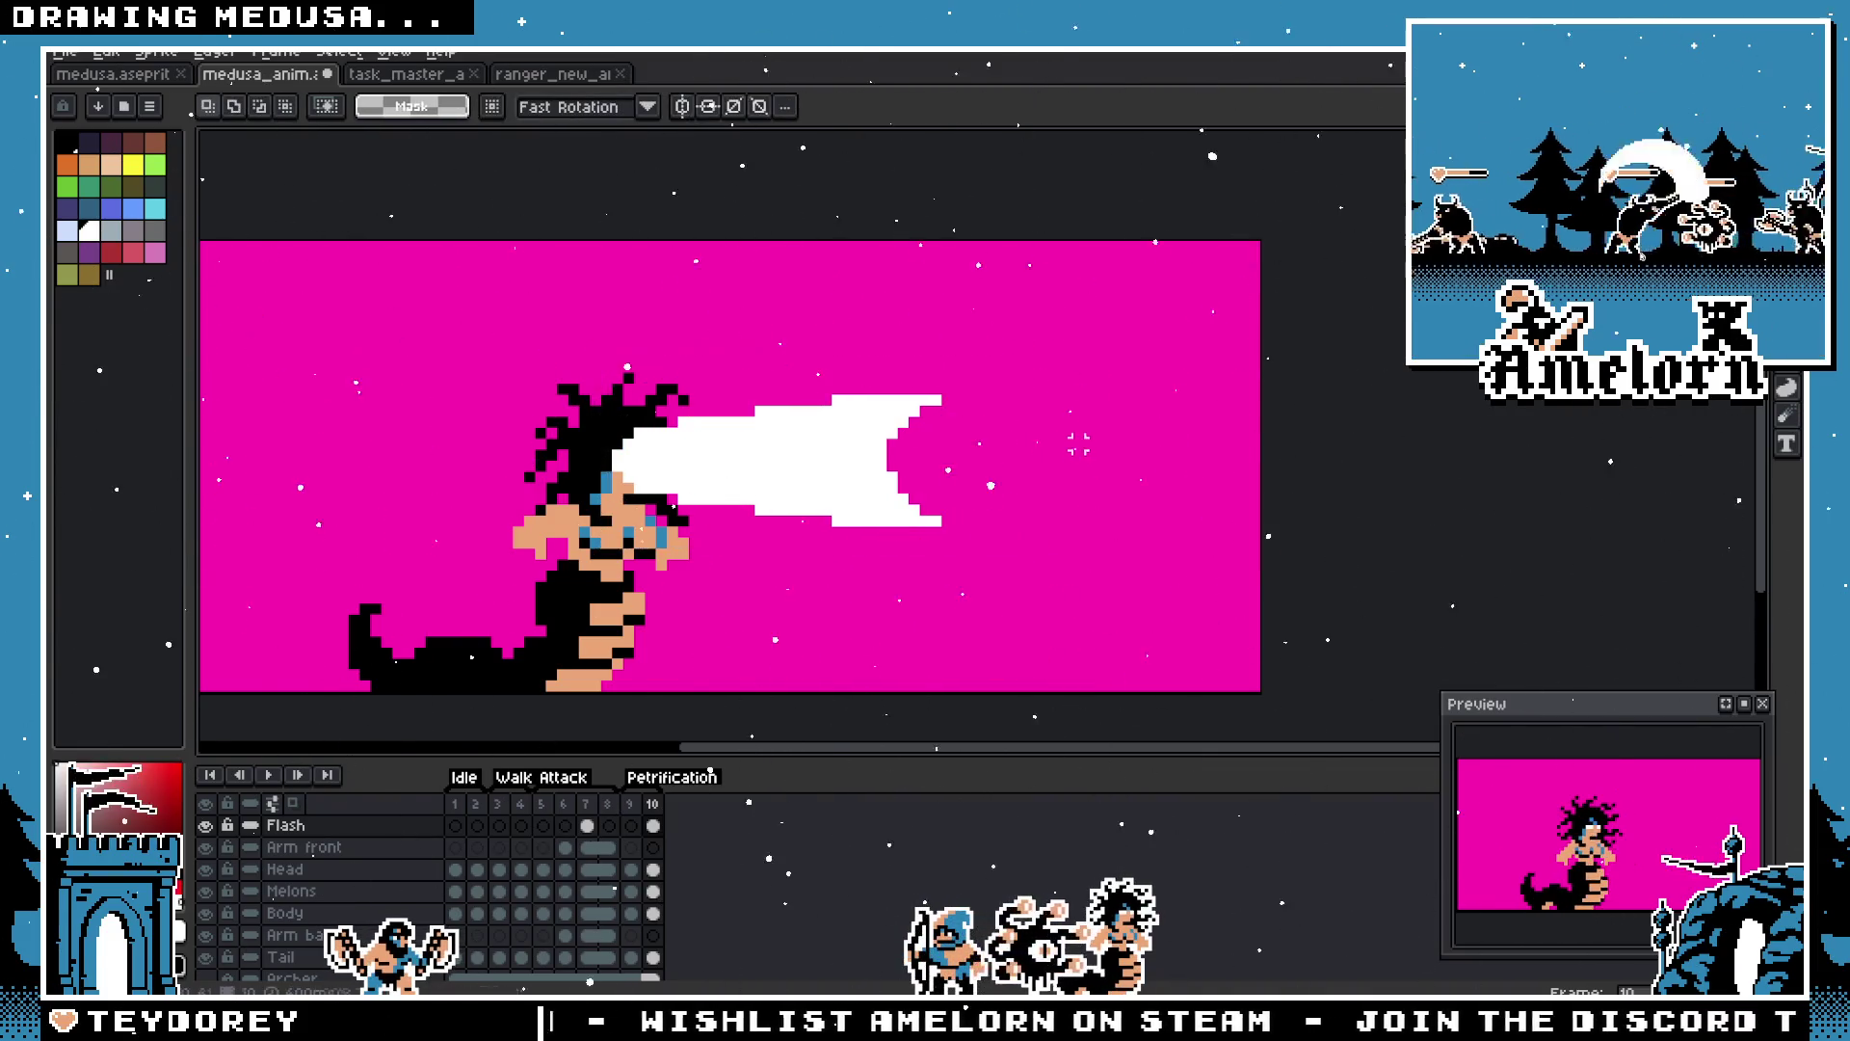
scroll(1007, 461, "down", 5)
scroll(1007, 462, "up", 6)
key("b")
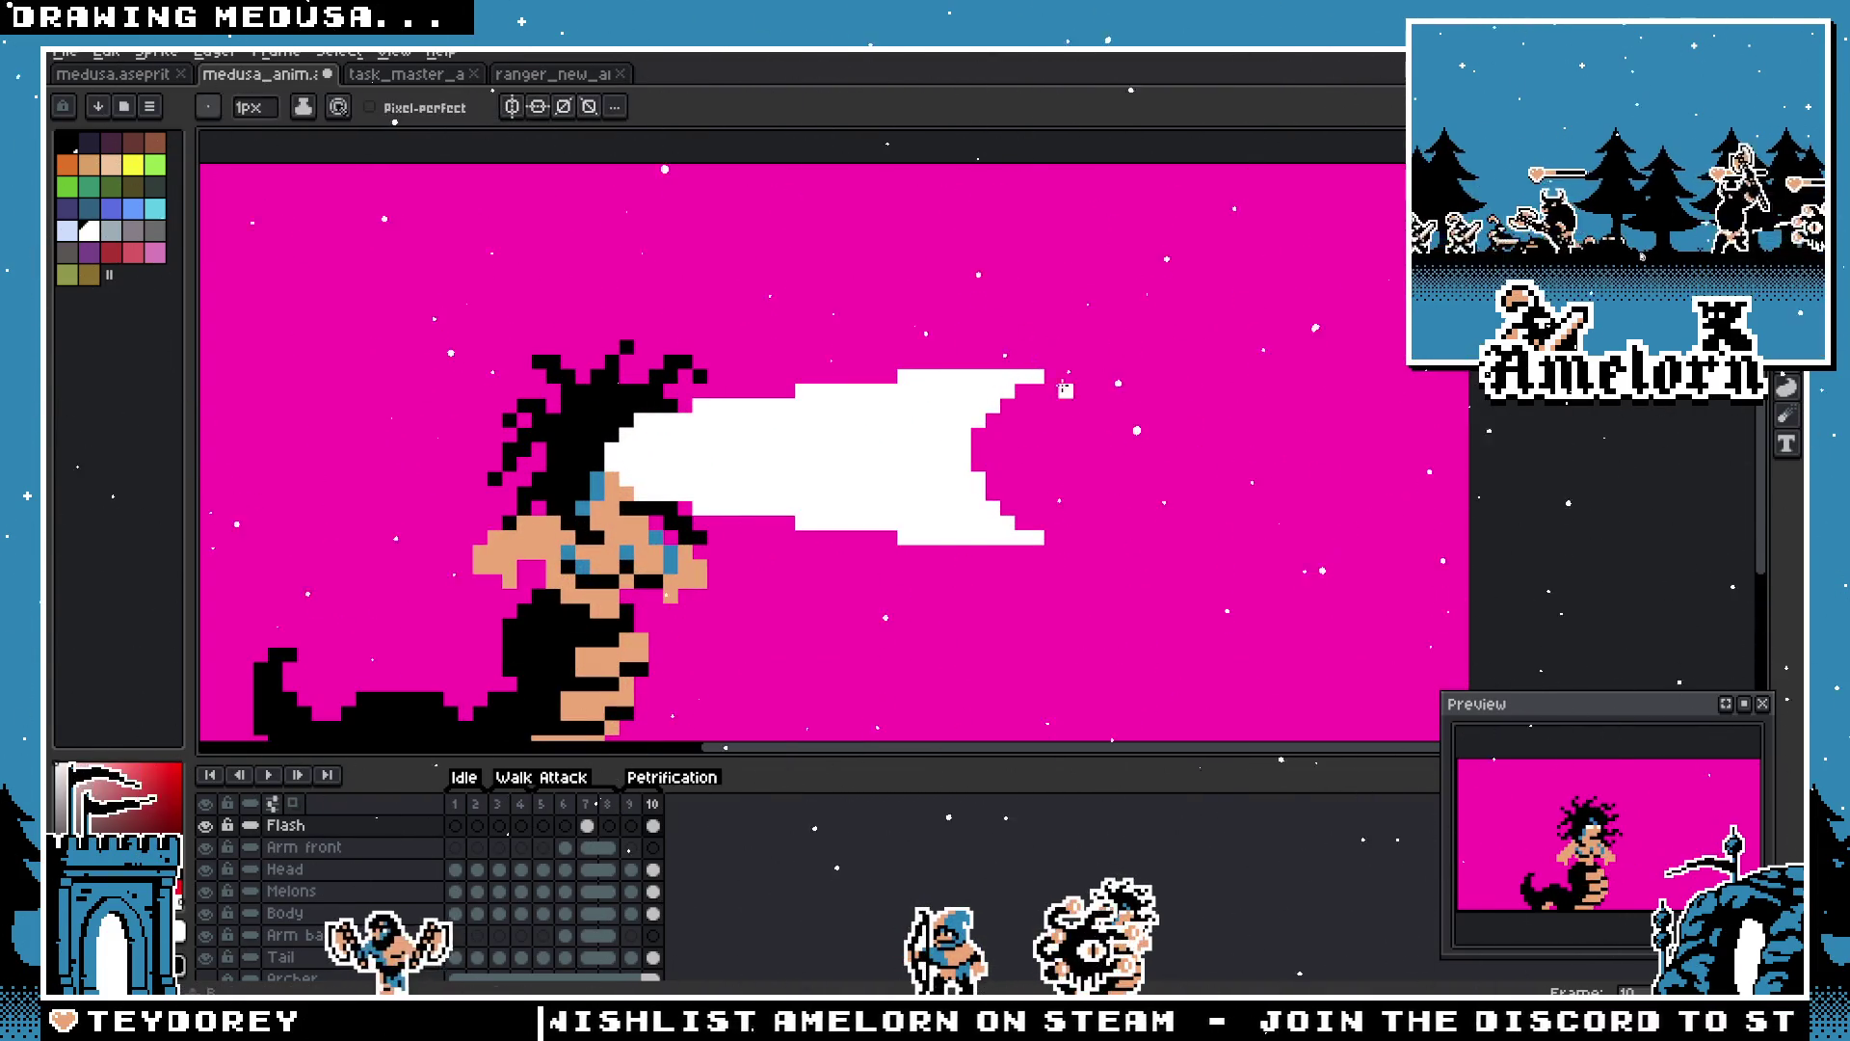
left_click_drag(1065, 405, 1096, 465)
Step: Add a white pixel where the tip curves and undo the stray diagonal pixels at the beam's end
left_click(1092, 434)
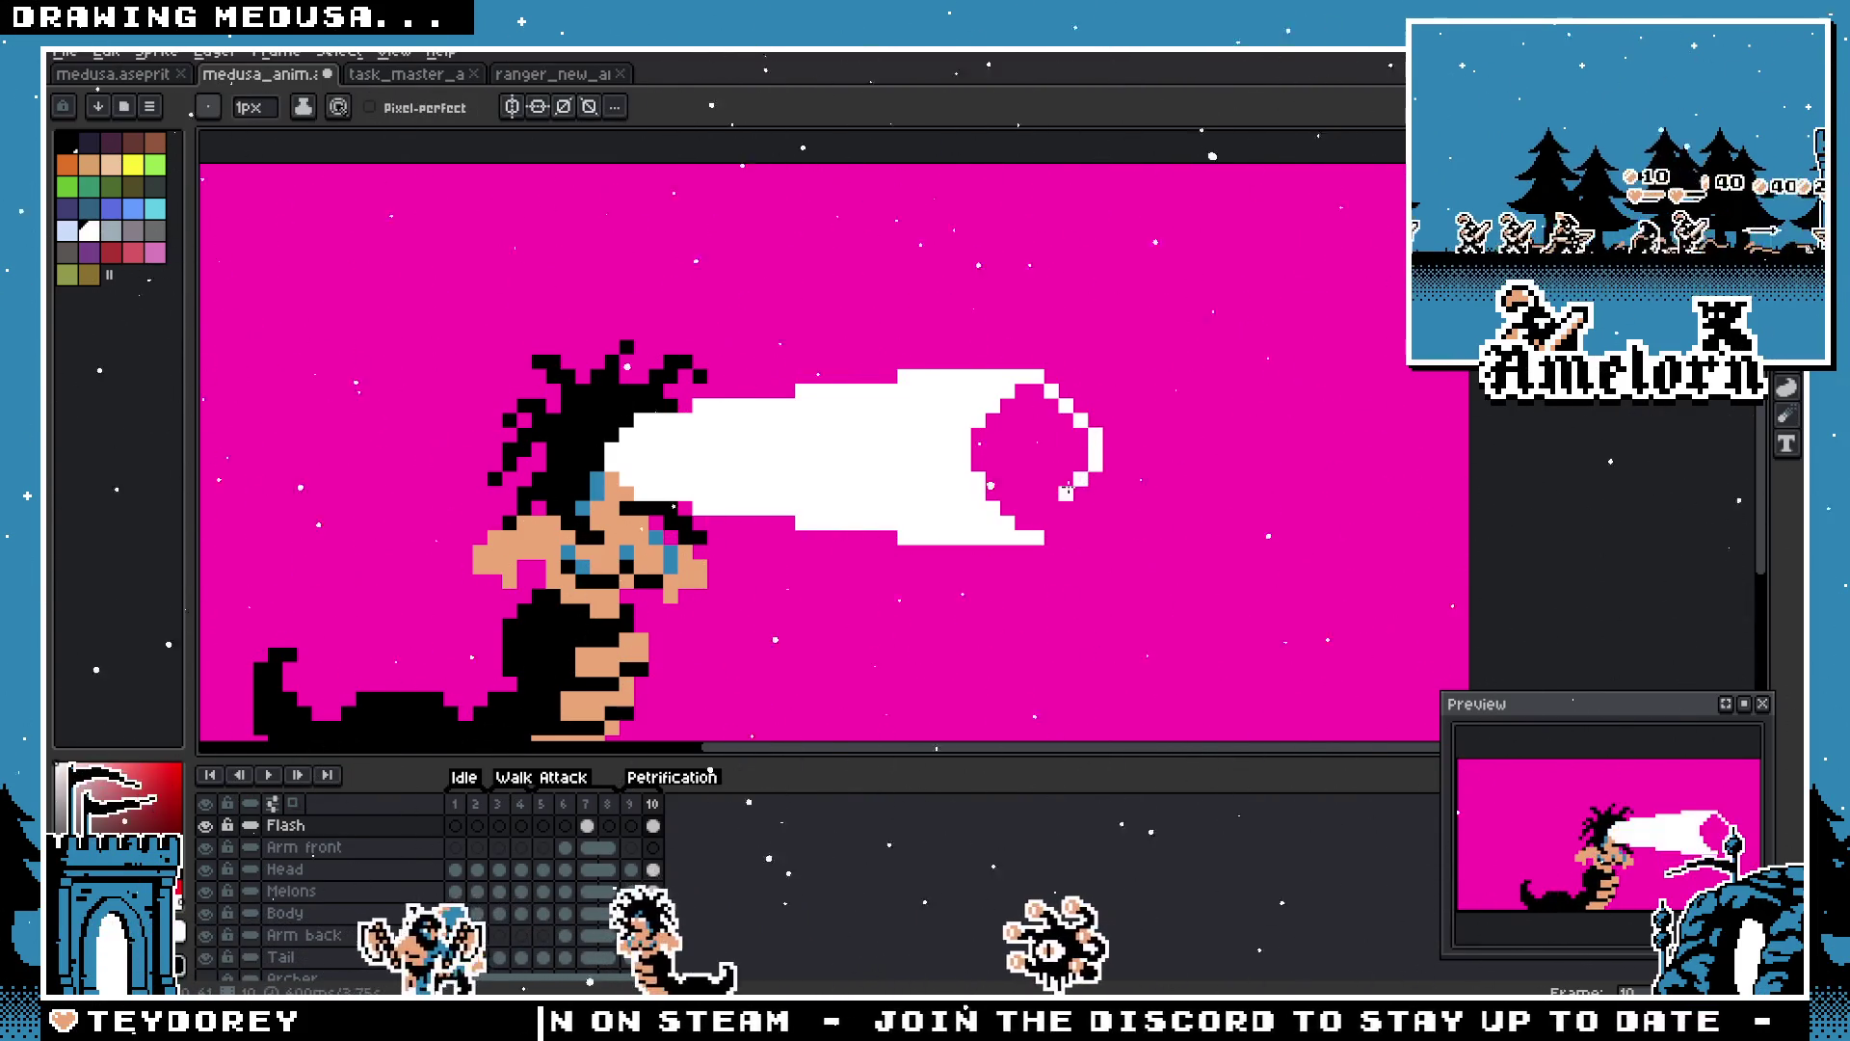
scroll(1066, 491, "up", 2)
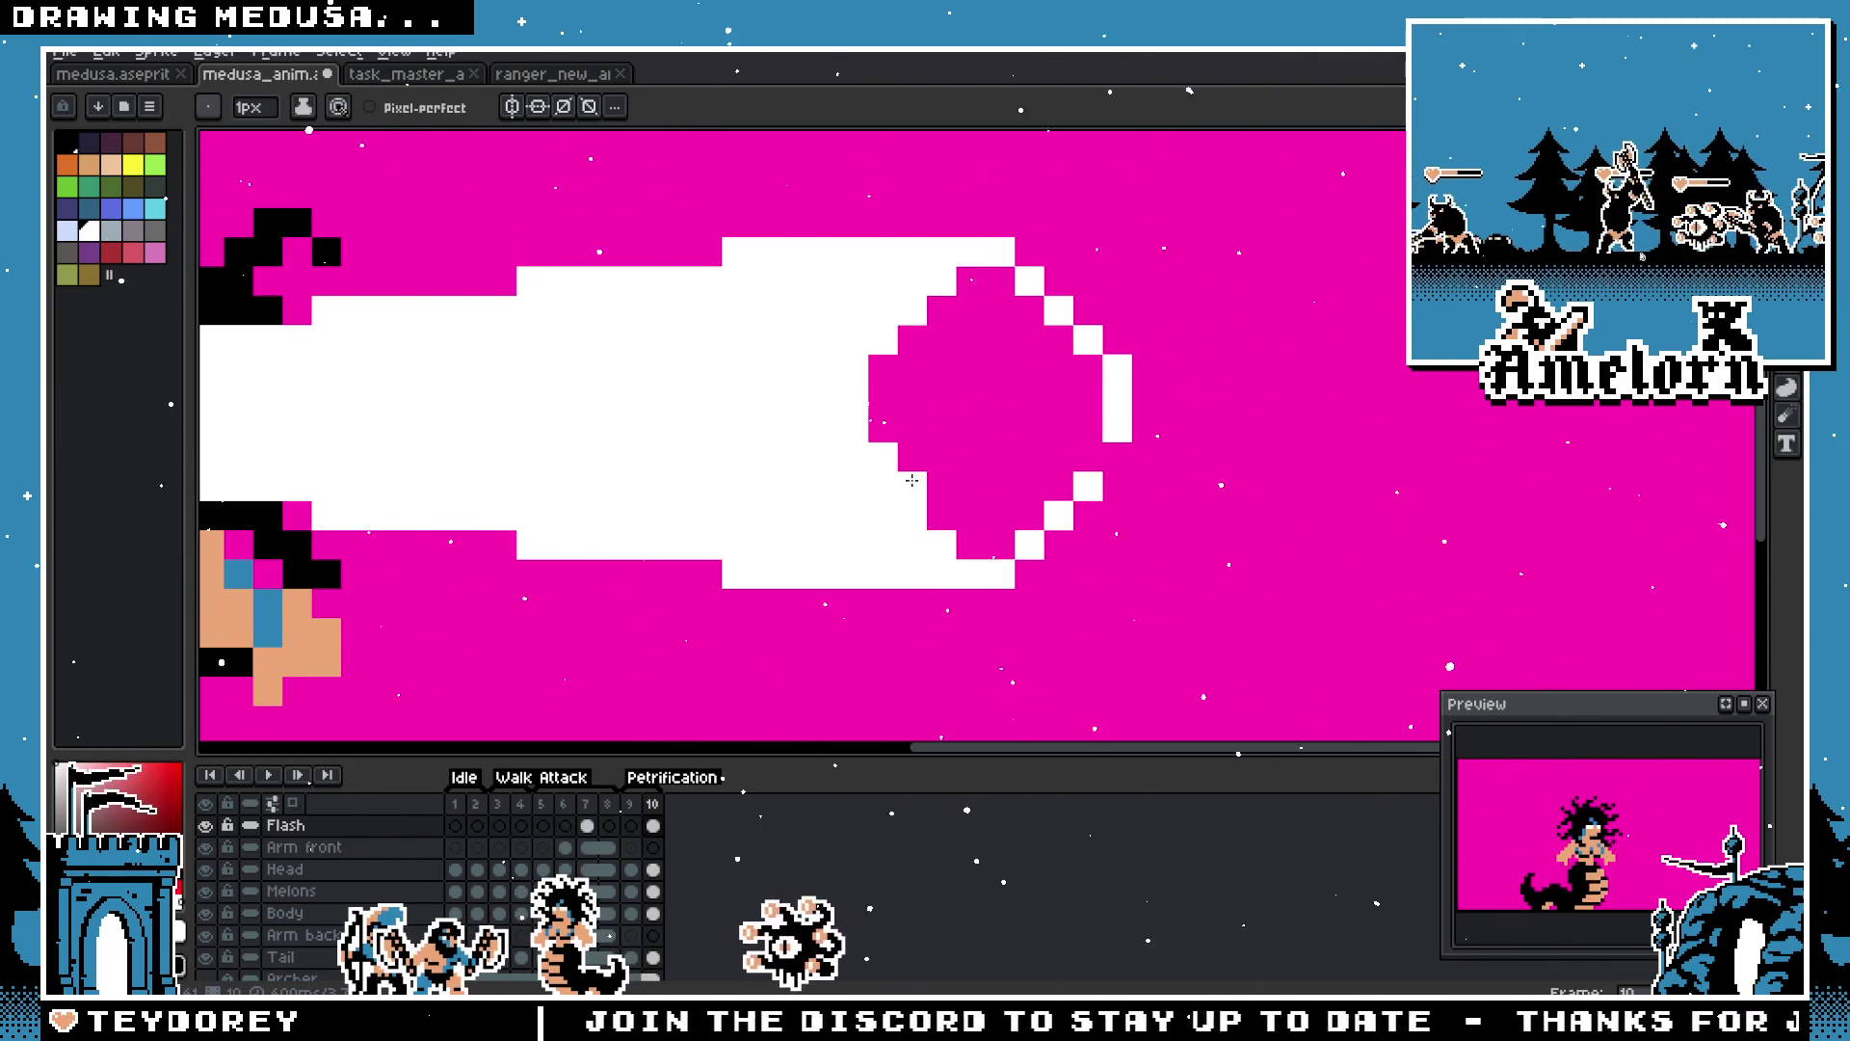
scroll(994, 433, "down", 3)
scroll(957, 491, "up", 3)
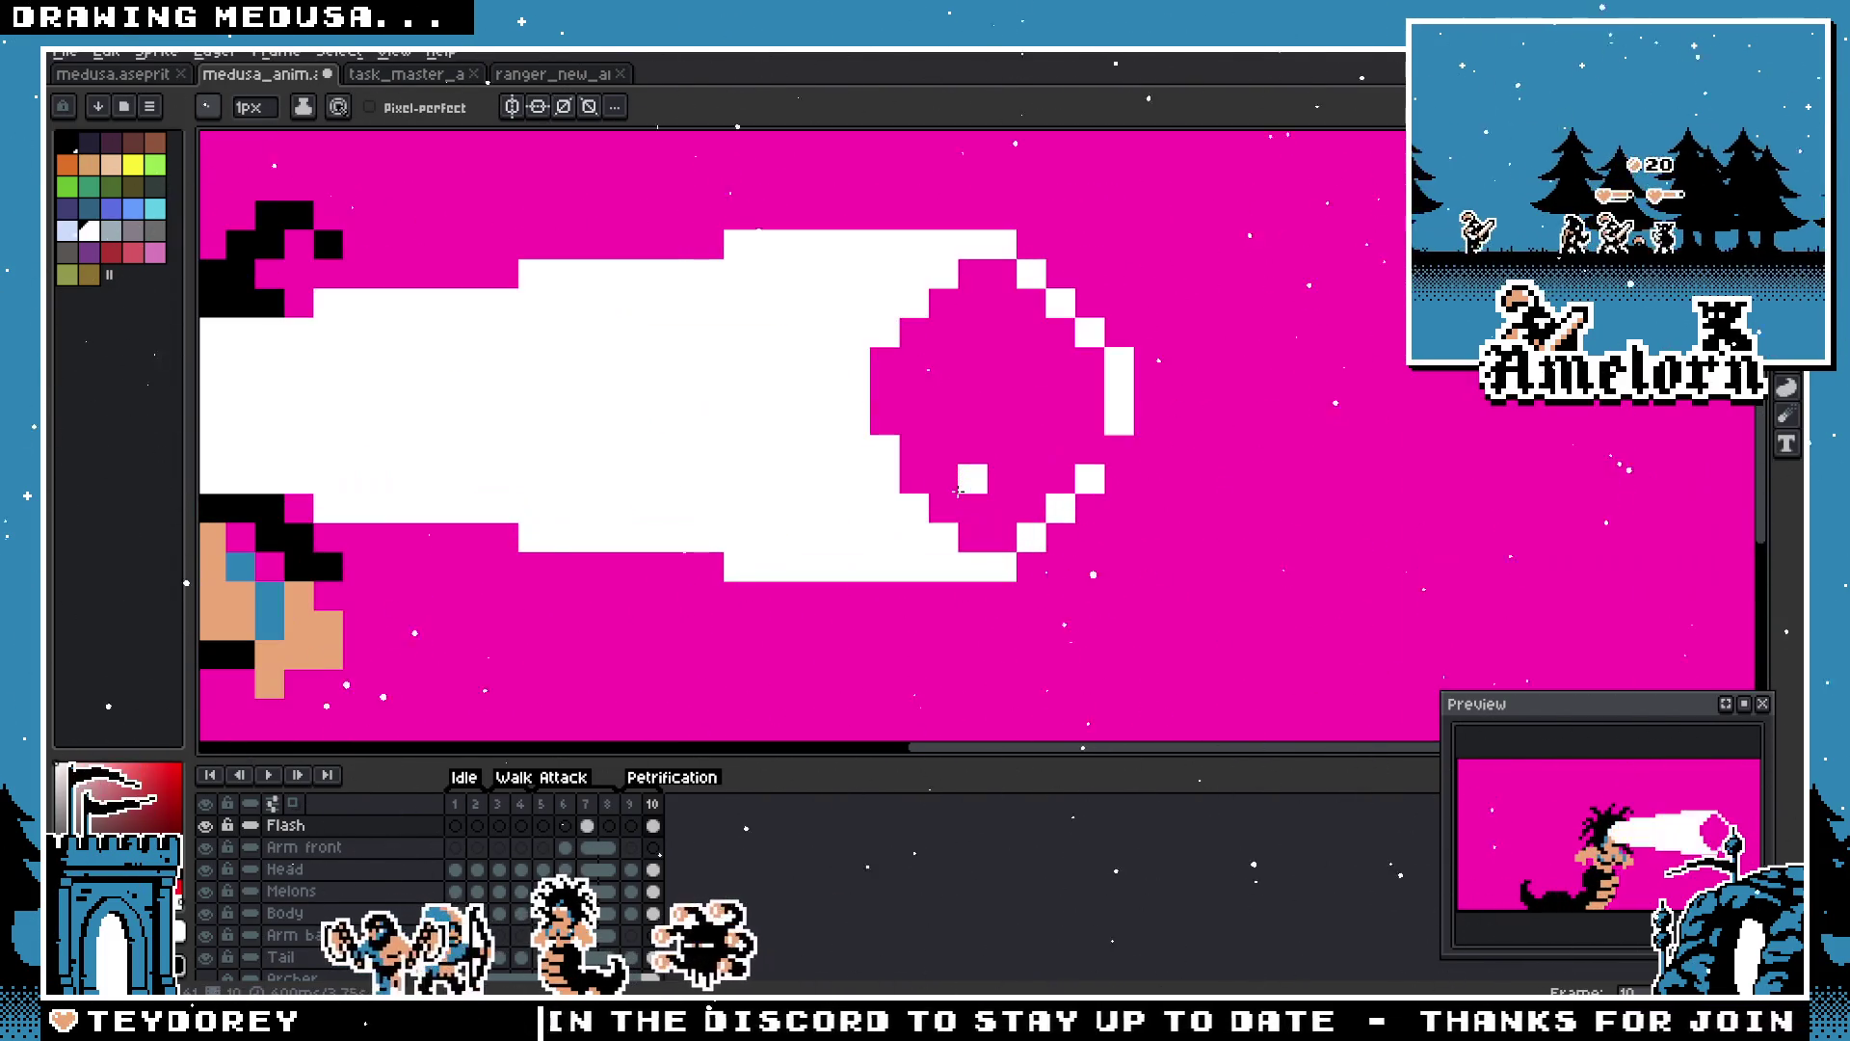
scroll(775, 484, "down", 1)
key("v")
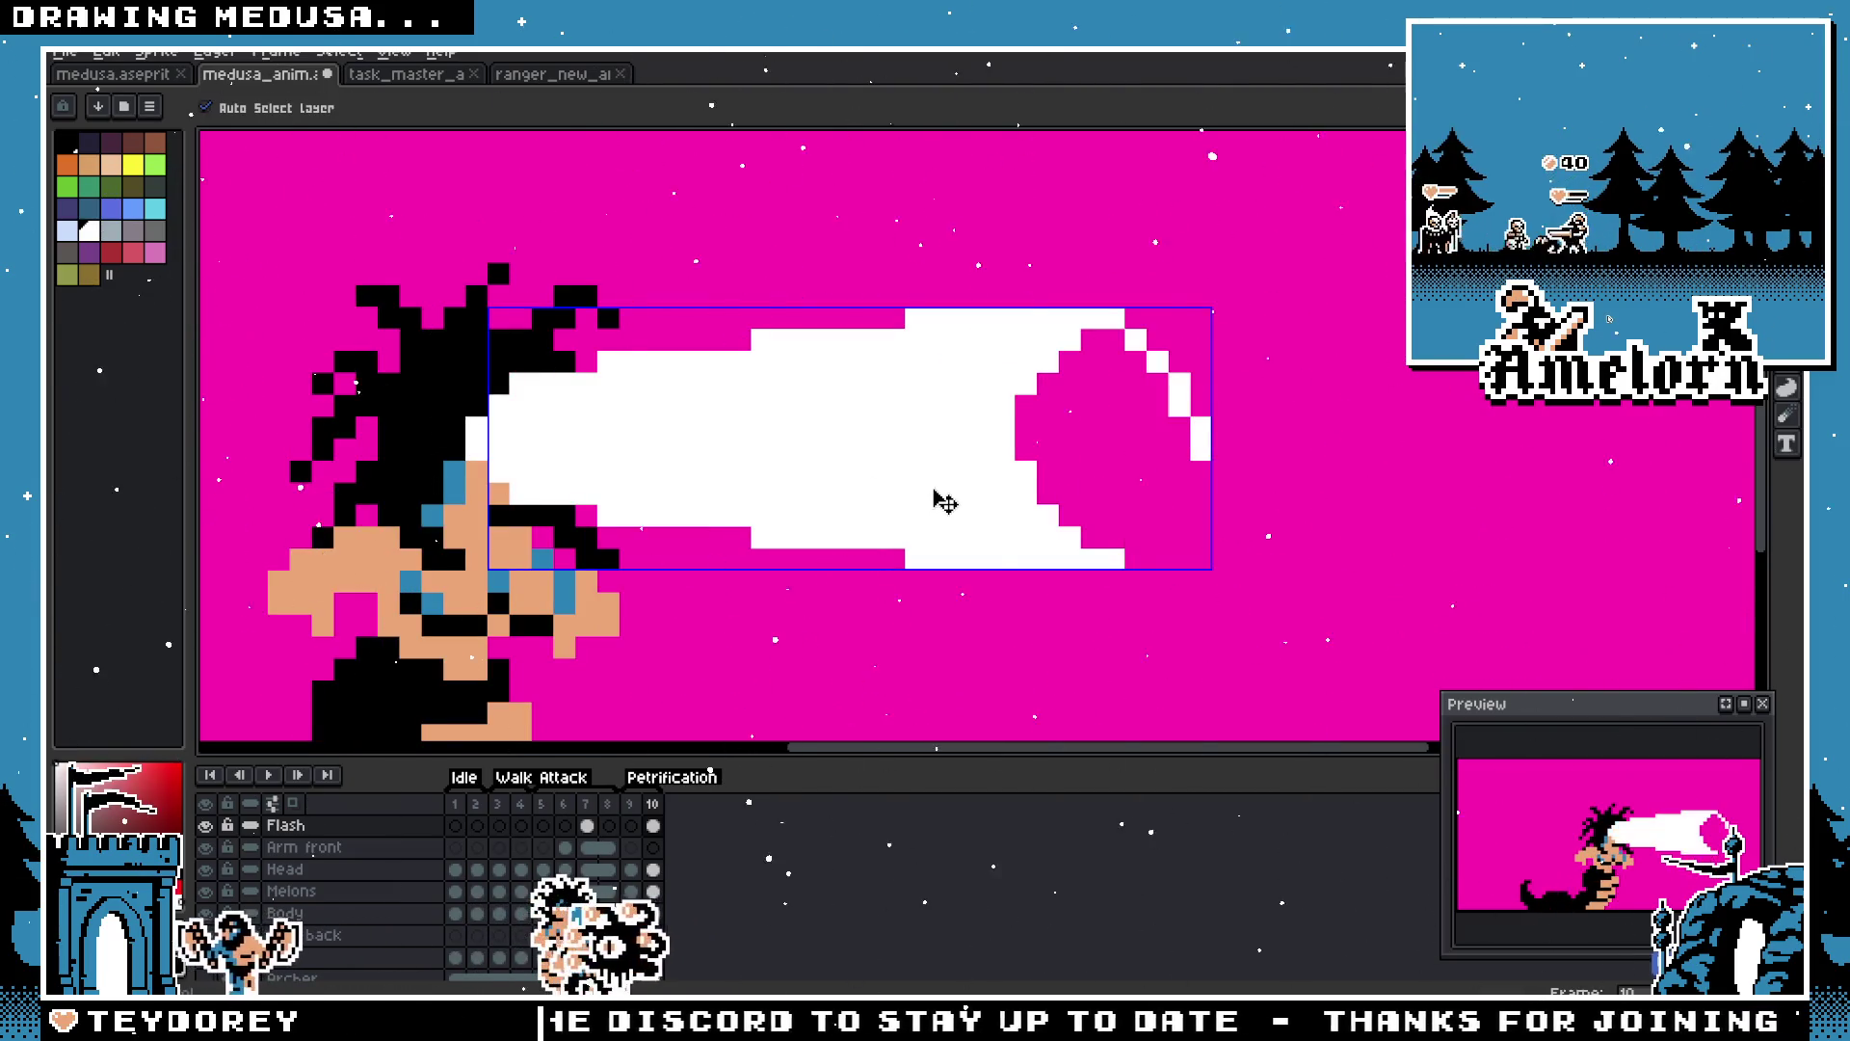
key("ctrl+z")
scroll(939, 500, "up", 1)
key("b")
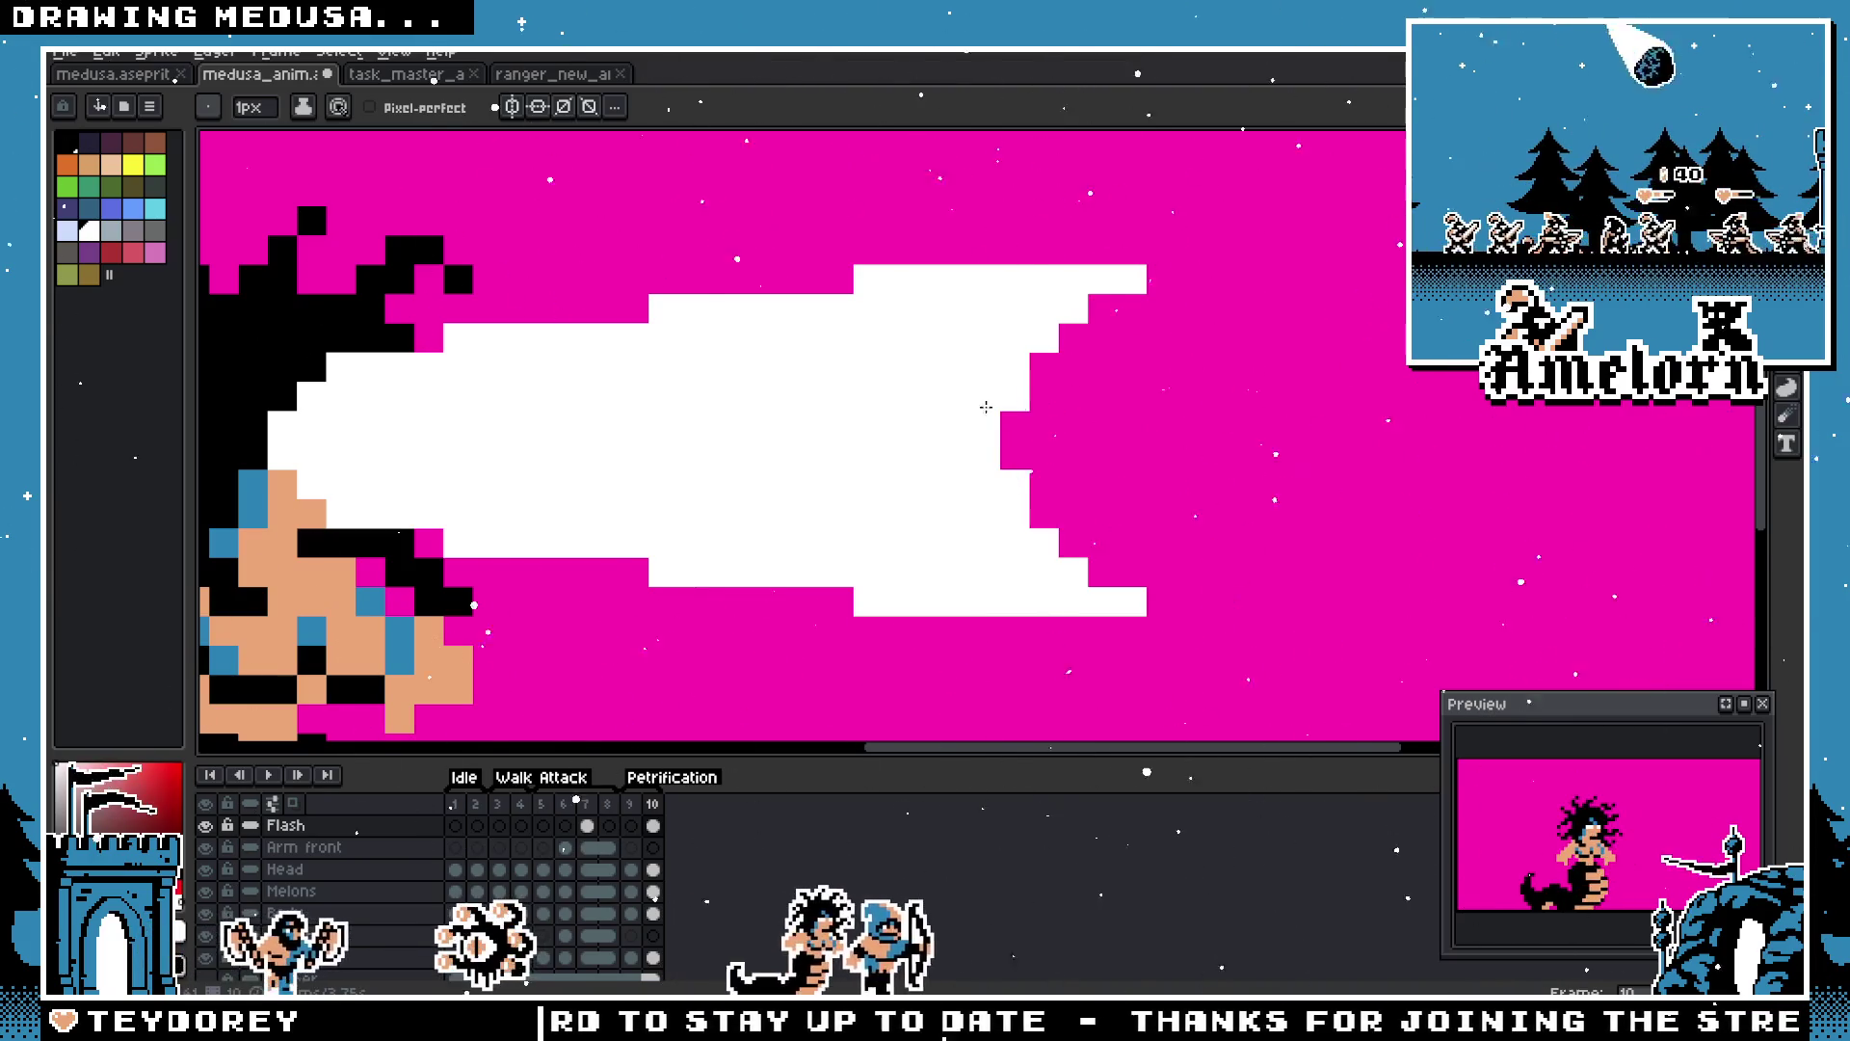
scroll(898, 430, "down", 2)
scroll(898, 431, "up", 2)
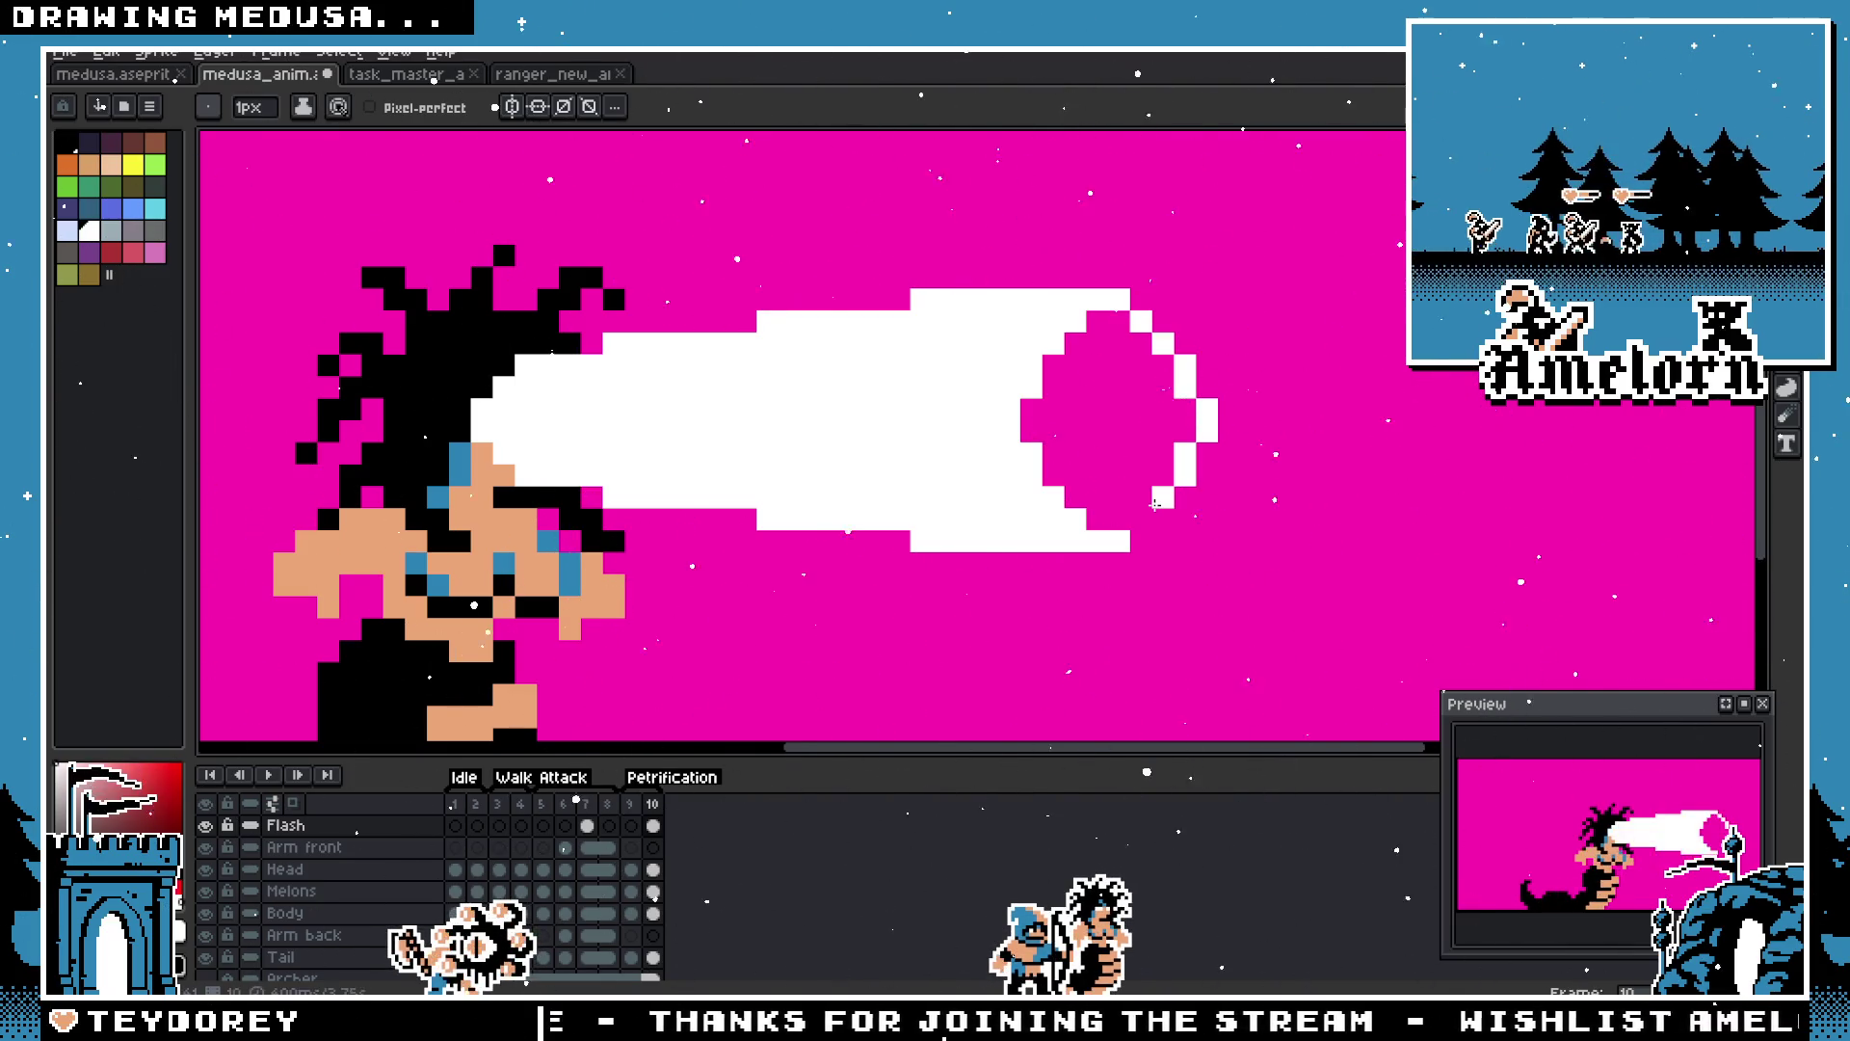
scroll(1136, 523, "up", 1)
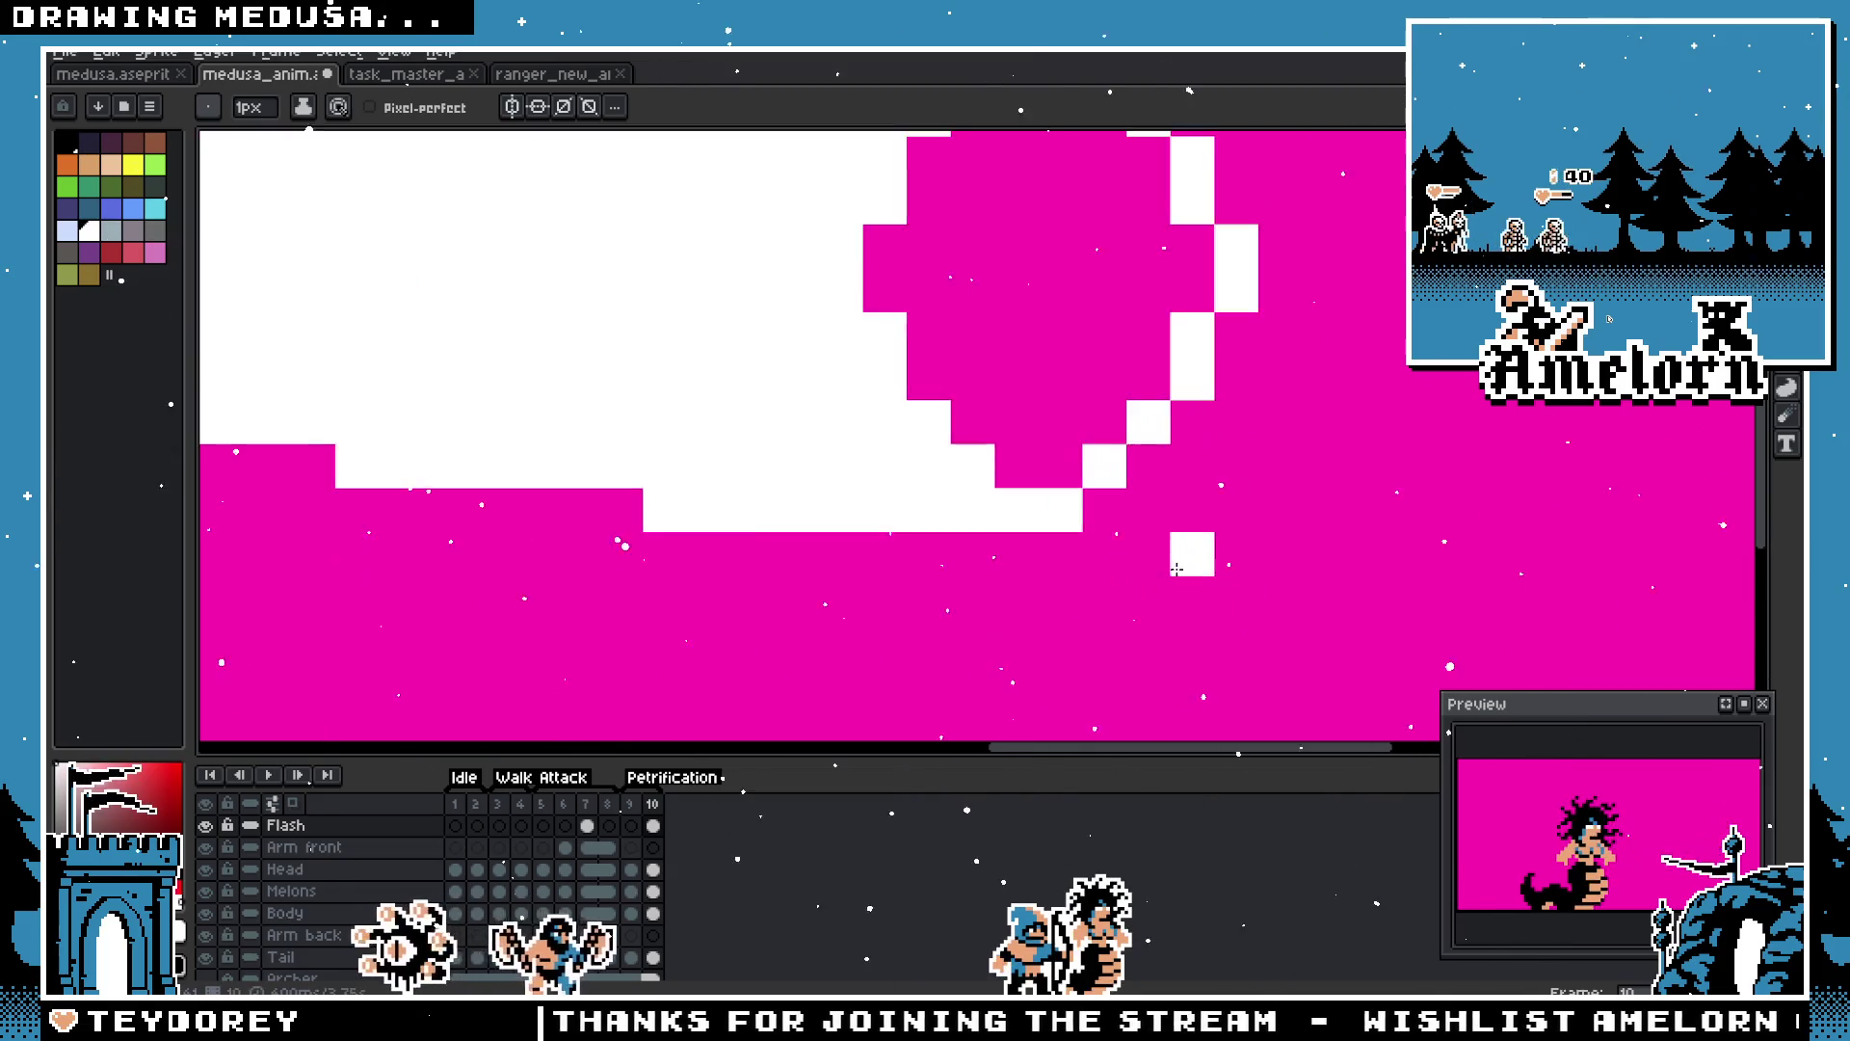
scroll(1136, 523, "down", 2)
Step: Shift the ring's right arc one pixel outward to widen the beam's tip
key("m")
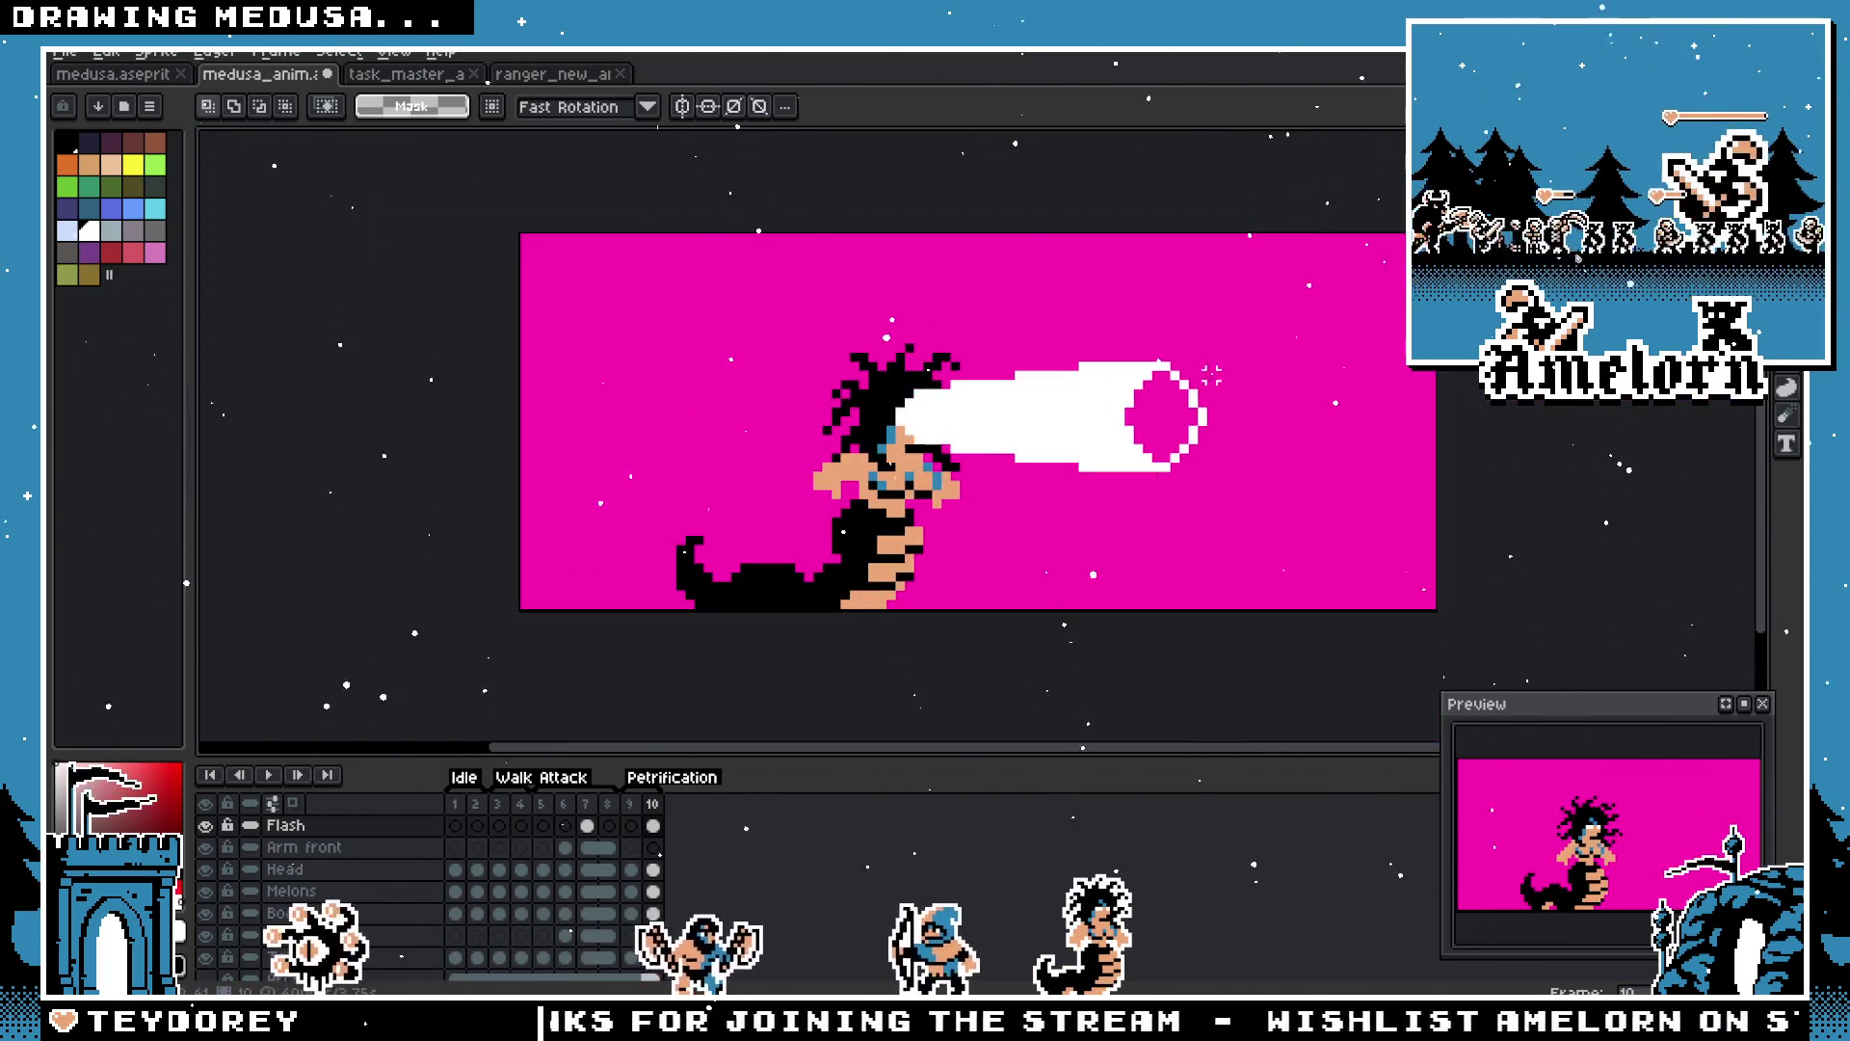
scroll(1152, 517, "down", 1)
scroll(1152, 517, "up", 2)
mouse_move(1110, 311)
left_mouse_down()
mouse_move(1249, 525)
mouse_move(1195, 487)
left_mouse_up()
key("ctrl+d")
scroll(1098, 301, "up", 1)
key("b")
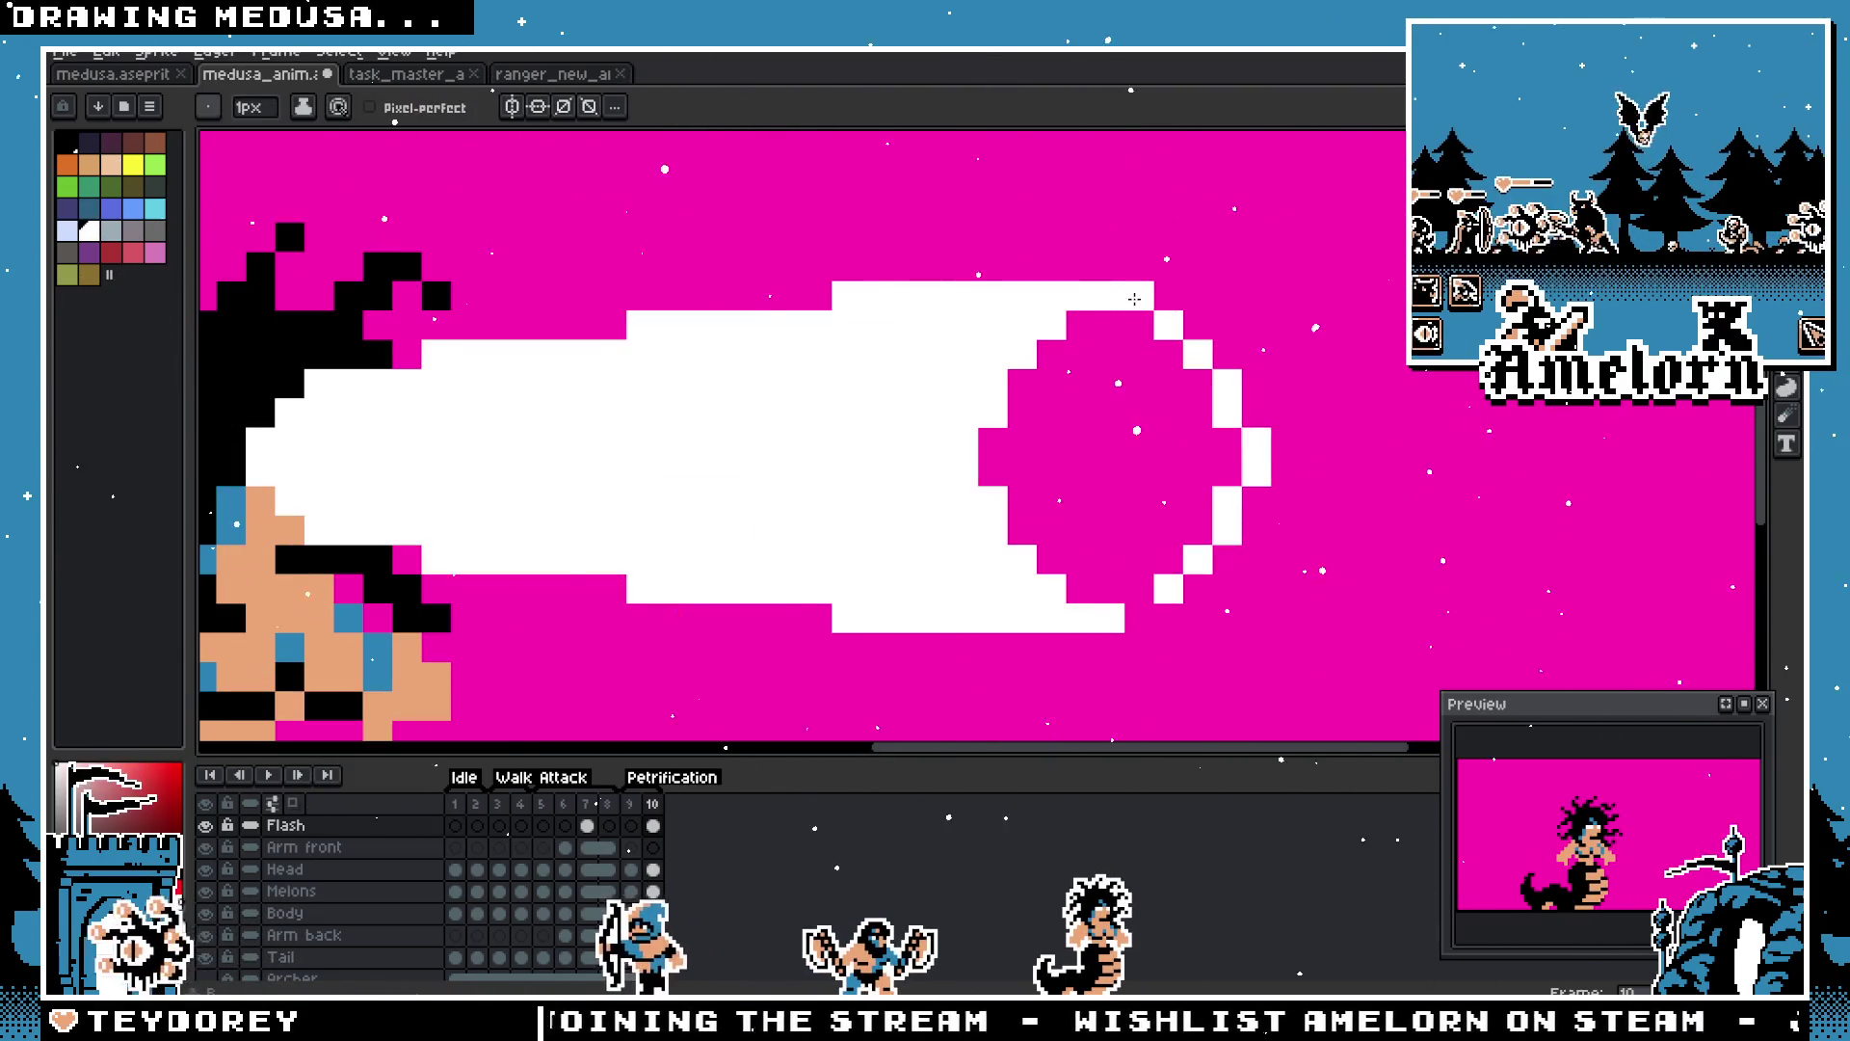
scroll(1147, 502, "down", 4)
scroll(1147, 502, "up", 3)
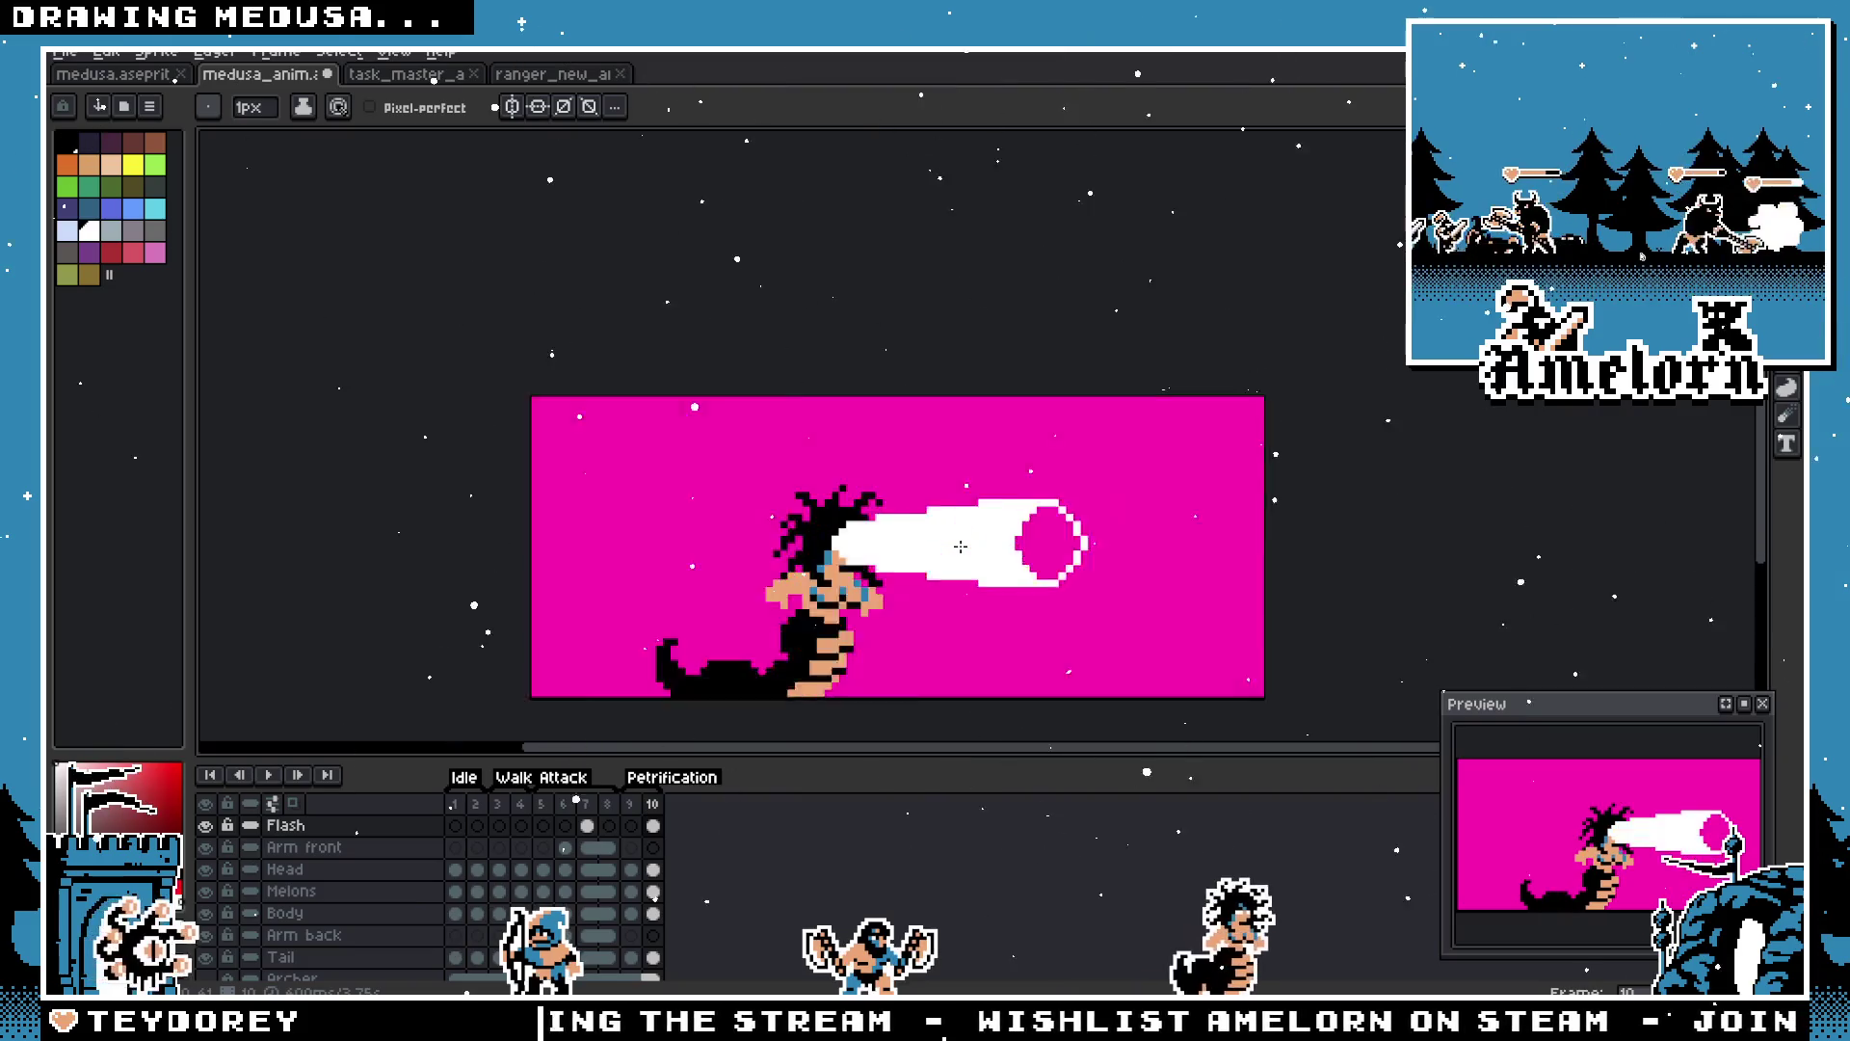
key("e")
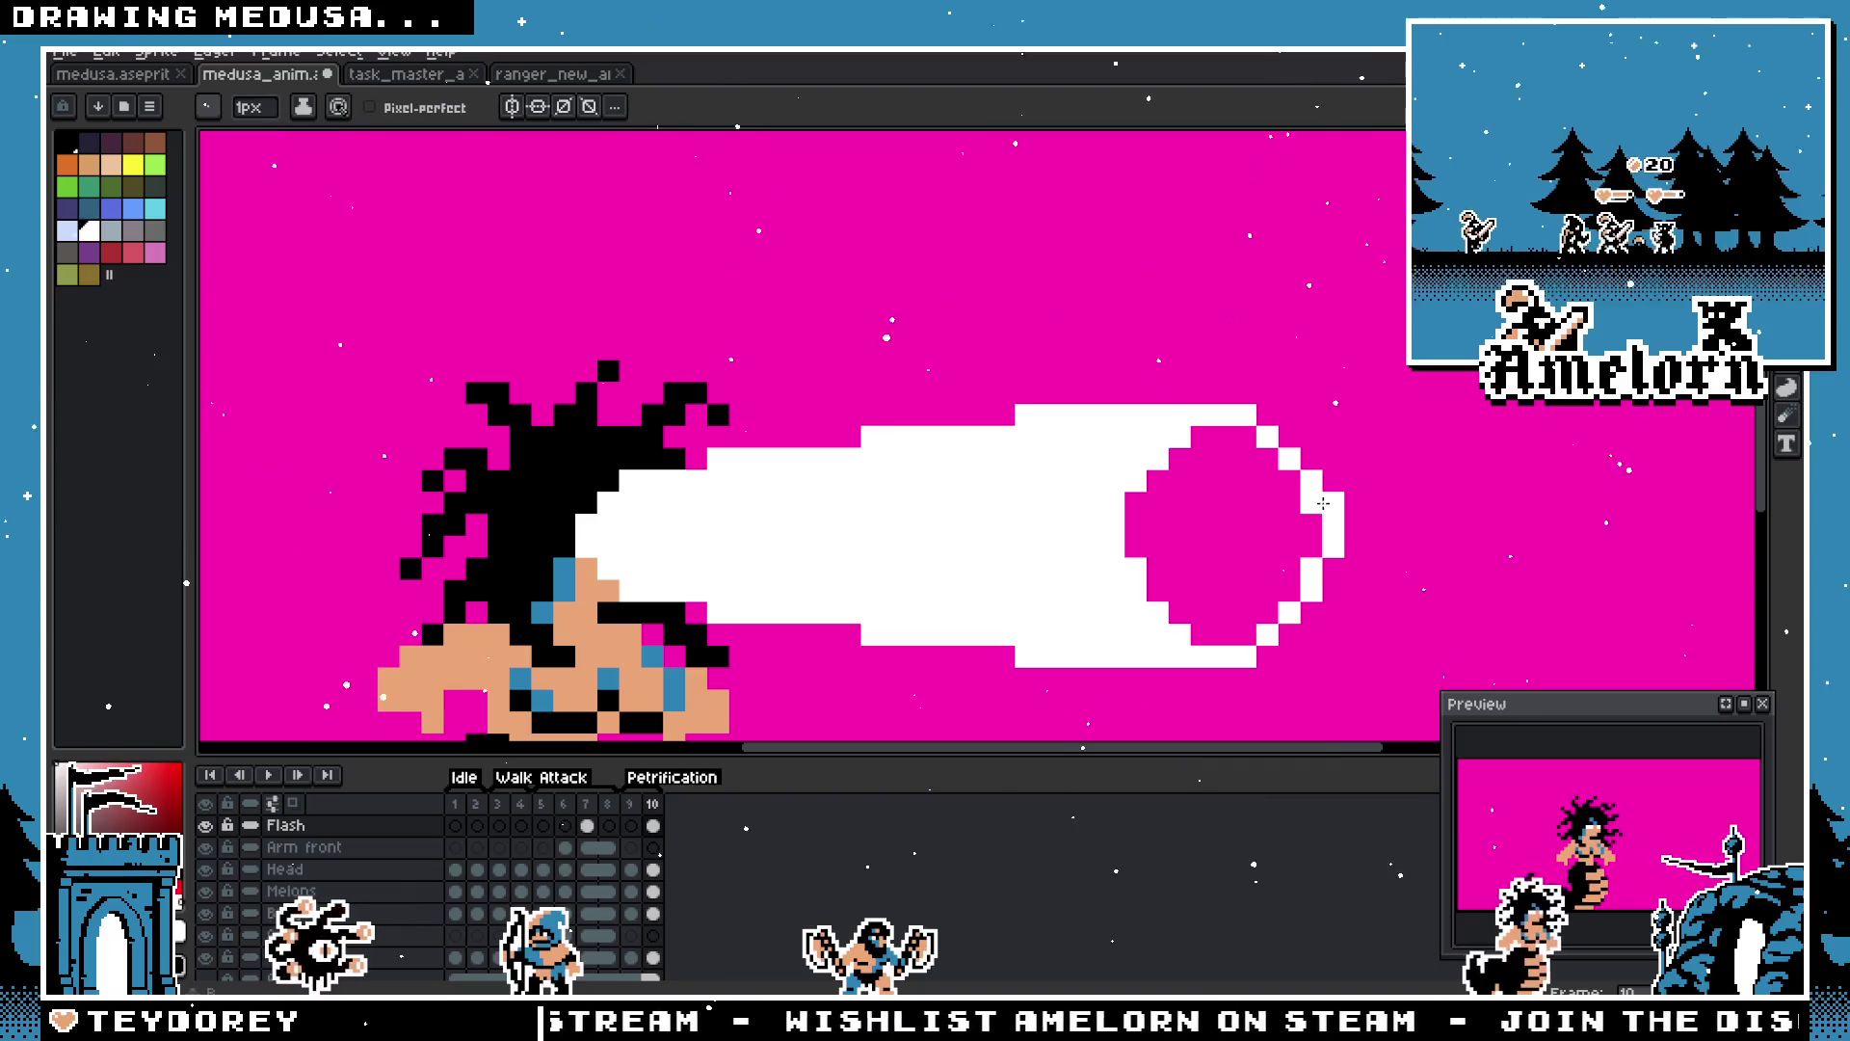
scroll(1166, 524, "down", 2)
scroll(1166, 524, "up", 5)
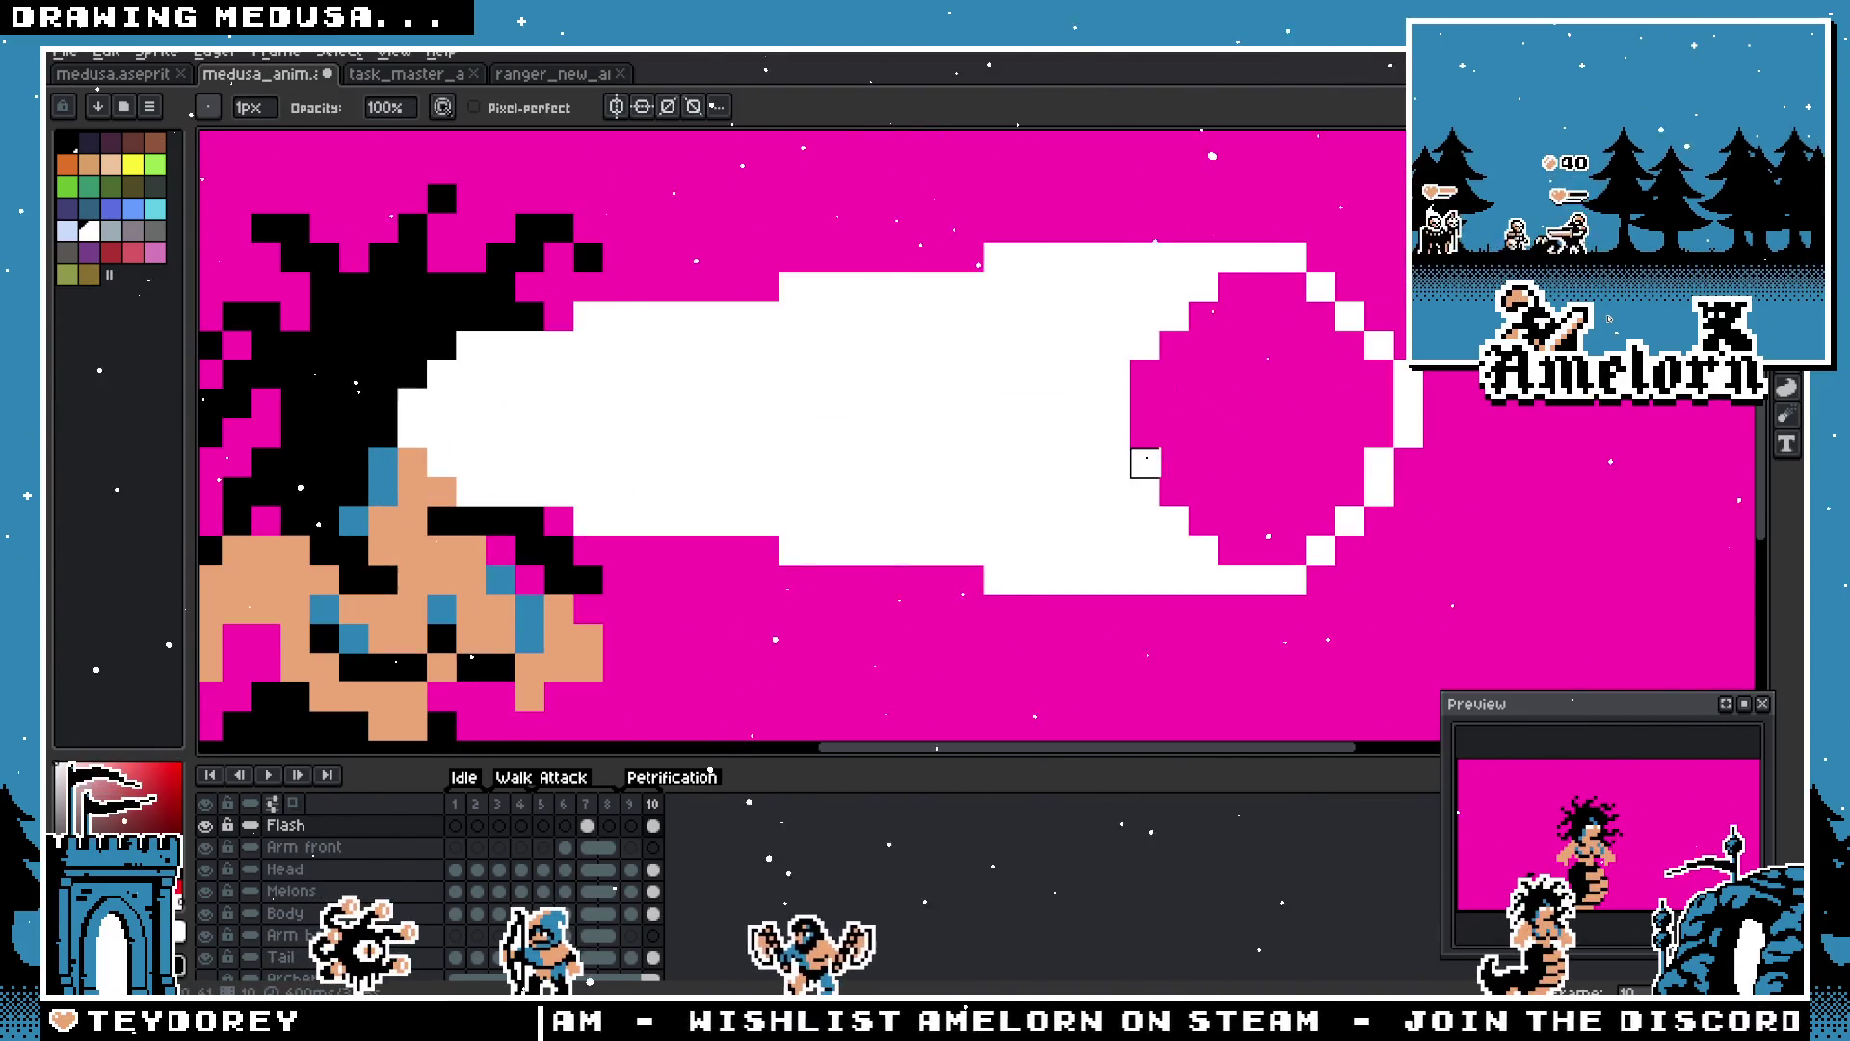
key("i")
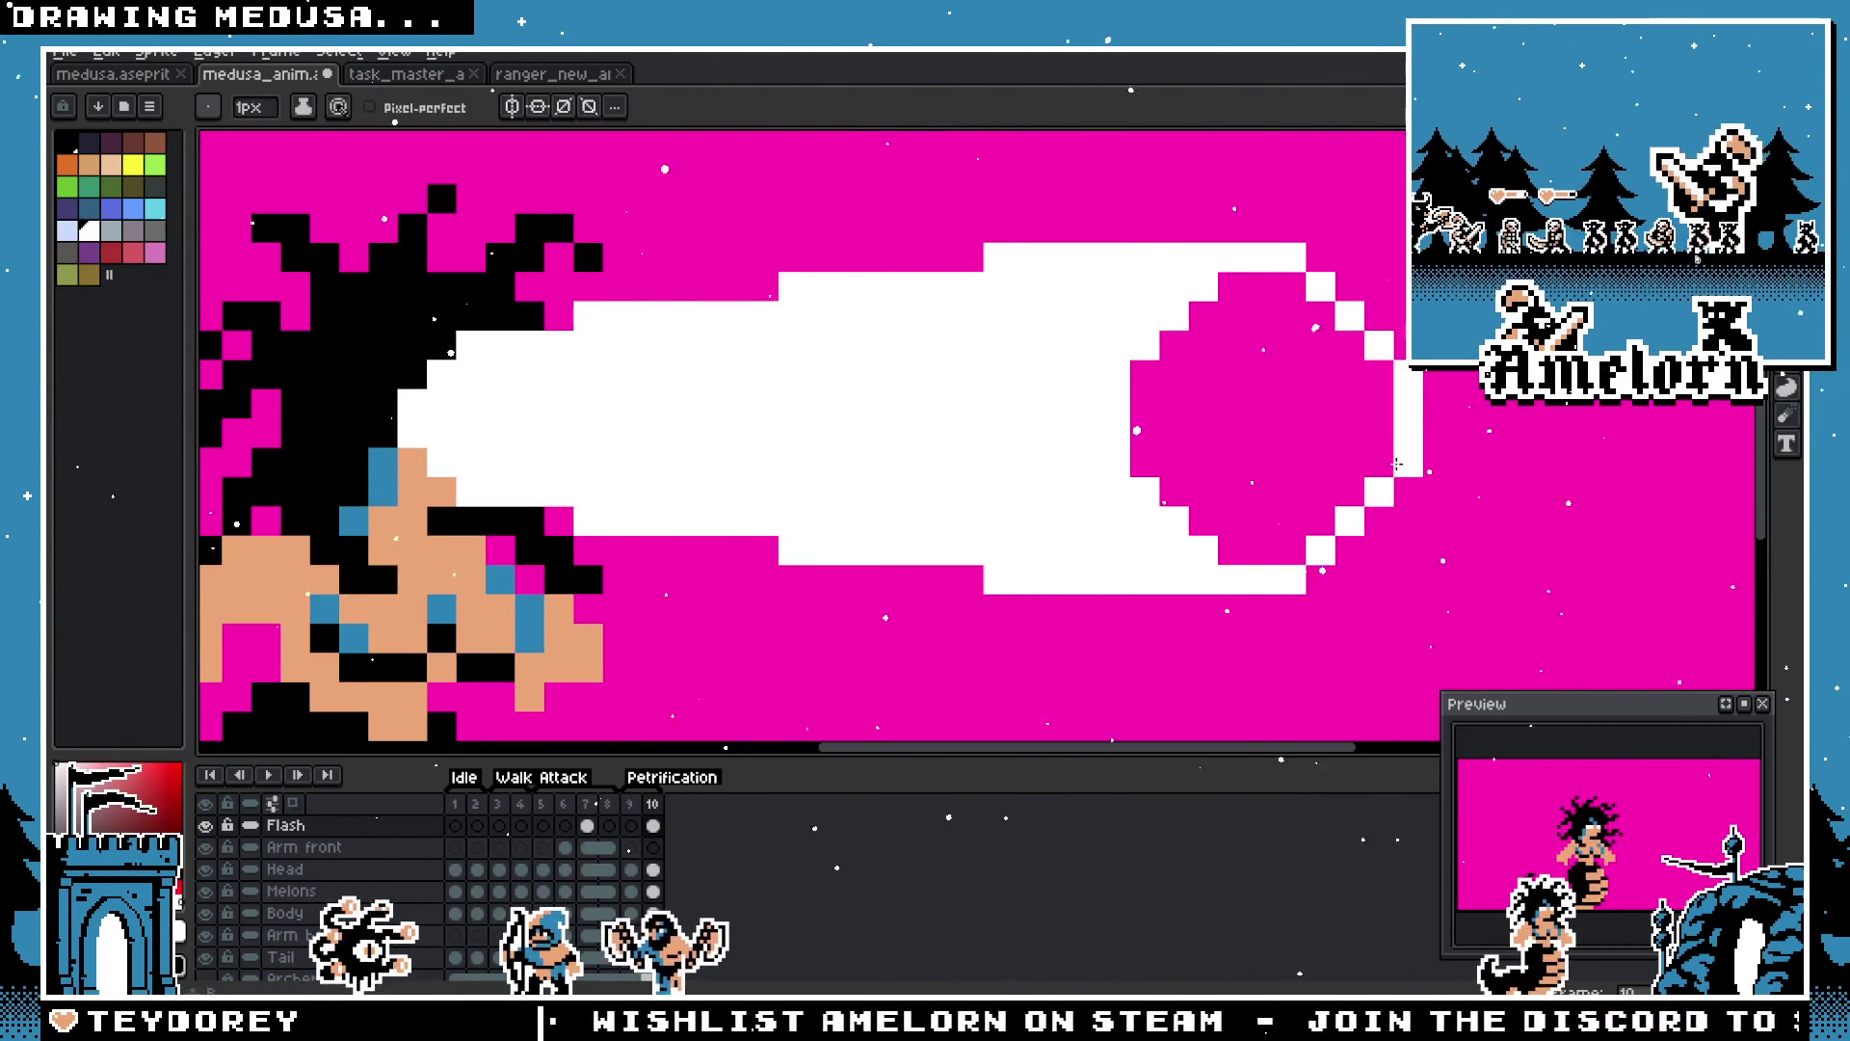
scroll(1378, 462, "down", 3)
scroll(1111, 474, "down", 1)
scroll(1111, 474, "up", 3)
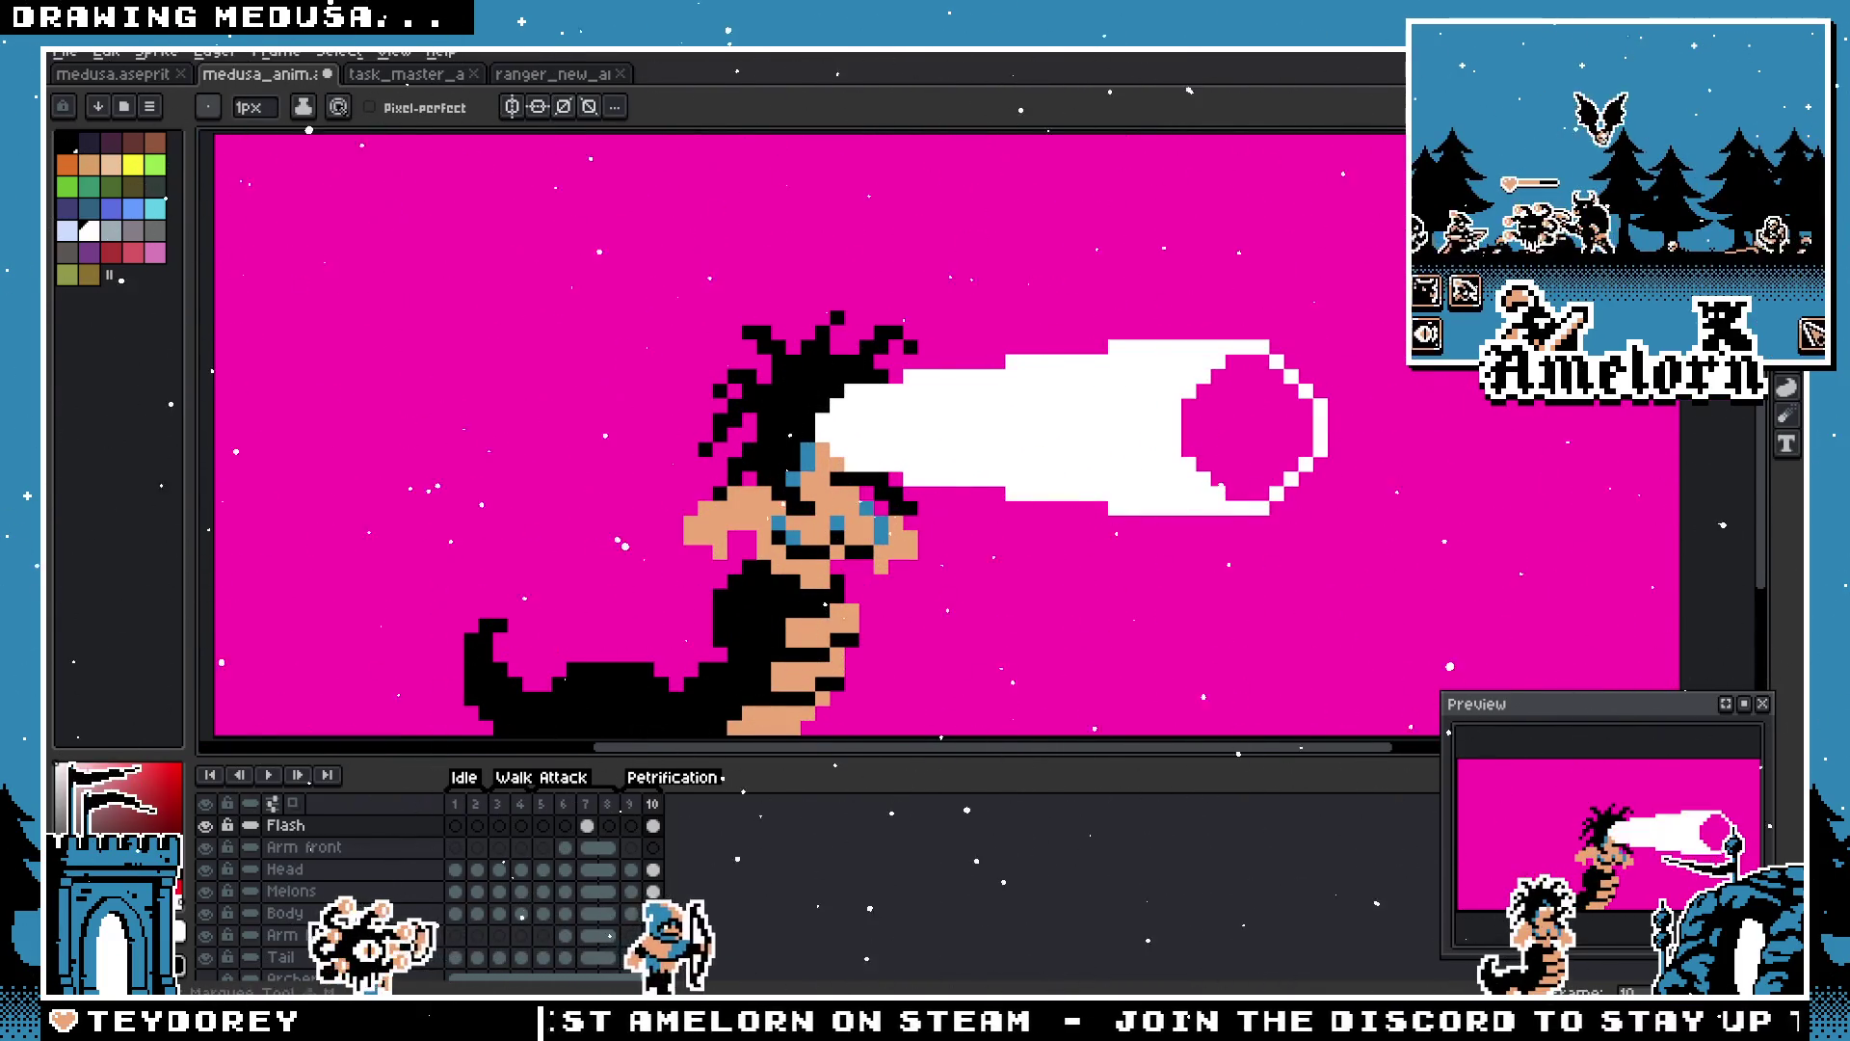
Step: Select the whole white beam and rescale it to 42×24 pixels, then apply
key("m")
scroll(1106, 337, "down", 1)
left_click_drag(1325, 334, 854, 564)
mouse_move(1090, 565)
left_mouse_down()
mouse_move(1094, 611)
mouse_move(1096, 593)
left_mouse_up()
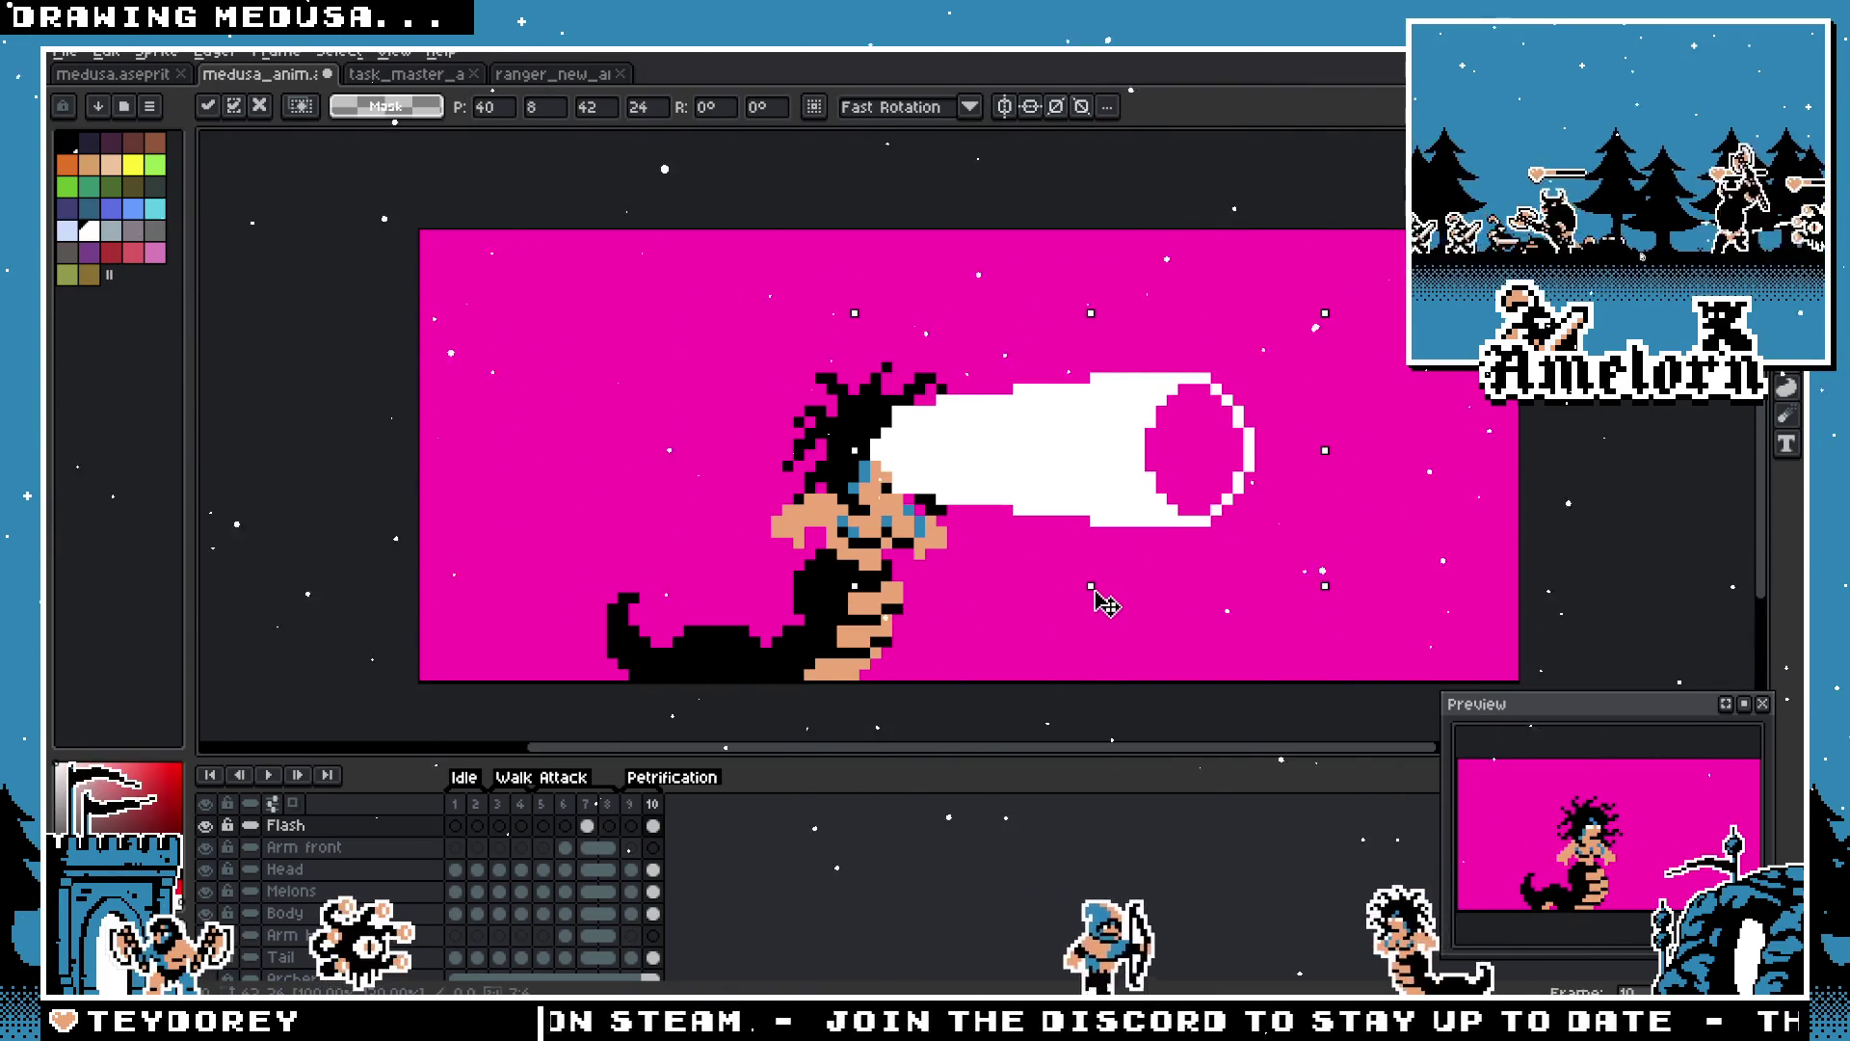
key("b")
scroll(866, 410, "up", 2)
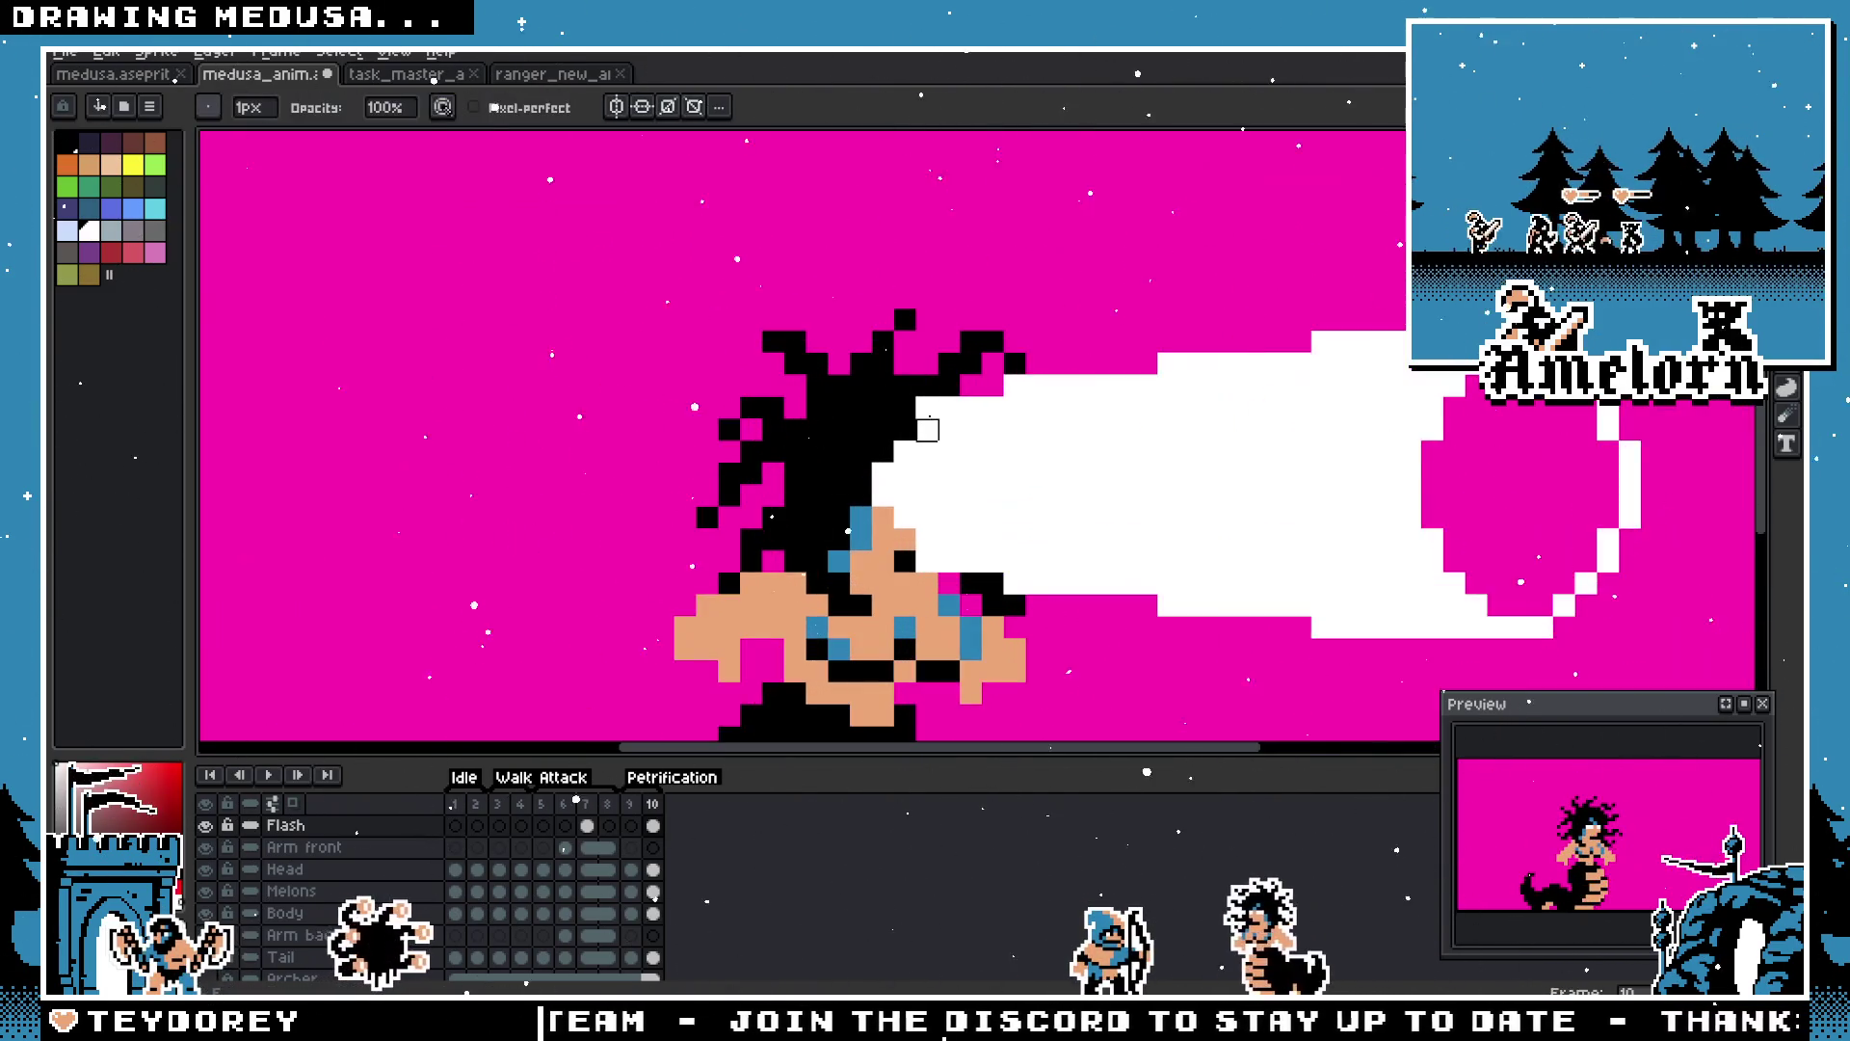
scroll(927, 540, "down", 4)
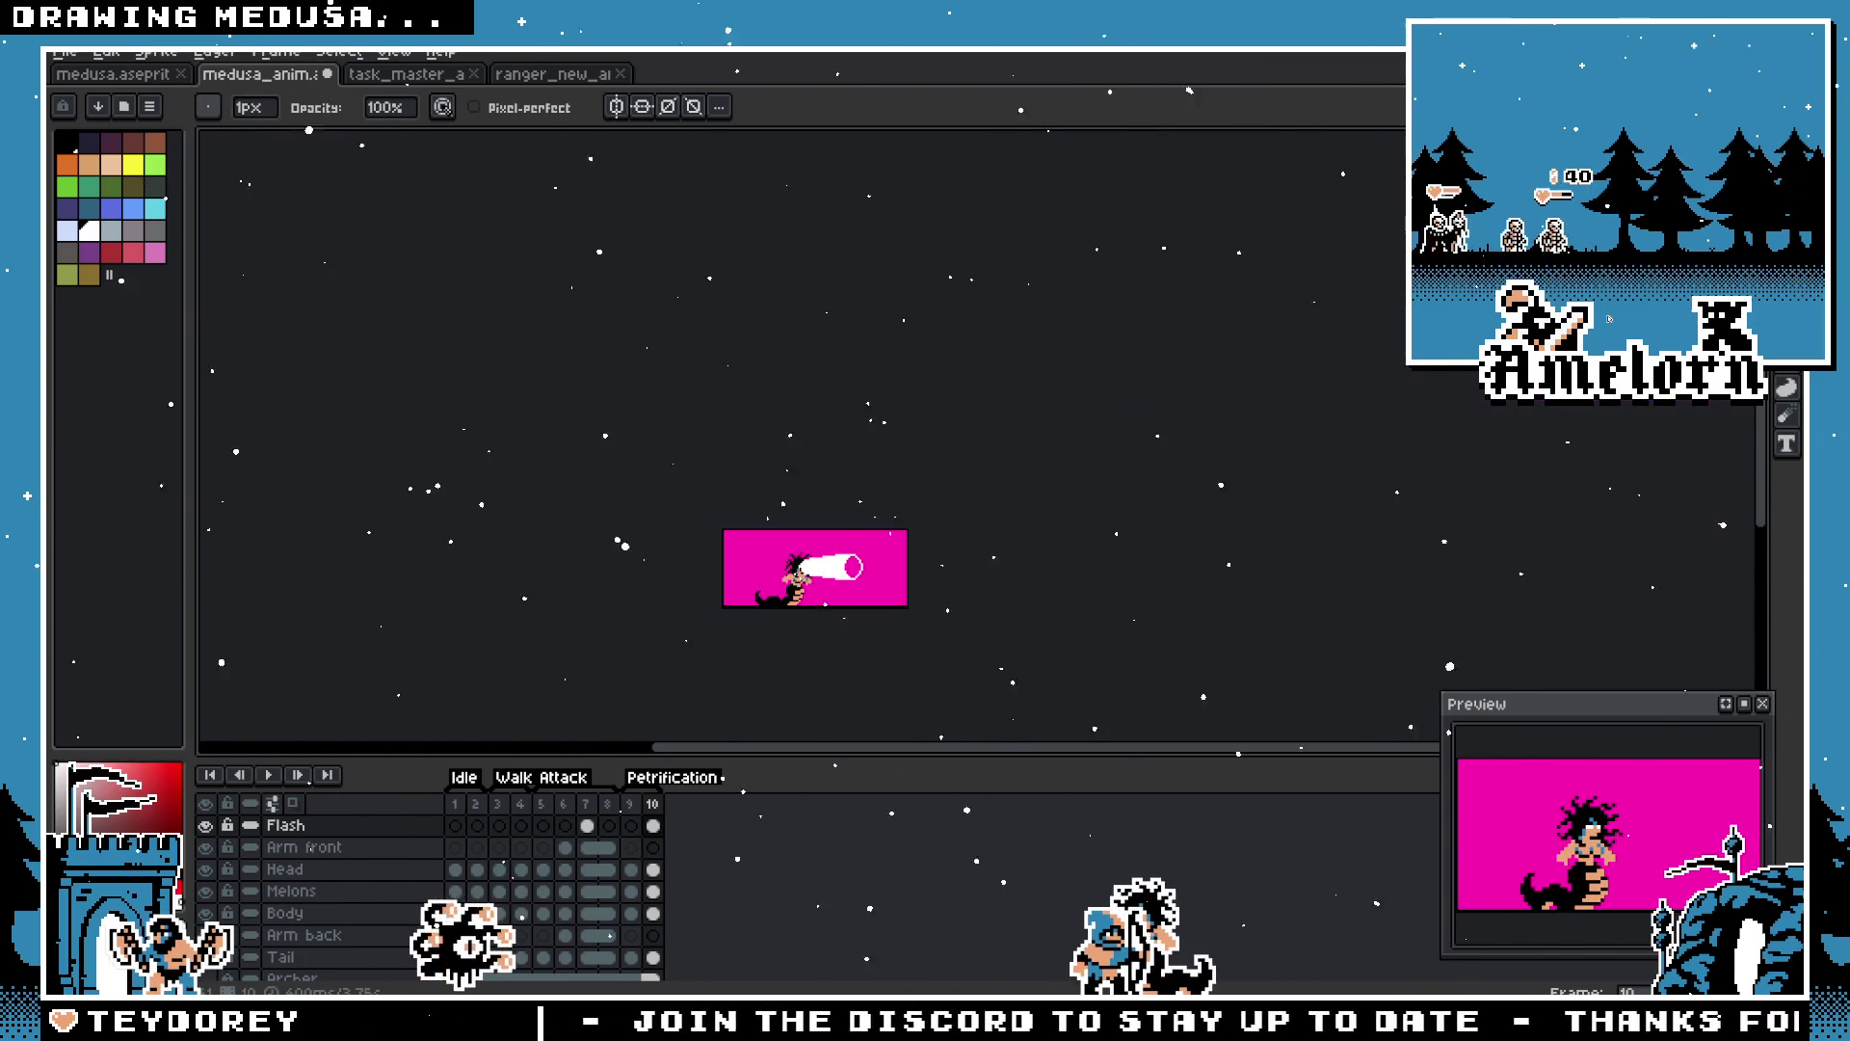
scroll(927, 540, "up", 3)
scroll(1116, 511, "up", 2)
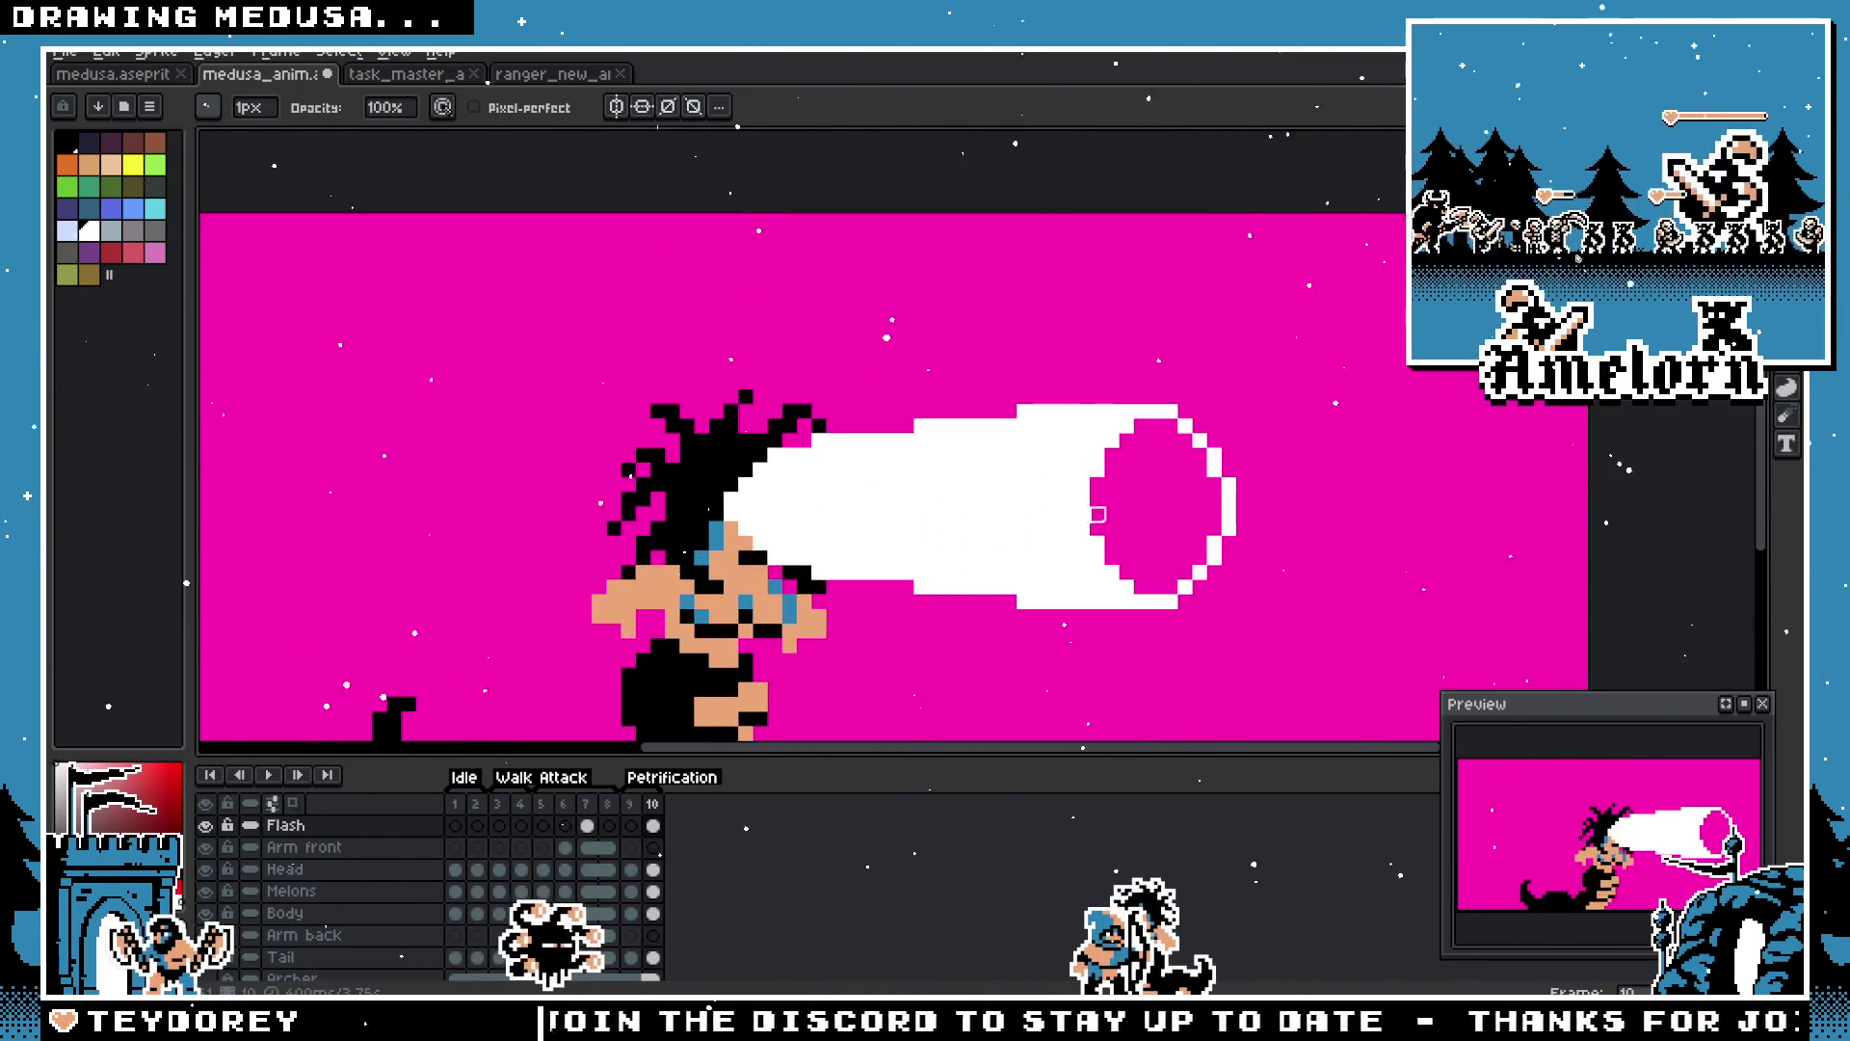
key("g")
key("e")
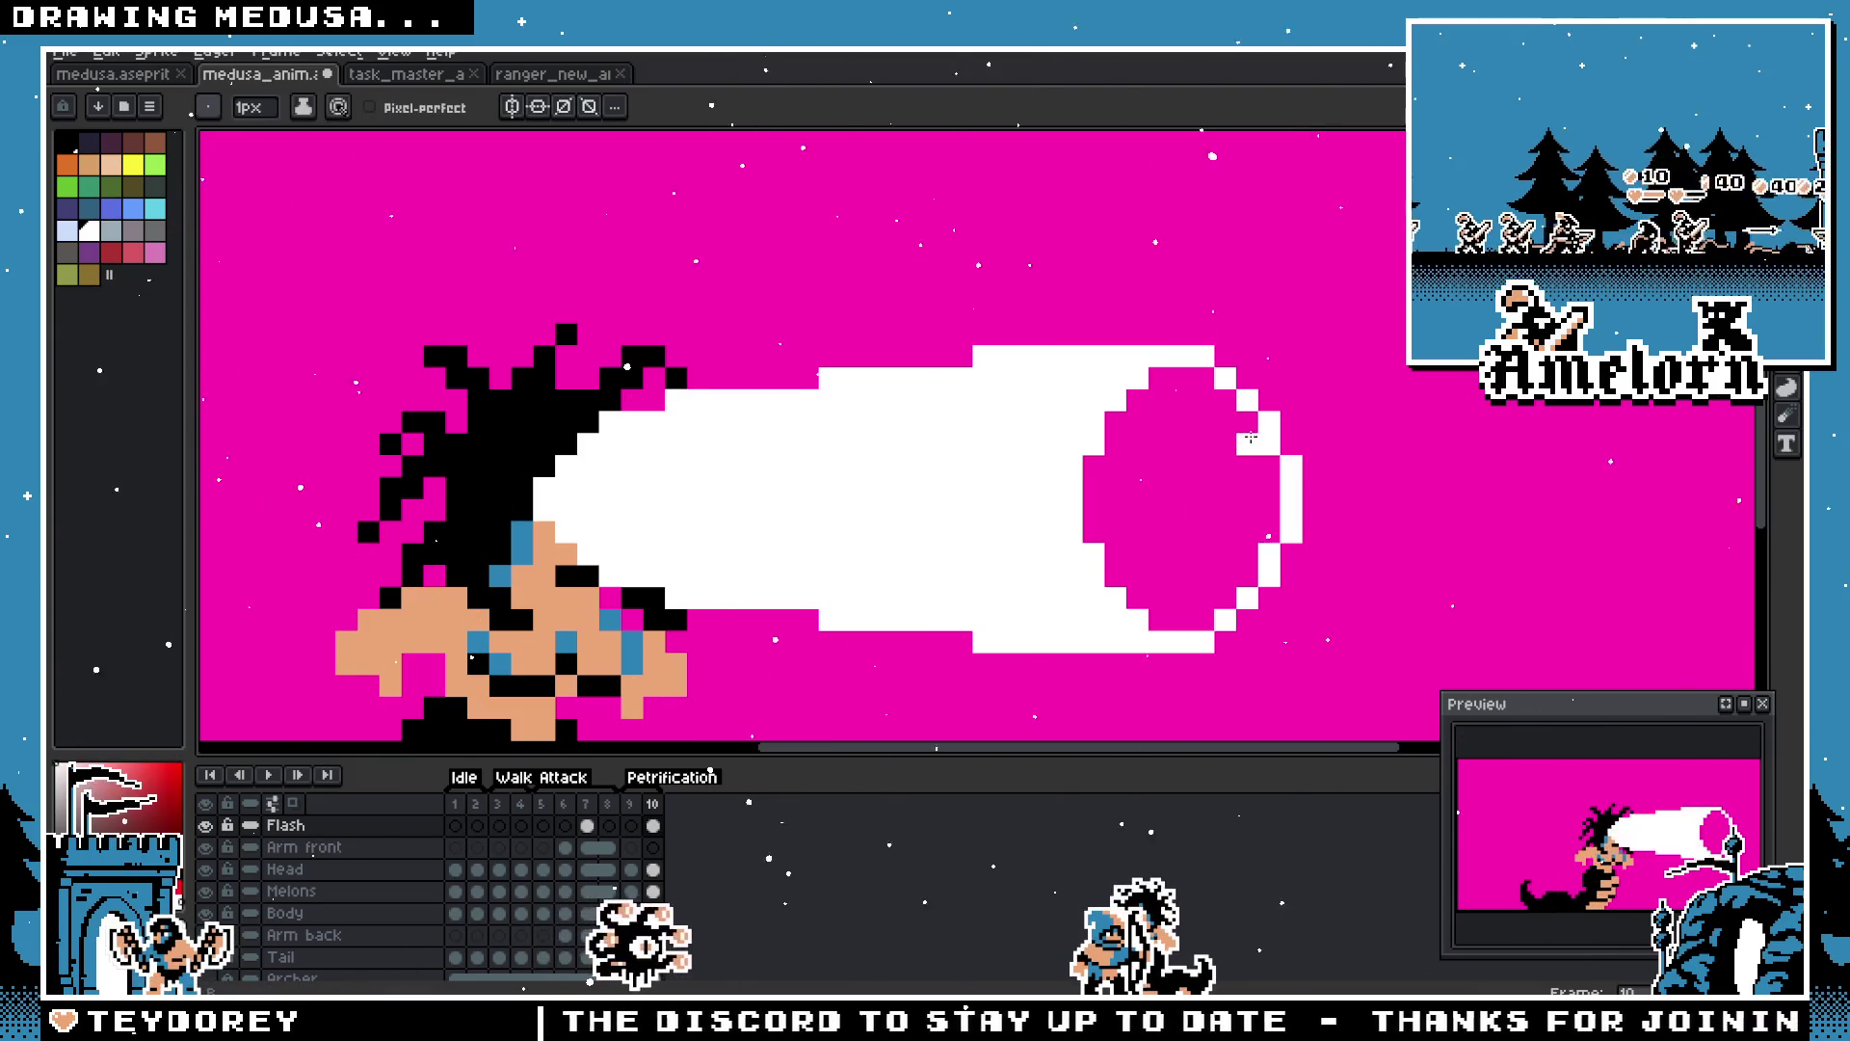
Step: Erase the white inside the ring tip and paint white rows along its right edge
mouse_move(1142, 406)
left_mouse_down()
mouse_move(1230, 463)
mouse_move(1164, 467)
mouse_move(1200, 424)
left_mouse_up()
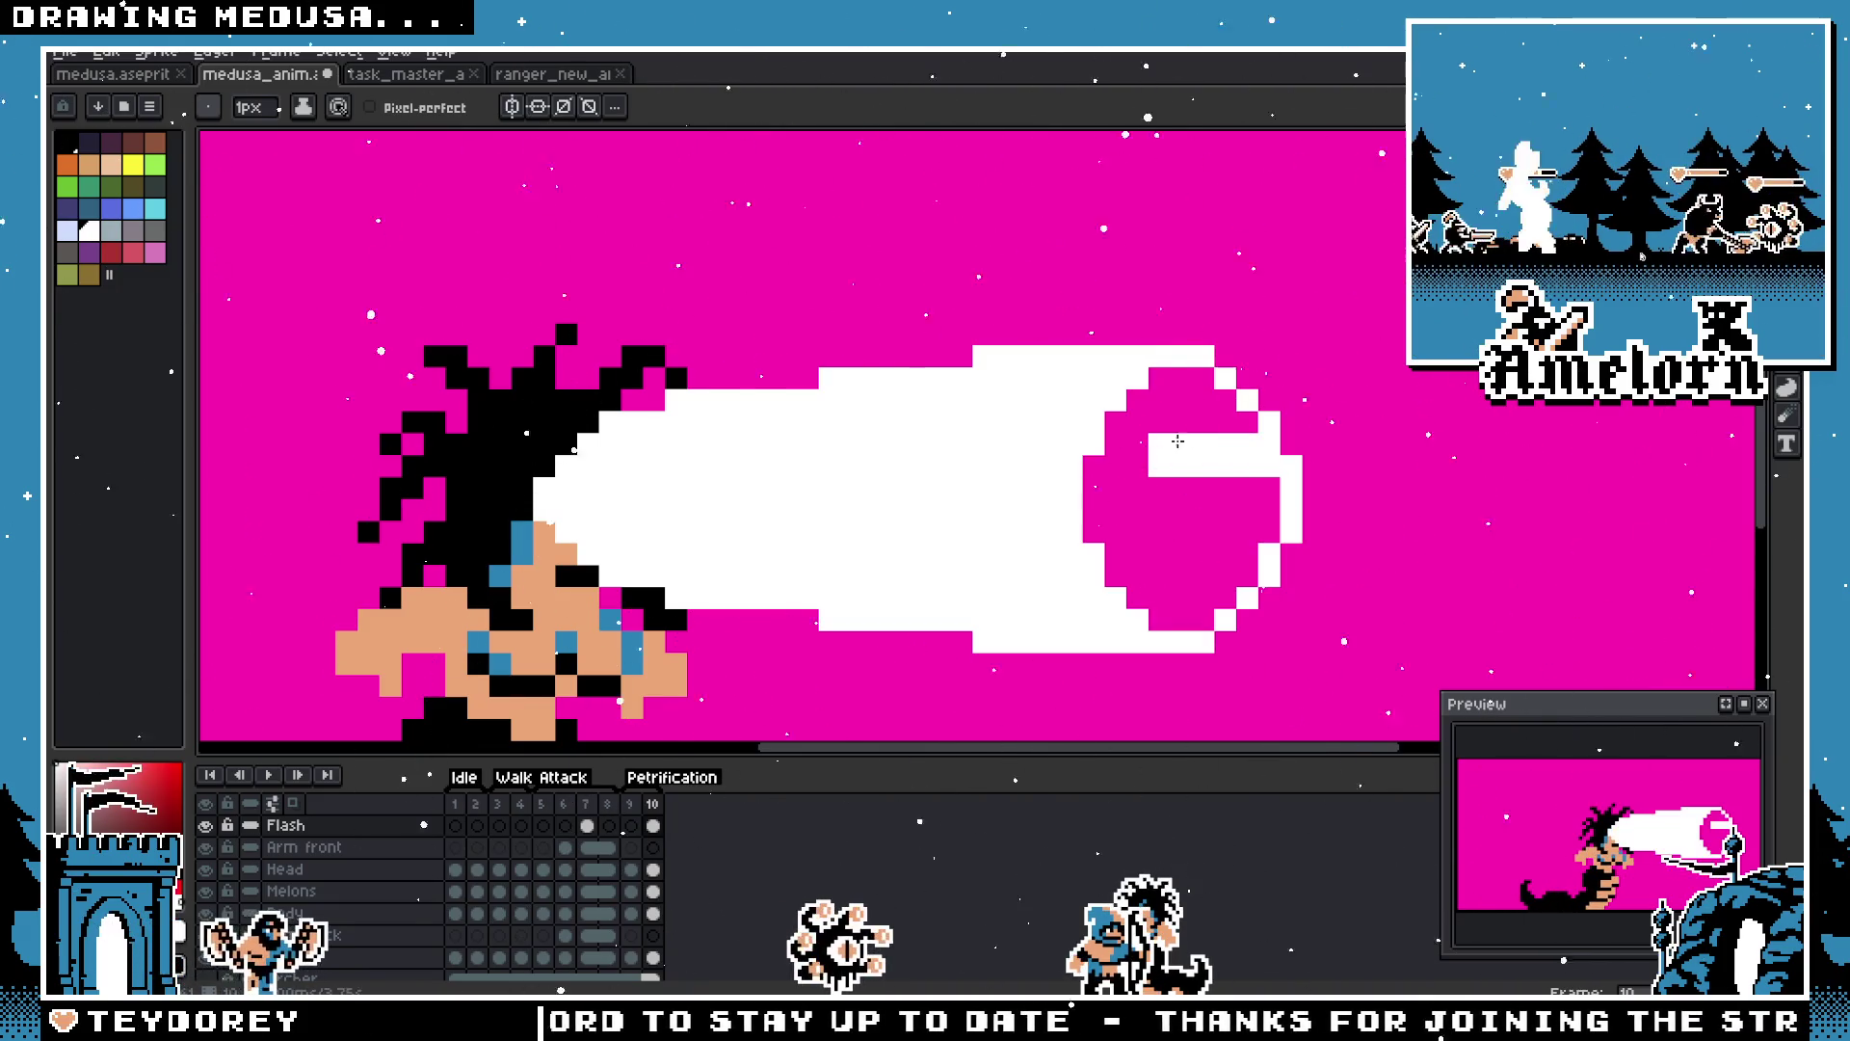
left_click(1247, 554)
mouse_move(1246, 553)
left_mouse_down()
mouse_move(1133, 553)
mouse_move(1243, 596)
left_mouse_up()
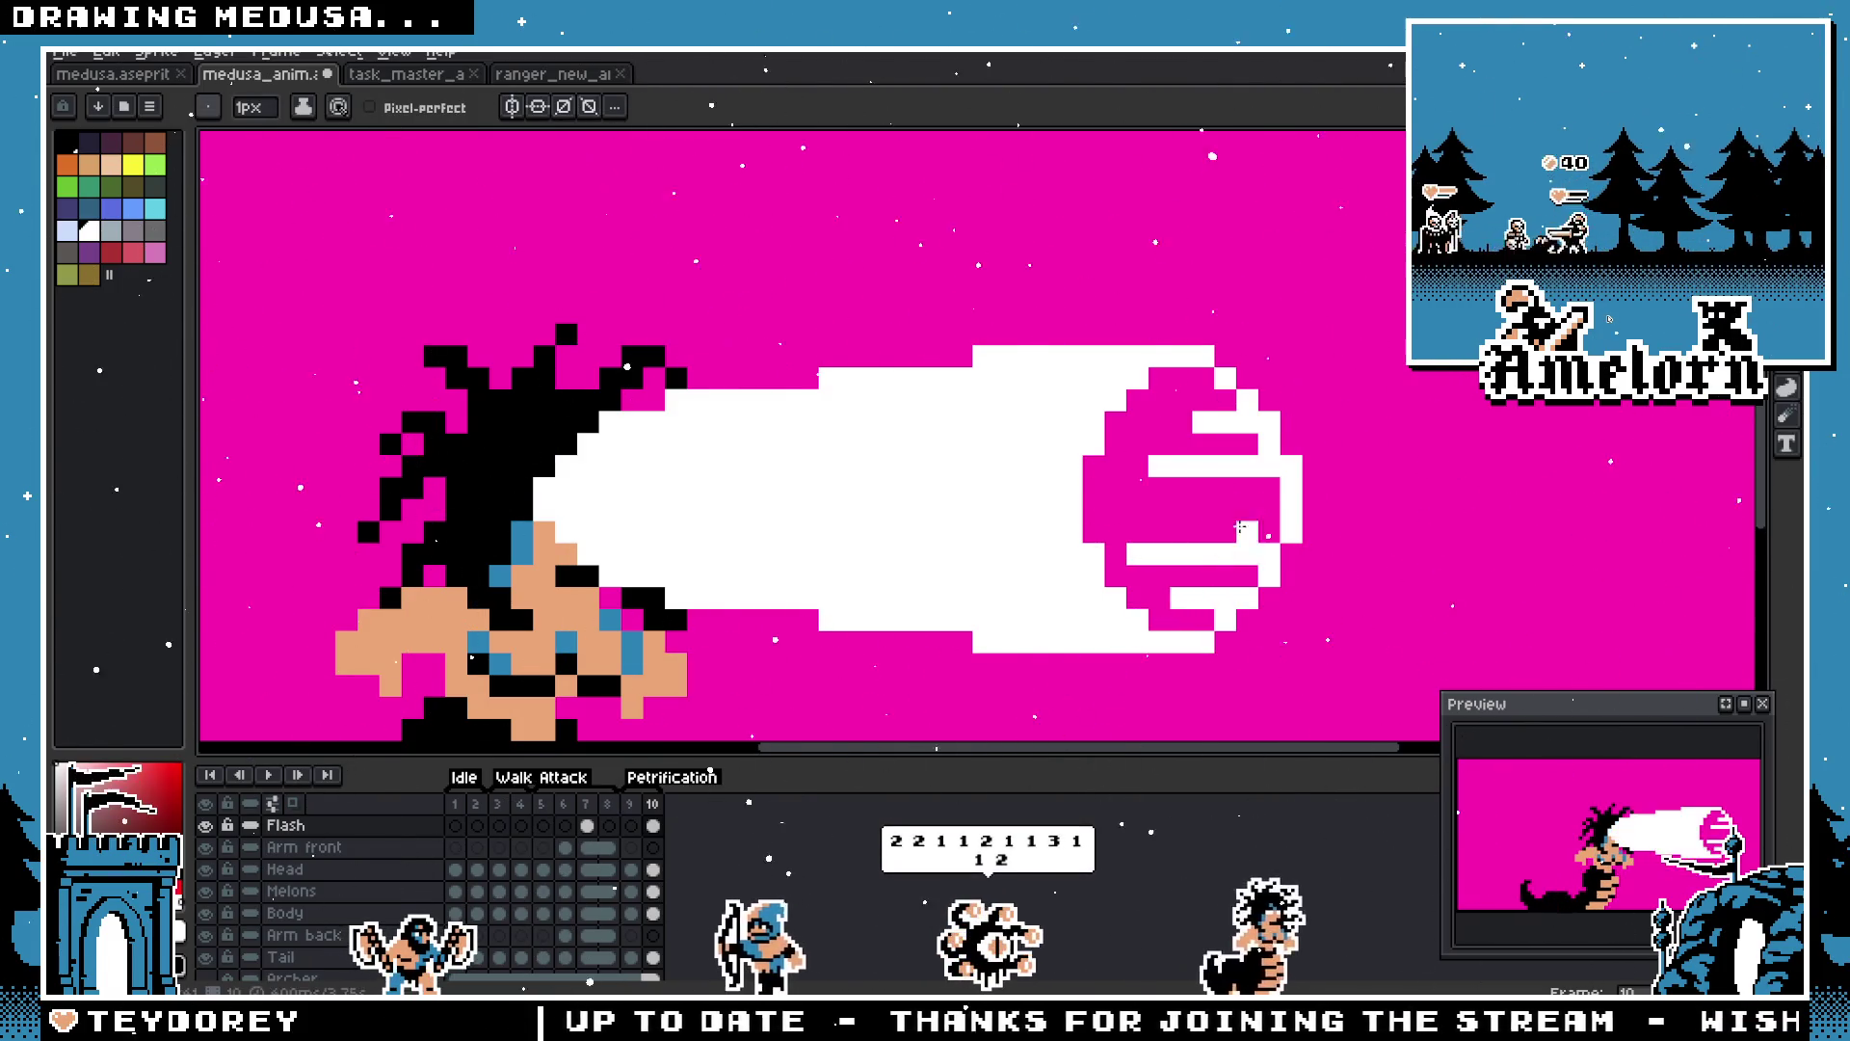
scroll(716, 523, "down", 1)
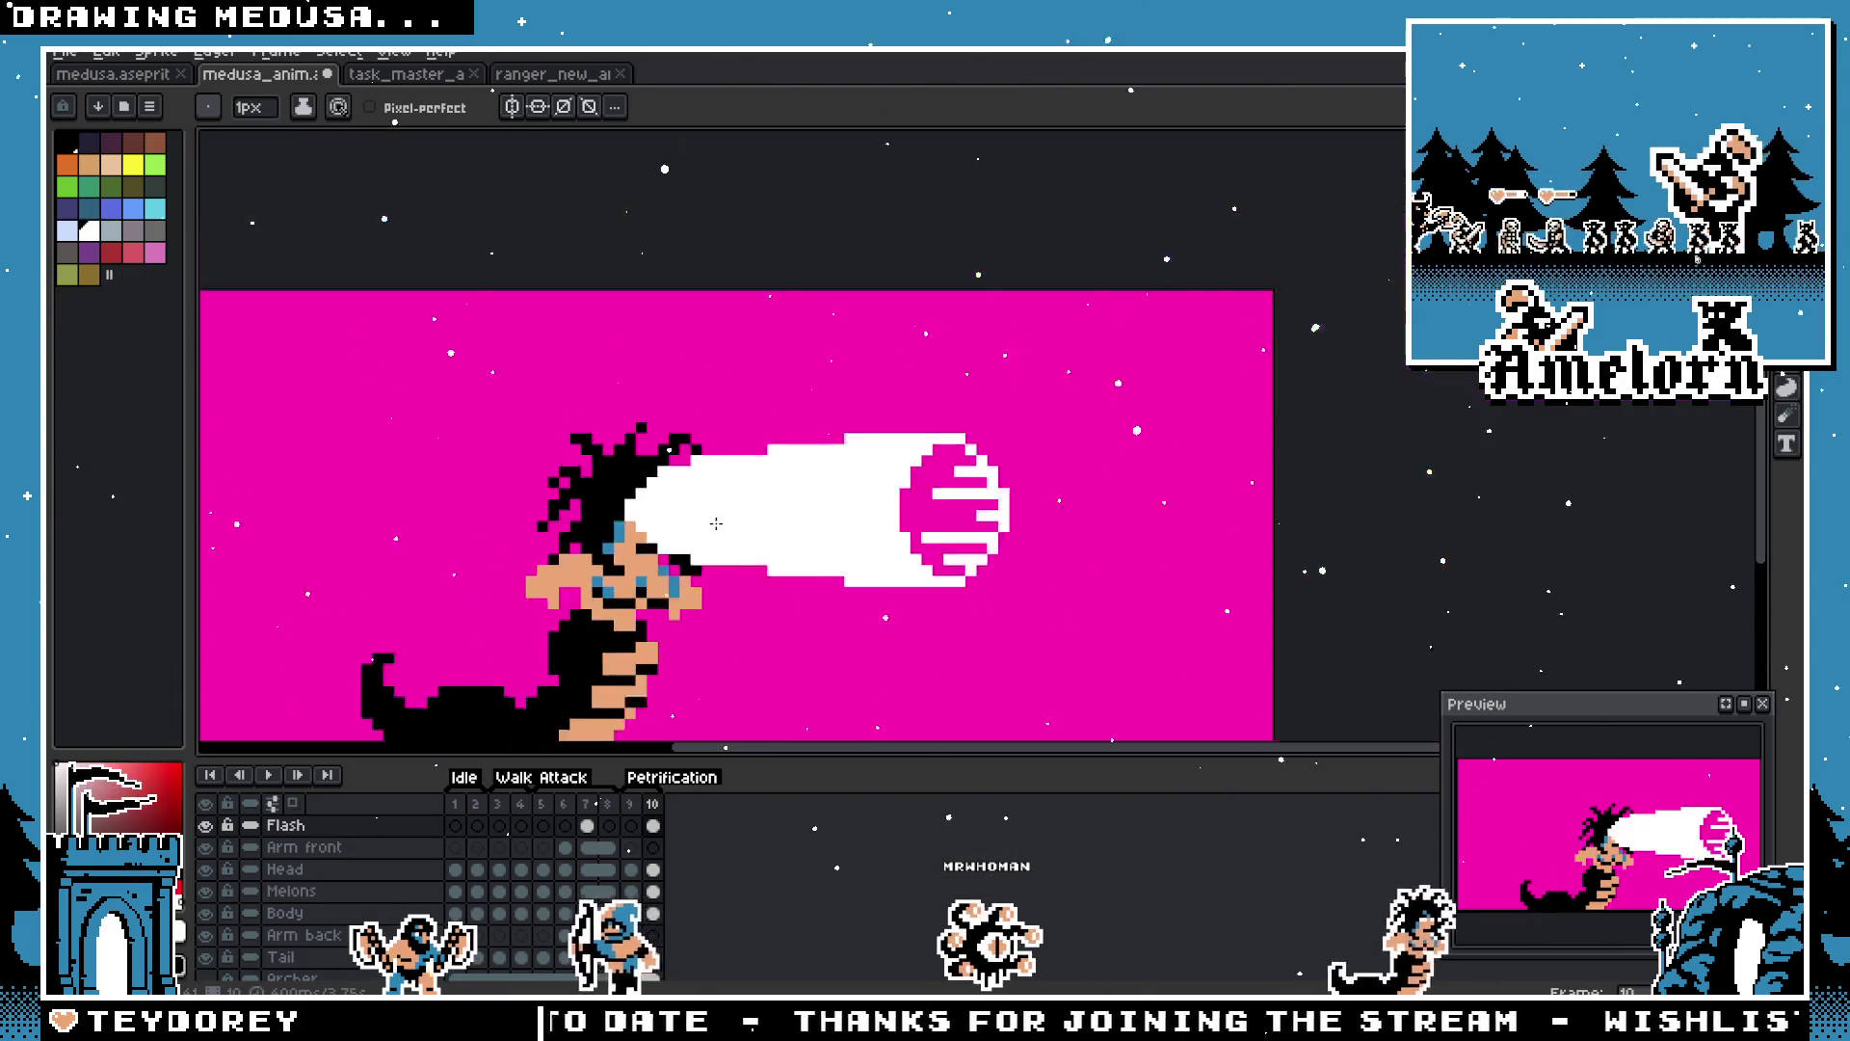
scroll(896, 522, "up", 2)
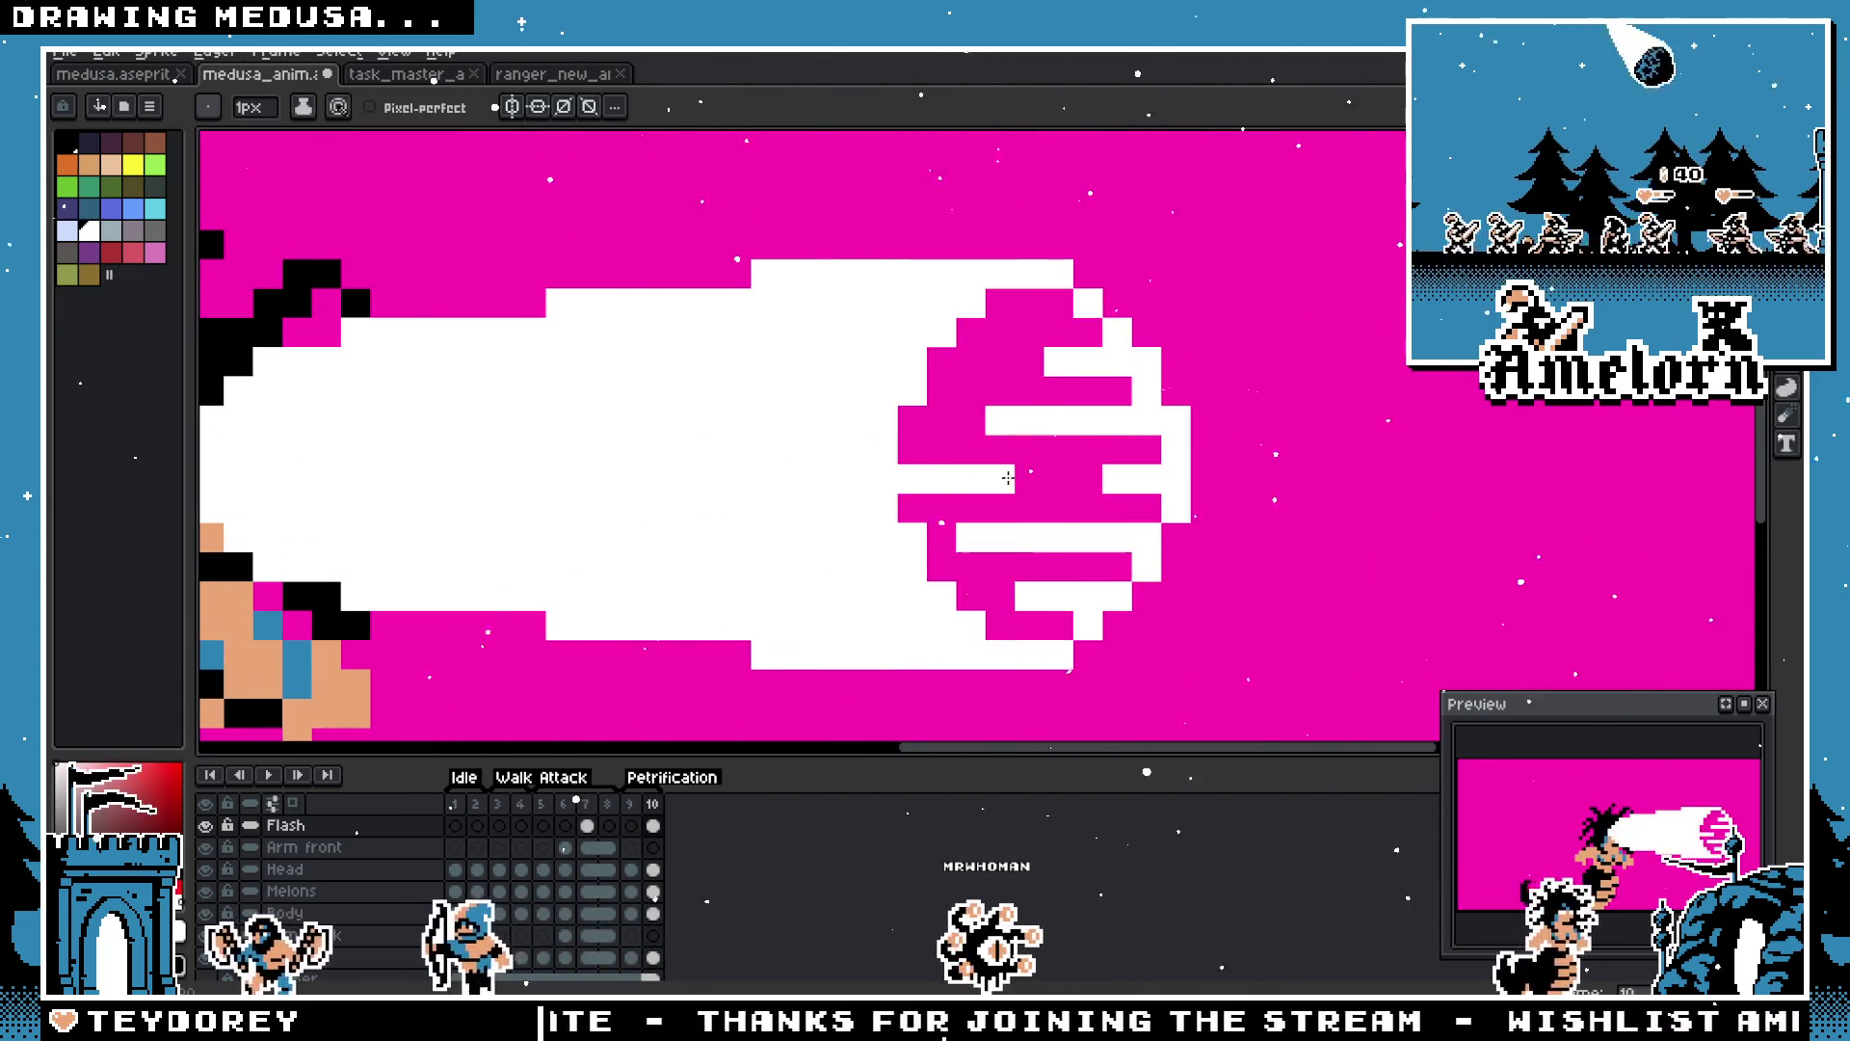
Step: Add white pixels around the ring's upper left and left side, undoing one misplaced pixel
left_click(1002, 304)
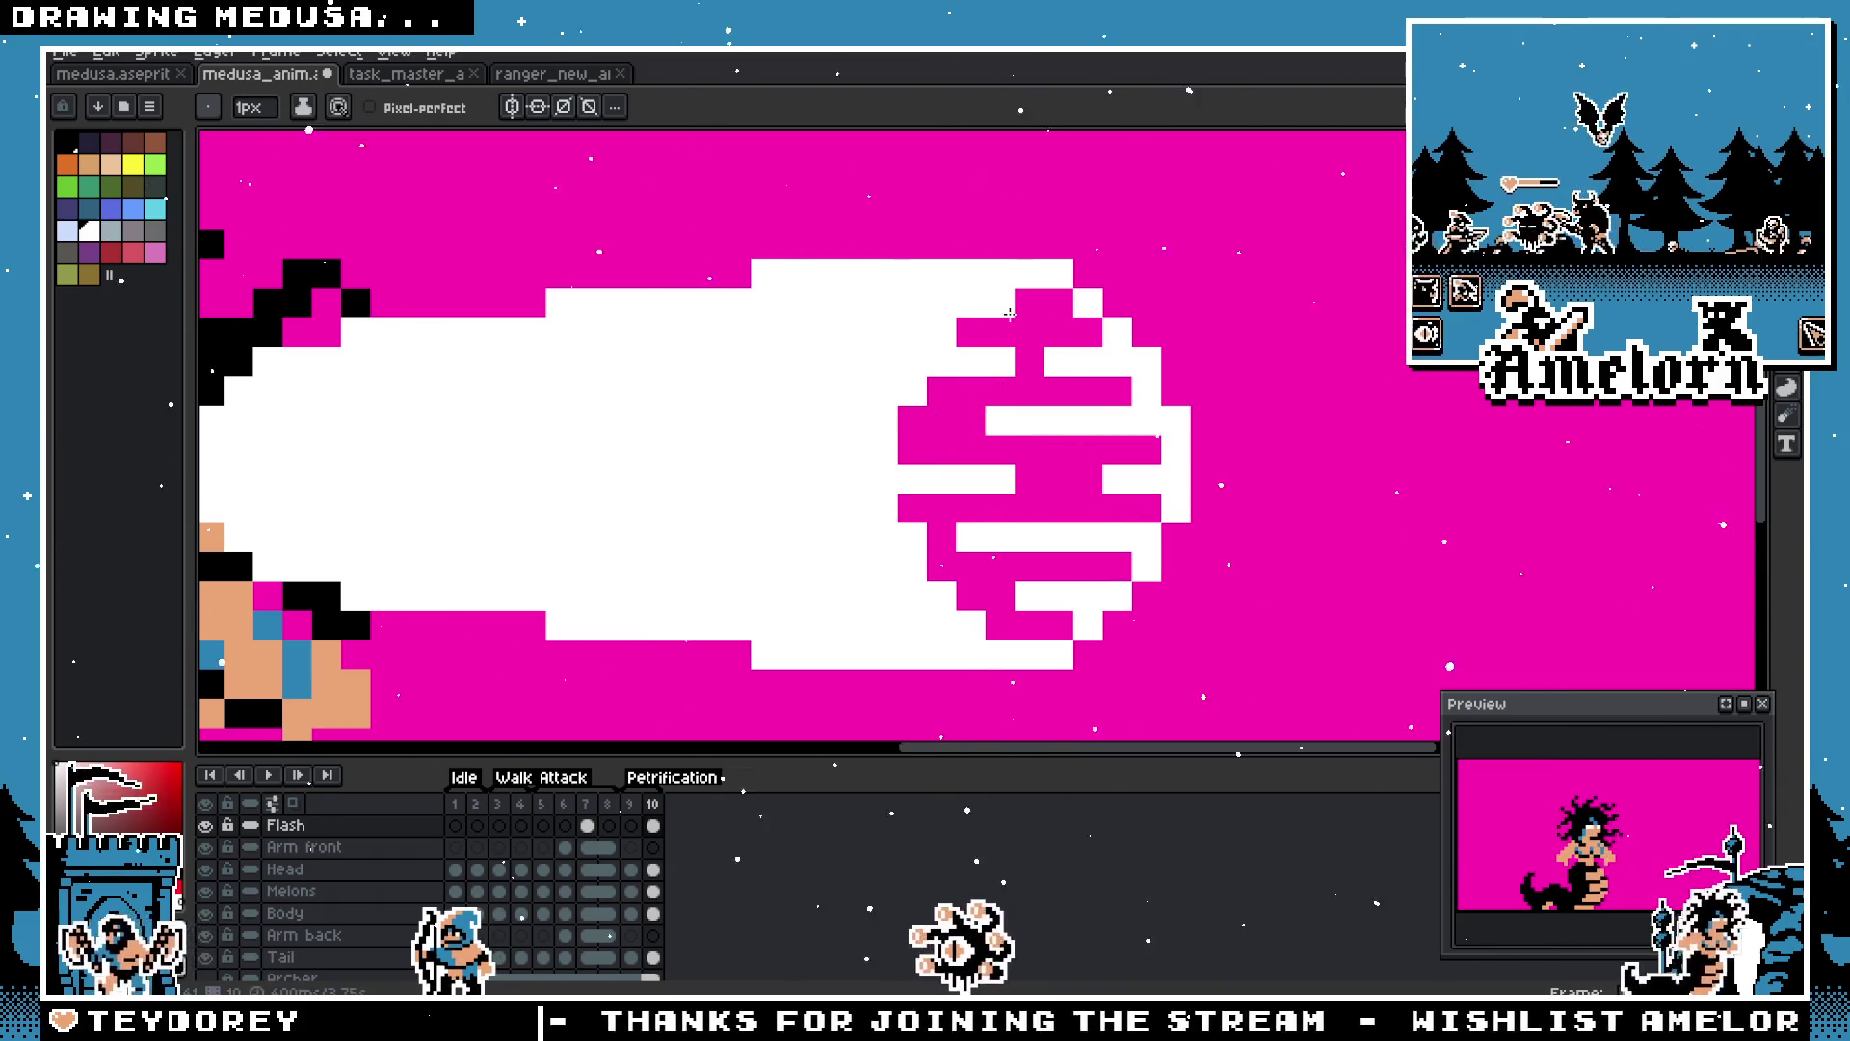
left_click(942, 566)
scroll(898, 563, "down", 2)
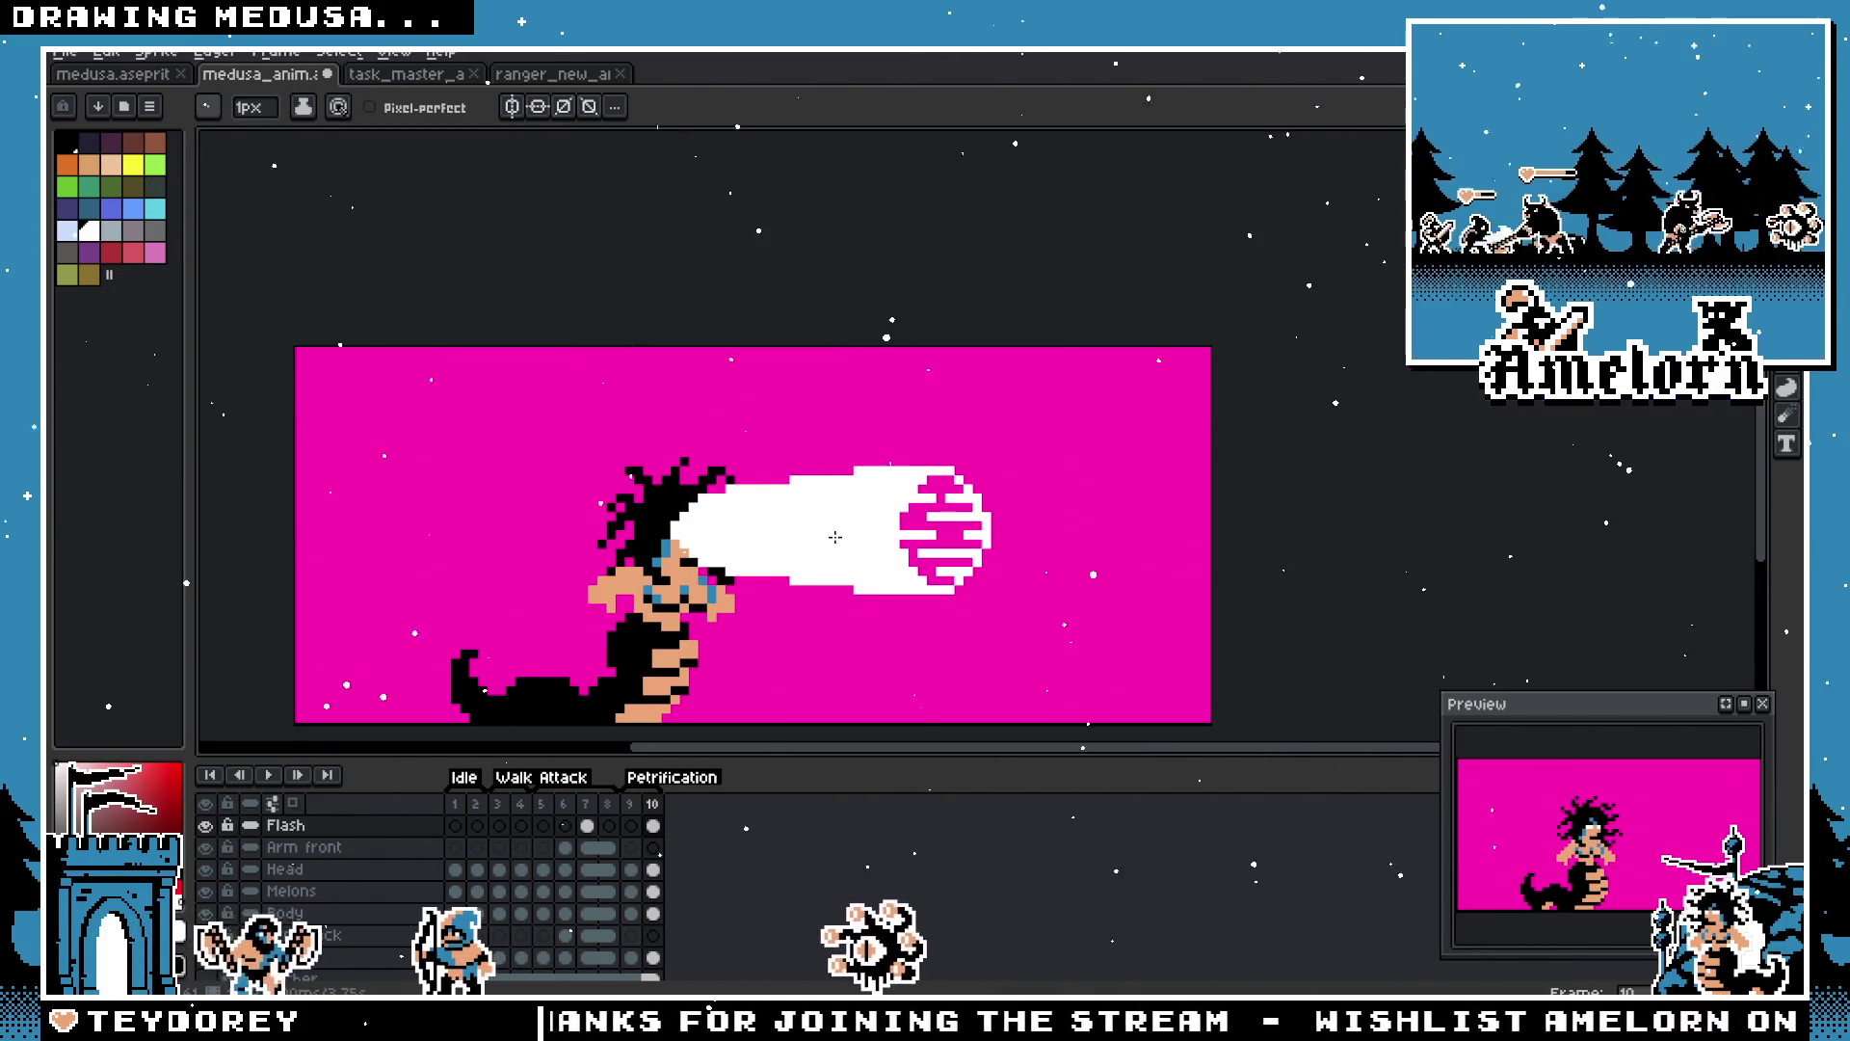
scroll(770, 511, "up", 2)
key("v")
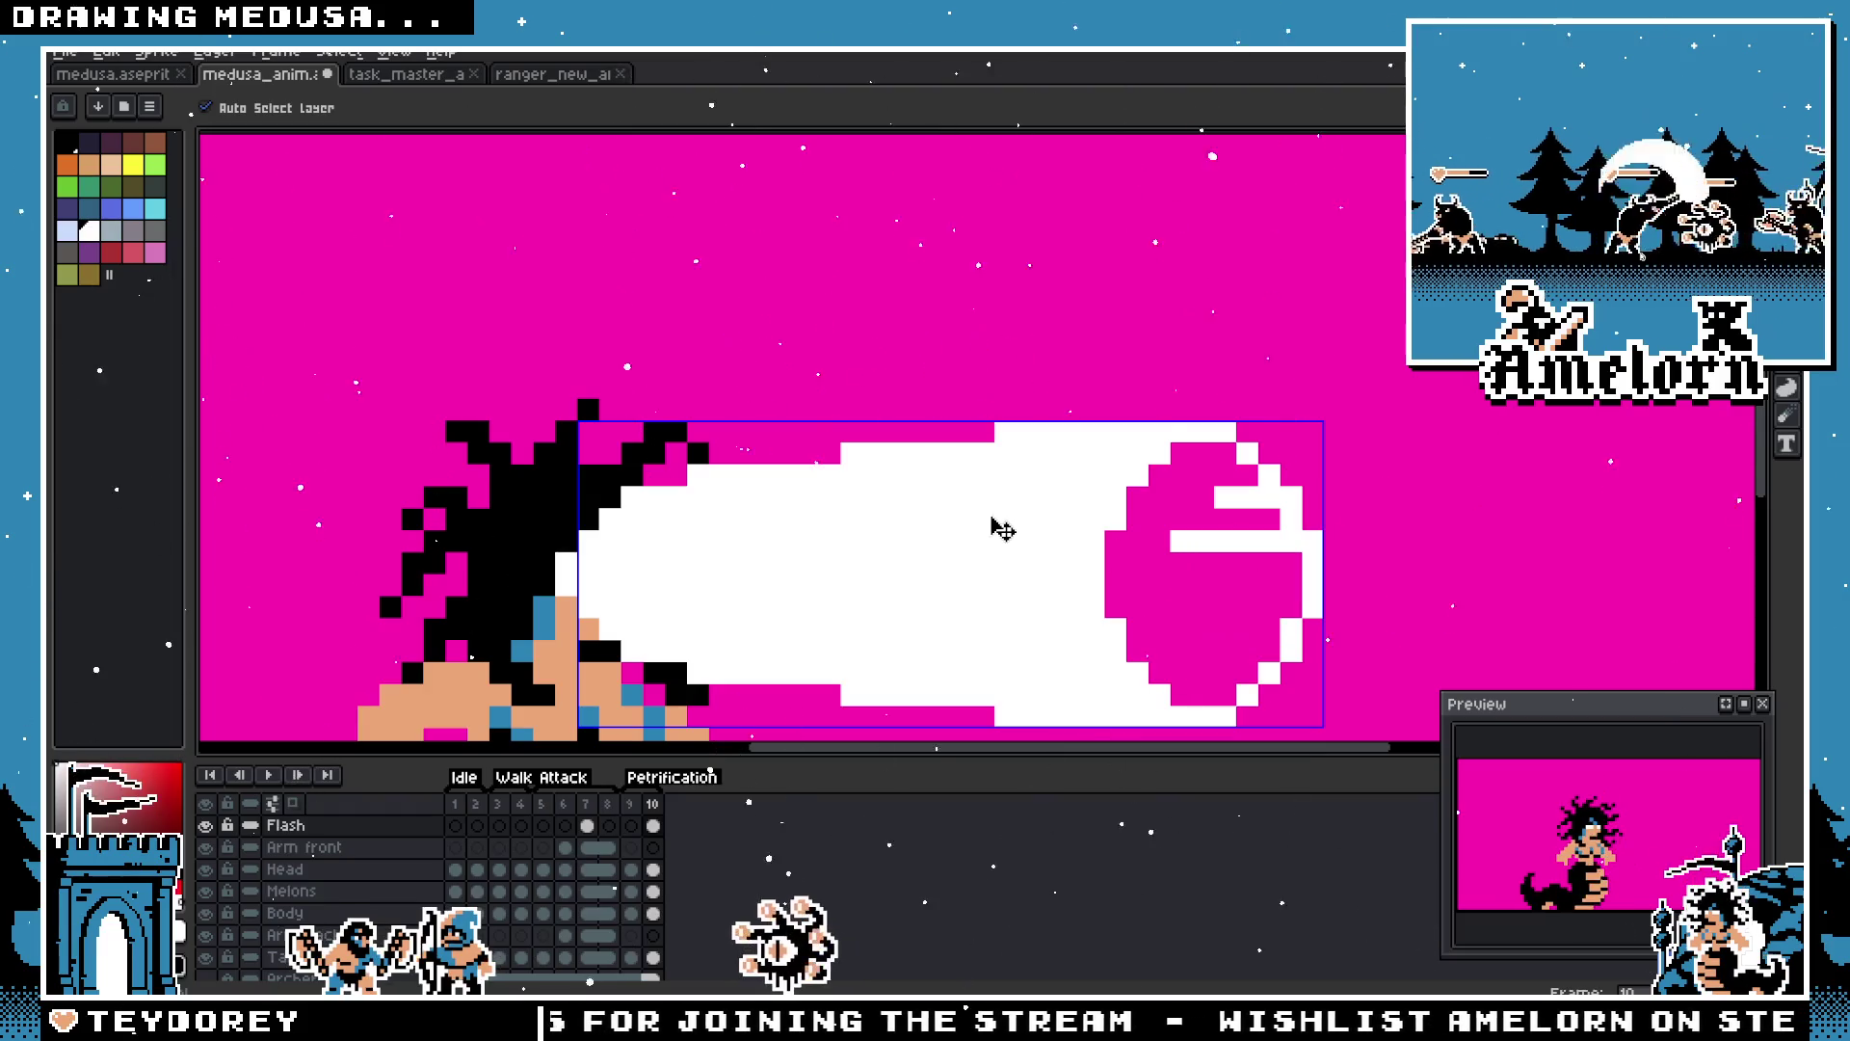
scroll(1090, 540, "up", 1)
key("b")
left_click(1115, 521)
key("ctrl+z")
scroll(1108, 521, "down", 1)
scroll(992, 463, "up", 1)
Step: Fill in a white eye shape inside the ring and split it into two slit eyes
left_click(983, 432)
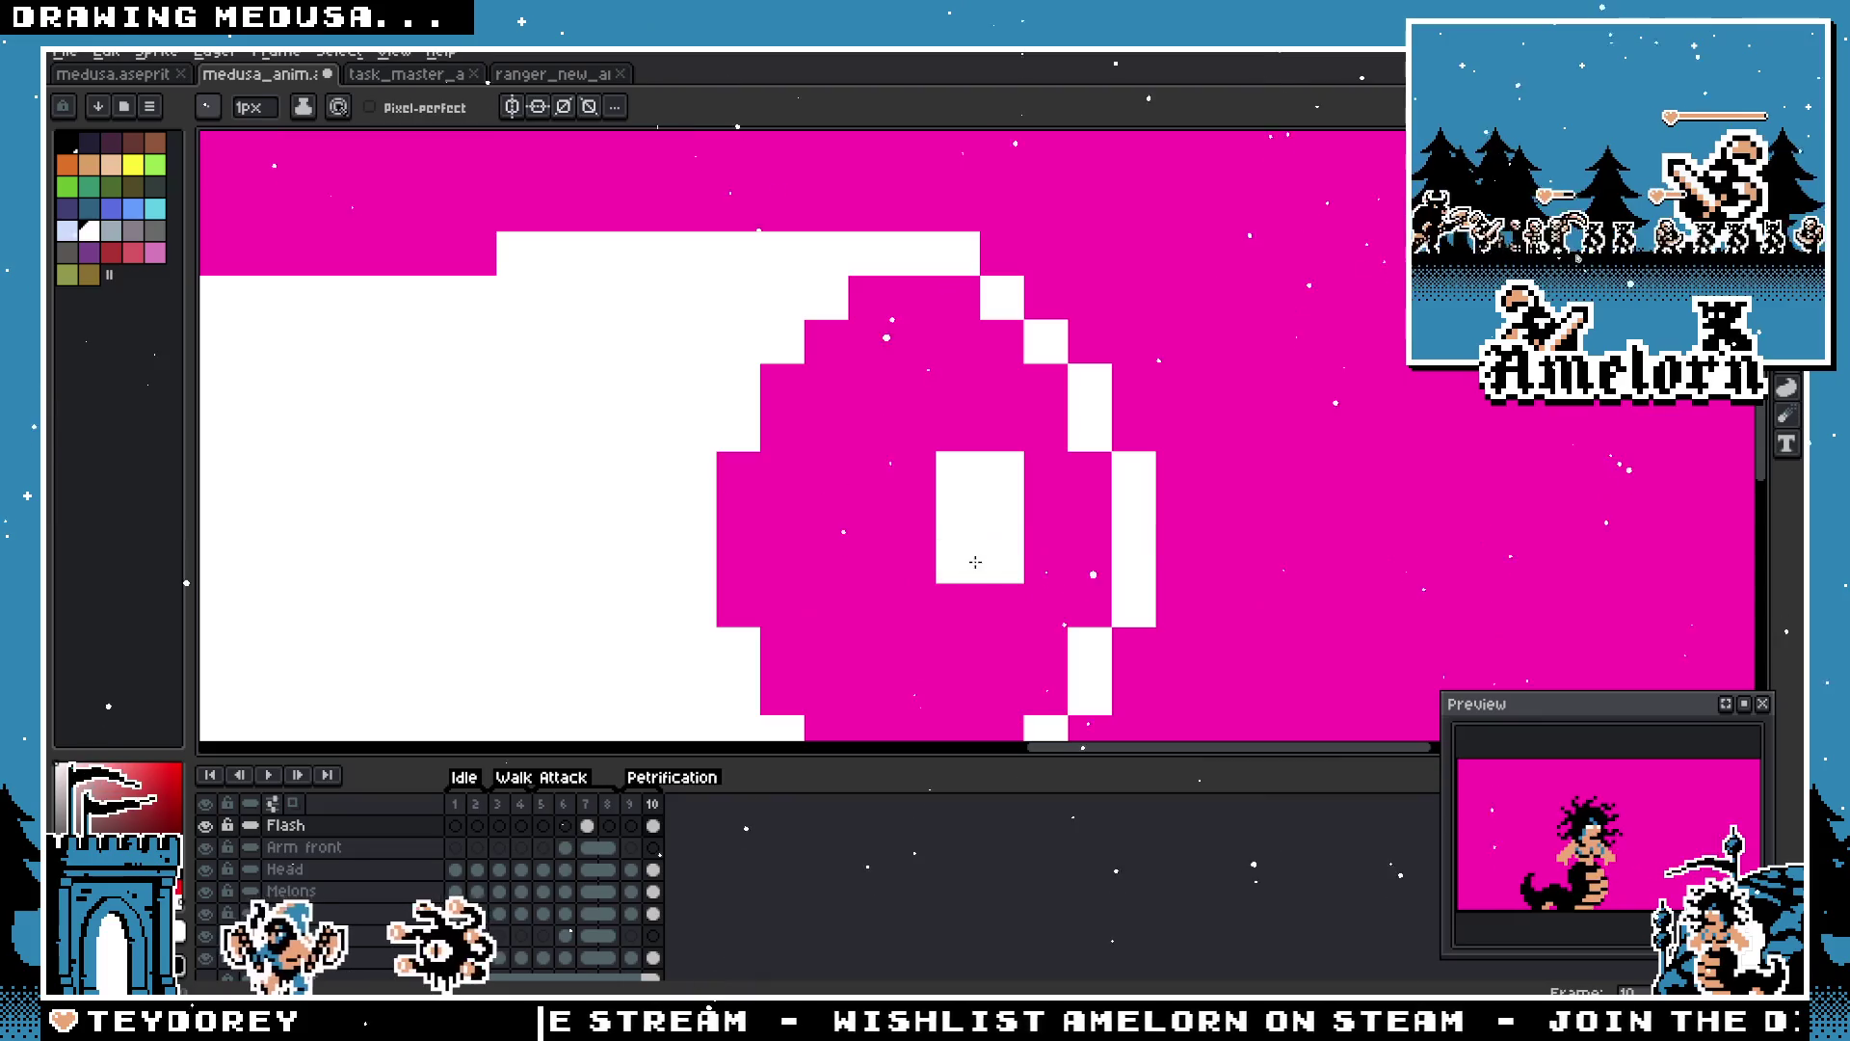
left_click(871, 517)
scroll(829, 568, "down", 5)
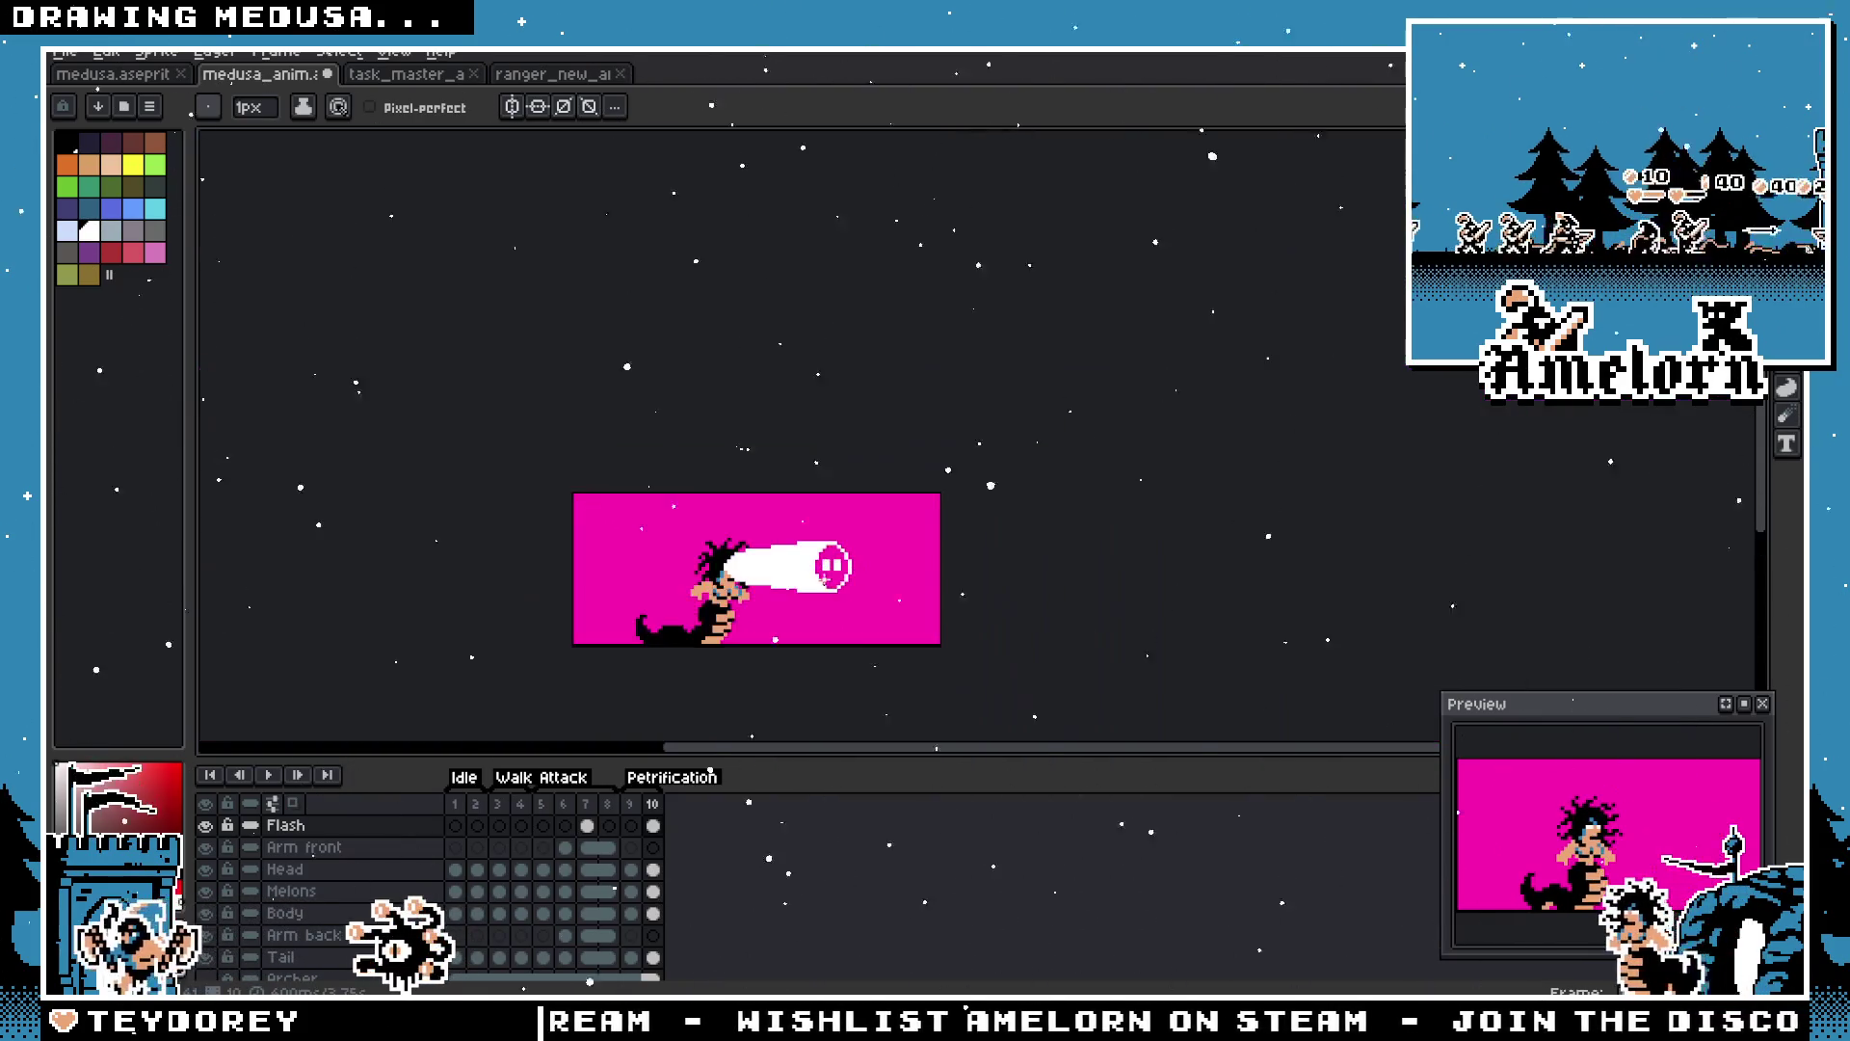
scroll(803, 582, "up", 5)
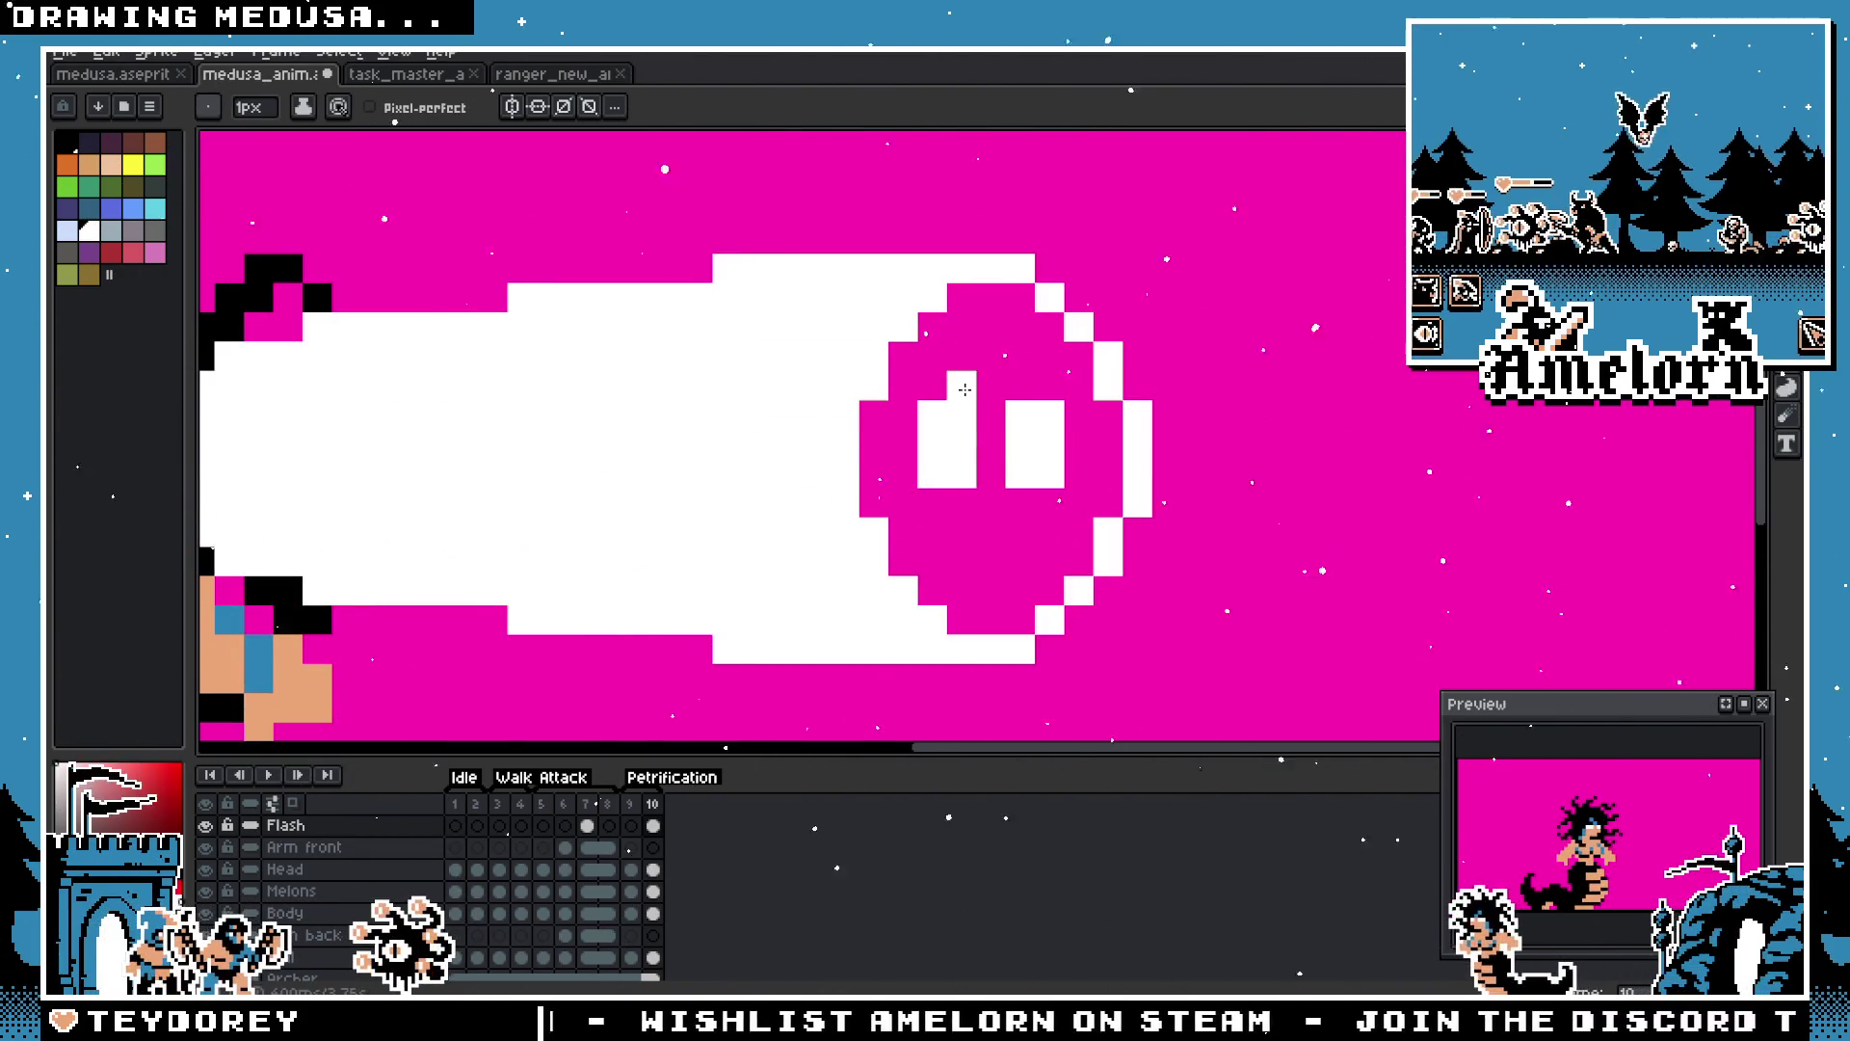
scroll(976, 485, "down", 5)
scroll(976, 485, "up", 5)
left_click(992, 473)
scroll(991, 473, "down", 1)
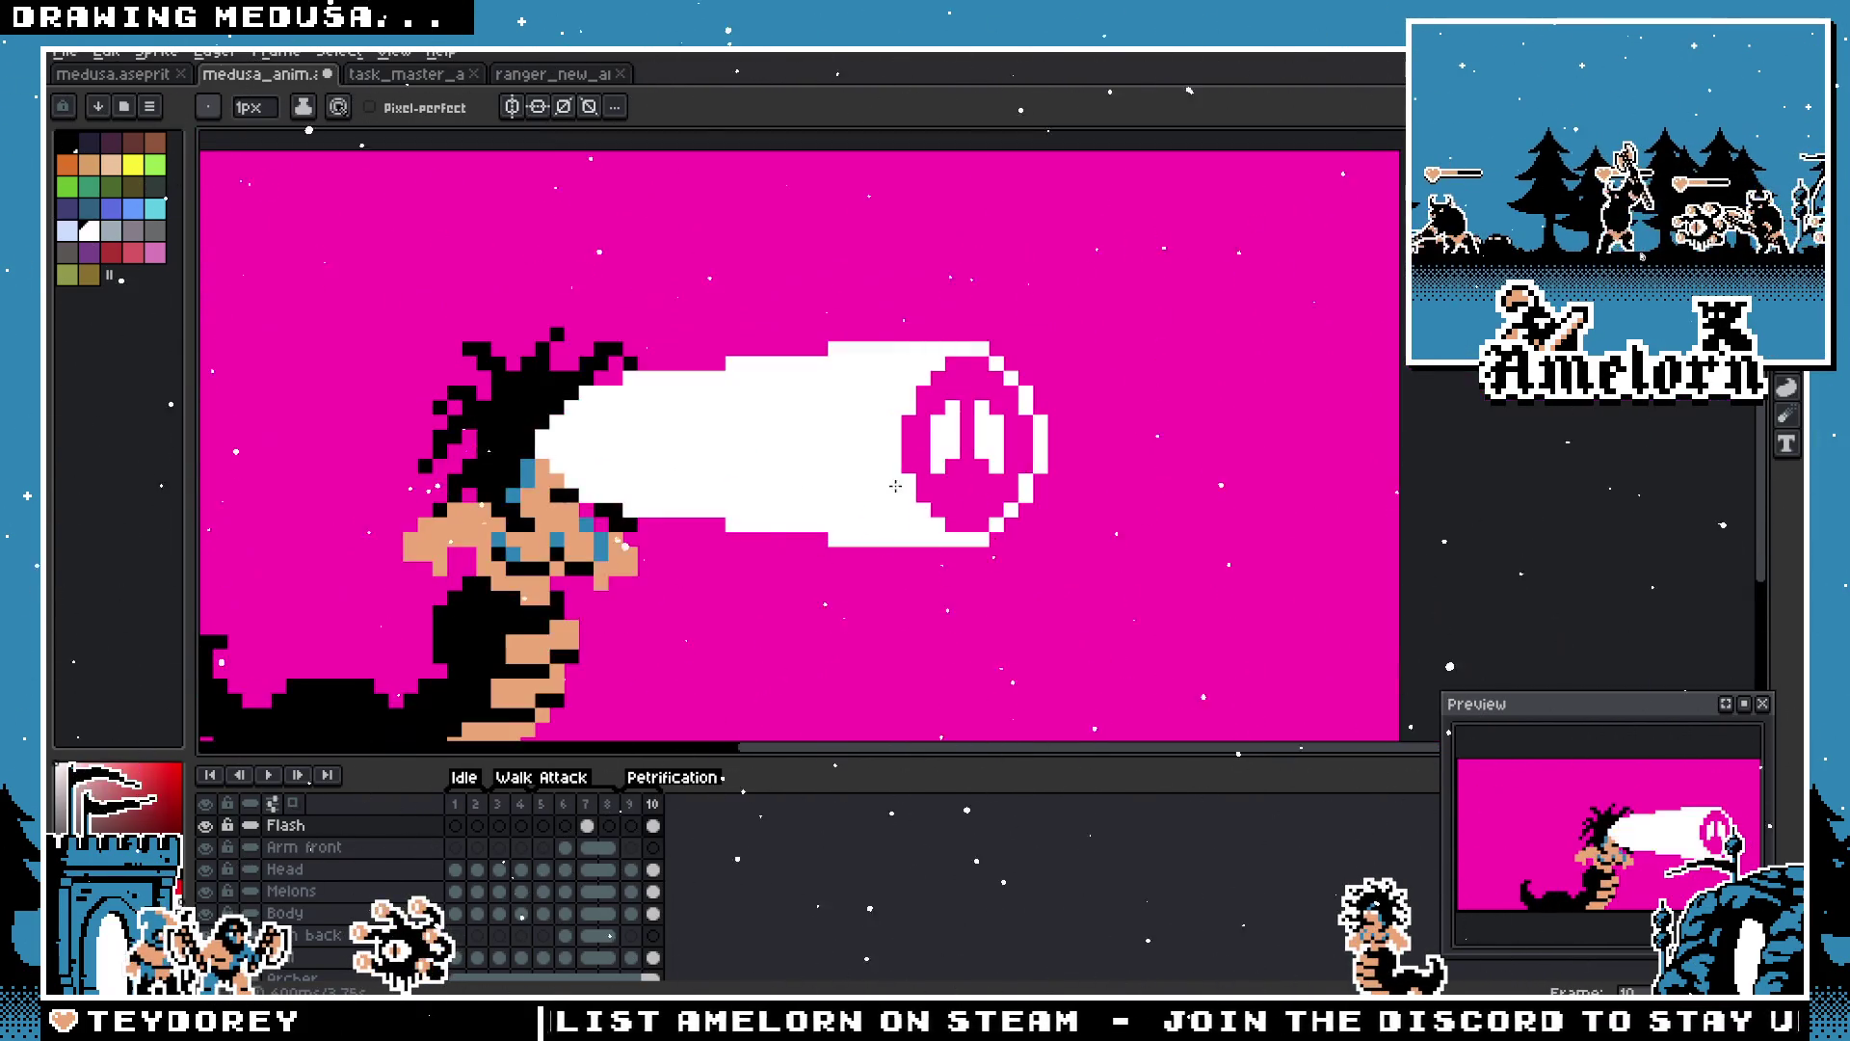
left_click_drag(895, 485, 1060, 545)
left_click(414, 77)
Step: Open medusa.aseprite from the Majesty GB project folder
left_click(551, 75)
left_click(414, 75)
left_click(64, 51)
left_click(108, 99)
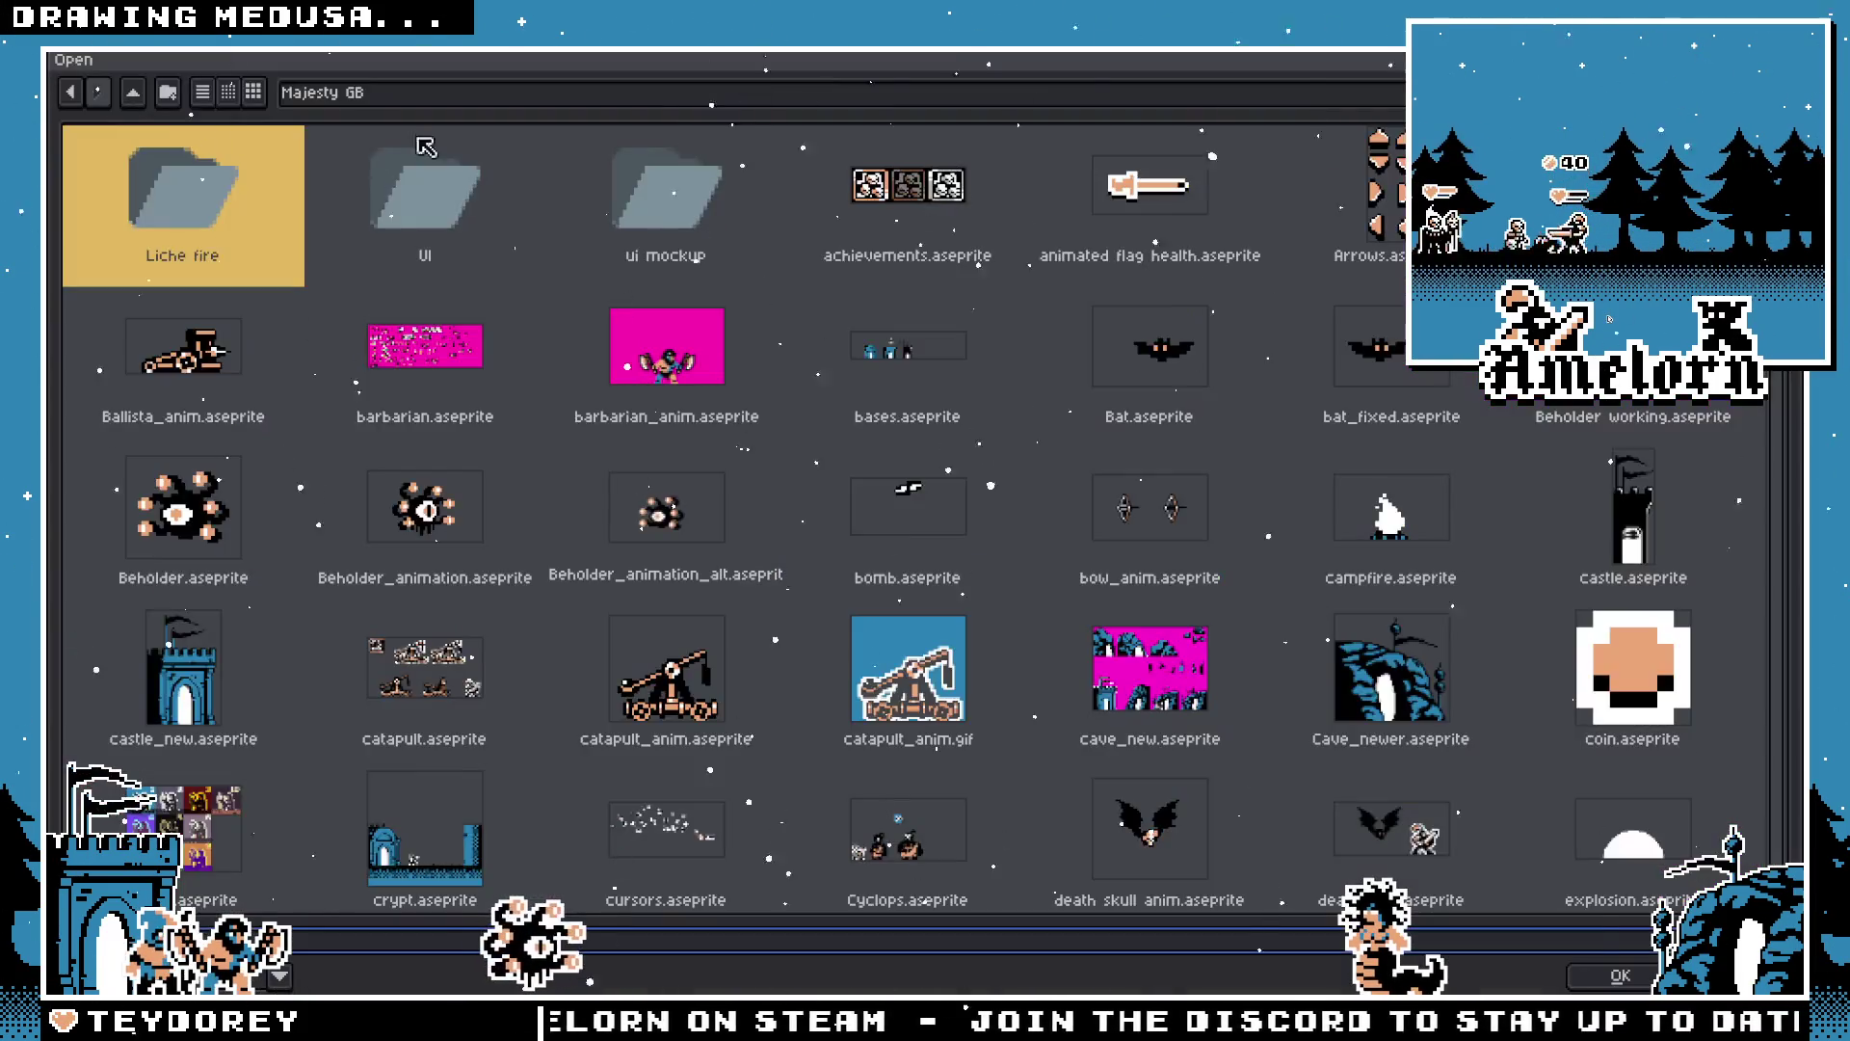
scroll(665, 482, "down", 1)
left_click(641, 236)
scroll(718, 424, "down", 1)
scroll(718, 424, "down", 2)
left_click(1383, 806)
scroll(1384, 675, "down", 3)
double_click(1384, 414)
Step: Bring the two blue slime heads into view and add a white pixel above the right slime's tooth
scroll(983, 516, "up", 3)
left_click_drag(983, 516, 614, 504)
scroll(964, 482, "up", 2)
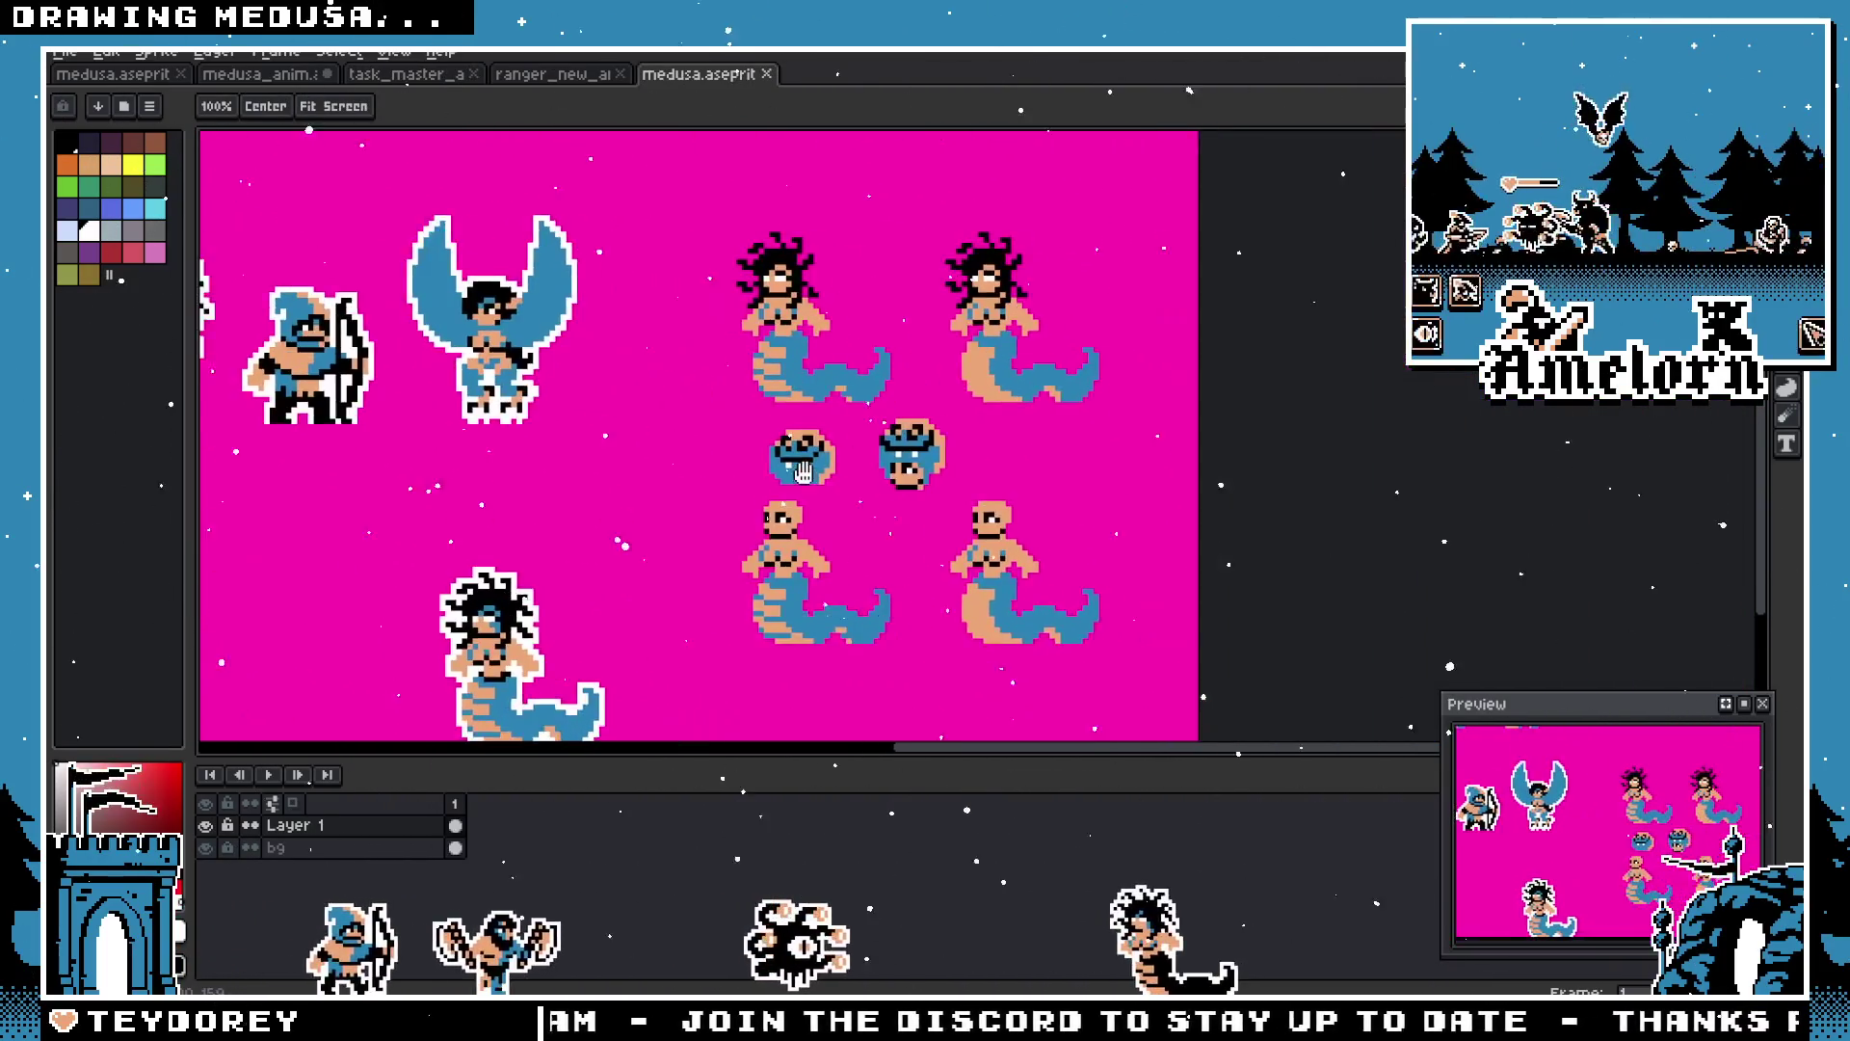
mouse_move(867, 472)
left_mouse_down()
mouse_move(1034, 480)
mouse_move(979, 492)
left_mouse_up()
scroll(1034, 480, "up", 1)
left_click(1116, 434)
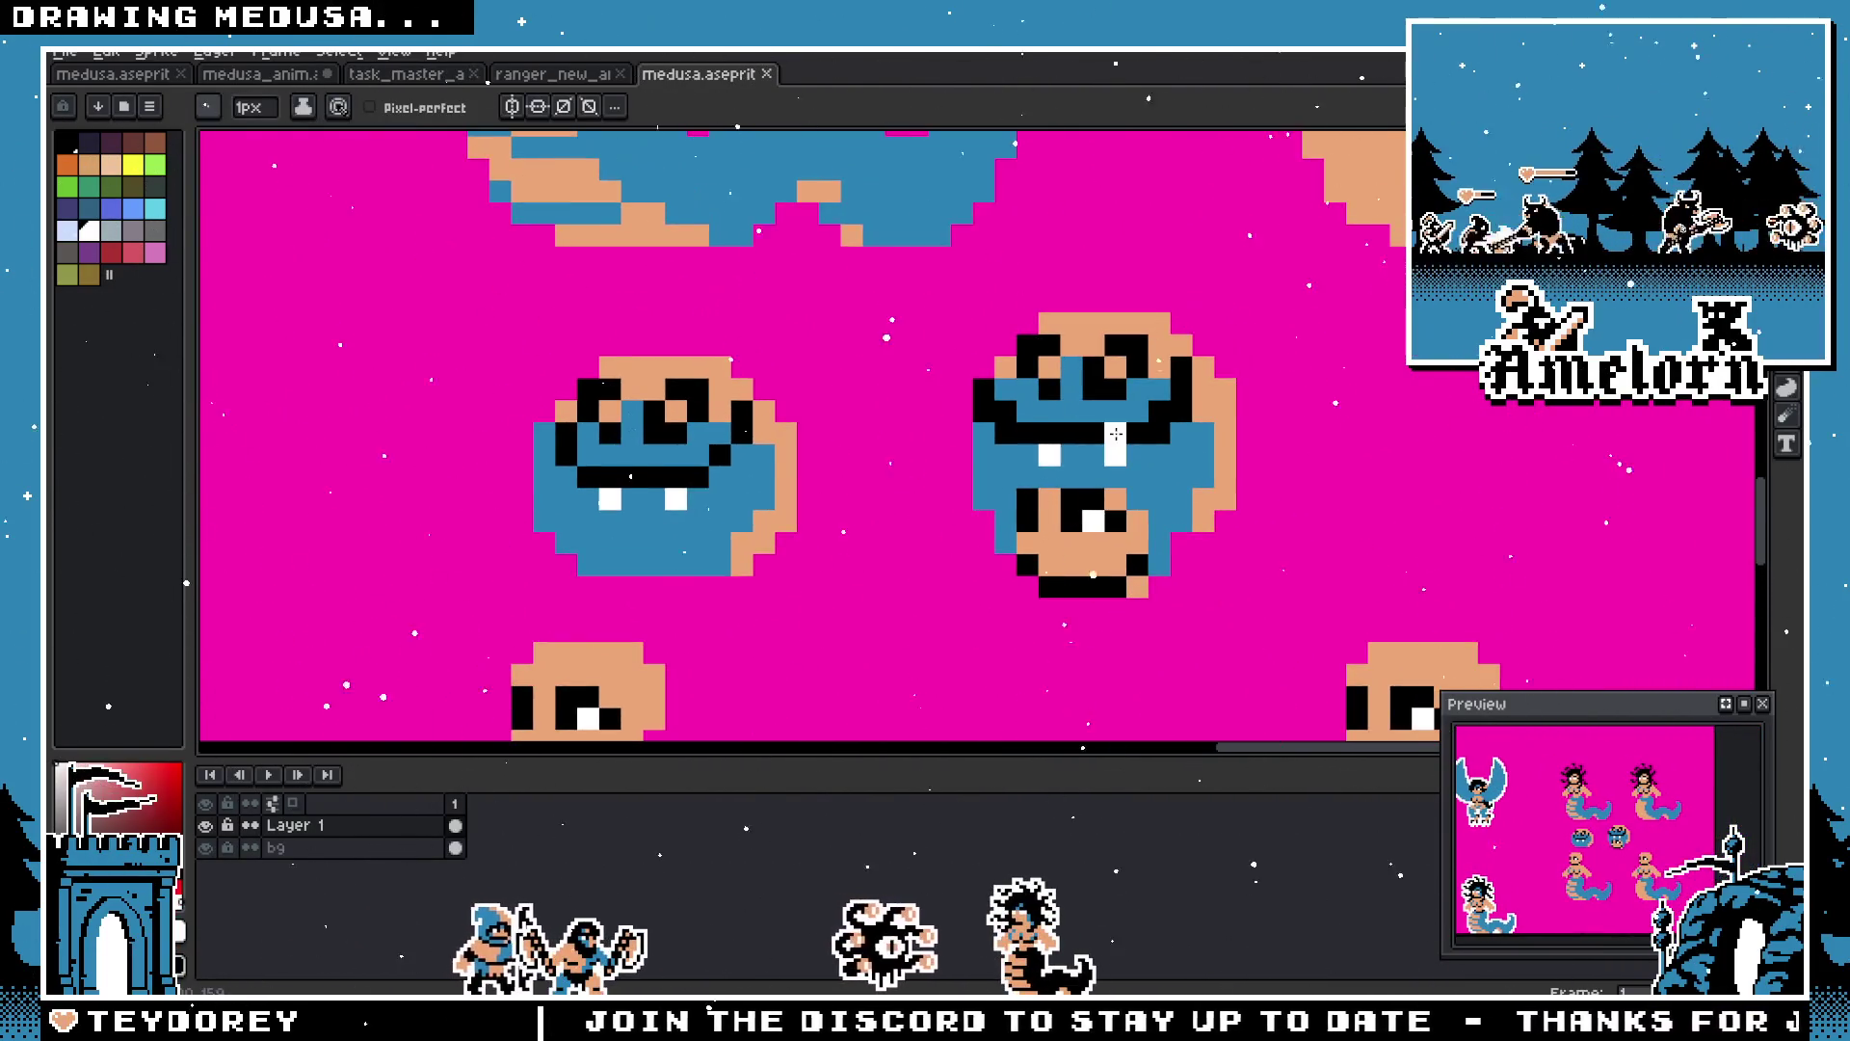
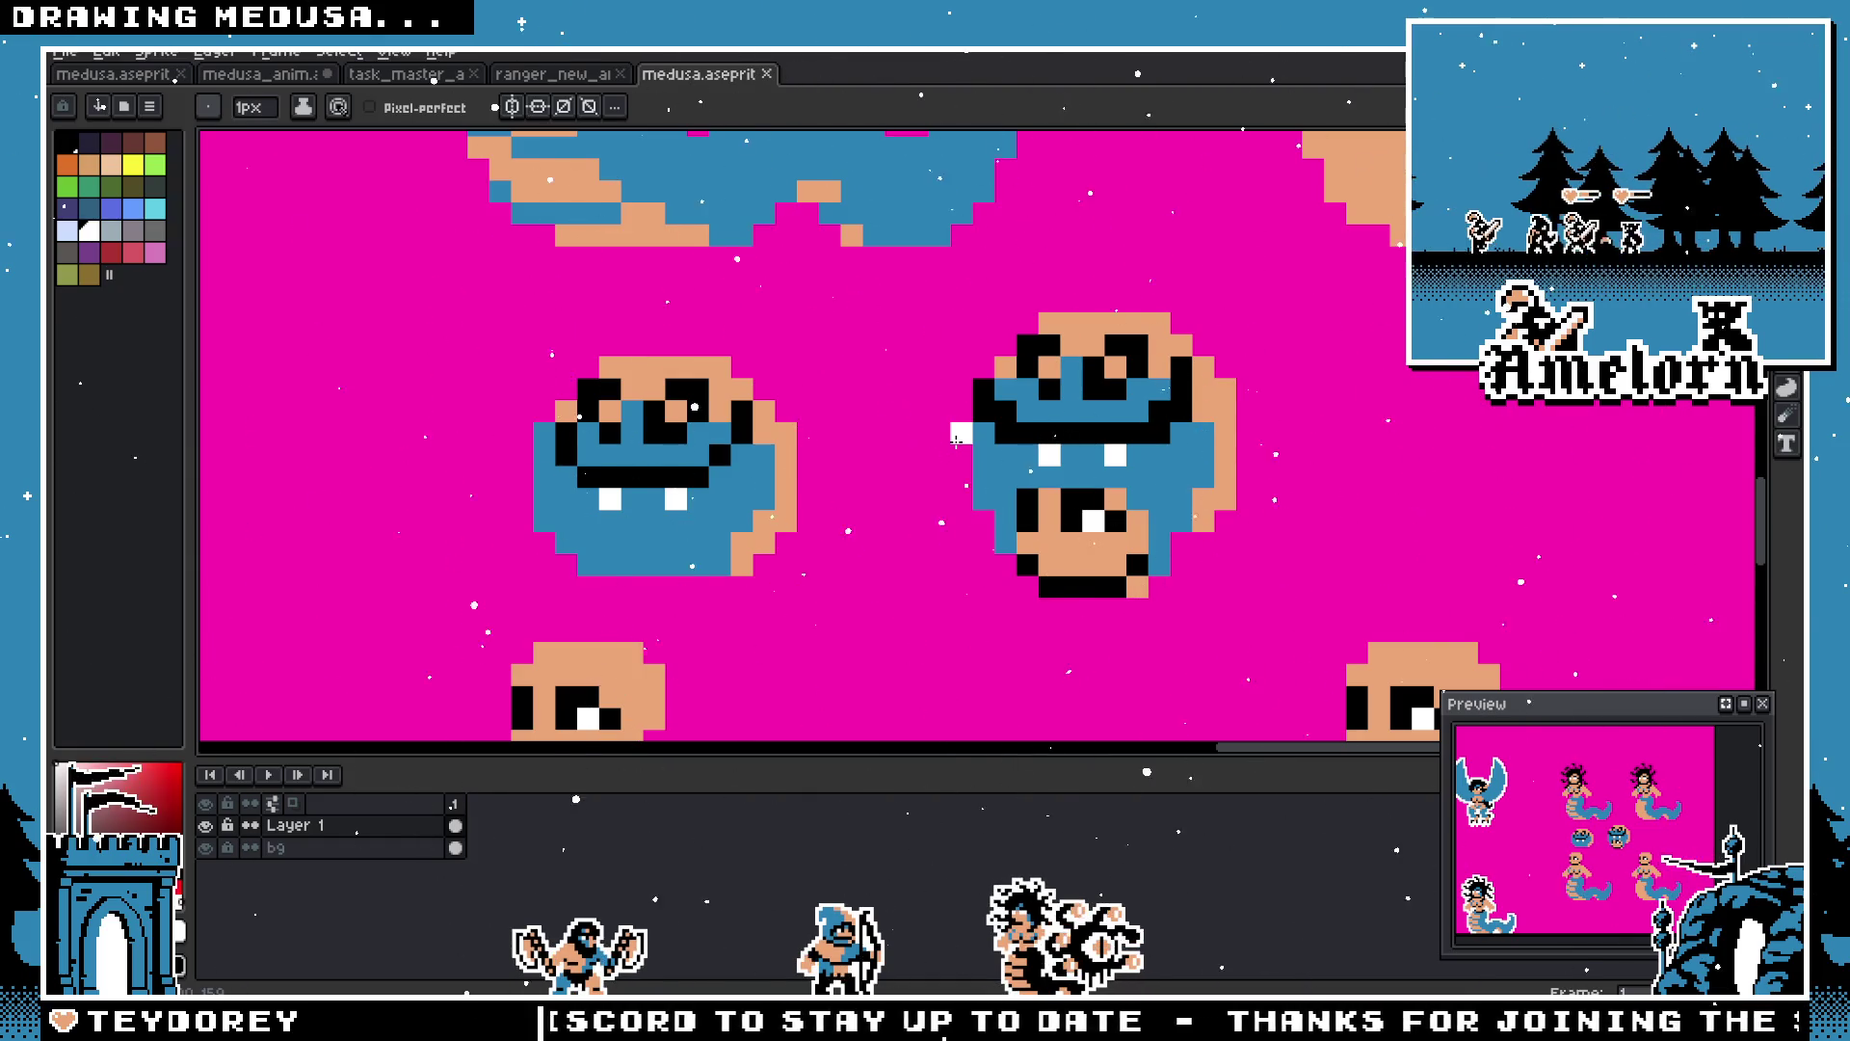
Step: Zoom in on the central heads, marquee-select the left head's black eyes, and make Layer 1 active
scroll(1046, 428, "down", 3)
scroll(1046, 433, "up", 3)
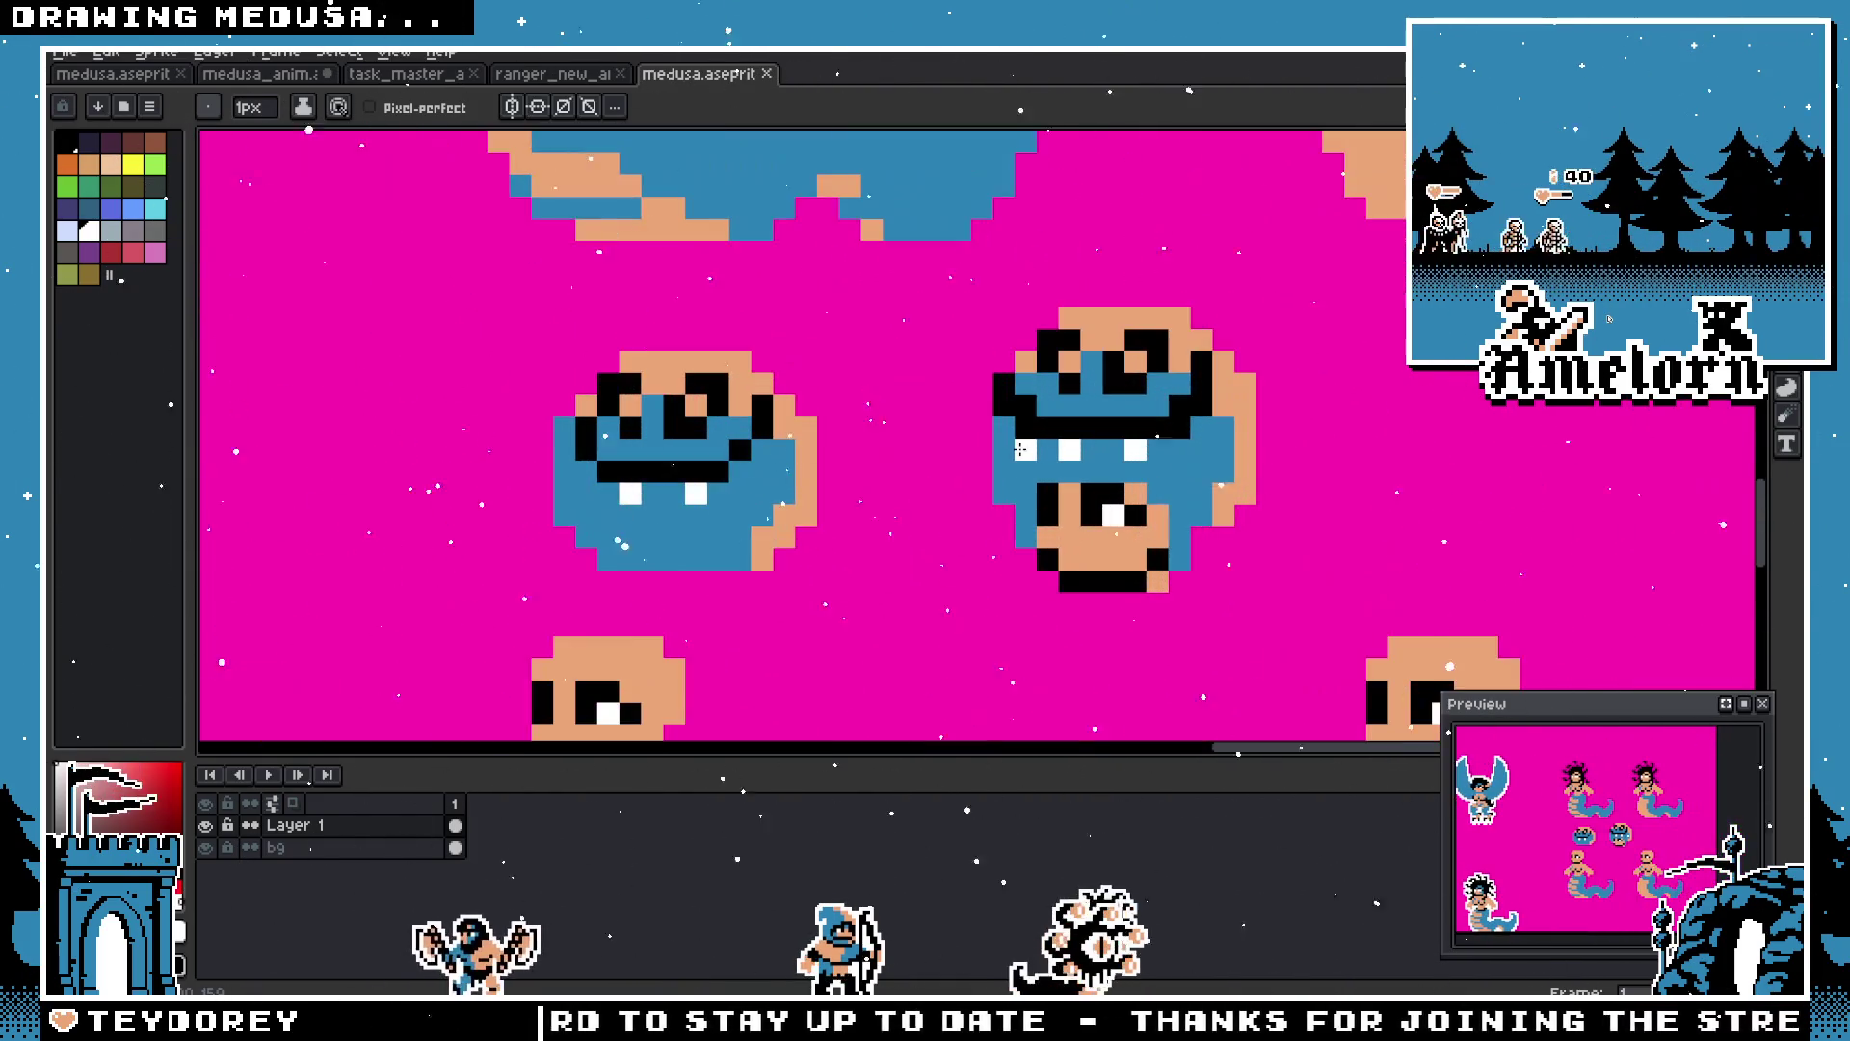
scroll(1045, 438, "down", 3)
key("z")
scroll(985, 467, "up", 3)
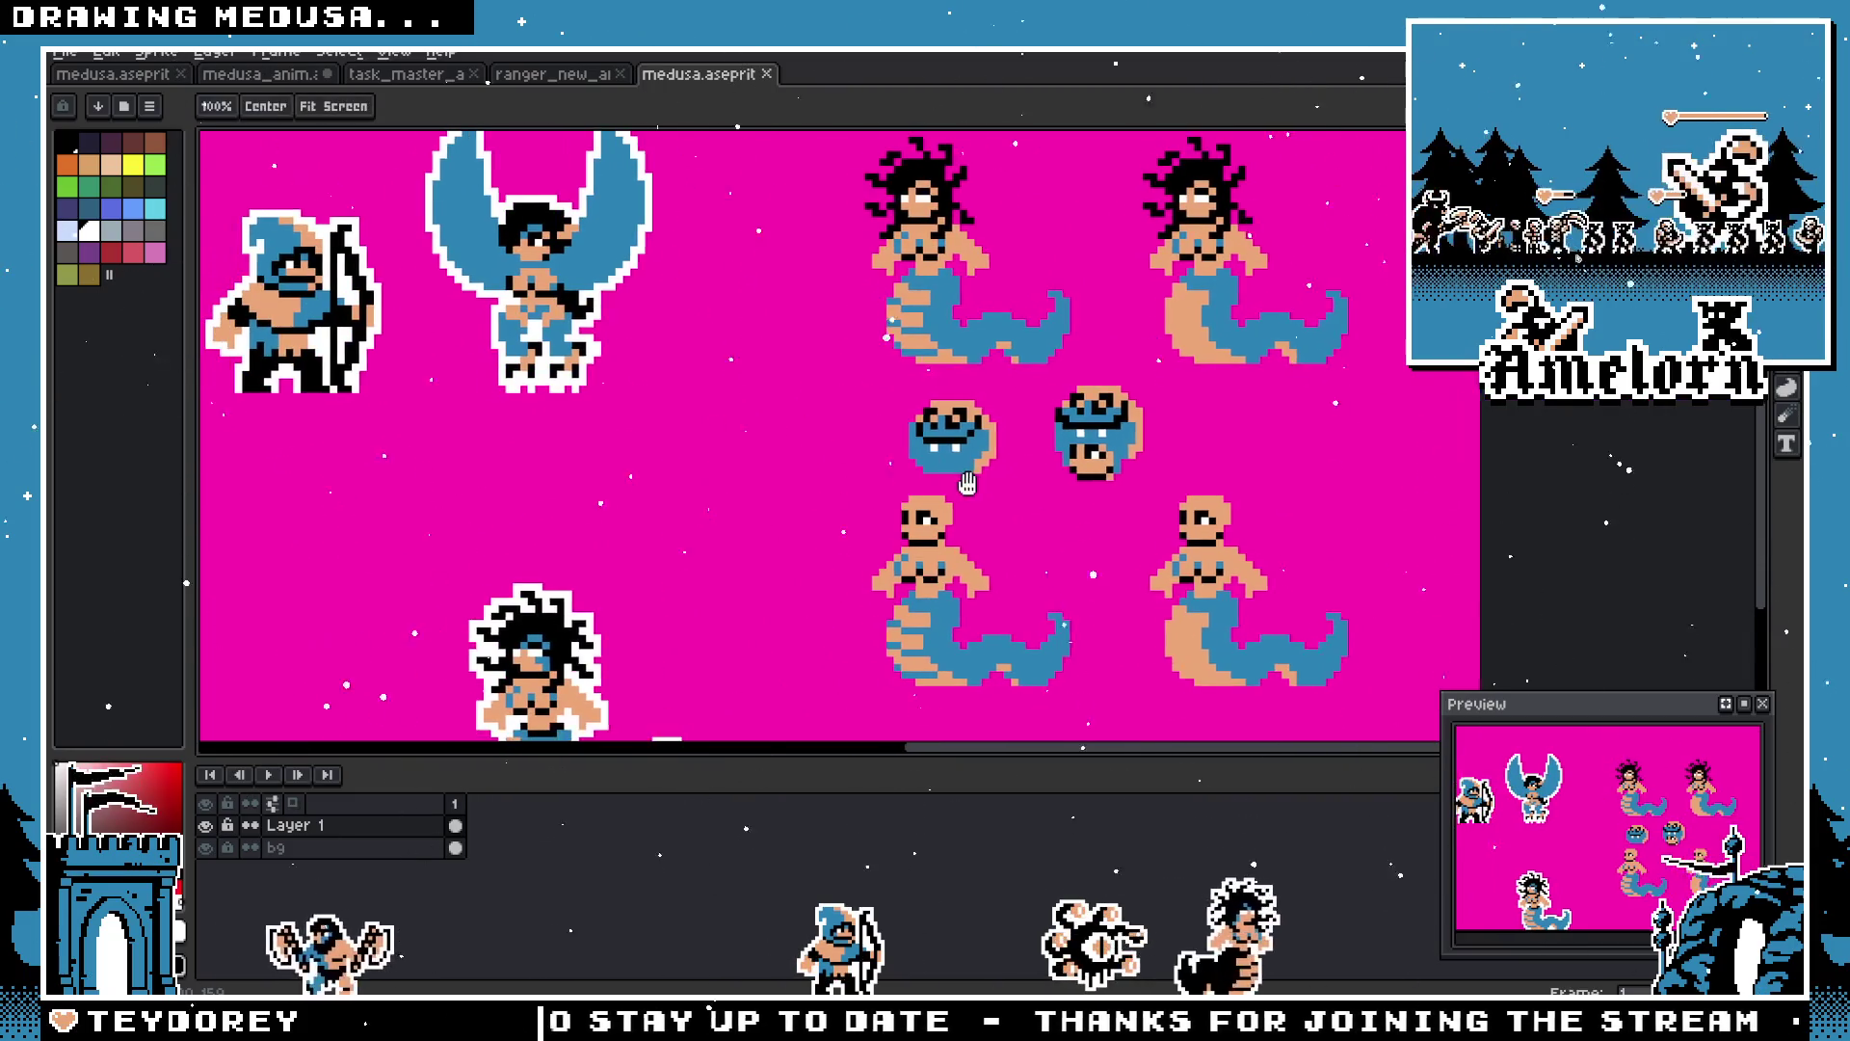
key("b")
scroll(979, 458, "up", 3)
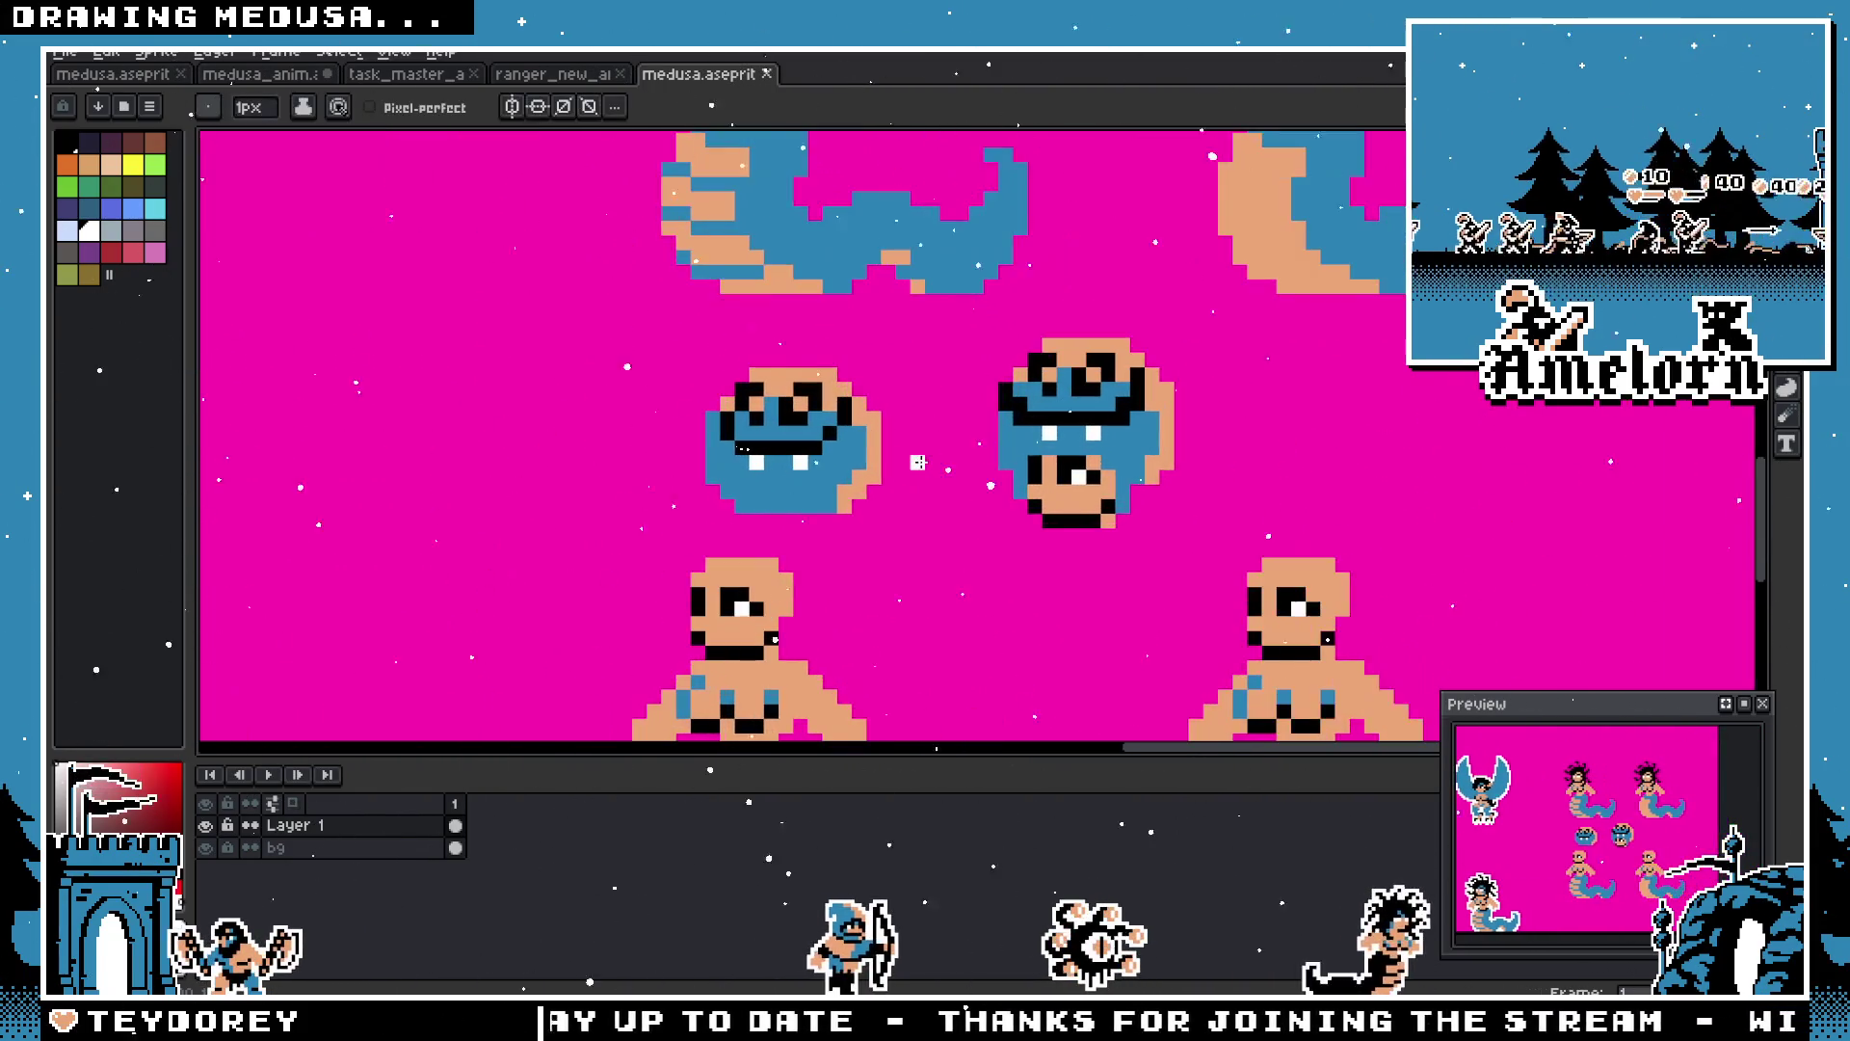
key("m")
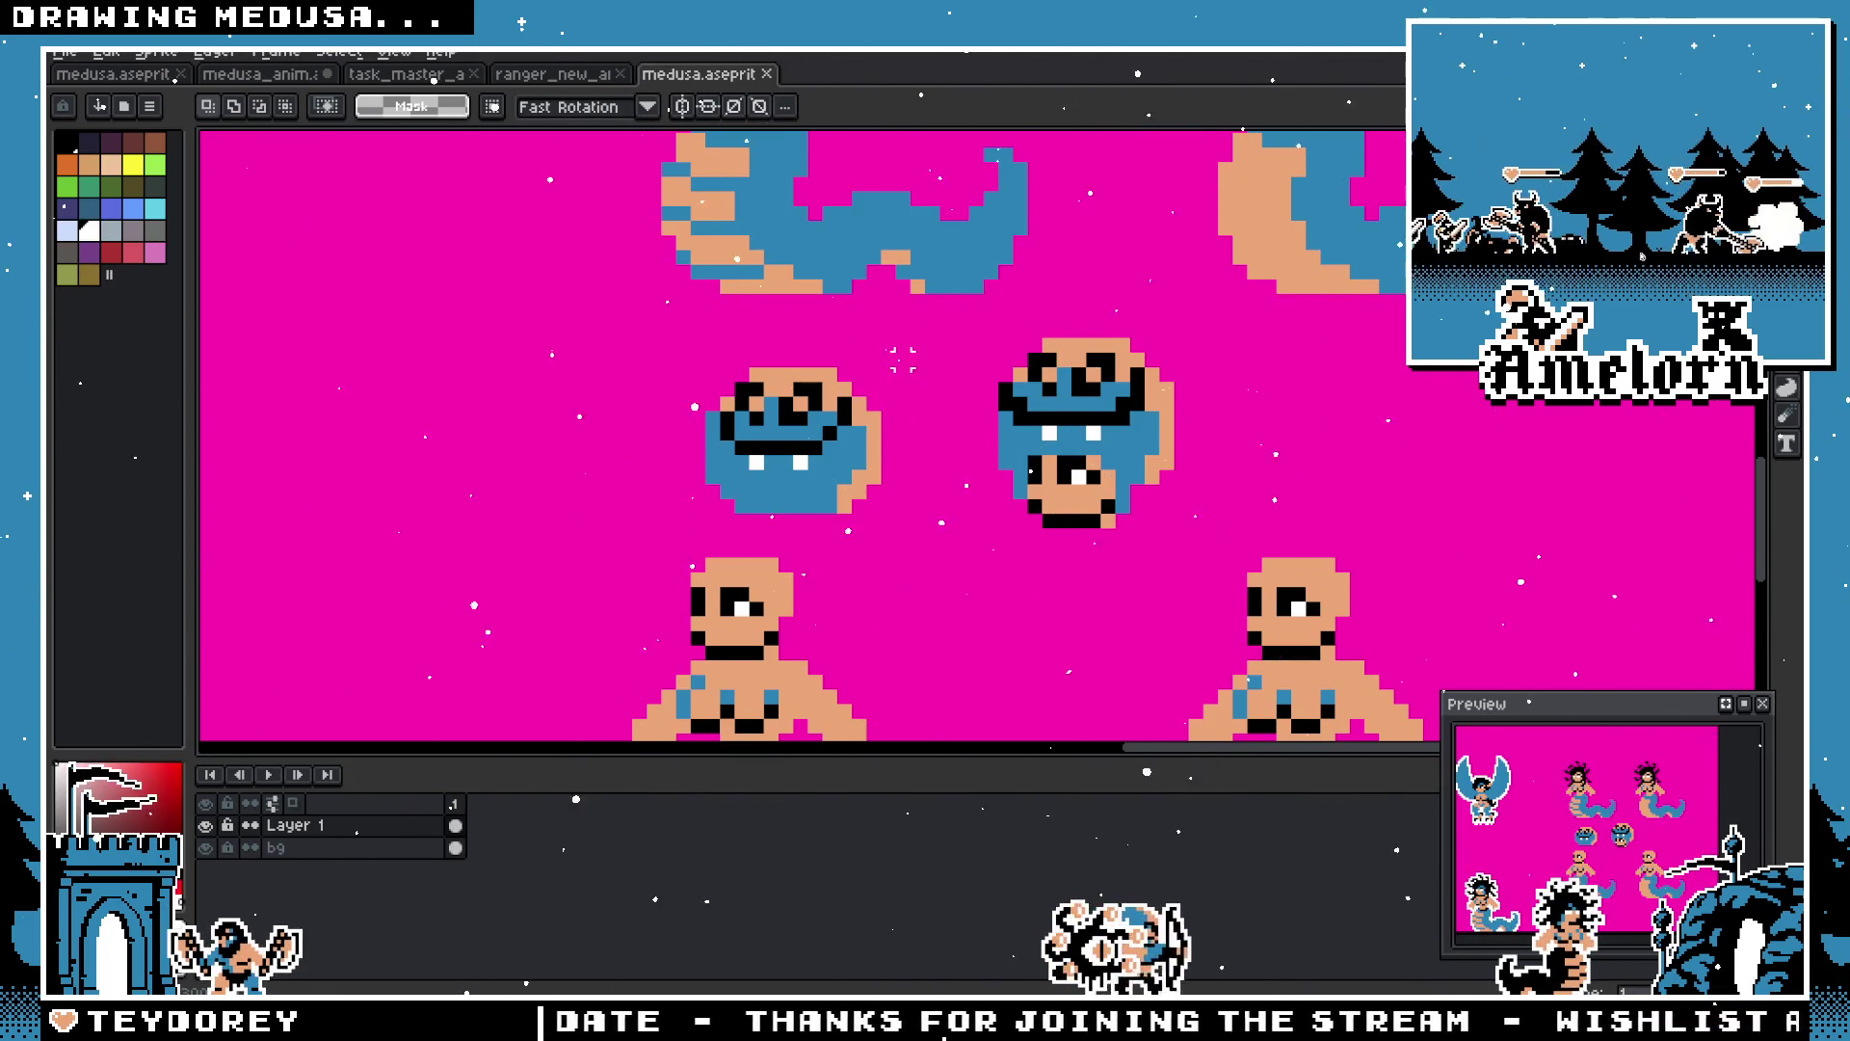
scroll(799, 405, "up", 1)
scroll(788, 400, "up", 1)
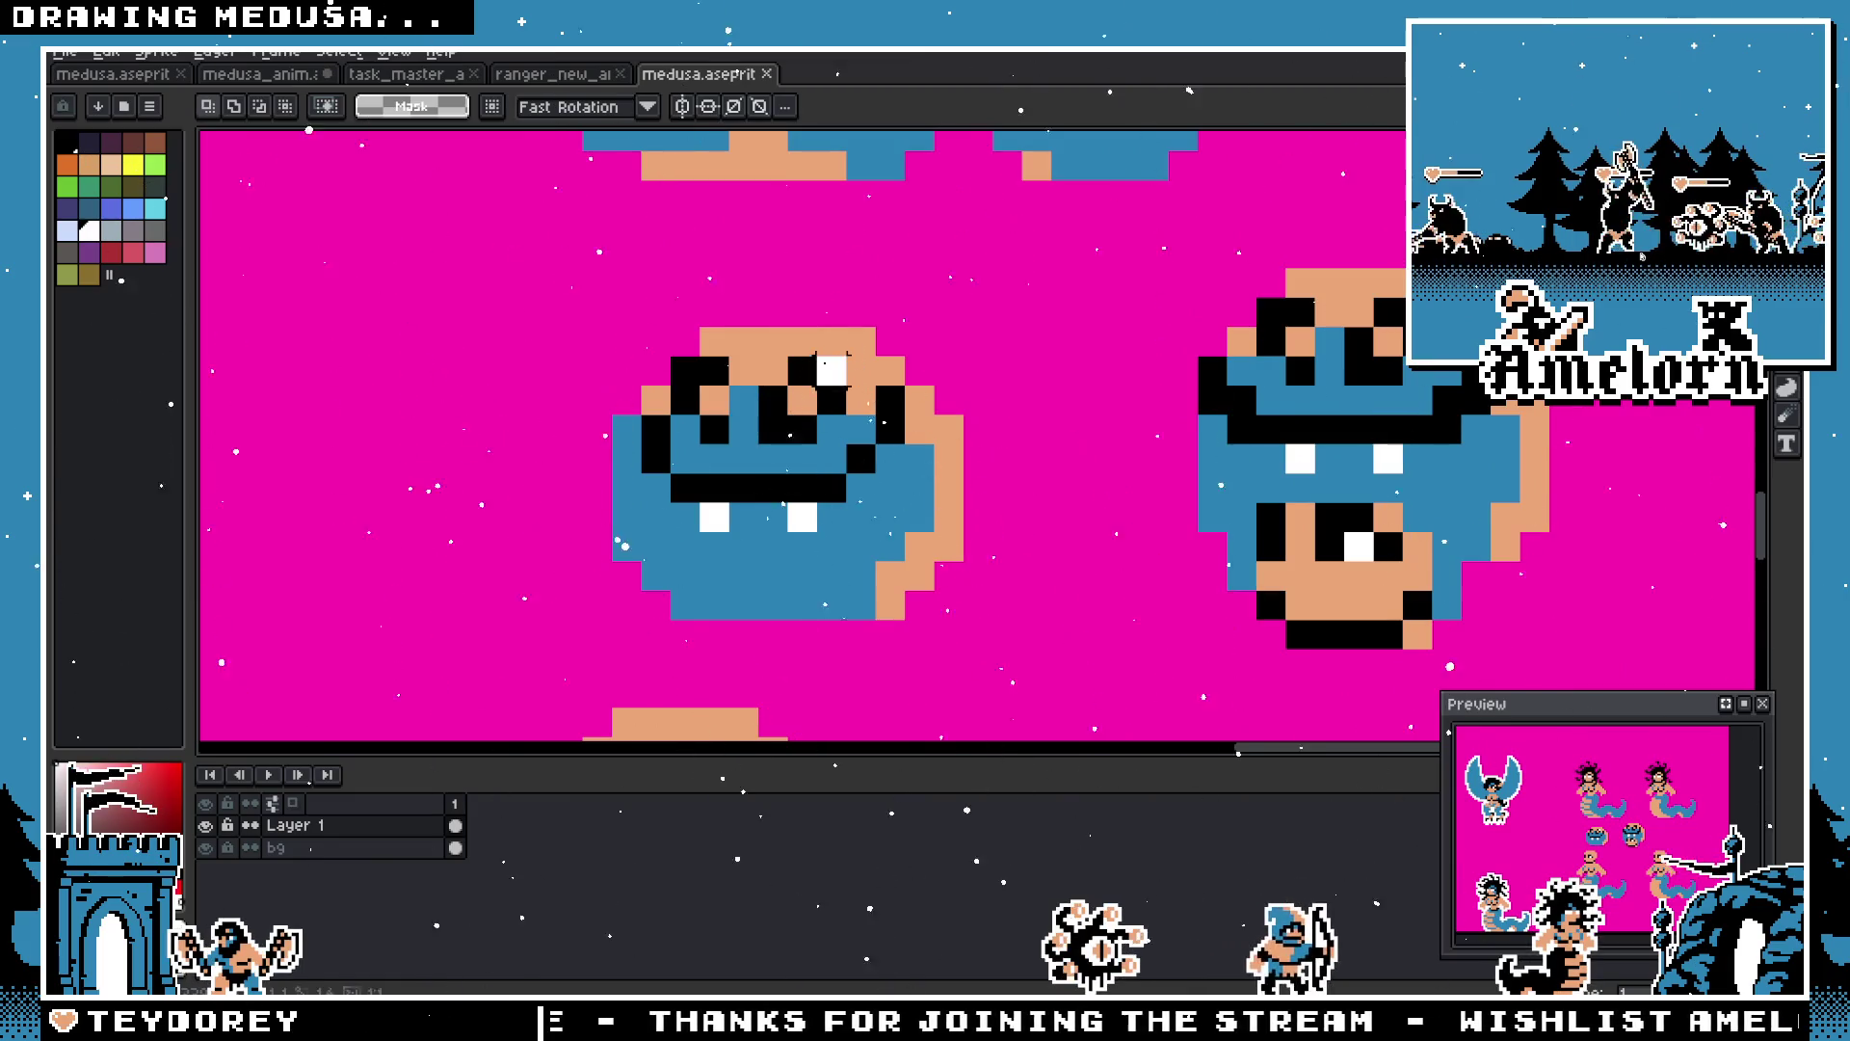
left_click_drag(848, 355, 667, 446)
left_click(275, 828)
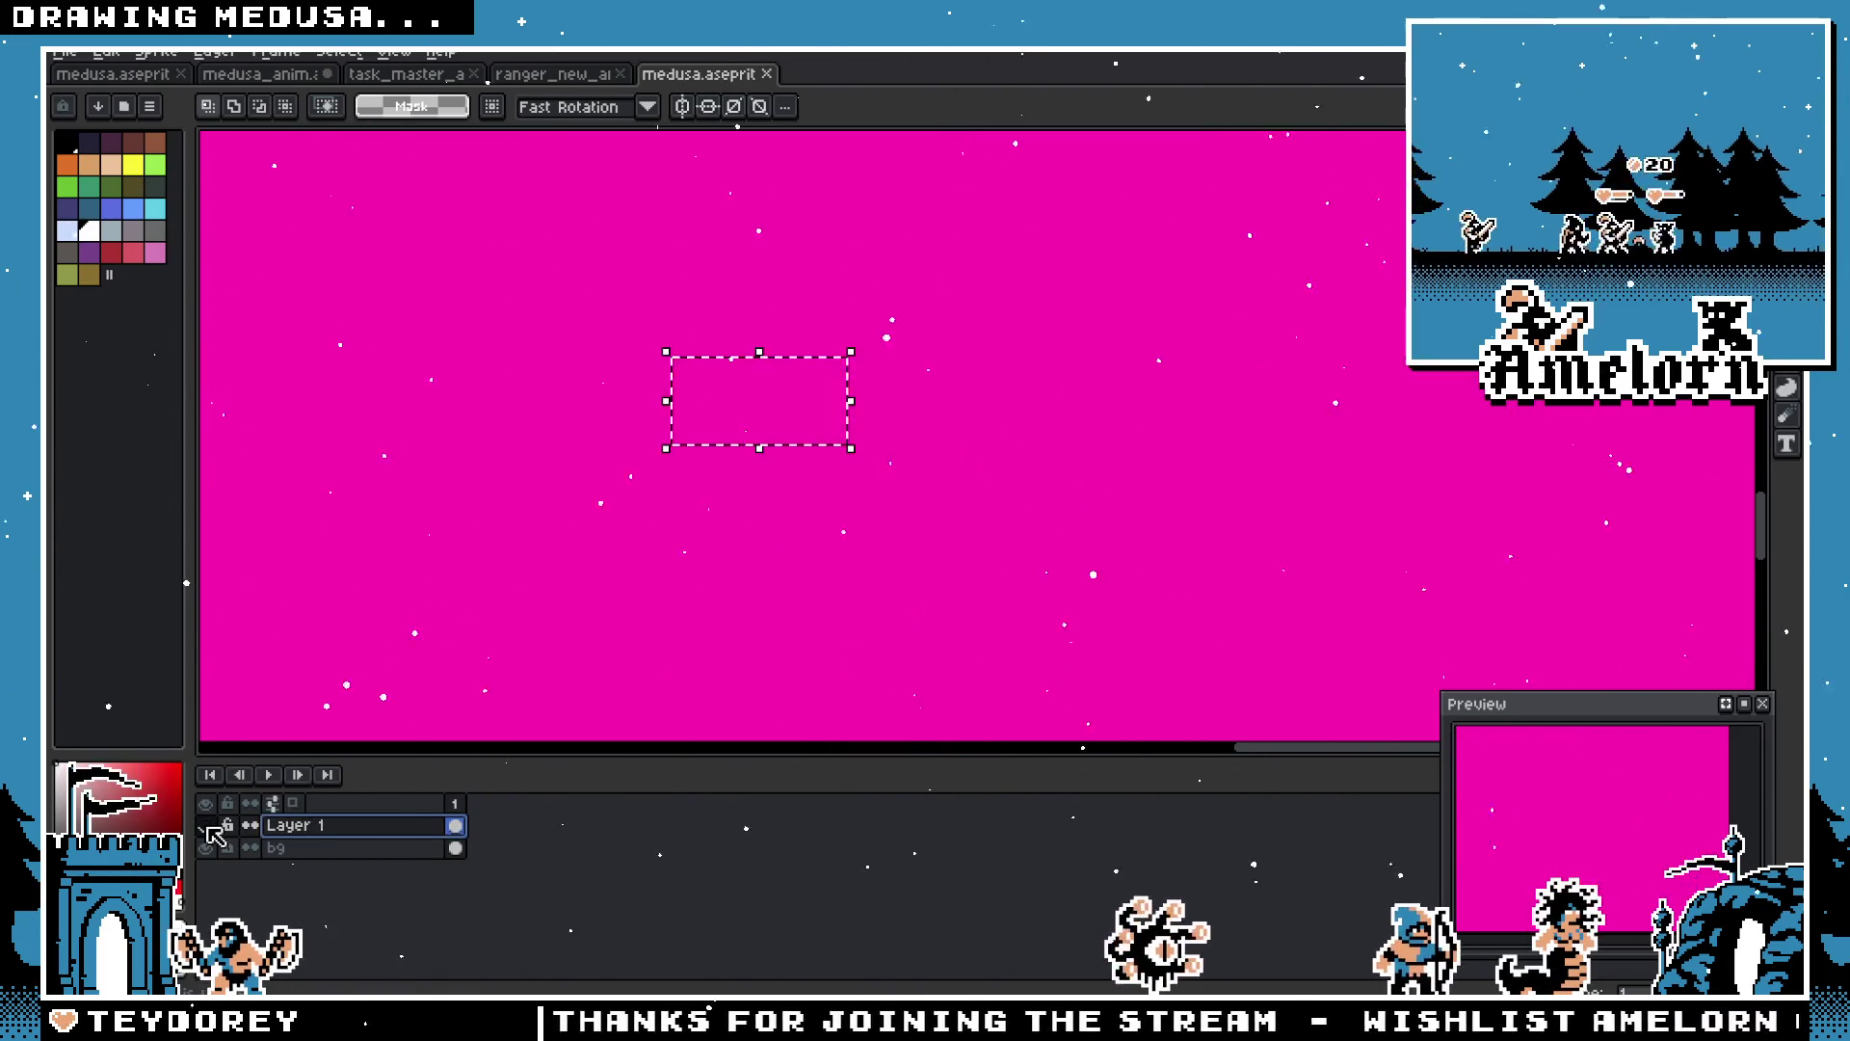
Step: Copy the selected eyes and, in medusa_anim, paint the old eye bars over with magenta
left_click(755, 421)
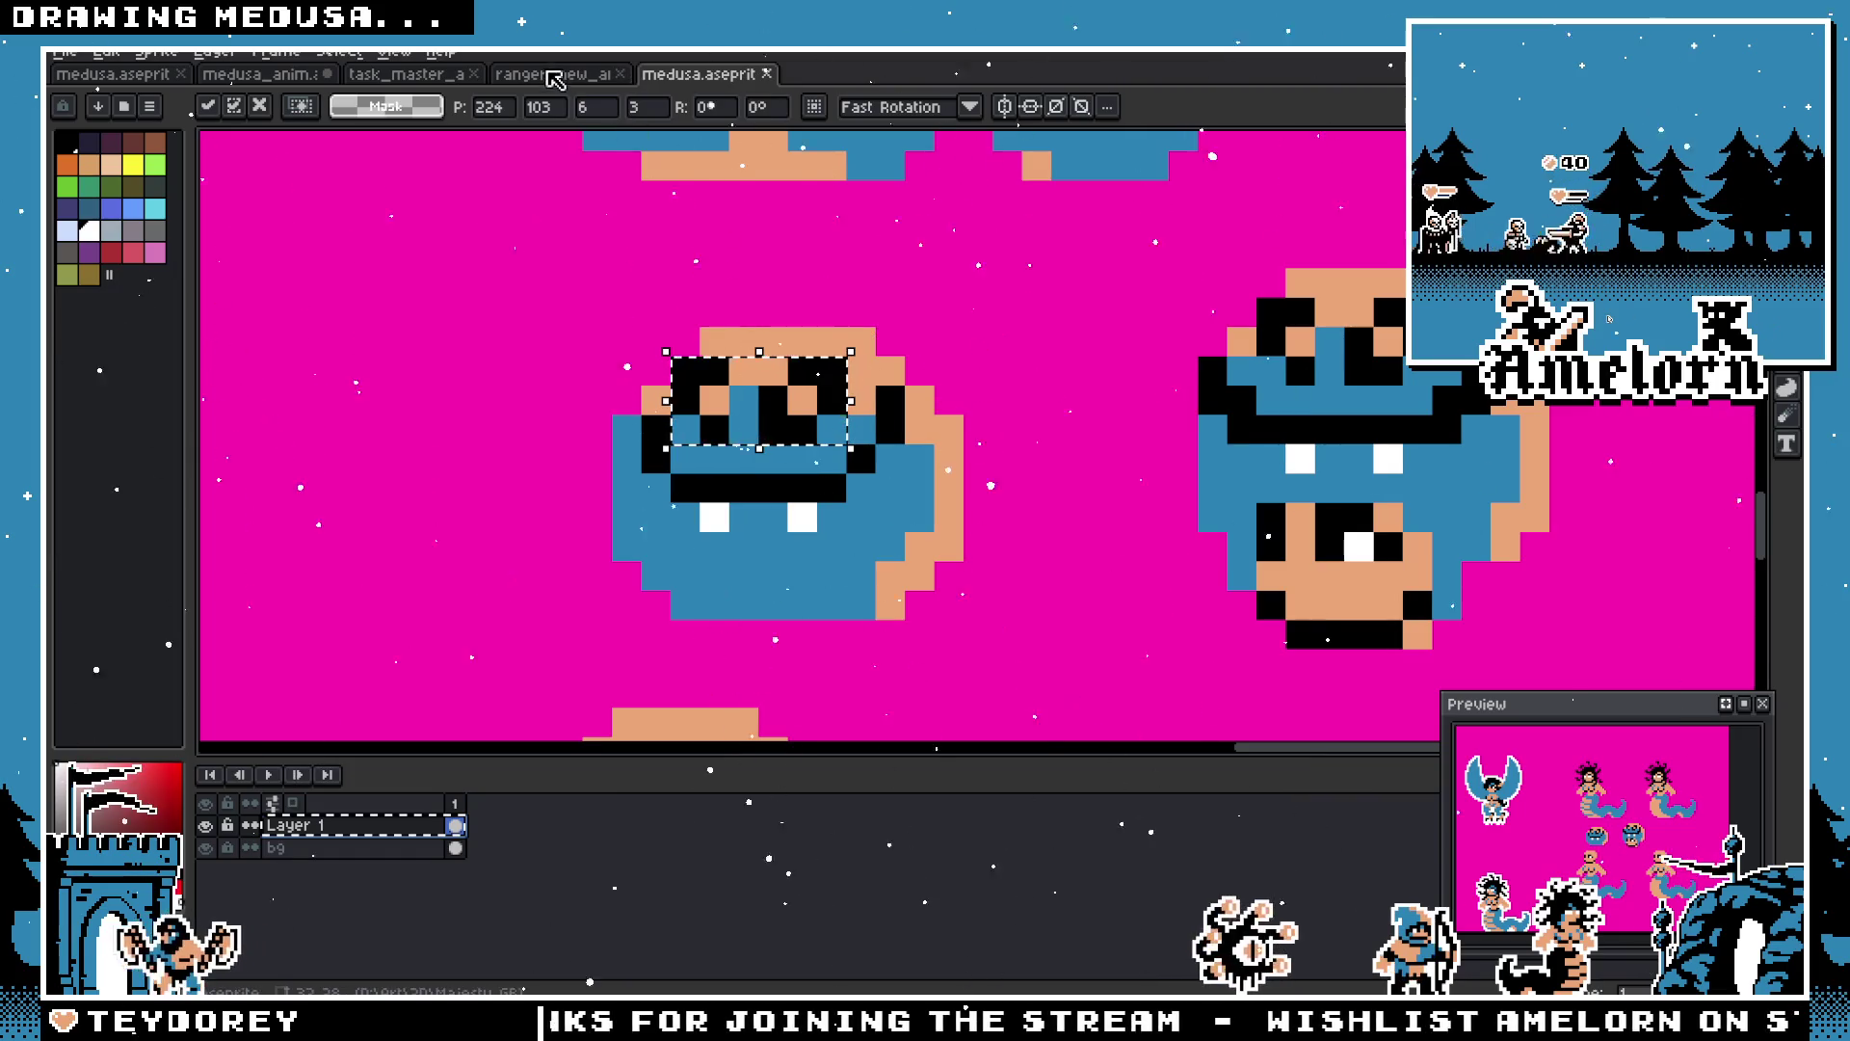
left_click(556, 79)
left_click(405, 74)
left_click(259, 74)
left_click_drag(1086, 519, 941, 466)
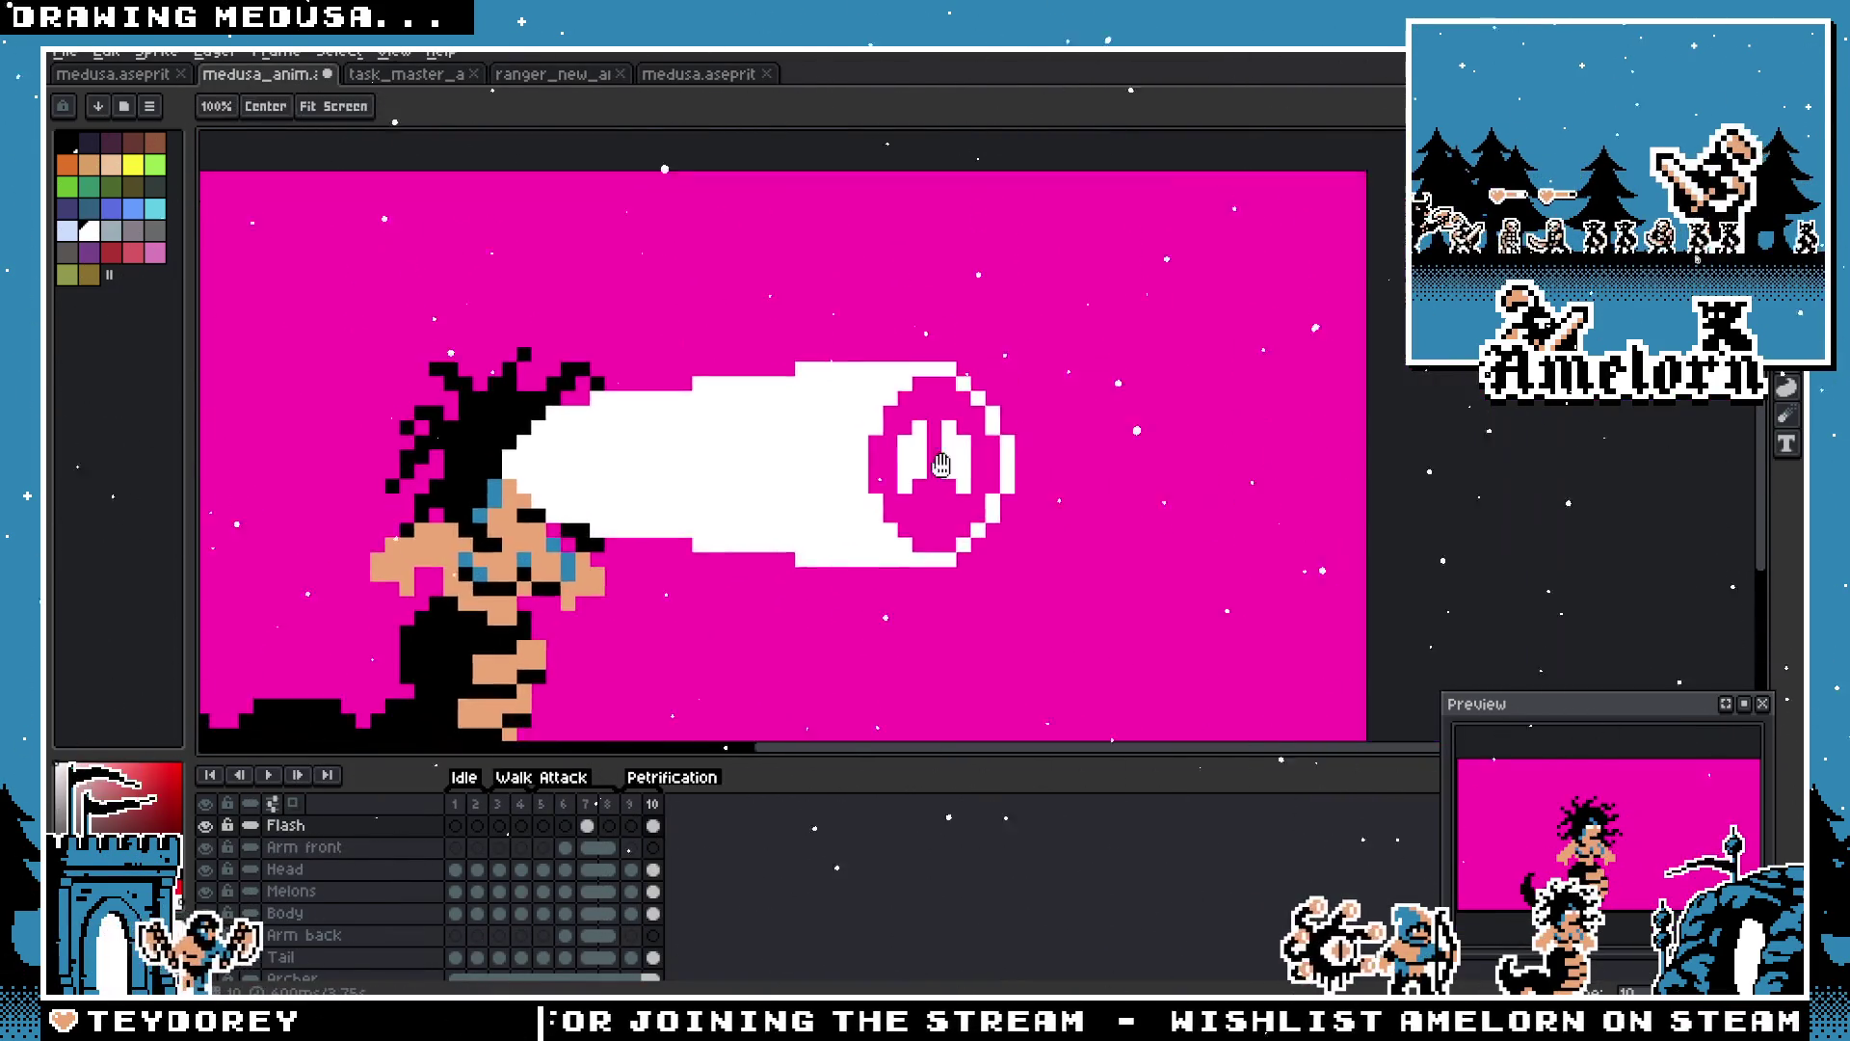
scroll(941, 465, "up", 3)
mouse_move(964, 378)
left_mouse_down()
mouse_move(967, 485)
mouse_move(916, 430)
mouse_move(829, 520)
left_mouse_up()
scroll(865, 480, "down", 3)
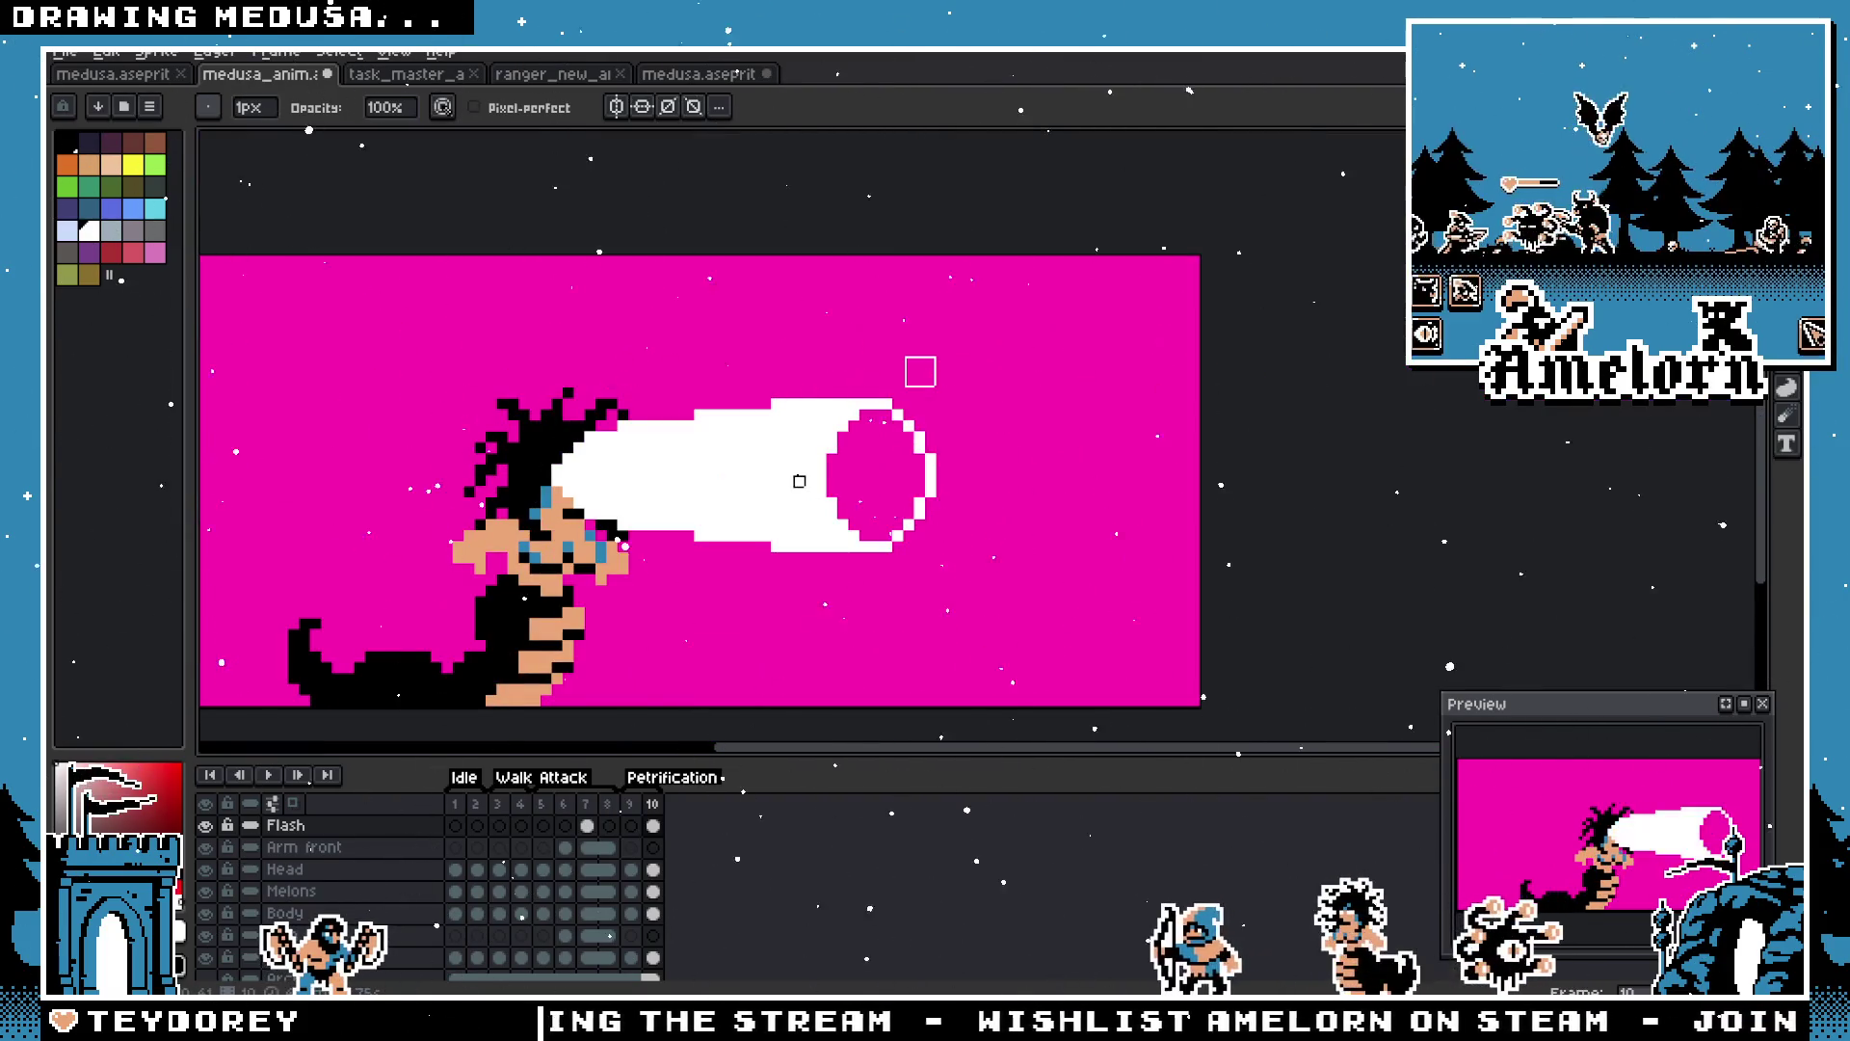
Step: Paste the copied eyes beside the beam and shift them further right
key("ctrl+v")
left_click_drag(985, 451, 1023, 446)
key("Return")
scroll(1007, 376, "up", 1)
left_click(699, 73)
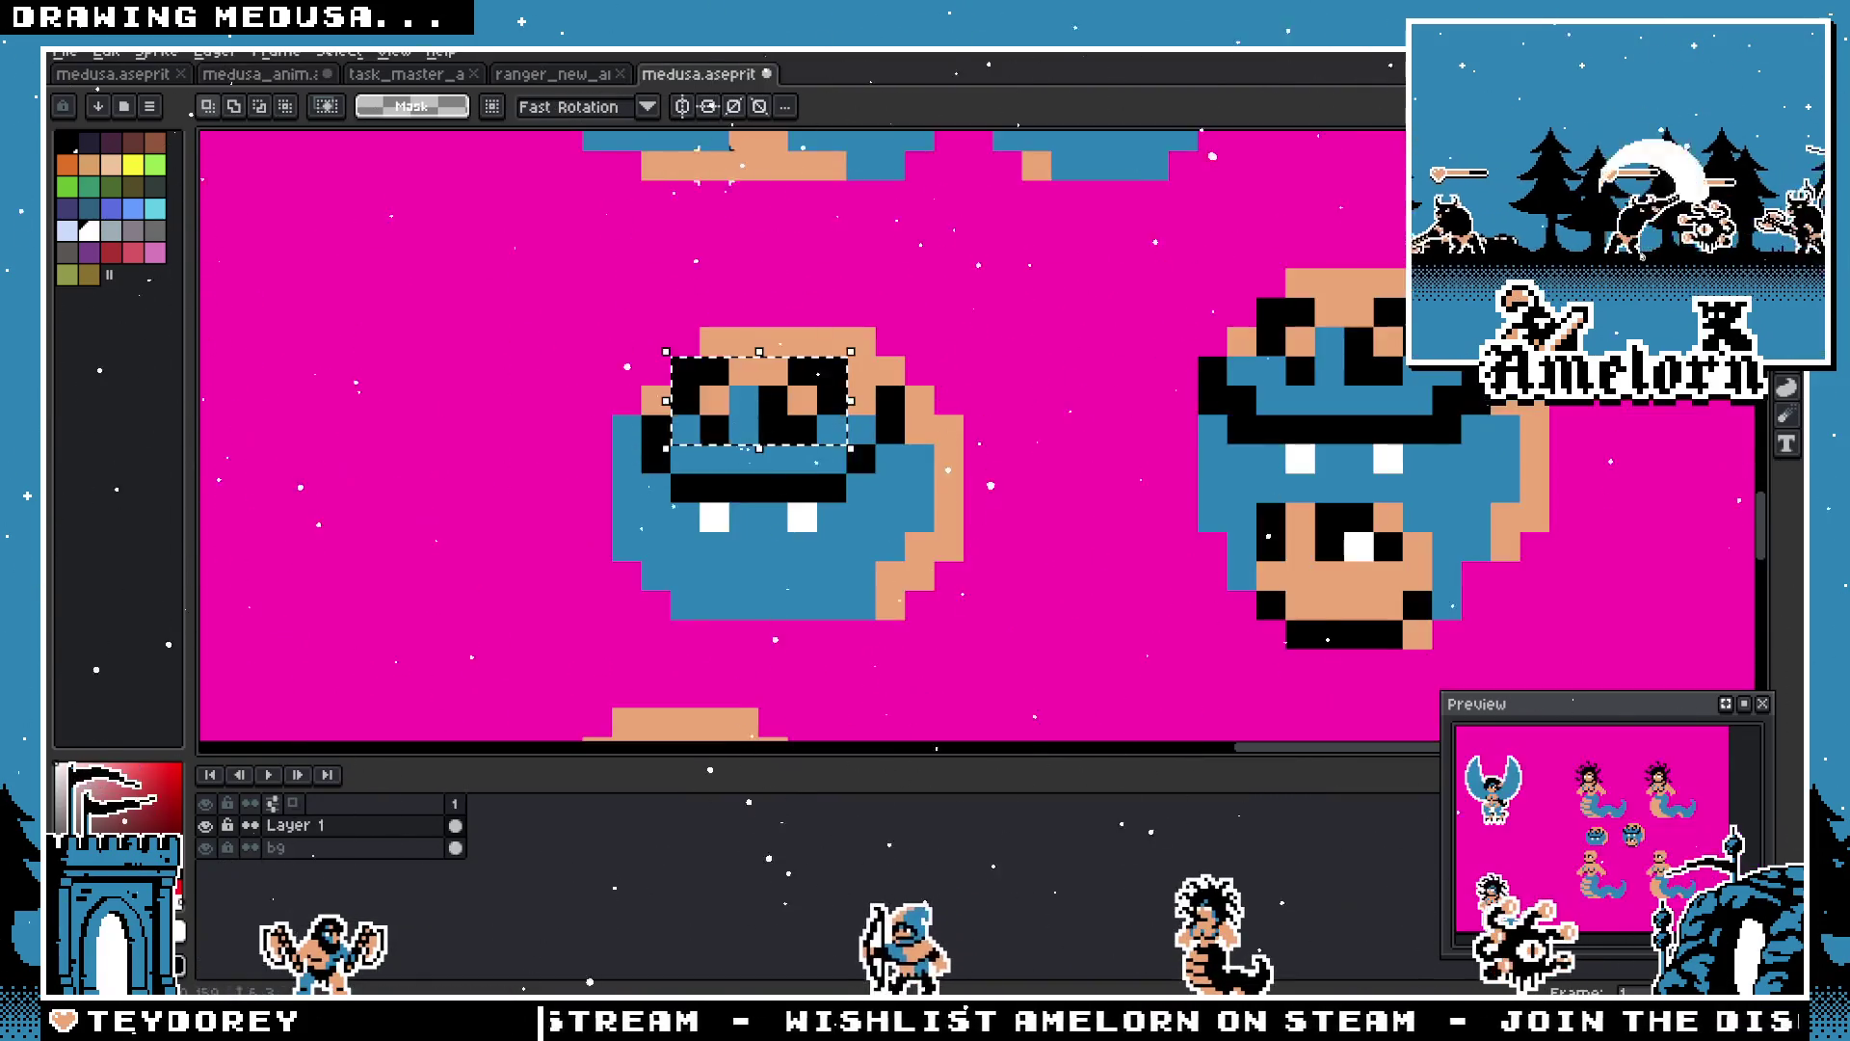
left_click(371, 74)
left_click(265, 74)
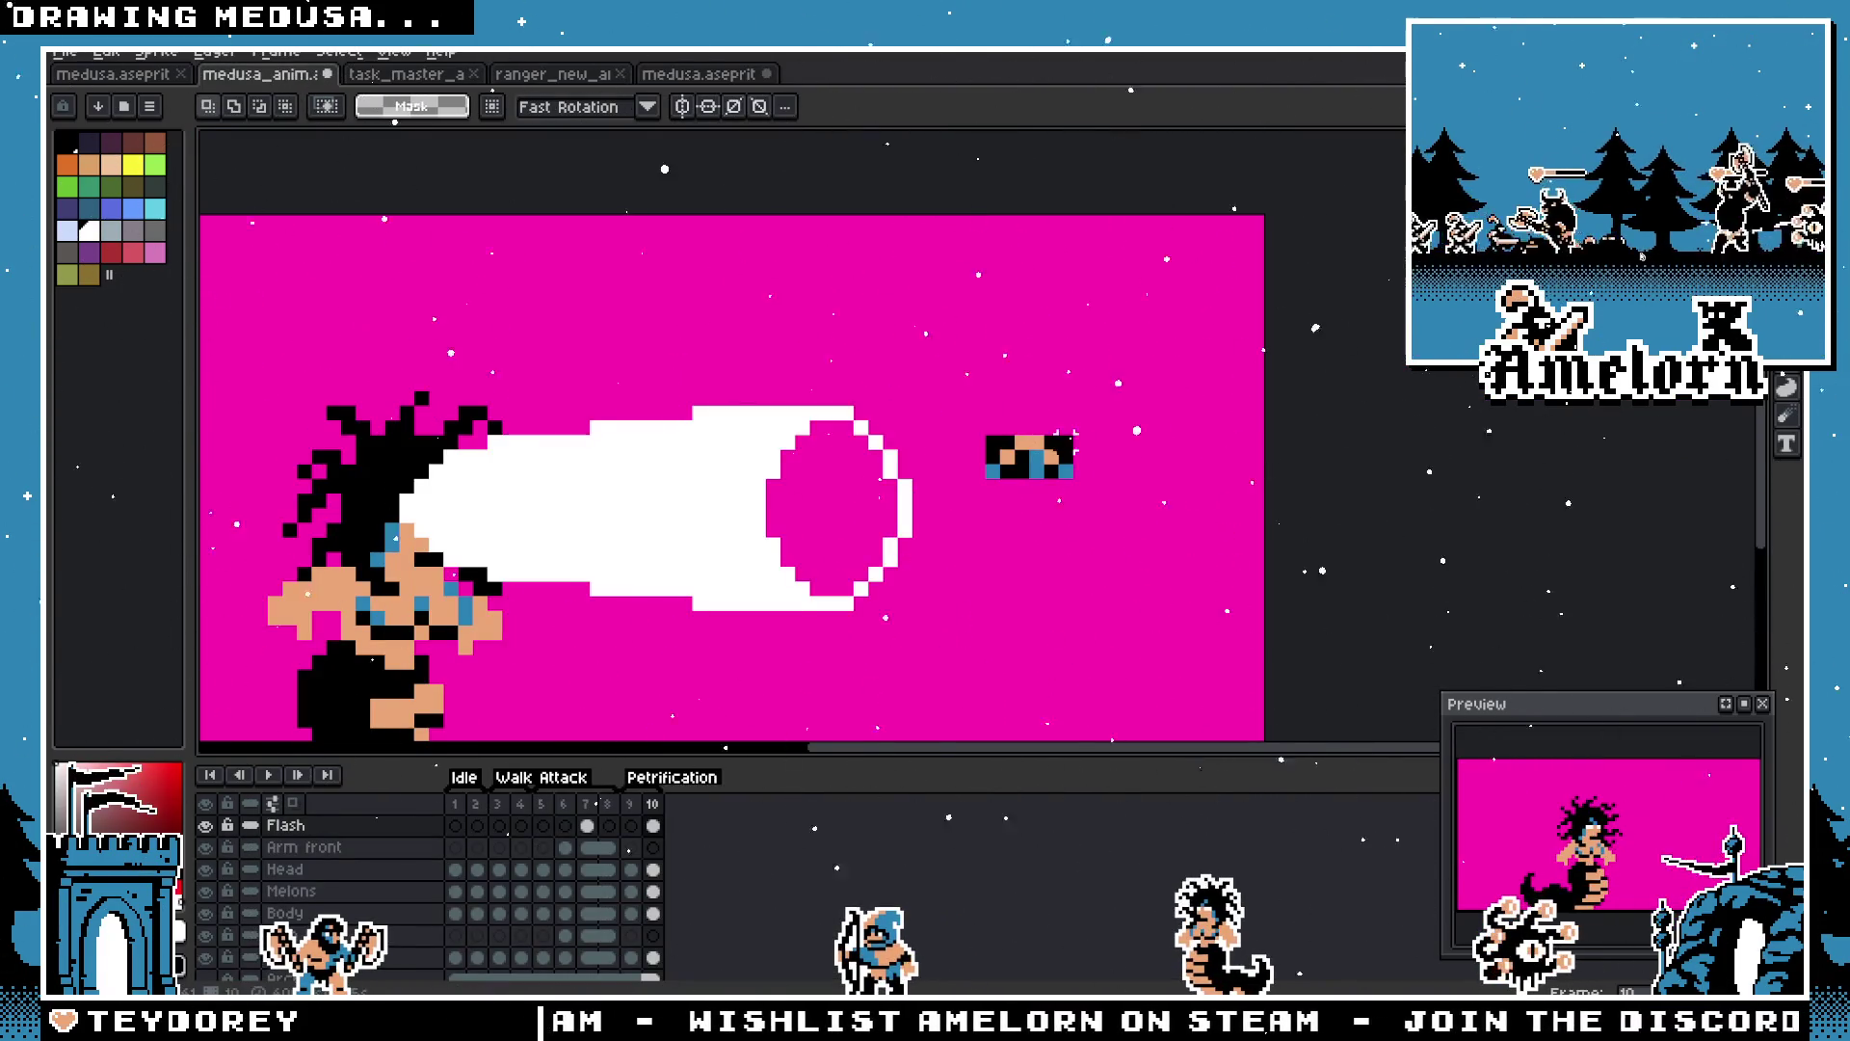
Step: Paste the eyes again and recolour them white using the beam's white
key("ctrl+v")
scroll(1011, 498, "up", 1)
key("b")
scroll(1028, 428, "up", 1)
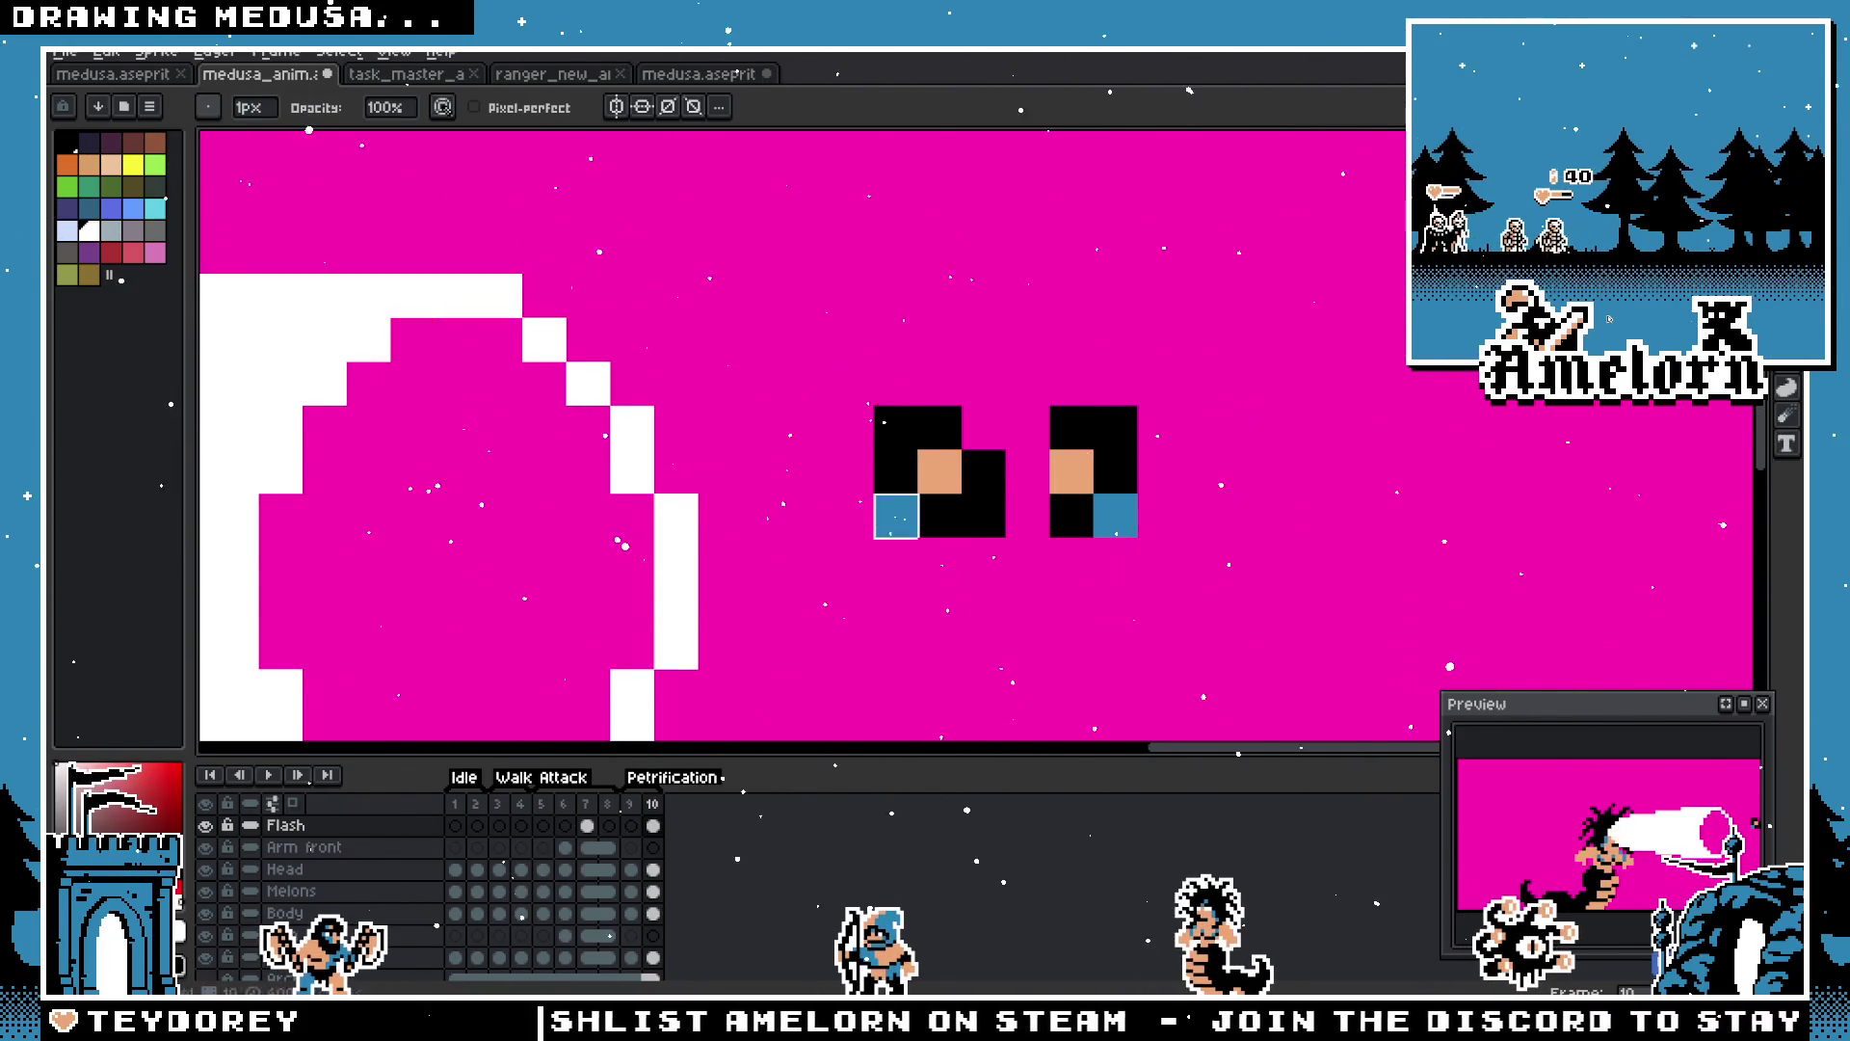
scroll(1116, 515, "down", 3)
scroll(1148, 459, "up", 3)
left_click_drag(524, 487, 711, 438)
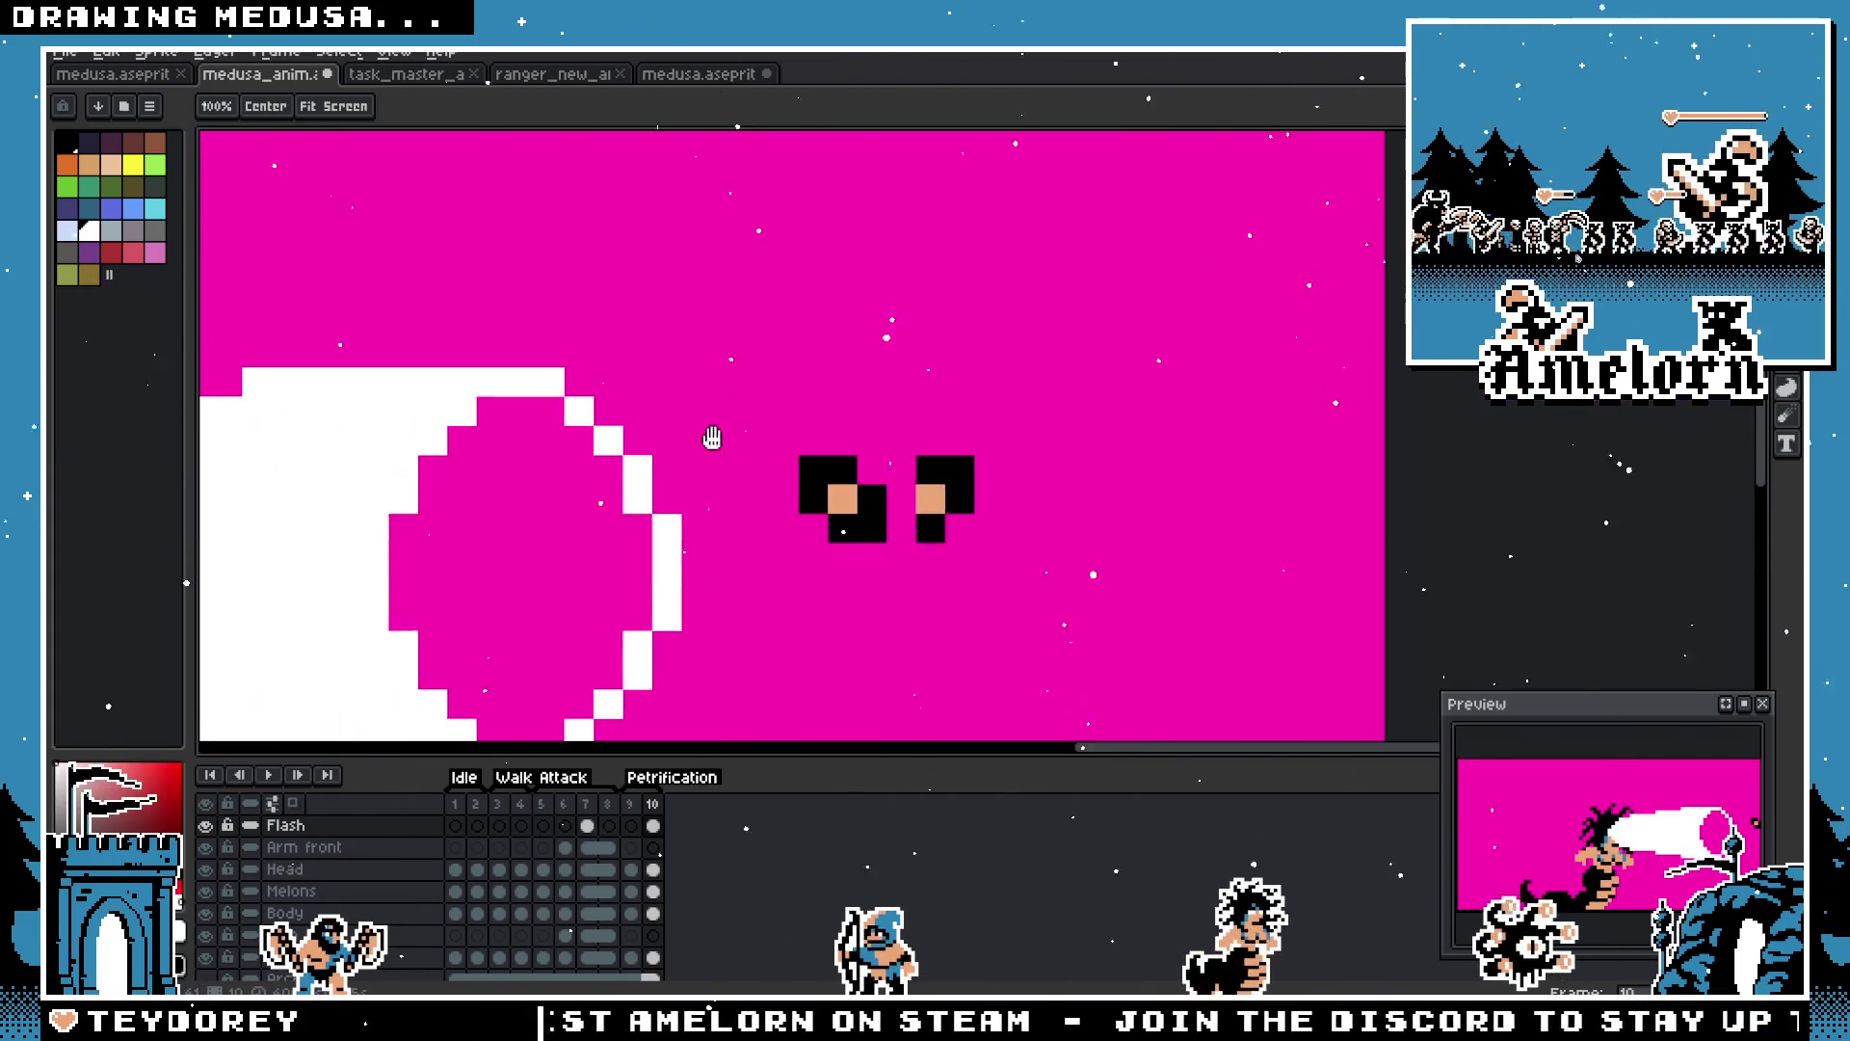
key("i")
left_click(634, 471, "alt")
left_click(808, 474)
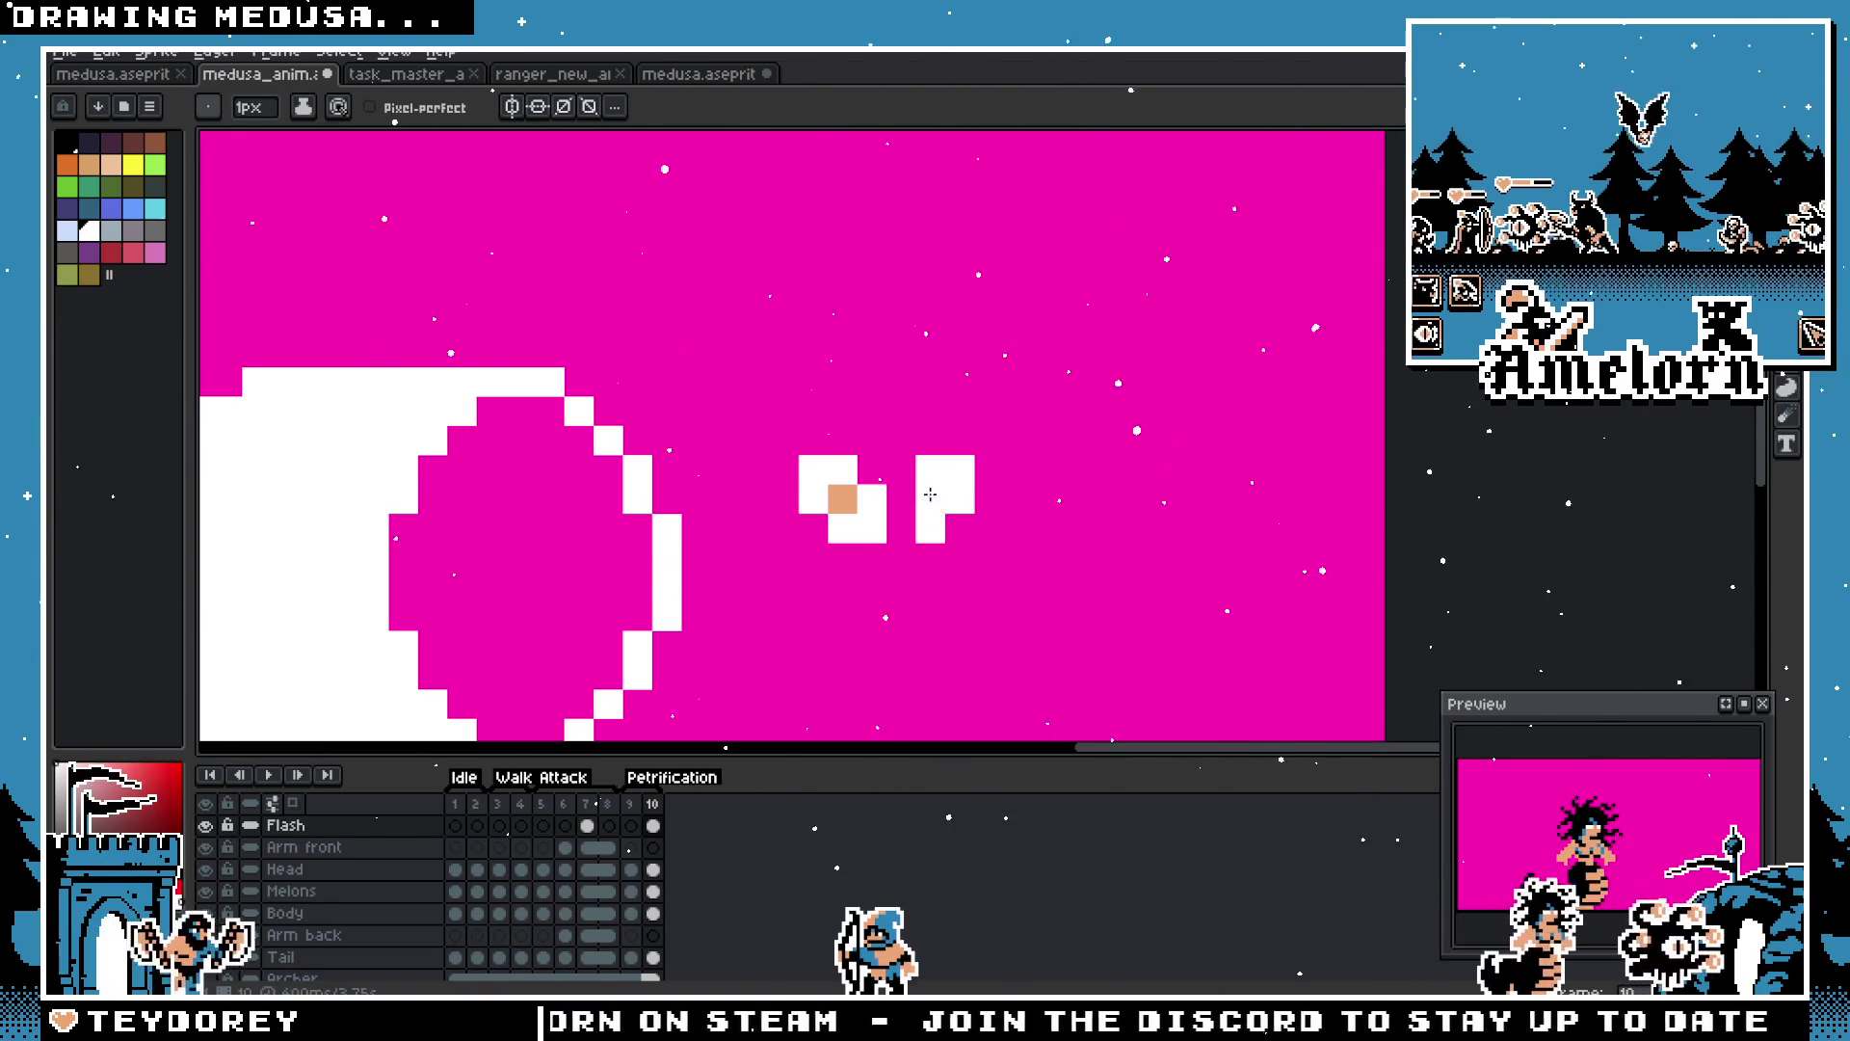
Step: Move the white eyes into the beam's round end and switch back to medusa.aseprite
scroll(930, 495, "down", 4)
key("m")
scroll(1115, 408, "up", 5)
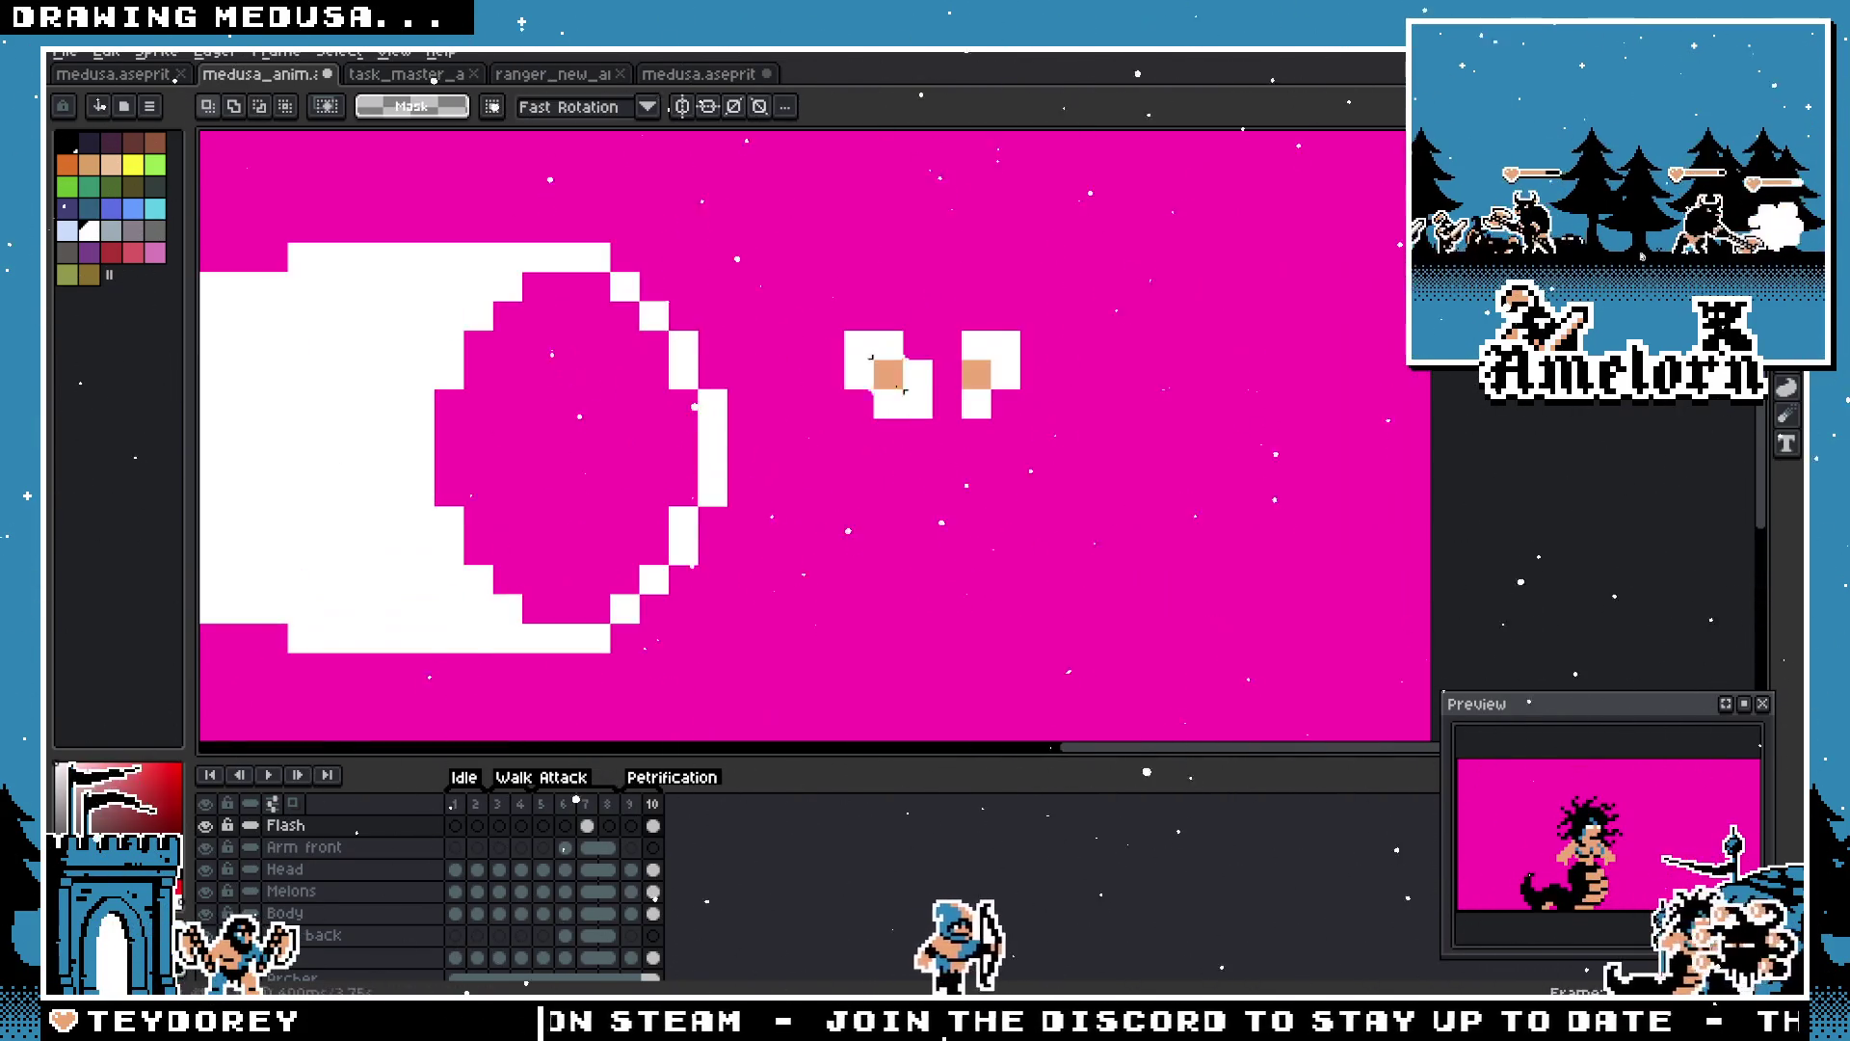
key("b")
scroll(992, 376, "down", 6)
scroll(1154, 393, "up", 5)
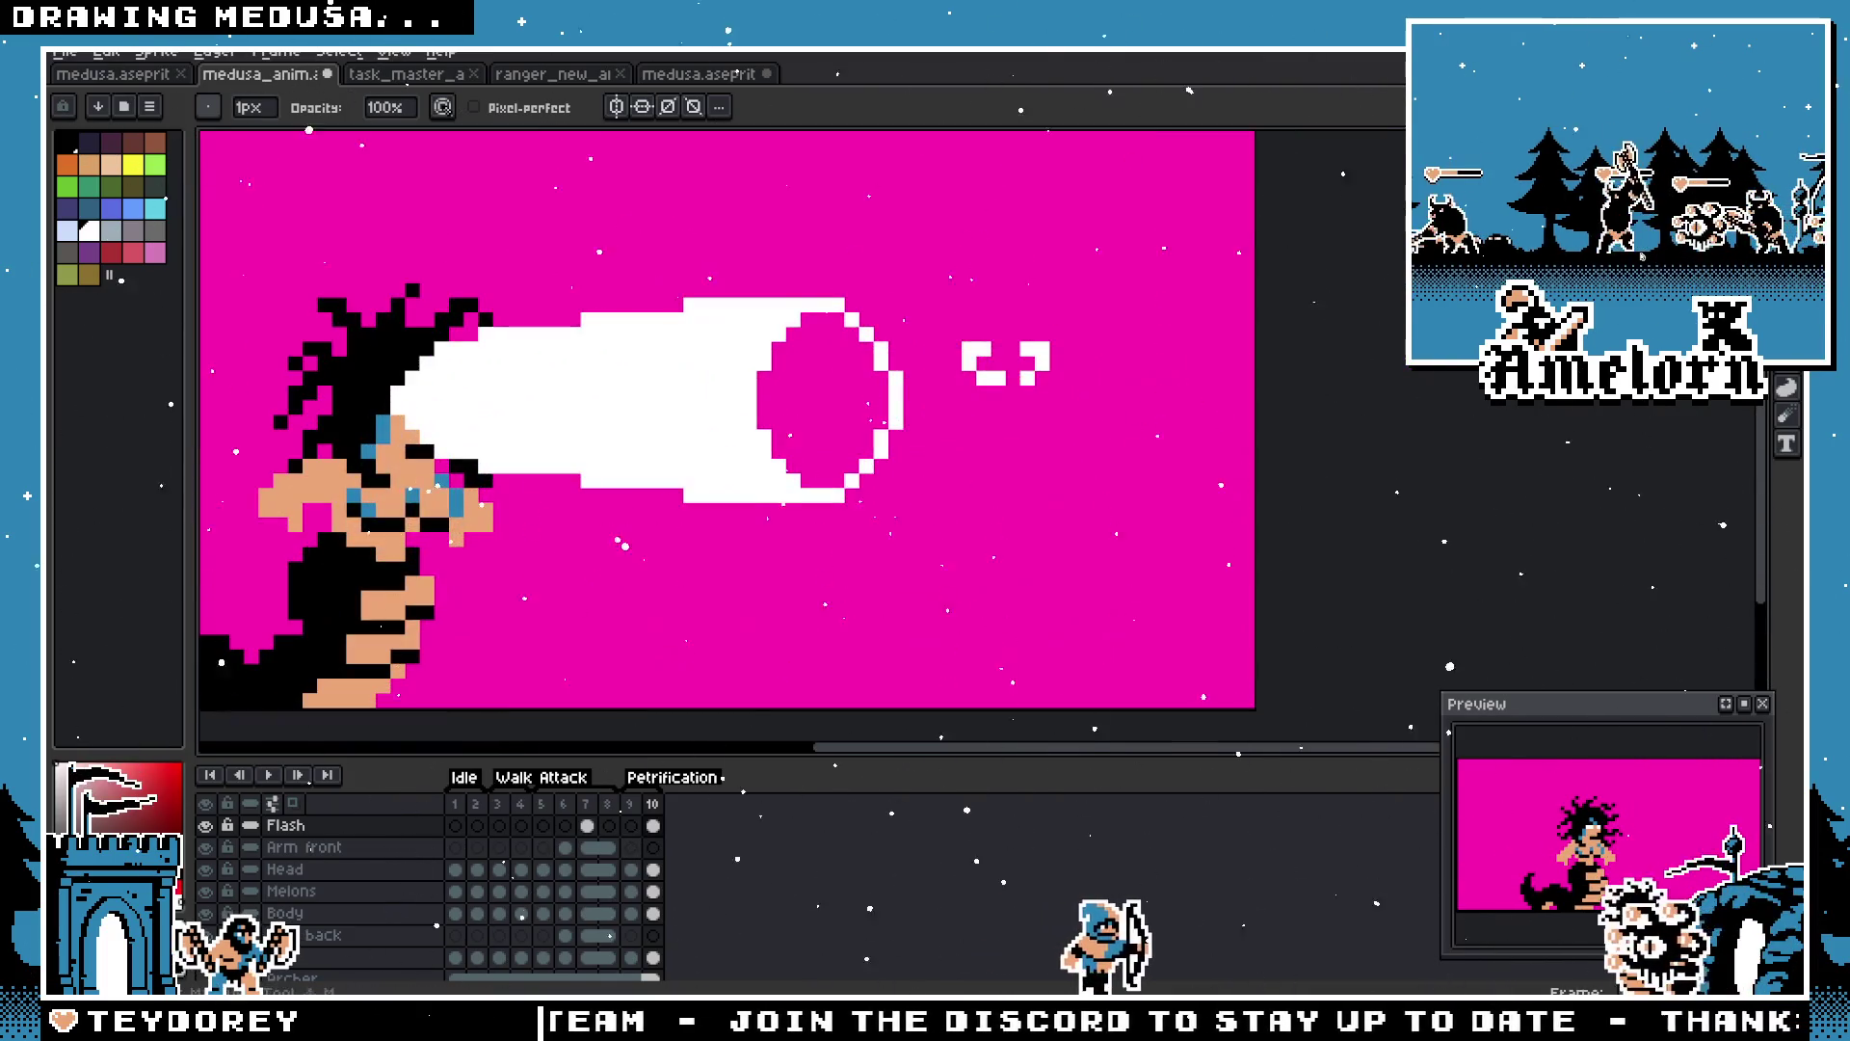
key("m")
left_click_drag(992, 395, 842, 397)
left_click(1013, 349)
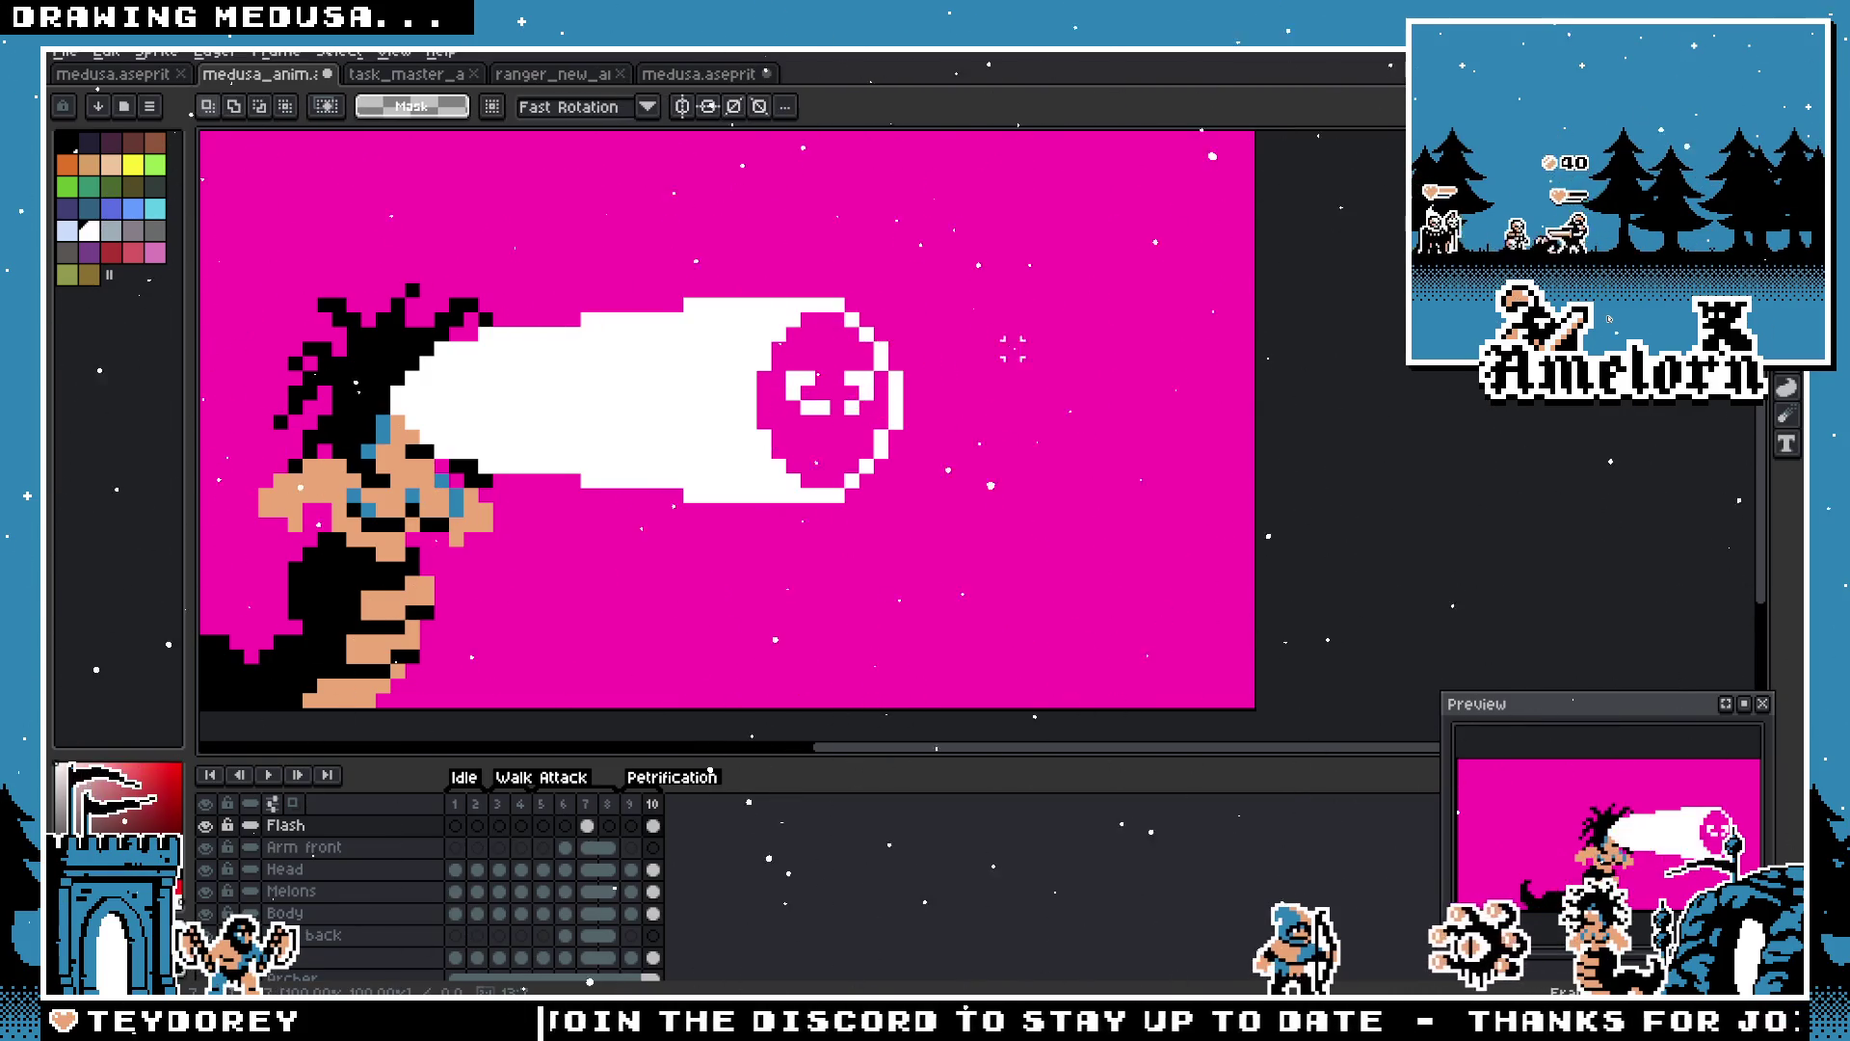
left_click(694, 77)
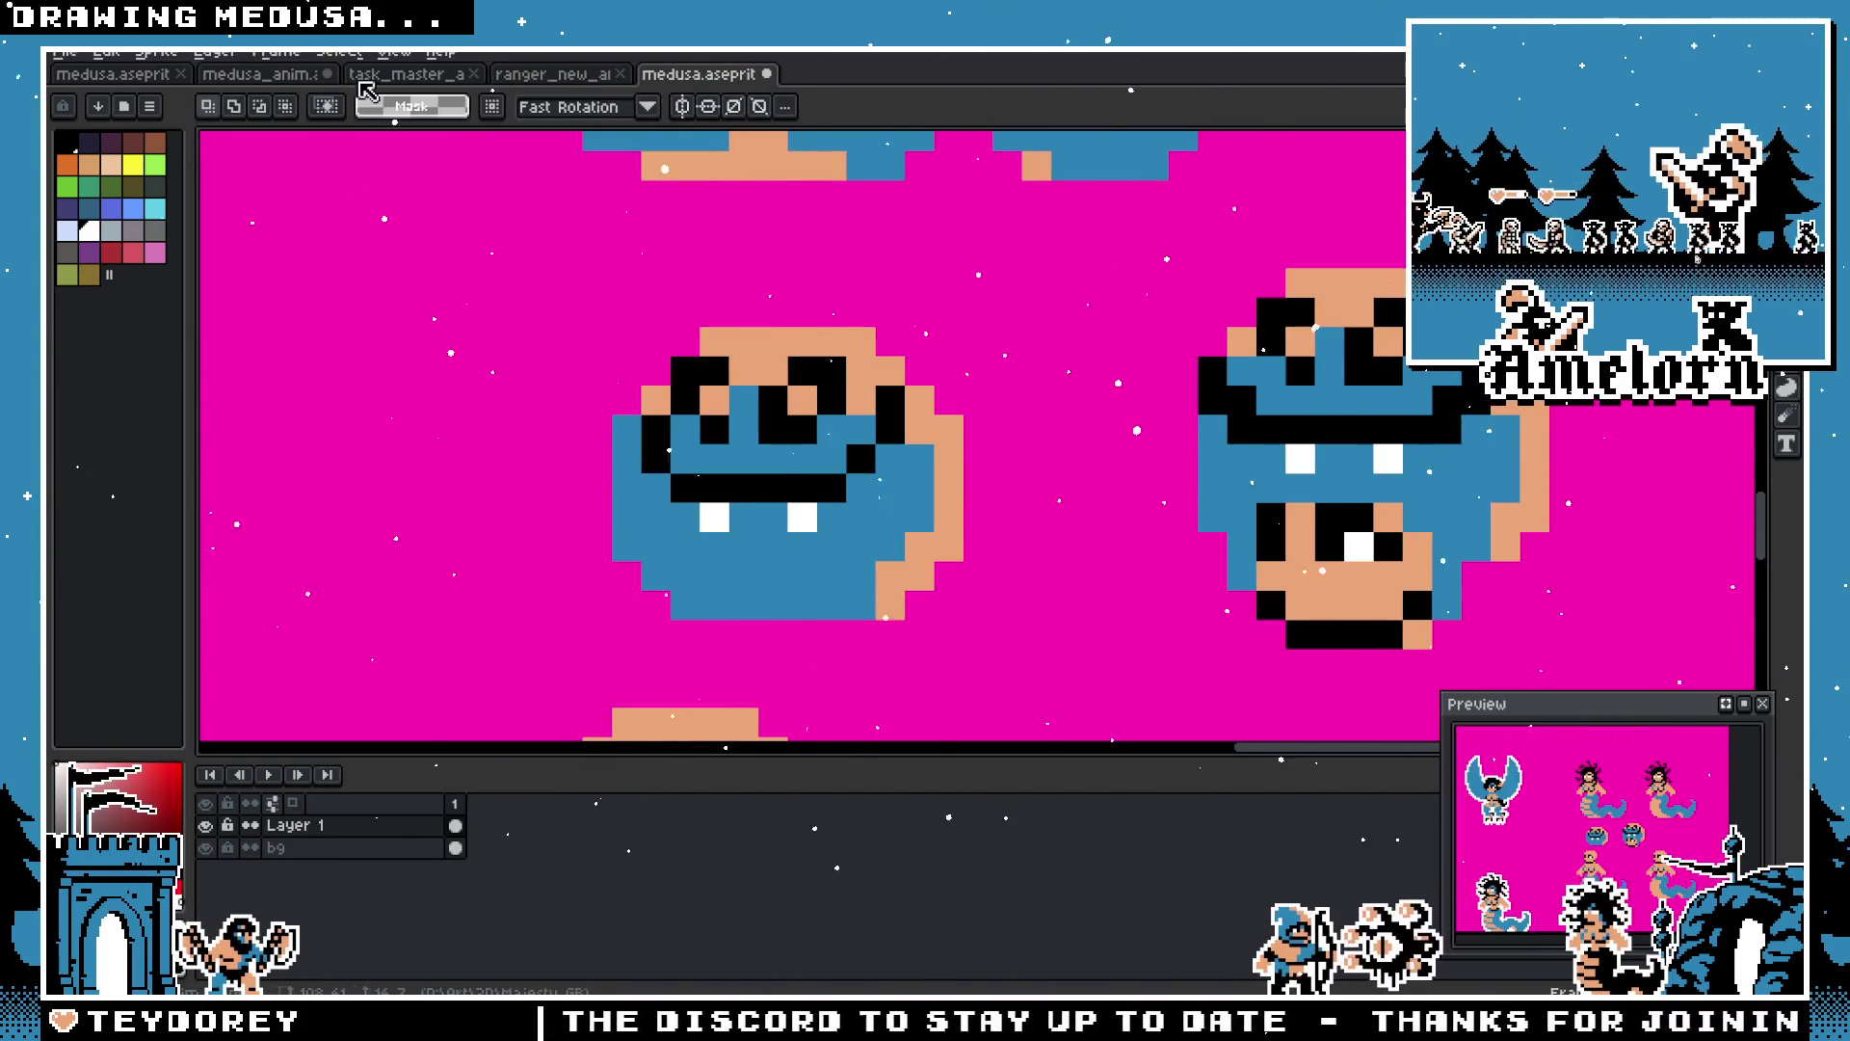
Step: In medusa_anim, add white pixels and a tooth column to the face glyph
left_click(386, 75)
left_click(260, 75)
scroll(954, 414, "up", 3)
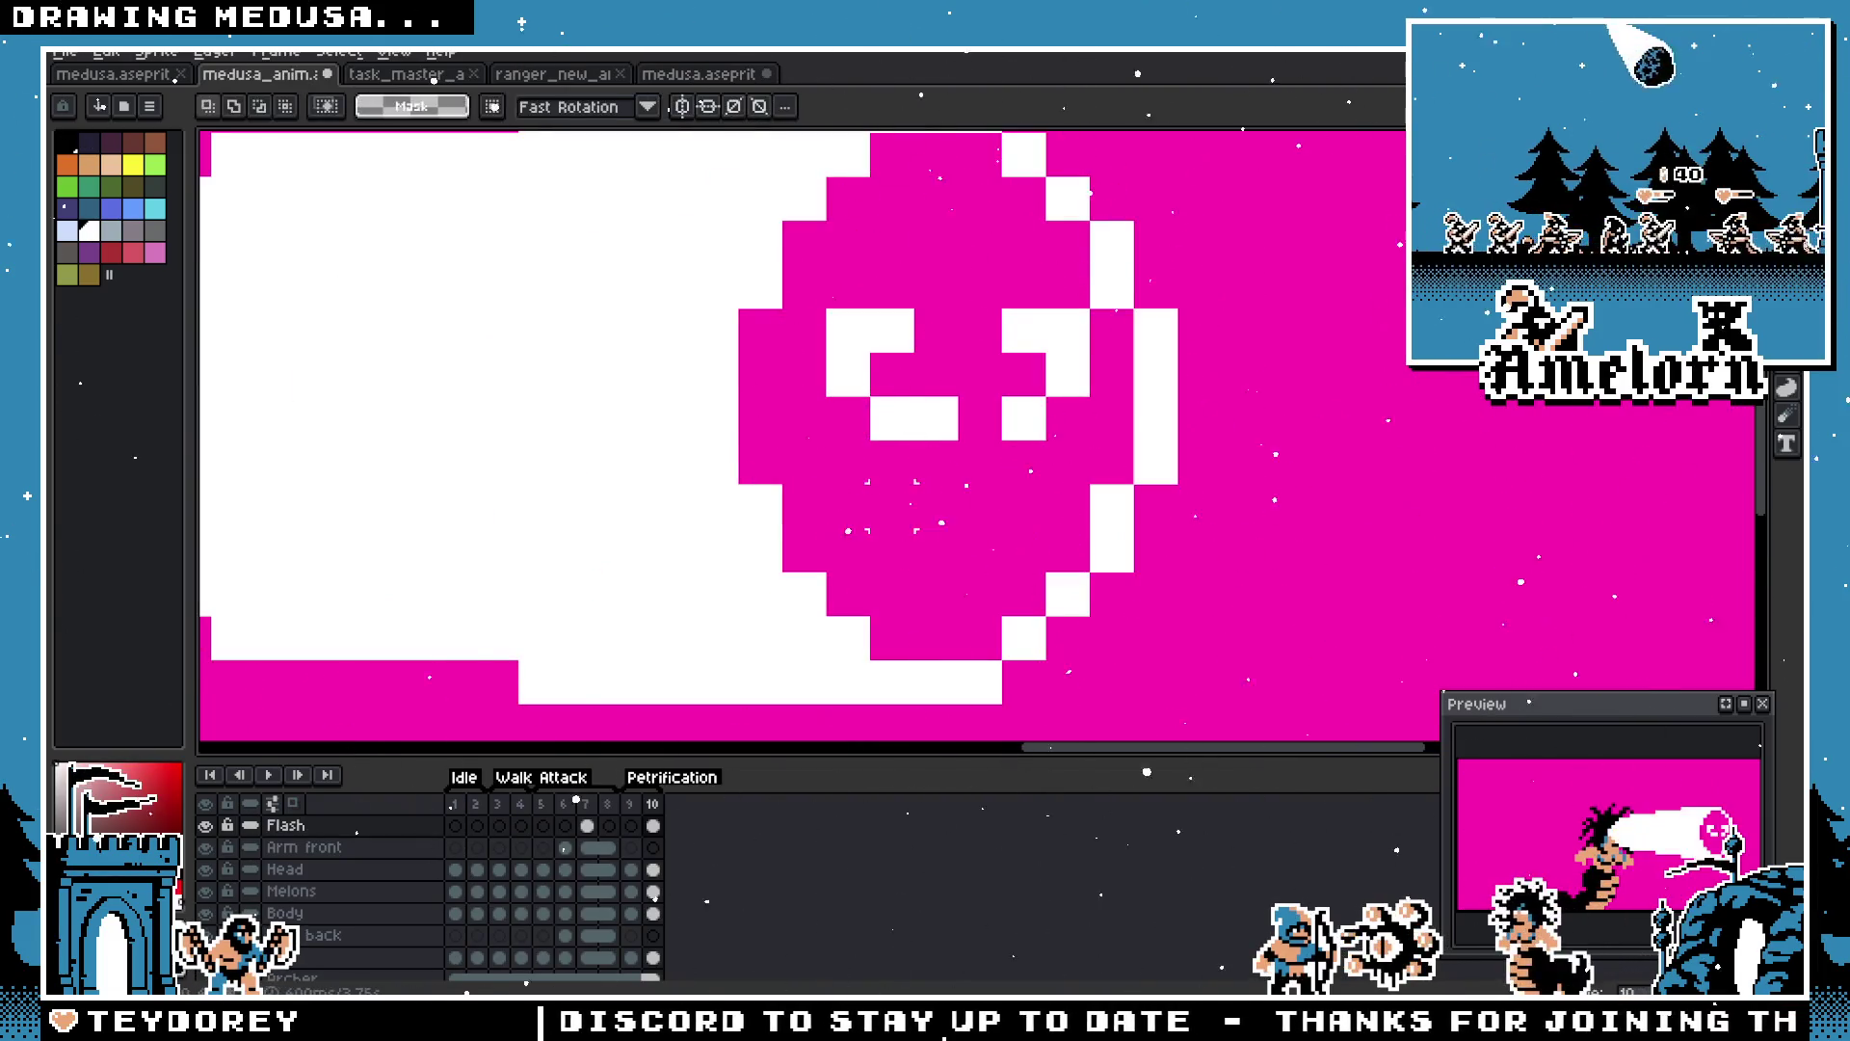
key("b")
left_click(925, 545)
left_click_drag(1024, 506, 1024, 549)
scroll(809, 534, "down", 4)
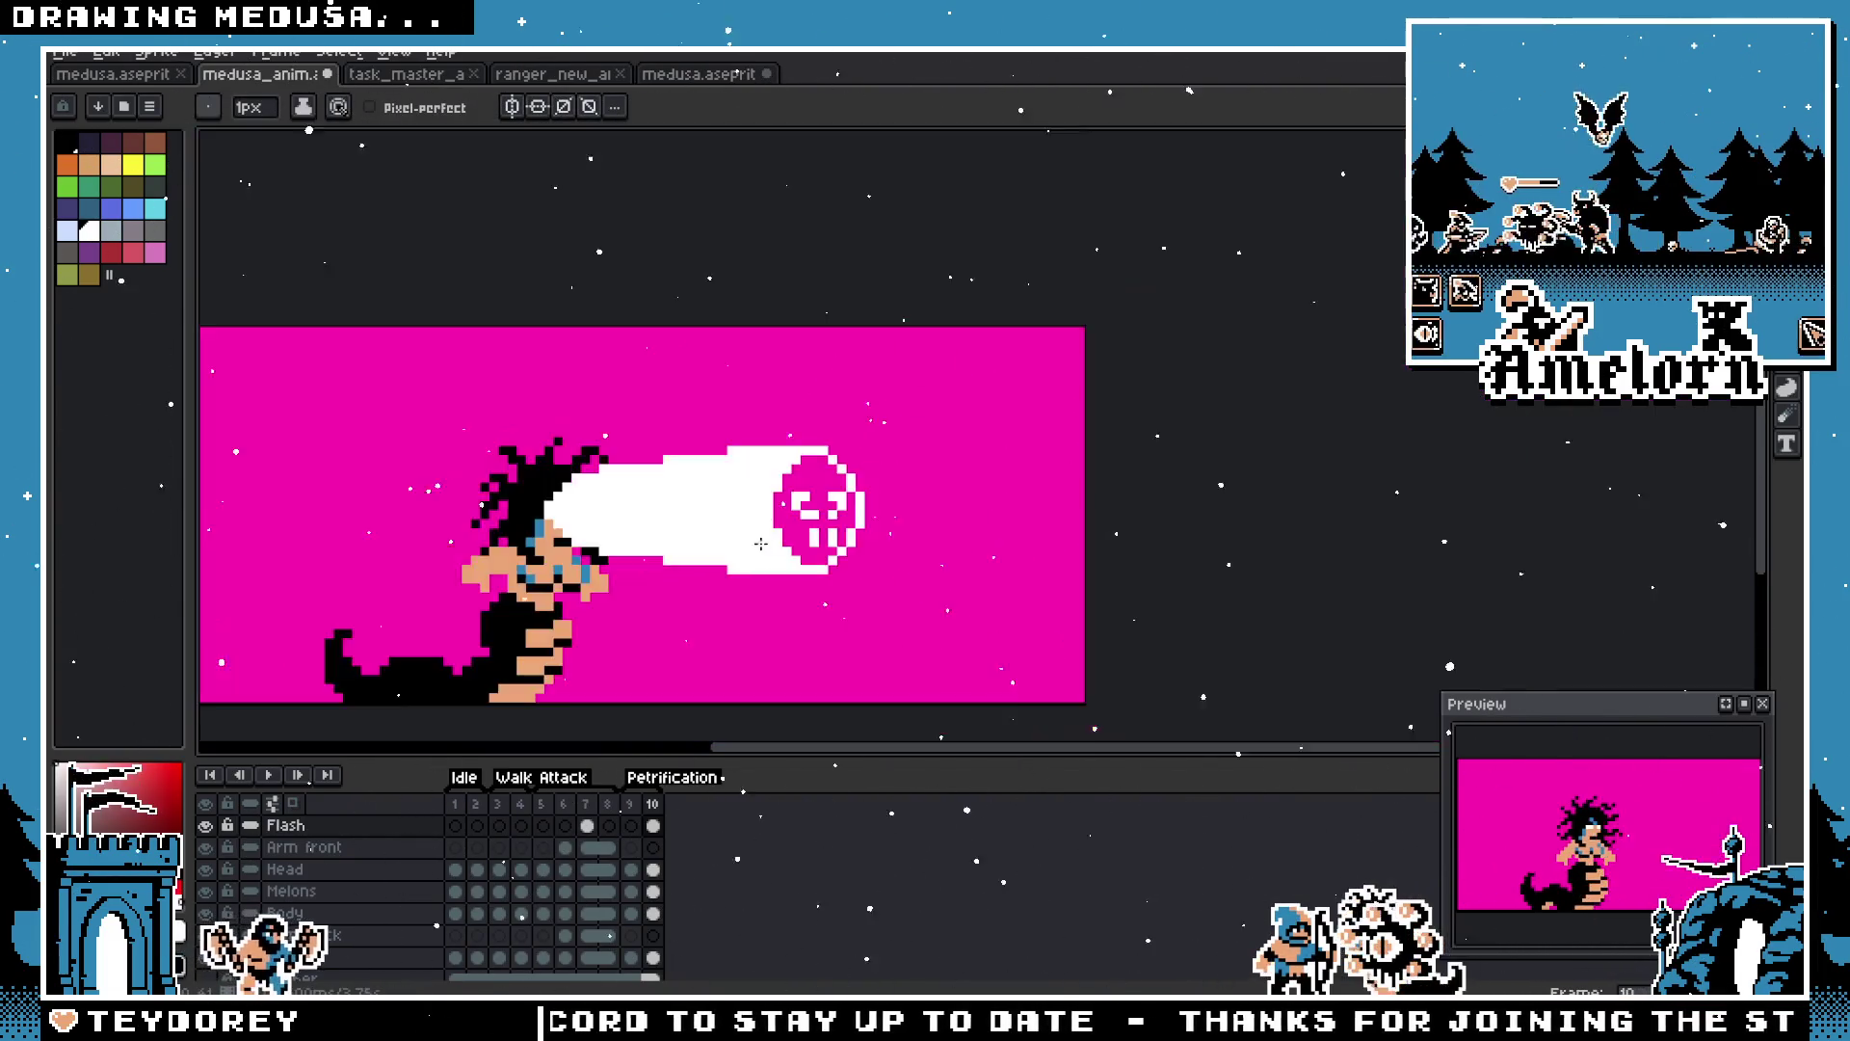
scroll(805, 546, "up", 3)
scroll(805, 546, "up", 1)
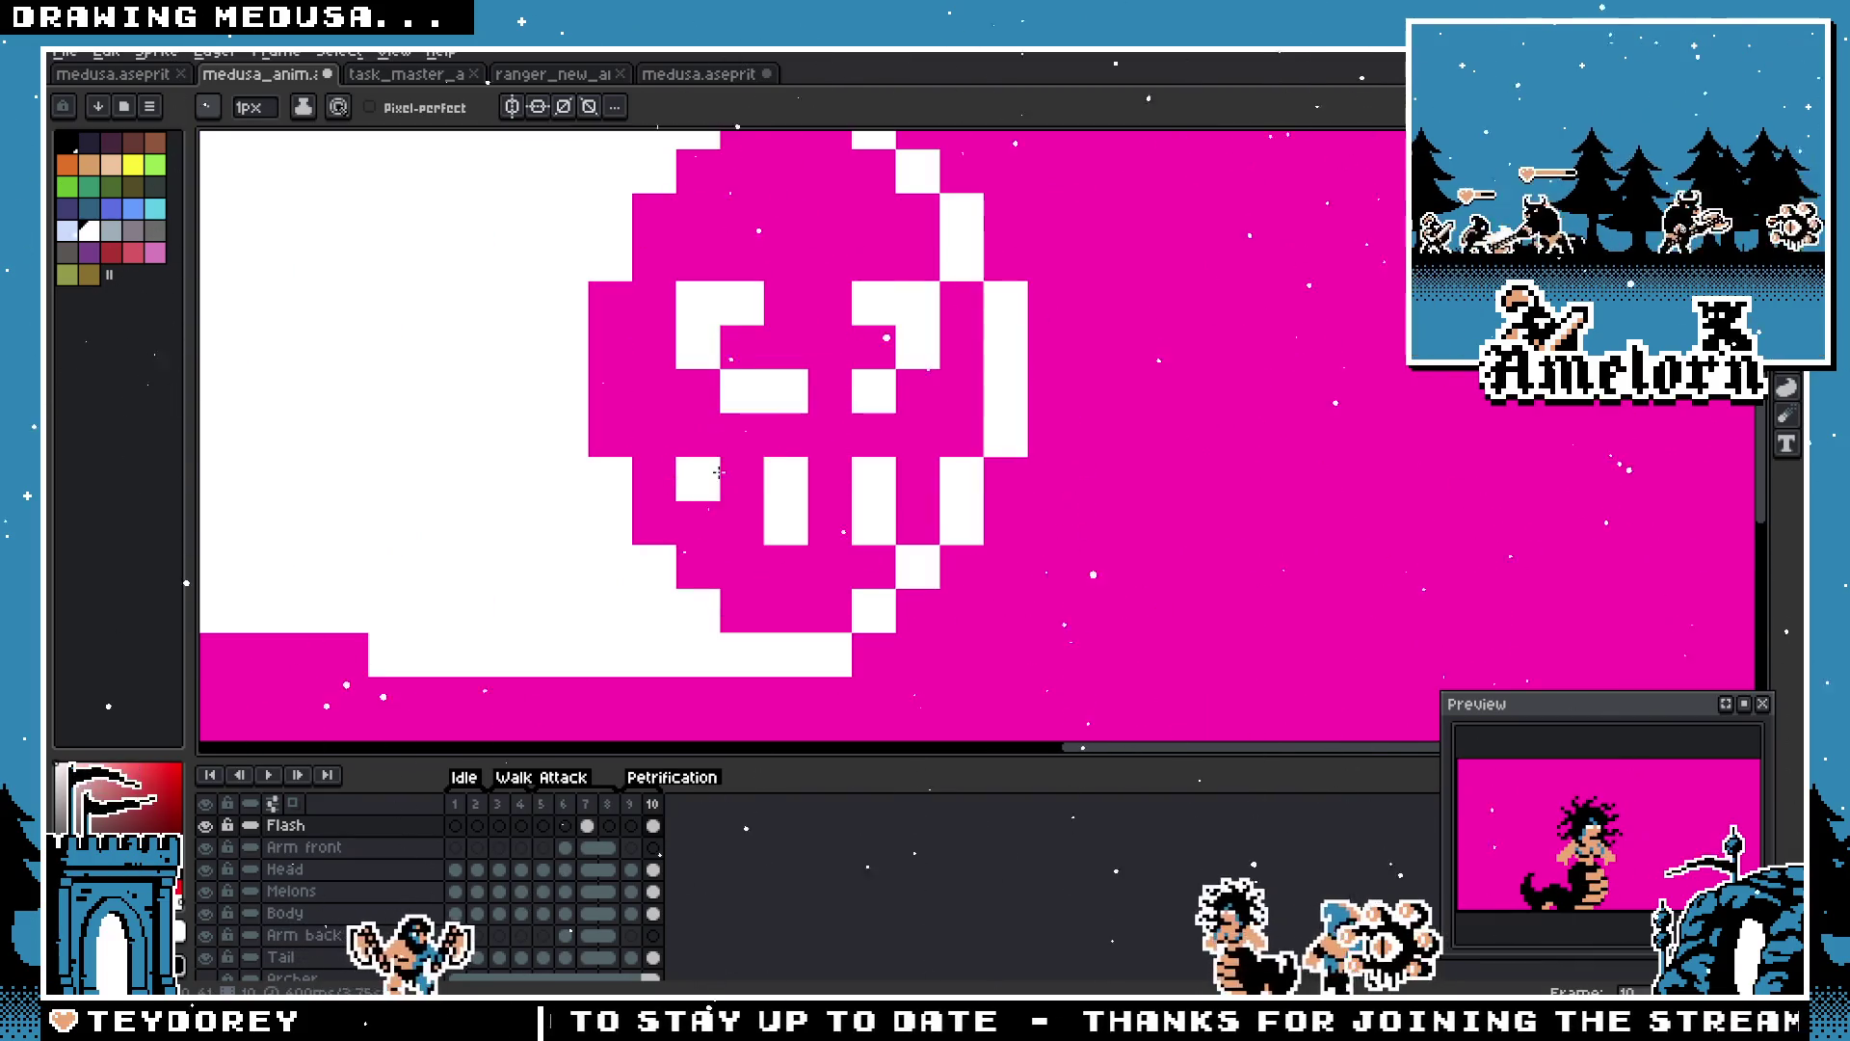
left_click(756, 493)
scroll(655, 544, "down", 4)
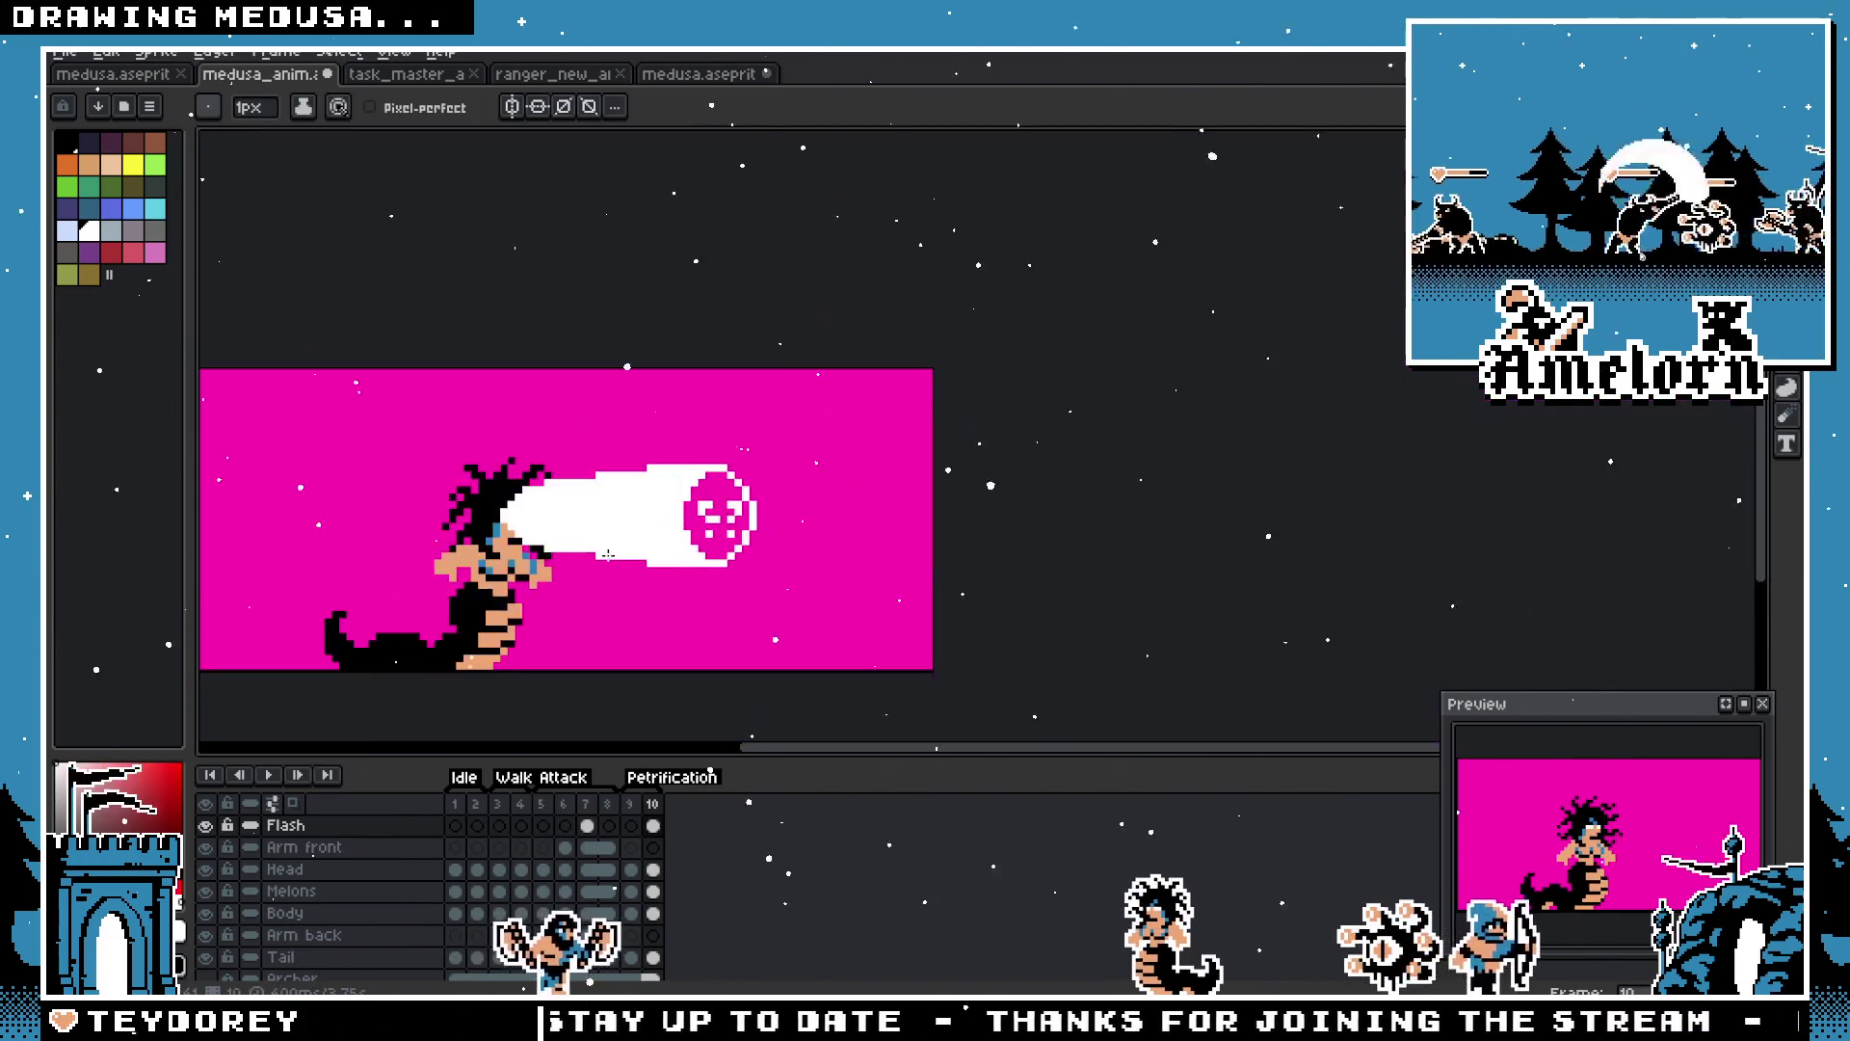
scroll(786, 493, "up", 4)
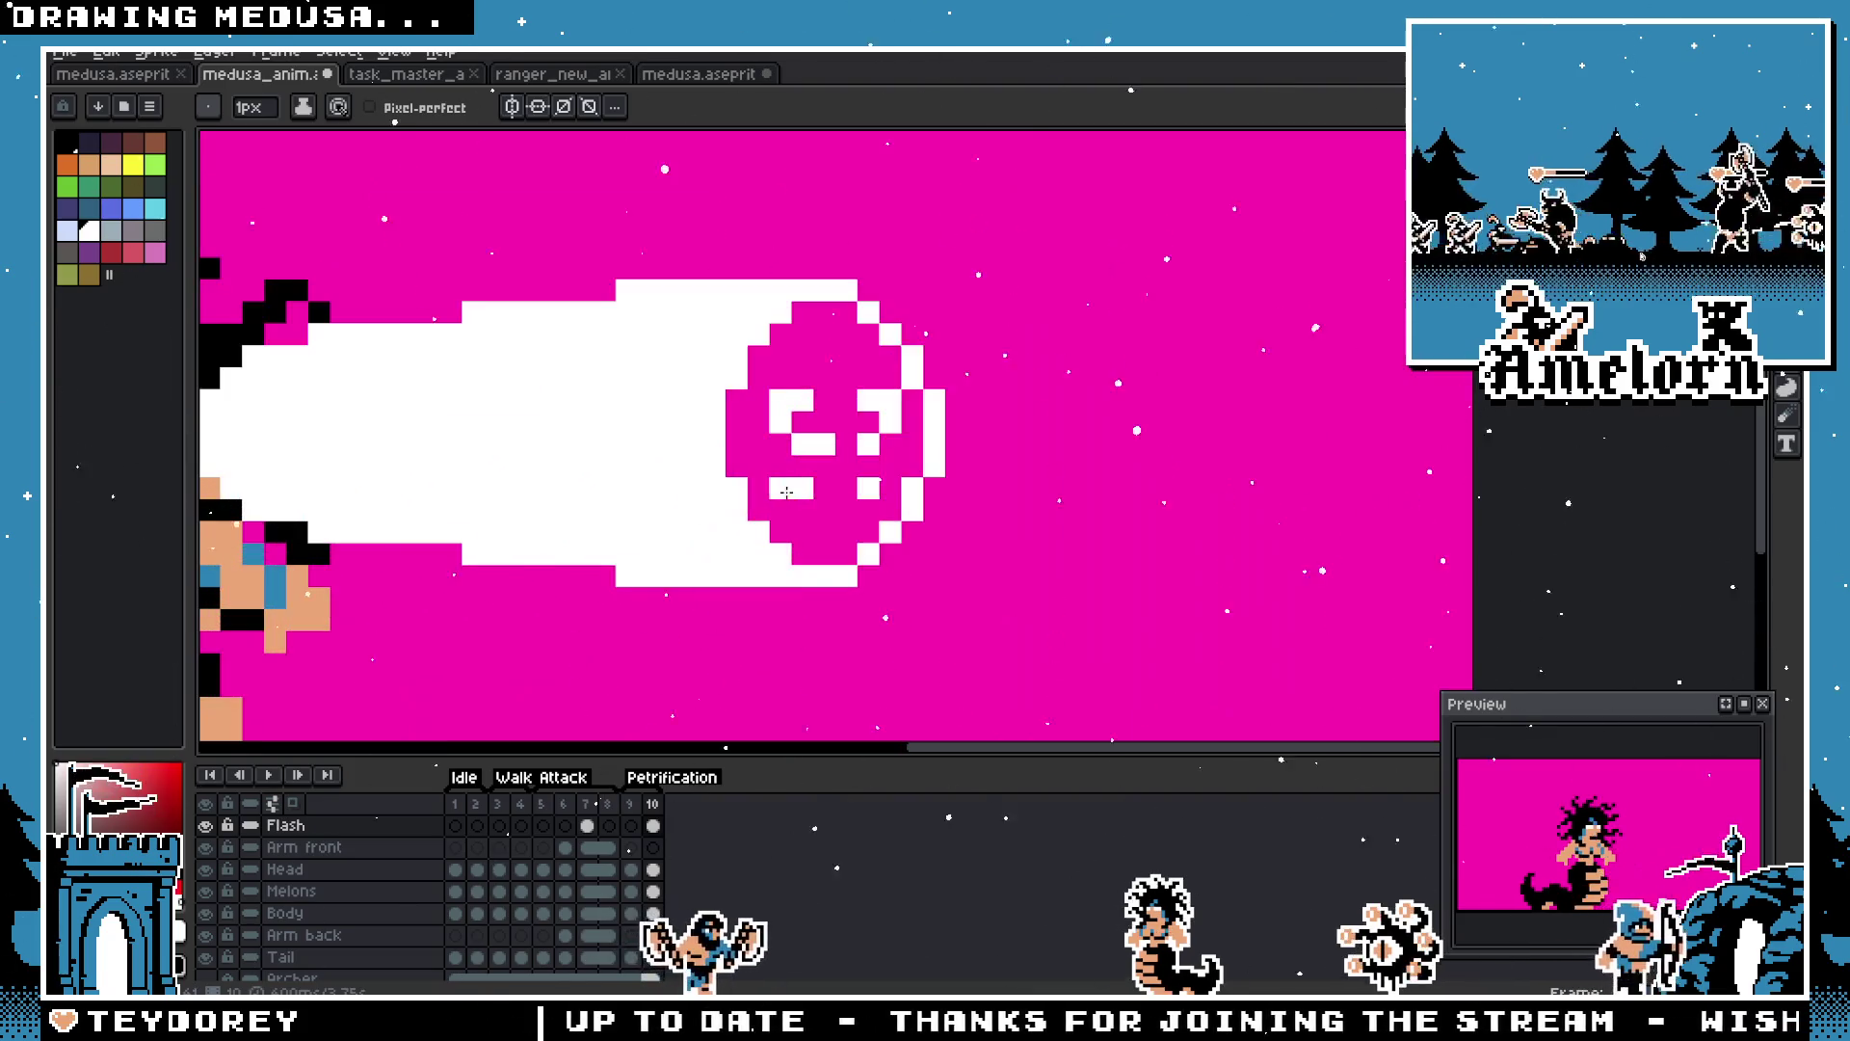
scroll(874, 516, "down", 3)
scroll(567, 503, "up", 3)
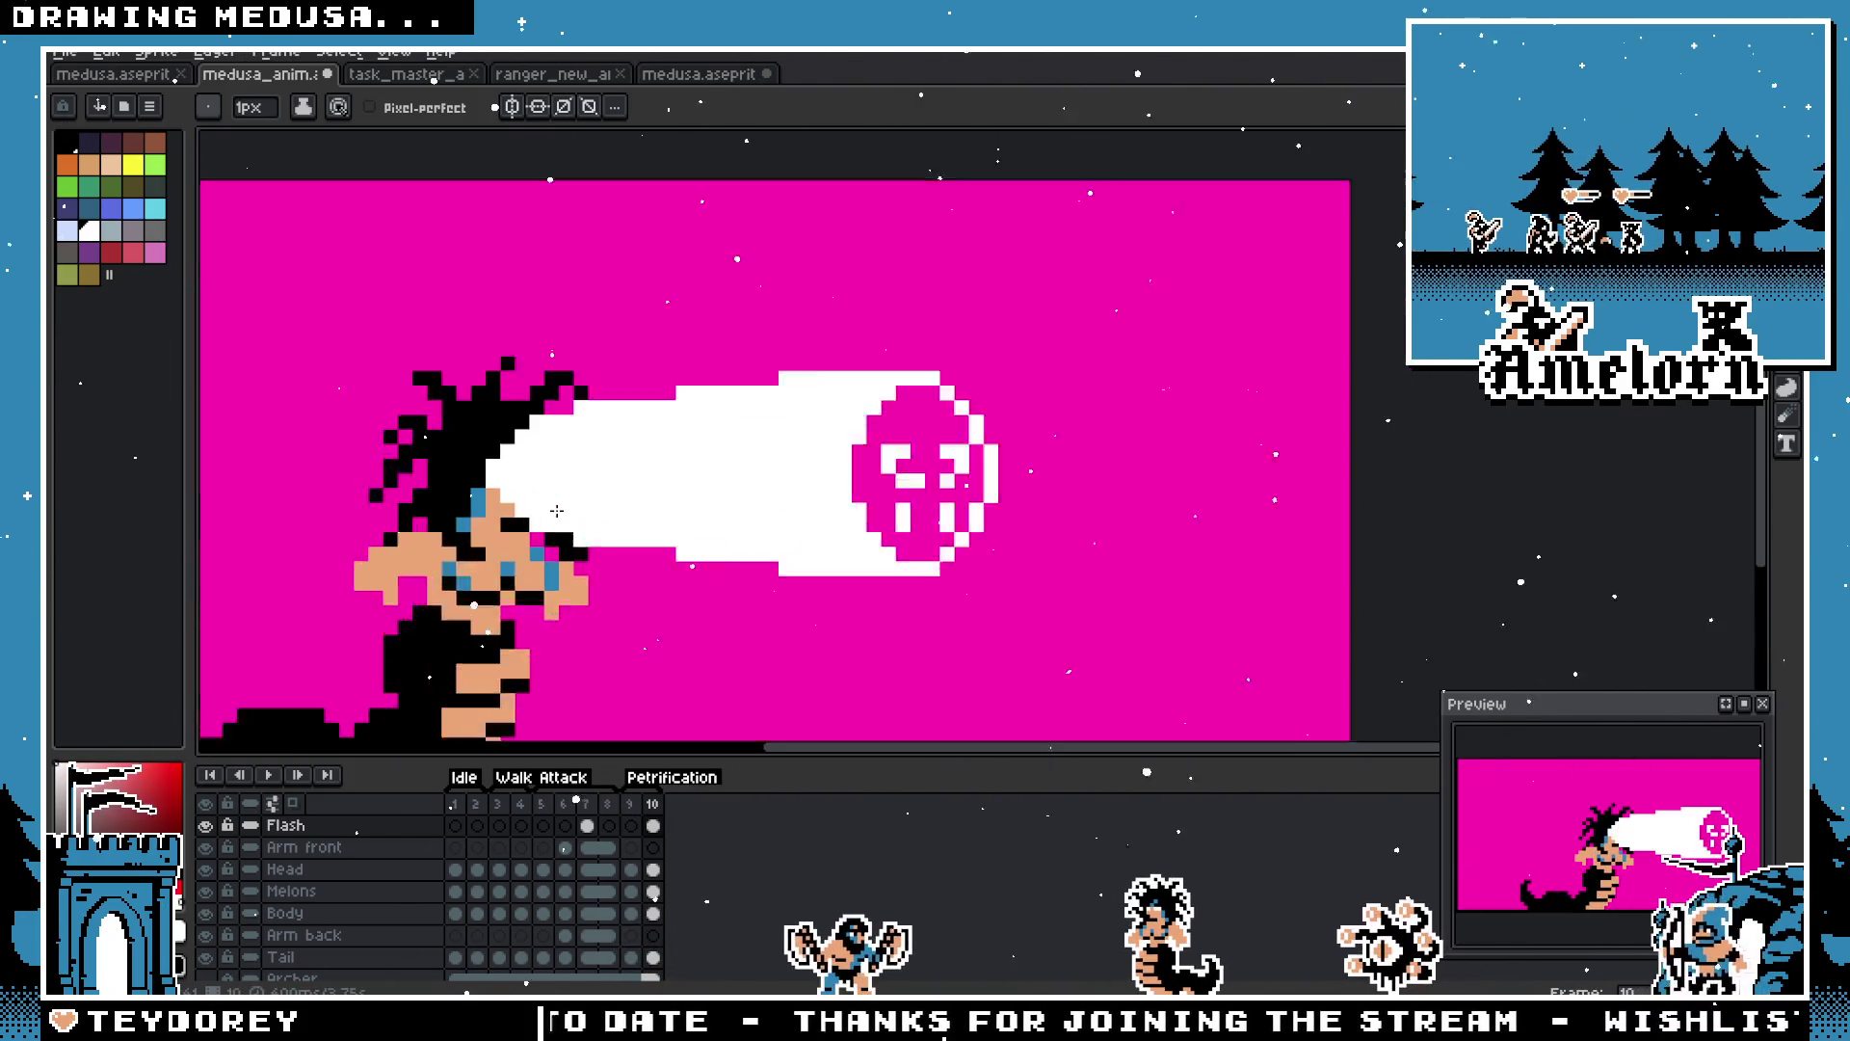
Step: Move the face glyph out to the right of the beam
key("v")
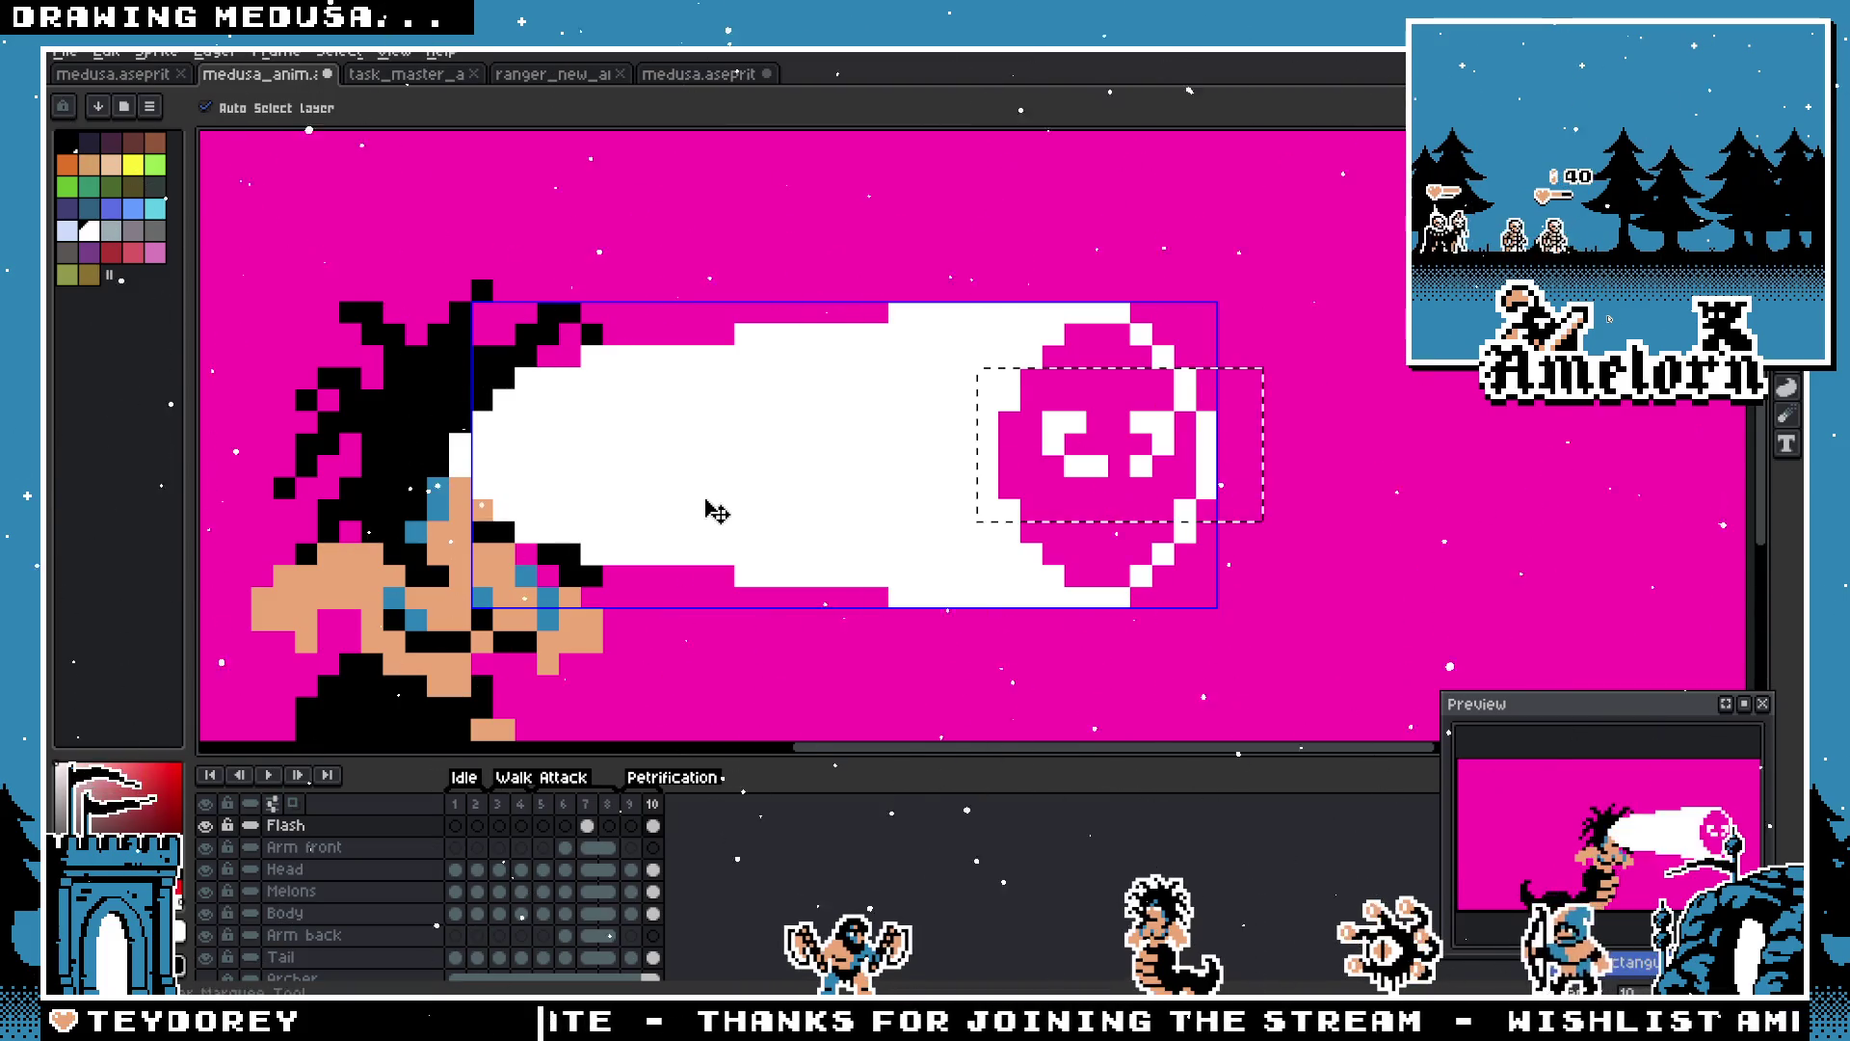
left_click_drag(716, 511, 980, 468)
key("b")
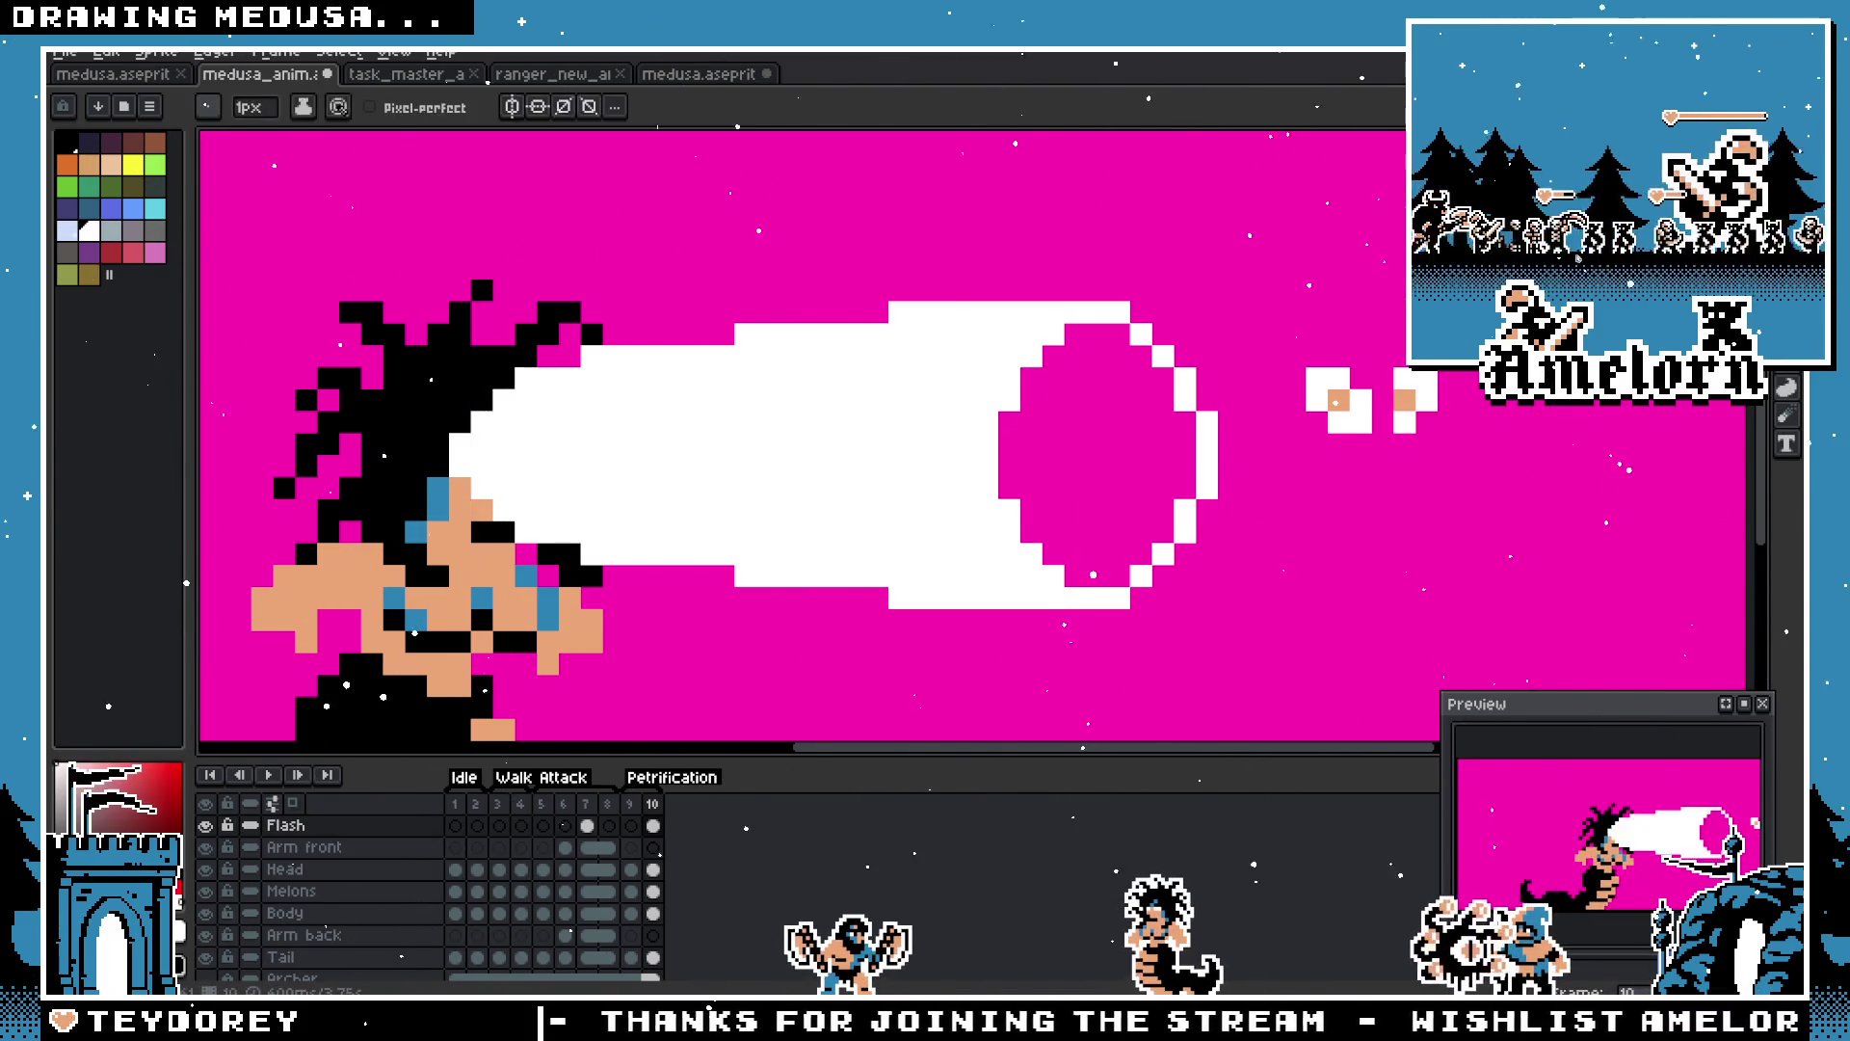
key("m")
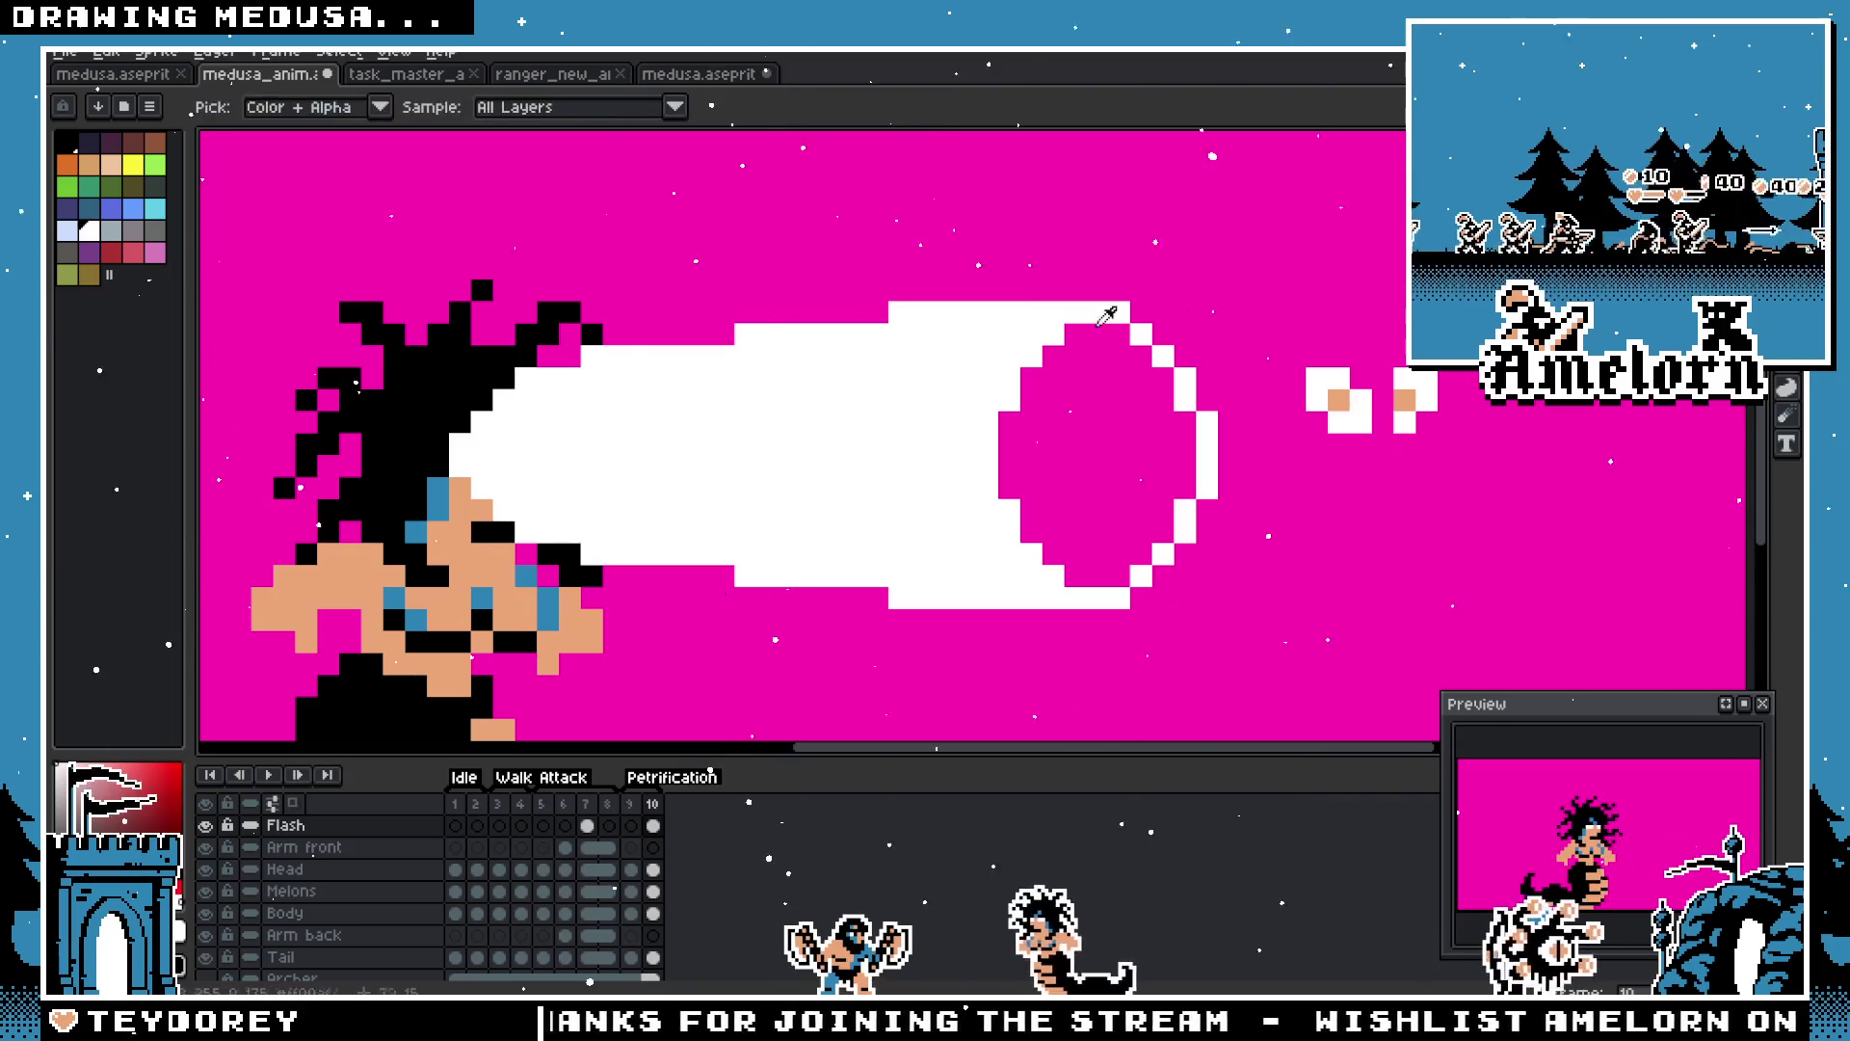
Step: Look through the open files and select a column of the head's eye pixels in medusa.aseprite
left_click(405, 74)
left_click(539, 75)
left_click(641, 78)
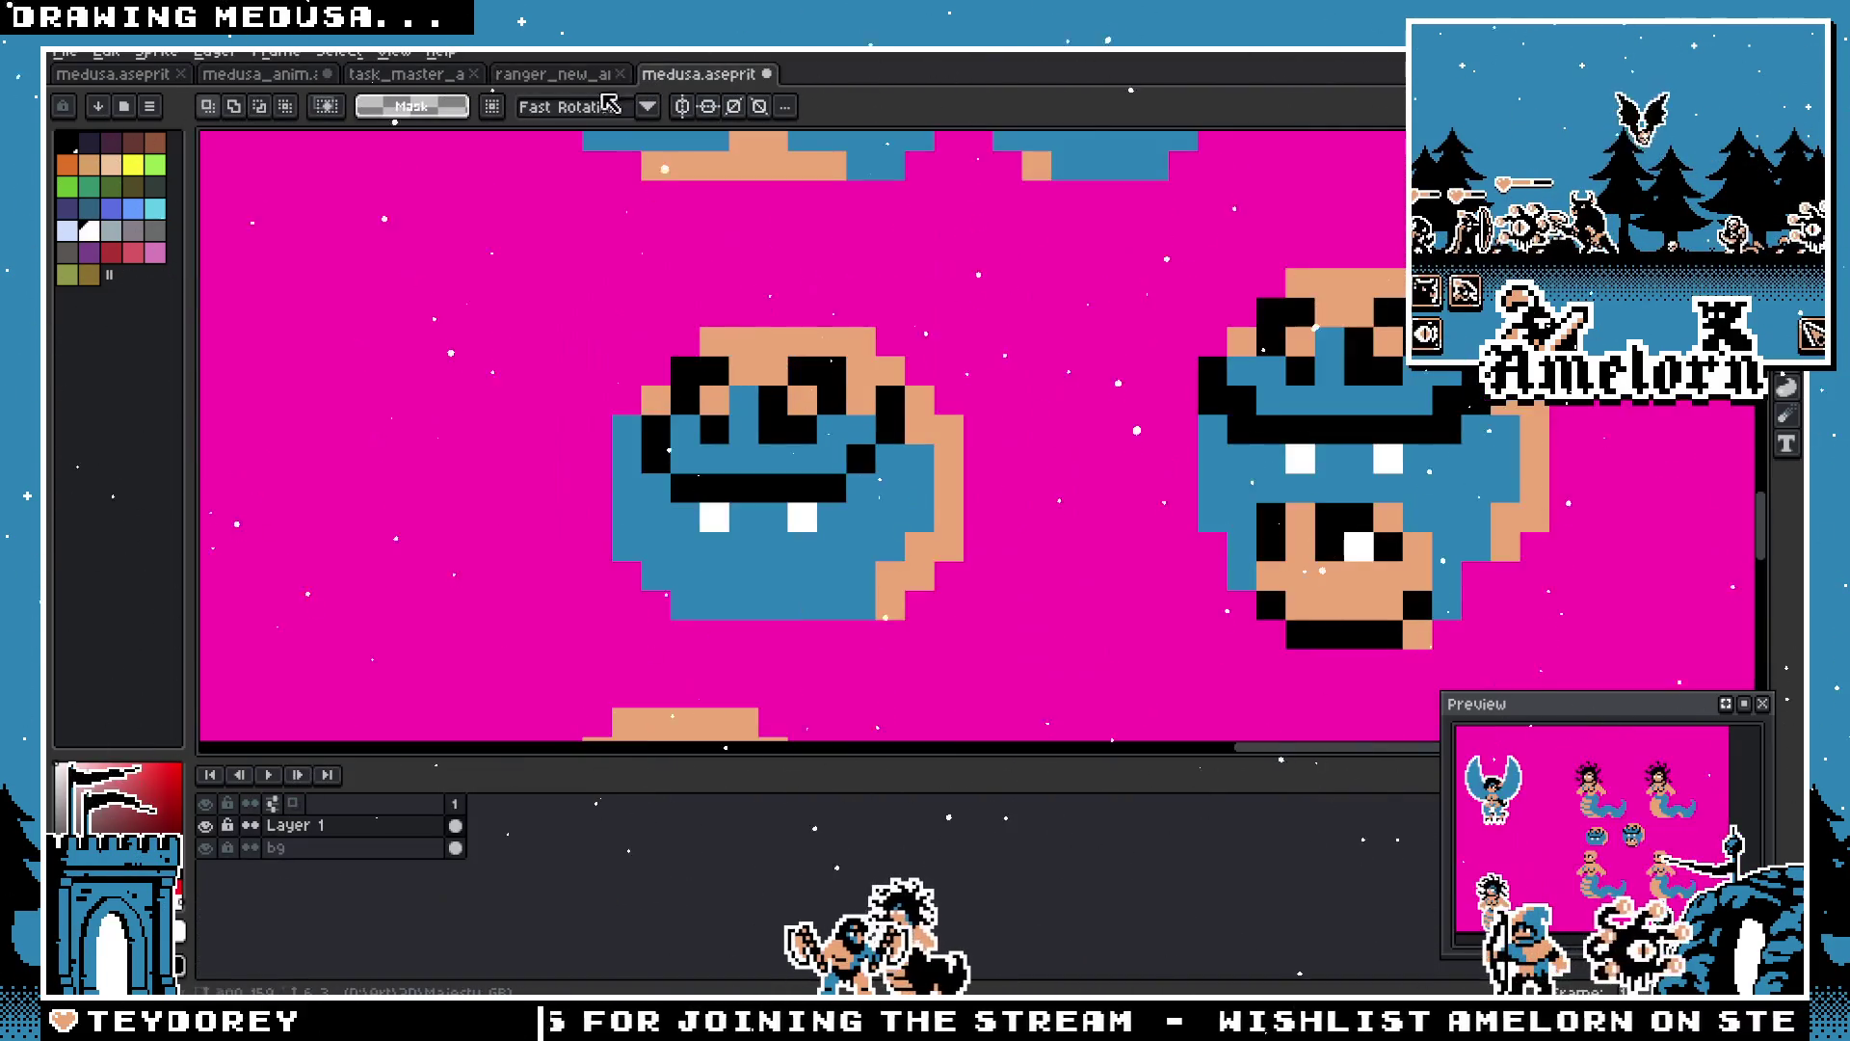
scroll(848, 424, "up", 2)
left_click_drag(597, 323, 663, 566)
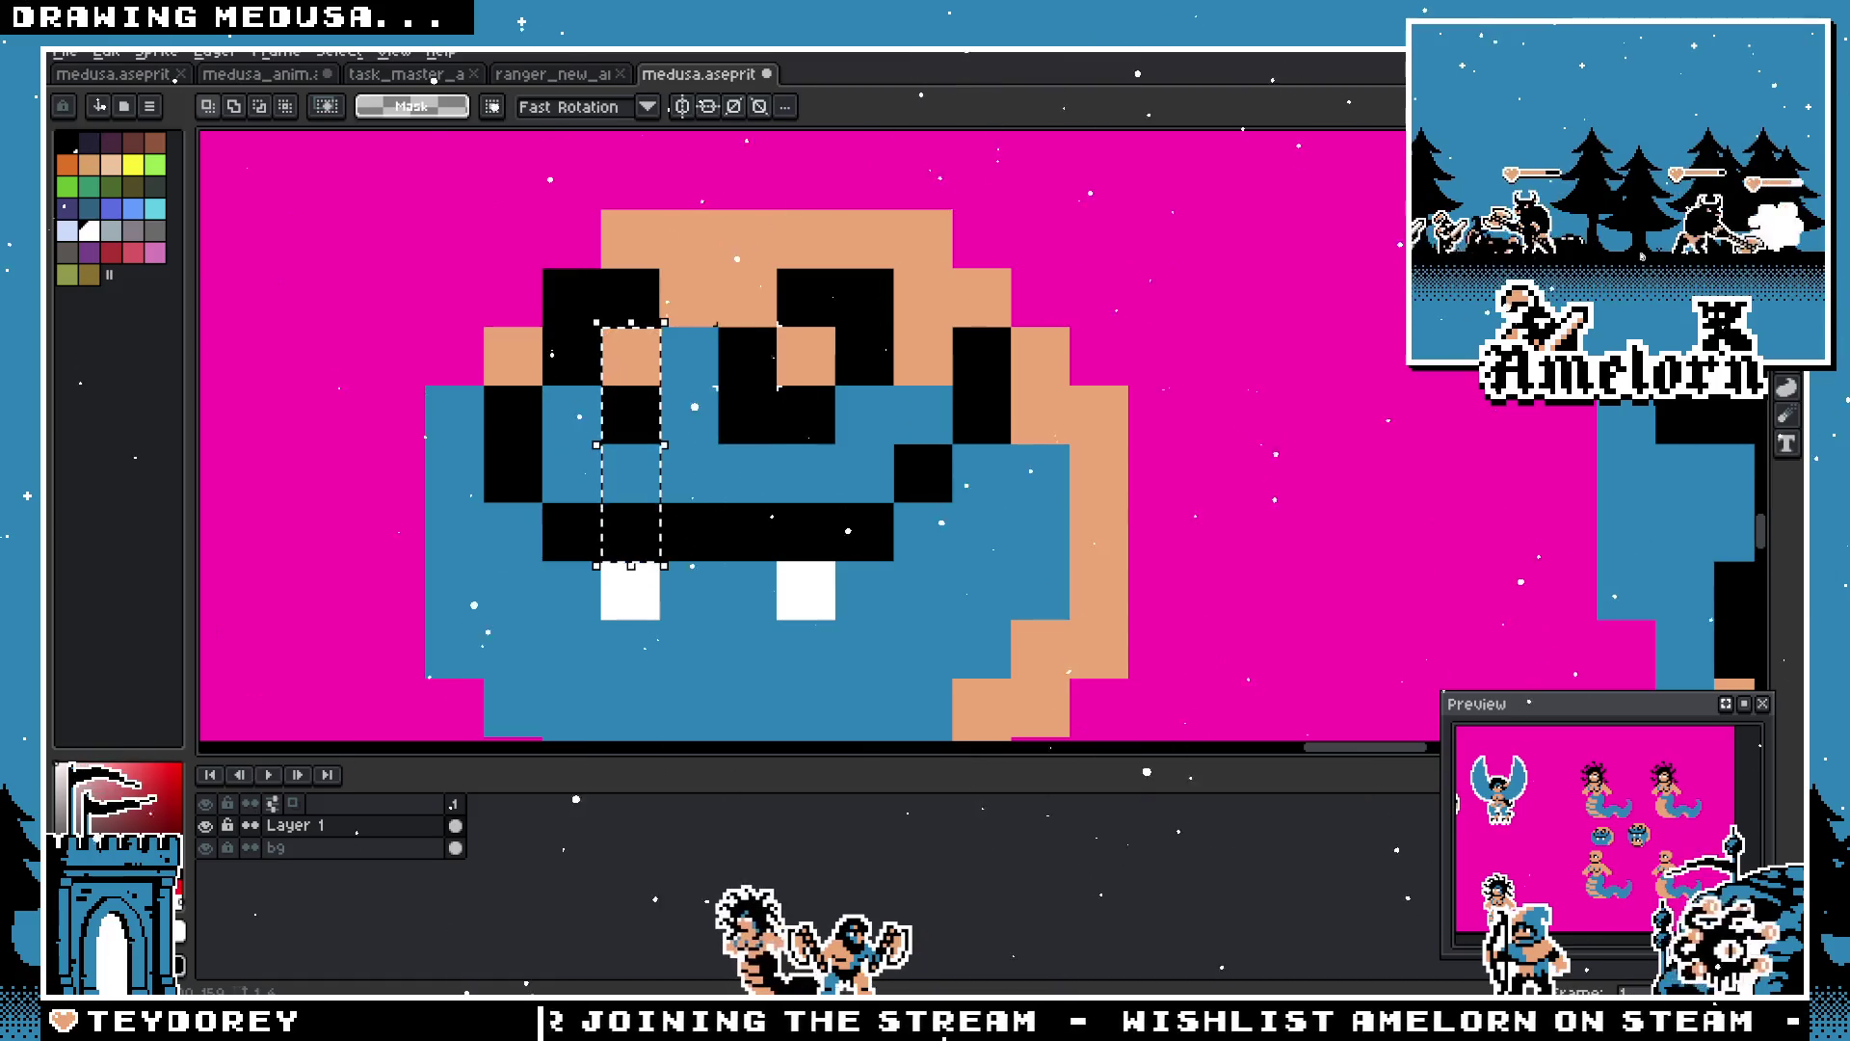
Step: Back in medusa_anim, refine the face glyph's eye pixels, undoing a misplaced pixel and stray row
key("ctrl+Tab")
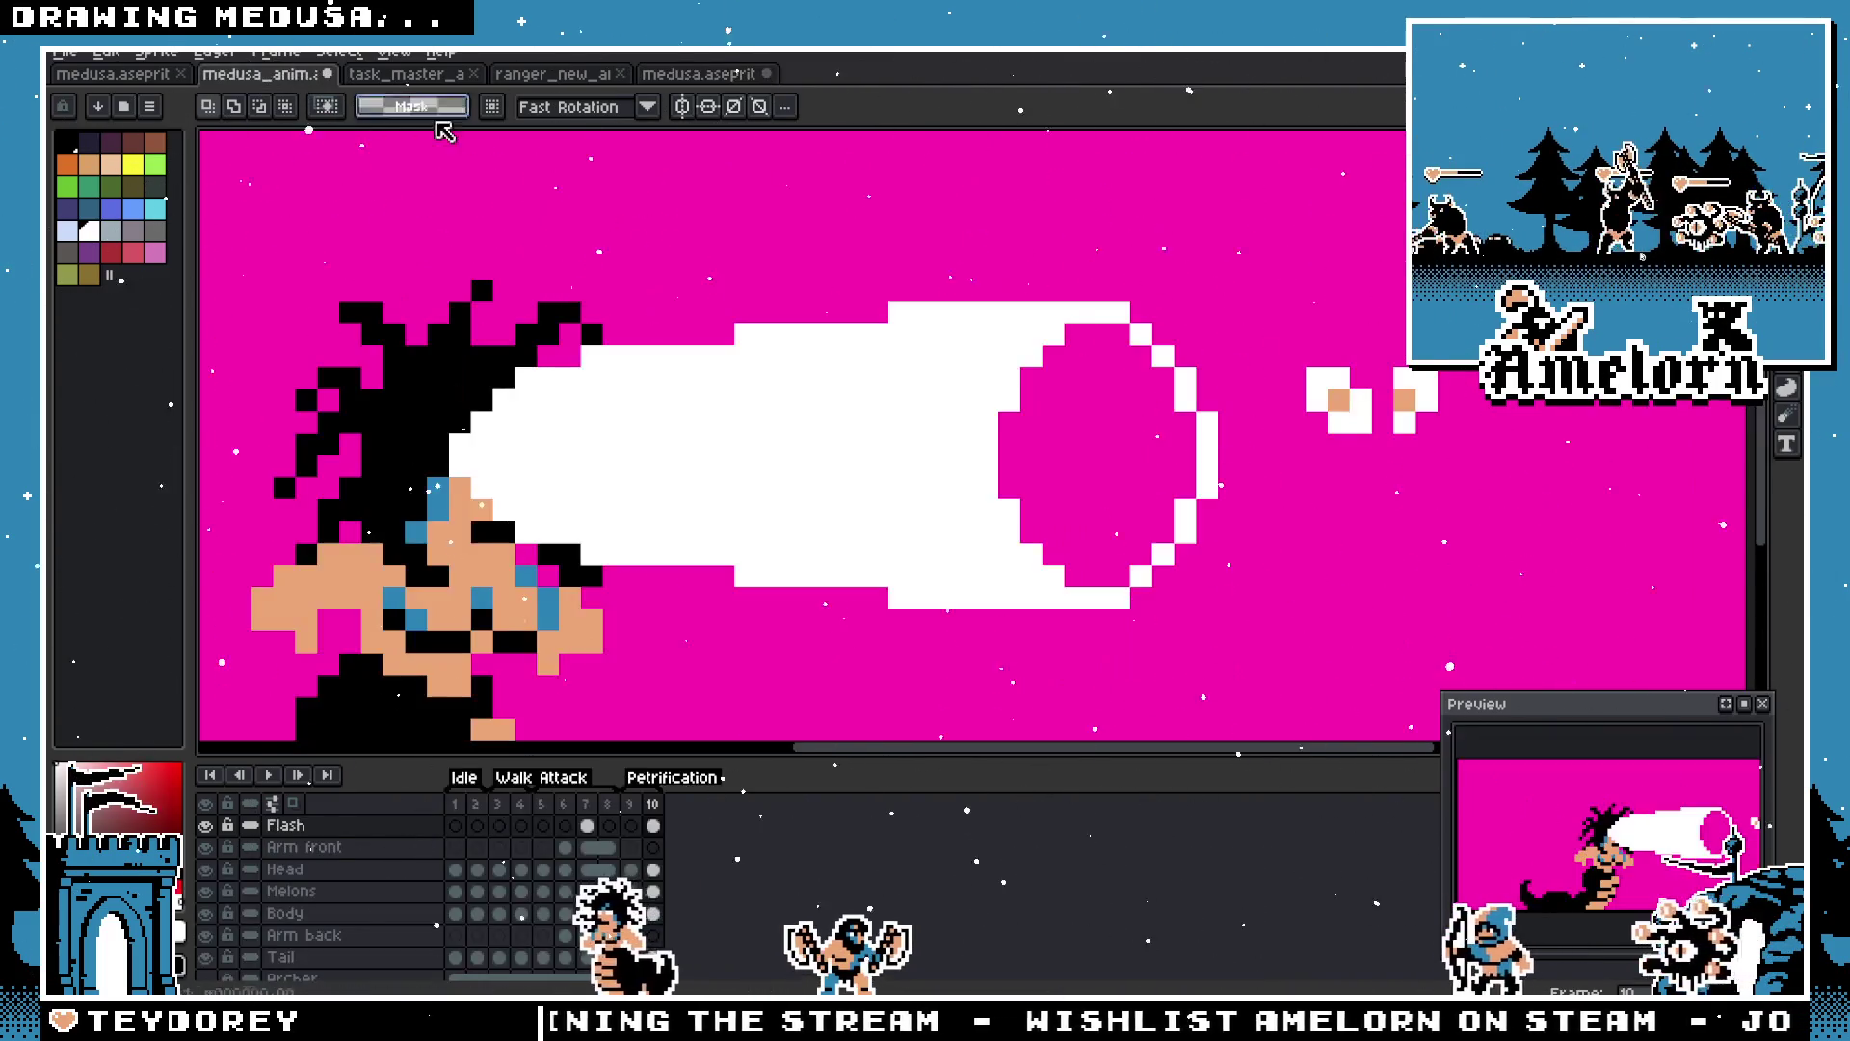
scroll(1355, 478, "up", 3)
key("b")
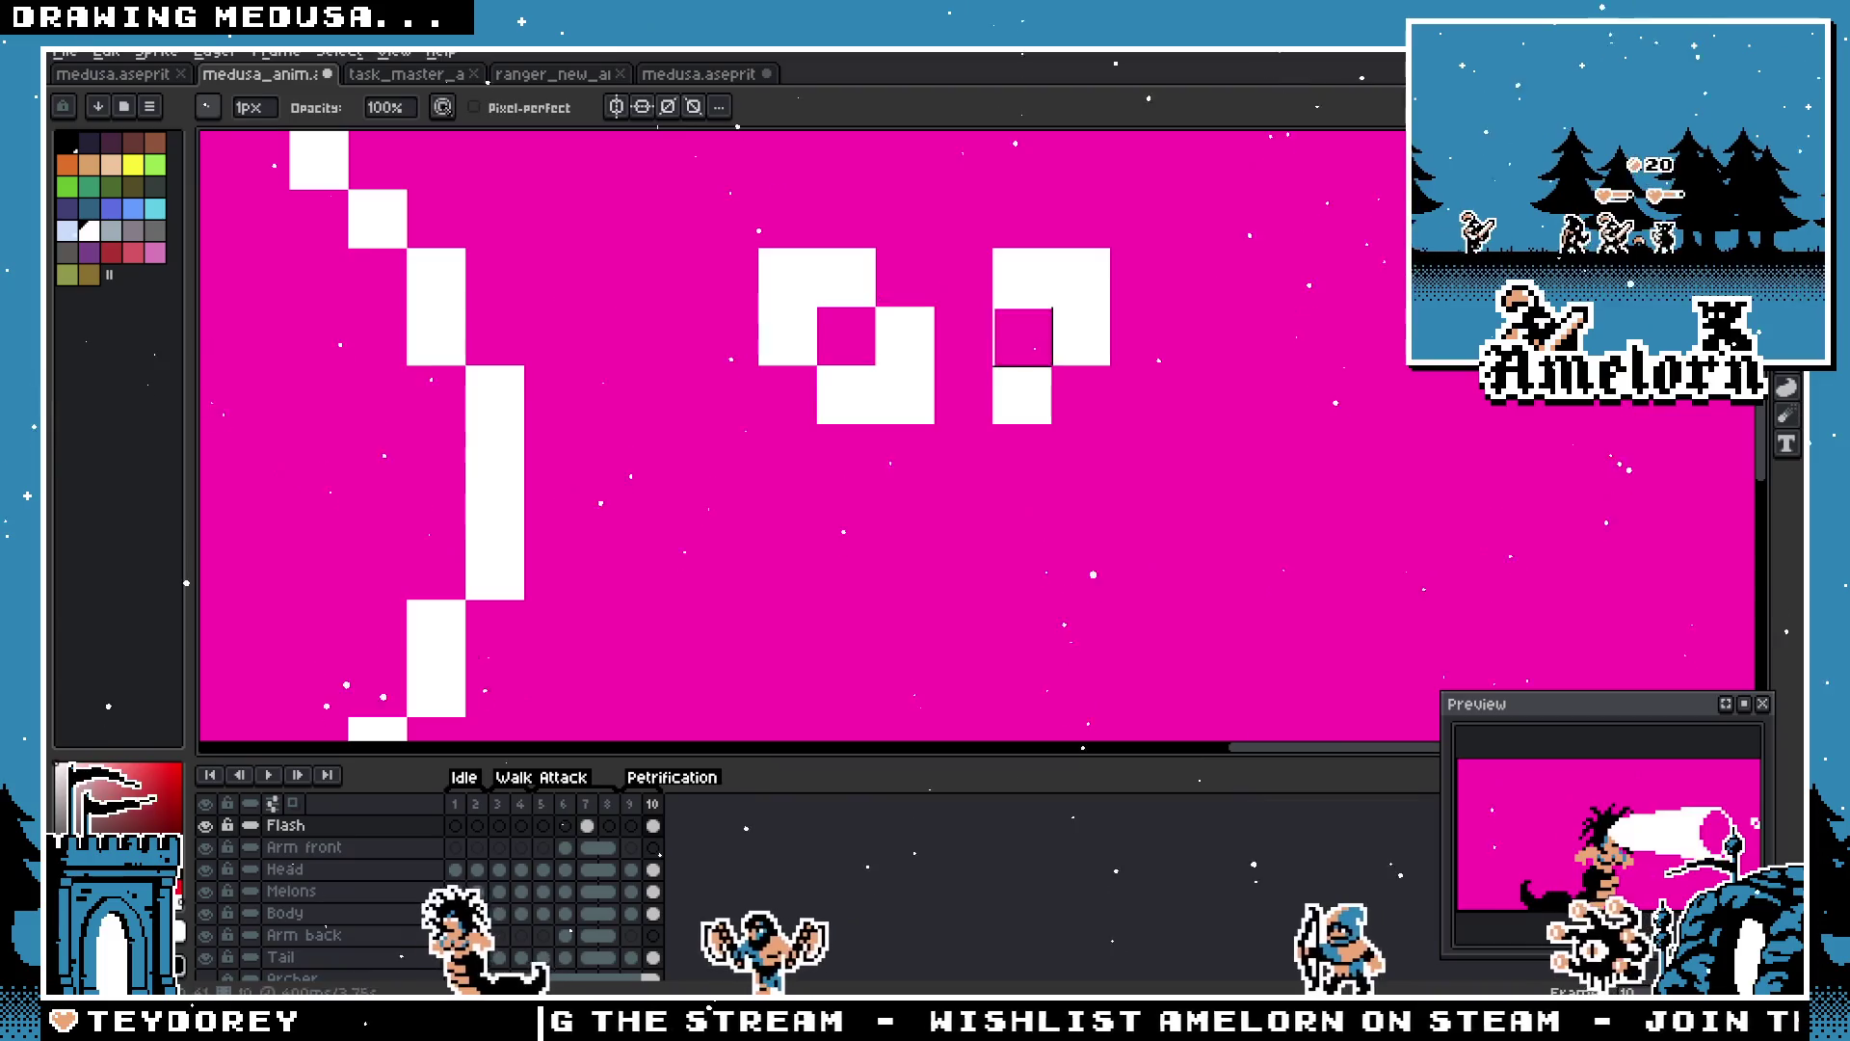
left_click(1022, 568)
left_click(905, 453)
key("ctrl+z")
left_click(788, 511)
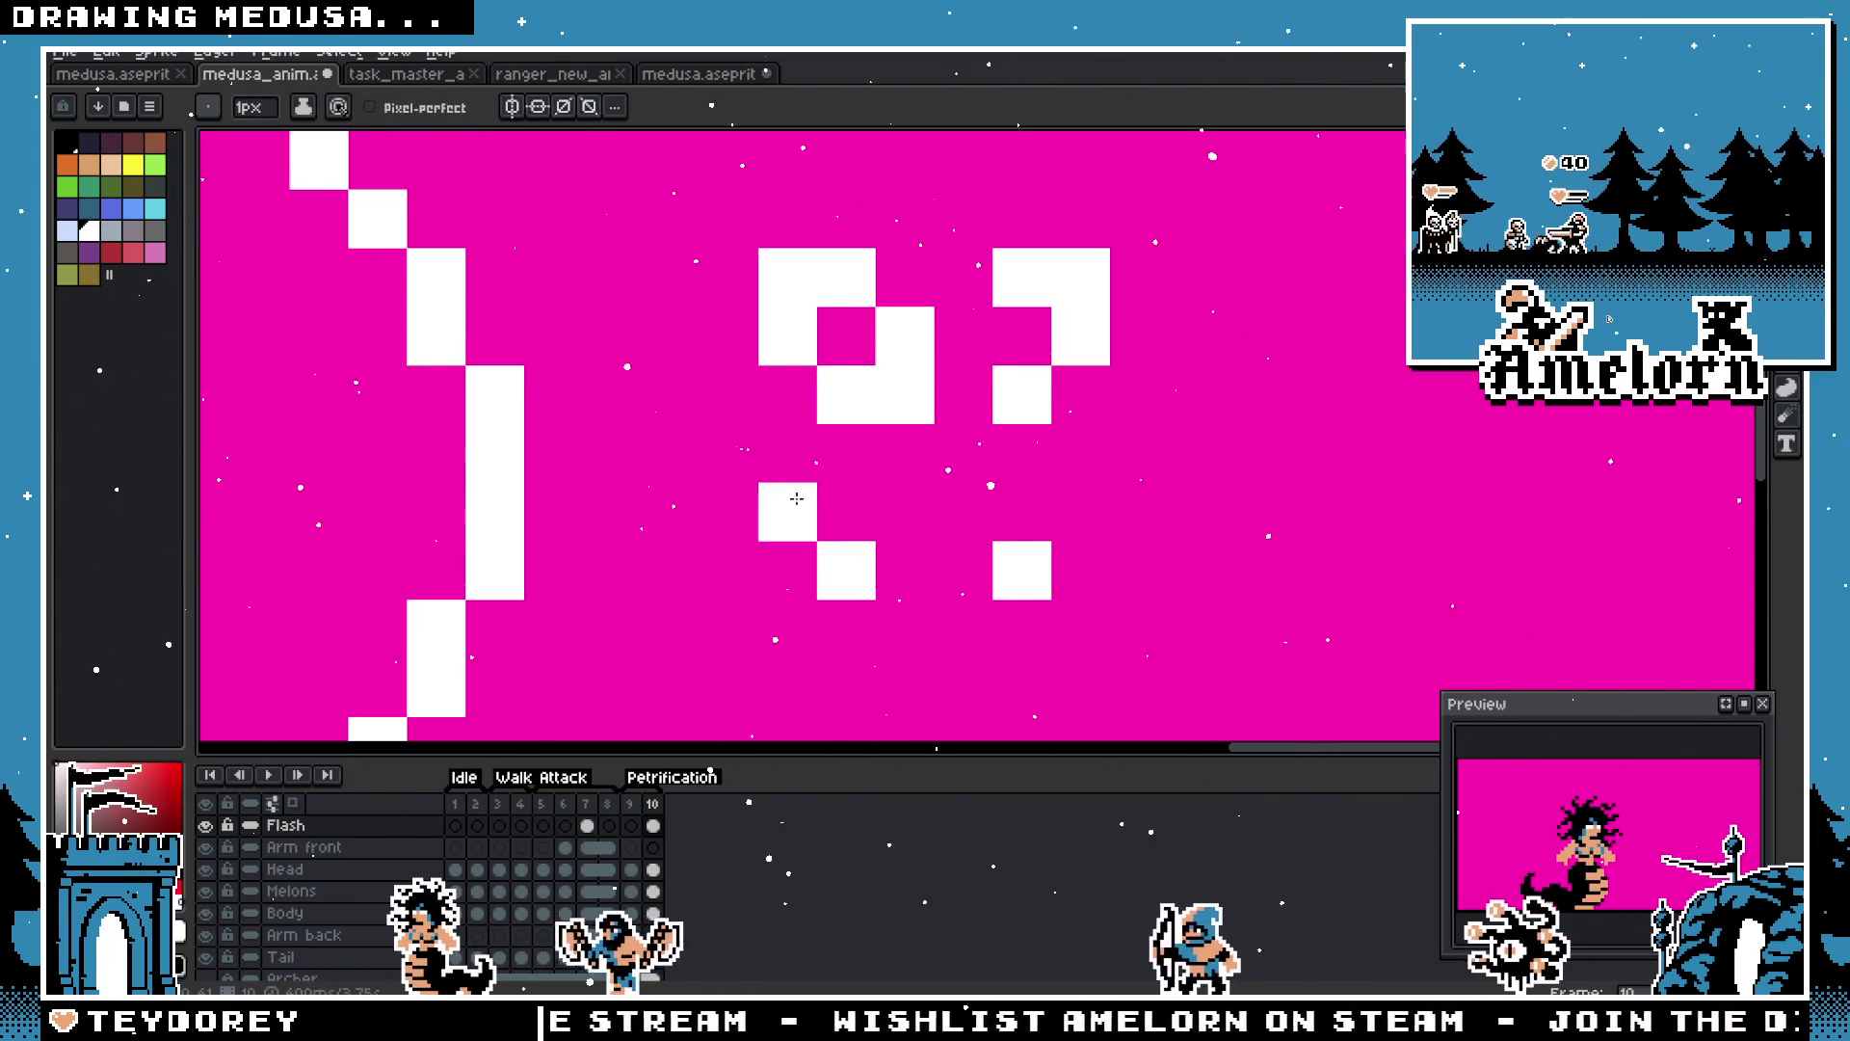
scroll(718, 525, "down", 5)
scroll(718, 525, "up", 5)
scroll(665, 482, "down", 1)
left_click_drag(660, 482, 916, 502)
key("ctrl+z")
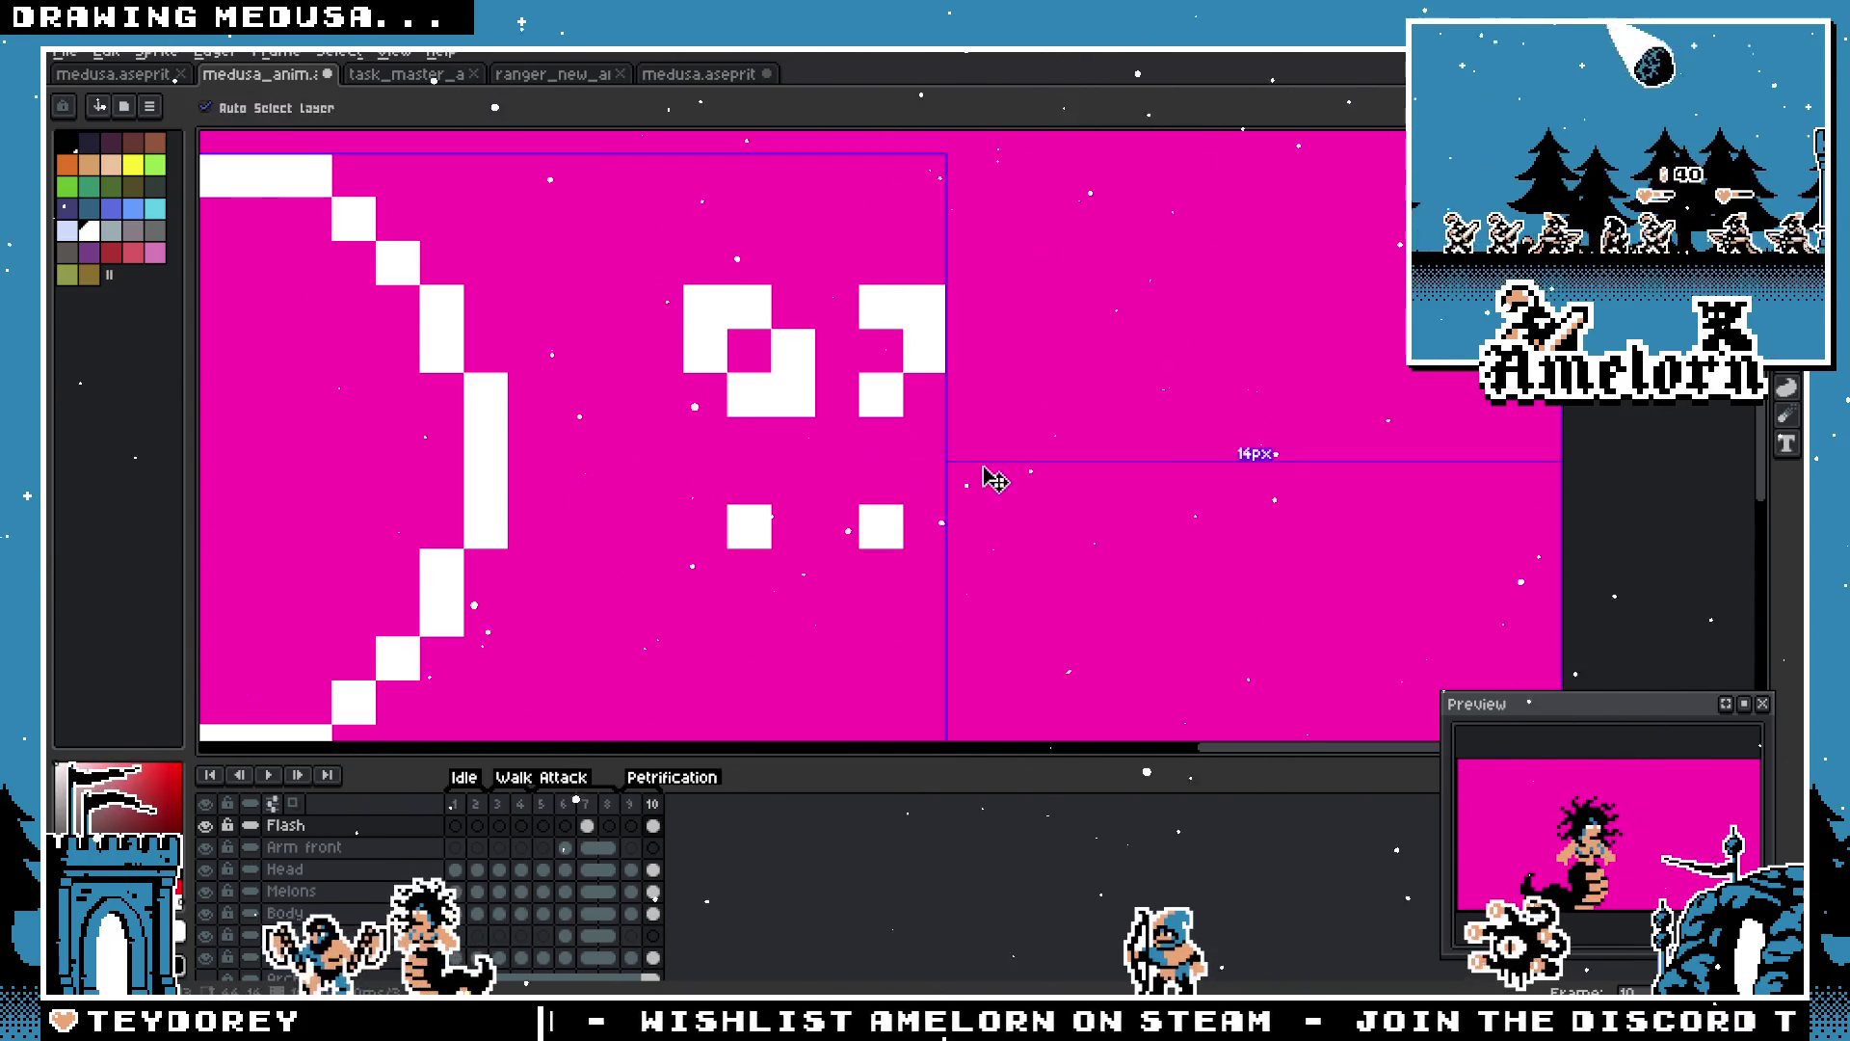
Step: Draw a curved white mouth line under the eyes with raised left and right ends
left_click(684, 482, "shift")
left_click(661, 439)
left_click(970, 438)
scroll(829, 429, "down", 3)
scroll(654, 416, "up", 2)
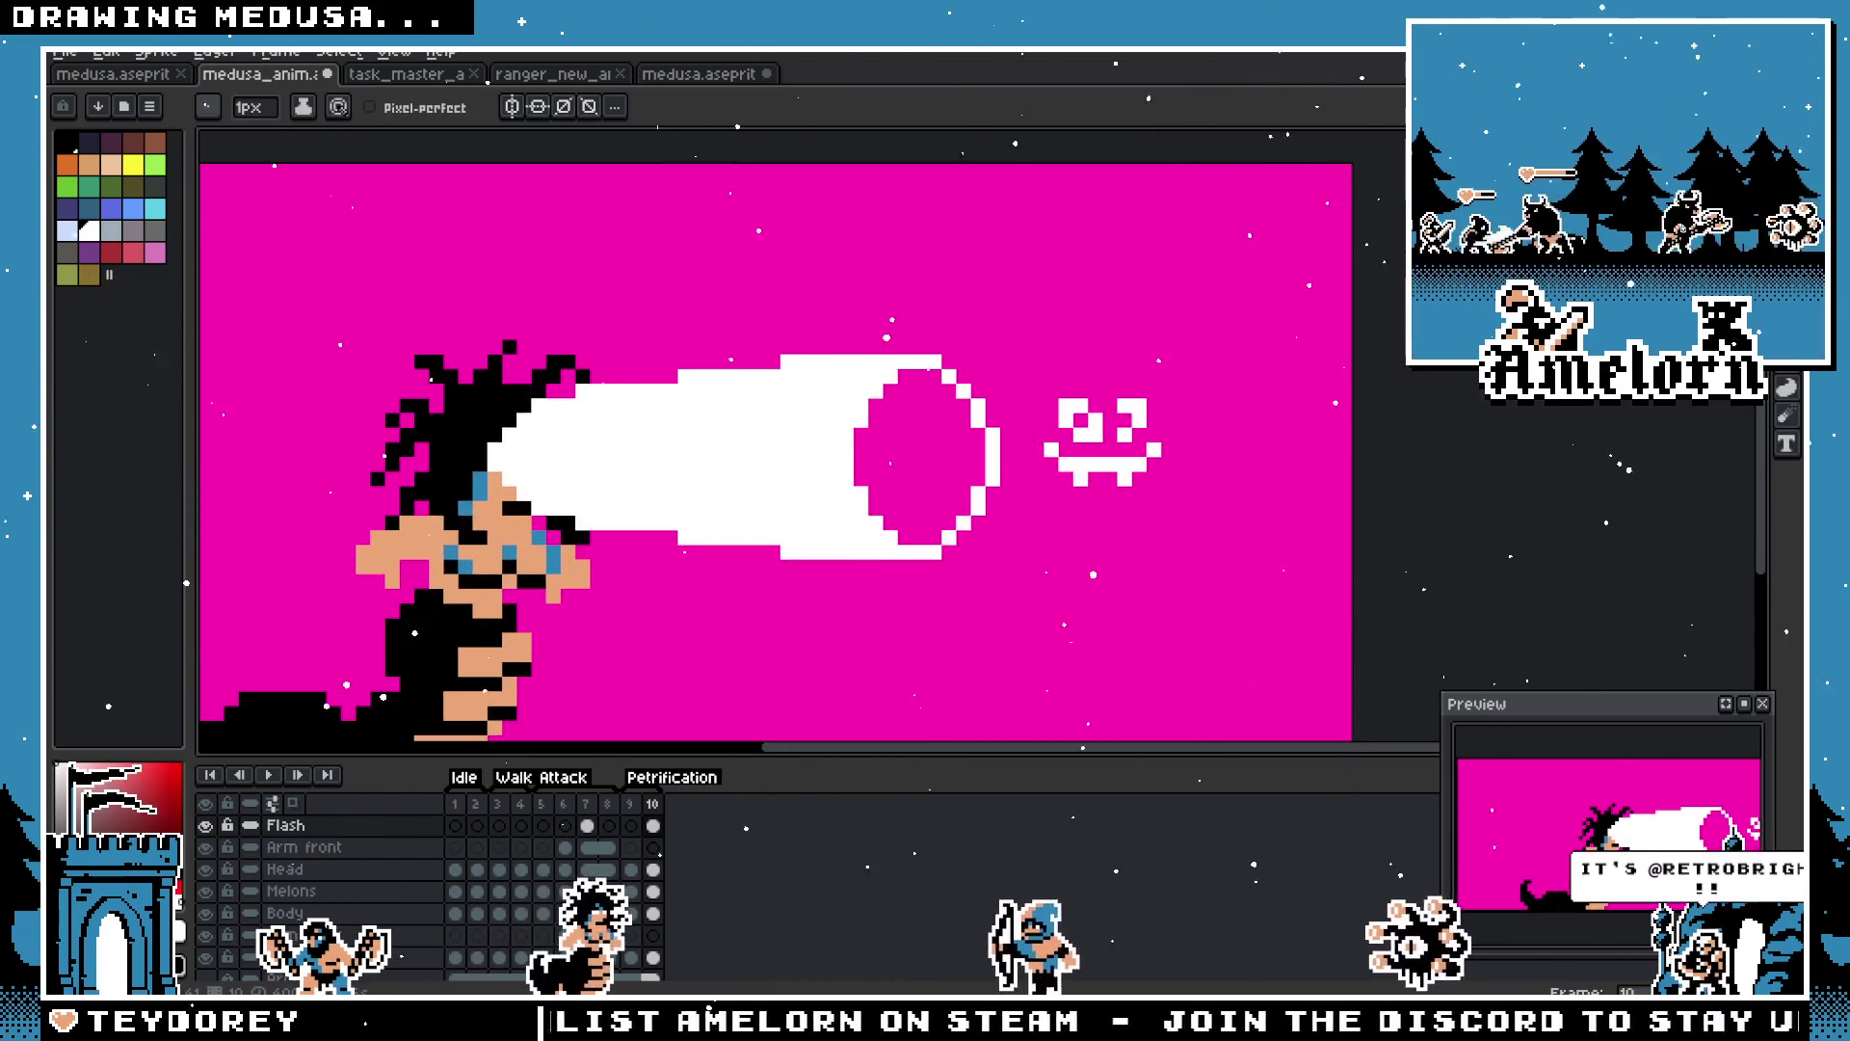
Step: Marquee-select the face glyph and move it onto the beam's round end
key("m")
left_click_drag(1224, 379, 1025, 521)
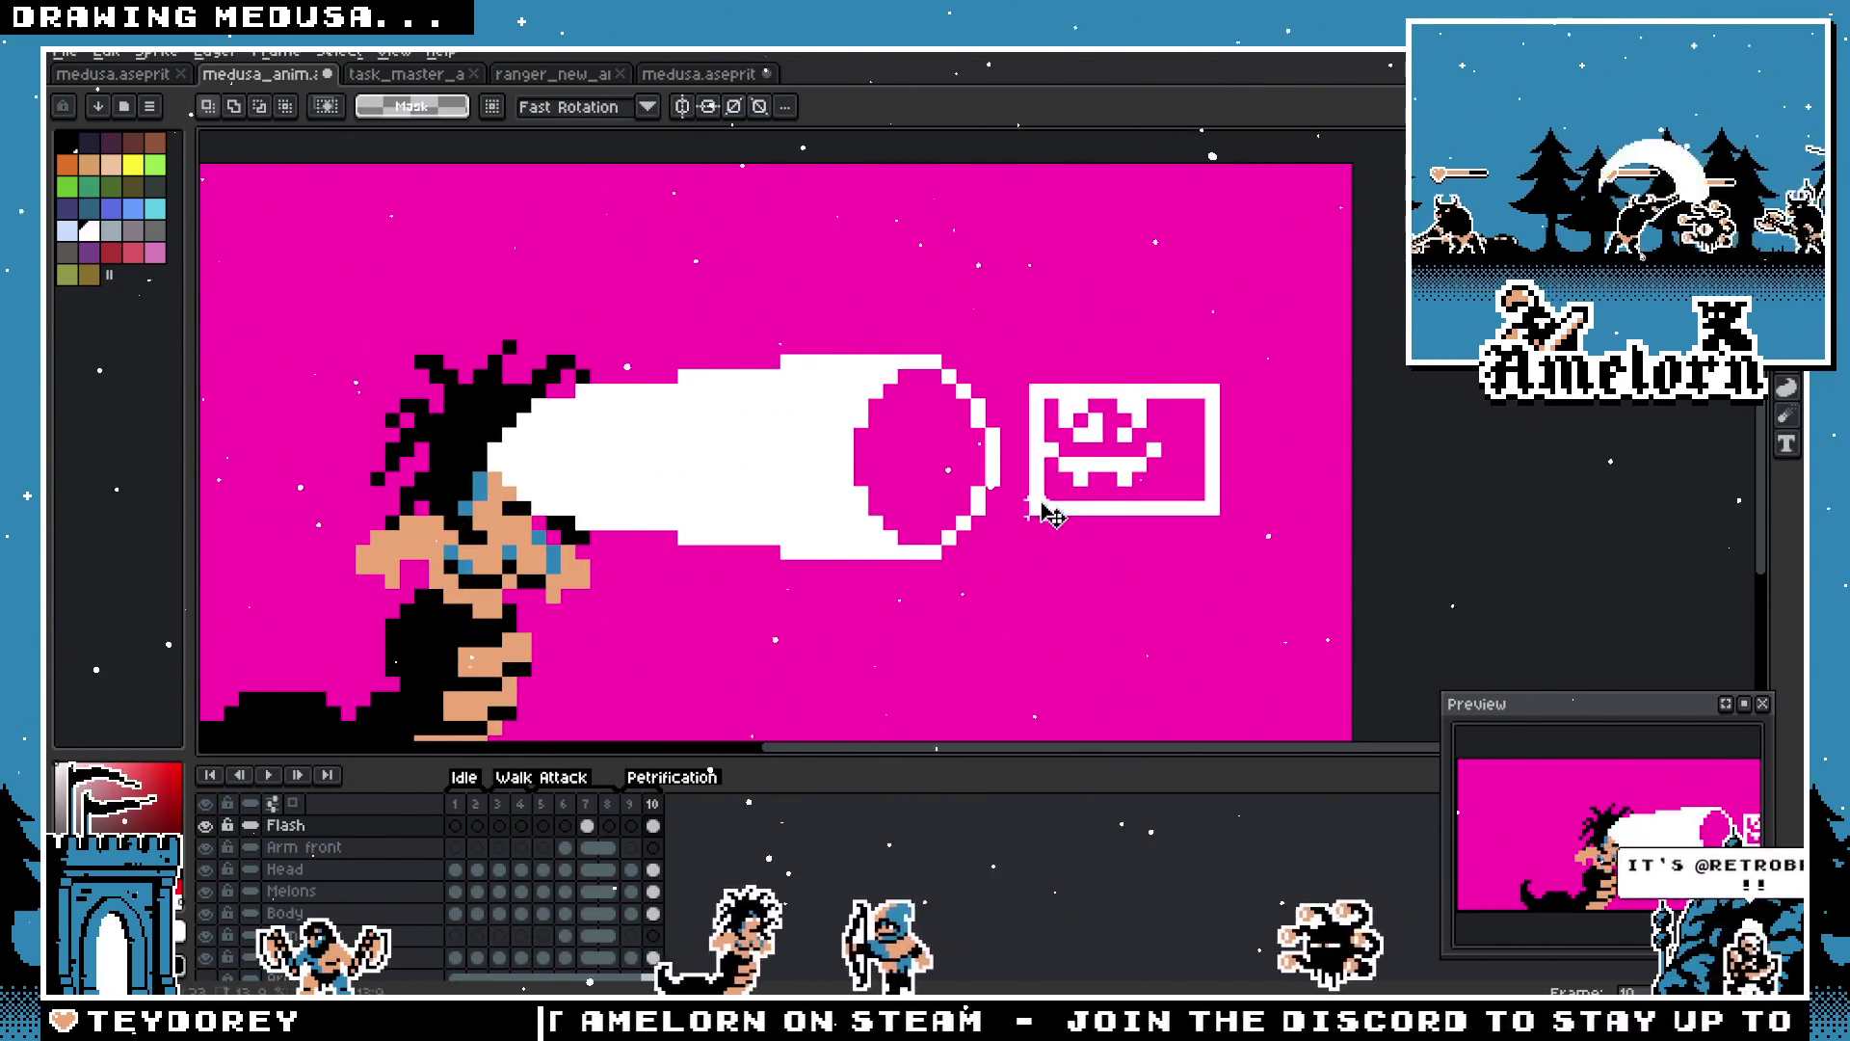
left_click_drag(1120, 470, 939, 508)
key("Return")
scroll(945, 463, "down", 3)
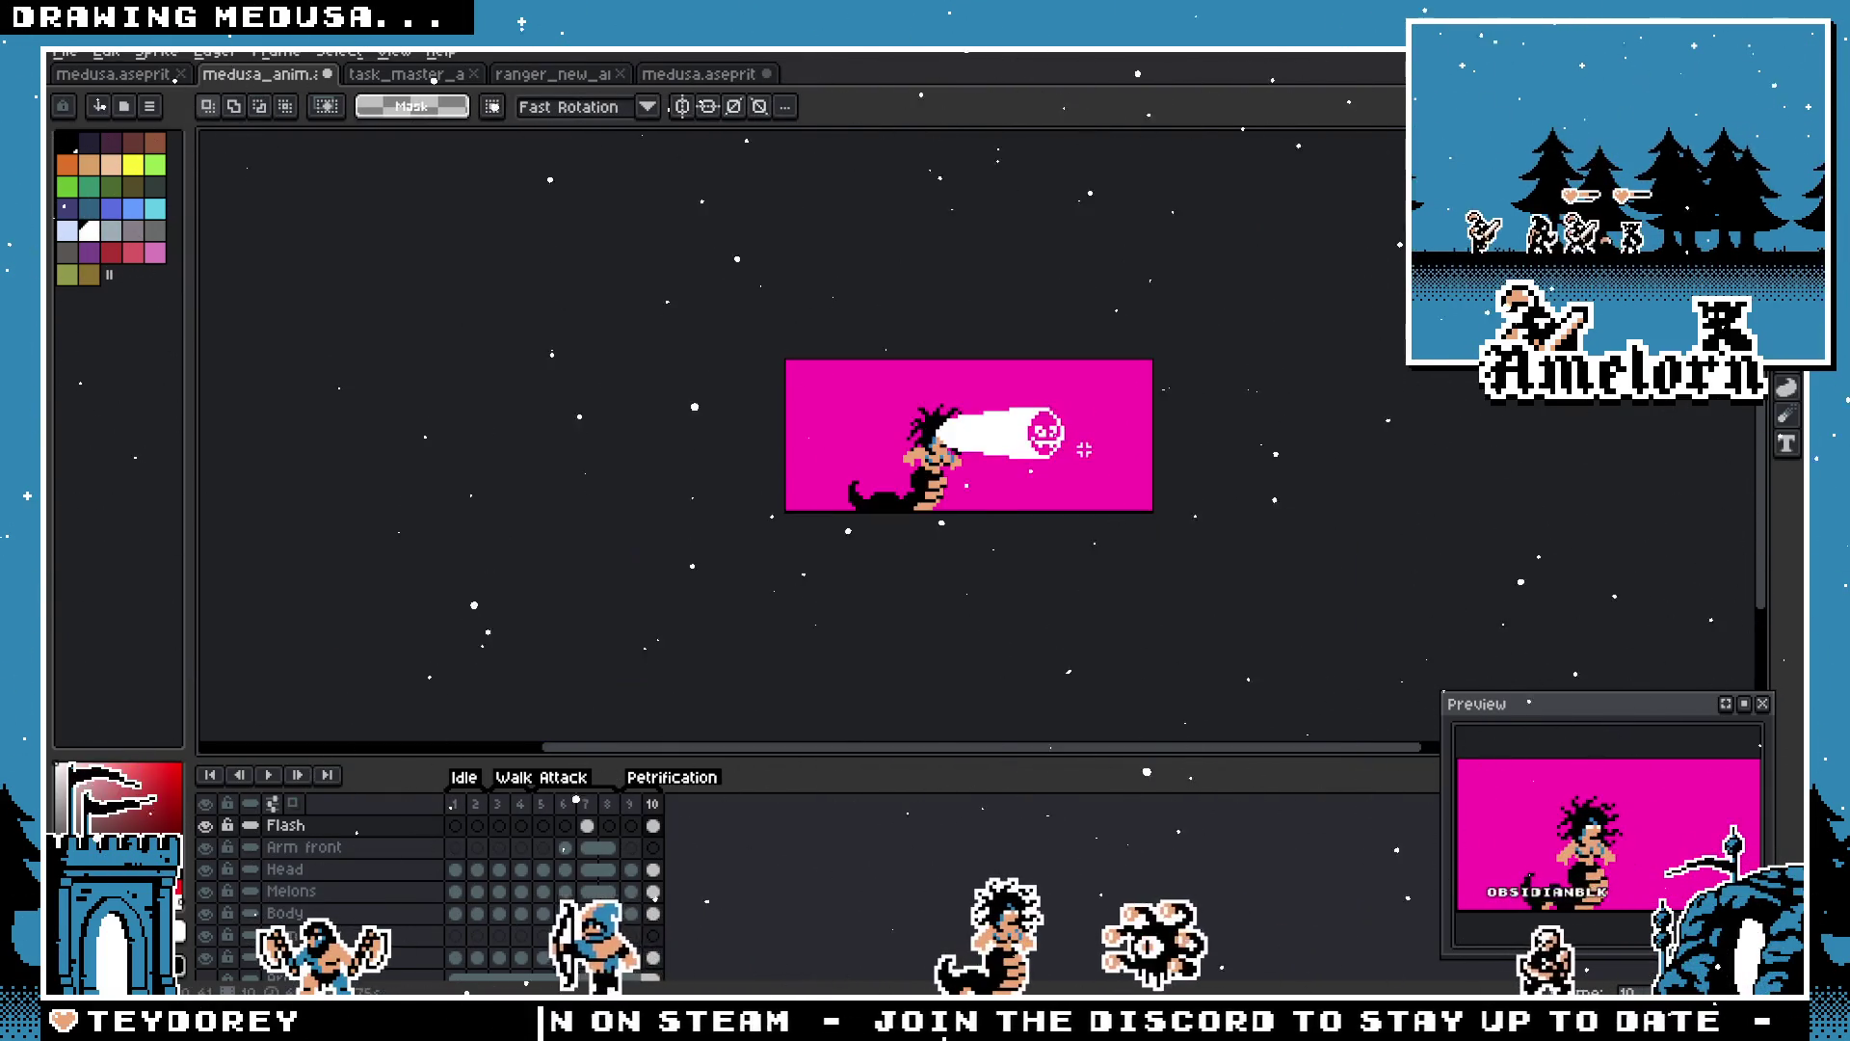
Step: Undo the glyph move and earlier edits, removing the face glyph from the beam
scroll(954, 421, "up", 3)
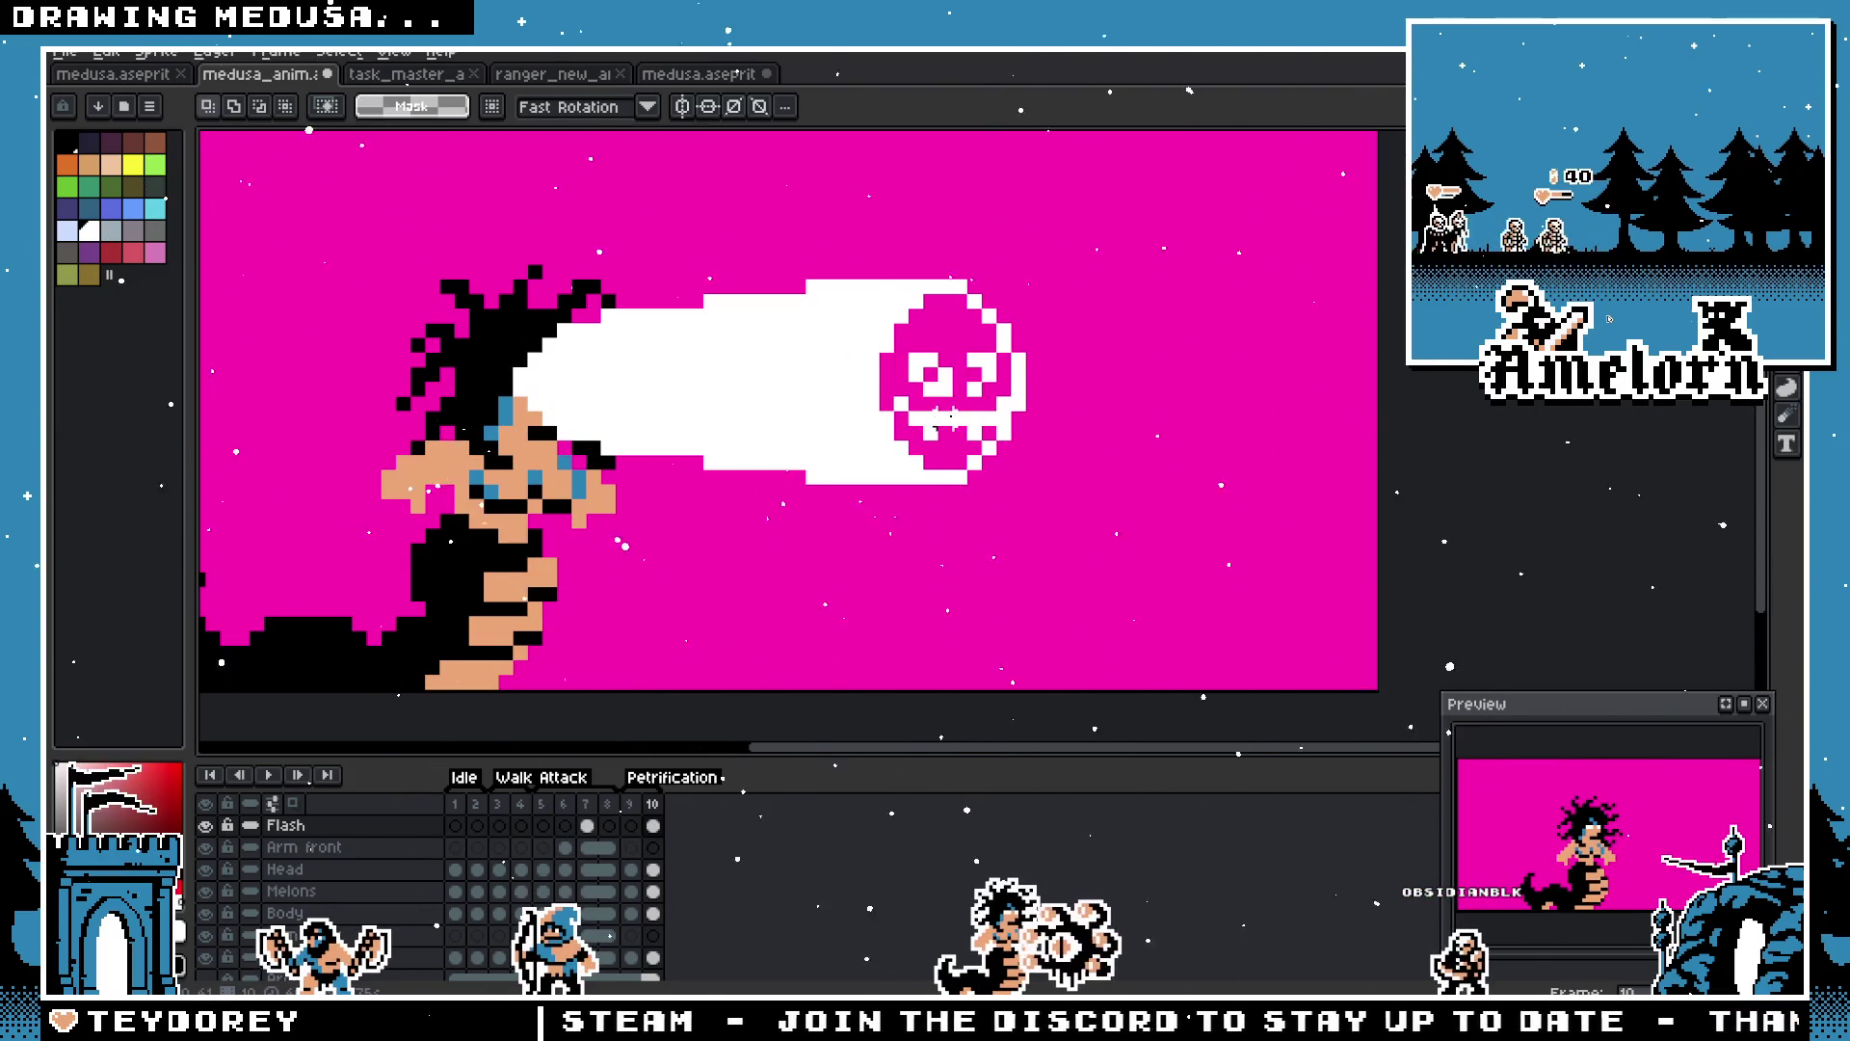
scroll(954, 420, "down", 3)
scroll(945, 417, "up", 3)
scroll(949, 419, "down", 3)
scroll(949, 420, "up", 3)
key("ctrl+z")
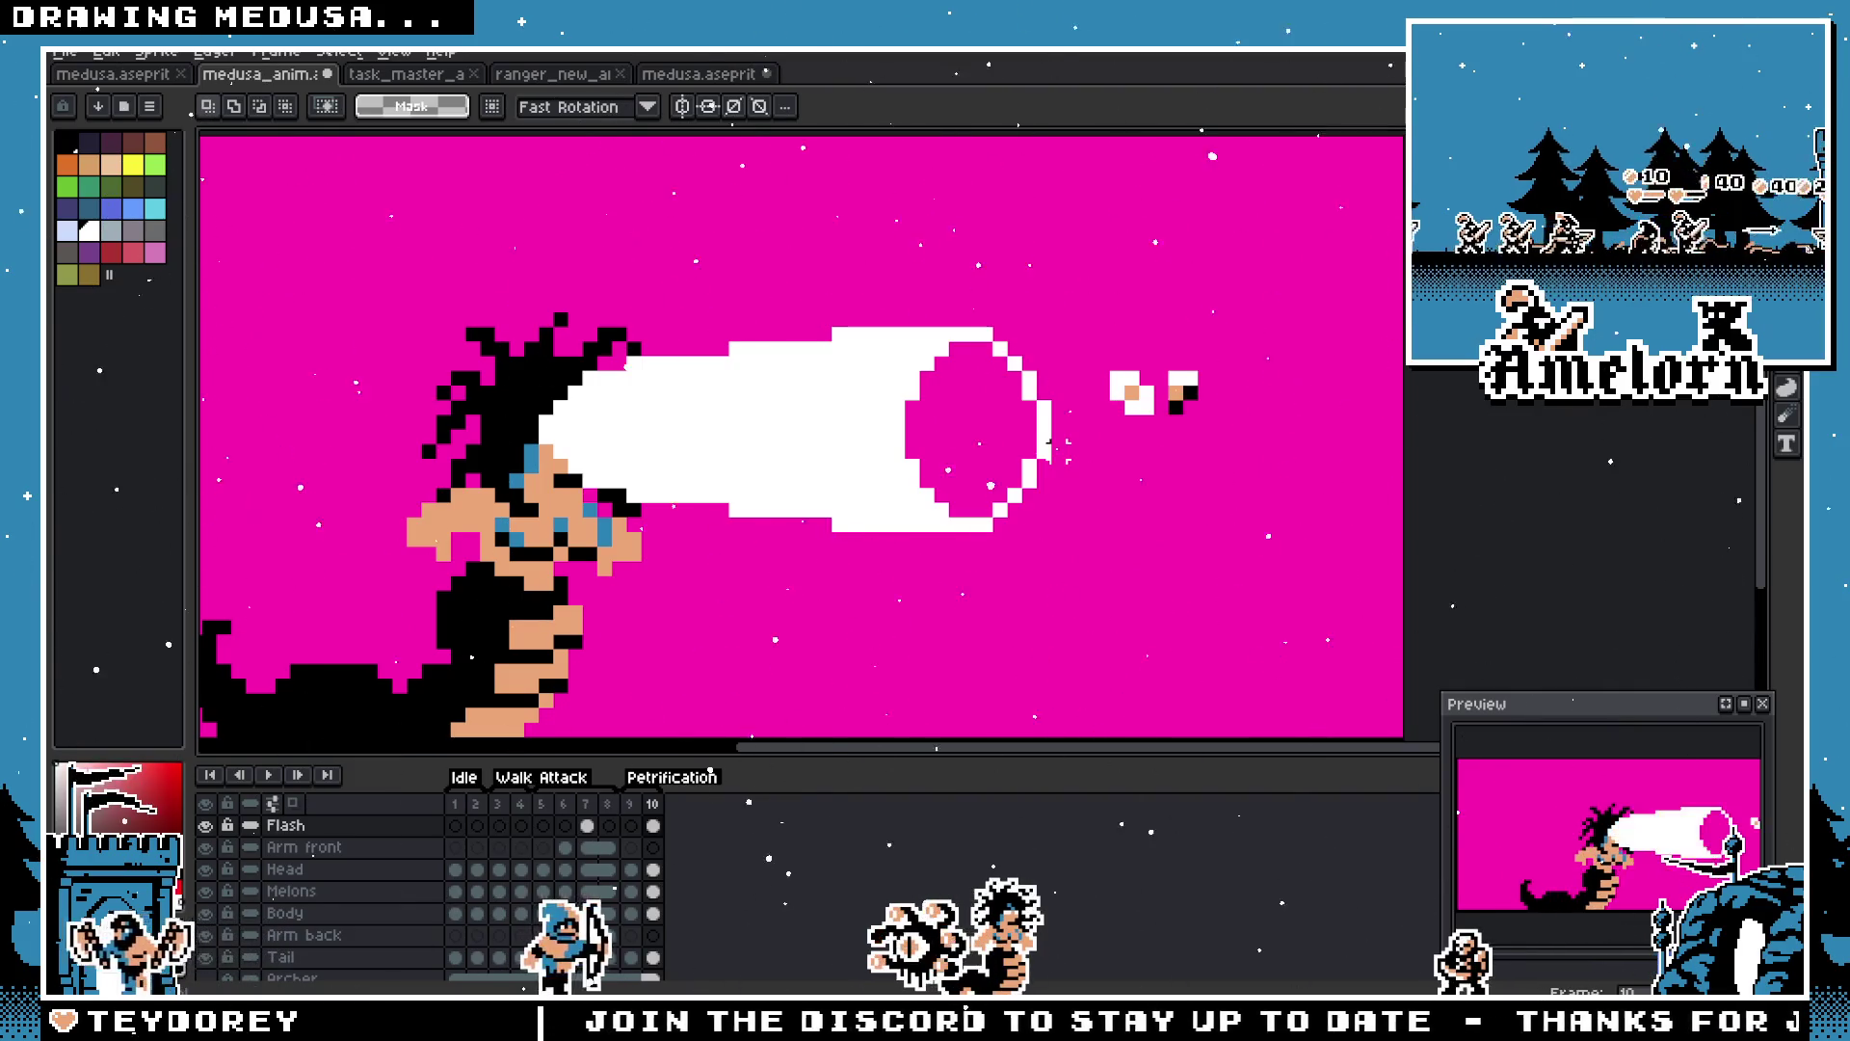
key("ctrl+z")
key("ctrl+z")
key("ctrl+z")
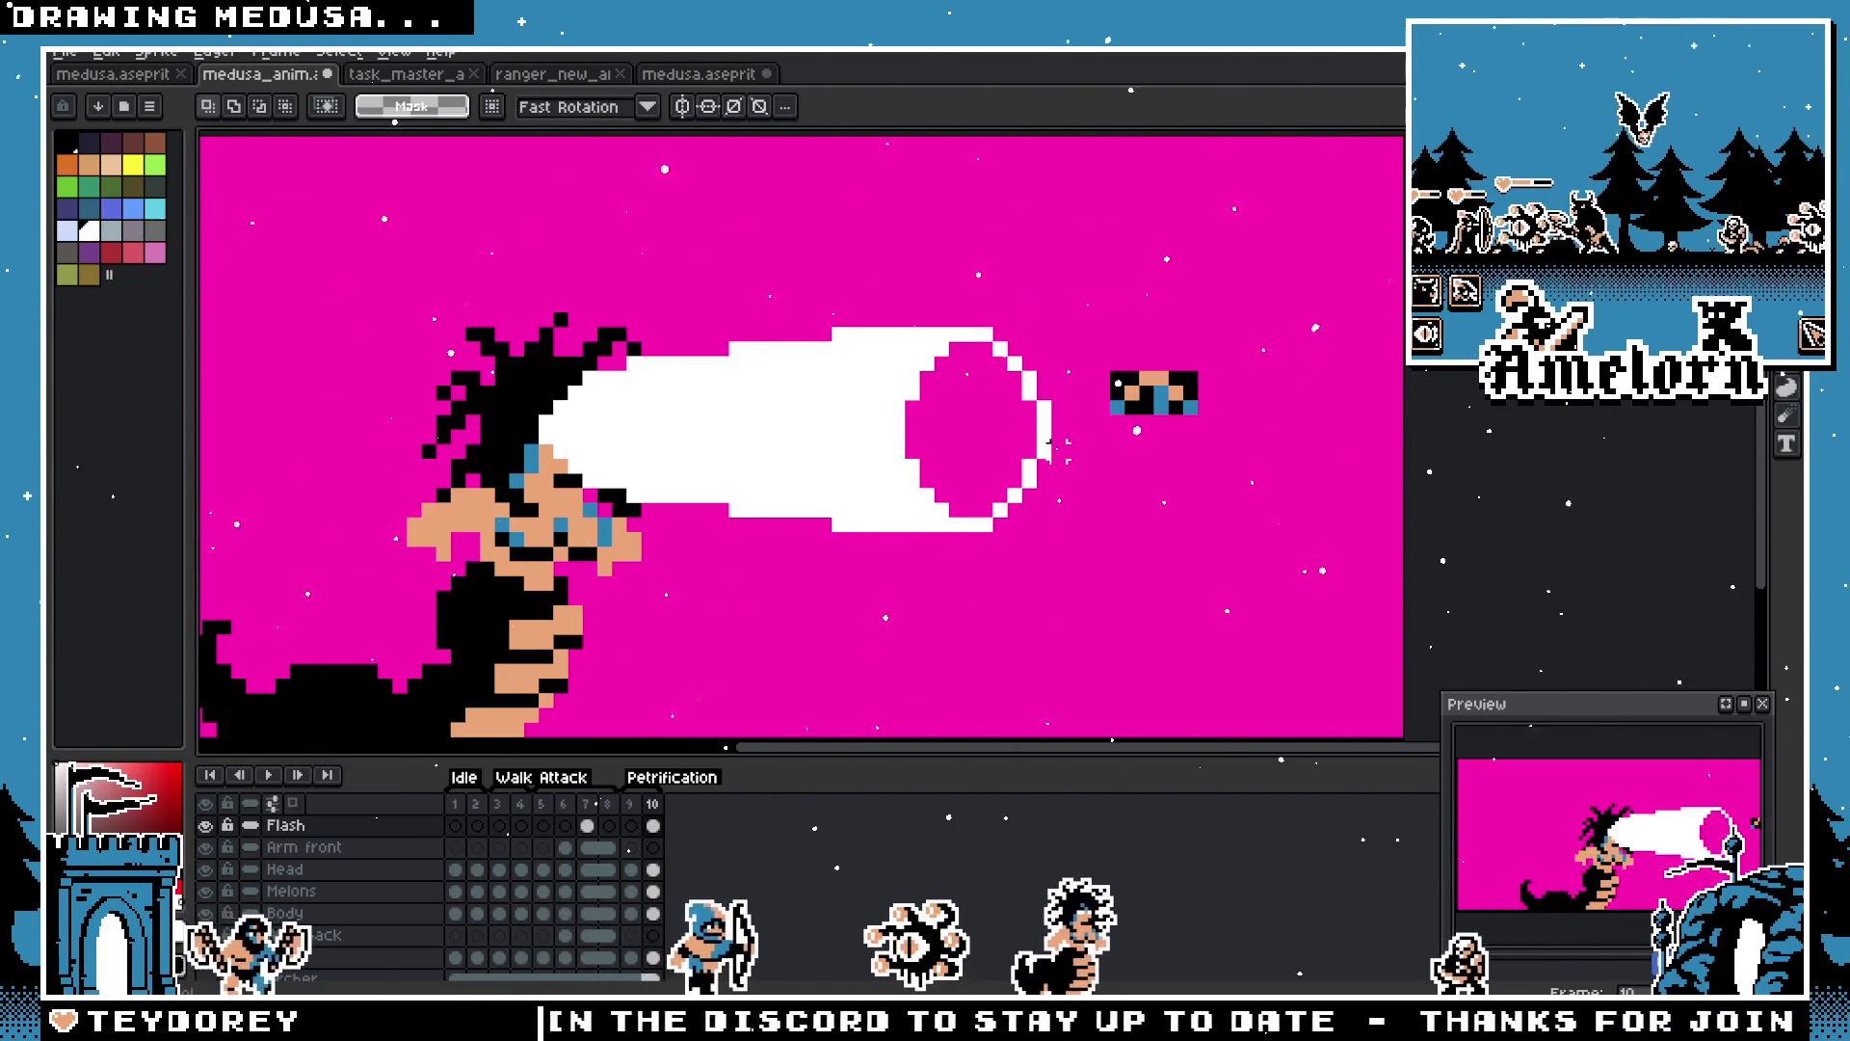
left_click(1050, 442)
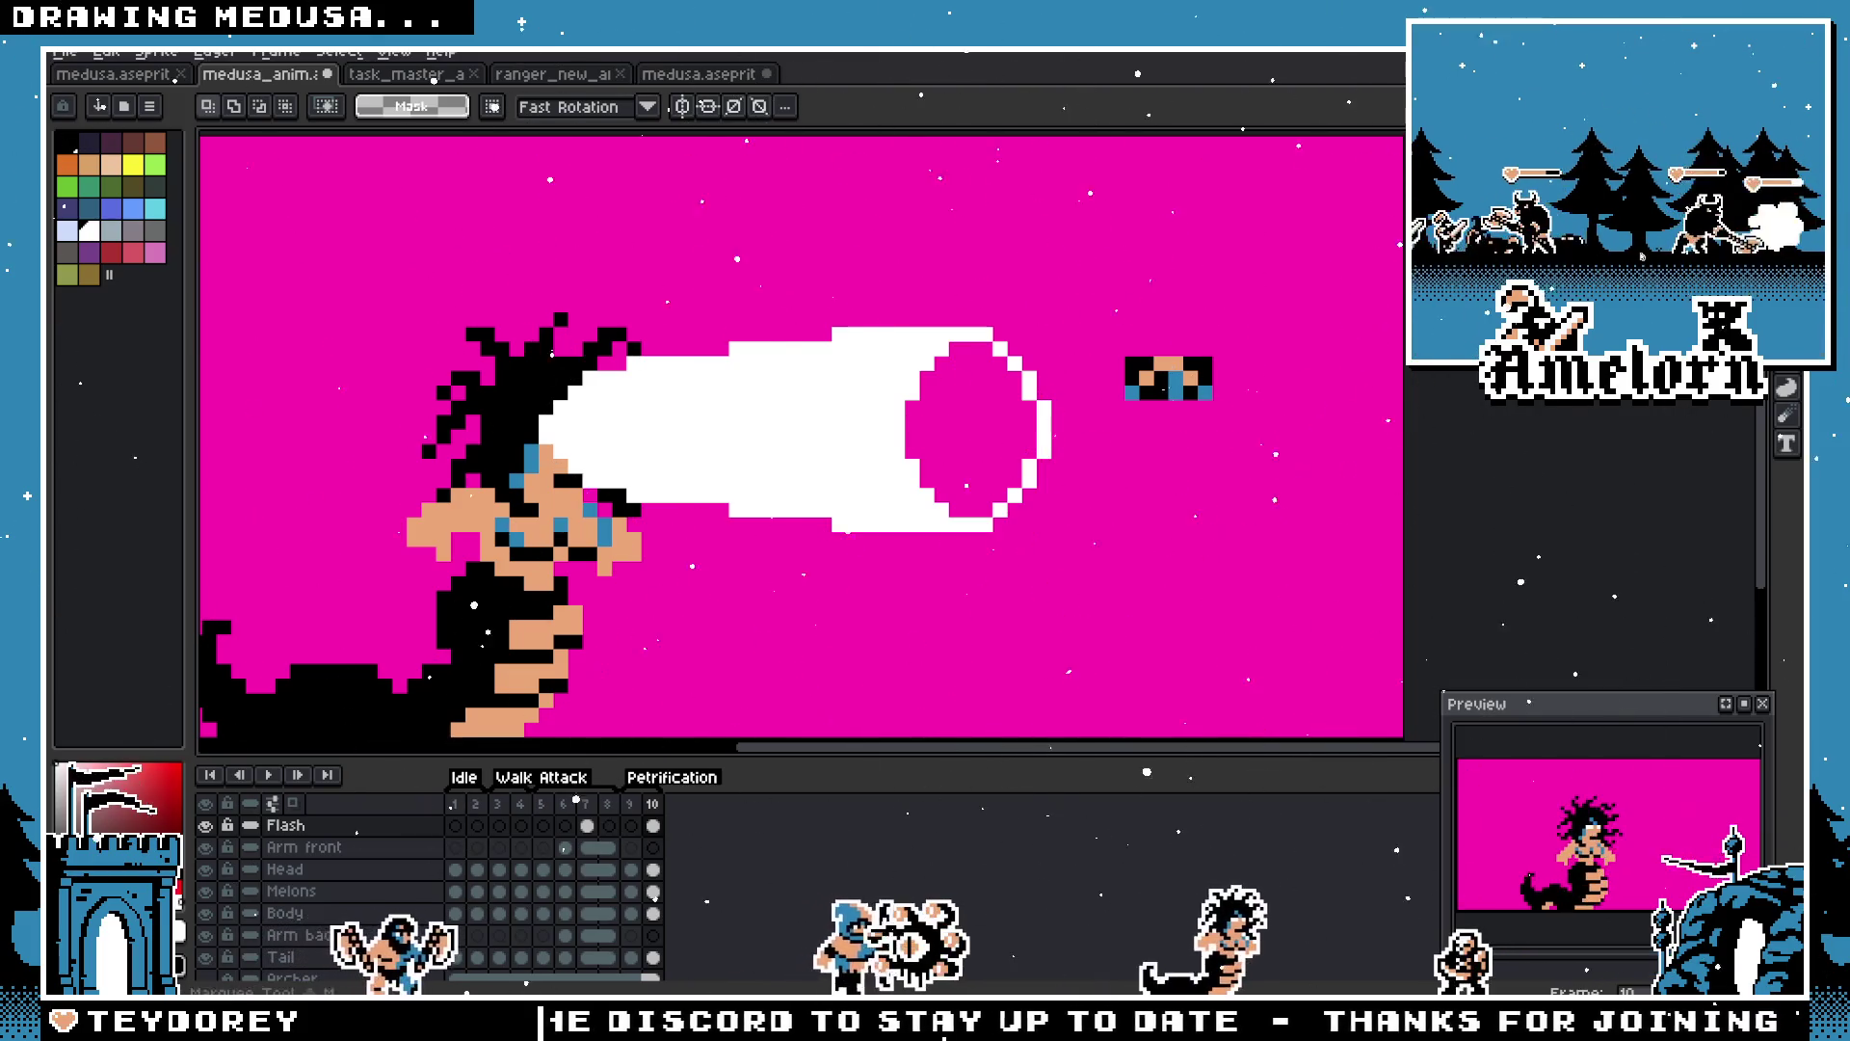
key("ctrl+z")
scroll(1123, 429, "down", 1)
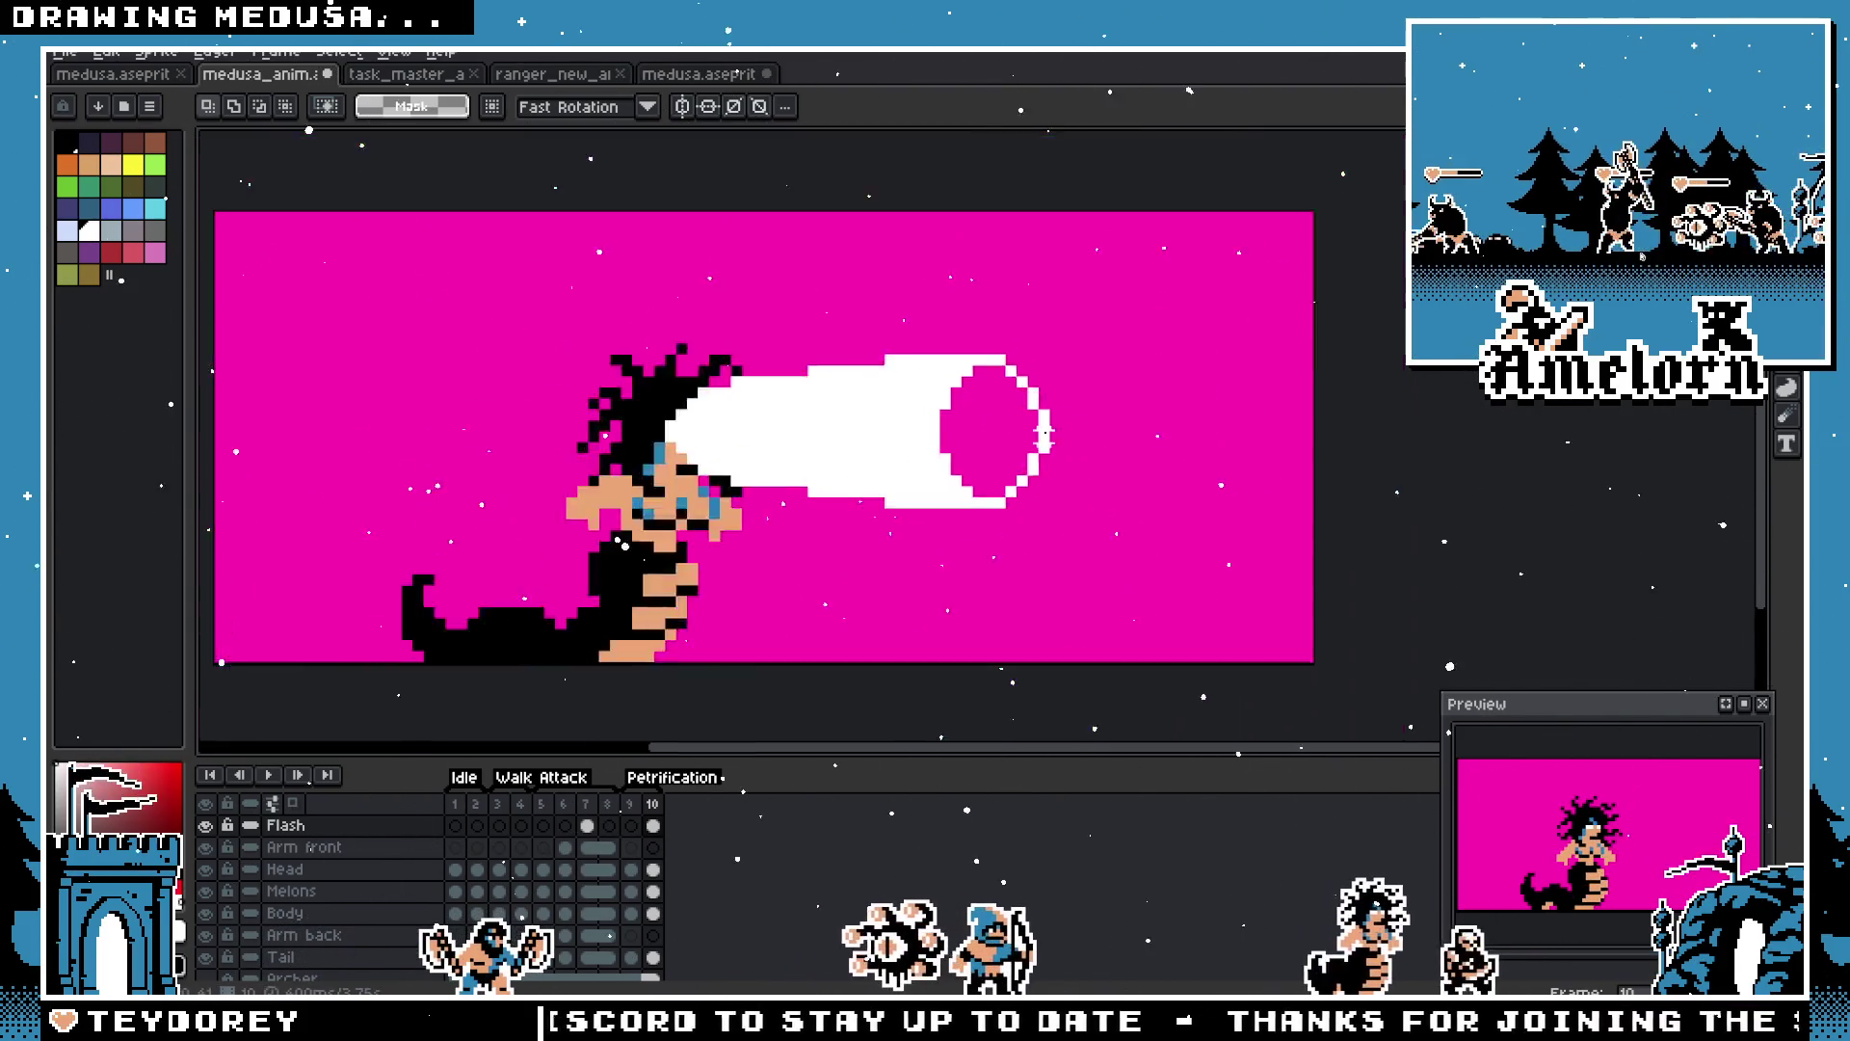
scroll(1060, 440, "up", 2)
scroll(1060, 439, "down", 3)
scroll(957, 384, "up", 3)
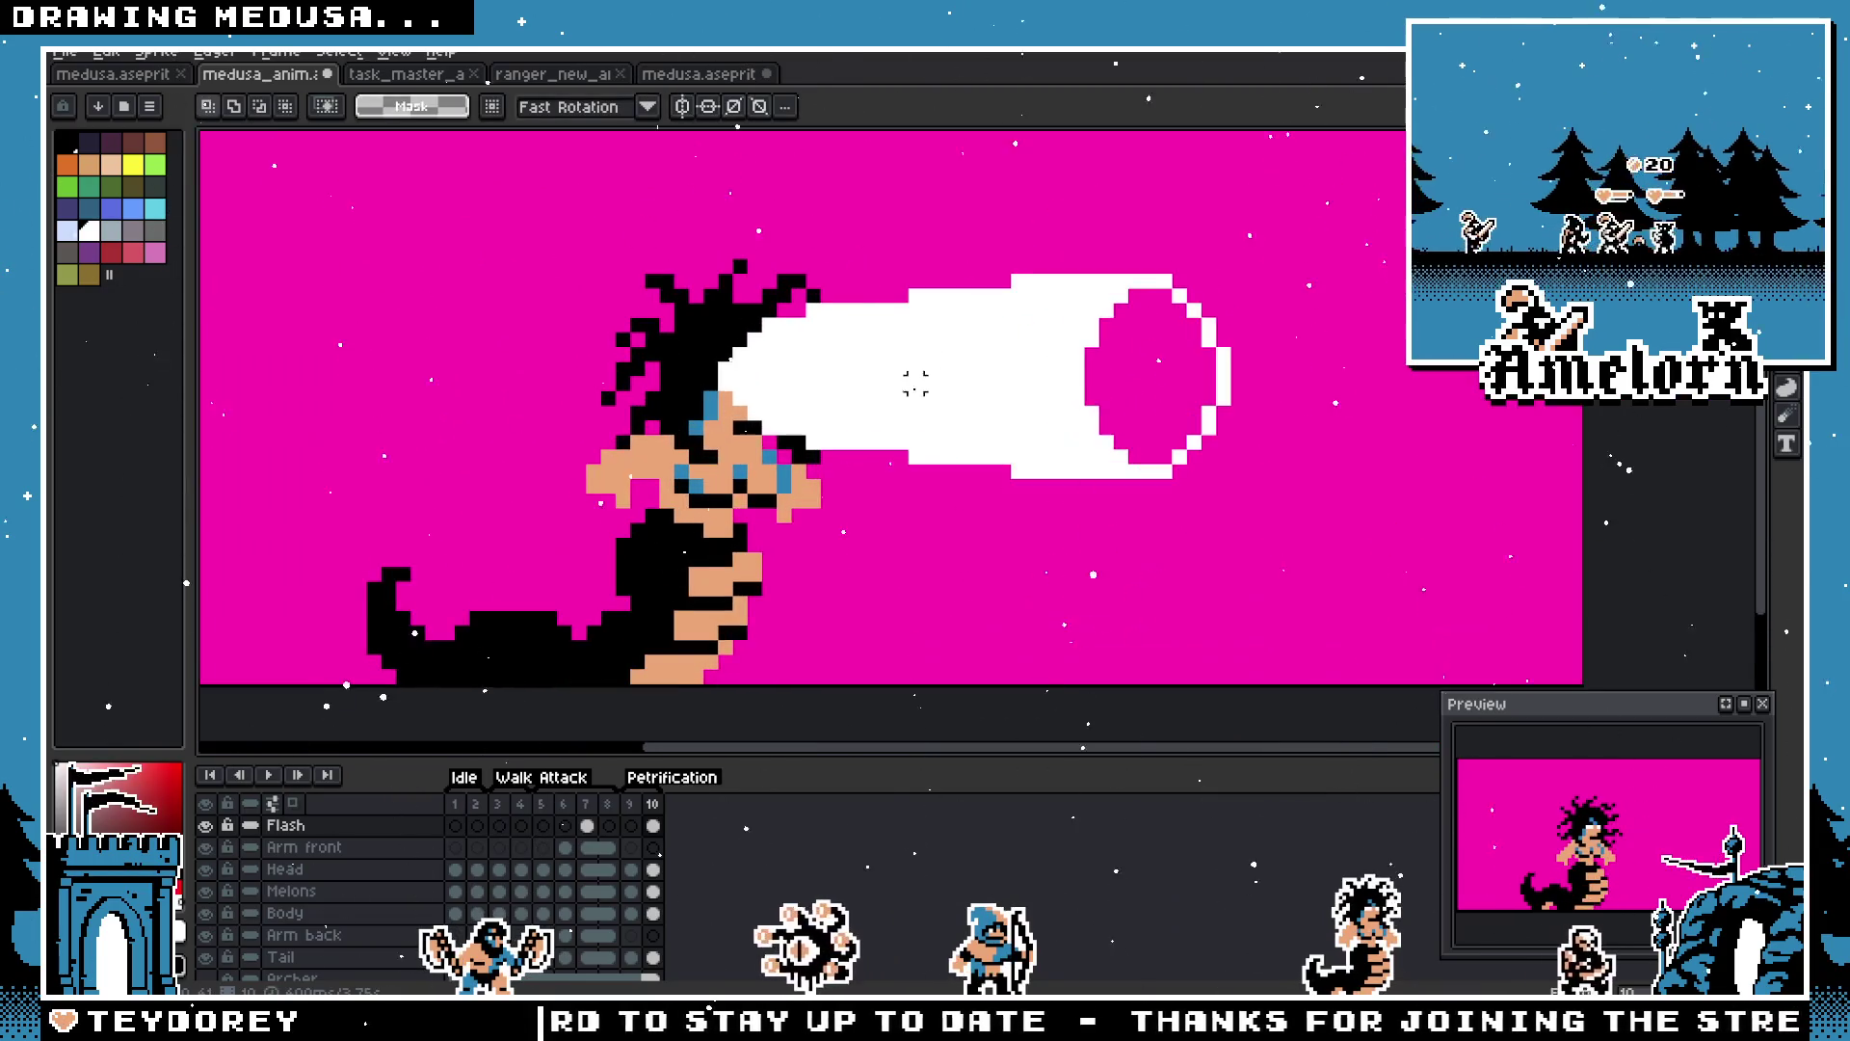
scroll(855, 410, "up", 1)
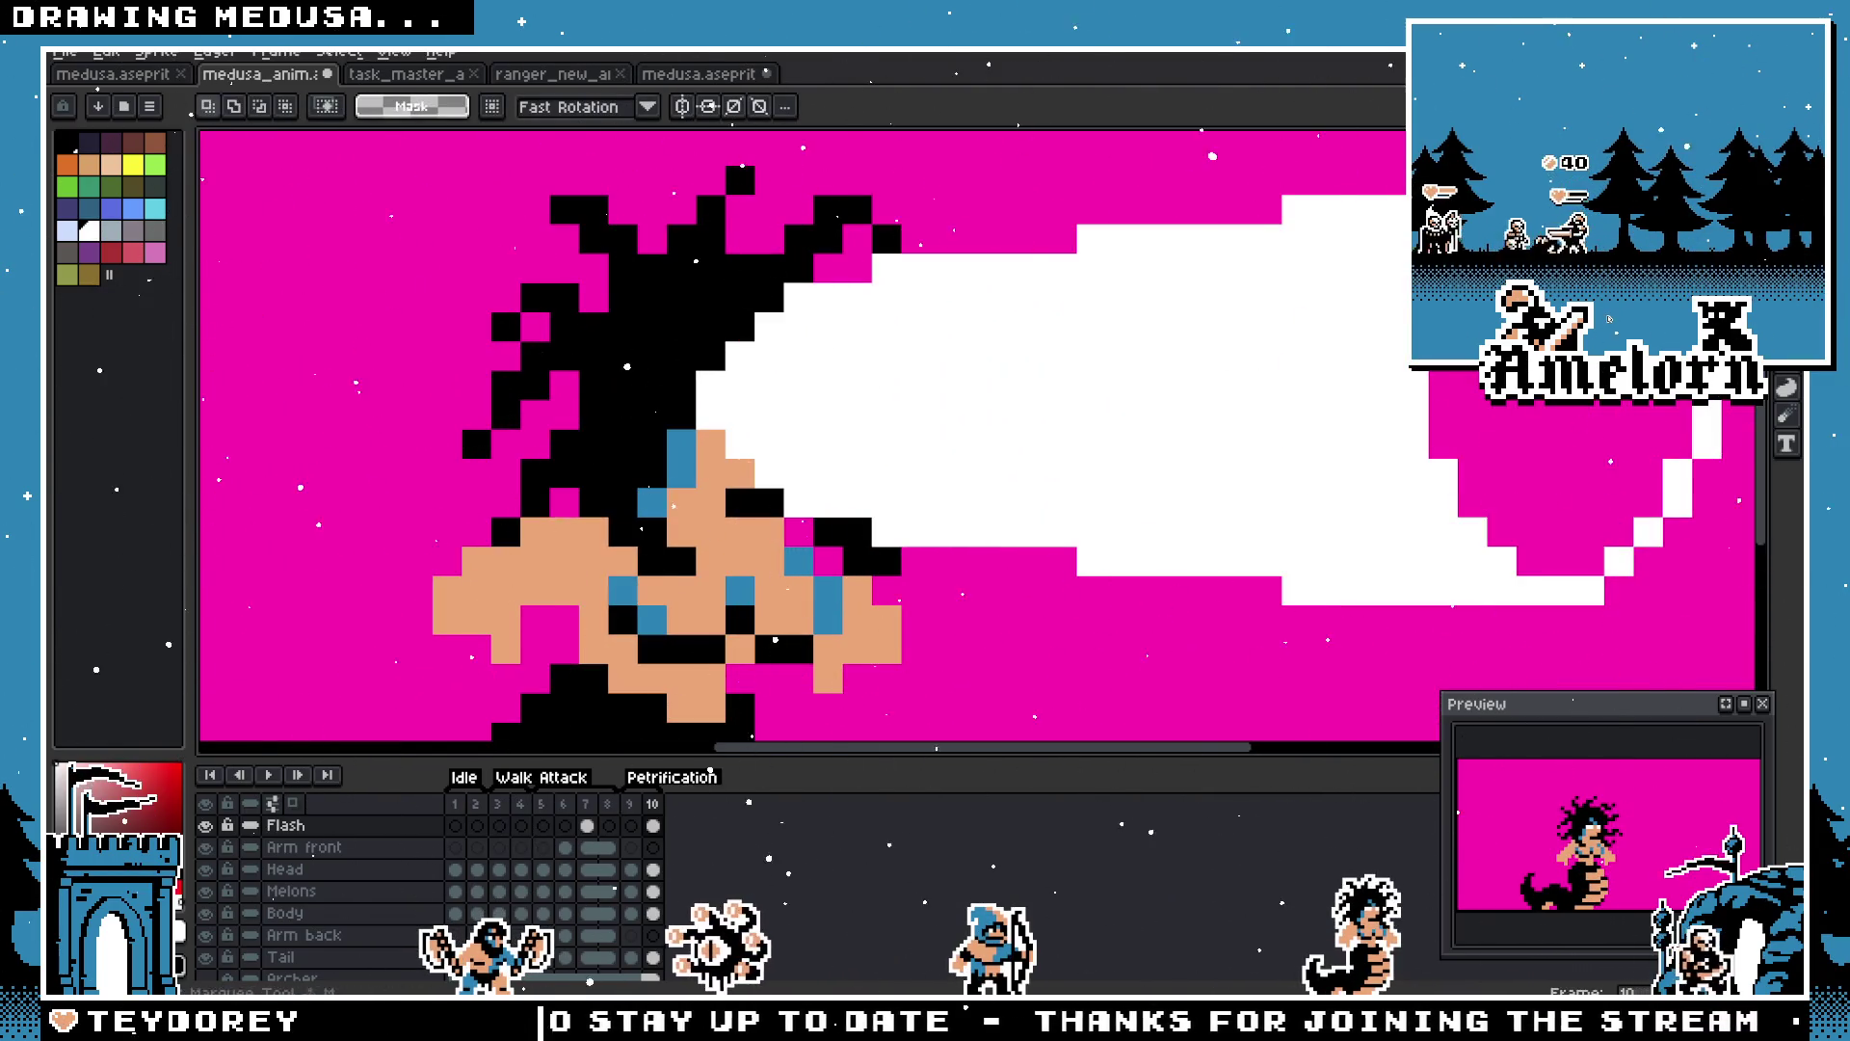
scroll(720, 353, "up", 1)
scroll(720, 352, "down", 1)
scroll(719, 353, "down", 1)
scroll(720, 353, "up", 1)
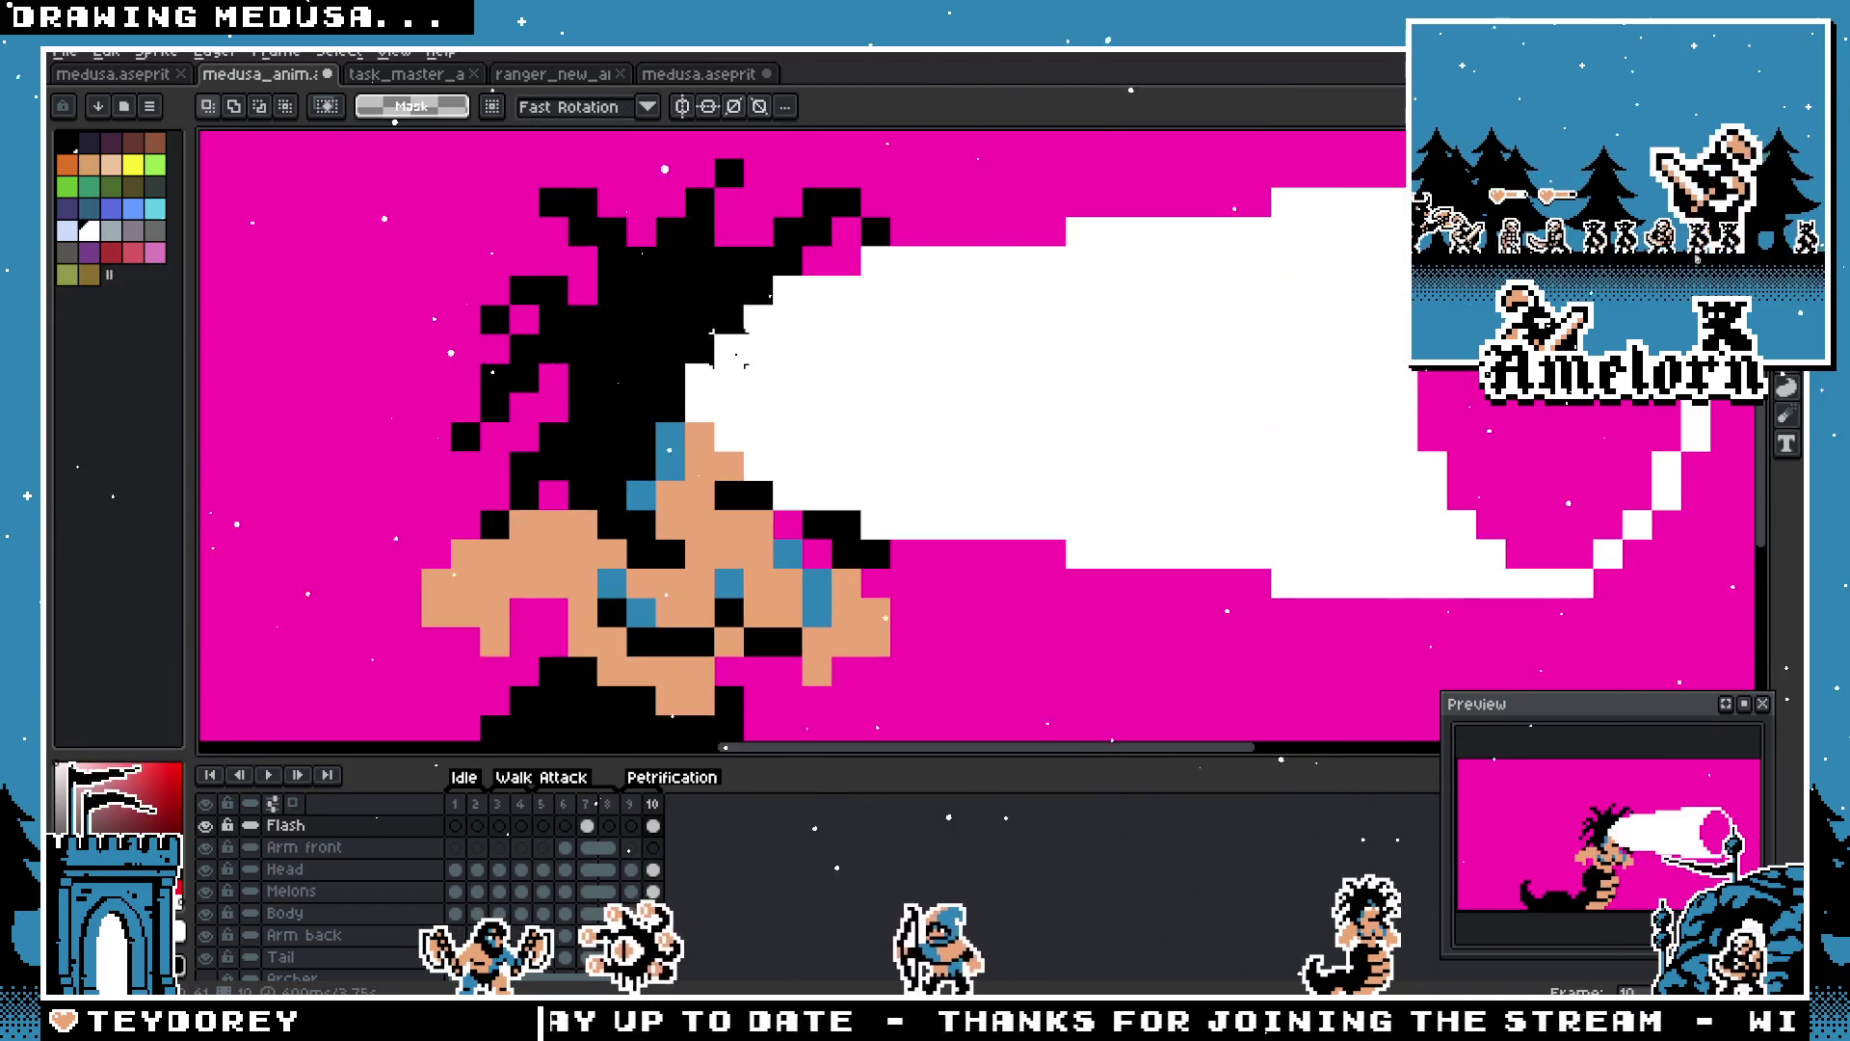
Step: Paint black pixels along the beam's edge near the face
key("b")
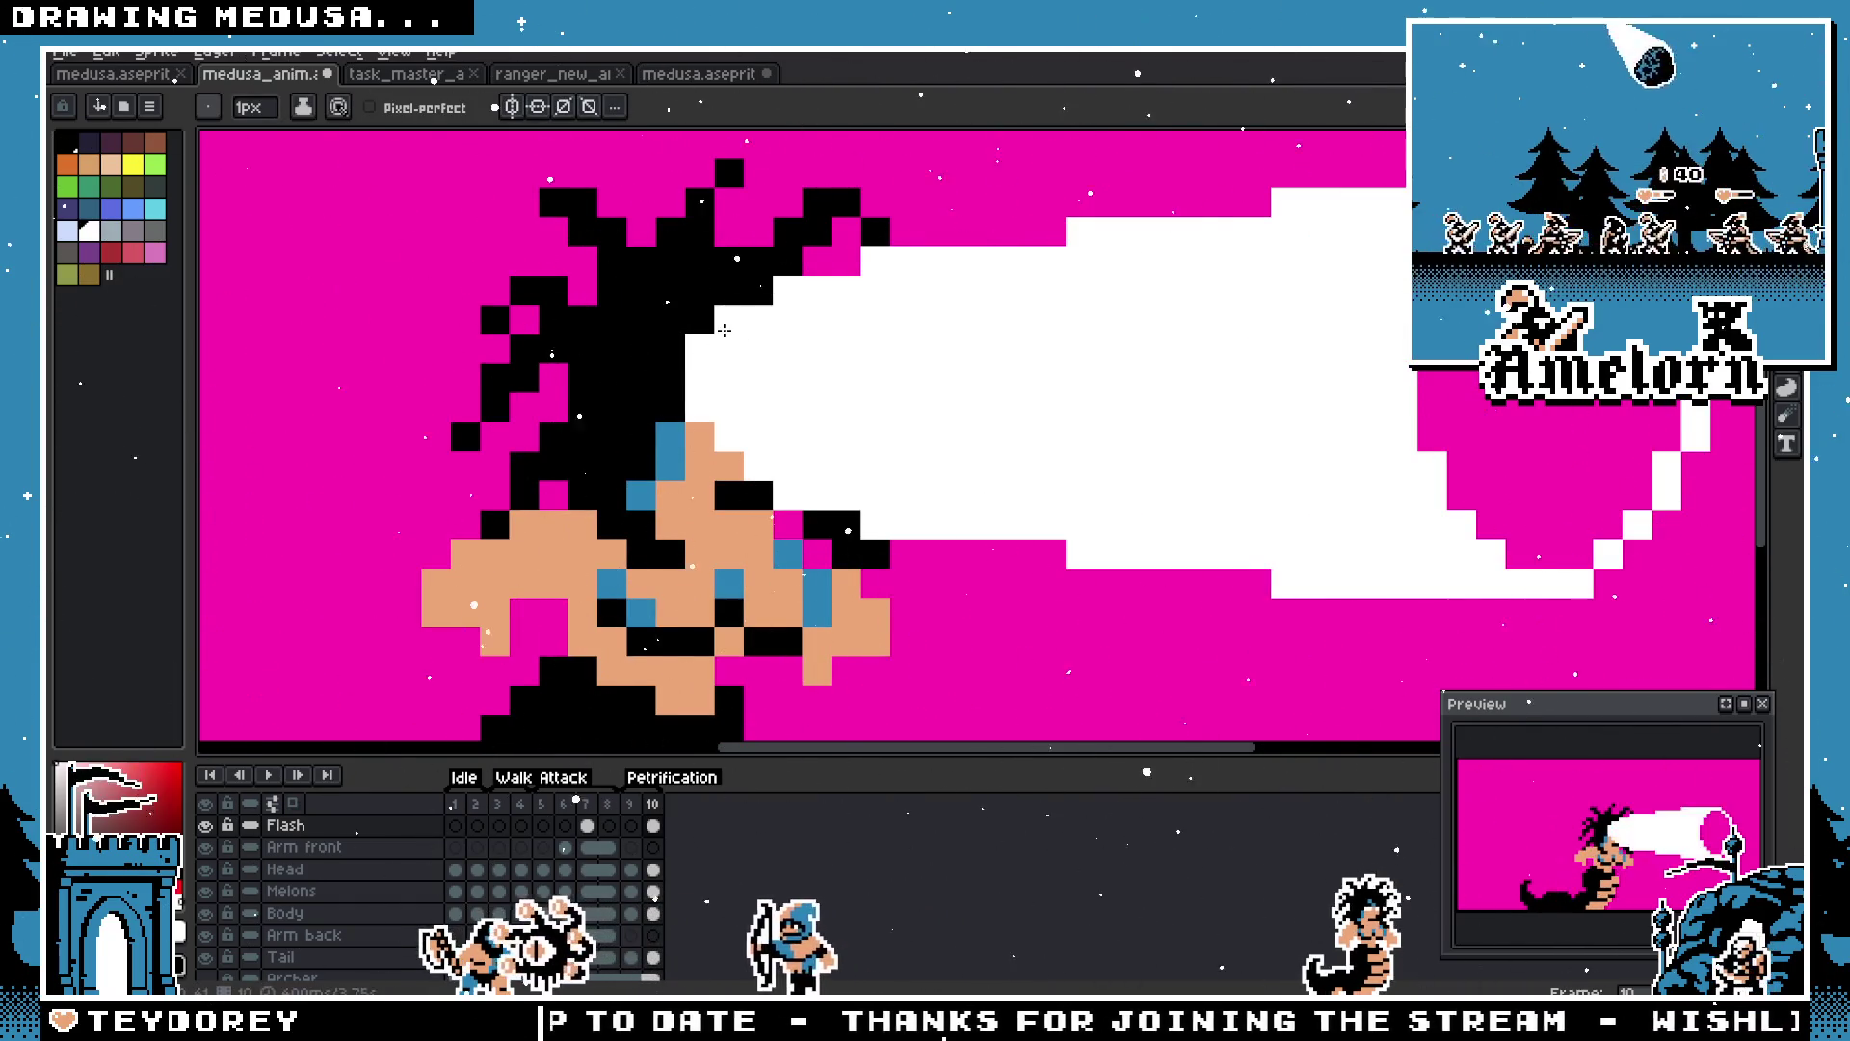
left_click(730, 499)
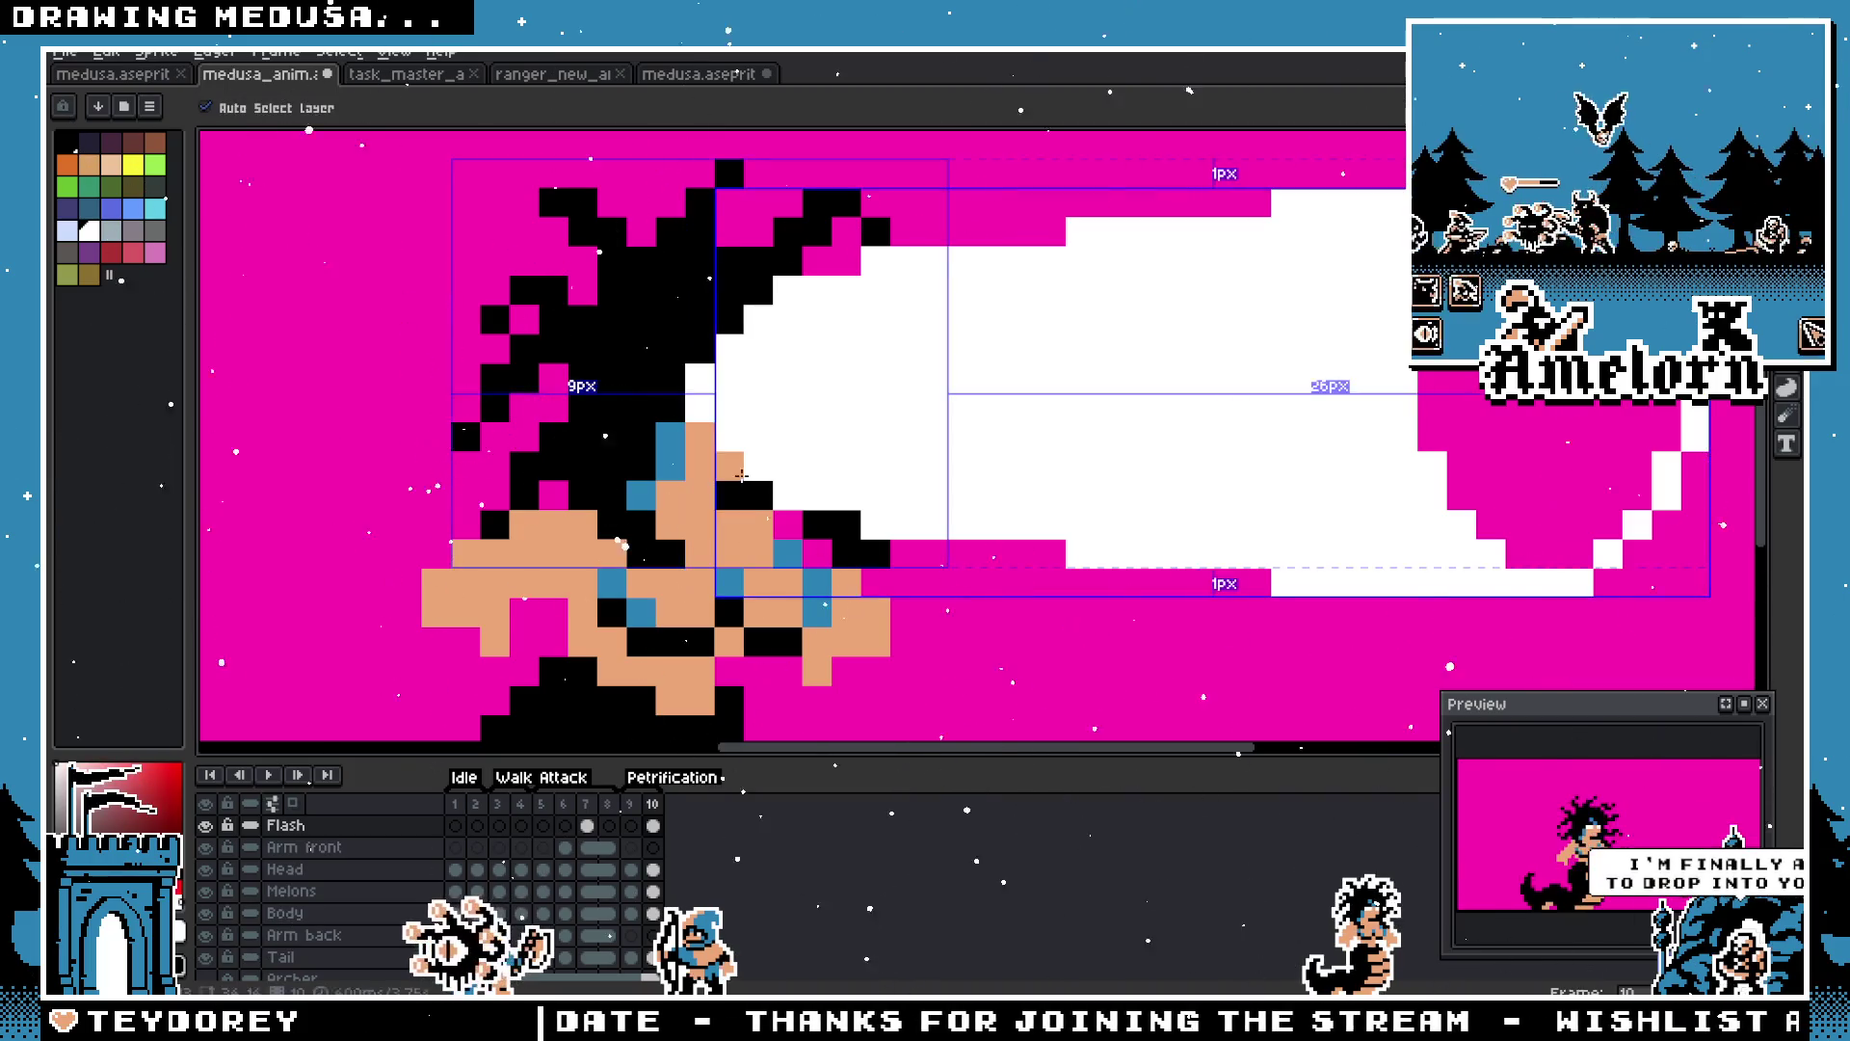
scroll(709, 439, "down", 5)
scroll(656, 476, "up", 2)
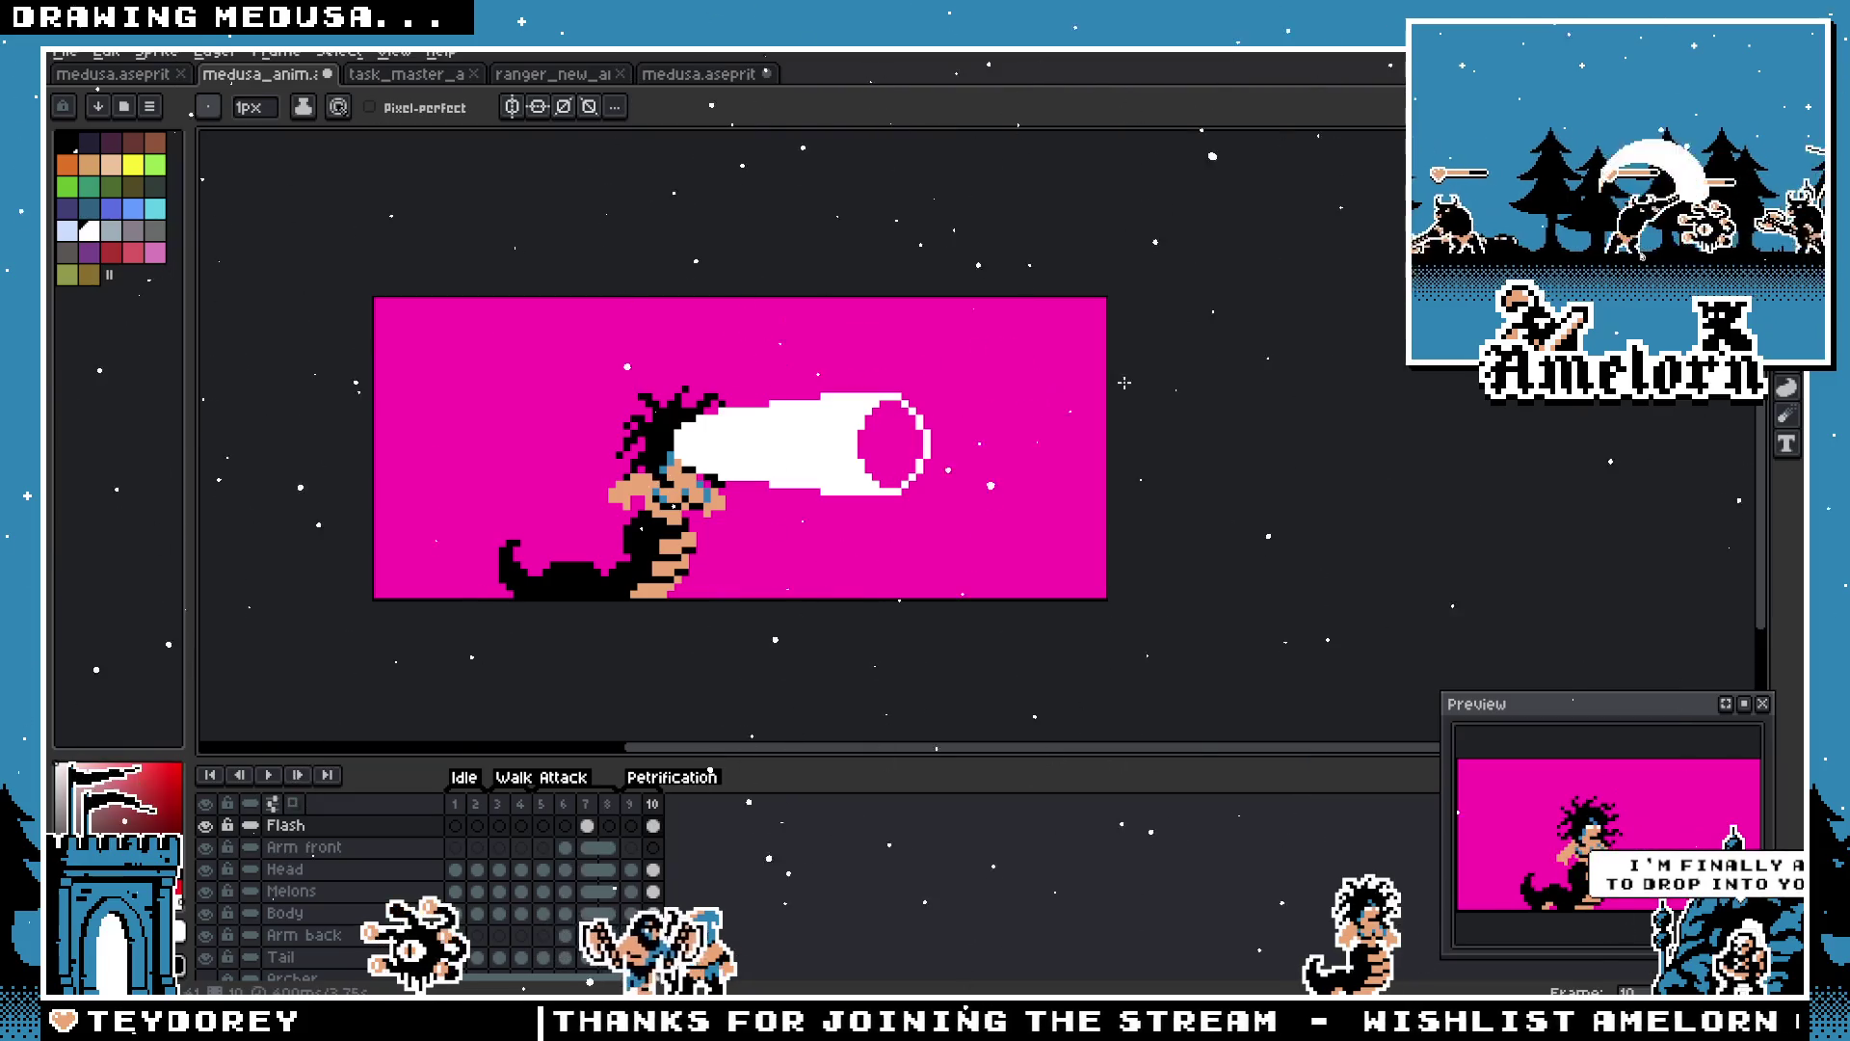
Step: Select the white beam, move it right, then shift it back to the left
key("m")
scroll(795, 448, "up", 2)
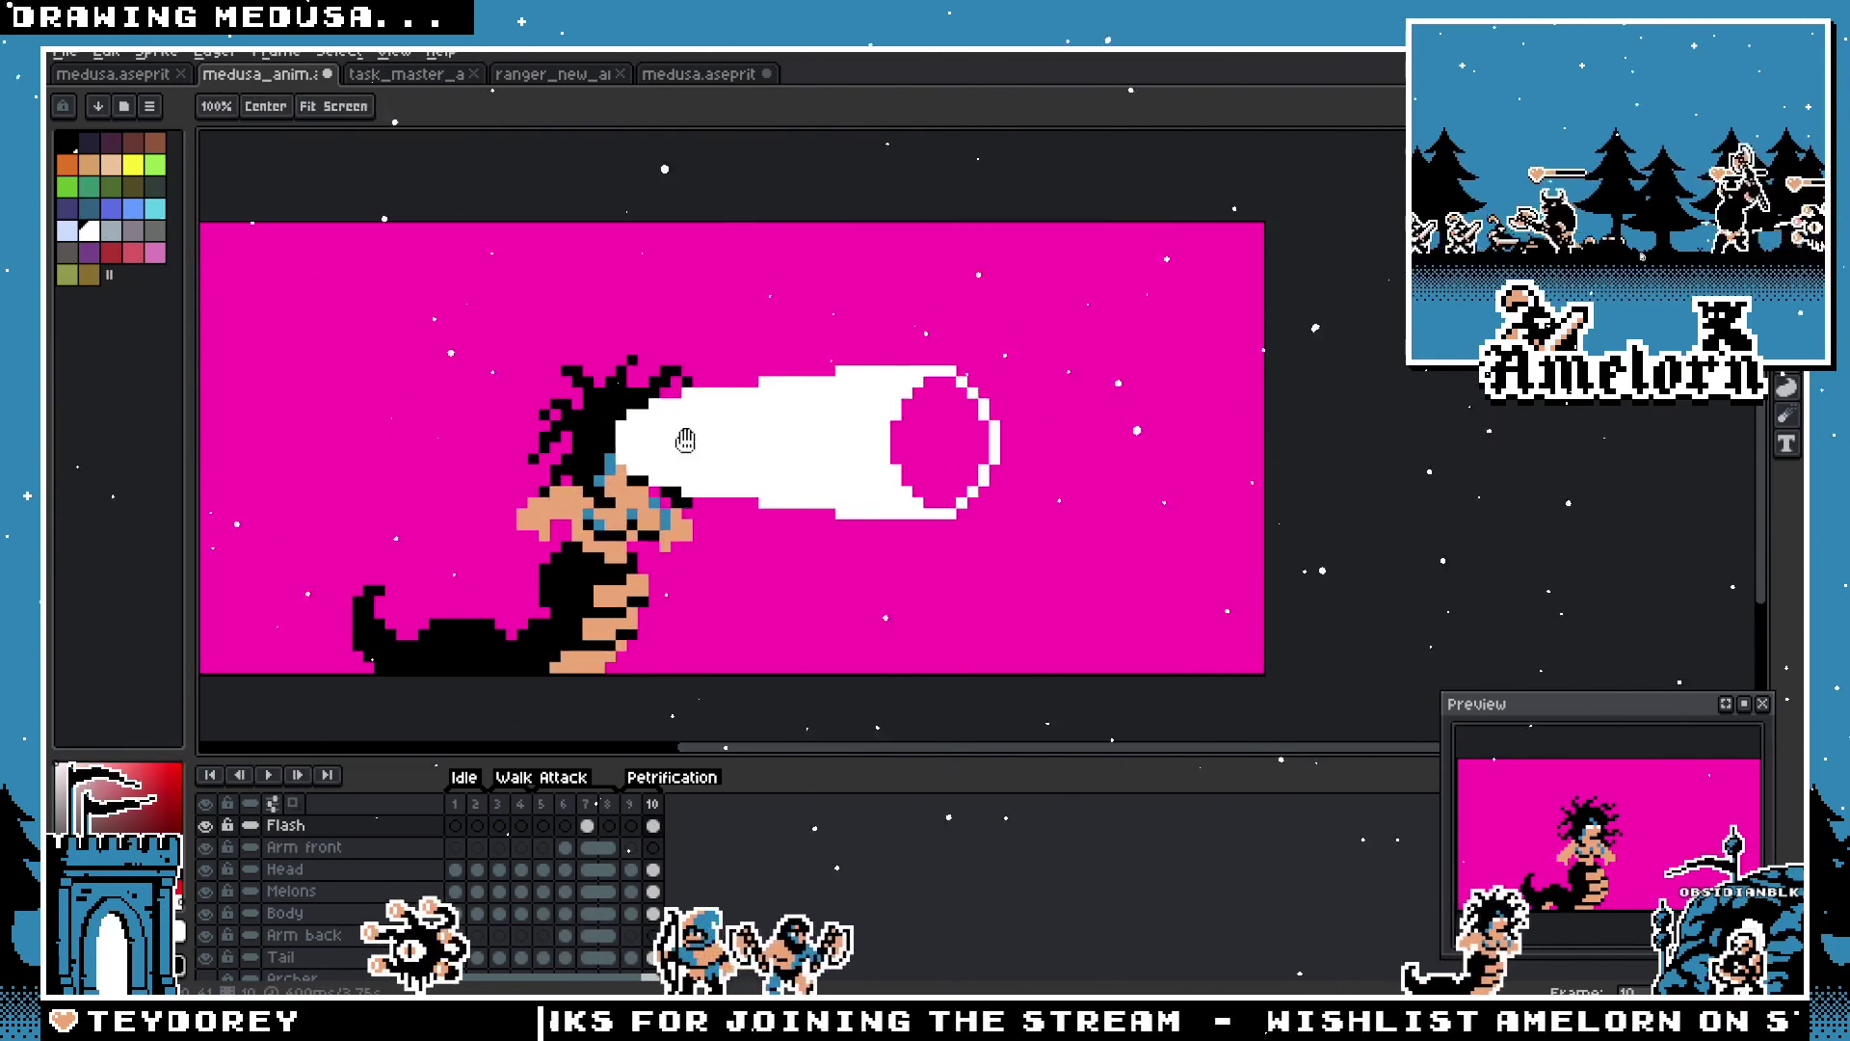
left_click_drag(1255, 318, 664, 582)
left_click_drag(1053, 488, 1181, 488)
key("ctrl+d")
left_click_drag(1367, 298, 900, 586)
left_click_drag(1181, 445, 1103, 446)
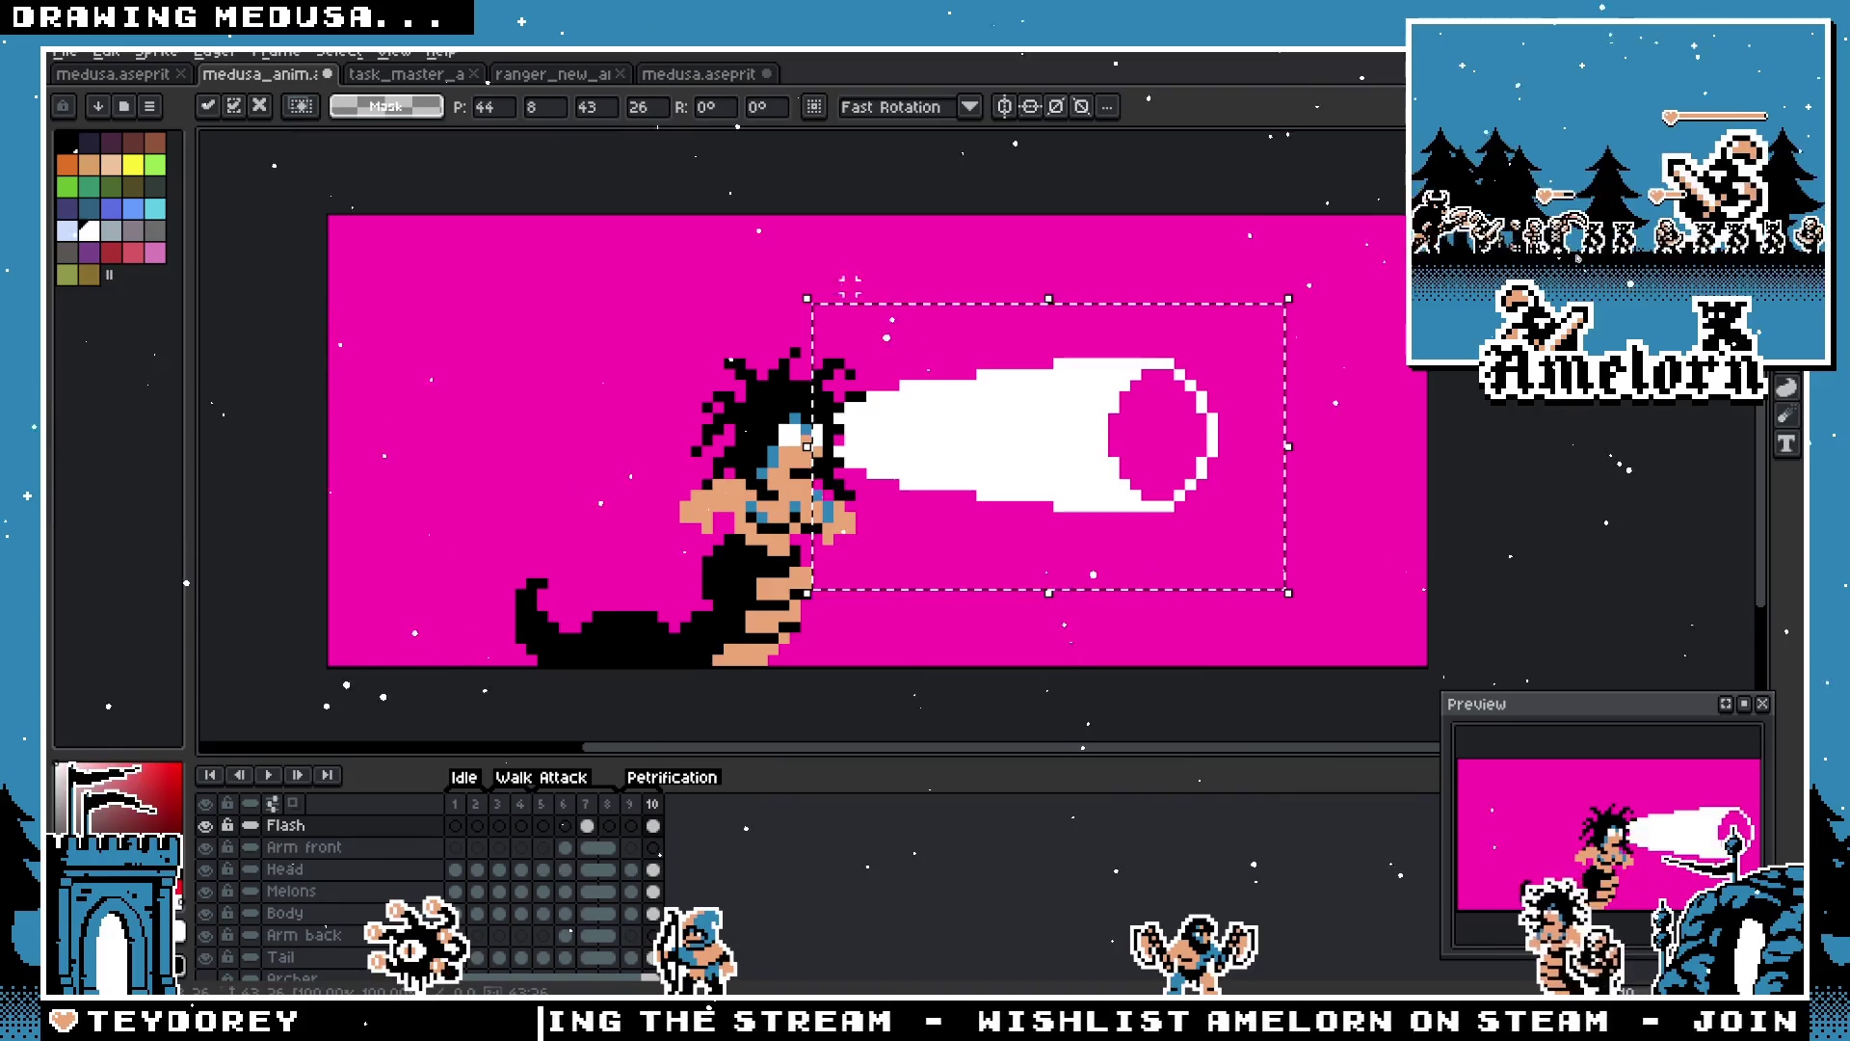
key("ctrl+d")
Step: Reselect the white beam, nudge it slightly left, and commit its position
scroll(1060, 540, "down", 4)
scroll(1048, 641, "up", 5)
scroll(1048, 641, "up", 3)
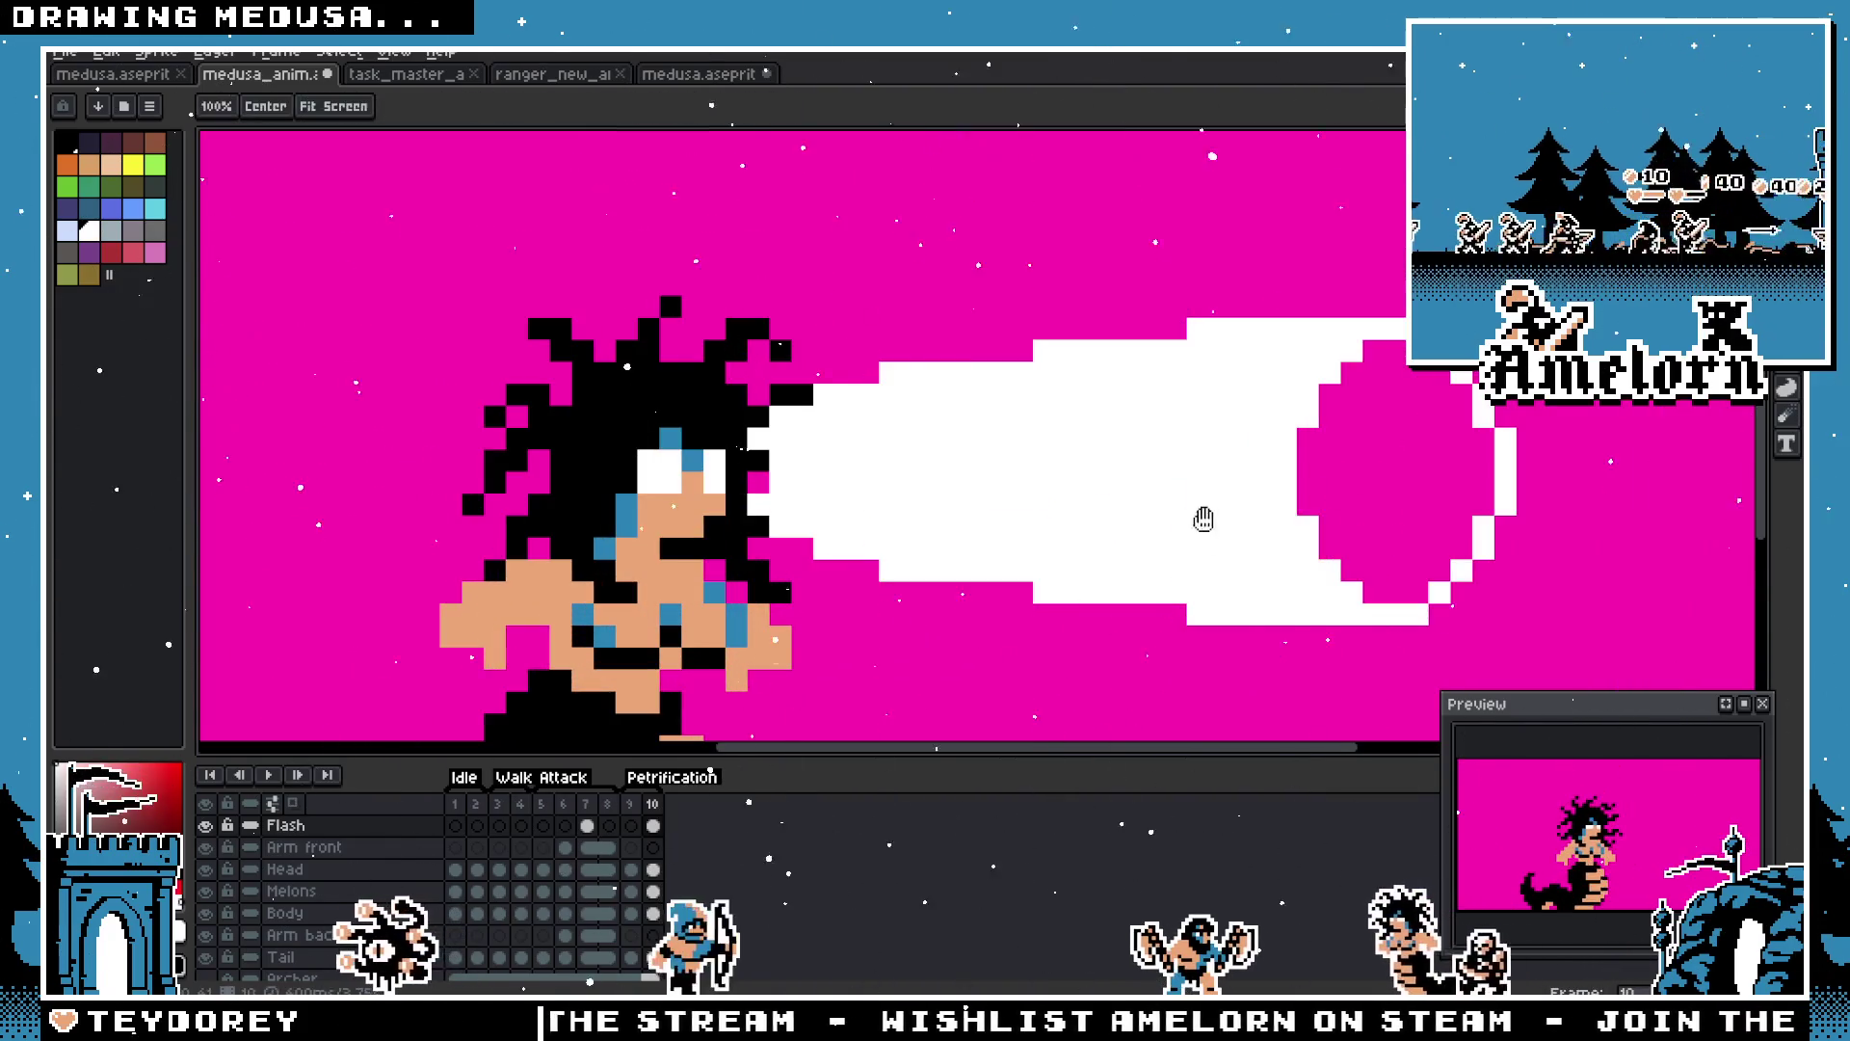
left_click_drag(1449, 258, 679, 616)
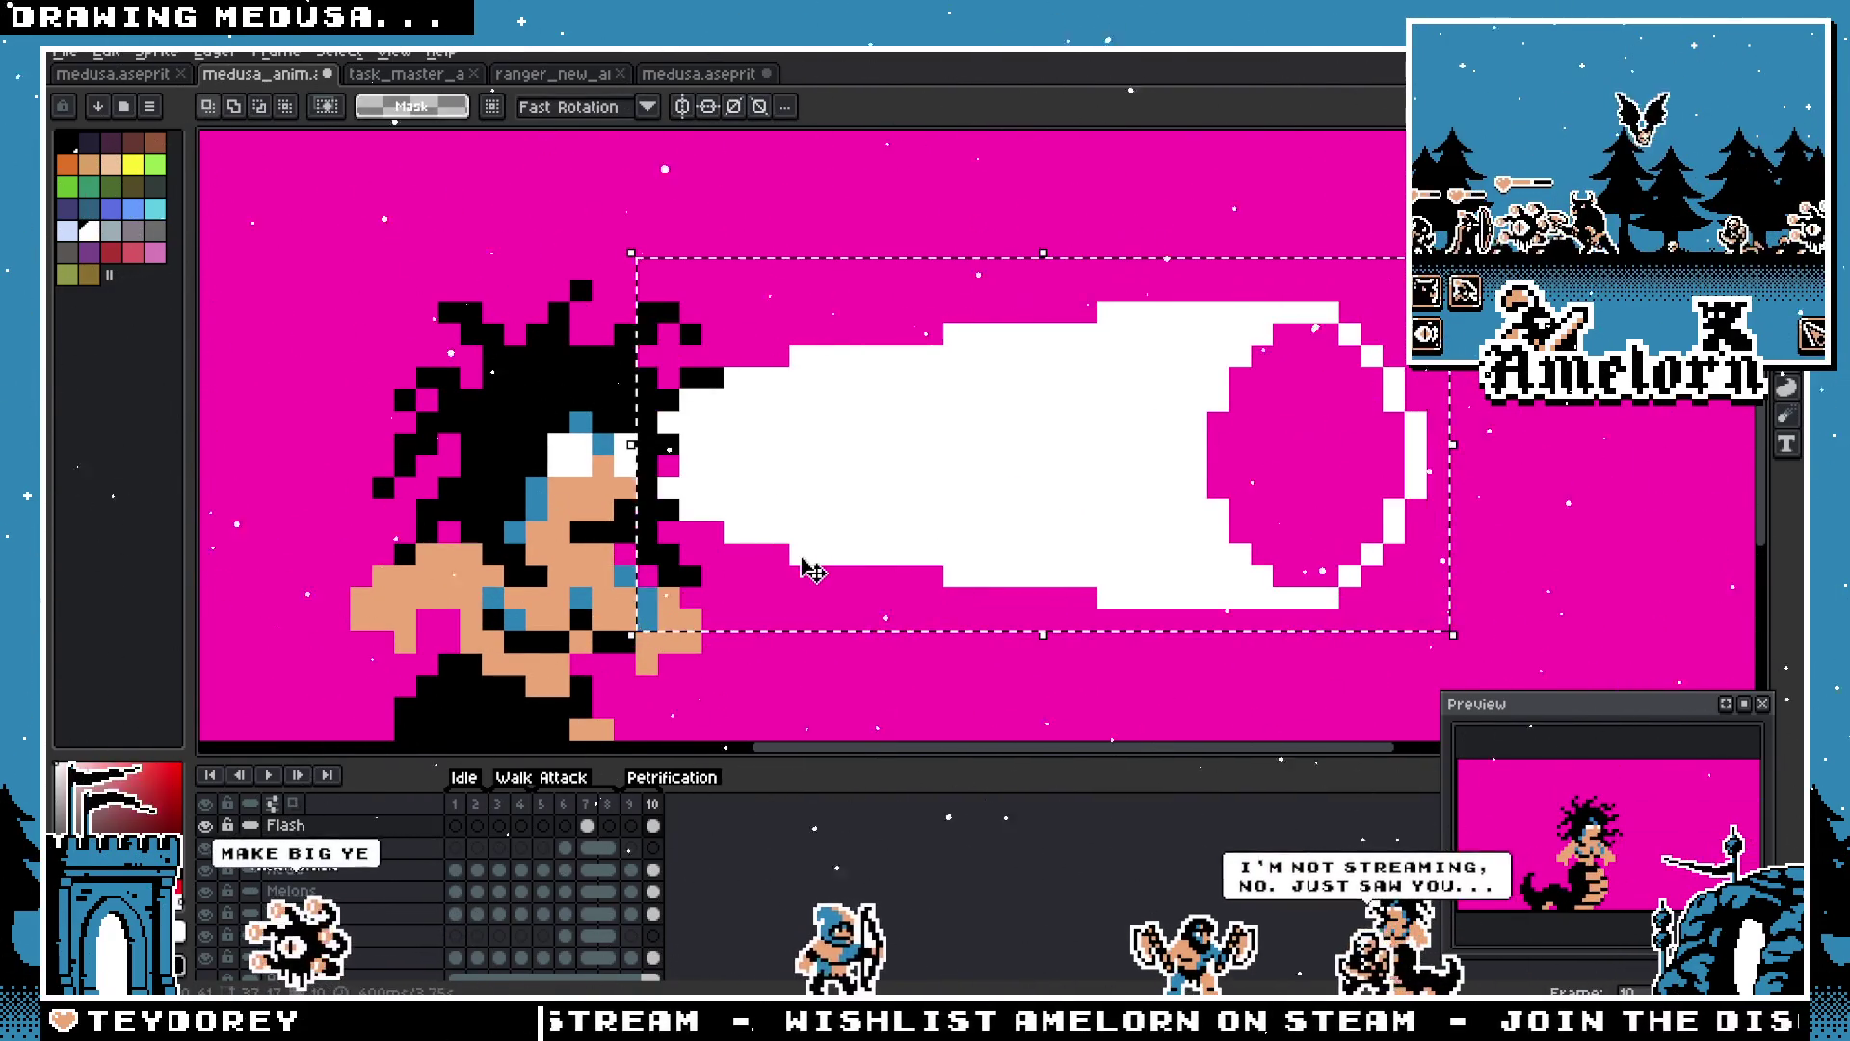
mouse_move(1012, 507)
left_mouse_down()
mouse_move(911, 500)
mouse_move(1057, 491)
left_mouse_up()
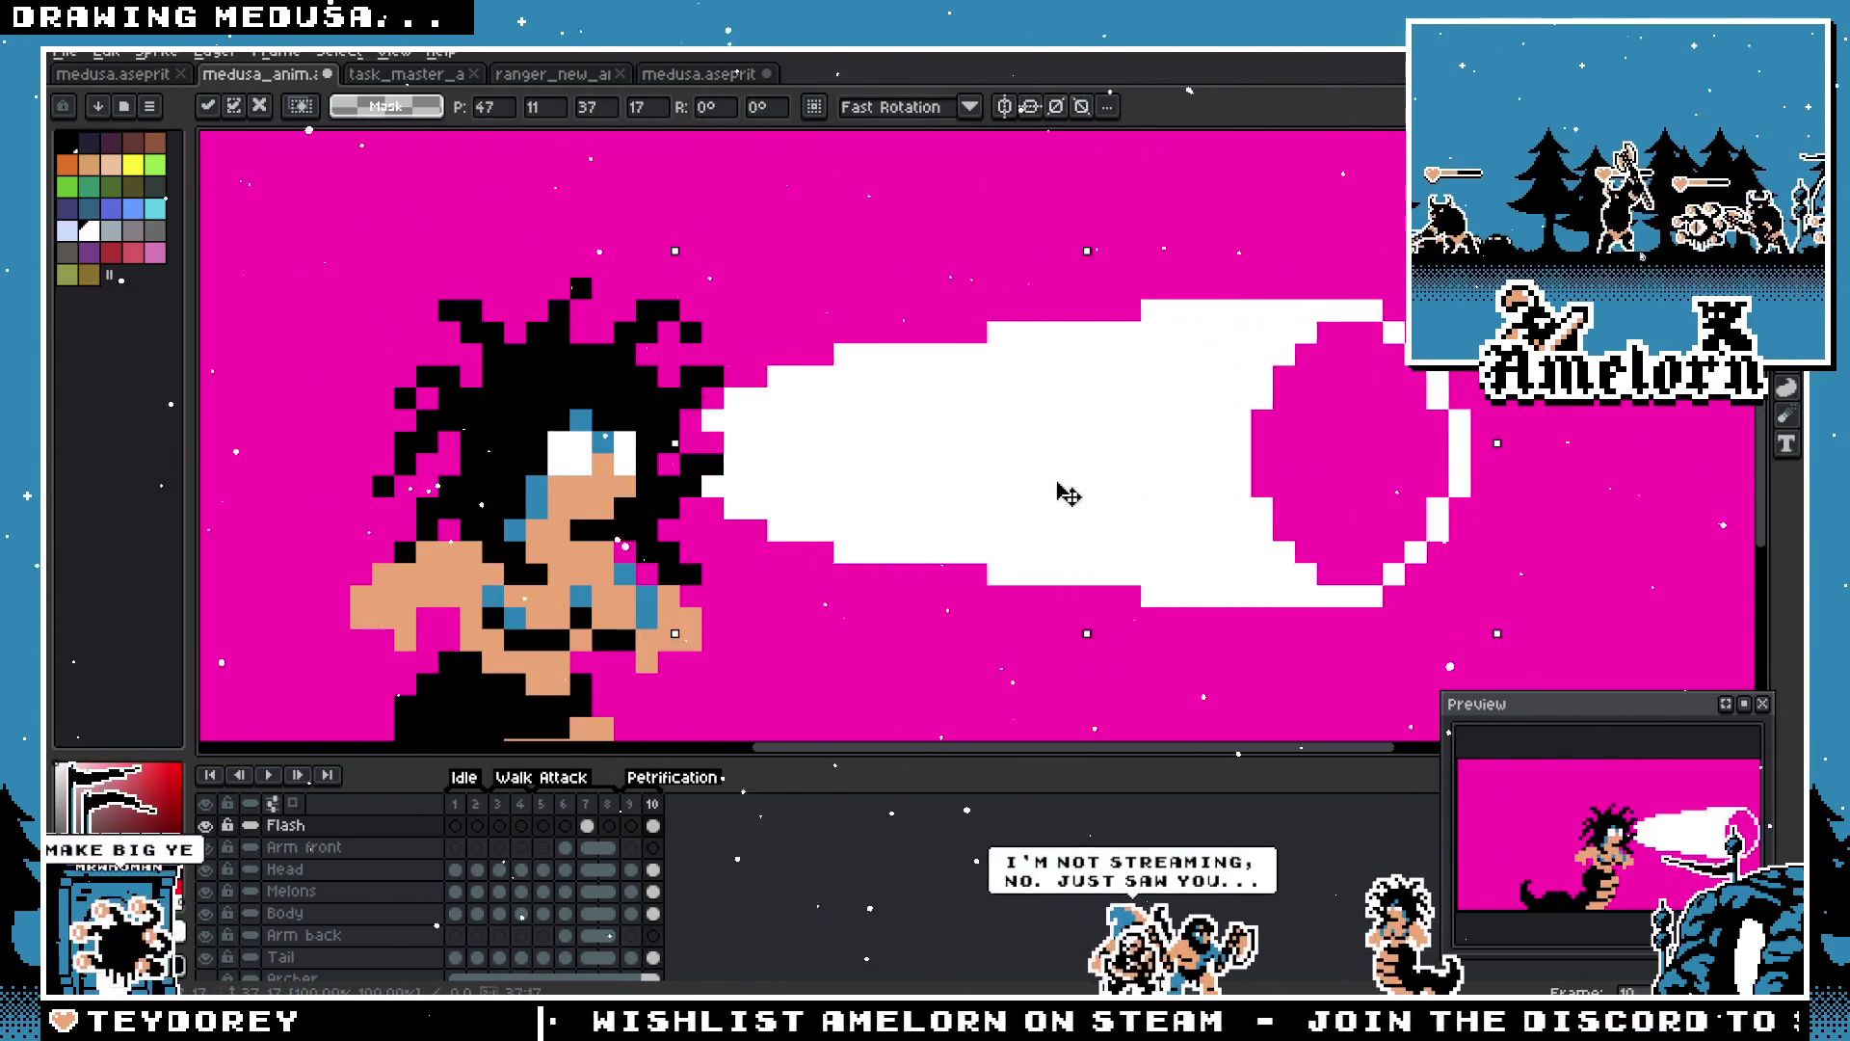
key("Return")
key("i")
scroll(863, 432, "up", 1)
key("b")
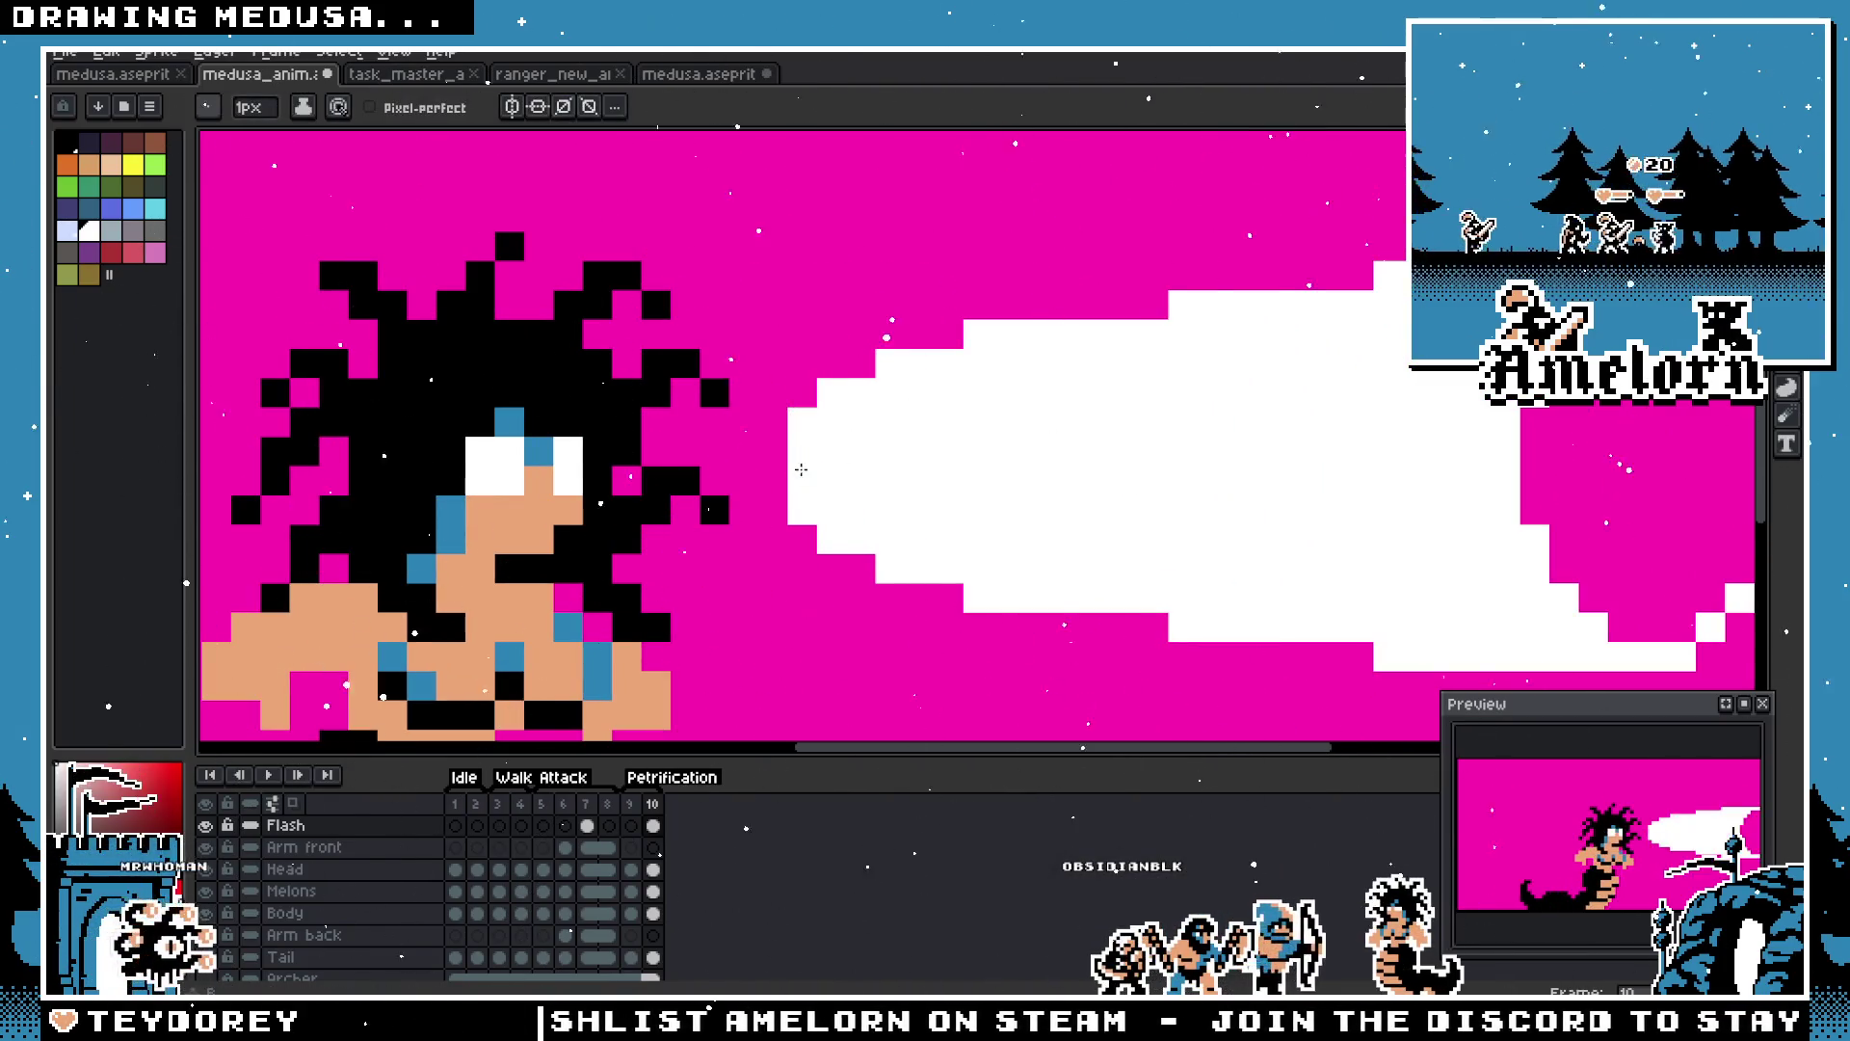
scroll(844, 528, "down", 3)
scroll(847, 536, "up", 3)
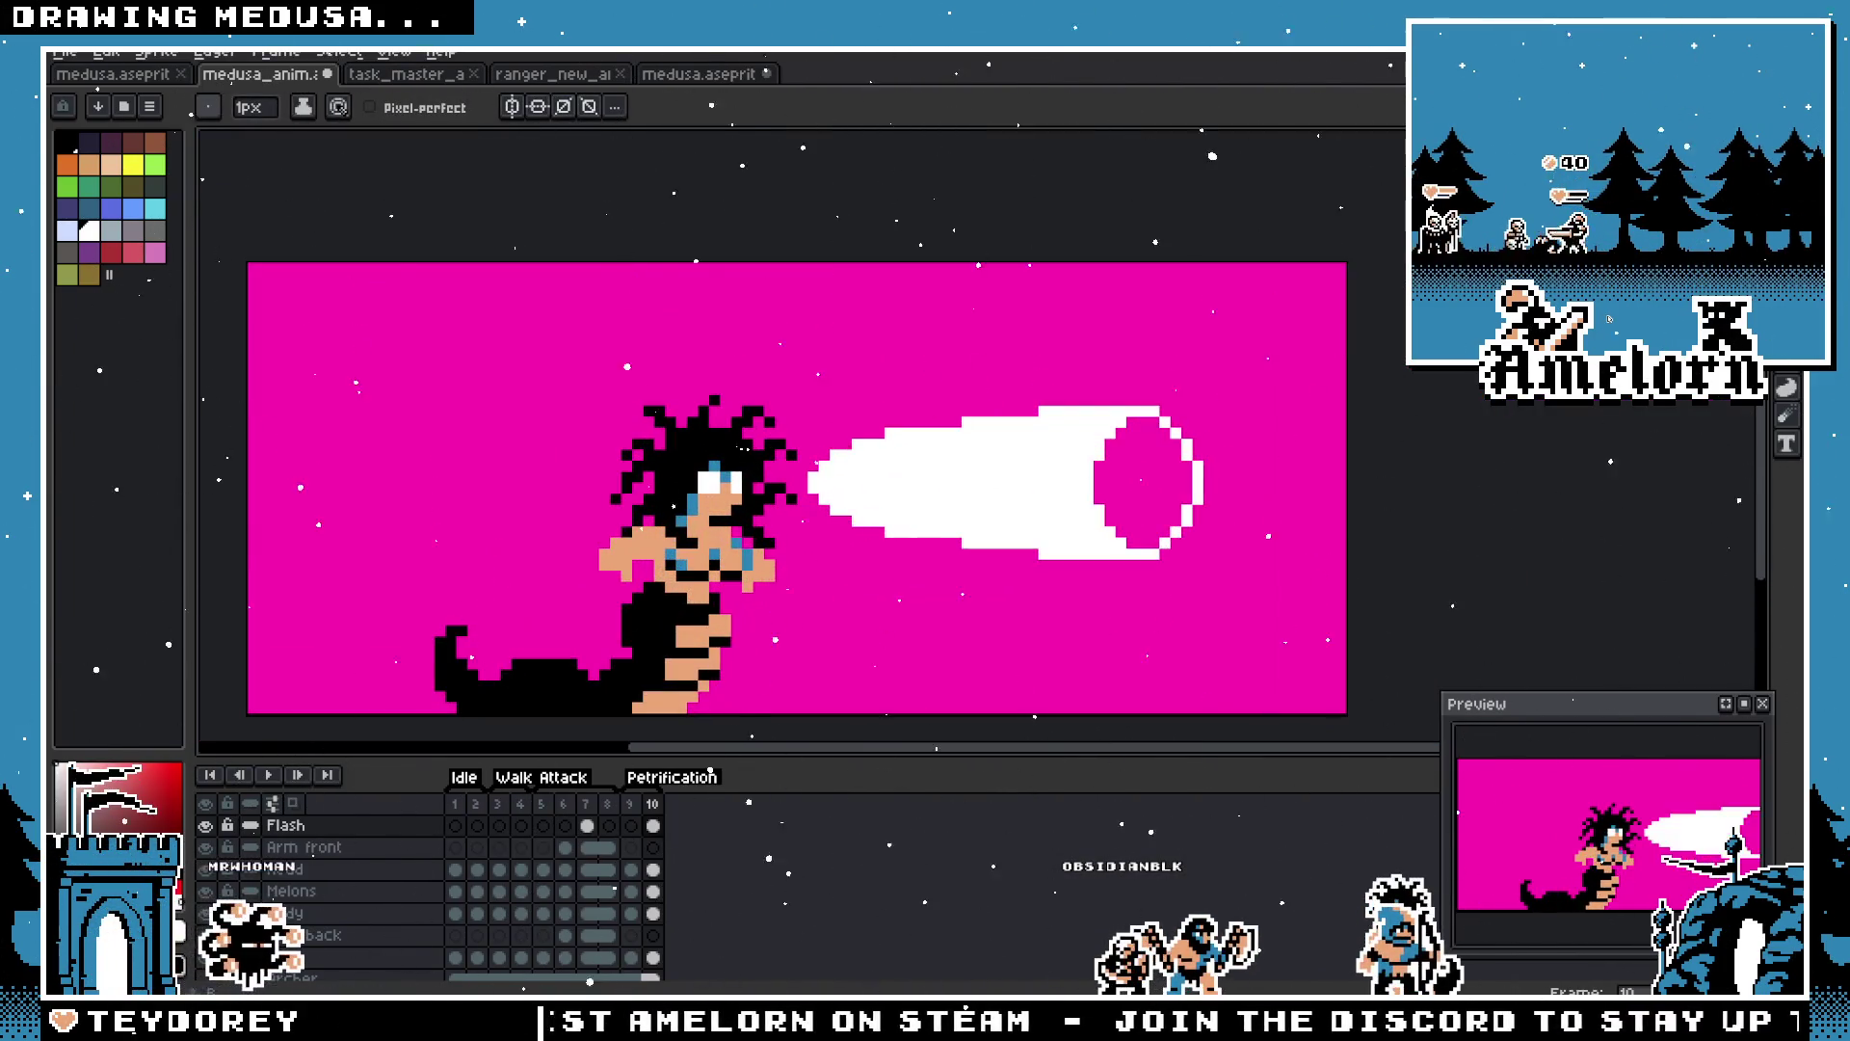
Step: Move the beam further left so it emerges from Medusa's head, then centre it in view
key("m")
left_click_drag(1306, 346, 766, 600)
left_click_drag(1036, 537, 925, 537)
left_click(1253, 453)
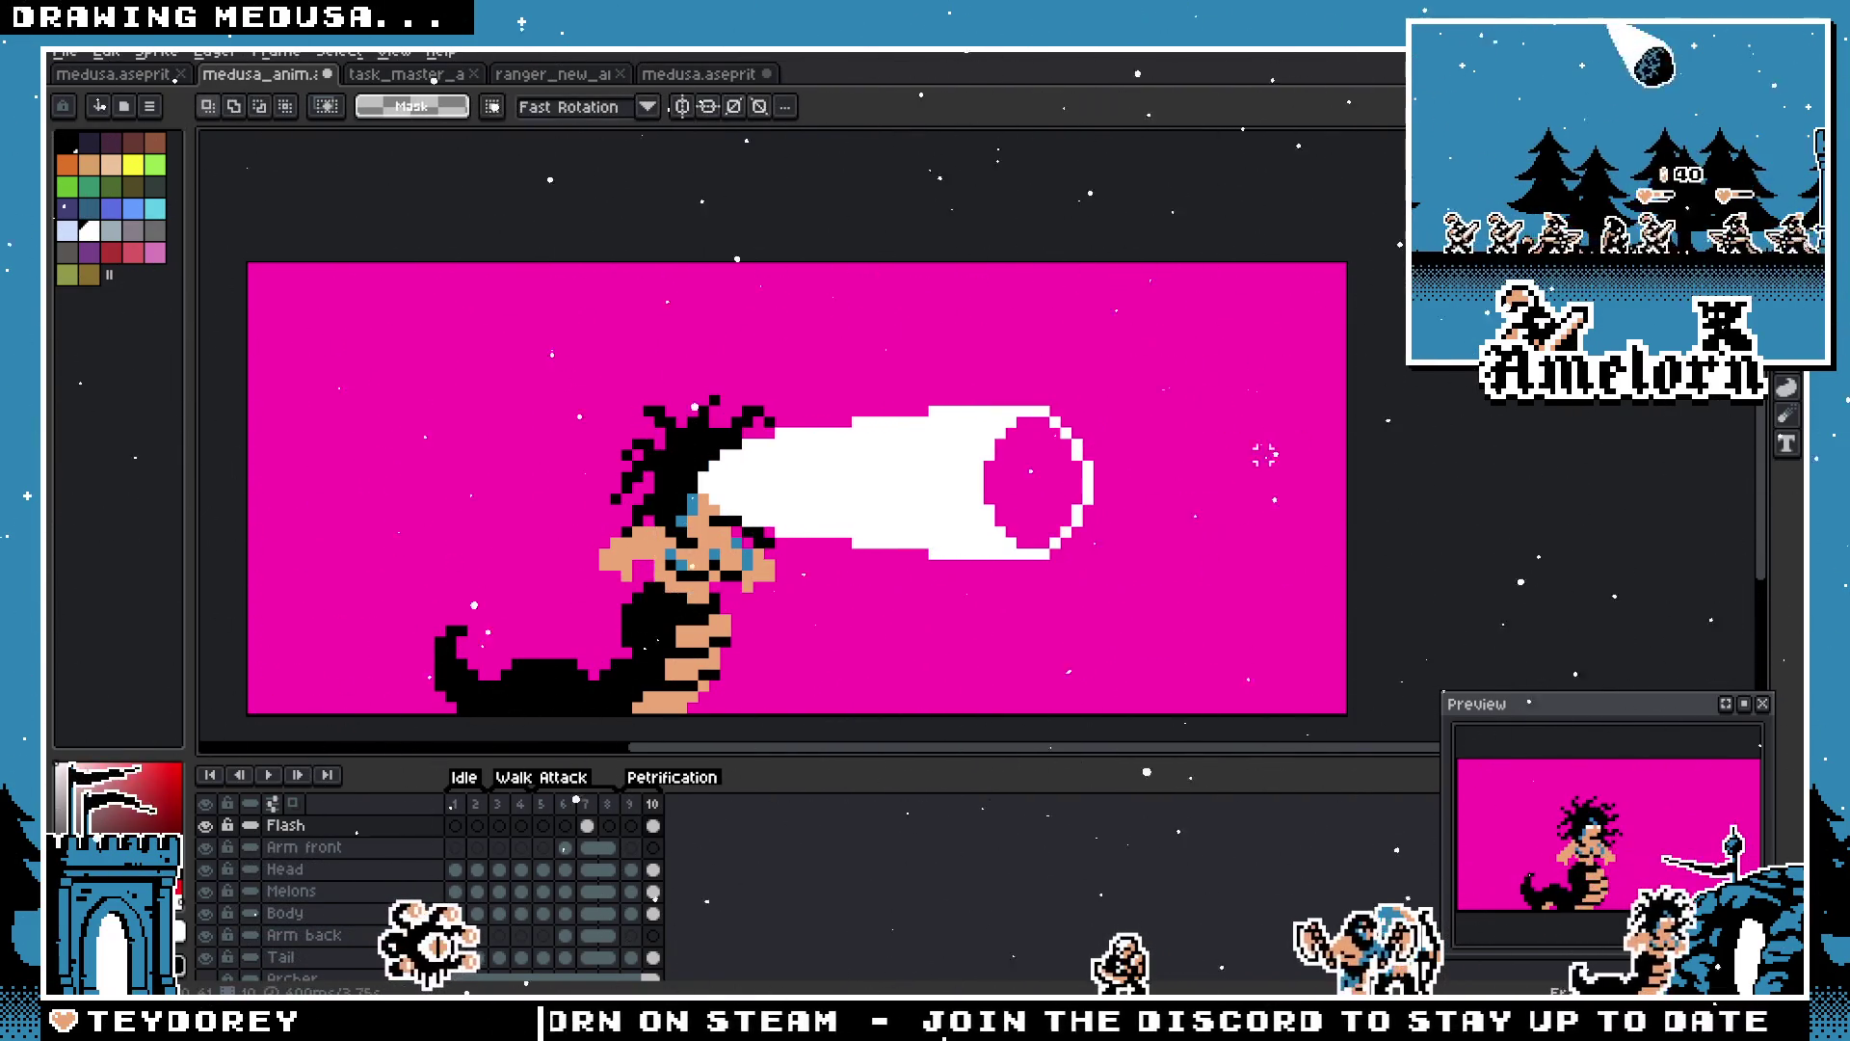
scroll(1223, 475, "down", 2)
scroll(1223, 475, "up", 2)
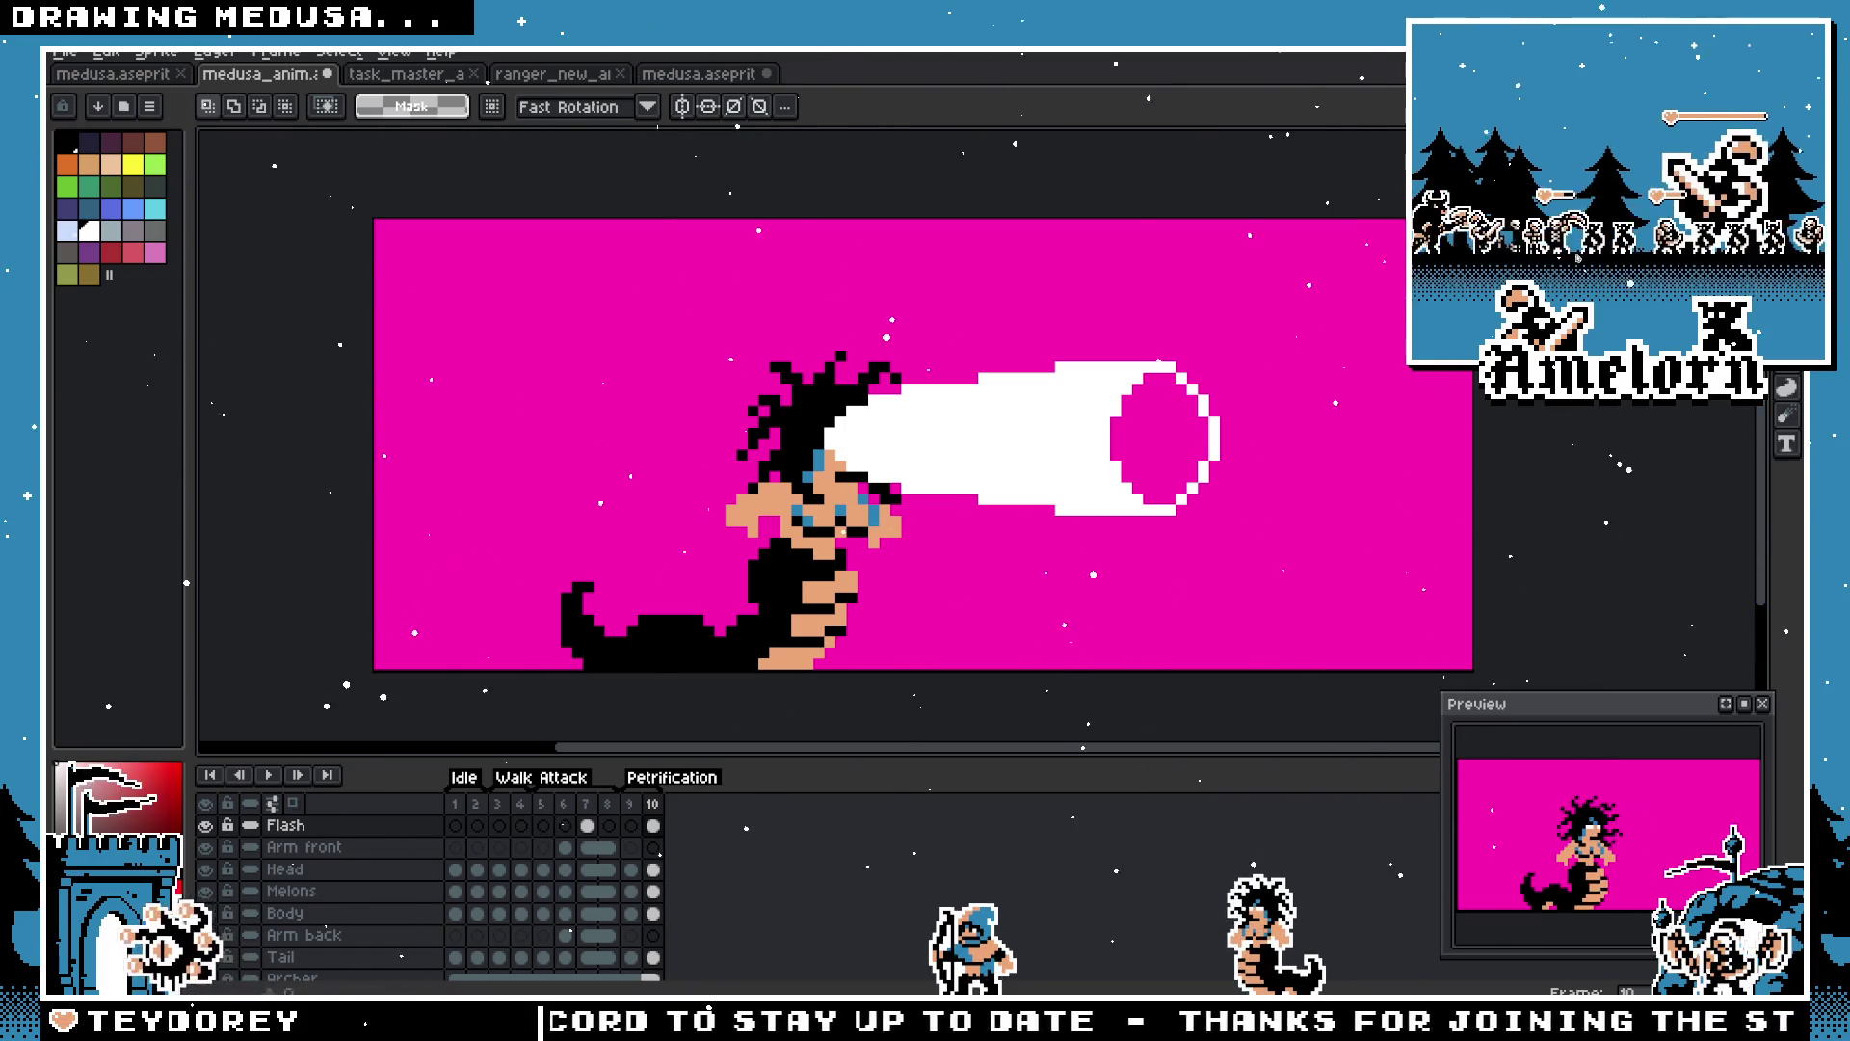
mouse_move(1195, 467)
left_mouse_down()
mouse_move(1214, 467)
mouse_move(1147, 461)
left_mouse_up()
Step: Paint white with the Pencil over the magenta hole's interior at the beam tip
scroll(1142, 453, "up", 3)
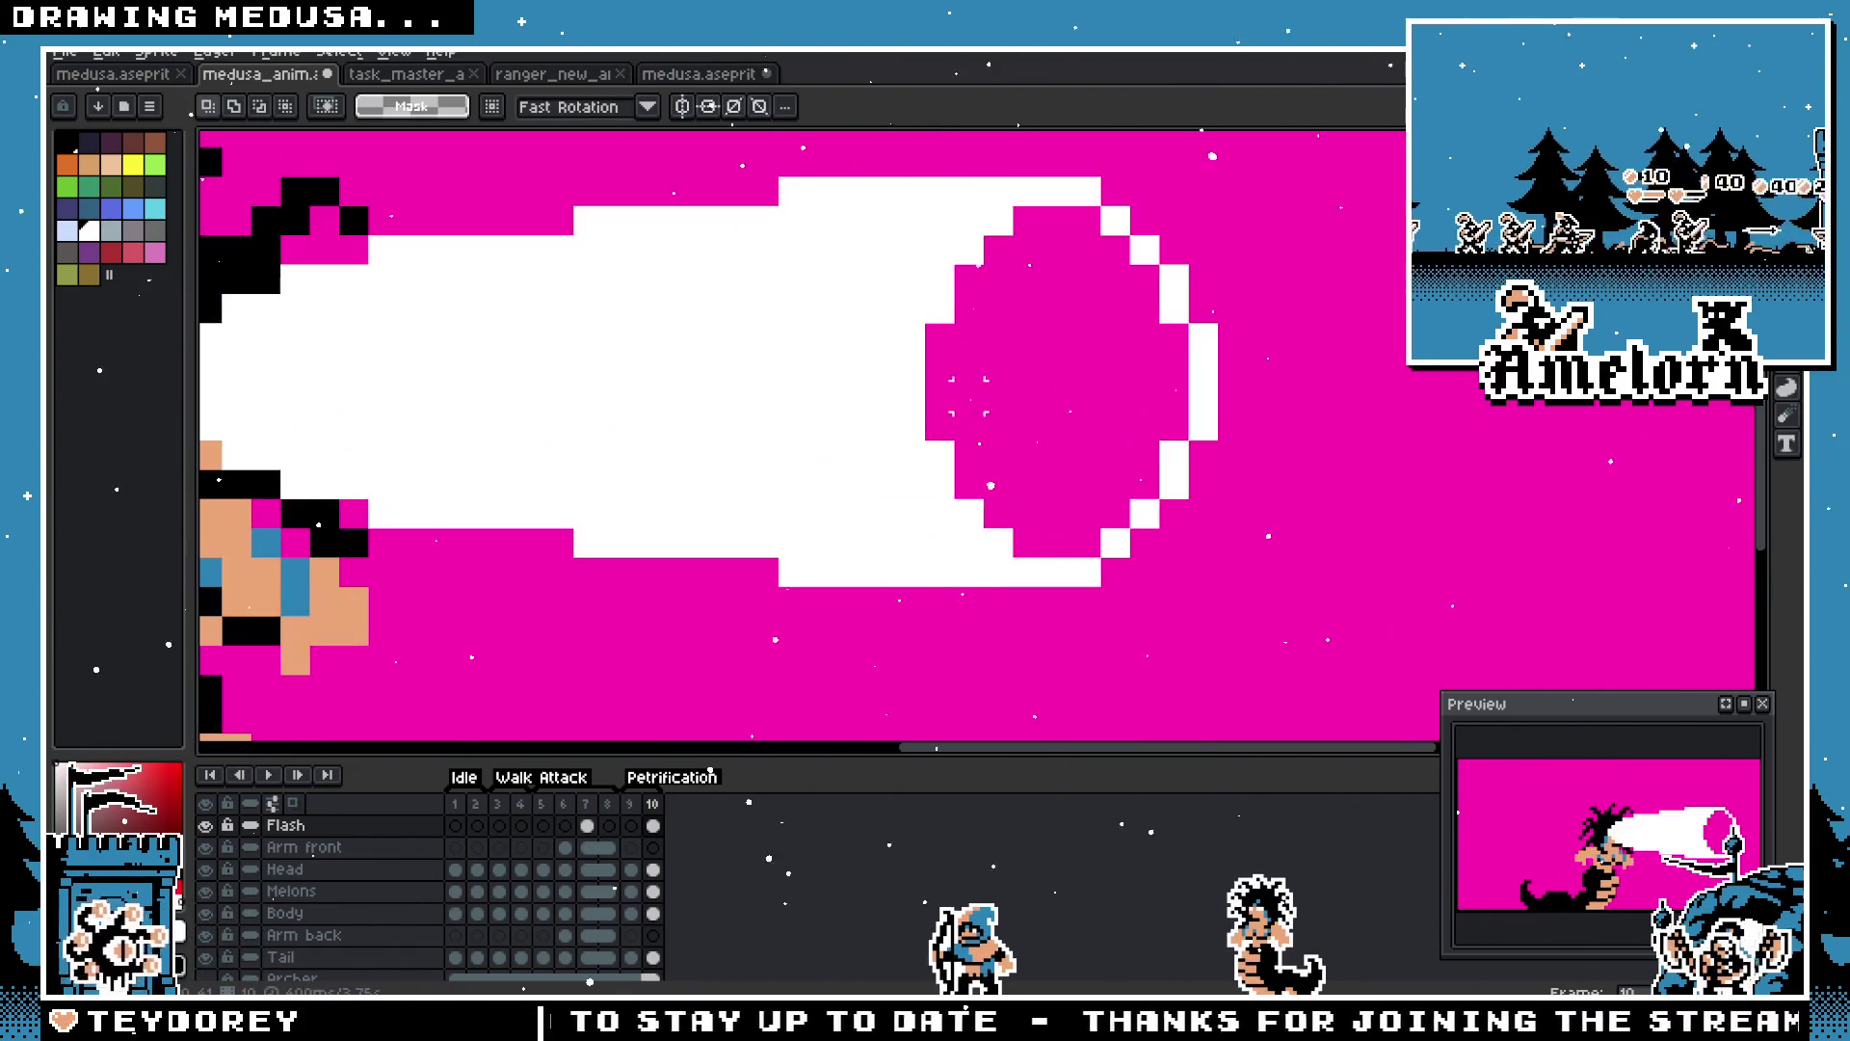
scroll(1118, 404, "down", 2)
key("b")
scroll(1095, 327, "up", 2)
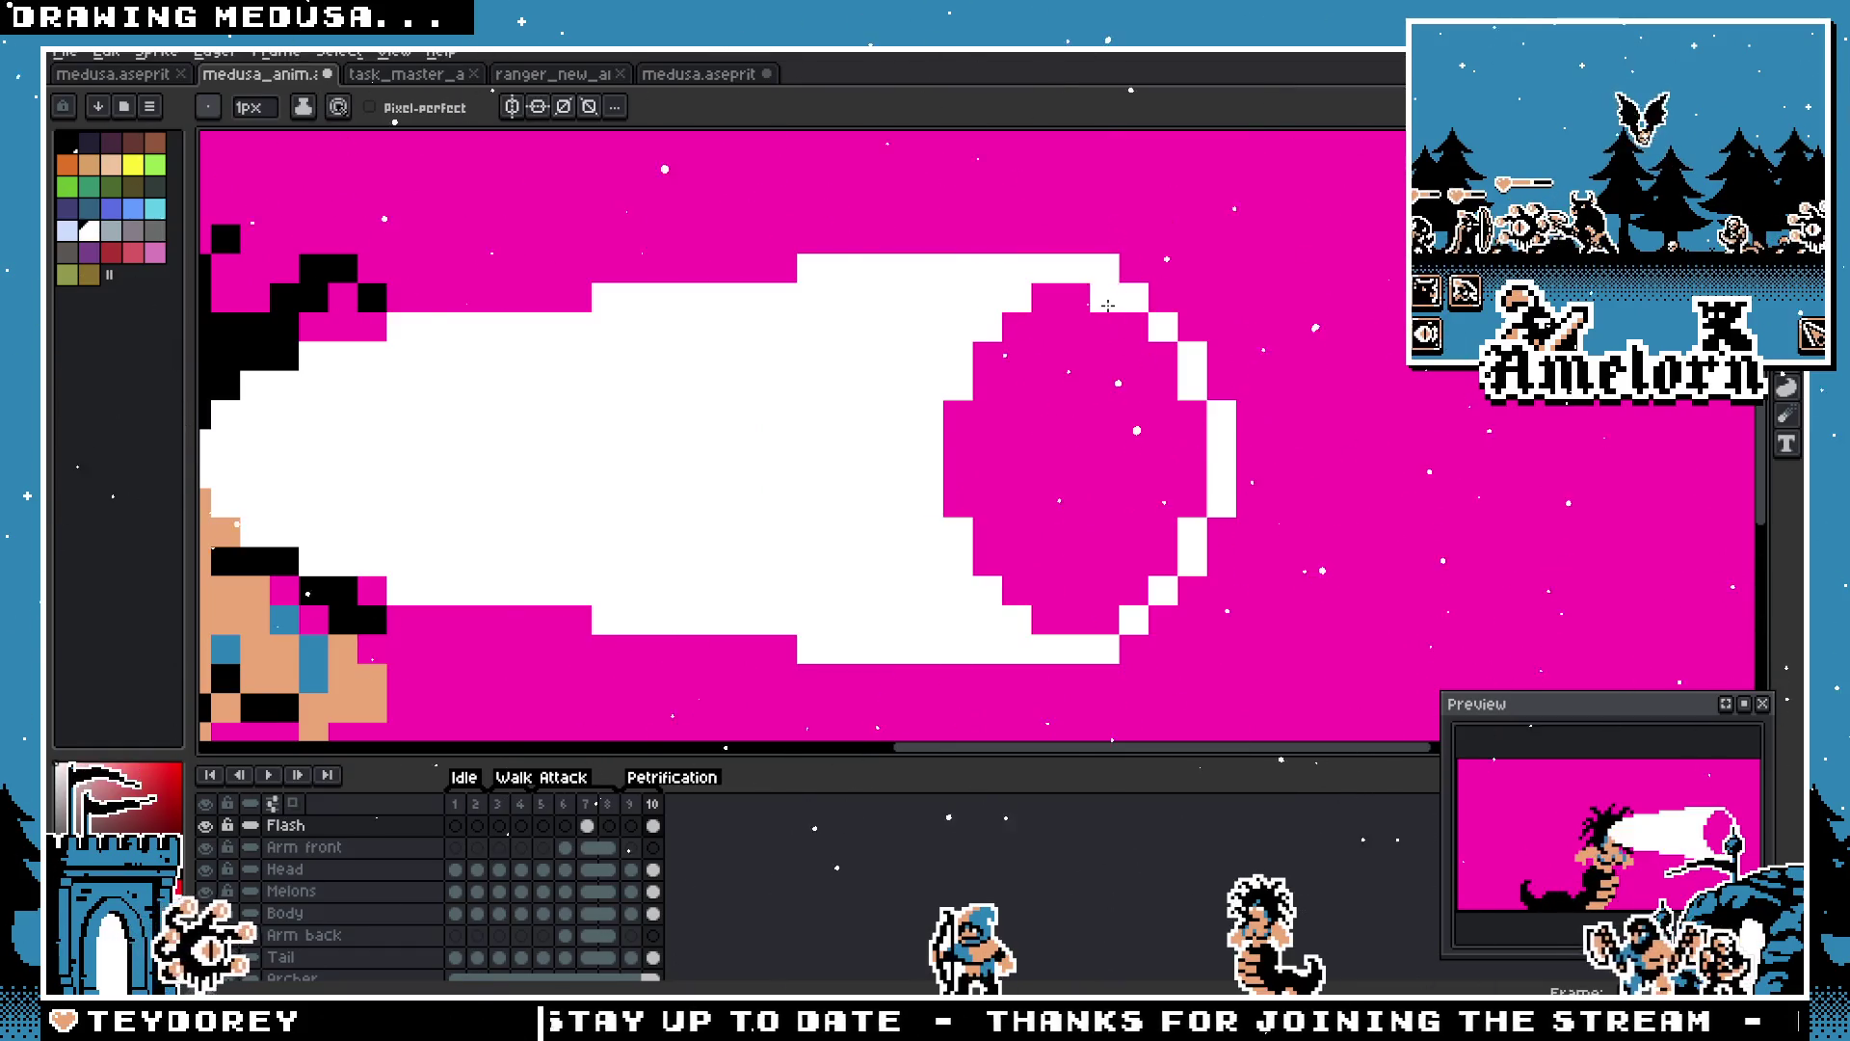
mouse_move(1108, 294)
left_mouse_down()
mouse_move(1042, 359)
mouse_move(988, 482)
mouse_move(1047, 575)
mouse_move(1192, 395)
mouse_move(1016, 482)
mouse_move(1163, 564)
mouse_move(1101, 495)
mouse_move(1163, 414)
left_mouse_up()
scroll(892, 486, "down", 7)
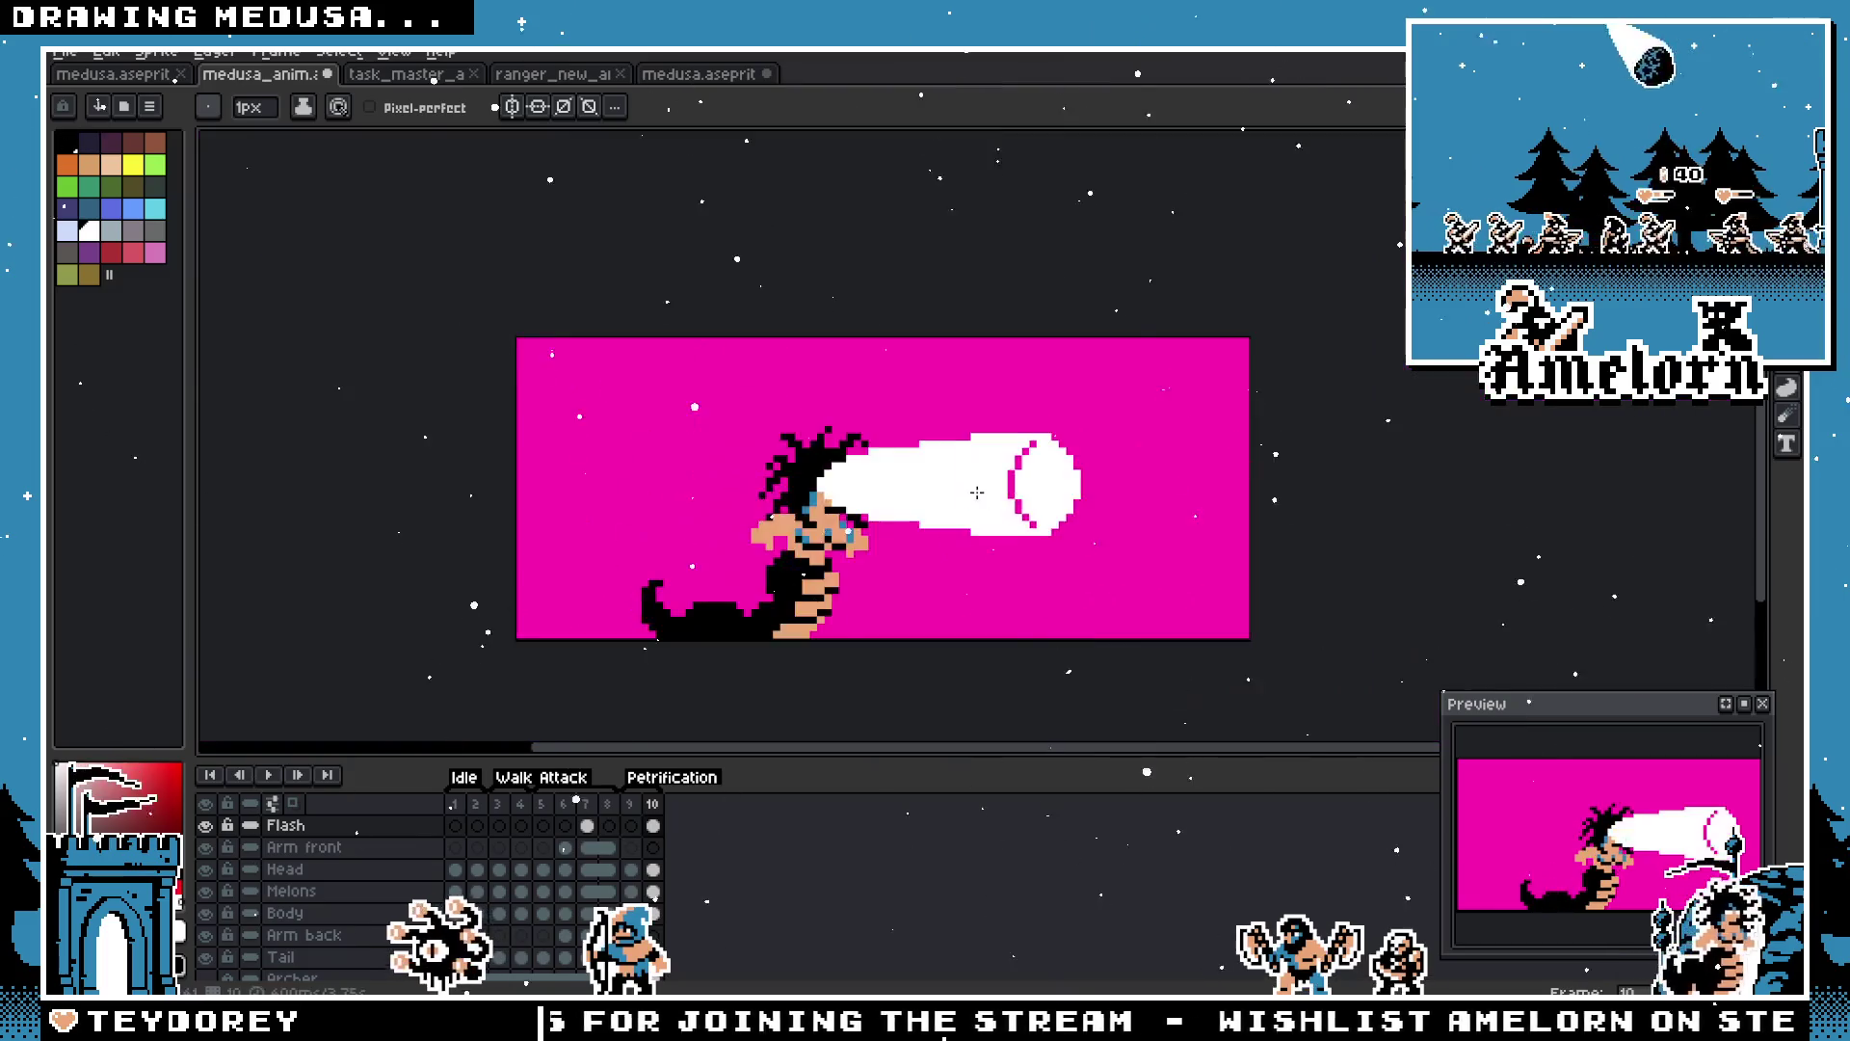
scroll(904, 474, "up", 2)
scroll(1253, 540, "up", 3)
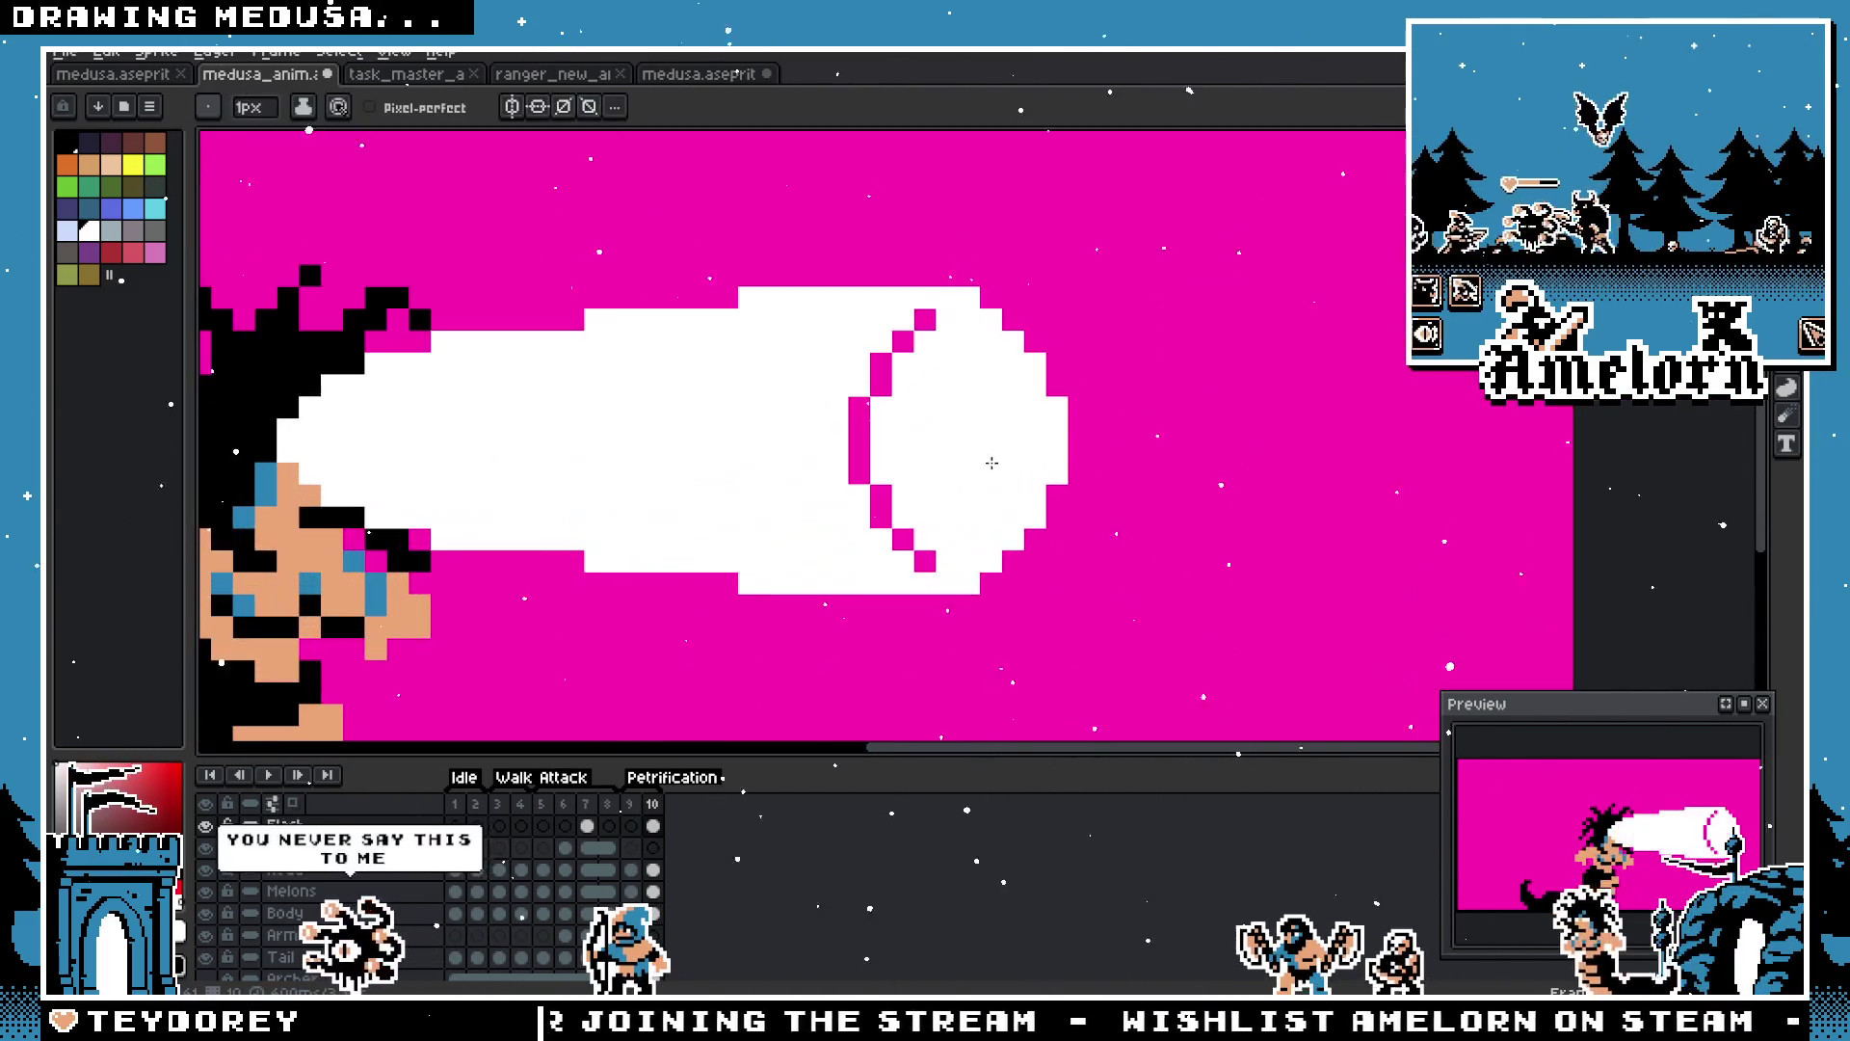
key("alt")
scroll(930, 318, "up", 1)
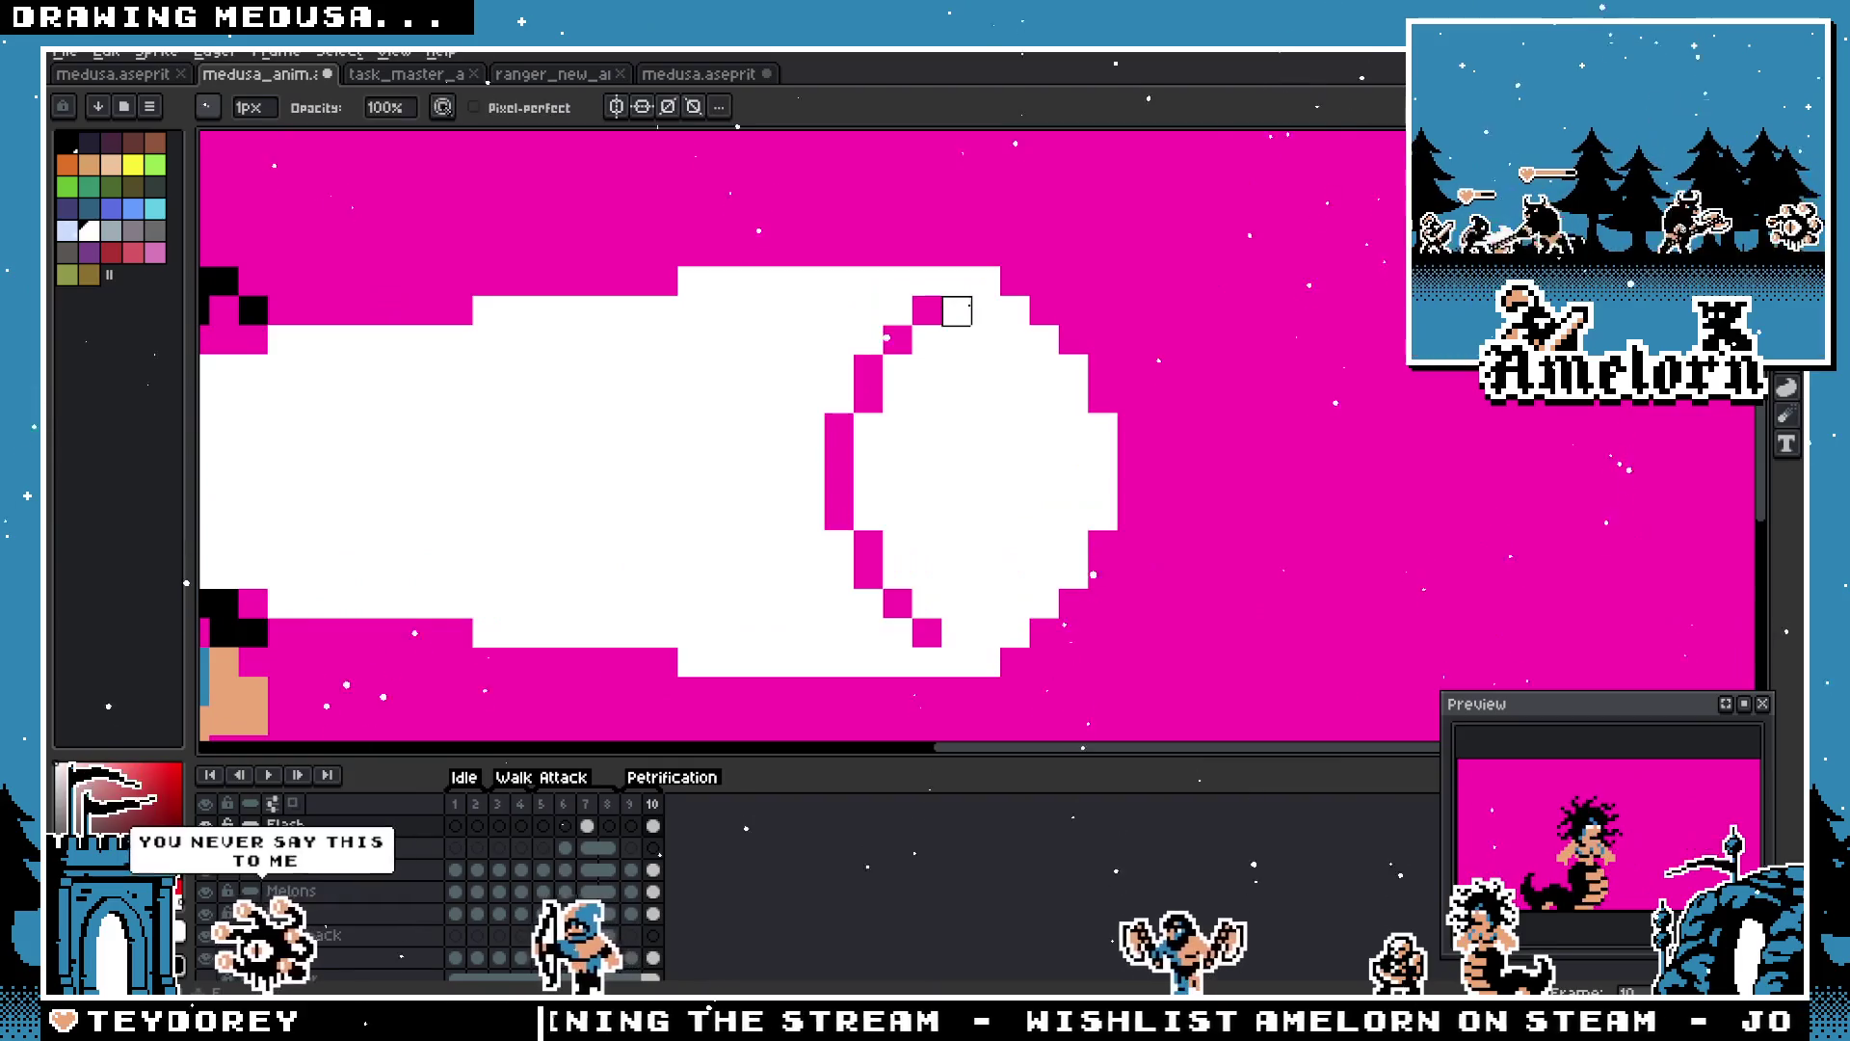
scroll(678, 513, "down", 2)
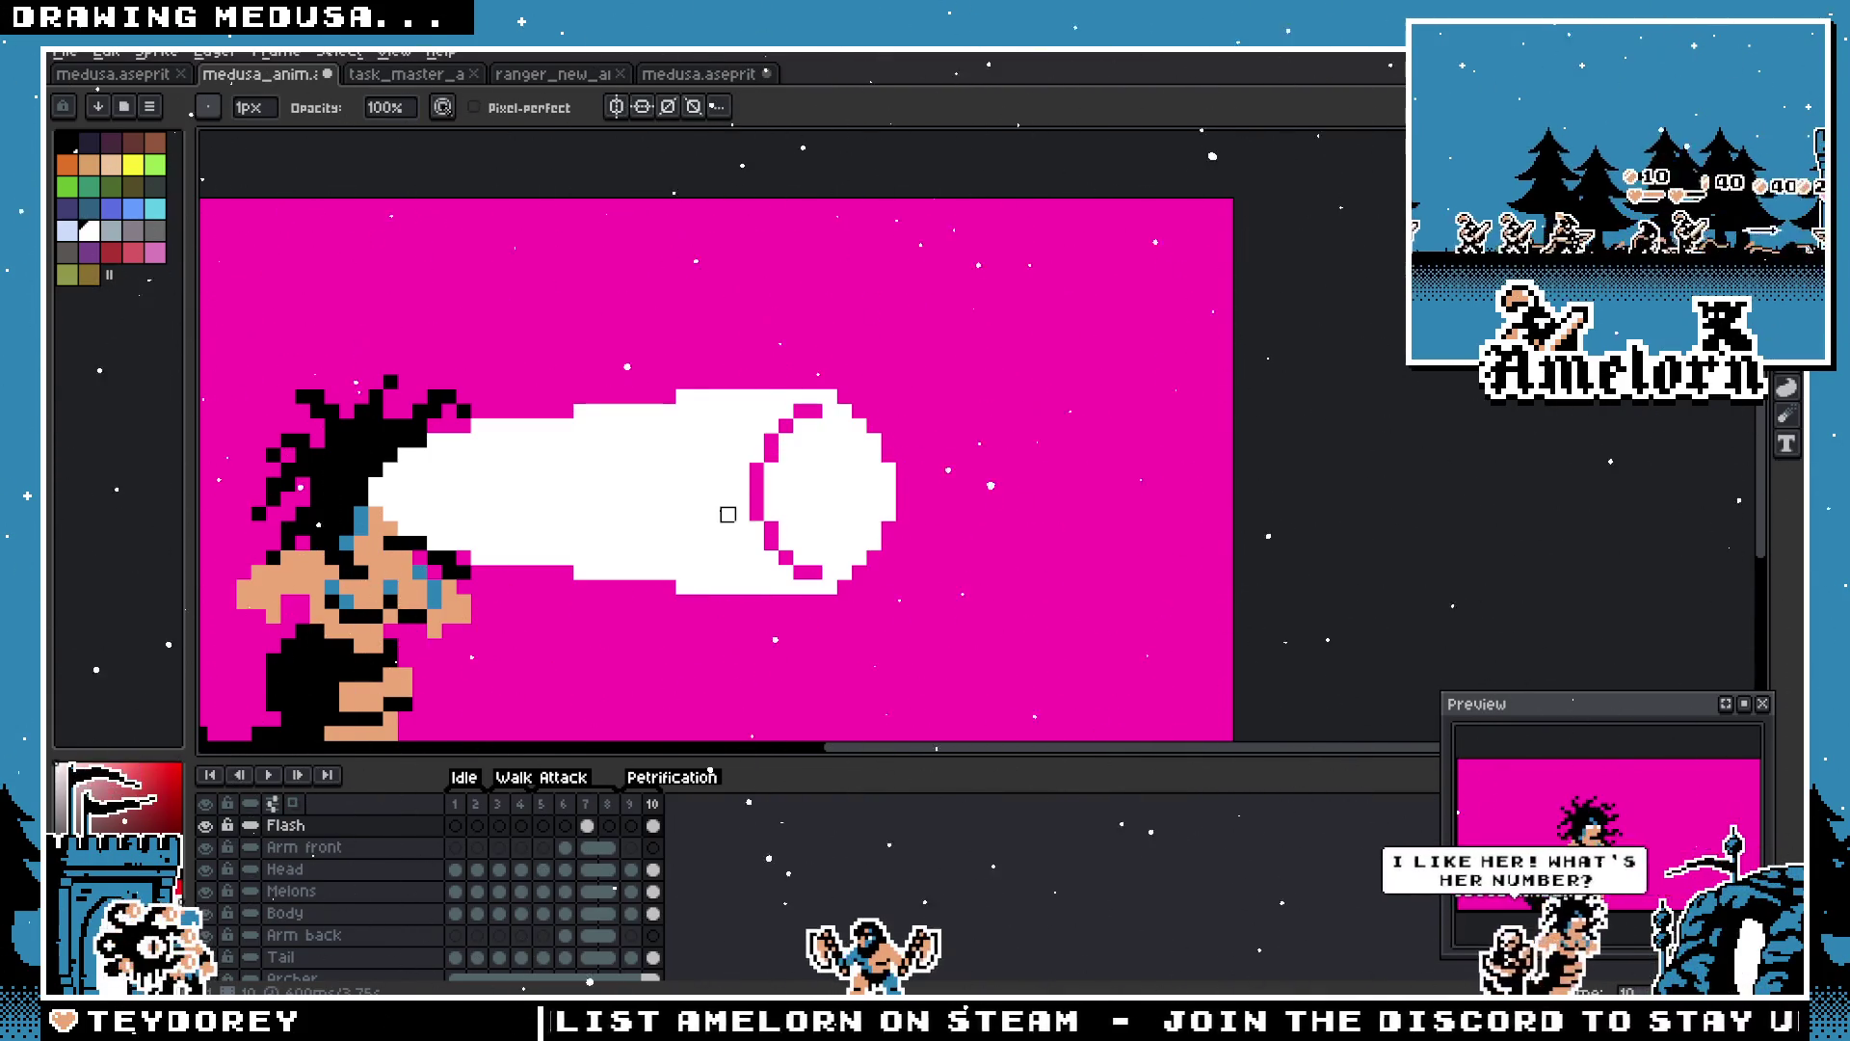
Step: Touch up the pixels at the bottom of the pink ring on the gaze beam
mouse_move(552, 529)
left_mouse_down()
mouse_move(640, 454)
mouse_move(737, 443)
left_mouse_up()
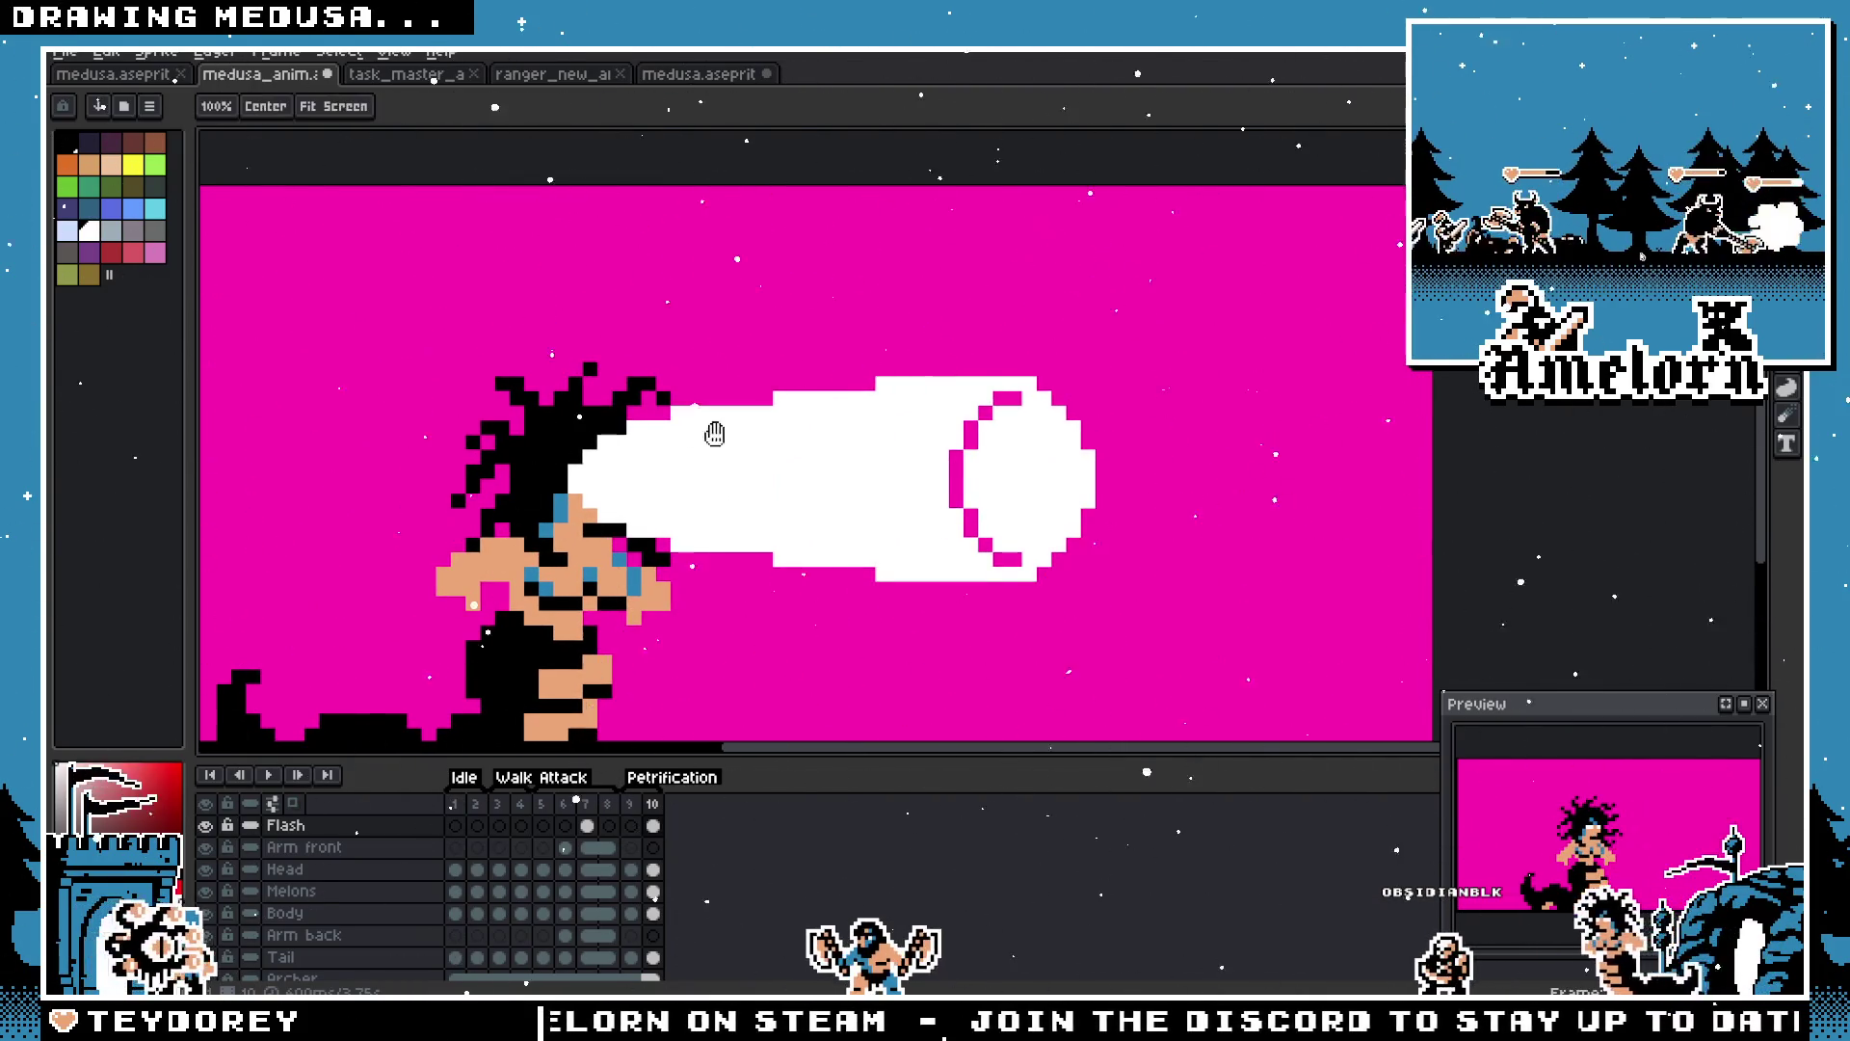
scroll(757, 414, "down", 2)
scroll(756, 415, "up", 1)
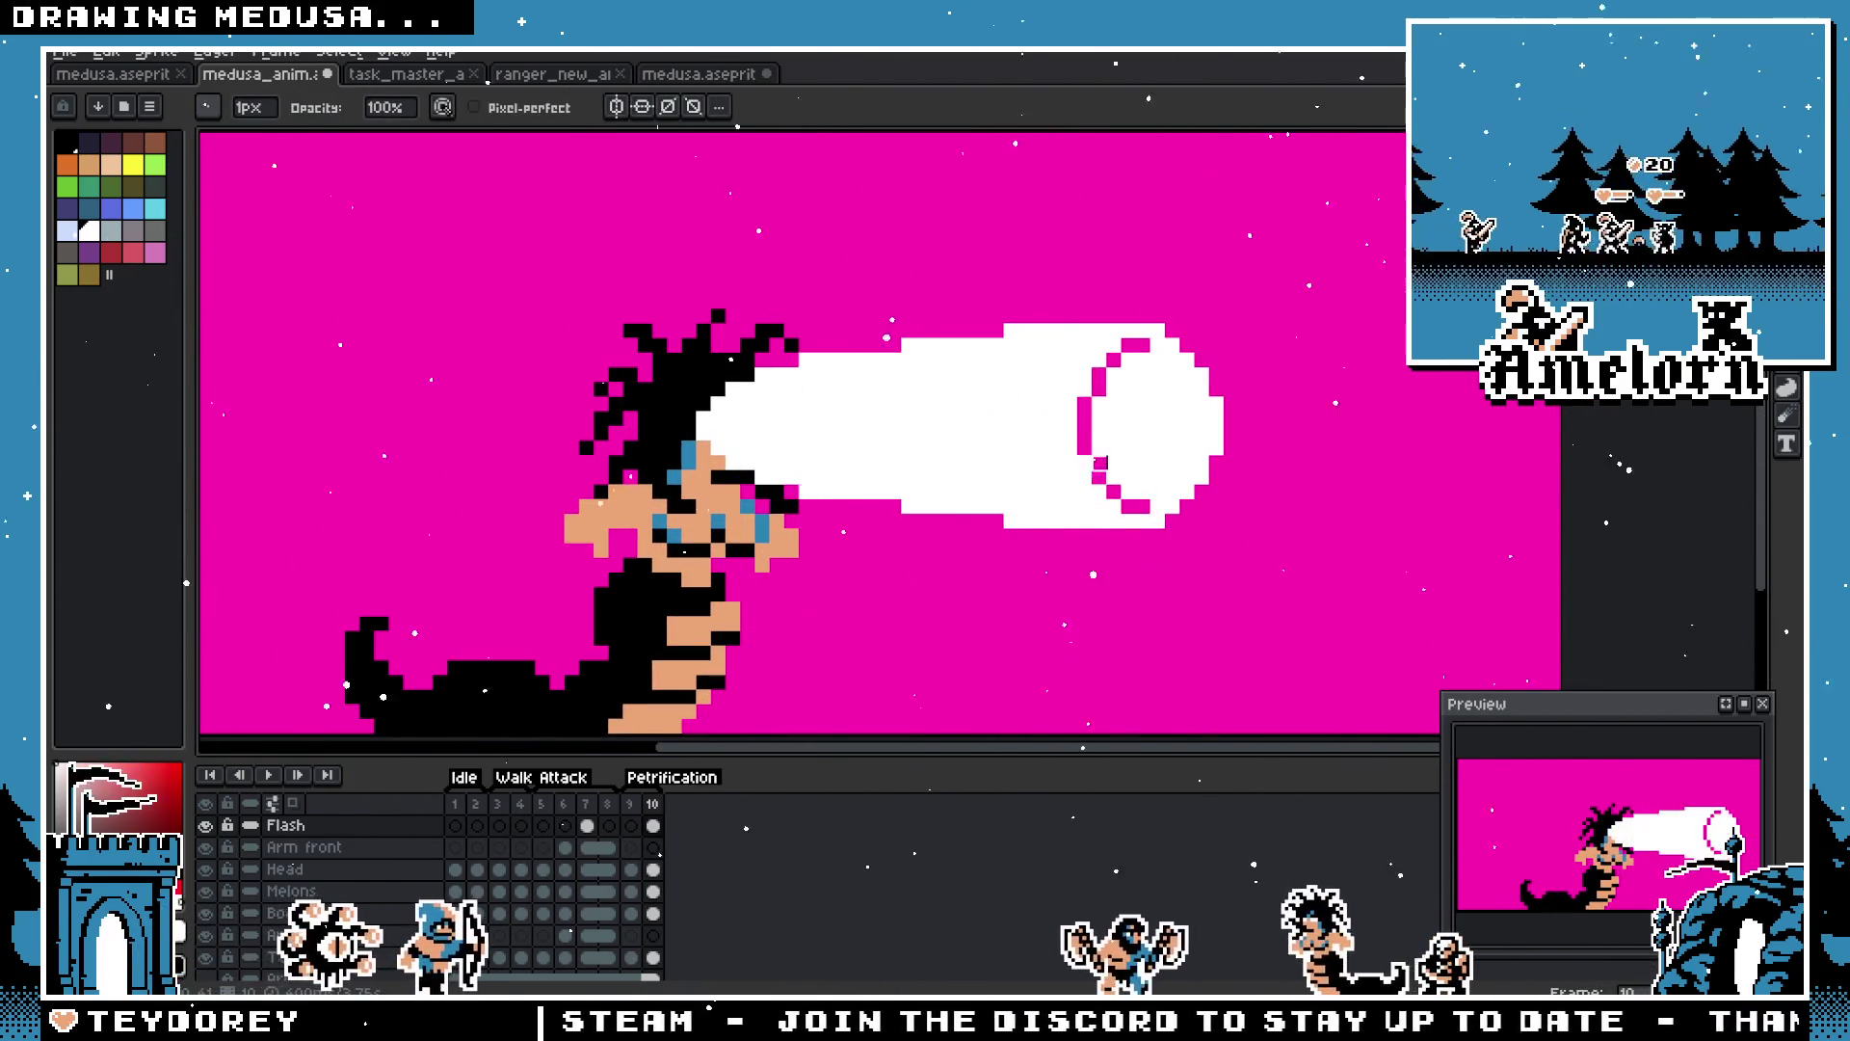
scroll(1108, 460, "up", 2)
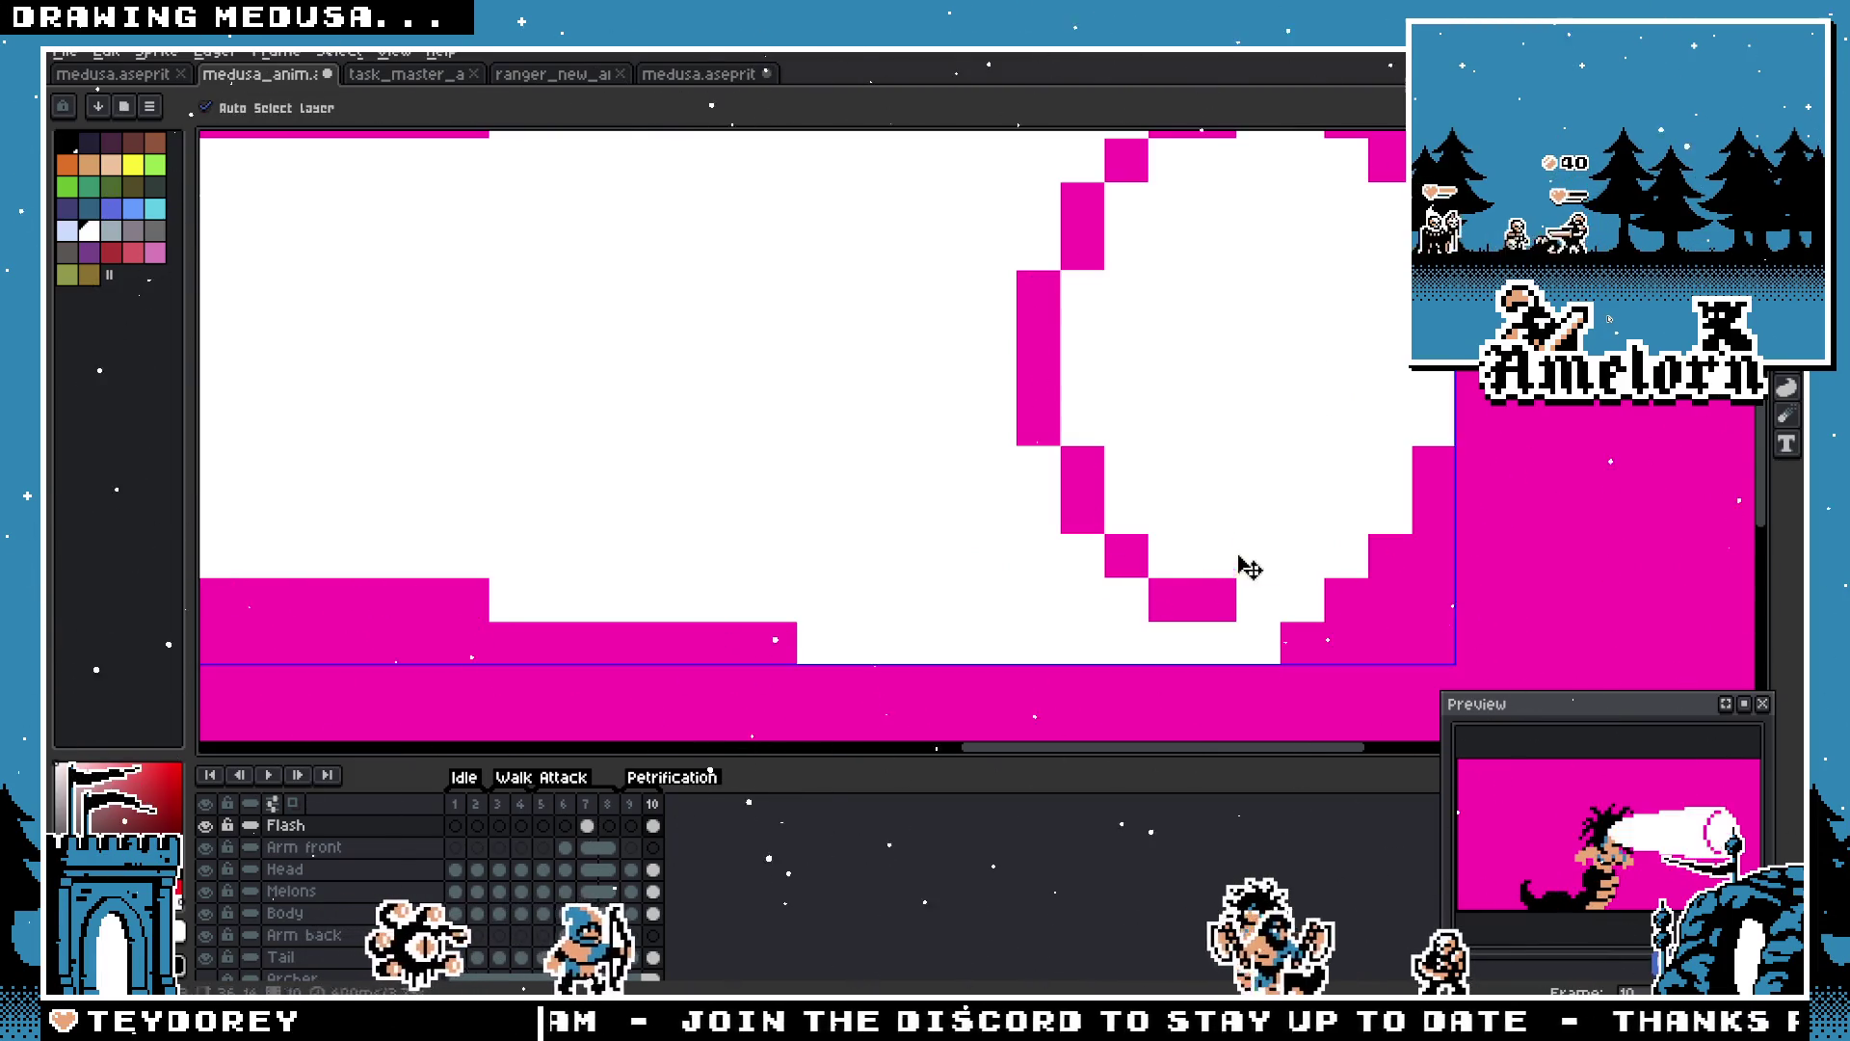
left_click(1257, 600)
right_click(1257, 556)
Step: Paint the magenta notch inside the flash beam's tip solid white
key("space")
left_click_drag(1301, 315, 1210, 381)
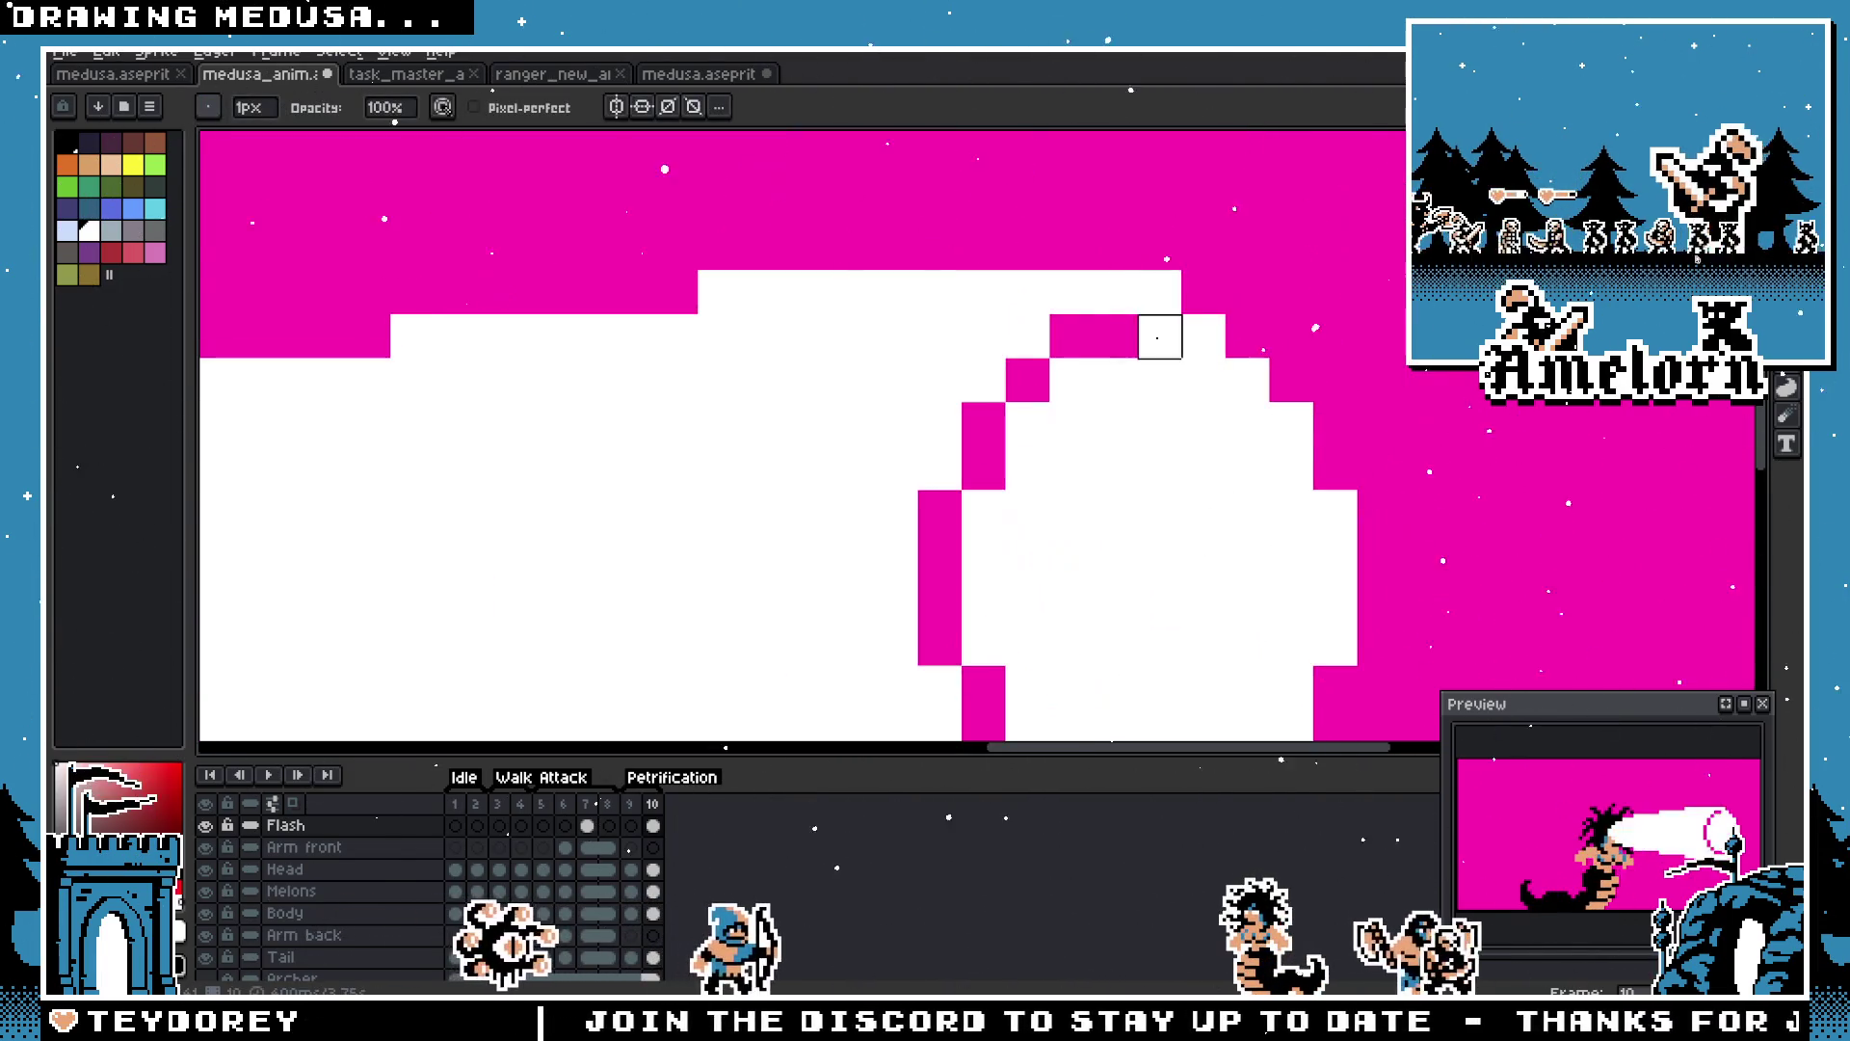
scroll(1108, 482, "down", 2)
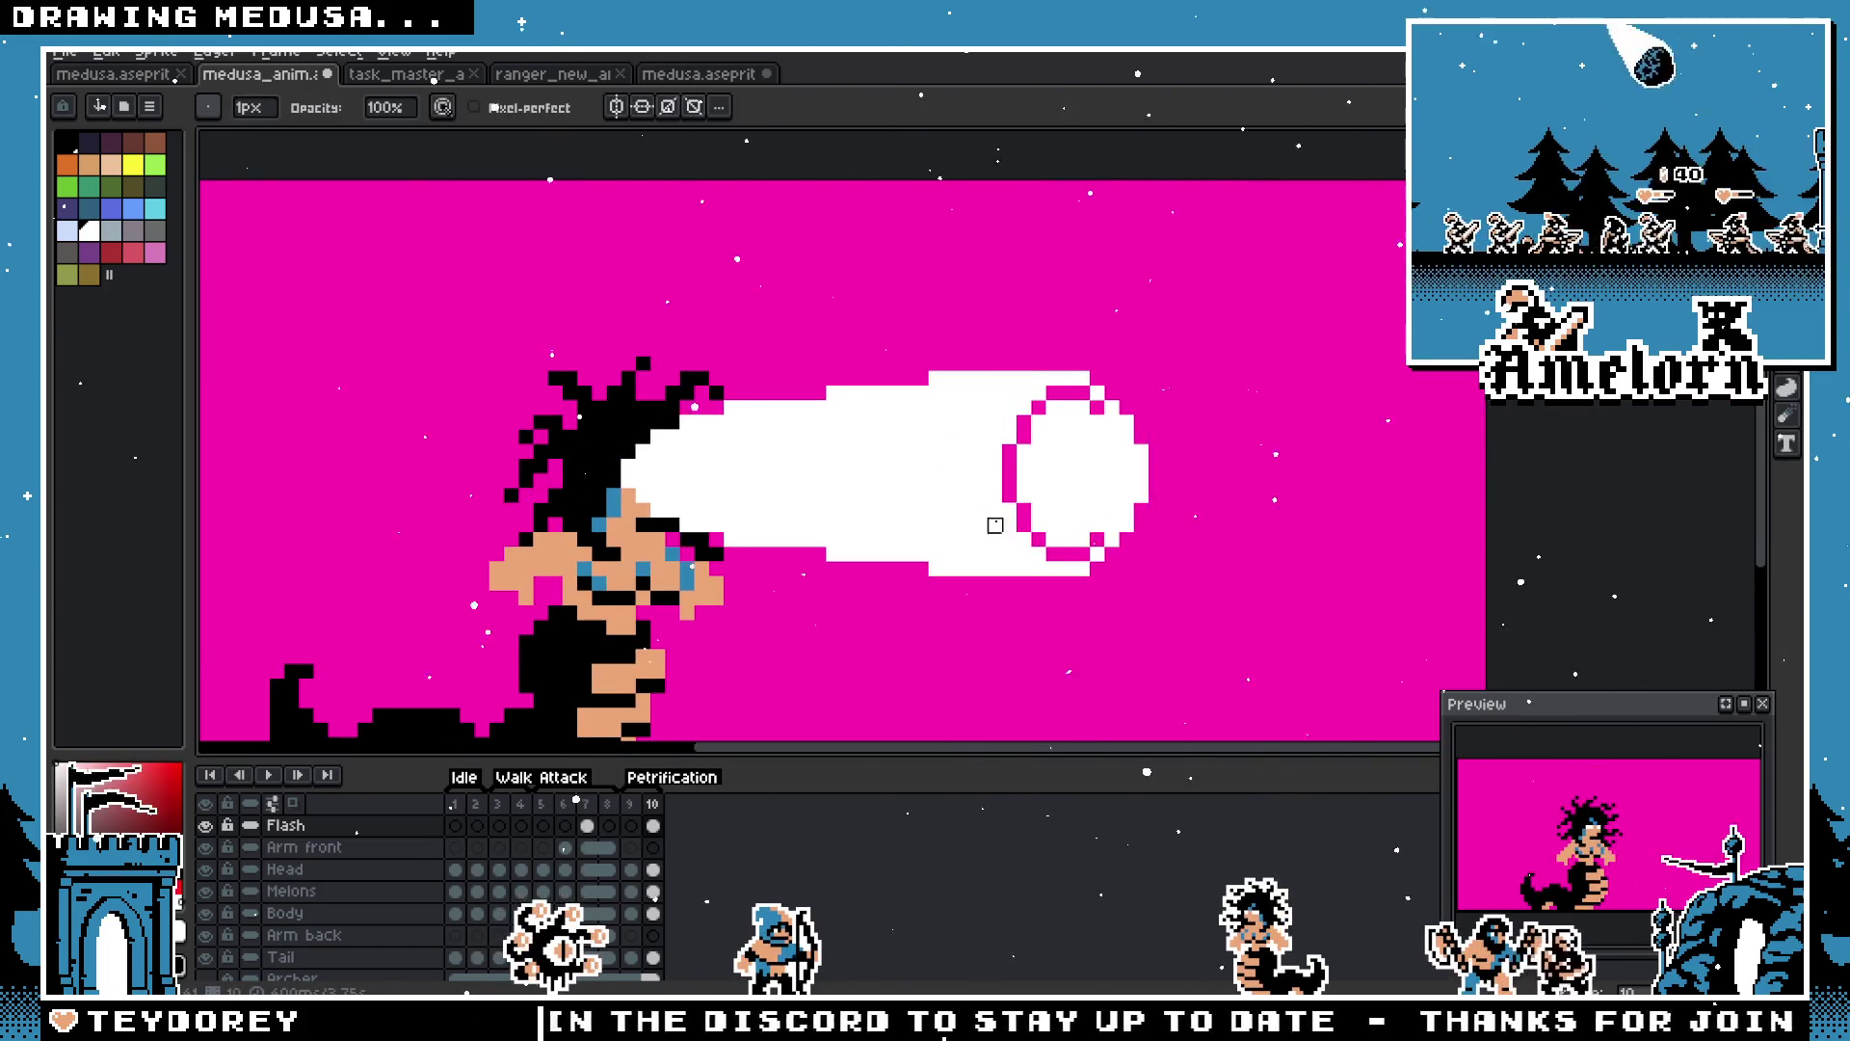
scroll(891, 482, "down", 3)
scroll(896, 457, "up", 4)
scroll(896, 458, "down", 5)
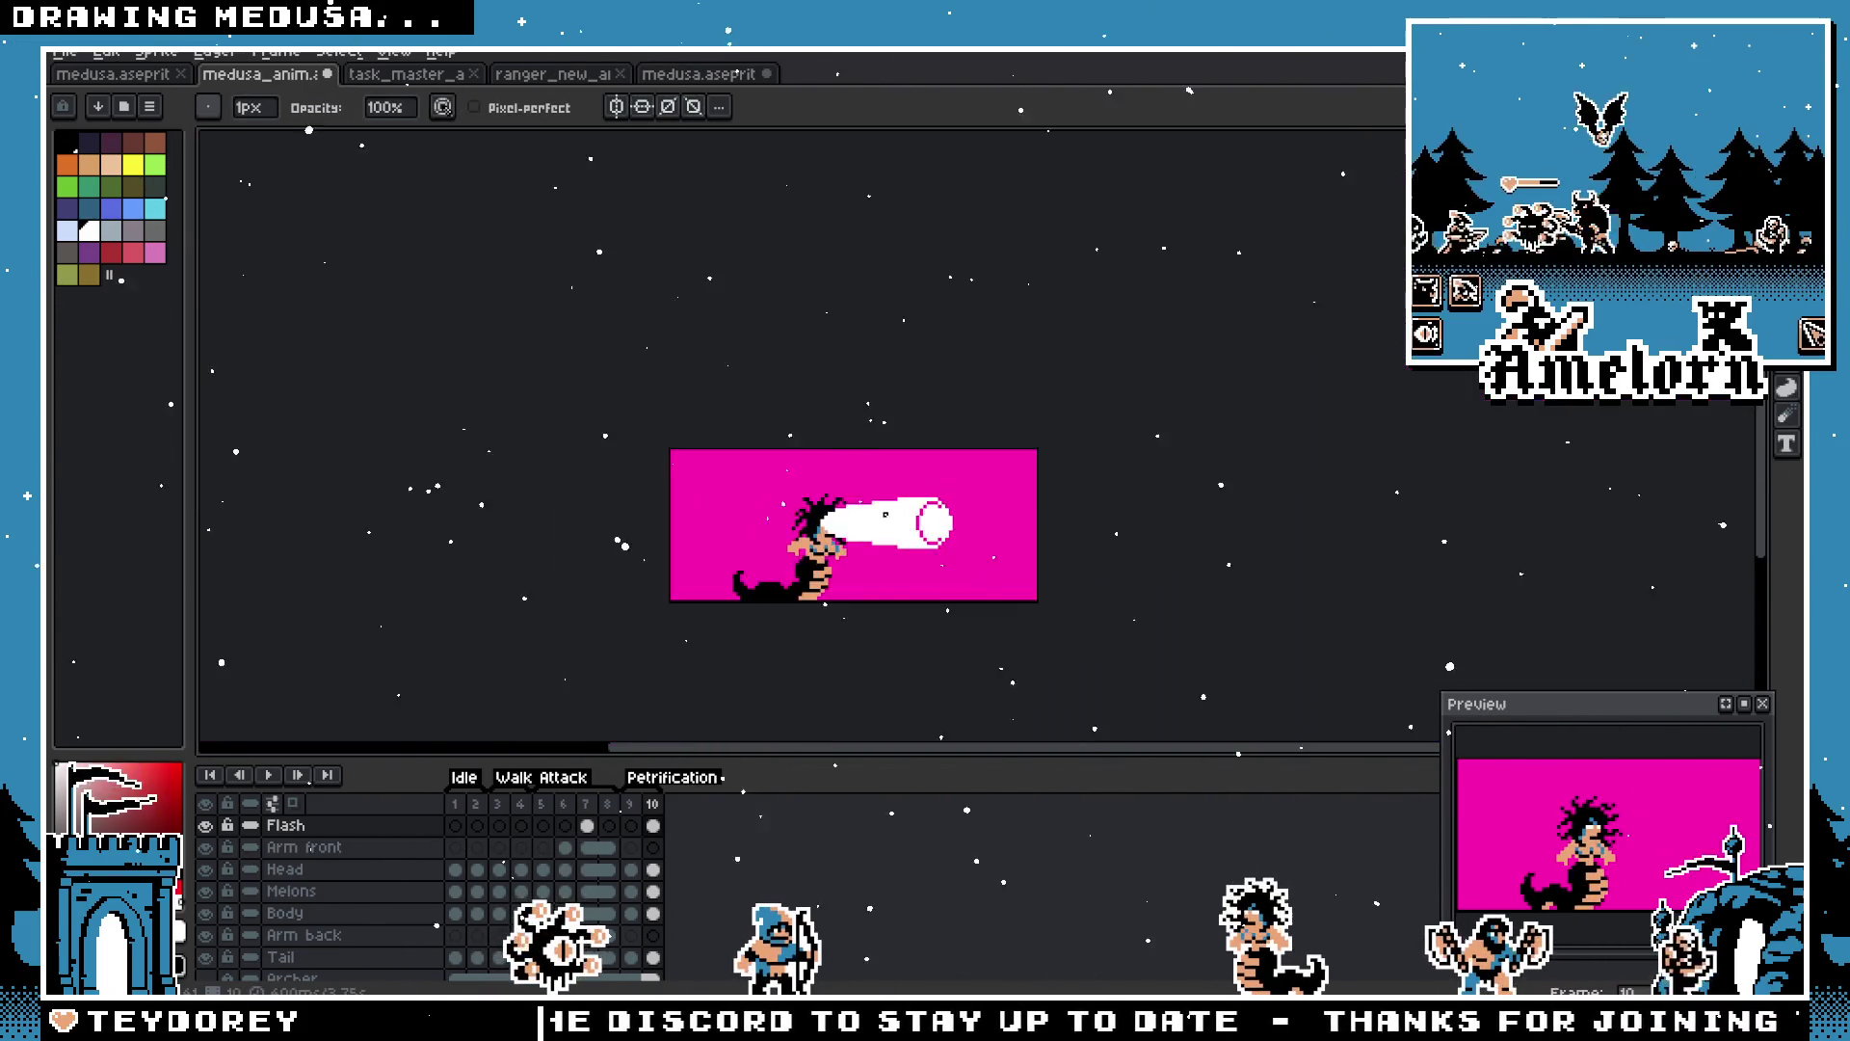
scroll(915, 520, "up", 5)
key("e")
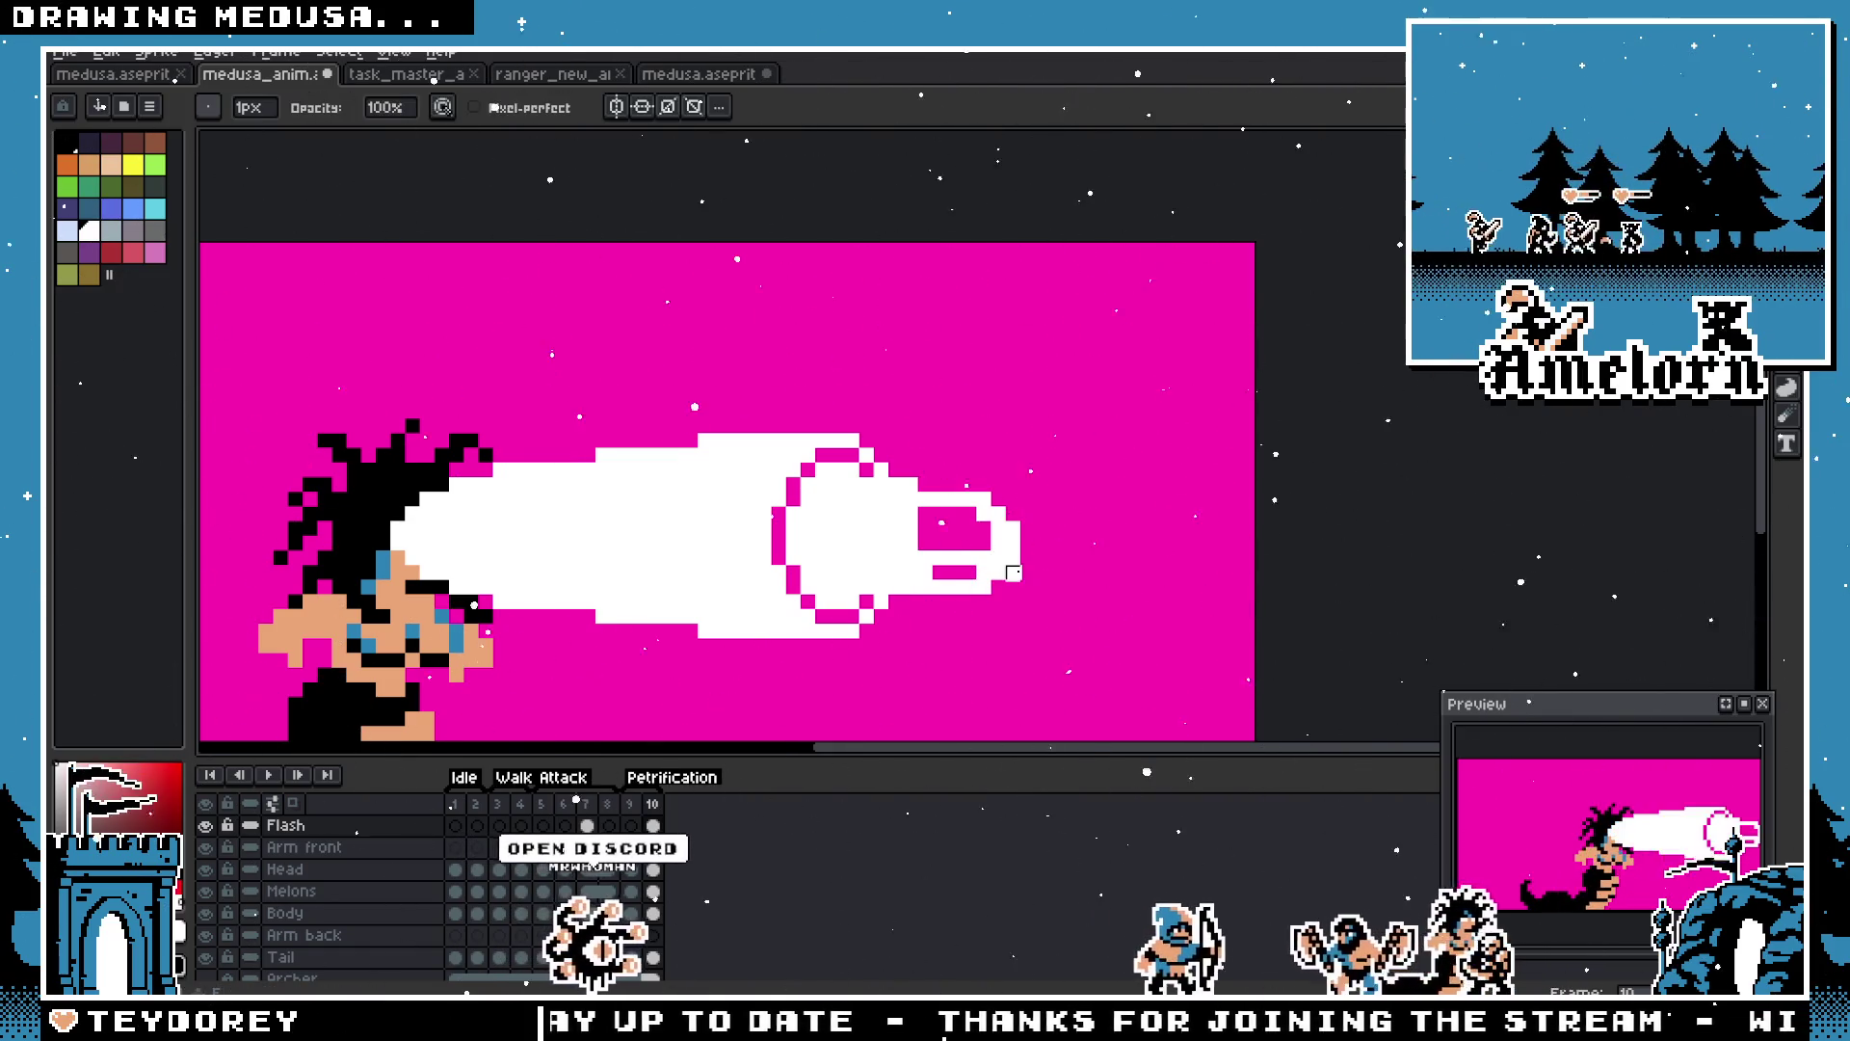
scroll(1005, 561, "up", 1)
left_click_drag(1041, 491, 1012, 574)
mouse_move(950, 501)
left_mouse_down()
mouse_move(1009, 482)
mouse_move(925, 453)
left_mouse_up()
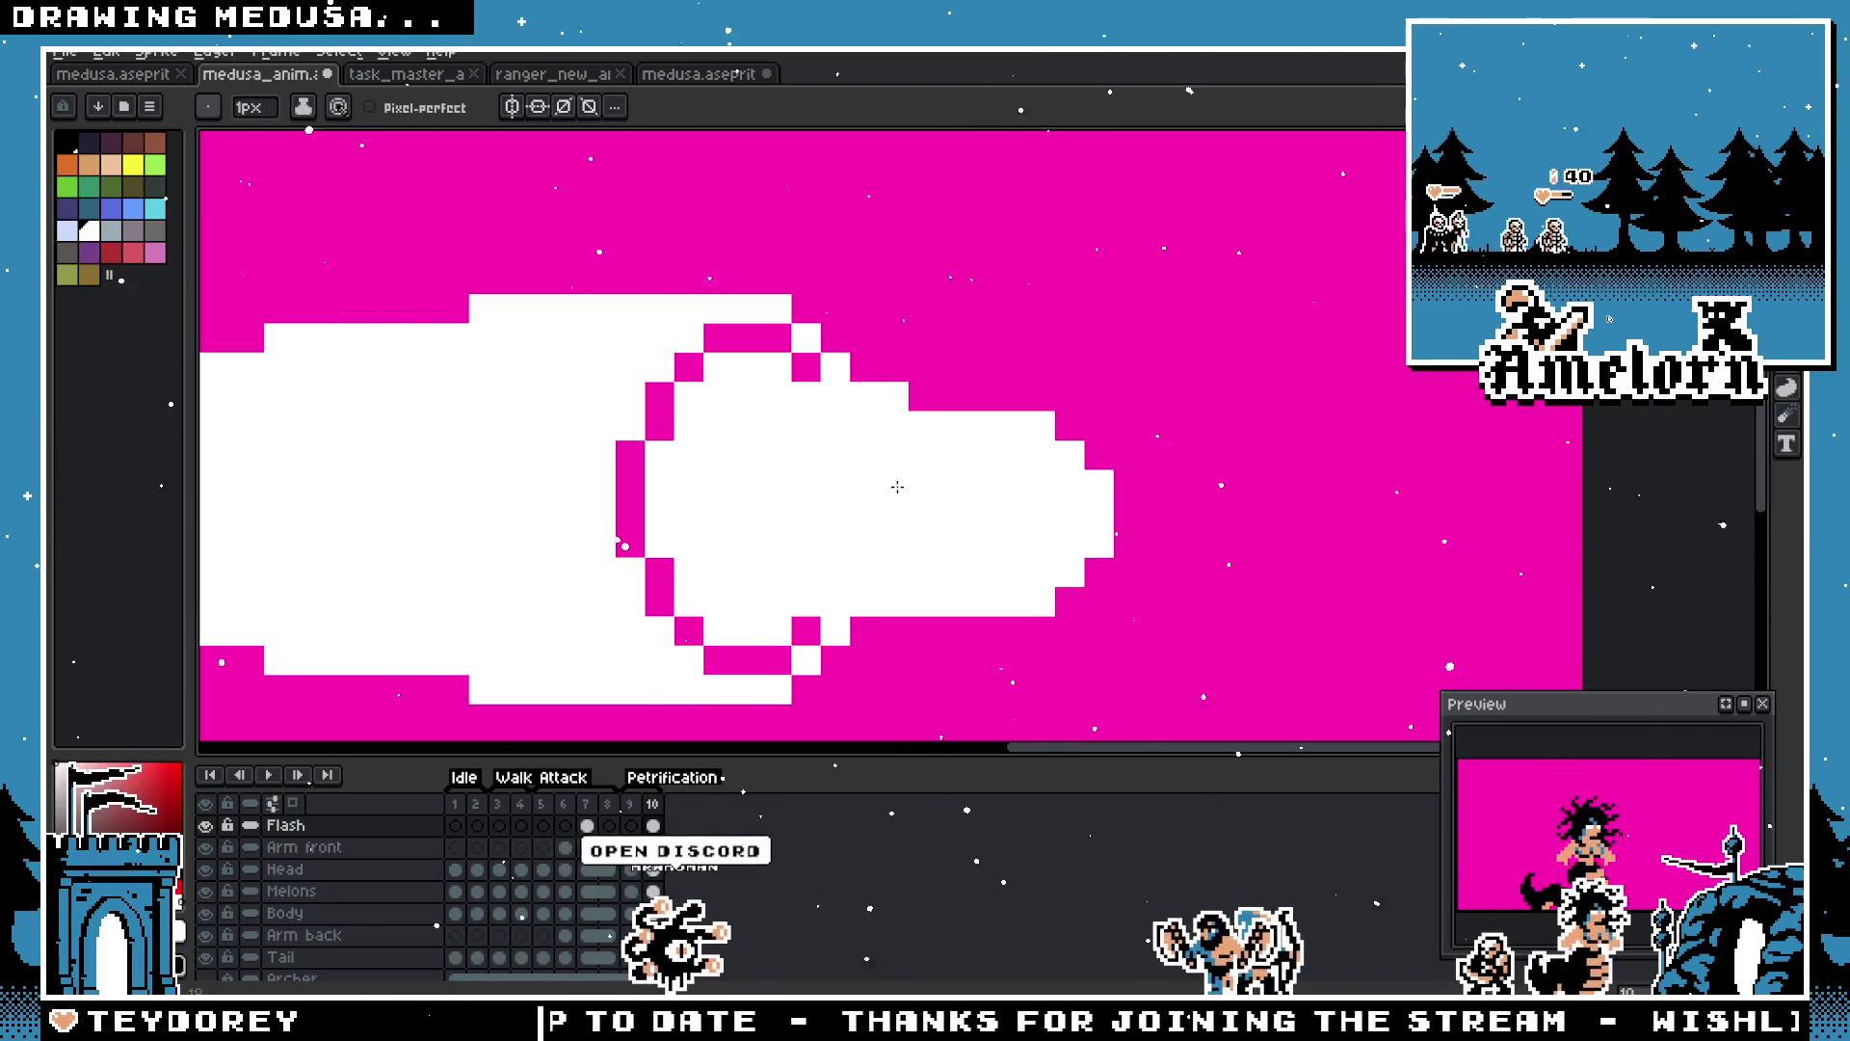
scroll(867, 578, "down", 4)
scroll(865, 581, "up", 4)
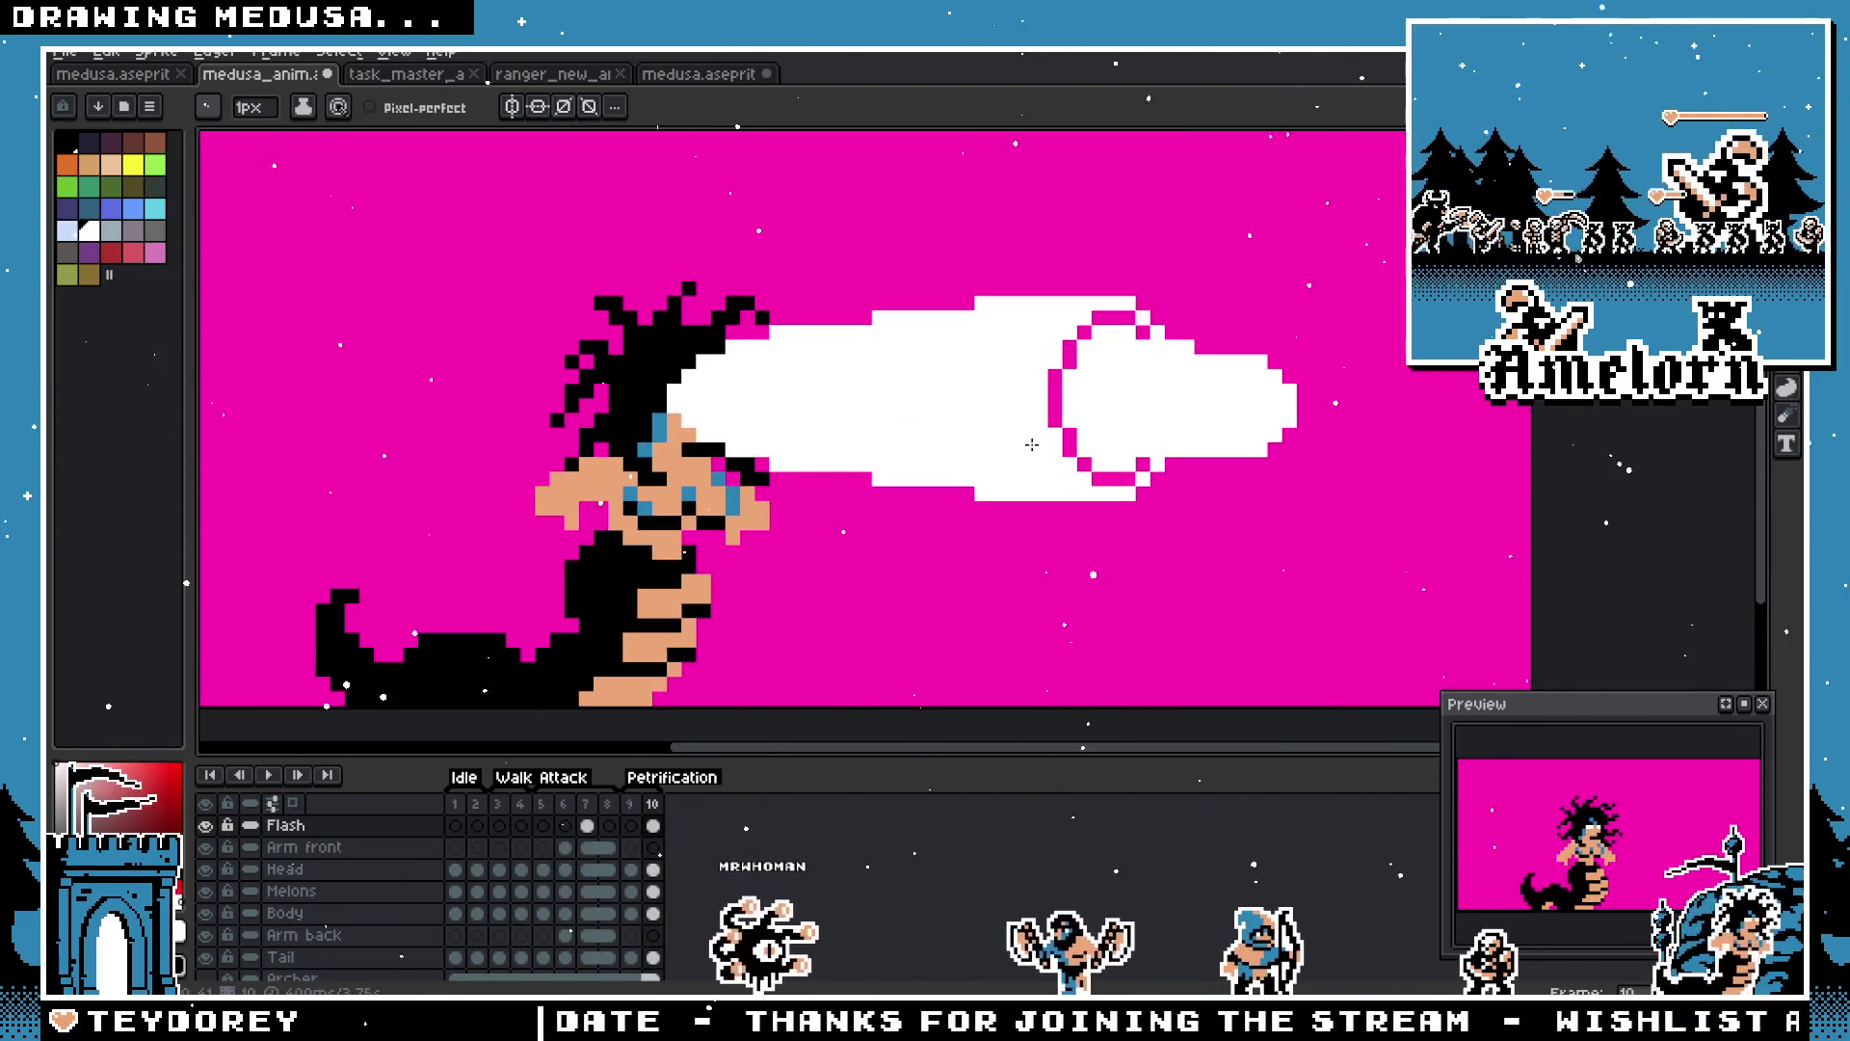
scroll(1293, 382, "down", 2)
key("v")
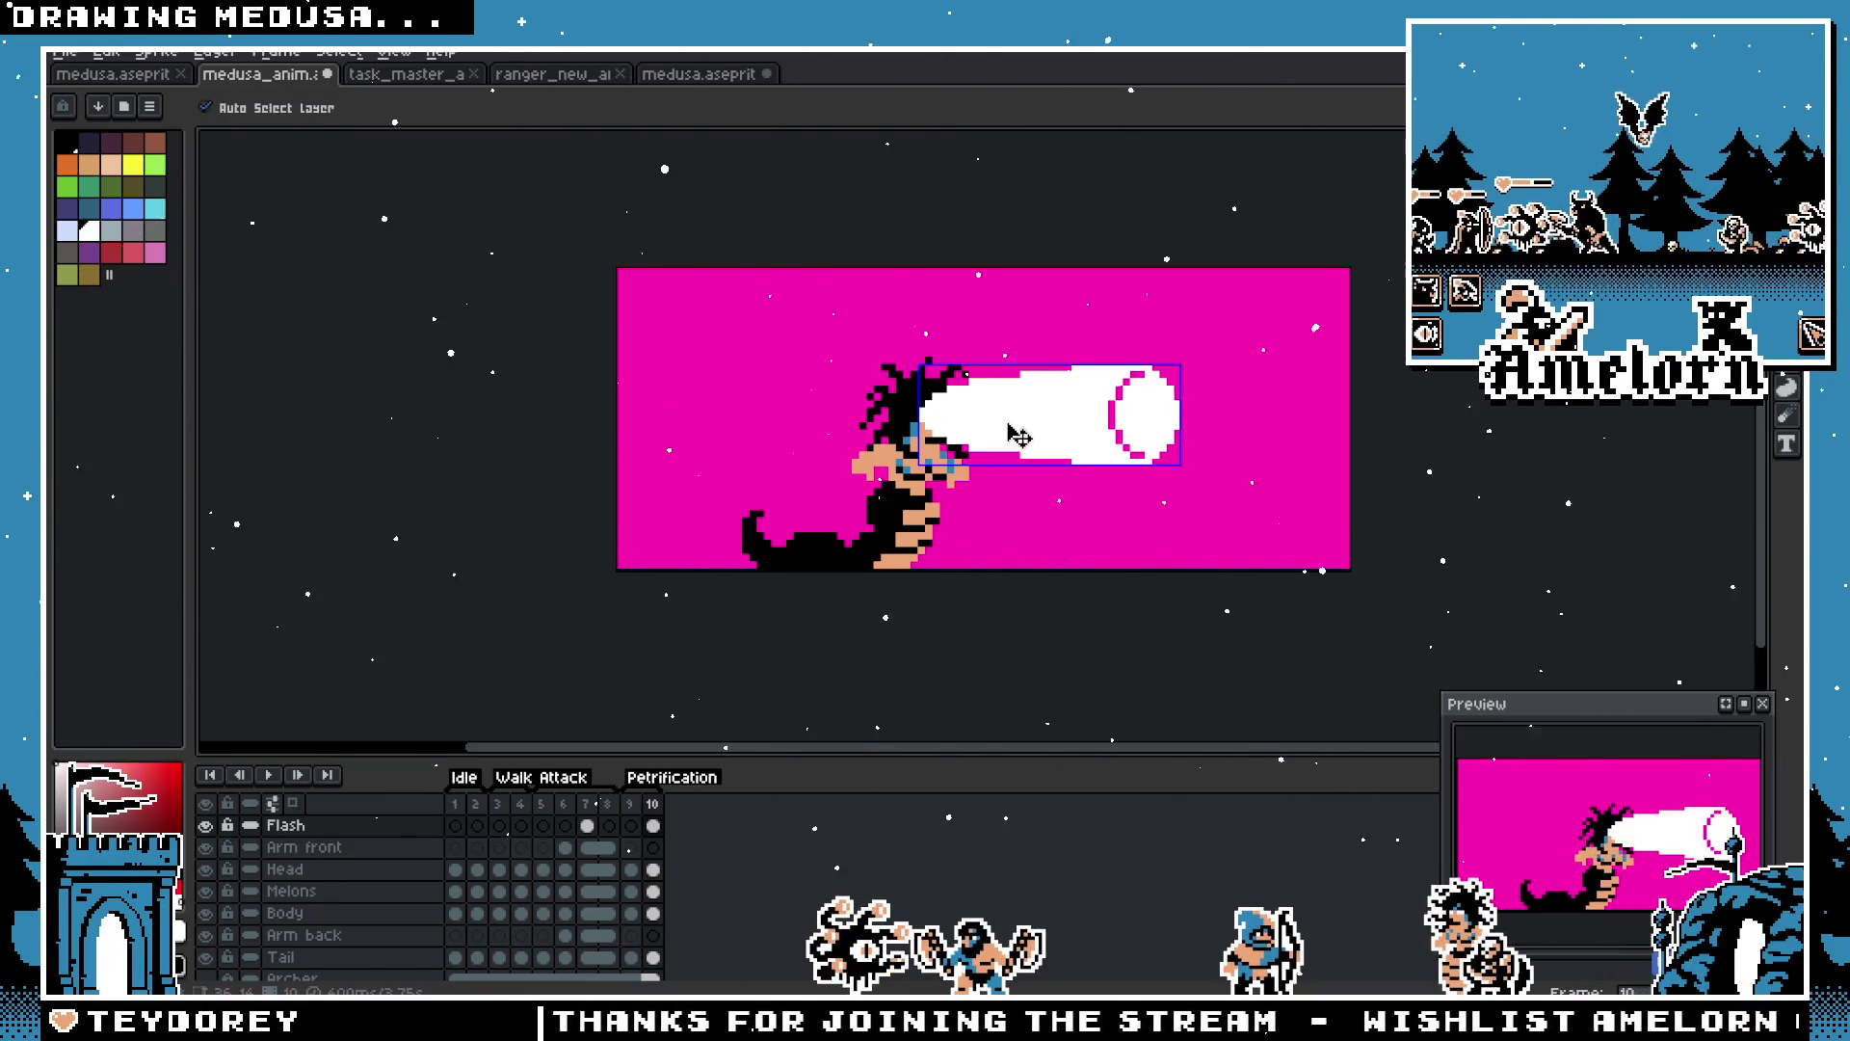
scroll(1018, 435, "down", 1)
scroll(1108, 366, "up", 2)
key("i")
key("b")
scroll(1118, 337, "up", 2)
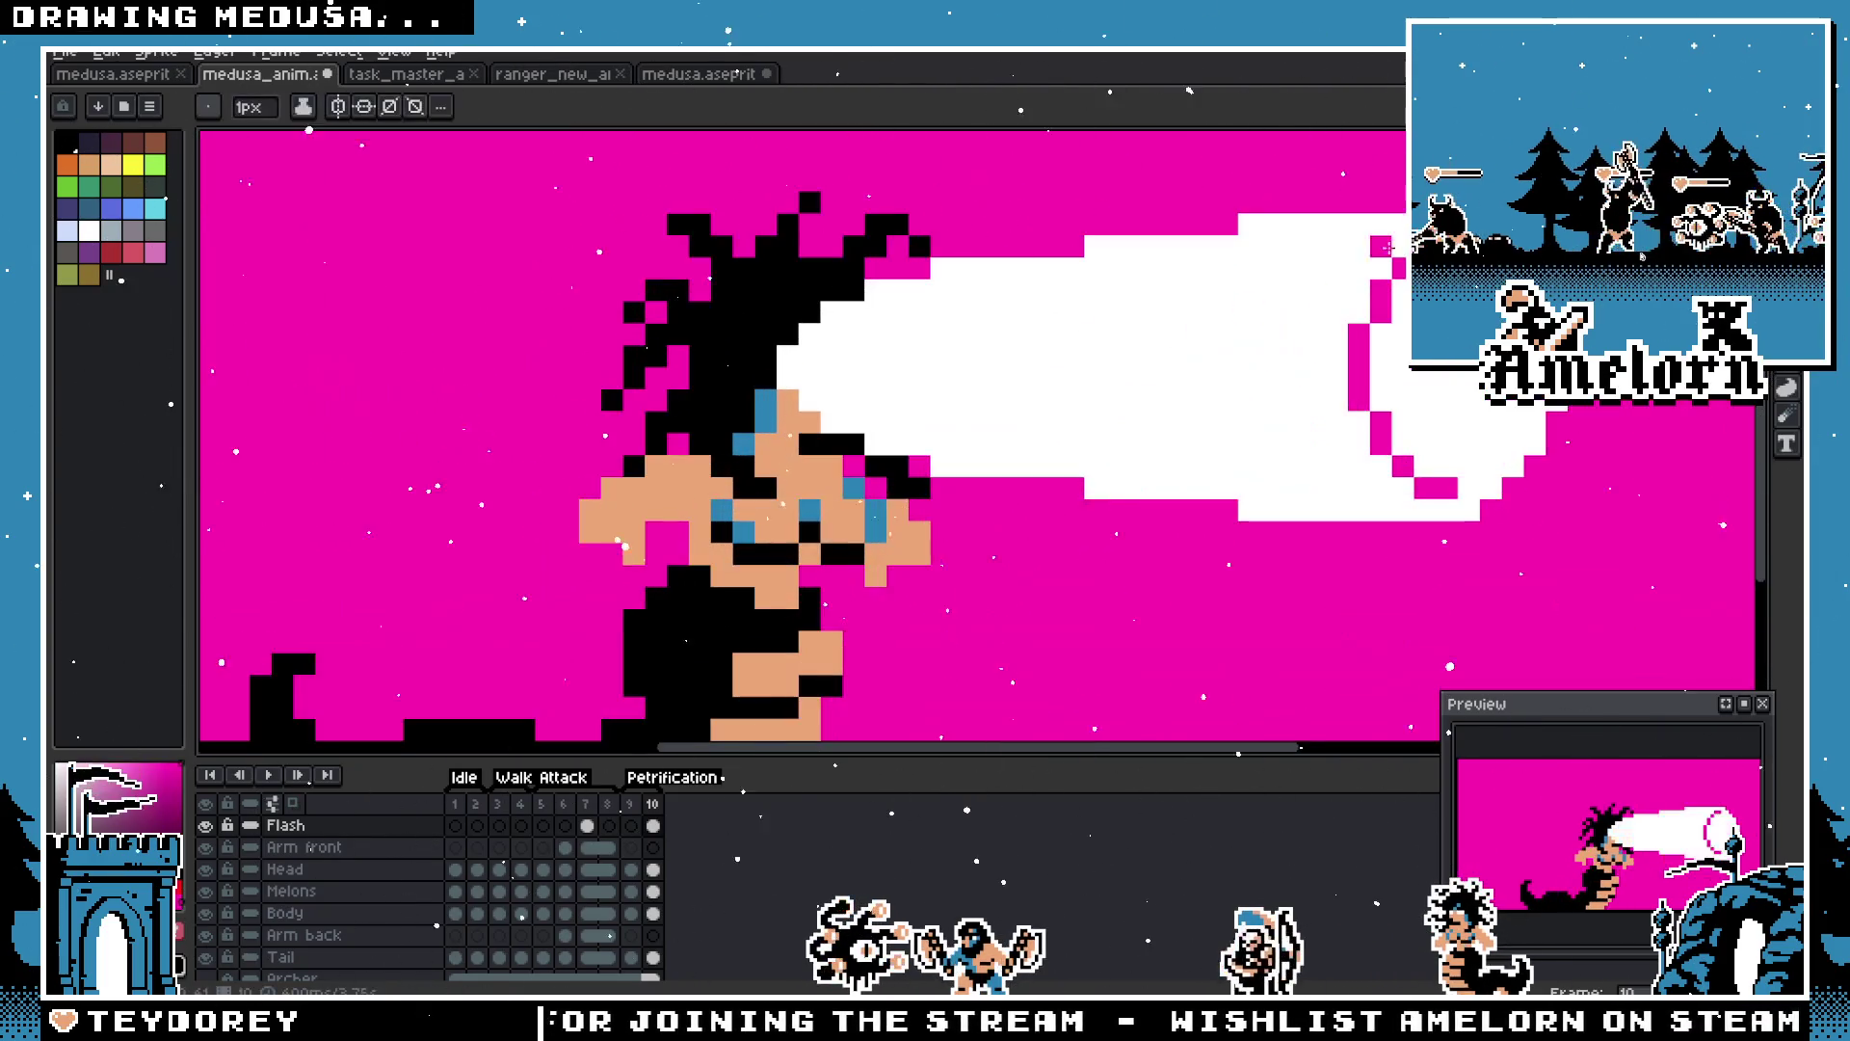
mouse_move(1359, 265)
left_mouse_down()
mouse_move(1065, 289)
mouse_move(845, 336)
left_mouse_up()
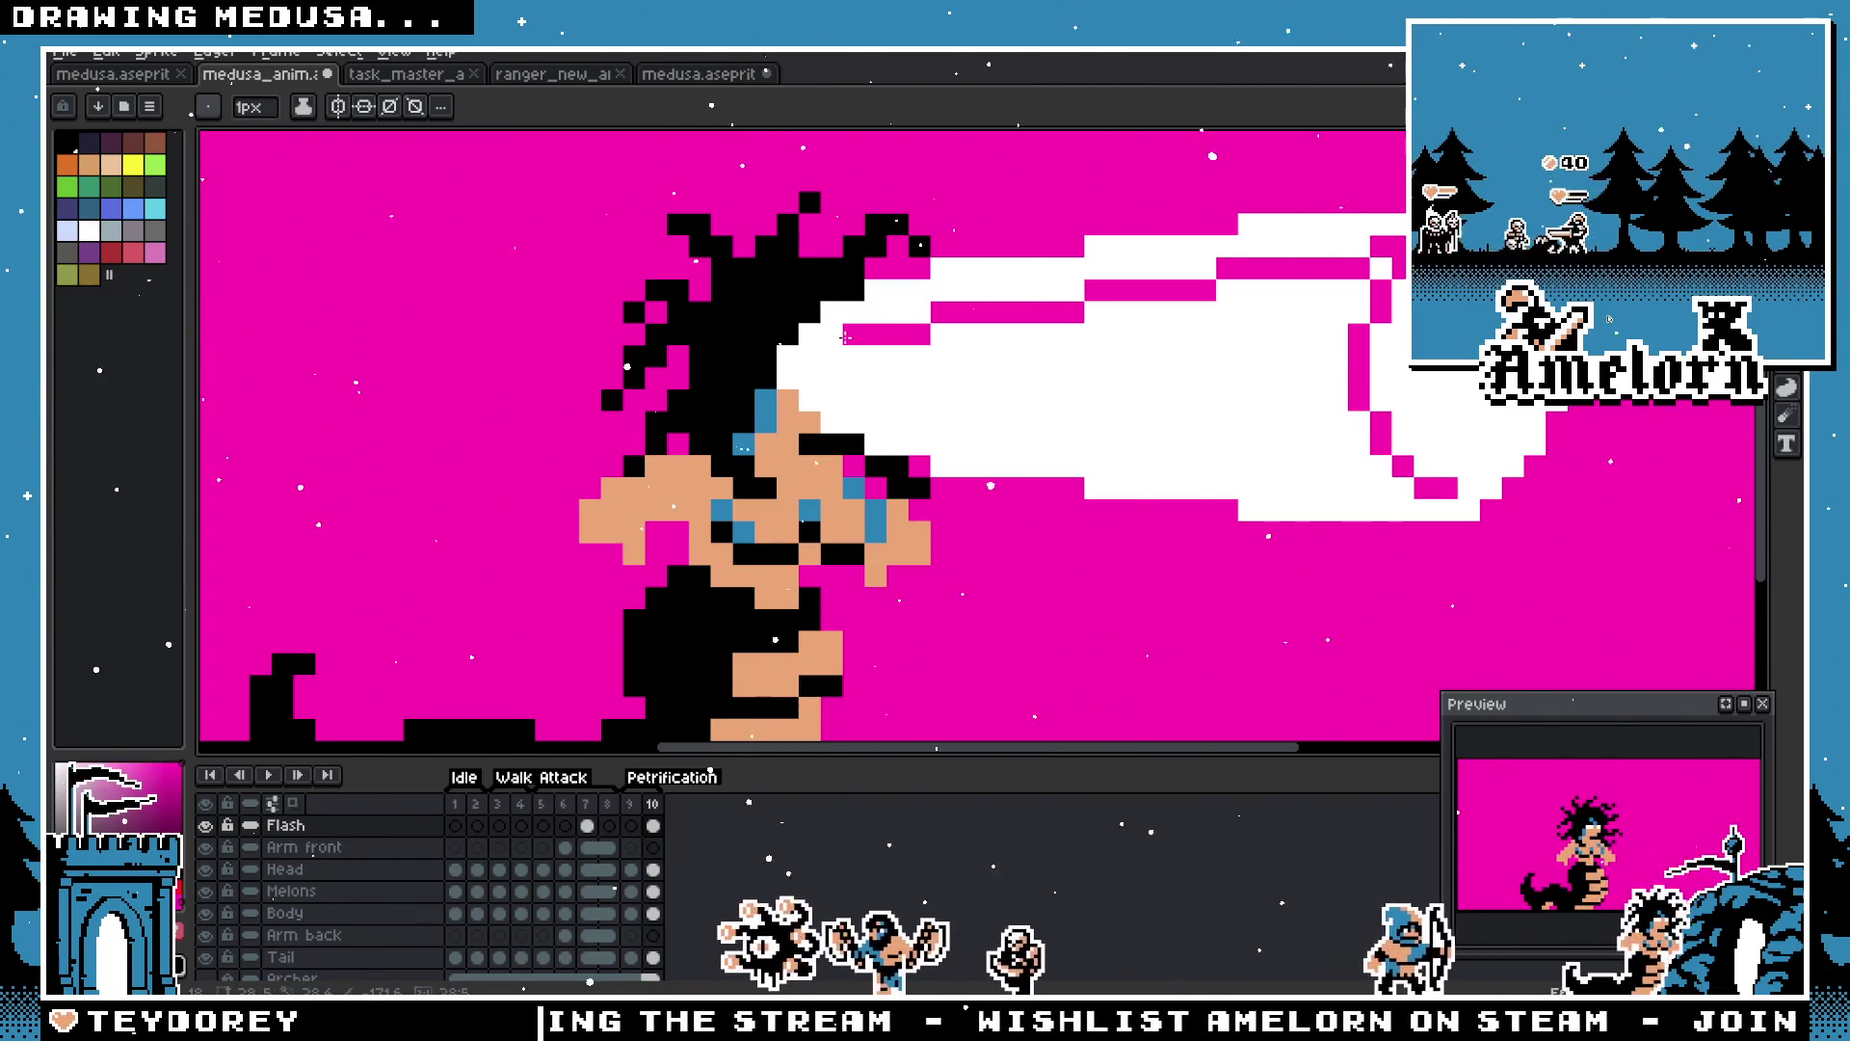
mouse_move(1443, 490)
left_mouse_down()
mouse_move(925, 386)
mouse_move(854, 378)
mouse_move(858, 398)
left_mouse_up()
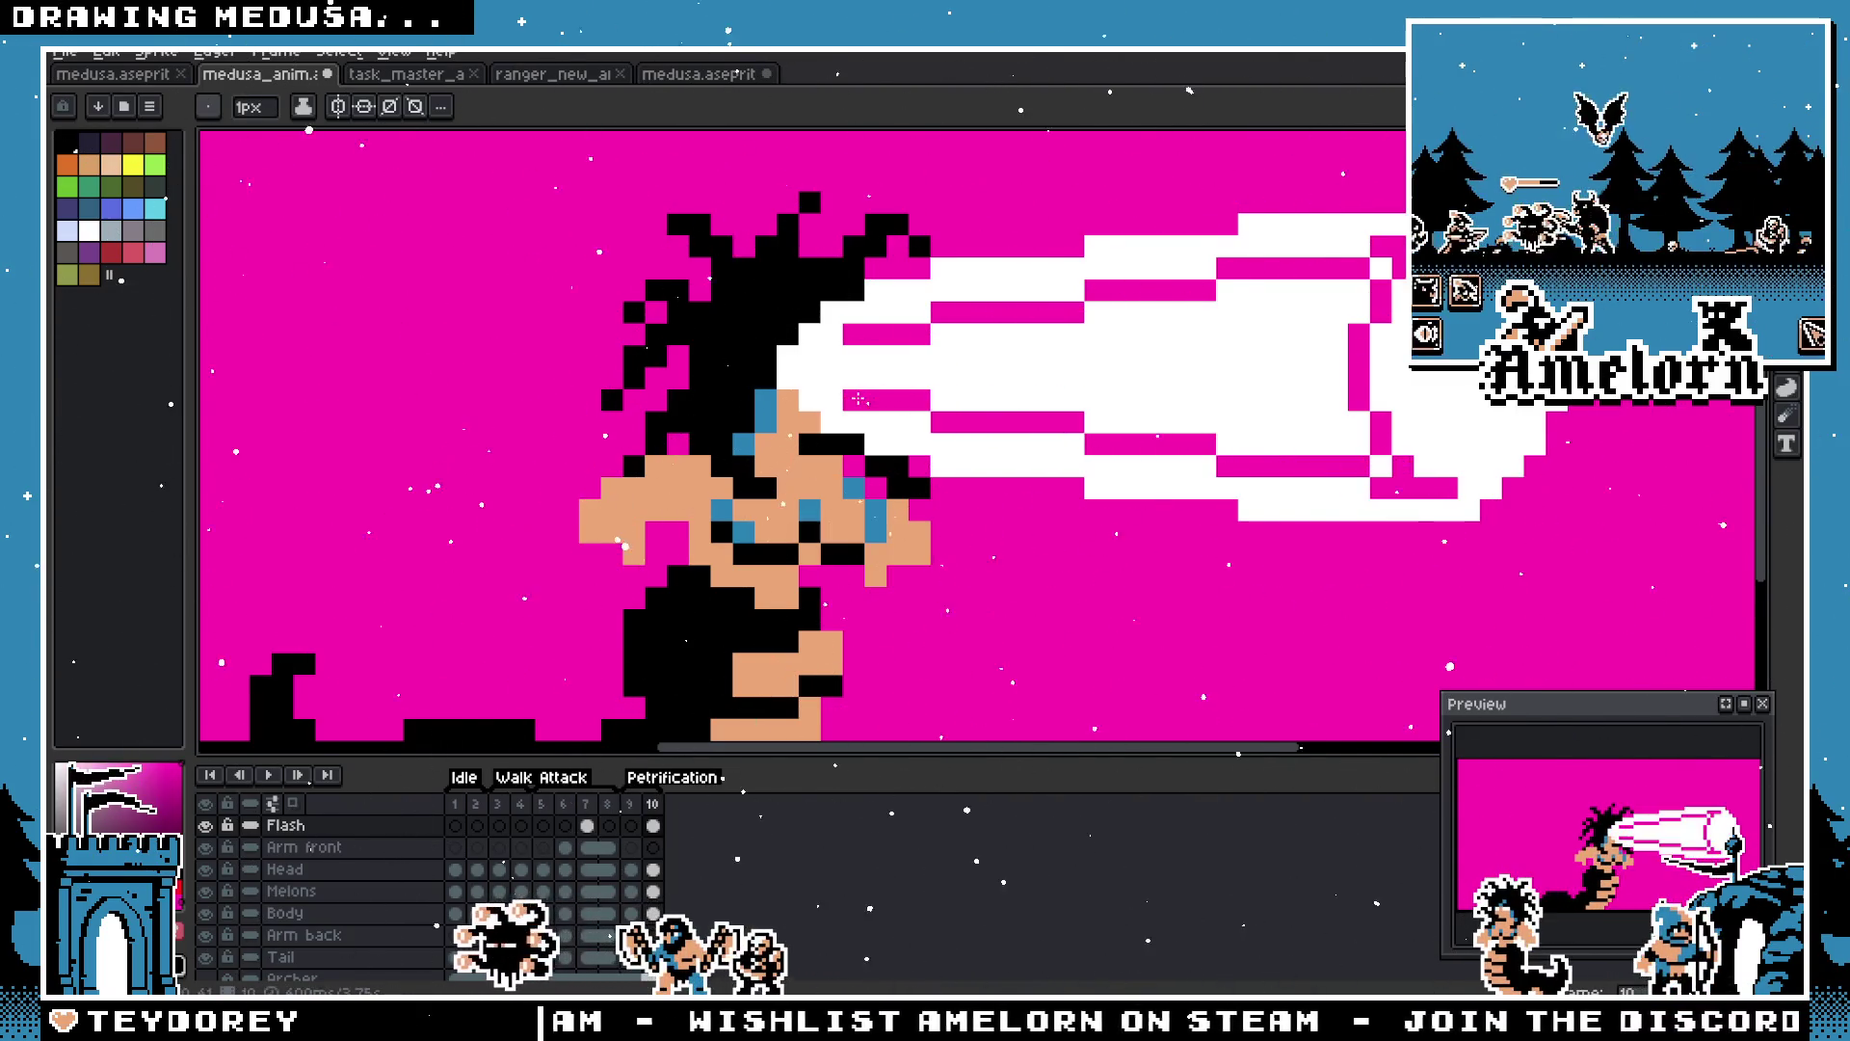
scroll(857, 398, "down", 5)
scroll(848, 424, "up", 2)
key("v")
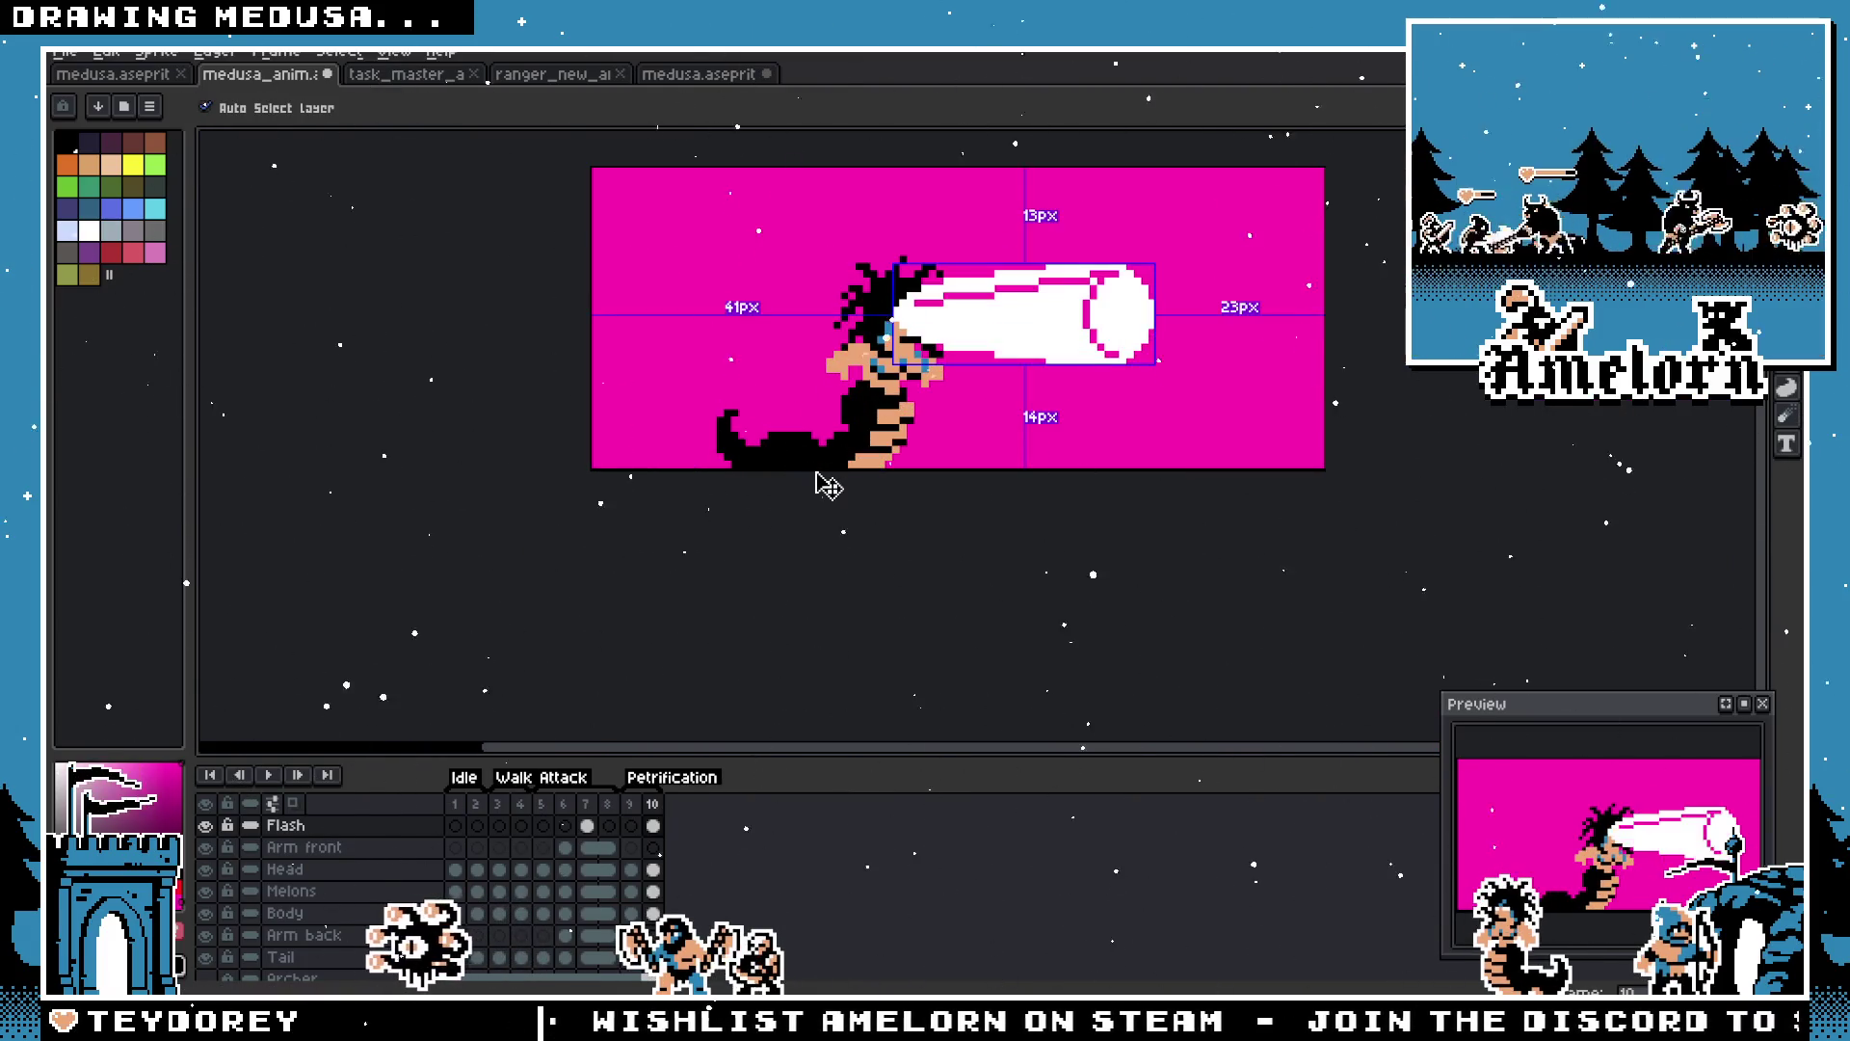
key("b")
scroll(866, 240, "up", 1)
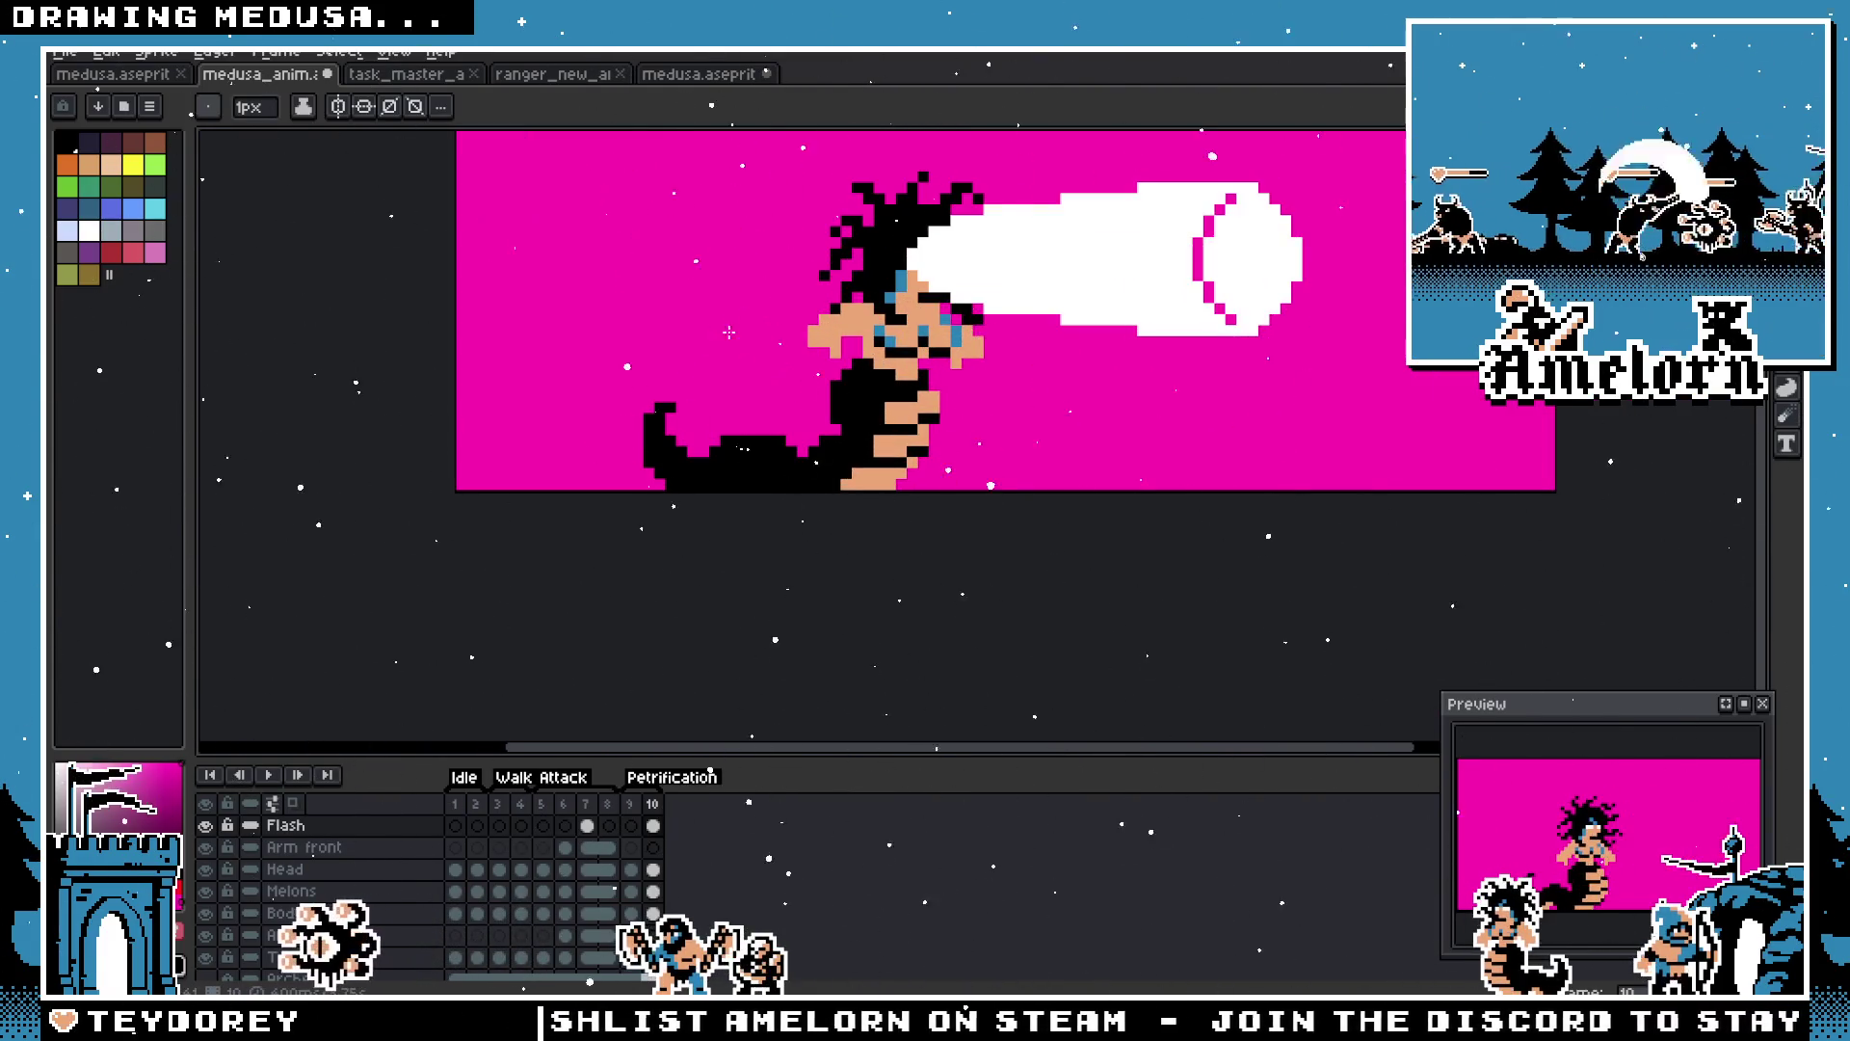
key("i")
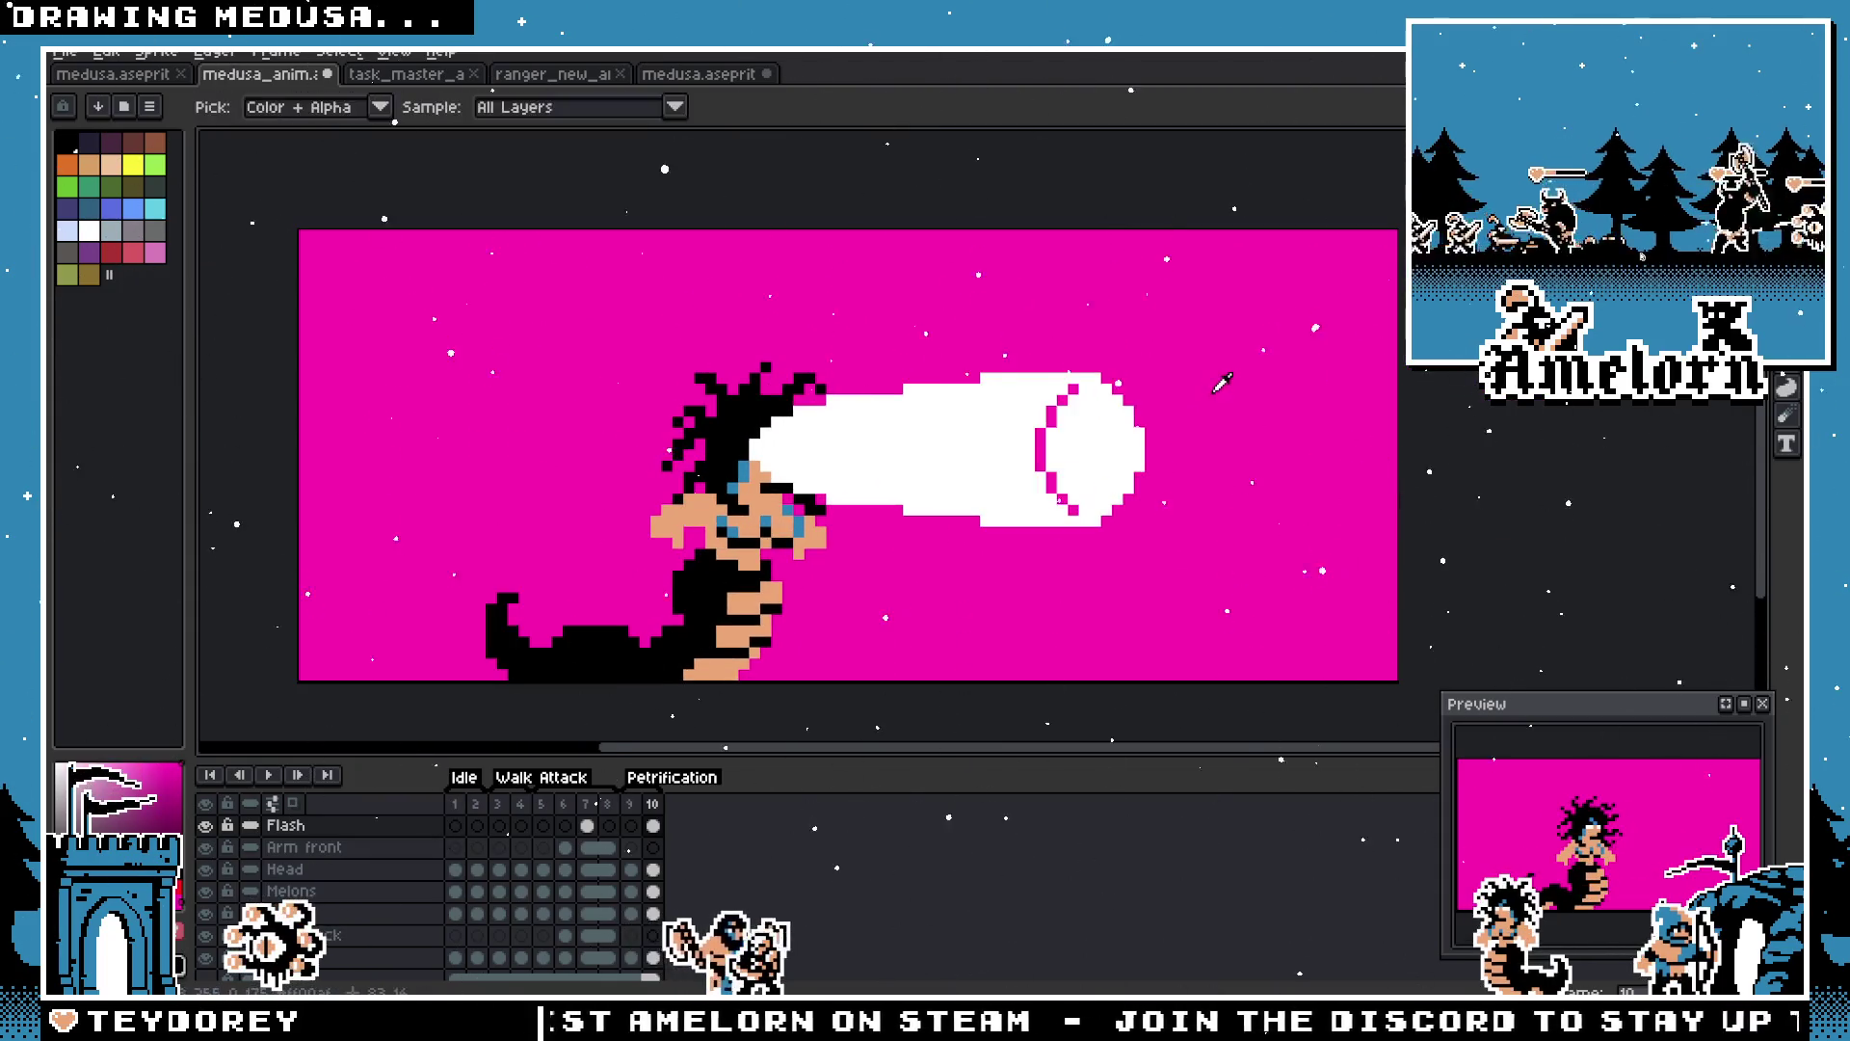
Step: Compare with the neighbouring frame, then place one magenta pixel inside the white beam
key("b")
scroll(1099, 432, "up", 3)
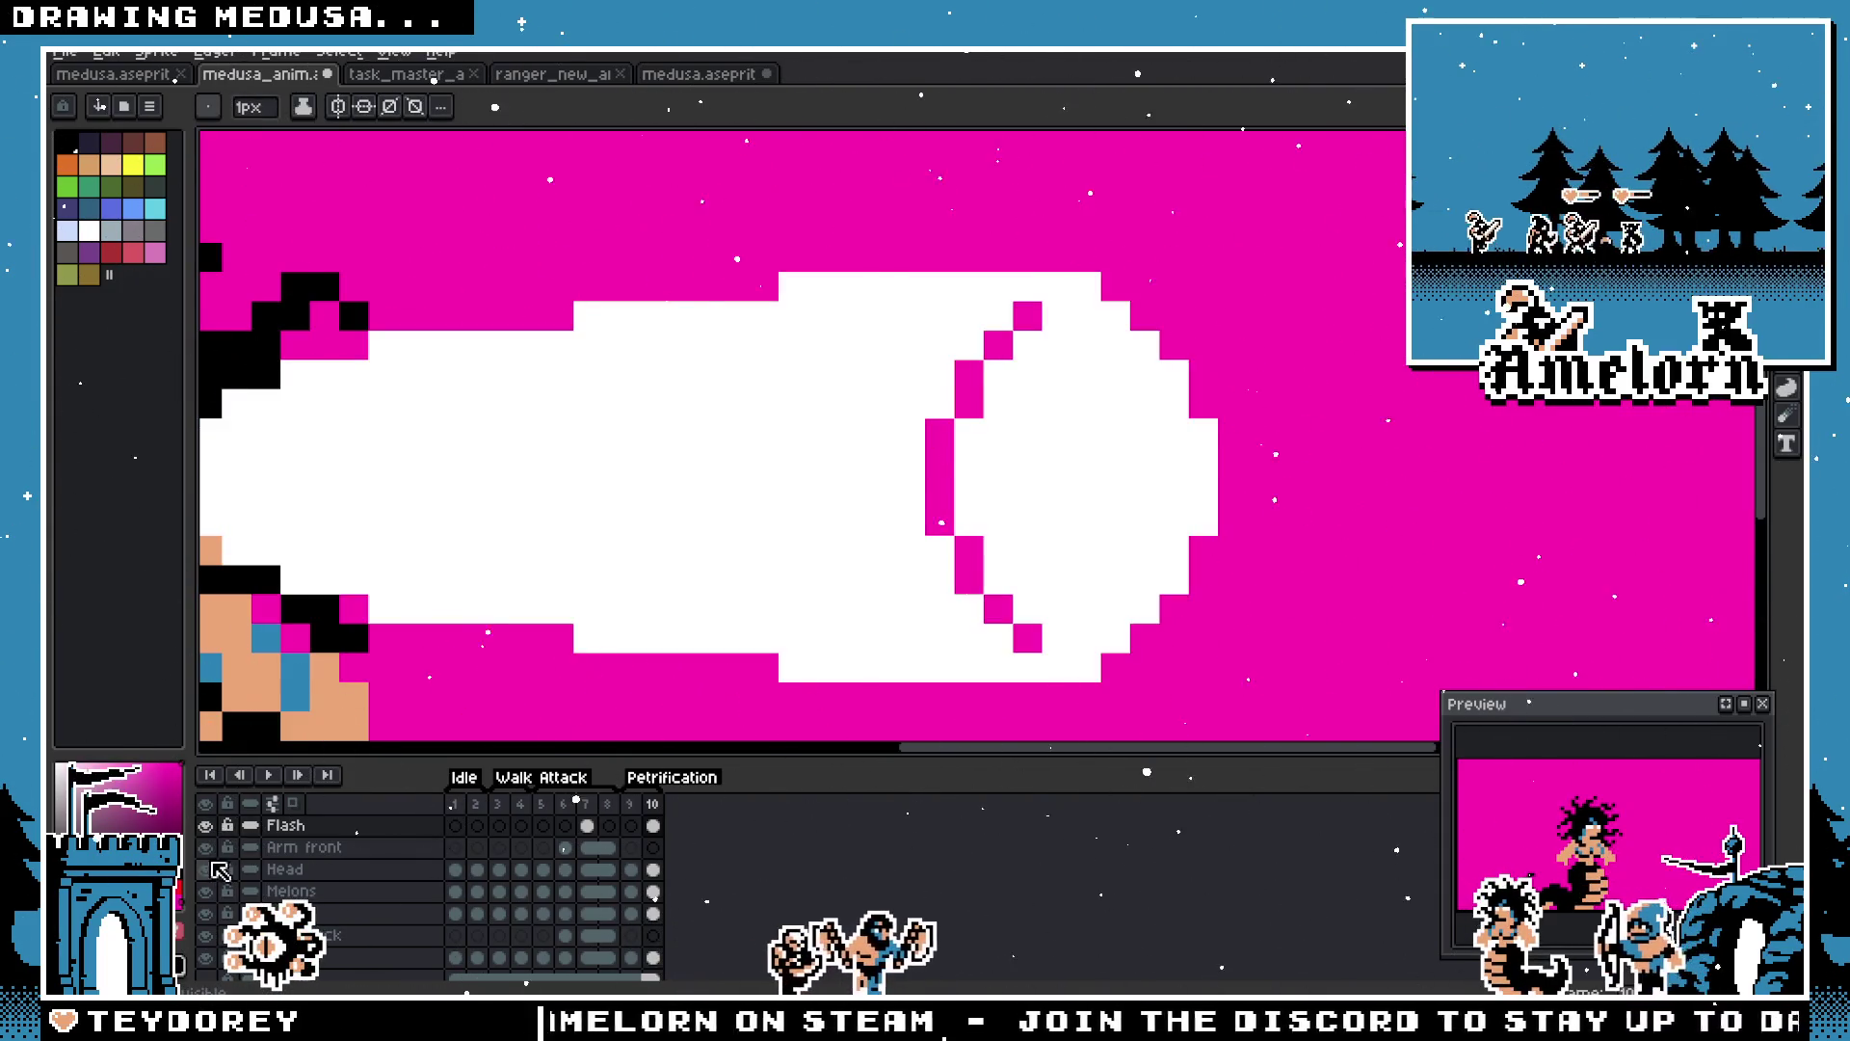
key("Left")
key("Right")
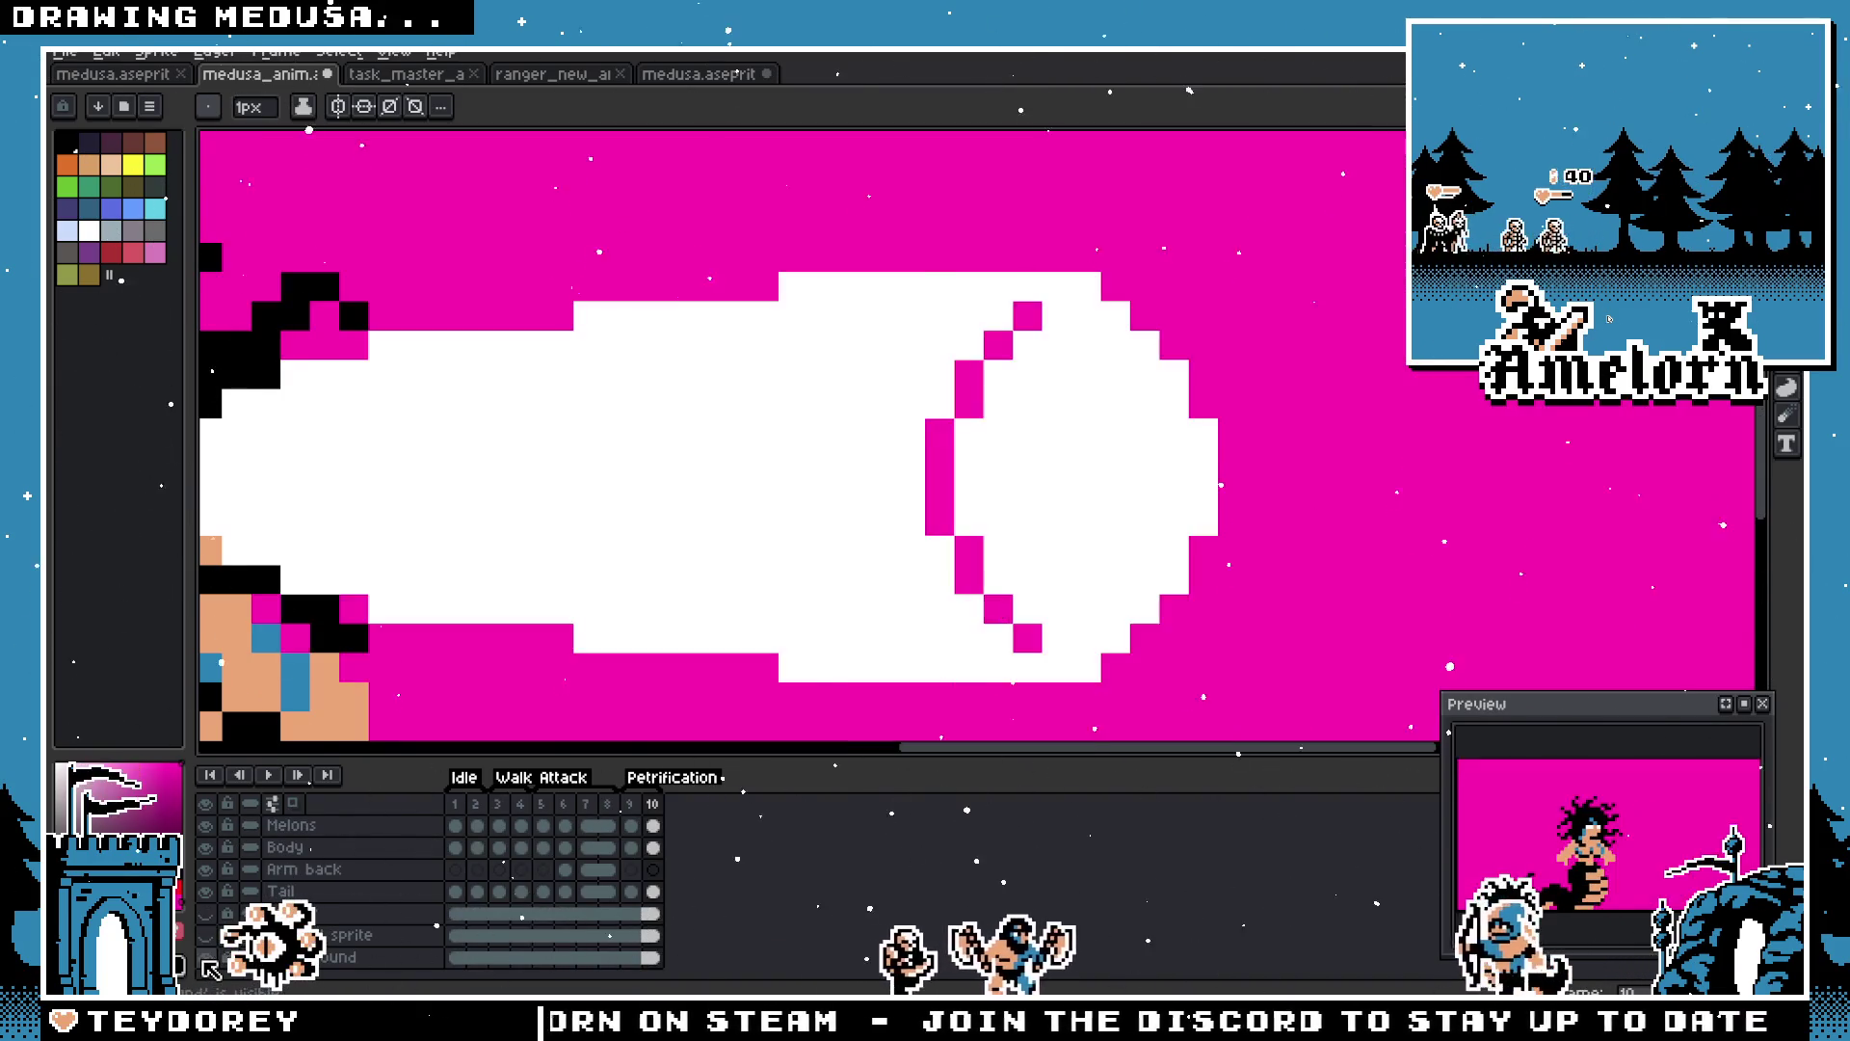
left_click(763, 489)
scroll(749, 511, "down", 1)
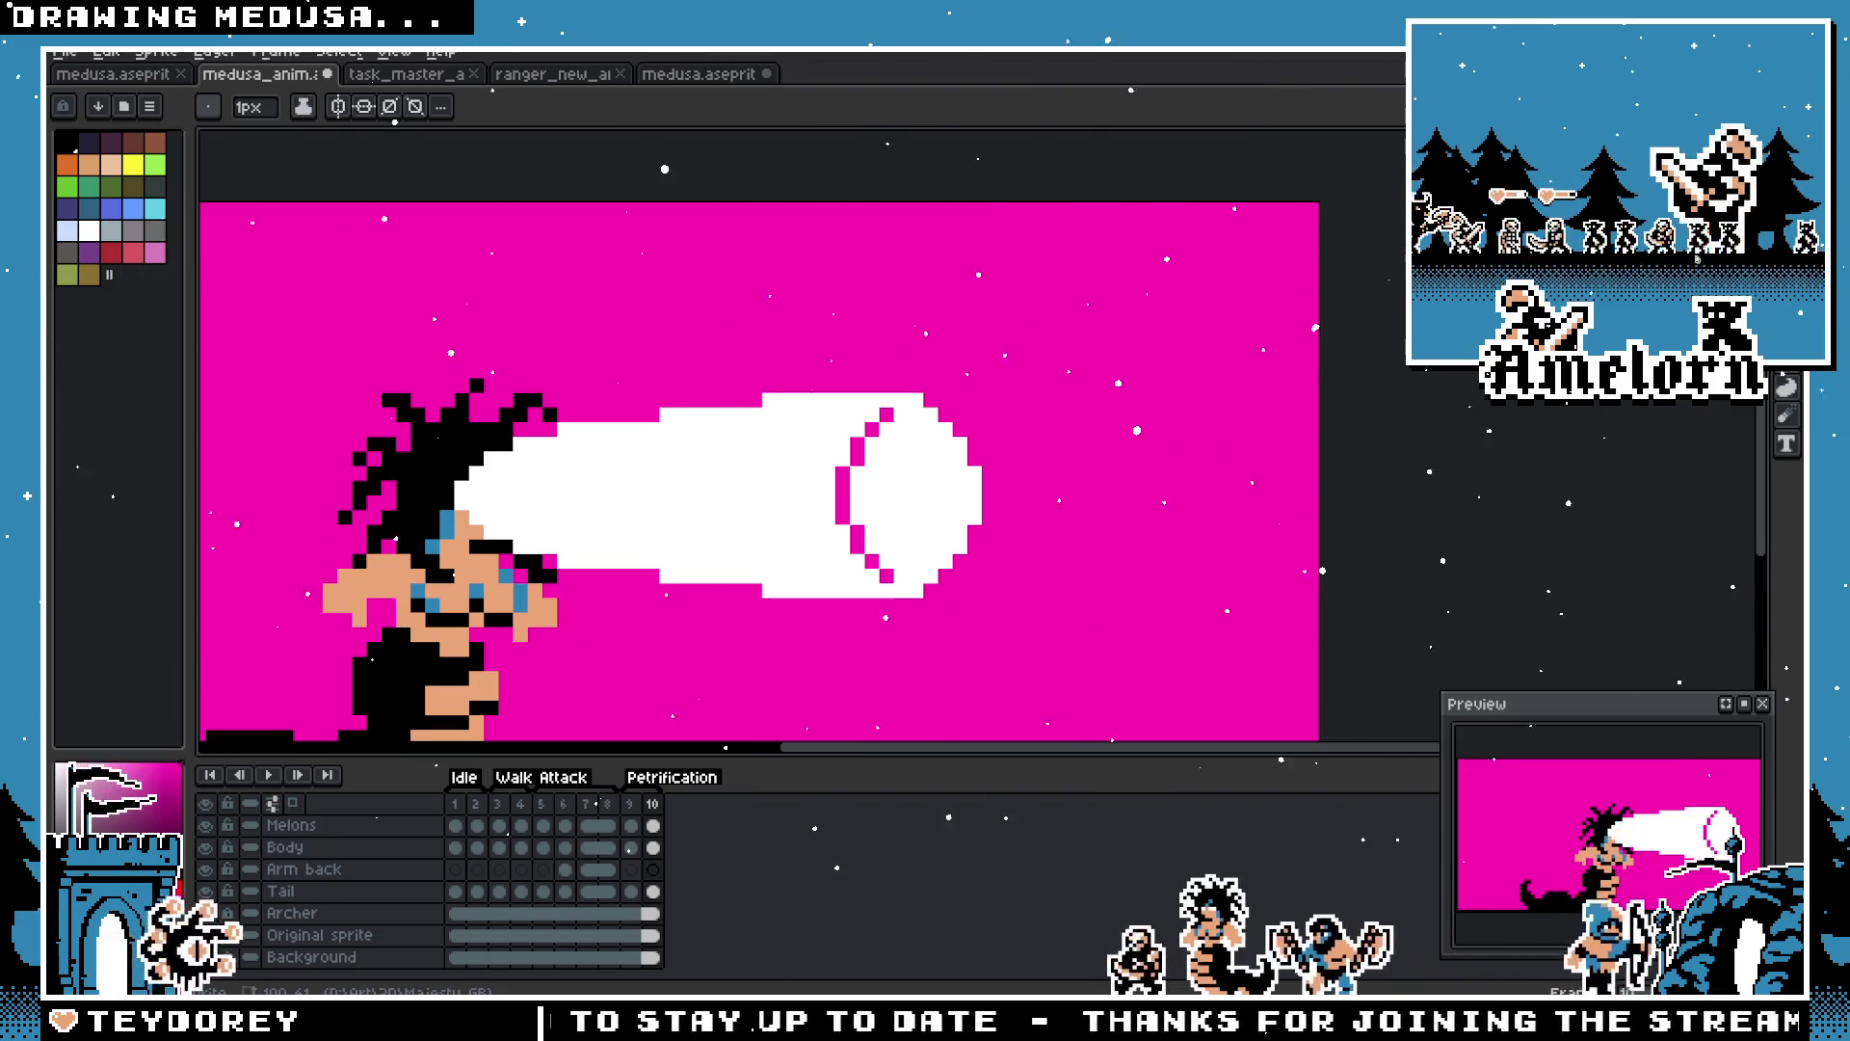
scroll(745, 424, "down", 4)
scroll(745, 424, "up", 5)
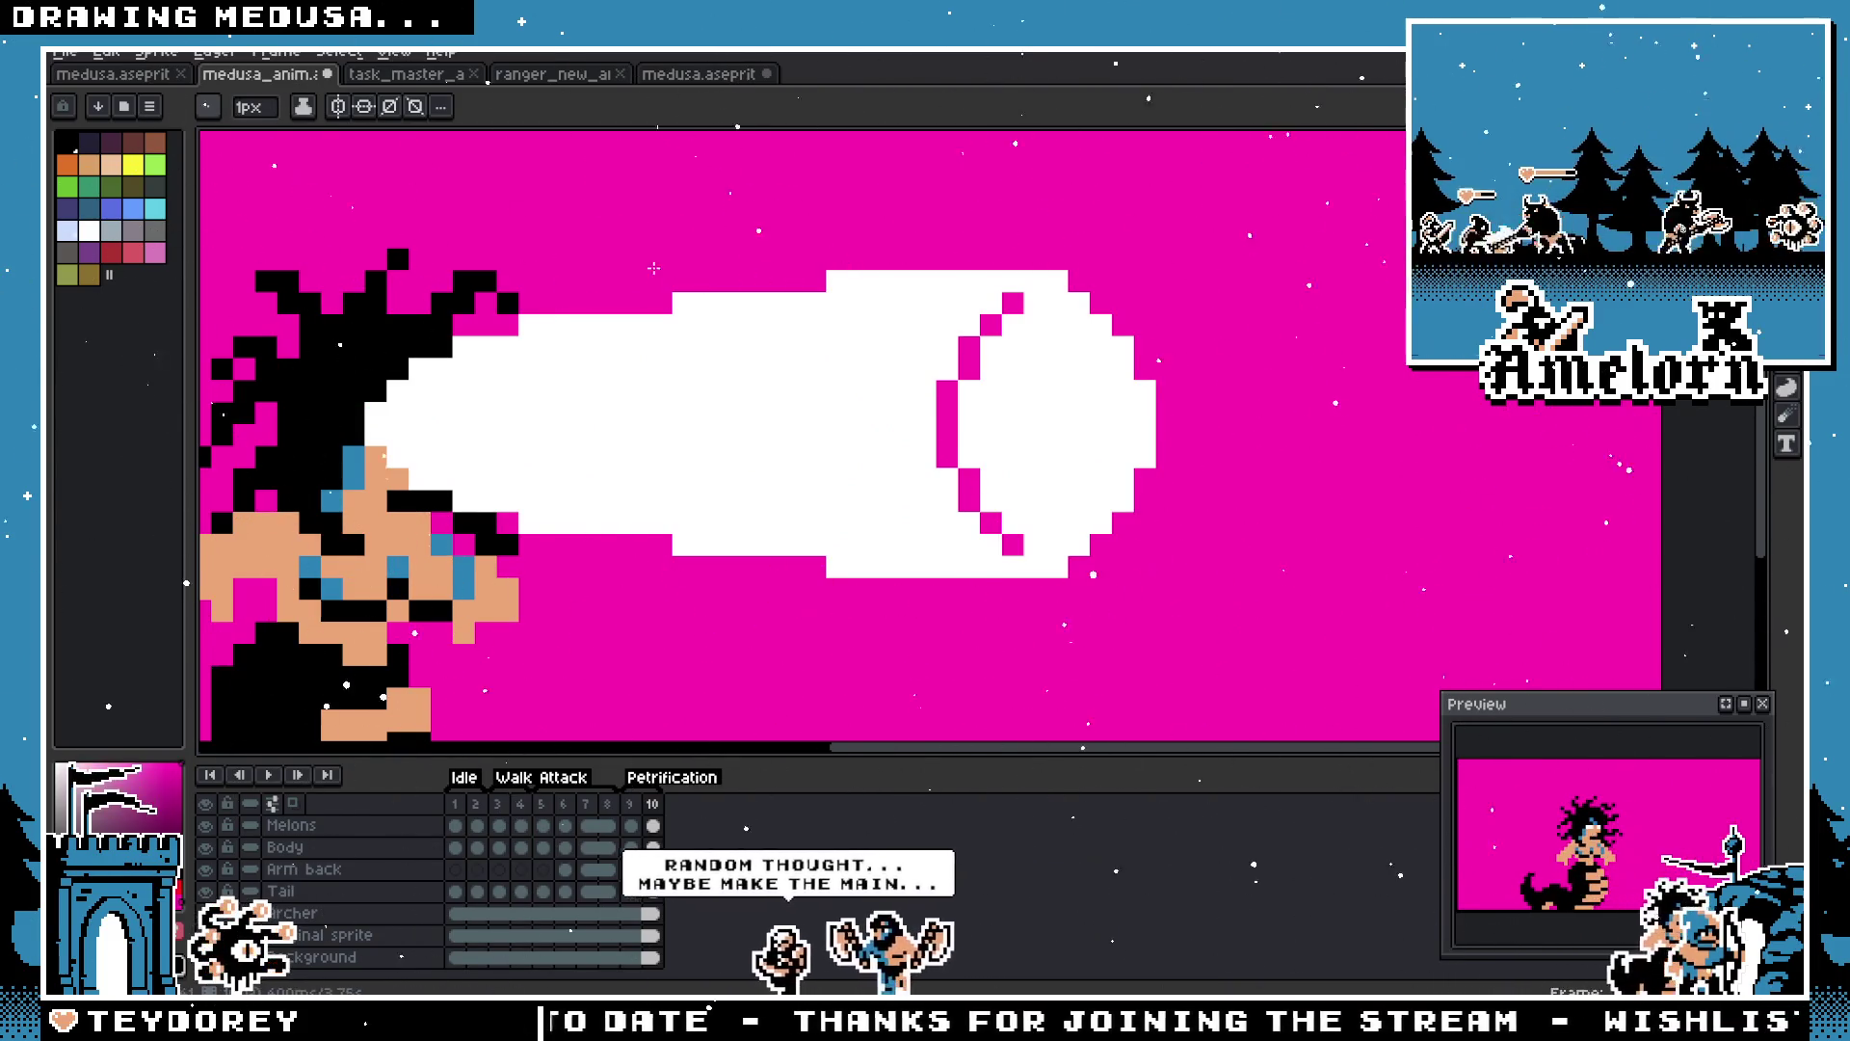
scroll(679, 344, "down", 3)
scroll(679, 344, "up", 1)
left_click_drag(678, 344, 713, 342)
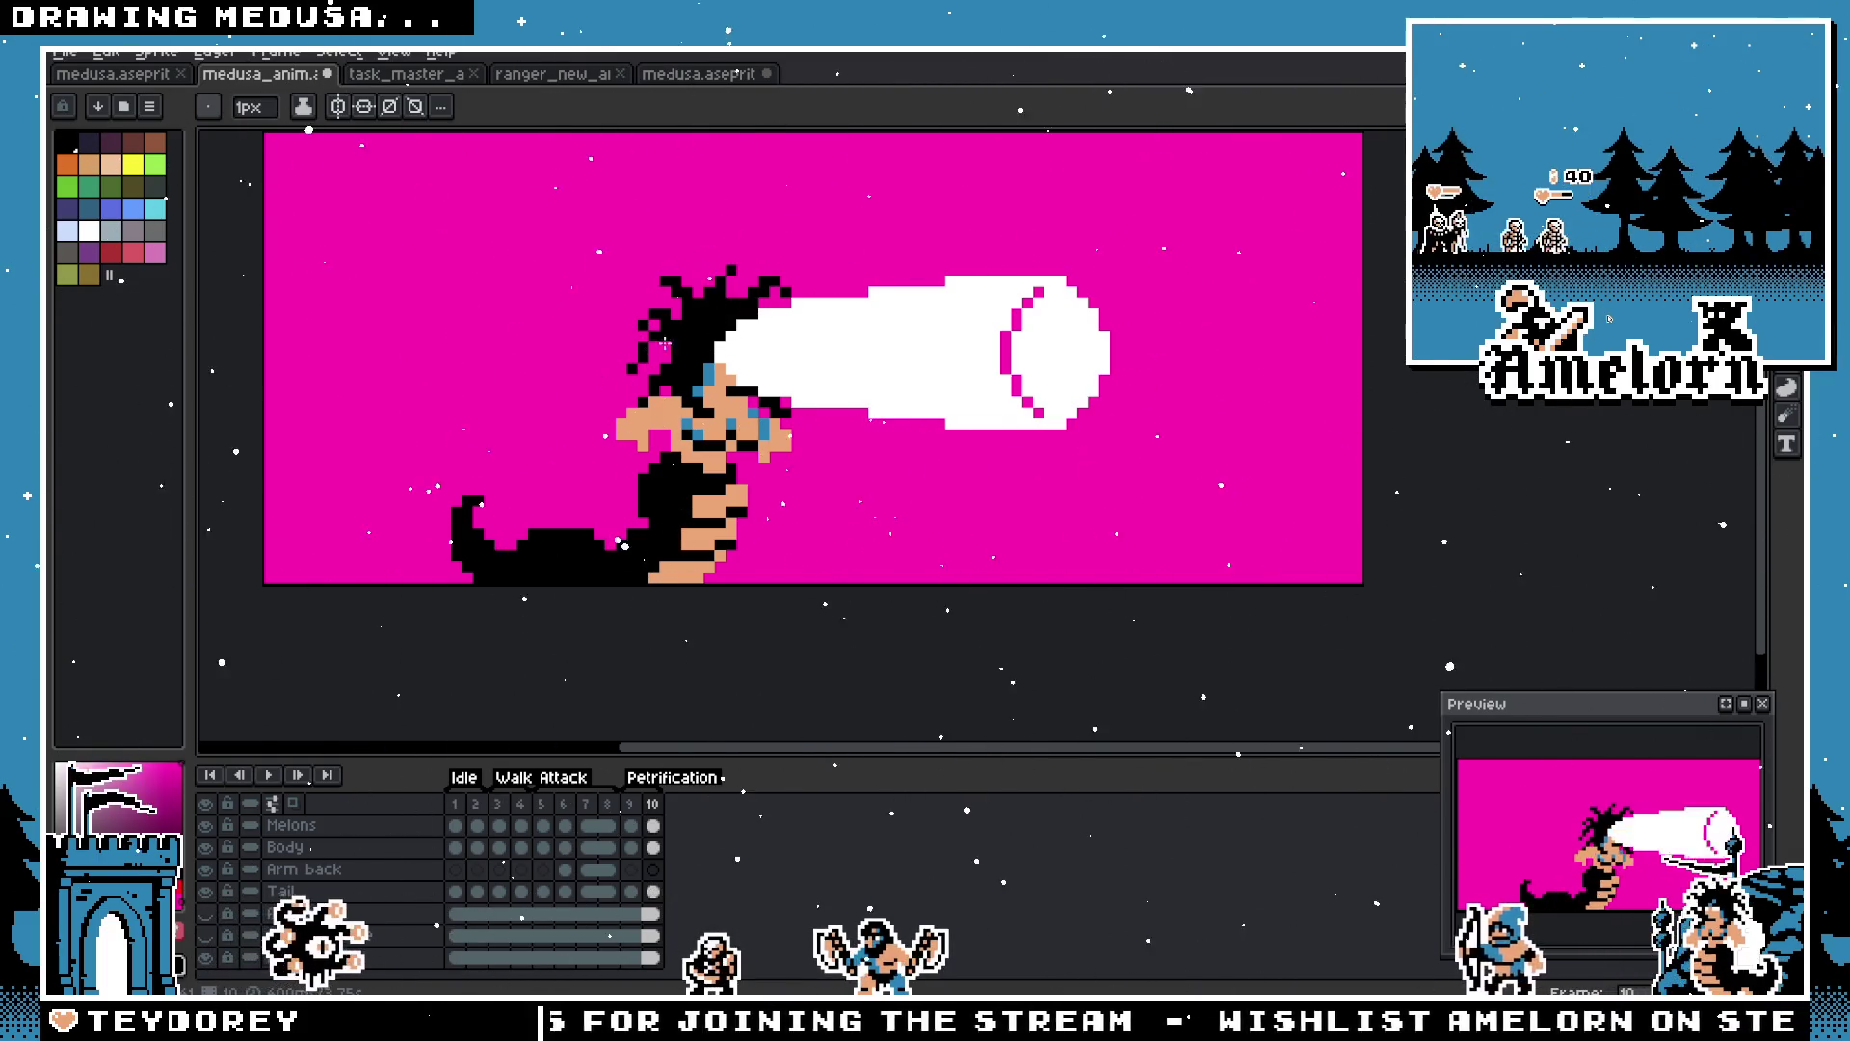
key("m")
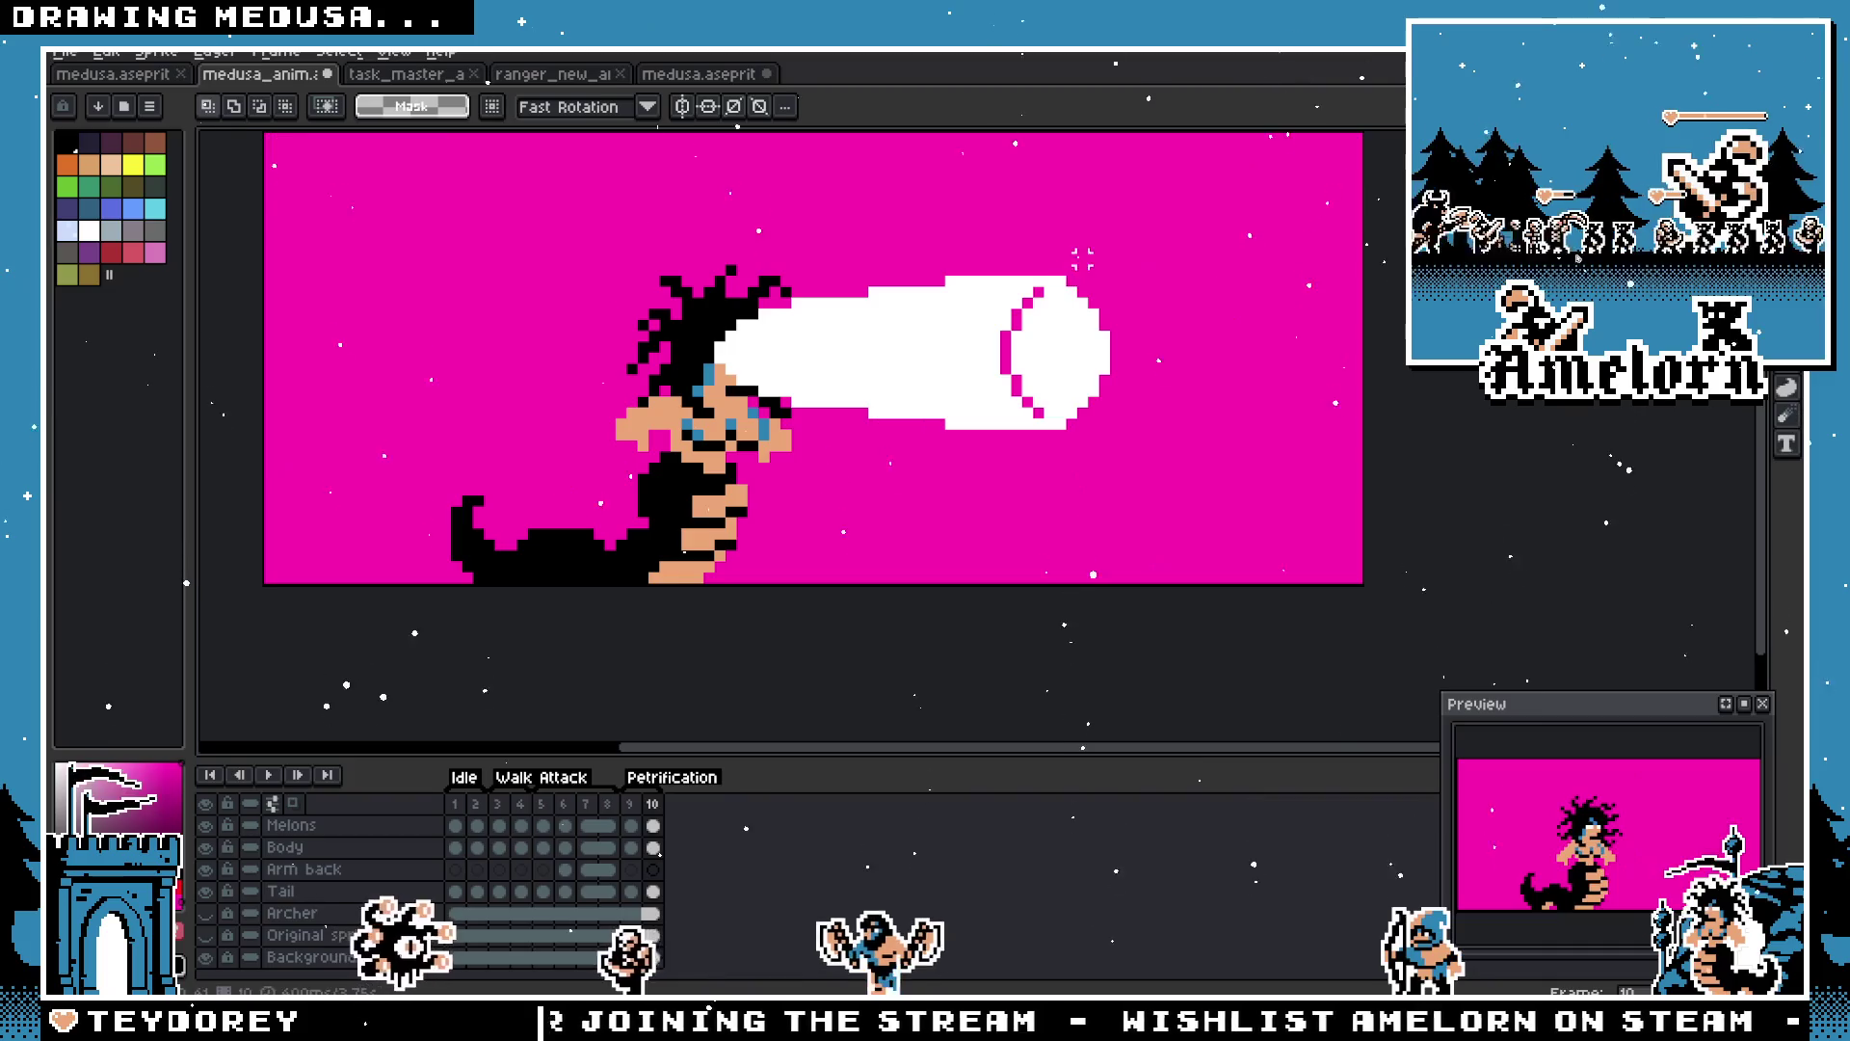
key("Up")
key("Up")
key("Up")
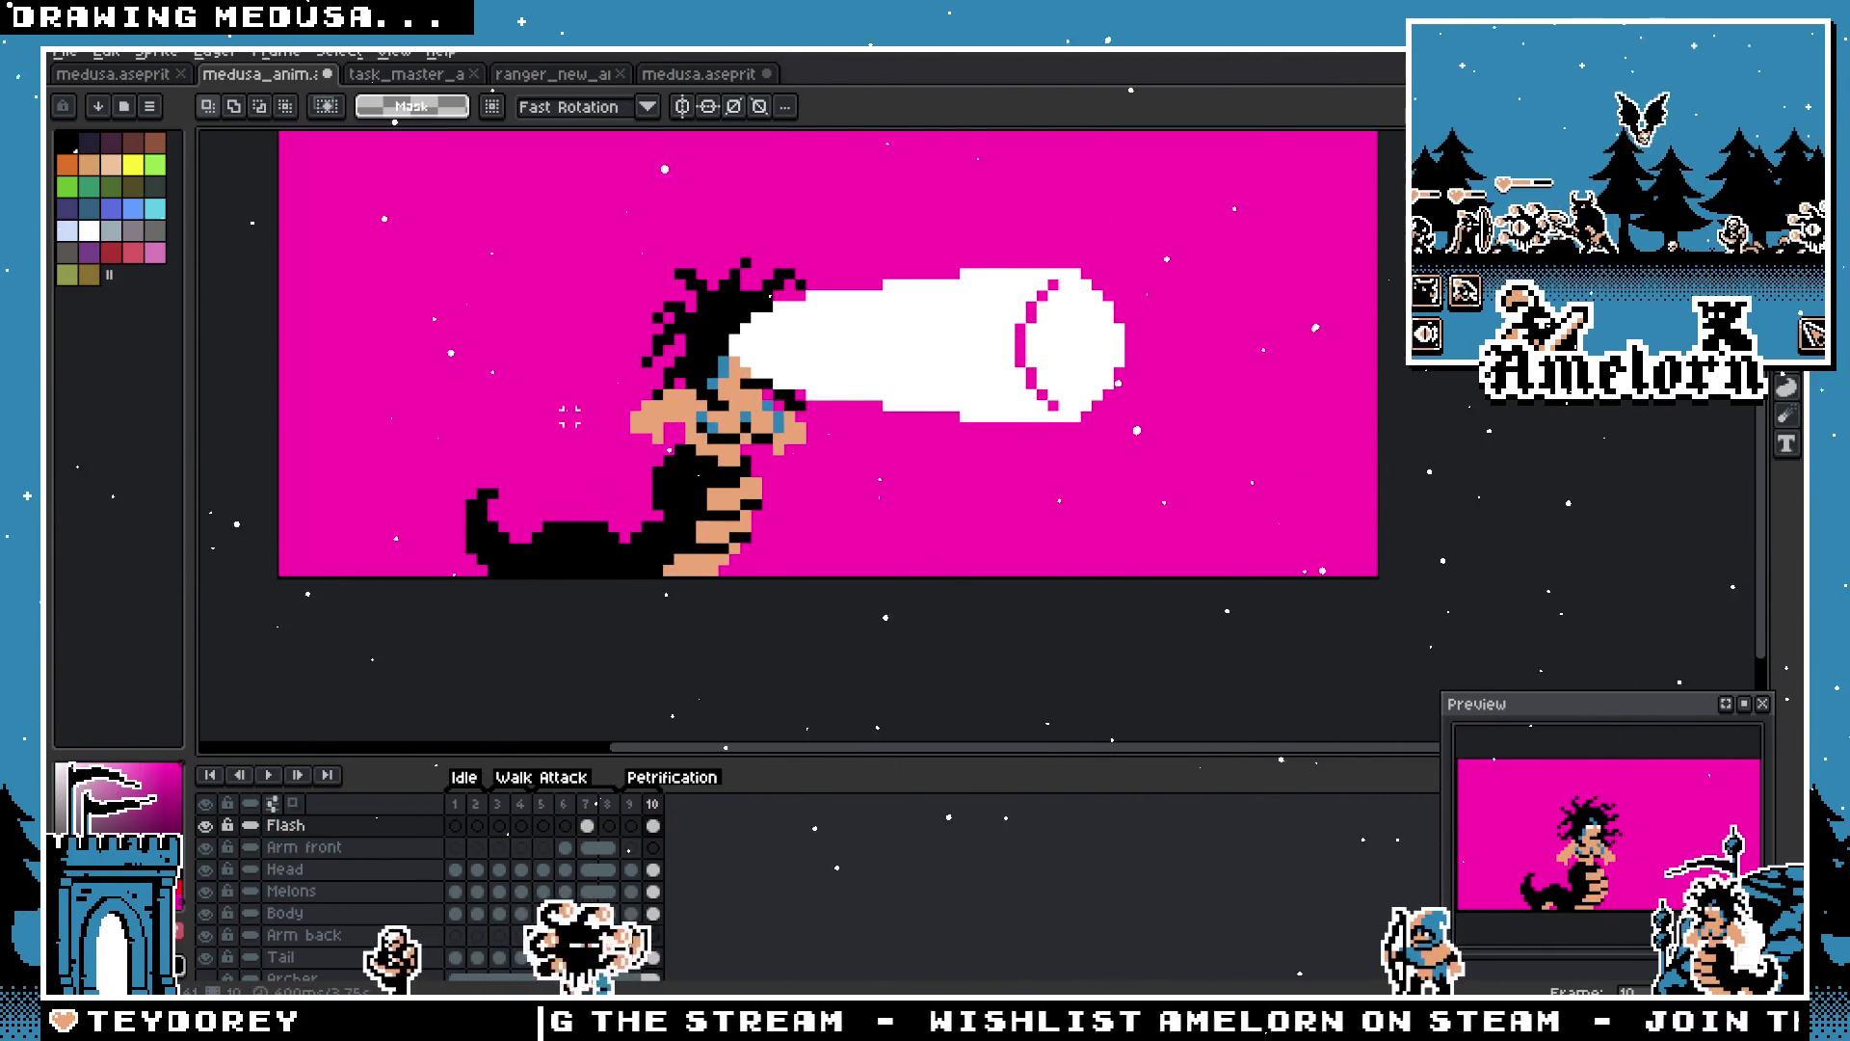
left_click_drag(570, 416, 584, 457)
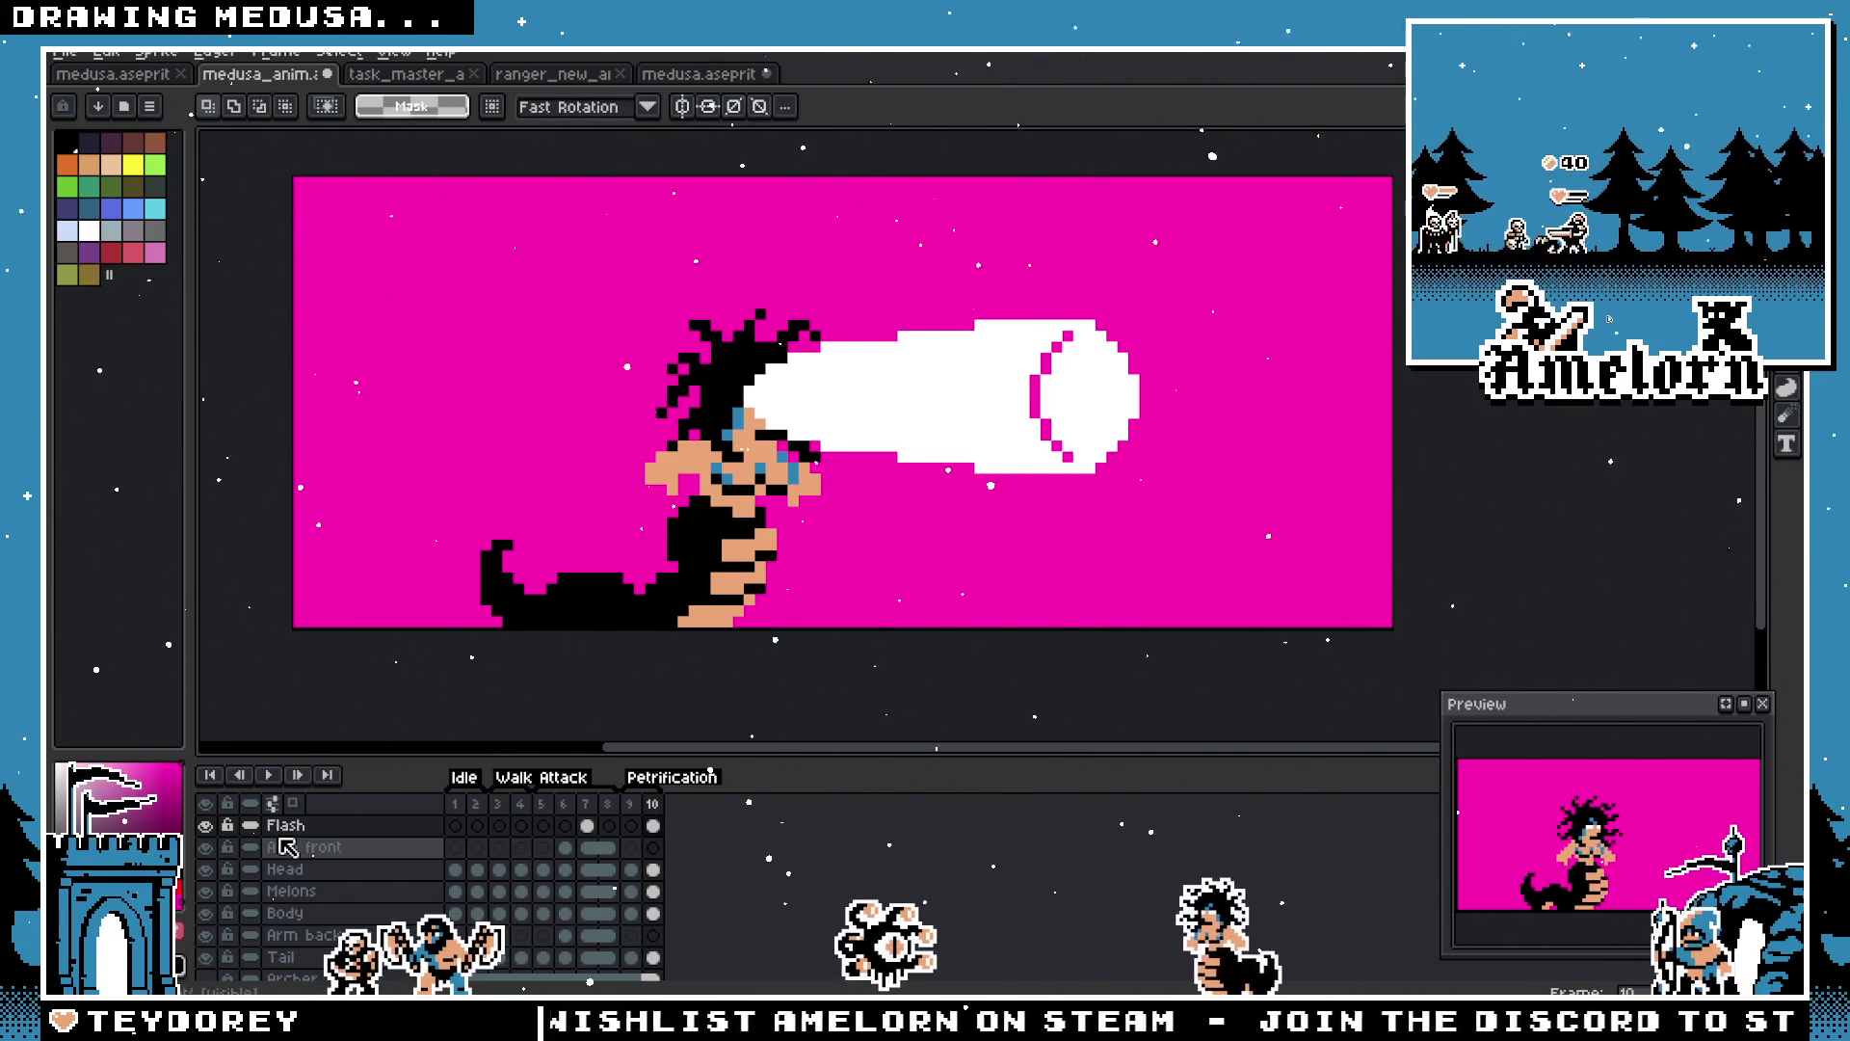
left_click_drag(1243, 283, 607, 556)
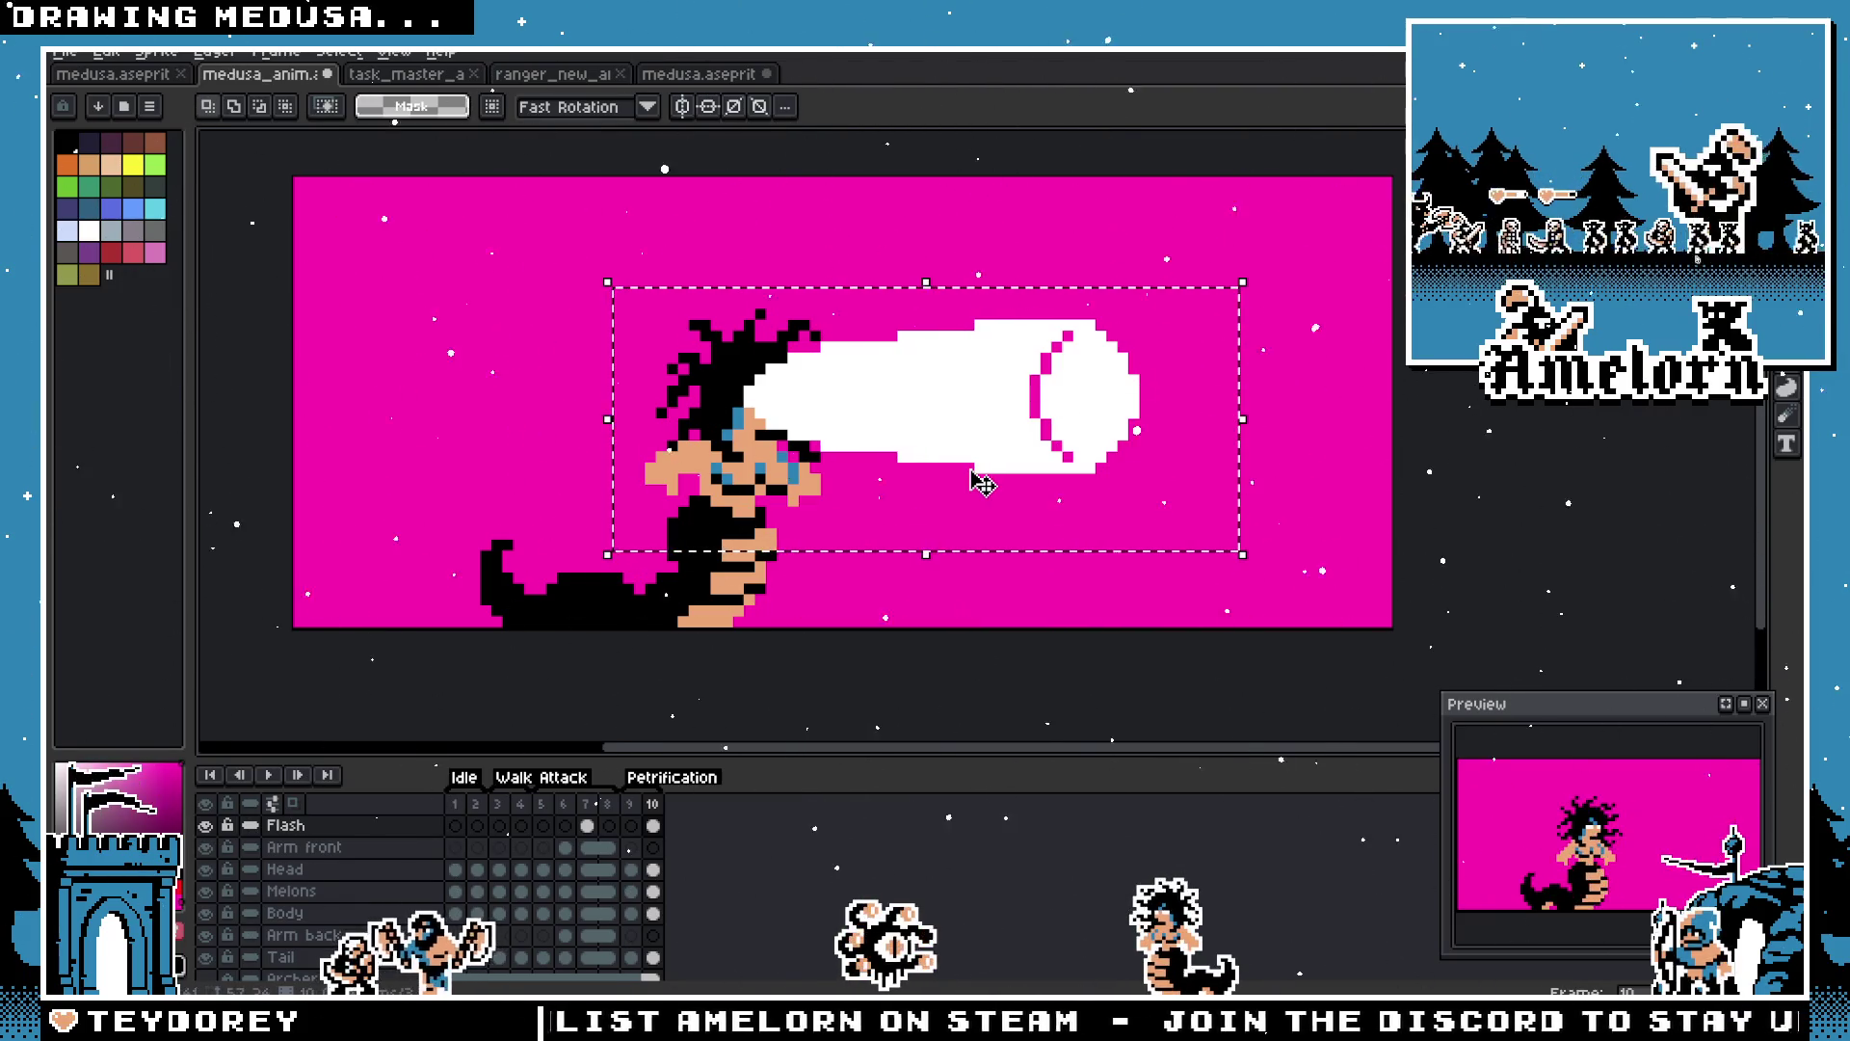
key("ctrl+d")
scroll(1021, 372, "up", 2)
scroll(1021, 372, "down", 1)
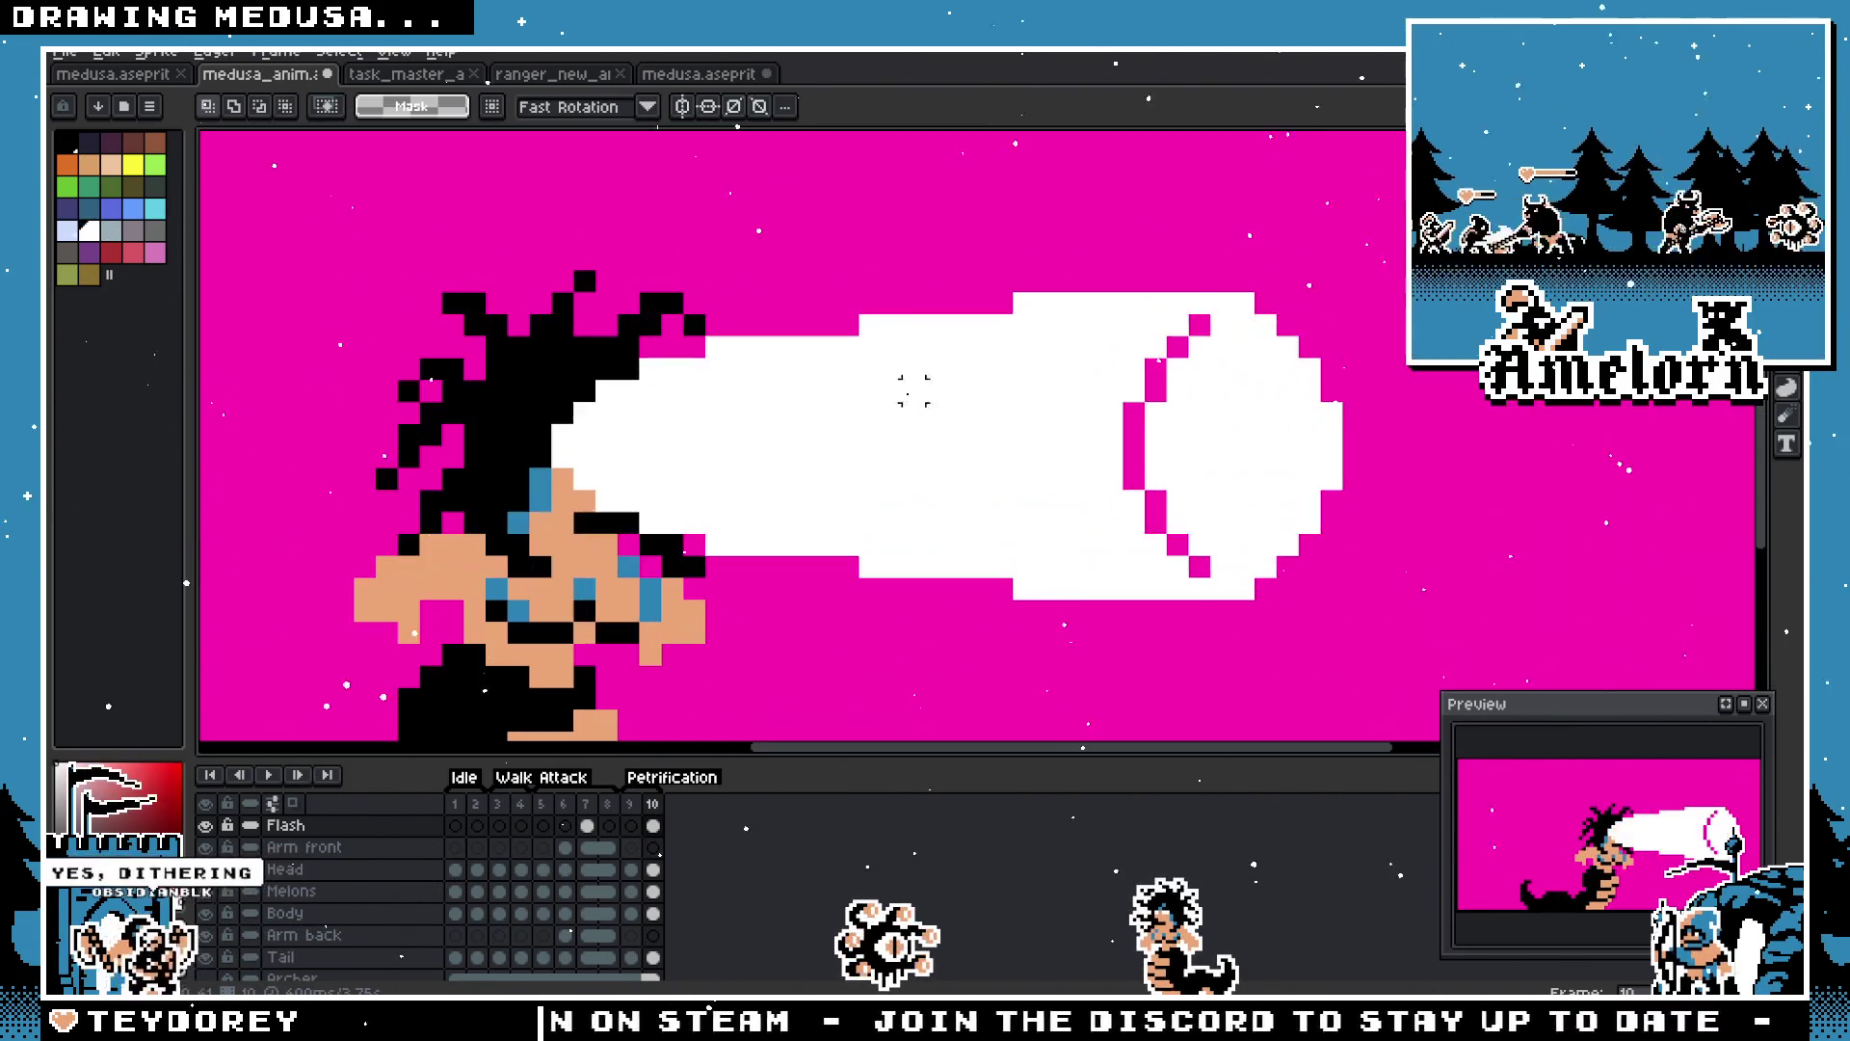
scroll(1222, 392, "up", 1)
scroll(925, 361, "down", 1)
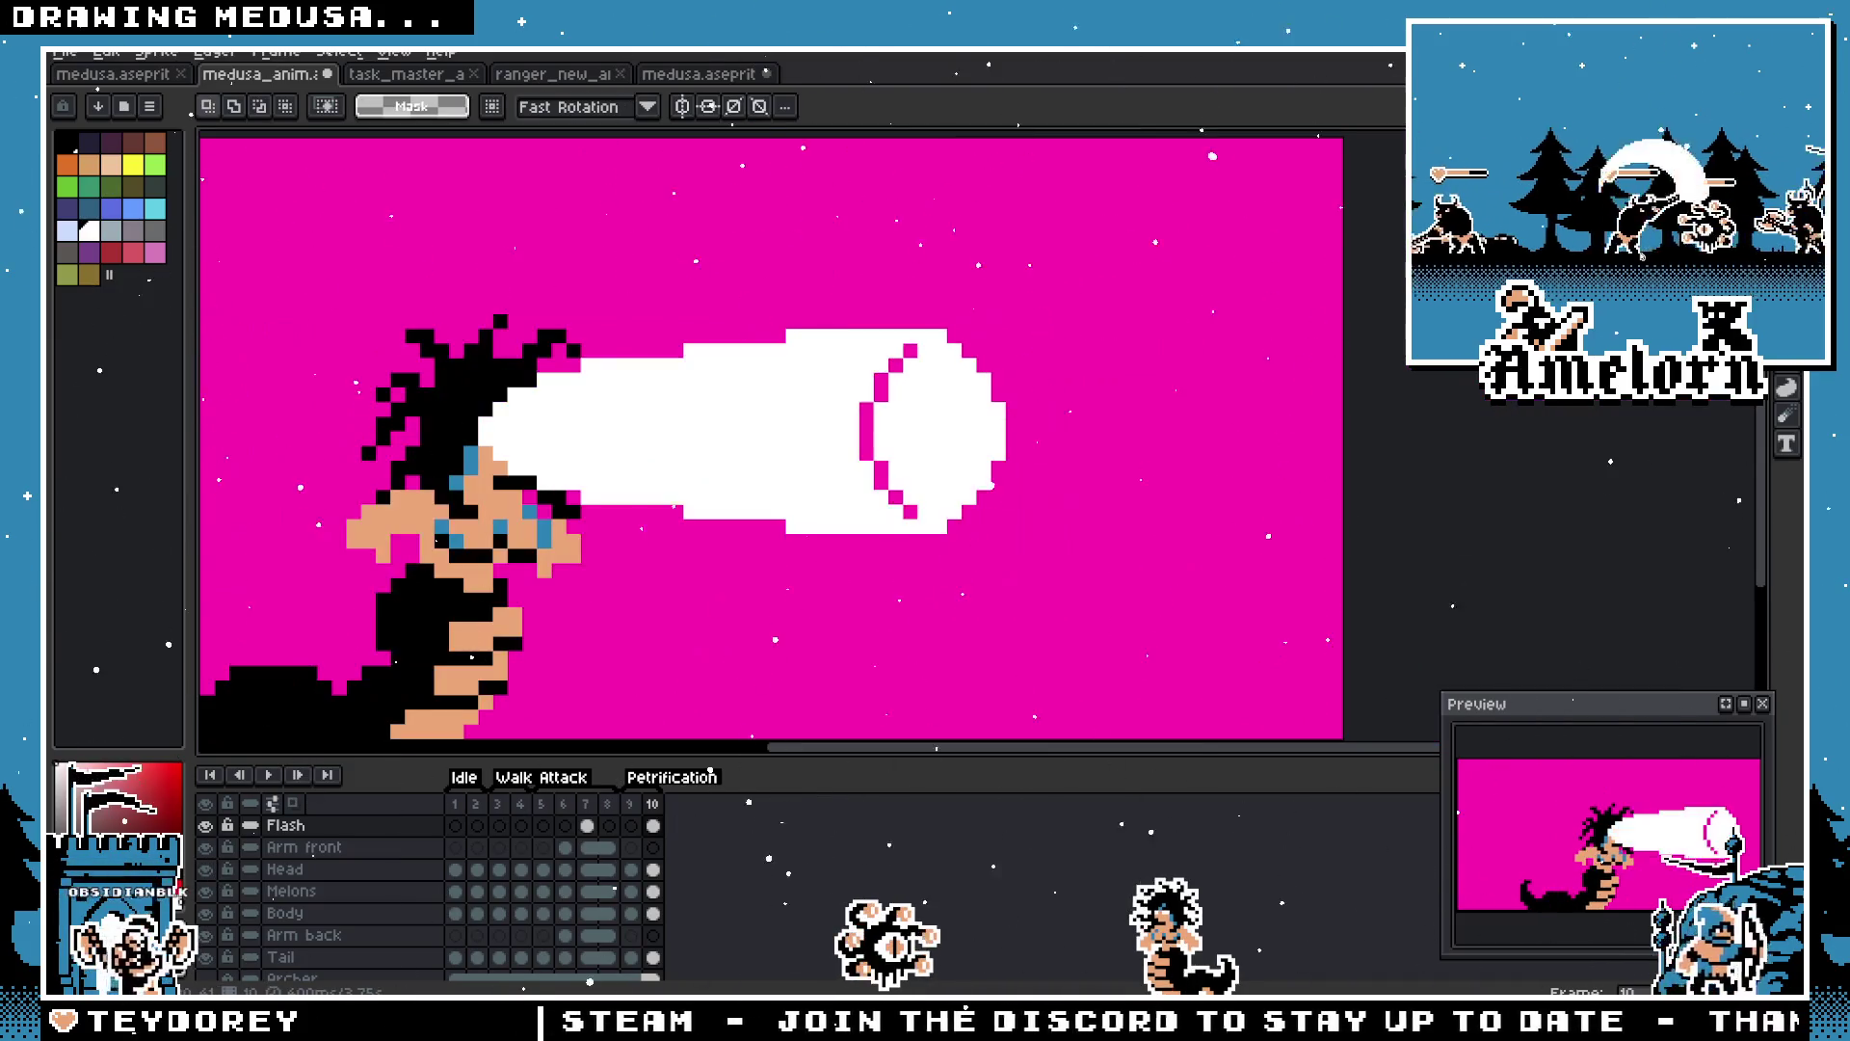
key("b")
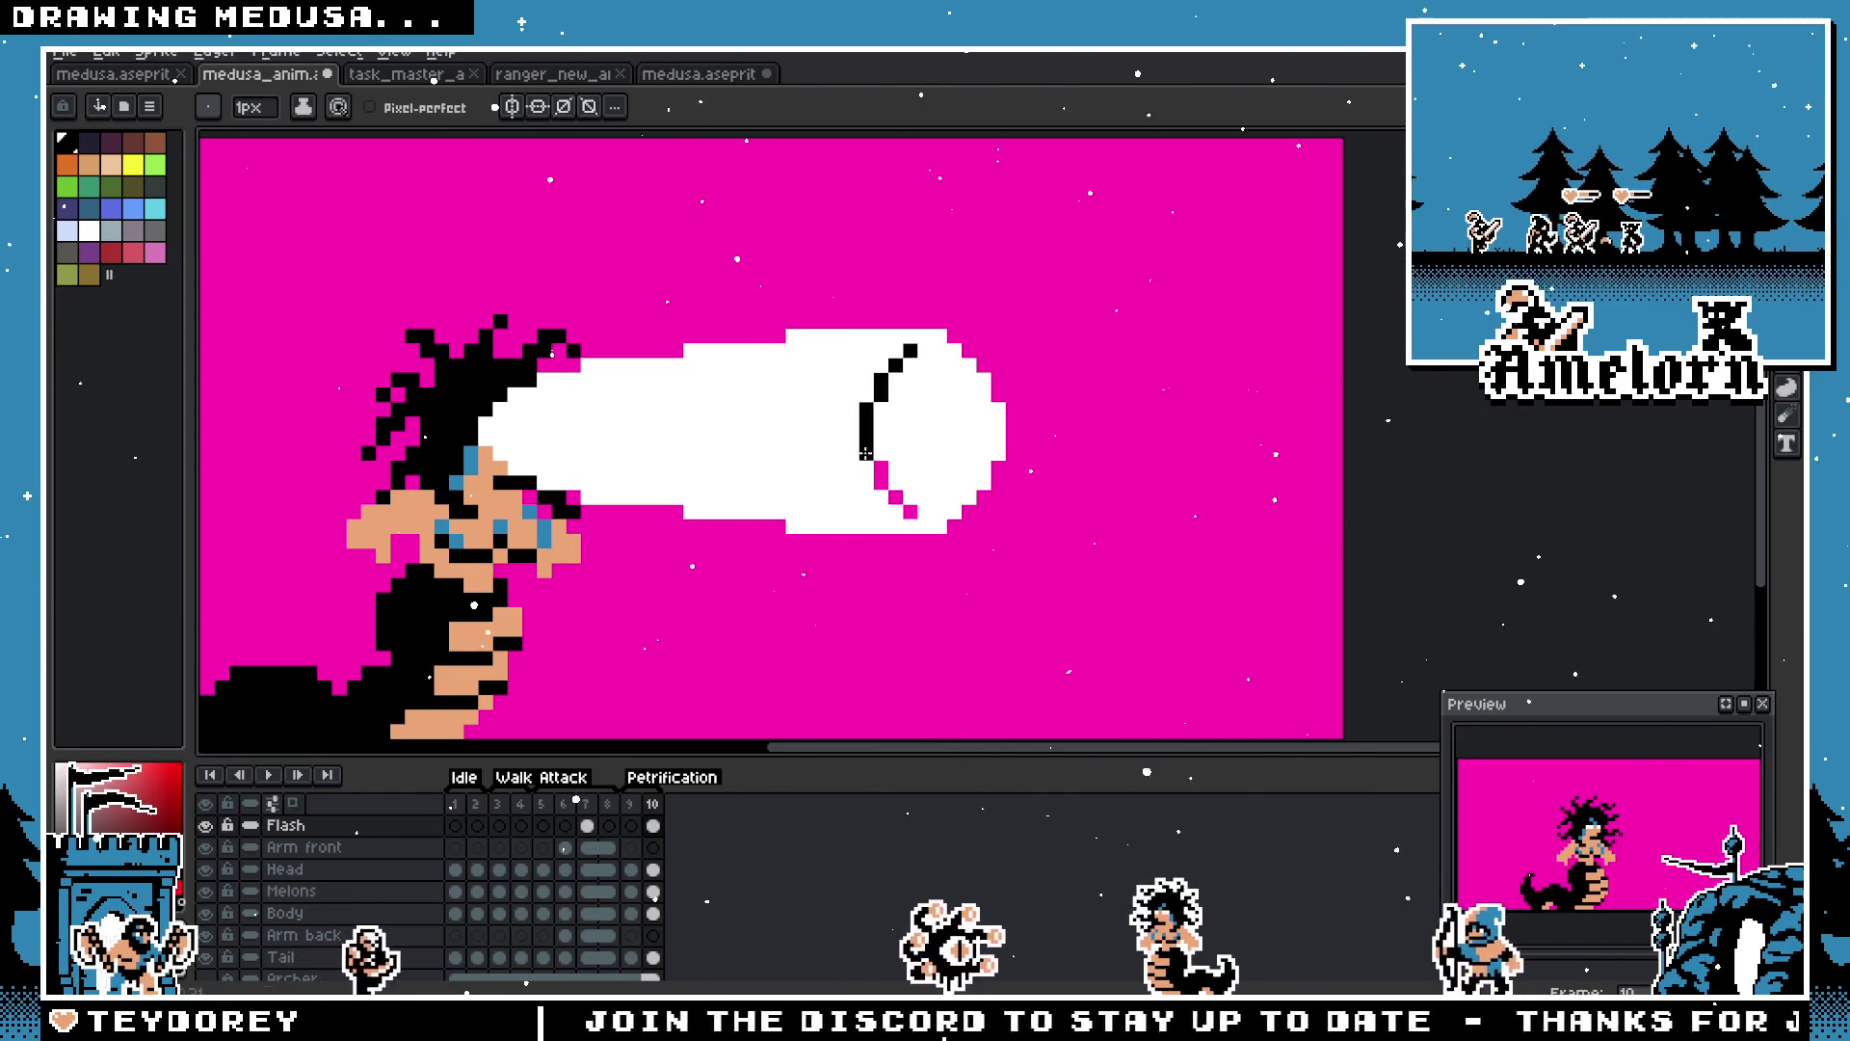
Step: Redraw the ring's lower arc in black and fill its interior black
mouse_move(879, 469)
left_mouse_down()
mouse_move(954, 494)
mouse_move(978, 463)
mouse_move(939, 350)
left_mouse_up()
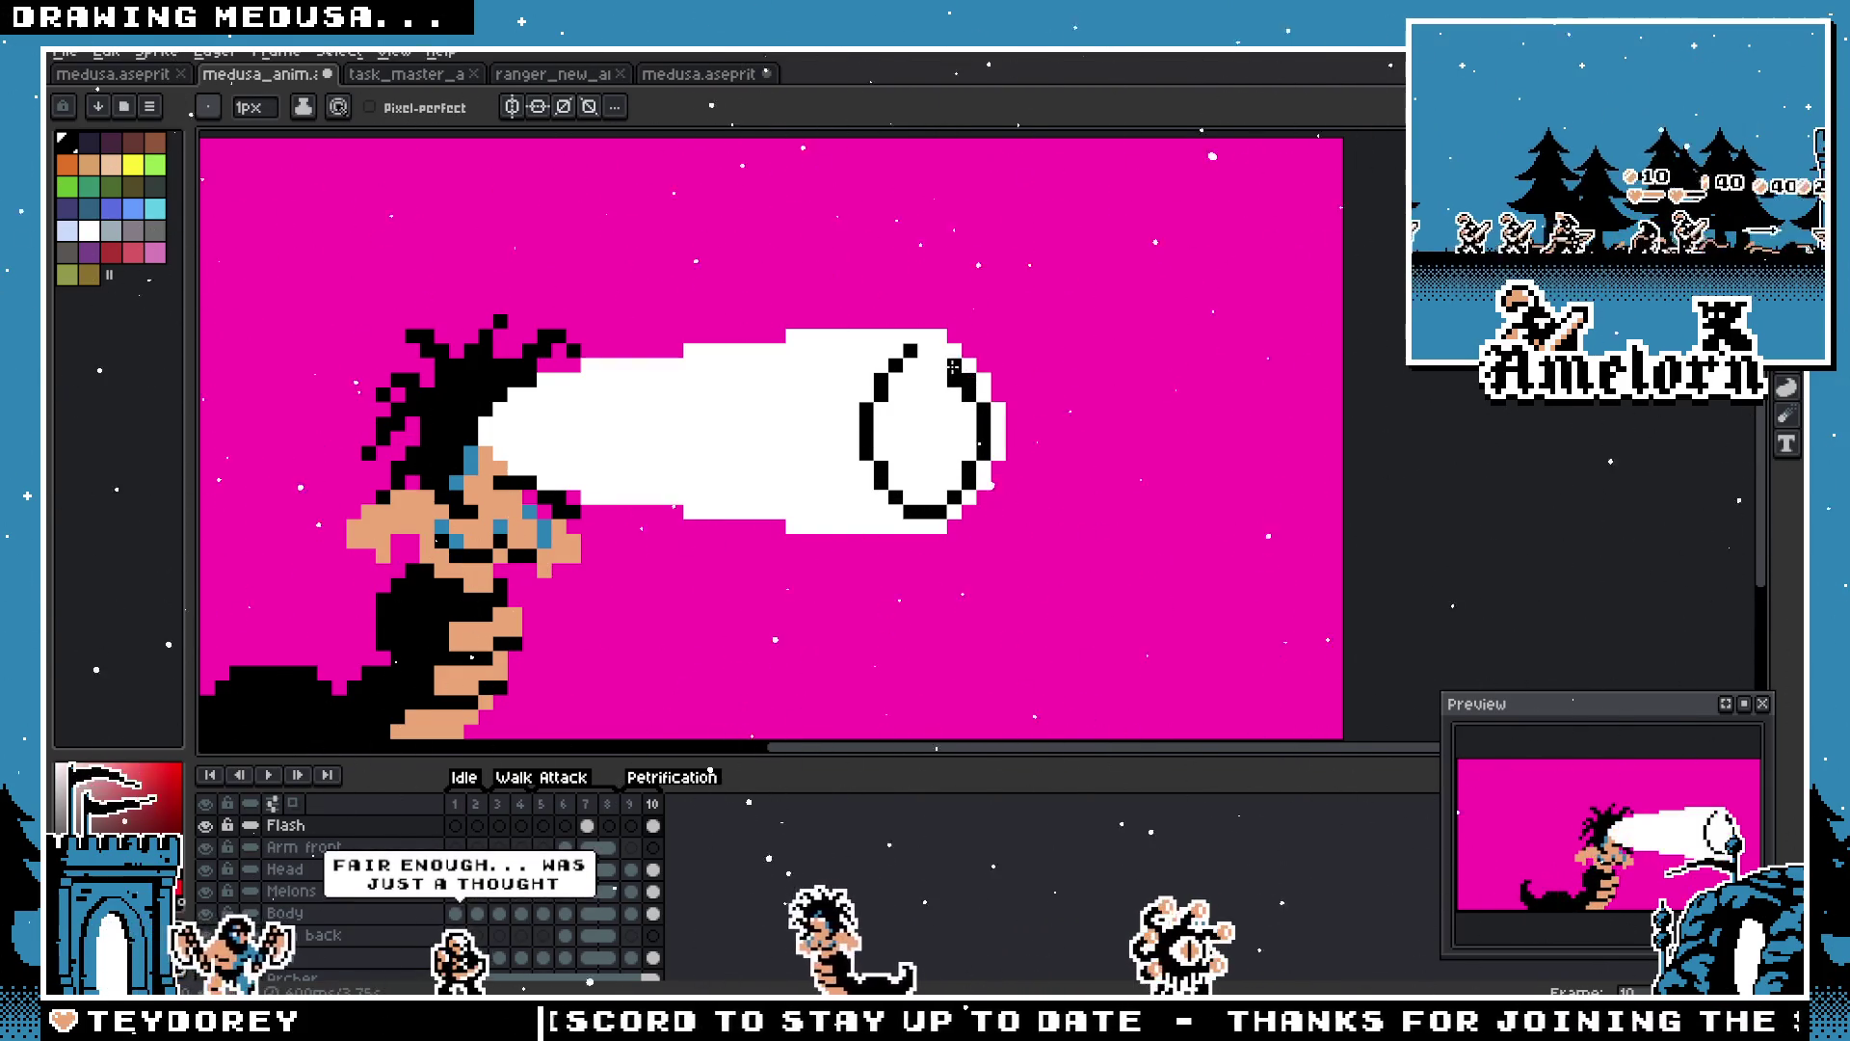
key("g")
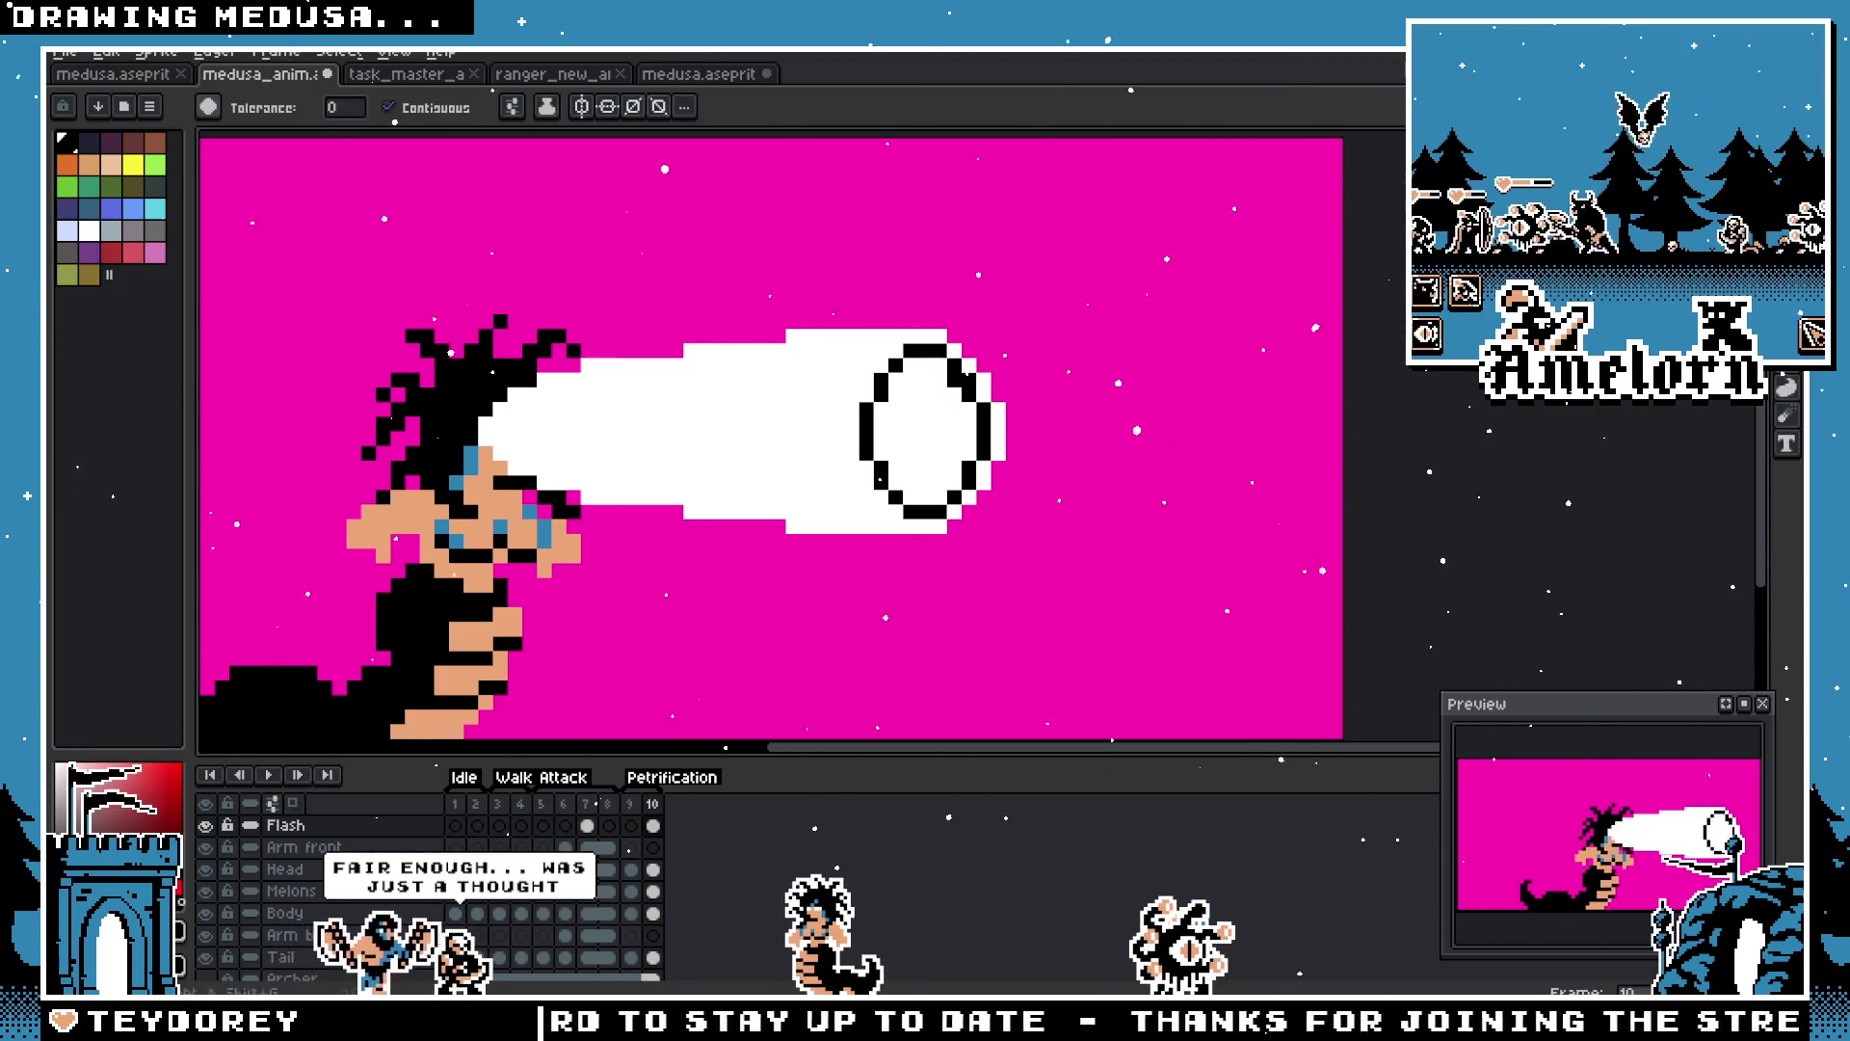
left_click(925, 425)
scroll(925, 425, "down", 4)
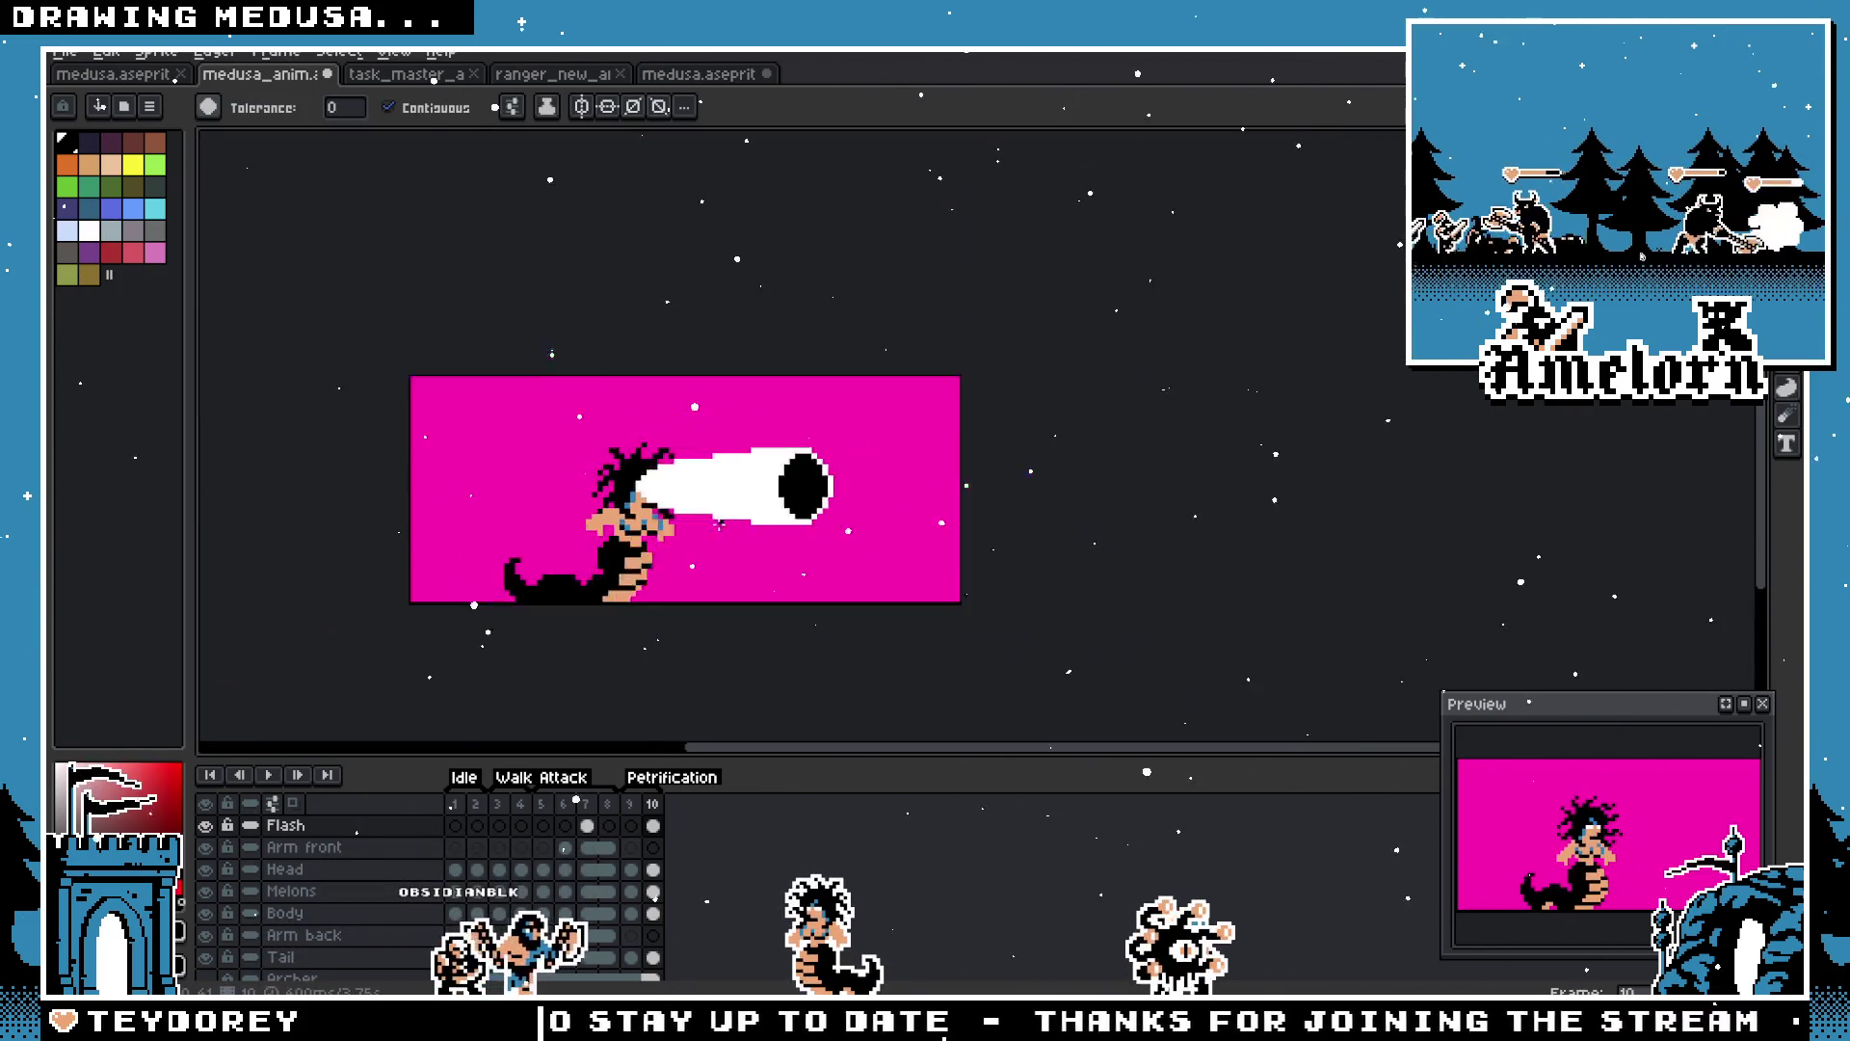
scroll(1039, 384, "up", 4)
Step: Select the gaze beam and shift it about 35 px to the right
key("m")
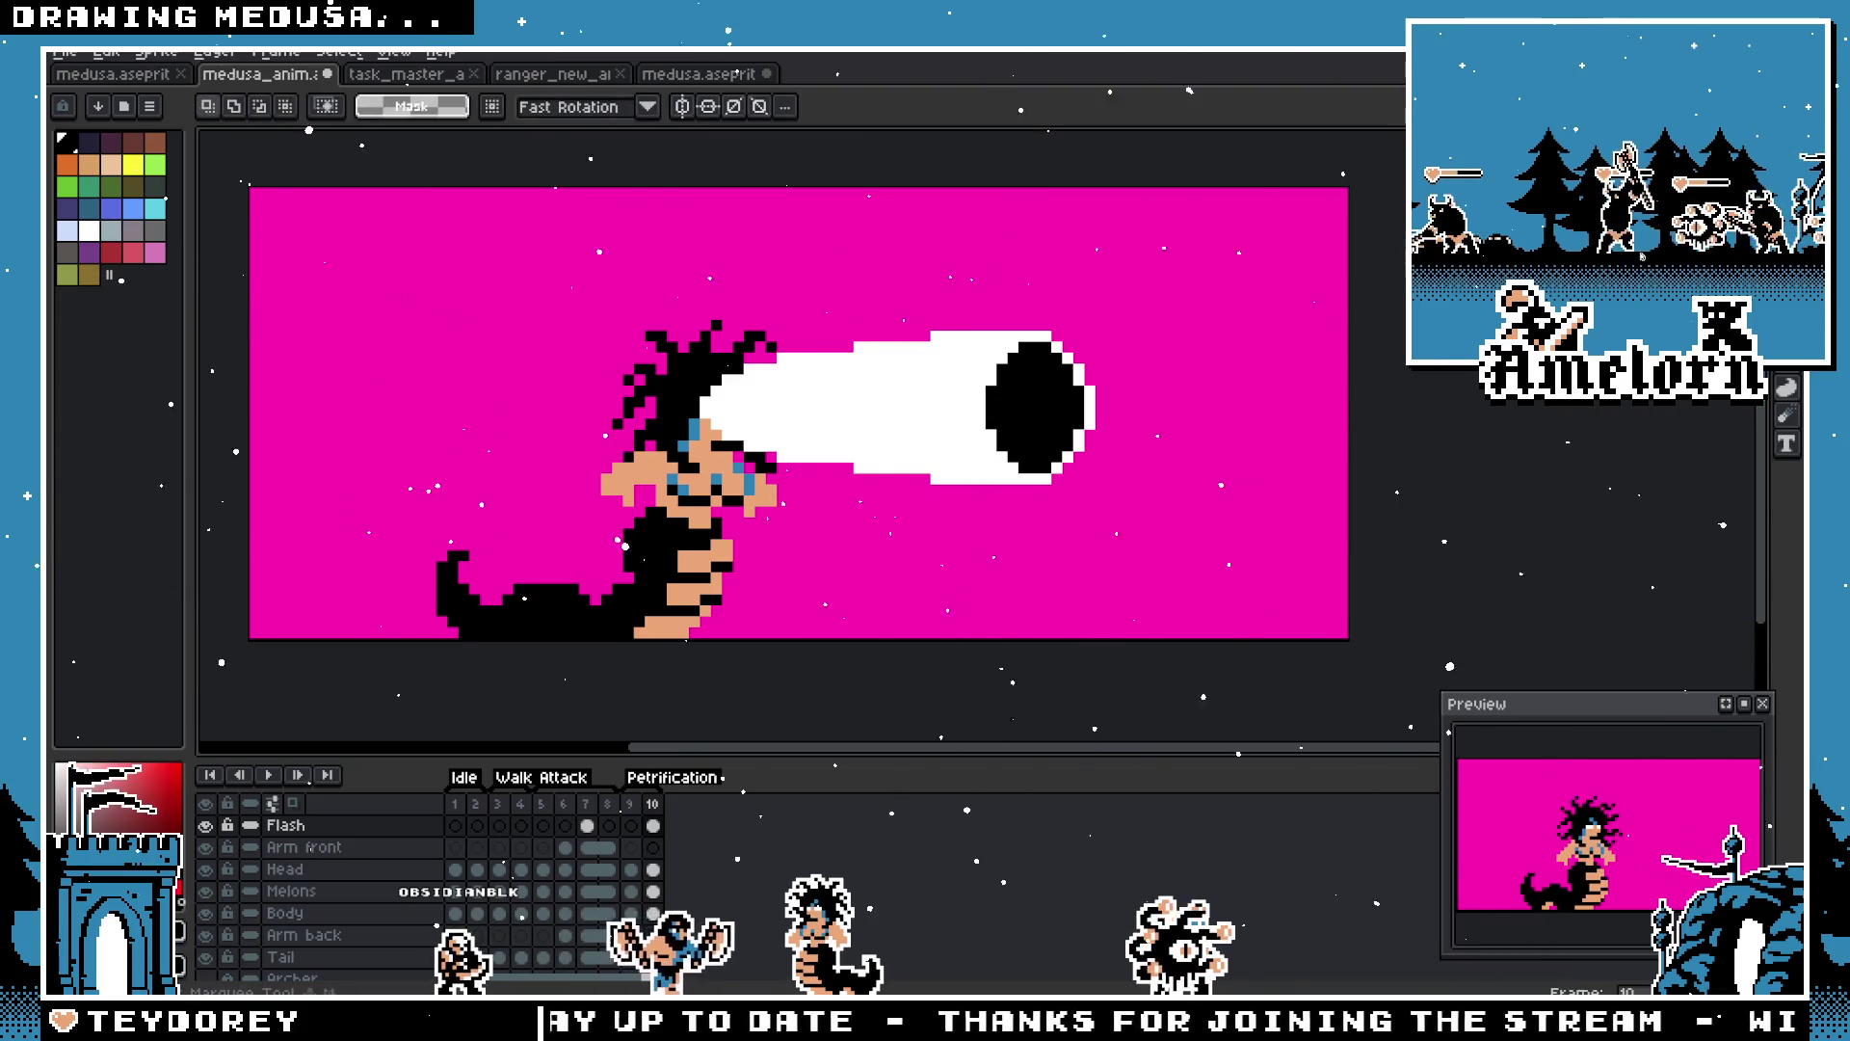
left_click_drag(1137, 308, 596, 532)
mouse_move(915, 445)
left_mouse_down()
mouse_move(952, 453)
mouse_move(900, 454)
left_mouse_up()
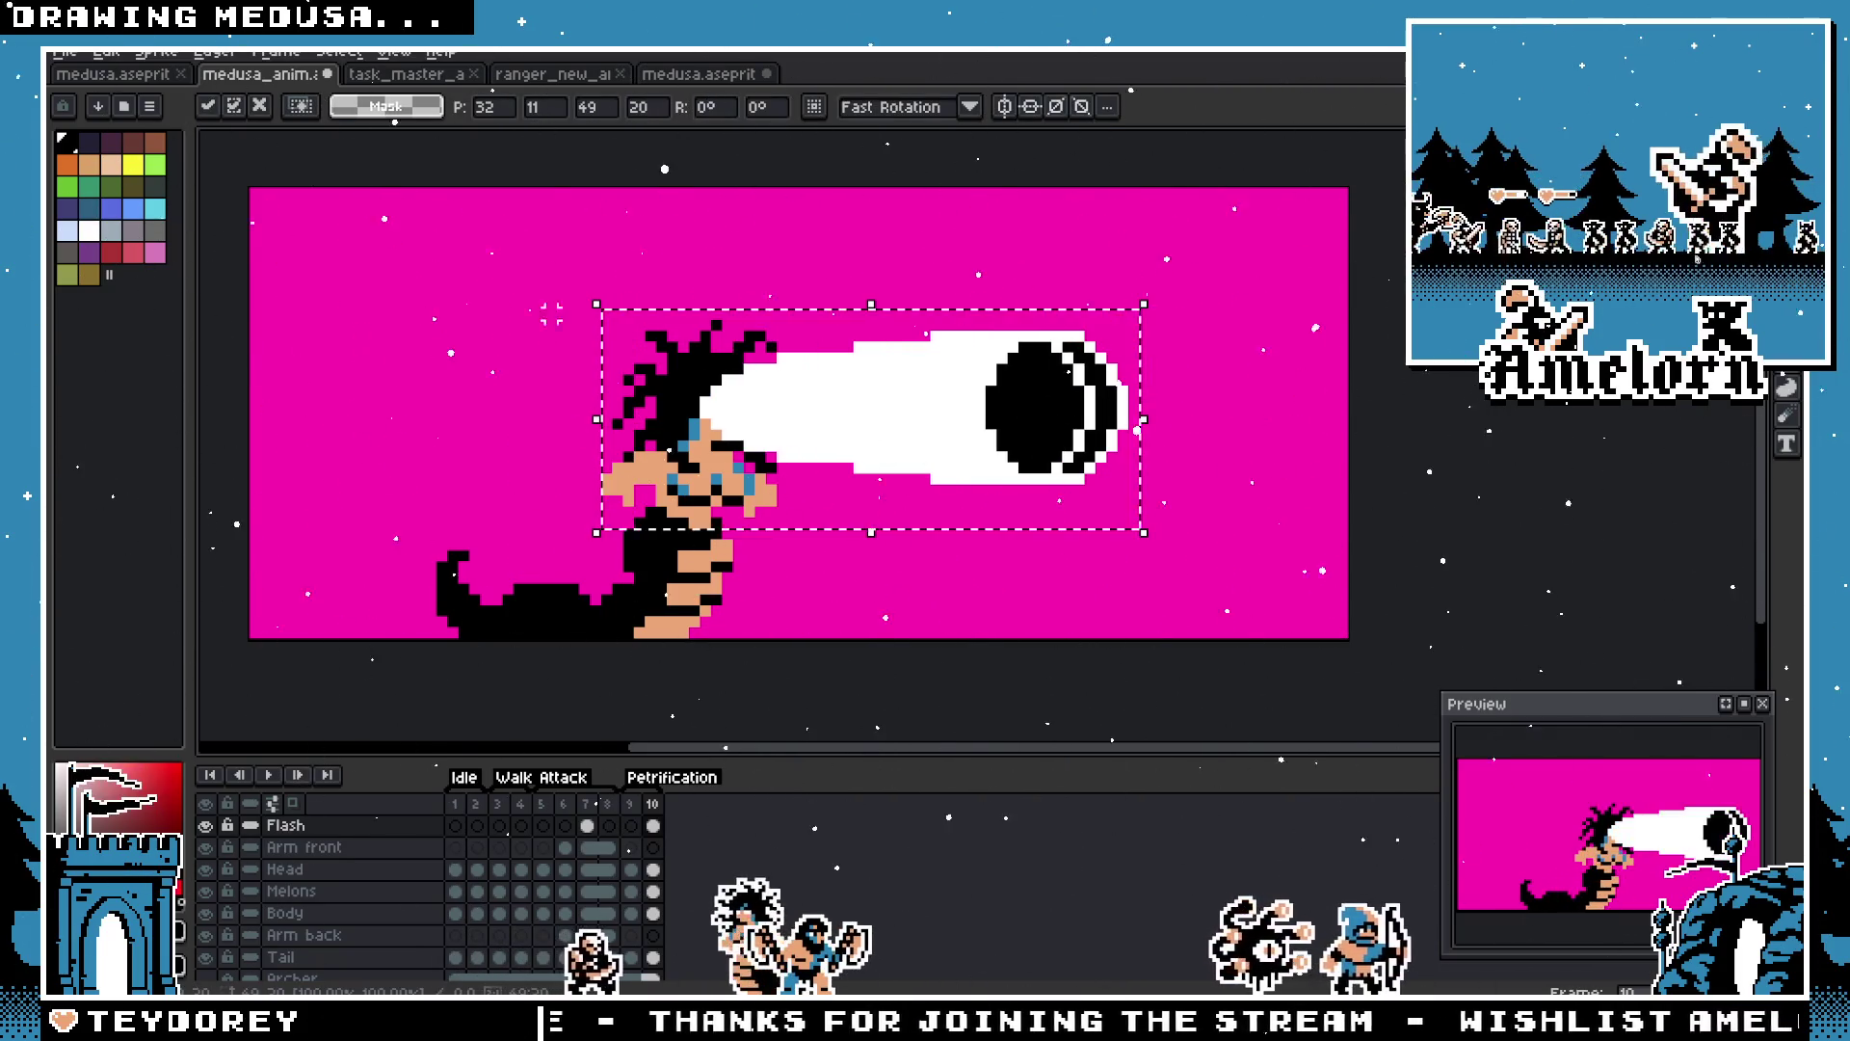
left_click(349, 323)
scroll(350, 324, "down", 1)
scroll(401, 359, "up", 1)
scroll(723, 392, "up", 2)
scroll(723, 392, "down", 2)
scroll(740, 395, "up", 2)
scroll(740, 395, "down", 3)
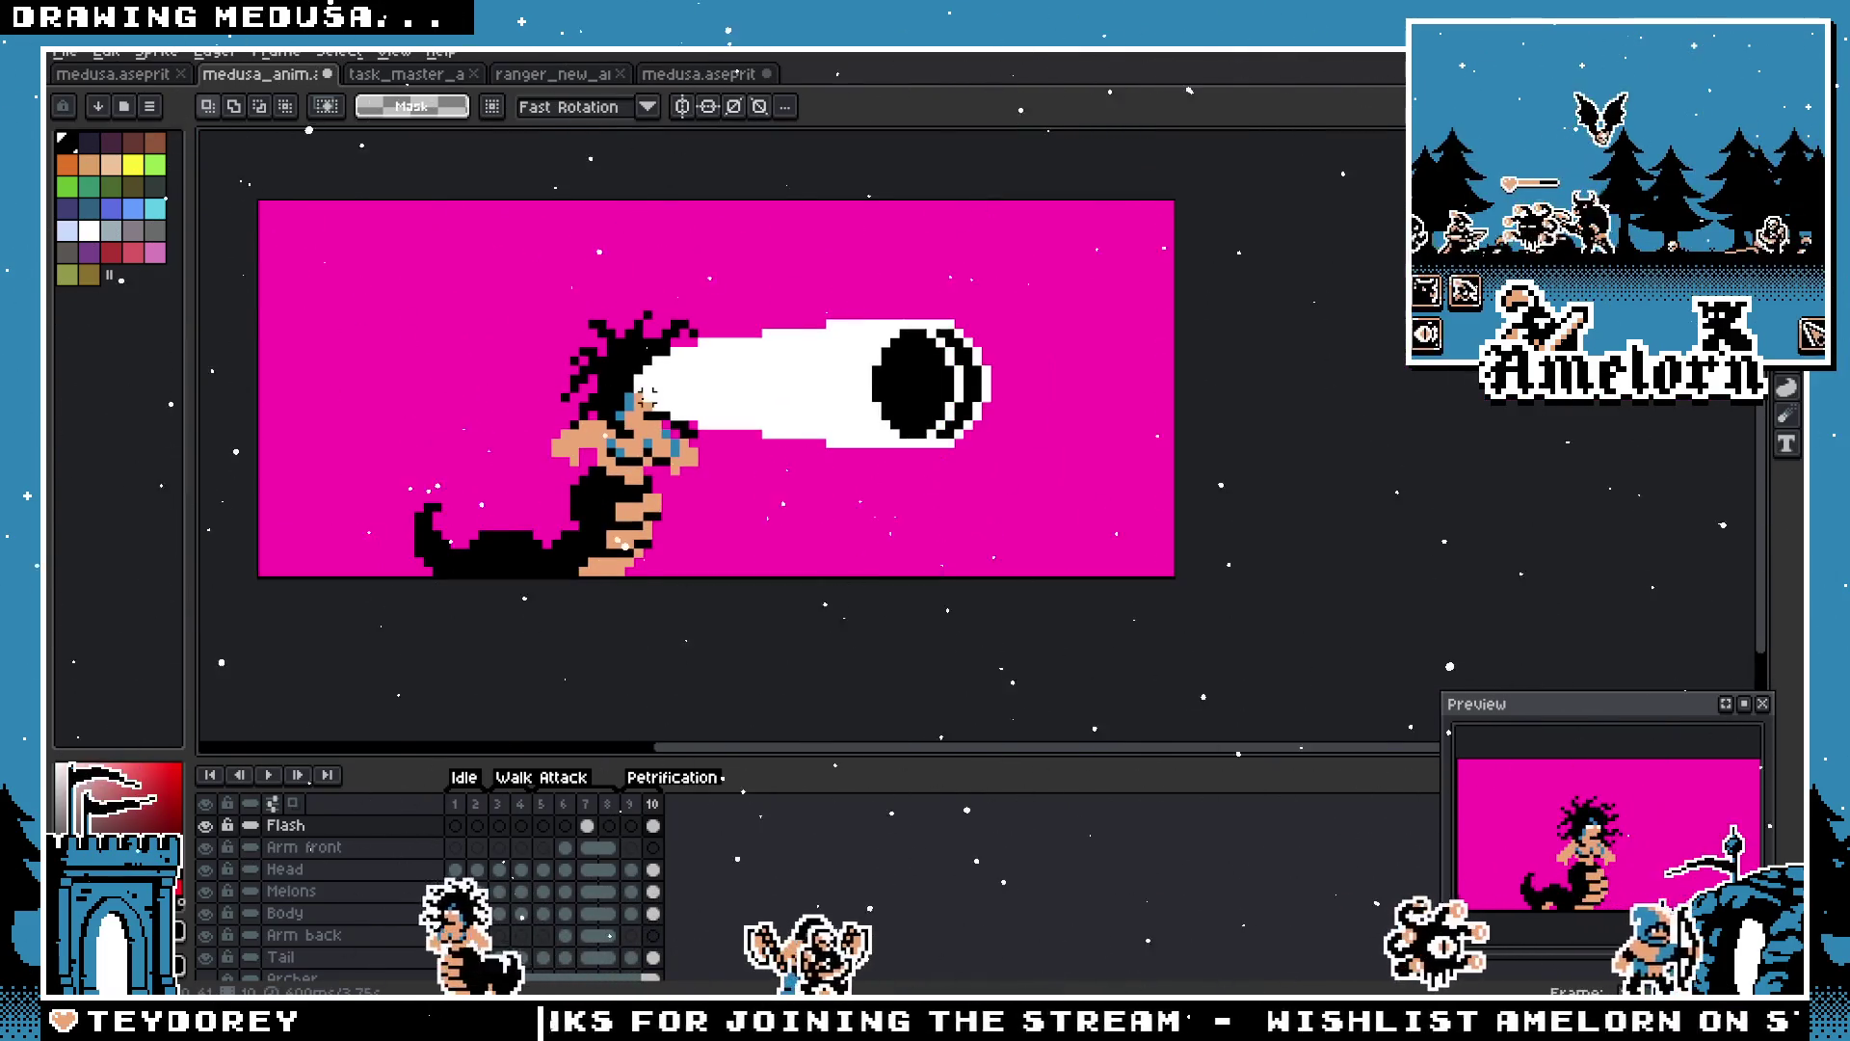
scroll(740, 395, "up", 1)
Step: Pick white from the blob, adjust the pupil highlight, then undo back to an outlined oval
key("i")
left_click(770, 393, "alt")
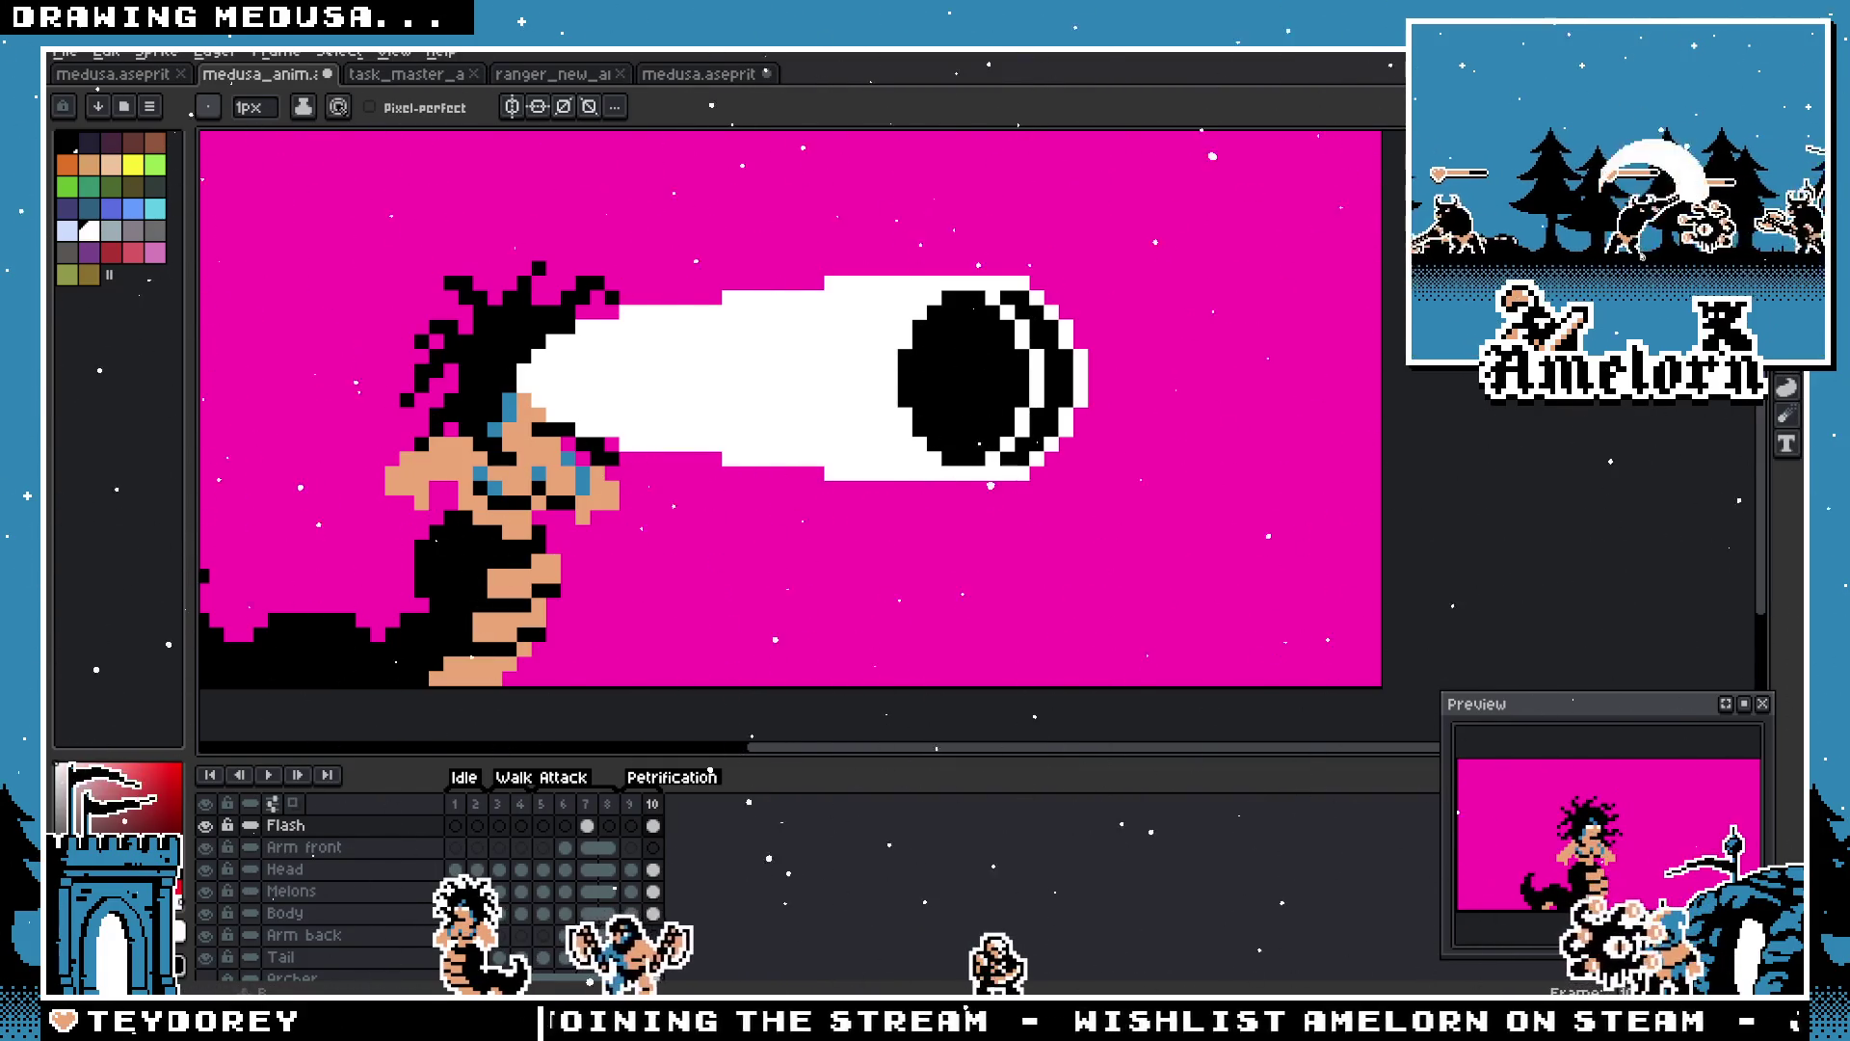
key("ctrl+z")
left_click(948, 343)
scroll(939, 343, "up", 1)
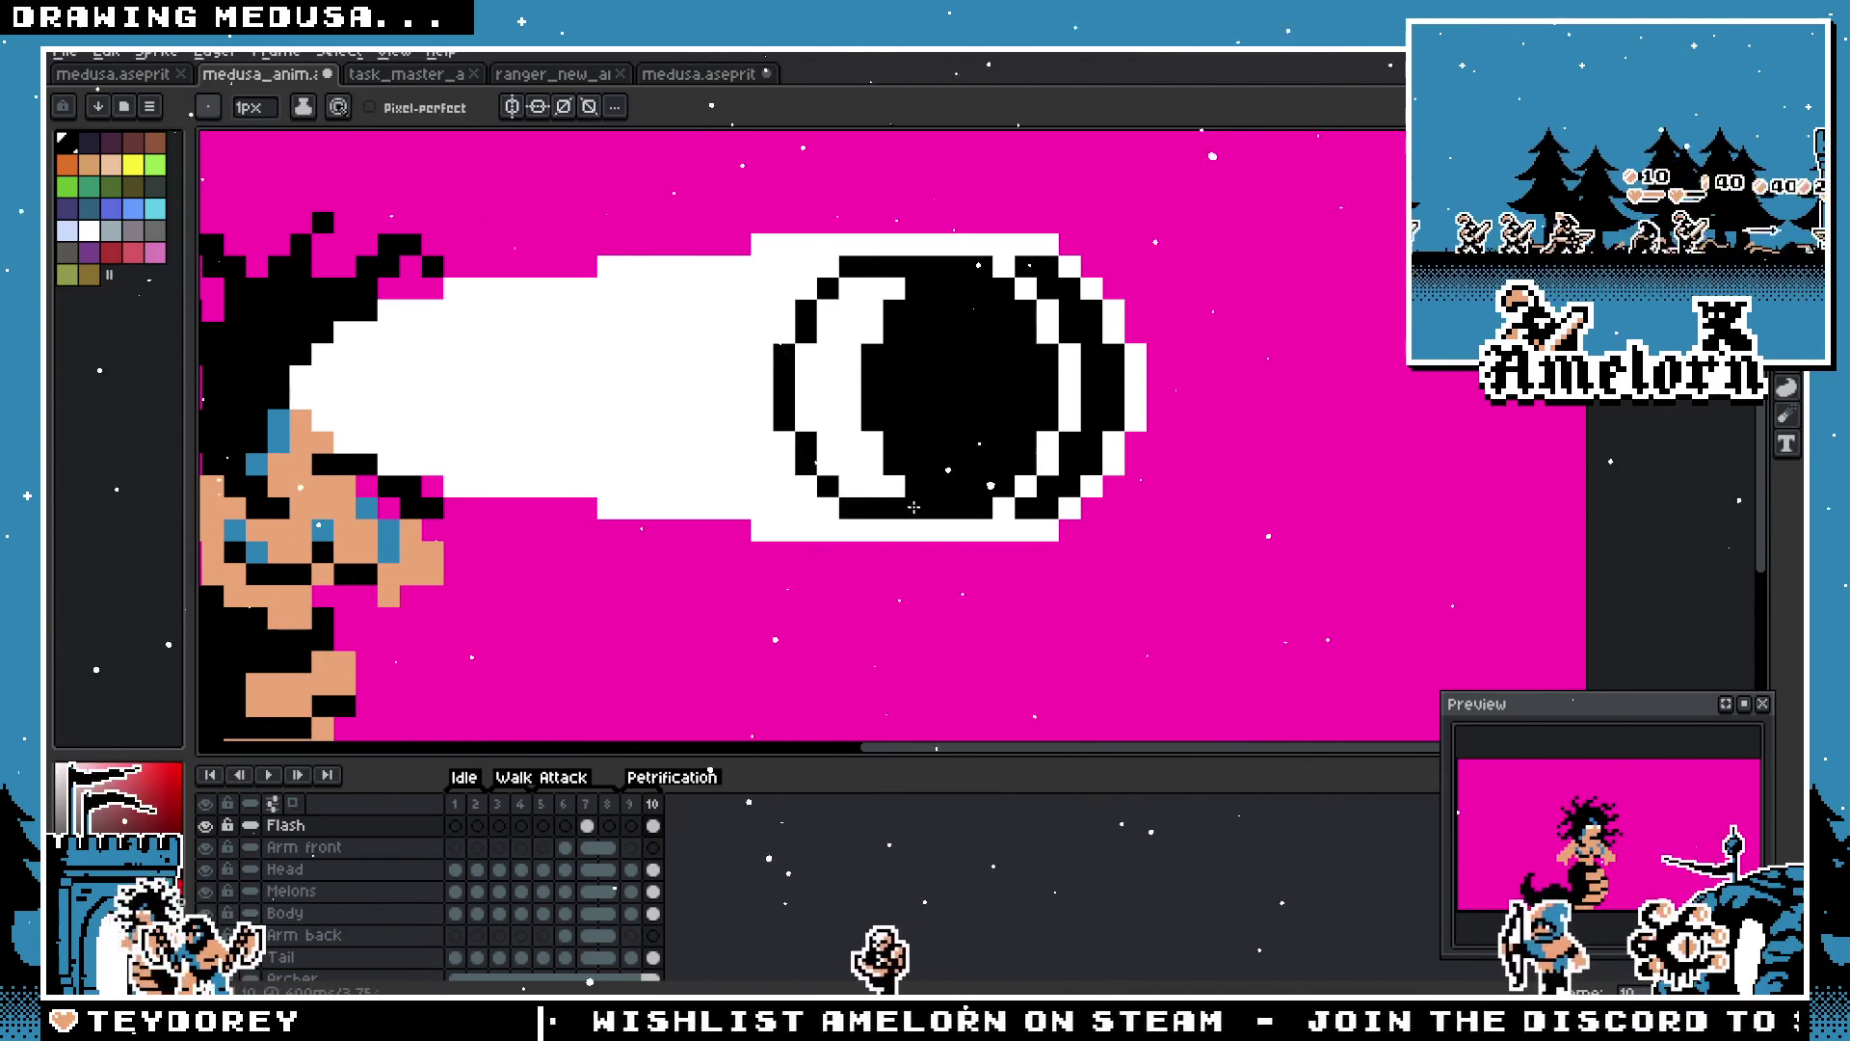
scroll(914, 506, "down", 5)
scroll(652, 499, "up", 5)
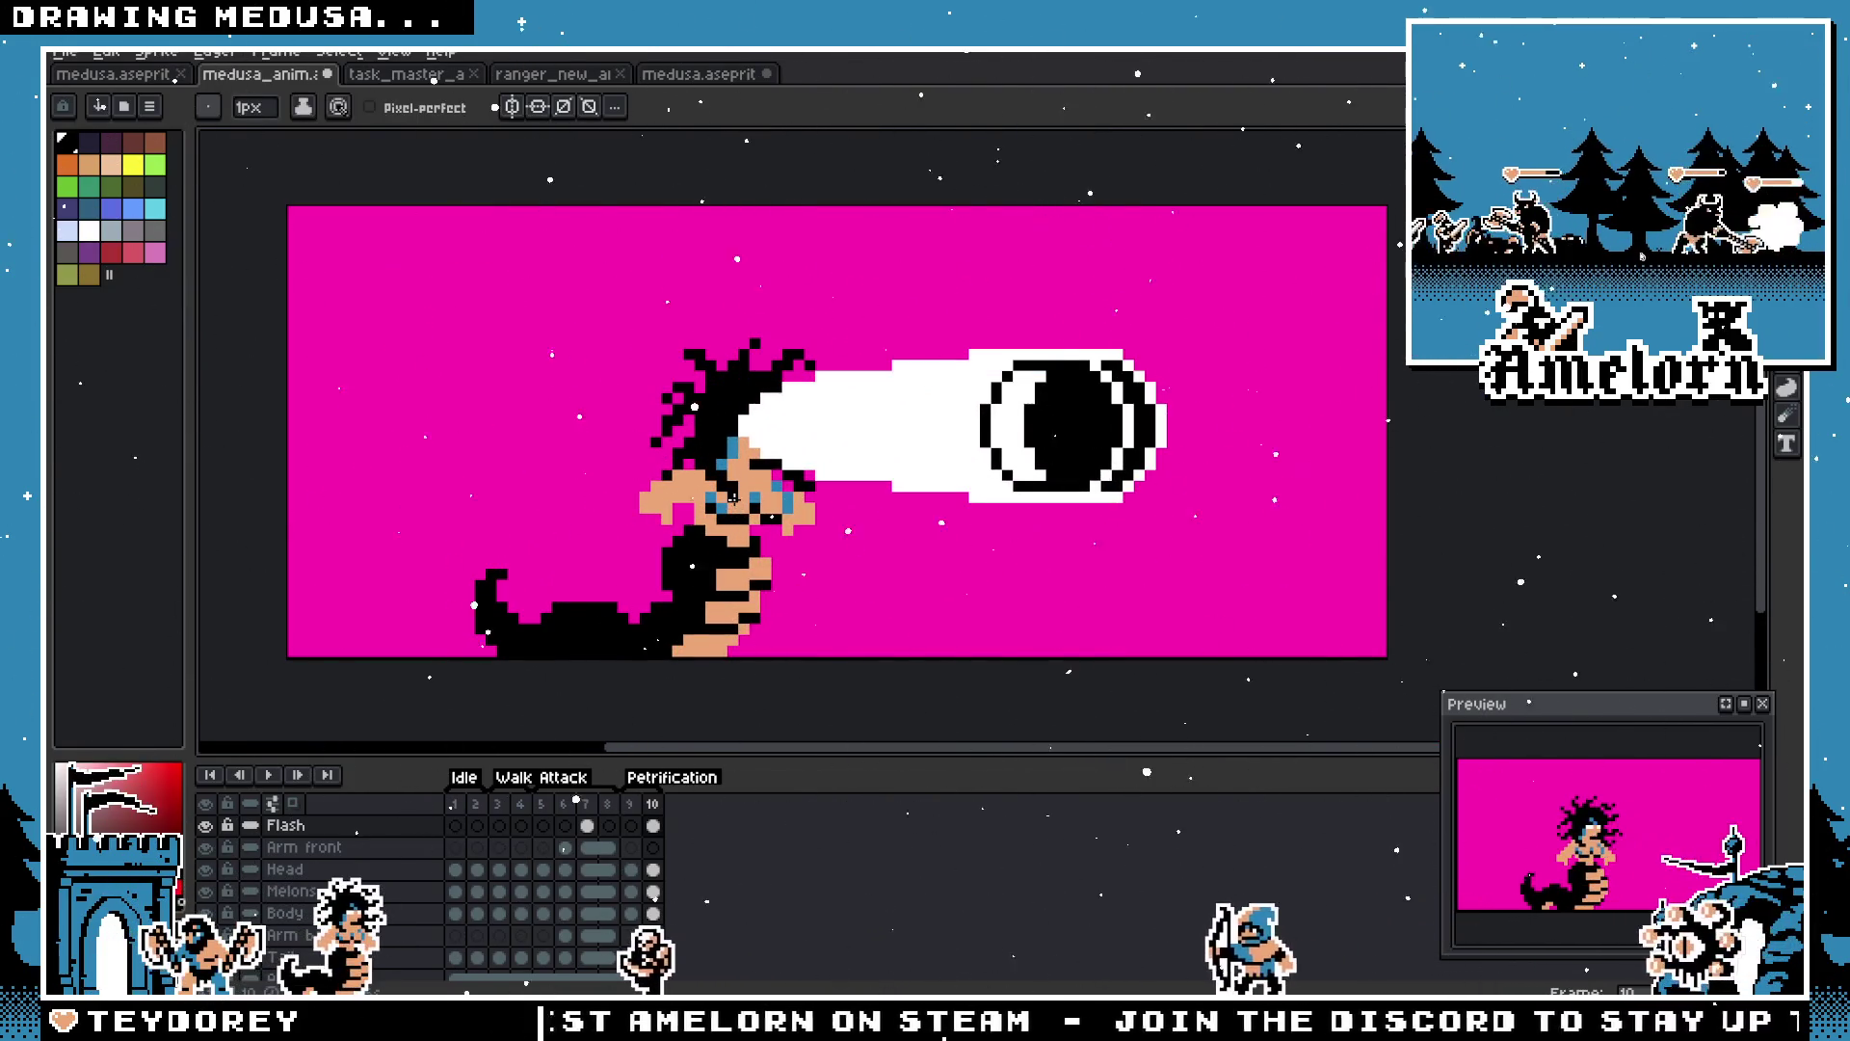
key("ctrl")
key("ctrl+z")
key("ctrl+z")
key("ctrl+z")
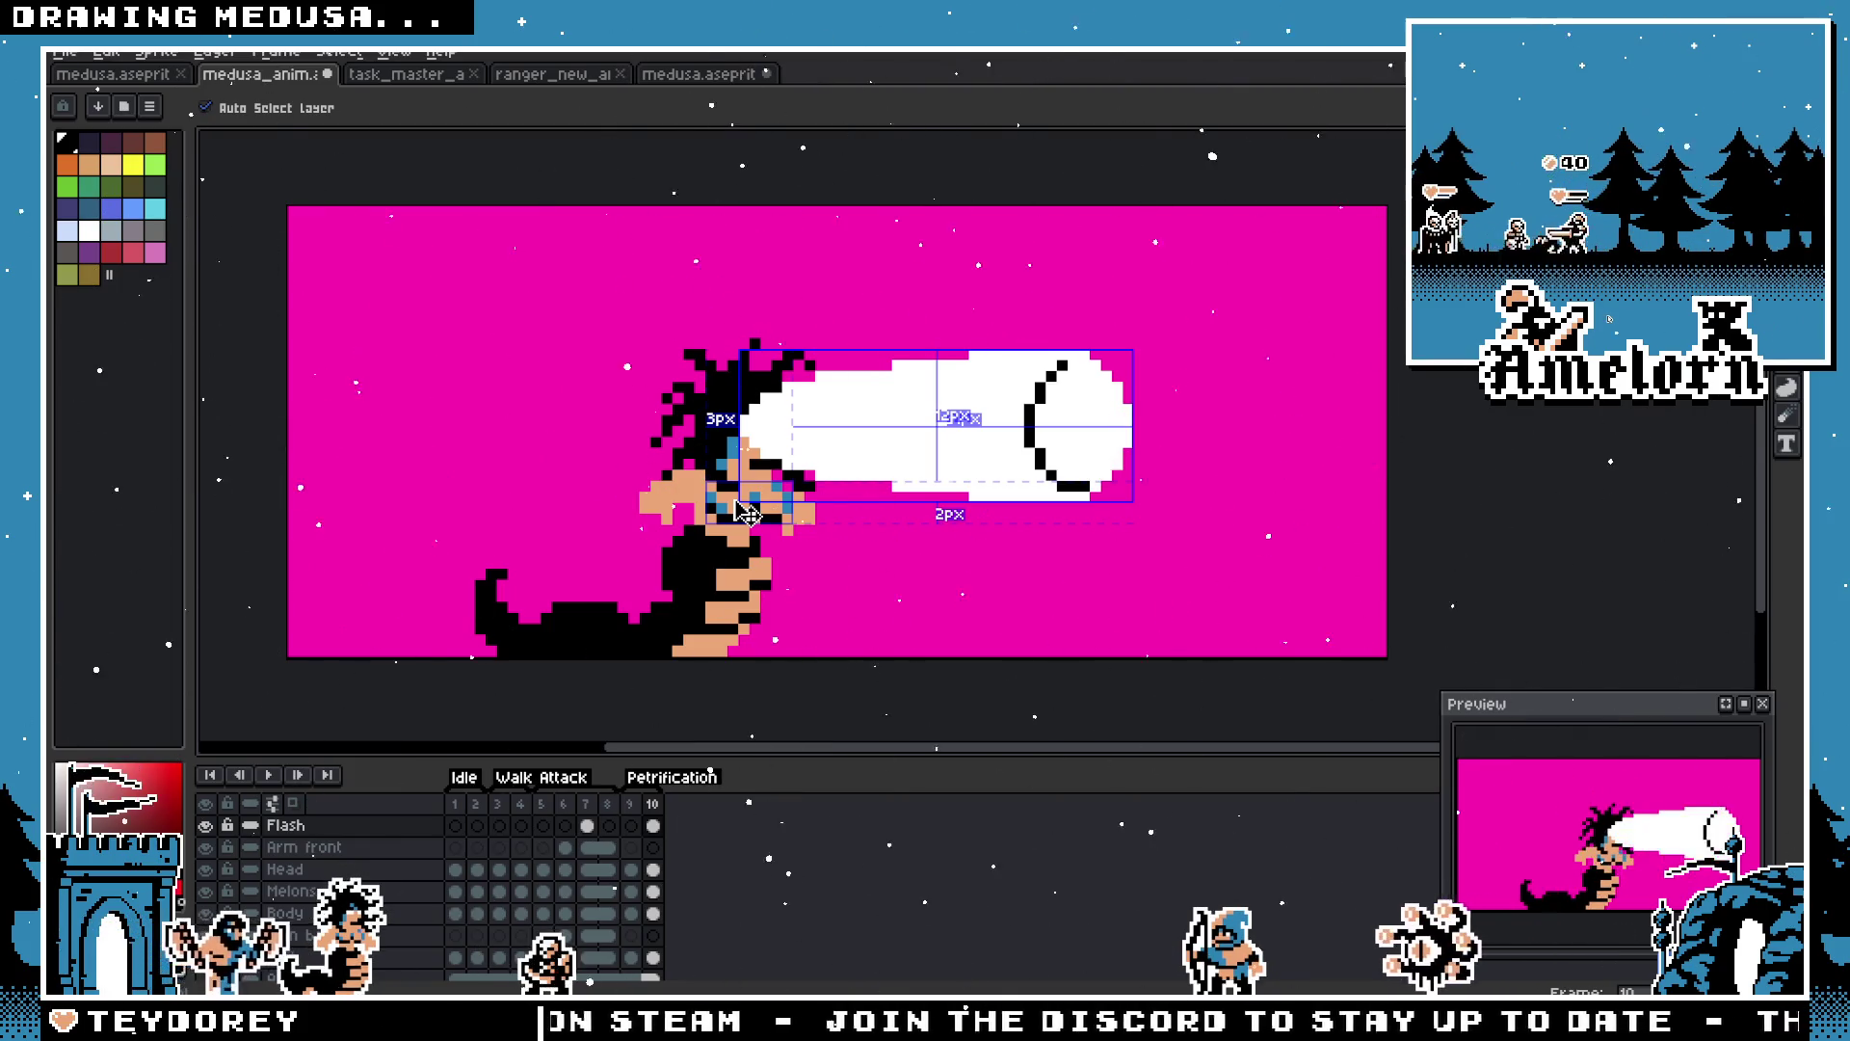
Step: Step through undo and redo to restore the oval as an outline, not filled
scroll(964, 471, "up", 2)
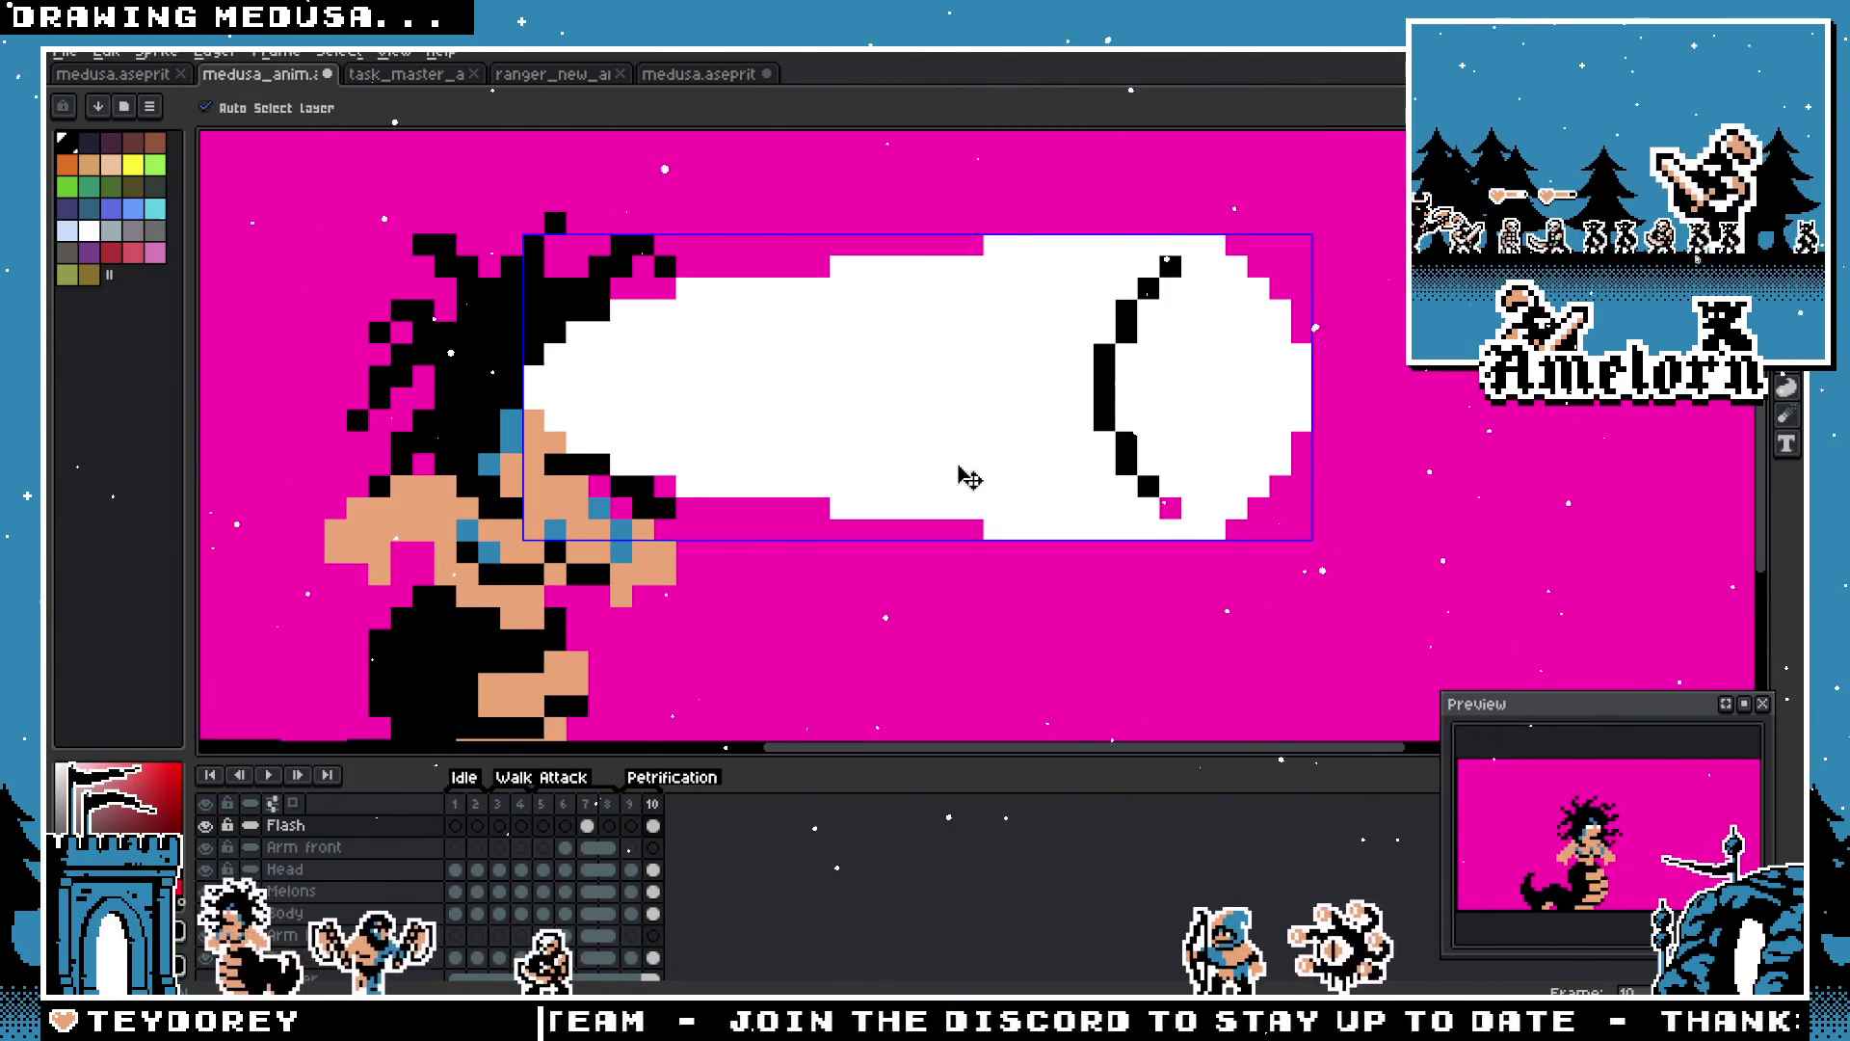
key("ctrl+z")
key("ctrl+z")
key("ctrl+z")
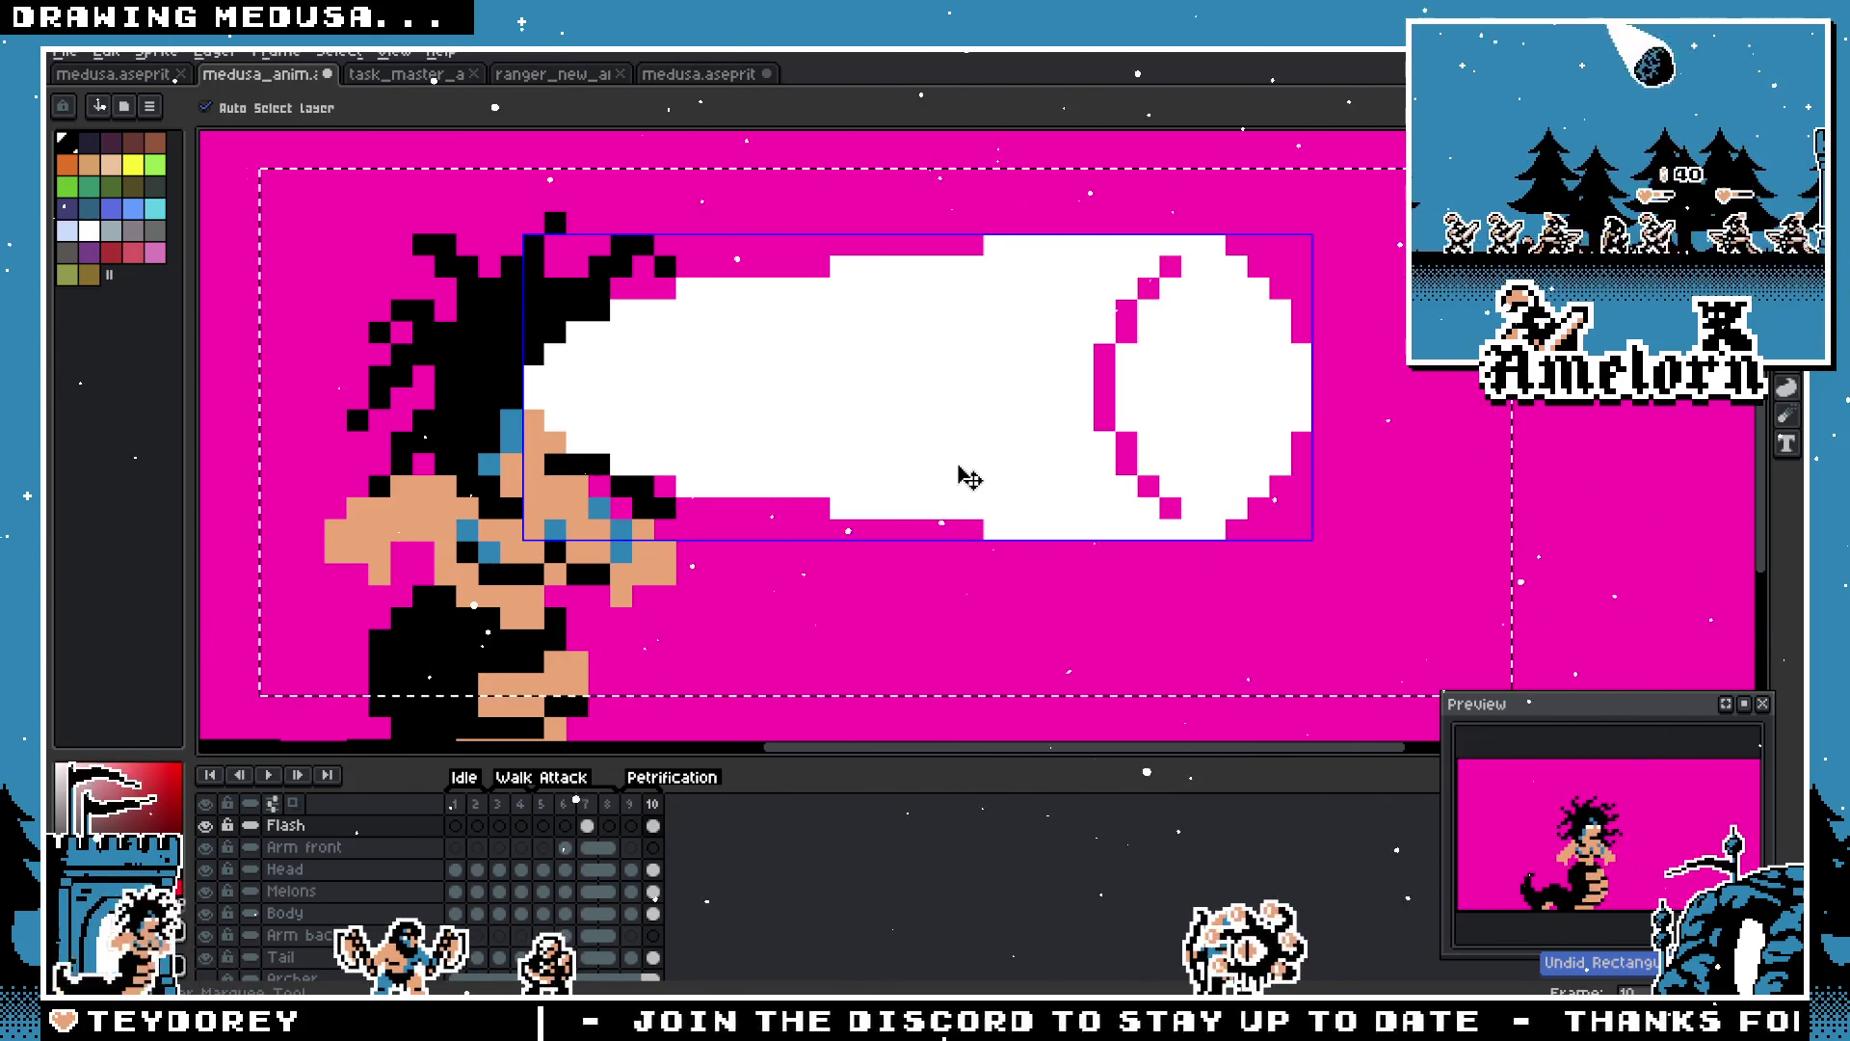
key("ctrl+z")
key("ctrl+z")
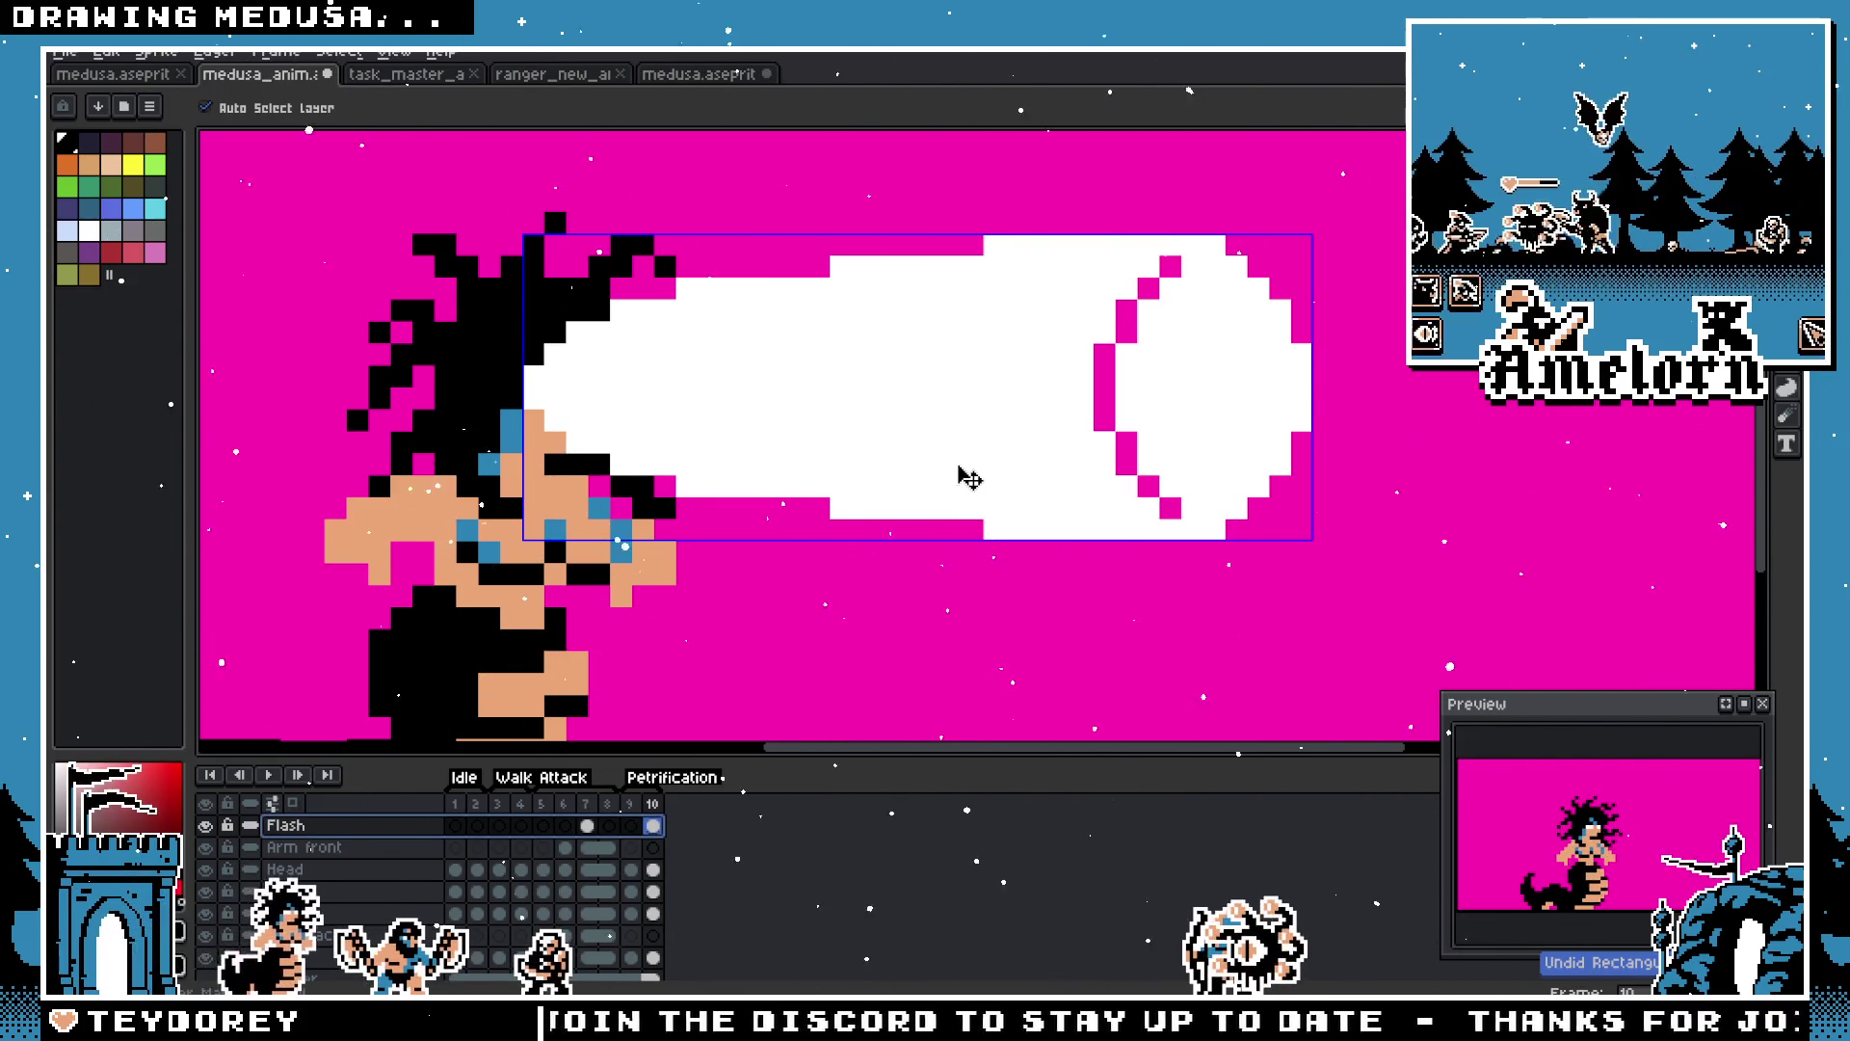
key("ctrl+y")
scroll(1033, 424, "down", 2)
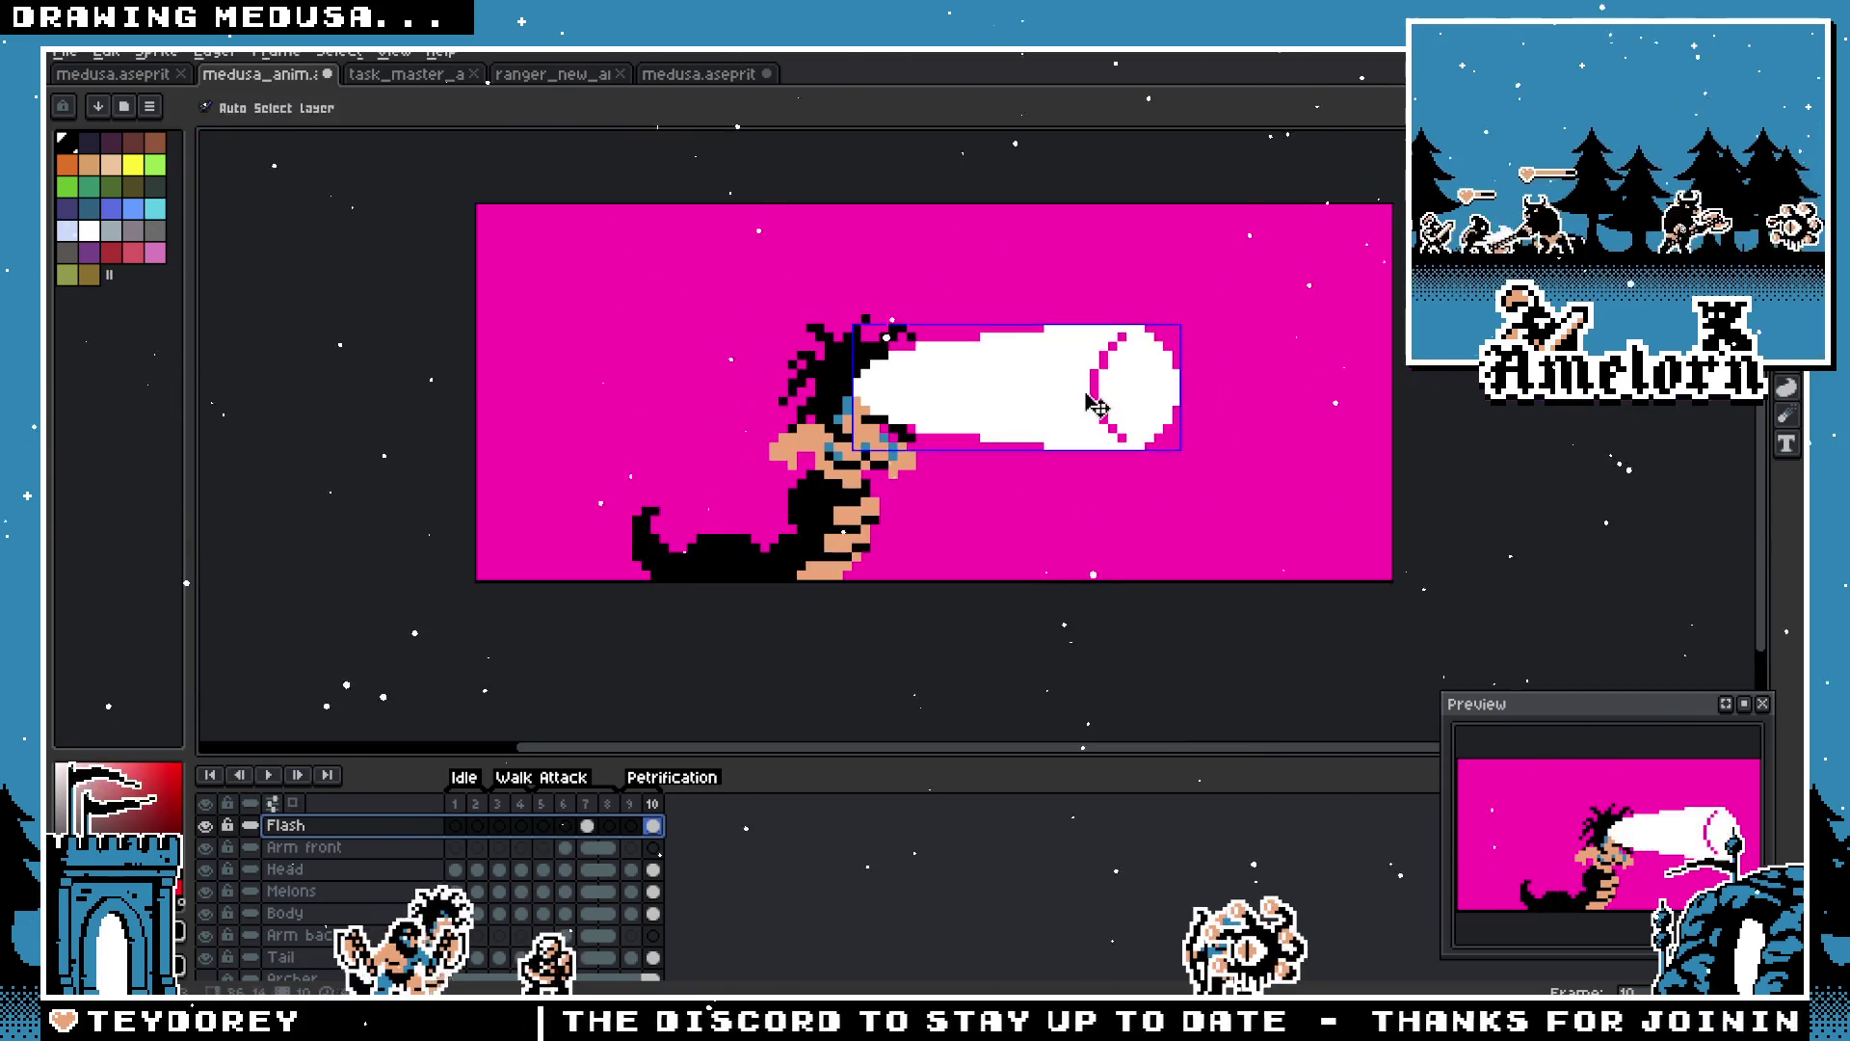
key("ctrl+z")
key("ctrl+y")
Step: With the Pencil, place a black pixel on the oval and recolour its top pixel magenta
key("b")
scroll(1039, 380, "up", 3)
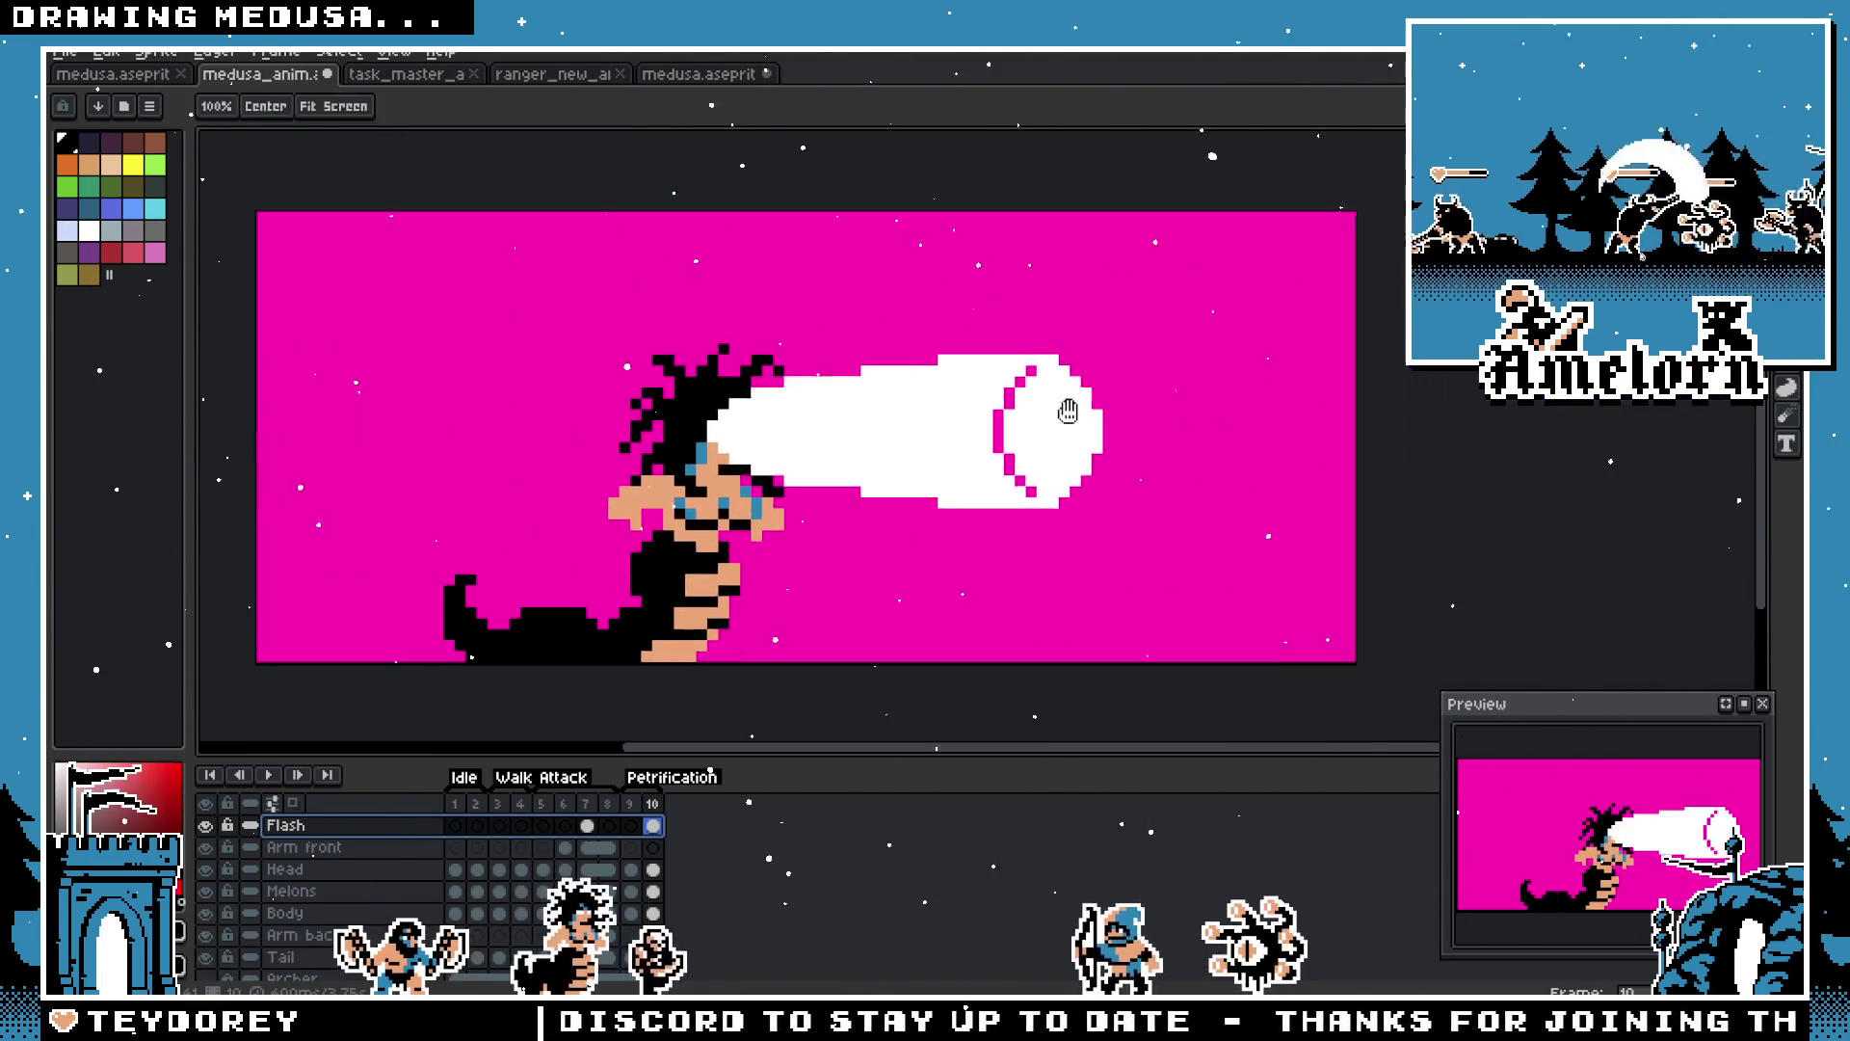
left_click(1040, 376)
right_click(1050, 294)
key("e")
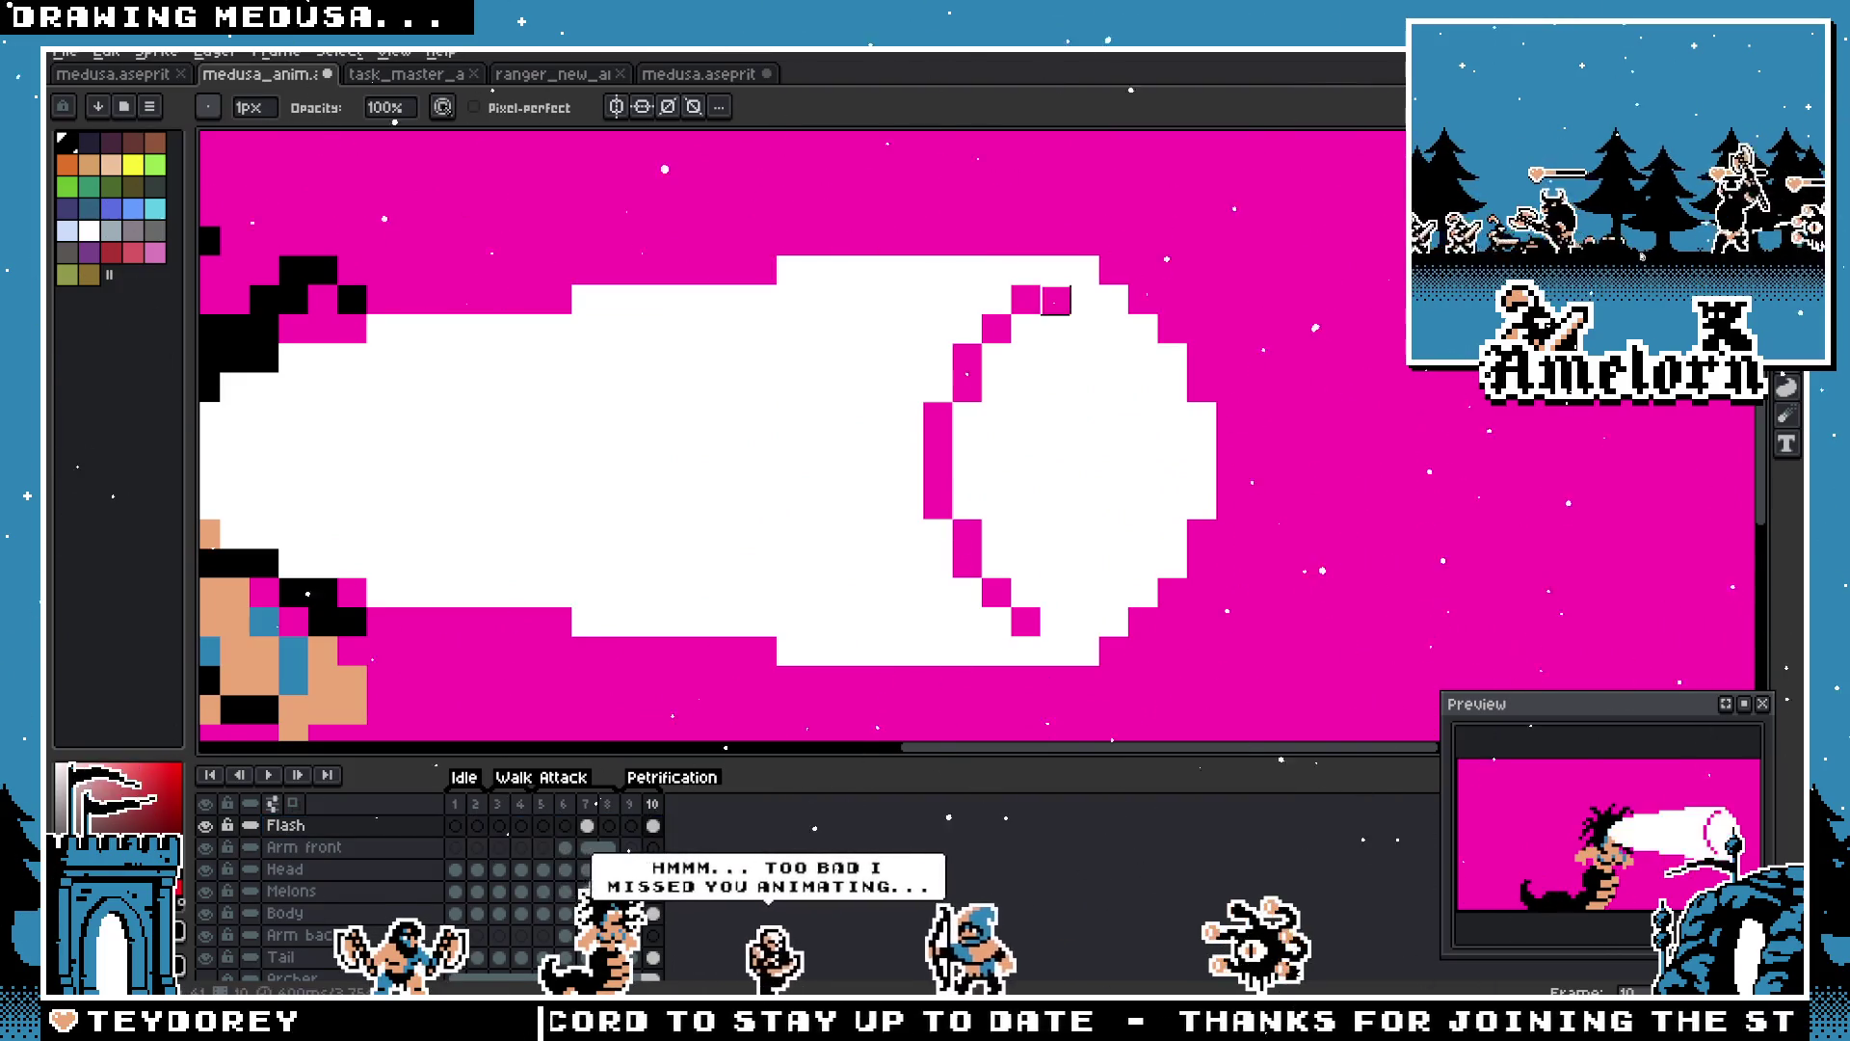
scroll(846, 529, "down", 3)
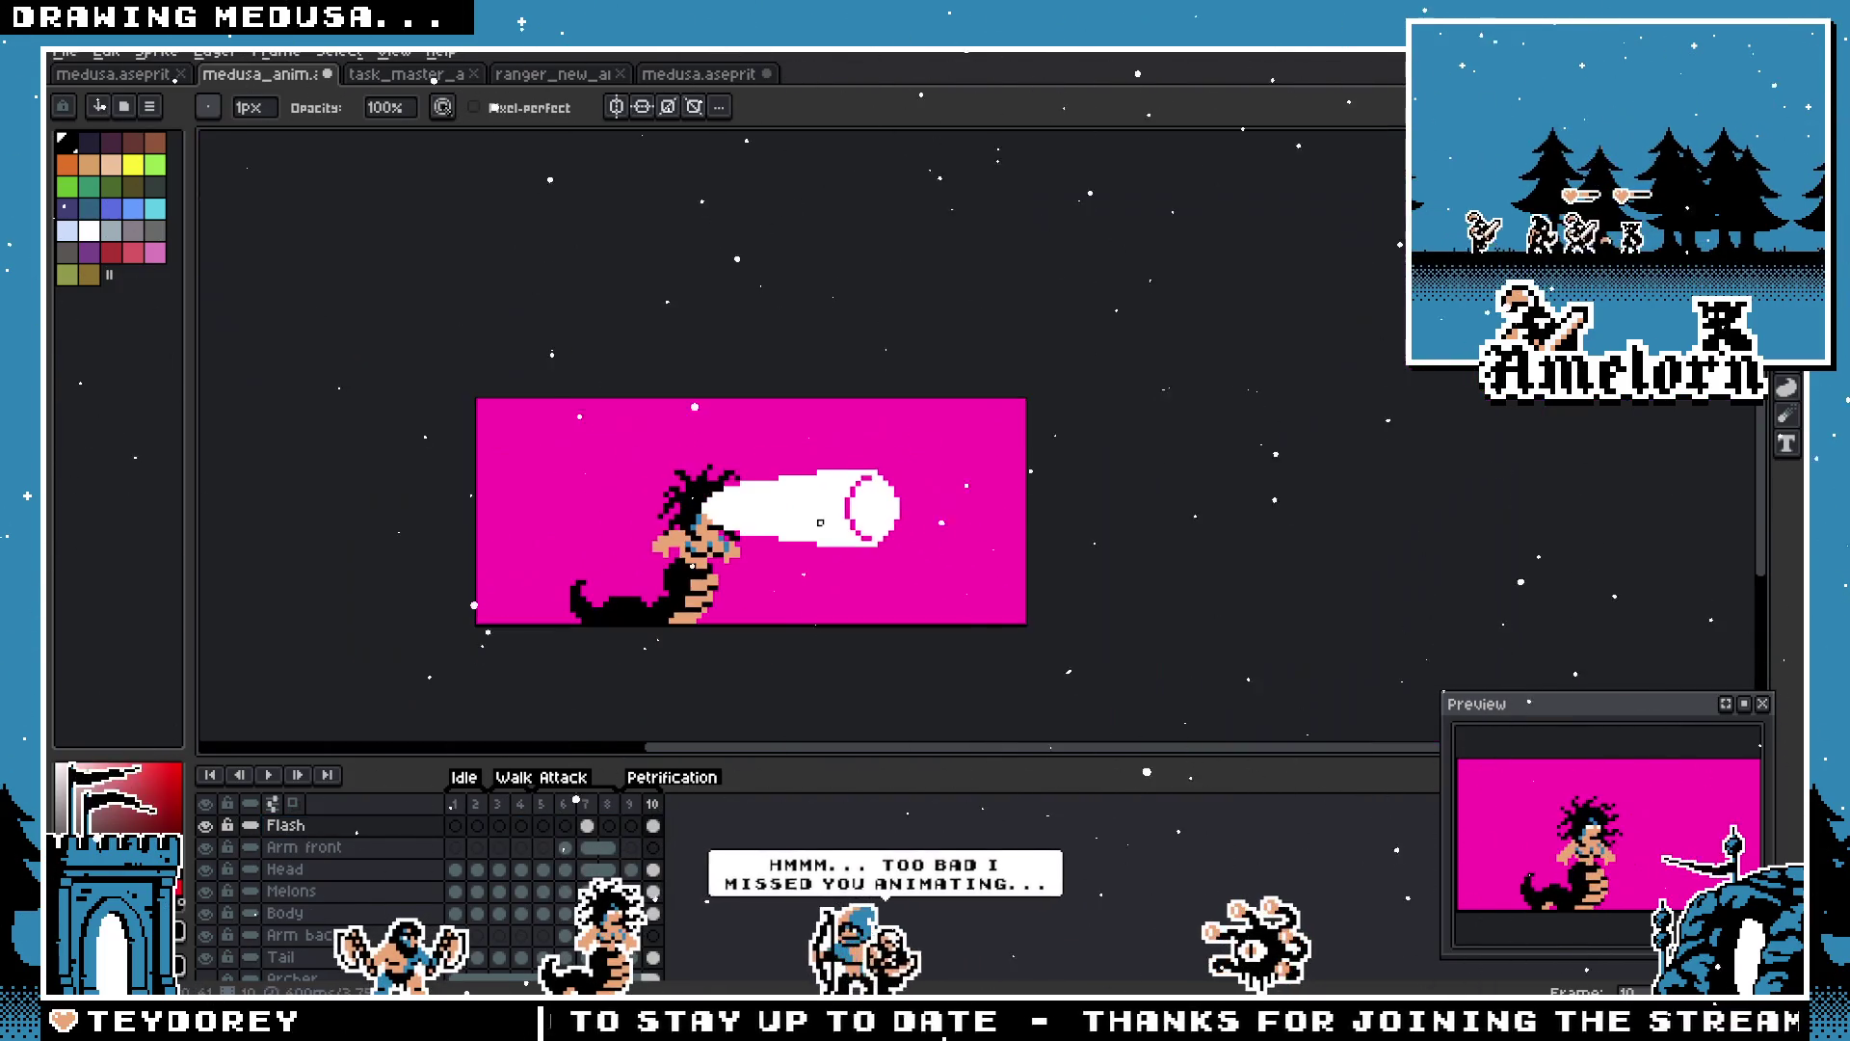
scroll(820, 523, "up", 2)
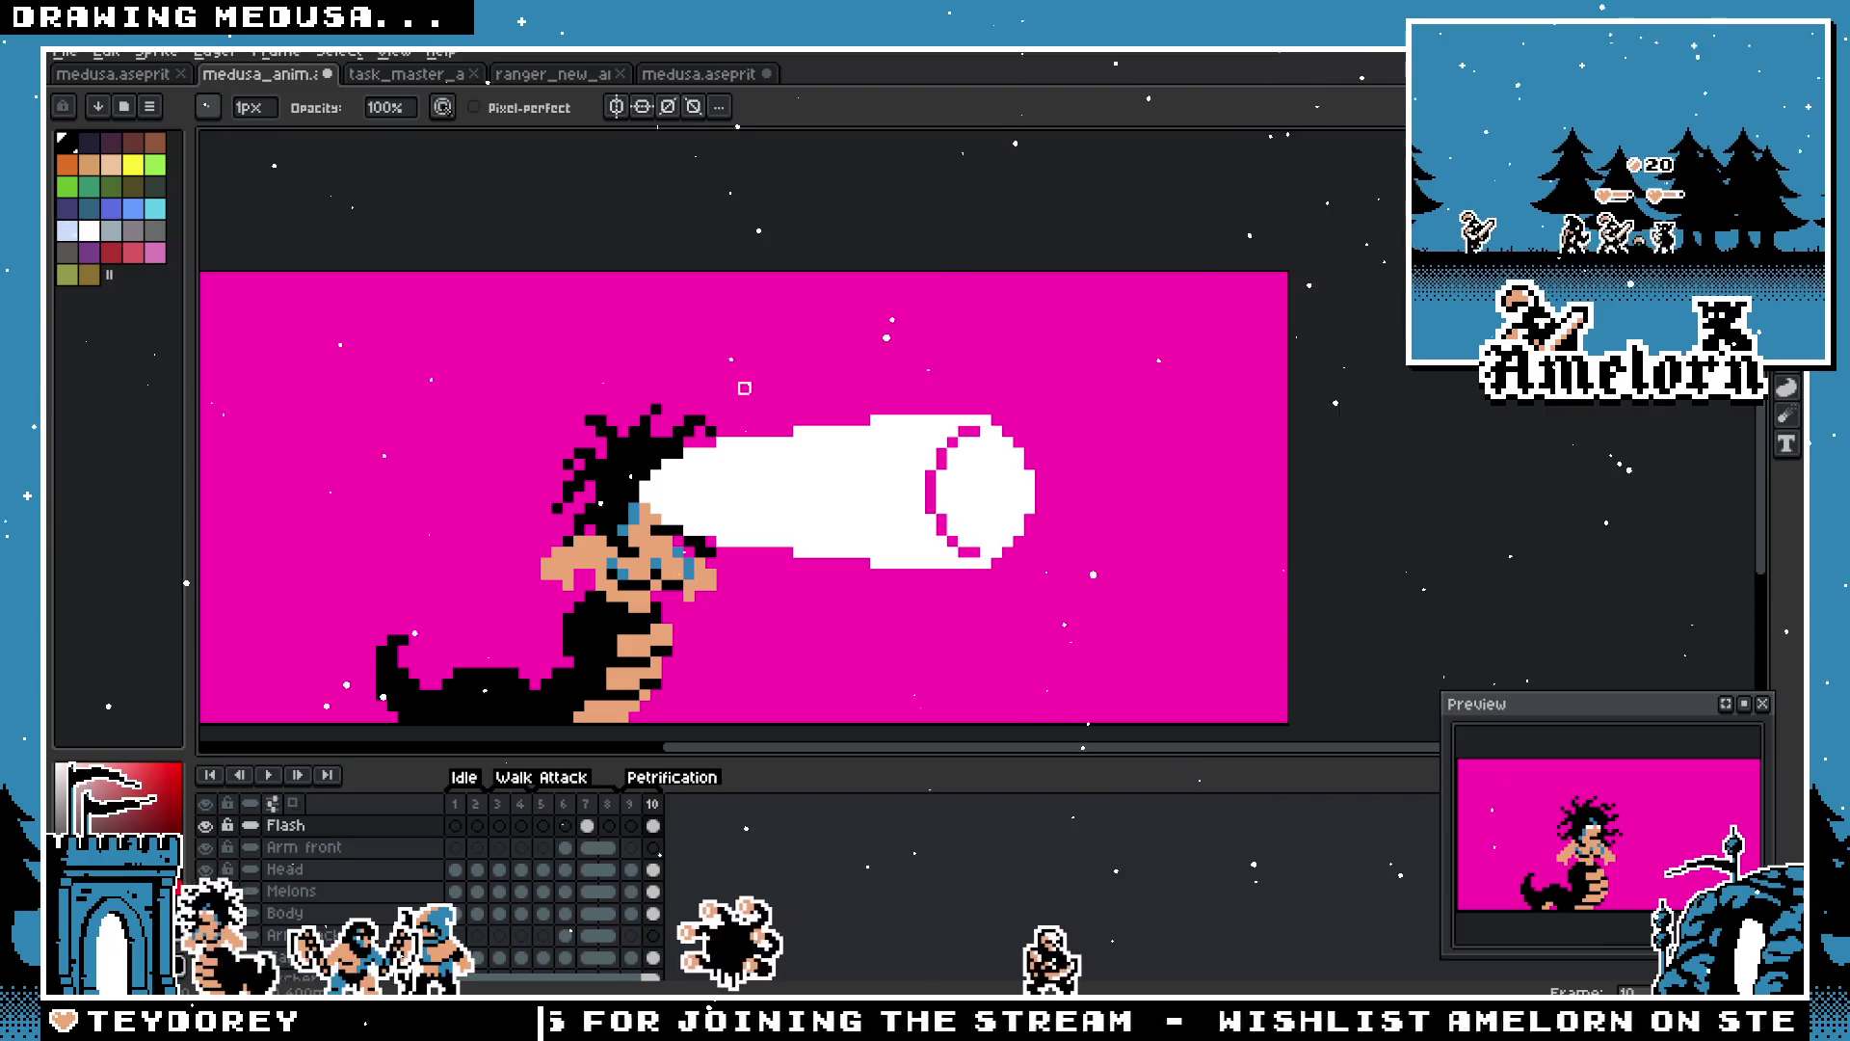
scroll(916, 460, "up", 3)
scroll(916, 460, "down", 2)
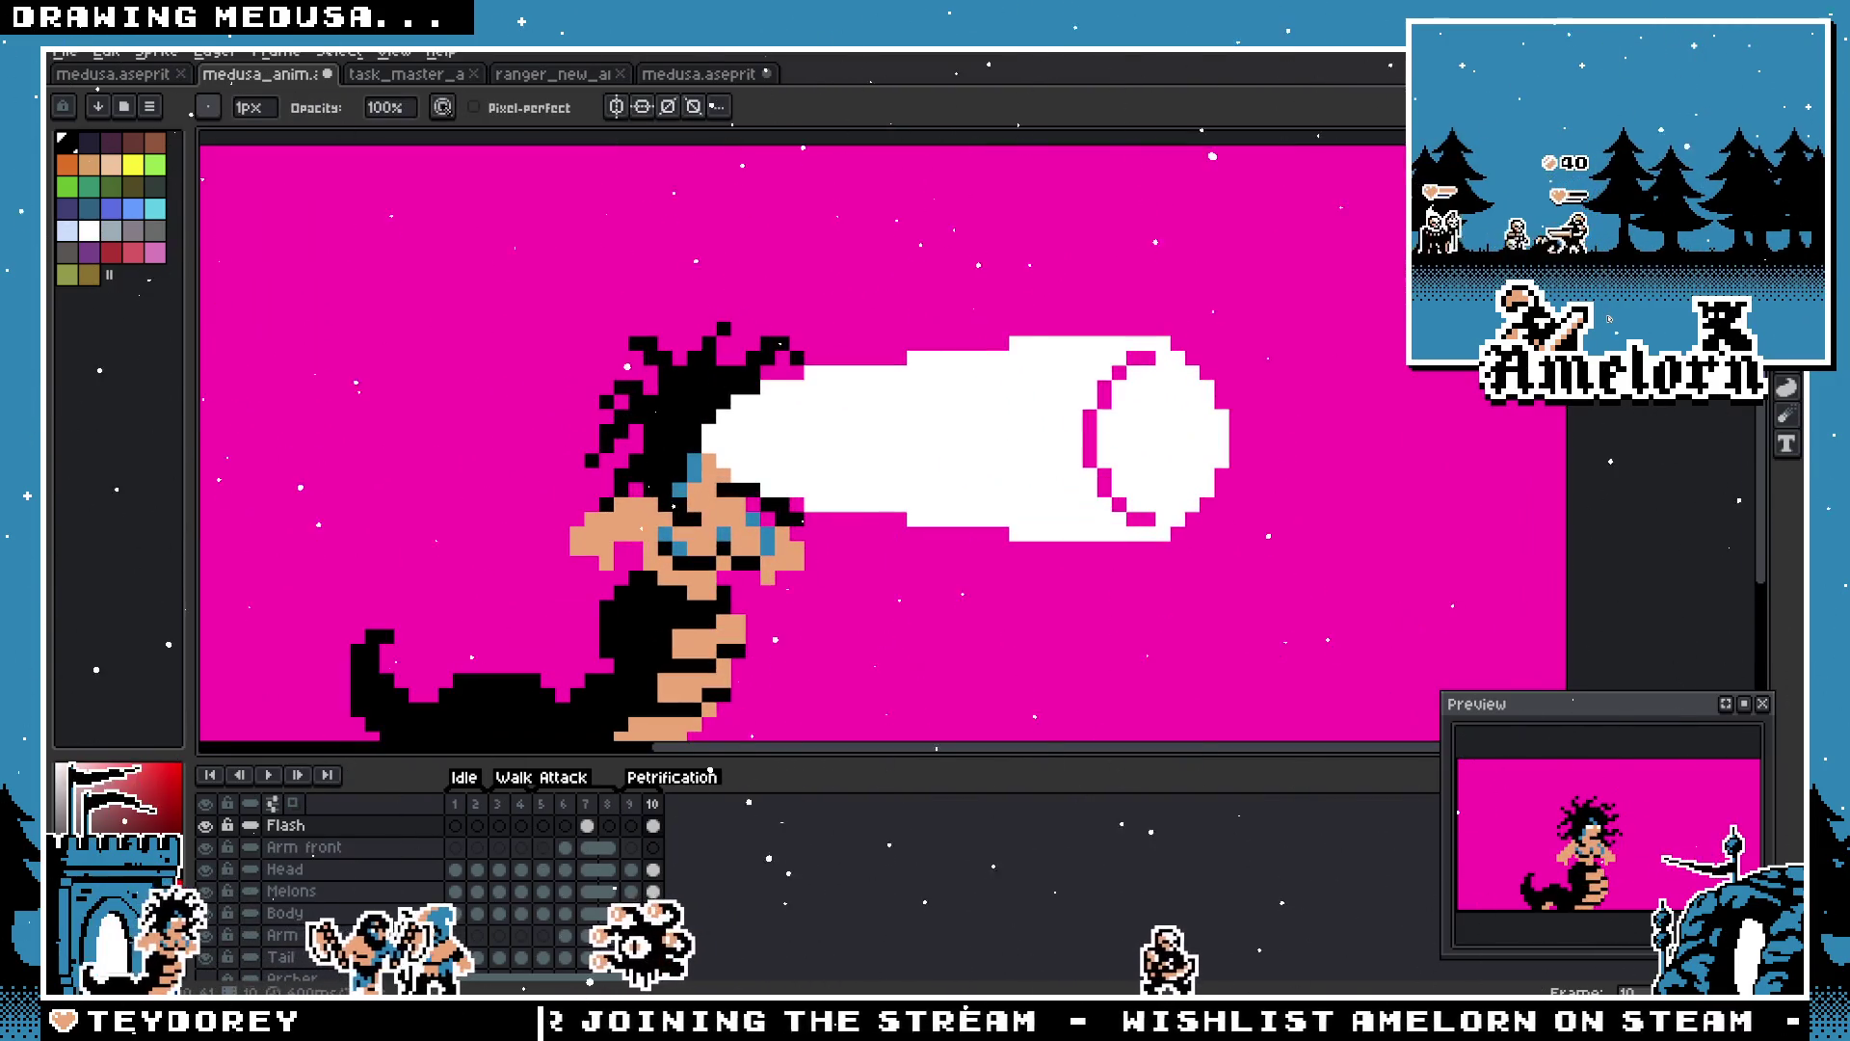
key("m")
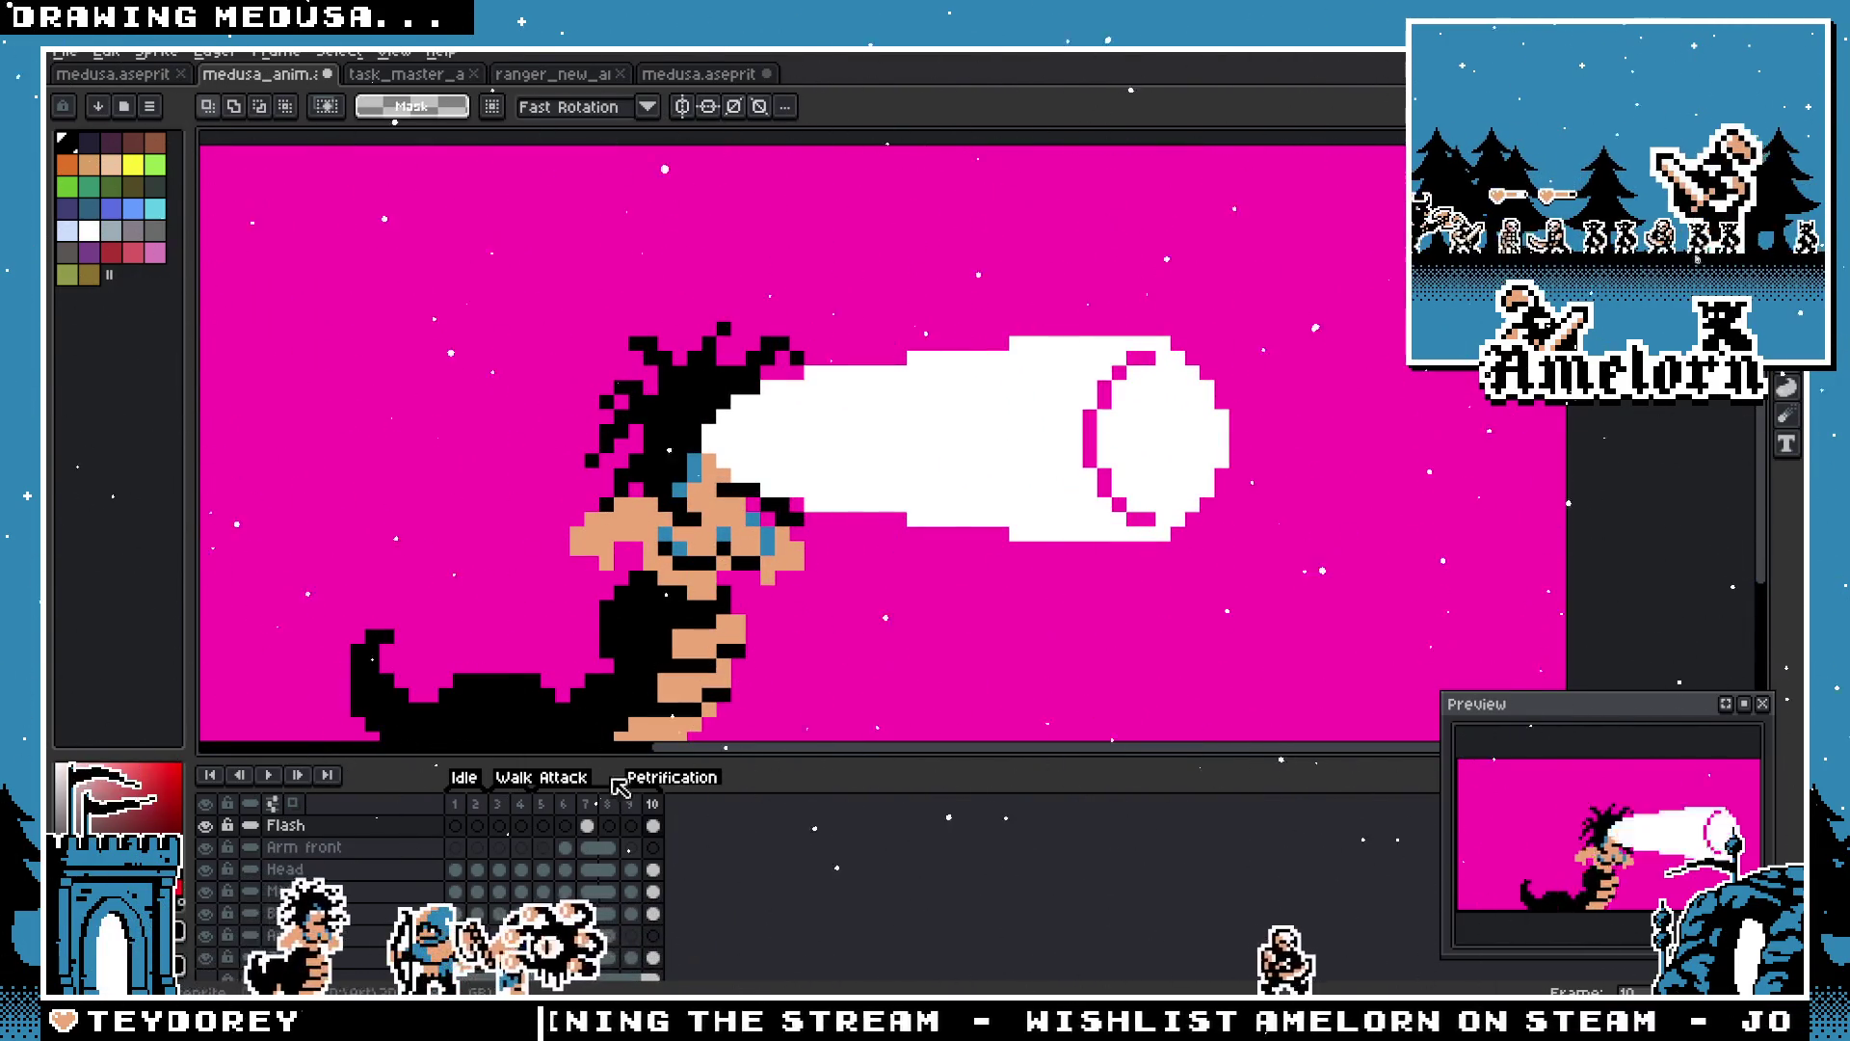
right_click(661, 810)
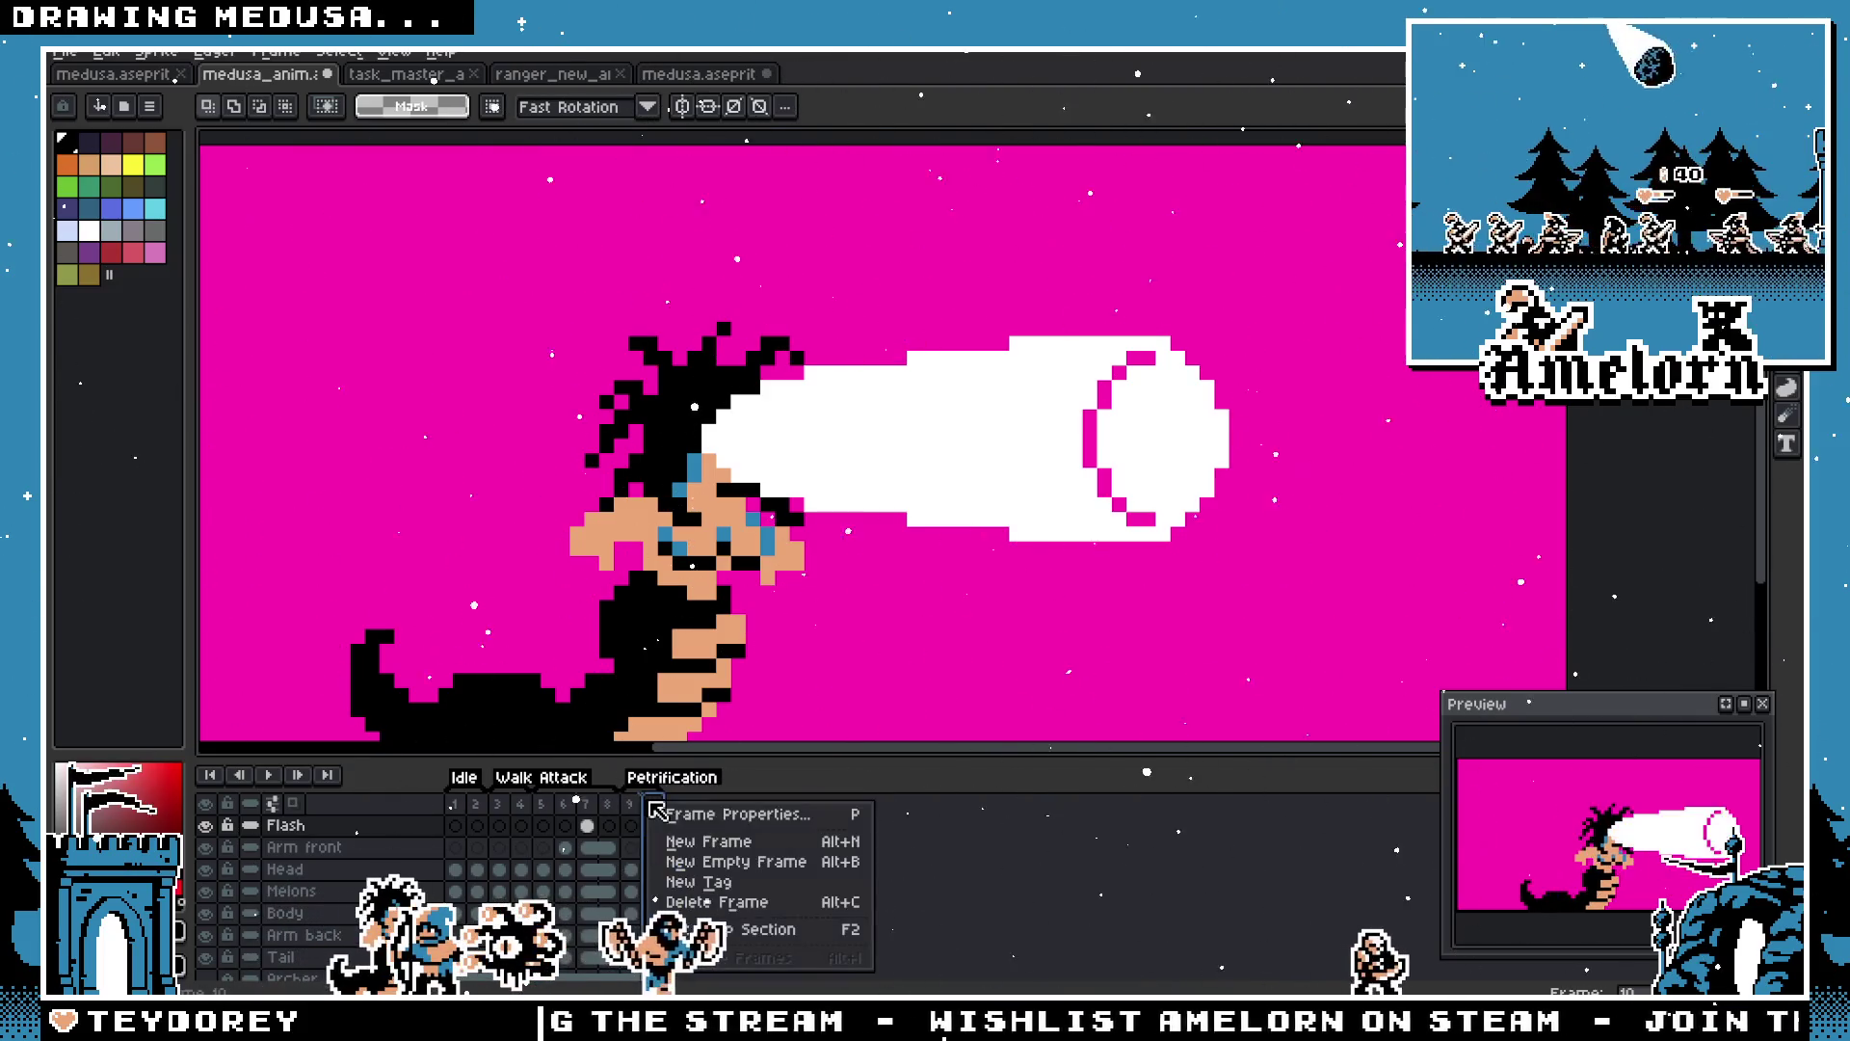
Step: Check frame 10's duration, add a new frame 11 and clear its Flash cel
left_click(697, 818)
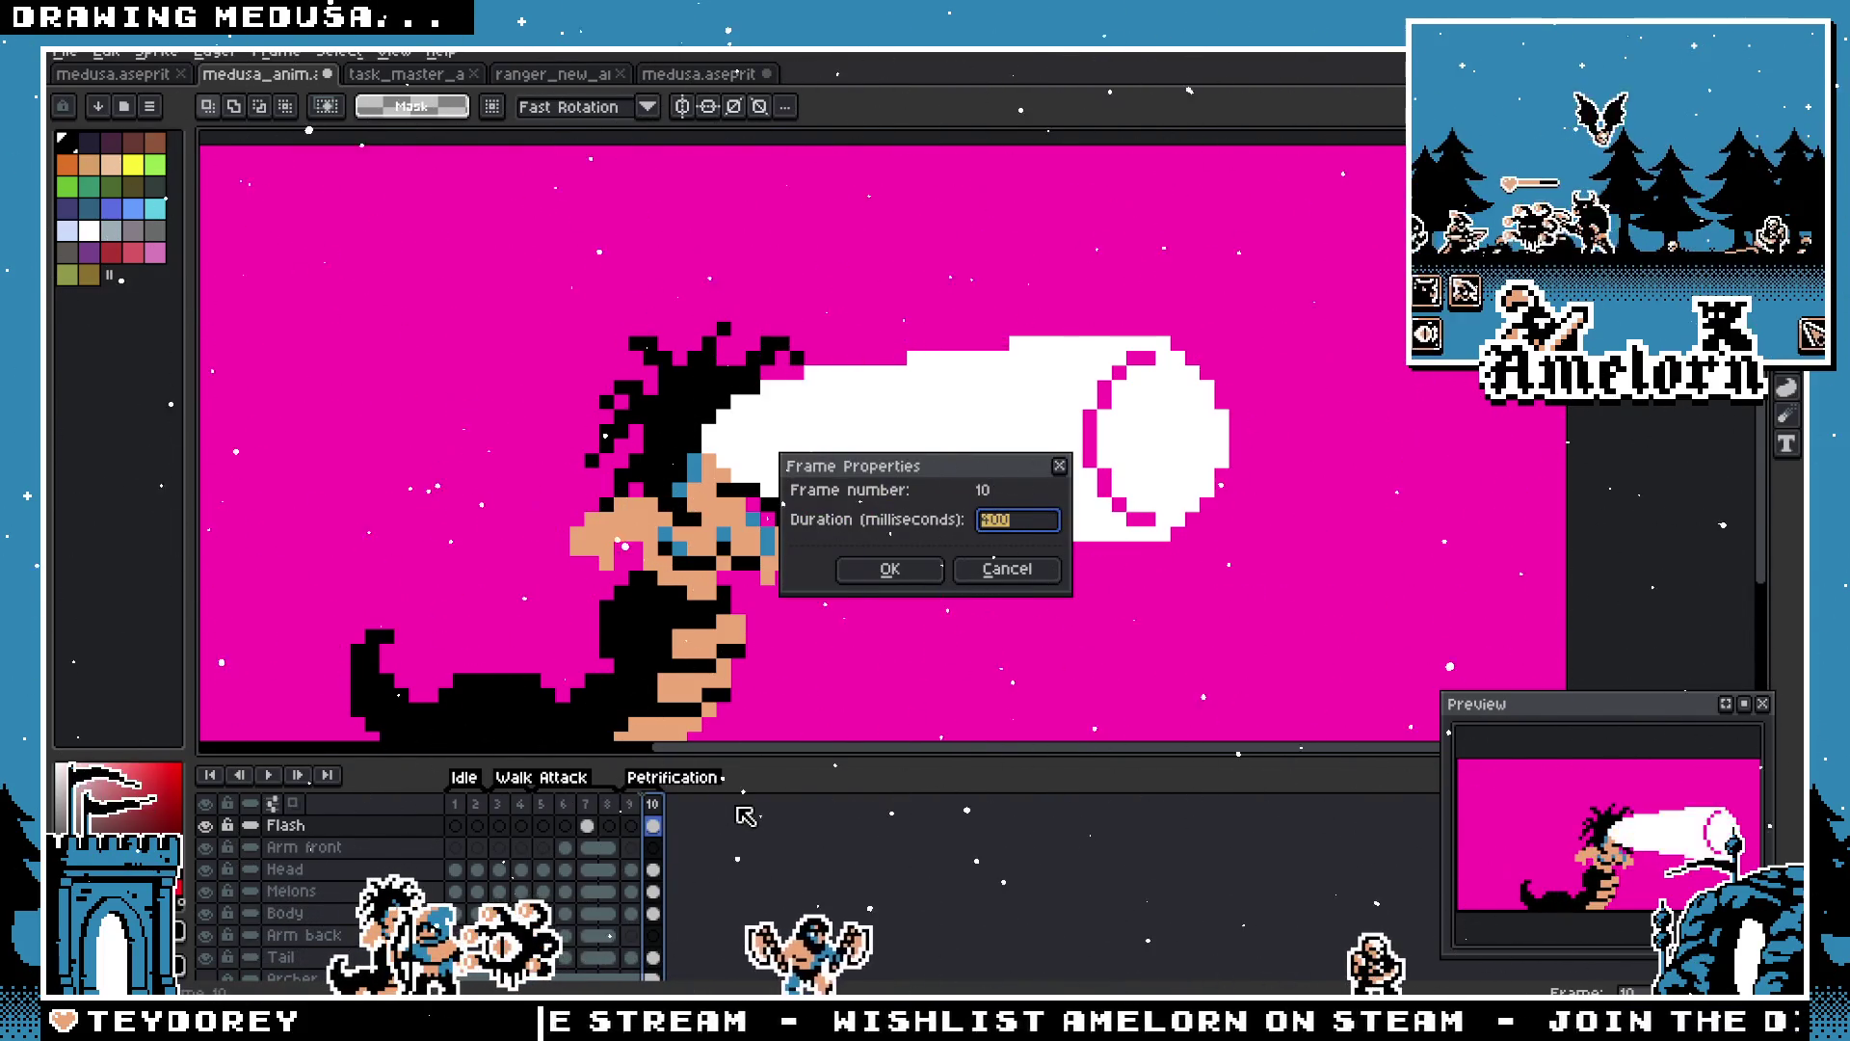
left_click(1036, 574)
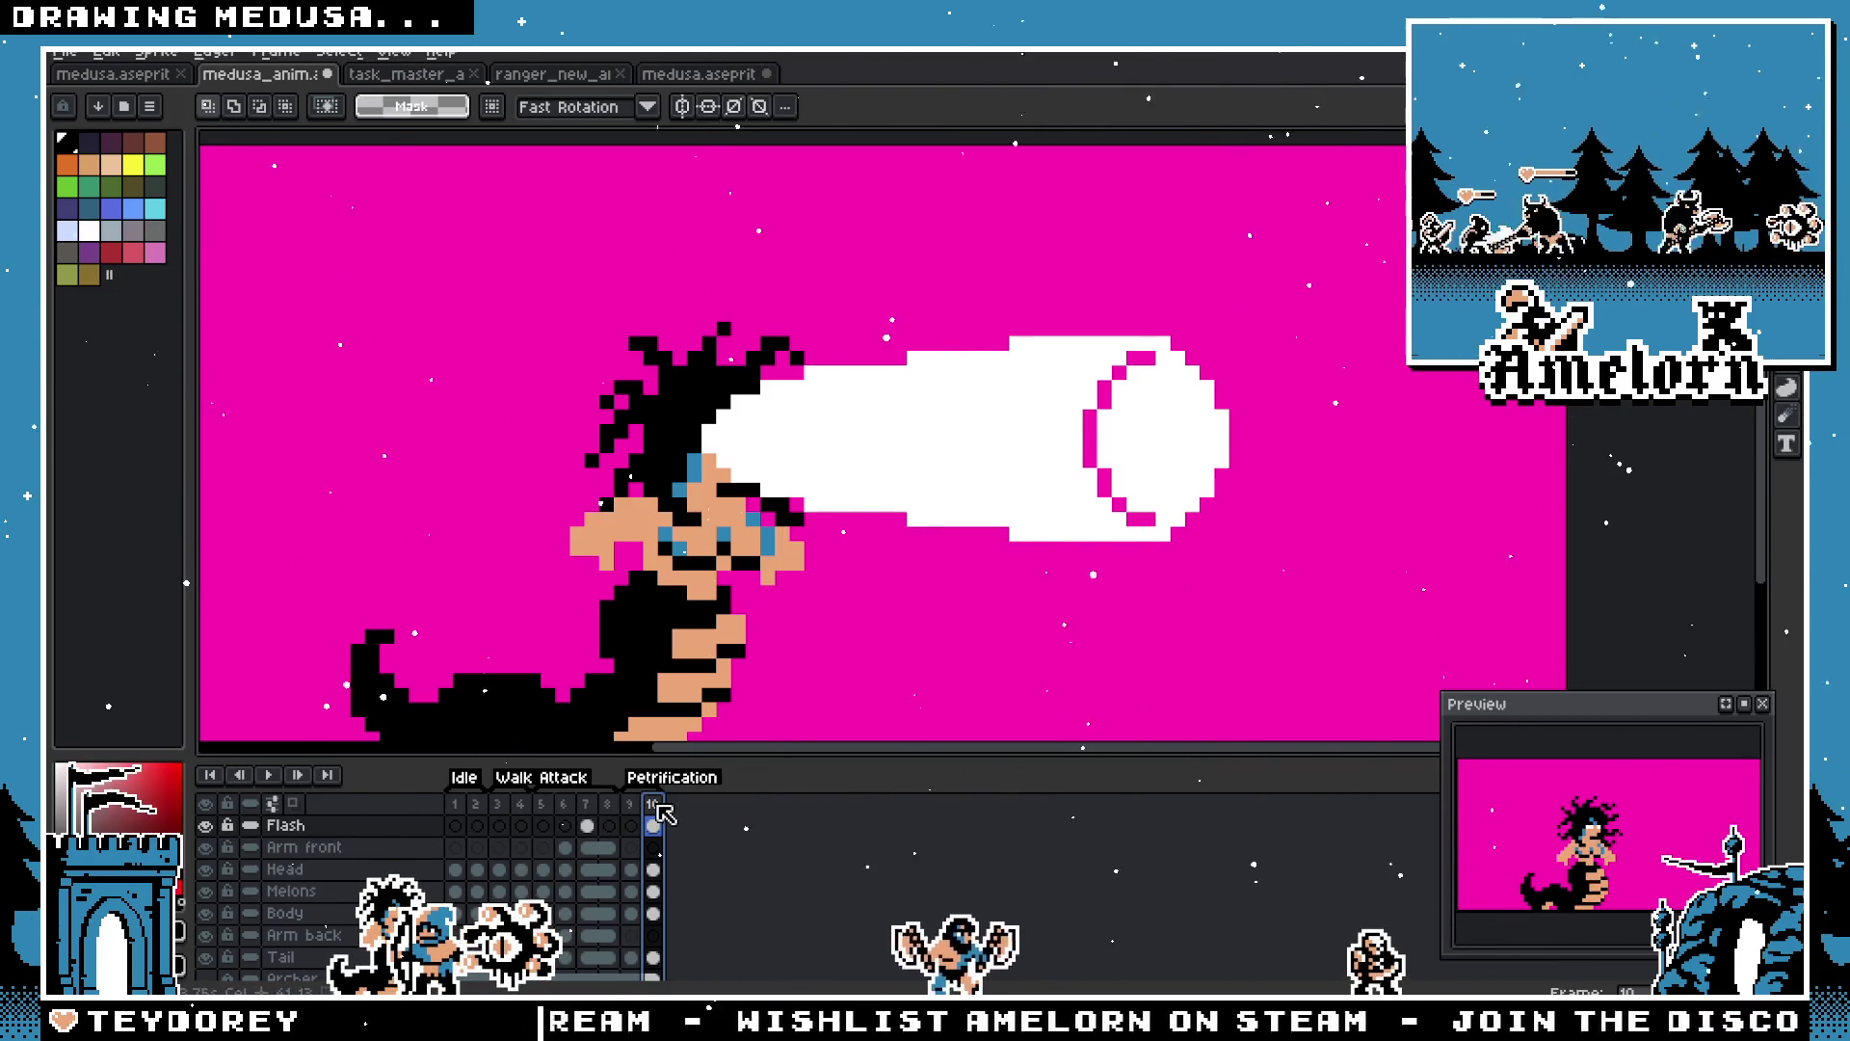
key("alt+n")
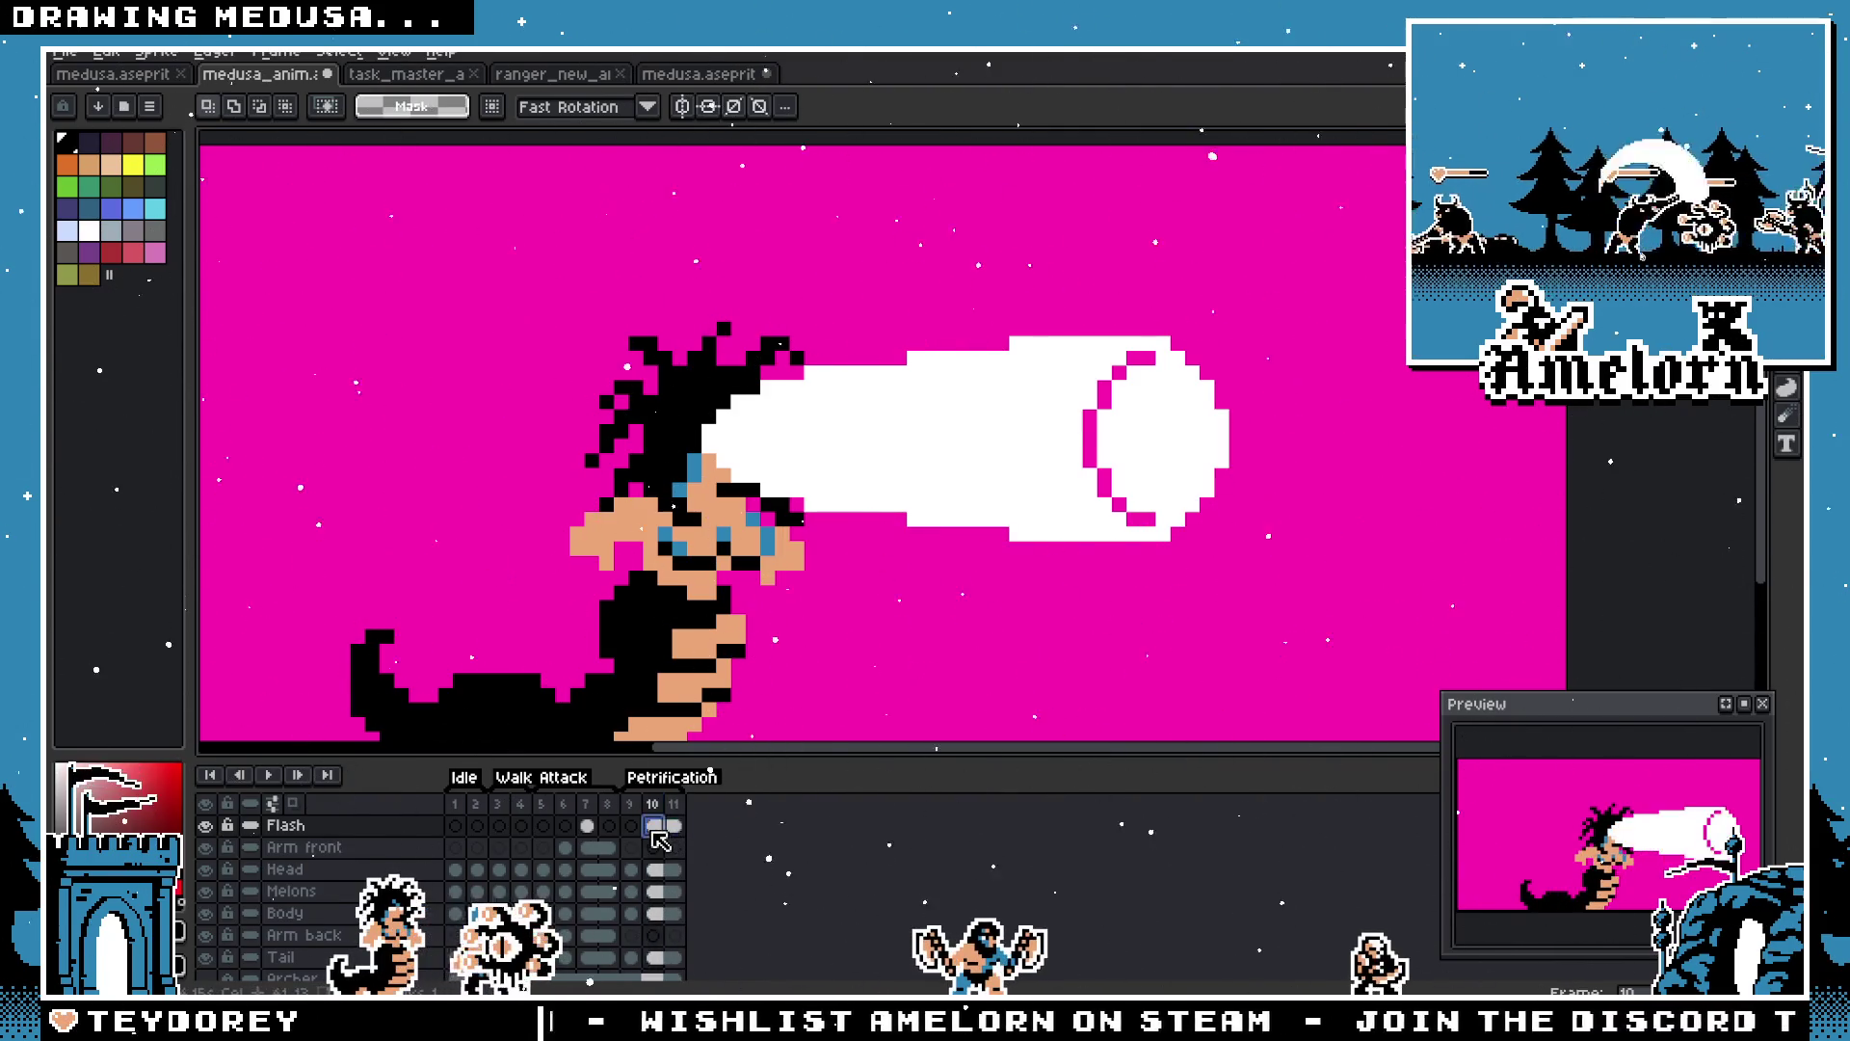
key("Delete")
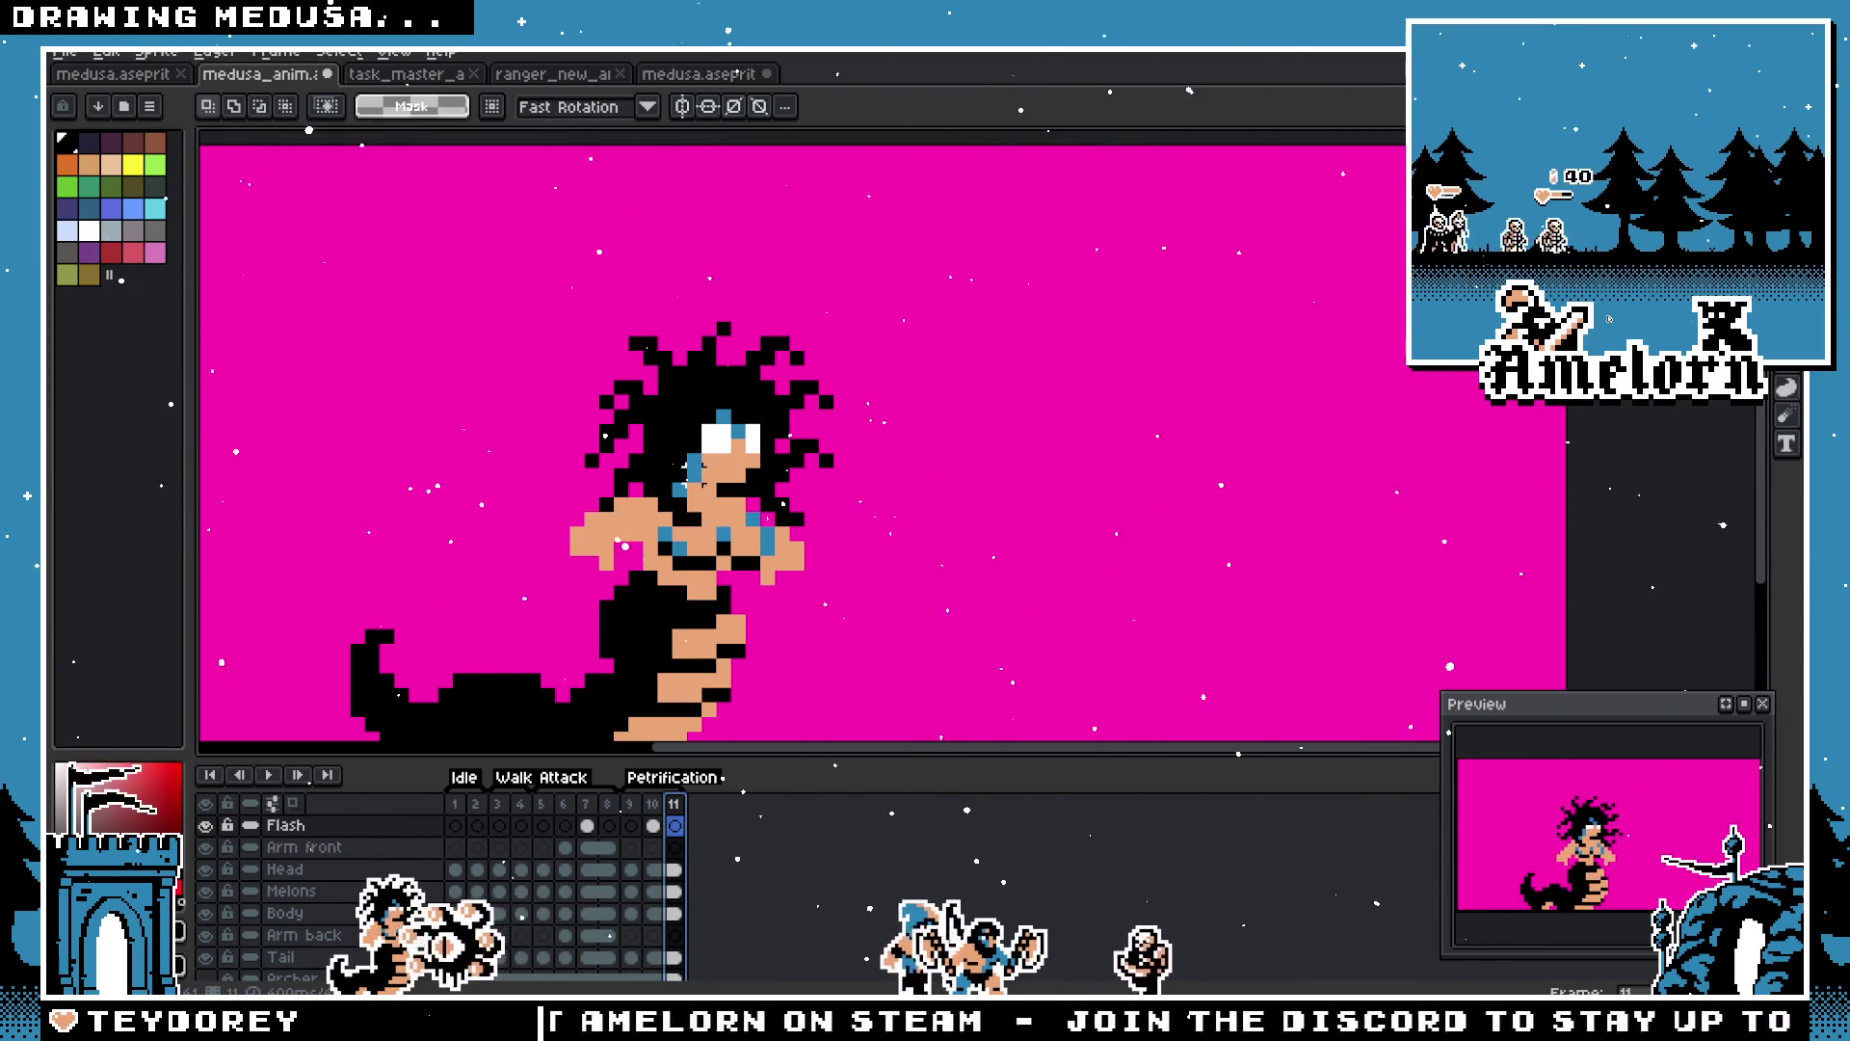
Step: Set new durations for frames 11 and 10, then insert another frame after frame 10
scroll(718, 586, "up", 1)
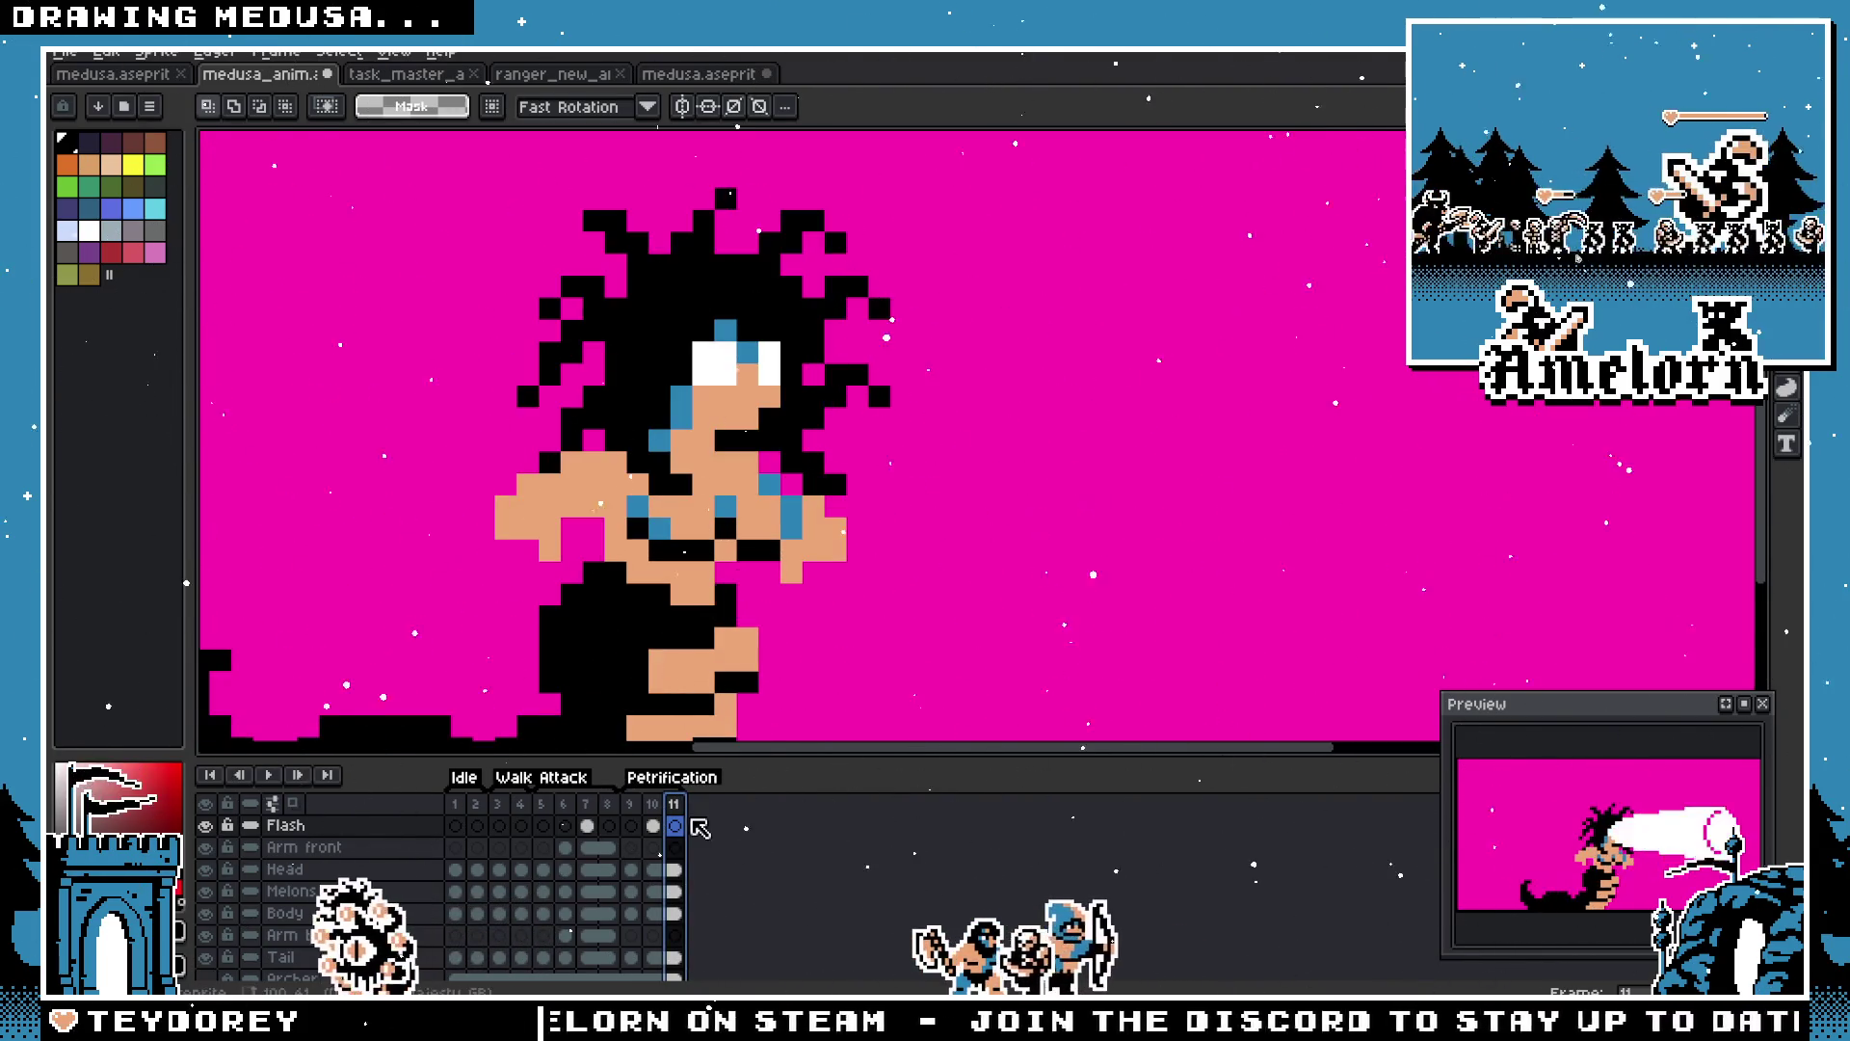
double_click(673, 806)
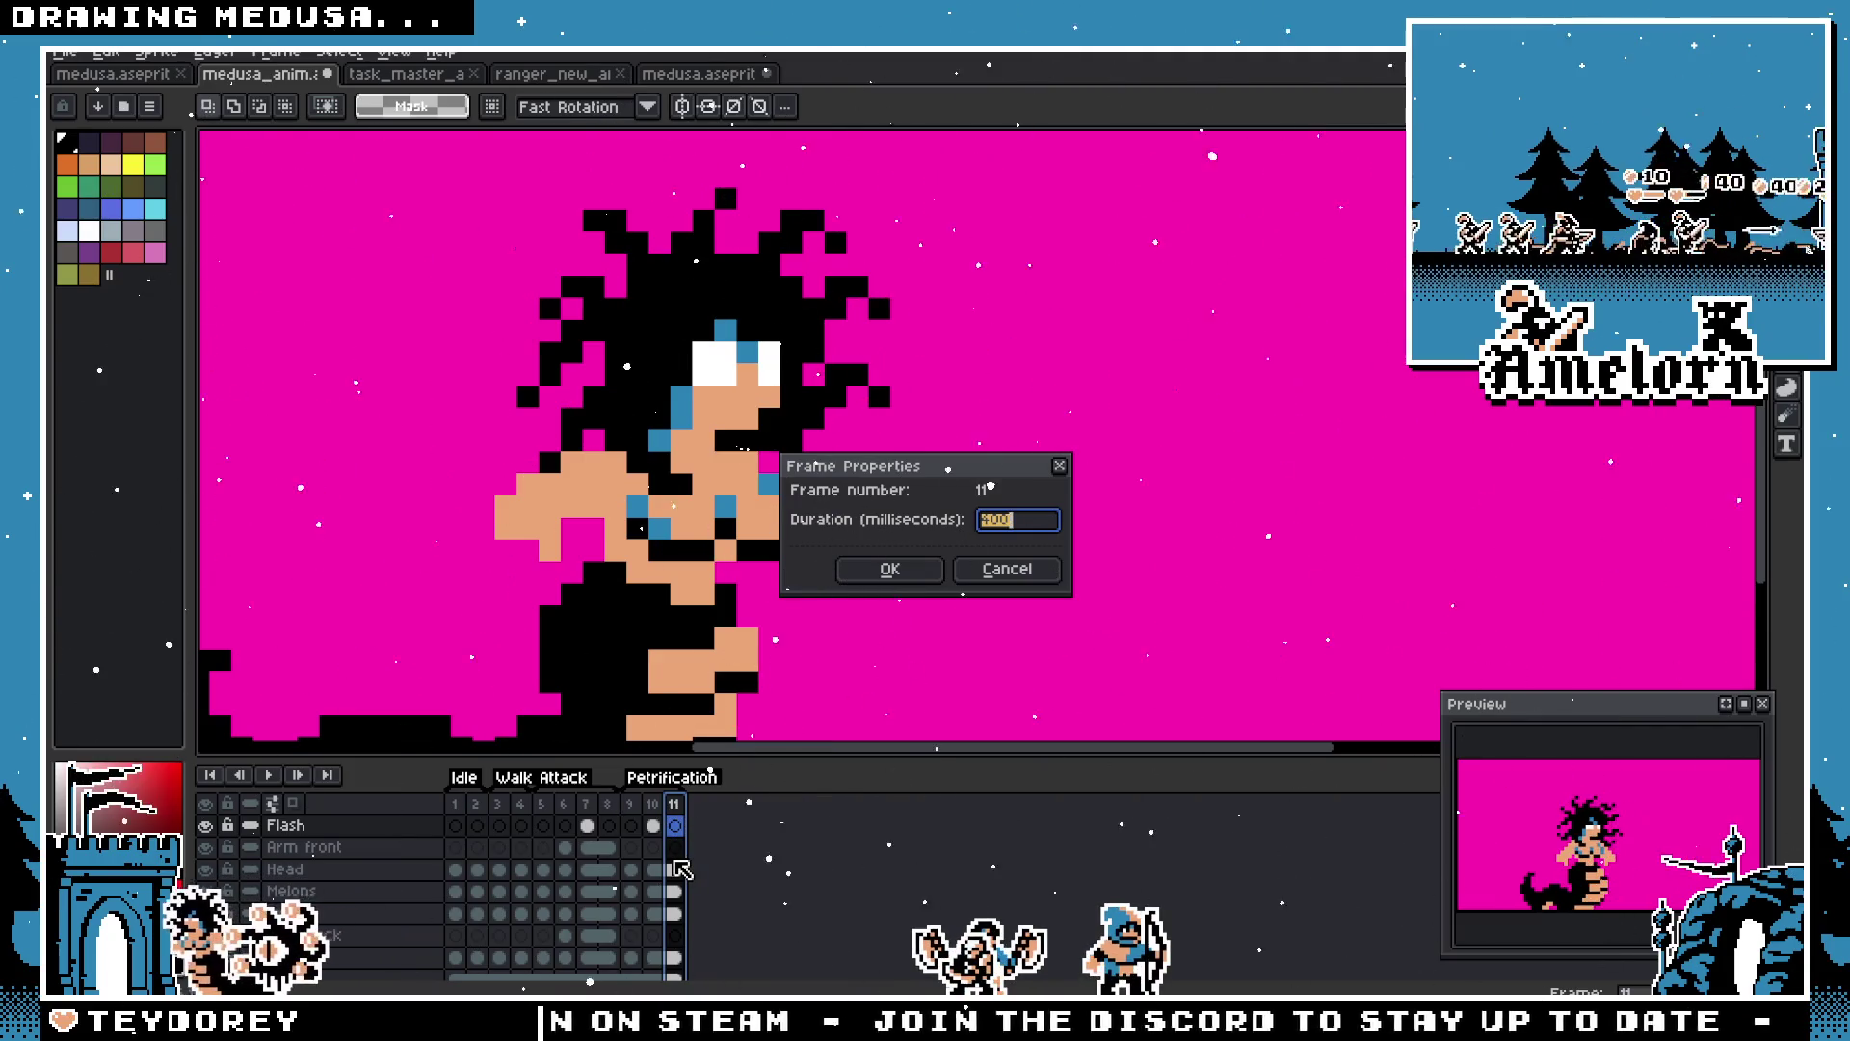
key("Return")
double_click(656, 808)
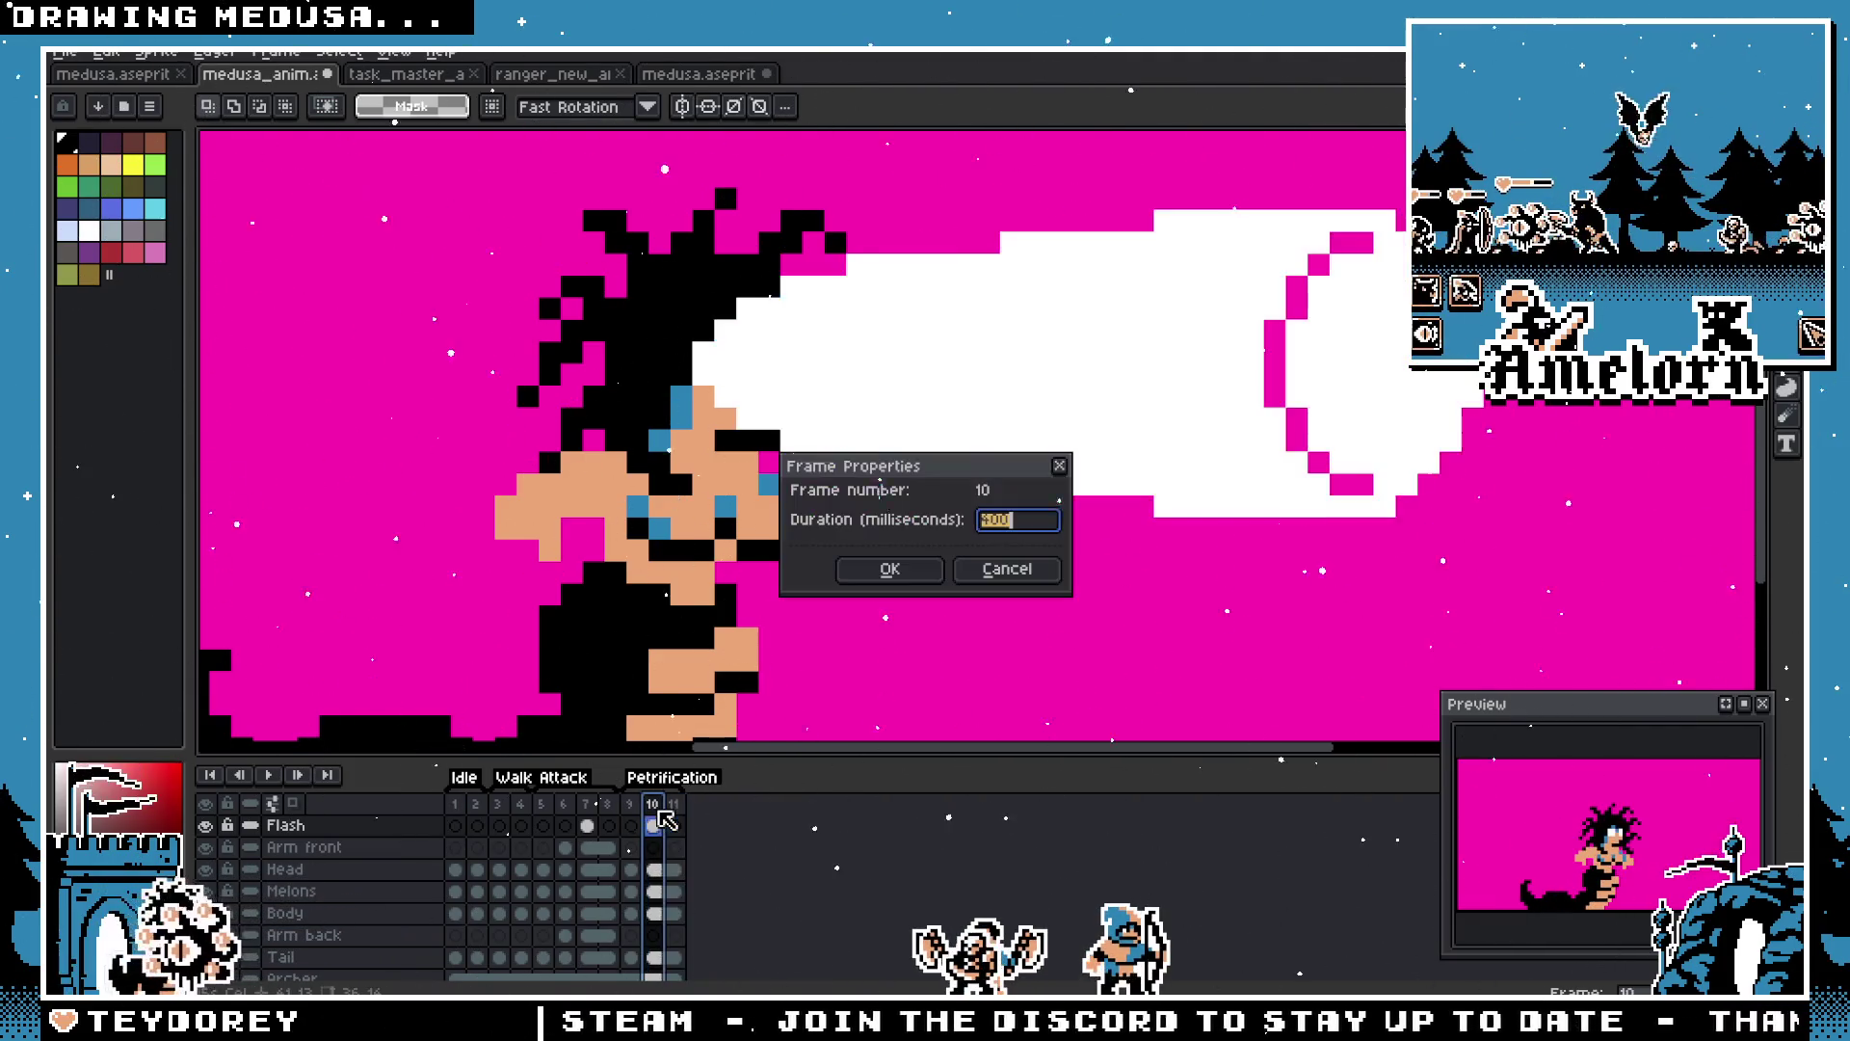
type("25")
left_click(906, 571)
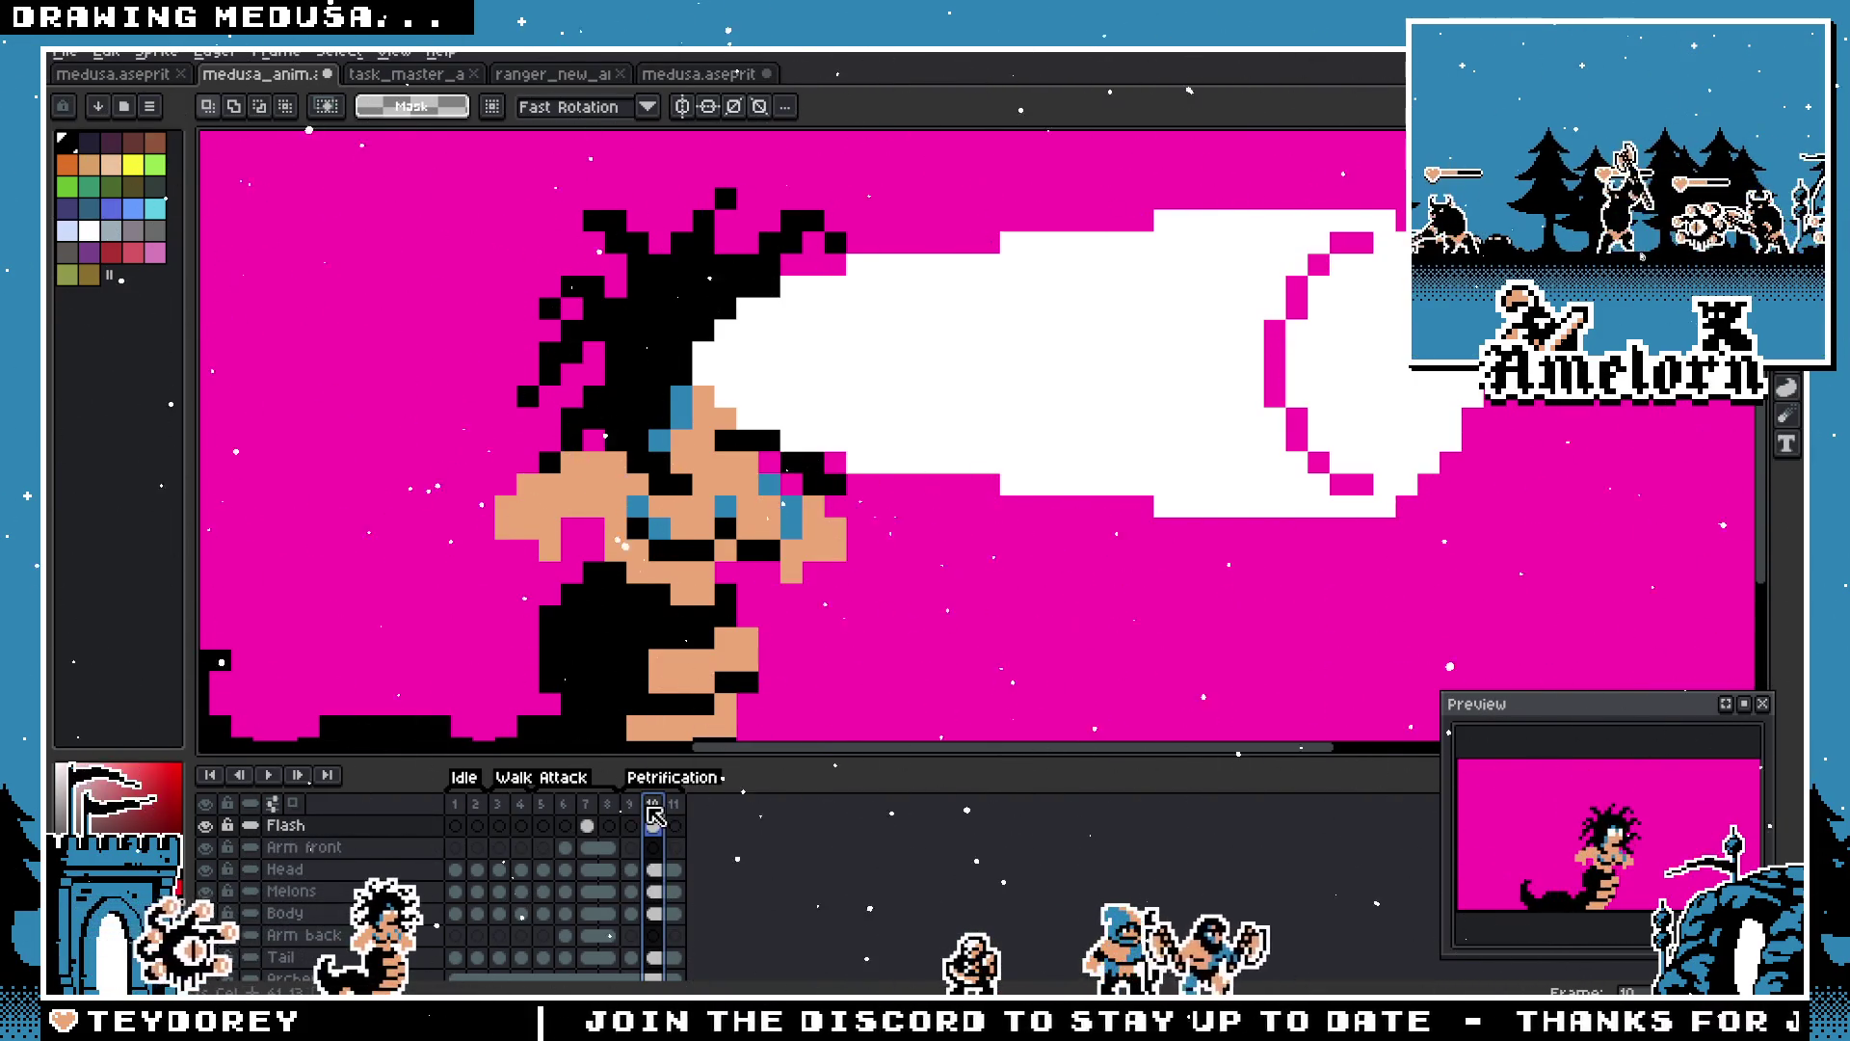
key("alt+n")
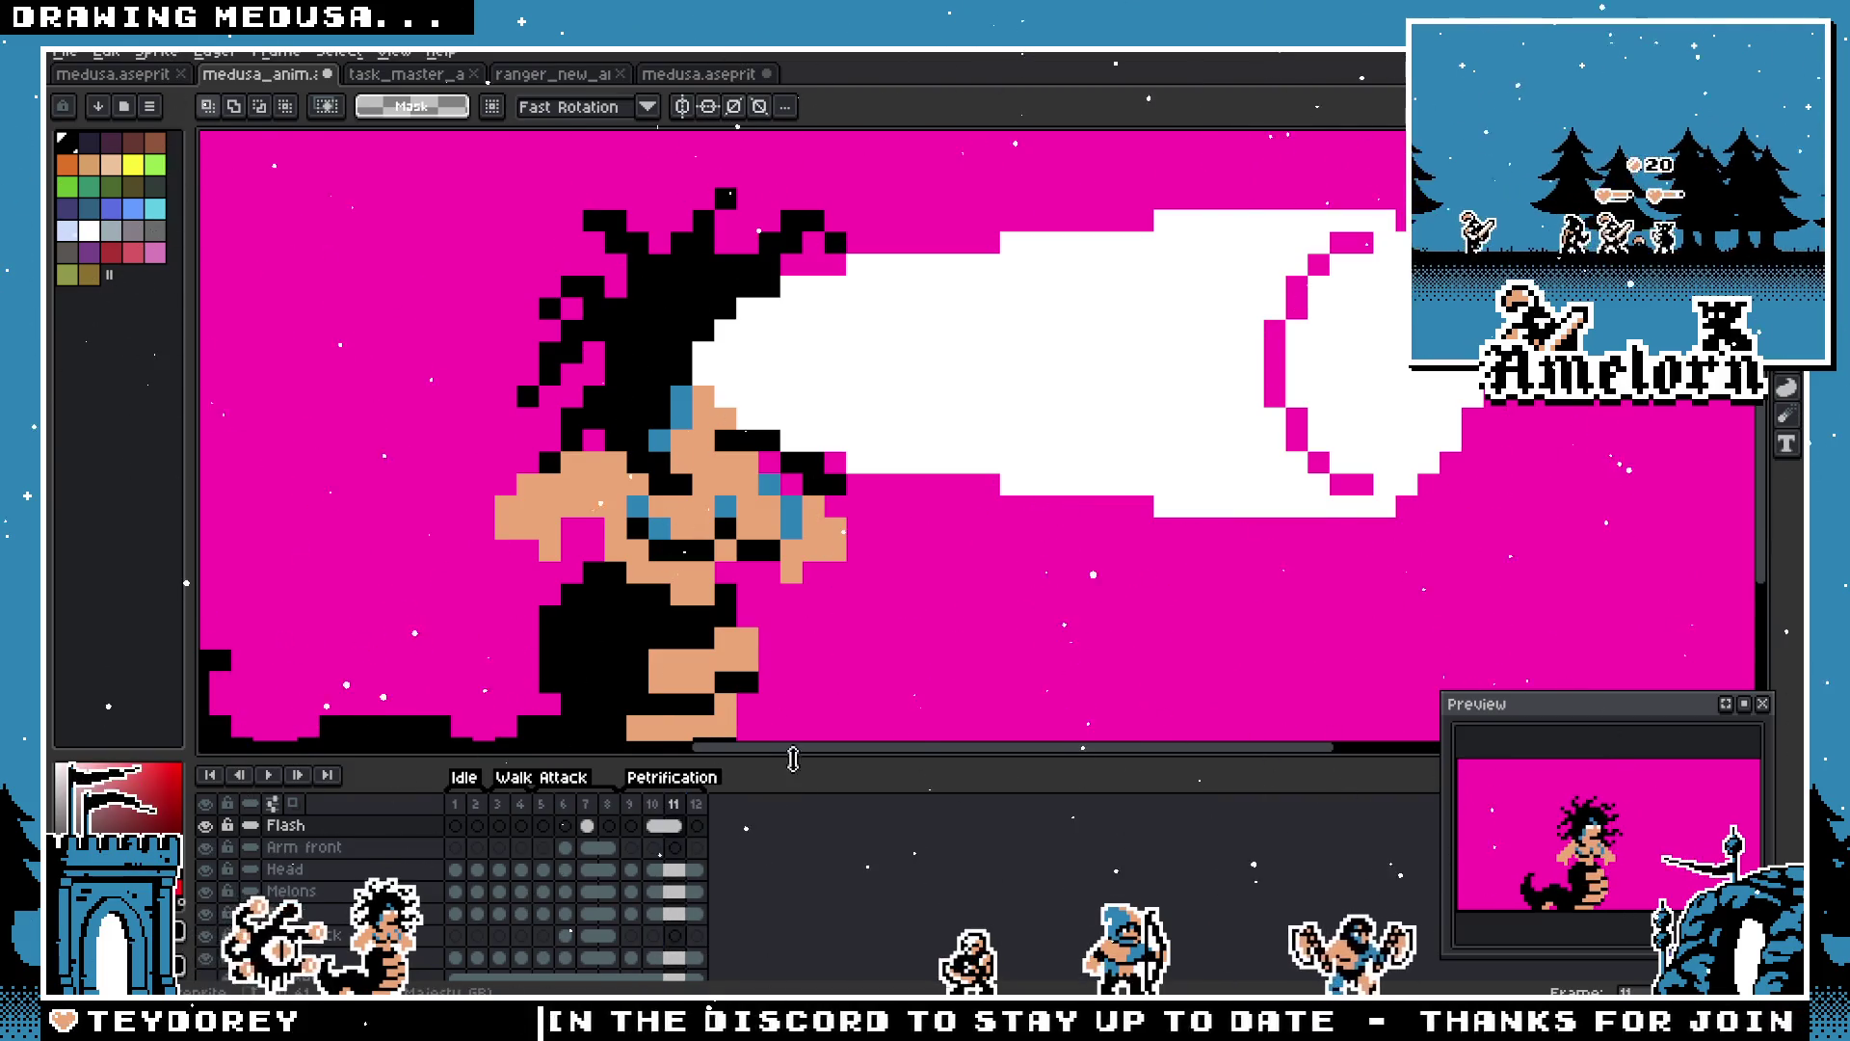
scroll(949, 511, "down", 2)
right_click(677, 830)
Step: Unlink frame 11's Flash cel and fill its gaze beam black
left_click(713, 824)
key("g")
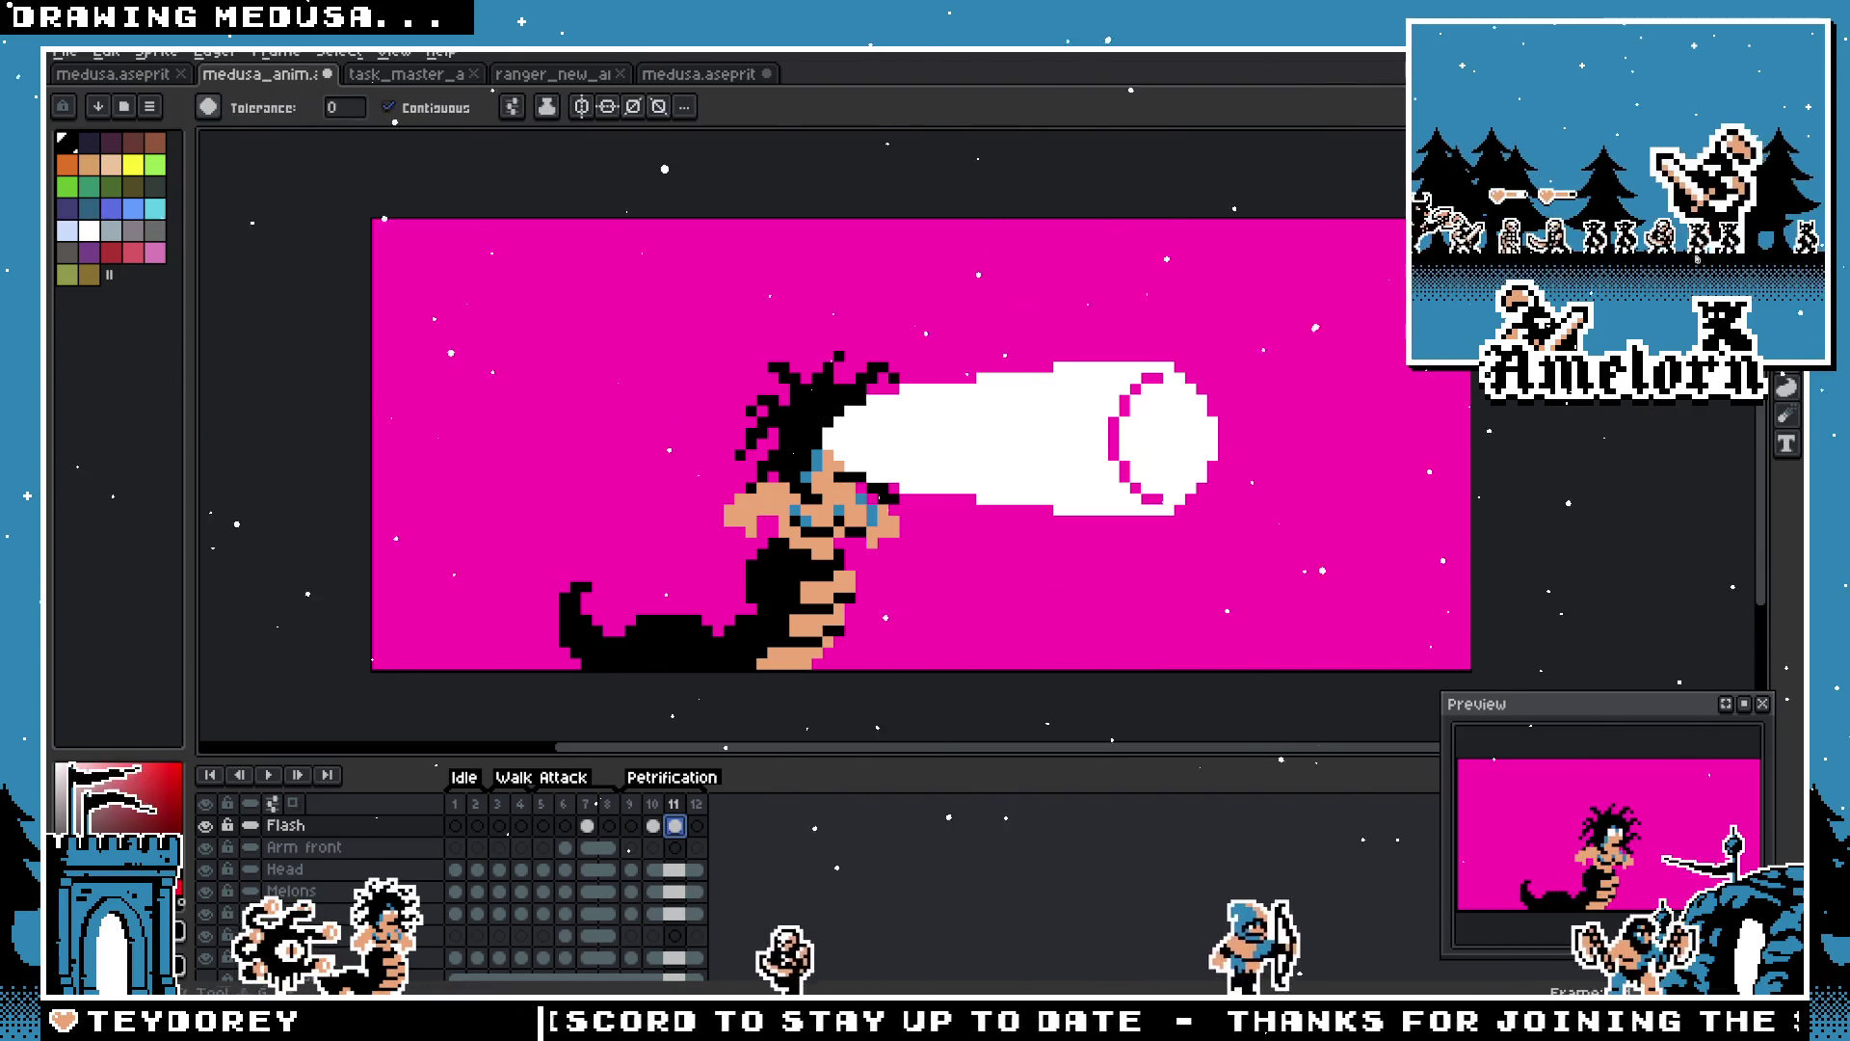
left_click(1076, 407)
scroll(1094, 430, "down", 1)
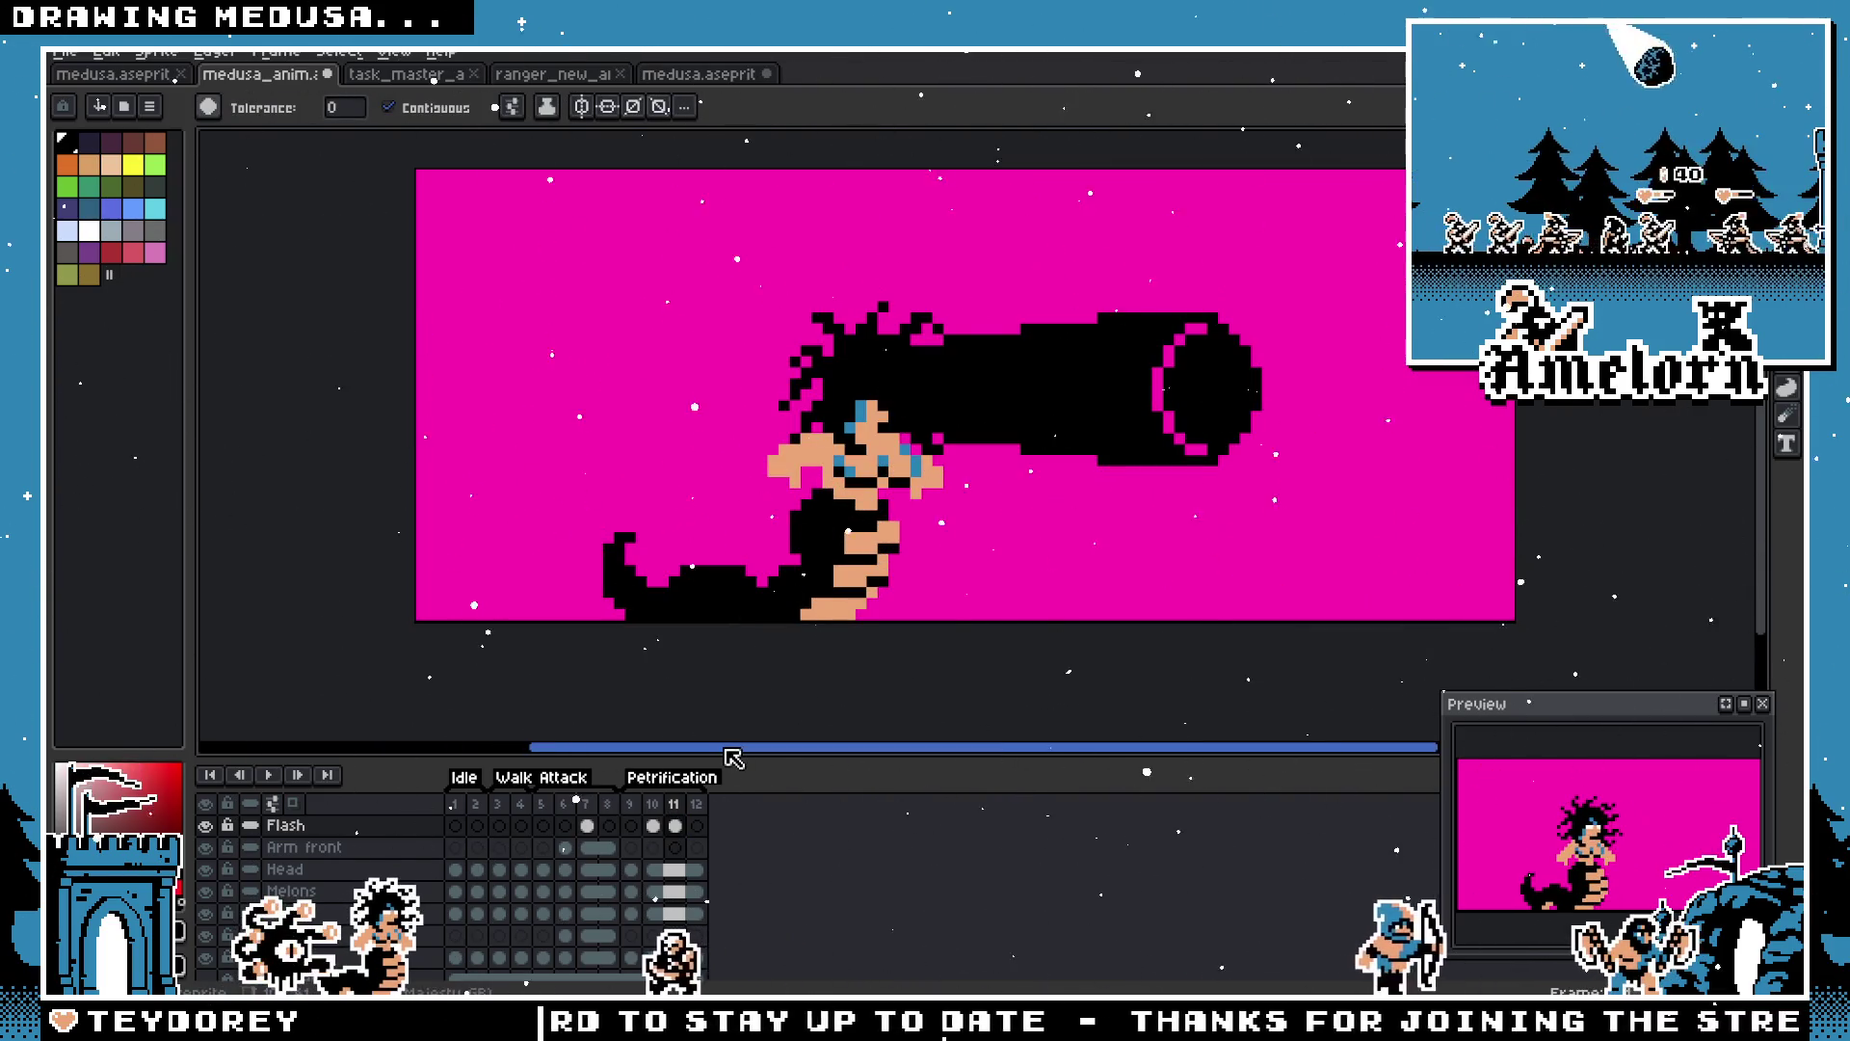
Step: Compare frames 10 and 11, then add another white-beam frame and duplicate the black-beam frame
left_click(675, 821)
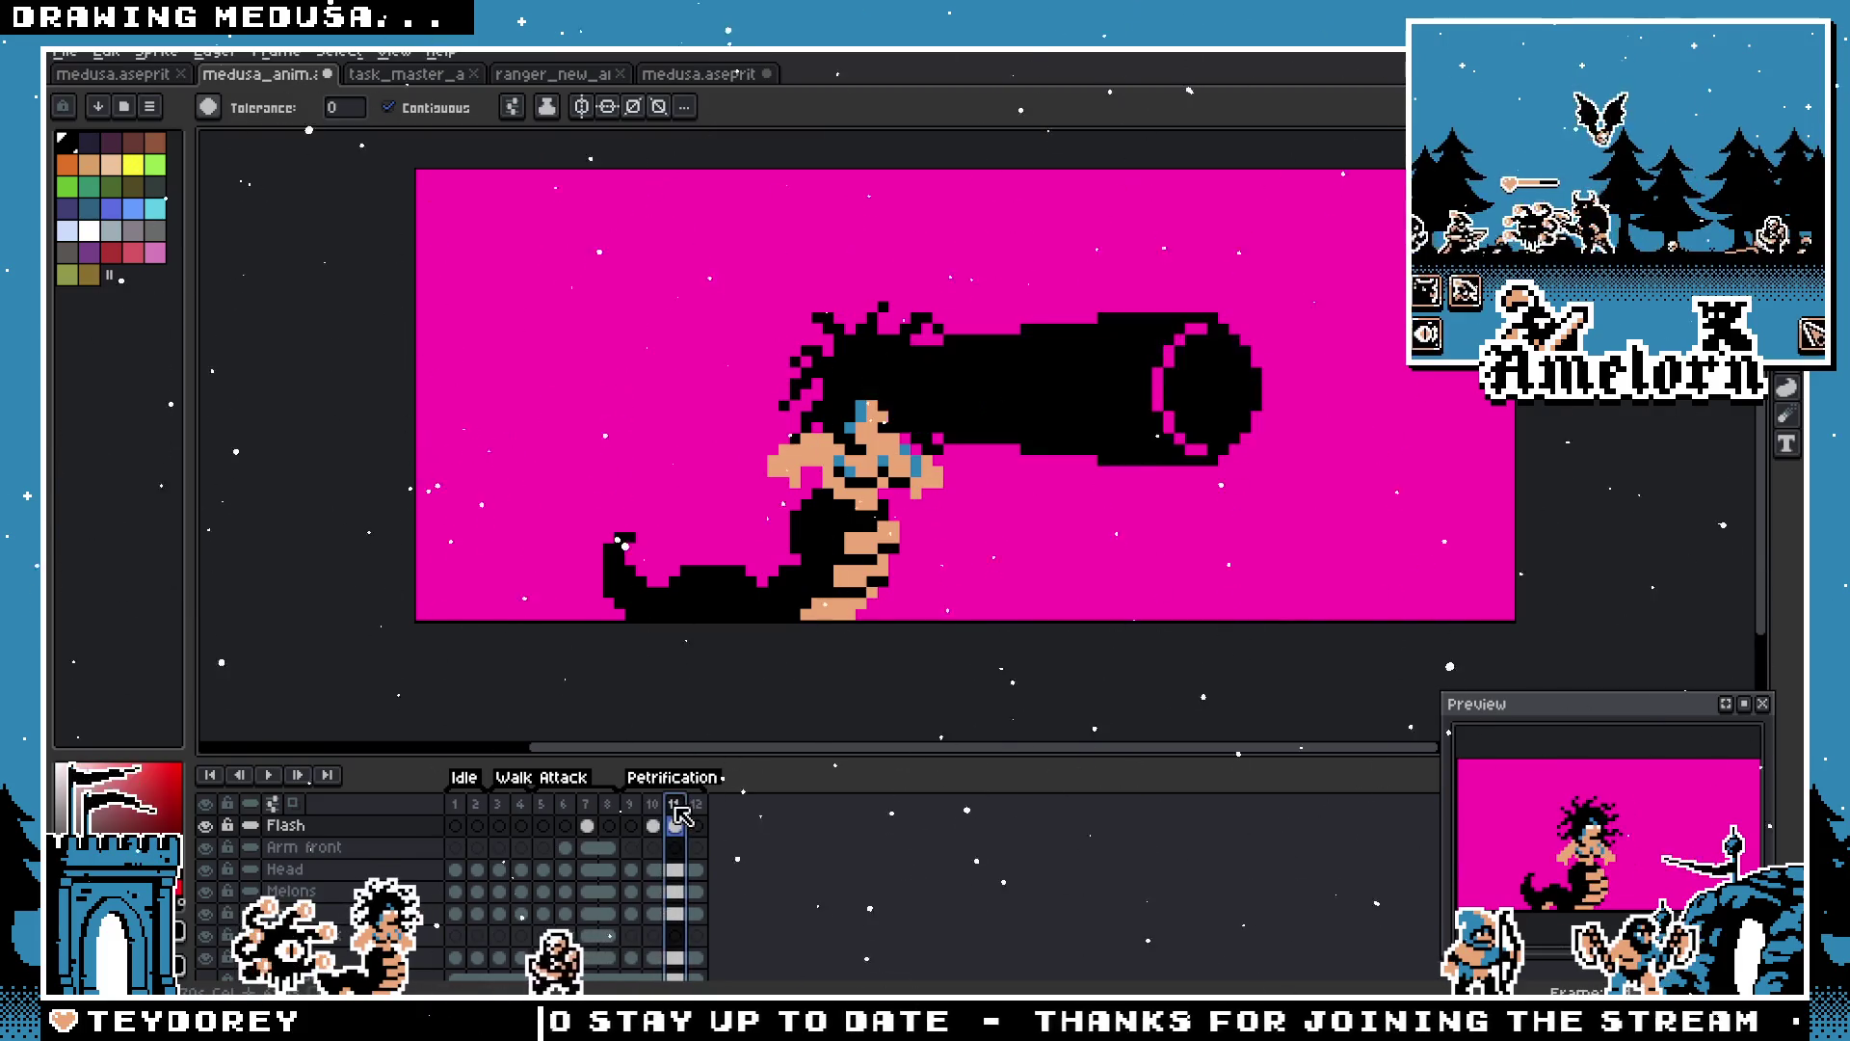
scroll(743, 718, "up", 1)
left_click(647, 821)
left_click(665, 817)
left_click(659, 814)
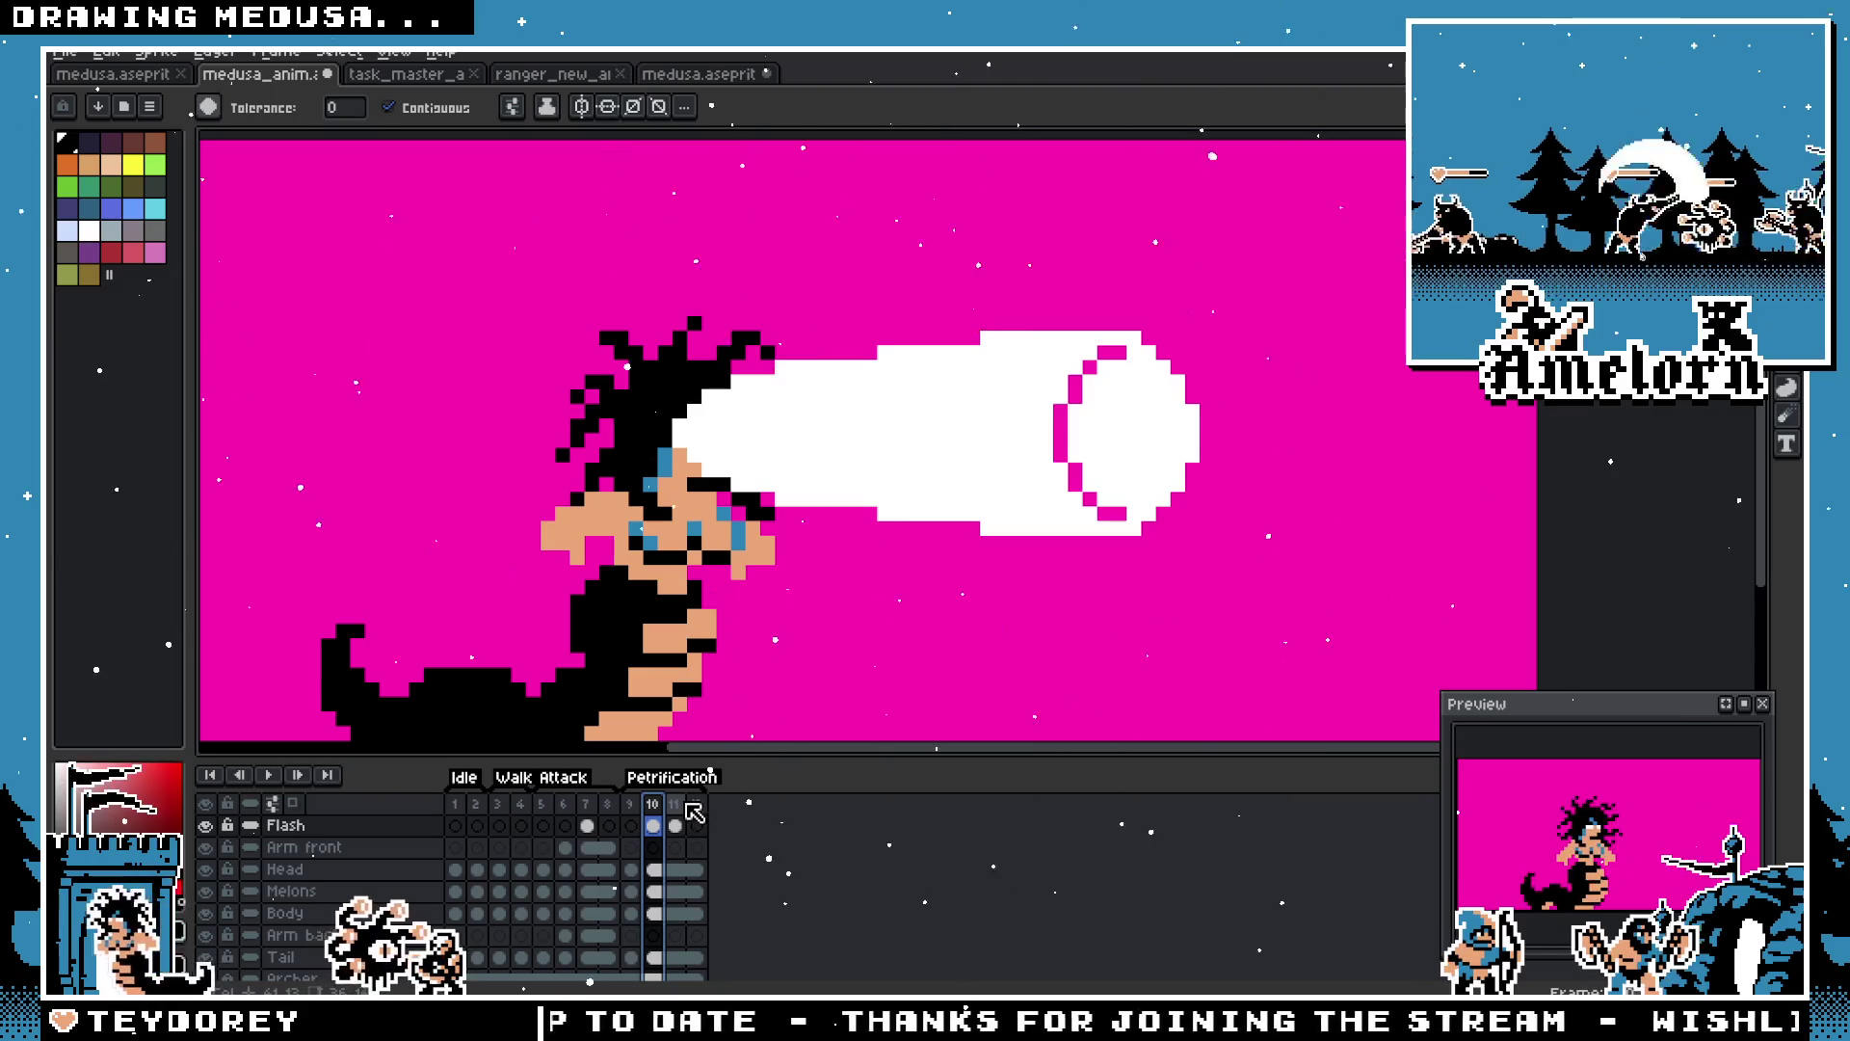
key("alt+n")
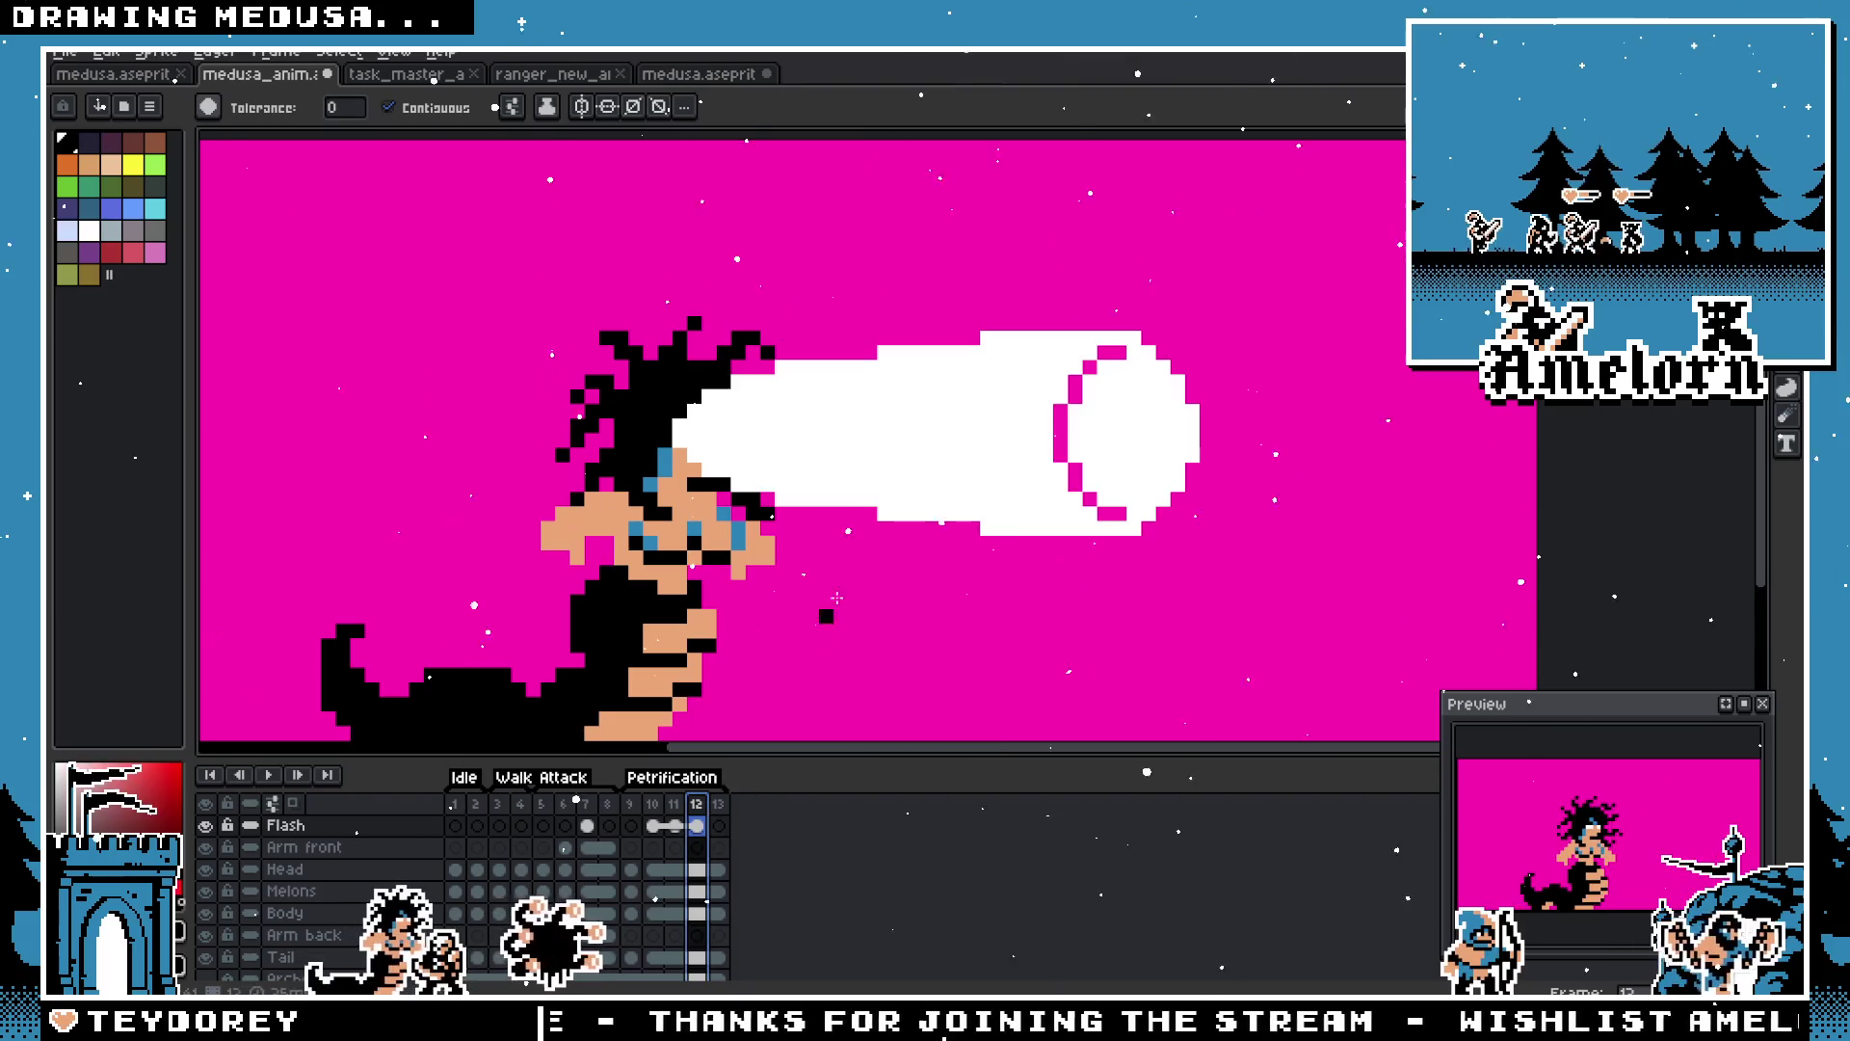
left_click(674, 810)
key("alt+n")
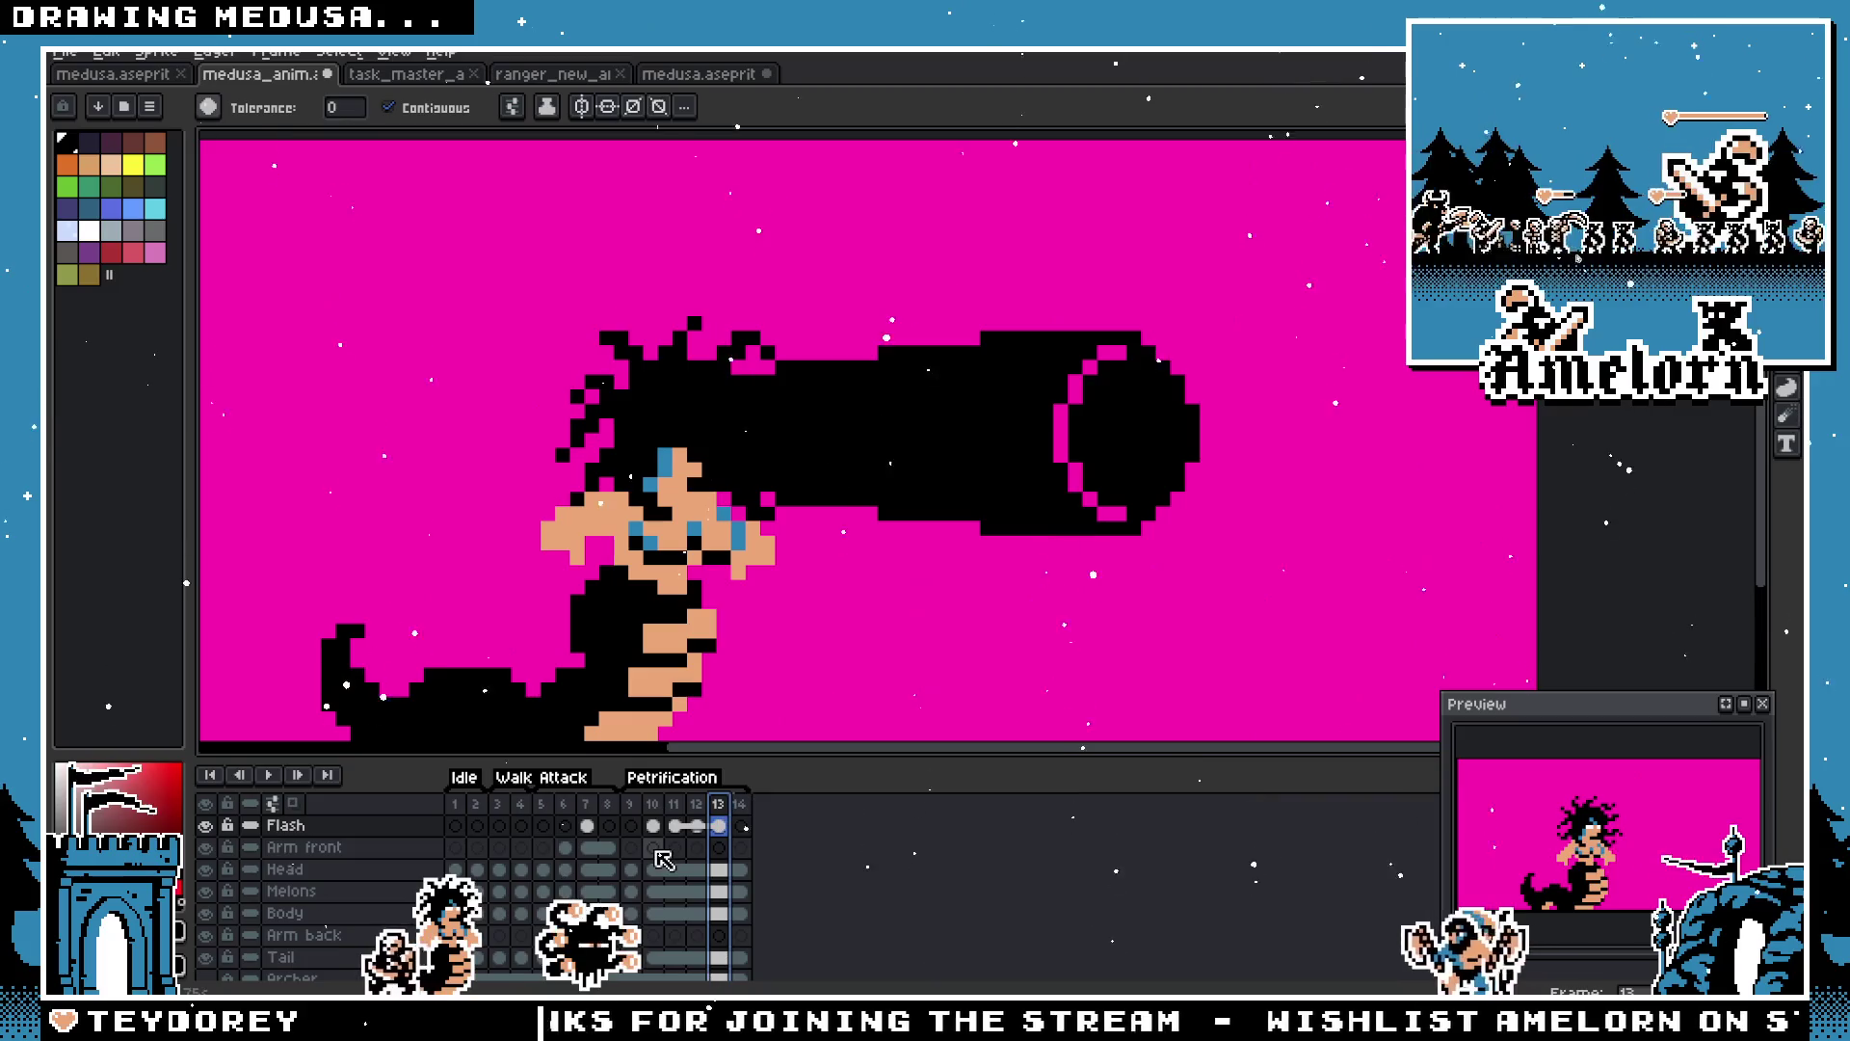
scroll(754, 617, "down", 1)
scroll(754, 617, "up", 1)
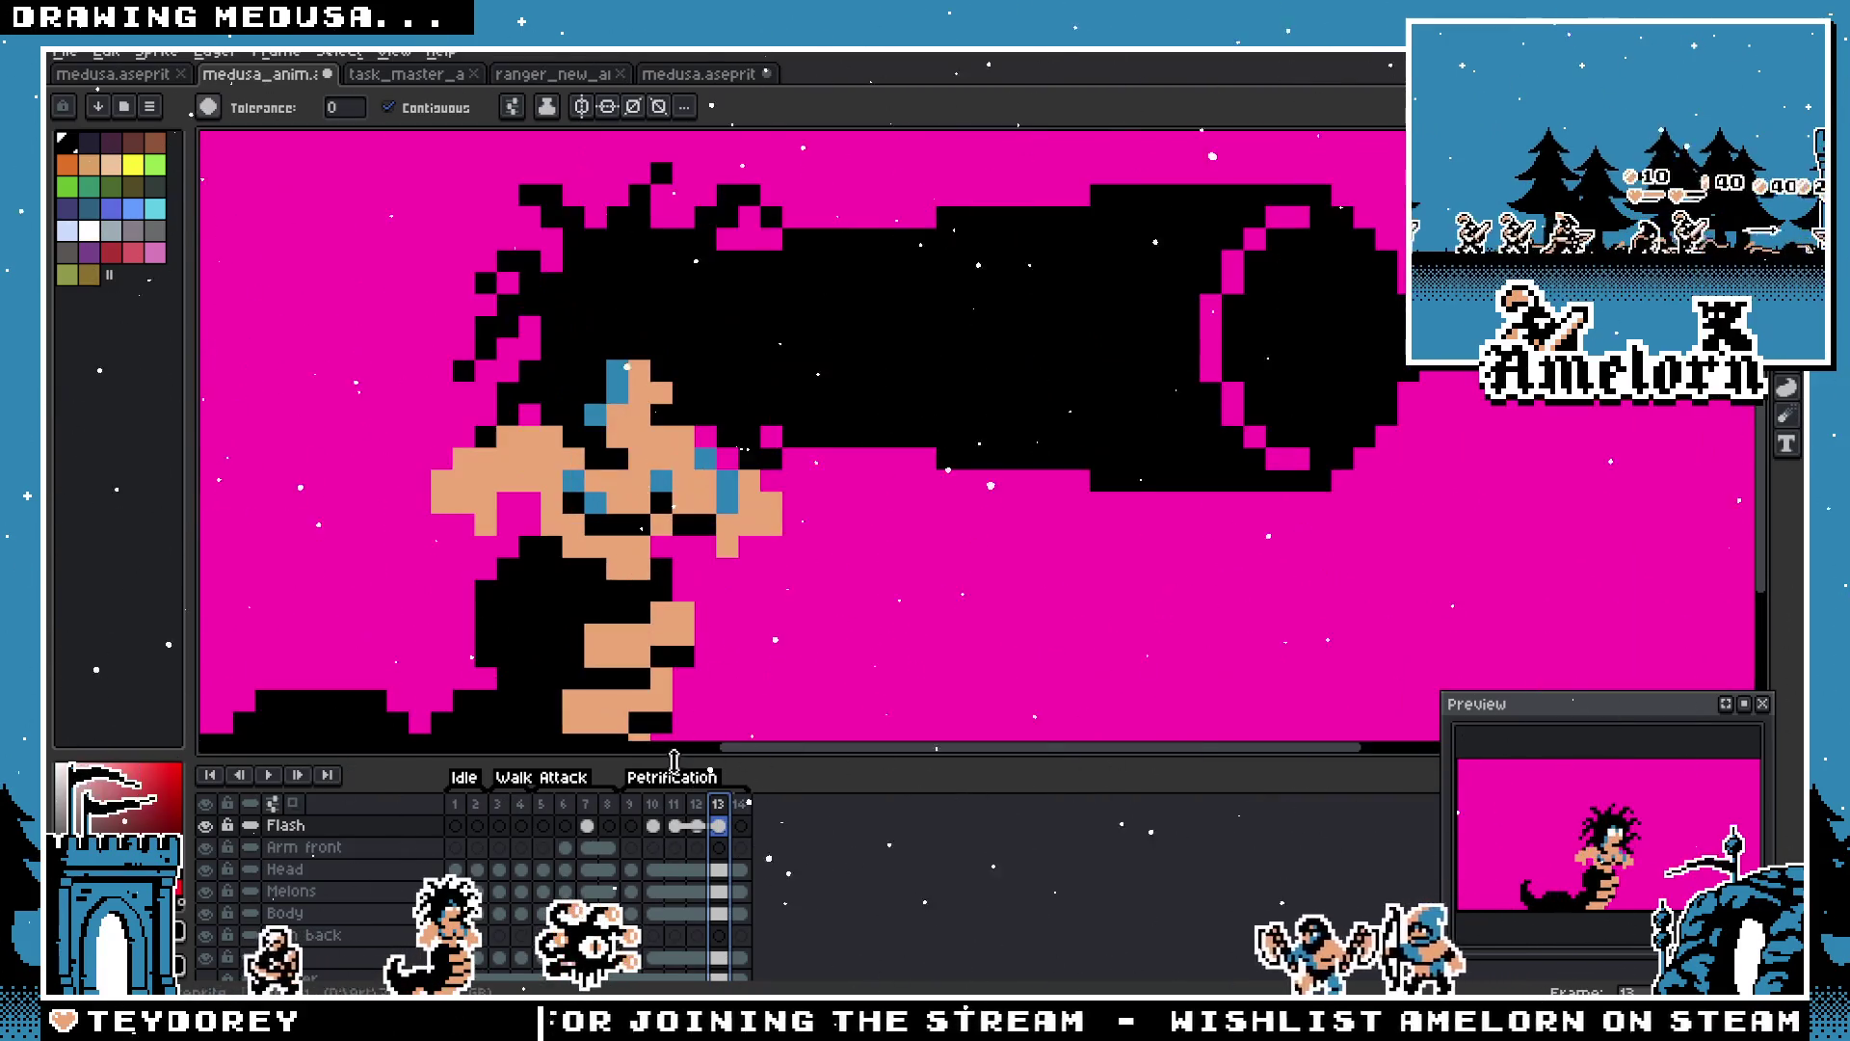
left_click(653, 825)
scroll(715, 562, "down", 2)
left_click(631, 825)
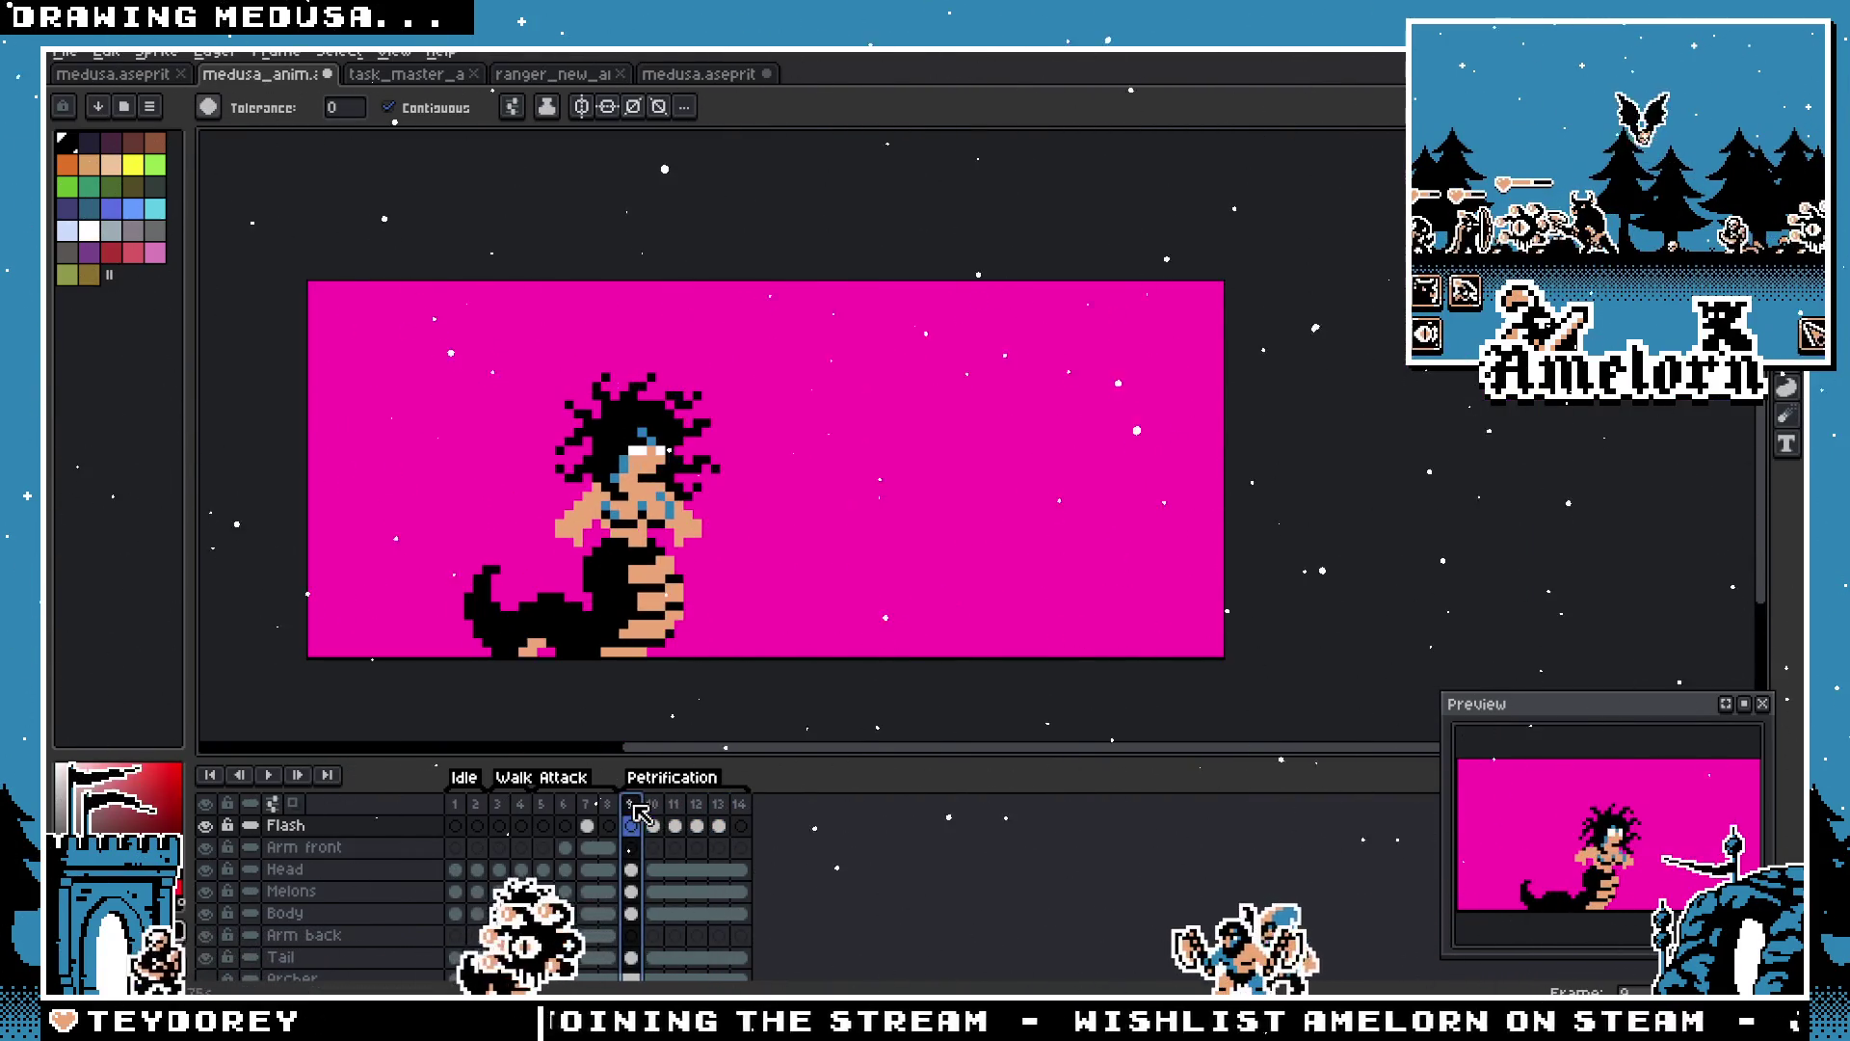
Step: Set frames 10–13 to 50 ms each in Frame Properties and play back the flashing
left_click(275, 774)
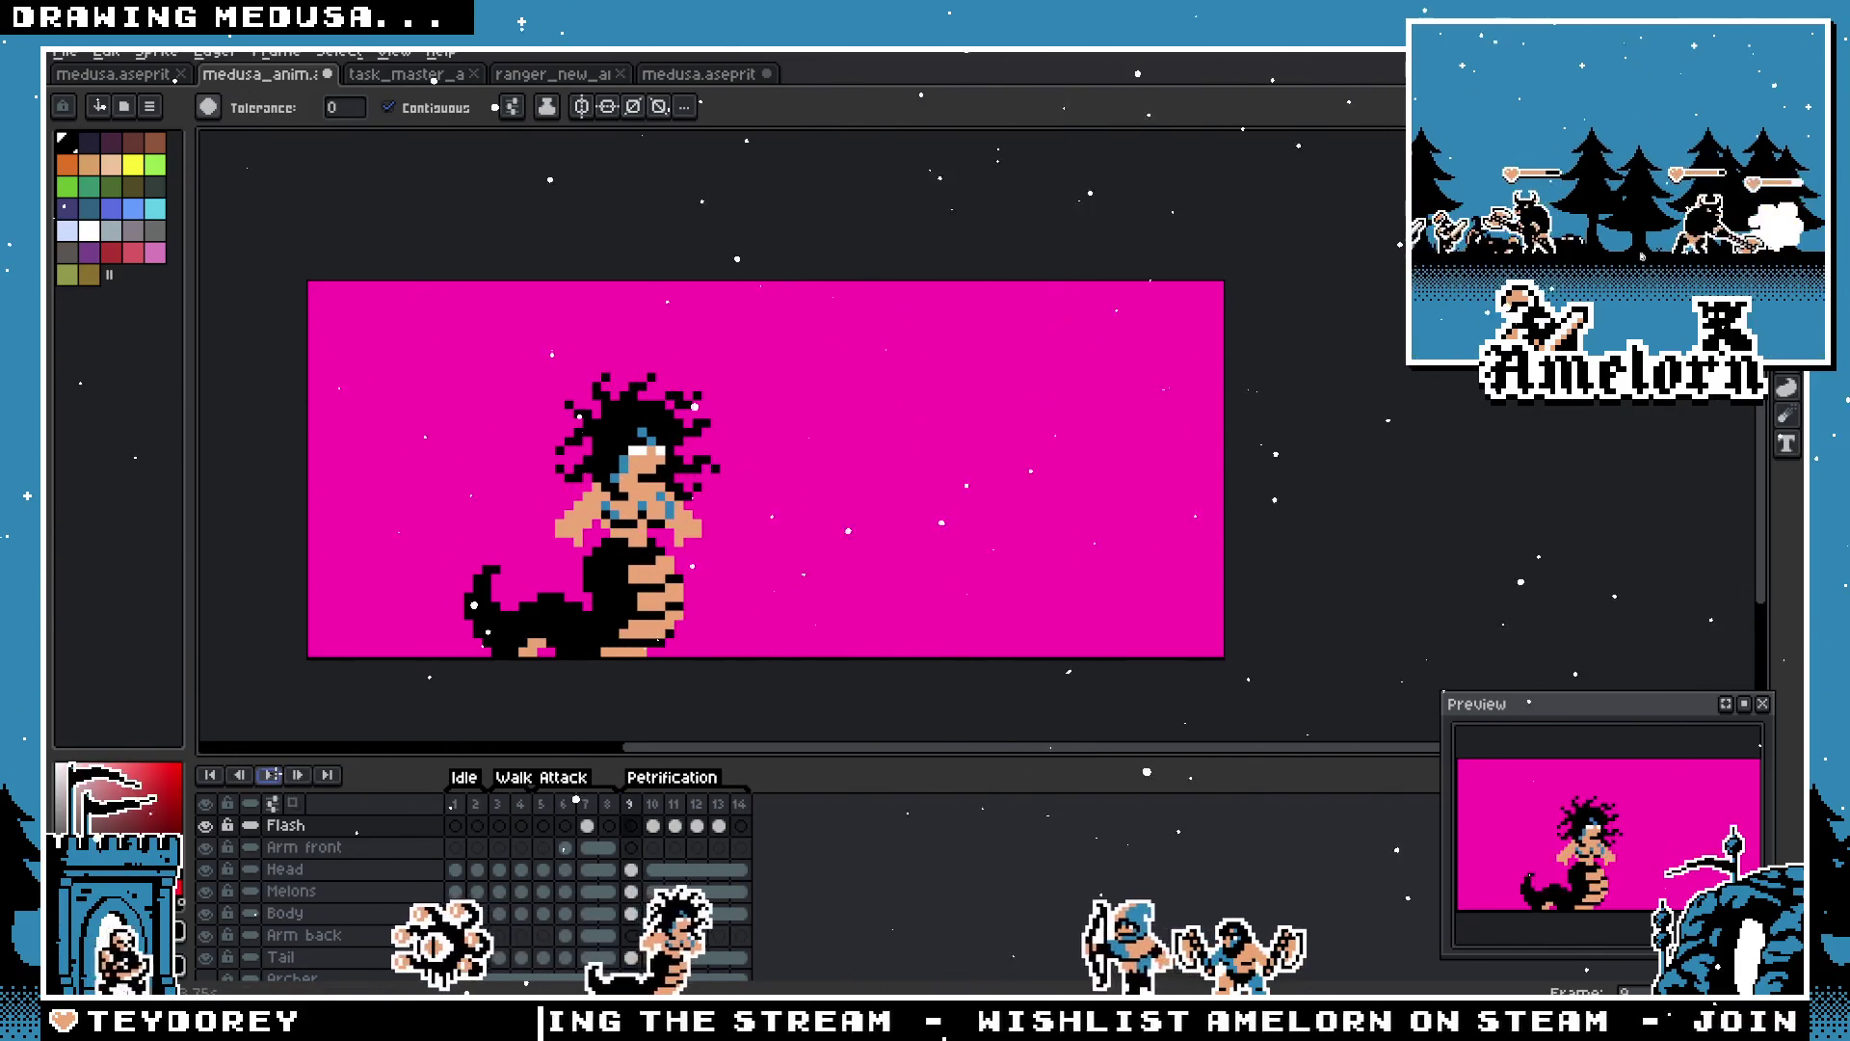
left_click(677, 821)
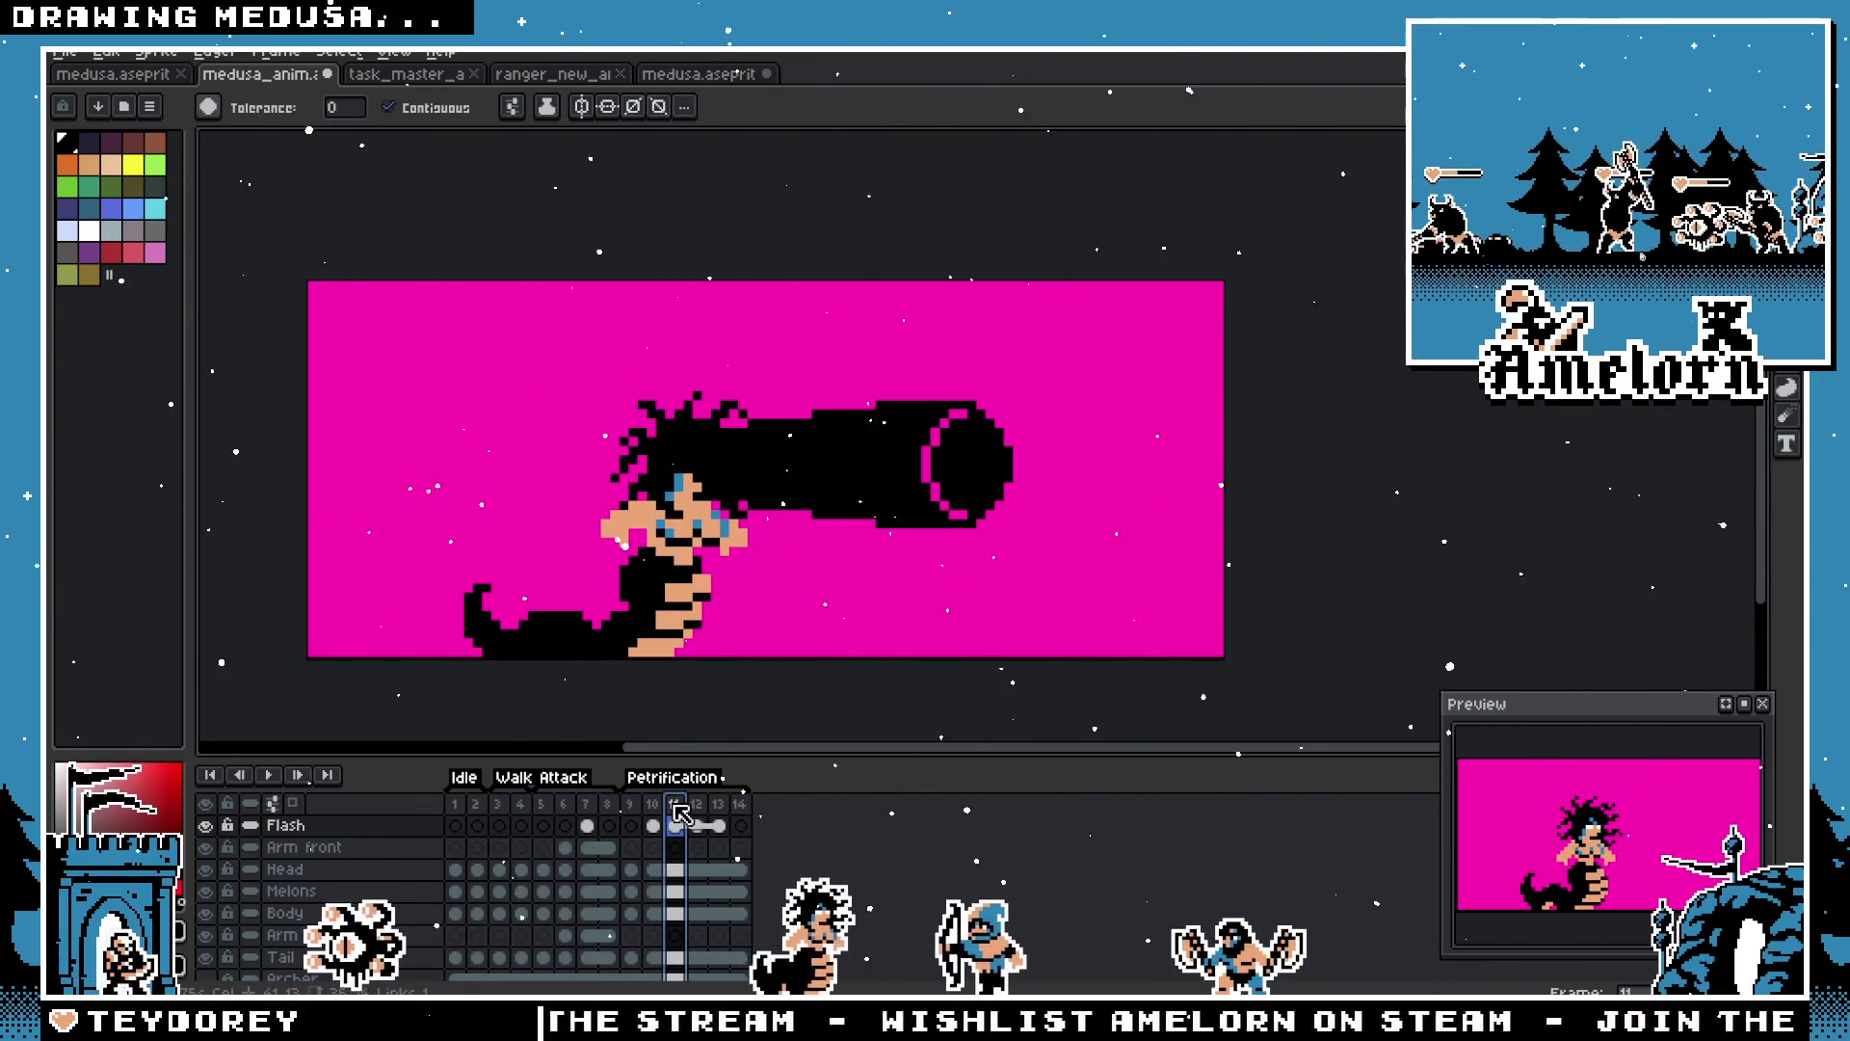
left_click(653, 804)
left_click(718, 803, "shift")
key("p")
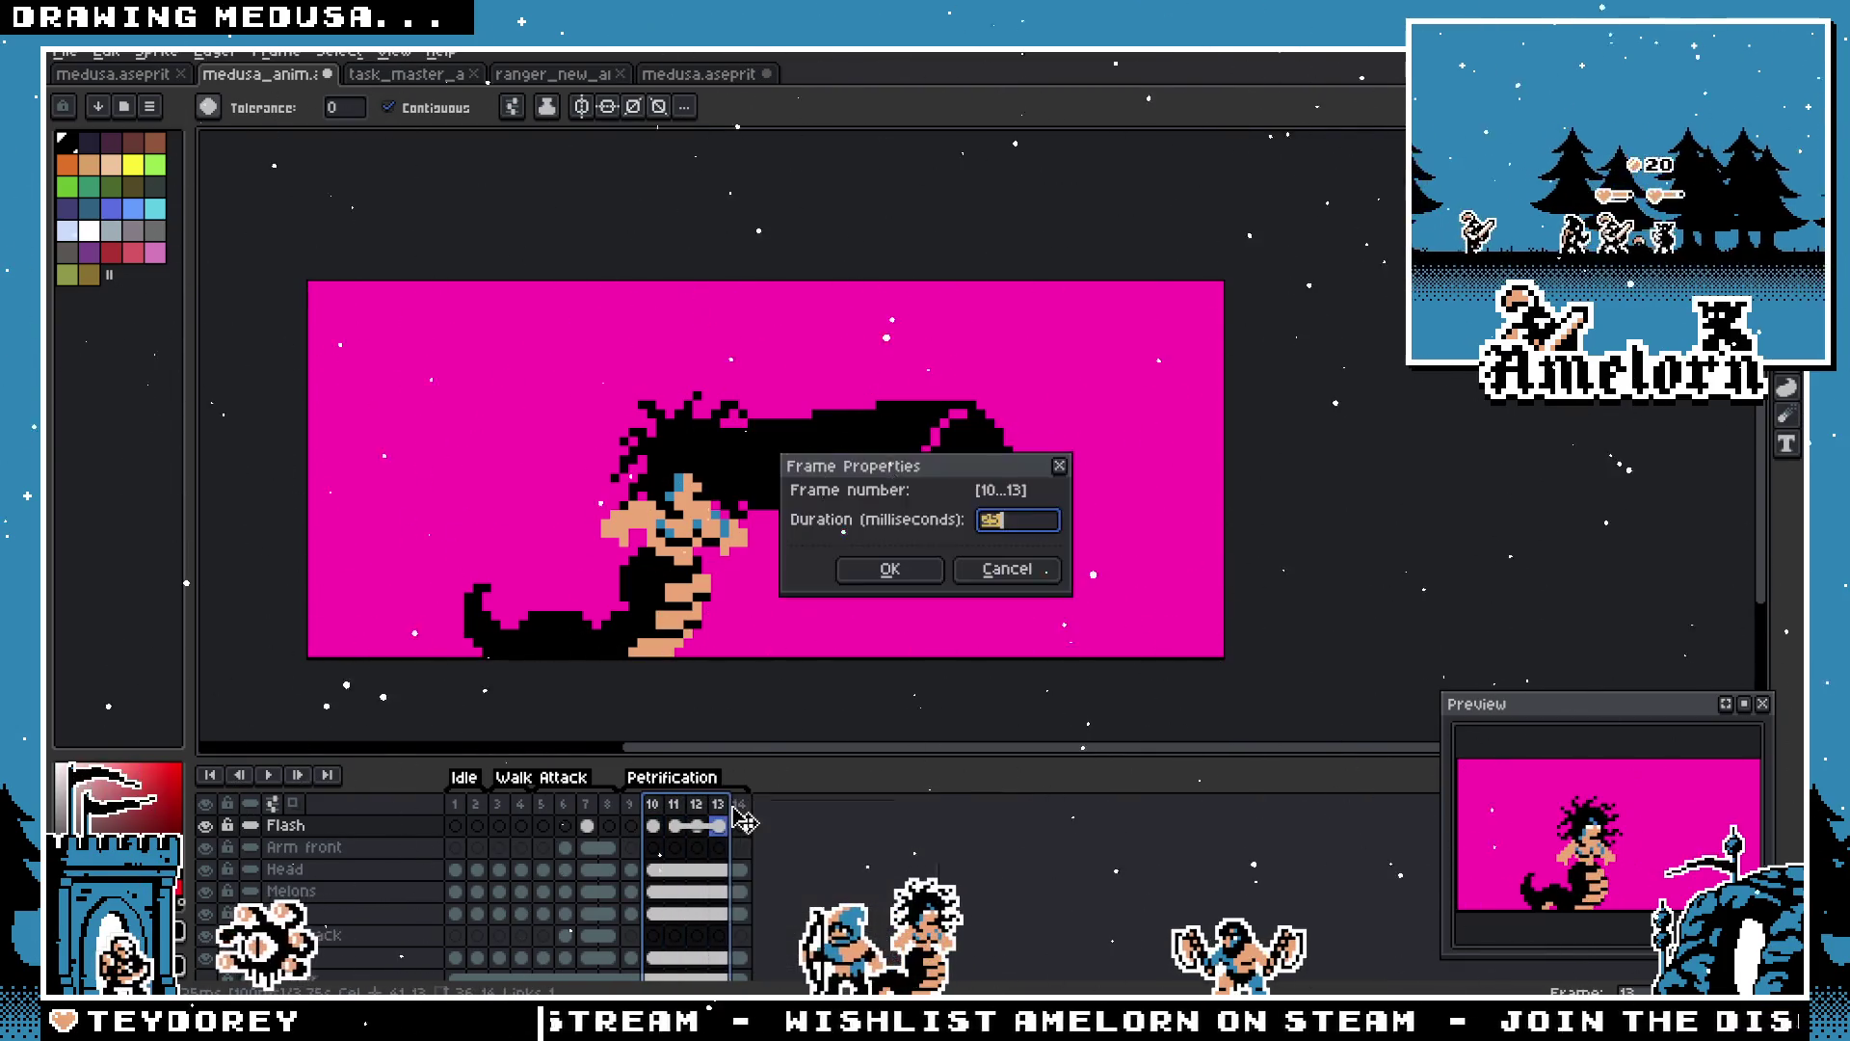
key("Return")
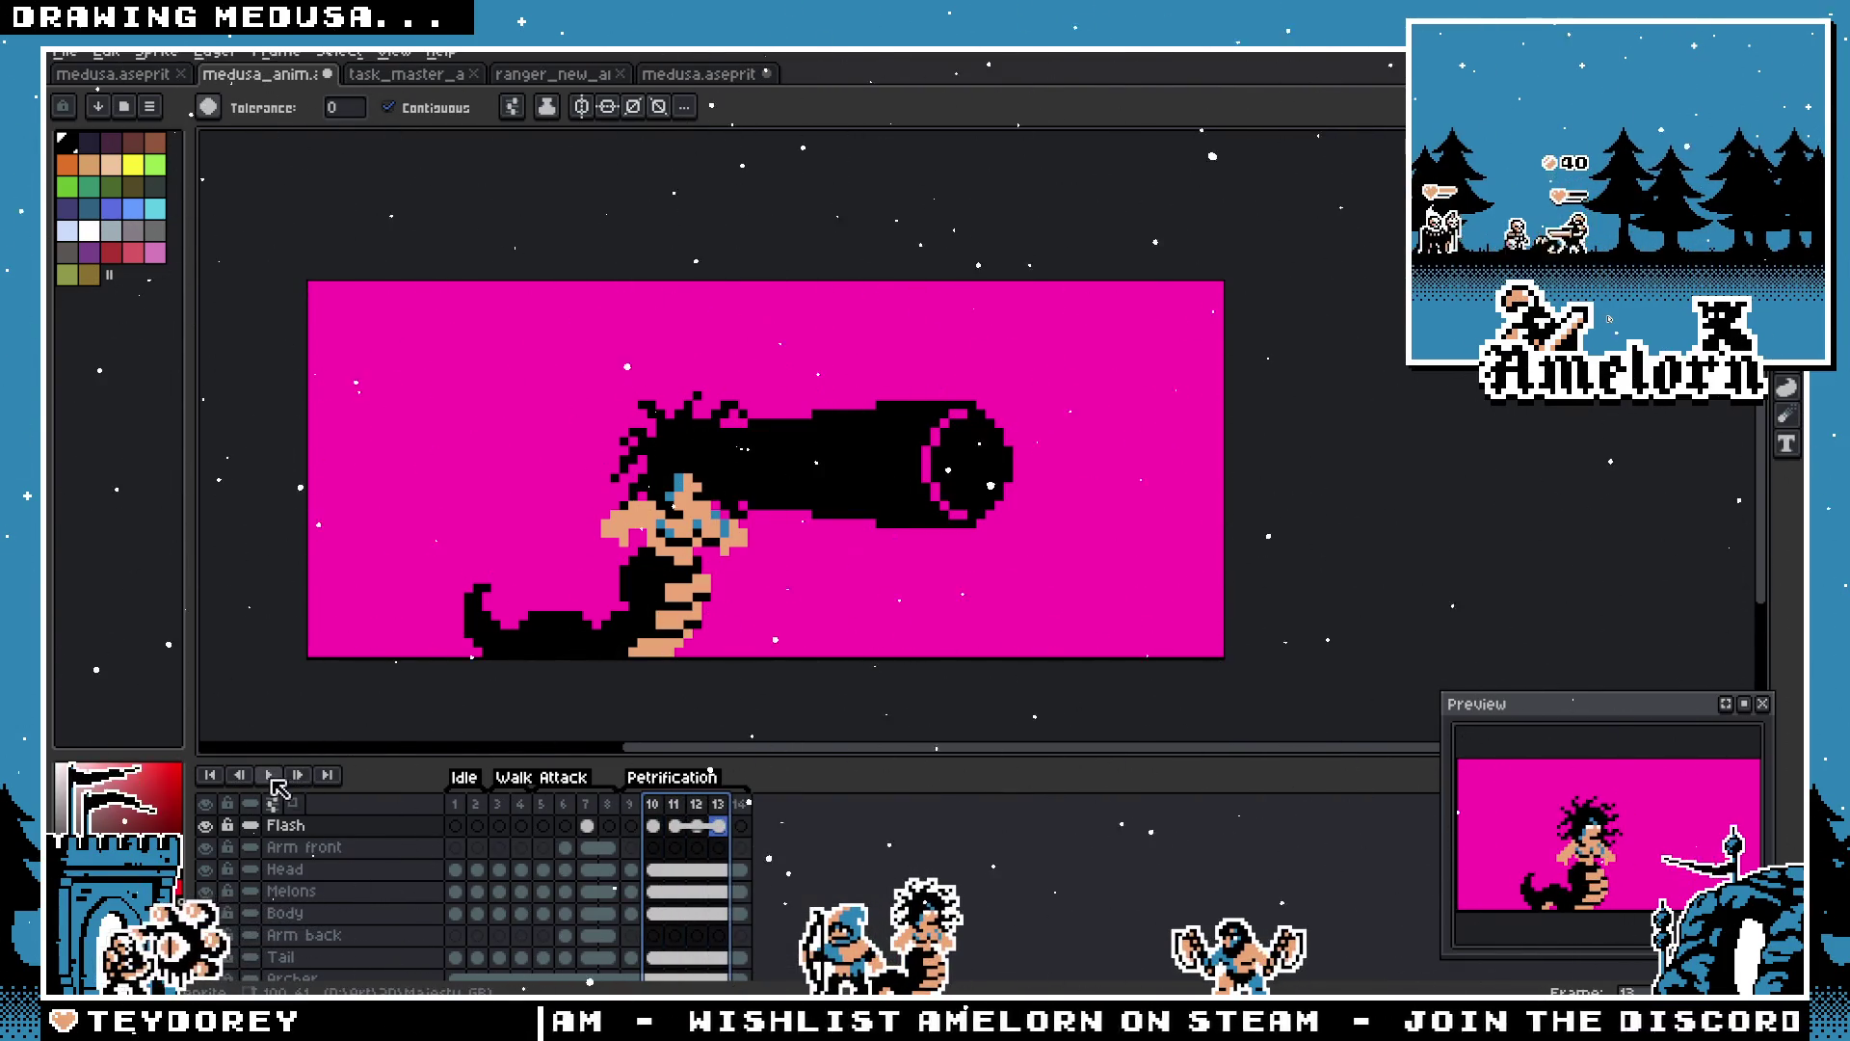
left_click(269, 775)
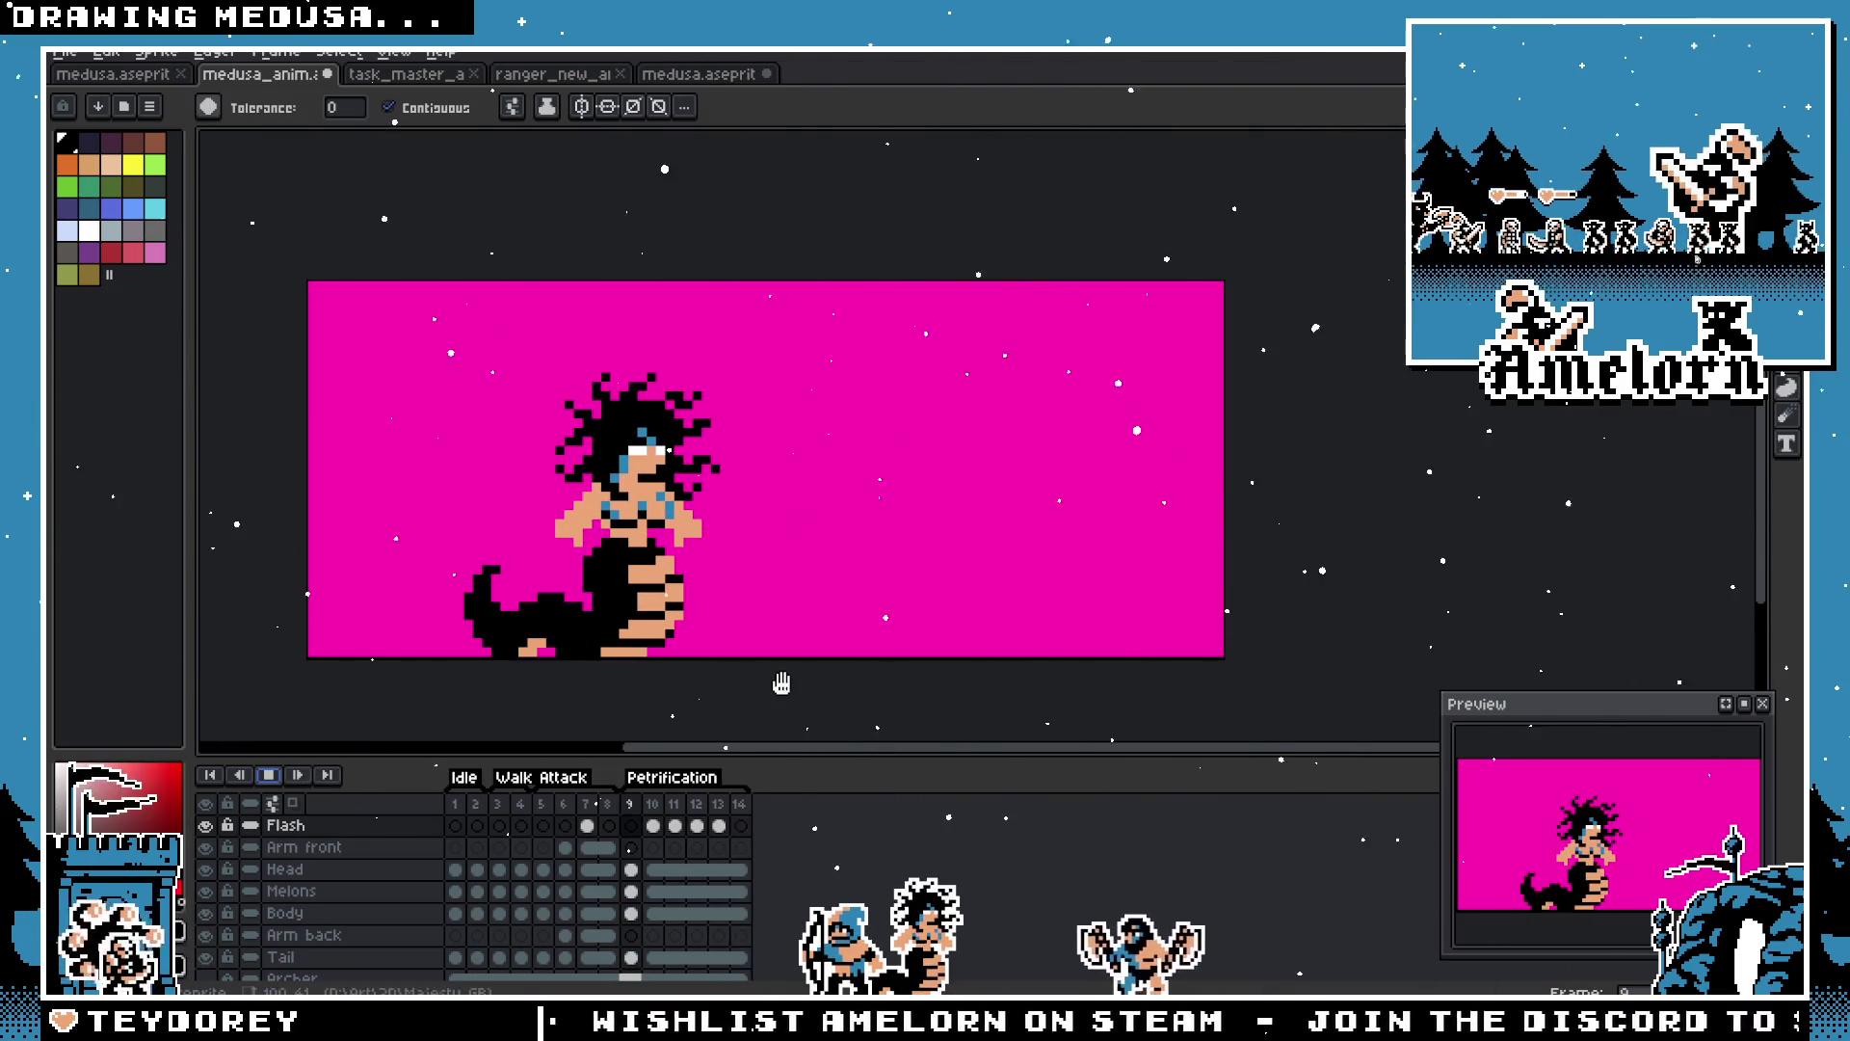
scroll(636, 590, "down", 1)
scroll(636, 590, "down", 1)
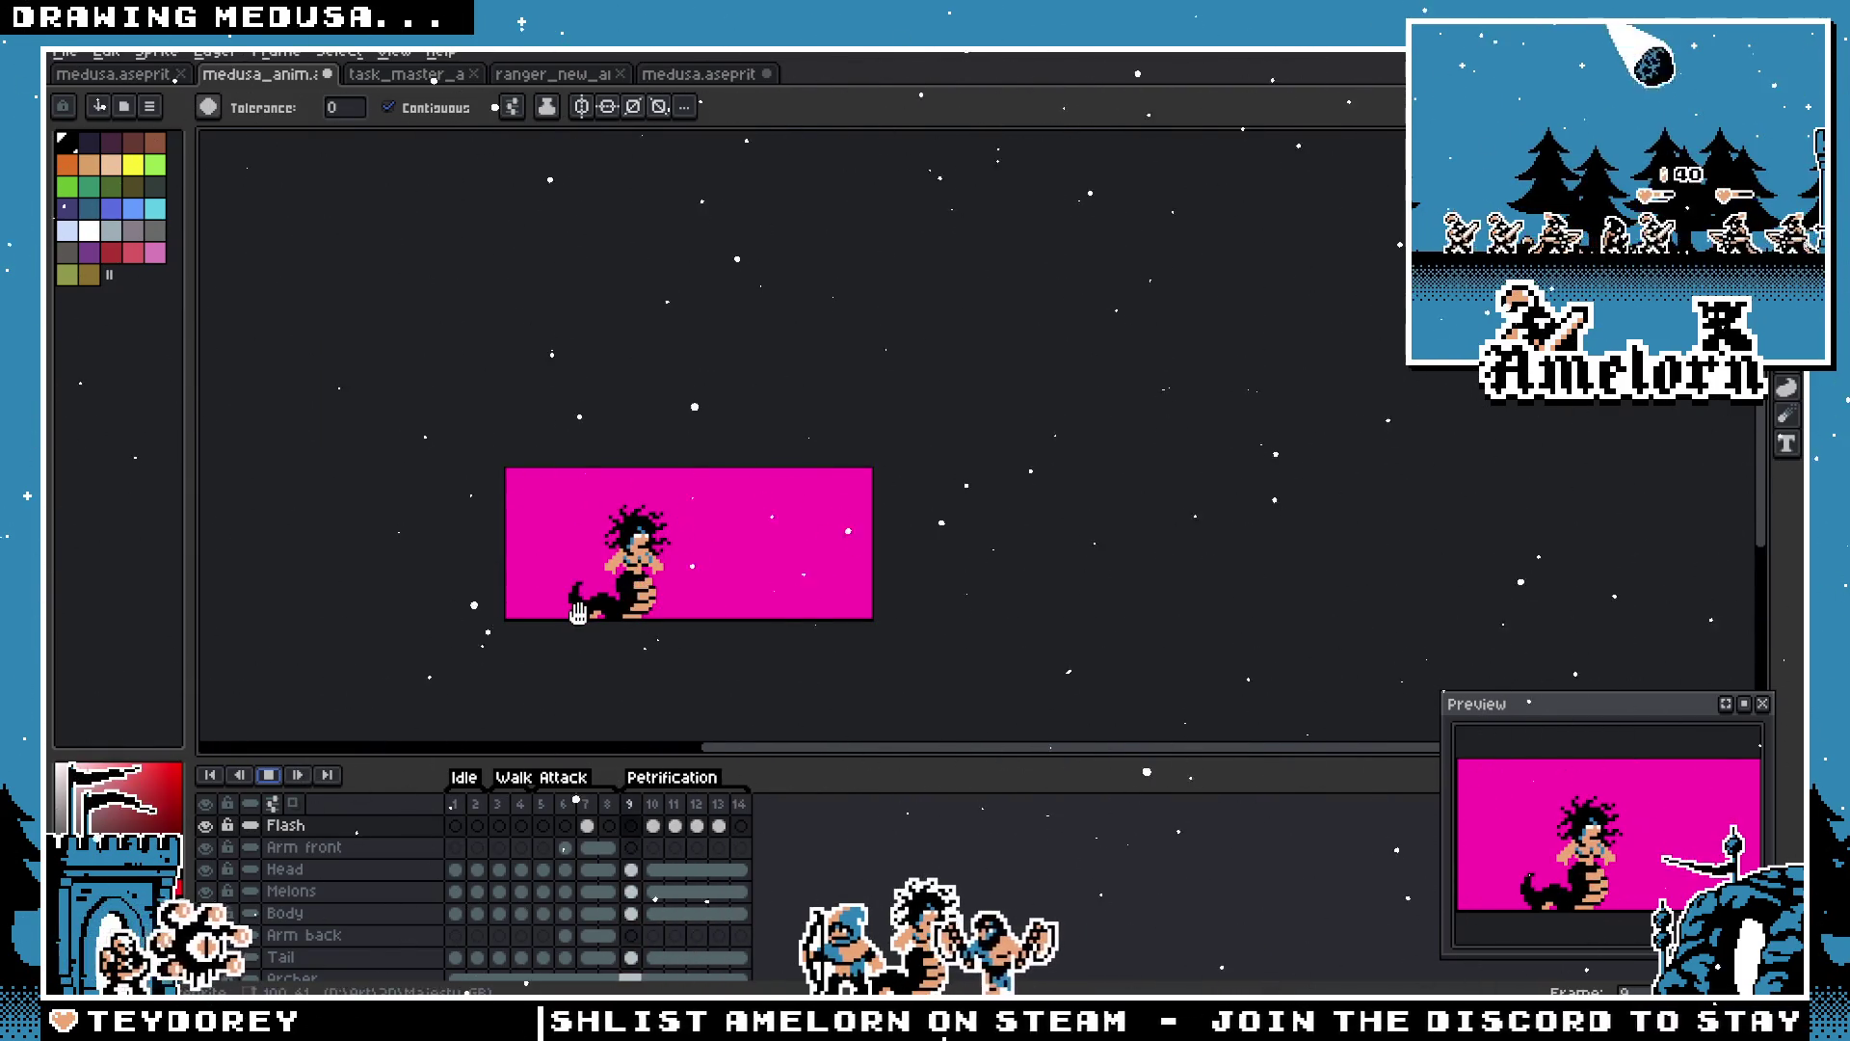
scroll(631, 579, "up", 2)
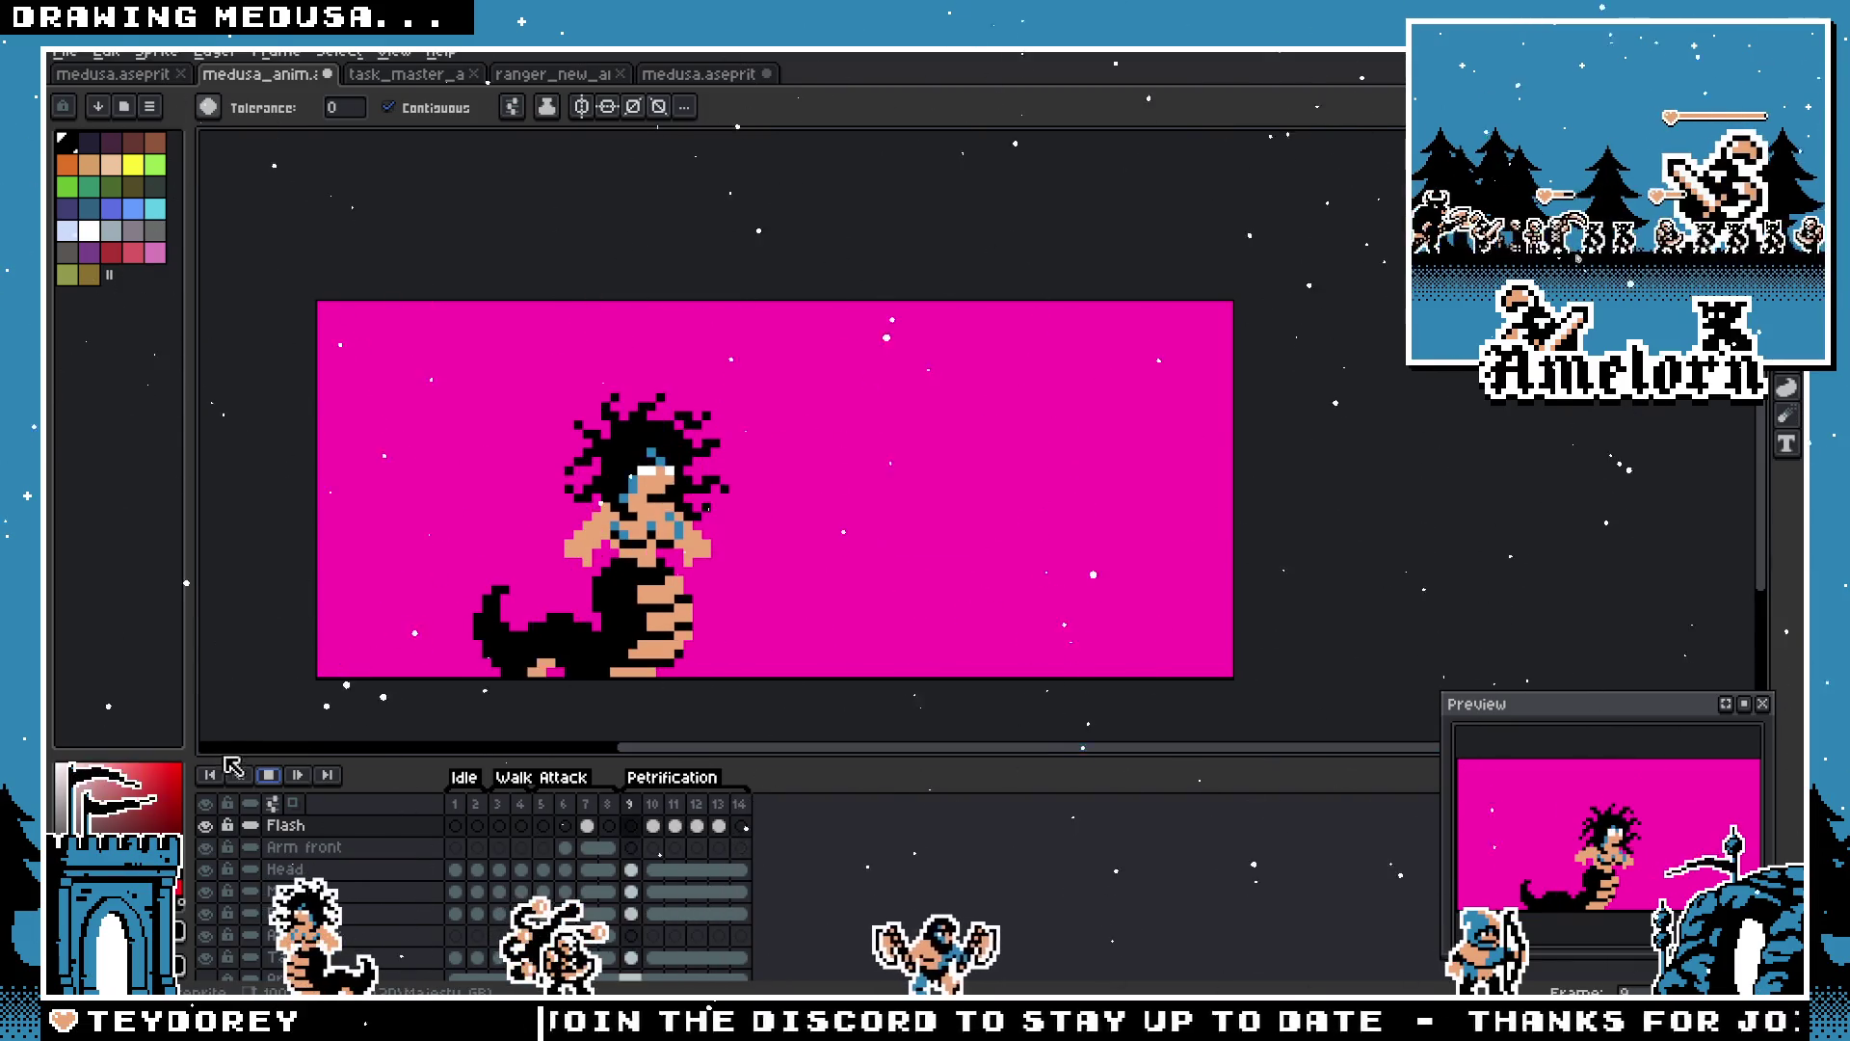
Step: Delete frames 10–13 with Alt+C, then bring the beam frames back
key("m")
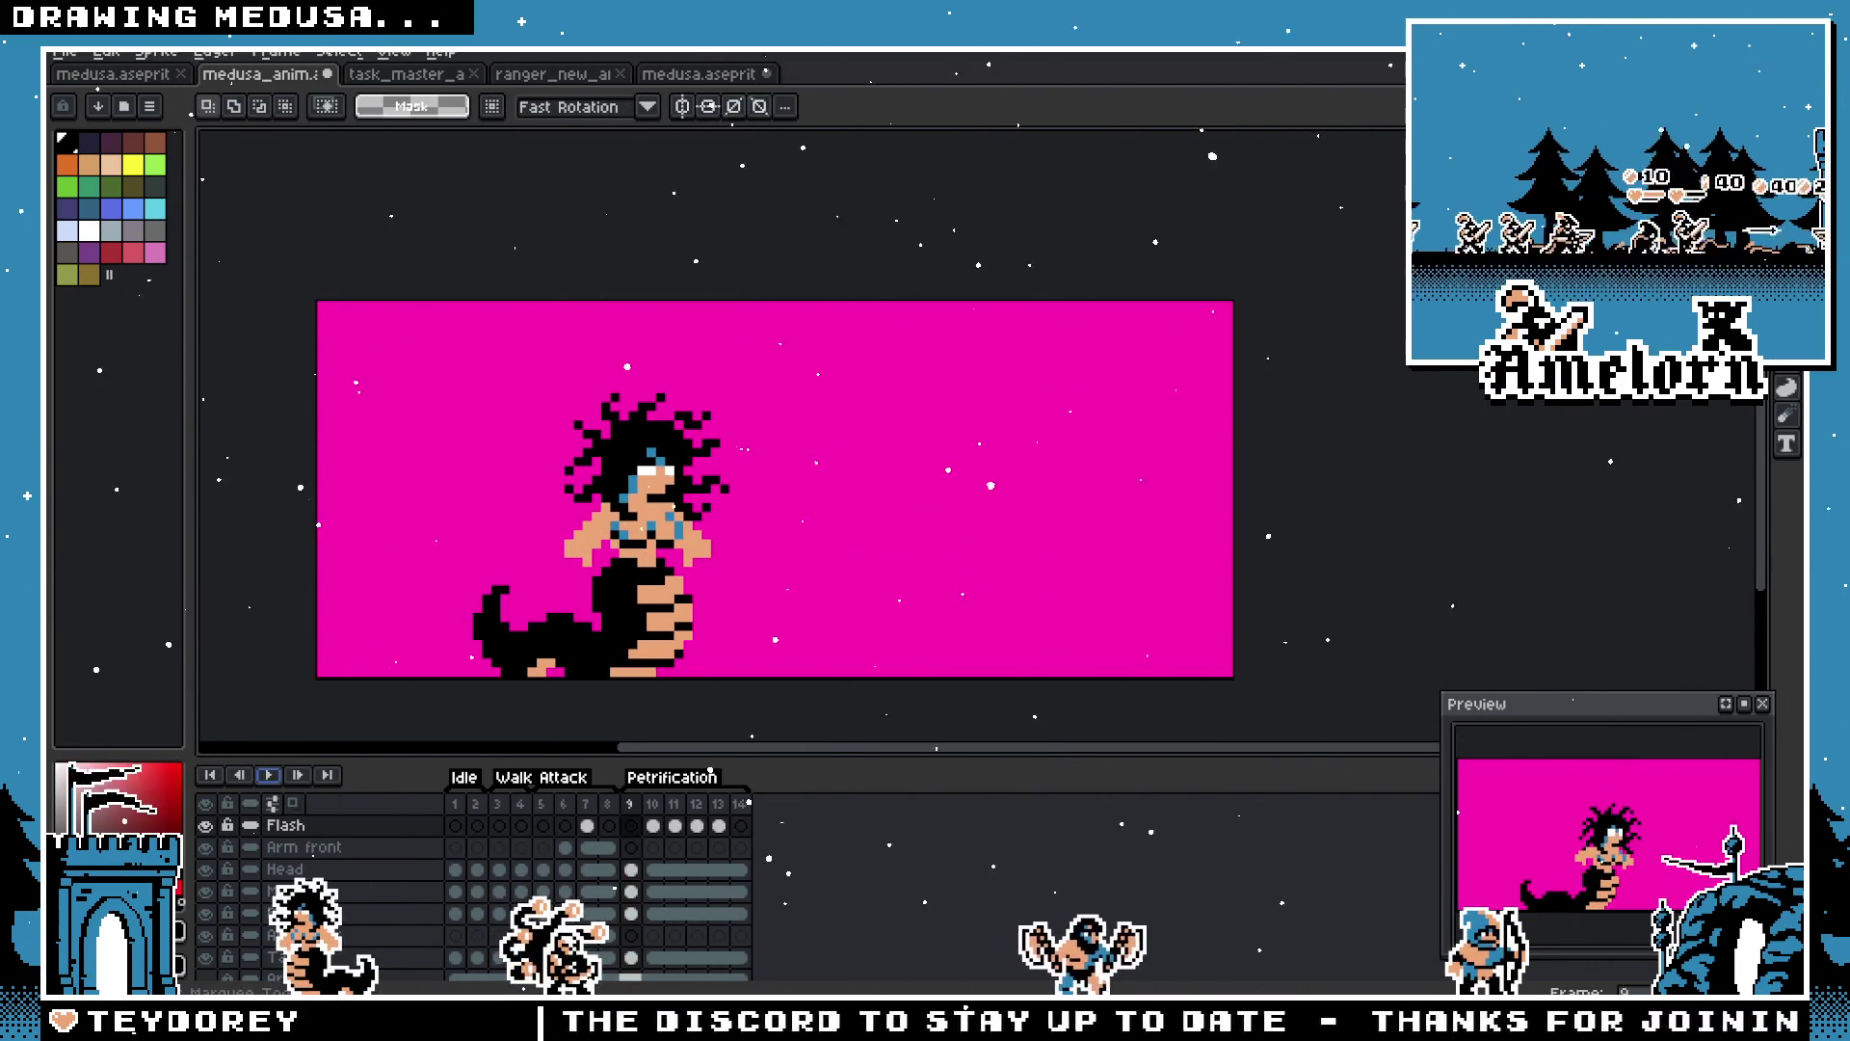
left_click(721, 825)
left_click_drag(662, 808, 718, 808)
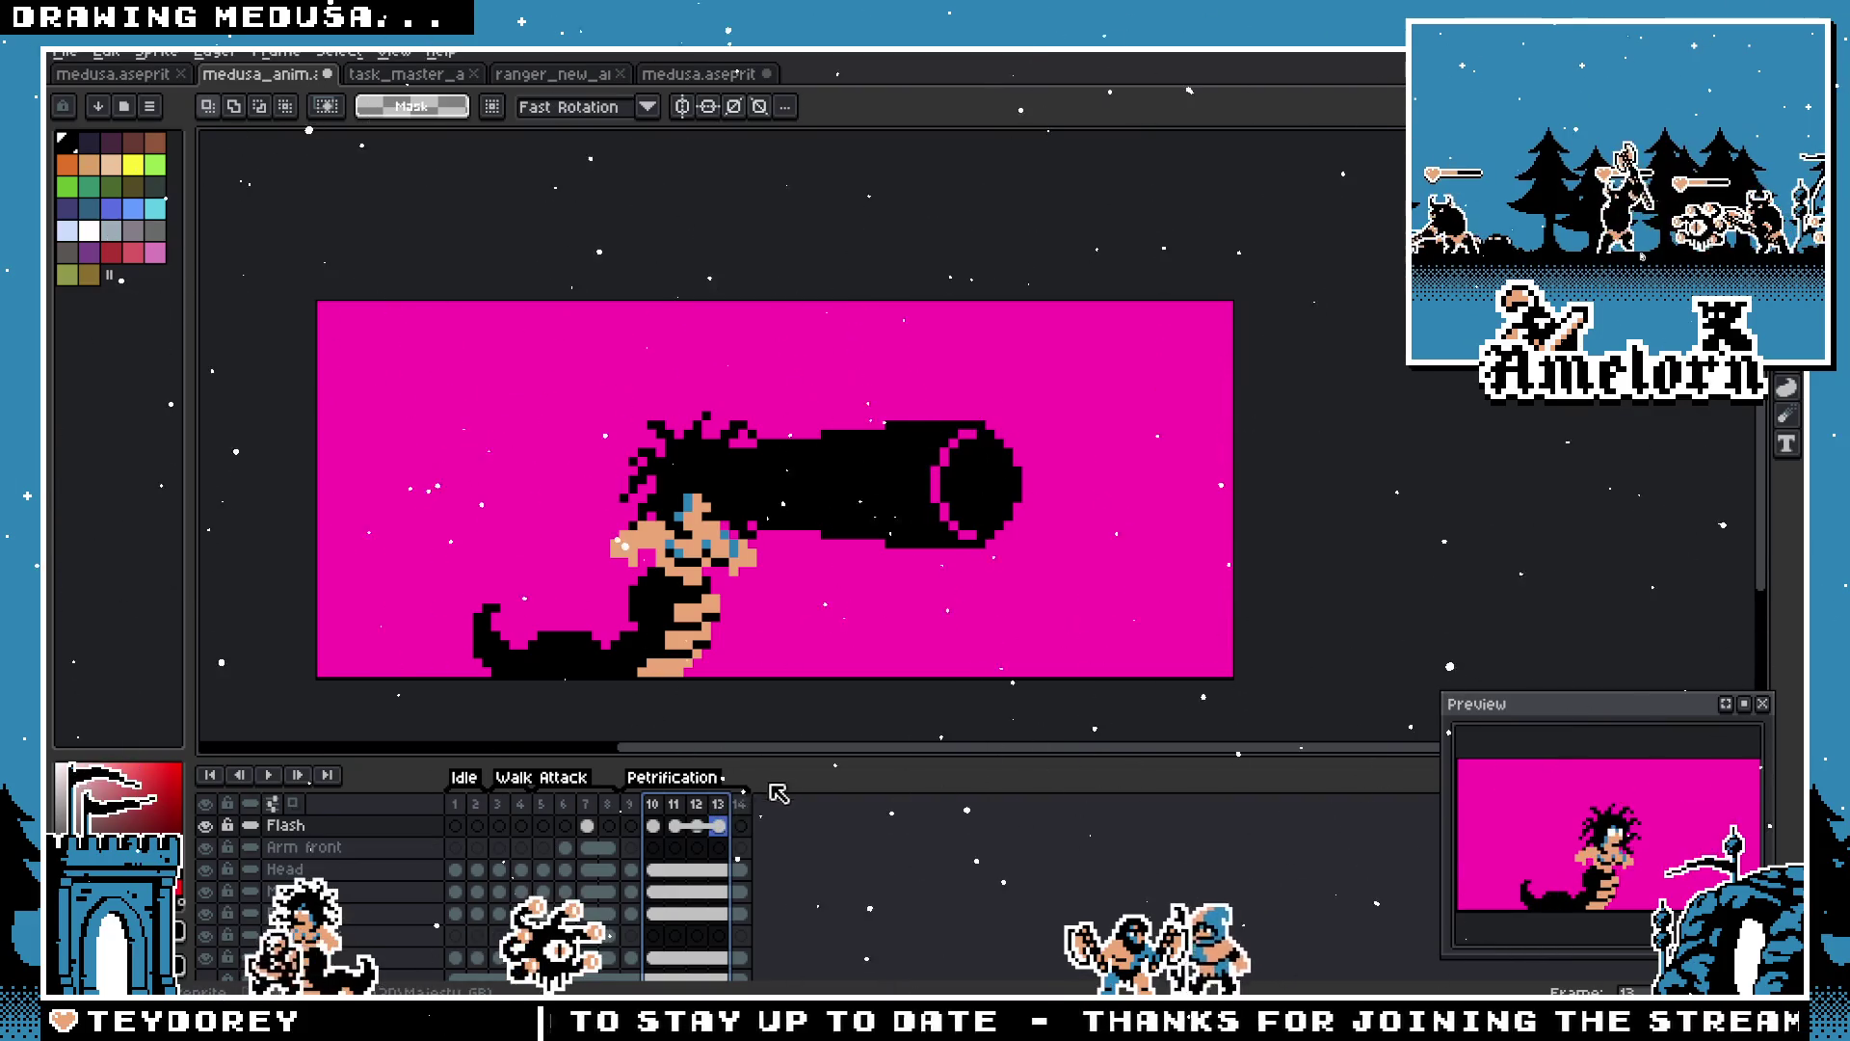
key("alt+c")
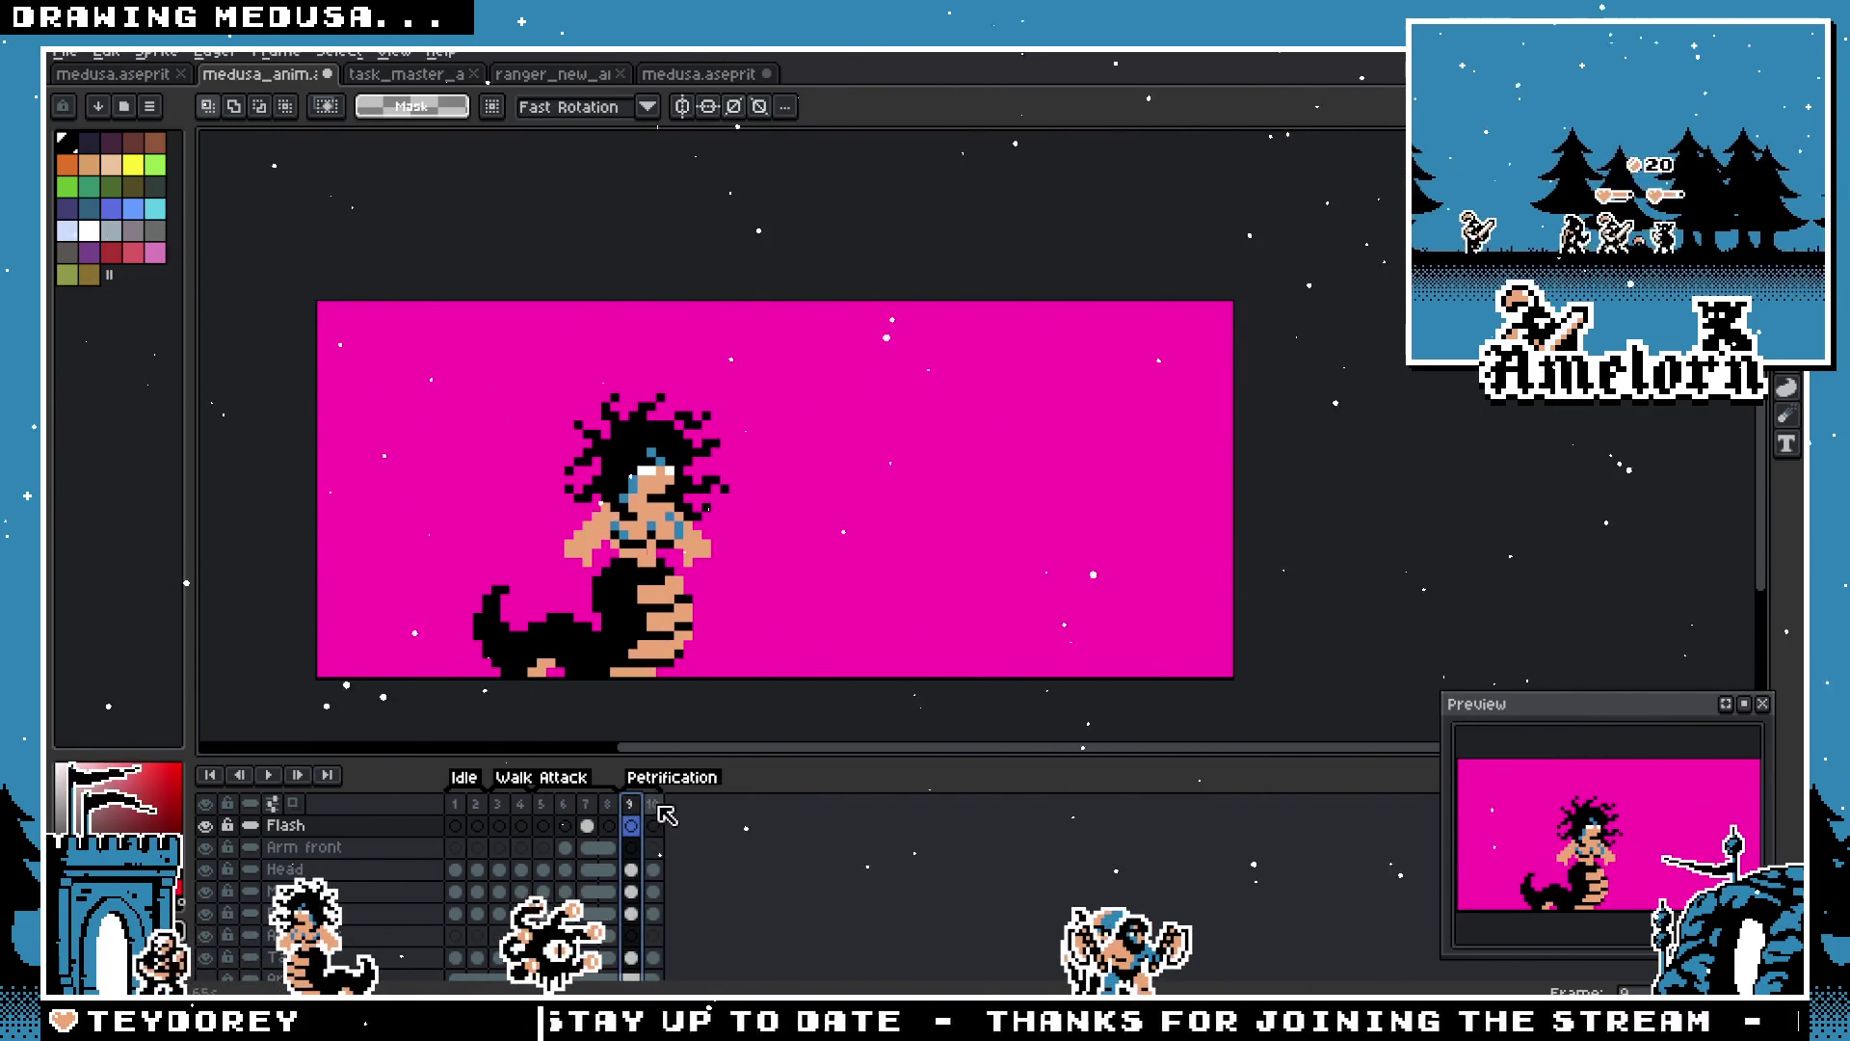
scroll(892, 547, "up", 2)
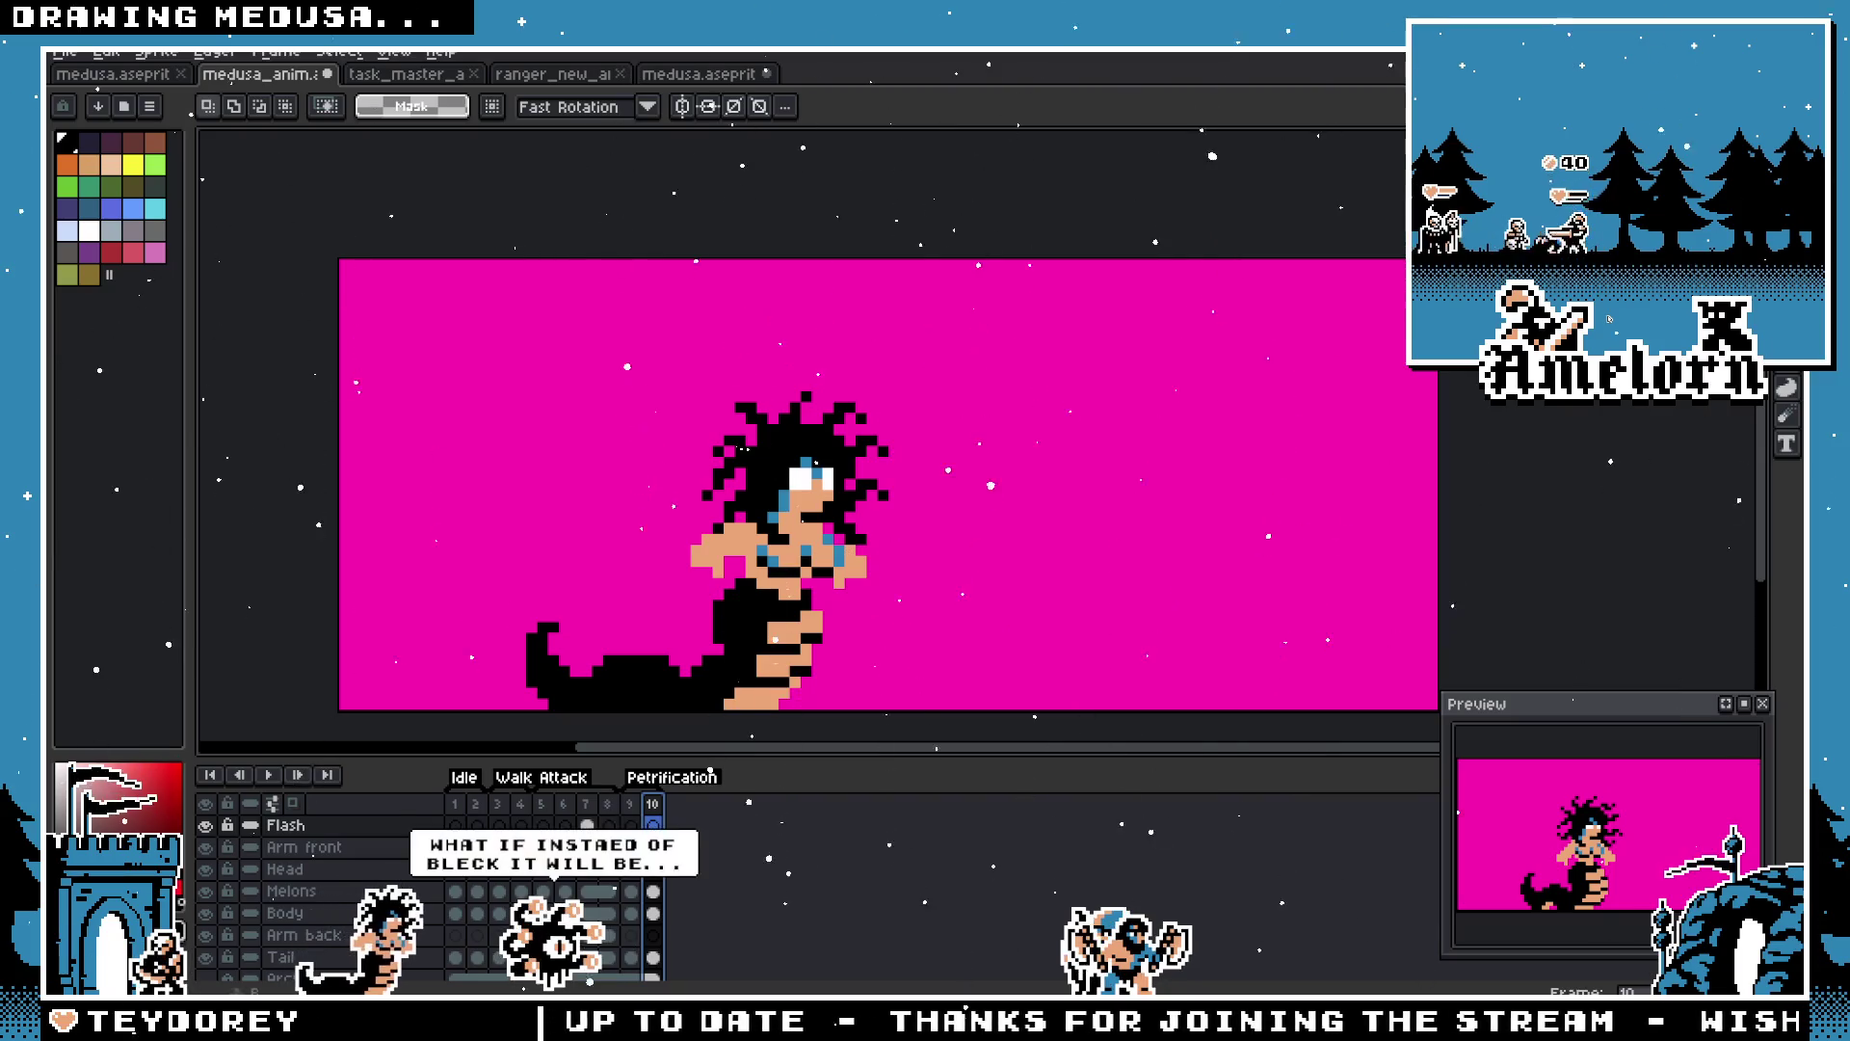
key("b")
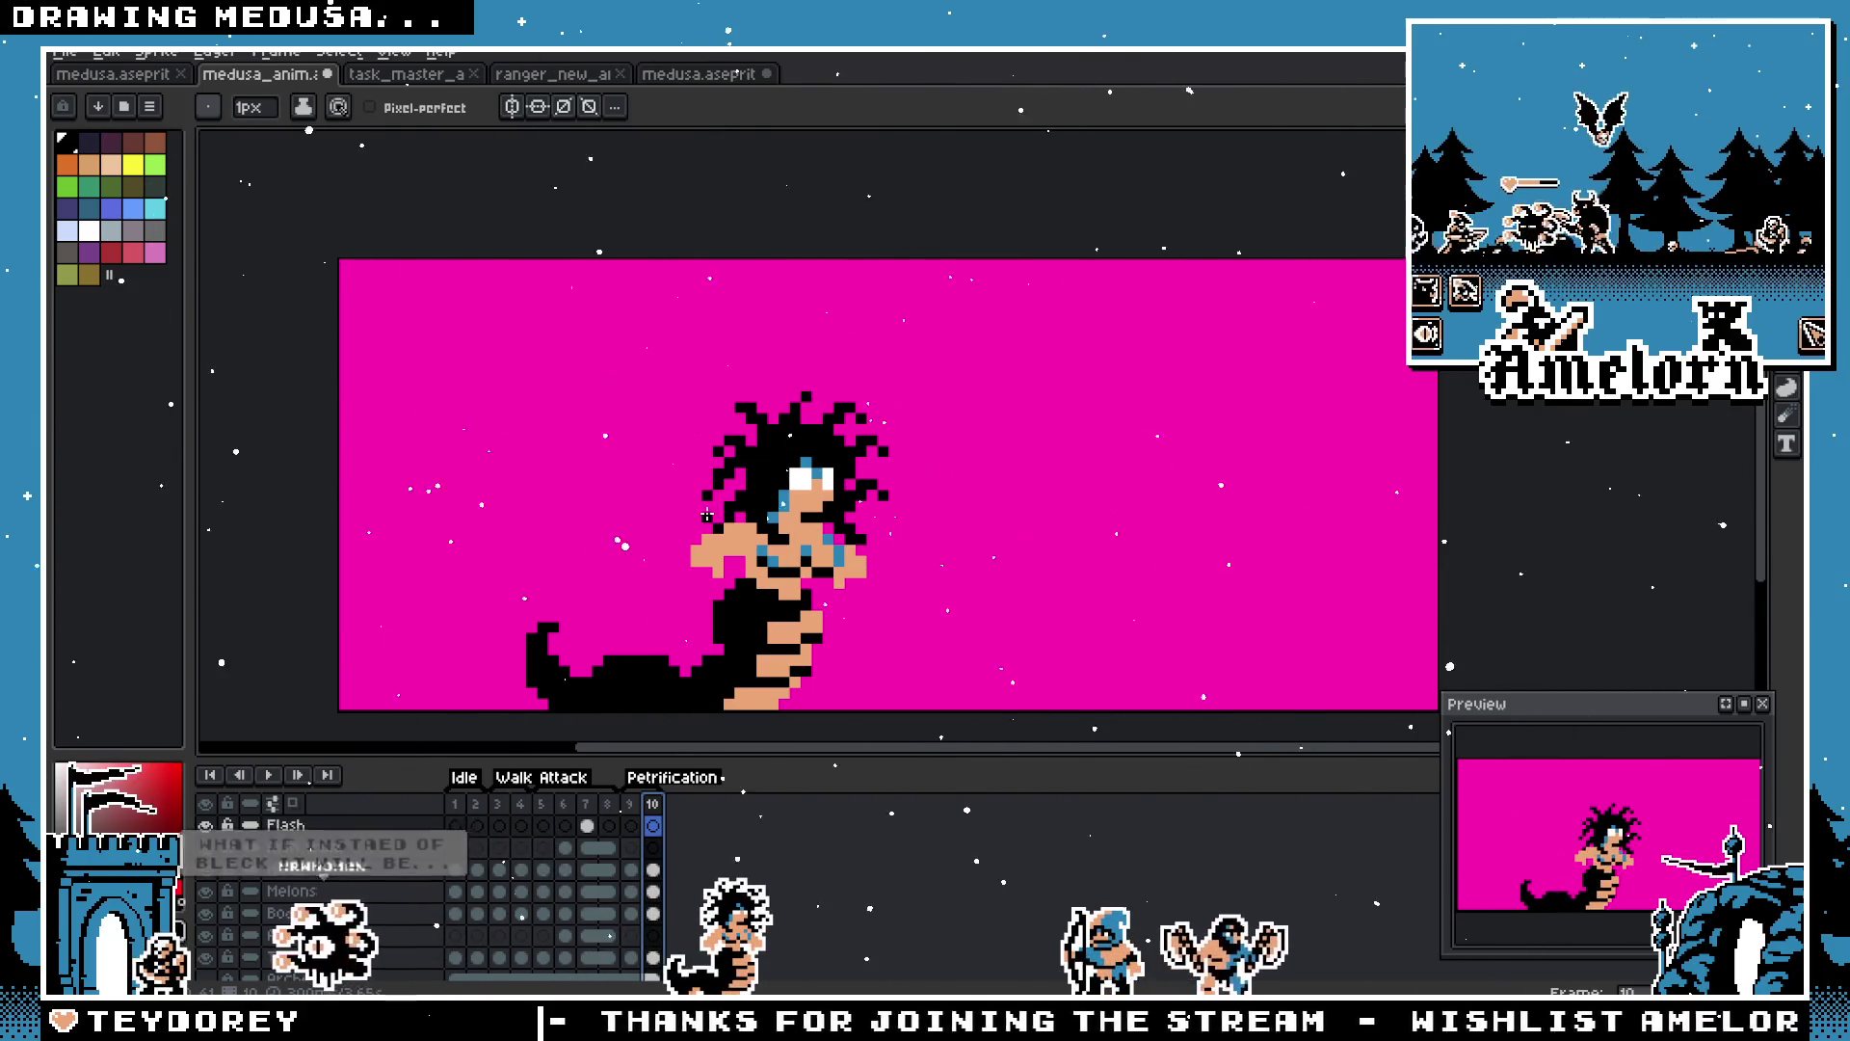
left_click(678, 807)
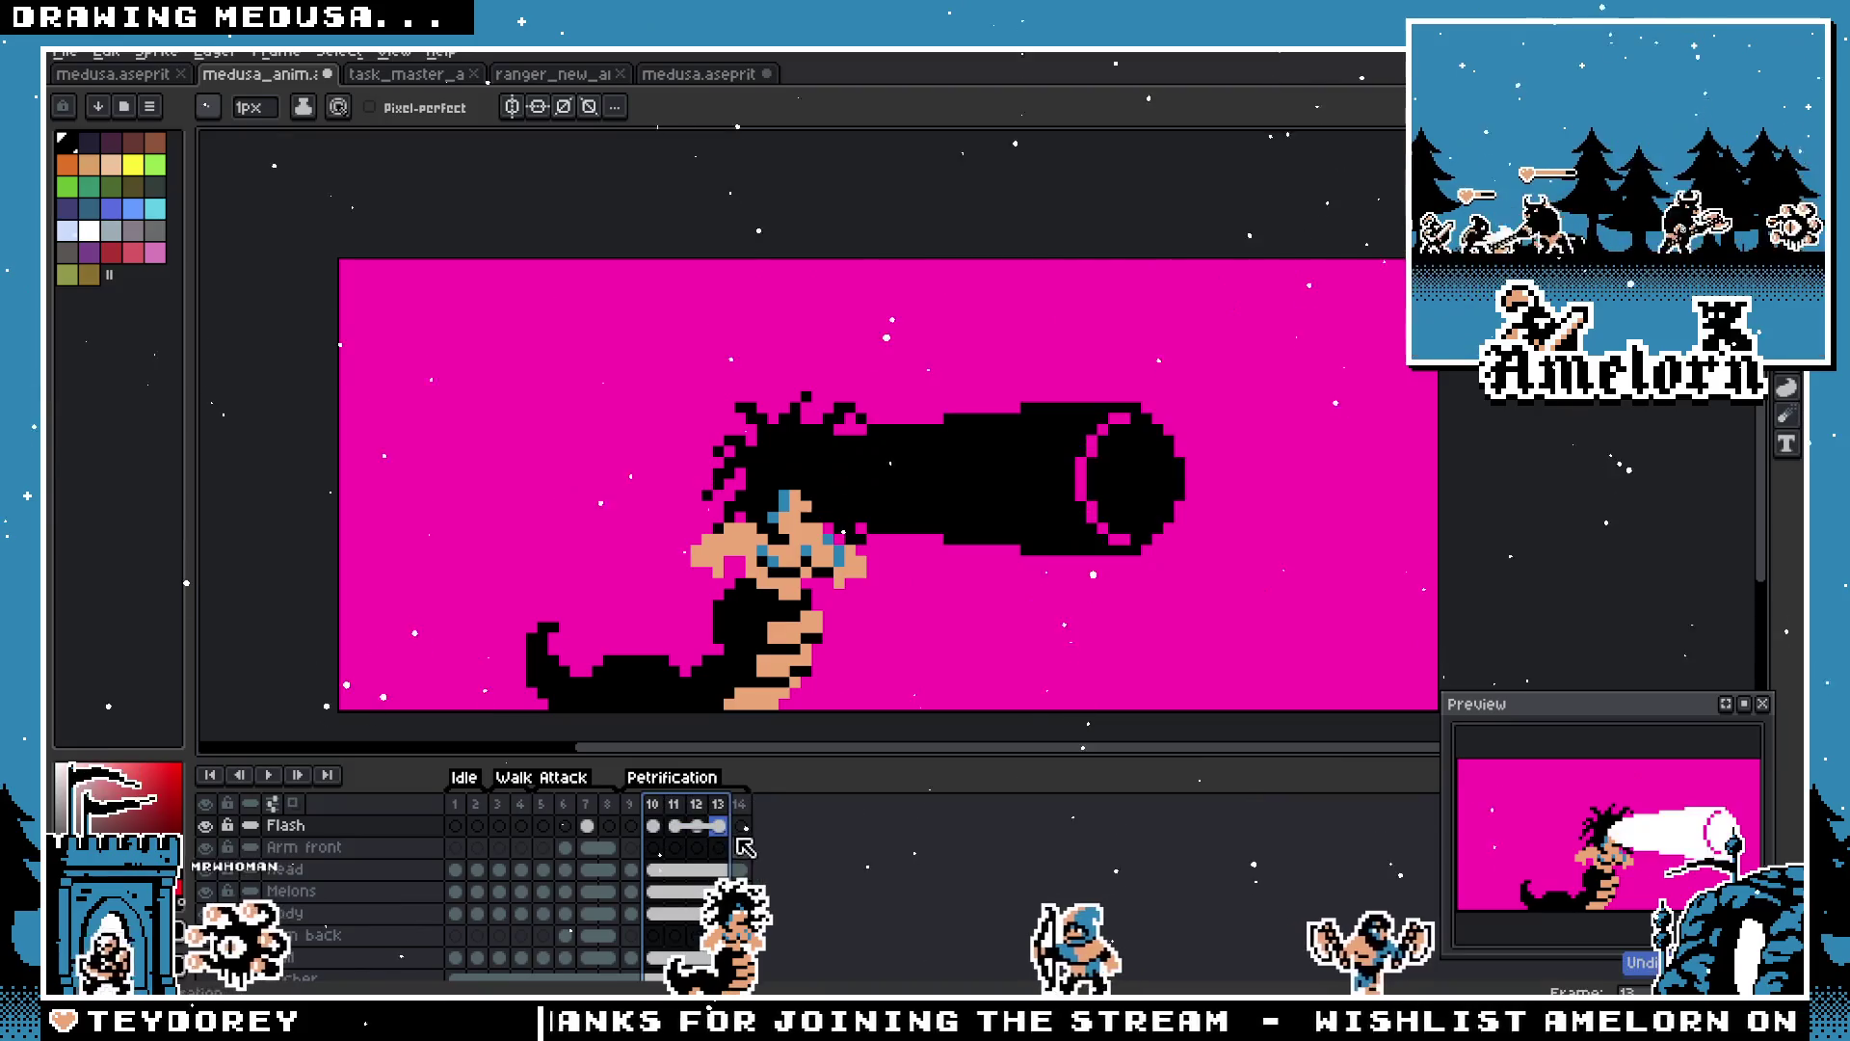
Step: On frame 11, marquee-select the black beam, delete it, and preview the animation
left_click(690, 810)
left_click(685, 827)
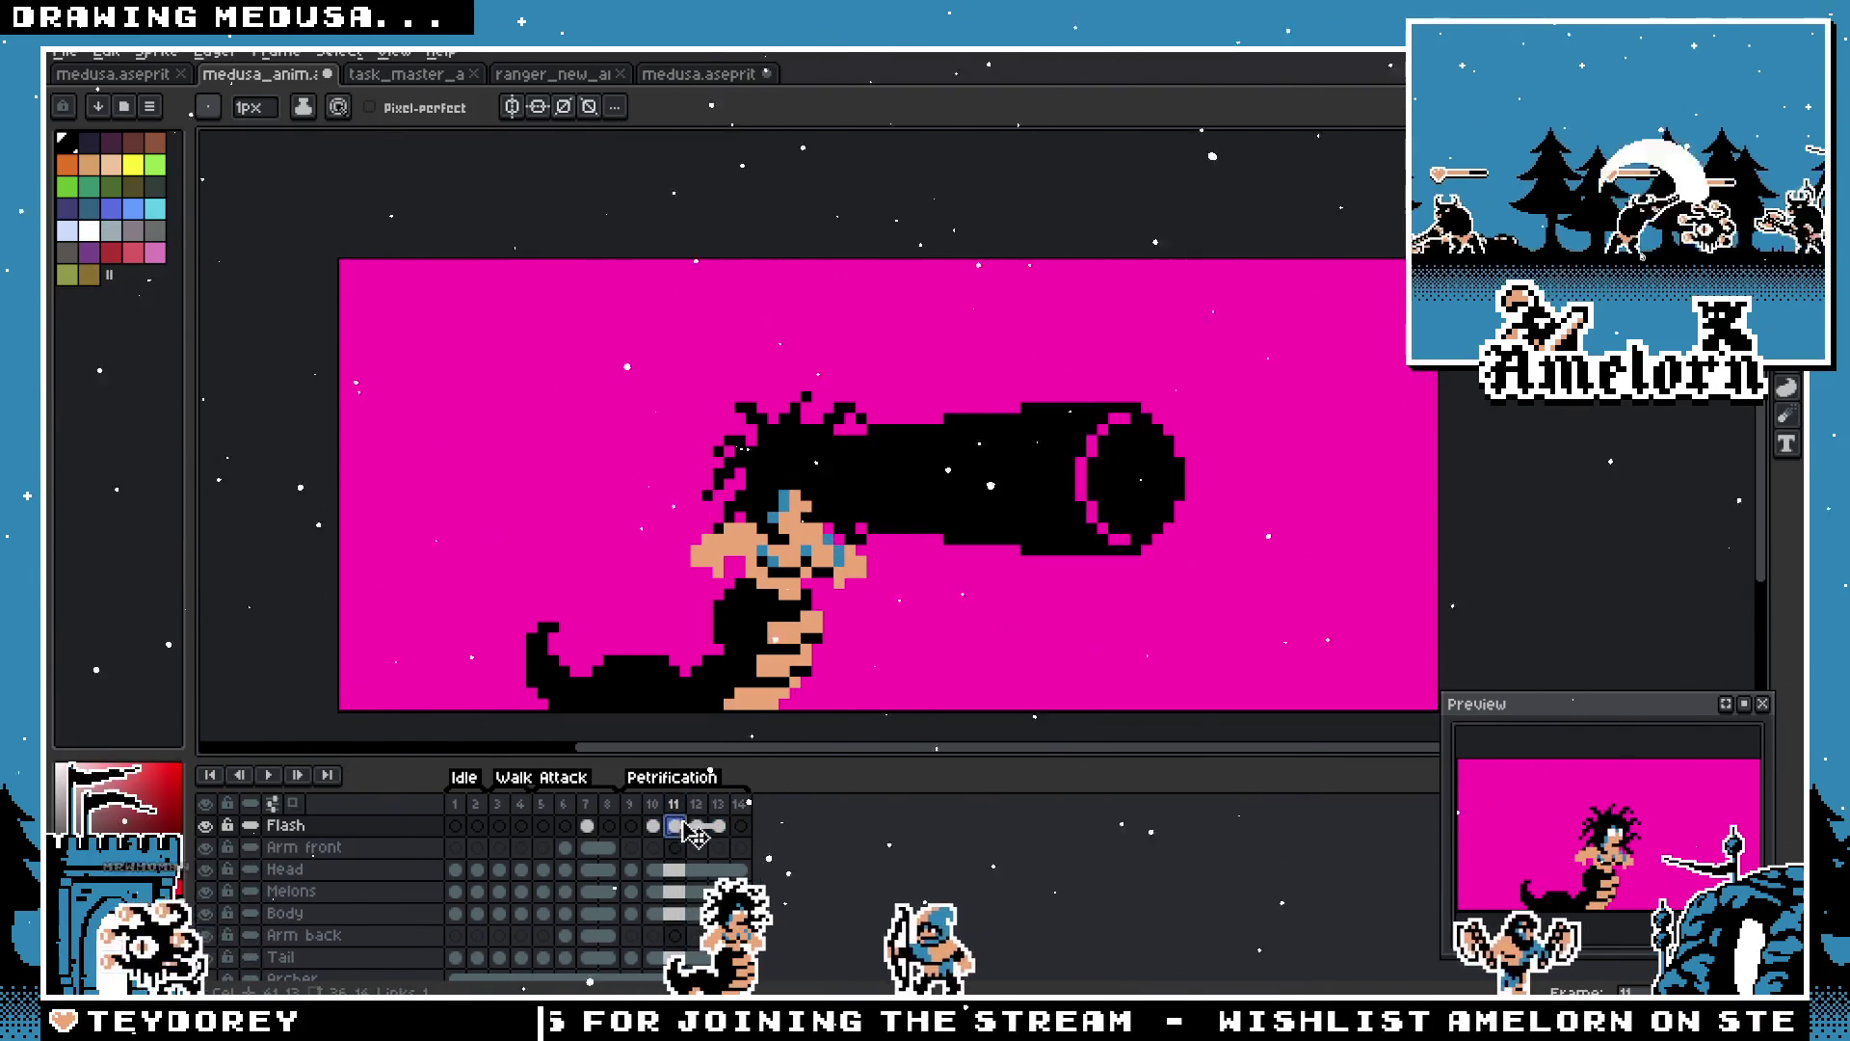
key("m")
mouse_move(680, 602)
left_mouse_down()
mouse_move(1223, 384)
mouse_move(1266, 347)
left_mouse_up()
key("Delete")
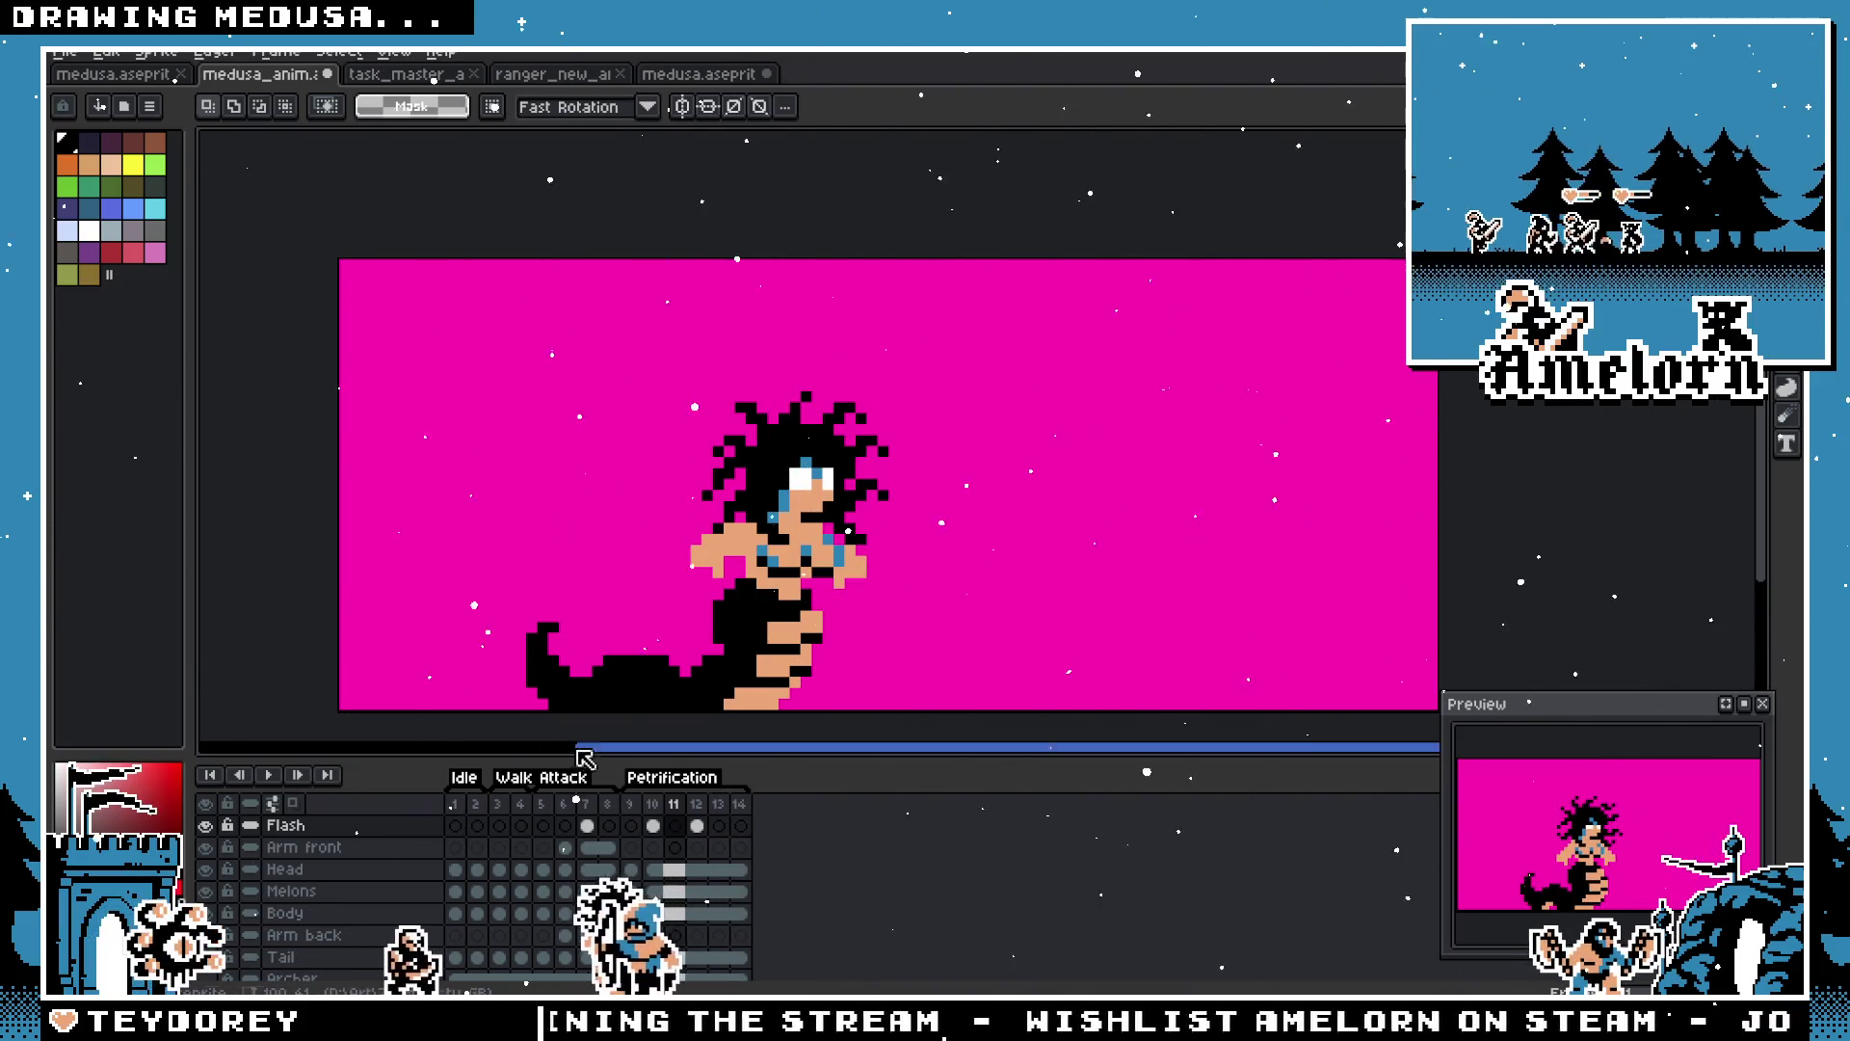
left_click(270, 776)
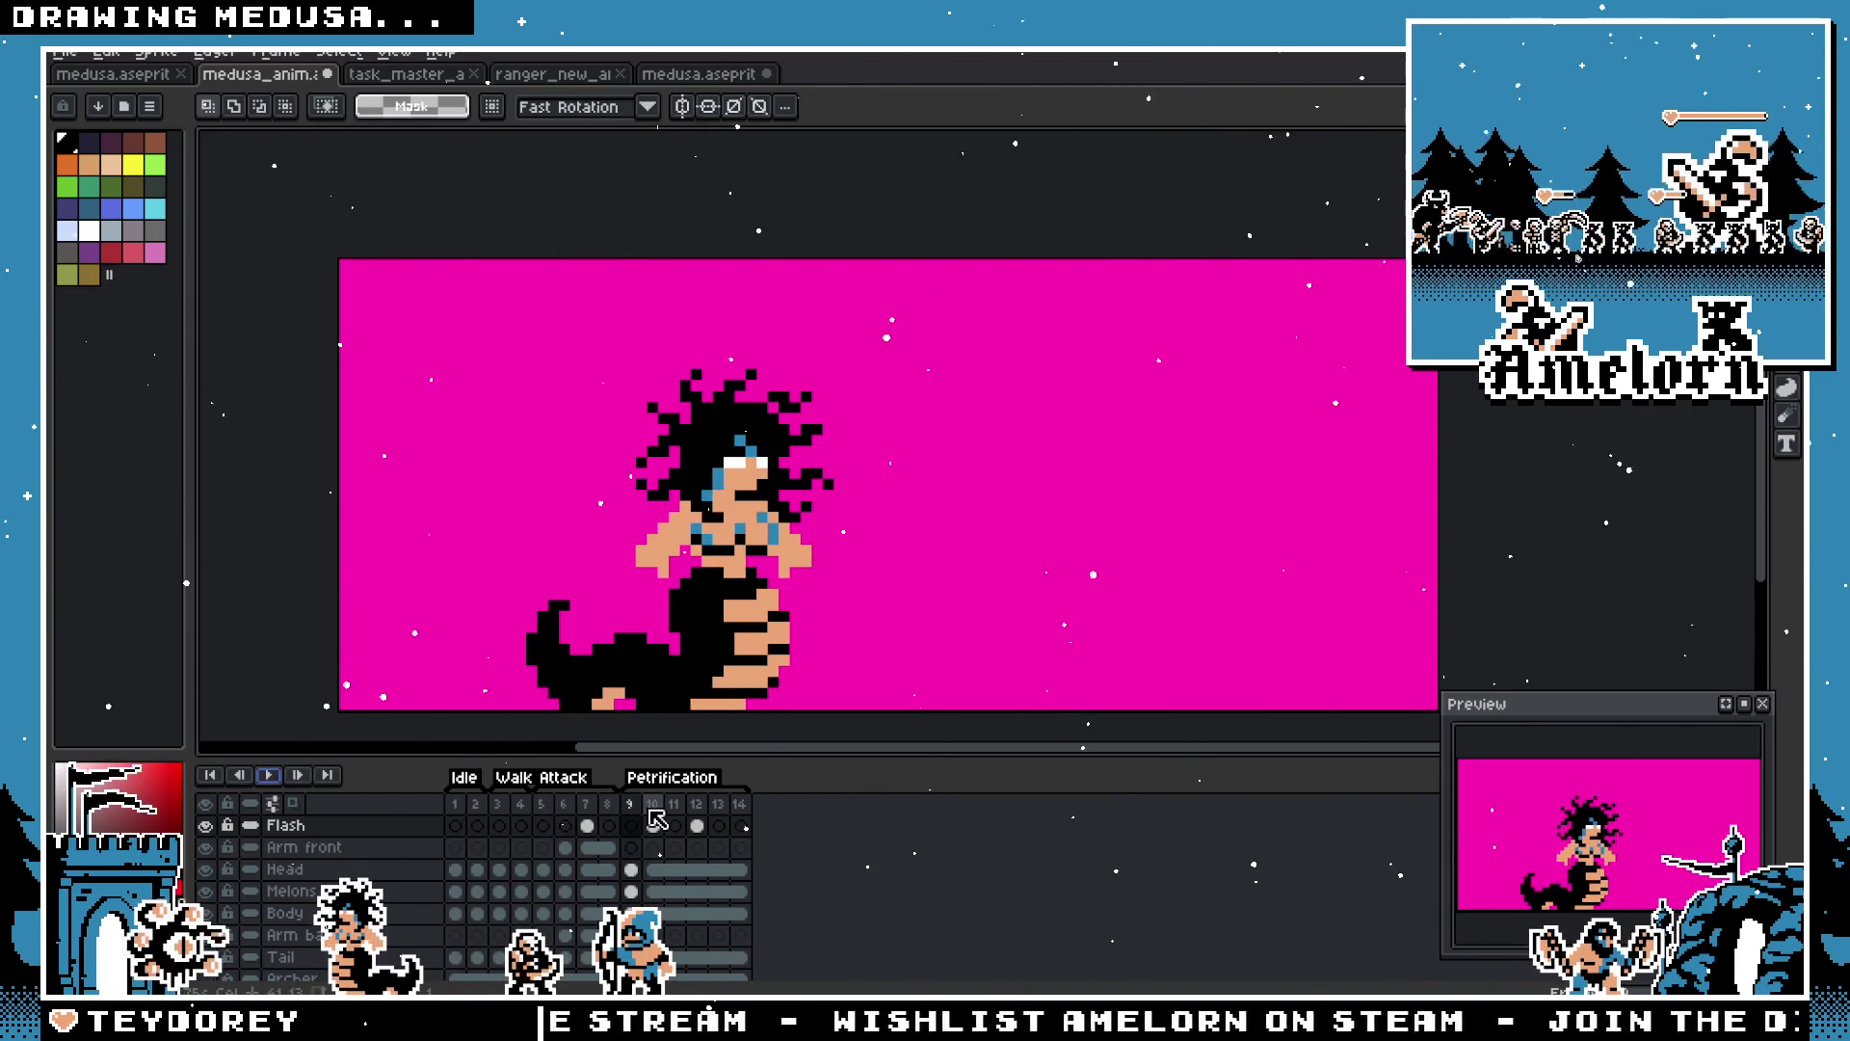
Step: Set frames 10–13 to a 500 ms frame duration
left_click_drag(654, 804, 719, 804)
right_click(721, 808)
left_click(819, 699)
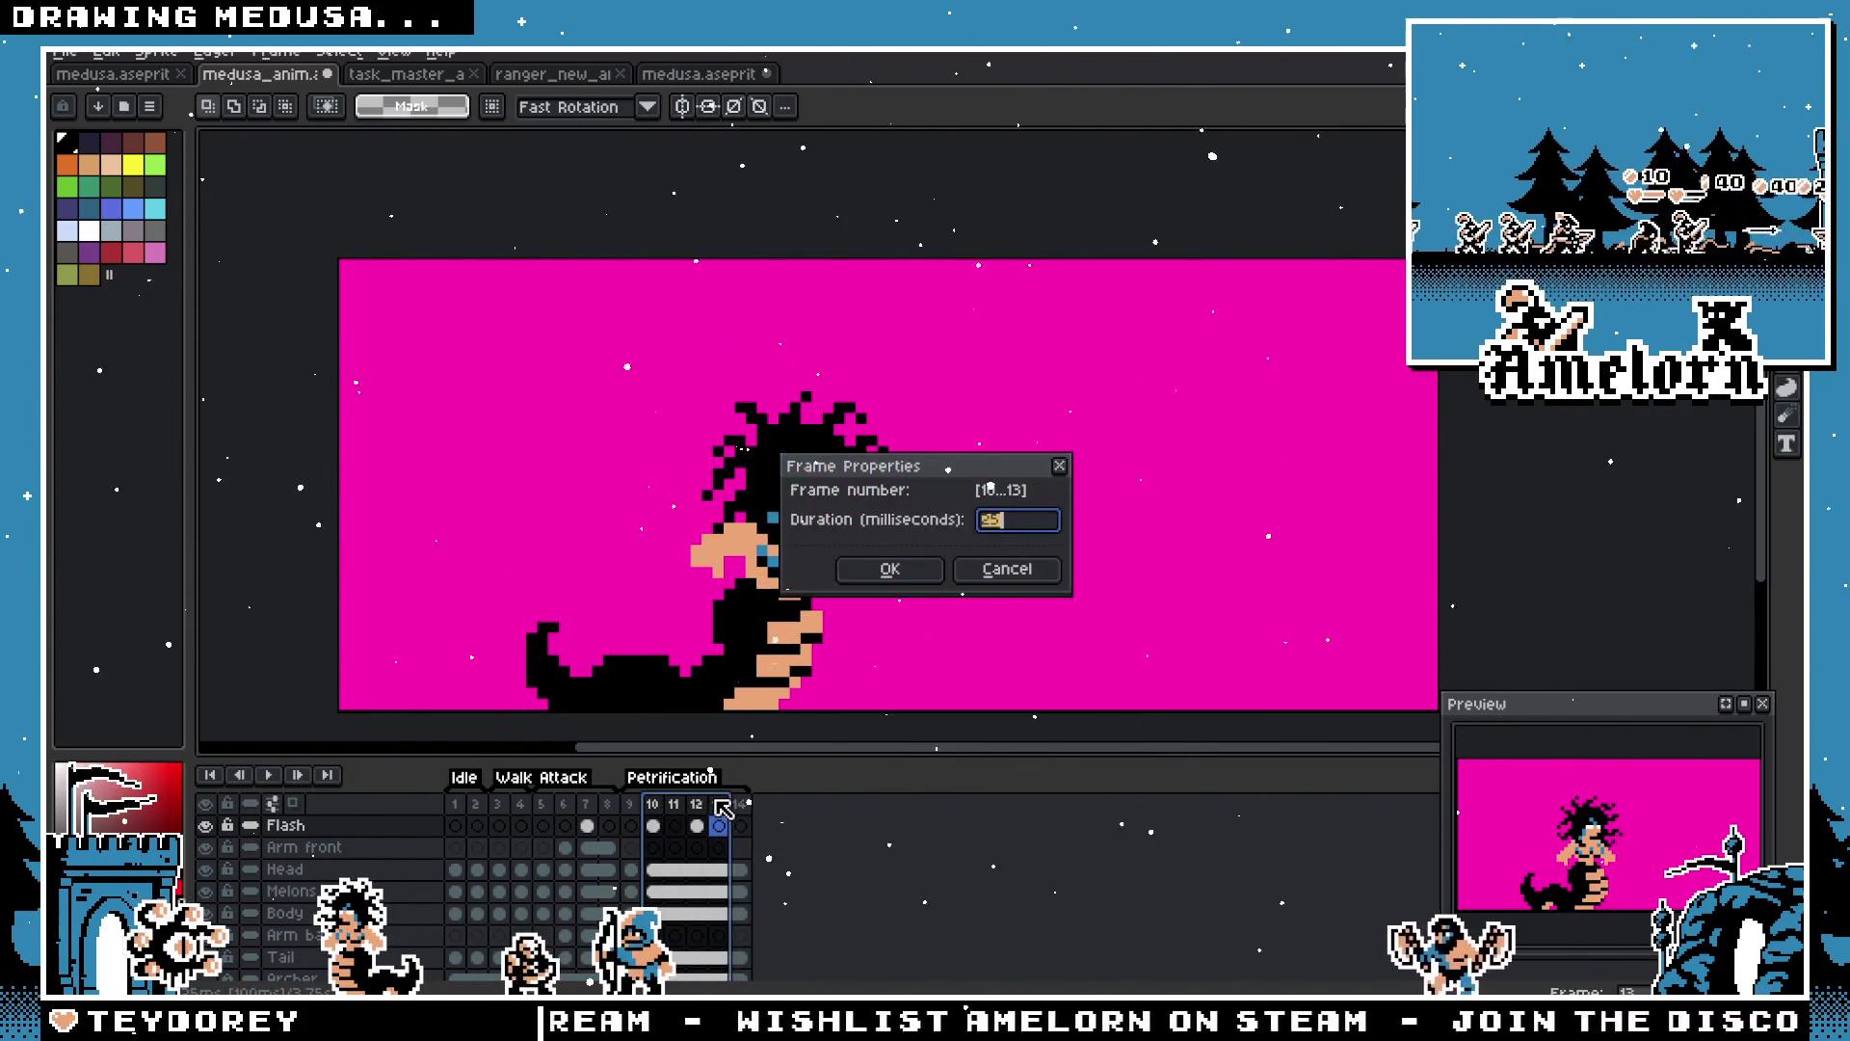
type("50")
key("Return")
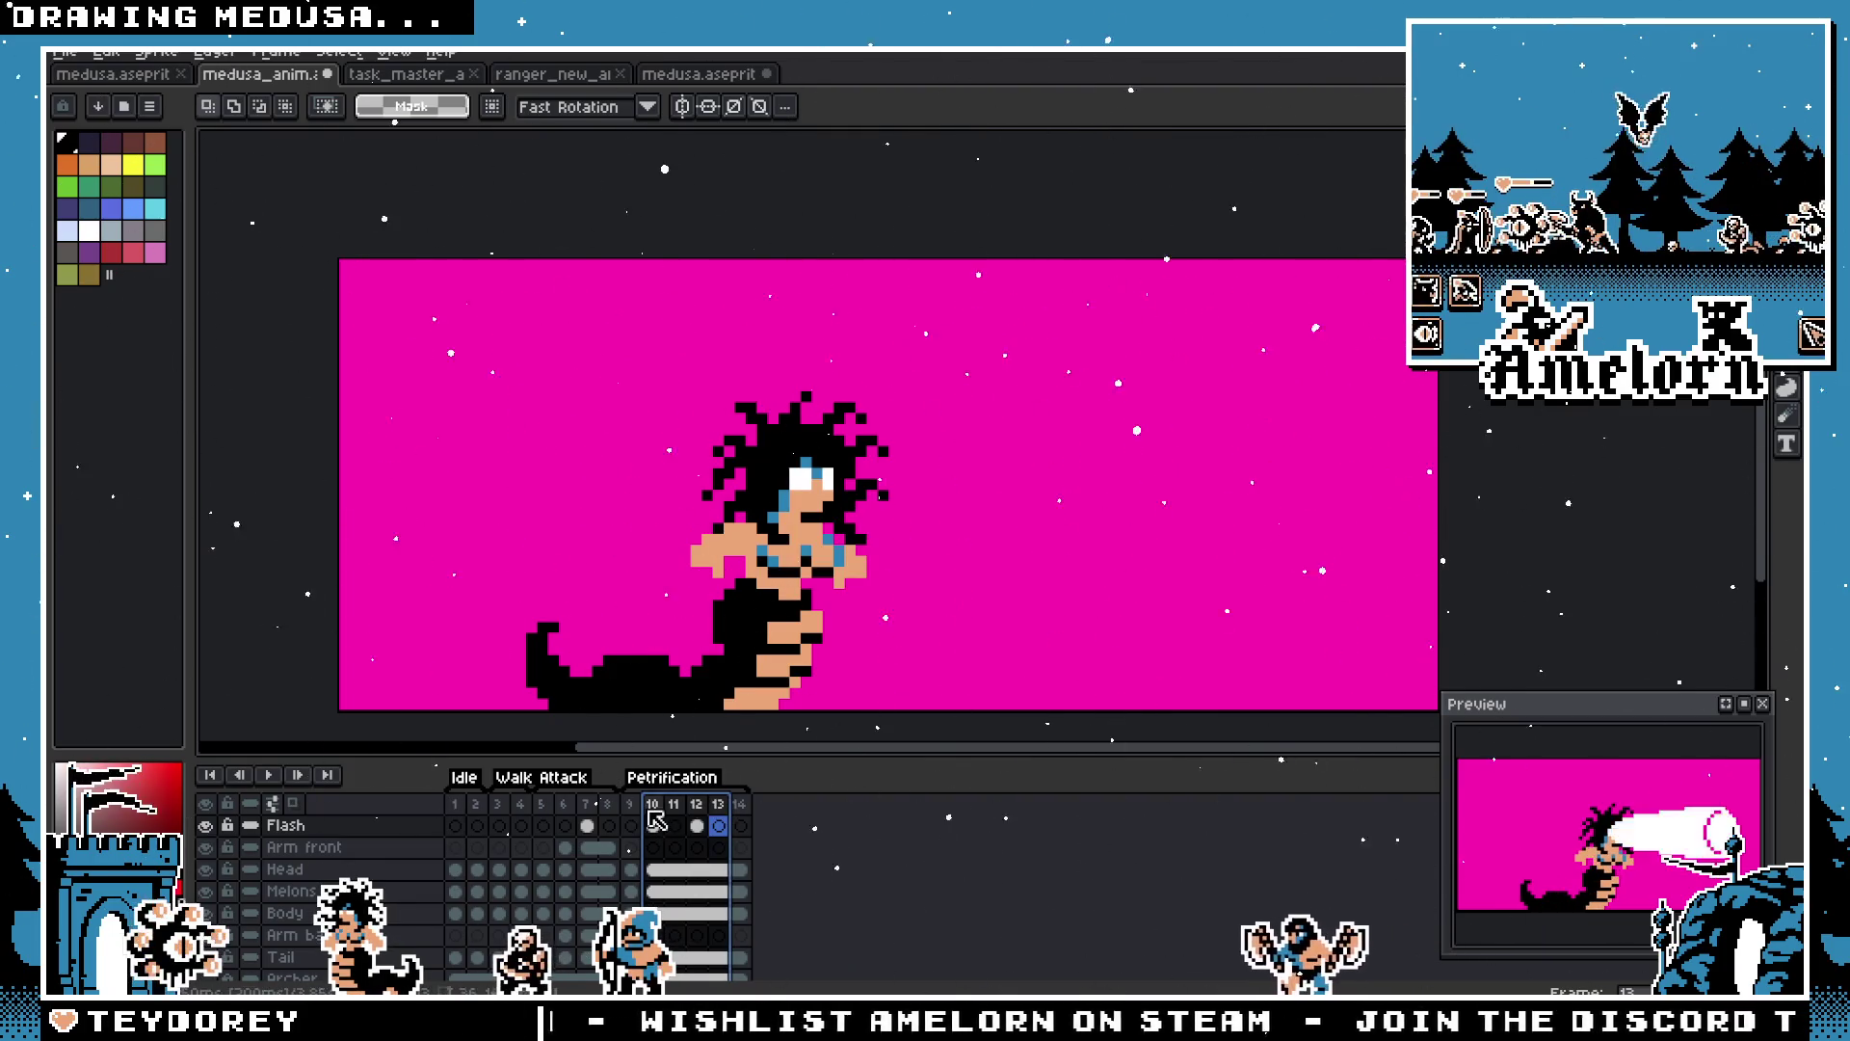
Step: Play the slower flashes from frame 9, then reselect frames 10–13 and reconfirm their duration
left_click(630, 825)
left_click(269, 776)
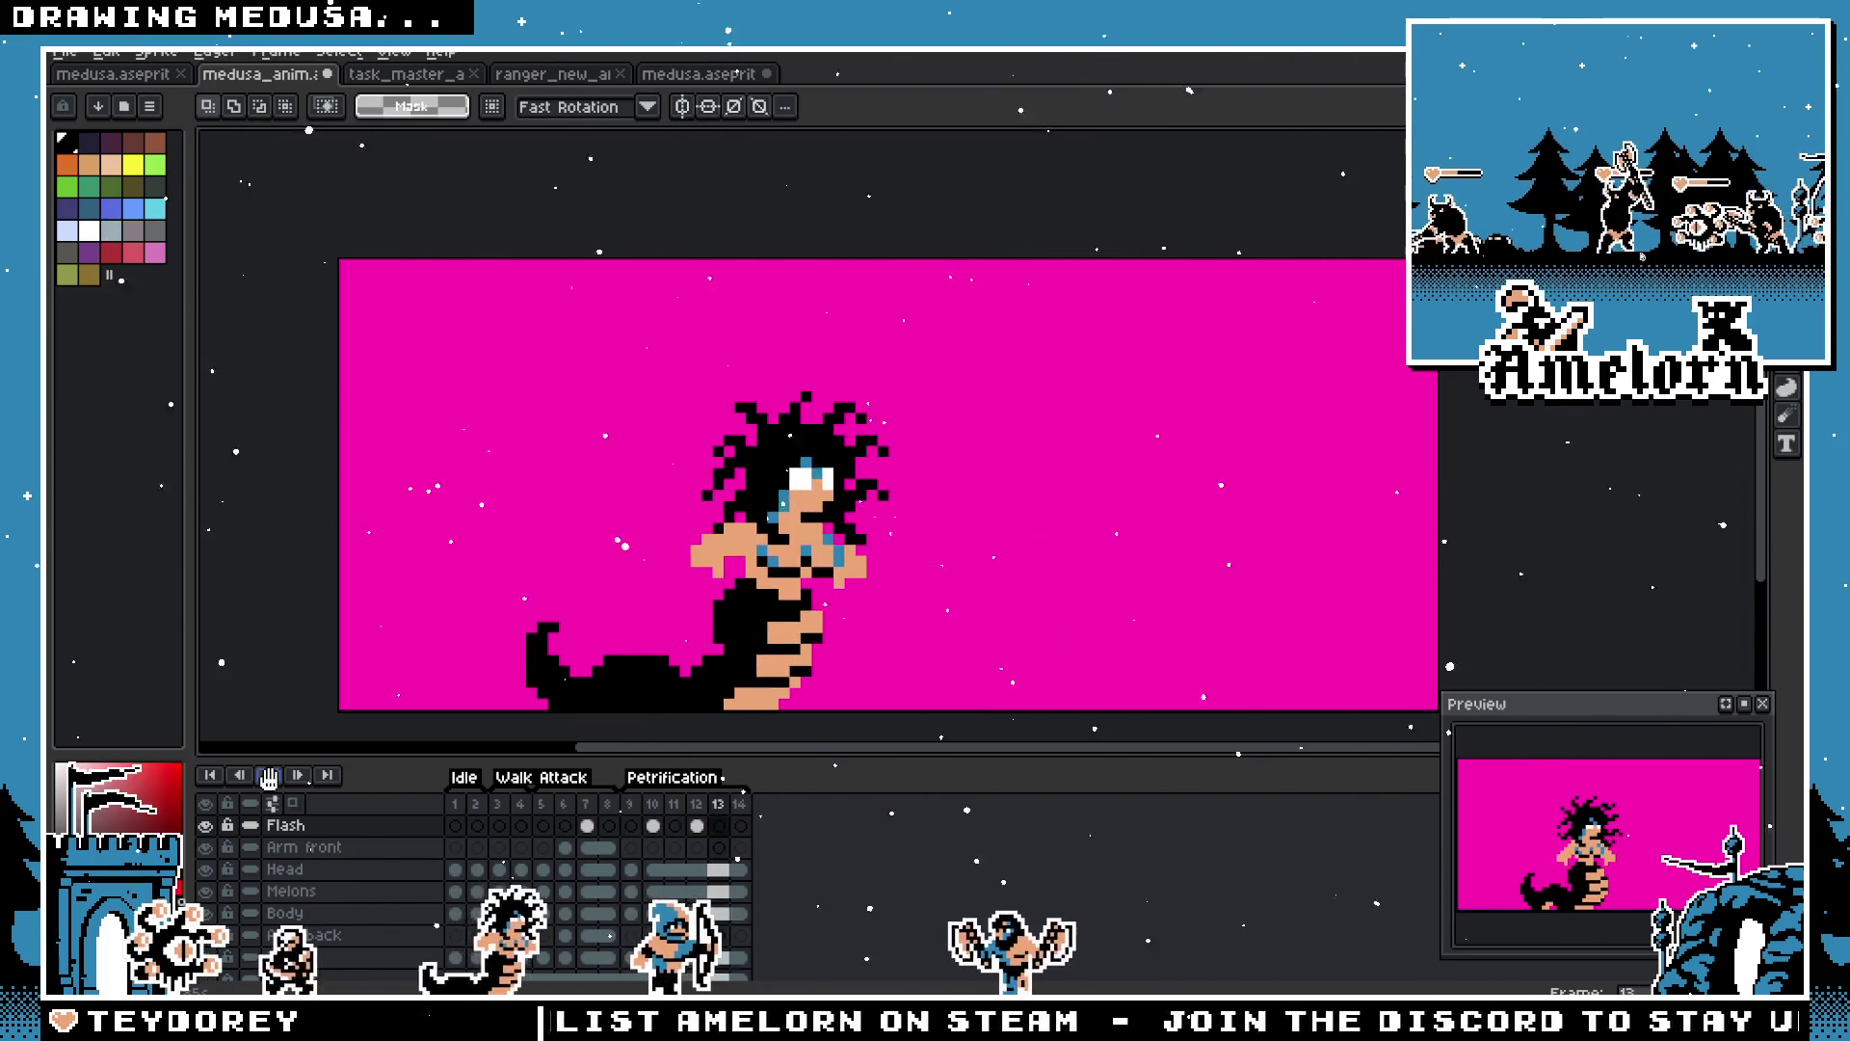
left_click(653, 804)
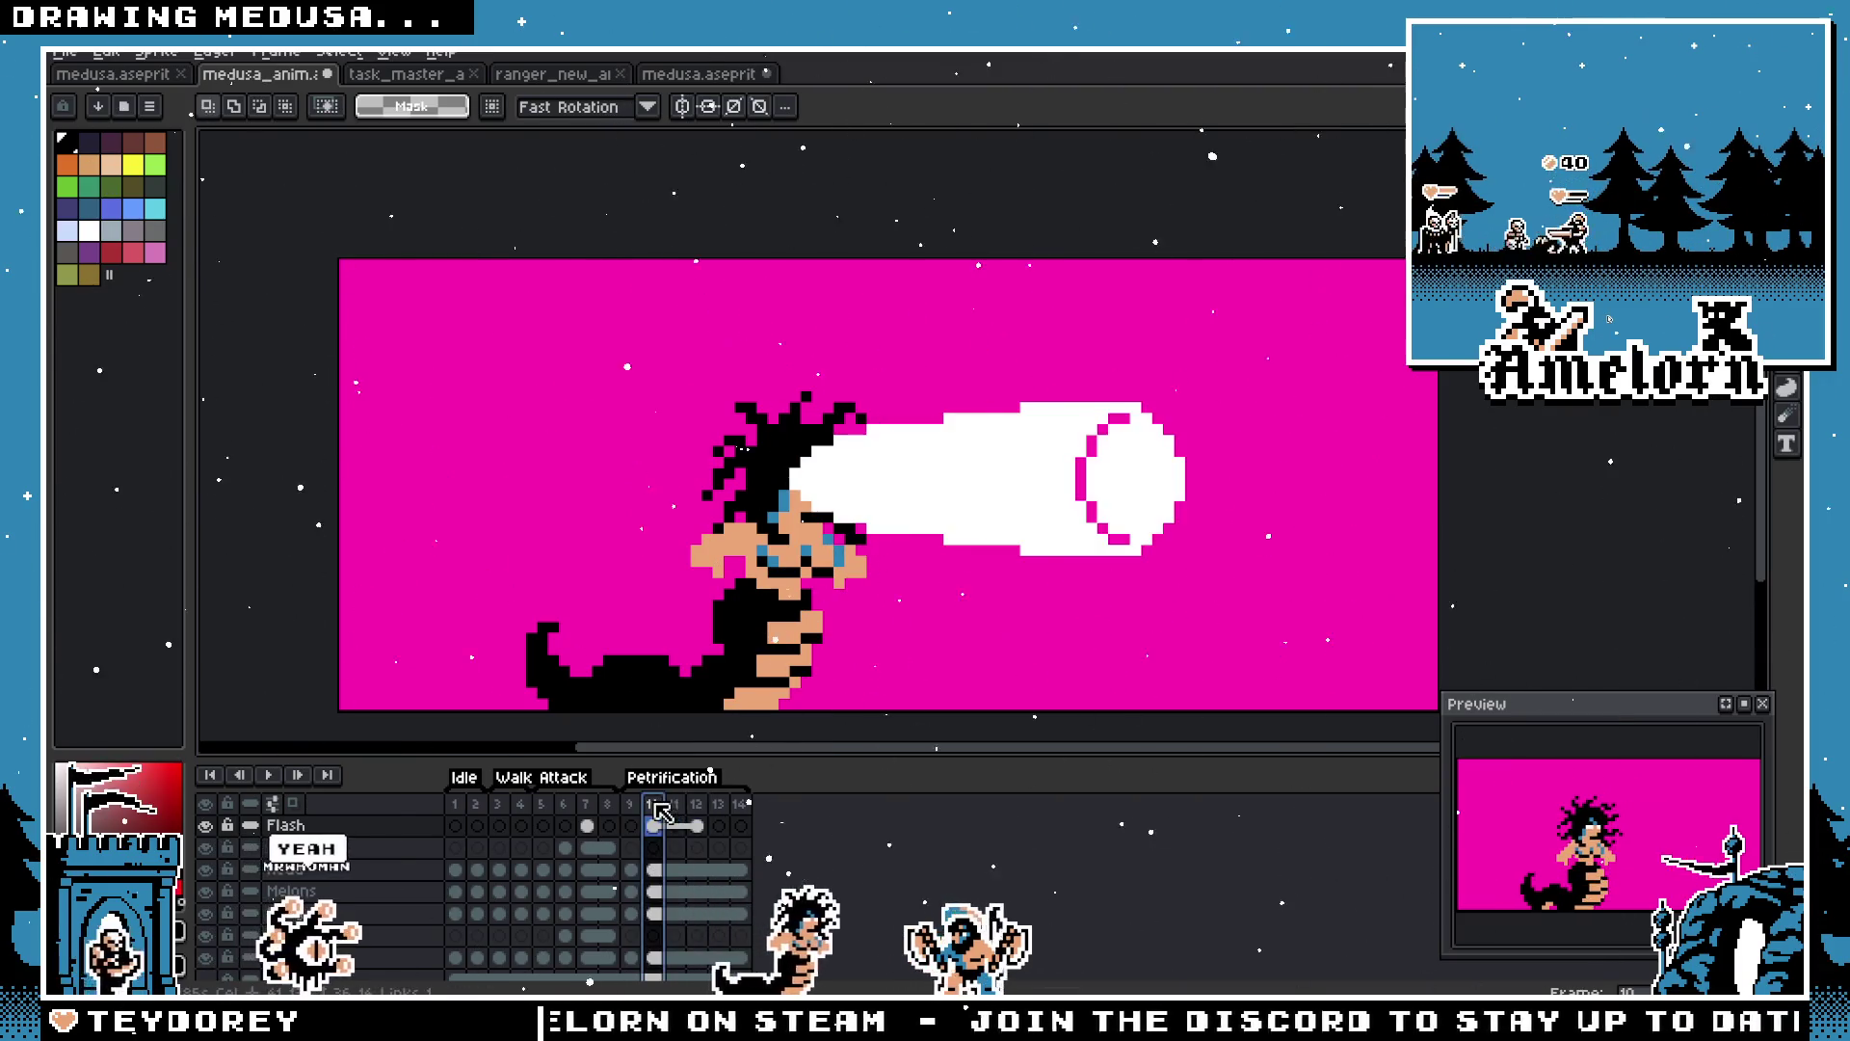
left_click(716, 804, "shift")
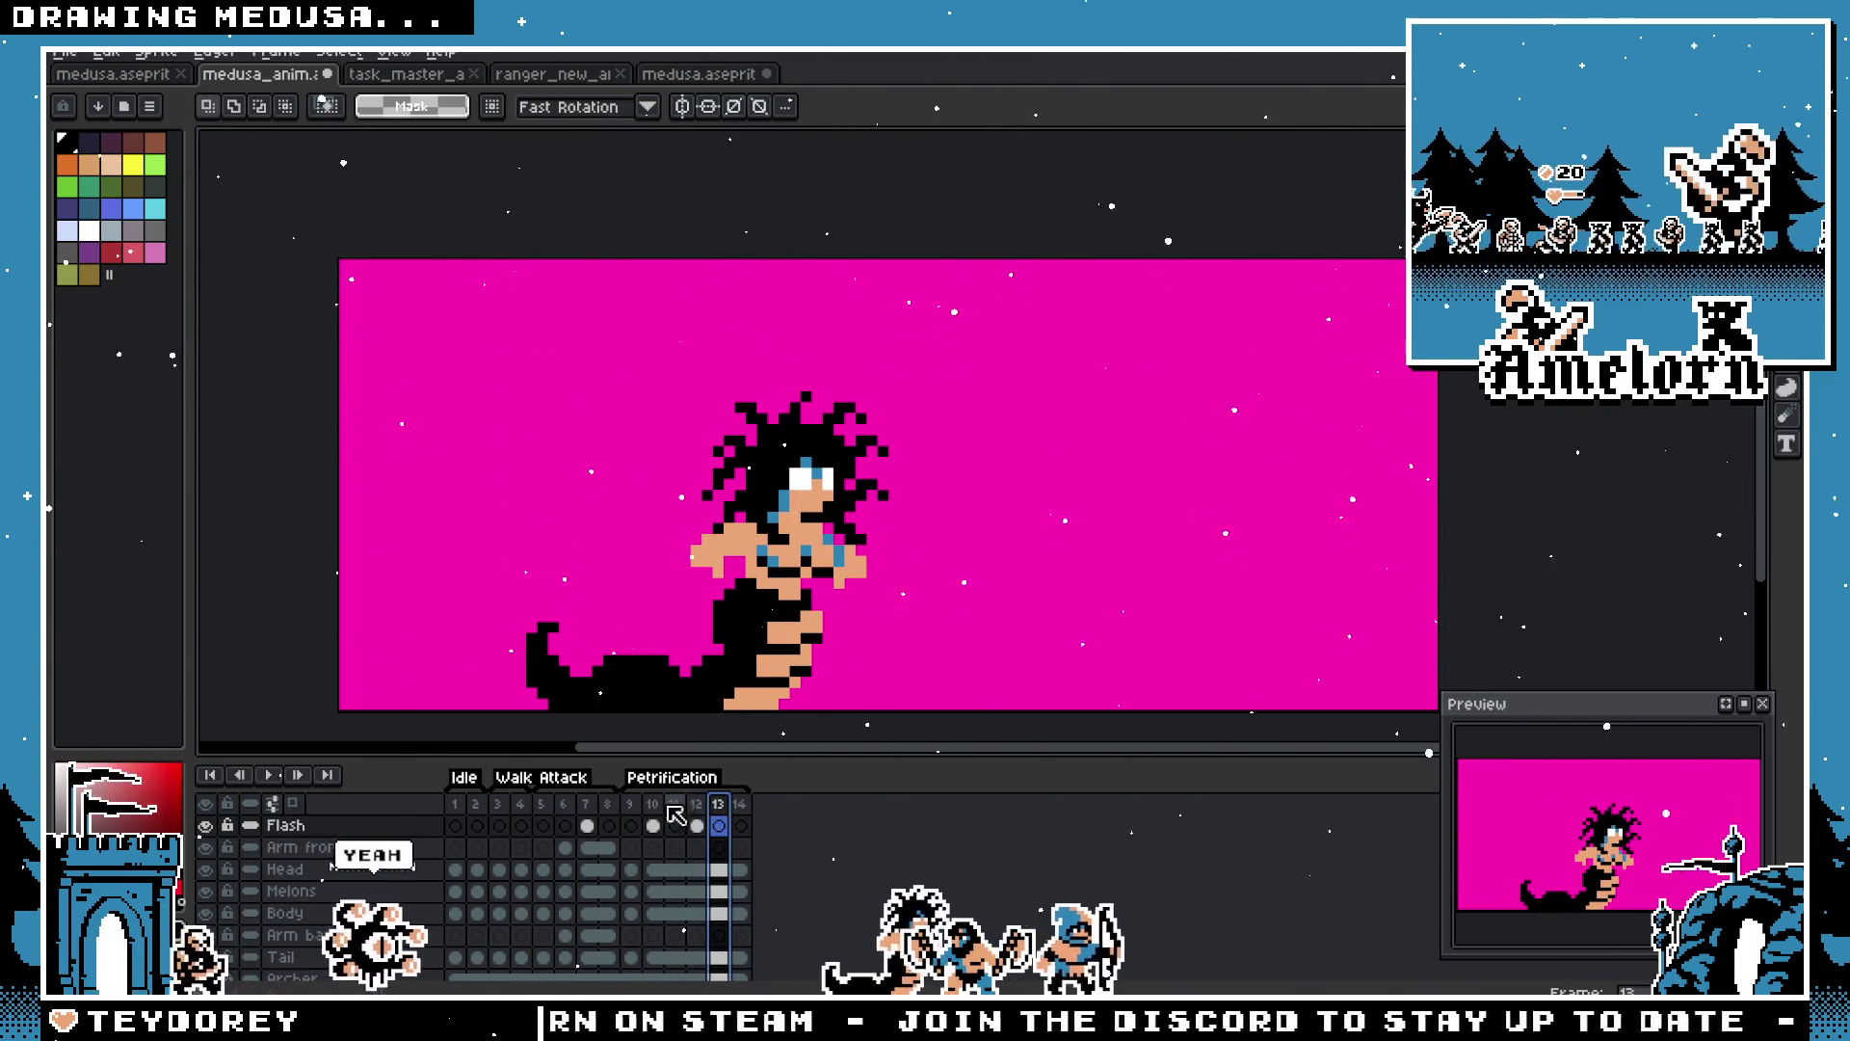
right_click(717, 809)
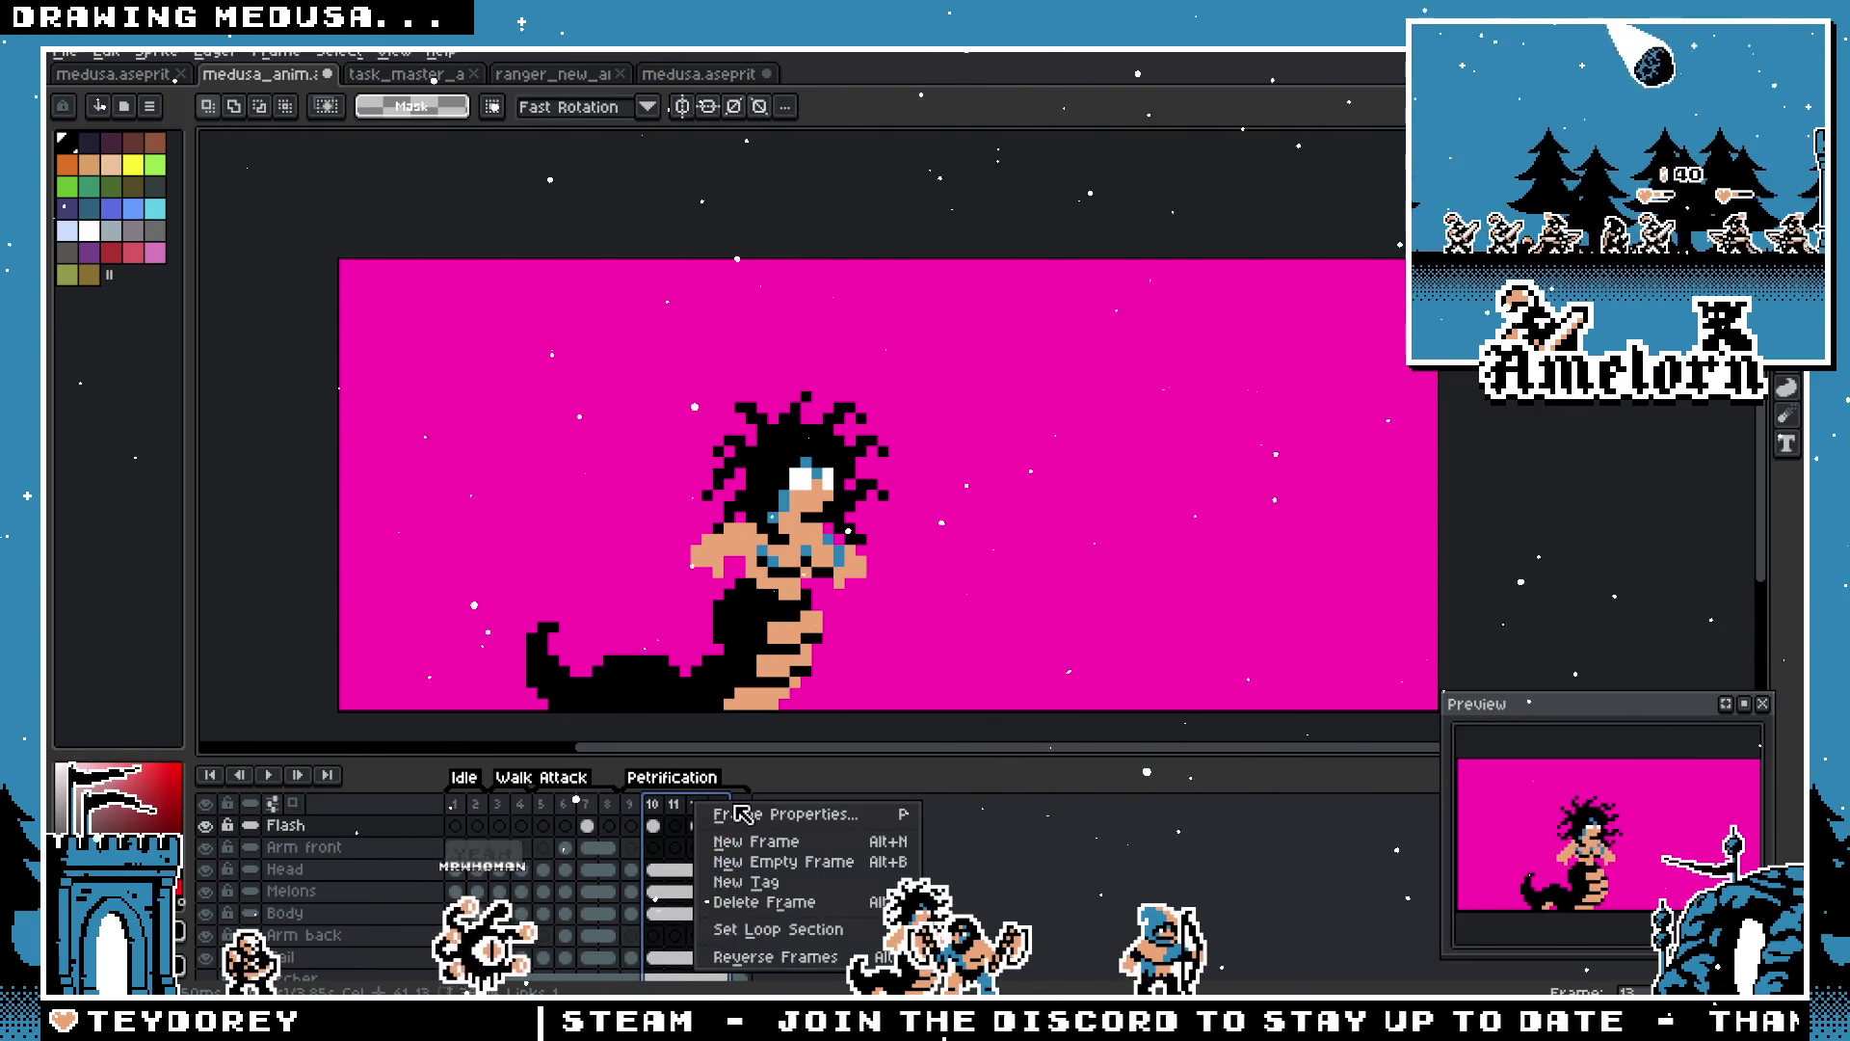
right_click(715, 811)
left_click(715, 811)
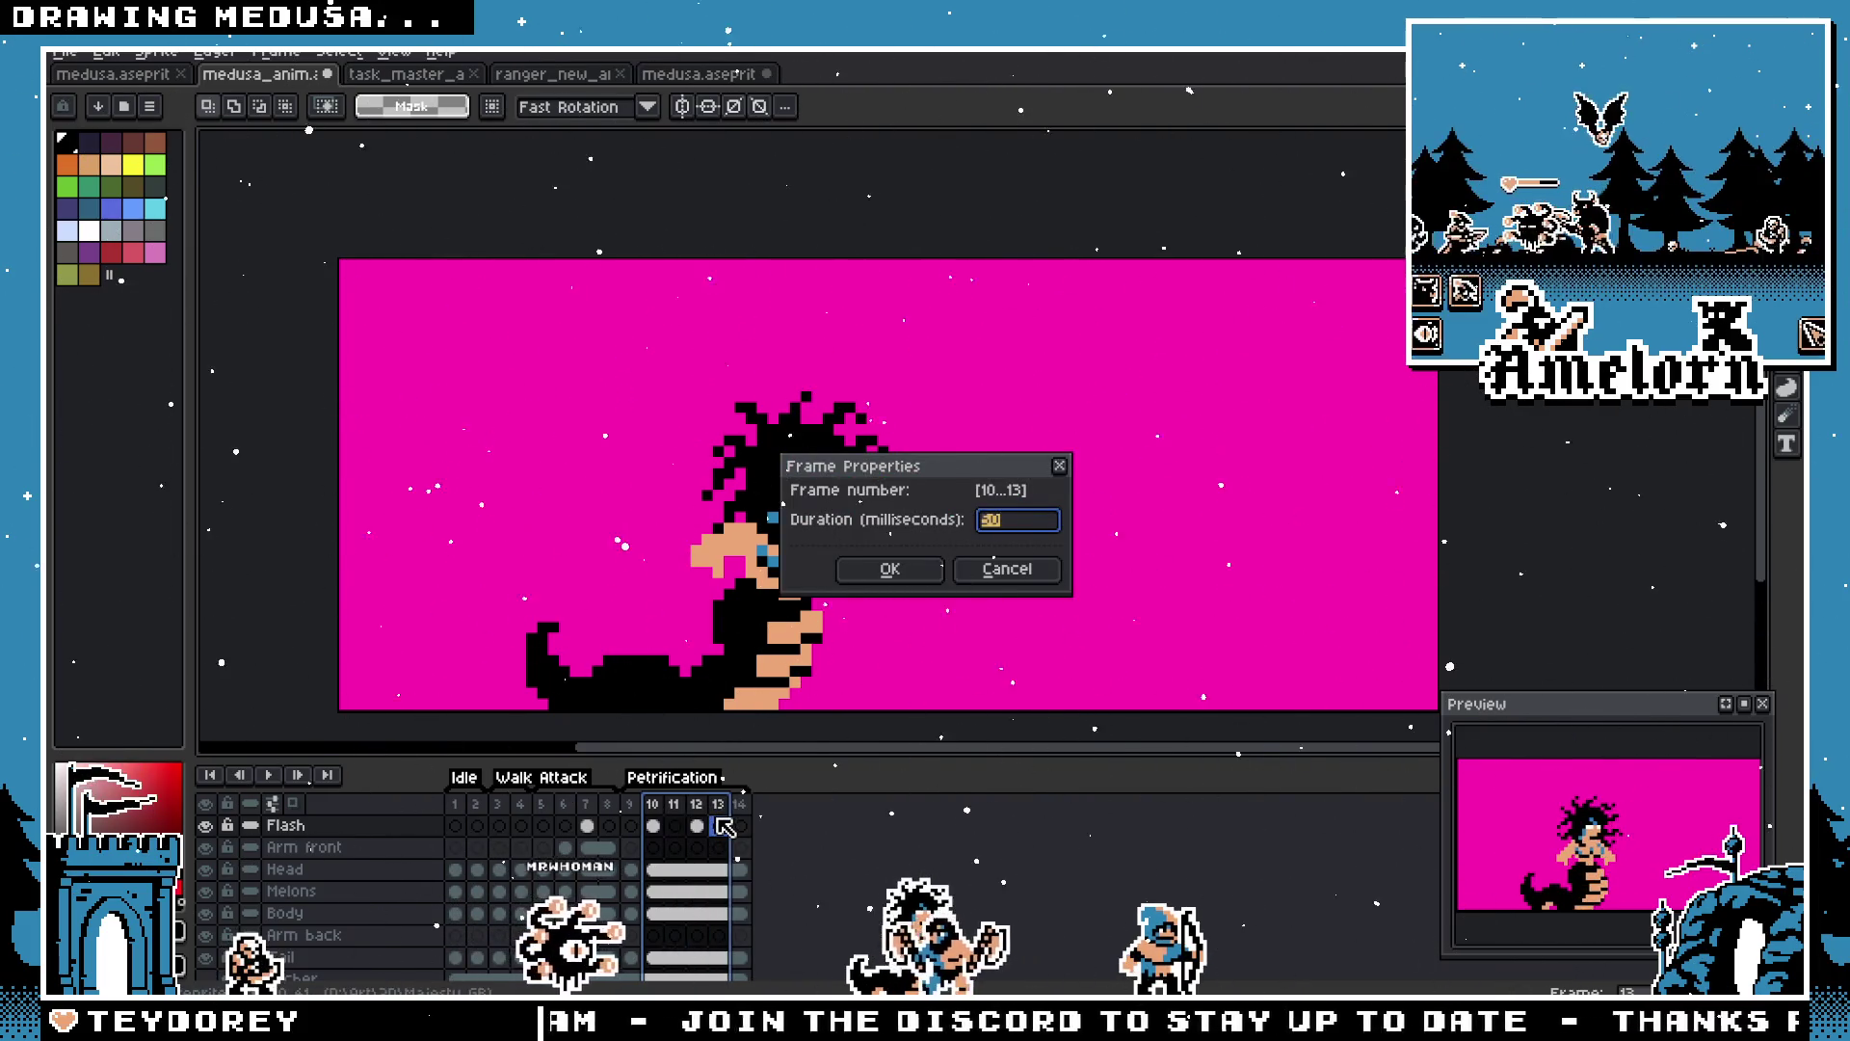
key("Return")
Step: Replay the timing from frame 10 and check frame 10's properties without changing them
left_click(655, 808)
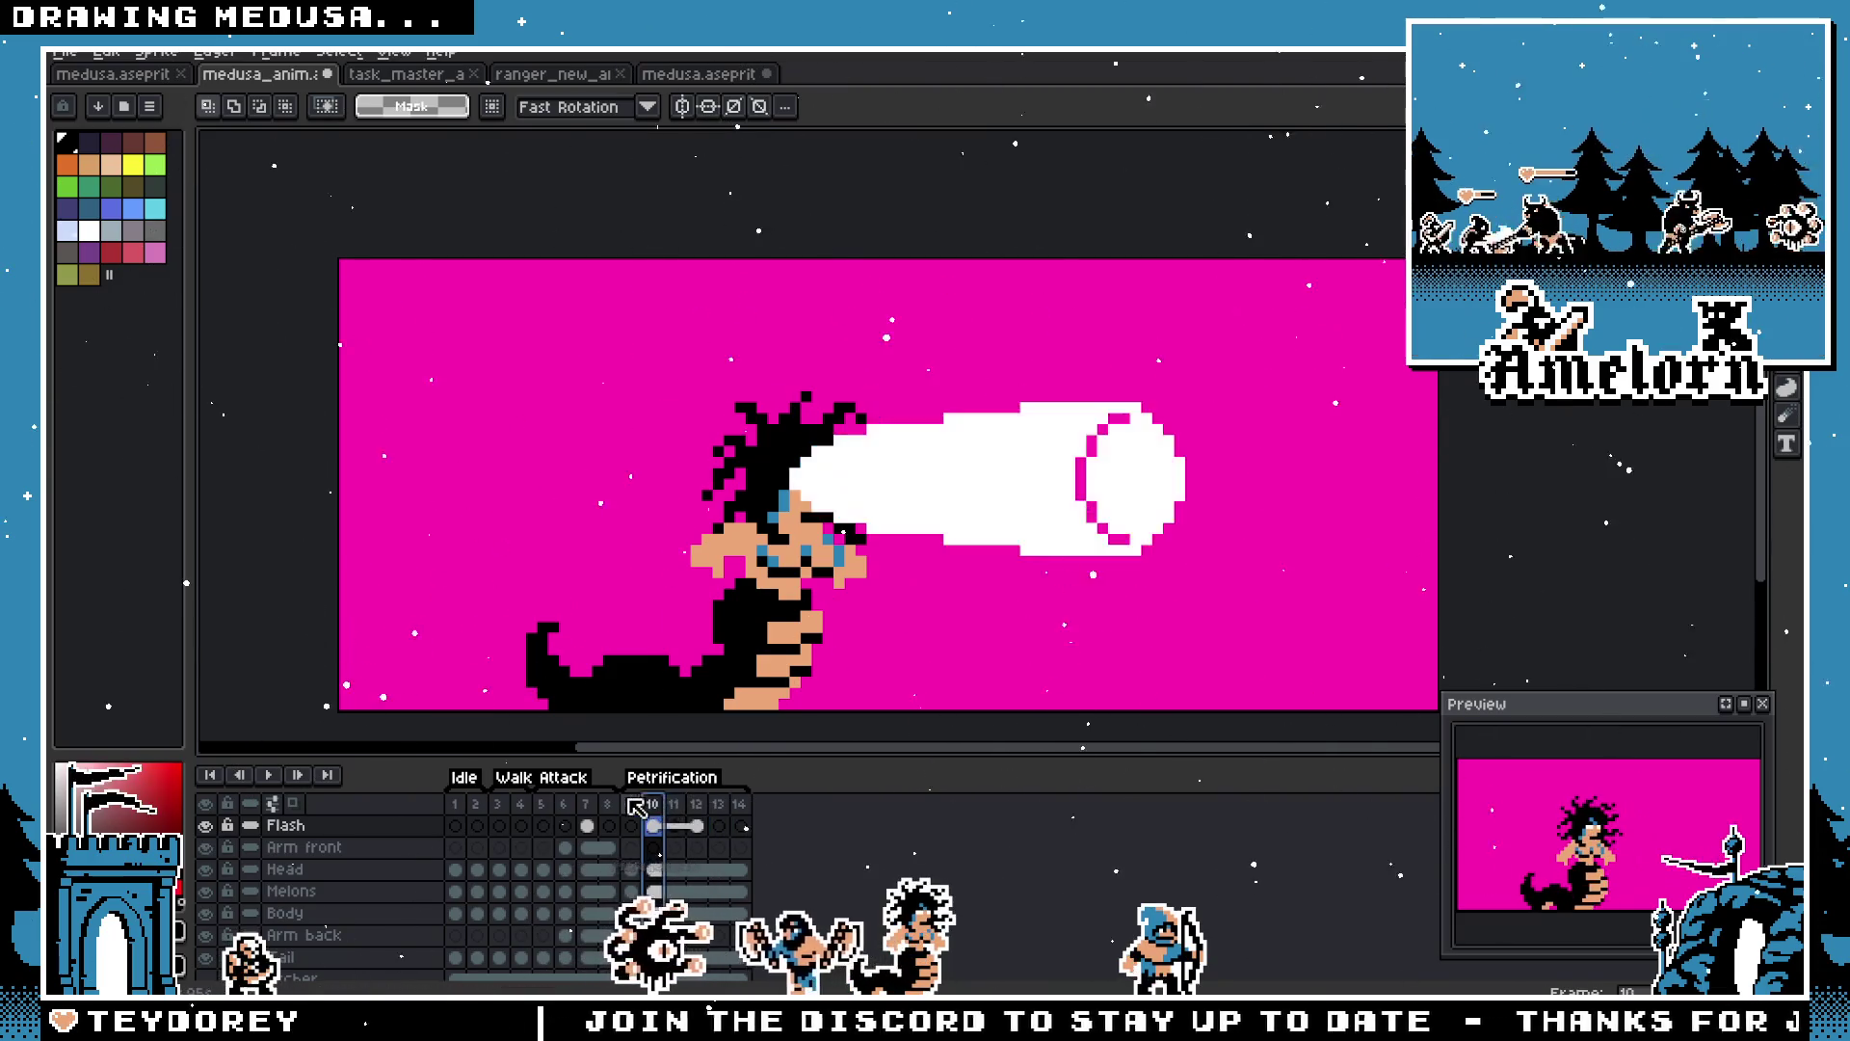
left_click(269, 775)
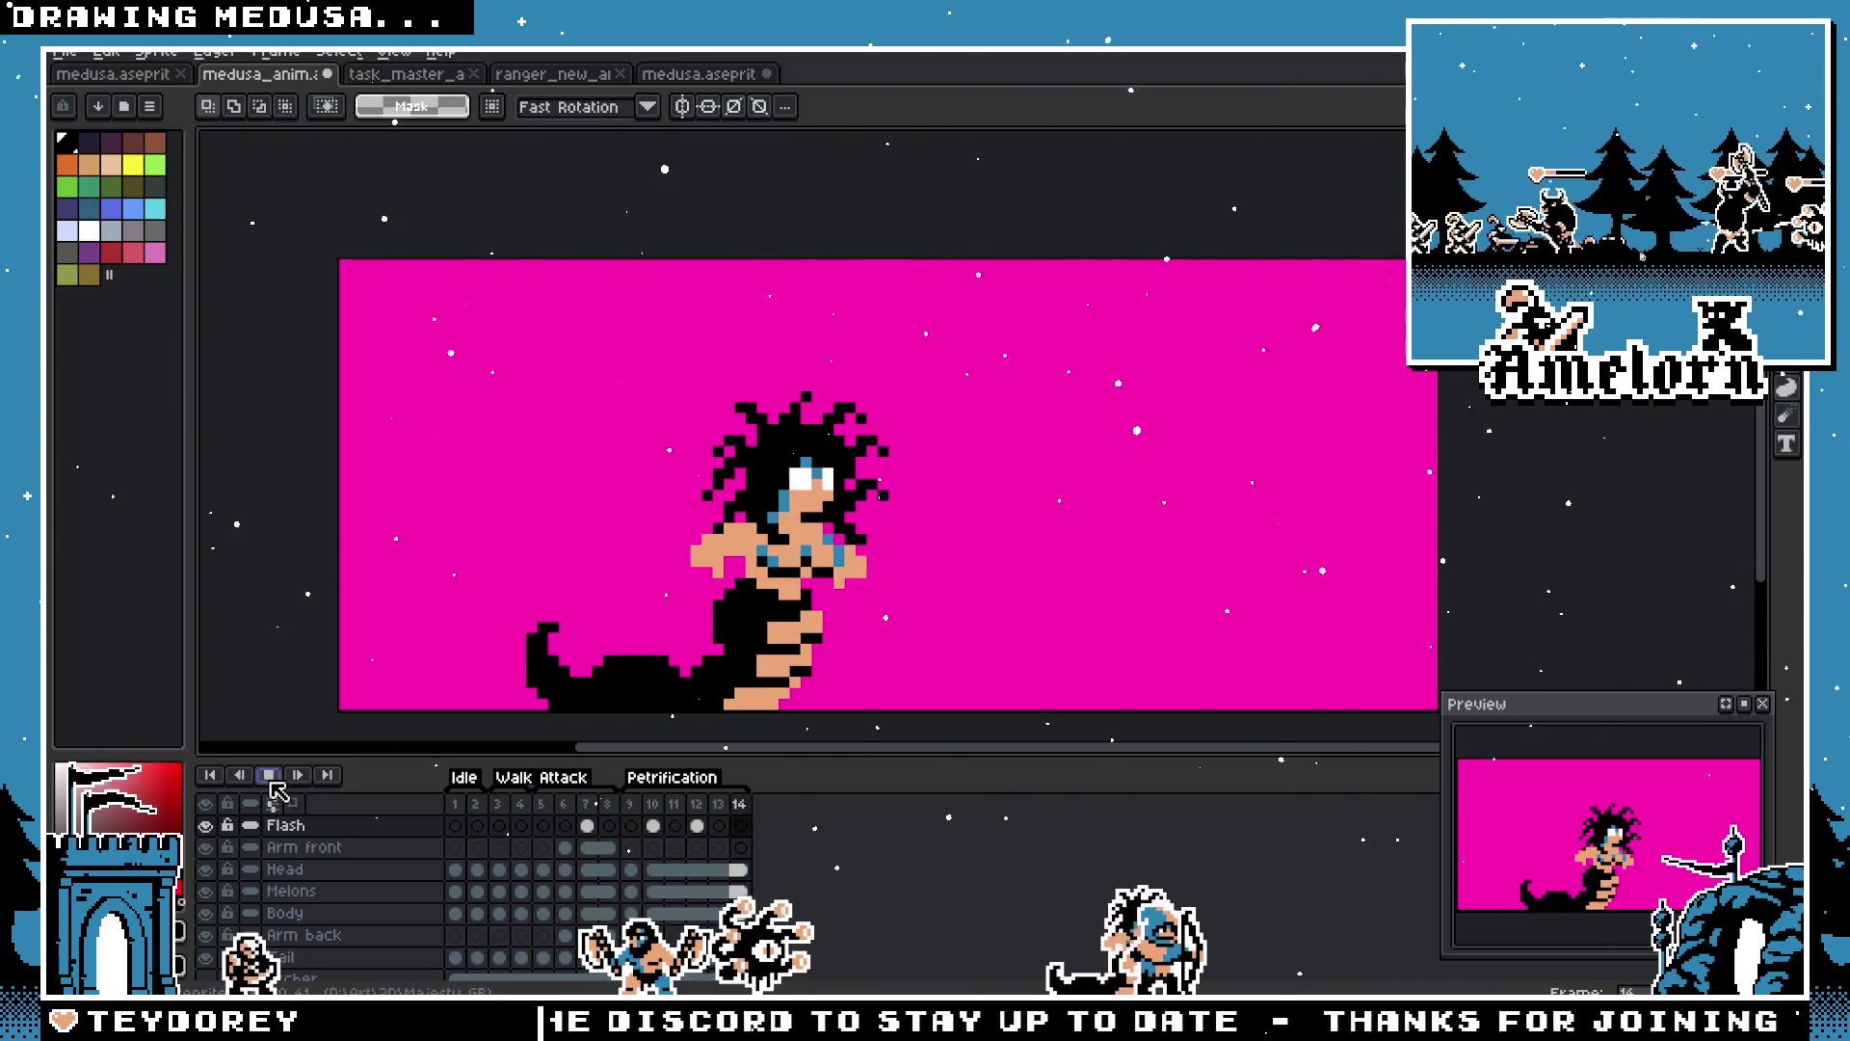
left_click(701, 820)
double_click(652, 804)
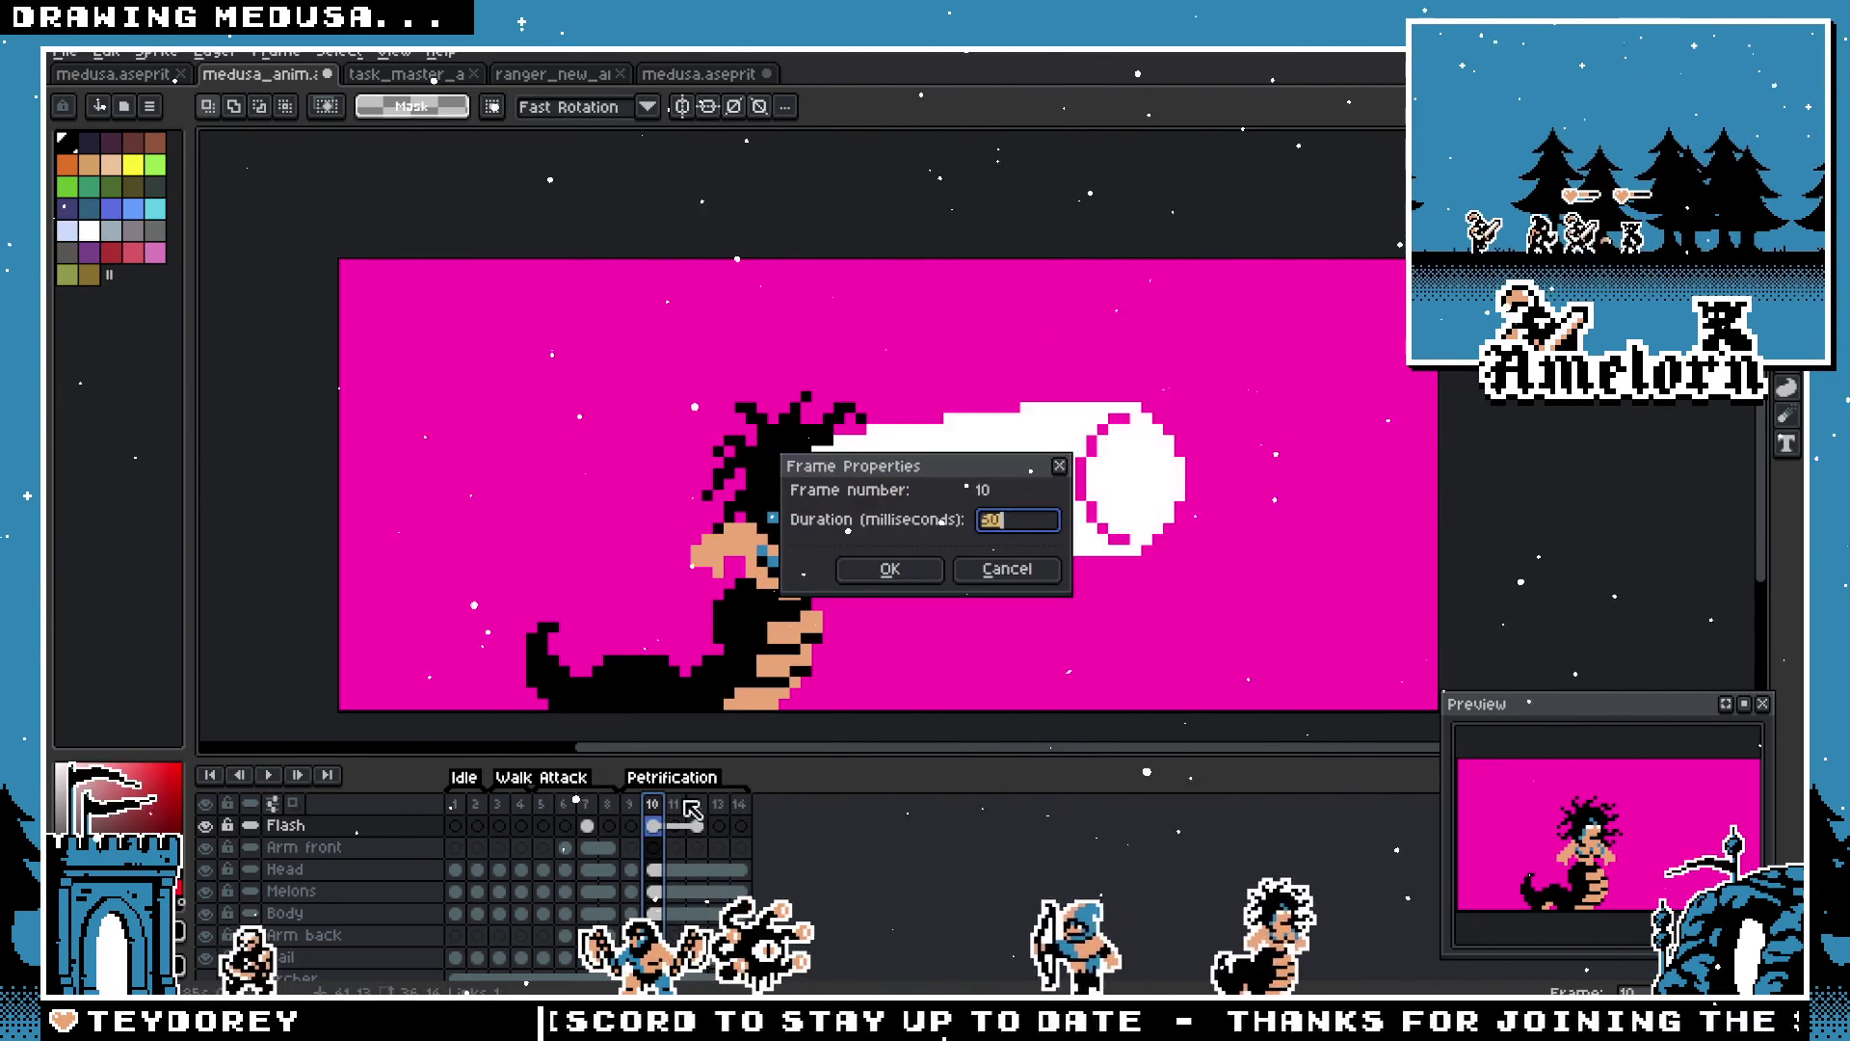
left_click(1007, 572)
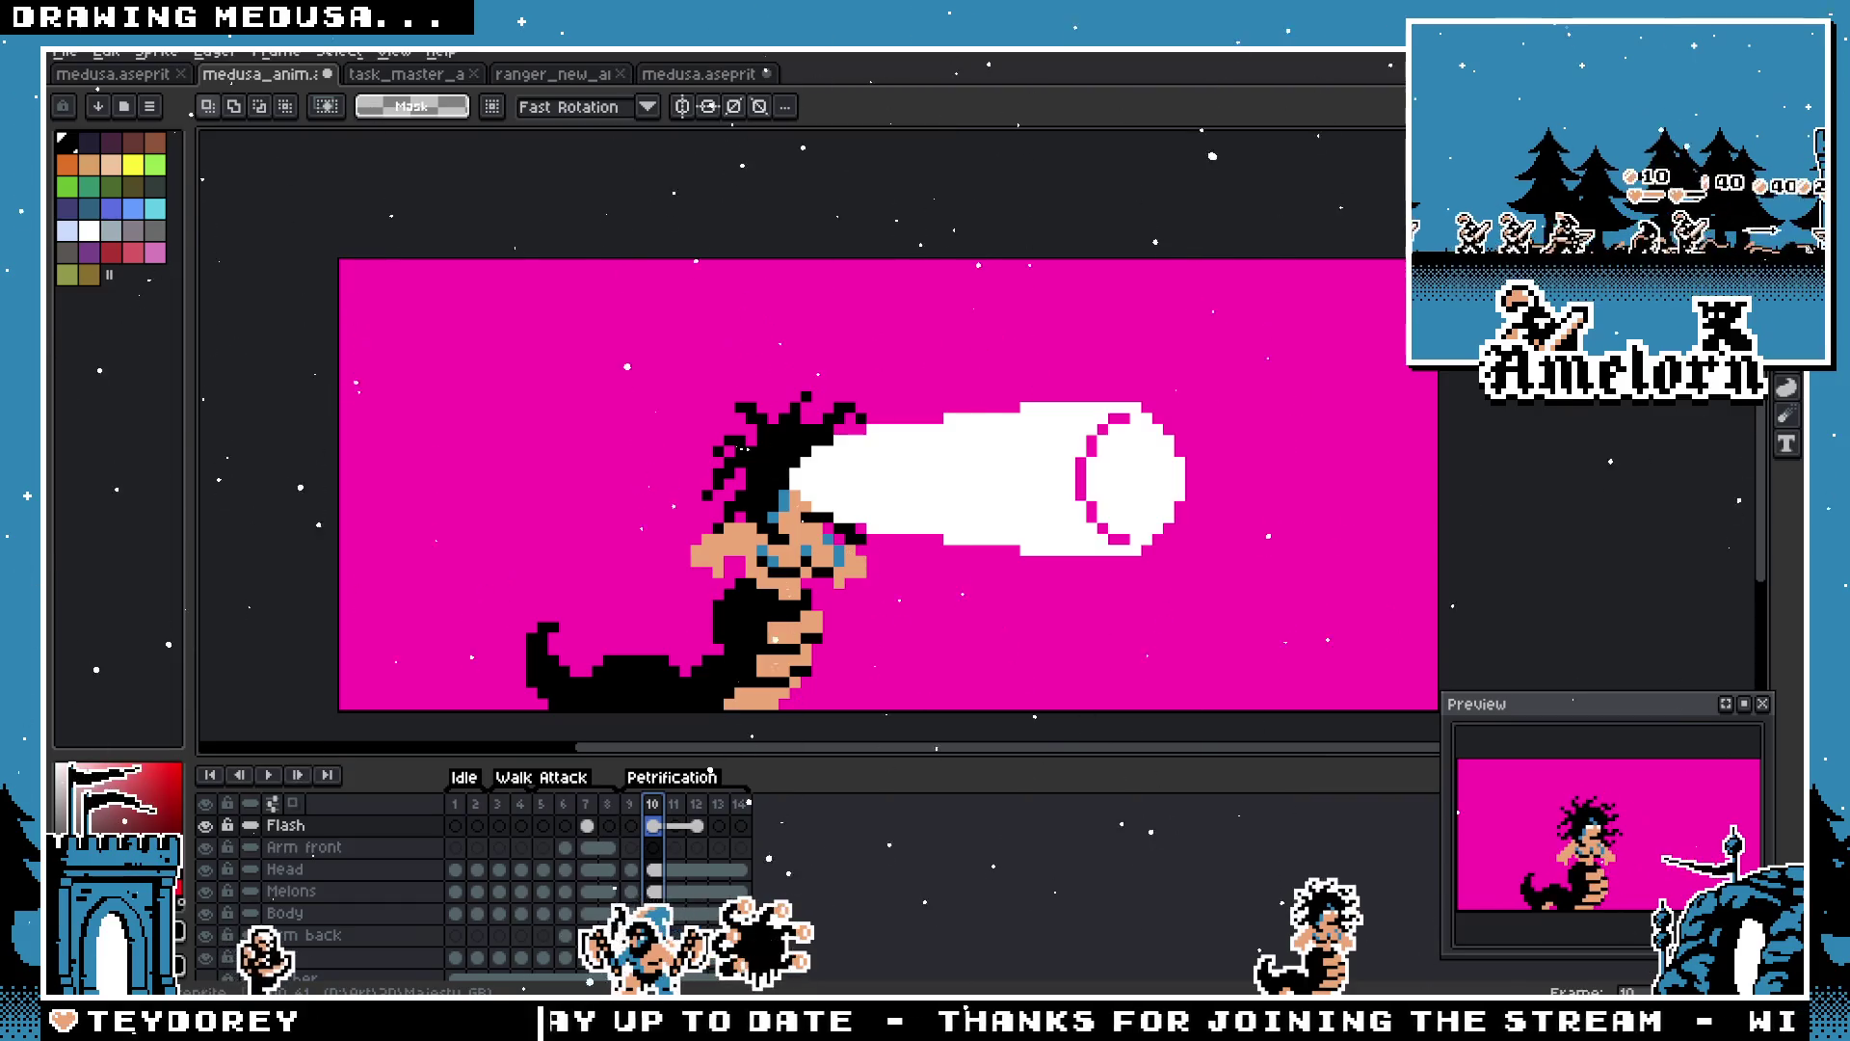
double_click(652, 803)
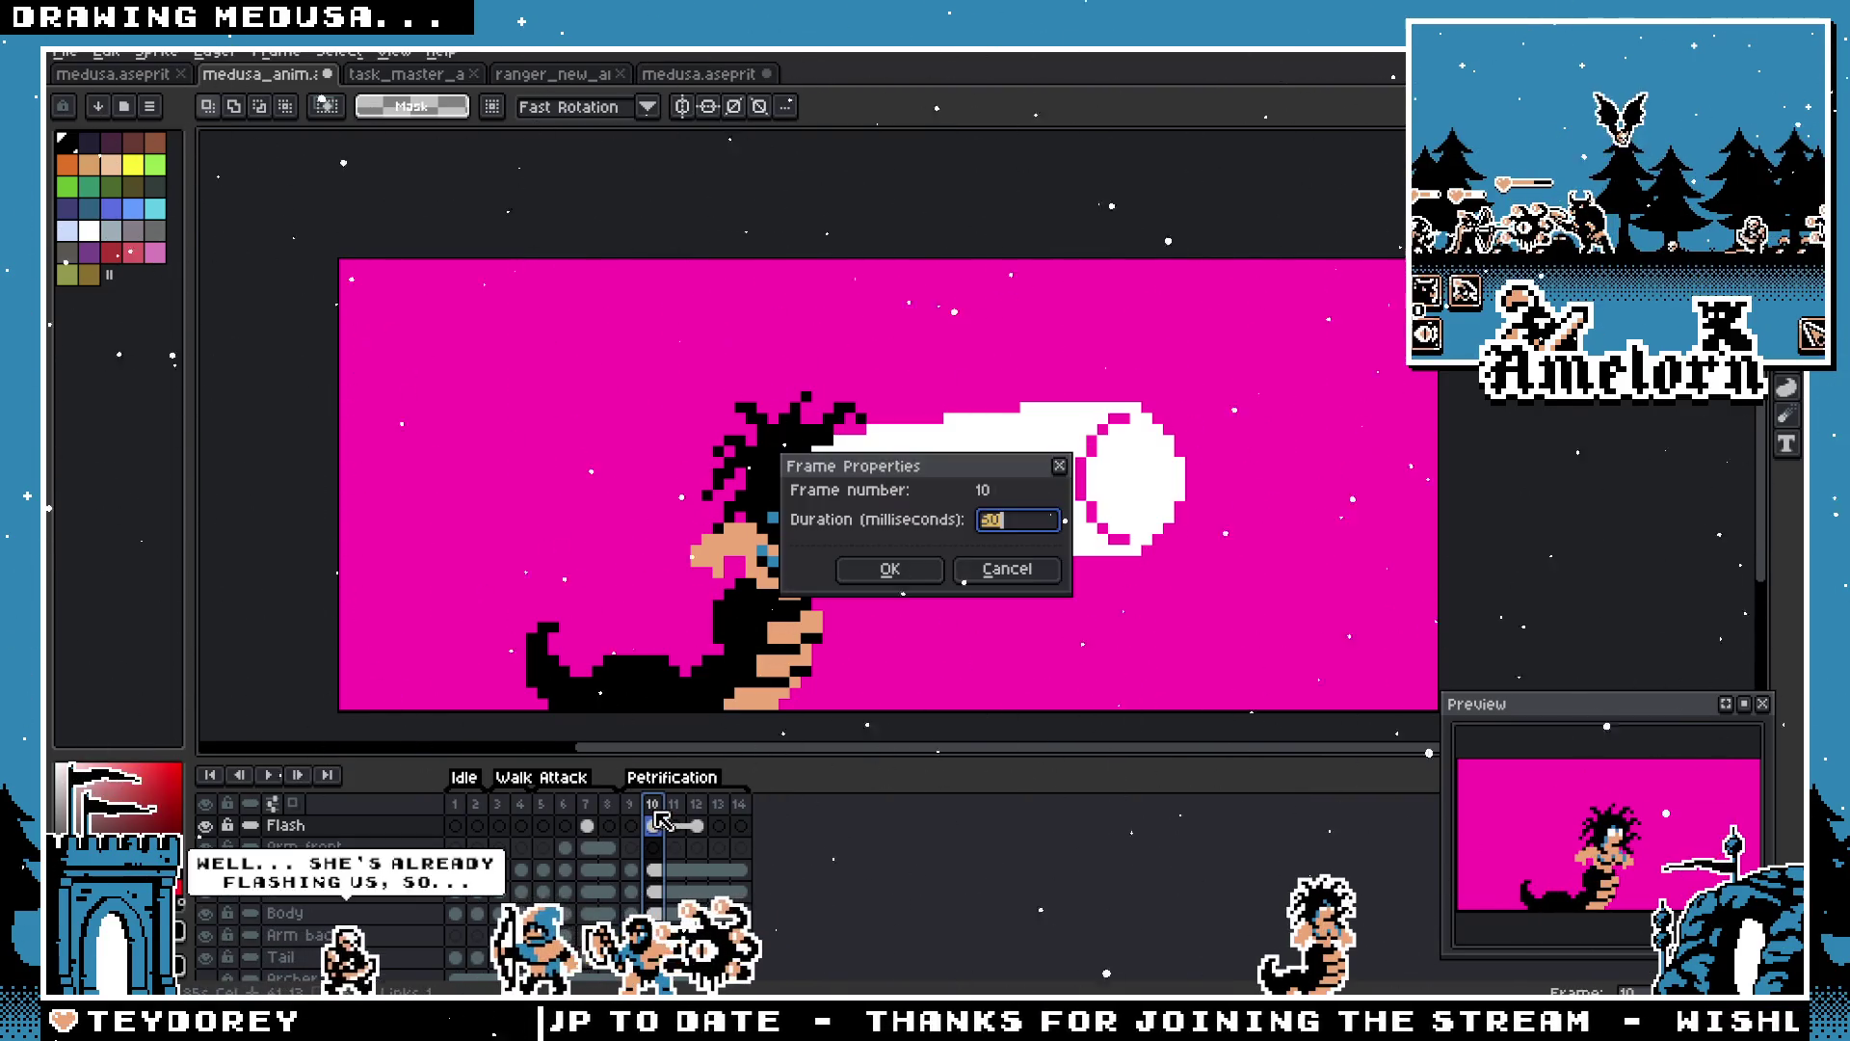
left_click(1005, 569)
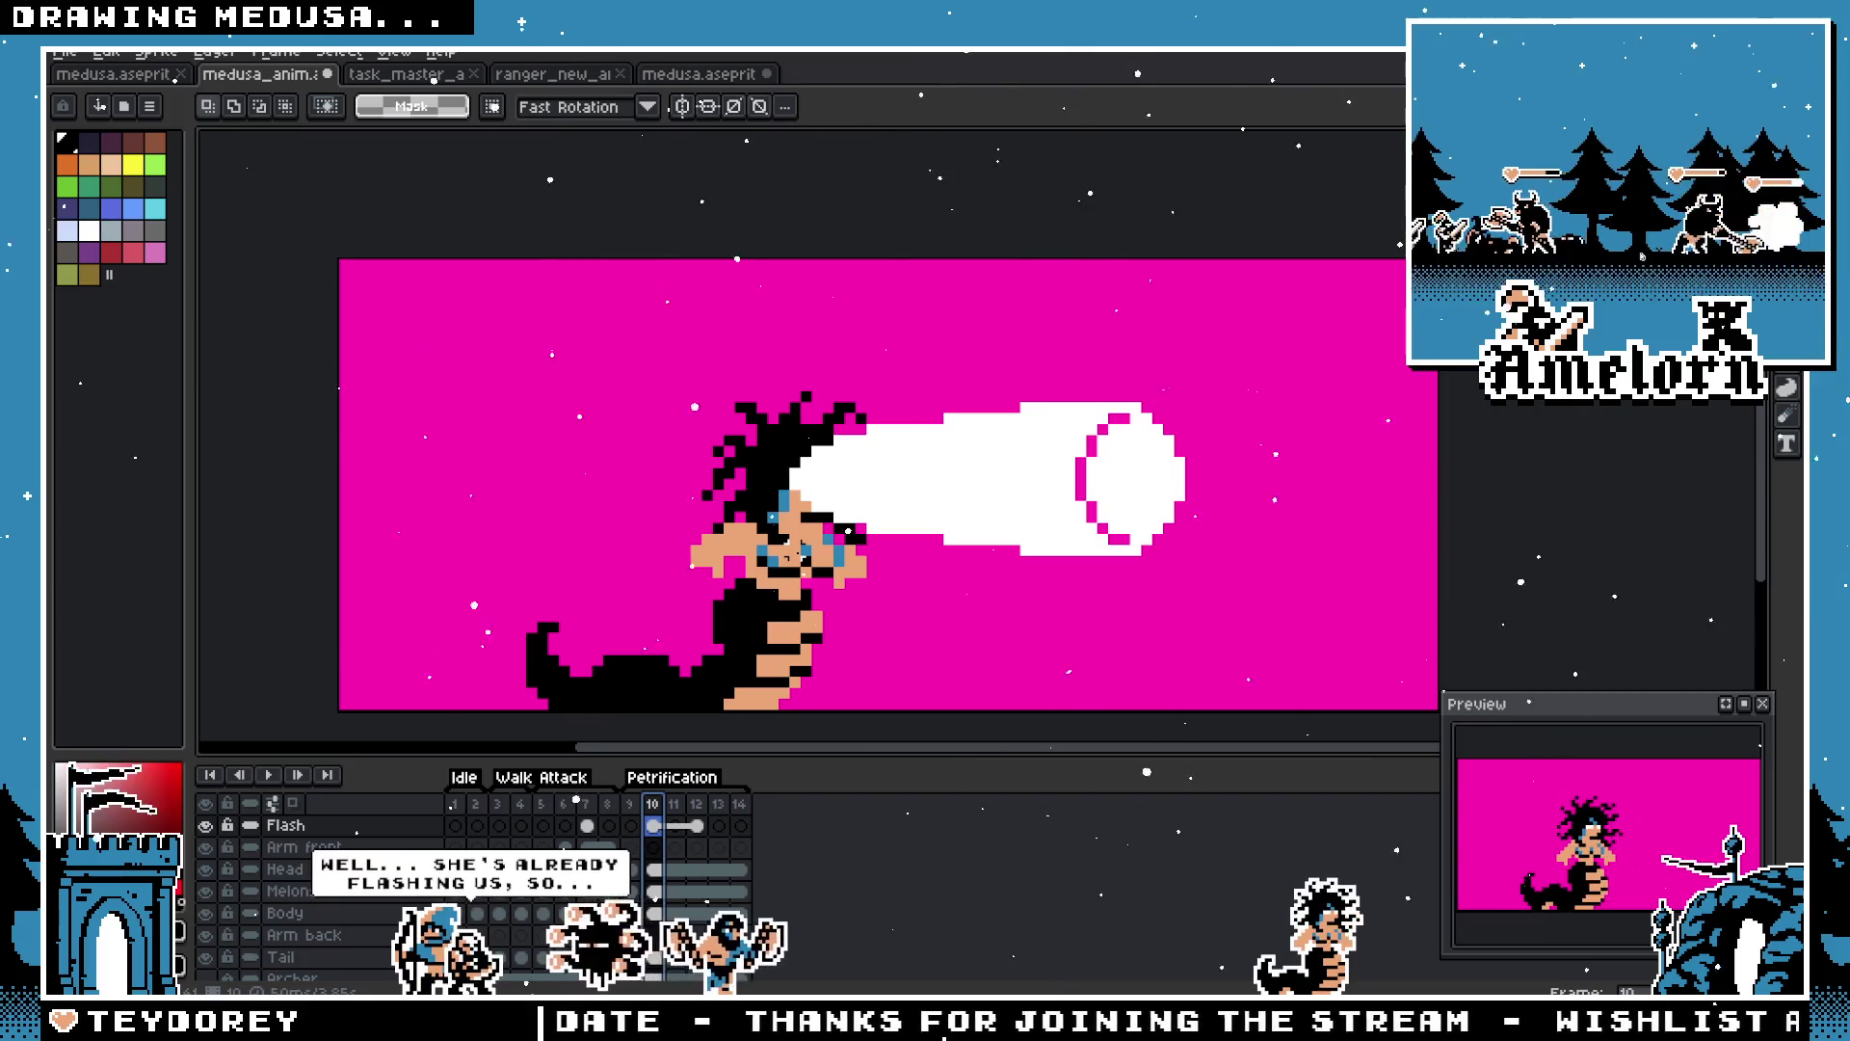
Step: Step through frames 11–13 one by one, then reselect frames 10–13
left_click(675, 814)
left_click(696, 814)
left_click(722, 814)
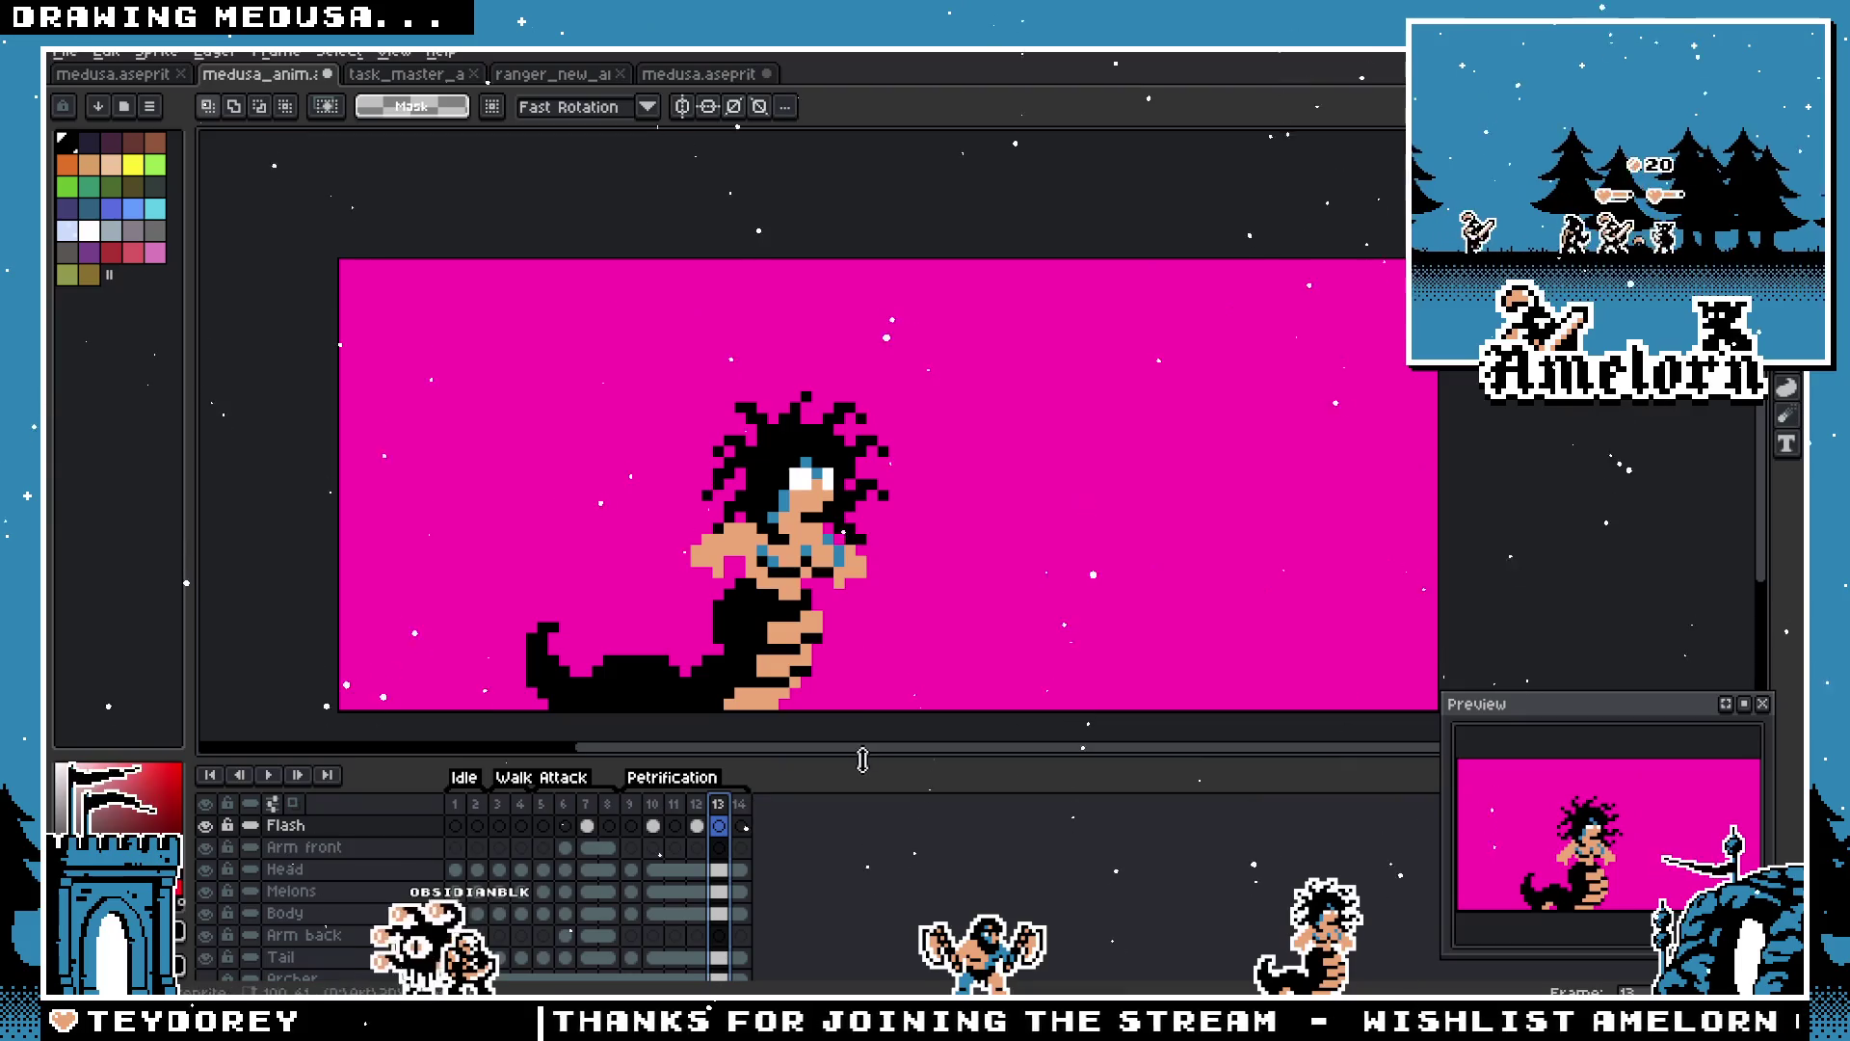
left_click(699, 825)
left_click_drag(653, 804, 725, 812)
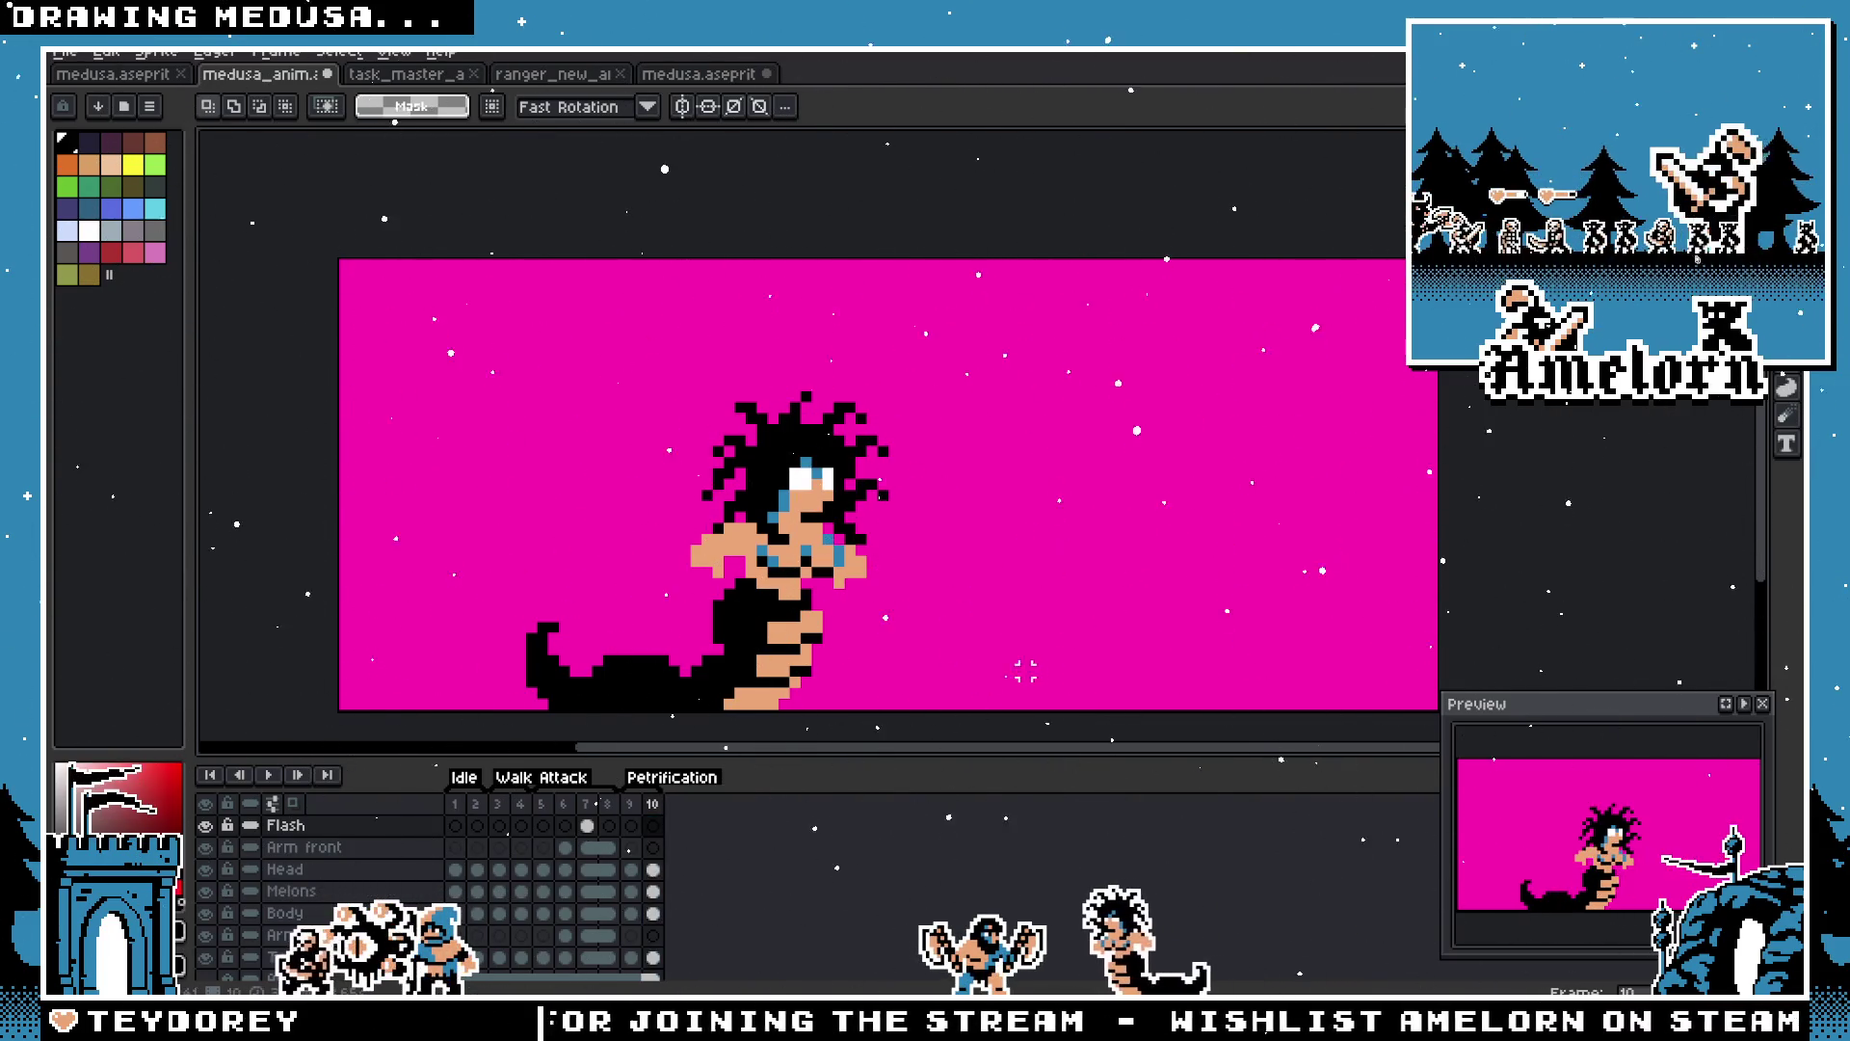
Step: Duplicate frame 10 as a new frame 11 and give frame 10 a 1000 ms duration
left_click(631, 817)
left_click(653, 811)
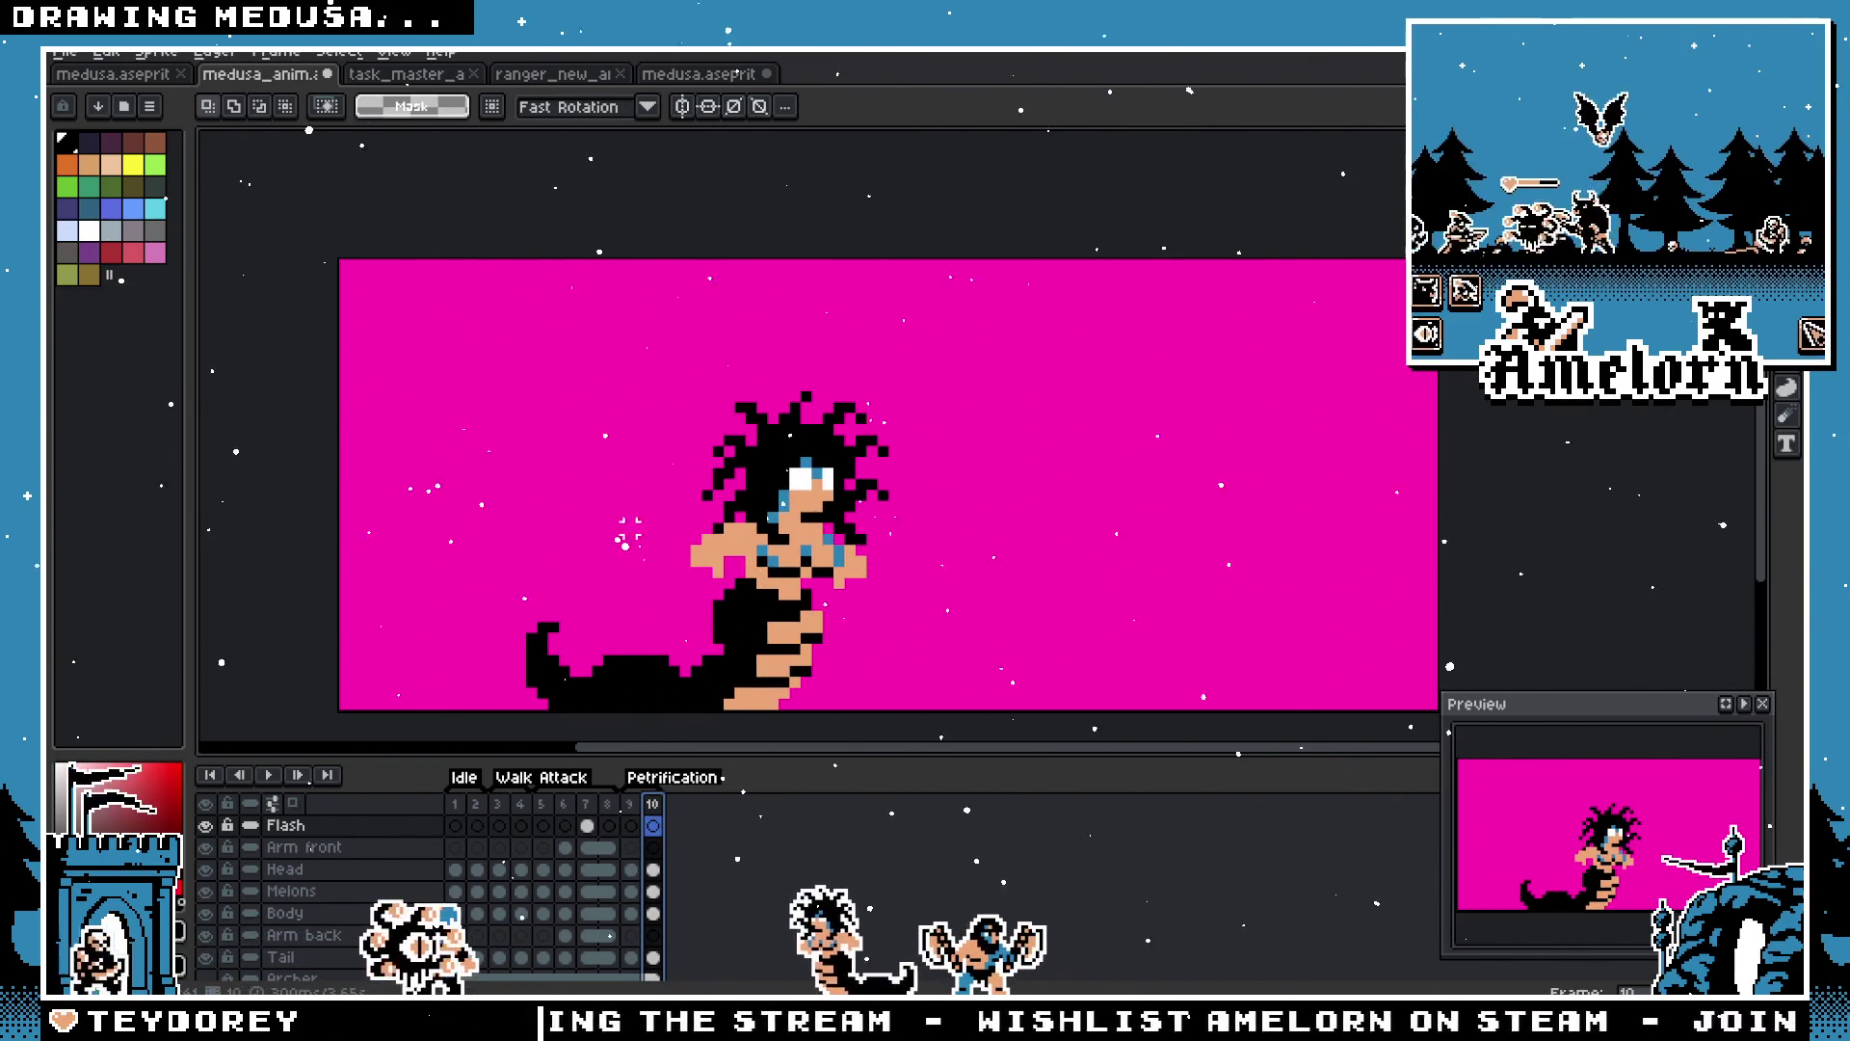
key("alt+n")
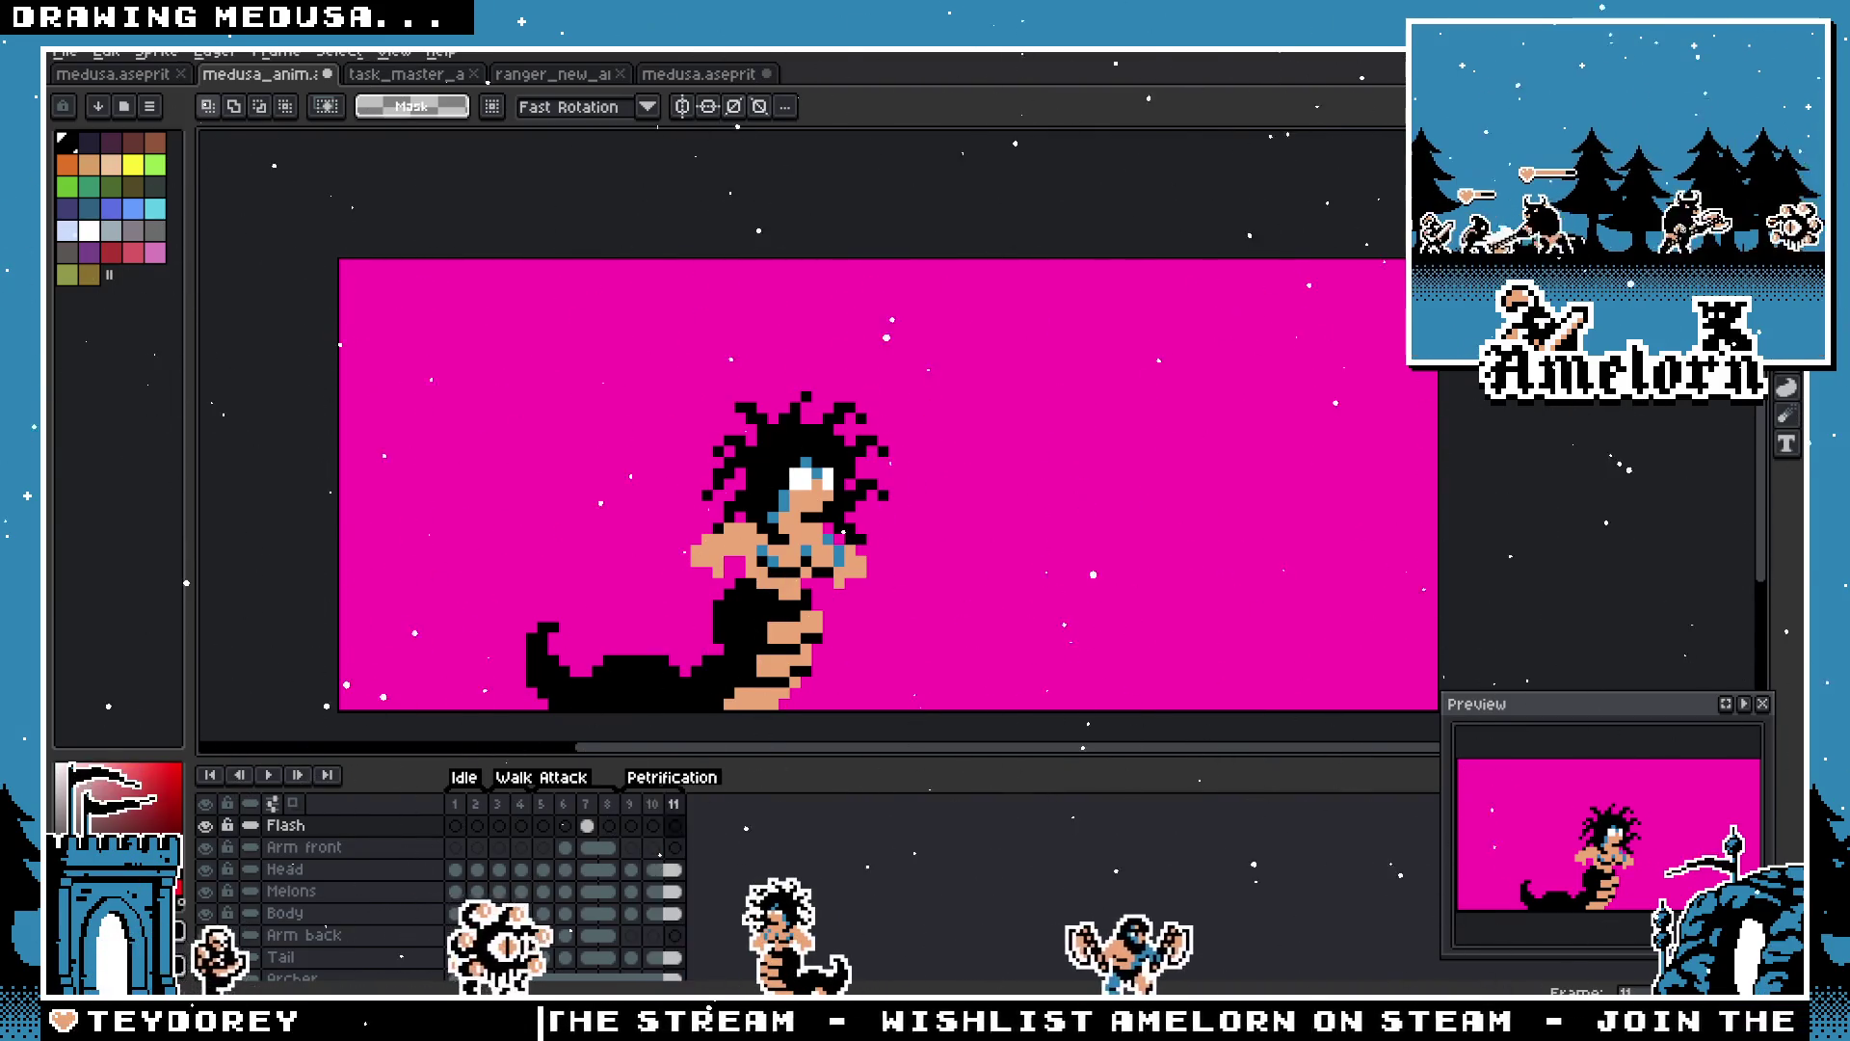
left_click(653, 812)
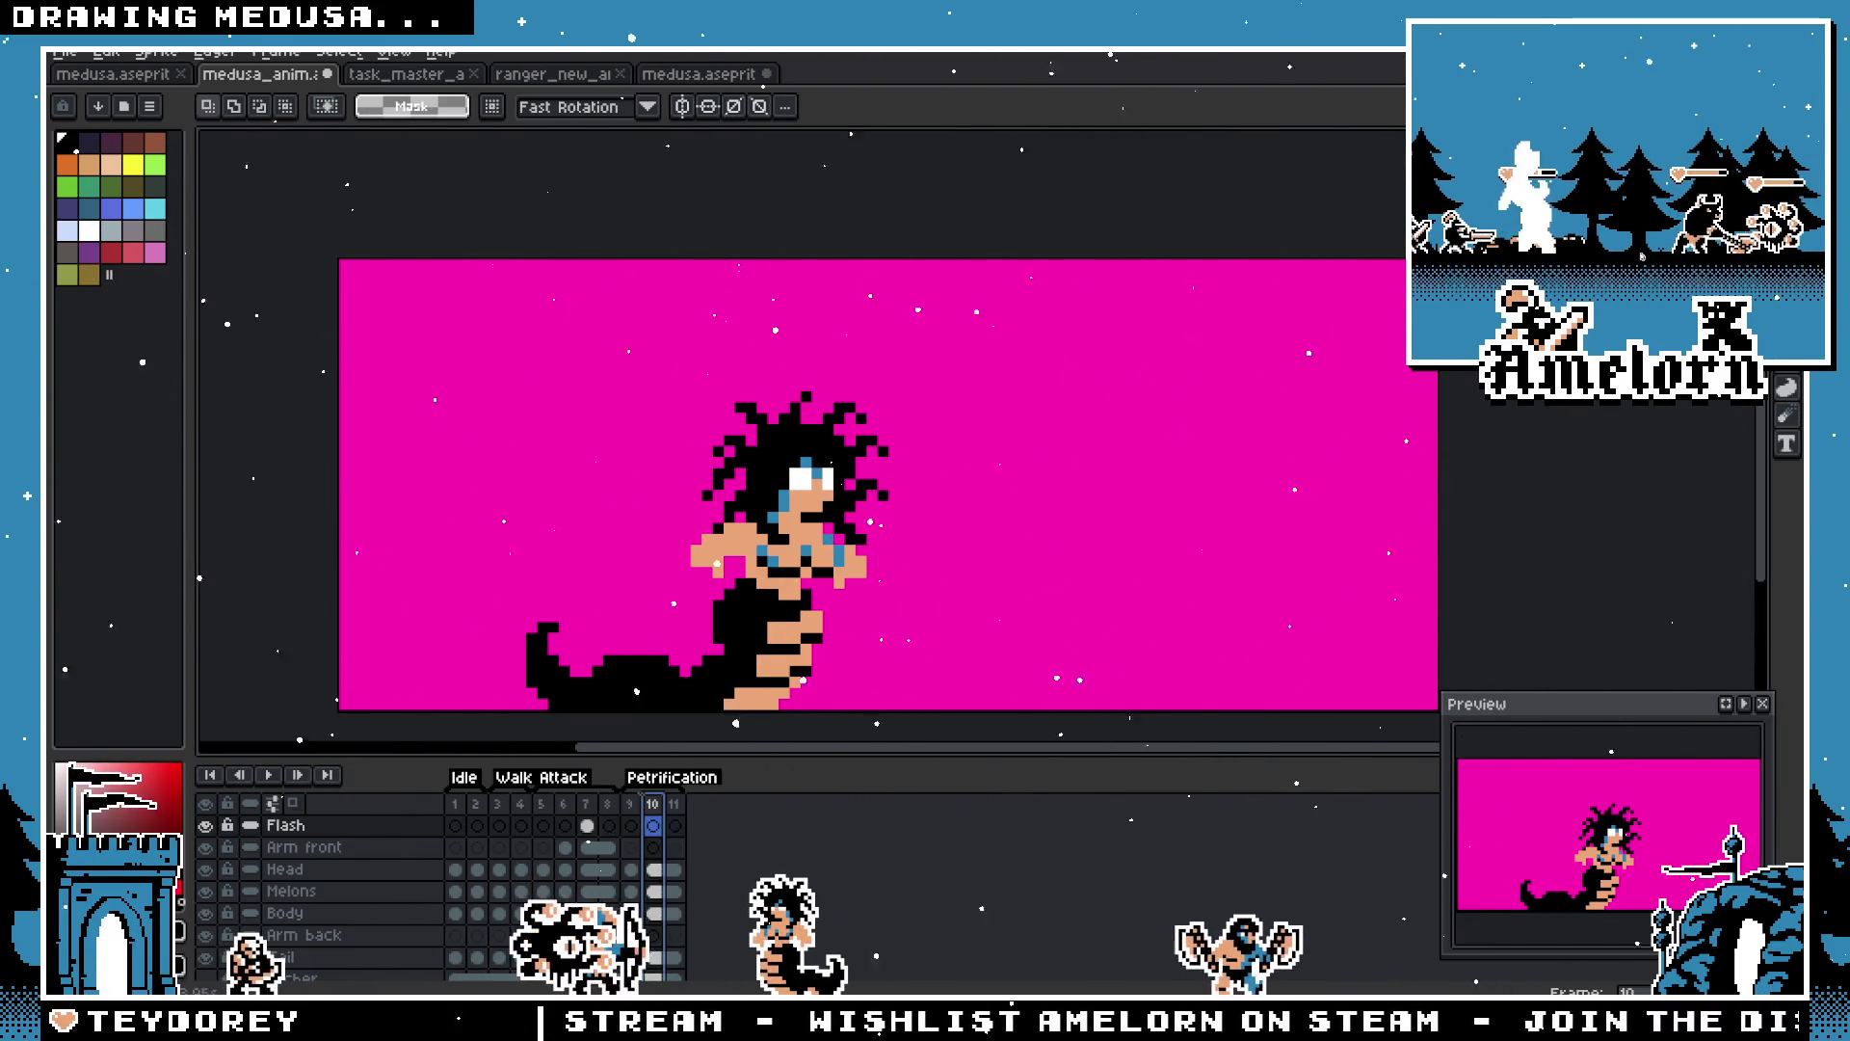
double_click(663, 808)
type("1000")
key("Return")
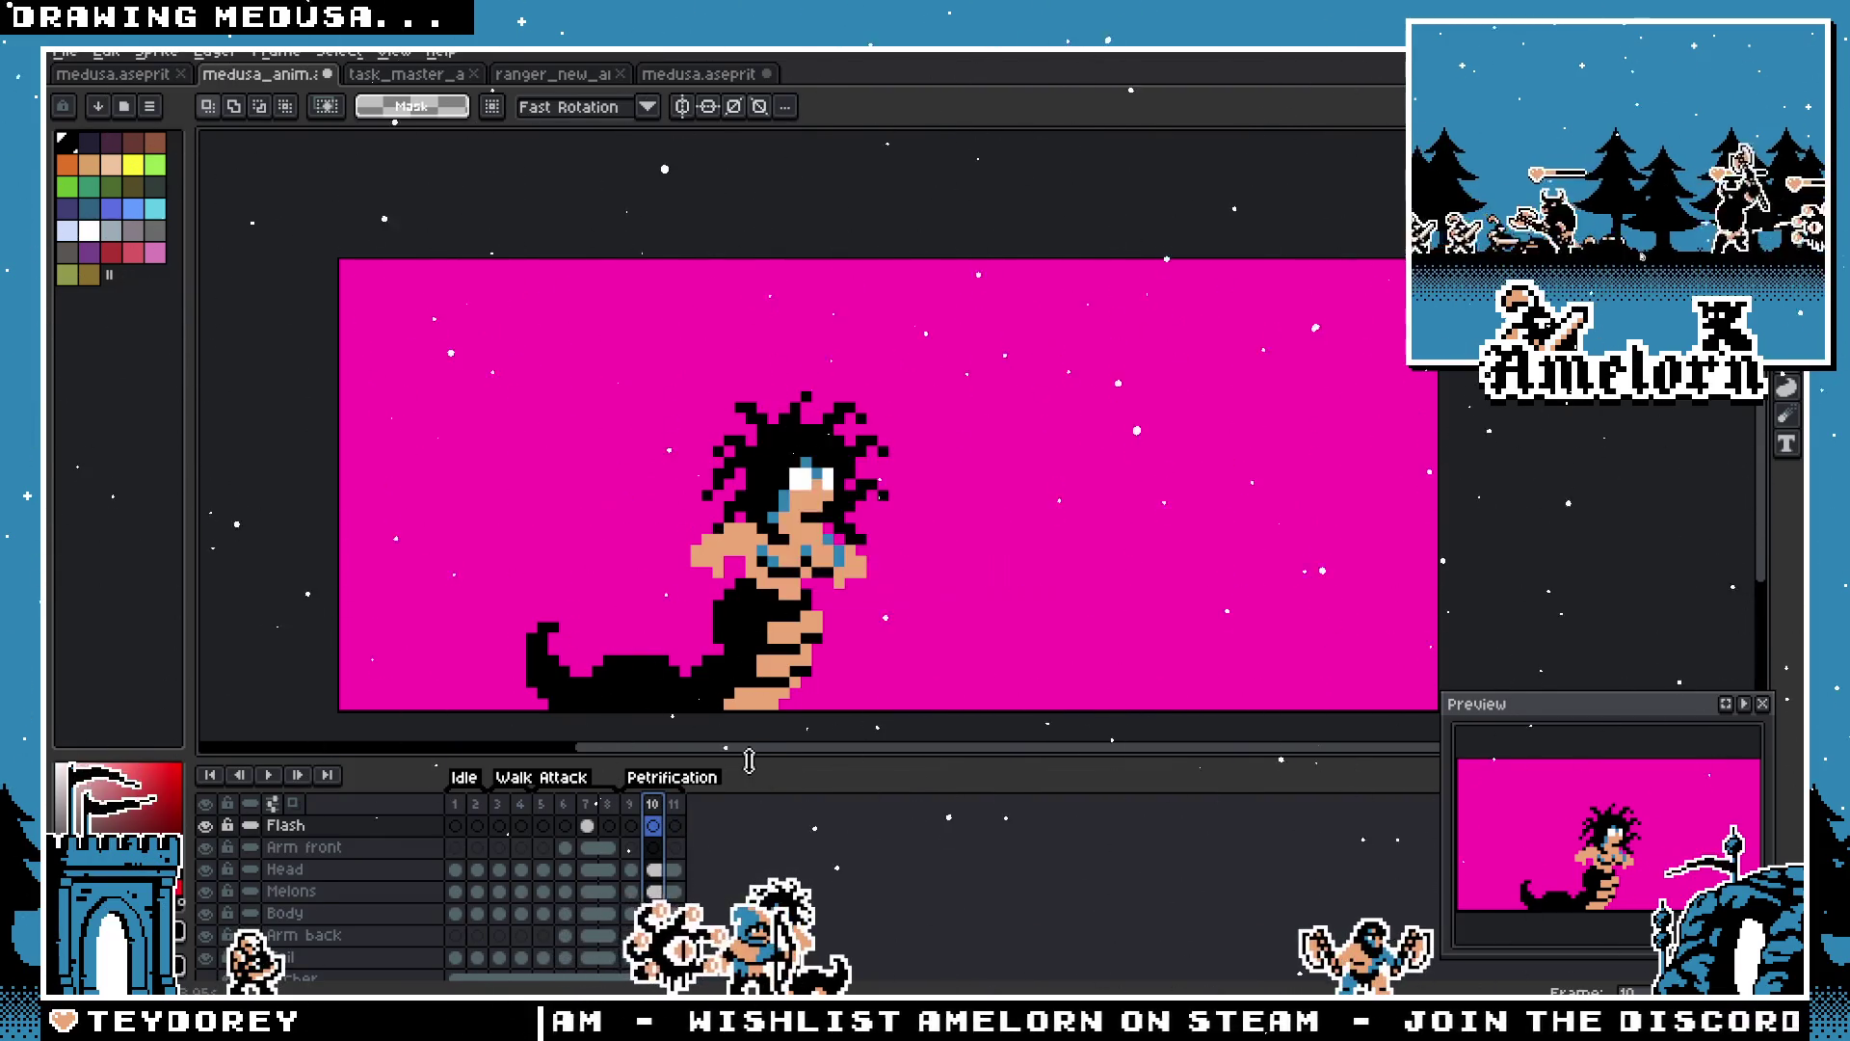
Step: Draw a large white oval outline right of Medusa with the Ellipse tool
key("b")
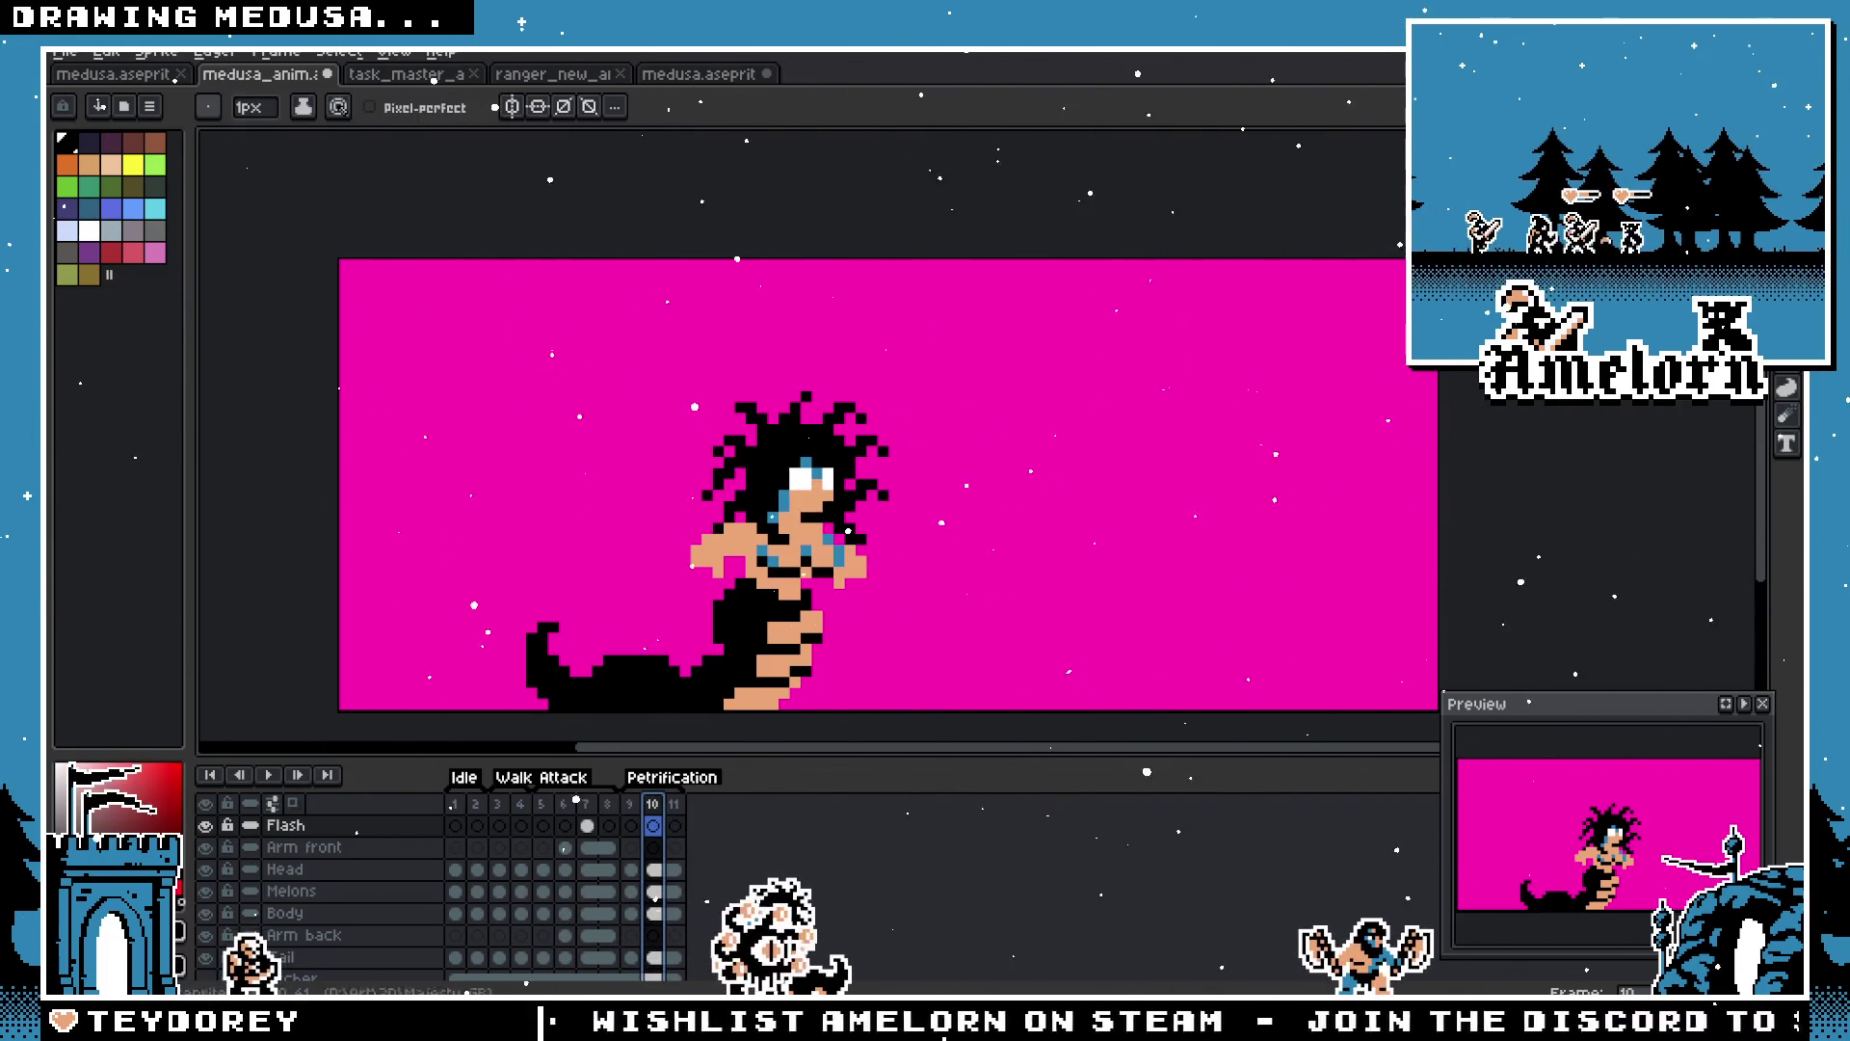
key("l")
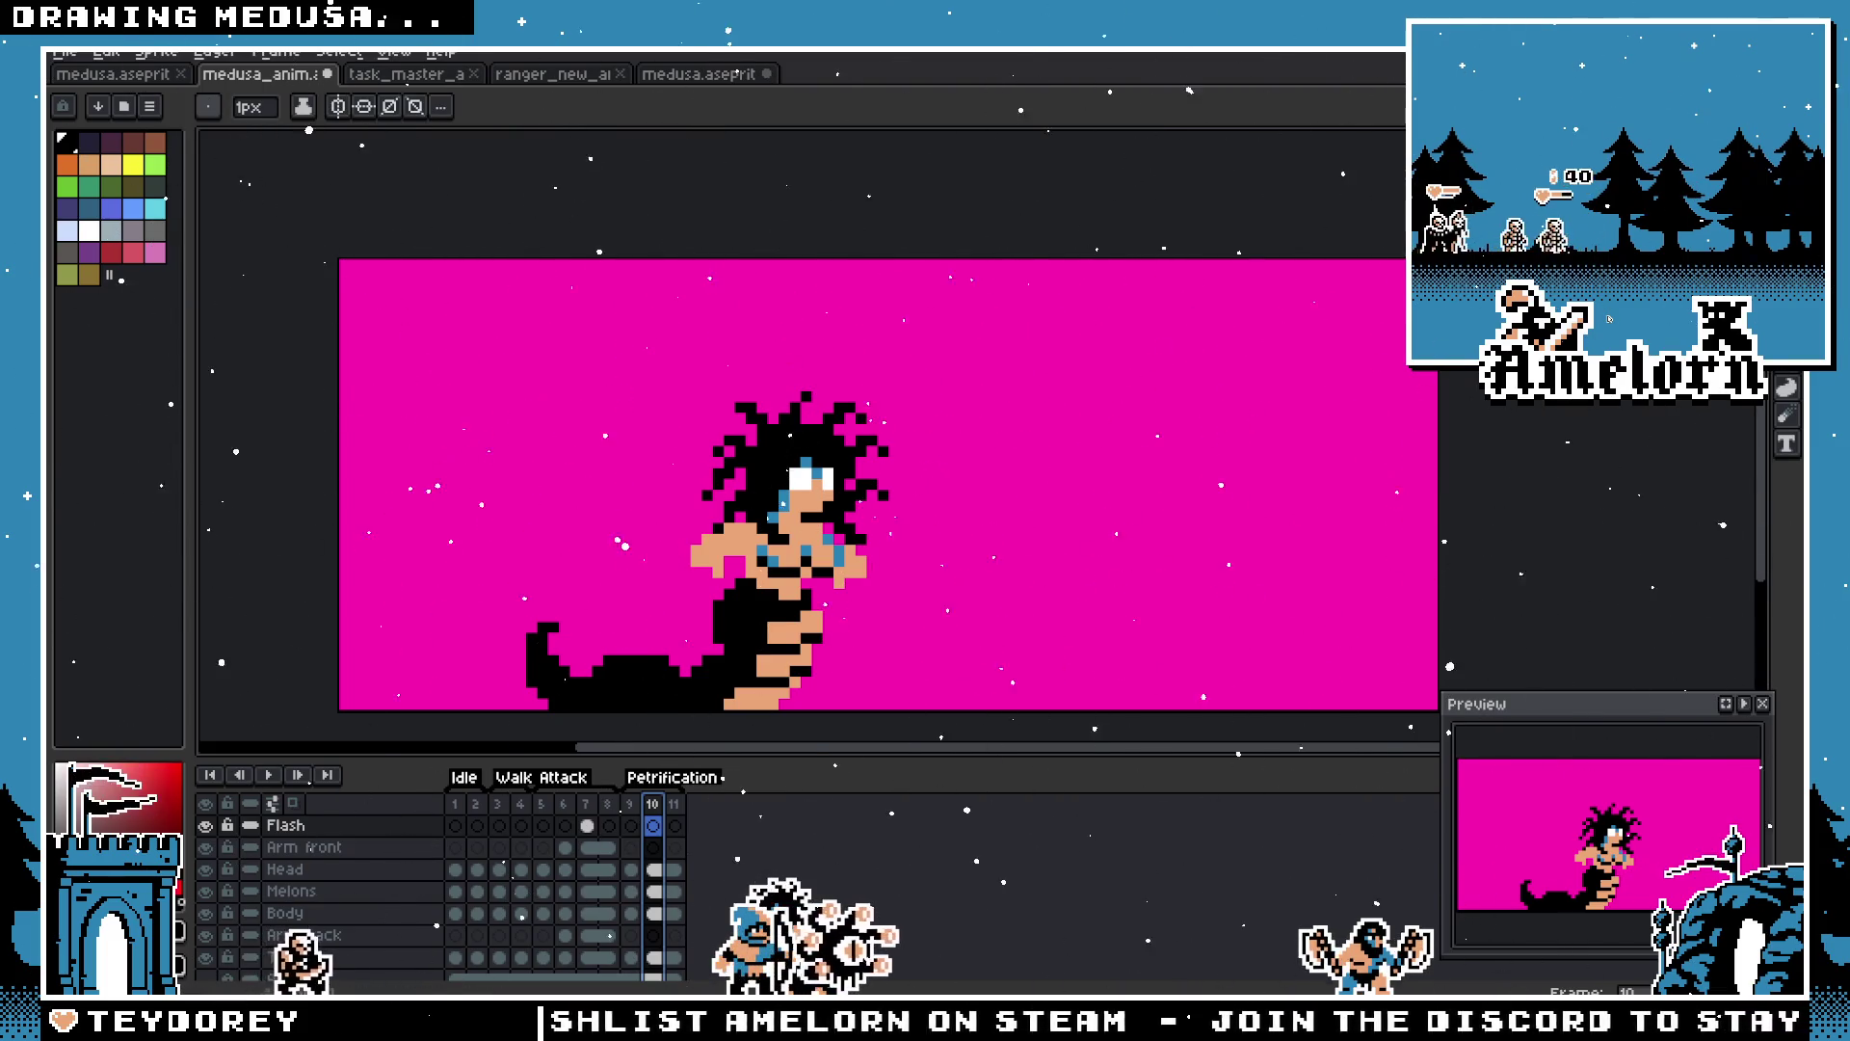
key("u")
key("u")
mouse_move(933, 349)
left_mouse_down()
mouse_move(1027, 613)
mouse_move(1123, 683)
mouse_move(1153, 680)
left_mouse_up()
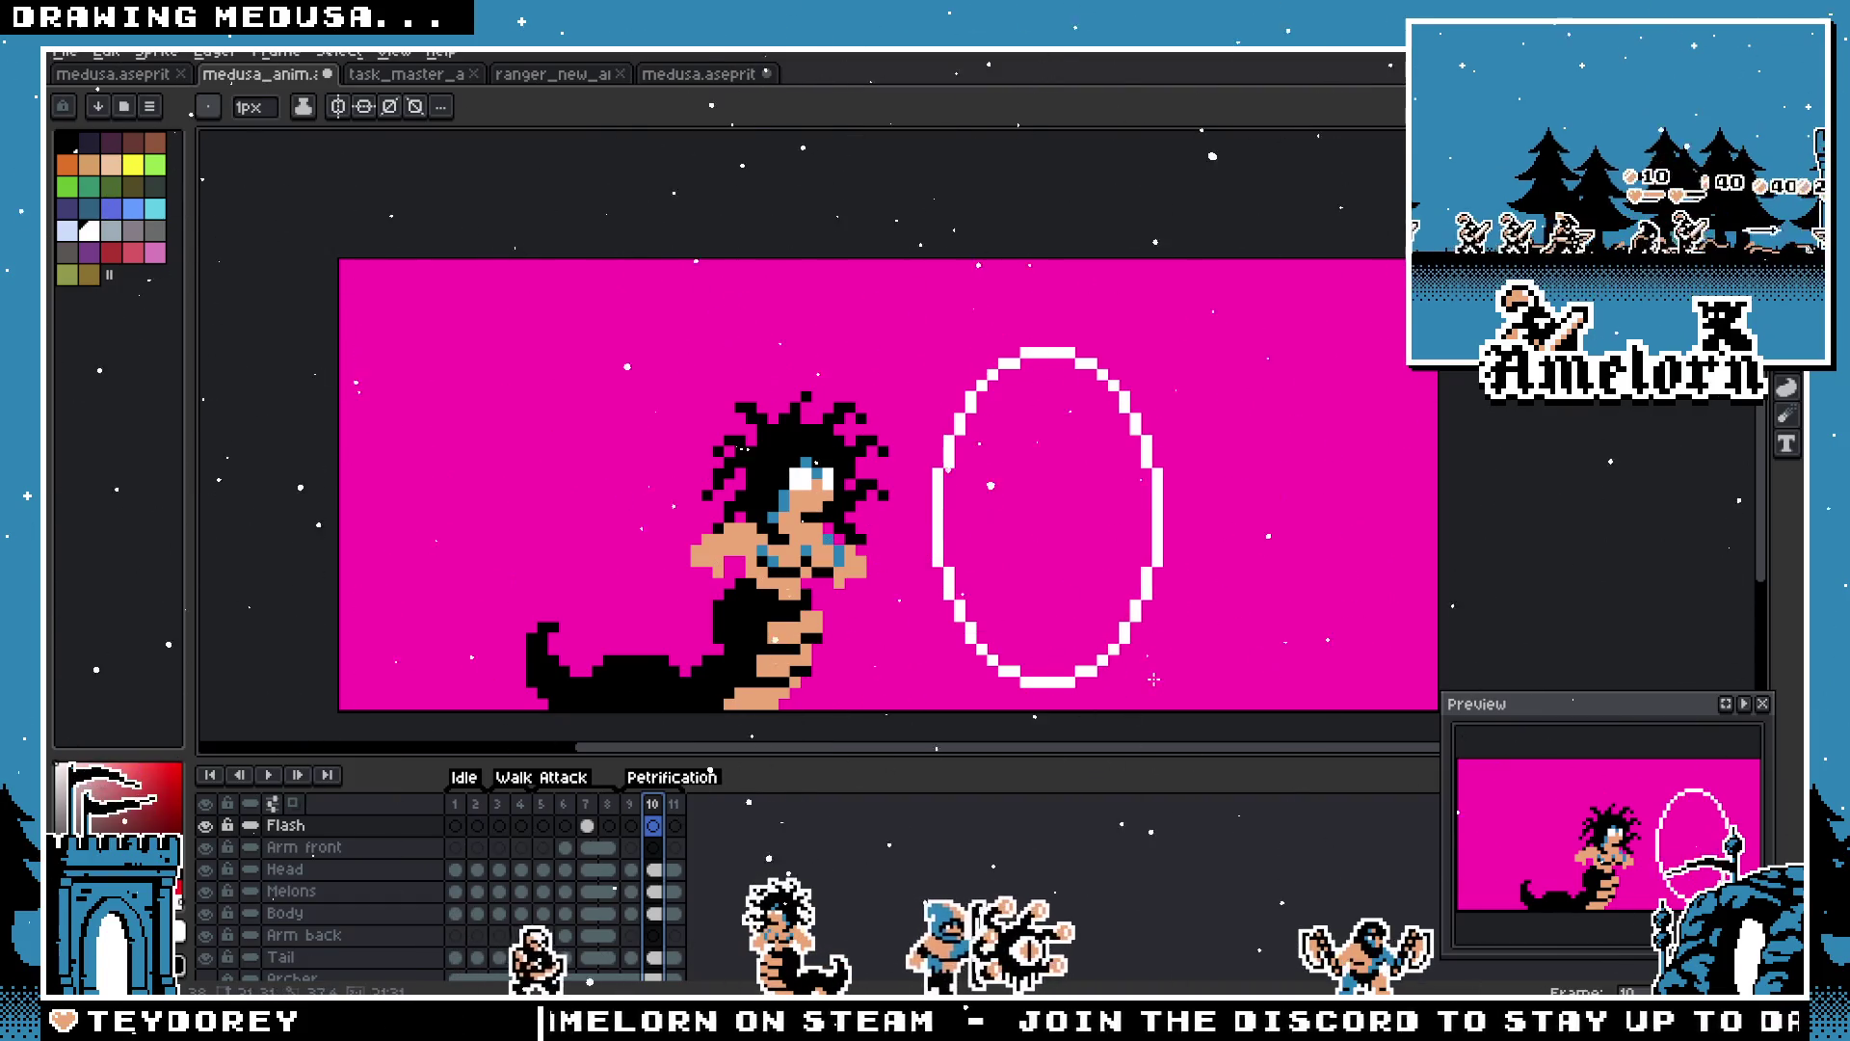
Step: Delete the oval's left half and try a freehand gaze loop, then cancel it
key("m")
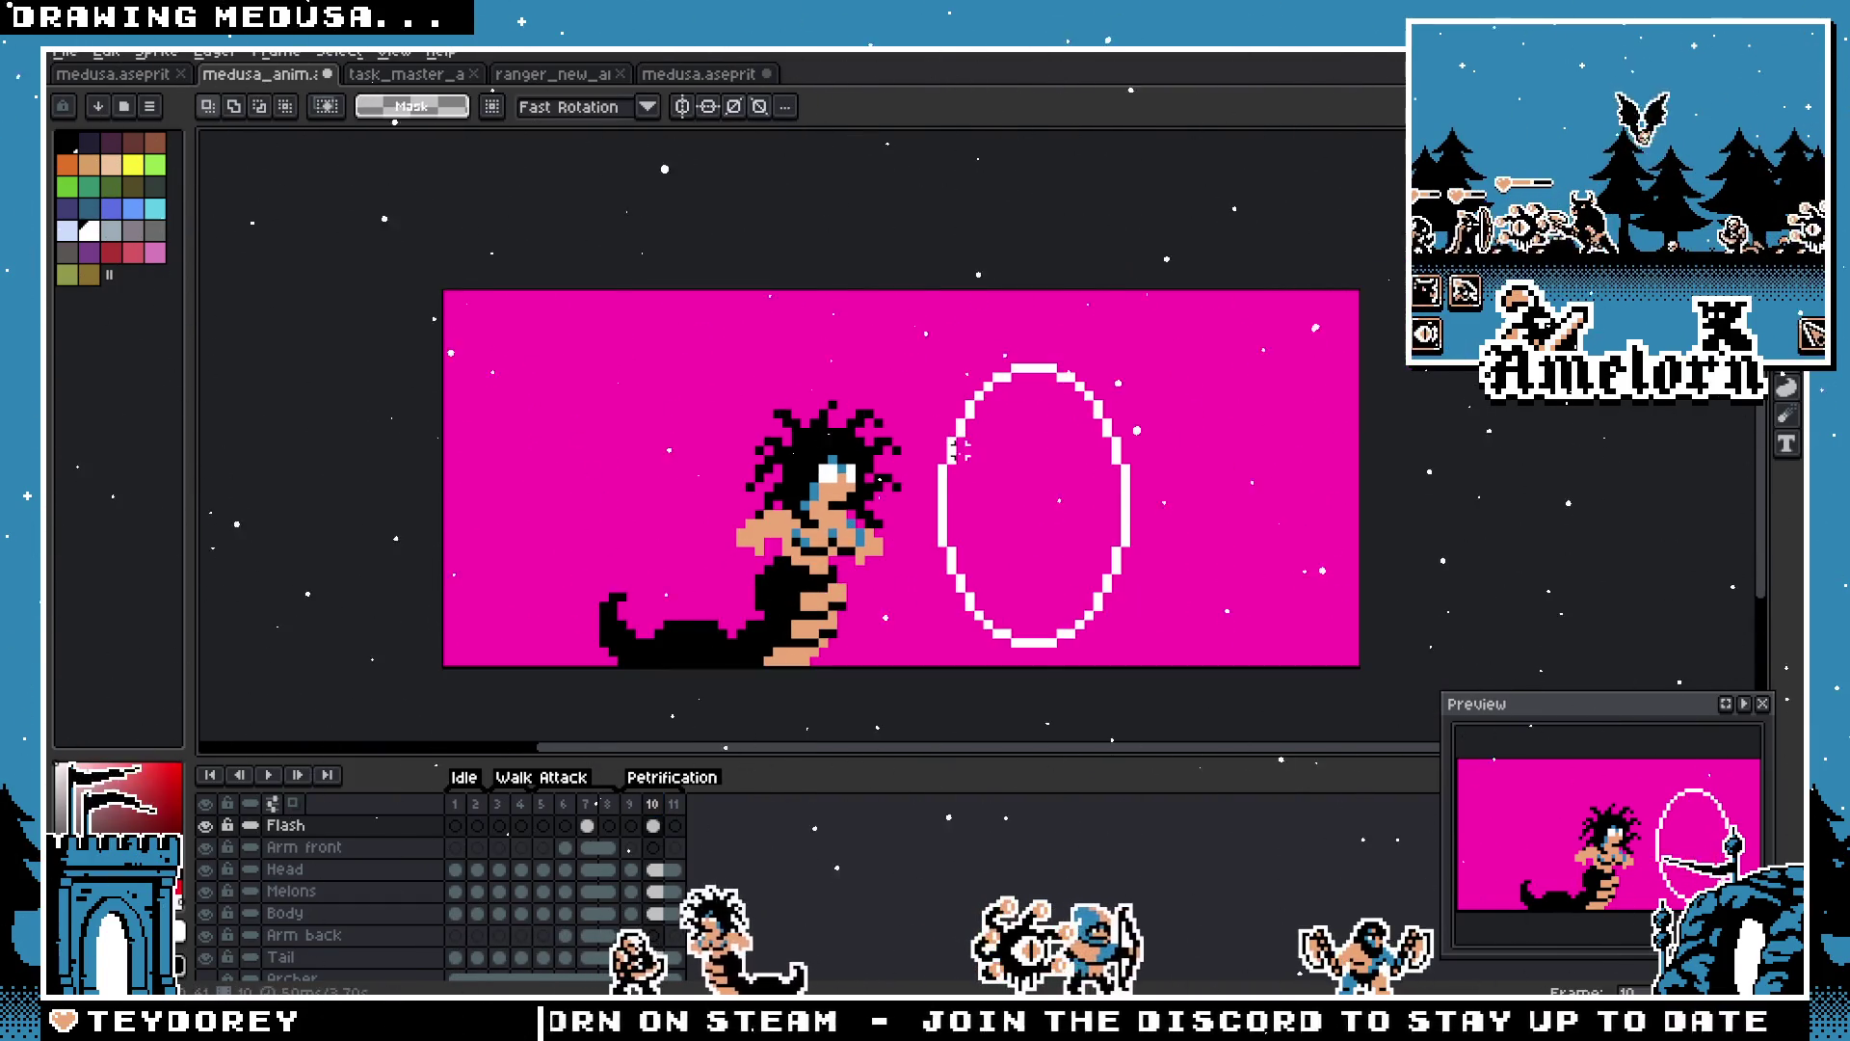
scroll(1118, 546, "up", 1)
left_click_drag(805, 214, 1024, 714)
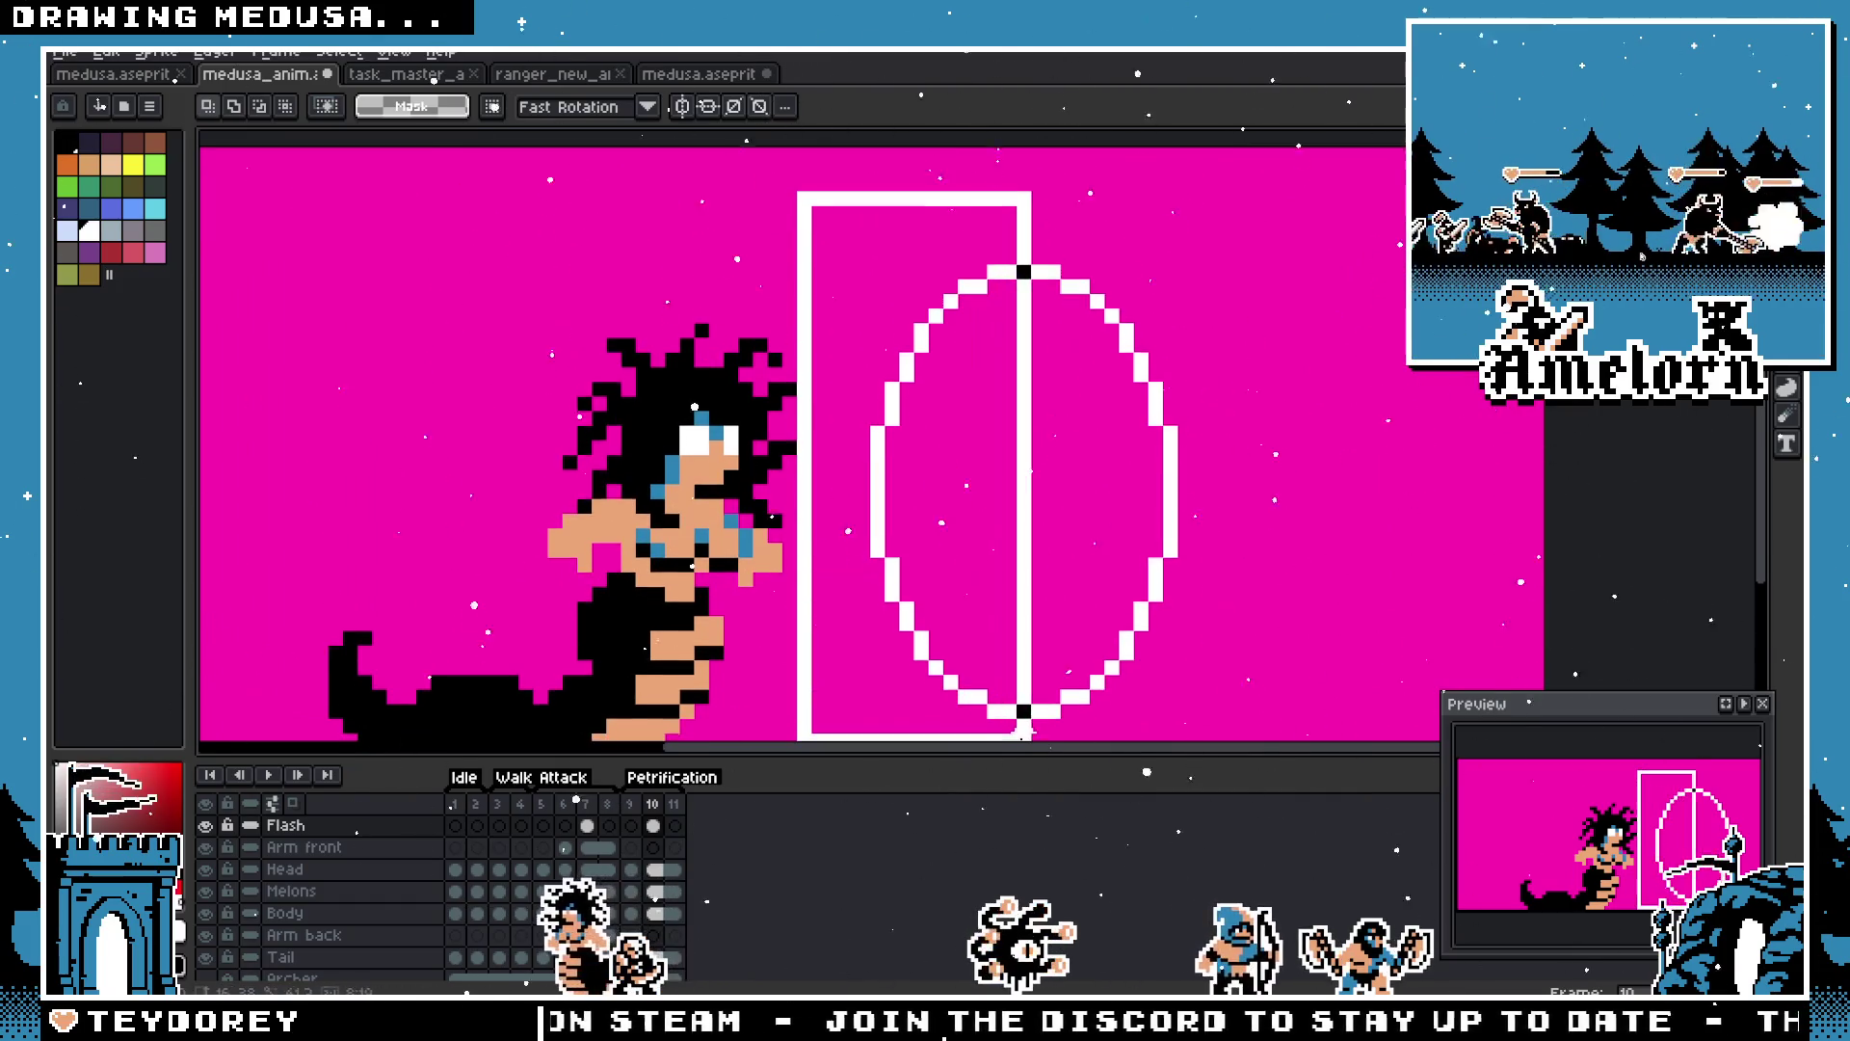
key("Delete")
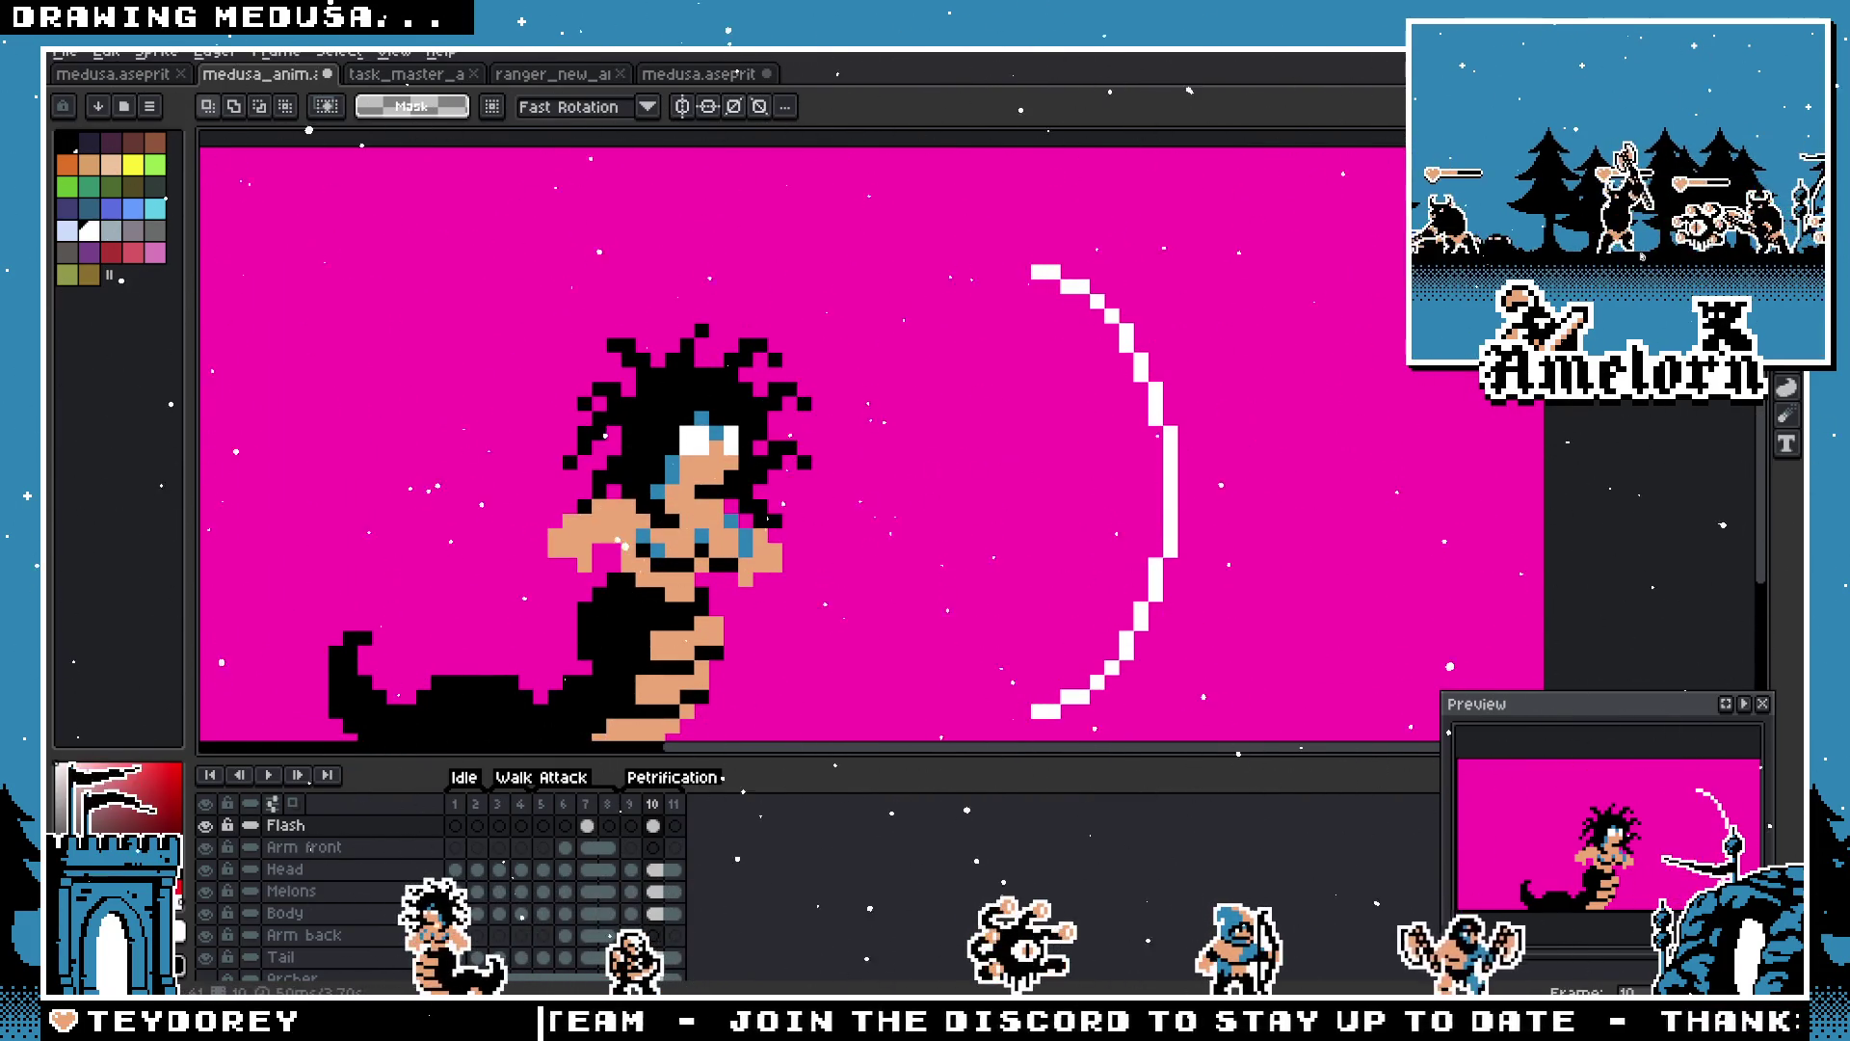
key("b")
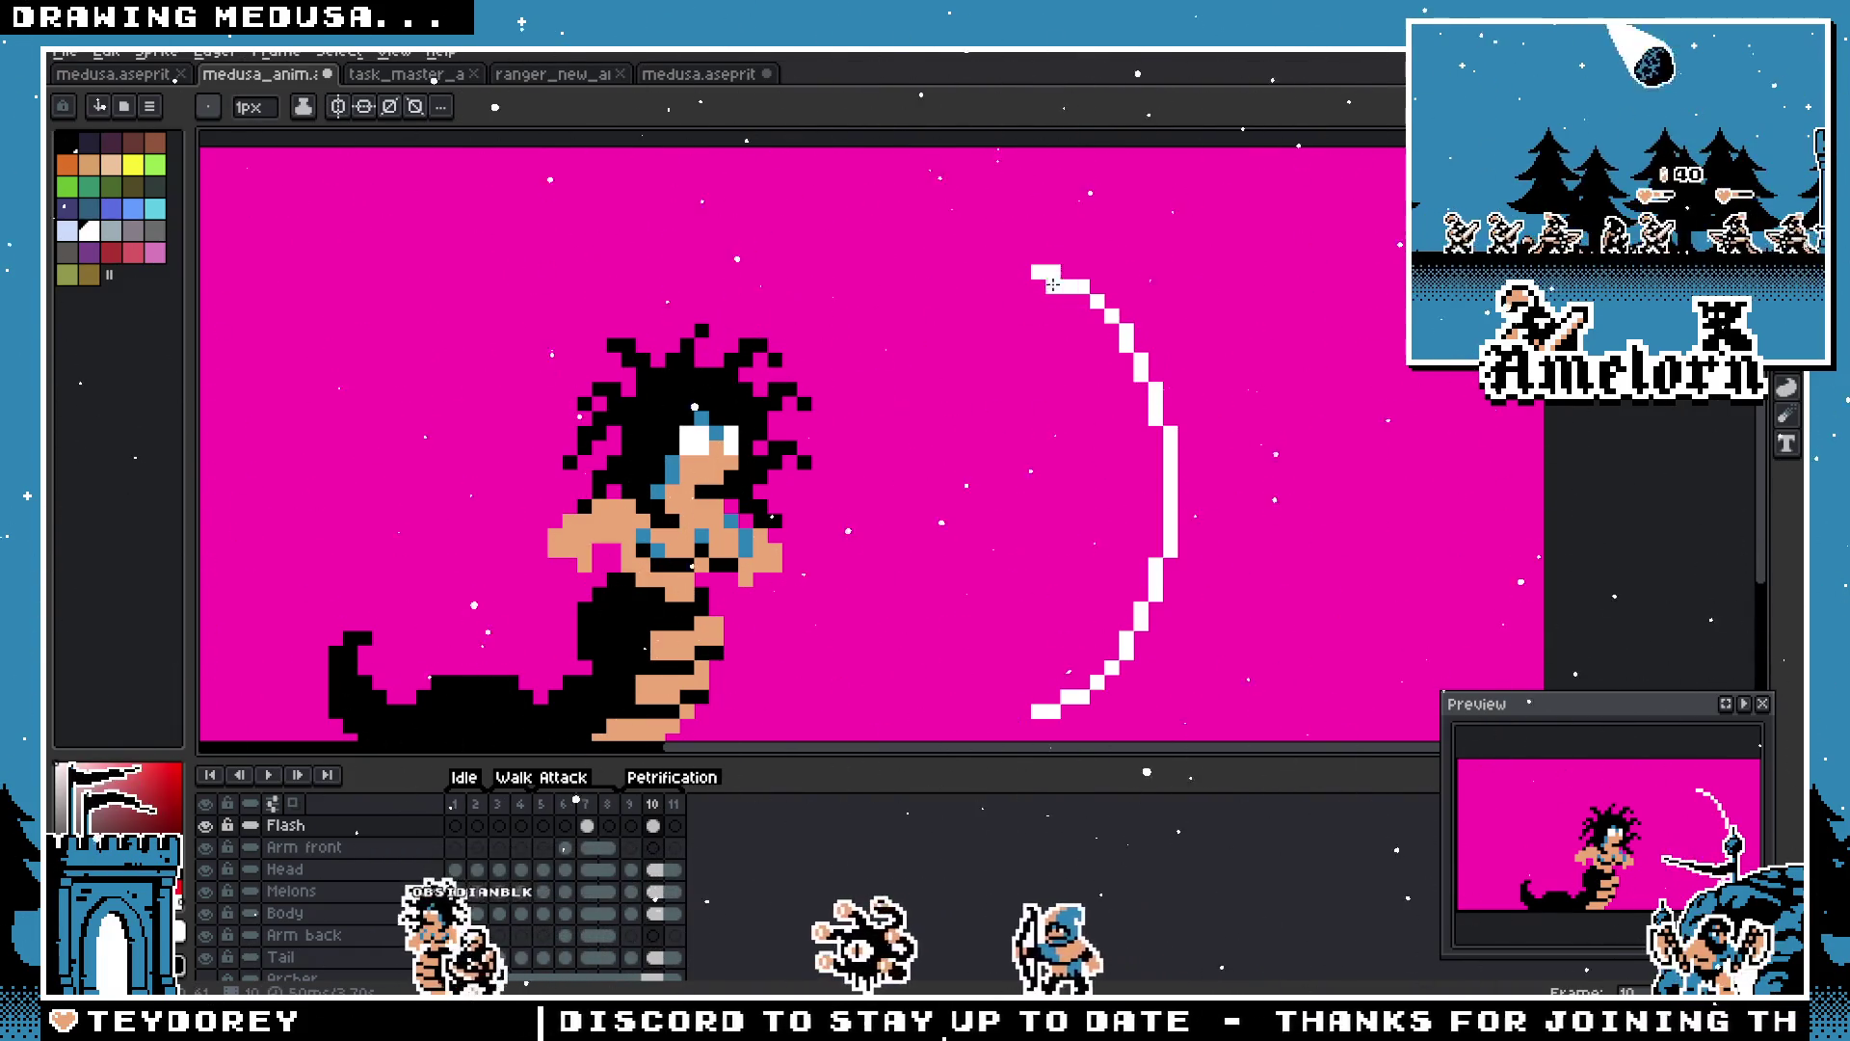
mouse_move(1043, 282)
left_mouse_down()
mouse_move(867, 453)
mouse_move(800, 713)
left_mouse_up()
key("Escape")
Step: Draw a large white oval from Medusa's face and erase its extra right loop
mouse_move(1426, 252)
left_mouse_down()
mouse_move(1281, 366)
mouse_move(865, 615)
mouse_move(871, 723)
mouse_move(756, 712)
mouse_move(887, 681)
mouse_move(954, 694)
mouse_move(837, 706)
left_mouse_up()
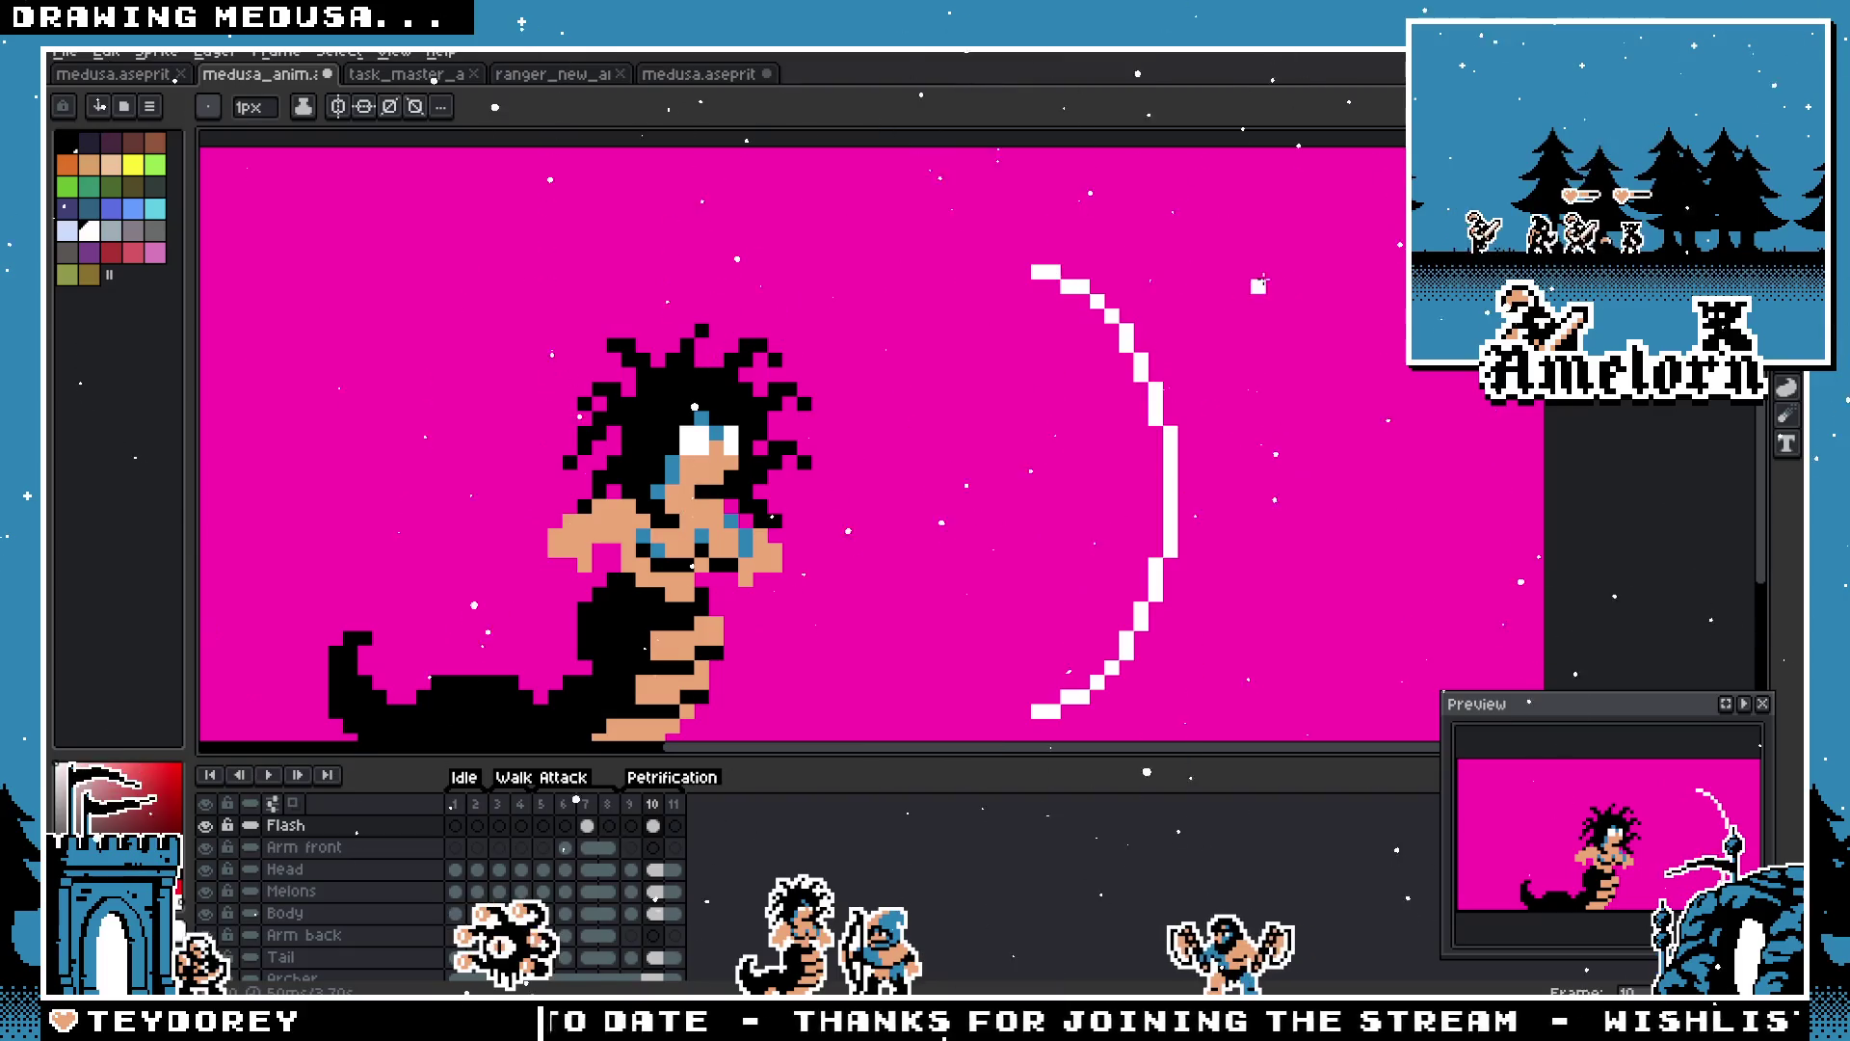
mouse_move(1345, 272)
left_mouse_down()
mouse_move(834, 578)
mouse_move(748, 710)
left_mouse_up()
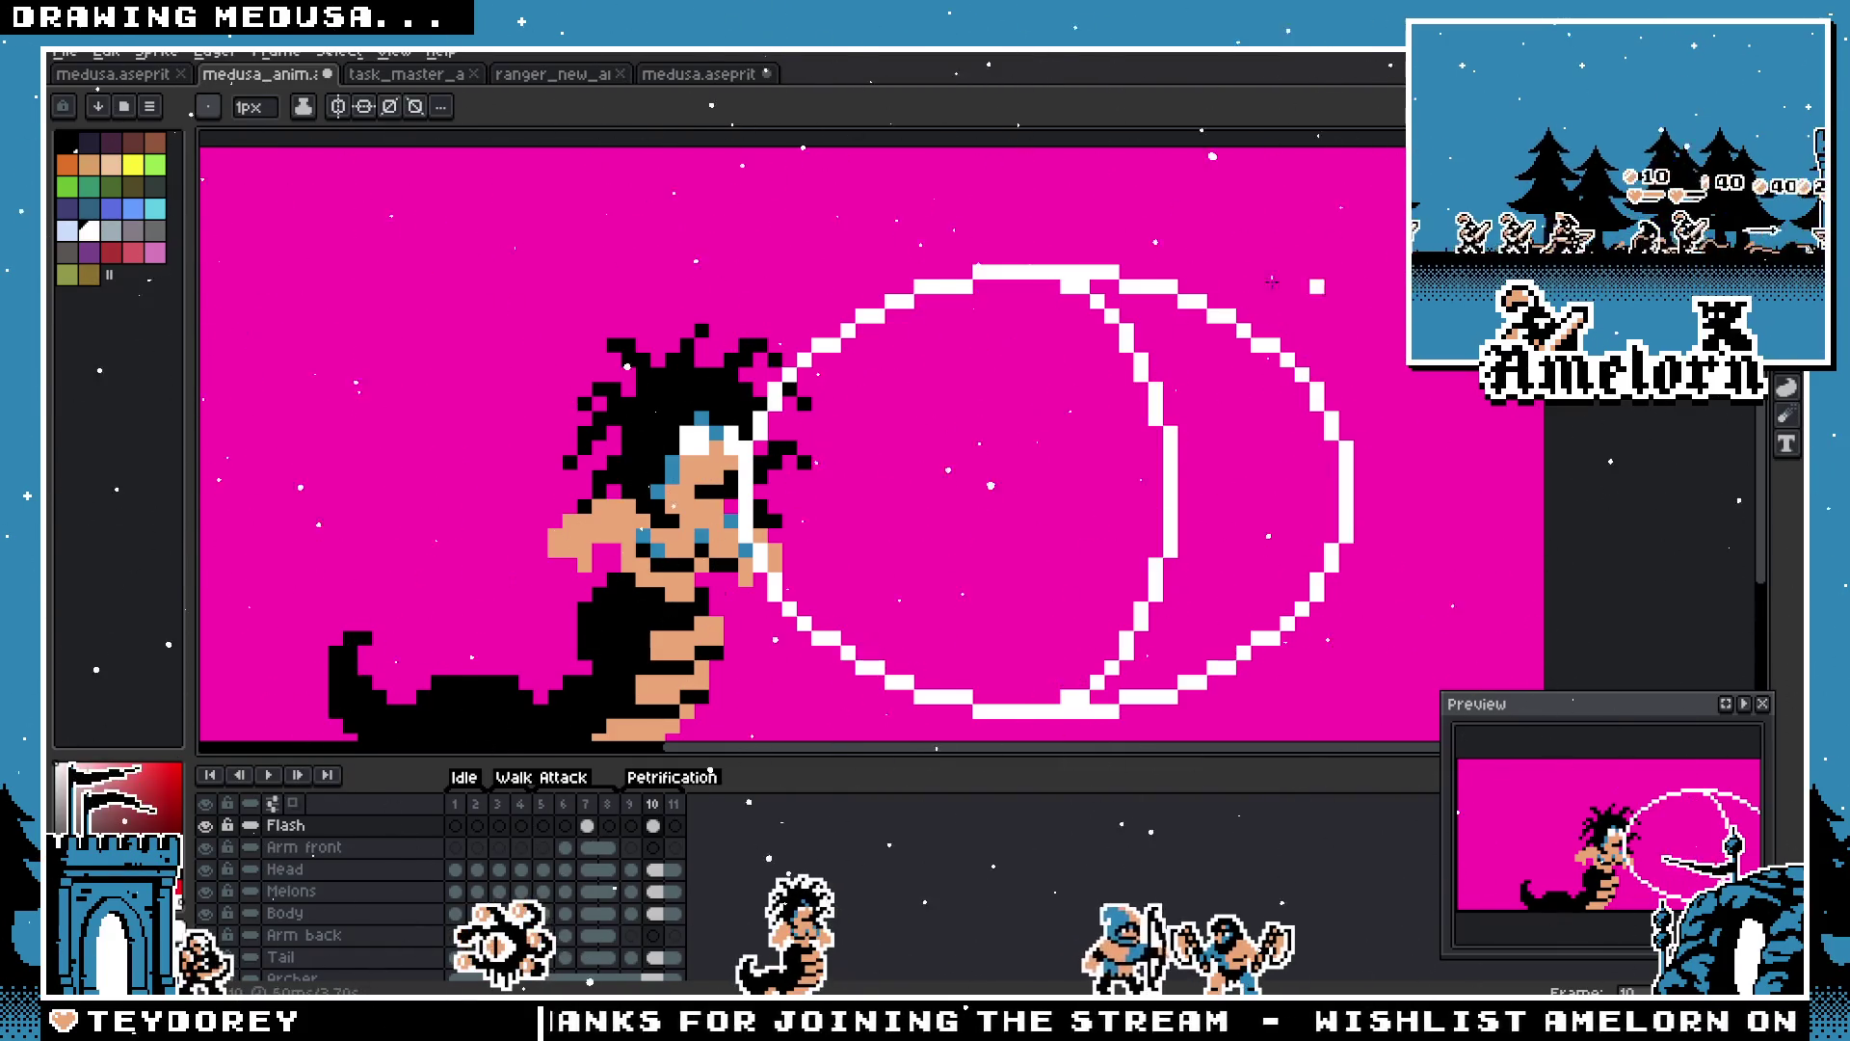
key("b")
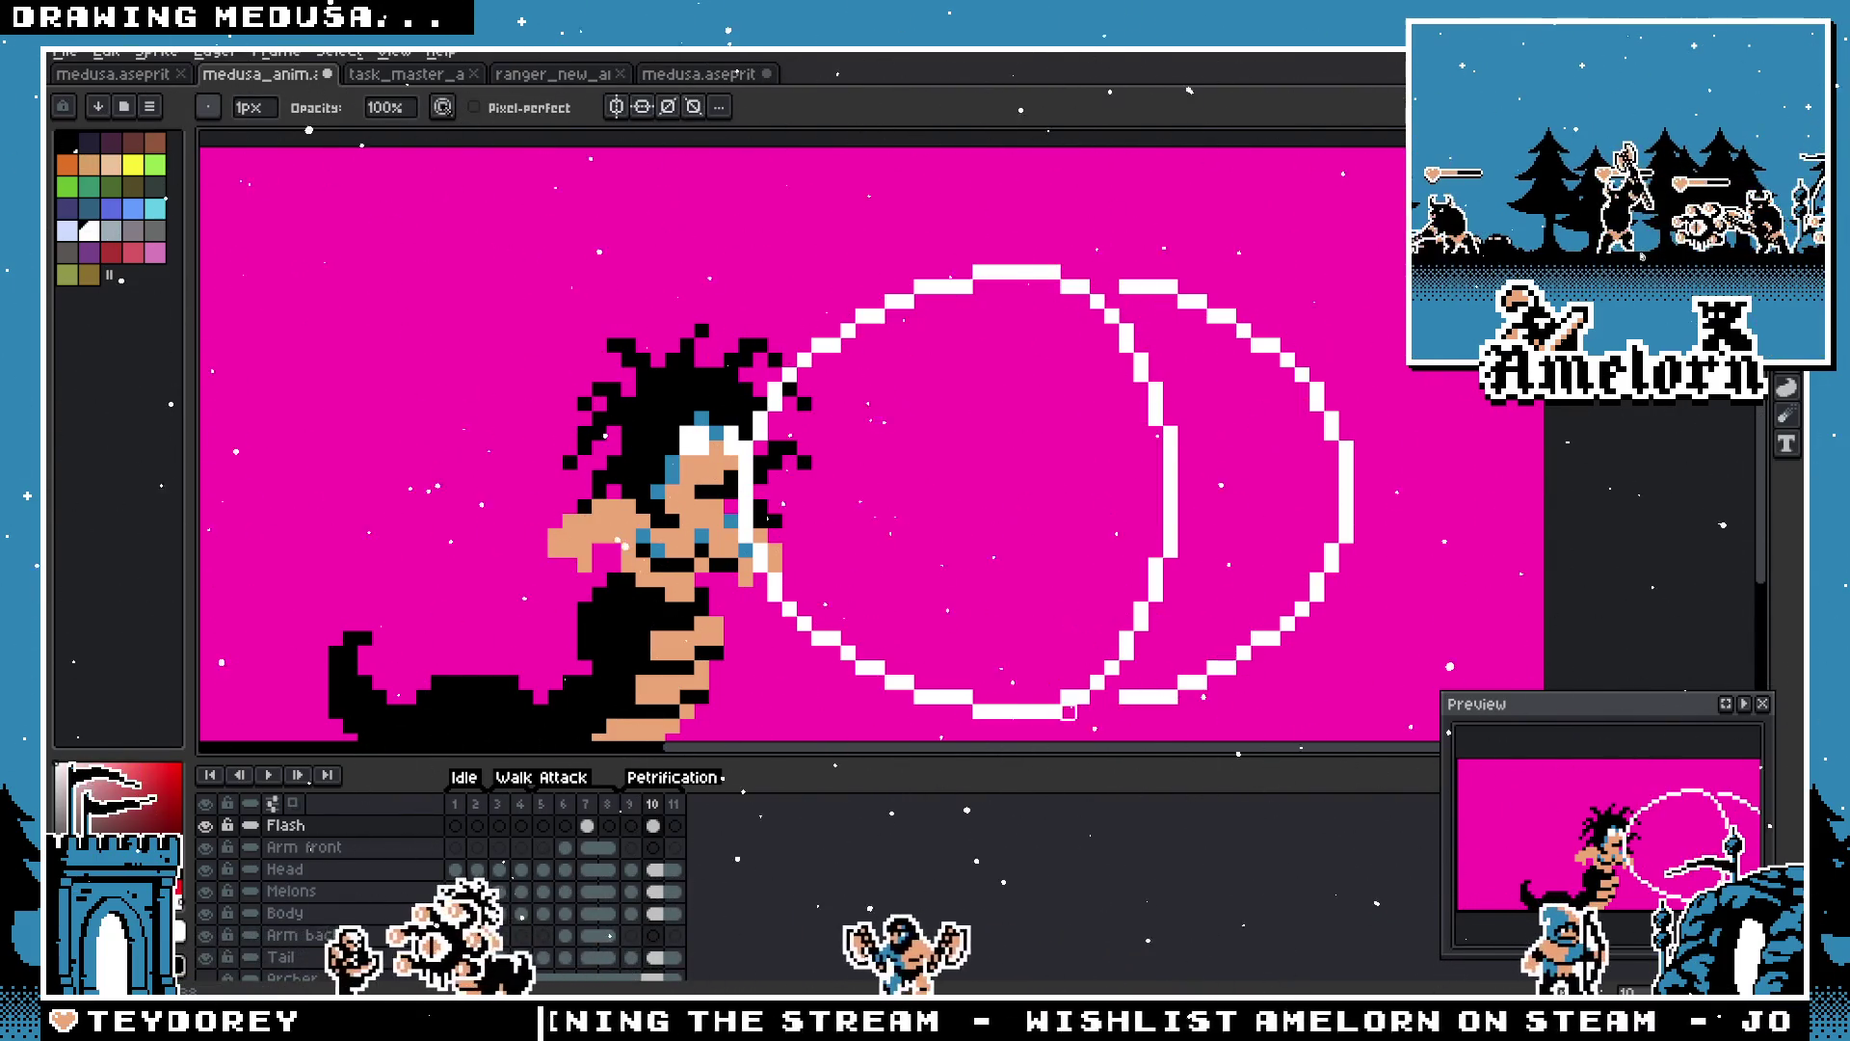
key("m")
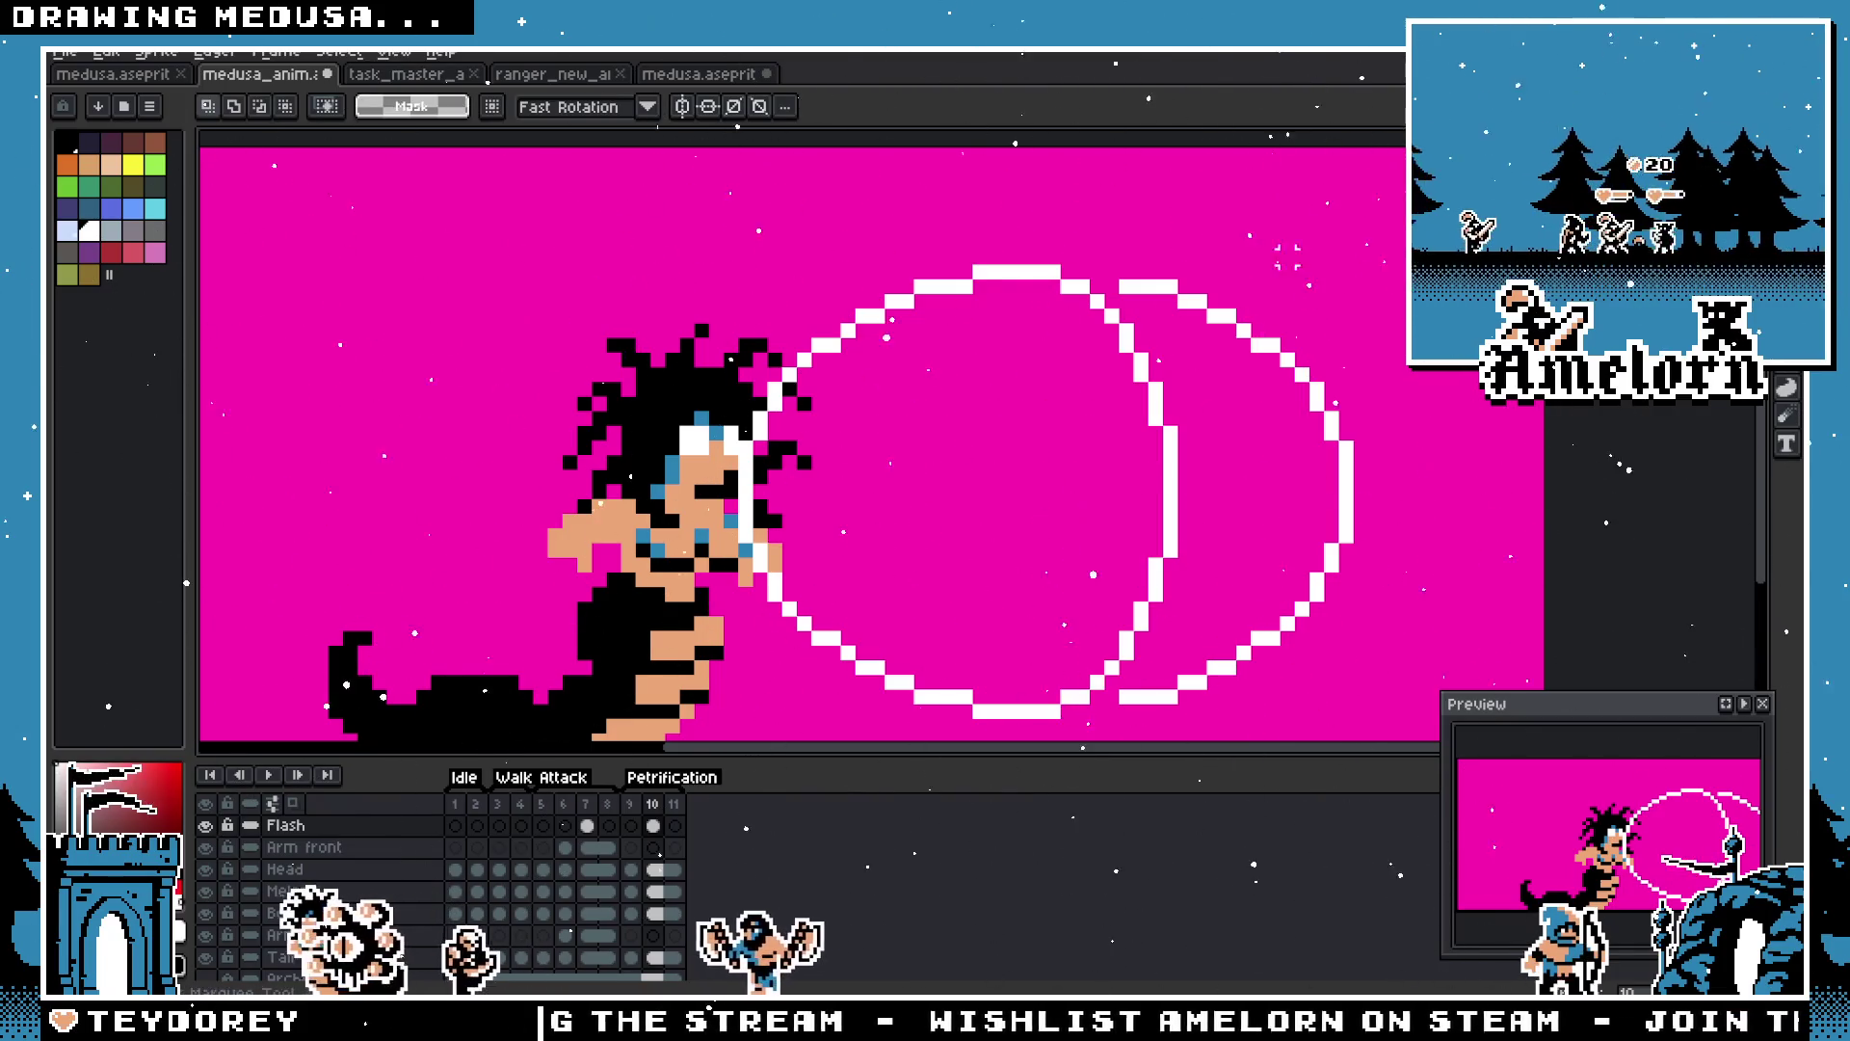
key("b")
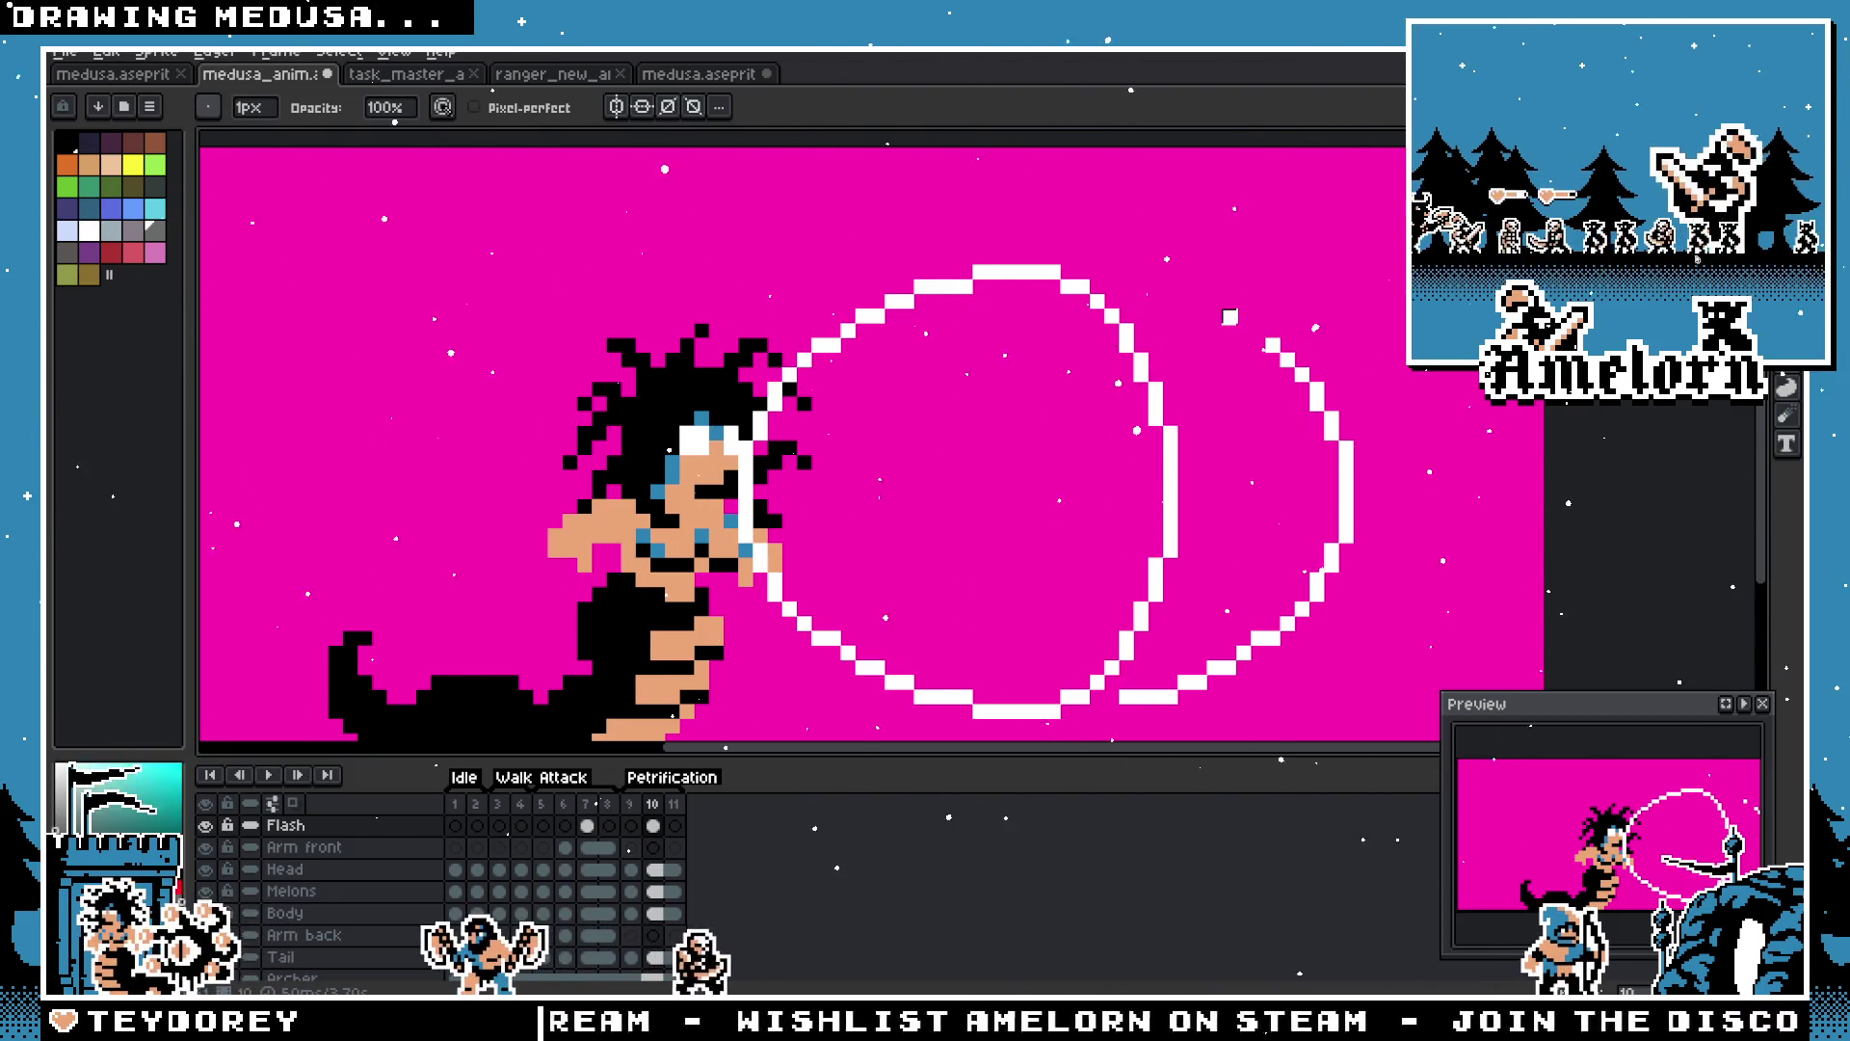
key("e")
mouse_move(1229, 331)
left_mouse_down()
mouse_move(1366, 425)
mouse_move(1260, 620)
mouse_move(1178, 704)
left_mouse_up()
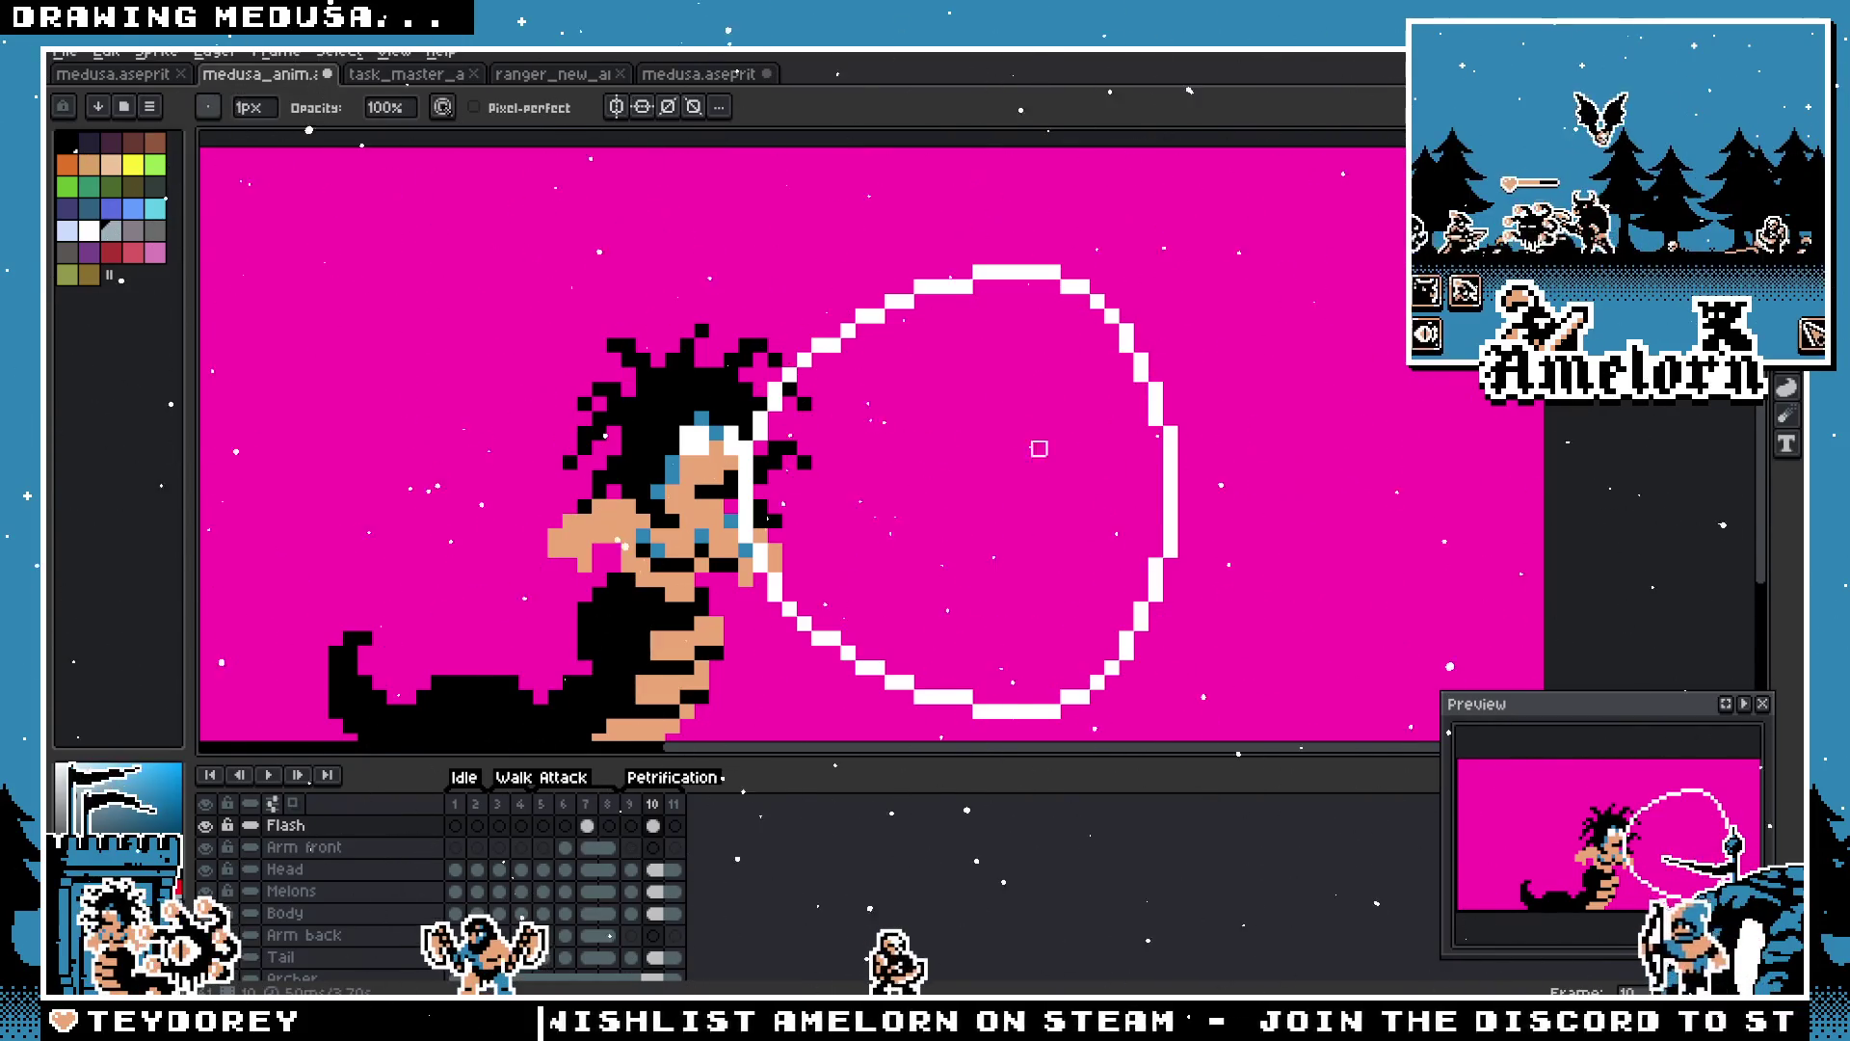
key("m")
left_click_drag(1359, 236, 674, 718)
Step: Move the white ring up and slightly right, then squash it into a flatter oval
left_click_drag(979, 620, 987, 579)
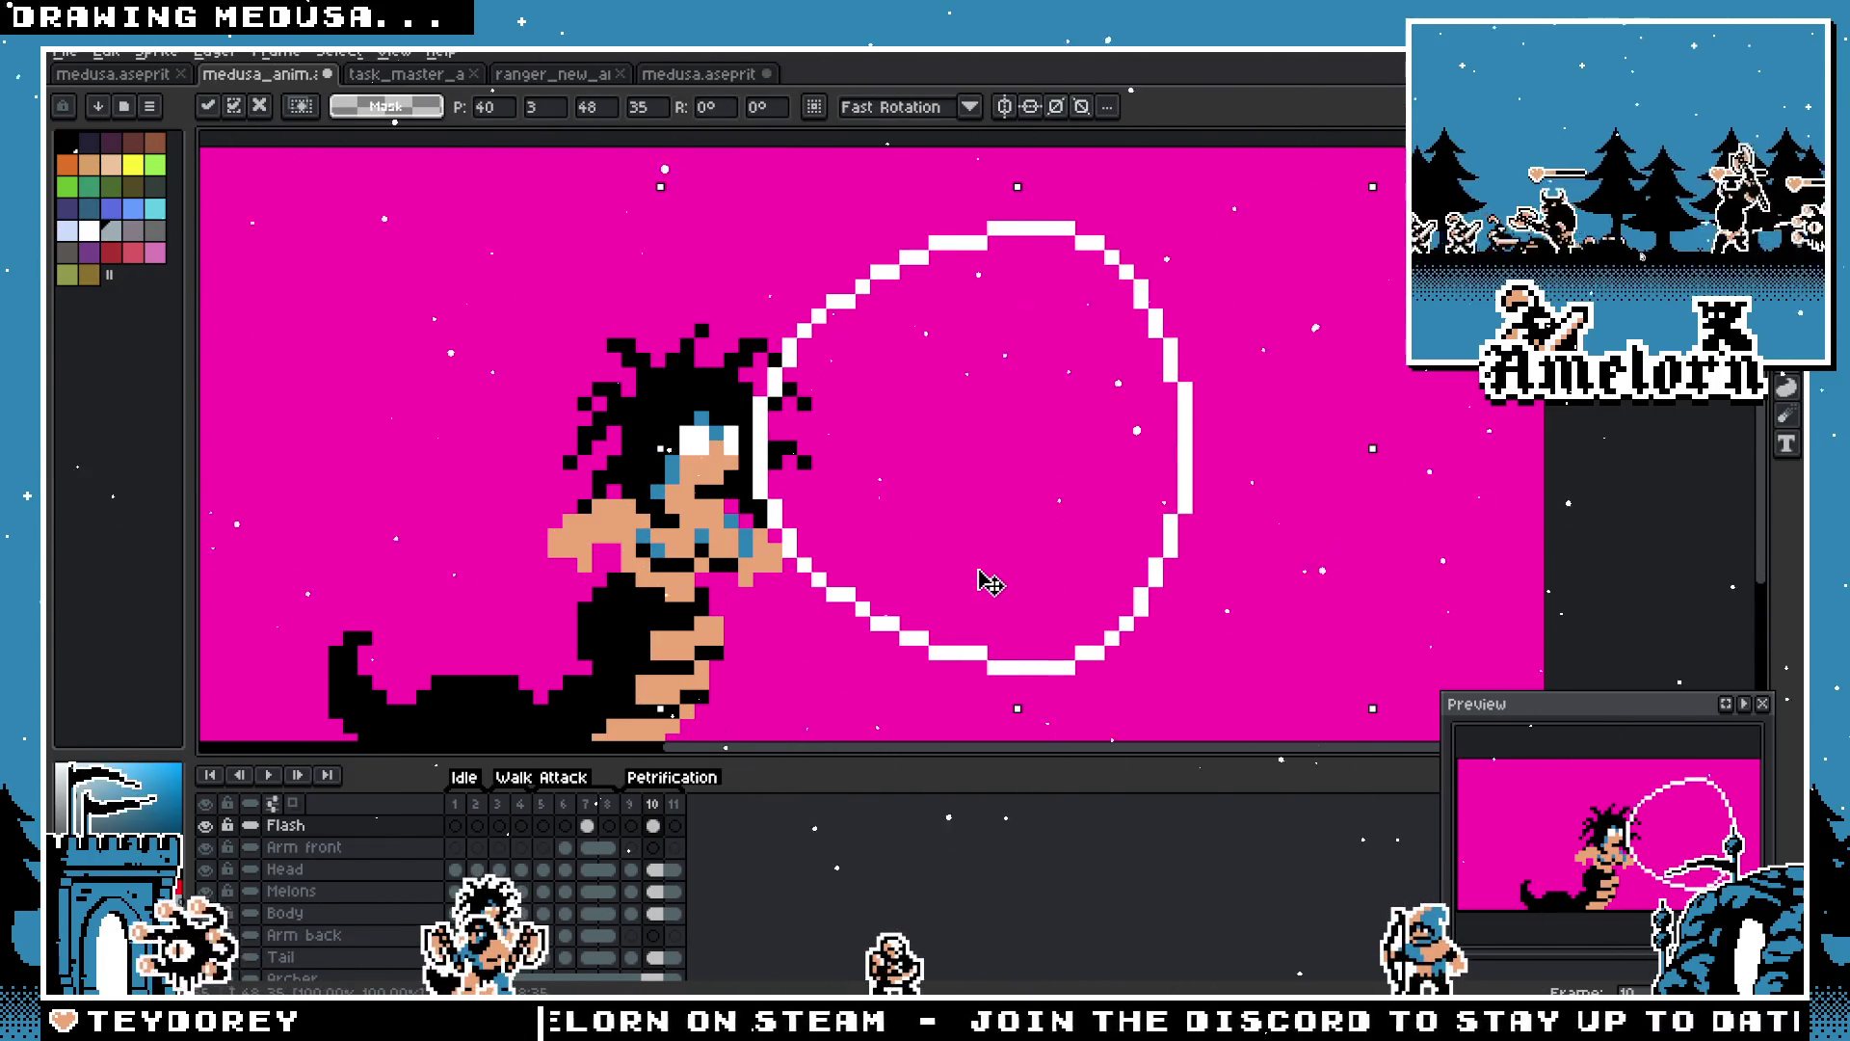
key("ctrl+d")
scroll(1229, 455, "up", 2)
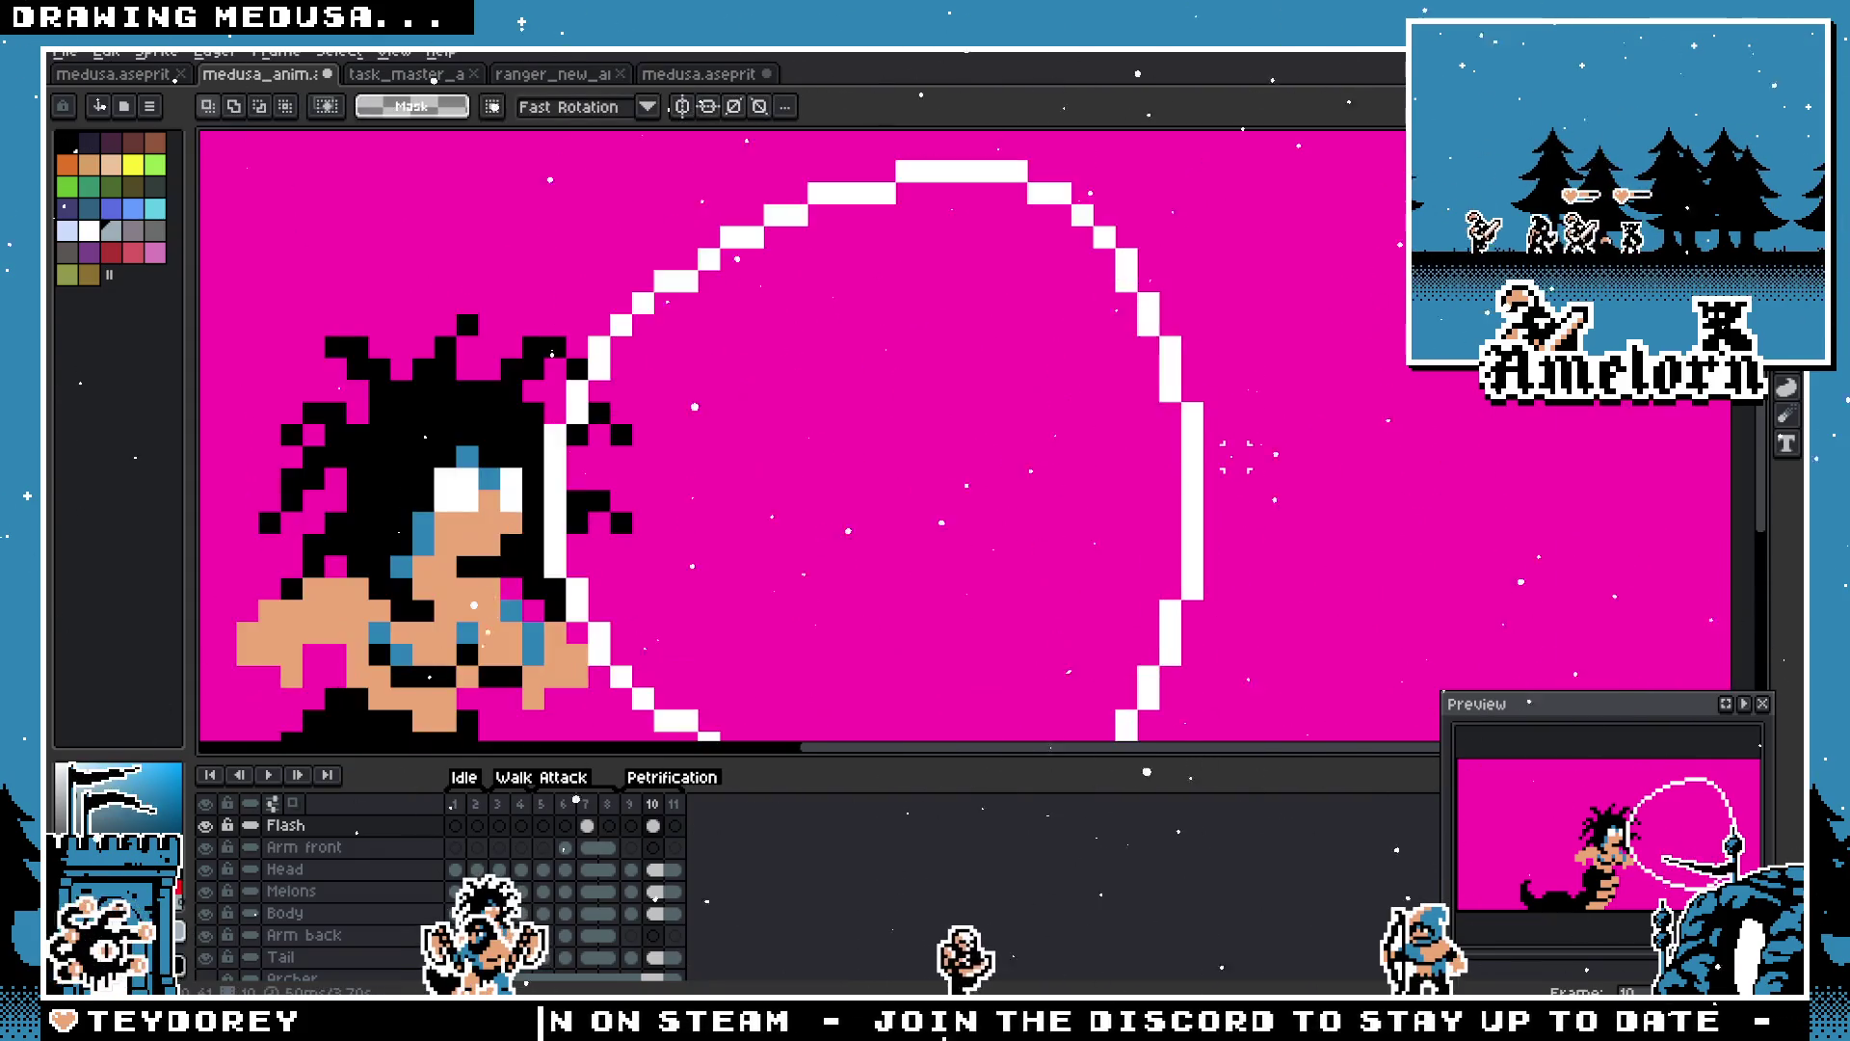
scroll(1239, 457, "down", 2)
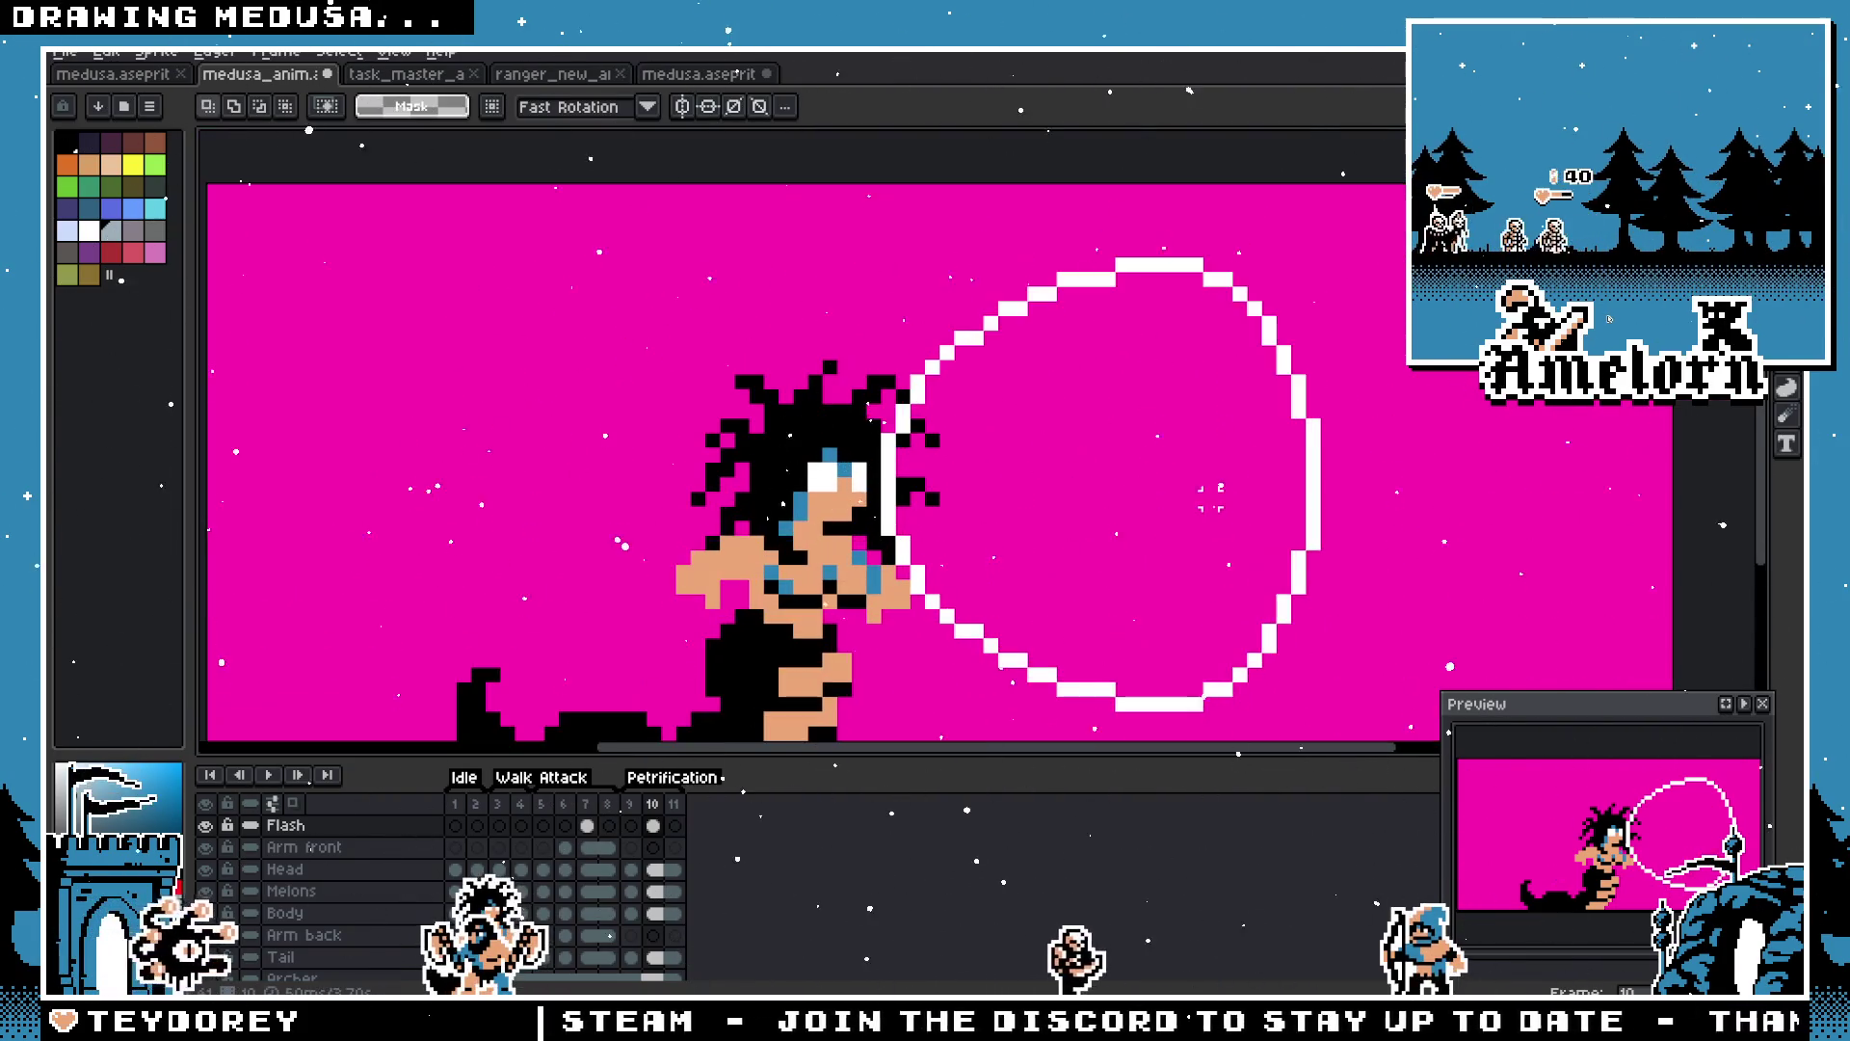
left_click_drag(879, 235, 1424, 681)
left_click(1127, 274)
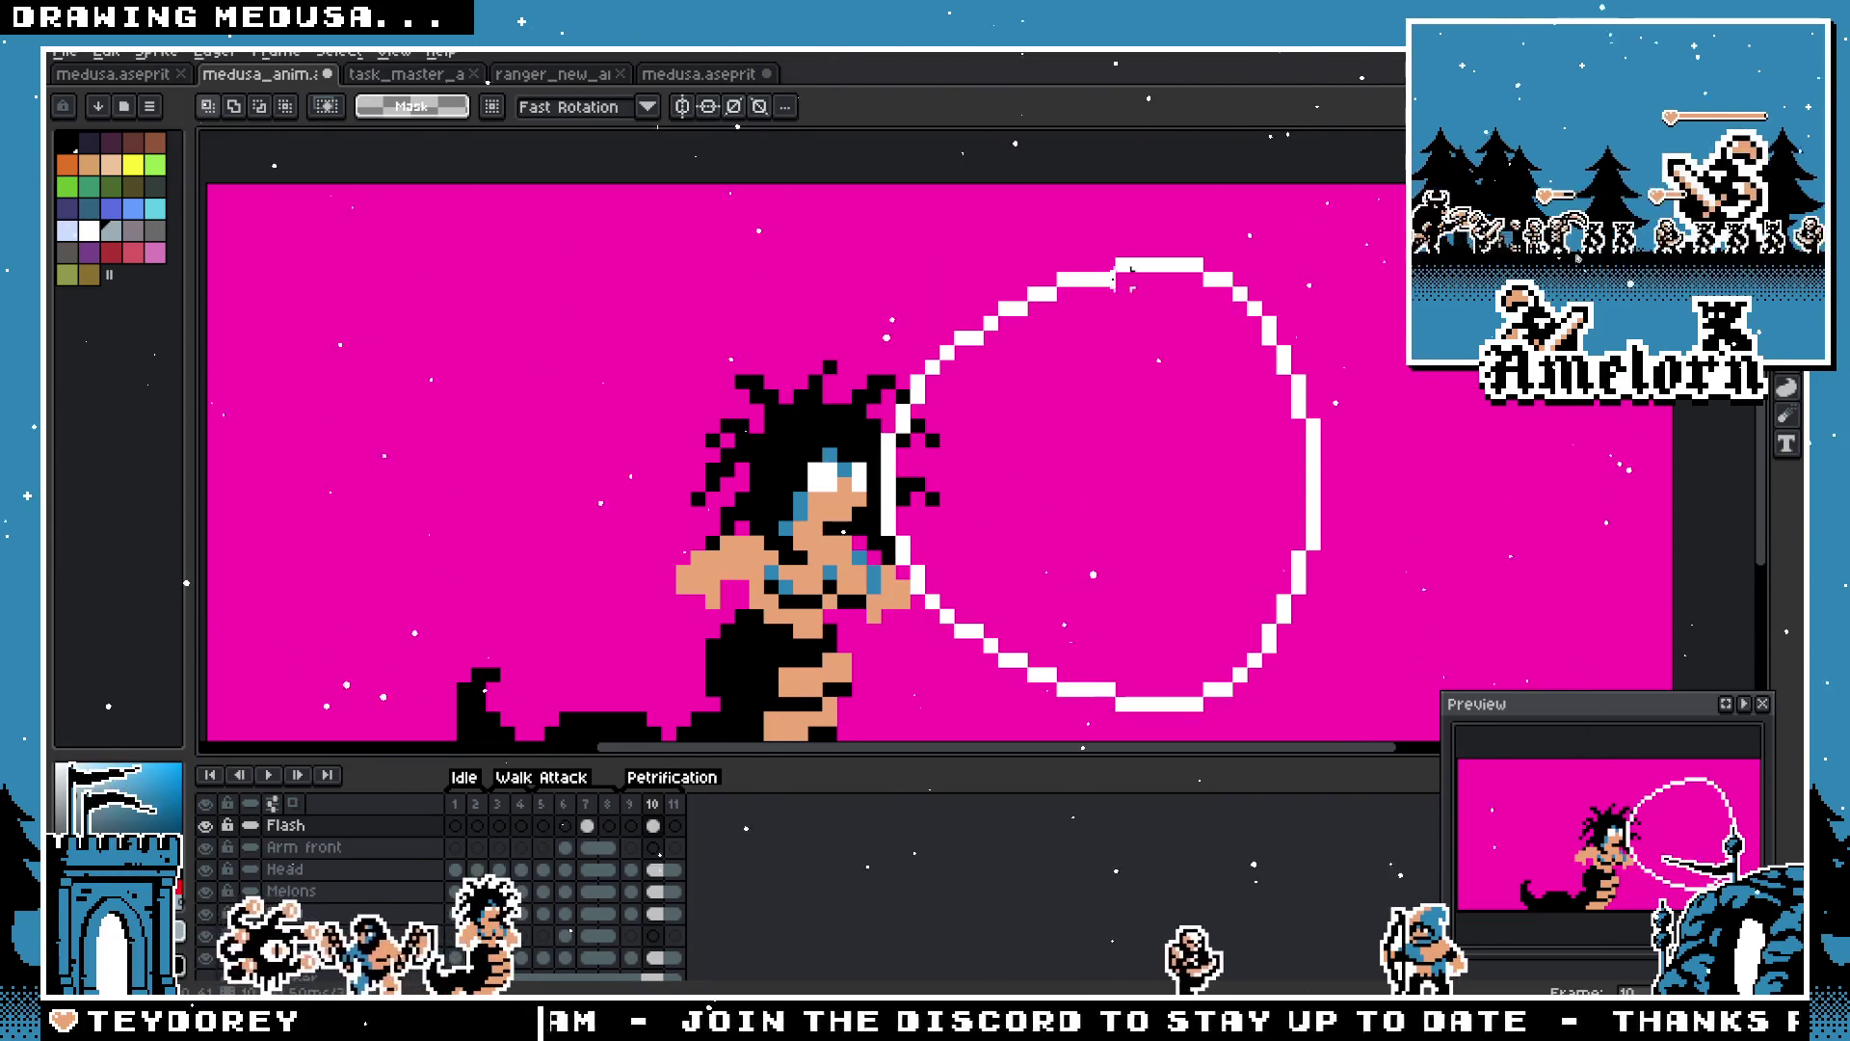
mouse_move(1316, 261)
left_mouse_down()
mouse_move(1003, 598)
mouse_move(876, 673)
mouse_move(876, 716)
left_mouse_up()
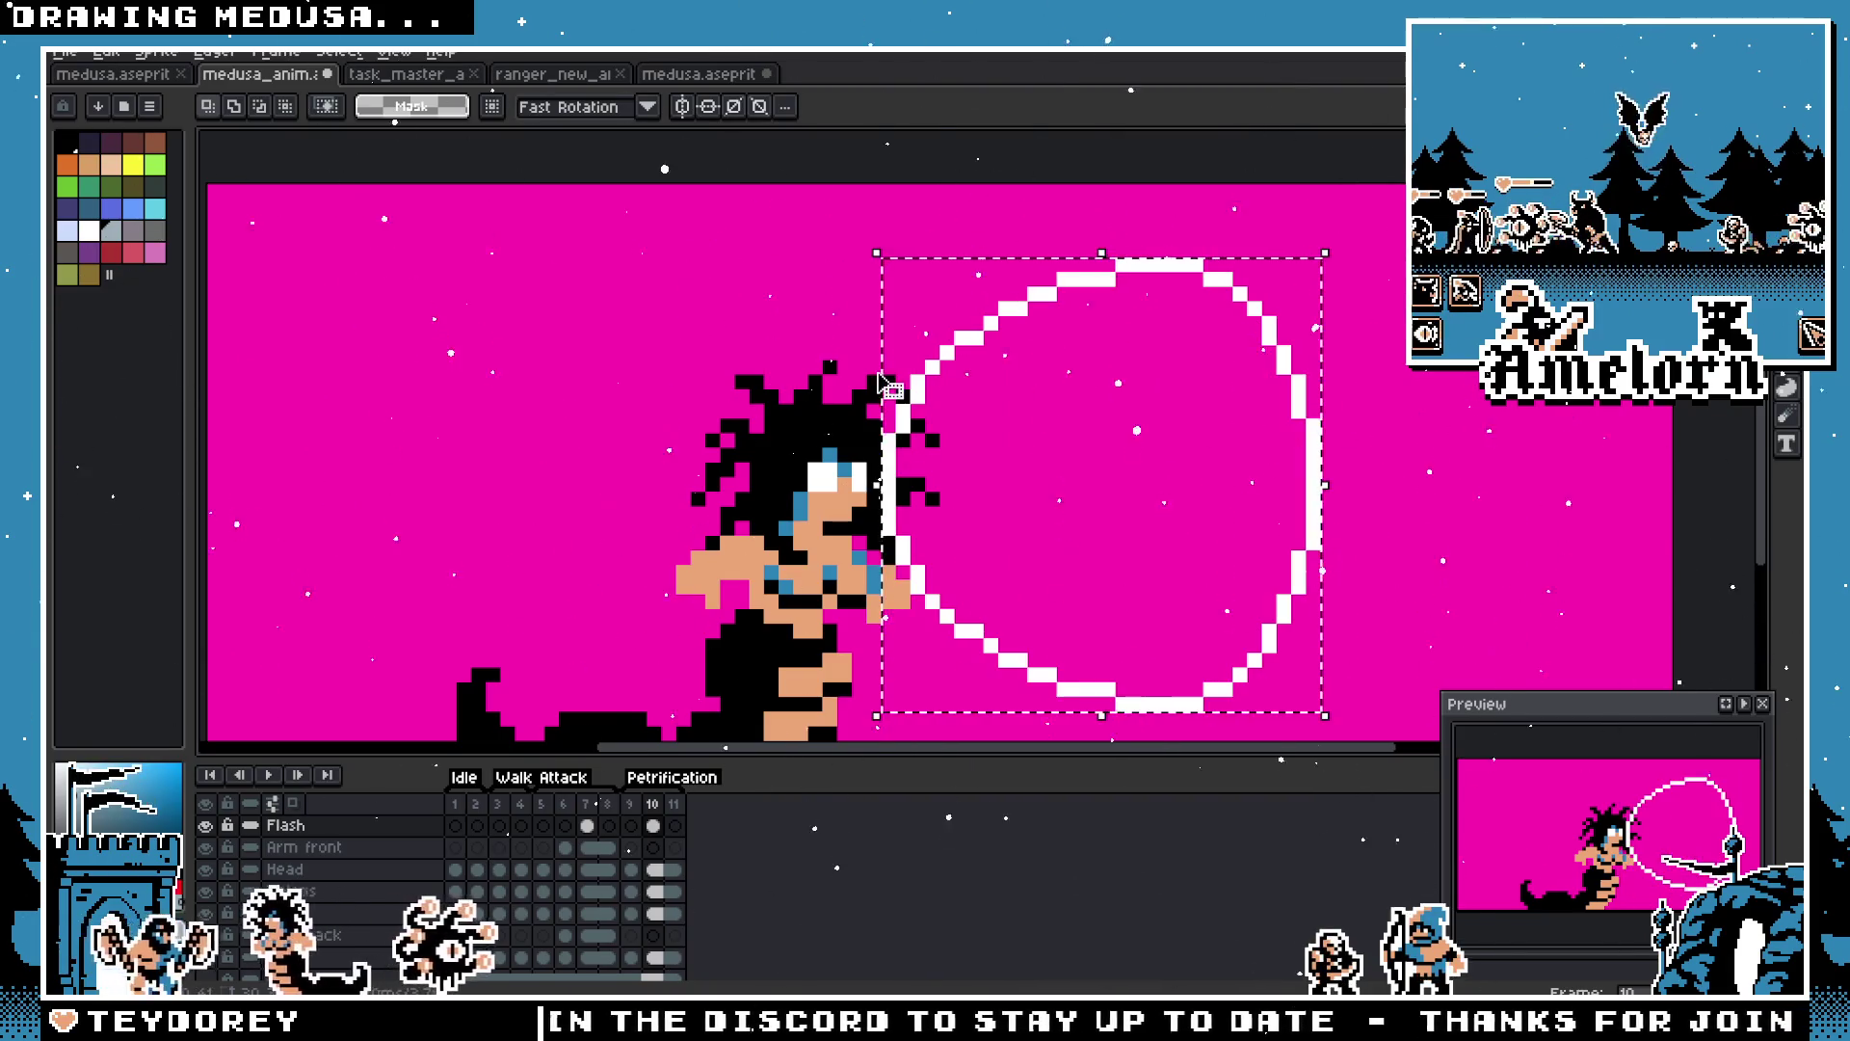
left_click(1104, 261)
left_click_drag(1106, 260, 1122, 361)
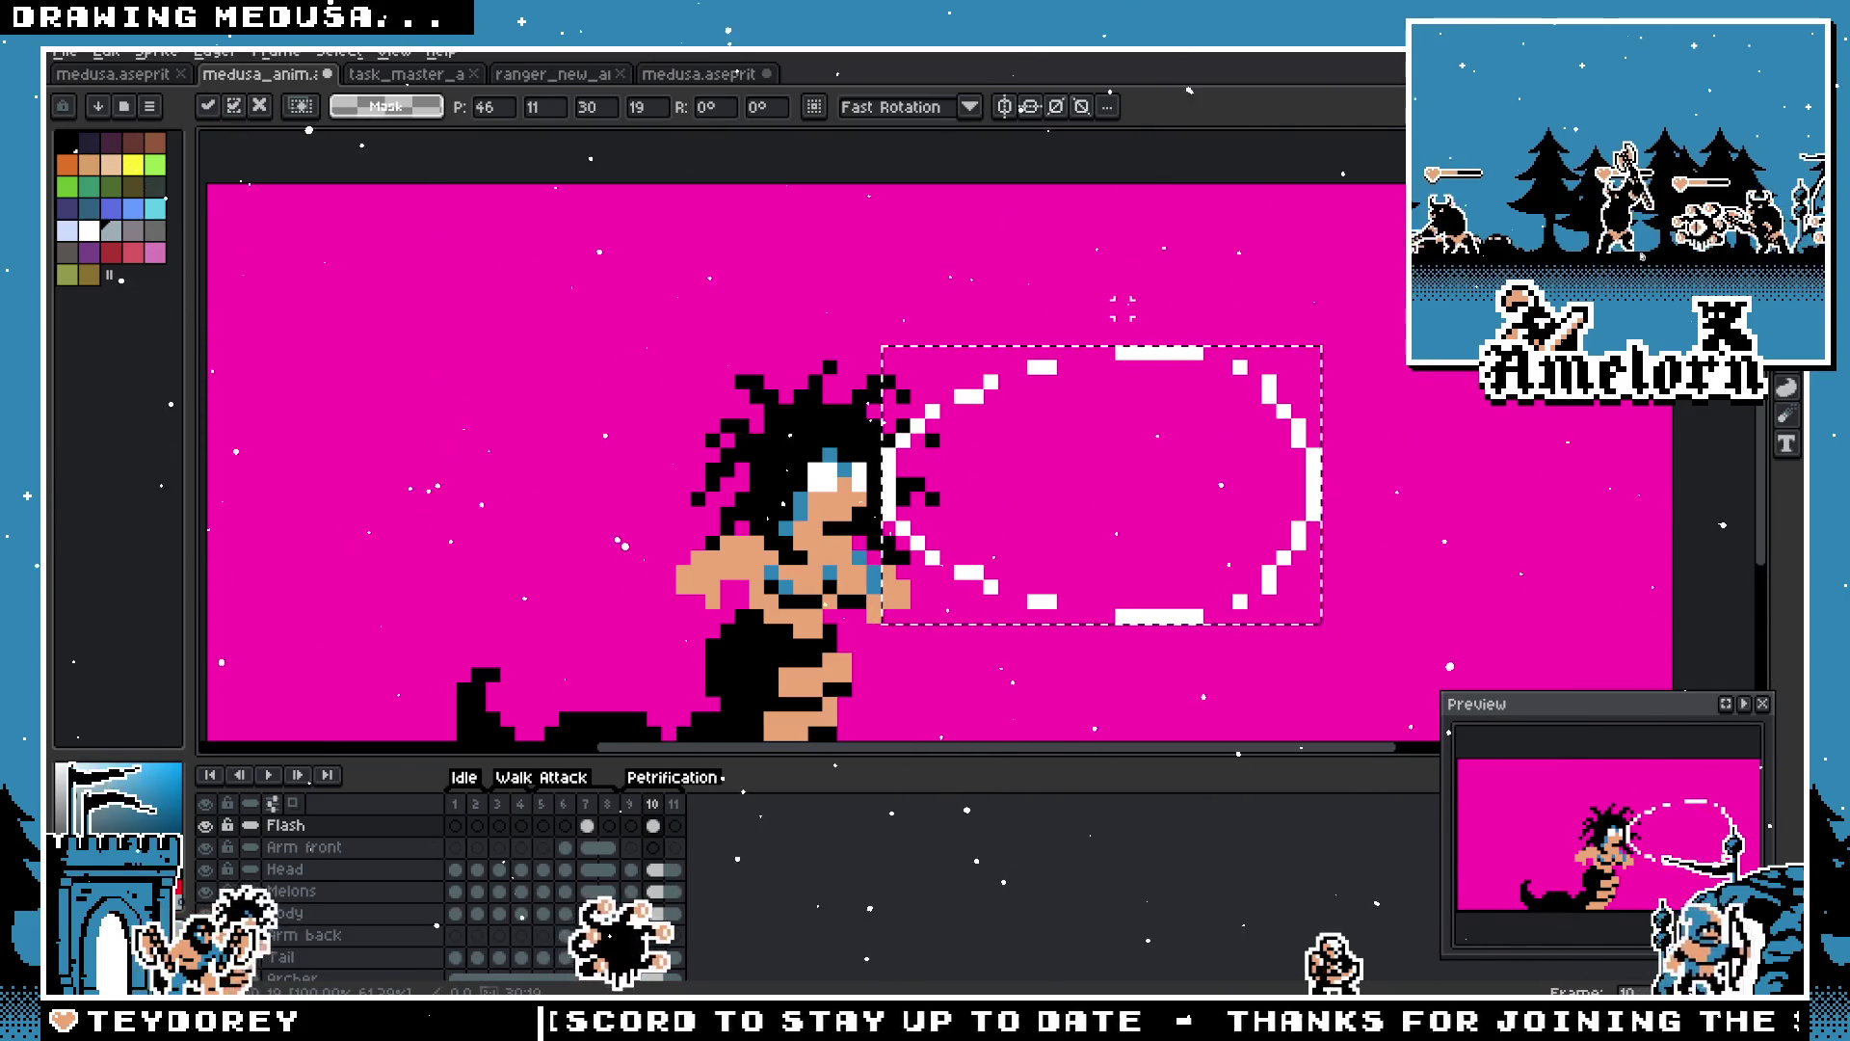
key("Return")
Step: Zoom around the ring while trying the pencil, eraser, eyedropper and magic wand tools
scroll(987, 391, "up", 2)
key("b")
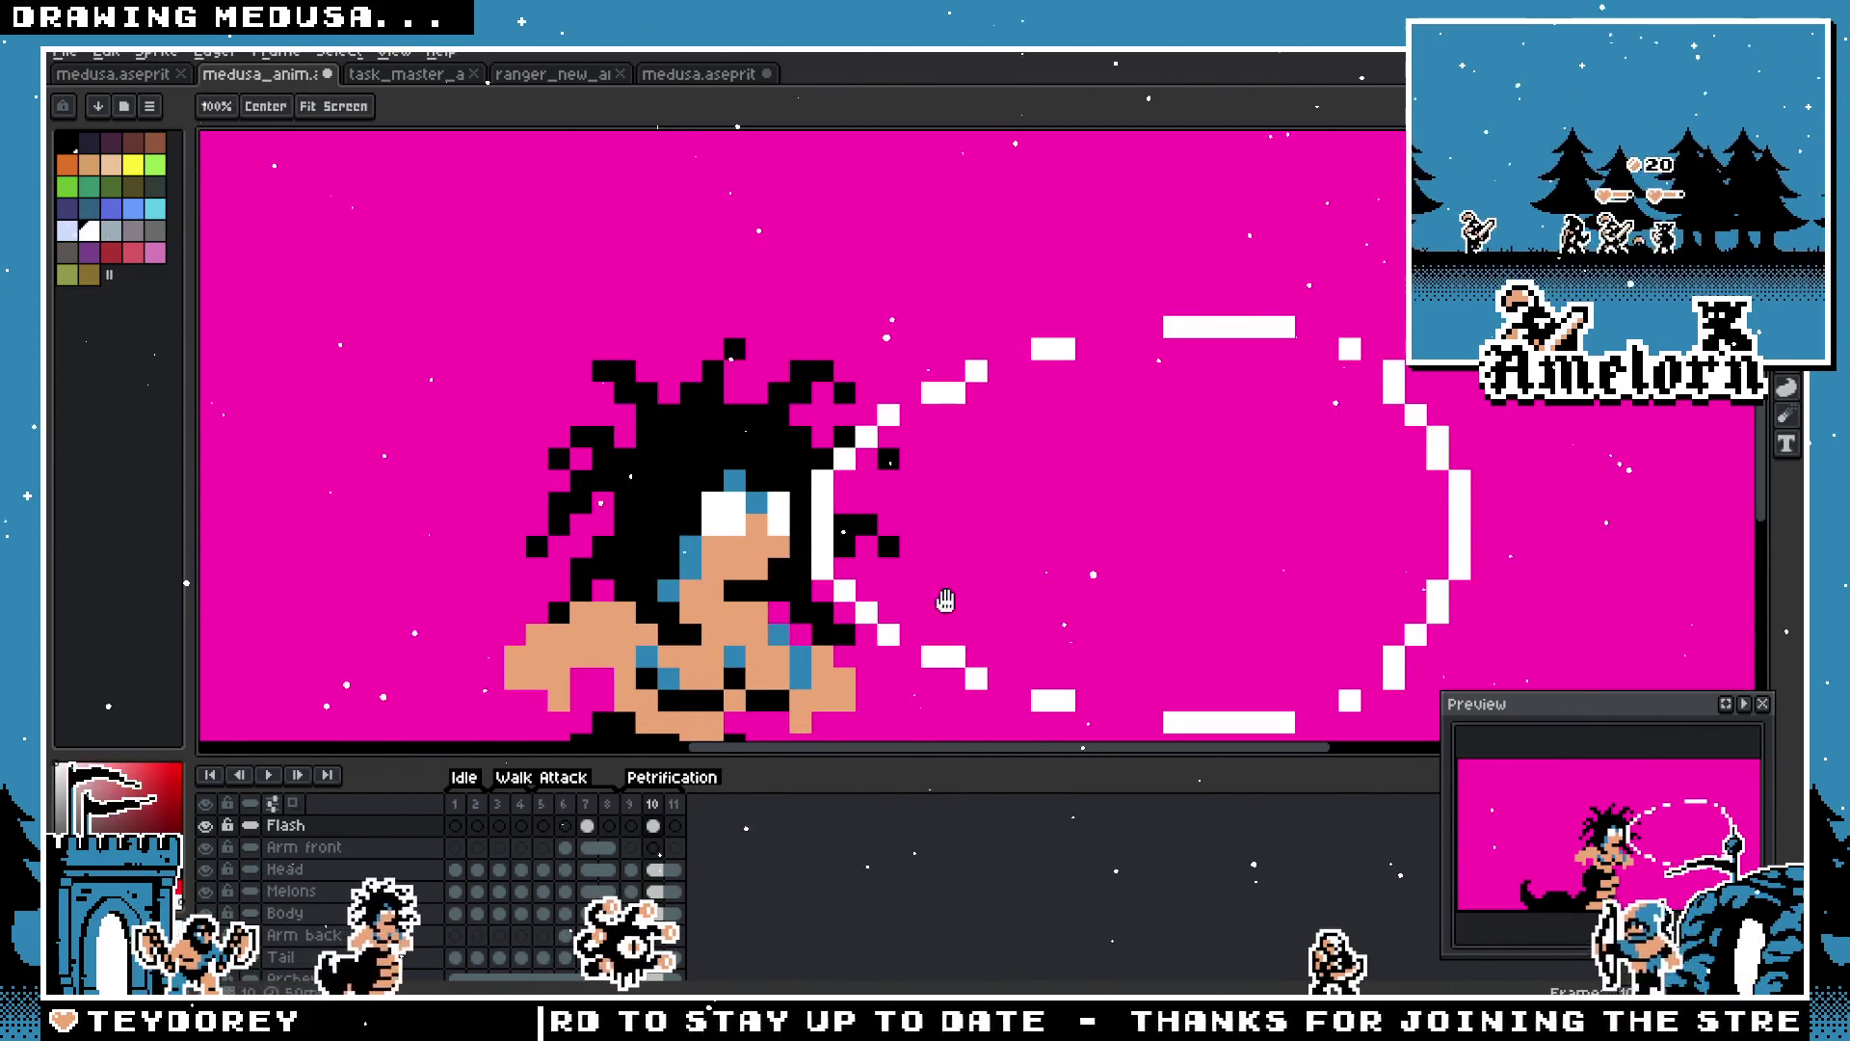
scroll(942, 598, "up", 1)
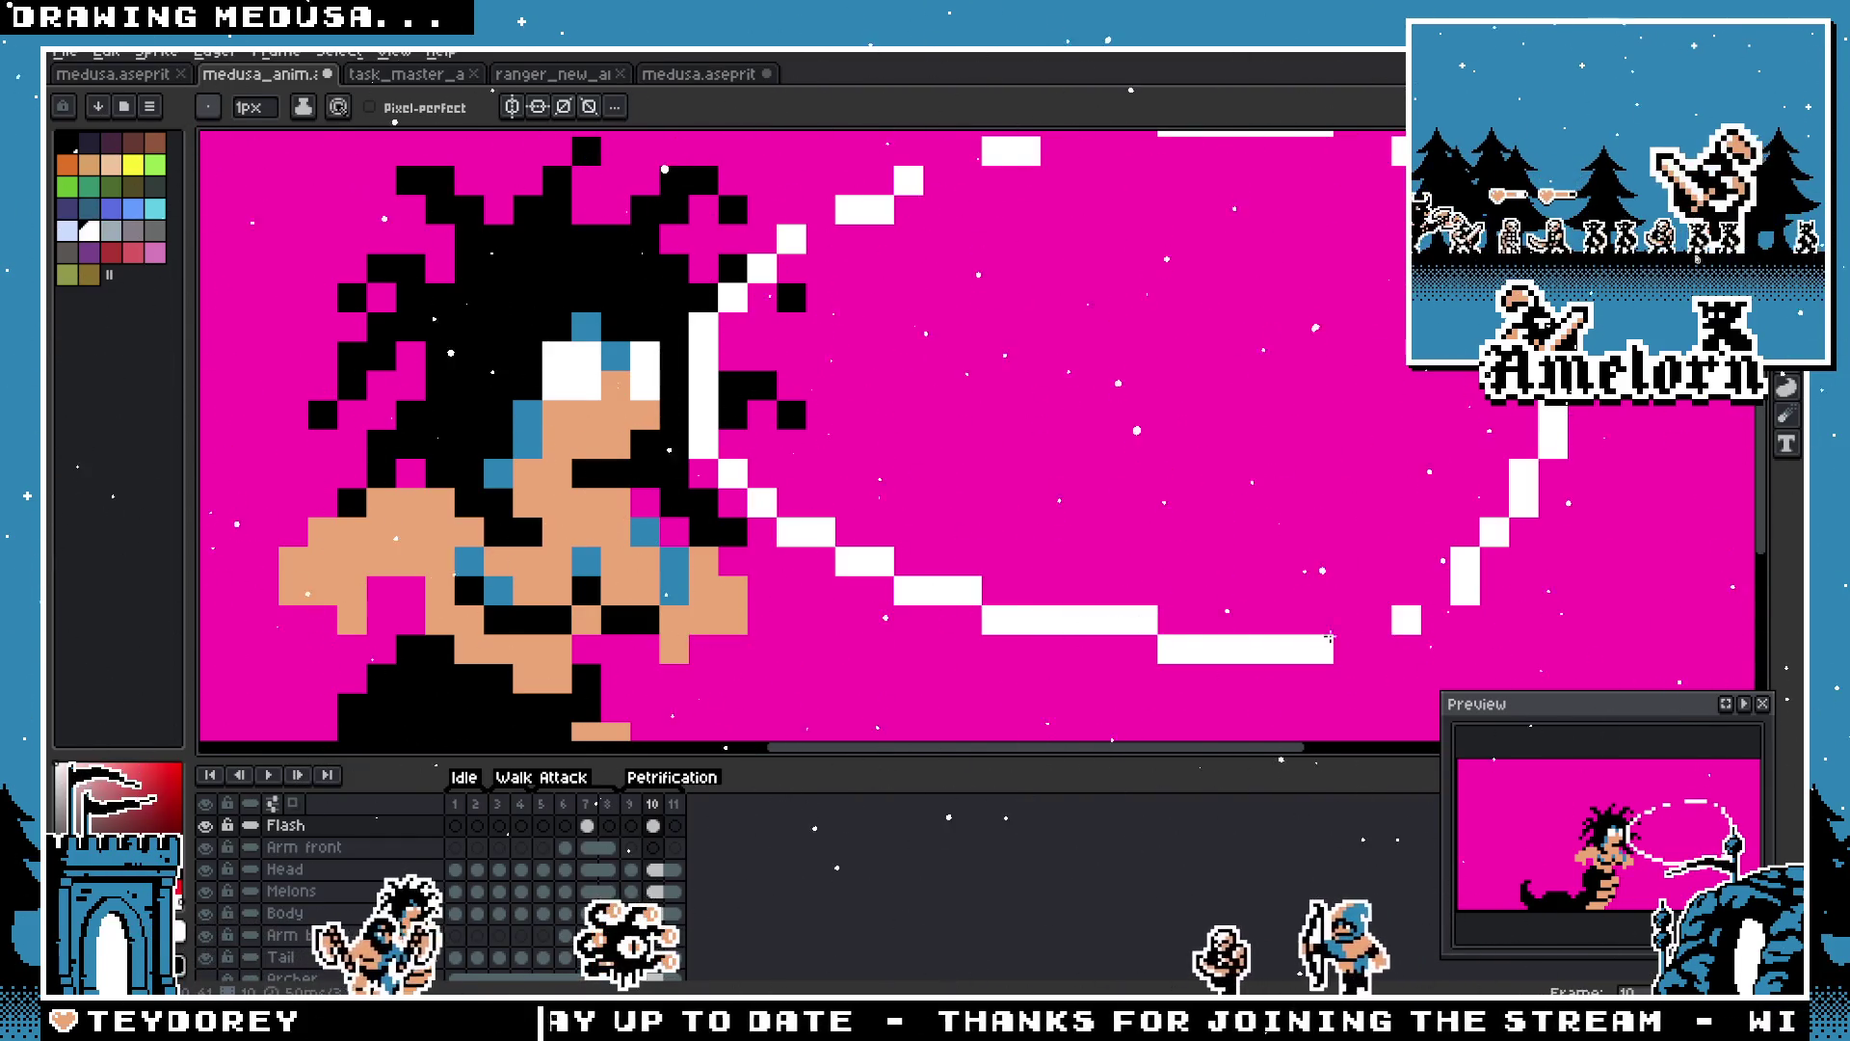
scroll(1436, 598, "down", 3)
scroll(1362, 552, "up", 3)
key("e")
scroll(1187, 552, "down", 3)
scroll(1292, 559, "up", 3)
key("i")
key("b")
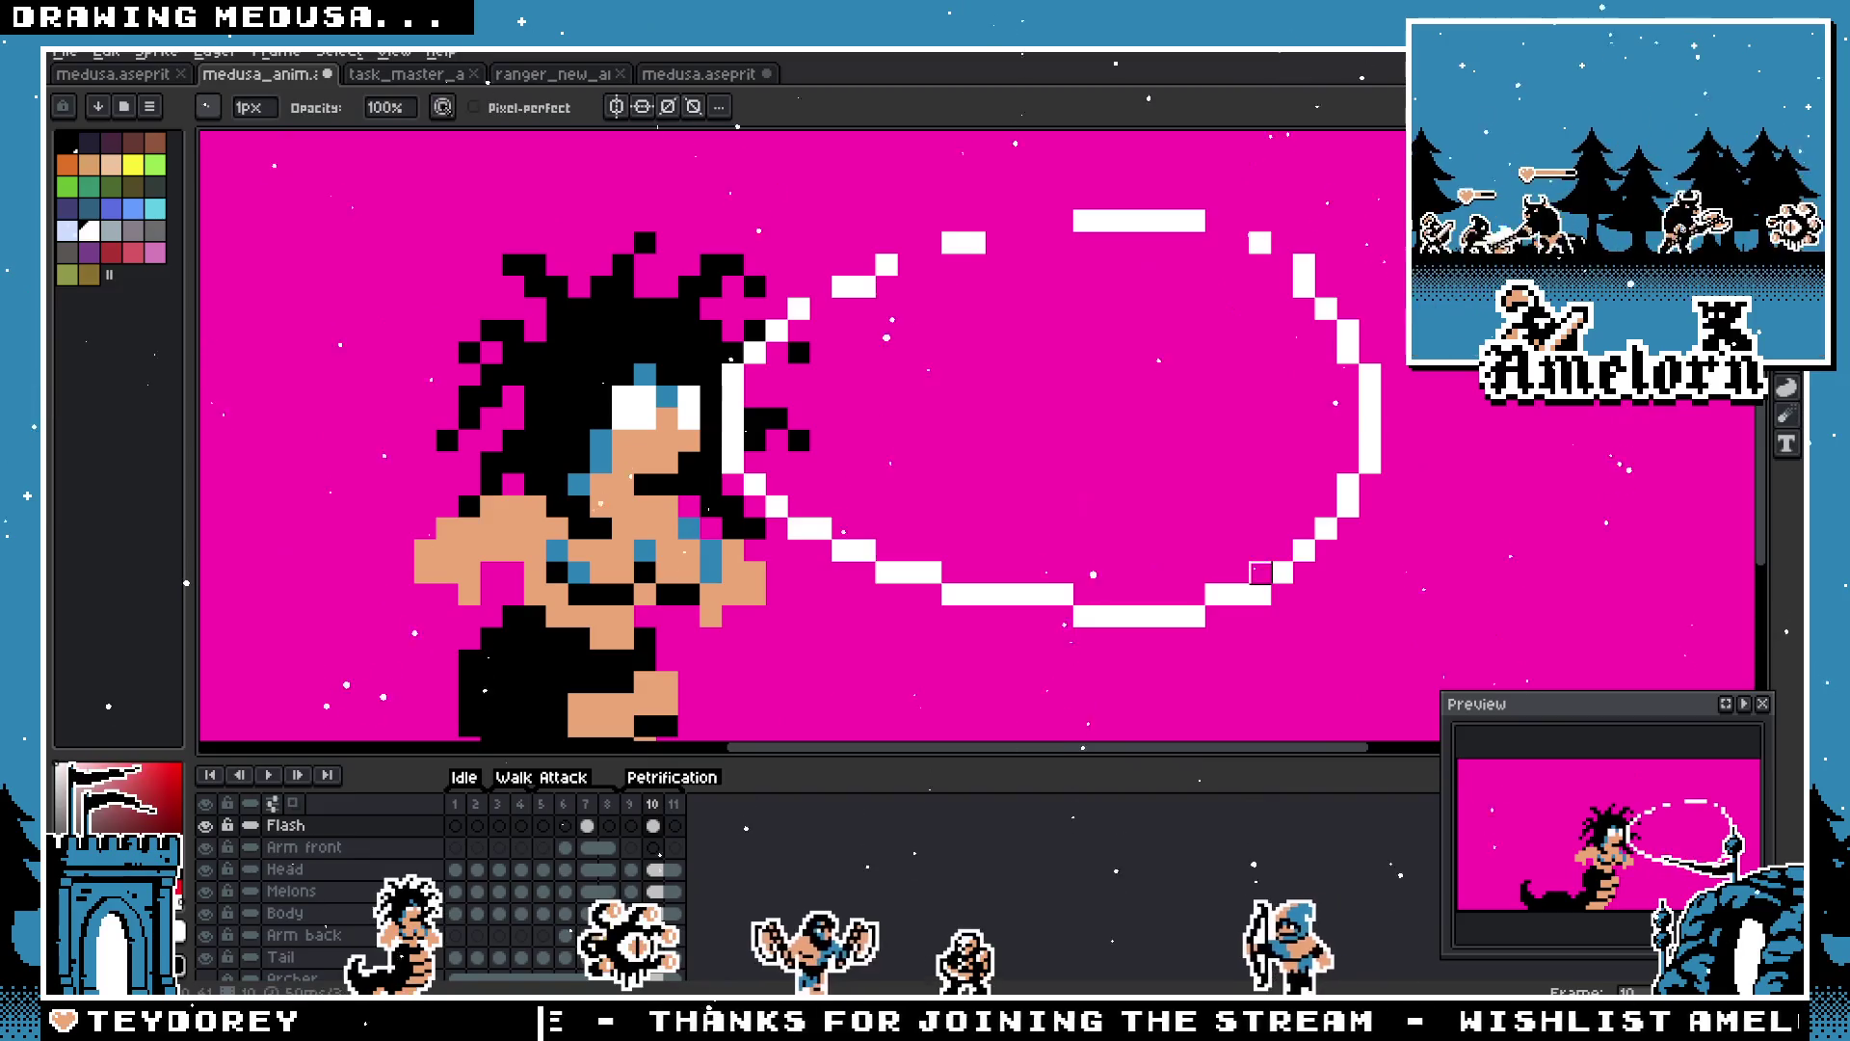
scroll(1148, 574, "down", 3)
scroll(1137, 585, "up", 3)
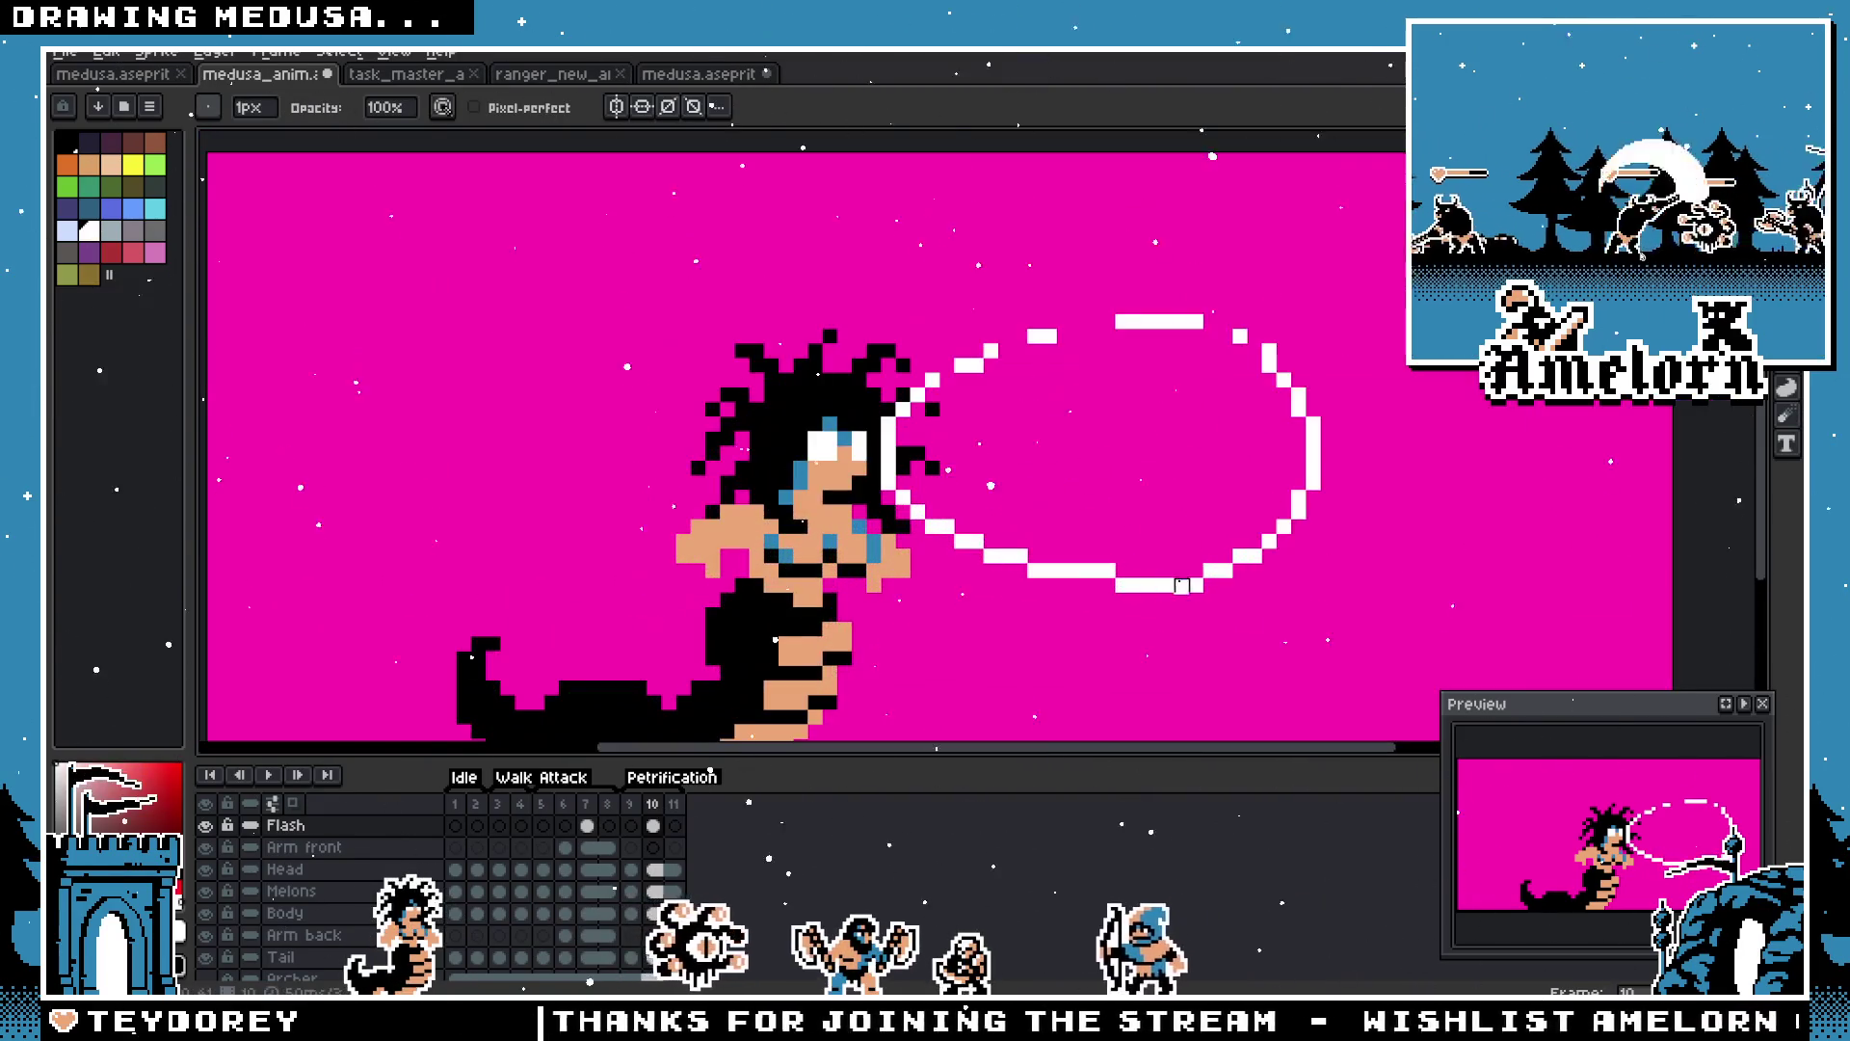
key("e")
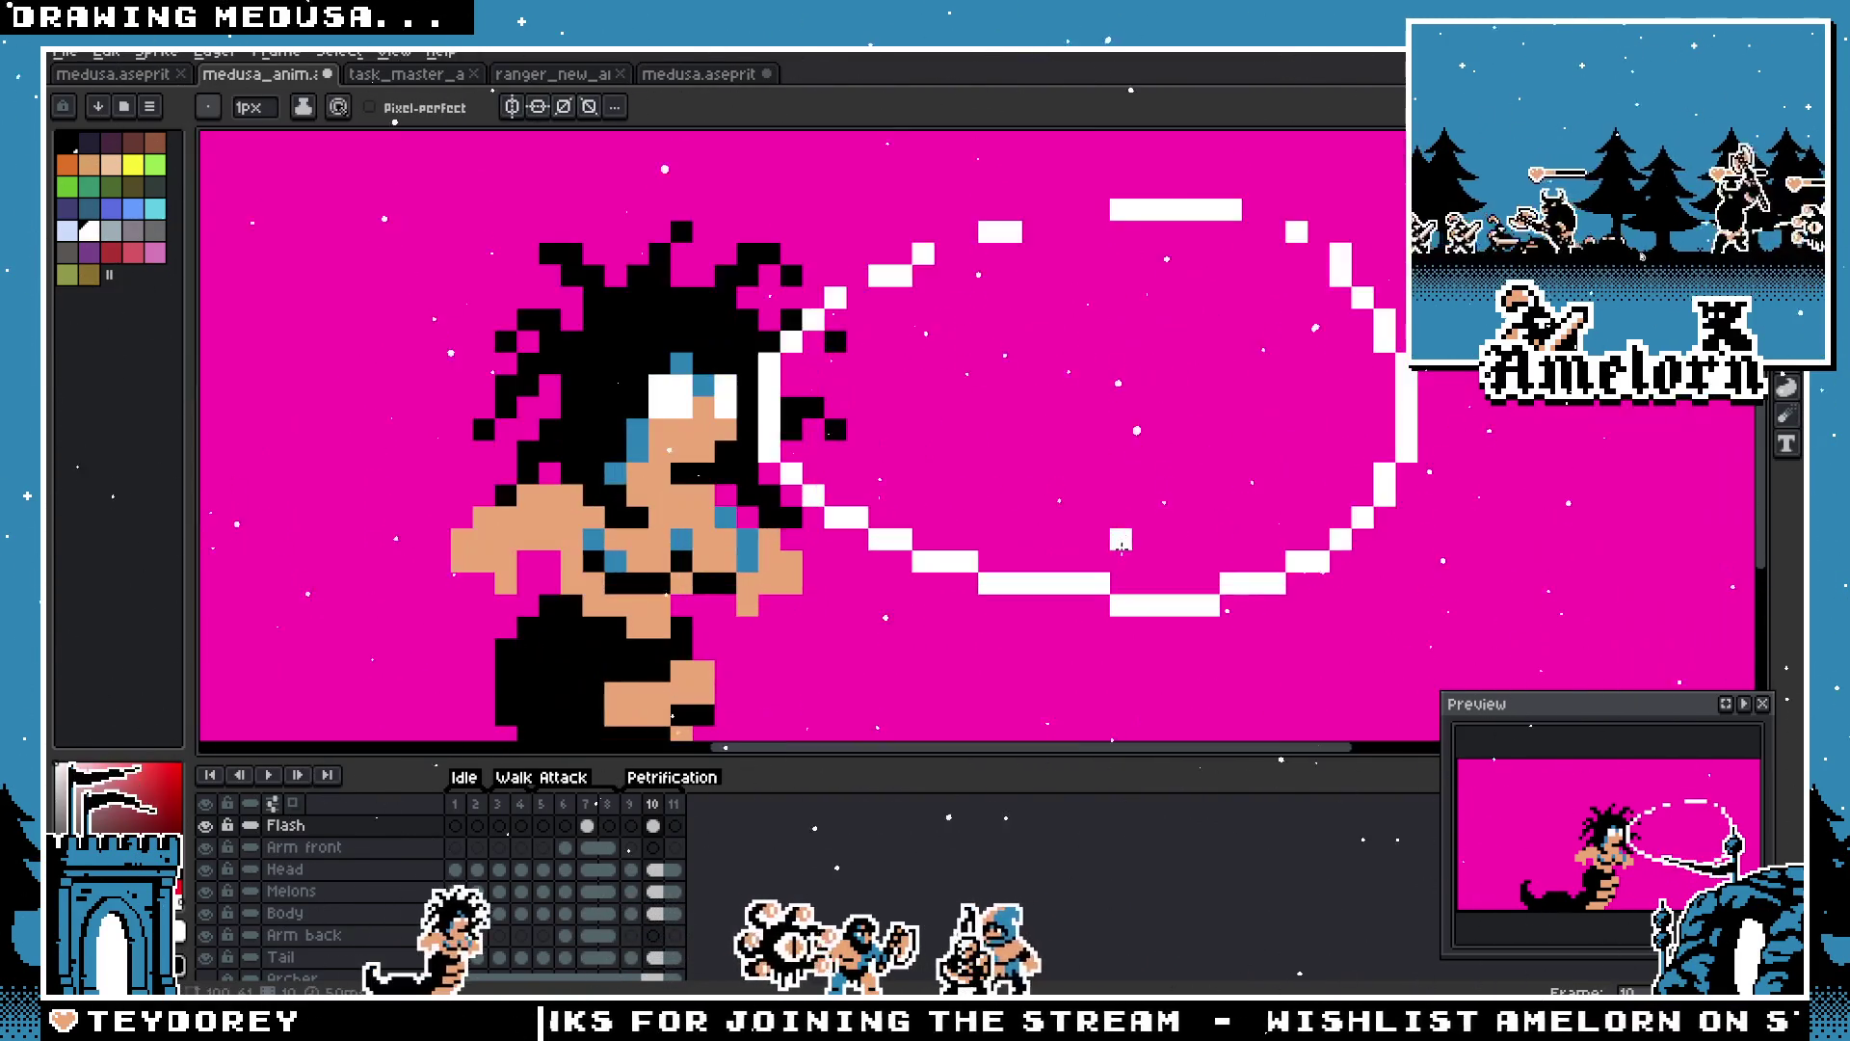
scroll(1441, 560, "up", 1)
key("w")
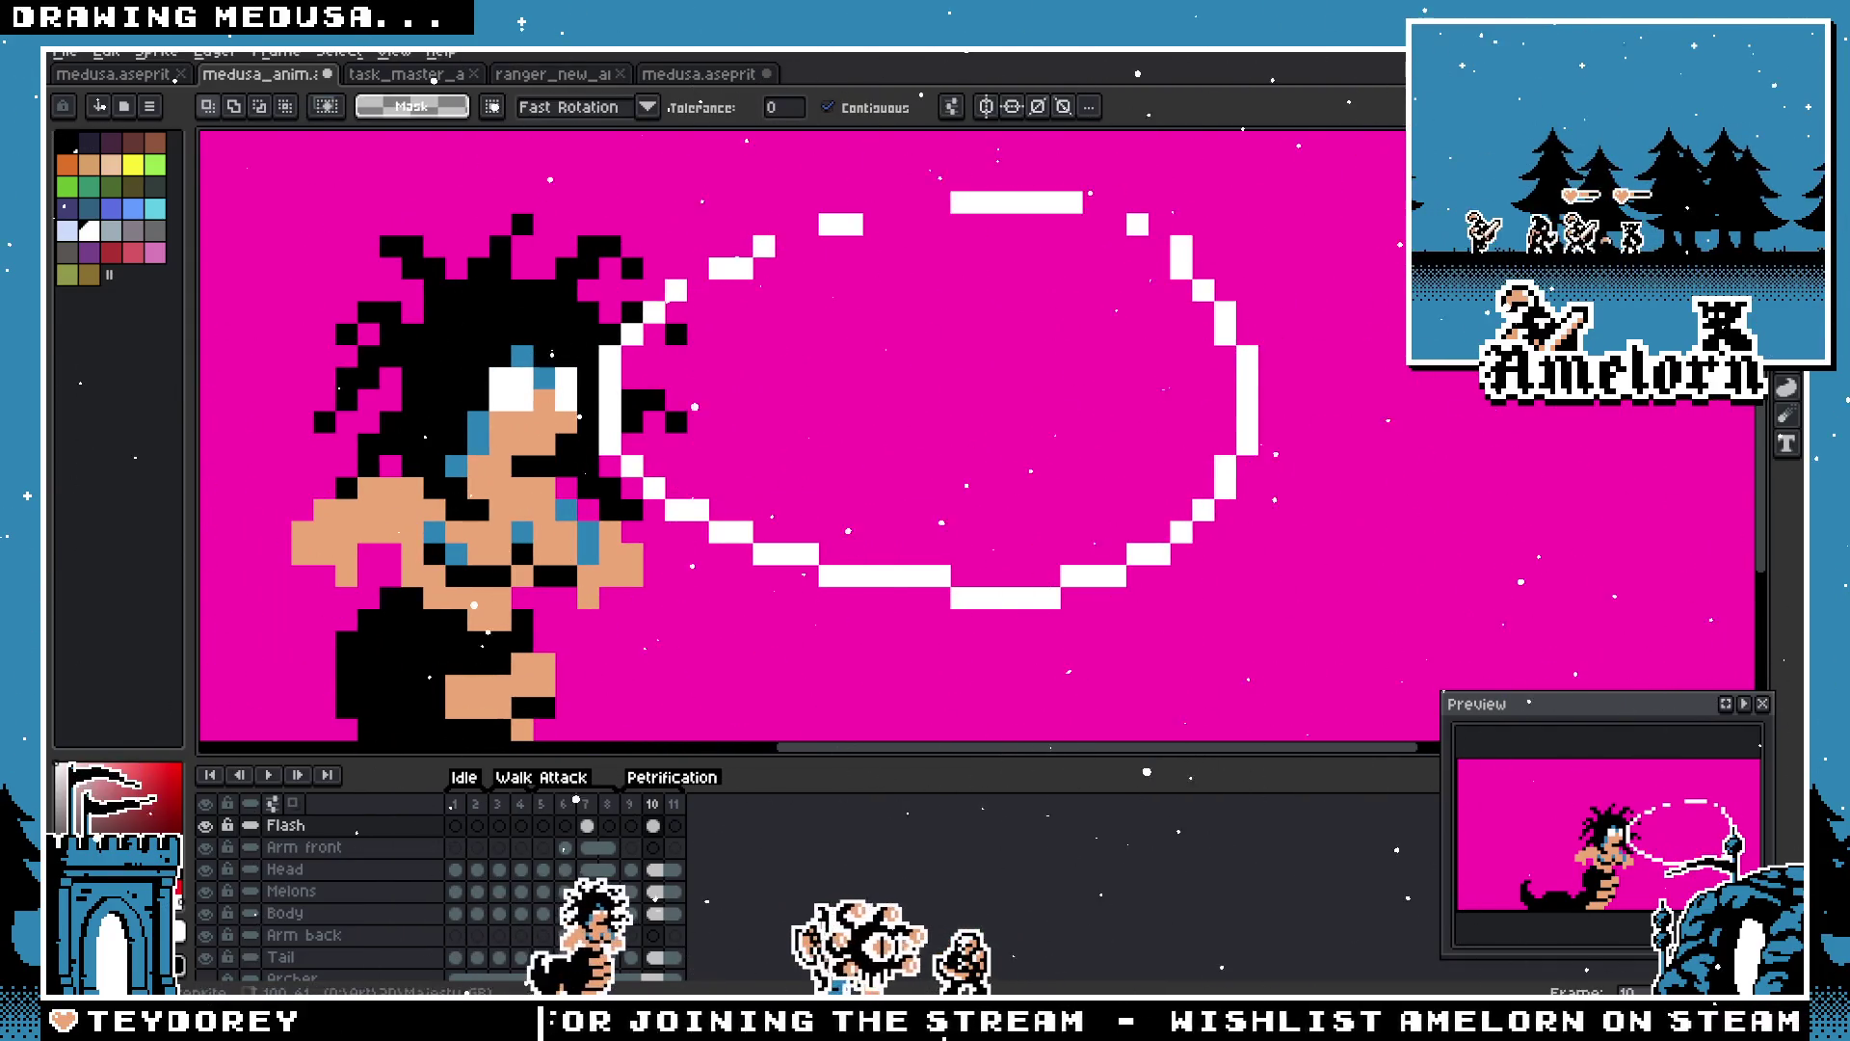
key("m")
scroll(1079, 356, "down", 2)
Step: Delete the ring's uneven top and close it with a vertically flipped copy of the lower arc
mouse_move(838, 244)
left_mouse_down()
mouse_move(1252, 339)
mouse_move(812, 532)
left_mouse_up()
key("Delete")
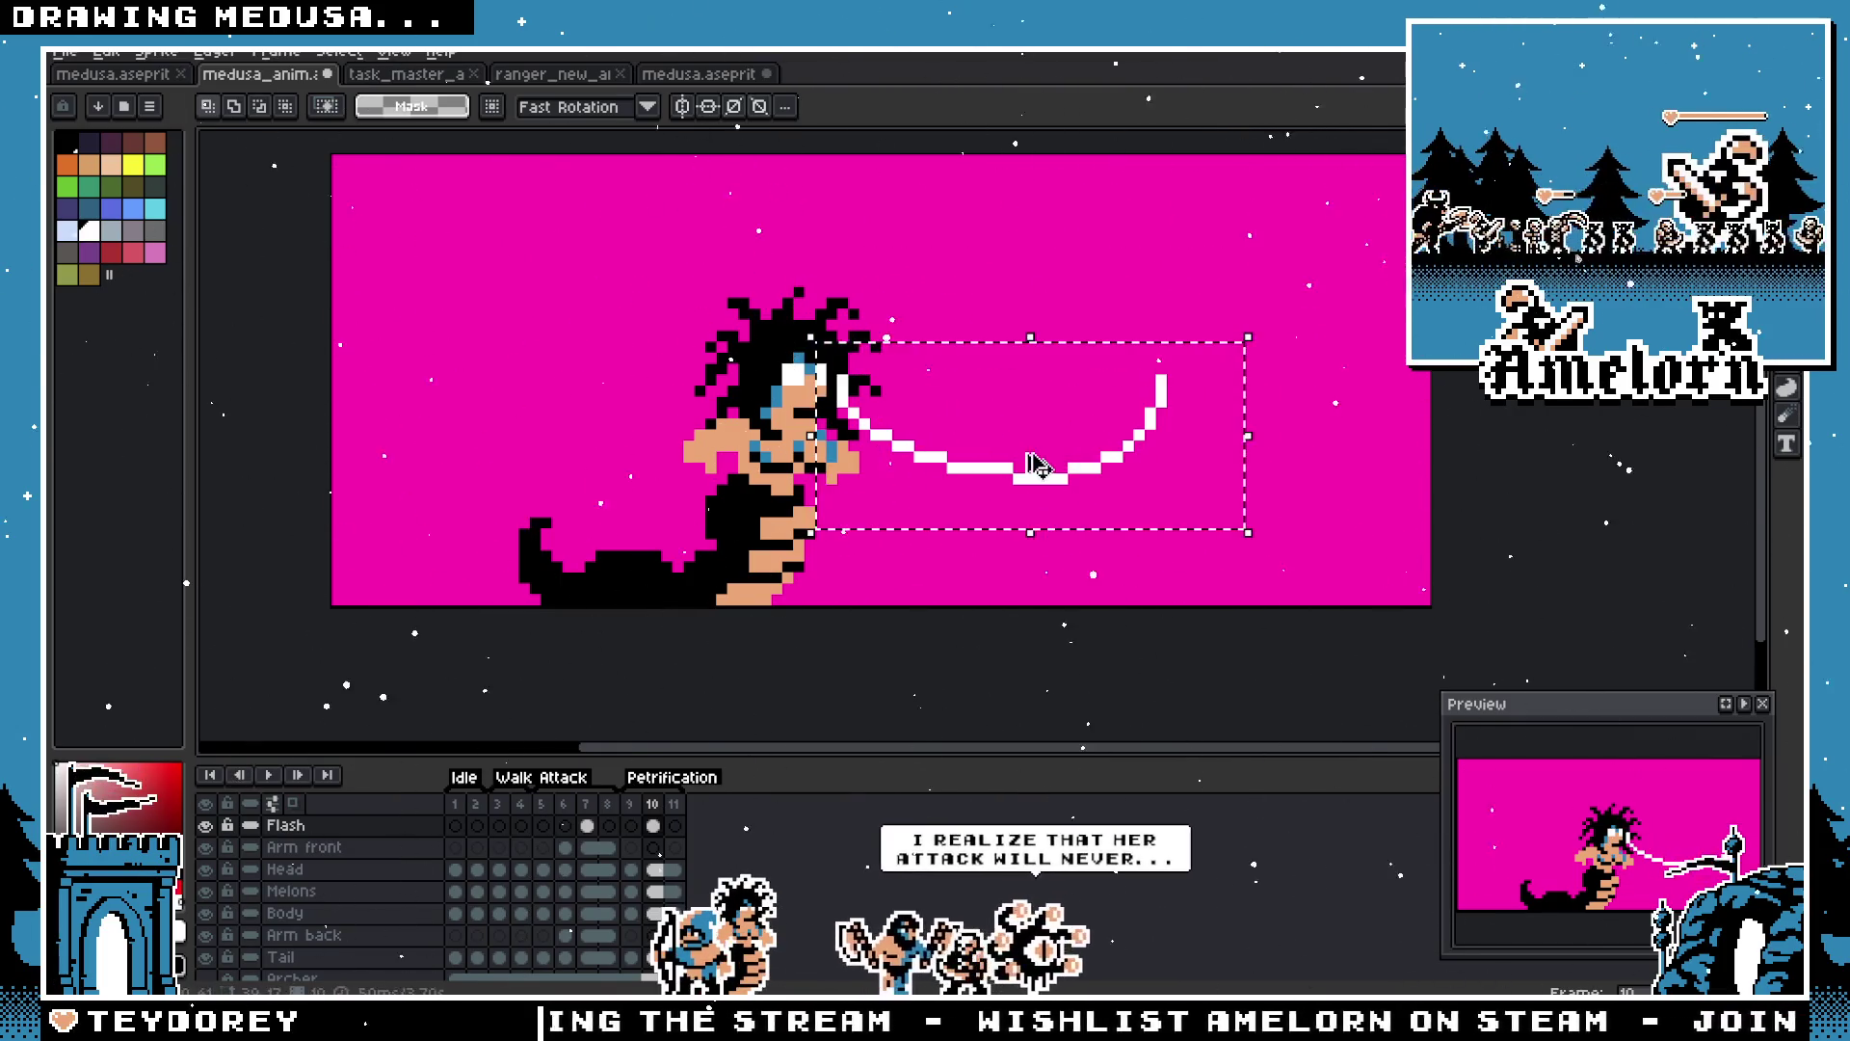
key("ctrl+c")
key("ctrl+v")
key("shift+v")
mouse_move(991, 454)
left_mouse_down()
mouse_move(1008, 339)
mouse_move(1160, 422)
left_mouse_up()
key("Return")
Step: Fill the ring's interior with white and nudge the white blob slightly left
left_click_drag(1314, 264, 858, 529)
key("ctrl+d")
key("g")
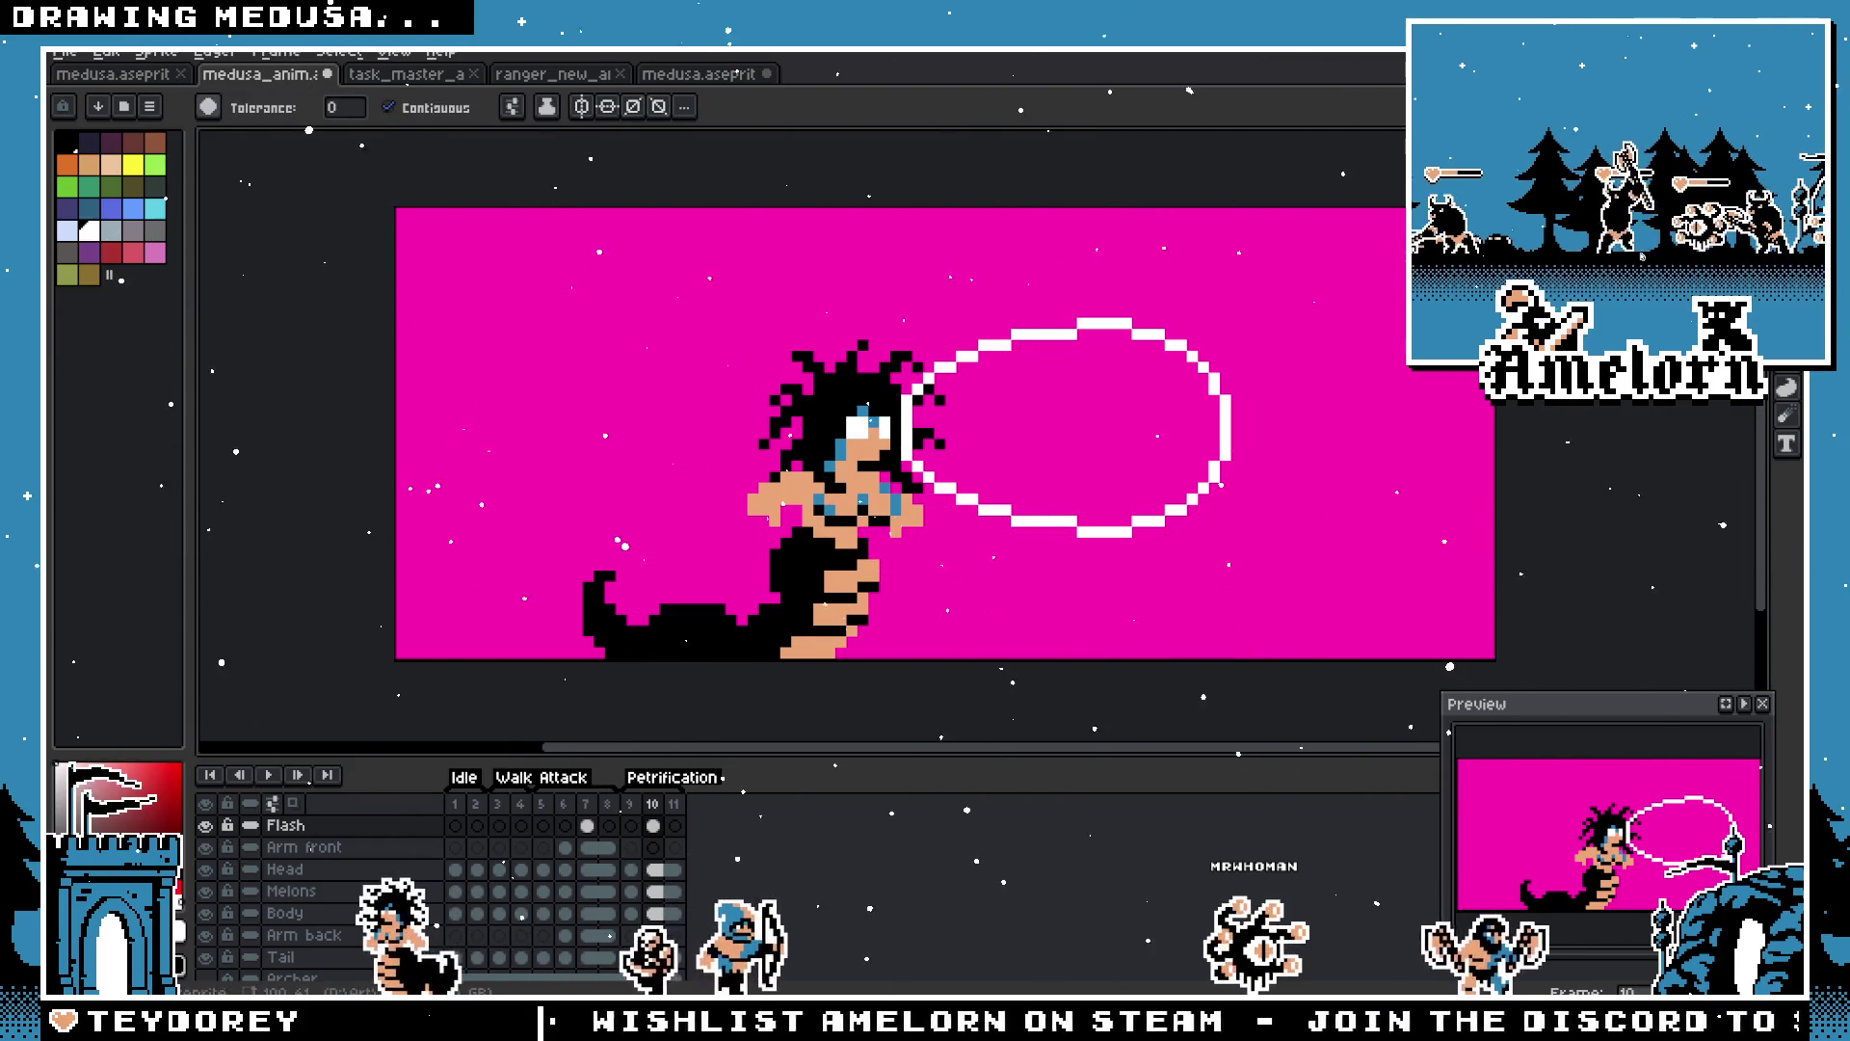
left_click(1060, 424)
scroll(945, 524, "down", 1)
scroll(968, 633, "up", 1)
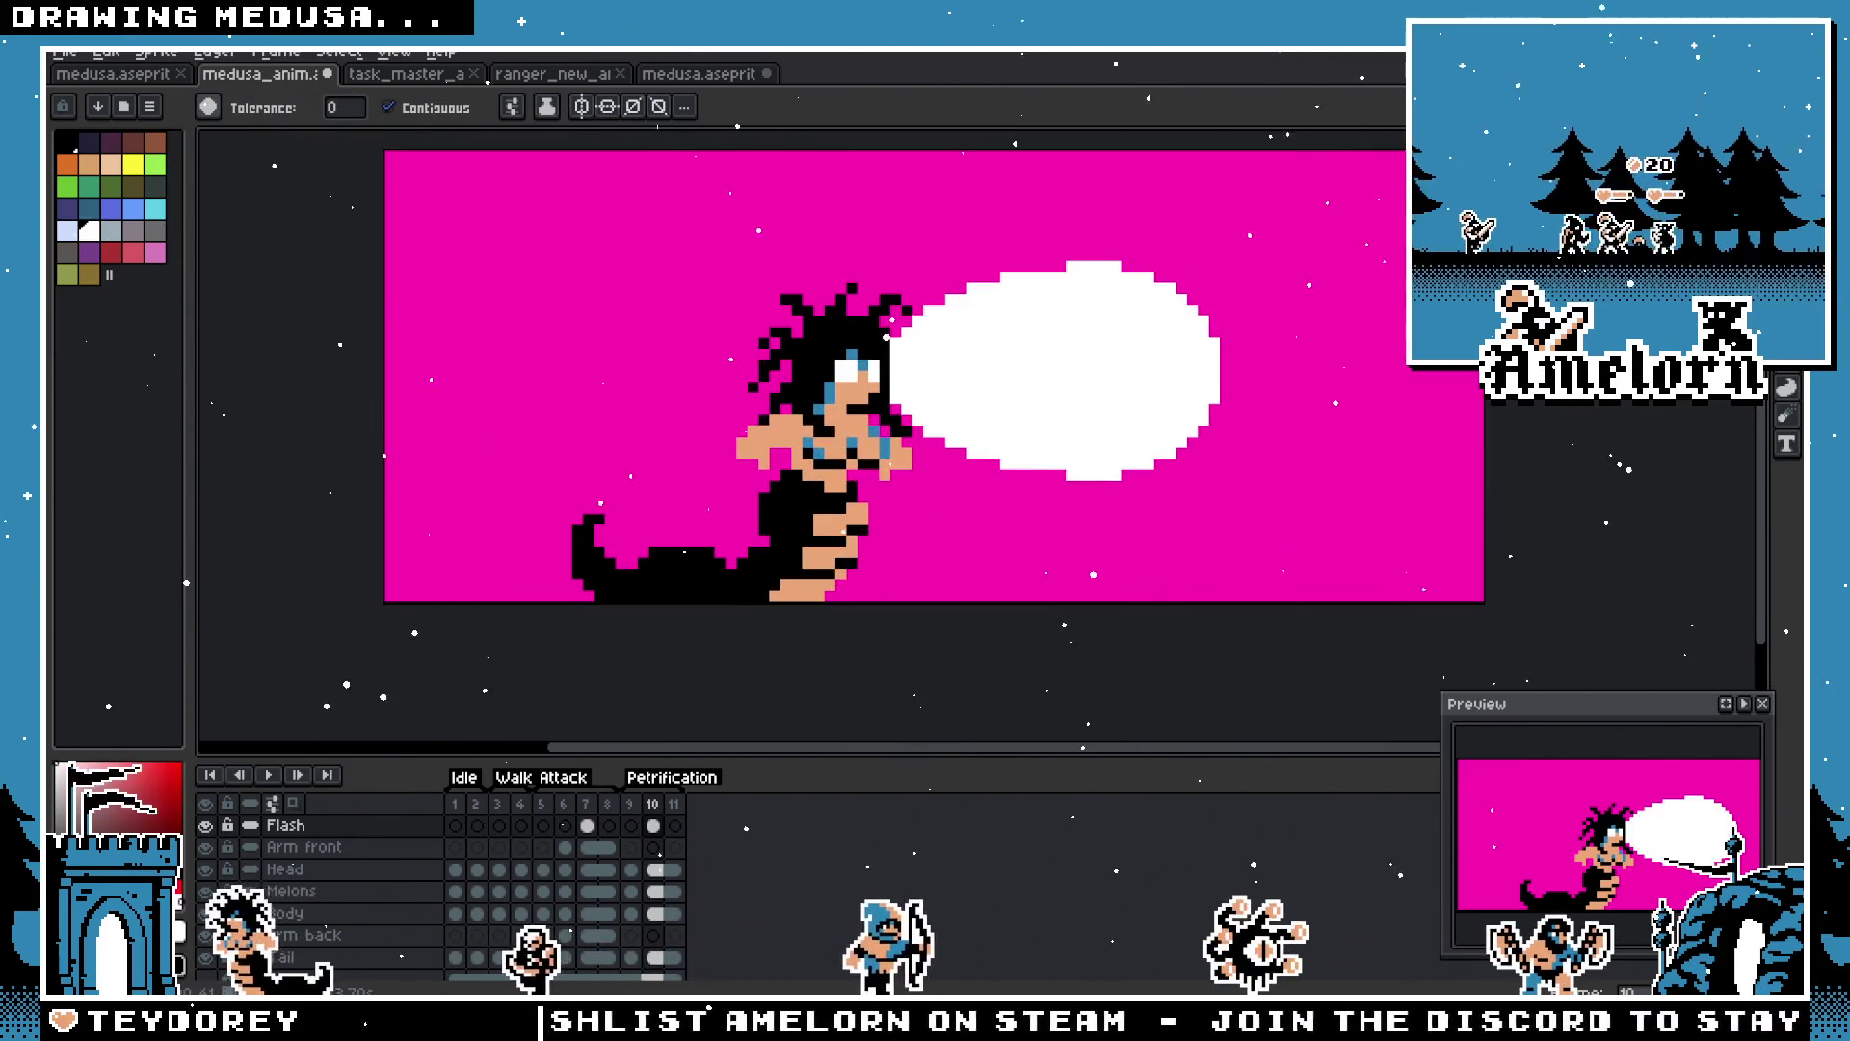
key("m")
left_click_drag(1345, 249, 834, 516)
left_click_drag(1115, 450, 1066, 454)
Step: Select the white cloud over Medusa's head and delete it from the flash frame
scroll(1352, 473, "down", 2)
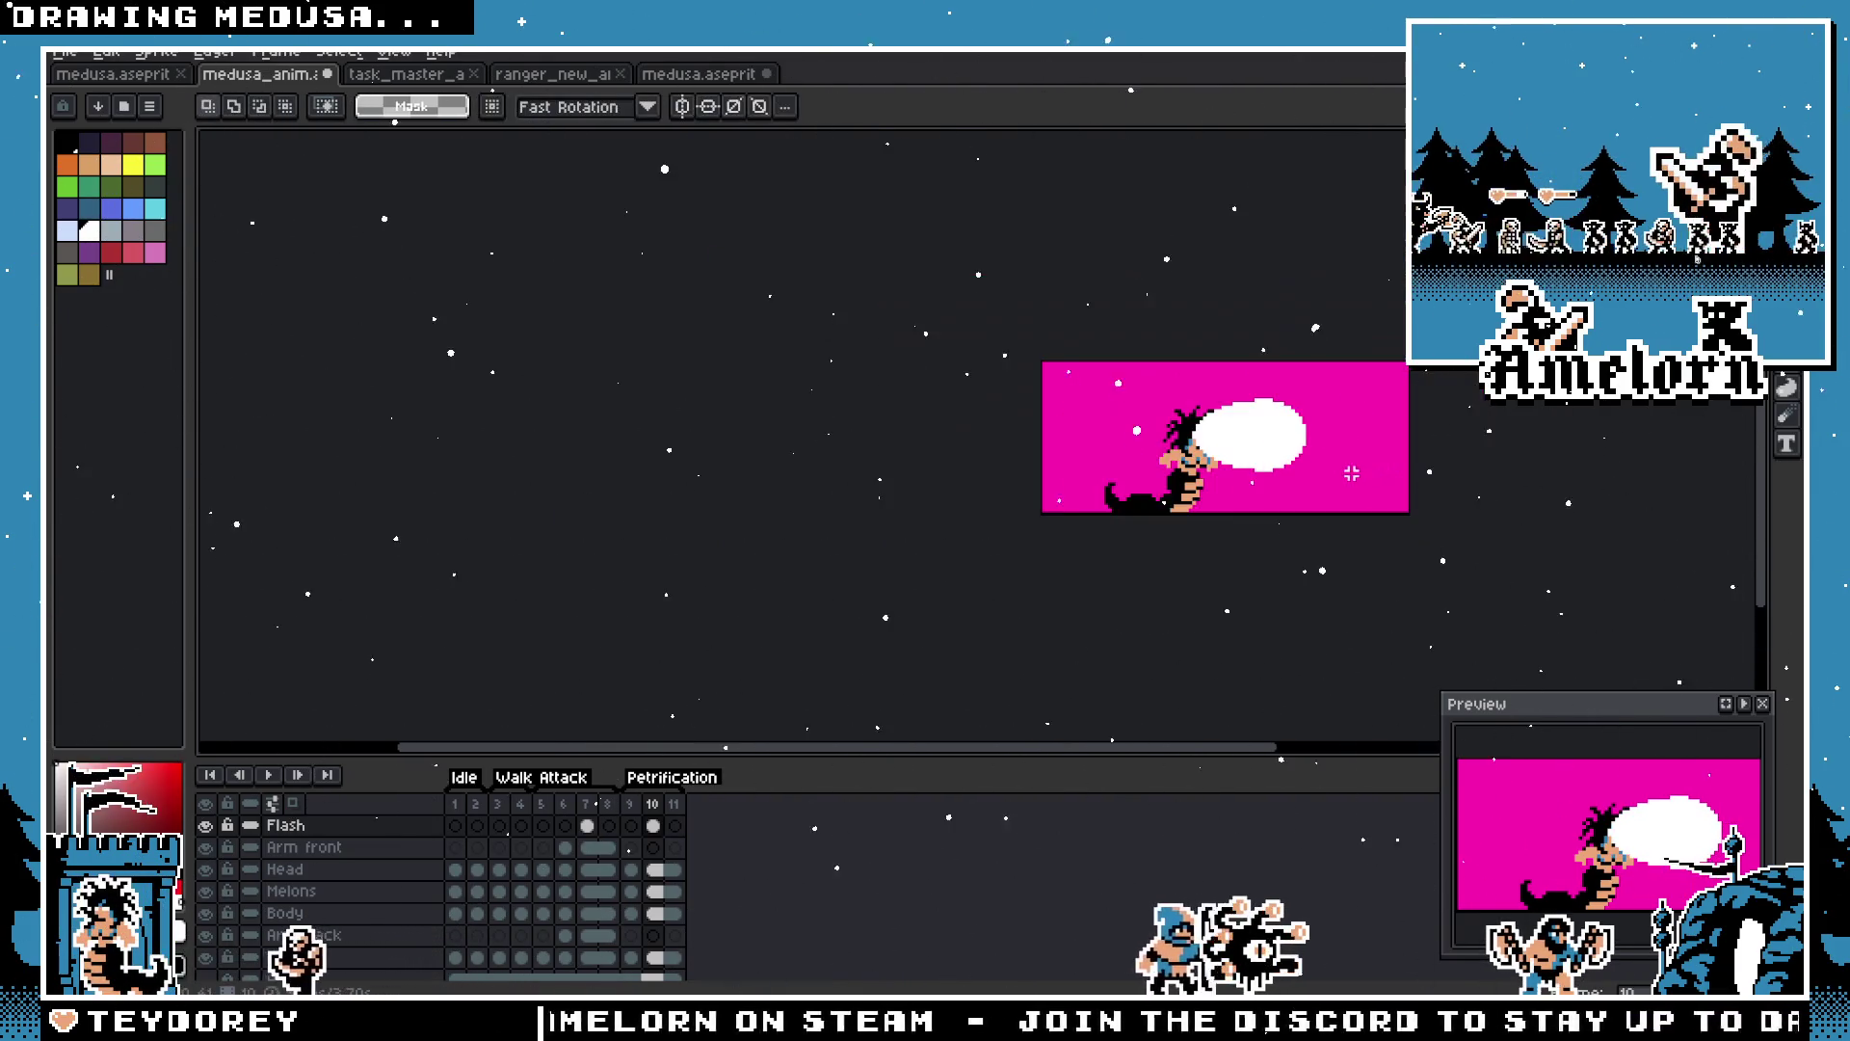
scroll(1316, 474, "up", 2)
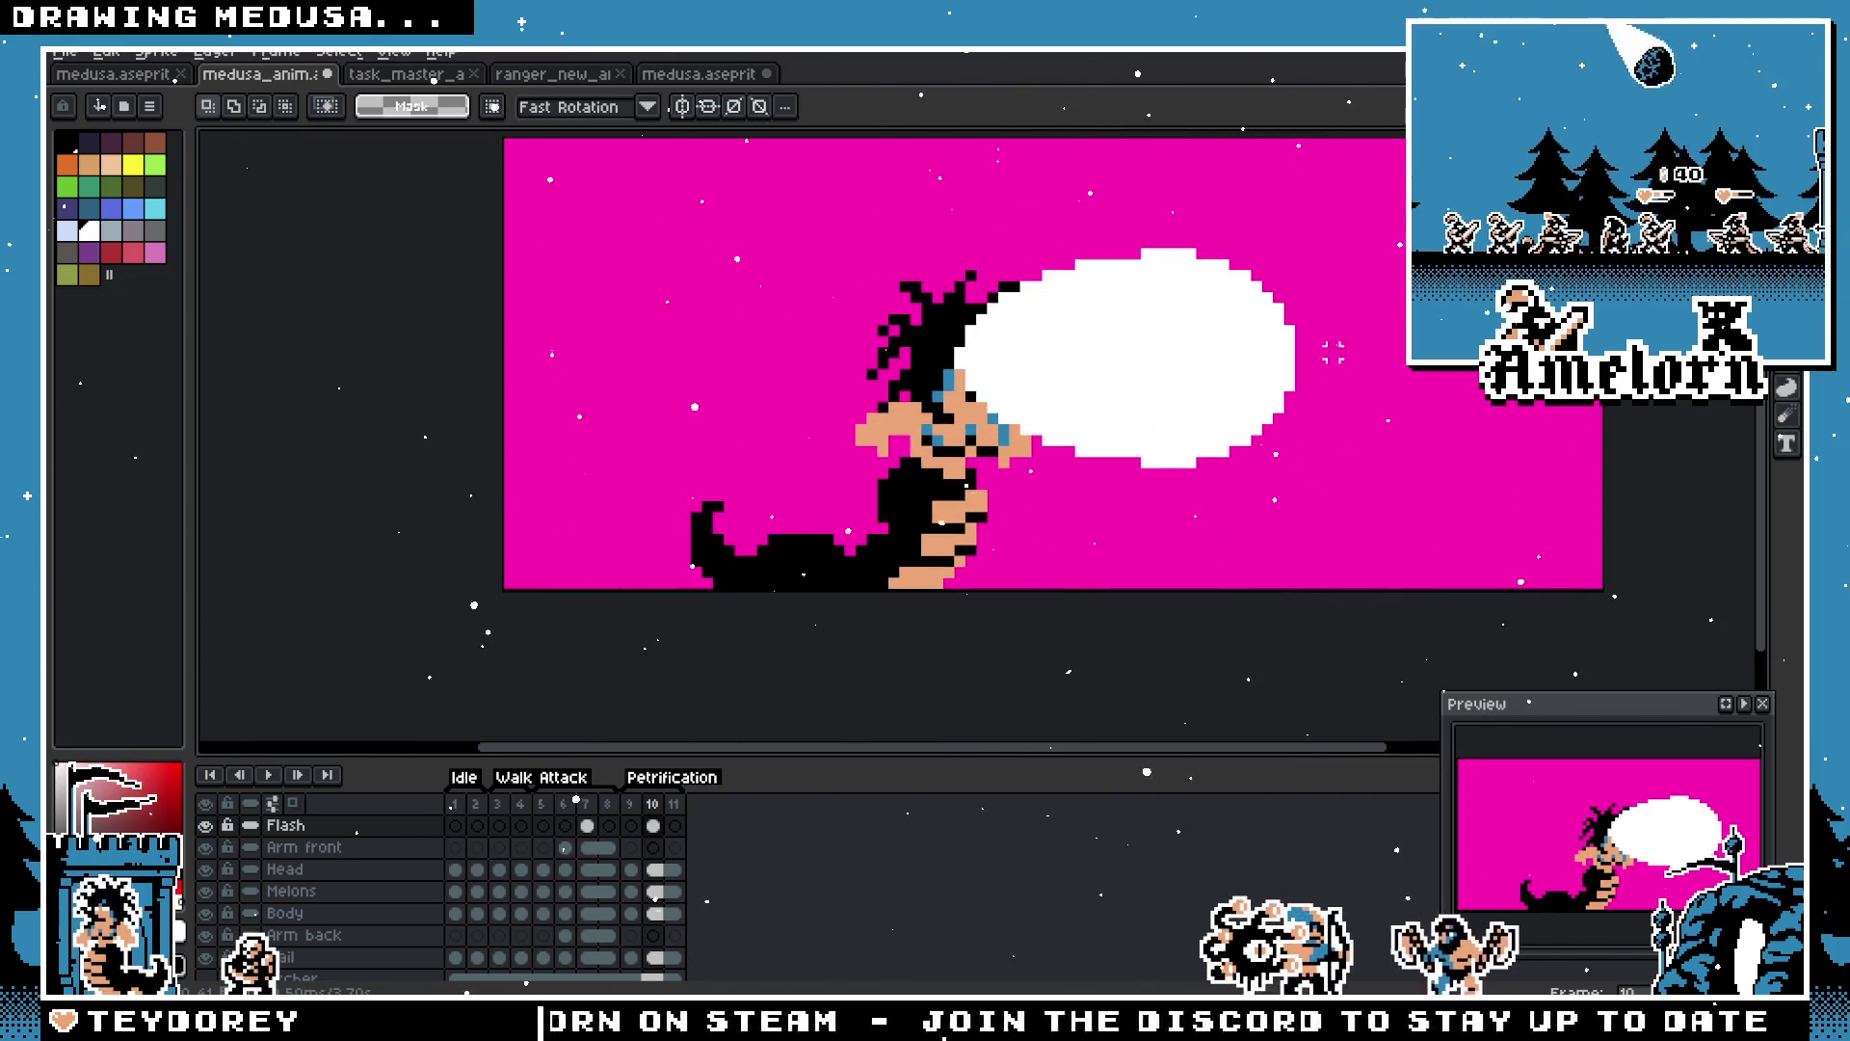
mouse_move(1337, 231)
left_mouse_down()
mouse_move(855, 576)
mouse_move(773, 570)
left_mouse_up()
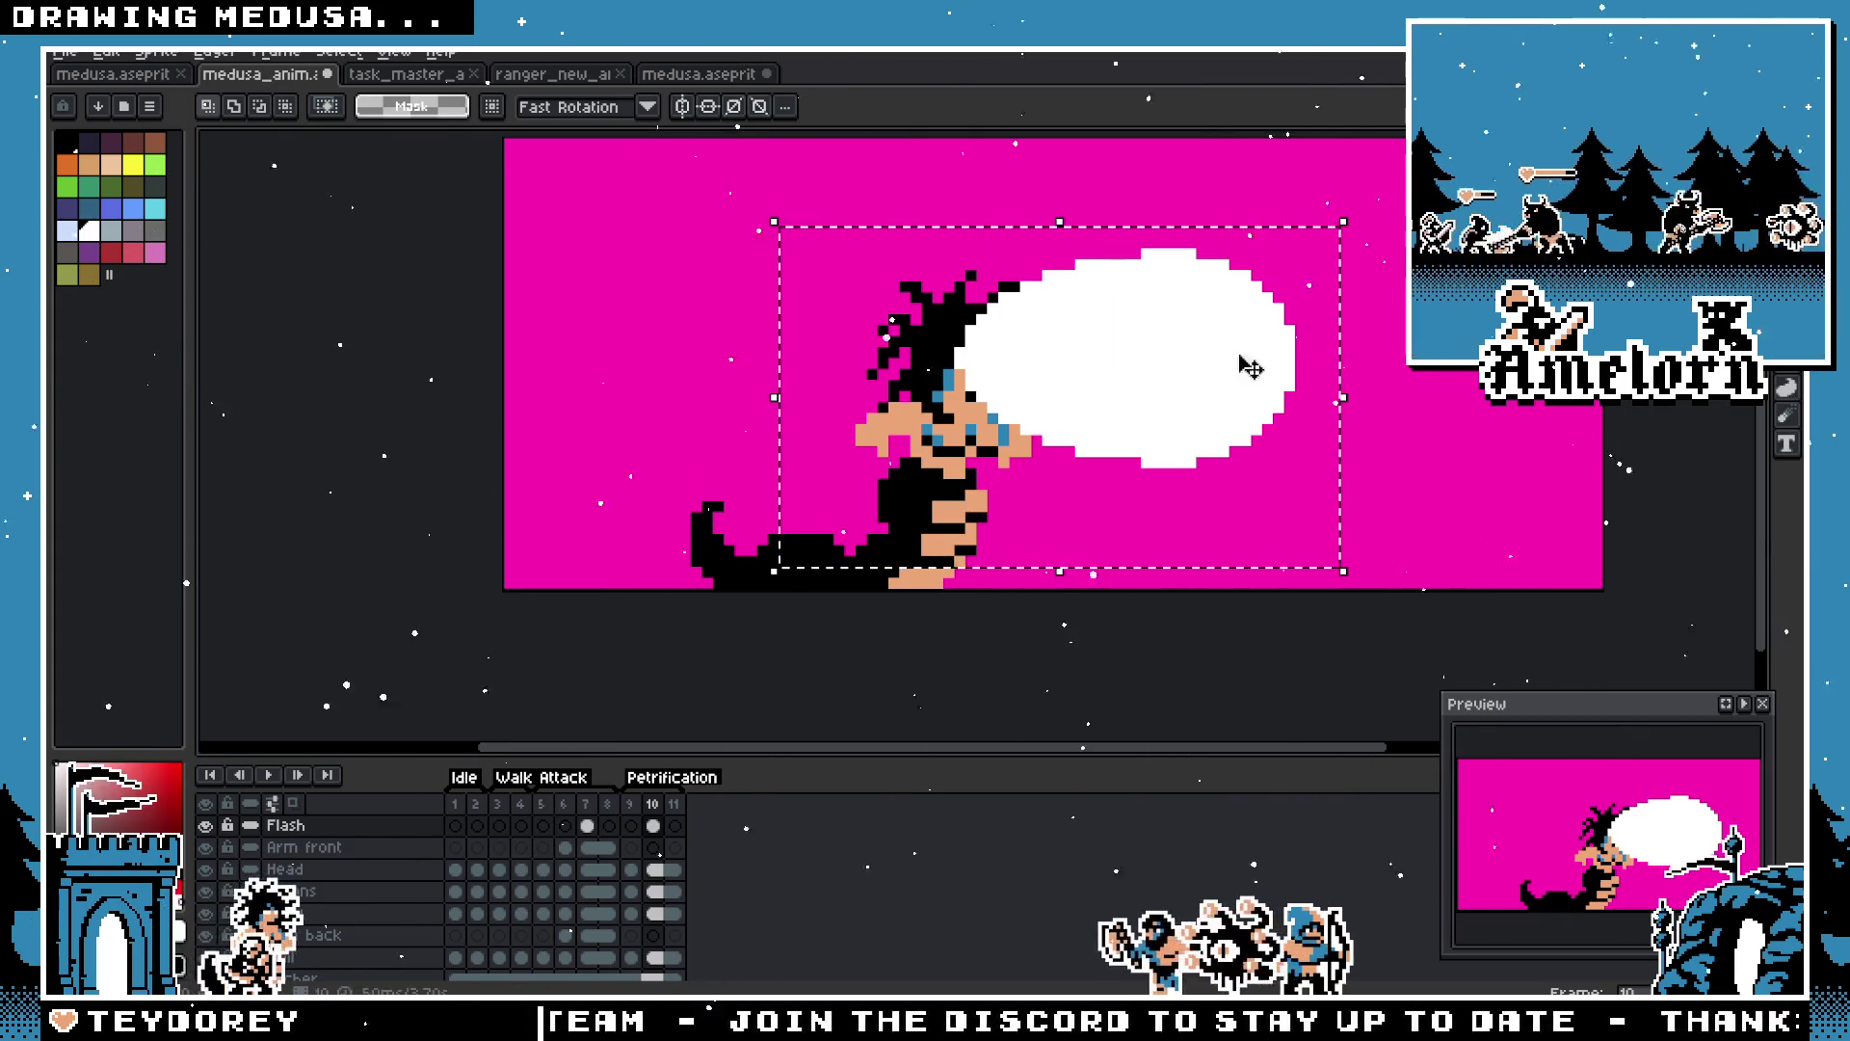
left_click(1378, 276)
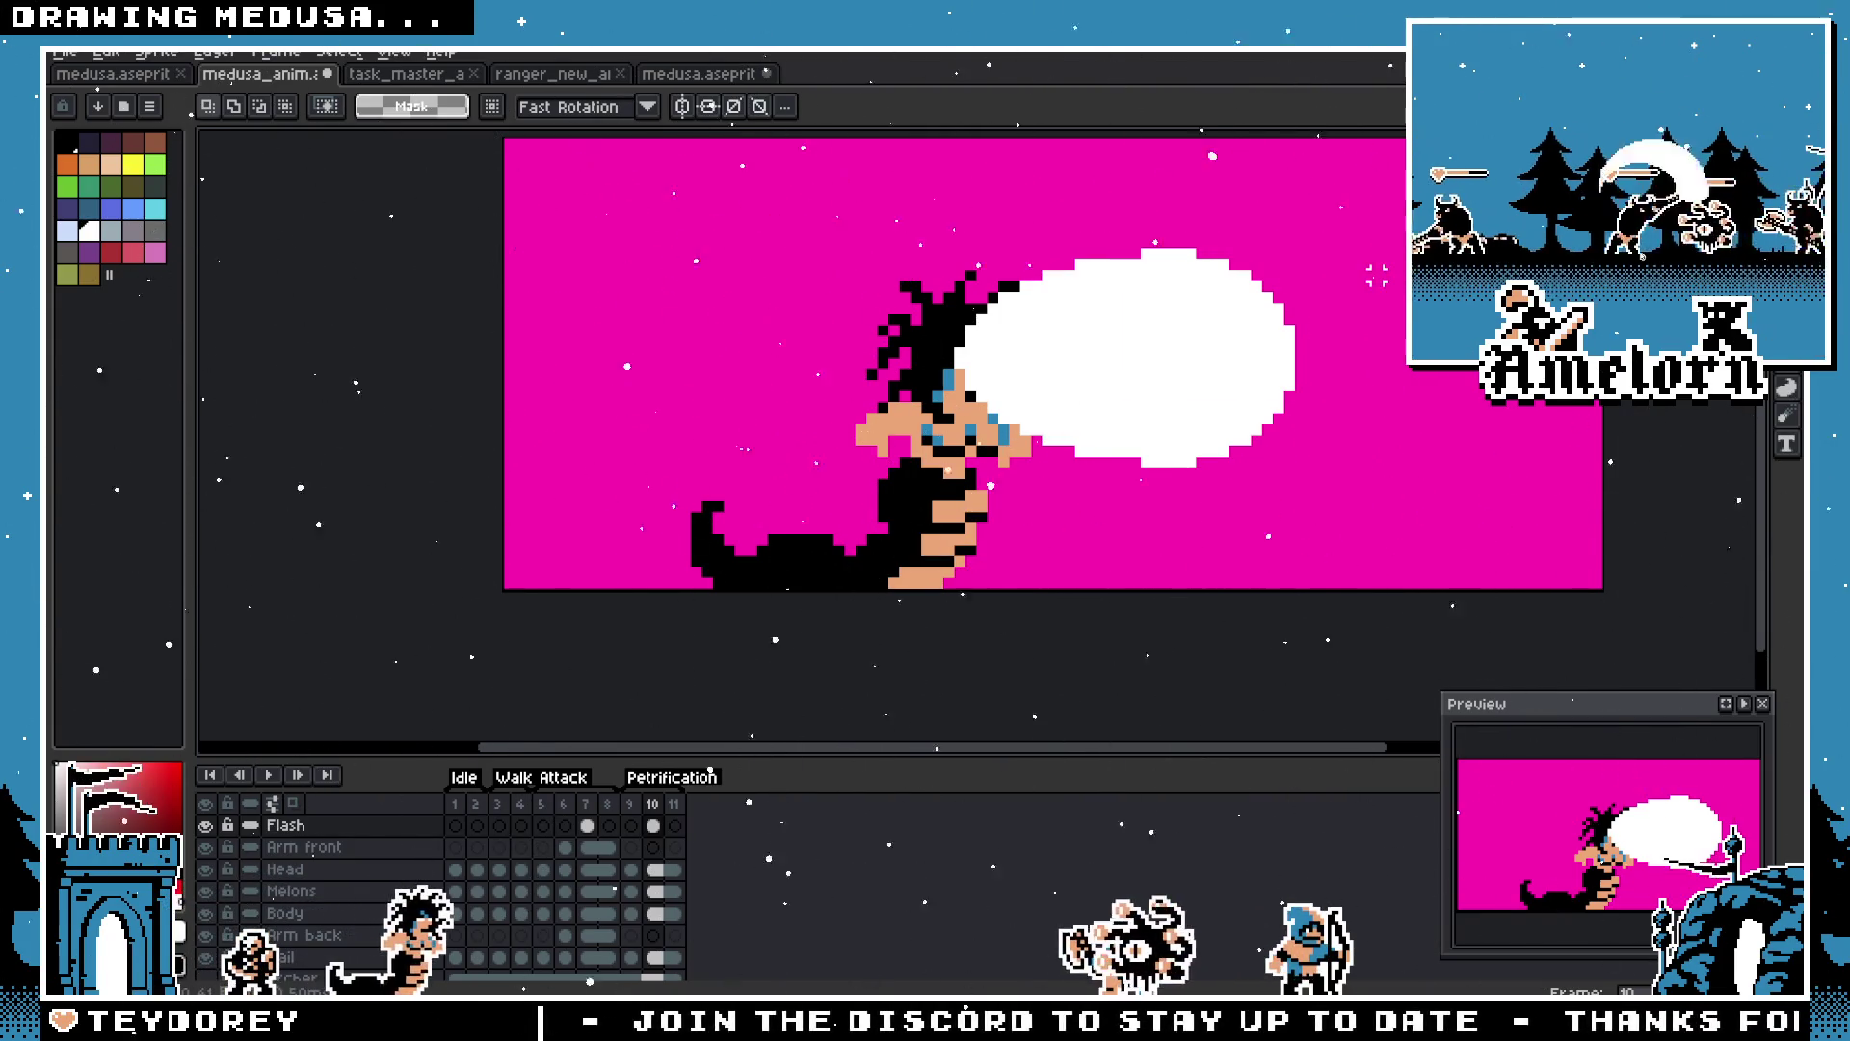
left_click_drag(1378, 276, 797, 524)
mouse_move(1409, 189)
left_mouse_down()
mouse_move(772, 412)
mouse_move(741, 482)
left_mouse_up()
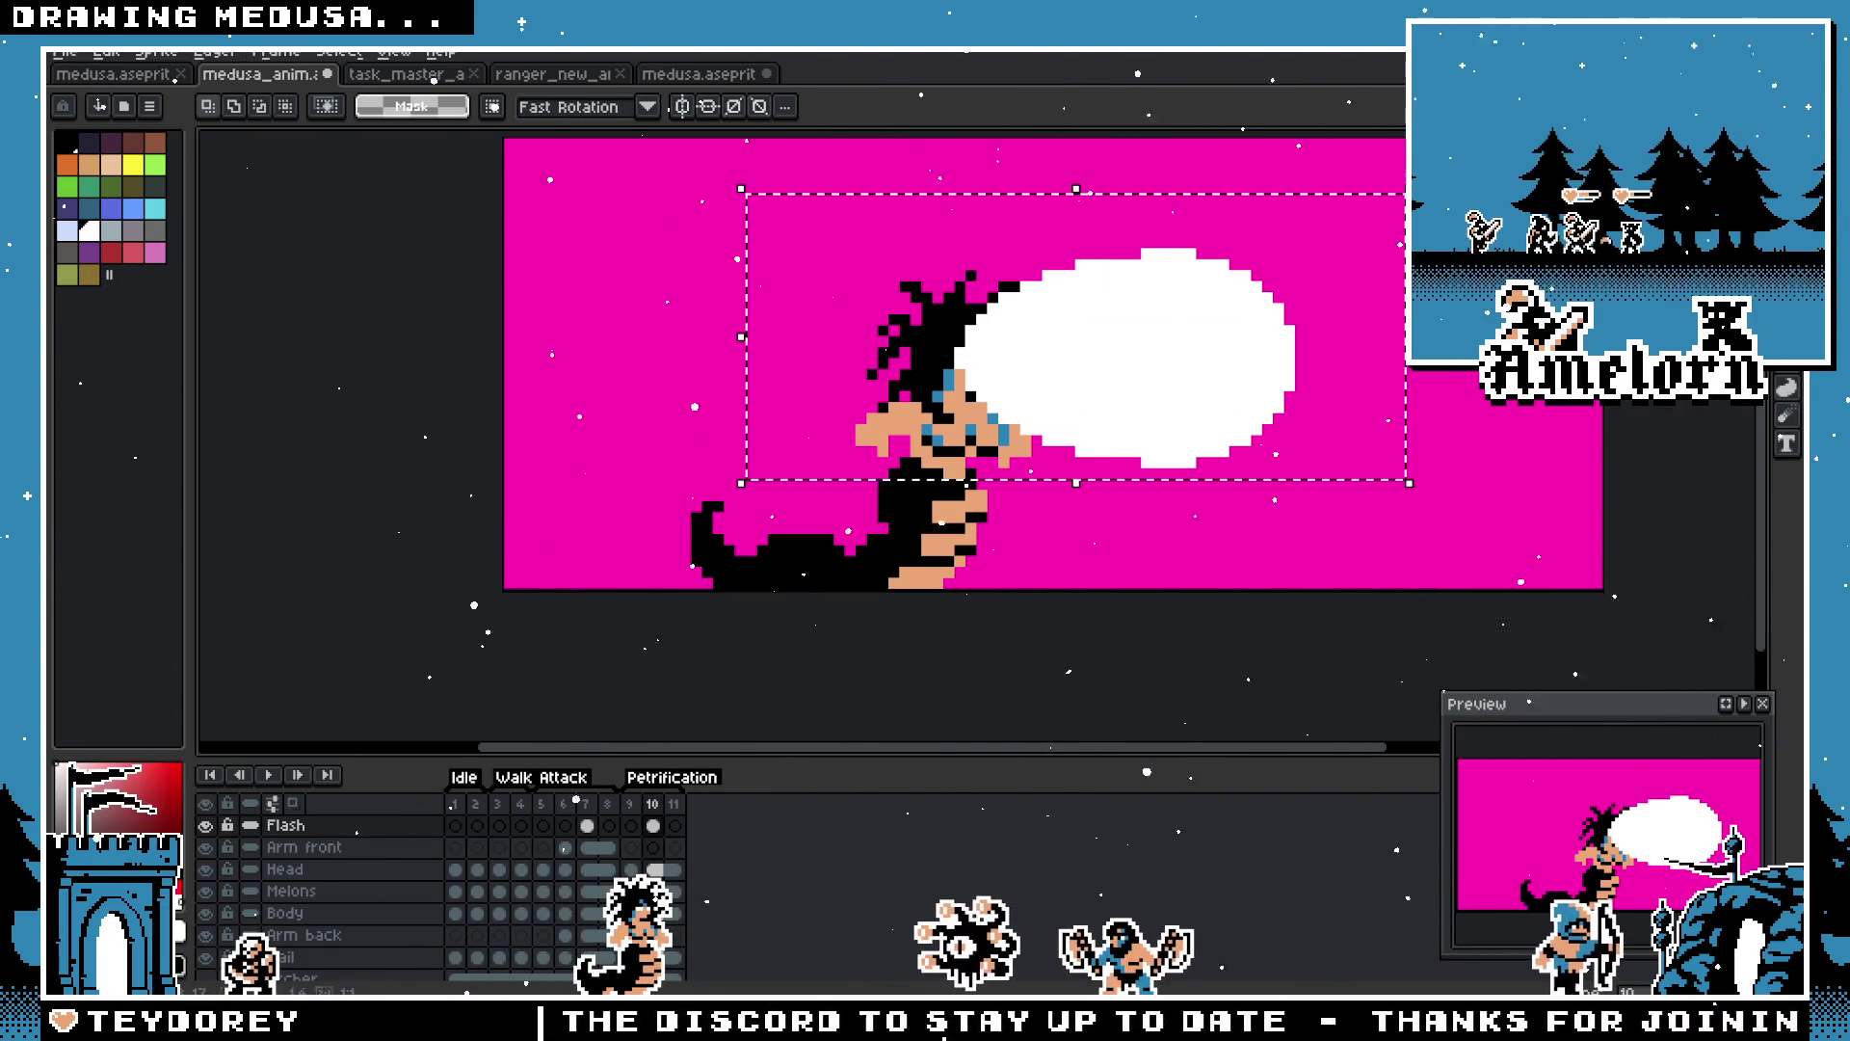
key("Delete")
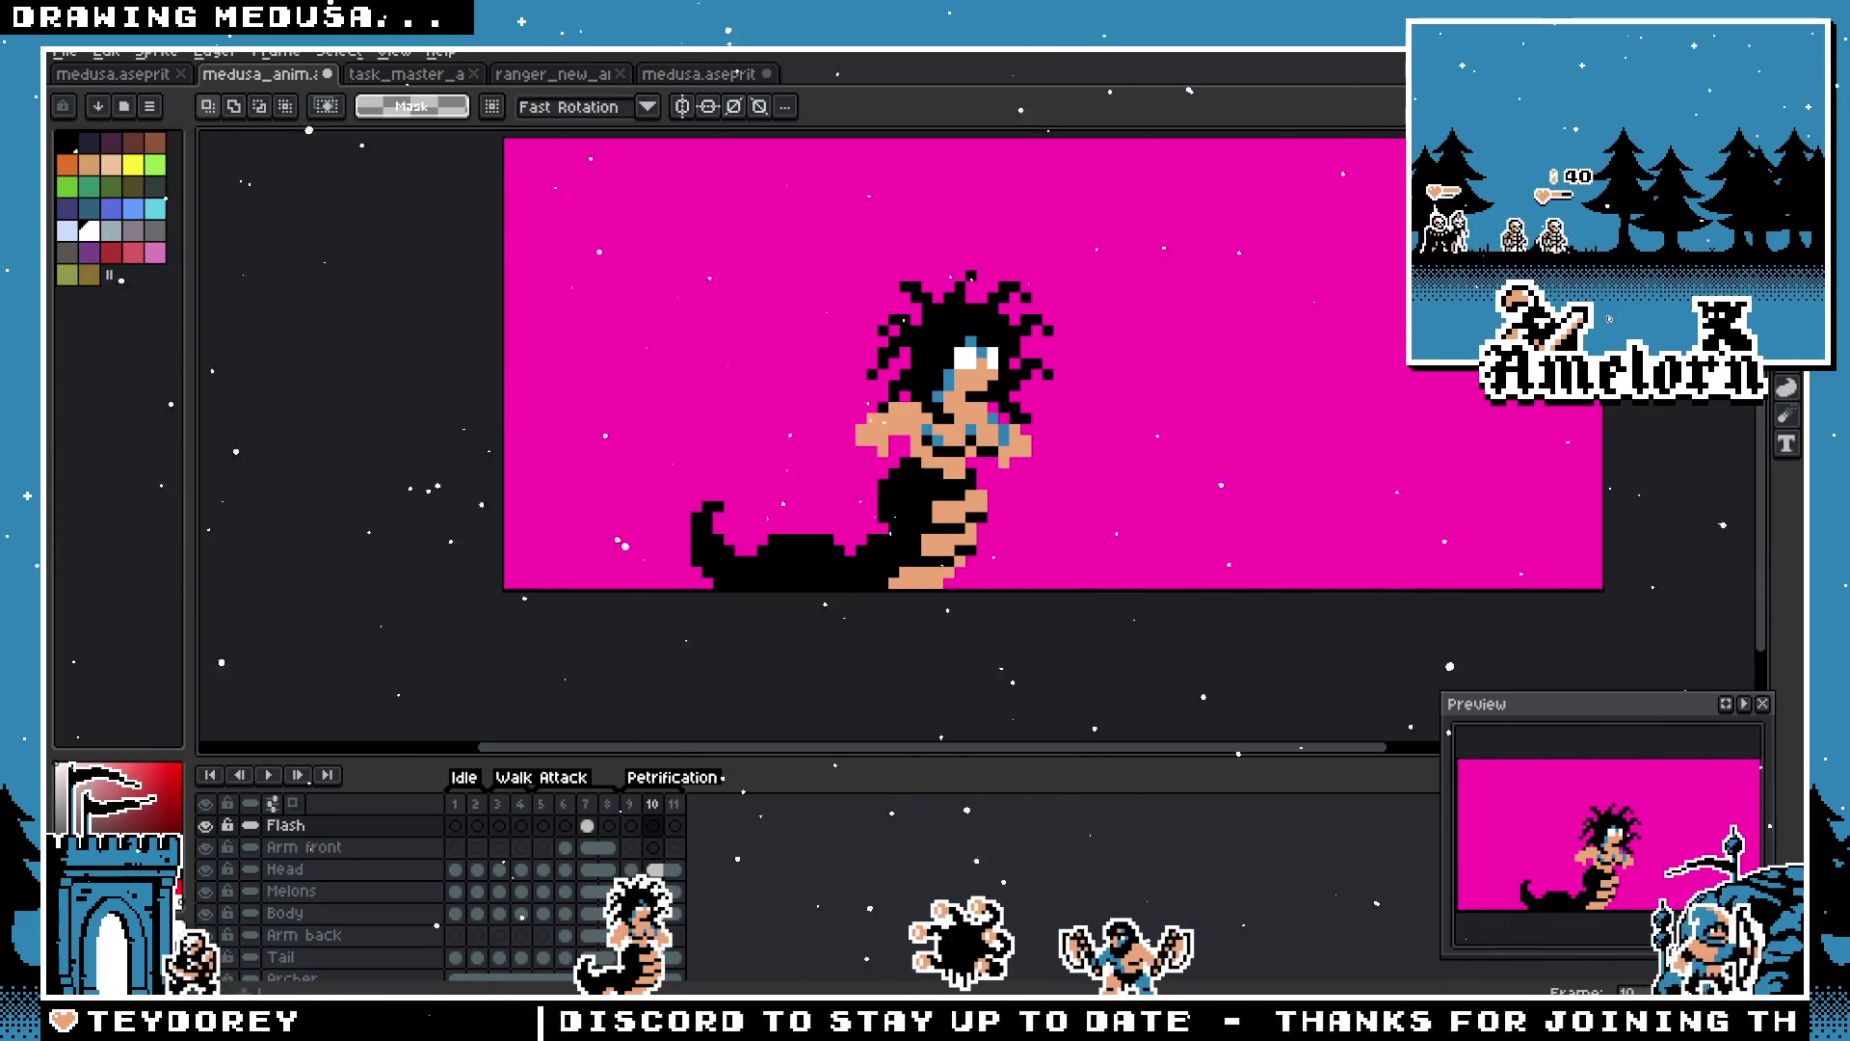
Step: Draw a white ellipse, delete its left part and shift the remaining arc toward Medusa's face
key("b")
mouse_move(1029, 190)
left_mouse_down()
mouse_move(1123, 269)
mouse_move(1136, 537)
mouse_move(1197, 550)
left_mouse_up()
key("m")
left_click_drag(817, 193, 1018, 547)
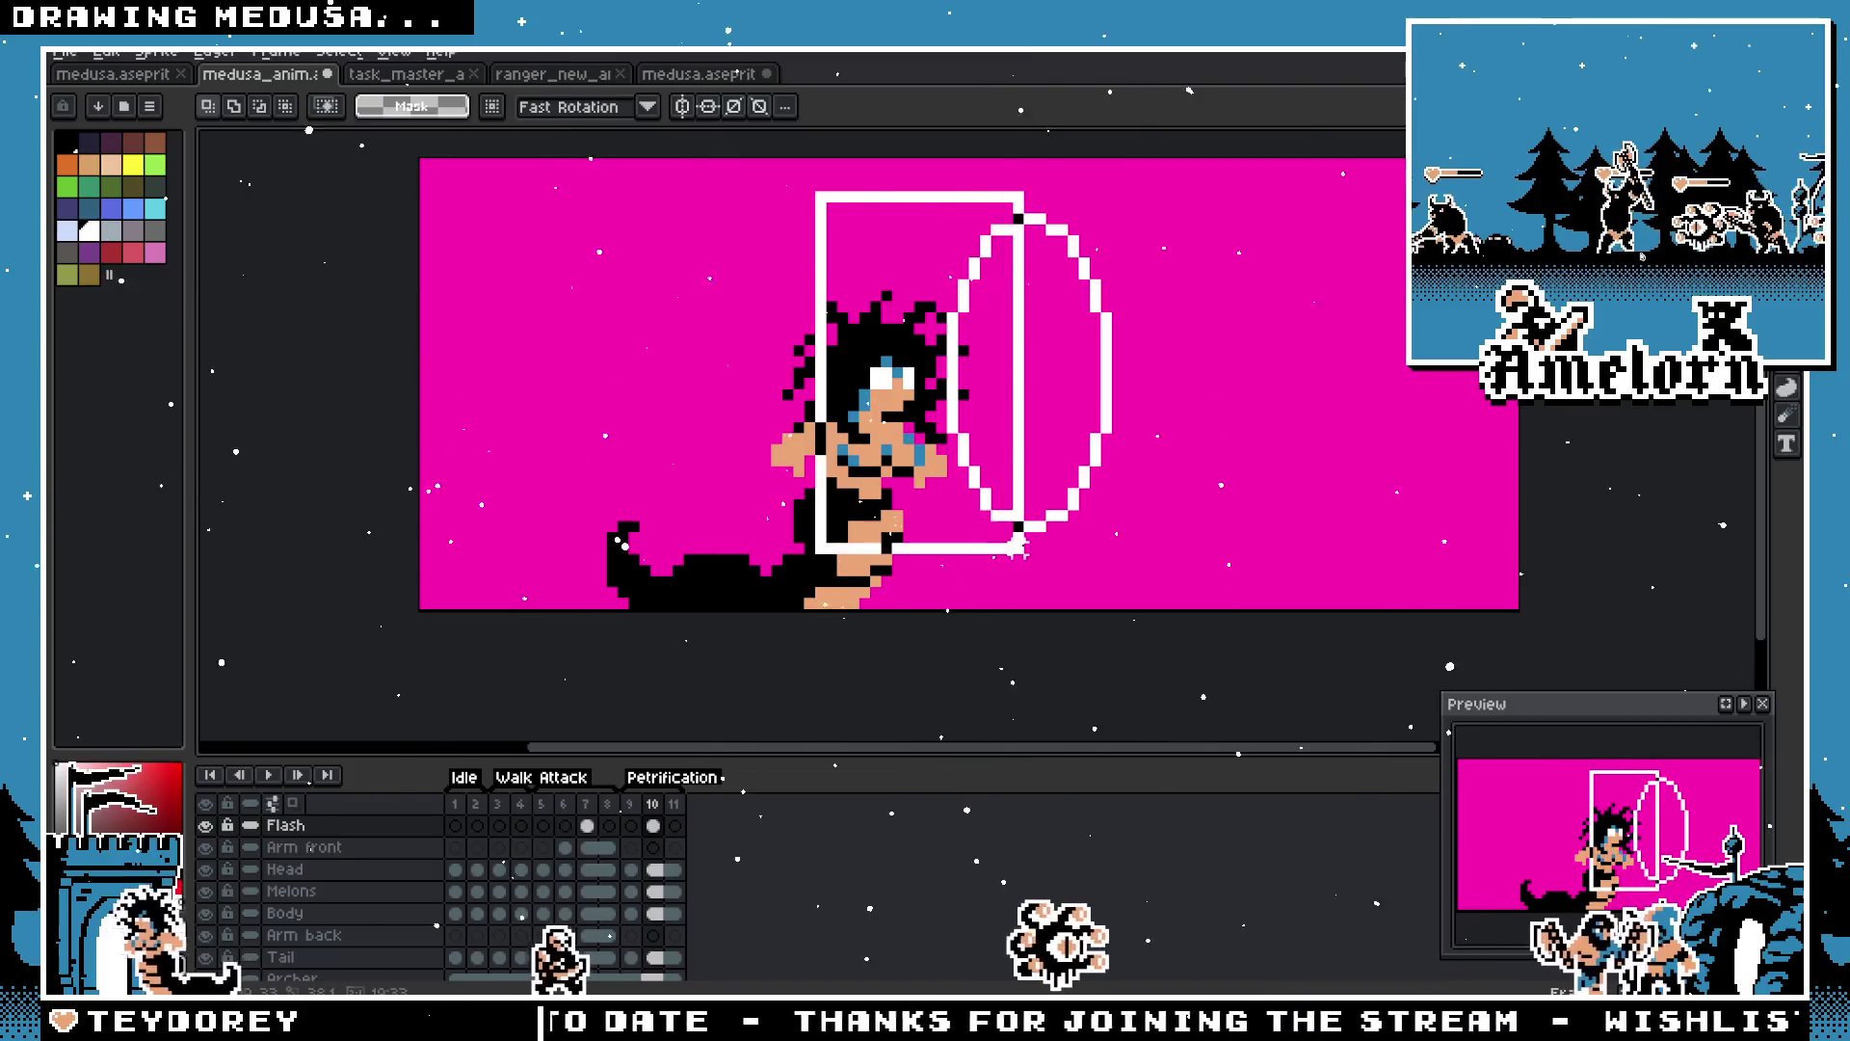
key("Delete")
left_click_drag(1186, 206, 918, 558)
mouse_move(1099, 434)
left_mouse_down()
mouse_move(916, 413)
mouse_move(946, 436)
mouse_move(1096, 441)
left_mouse_up()
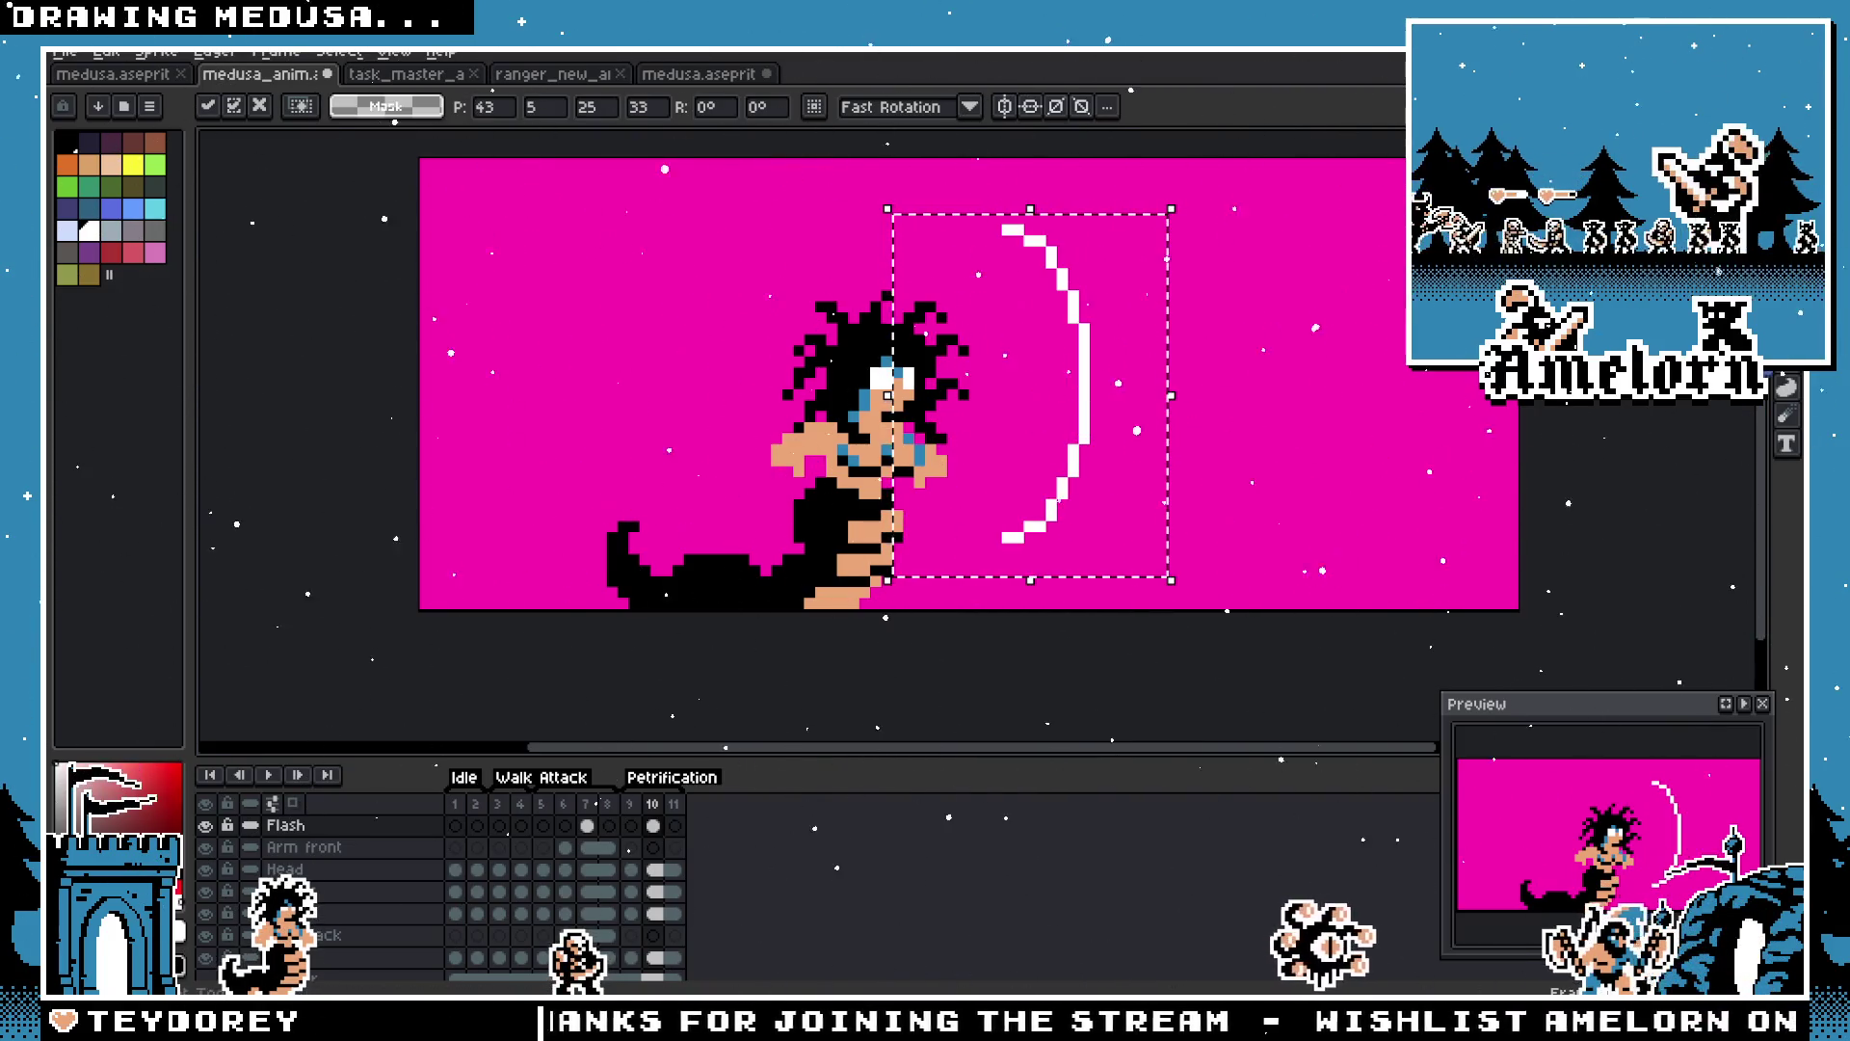
key("Return")
Step: Draw white pencil strokes from the arc toward the hair, undoing the lower-left stroke
key("b")
key("ctrl+d")
left_click_drag(1007, 238, 976, 382)
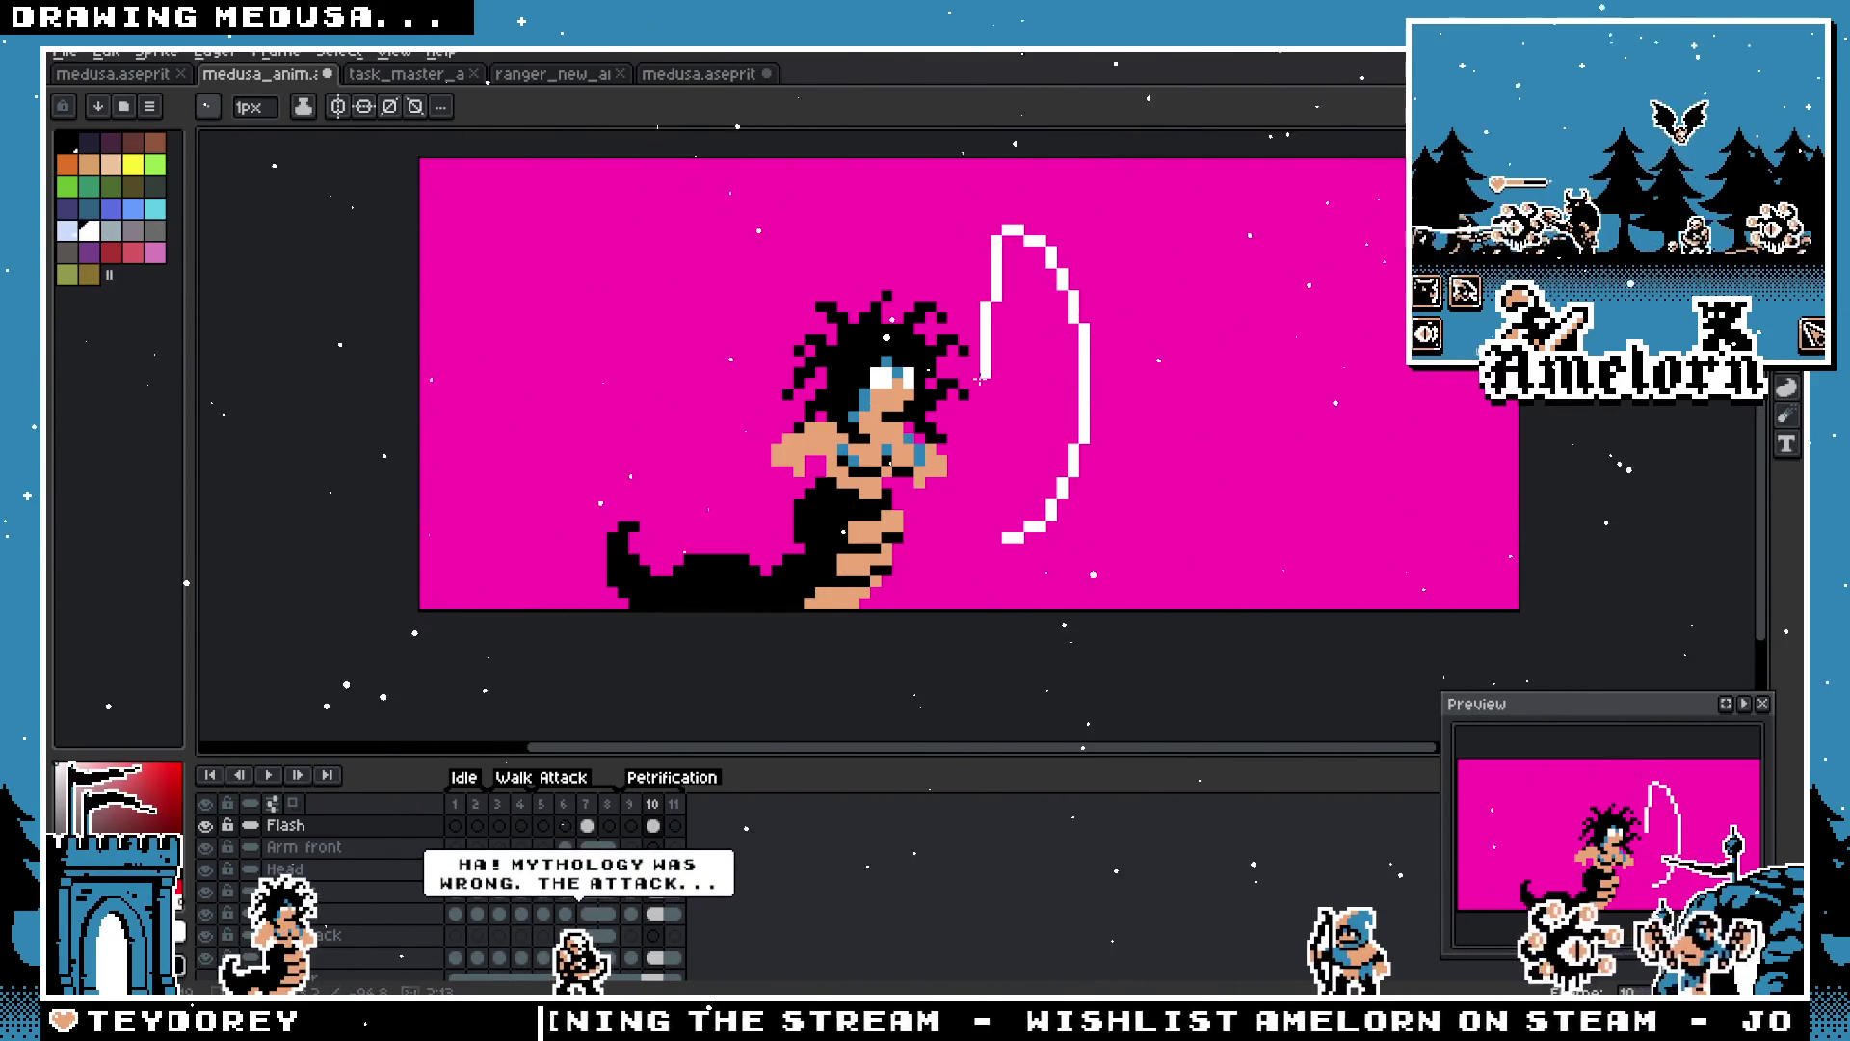
left_click_drag(982, 344, 973, 388)
left_click_drag(994, 534, 974, 394)
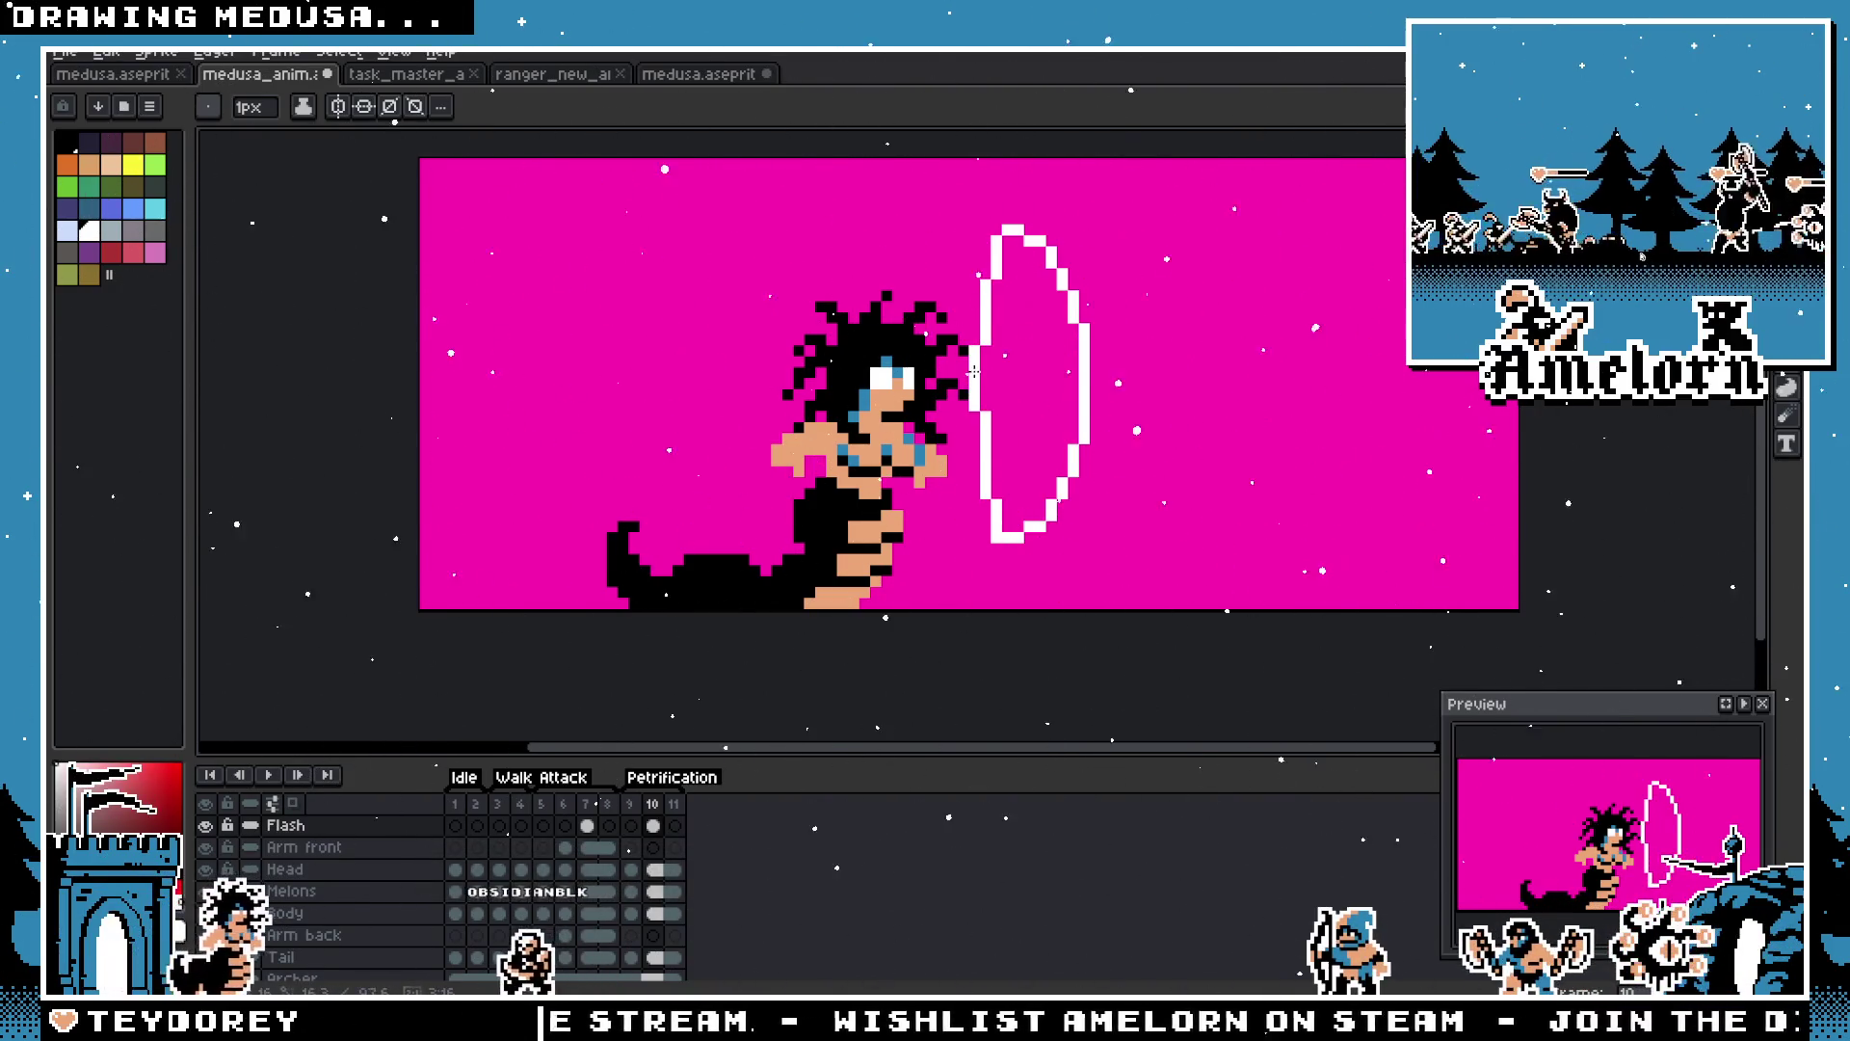
key("ctrl+z")
Step: Mirror the left stroke horizontally and move it down to close the oval
key("m")
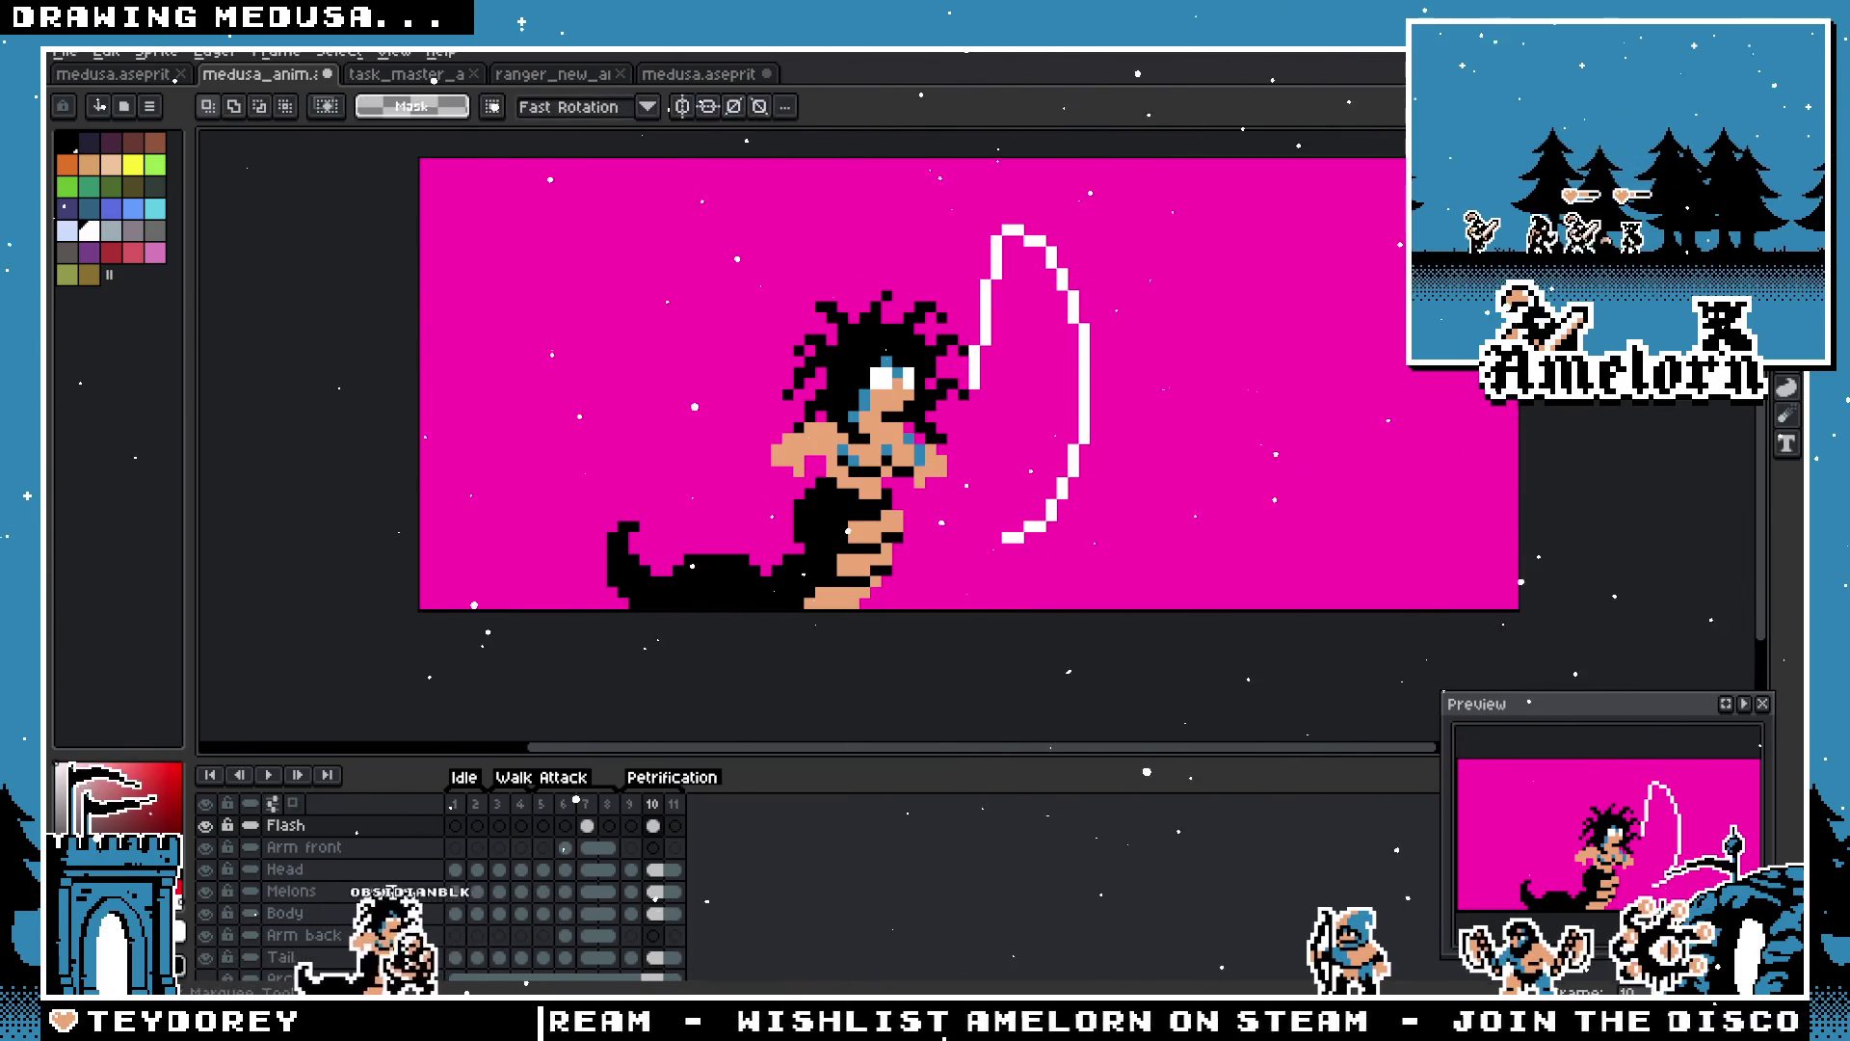
scroll(983, 471, "up", 3)
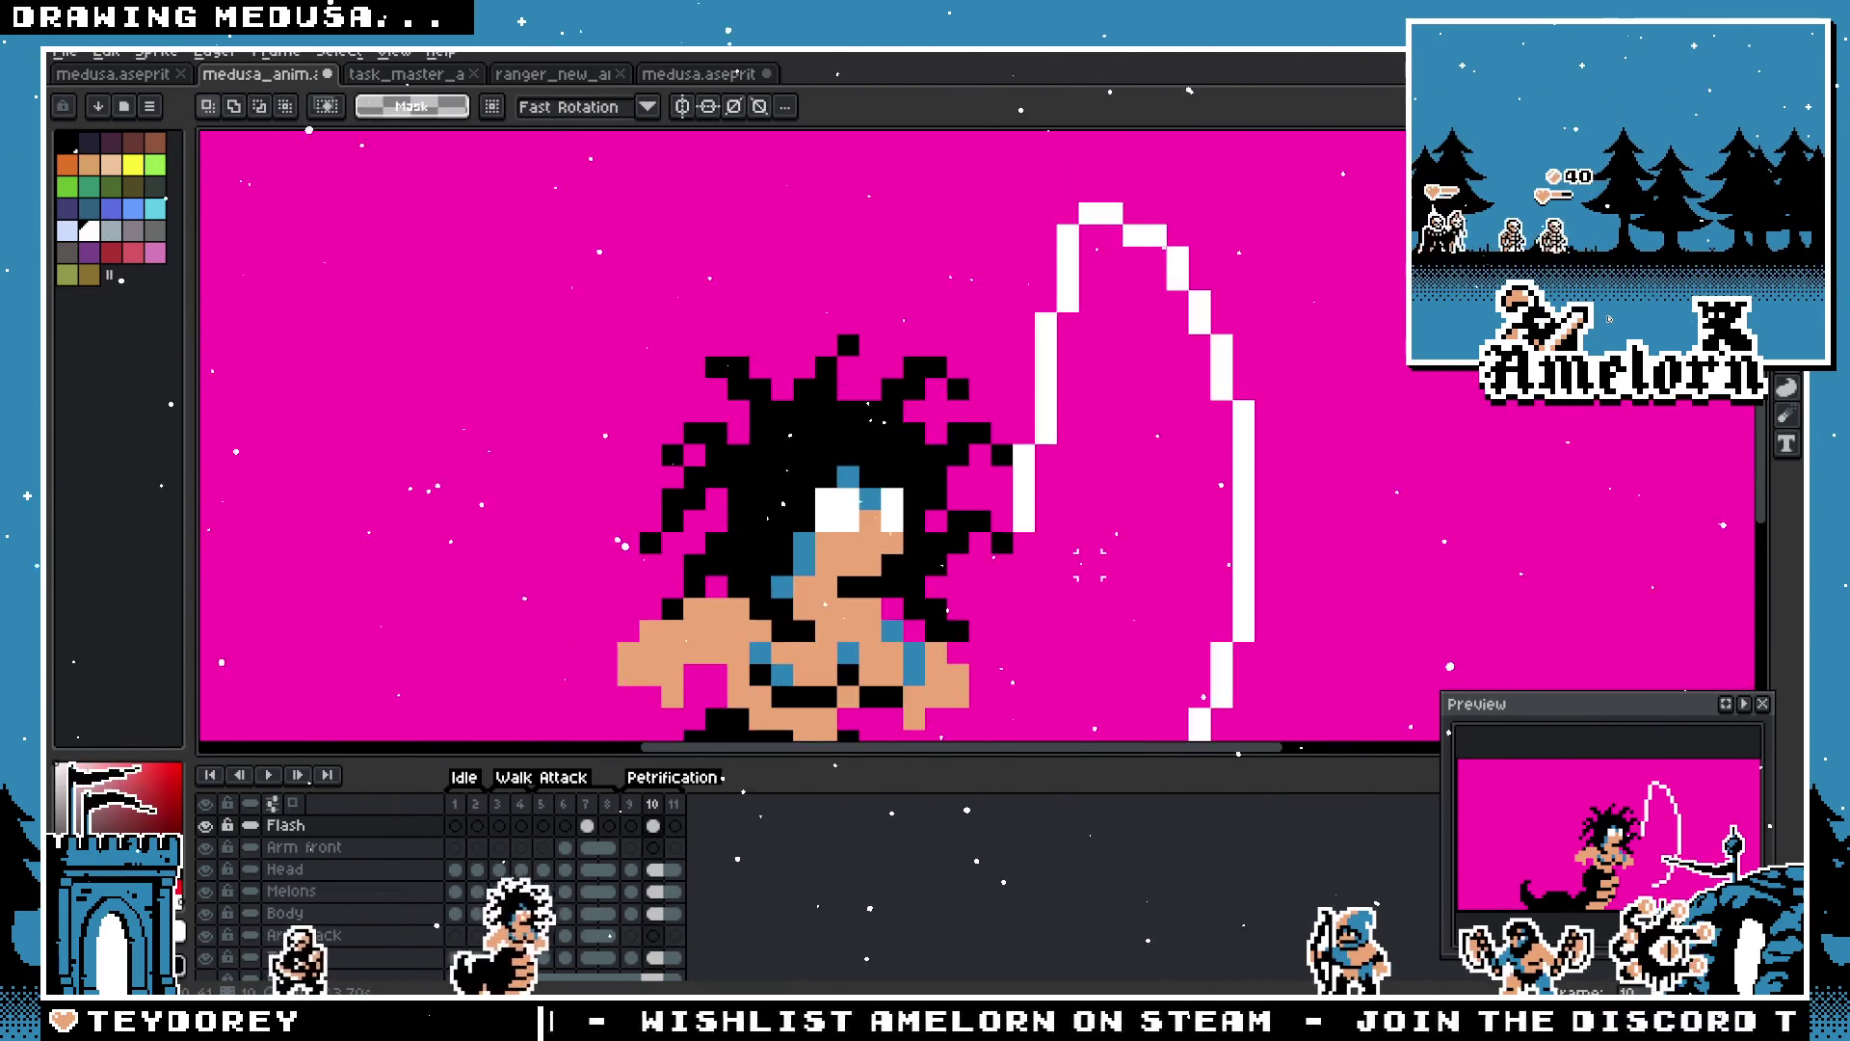
scroll(964, 433, "up", 2)
left_click_drag(944, 293, 1063, 654)
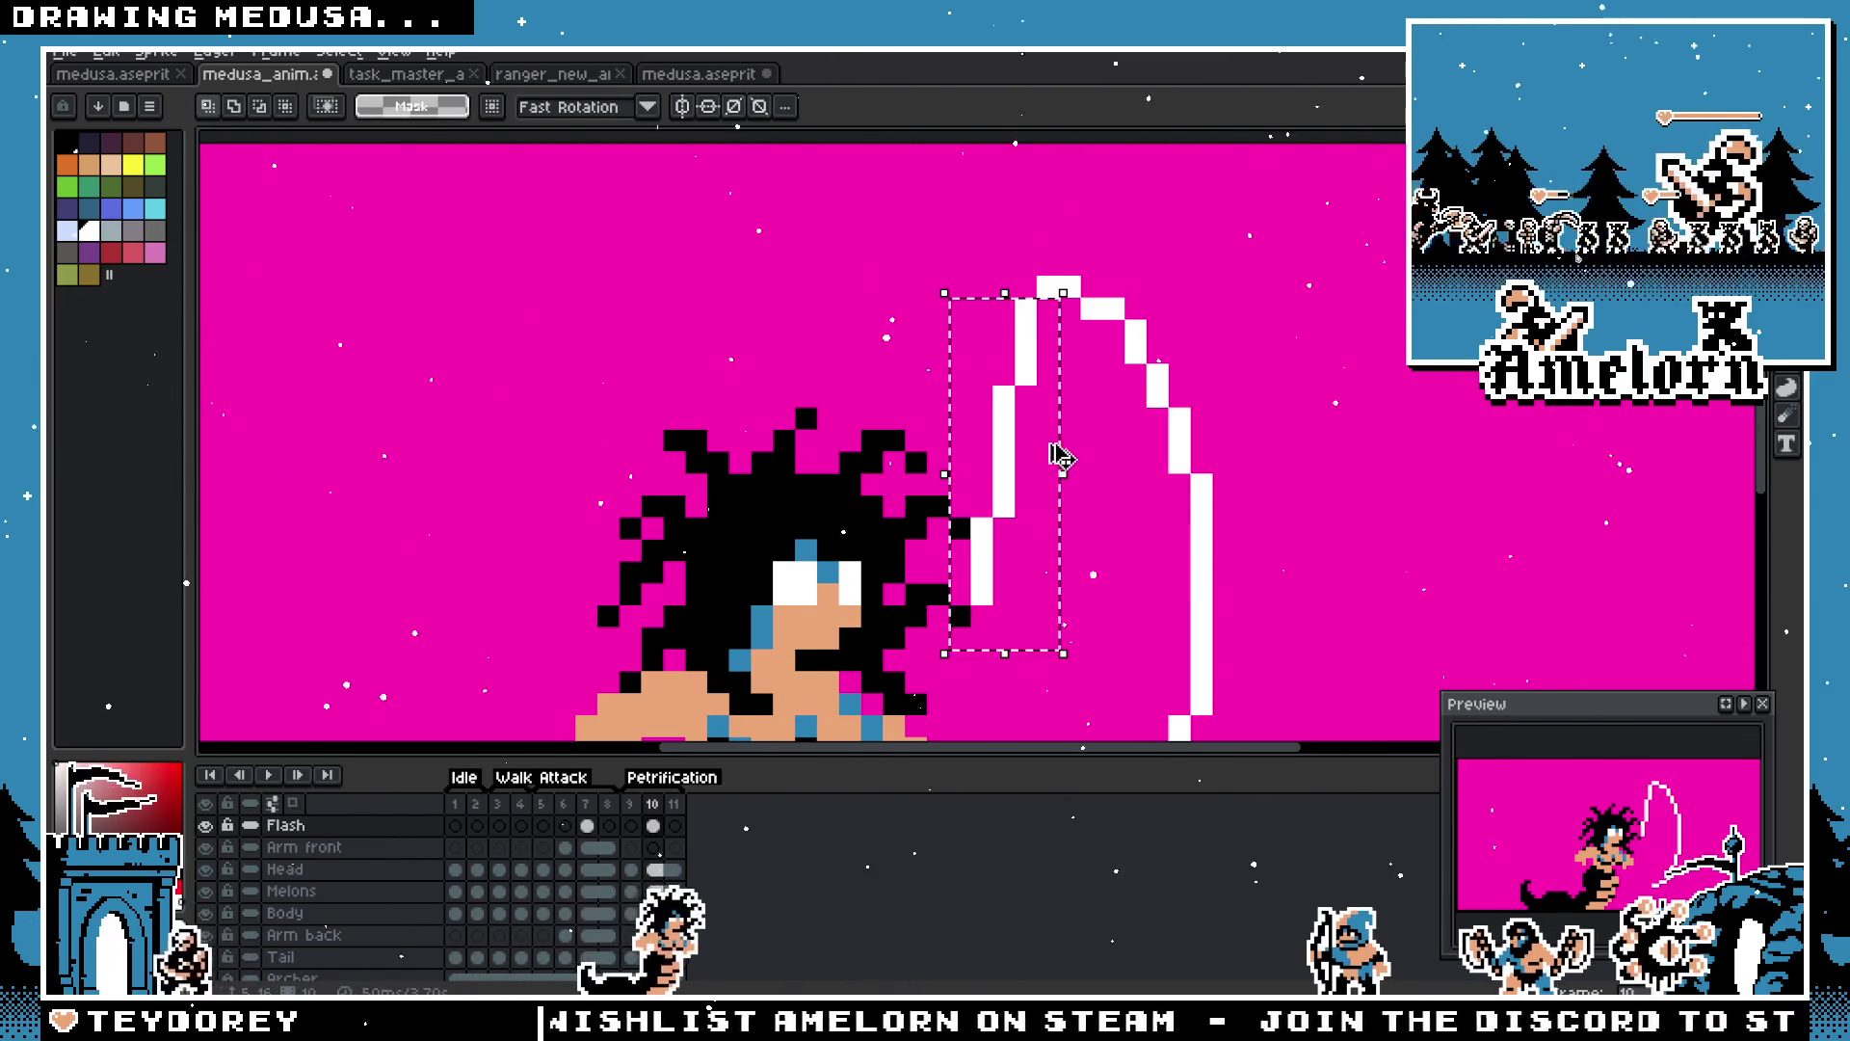
key("shift+h")
key("shift+h")
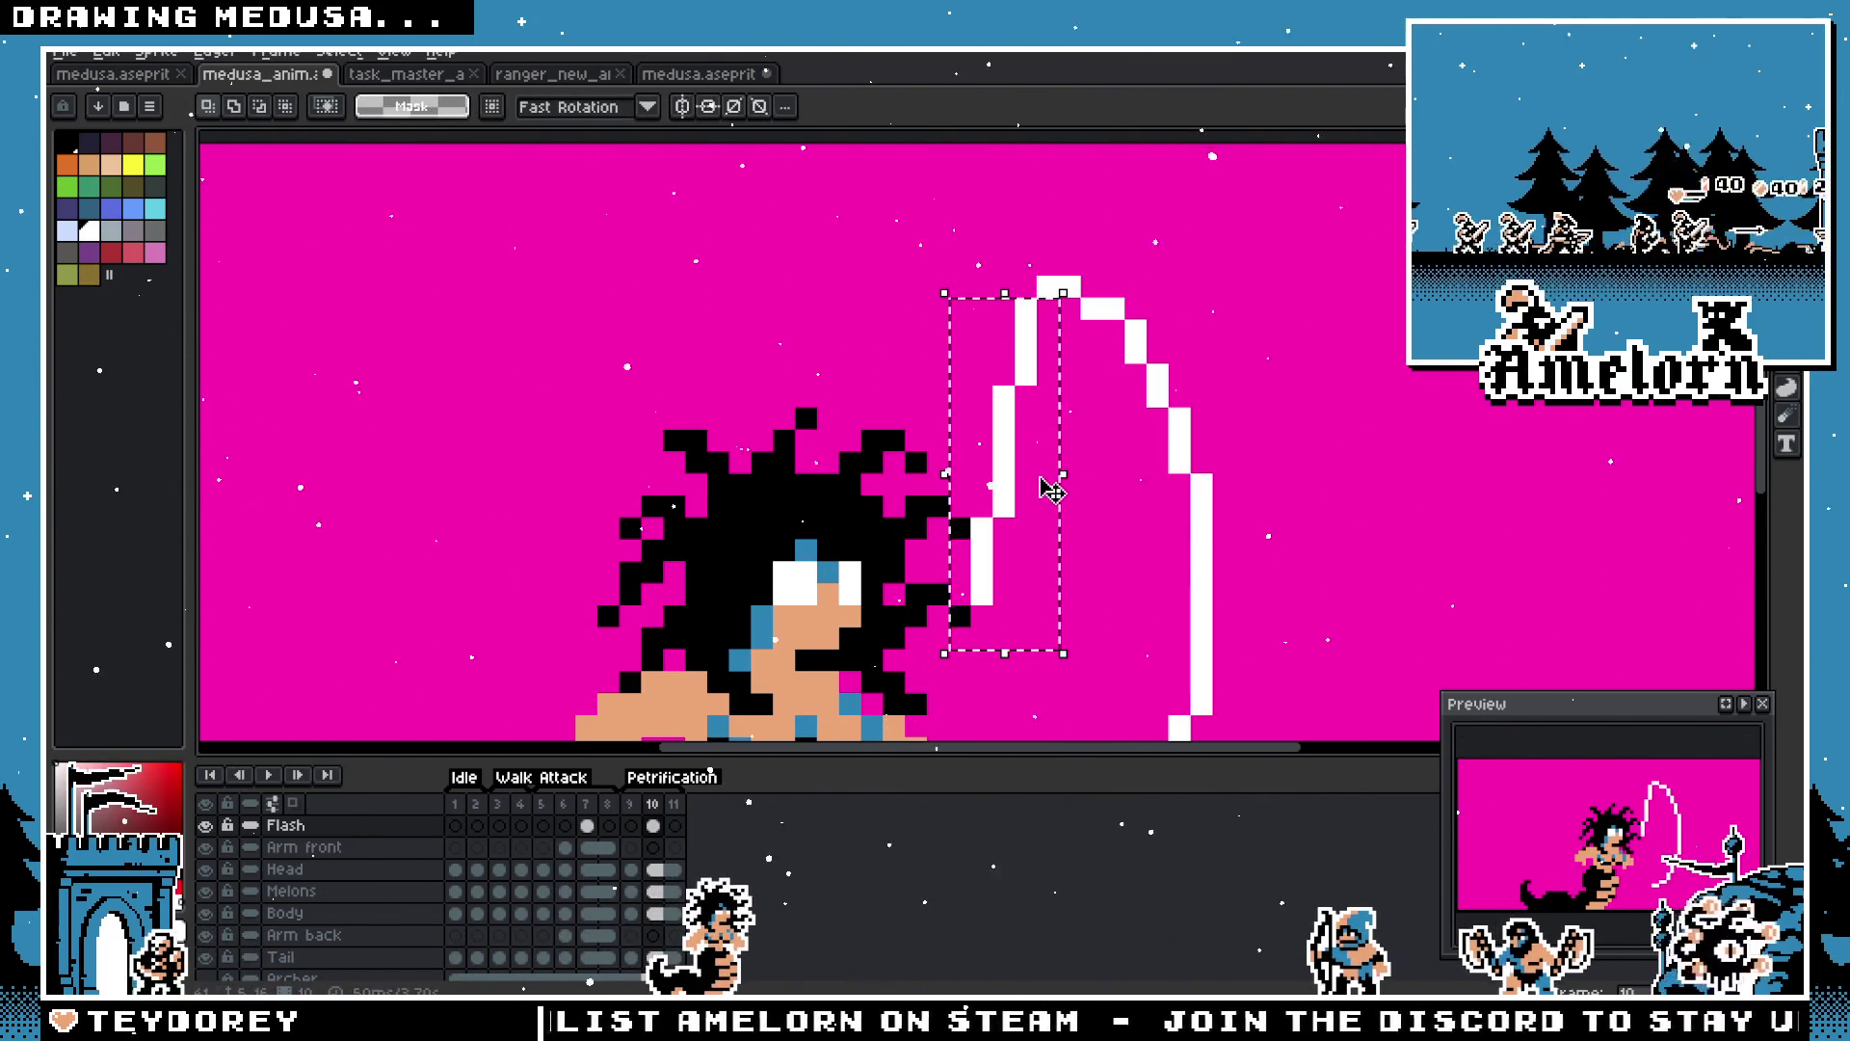
scroll(1089, 597, "down", 2)
left_click_drag(1007, 381, 1007, 482)
key("Return")
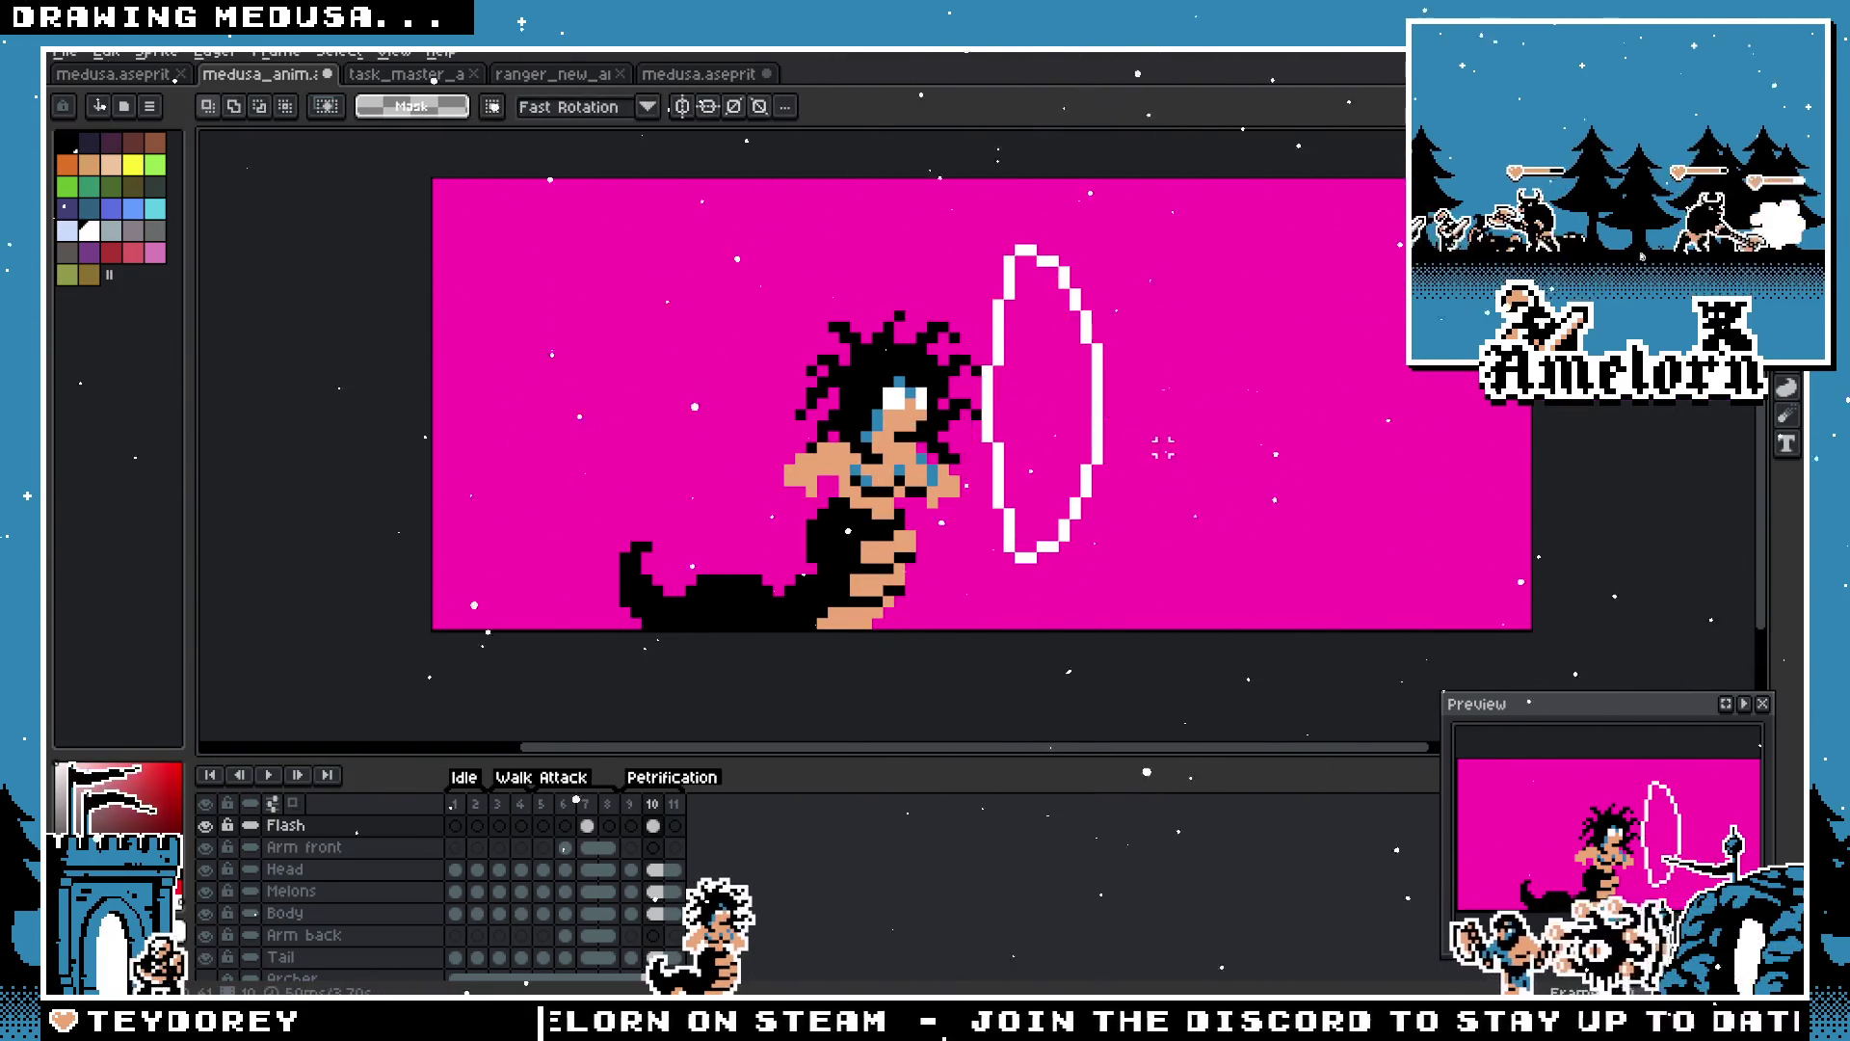
Step: Try flipping the oval's left half horizontally, then drop the selection
scroll(1147, 434, "down", 3)
scroll(1132, 417, "up", 3)
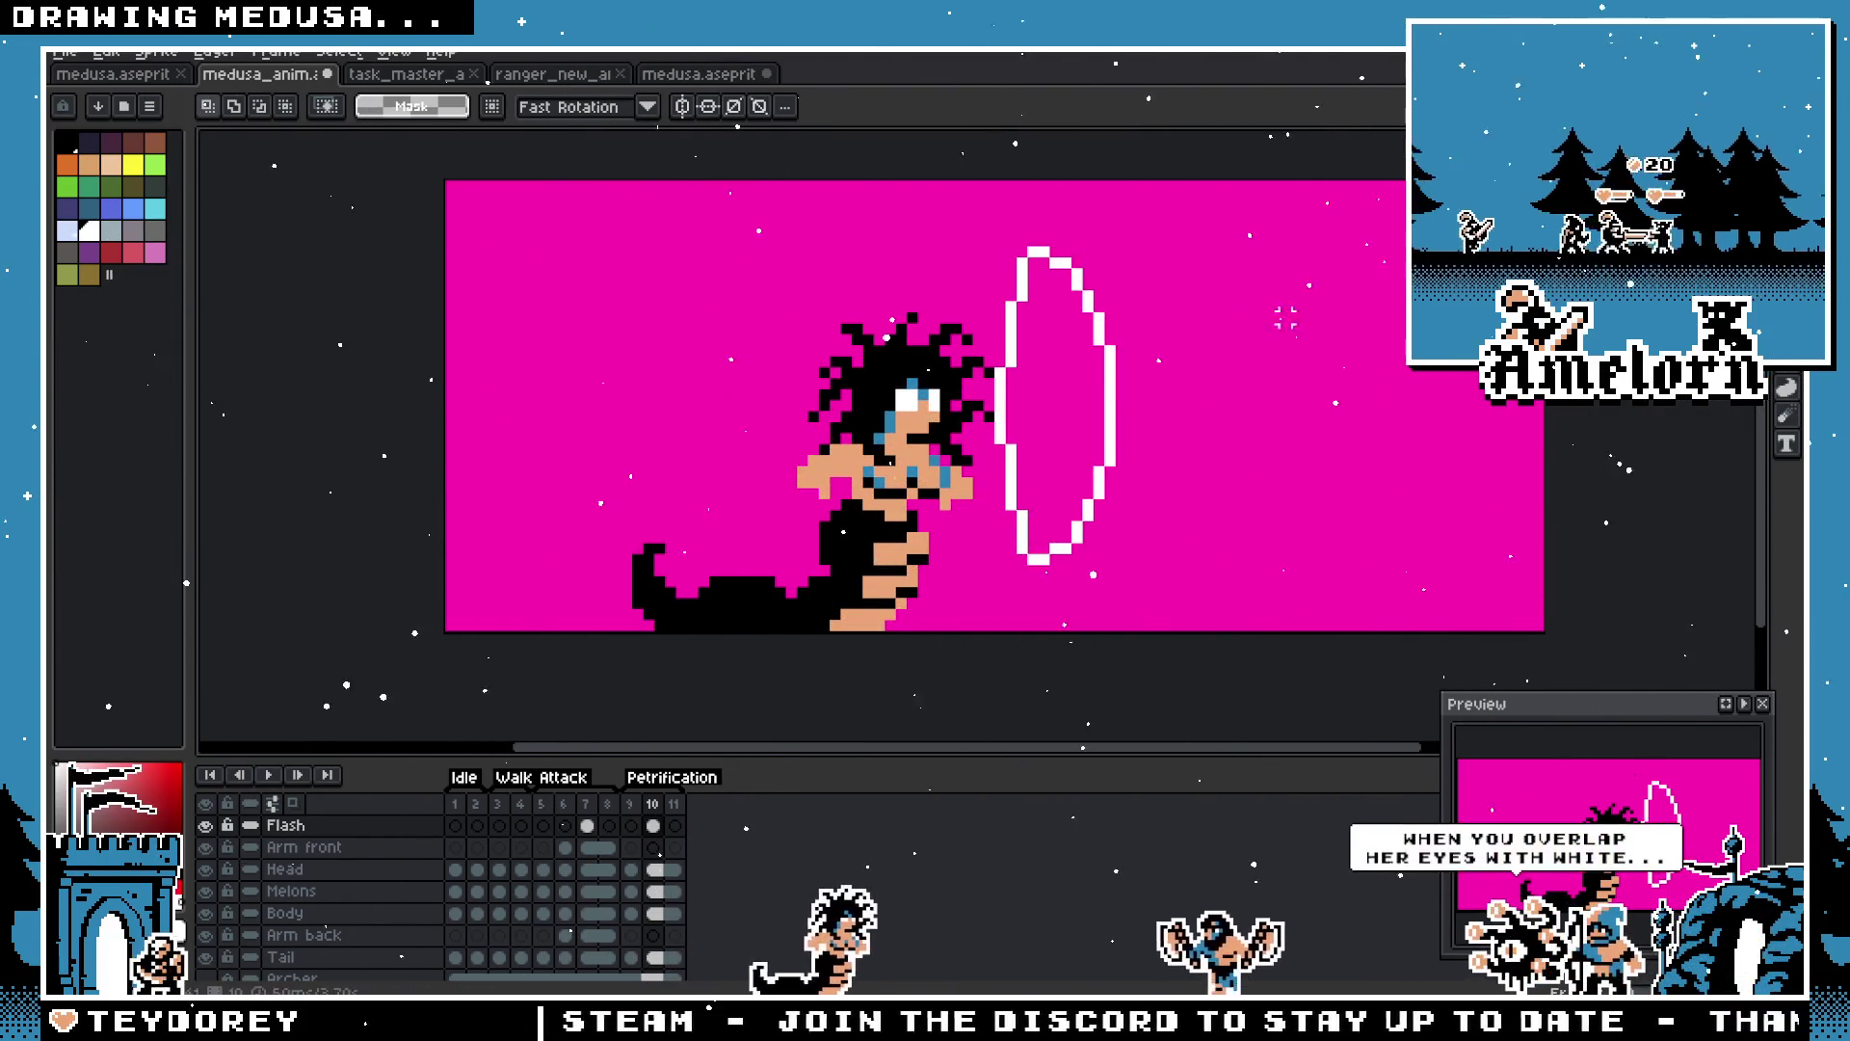
left_click_drag(991, 220, 1054, 580)
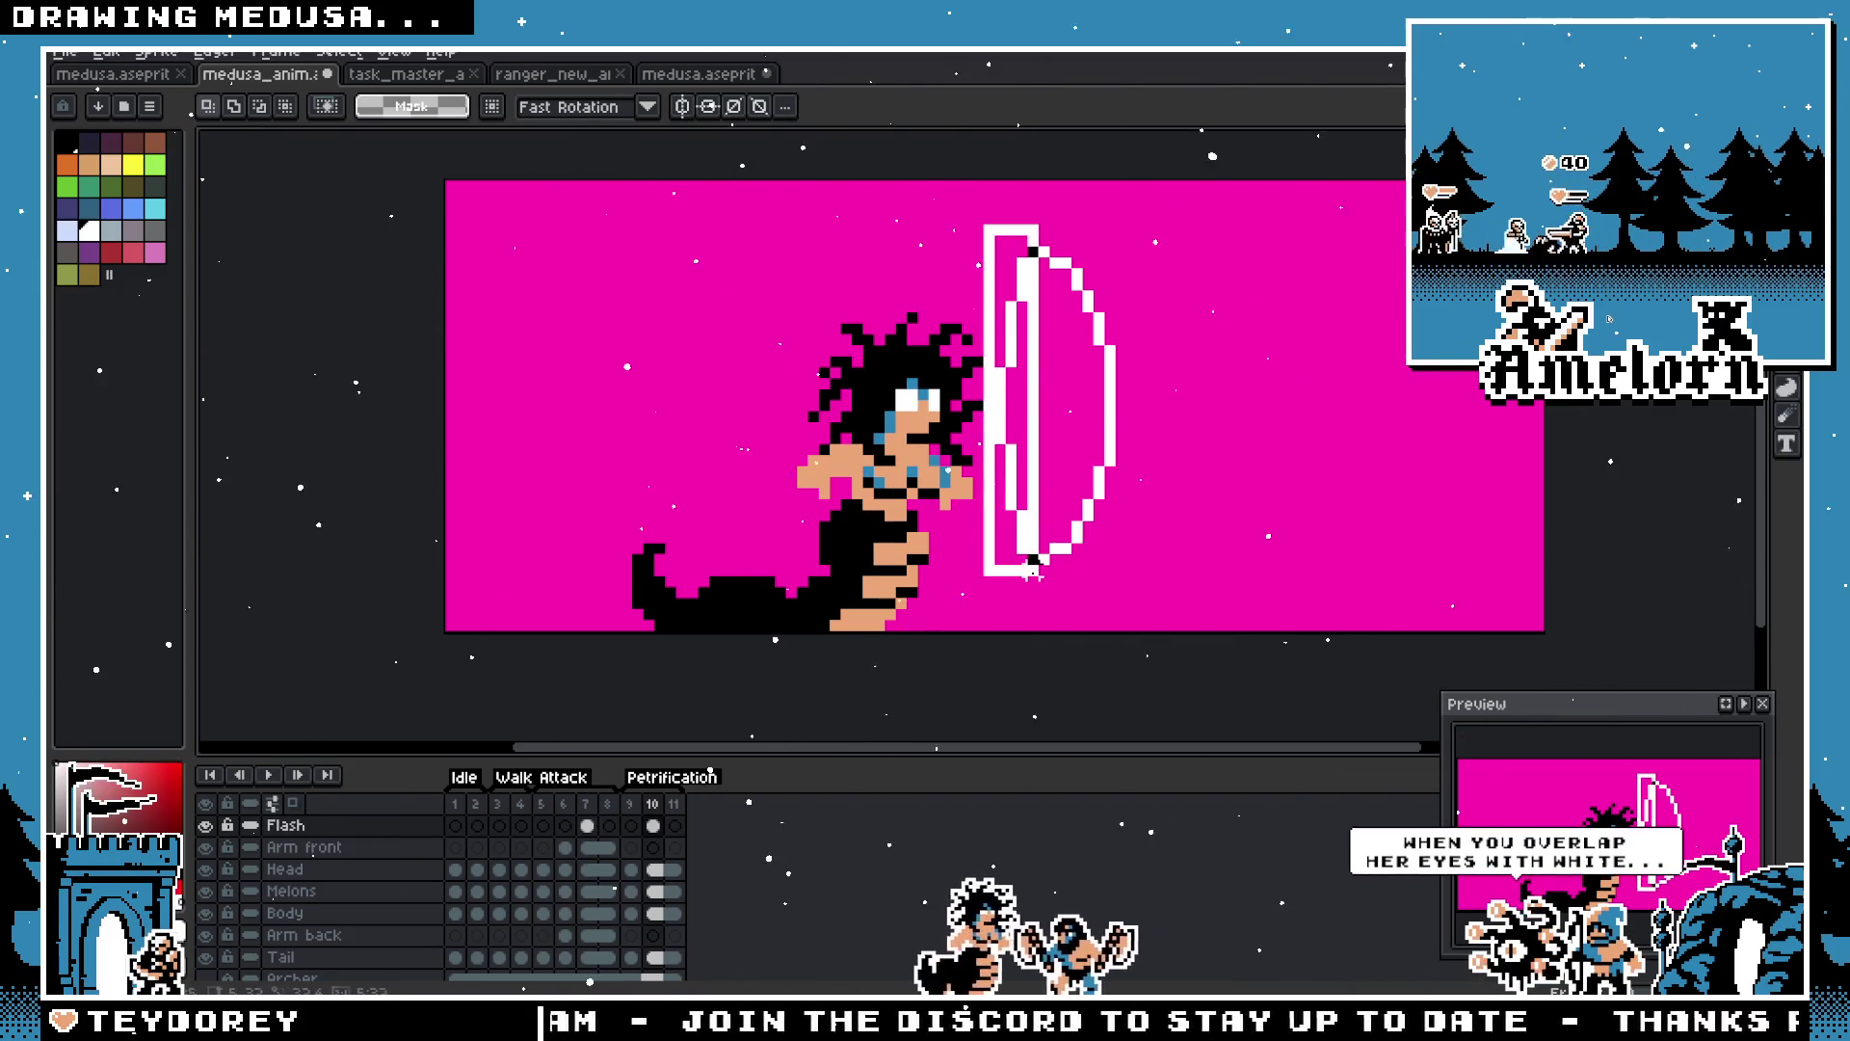
key("shift+h")
key("ctrl+d")
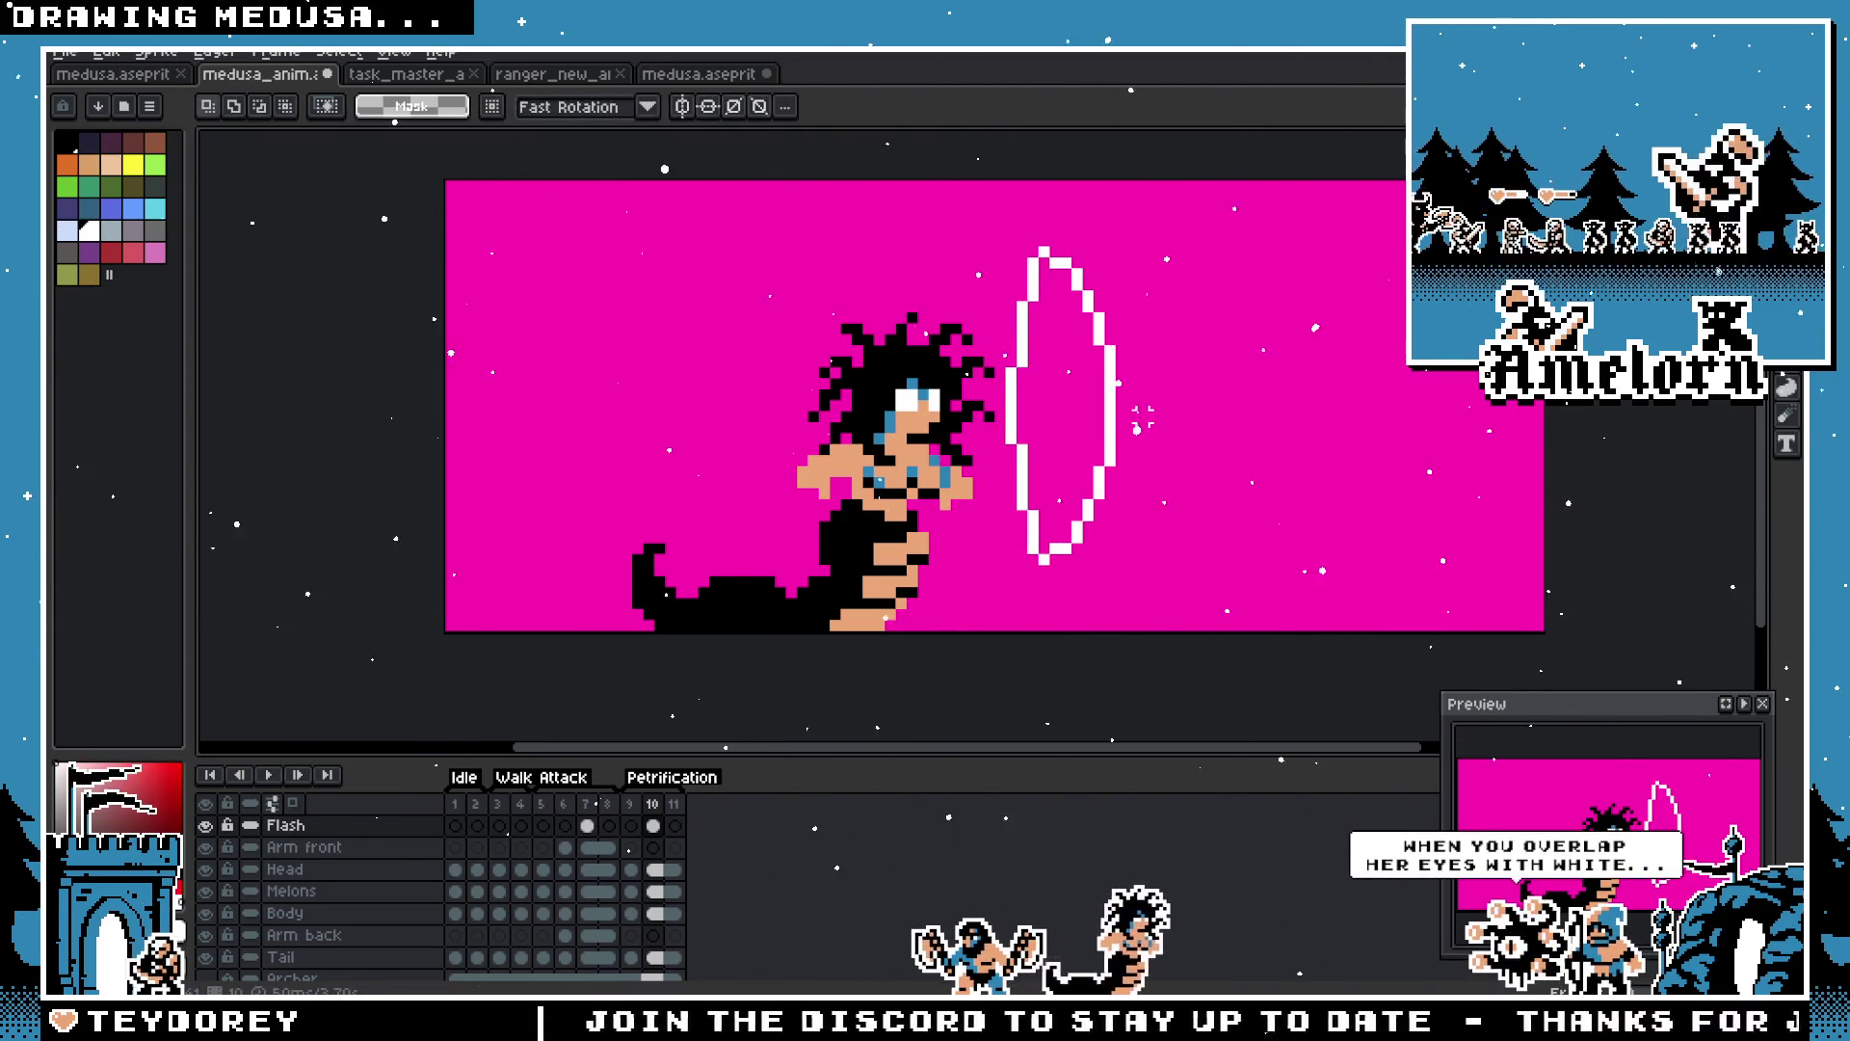
scroll(1089, 420, "up", 3)
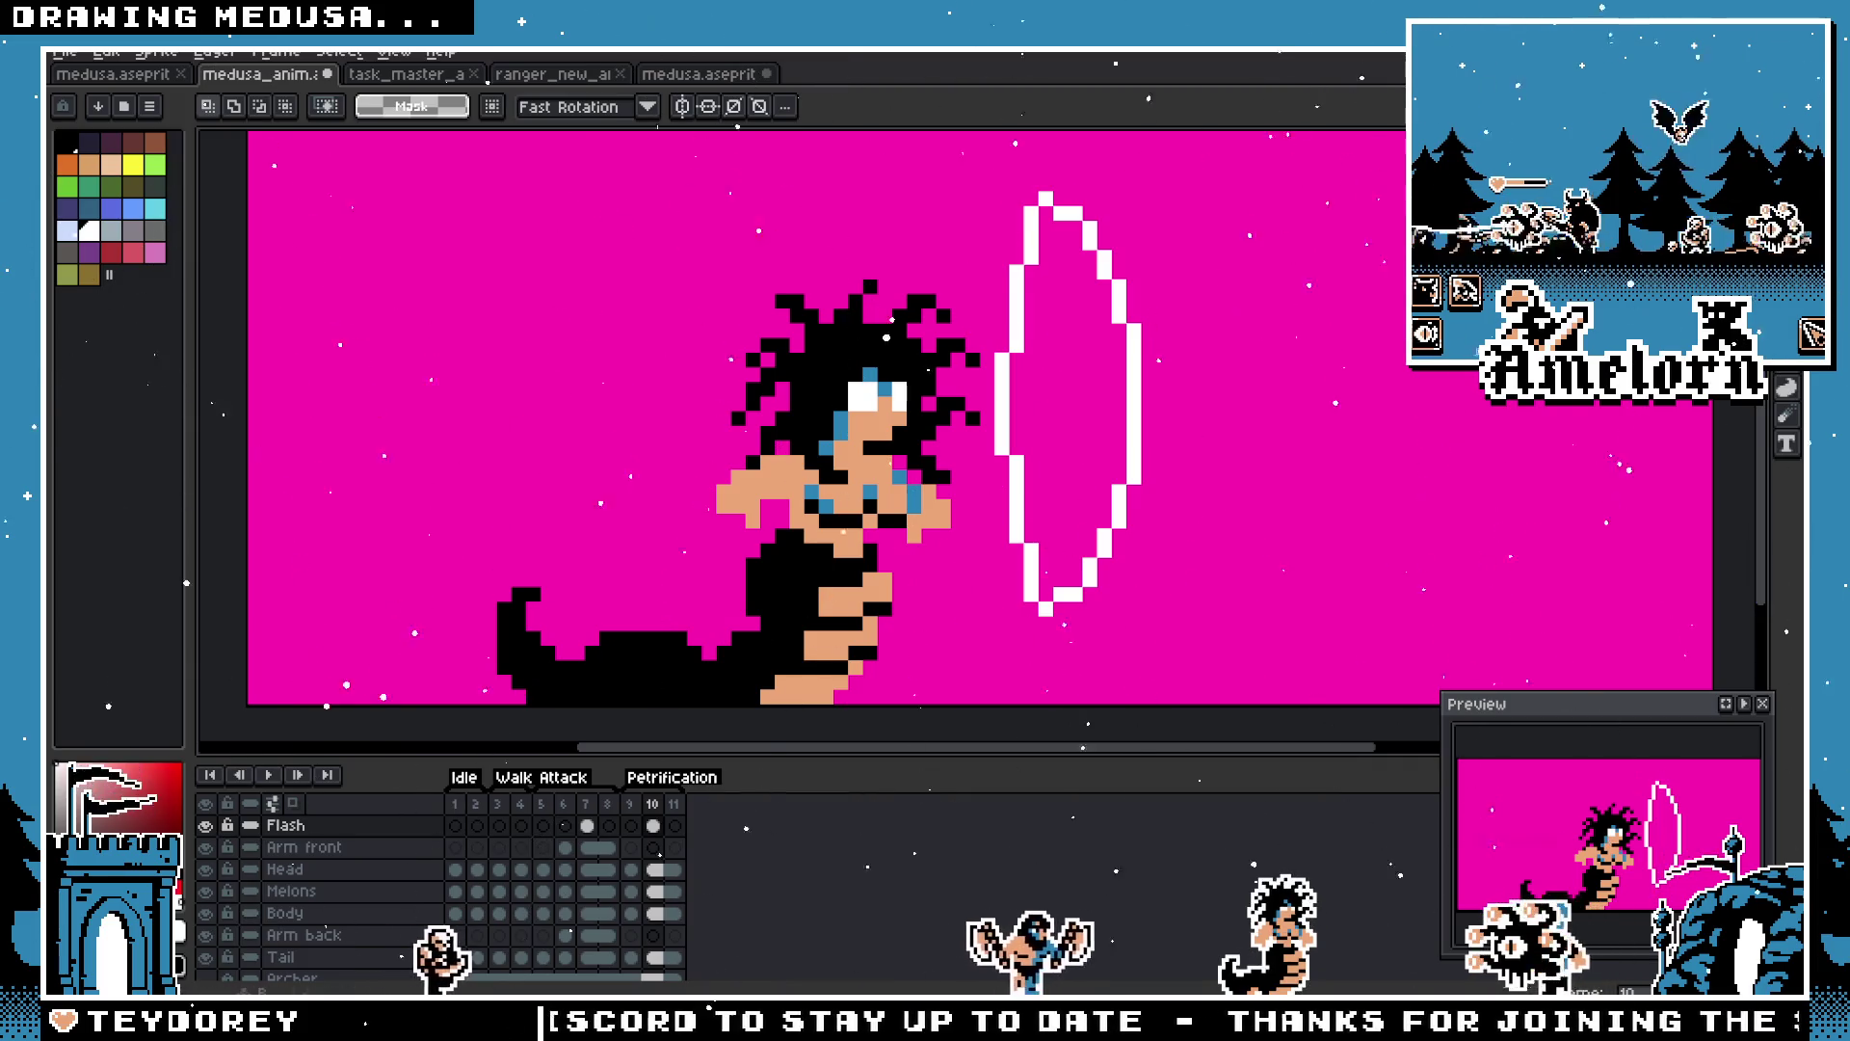
Step: Select the white flash blob and move it about 90 px to the right
key("b")
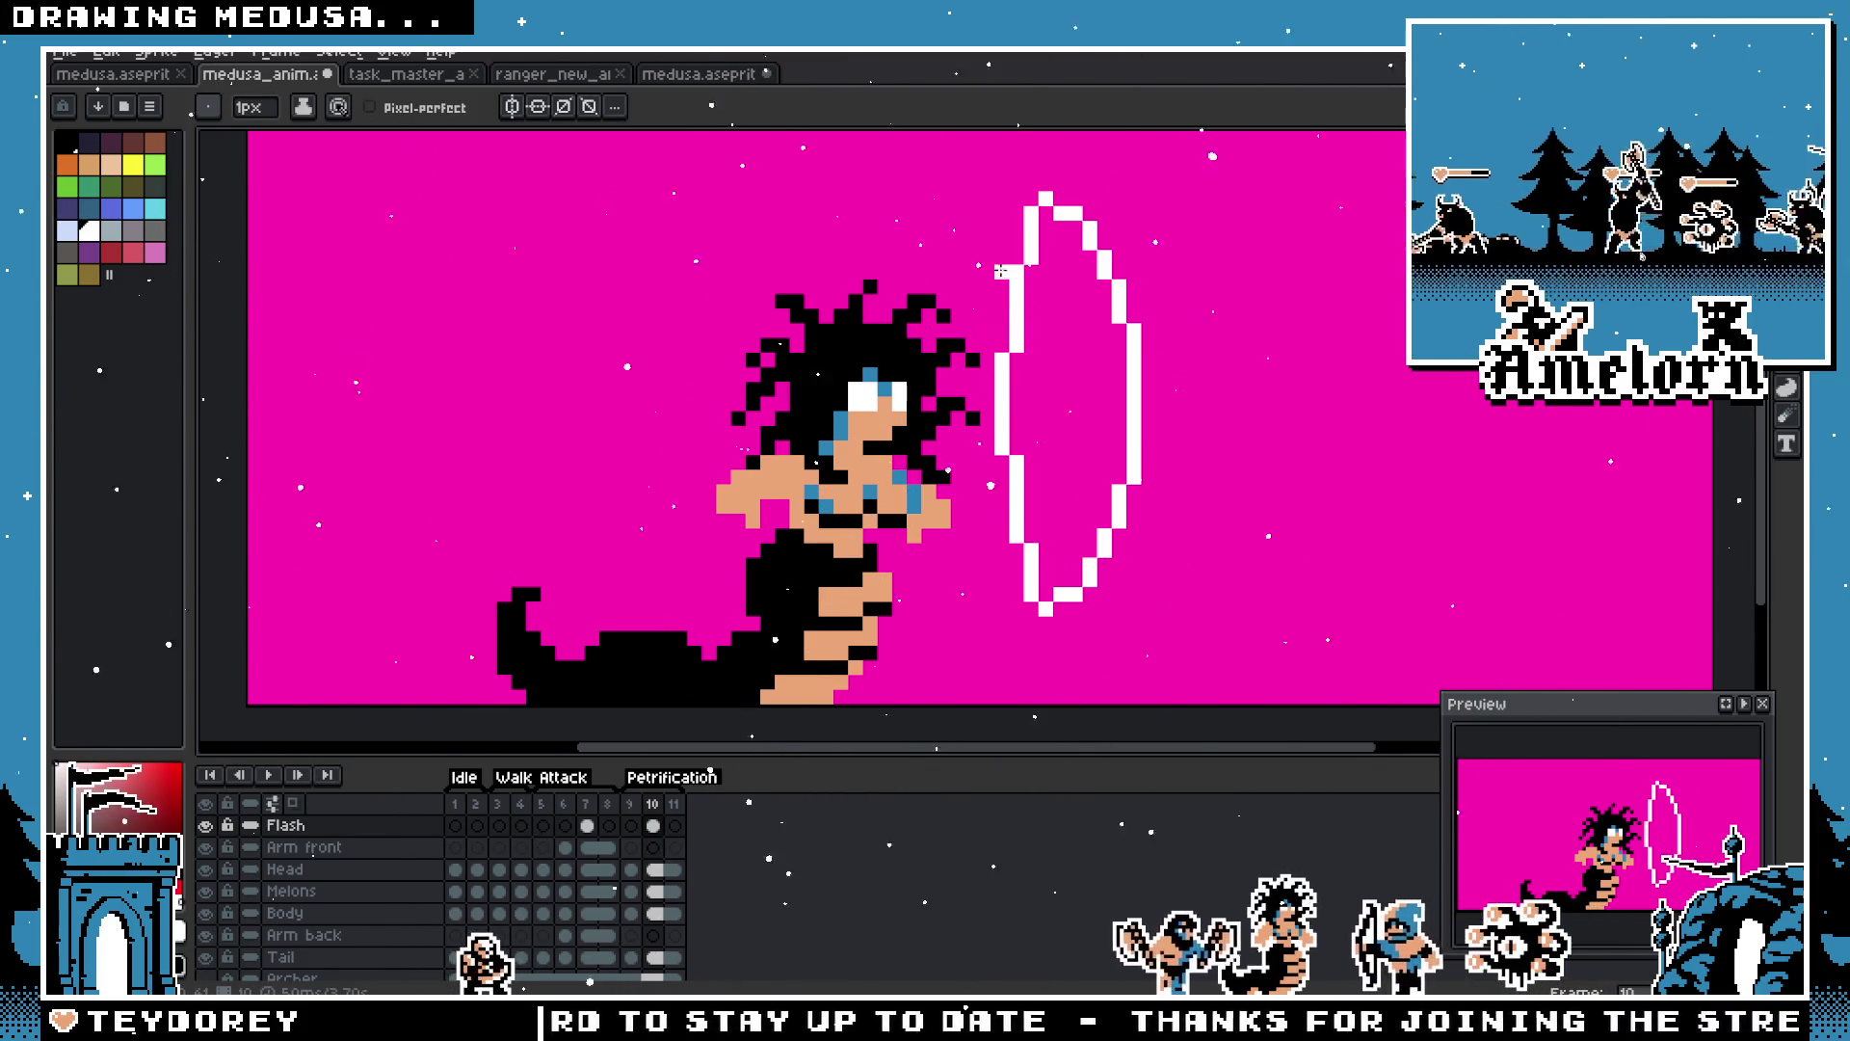
key("m")
left_click_drag(979, 173, 1239, 648)
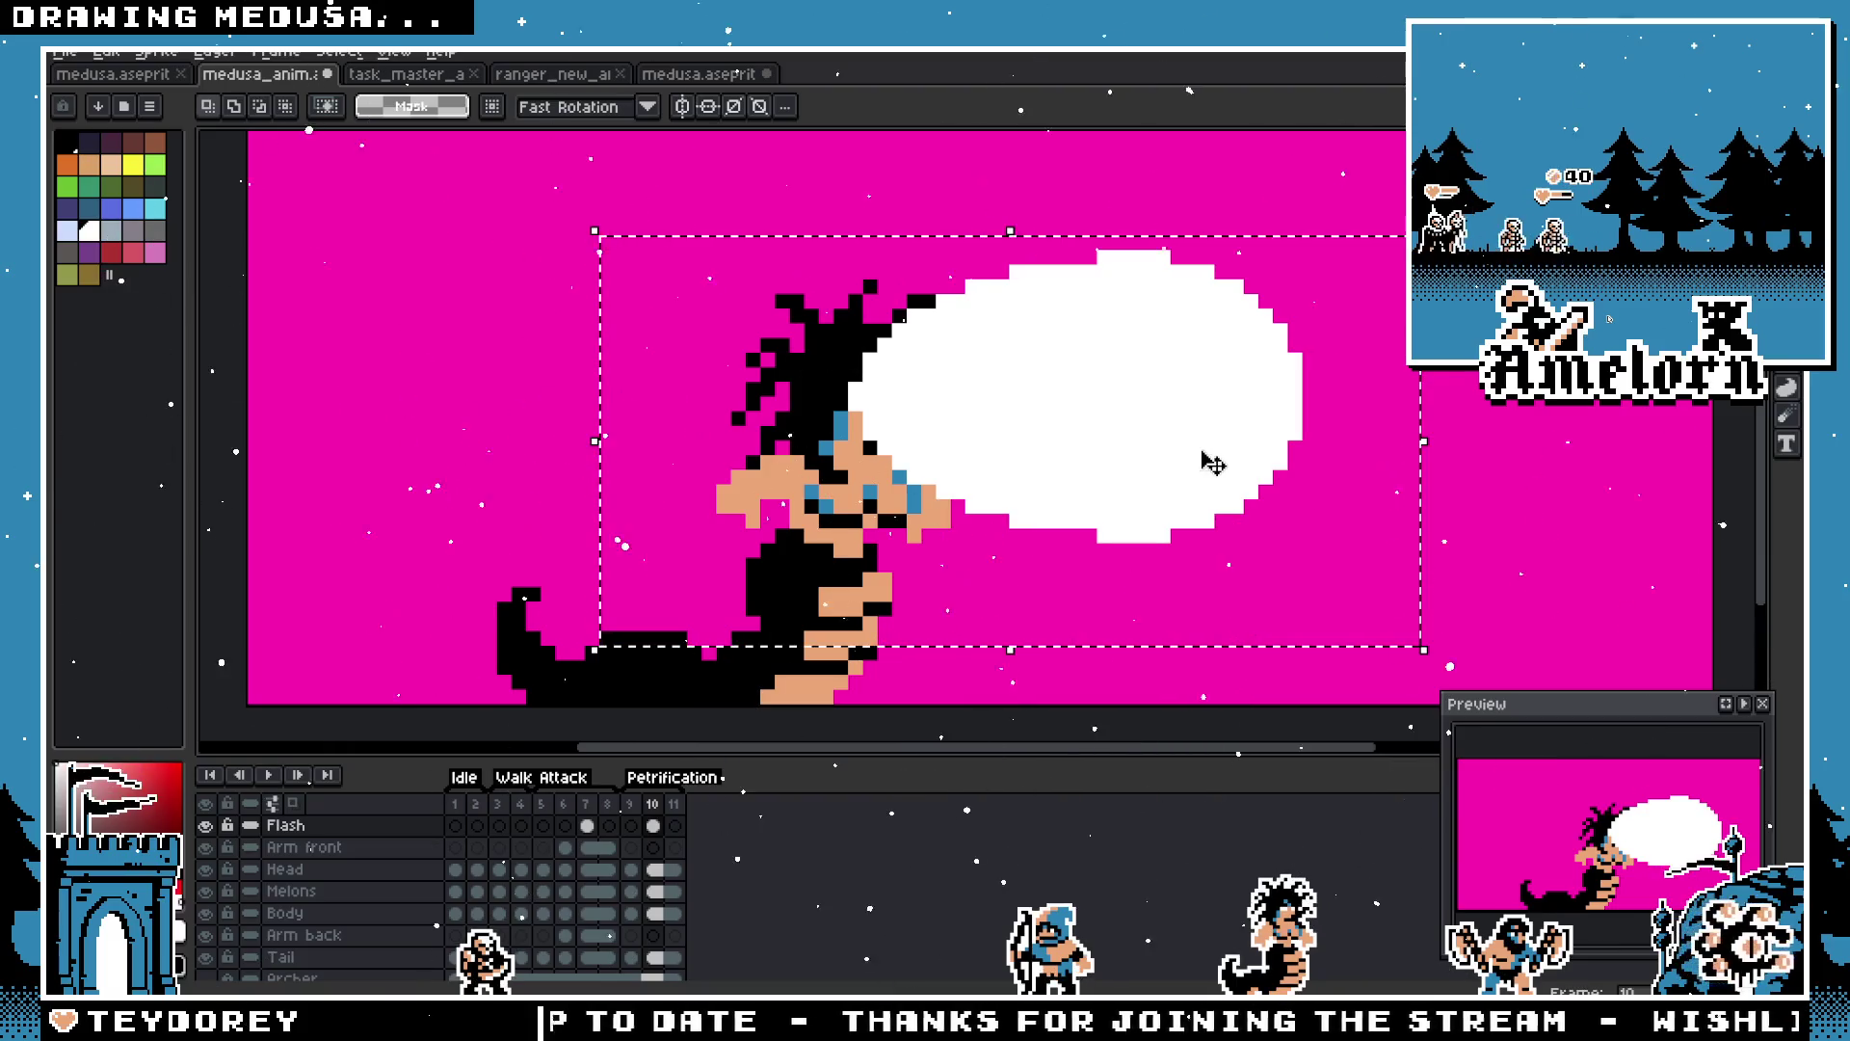
key("ctrl+d")
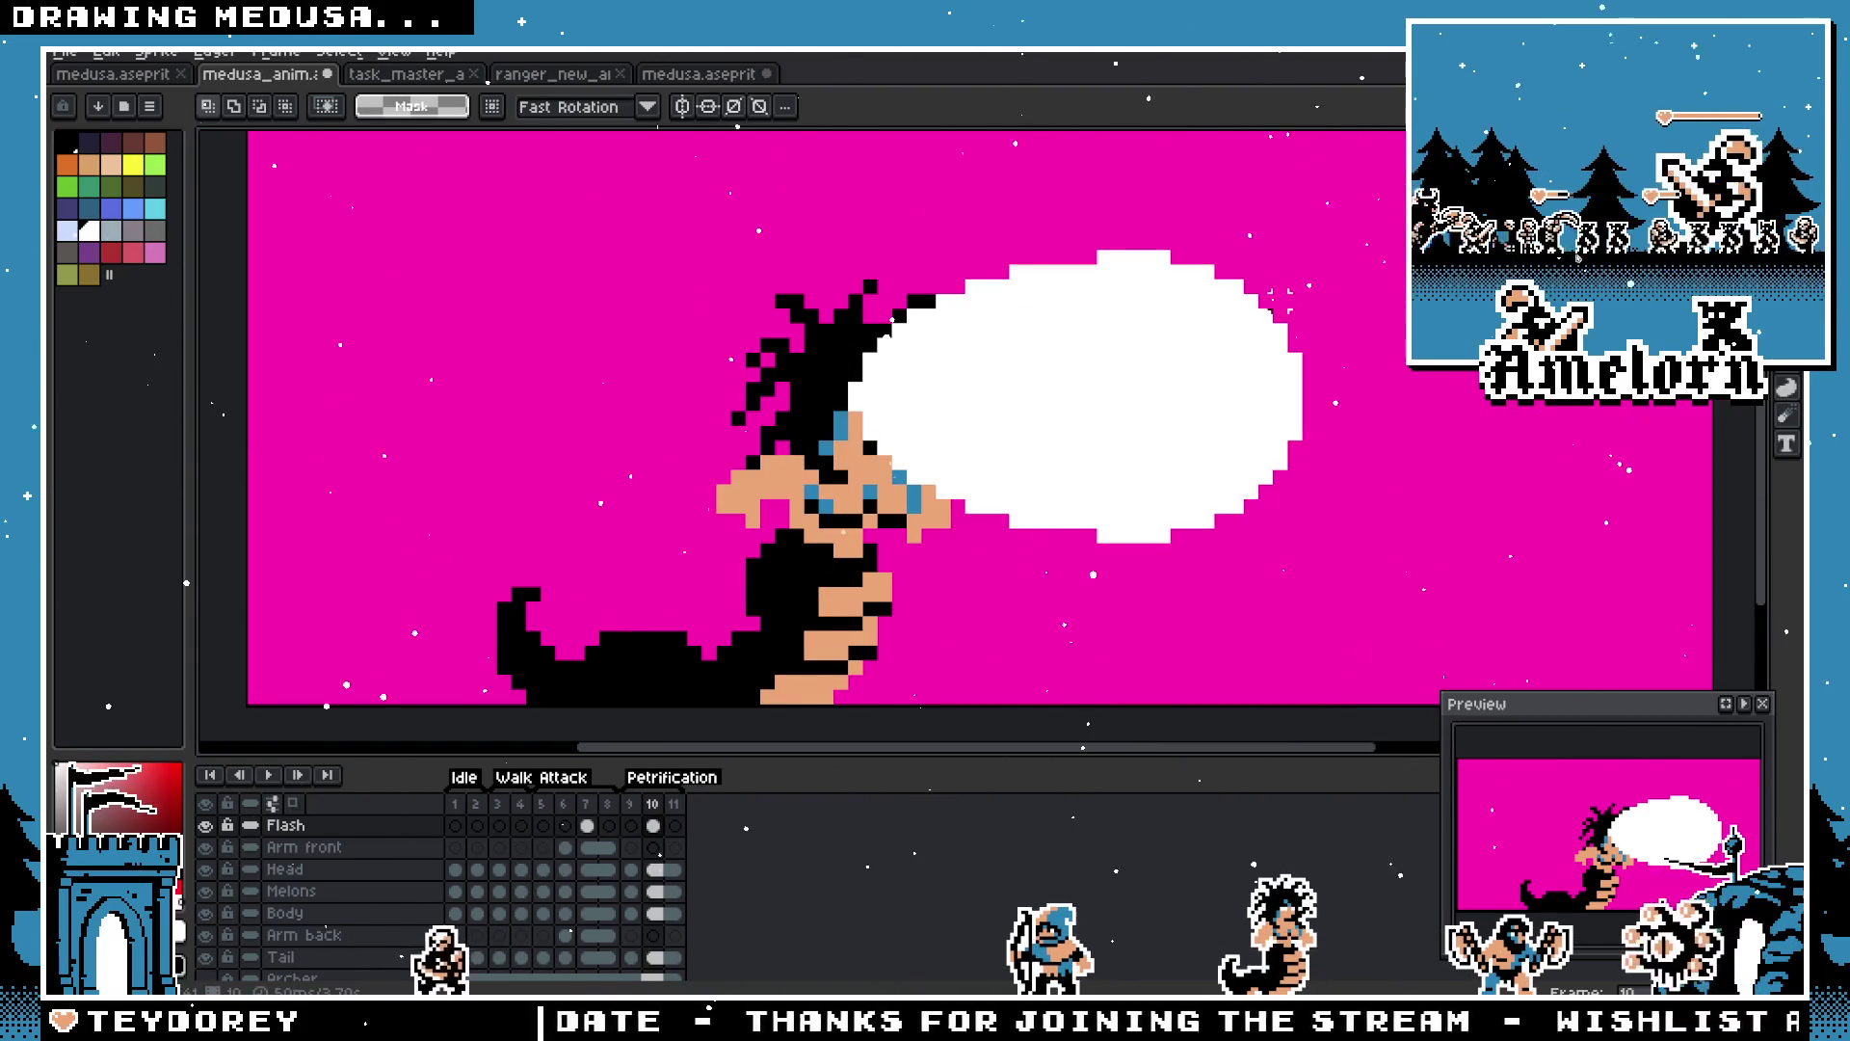
key("ctrl+shift+d")
mouse_move(1185, 424)
left_mouse_down()
mouse_move(1156, 425)
mouse_move(1280, 427)
left_mouse_up()
Step: Fill the gap at the blob's left edge with a white pixel
scroll(949, 381, "up", 1)
key("Return")
left_click(934, 421)
scroll(1053, 443, "down", 6)
scroll(1194, 447, "up", 1)
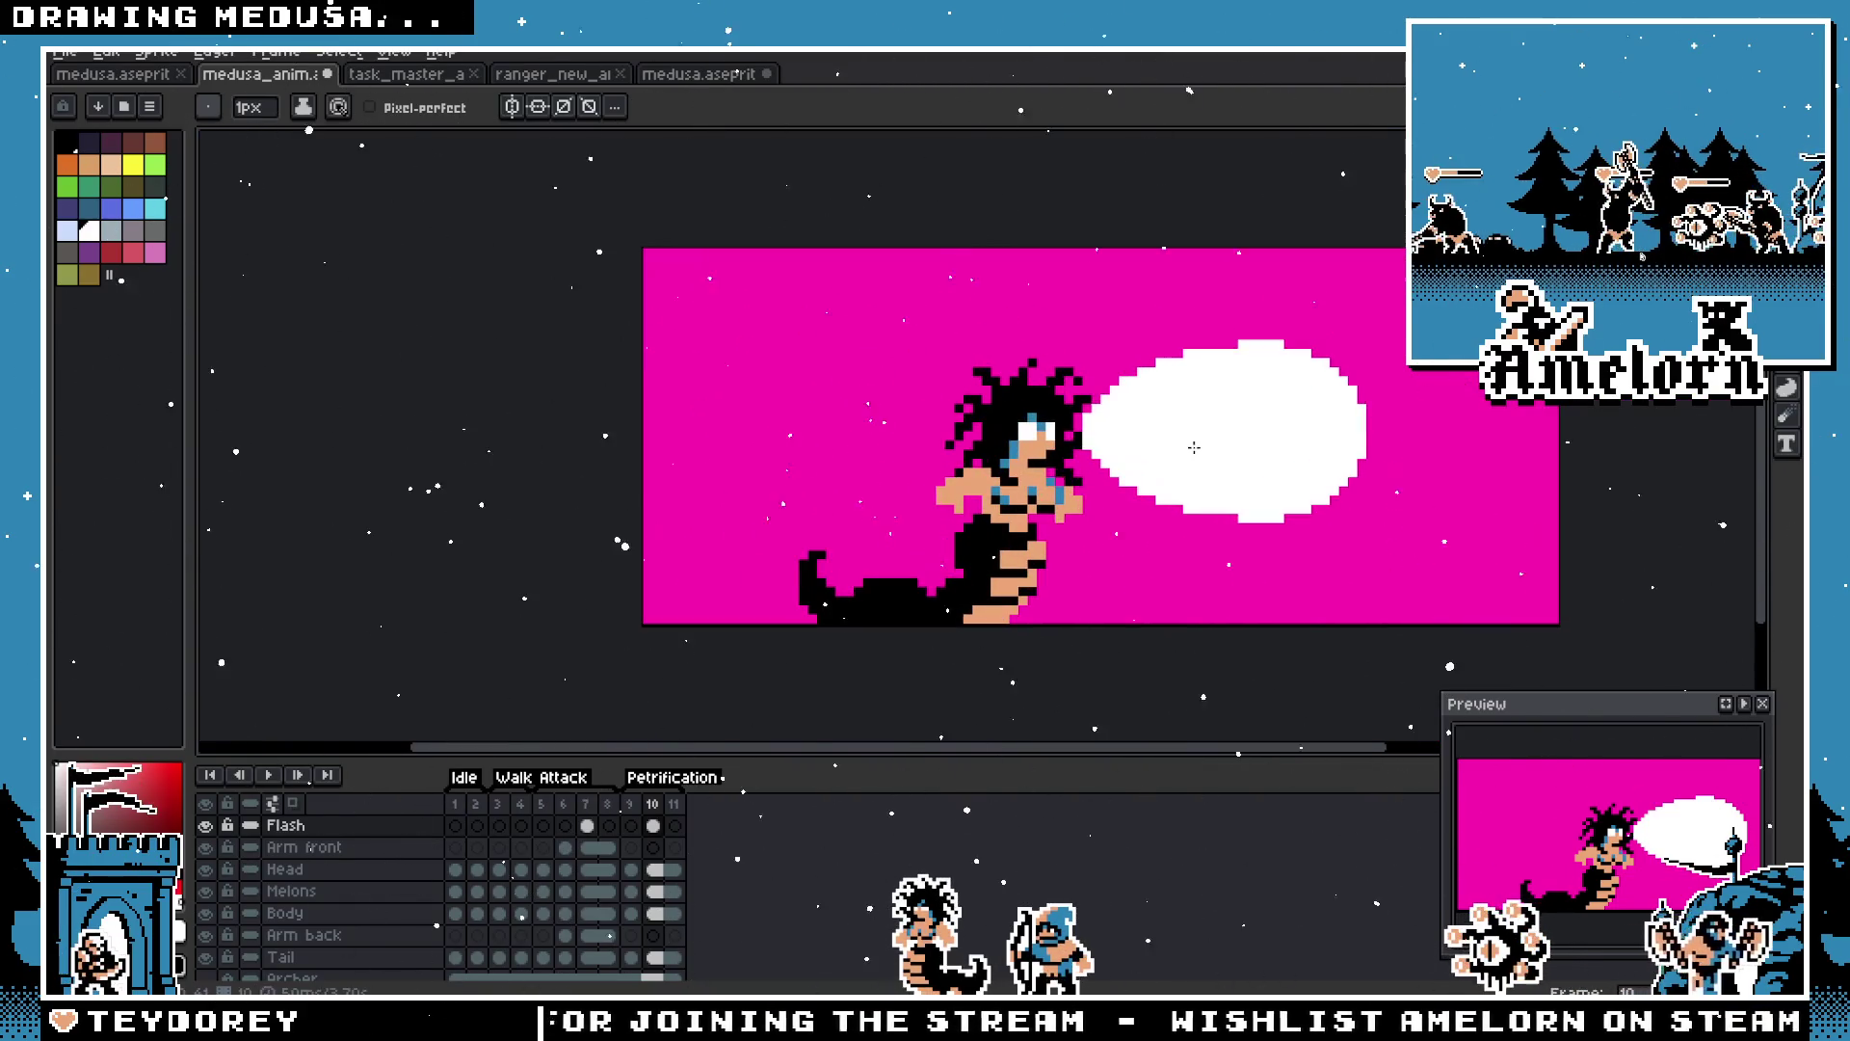
Step: Select and delete the right end of the white blob
key("m")
left_click_drag(1242, 389, 897, 375)
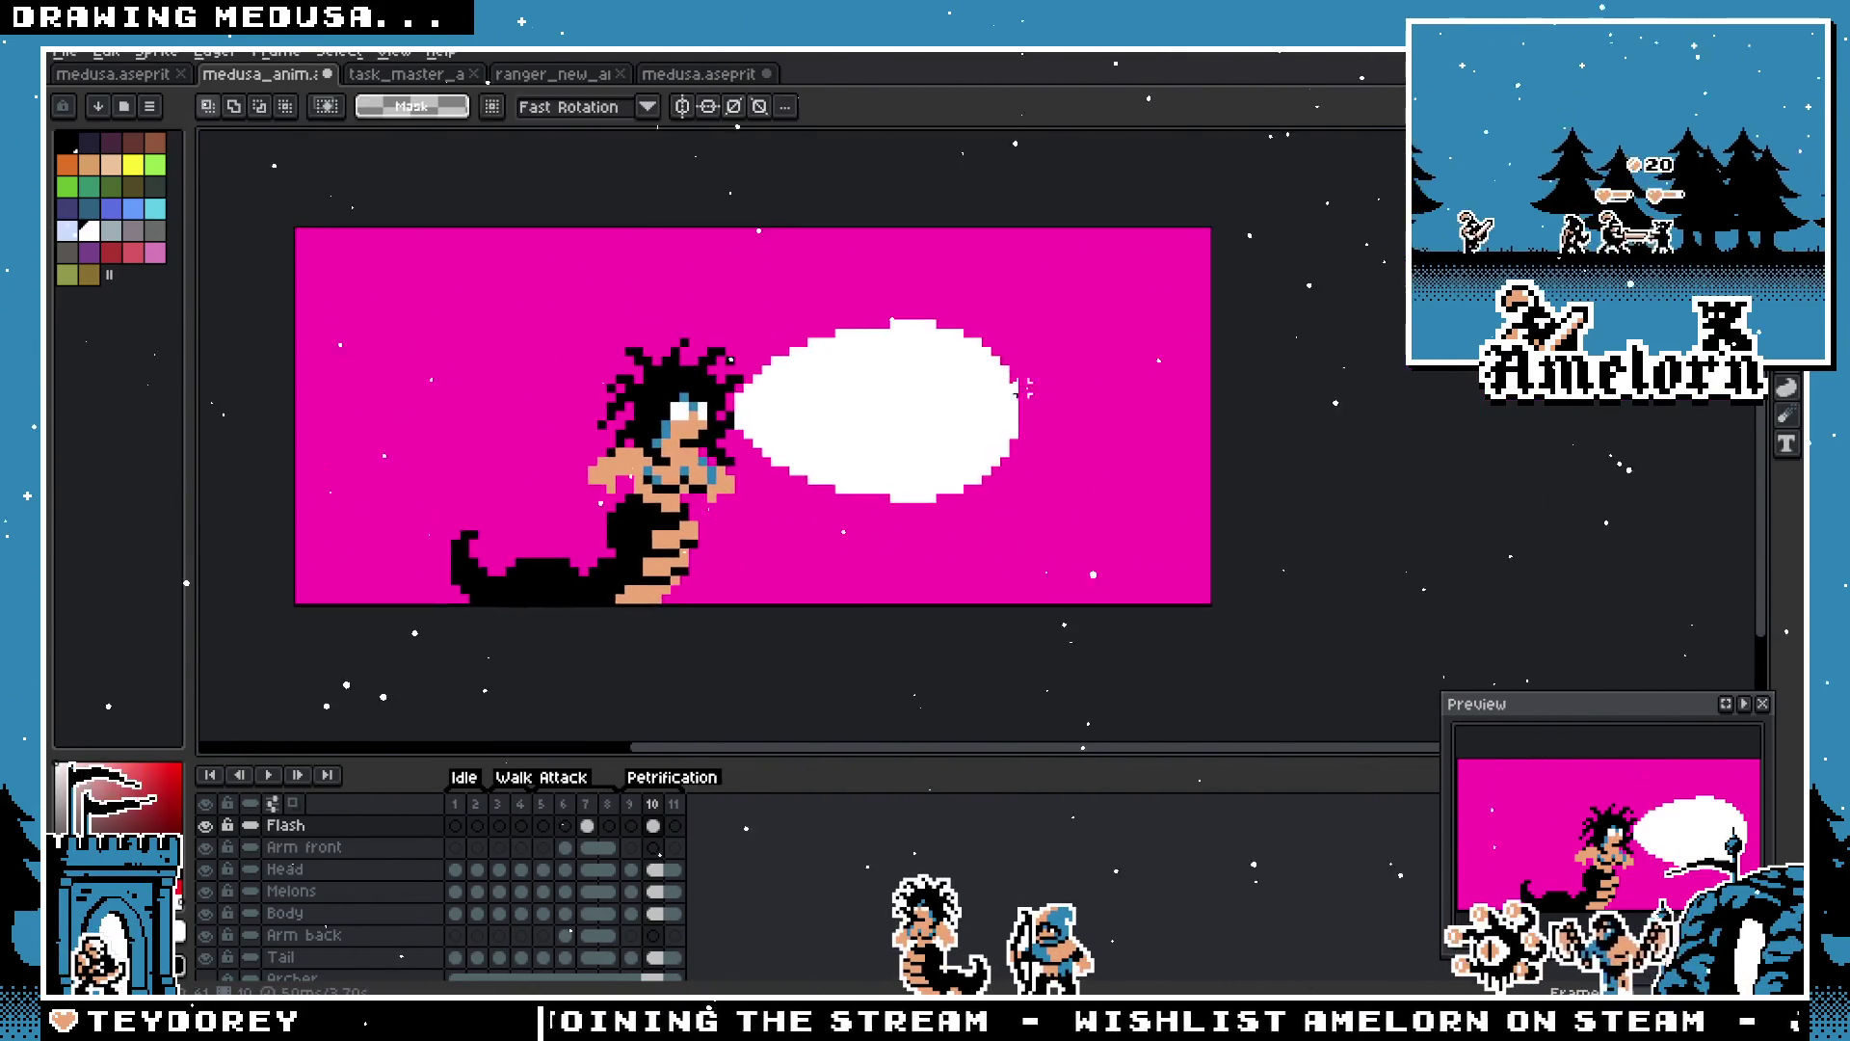
scroll(1014, 341, "up", 2)
key("Delete")
scroll(992, 619, "down", 3)
scroll(990, 620, "up", 2)
Step: Nudge the trimmed blob right, then slightly left, in front of Medusa's face
mouse_move(892, 409)
left_mouse_down()
mouse_move(969, 403)
mouse_move(994, 568)
left_mouse_up()
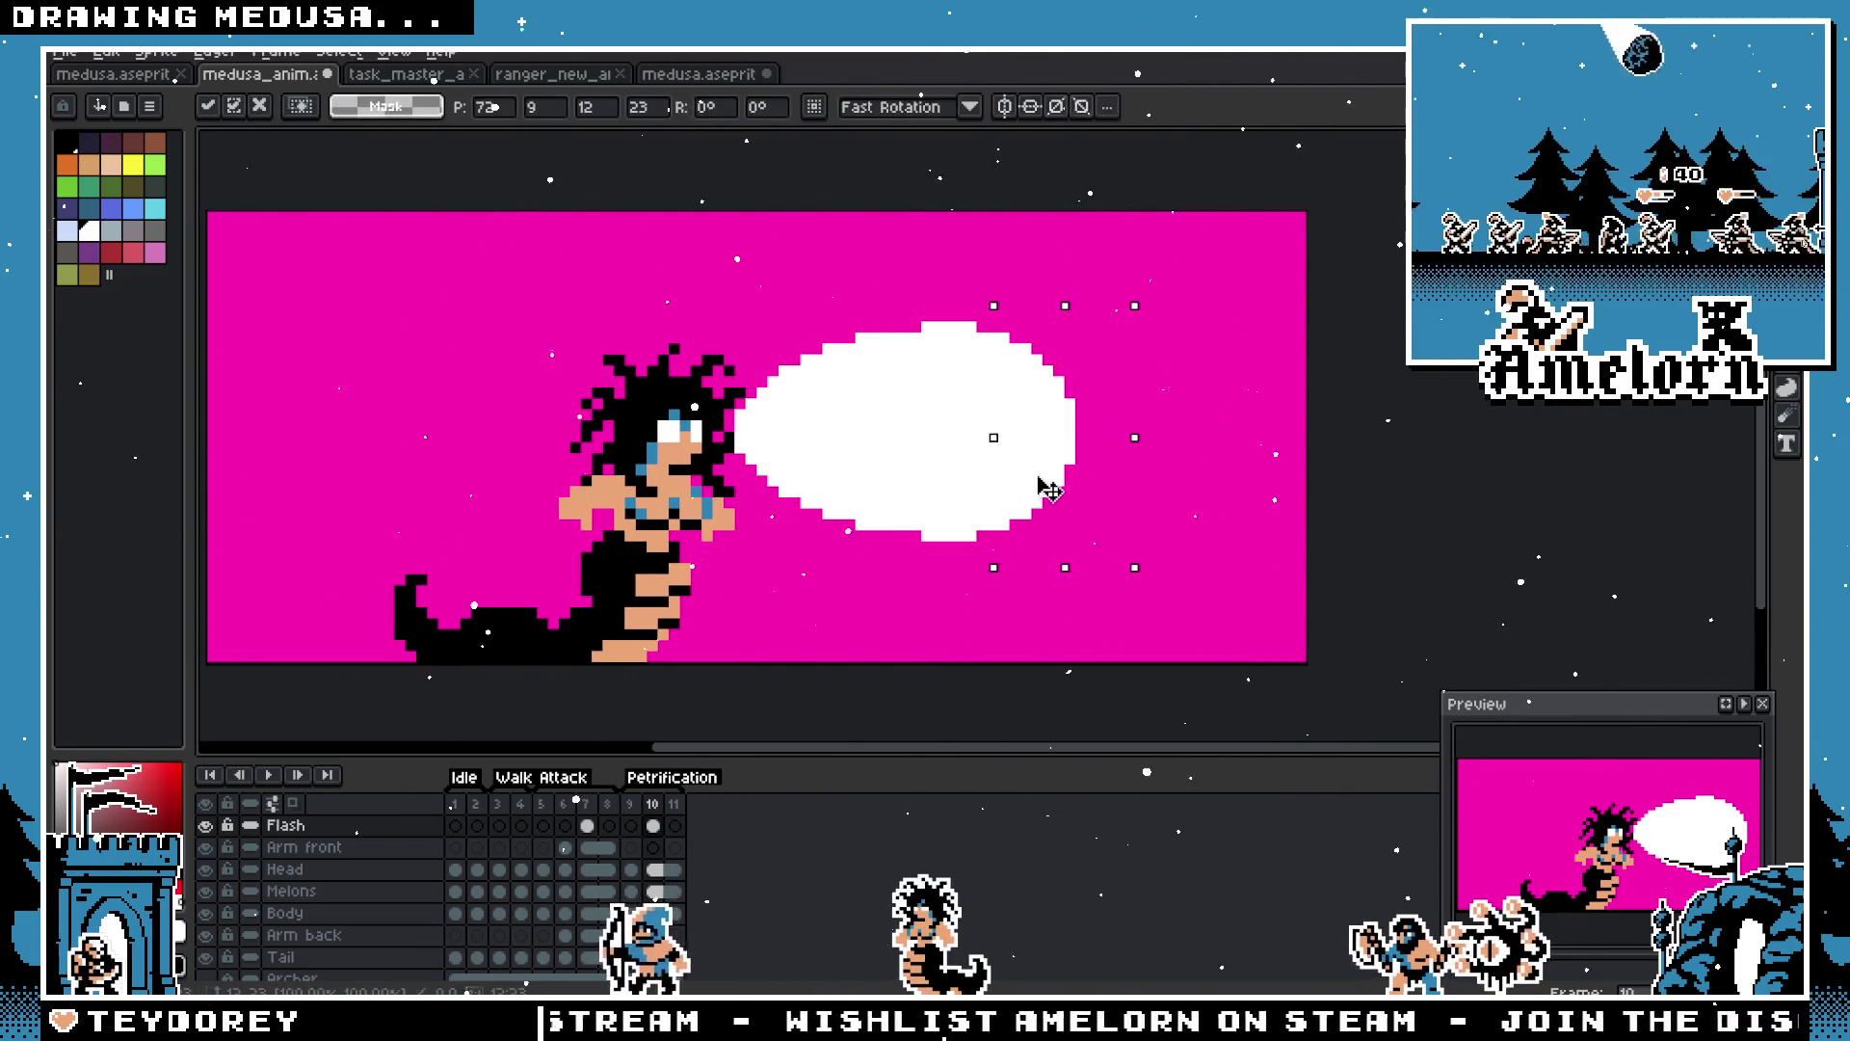
key("Right")
key("Return")
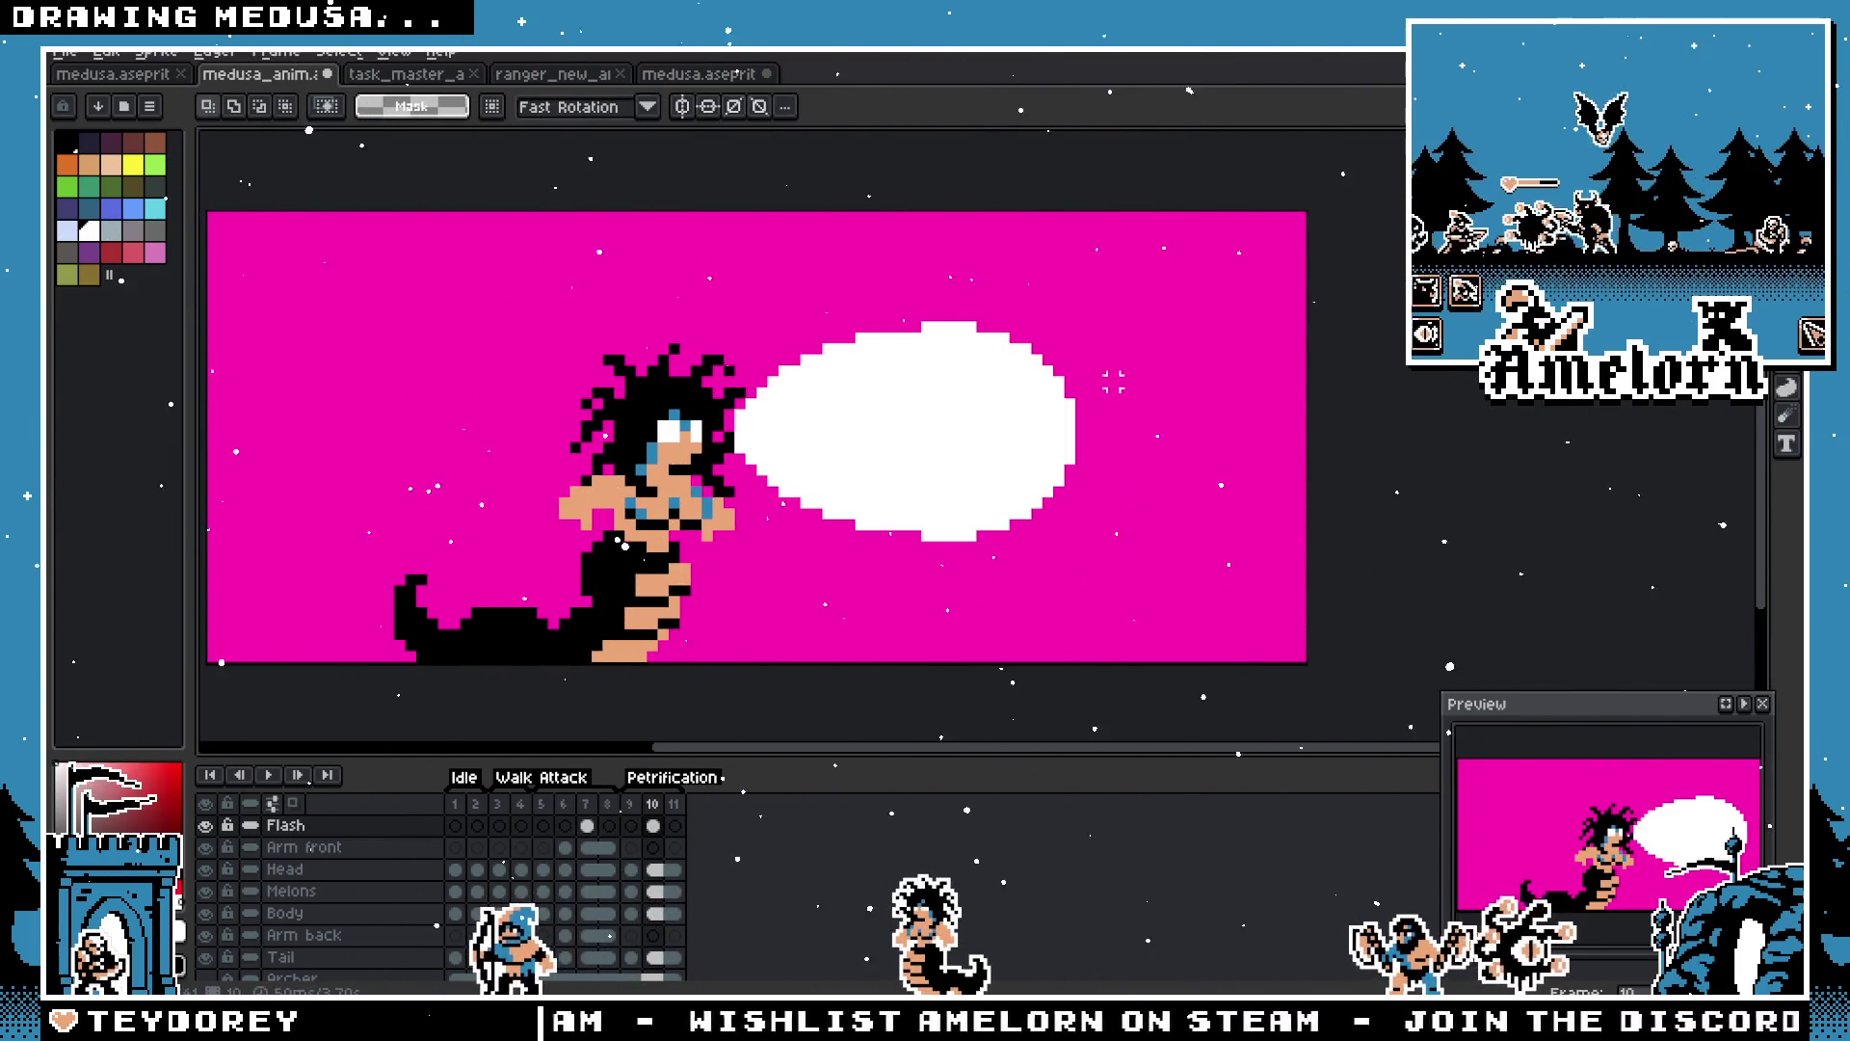
scroll(1113, 383, "down", 3)
scroll(1021, 418, "up", 2)
mouse_move(1244, 279)
left_mouse_down()
mouse_move(854, 603)
mouse_move(794, 564)
left_mouse_up()
mouse_move(1008, 475)
left_mouse_down()
mouse_move(938, 479)
mouse_move(1087, 469)
left_mouse_up()
Step: Commit the white blob at its new position
key("Return")
scroll(1026, 381, "up", 3)
key("b")
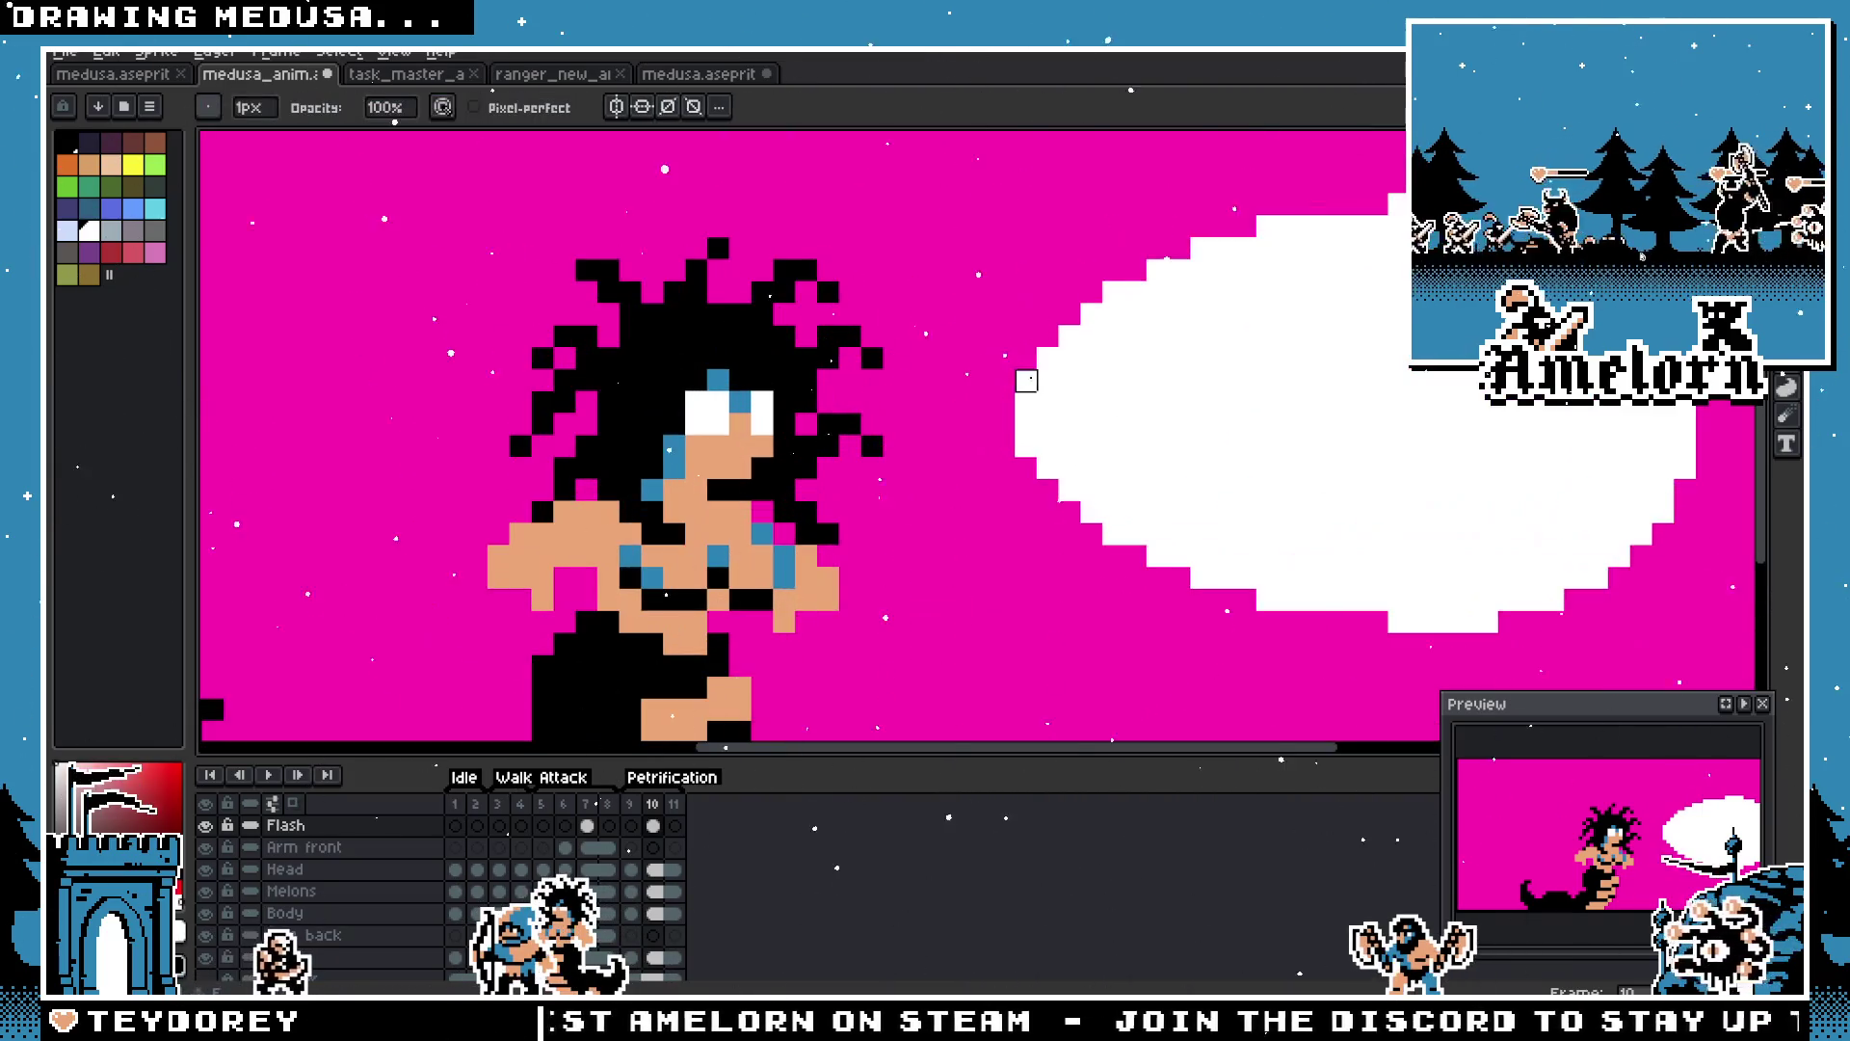
scroll(1026, 446, "down", 4)
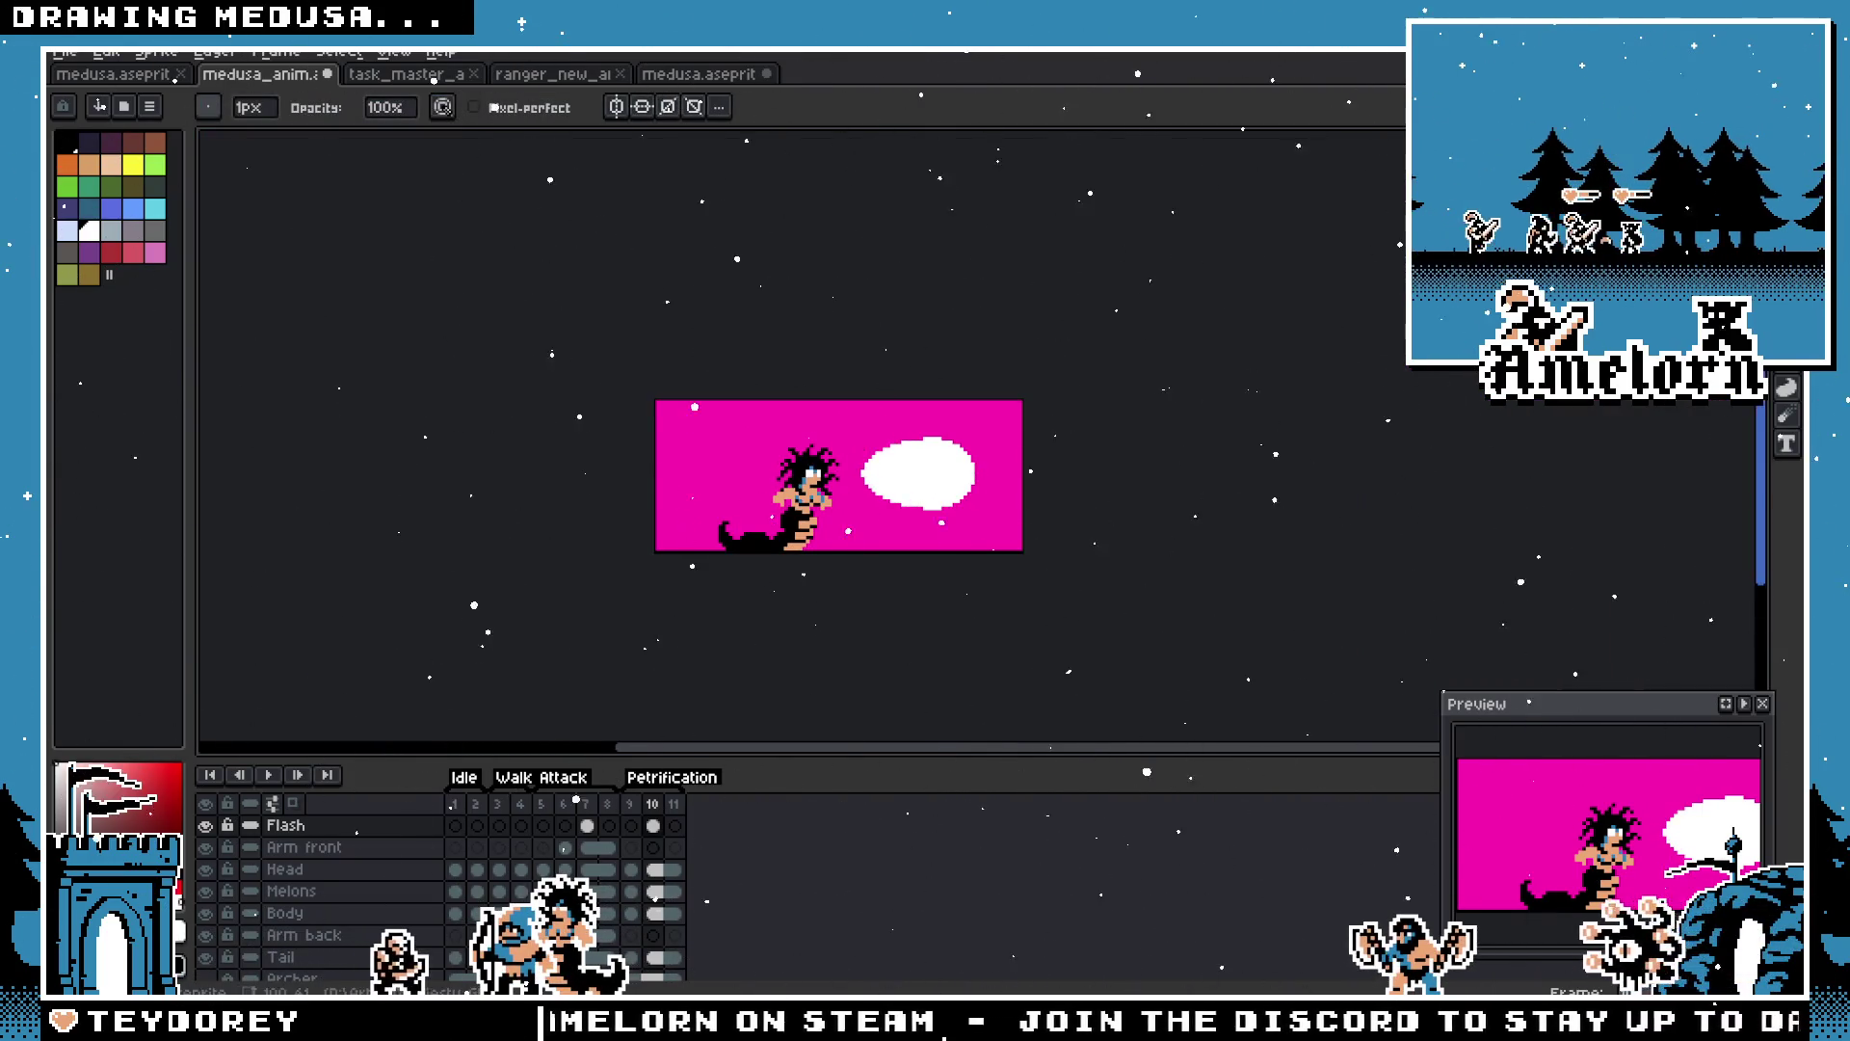
Step: Add a second black eye inside the white blob
key("w")
scroll(1064, 405, "up", 4)
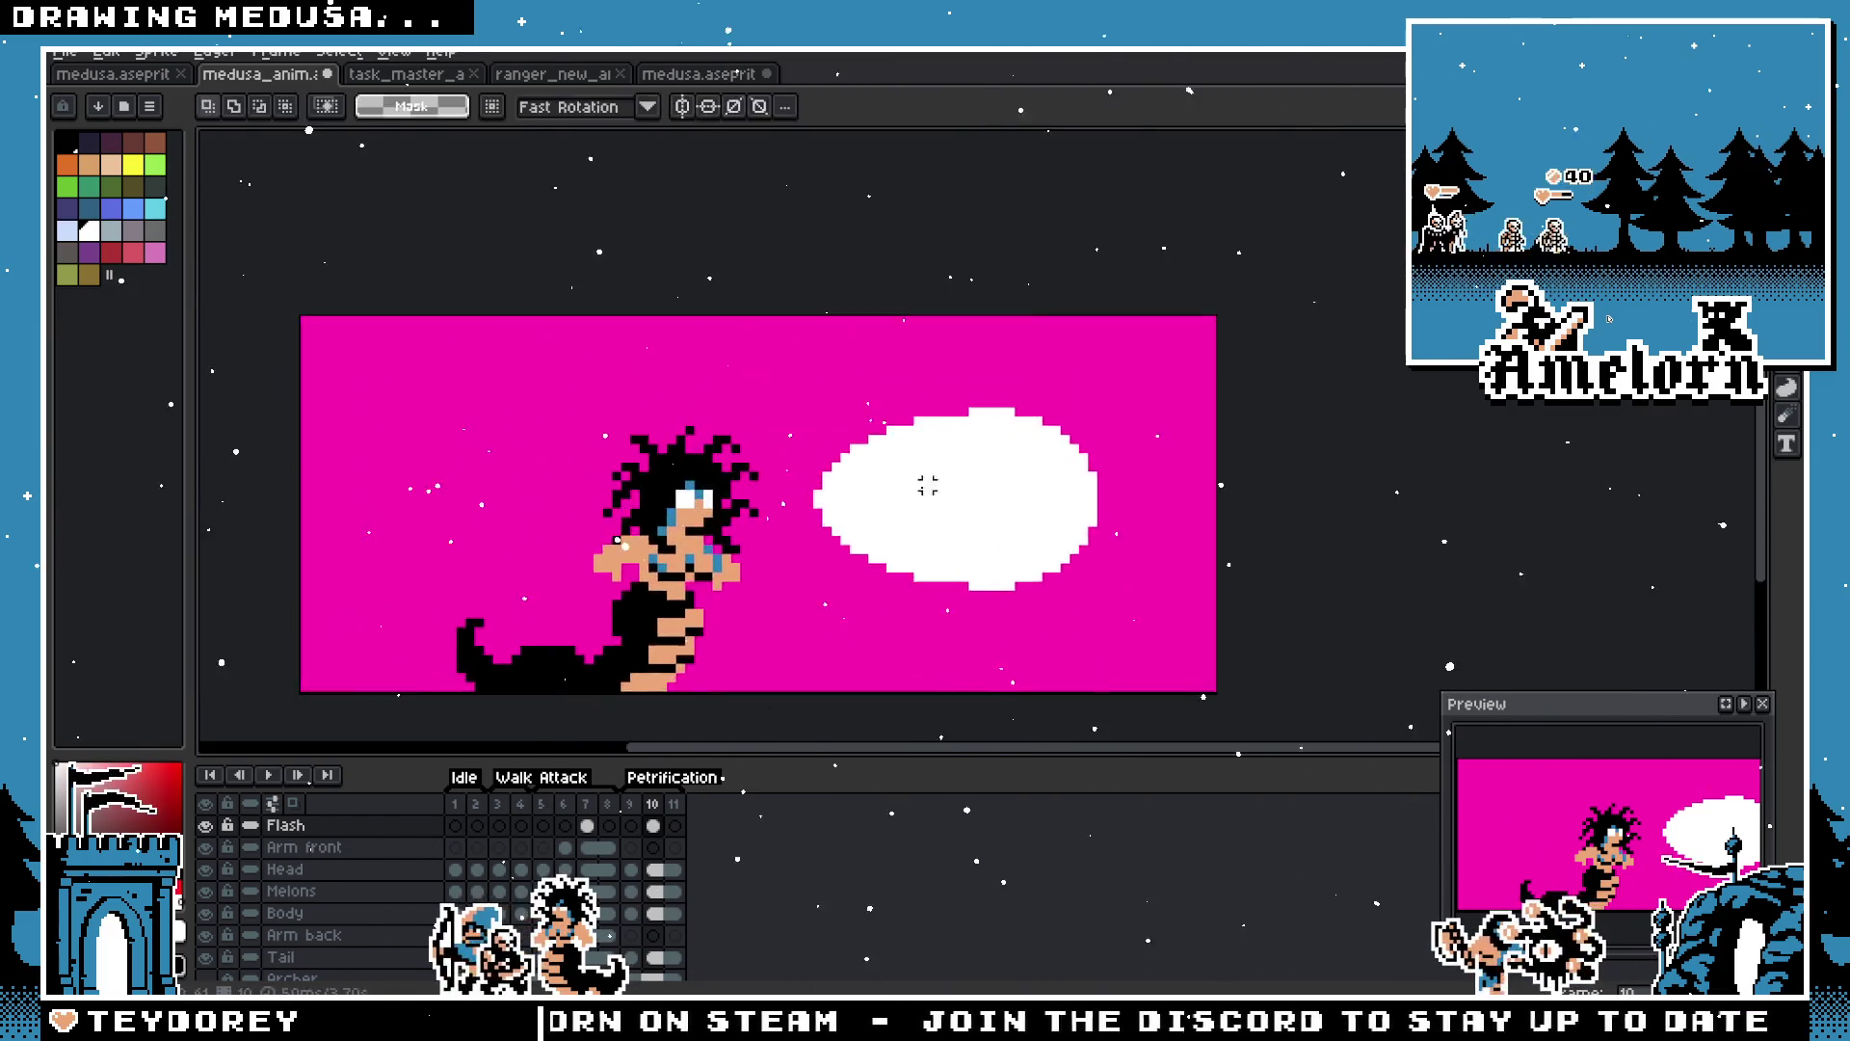
key("i")
key("b")
scroll(848, 487, "up", 2)
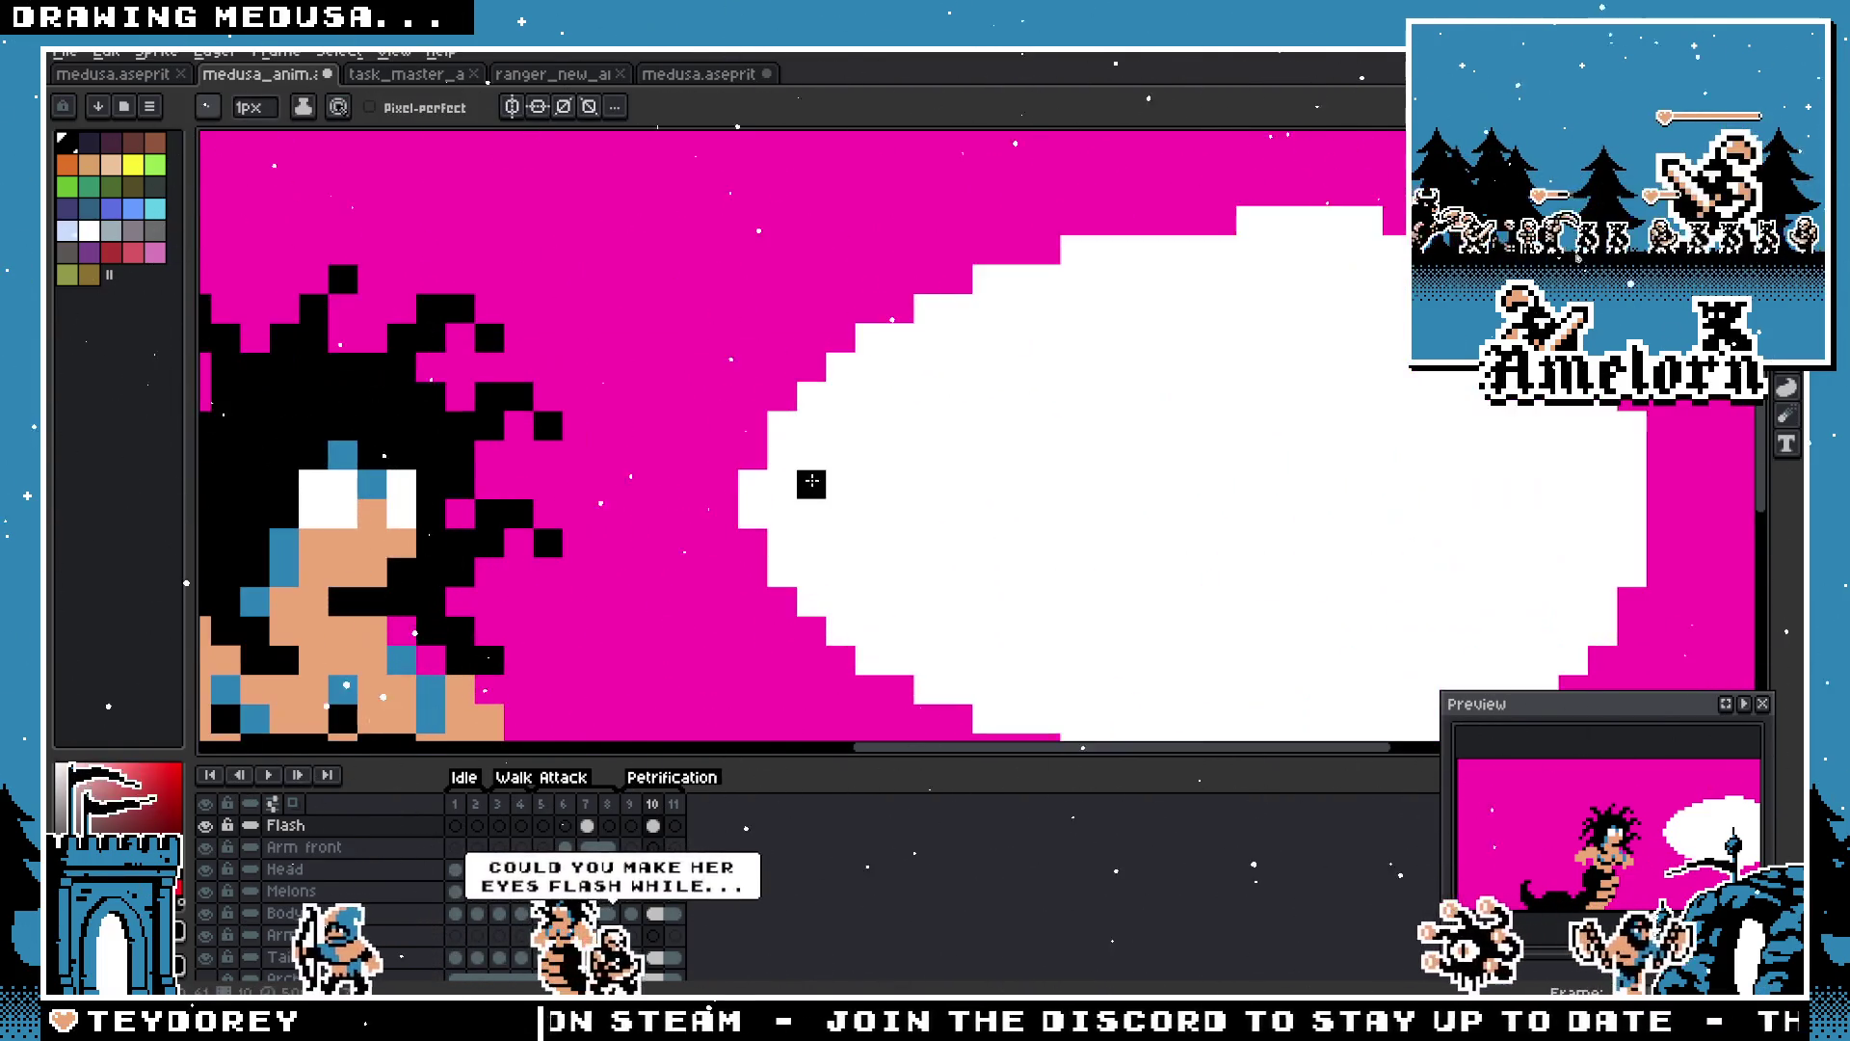
left_click(911, 498)
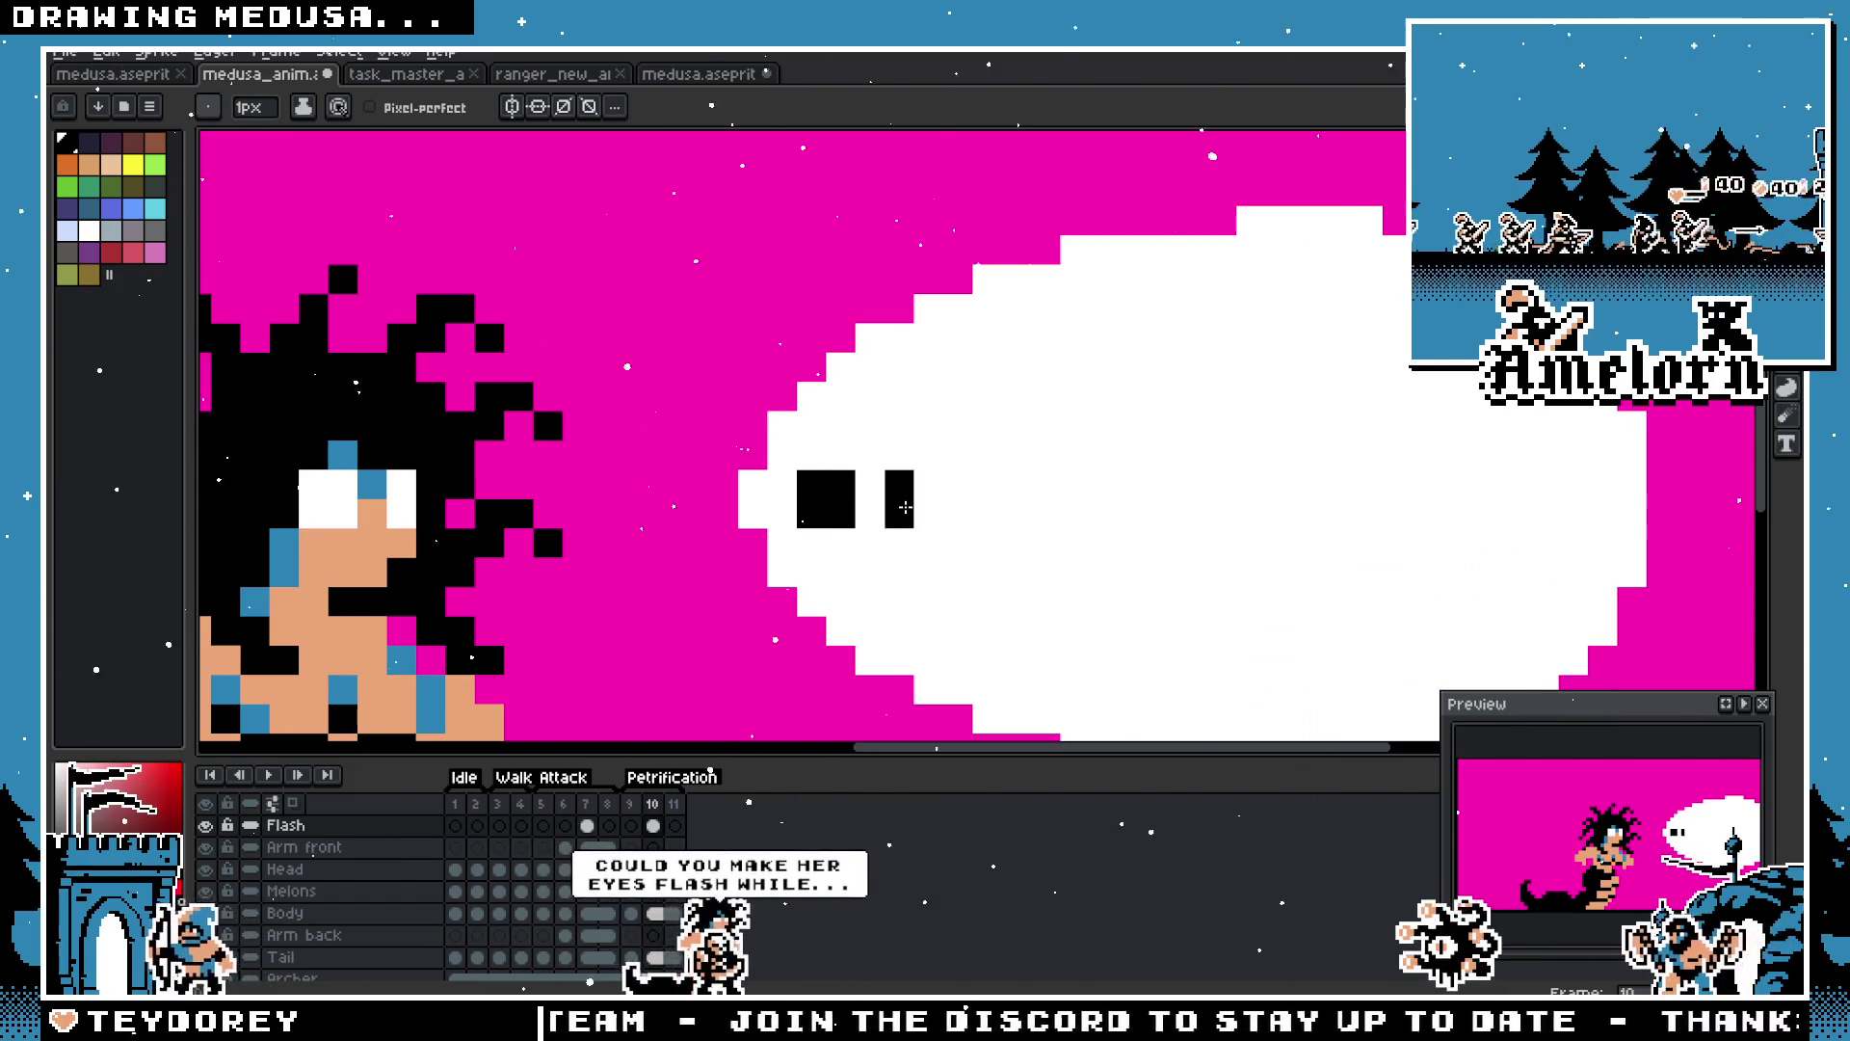
scroll(780, 597, "down", 4)
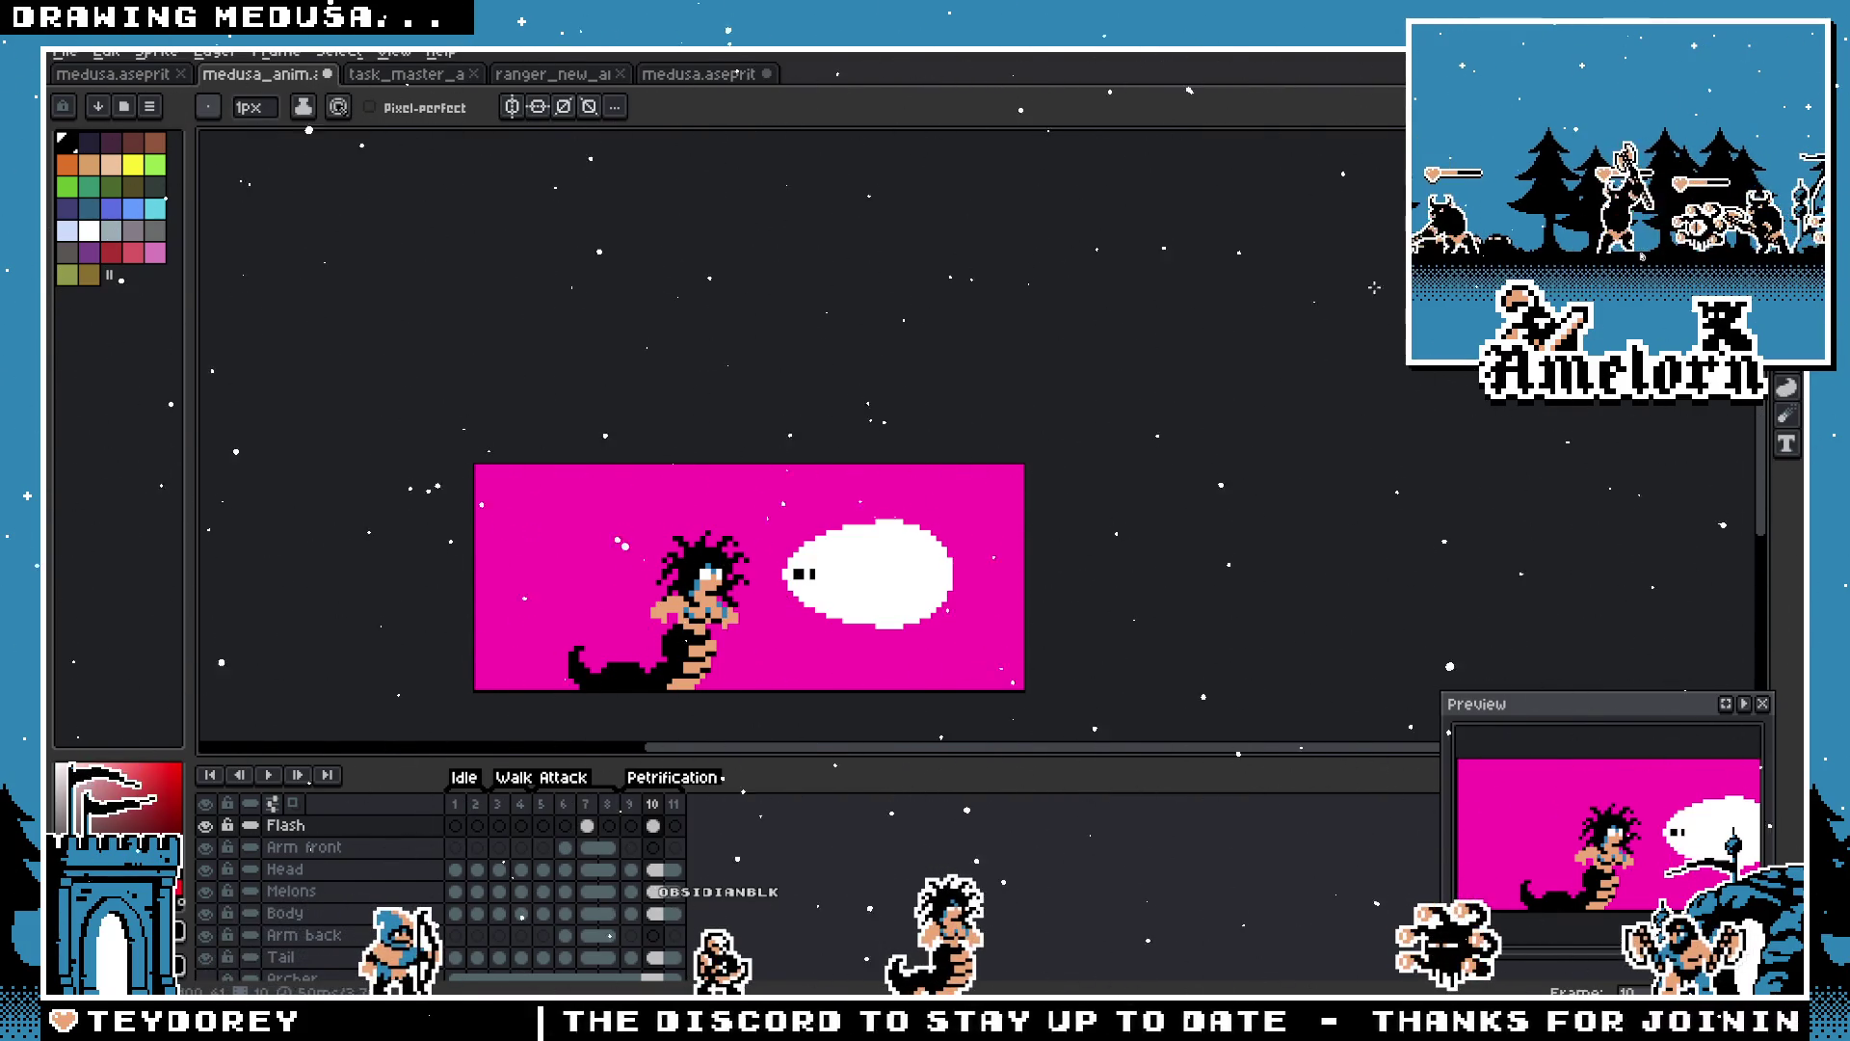
Step: Move the white gaze blob left onto Medusa's face and drop it in place
key("w")
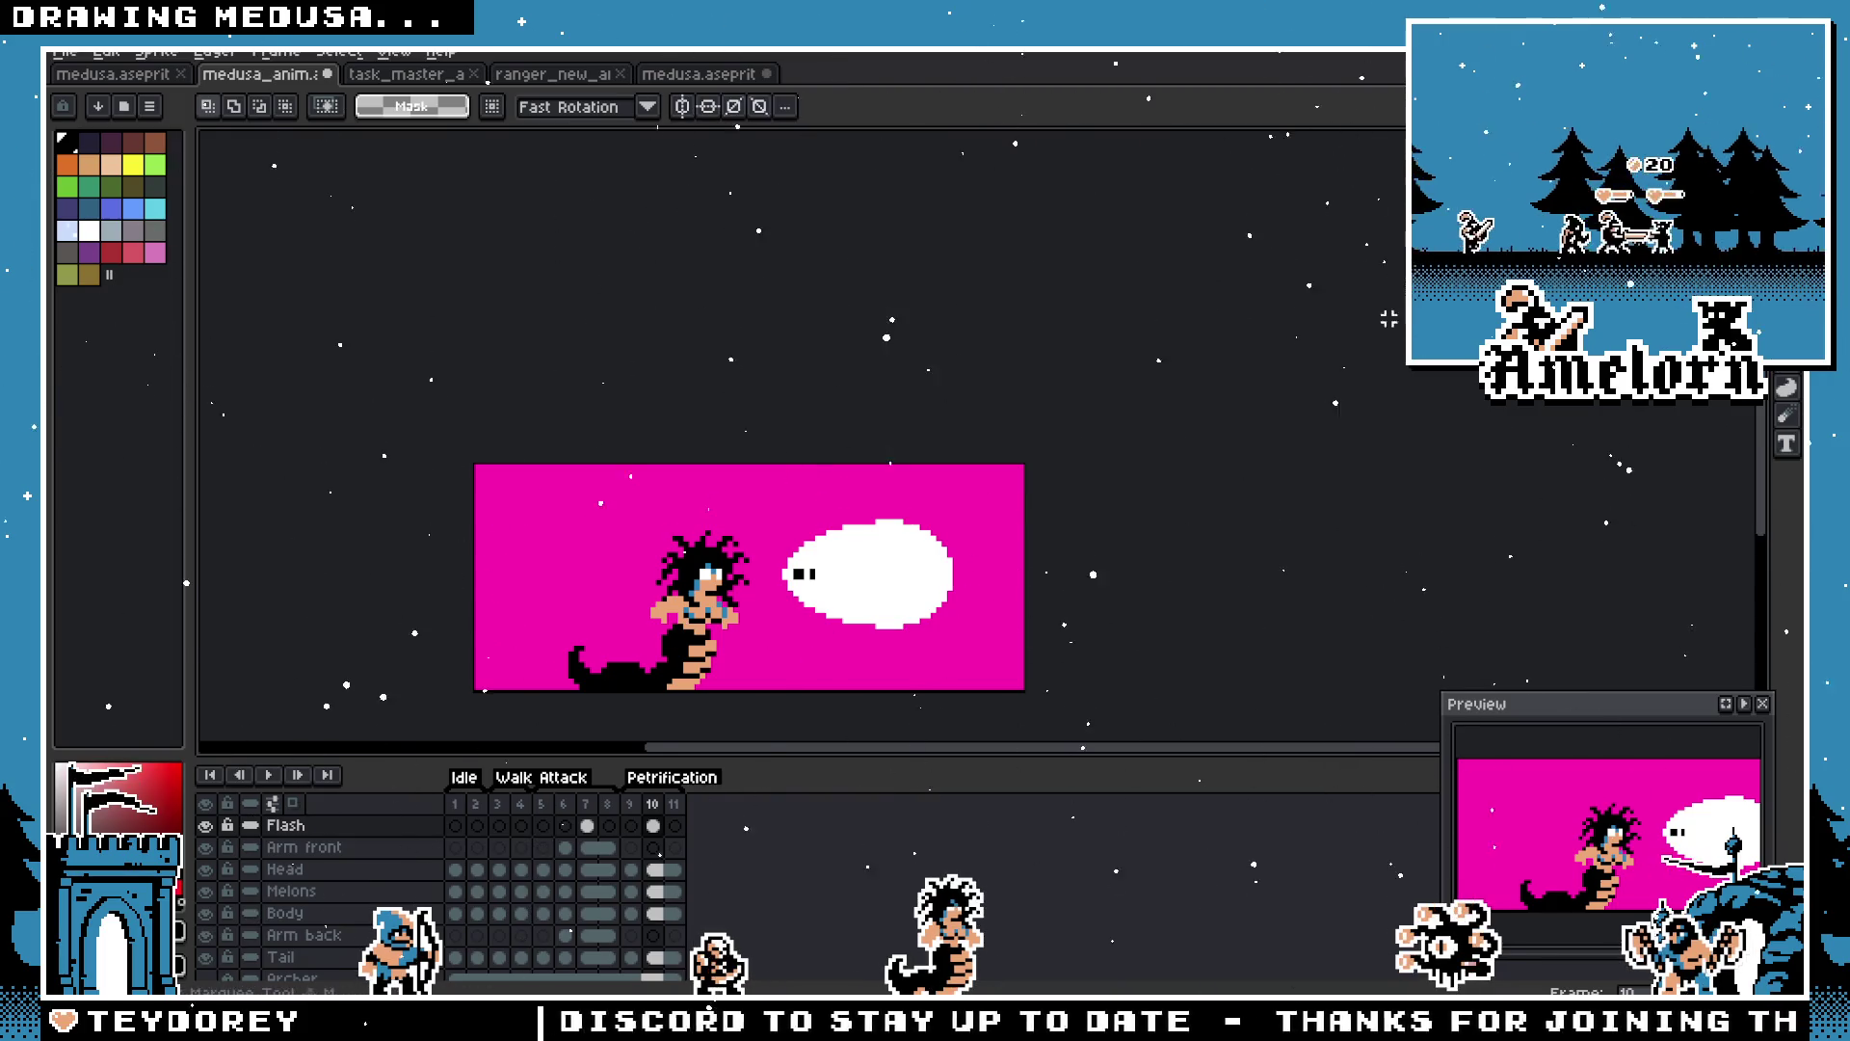
scroll(668, 643, "up", 3)
key("m")
left_click_drag(1258, 365, 821, 599)
left_click_drag(1089, 570, 906, 567)
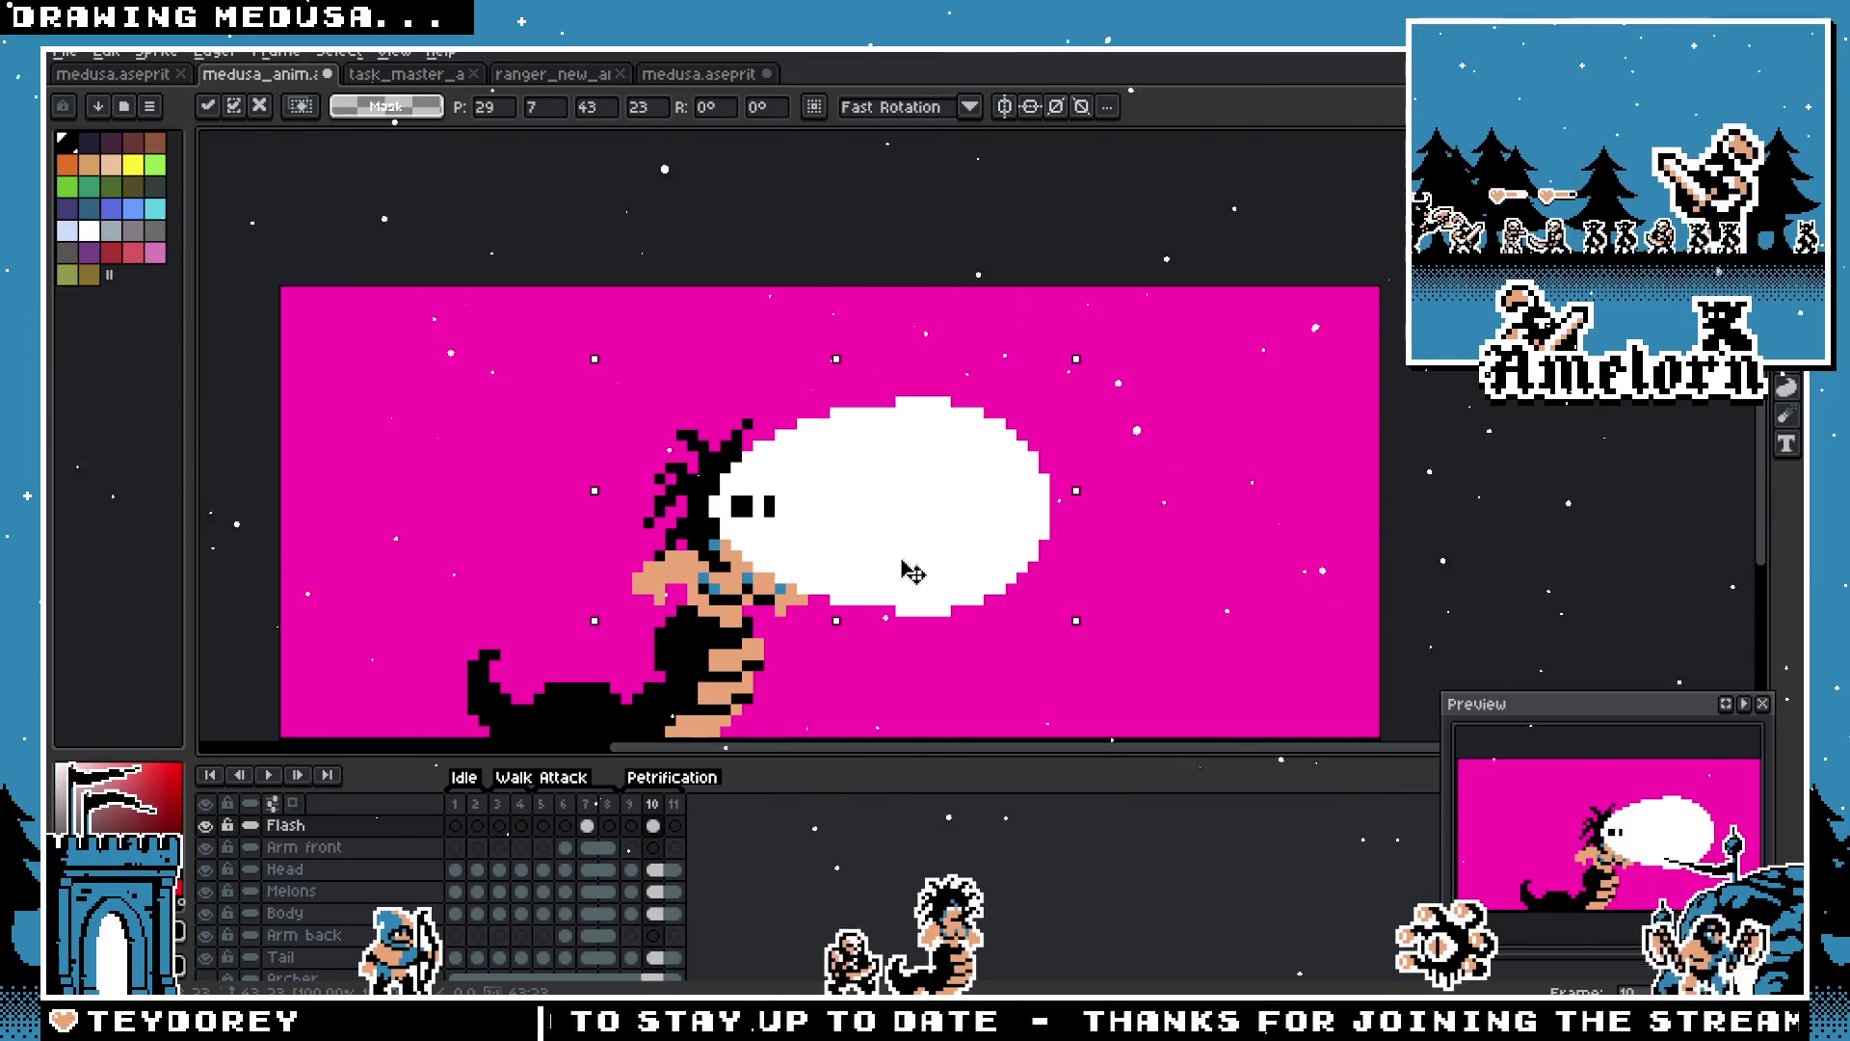
left_click(1186, 600)
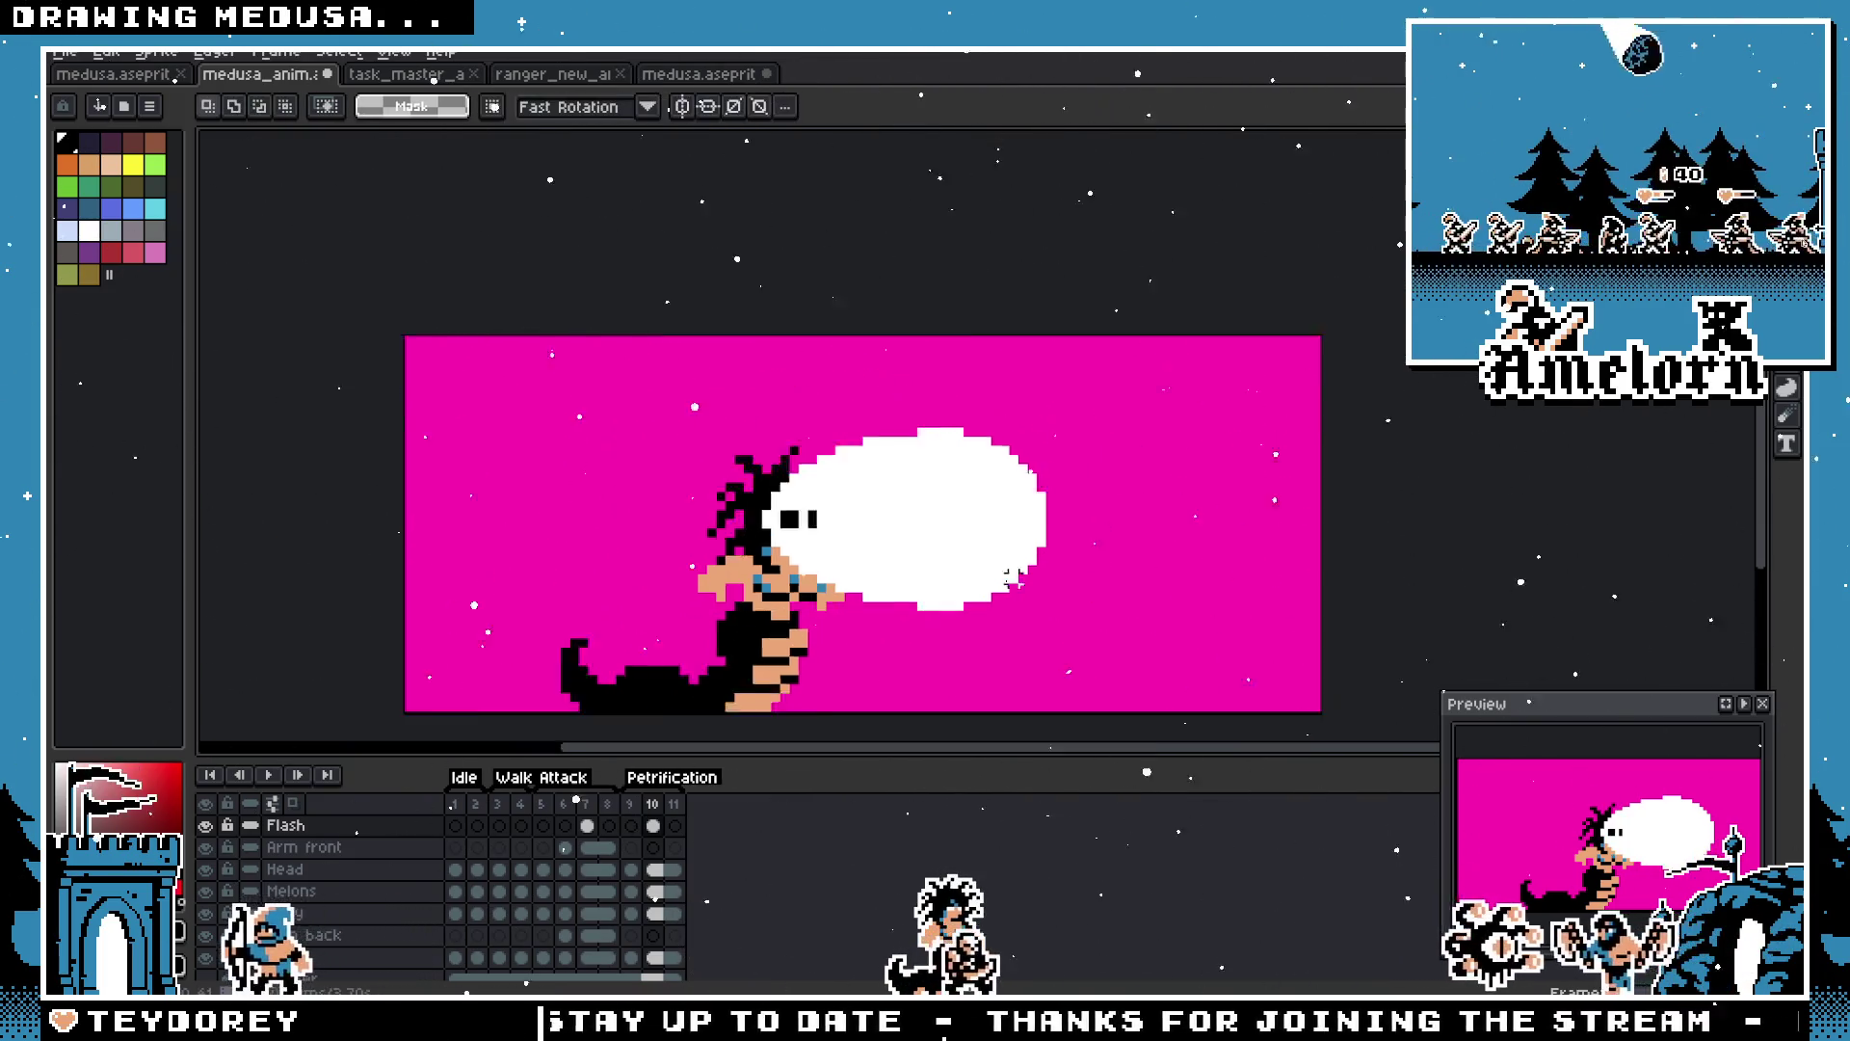
scroll(1195, 617, "down", 2)
scroll(903, 588, "up", 2)
Step: Insert a new frame after frame 10, then unlink and clear its Flash cel
left_click(641, 805)
left_click(637, 804)
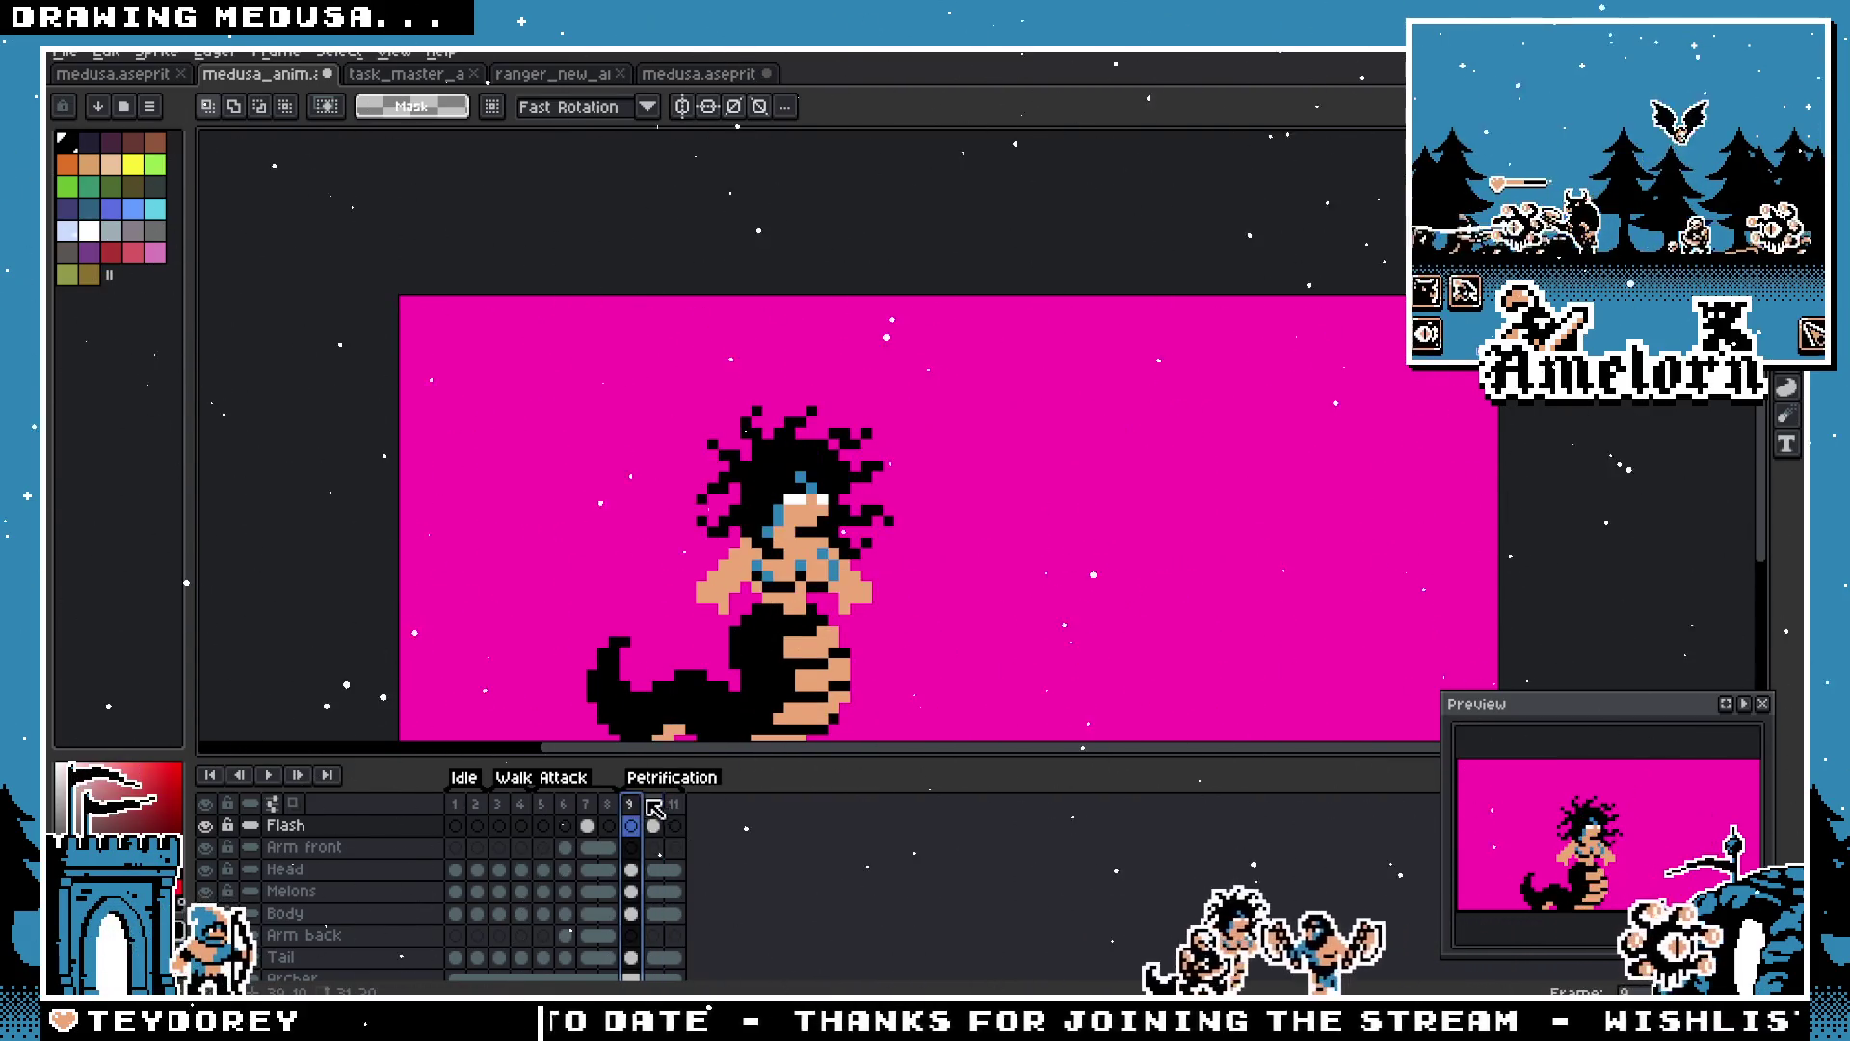
left_click(652, 803)
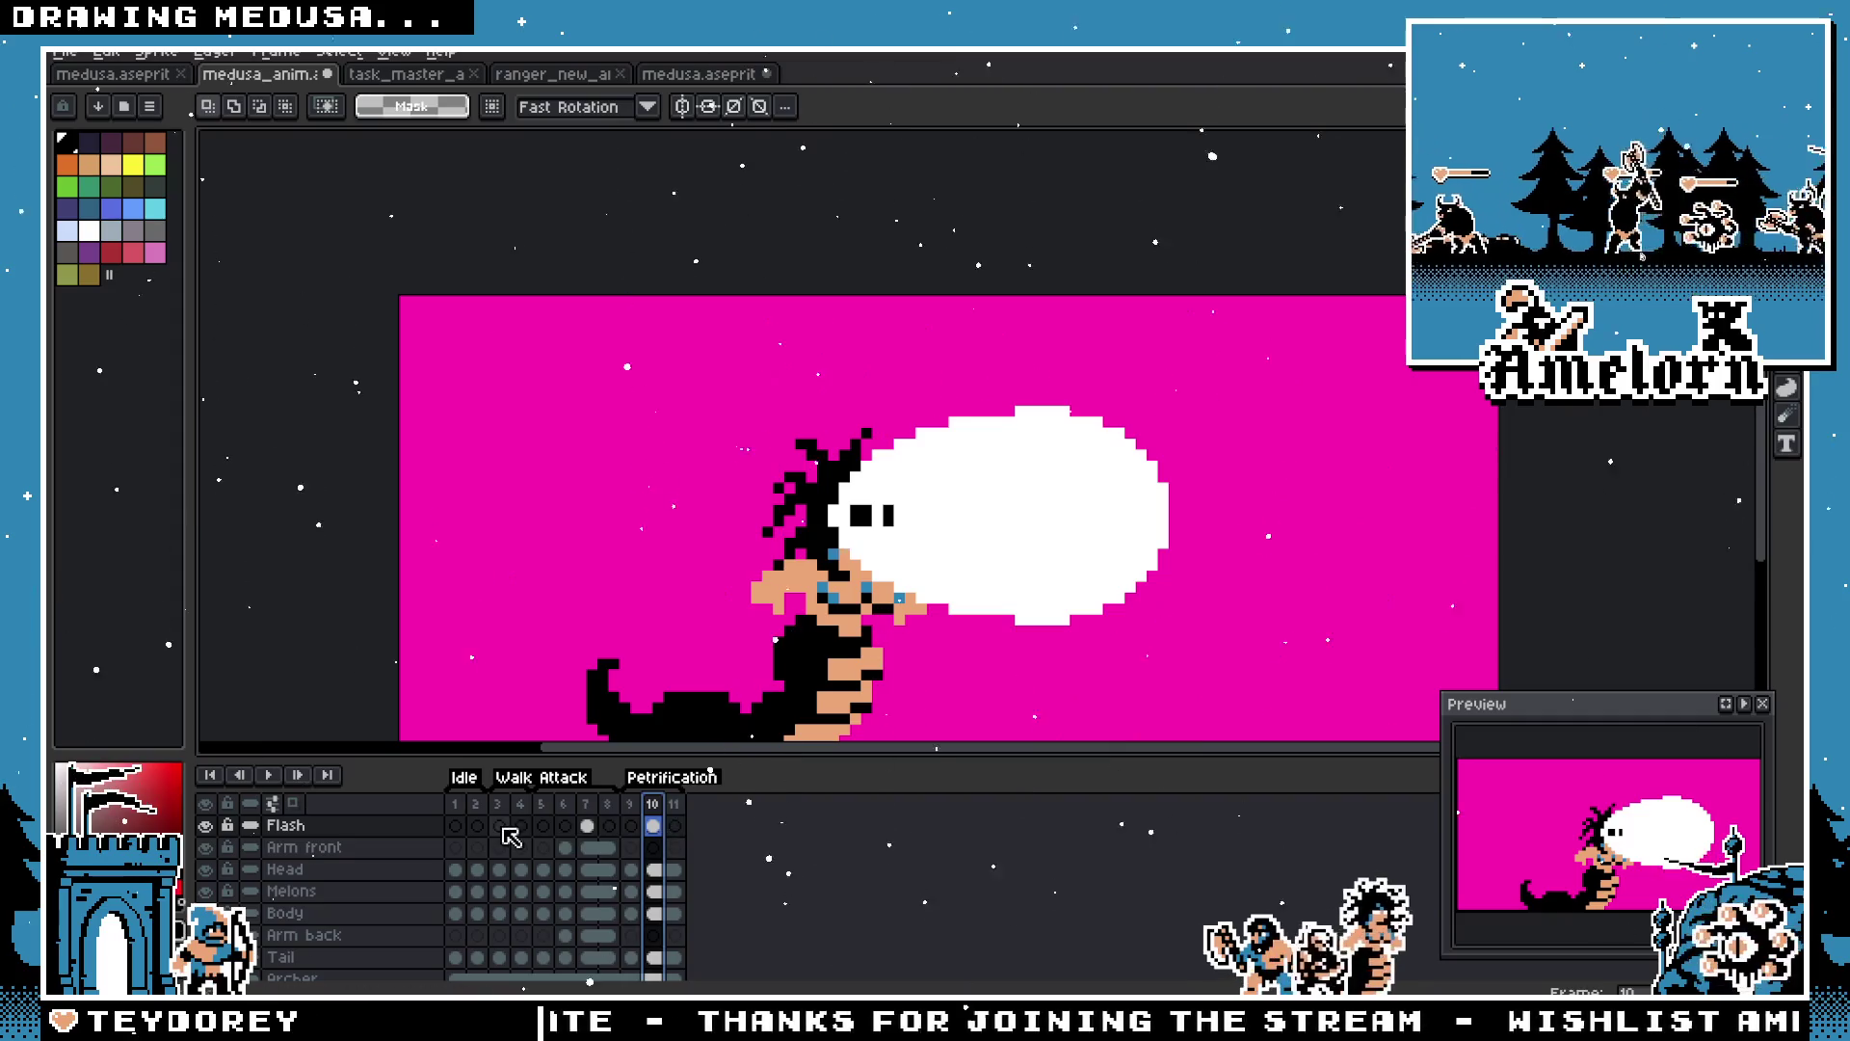
key("alt+n")
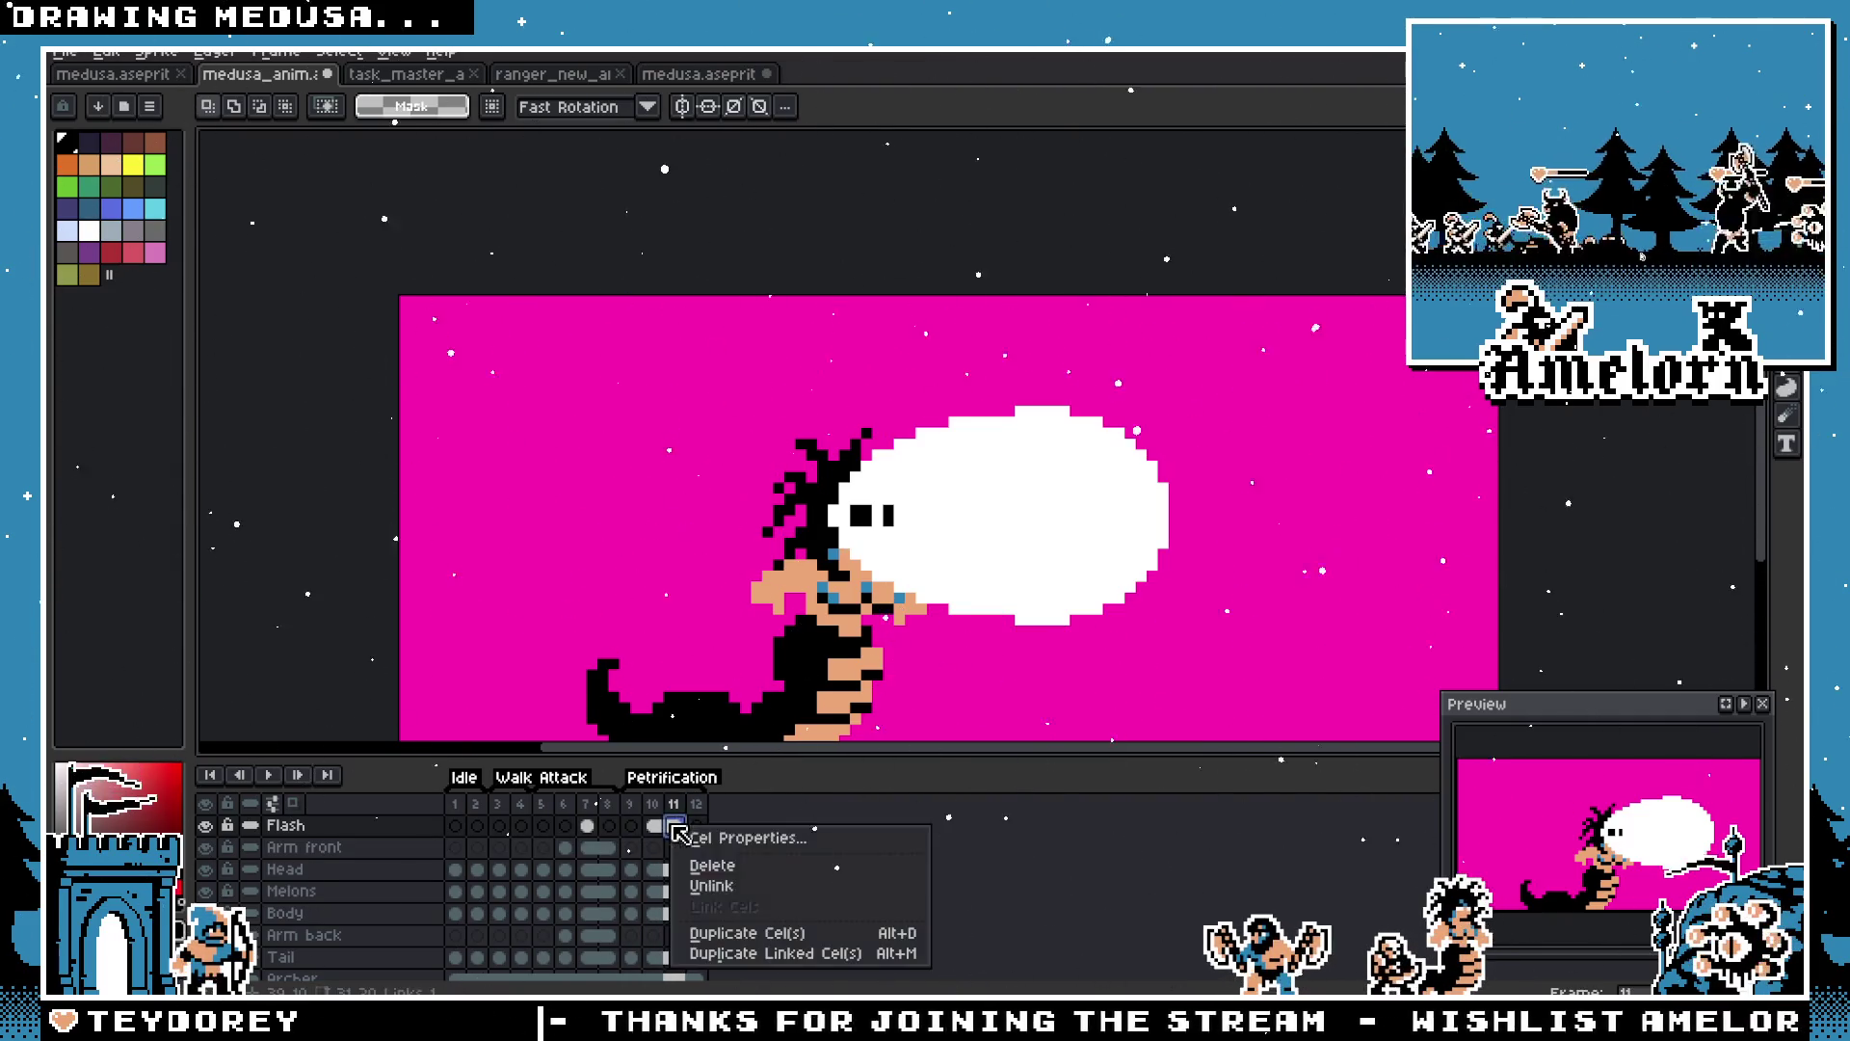
left_click(757, 881)
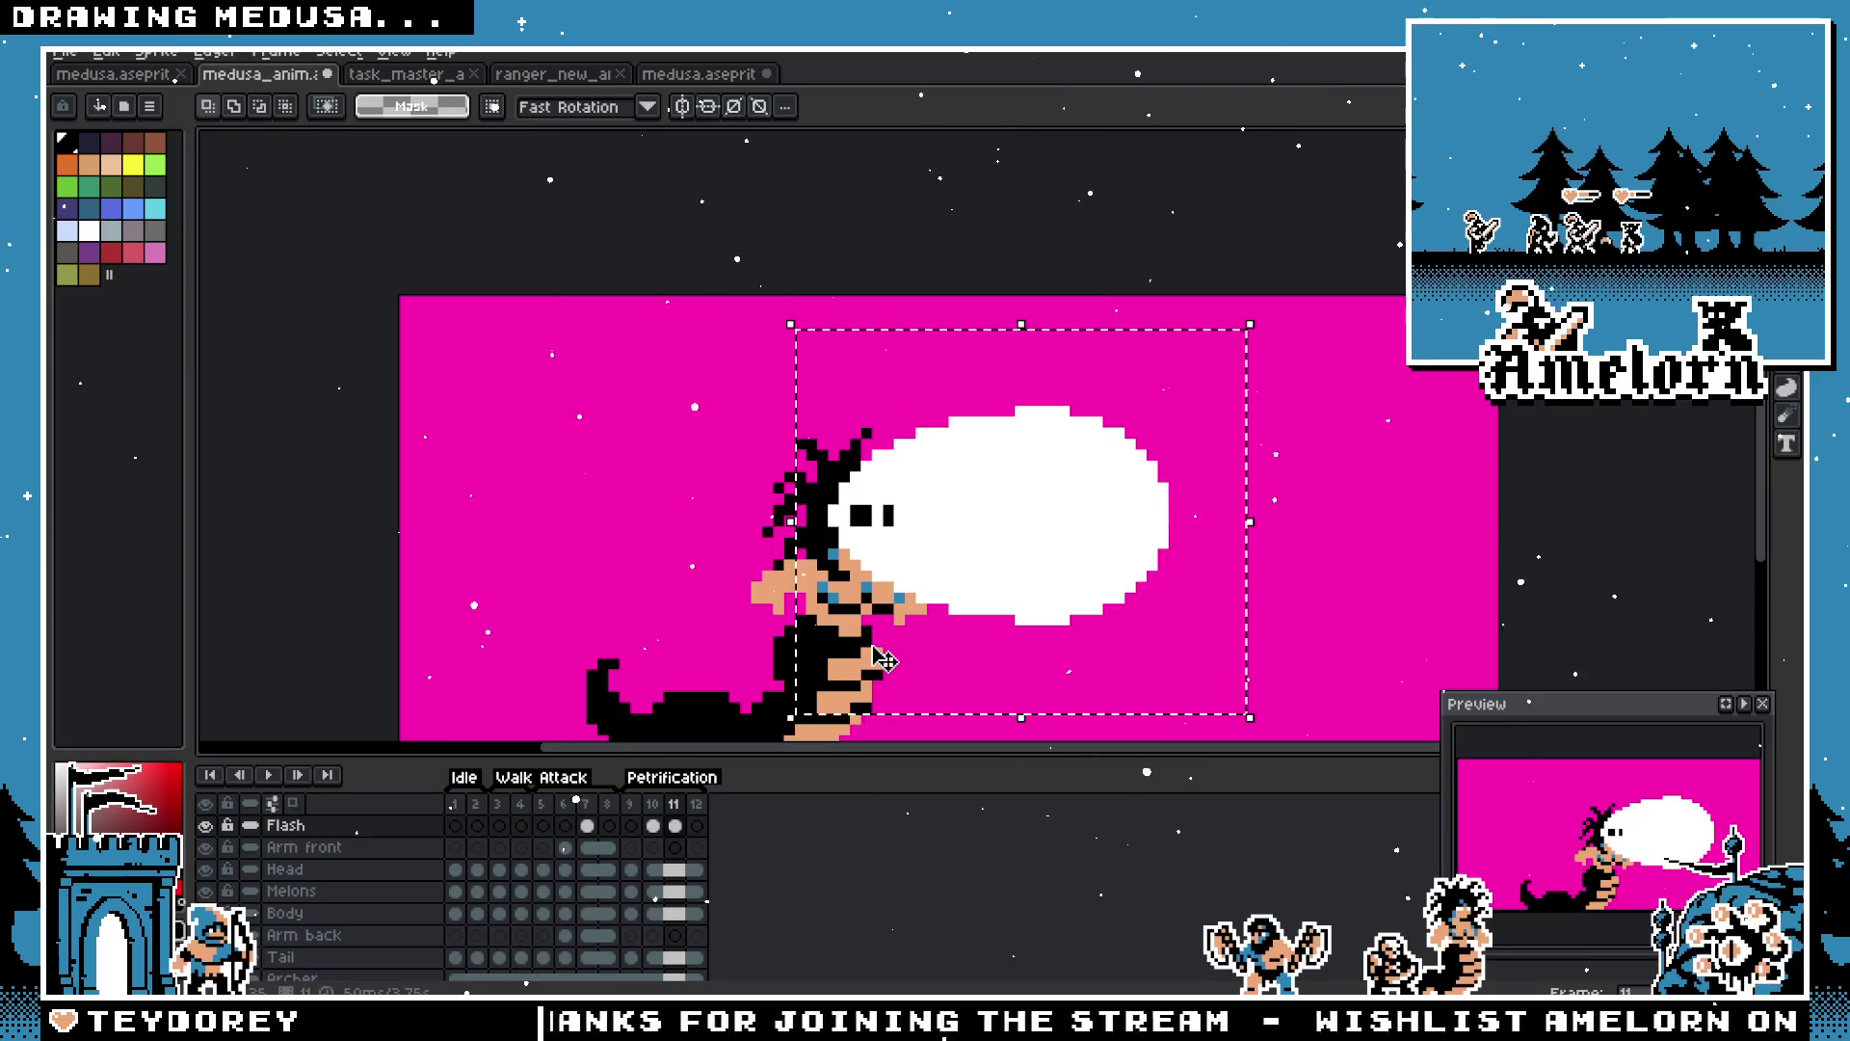
key("Delete")
Step: Step between frames 9–11 and play the animation to preview the flashing
left_click(662, 809)
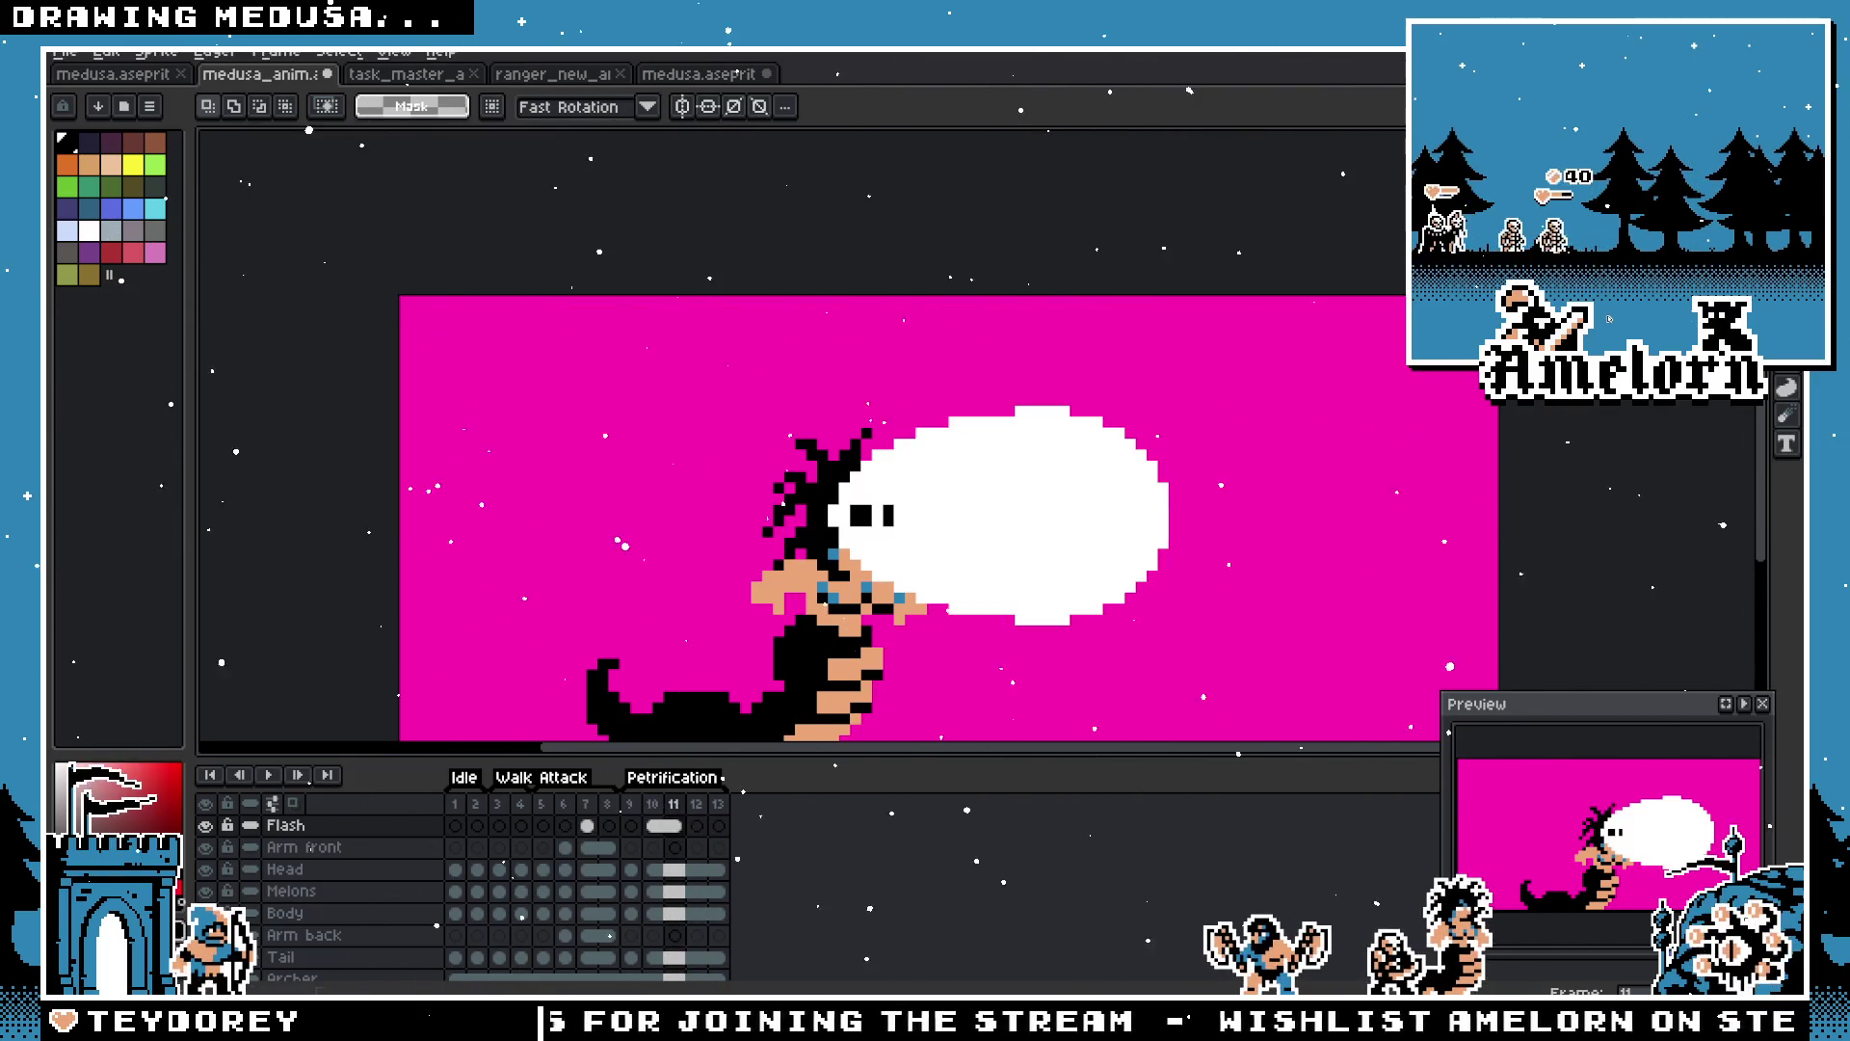
left_click(682, 805)
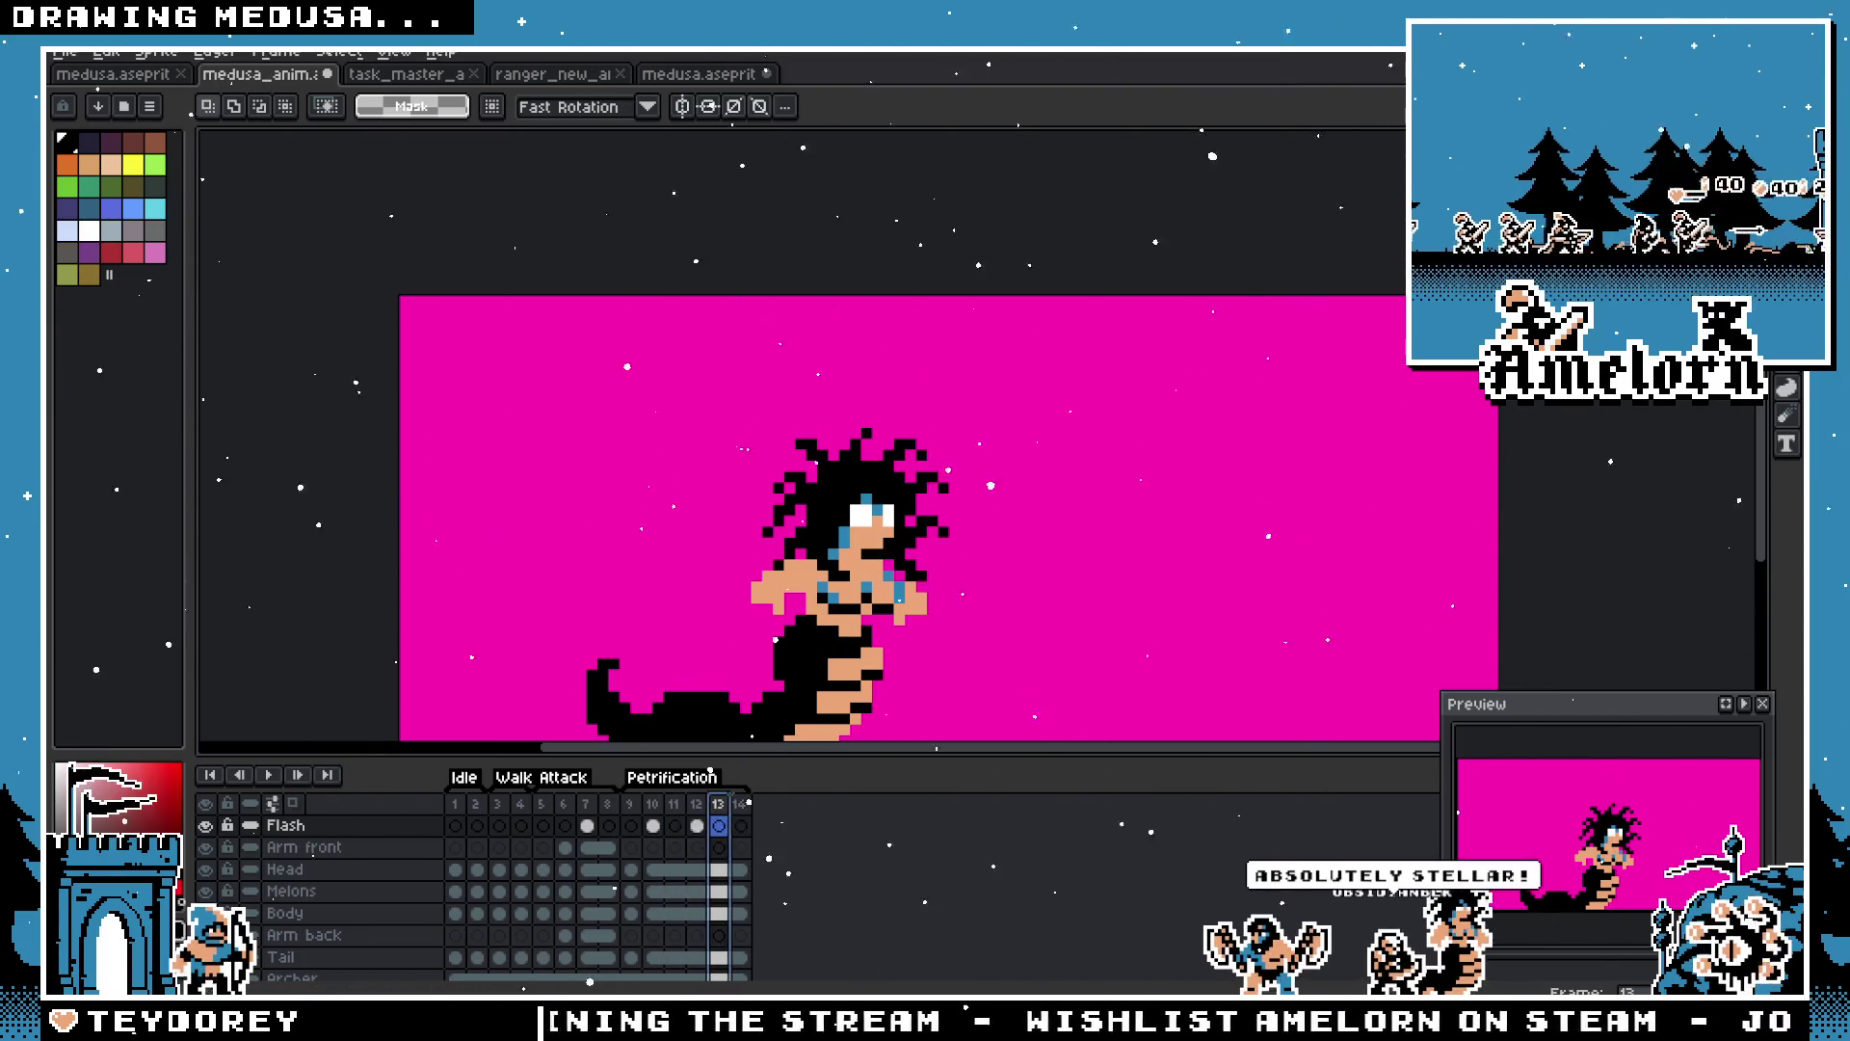
left_click(659, 805)
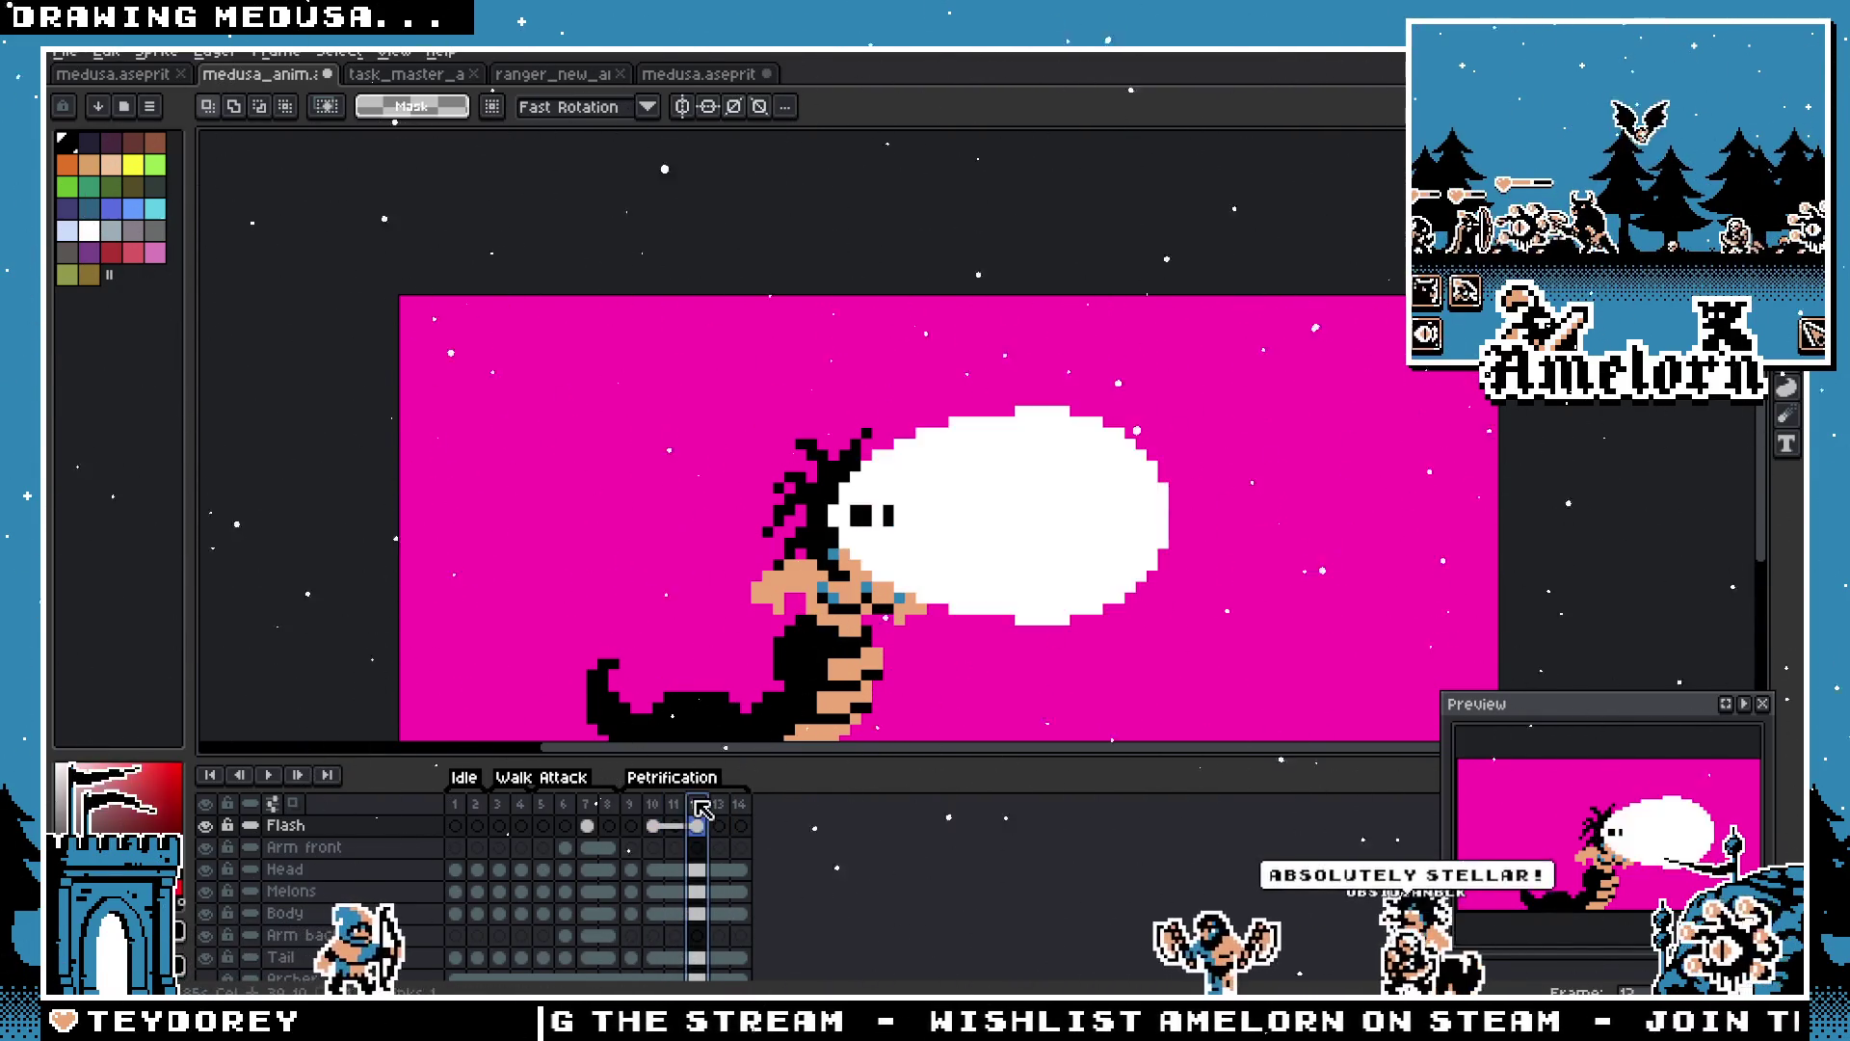
left_click(630, 806)
left_click(298, 775)
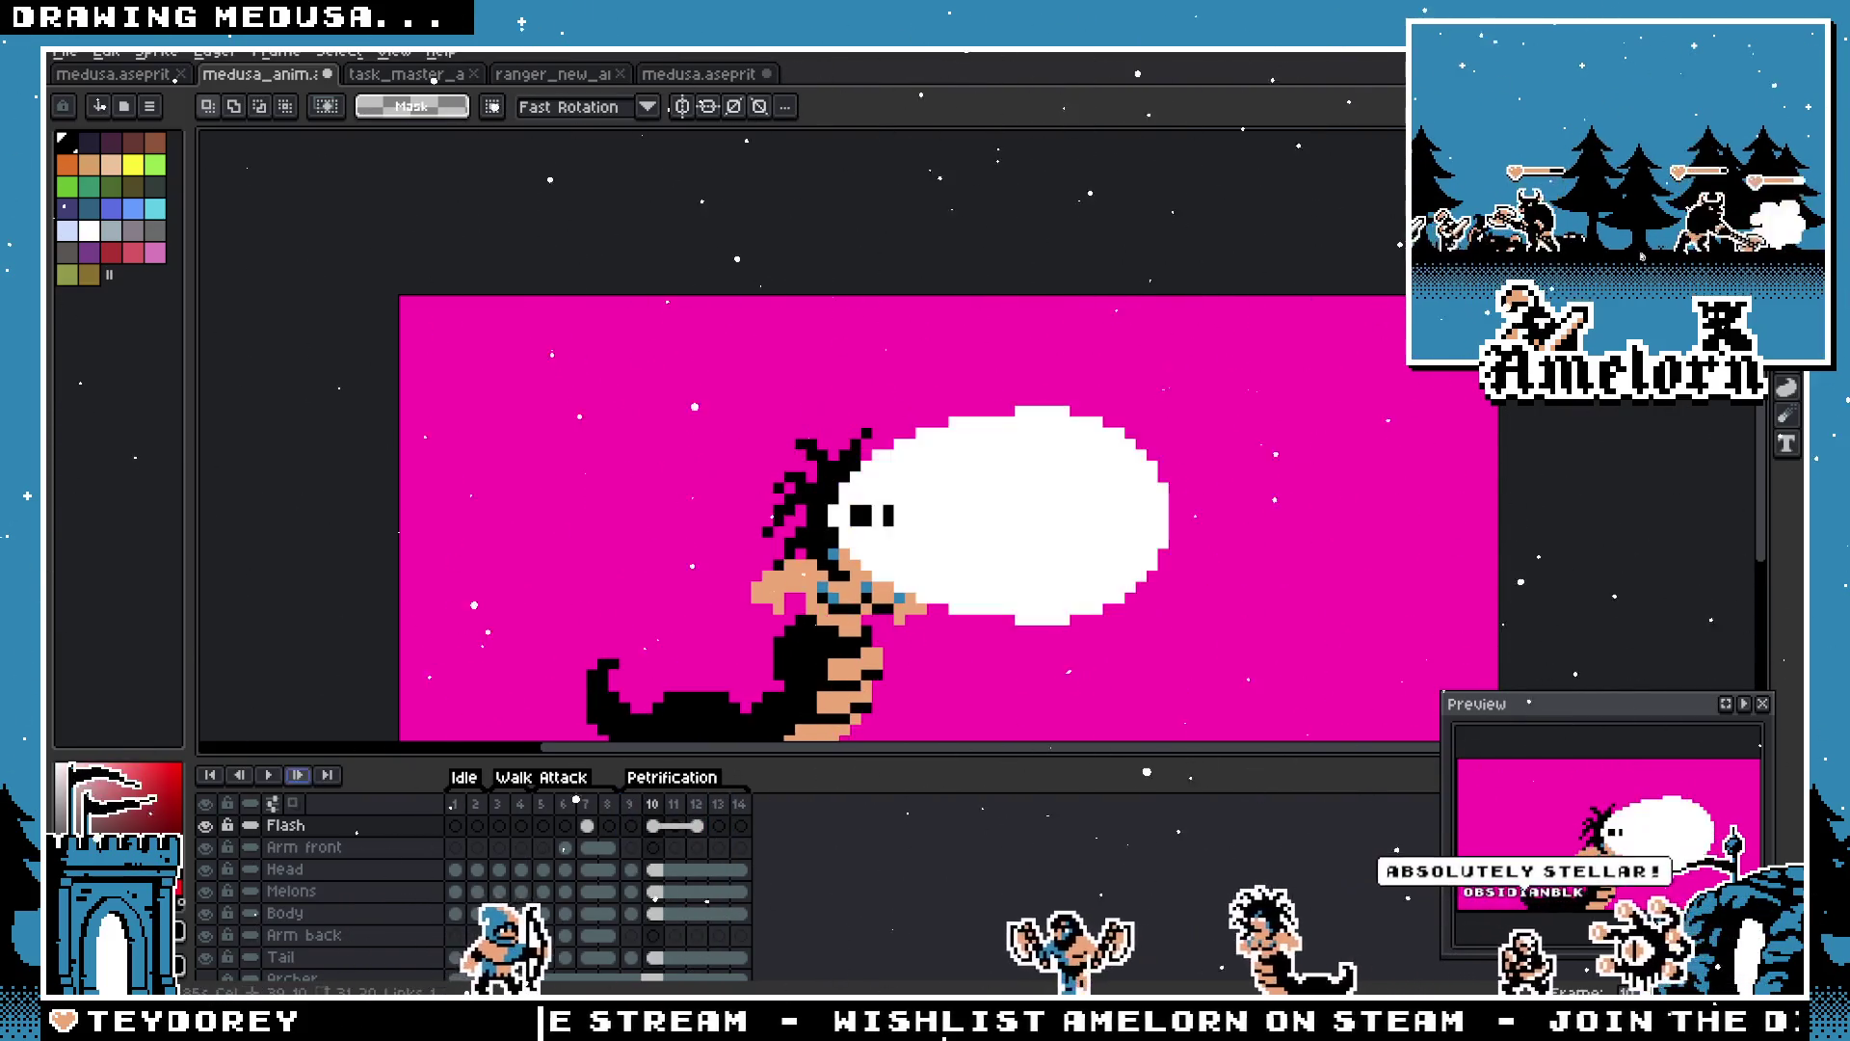
left_click(276, 777)
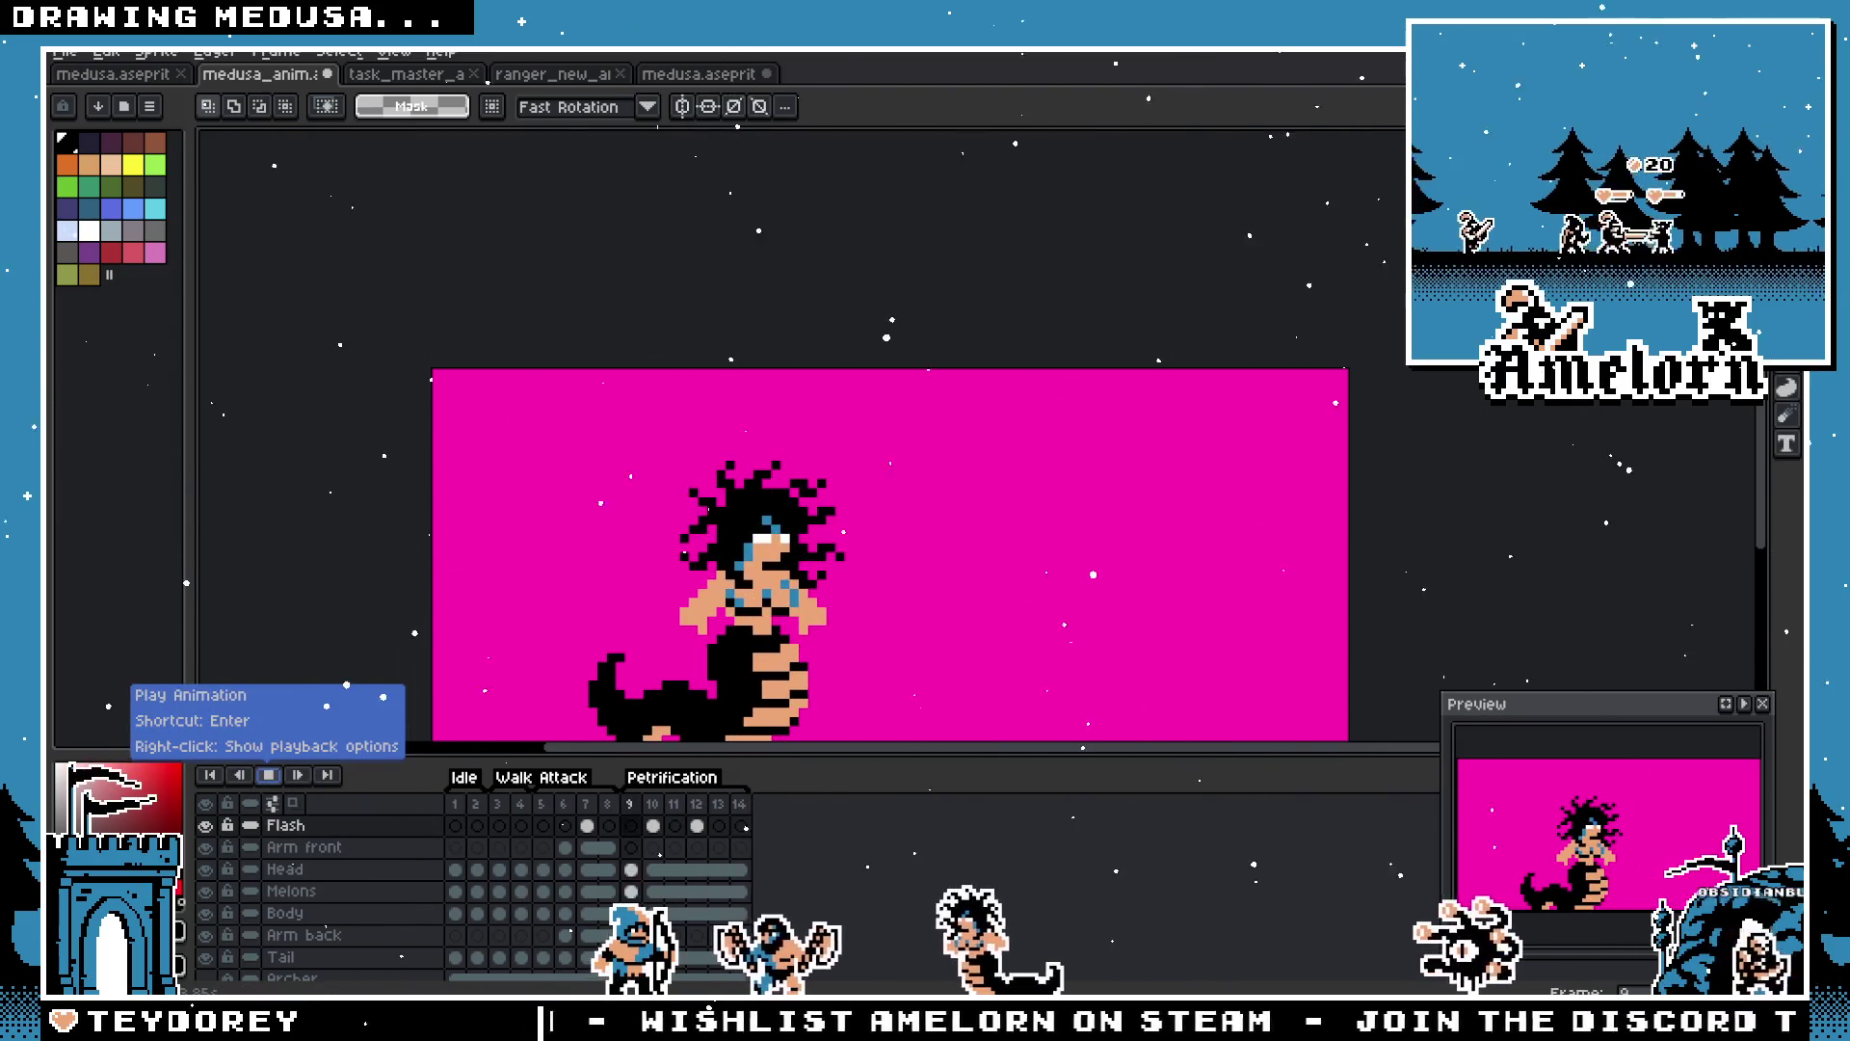
Step: Check frame 10's properties and compare the flash across frames 9 to 12
double_click(655, 804)
key("Escape")
left_click_drag(591, 746, 546, 730)
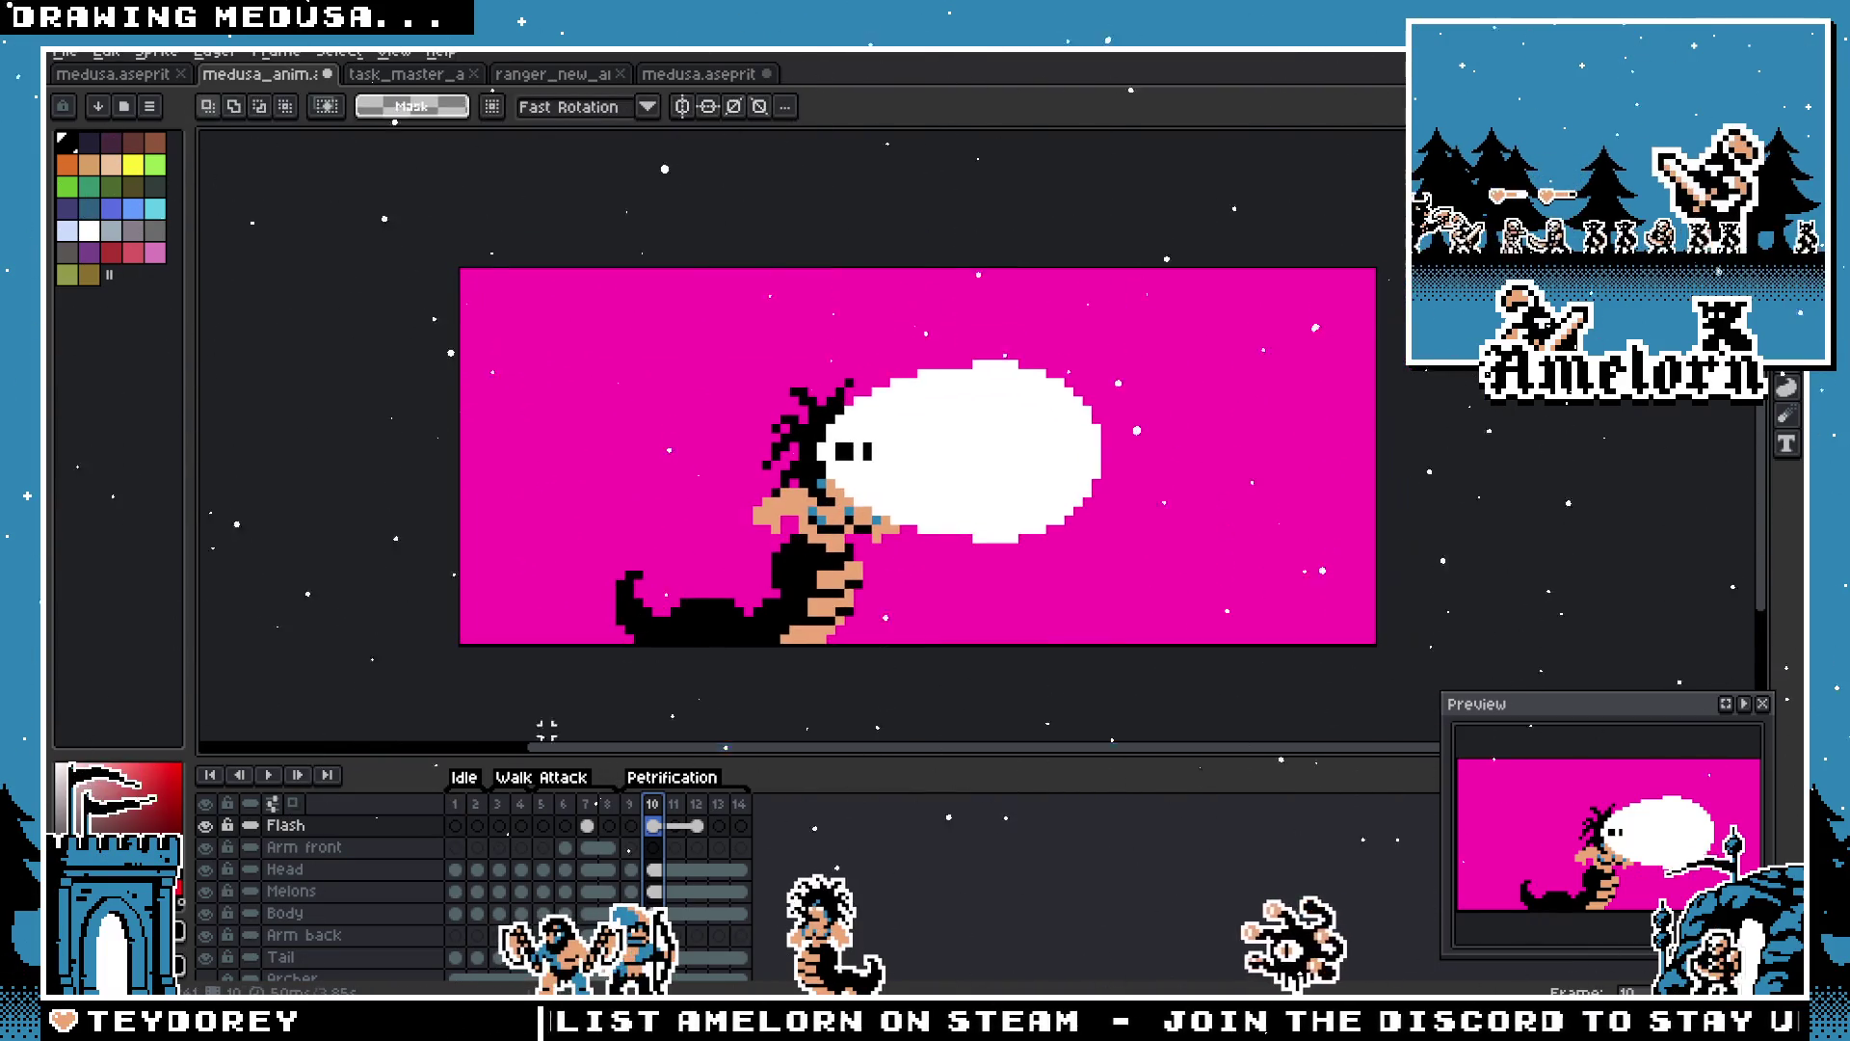
key("Left")
key("Right")
key("Left")
key("Right")
left_click(674, 817)
left_click(698, 816)
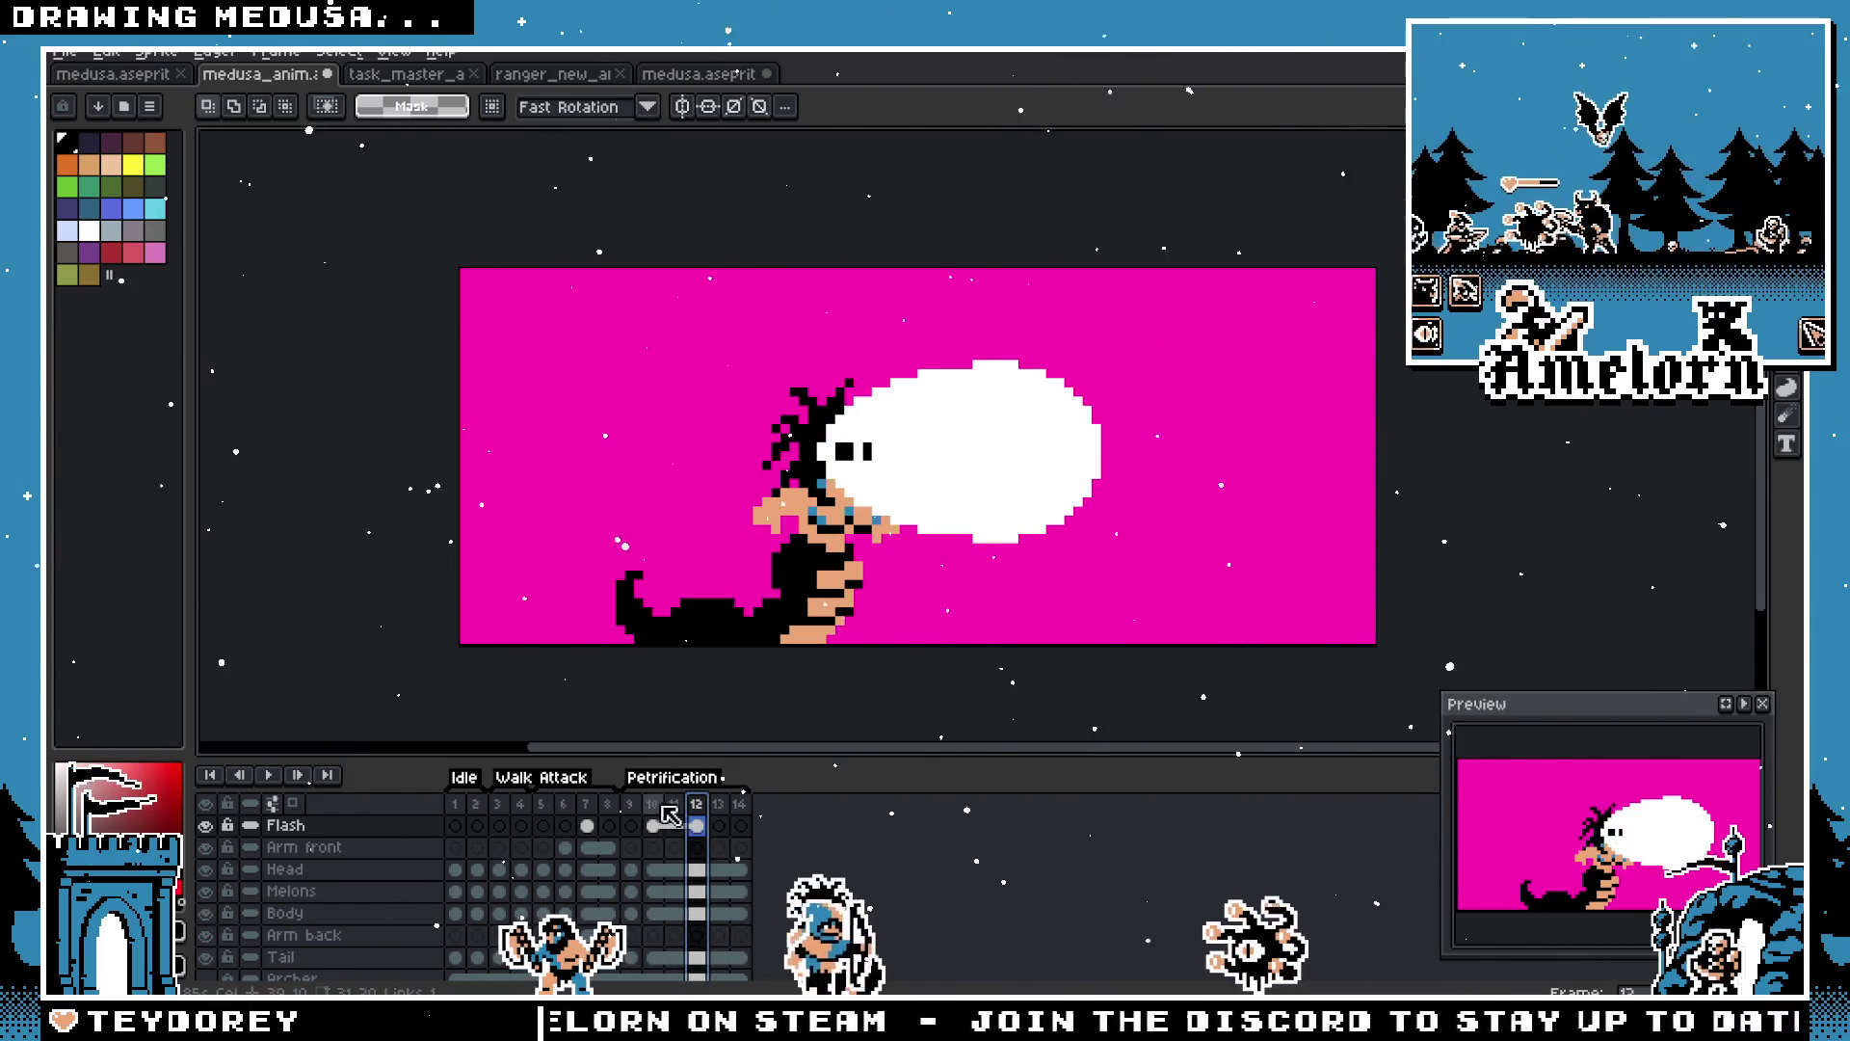
scroll(858, 513, "up", 3)
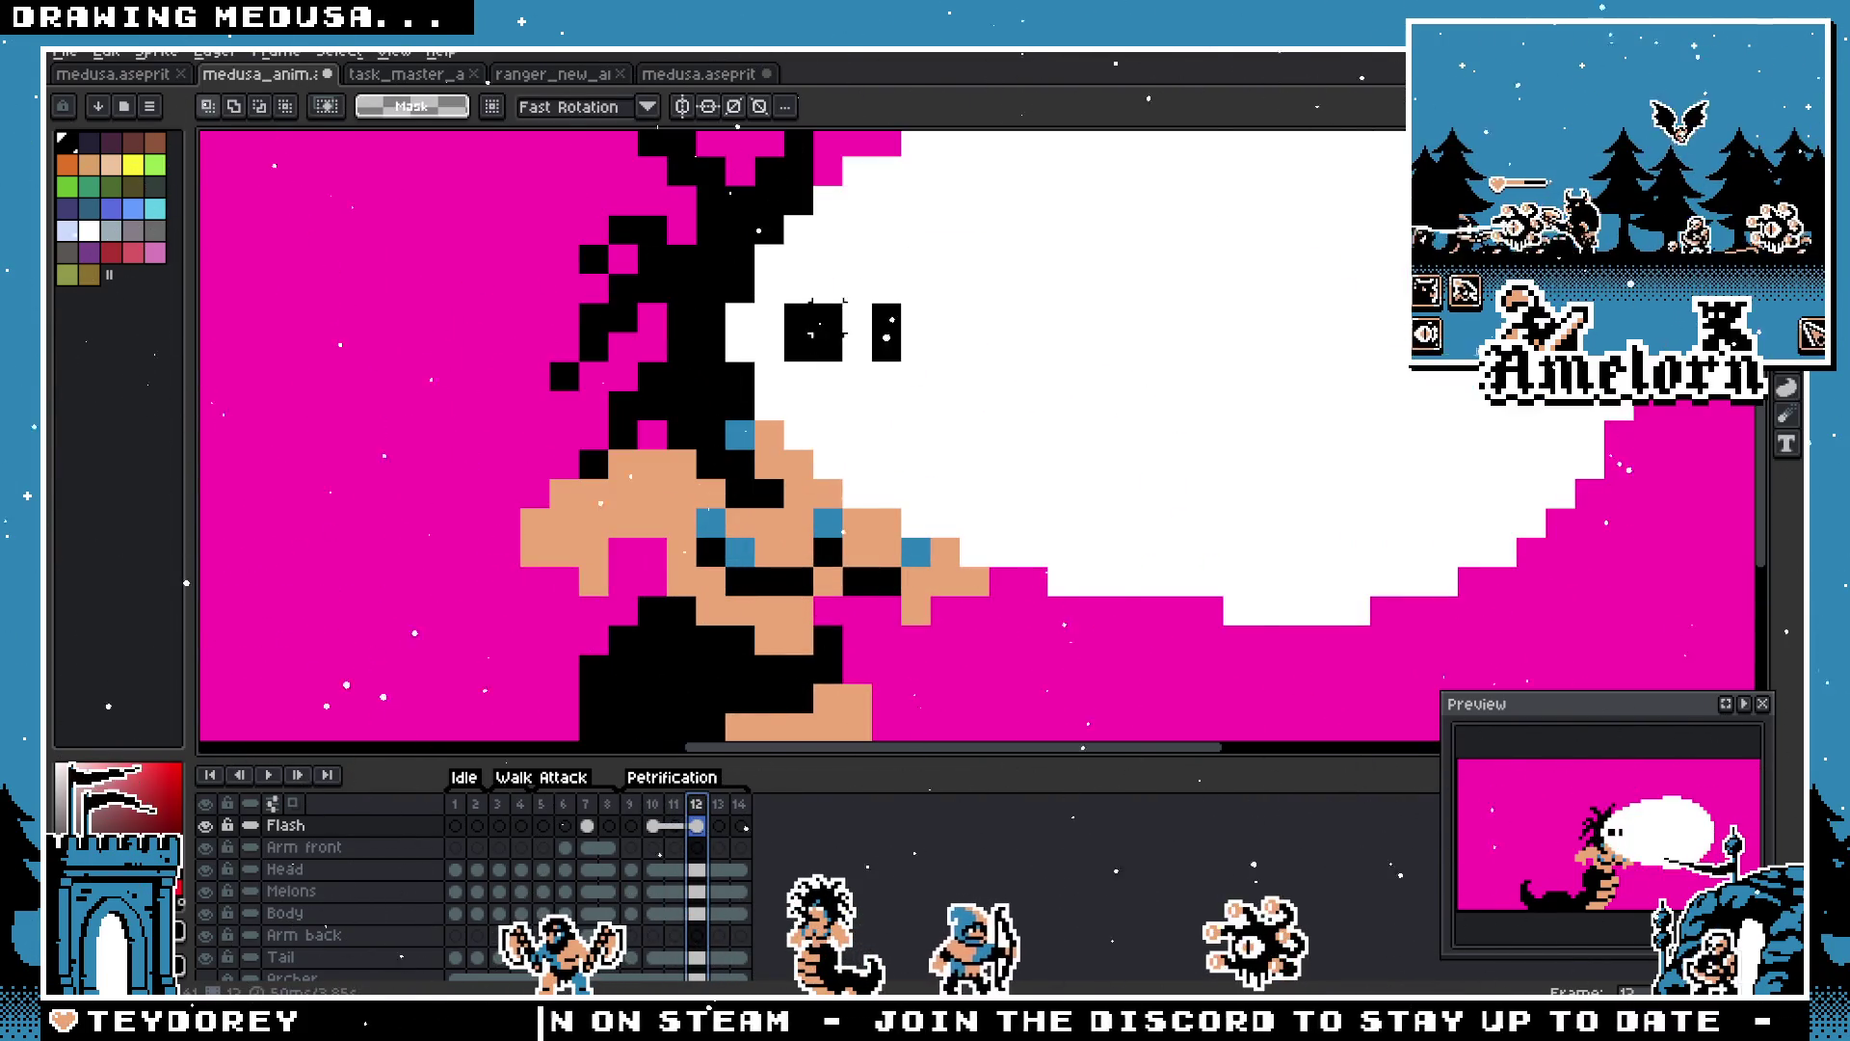
Step: On frame 10, paint black pixels to enlarge the blob's left eye
left_click(653, 803)
scroll(758, 365, "up", 2)
key("b")
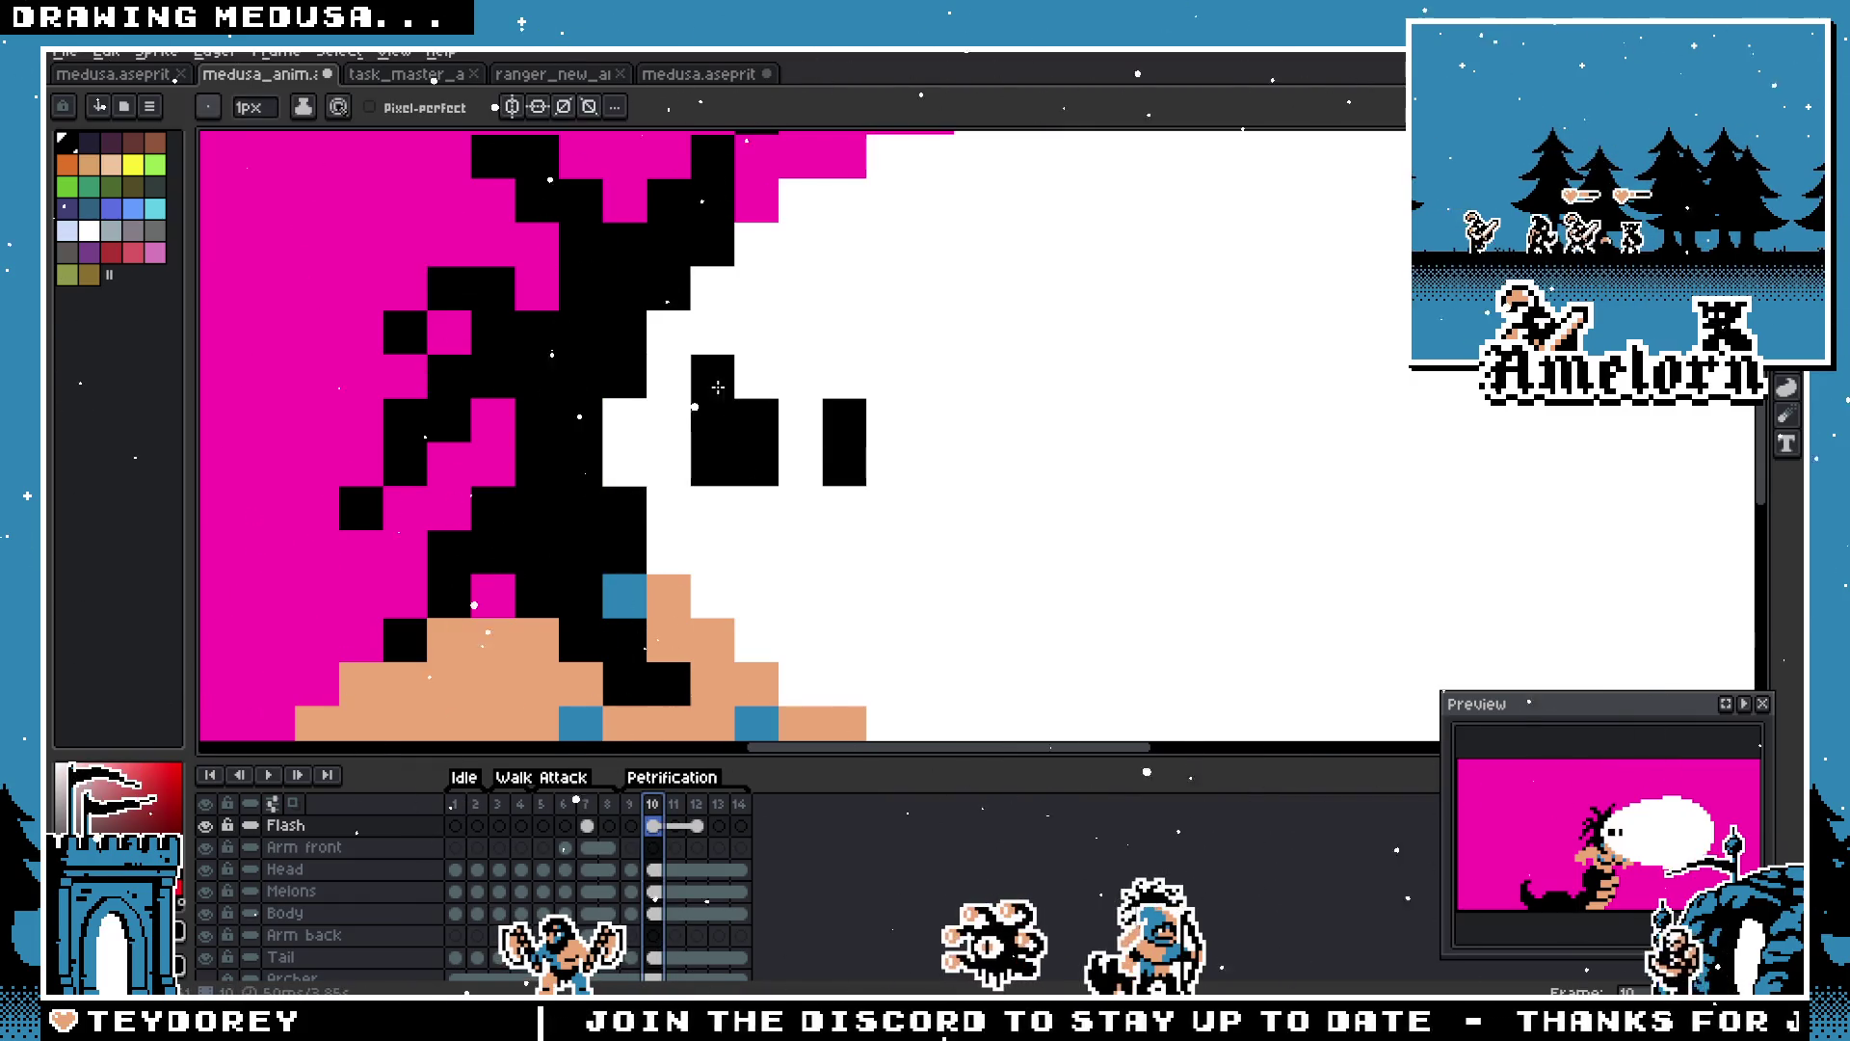
mouse_move(731, 444)
left_mouse_down()
mouse_move(732, 509)
mouse_move(675, 447)
left_mouse_up()
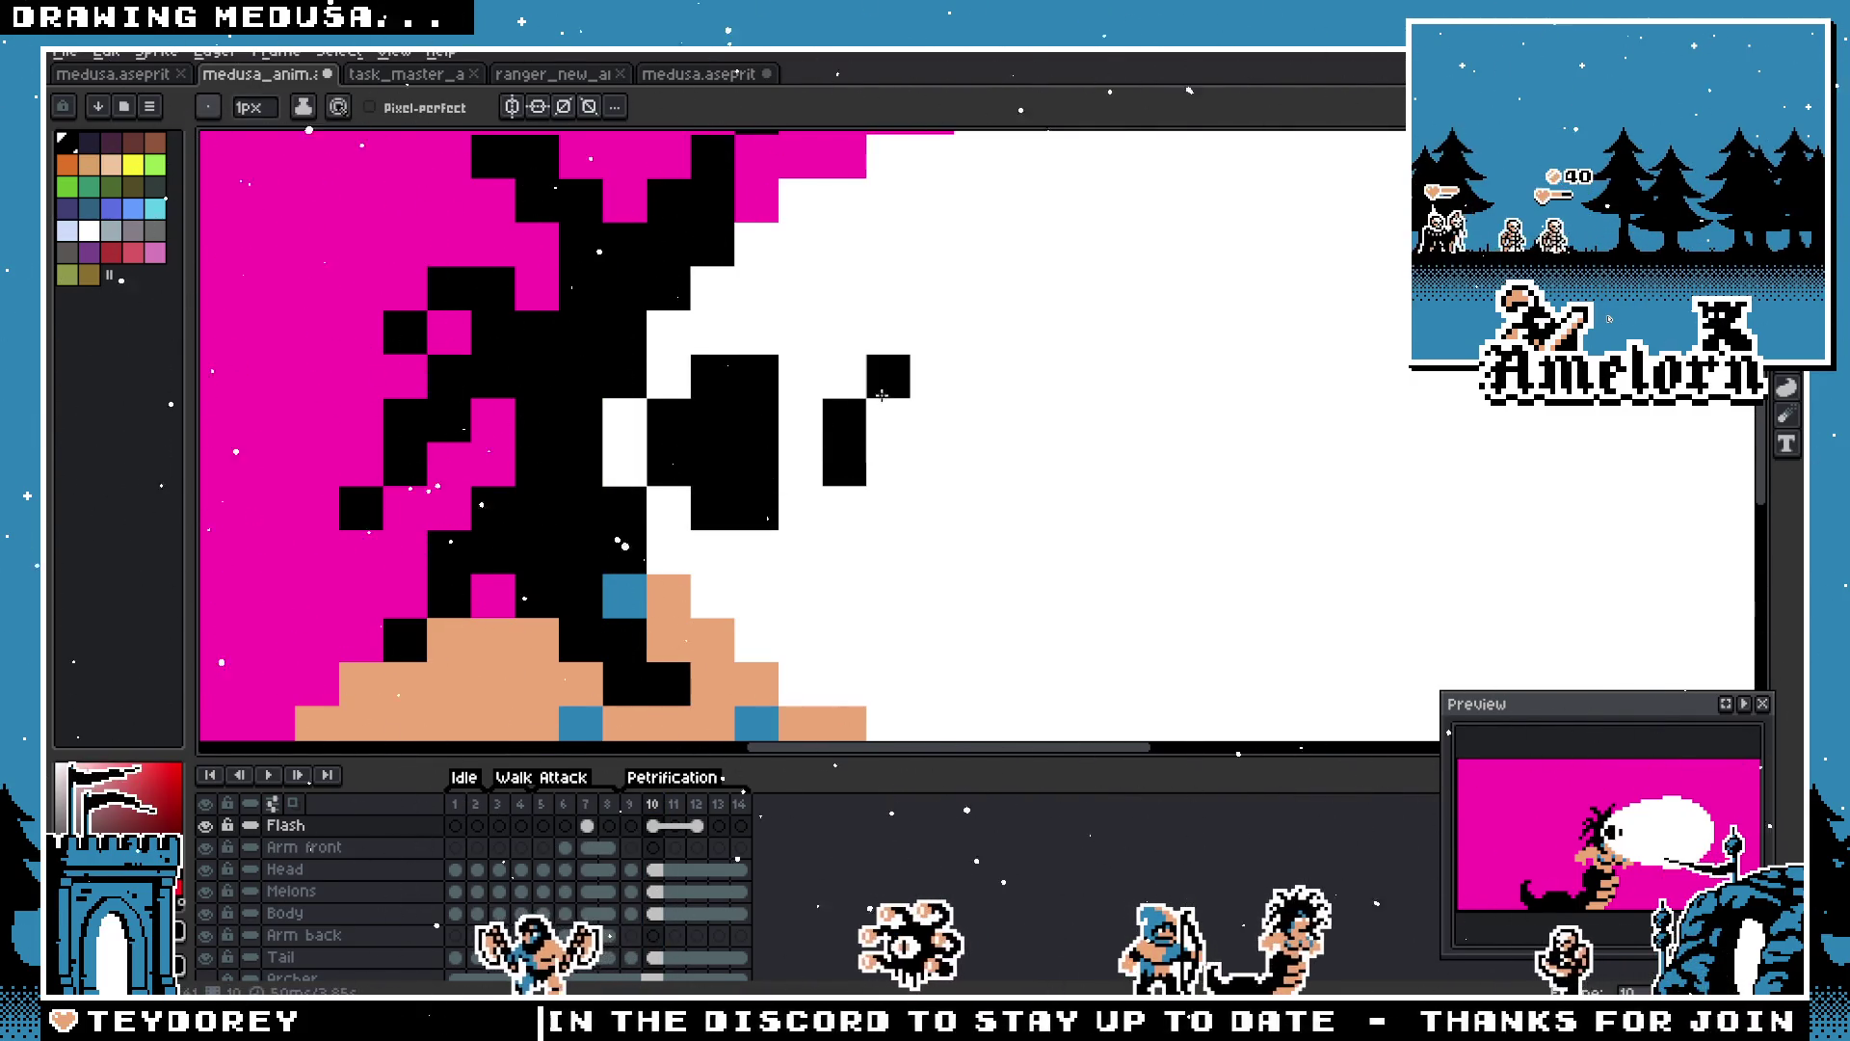
Step: Add a black pixel below the right eye and paint Medusa's skin colour into both eyes
left_click(844, 505)
scroll(844, 506, "down", 3)
scroll(706, 653, "up", 2)
key("i")
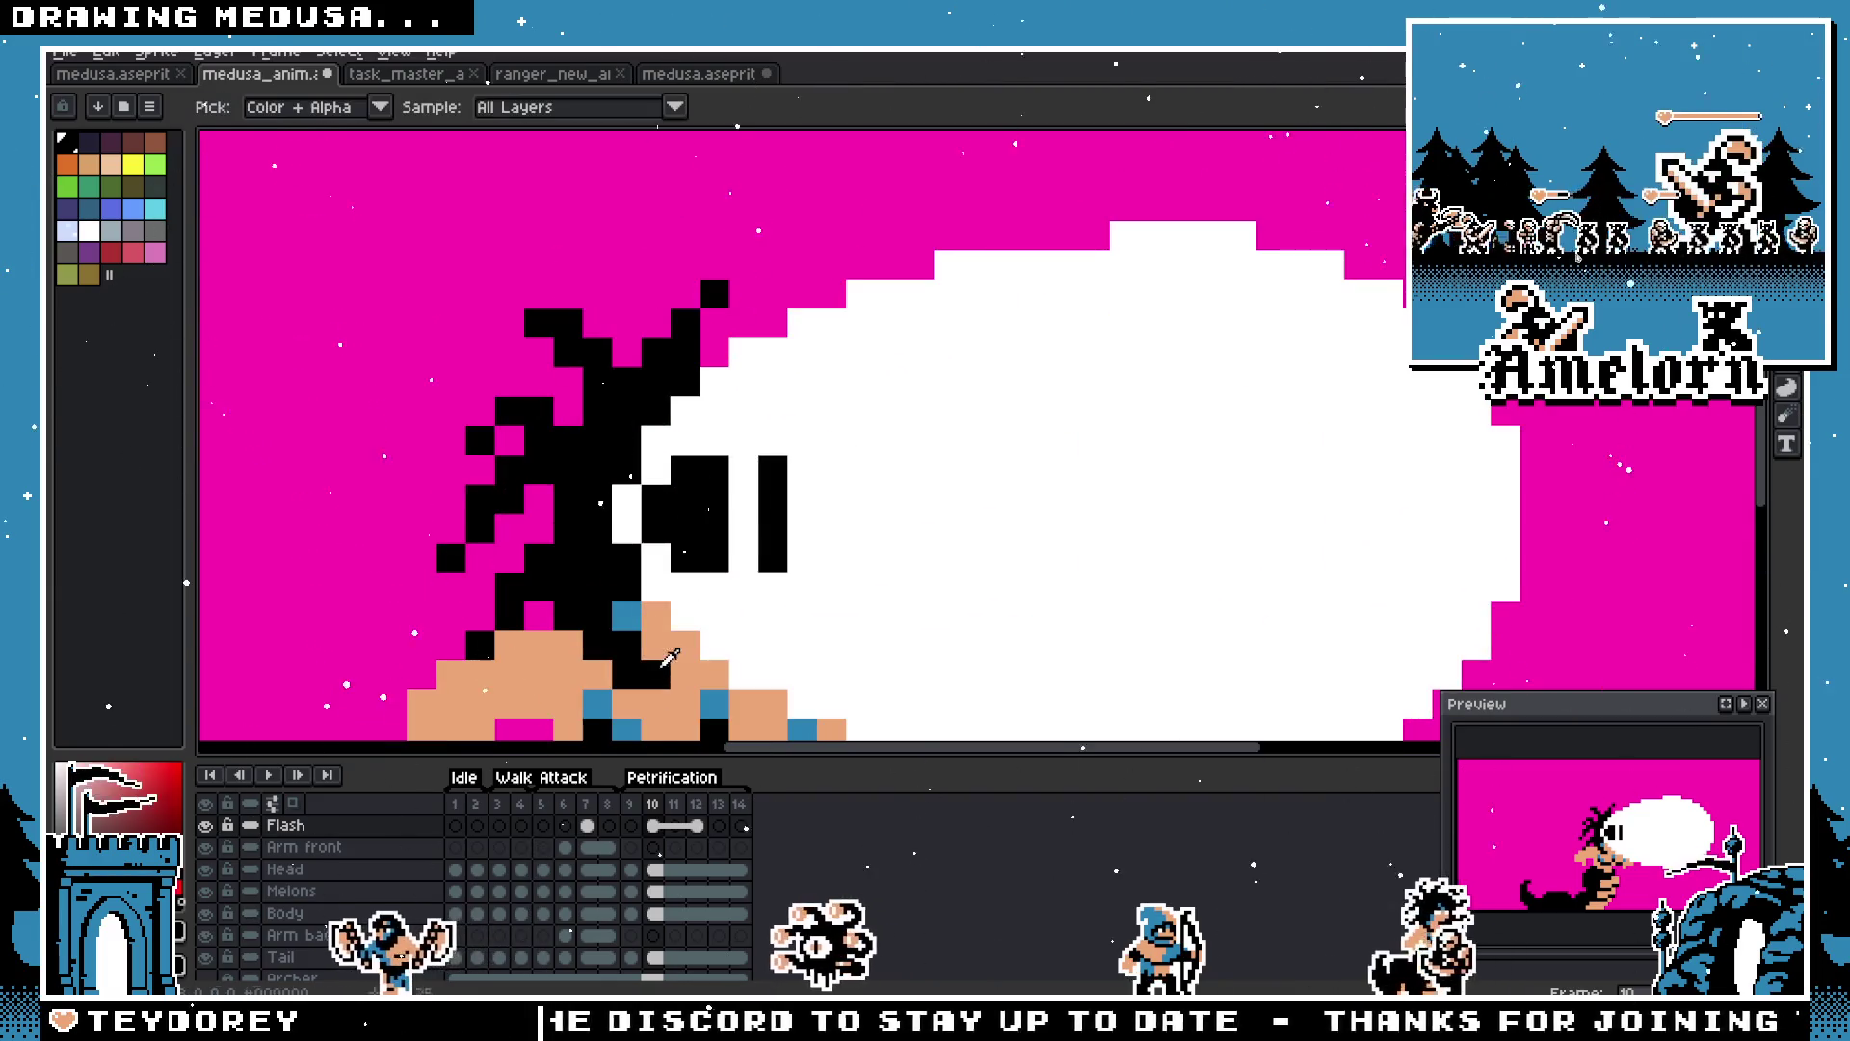
left_click(705, 654)
key("b")
left_click(714, 498)
left_click_drag(772, 497, 769, 521)
Step: Add more skin-colour pixels to refine the left and right eyes
key("v")
scroll(769, 520, "down", 4)
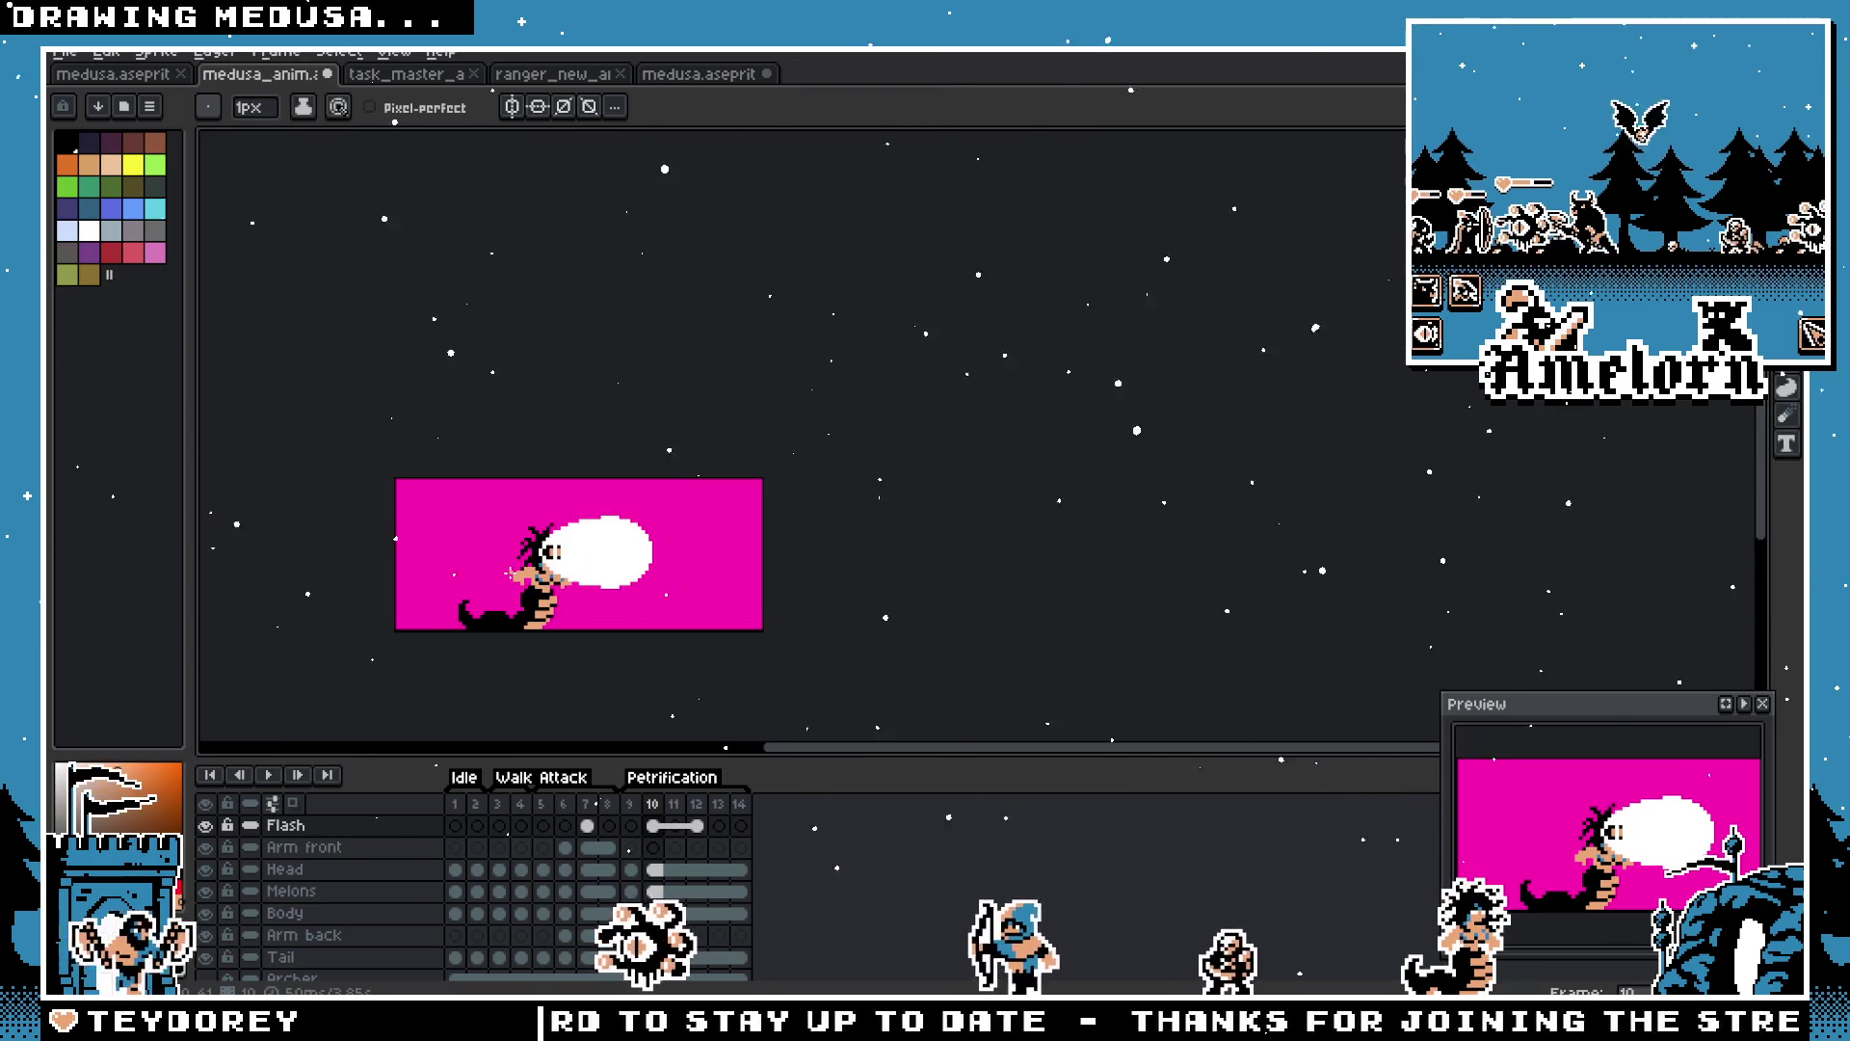
scroll(513, 571, "up", 3)
key("b")
scroll(627, 472, "up", 4)
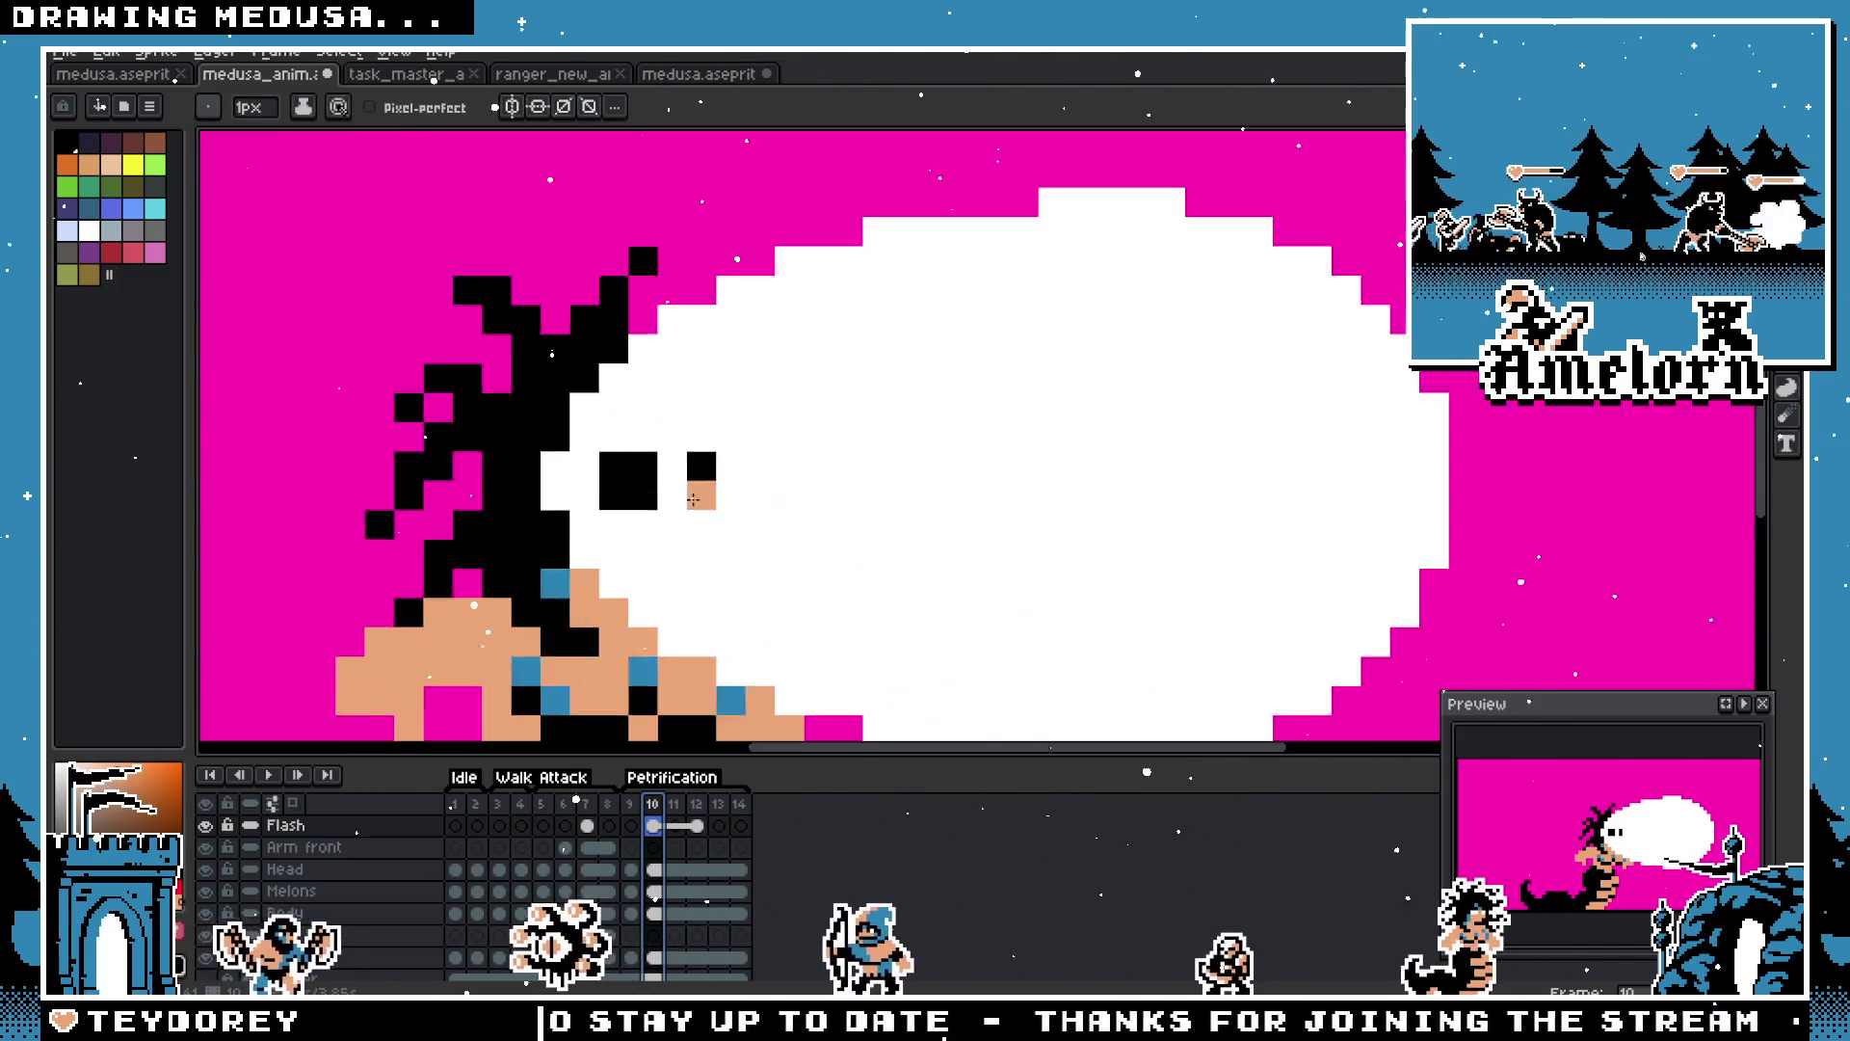
left_click(616, 494)
left_click_drag(705, 451, 705, 495)
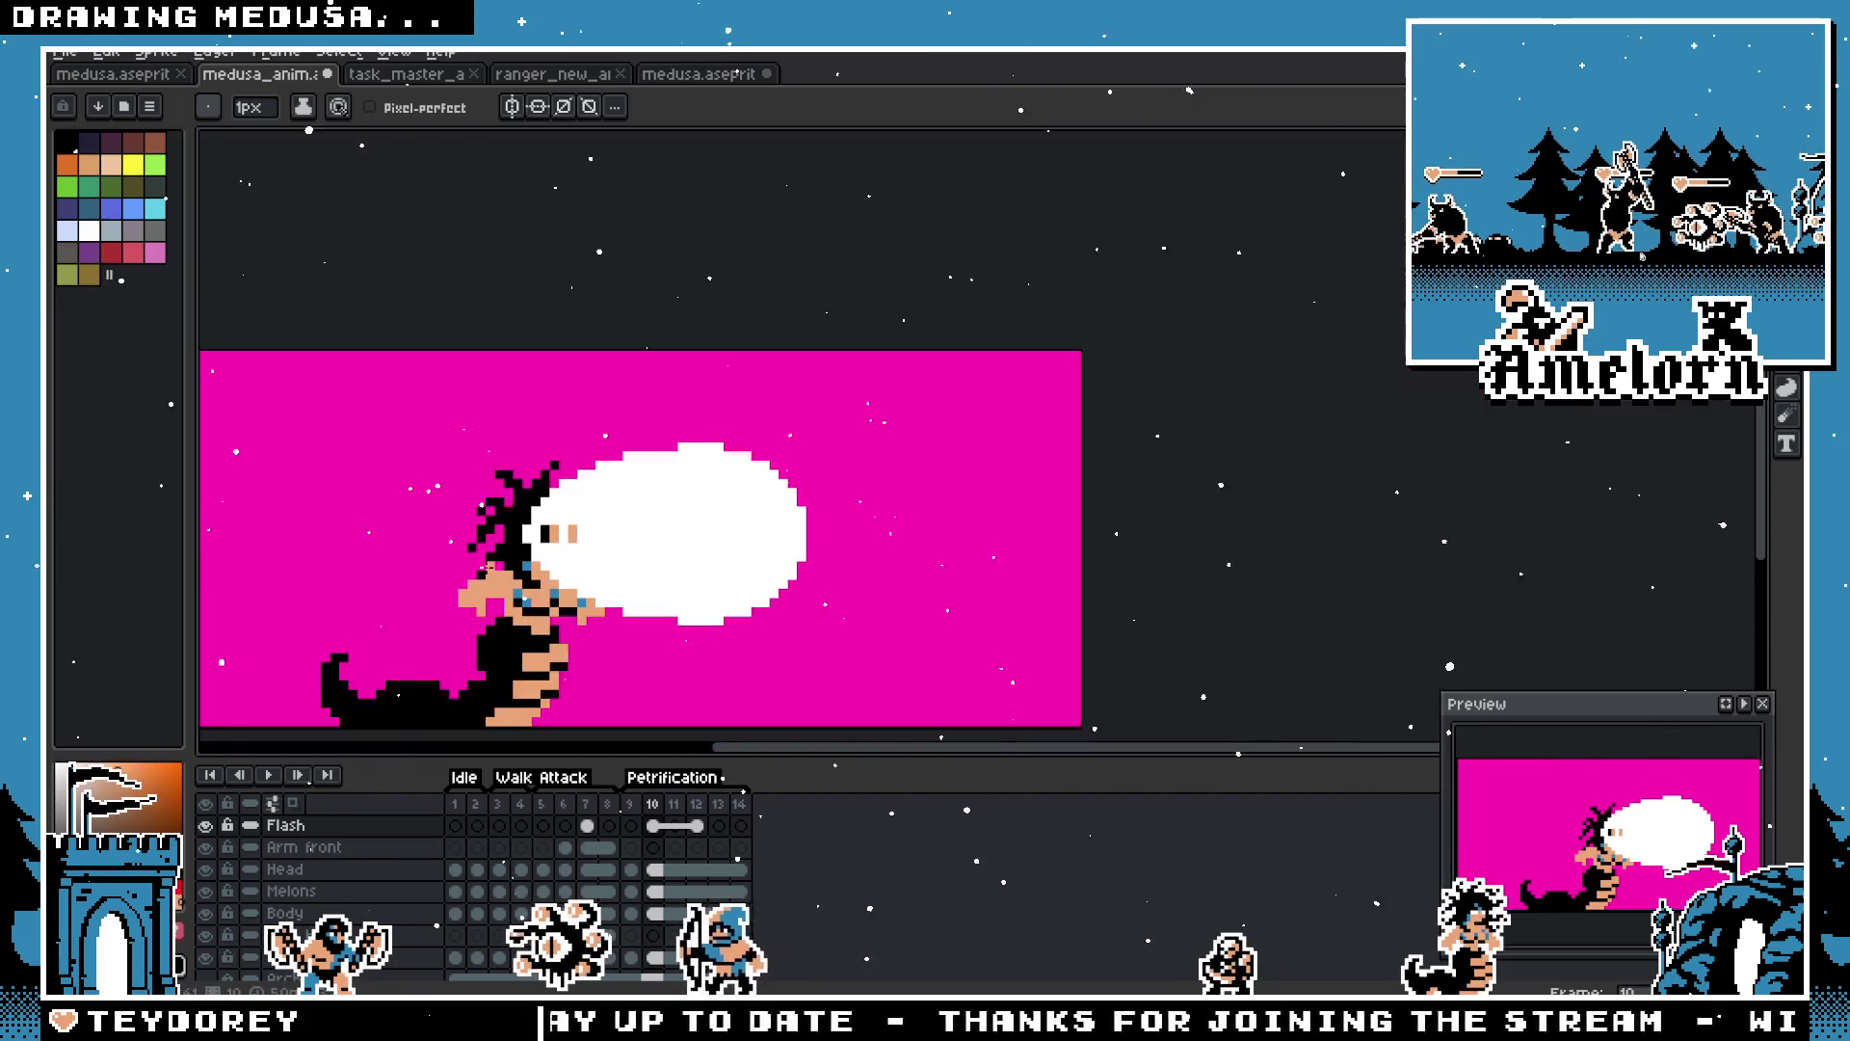
scroll(514, 558, "down", 4)
scroll(520, 549, "up", 4)
scroll(661, 488, "down", 4)
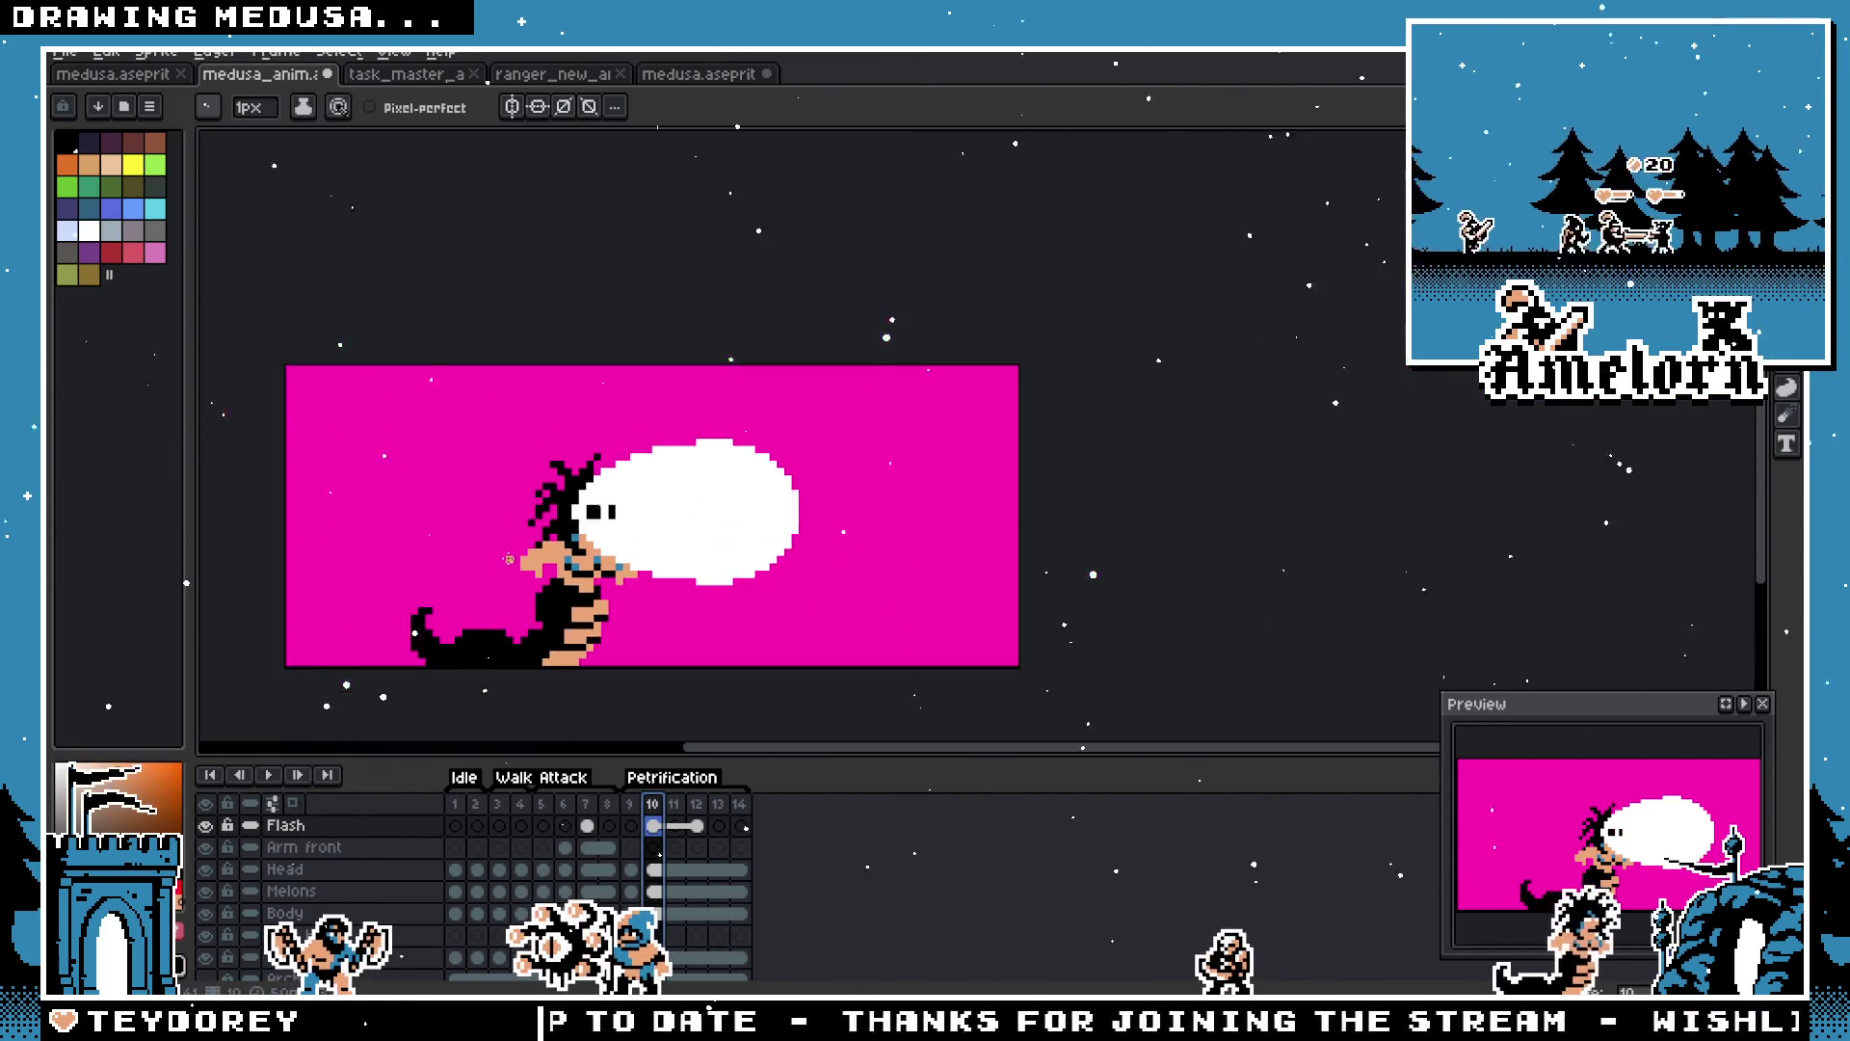
scroll(783, 375, "up", 4)
Step: Sample a colour and add a black pixel below the eye
key("i")
key("b")
scroll(838, 380, "up", 1)
left_click(884, 441)
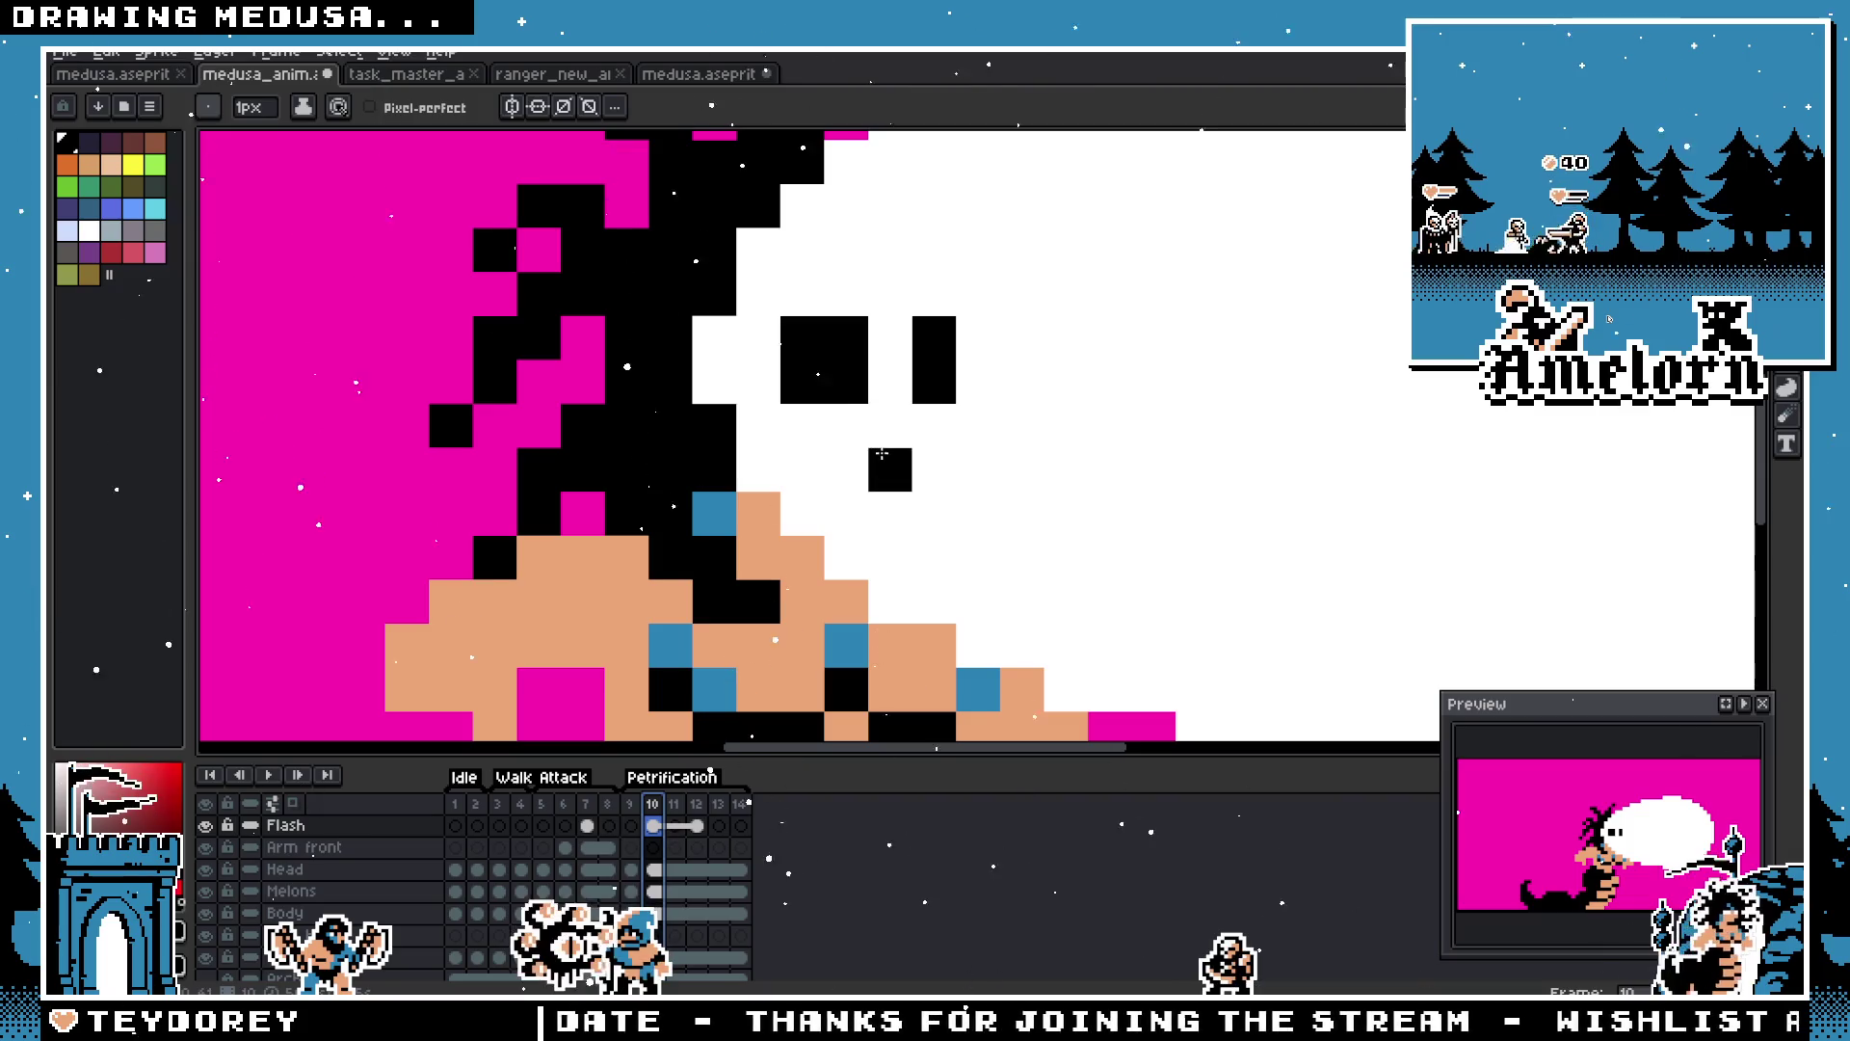
scroll(885, 453, "down", 4)
scroll(993, 412, "up", 2)
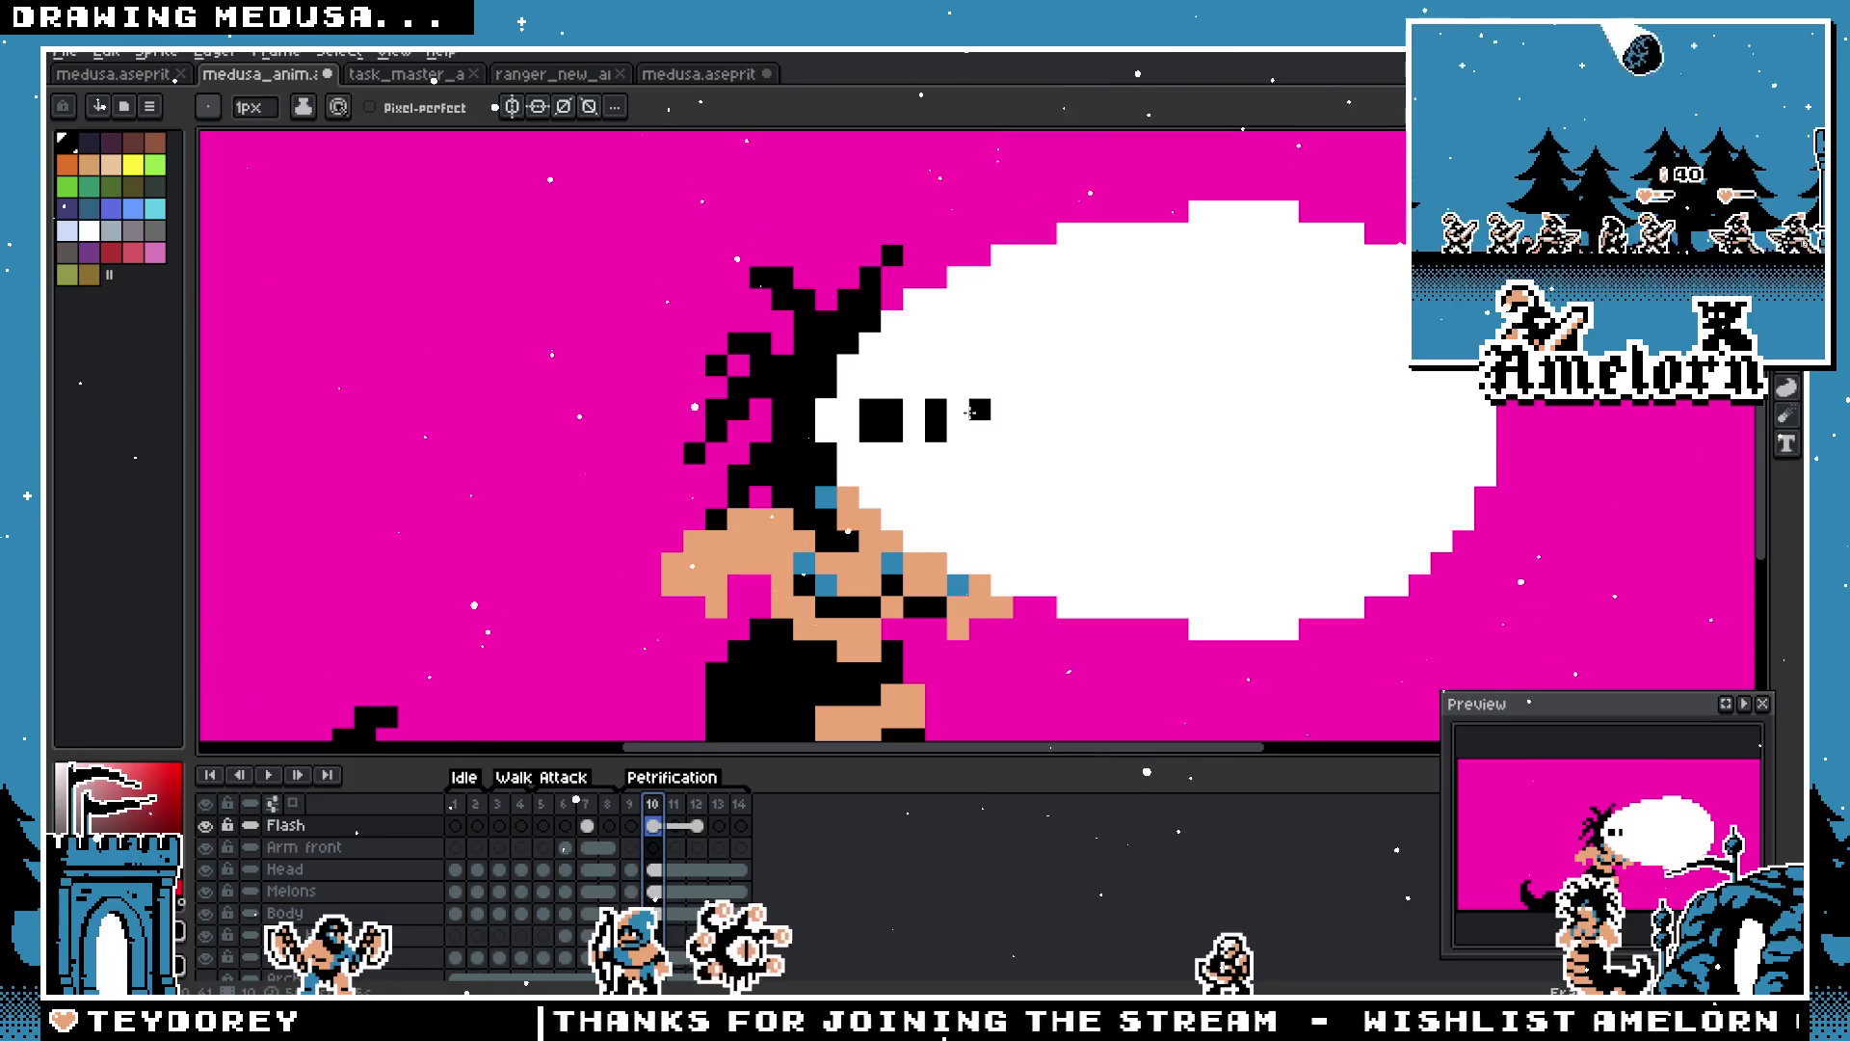
scroll(762, 437, "down", 3)
scroll(718, 522, "up", 2)
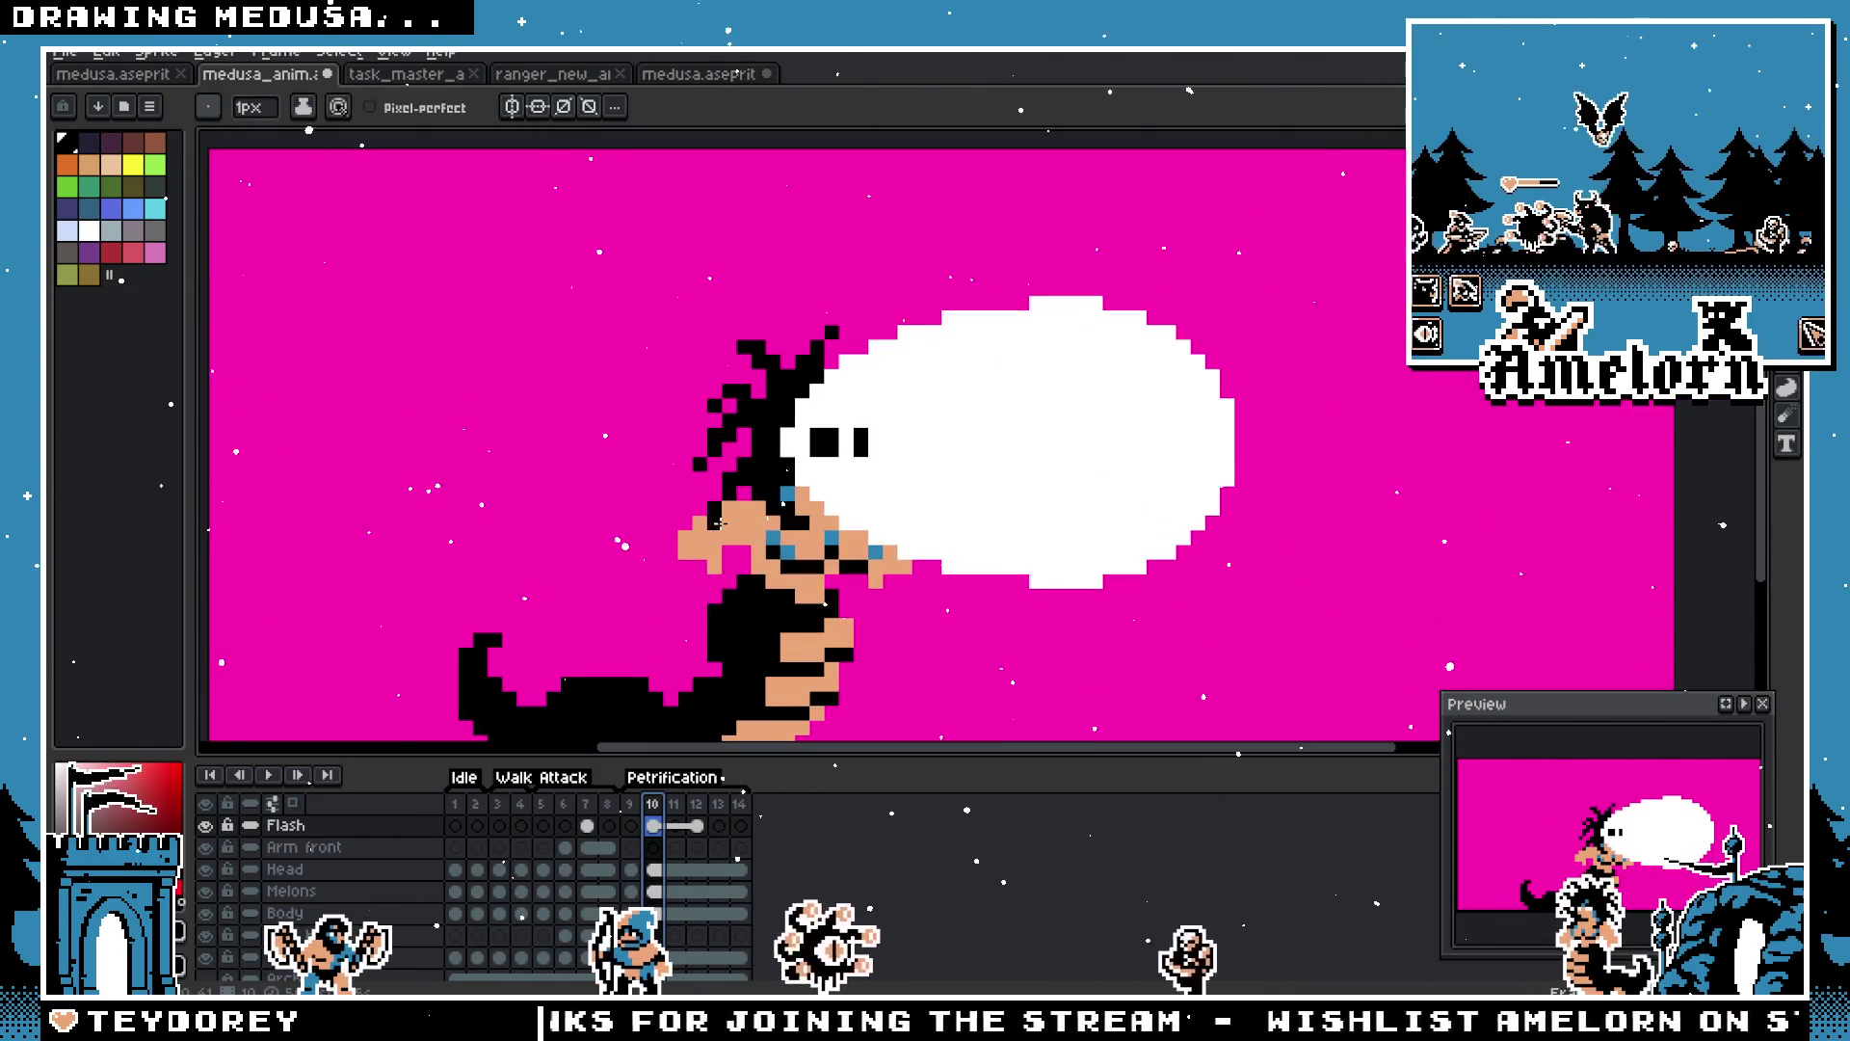
Step: Step through frames 9 to 13, then zoom out to see the whole sprite
left_click(636, 818)
left_click(652, 815)
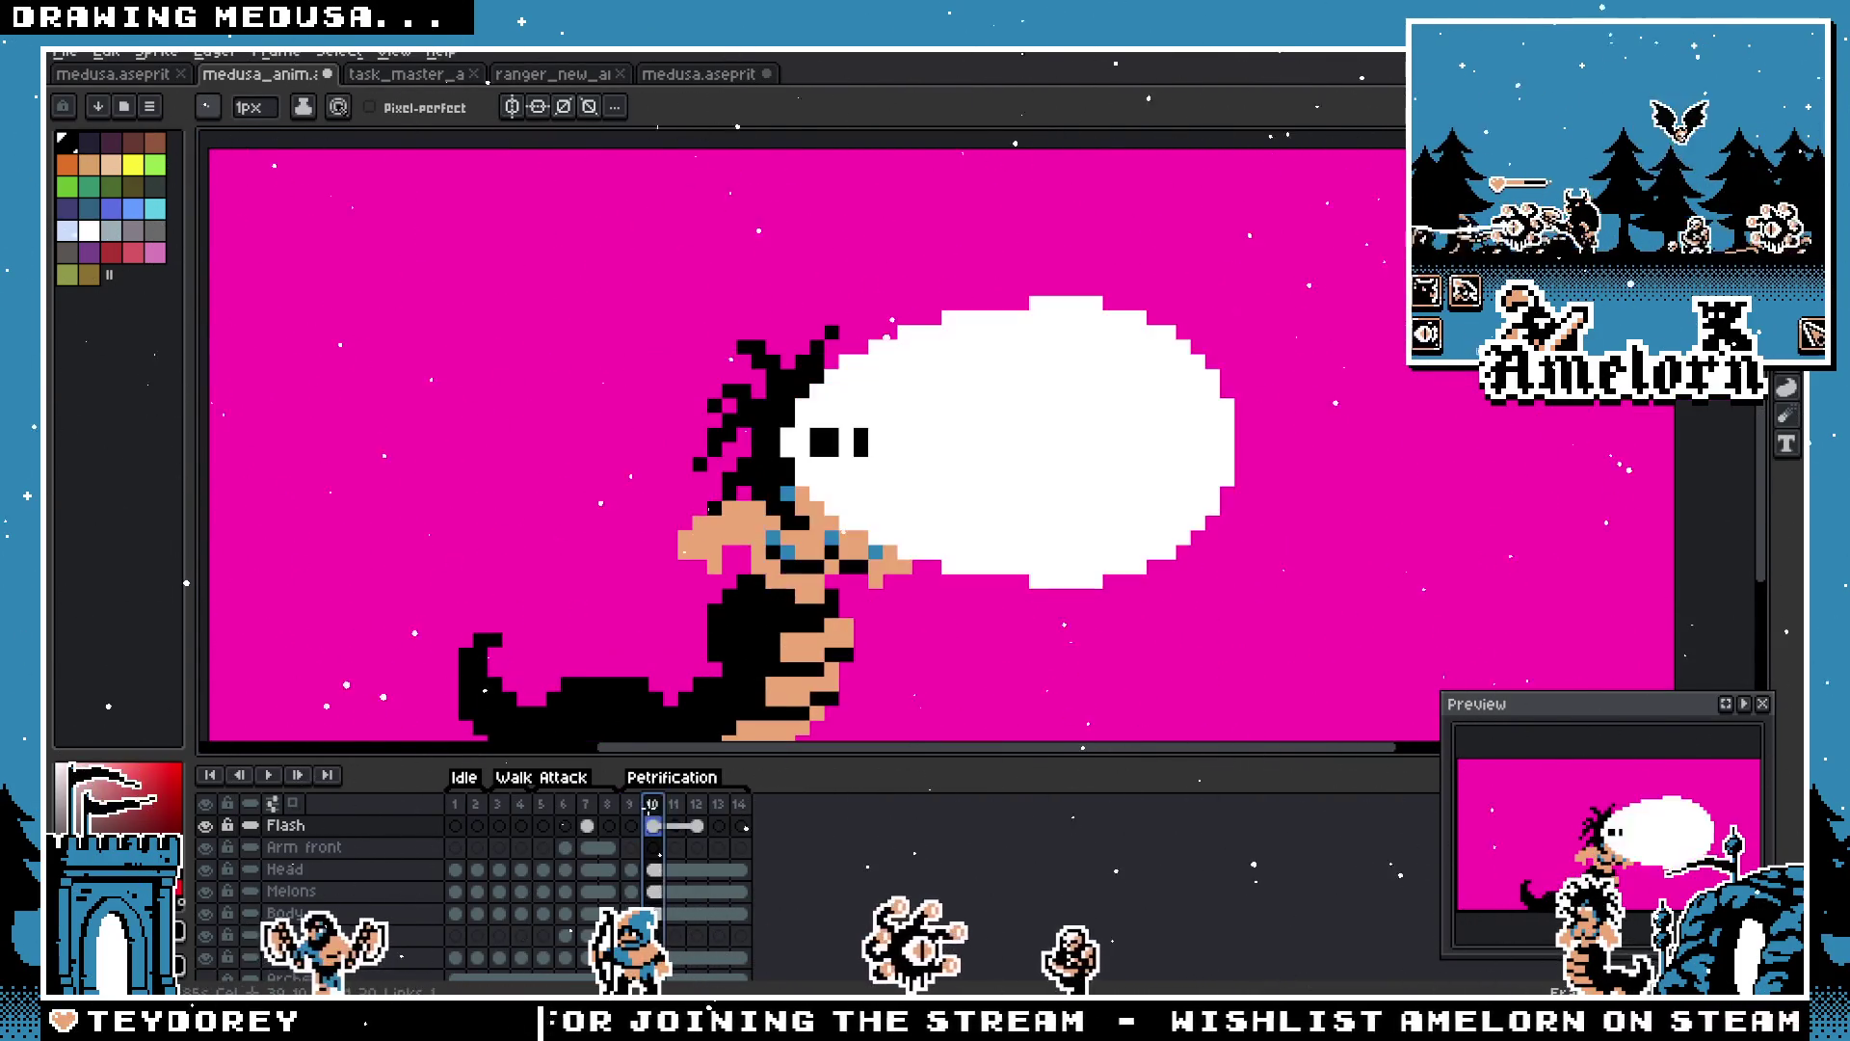
key("Right")
key("Right")
key("Right")
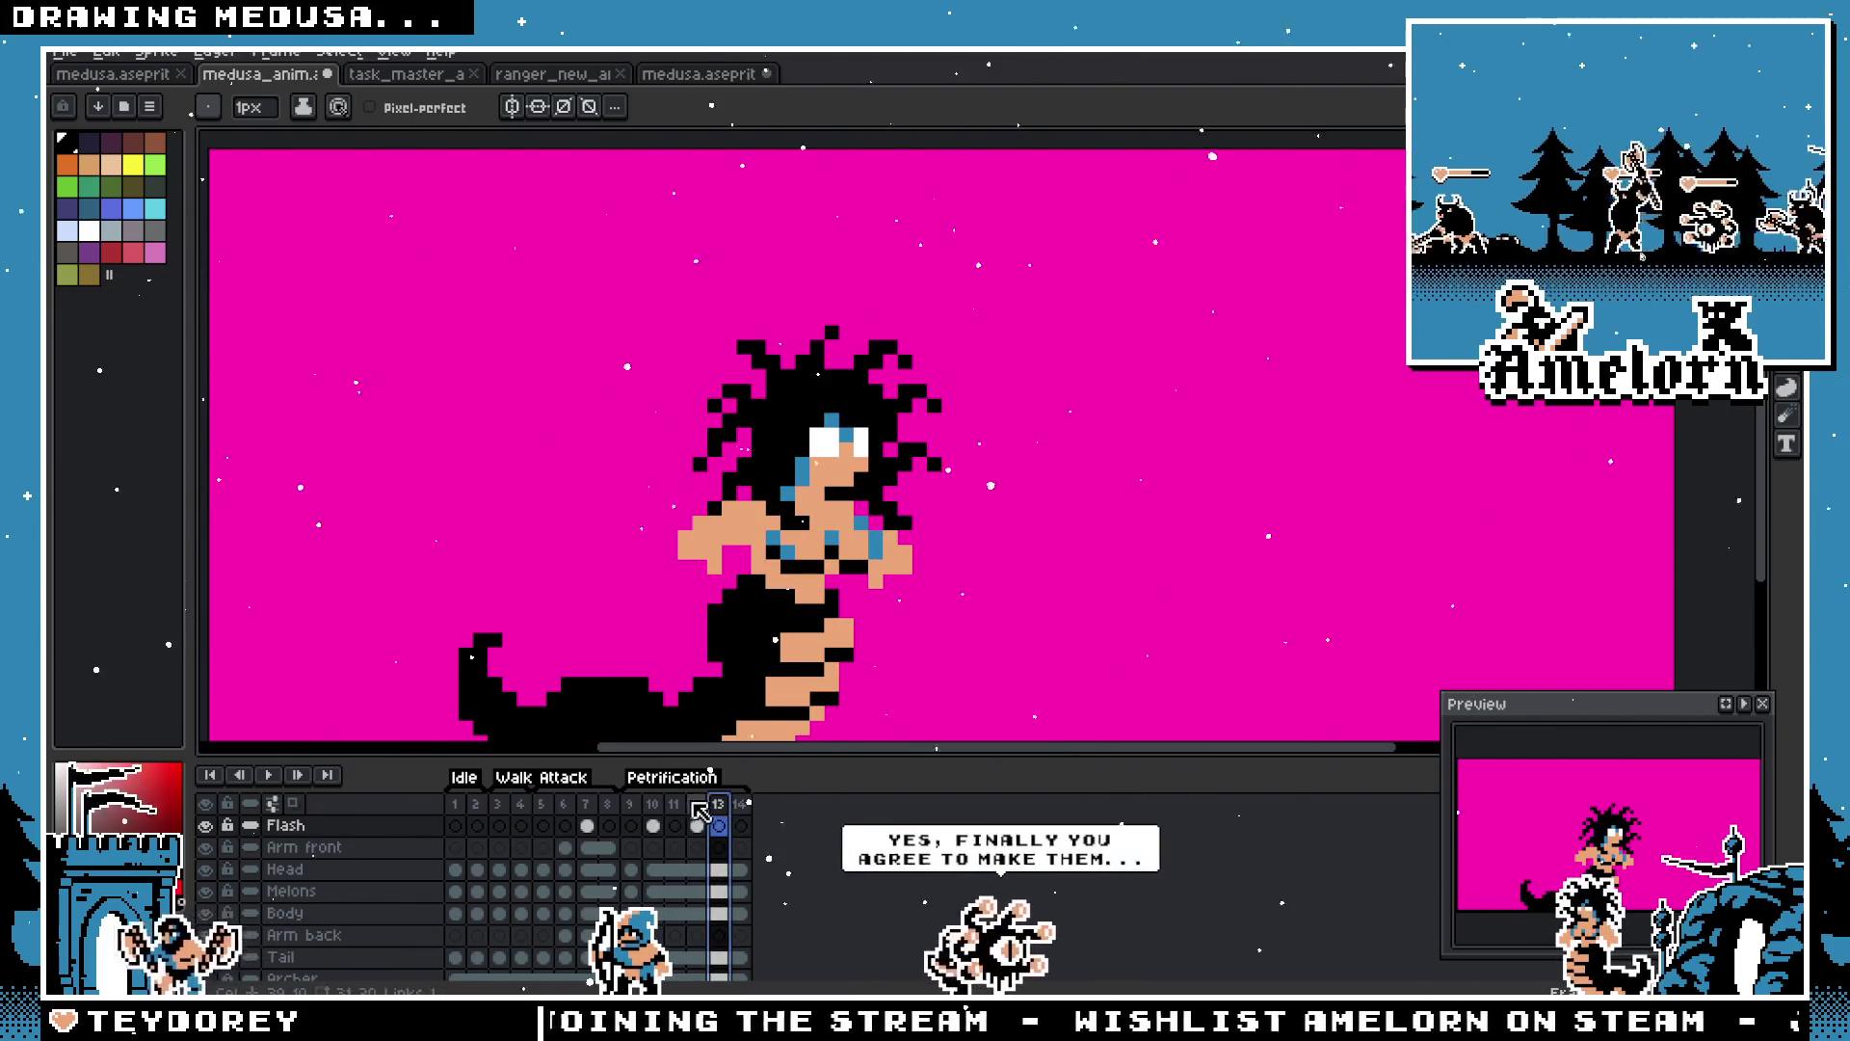
left_click(652, 817)
key("minus")
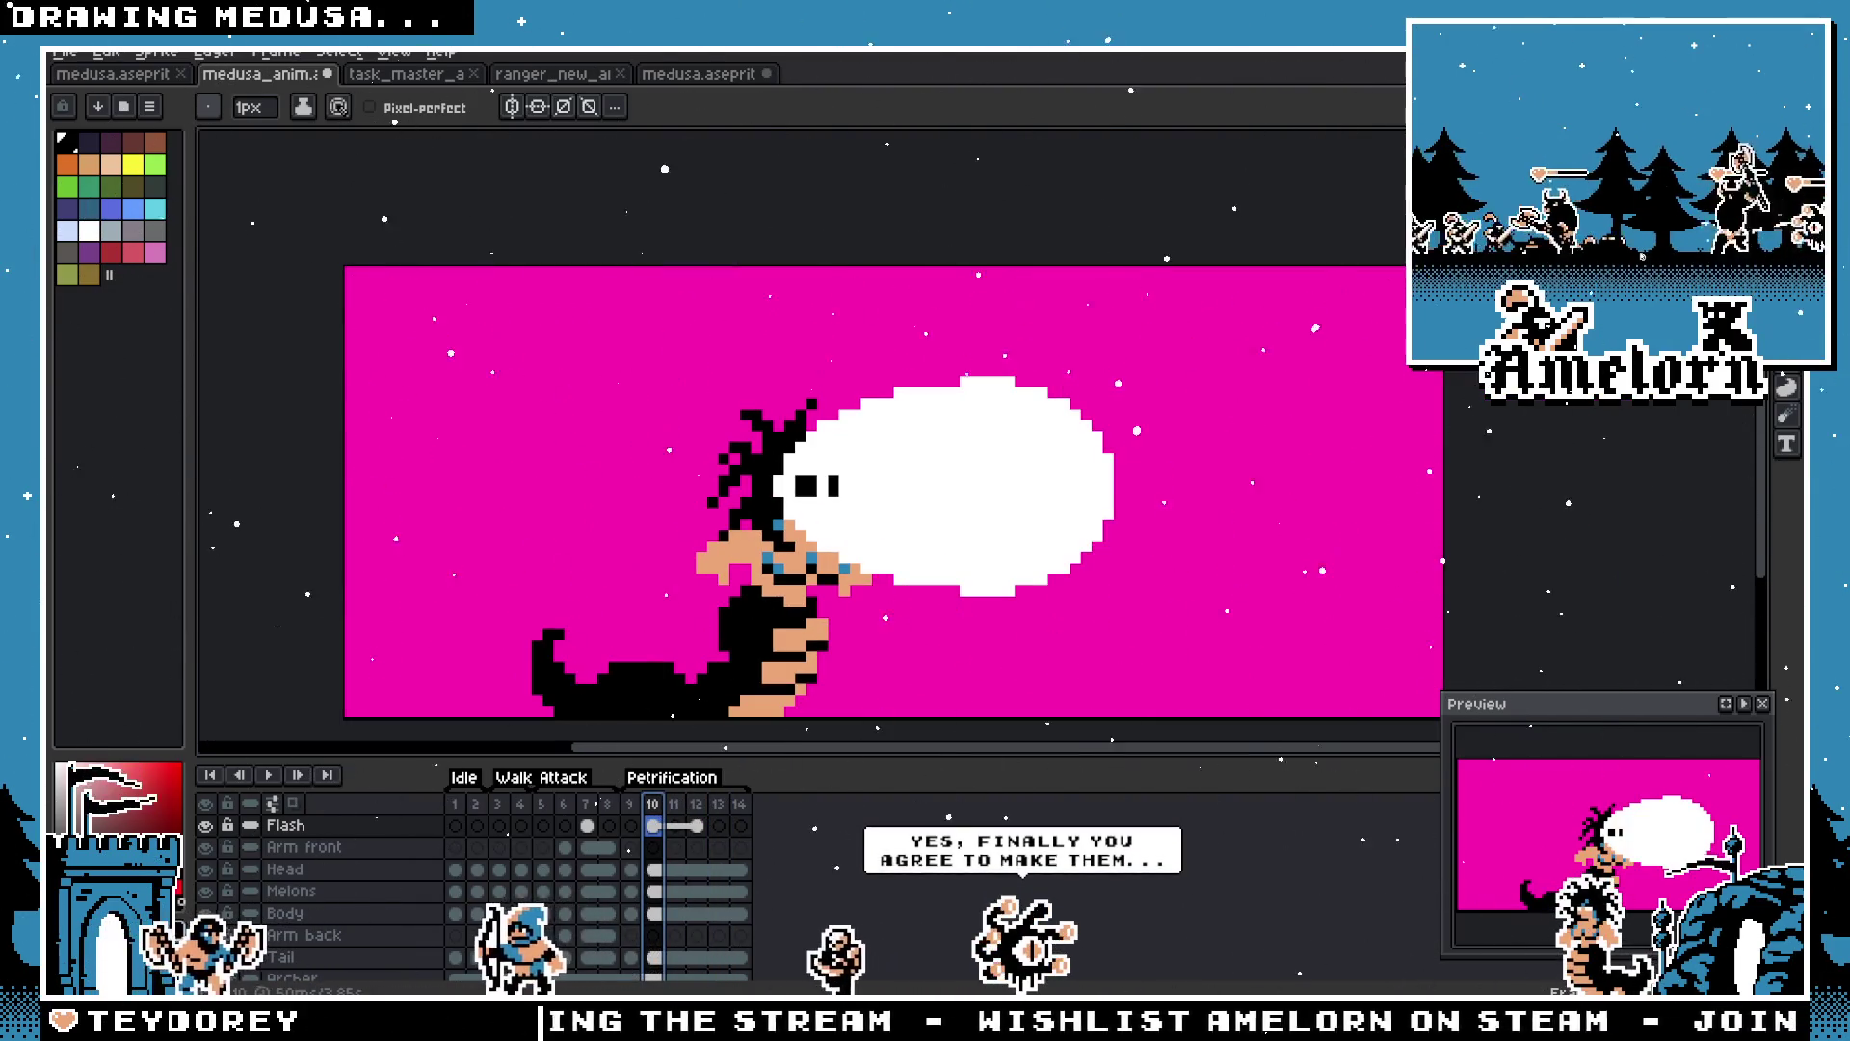
Step: Recentre the sprite and step through frames 9 to 13
key("m")
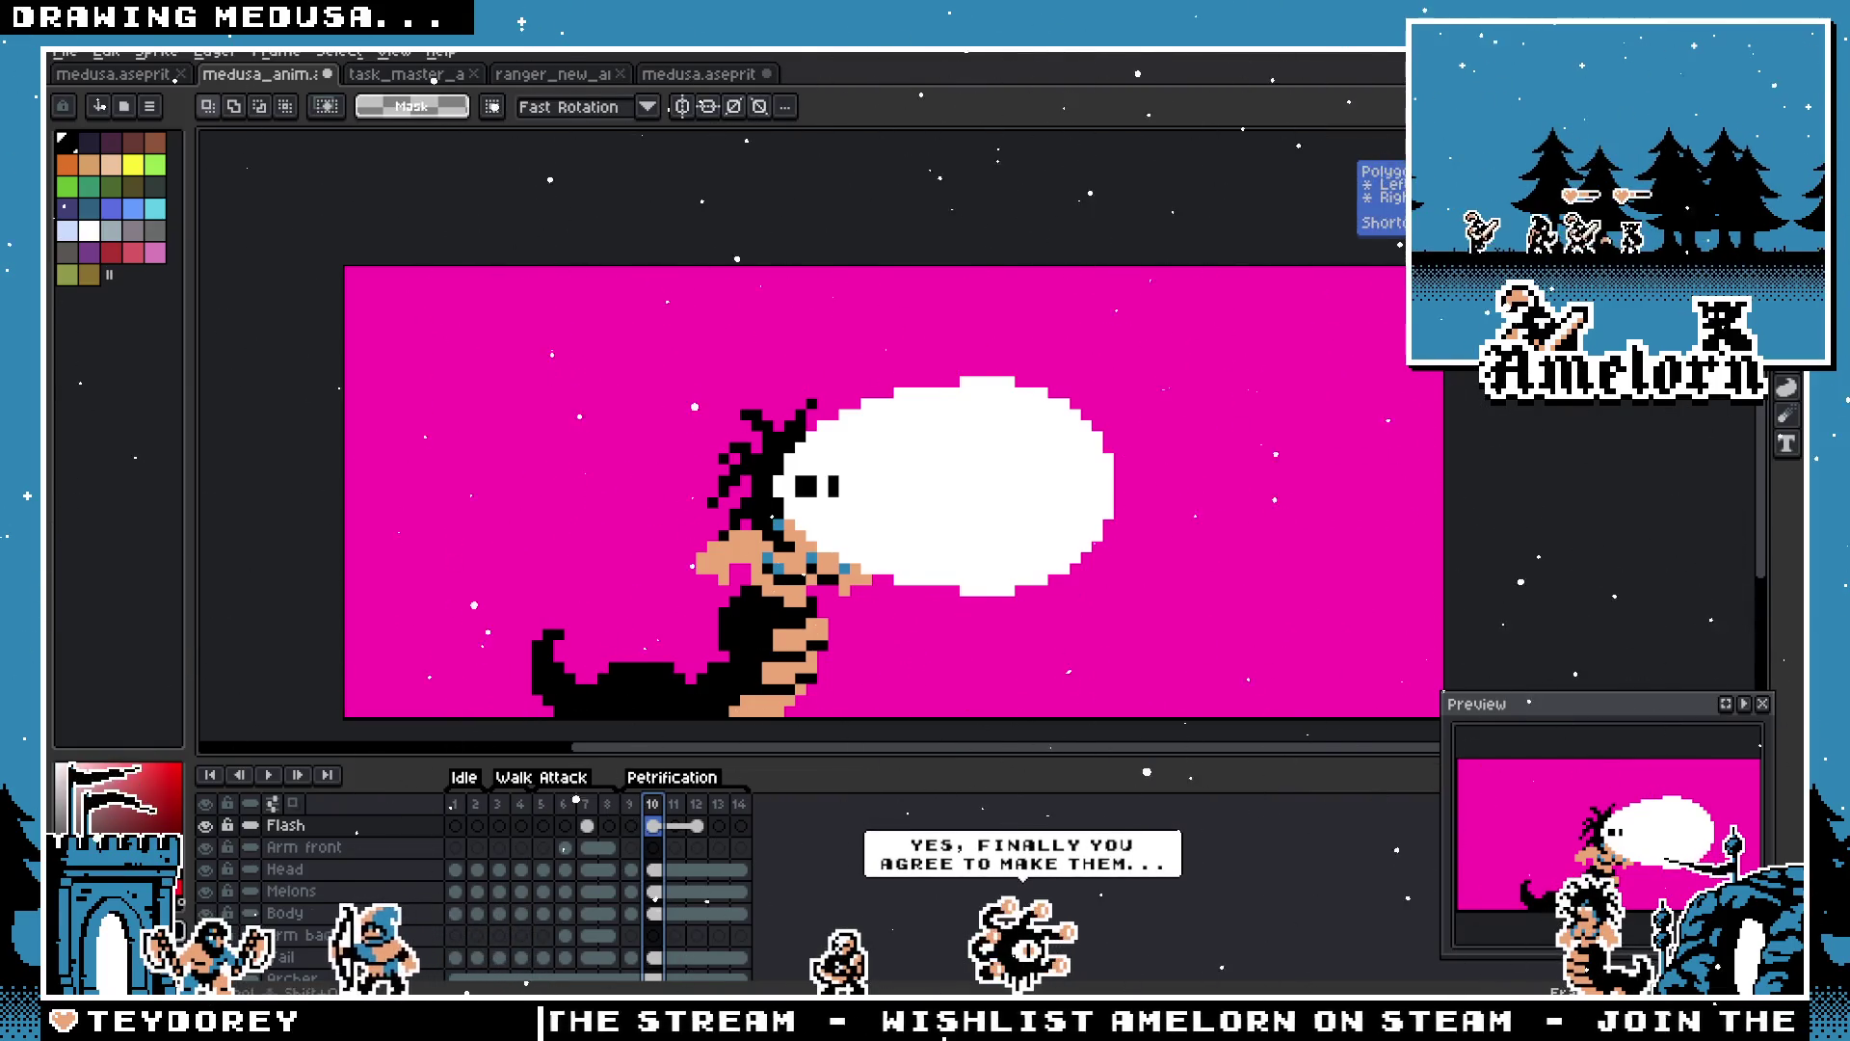
left_click_drag(762, 506, 776, 446)
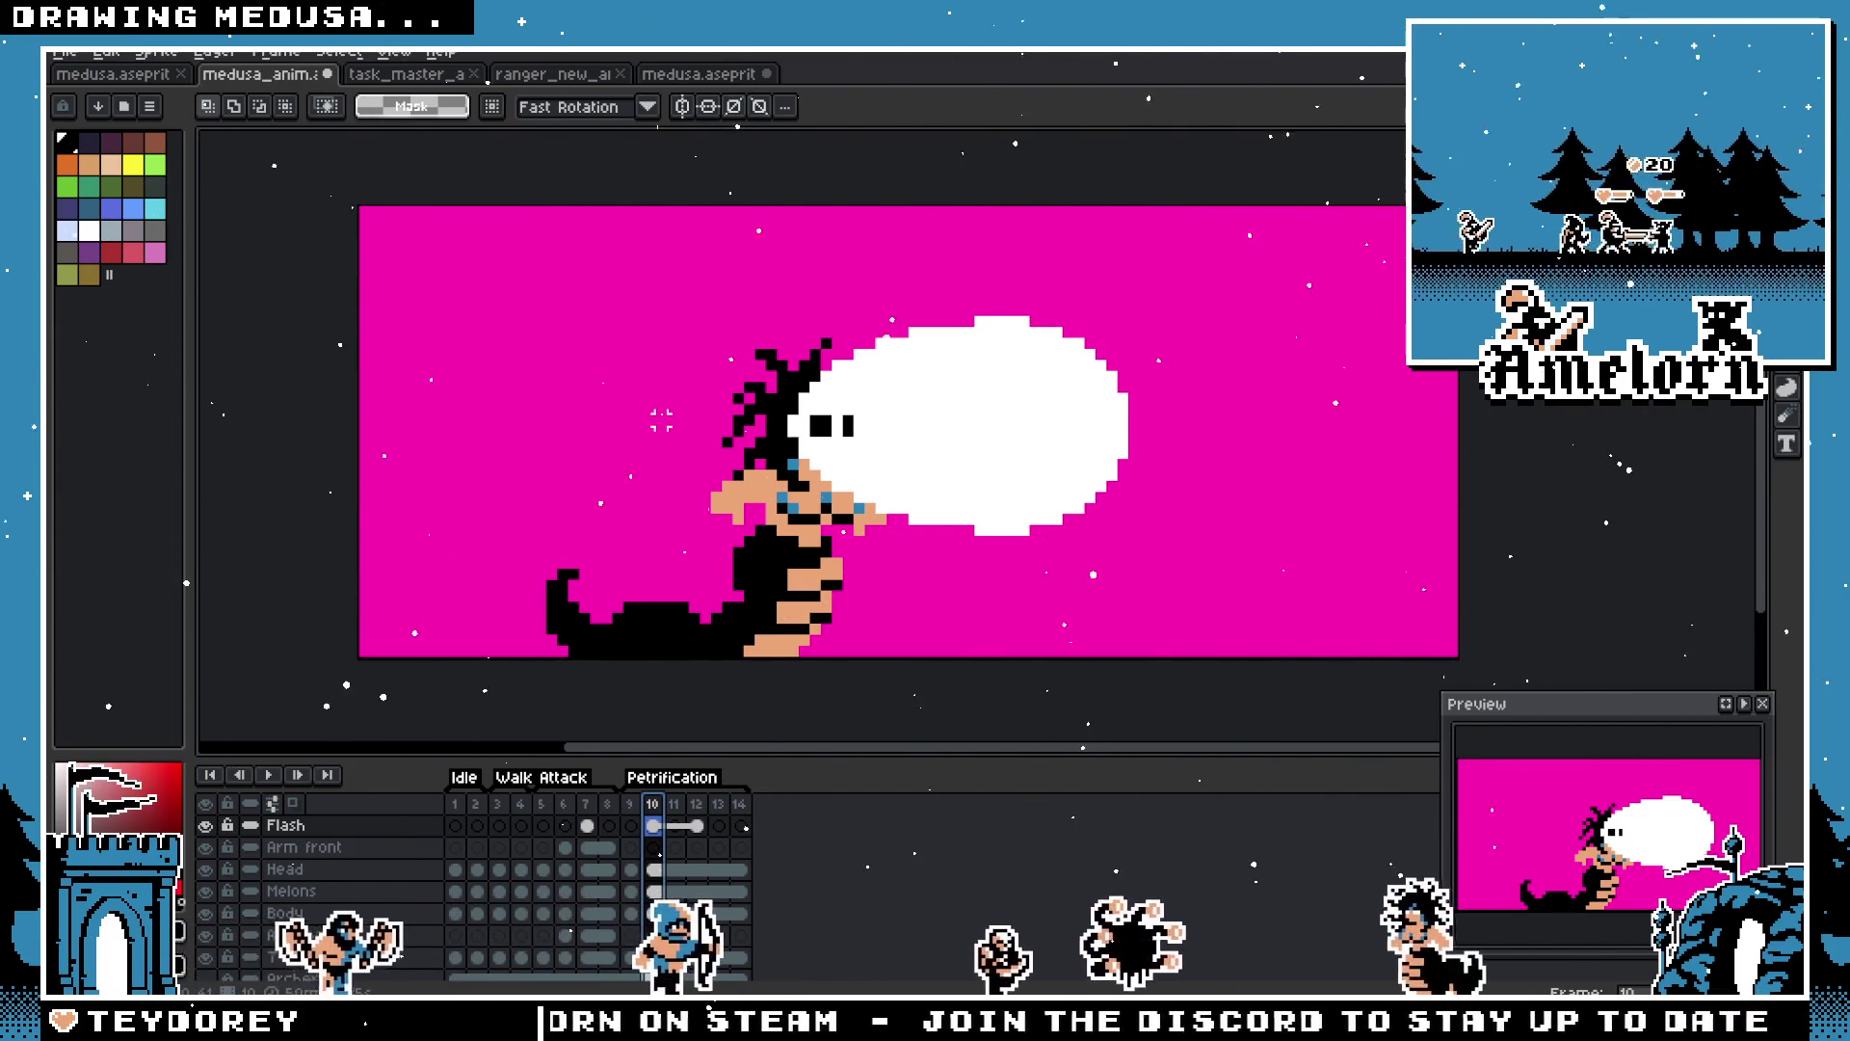
left_click(633, 803)
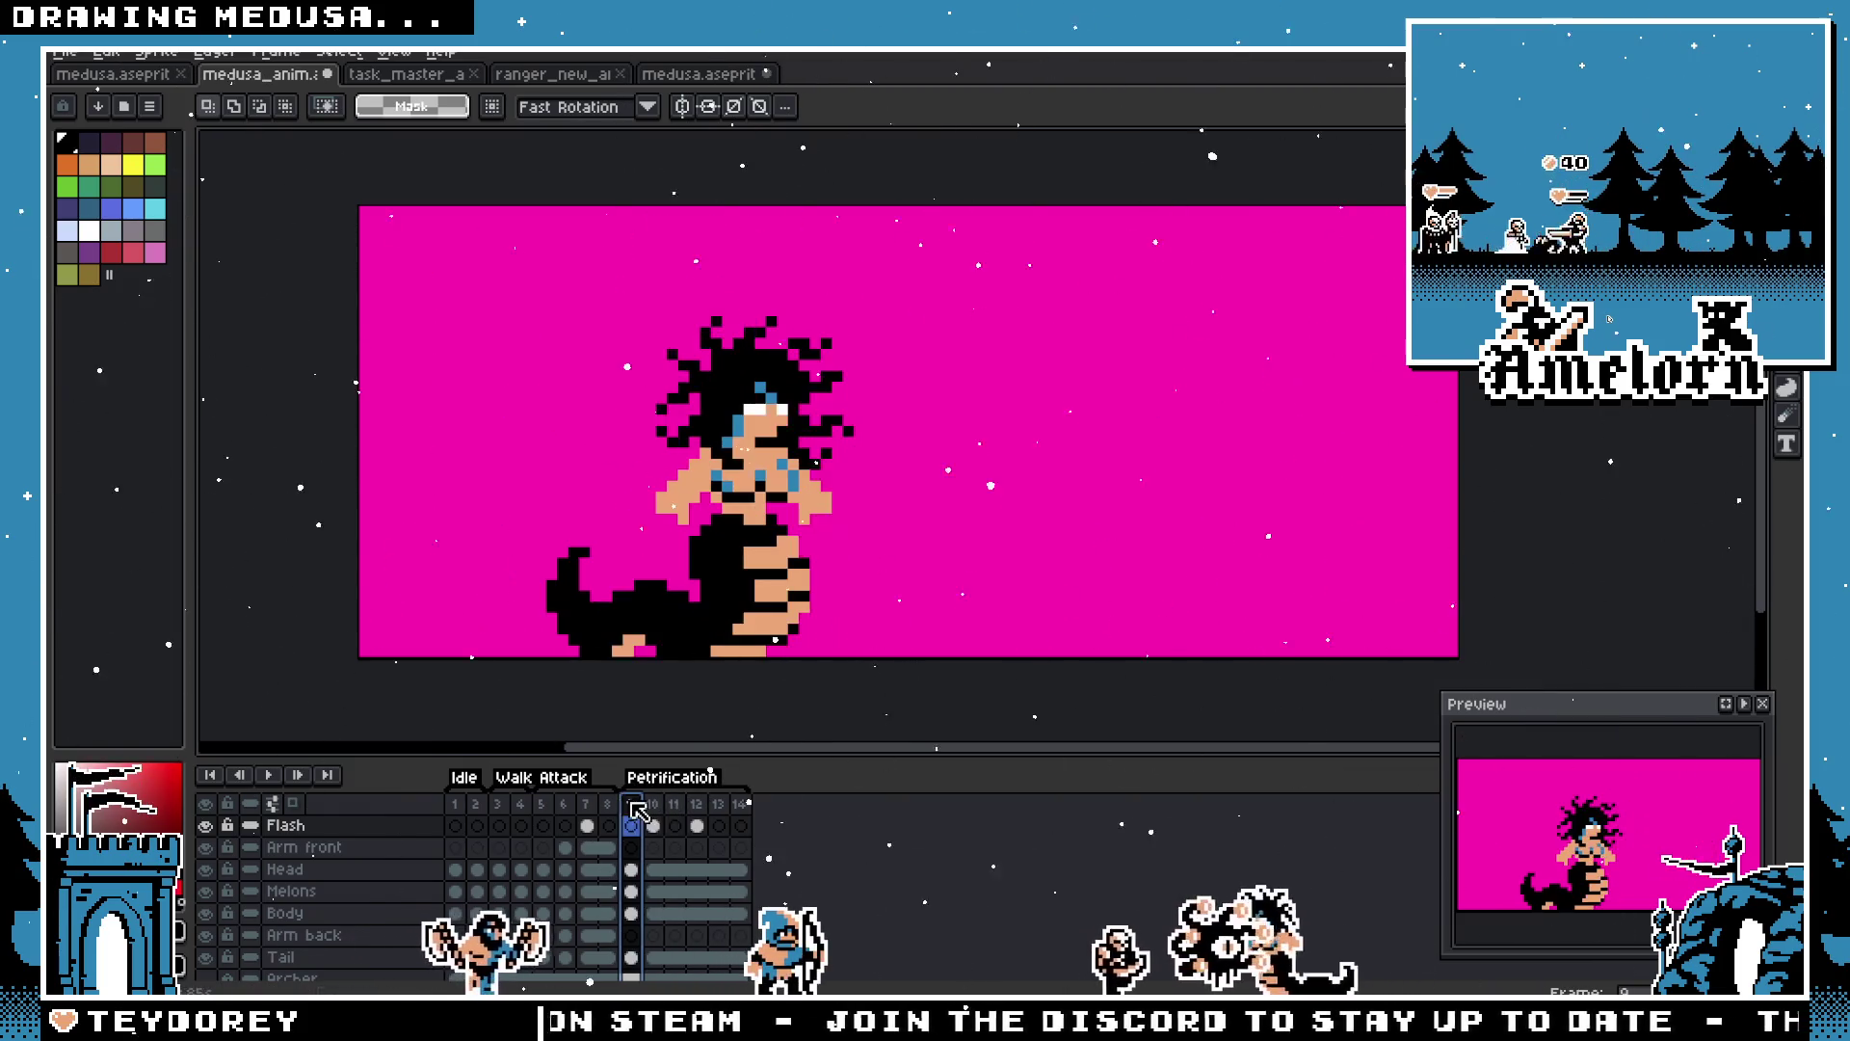
left_click(653, 803)
left_click(675, 804)
left_click(696, 804)
left_click(718, 804)
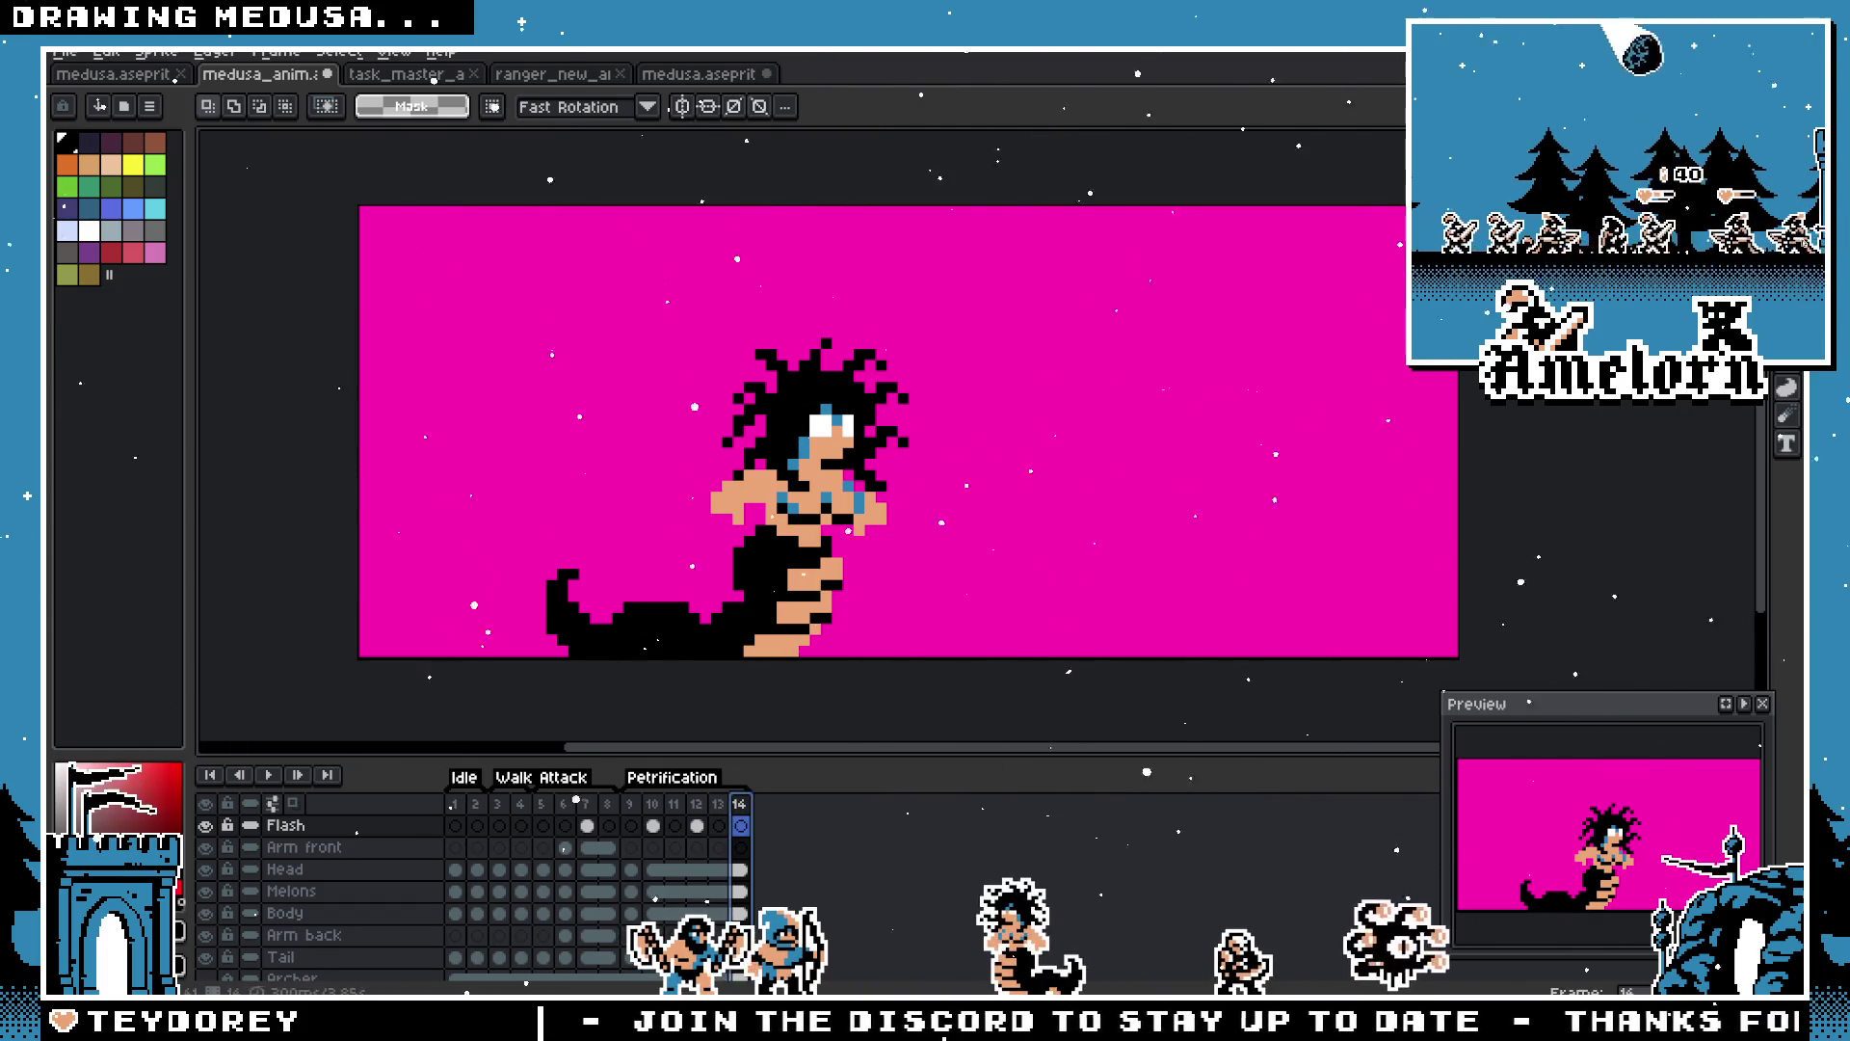
scroll(820, 453, "up", 3)
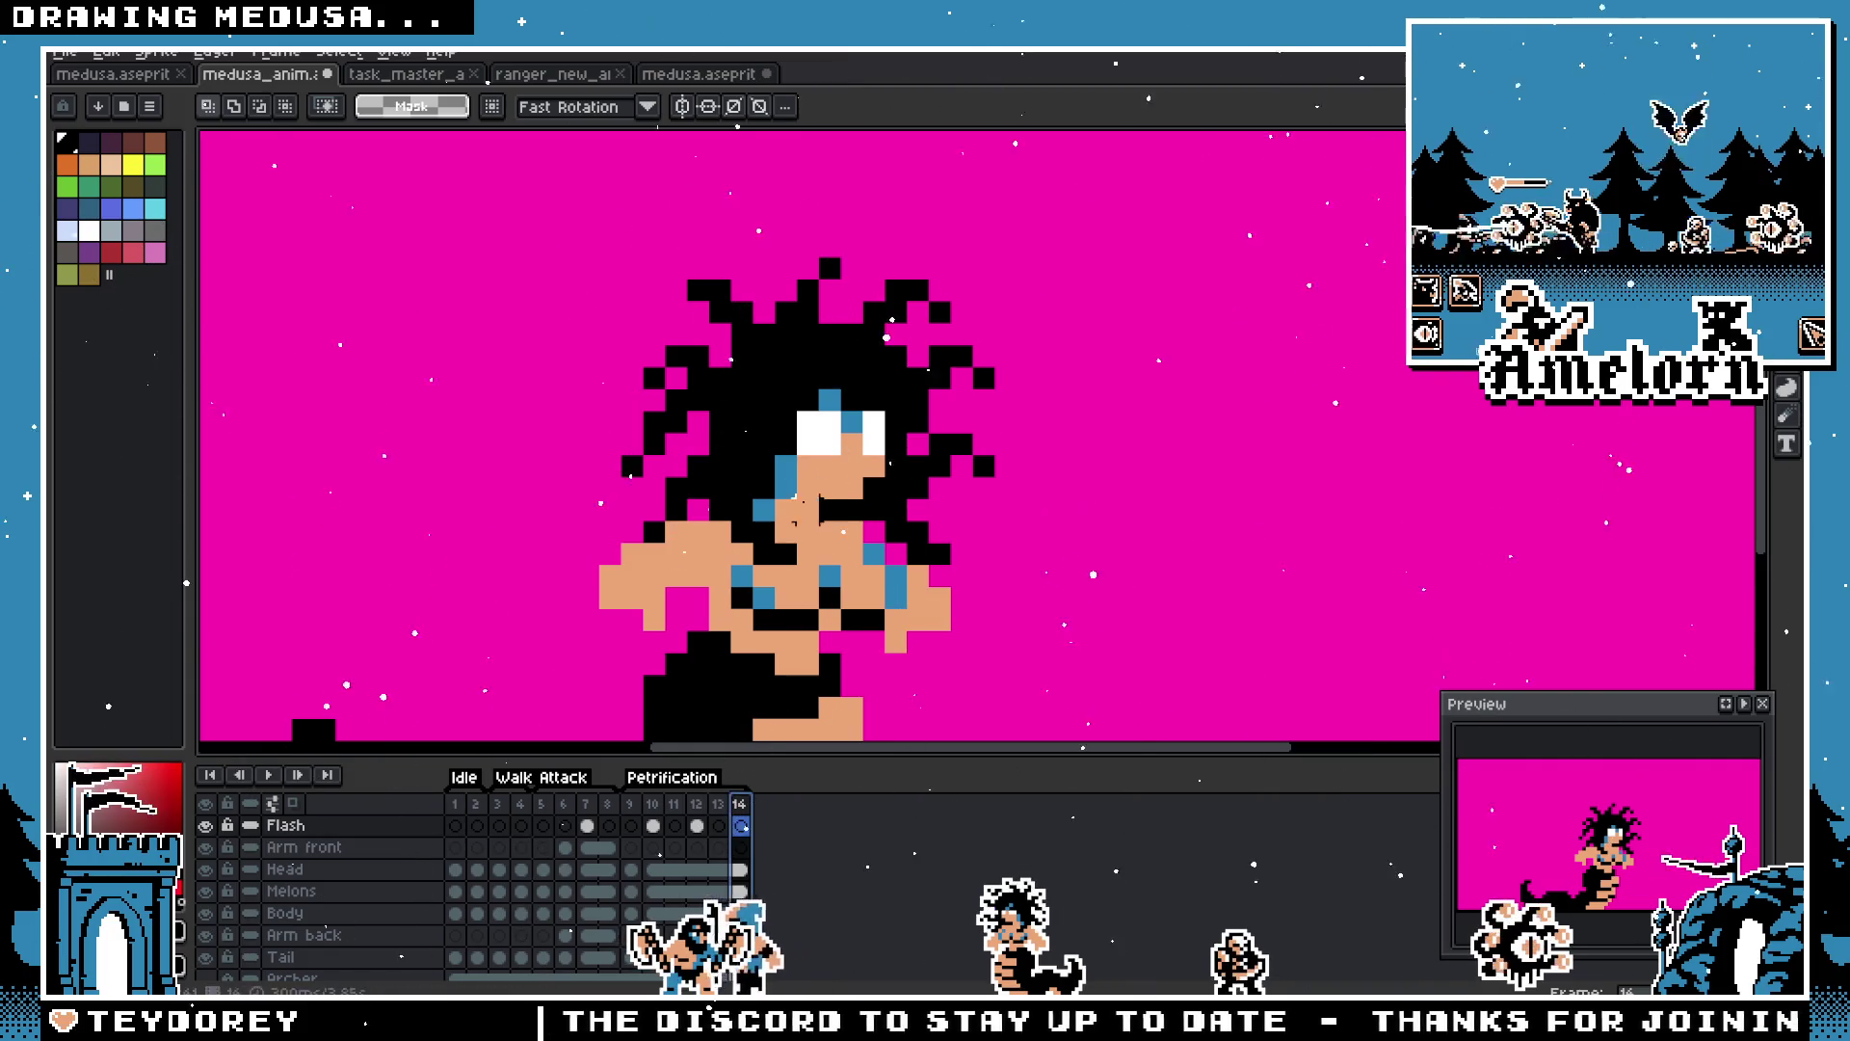
Step: Compare the Head layer cels on frames 9 and 14
key("b")
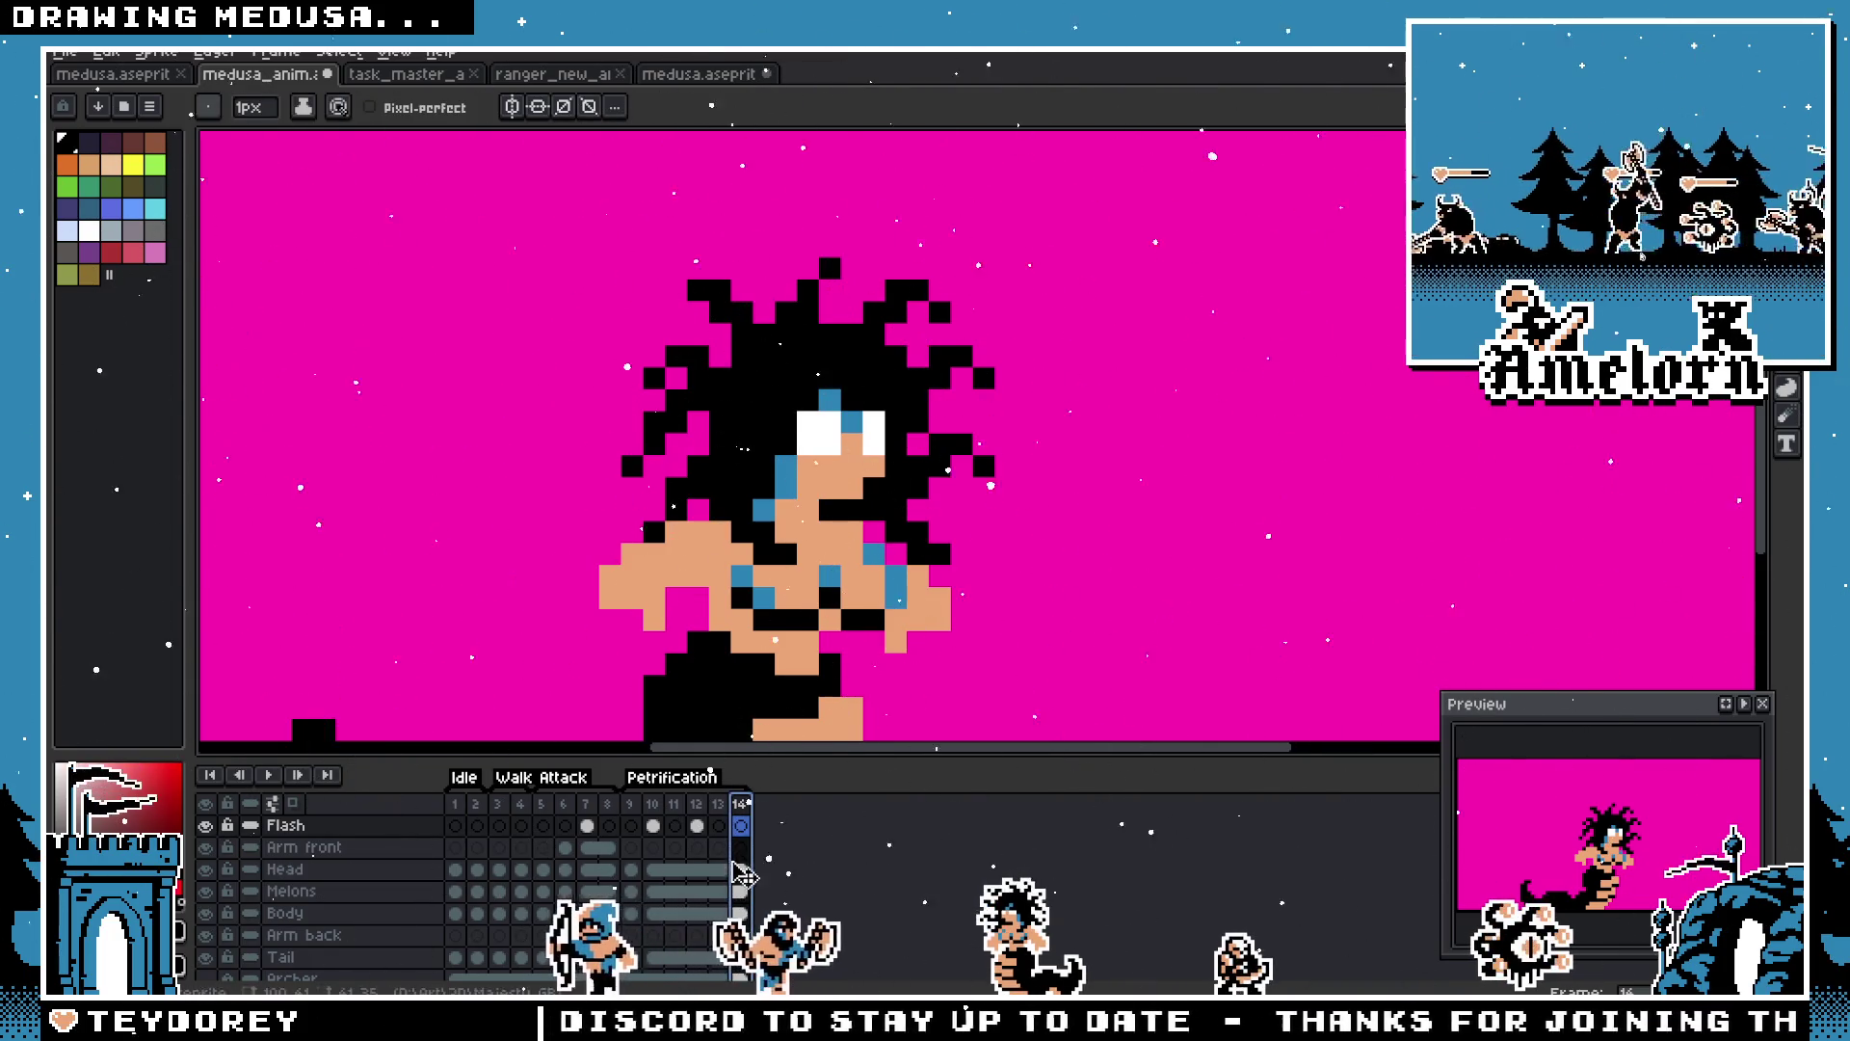
left_click(631, 869)
left_click(739, 870)
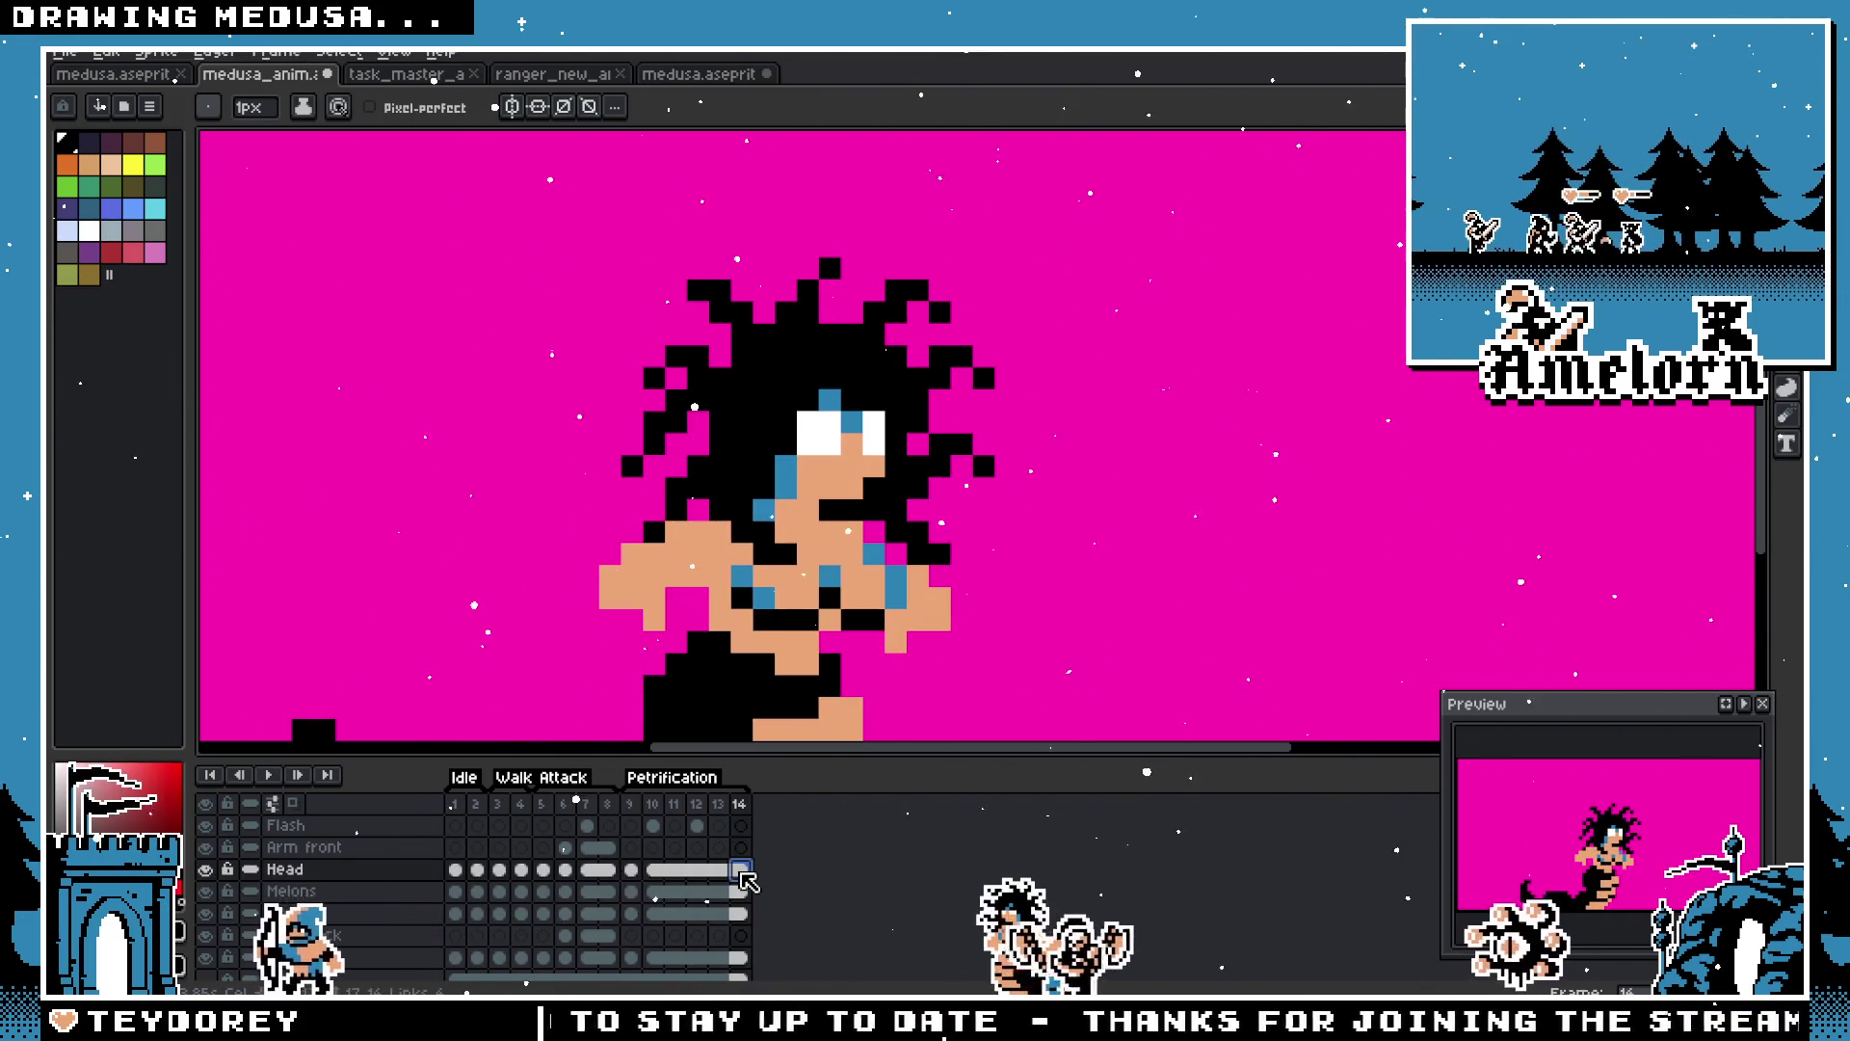
right_click(746, 878)
key("Escape")
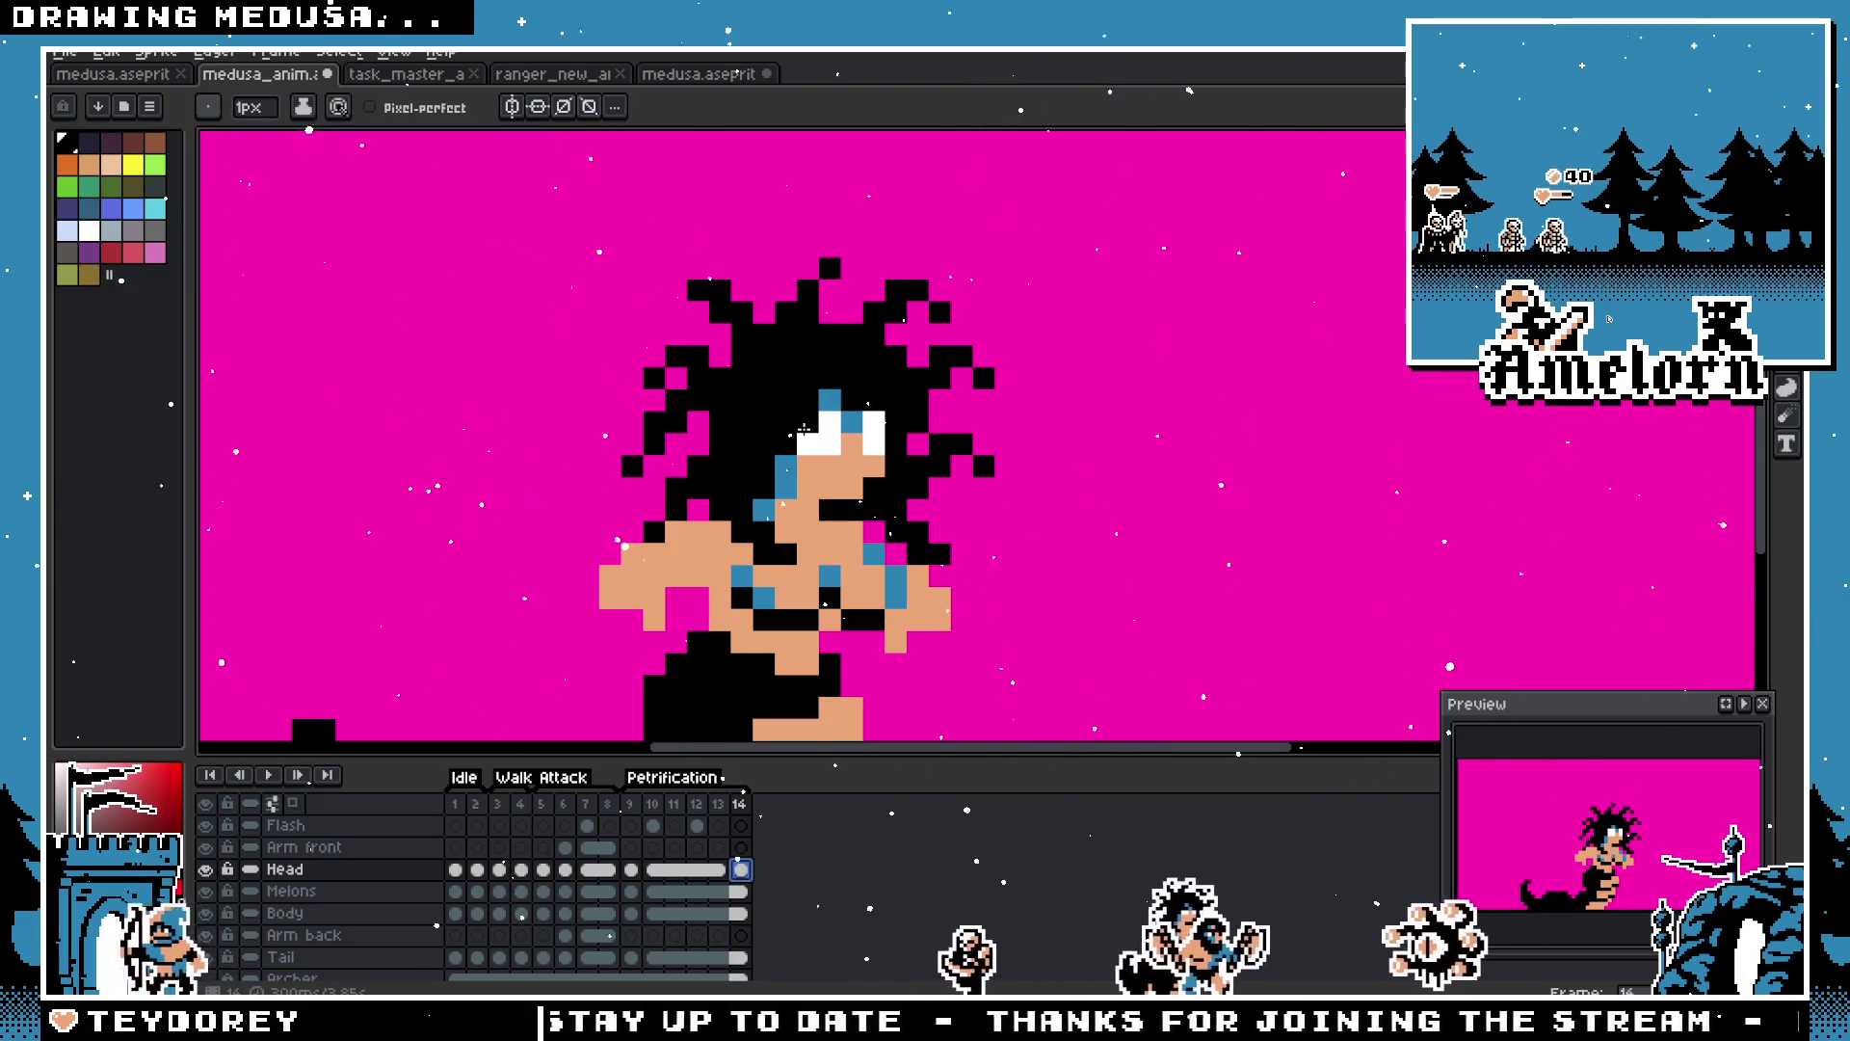
scroll(823, 427, "down", 3)
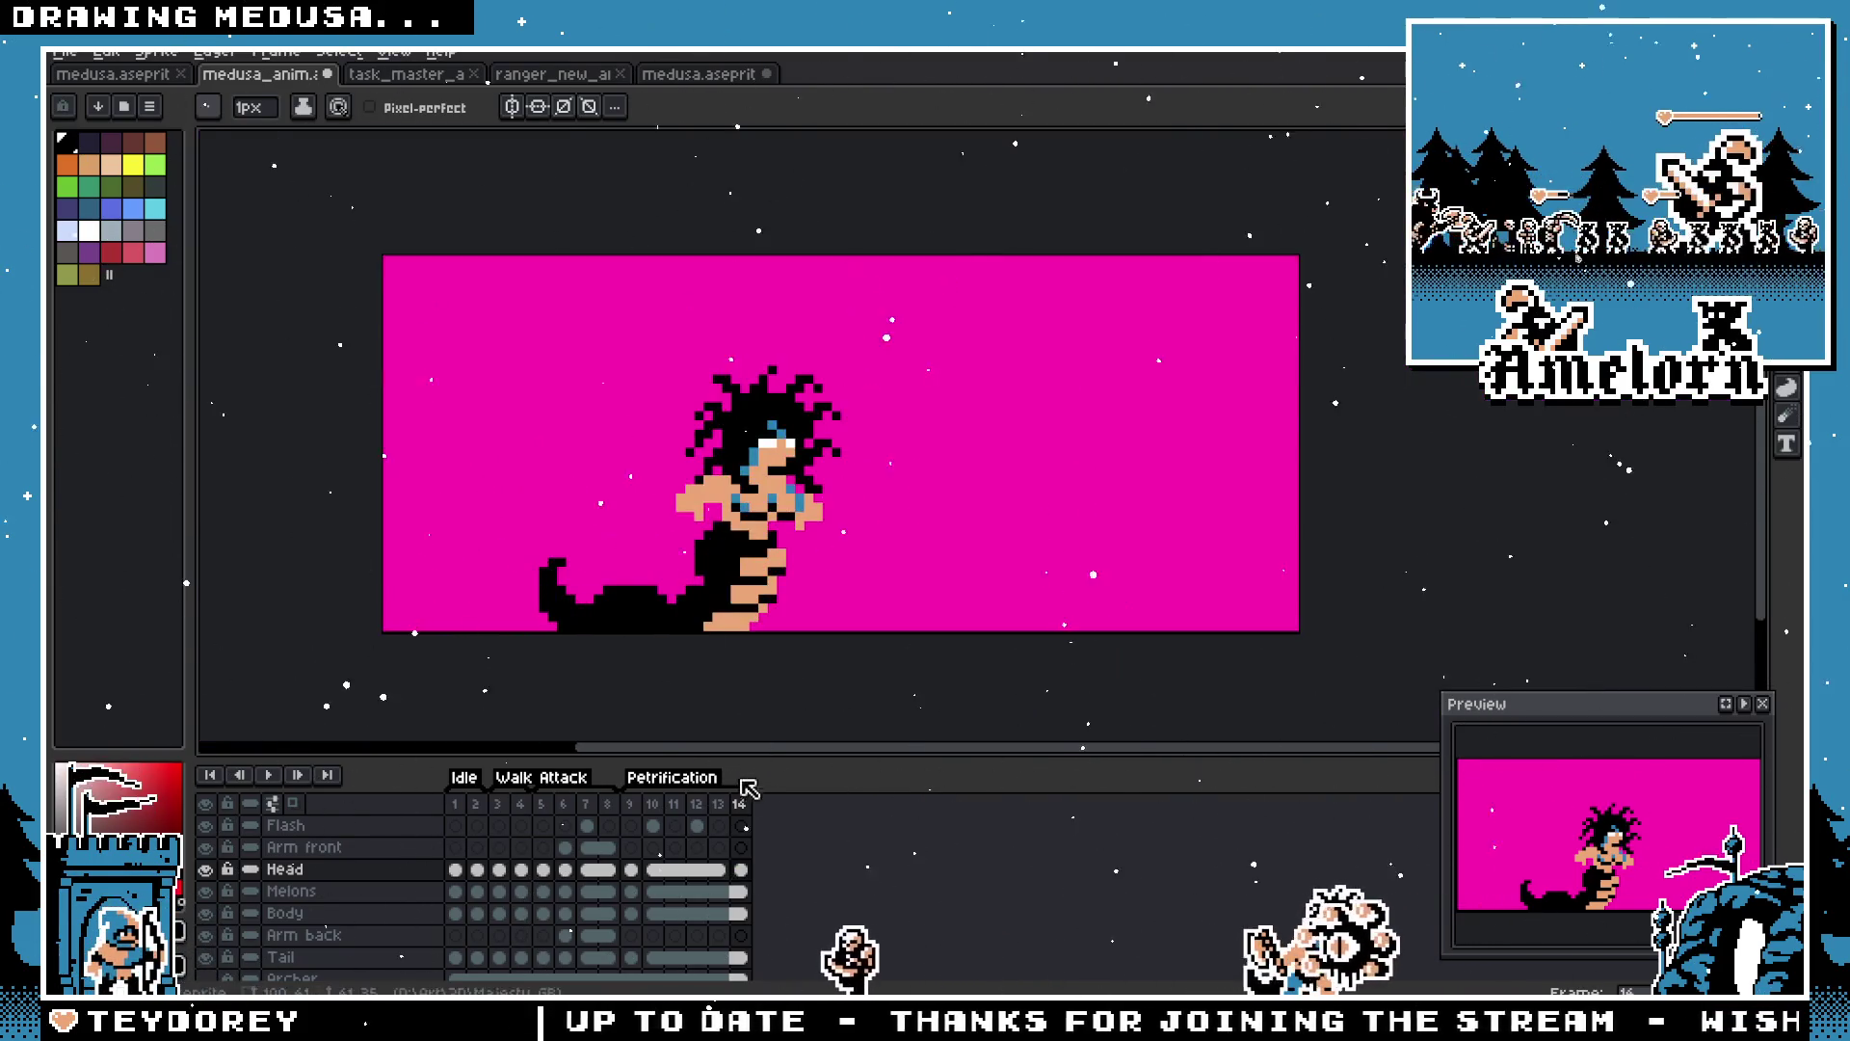
Step: Play the animation from frame 9, stop on frame 14 and delete that extra frame
left_click_drag(700, 814, 671, 810)
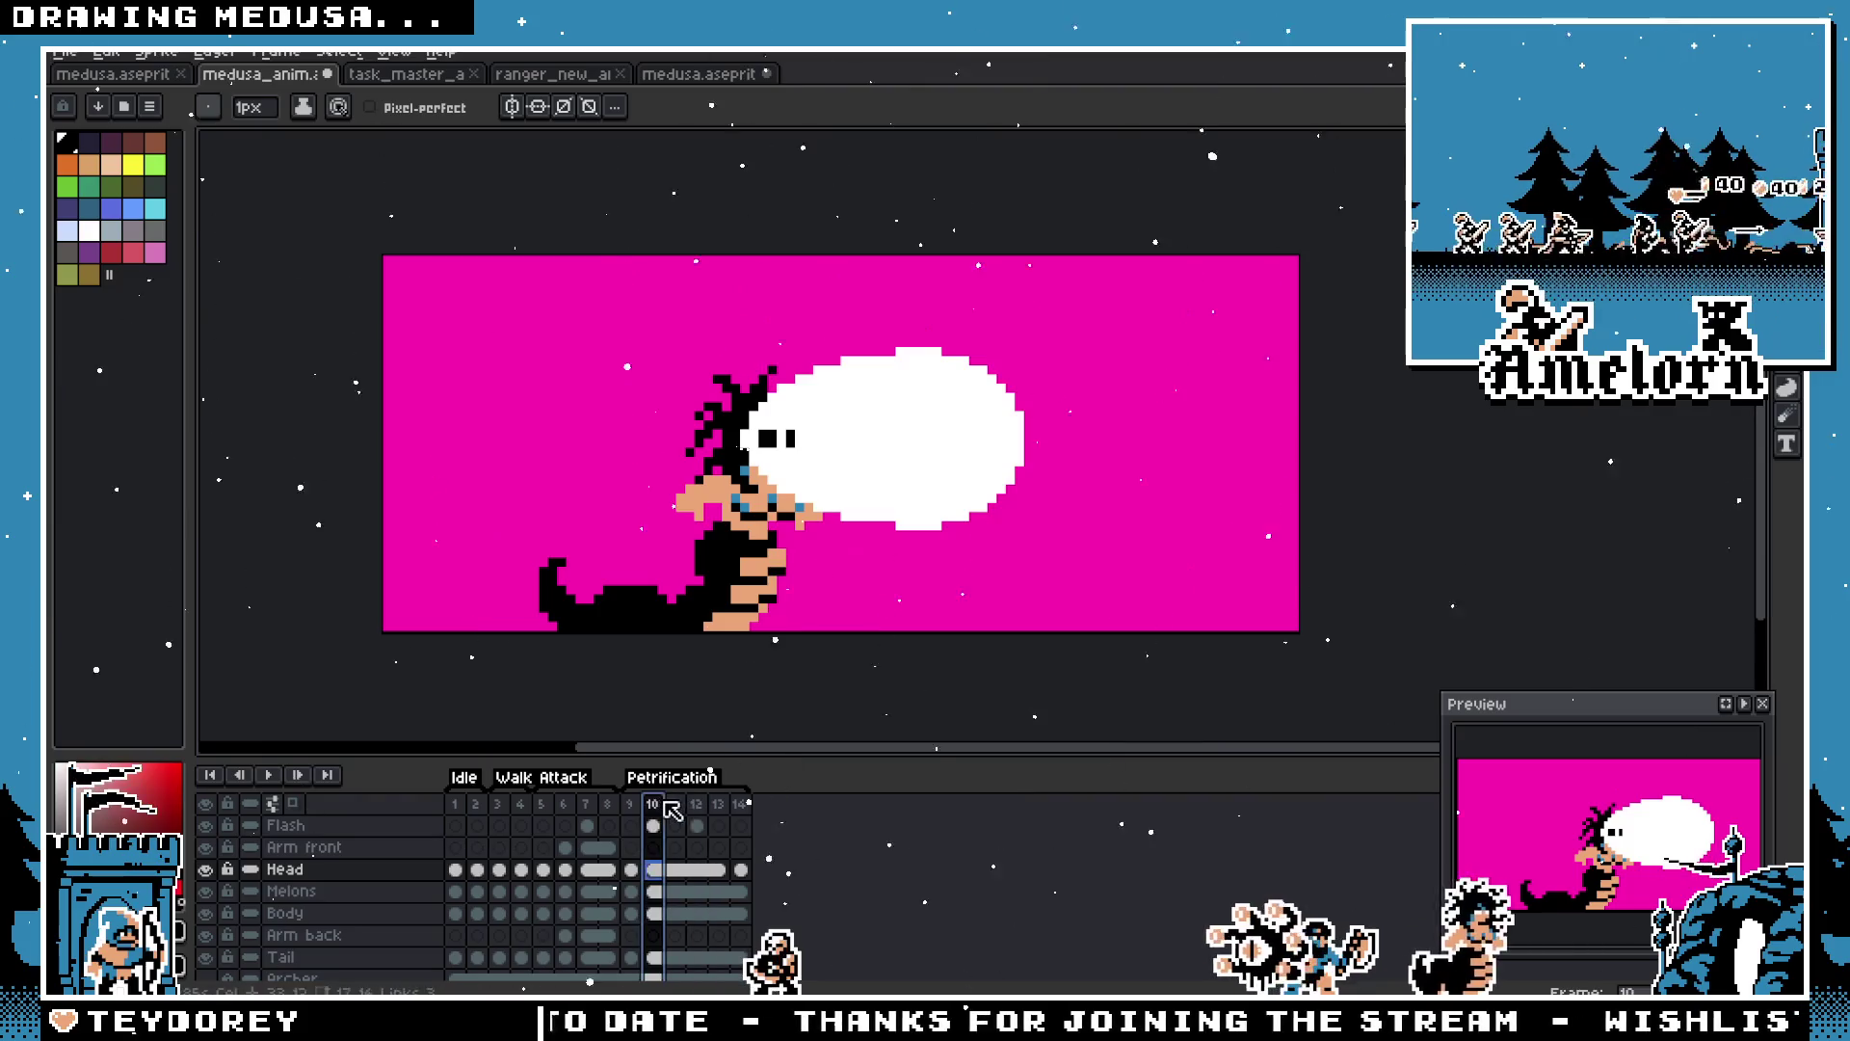
left_click(632, 803)
left_click(269, 776)
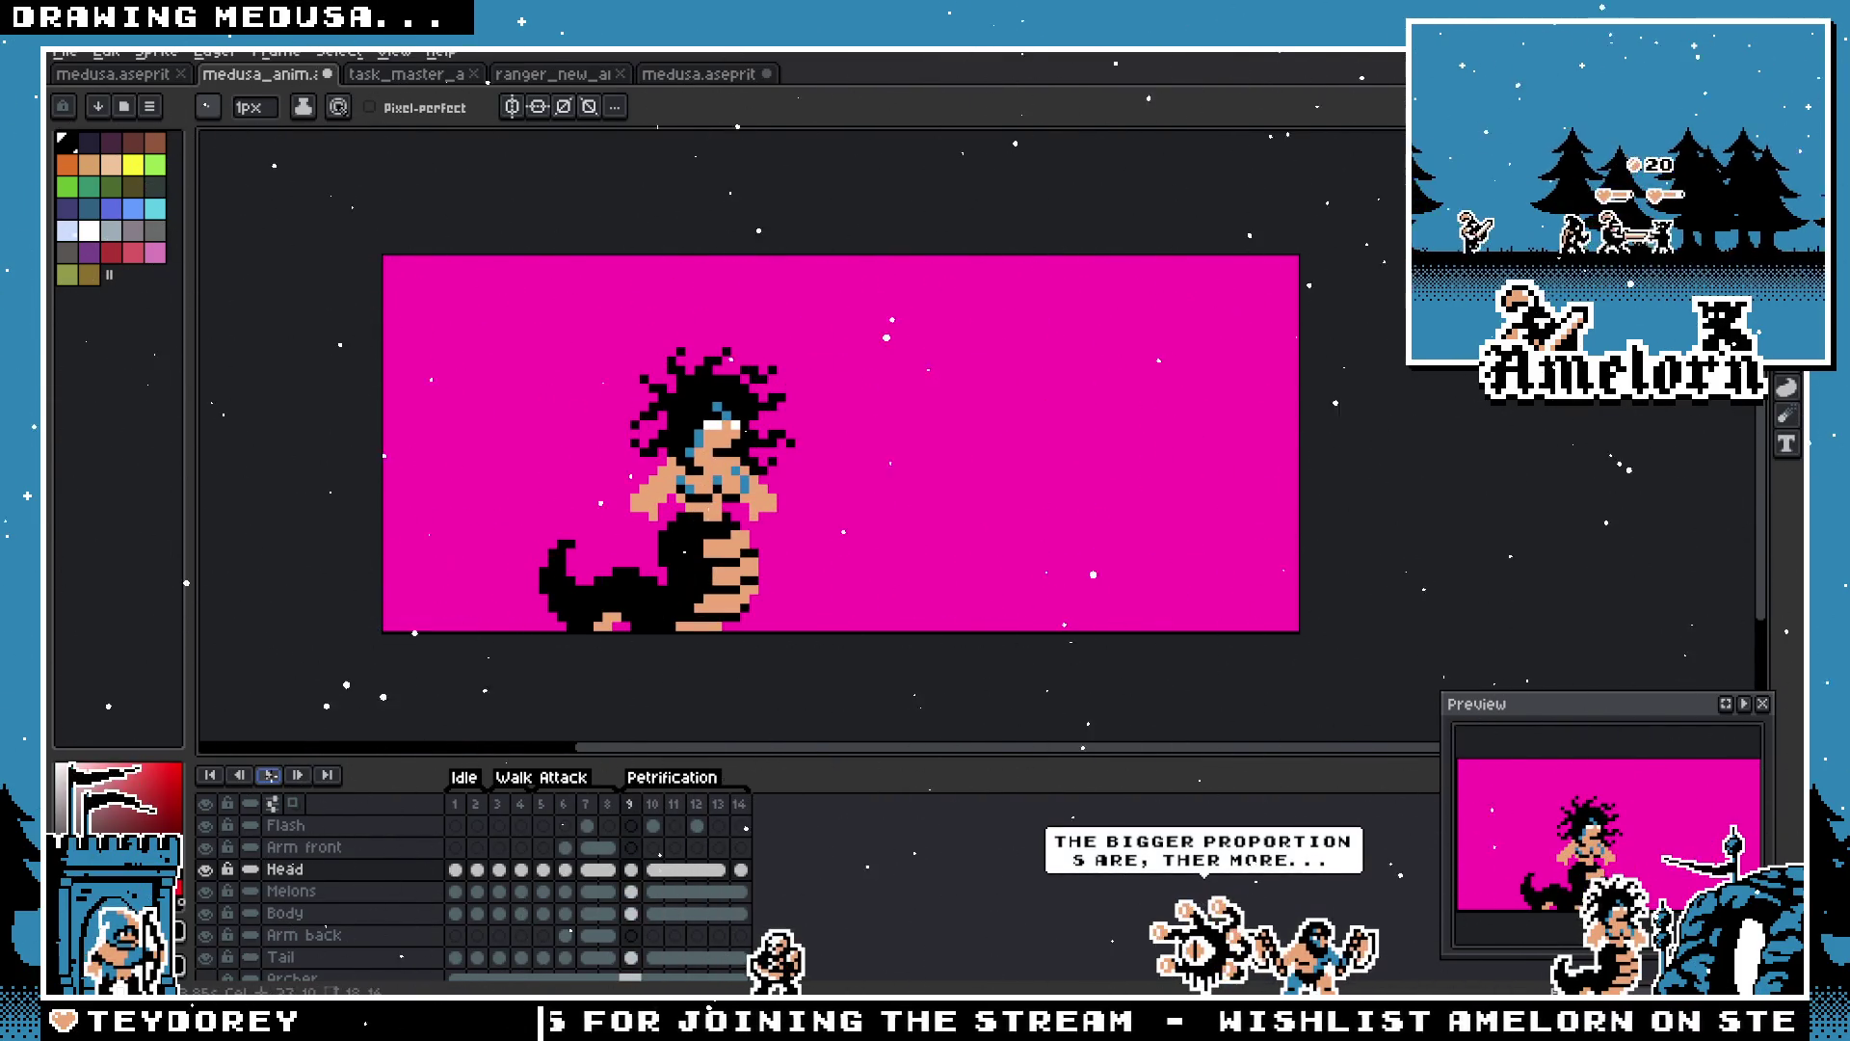
left_click(740, 803)
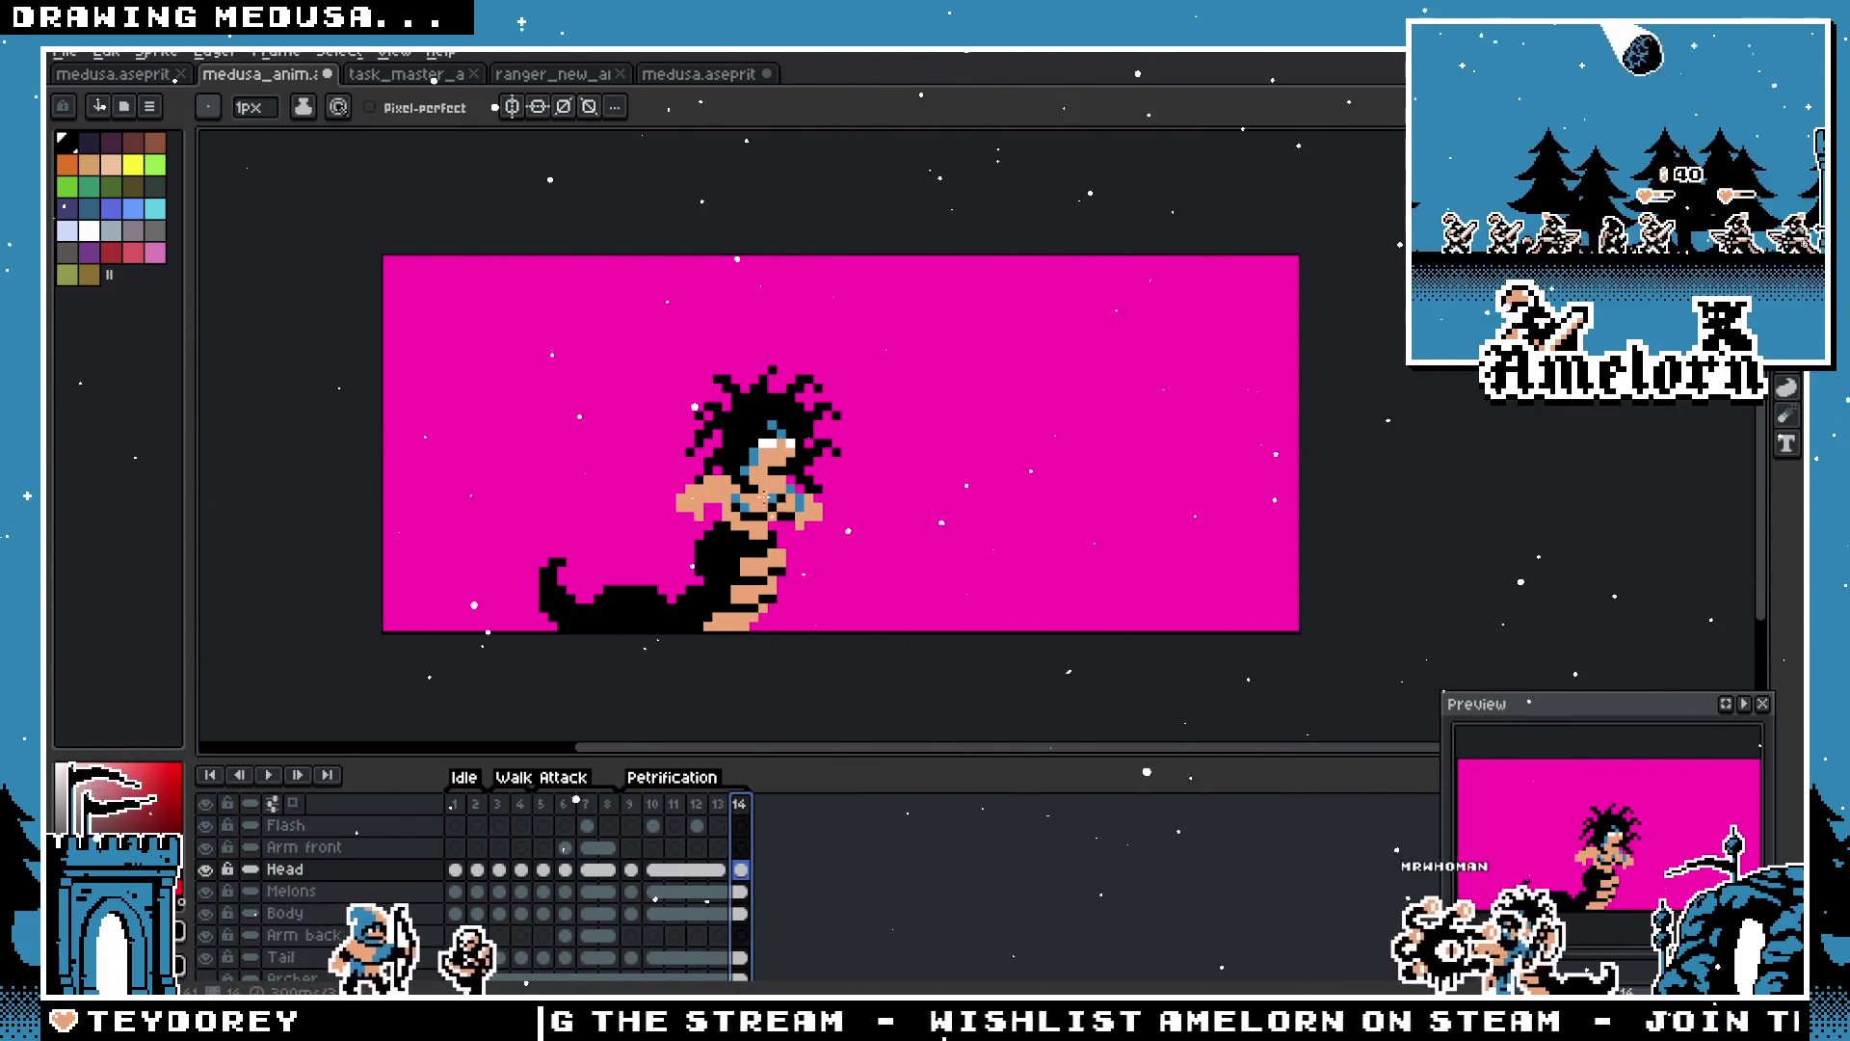
scroll(798, 467, "up", 2)
key("Delete")
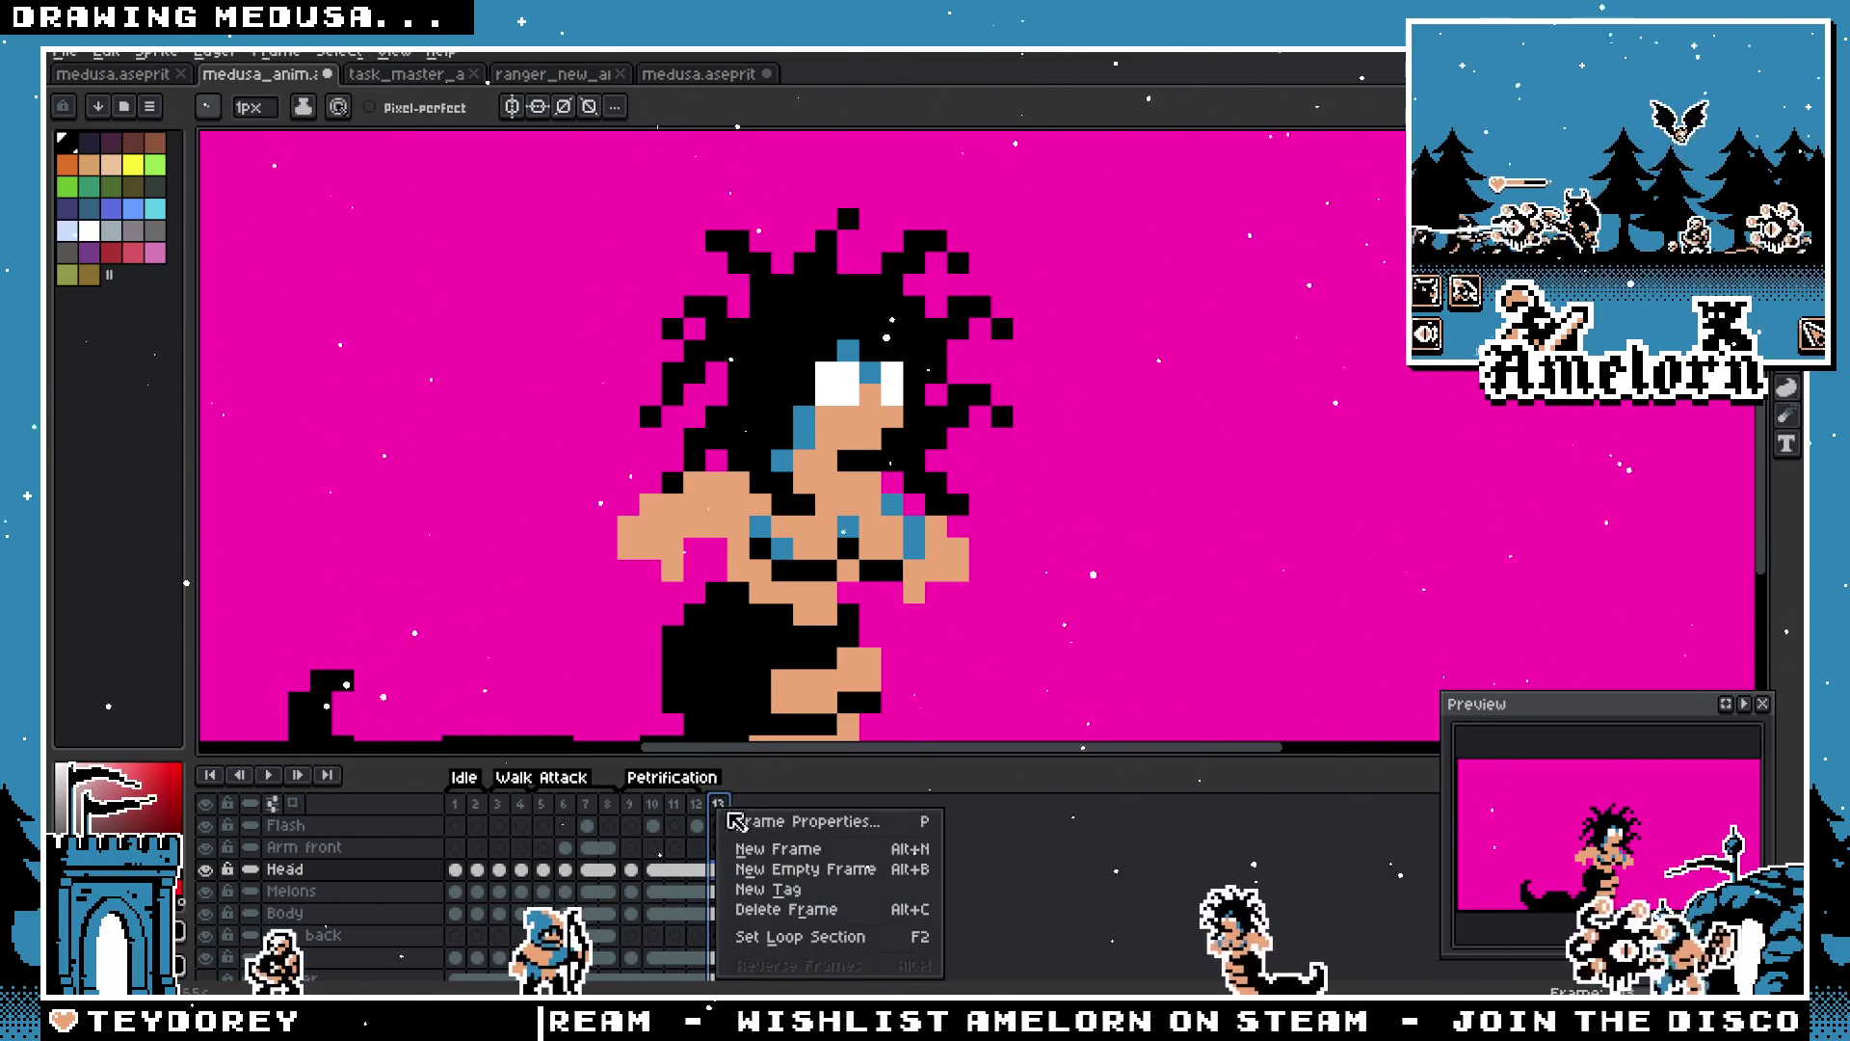
Step: Set a new duration for frame 13 in Frame Properties
left_click(737, 821)
left_click(1012, 582)
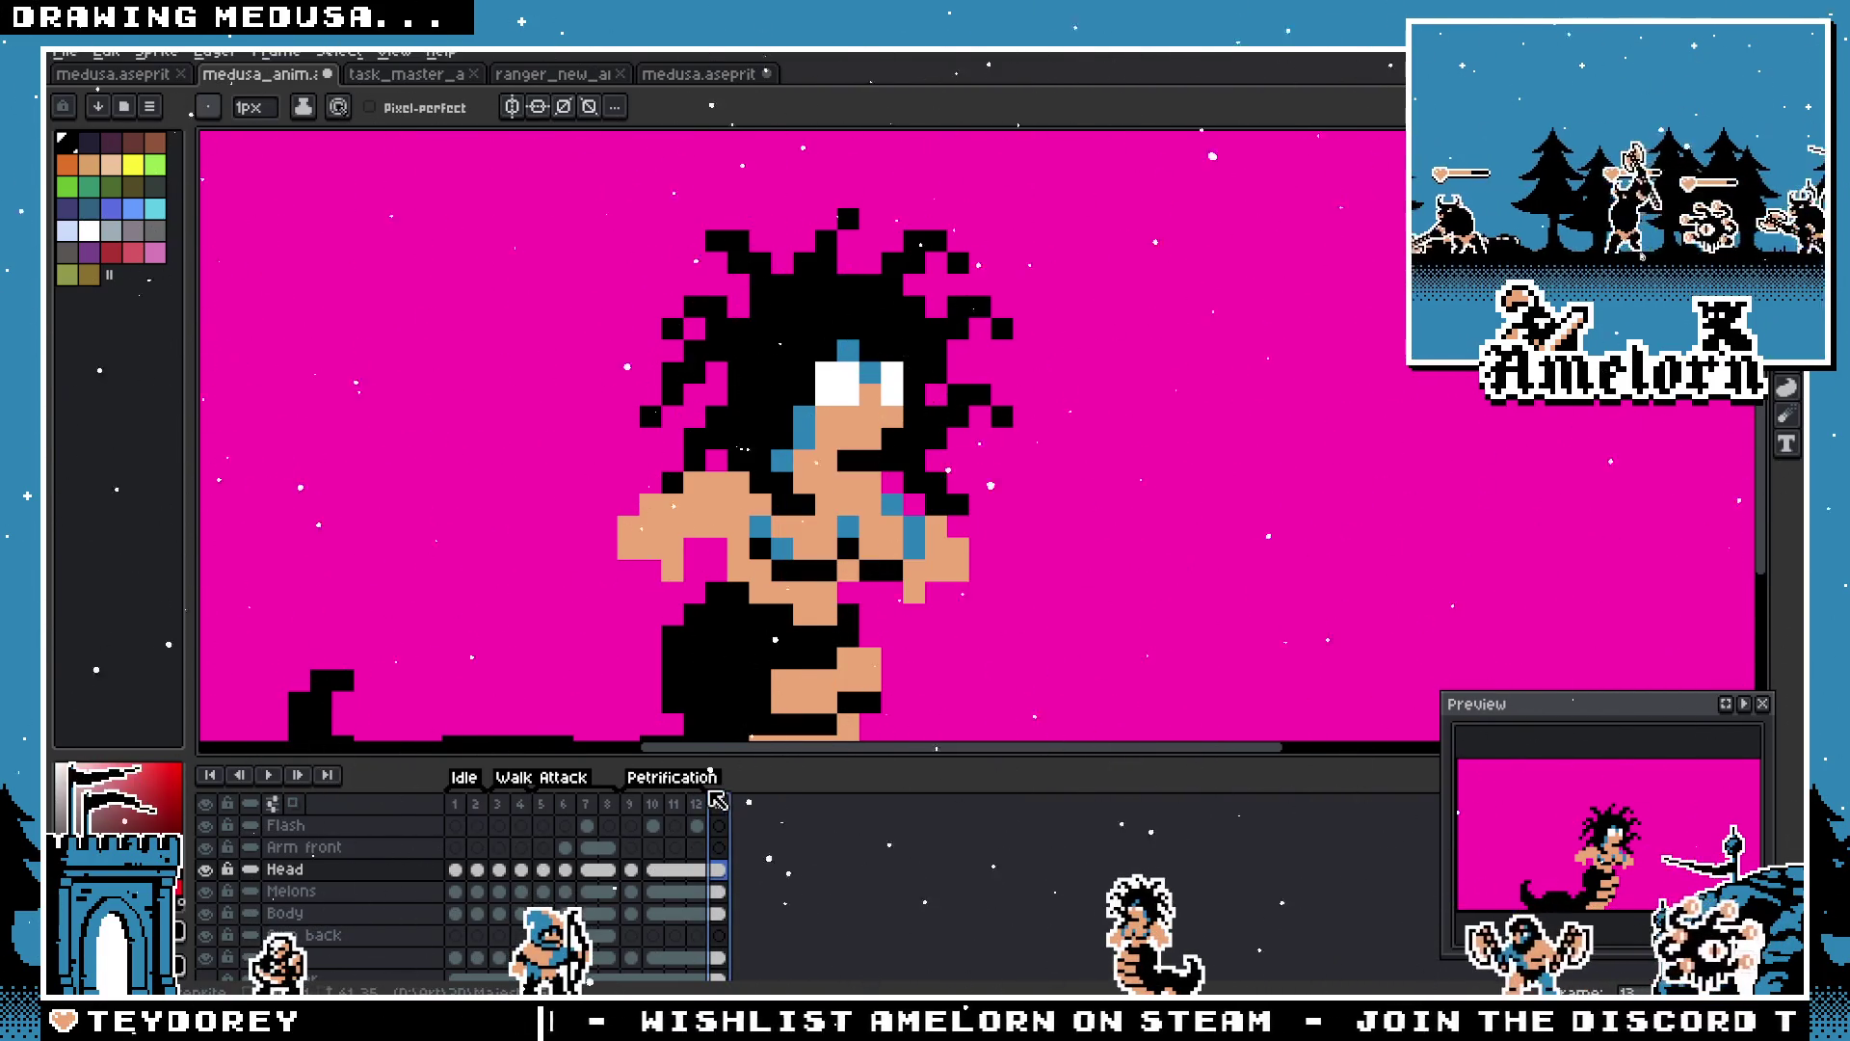
right_click(732, 818)
left_click(742, 822)
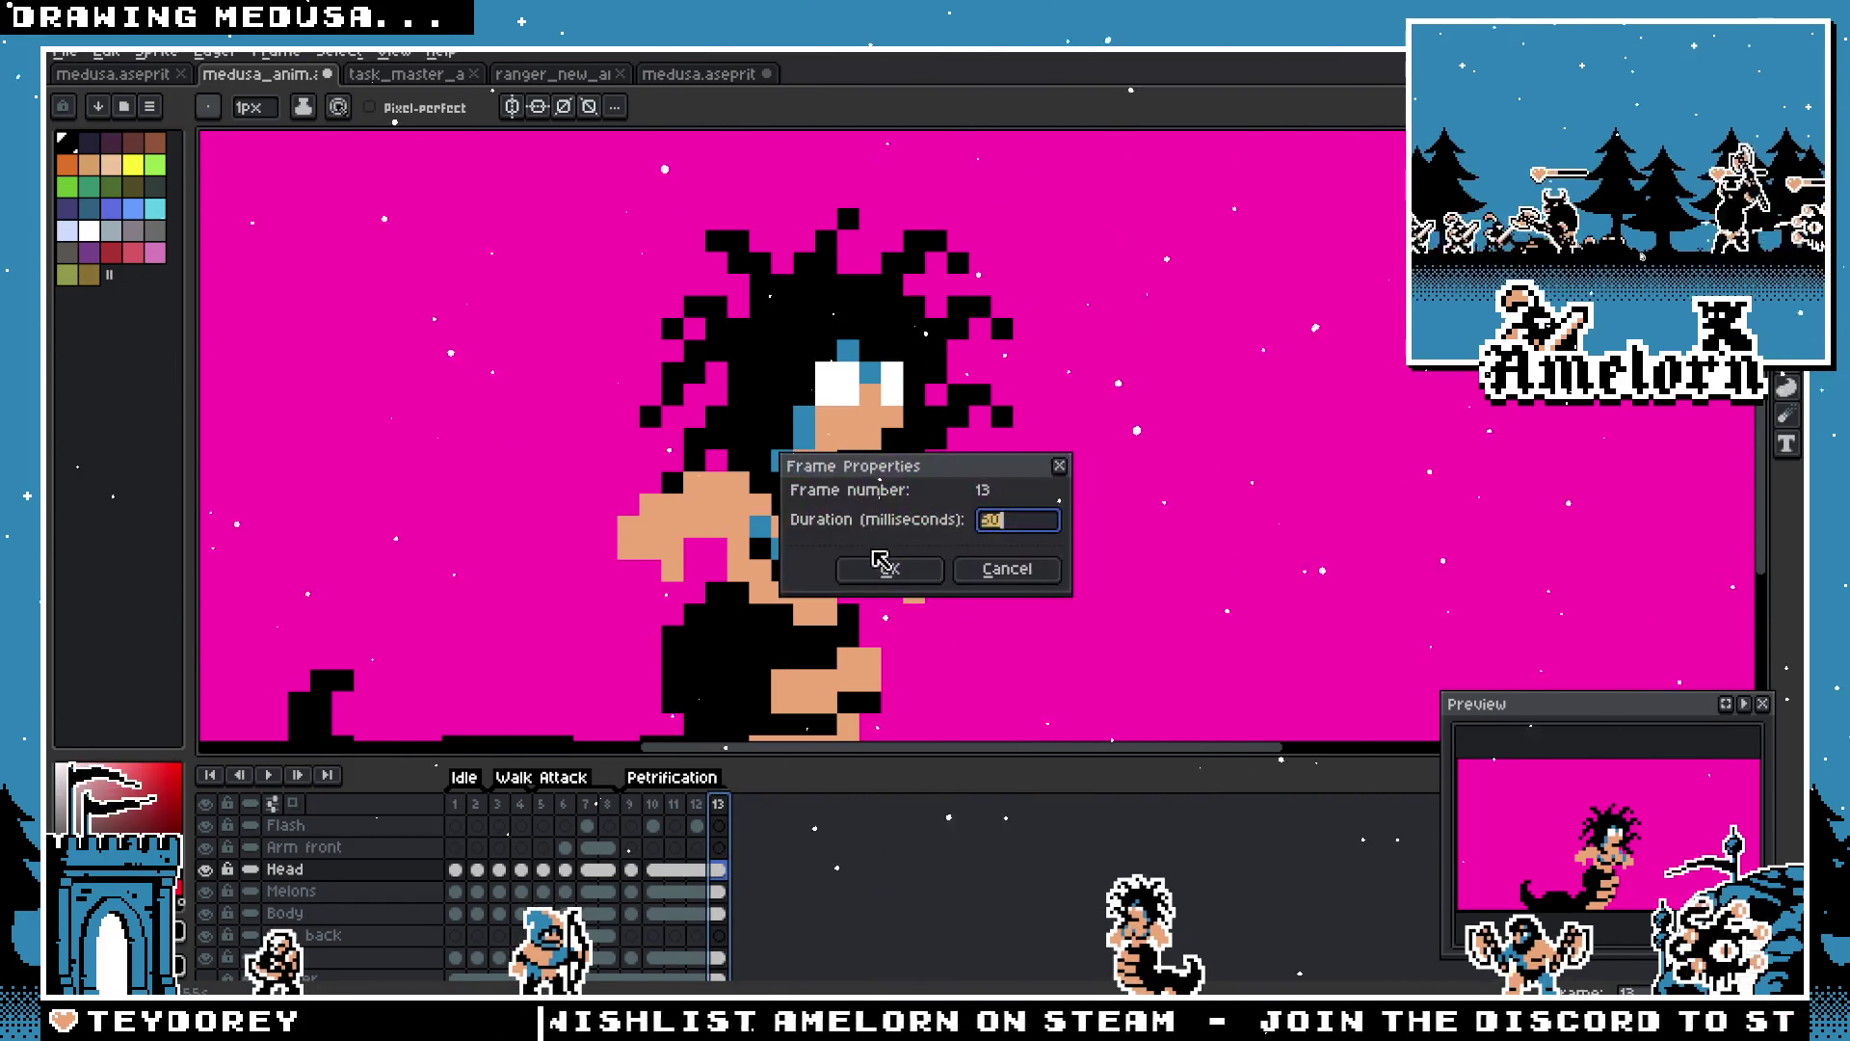
left_click(885, 566)
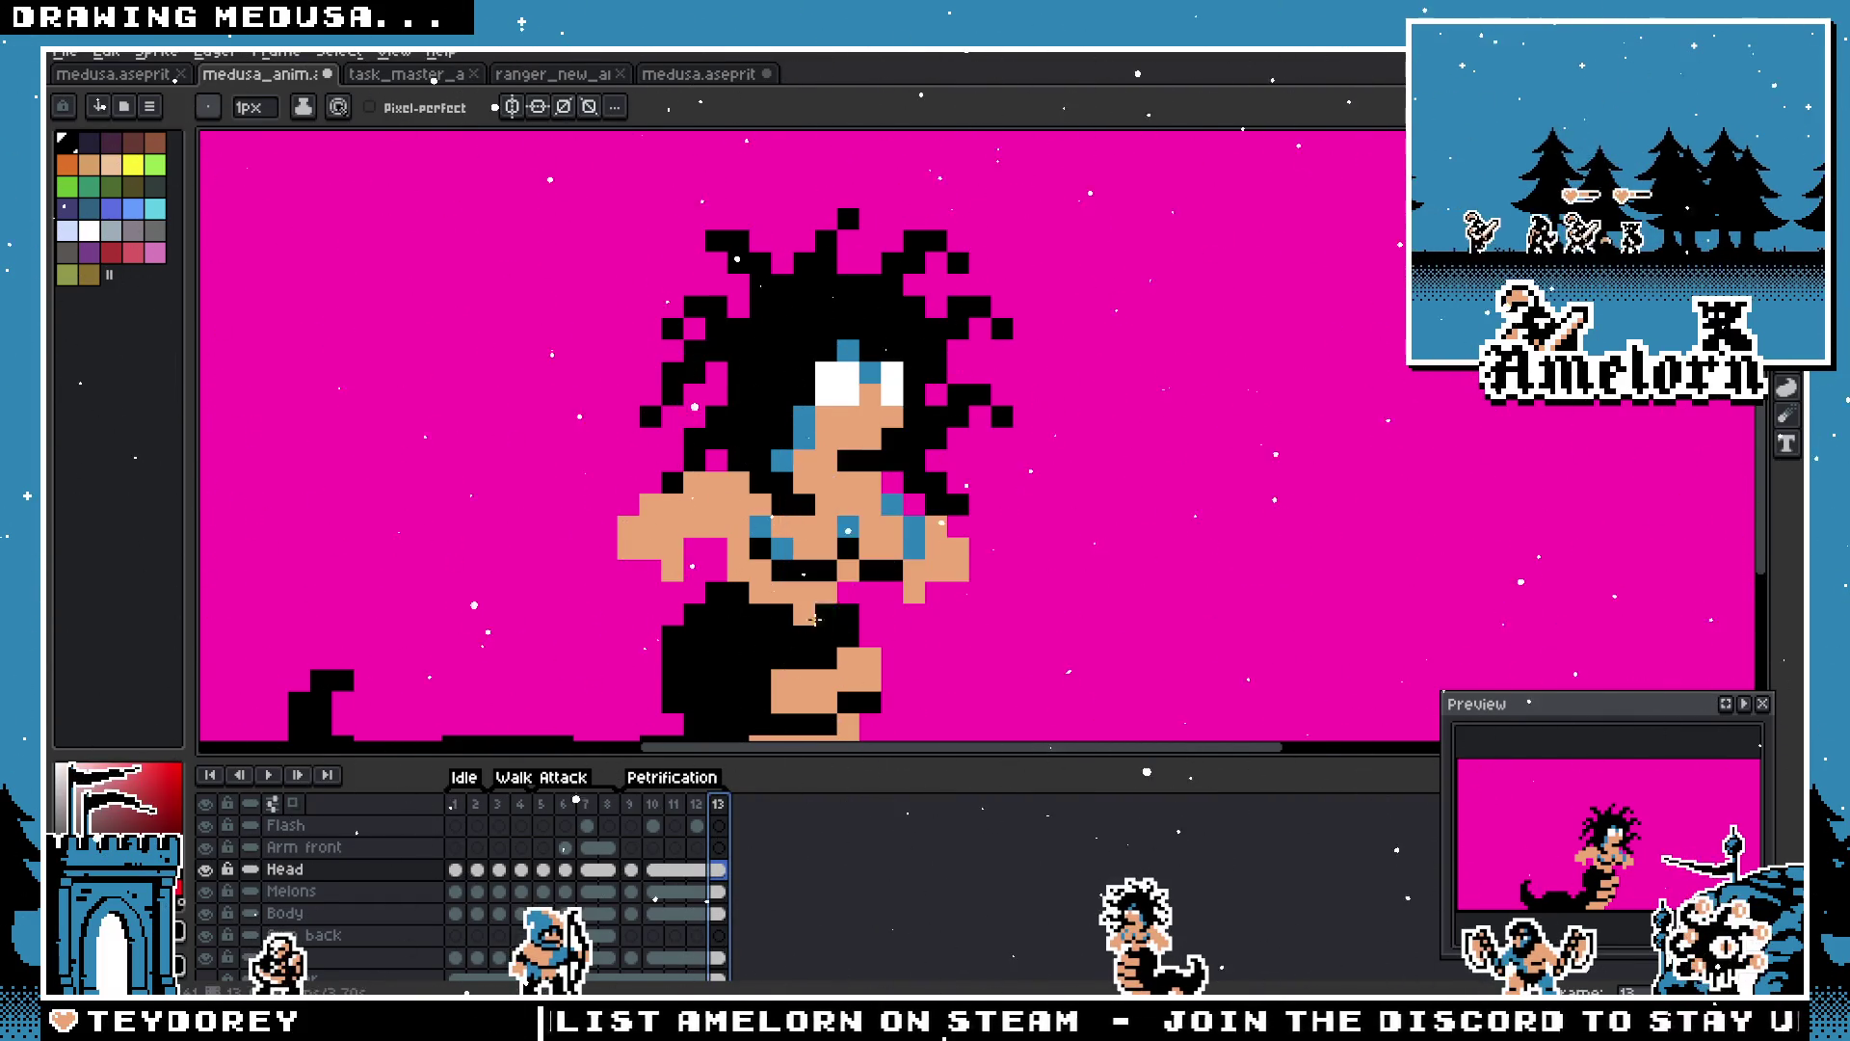
Step: Play to check timing, then set a new duration for the flash frames 10–12
scroll(813, 619, "down", 3)
left_click(269, 774)
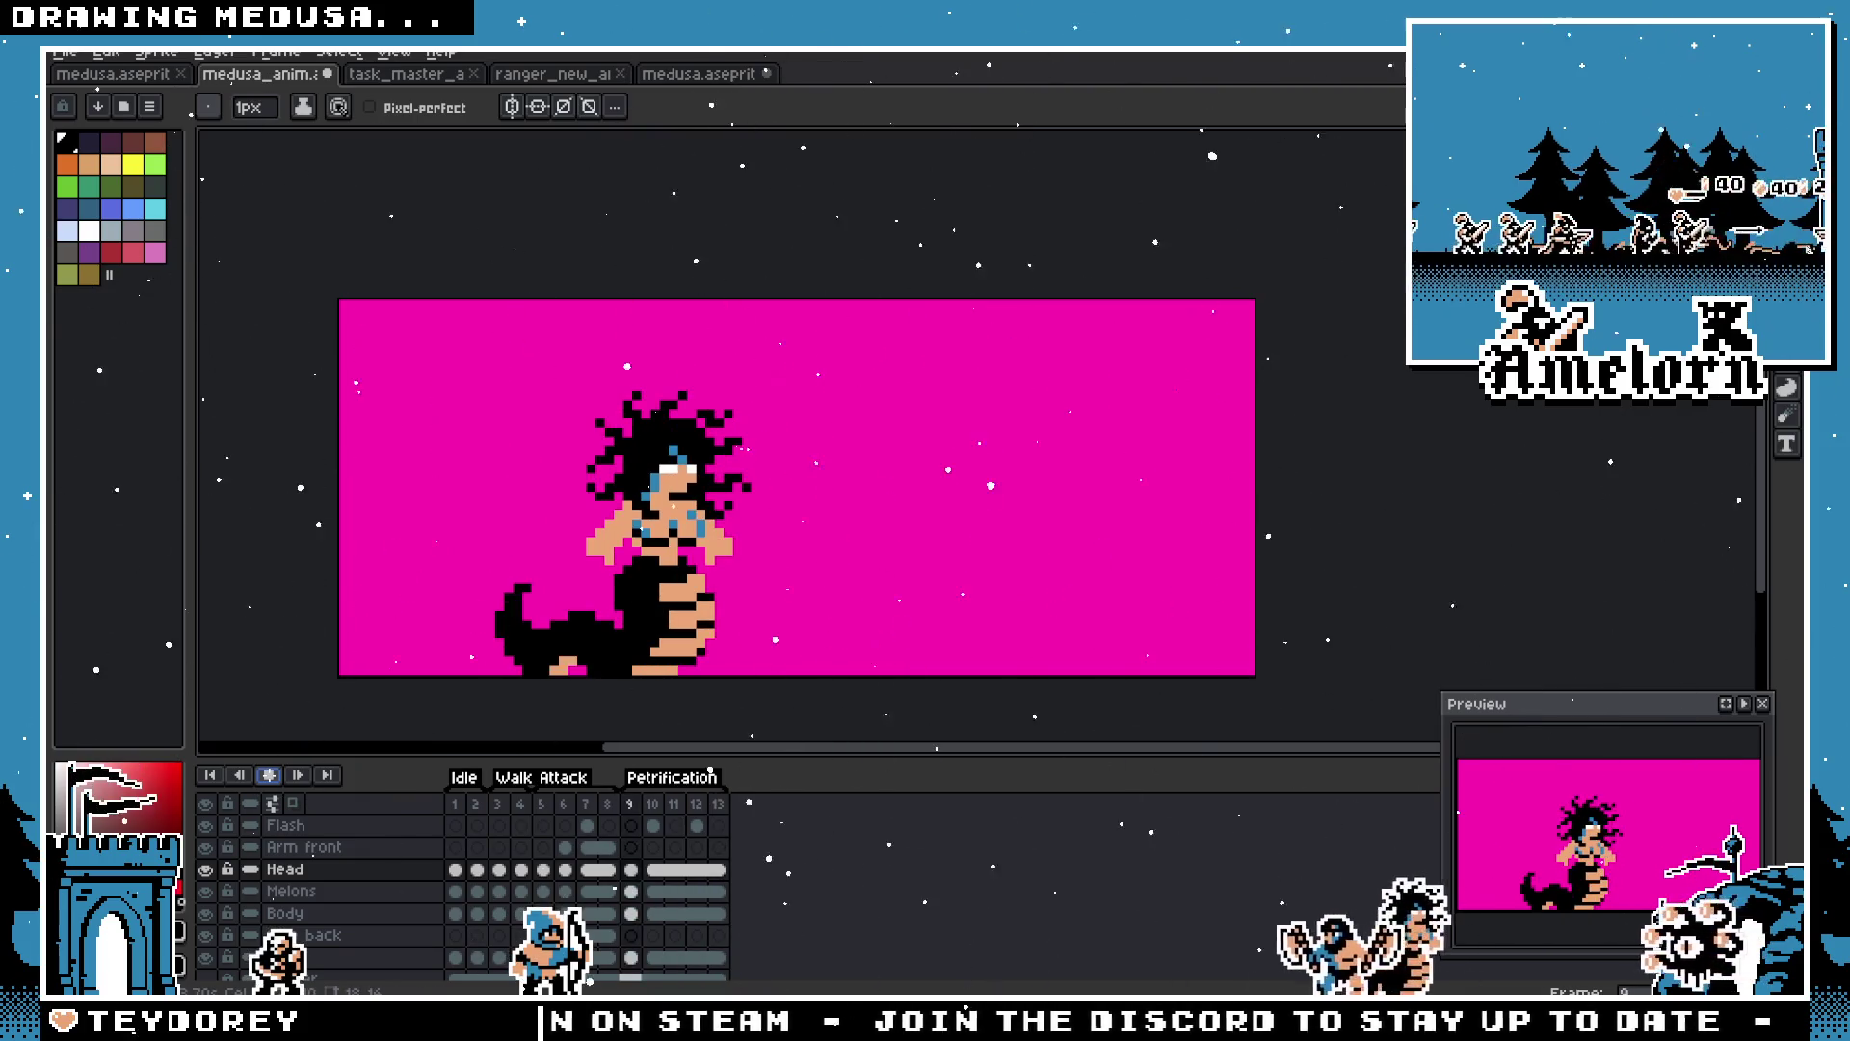
left_click(662, 808)
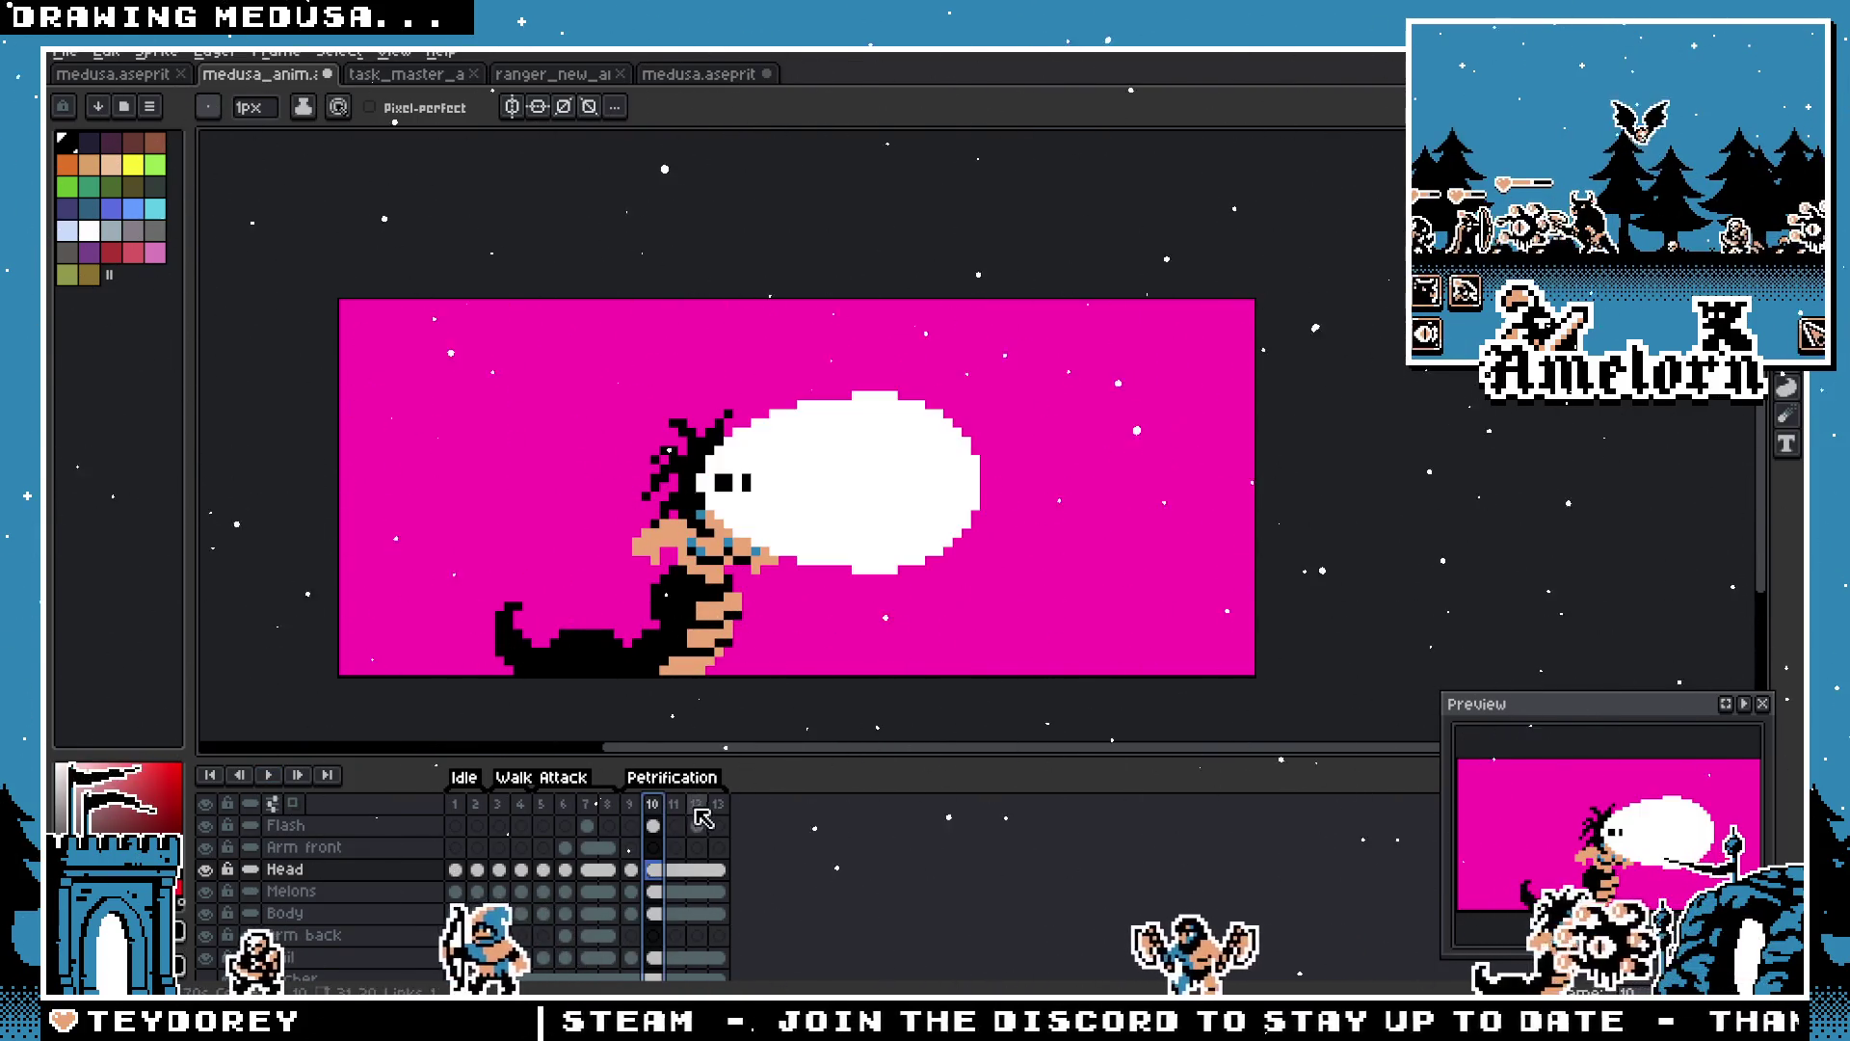
double_click(696, 806)
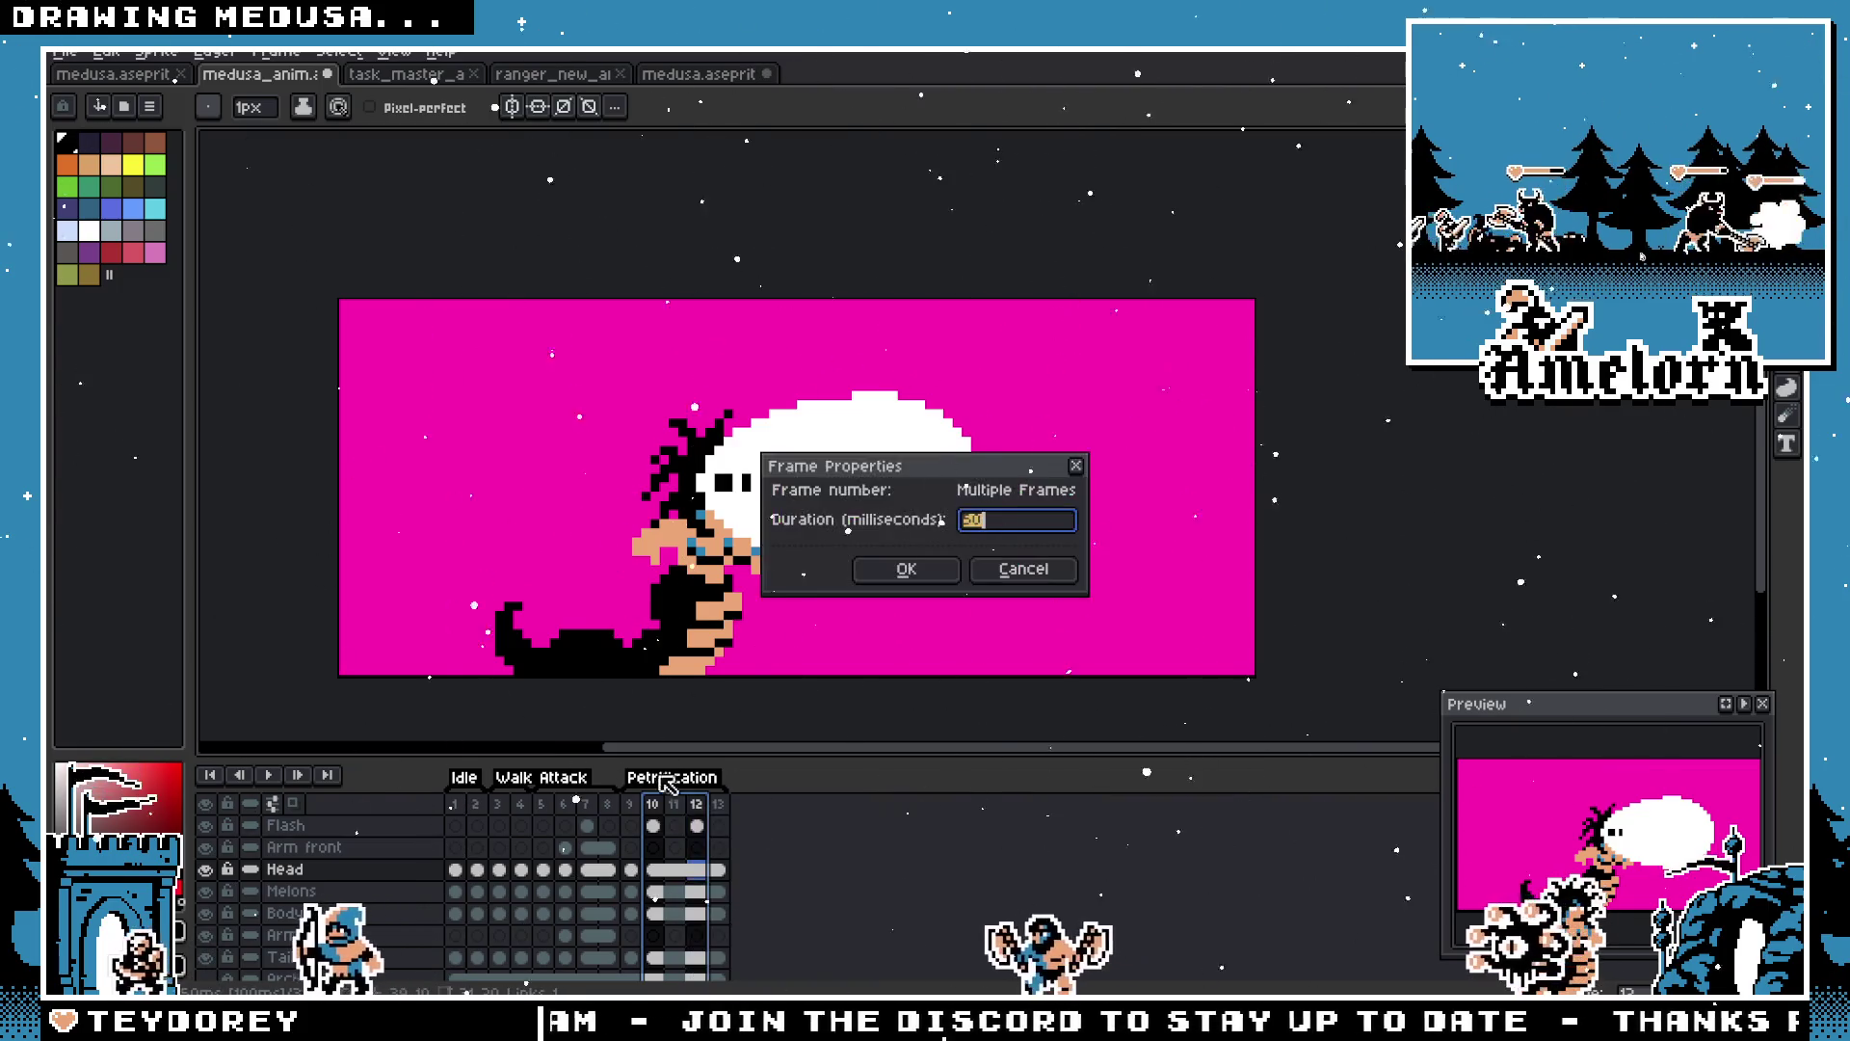
key("Return")
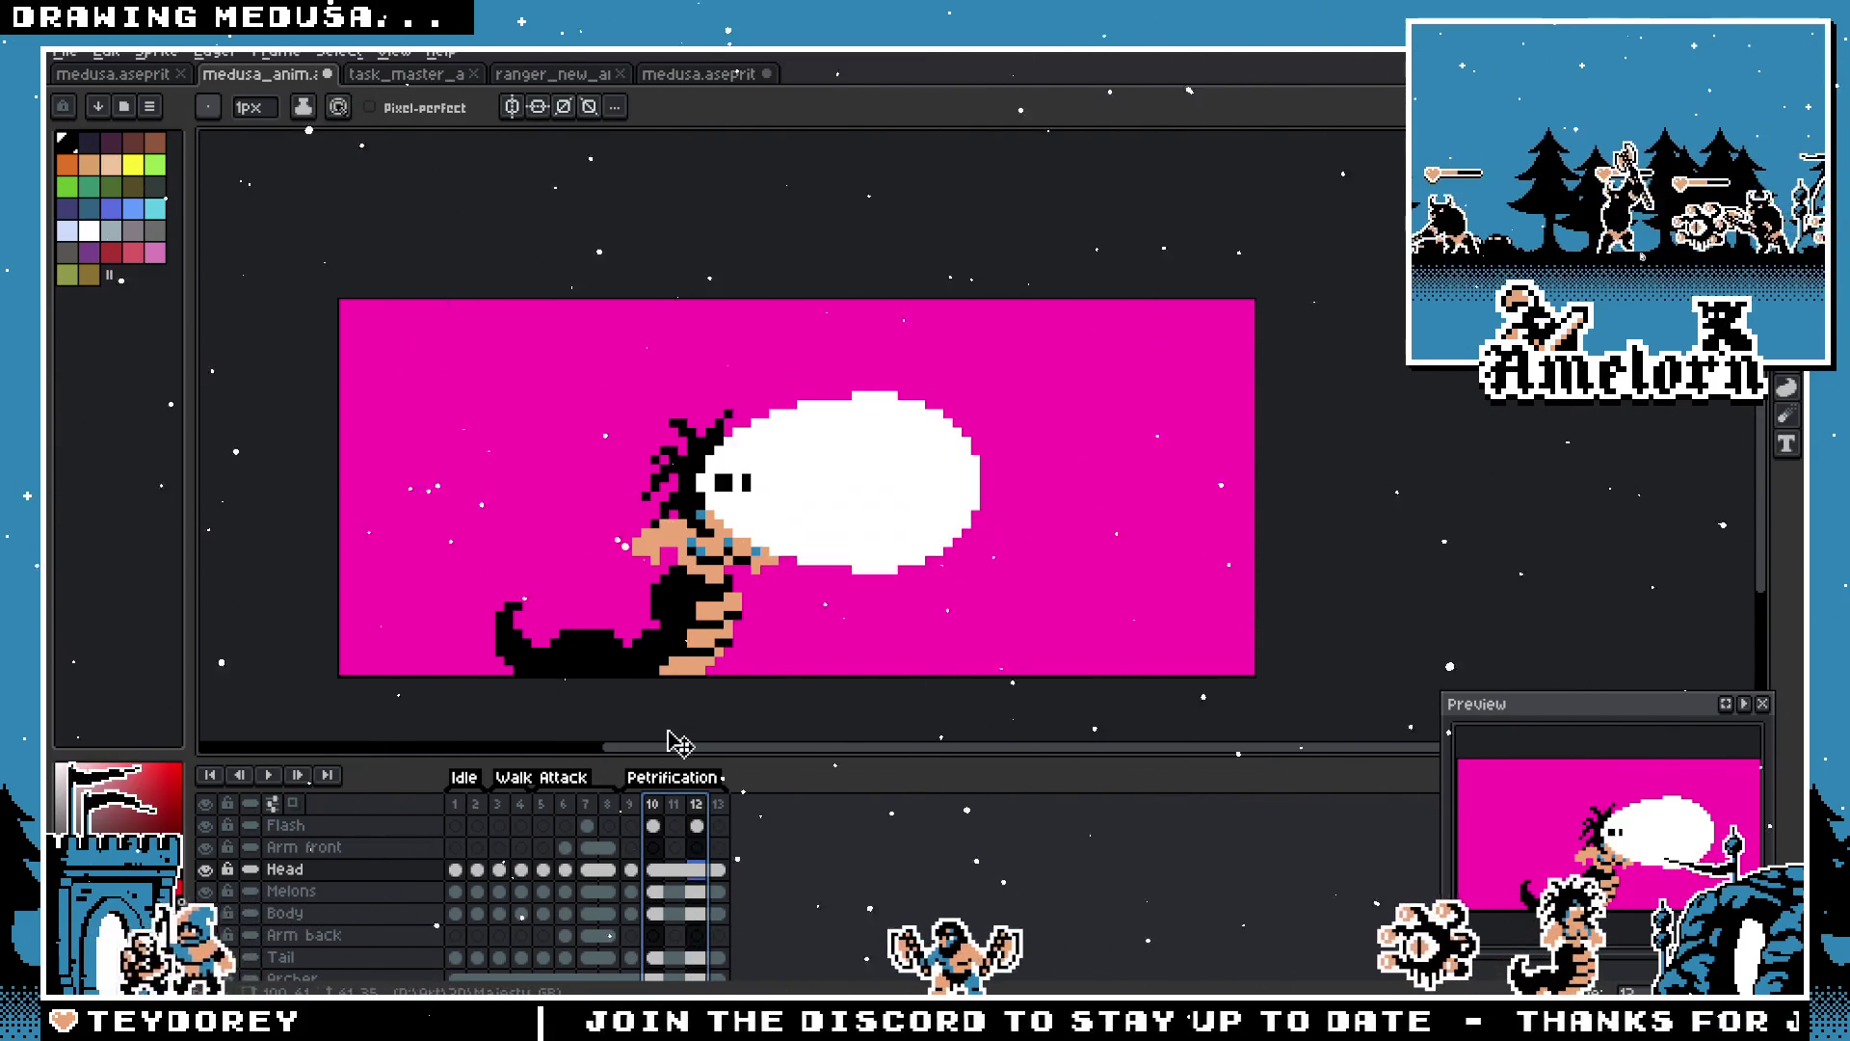
Step: Pan the sprite lower and play the animation from frame 9 to check the timing
scroll(782, 311, "up", 2)
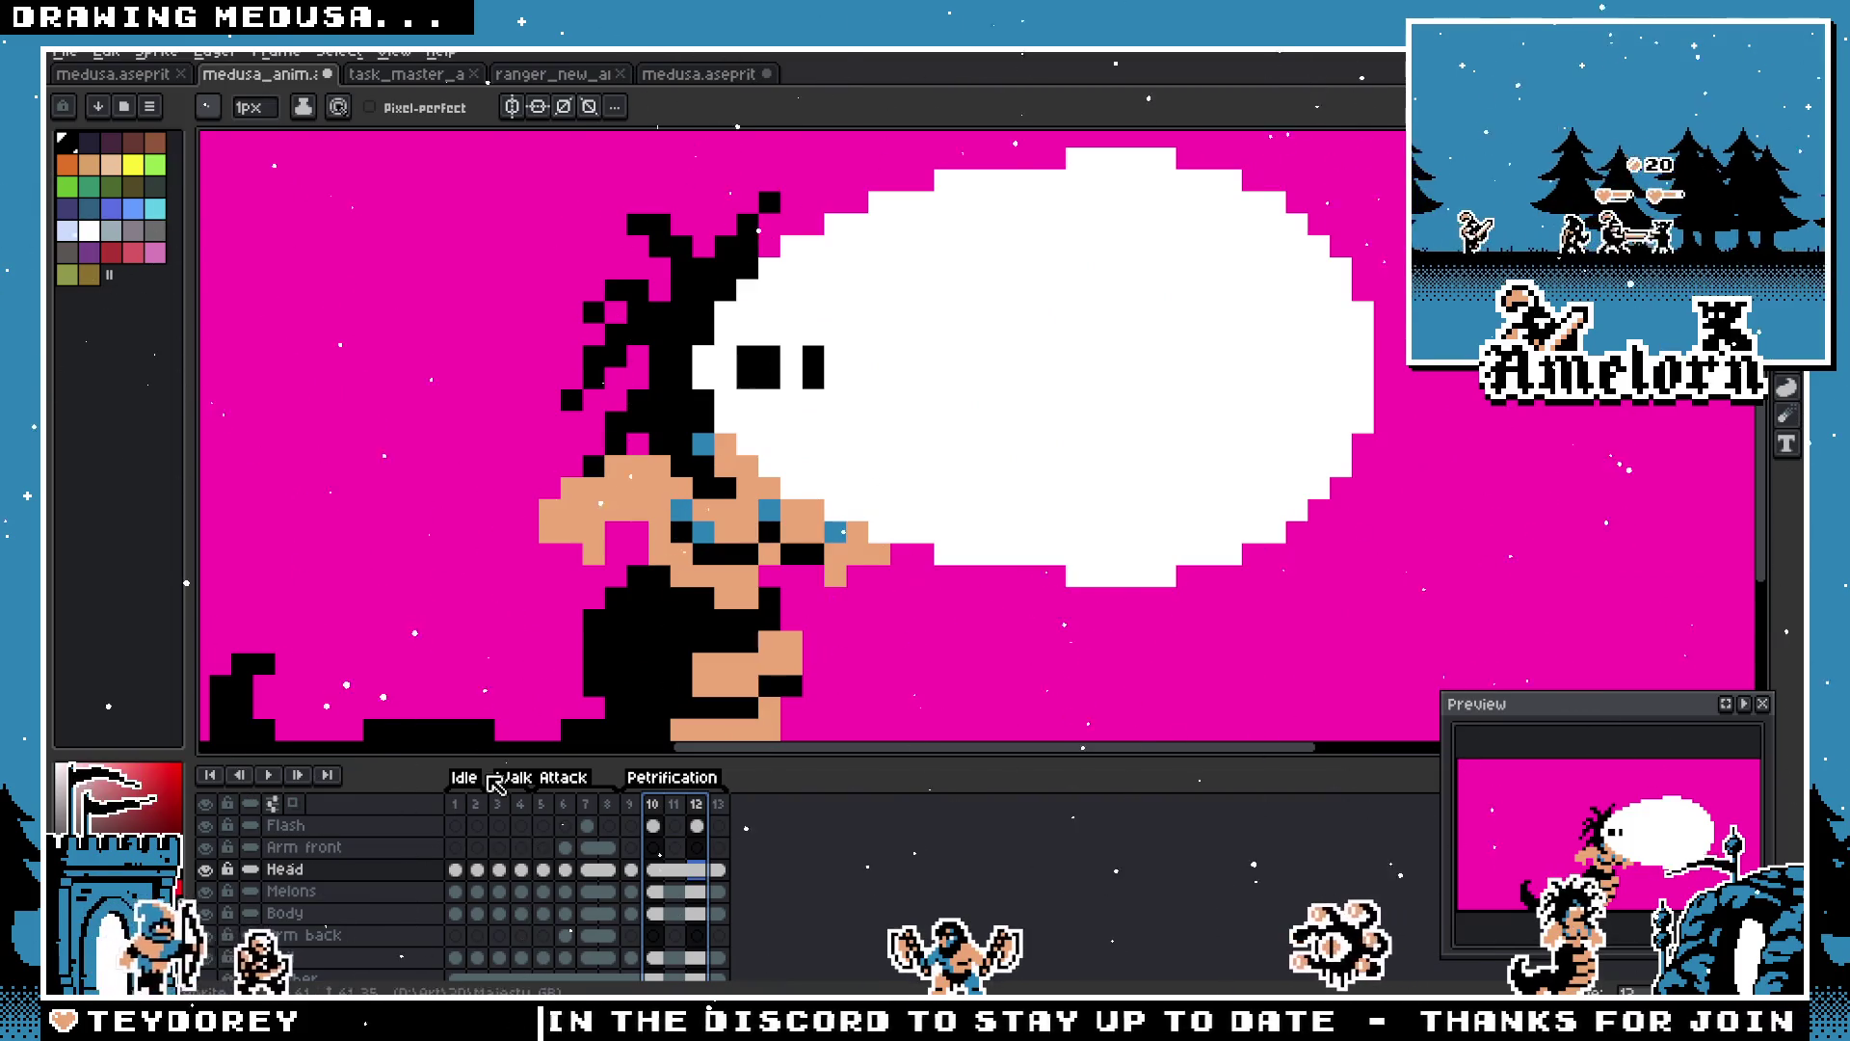
scroll(661, 529, "down", 5)
left_click_drag(661, 529, 671, 570)
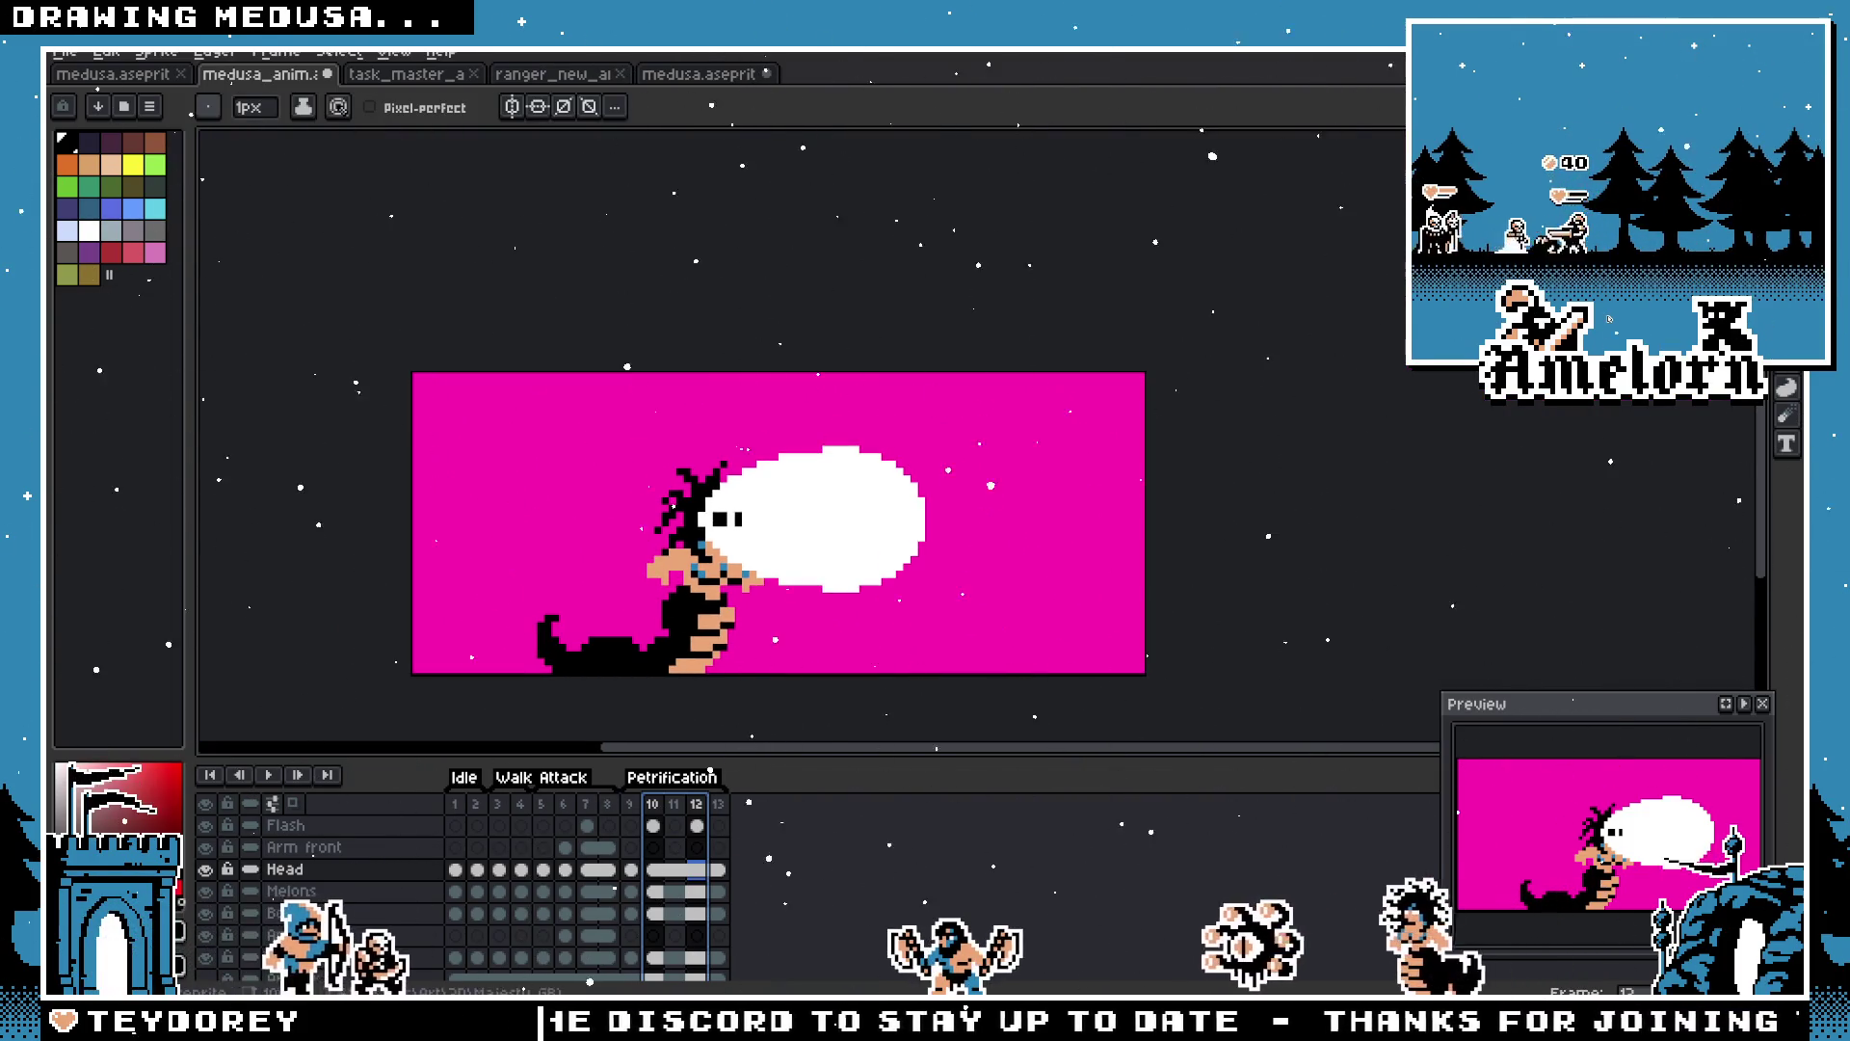
key("q")
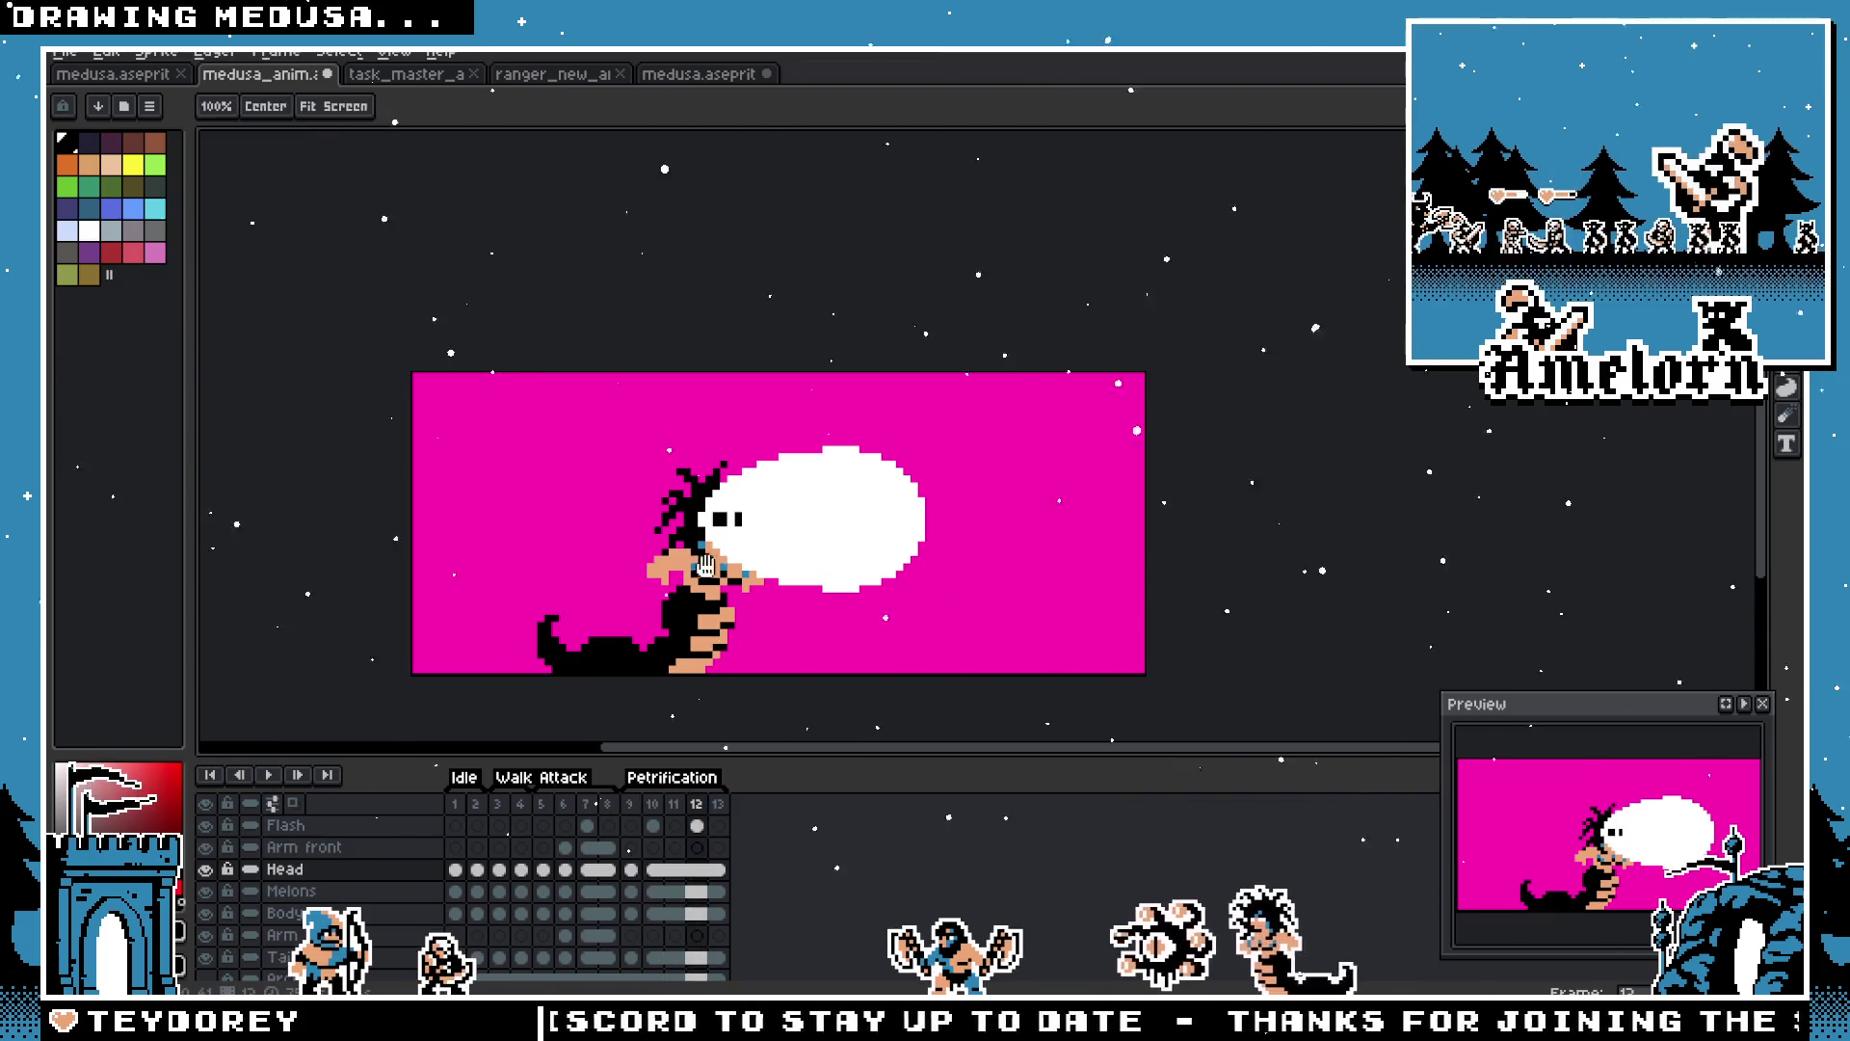
scroll(671, 539, "up", 1)
left_click(630, 804)
scroll(527, 569, "down", 1)
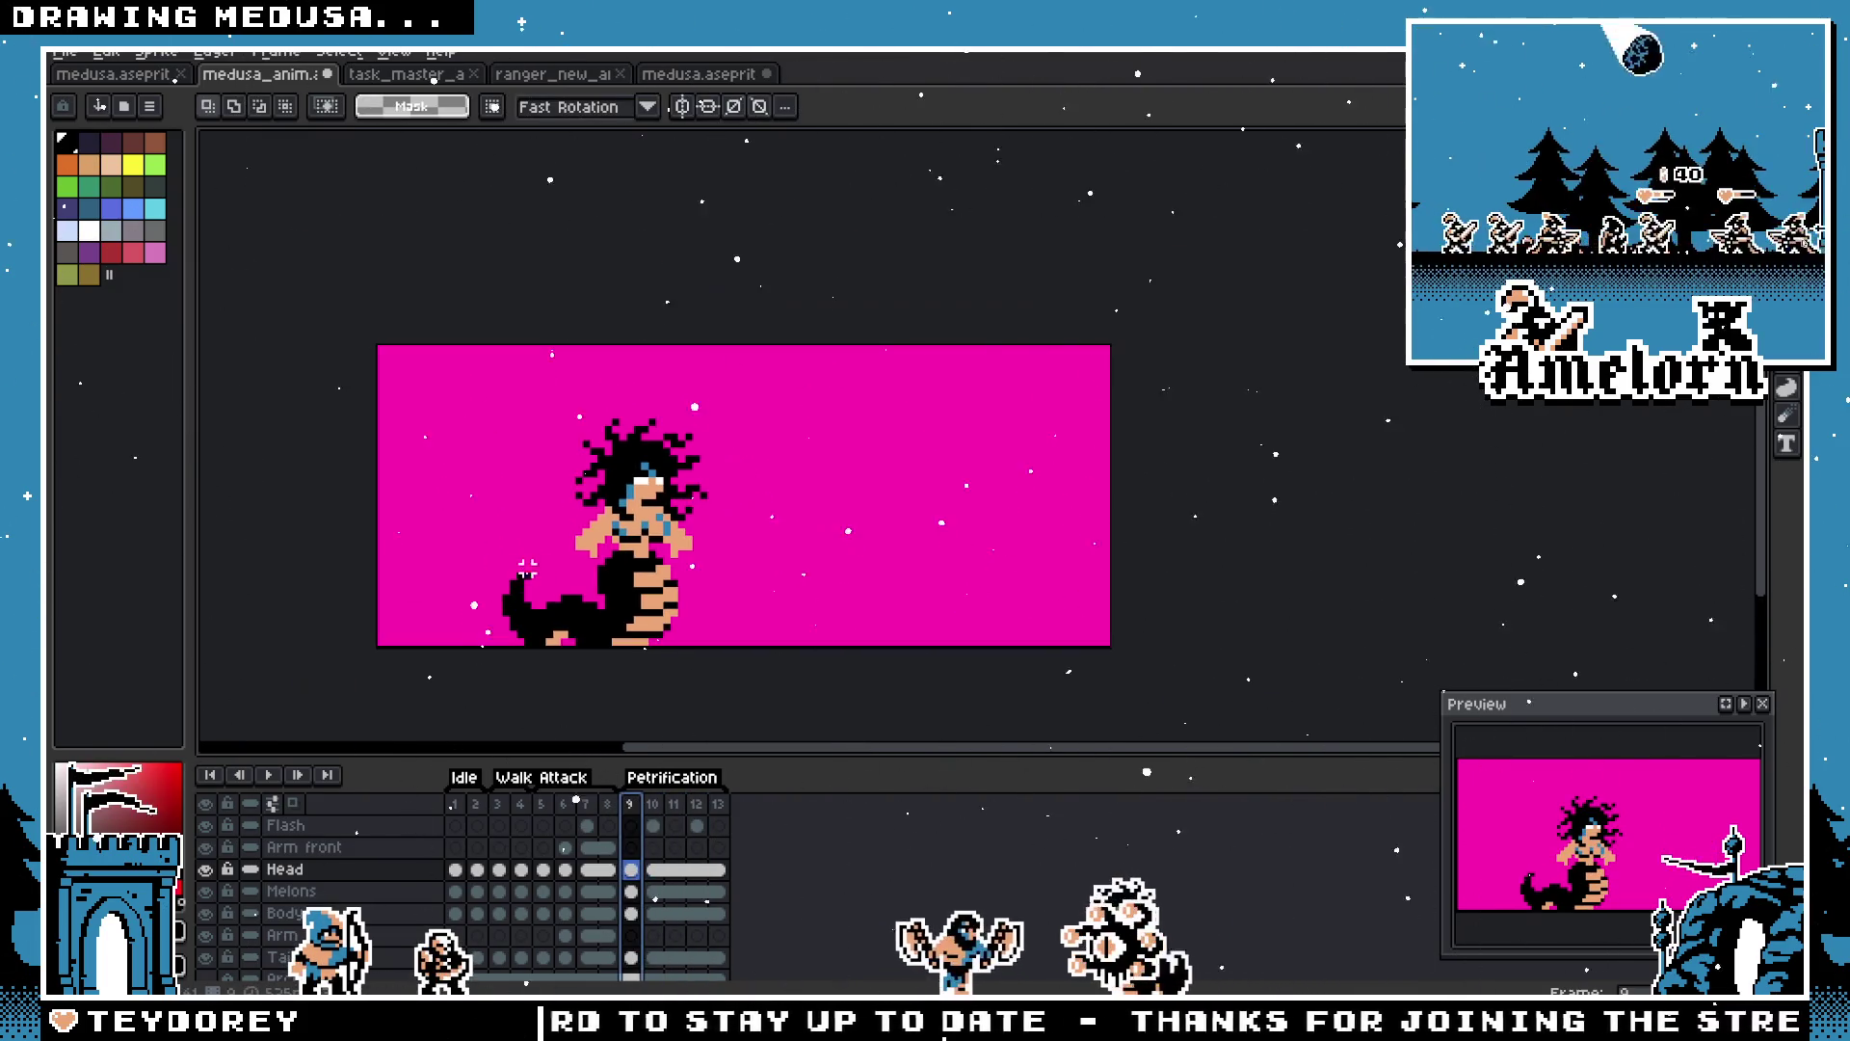
key("Return")
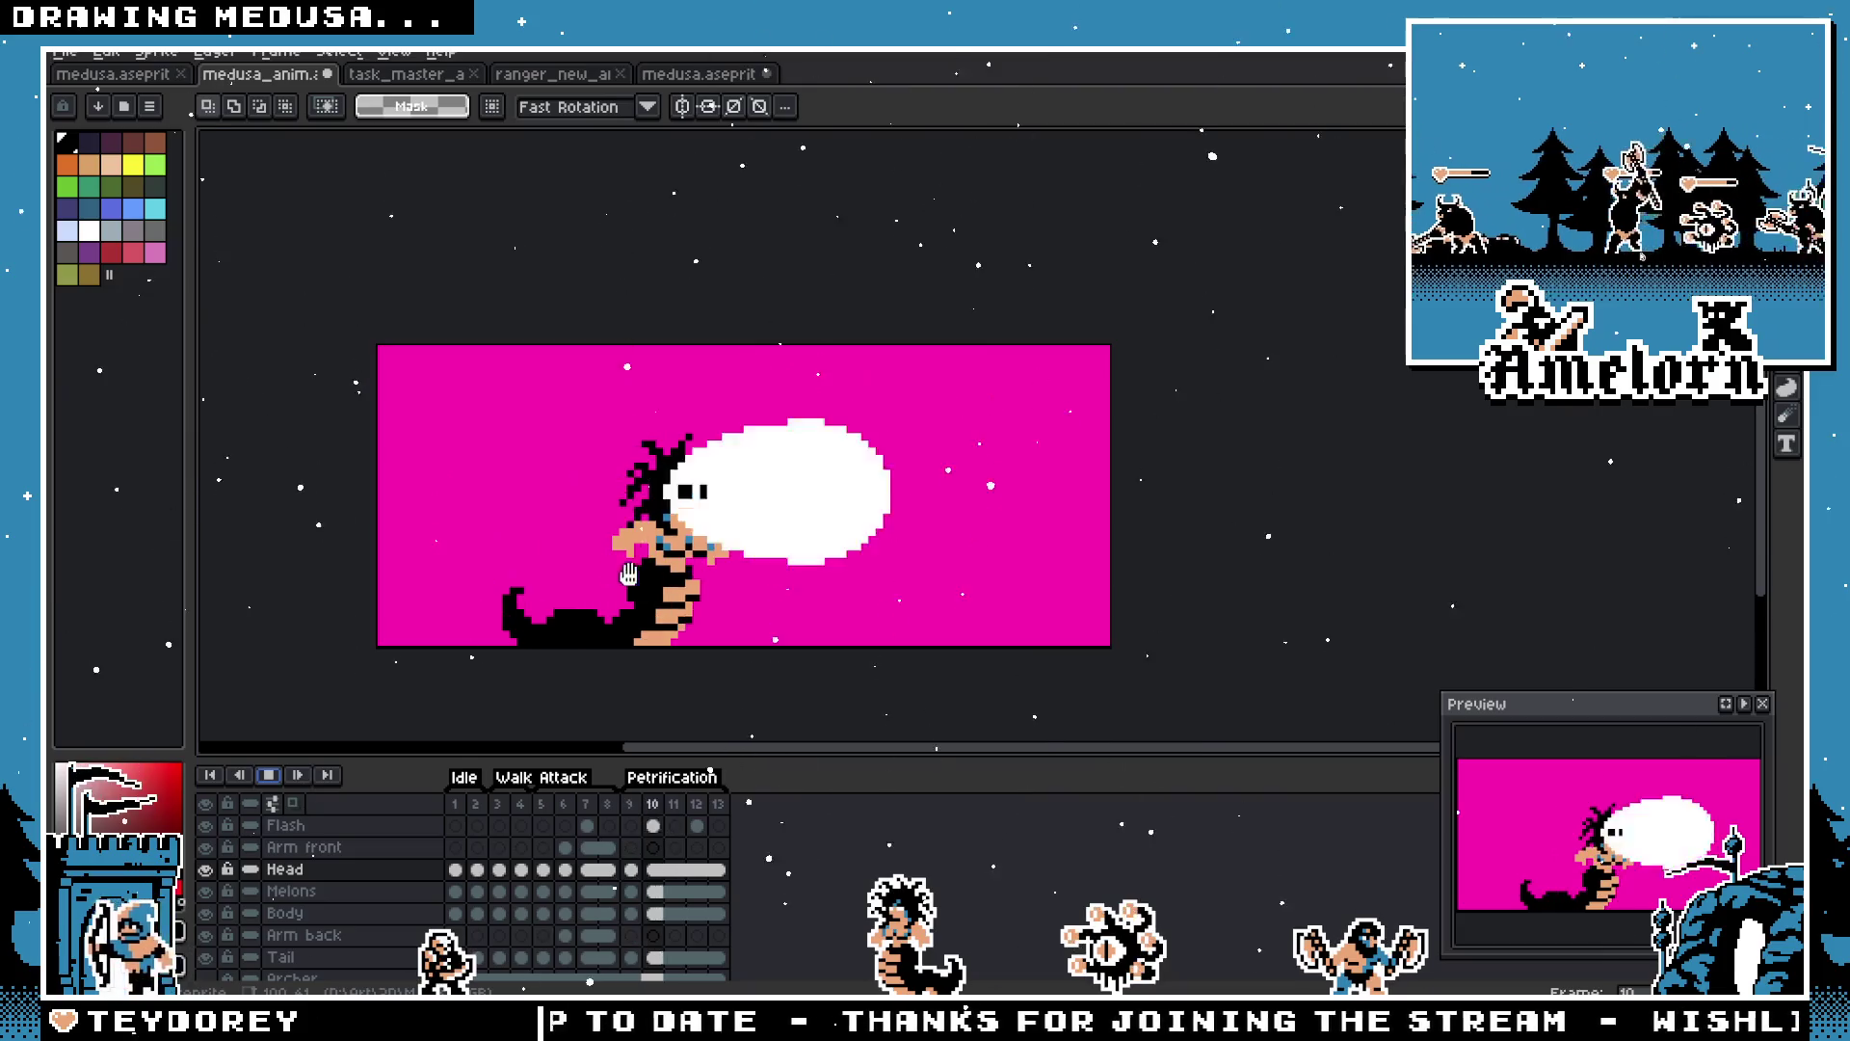
scroll(760, 606, "down", 1)
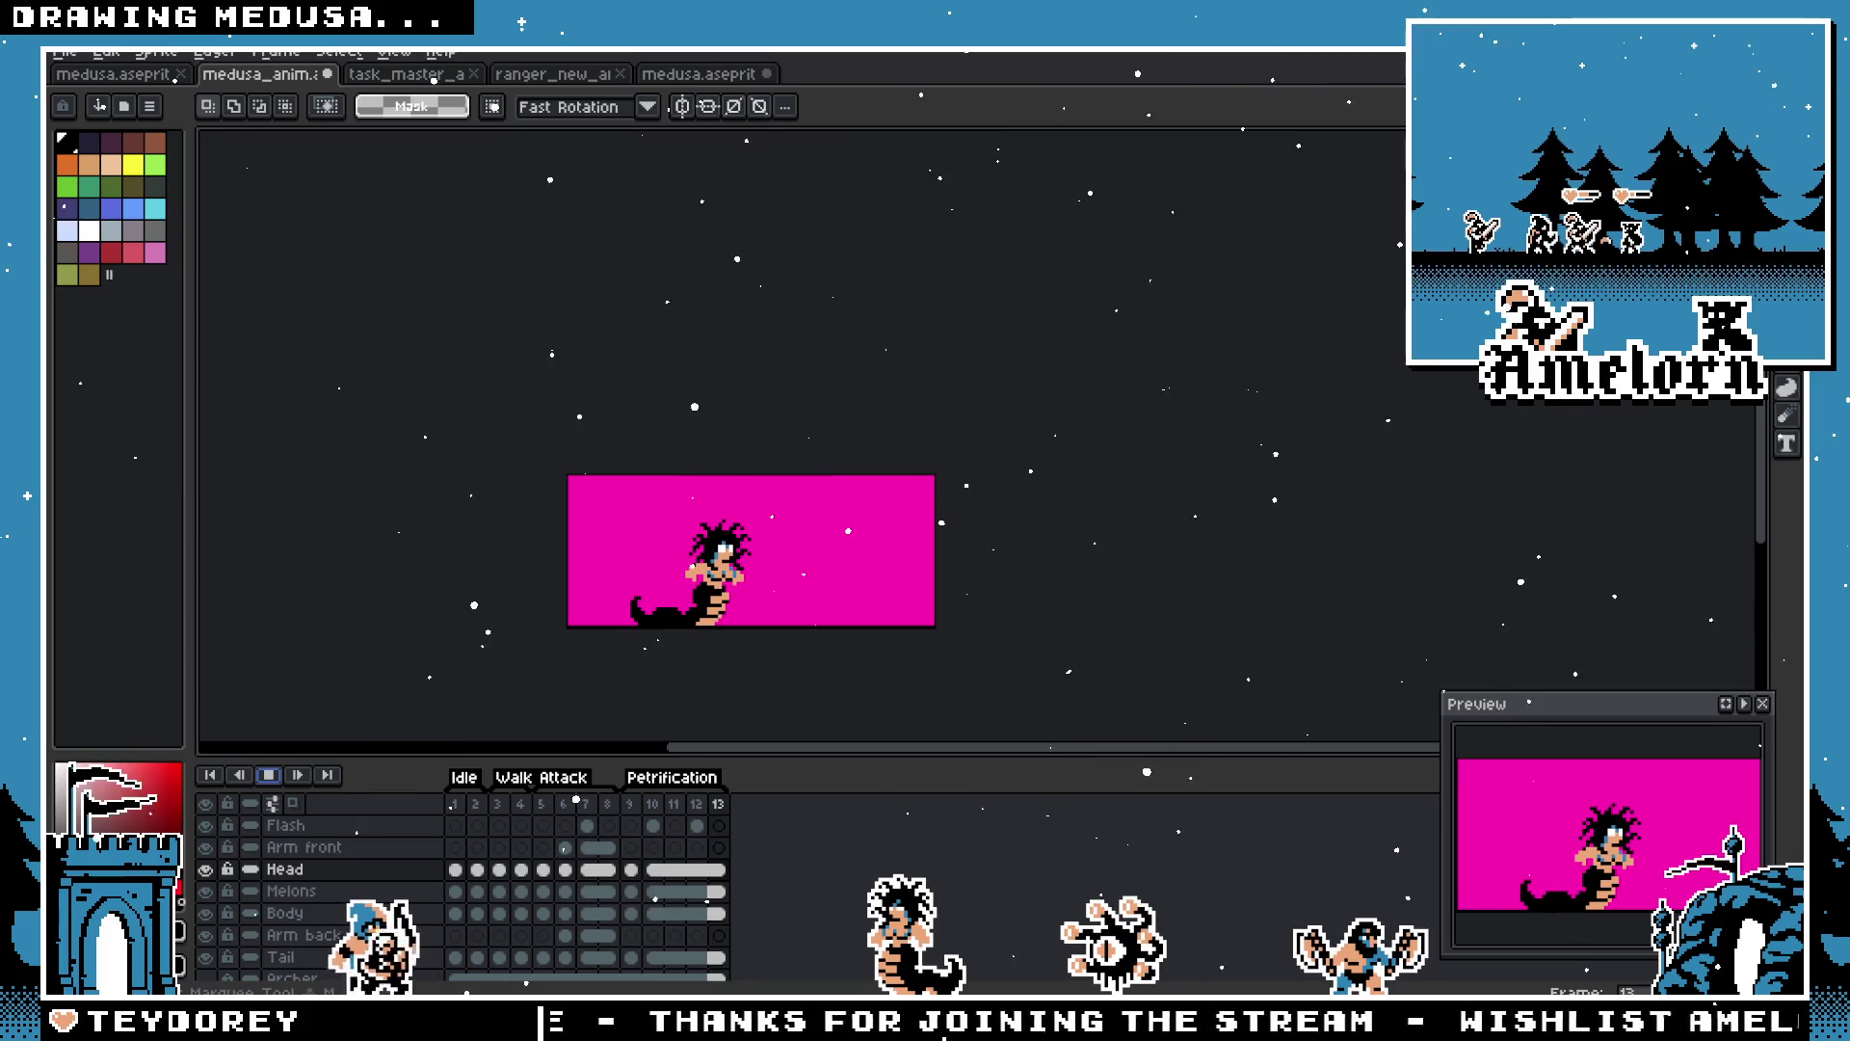
scroll(733, 497, "down", 1)
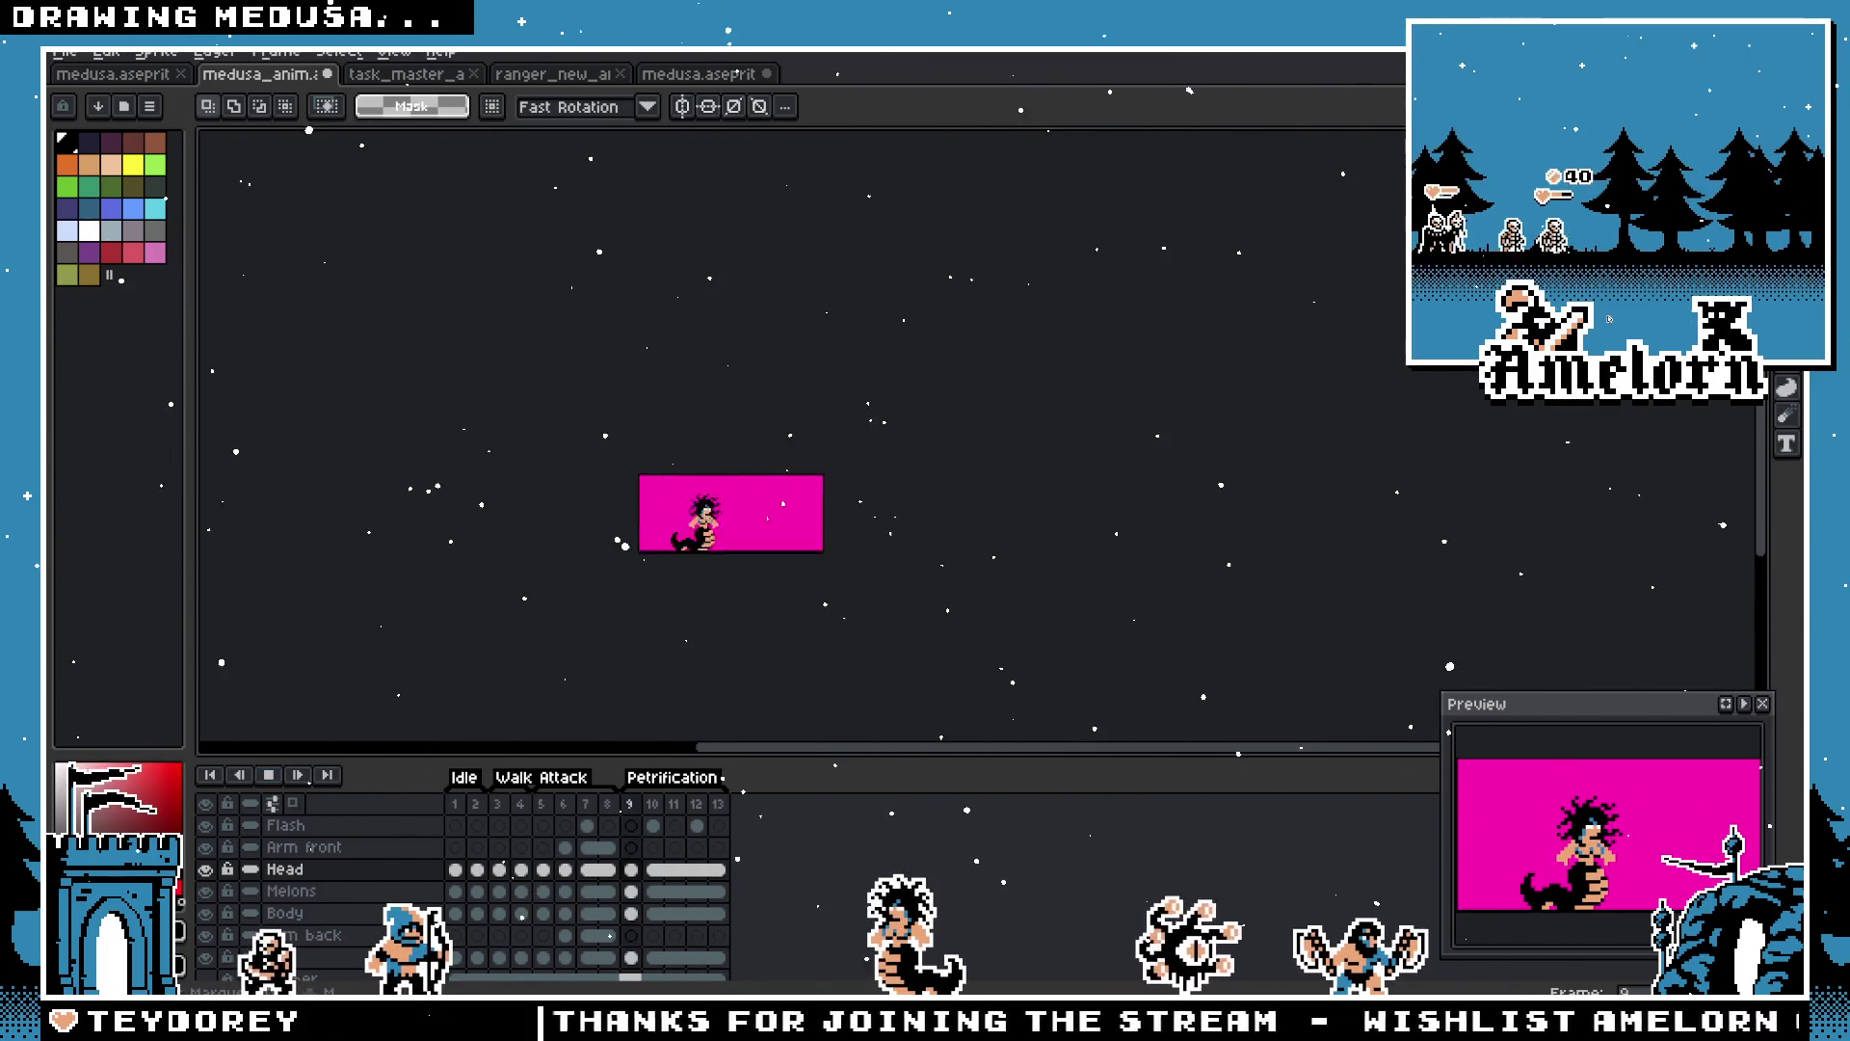
scroll(700, 554, "up", 2)
left_click_drag(806, 521, 828, 476)
key("period")
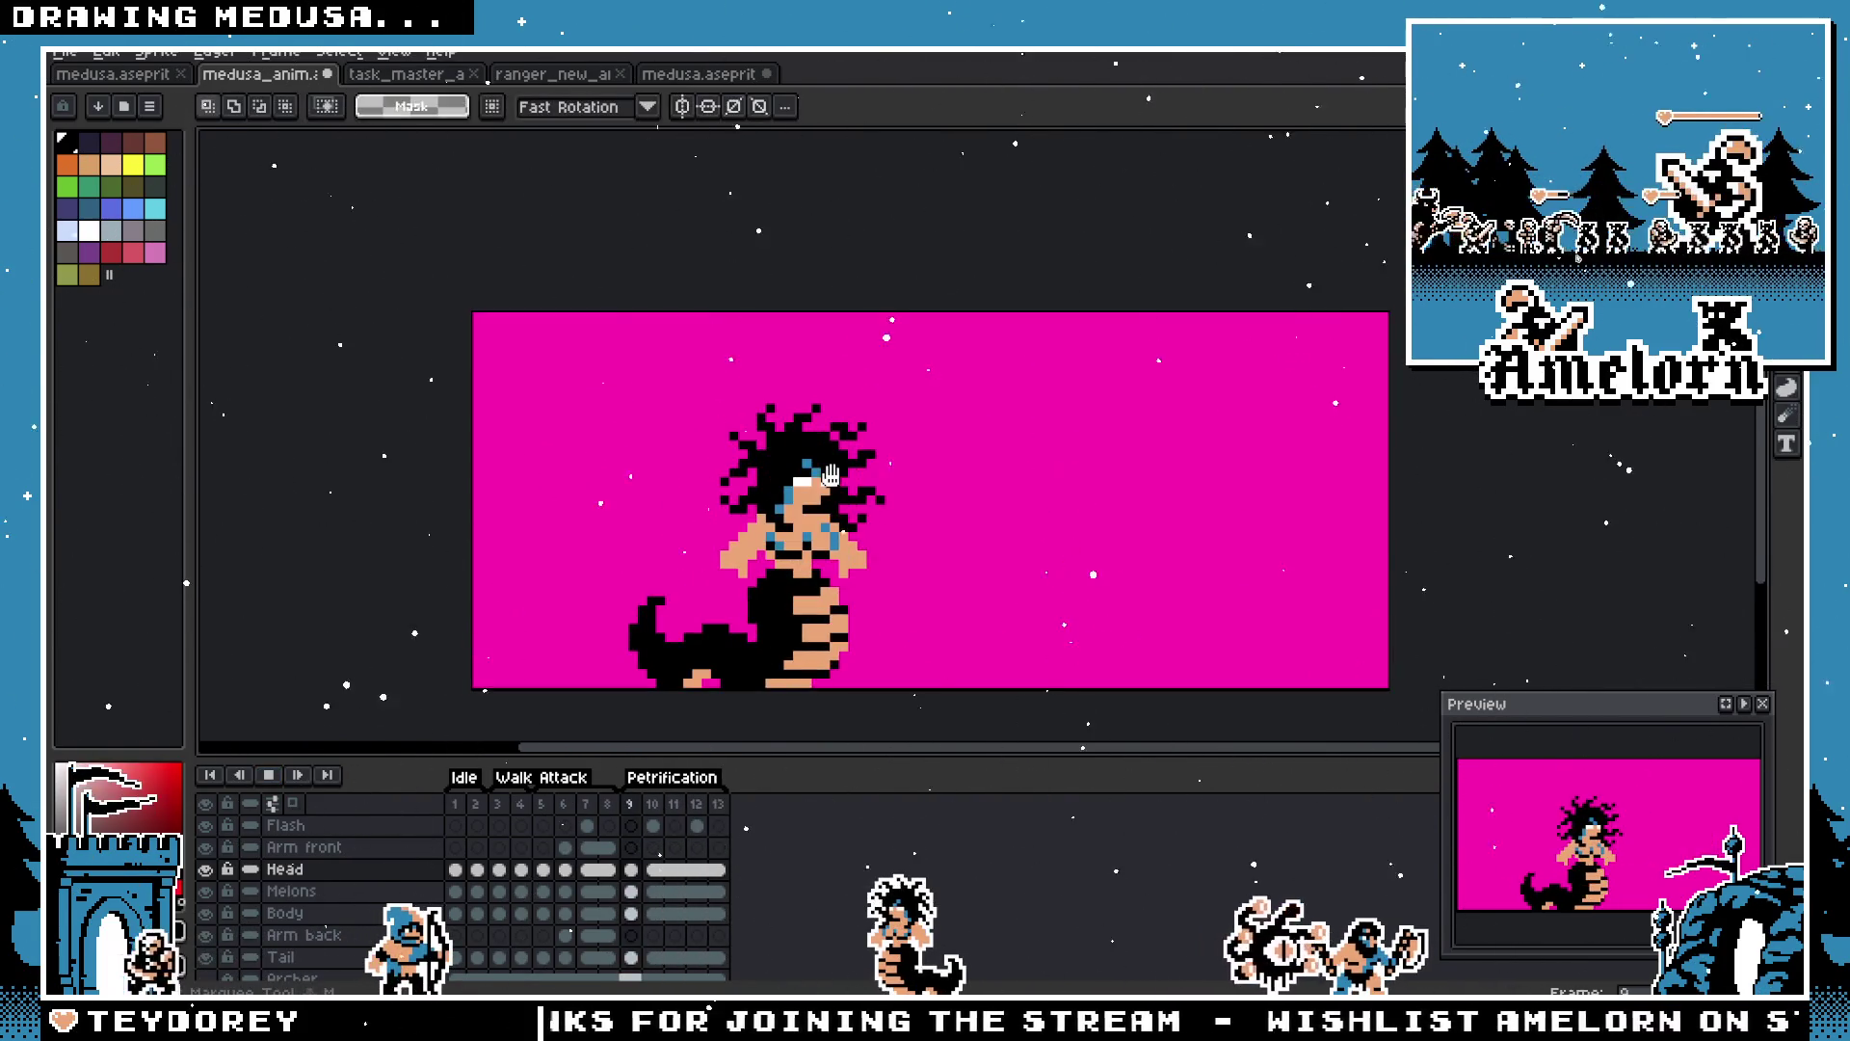
key("comma")
key("comma")
key("comma")
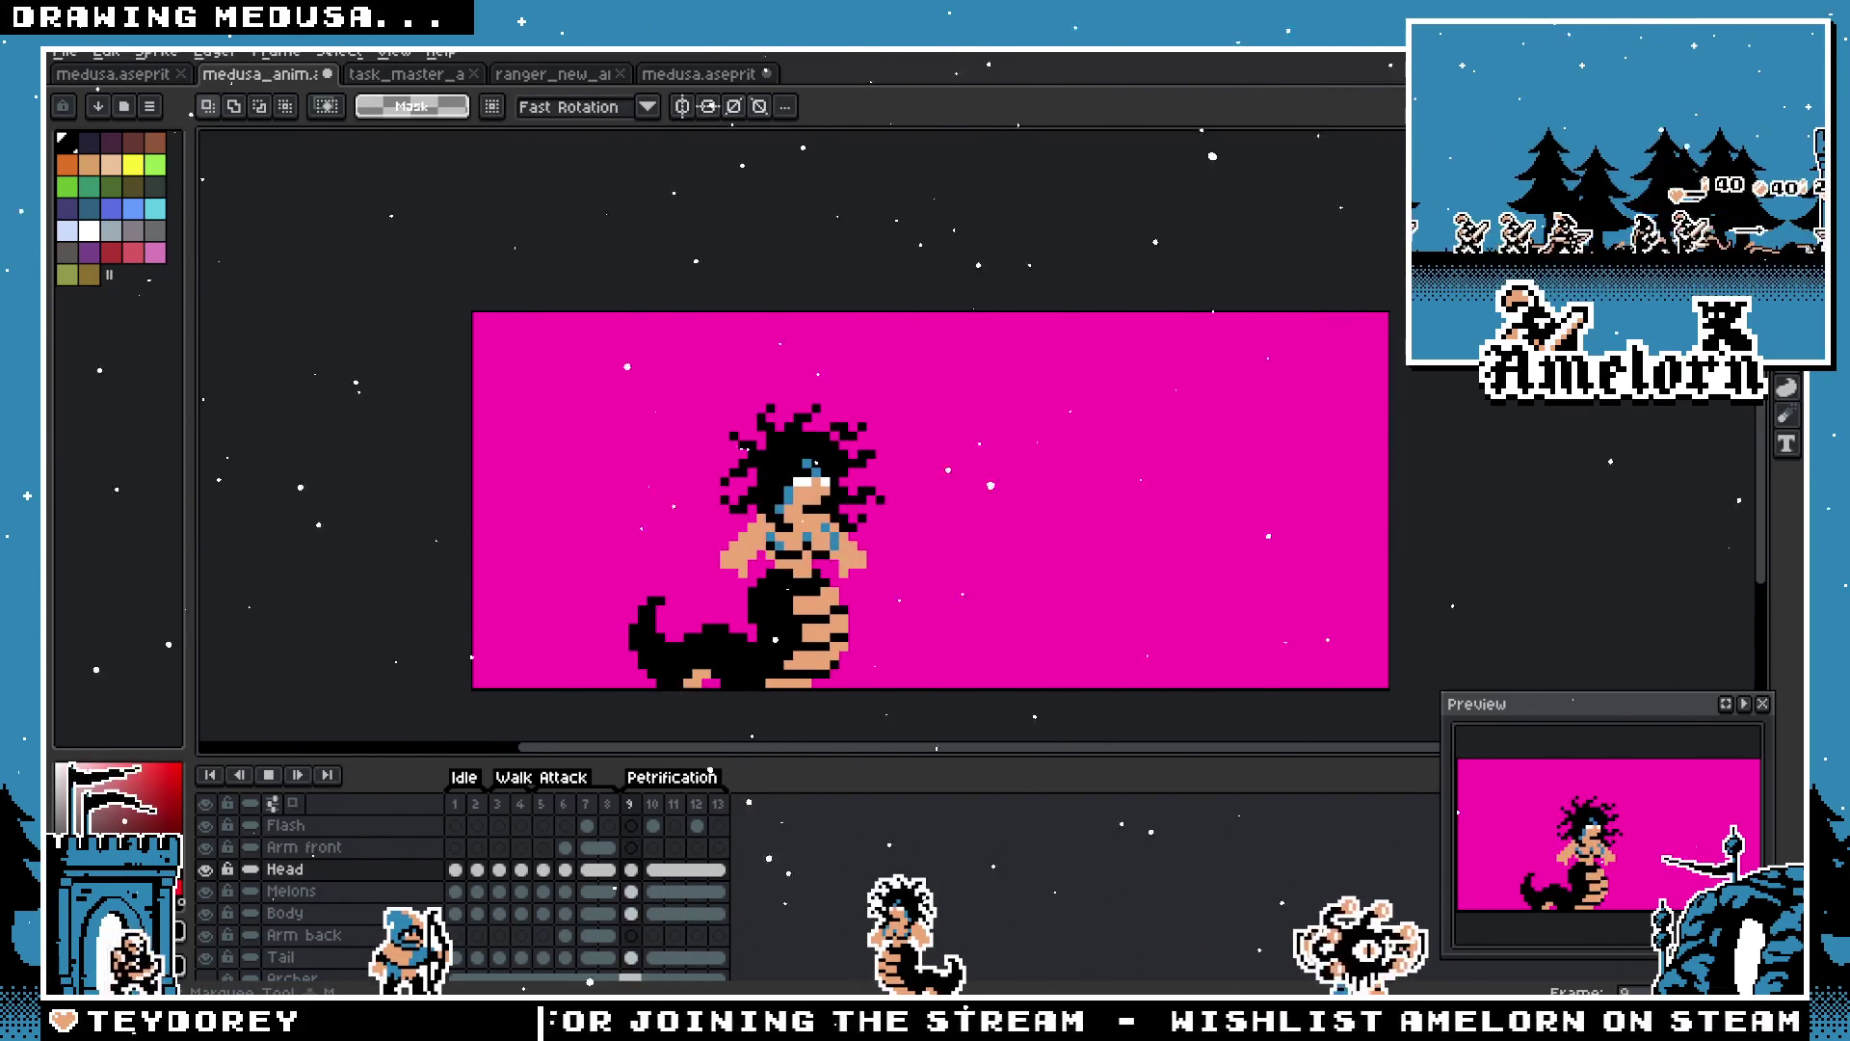
key("period")
key("comma")
key("period")
key("comma")
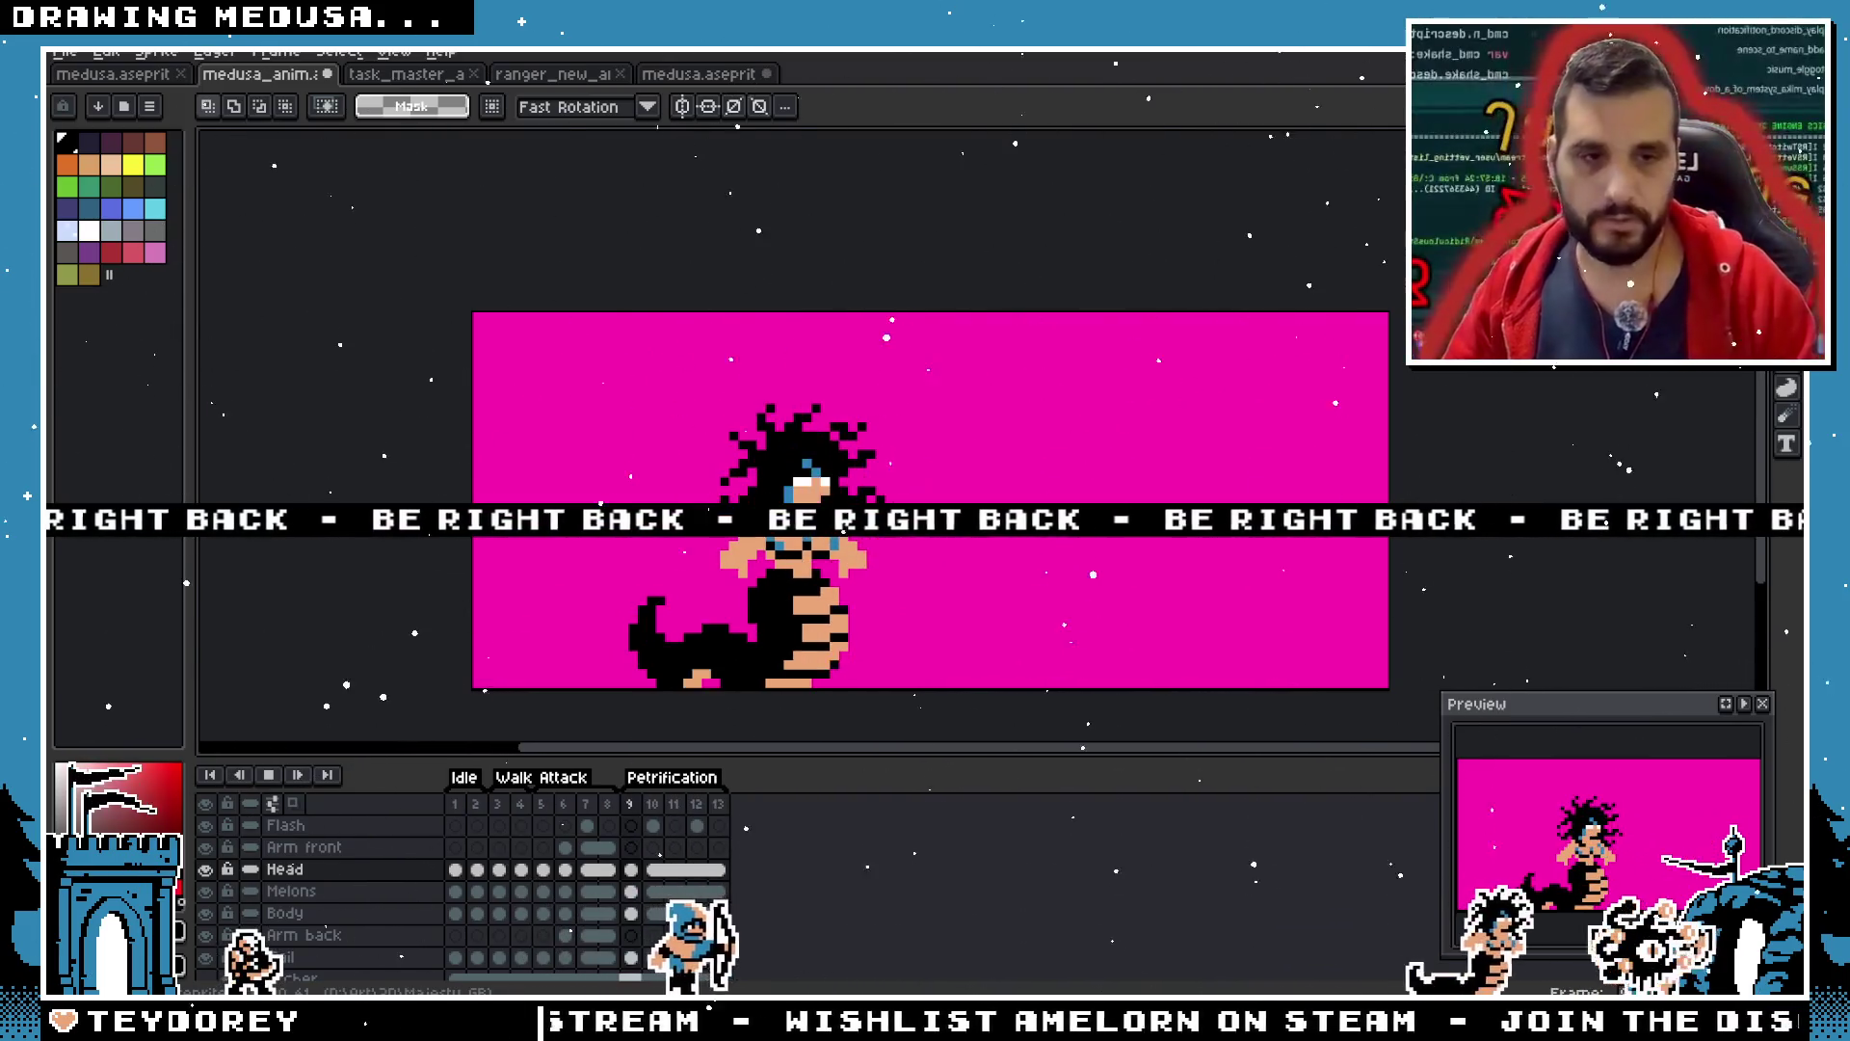
key("period")
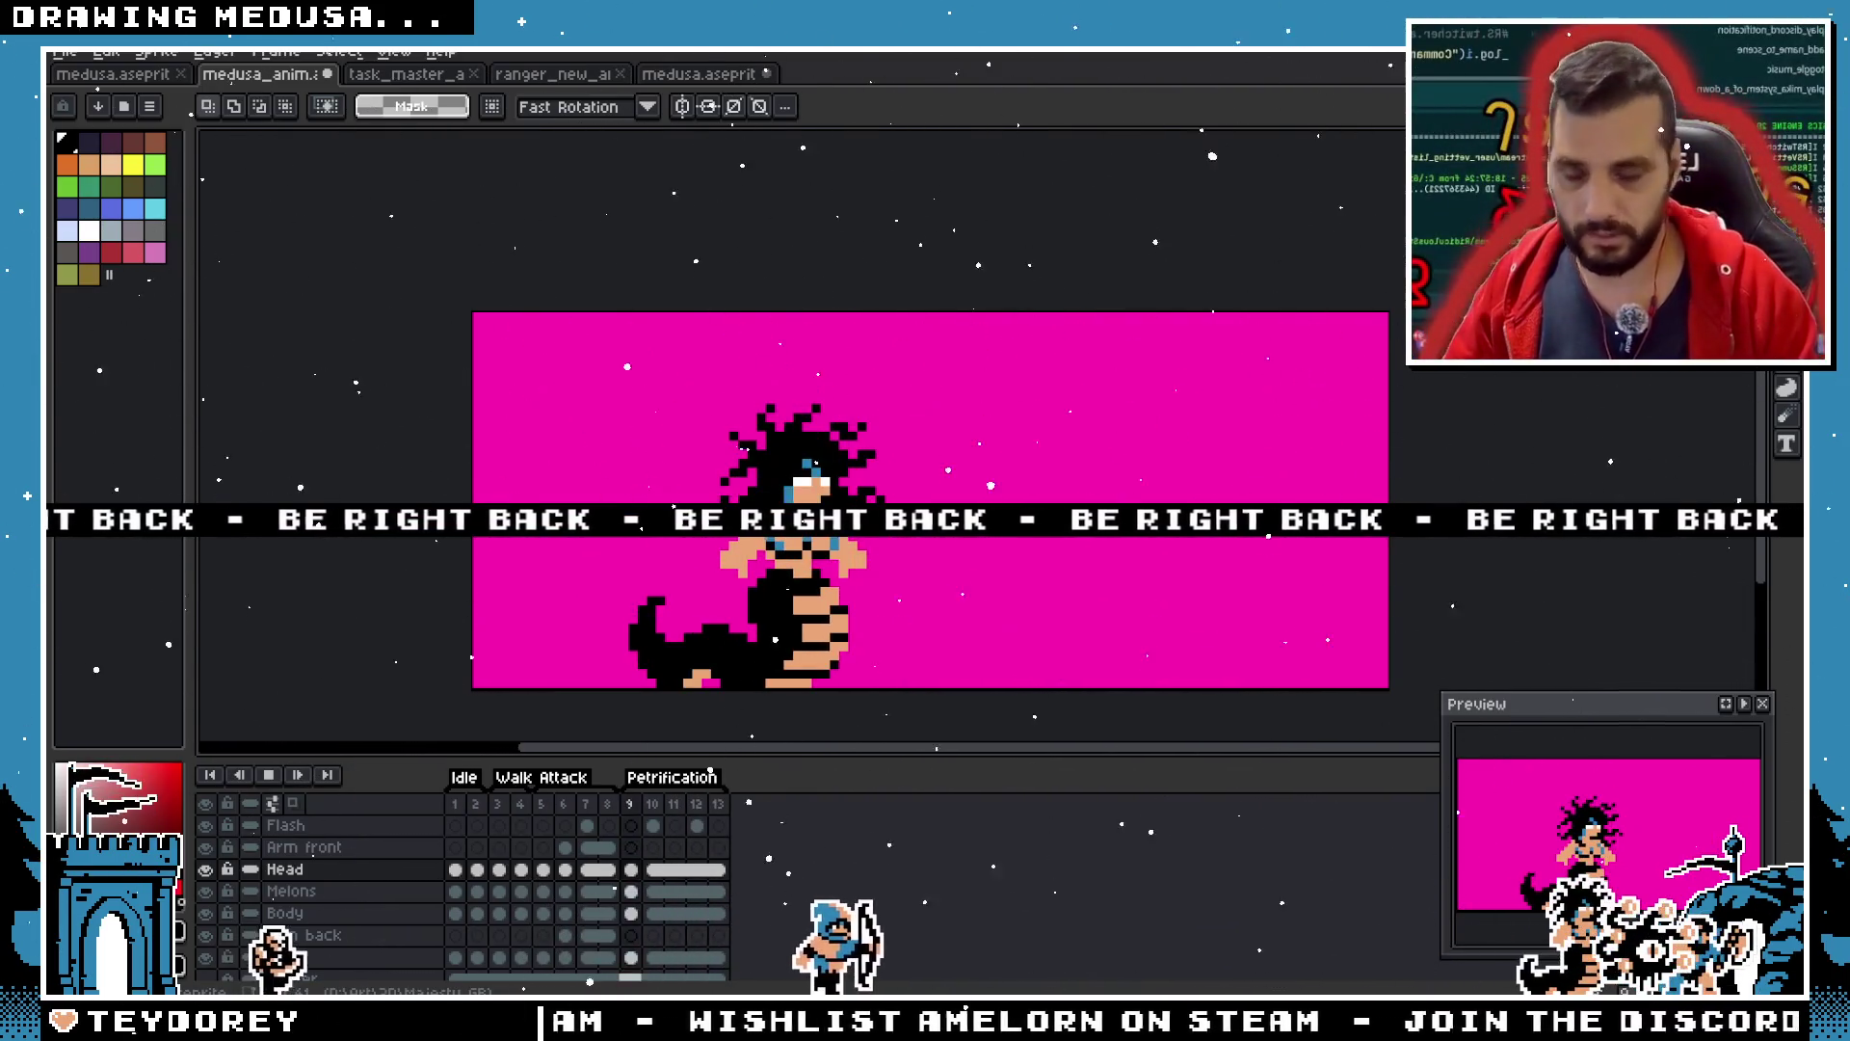
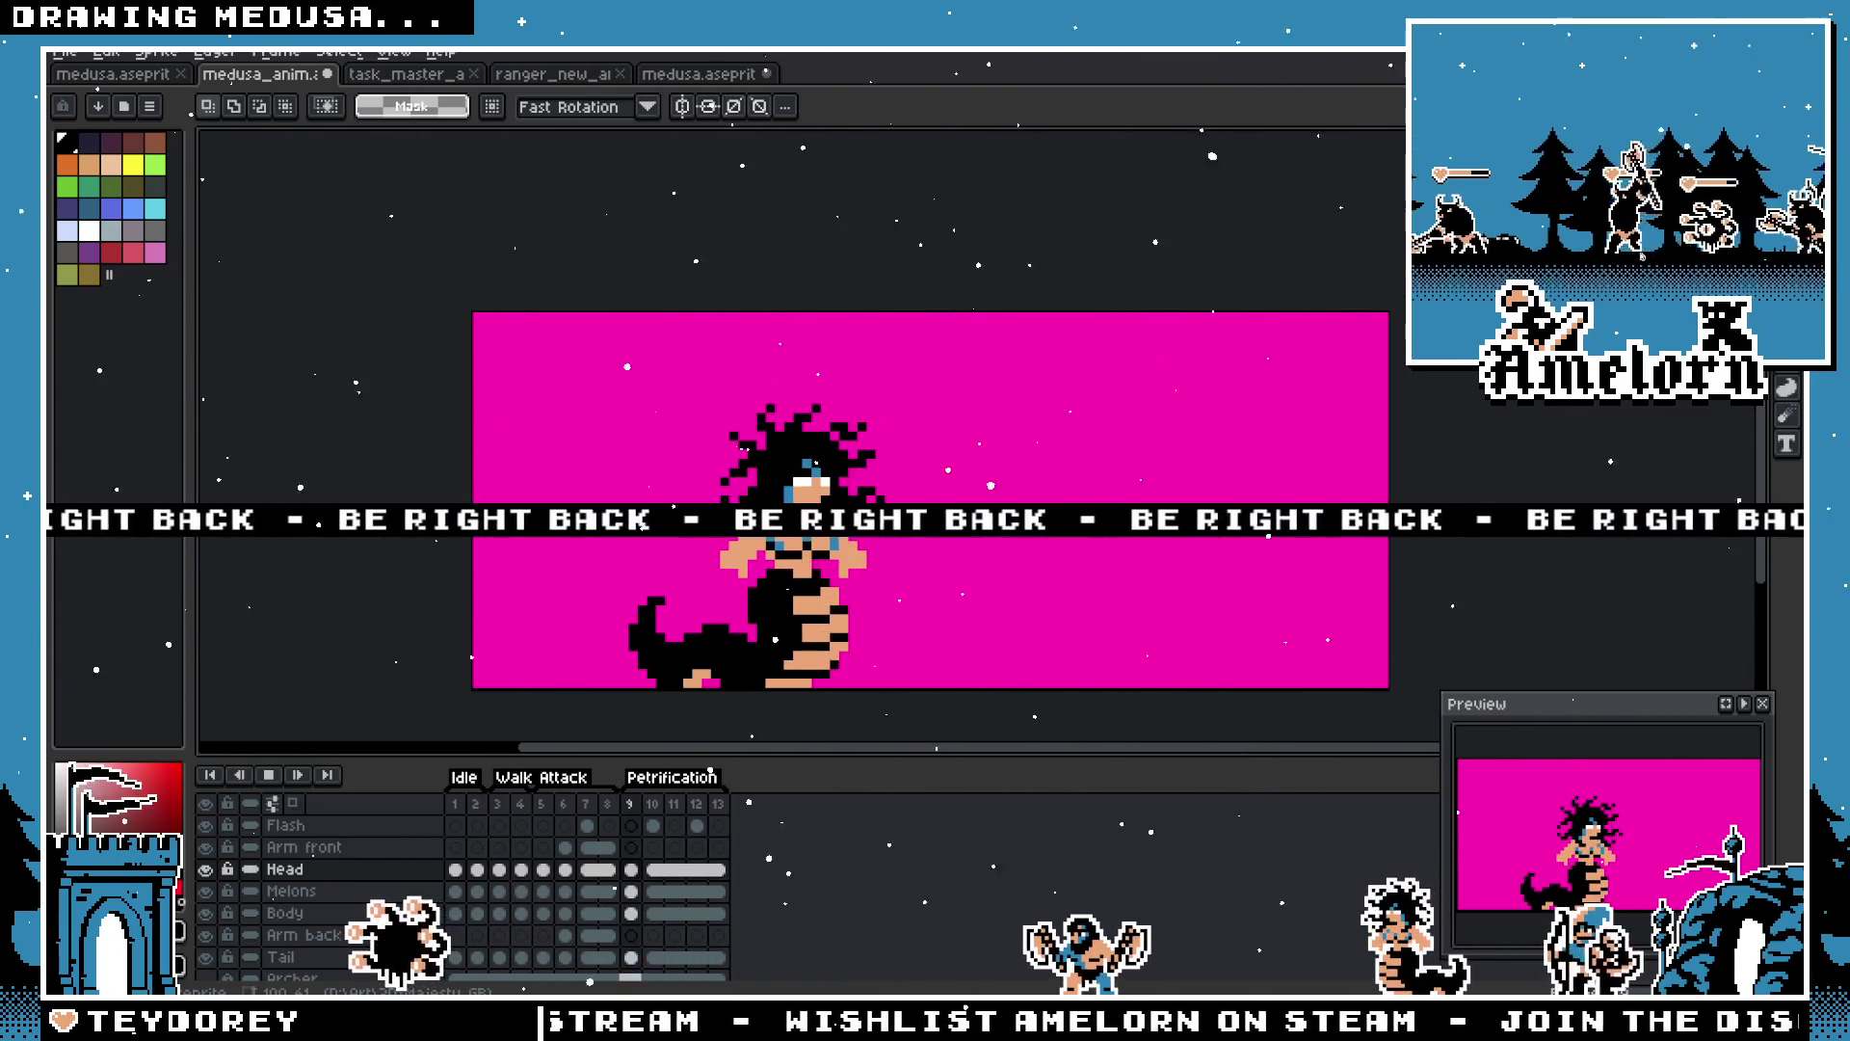
Step: Play the Medusa animation through, then stop and select Petrification frame 9
key("Return")
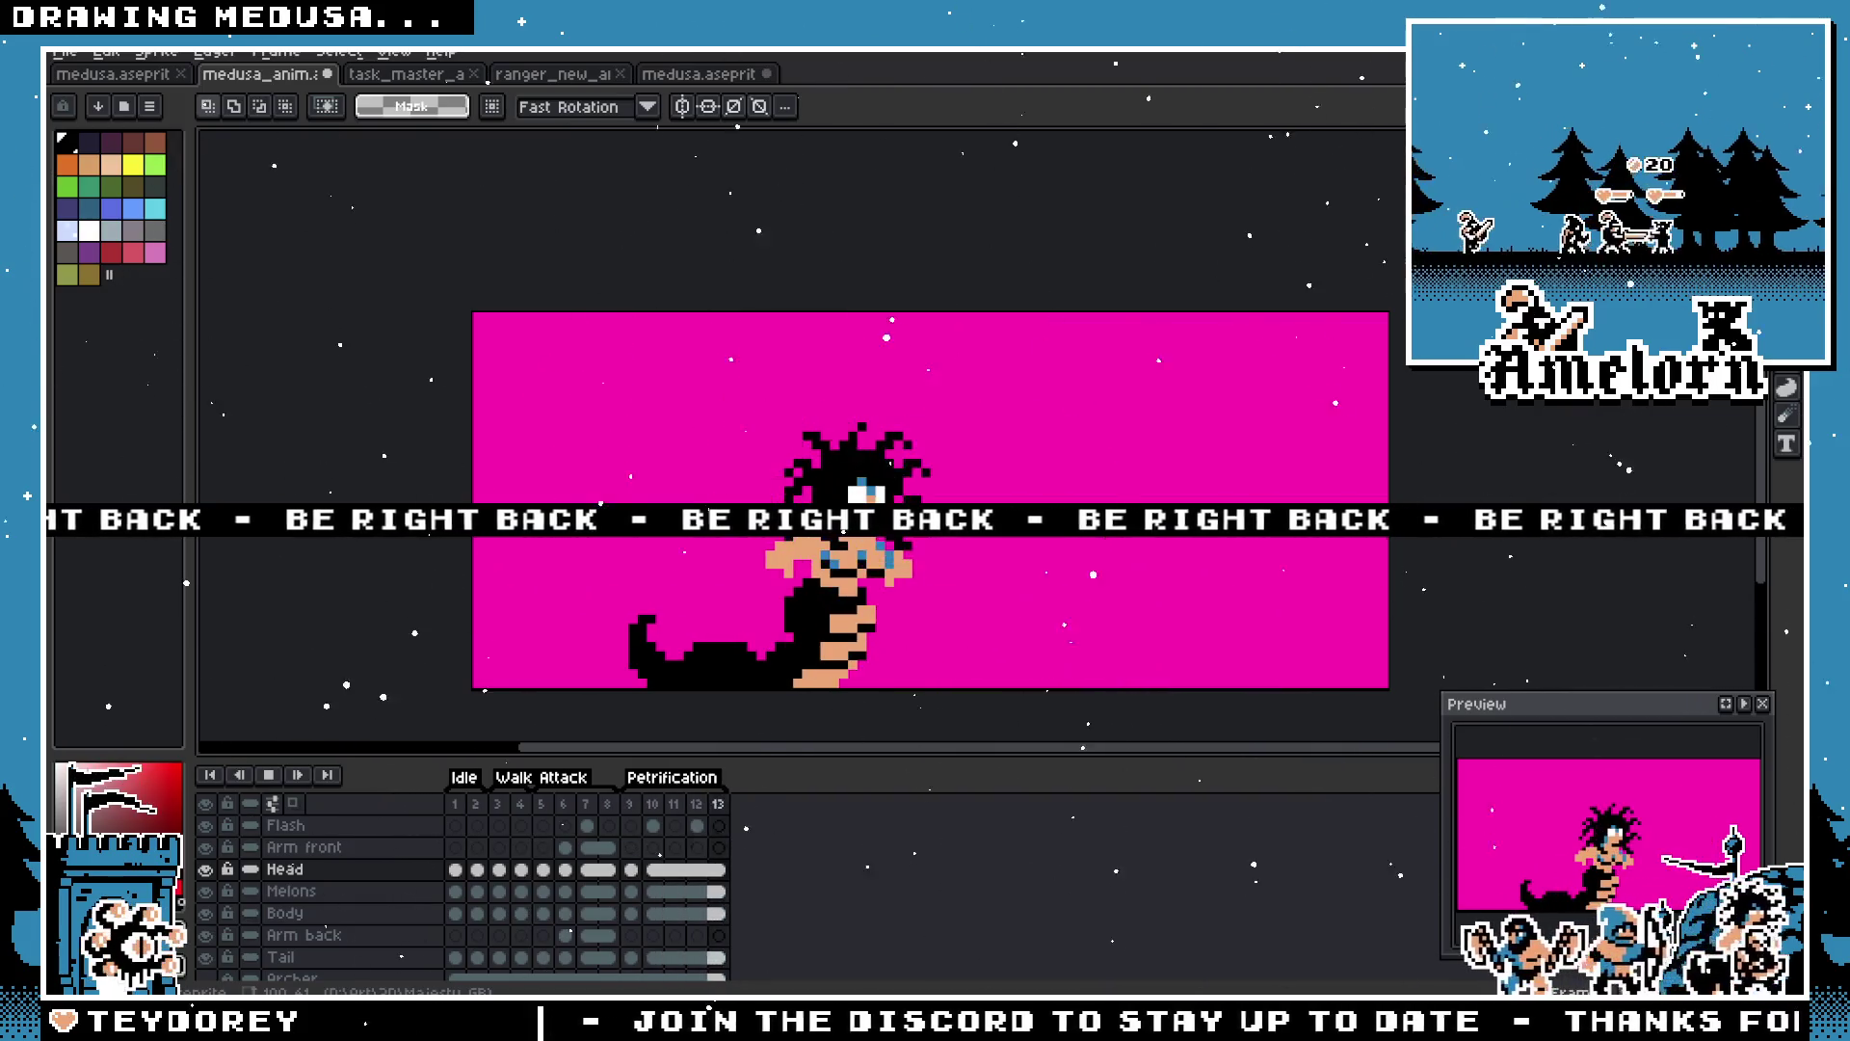
key("Return")
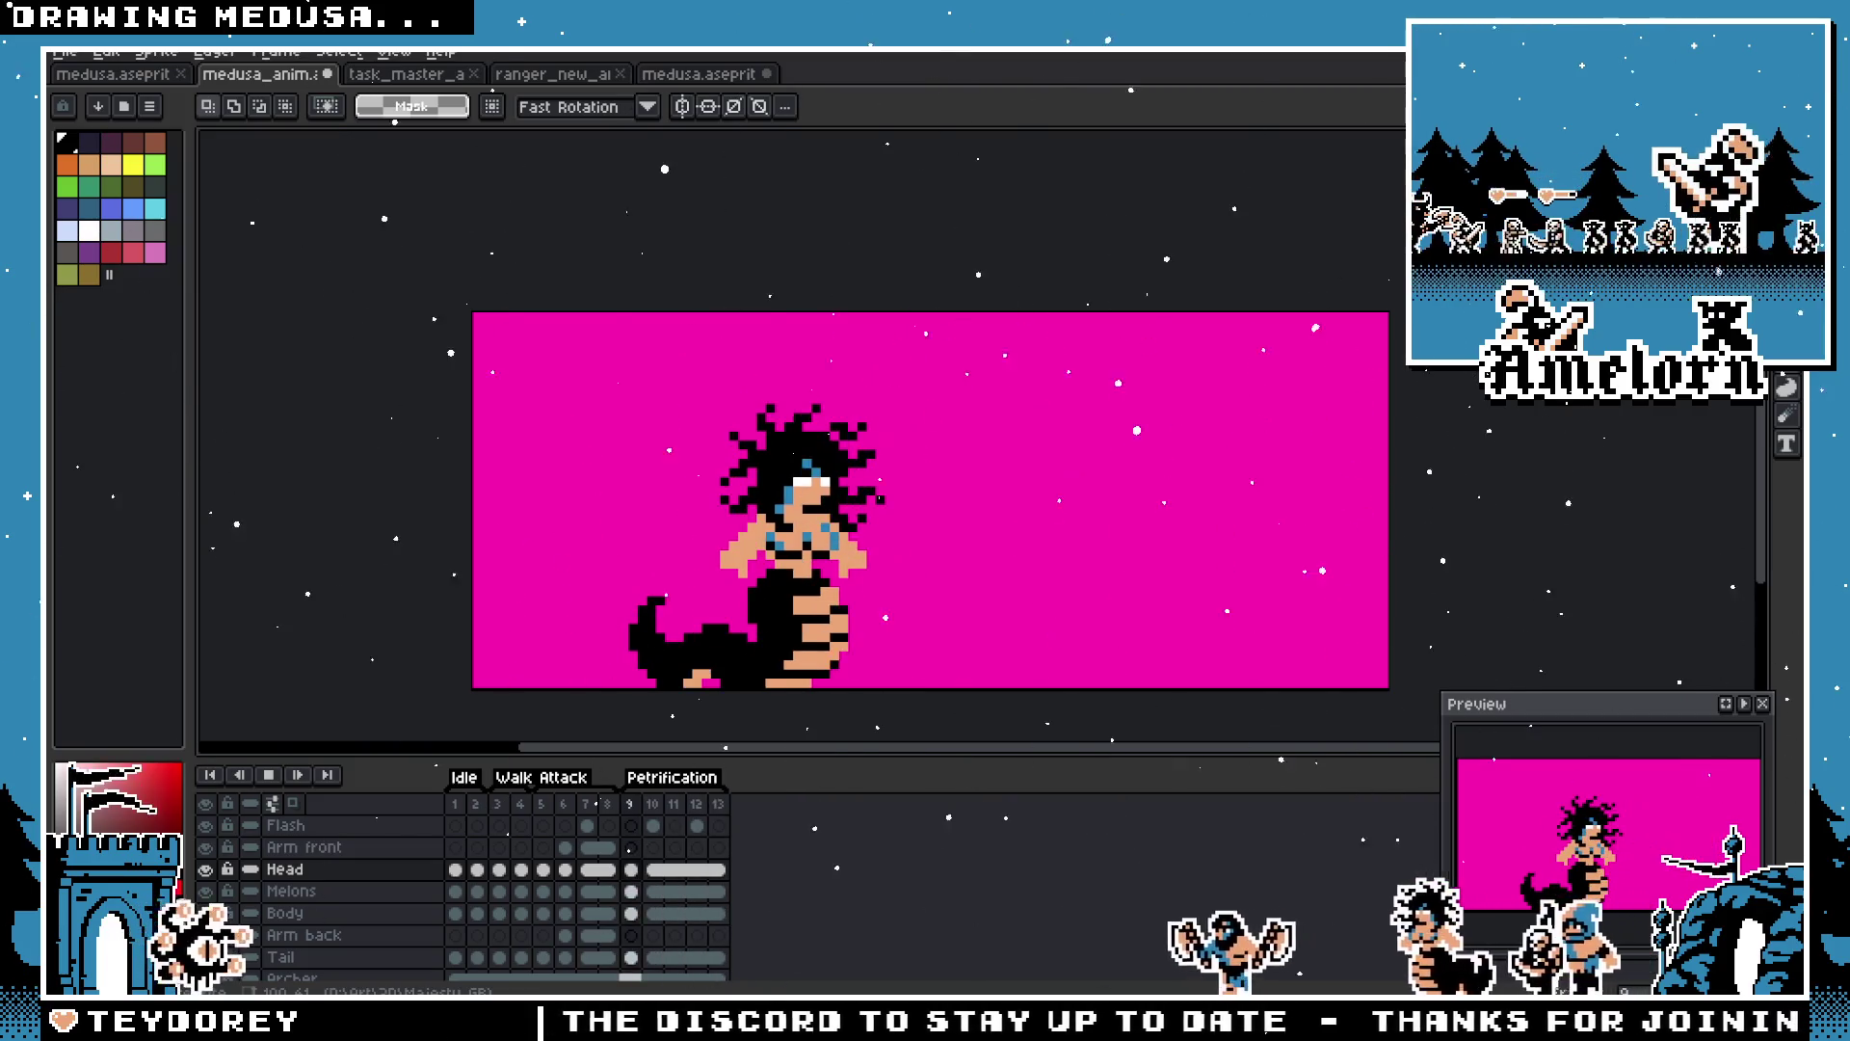
left_click(640, 812)
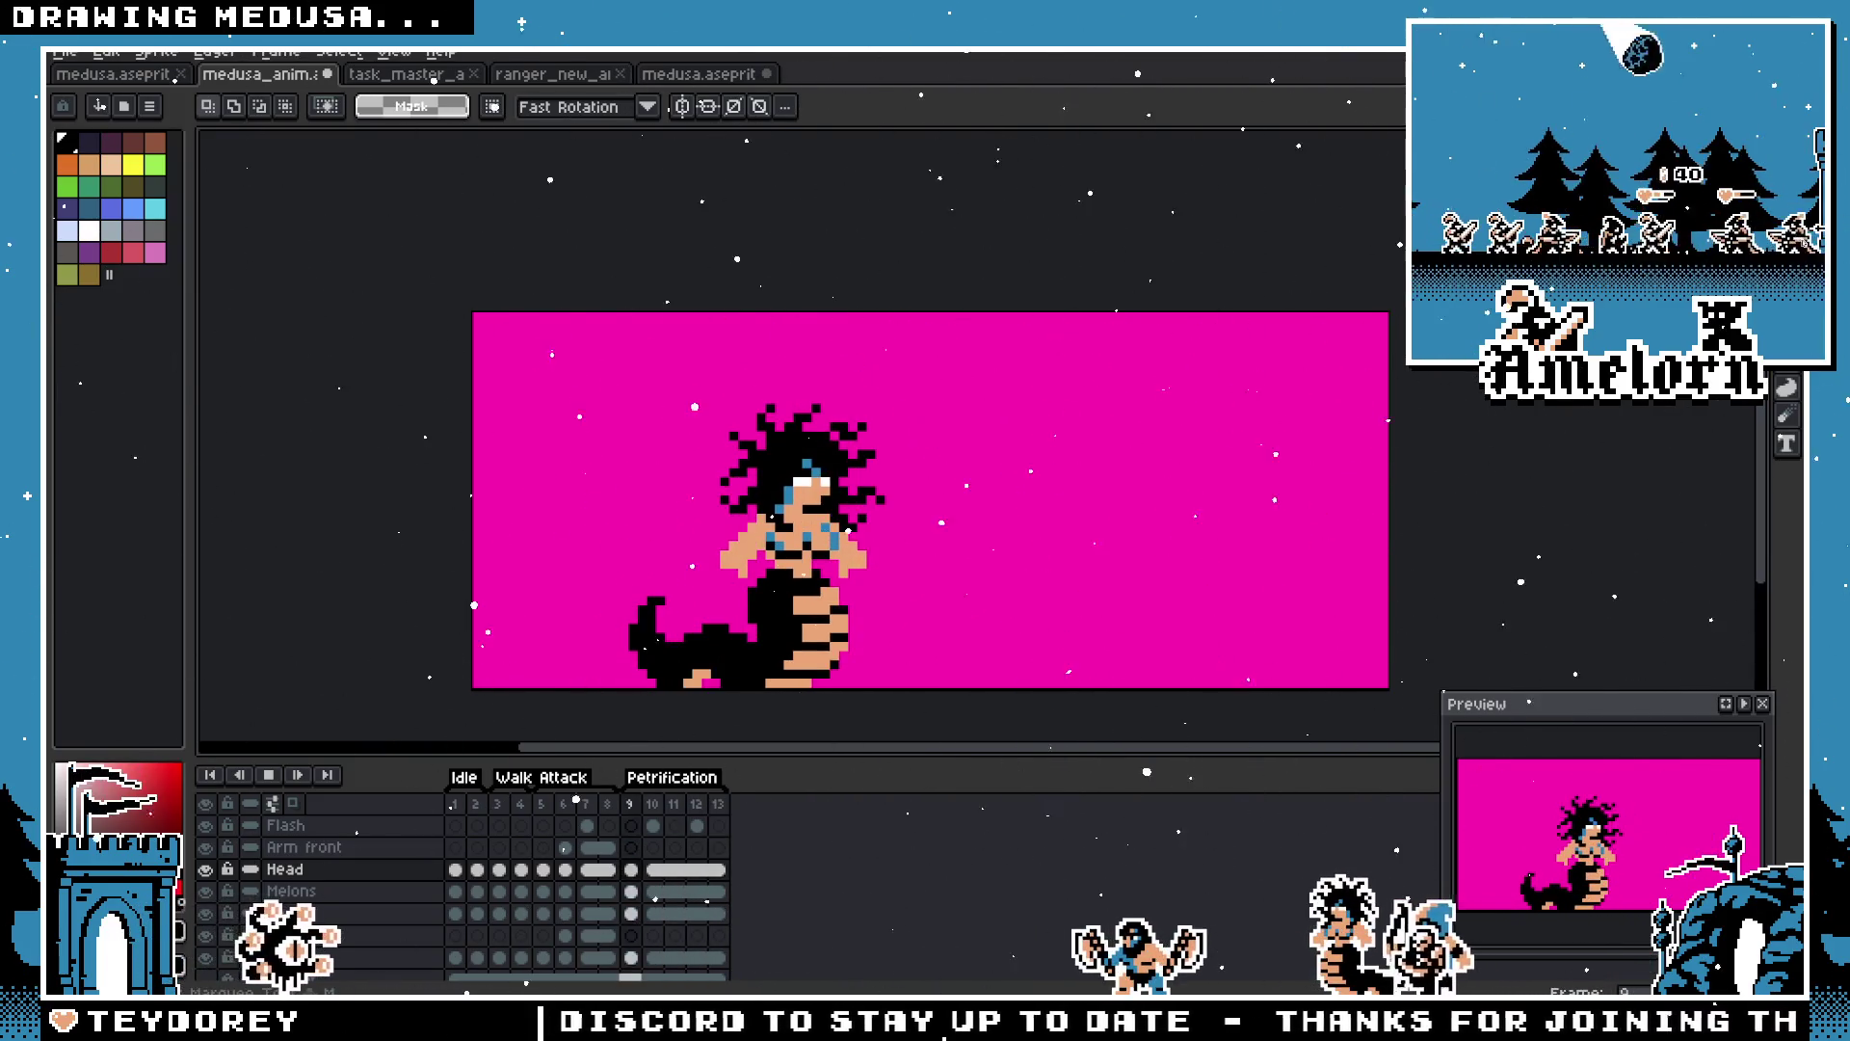
left_click(640, 811)
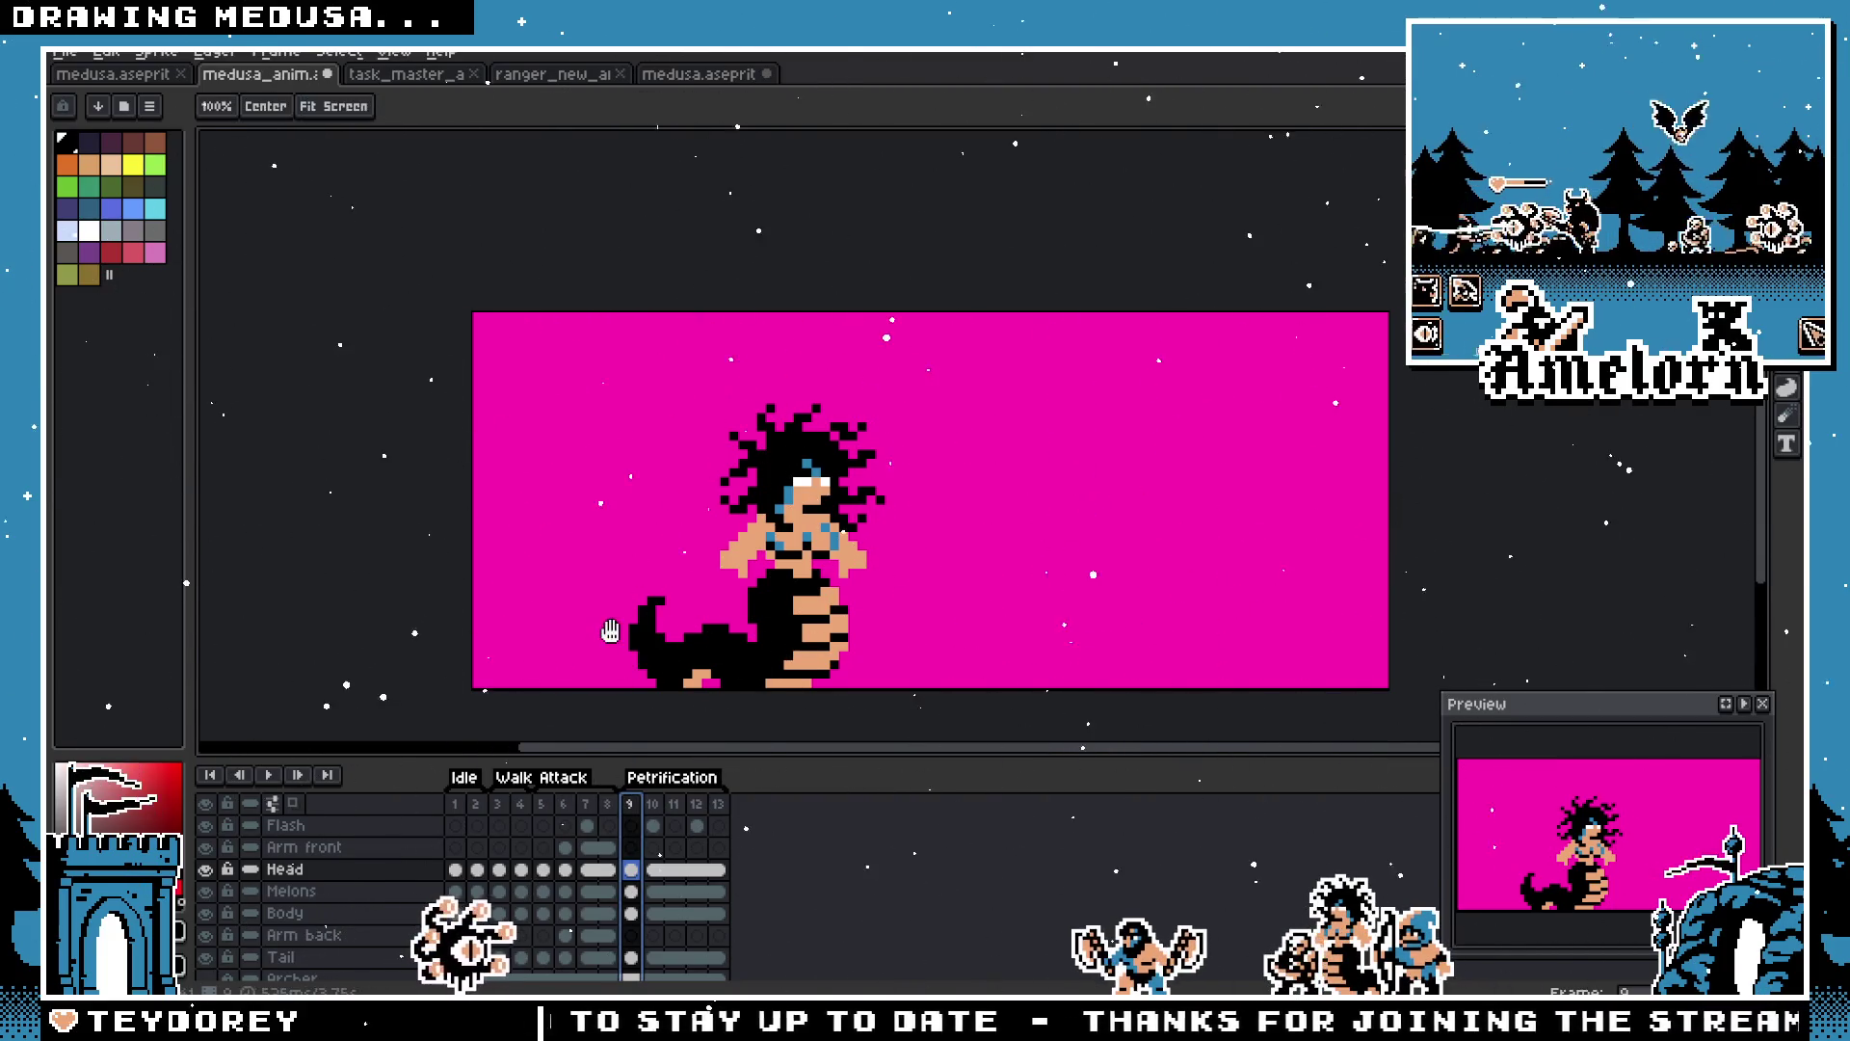
Step: Zoom in and back out on the sprite, then move down to the Tail layer
key("plus")
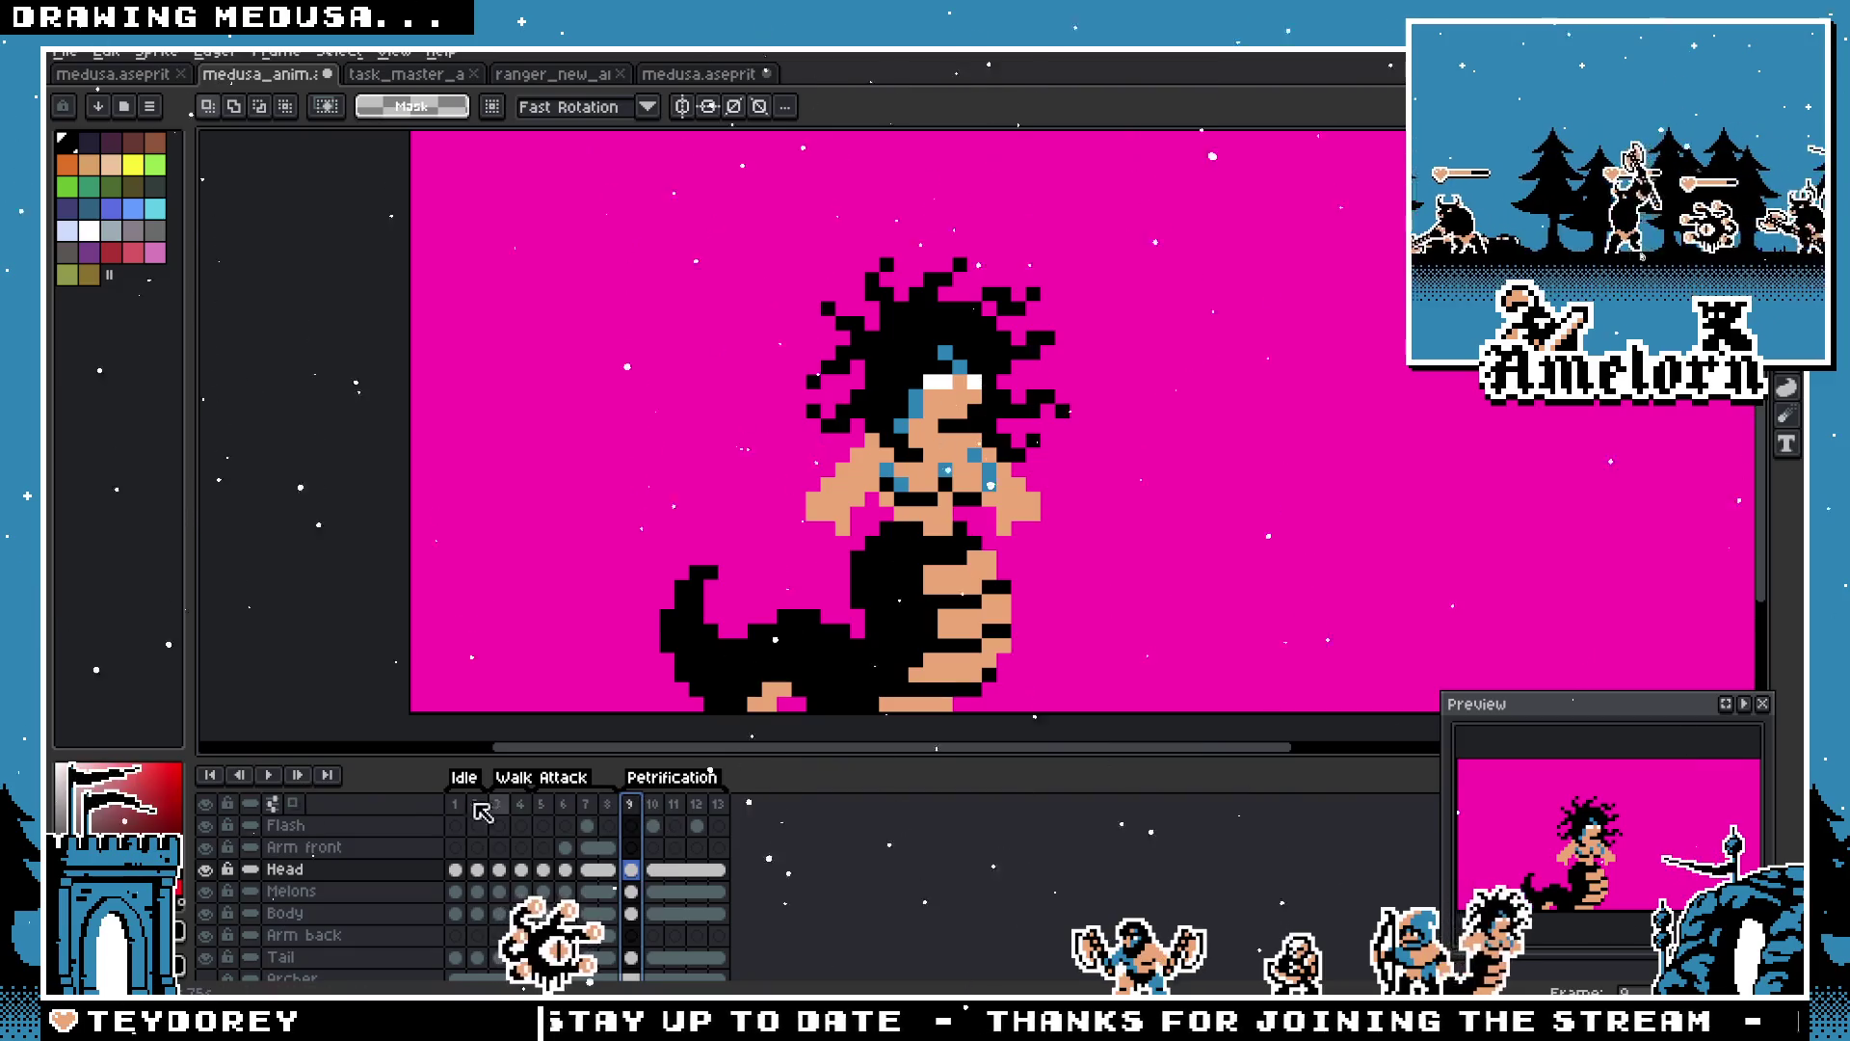
scroll(267, 829, "down", 3)
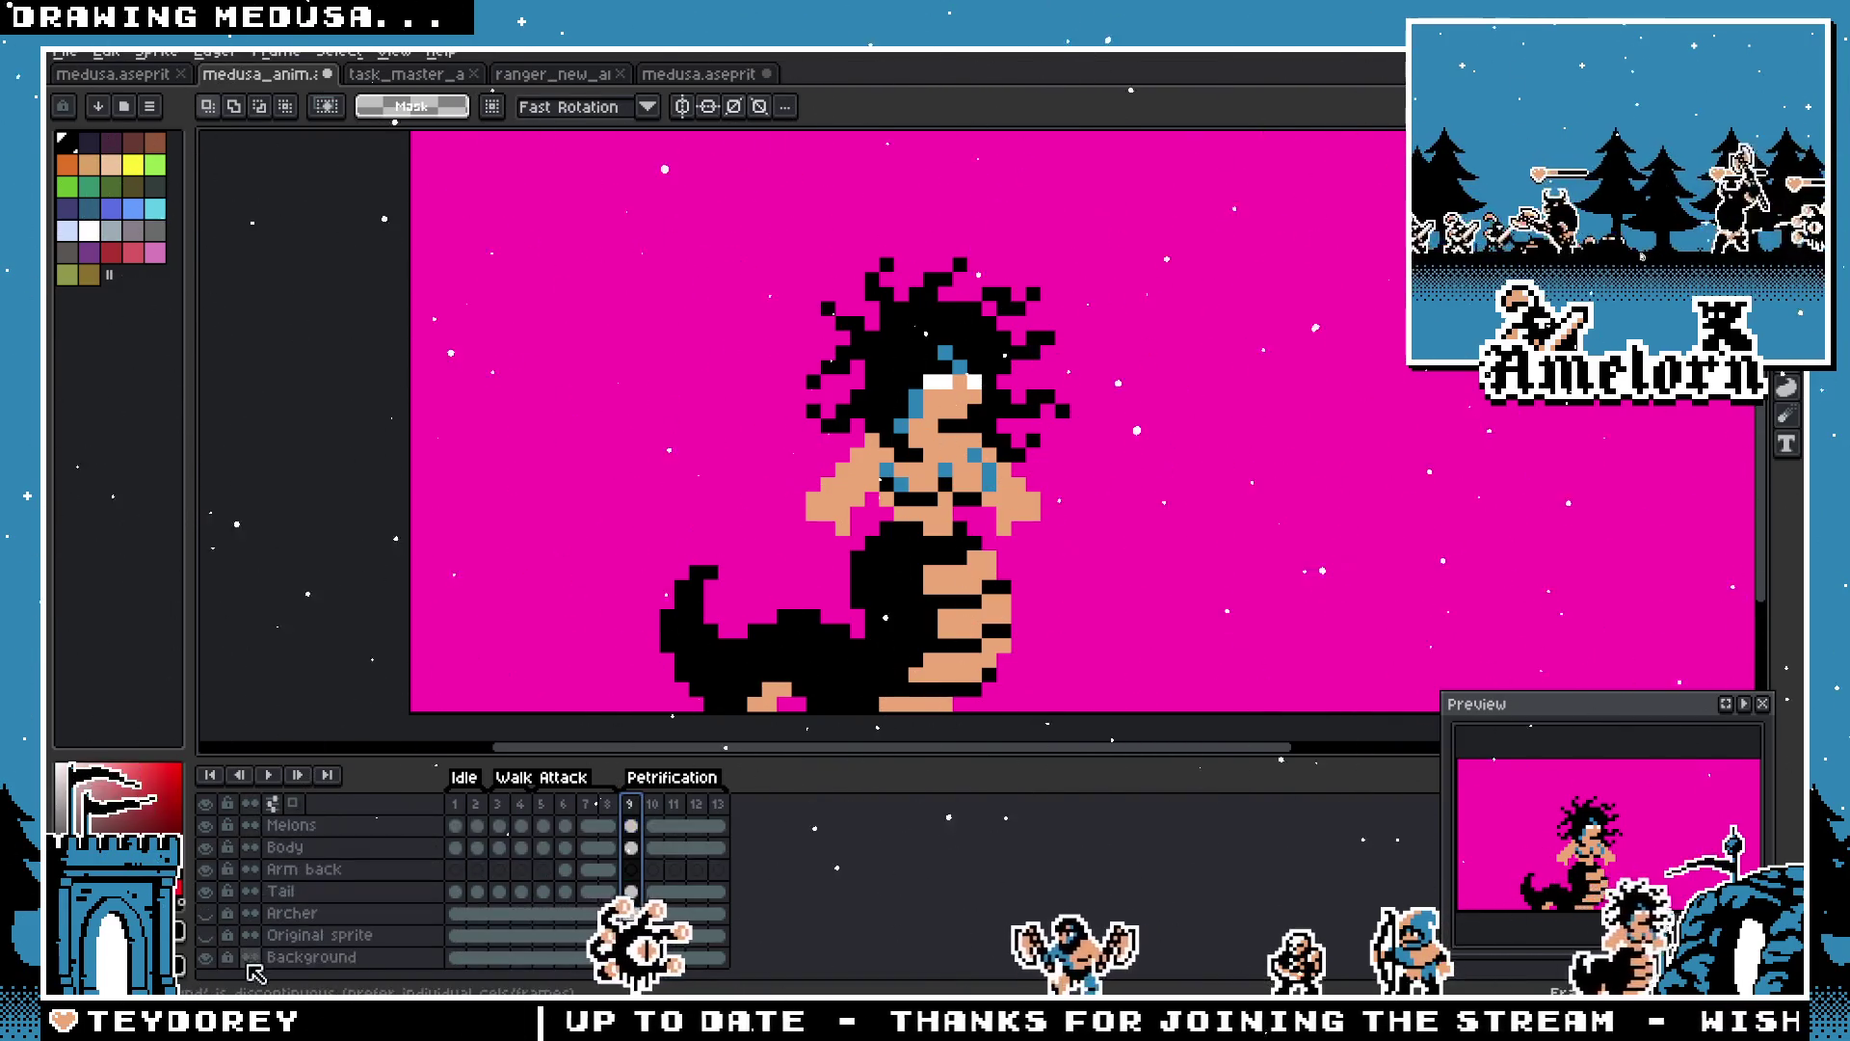
key("minus")
key("minus")
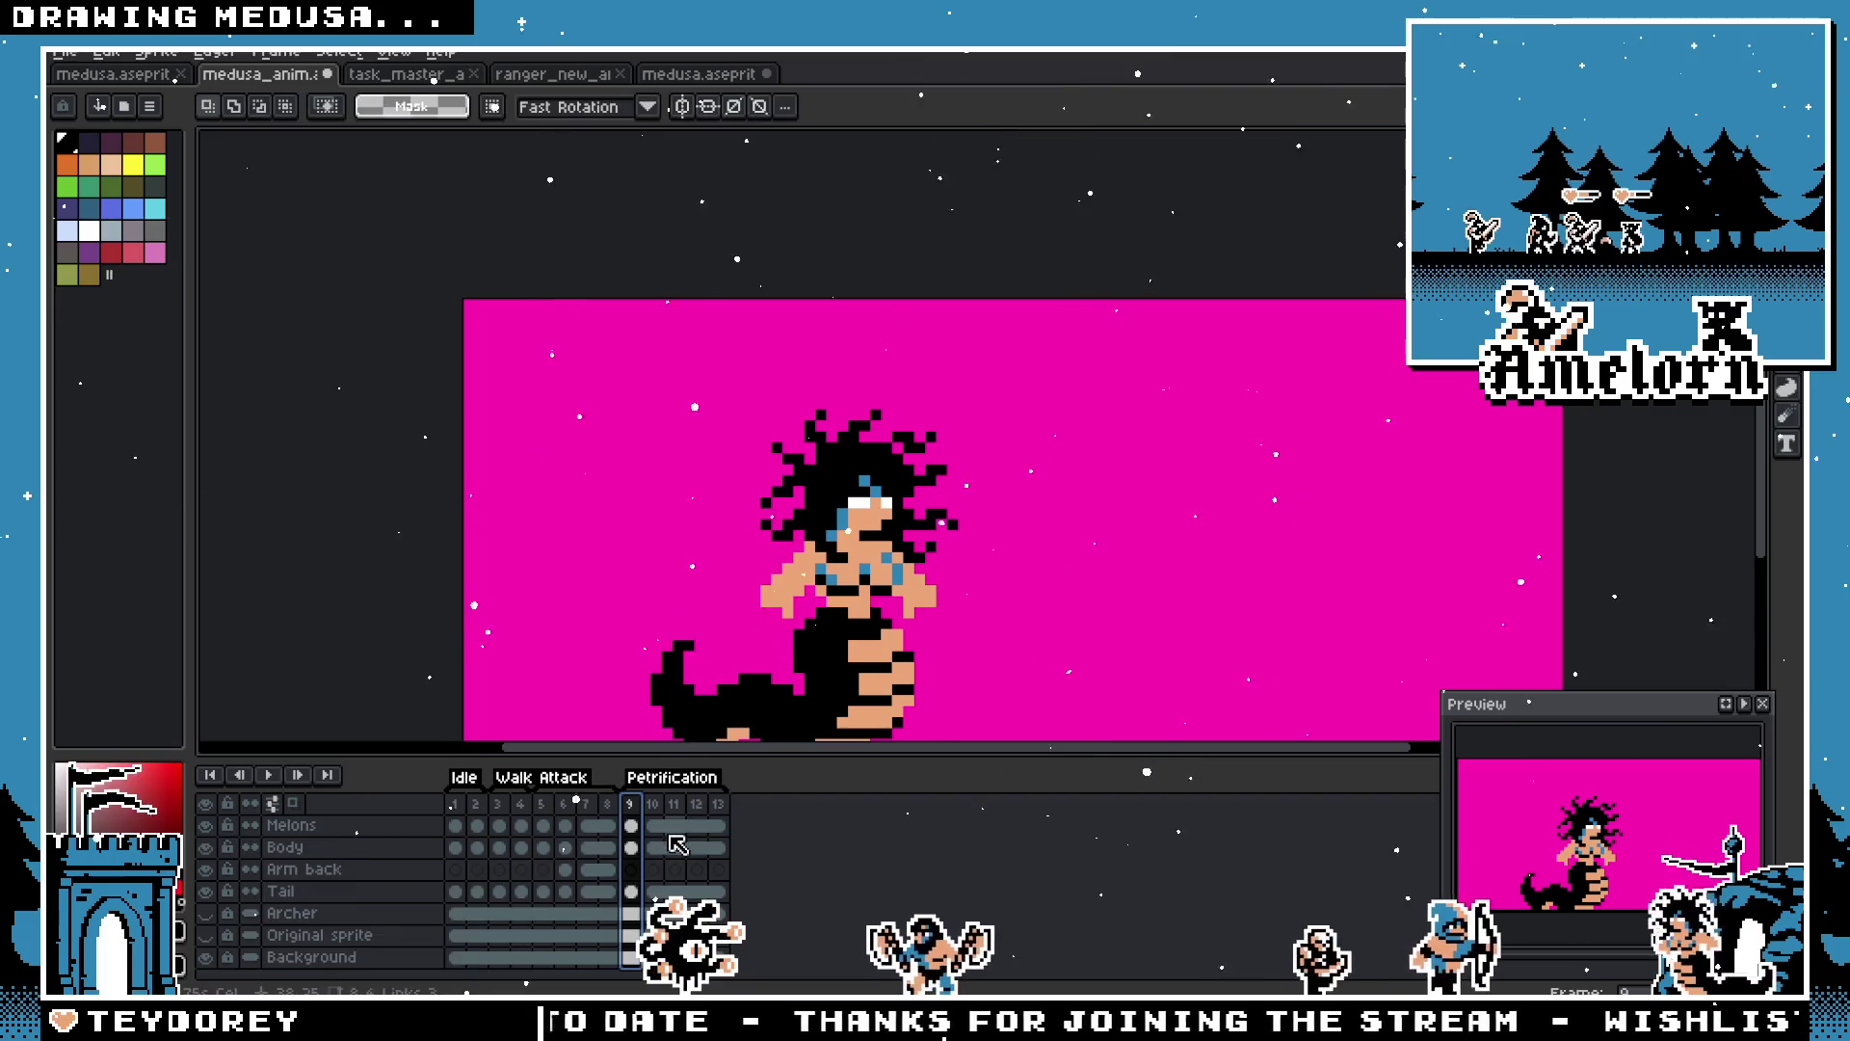
scroll(718, 852, "up", 3)
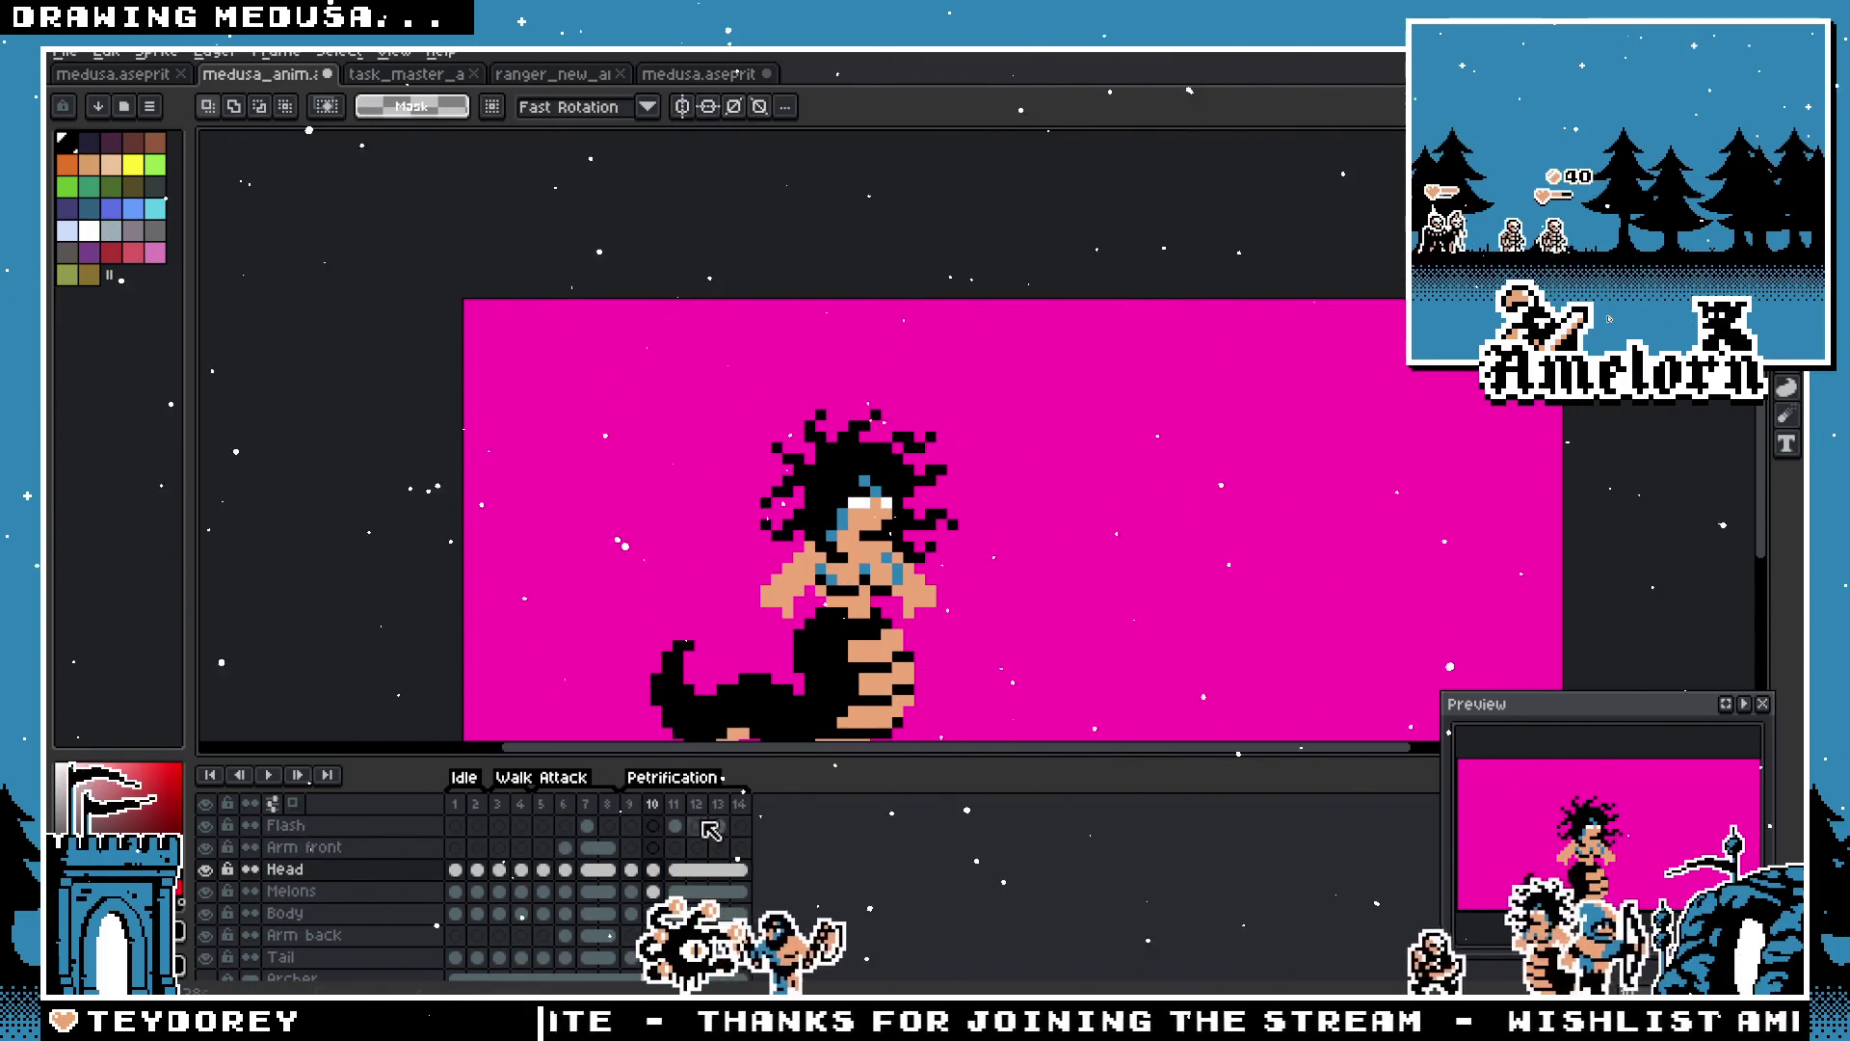
key("Down")
key("Down")
key("Down")
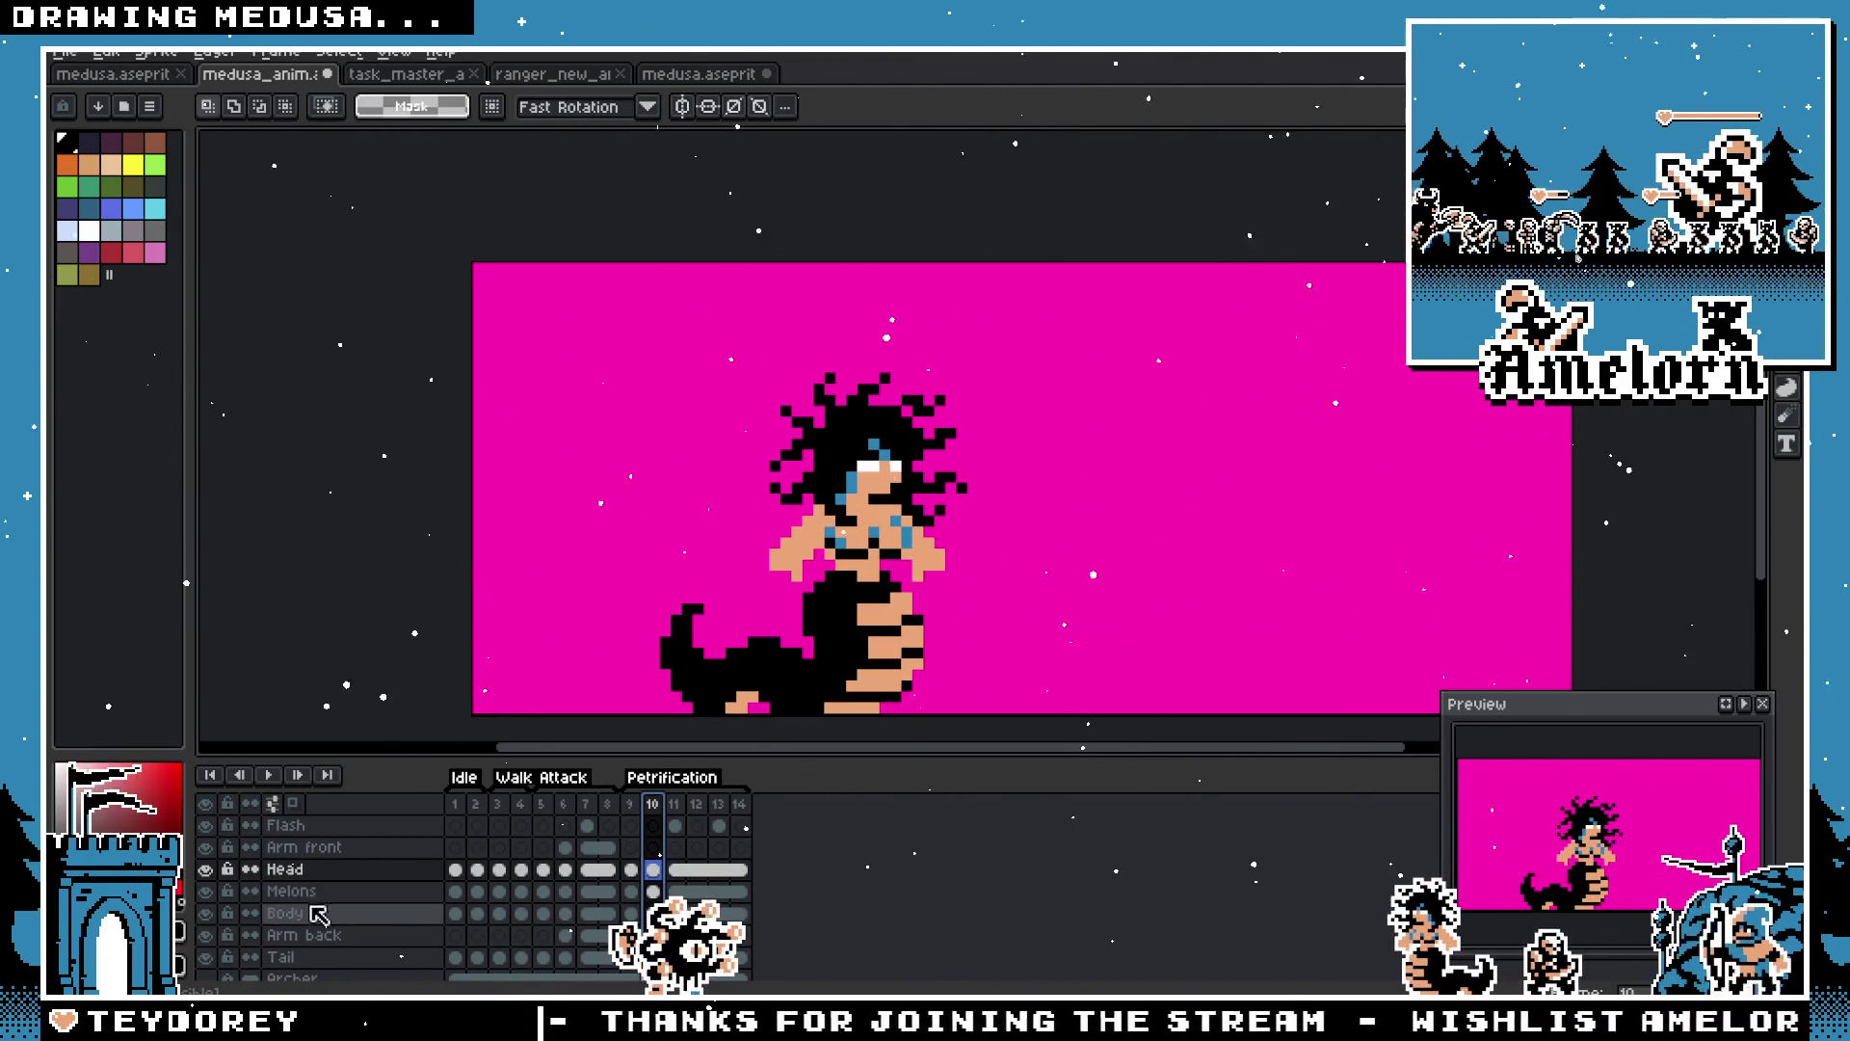
Step: Select the tail area and compare it against the poses in frames 4 and 3
left_click_drag(1060, 579, 660, 675)
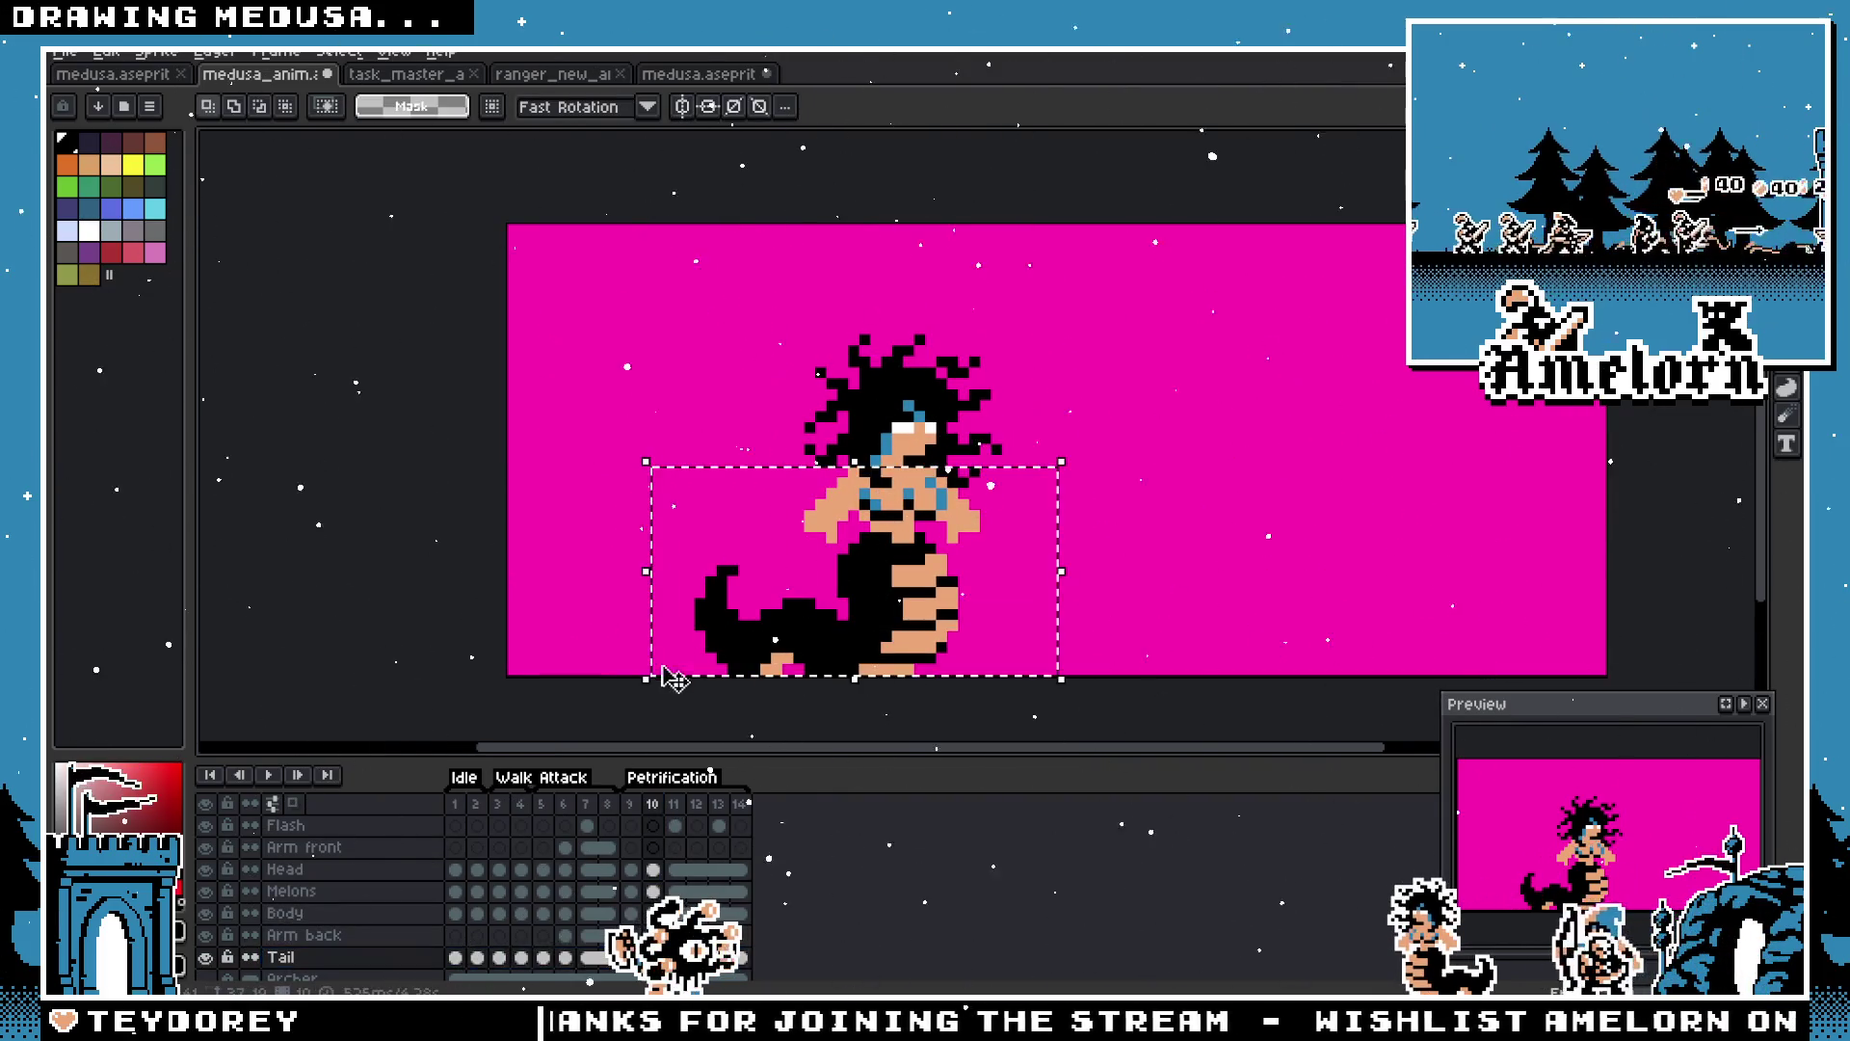
key("Delete")
left_click(520, 804)
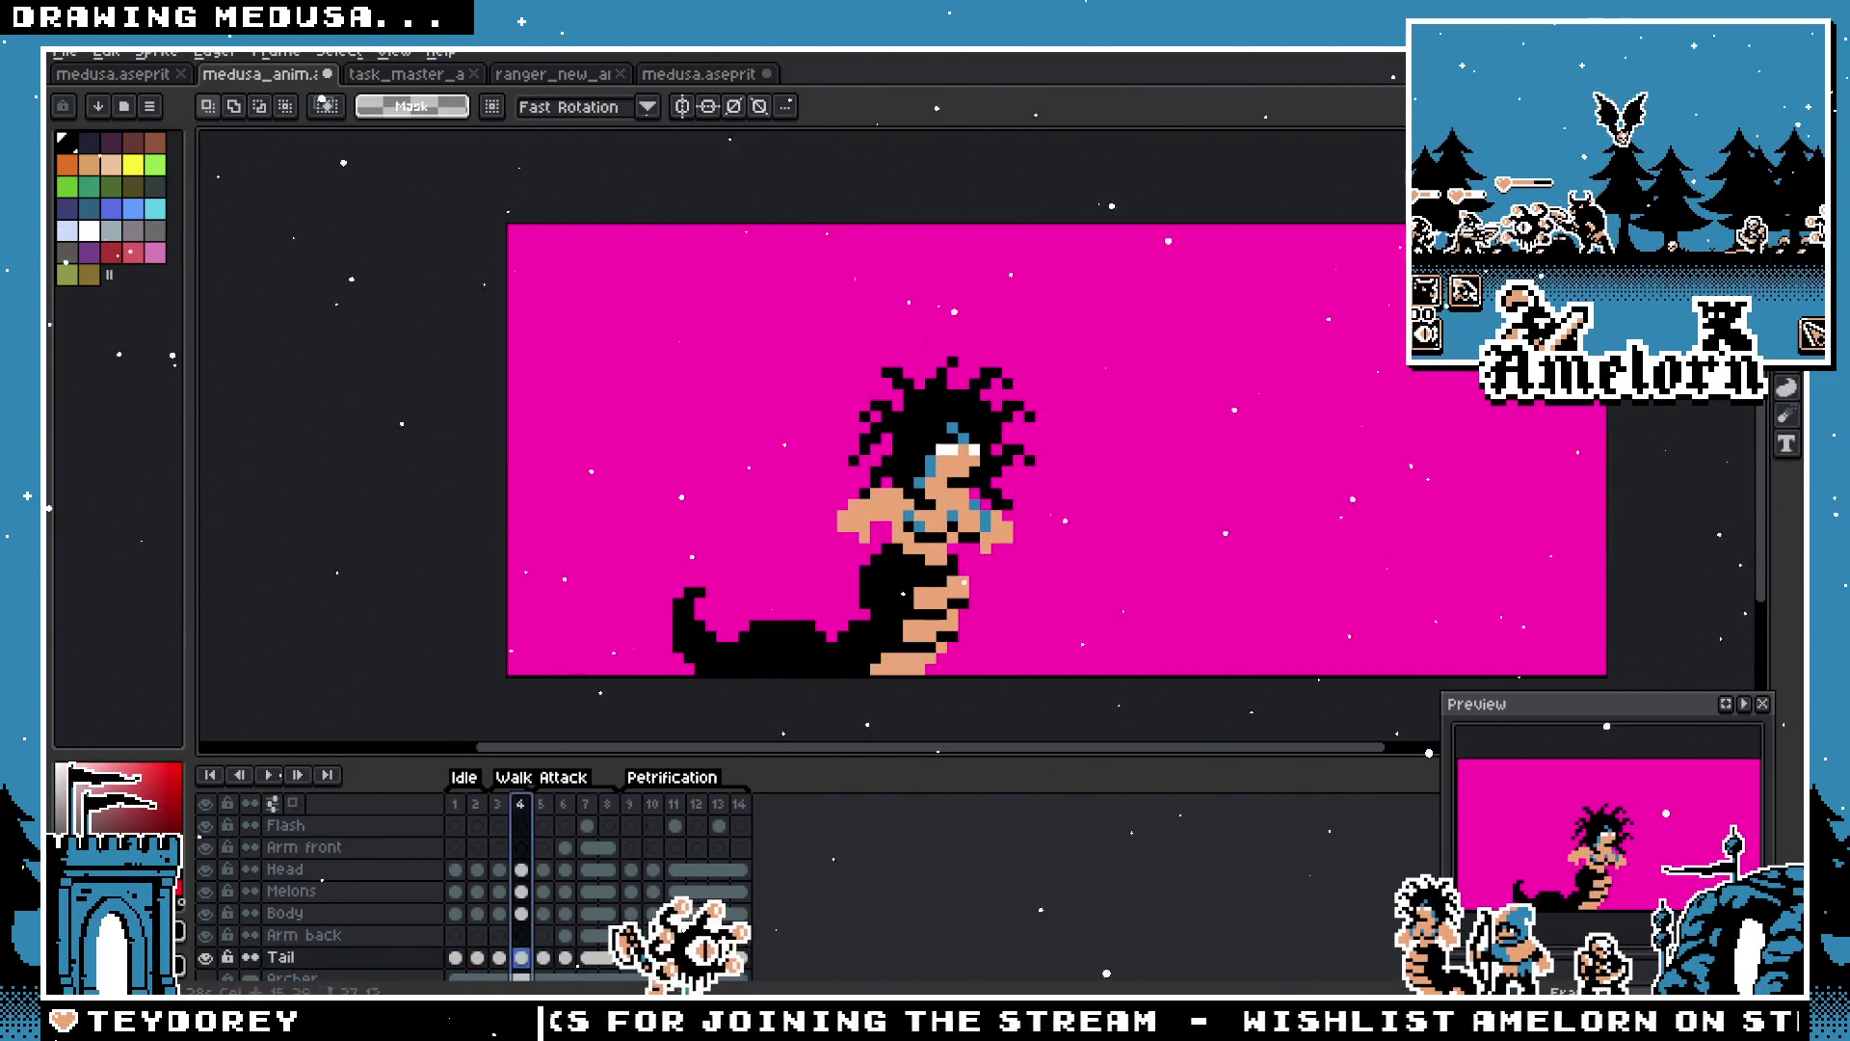
left_click(500, 803)
key("ctrl+shift+d")
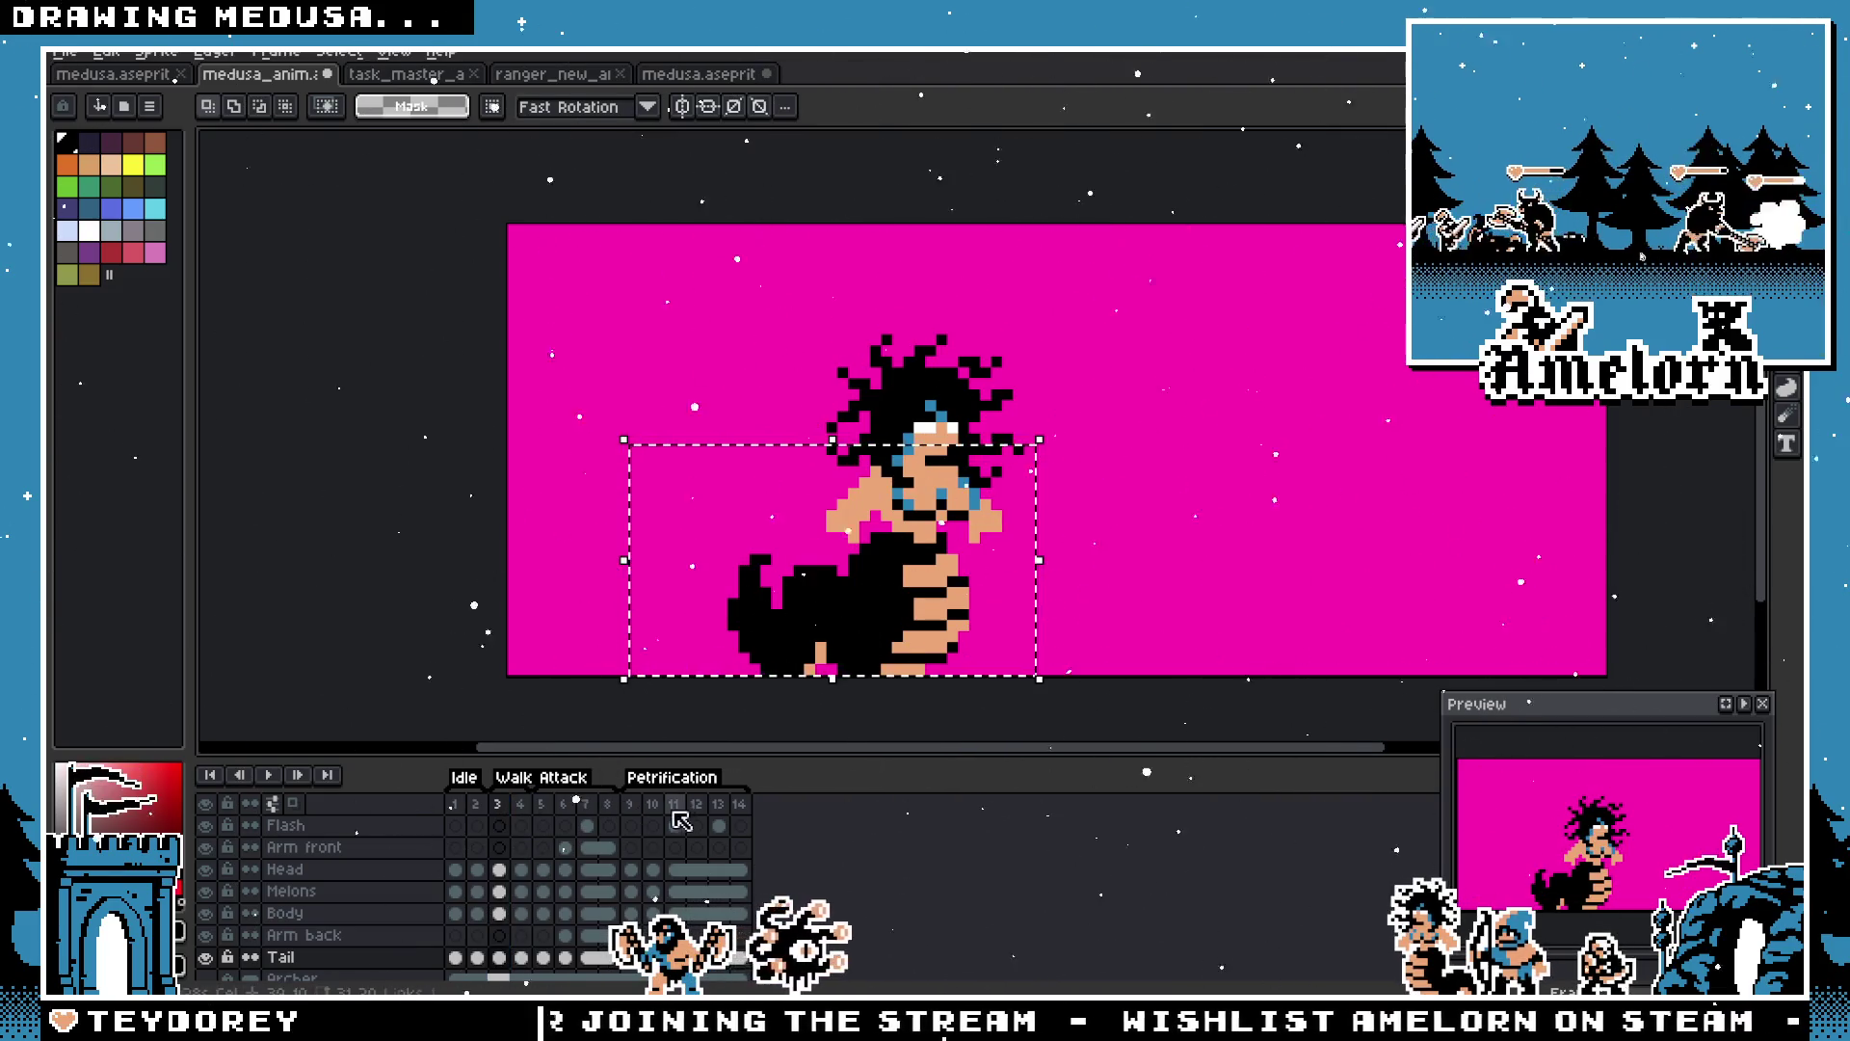
Step: On frame 10, shift the tail two pixels left and commit the move
left_click(655, 820)
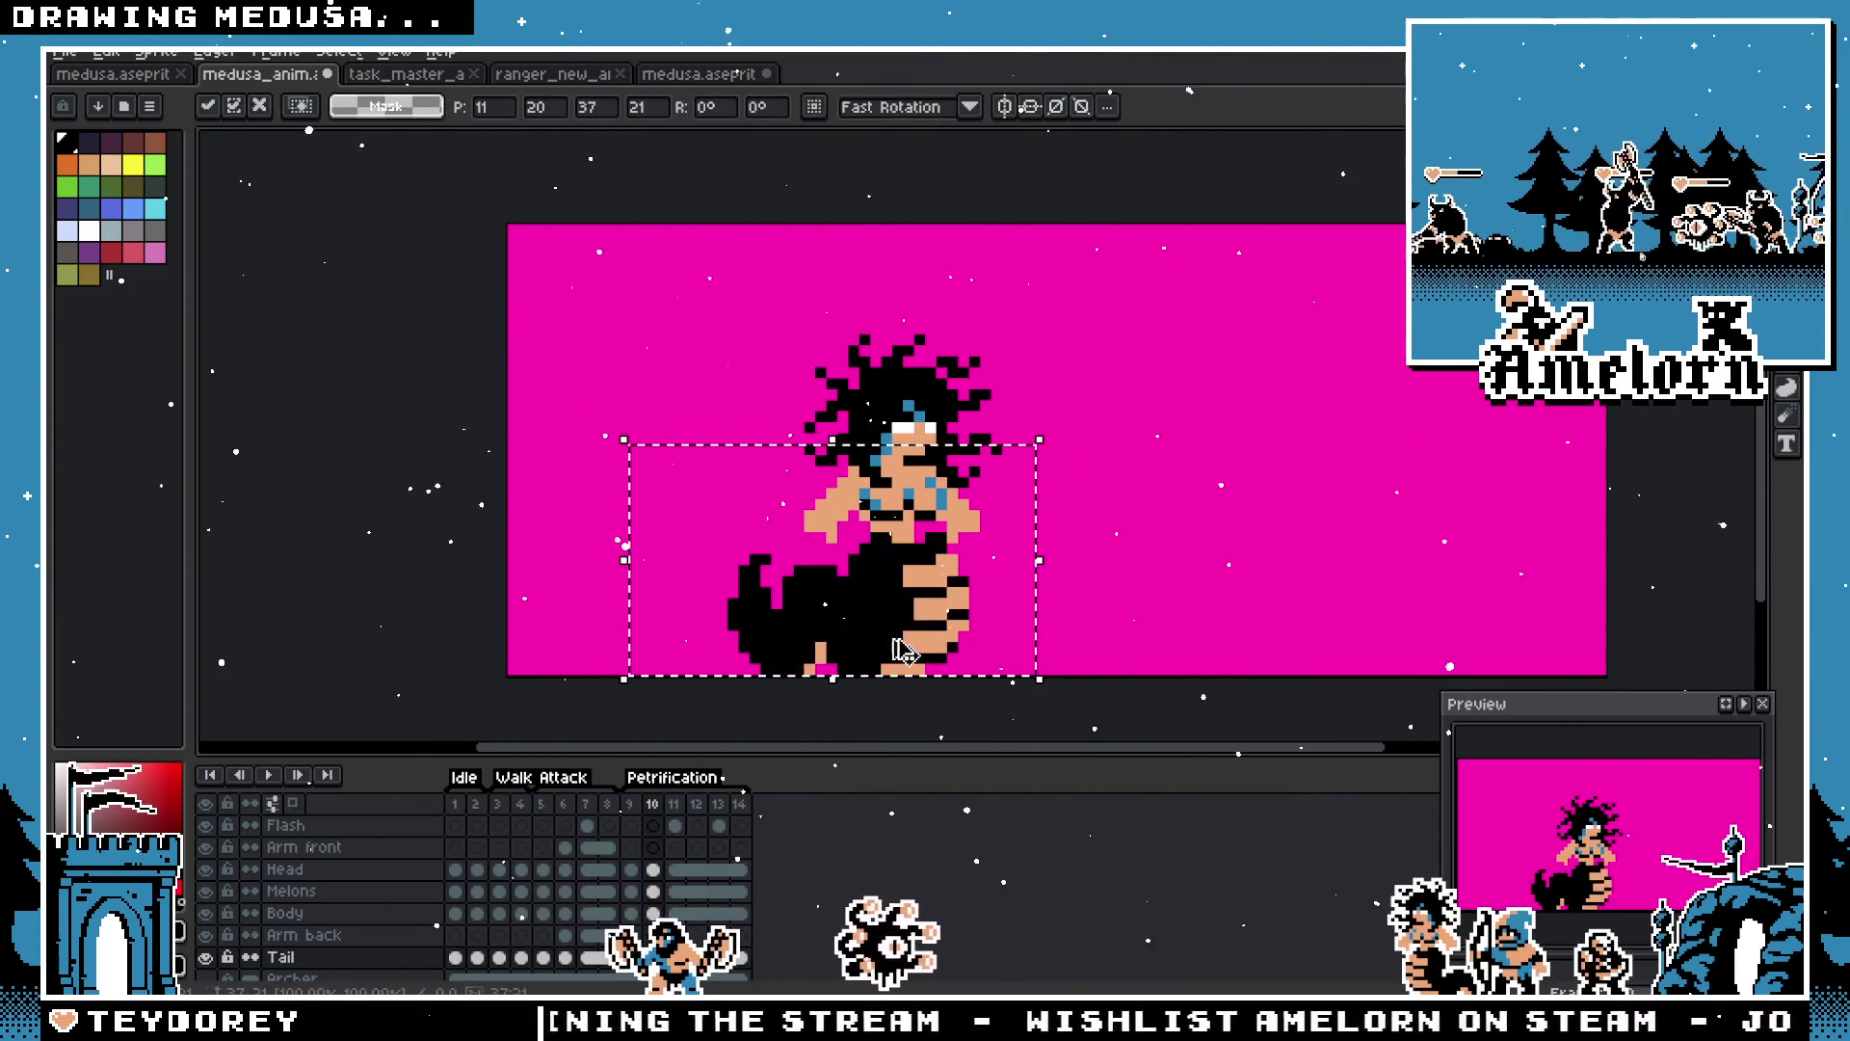
left_click_drag(903, 646, 882, 645)
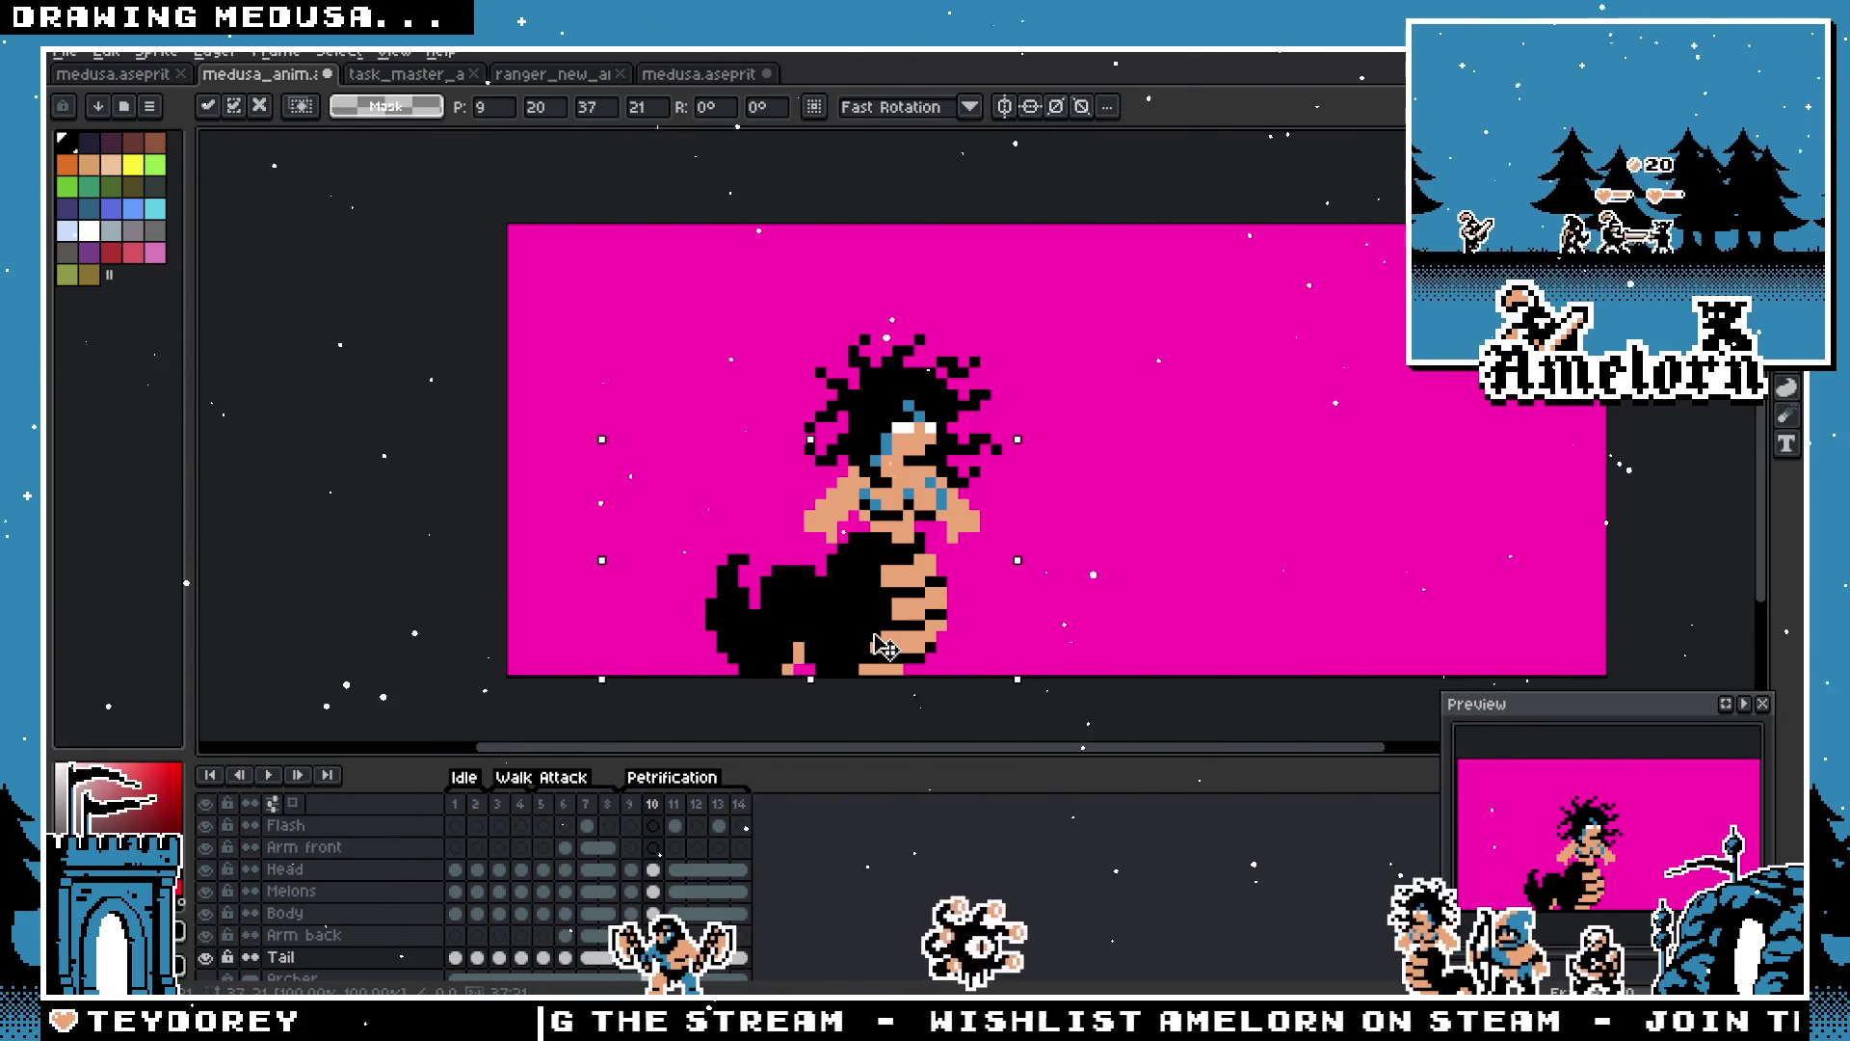
left_click(1073, 570)
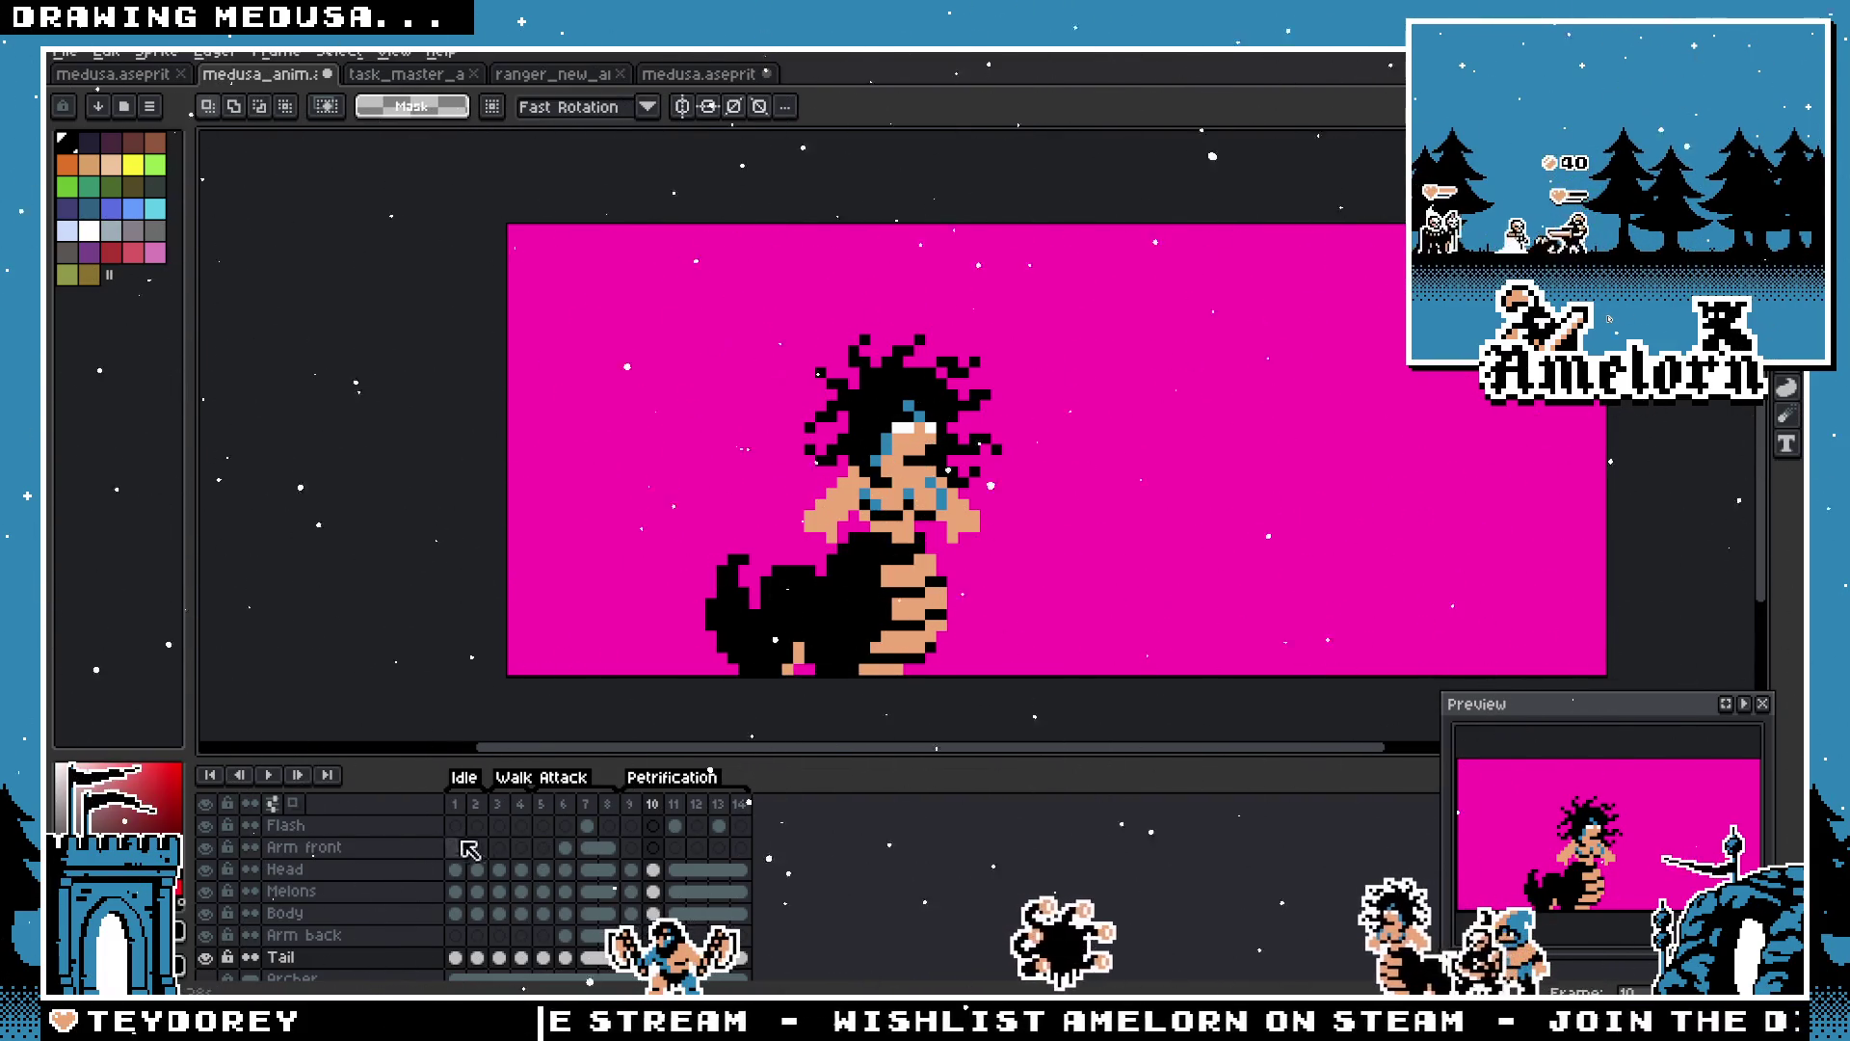
left_click(655, 848)
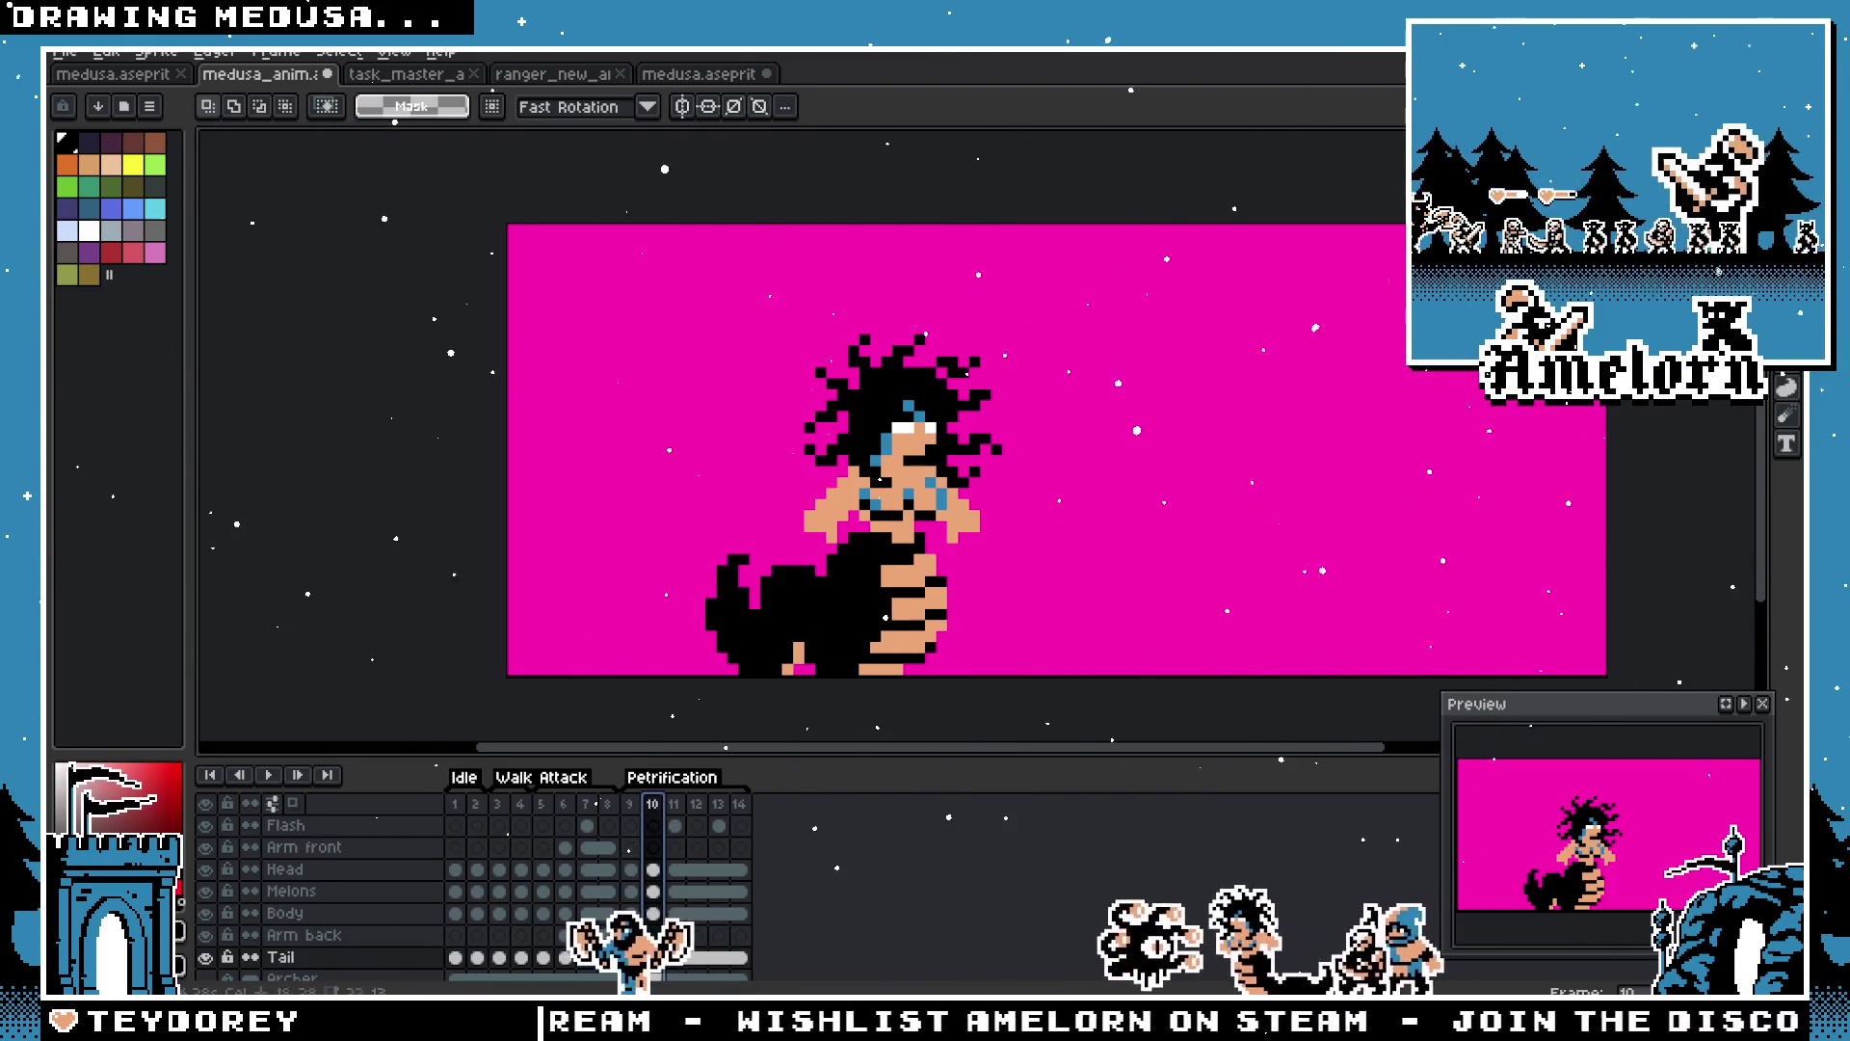
Step: Flip between frames 9 and 10 to compare the tail positions
left_click(675, 808)
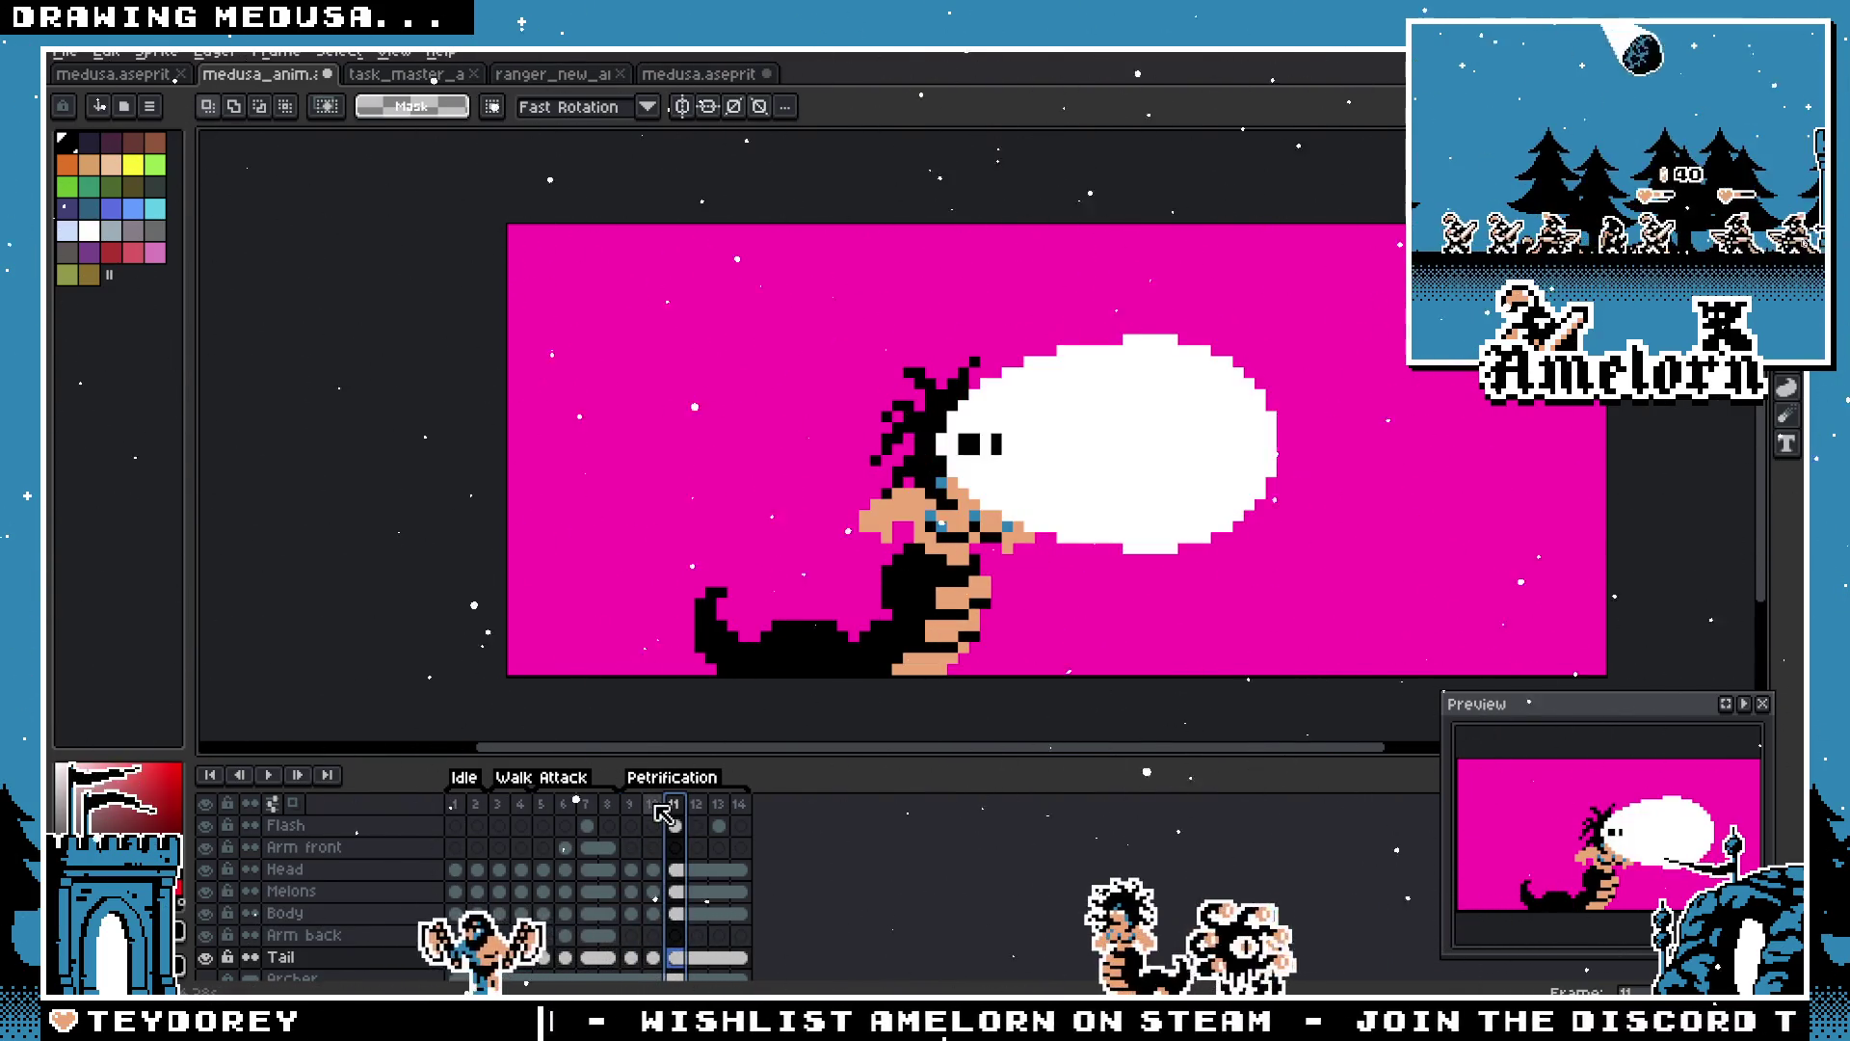
key("Left")
key("Left")
left_click(654, 812)
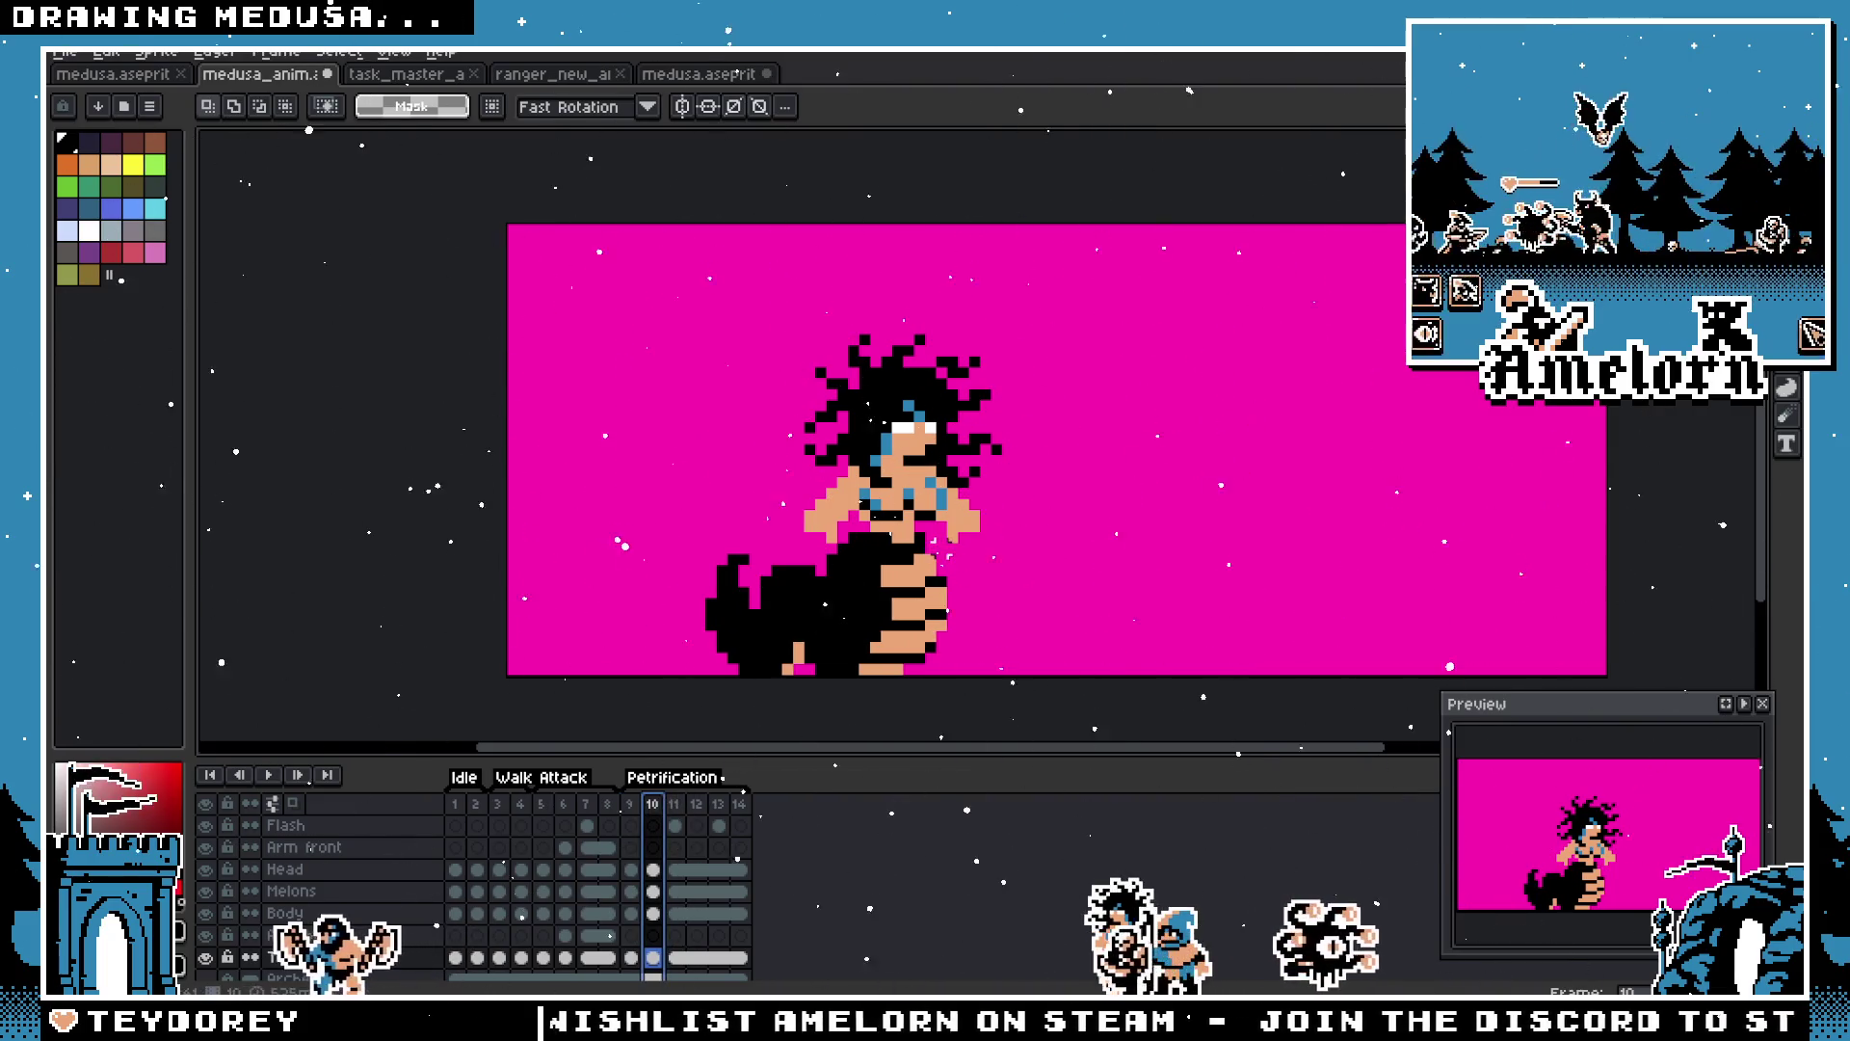
key("Left")
key("Right")
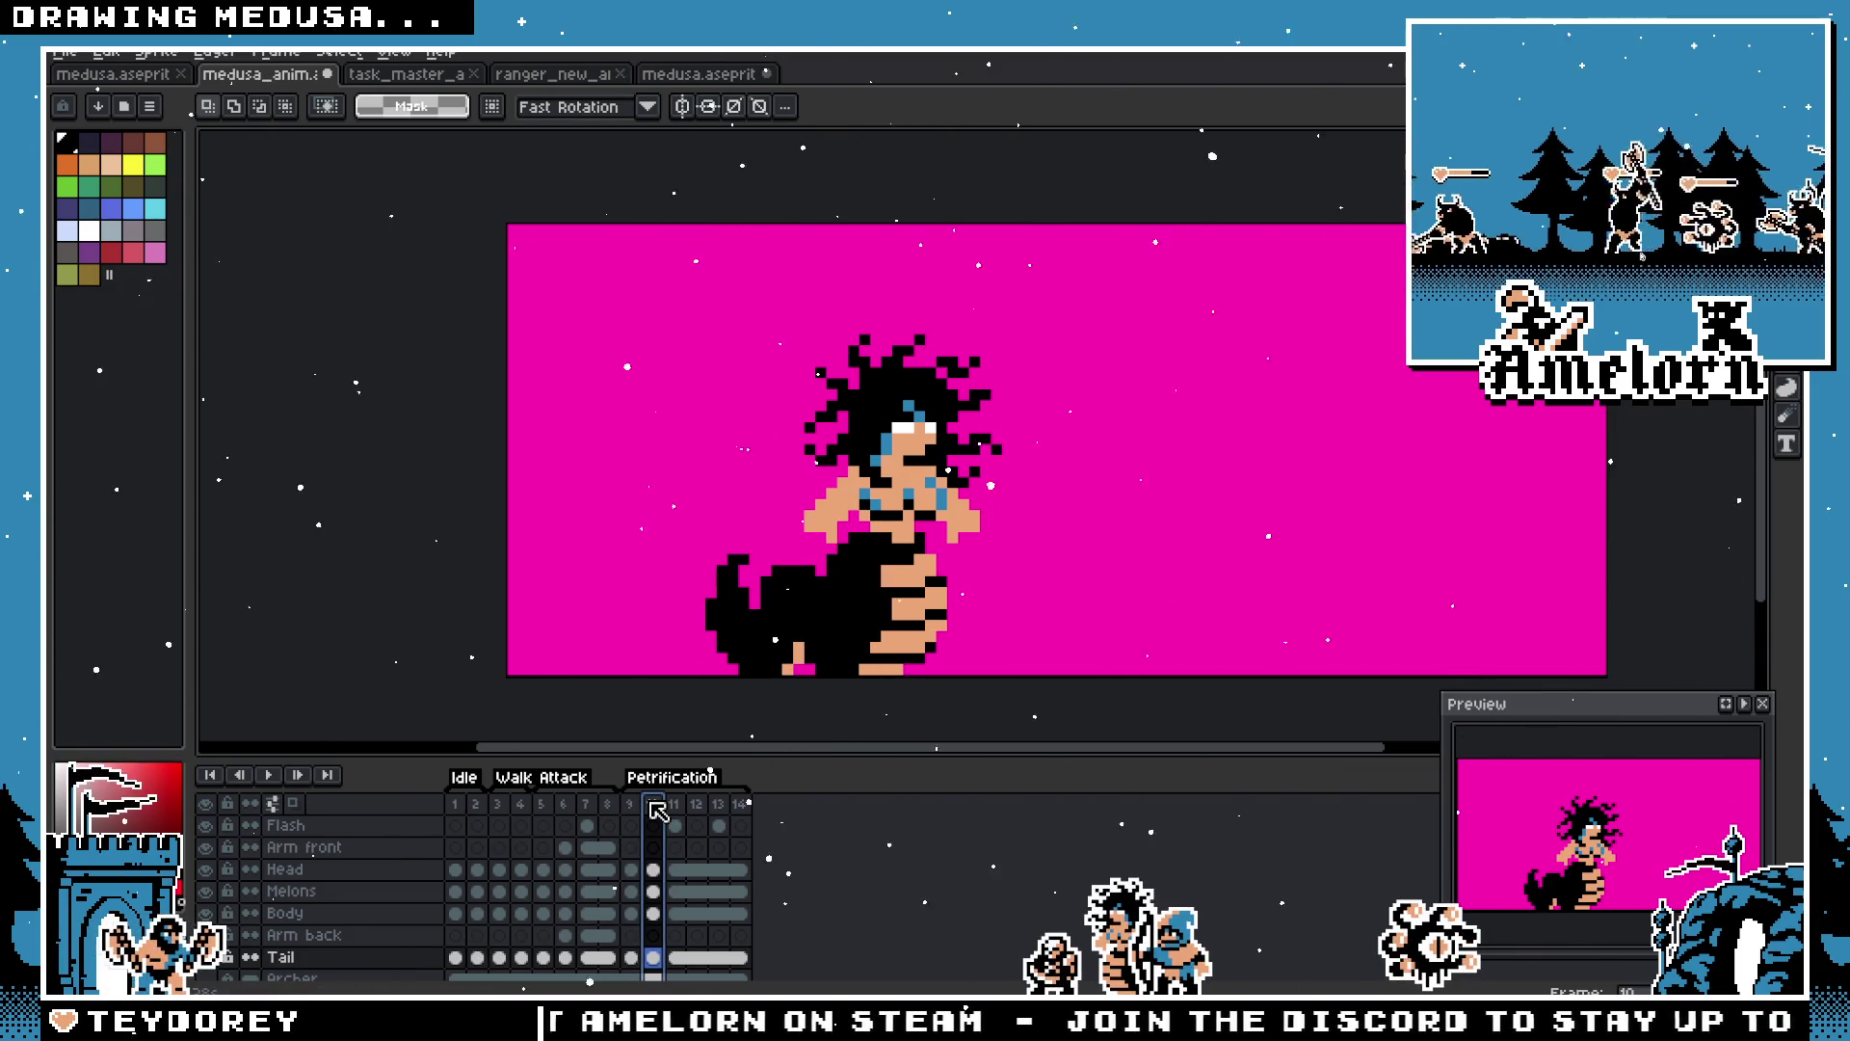
Step: Select the lower body and tail on frame 10 and nudge them slightly left
left_click_drag(1050, 462, 591, 680)
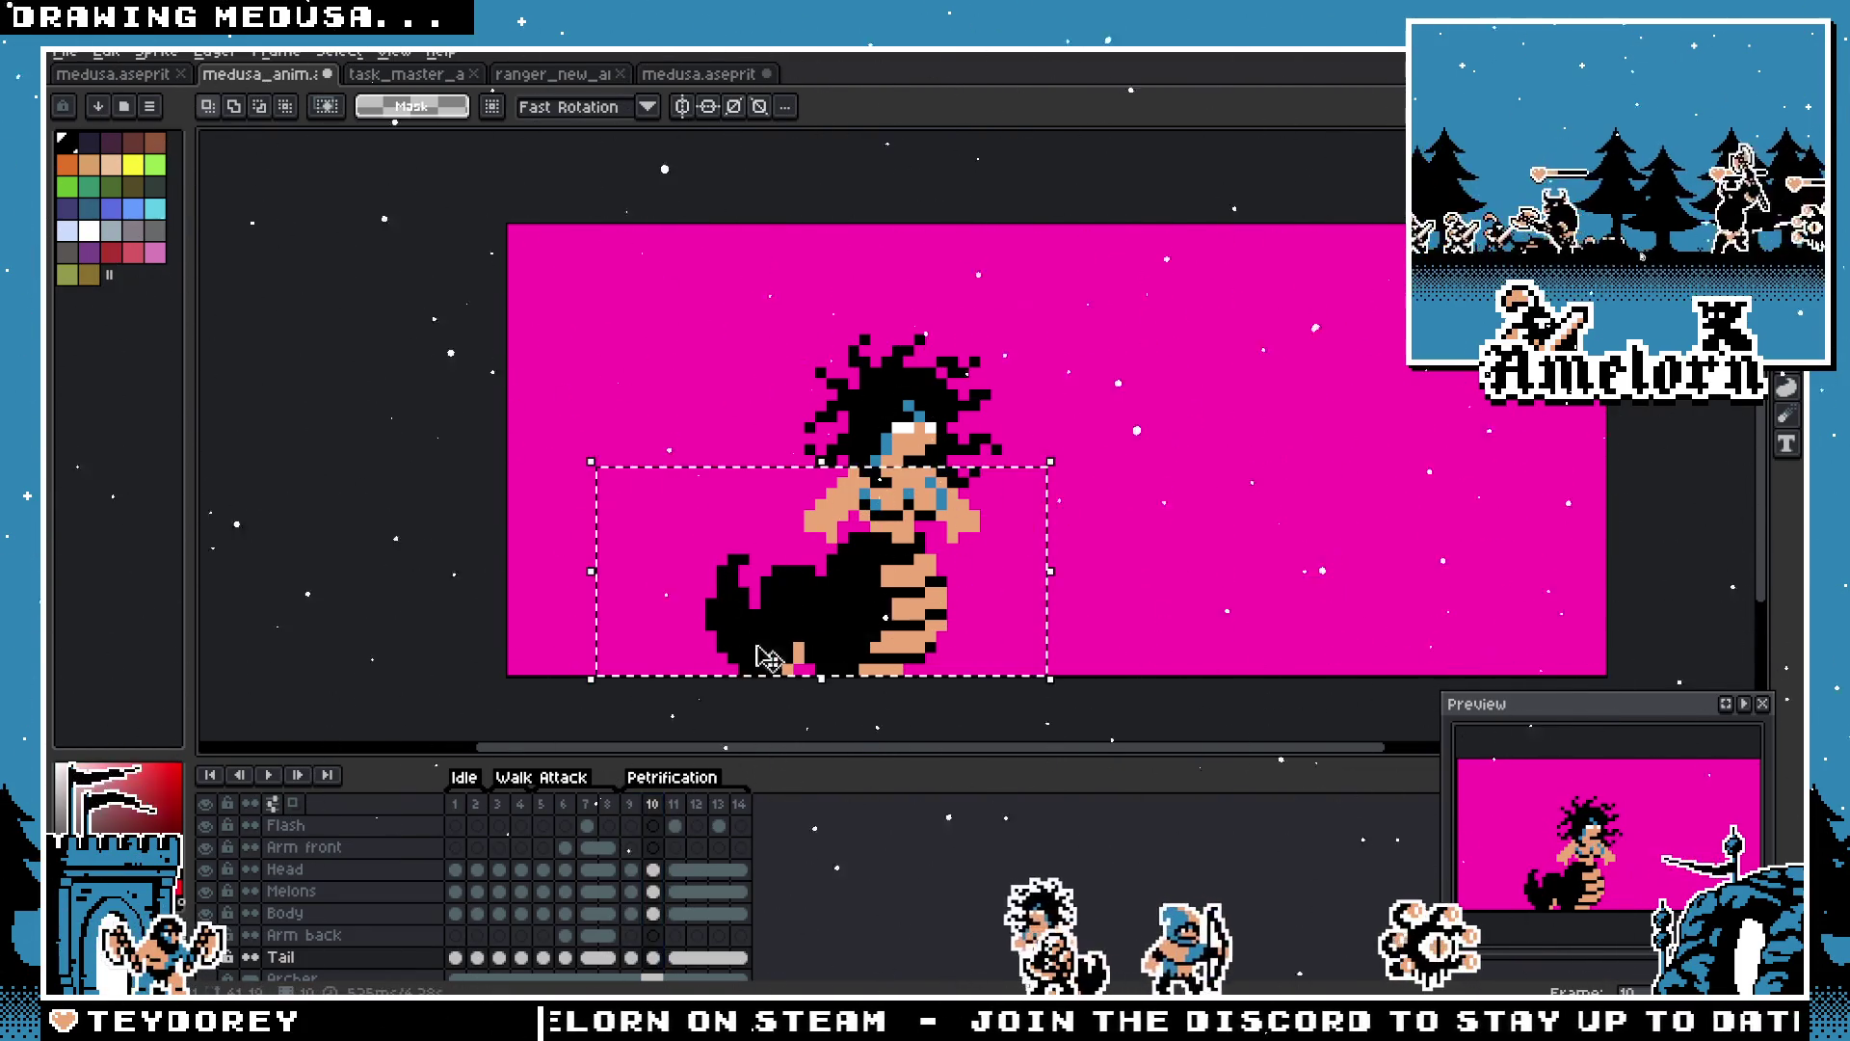
left_click(830, 628)
left_click_drag(829, 627, 818, 627)
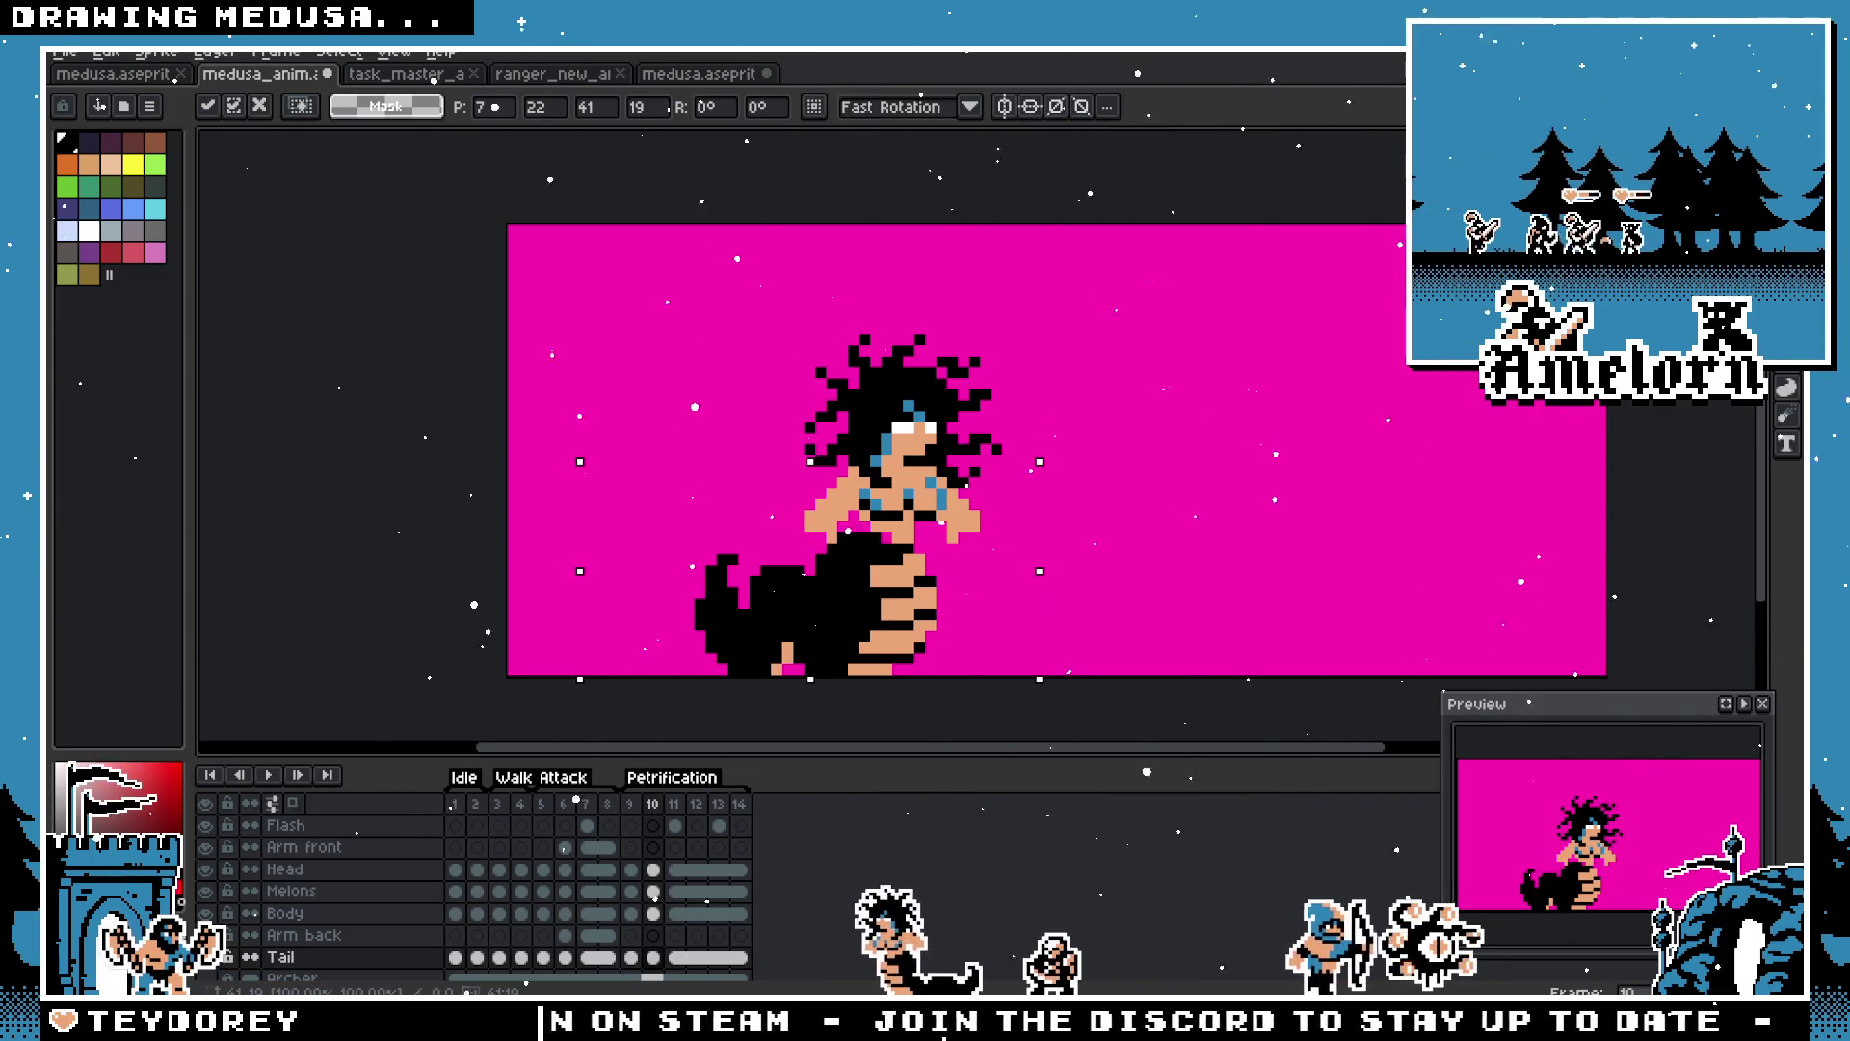
key("Return")
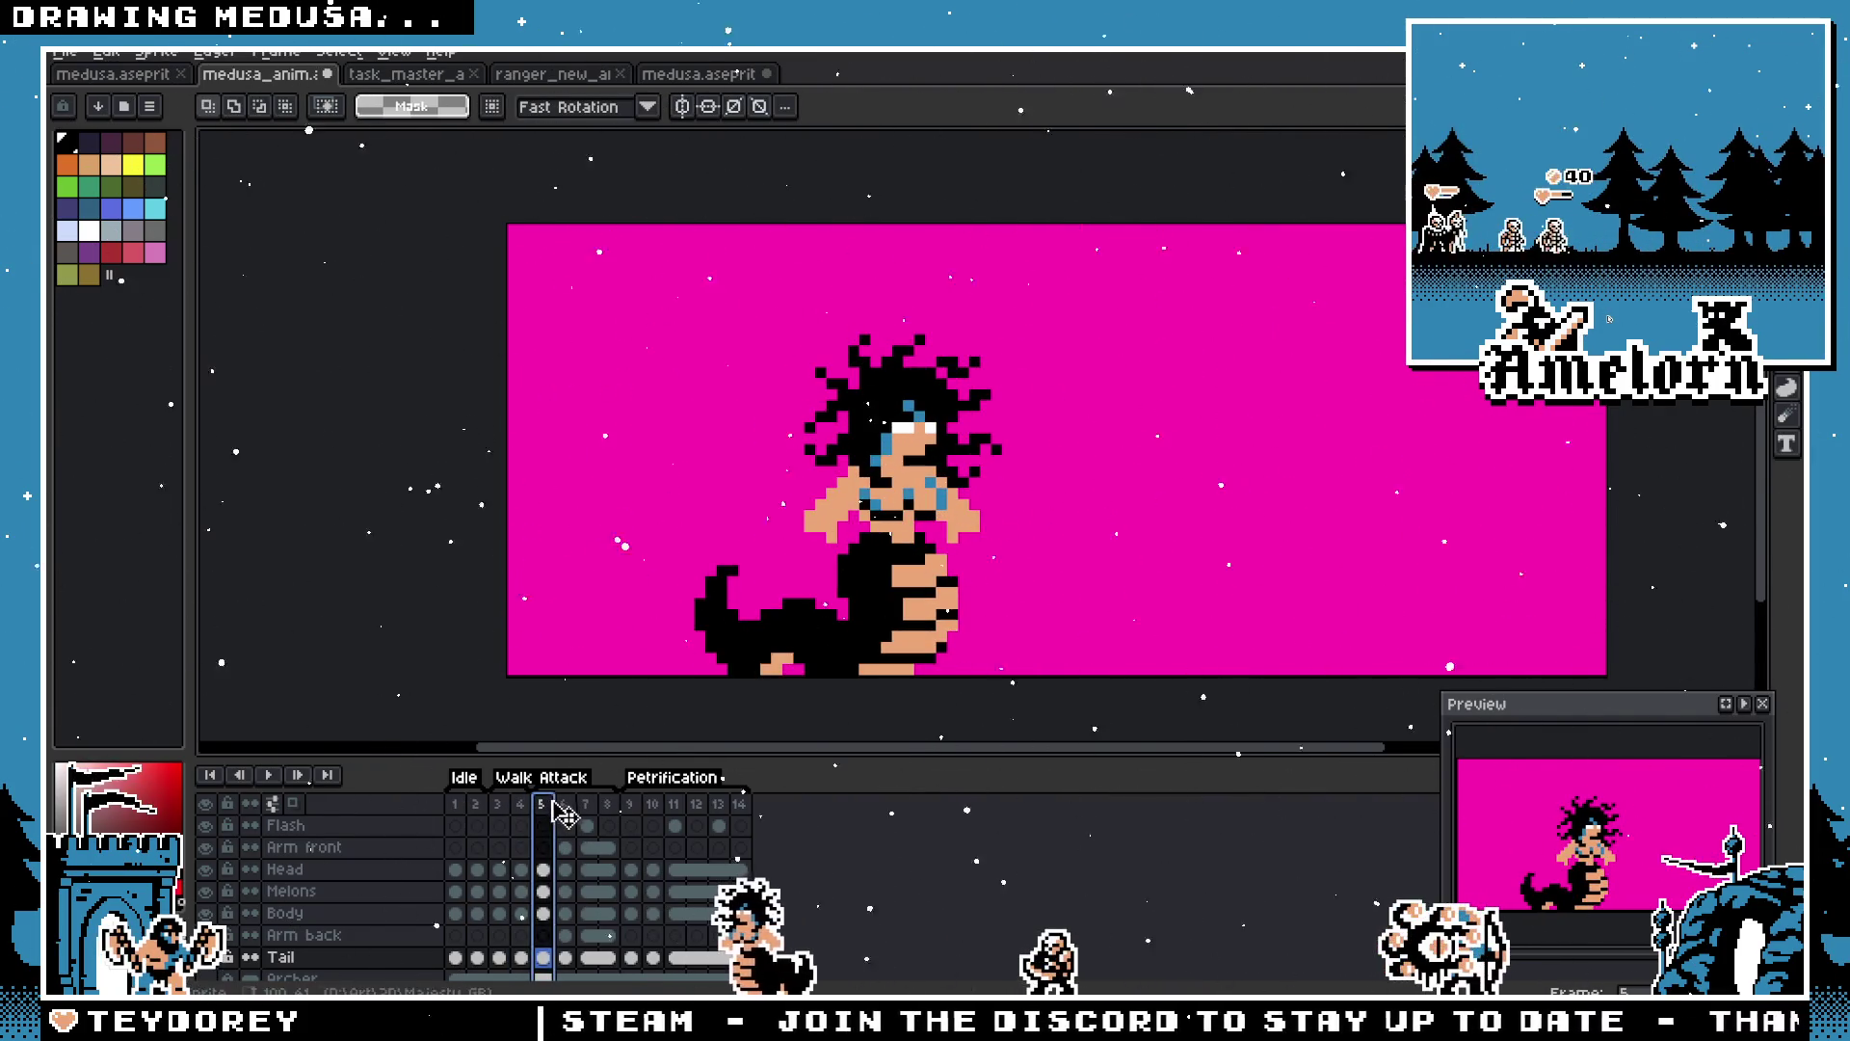
Step: Play the animation, then flip repeatedly between frames 6 and 10 to compare poses
key("Return")
left_click(647, 814)
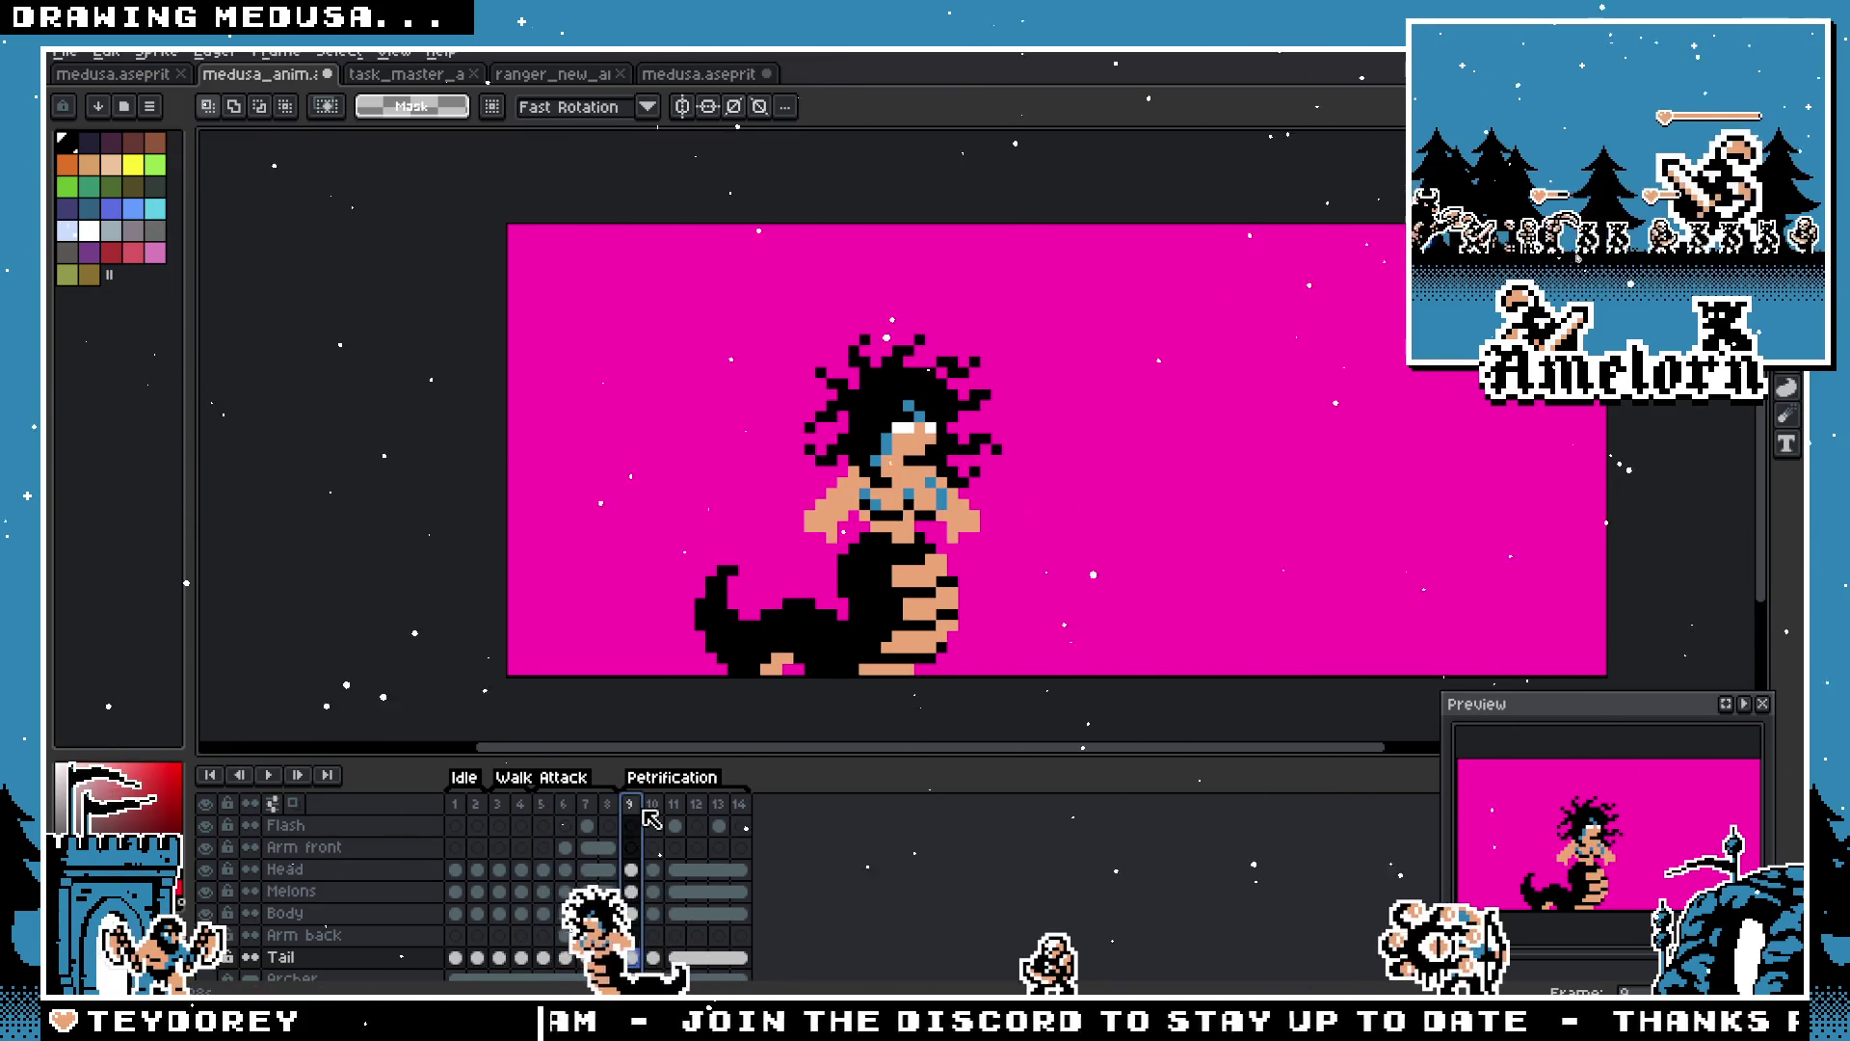
left_click(567, 811)
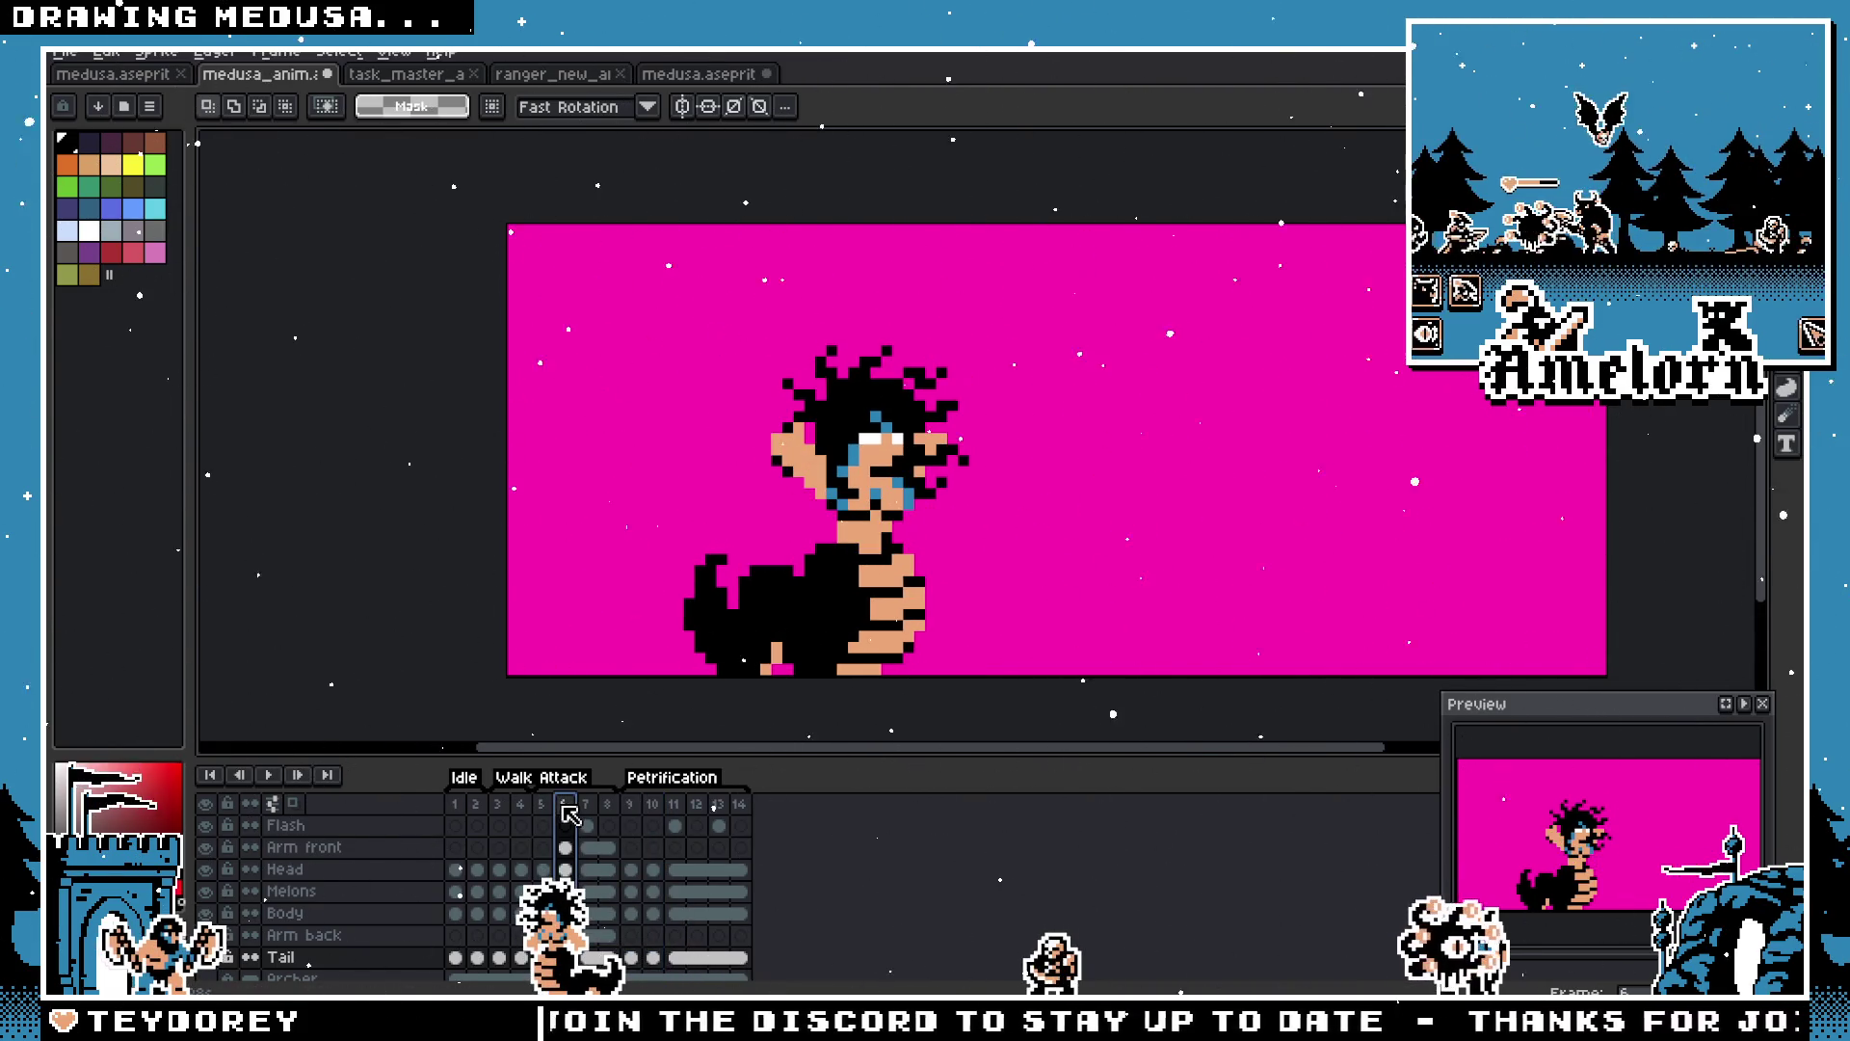
left_click(655, 815)
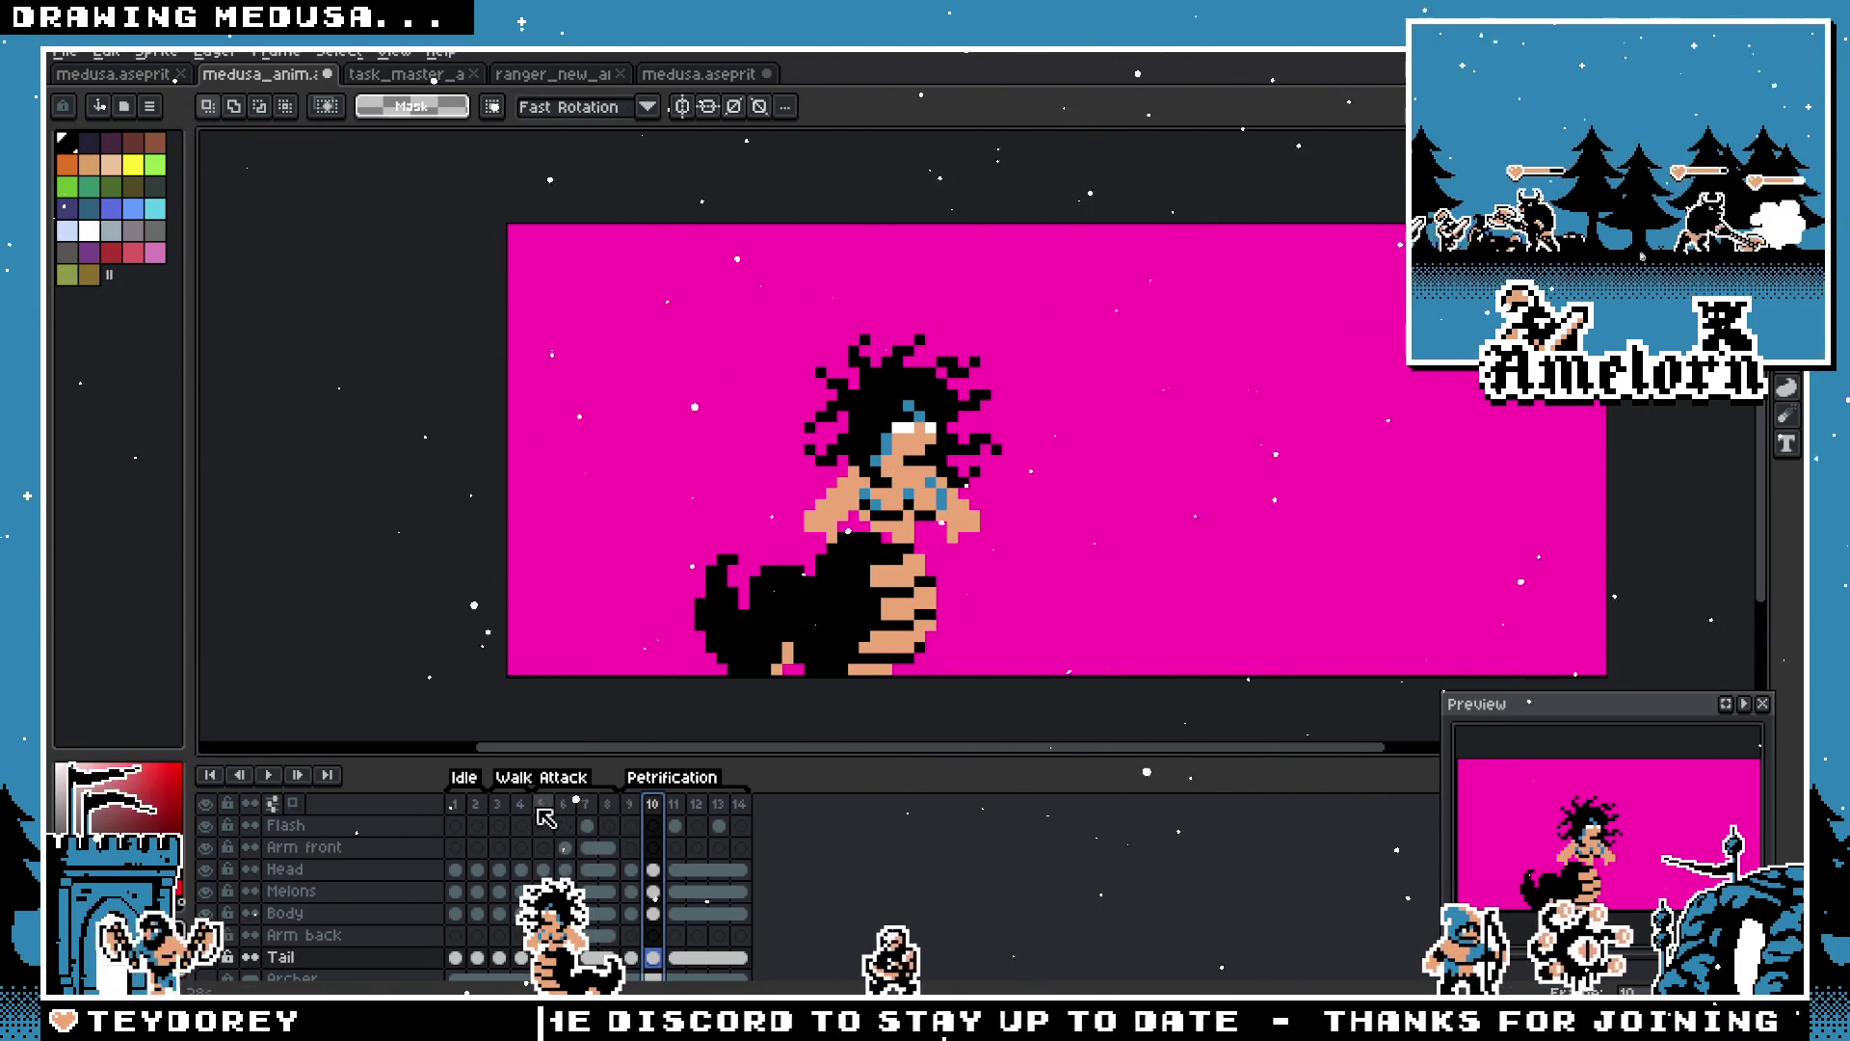
left_click(568, 814)
left_click(653, 815)
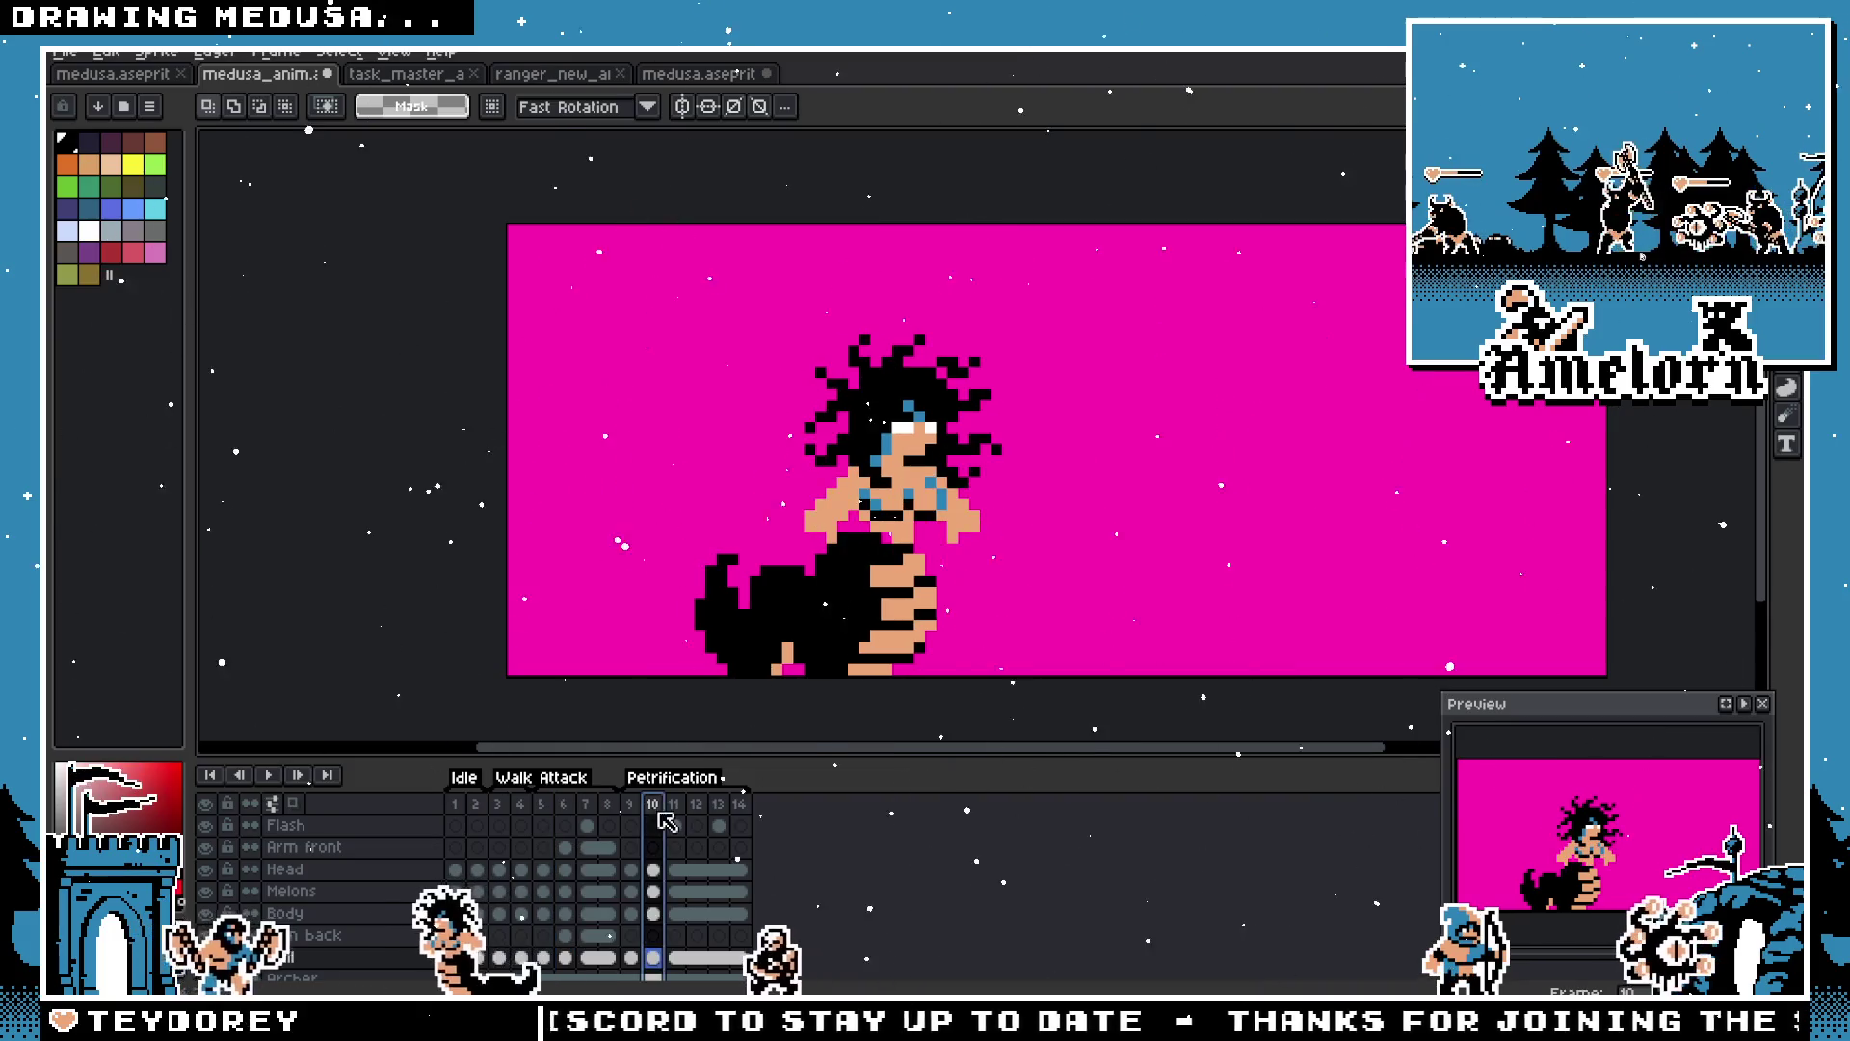
left_click(570, 814)
left_click(653, 814)
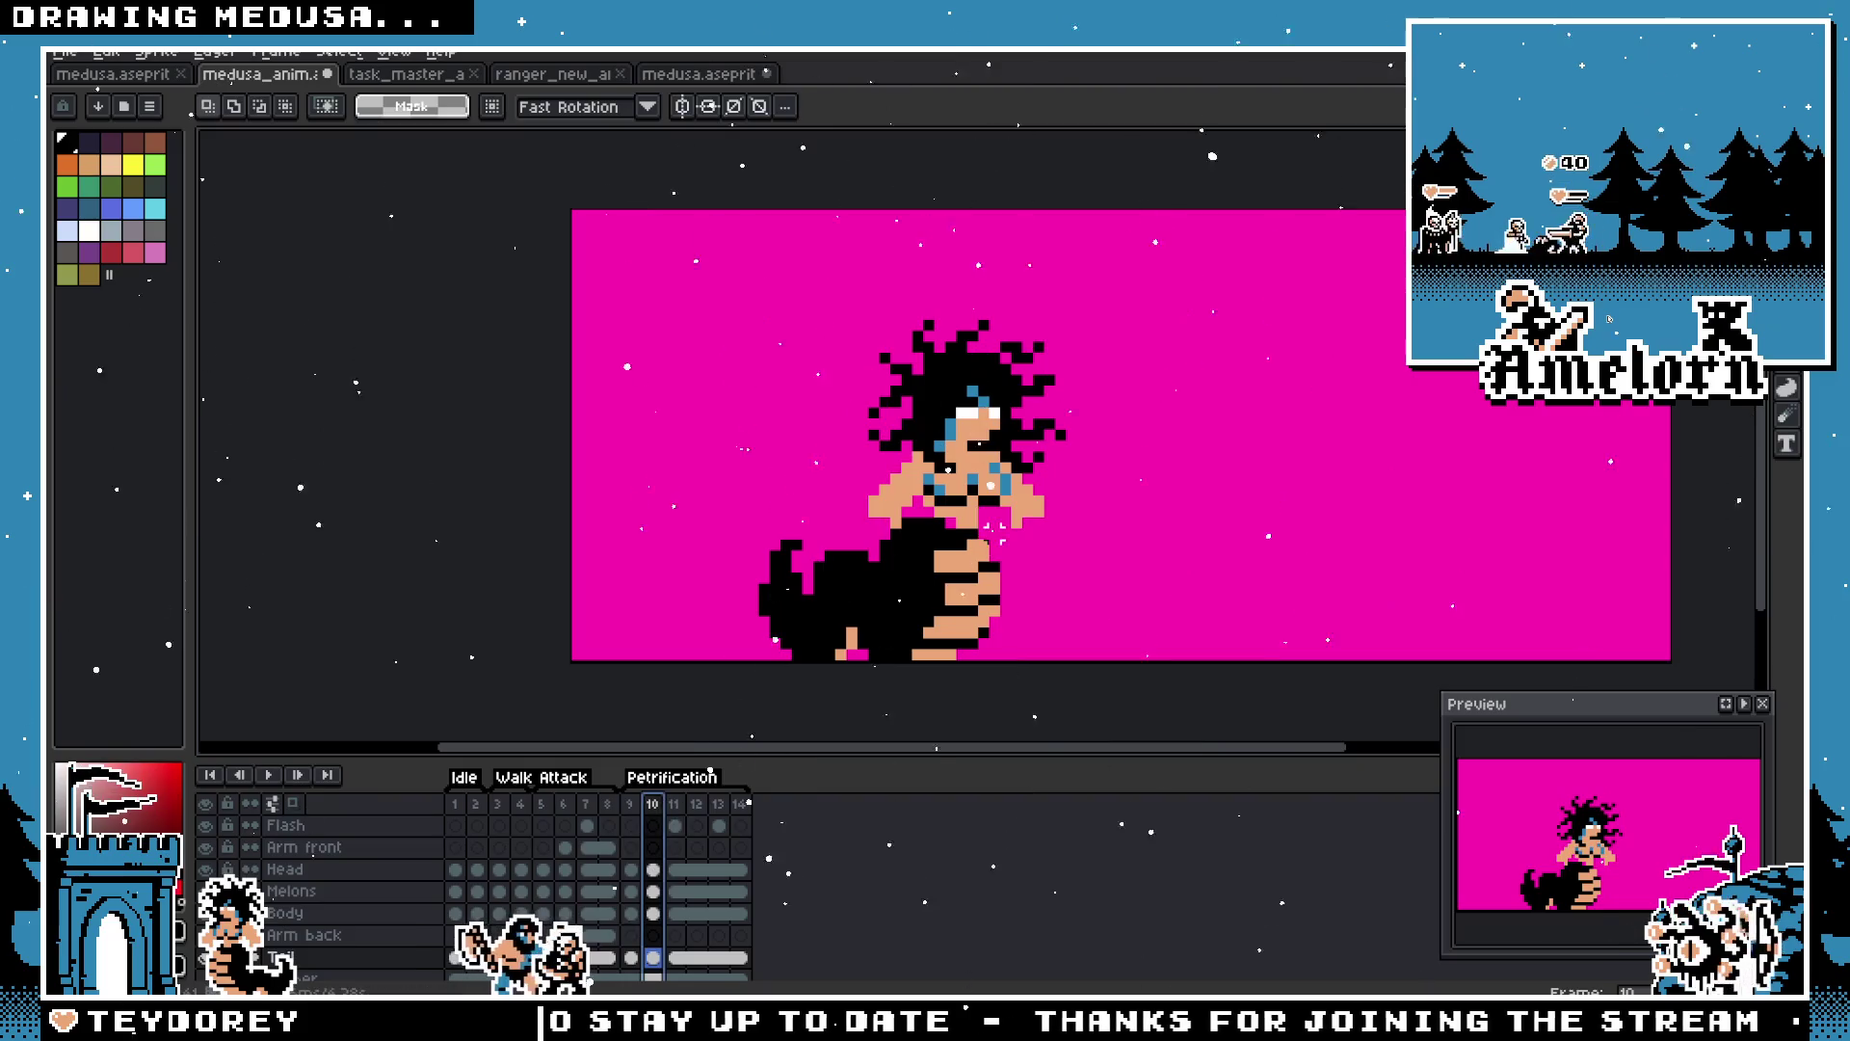
left_click(631, 804)
left_click(655, 810)
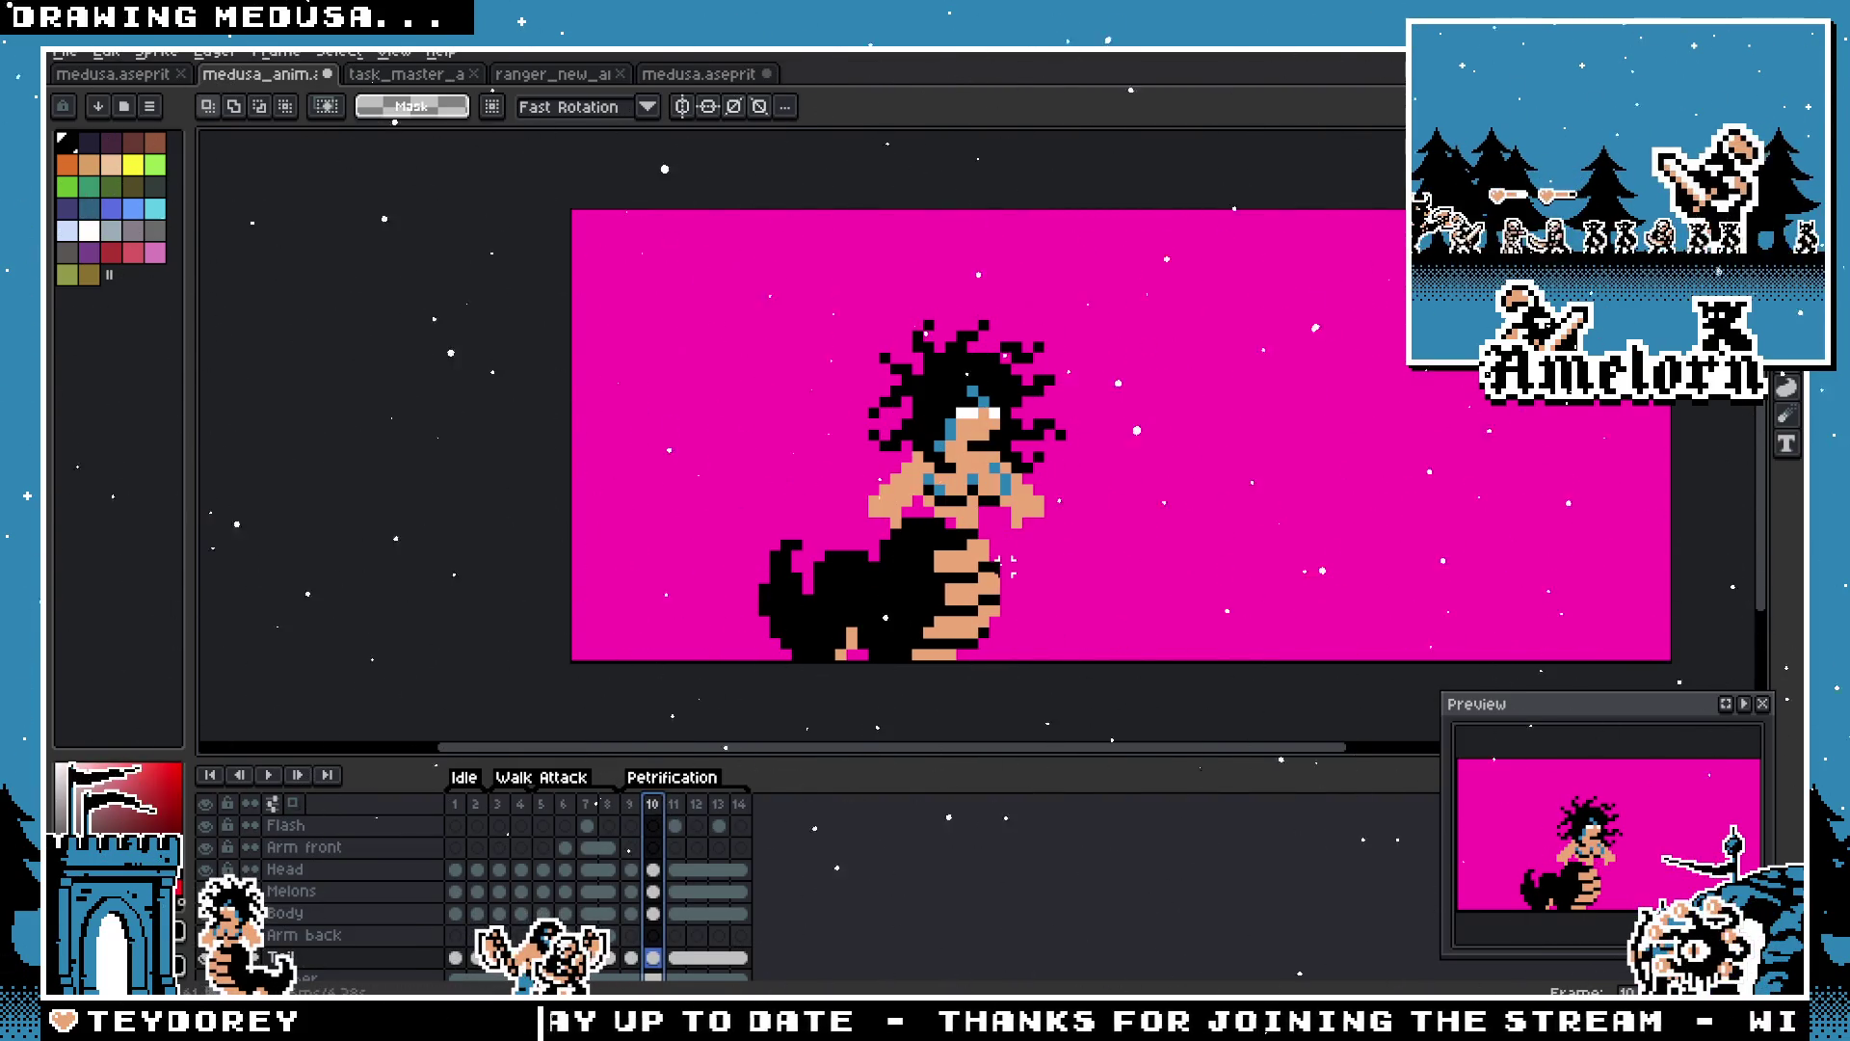
Step: Select the Head cel contents and shift the torso and arms two pixels left
scroll(964, 578, "up", 1)
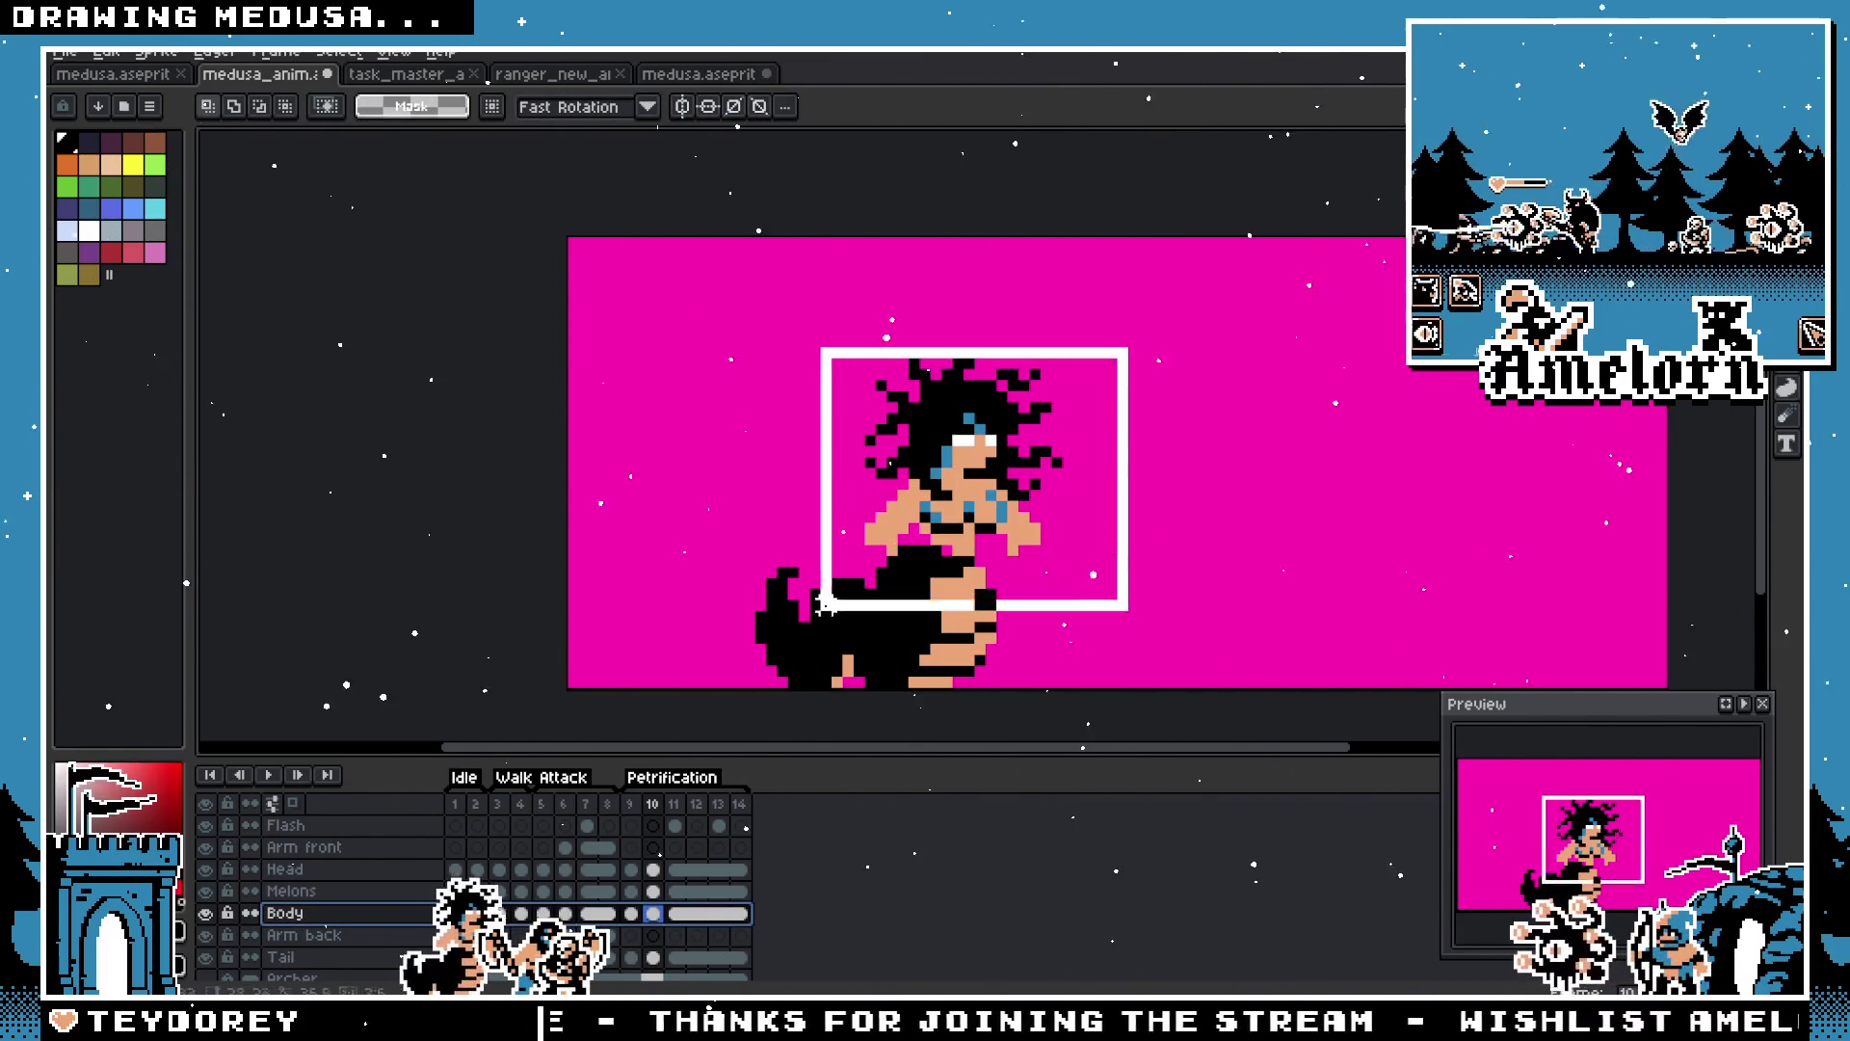
left_click(1060, 442, "ctrl")
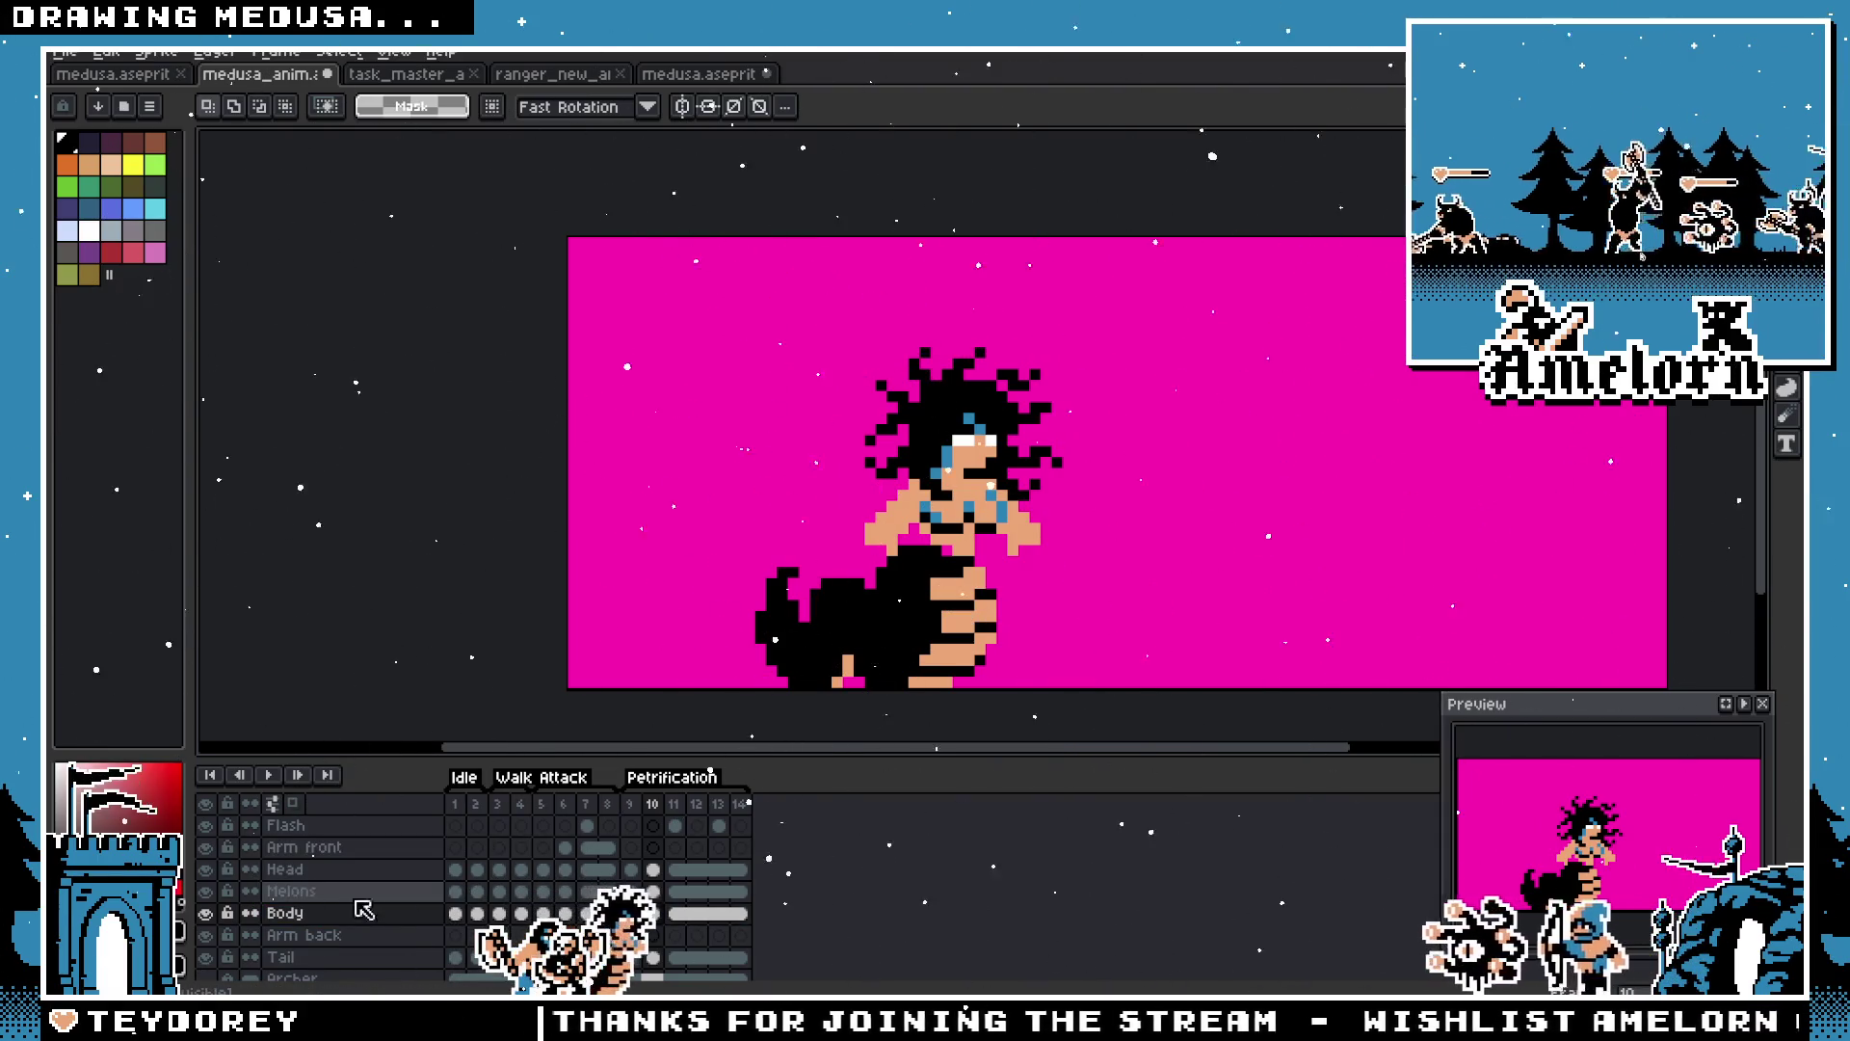
left_click(1111, 528, "ctrl")
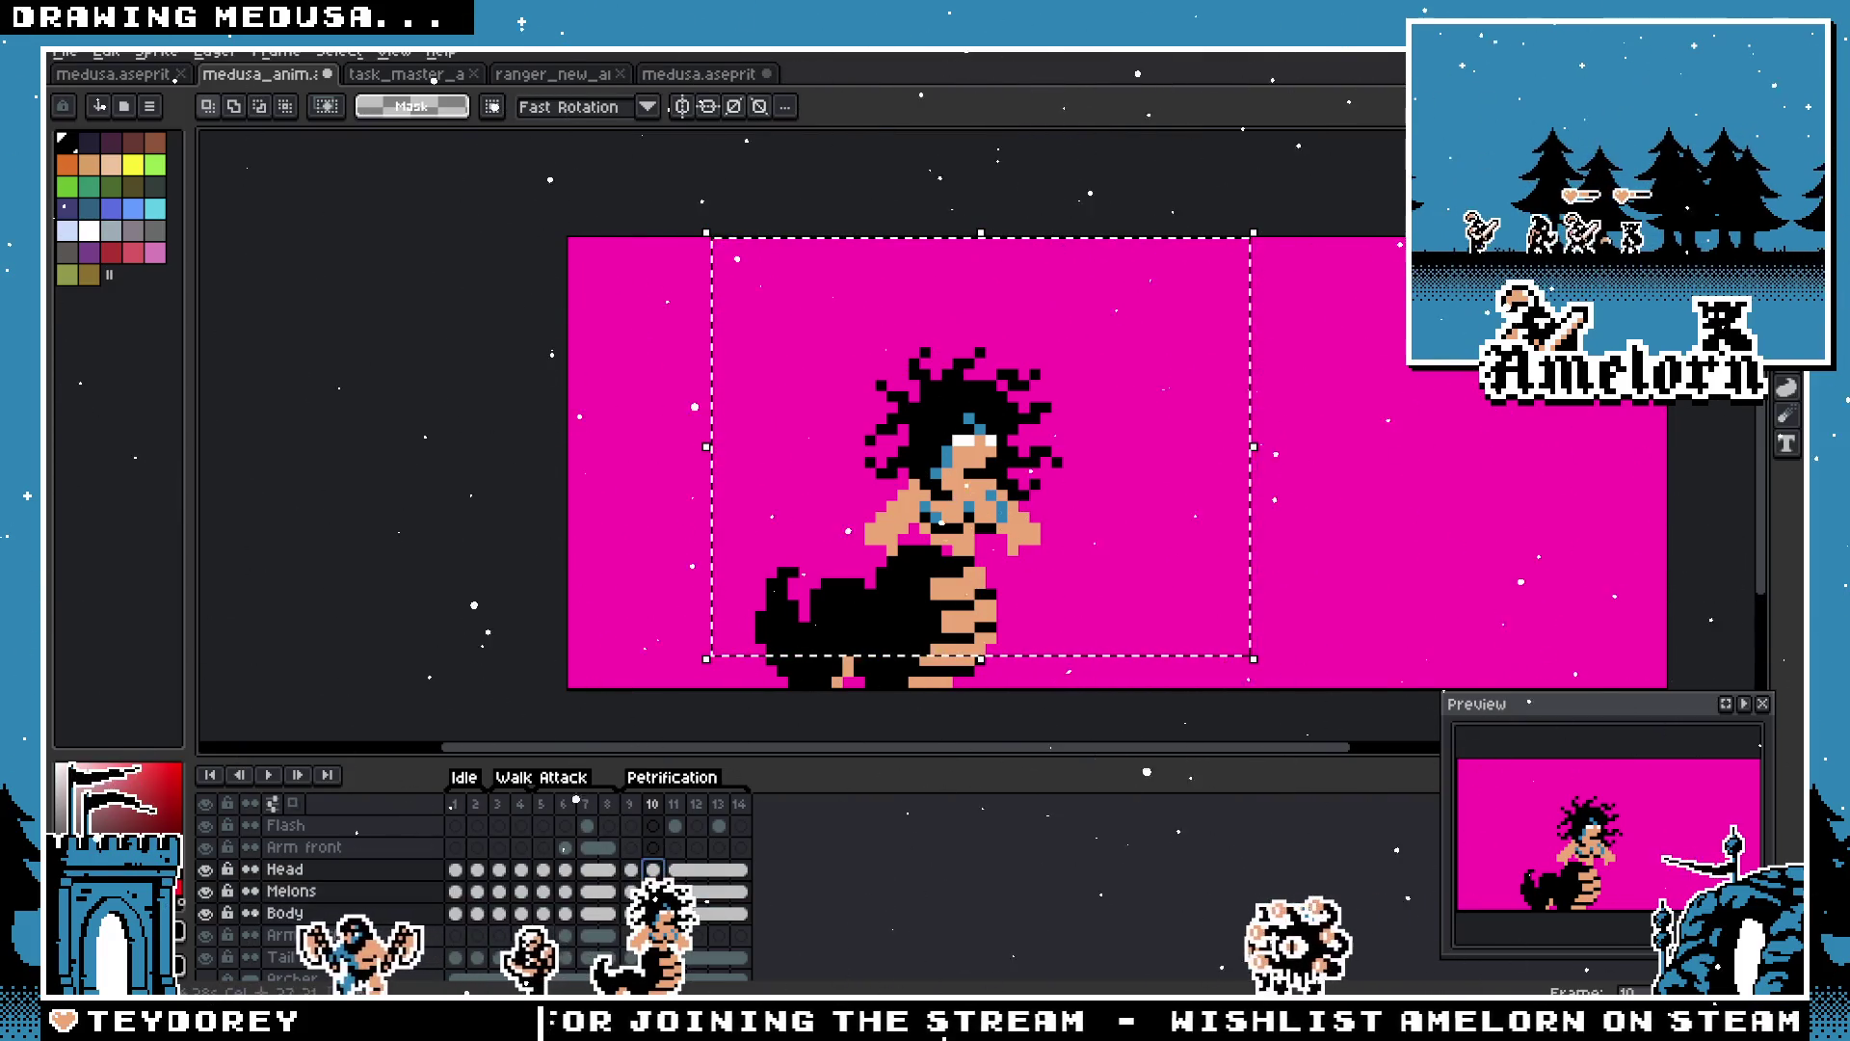
key("Left")
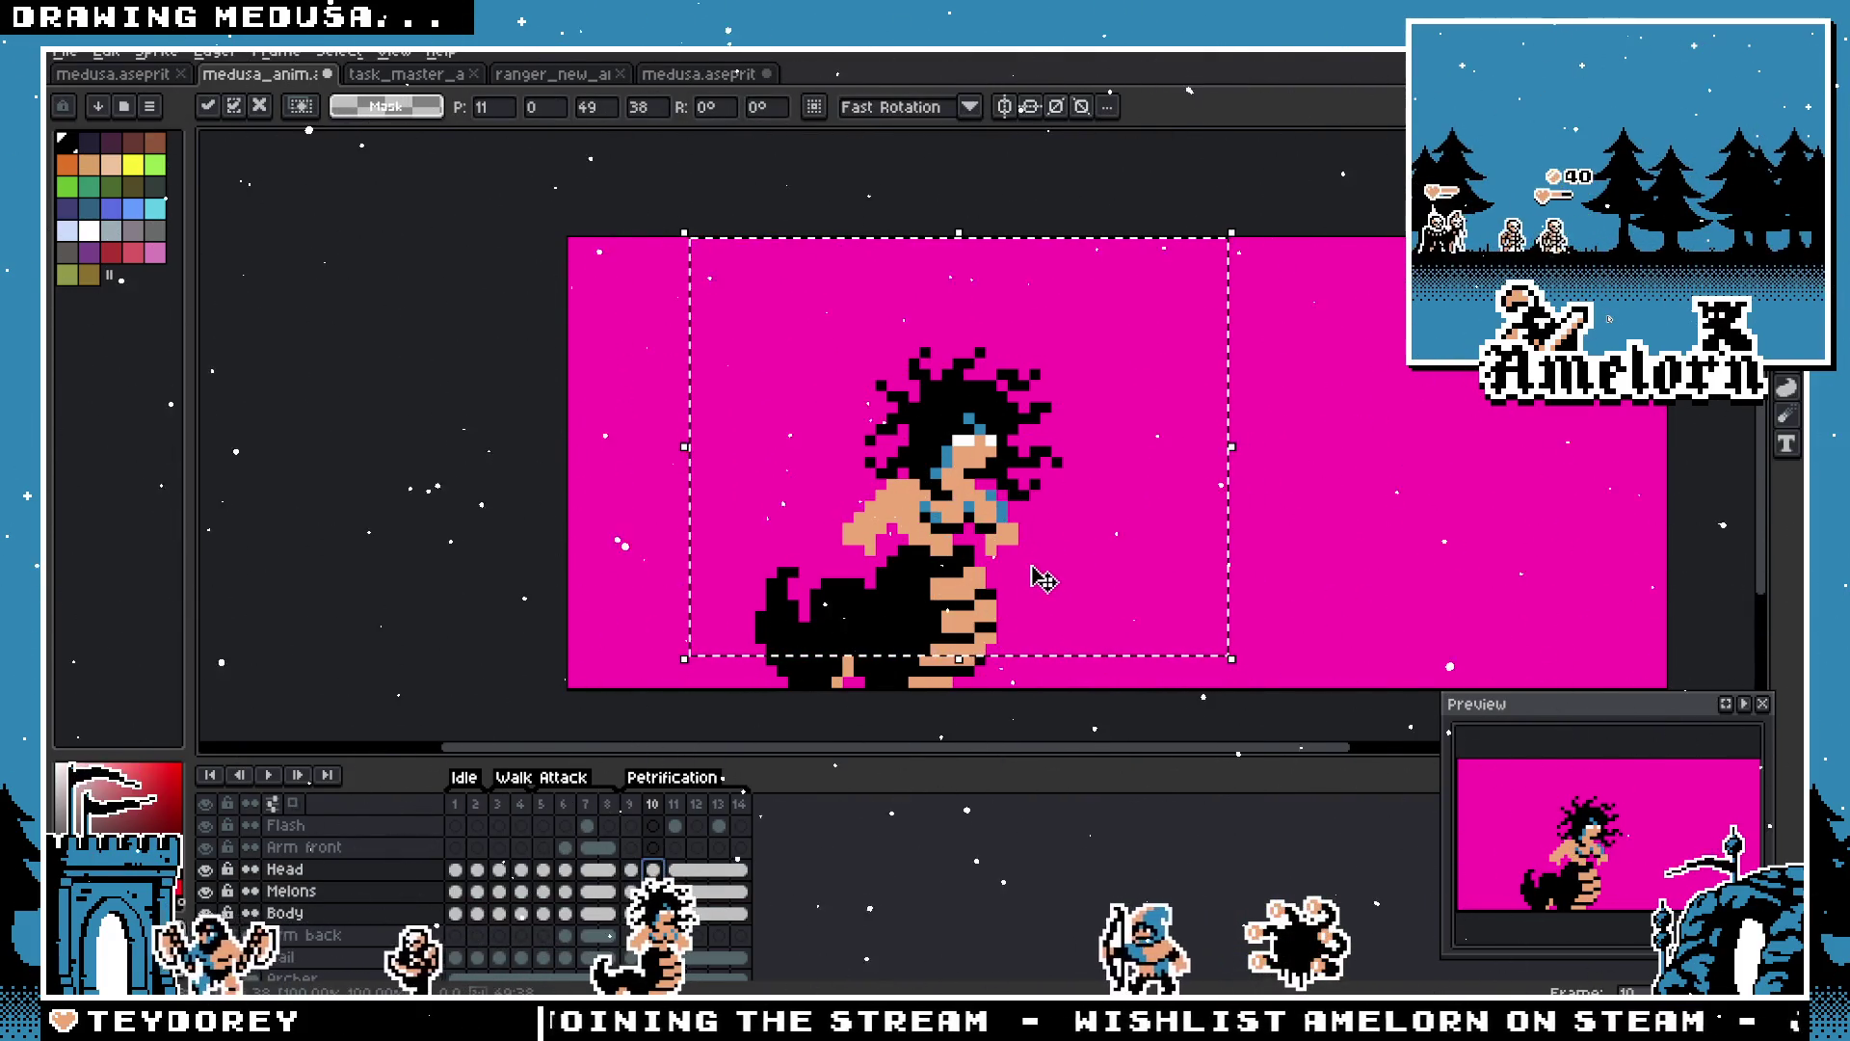
key("Left")
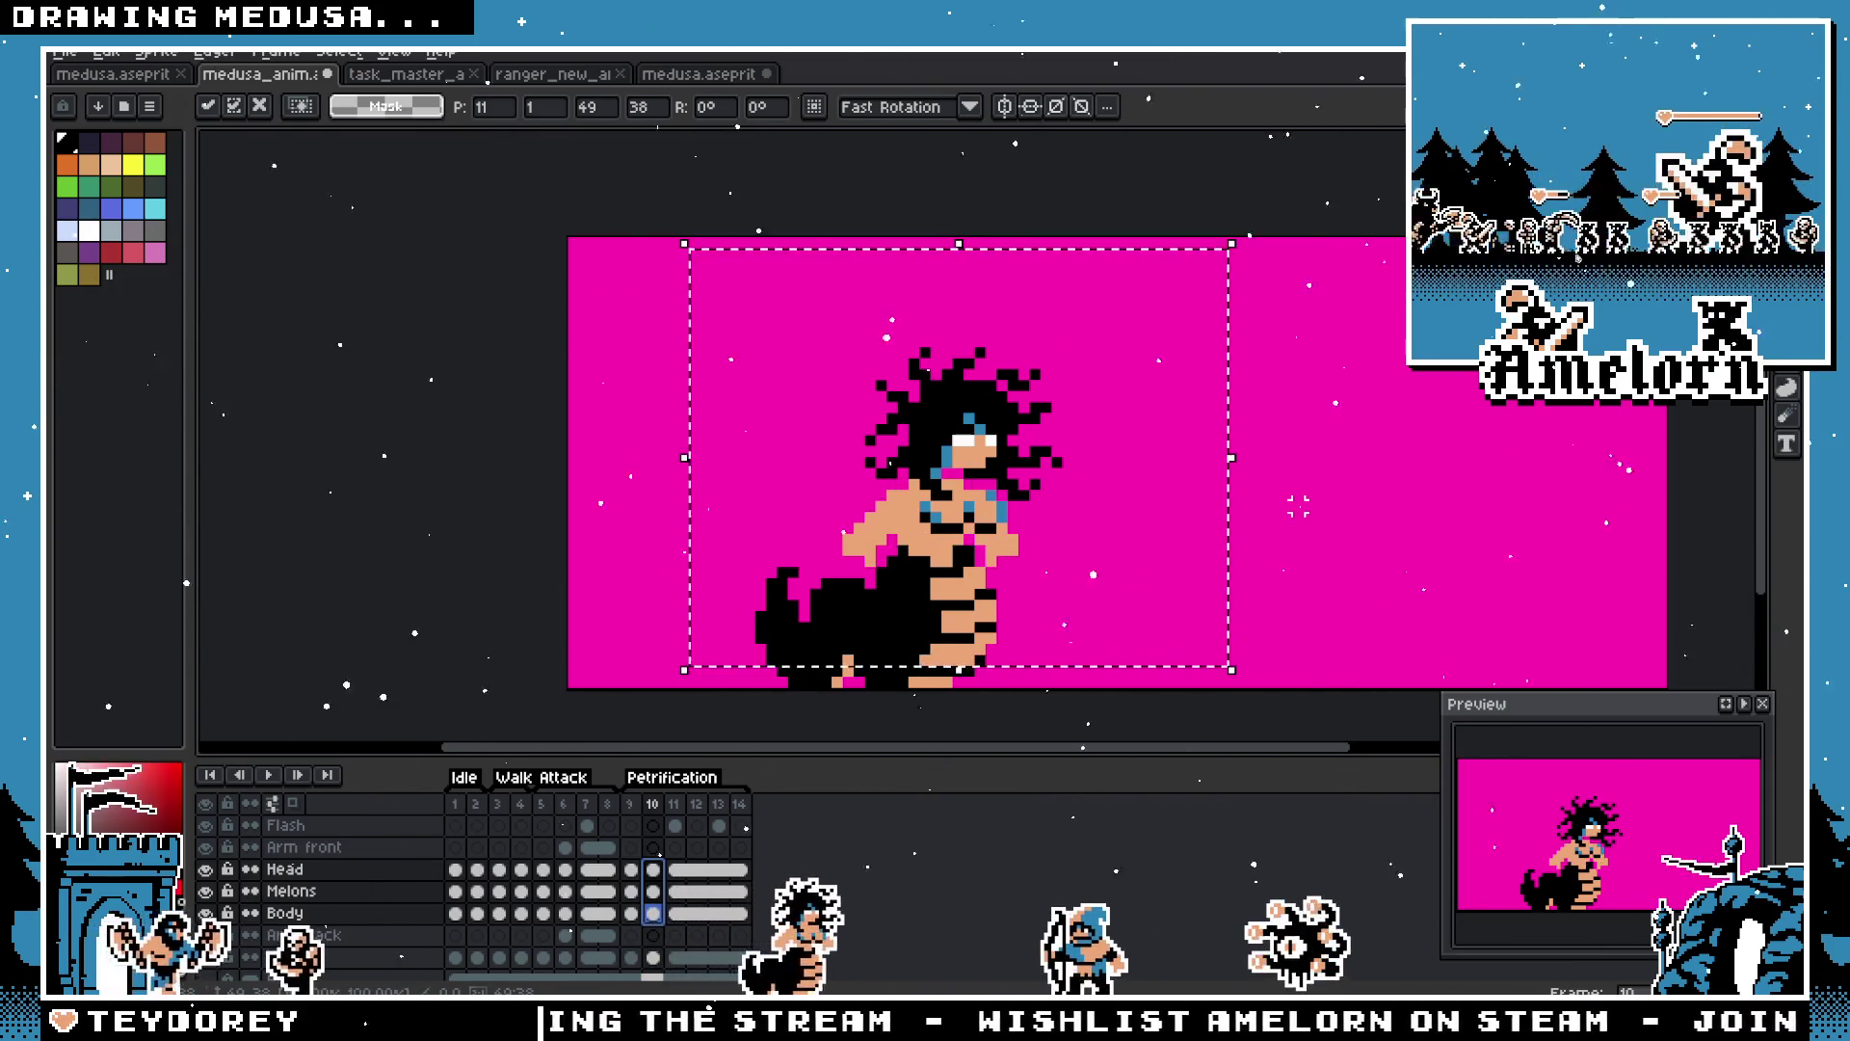
key("ctrl+d")
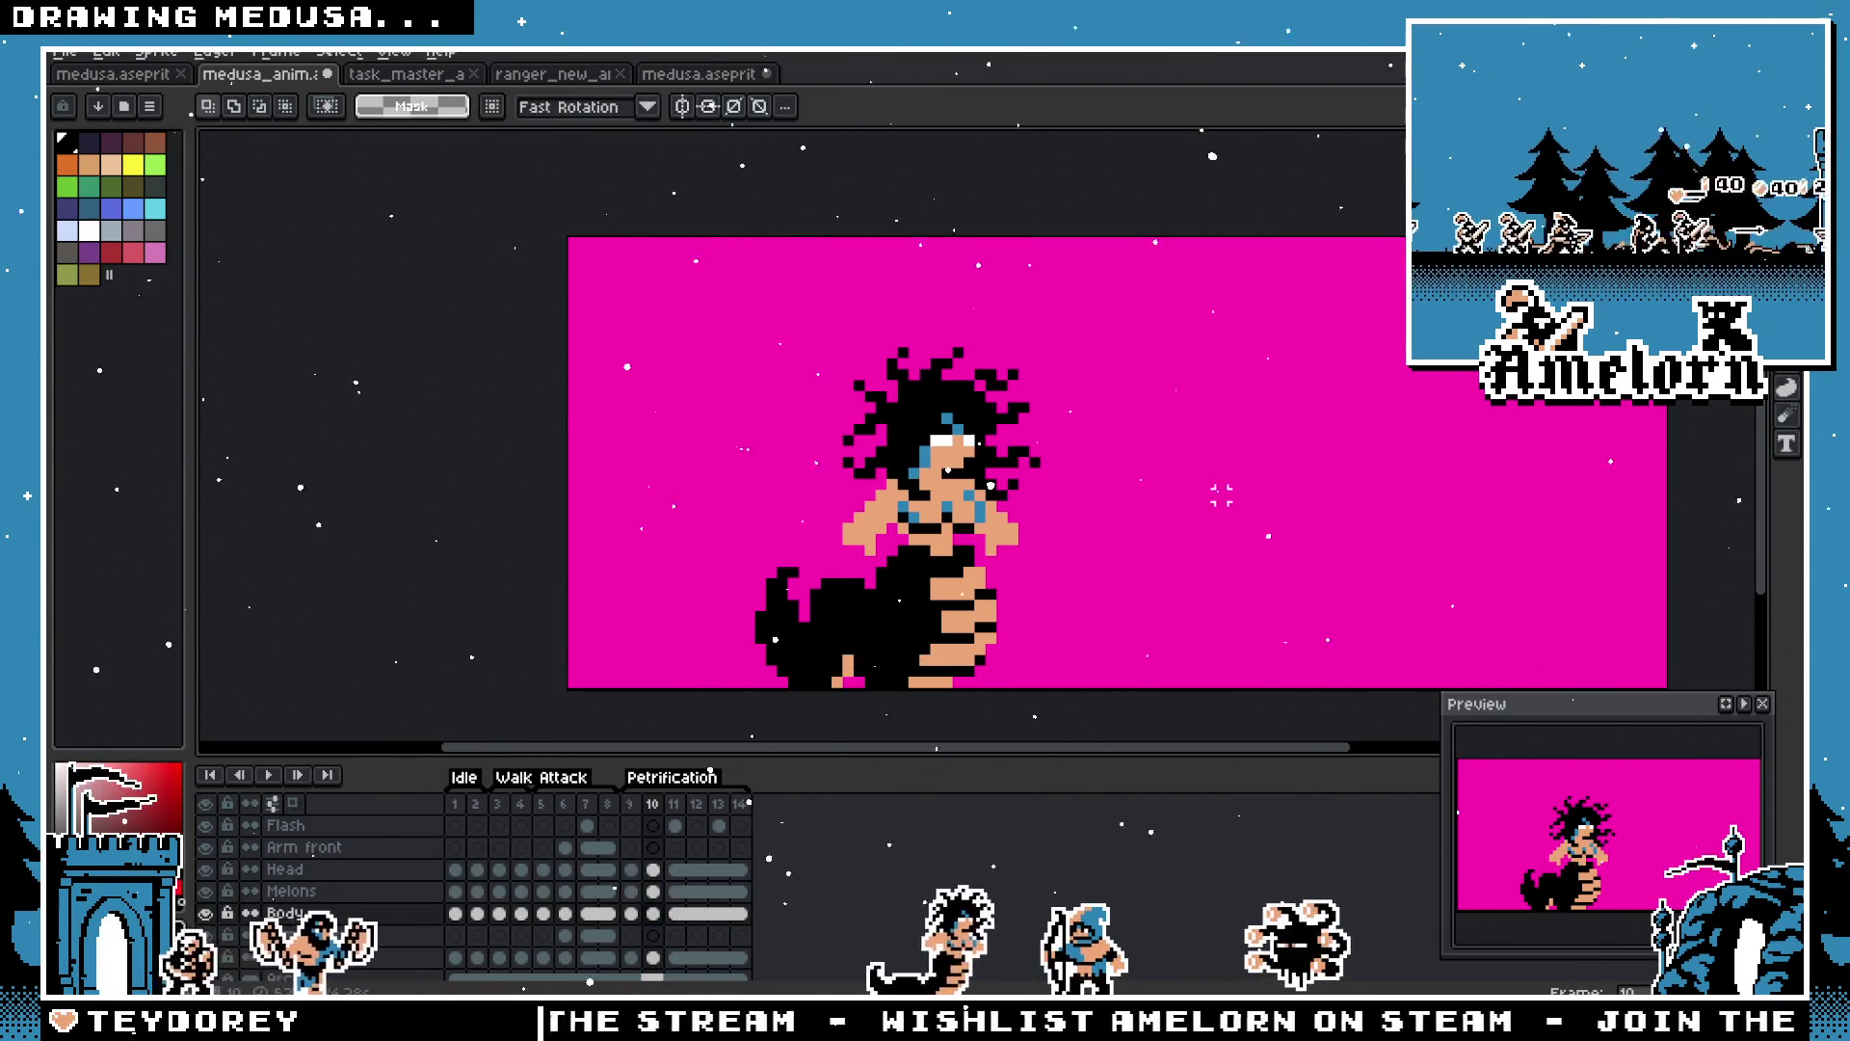
Step: Step between frames 10, 9 and 8 to check the shifted torso
left_click(652, 806)
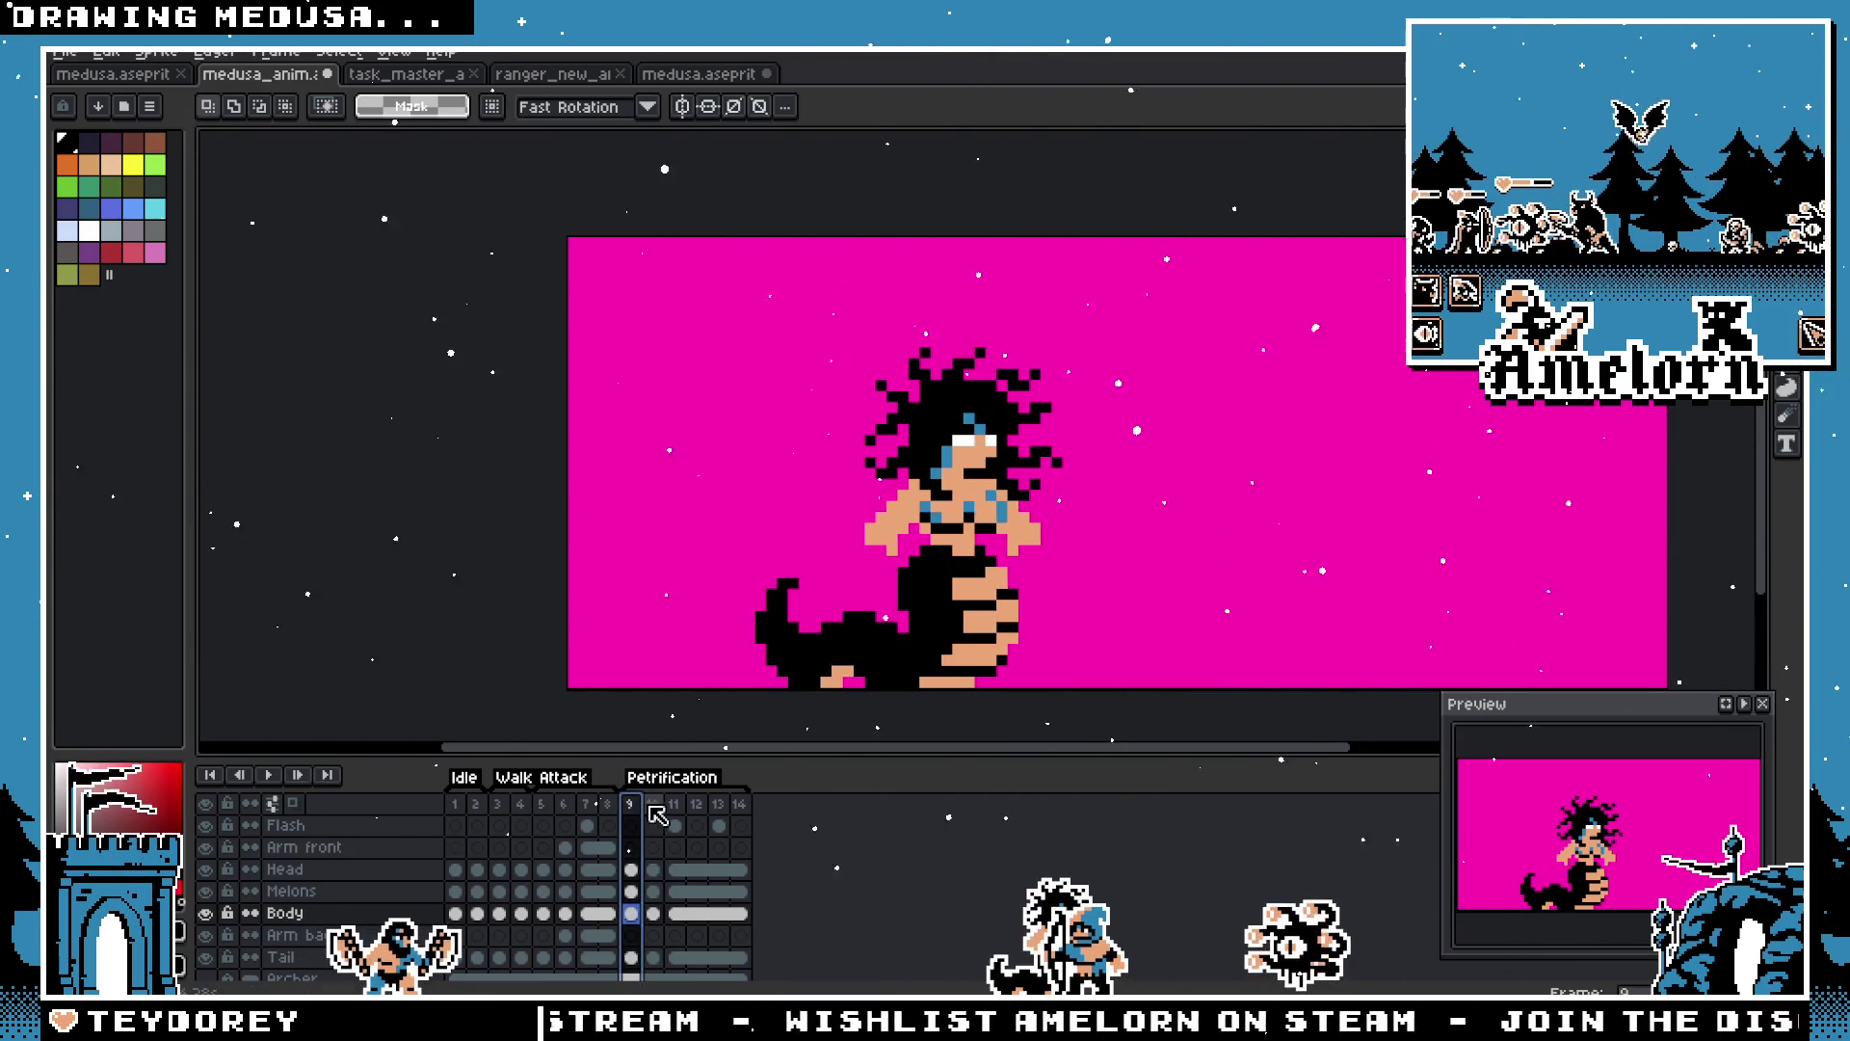
left_click(678, 815)
left_click(653, 814)
left_click(622, 814)
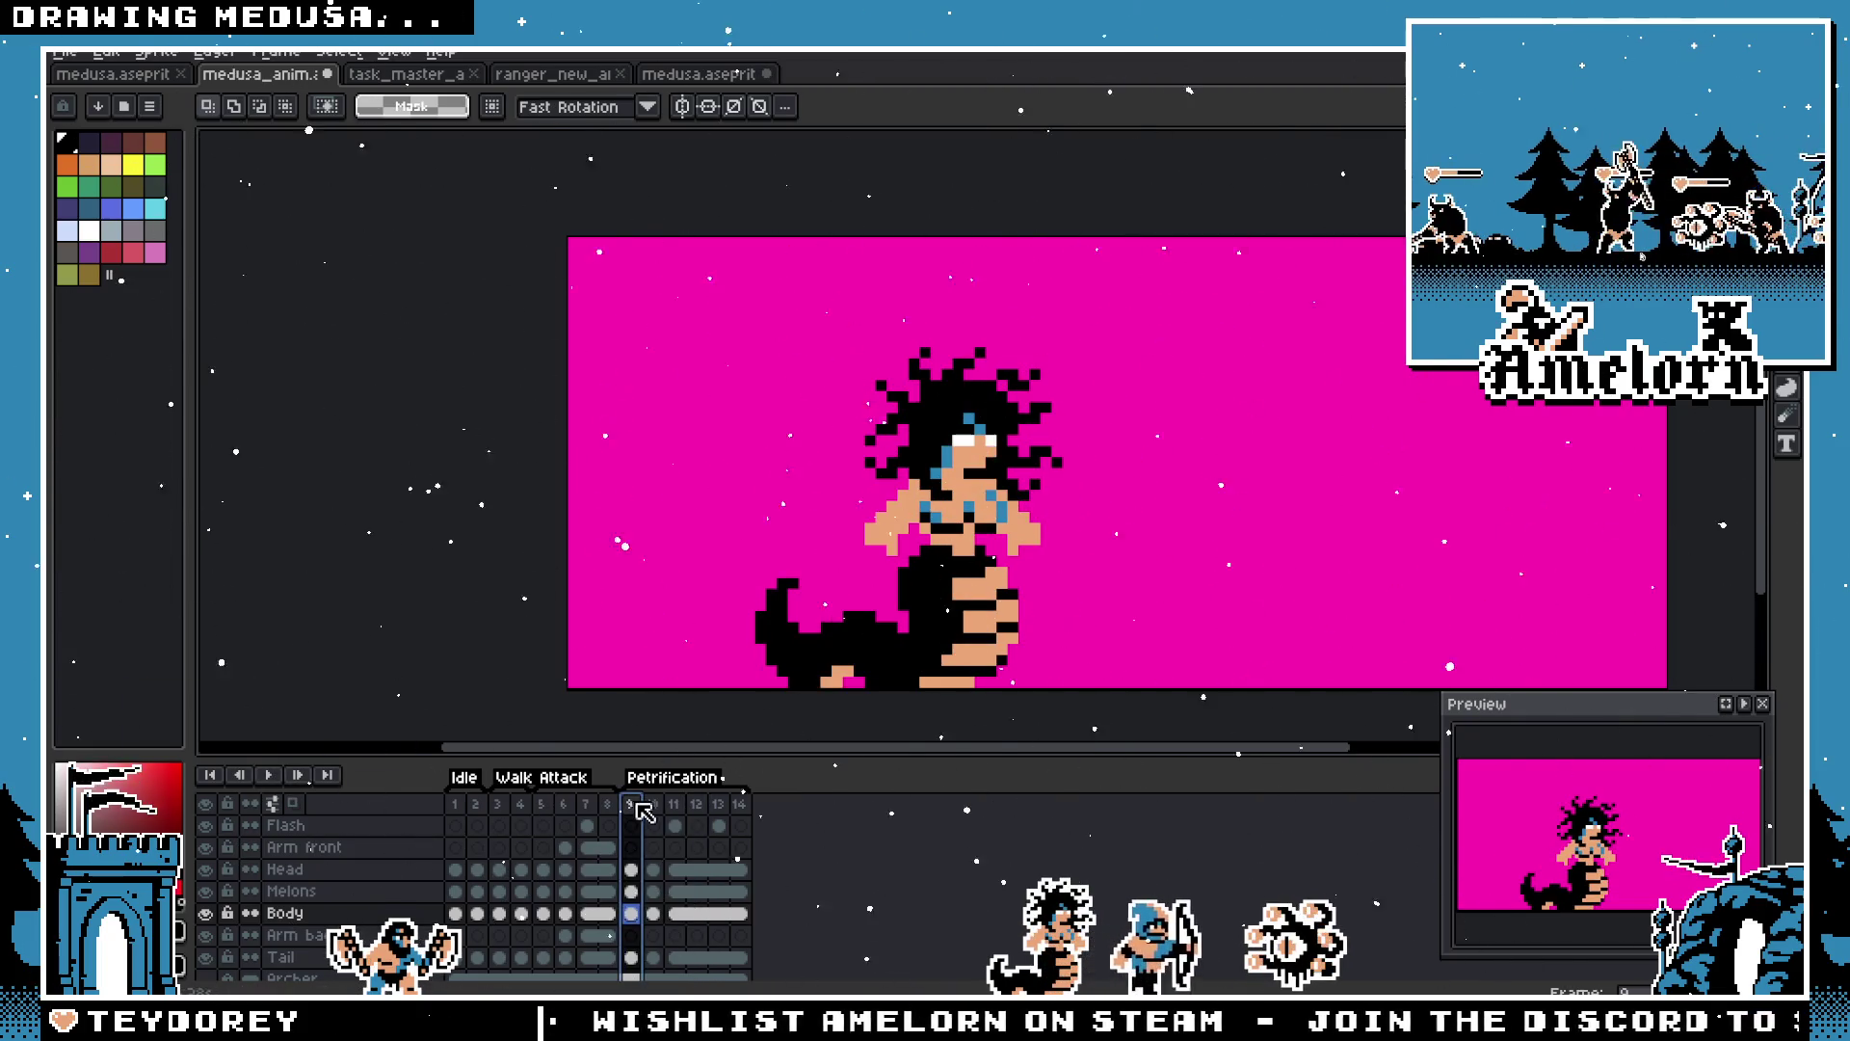
Step: Set frame 10's duration to 150 ms in Frame Properties and play the animation
double_click(654, 806)
type("150")
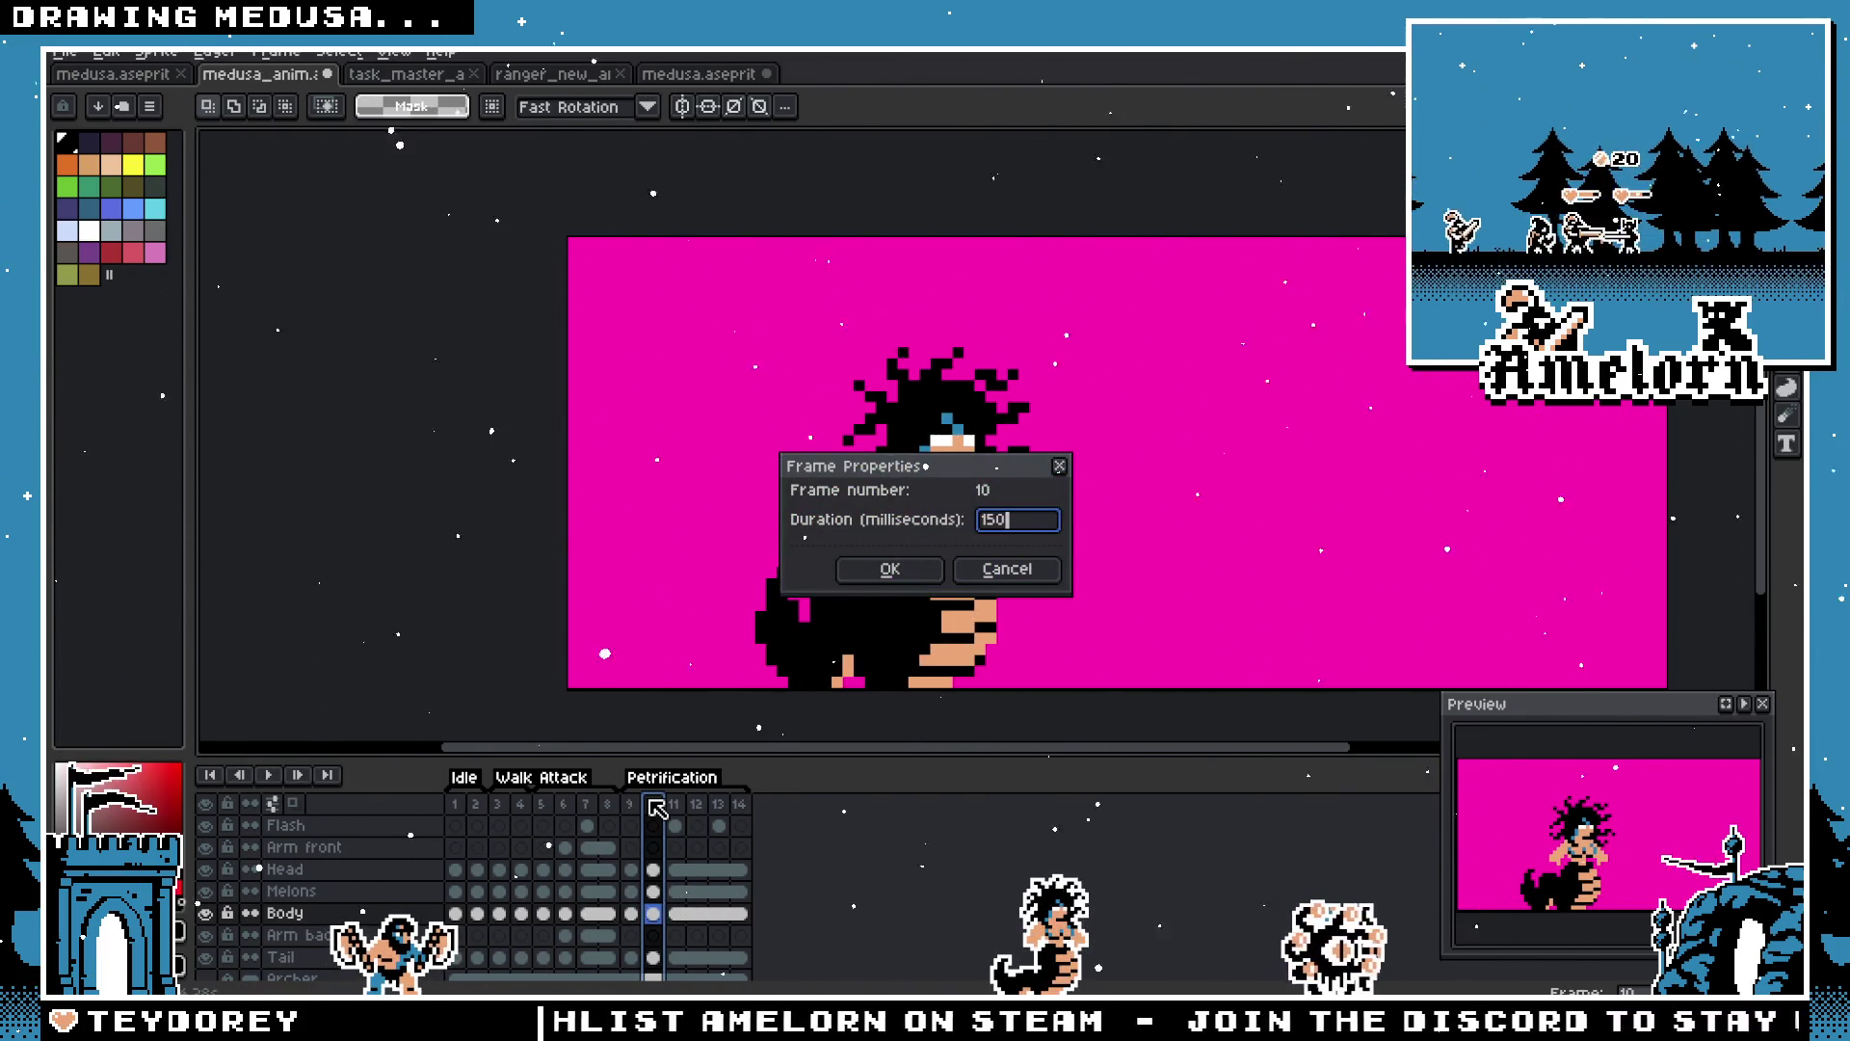
key("Return")
left_click(269, 776)
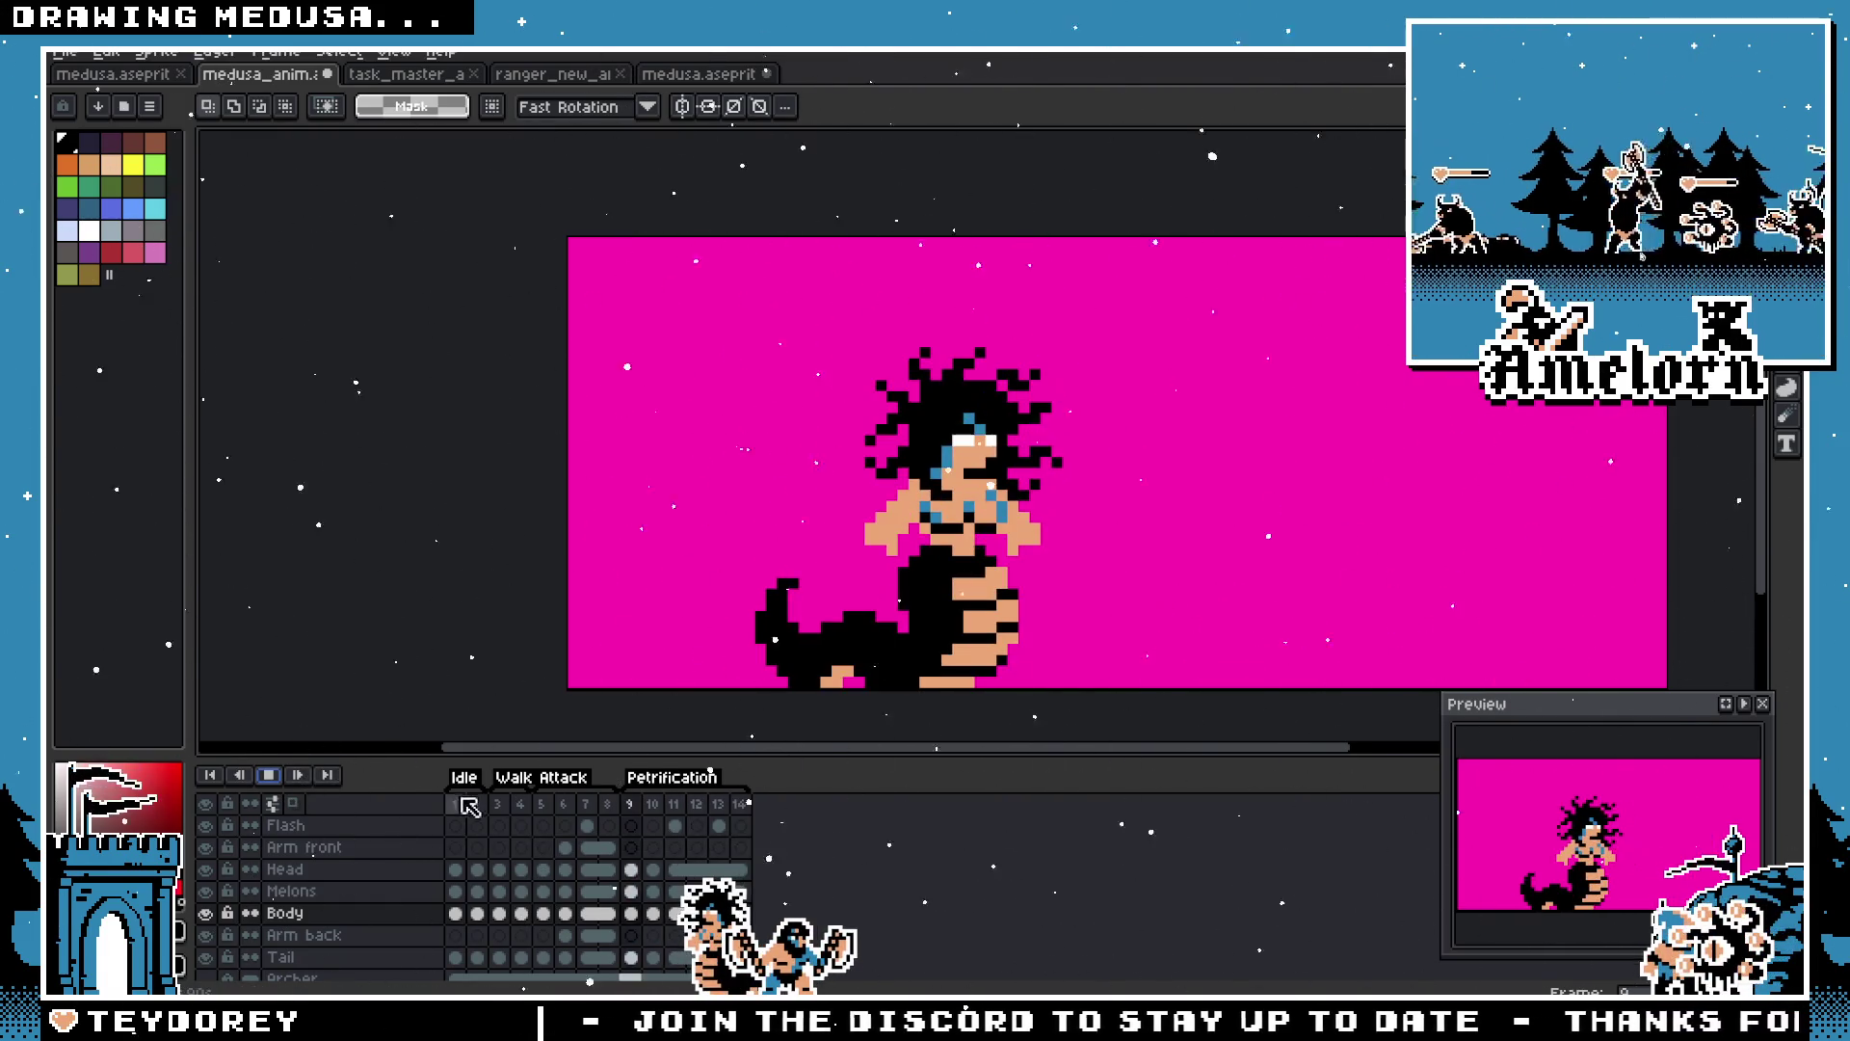
Step: Stop playback on frame 11, compare neighbouring frames, and try then undo a hand move
key("Return")
key("Left")
key("Right")
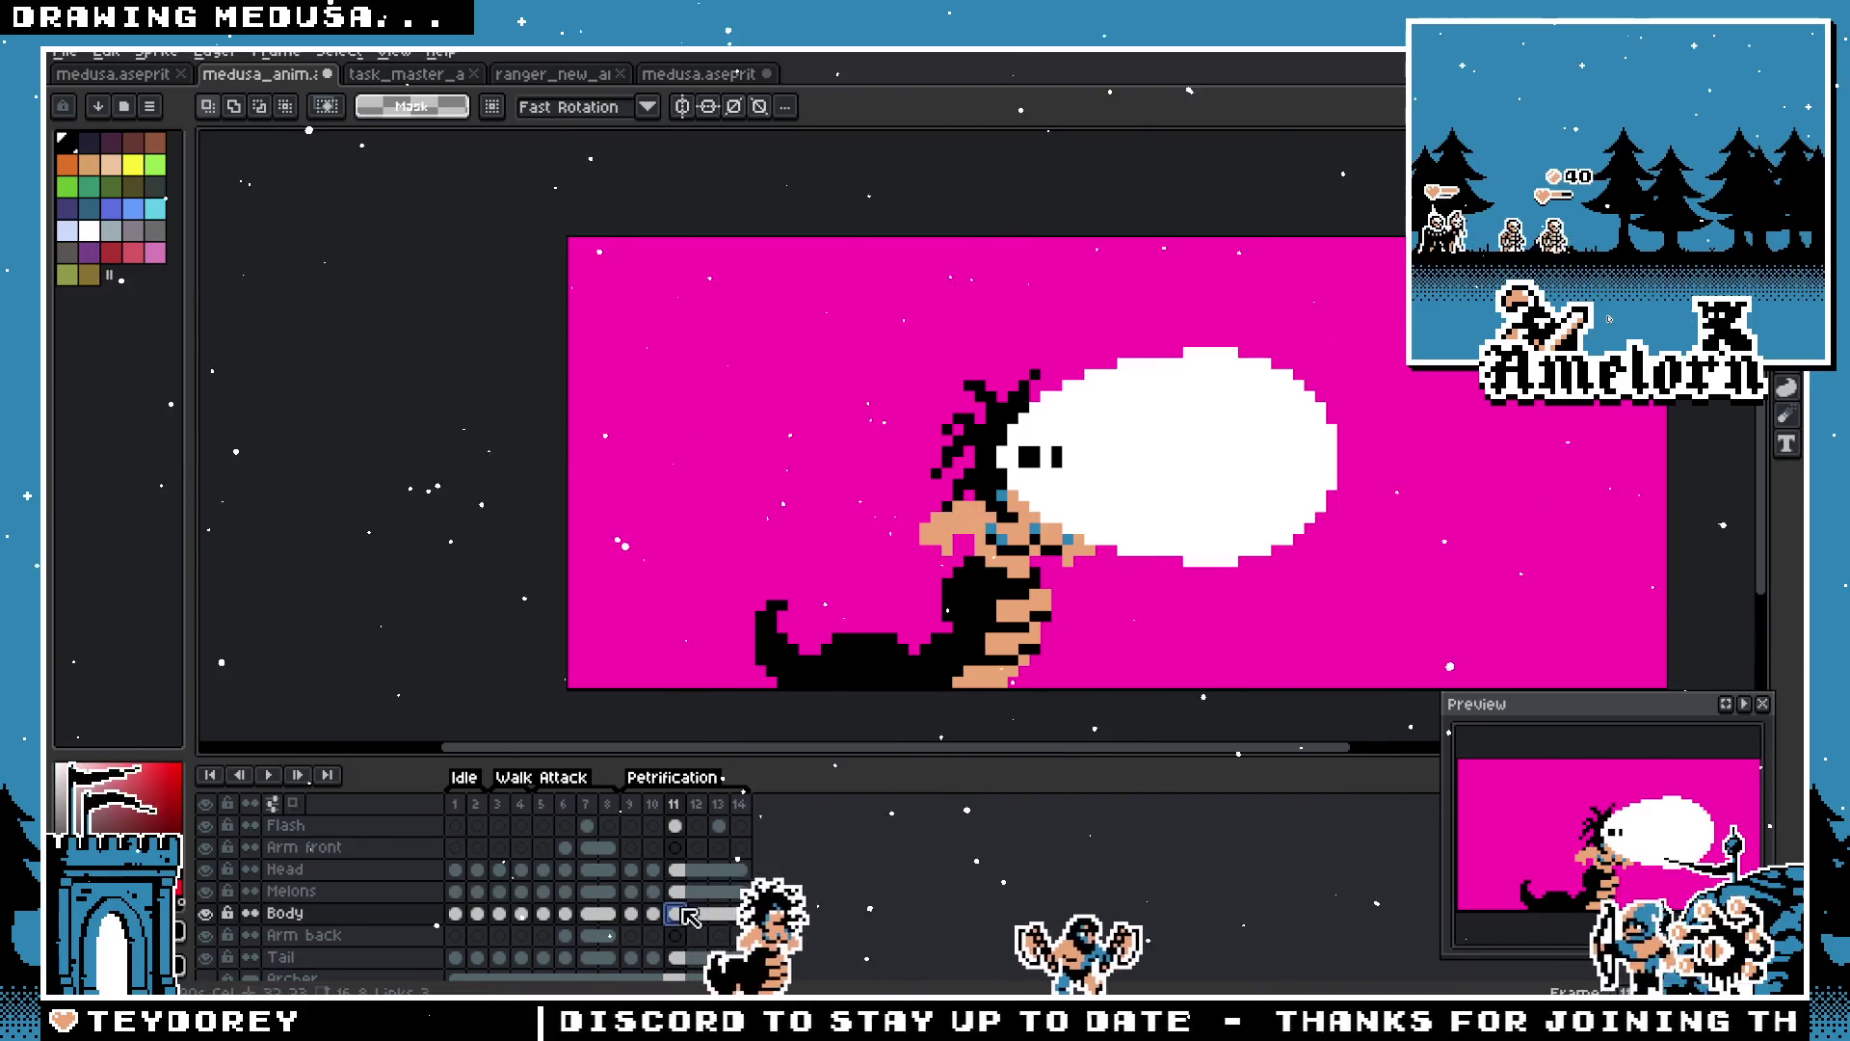
scroll(859, 581, "up", 1)
scroll(1079, 425, "up", 2)
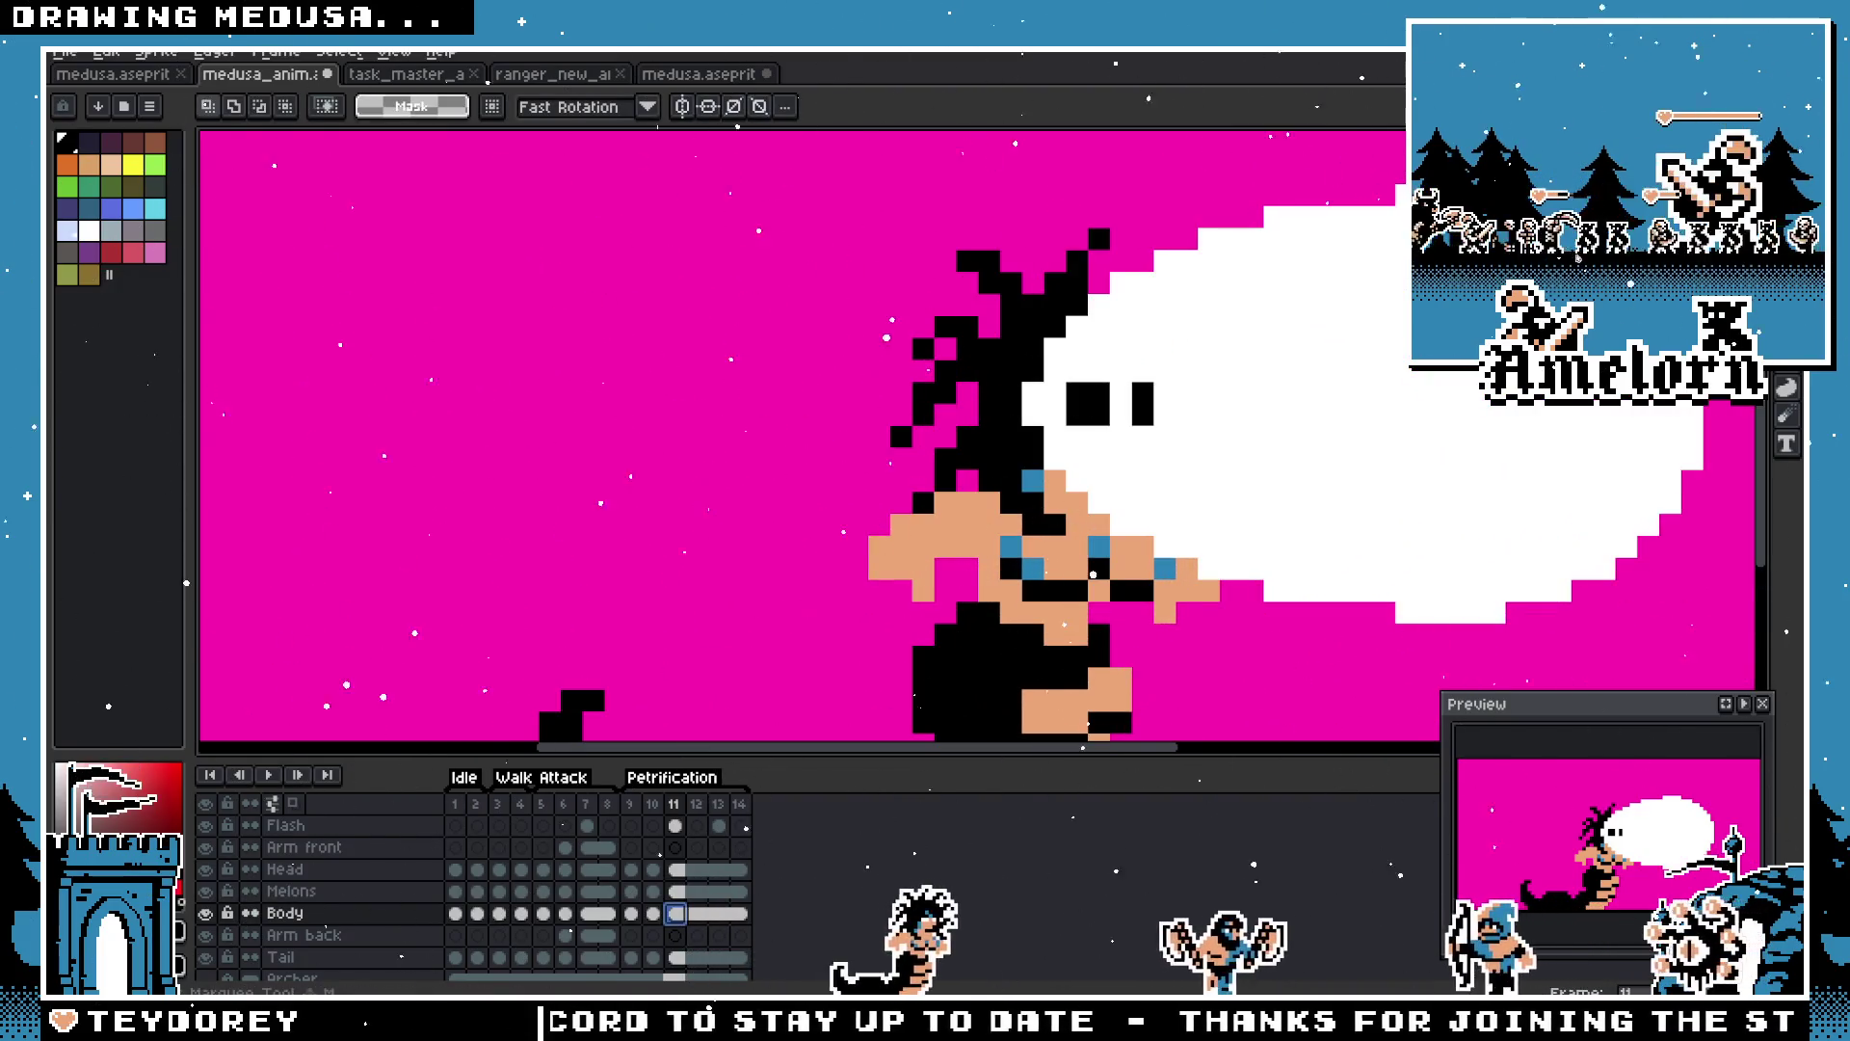
left_click_drag(835, 503, 848, 468)
left_click_drag(935, 559, 928, 528)
key("ctrl+z")
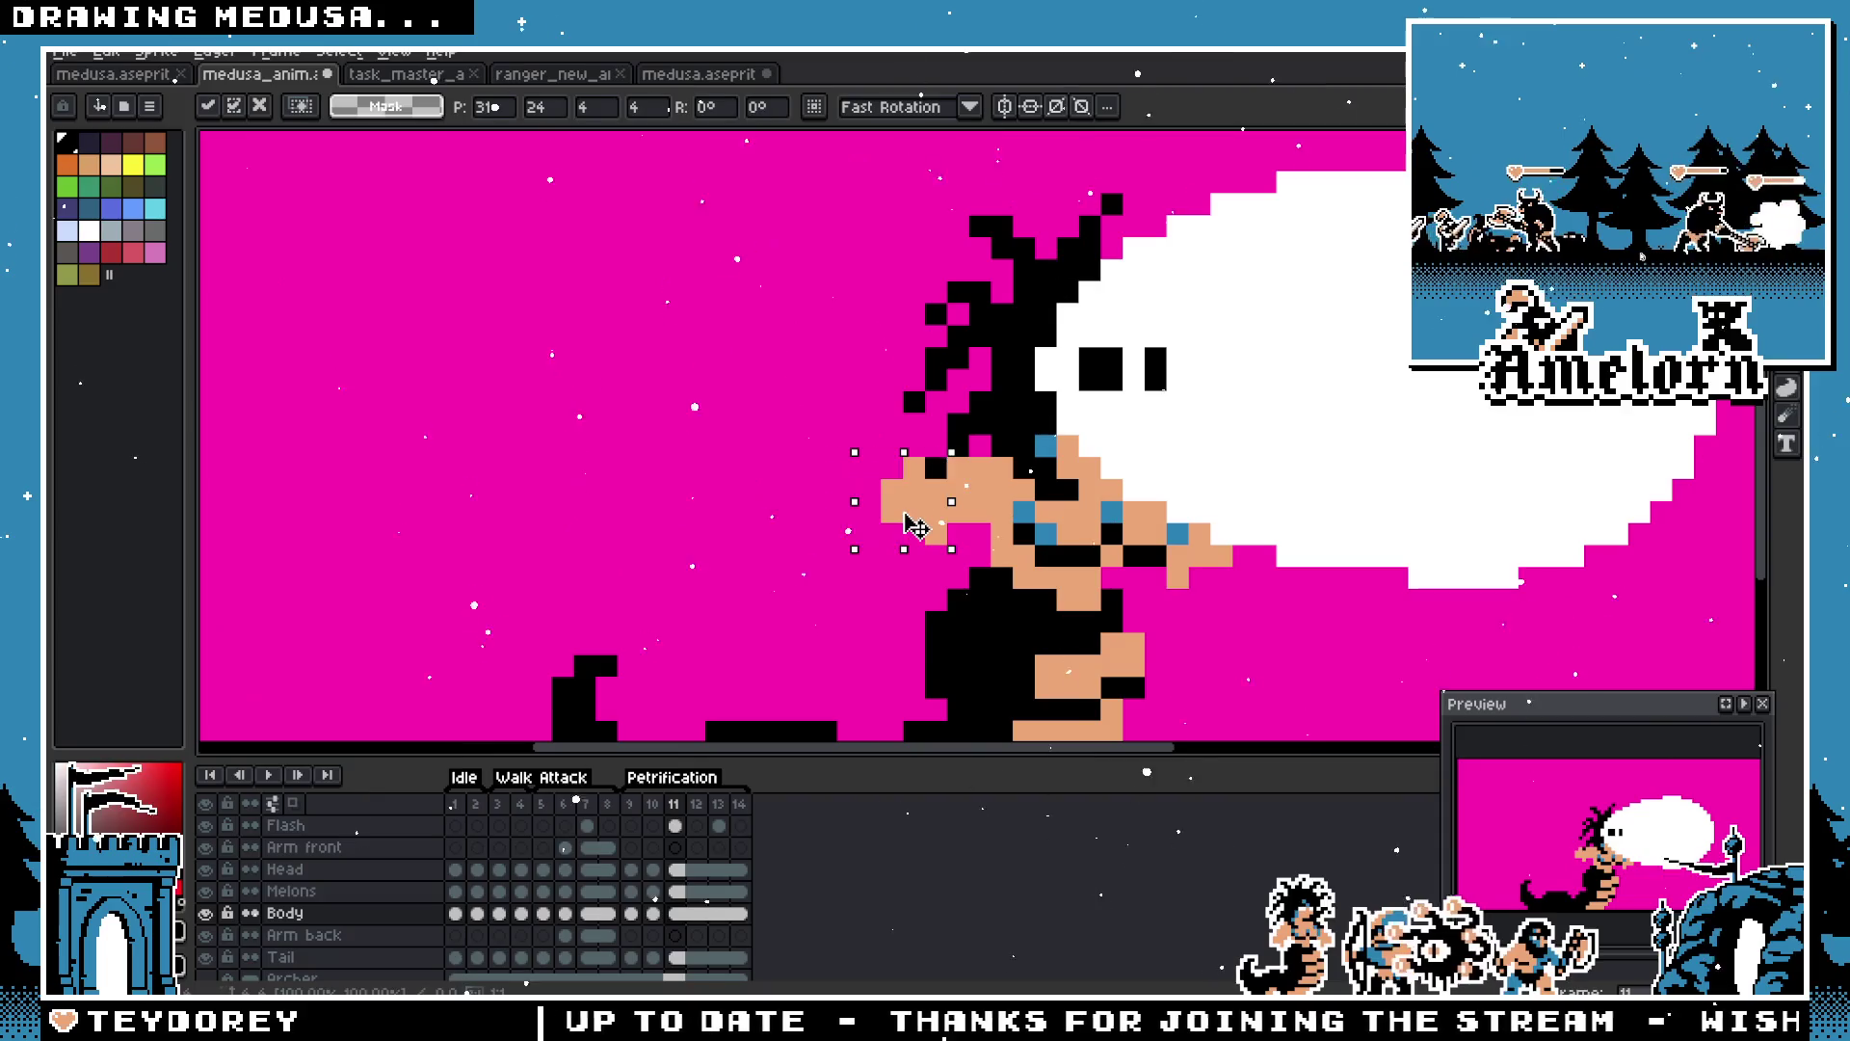
Step: Switch to the Pencil and step forward through frames 12 to 14
scroll(925, 511, "up", 1)
key("b")
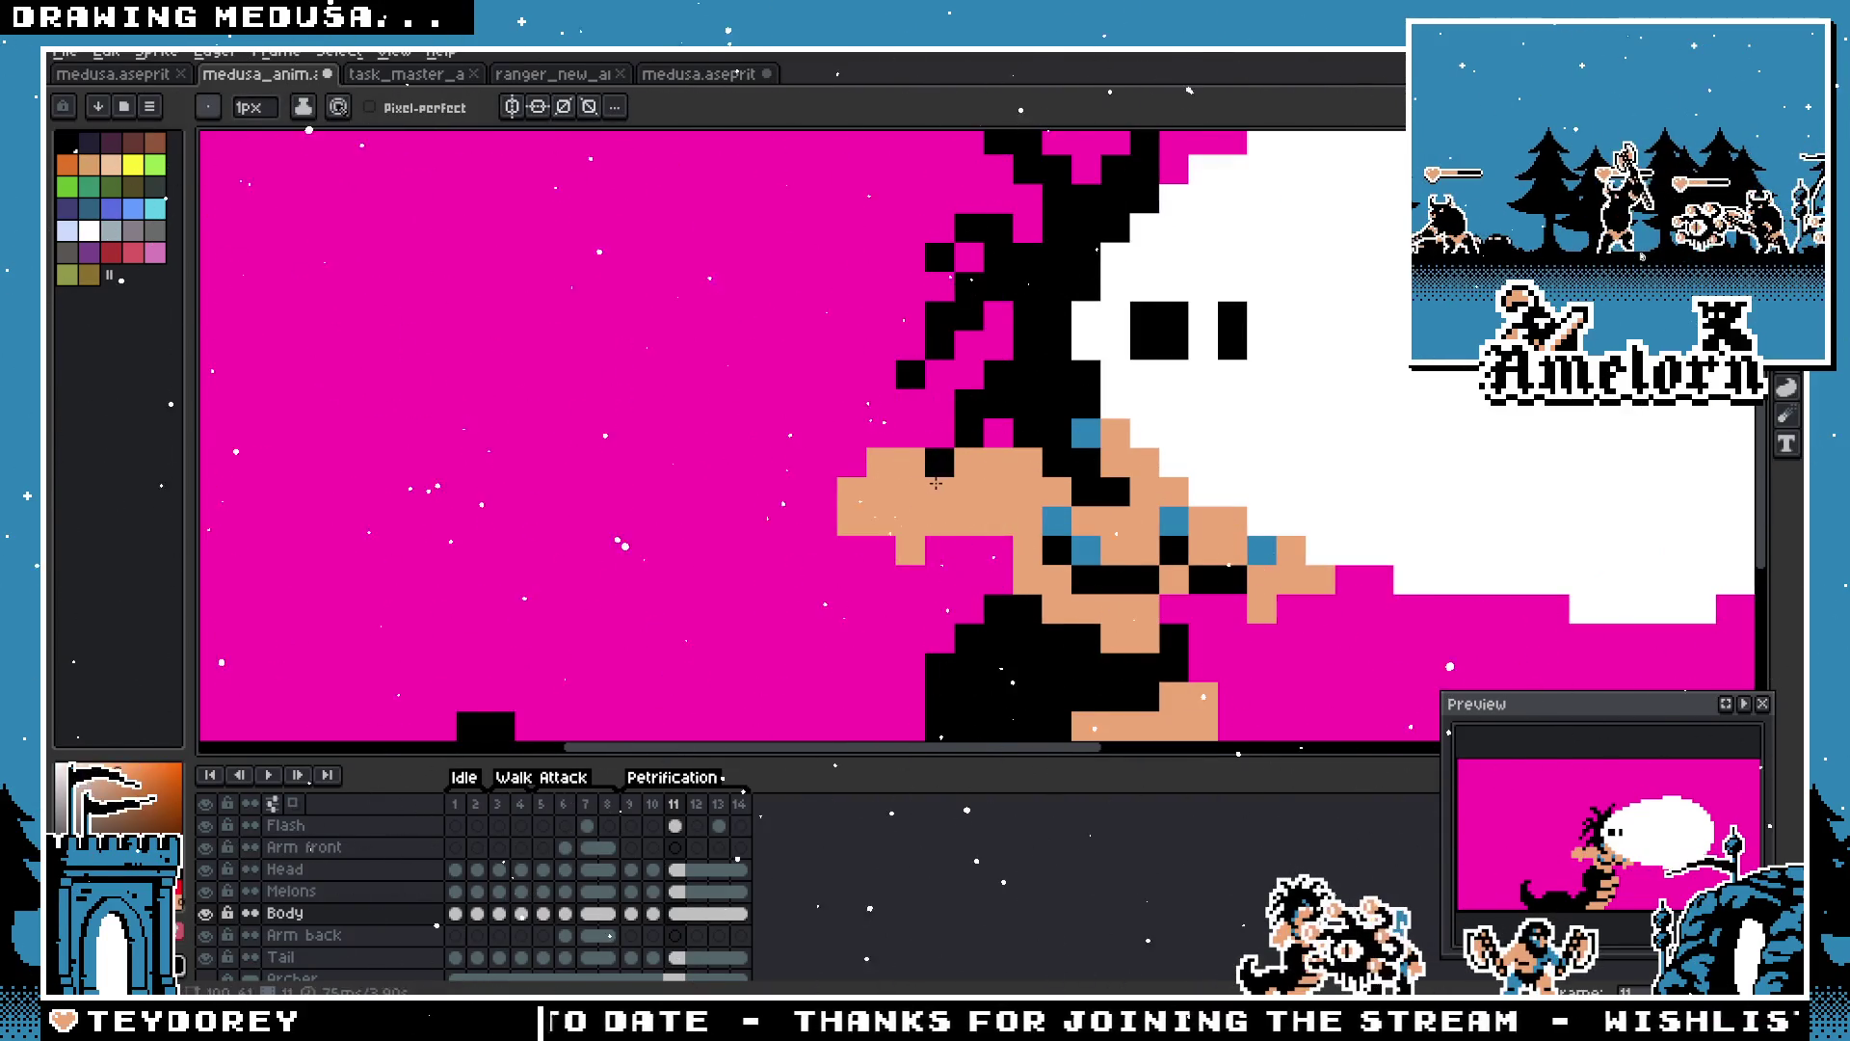
scroll(935, 482, "down", 3)
scroll(925, 482, "up", 2)
left_click(696, 802)
left_click(718, 803)
left_click(740, 803)
Step: On frame 14, raise the hand one pixel and paint a skin-coloured pixel on it
key("m")
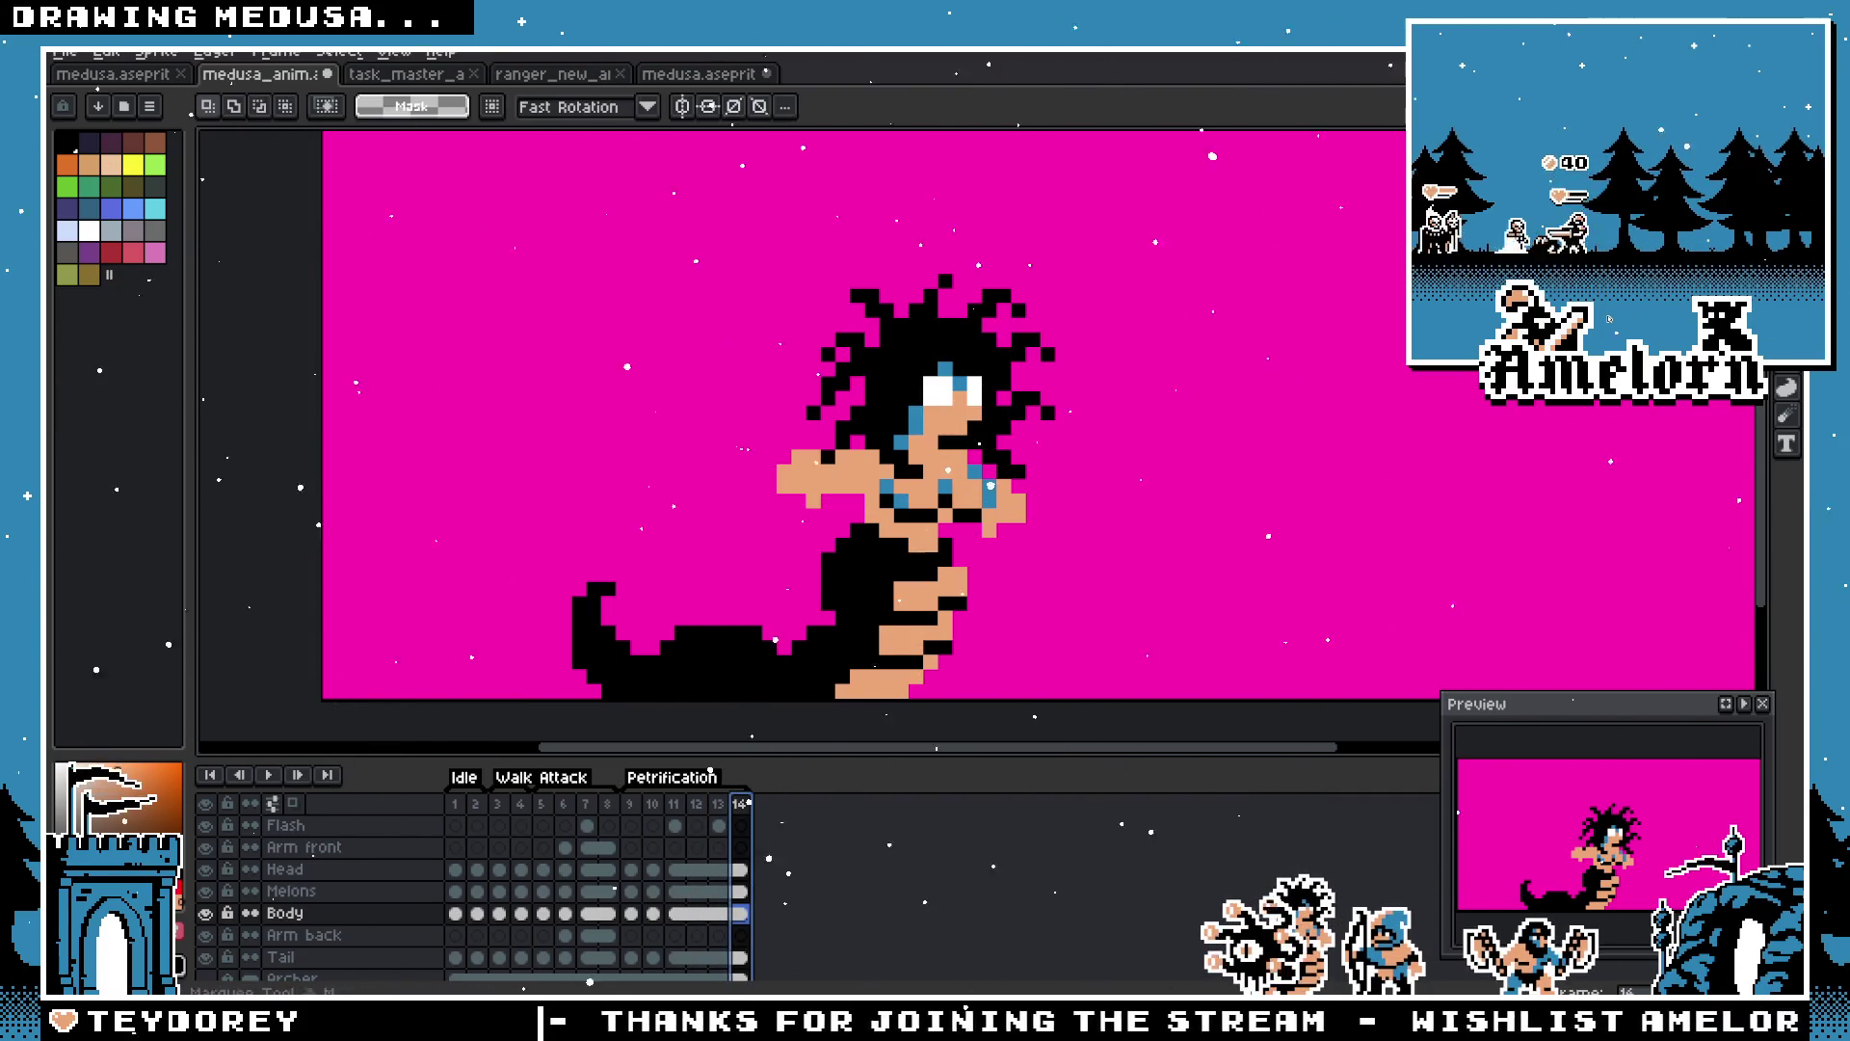
scroll(1118, 458, "up", 1)
scroll(1118, 458, "up", 1)
mouse_move(892, 487)
left_mouse_down()
mouse_move(980, 593)
mouse_move(862, 487)
left_mouse_up()
left_click_drag(914, 575, 914, 545)
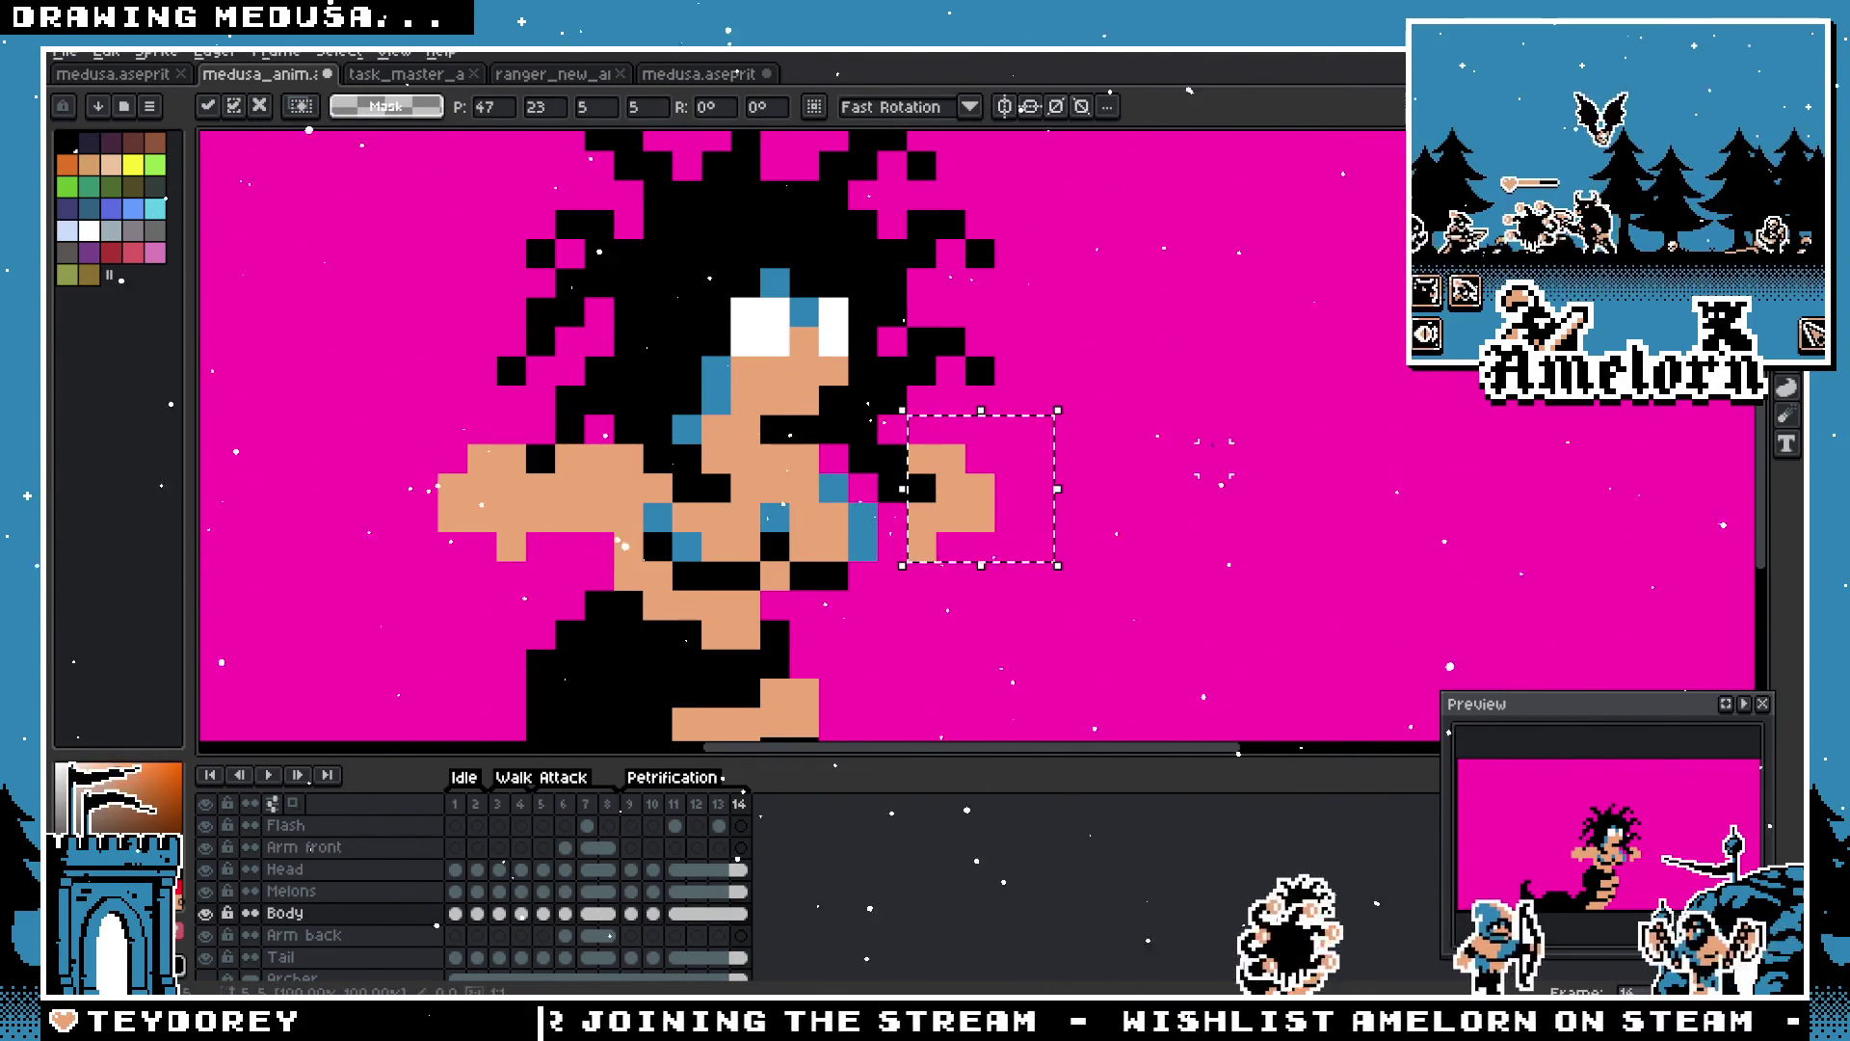
key("ctrl+d")
key("b")
left_click(892, 544)
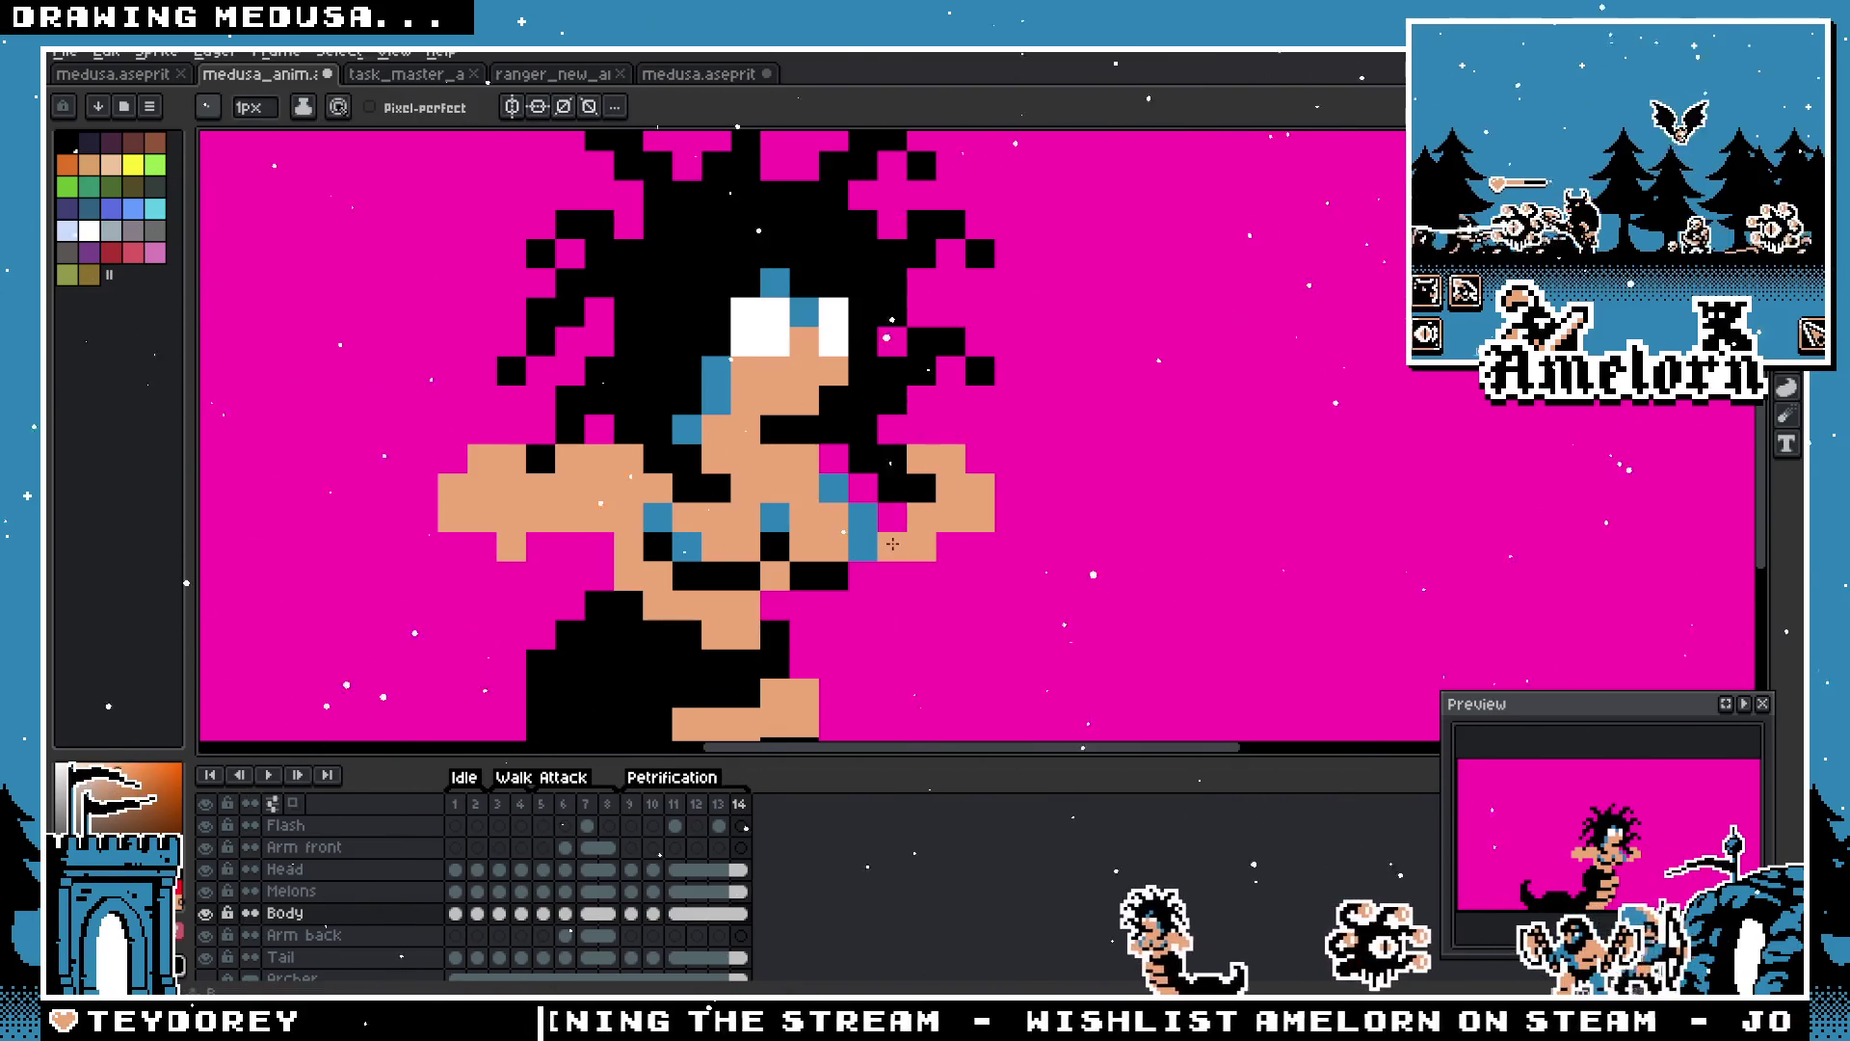
scroll(781, 486, "down", 3)
scroll(578, 568, "up", 2)
Step: On frame 11, marquee the hand and move it down one pixel
left_click(630, 806)
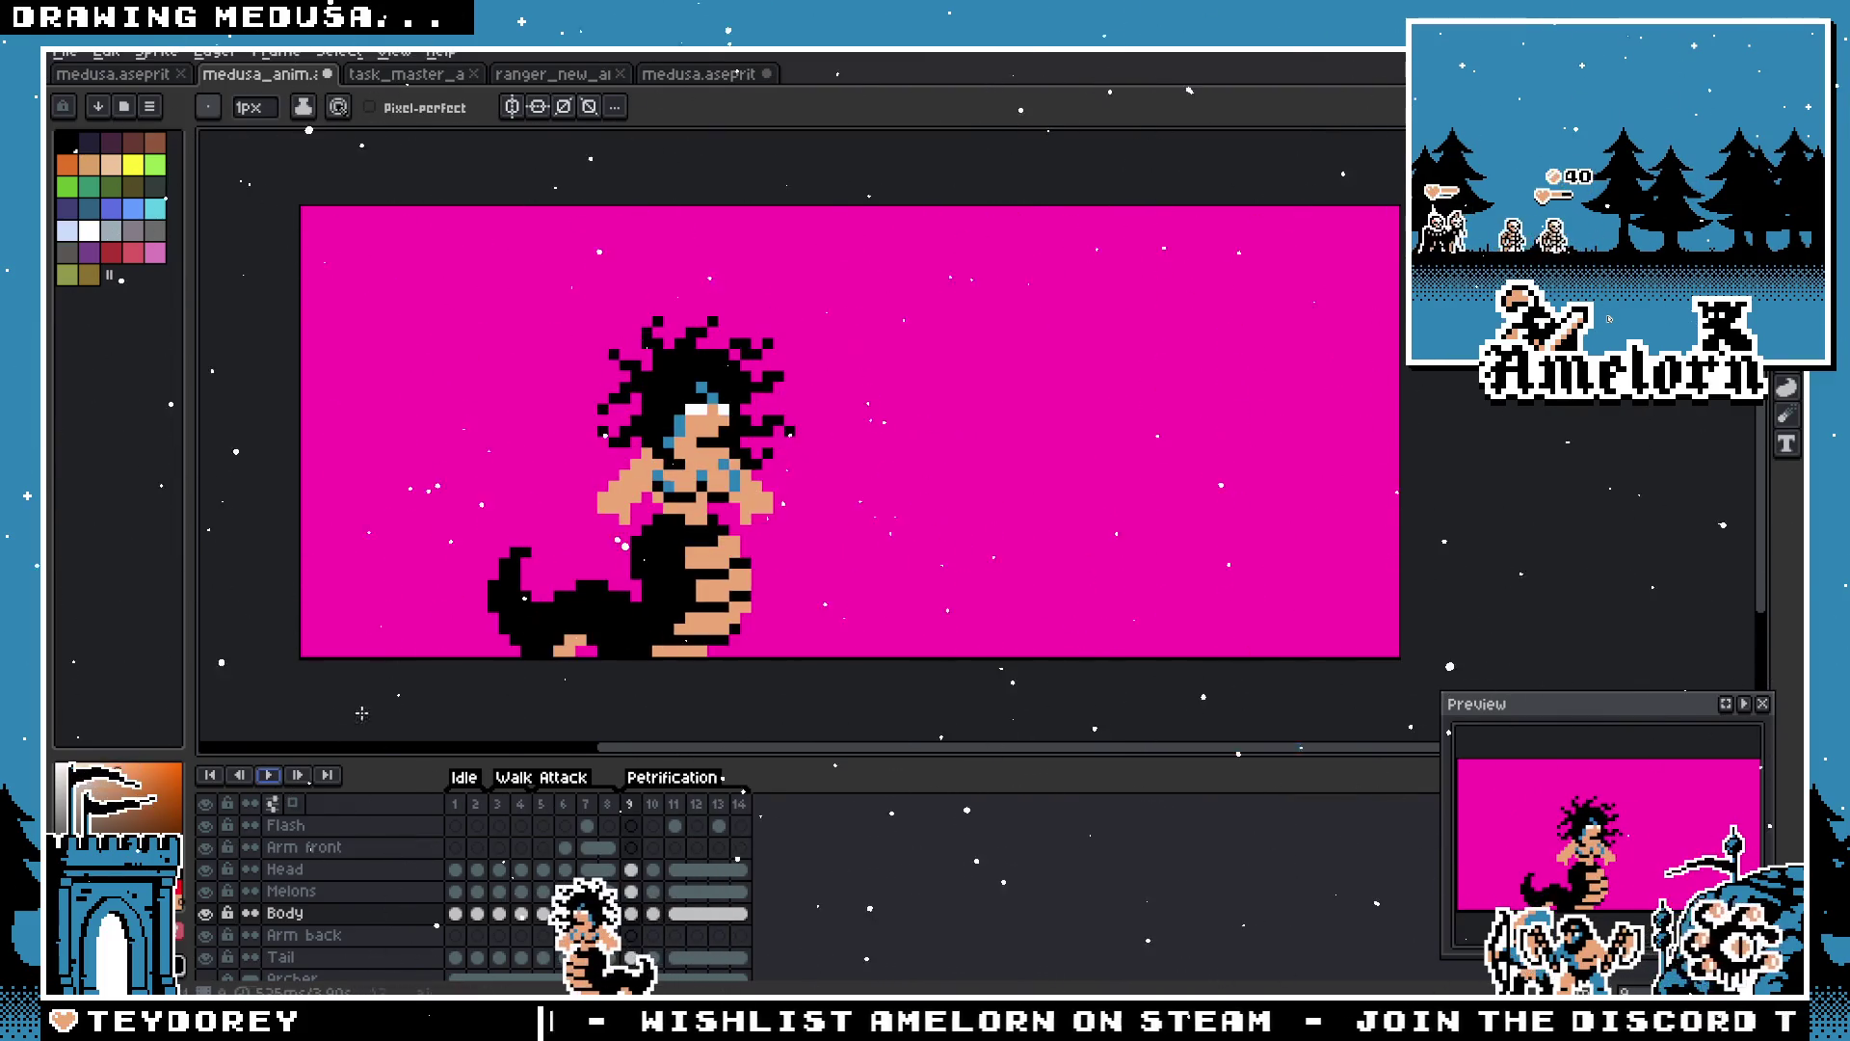
scroll(487, 586, "up", 2)
key("Return")
key("m")
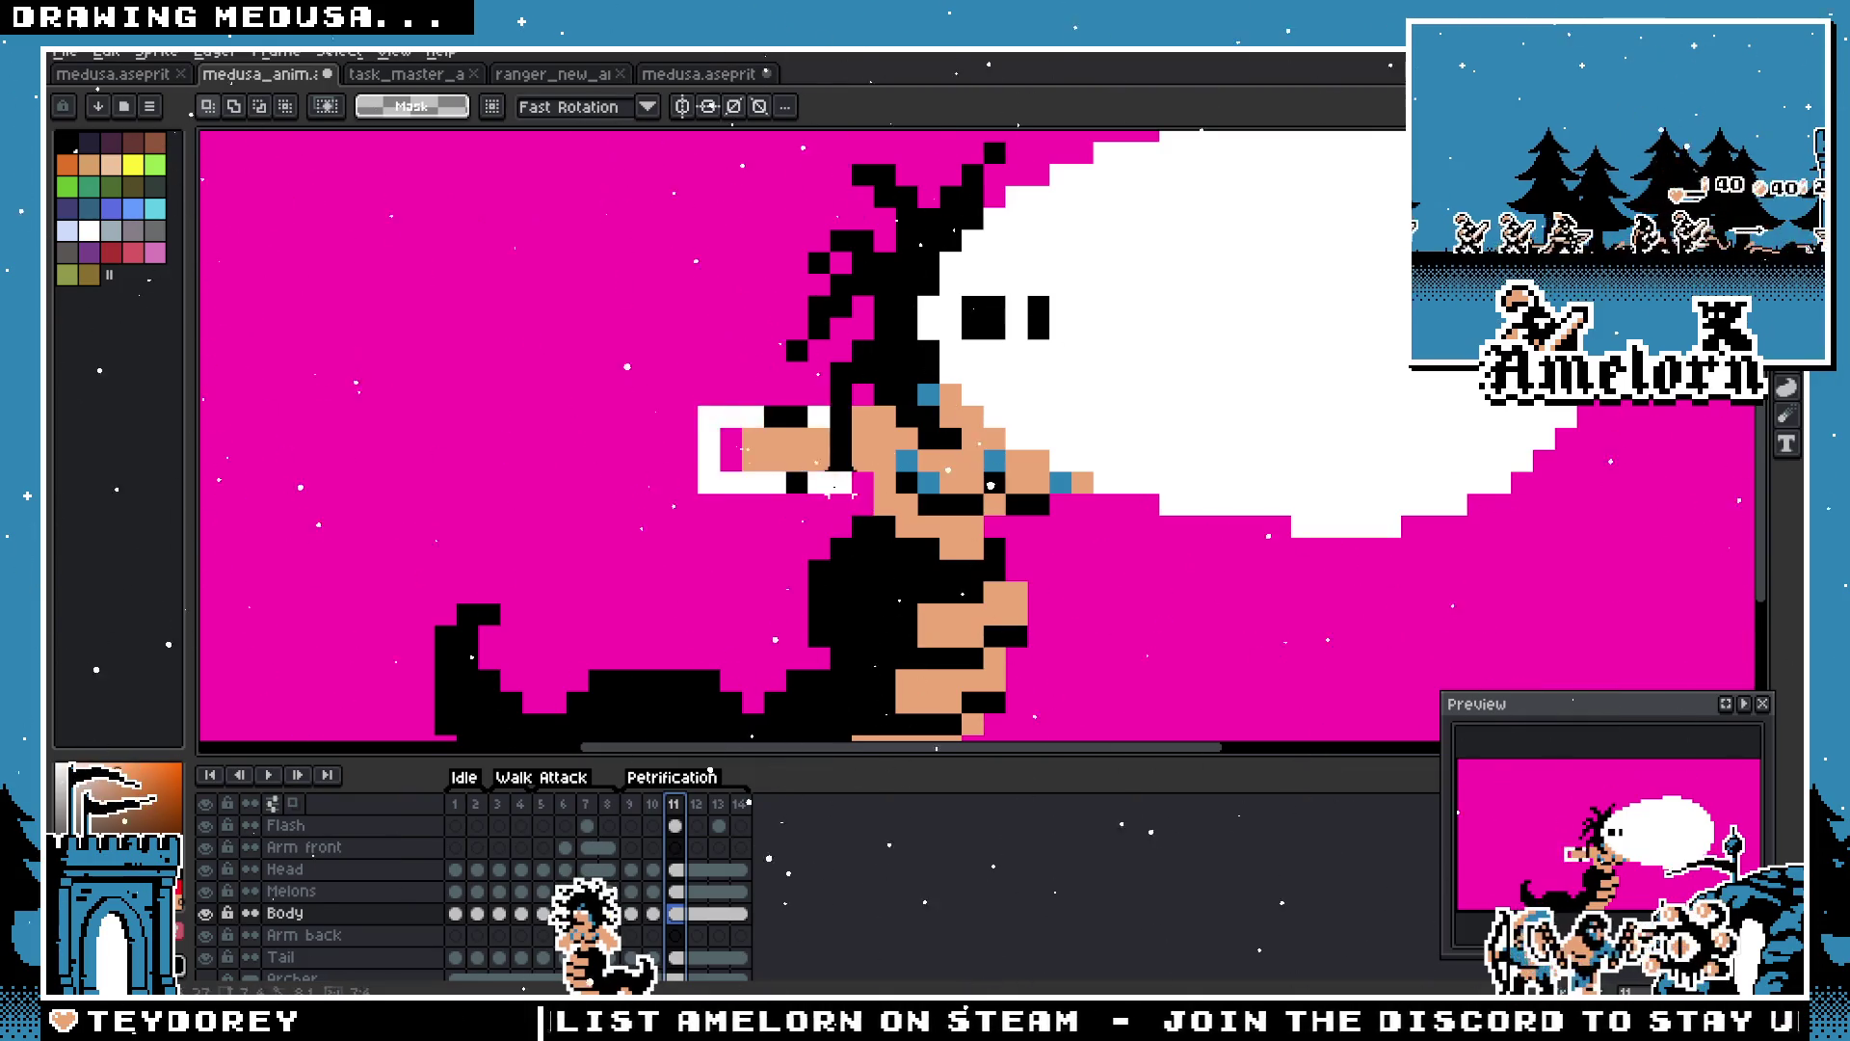
left_click_drag(672, 358, 835, 520)
left_click_drag(791, 463, 796, 477)
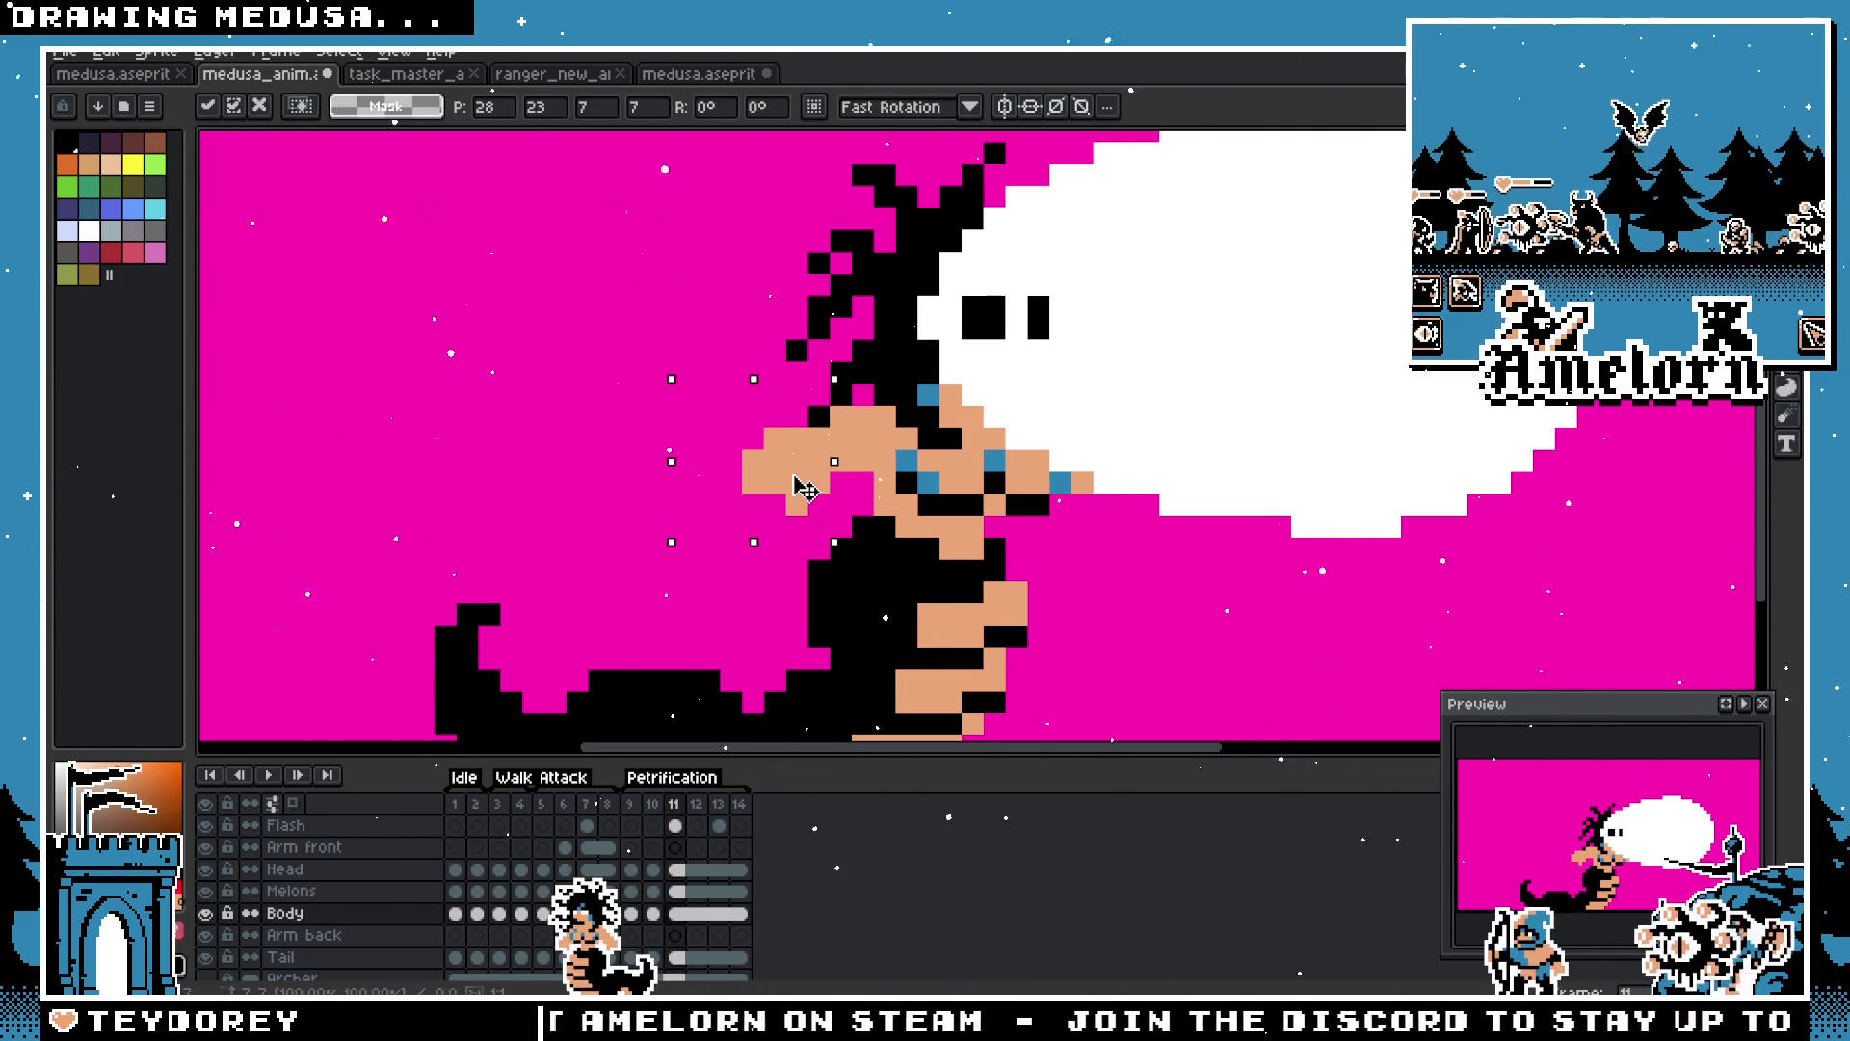
key("ctrl+d")
Step: On frame 12, select the hand and lower it by one pixel
left_click(697, 804)
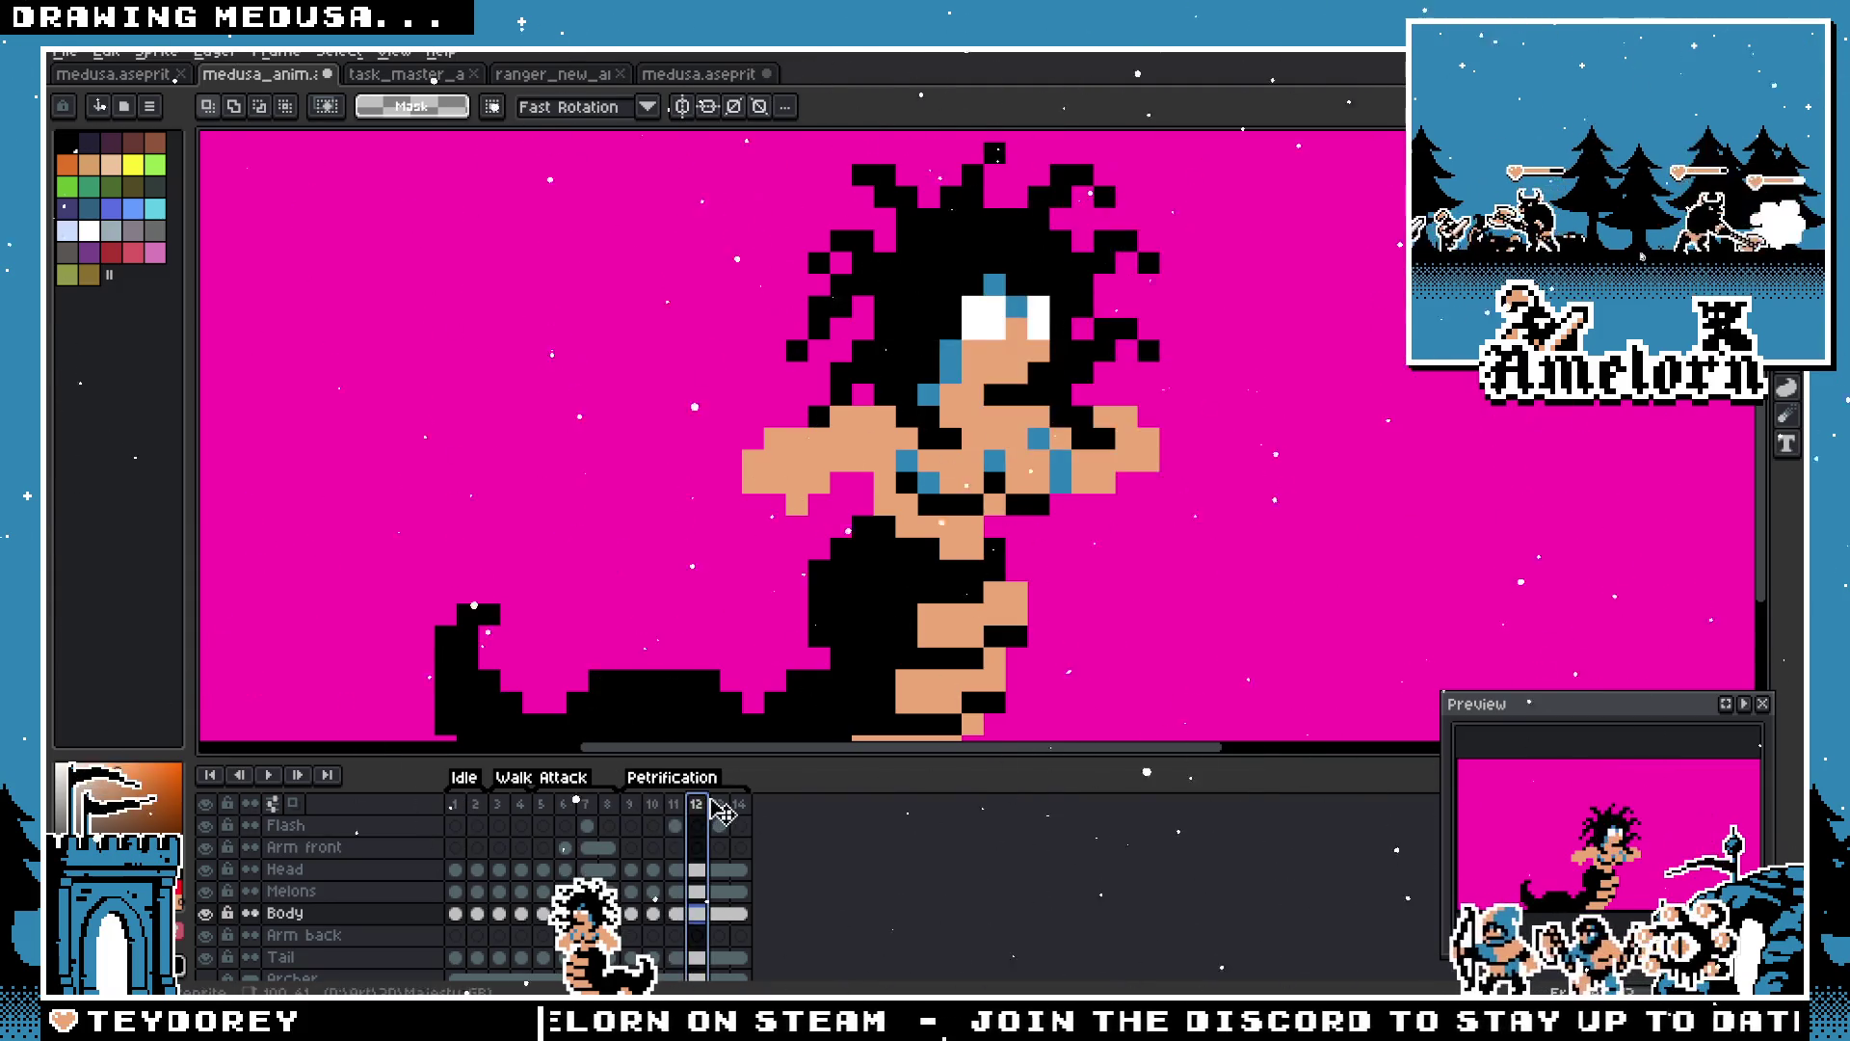
left_click_drag(1207, 537, 1089, 403)
left_click_drag(1137, 482, 1137, 504)
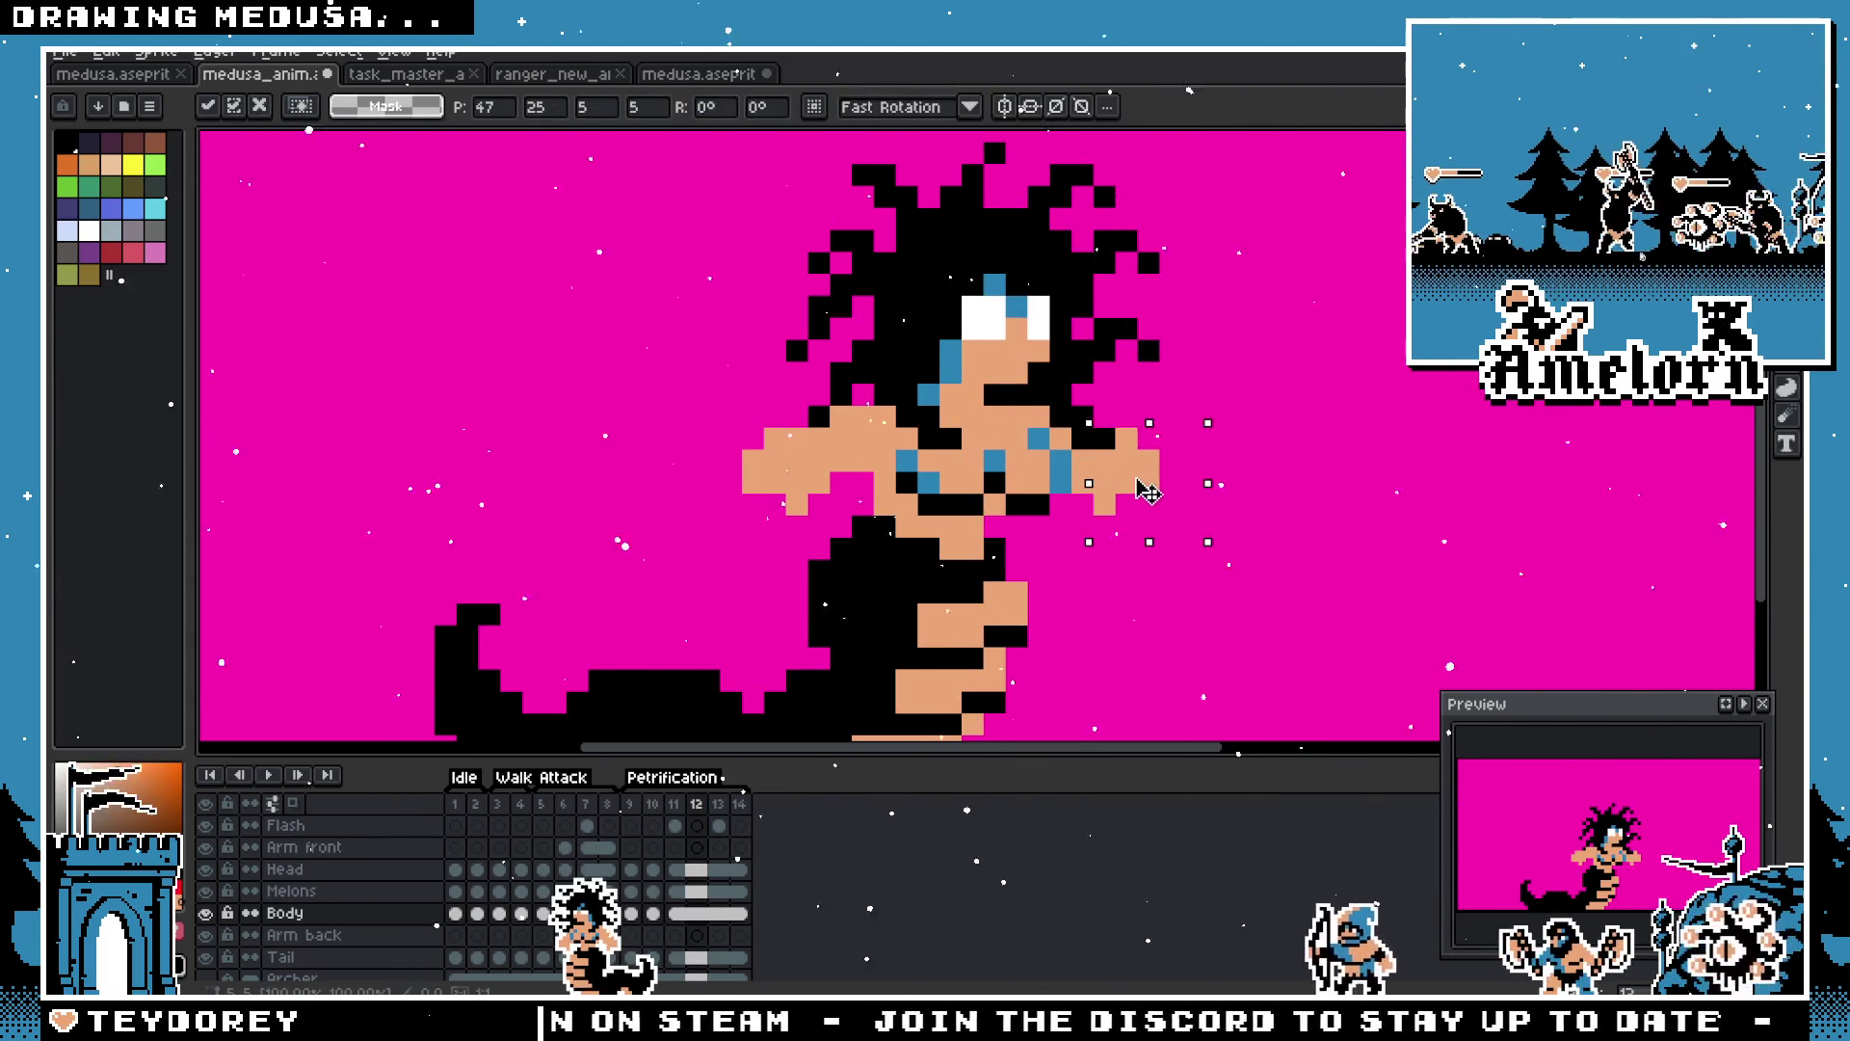
key("ctrl+d")
scroll(1248, 468, "down", 5)
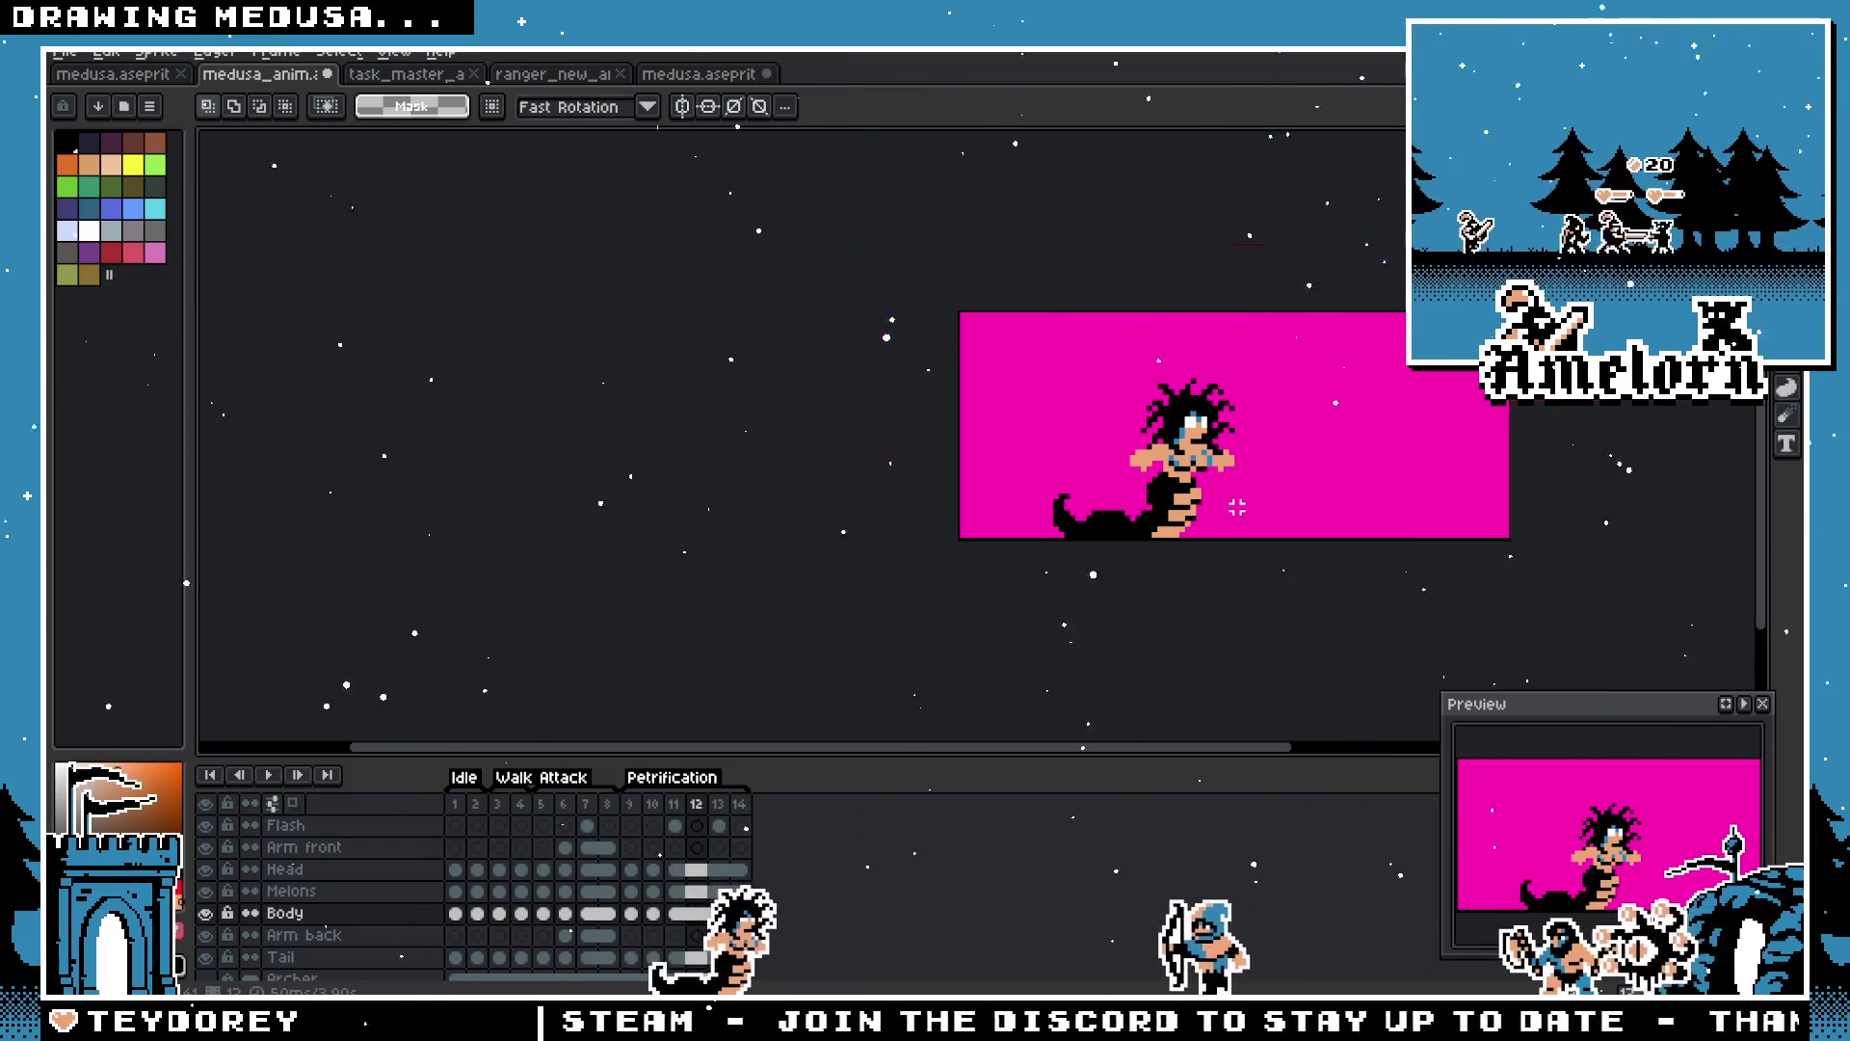
scroll(1237, 507, "up", 3)
scroll(1219, 496, "up", 1)
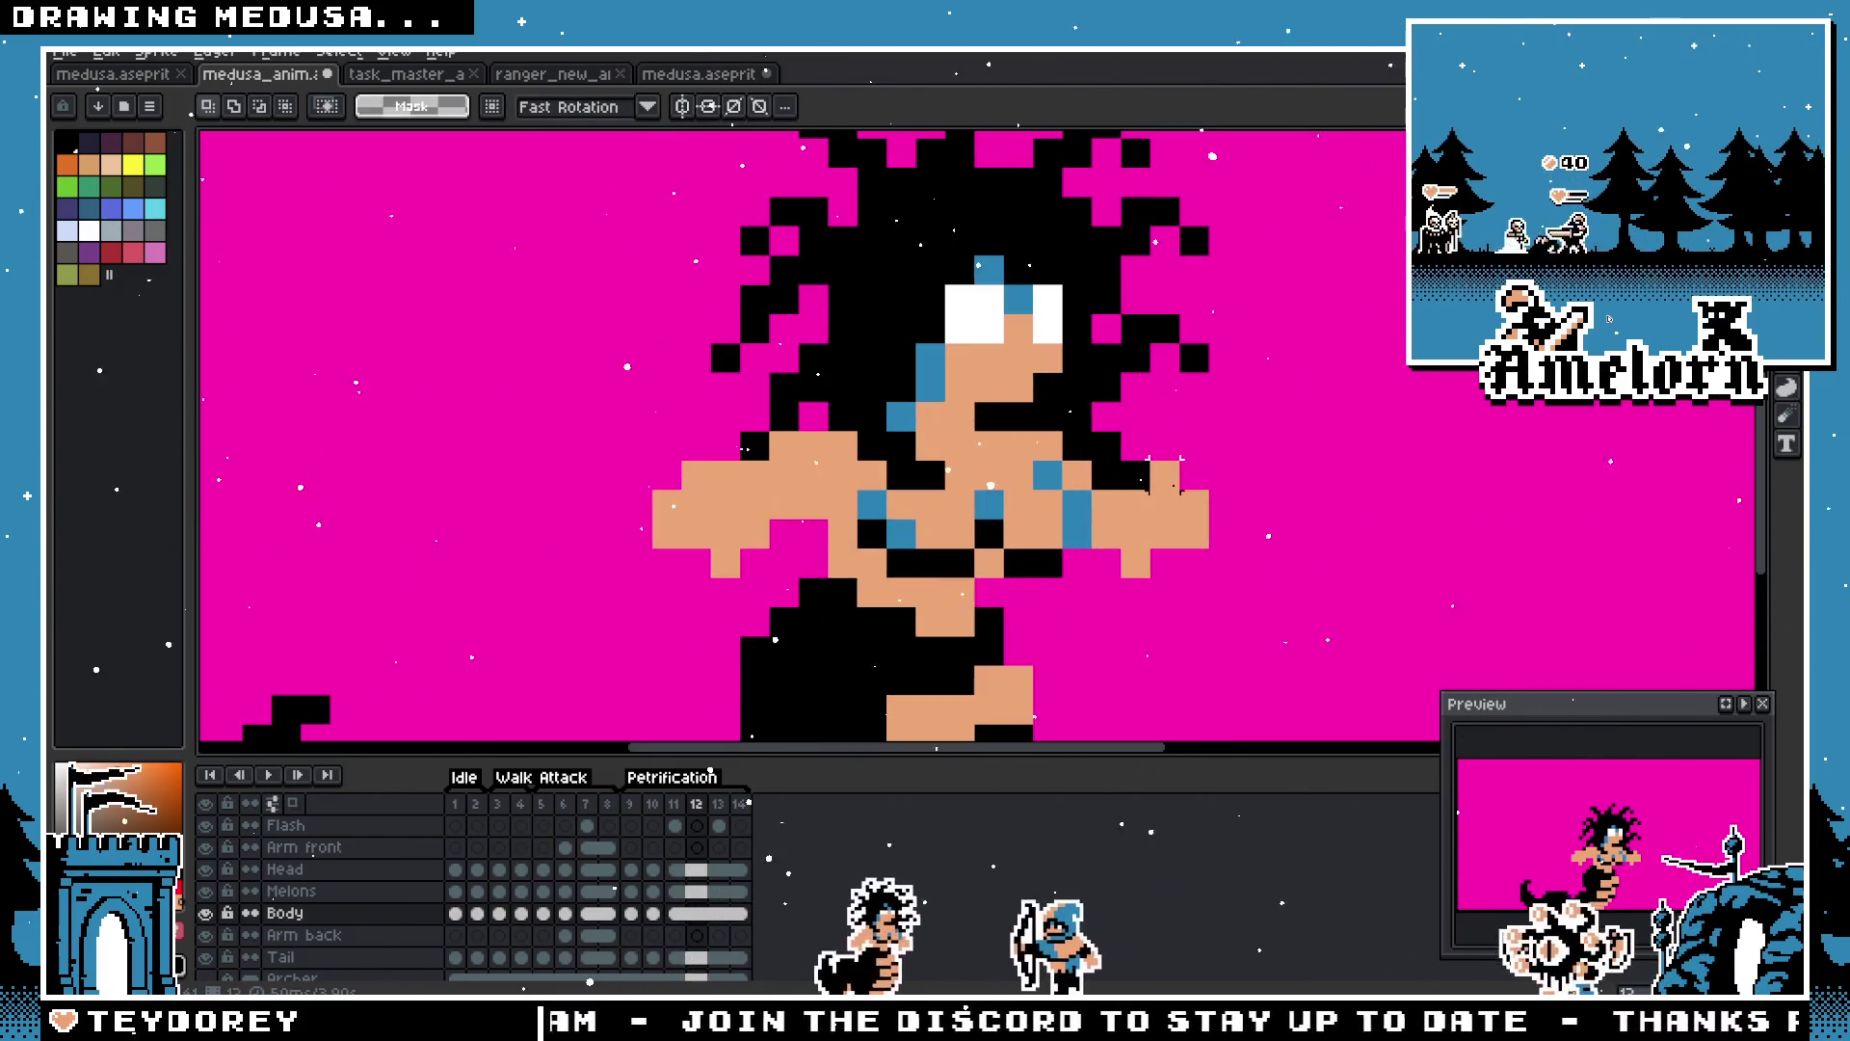
scroll(1108, 535, "down", 3)
scroll(1041, 567, "up", 2)
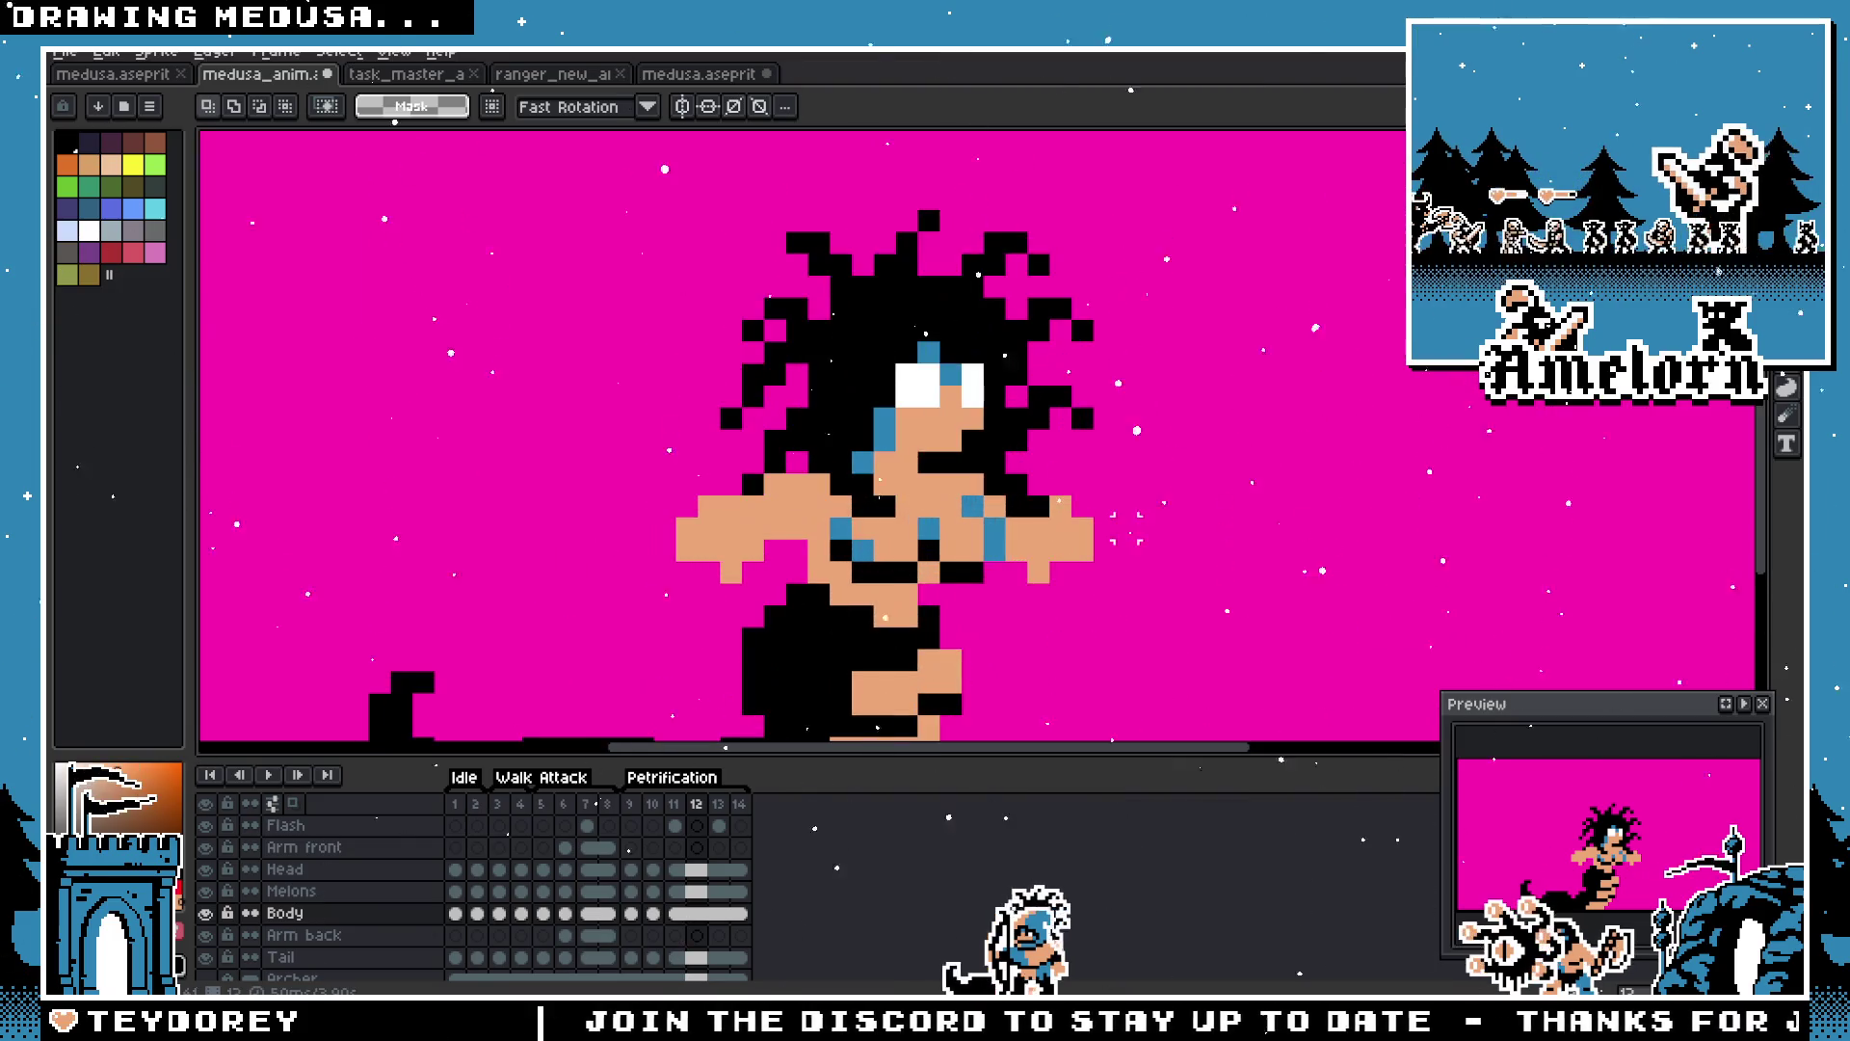
scroll(1050, 520, "up", 2)
Step: Select the right arm area on frame 12, then clear the selection
key("b")
key("m")
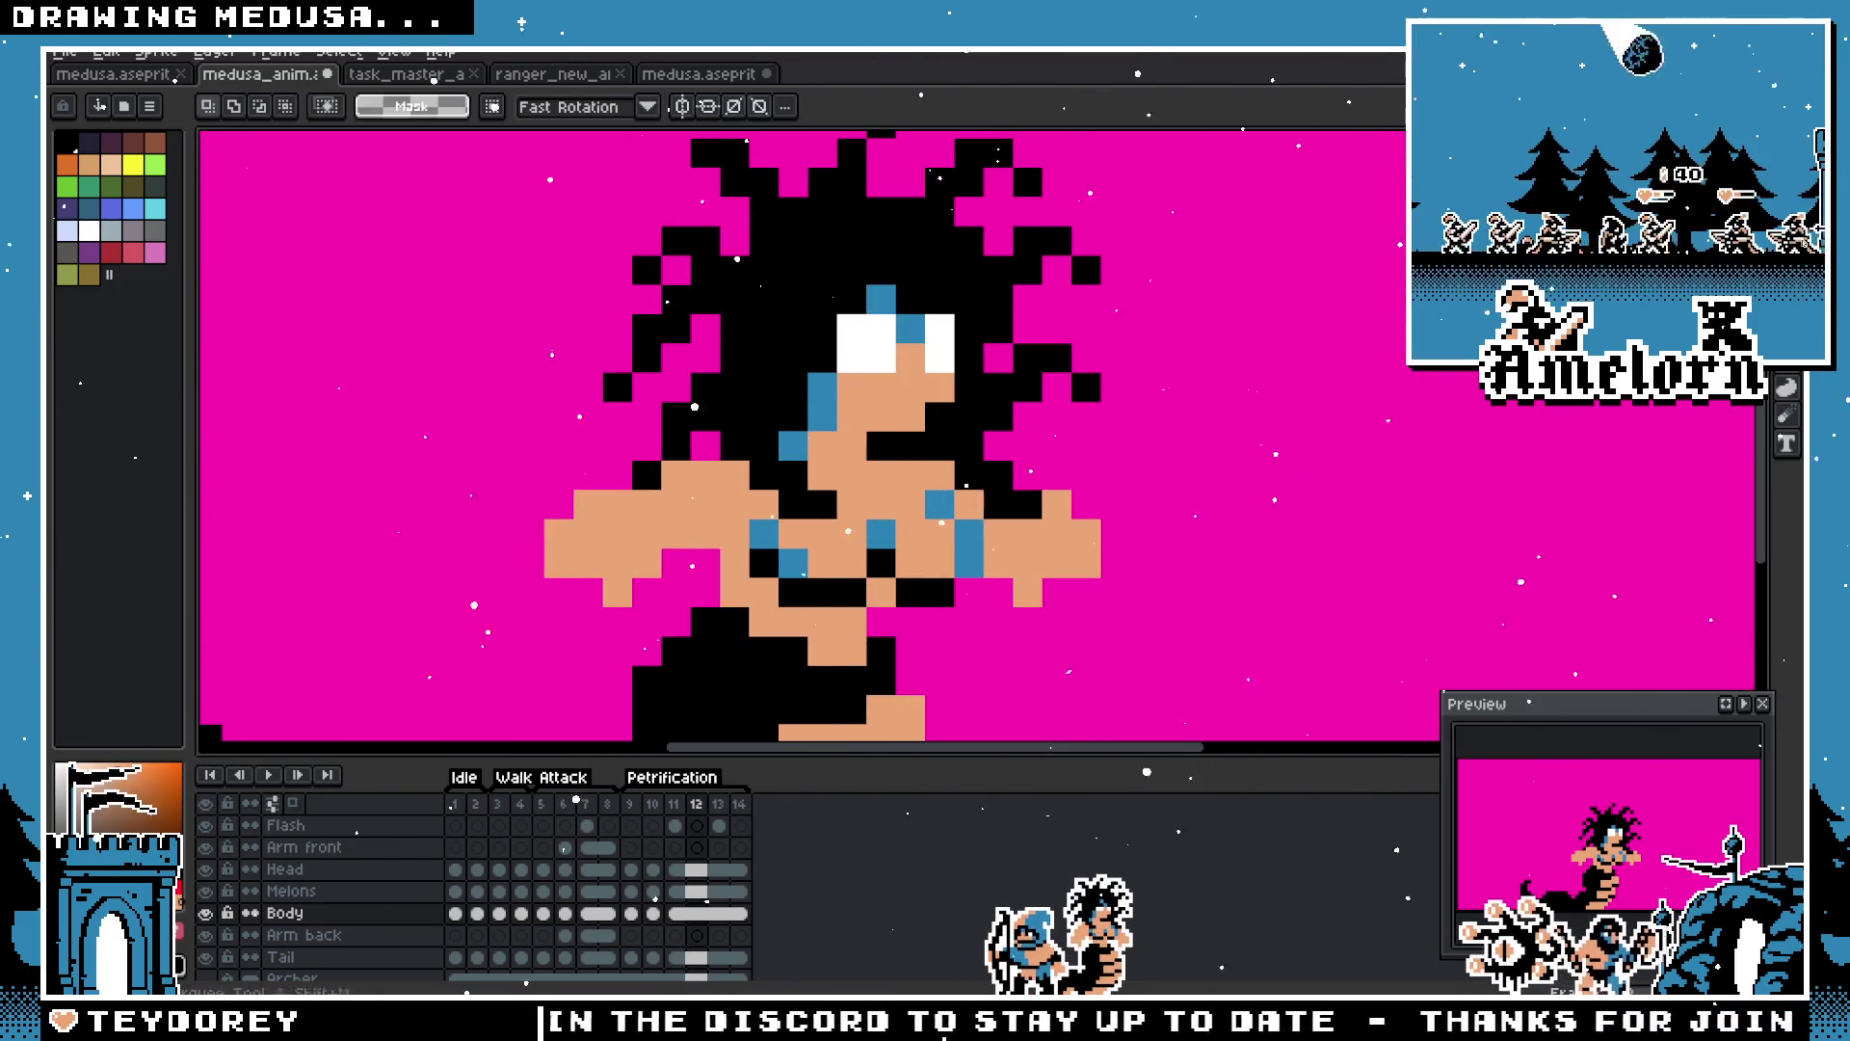
left_click_drag(1035, 491, 1200, 665)
key("ctrl+d")
key("b")
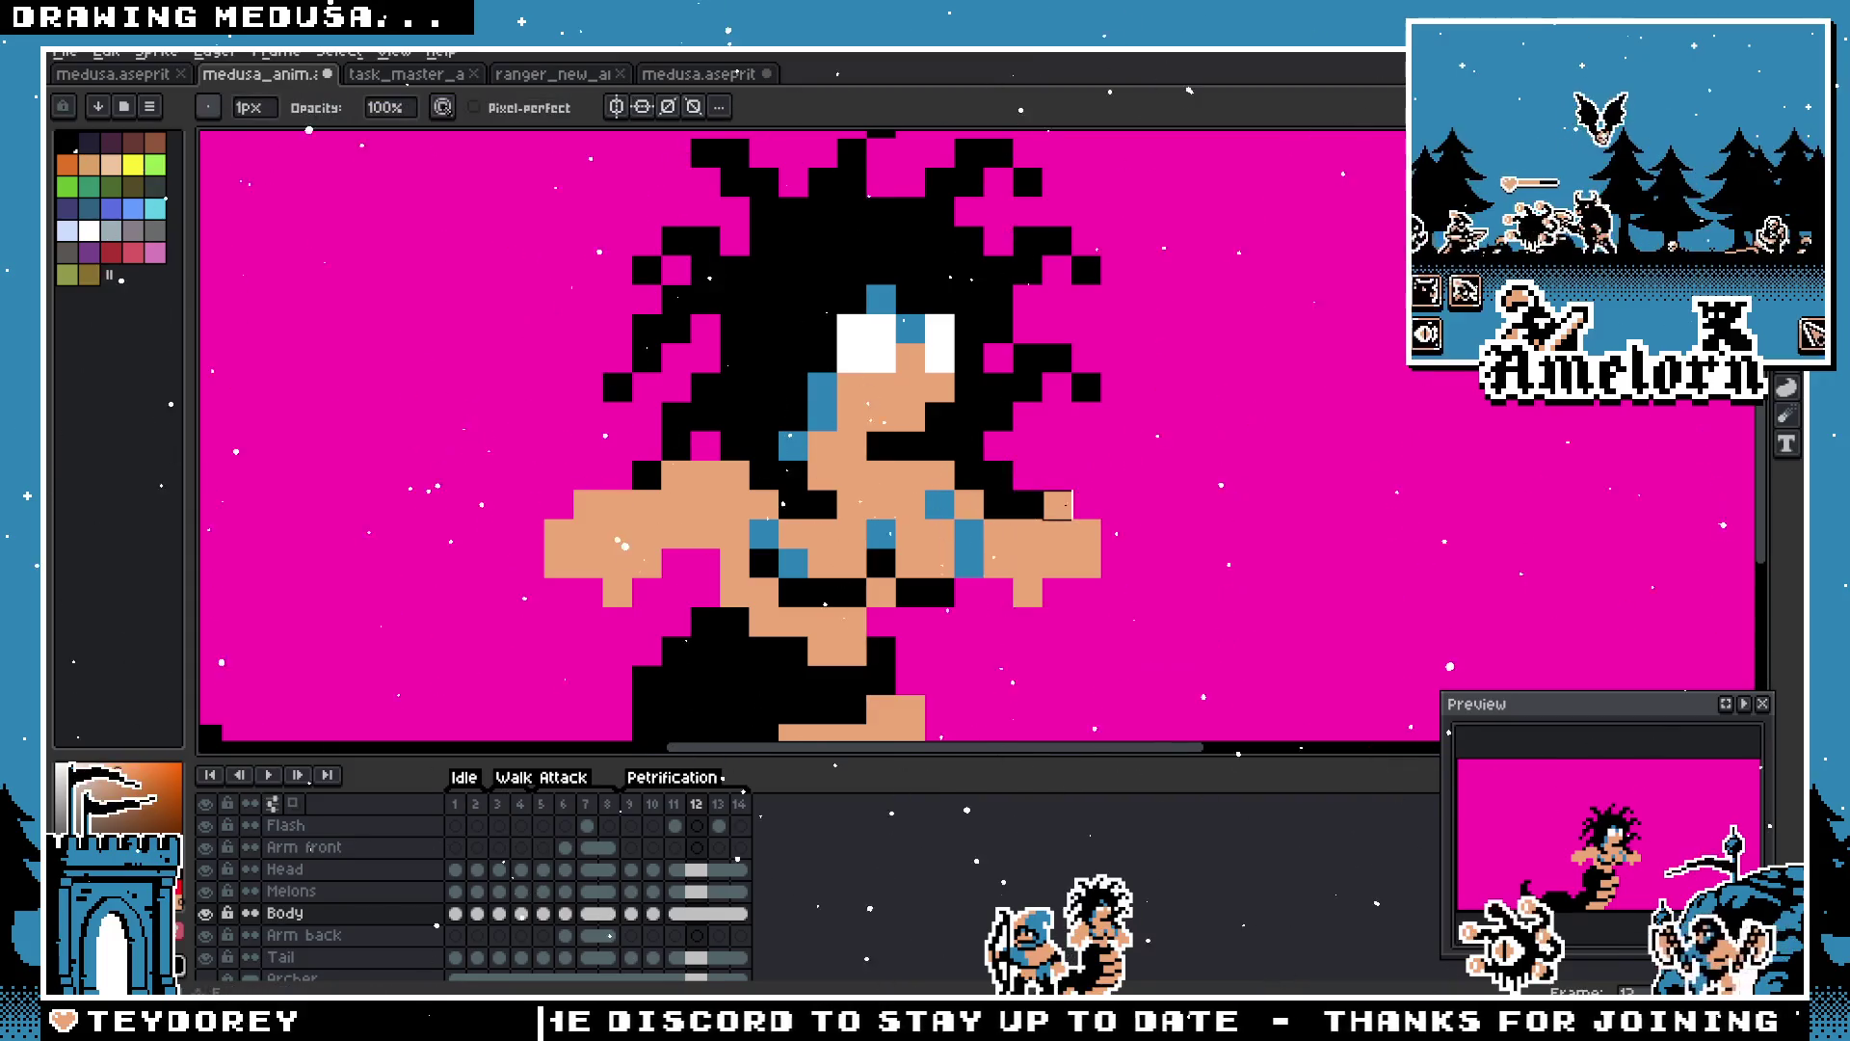
scroll(1161, 579, "down", 3)
scroll(1161, 579, "down", 1)
scroll(1198, 537, "up", 3)
Step: Select the right hand and move it one pixel right, committing the change
key("v")
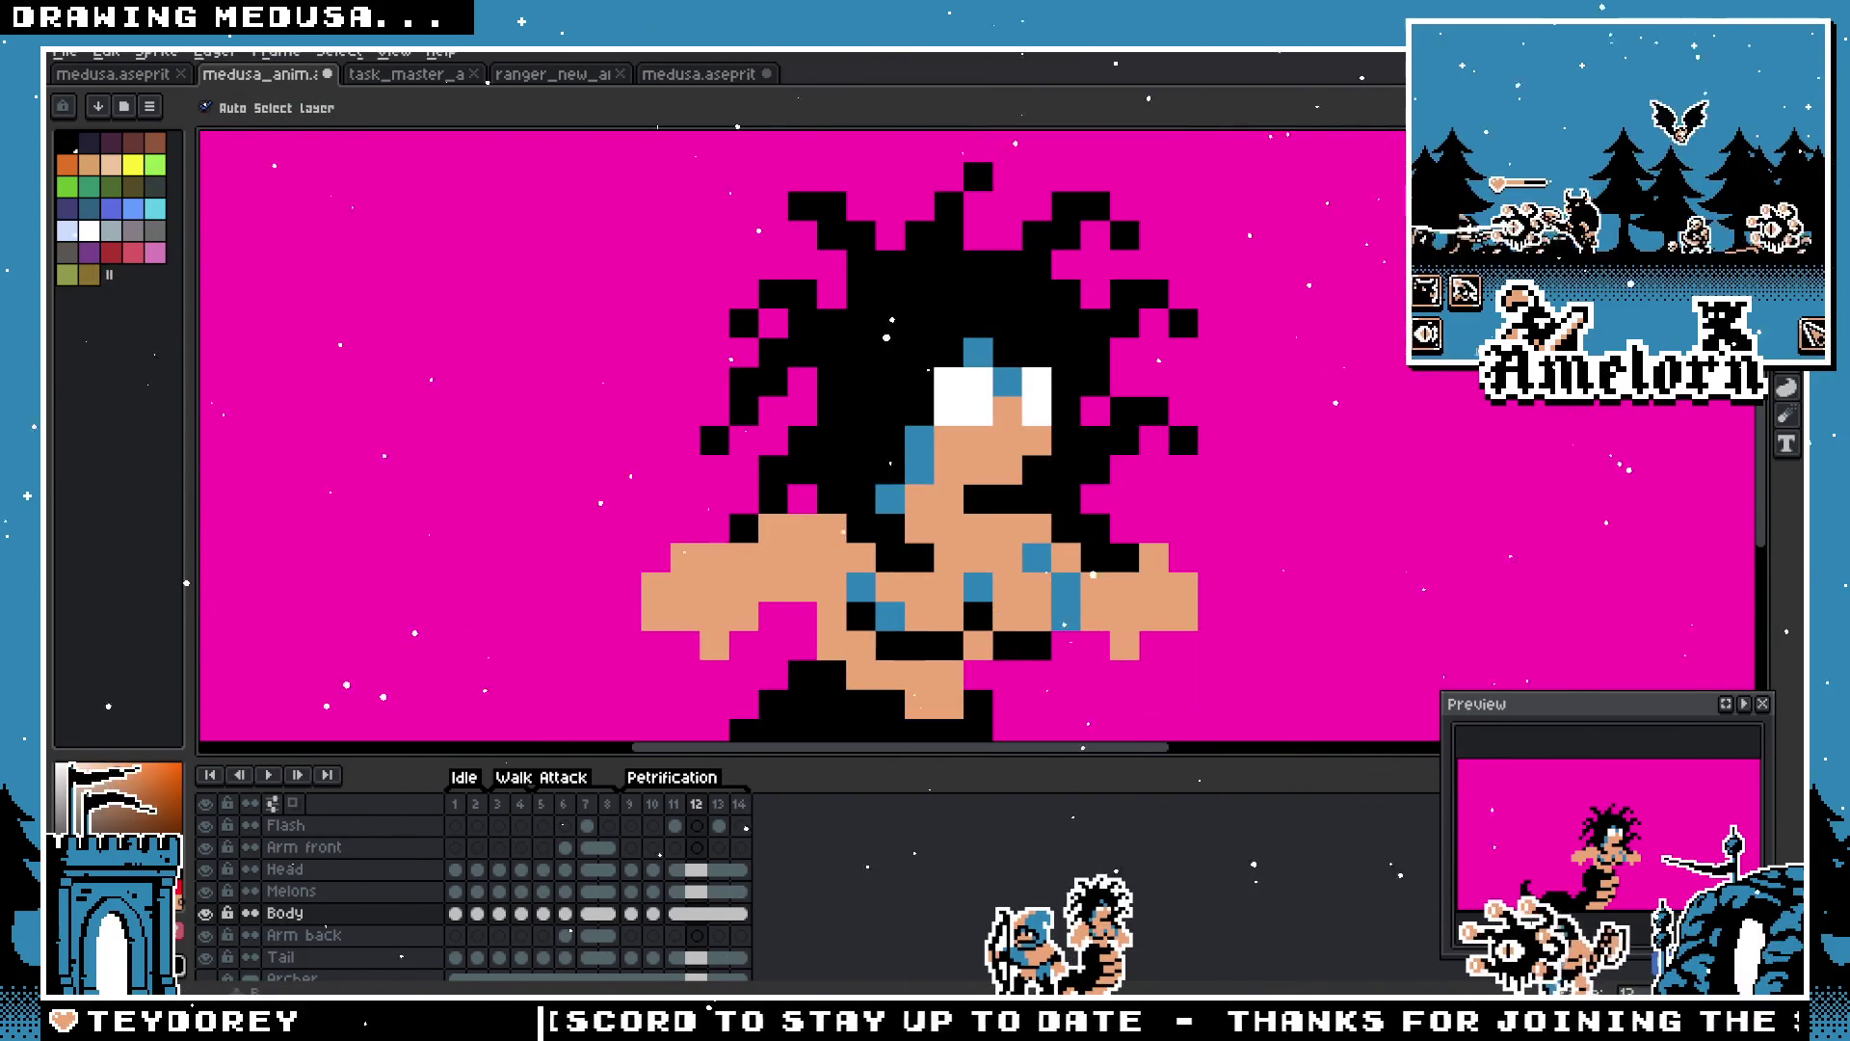
key("m")
scroll(1374, 358, "down", 1)
left_click_drag(1290, 491, 1171, 611)
key("Return")
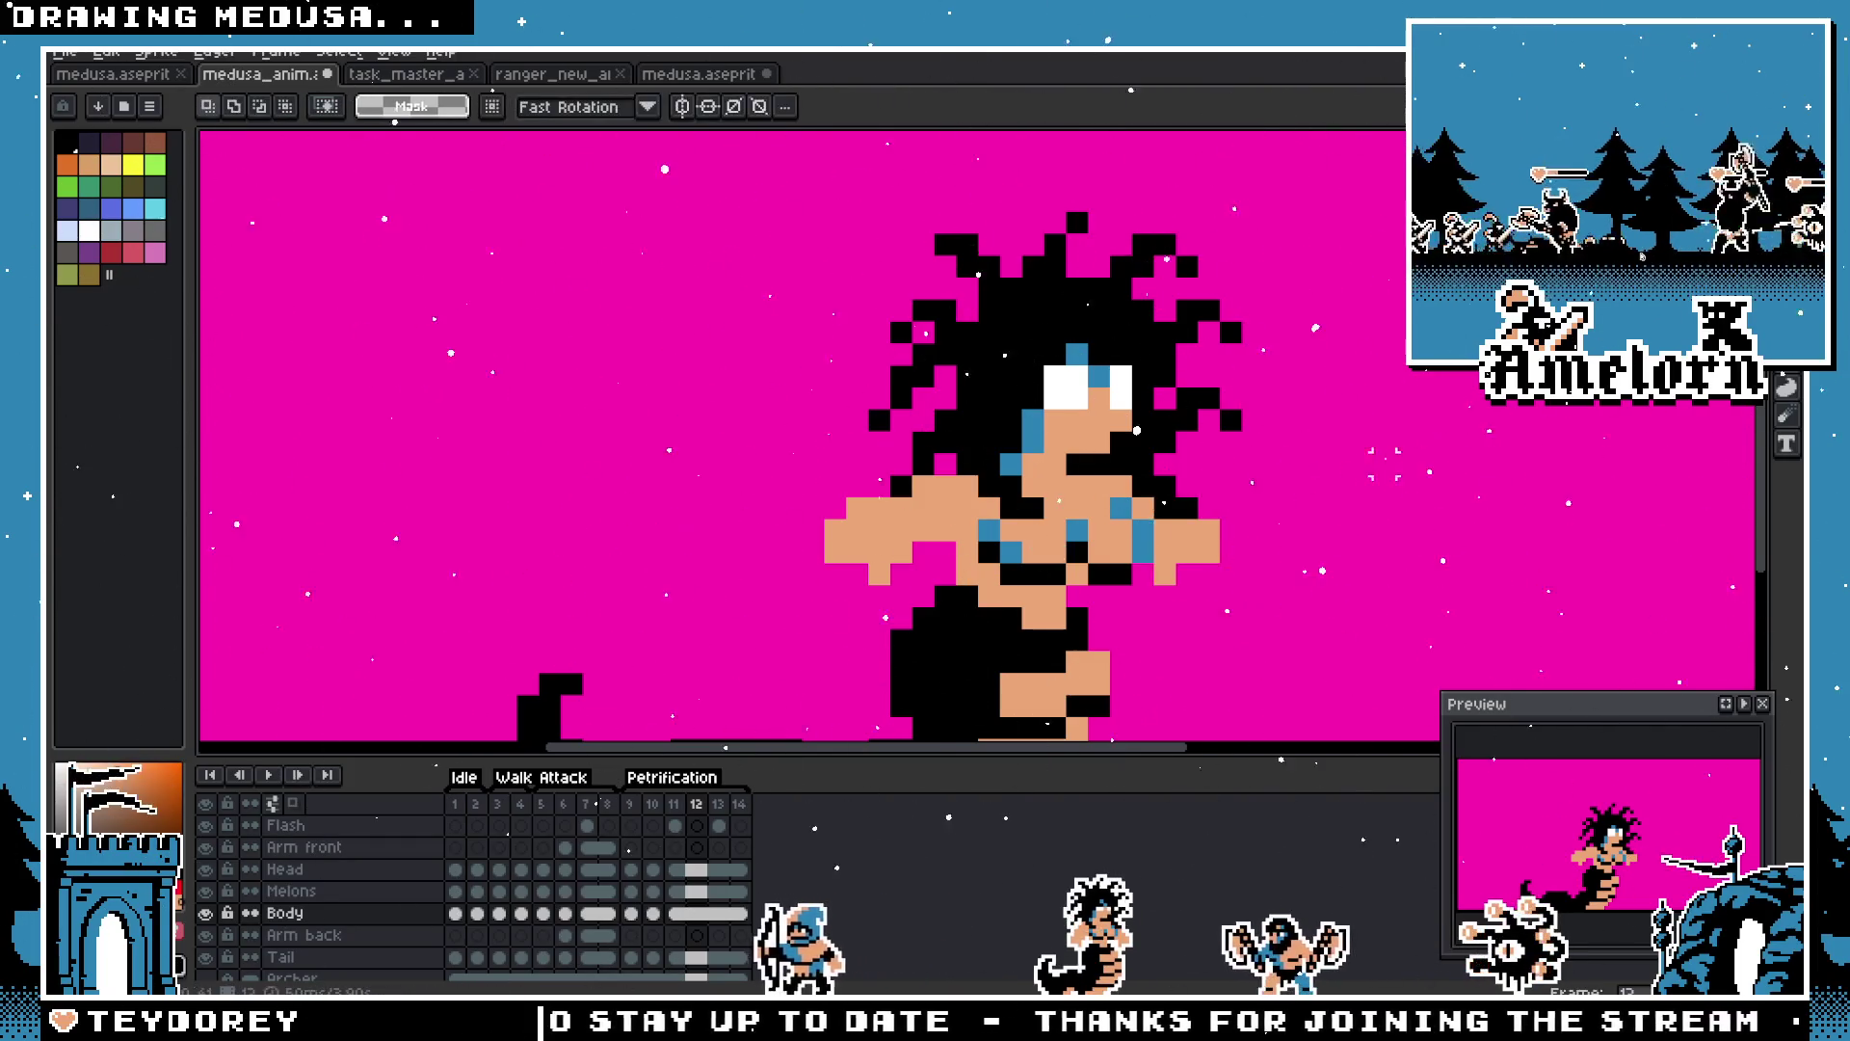
scroll(1344, 484, "down", 5)
scroll(1356, 492, "up", 5)
left_click_drag(1192, 515, 1065, 669)
left_click_drag(1129, 615, 1158, 615)
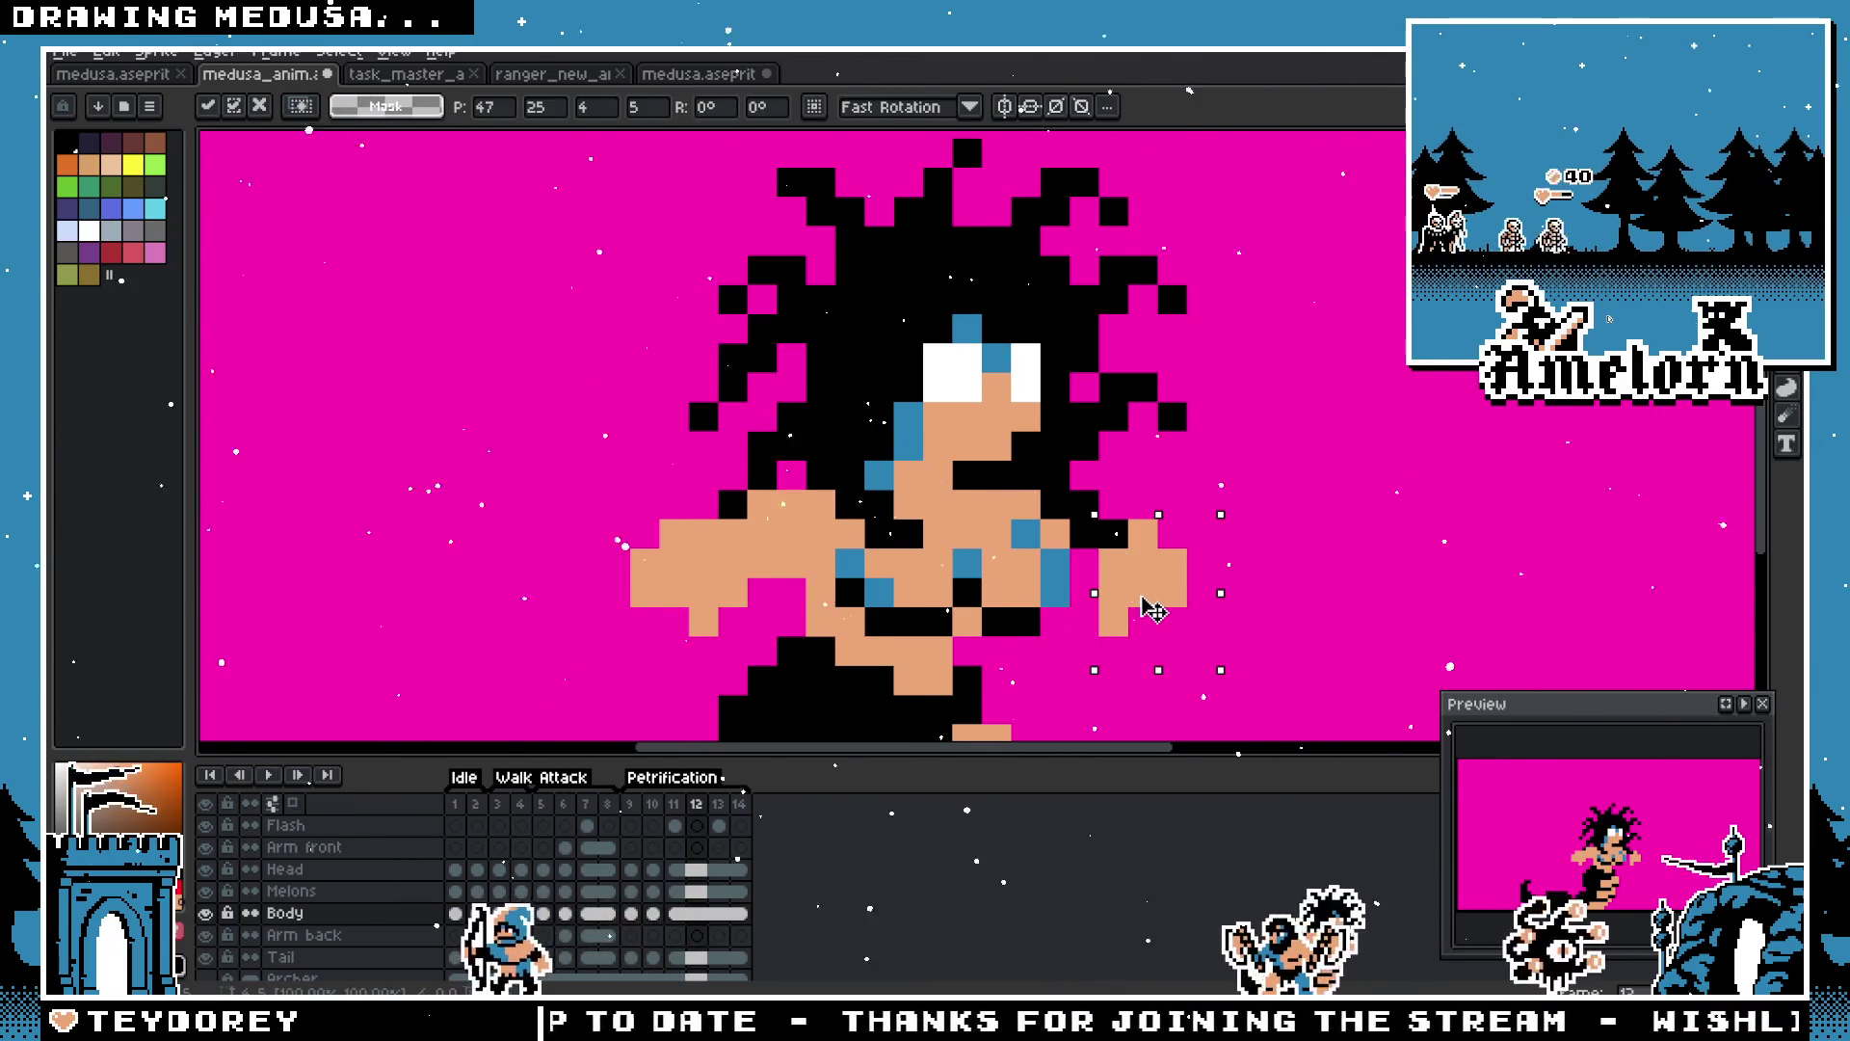
key("ctrl+d")
Step: Zoom in and out around Medusa's right hand on frame 12 to inspect it
key("b")
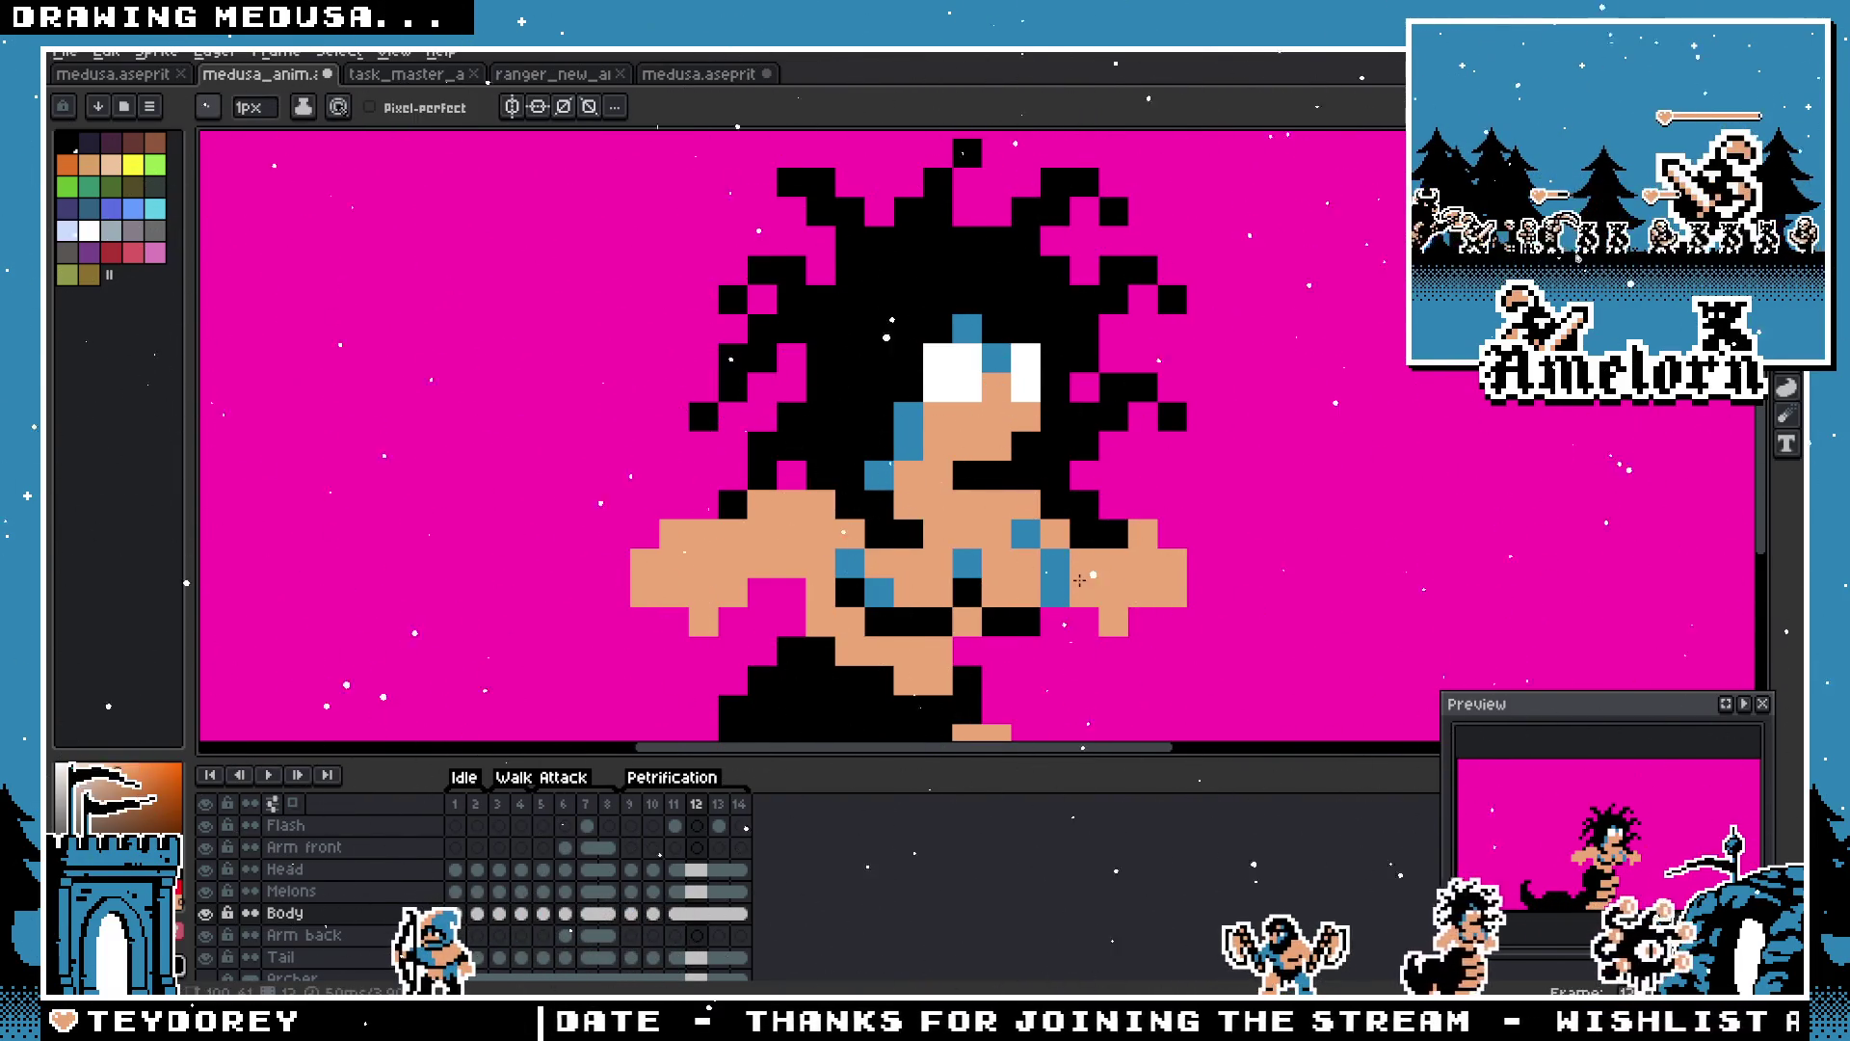
scroll(1093, 576, "down", 3)
scroll(1128, 511, "up", 3)
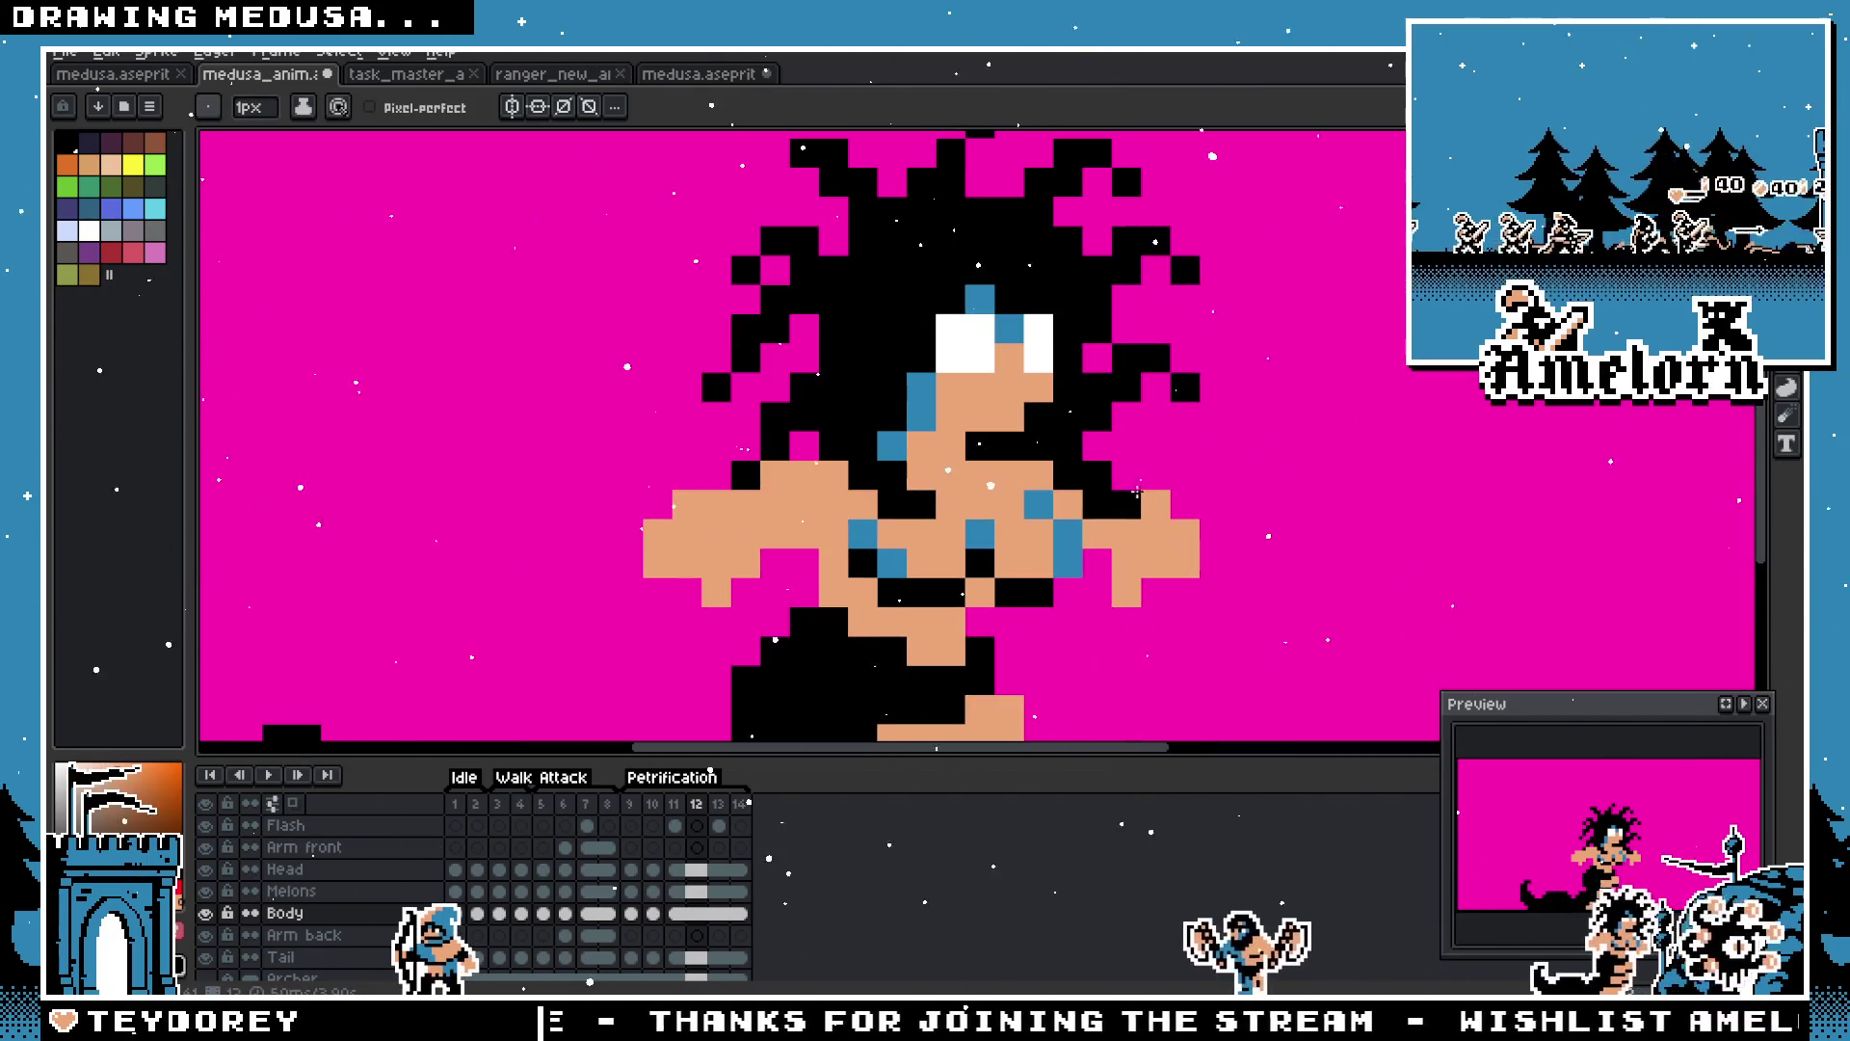
scroll(1125, 576, "down", 2)
scroll(1137, 573, "up", 1)
scroll(1156, 568, "down", 2)
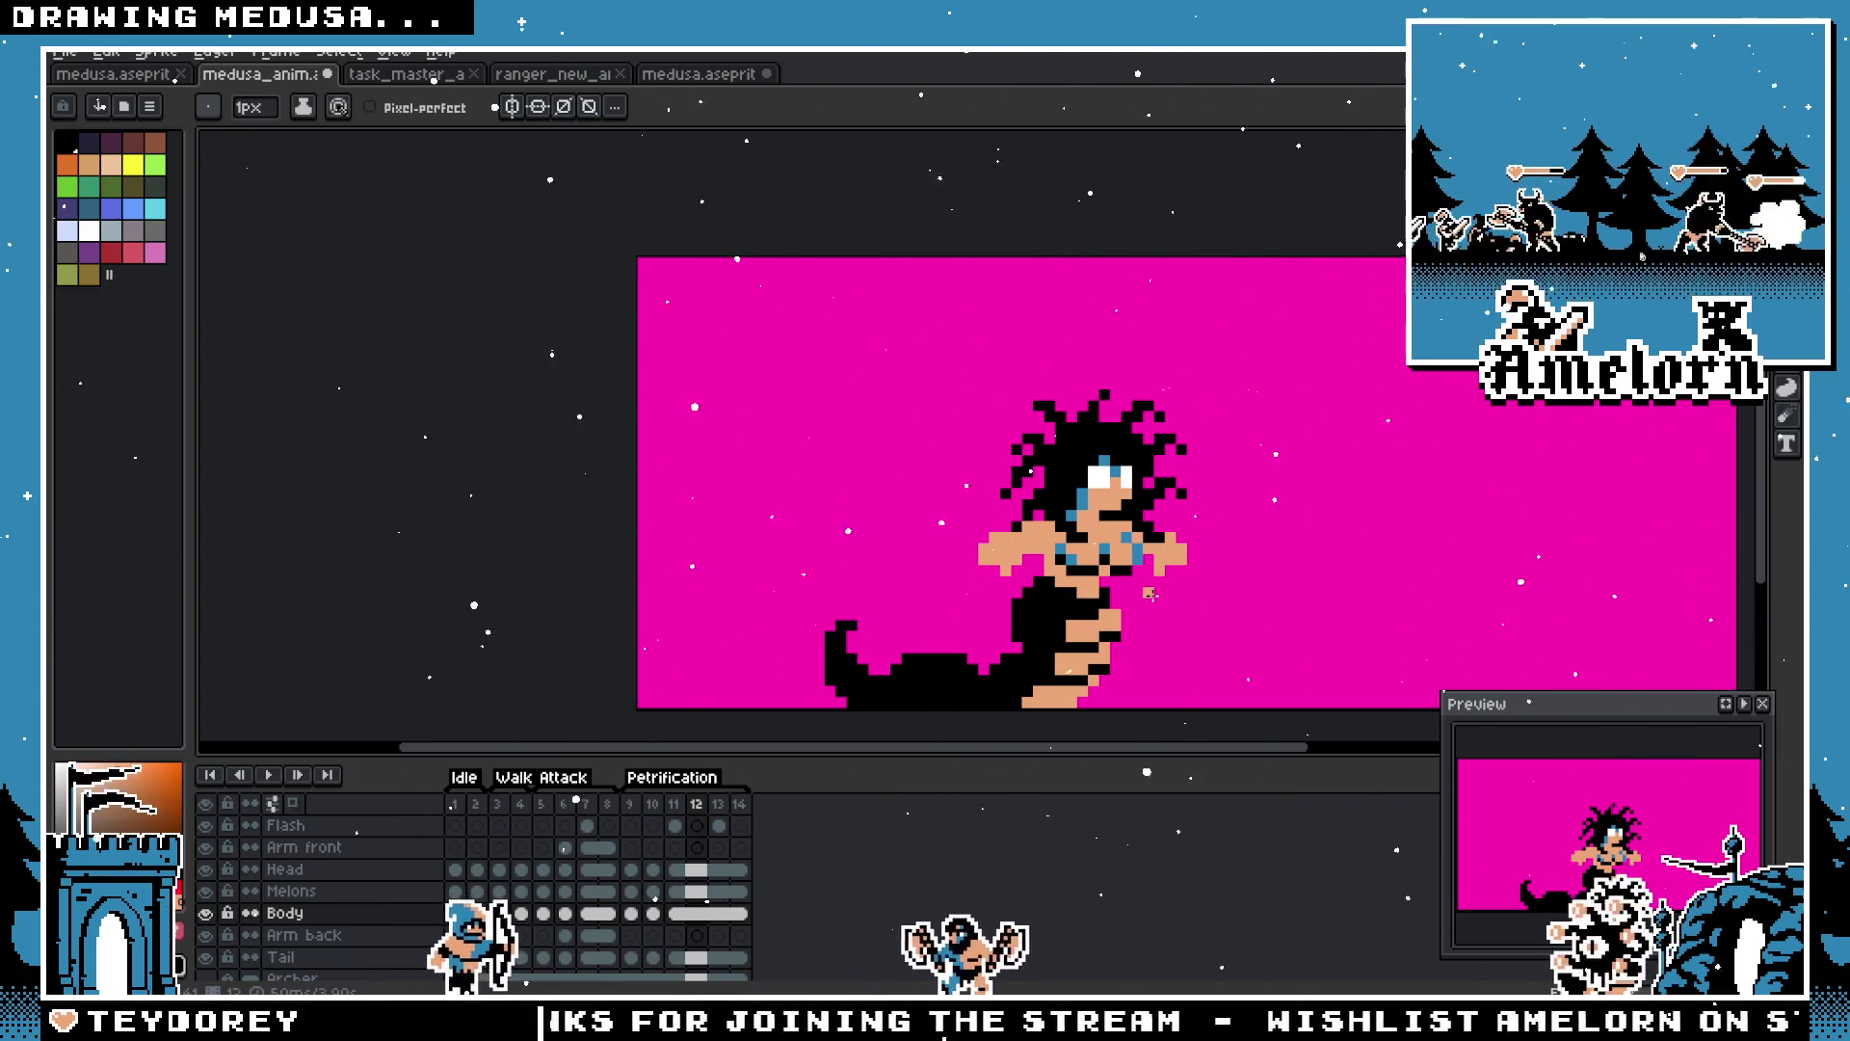
scroll(1138, 557, "up", 2)
scroll(1176, 535, "down", 4)
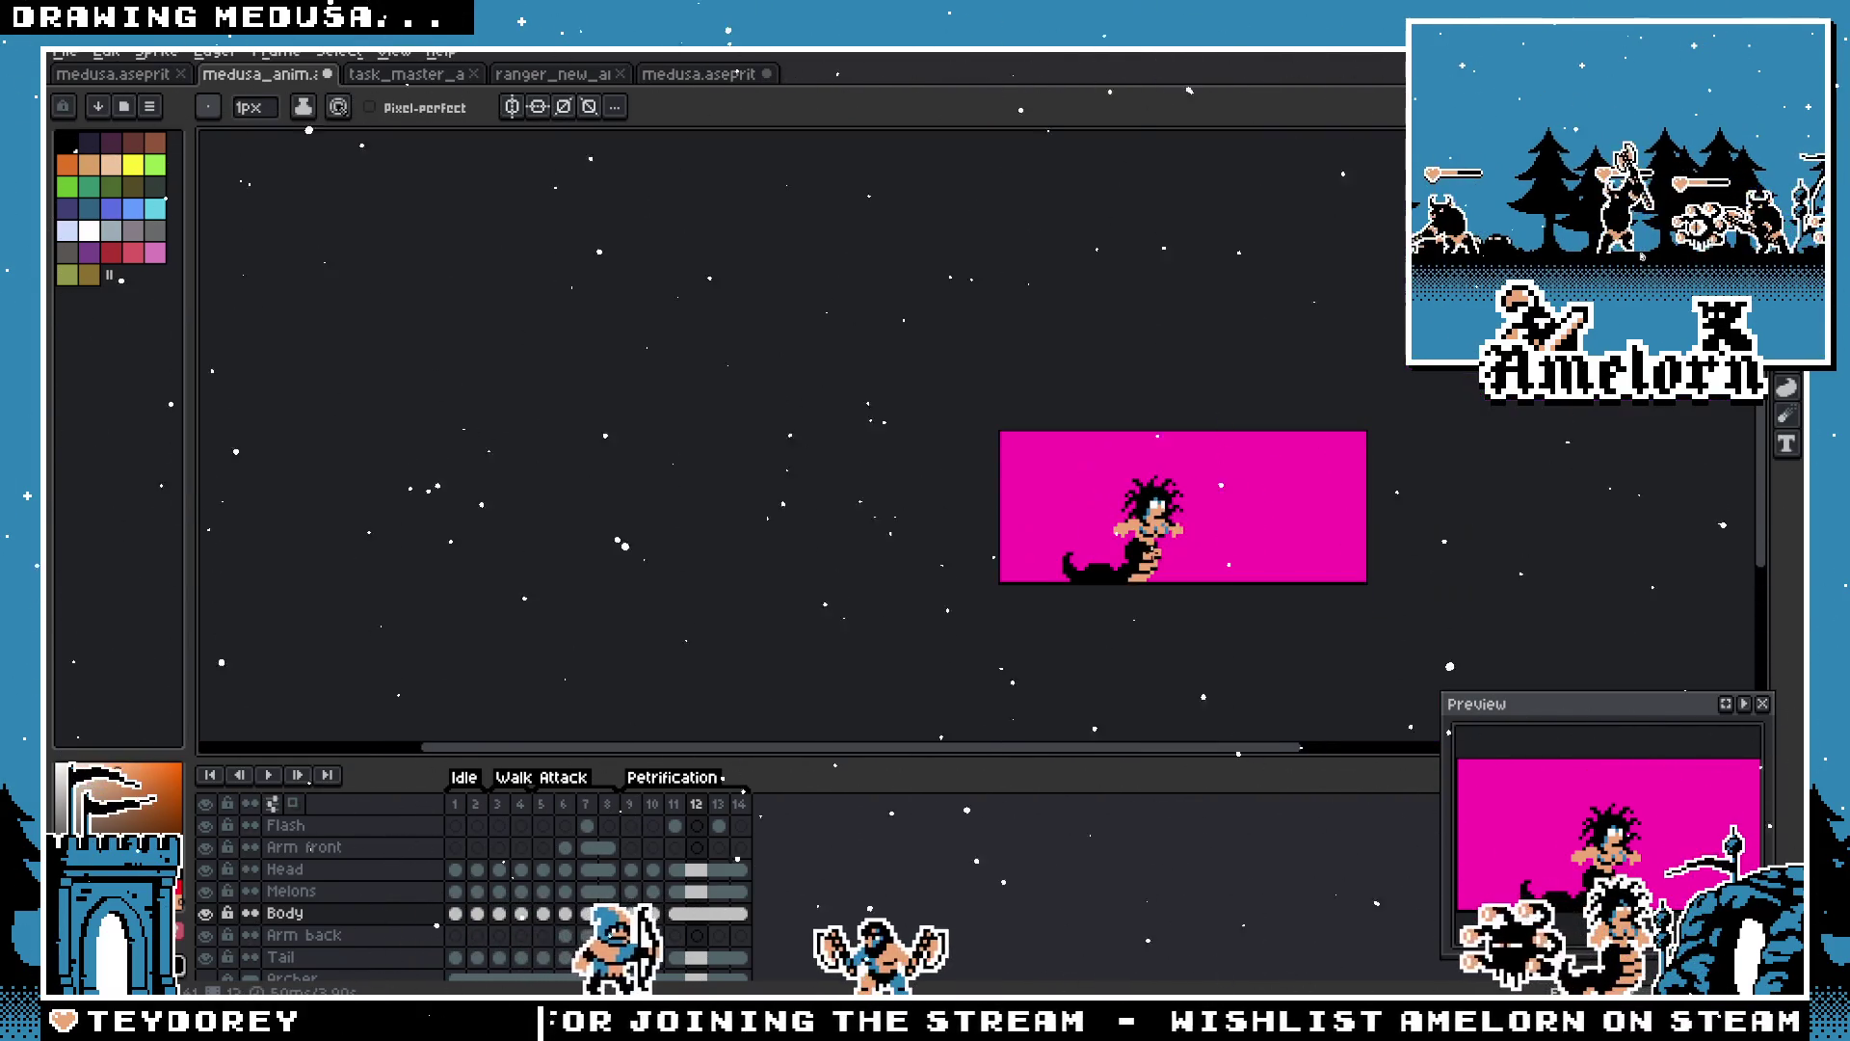
scroll(1156, 504, "up", 4)
key("b")
scroll(1068, 560, "down", 3)
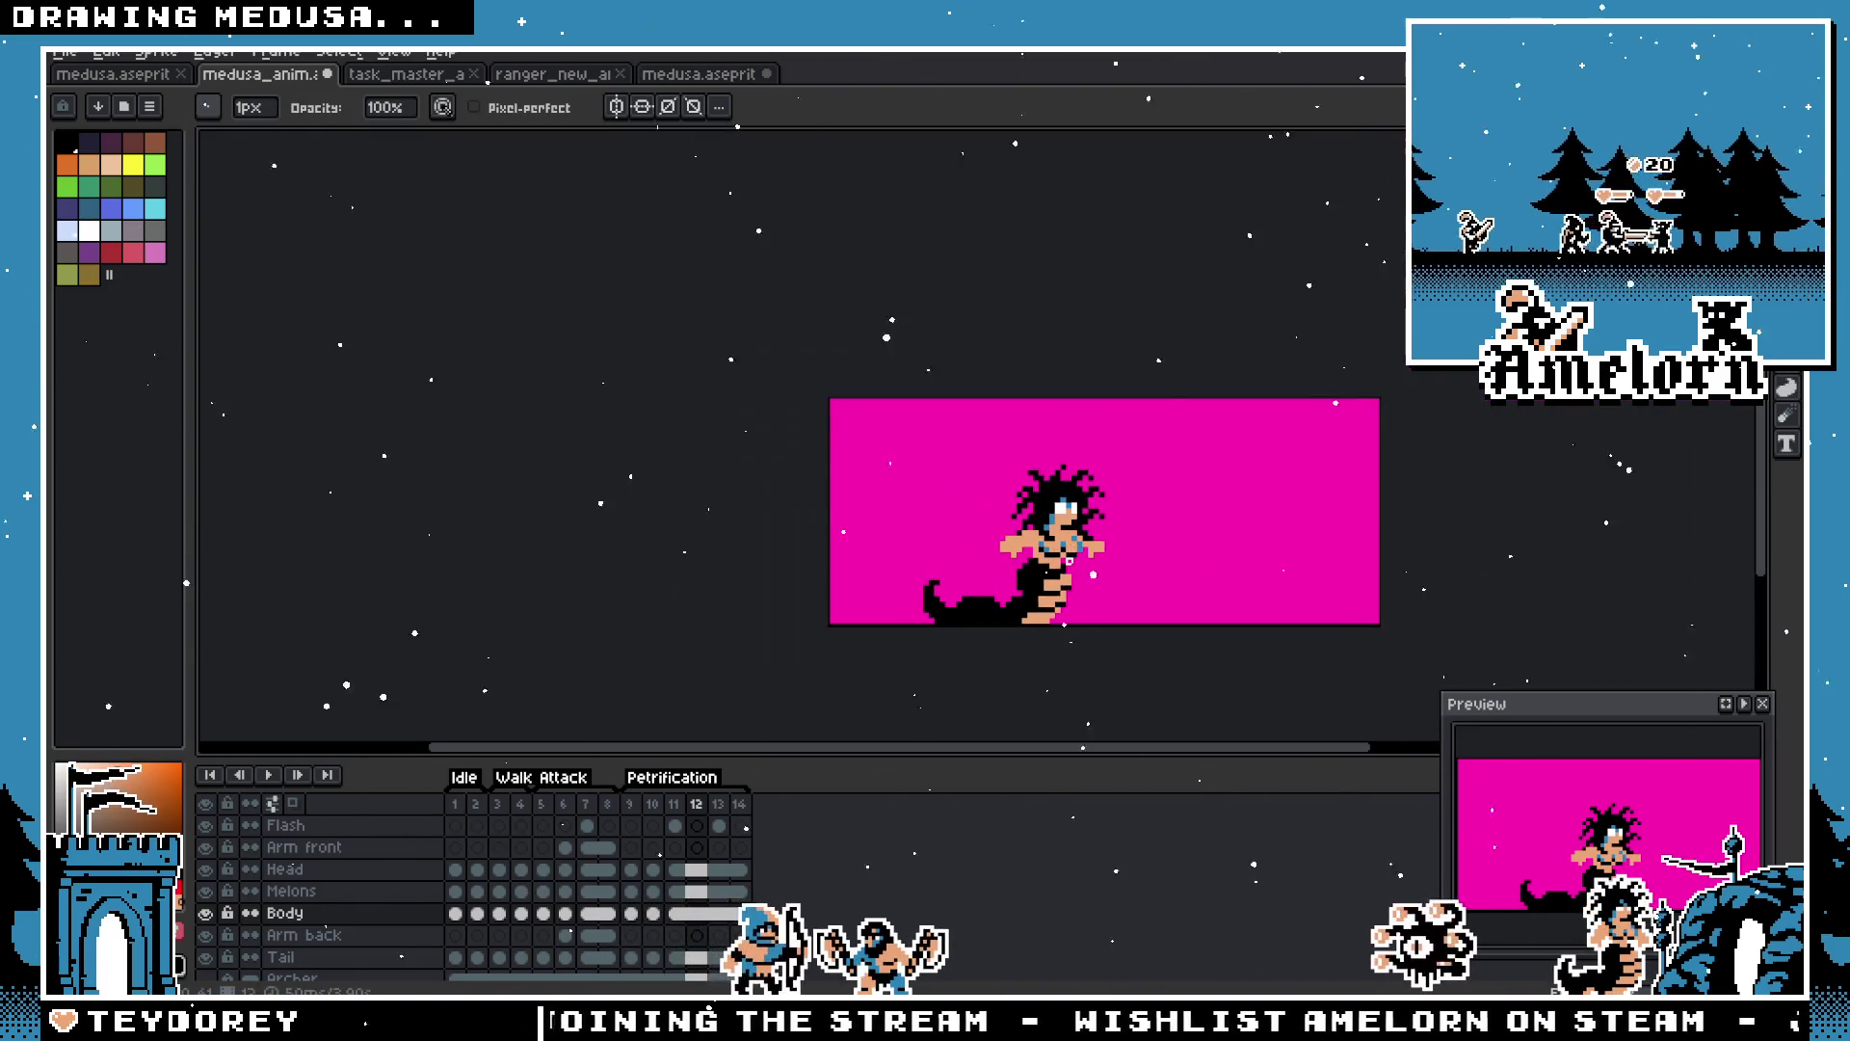
scroll(1092, 559, "up", 3)
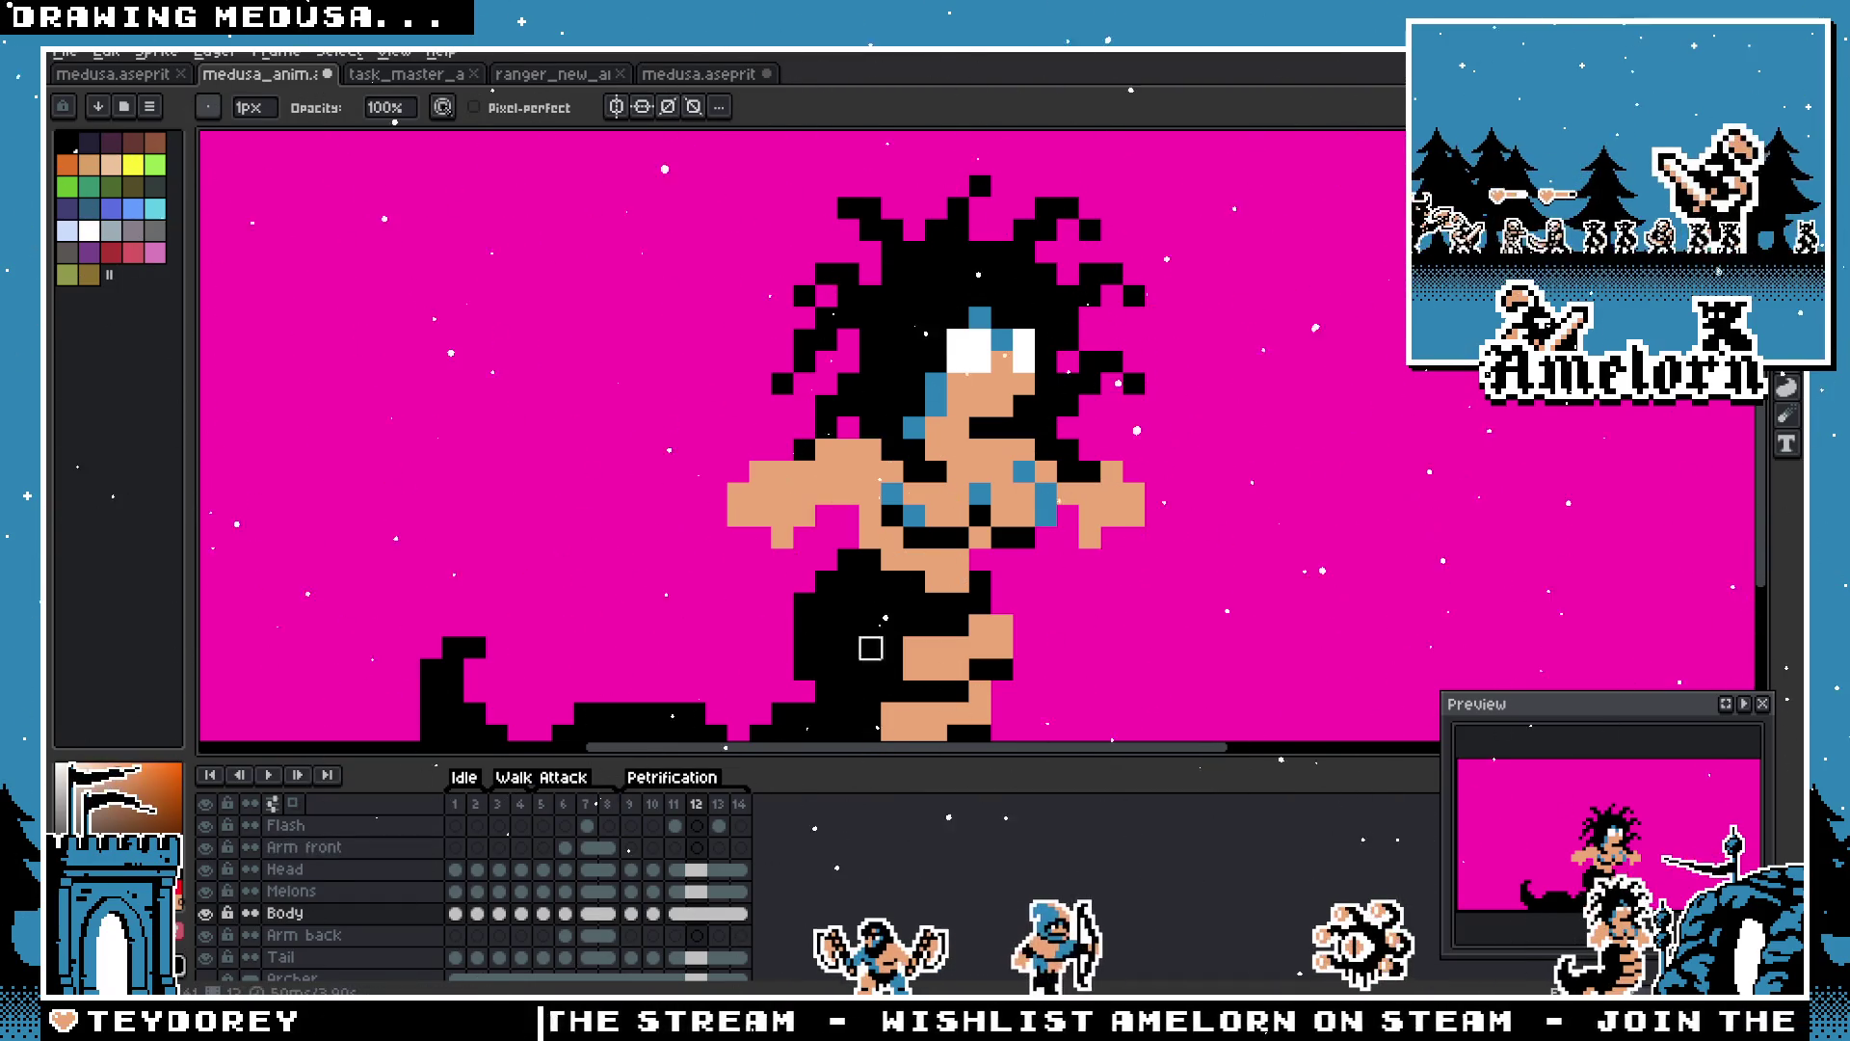
Step: Marquee the right hand, nudge it down one pixel, and return to the Pencil
key("m")
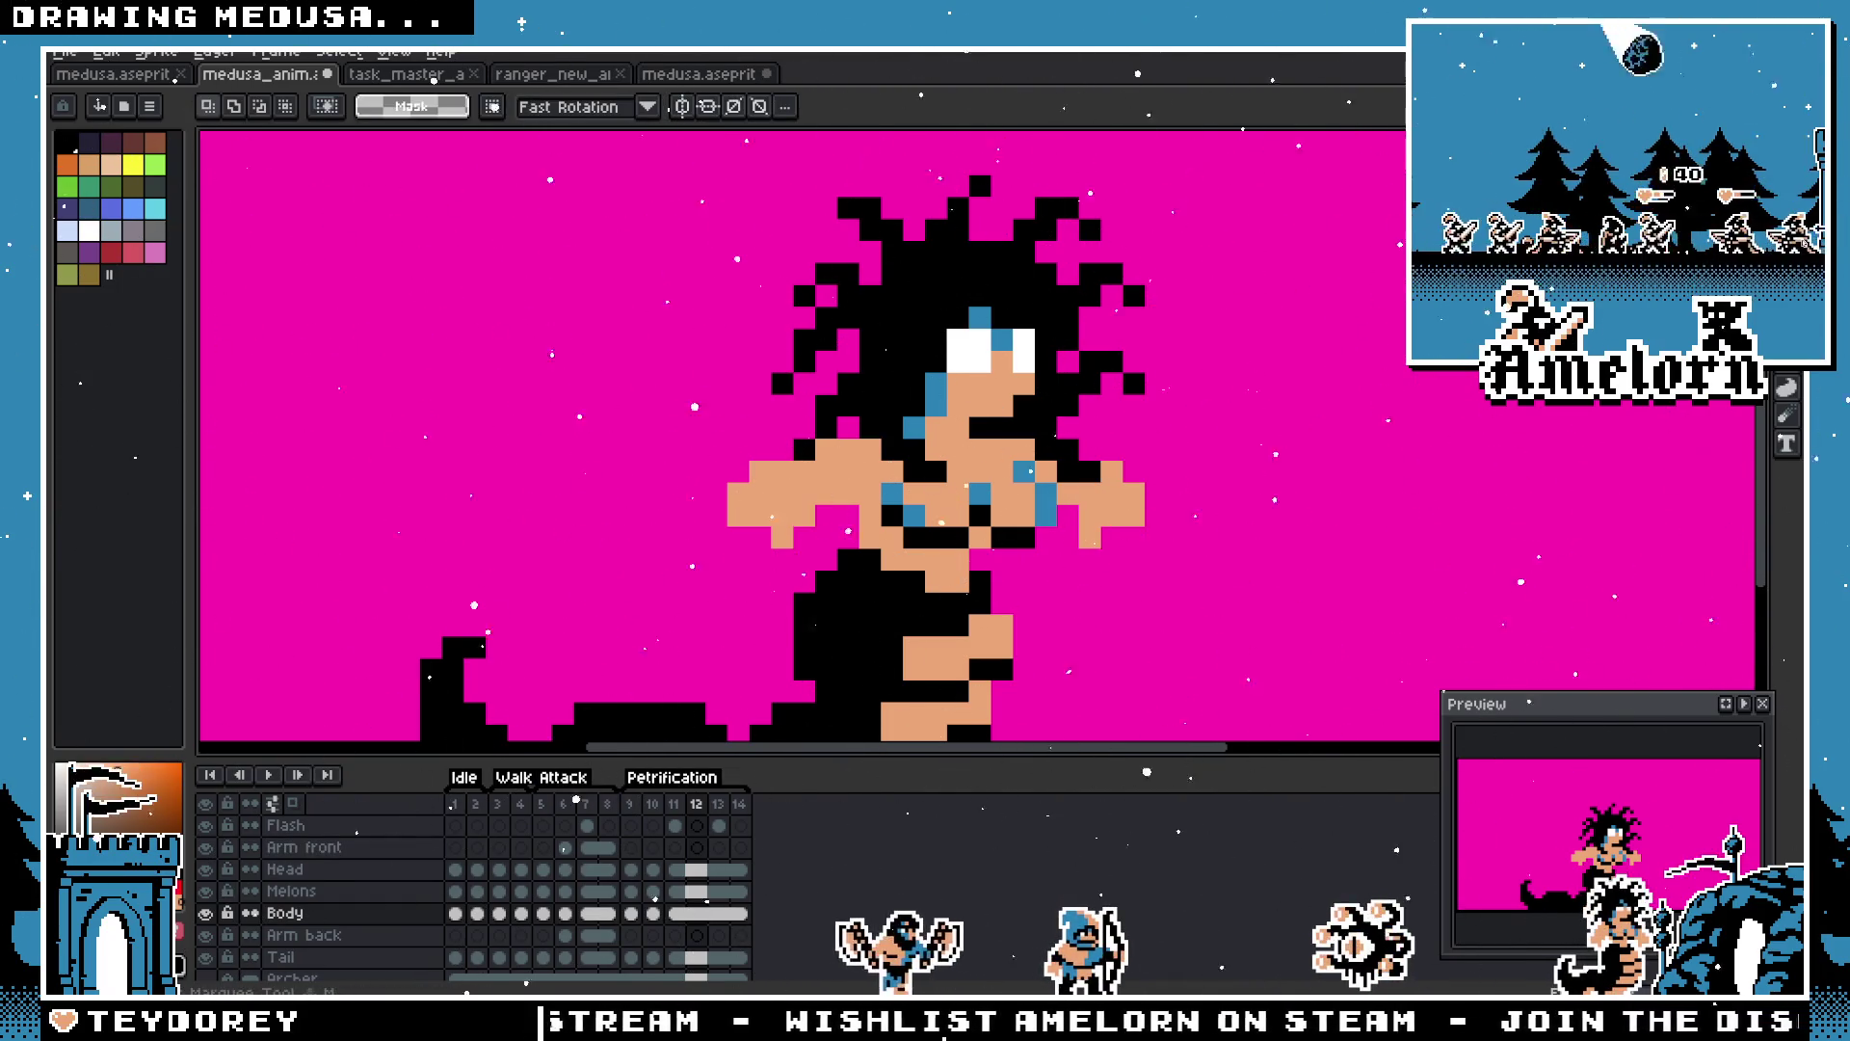
left_click_drag(1057, 439, 1166, 547)
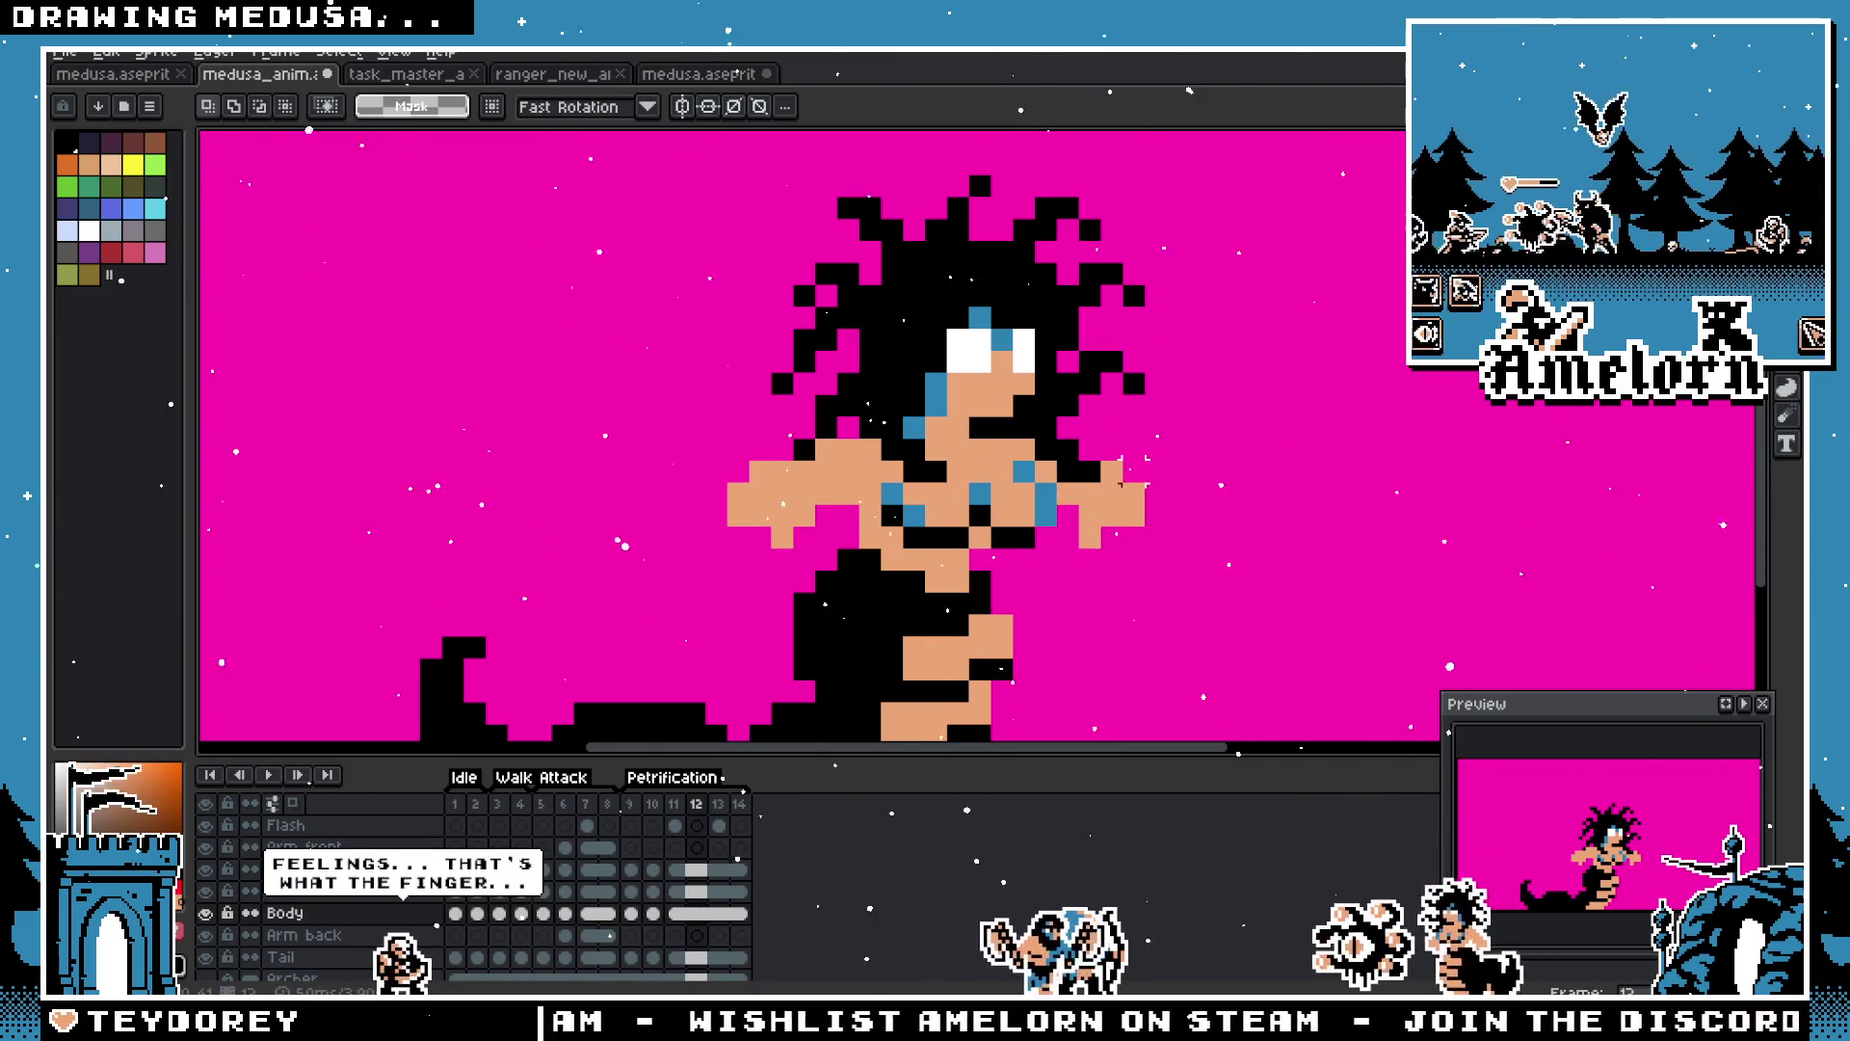
left_click_drag(1052, 434, 1192, 553)
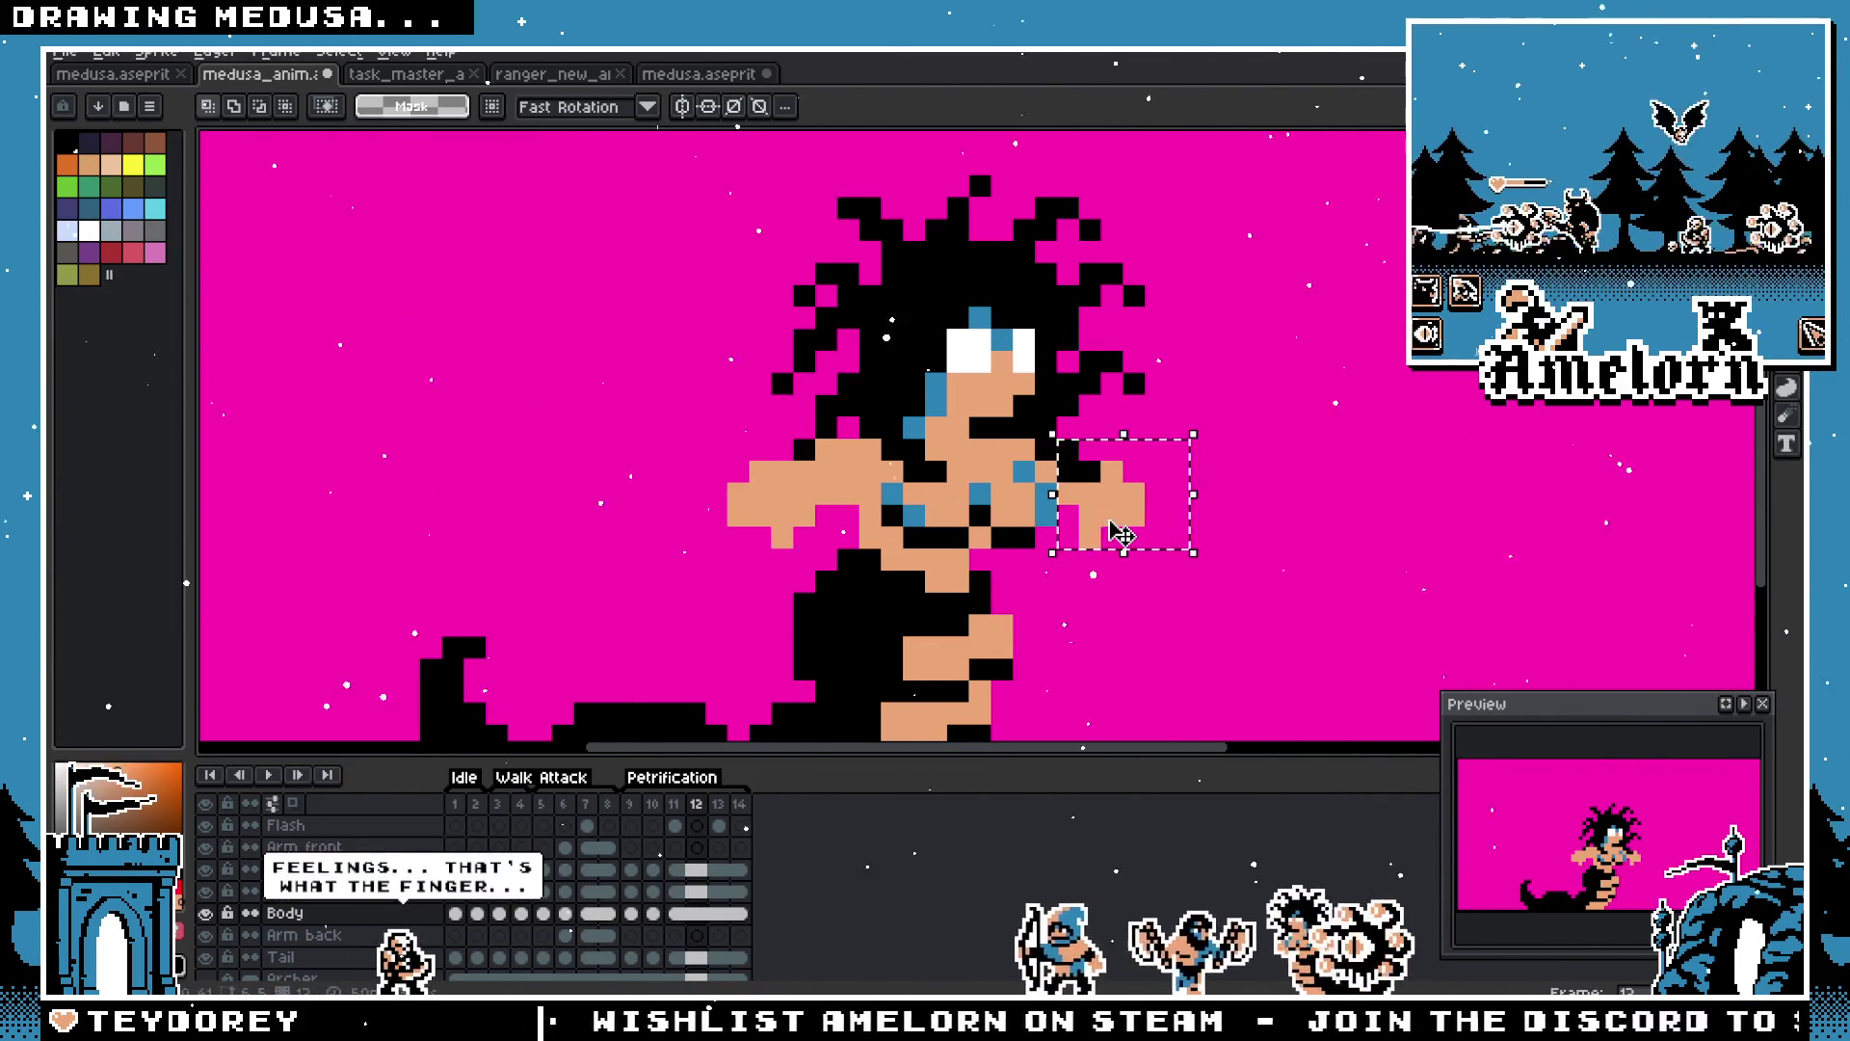
key("Down")
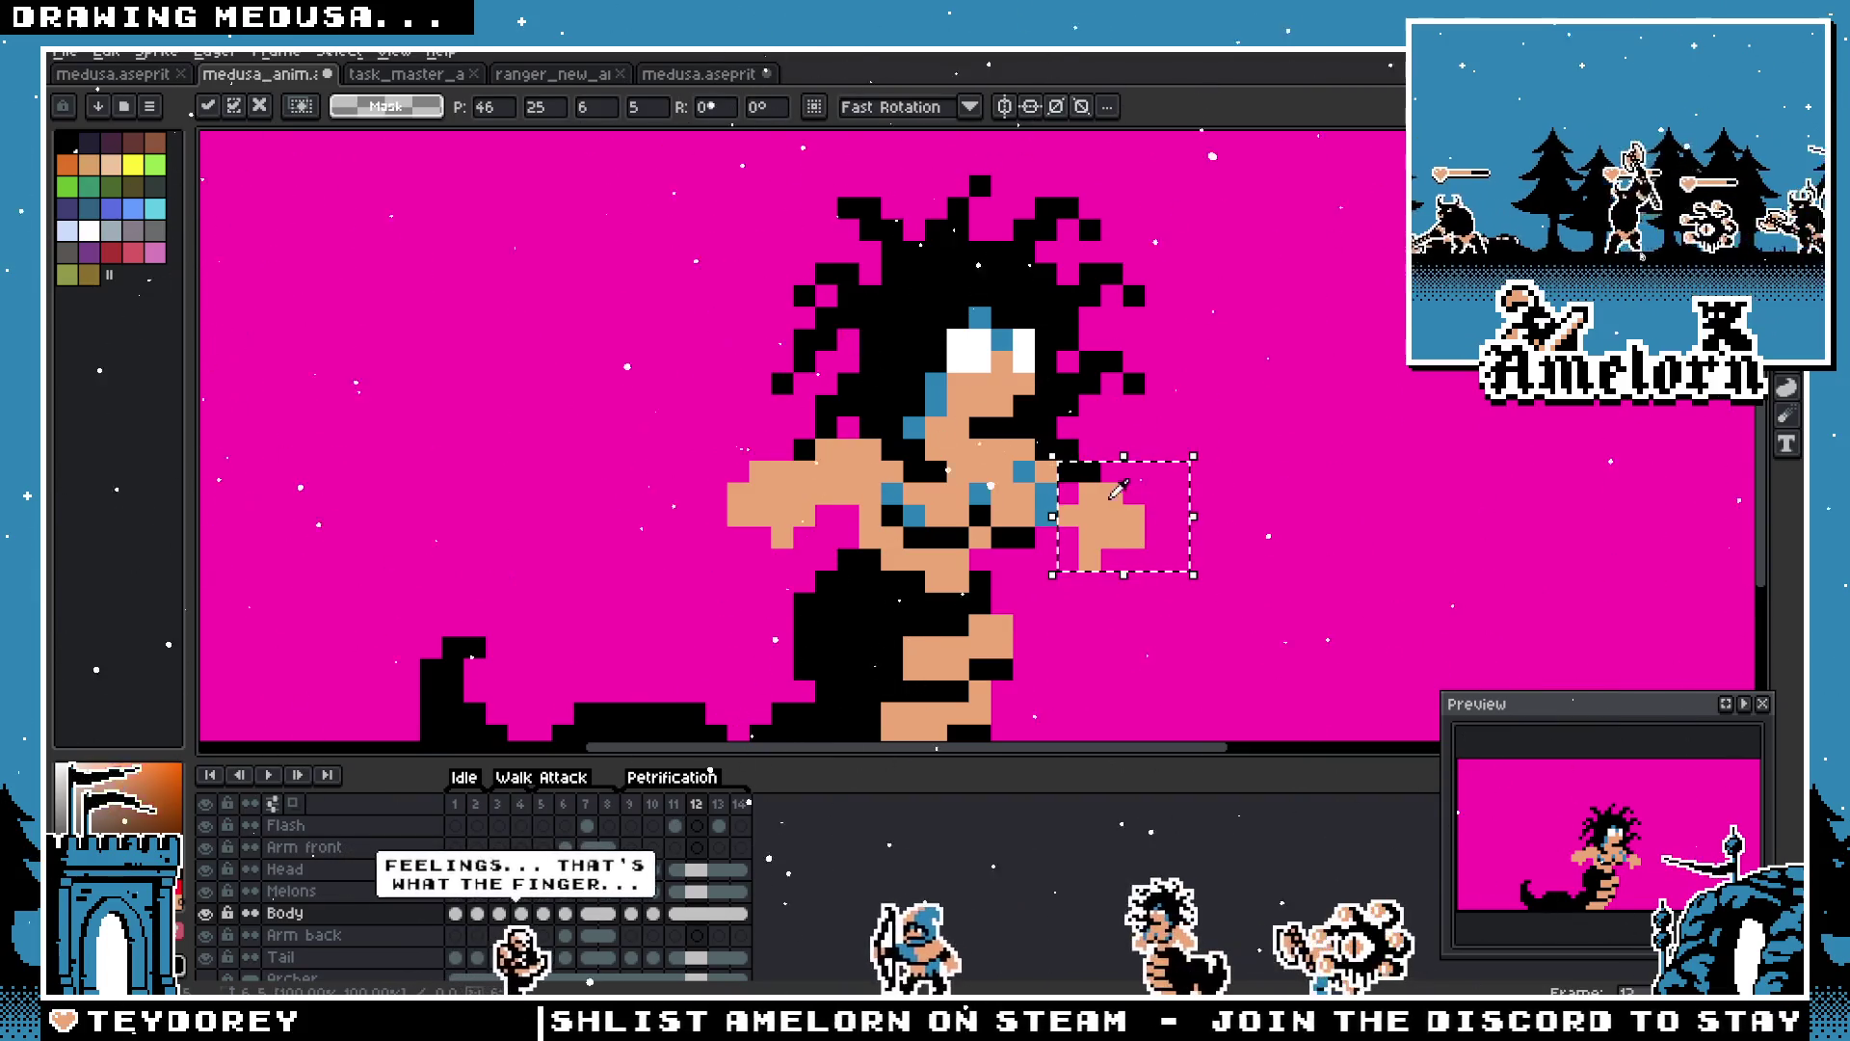
key("ctrl+d")
scroll(1081, 506, "up", 1)
key("b")
scroll(983, 583, "down", 4)
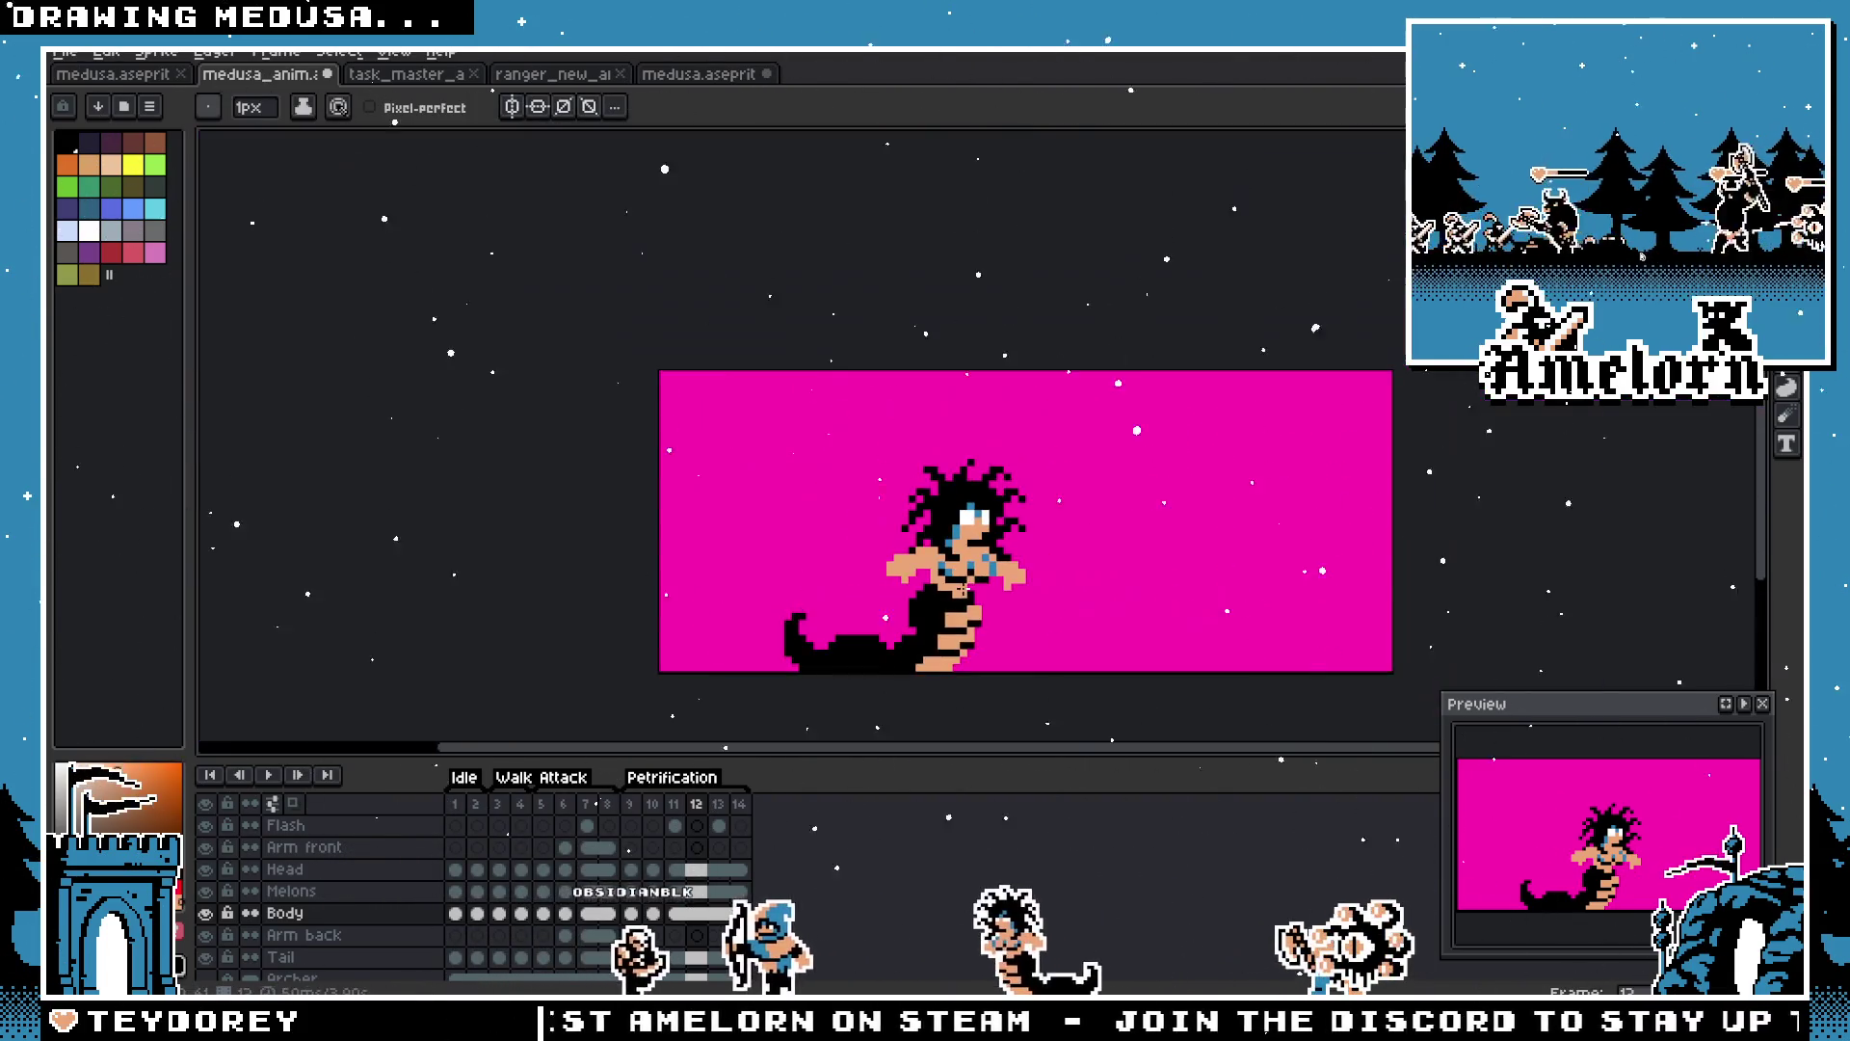
scroll(966, 586, "up", 4)
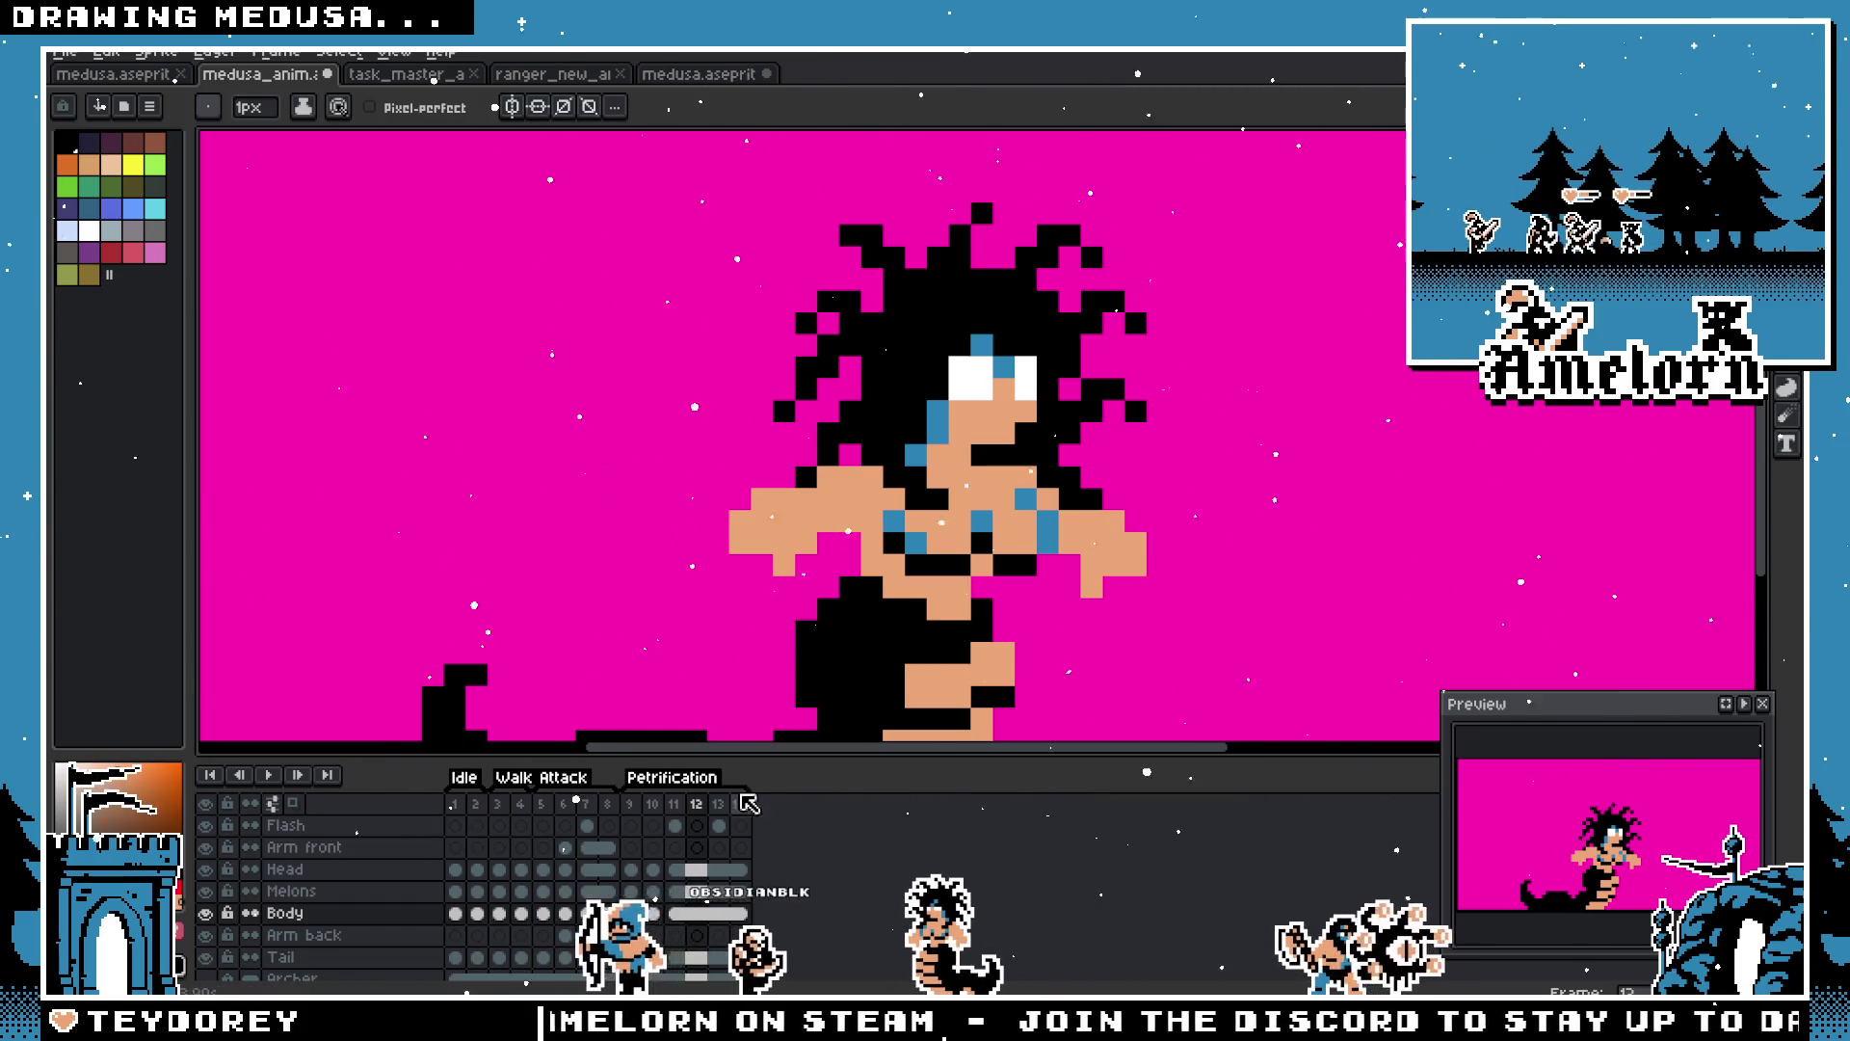
Step: Flip between frame 11 with the white flash and frame 12 without it to compare them
left_click(675, 812)
left_click(696, 812)
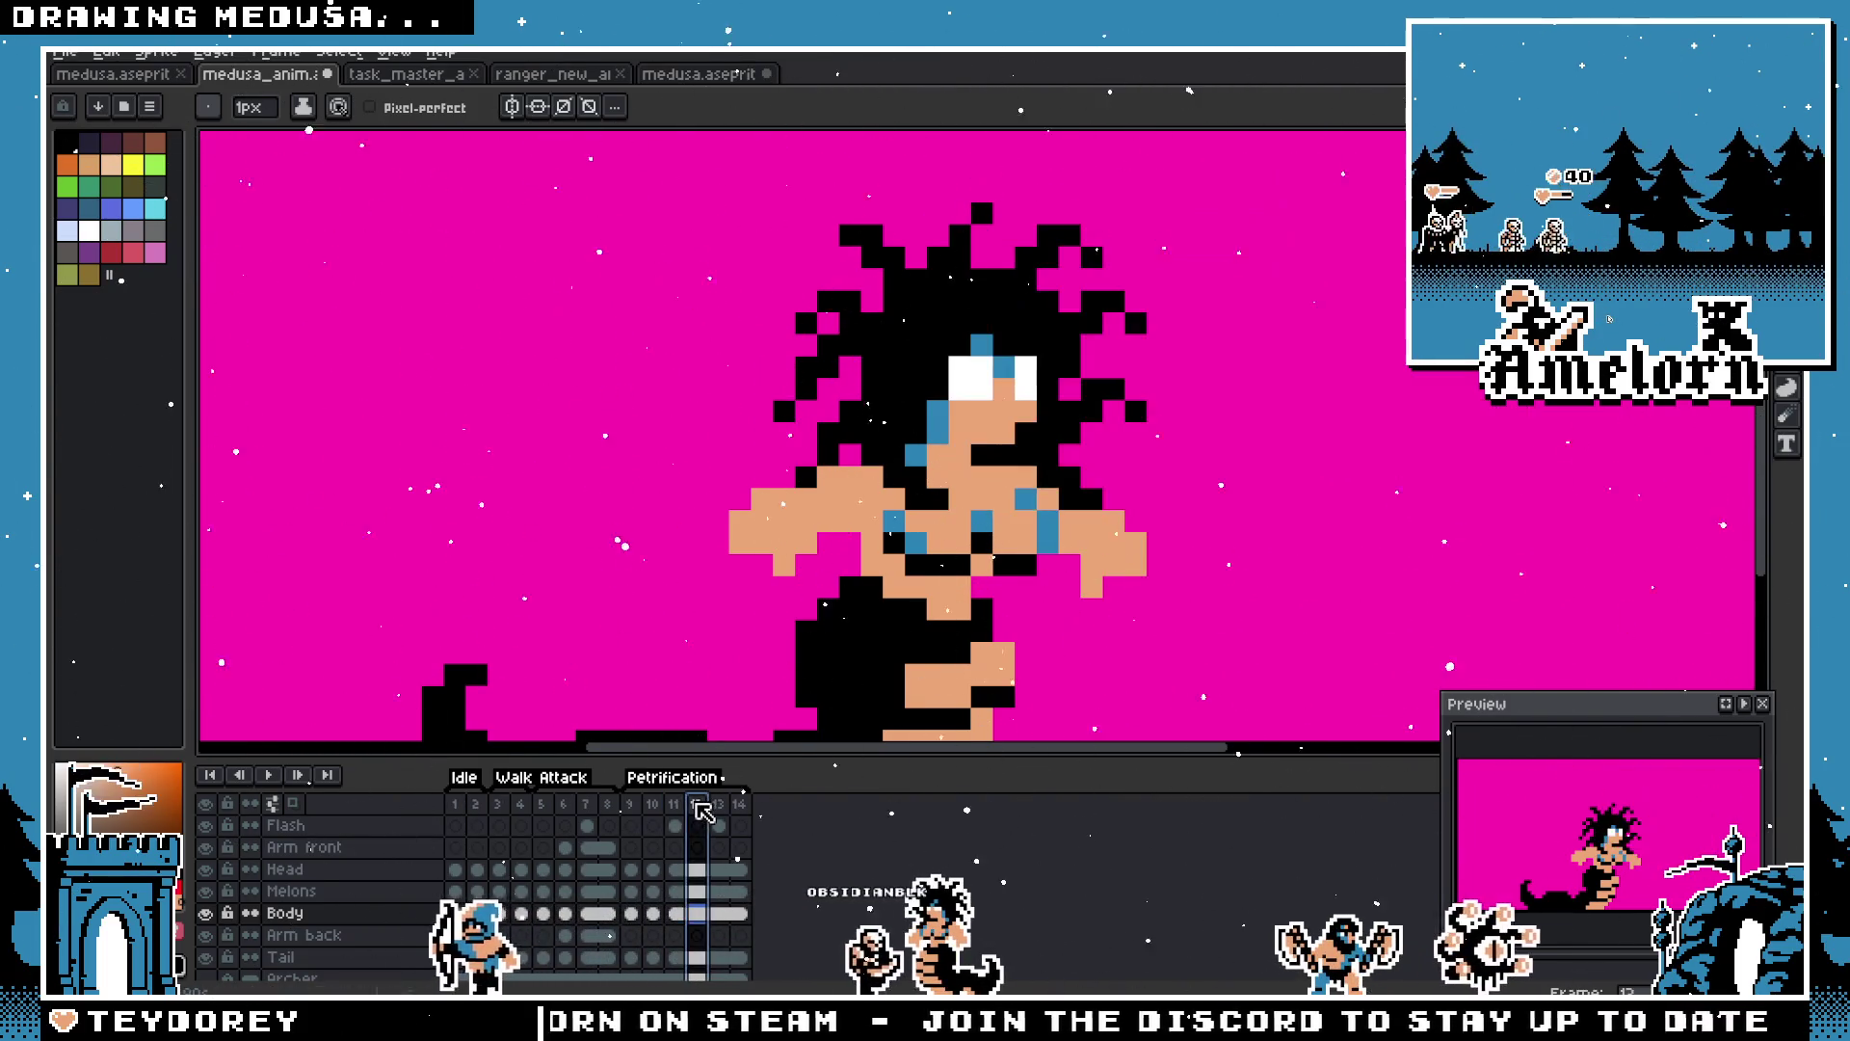
left_click(681, 812)
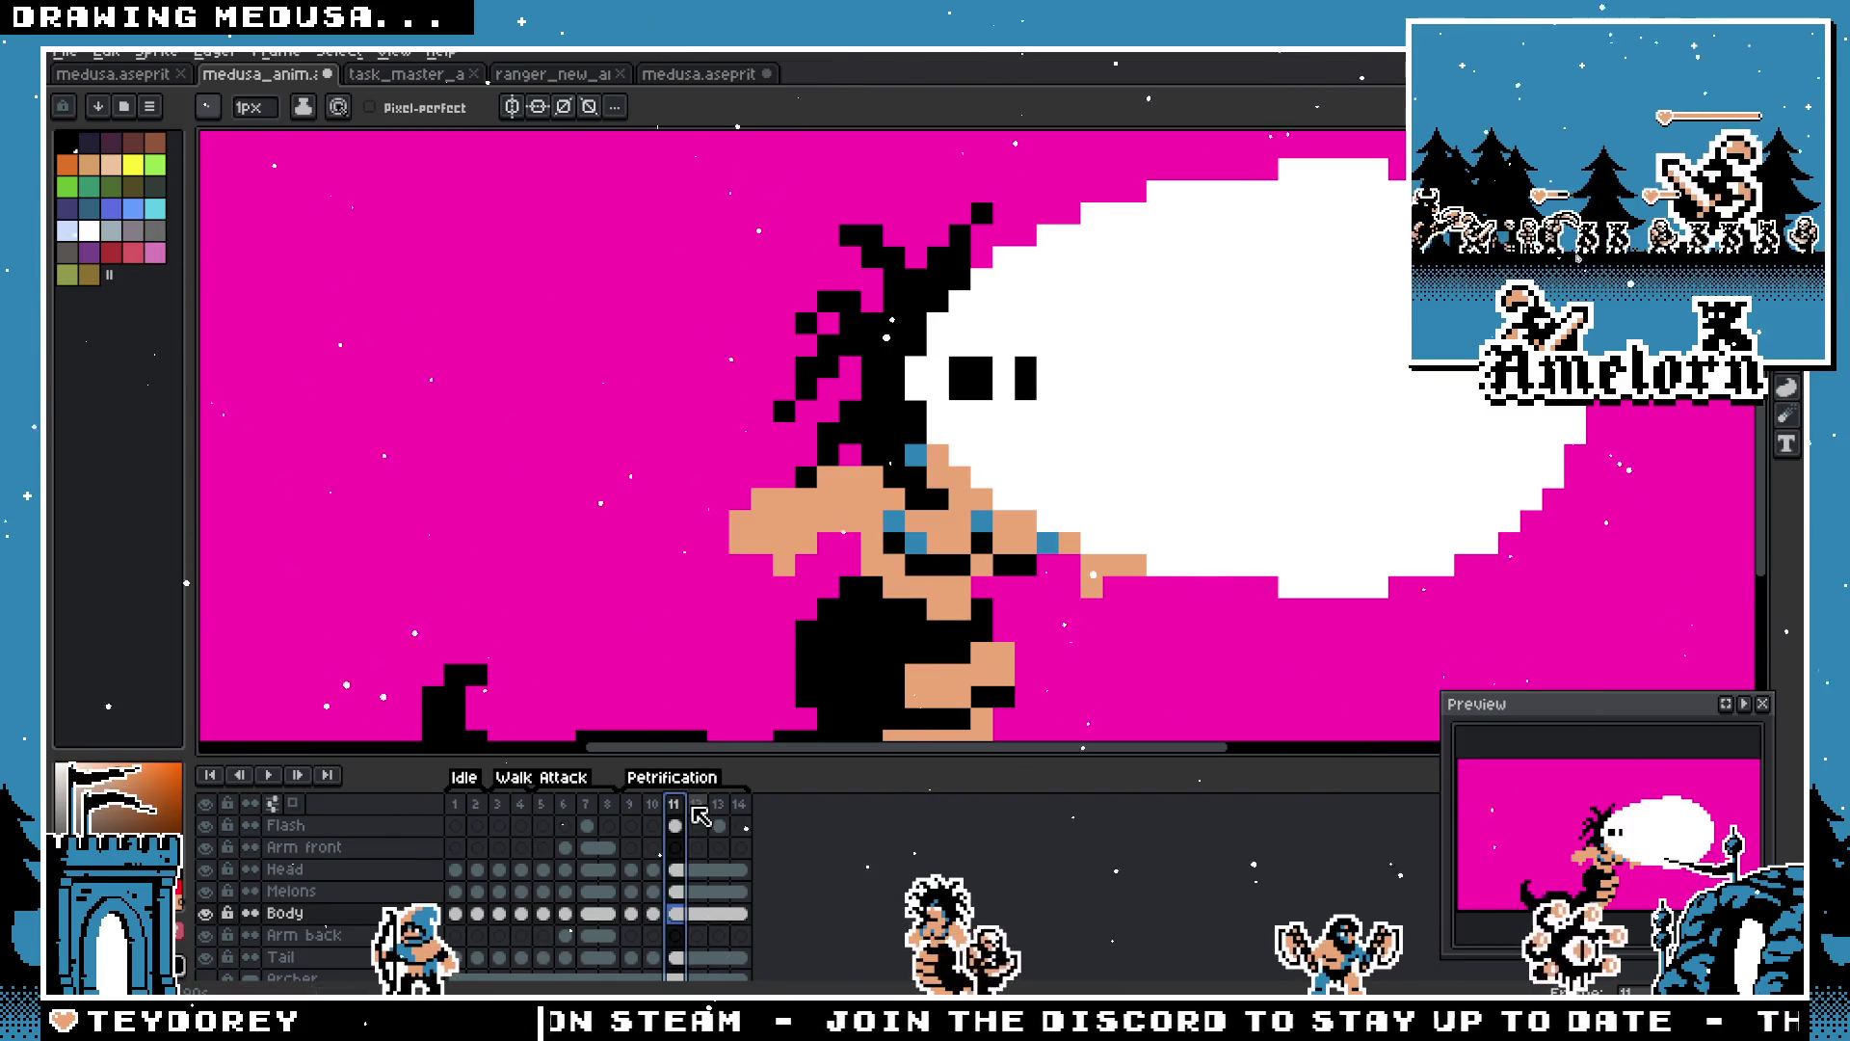
left_click(698, 813)
left_click(674, 808)
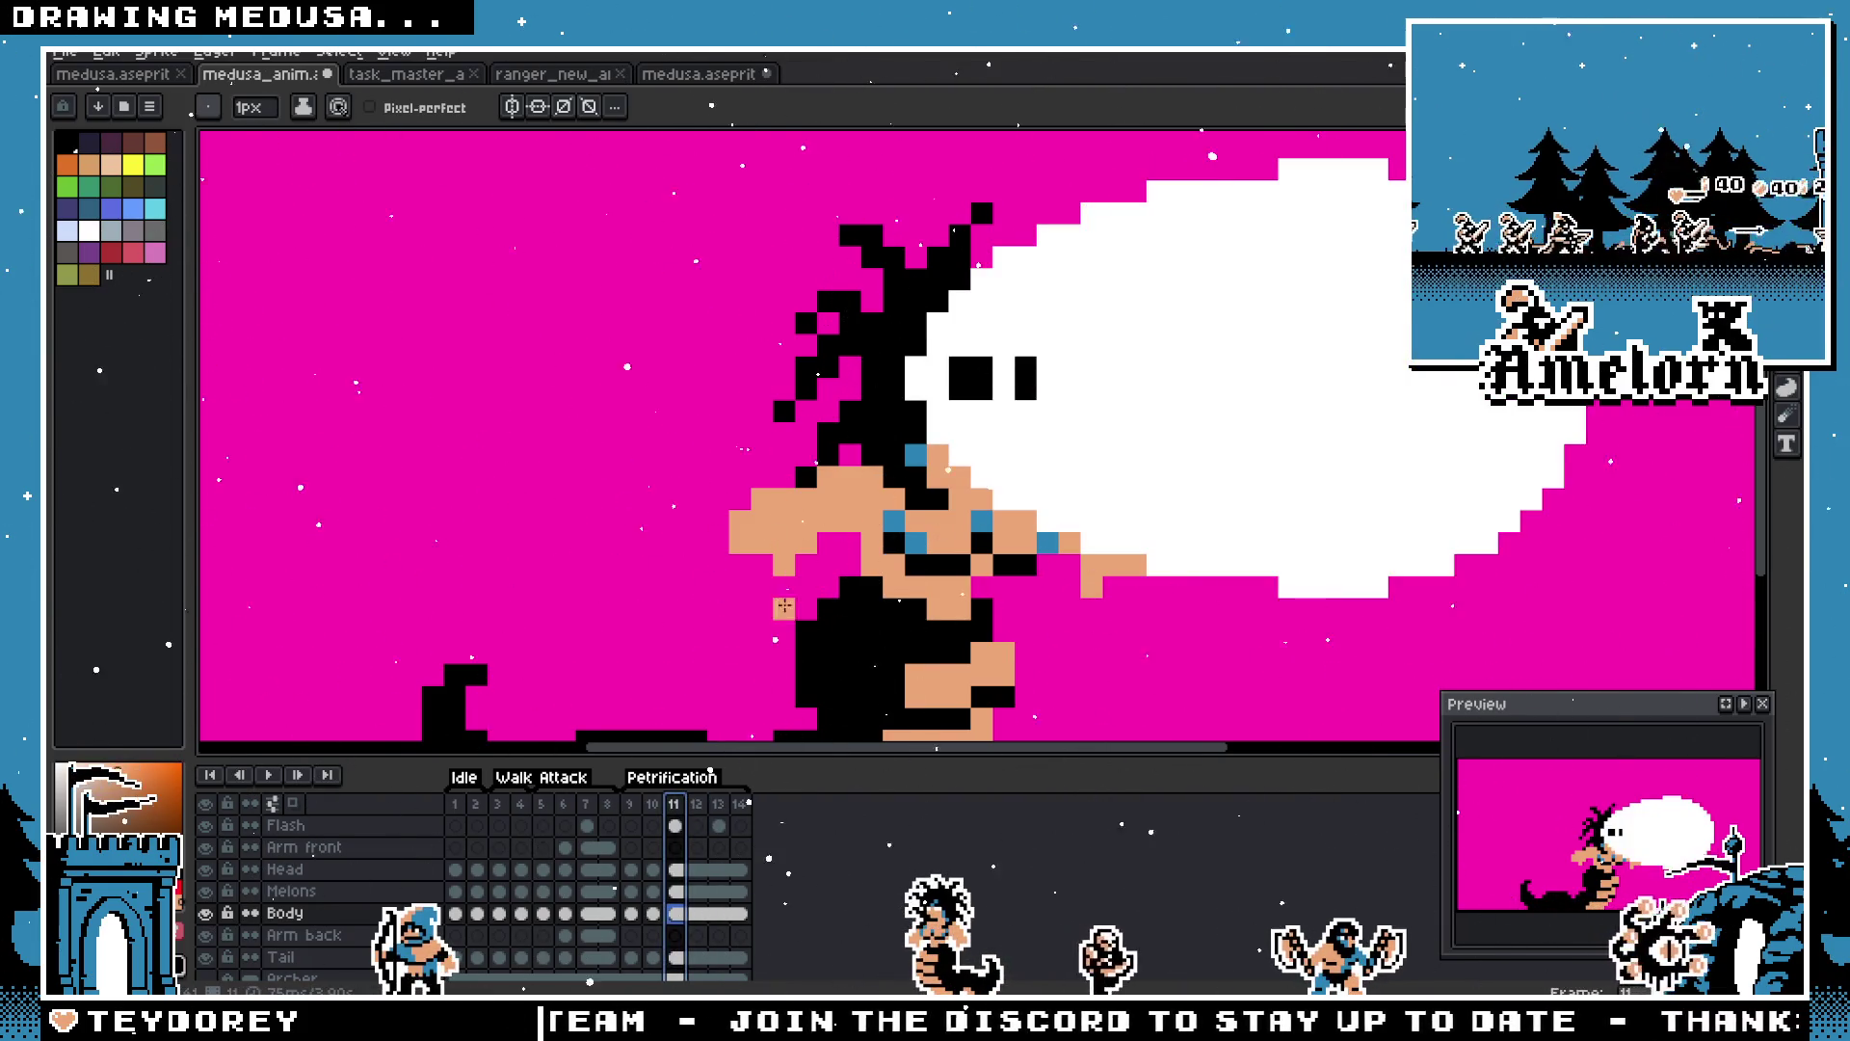
scroll(934, 421, "up", 1)
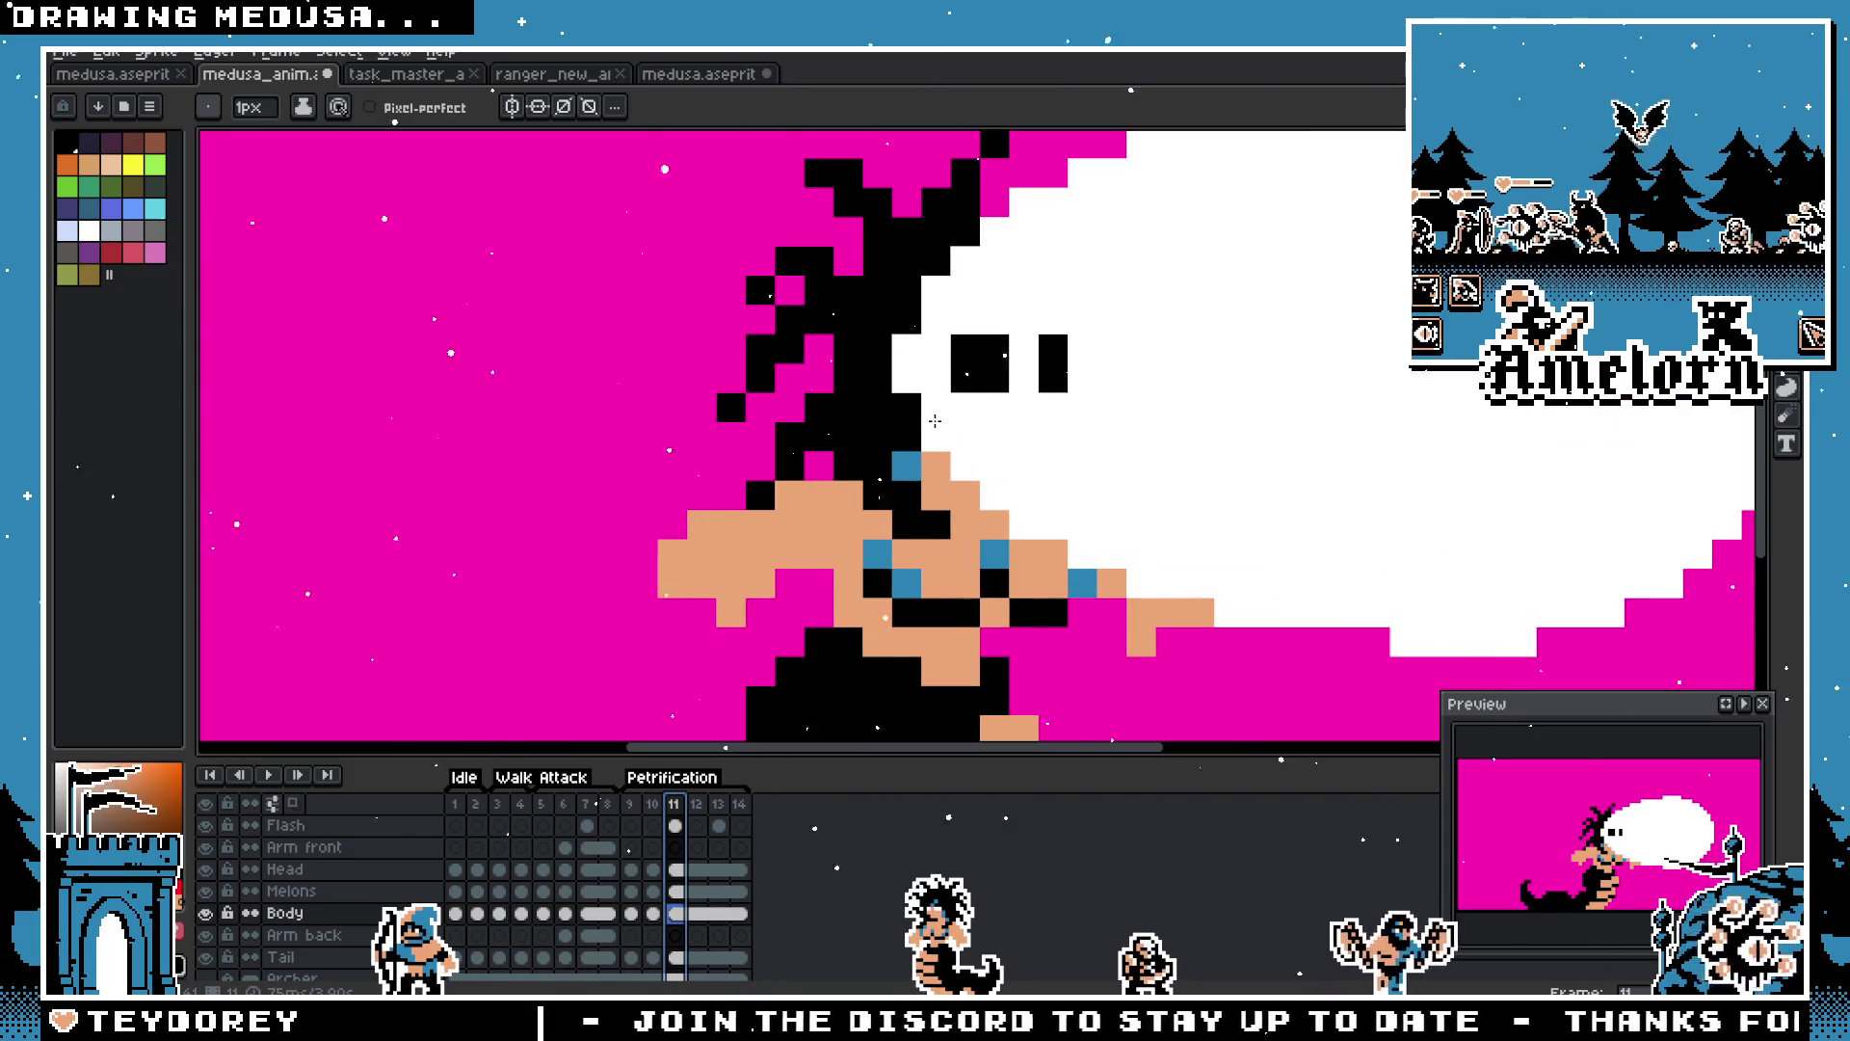
scroll(935, 421, "down", 2)
scroll(935, 422, "up", 1)
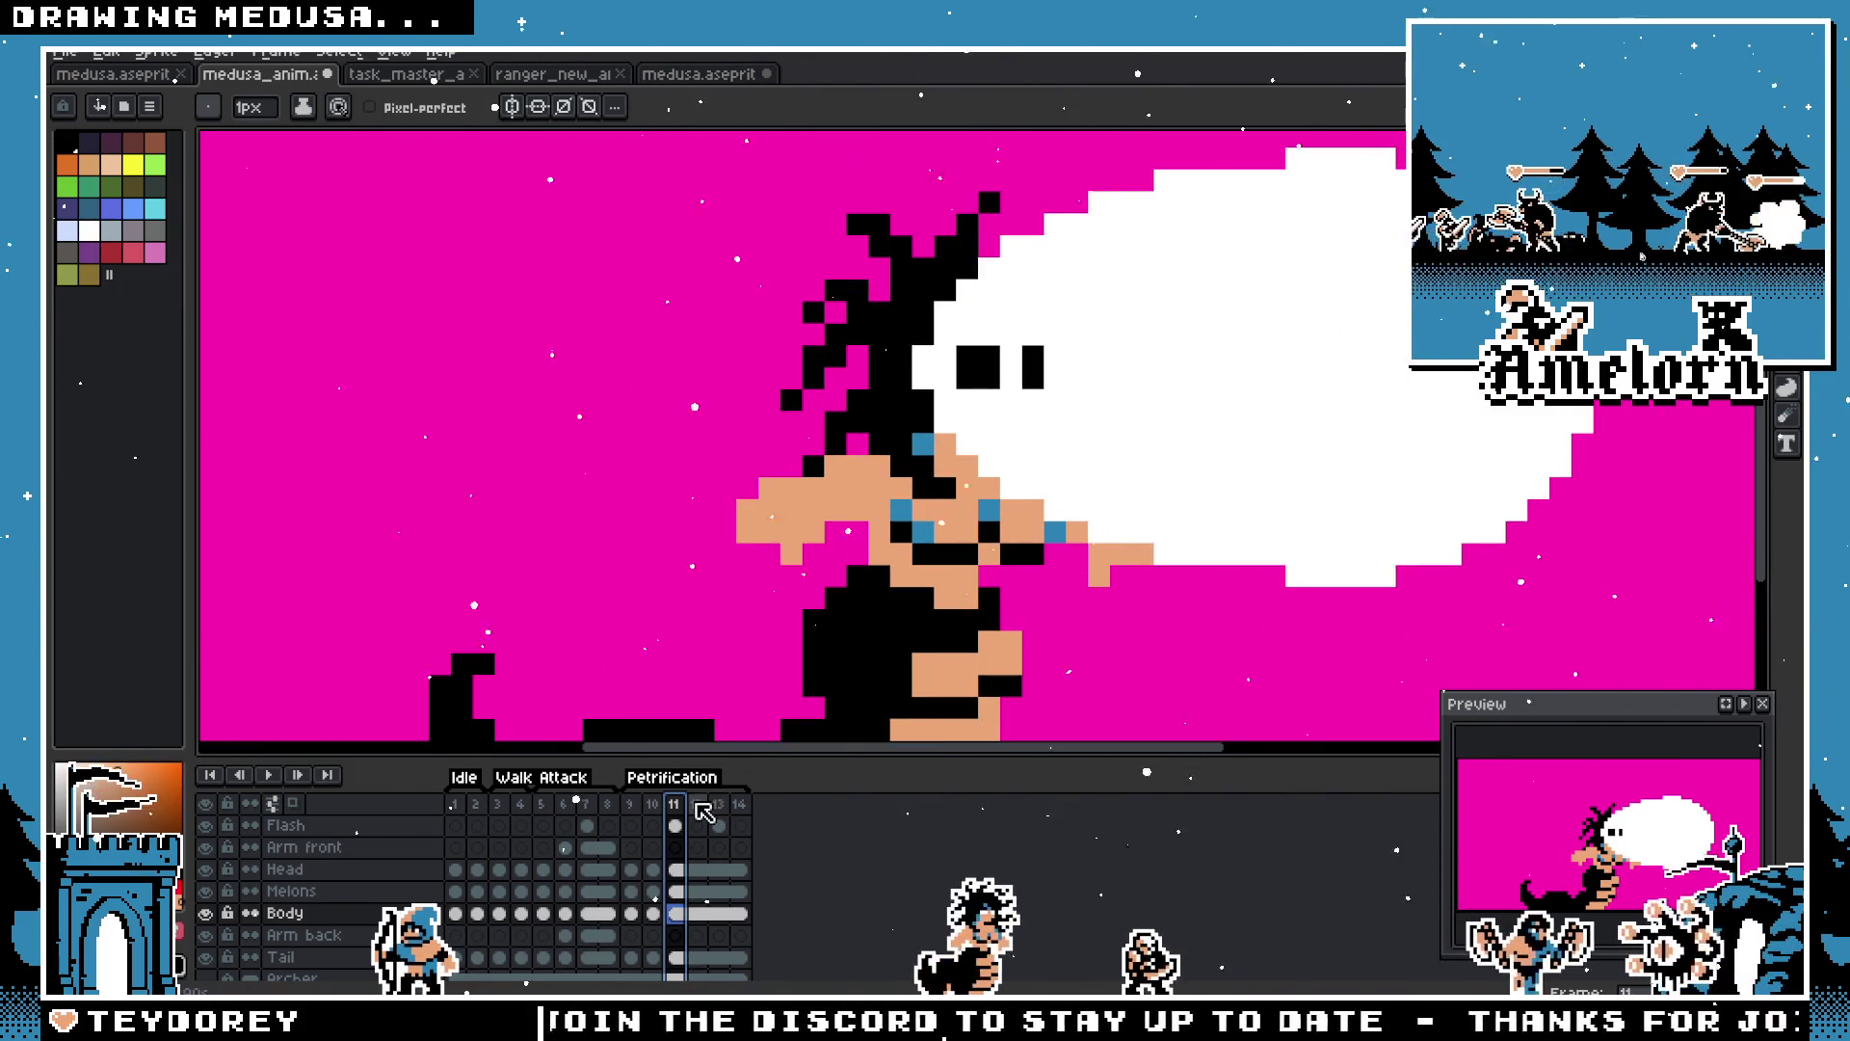
left_click(694, 811)
left_click(677, 809)
left_click(647, 809)
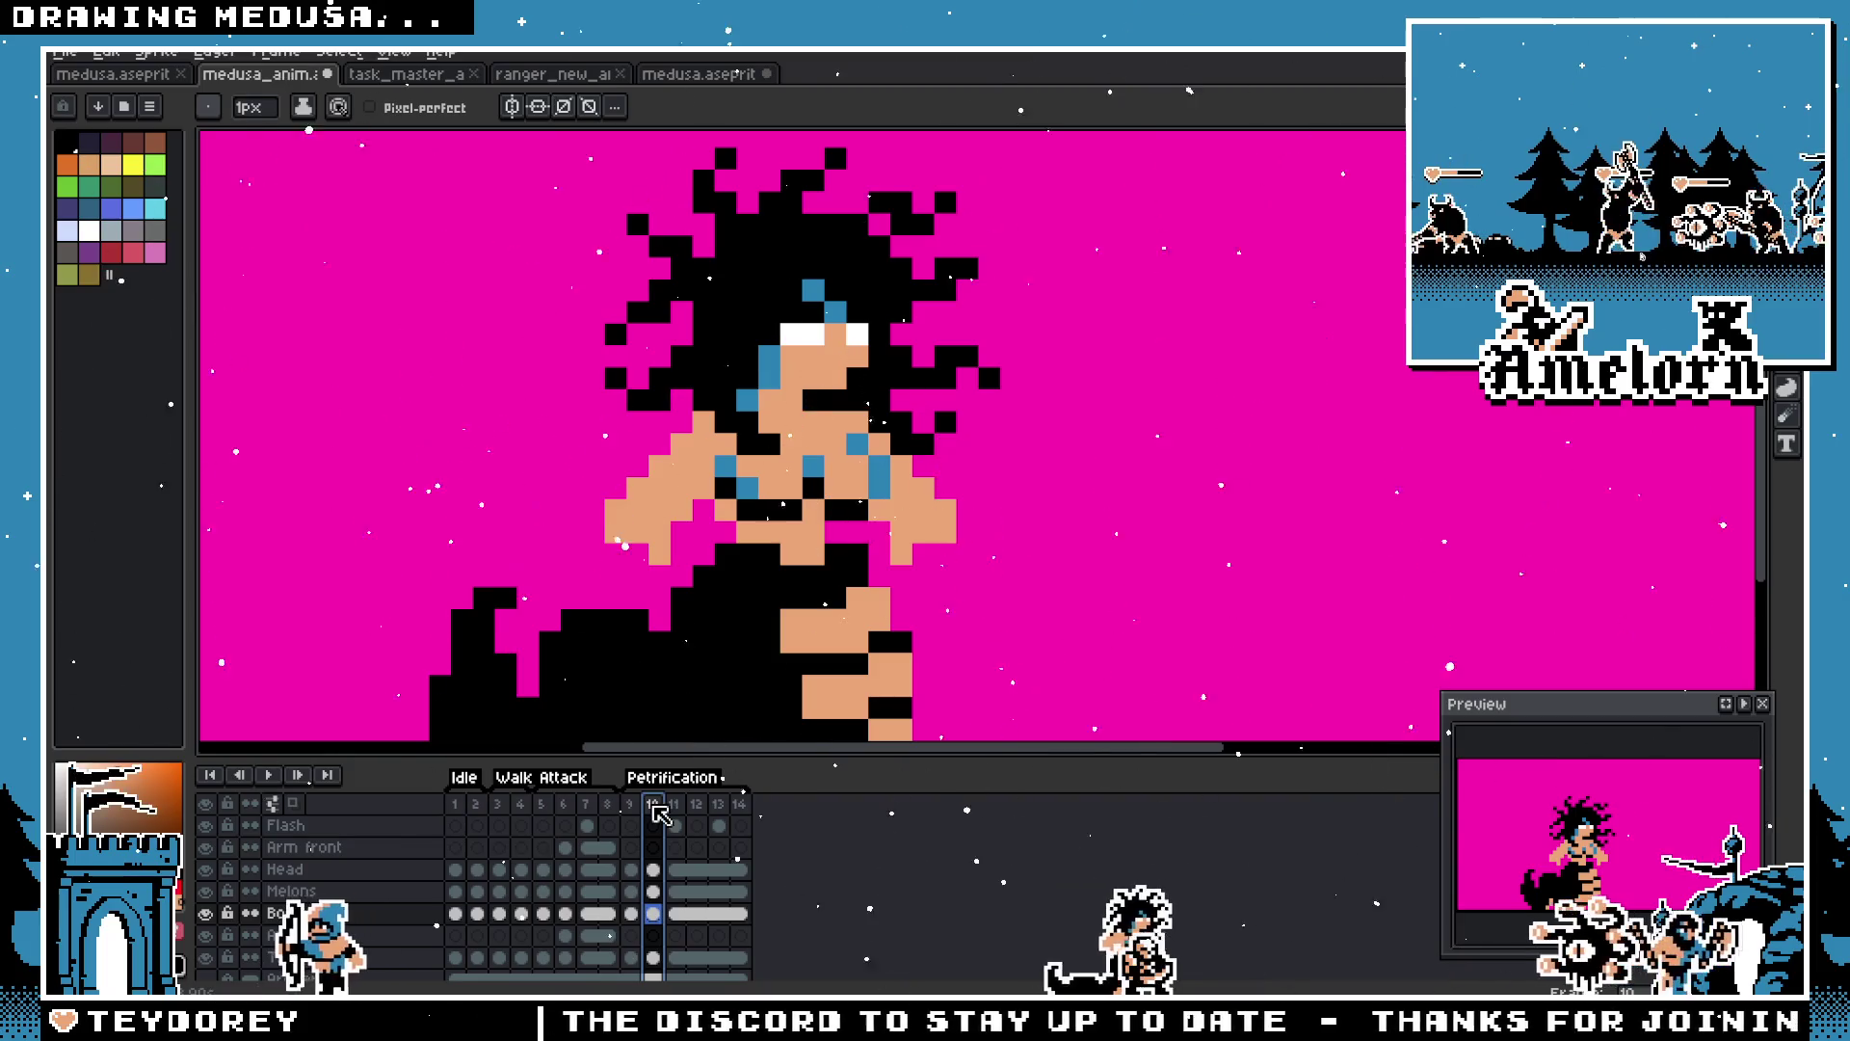
left_click(675, 809)
Step: Start from petrification frame 9 and play the animation, then stop playback
left_click(630, 809)
scroll(828, 463, "down", 1)
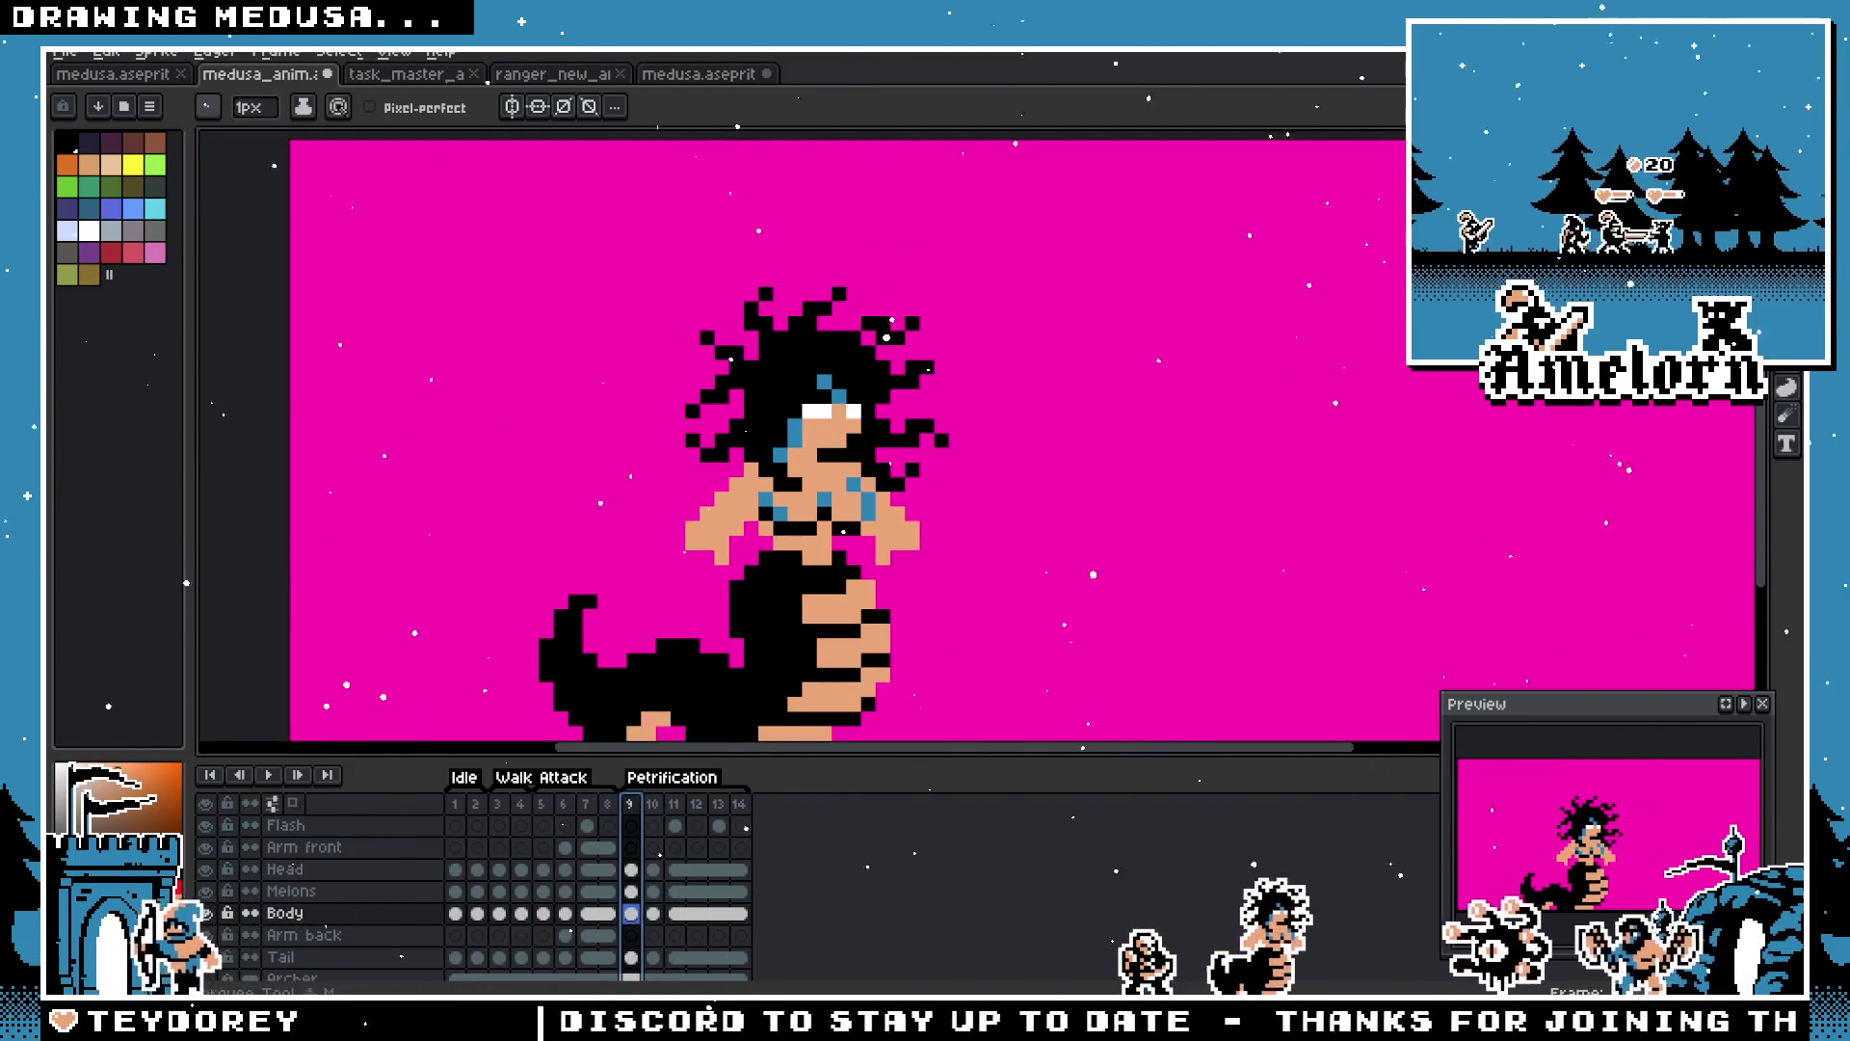
left_click(1787, 154)
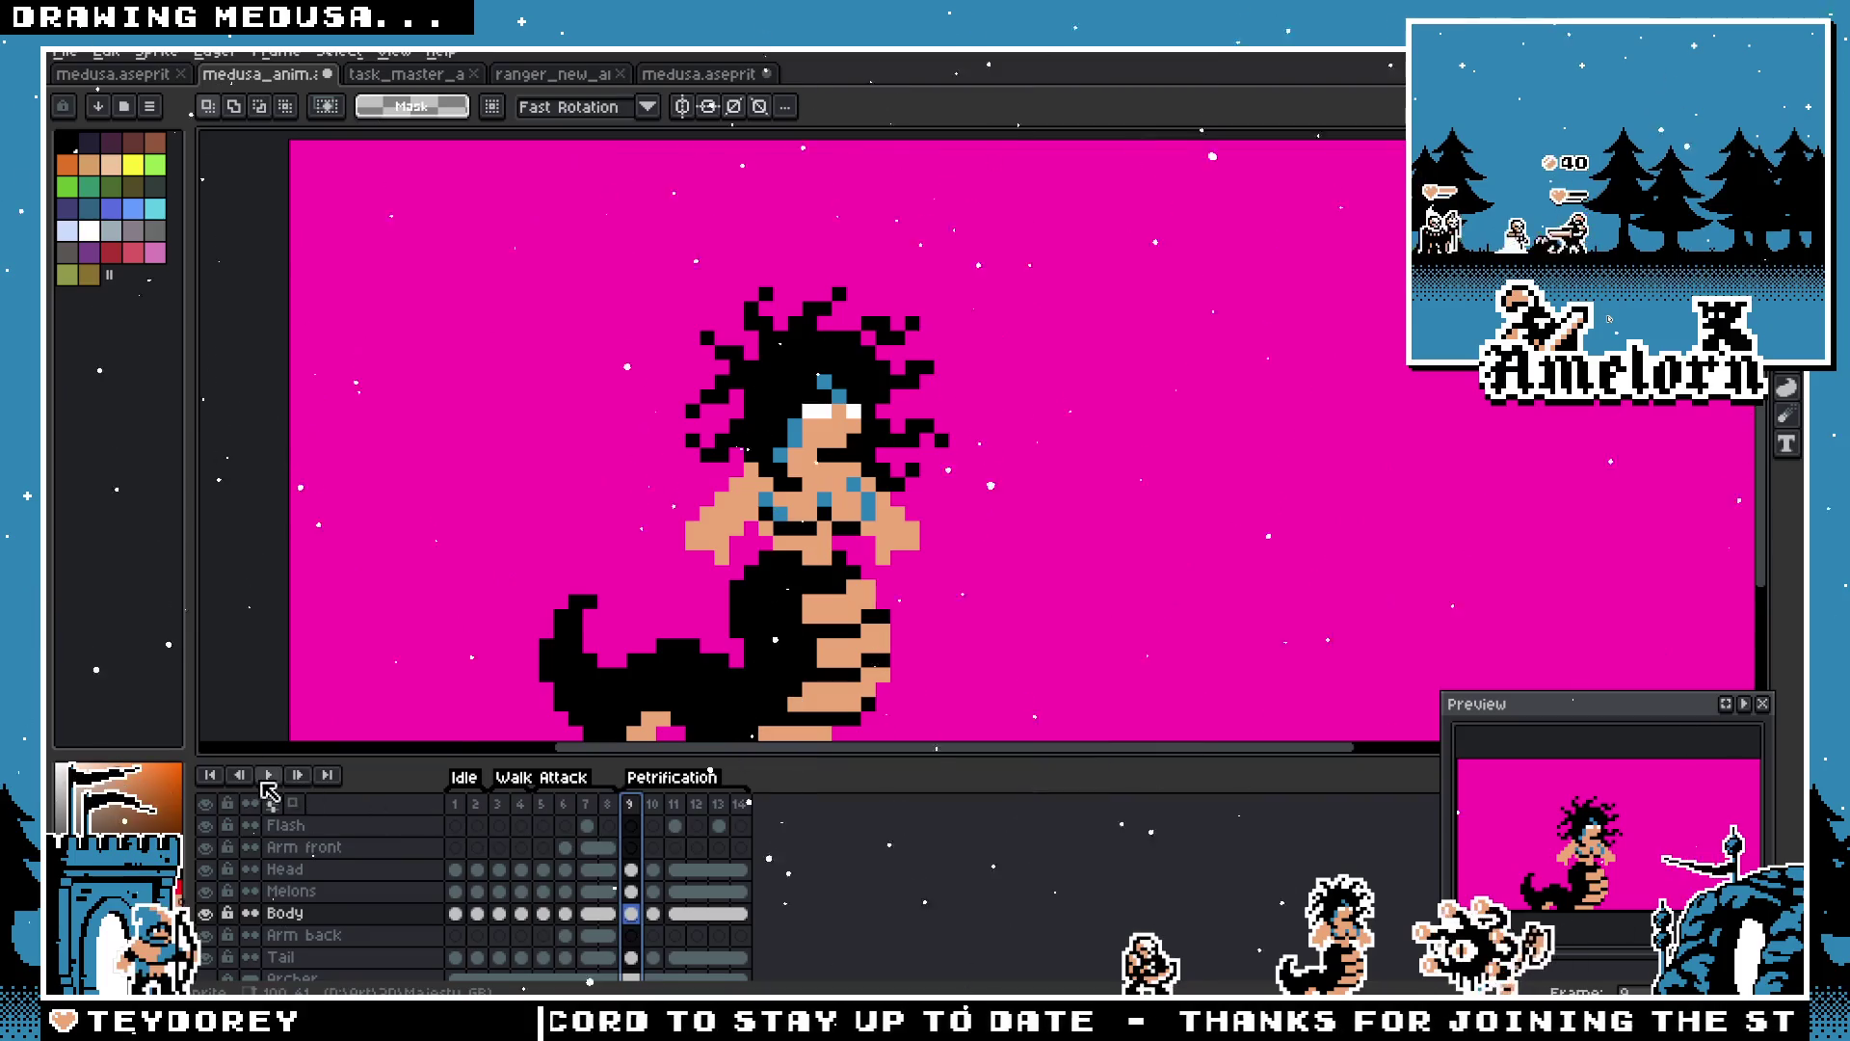
key("Return")
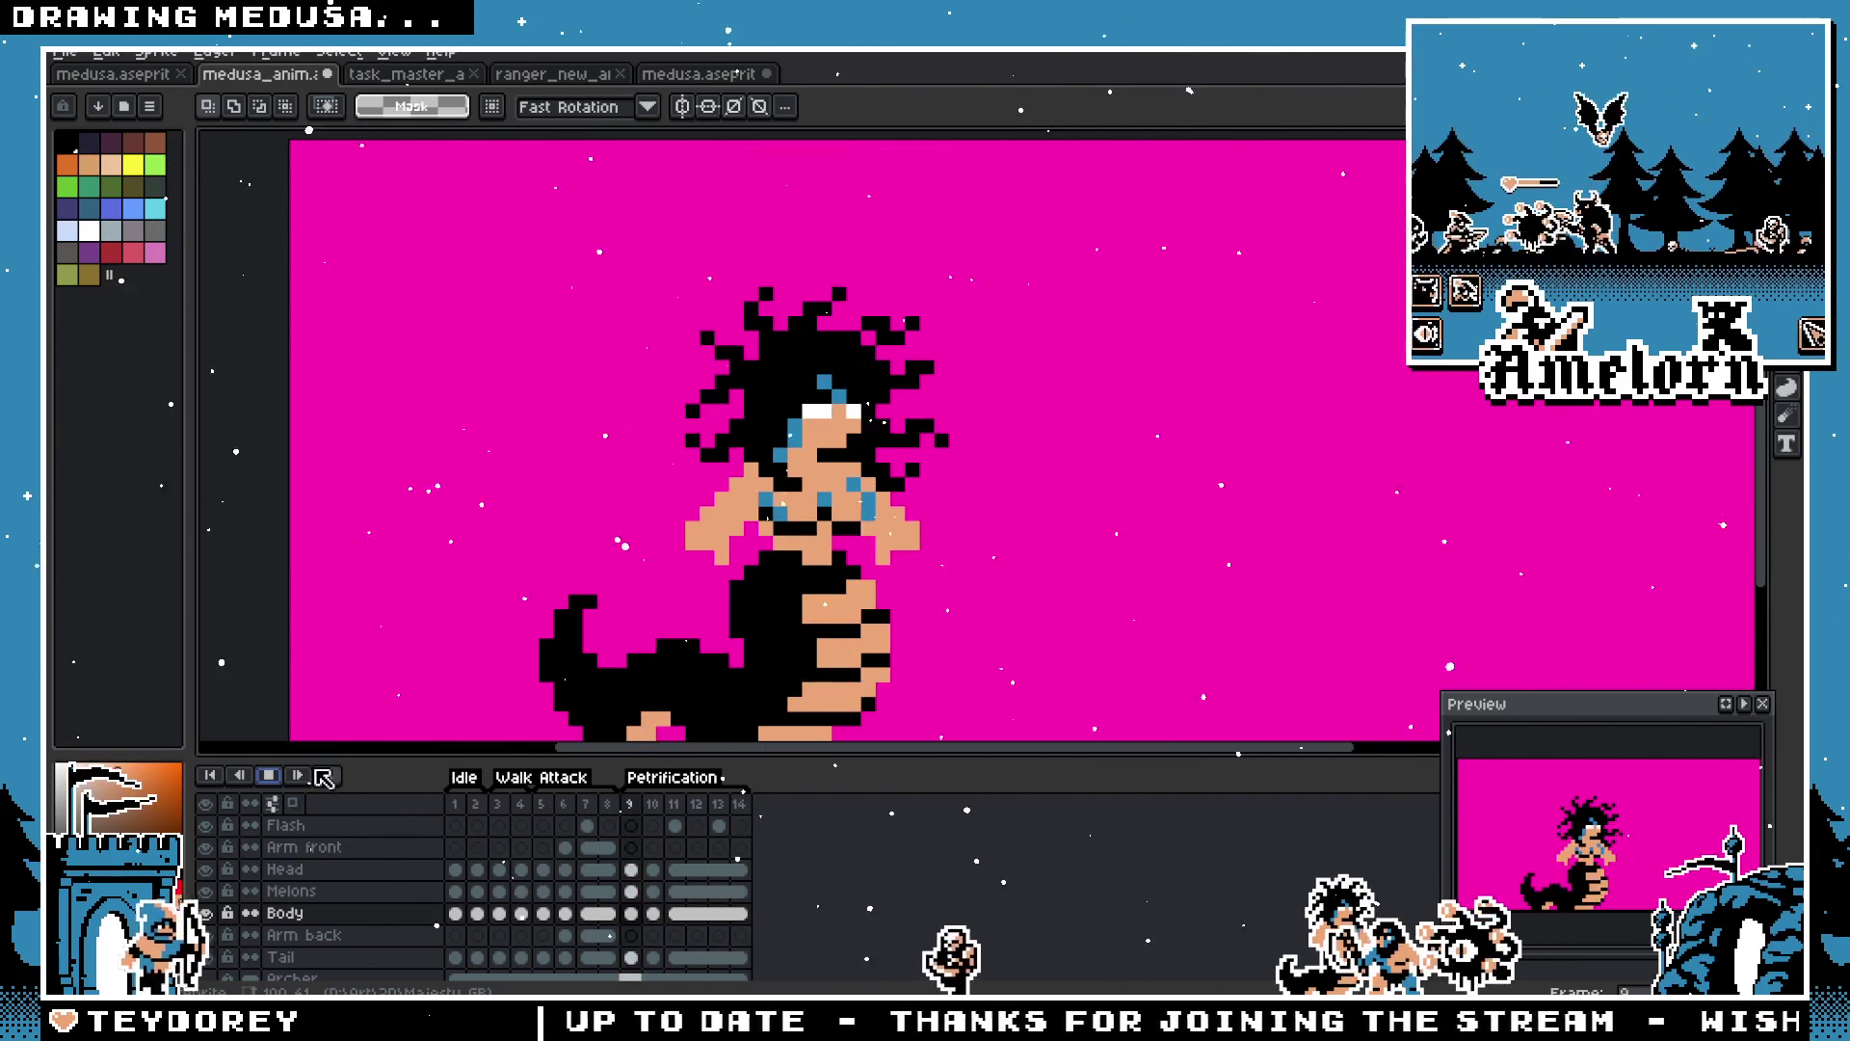
key("Return")
Step: Select an area beside Medusa's chest and flip between frames 11 and 12
scroll(810, 610, "up", 1)
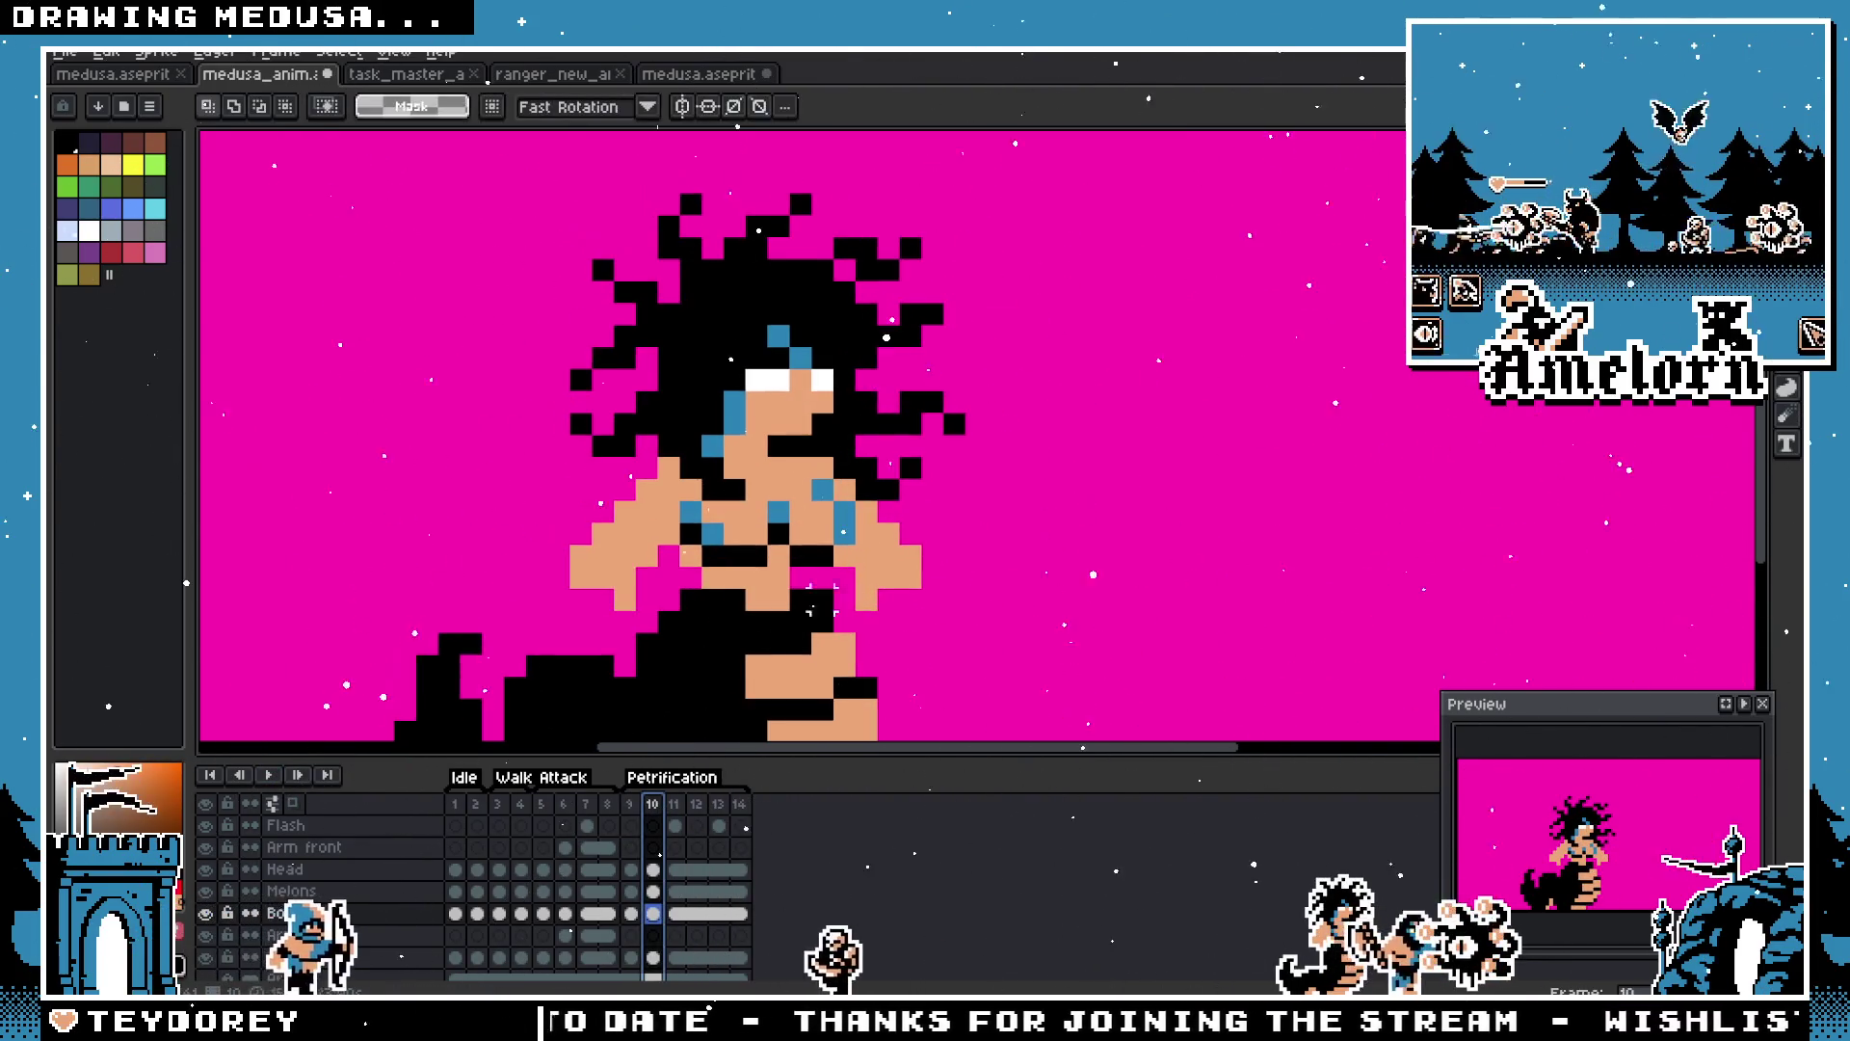
mouse_move(982, 461)
left_mouse_down()
mouse_move(867, 620)
mouse_move(830, 615)
left_mouse_up()
left_click(677, 809)
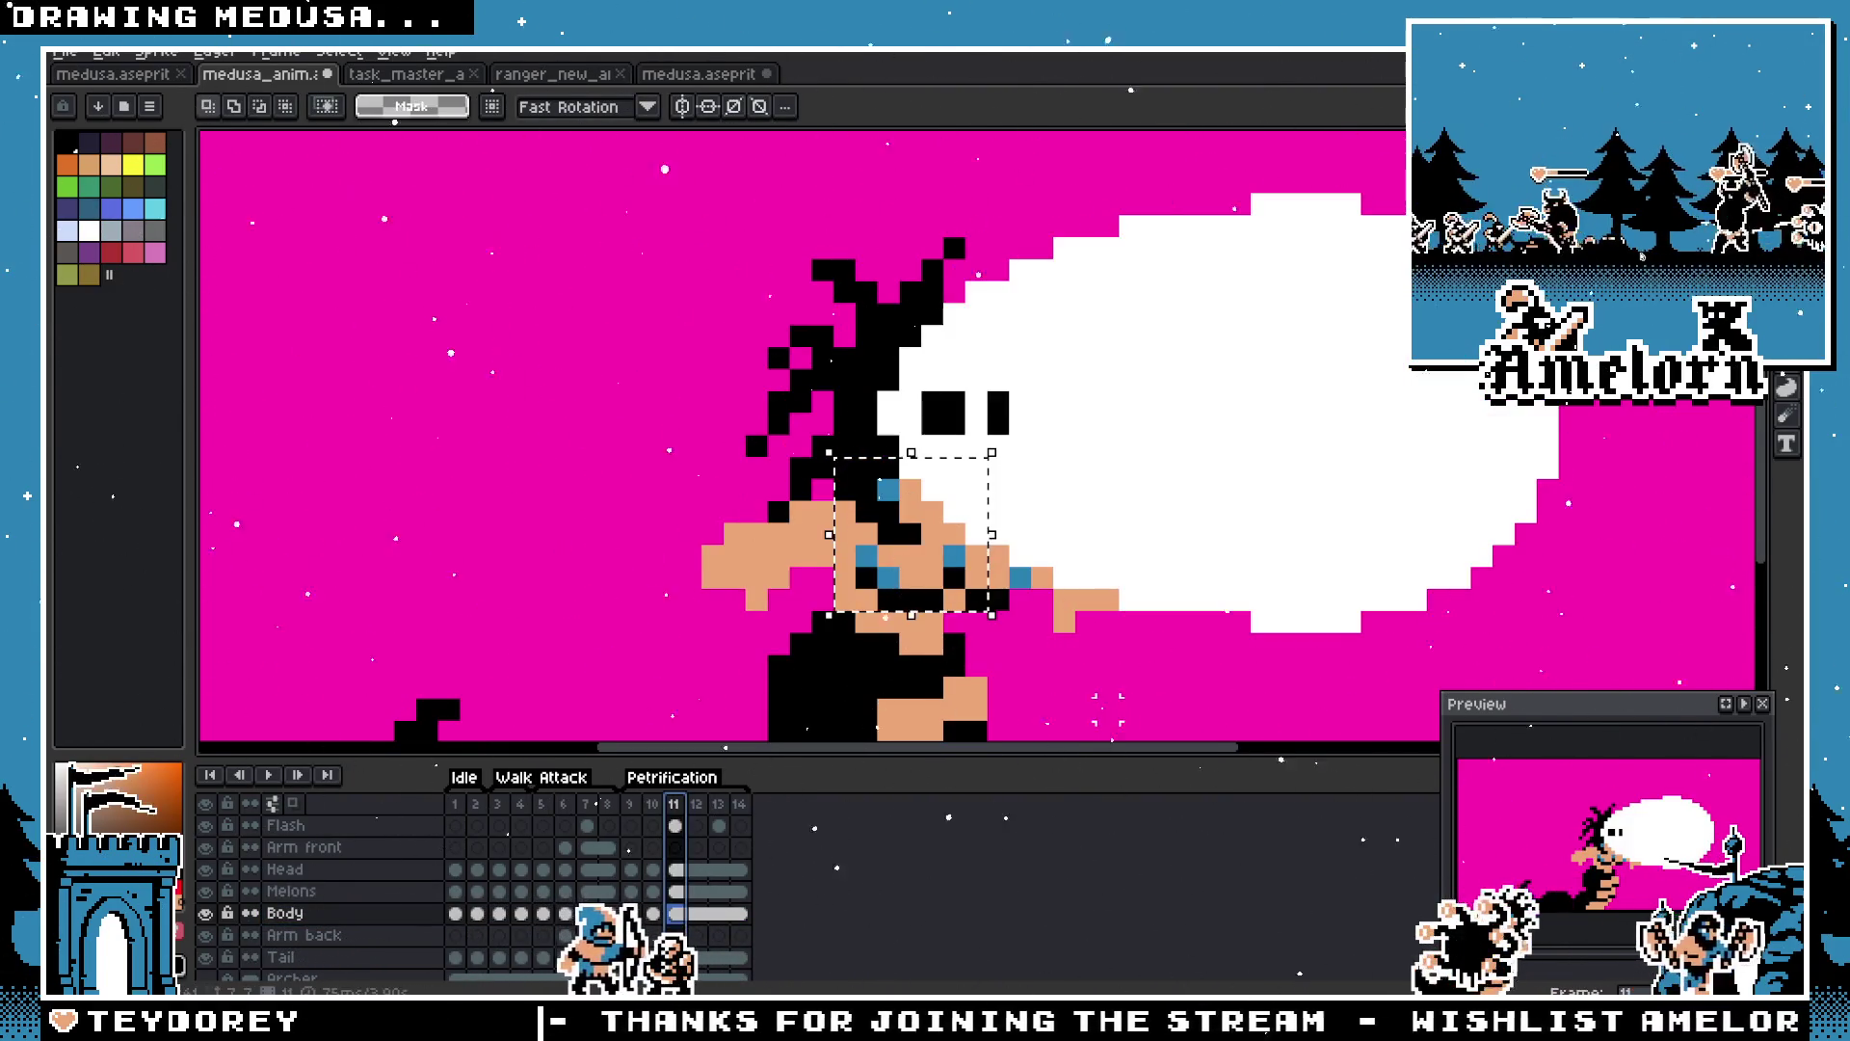
left_click(696, 809)
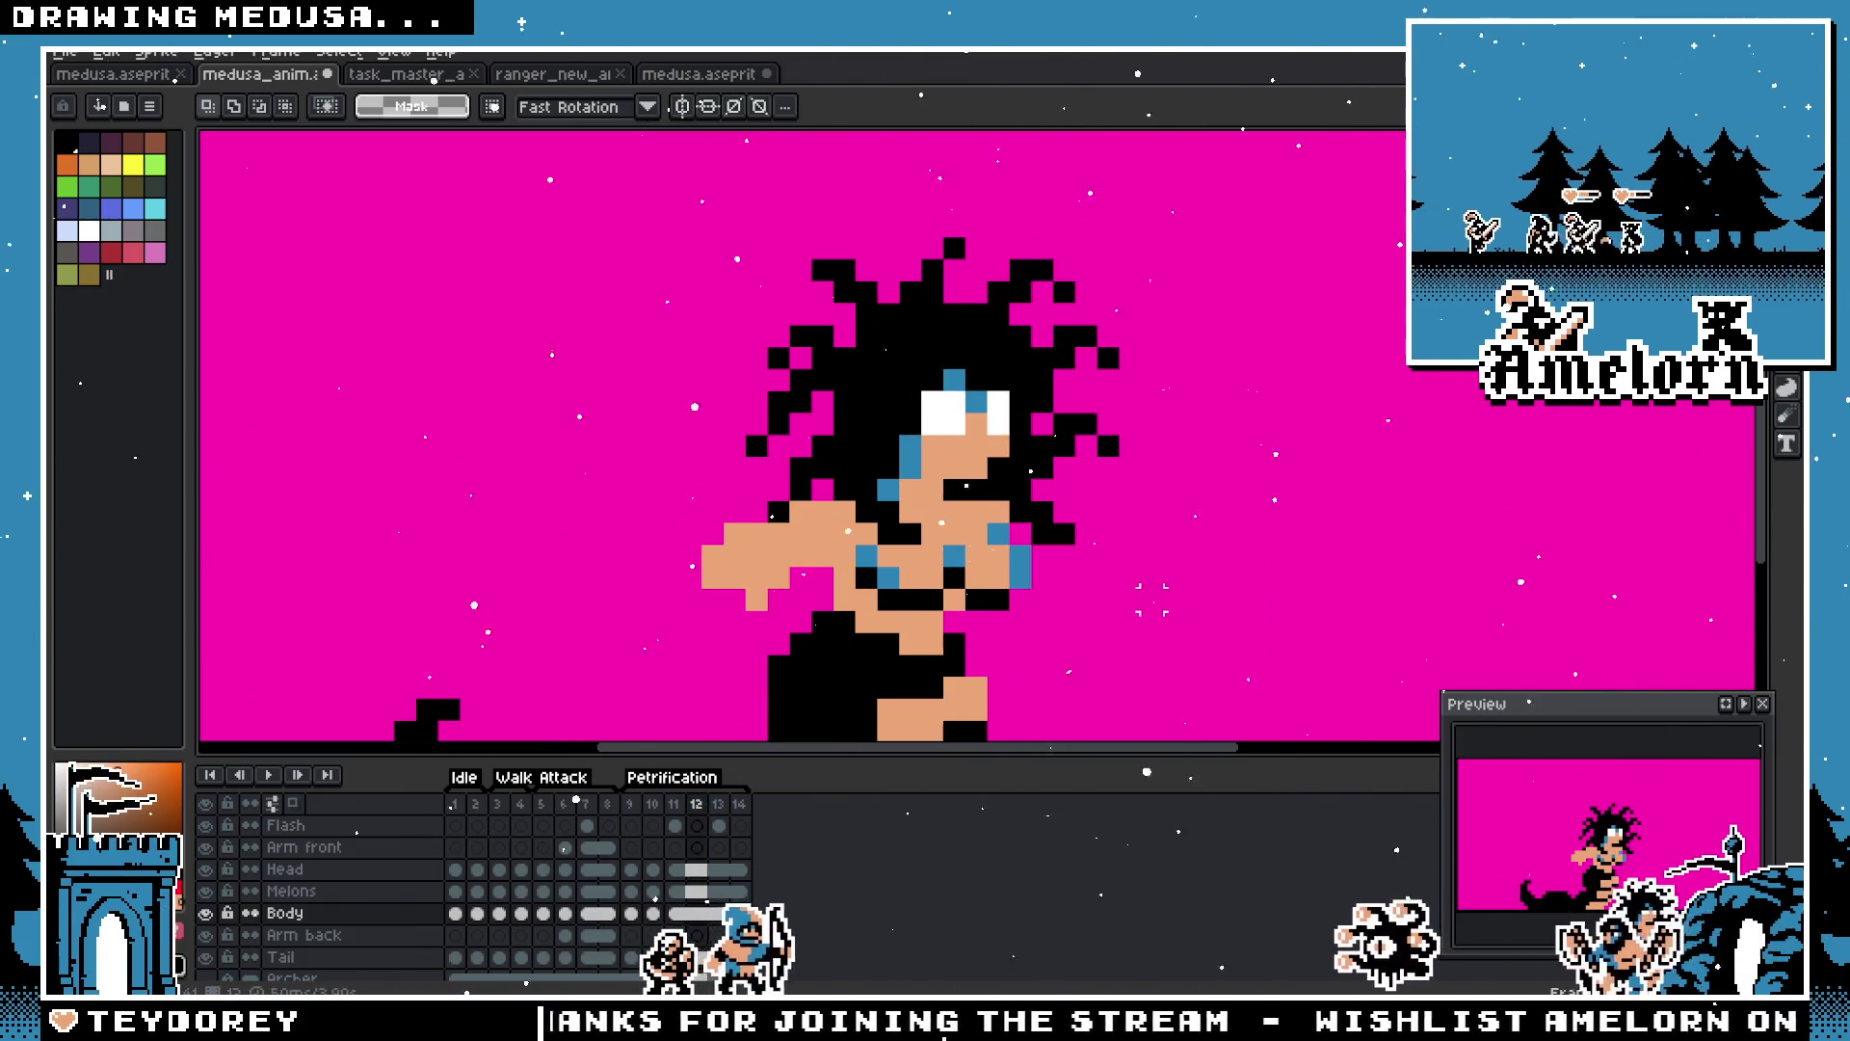
scroll(1152, 595, "down", 8)
scroll(1152, 594, "up", 6)
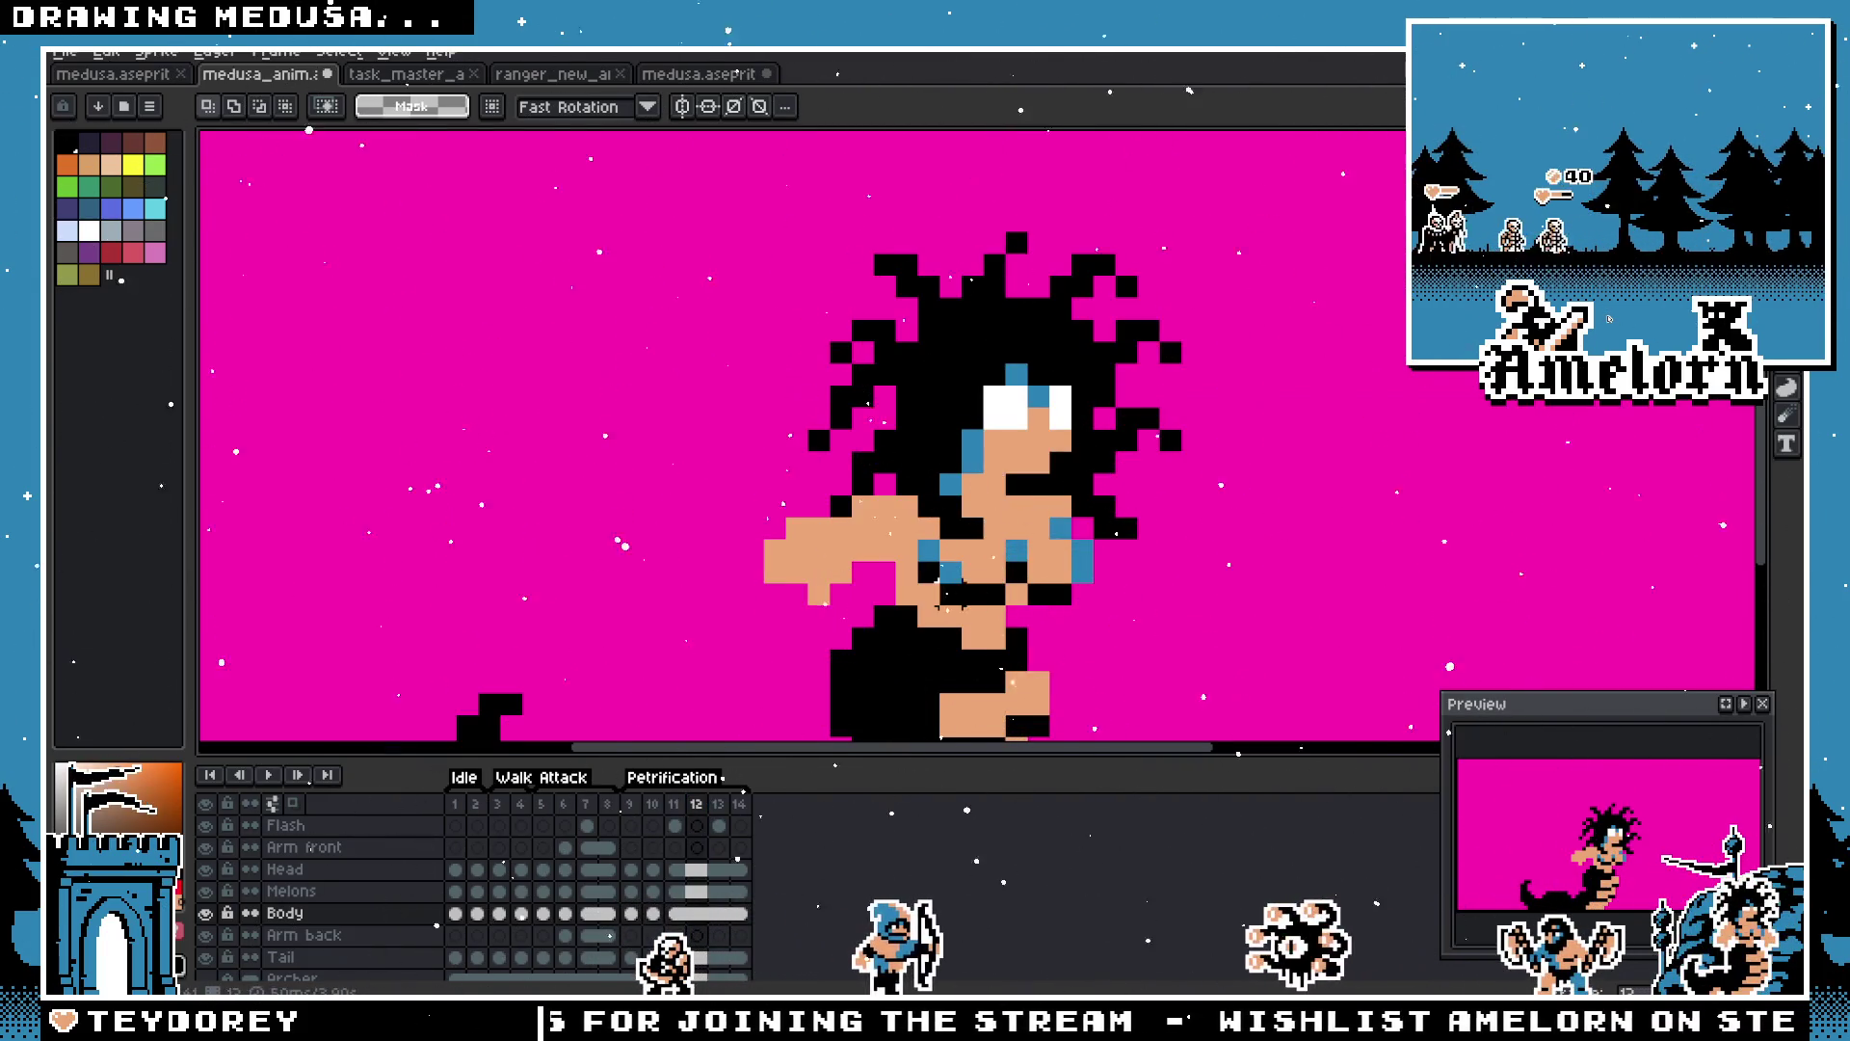
scroll(1152, 595, "down", 6)
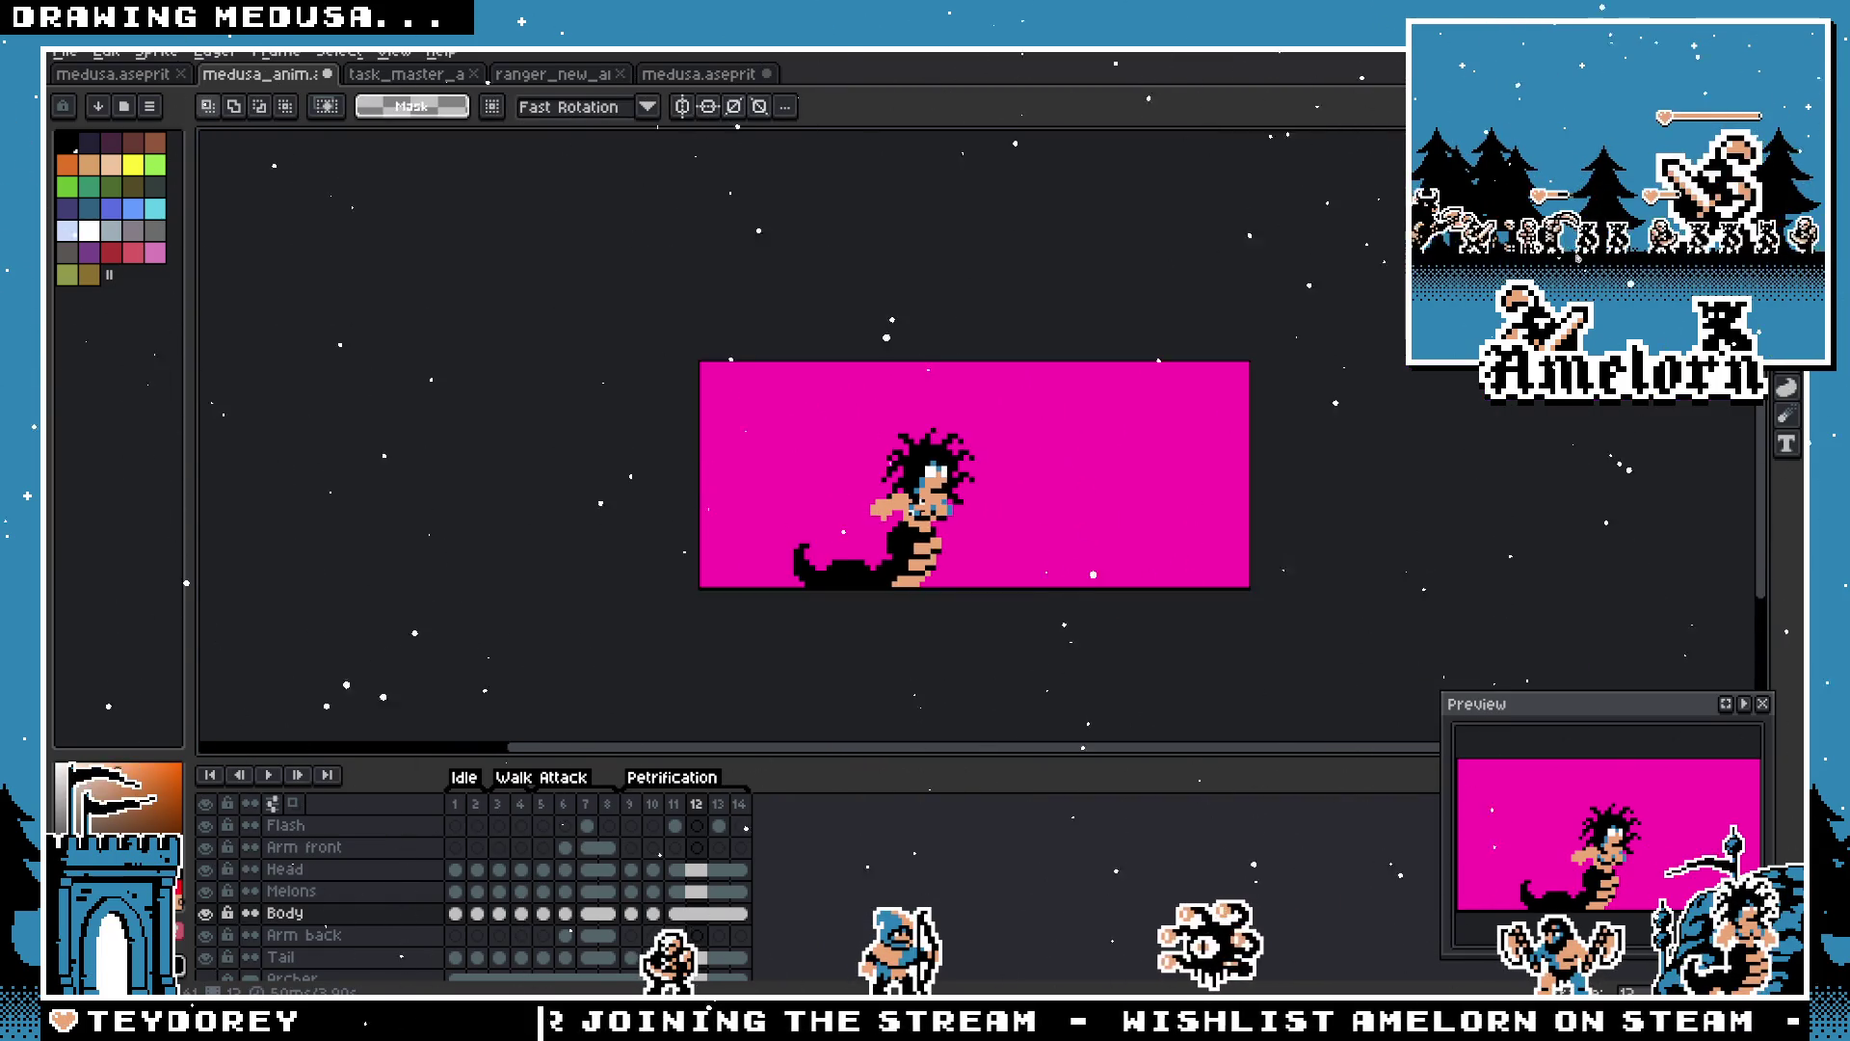
scroll(910, 508, "up", 3)
scroll(867, 521, "up", 1)
Step: Switch to the pencil, then play the Medusa animation once and stop it
key("b")
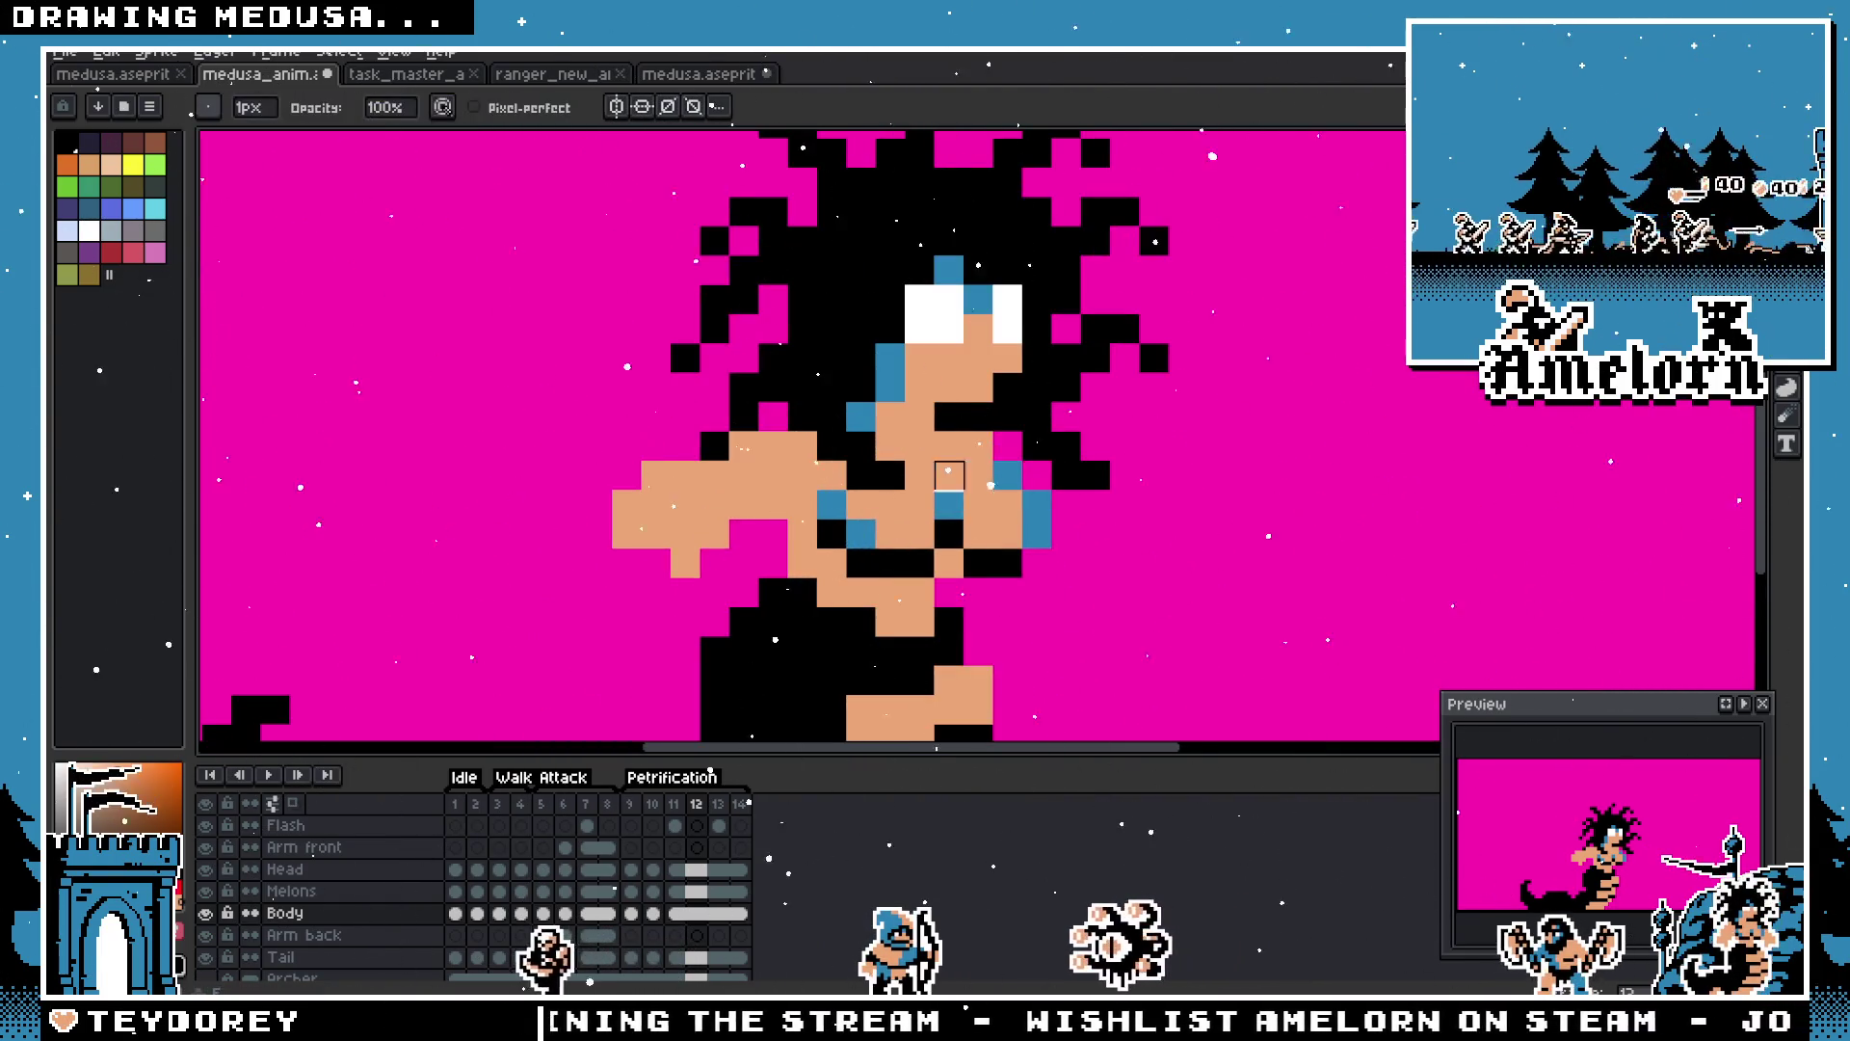
scroll(779, 546, "down", 3)
scroll(766, 544, "up", 1)
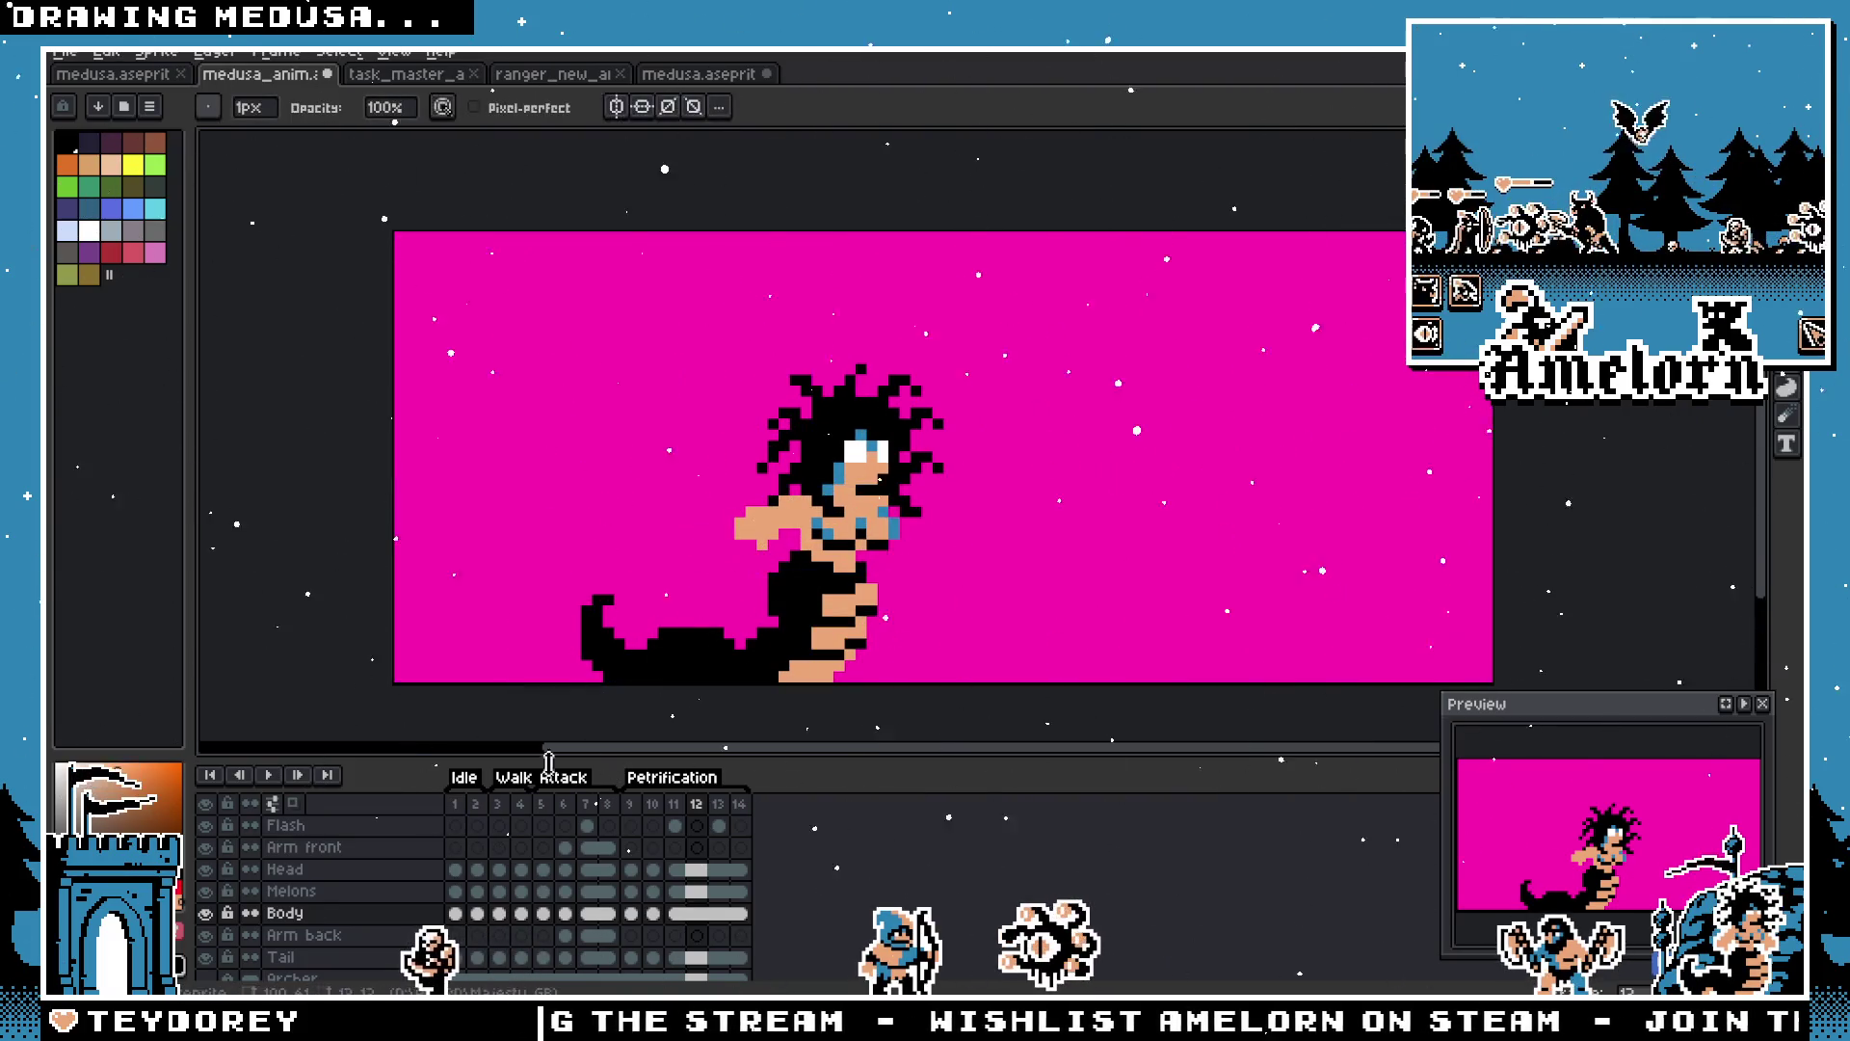
left_click(269, 776)
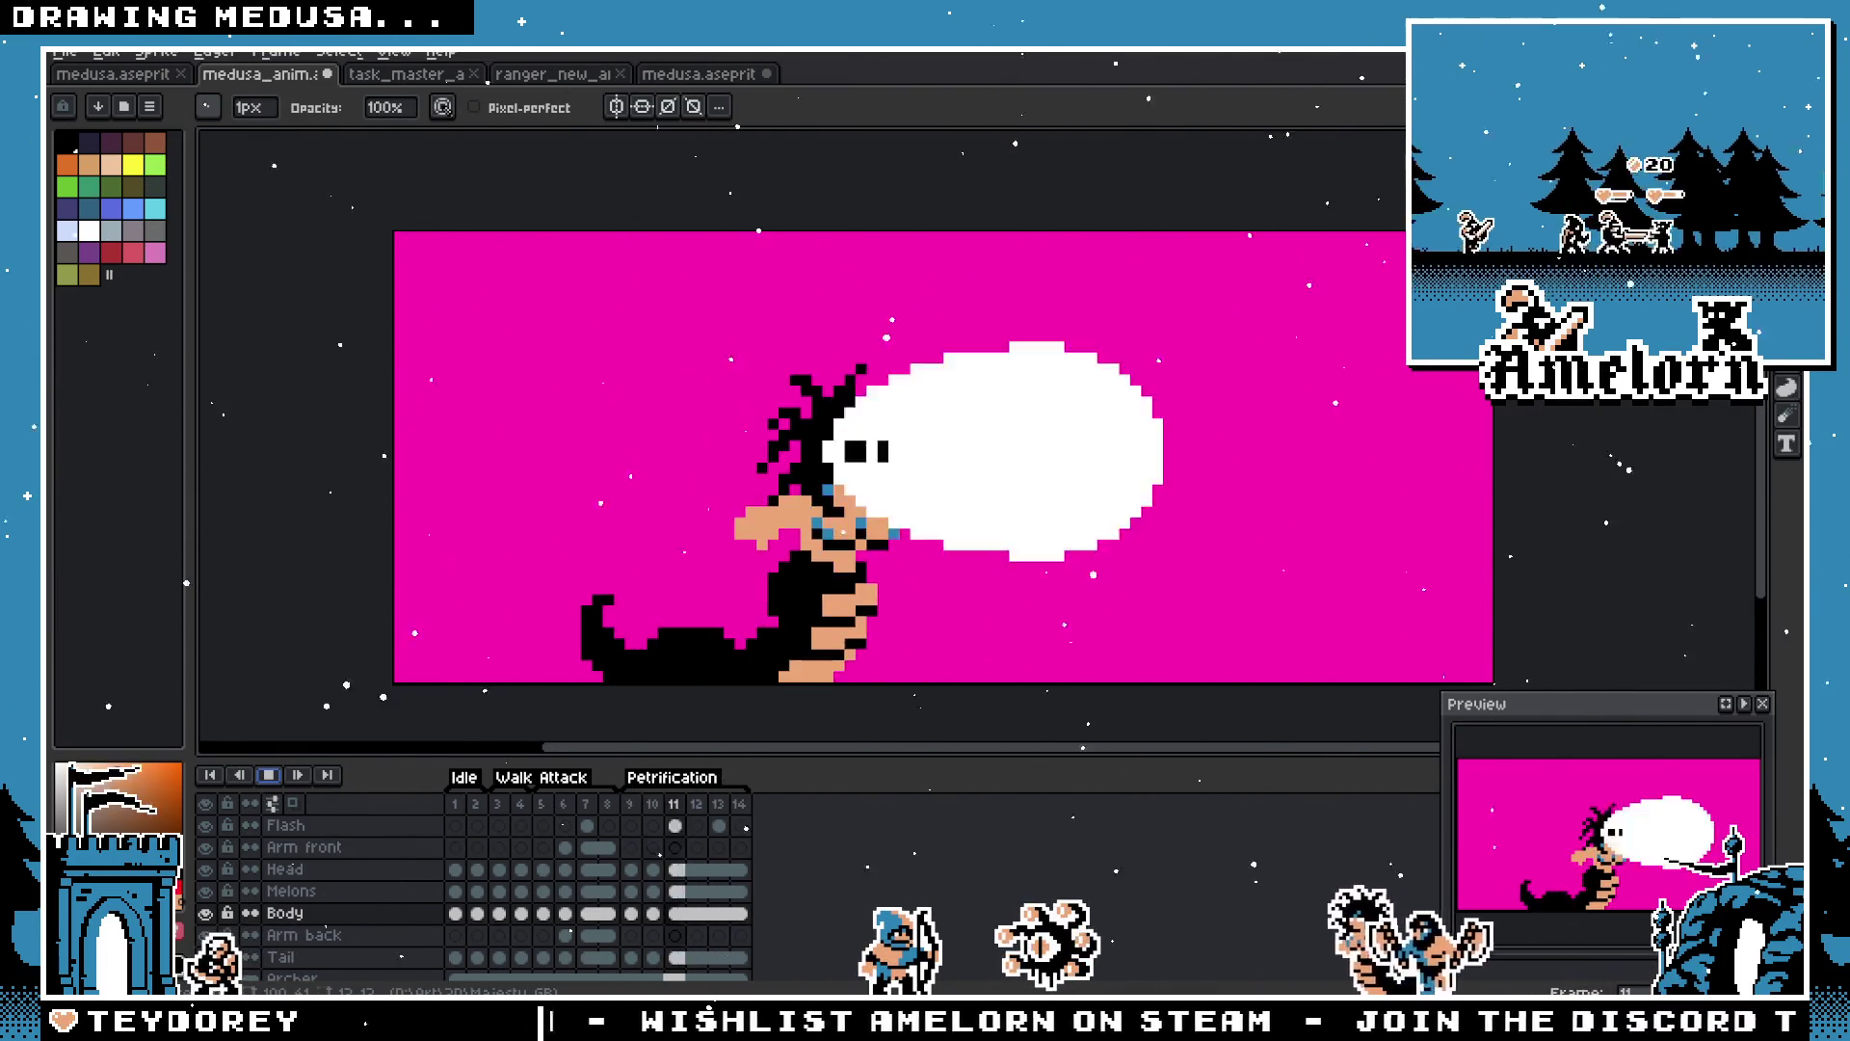
scroll(867, 578, "up", 3)
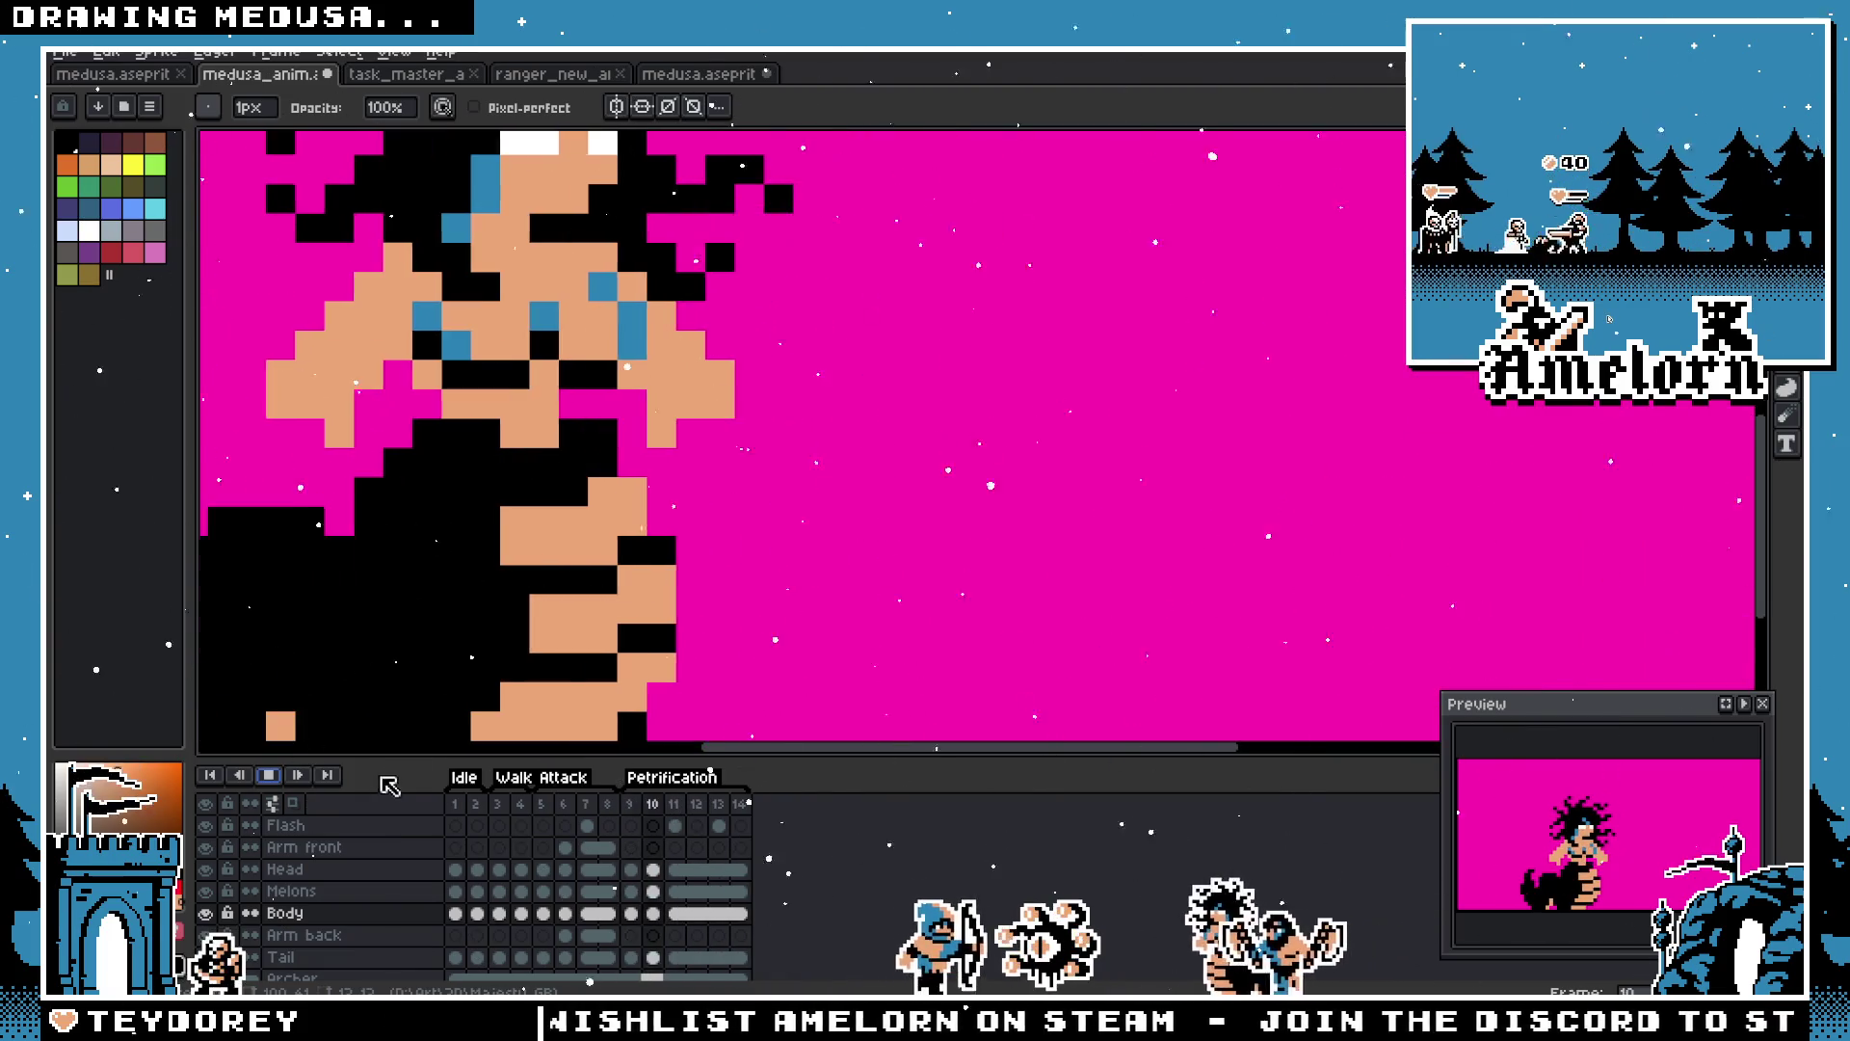
left_click(277, 775)
scroll(342, 552, "down", 3)
scroll(341, 552, "up", 2)
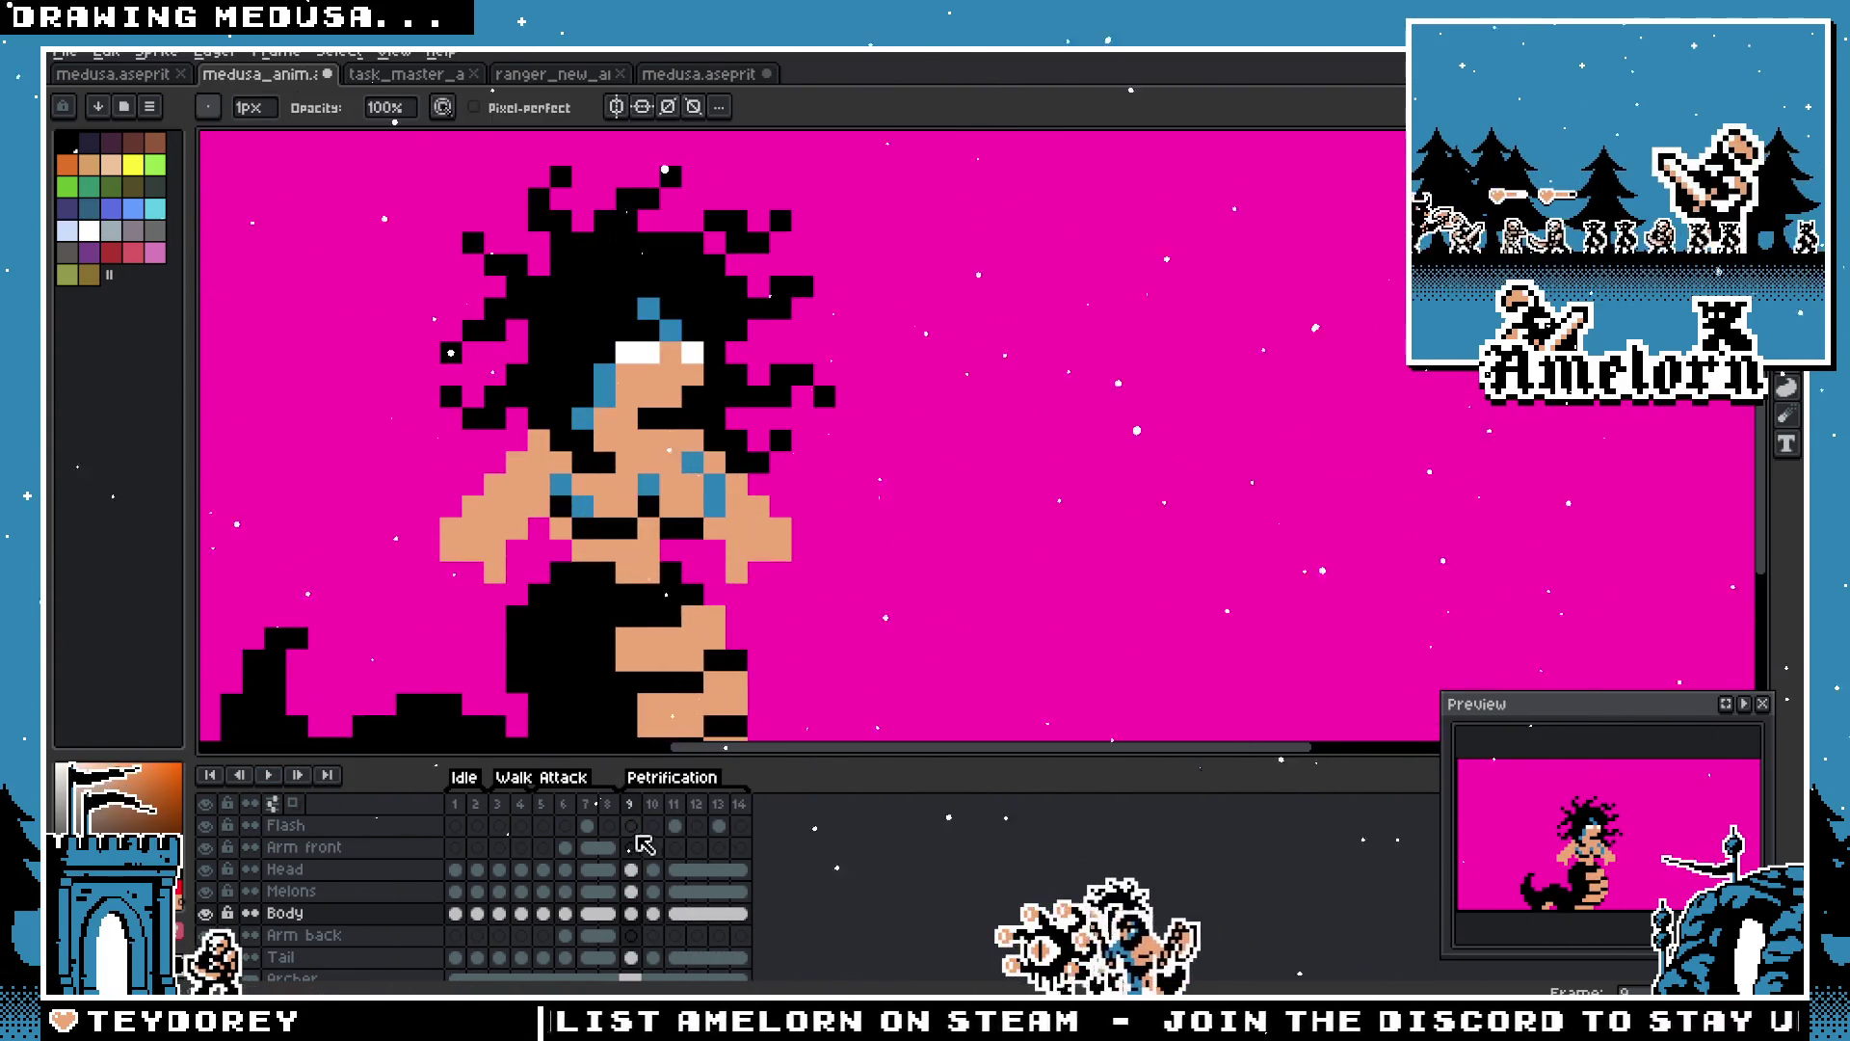
Step: On frame 10's Head layer, blacken the pixel left of the eye highlight
left_click(650, 815)
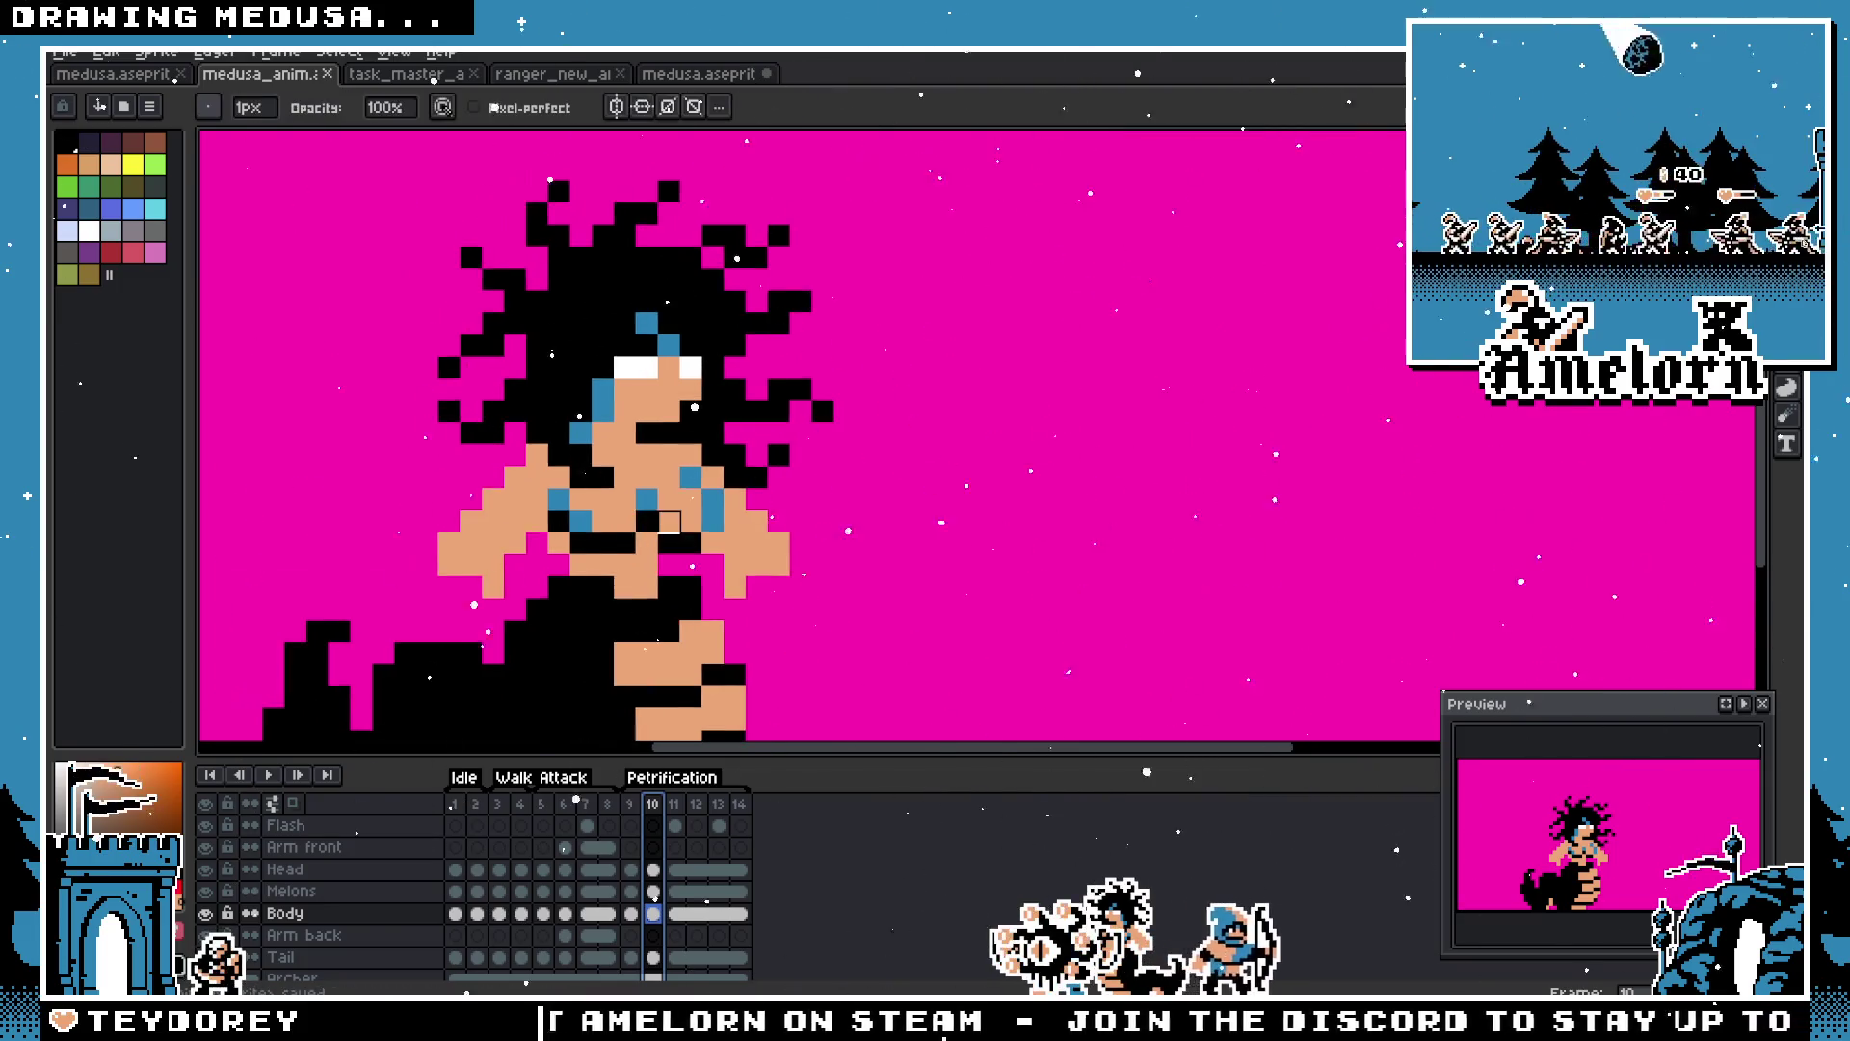
scroll(768, 491, "down", 1)
key("m")
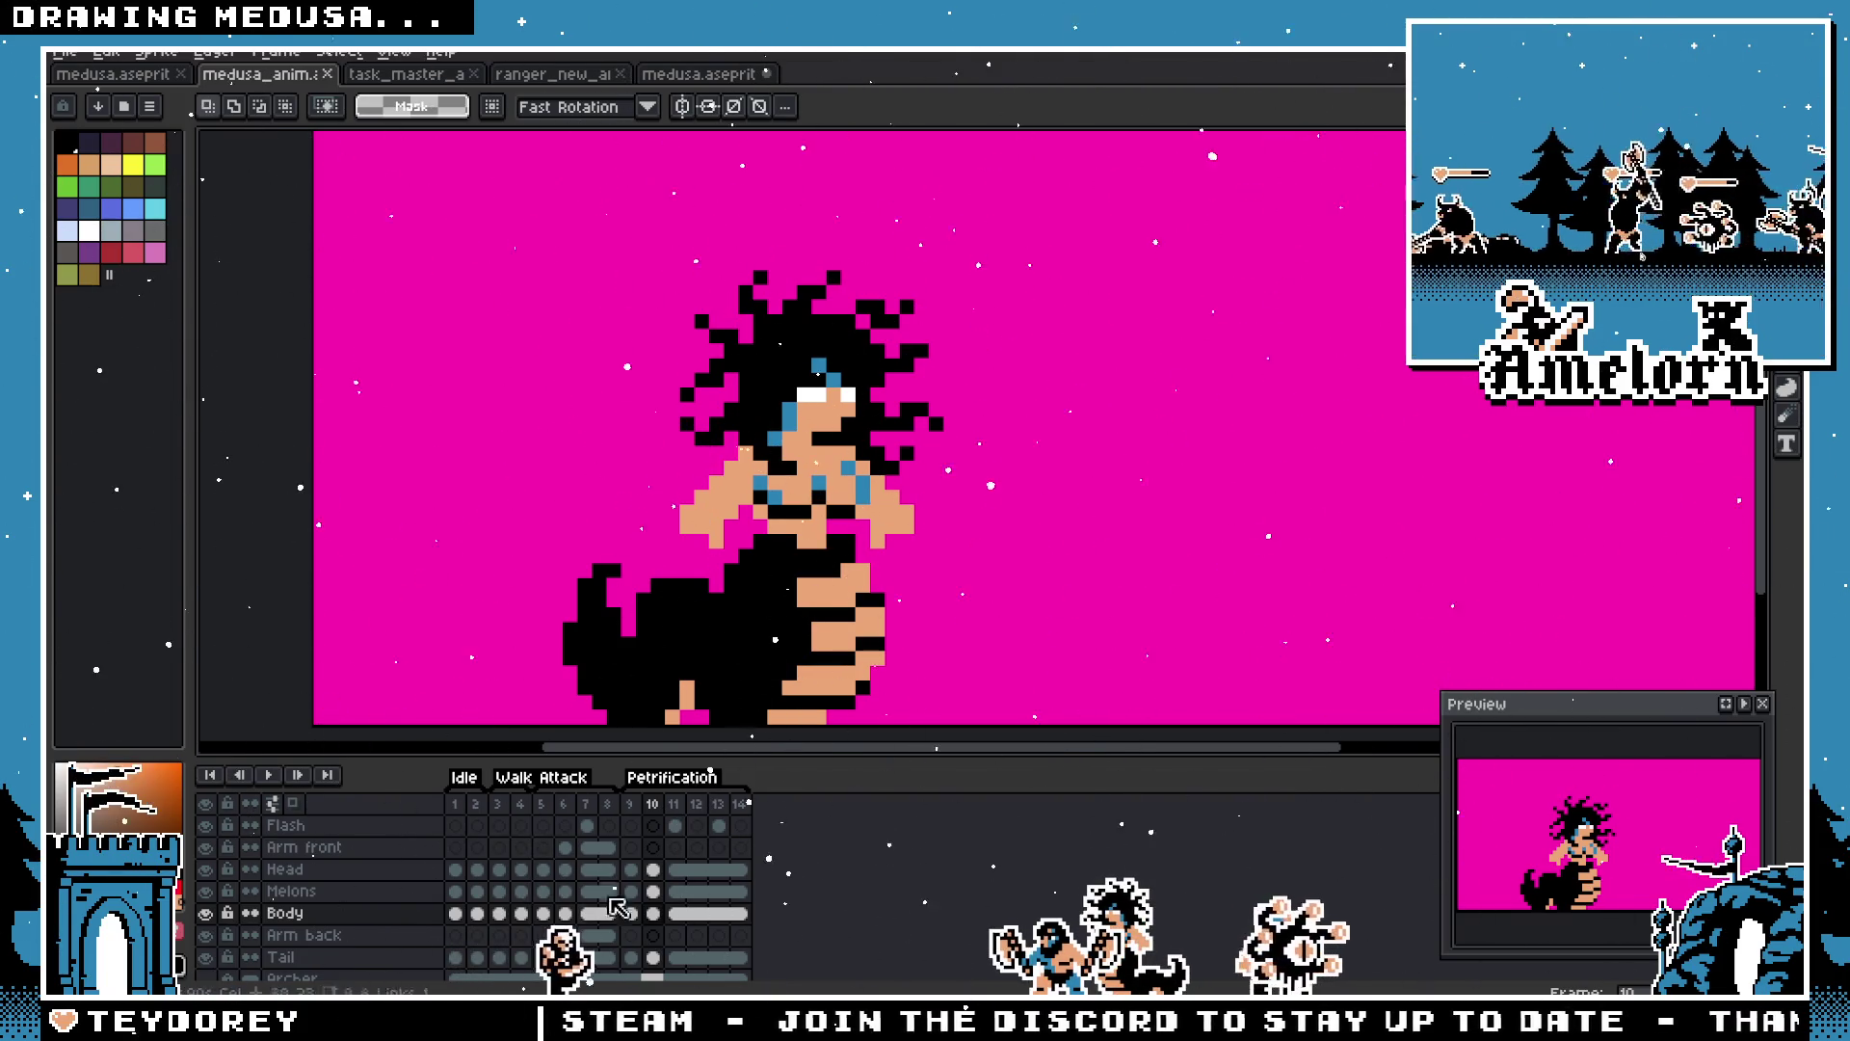
left_click(653, 913)
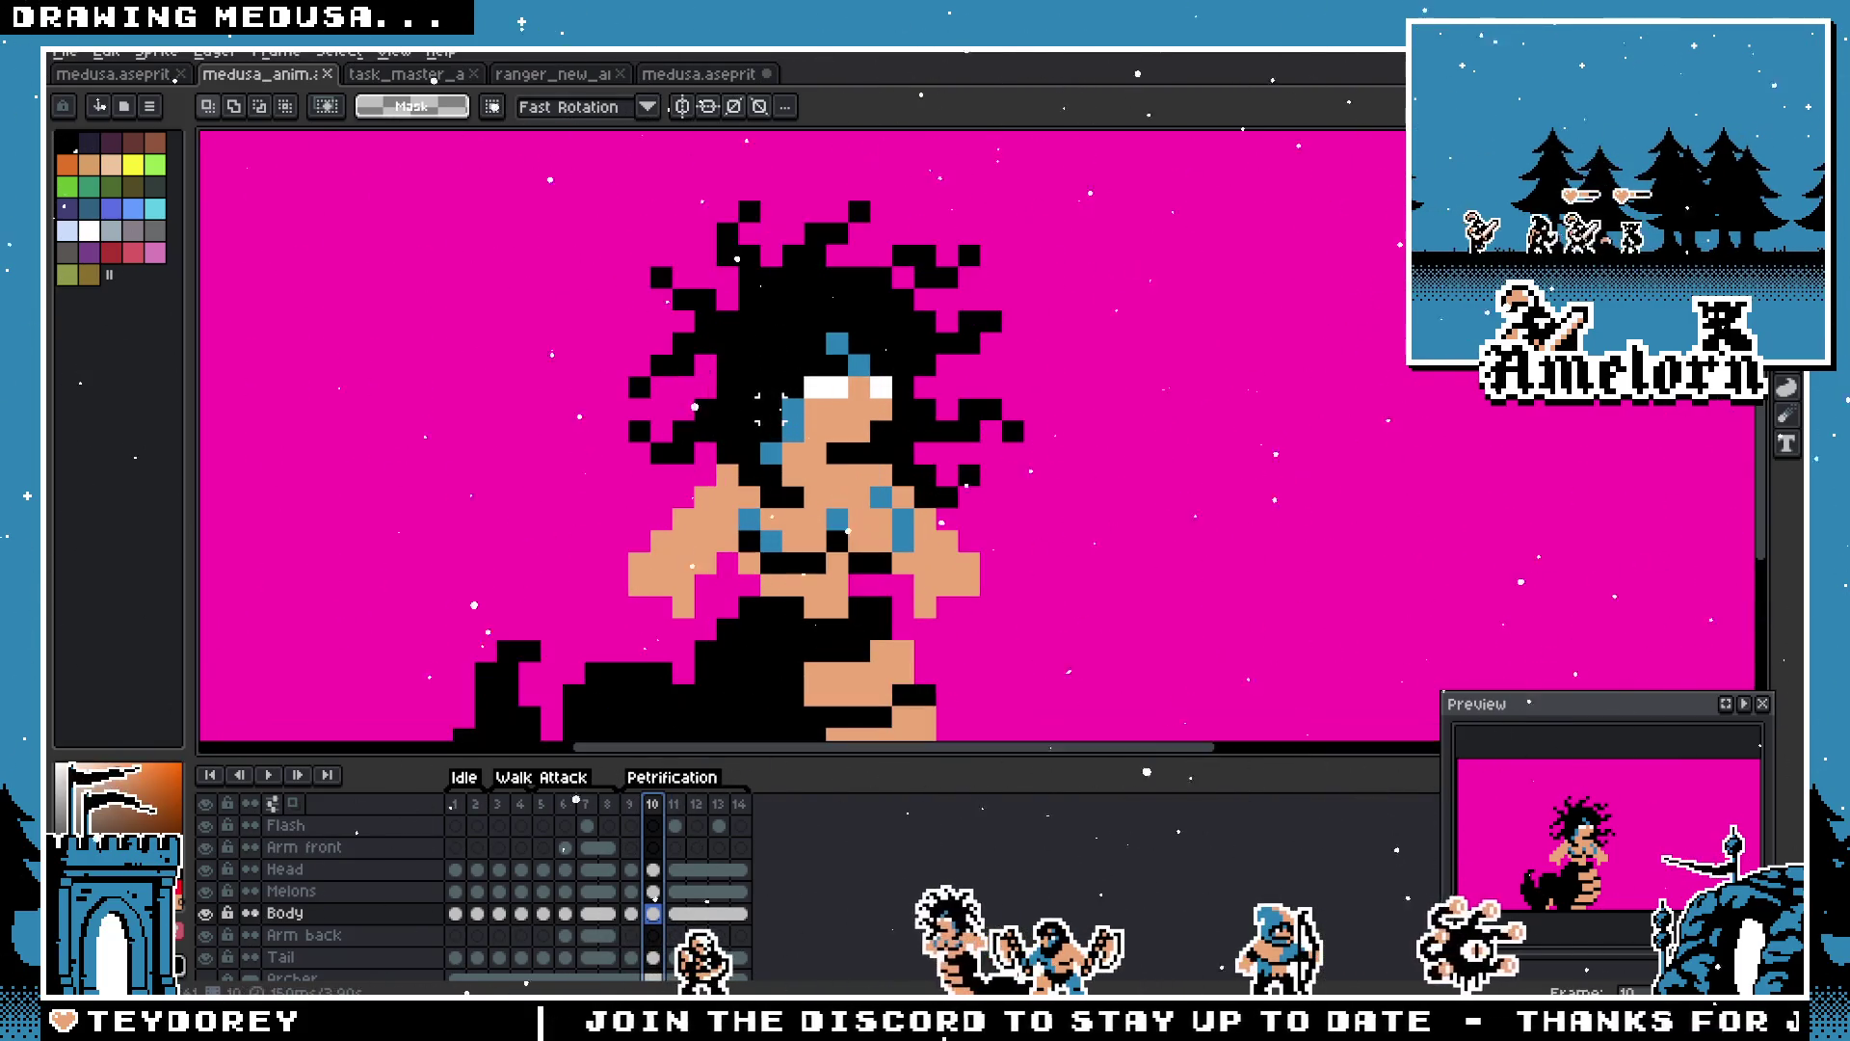
scroll(771, 431, "up", 1)
key("b")
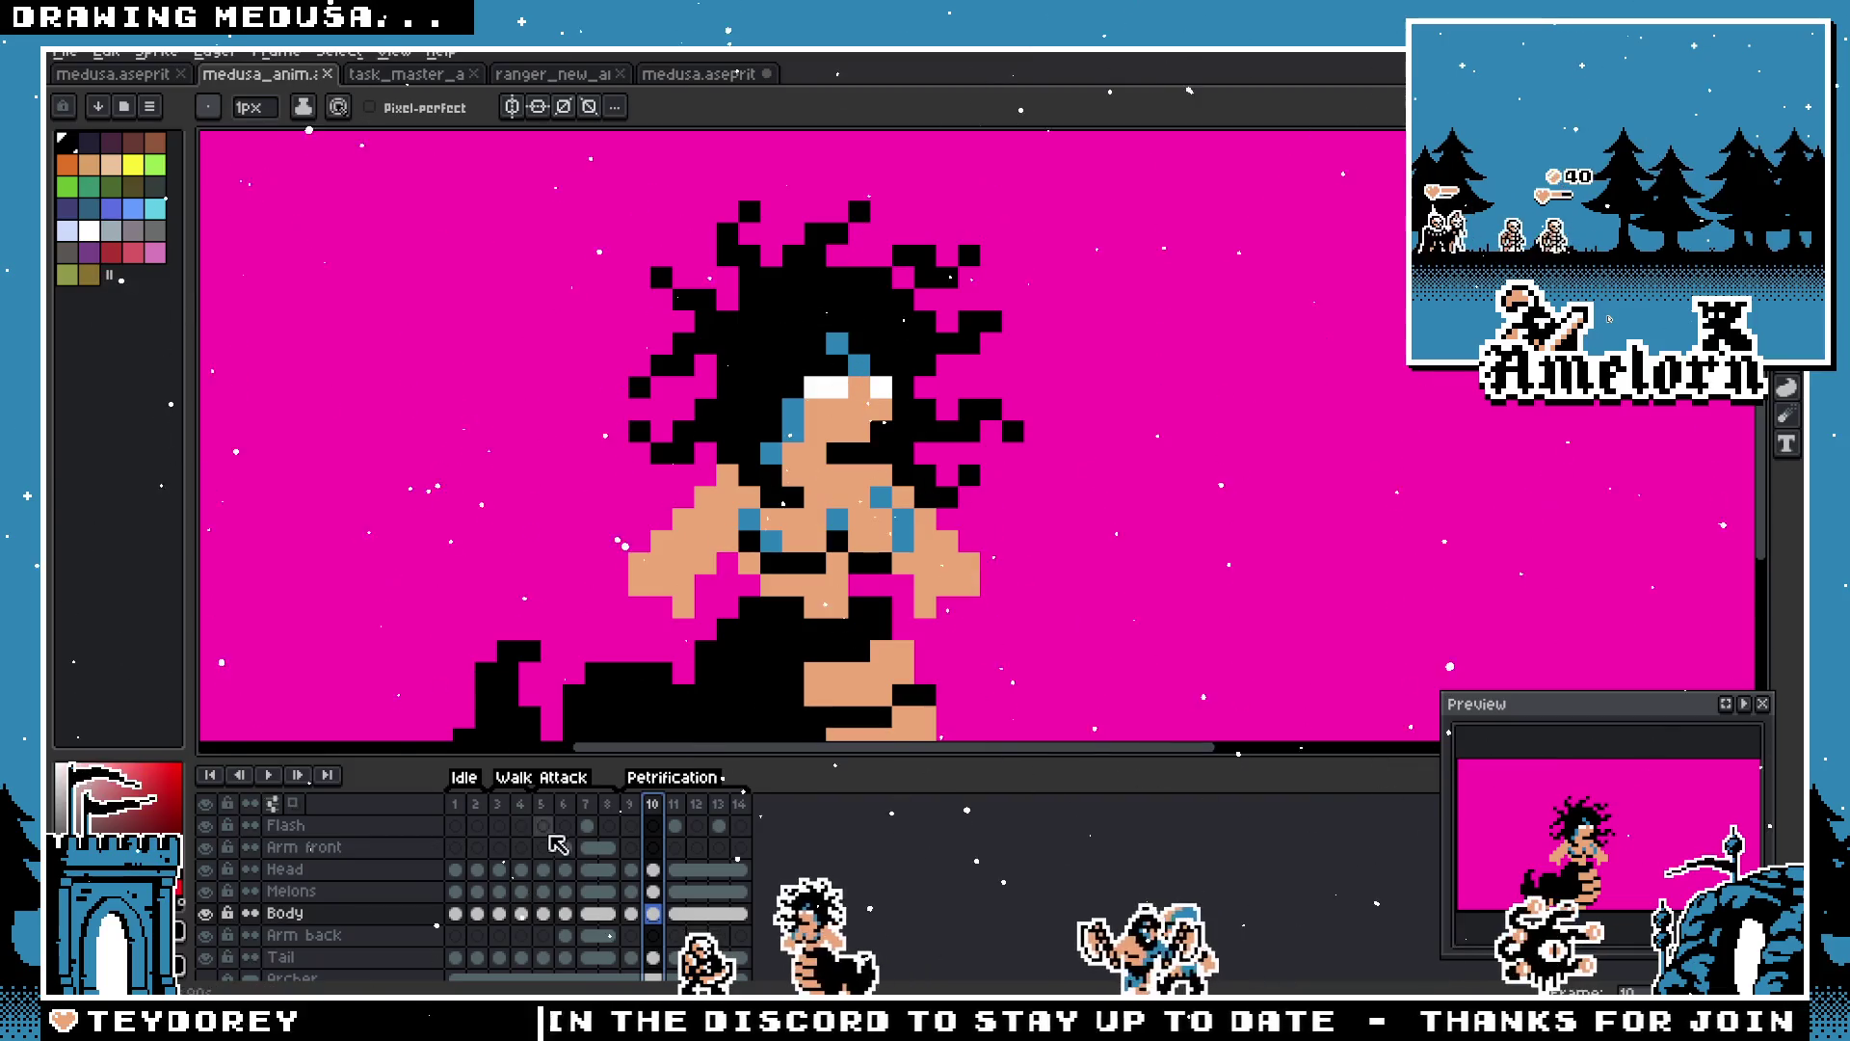
left_click(656, 869)
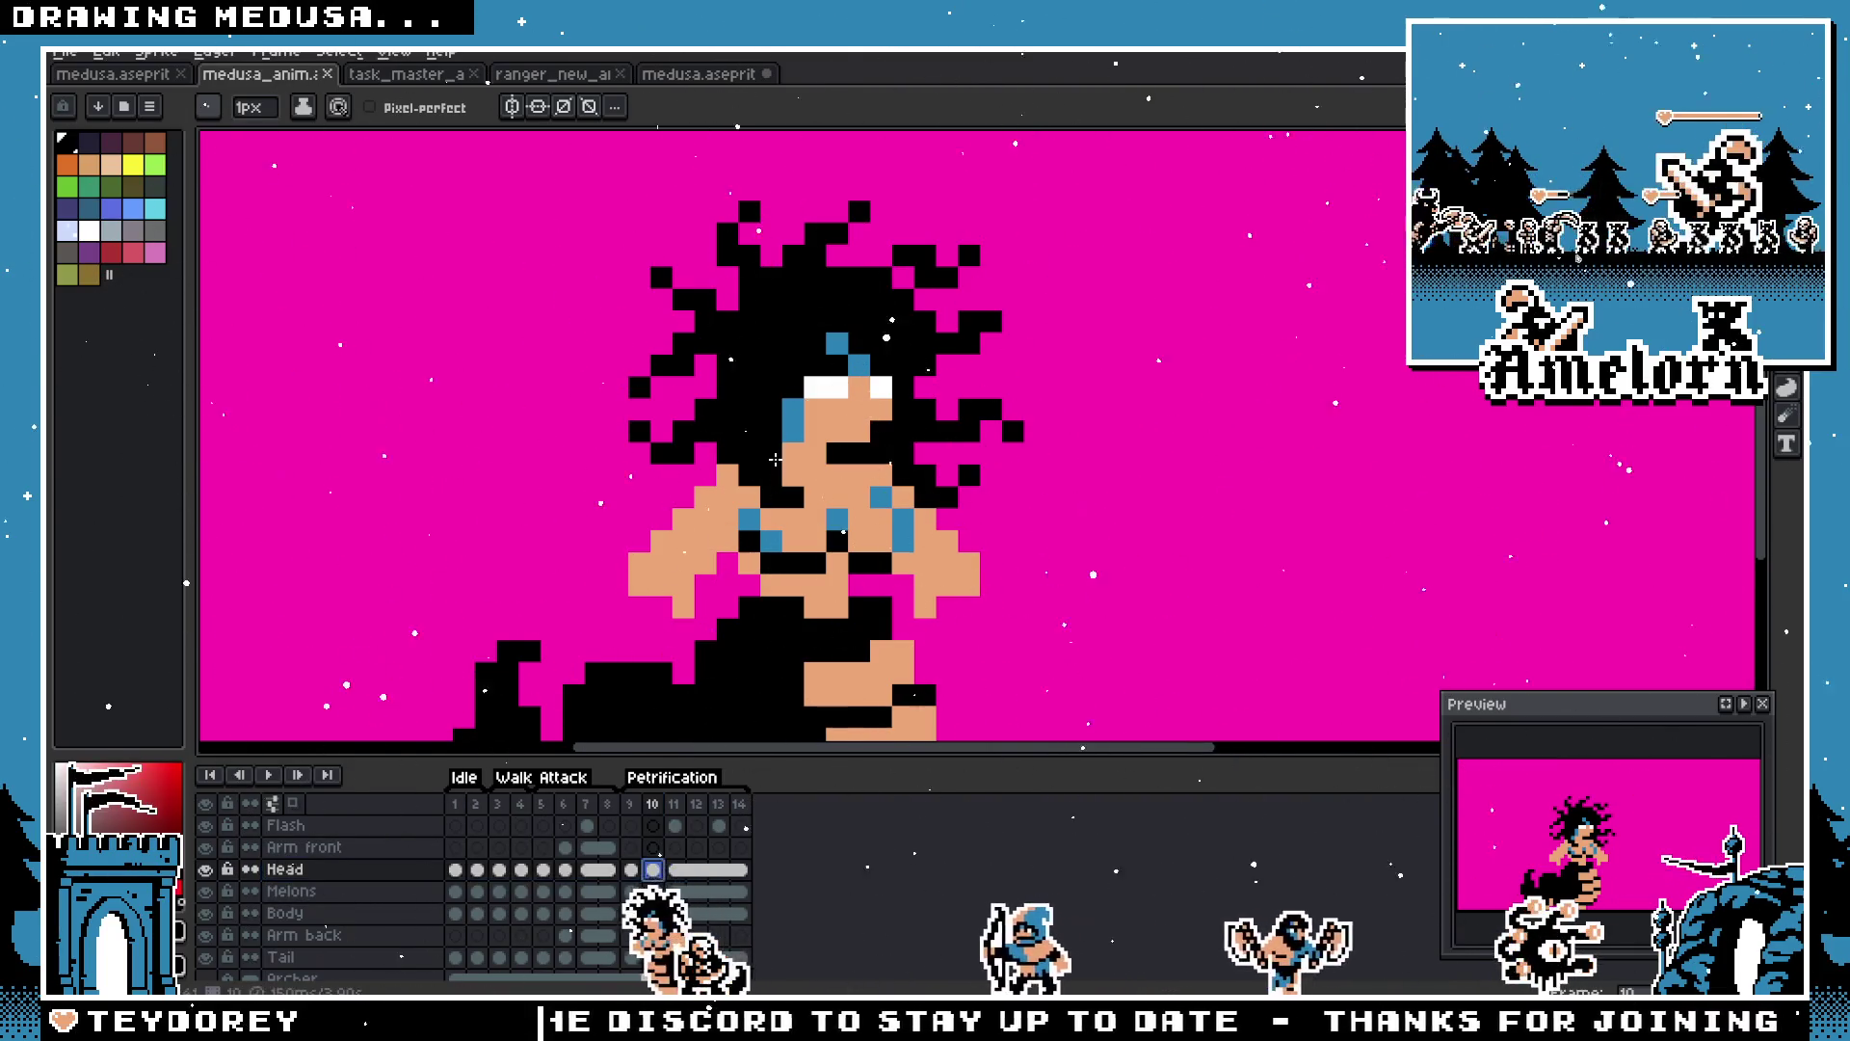
left_click(815, 386)
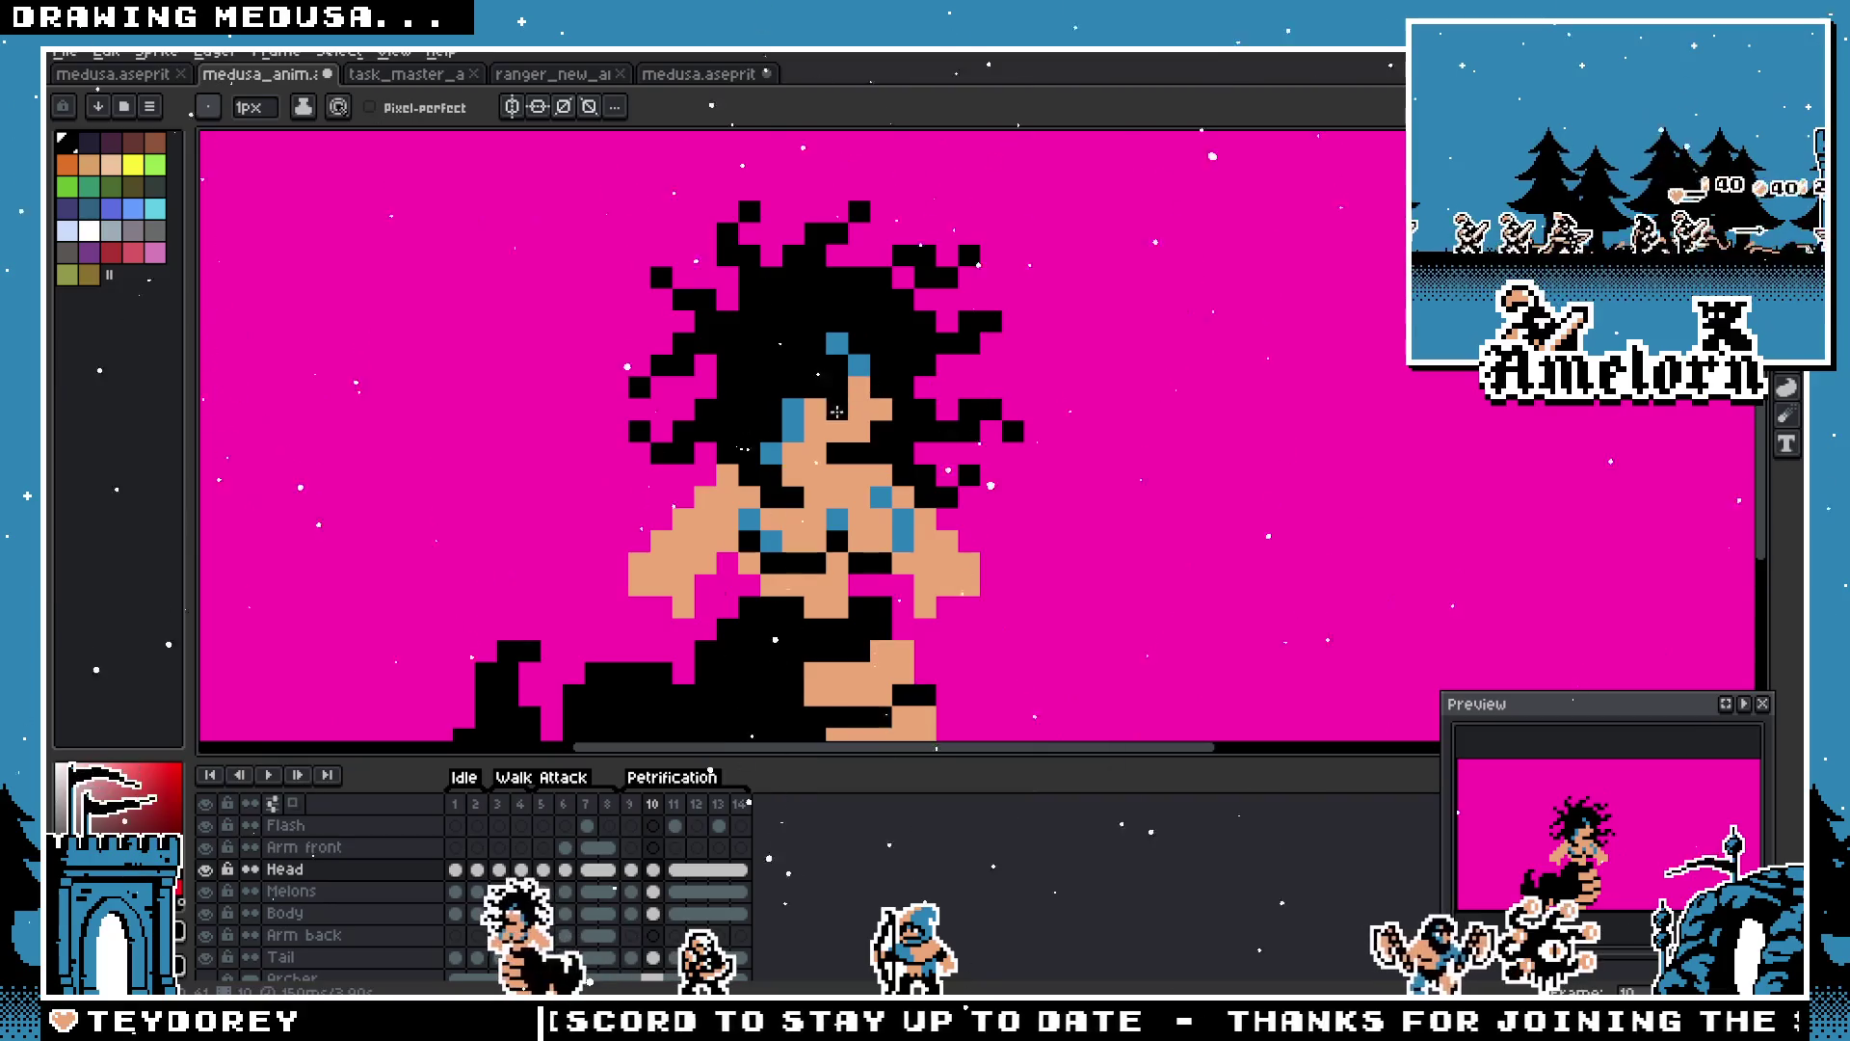
scroll(837, 411, "down", 1)
scroll(781, 556, "up", 1)
Step: Step back to frame 9 and play the animation to check the motion
left_click(633, 810)
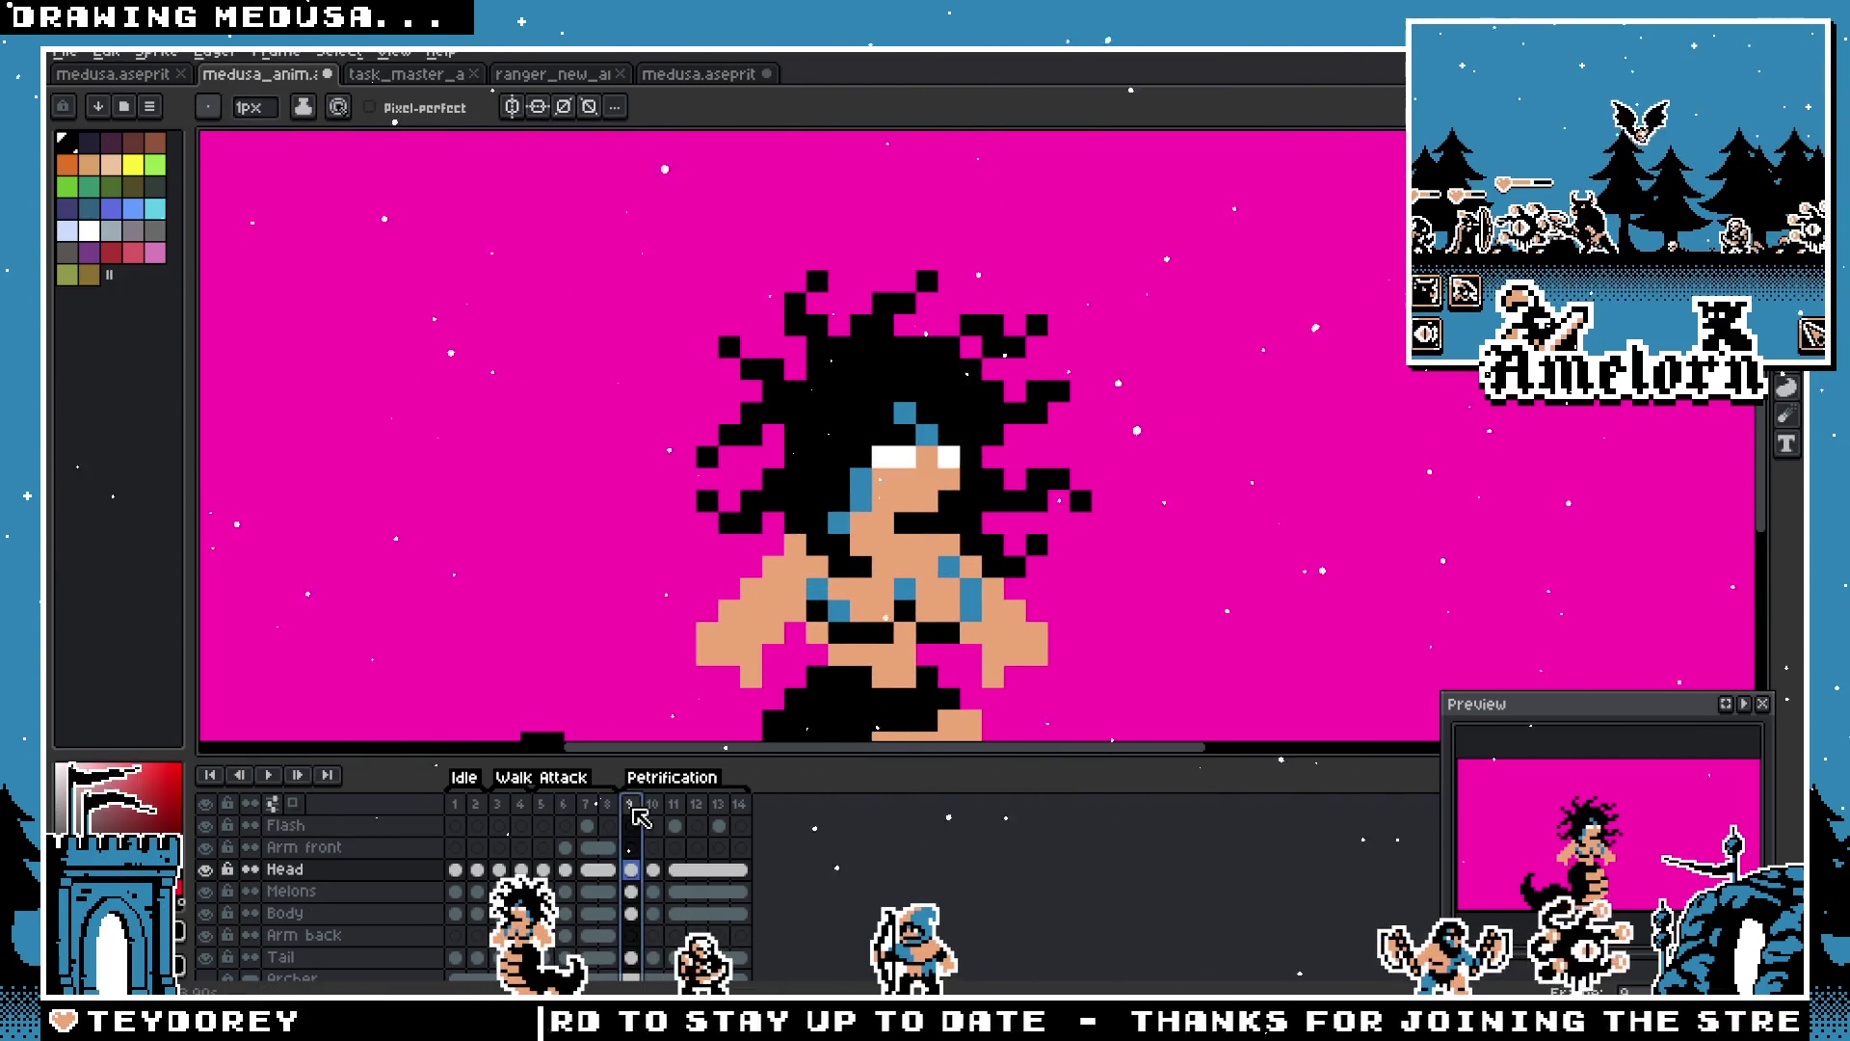
left_click(272, 780)
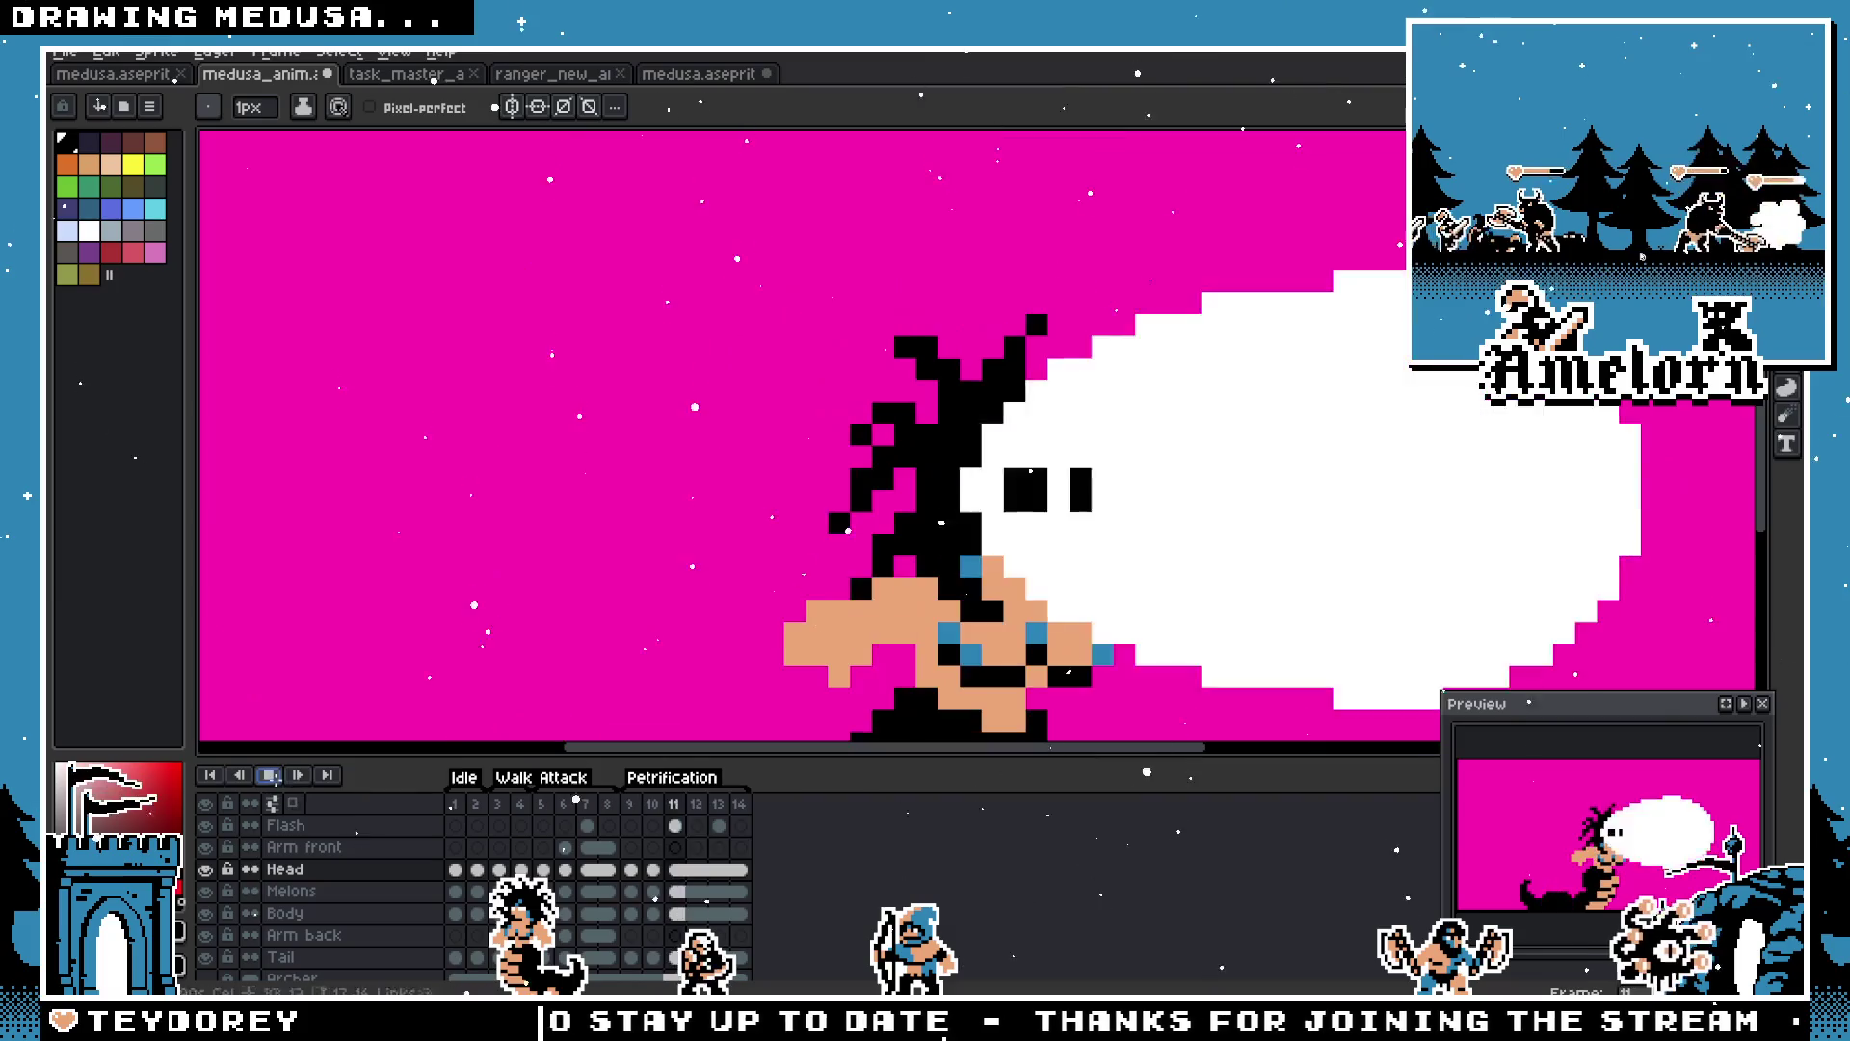
scroll(429, 579, "down", 3)
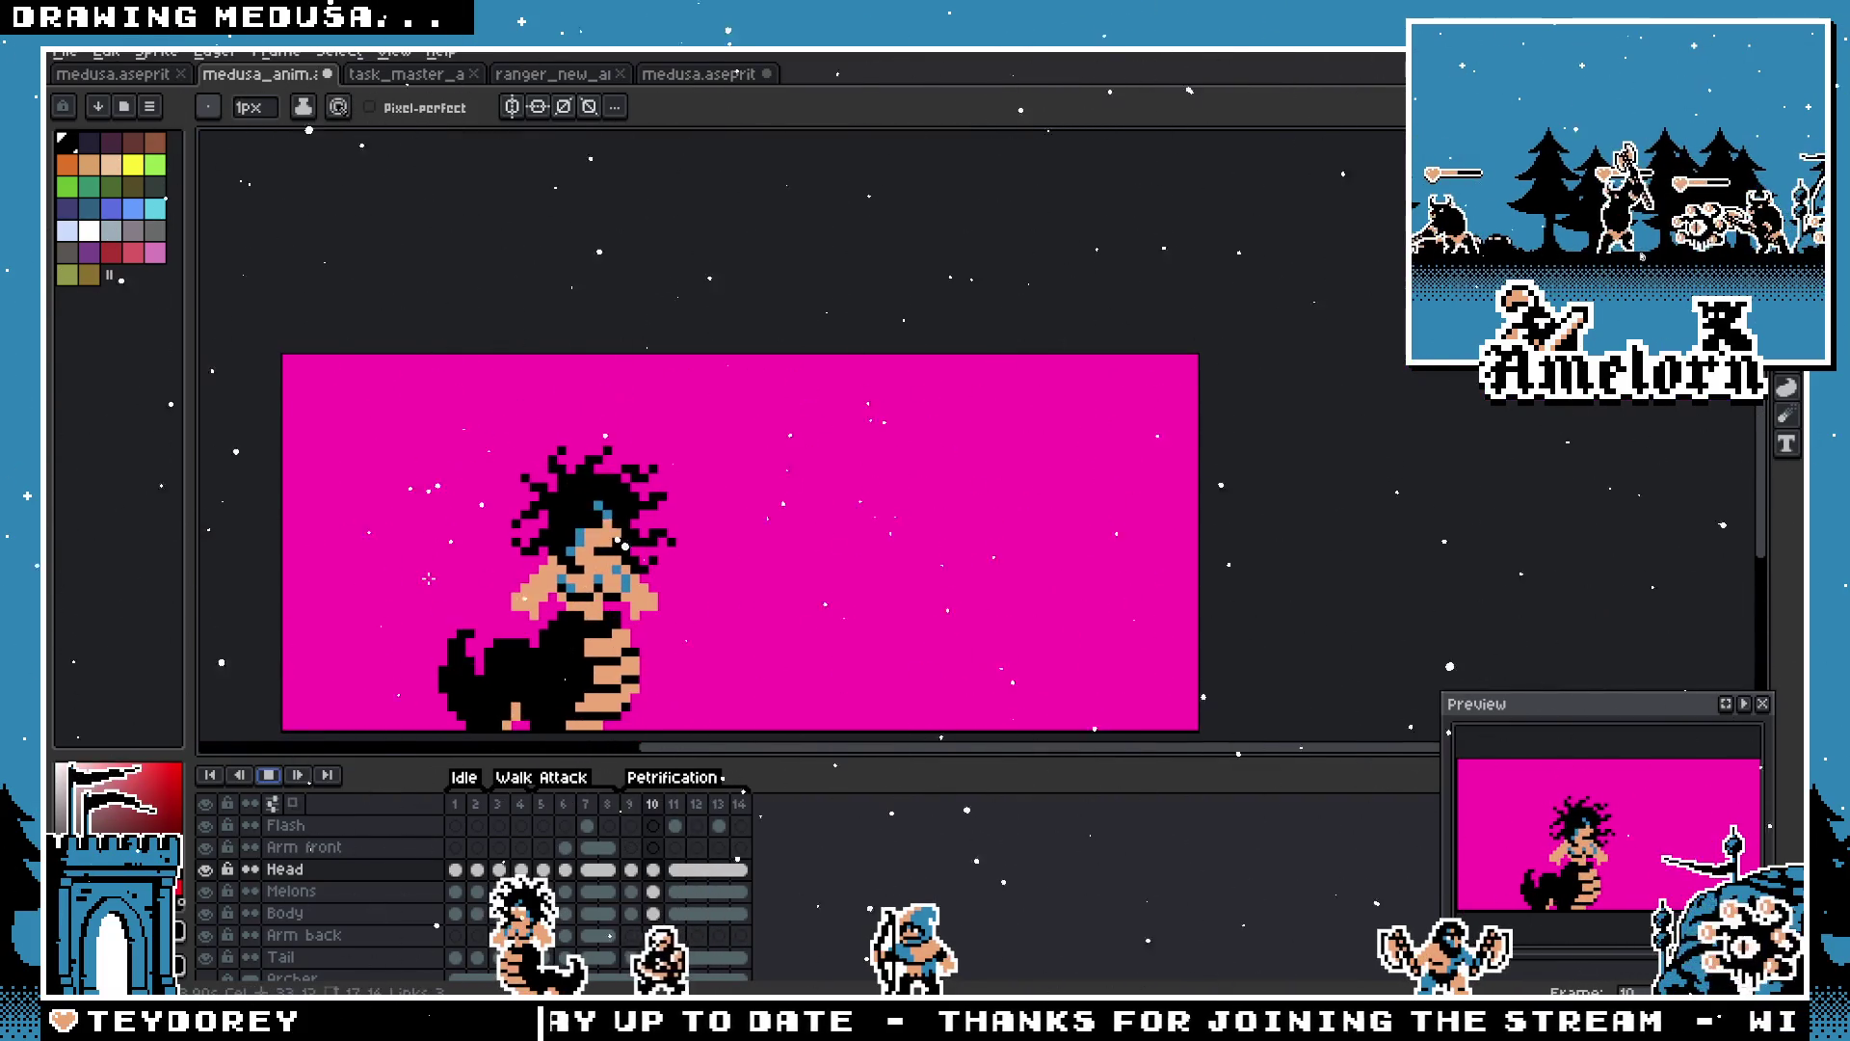
scroll(429, 578, "down", 1)
scroll(429, 578, "up", 2)
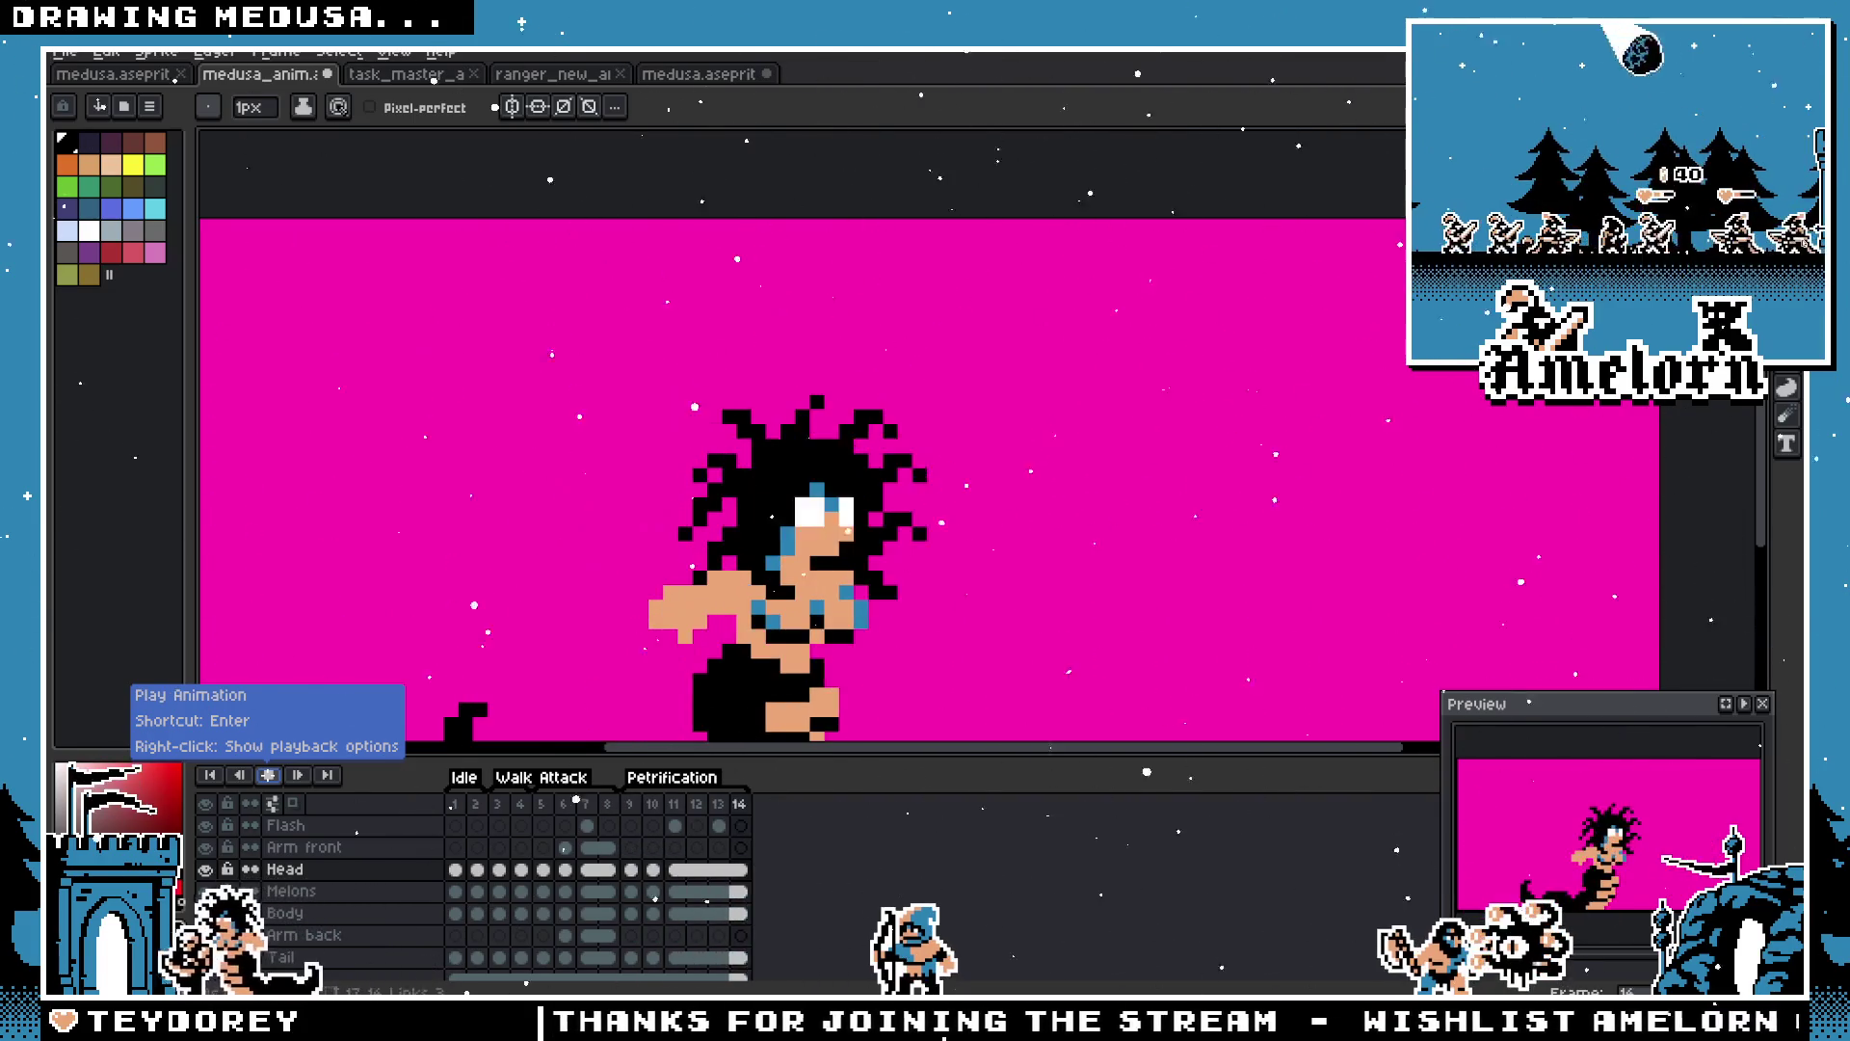
scroll(434, 640, "down", 2)
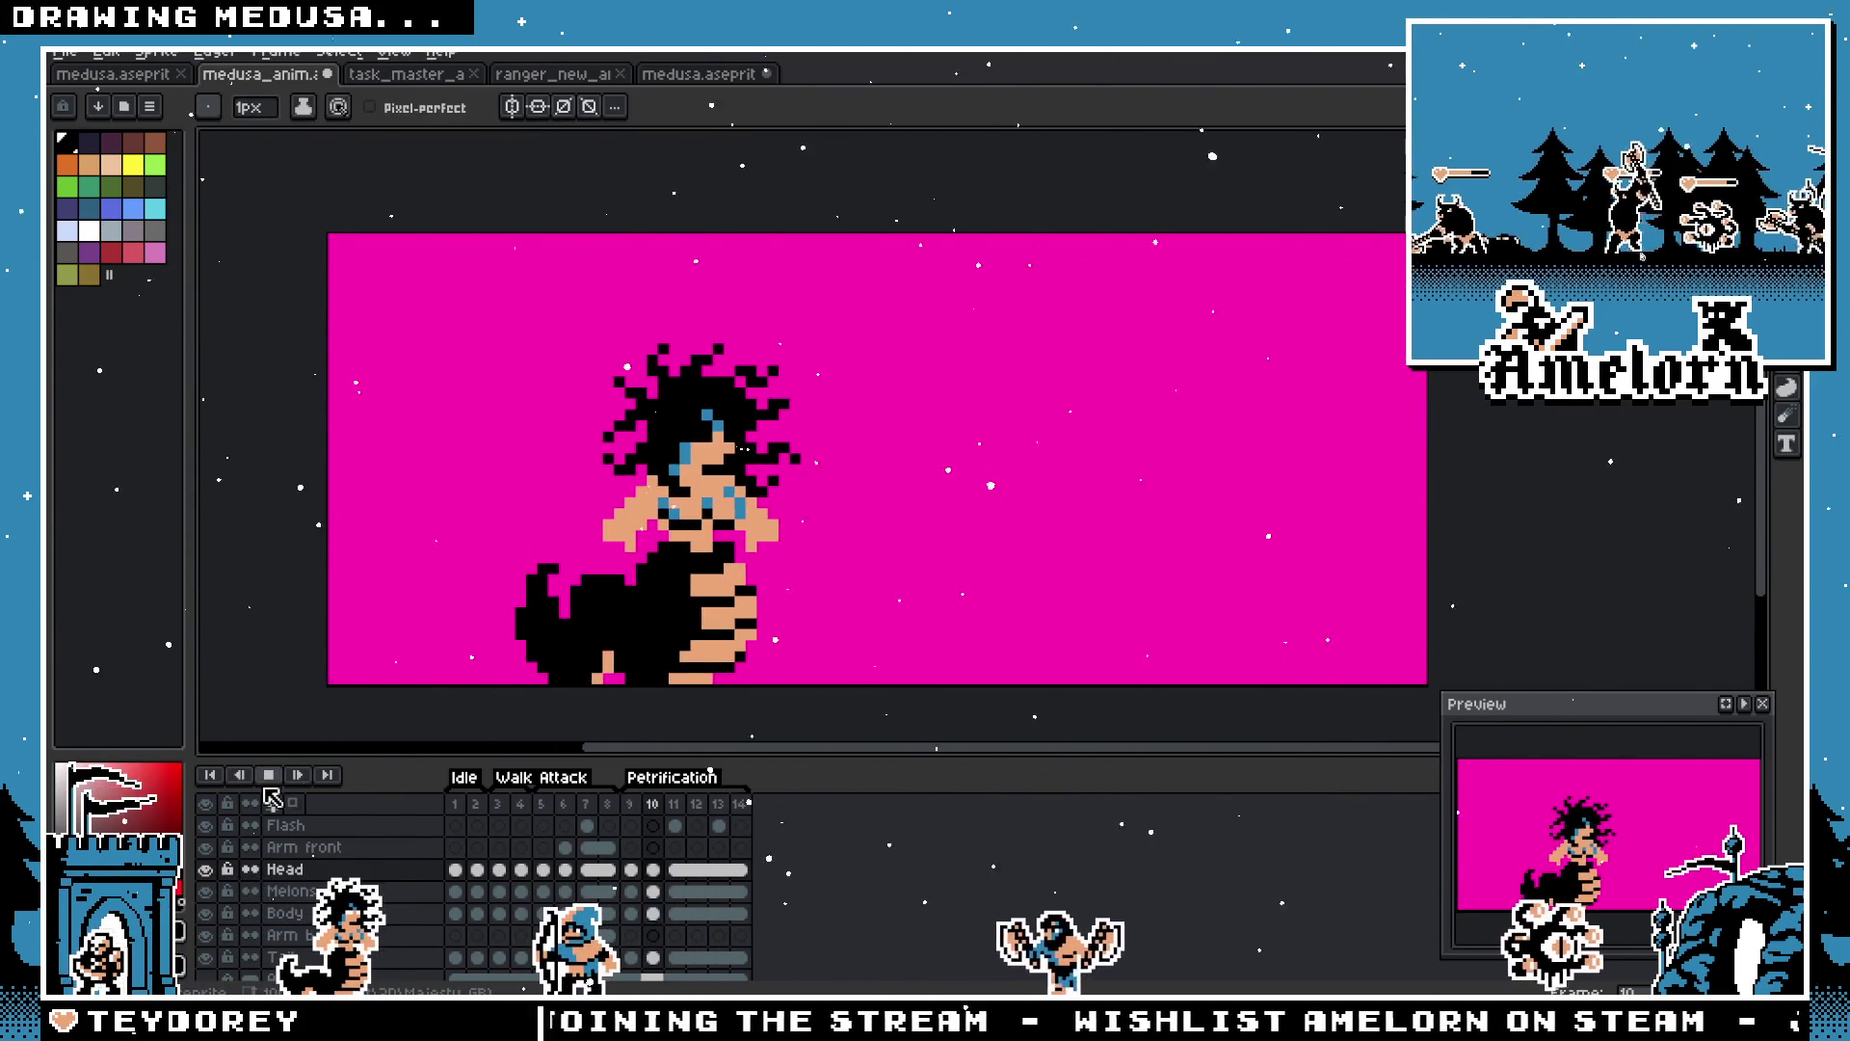
Step: Check frame 14's duration, then compare cloud frame 11 against frames 12 and 13
double_click(747, 811)
left_click(1014, 569)
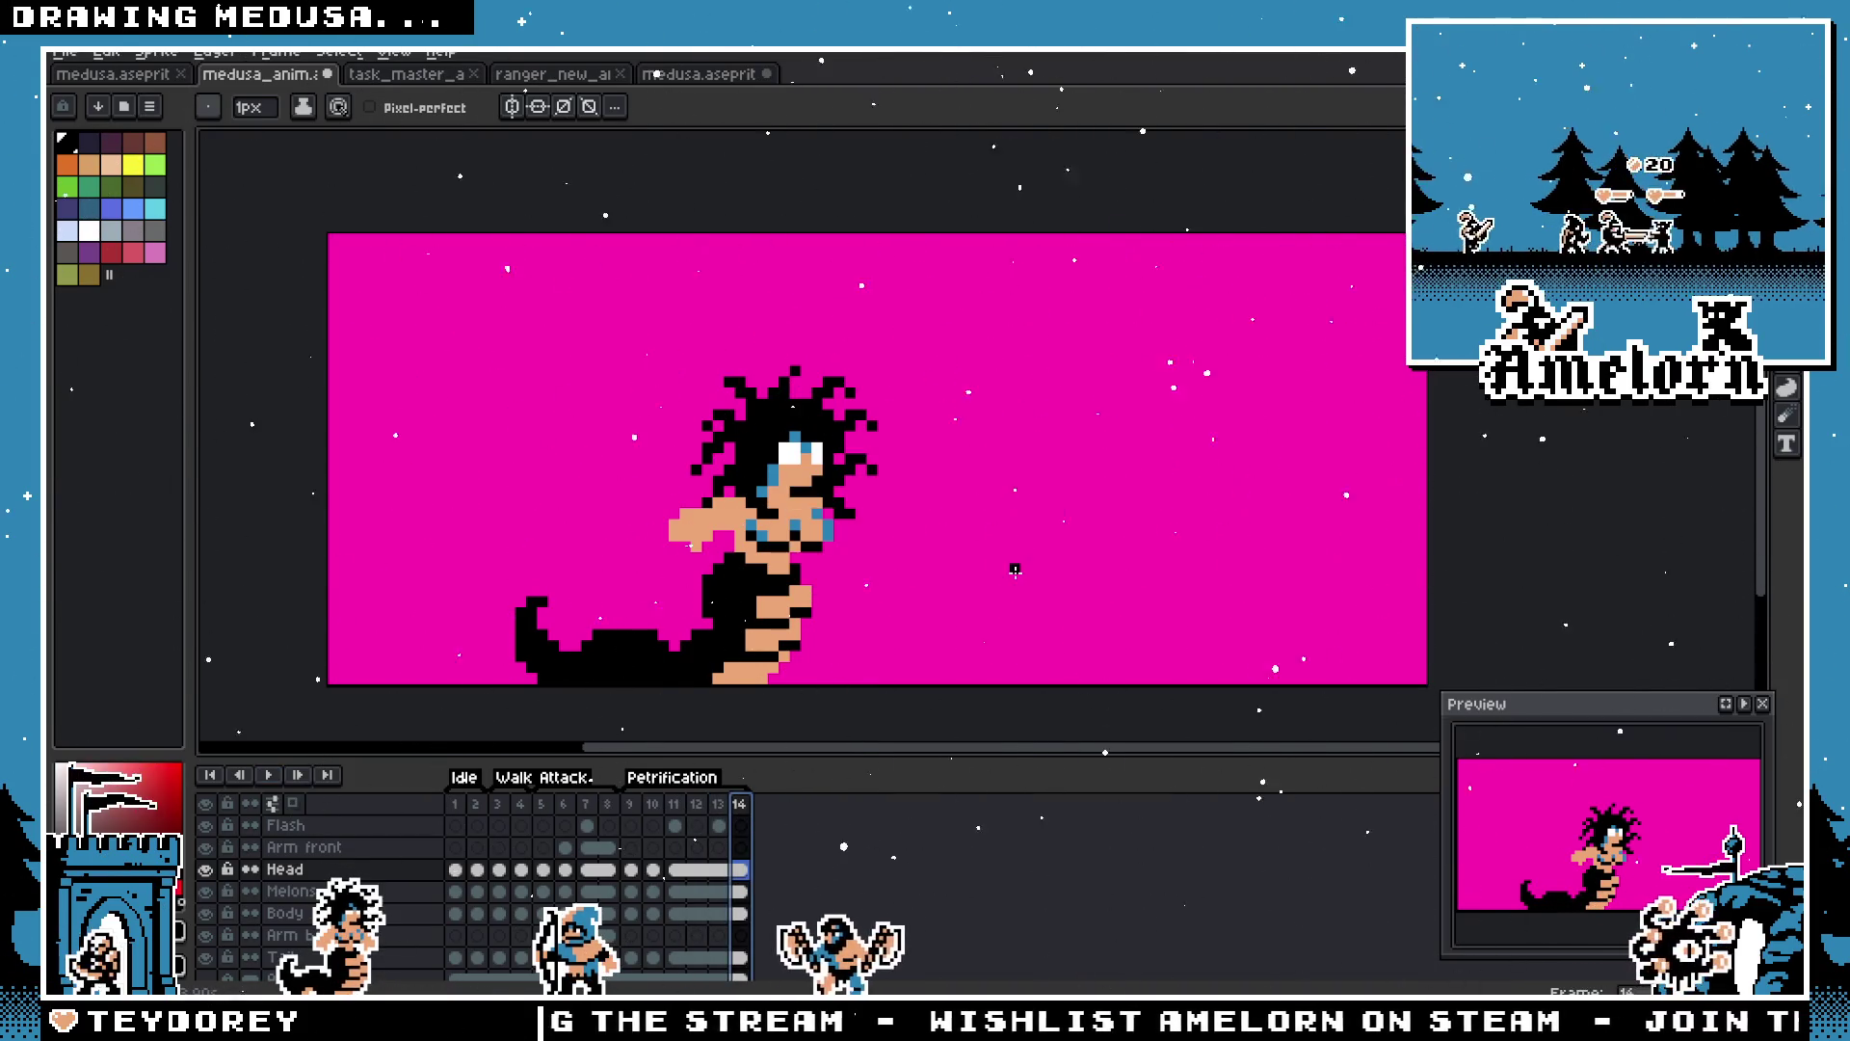
left_click(678, 810)
left_click(695, 815)
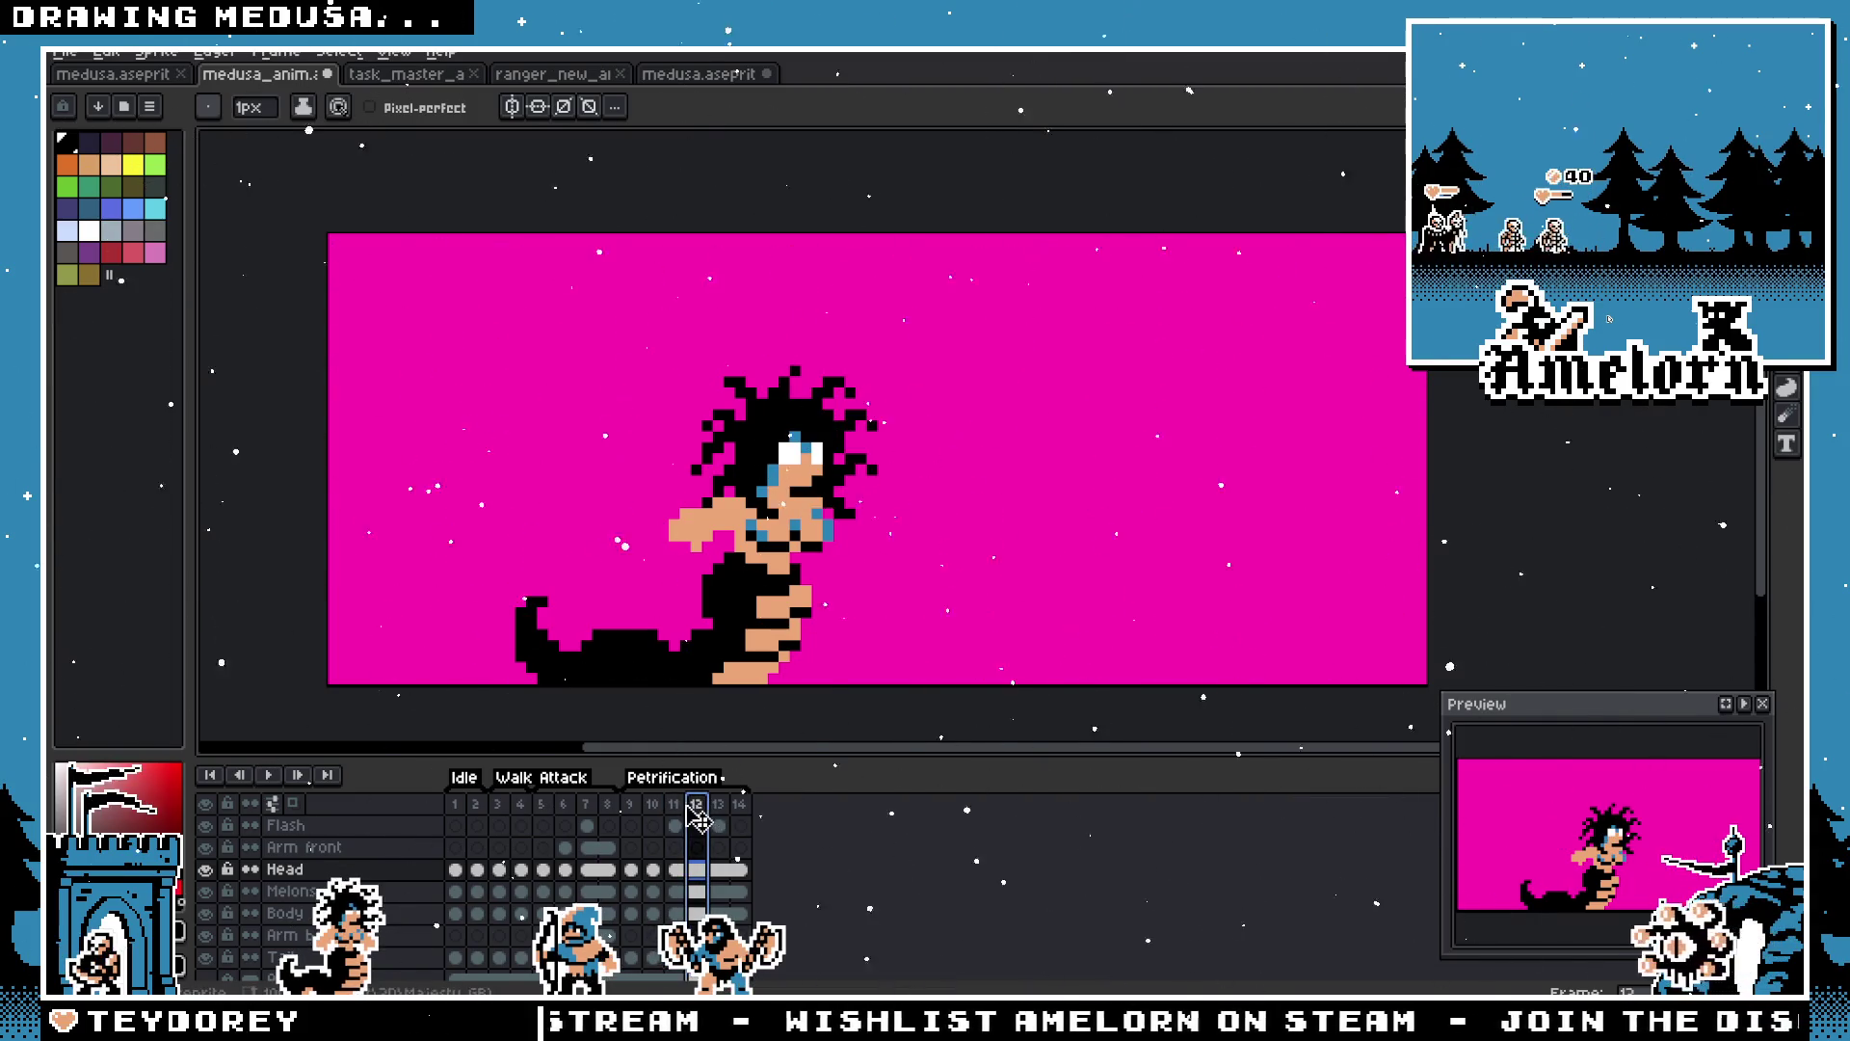
left_click(718, 809)
left_click(696, 809)
left_click(717, 810)
Step: Compare frames 12–14, then play the animation from attack pose frame 8
left_click(745, 811)
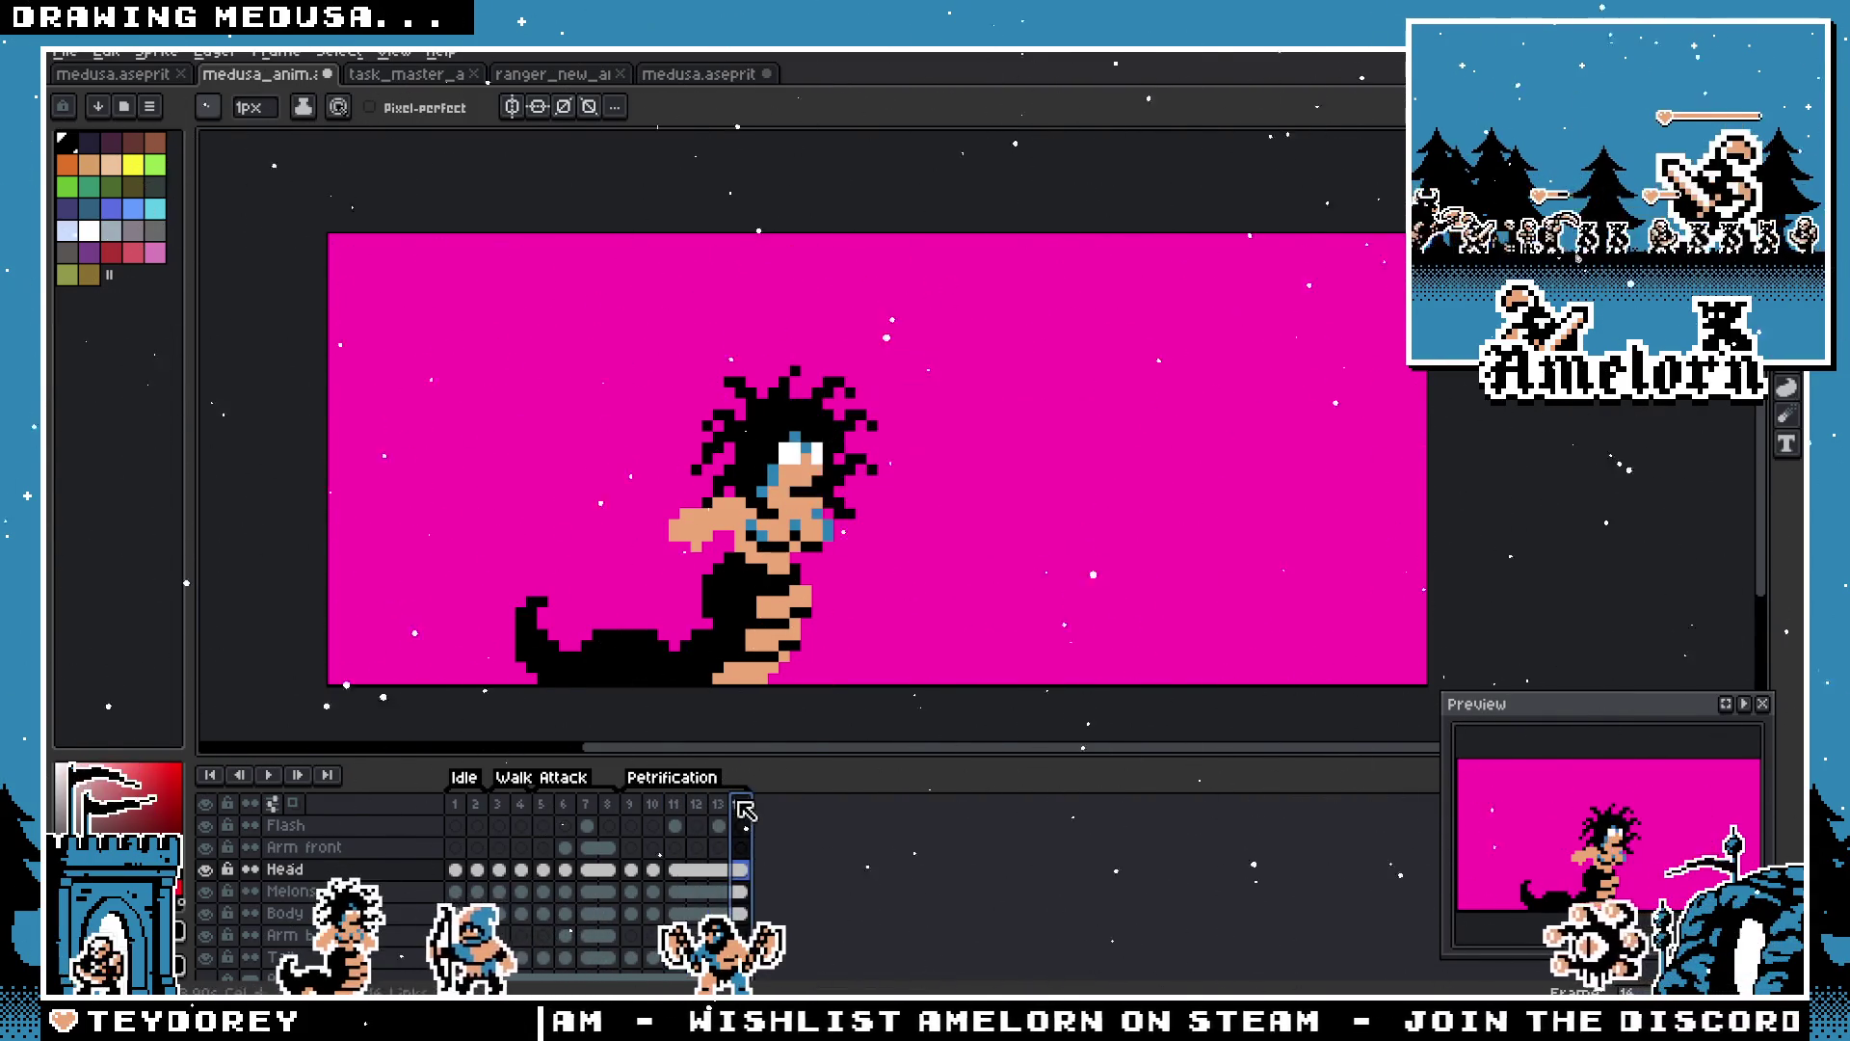
left_click(728, 808)
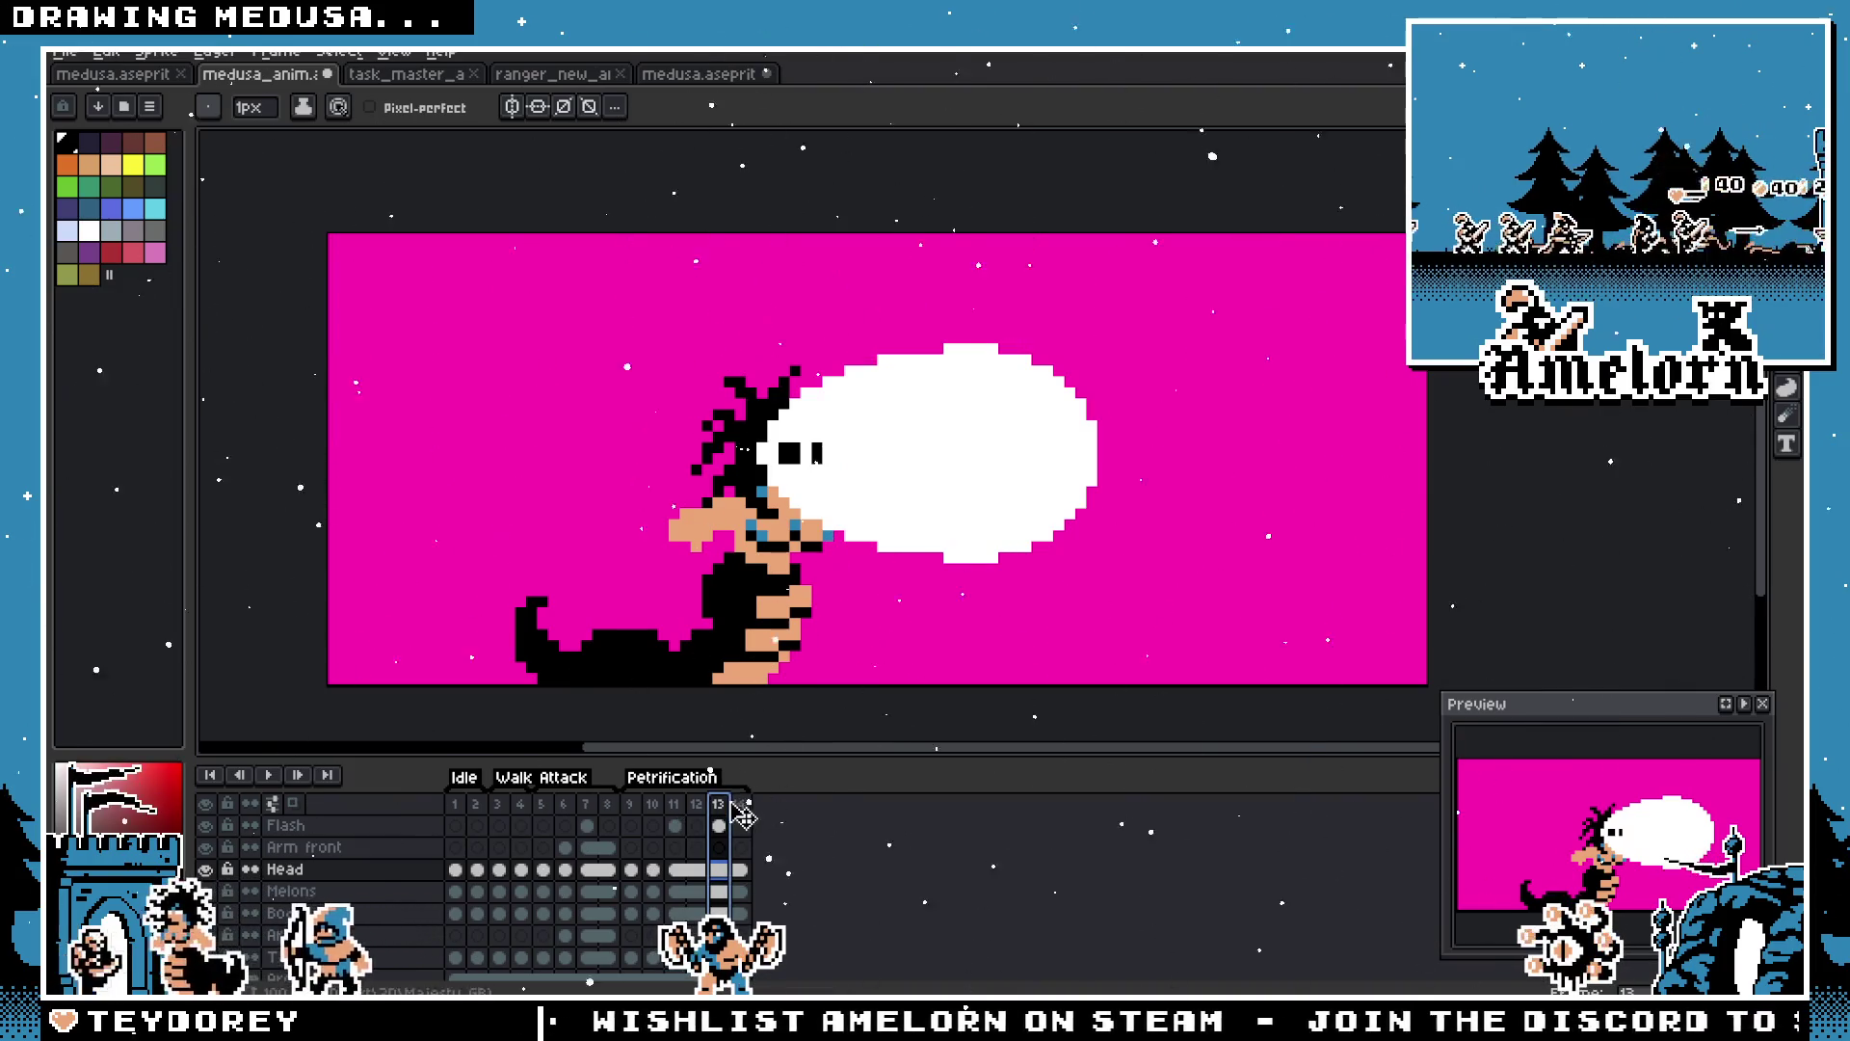
left_click(696, 811)
left_click(718, 811)
left_click(698, 815, "shift")
key("Left")
key("Left")
key("Left")
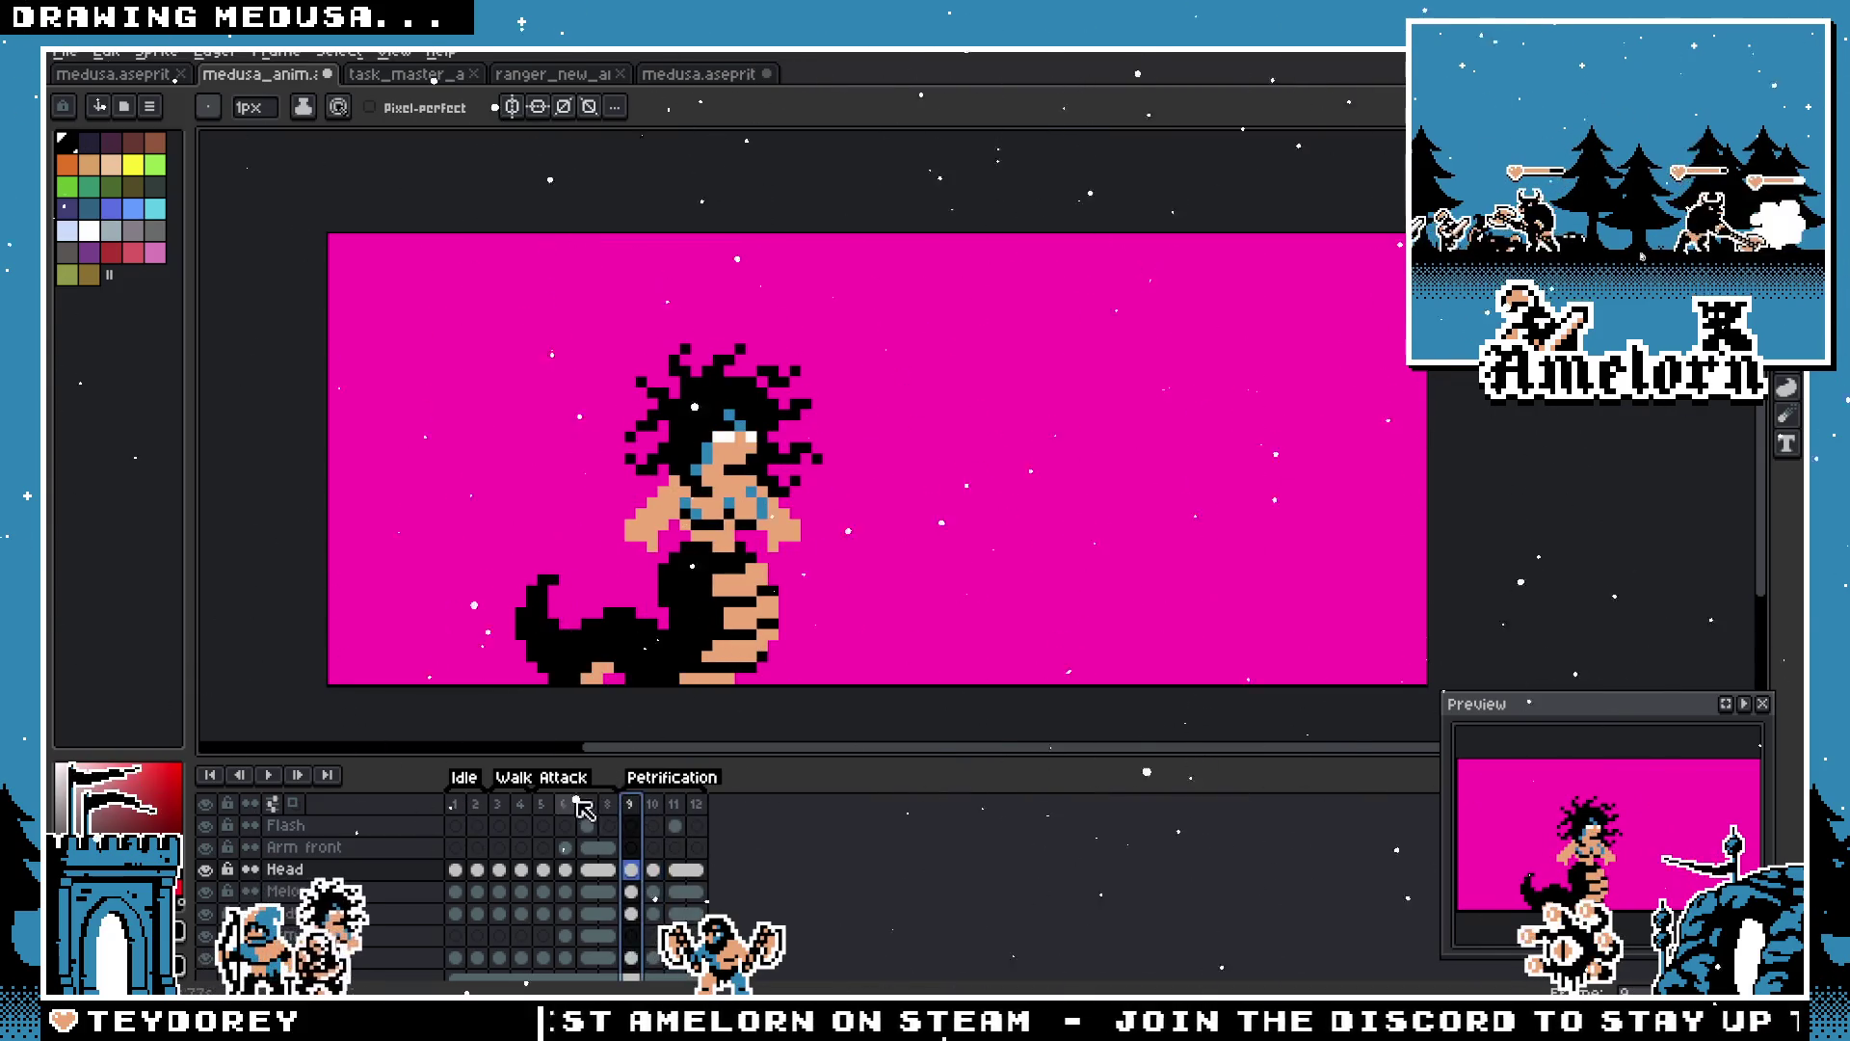
left_click(270, 776)
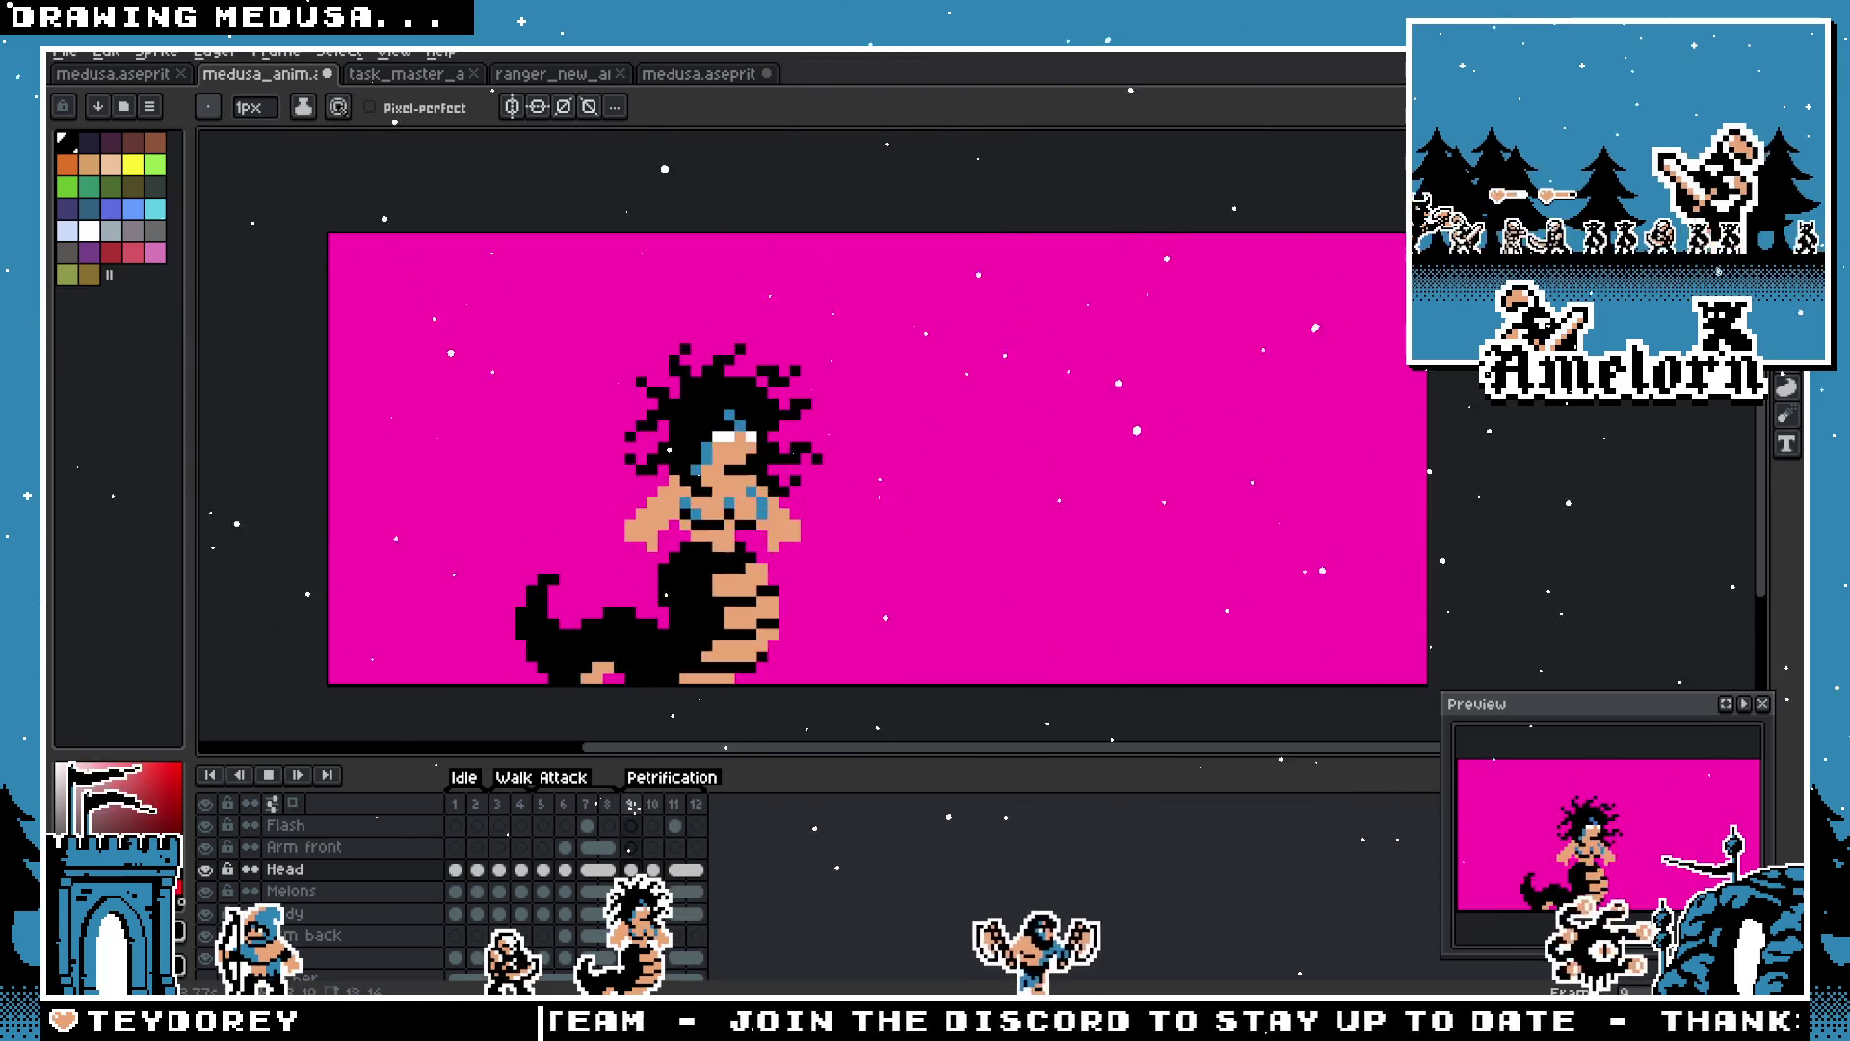
left_click(270, 775)
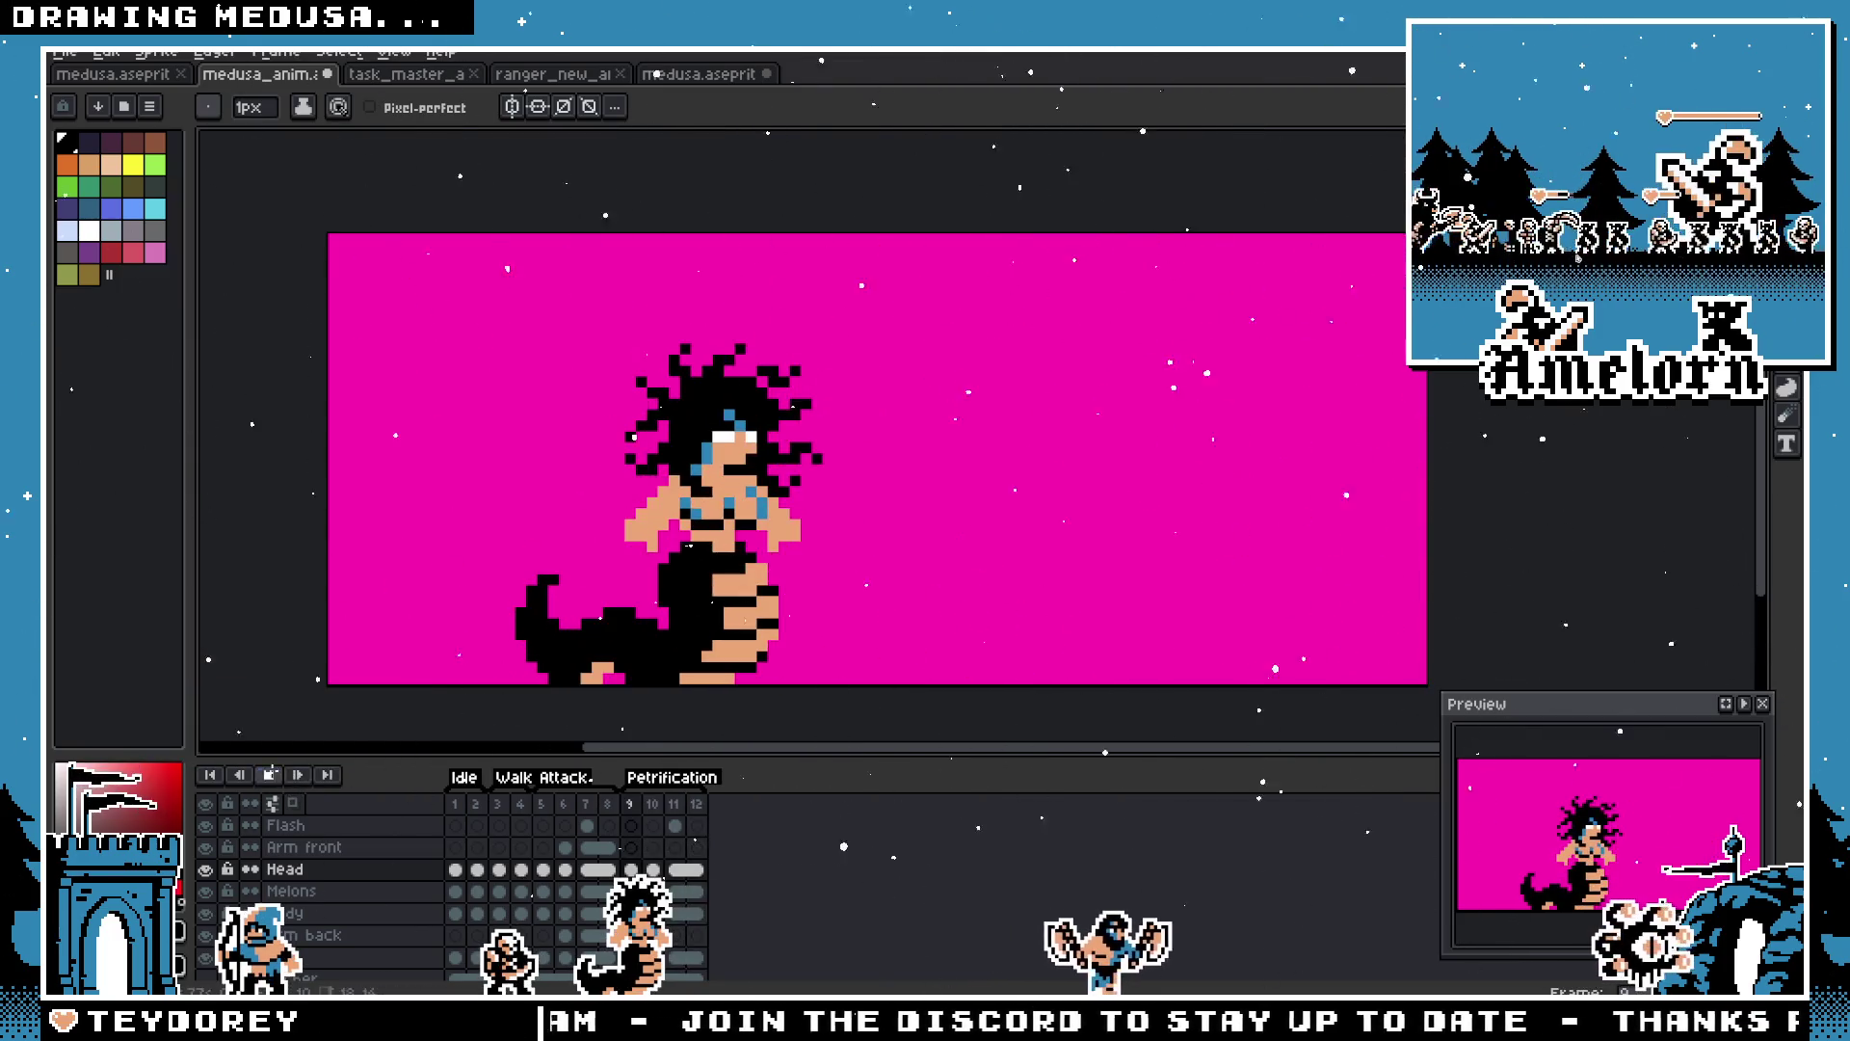
Step: Set frame 11's duration to 100 ms, check frames 10 and 12, and replay the animation
double_click(651, 805)
left_click(1002, 575)
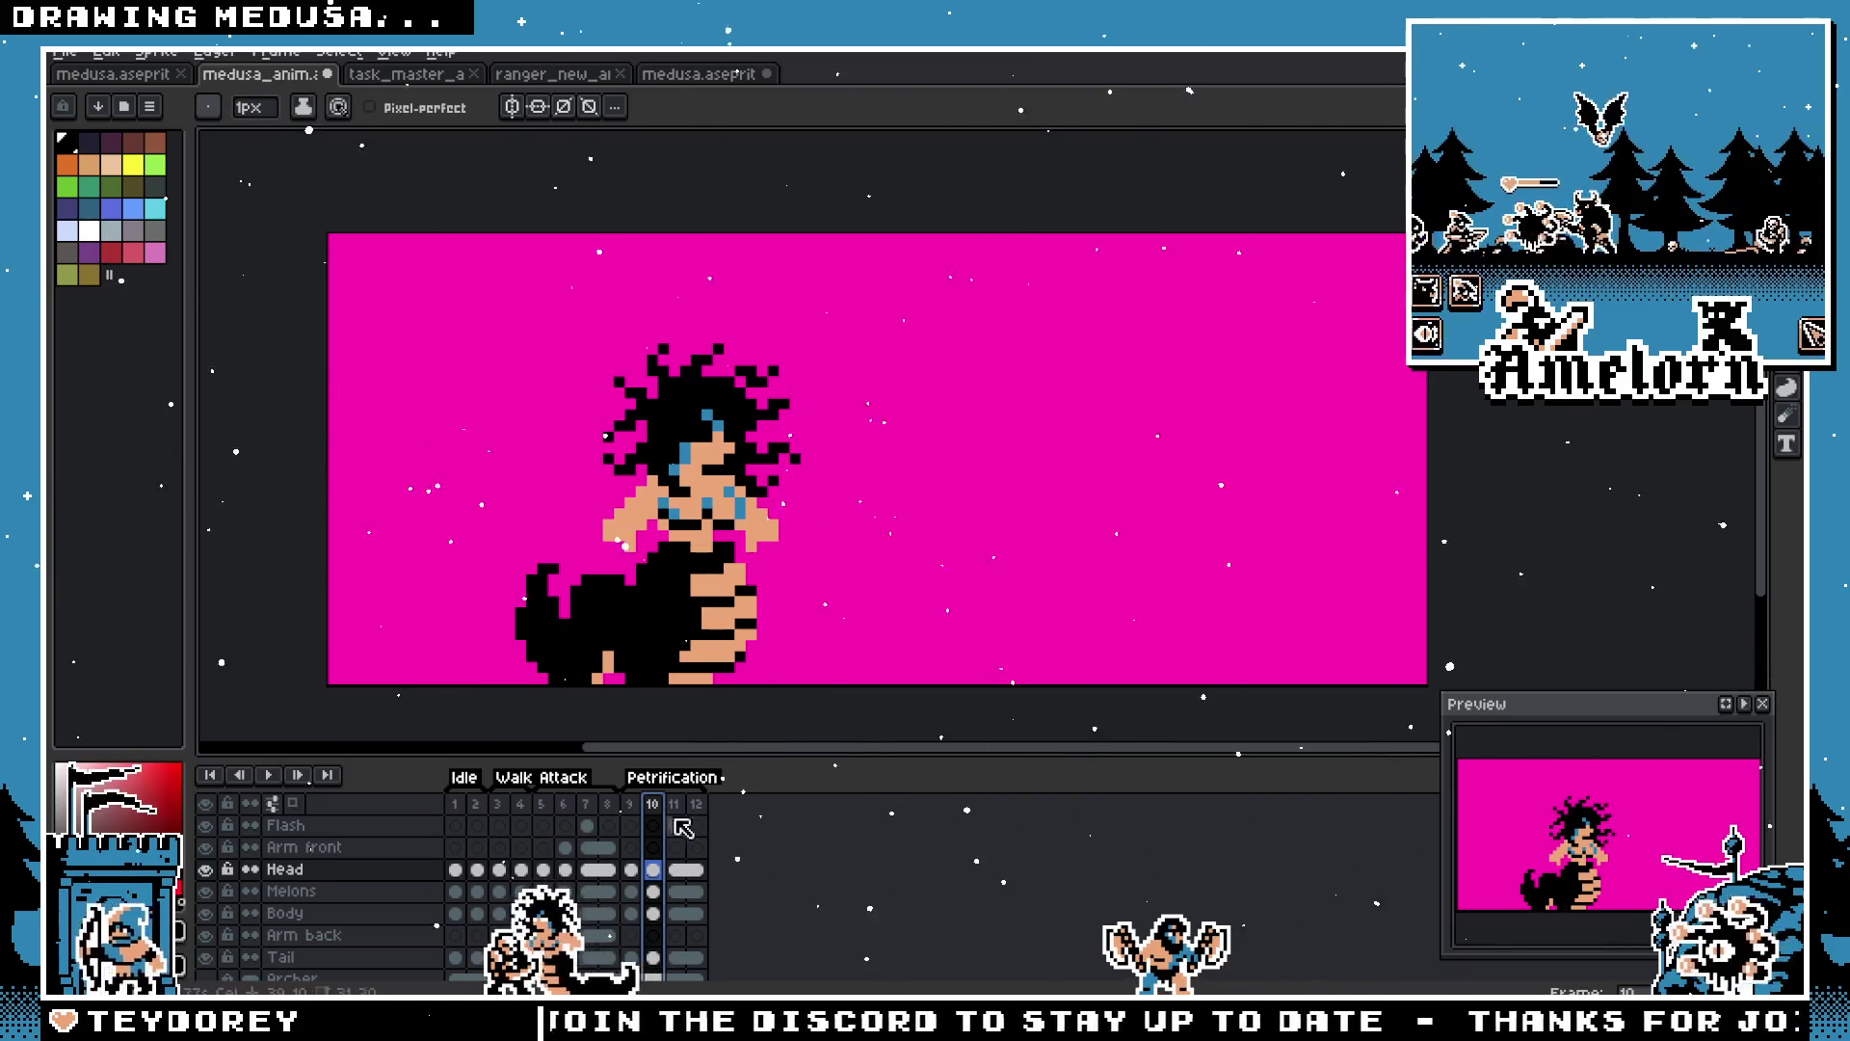
double_click(676, 805)
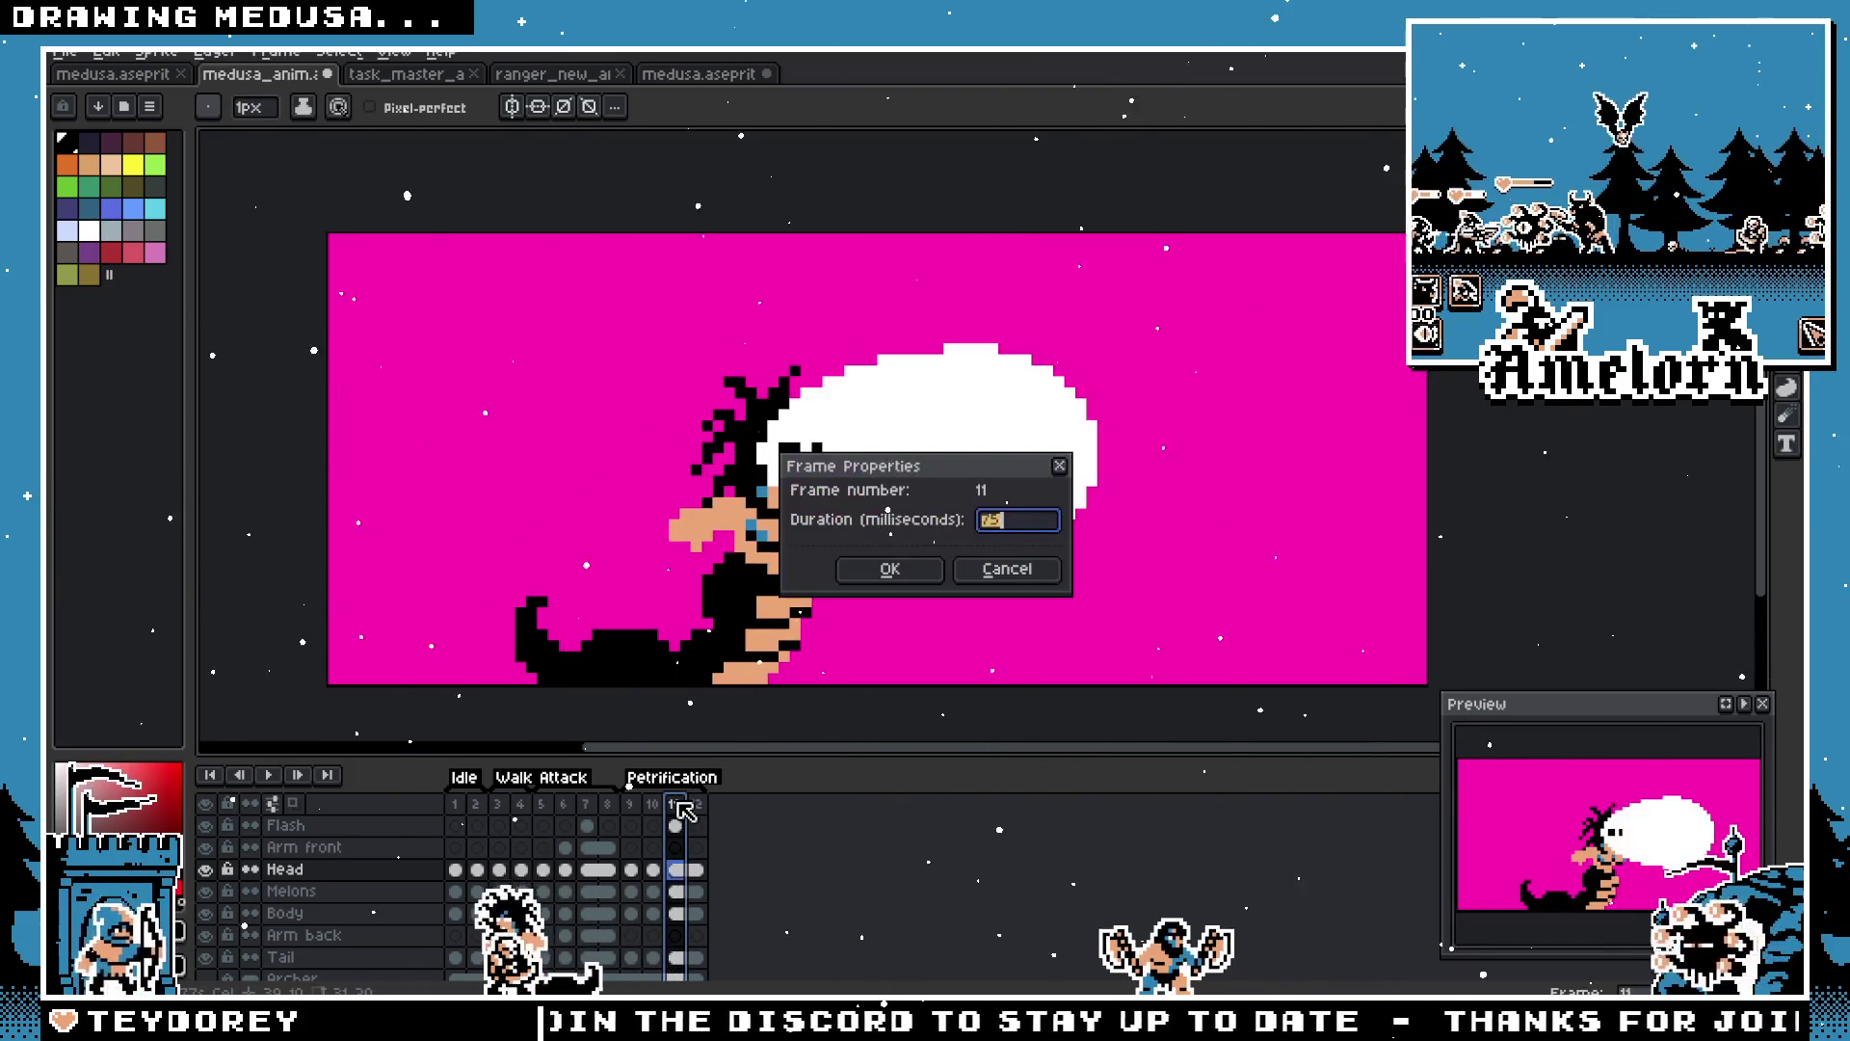
left_click(898, 570)
double_click(695, 805)
left_click(923, 572)
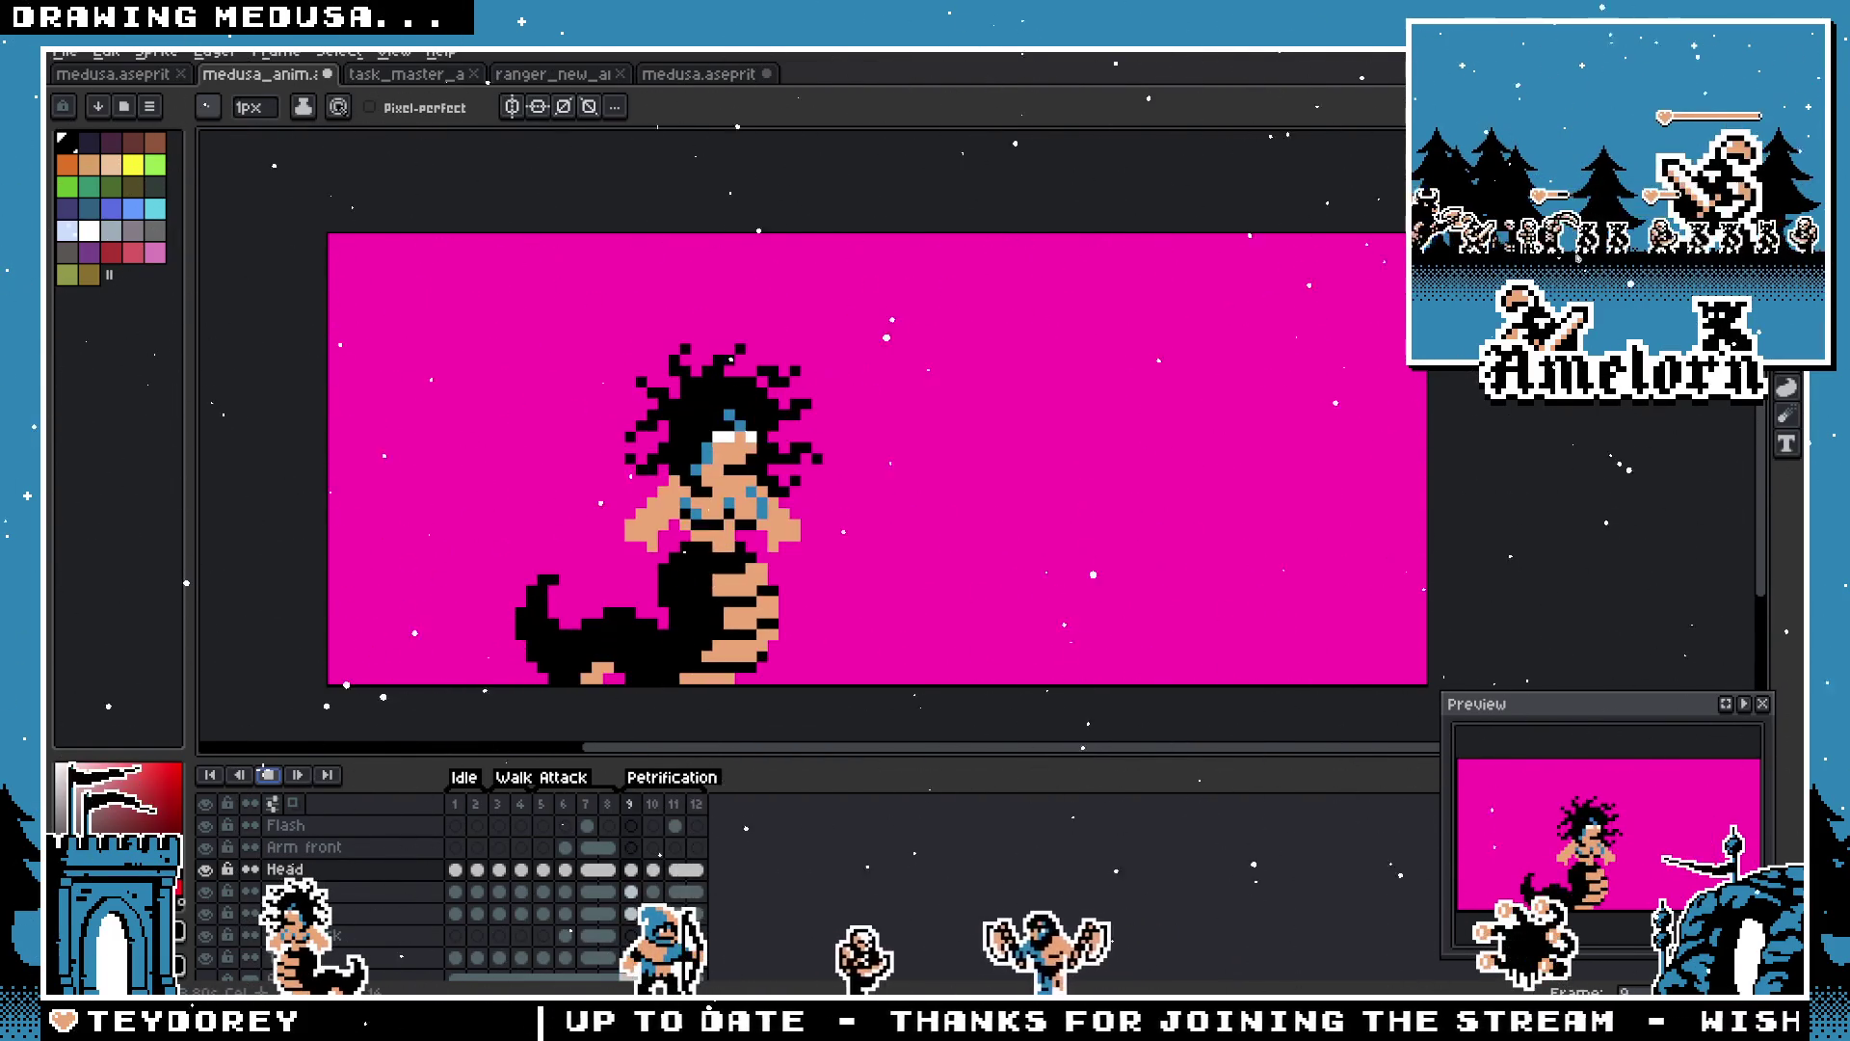
left_click(269, 775)
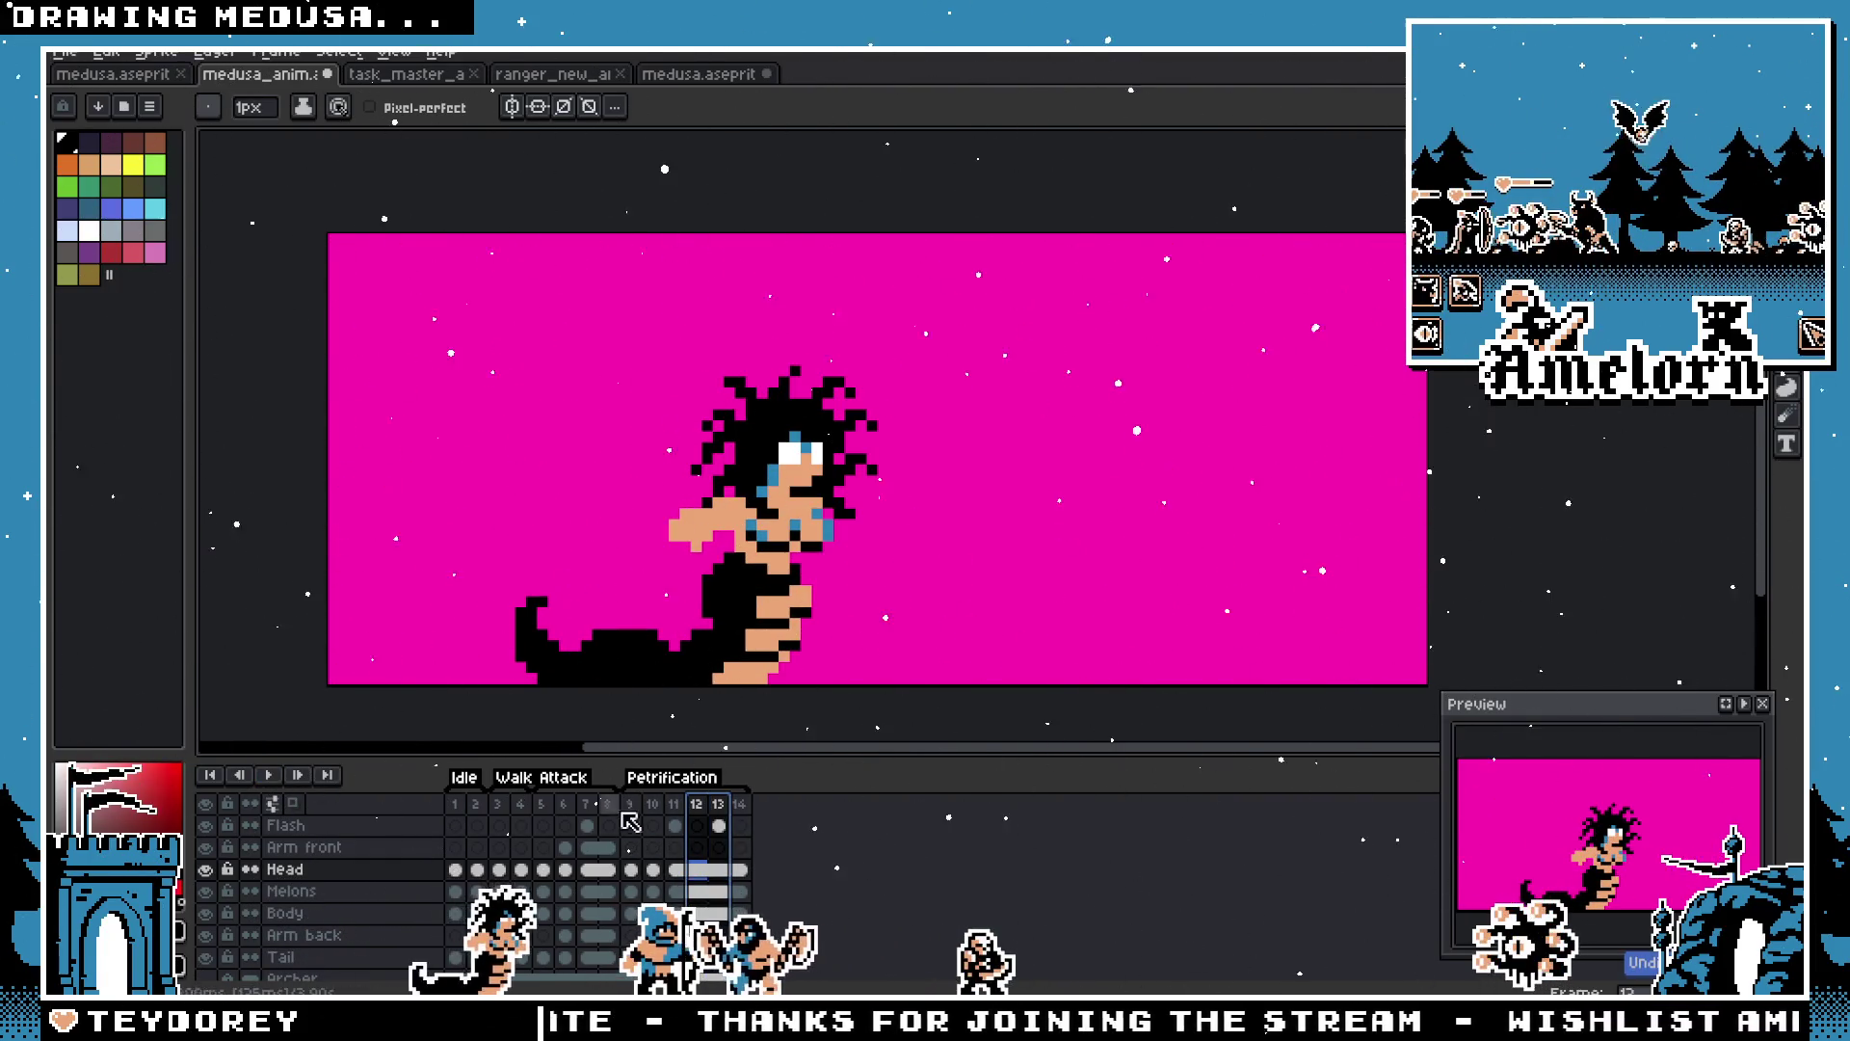
left_click(274, 777)
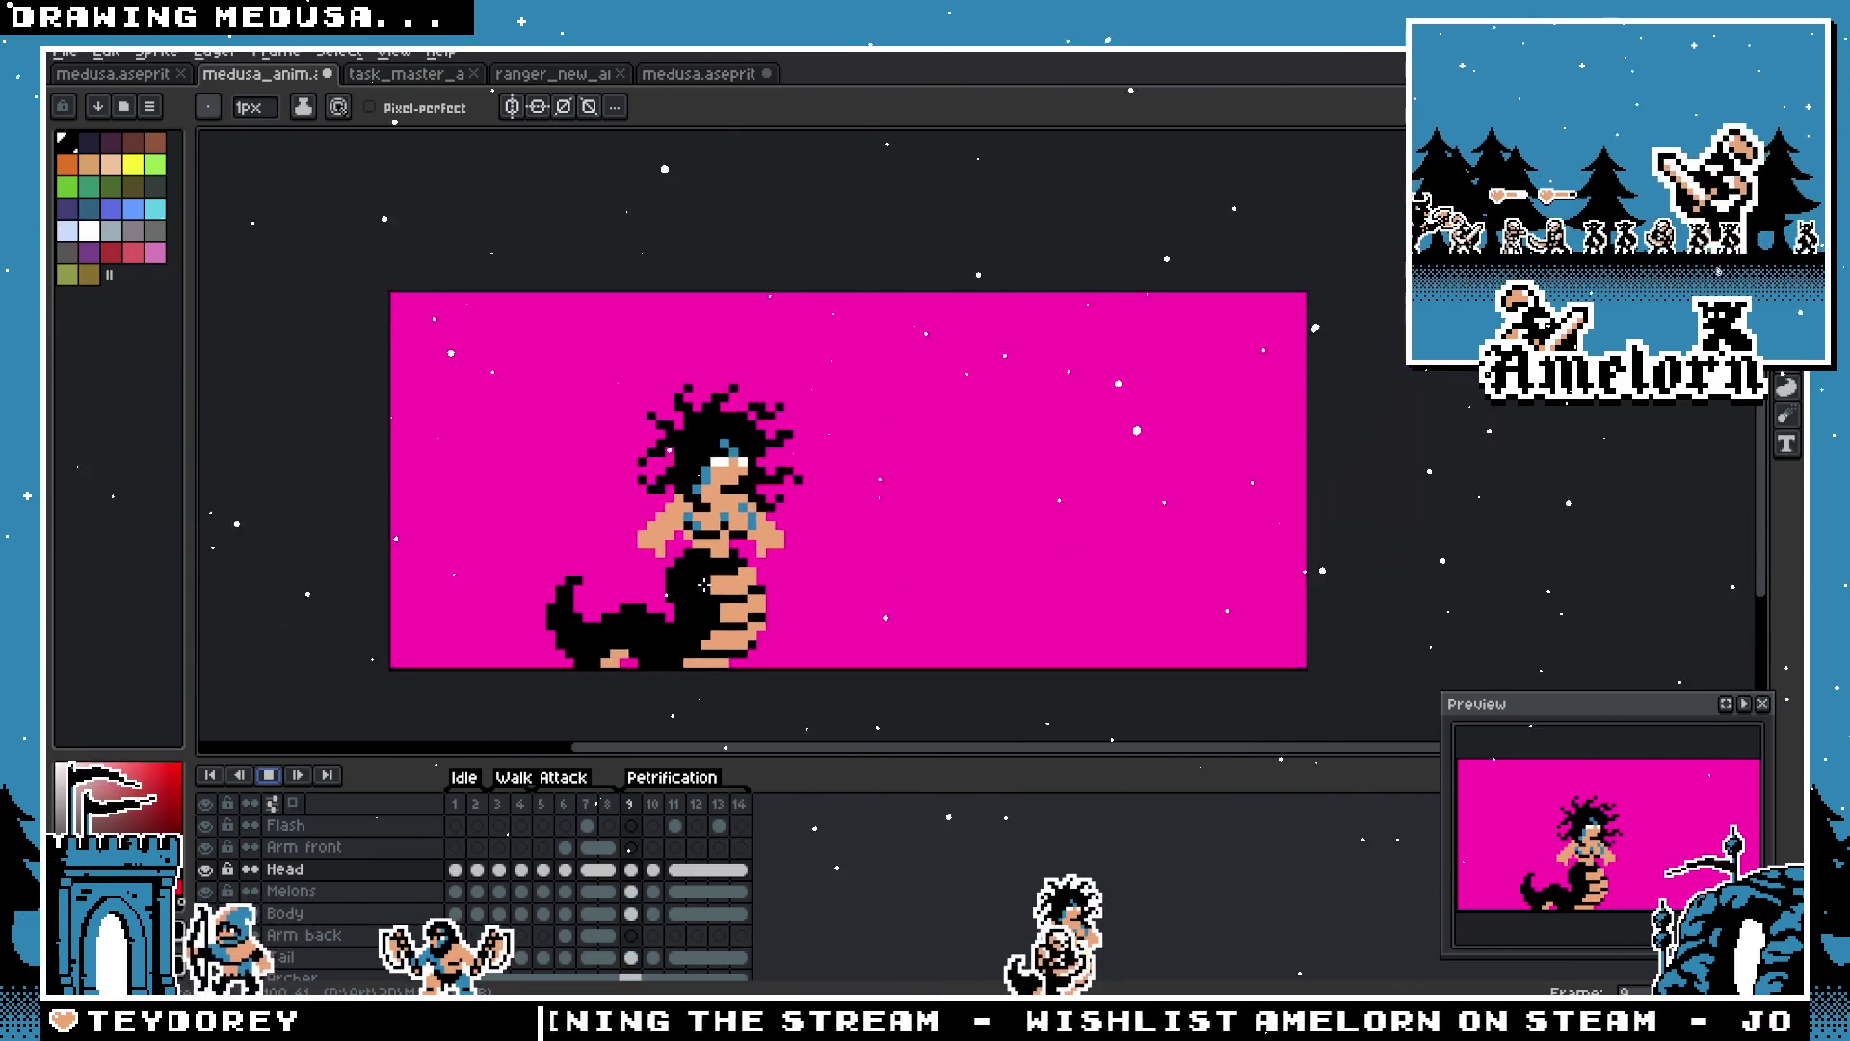
Step: Stop playback and move to frame 10's Body layer with the rectangular marquee
left_click(630, 805)
left_click(653, 806)
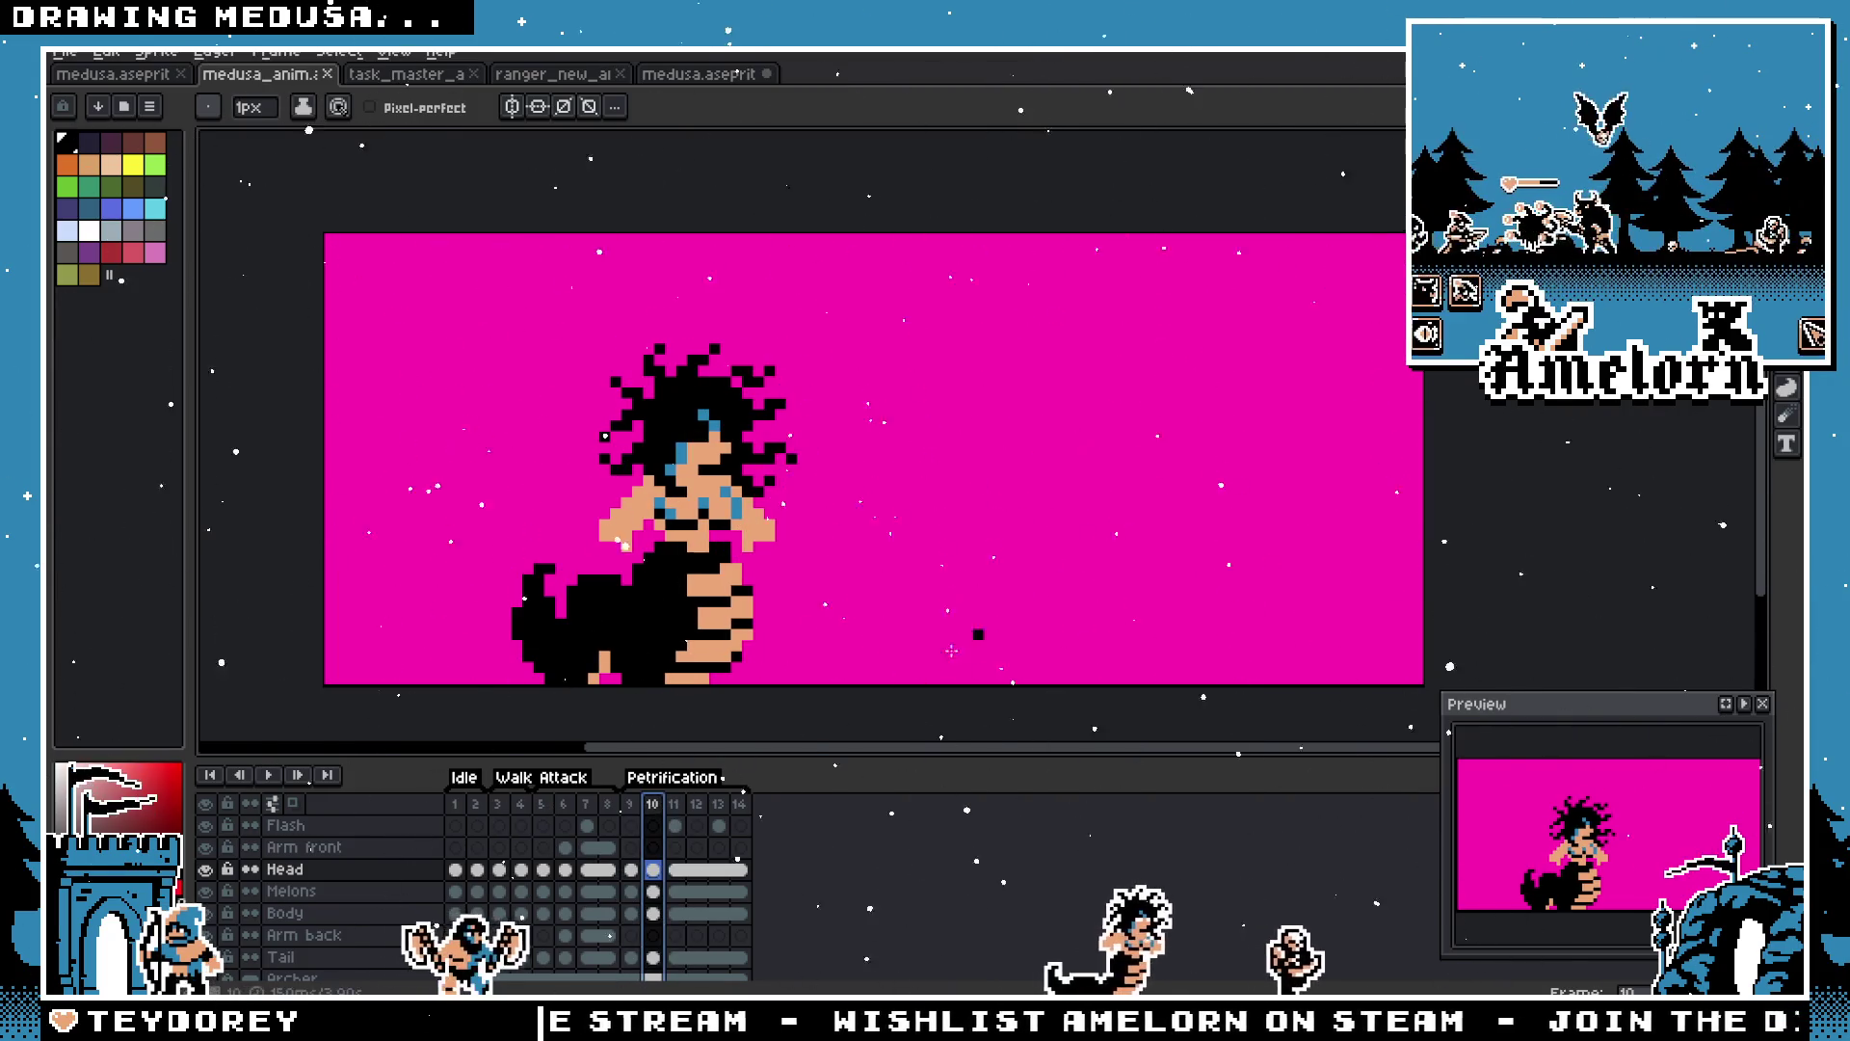
scroll(729, 537, "up", 1)
key("m")
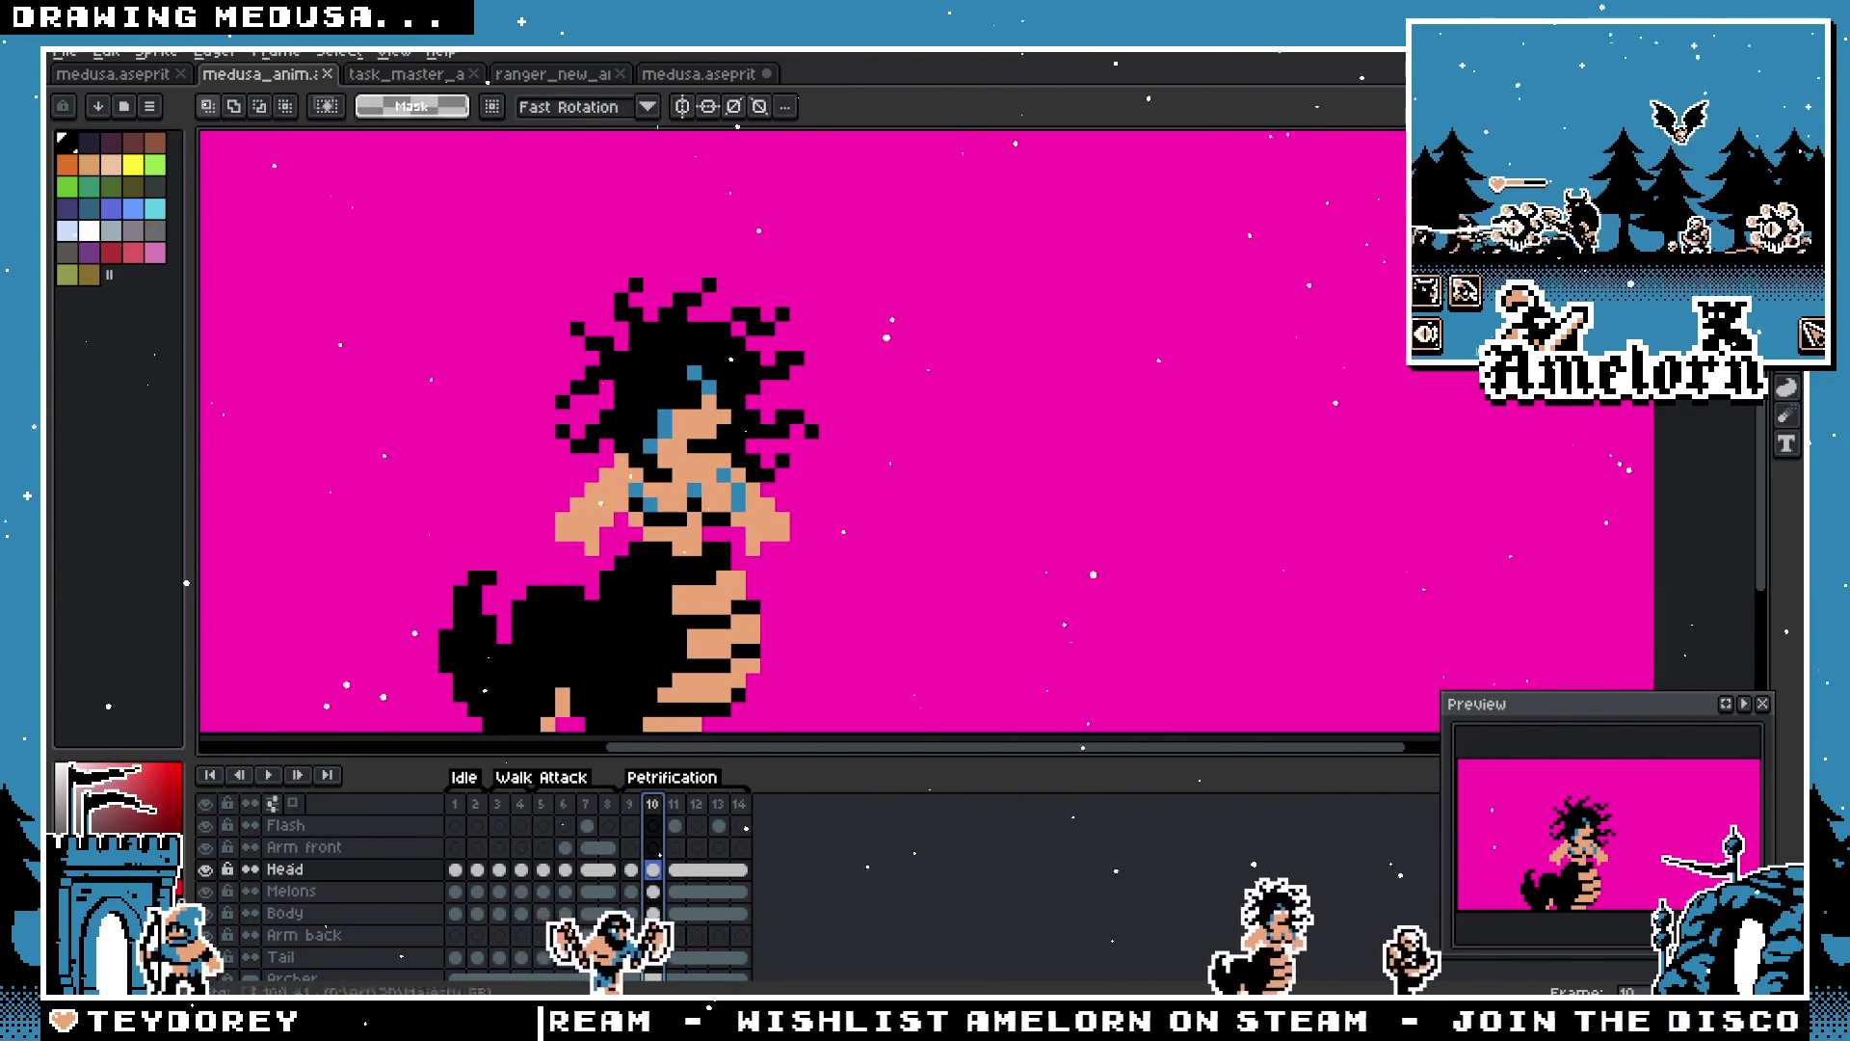
scroll(744, 449, "left", 1)
key("Down")
key("Down")
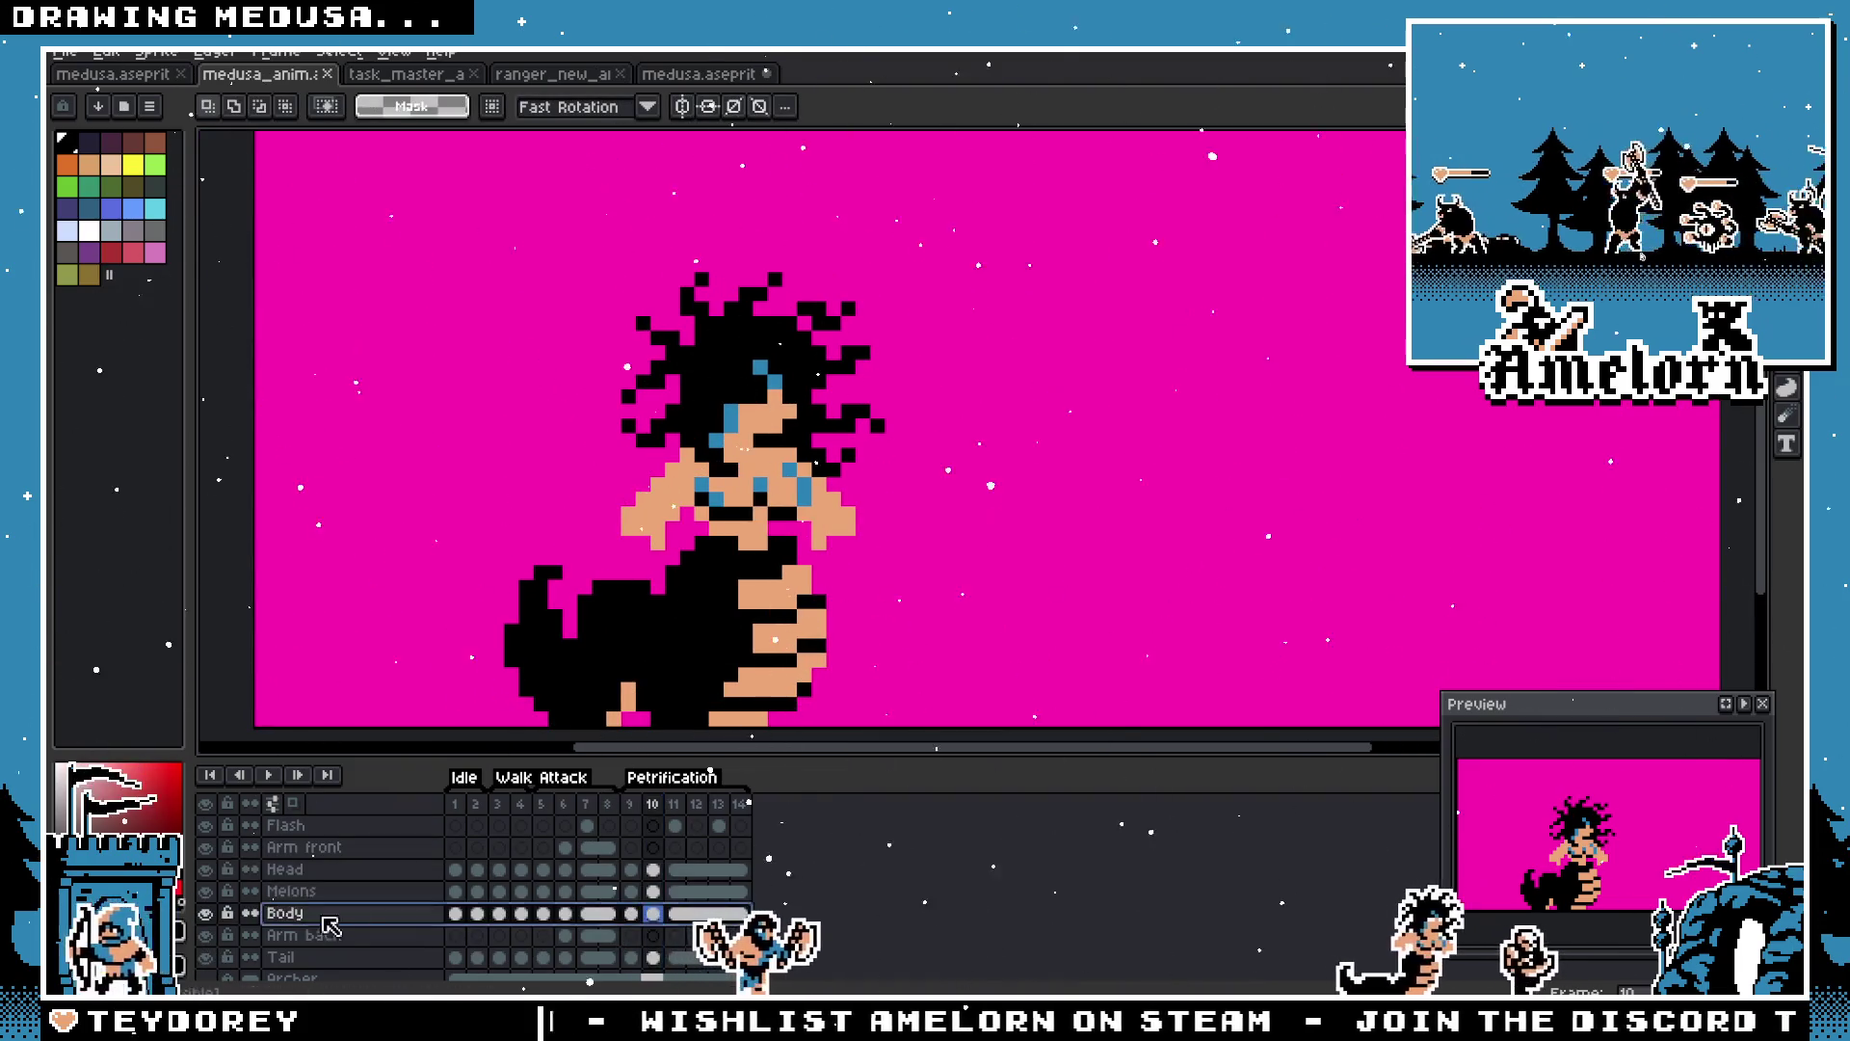
scroll(686, 621, "up", 3)
Step: Select the left arm on the Body layer and move it up and to the left
left_click_drag(588, 403, 735, 576)
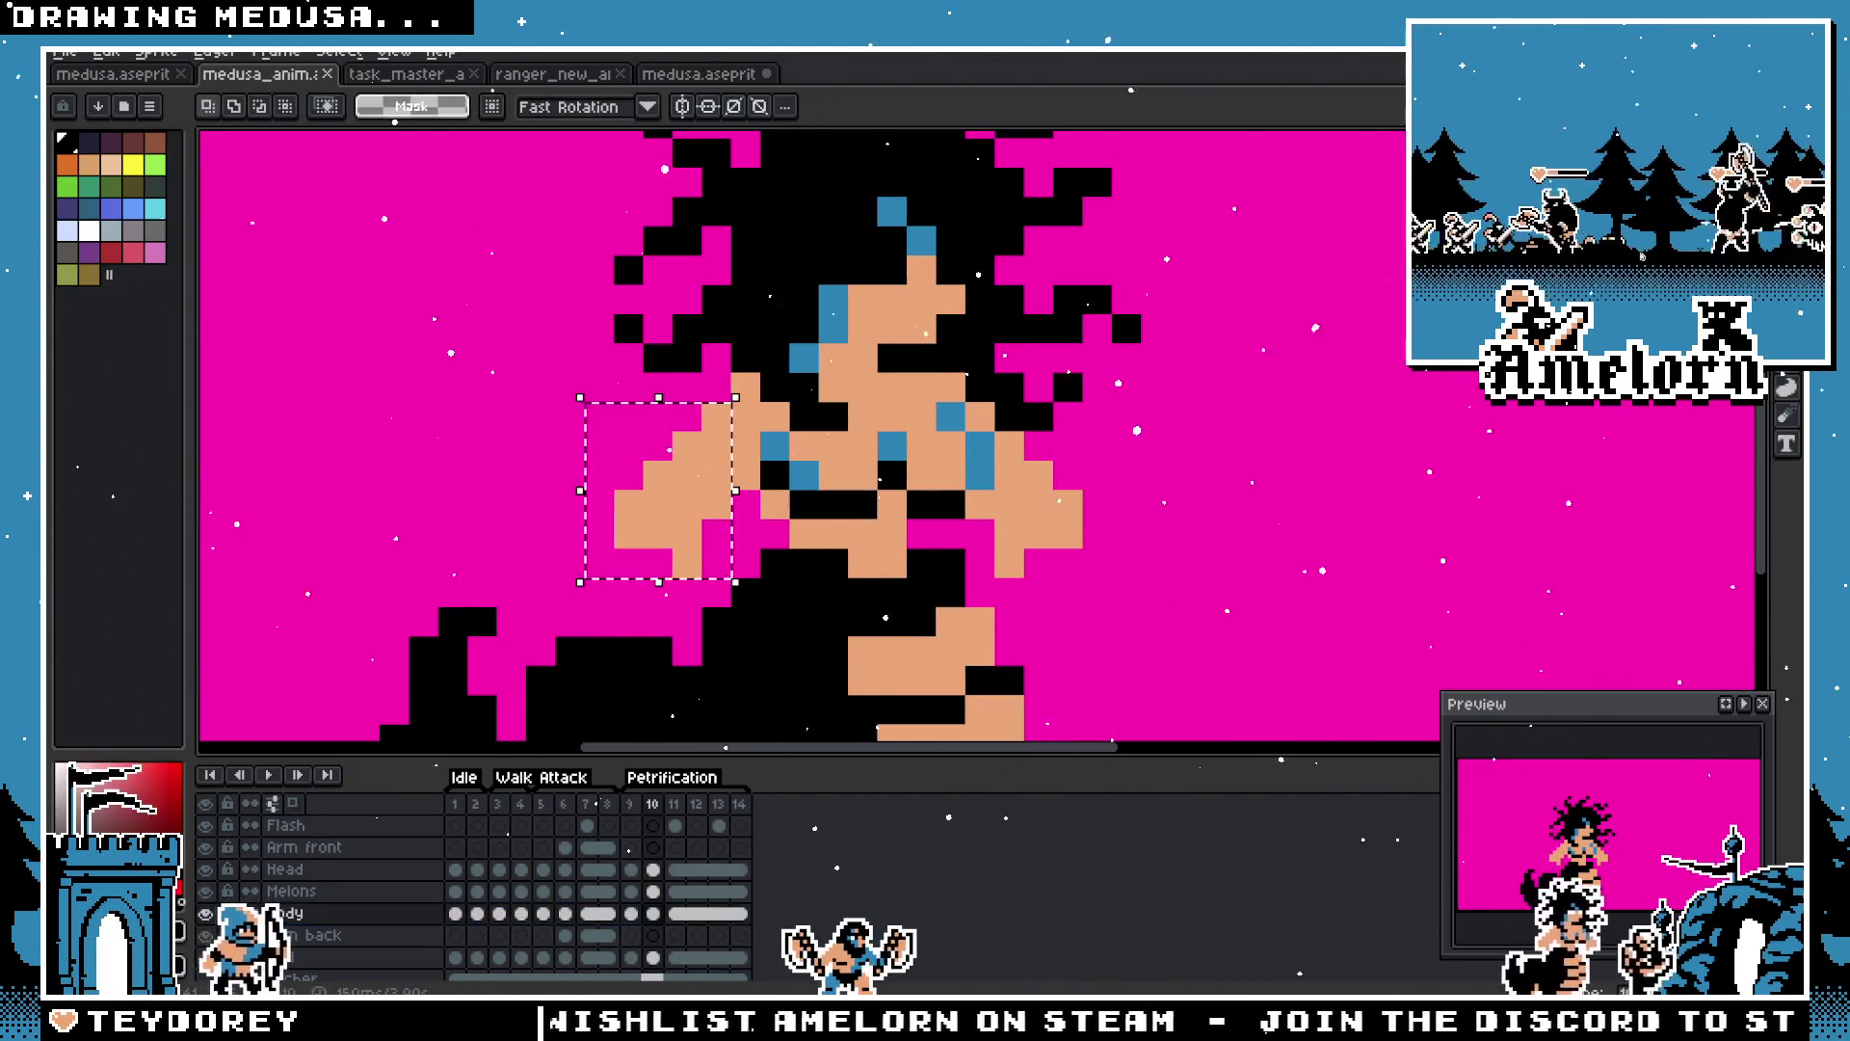
left_click(540, 356)
left_click_drag(540, 357, 735, 557)
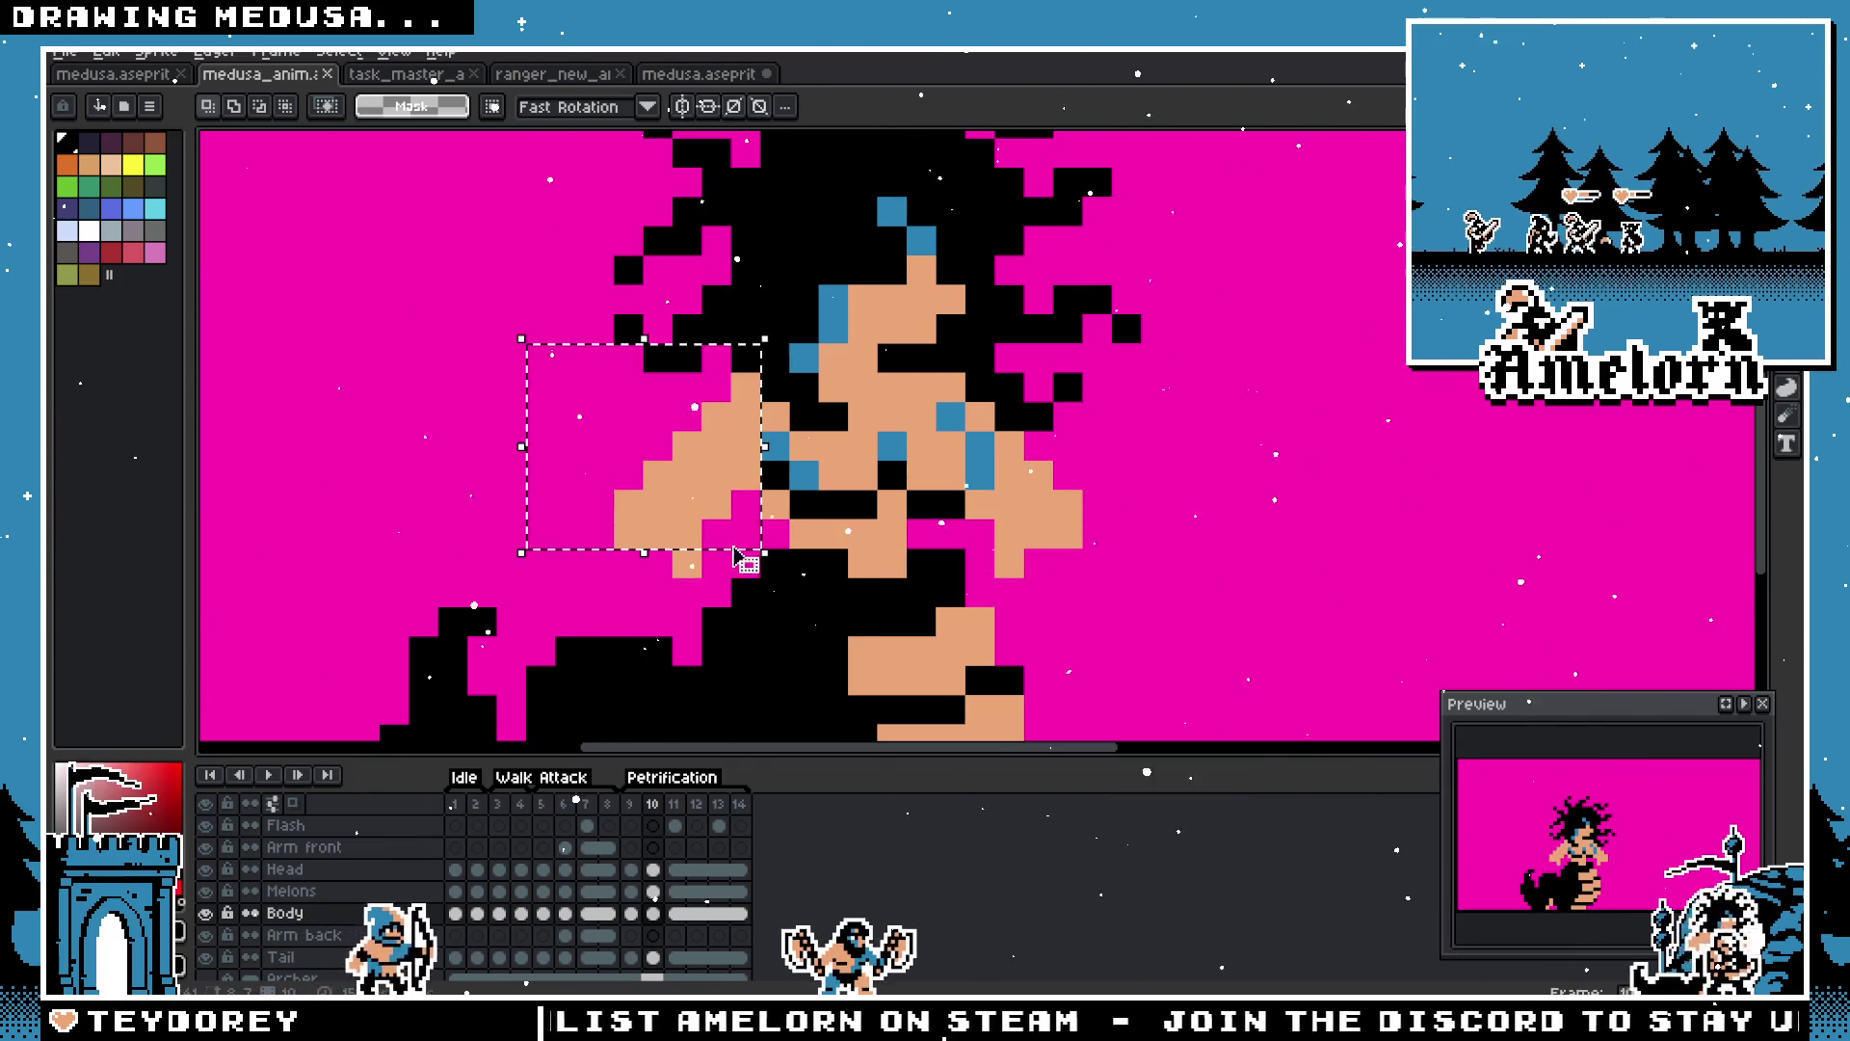
left_click_drag(525, 313, 761, 555)
mouse_move(673, 517)
left_mouse_down()
mouse_move(468, 493)
mouse_move(559, 482)
mouse_move(467, 493)
mouse_move(525, 428)
mouse_move(578, 462)
mouse_move(814, 420)
mouse_move(511, 520)
left_mouse_up()
scroll(578, 530, "down", 2)
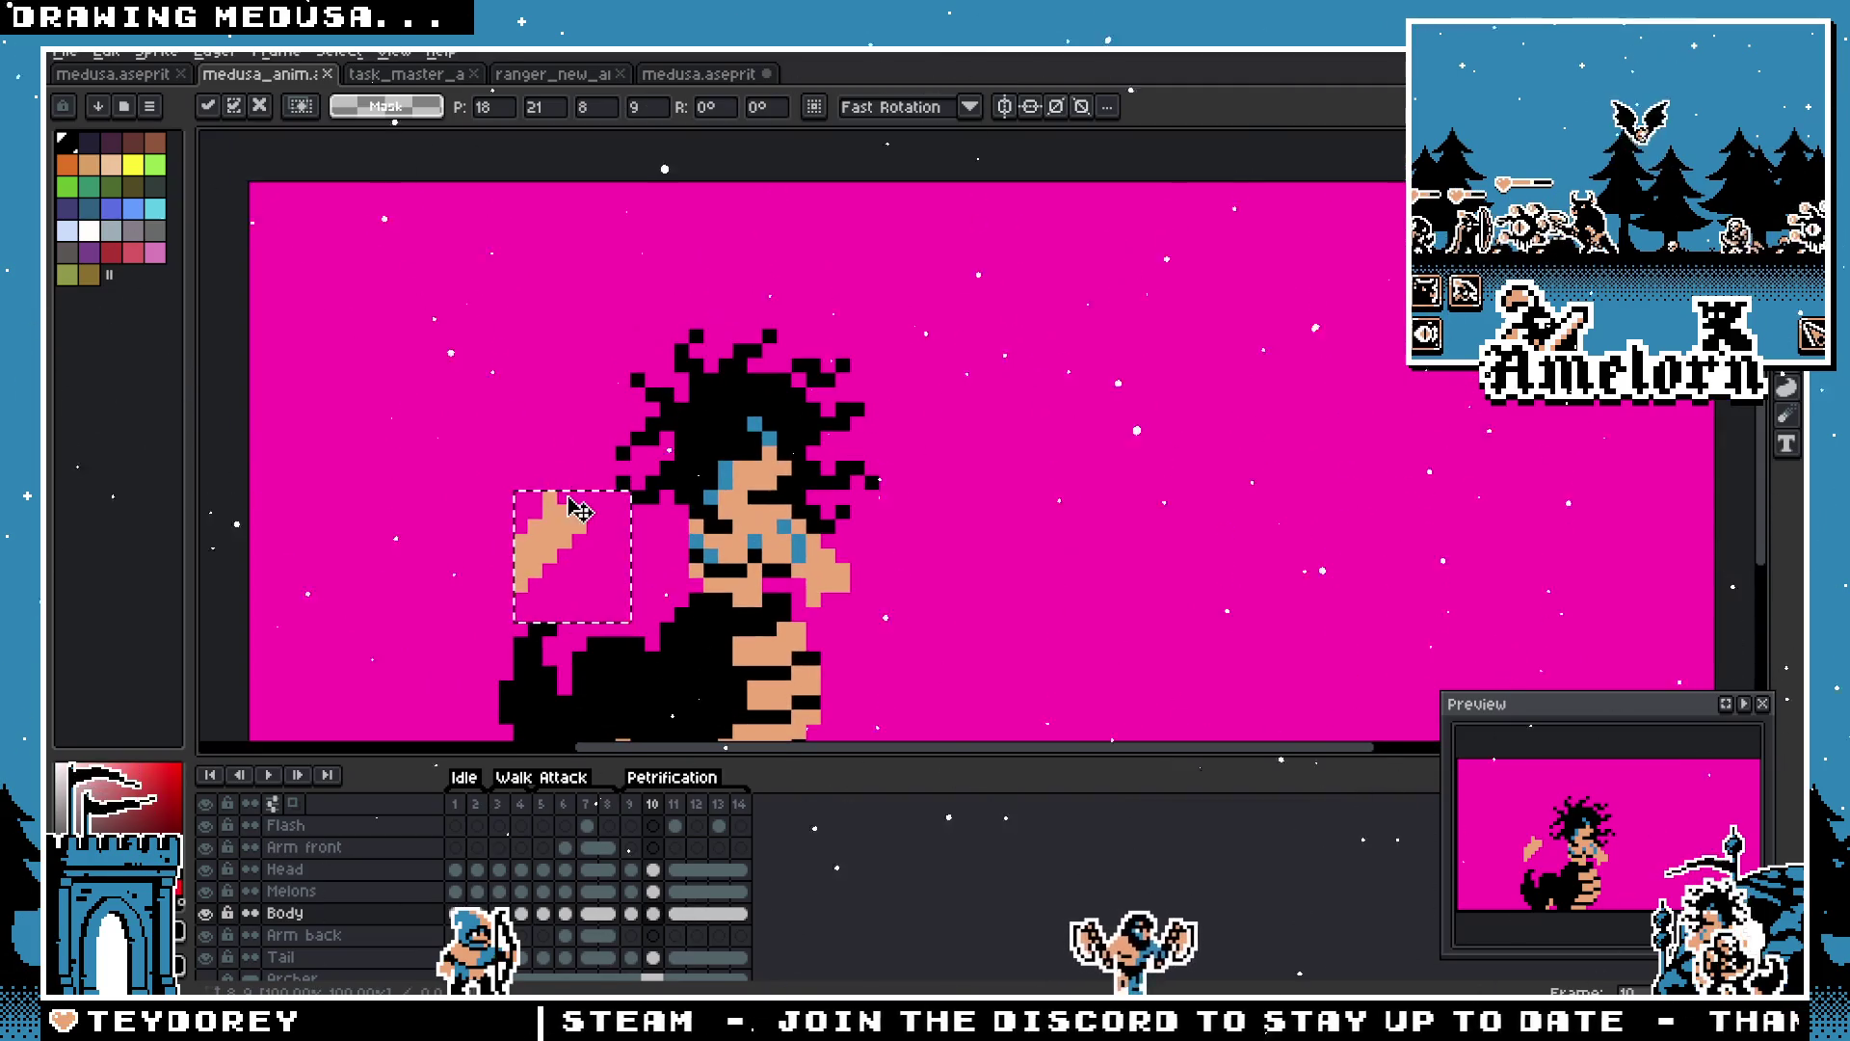
key("Return")
Step: Erase the leftover arm pixels beside Medusa's face
scroll(596, 545, "up", 1)
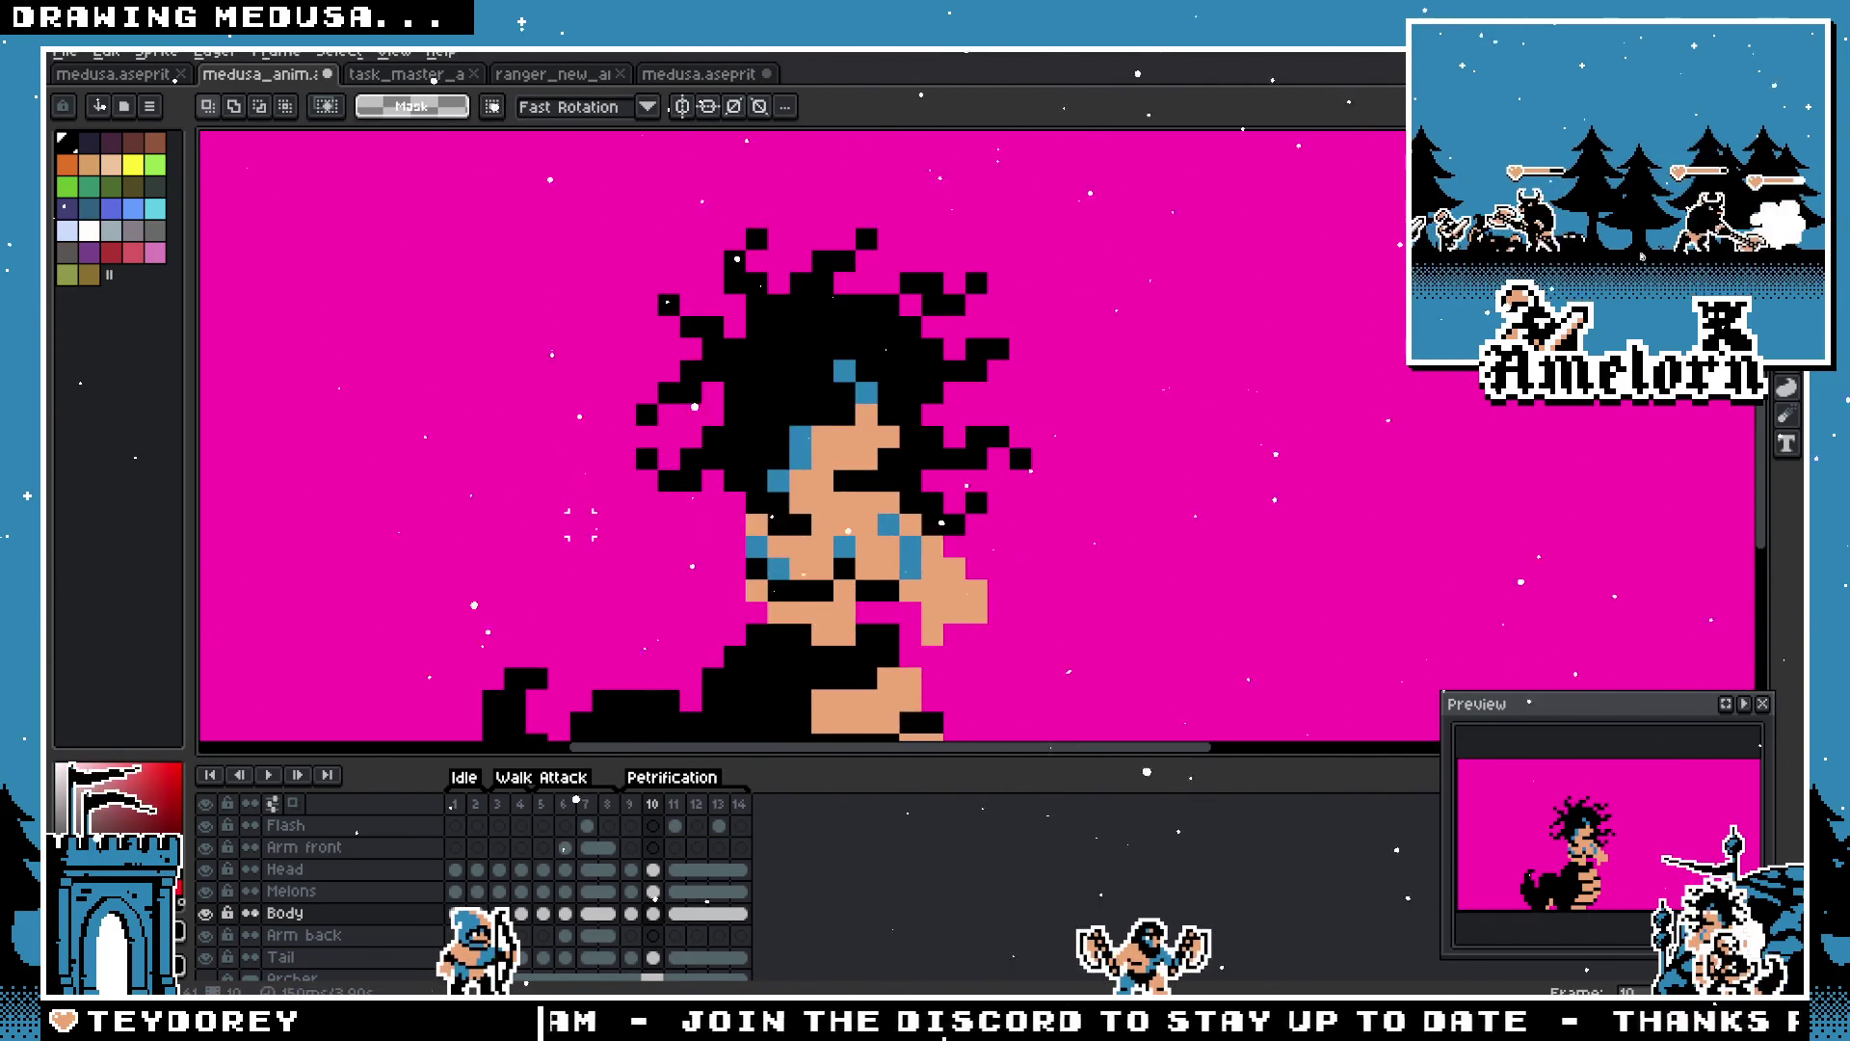
left_click(982, 617)
scroll(578, 713, "down", 3)
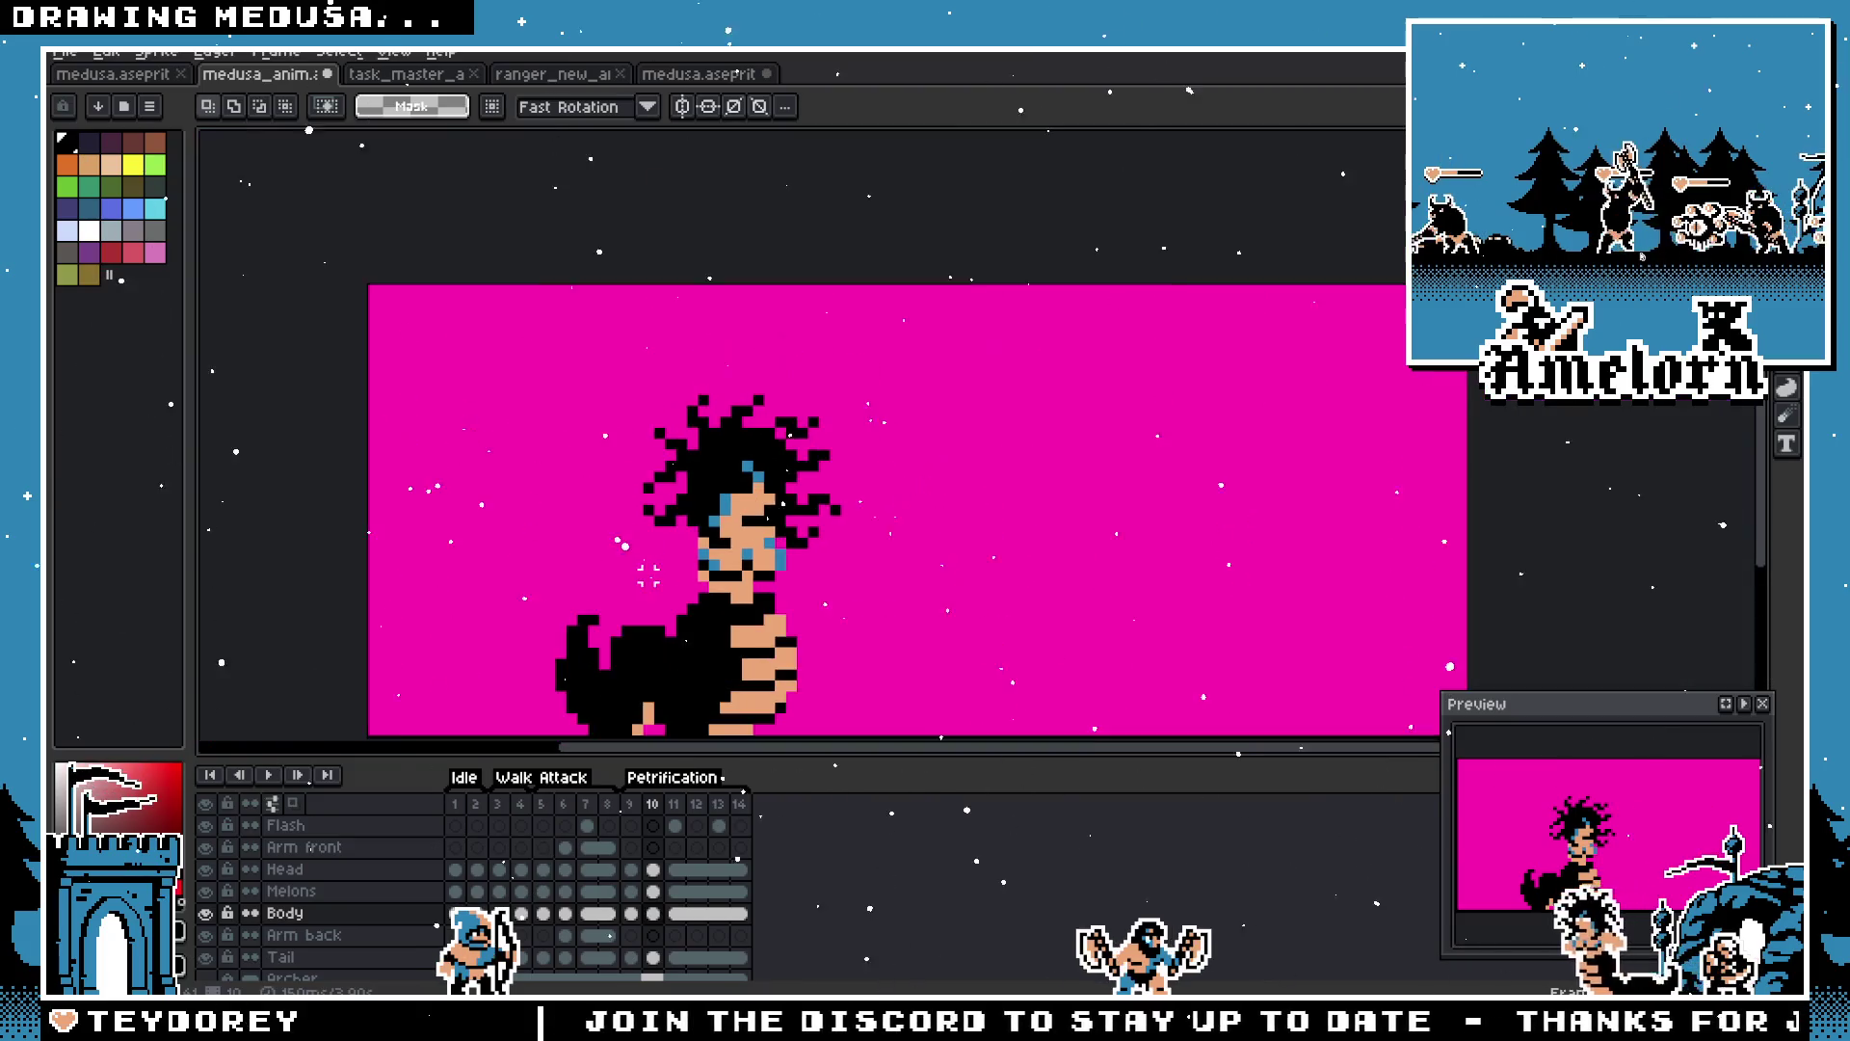
scroll(578, 713, "up", 4)
scroll(694, 591, "down", 3)
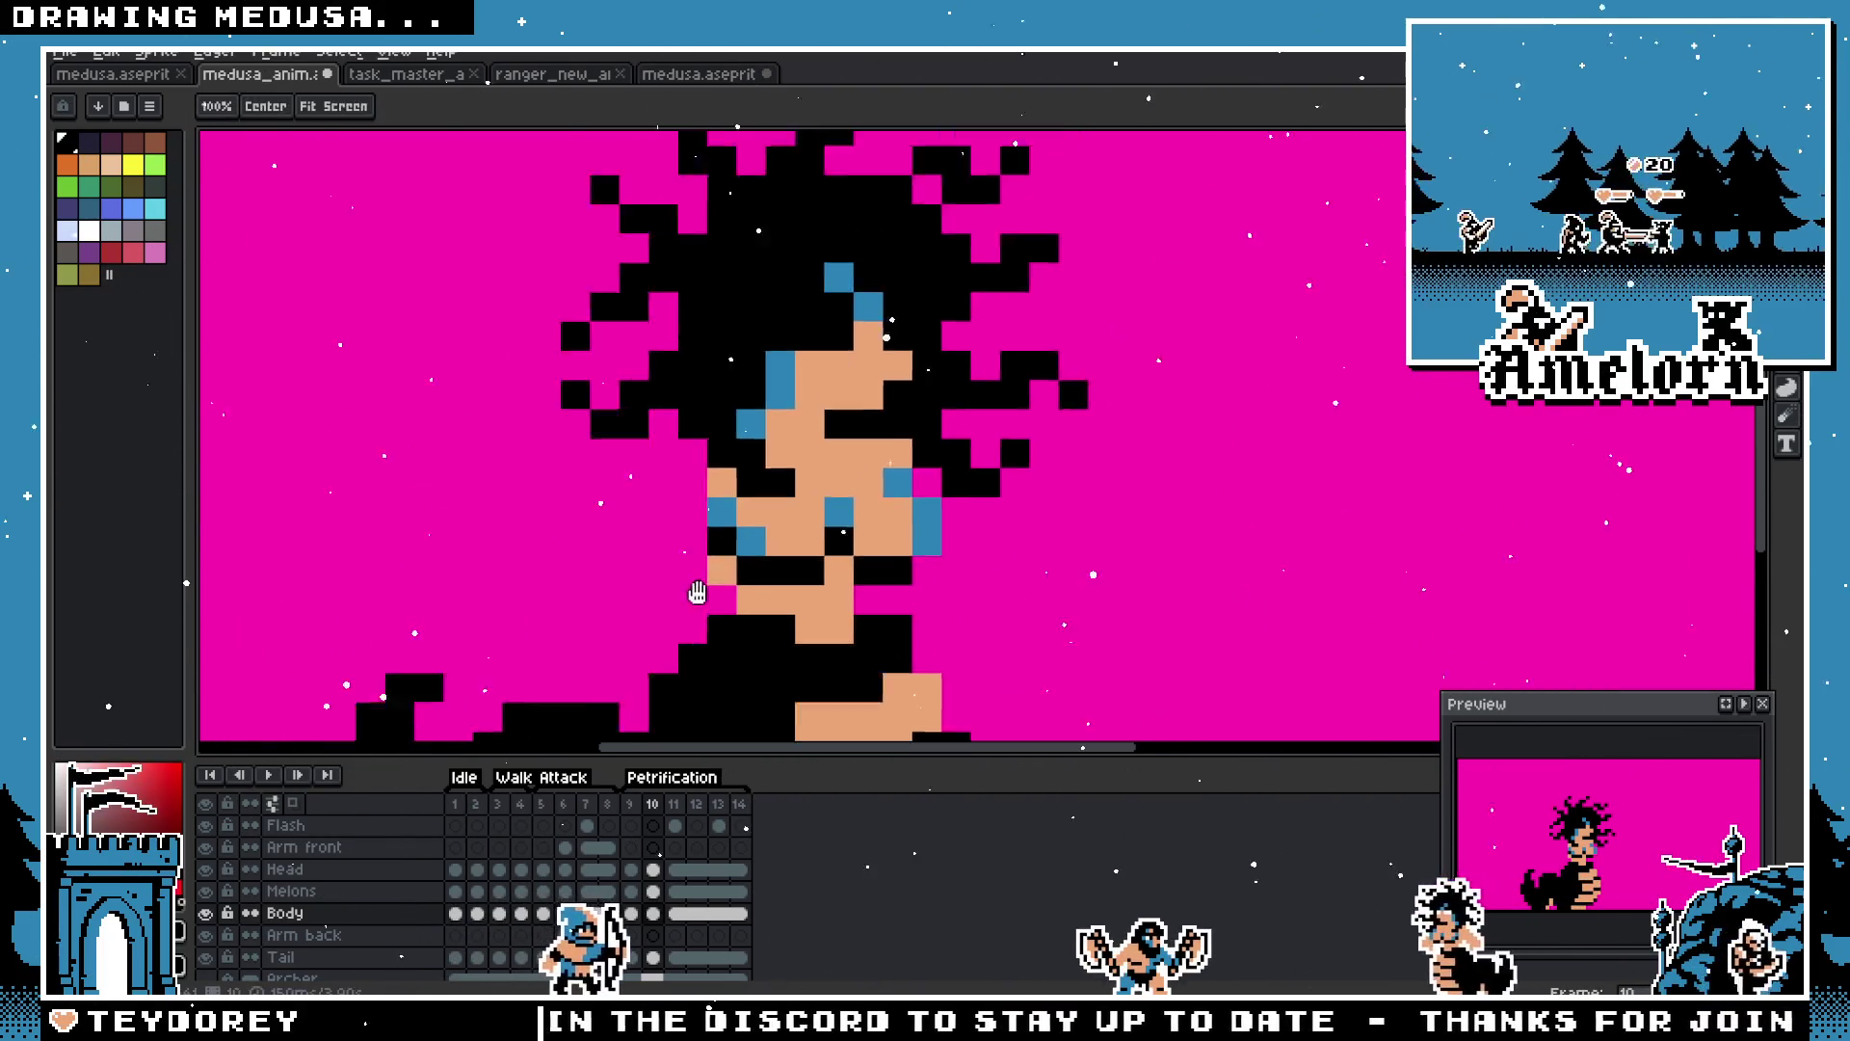
scroll(693, 591, "up", 1)
Step: Compare frames 10 and 11, then work on frame 10's Arm front layer with the pencil
left_click(651, 804)
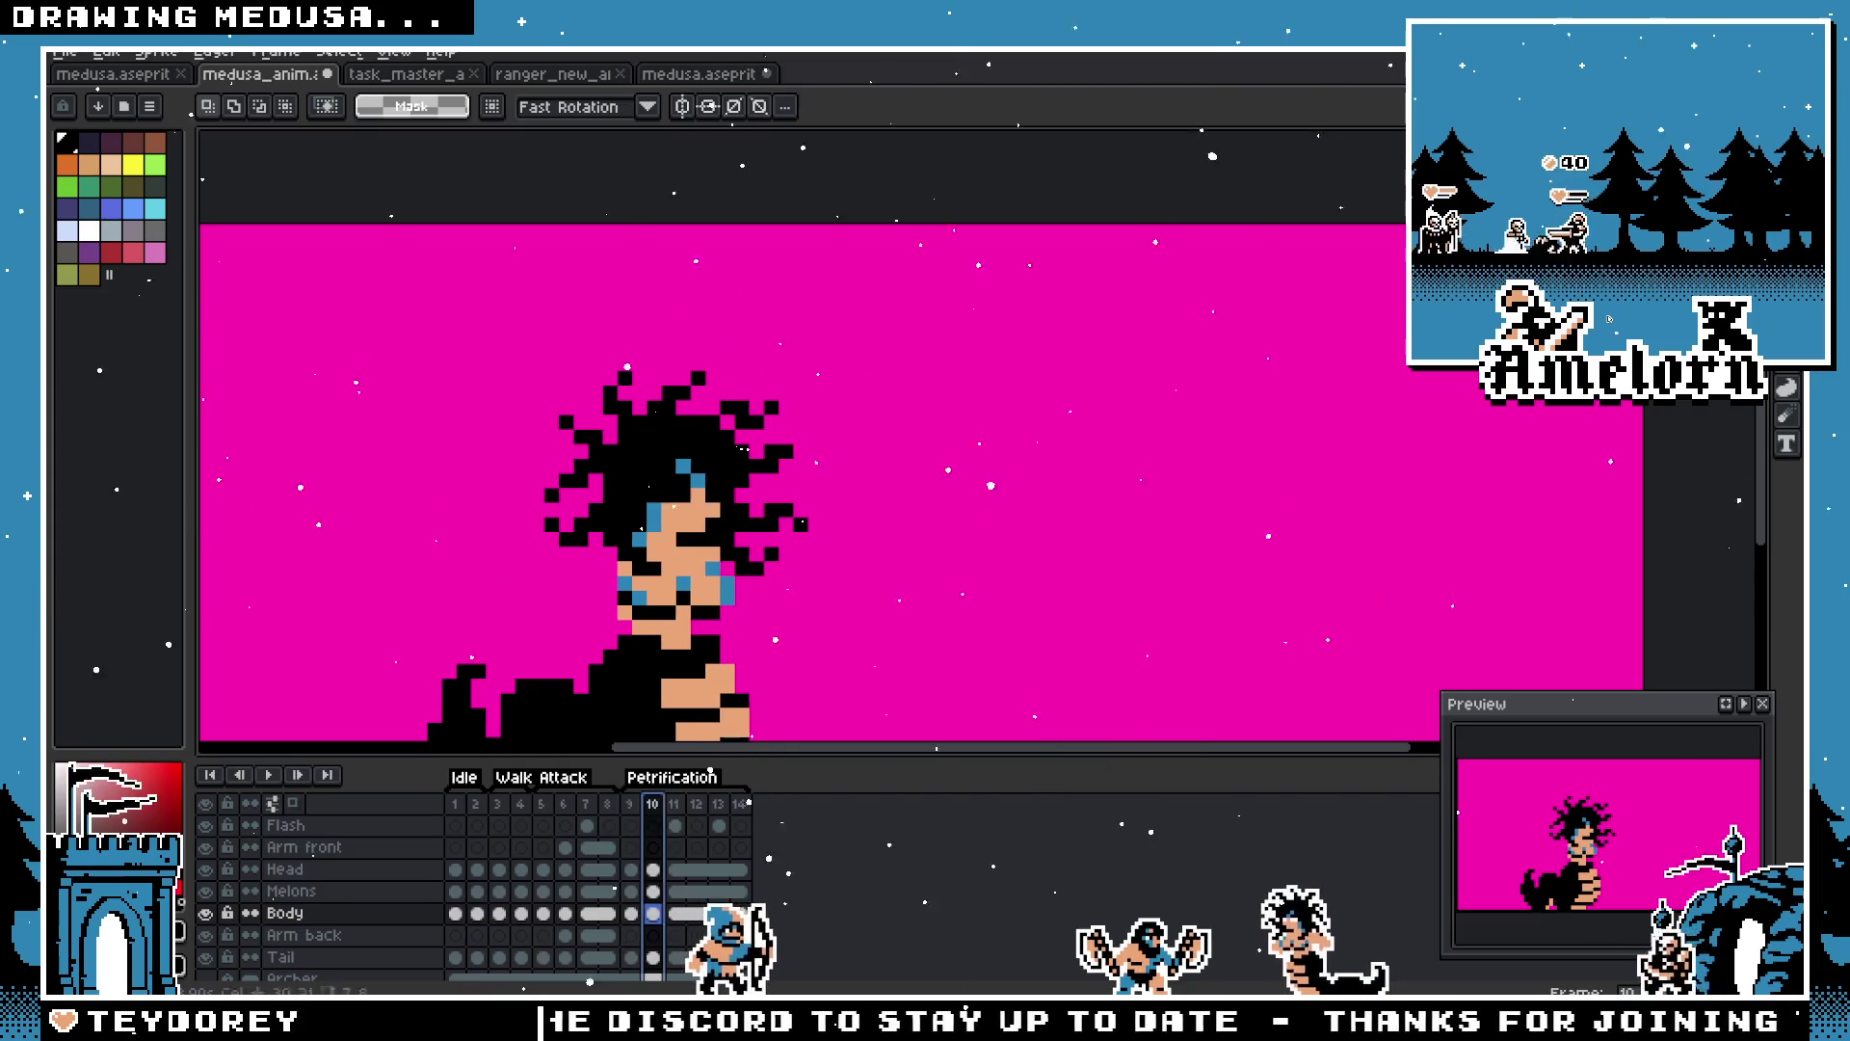
left_click(679, 804)
left_click(653, 804)
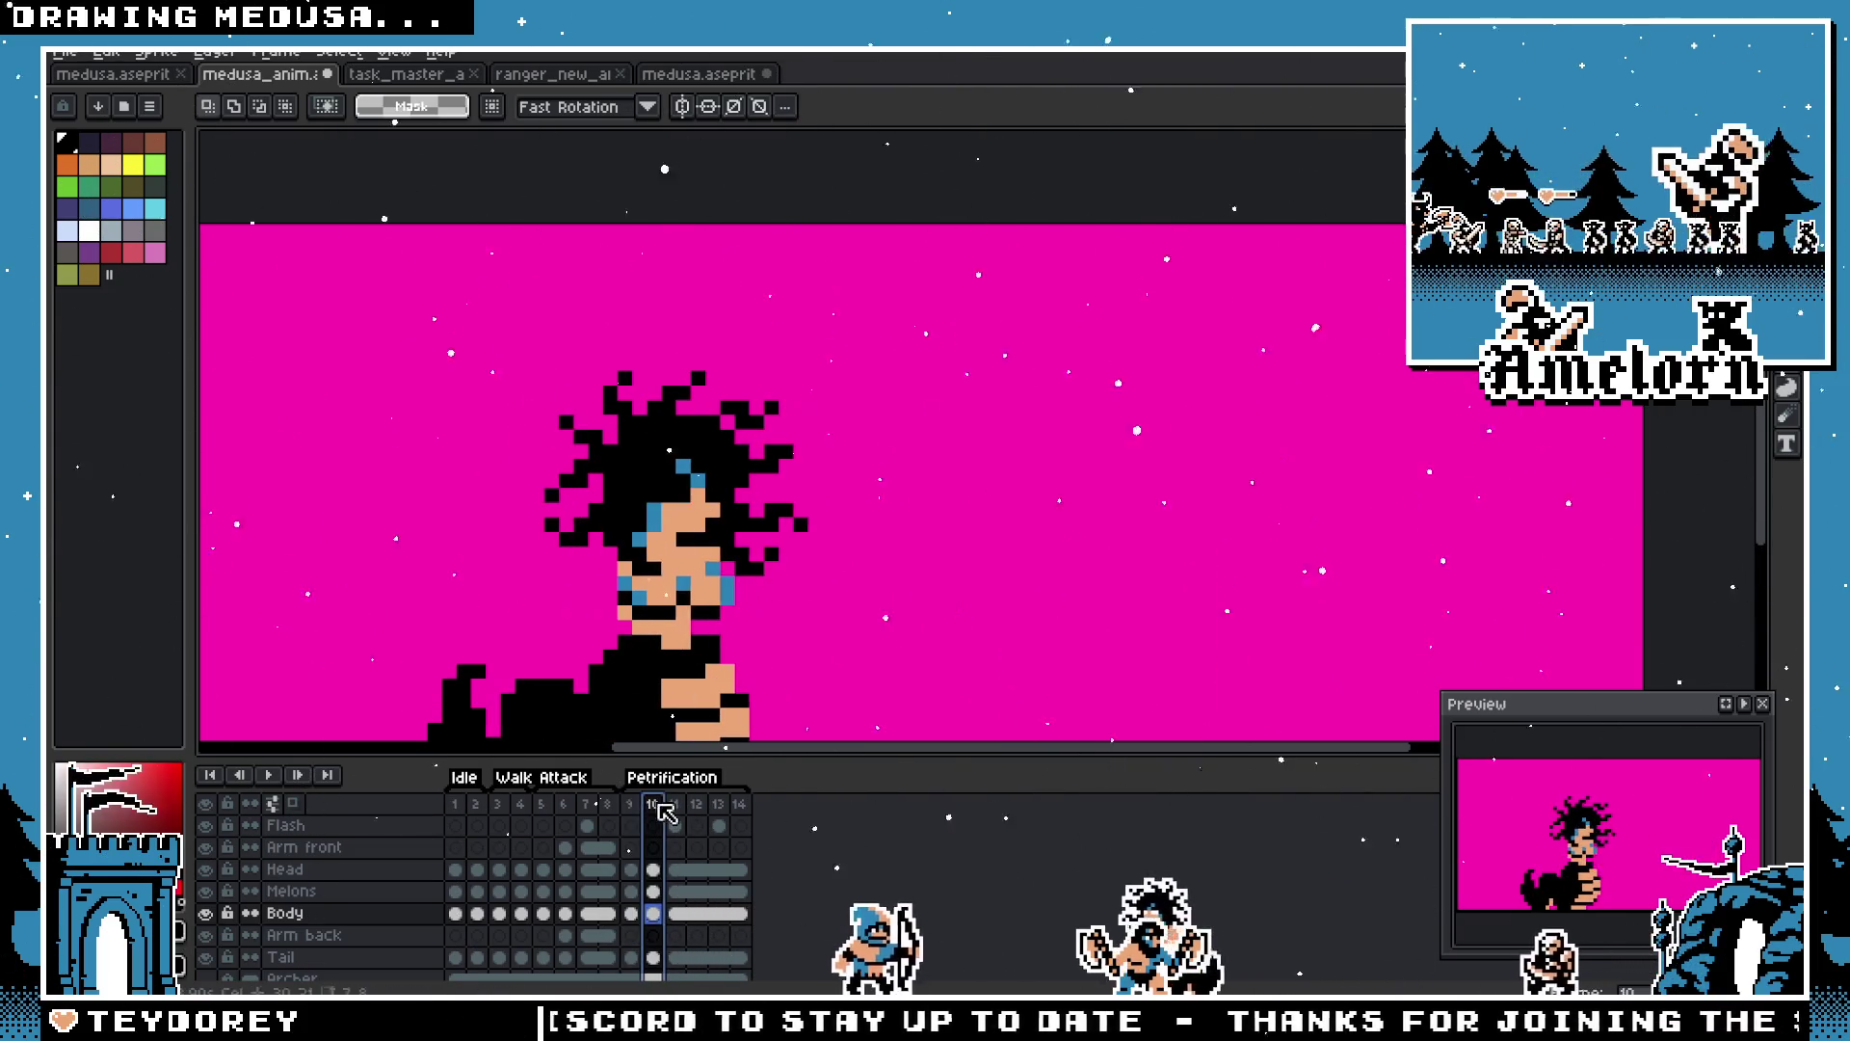
scroll(579, 625, "up", 1)
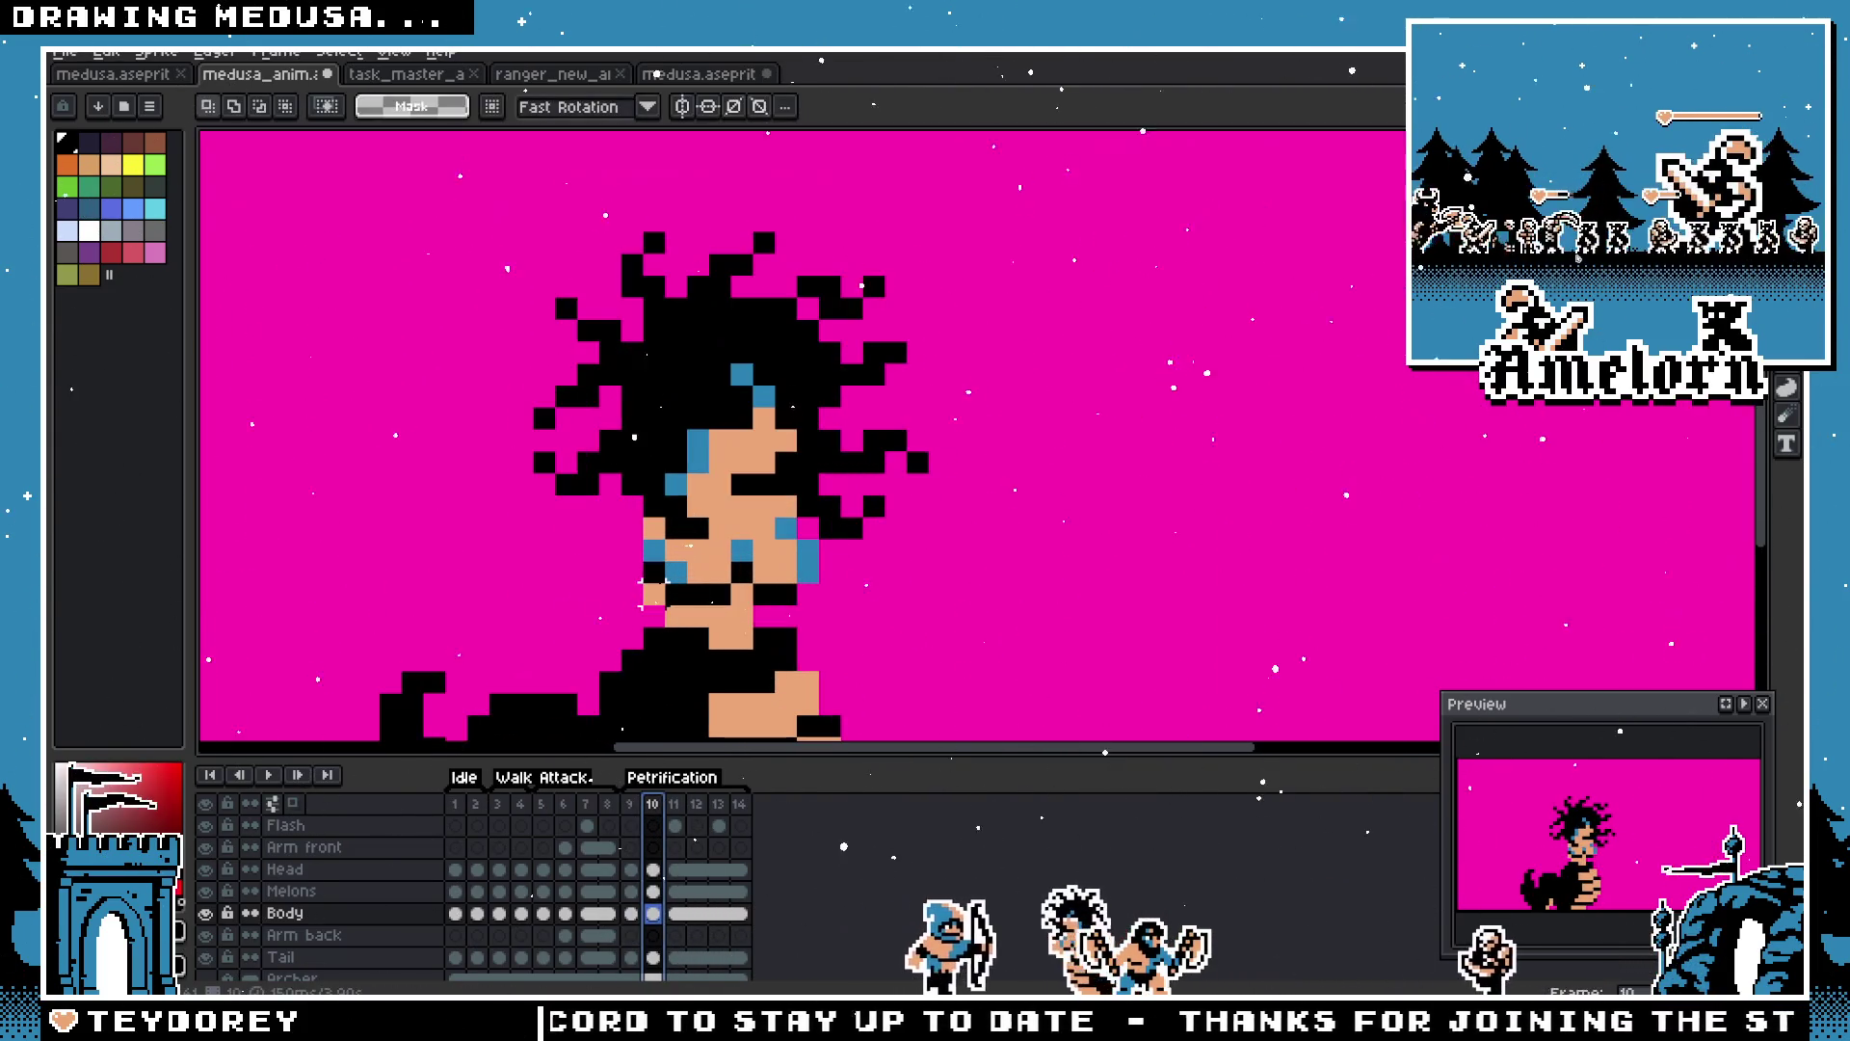
left_click(318, 847)
key("i")
key("b")
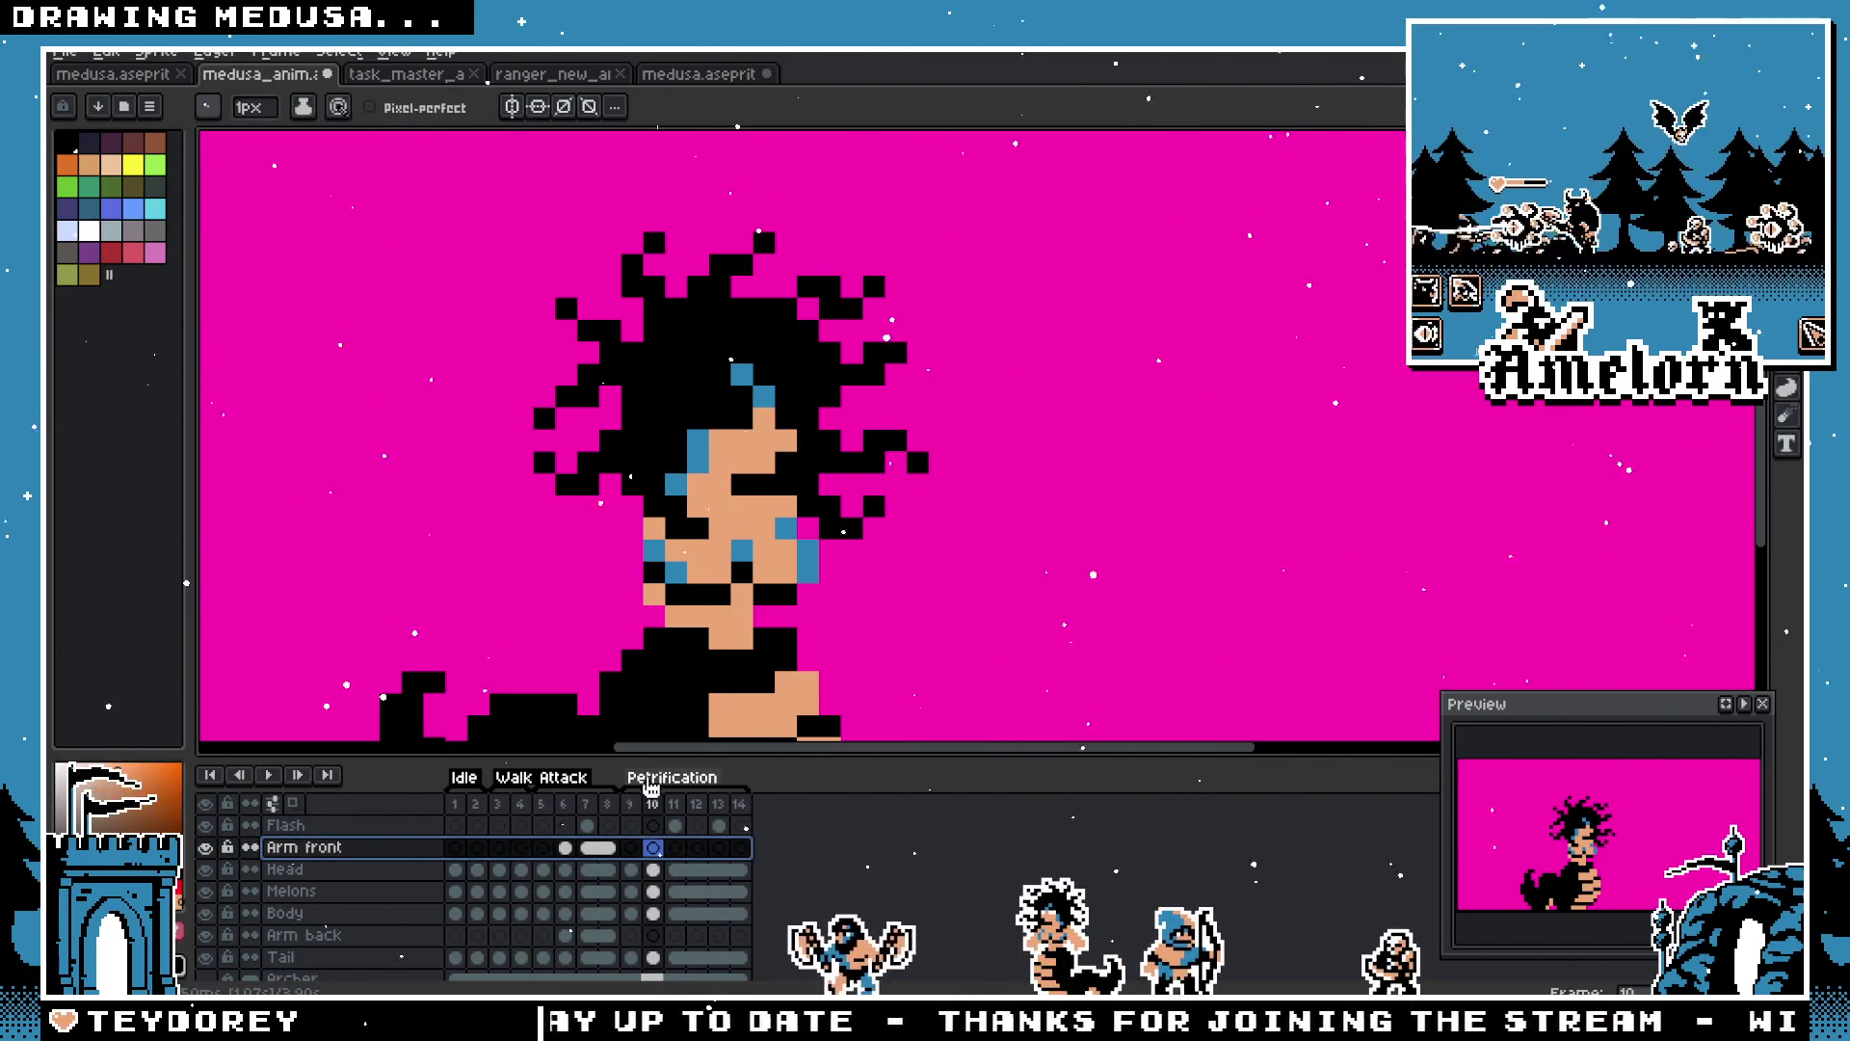
Step: Cut the left arm from the Body layer, paste it into Arm front, flip it vertically, and place it beside the face
key("ctrl+z")
key("ctrl+z")
key("ctrl+z")
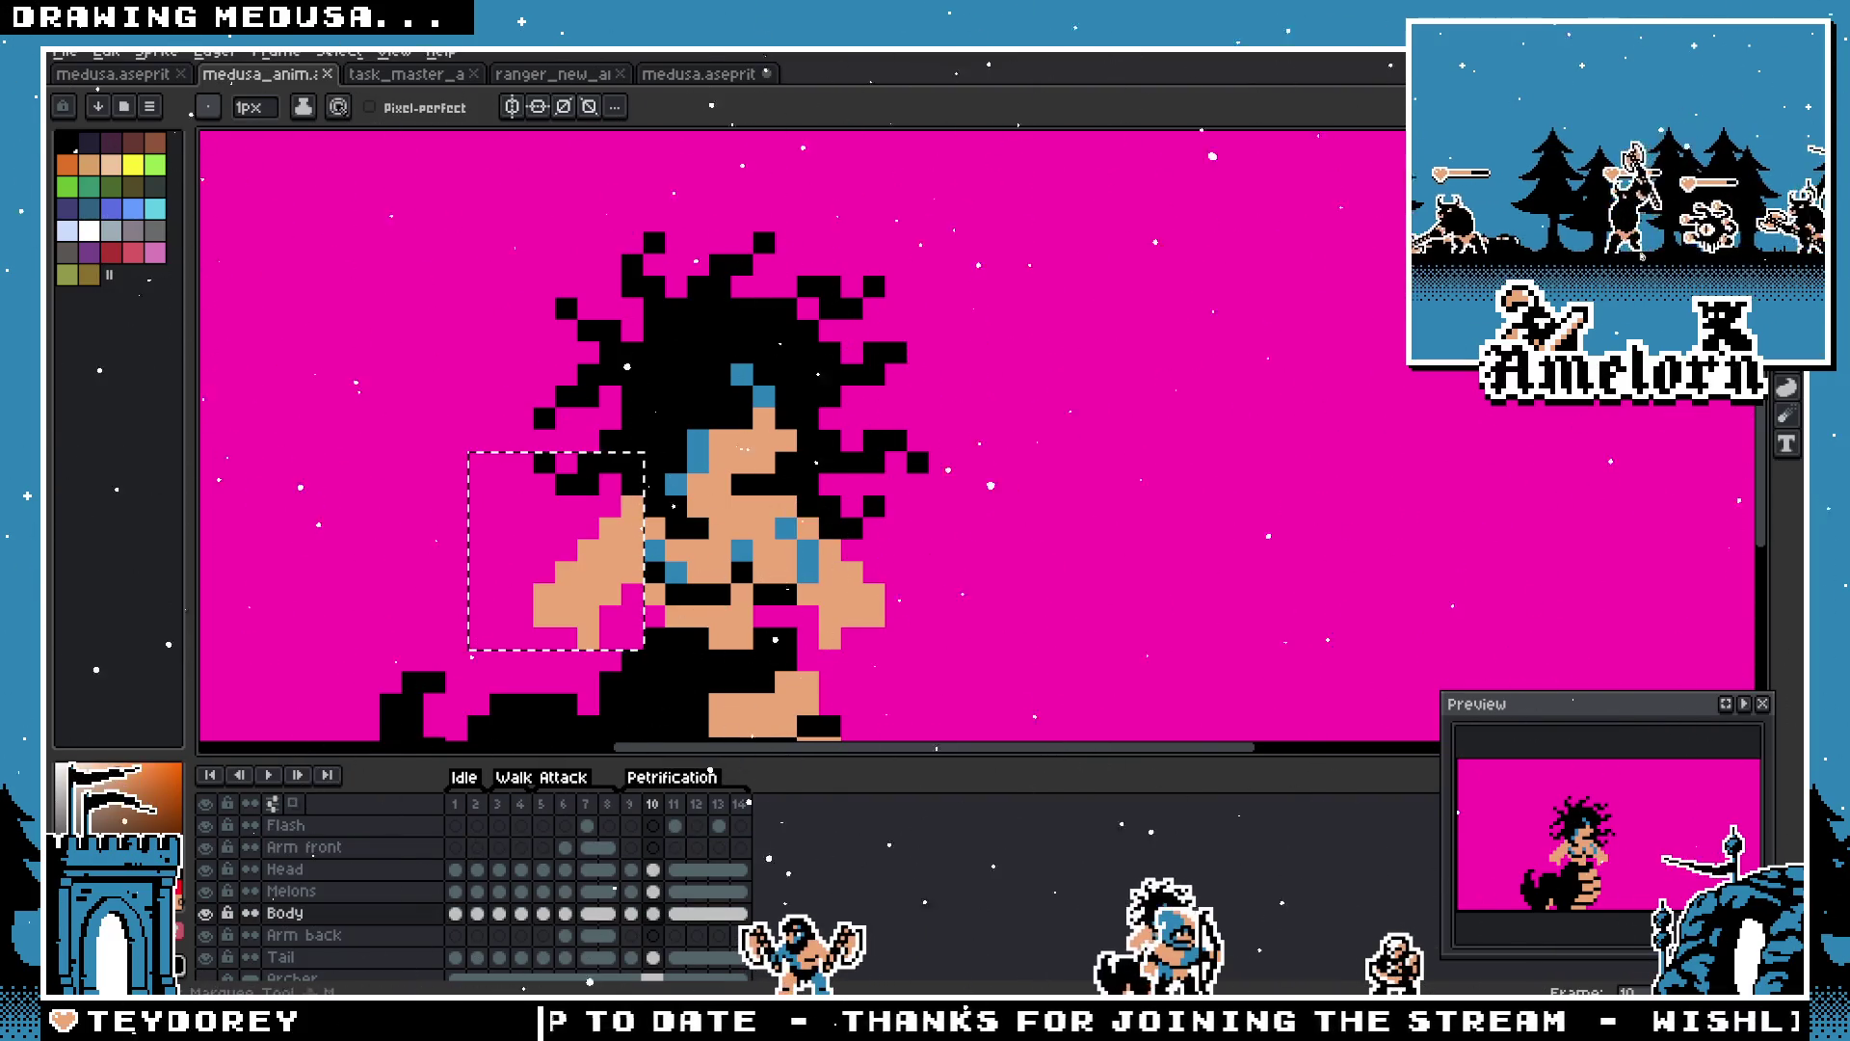
left_click(575, 604)
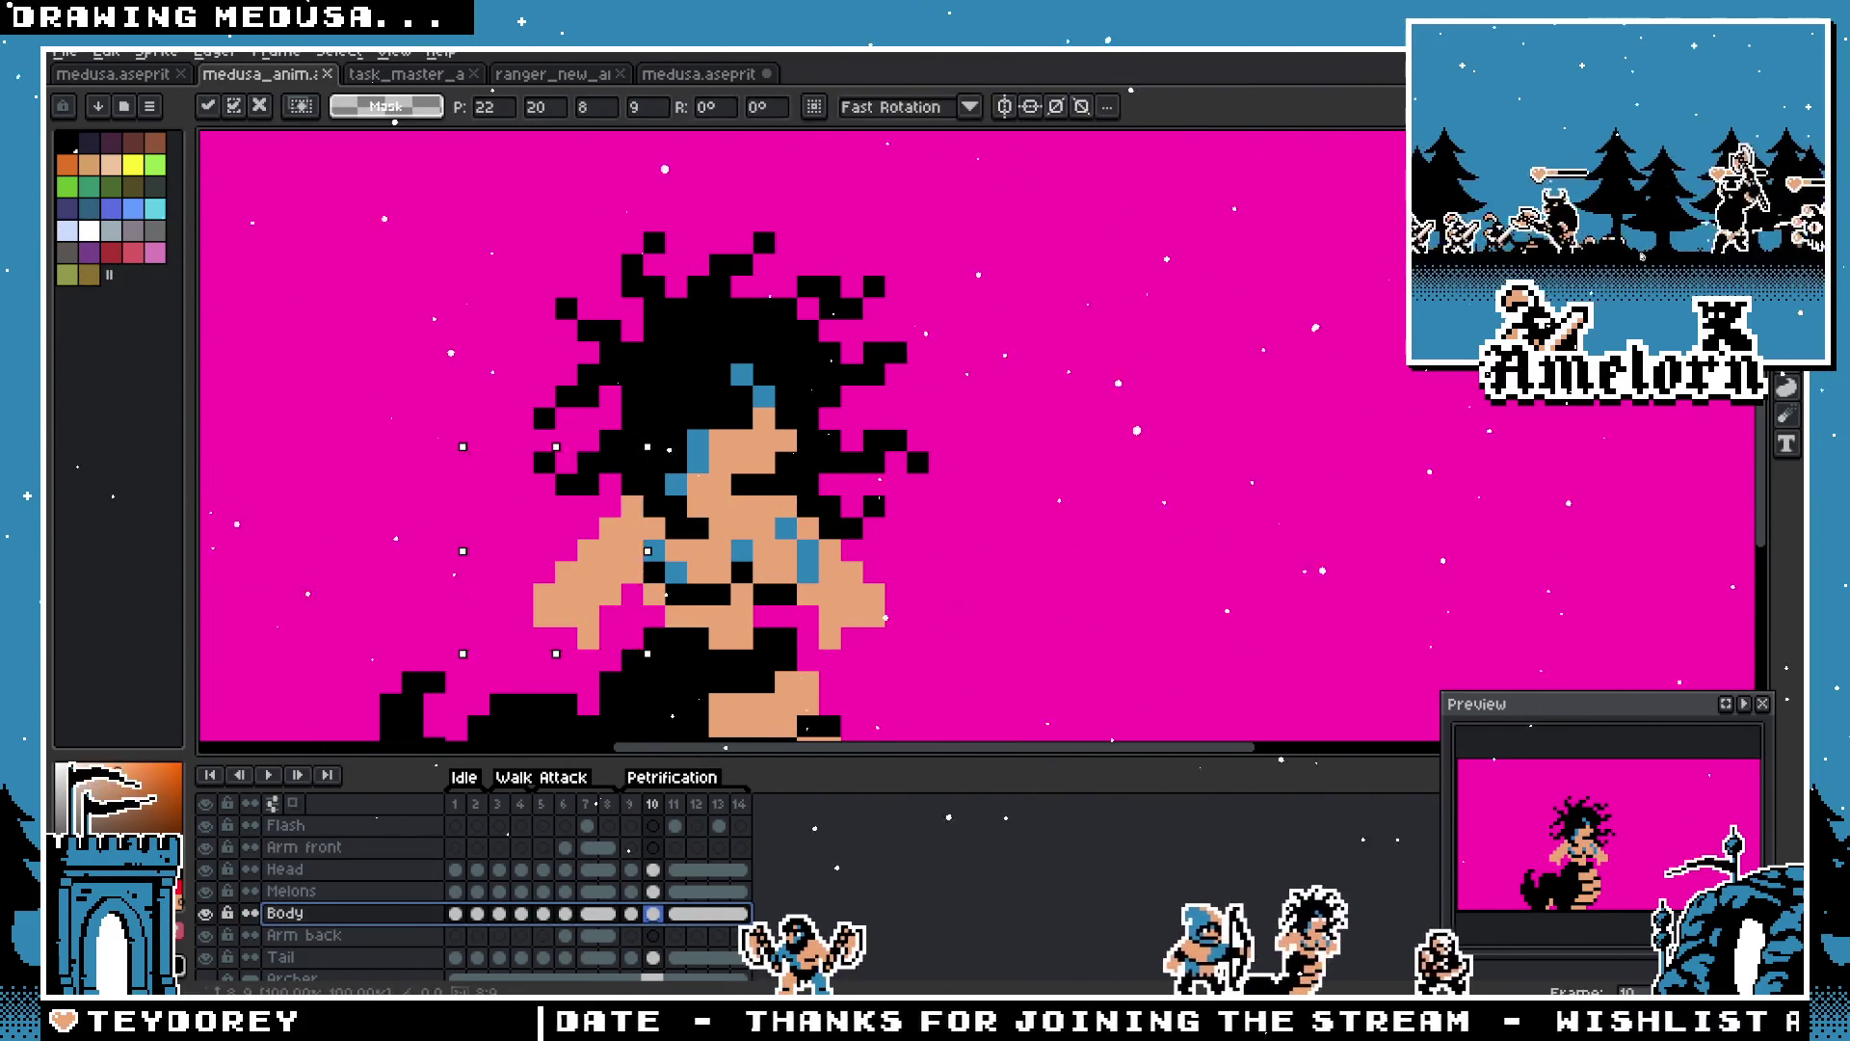
key("ctrl+x")
left_click(363, 848)
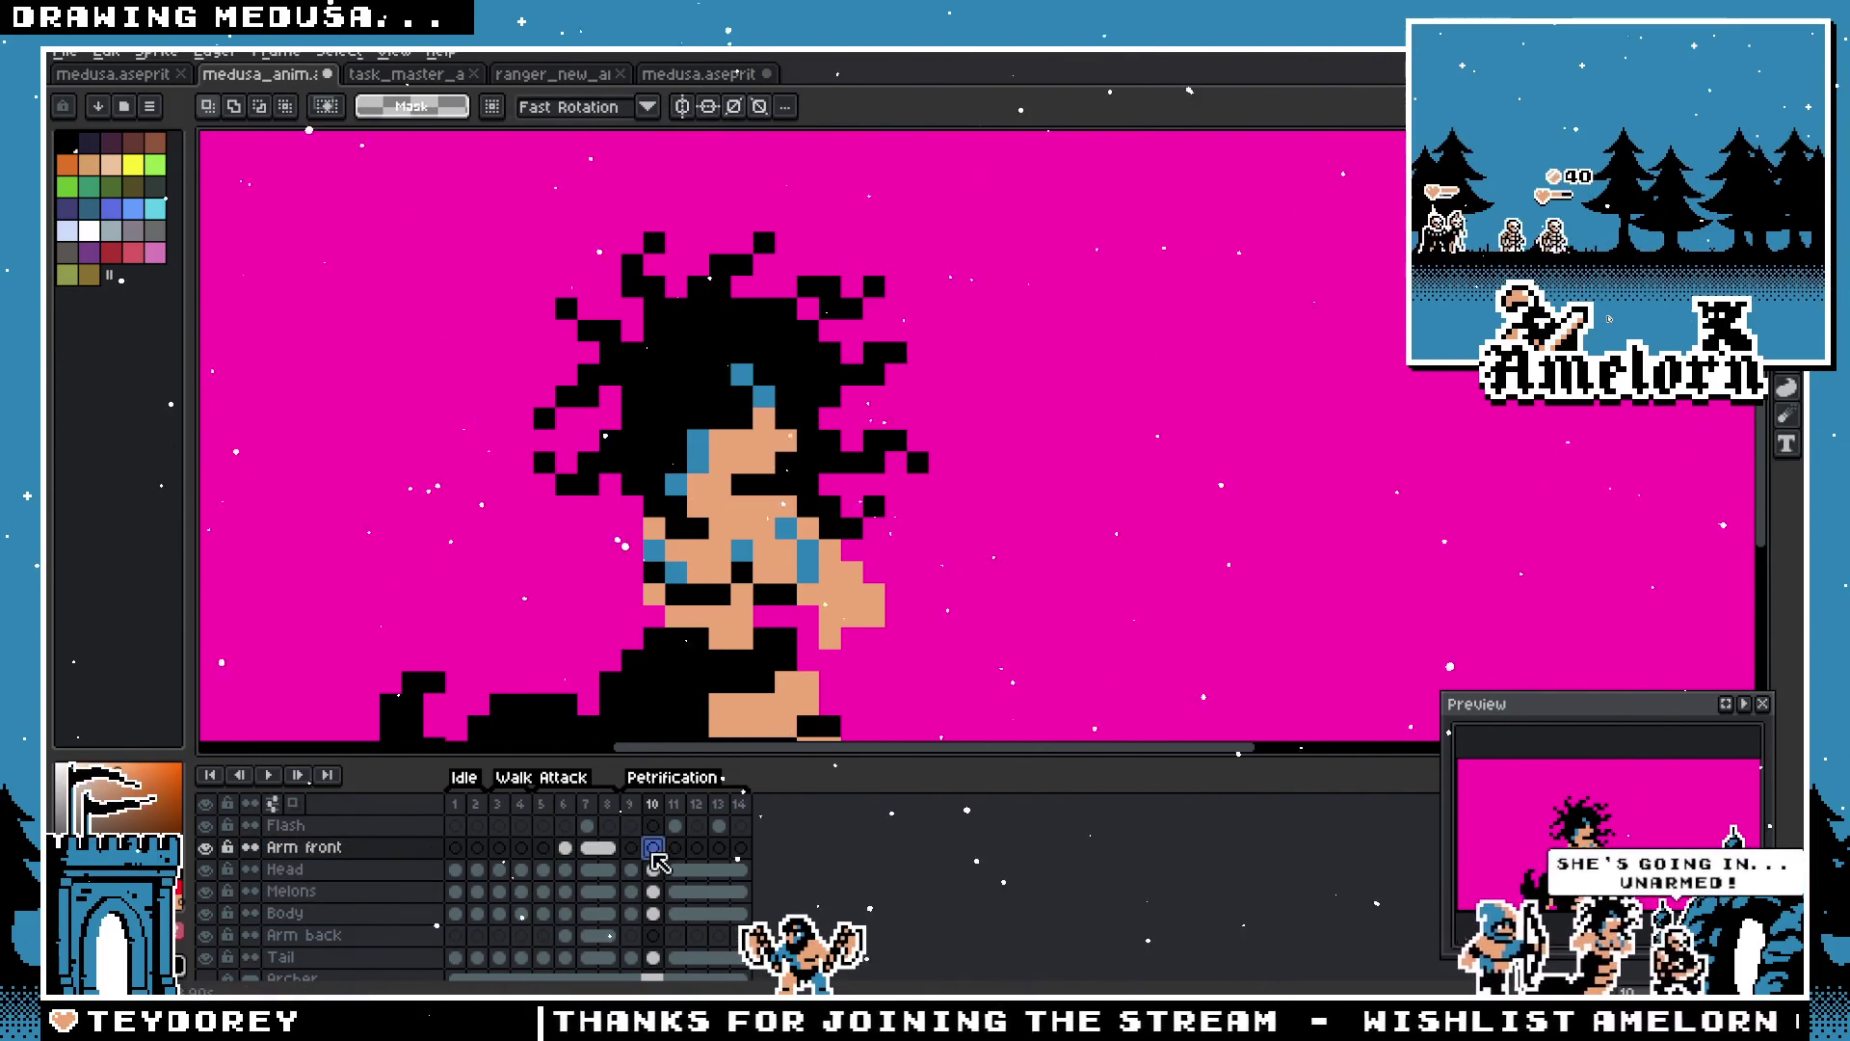
key("ctrl+v")
left_click_drag(643, 569, 424, 547)
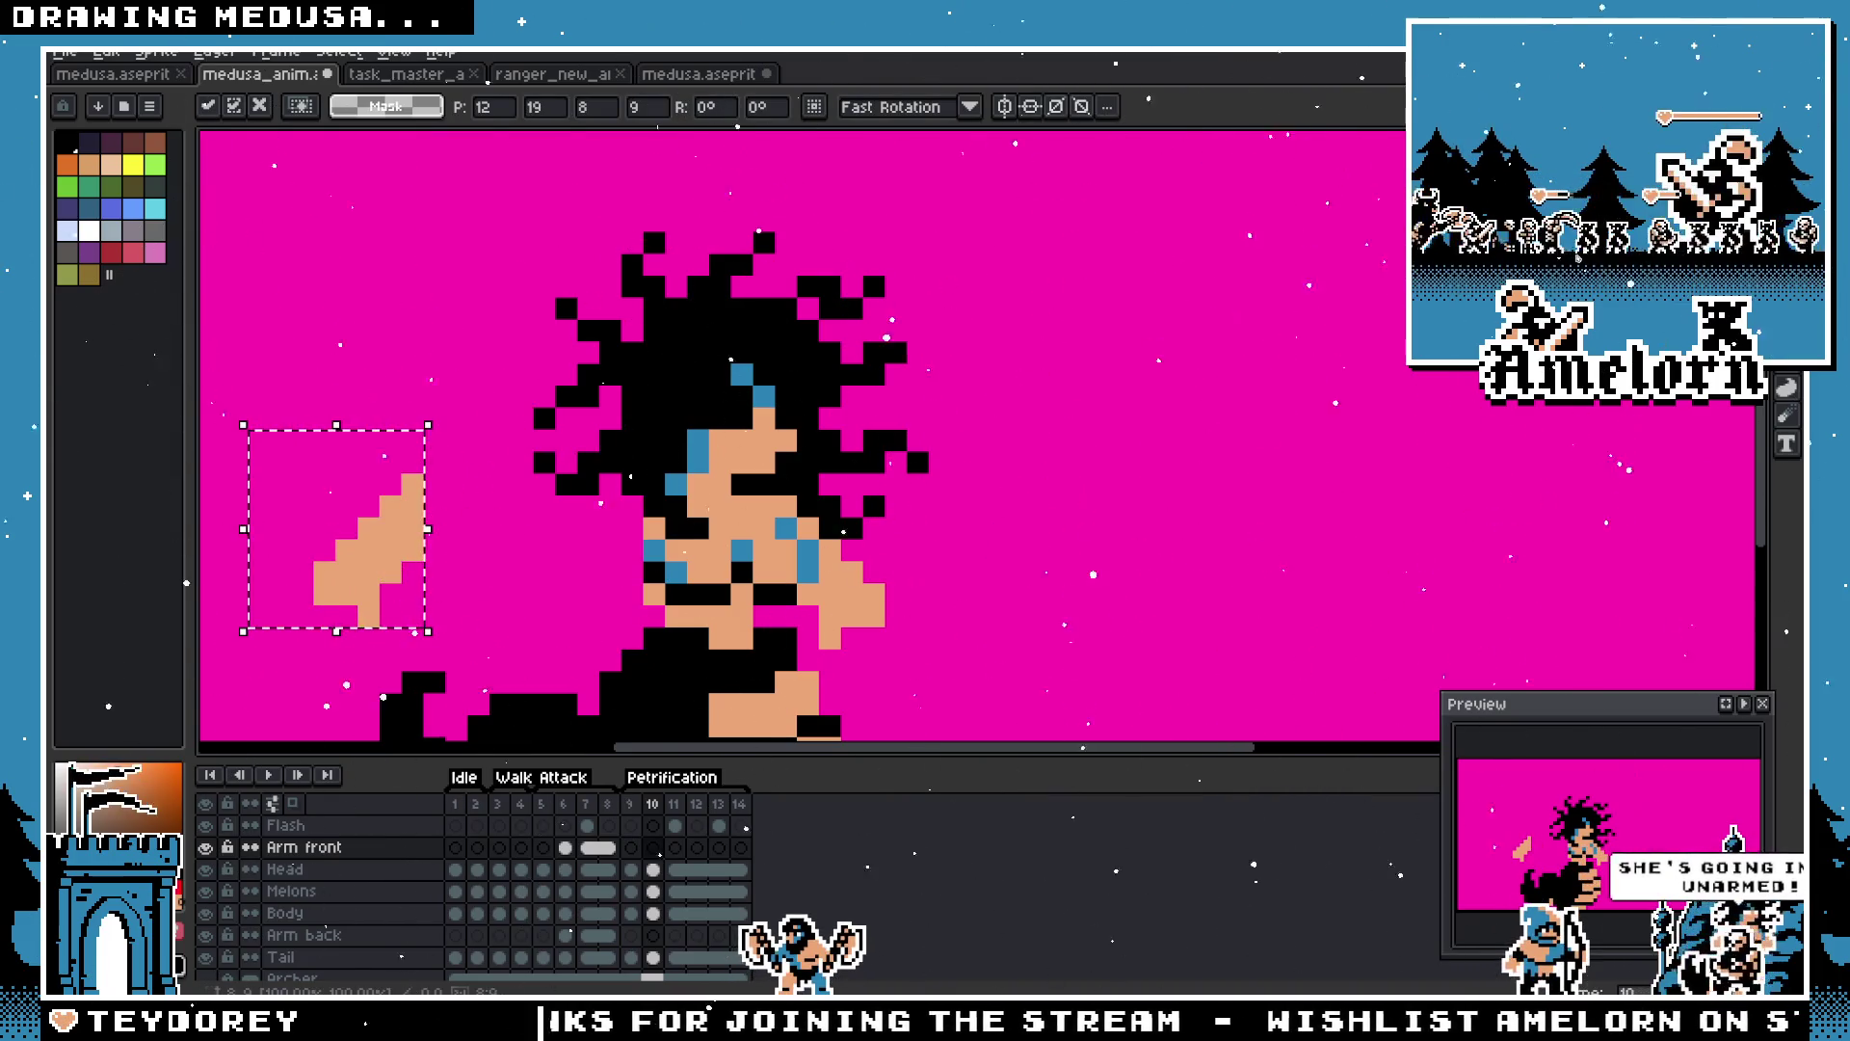
key("shift+v")
mouse_move(290, 518)
left_mouse_down()
mouse_move(686, 495)
mouse_move(694, 463)
mouse_move(697, 478)
left_mouse_up()
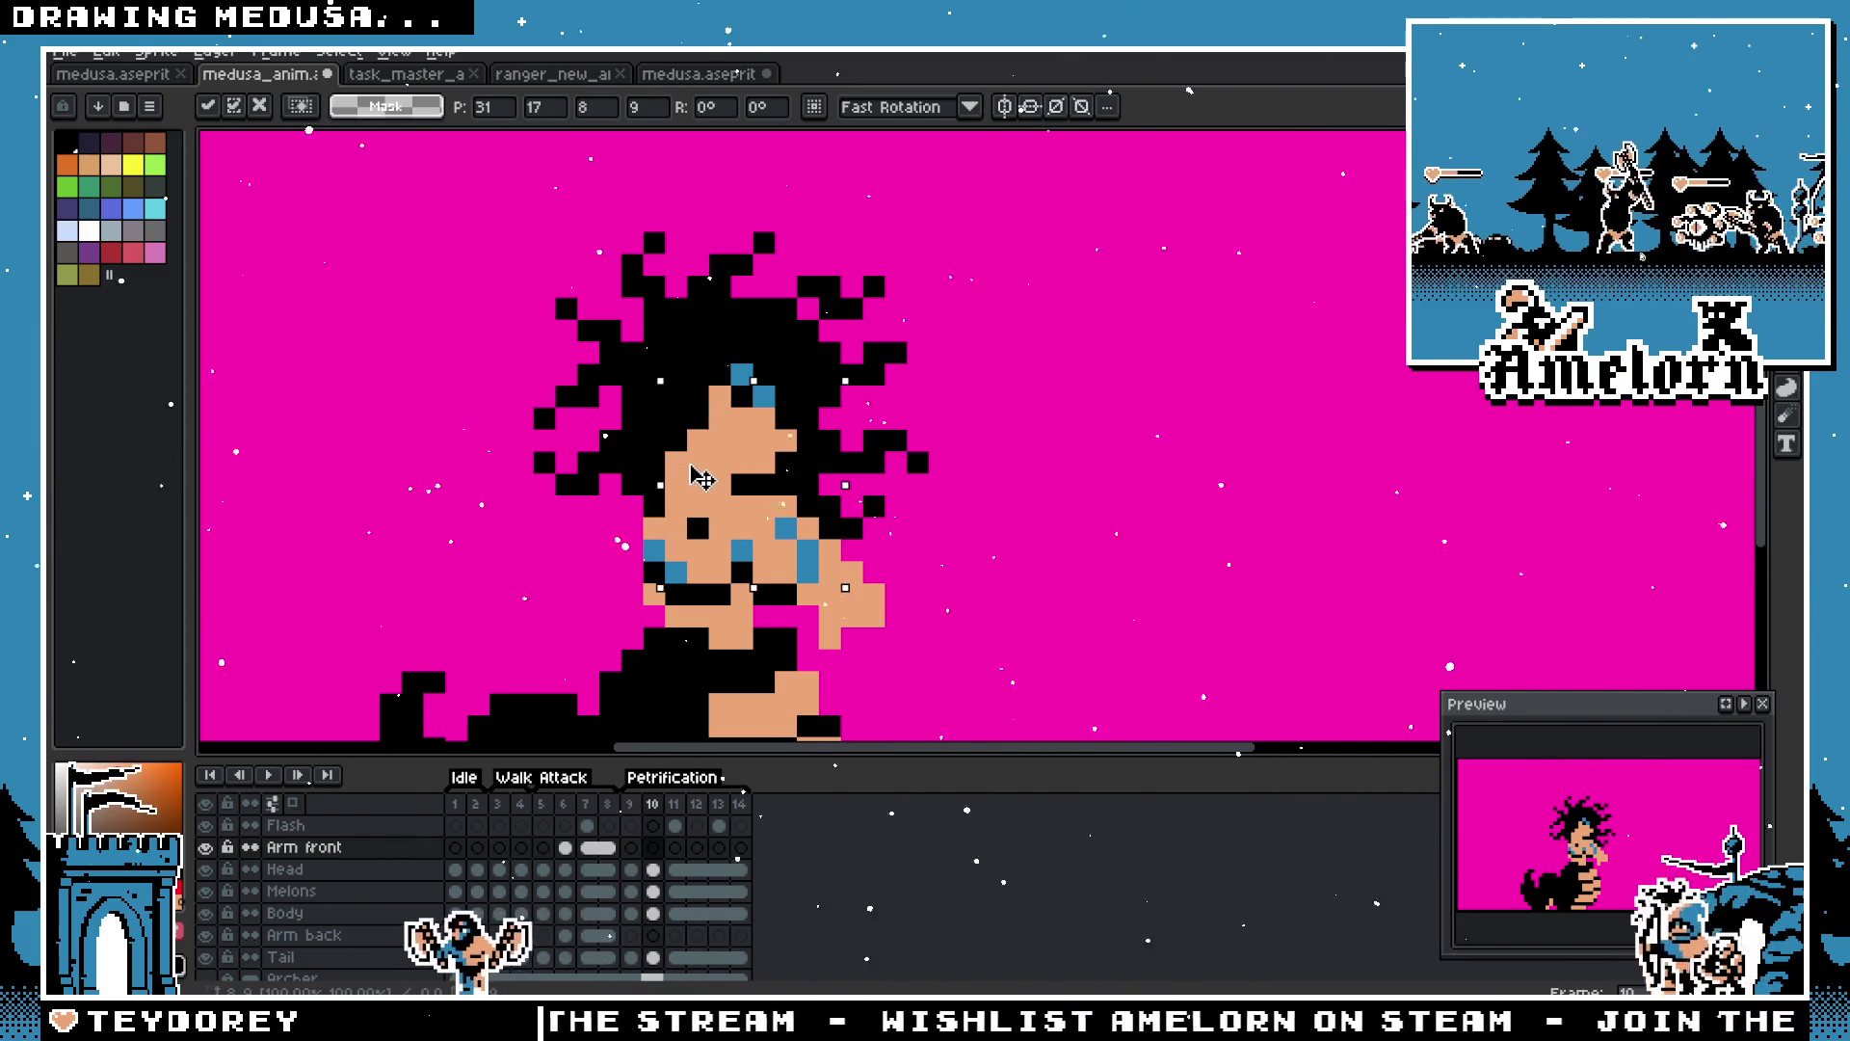
key("Right")
key("Return")
scroll(752, 482, "down", 3)
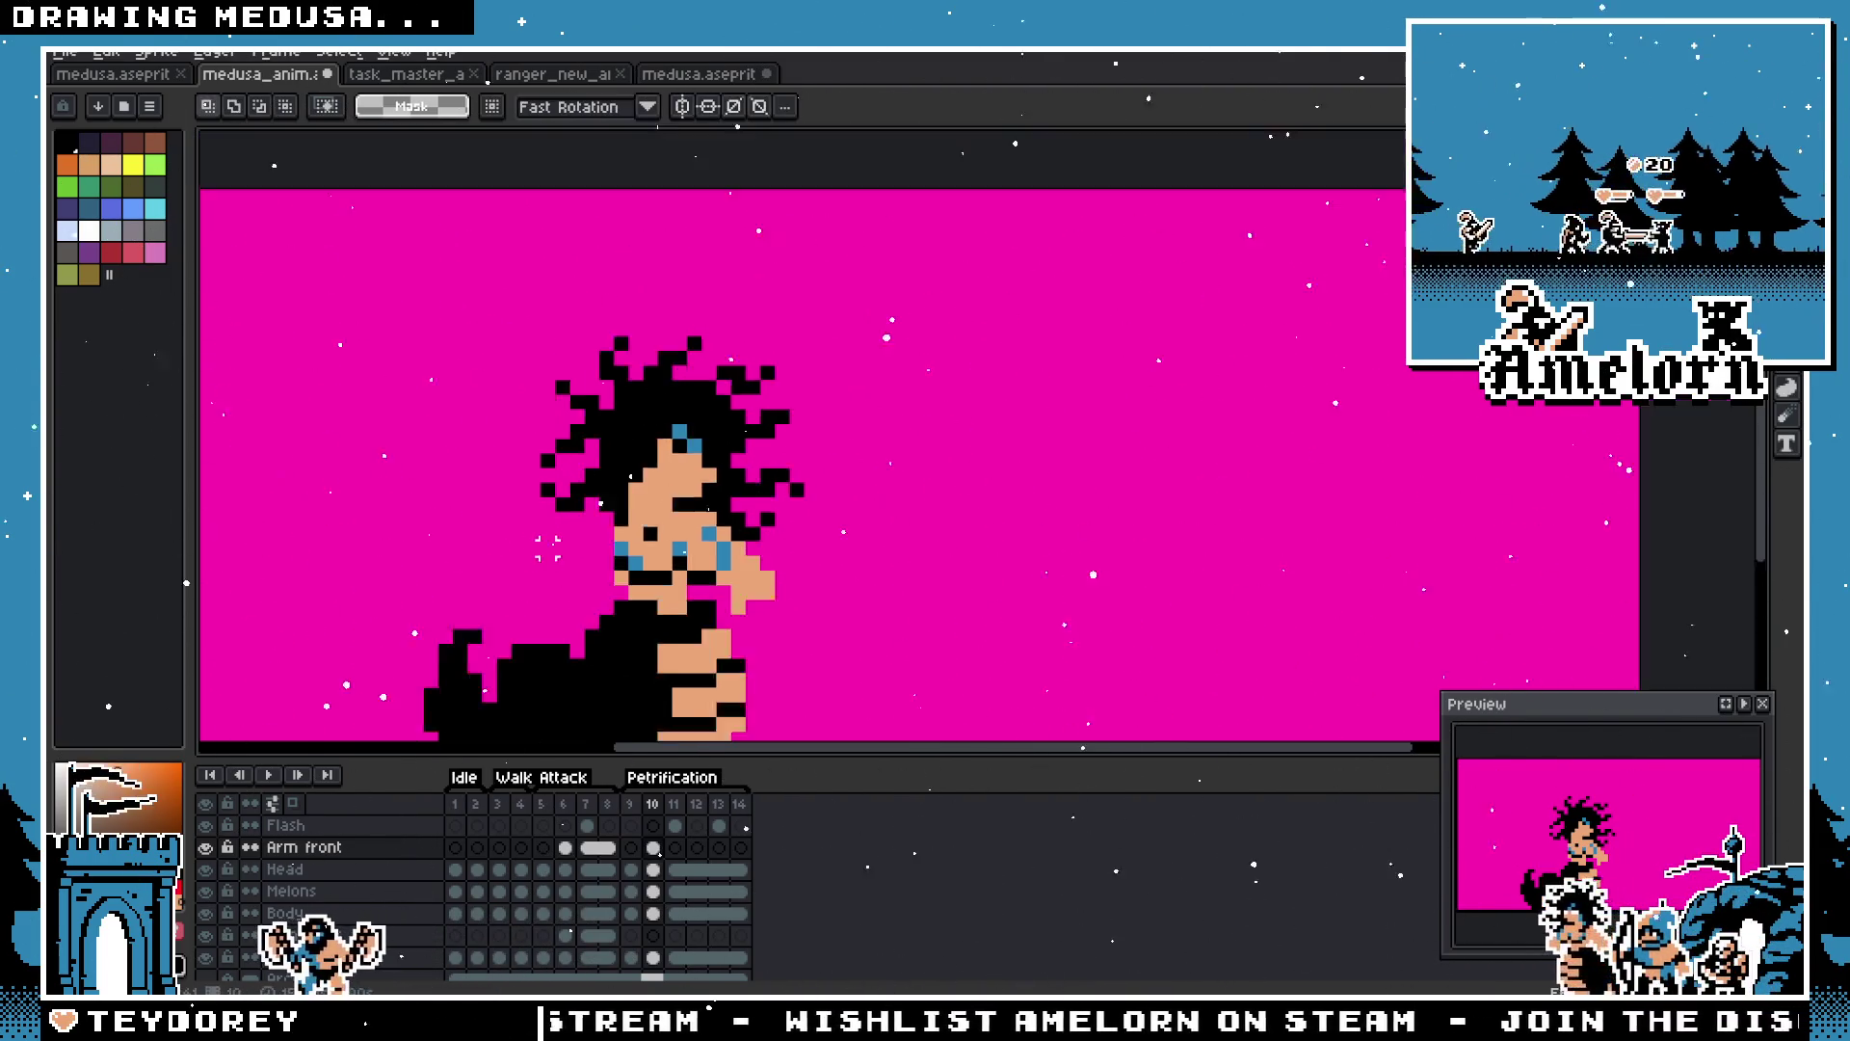
scroll(752, 482, "up", 3)
Step: Undo that placement and paste the arm again off to the left of Medusa
key("ctrl+z")
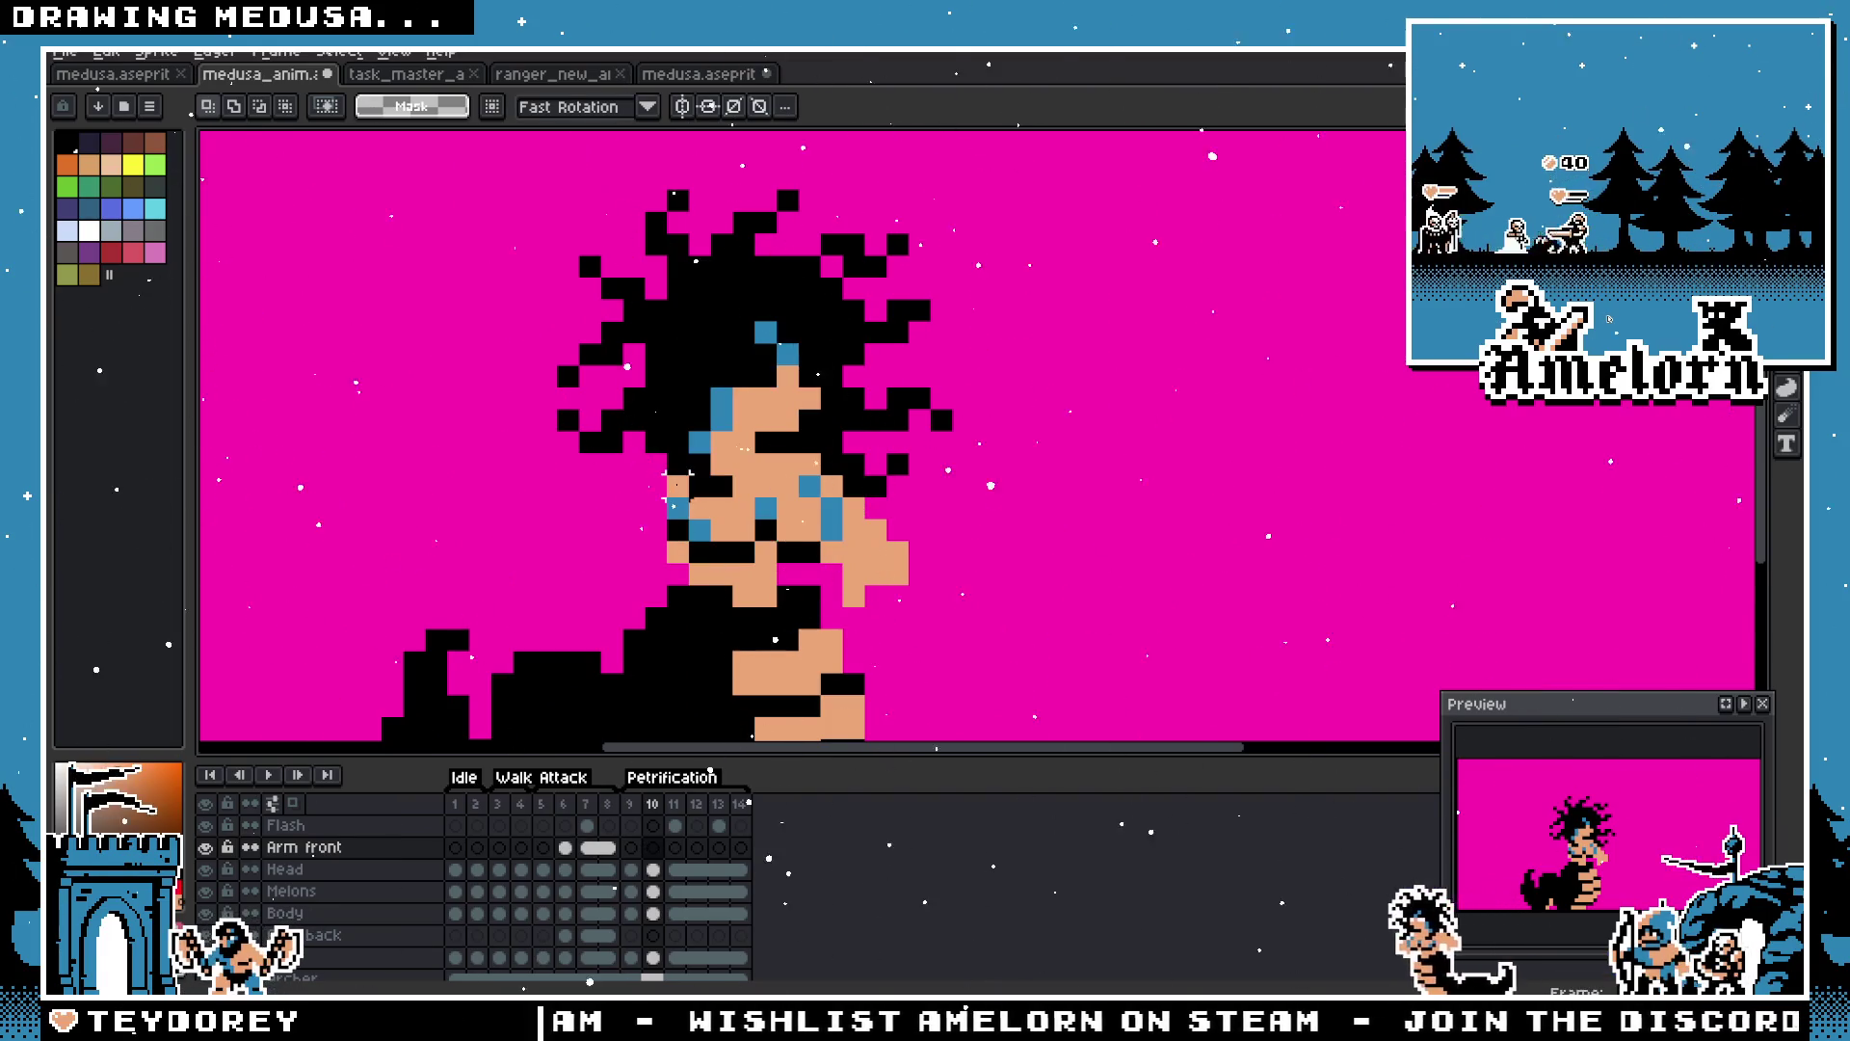
key("ctrl+v")
mouse_move(631, 551)
left_mouse_down()
mouse_move(414, 525)
mouse_move(381, 501)
mouse_move(361, 446)
left_mouse_up()
key("Return")
scroll(361, 445, "up", 2)
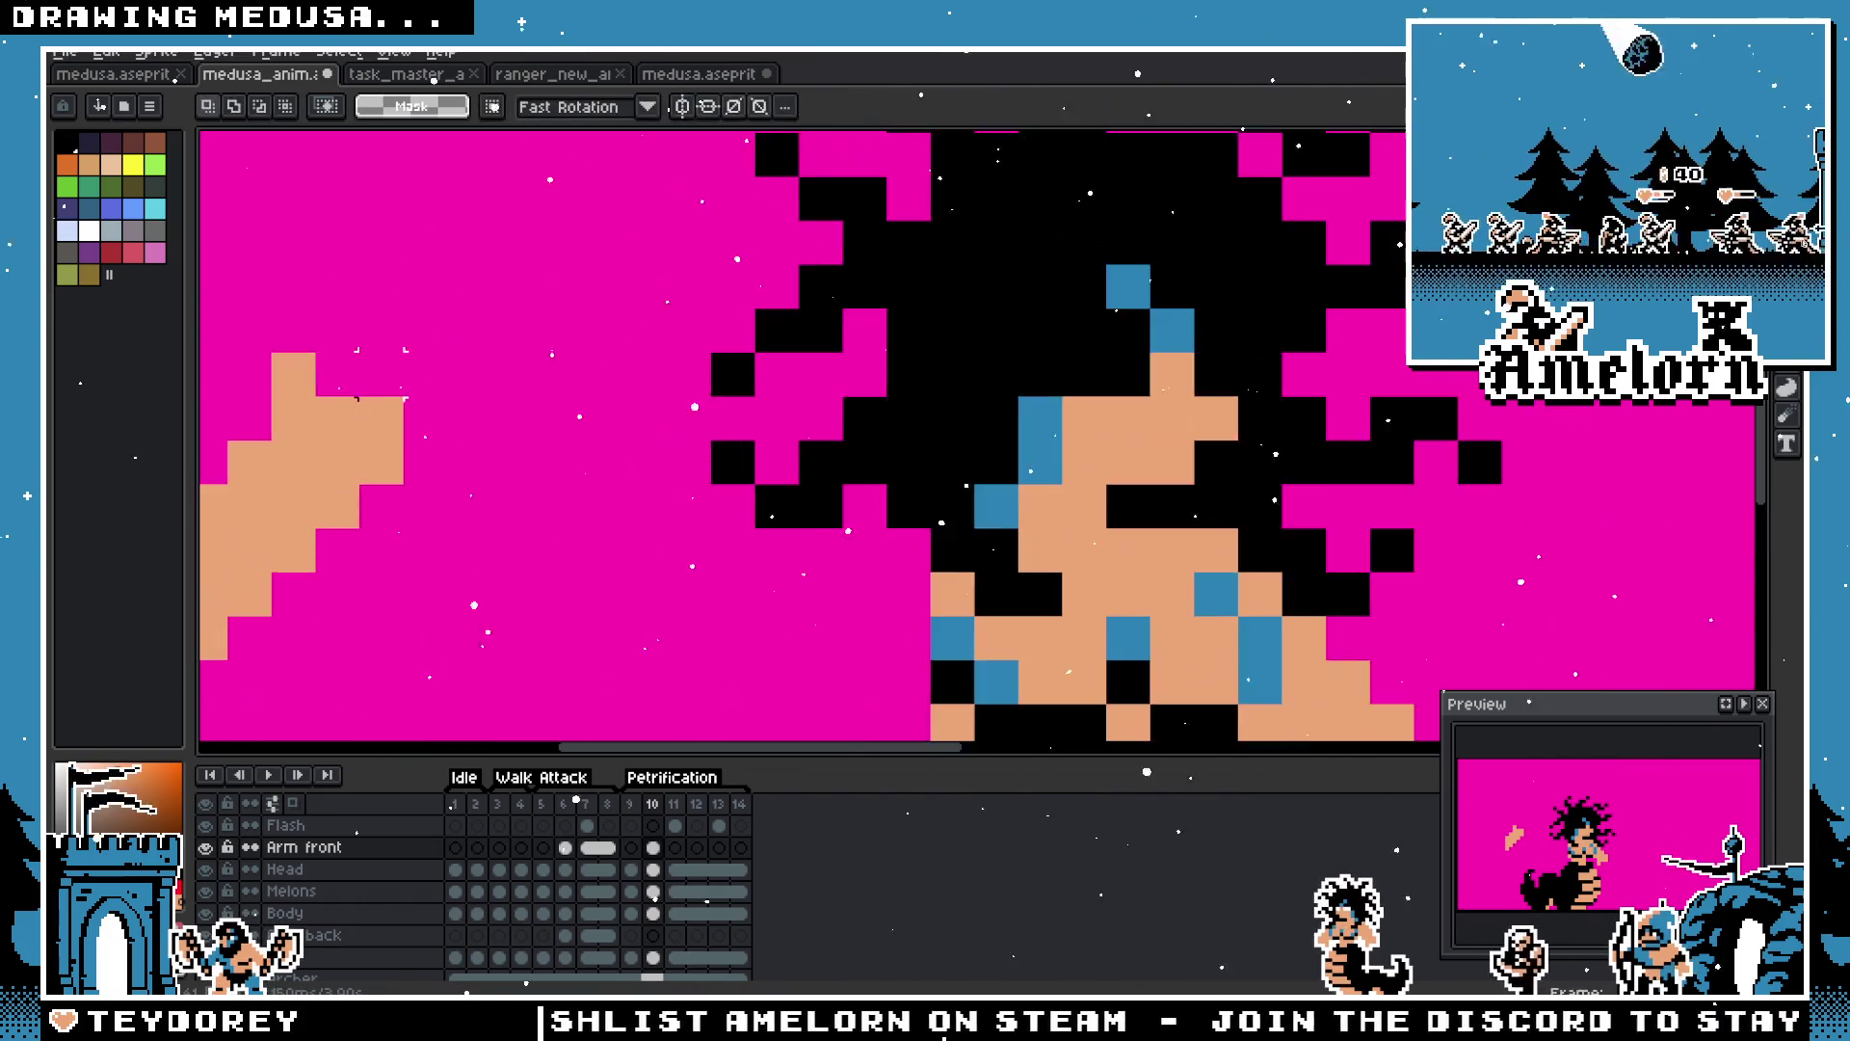
Step: Draw a black diagonal pixel line along the arm's edge with the pencil
key("b")
scroll(601, 469, "left", 2)
left_click(601, 468)
left_click(559, 525)
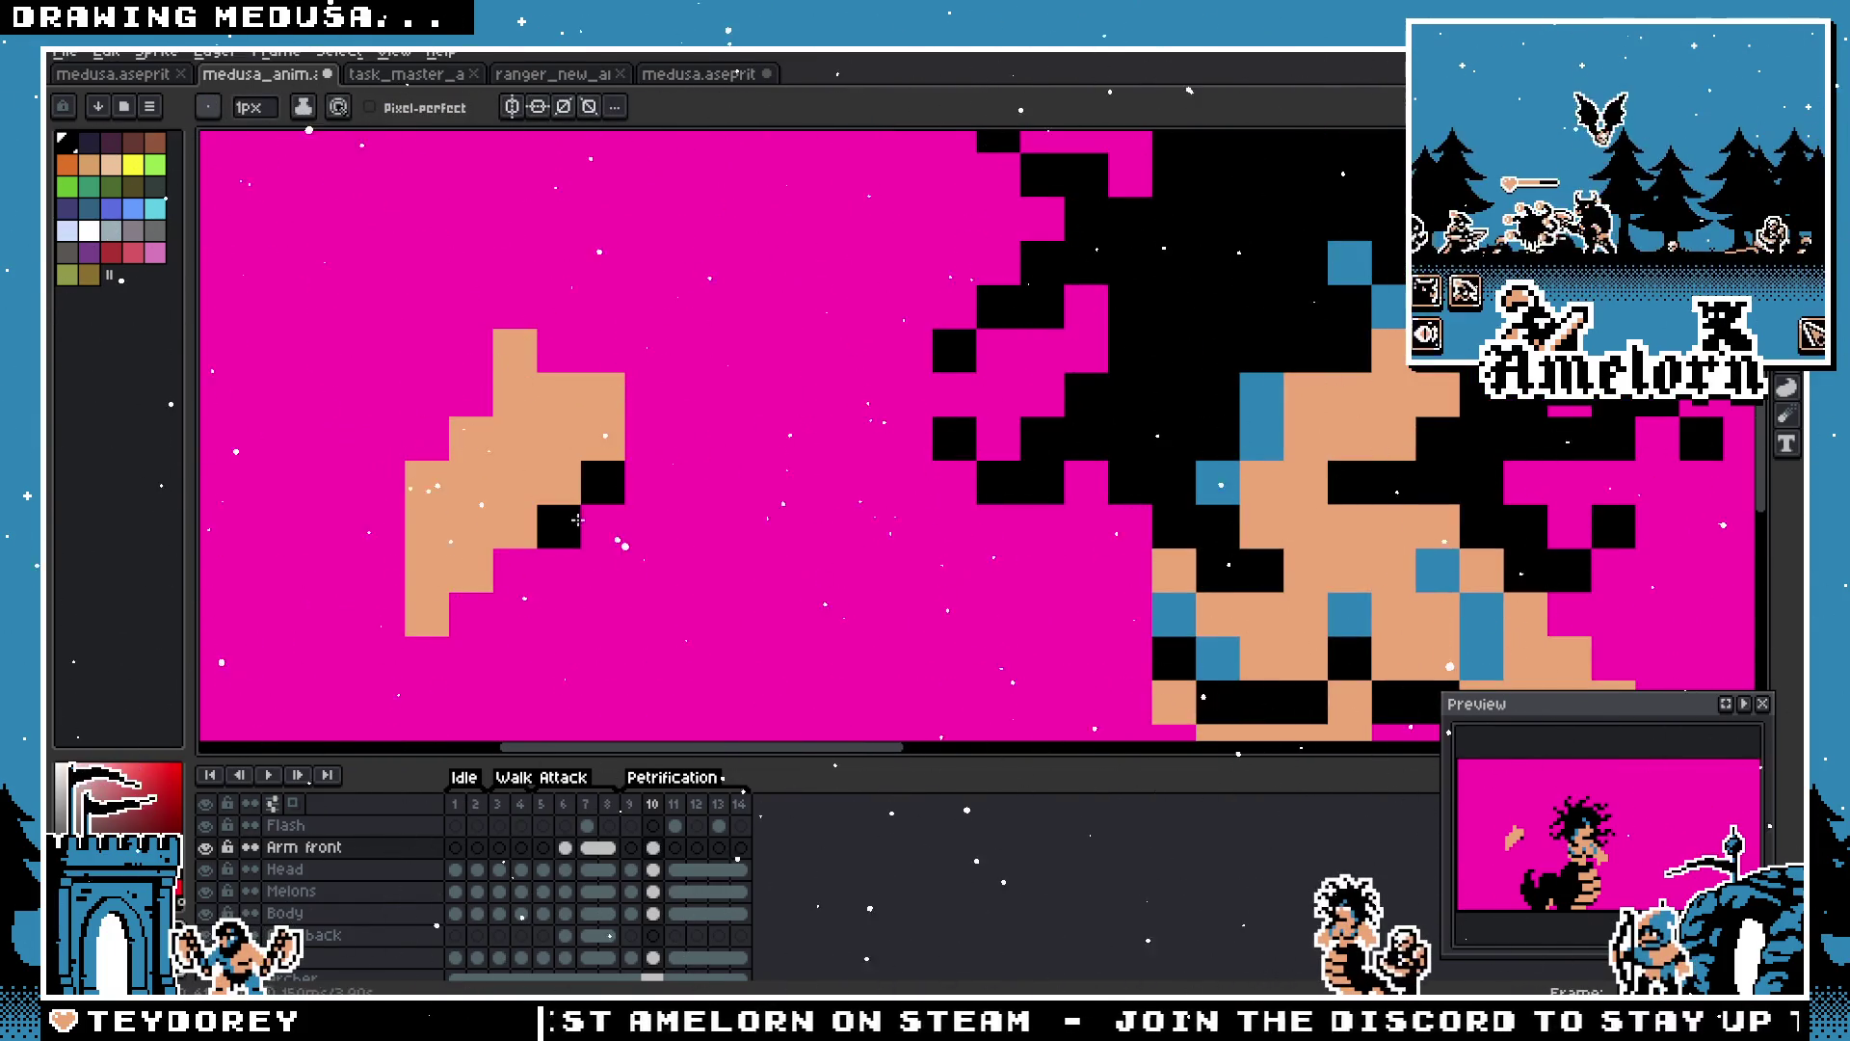
left_click(515, 569)
left_click(470, 614)
left_click(409, 643)
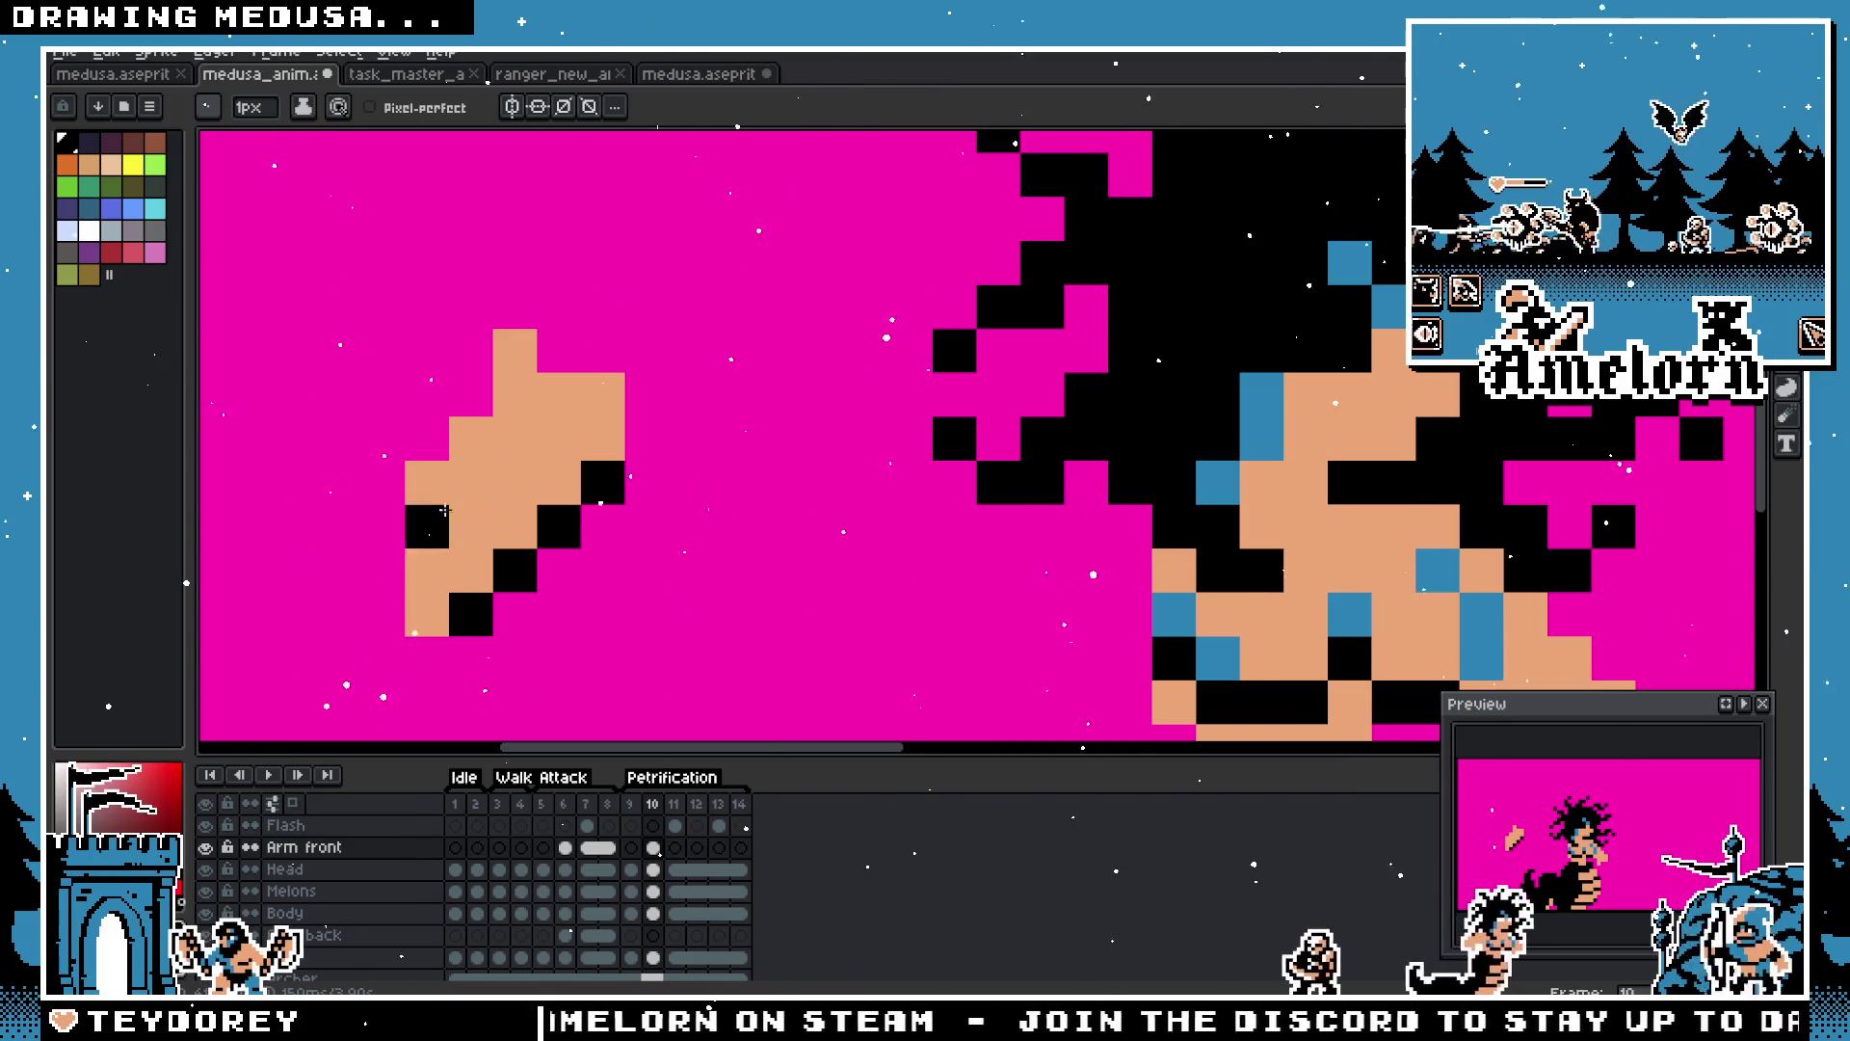
scroll(414, 645, "down", 4)
scroll(505, 566, "up", 3)
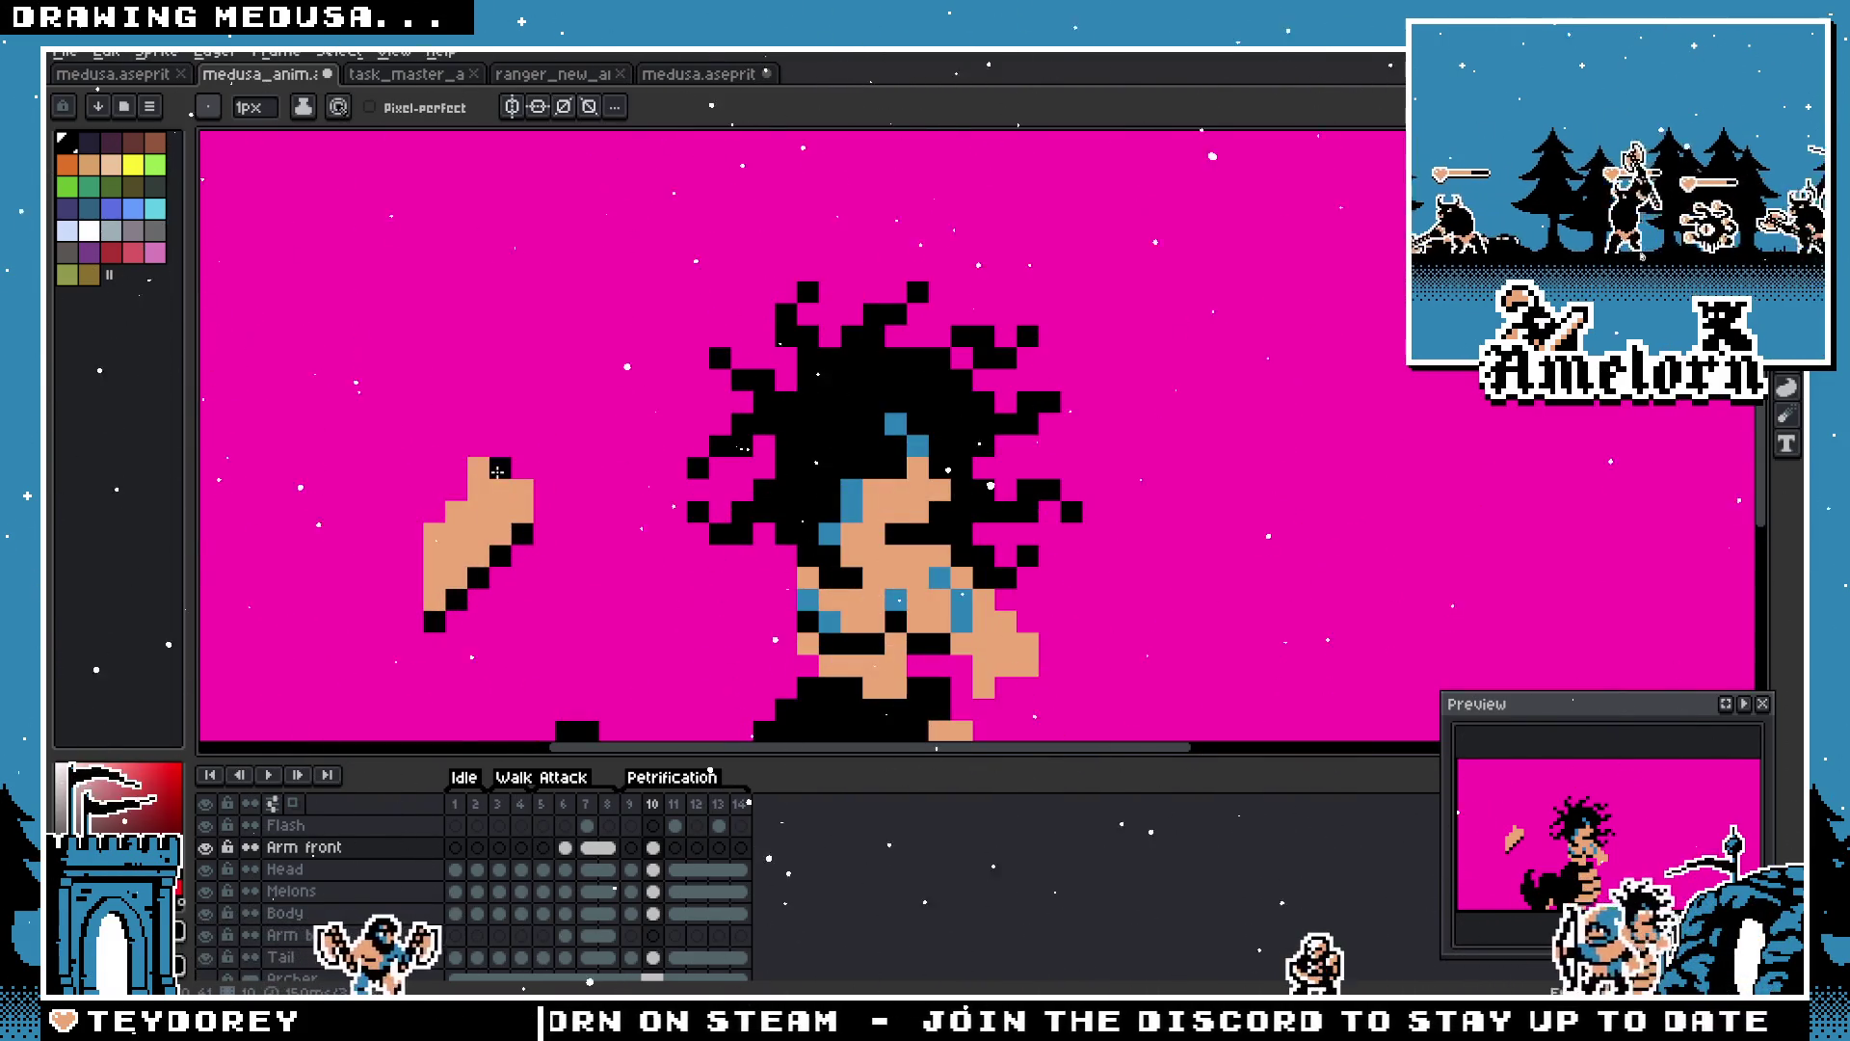
Step: Select the detached arm and move it over Medusa's face
key("m")
left_click_drag(380, 419, 549, 621)
left_click_drag(449, 592, 800, 571)
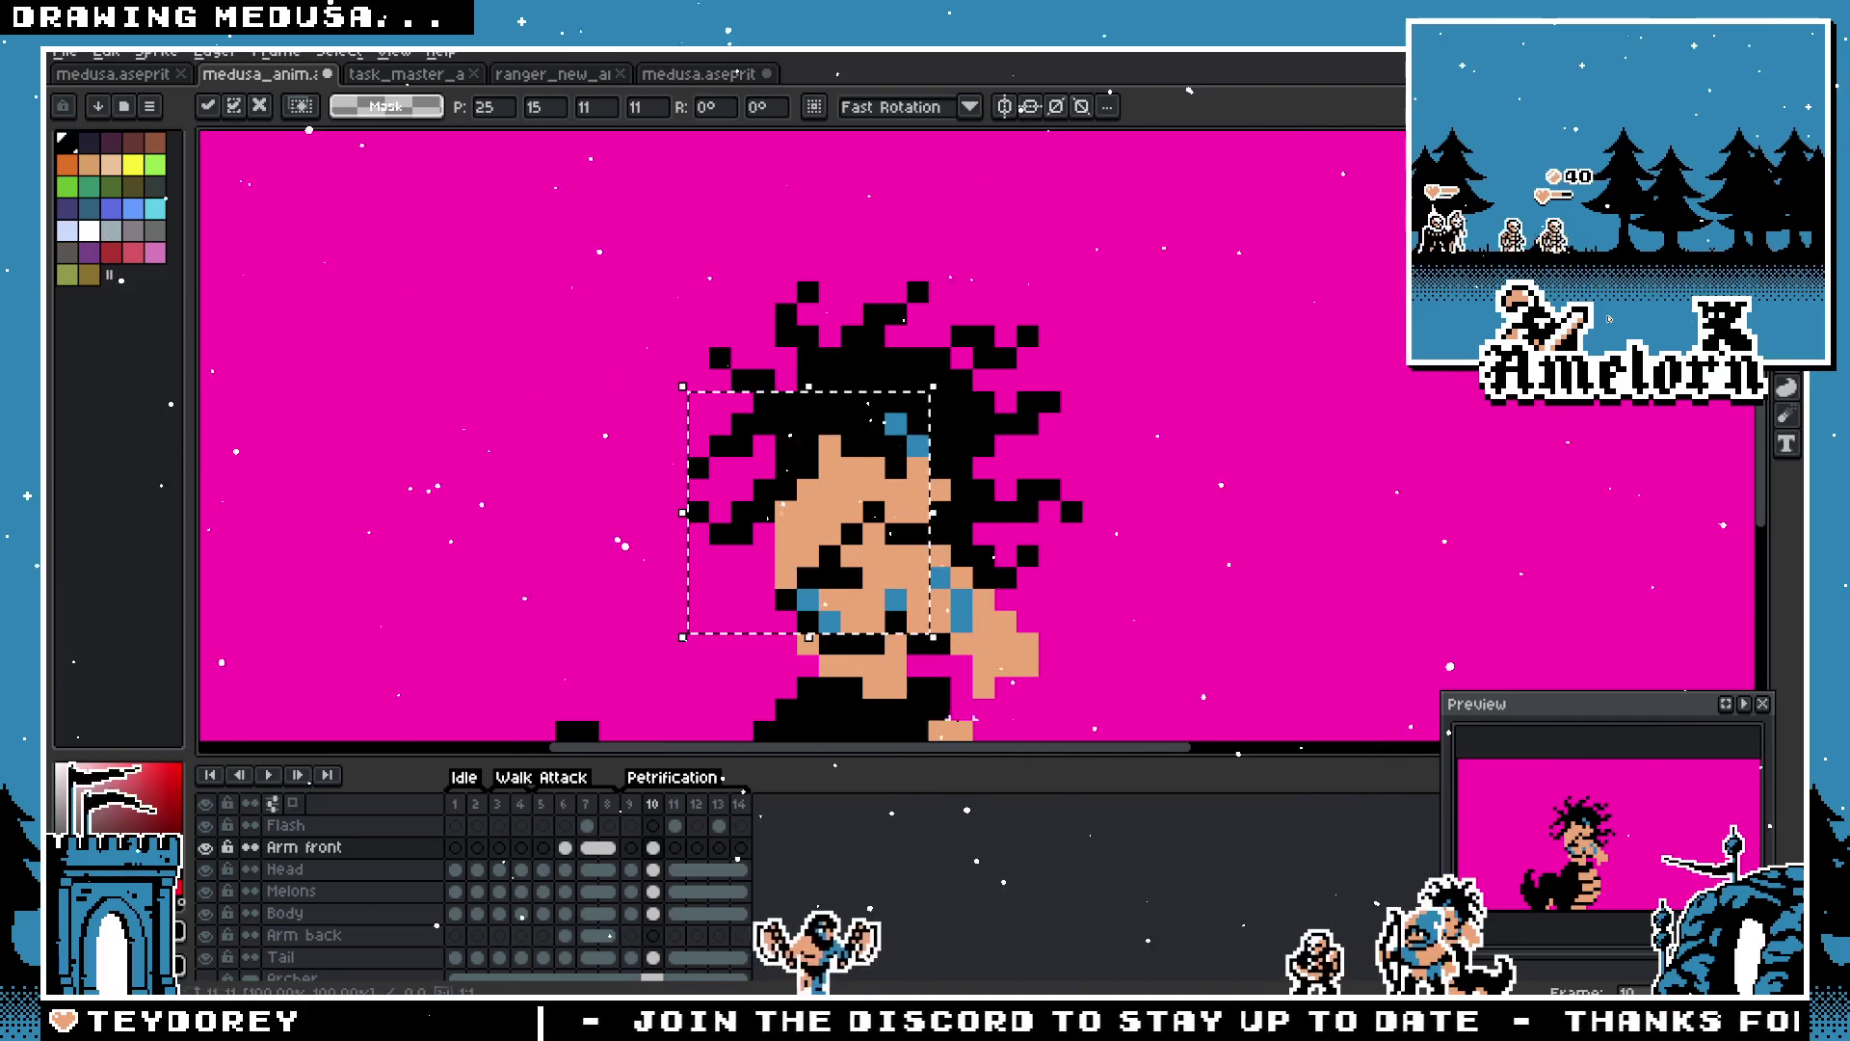
key("Return")
scroll(776, 626, "up", 1)
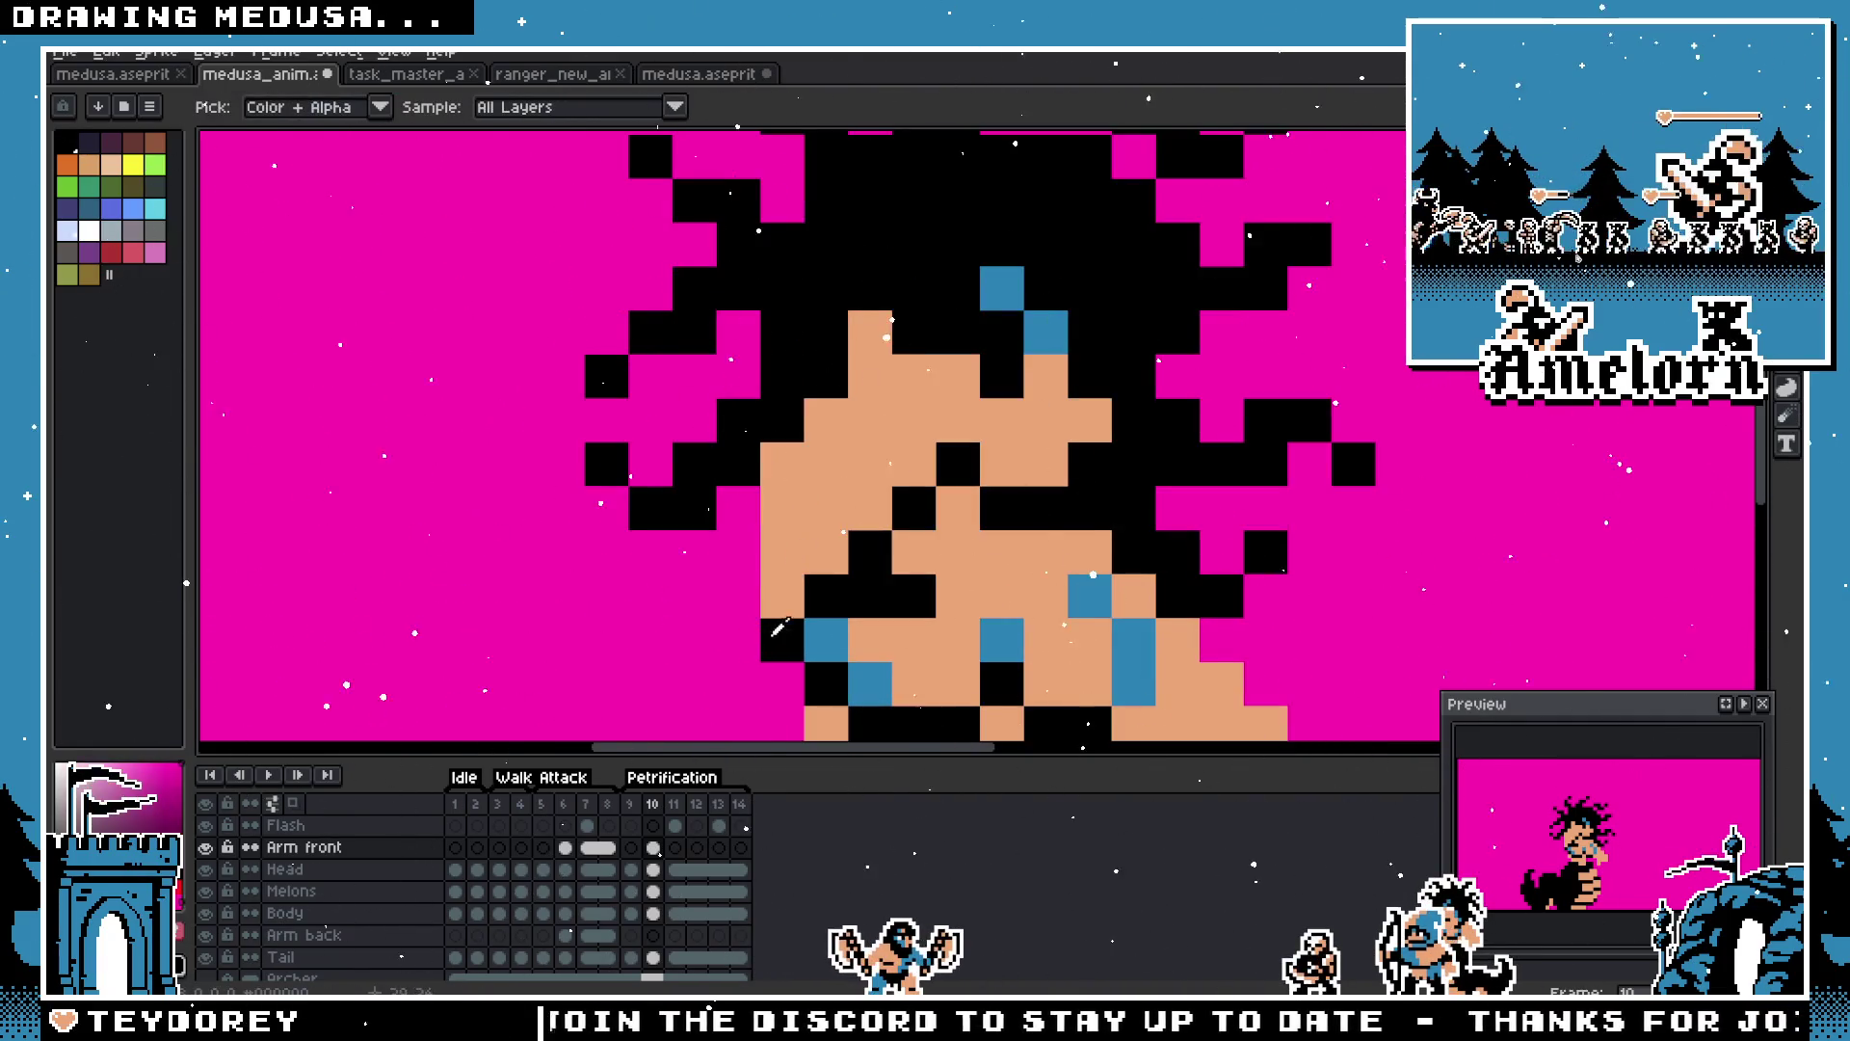
scroll(776, 627, "down", 5)
scroll(829, 586, "up", 4)
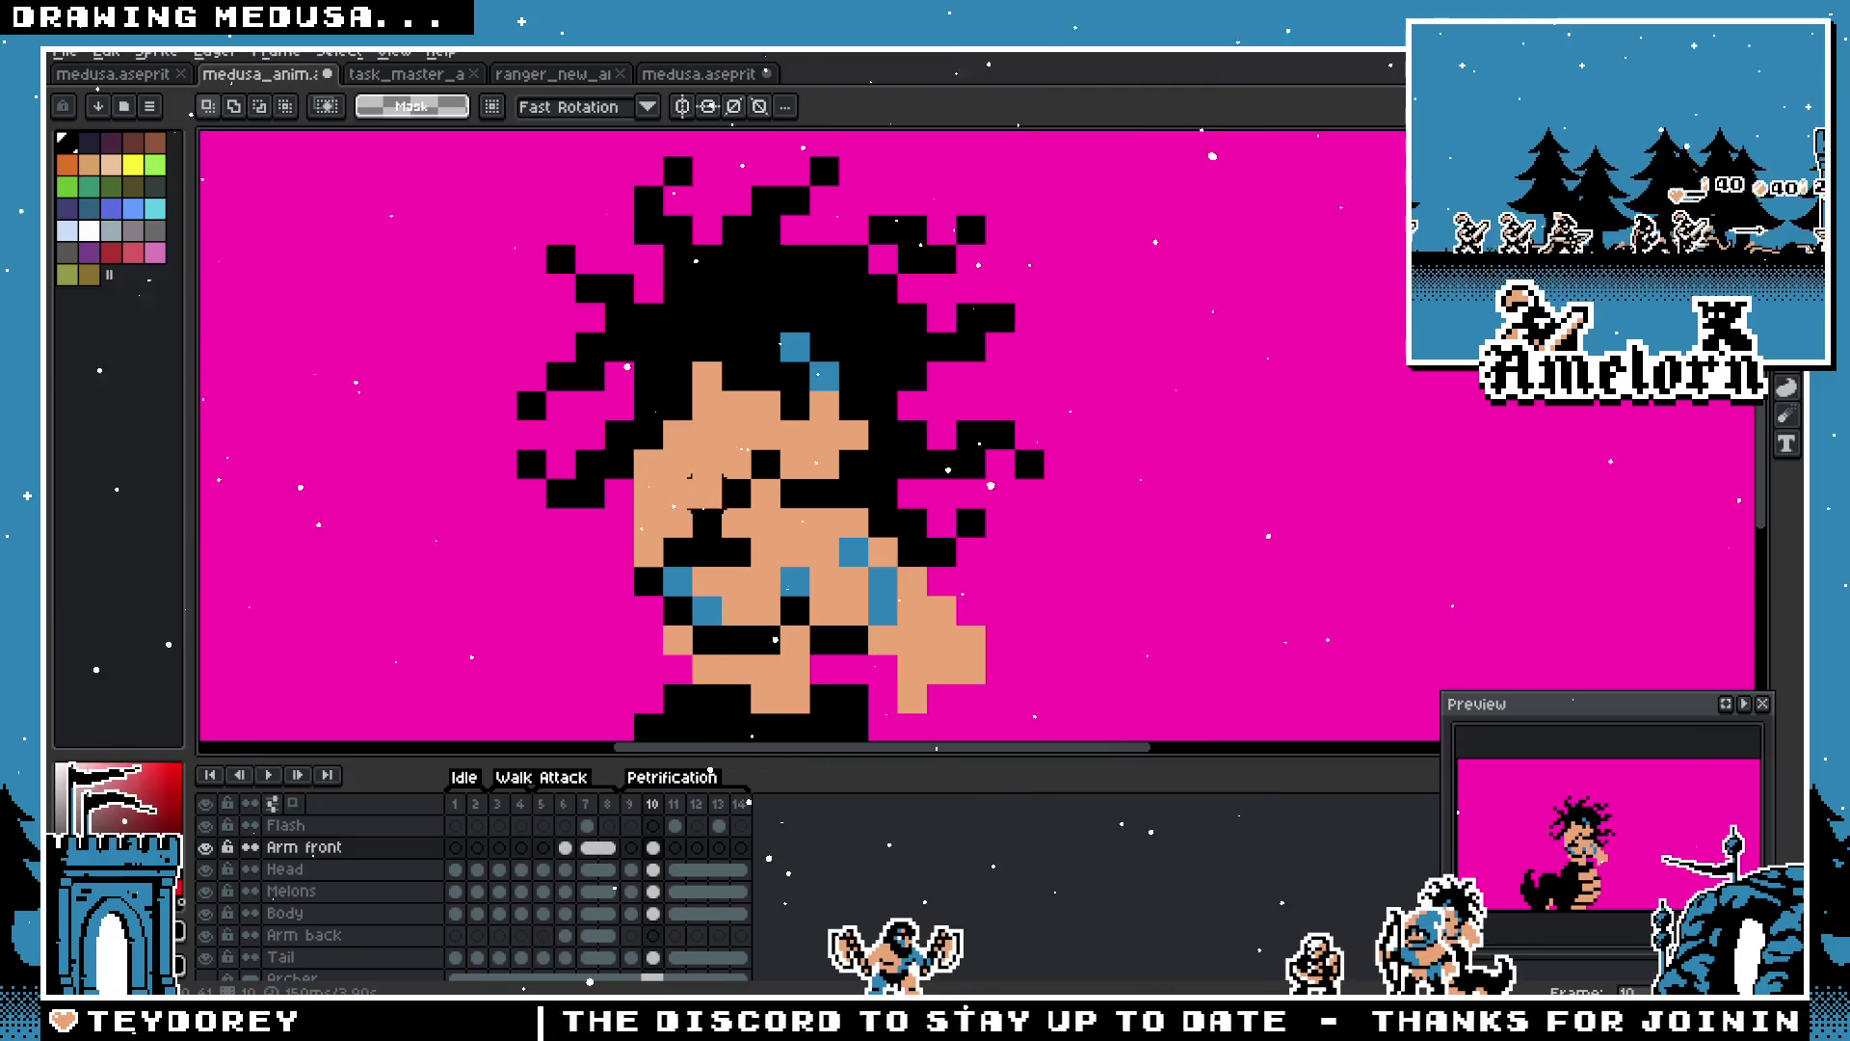
key("b")
scroll(655, 570, "down", 4)
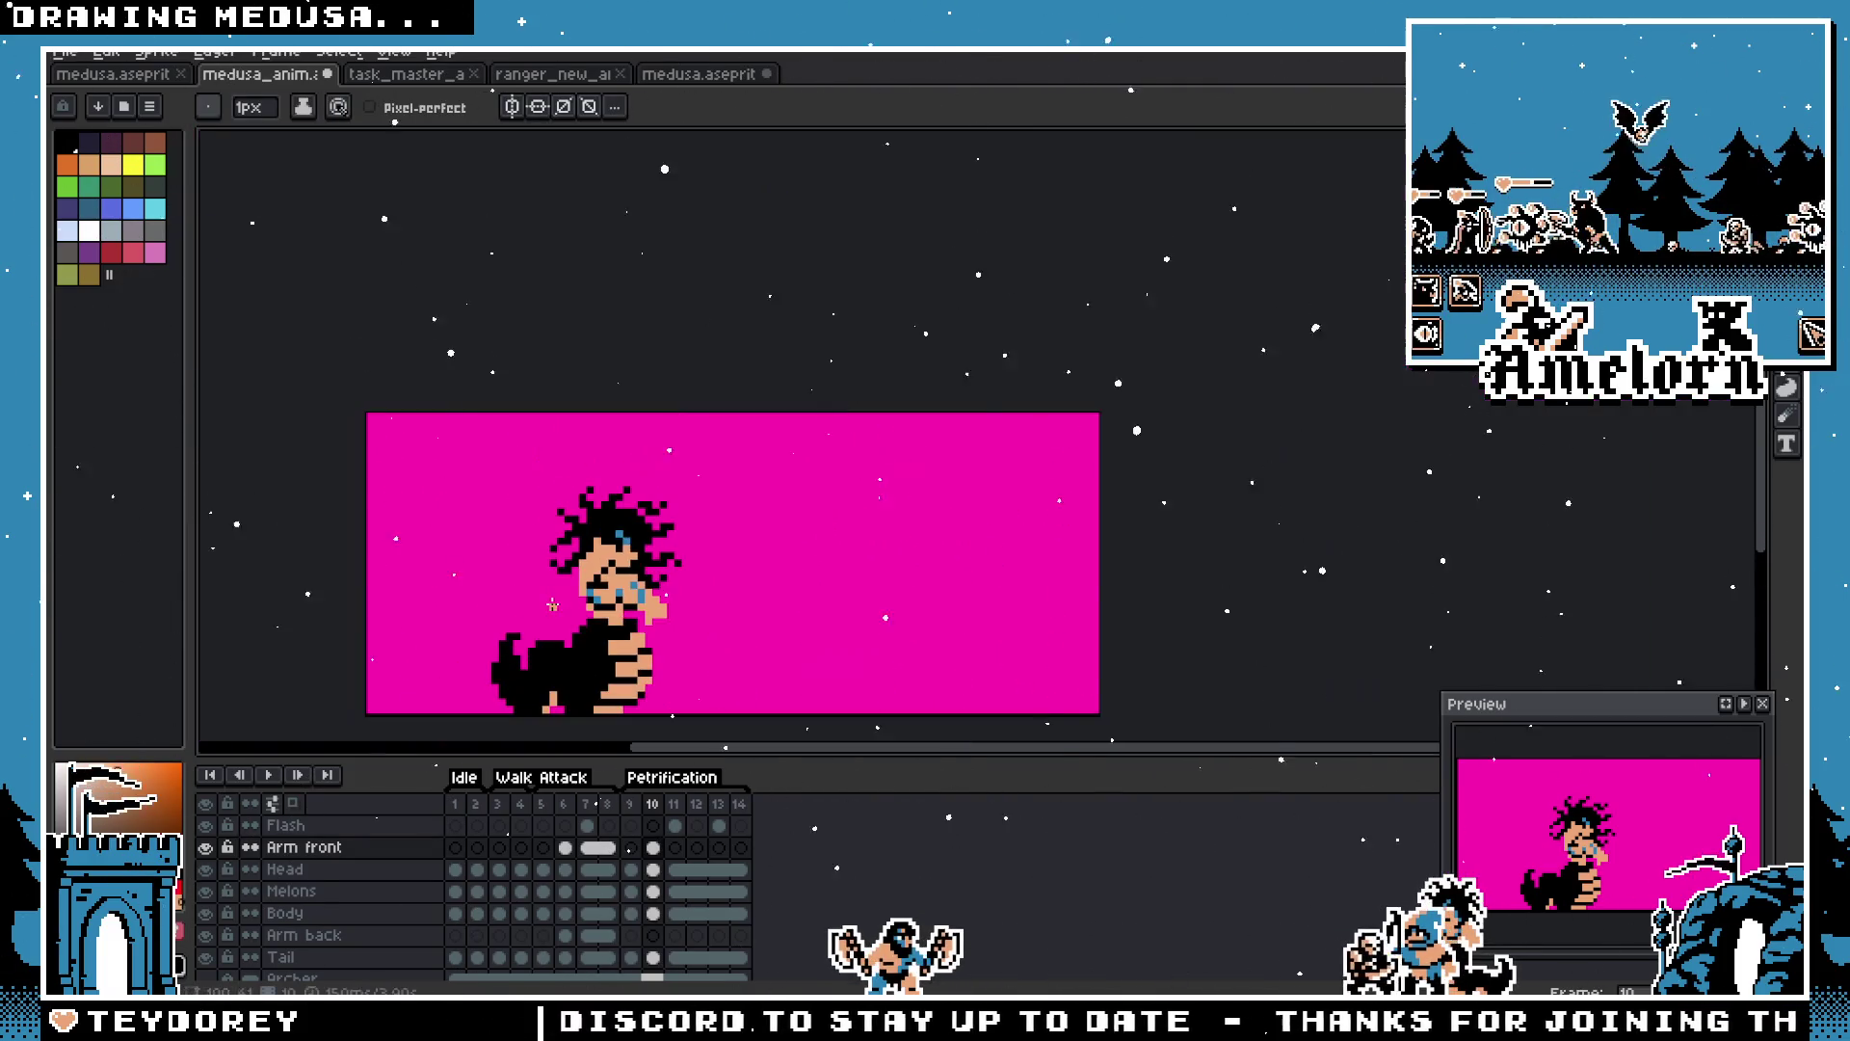
scroll(578, 601, "up", 3)
key("m")
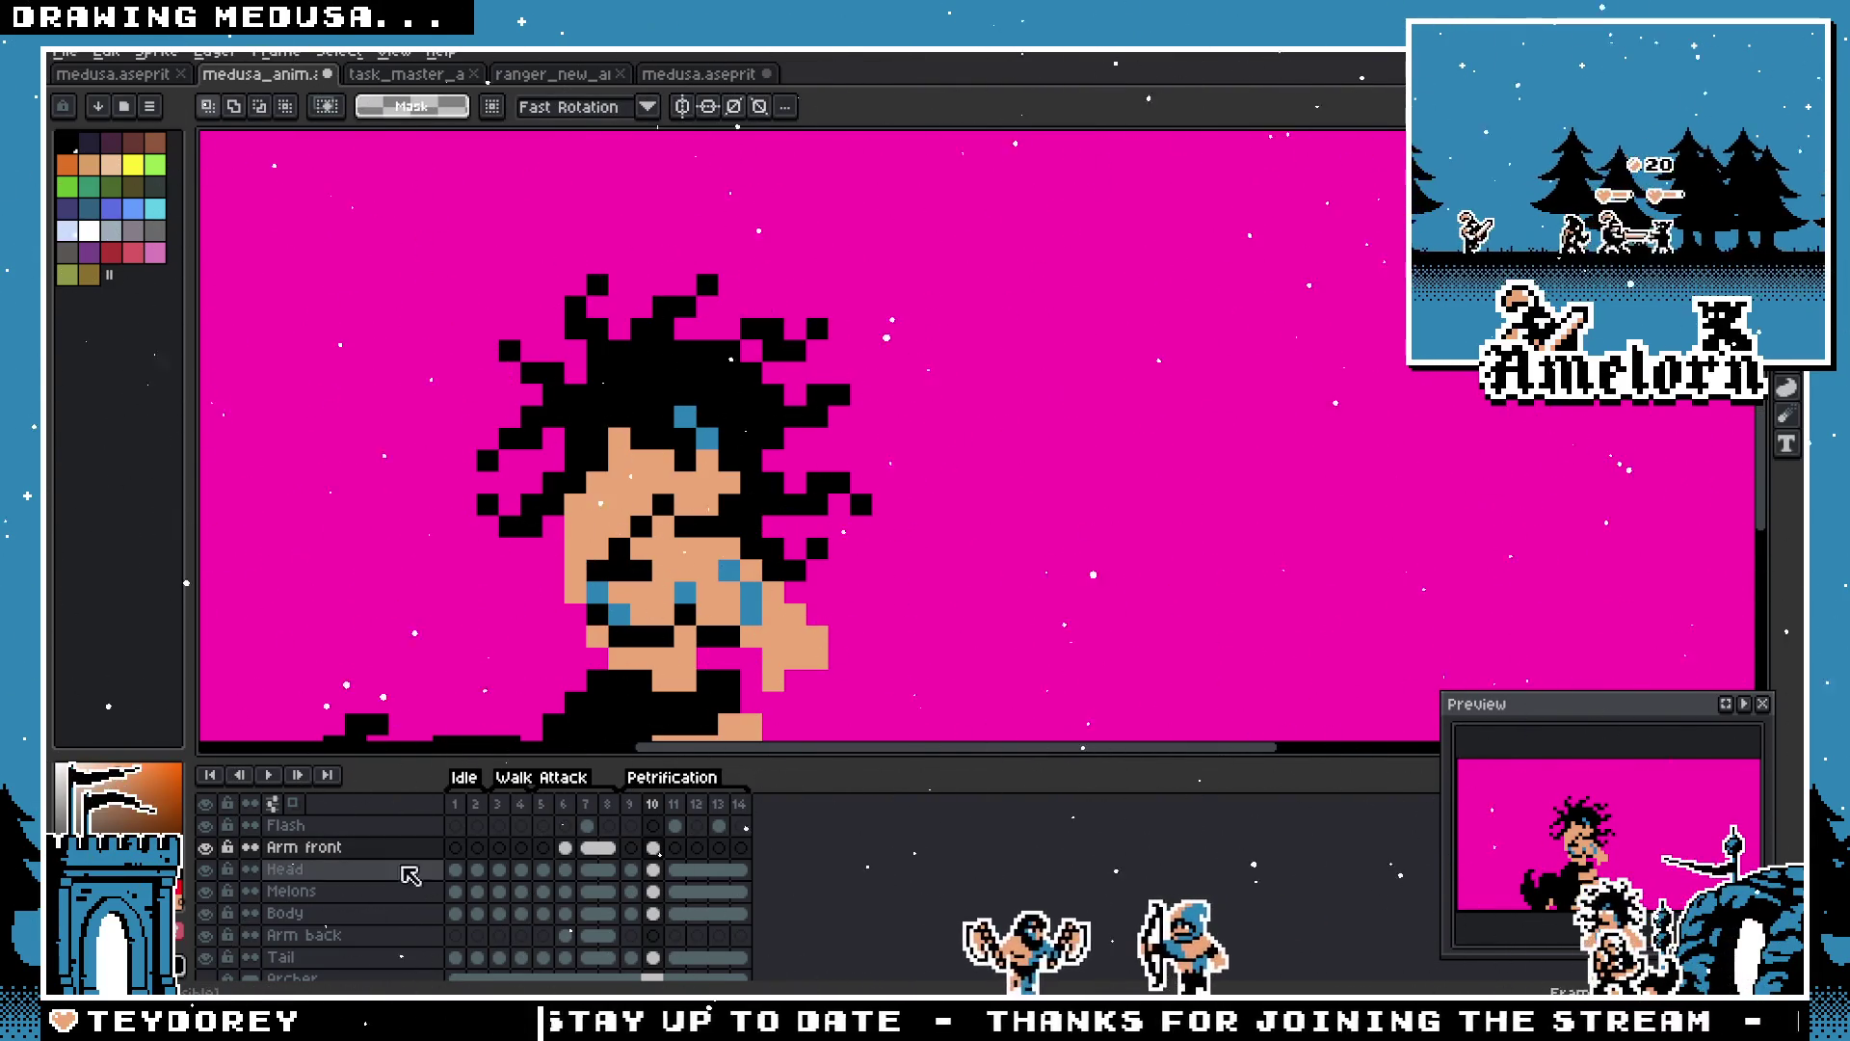
Step: Delete the leftover hand pixels from the Body layer
left_click(314, 918)
mouse_move(1052, 425)
left_mouse_down()
mouse_move(798, 676)
mouse_move(736, 695)
left_mouse_up()
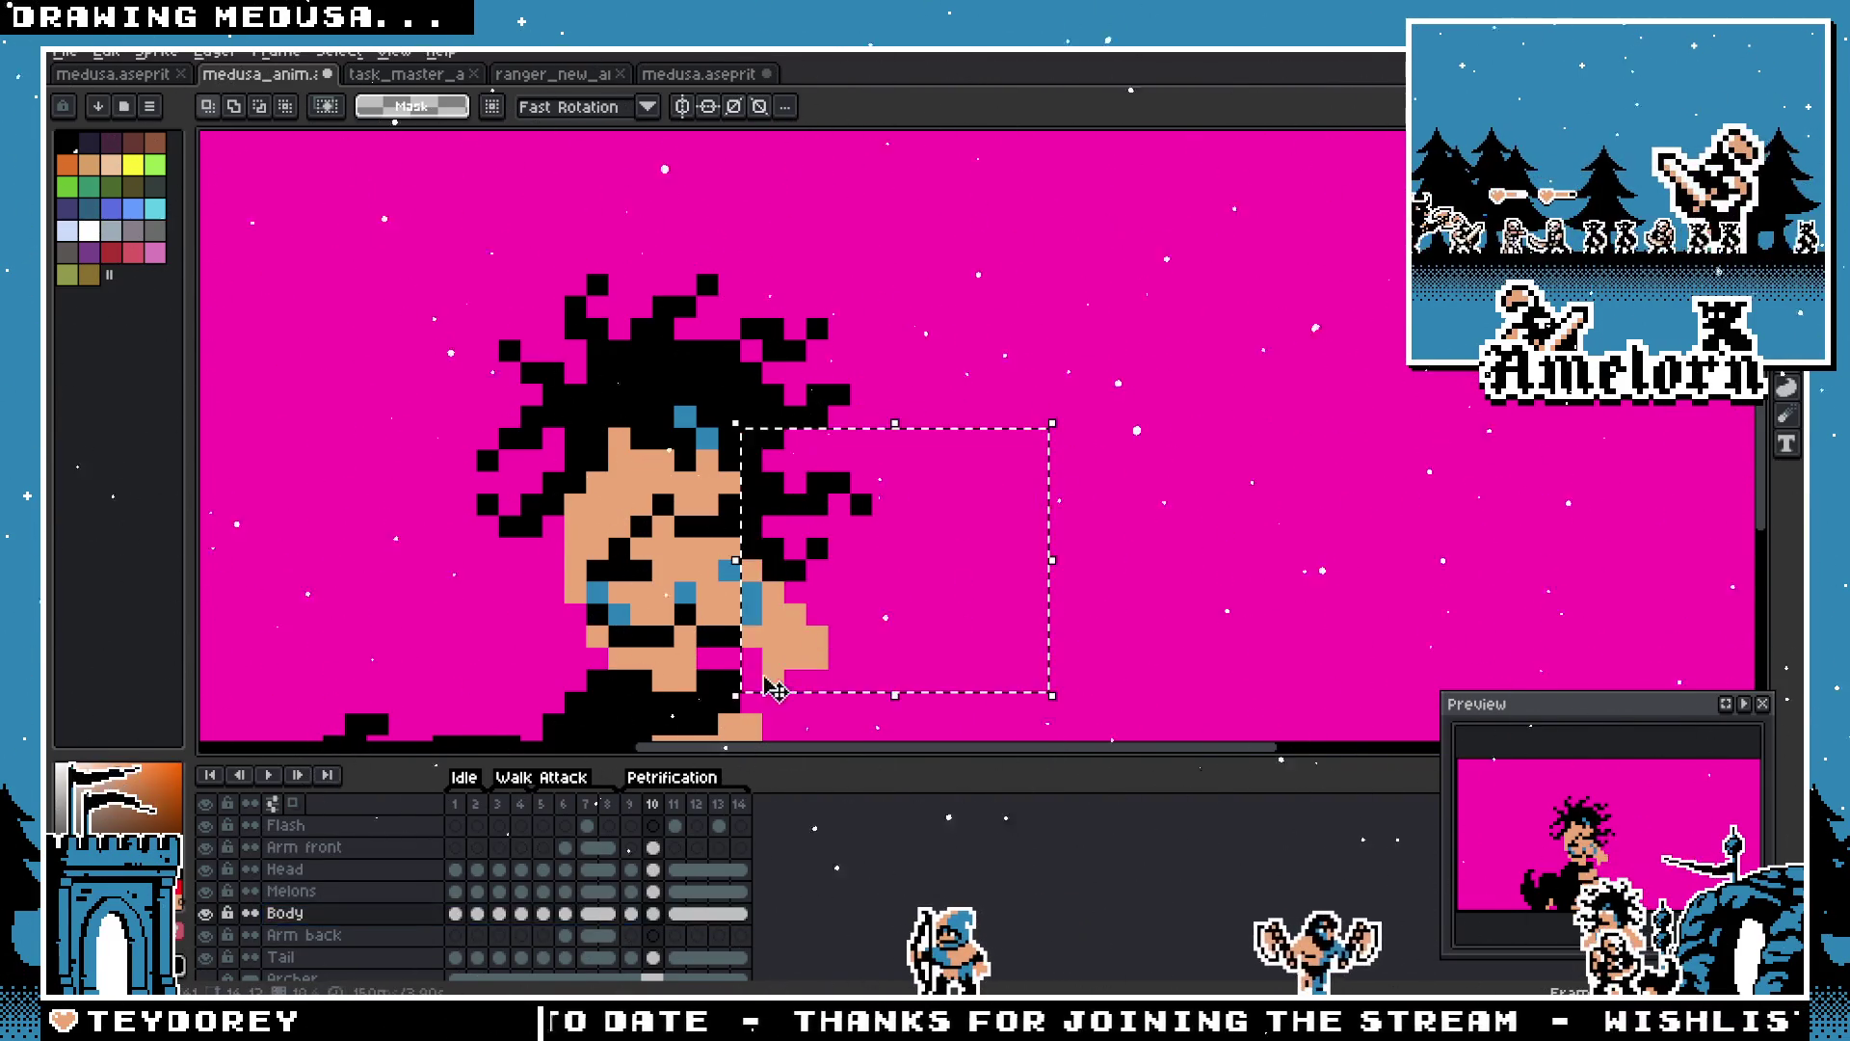
key("Delete")
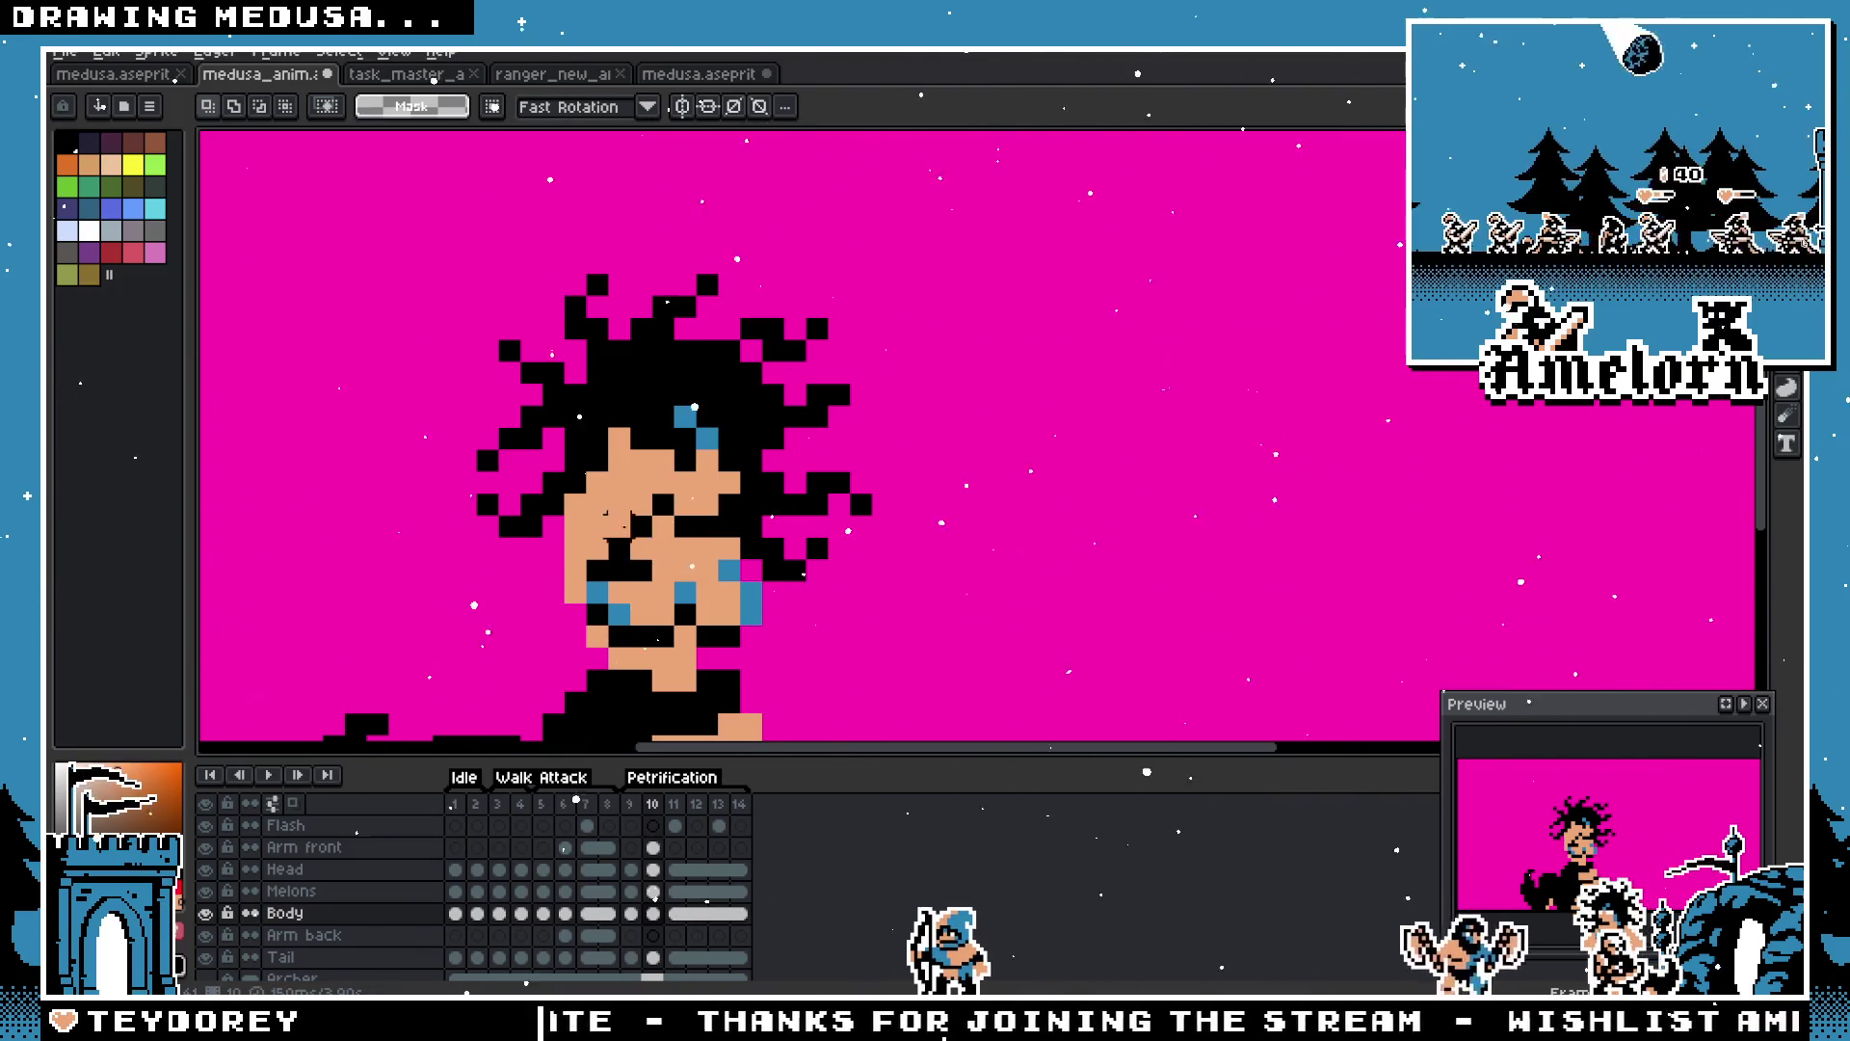
Step: Shift the front arm on Arm front to the right and erase a column of skin pixels
left_click(308, 848)
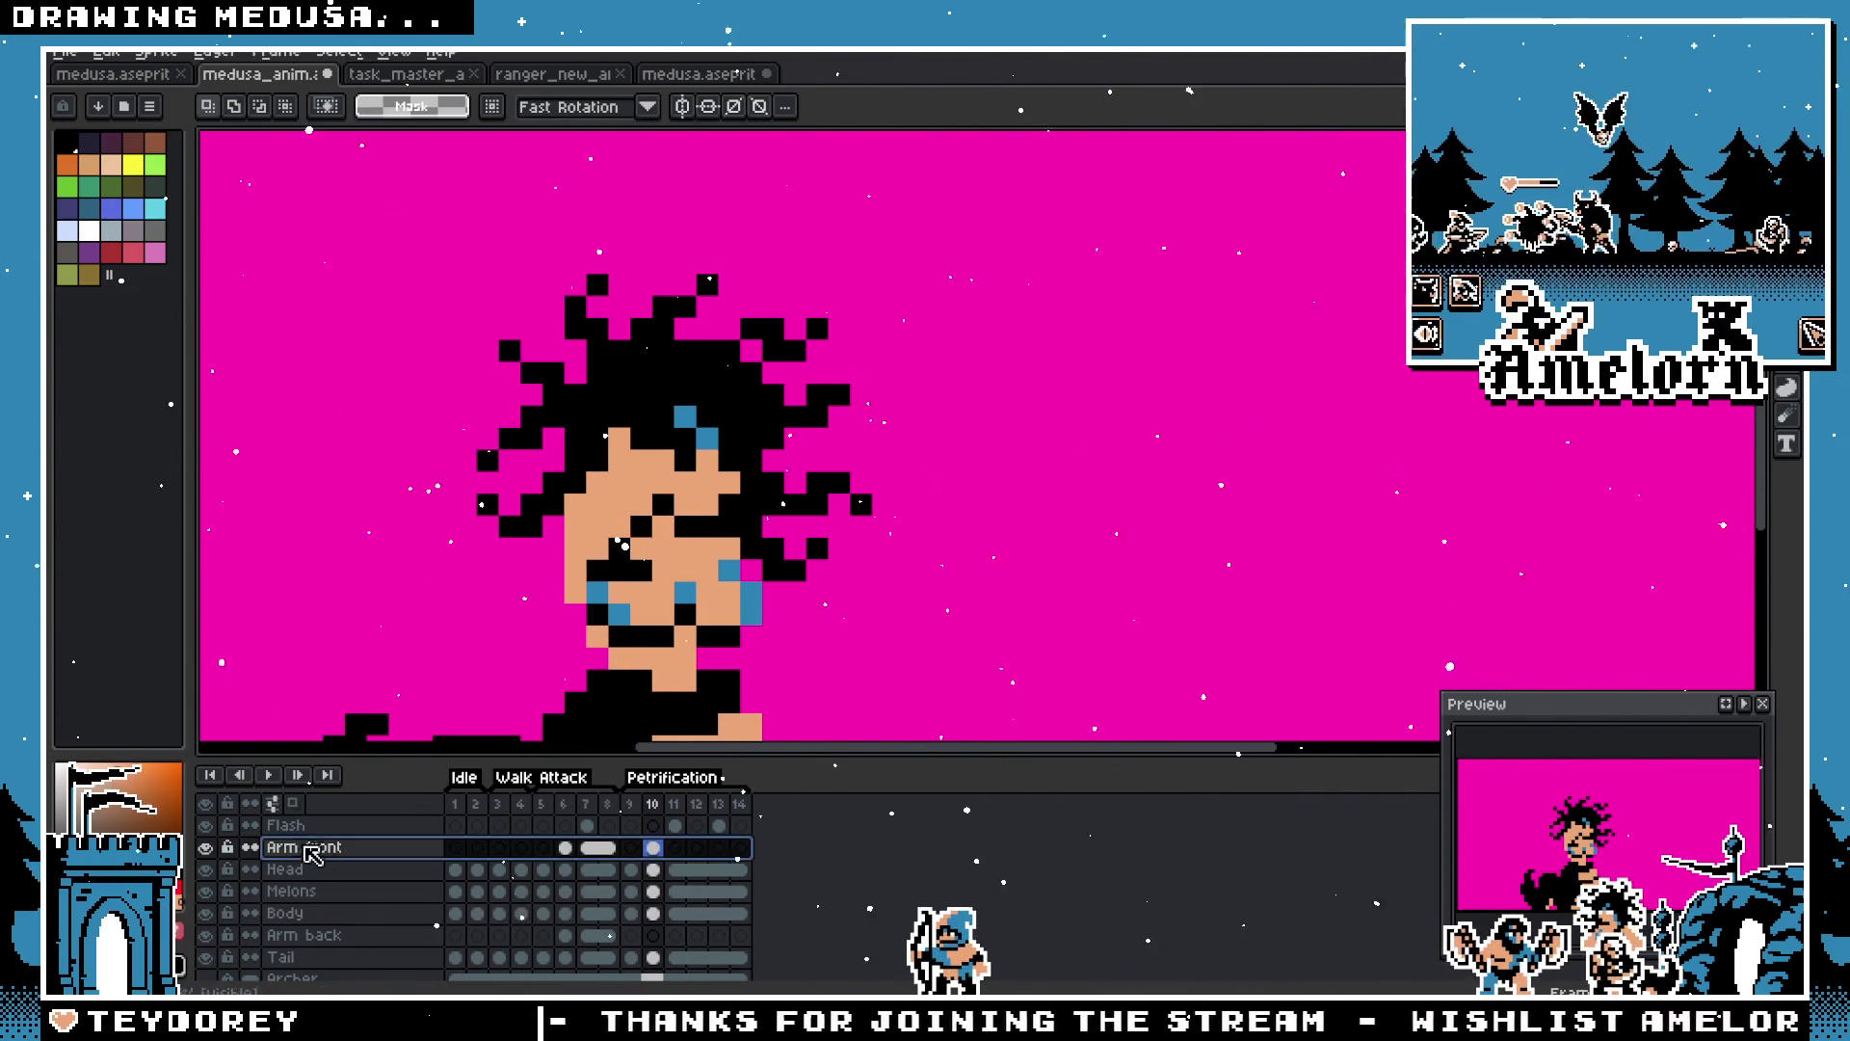
mouse_move(522, 381)
left_mouse_down()
mouse_move(598, 465)
mouse_move(686, 621)
left_mouse_up()
mouse_move(617, 559)
left_mouse_down()
mouse_move(896, 559)
mouse_move(1006, 581)
mouse_move(752, 567)
left_mouse_up()
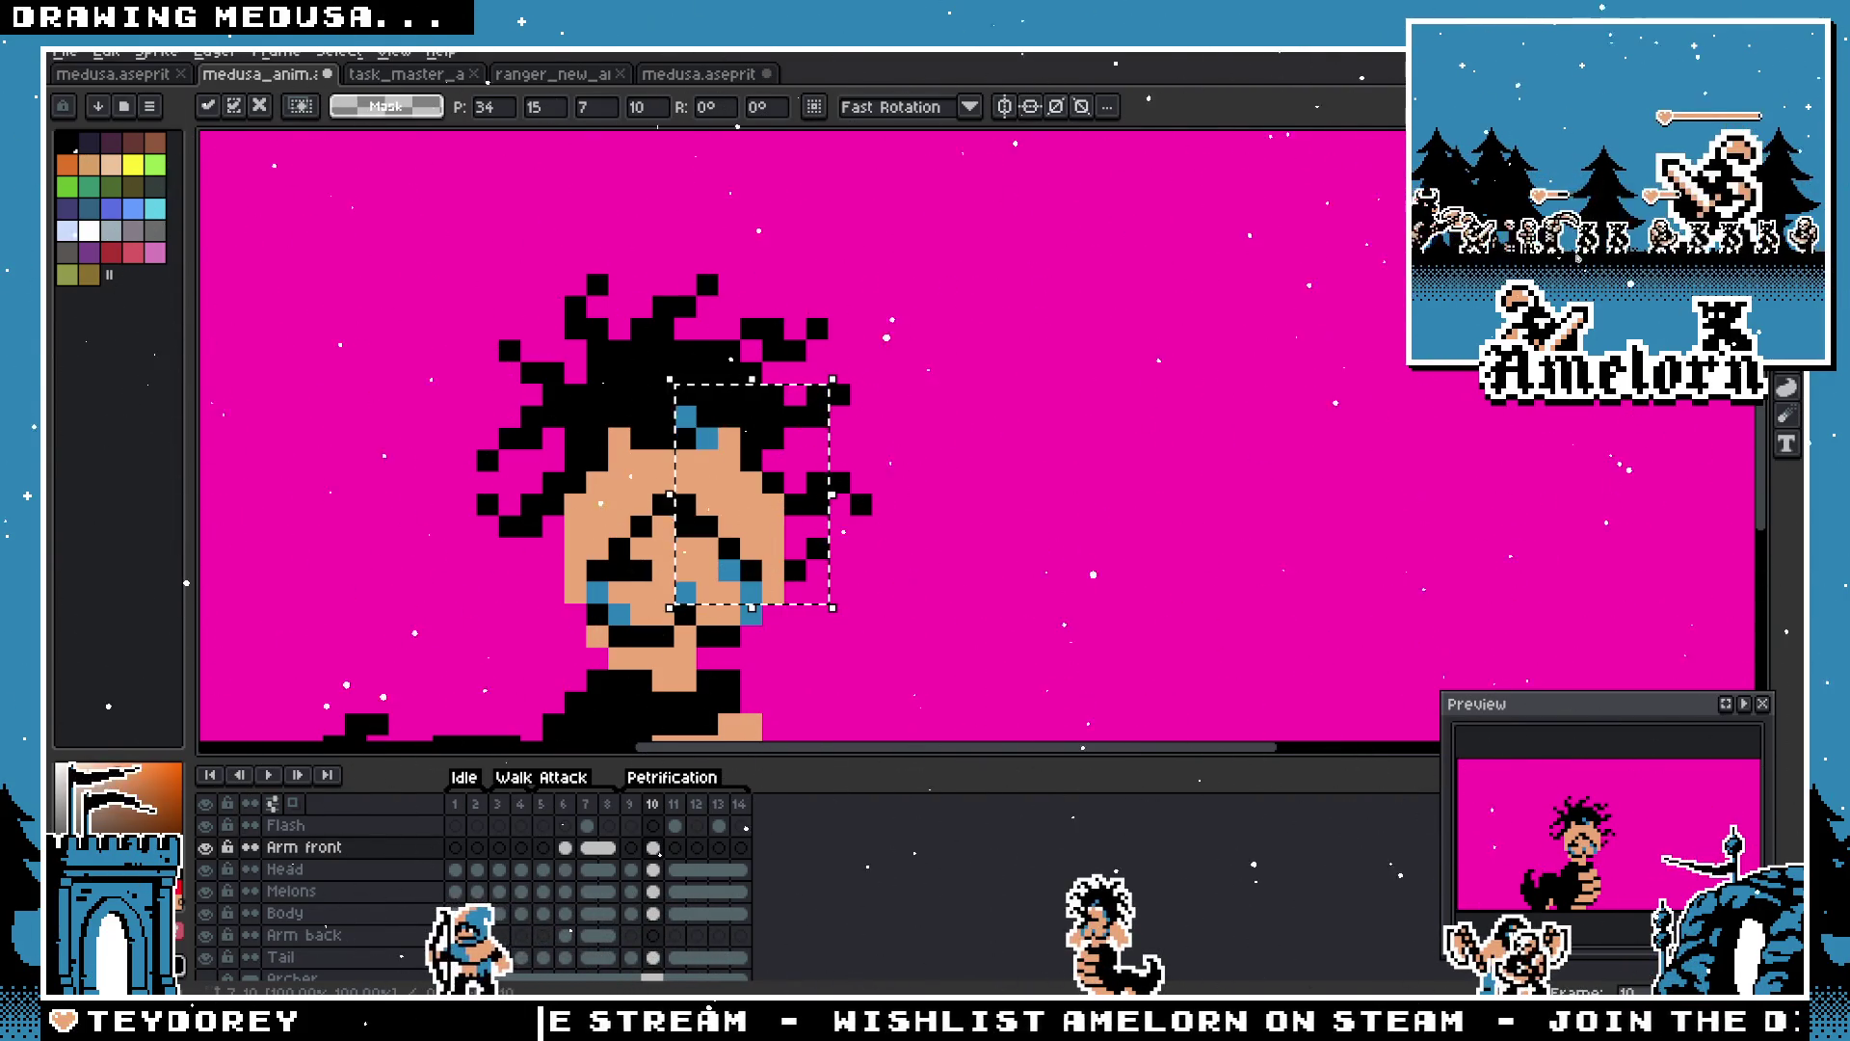
left_click_drag(794, 562, 1066, 578)
key("b")
scroll(1056, 501, "up", 2)
left_click_drag(1056, 501, 1056, 677)
Step: Move the trimmed arm back beside the face and commit it
key("m")
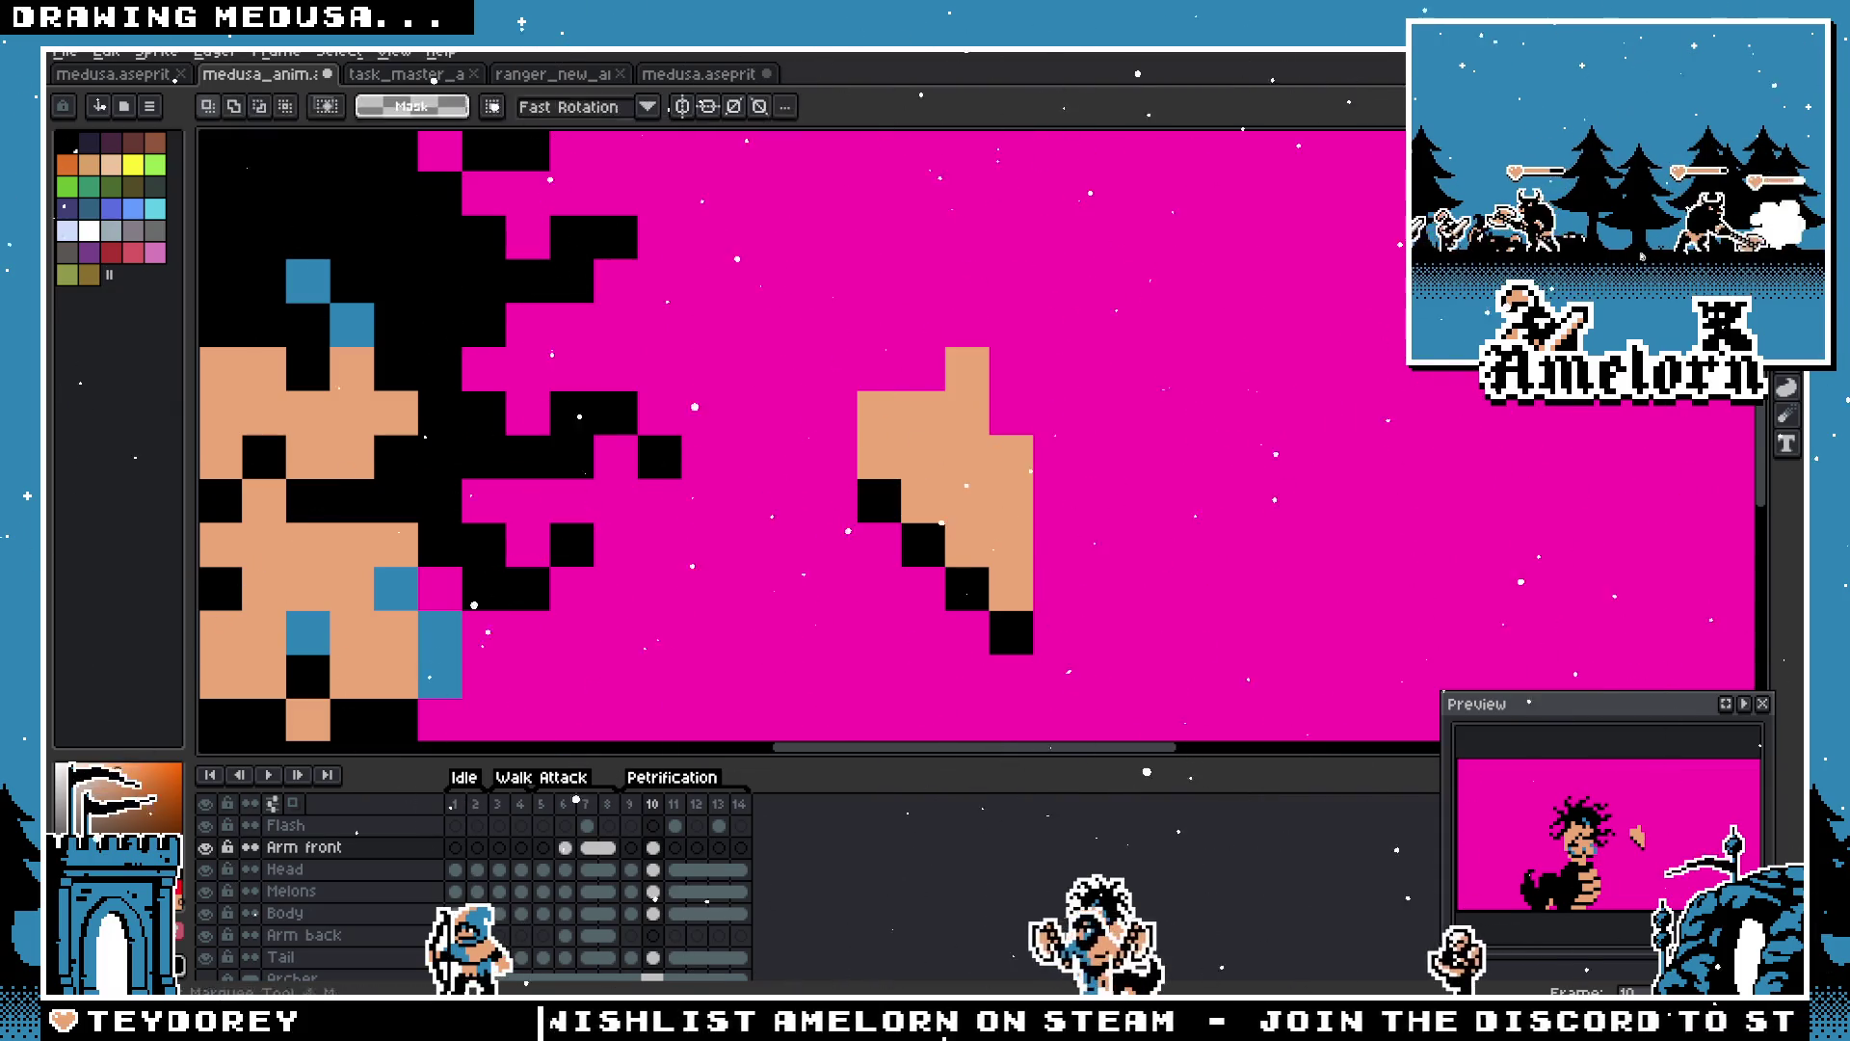
scroll(1056, 578, "down", 2)
left_click_drag(1083, 310, 1320, 520)
left_click_drag(1135, 422, 885, 441)
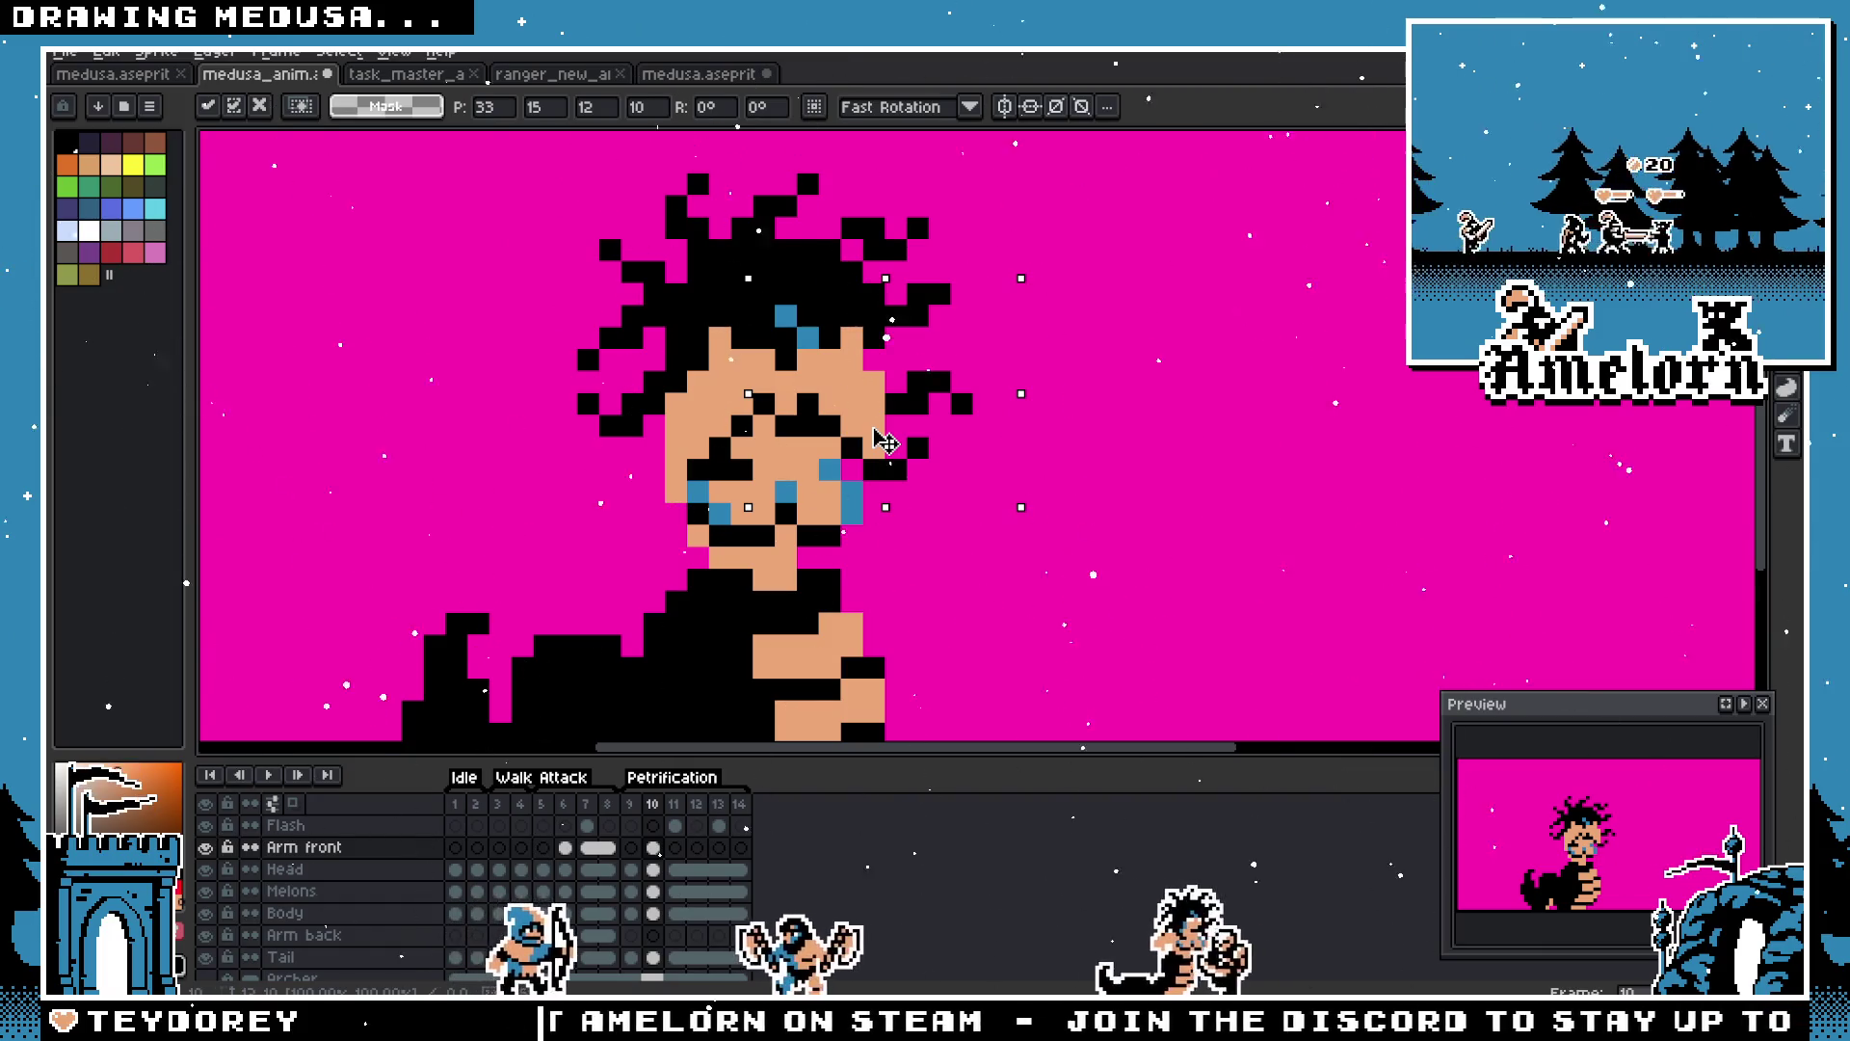
key("Return")
scroll(872, 424, "up", 1)
Step: Switch to the Body layer with the pencil and show frame 9
key("i")
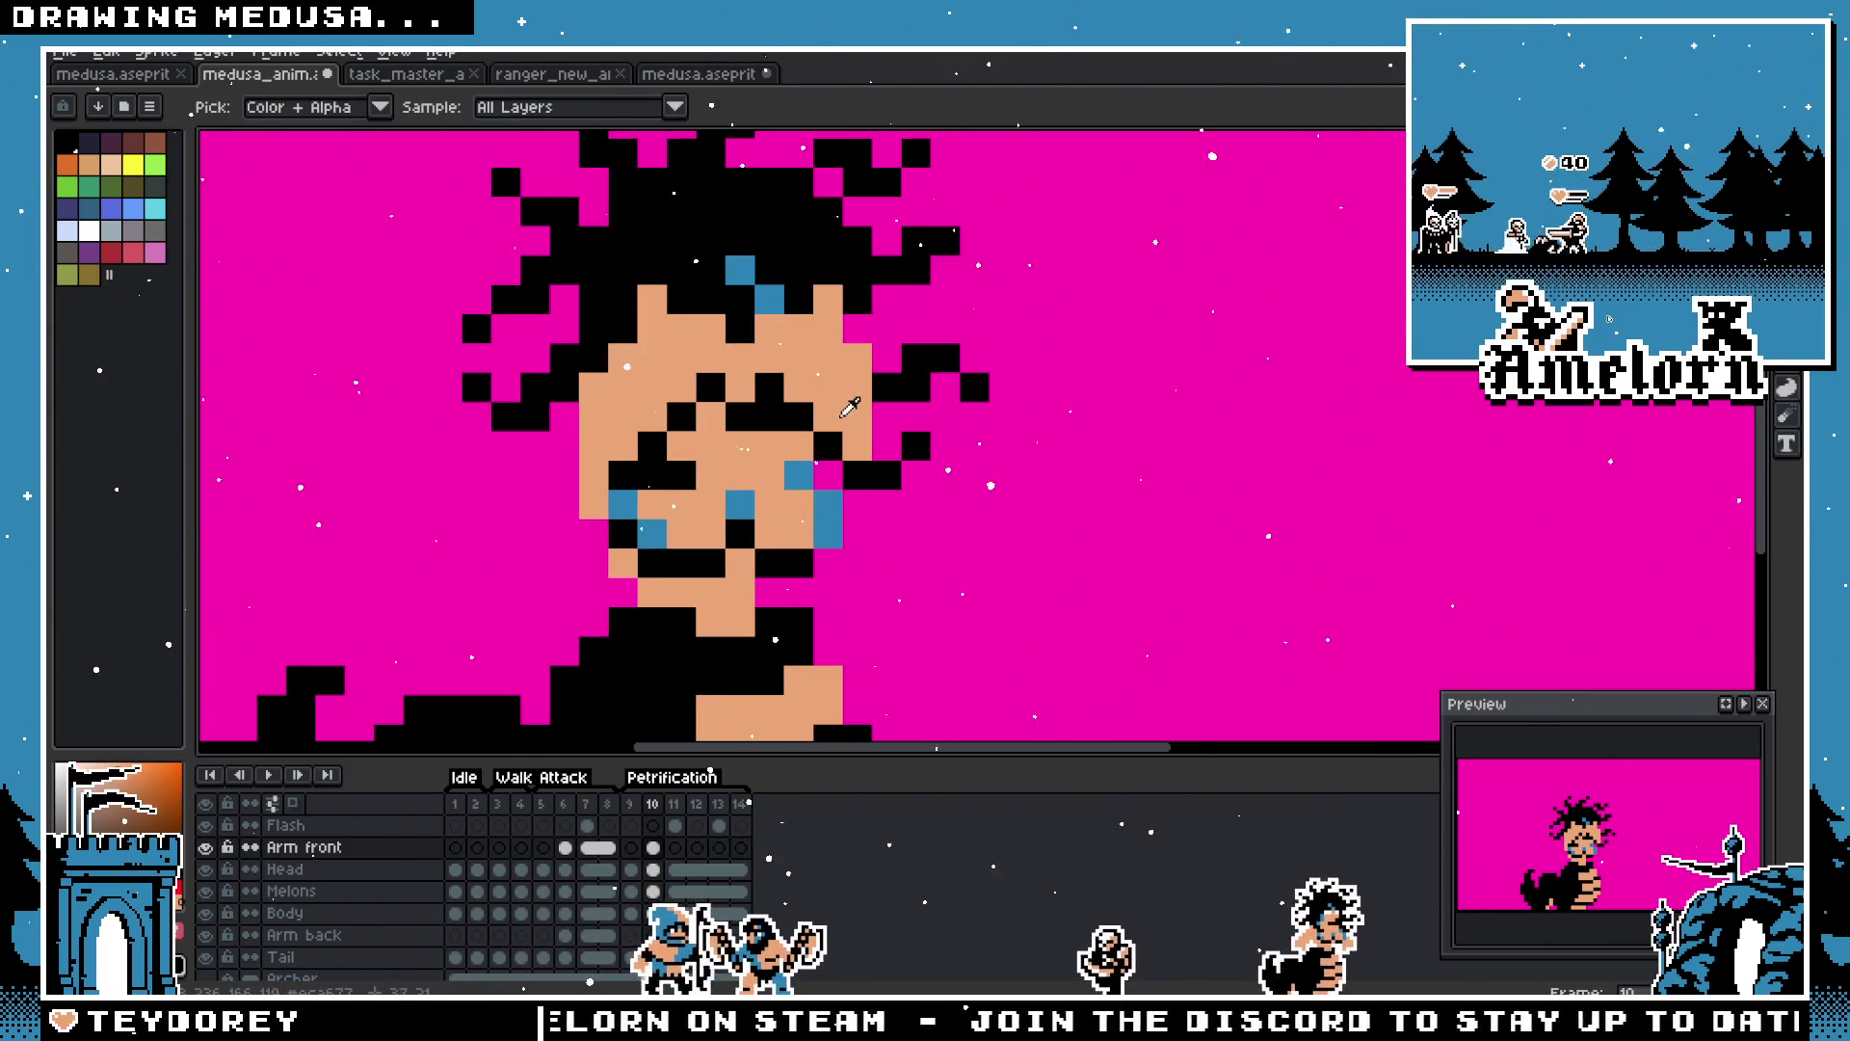
key("b")
key("Down")
key("Down")
key("Down")
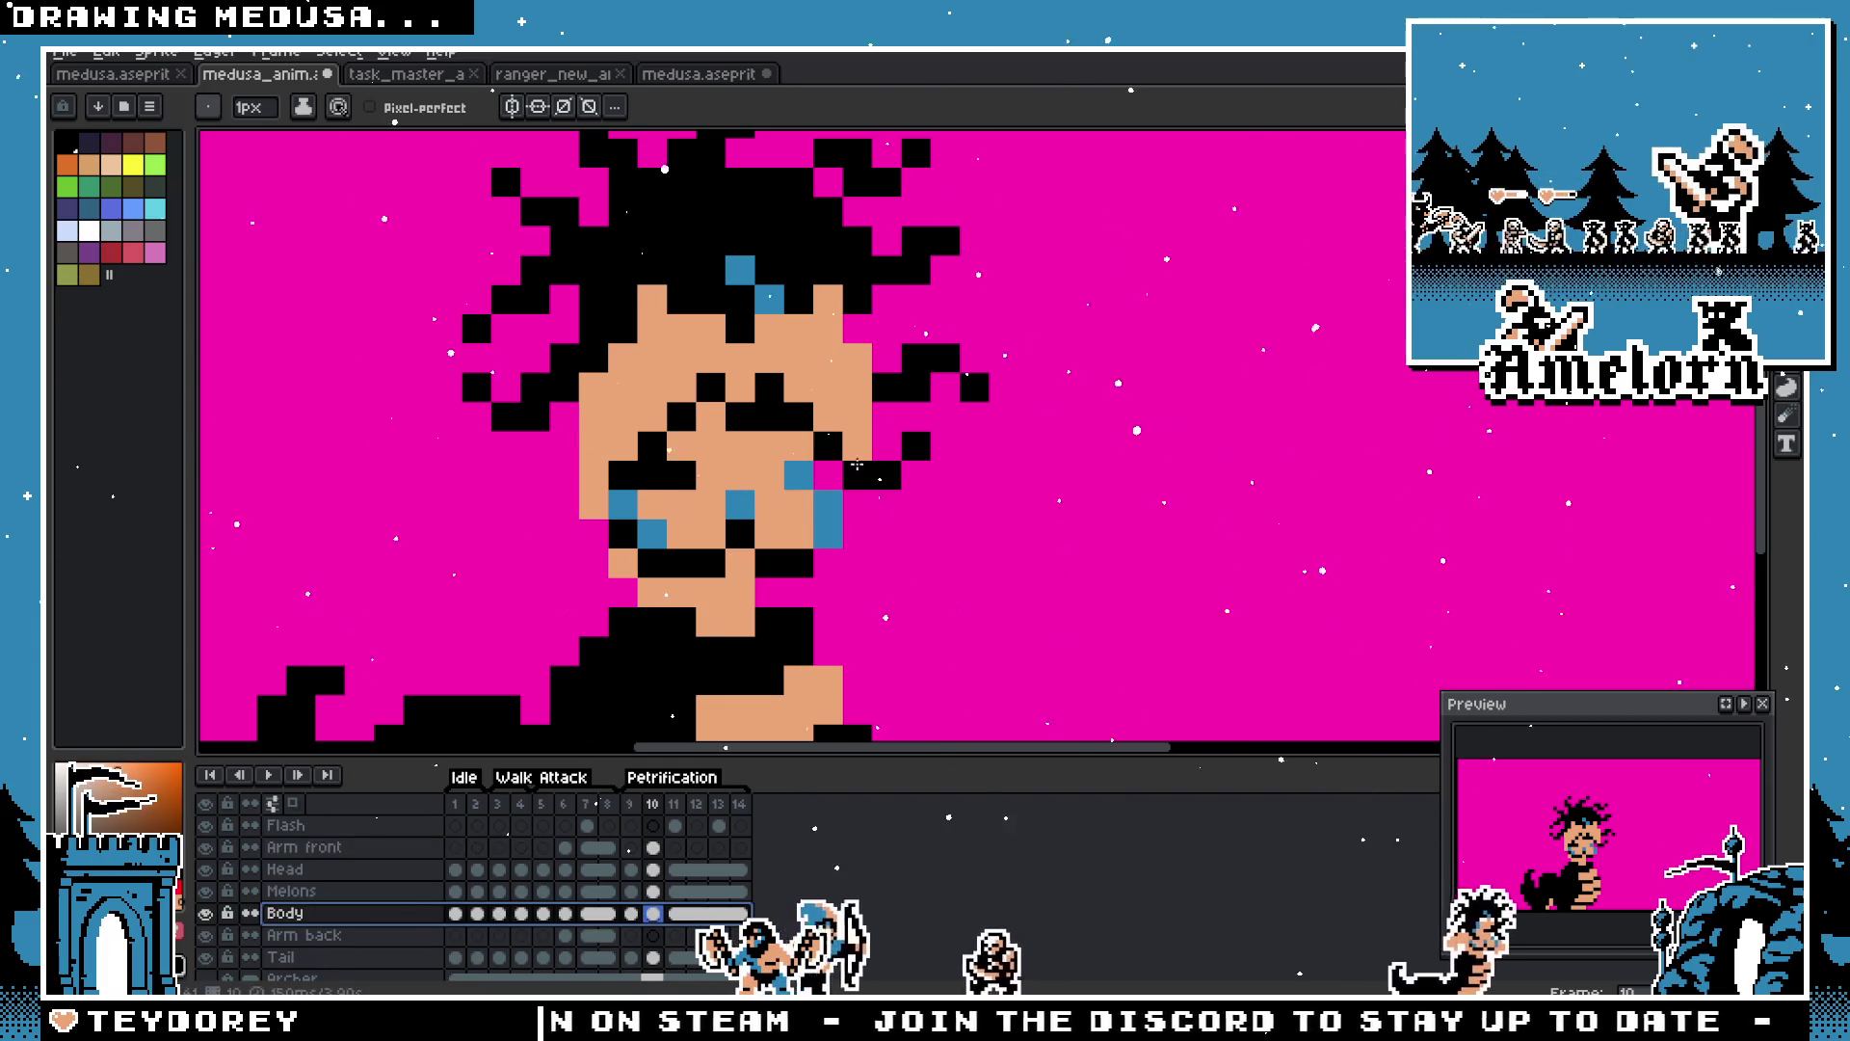
scroll(726, 445, "down", 3)
left_click(636, 805)
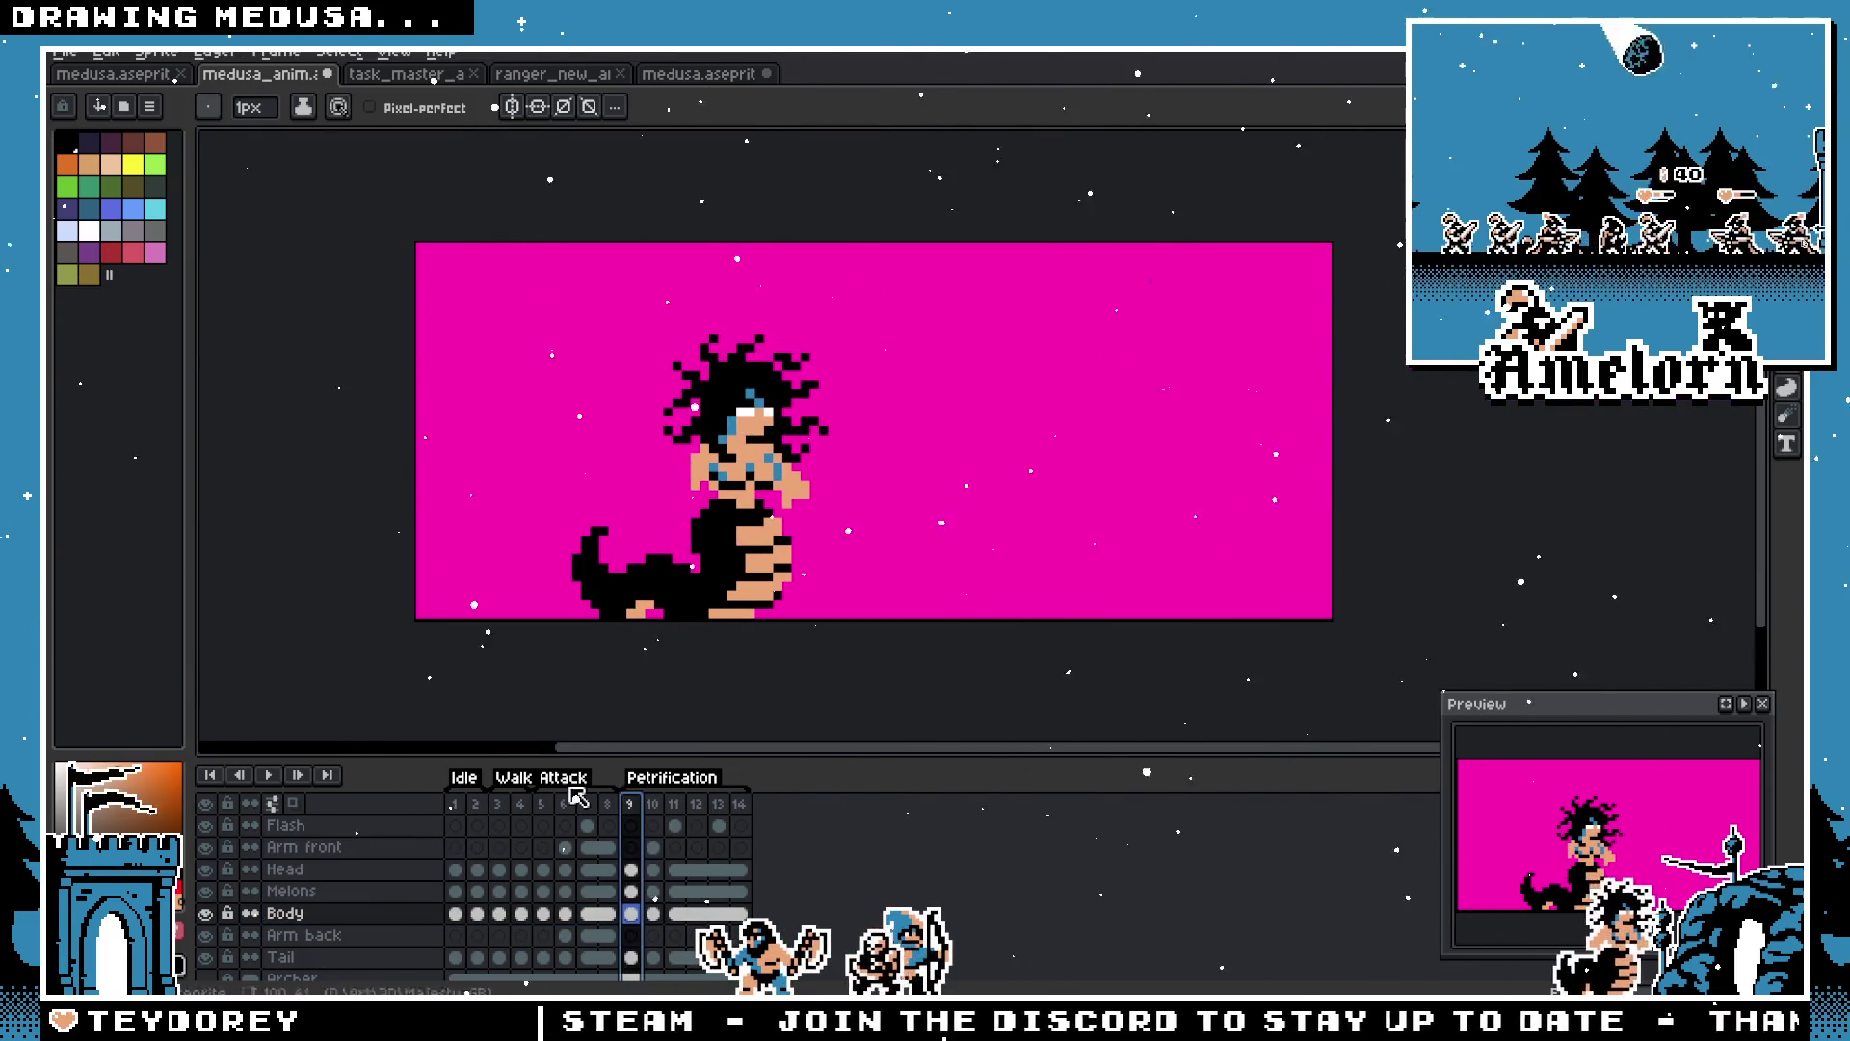
Step: Review the earlier frames from frame 4 through frame 11, ending on frame 9
scroll(711, 492, "up", 1)
scroll(670, 452, "up", 1)
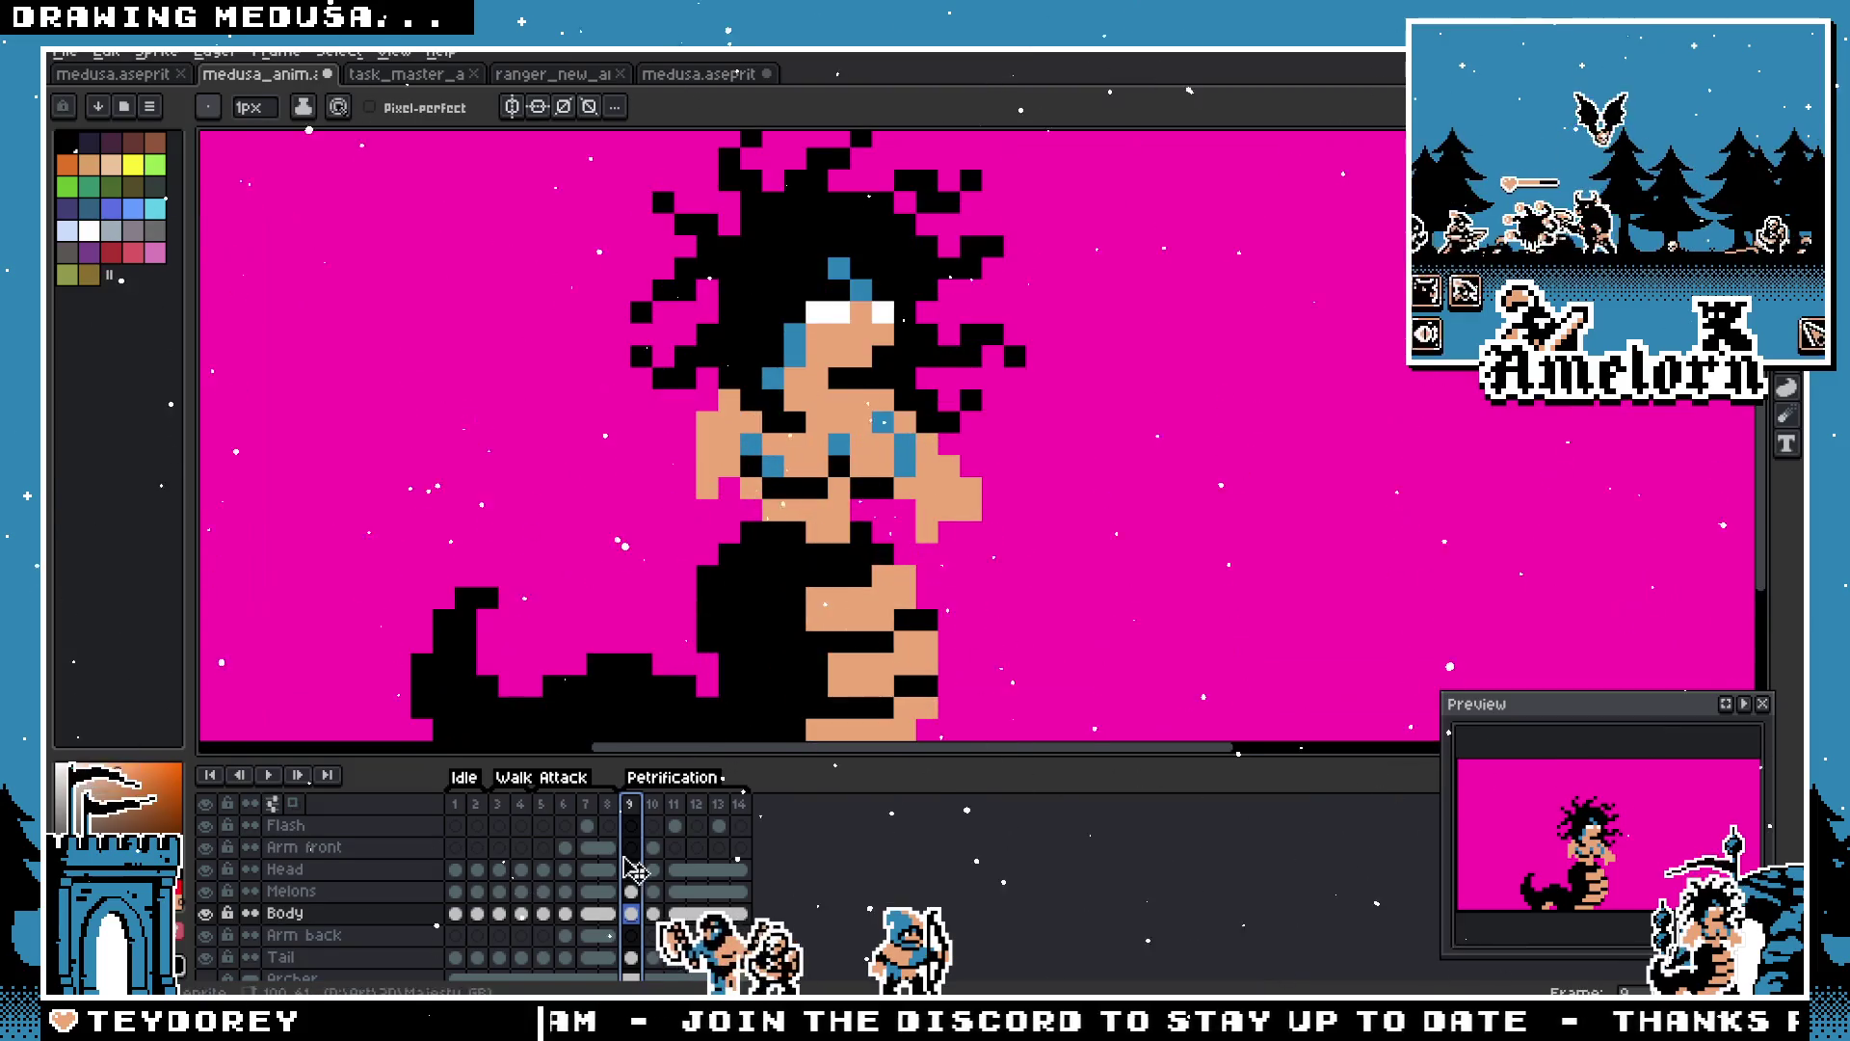
left_click(607, 806)
left_click(564, 806)
left_click(521, 805)
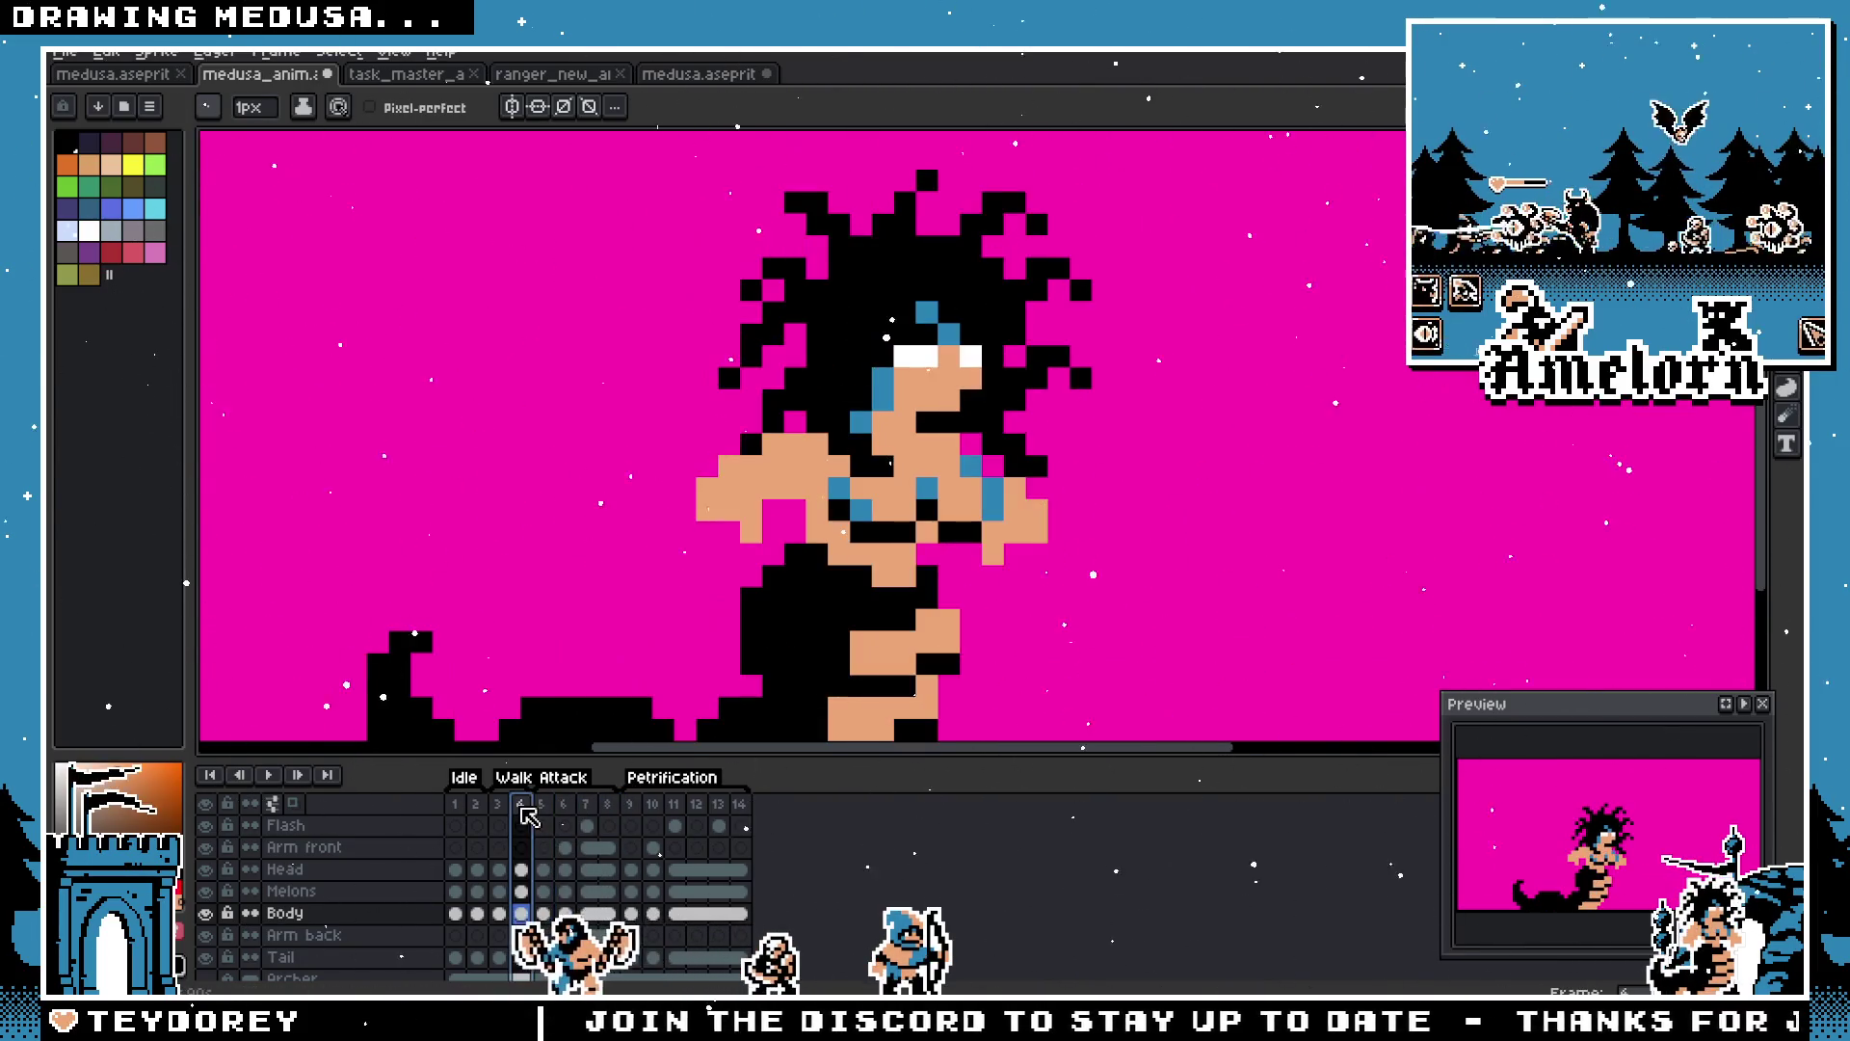
left_click(629, 806)
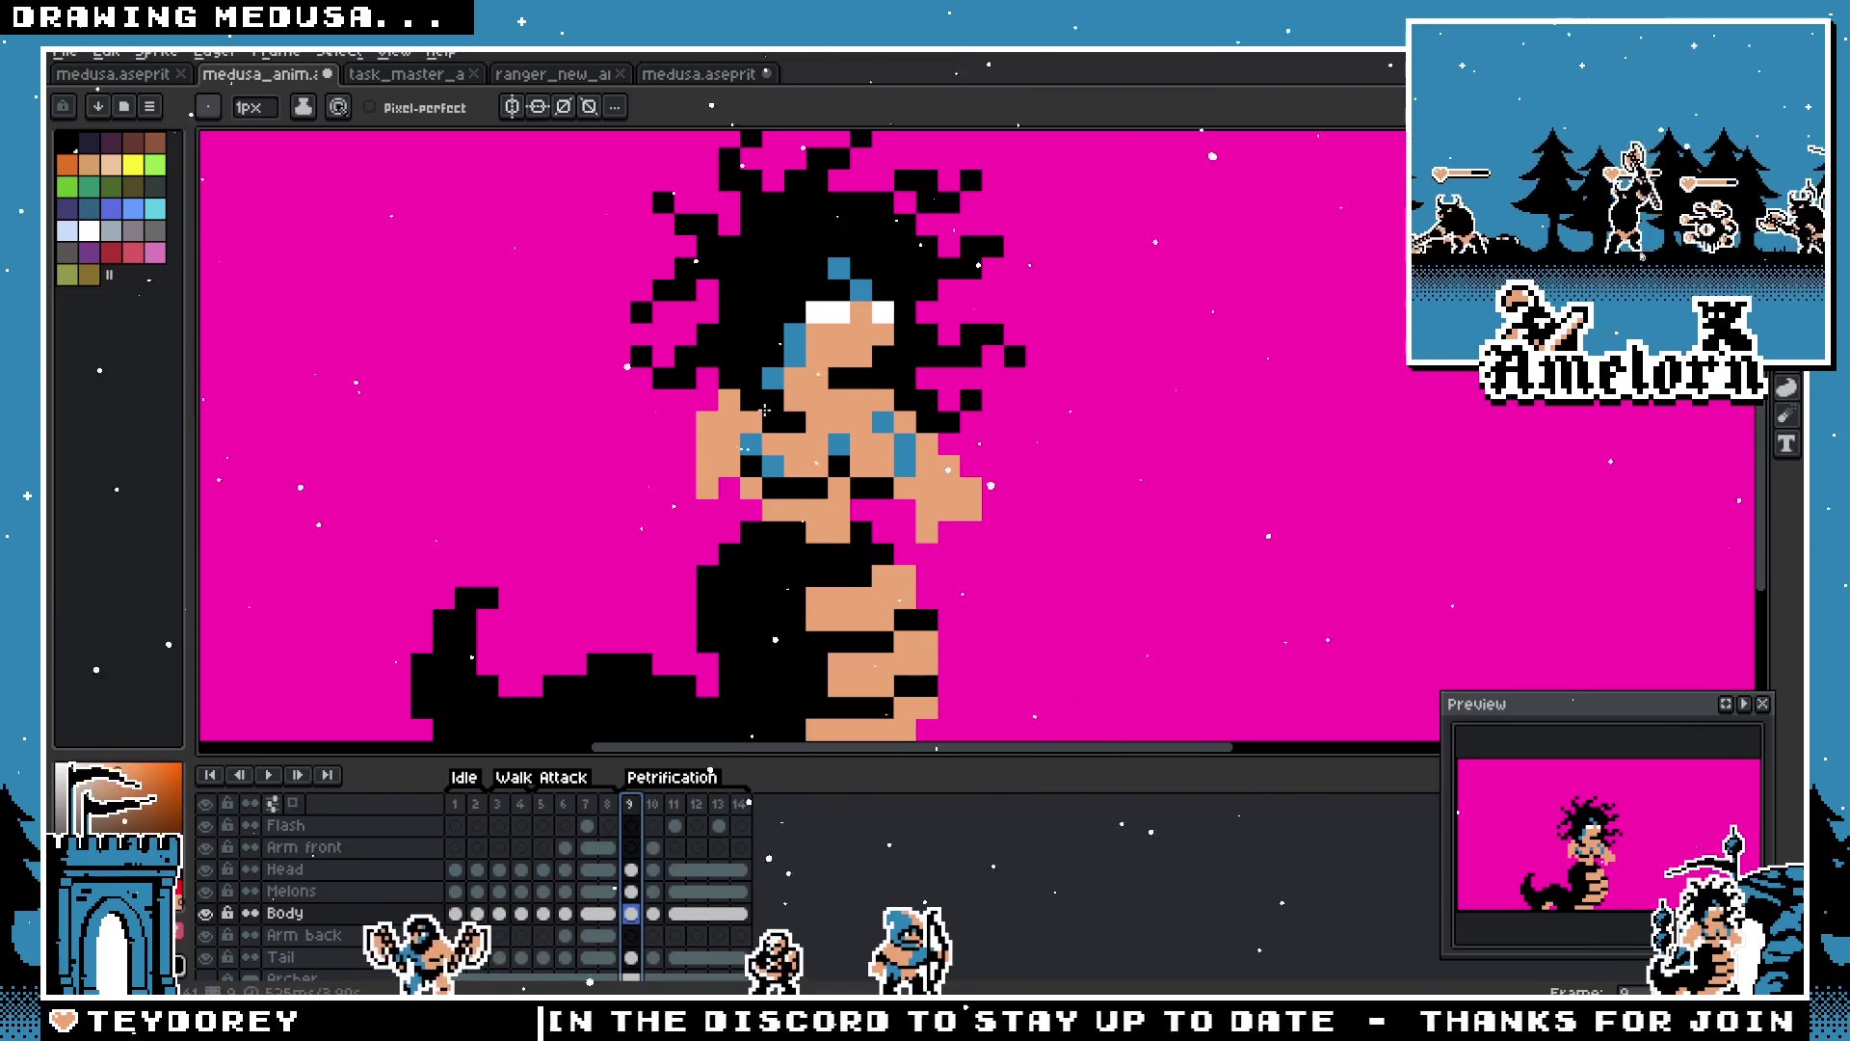
scroll(752, 453, "up", 2)
key("Right")
key("Right")
scroll(753, 454, "down", 2)
scroll(733, 501, "down", 1)
scroll(719, 537, "up", 1)
key("Left")
key("Left")
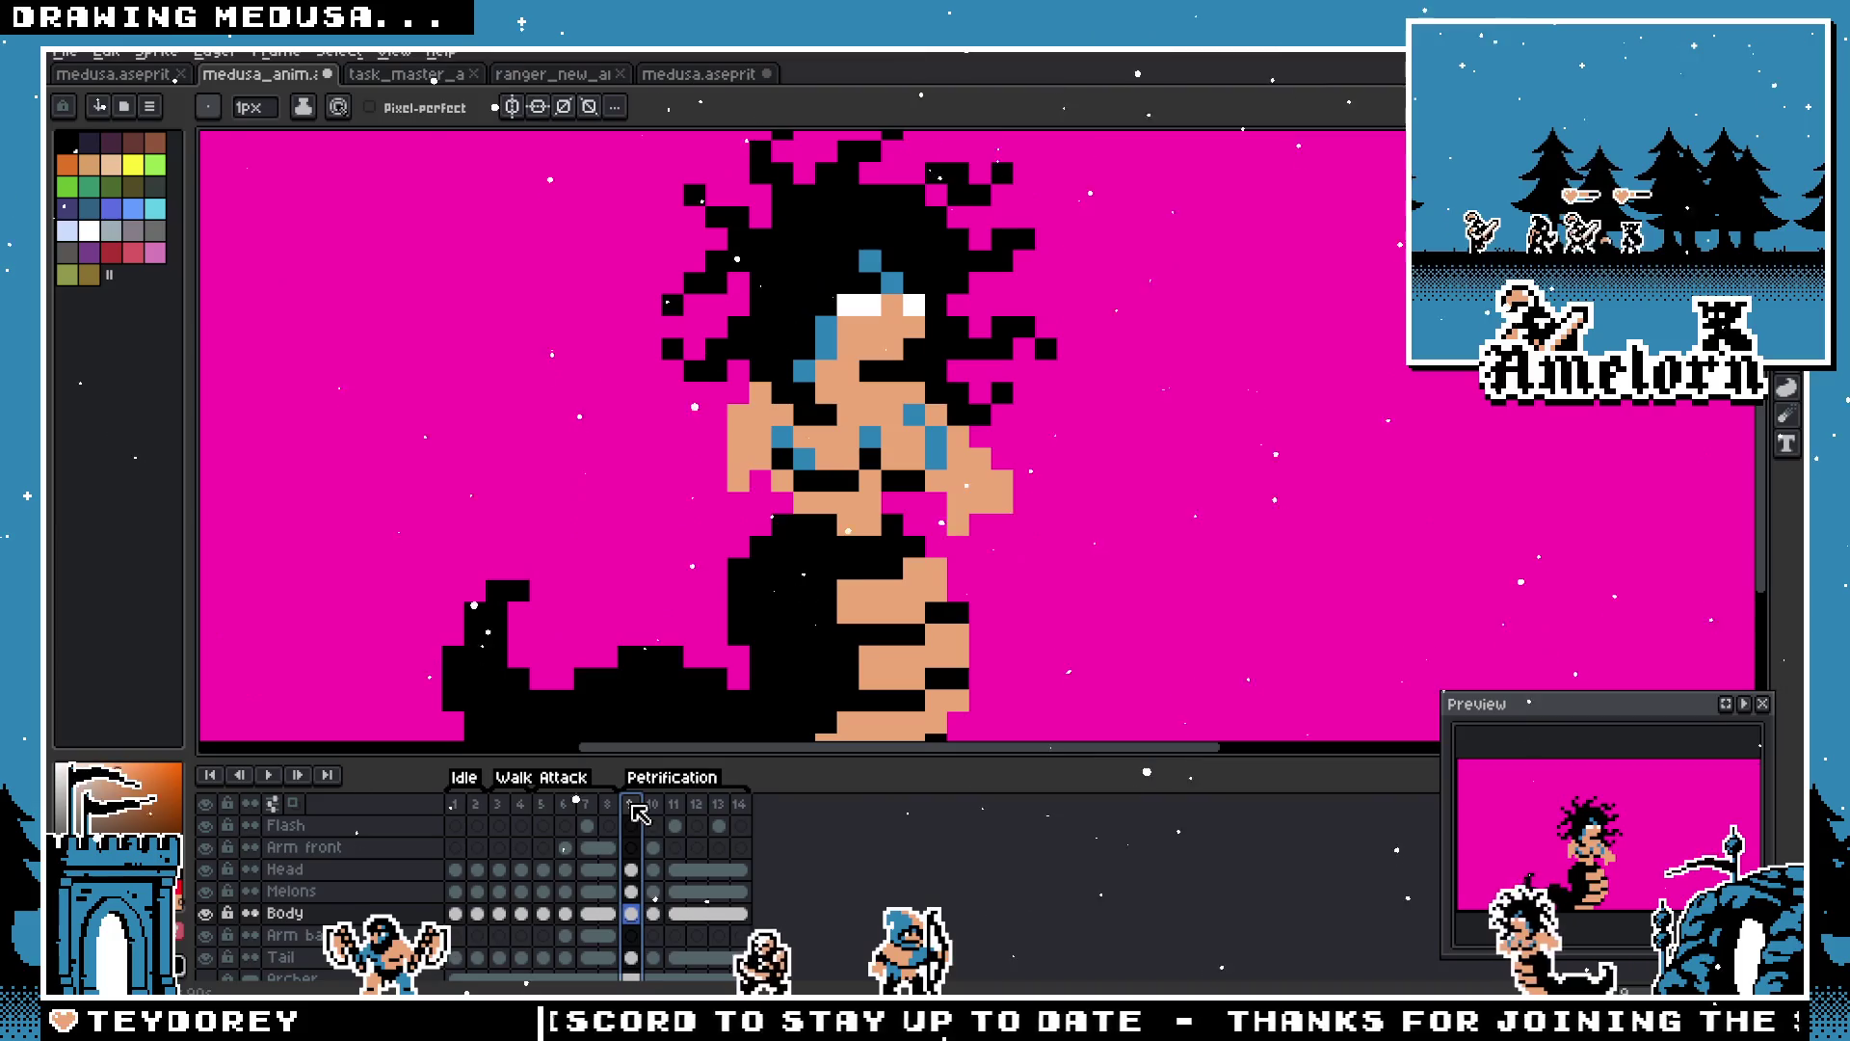
Step: Undo the raised-hand edits on the frame 10 Arm front cel
left_click(652, 847)
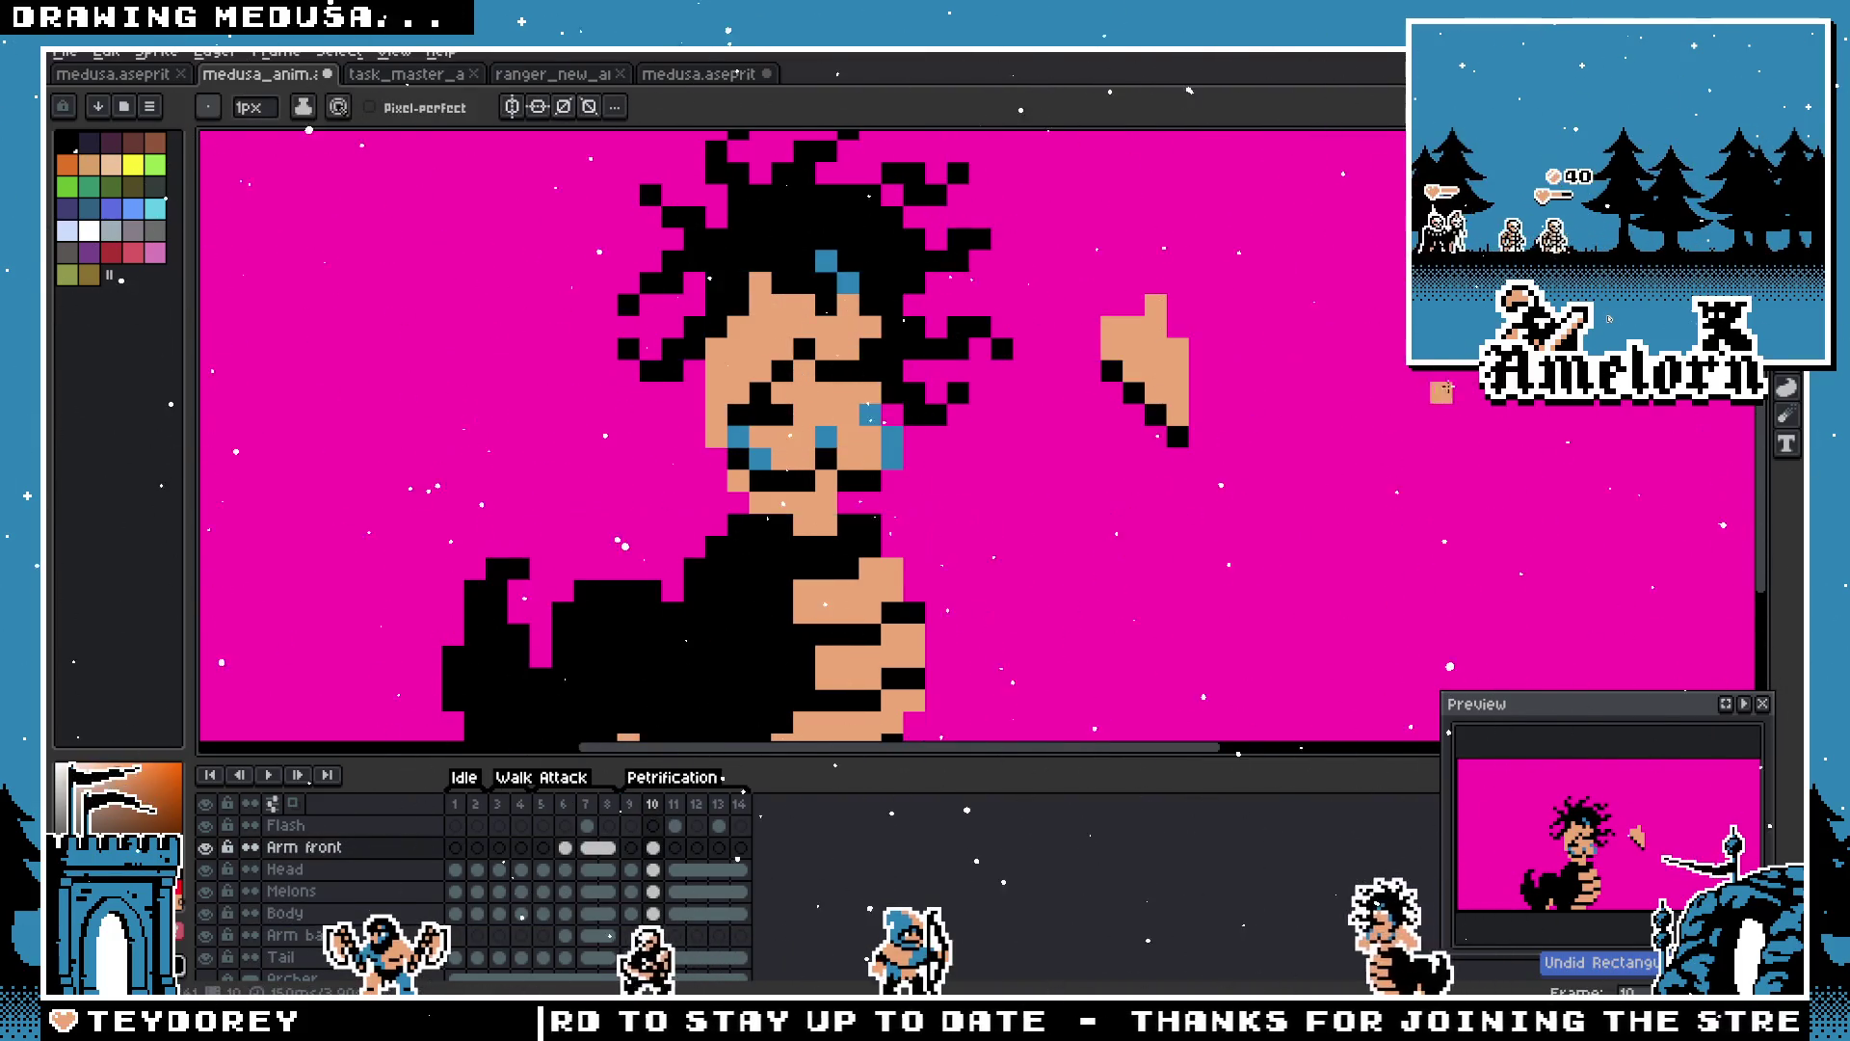
key("ctrl+z")
key("ctrl+z")
key("ctrl+z")
key("ctrl+z")
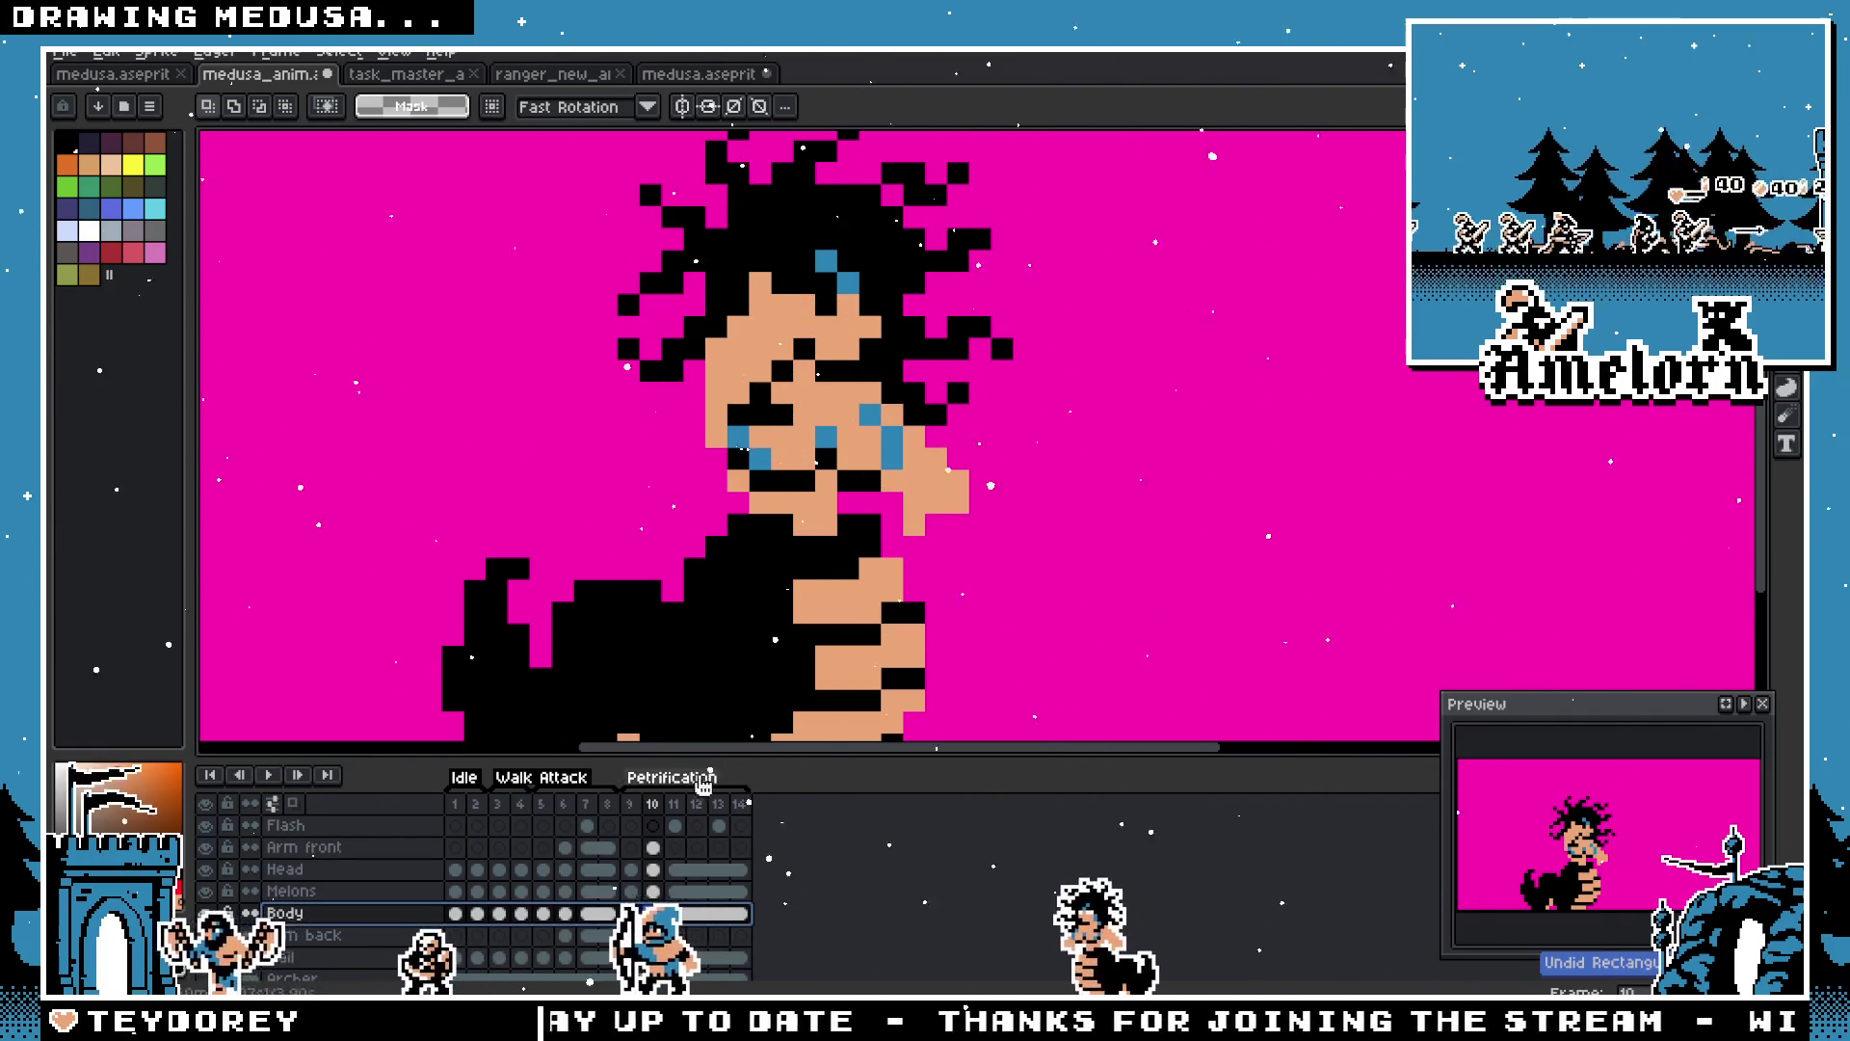
key("ctrl+y")
key("ctrl+y")
key("ctrl+z")
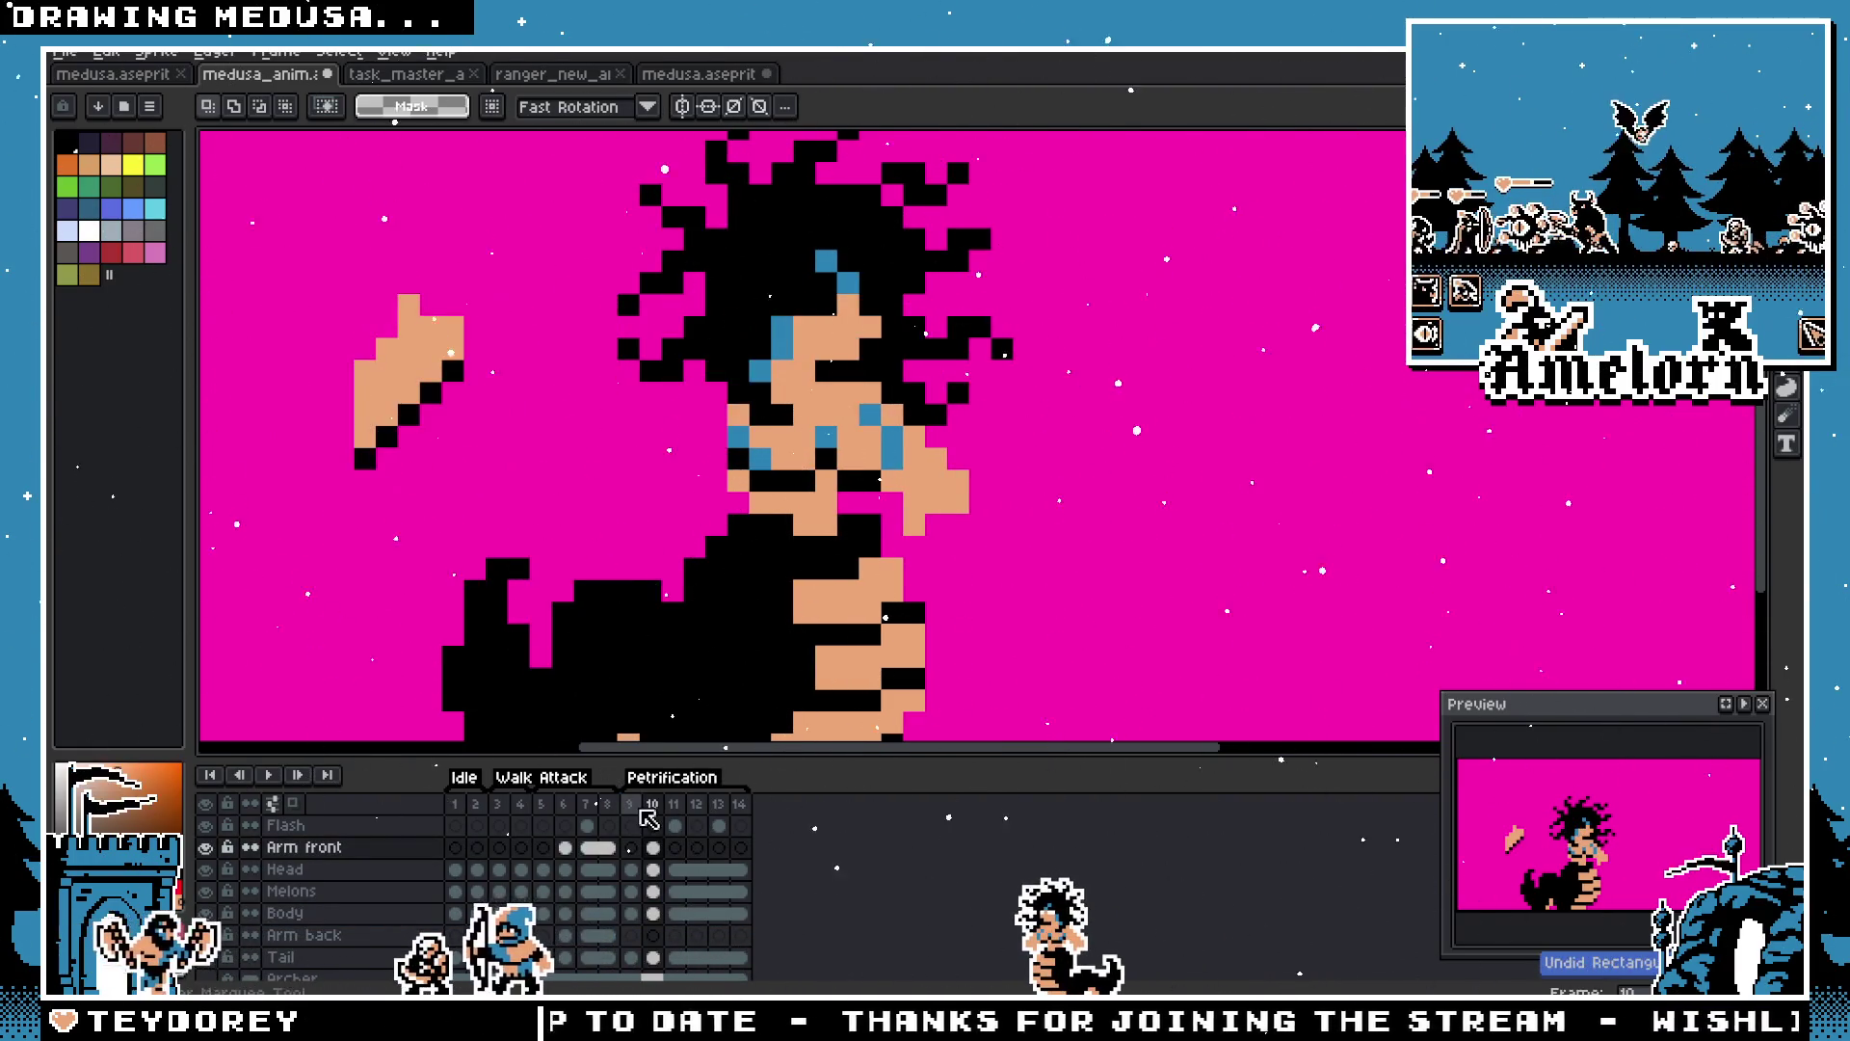
key("ctrl+z")
key("ctrl+z")
key("ctrl+z")
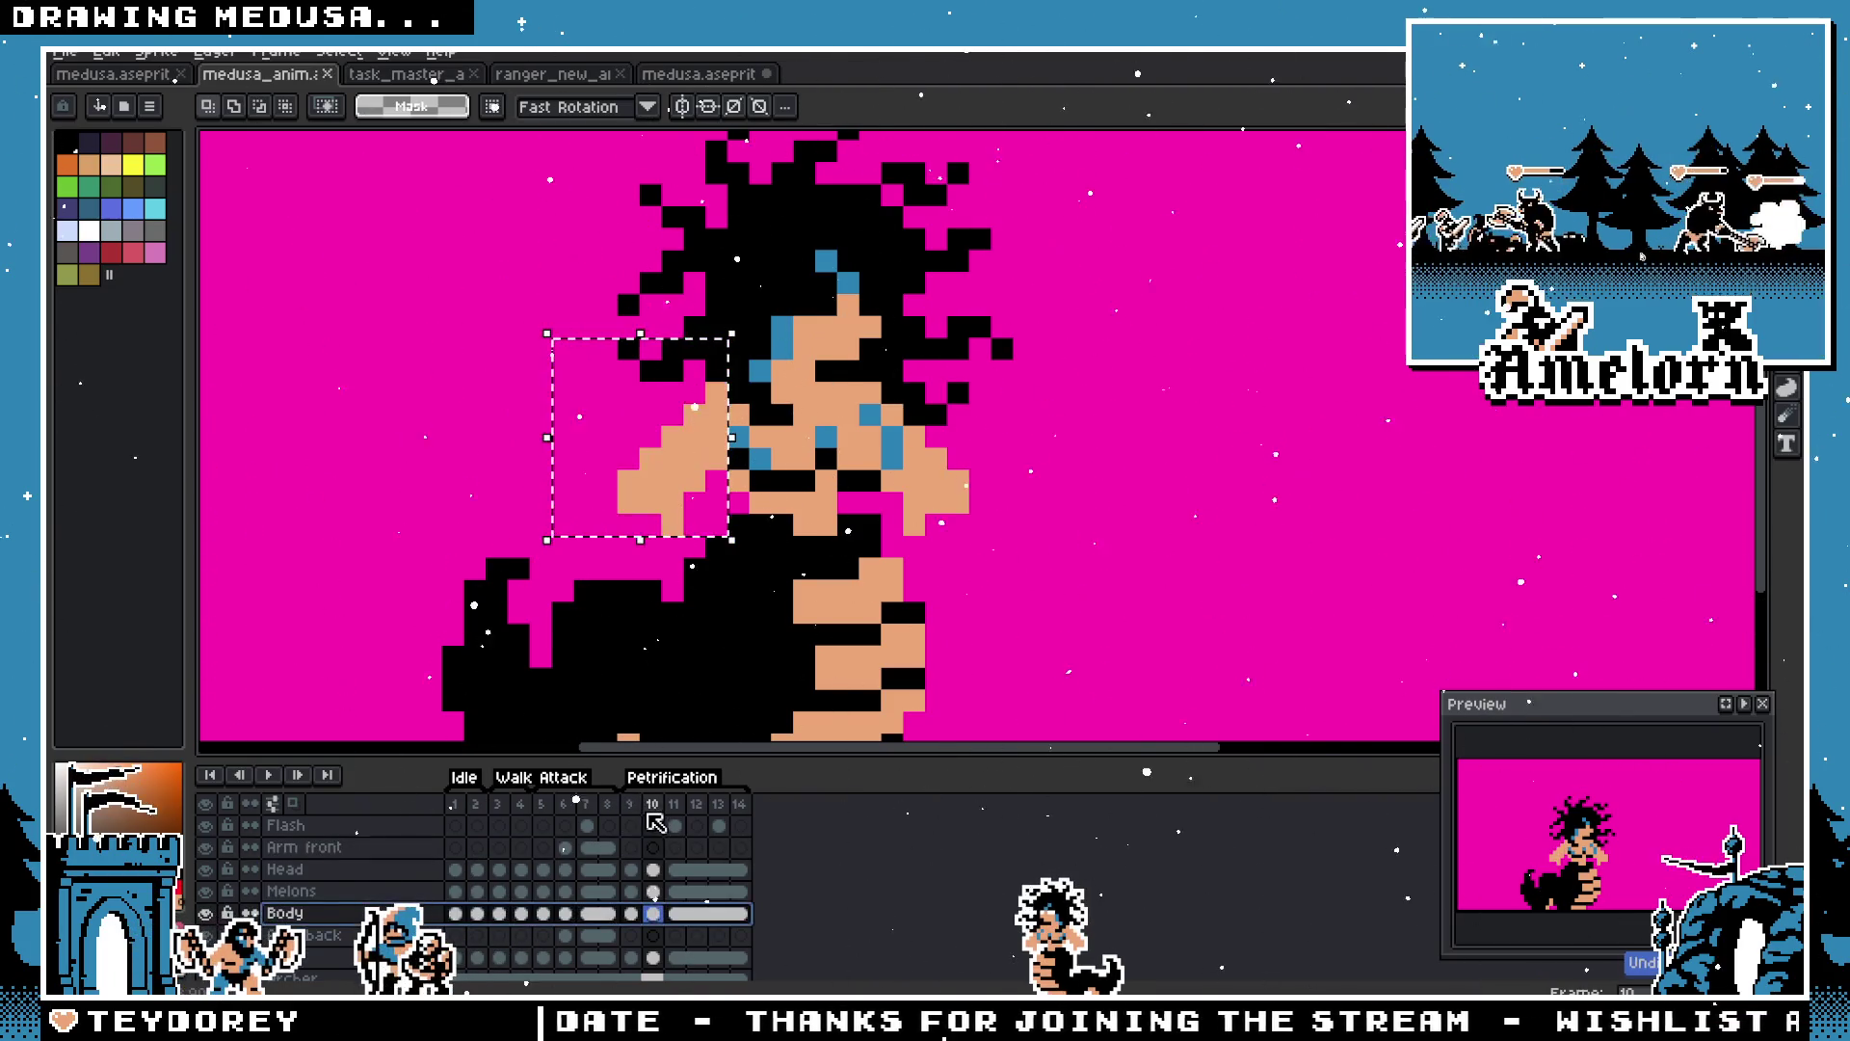
key("ctrl+z")
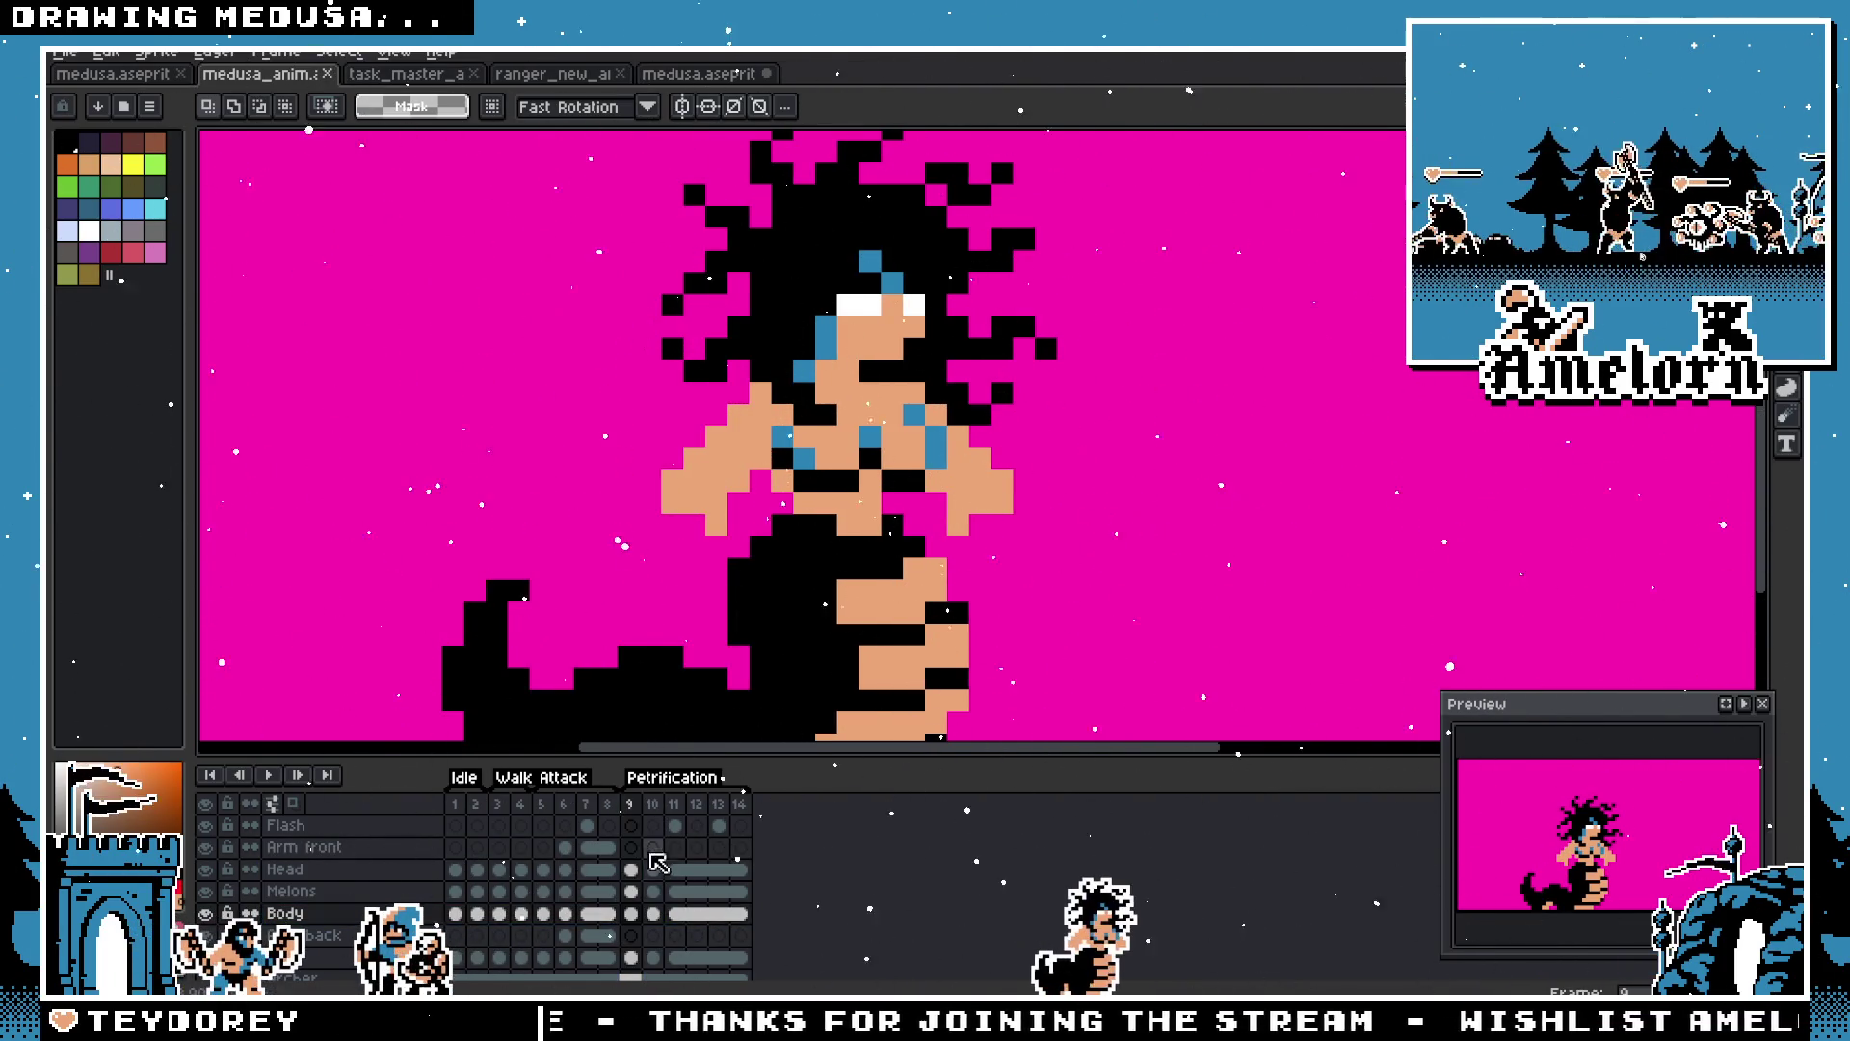
Step: Check the frame 7 attack pose and frame 2 idle pose, then return to frame 10
left_click(586, 812)
left_click(476, 809)
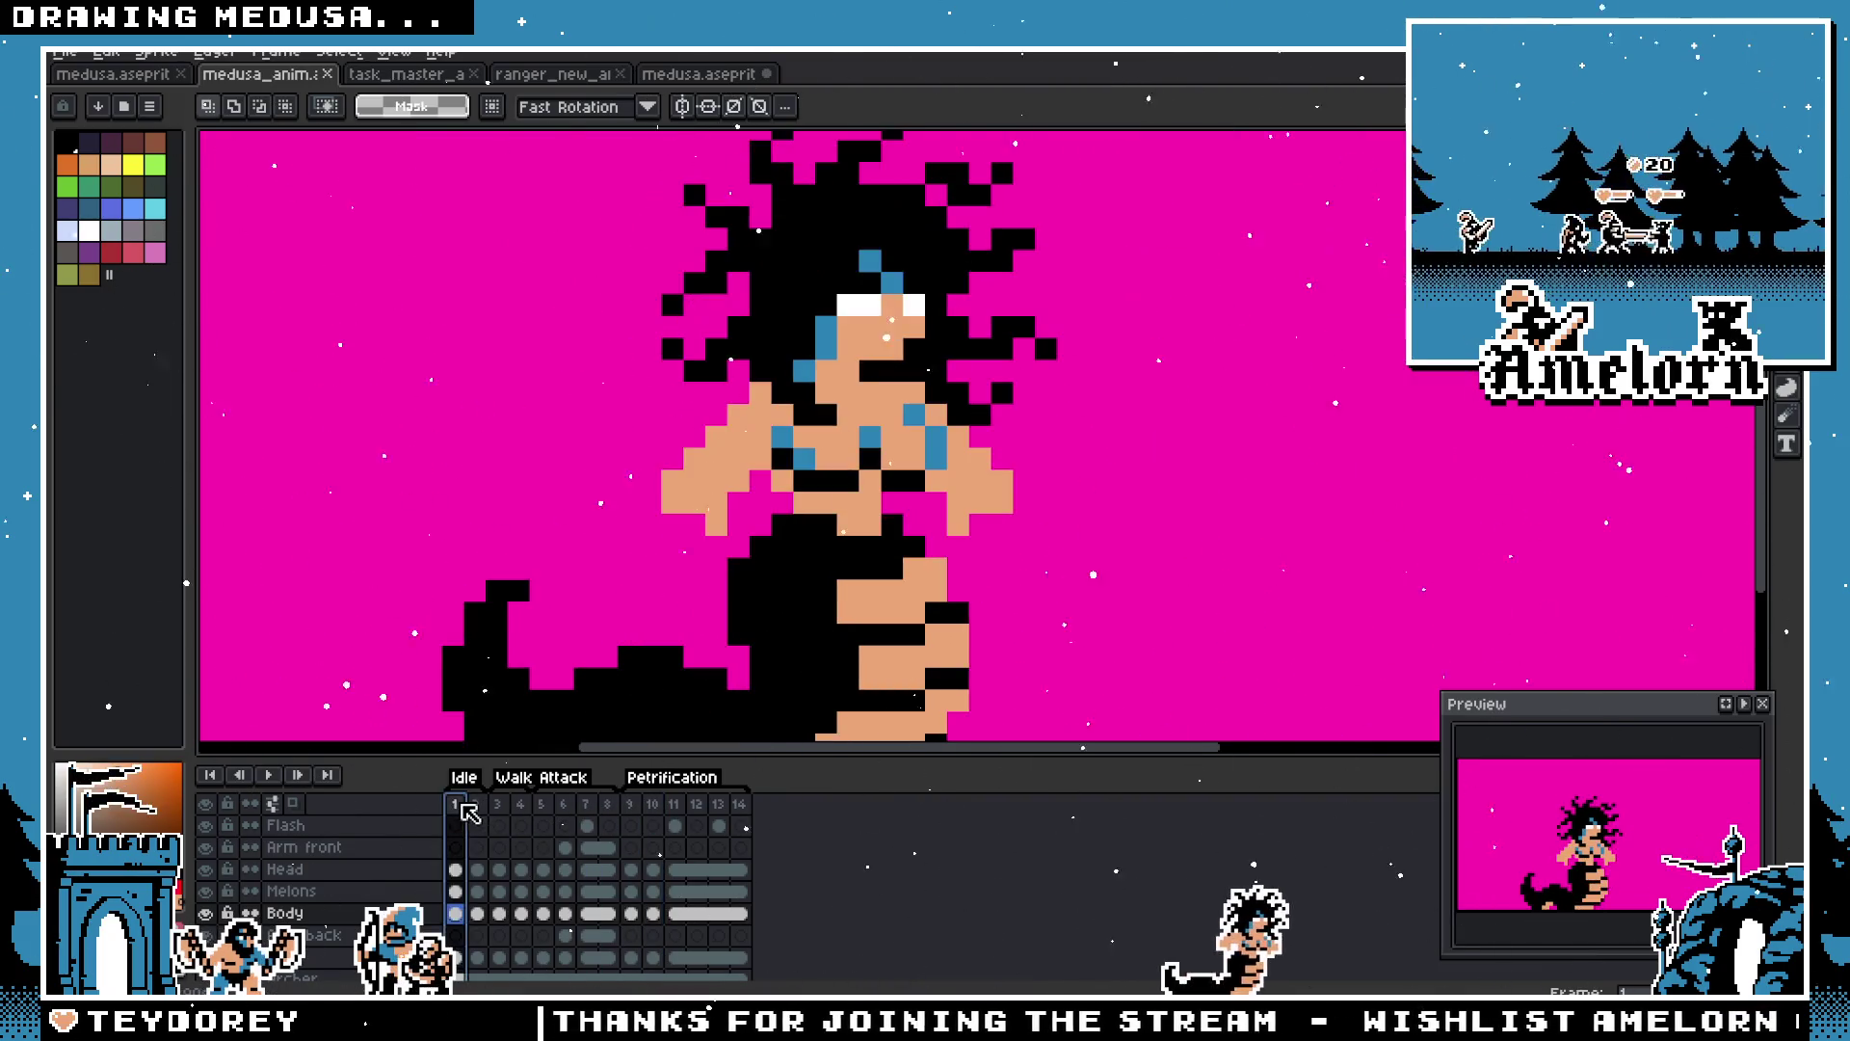
key("Right")
key("Right")
key("Right")
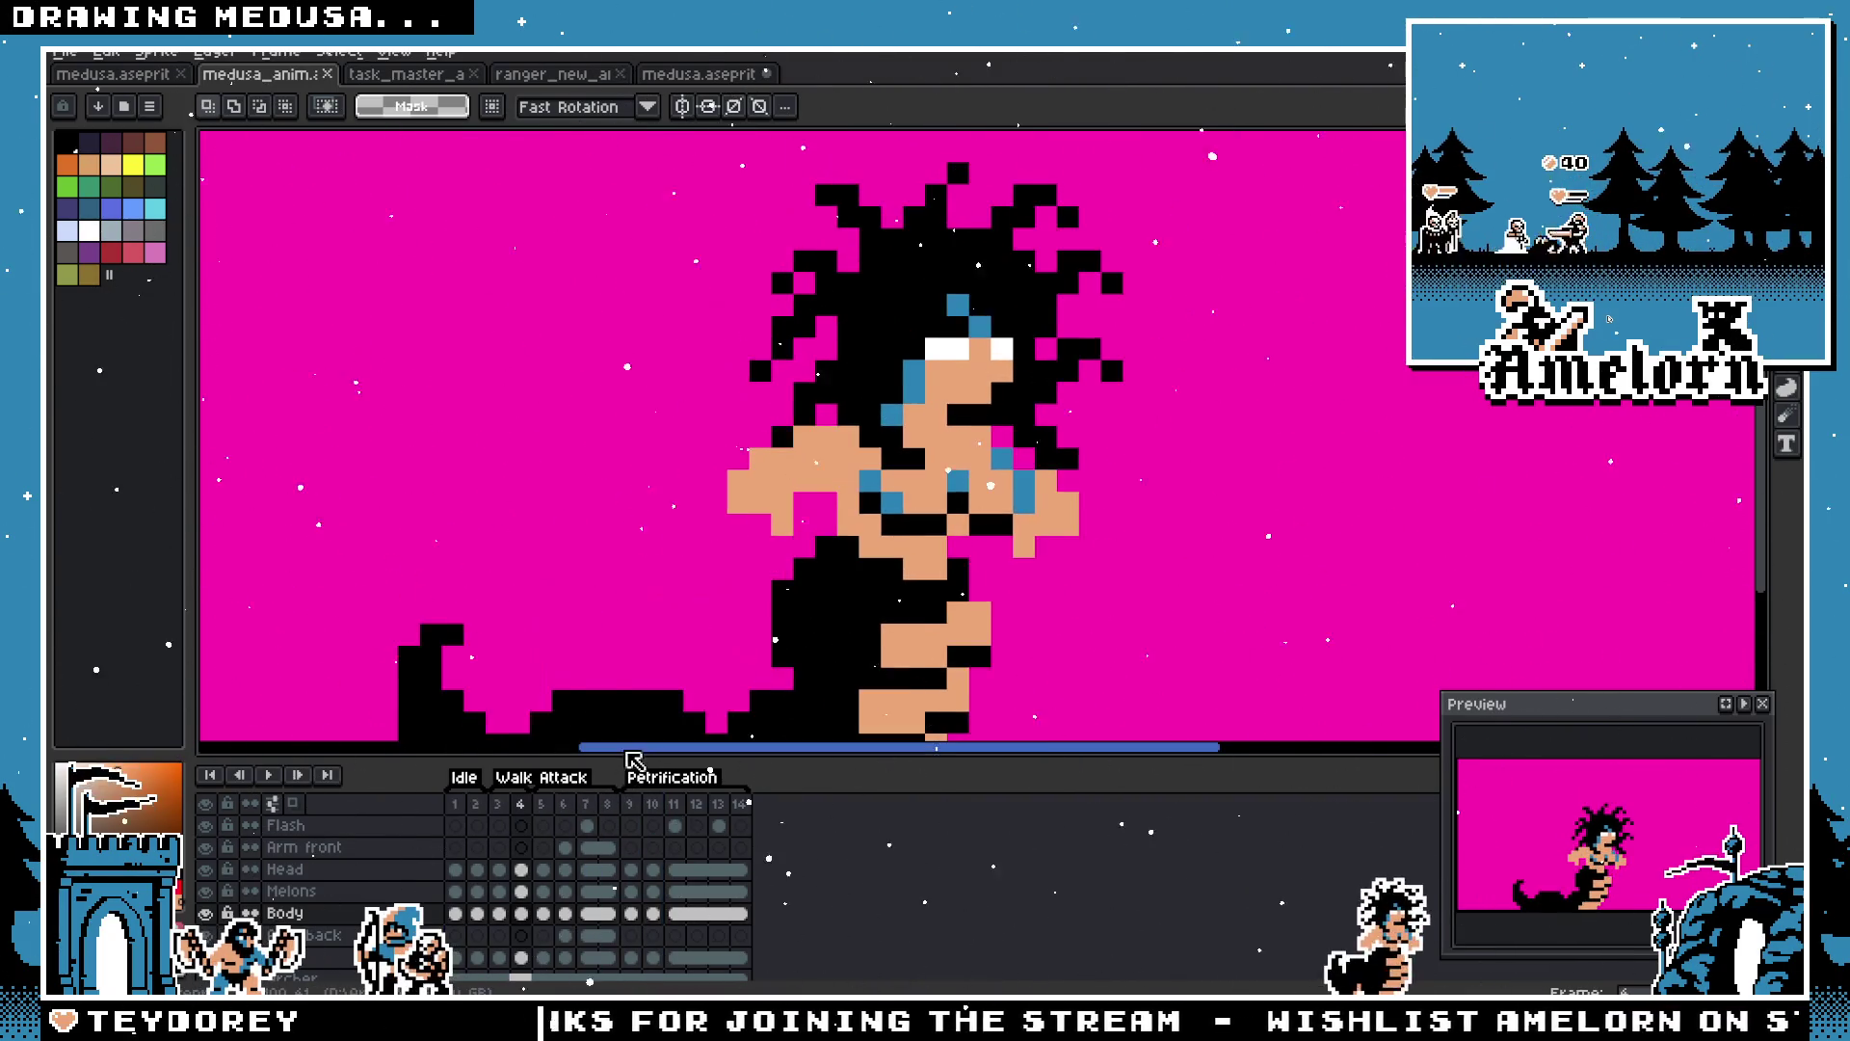
key("Right")
key("Right")
key("Right")
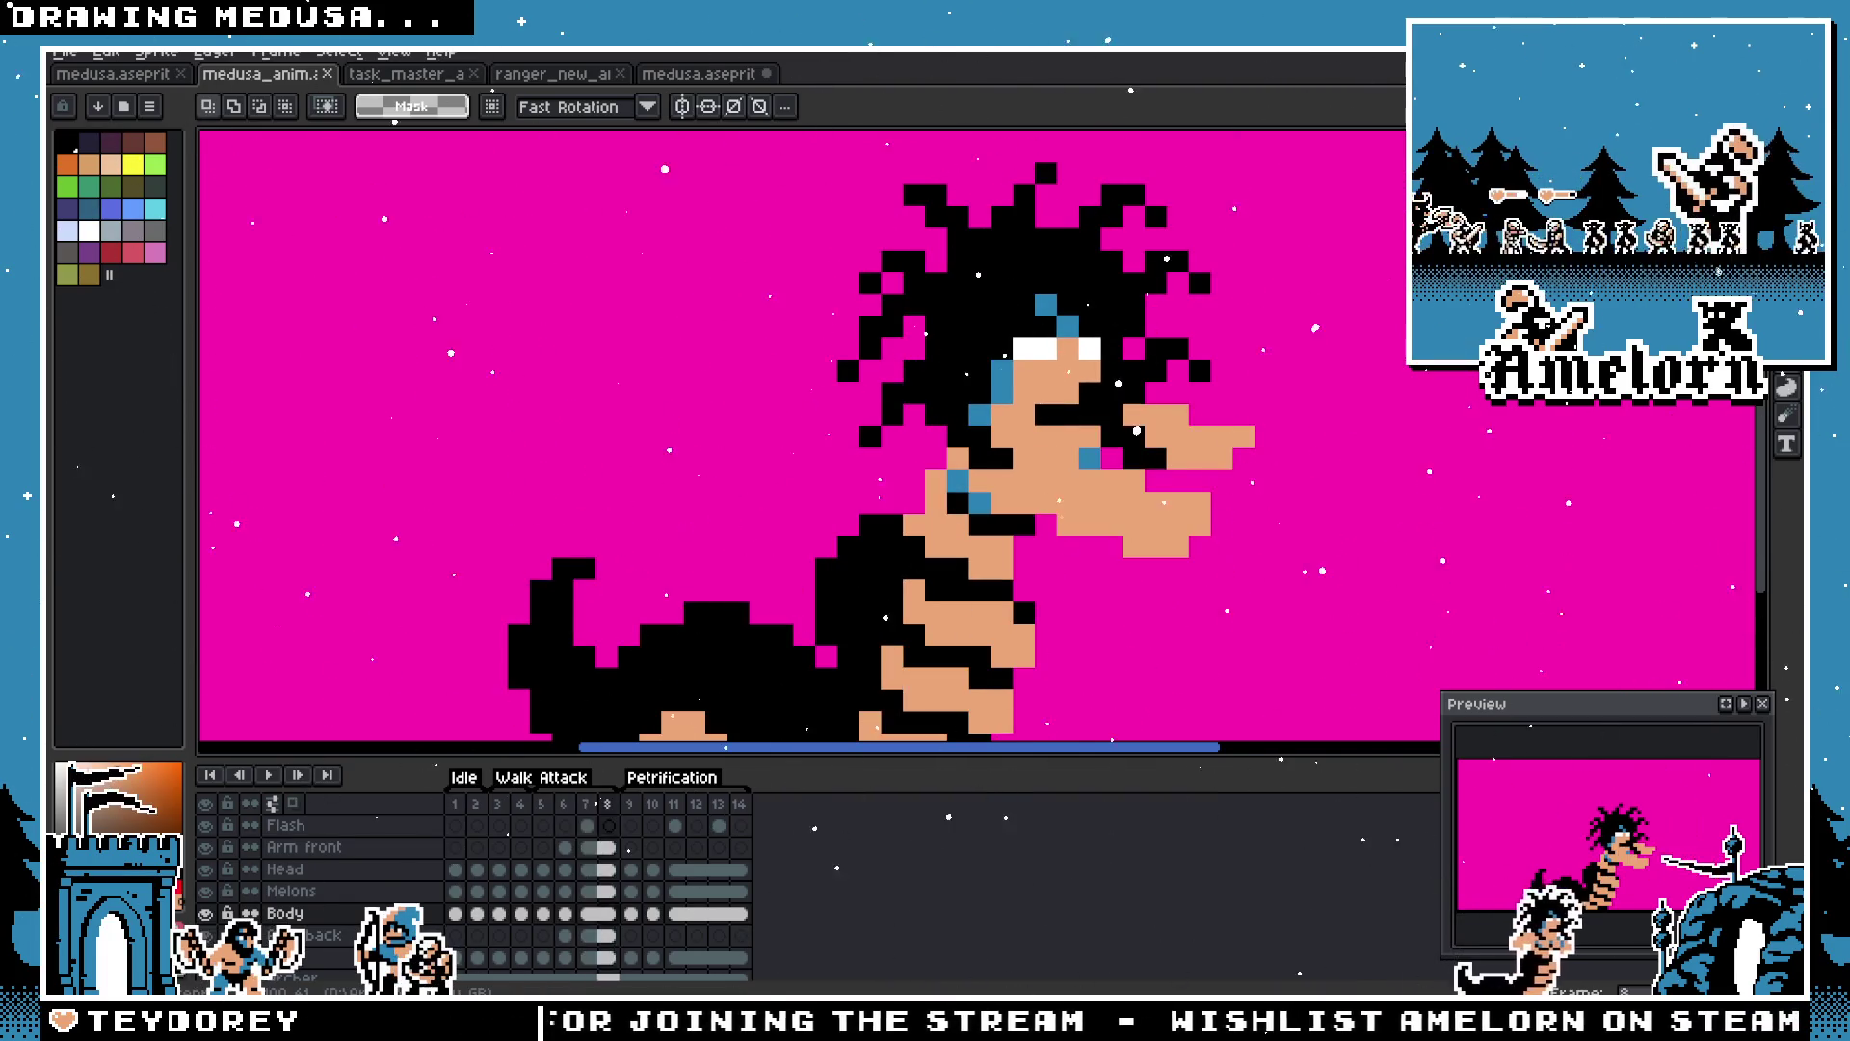
left_click(268, 775)
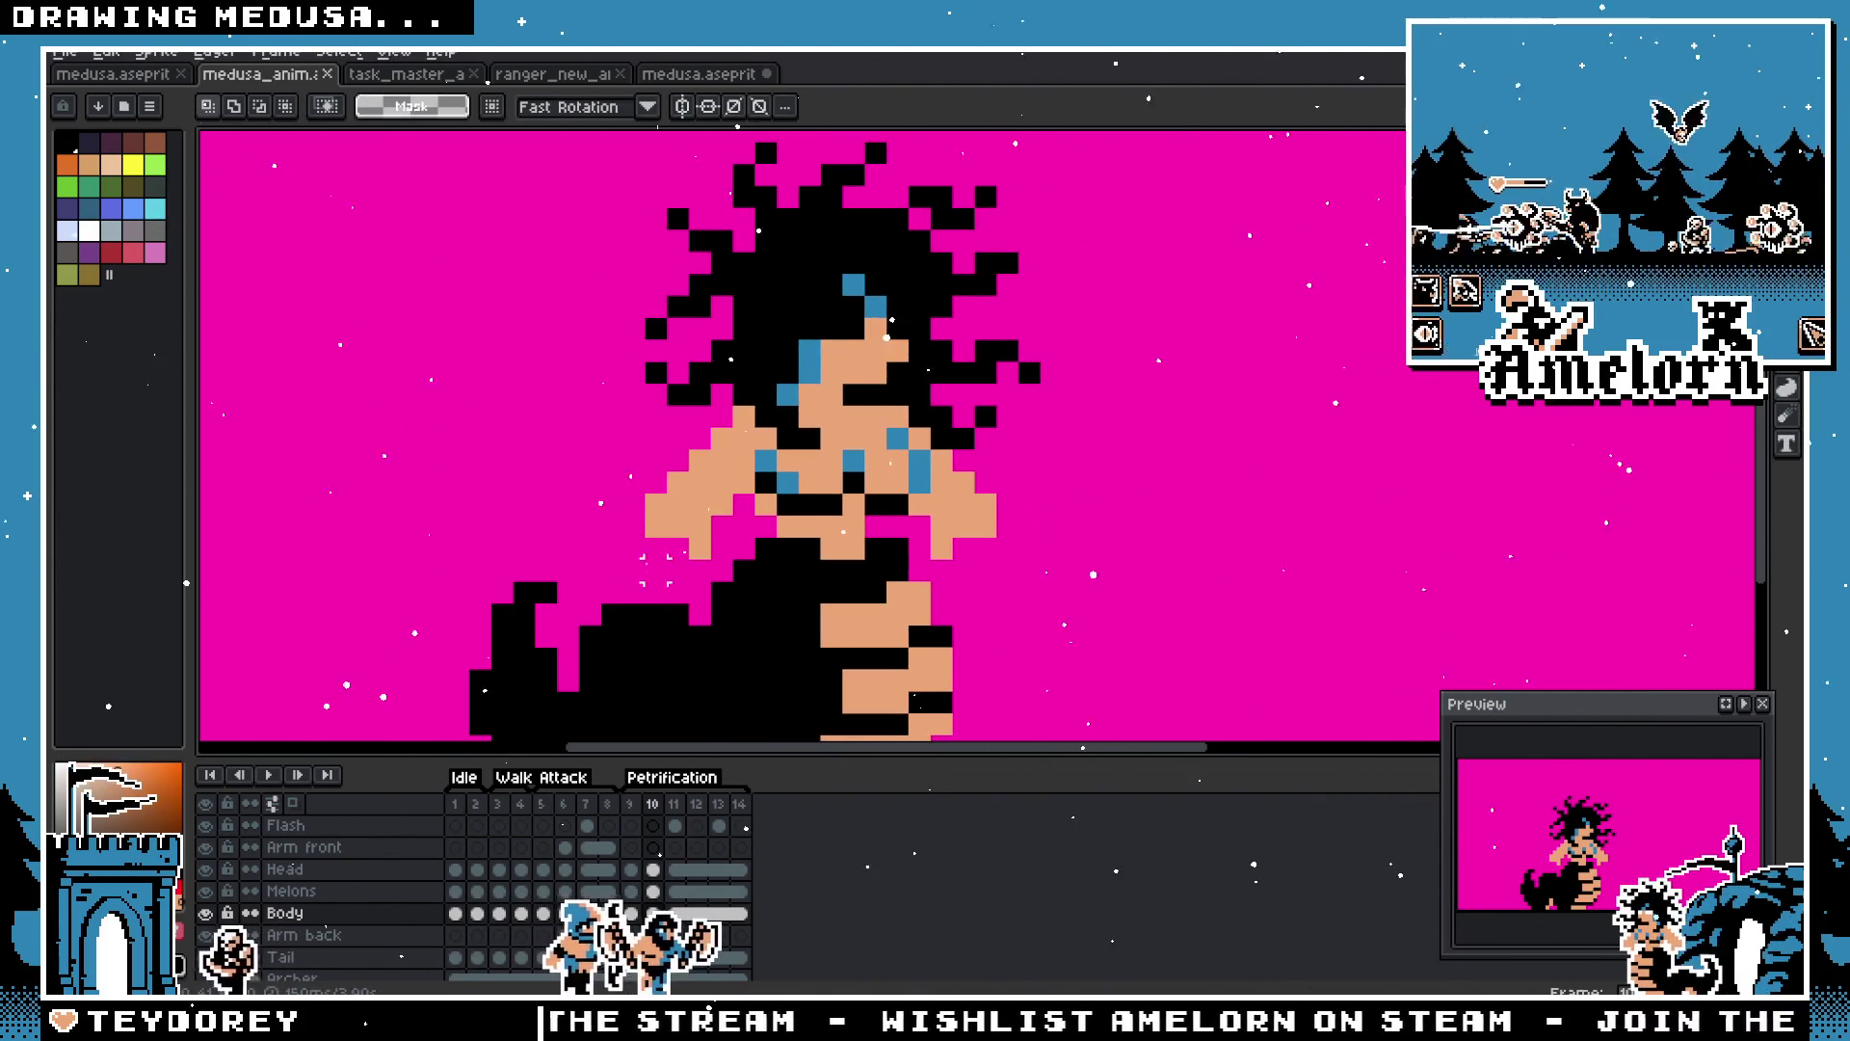
Step: Cut the front arm pixels out of frame 10
mouse_move(641, 400)
left_mouse_down()
mouse_move(740, 523)
mouse_move(741, 564)
mouse_move(759, 564)
left_mouse_up()
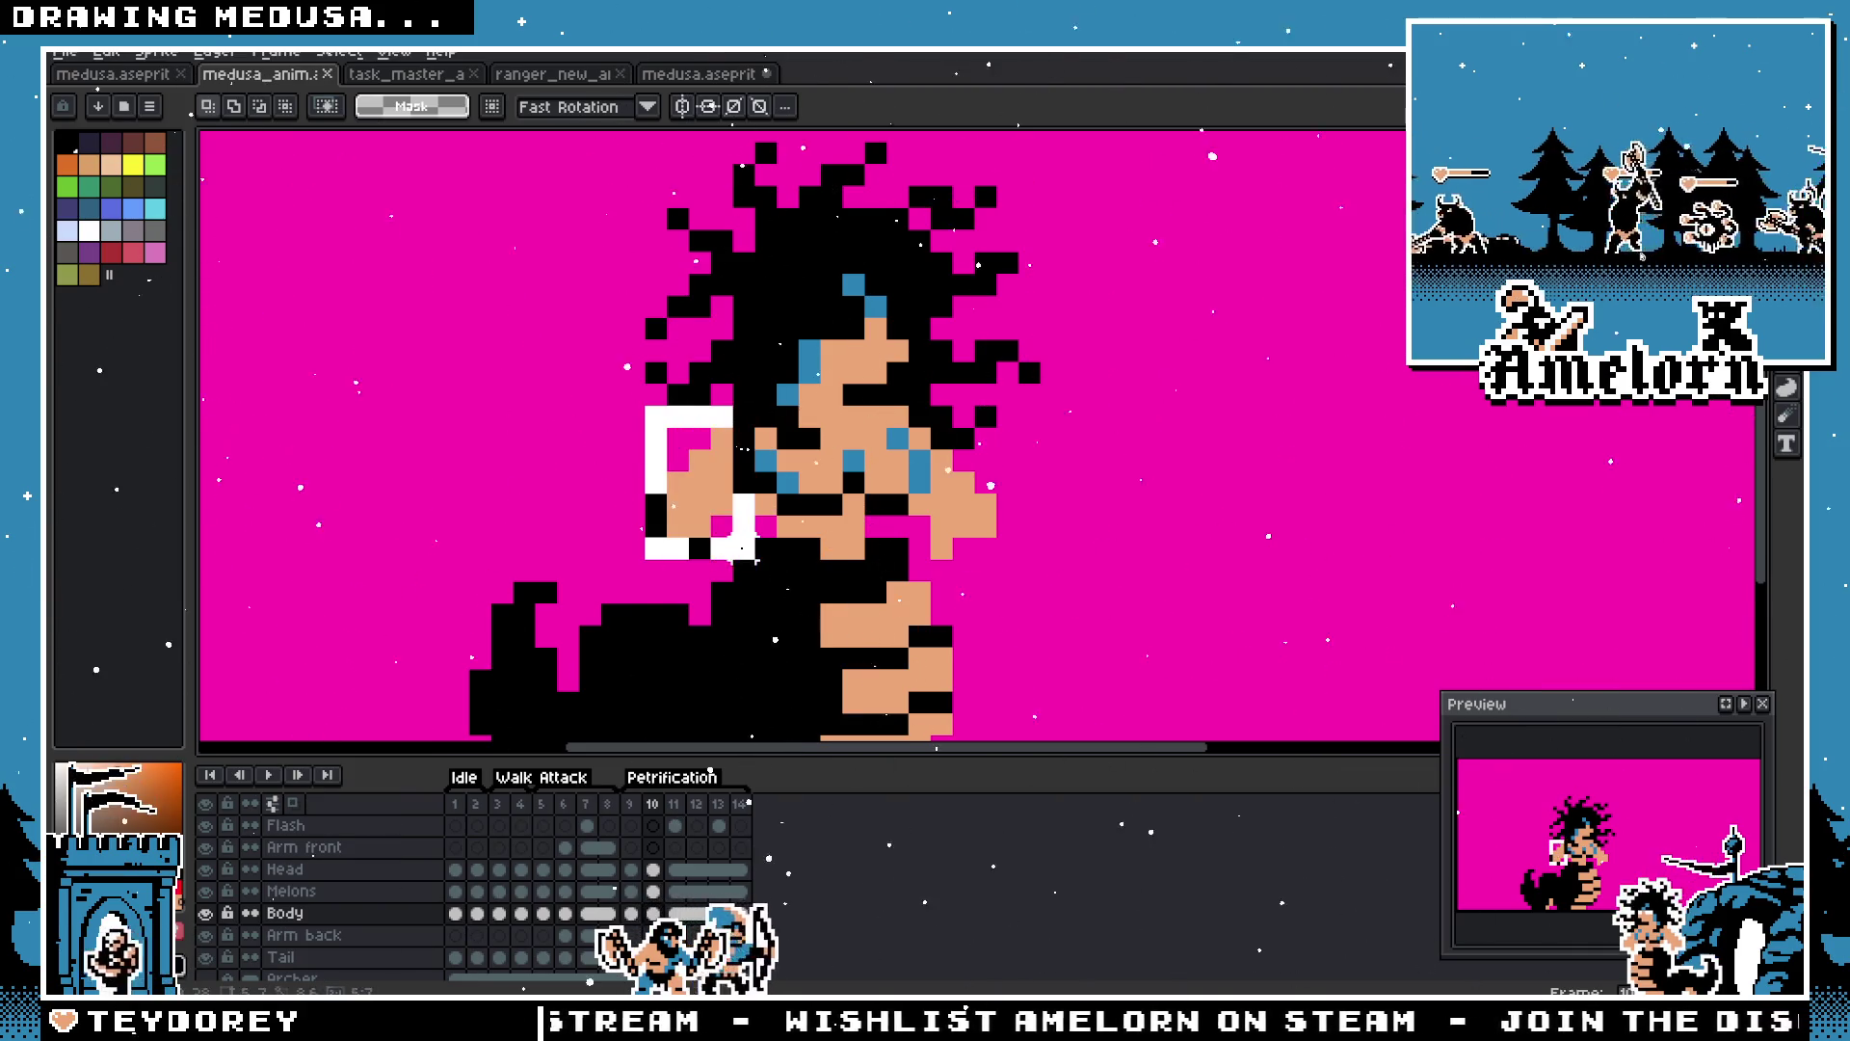
key("Delete")
left_click(633, 822)
left_click(656, 806)
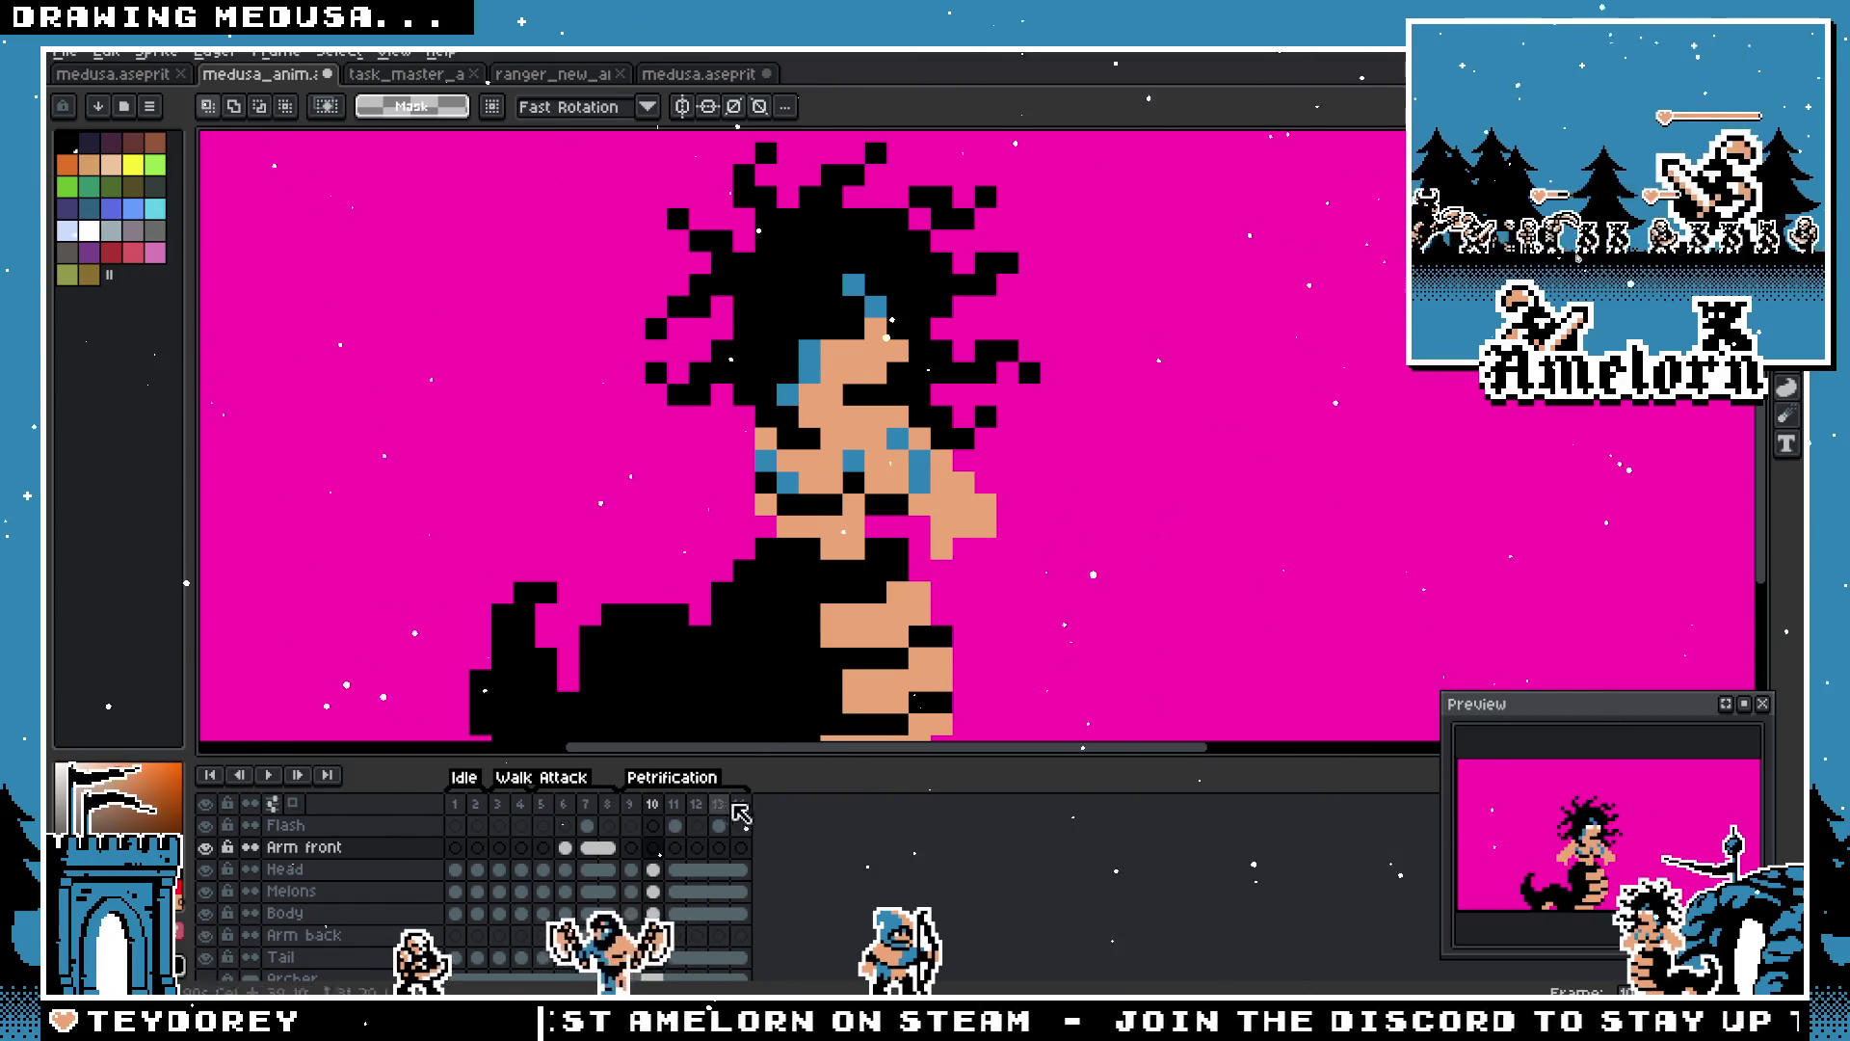
Step: Paste the arm left of the body, flipped horizontally and vertically
key("ctrl+v")
left_click_drag(681, 501, 338, 458)
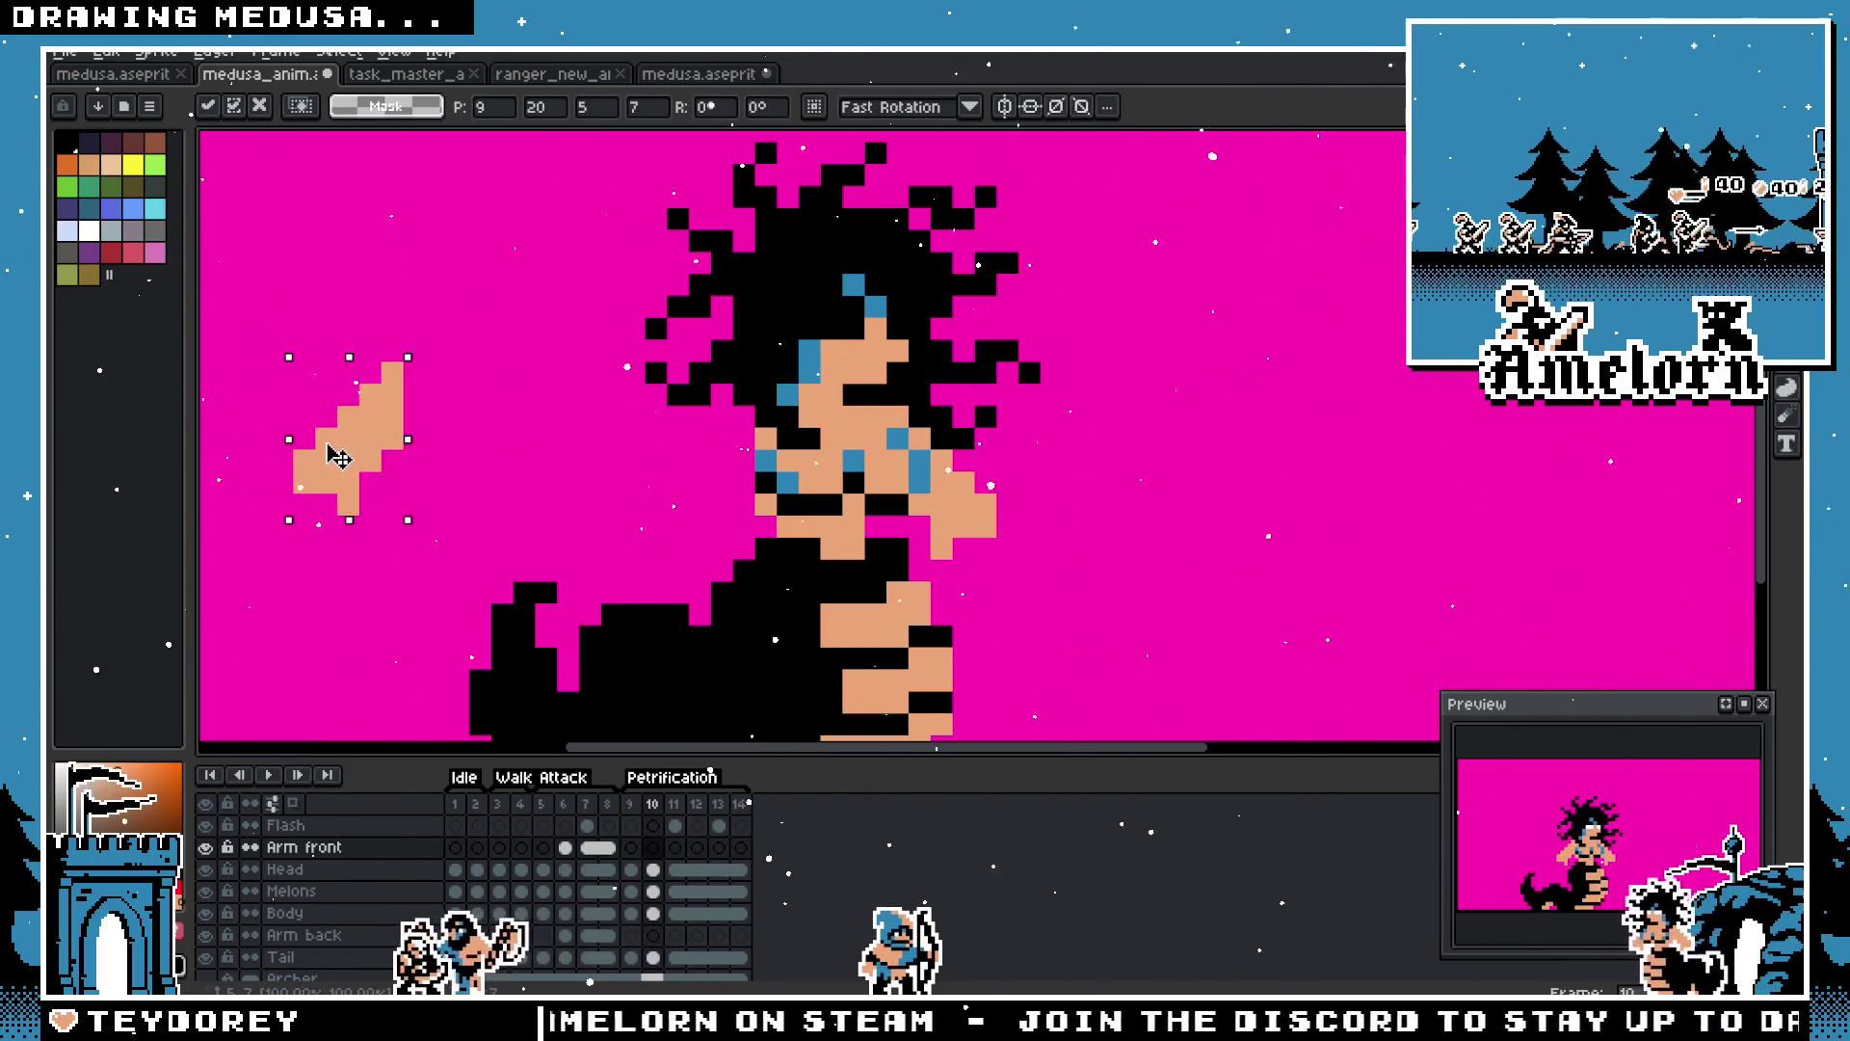
key("shift+h")
key("shift+v")
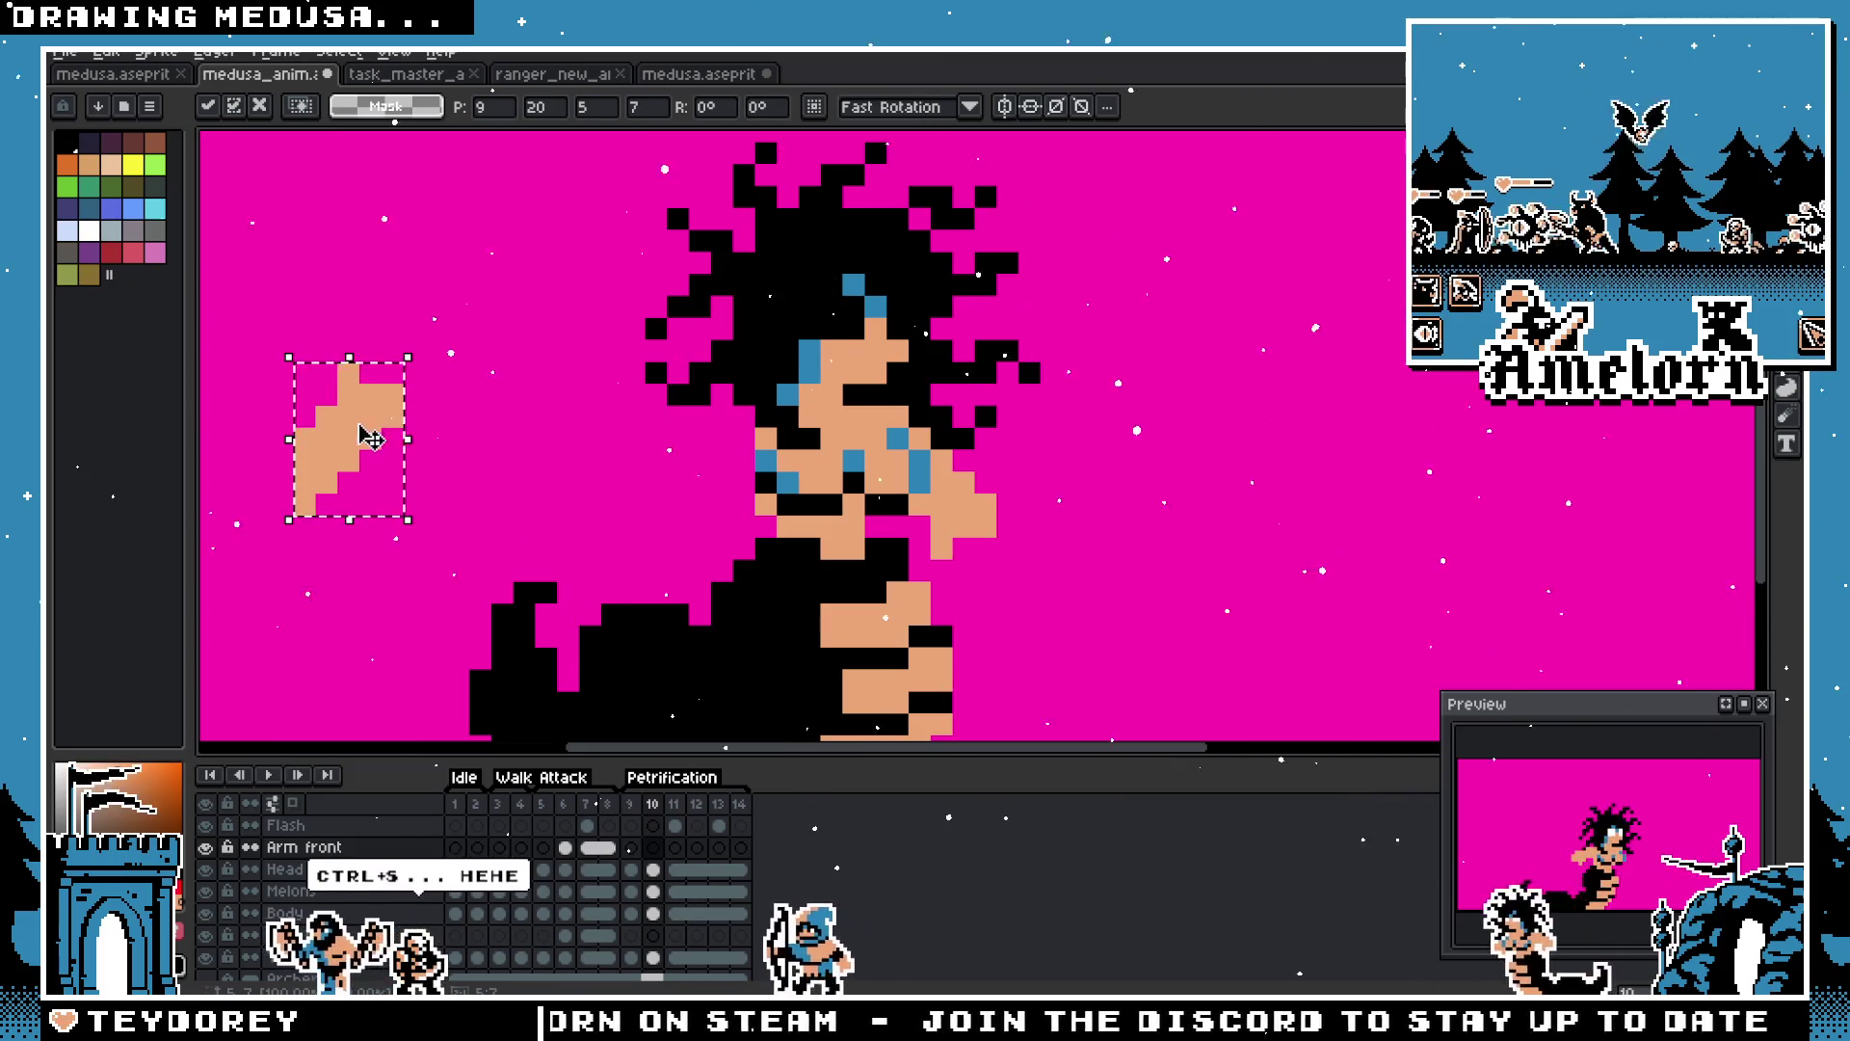
key("Return")
scroll(357, 437, "up", 1)
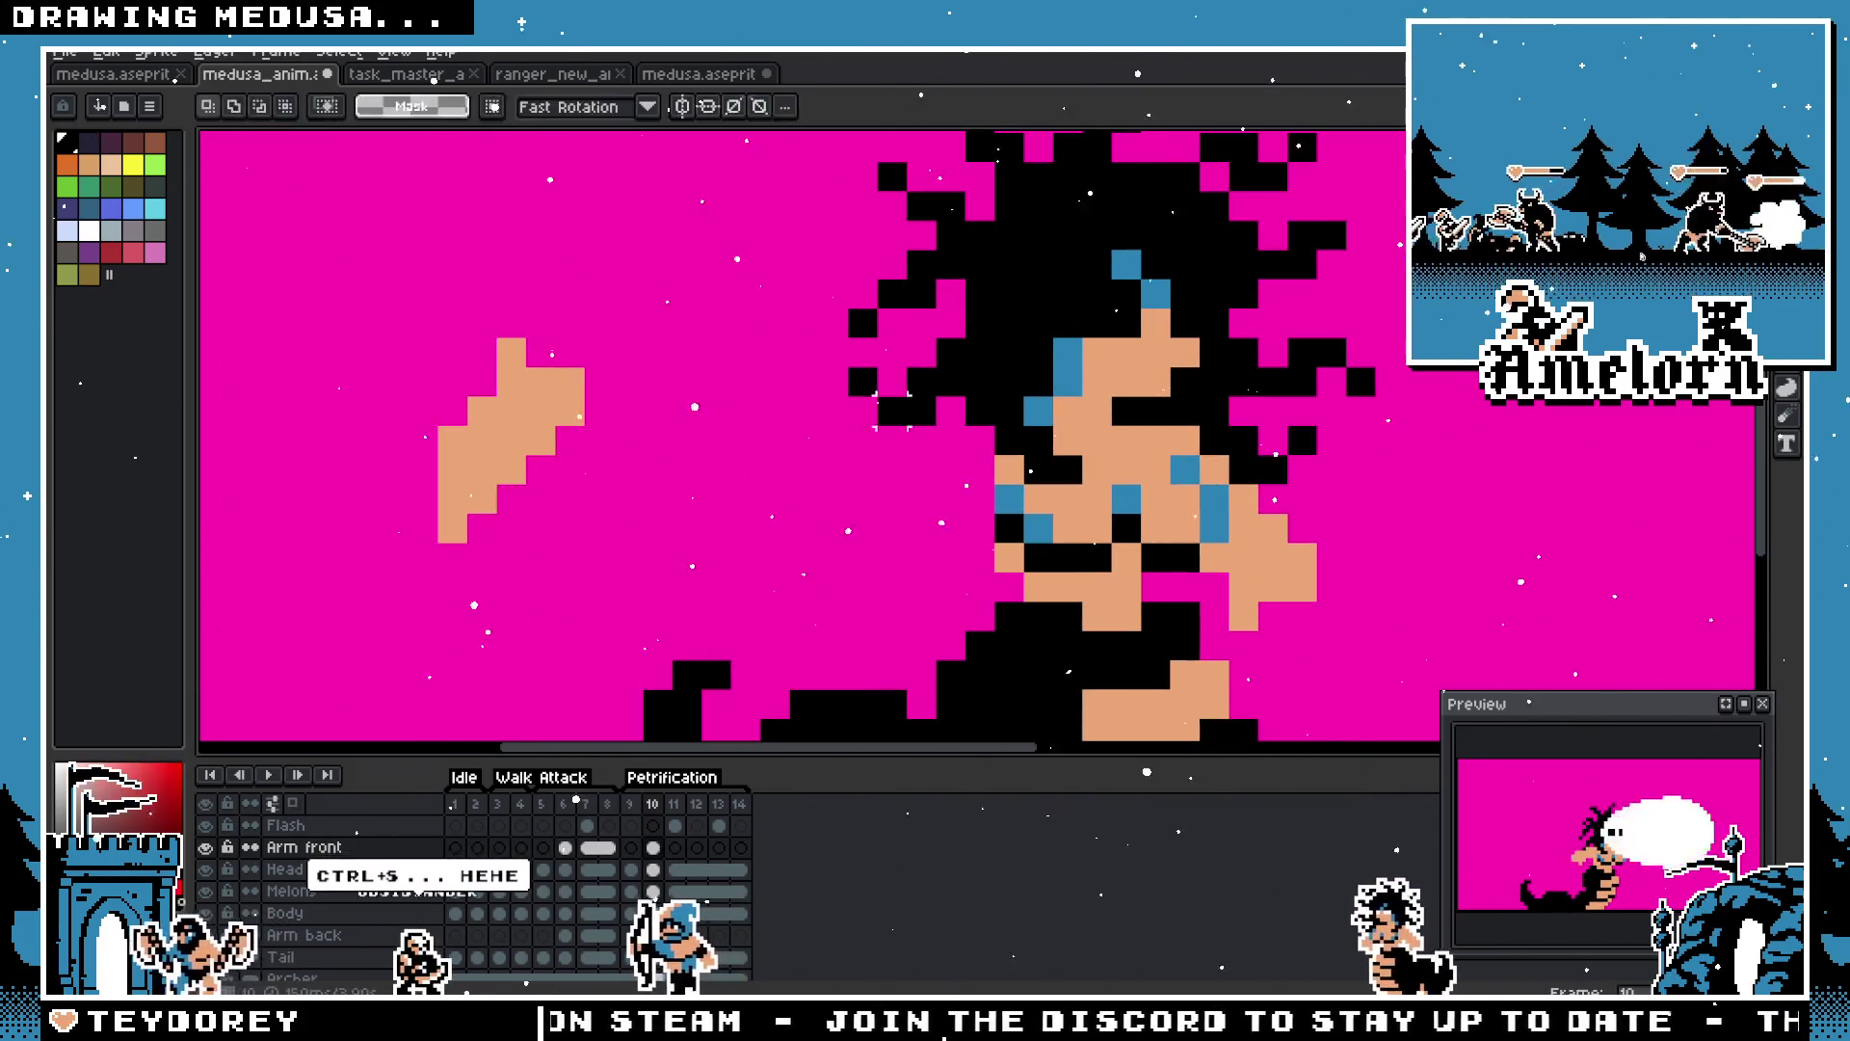
key("b")
scroll(843, 463, "down", 2)
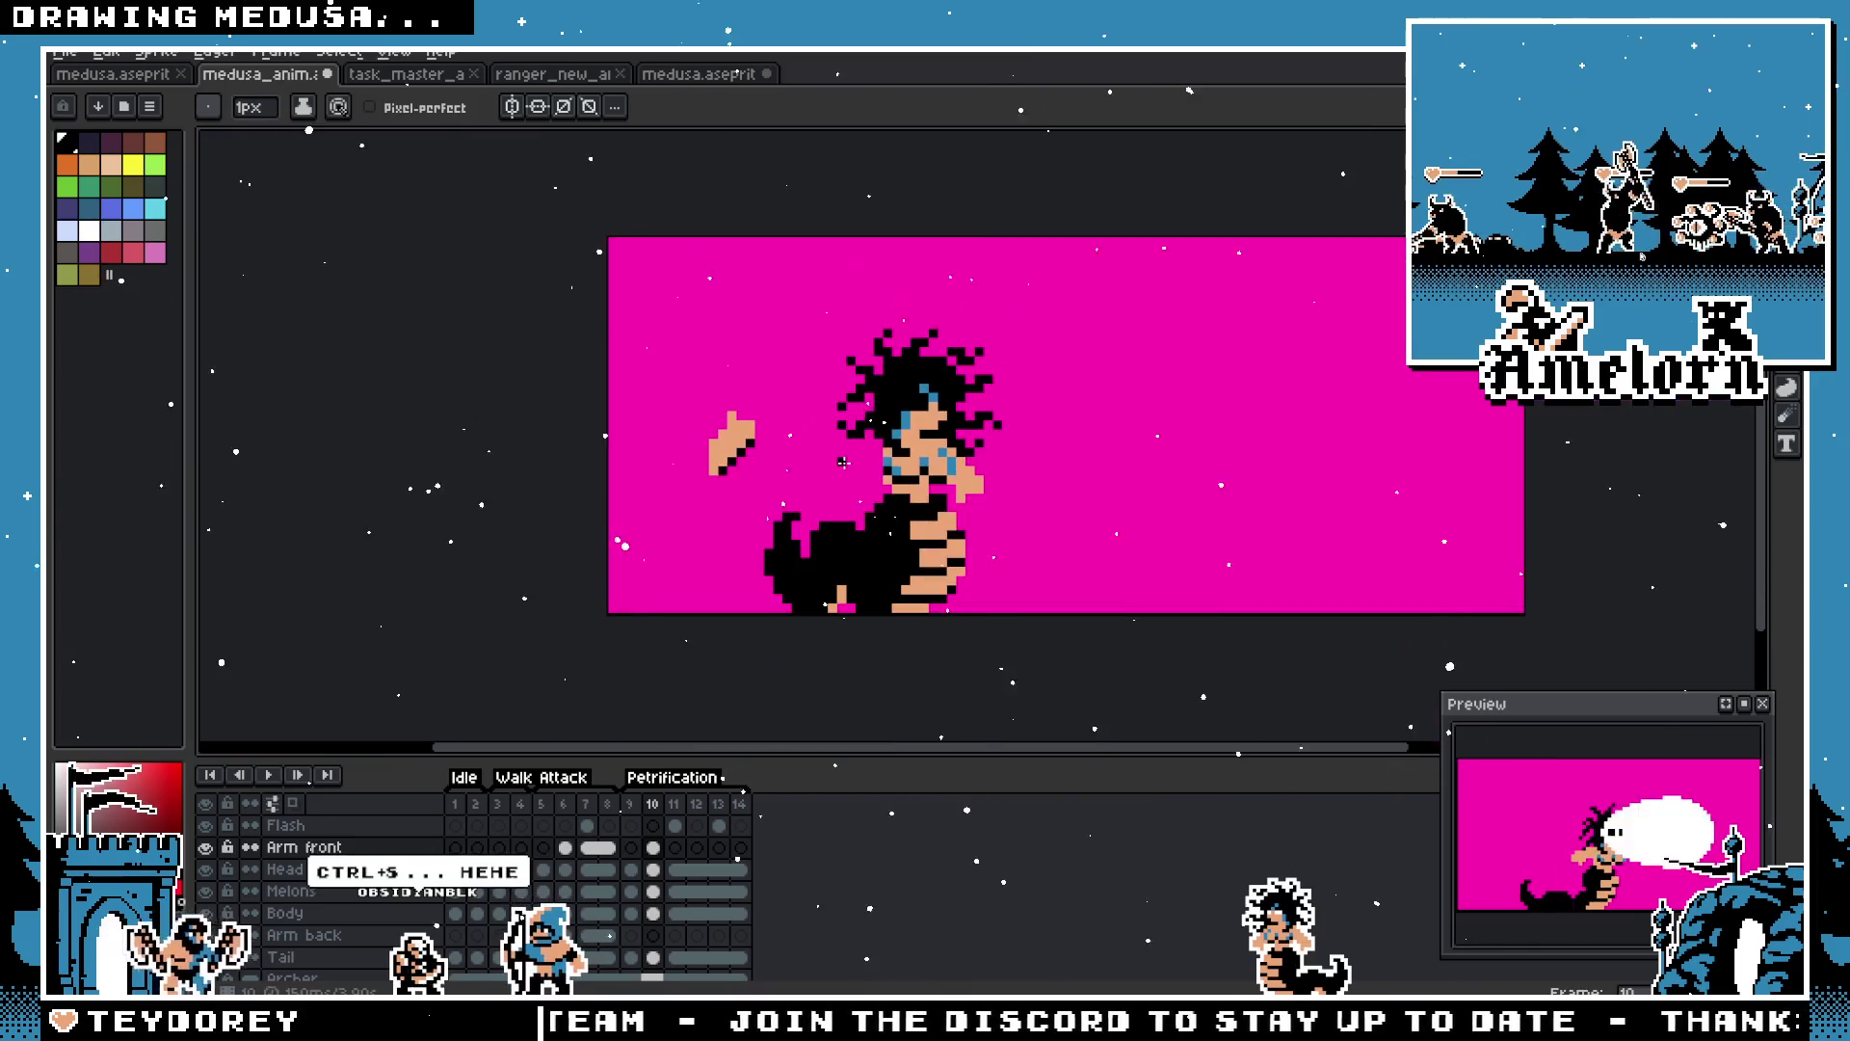
key("m")
scroll(790, 424, "up", 3)
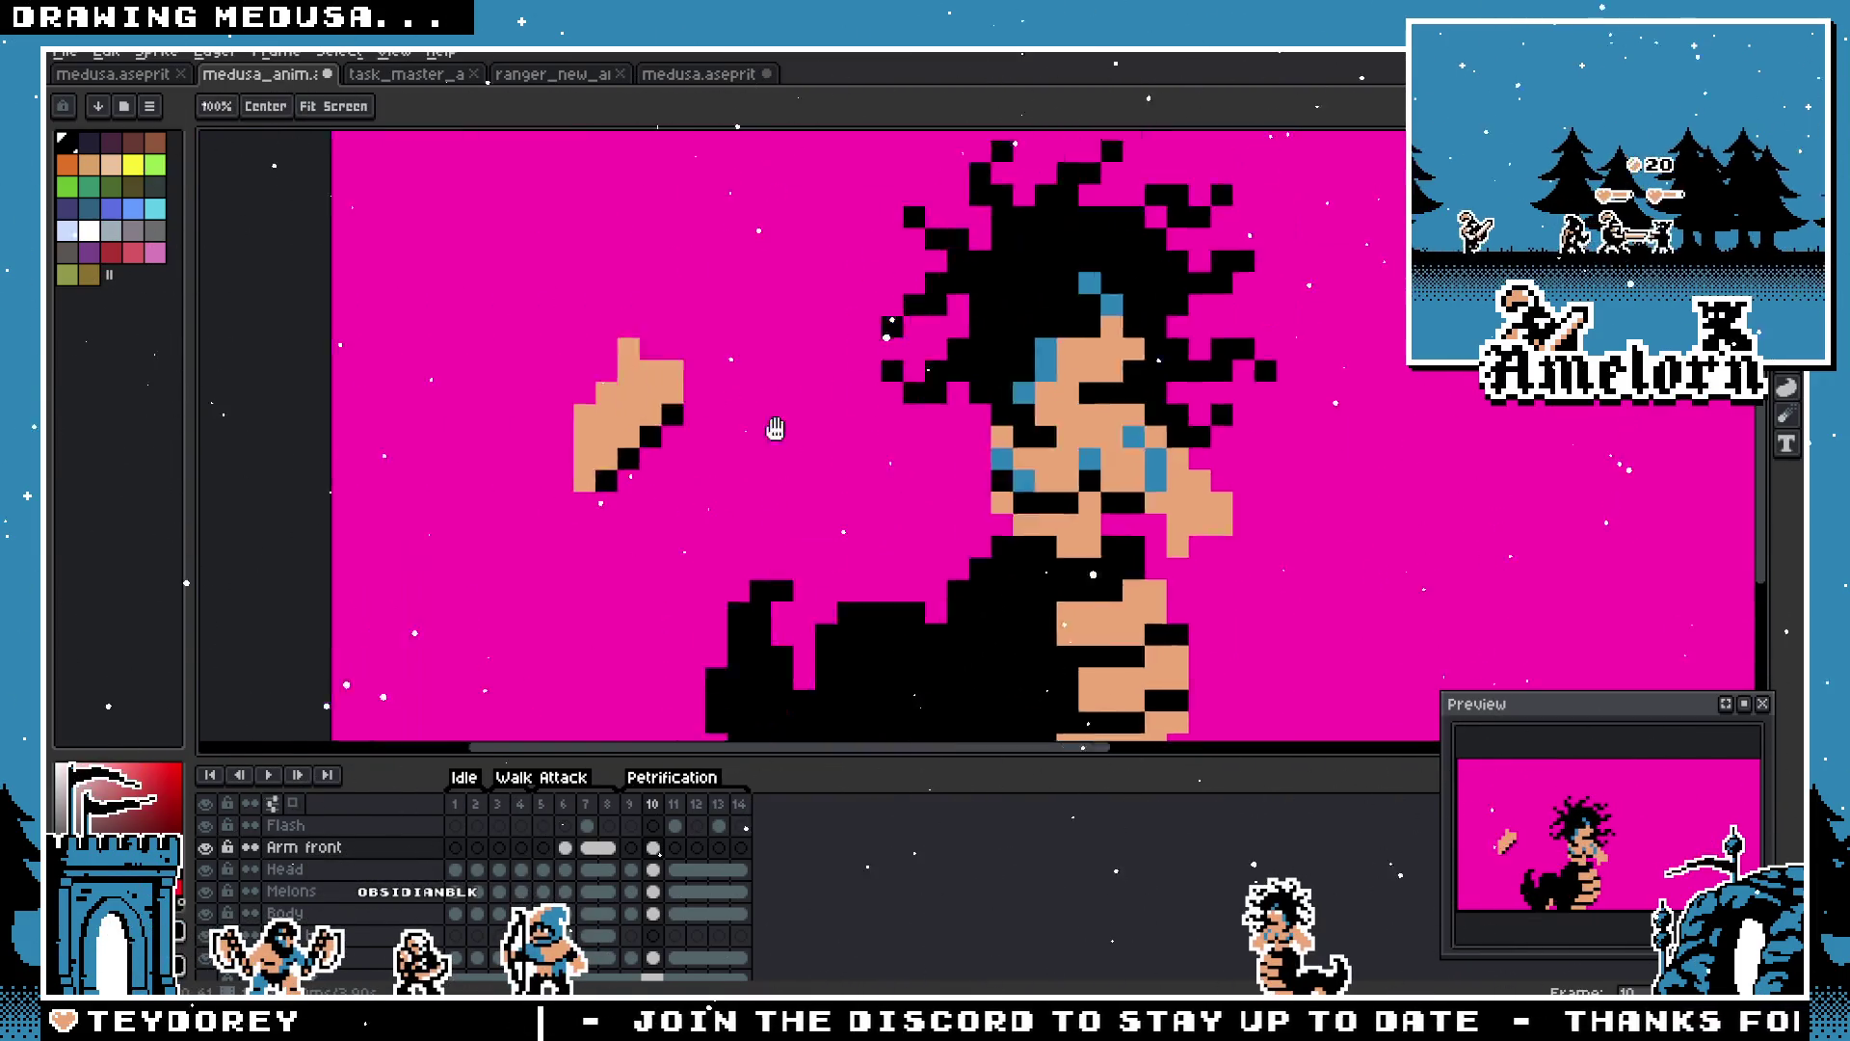
Step: Add a skin-coloured pixel to the arm and move it up onto Medusa's face
mouse_move(450, 566)
left_mouse_down()
mouse_move(963, 490)
mouse_move(973, 463)
left_mouse_up()
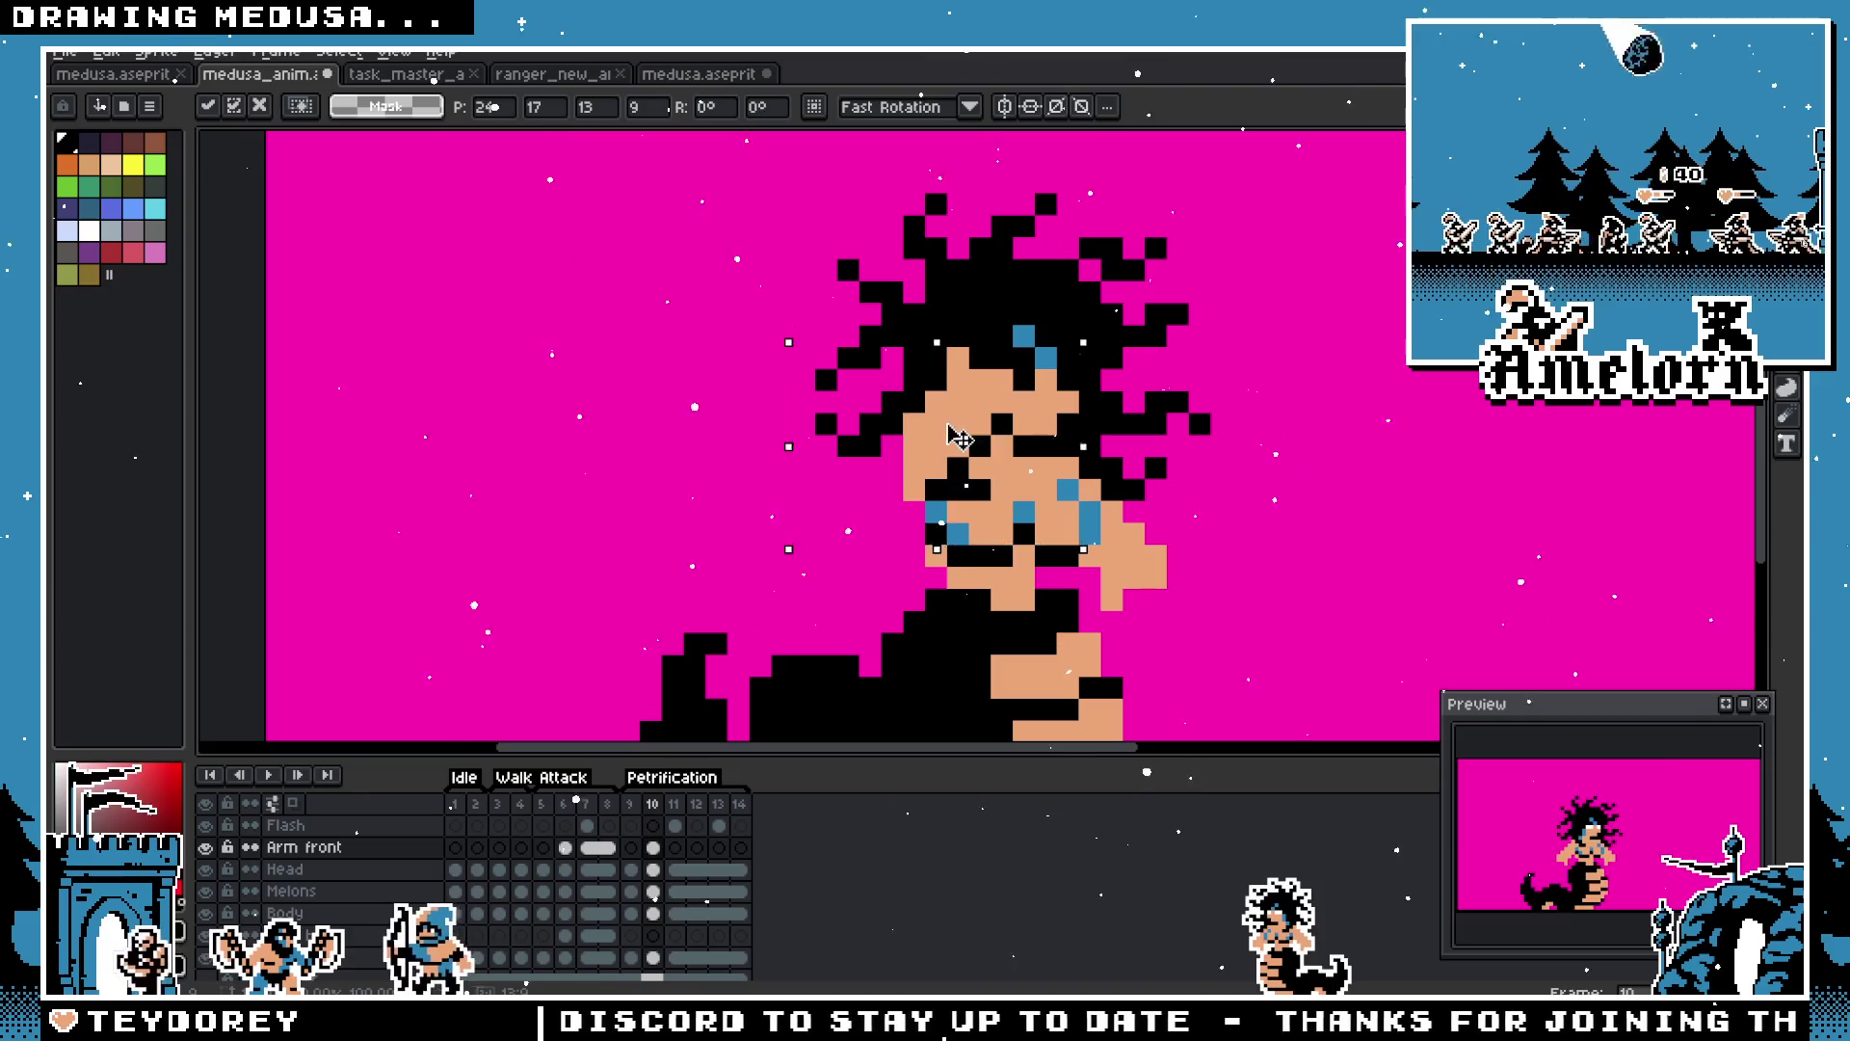
mouse_move(961, 448)
left_mouse_down()
mouse_move(641, 501)
mouse_move(655, 520)
left_mouse_up()
scroll(659, 527, "up", 1)
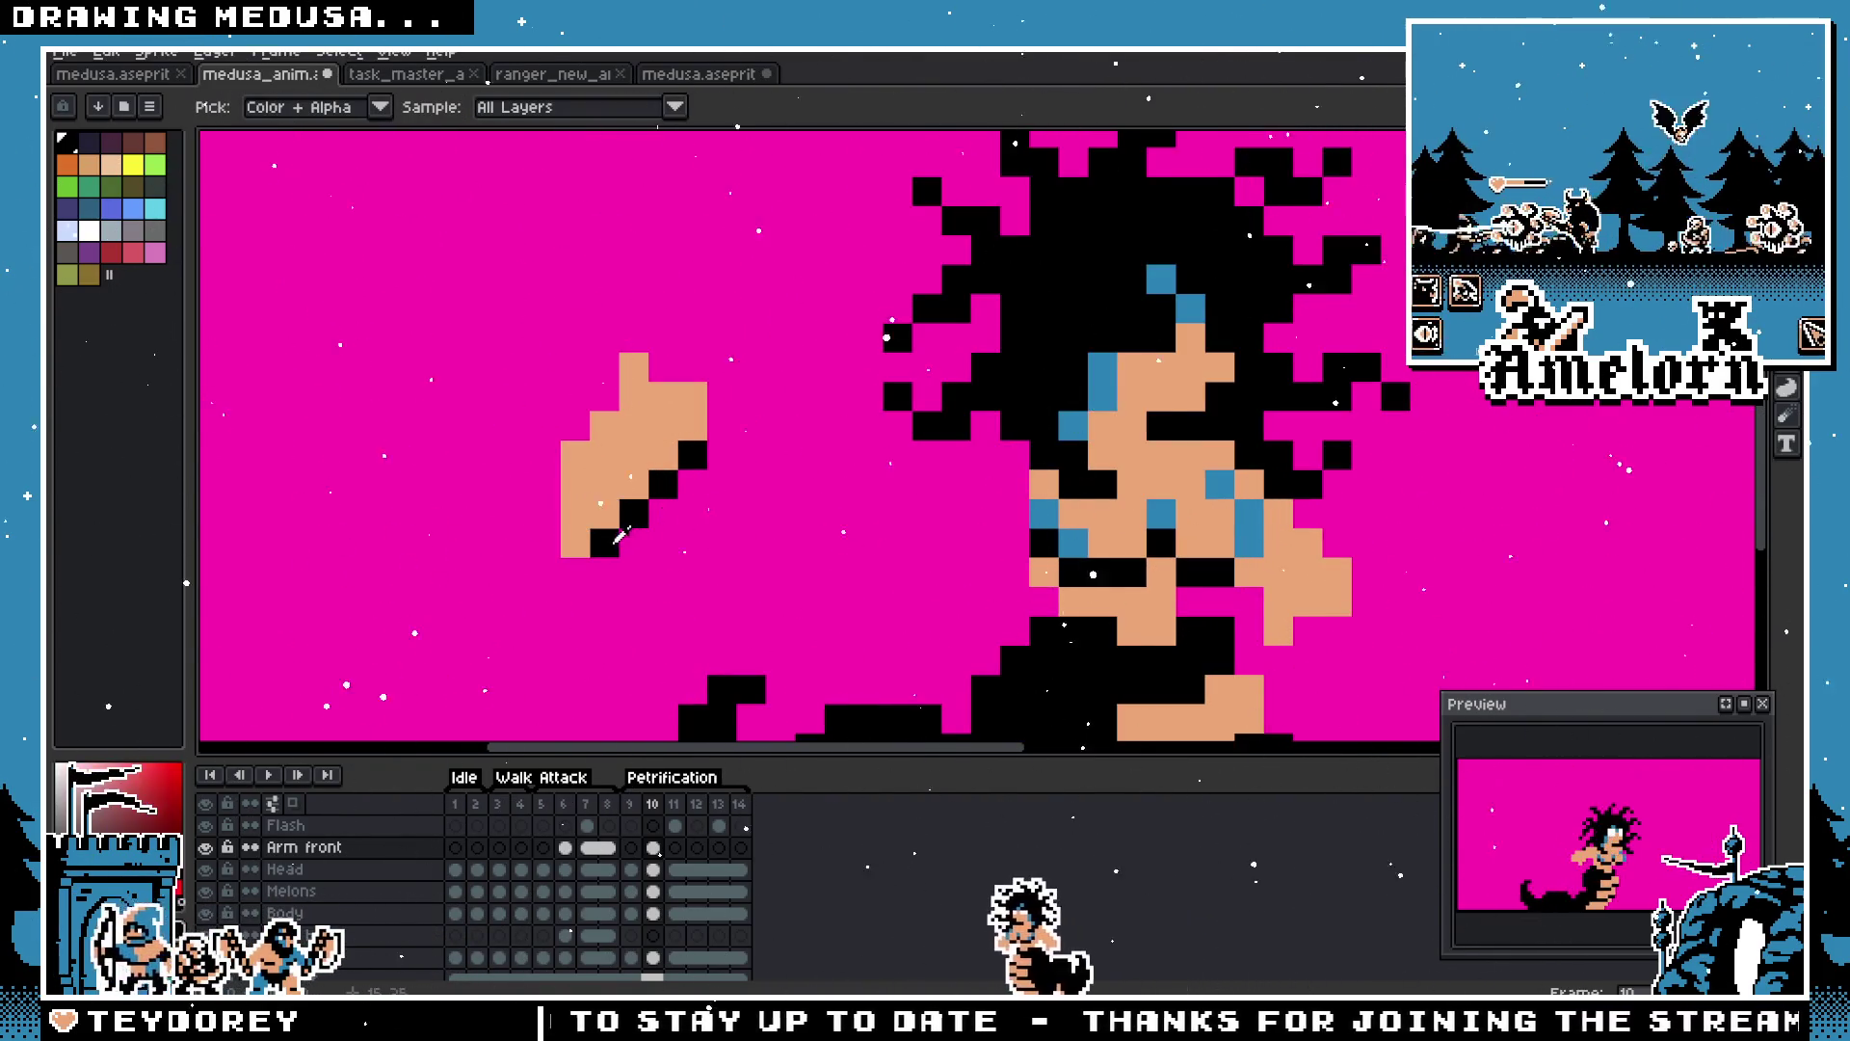
left_click(575, 545, "alt")
left_click(568, 571)
key("m")
left_click_drag(436, 301, 797, 566)
mouse_move(607, 520)
left_mouse_down()
mouse_move(1022, 424)
mouse_move(1048, 424)
mouse_move(1043, 441)
left_mouse_up()
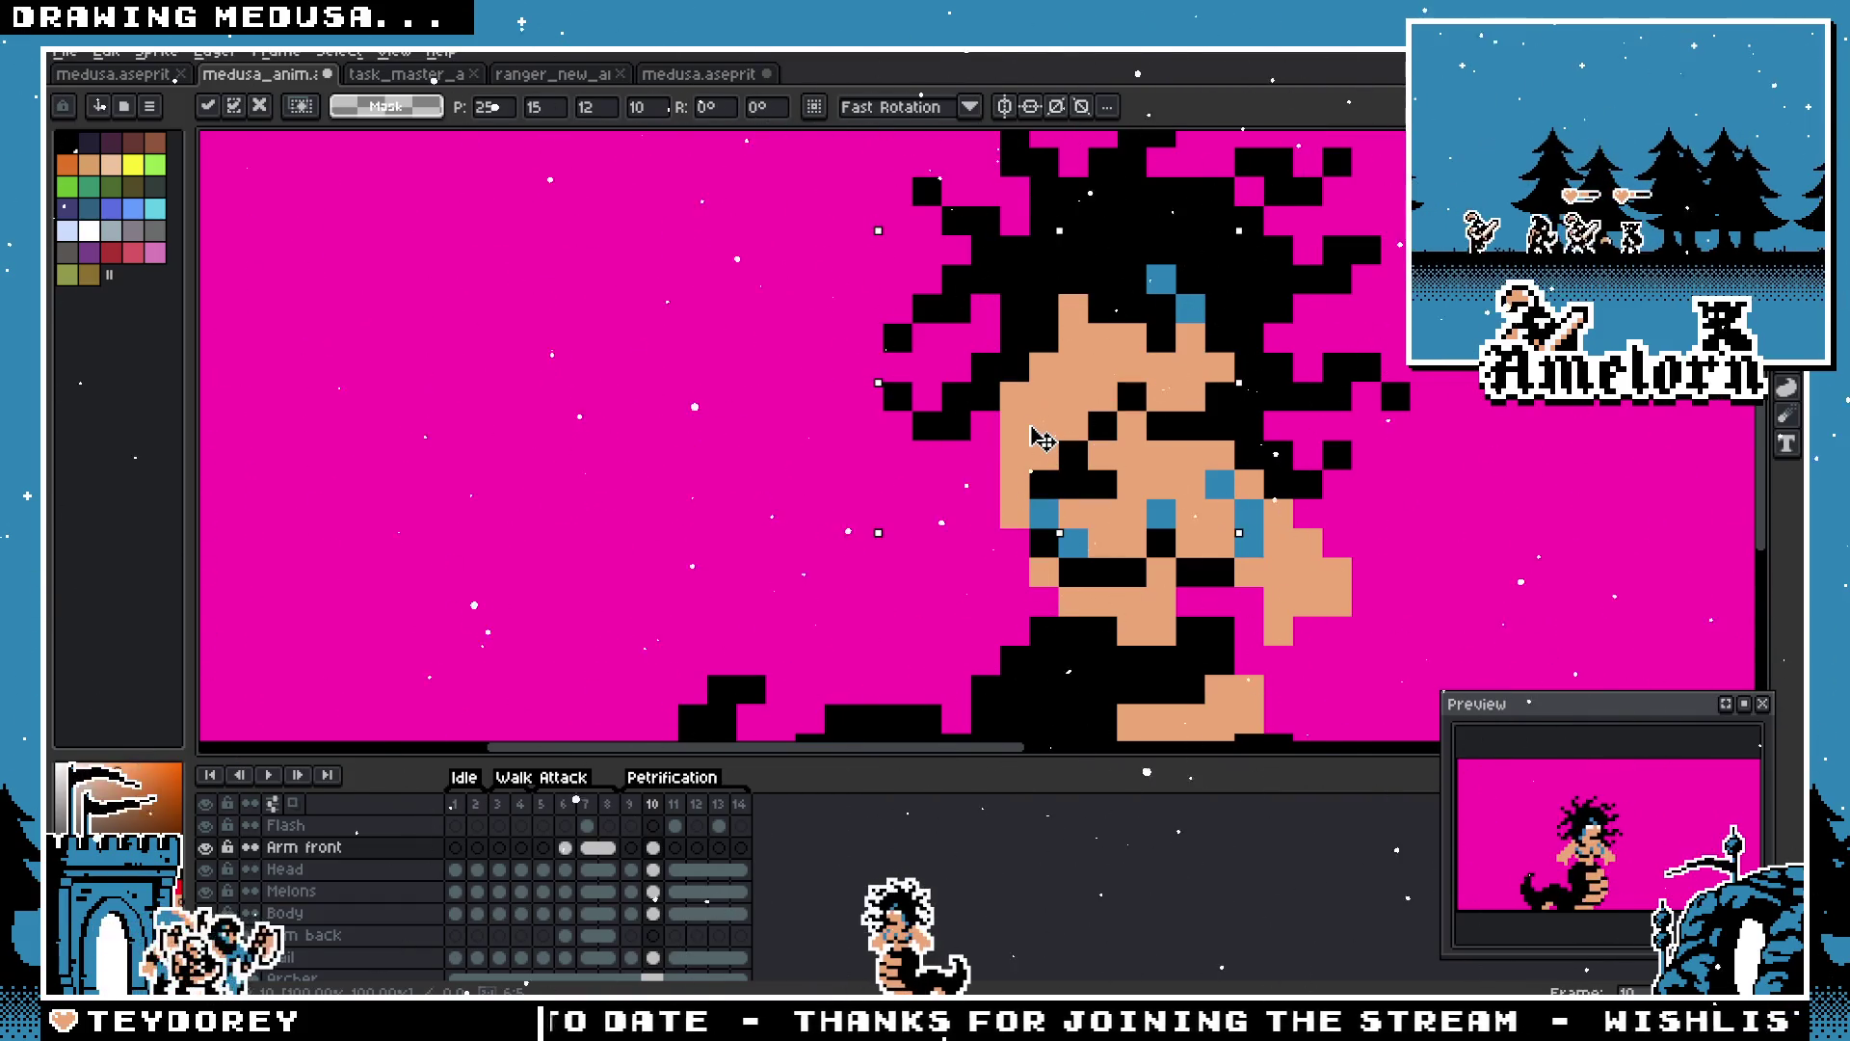
Step: Drop the arm over the face and cut the remaining hand from the Body layer
key("Return")
scroll(963, 433, "right", 3)
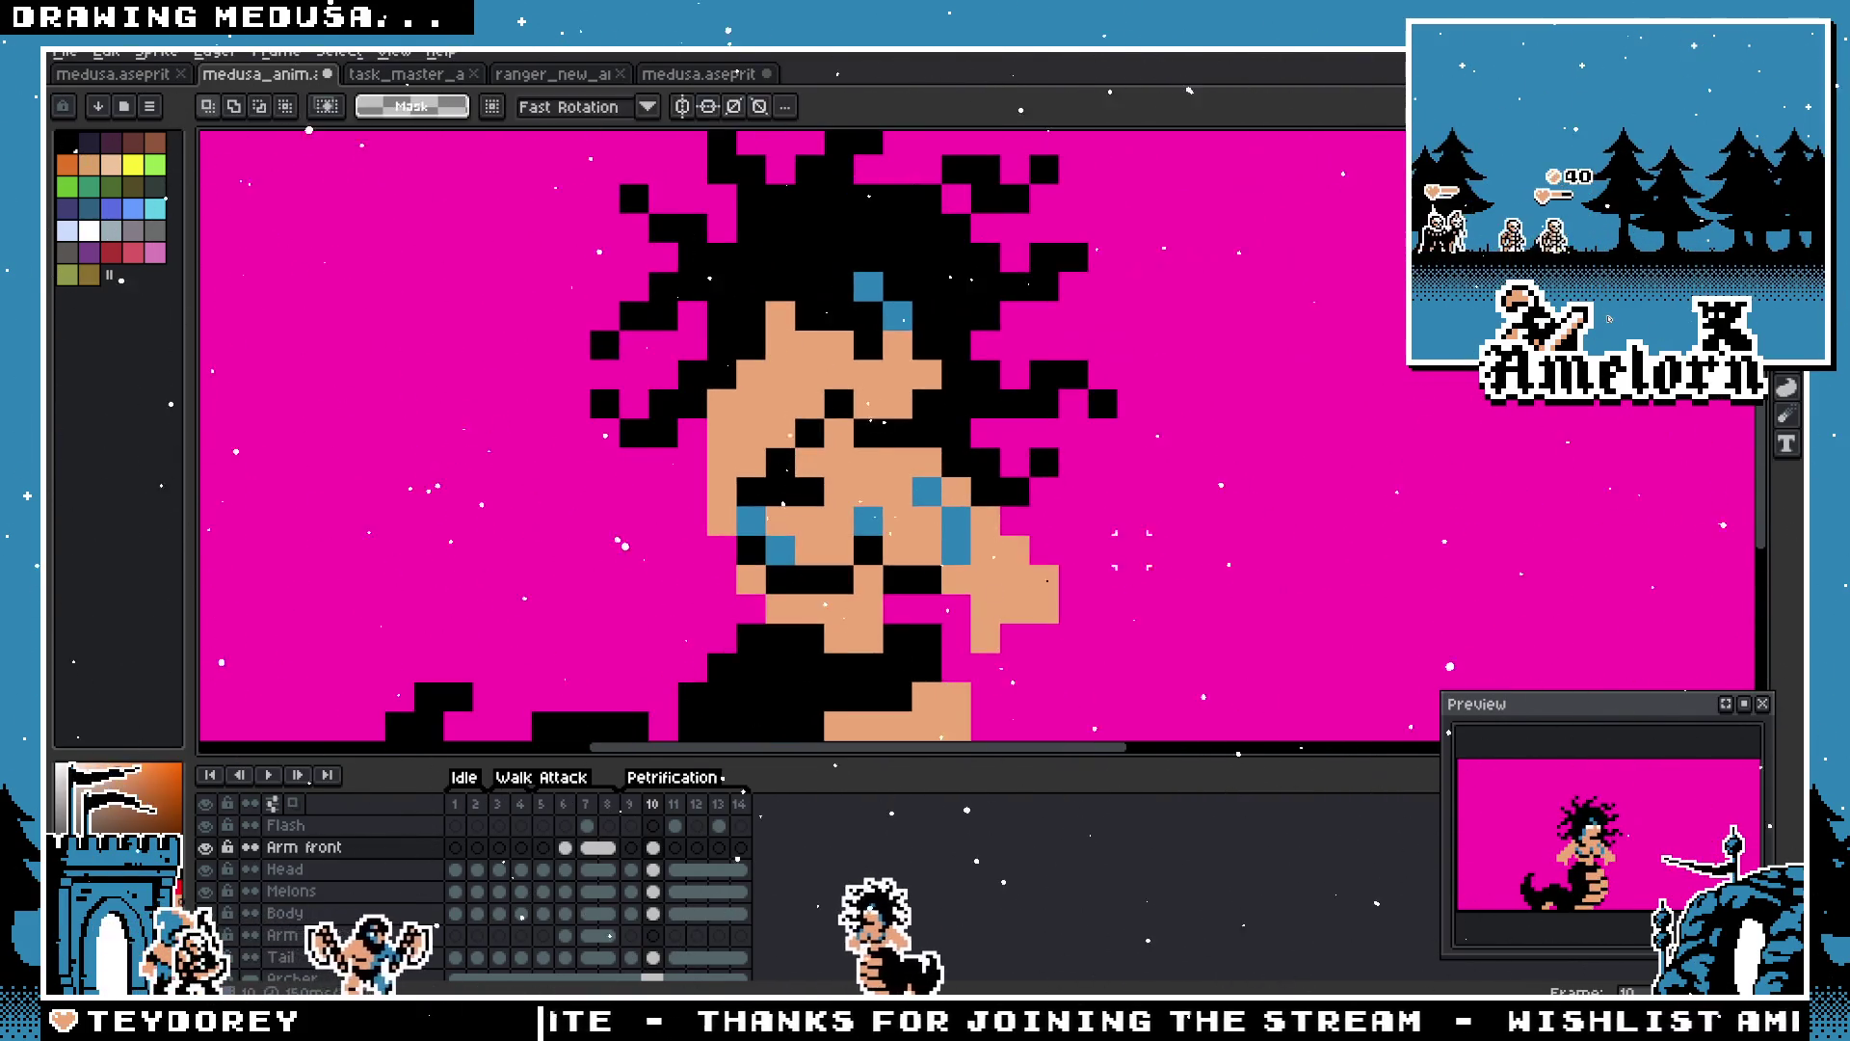
left_click(285, 913)
left_click_drag(1210, 416, 939, 657)
mouse_move(1092, 501)
left_mouse_down()
mouse_move(963, 578)
mouse_move(940, 657)
left_mouse_up()
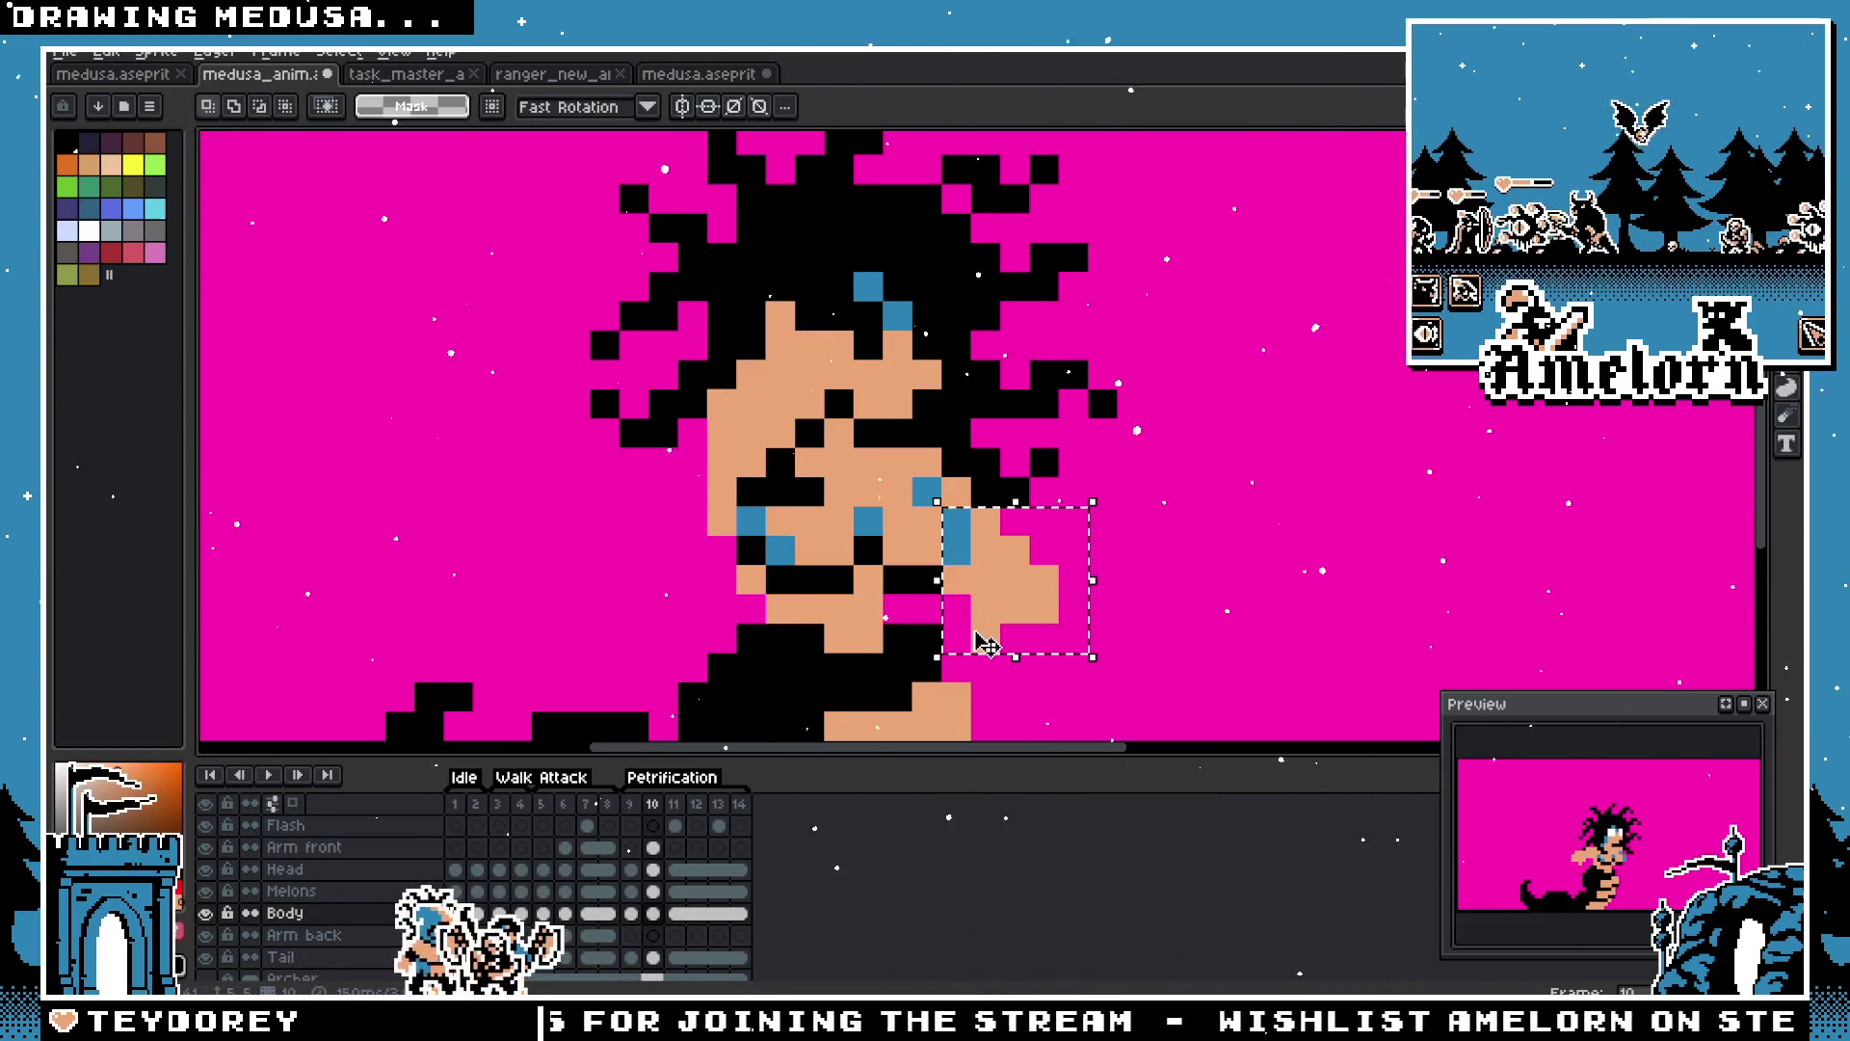
key("ctrl+x")
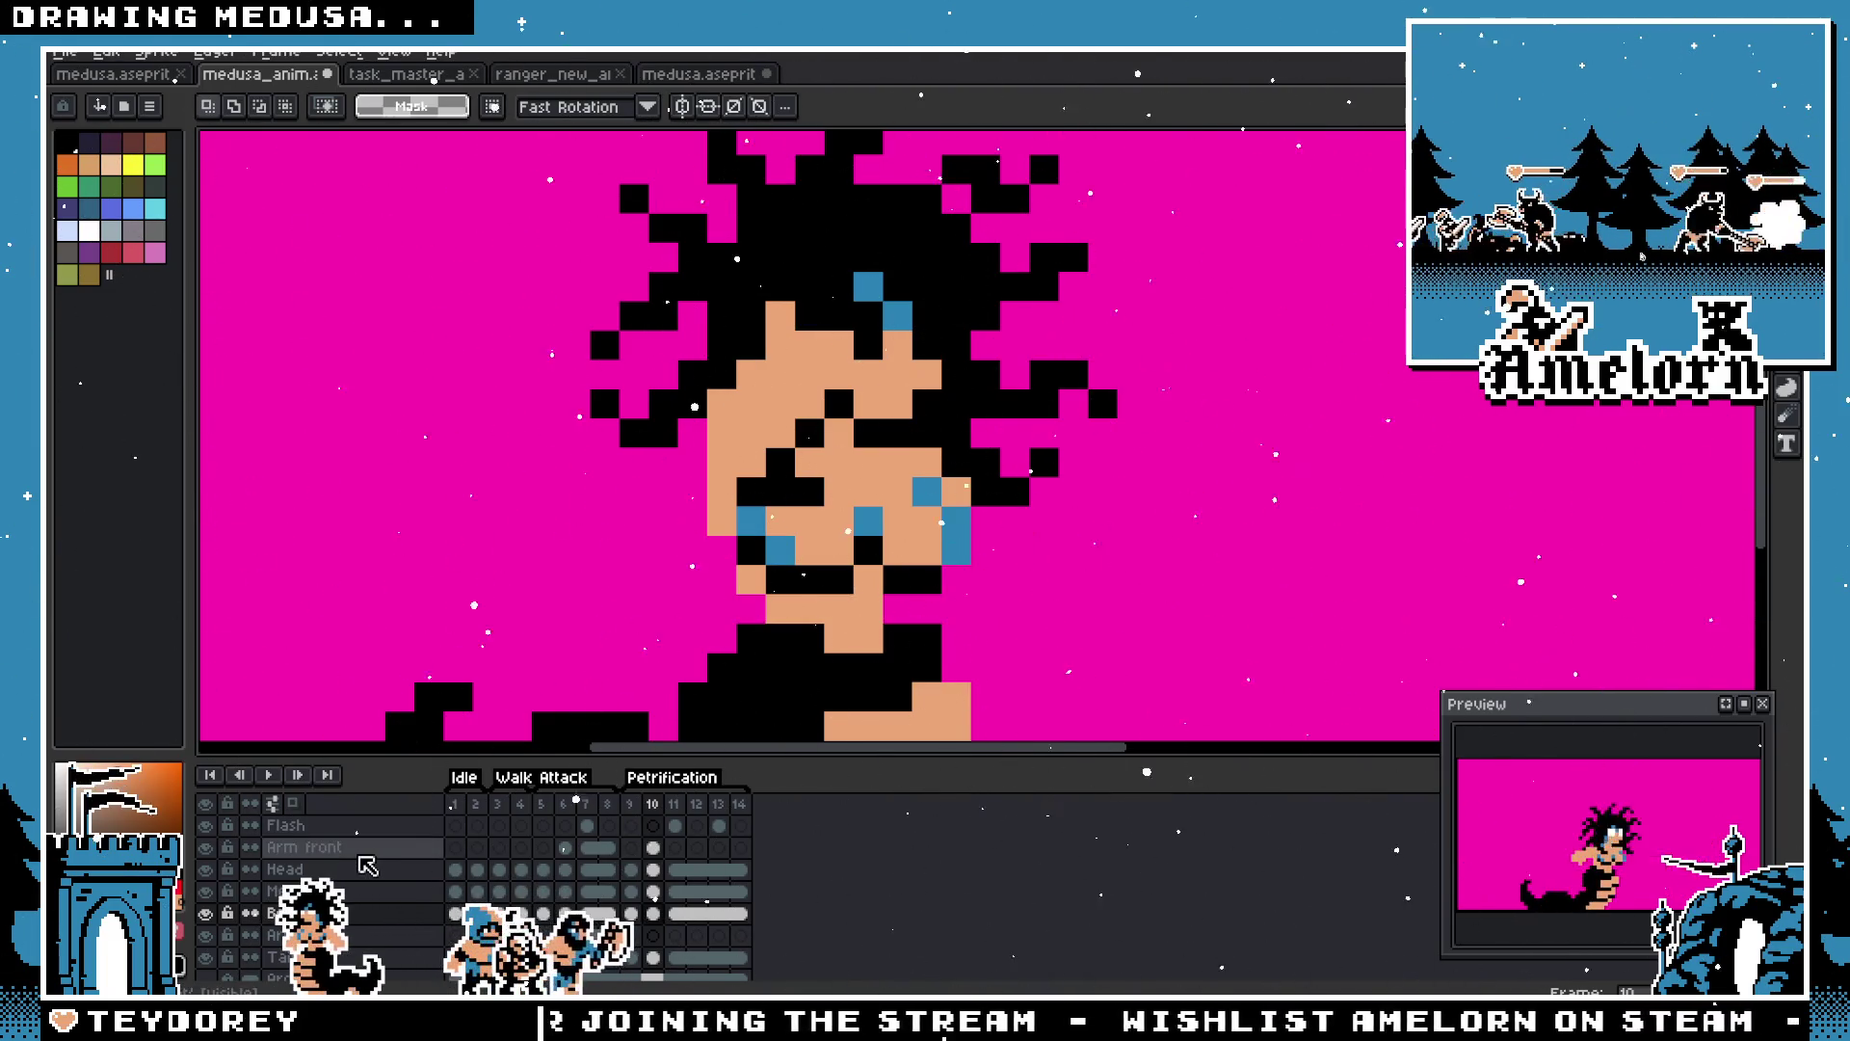
Step: Paste the hand into Arm front, mirrored horizontally
left_click(360, 852)
left_click_drag(556, 208, 1063, 599)
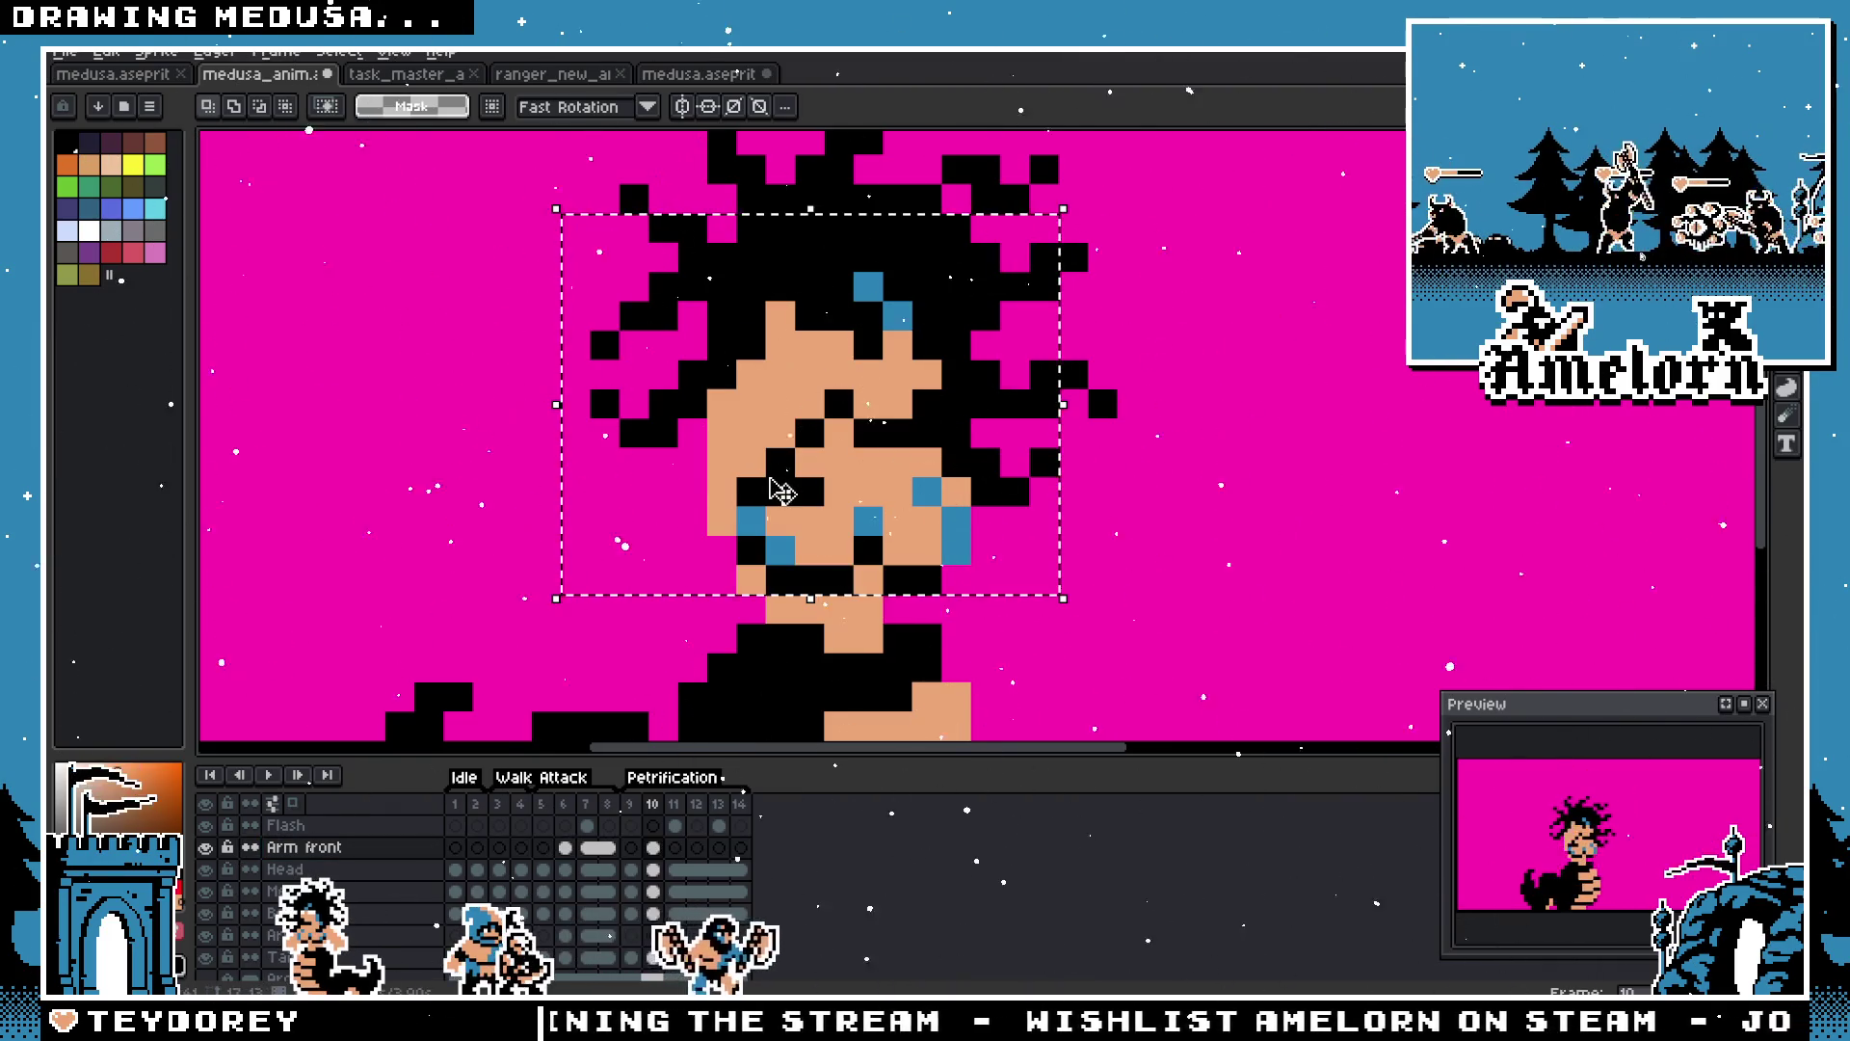
key("ctrl+v")
left_click_drag(814, 483, 1378, 482)
key("shift+h")
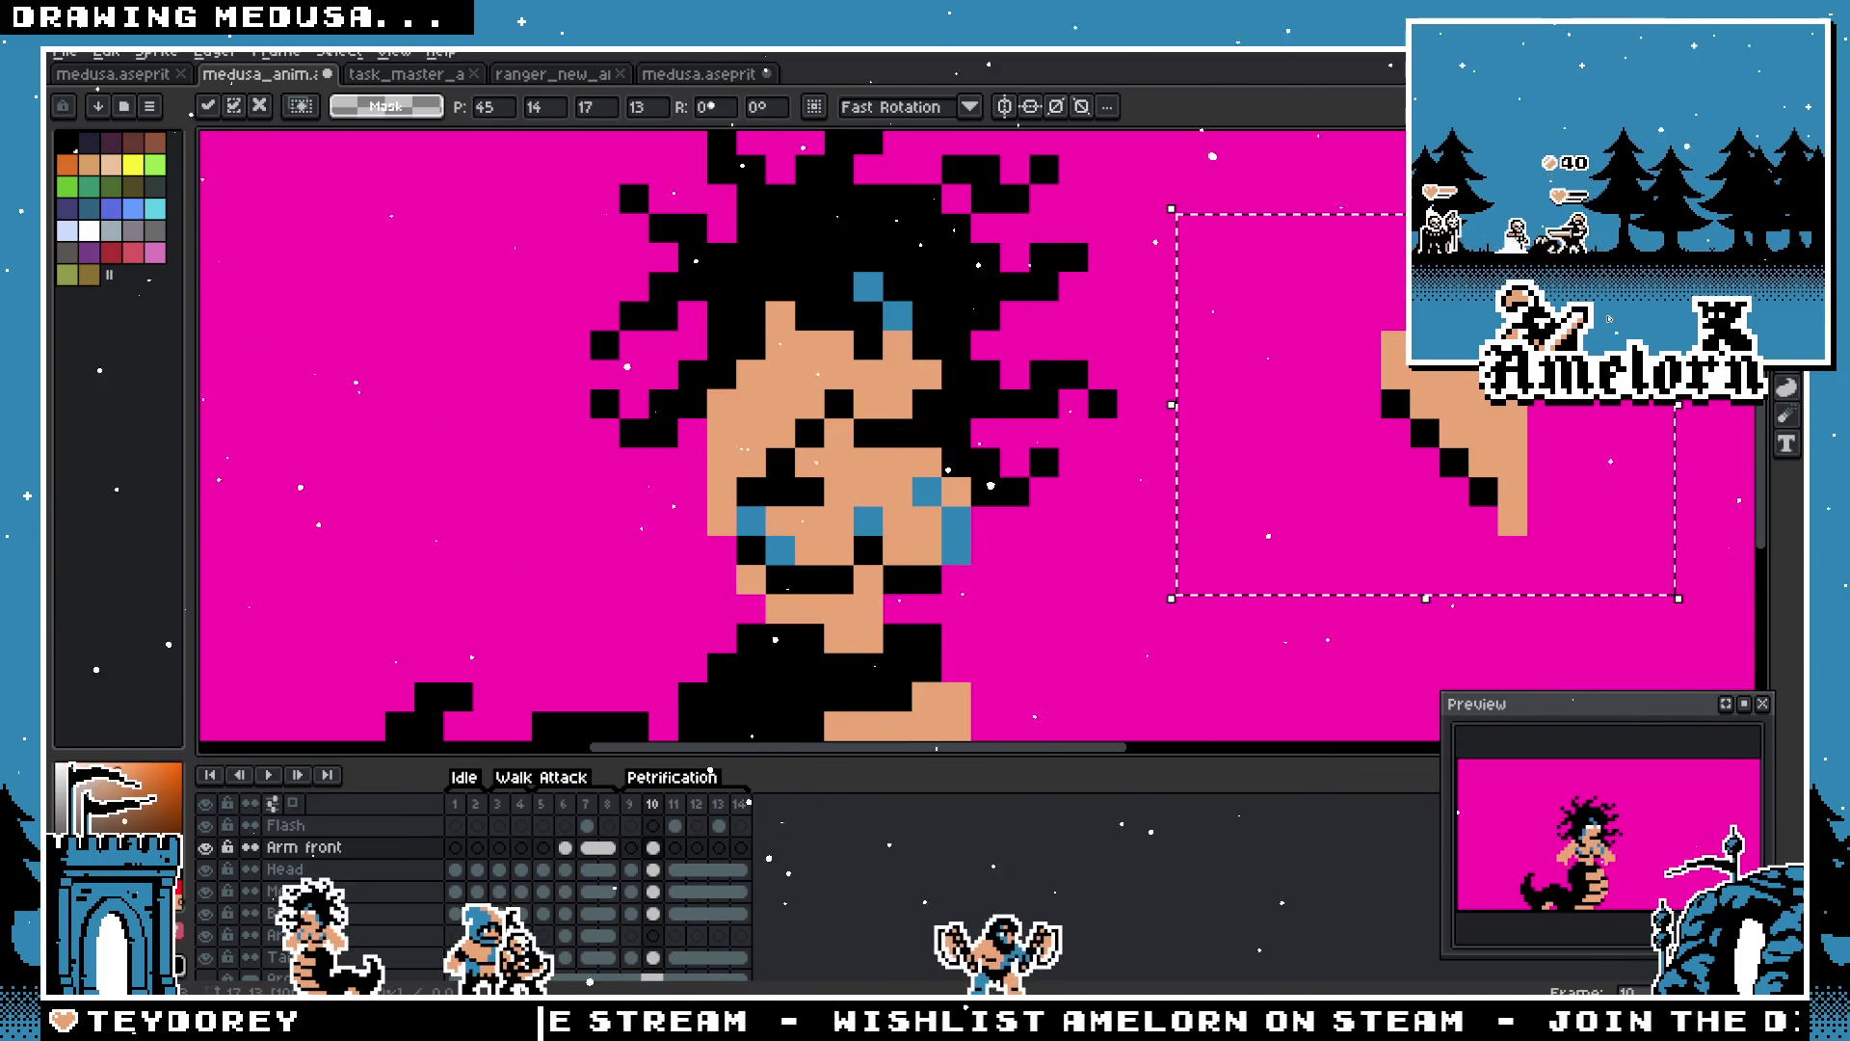
key("ctrl+d")
key("b")
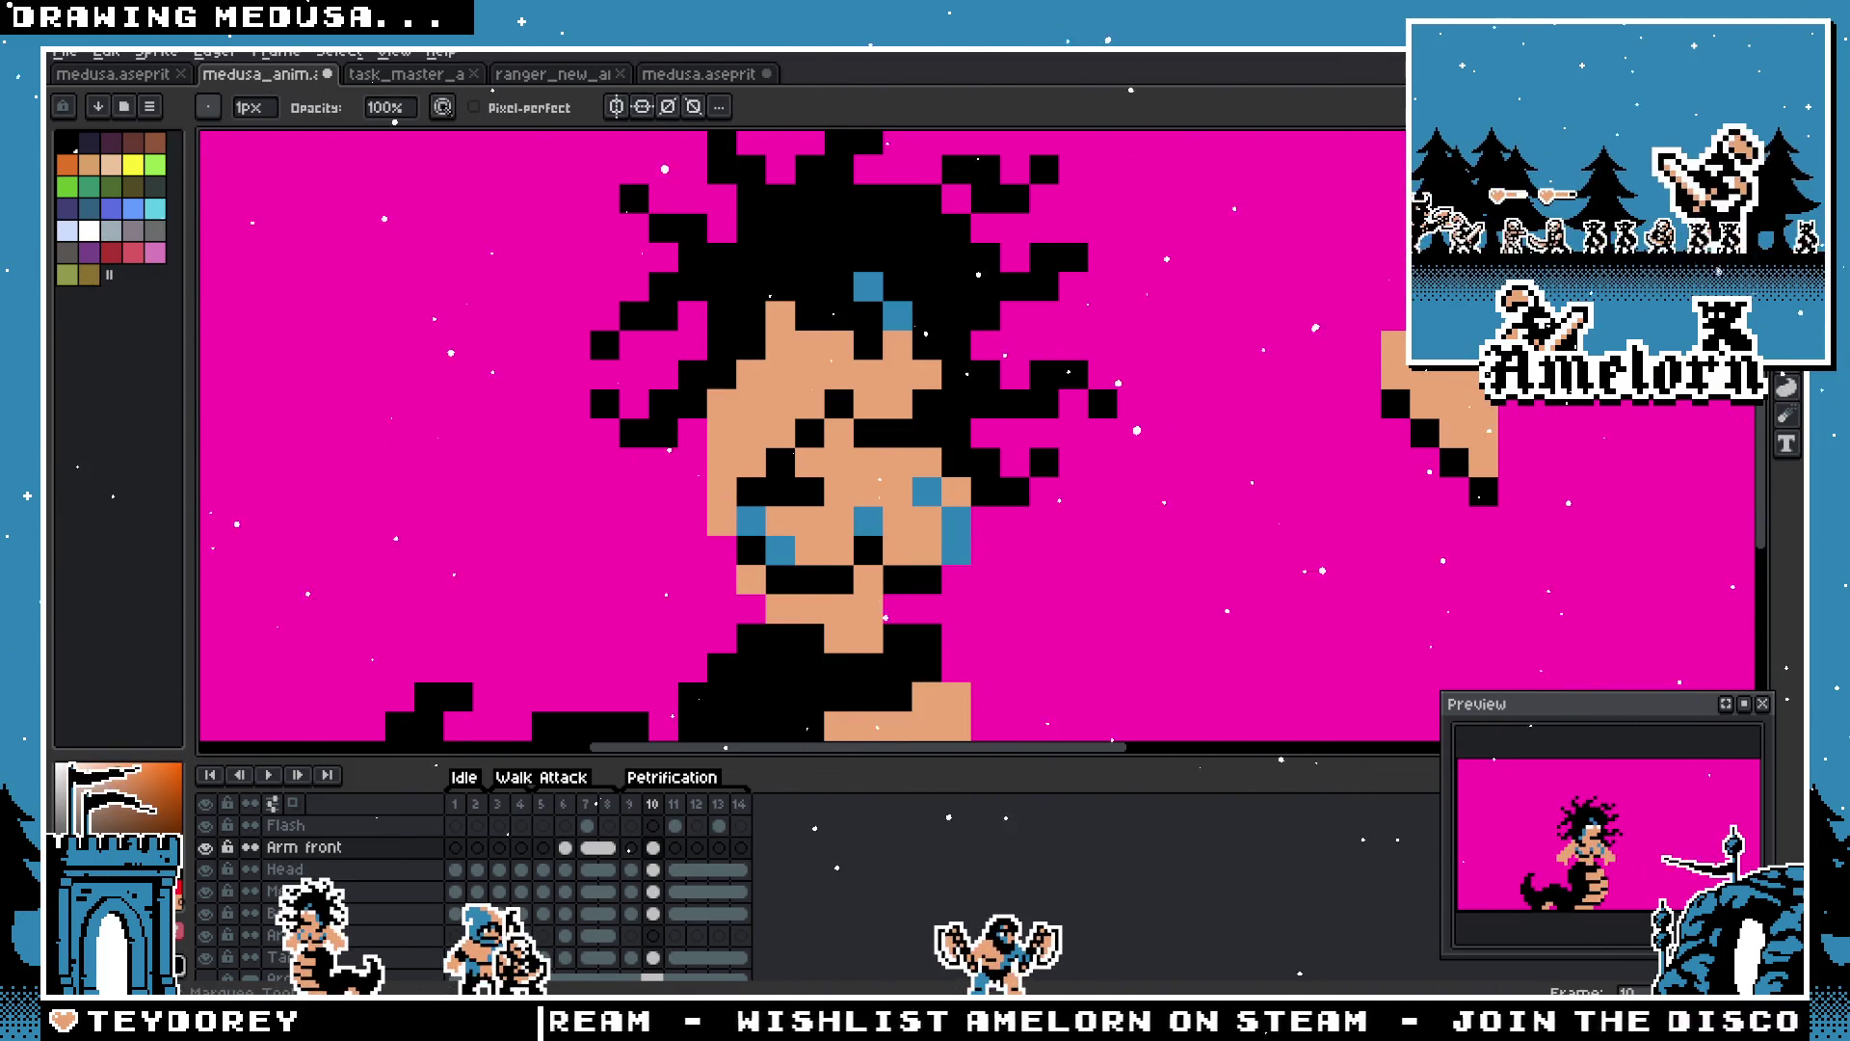
Step: Lasso the hand and move it onto the right edge of the face beside her chin
left_click(1788, 174)
left_click_drag(1330, 279, 1335, 540)
mouse_move(1448, 462)
left_mouse_down()
mouse_move(975, 449)
mouse_move(969, 487)
mouse_move(976, 445)
mouse_move(1002, 451)
mouse_move(959, 451)
left_mouse_up()
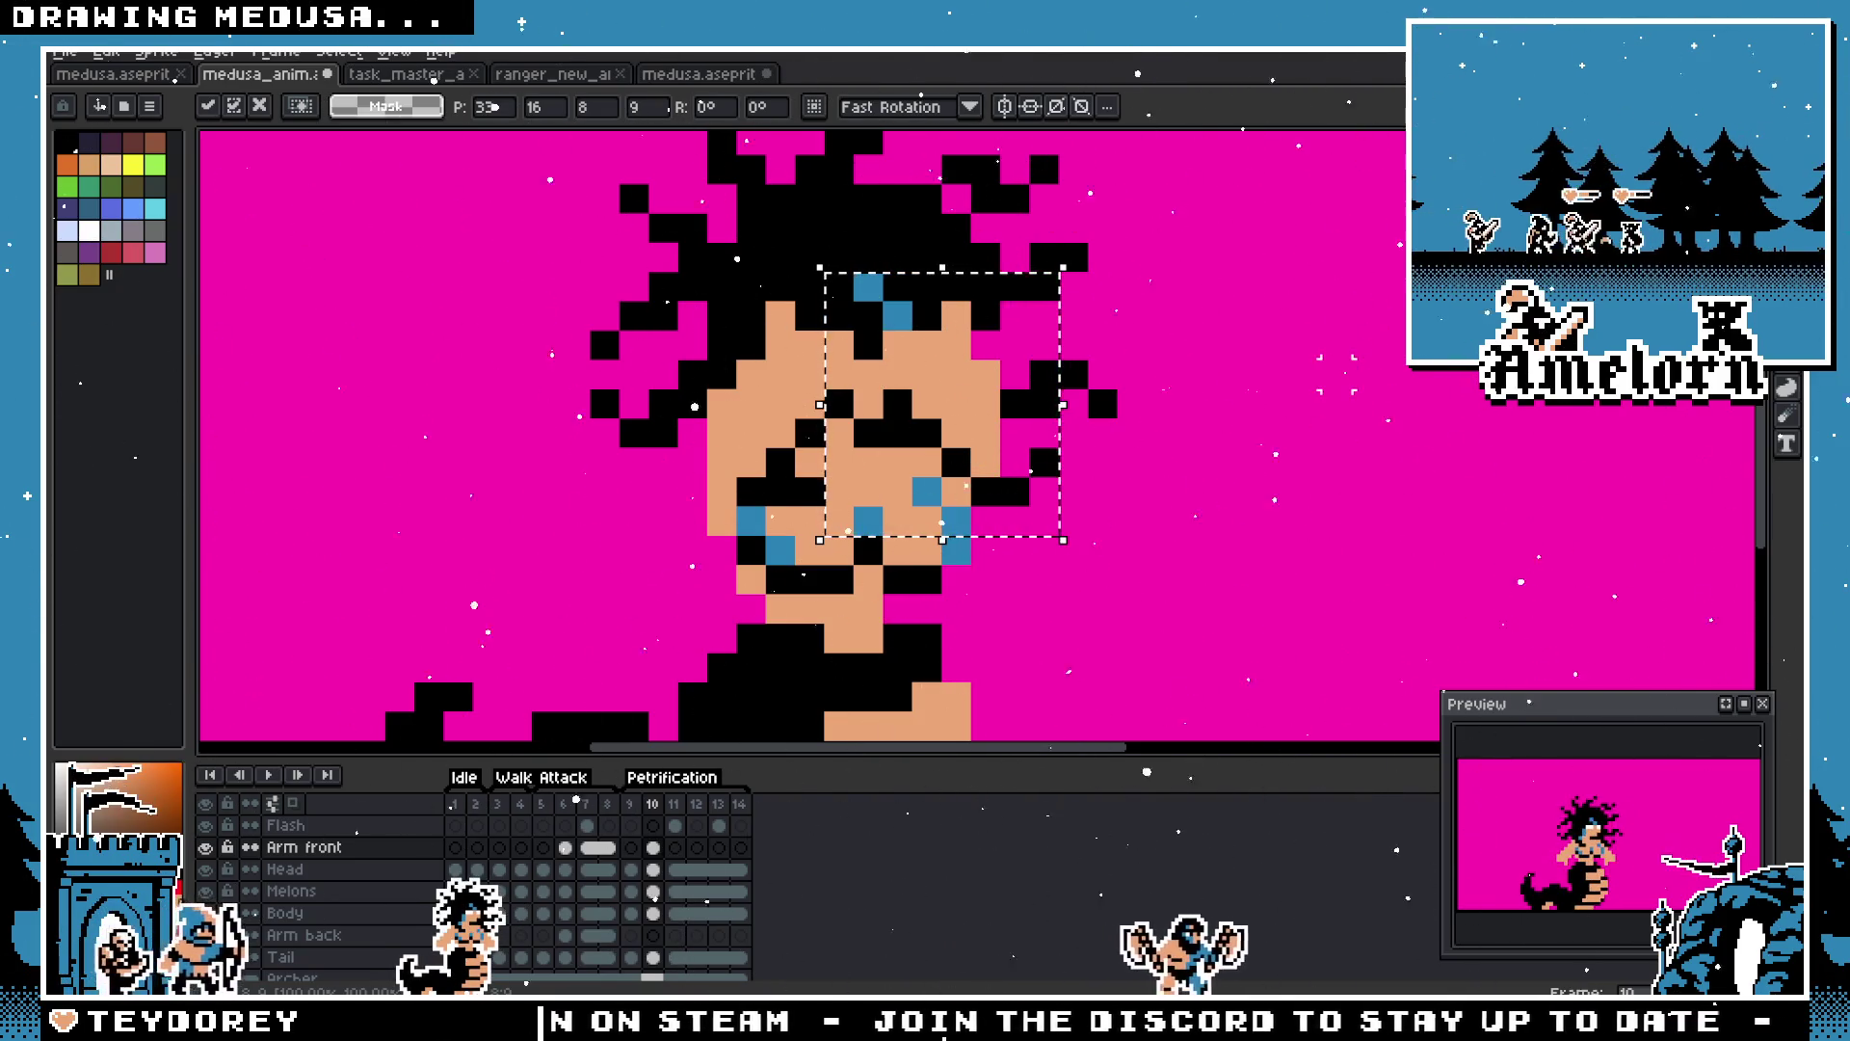
key("ctrl+d")
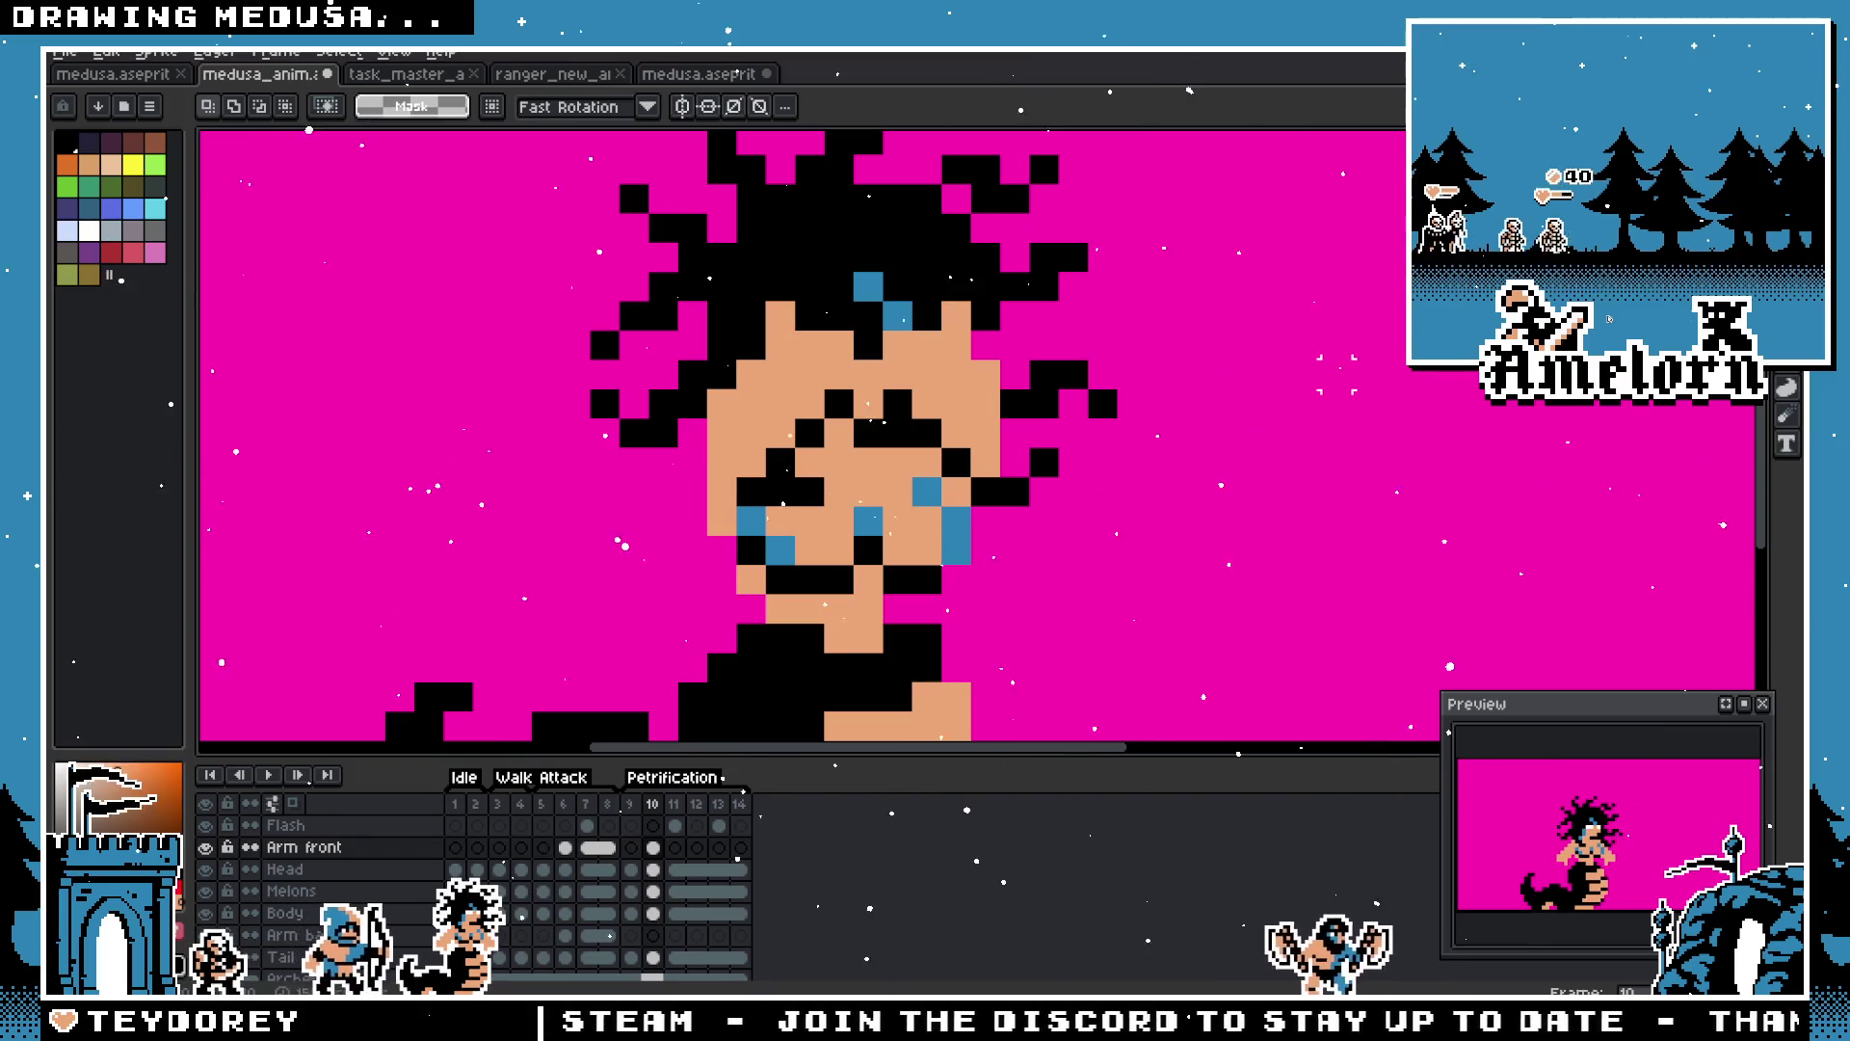
Step: Flip between frames 9, 10 and 11 to compare the hand pose, ending on frame 10
scroll(1118, 417, "down", 5)
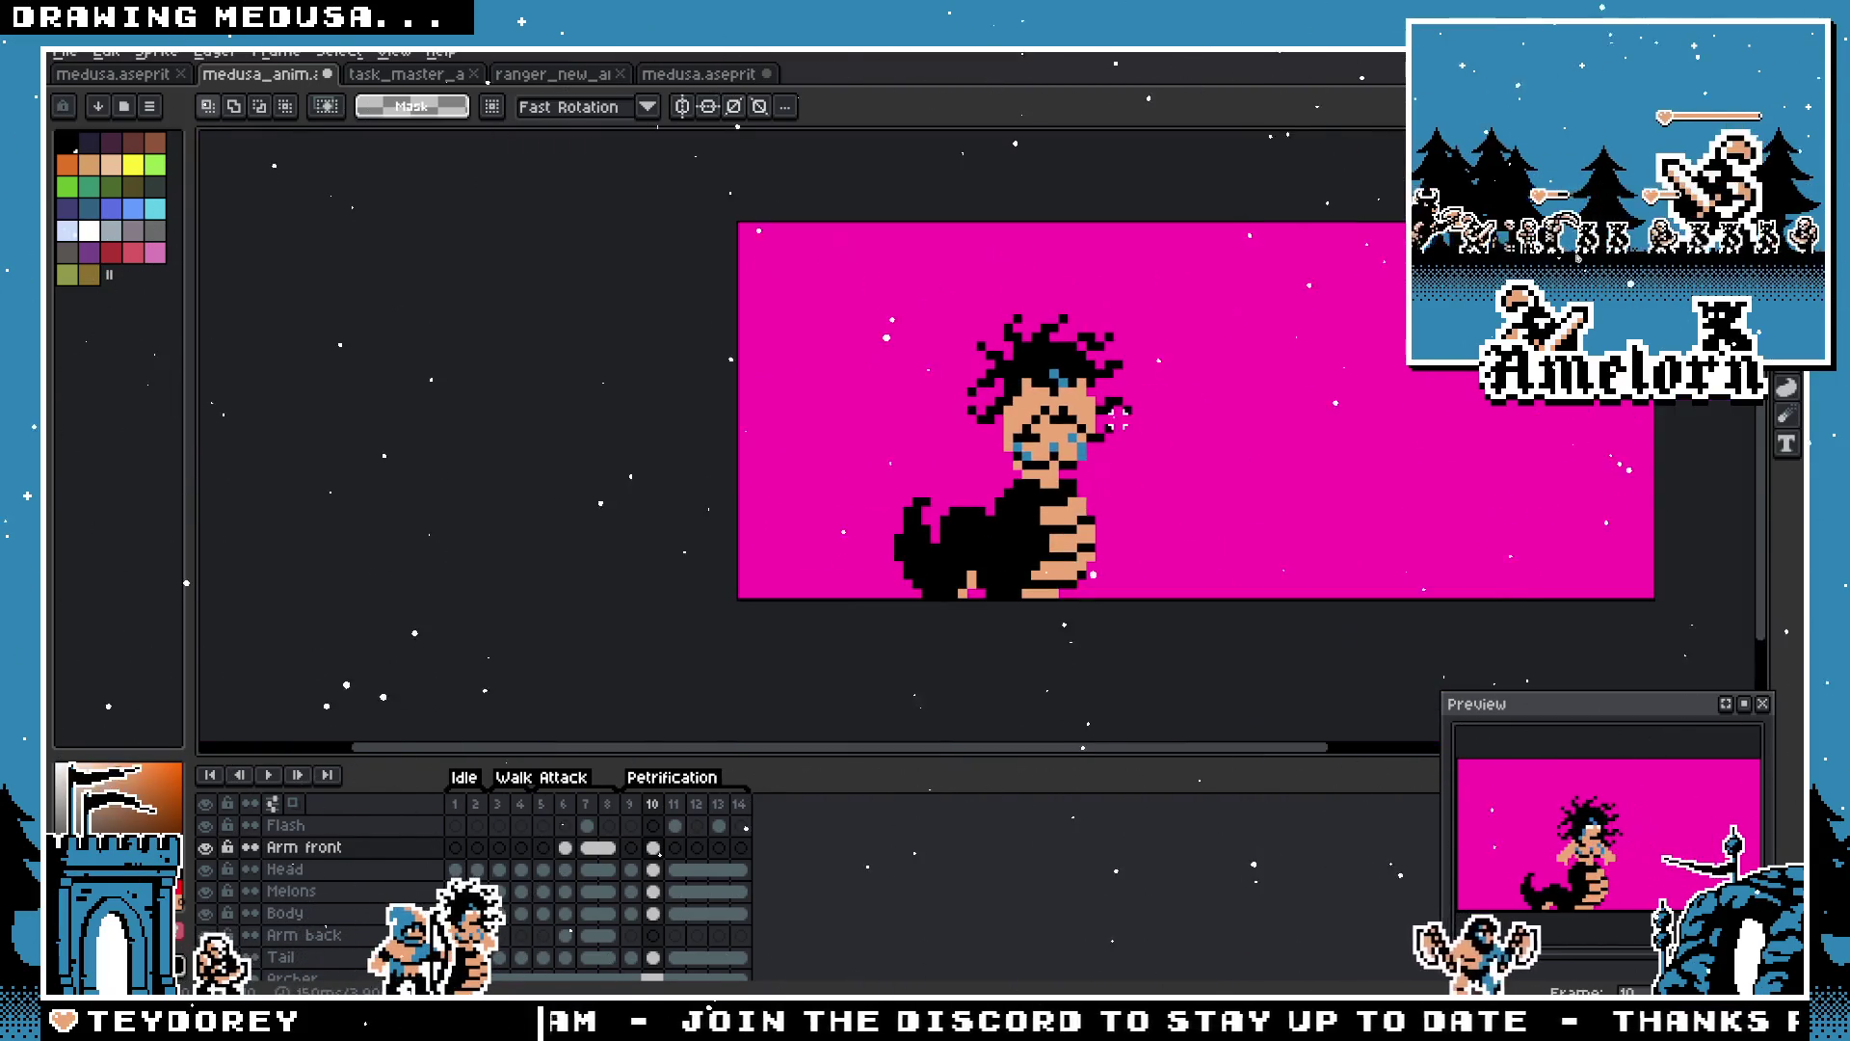
scroll(1108, 445, "up", 3)
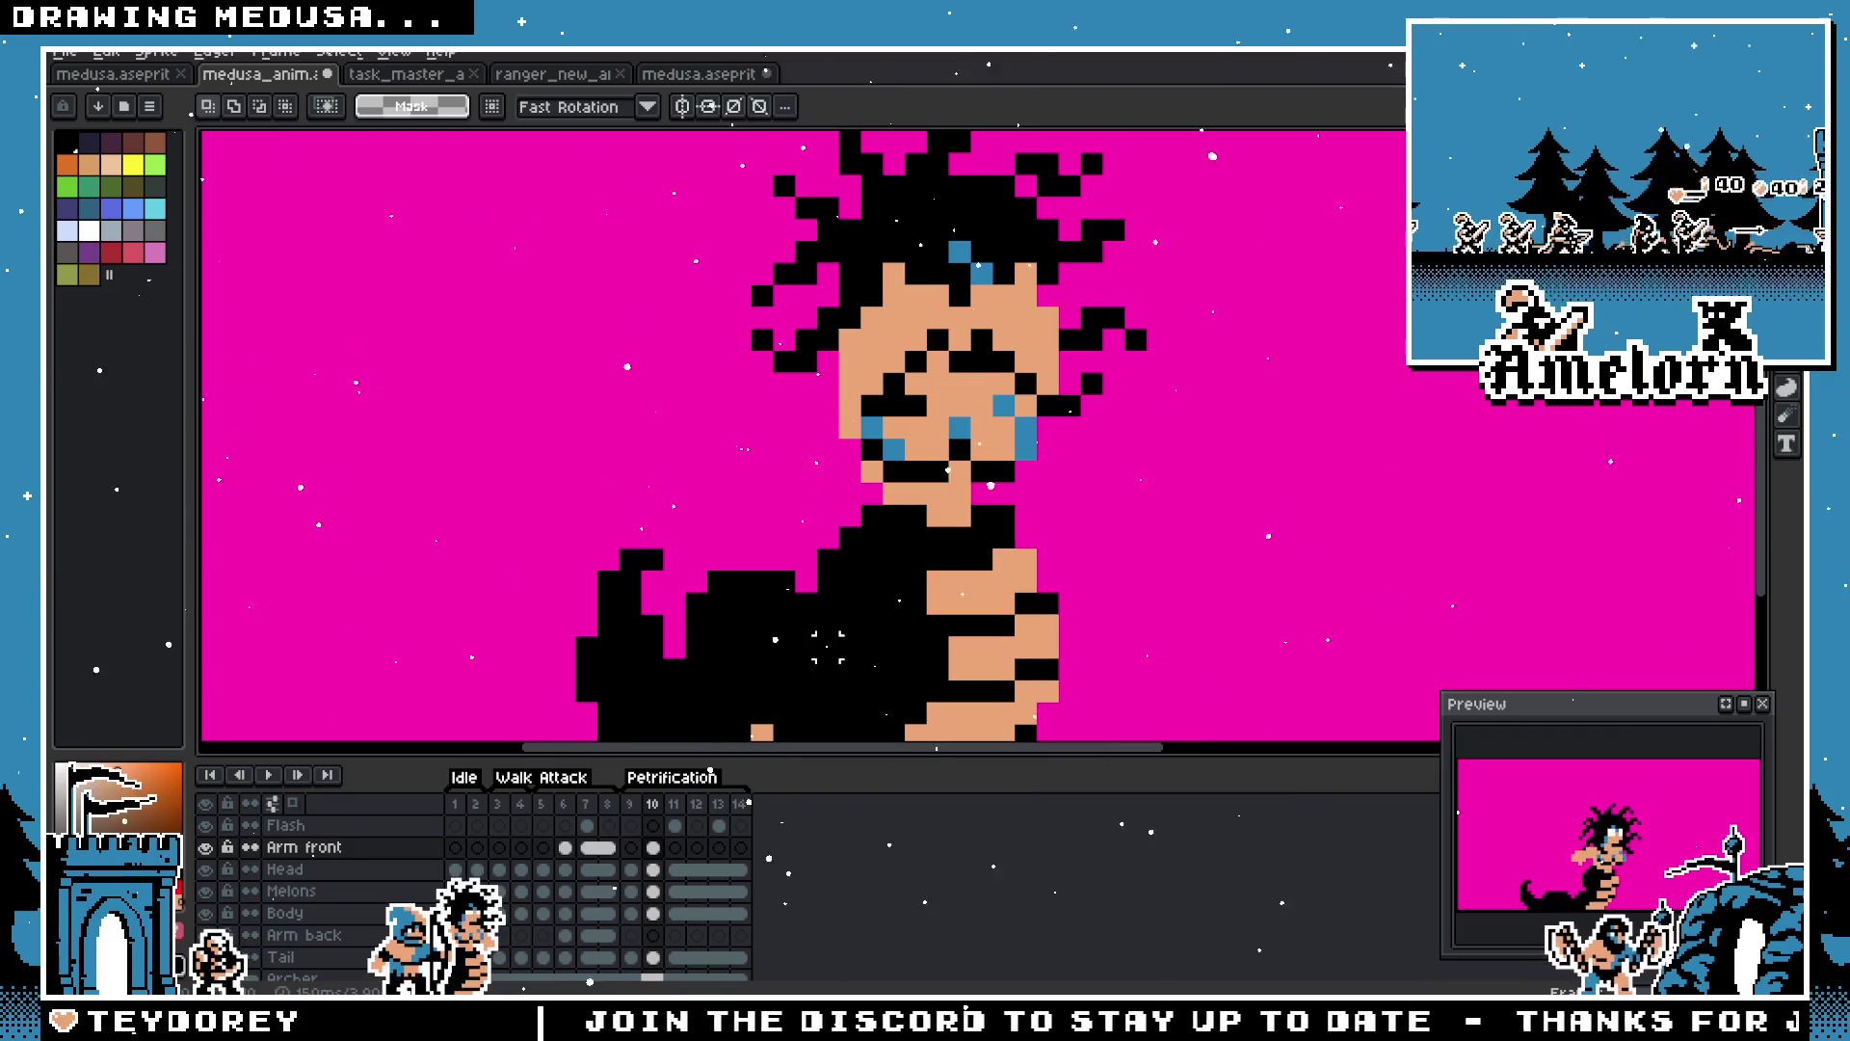
scroll(838, 424, "up", 1)
left_click(678, 804)
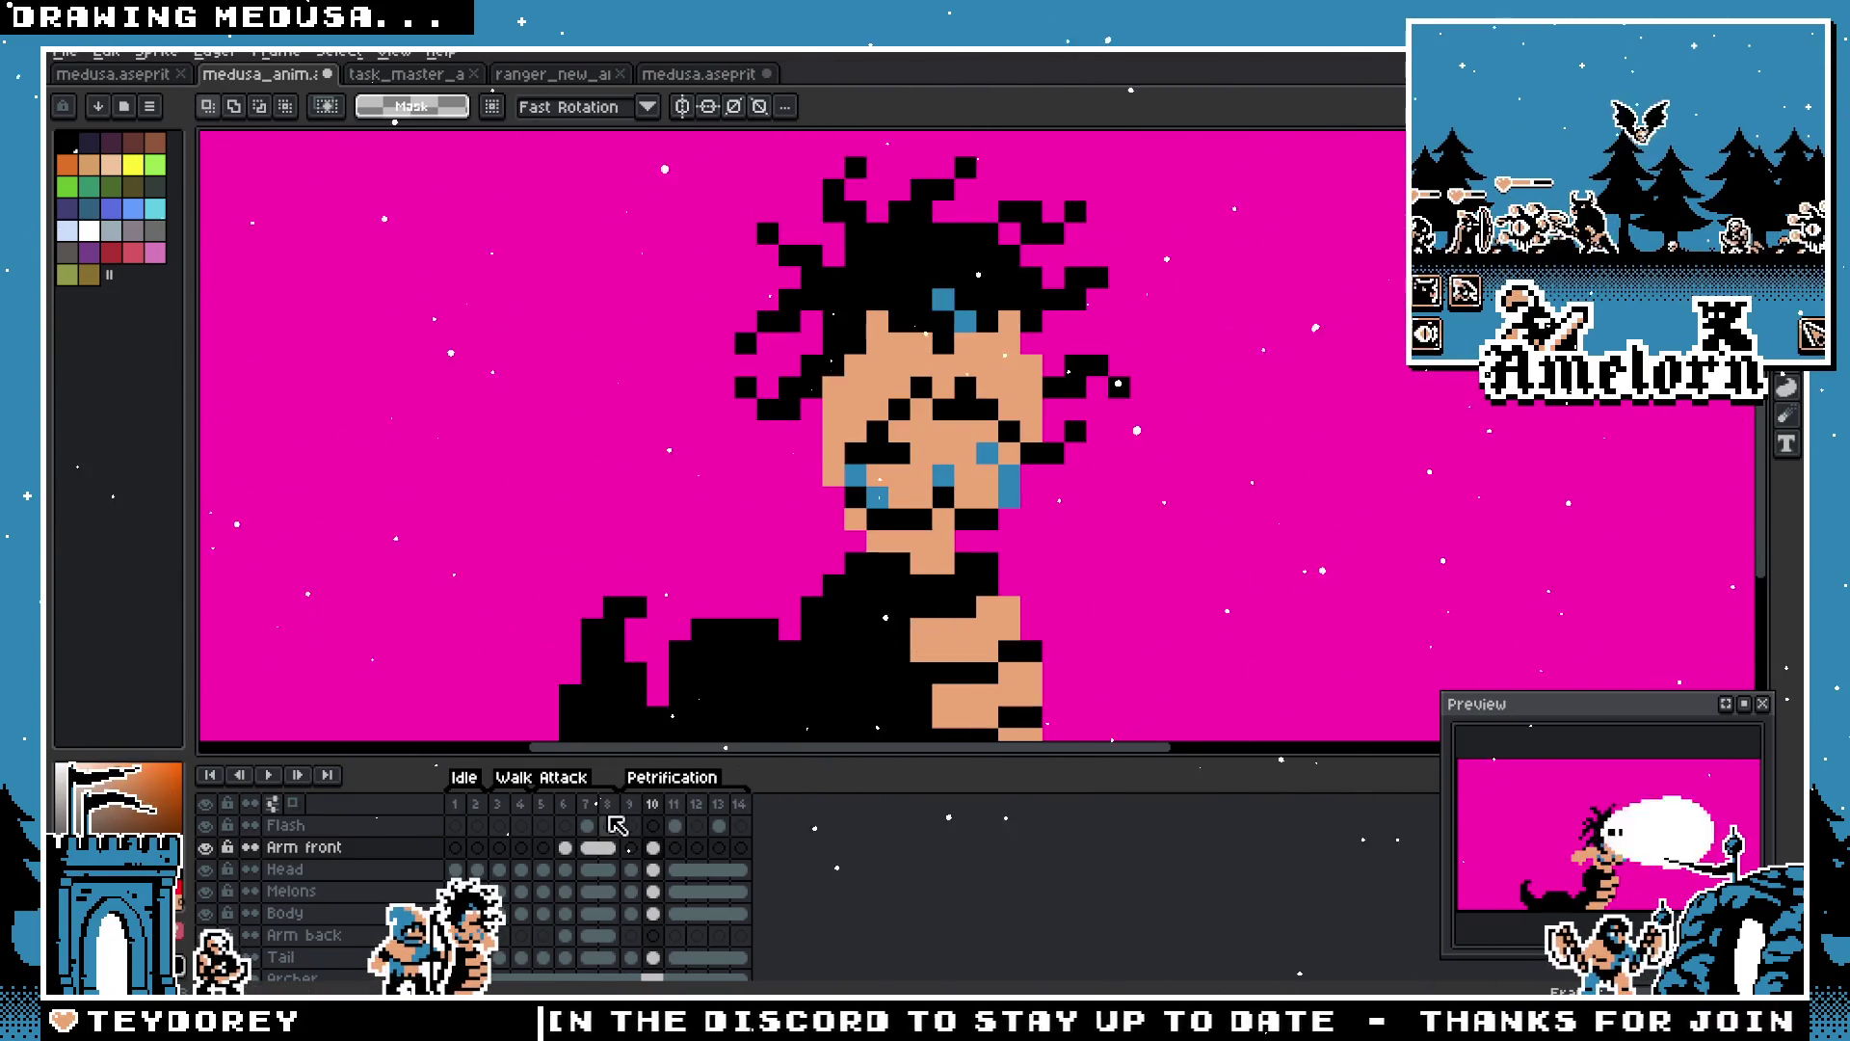
left_click(631, 804)
key("Right")
key("Right")
key("Left")
key("Left")
key("Right")
key("Right")
key("Left")
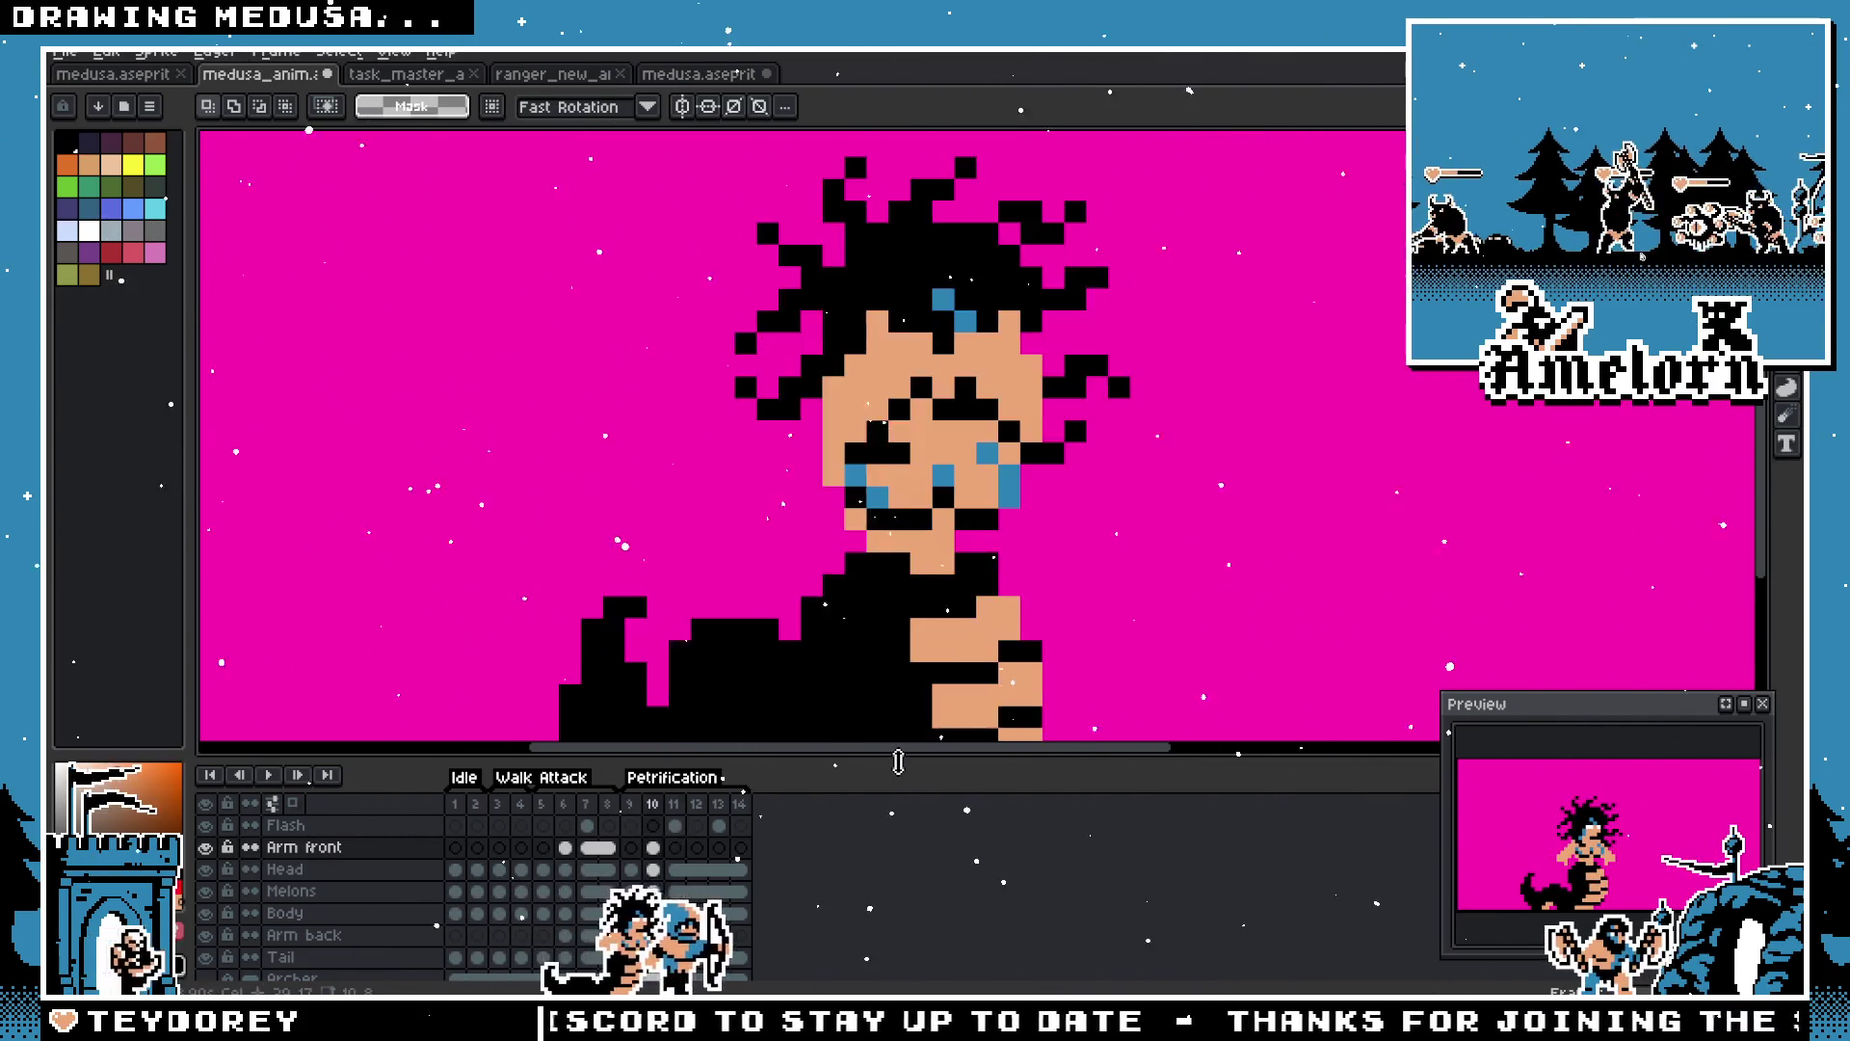
key("Right")
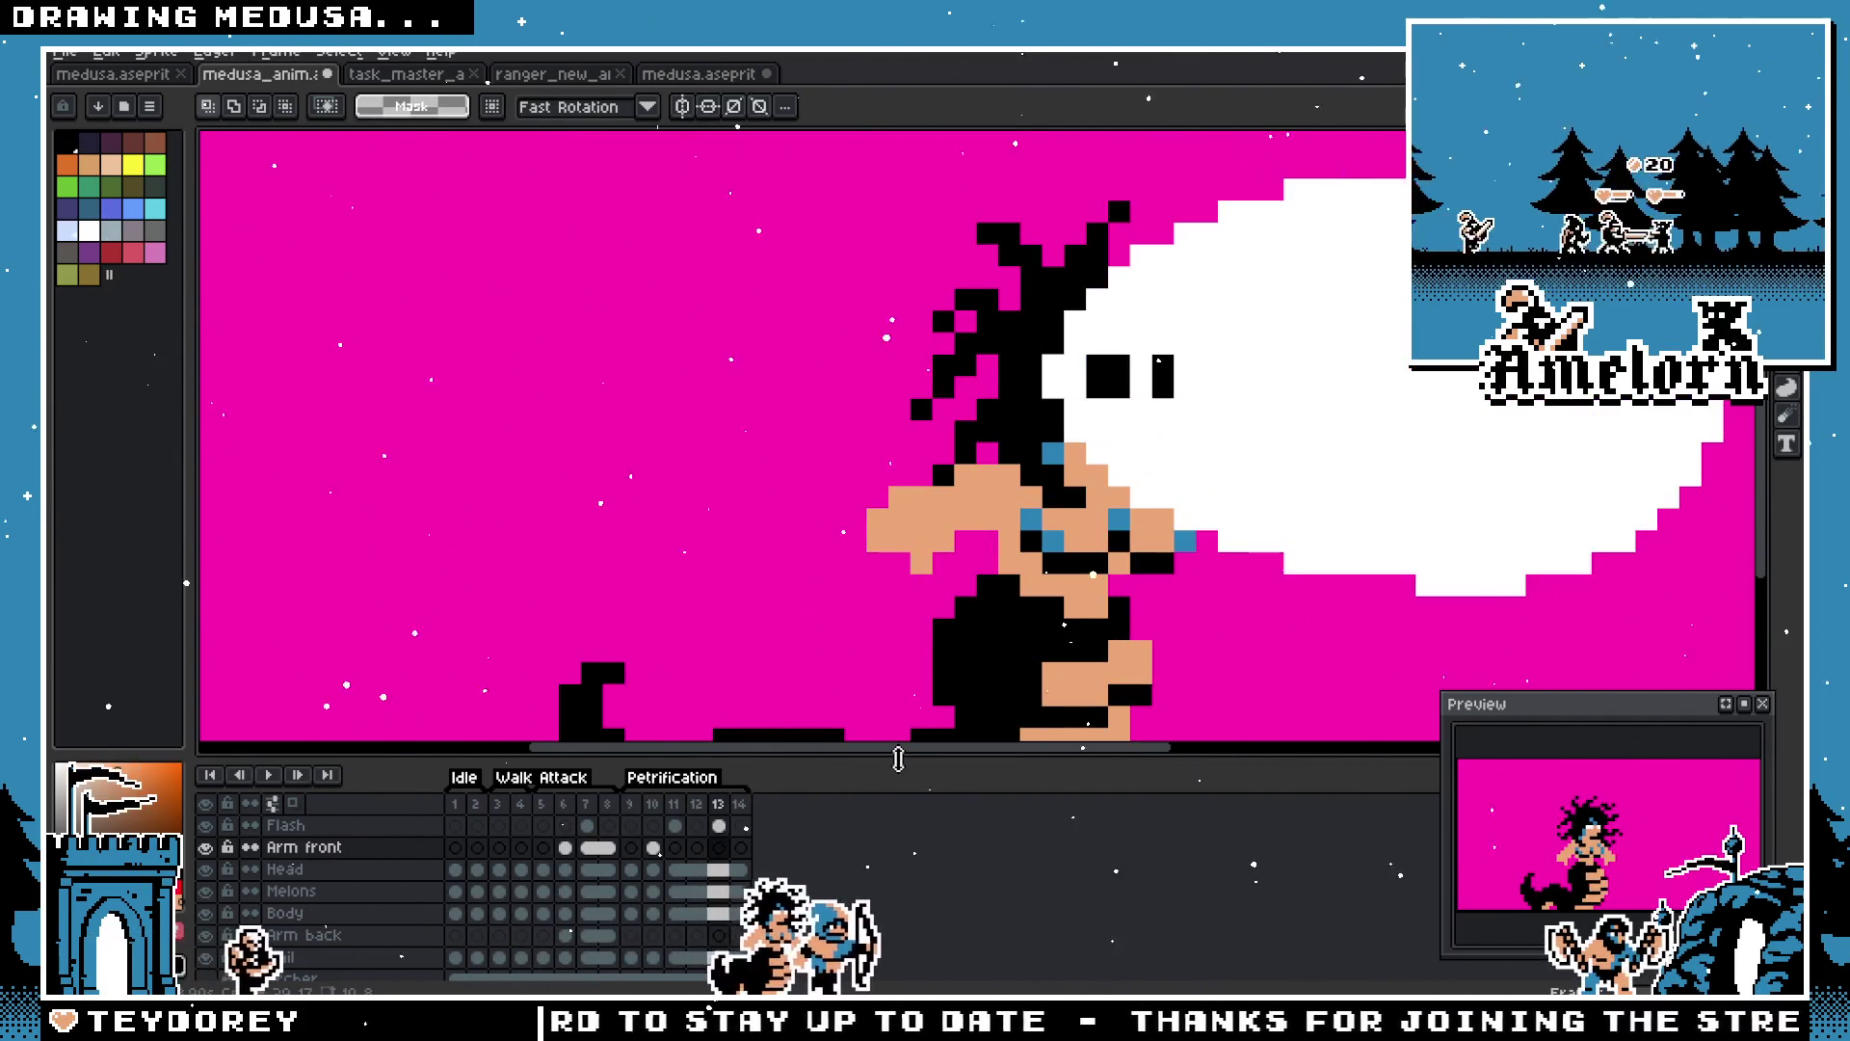
key("Left")
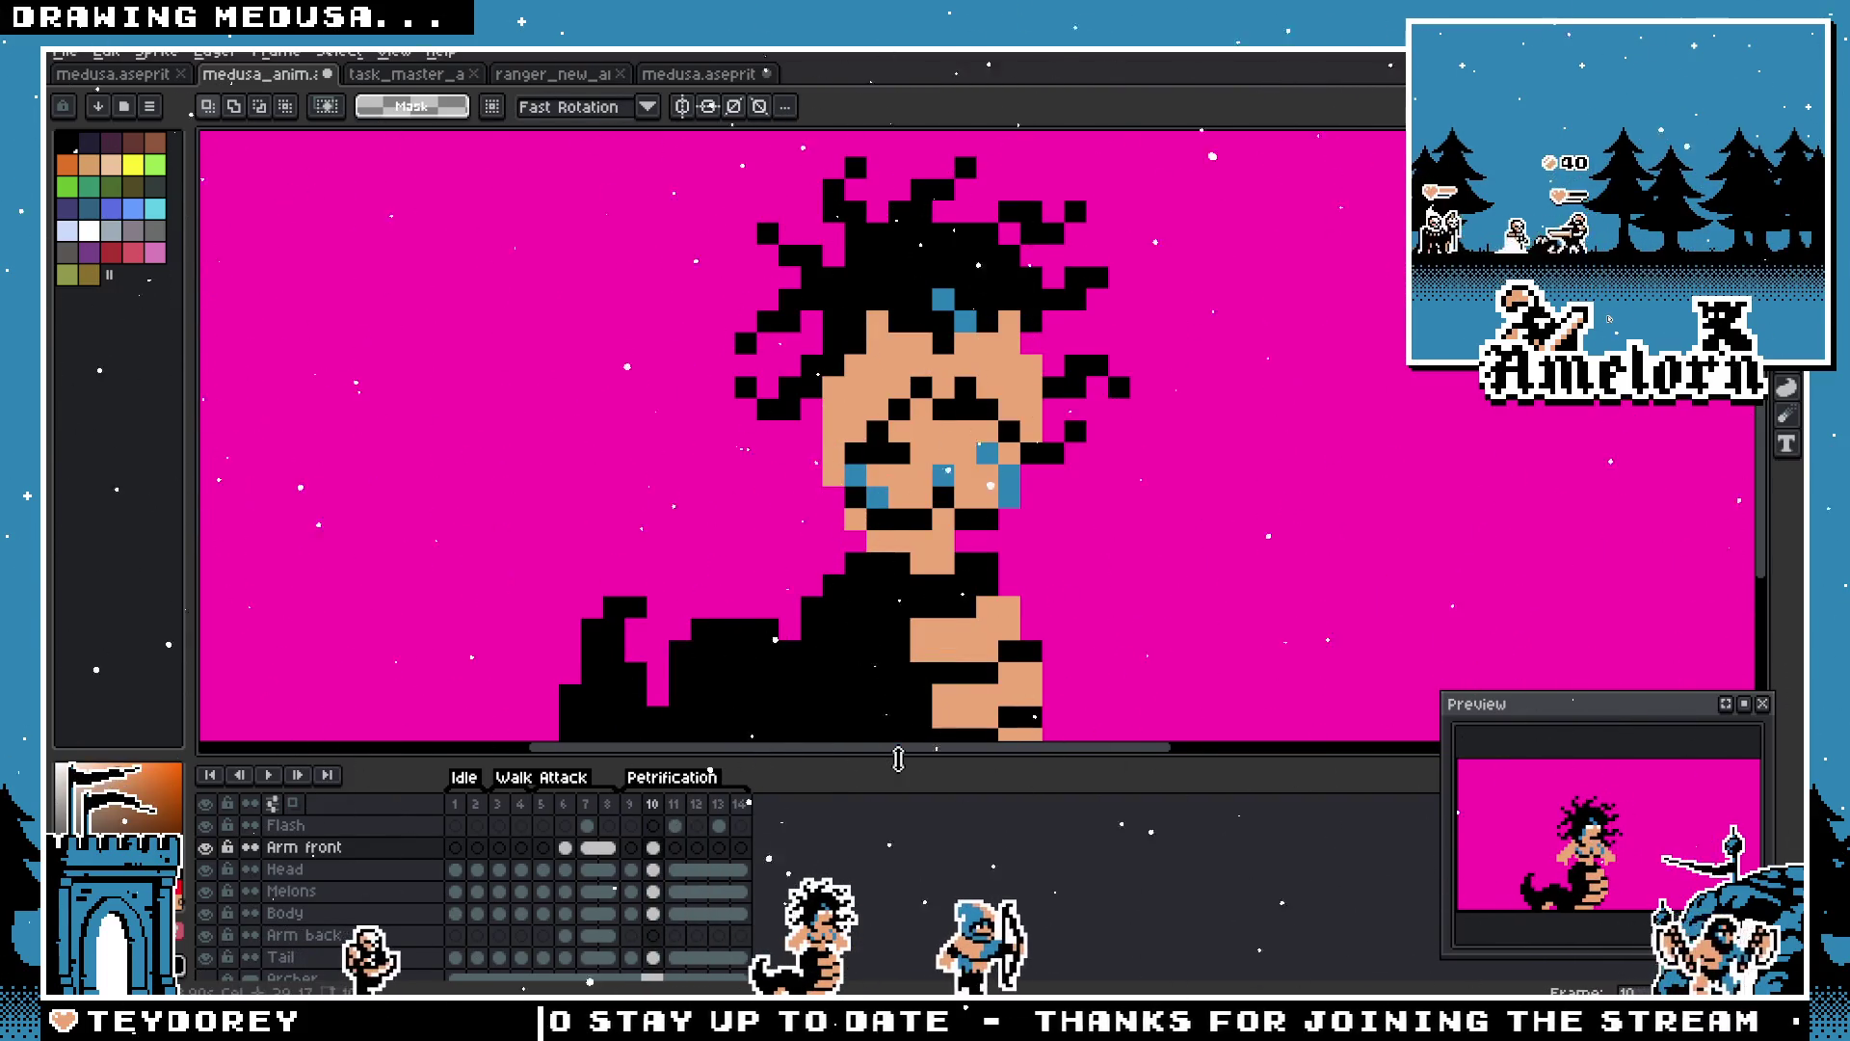
key("End")
key("Left")
key("Left")
key("Left")
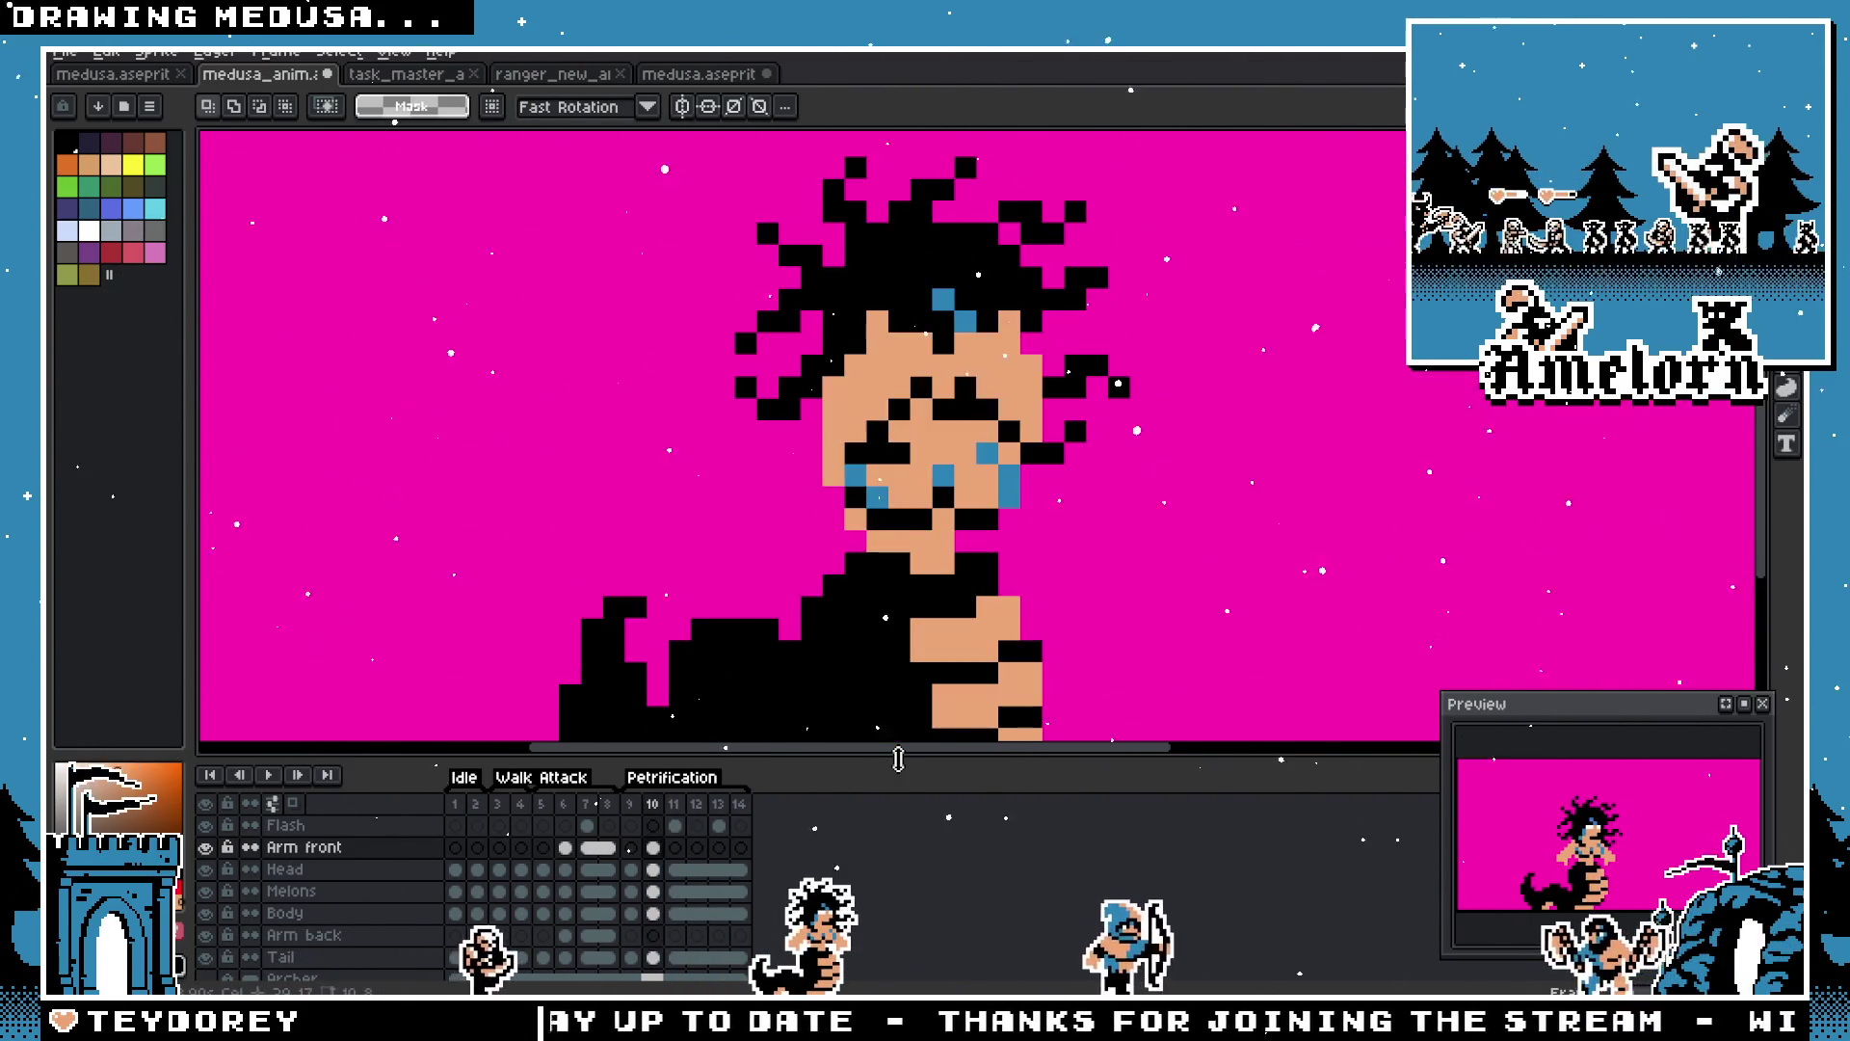
Step: Select the Body layer with the pencil tool
scroll(978, 484, "up", 1)
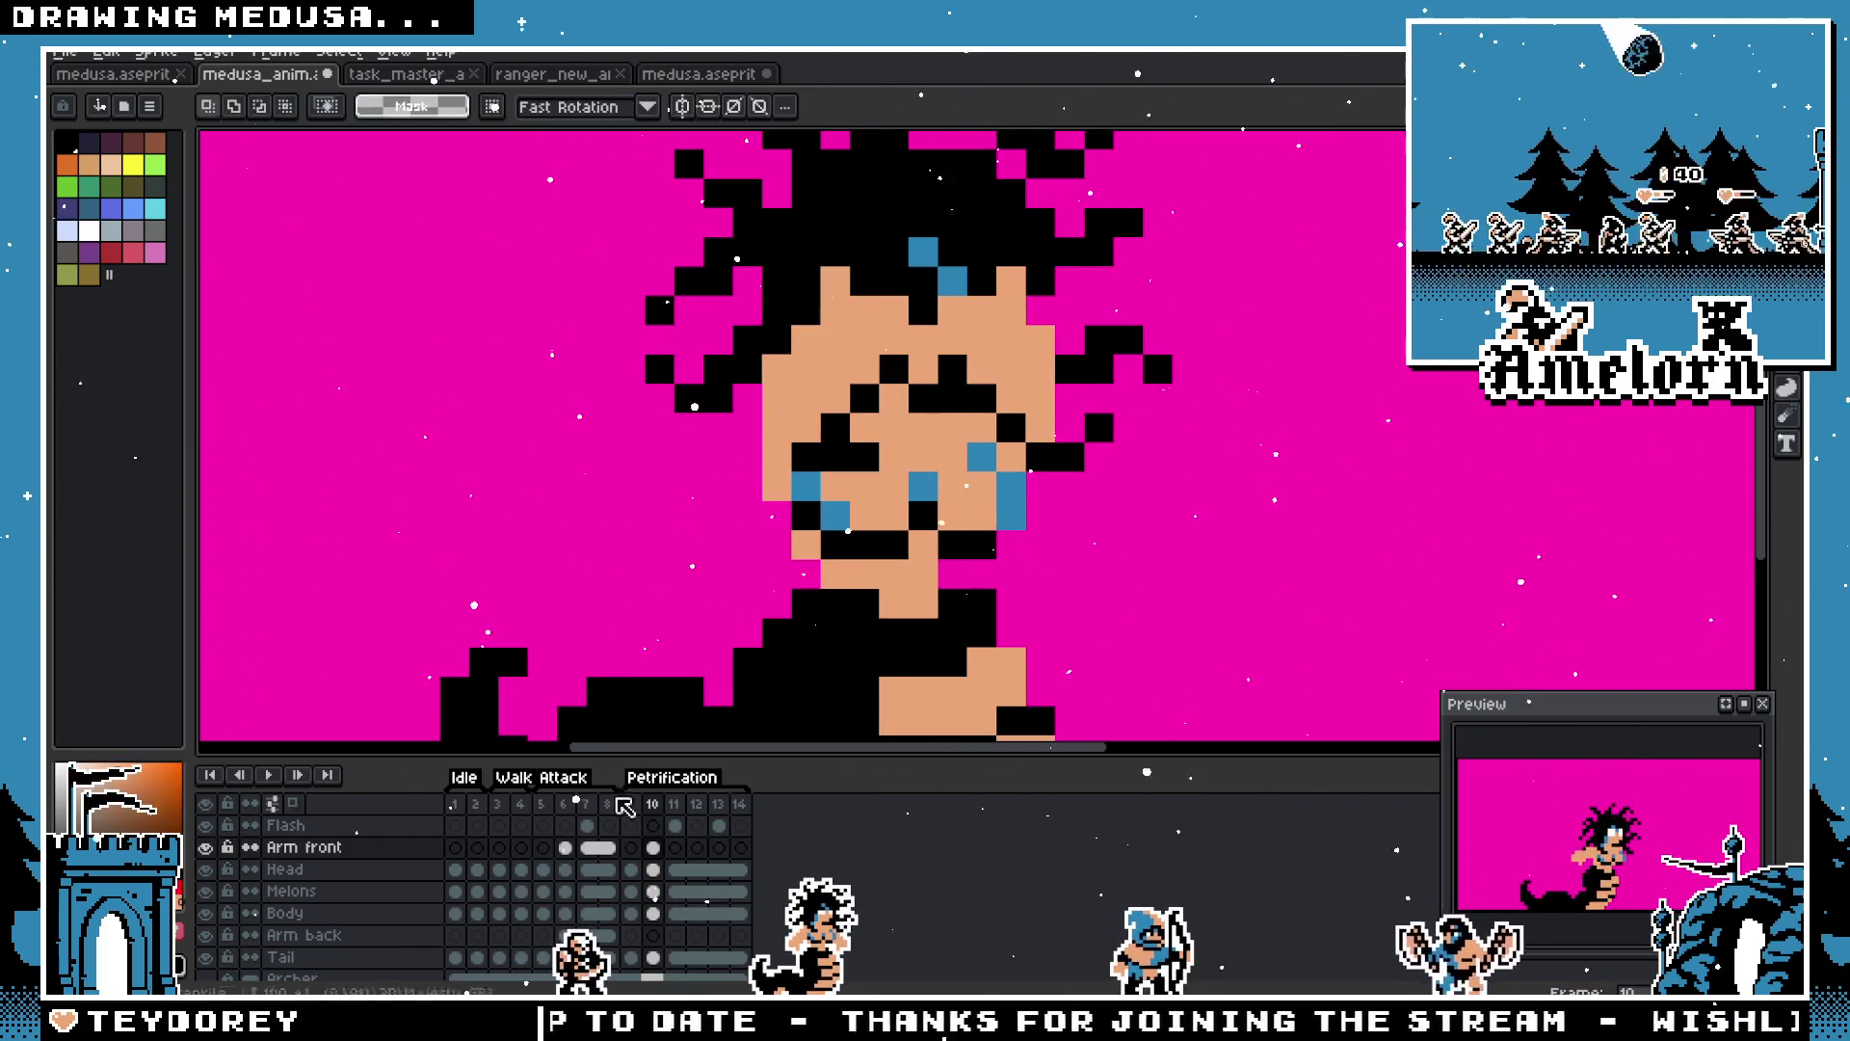
left_click(313, 914)
key("b")
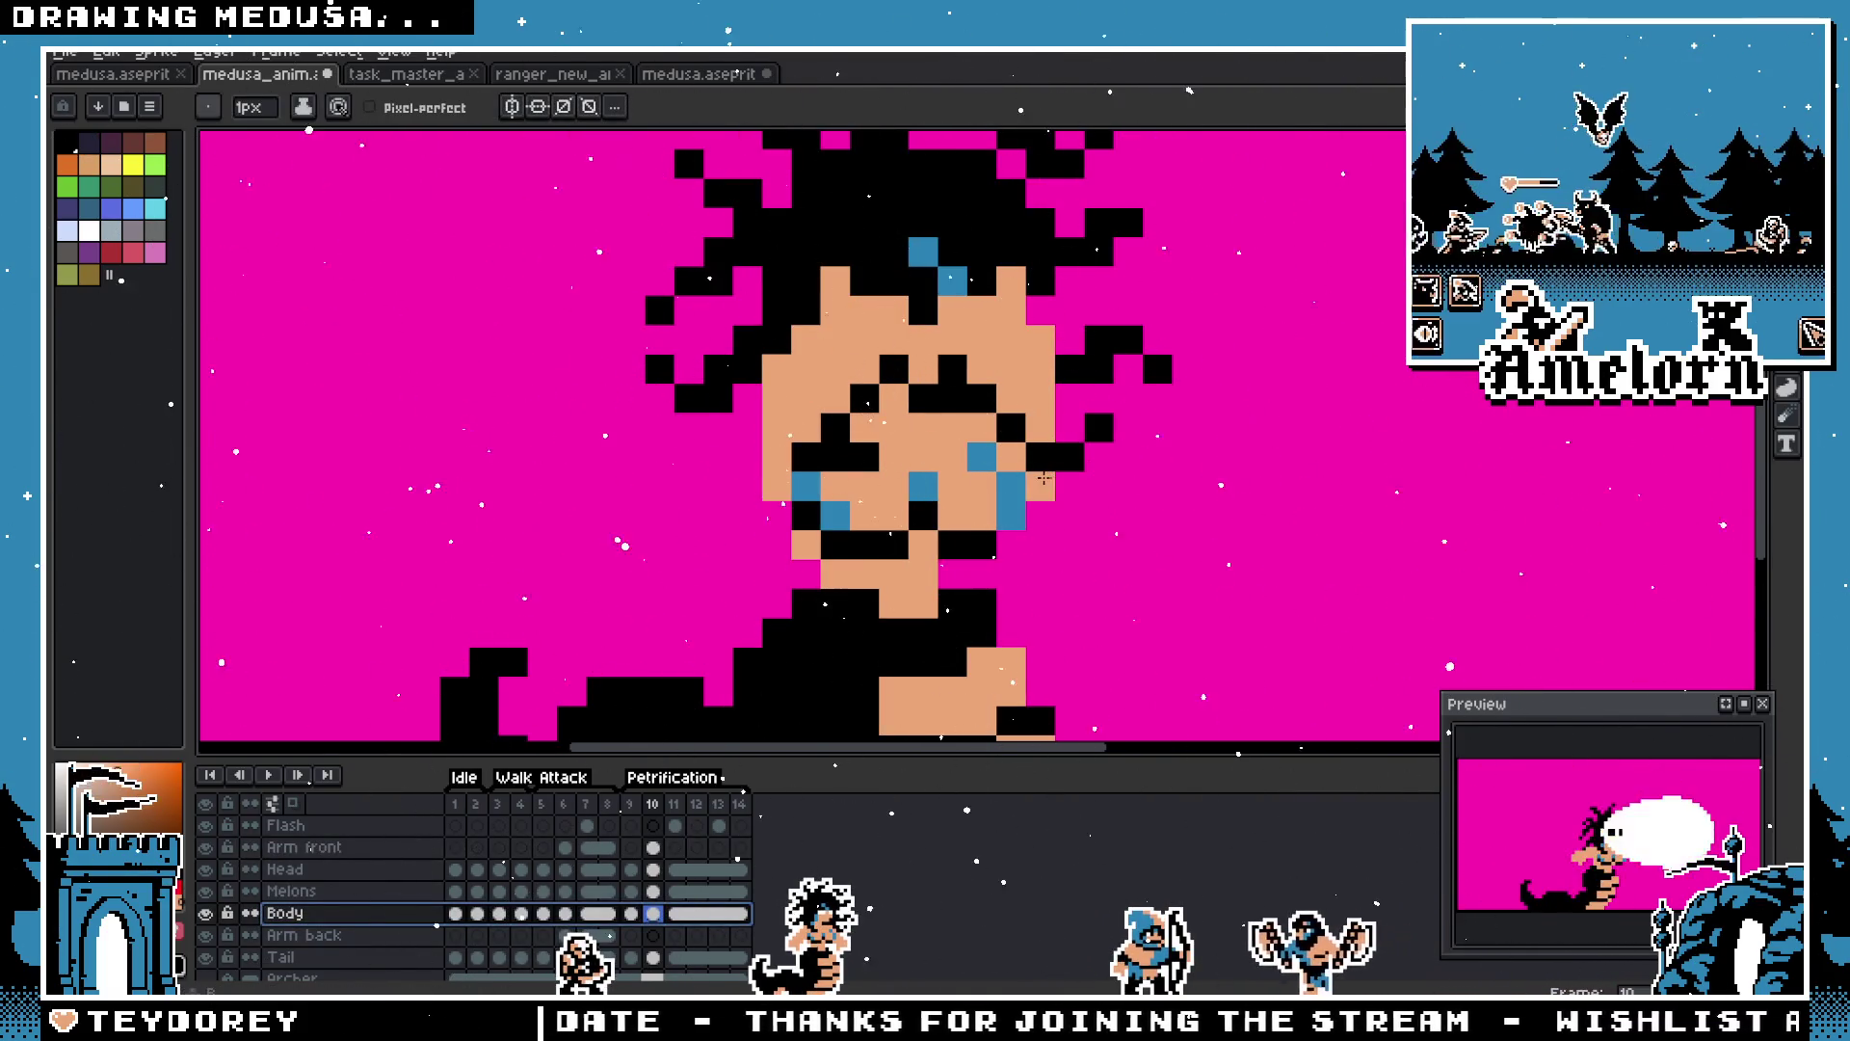
scroll(1038, 477, "down", 3)
scroll(848, 463, "up", 3)
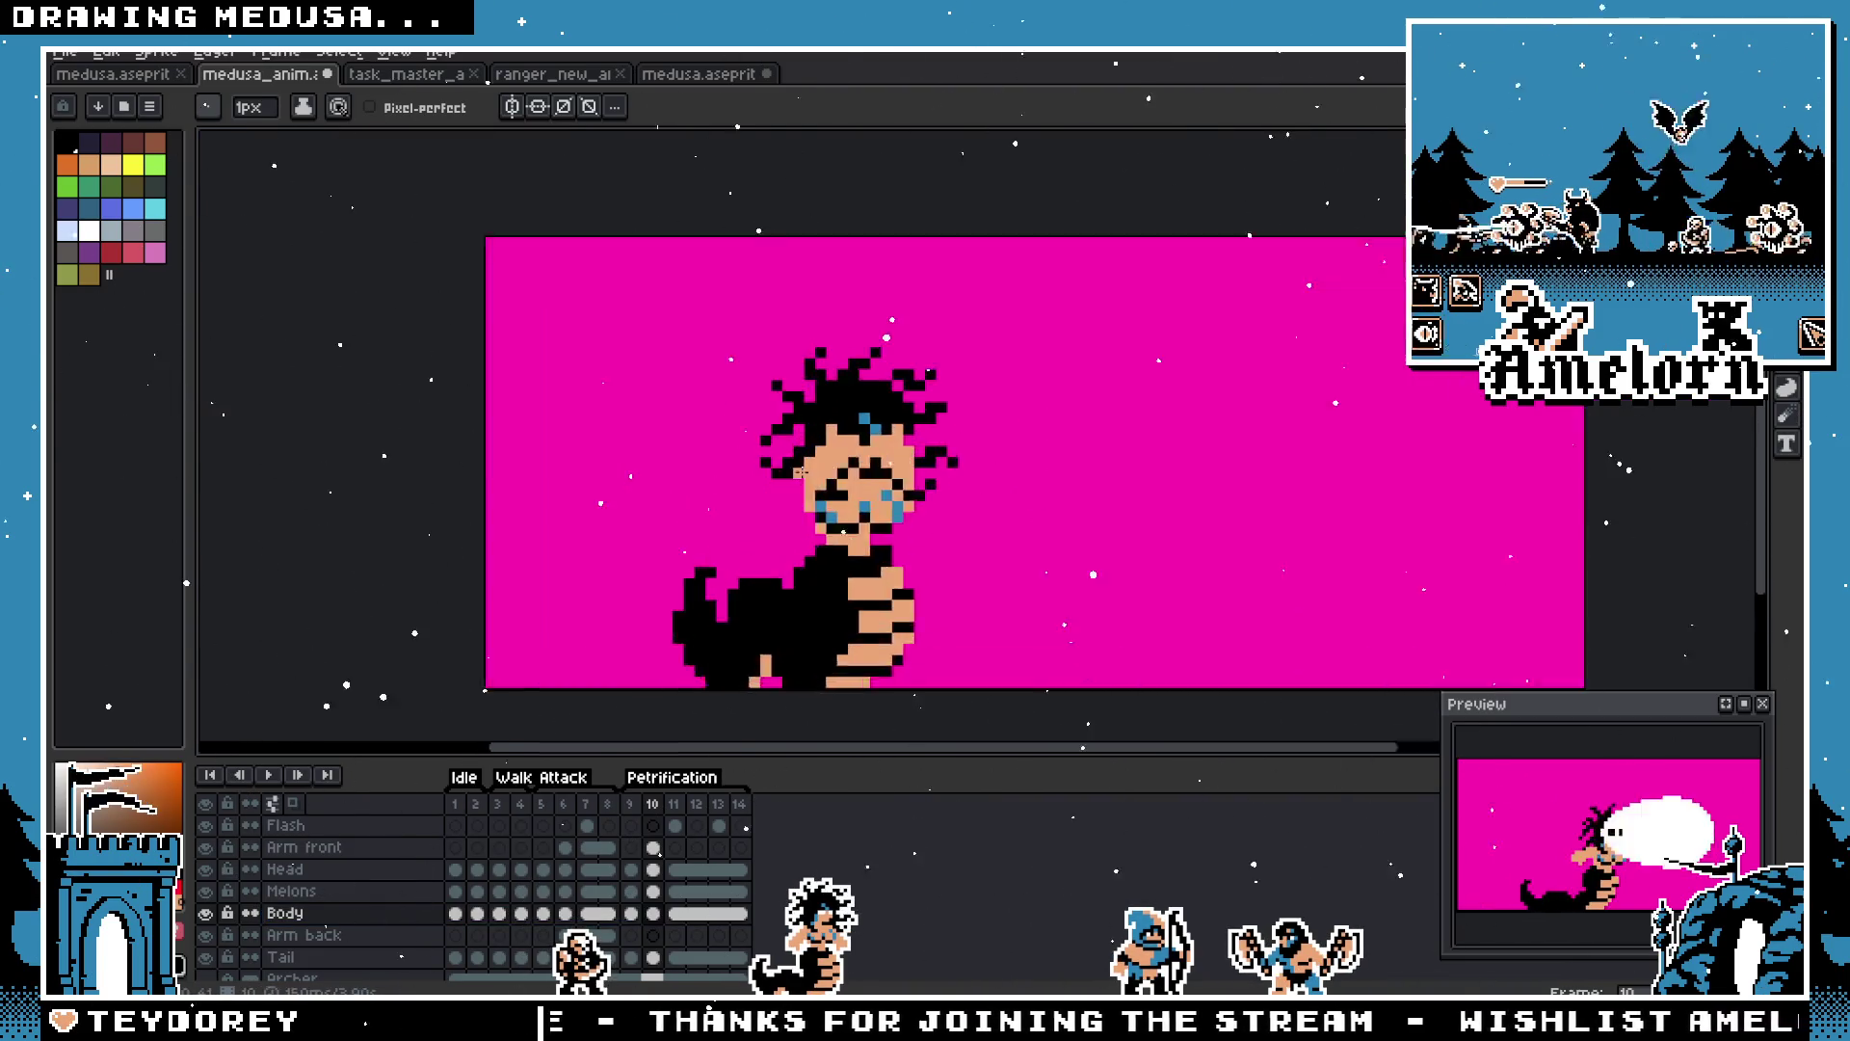
left_click(641, 810)
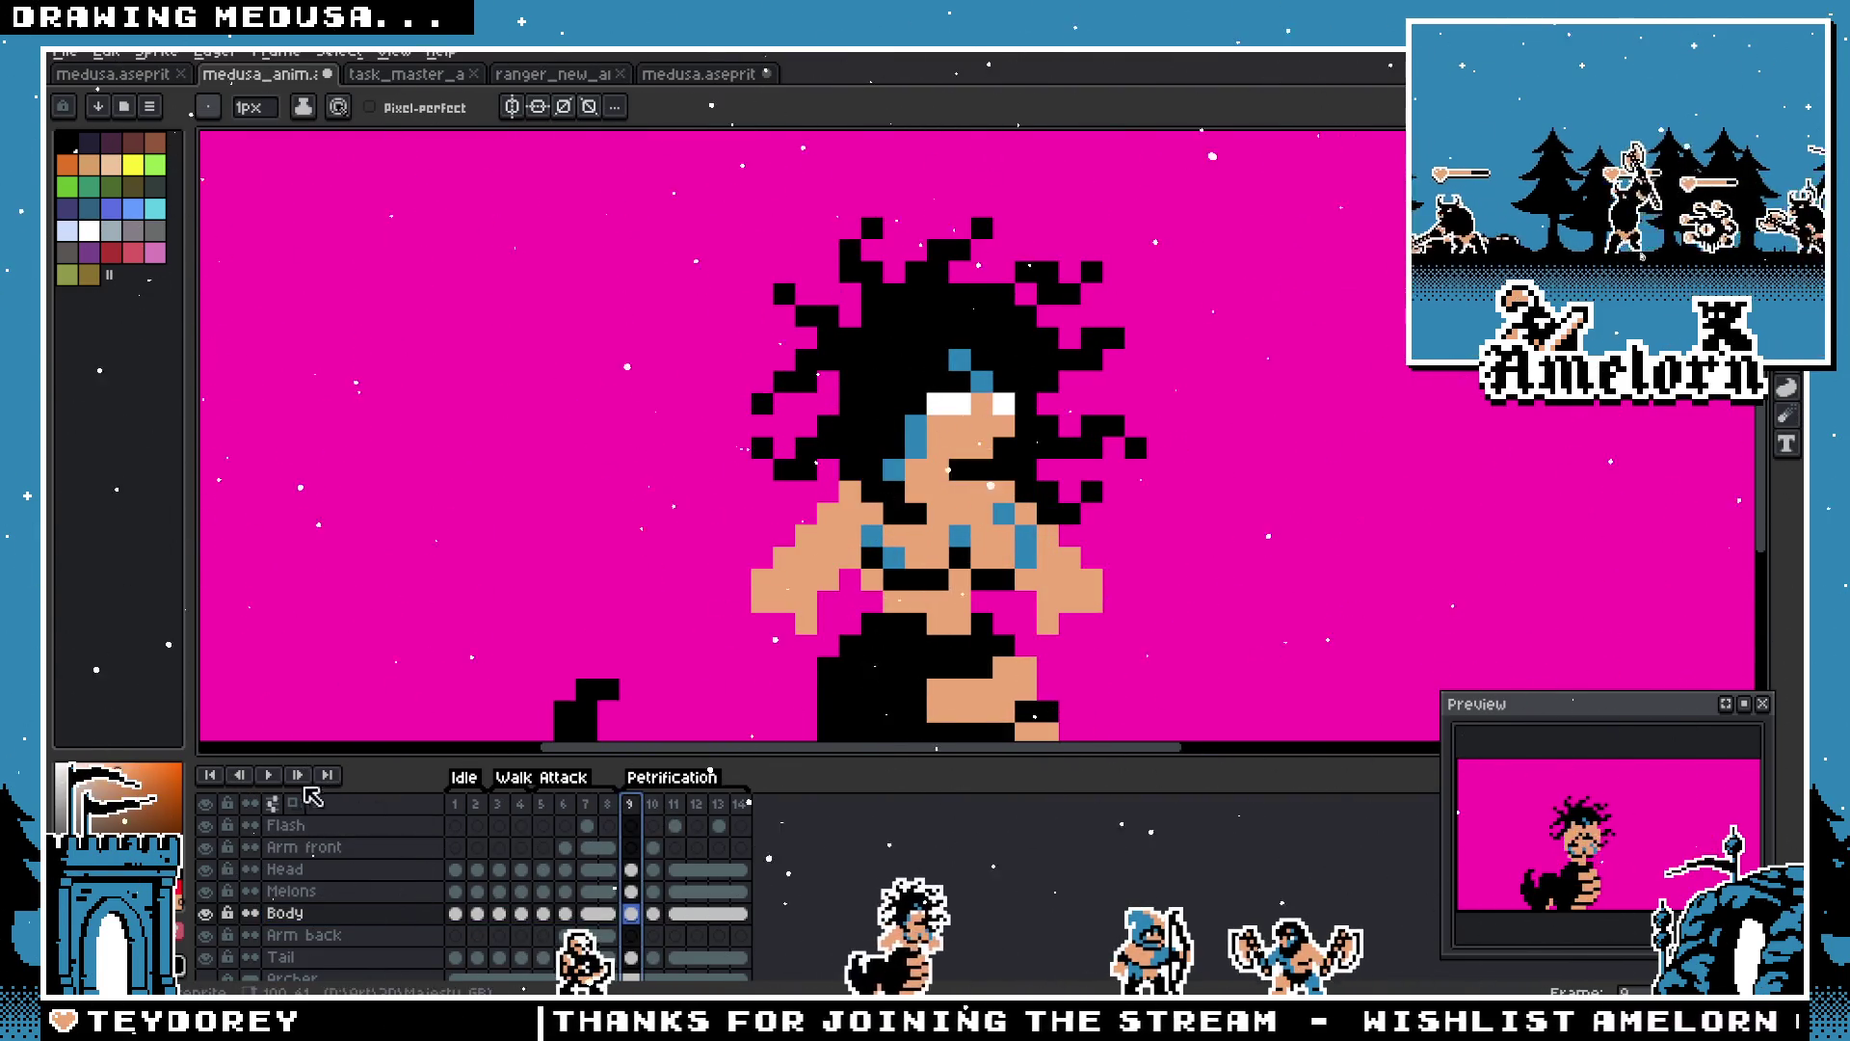
scroll(539, 513, "down", 3)
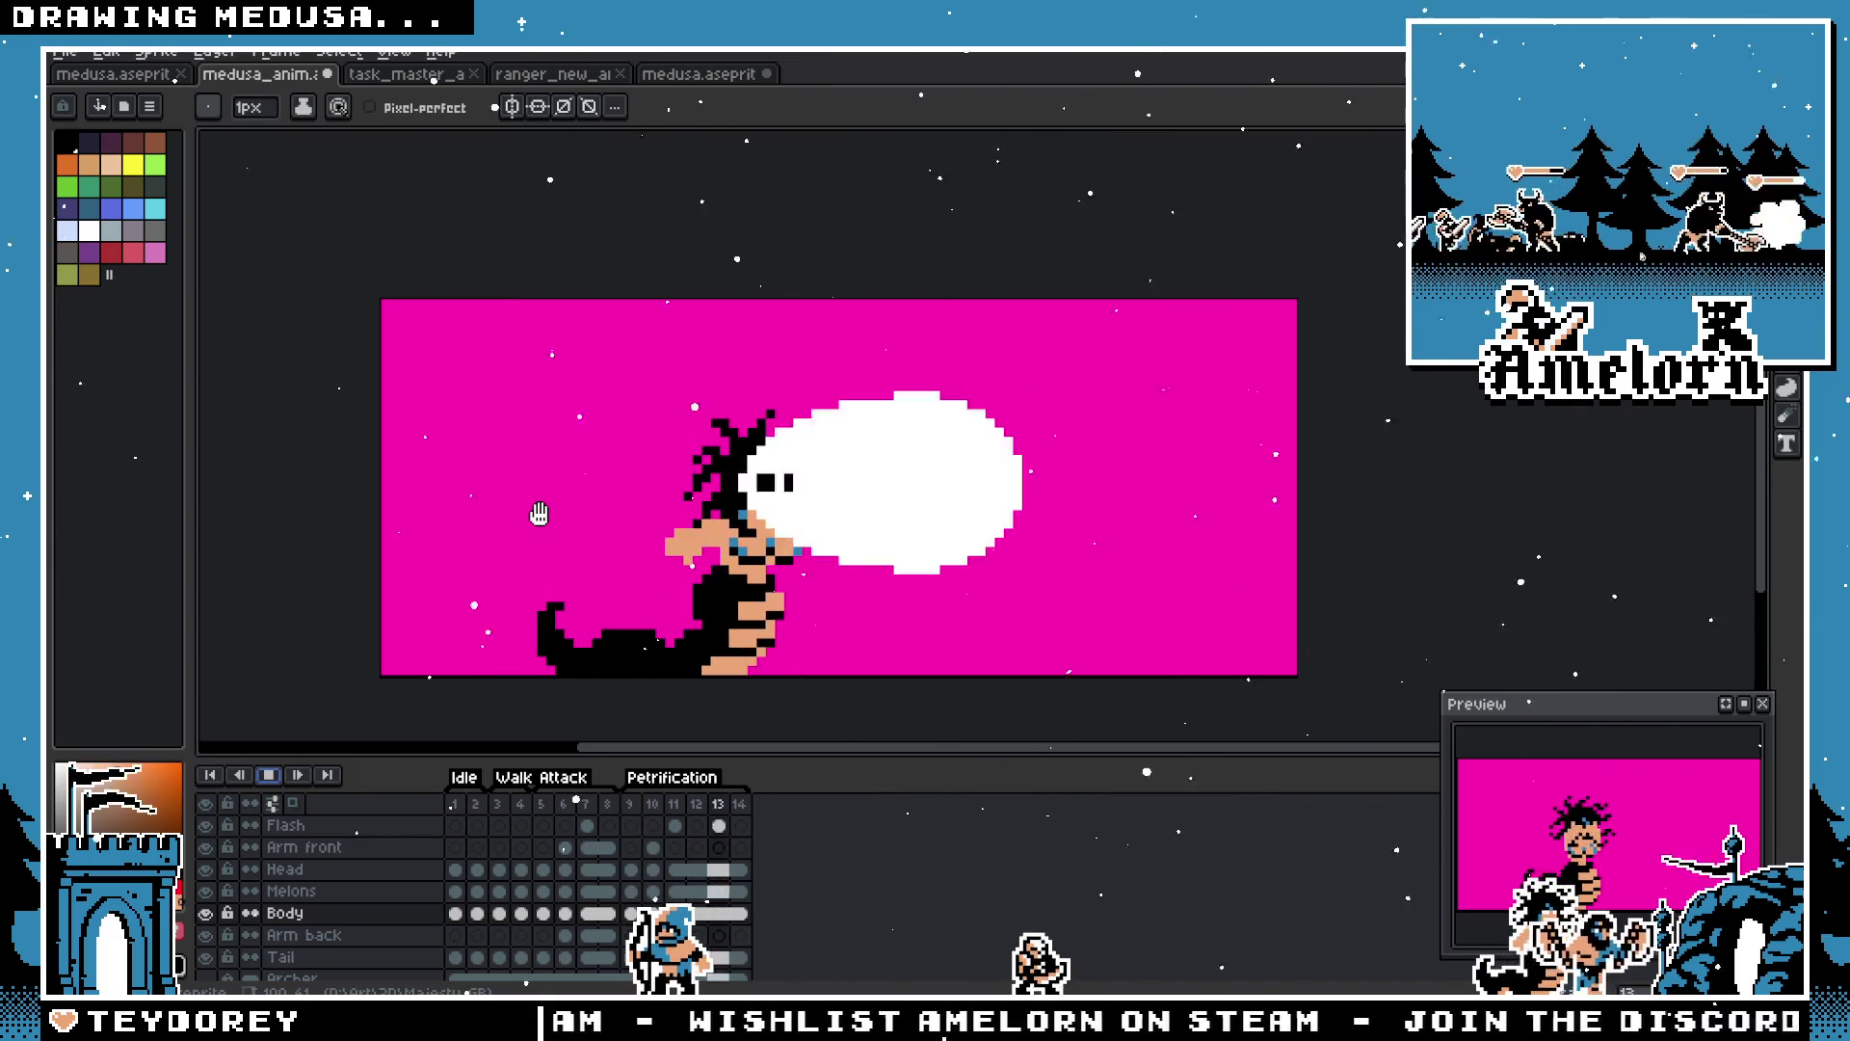
scroll(576, 524, "down", 1)
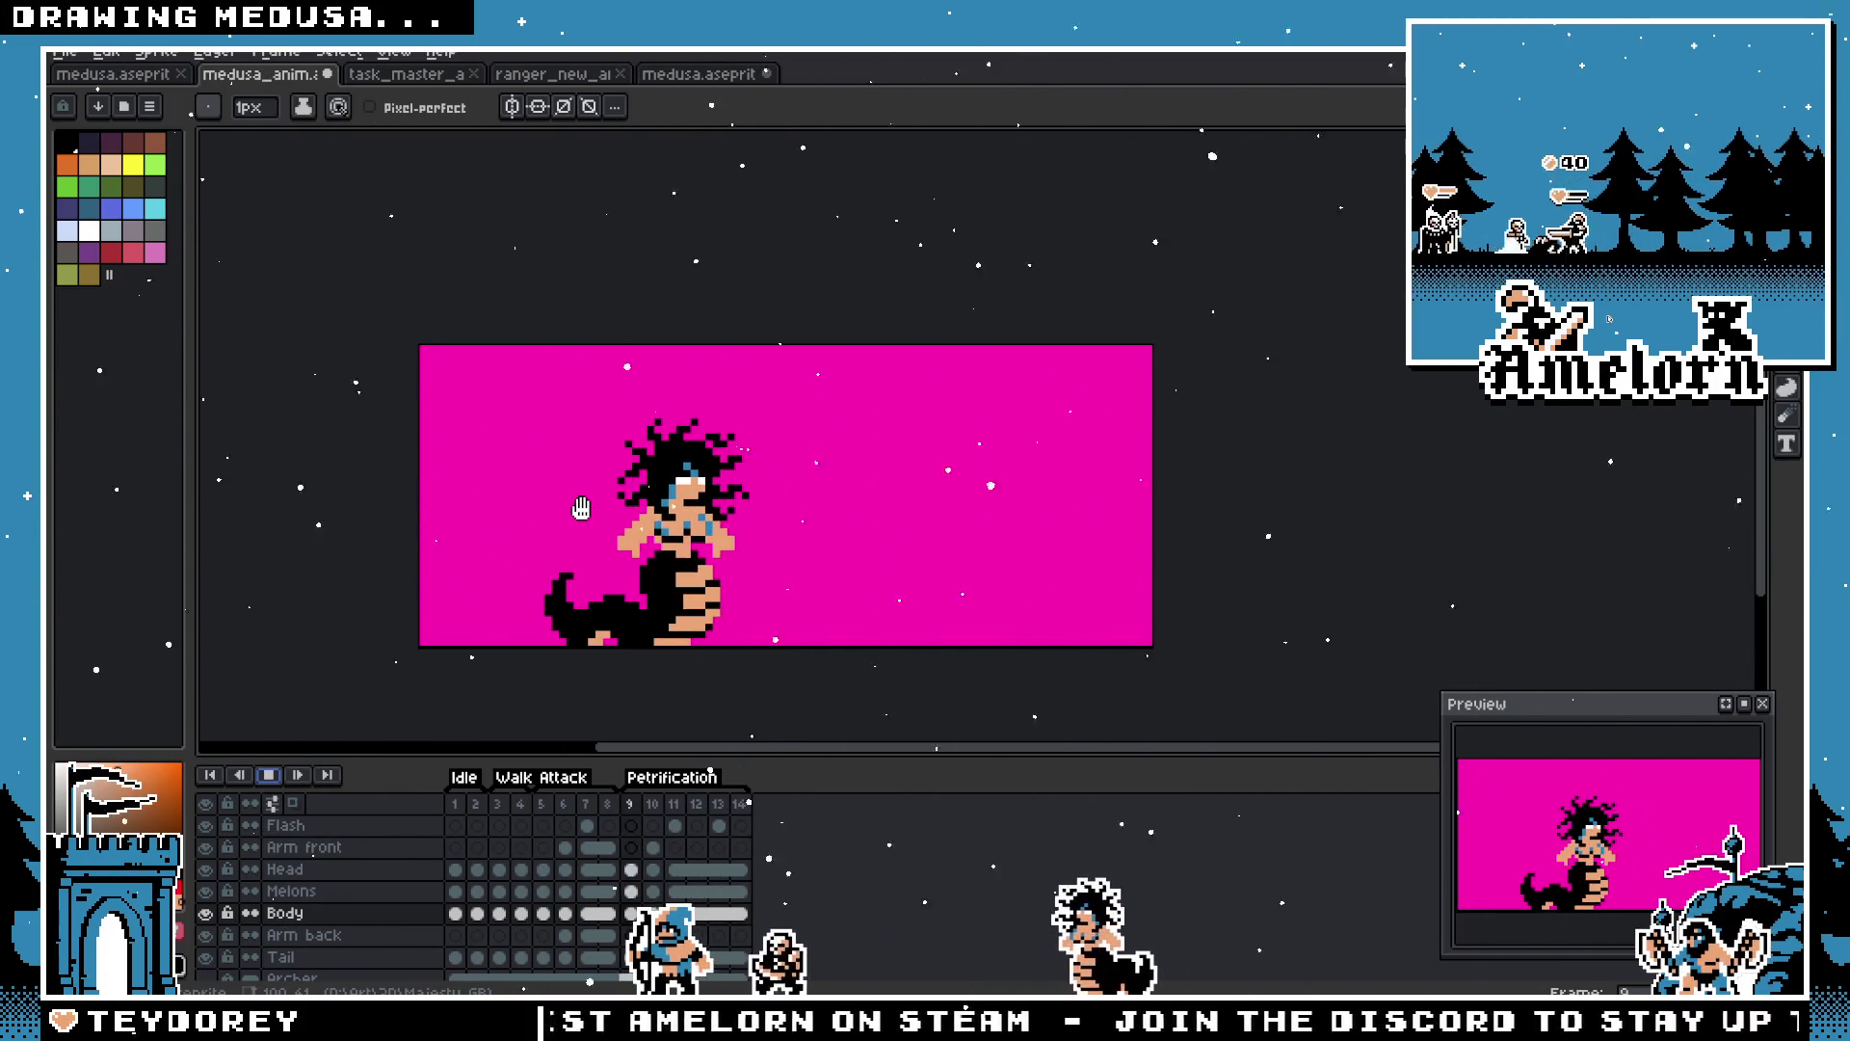
scroll(581, 508, "up", 1)
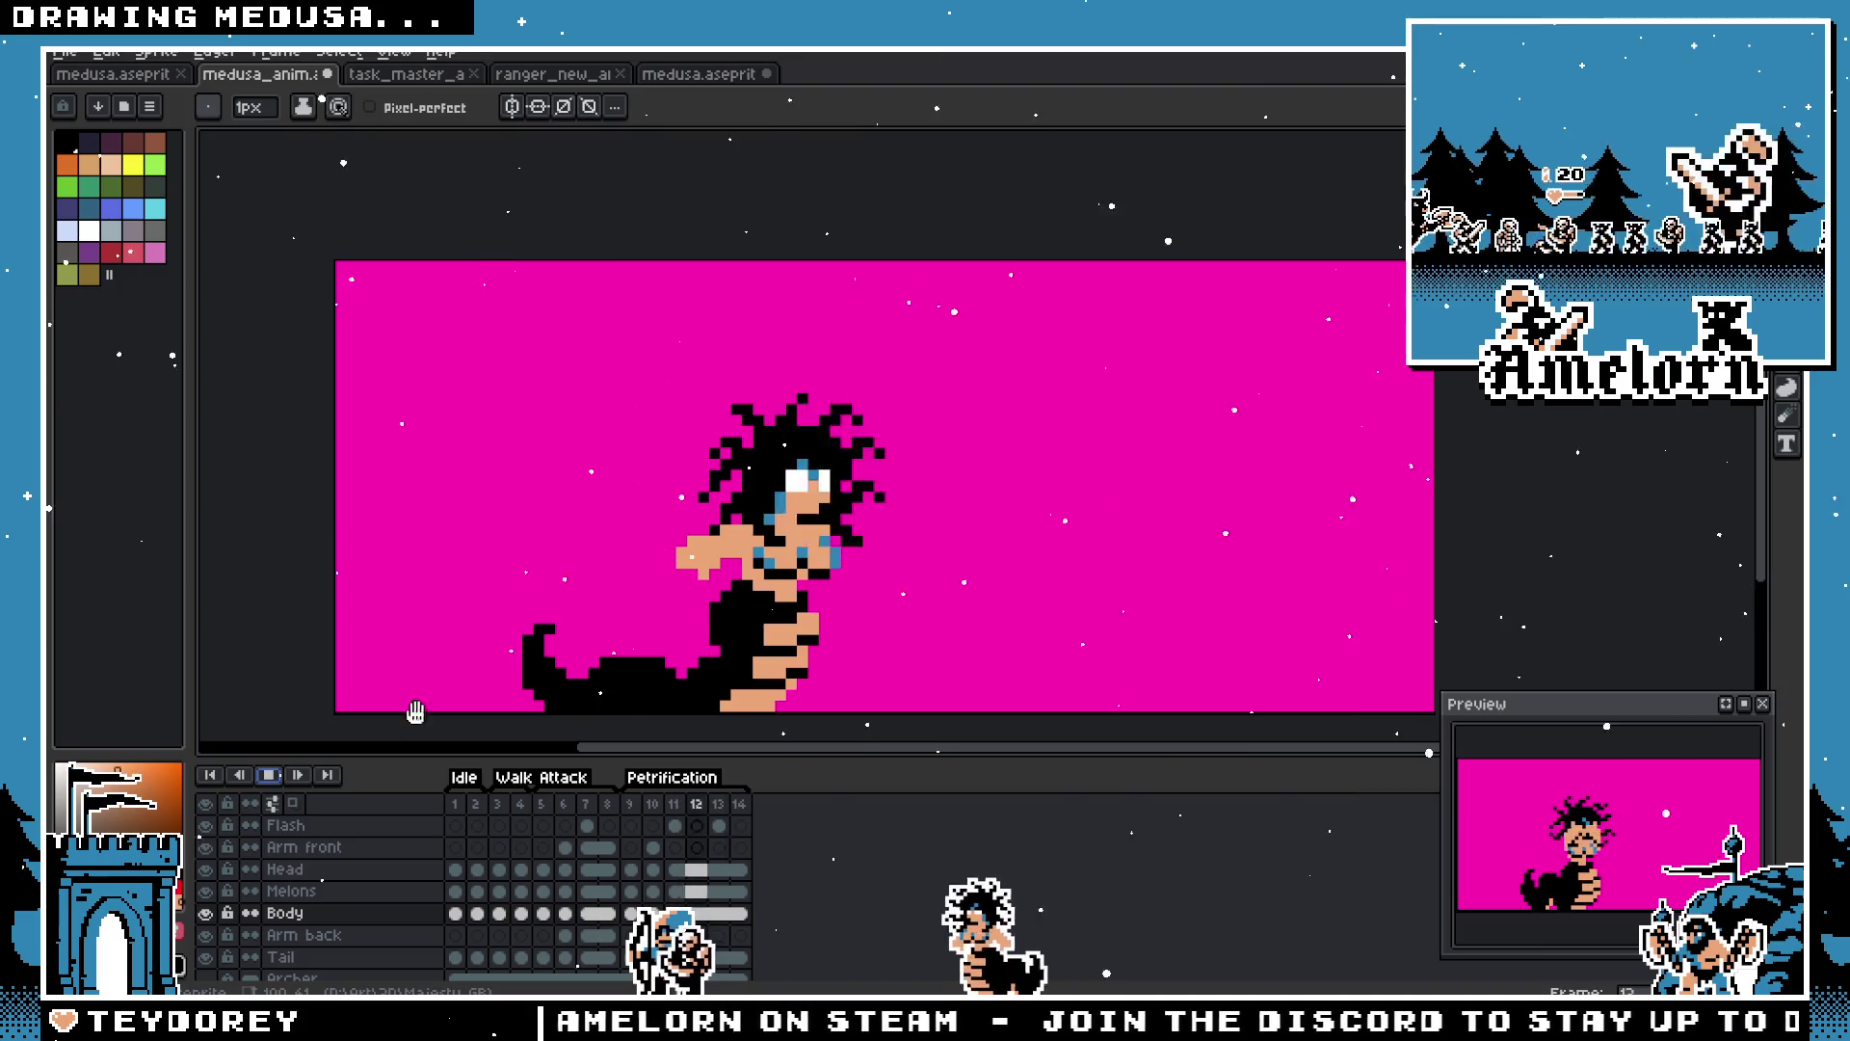
left_click(299, 789)
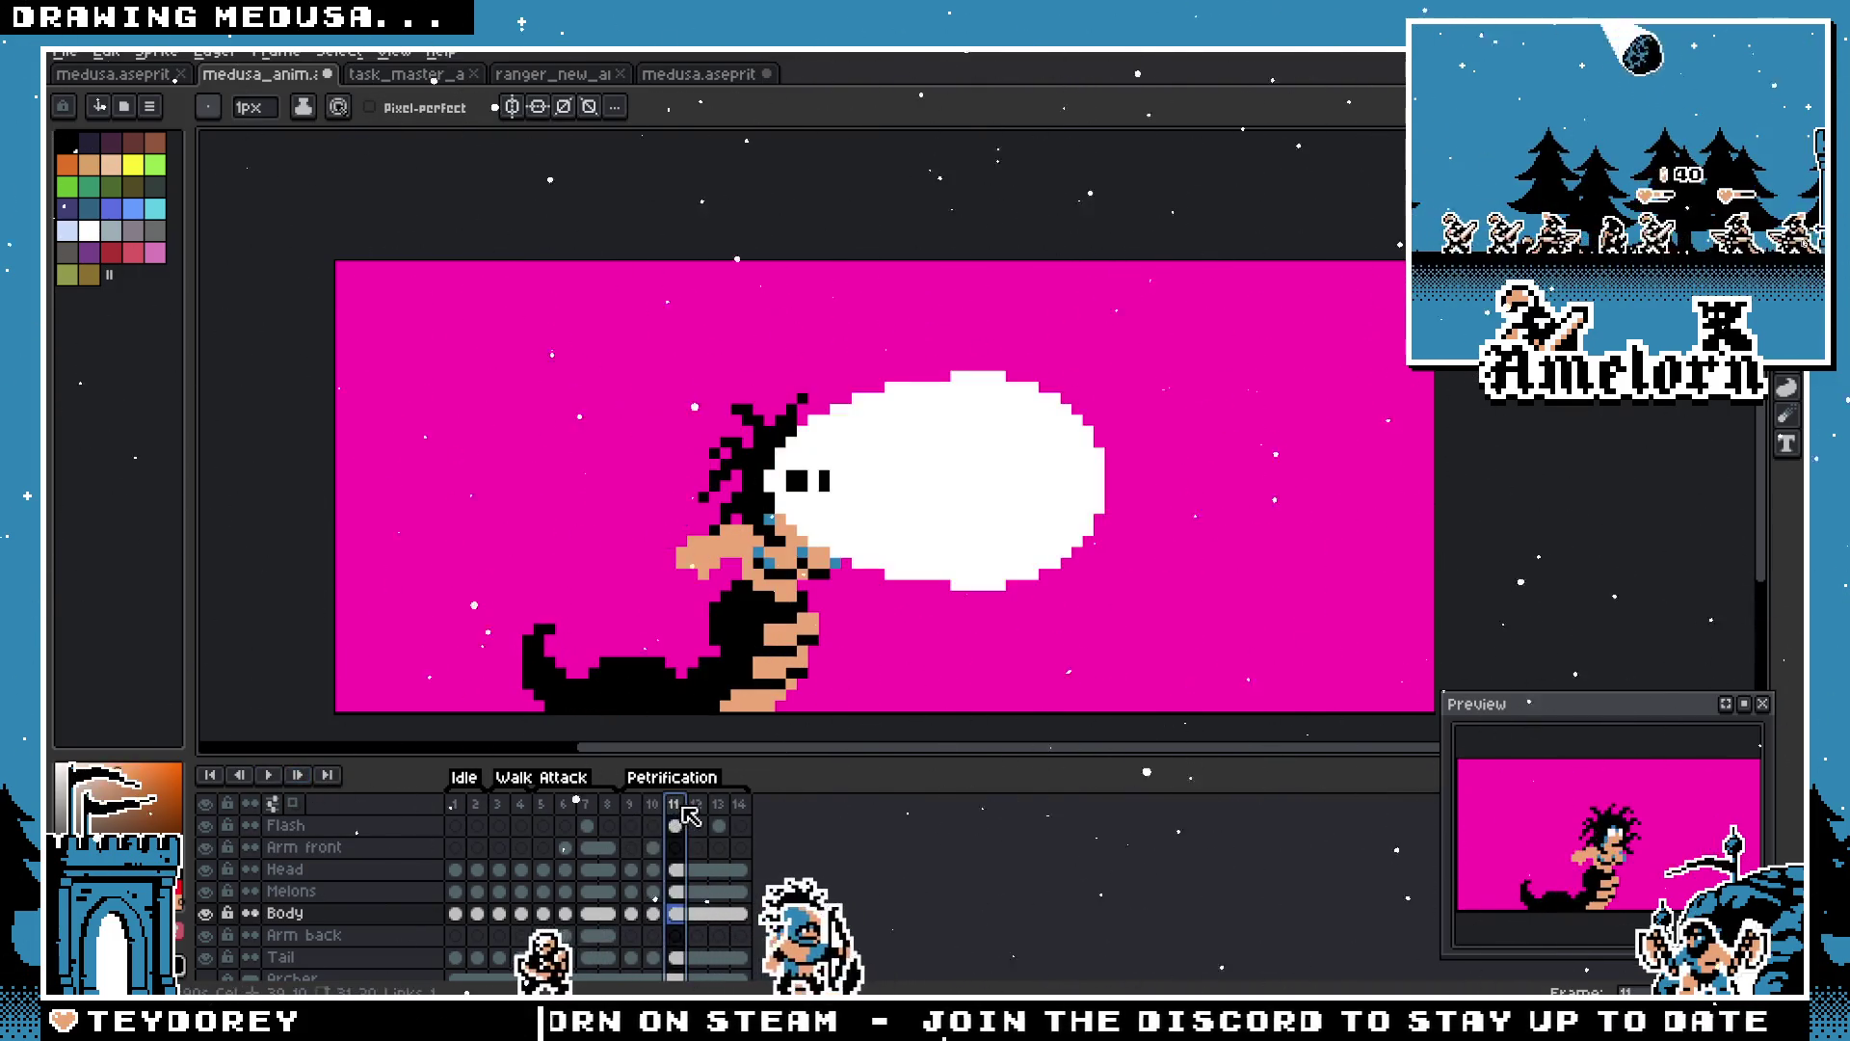
left_click(654, 805)
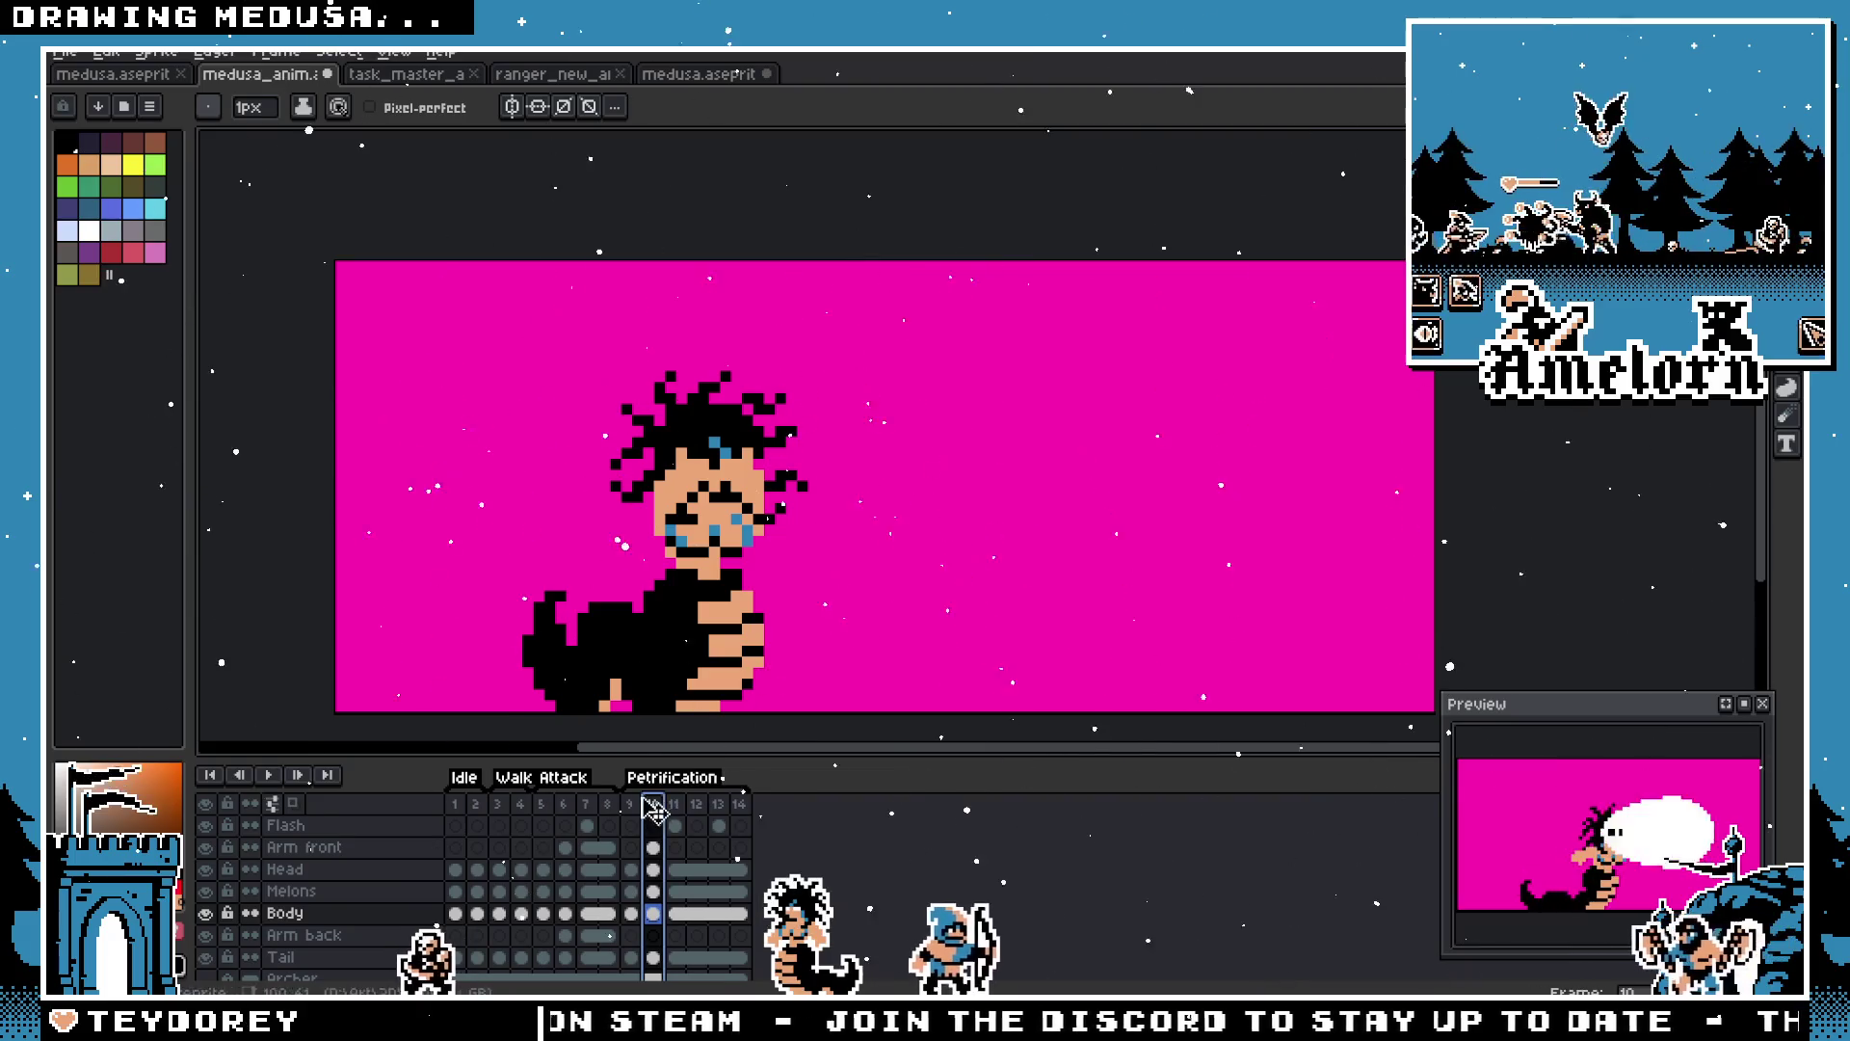
scroll(716, 526, "up", 2)
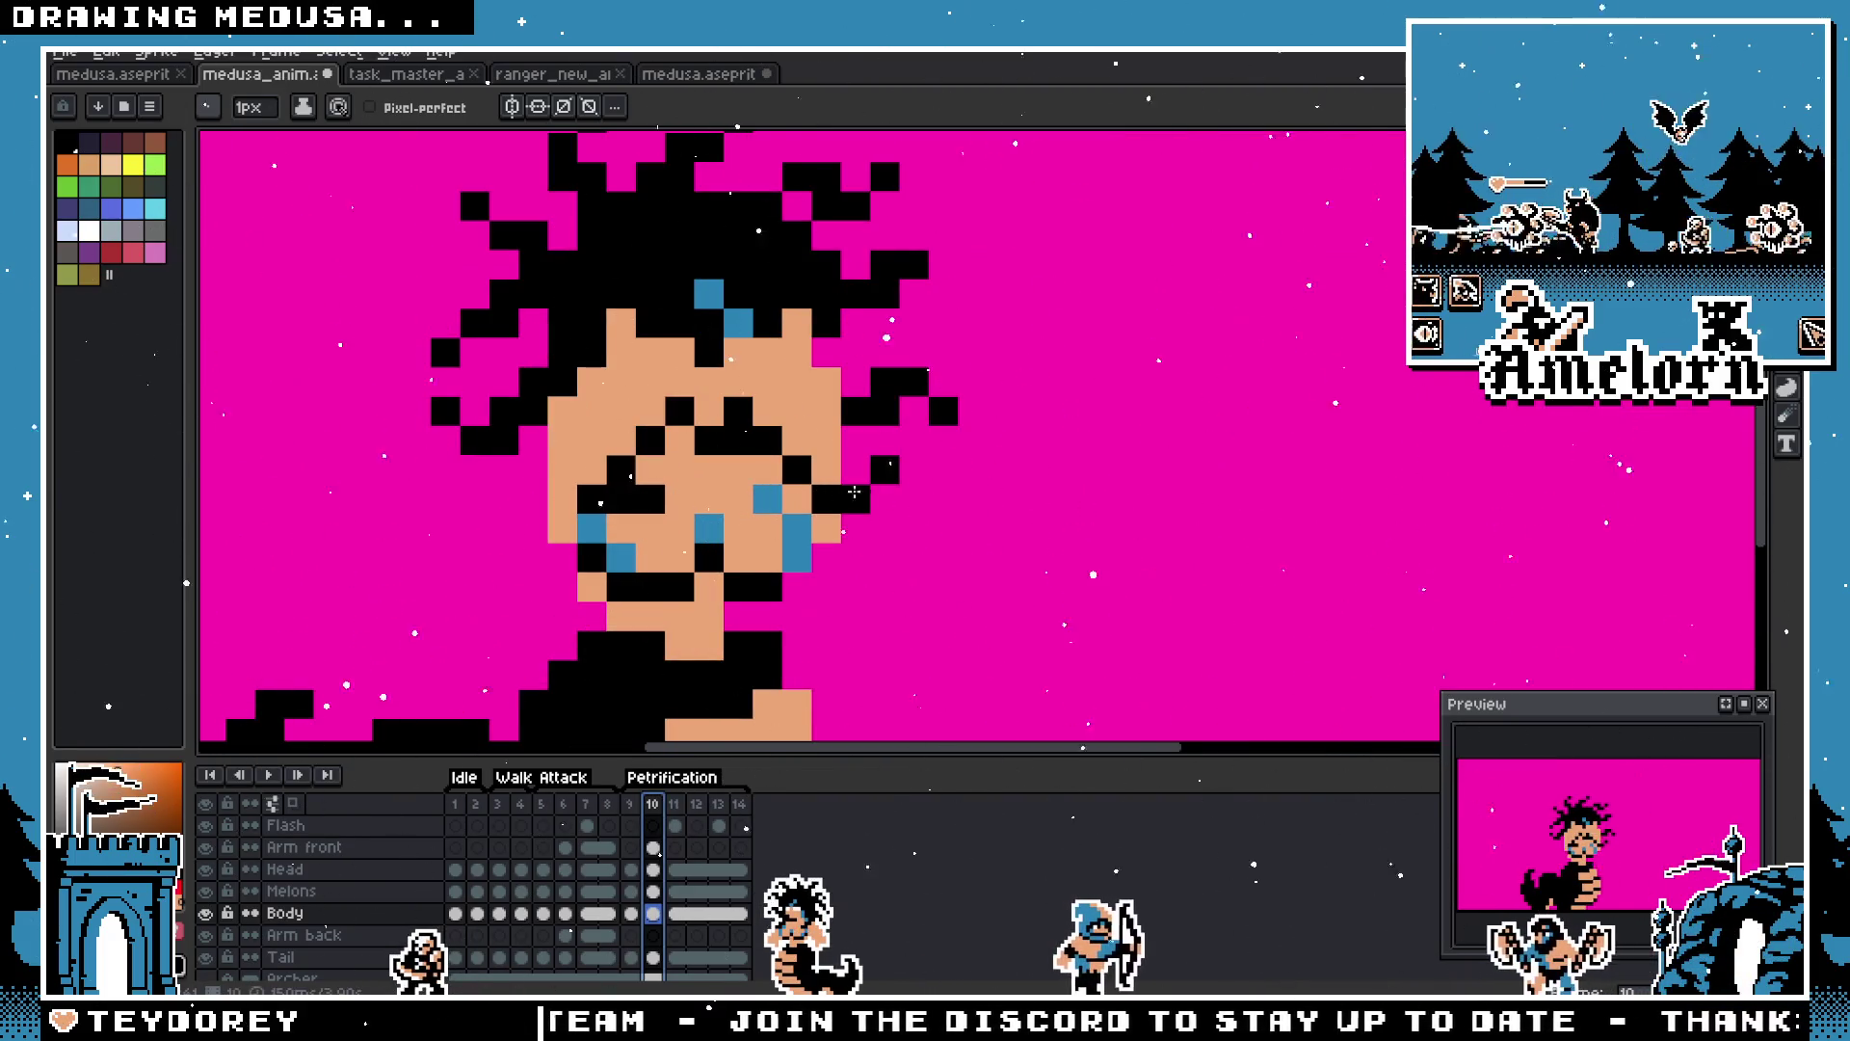
scroll(837, 516, "up", 1)
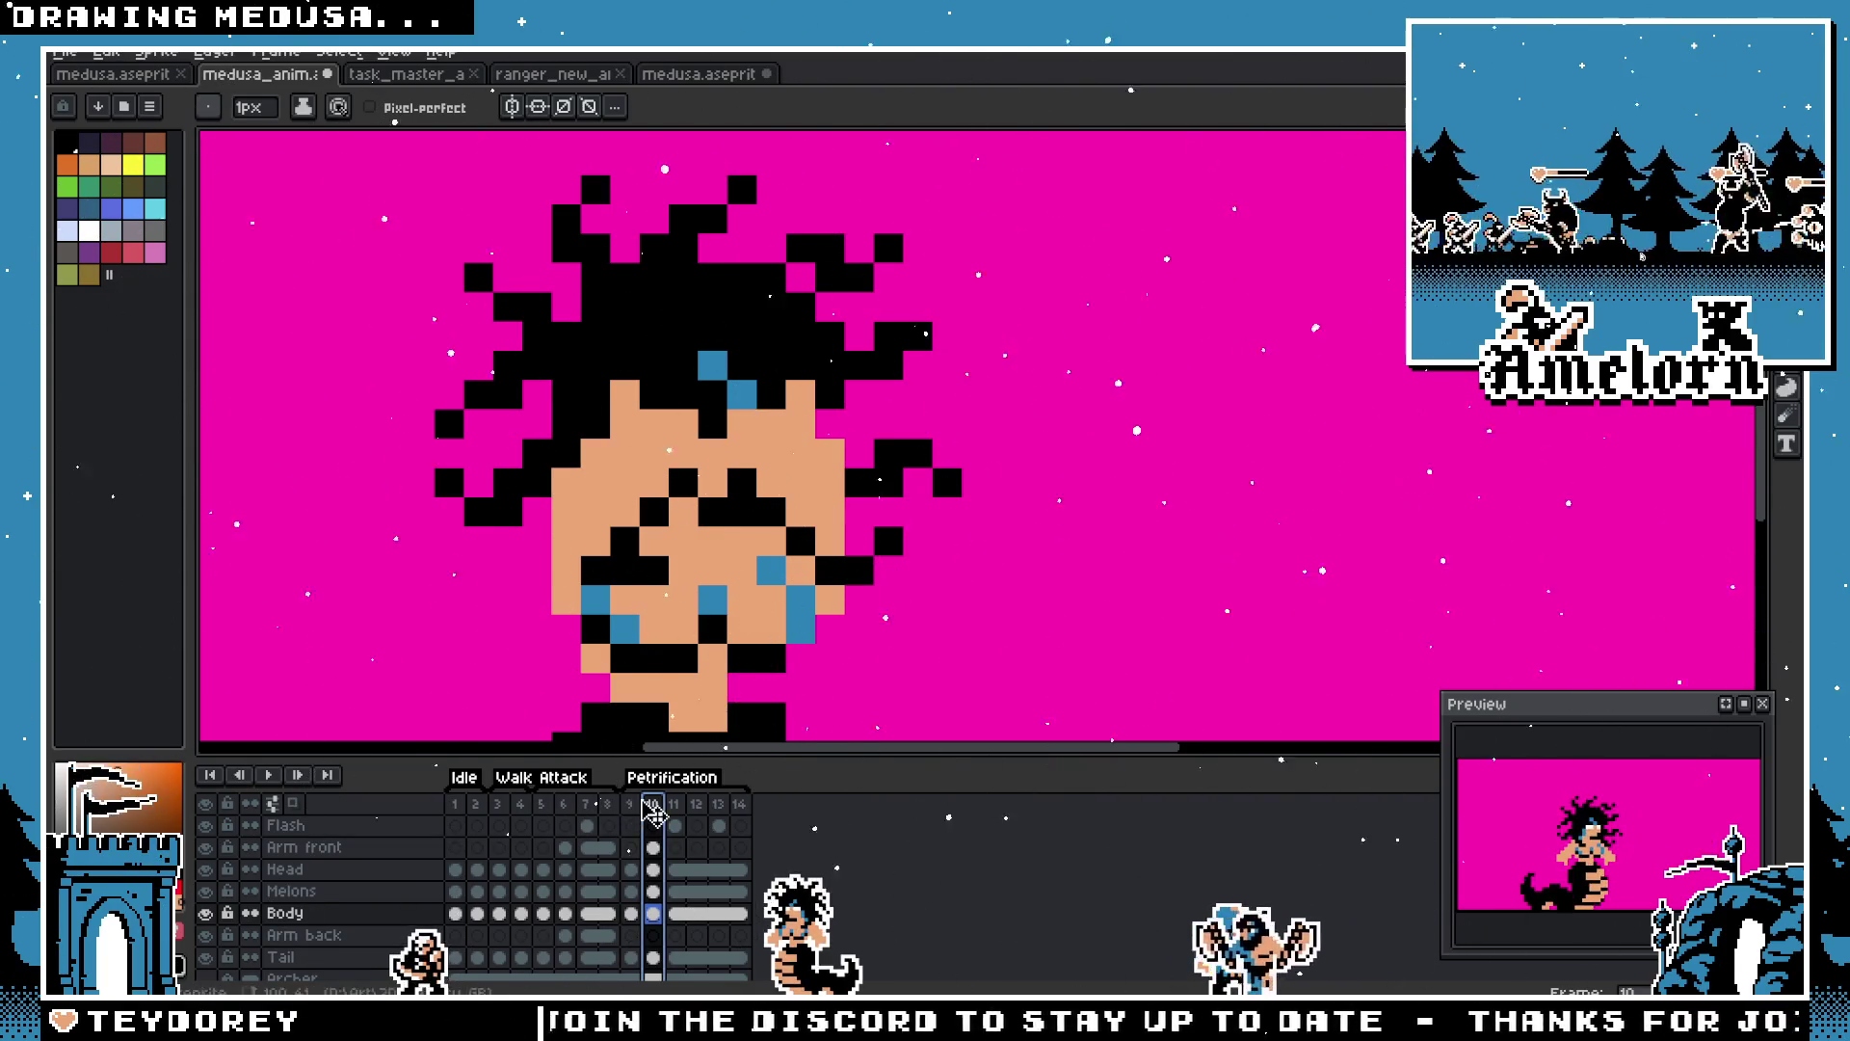
key("3")
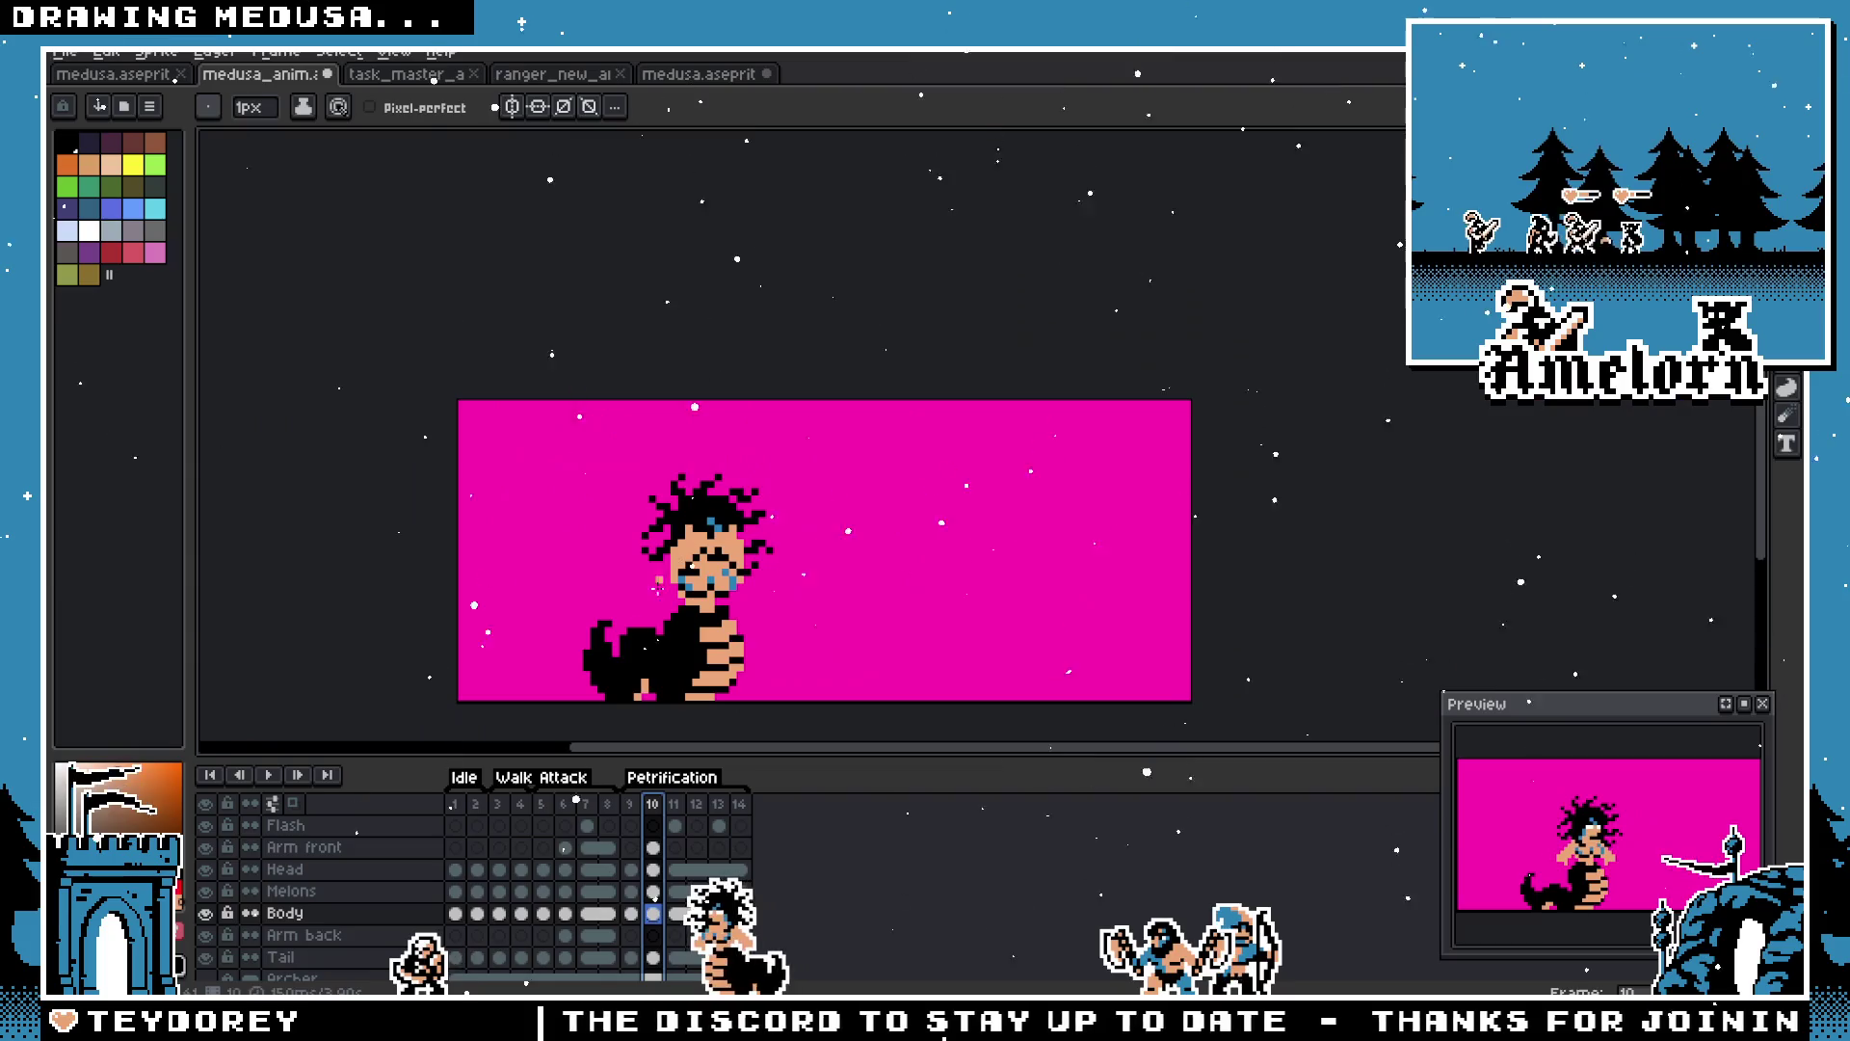
left_click(654, 812)
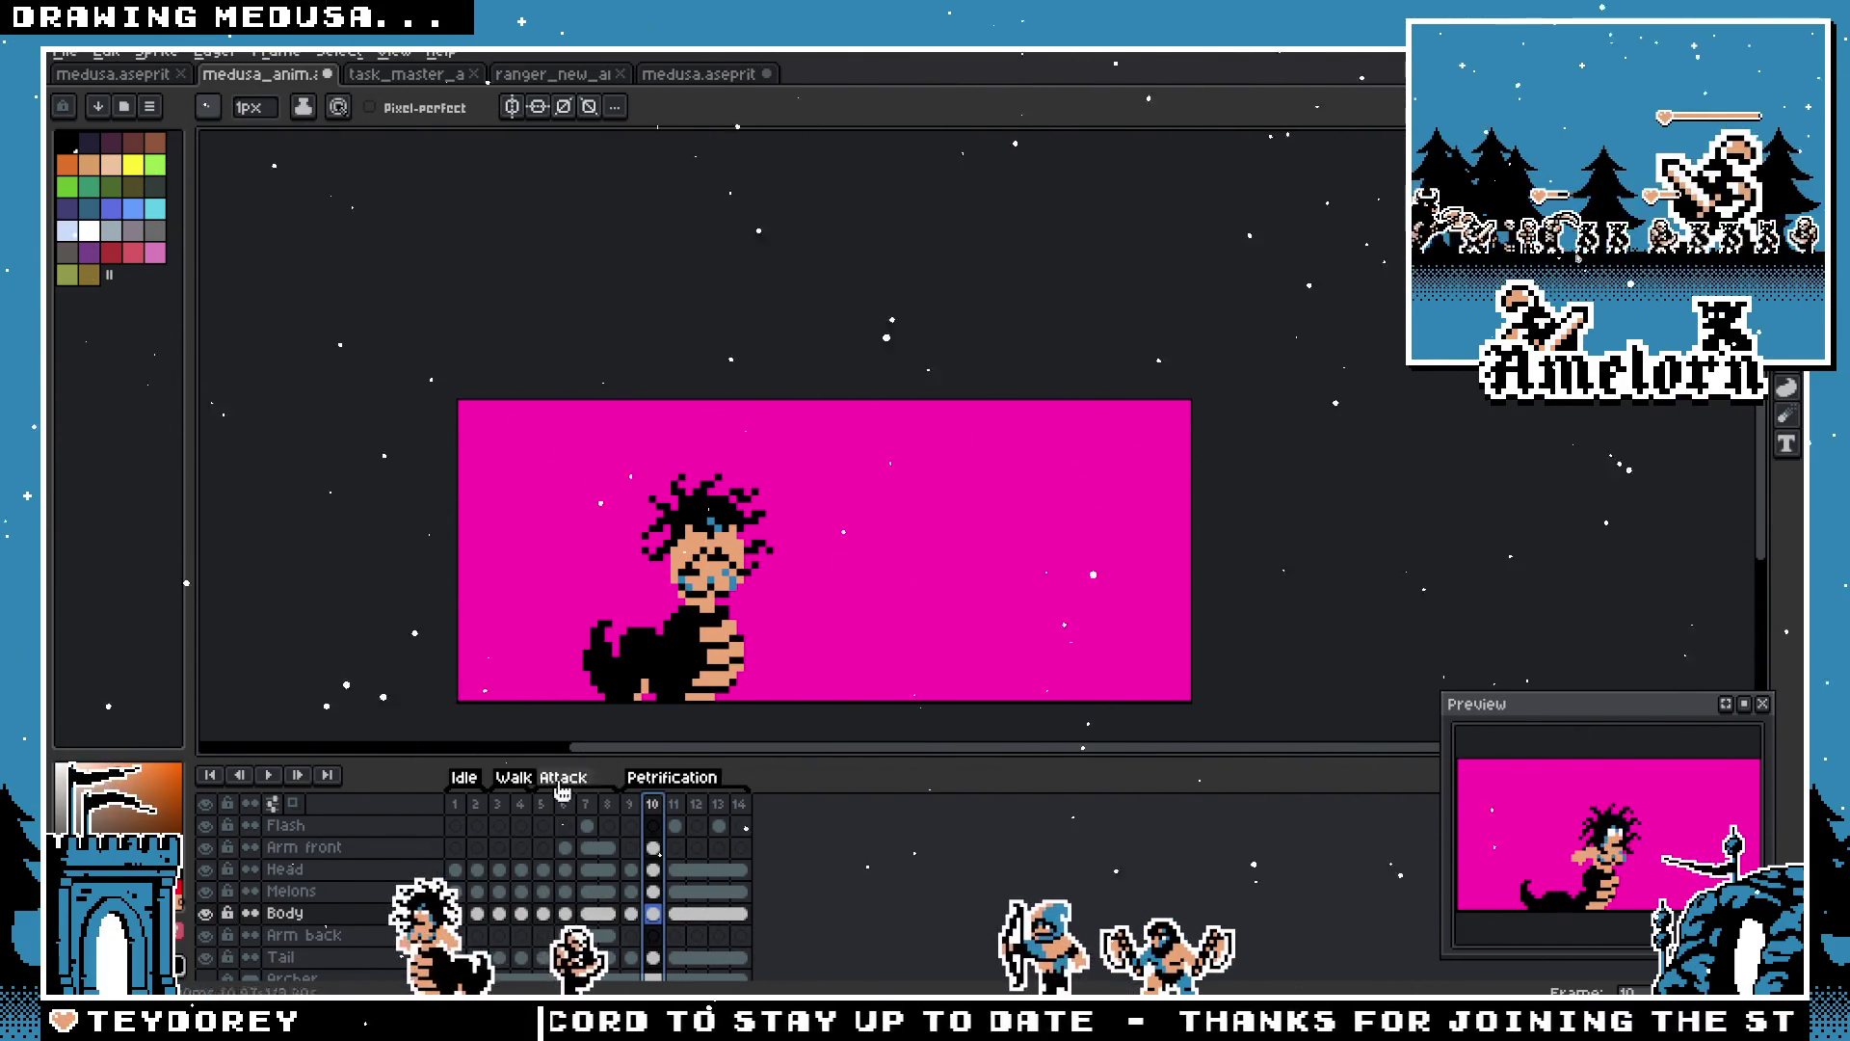
left_click(633, 810)
scroll(608, 661, "up", 1)
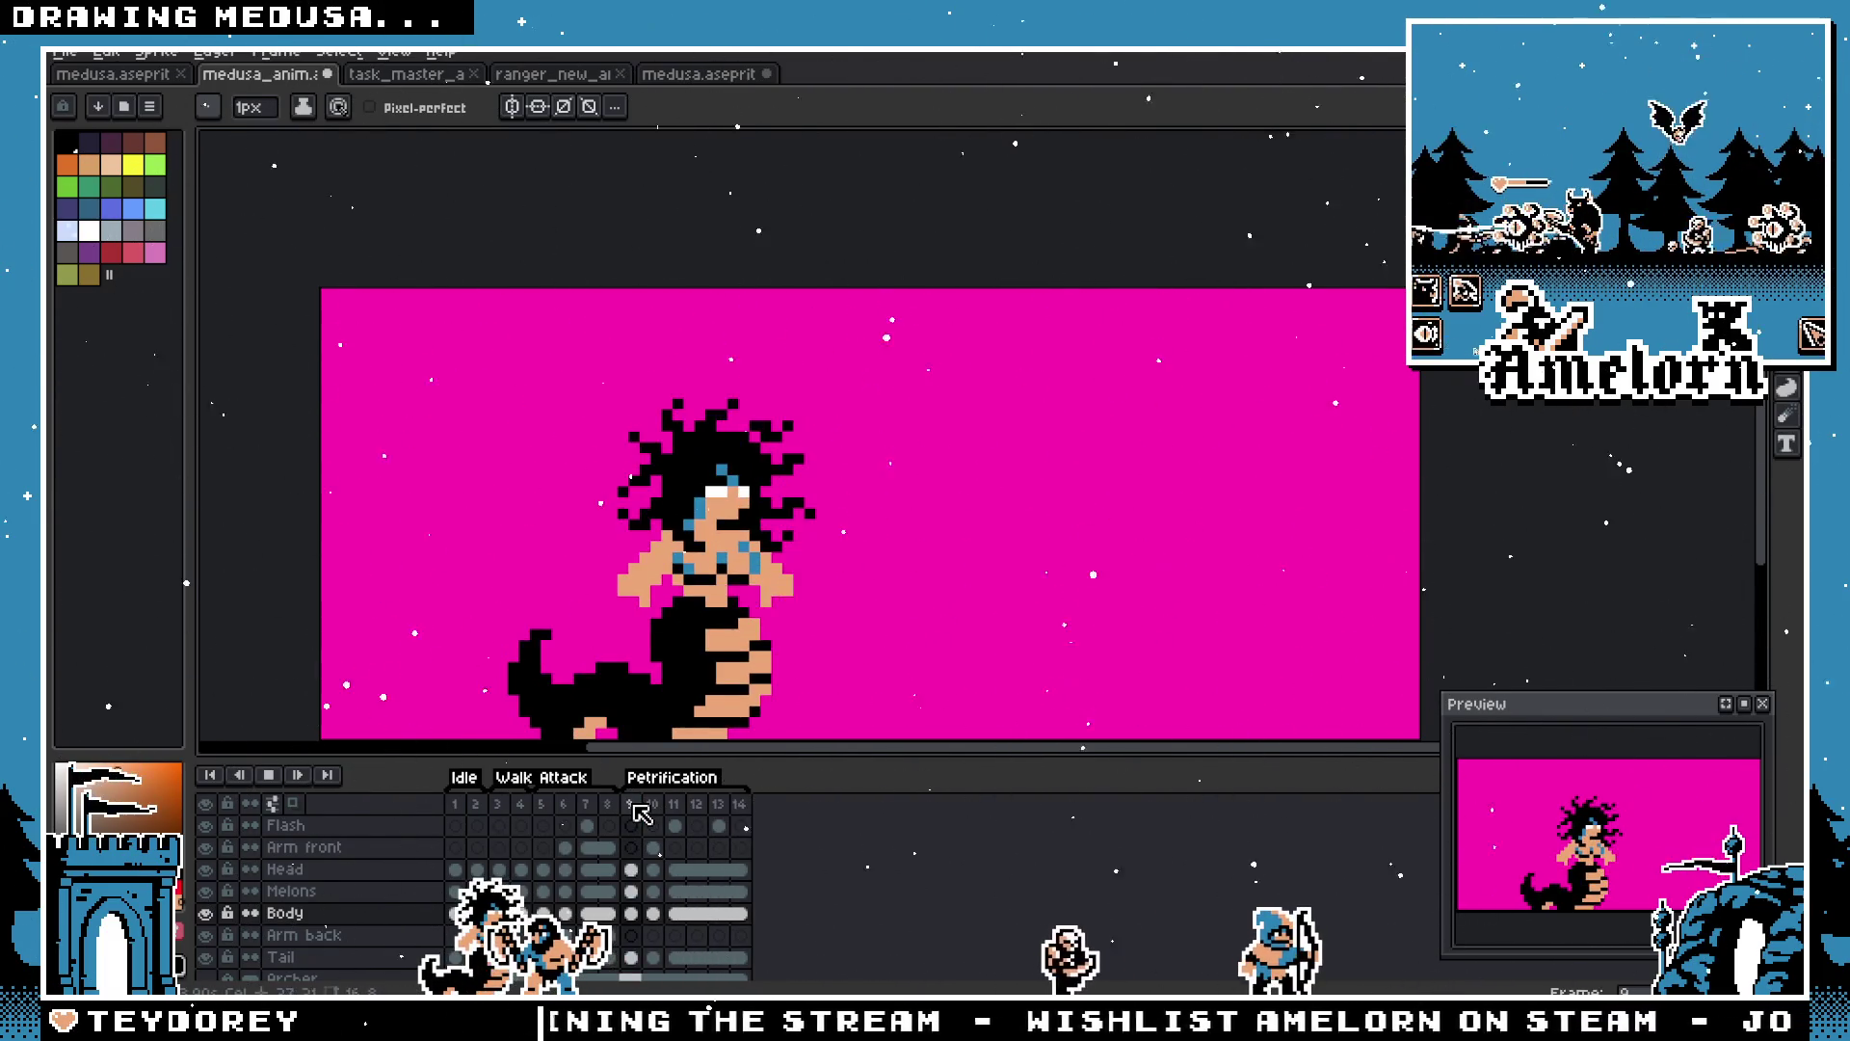
scroll(386, 896, "down", 1)
left_click(207, 956)
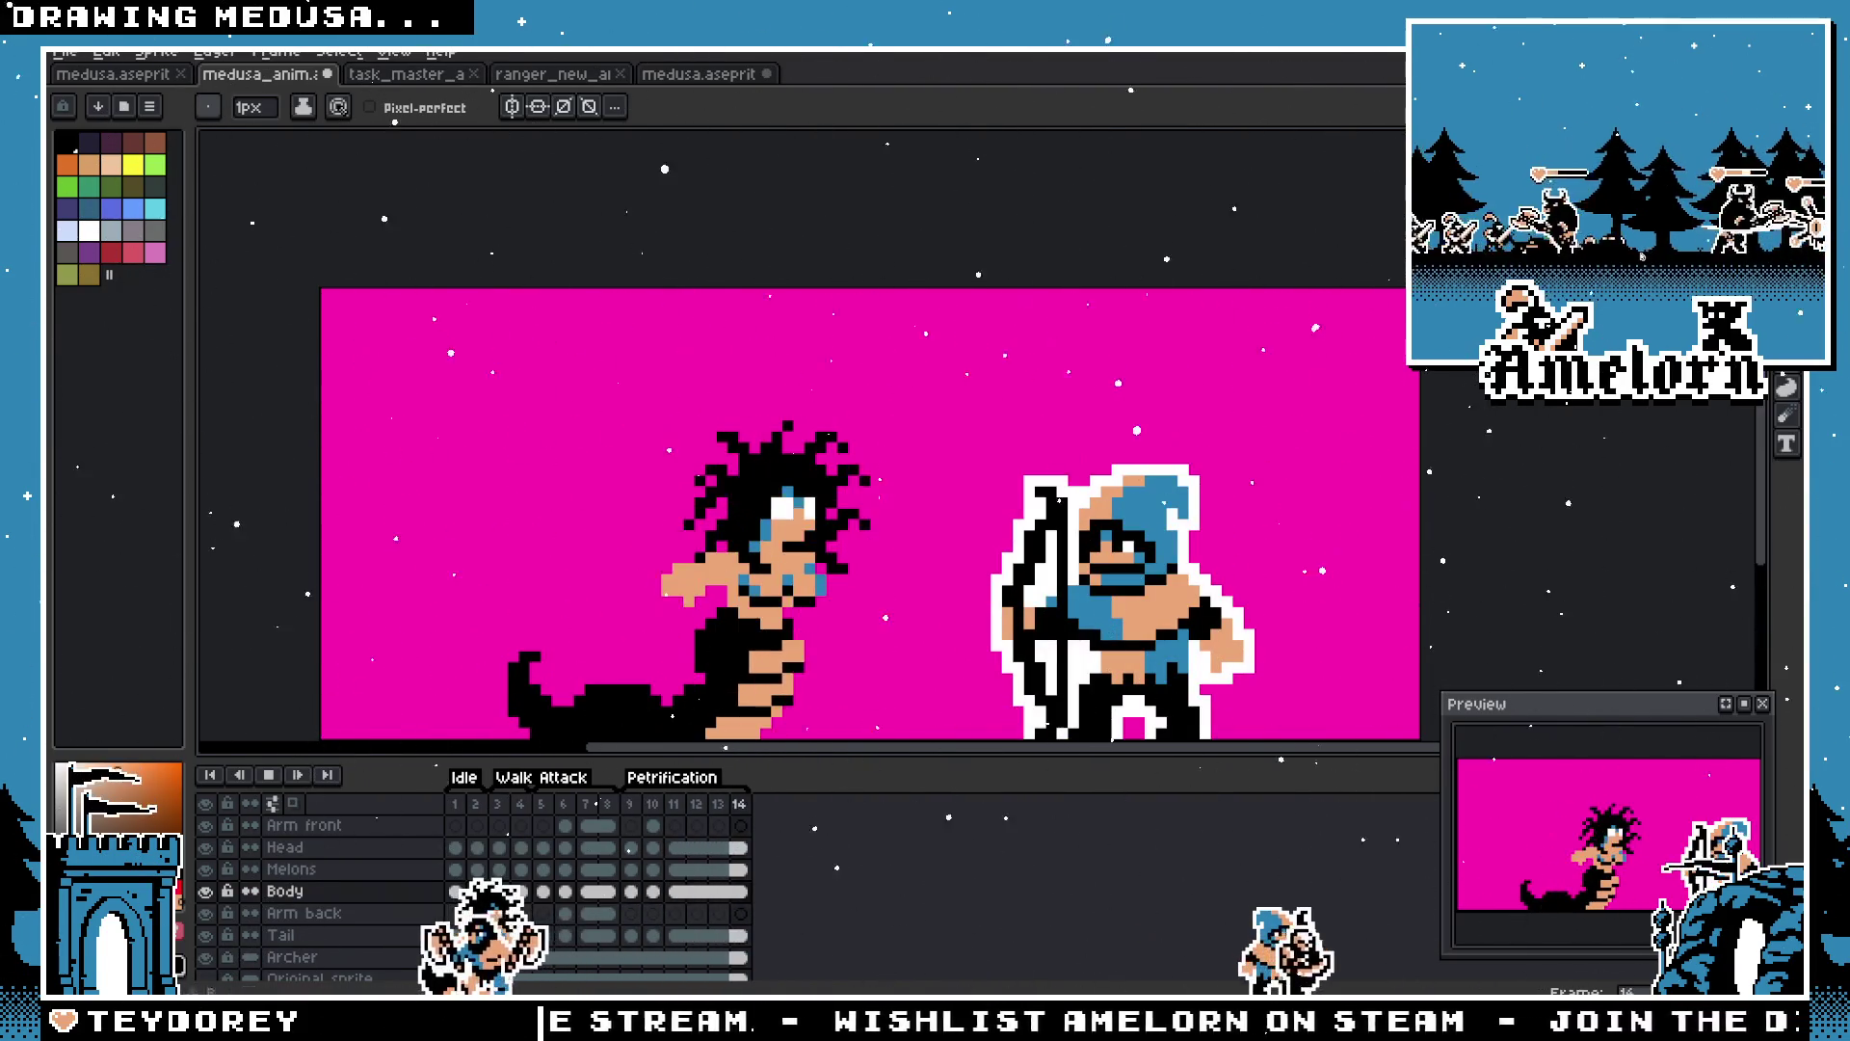
Step: Make the Archer layer active and stop playback on Petrification frame 11
key("m")
scroll(1155, 397, "down", 1)
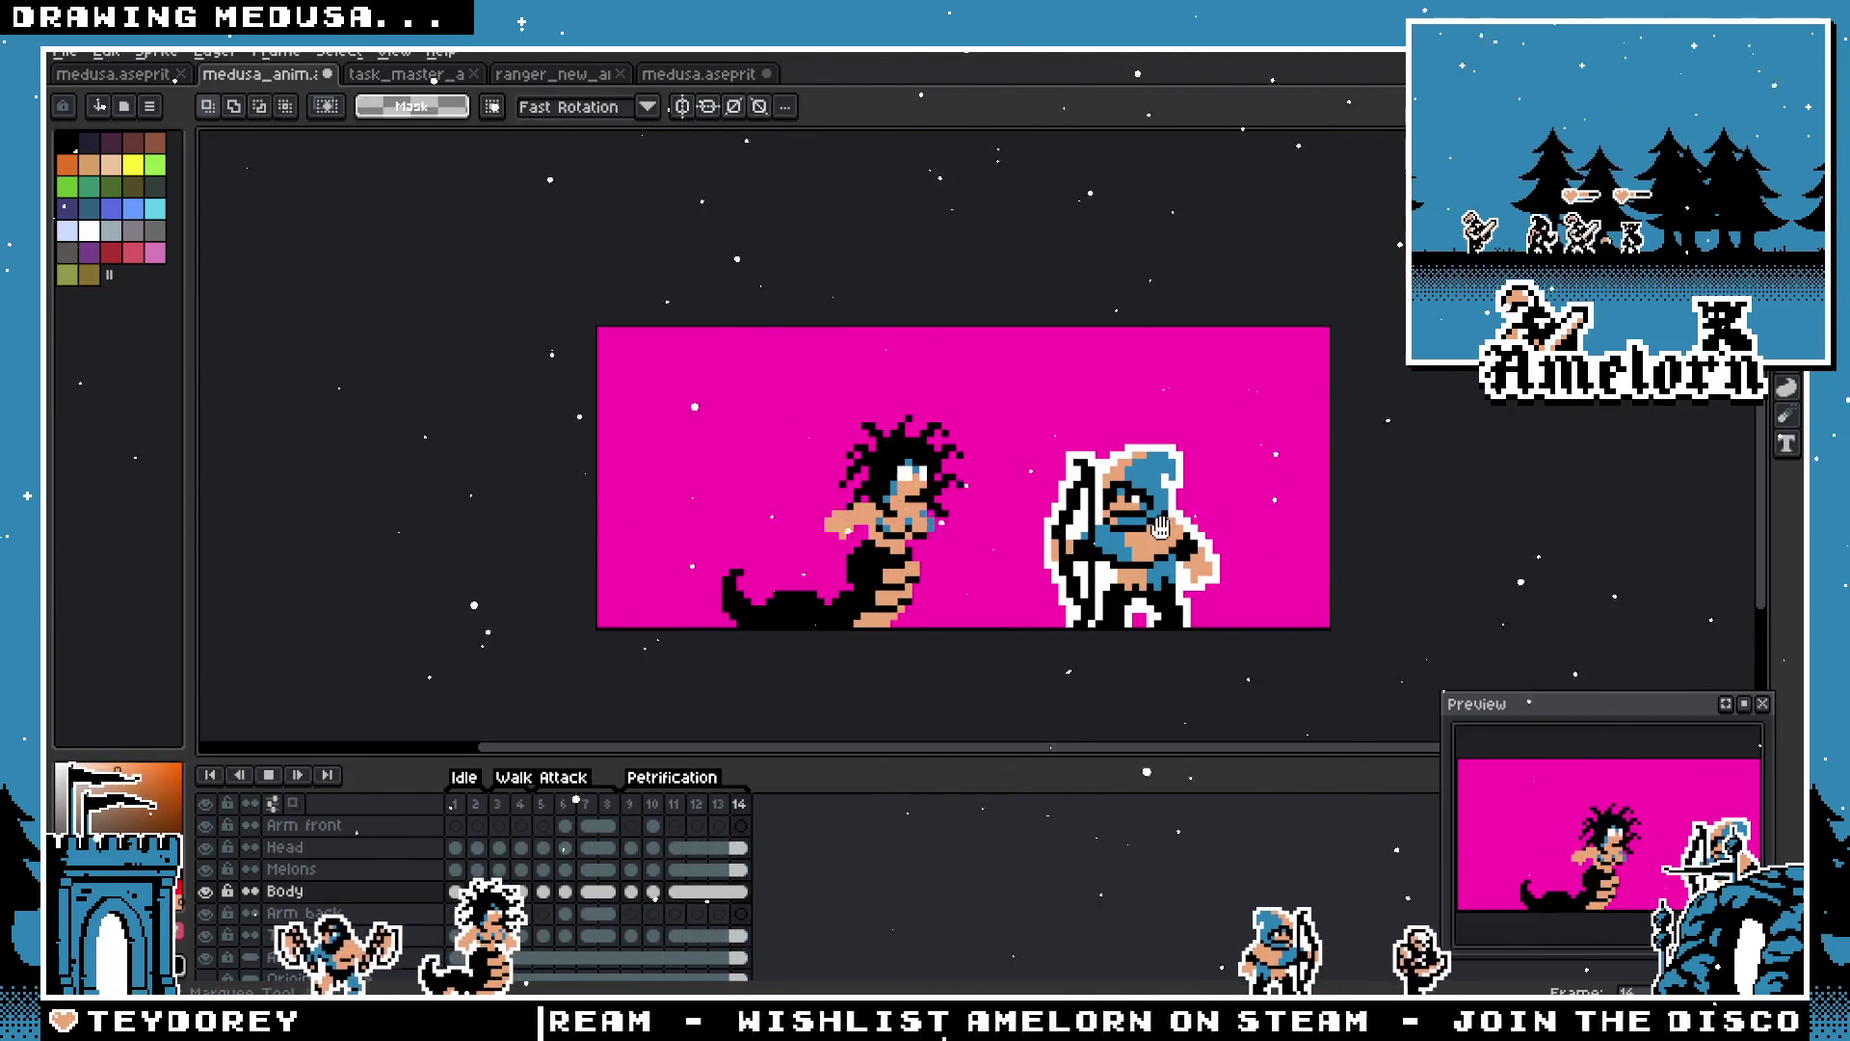
left_click_drag(1160, 527, 1090, 533)
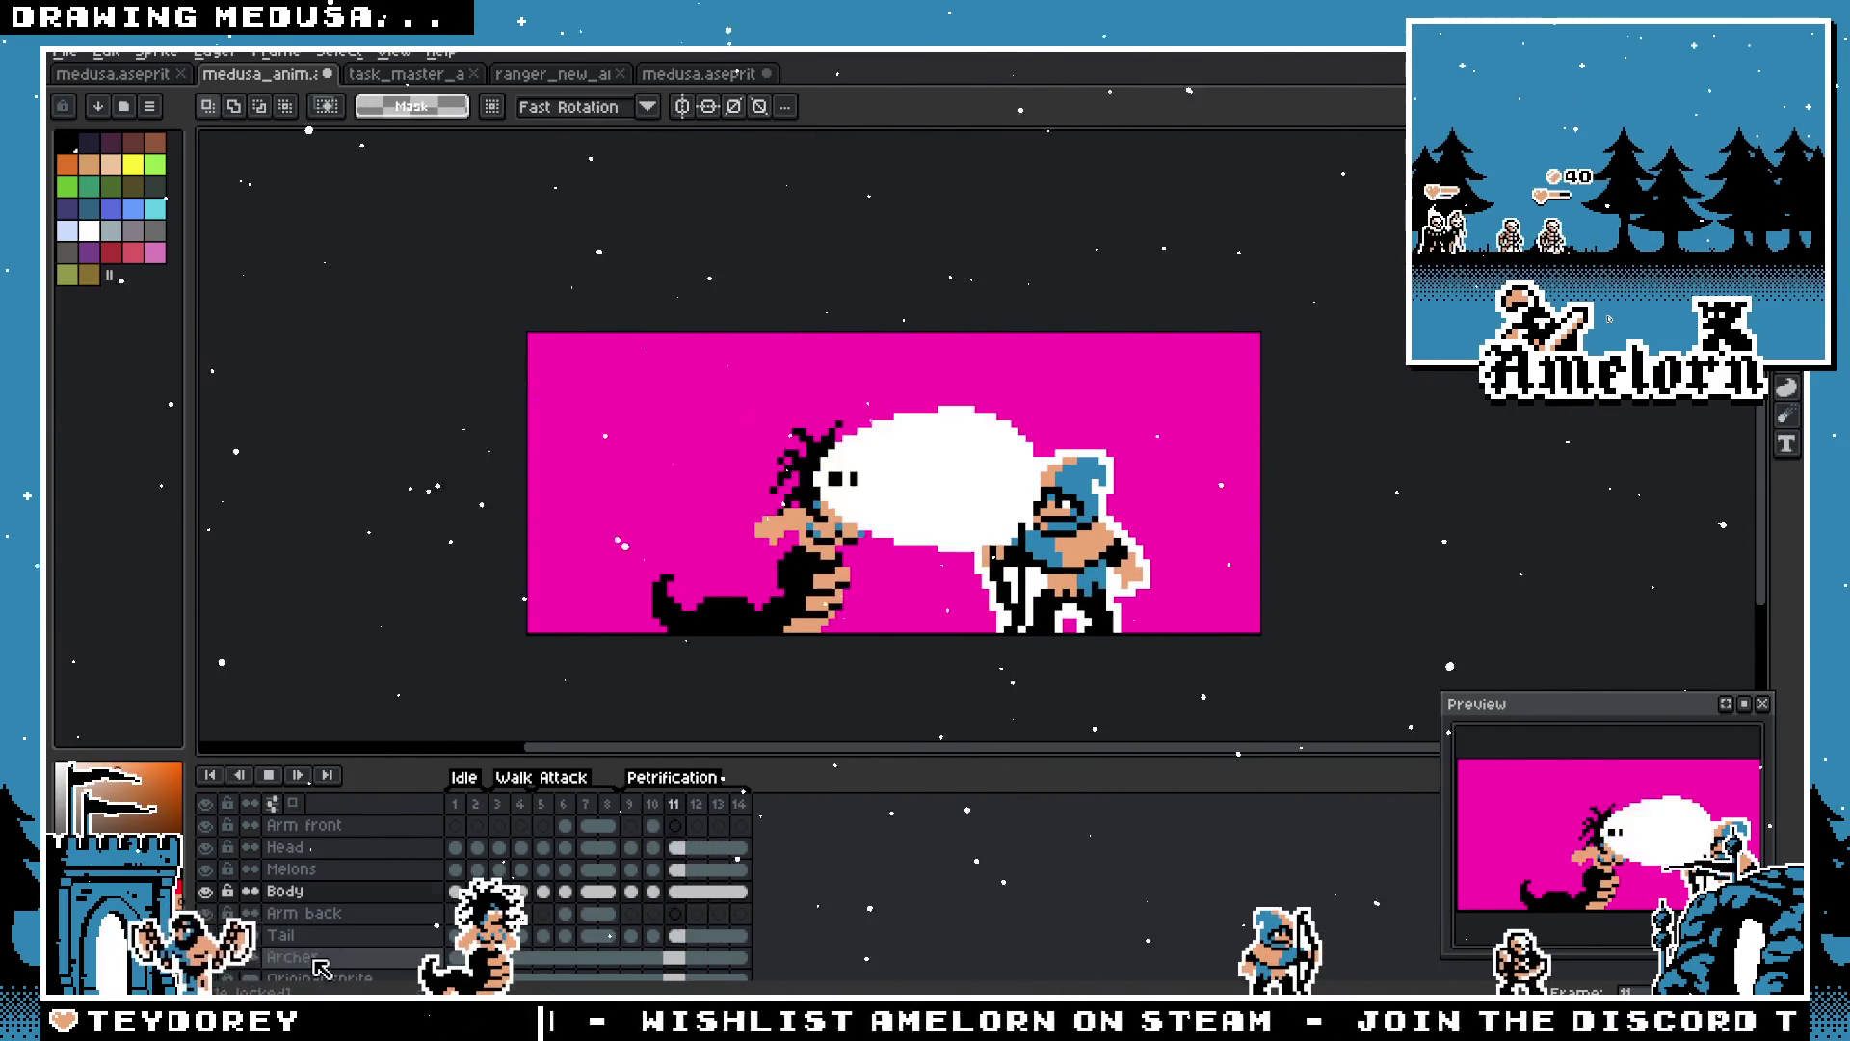
left_click(315, 960)
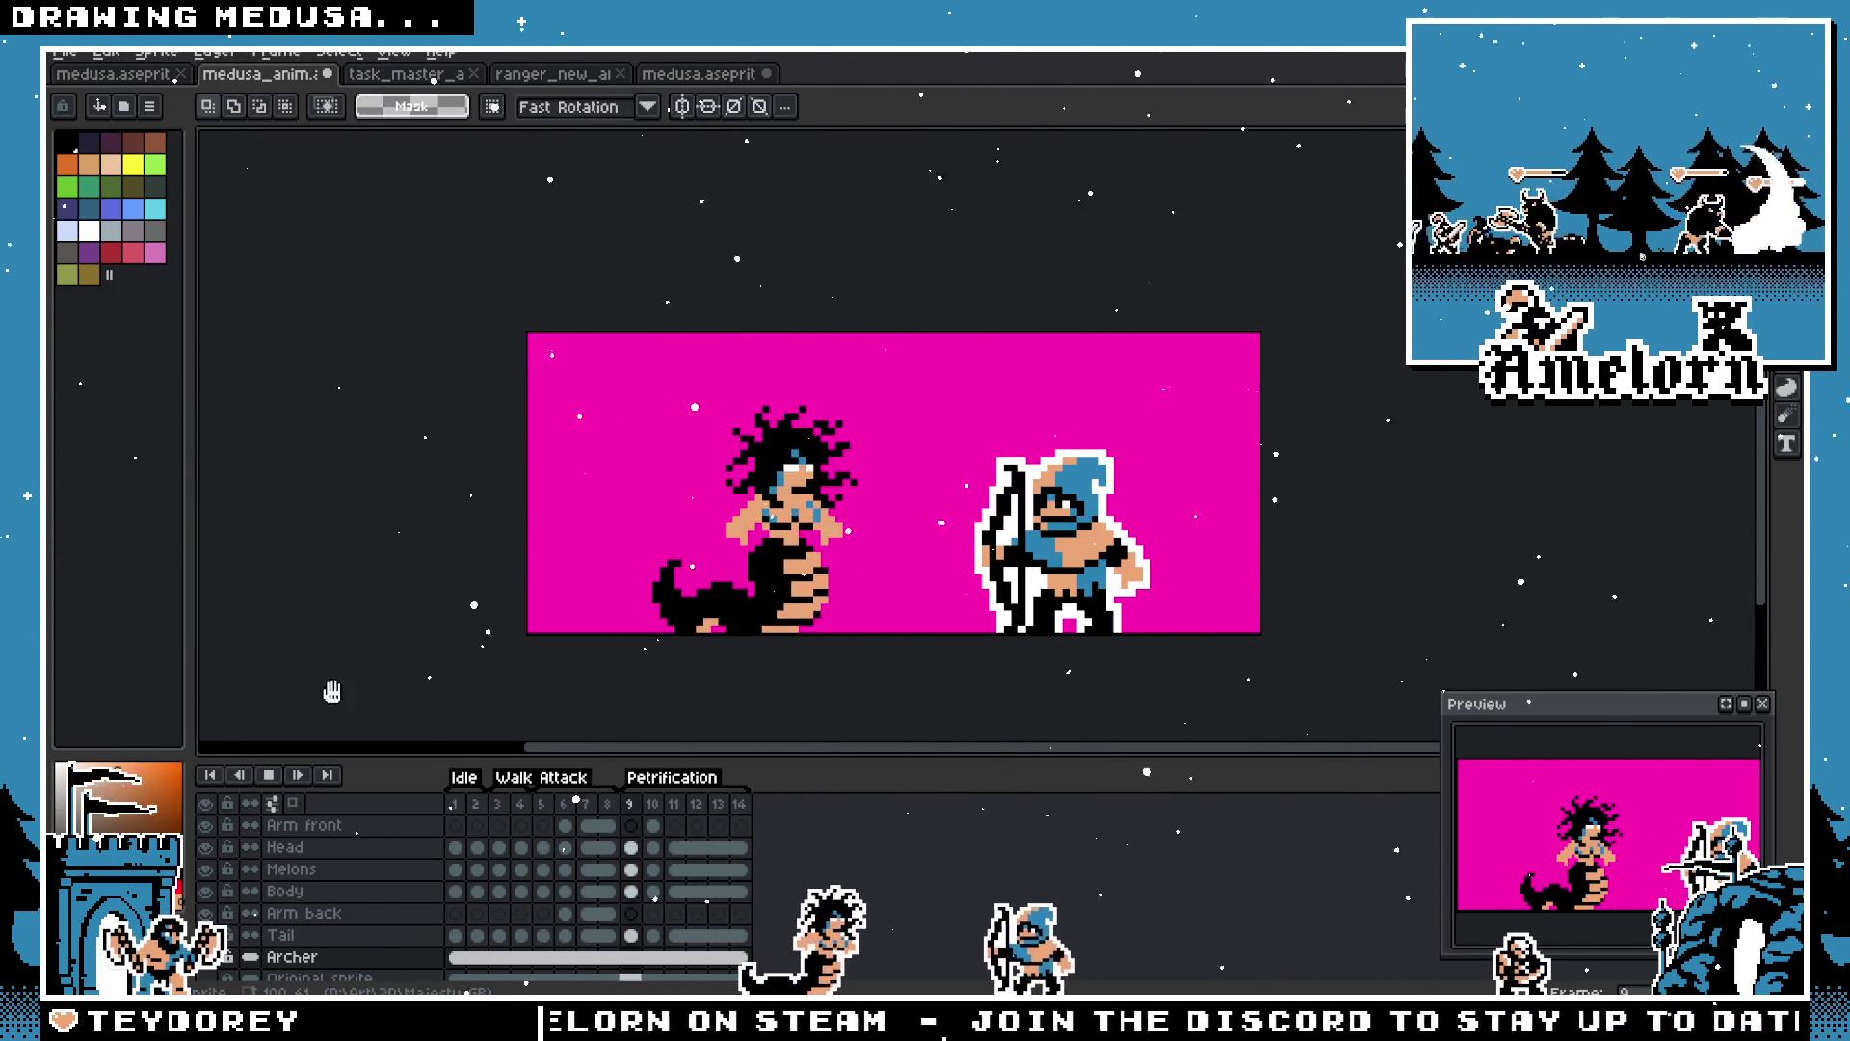
left_click(267, 773)
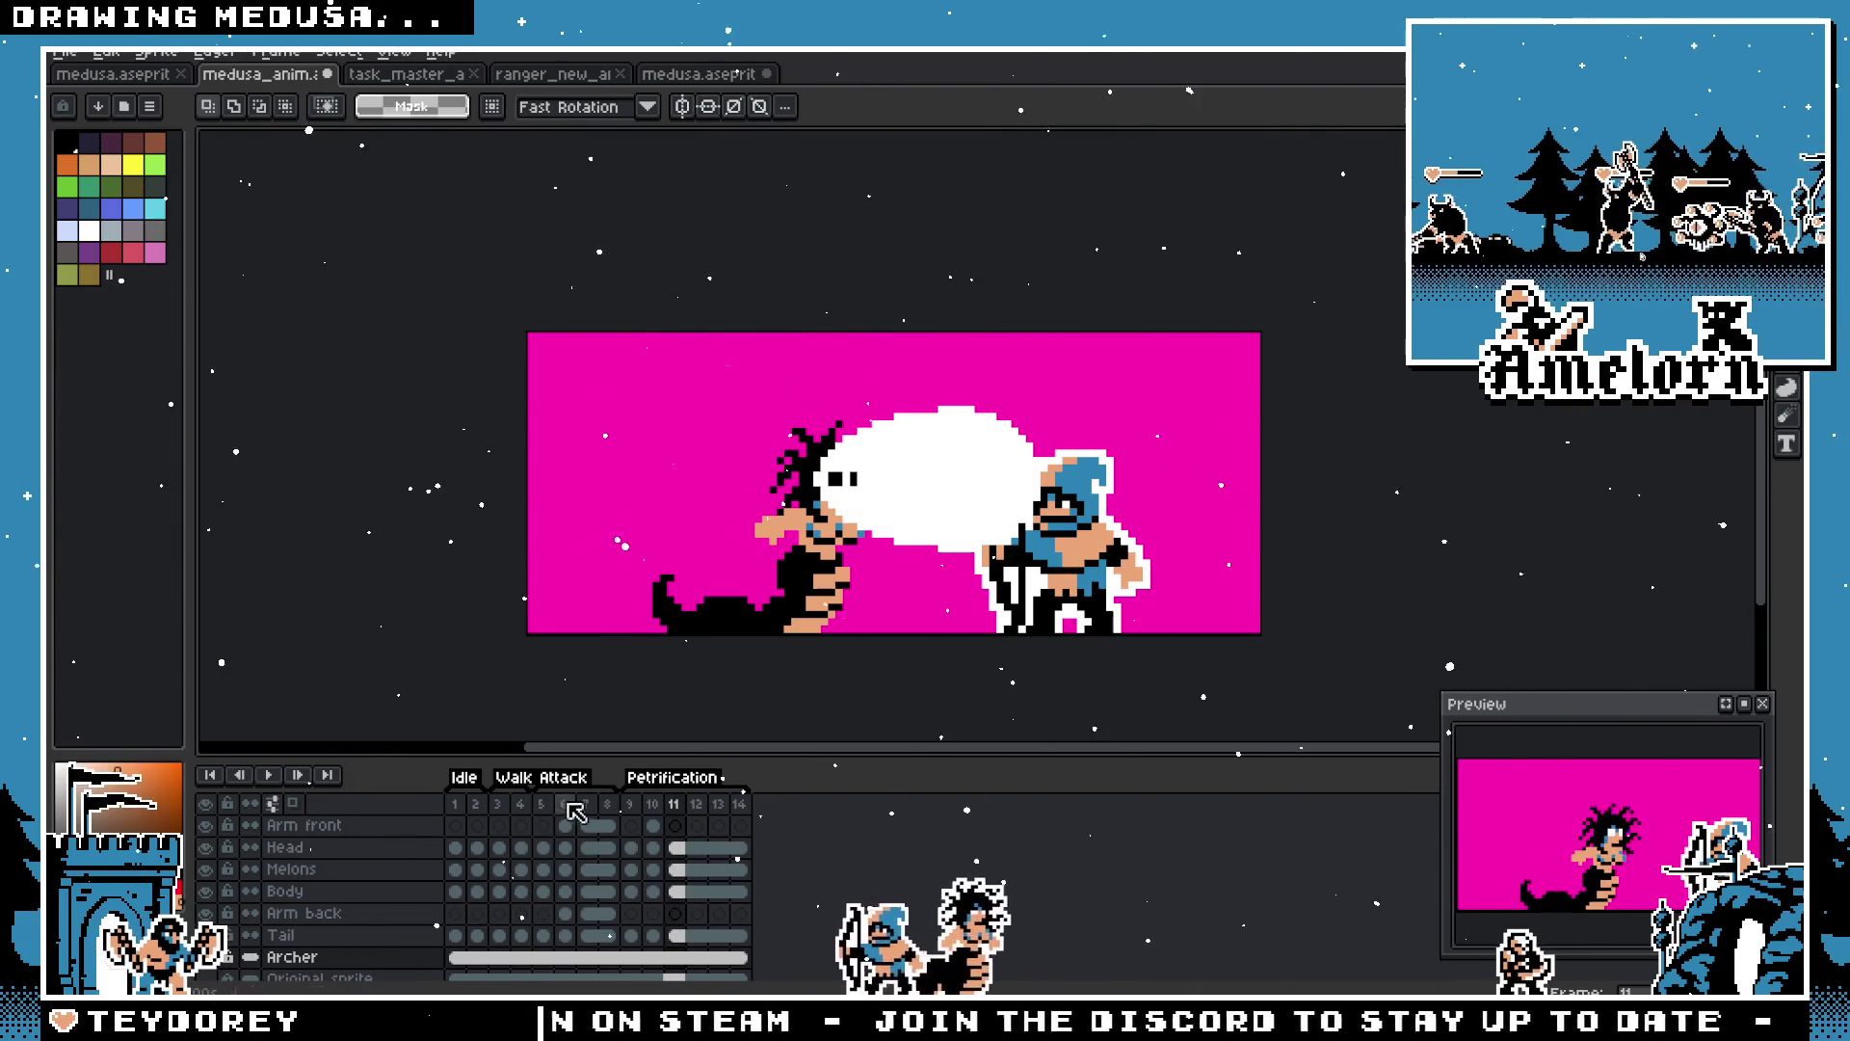
left_click(263, 774)
left_click(263, 773)
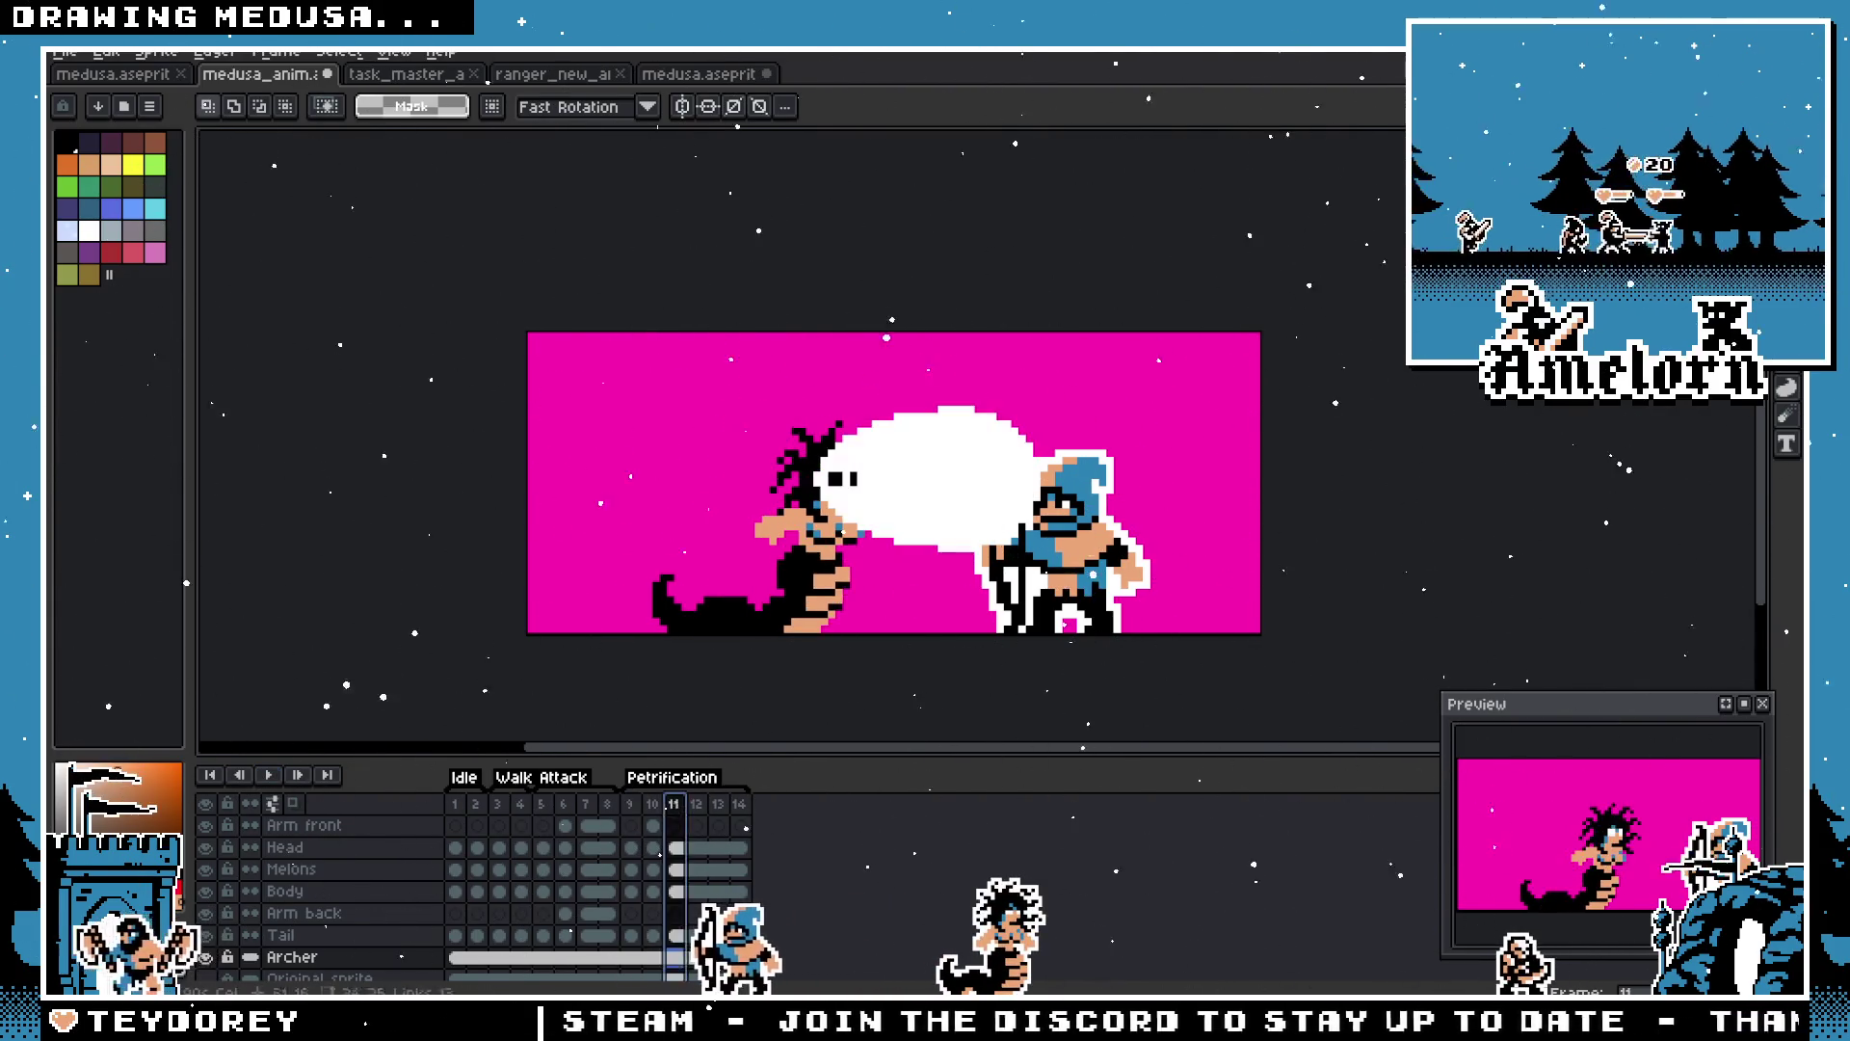
Step: Reselect the Archer layer and marquee the archer figure on frame 11
scroll(1167, 571, "up", 1)
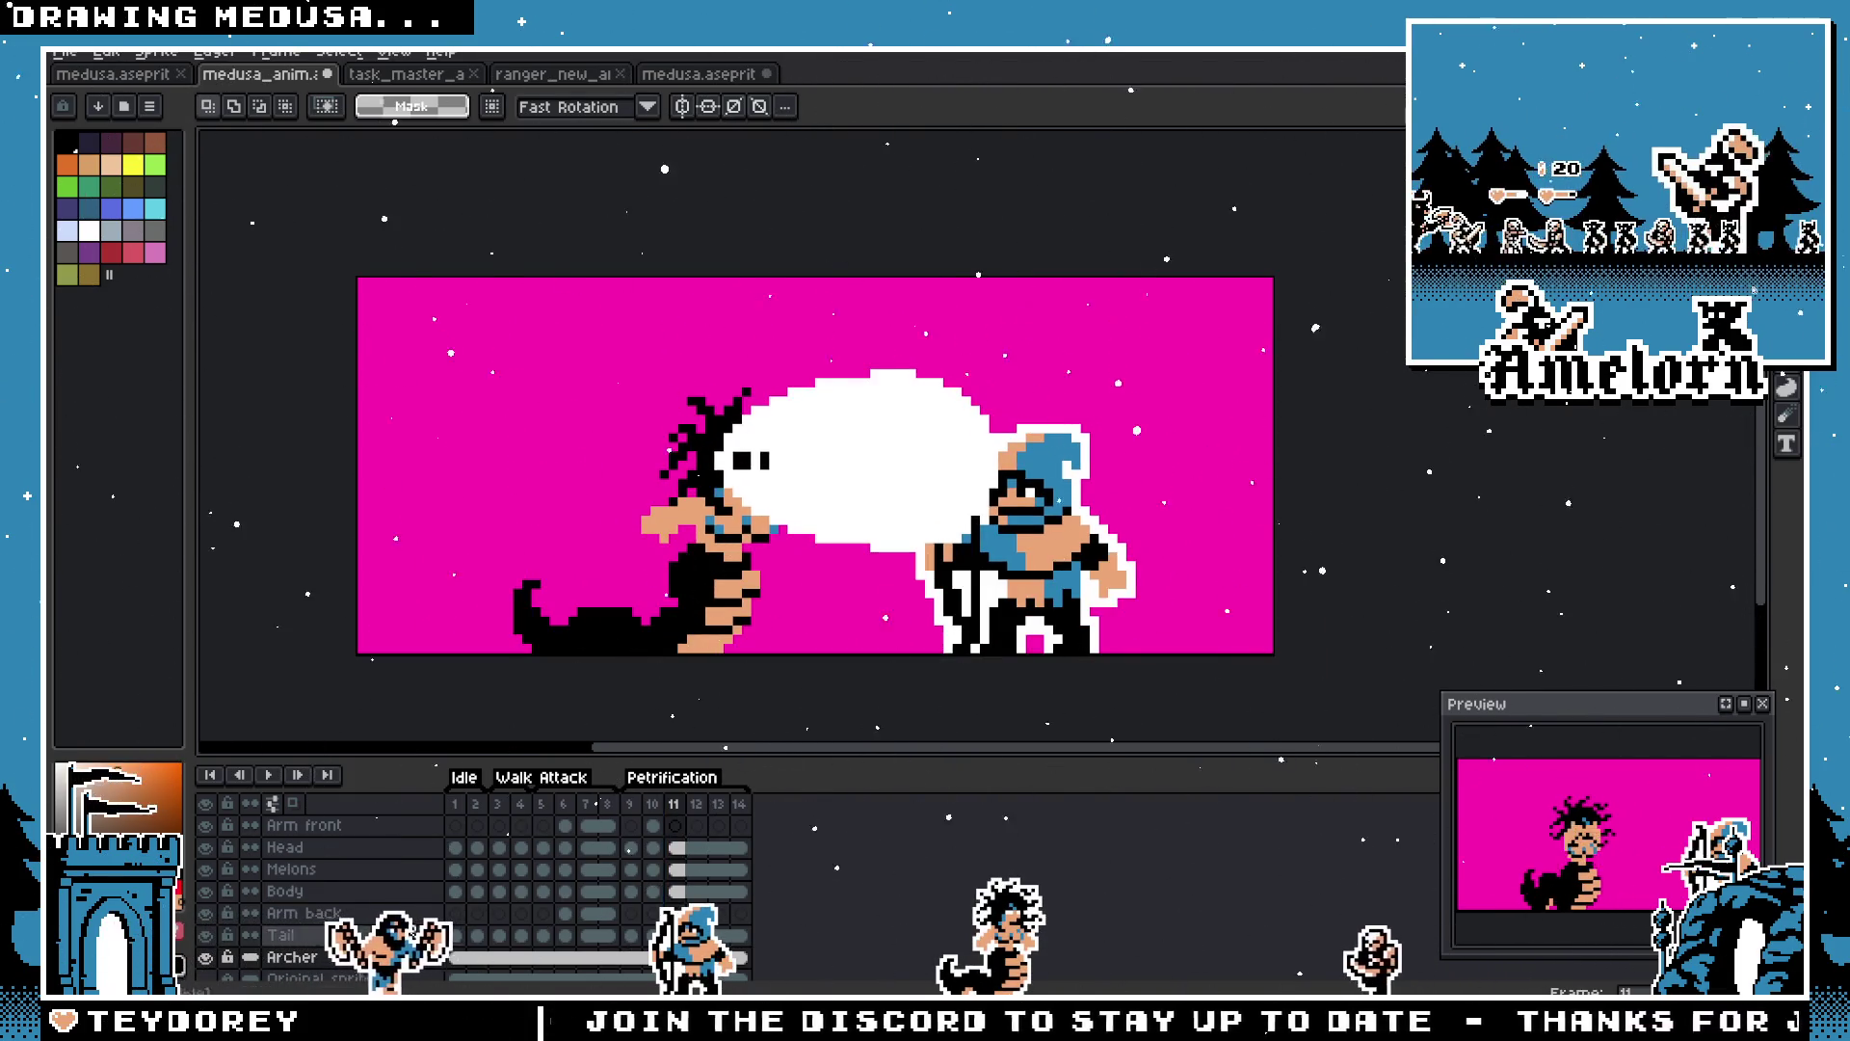
scroll(304, 905, "down", 2)
left_click(305, 925)
left_click(289, 902)
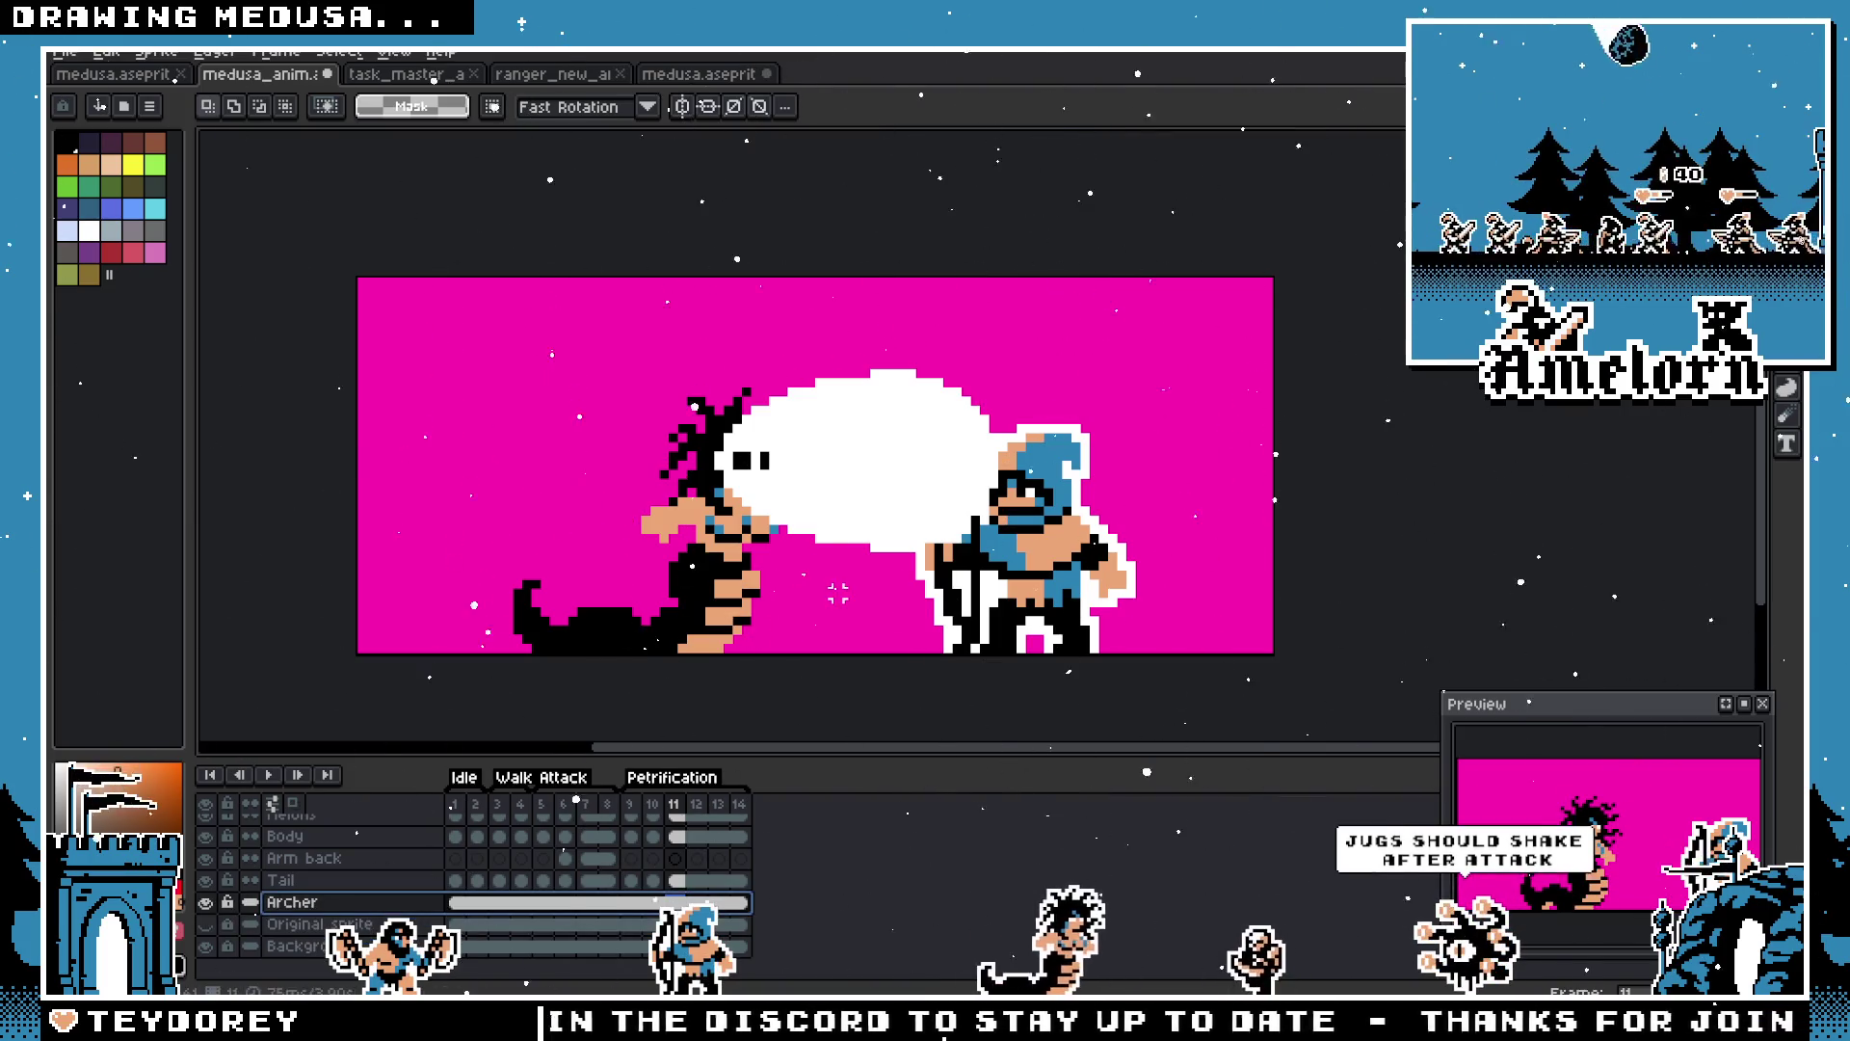
scroll(760, 611, "up", 1)
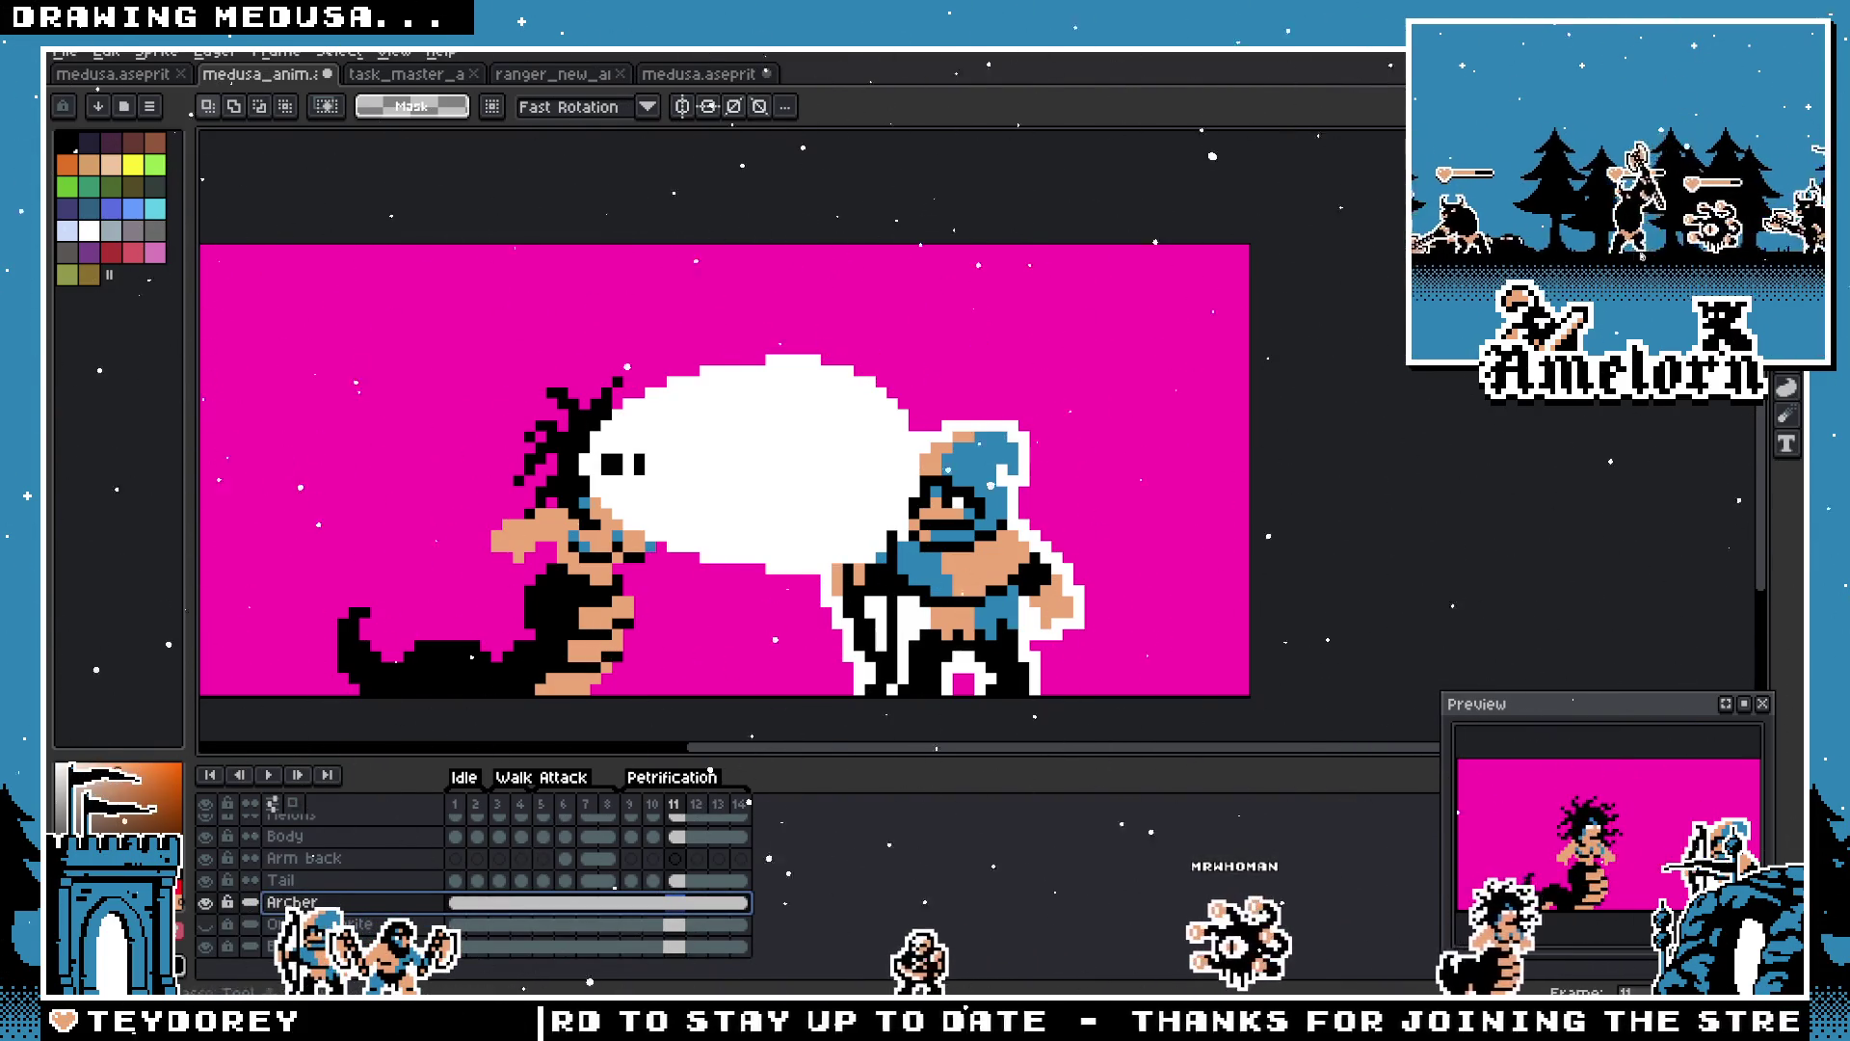
left_click_drag(1145, 381, 761, 698)
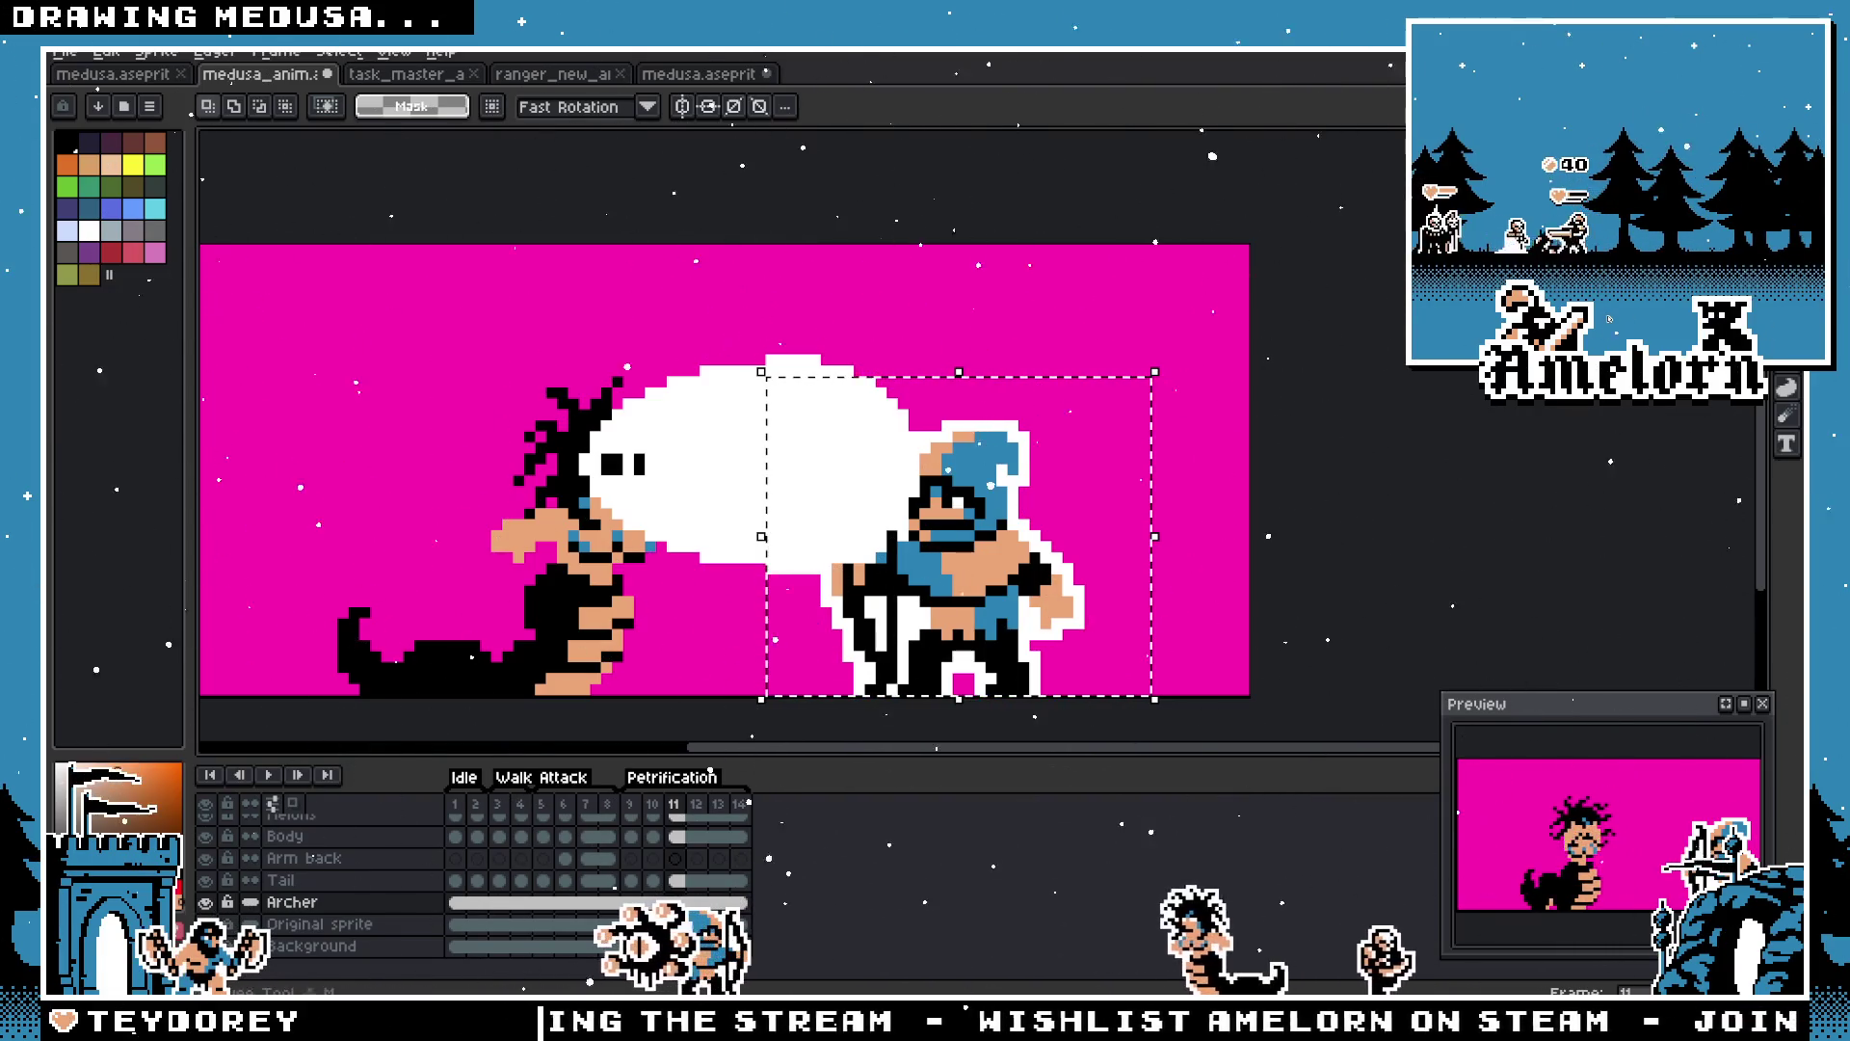
left_click(1089, 424)
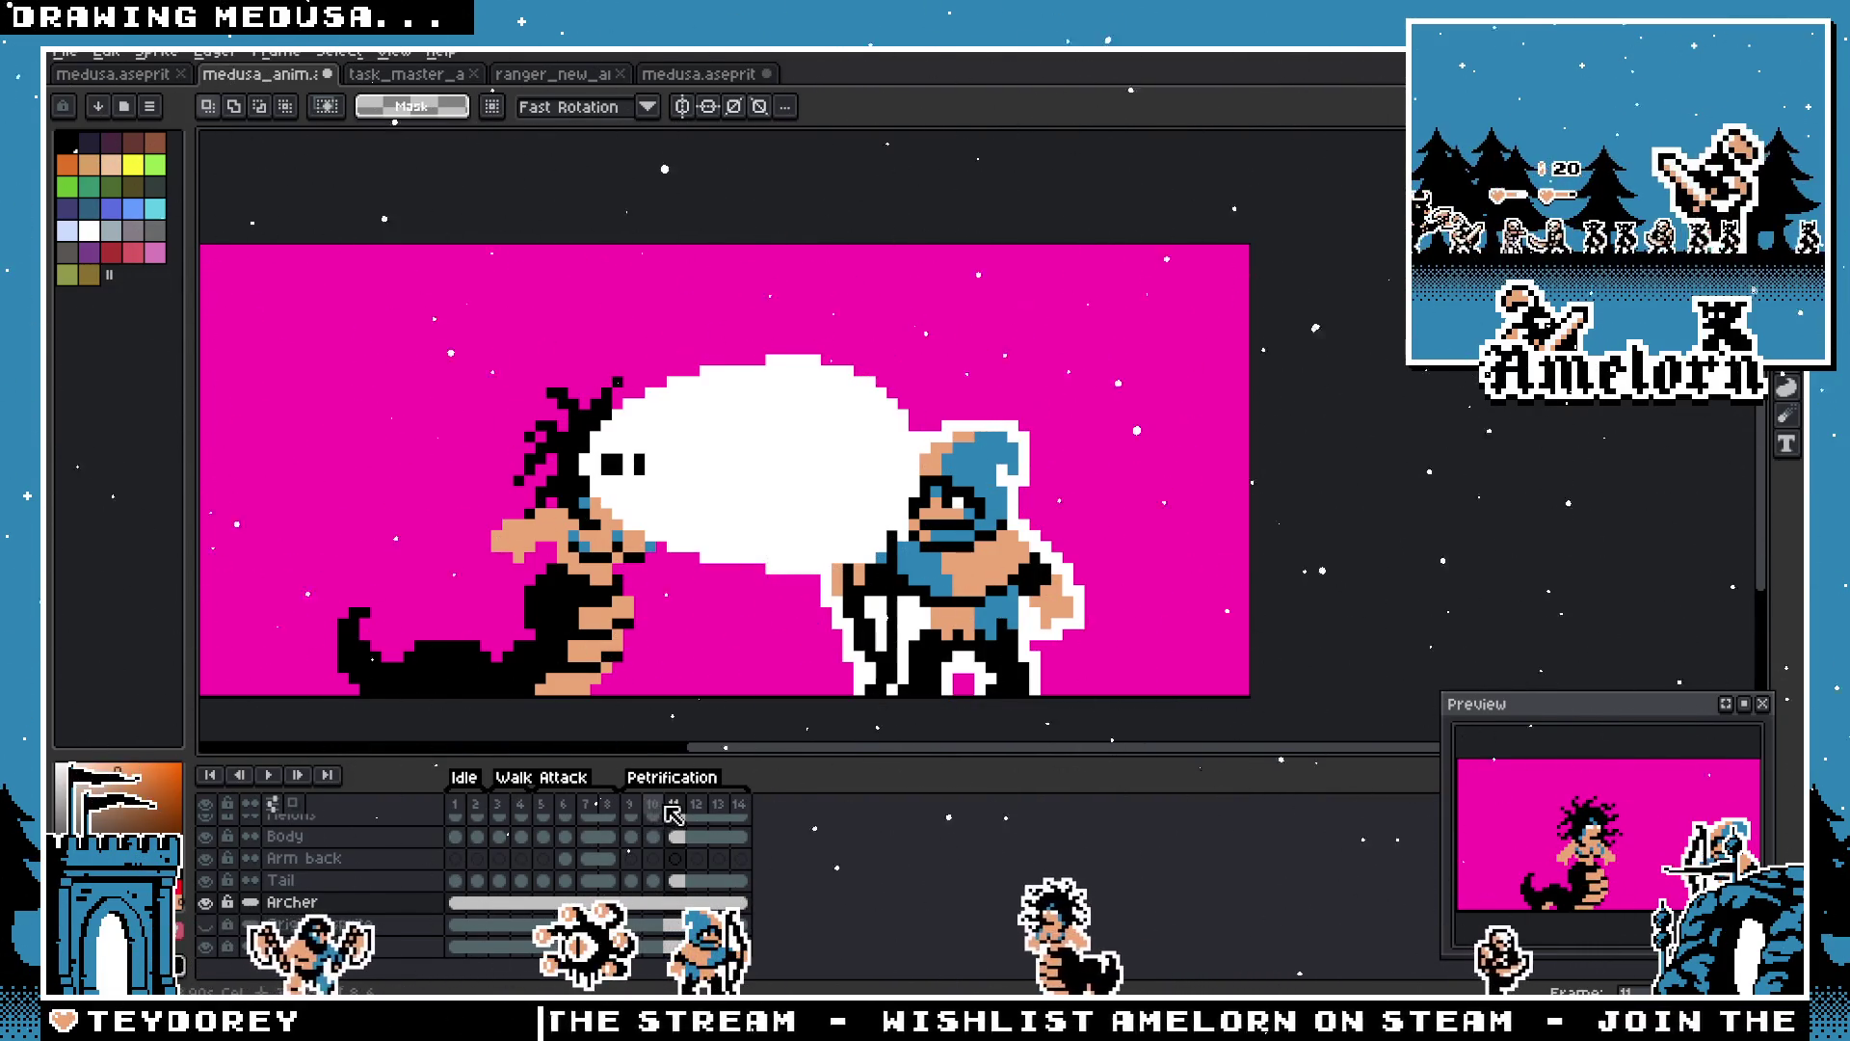
Step: Back on cloud frame 11, restore the archer selection and shift it left into the cloud
left_click(652, 809)
left_click(631, 810)
left_click(674, 809)
key("ctrl+shift+d")
mouse_move(989, 622)
left_mouse_down()
mouse_move(855, 618)
mouse_move(893, 621)
left_mouse_up()
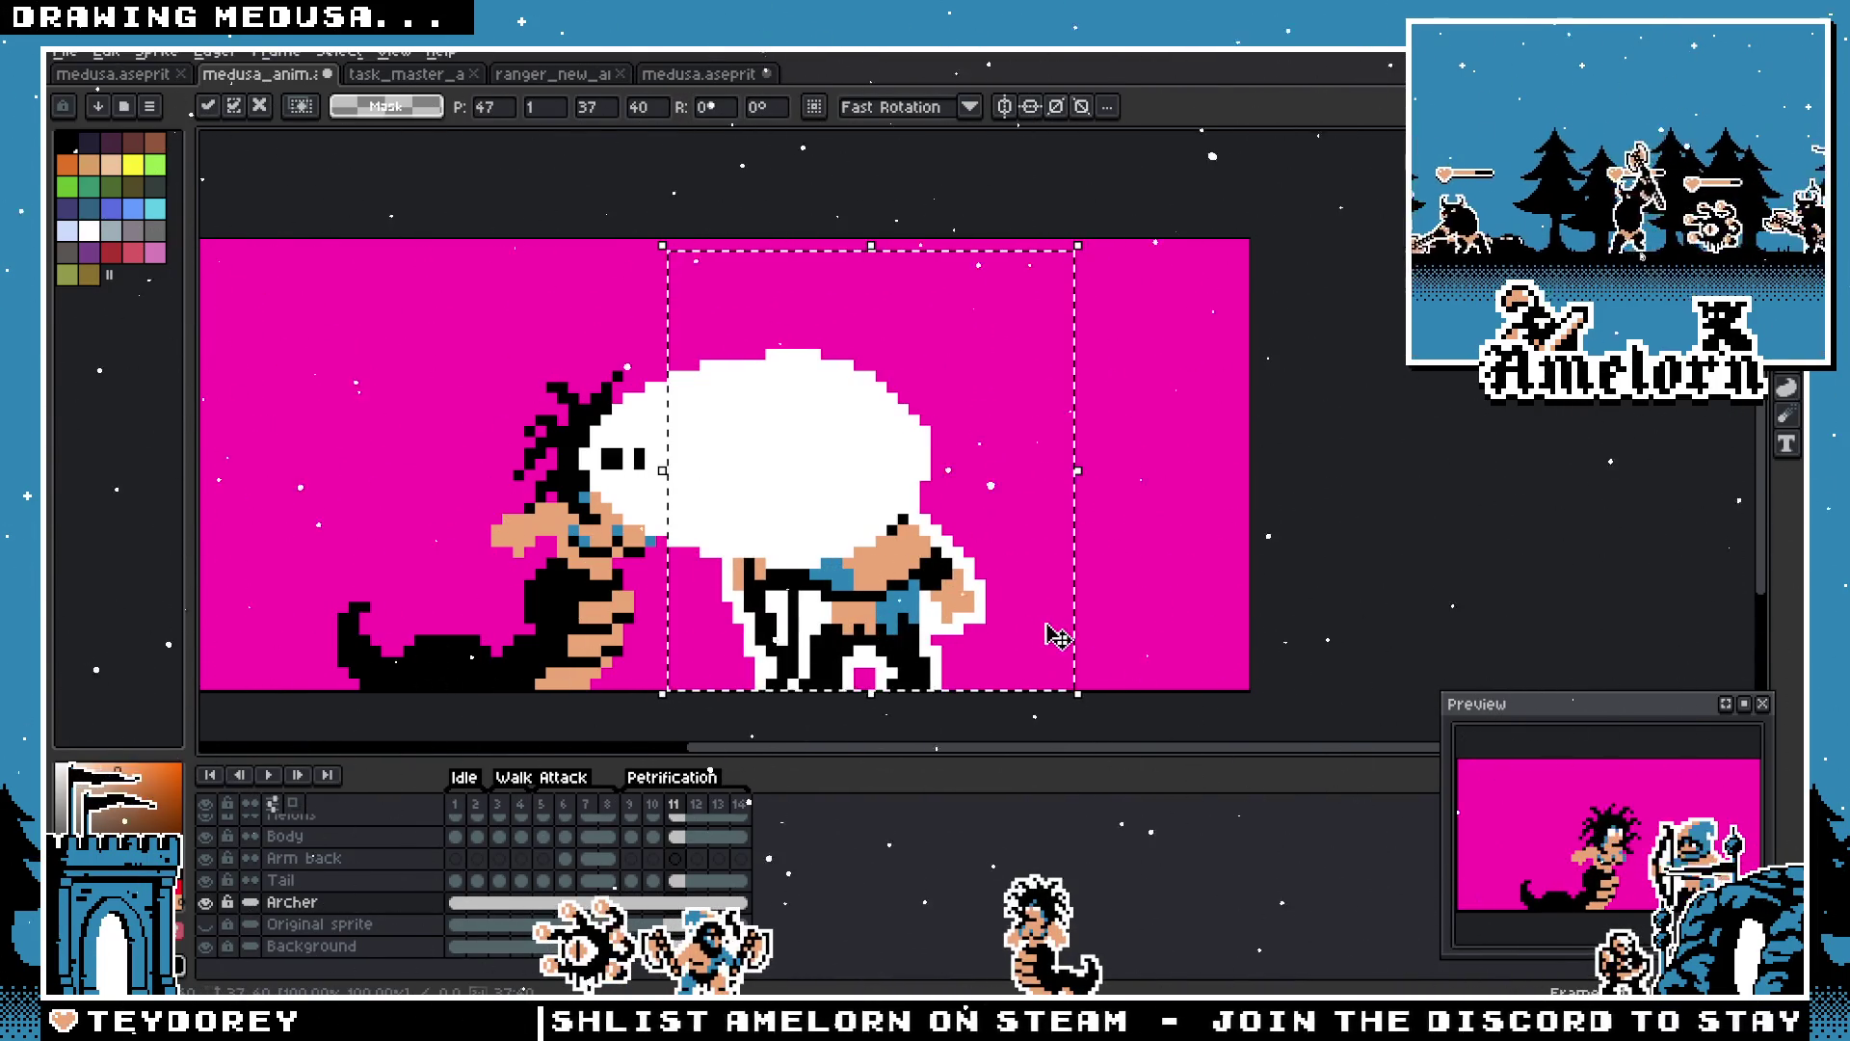
key("ctrl+d")
Step: Reselect the archer, try rotating and moving it, then undo the rotation
scroll(1123, 487, "down", 2)
scroll(1080, 512, "up", 1)
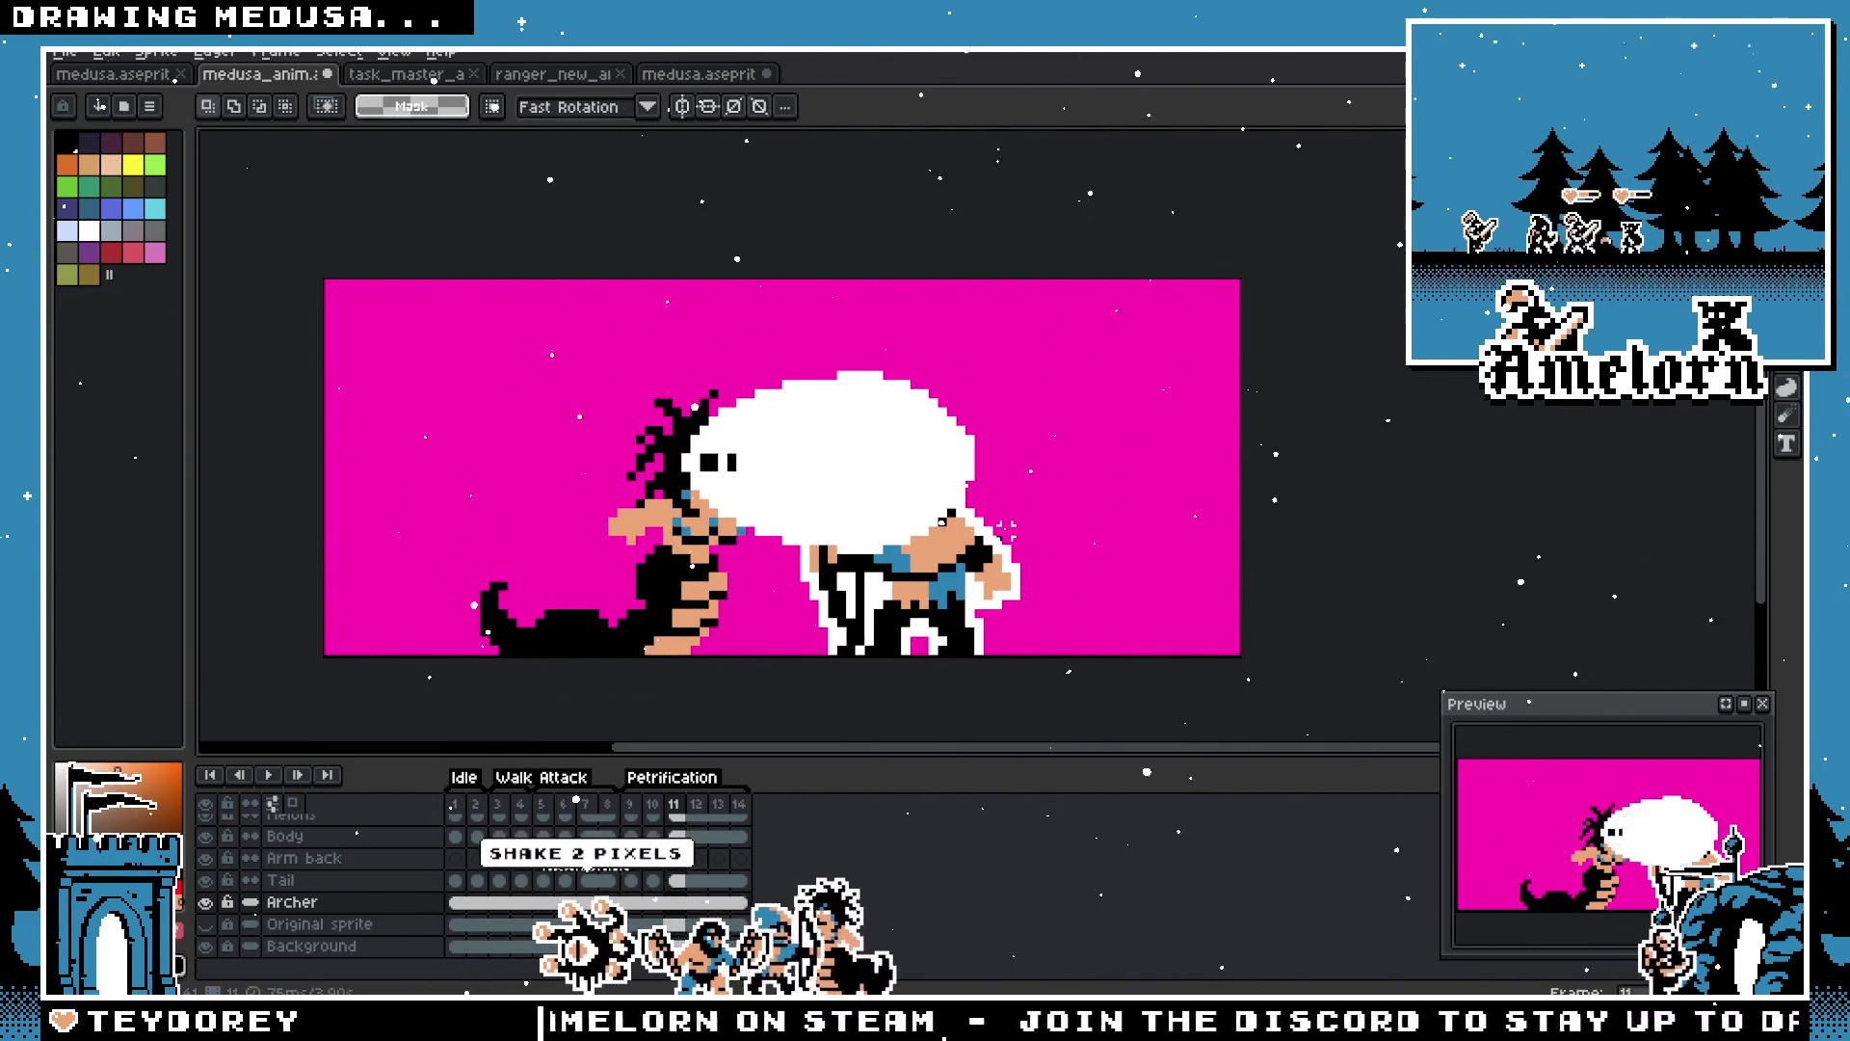
mouse_move(1095, 333)
left_mouse_down()
mouse_move(846, 636)
mouse_move(743, 656)
left_mouse_up()
mouse_move(934, 616)
left_mouse_down()
mouse_move(961, 616)
mouse_move(921, 602)
left_mouse_up()
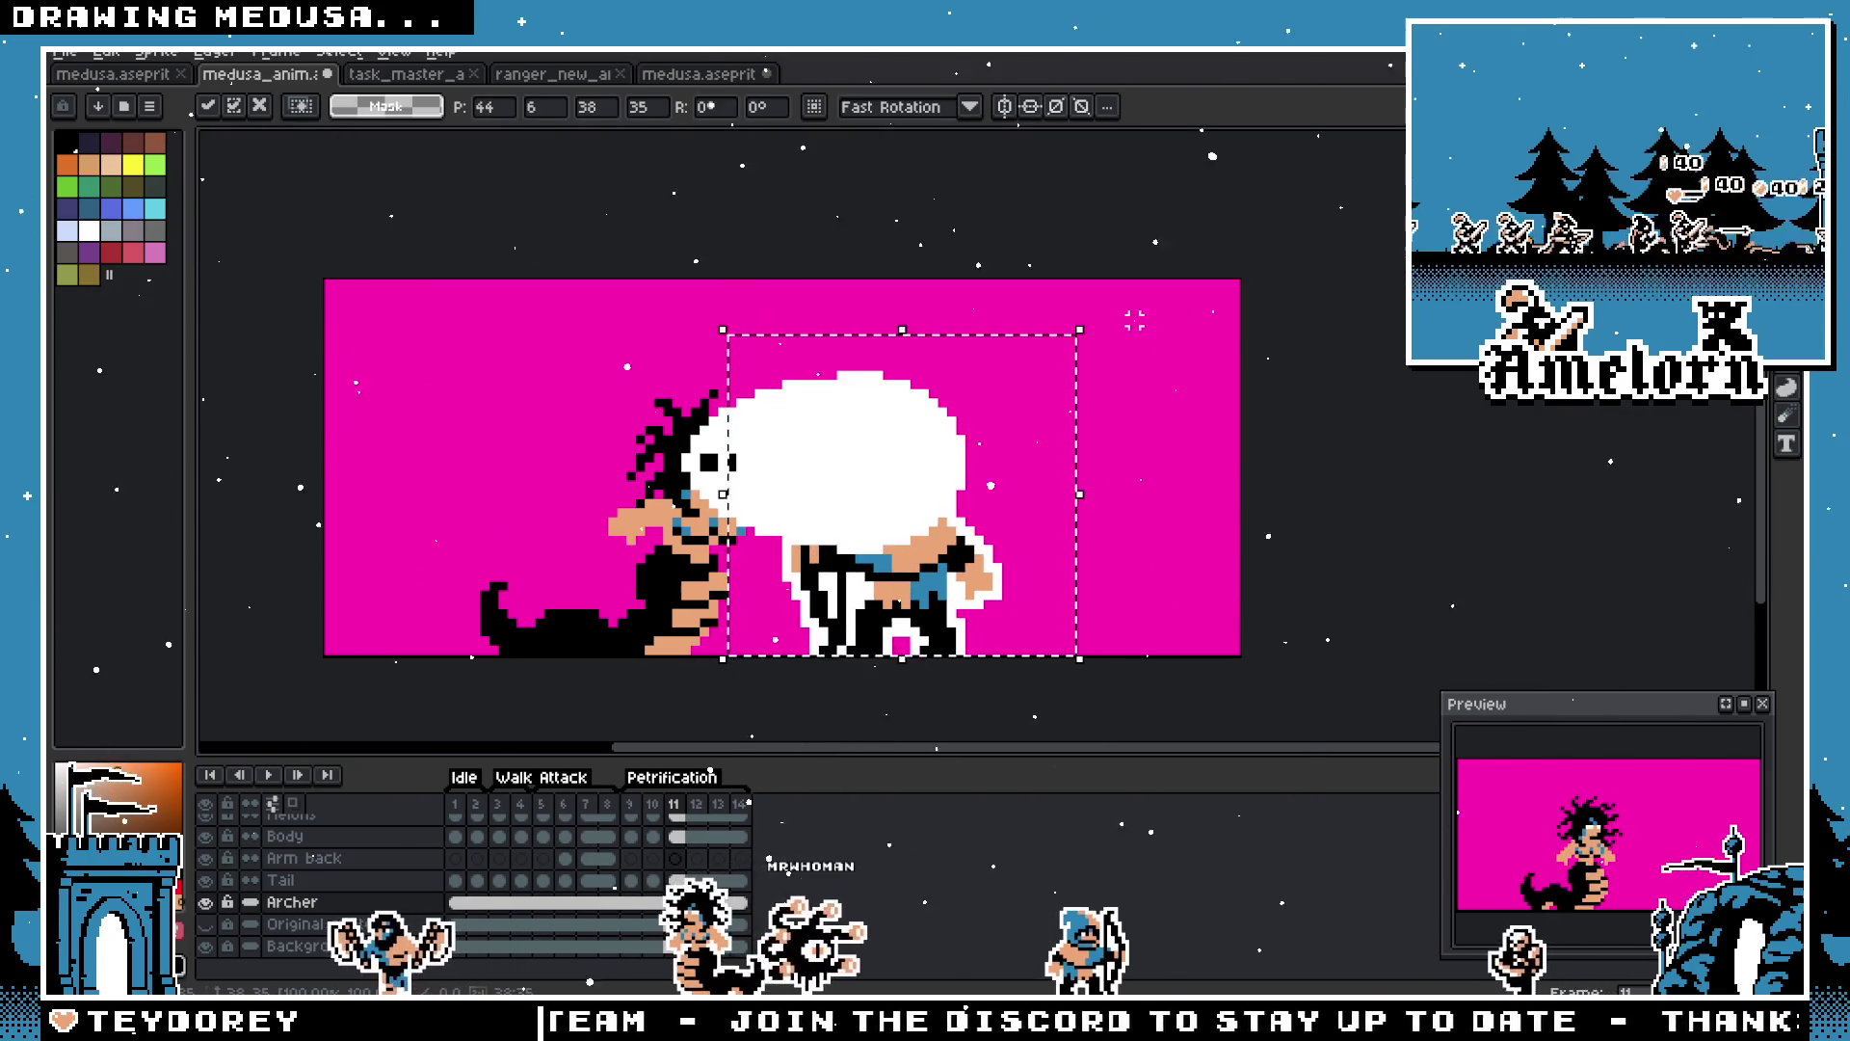
mouse_move(1096, 314)
left_mouse_down()
mouse_move(1227, 516)
mouse_move(1131, 748)
left_mouse_up()
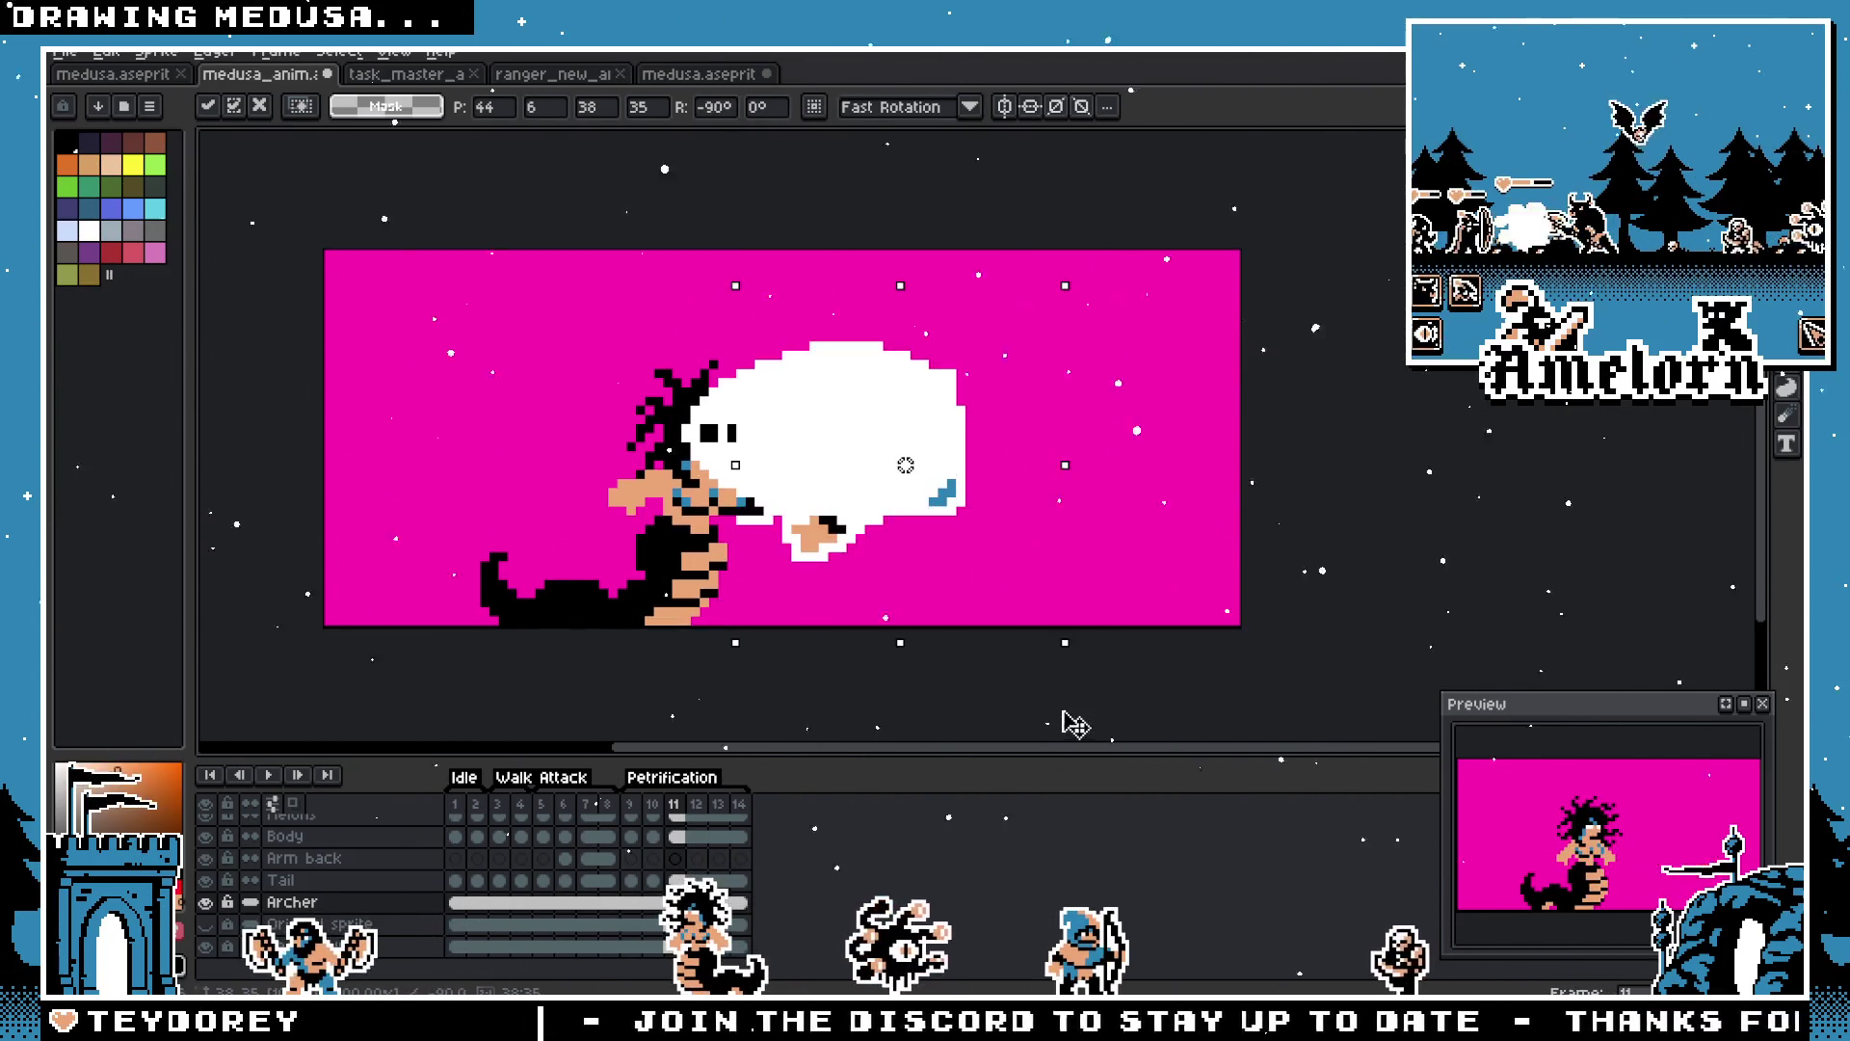
mouse_move(991, 581)
left_mouse_down()
mouse_move(1053, 690)
mouse_move(1052, 739)
left_mouse_up()
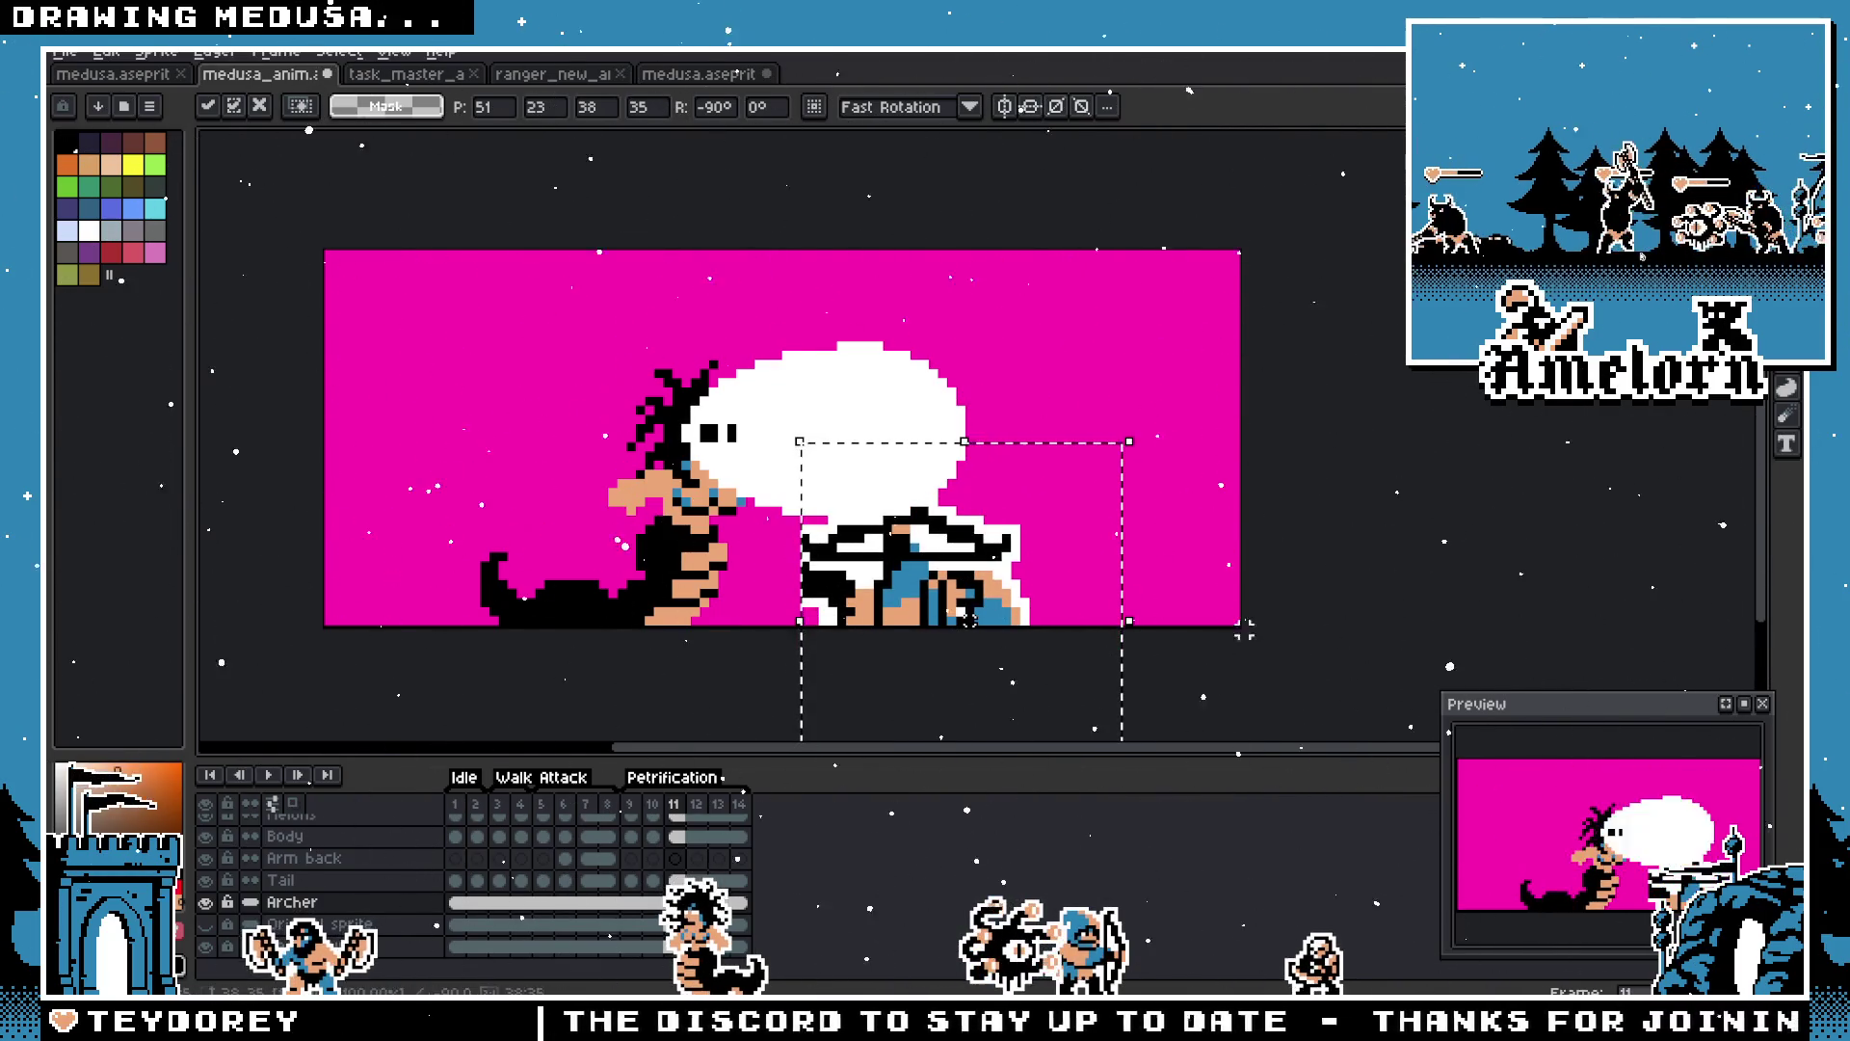
left_click(1327, 720)
key("ctrl+z")
key("ctrl+z")
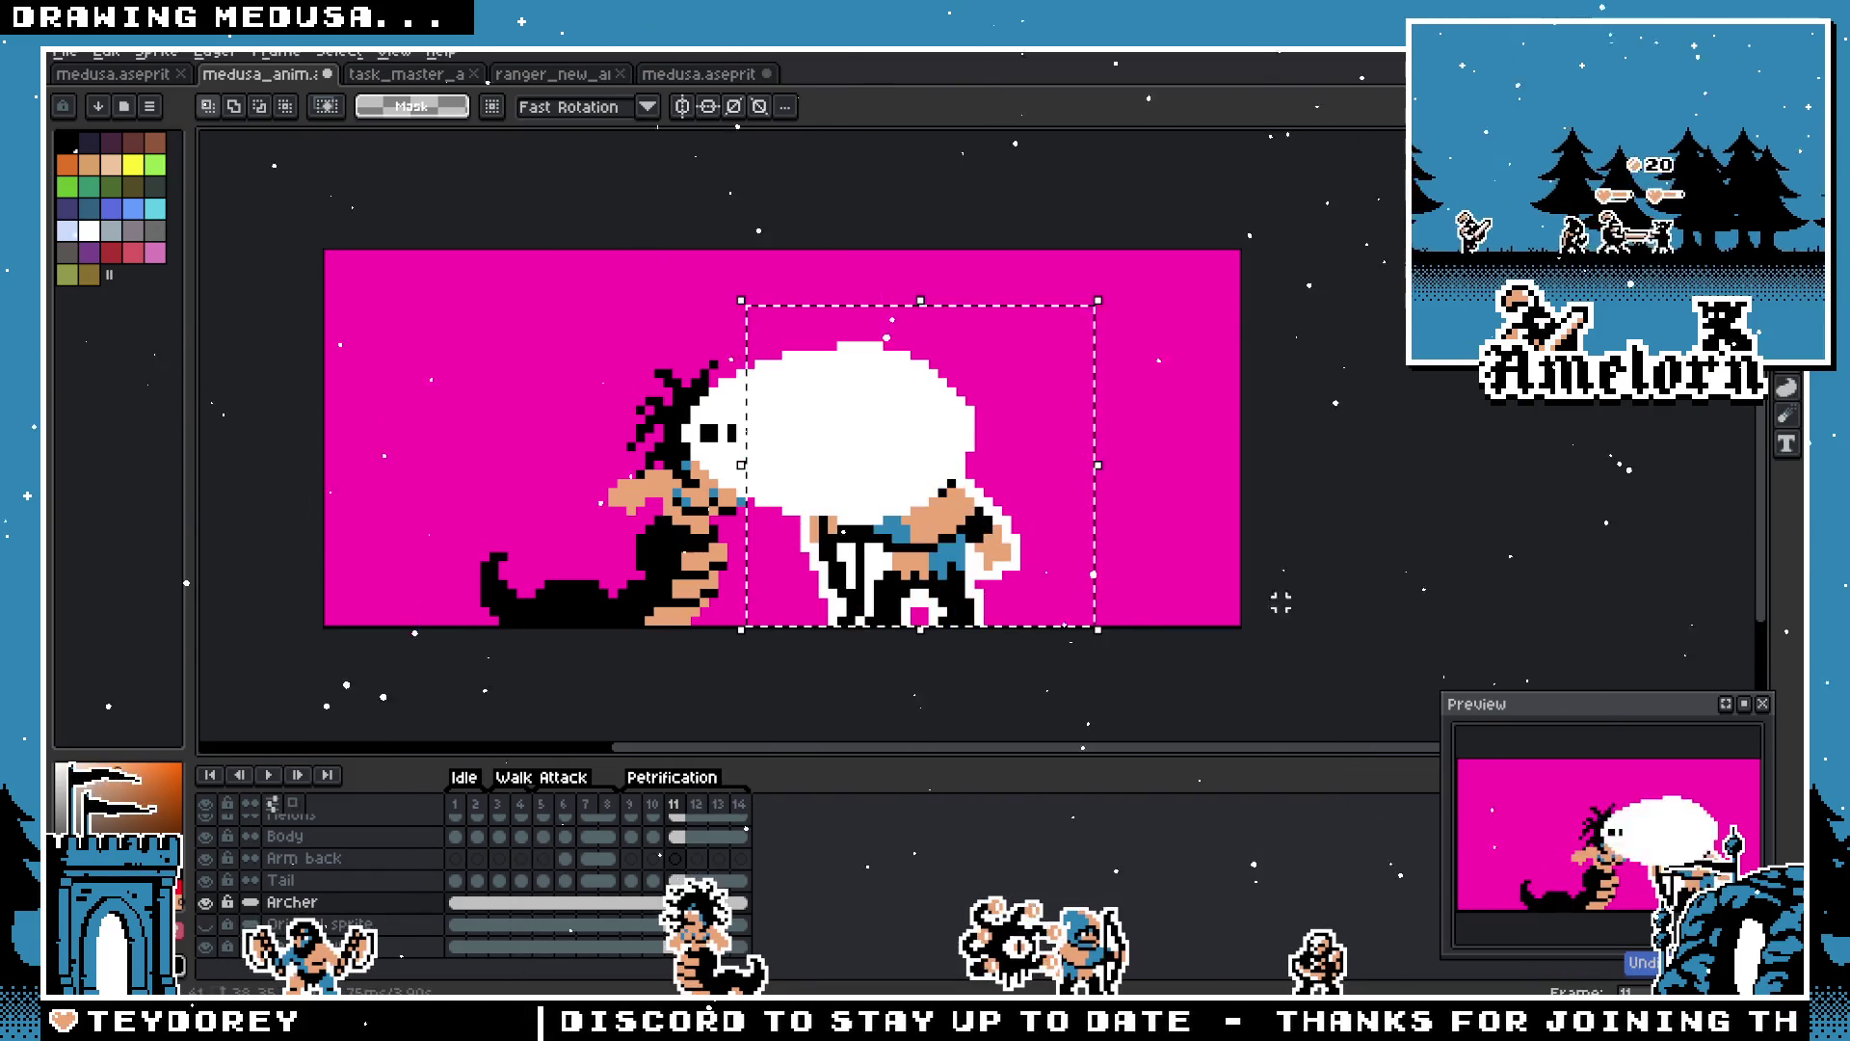
Step: Marquee the upright archer, drag it further right toward Medusa and commit it
left_click_drag(1116, 310, 713, 629)
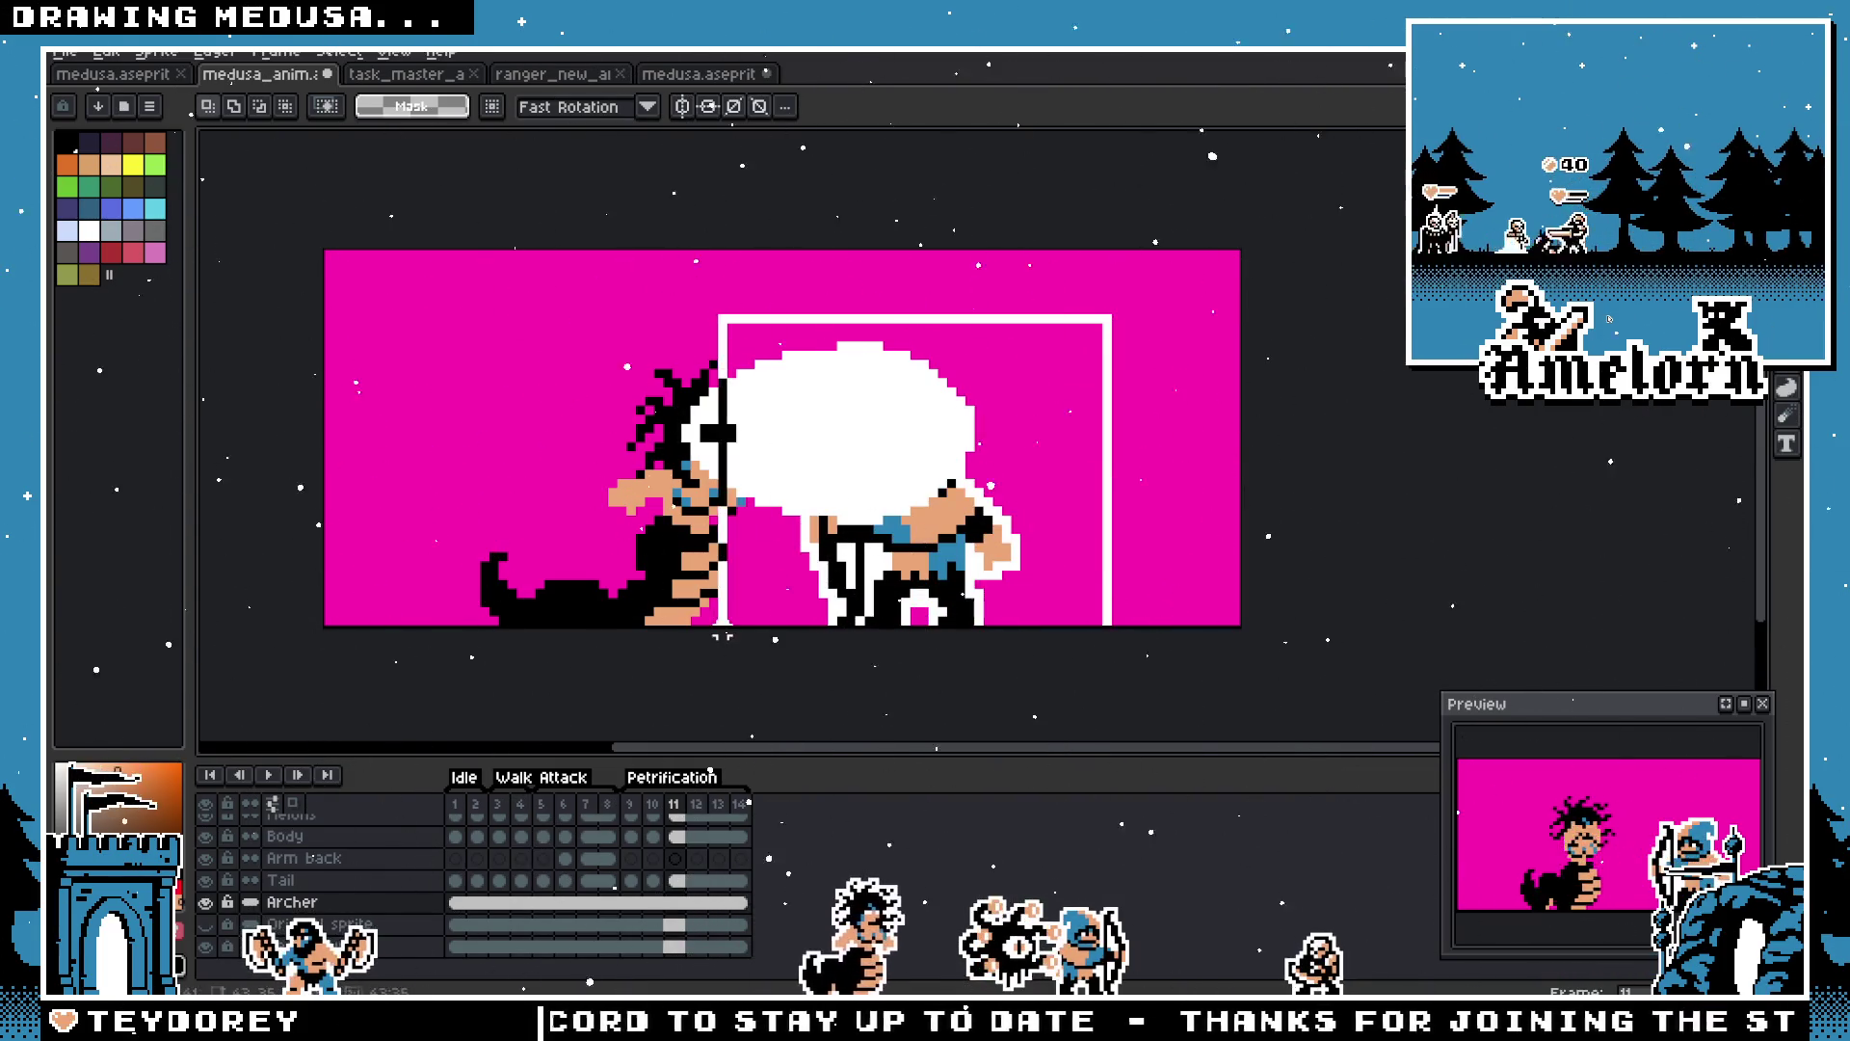
left_click_drag(954, 583, 1110, 583)
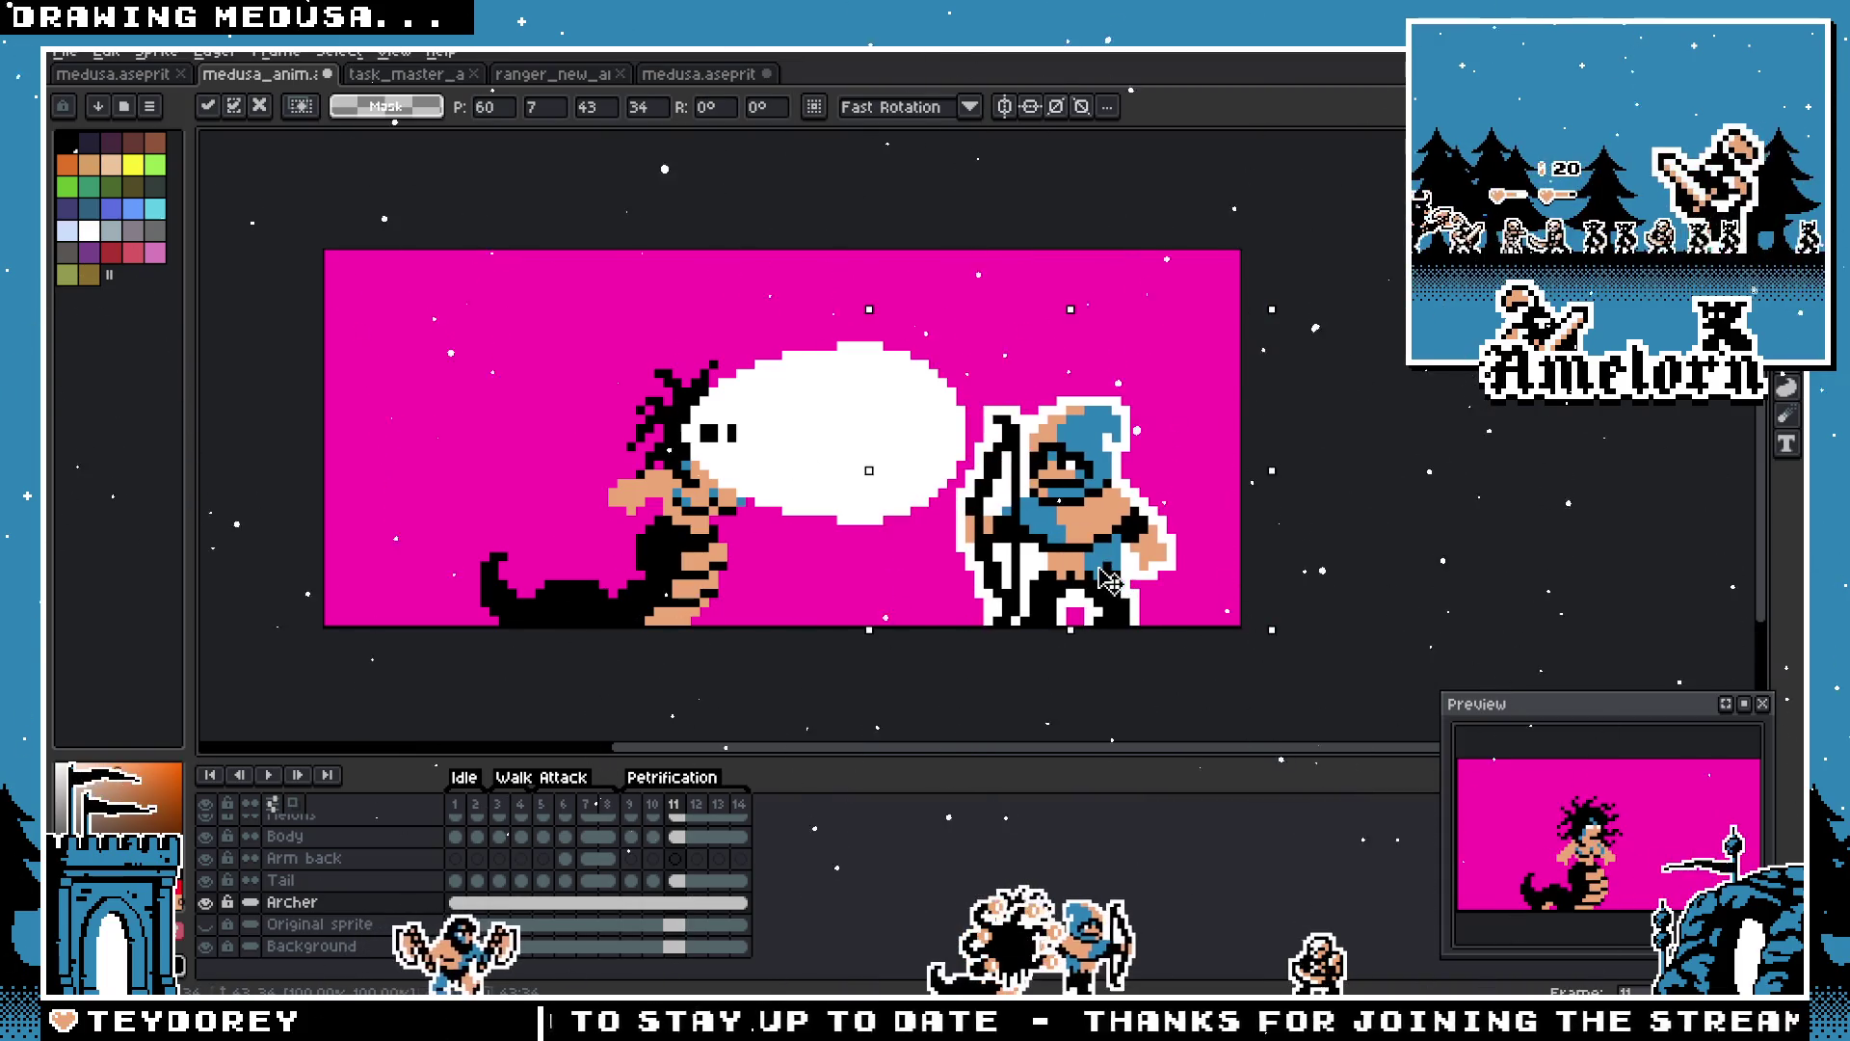
left_click(1088, 272)
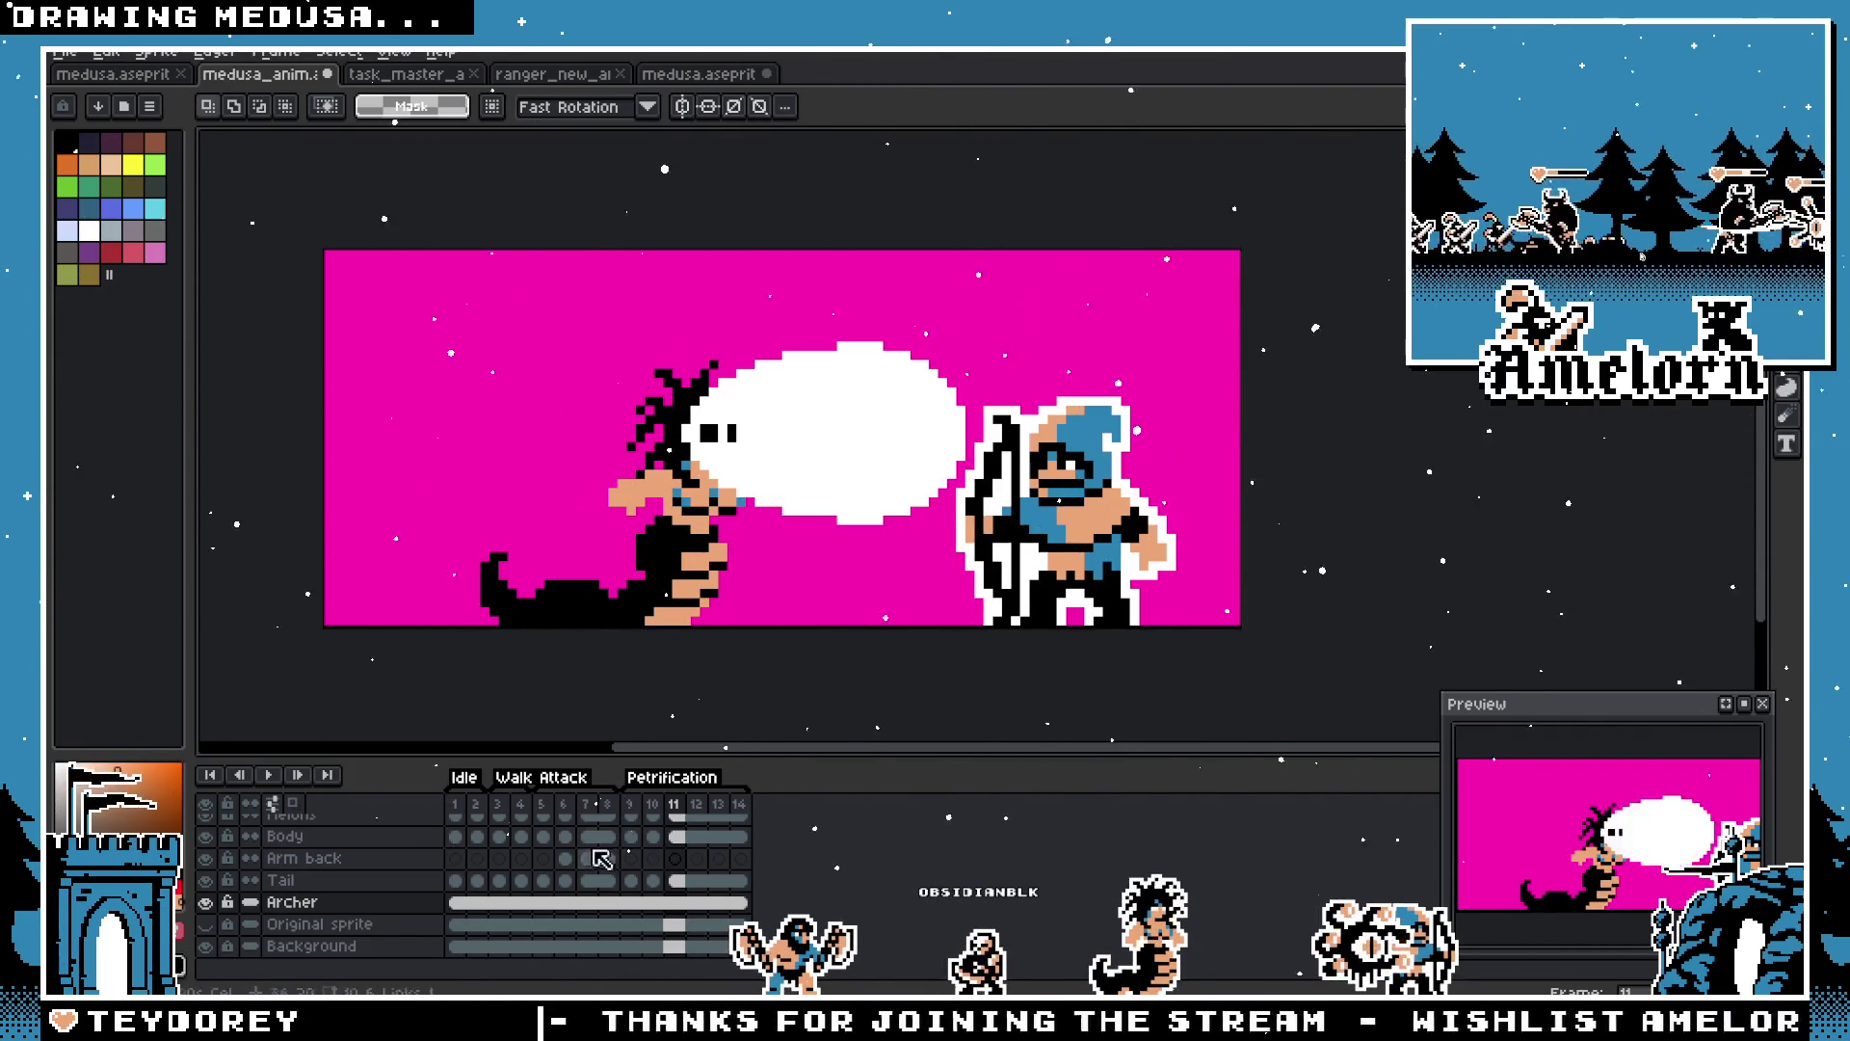
scroll(771, 530, "up", 1)
scroll(550, 709, "left", 1)
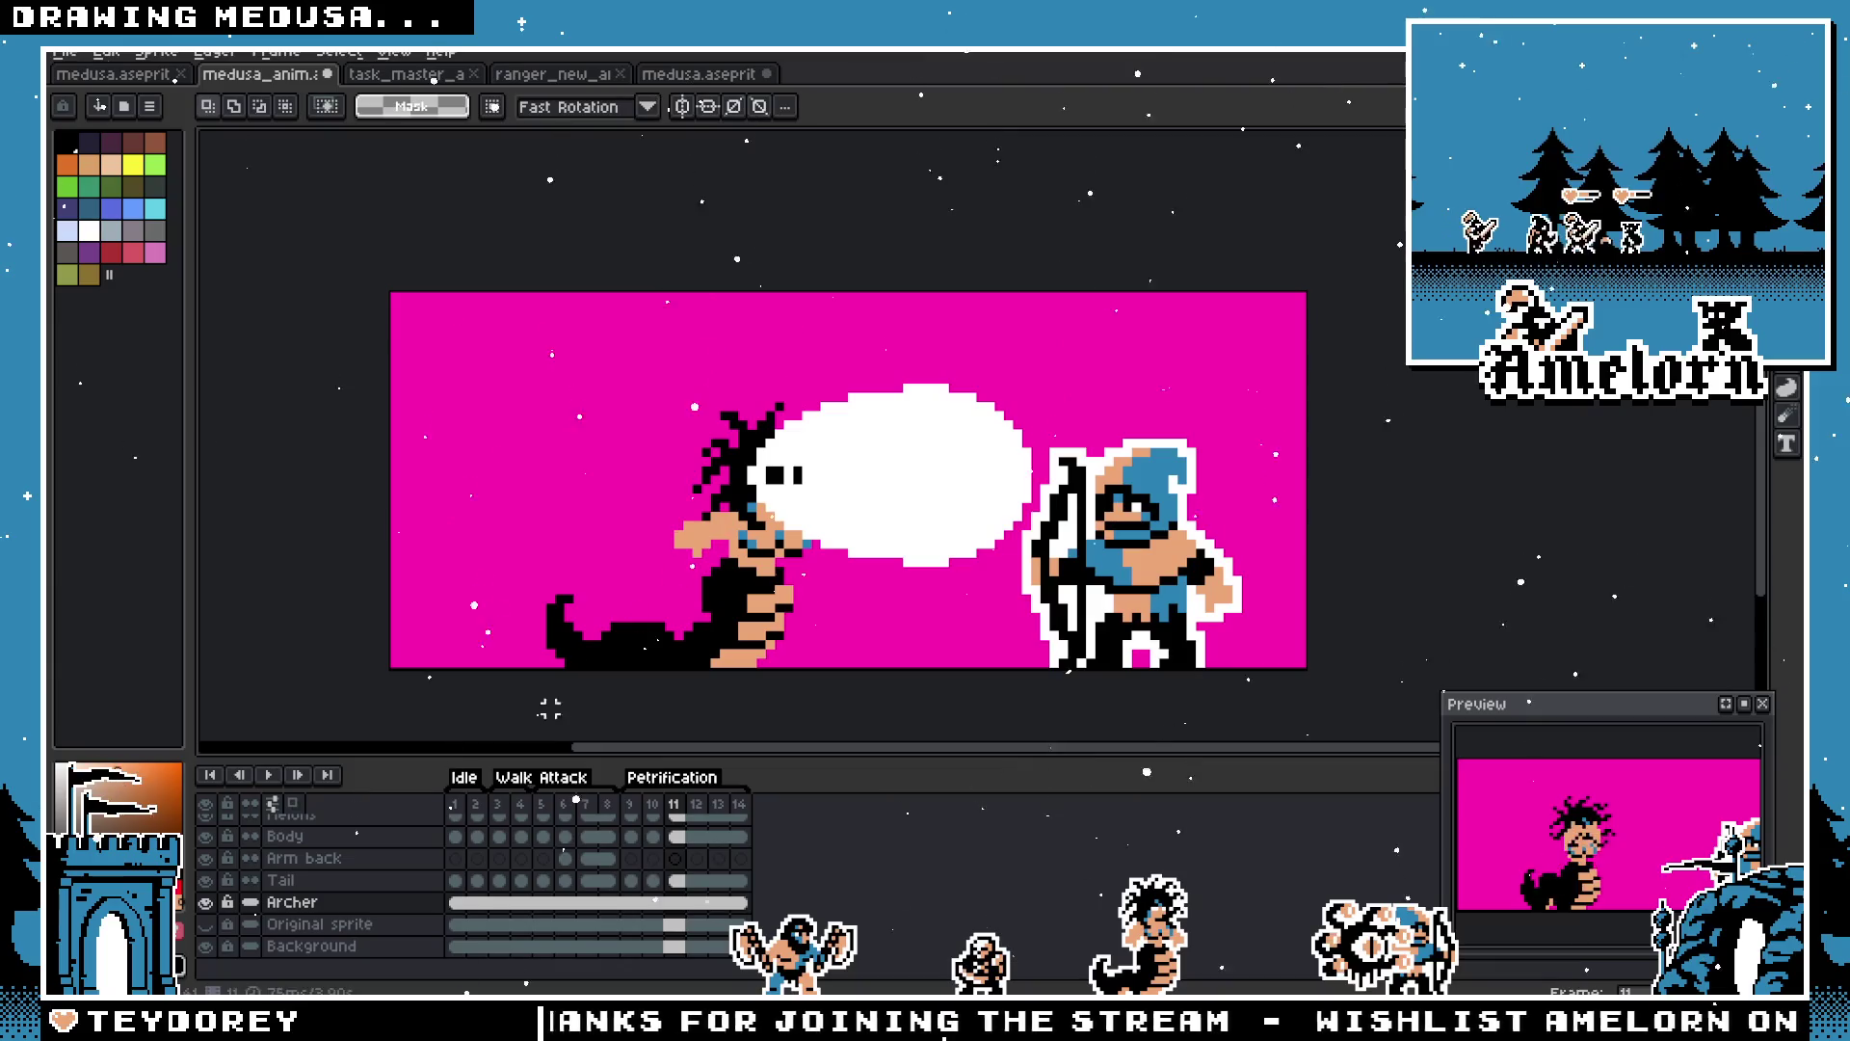
left_click(455, 804)
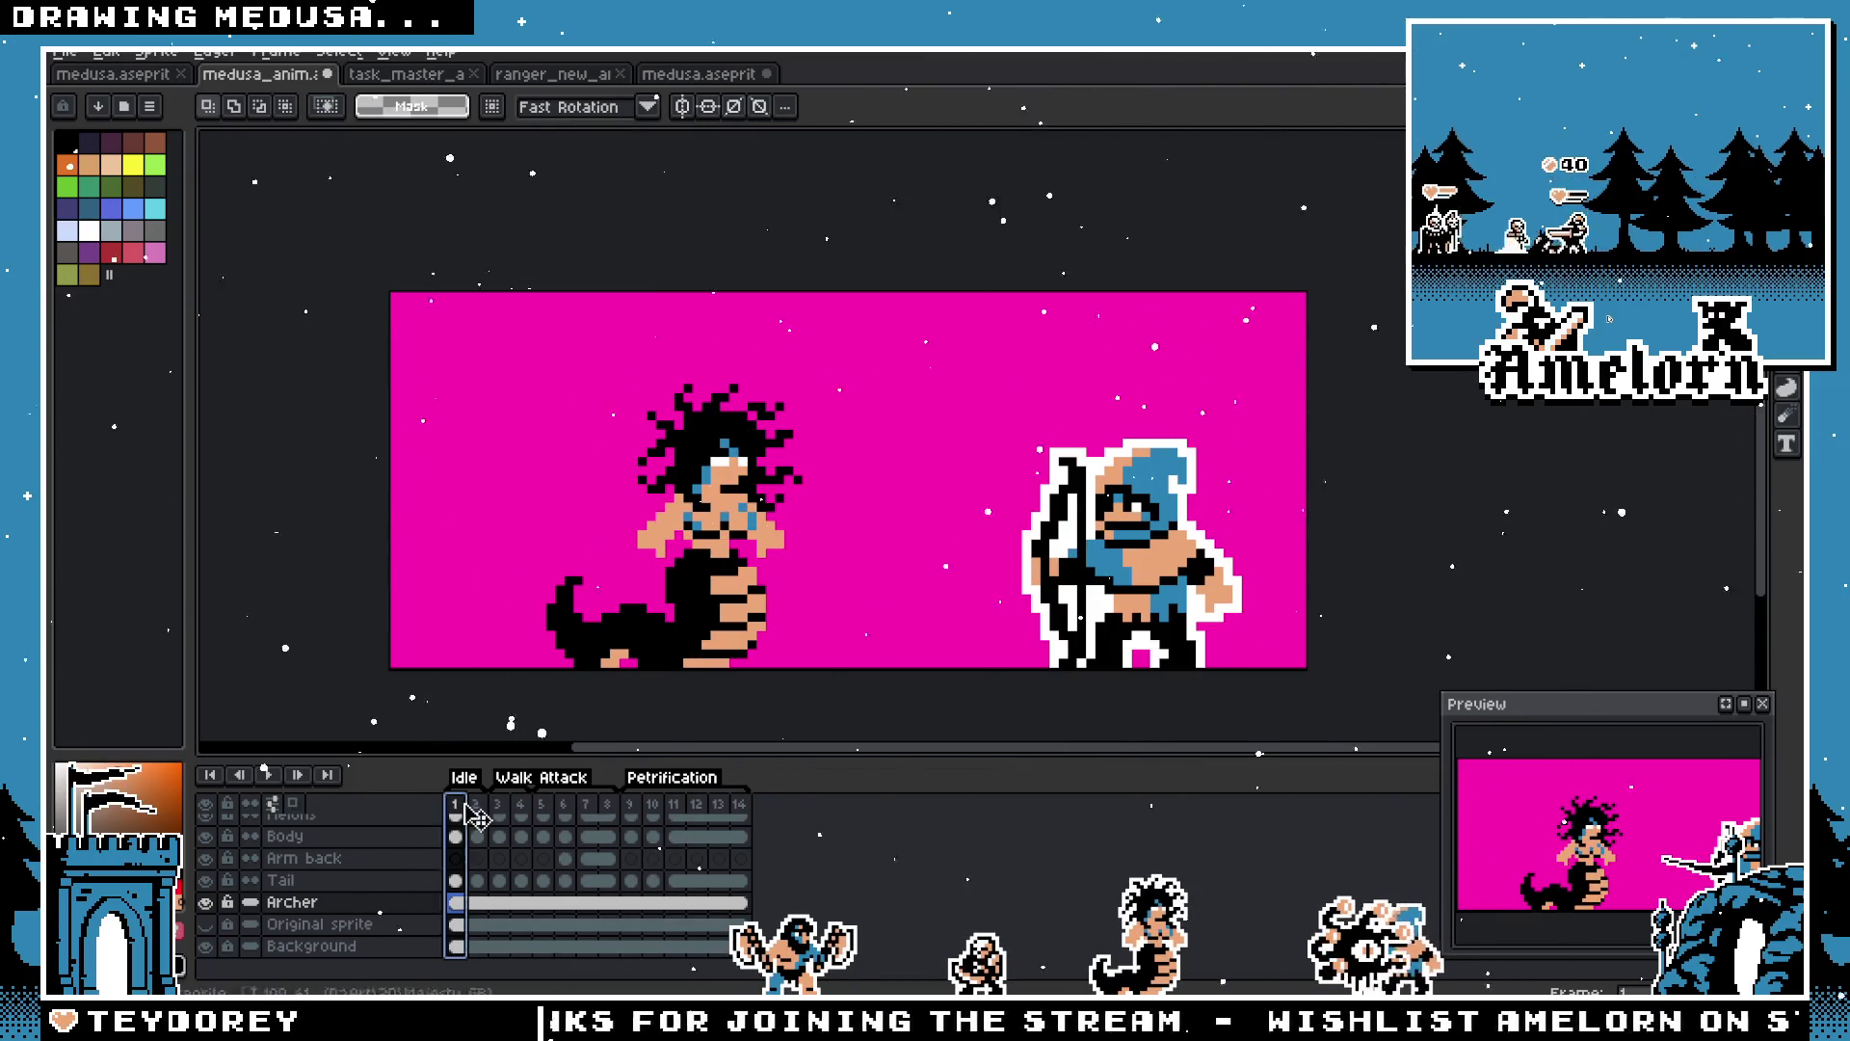
Step: Browse attack frames 6–8 and zoom in on slash frame 7
left_click(574, 814)
left_click(593, 814)
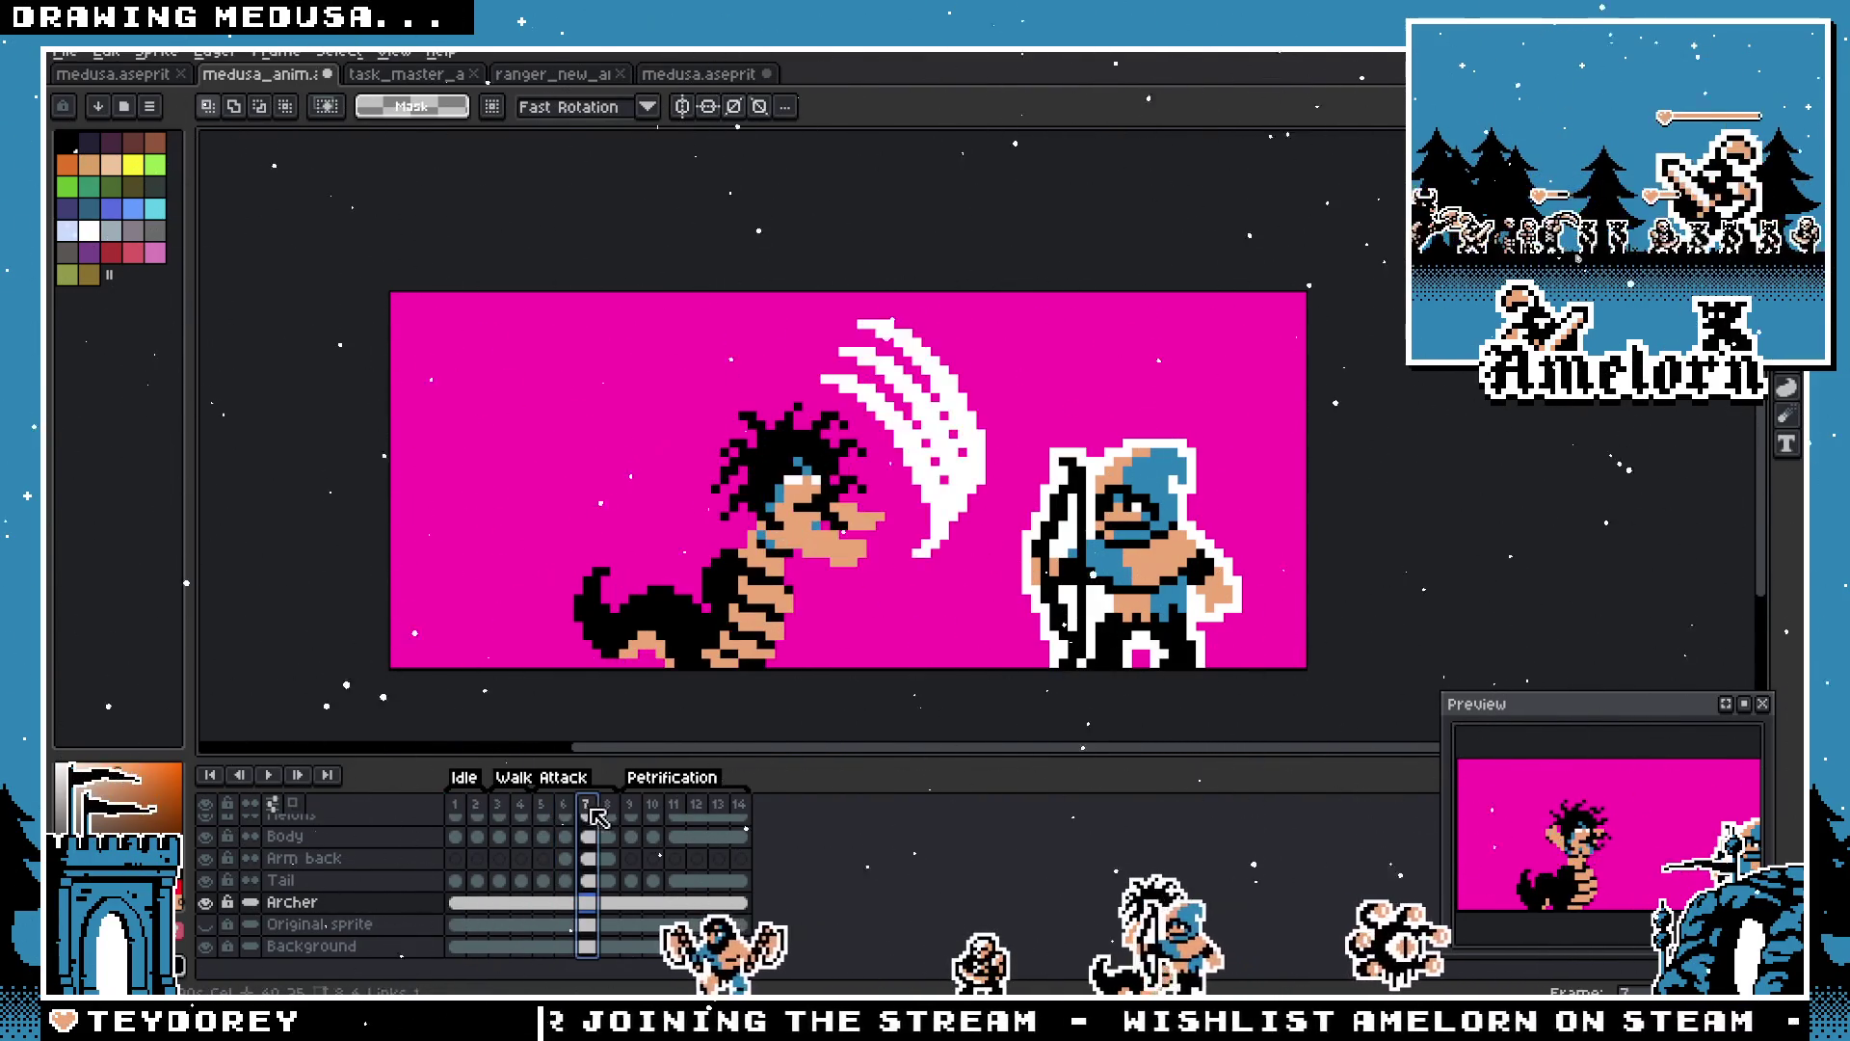
left_click(609, 814)
left_click(564, 814)
left_click(585, 814)
key("plus")
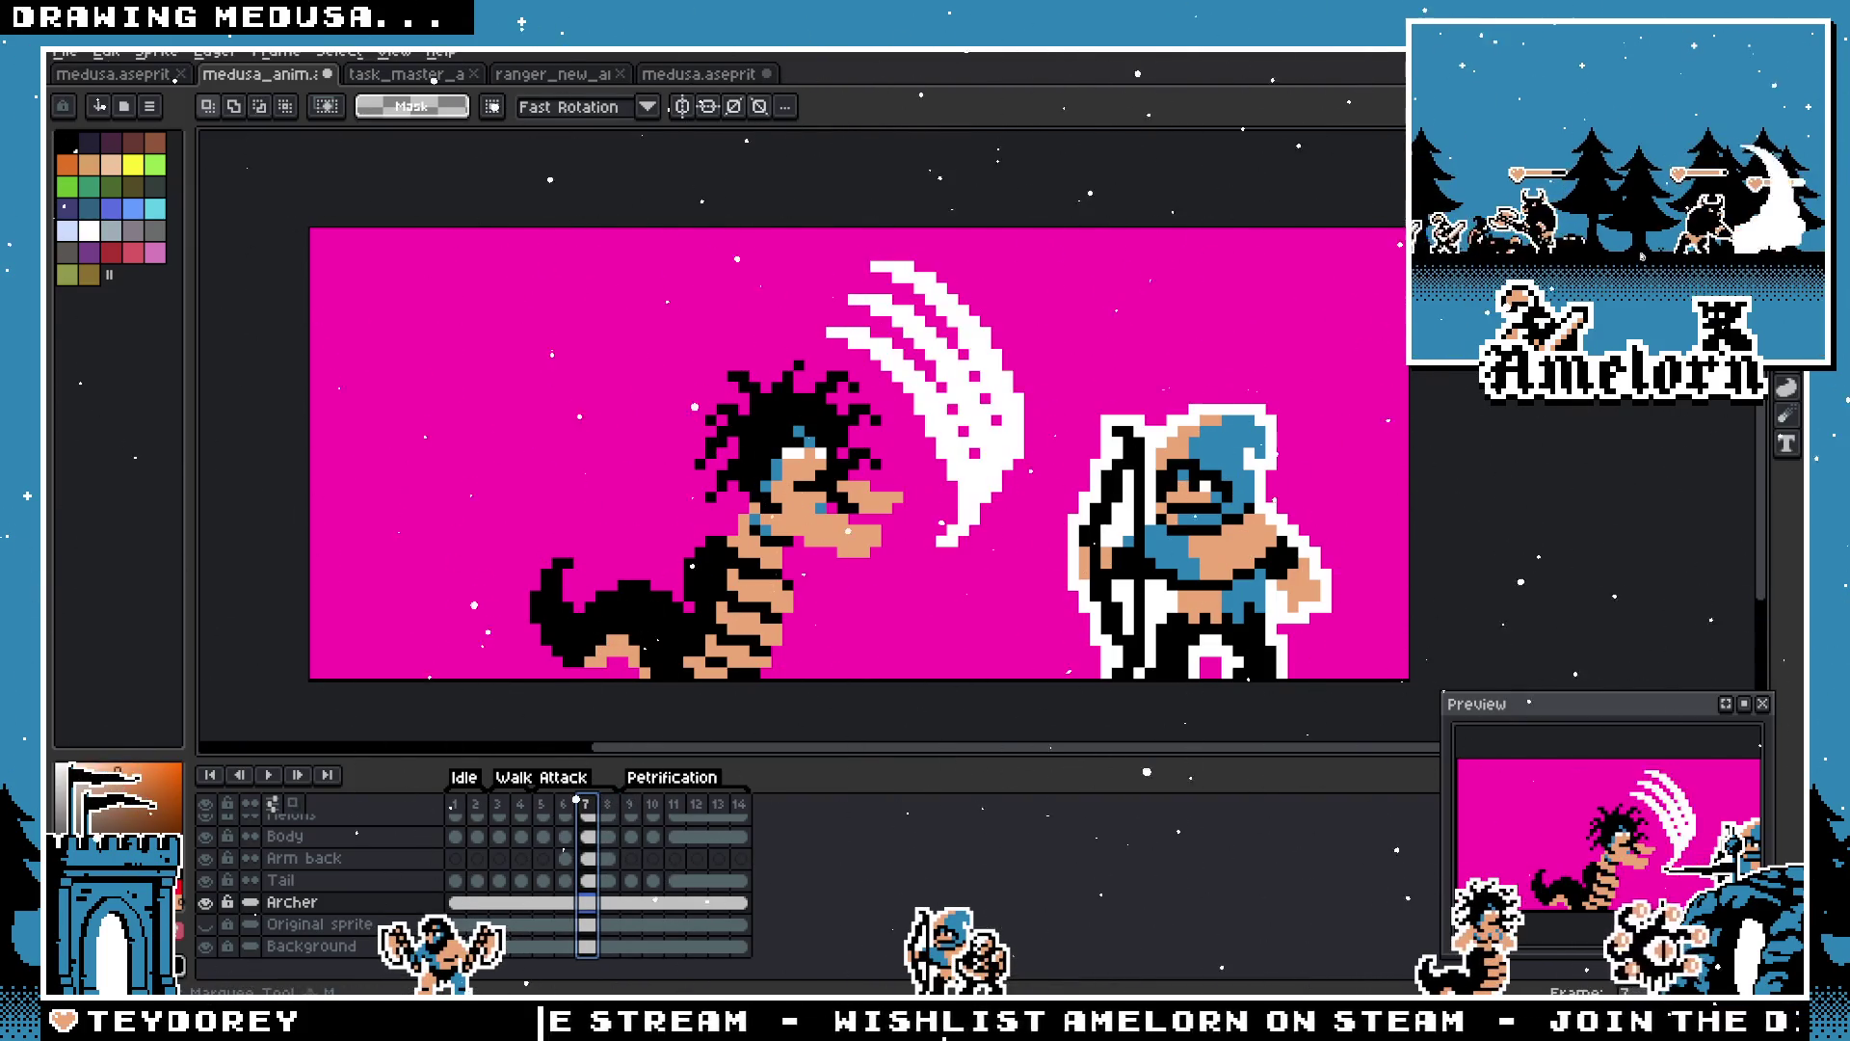
scroll(328, 886, "up", 2)
Step: Try a one-pixel downward nudge of Medusa's torso on frame 7, then undo it
left_click(353, 858)
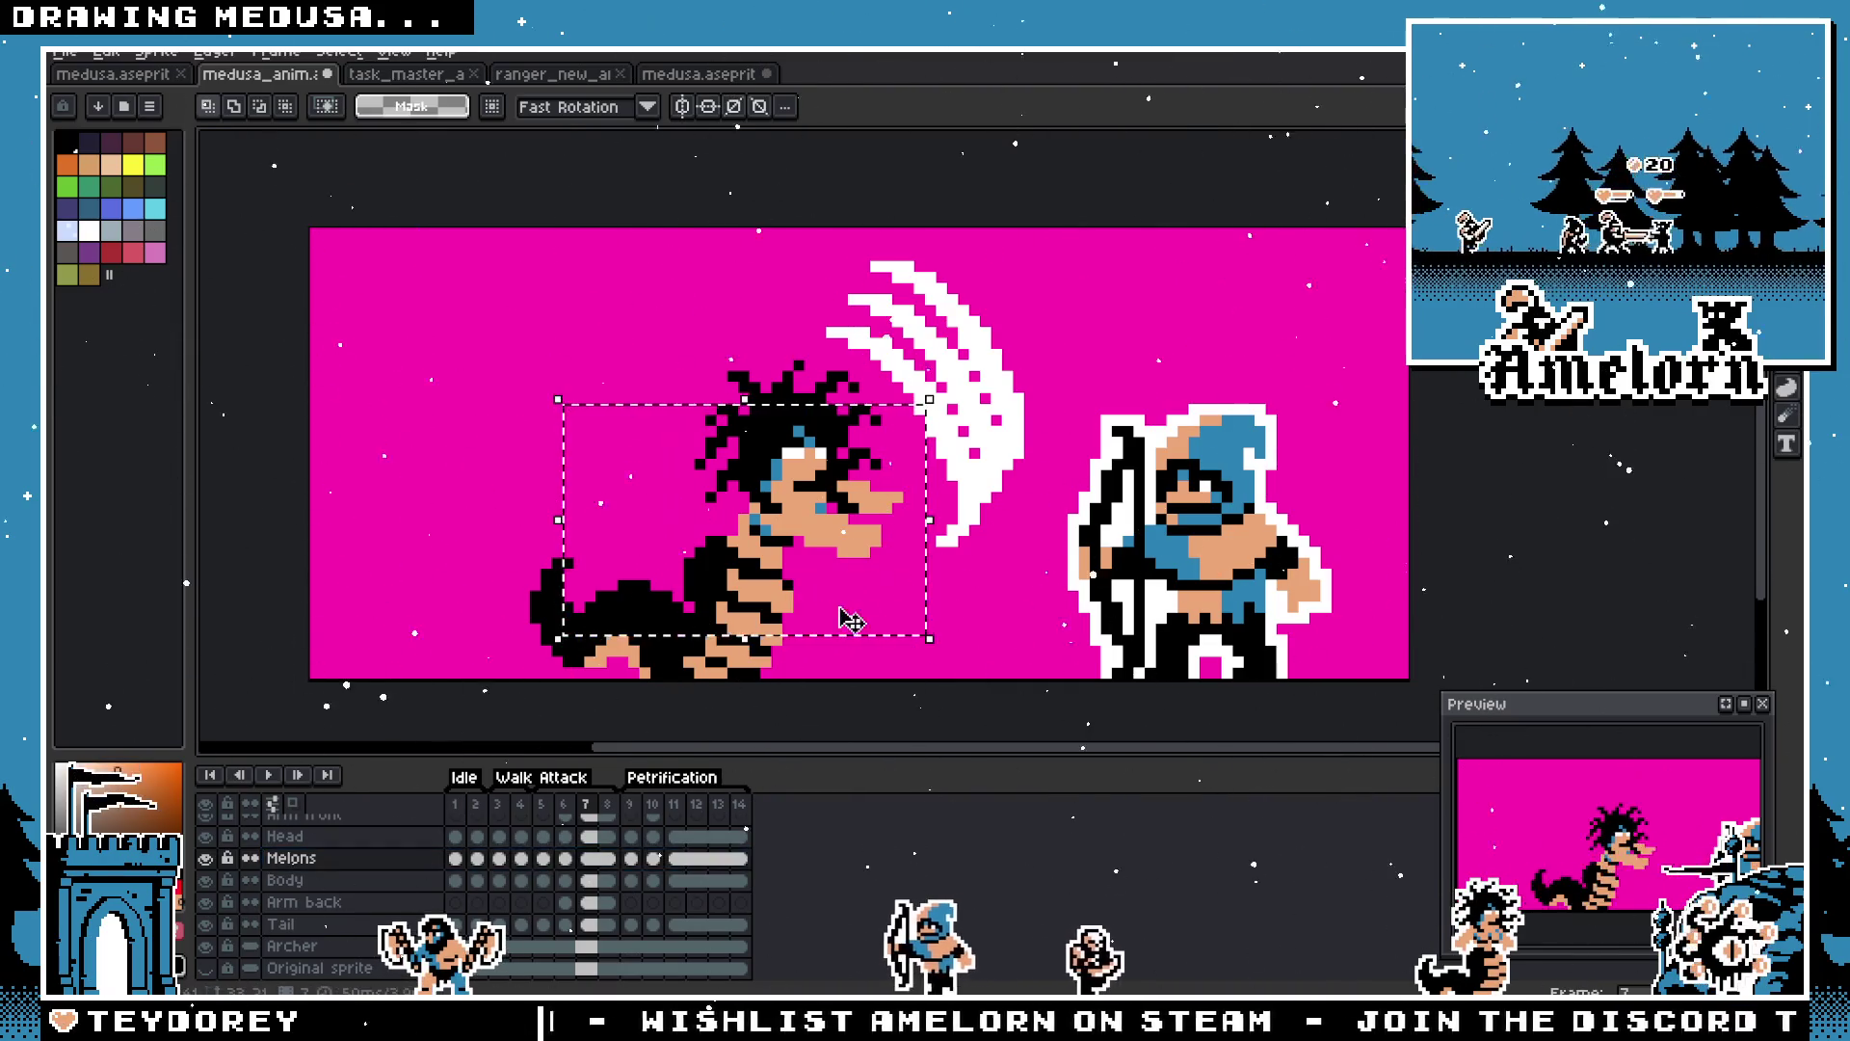
key("Down")
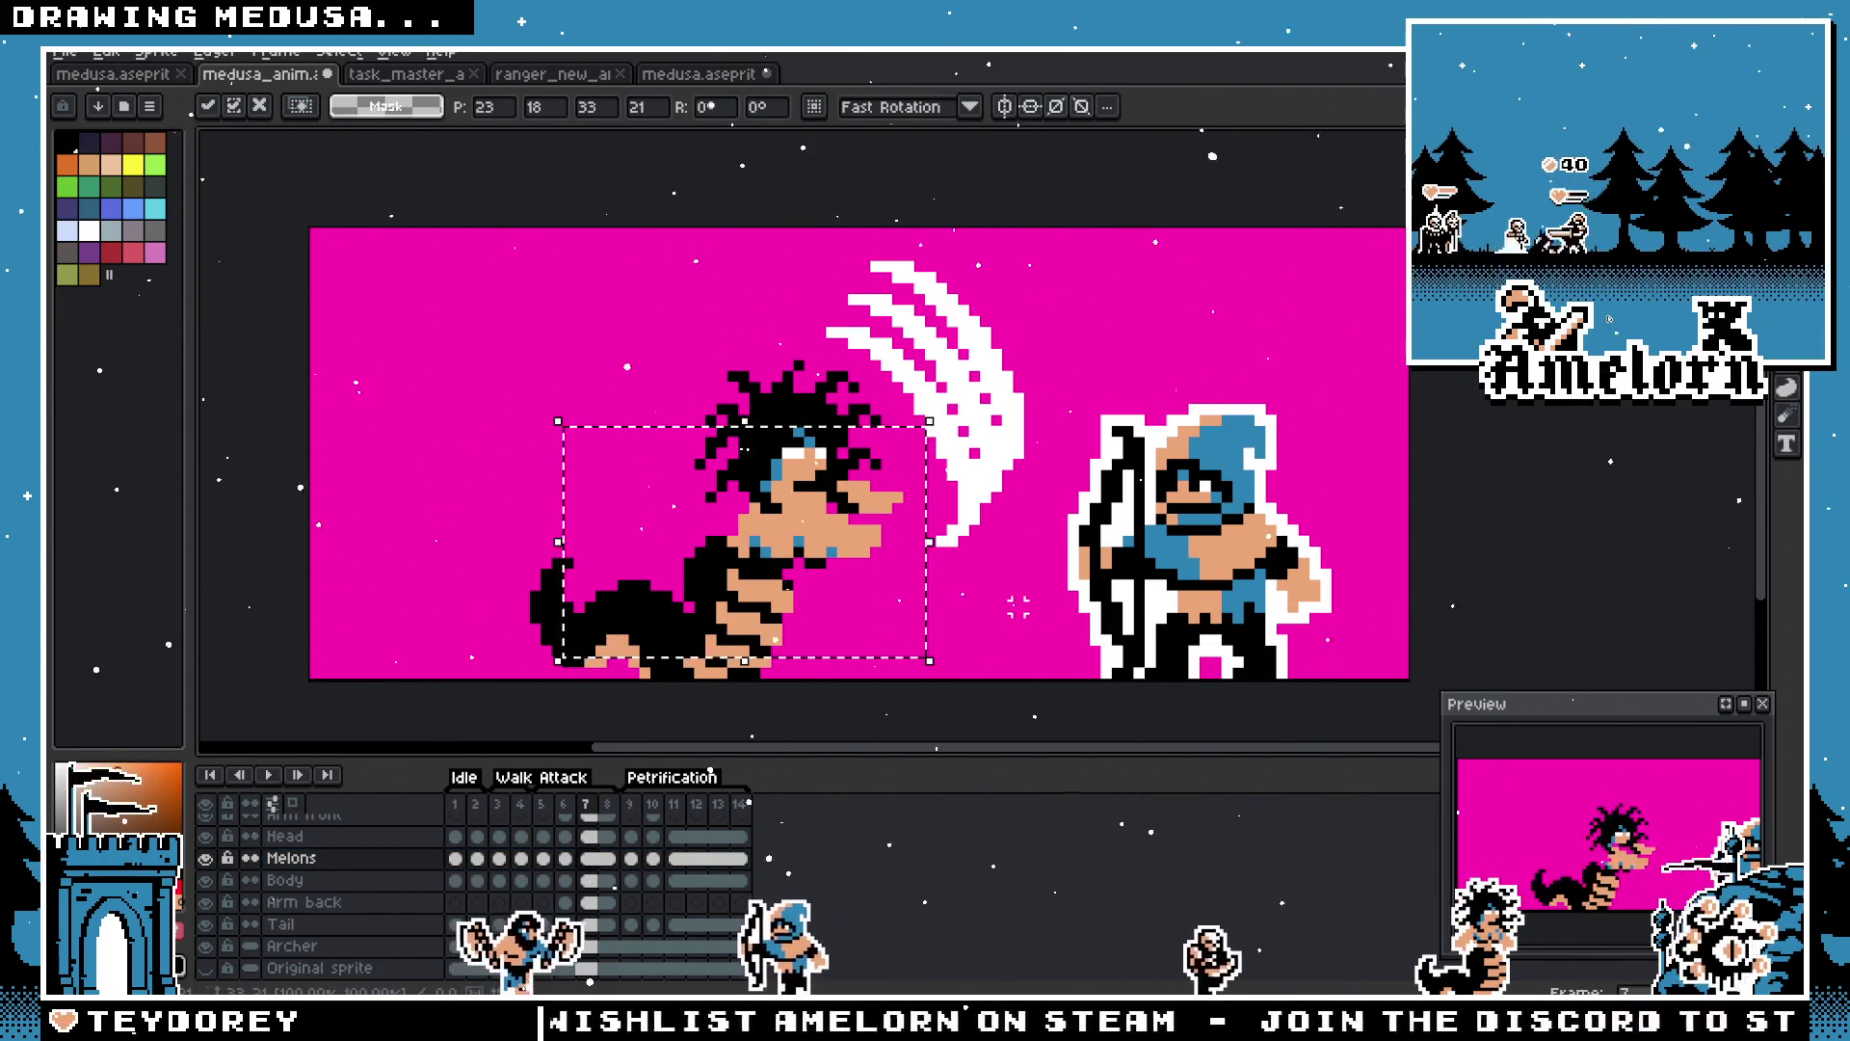
key("ctrl+d")
left_click(609, 807)
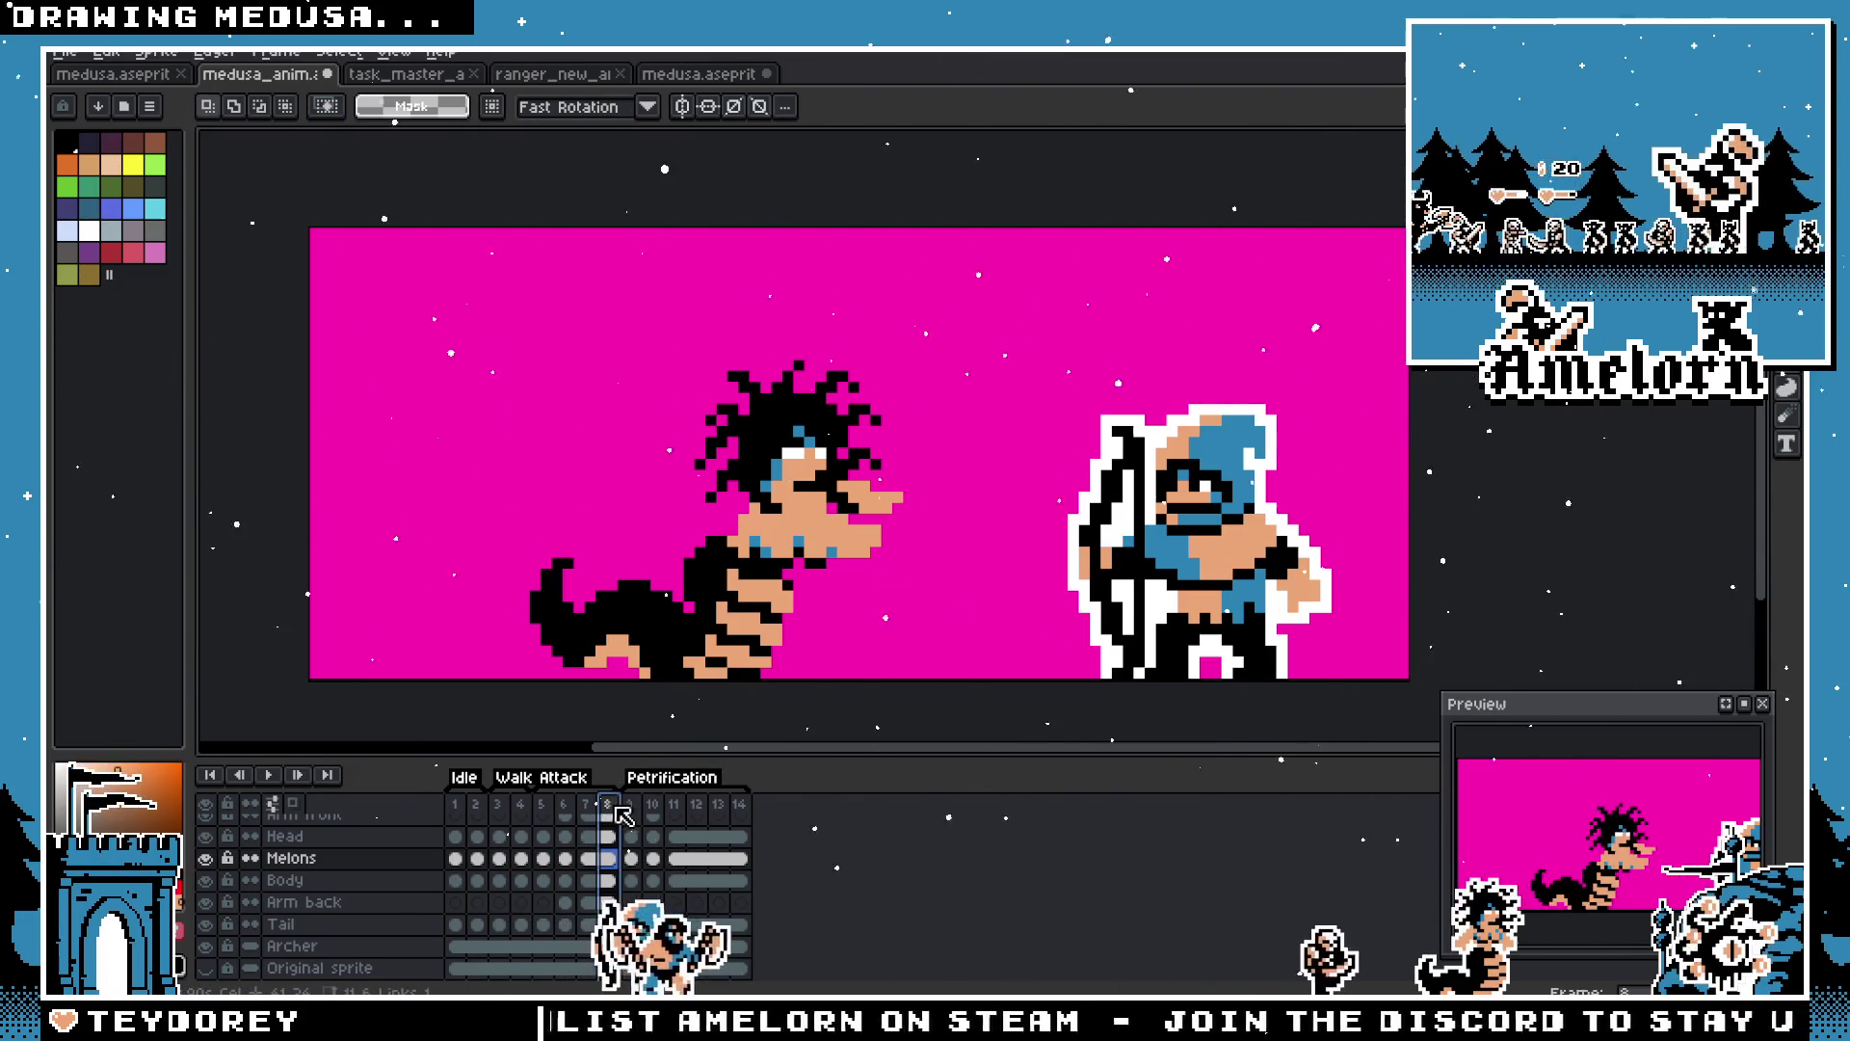
key("ctrl+z")
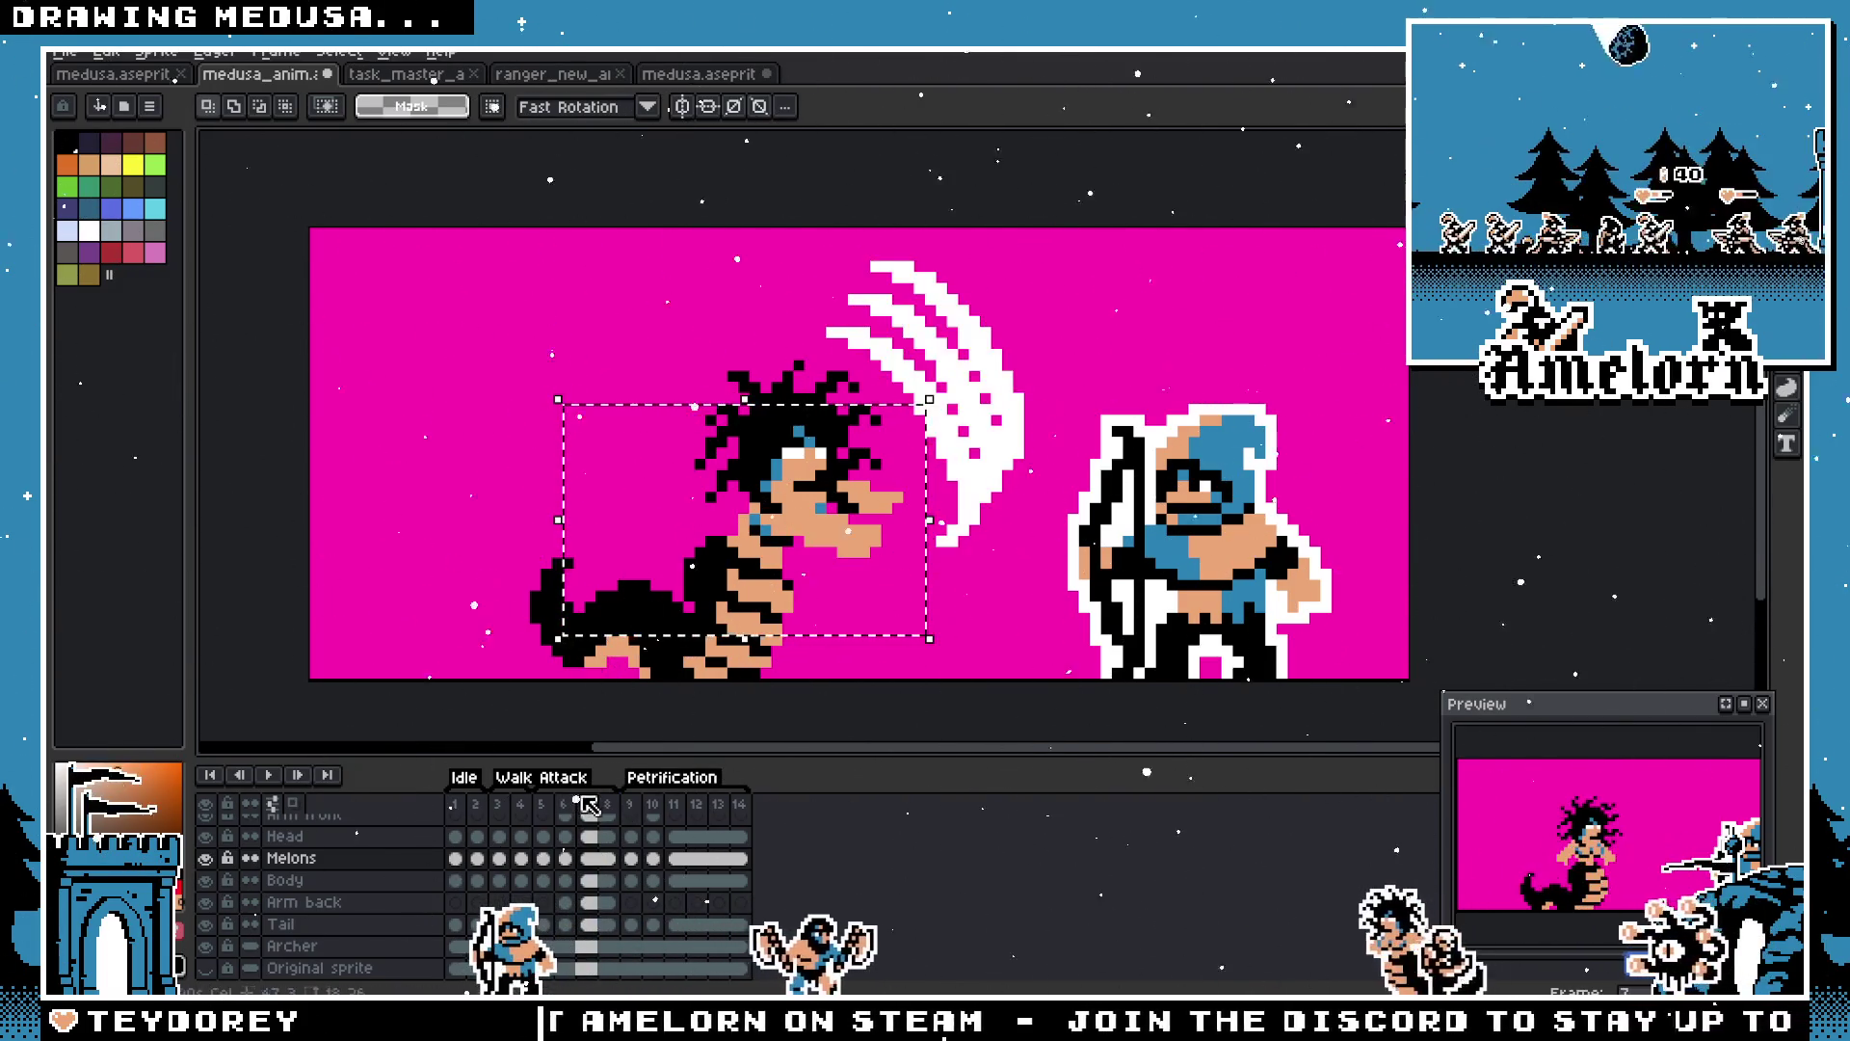
Step: Unlink the Melons cel on frame 7 and confirm its 75 ms duration
left_click(386, 858)
left_click(597, 860)
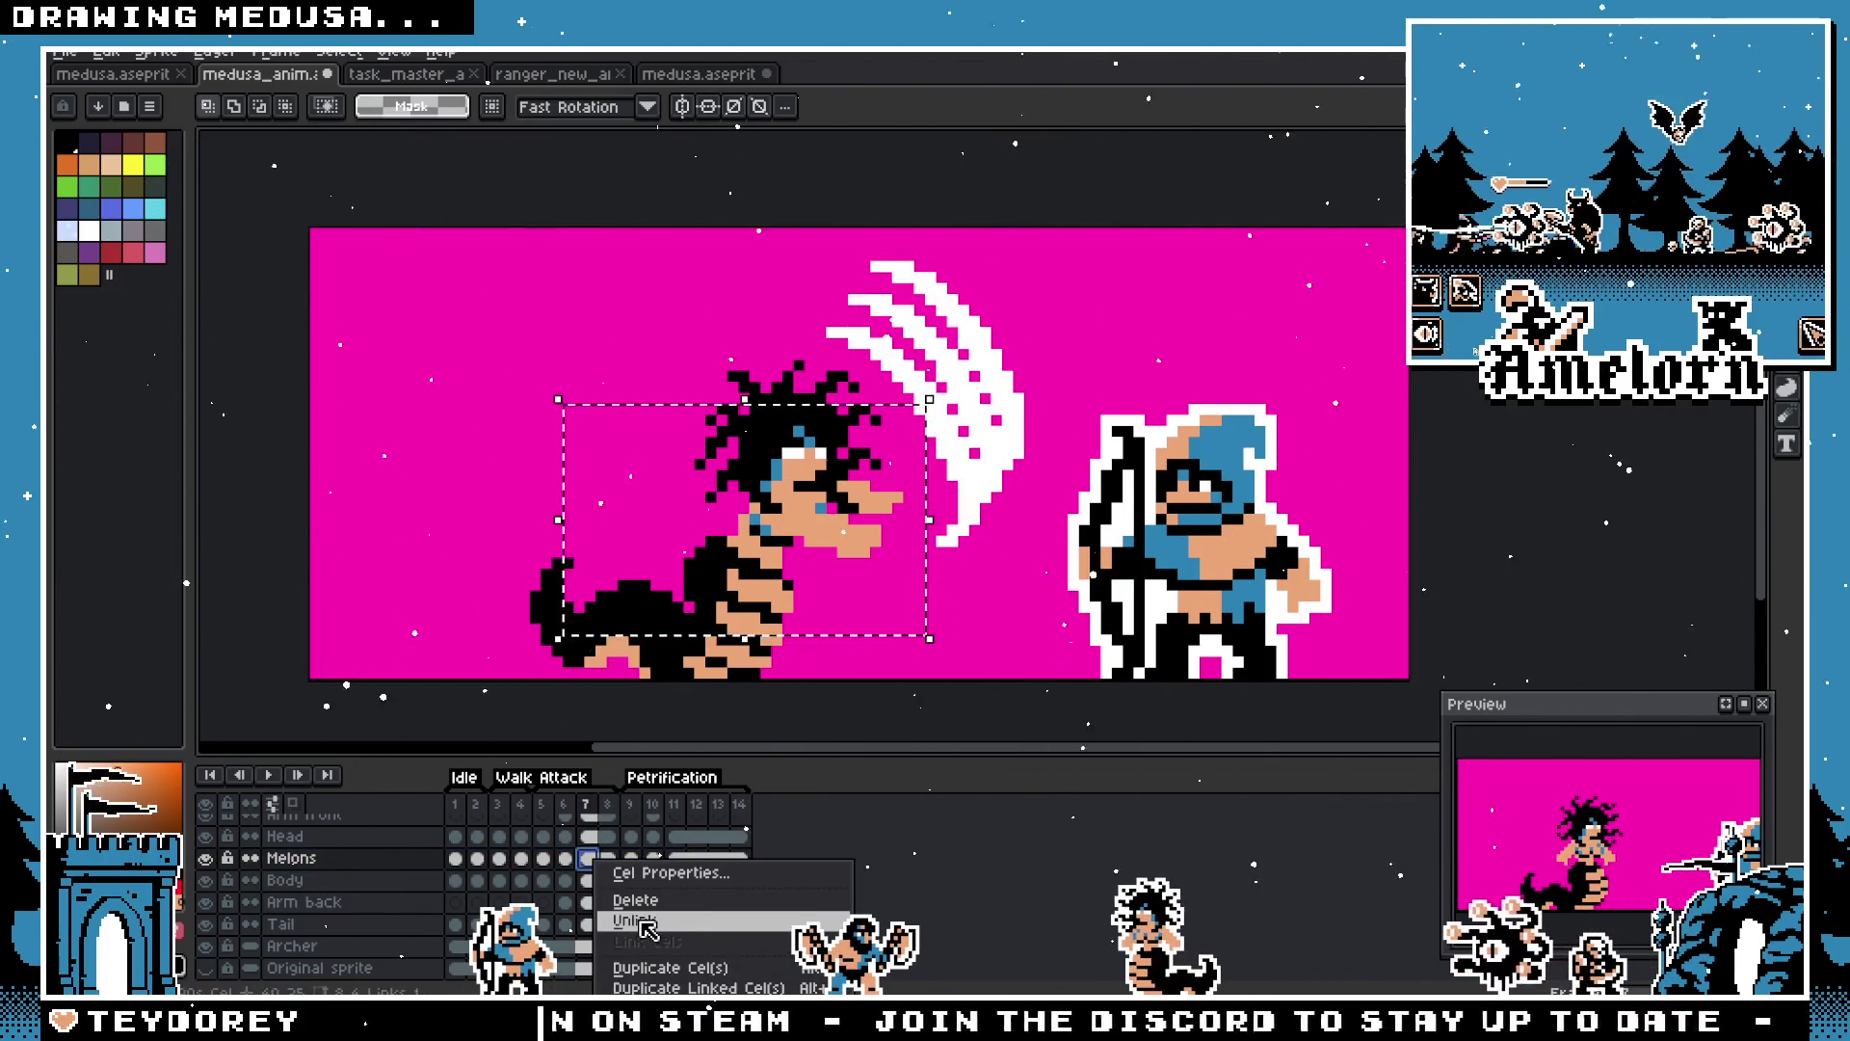
left_click(638, 922)
scroll(611, 872, "up", 2)
double_click(590, 804)
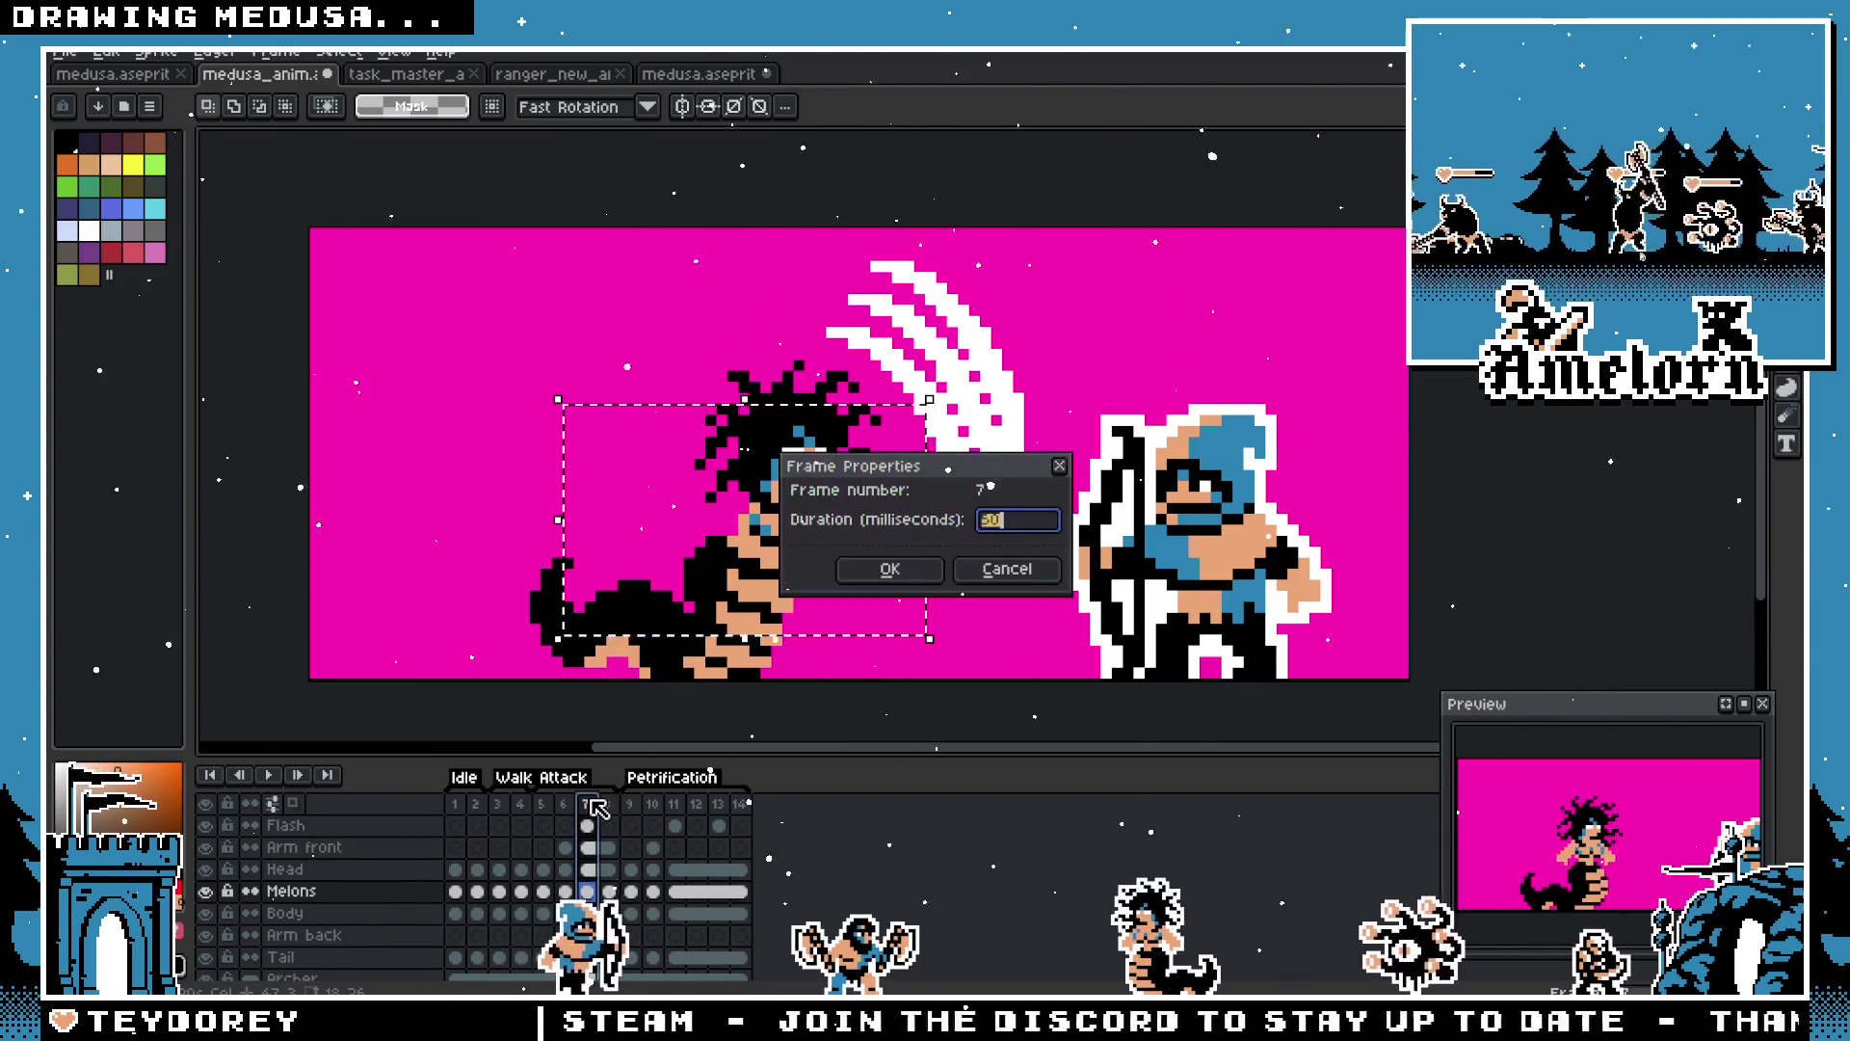
left_click(946, 568)
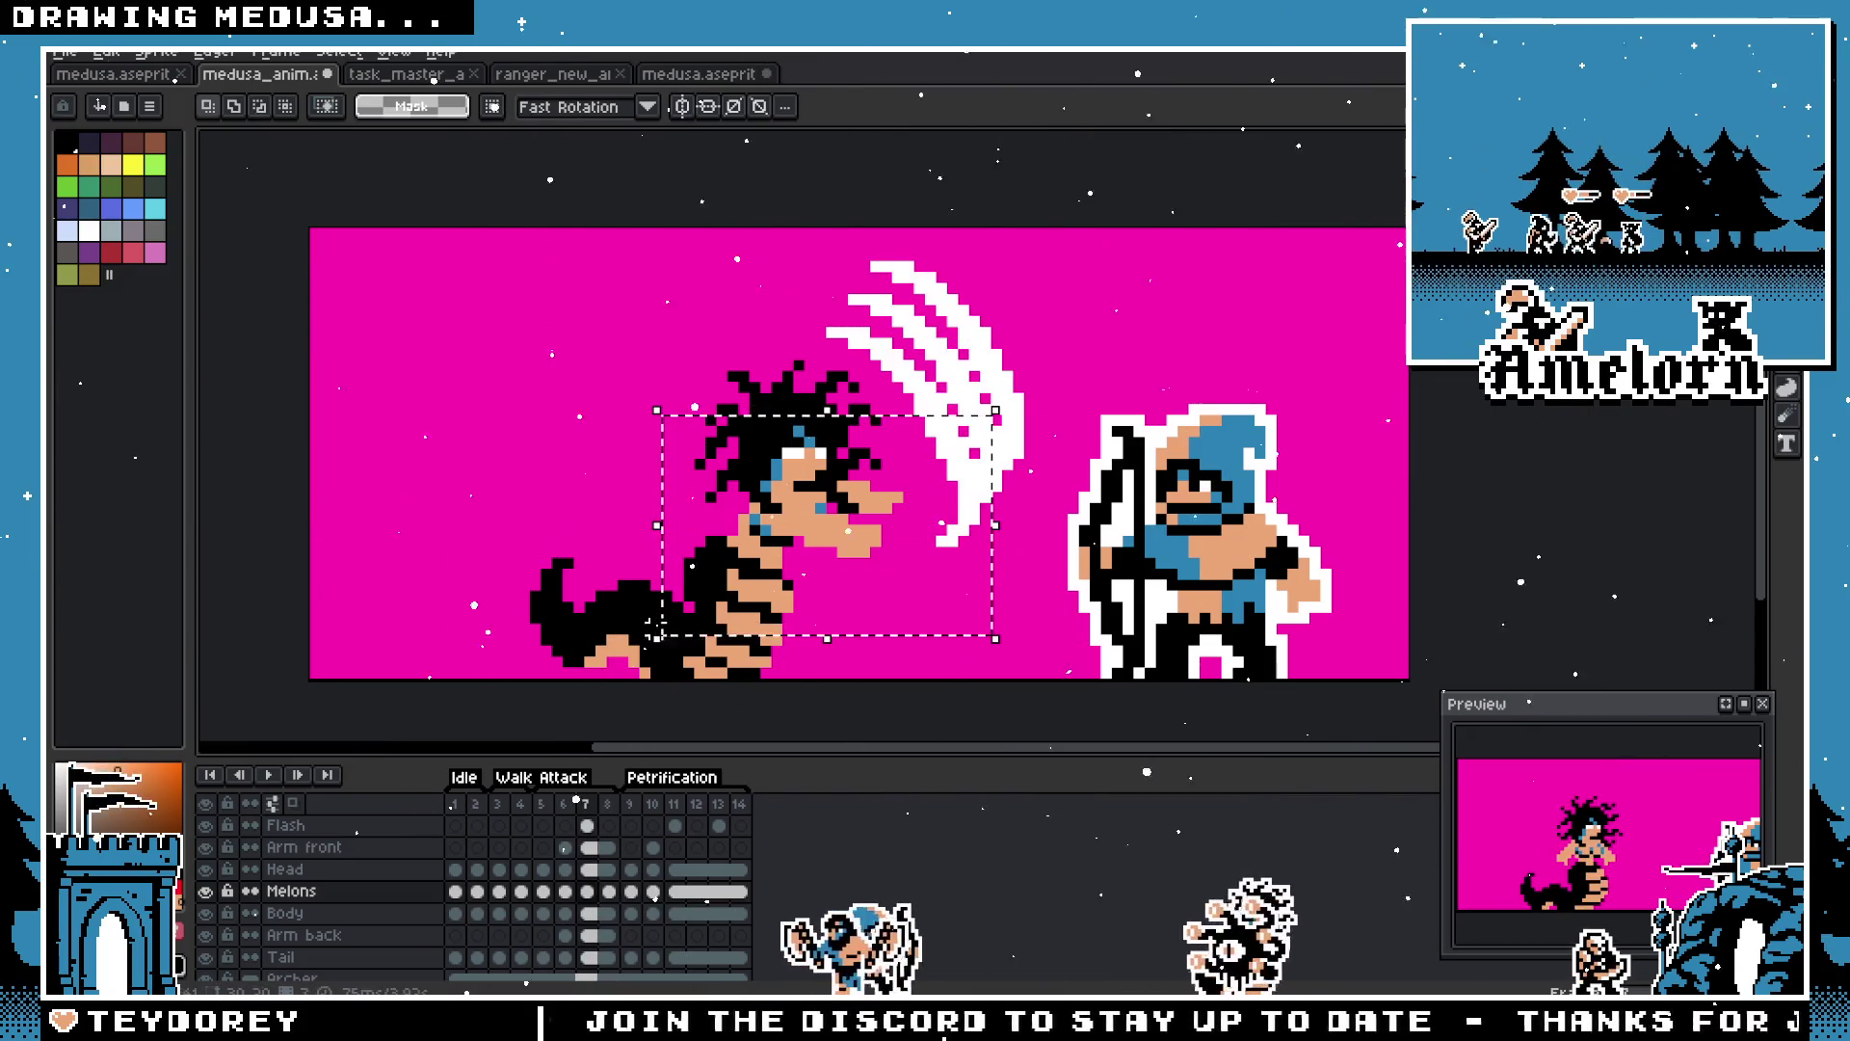
key("ctrl+d")
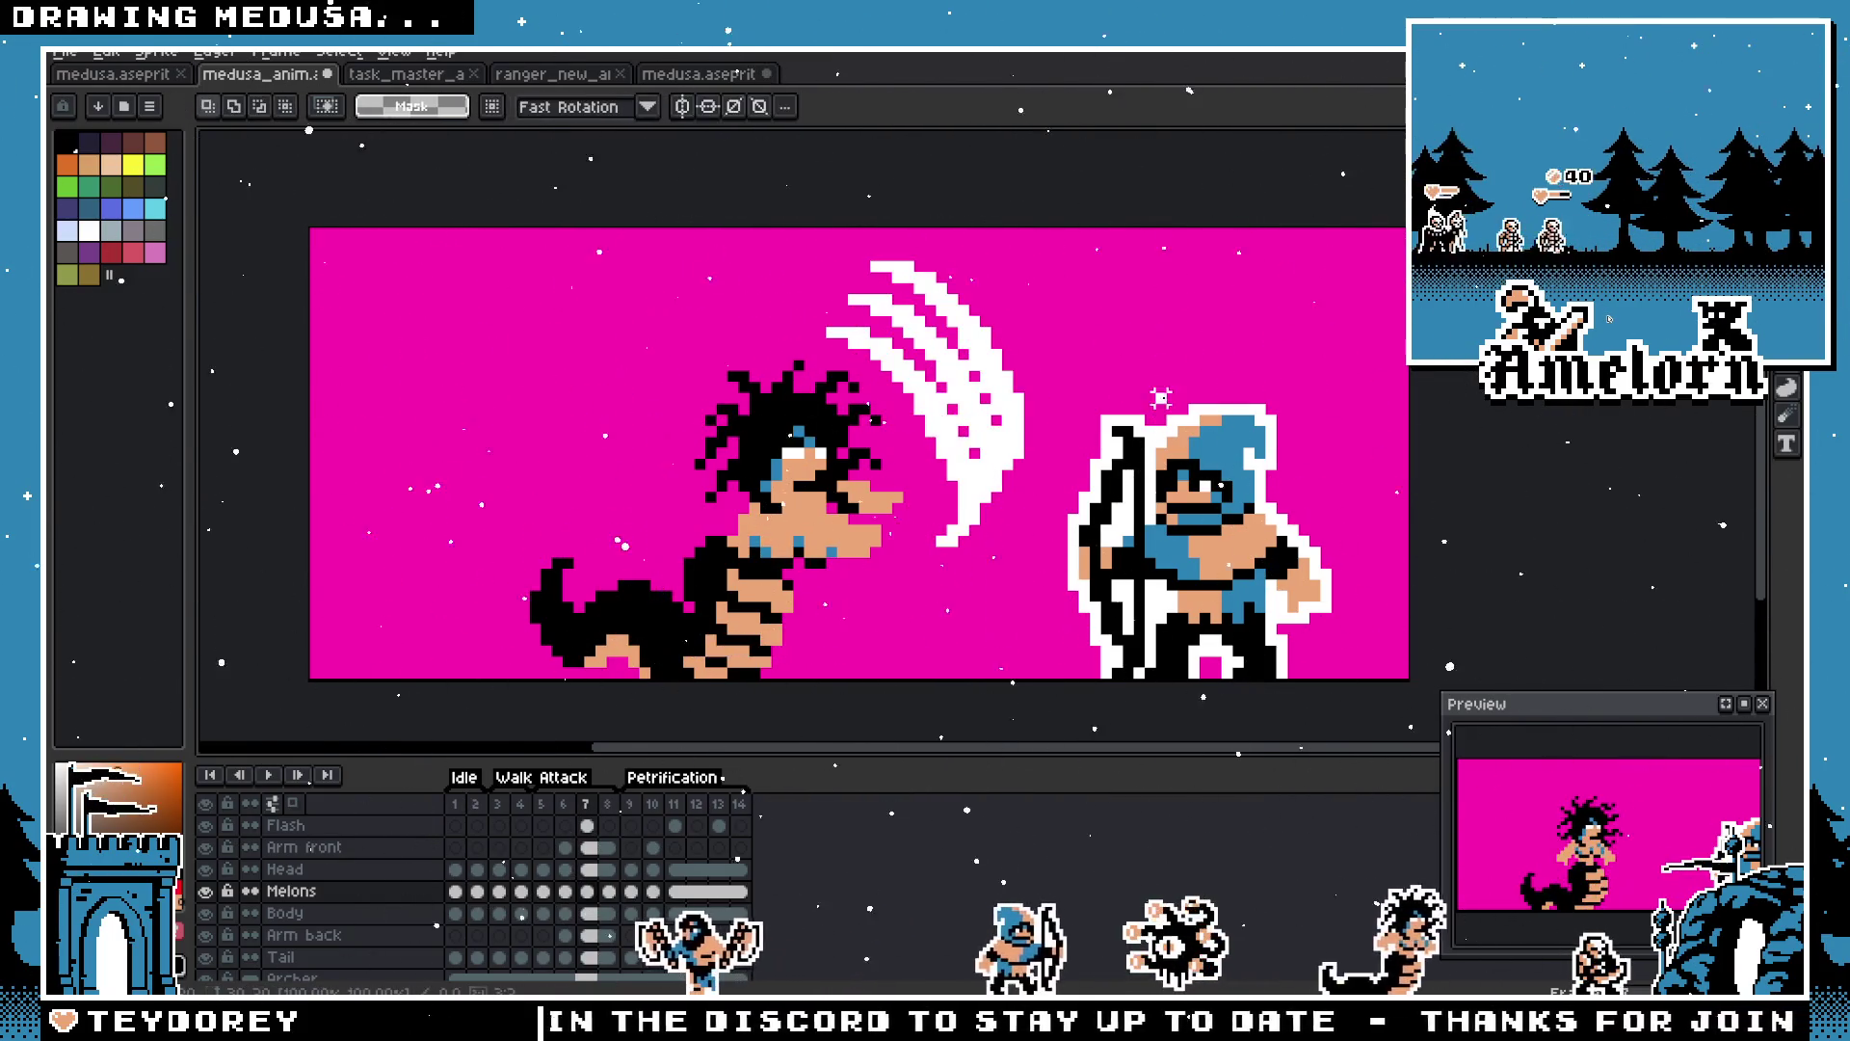
Step: Replay the attack from frame 5, checking Medusa's head and torso on frame 7
left_click(537, 806)
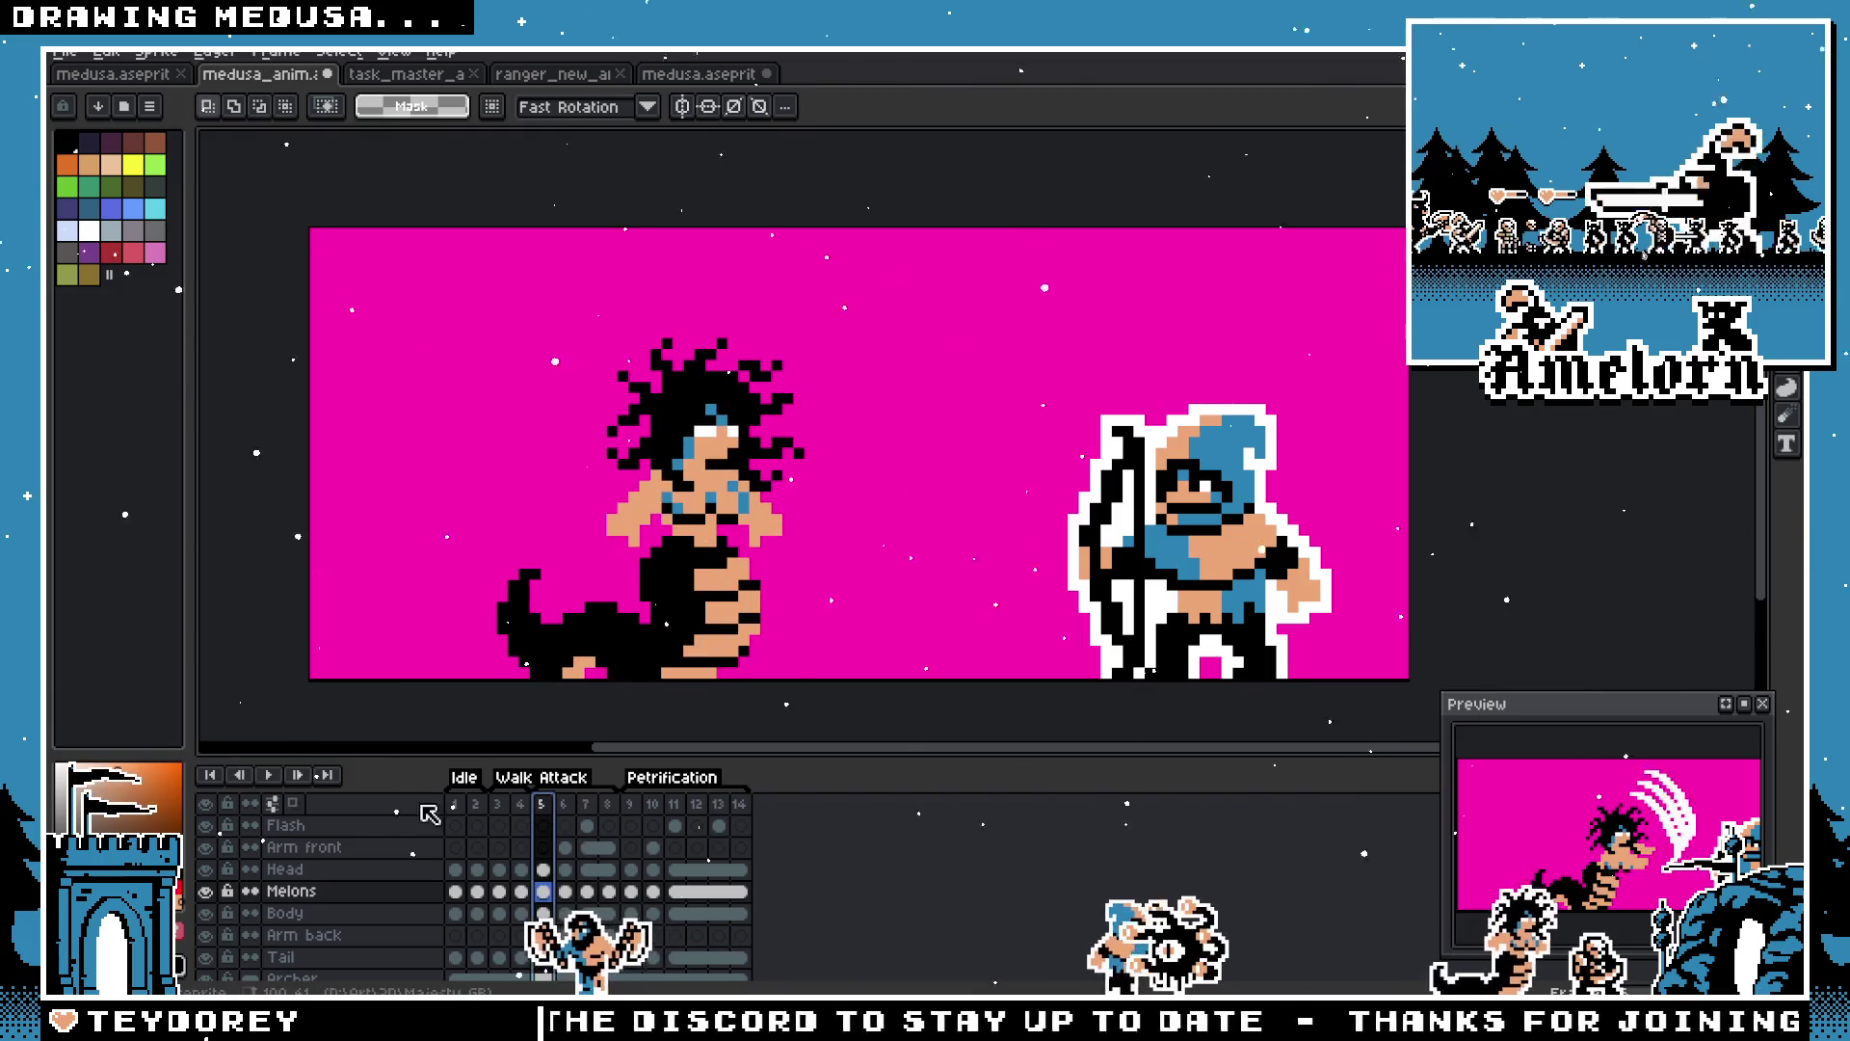
left_click(280, 778)
left_click(586, 805)
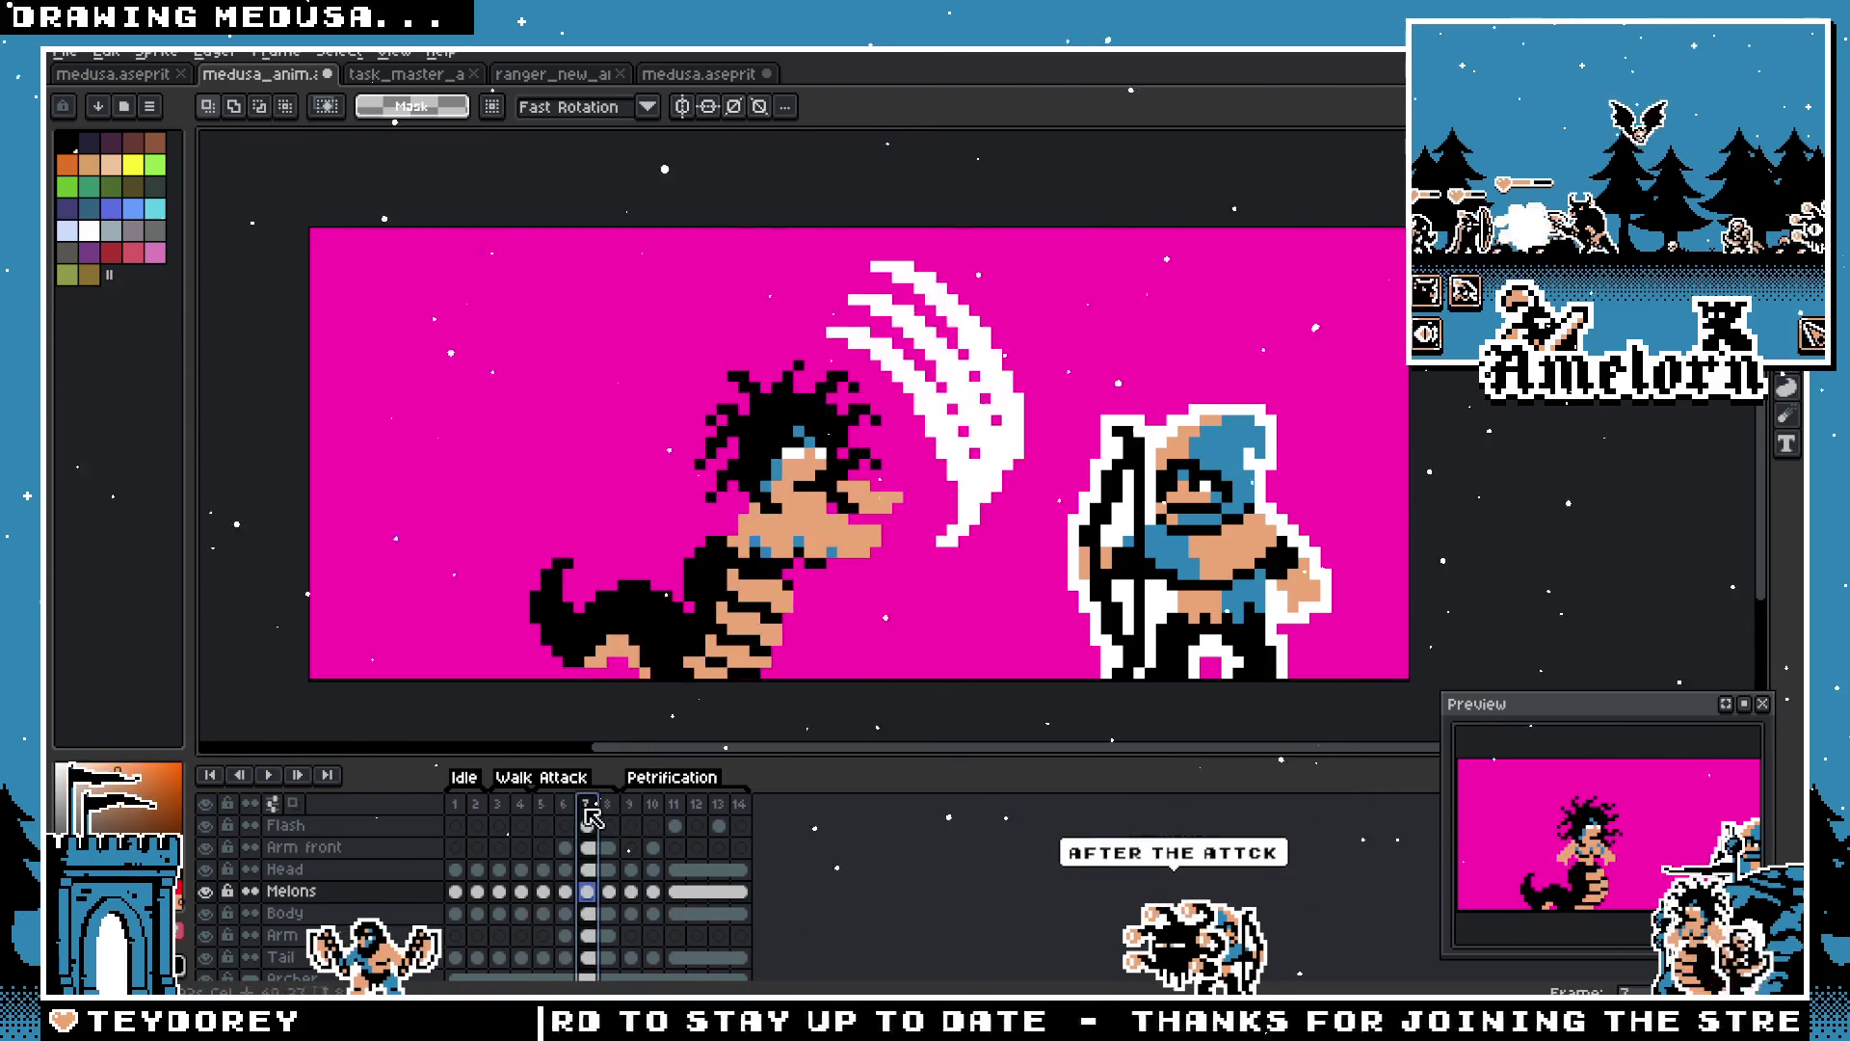
left_click_drag(628, 439, 916, 626)
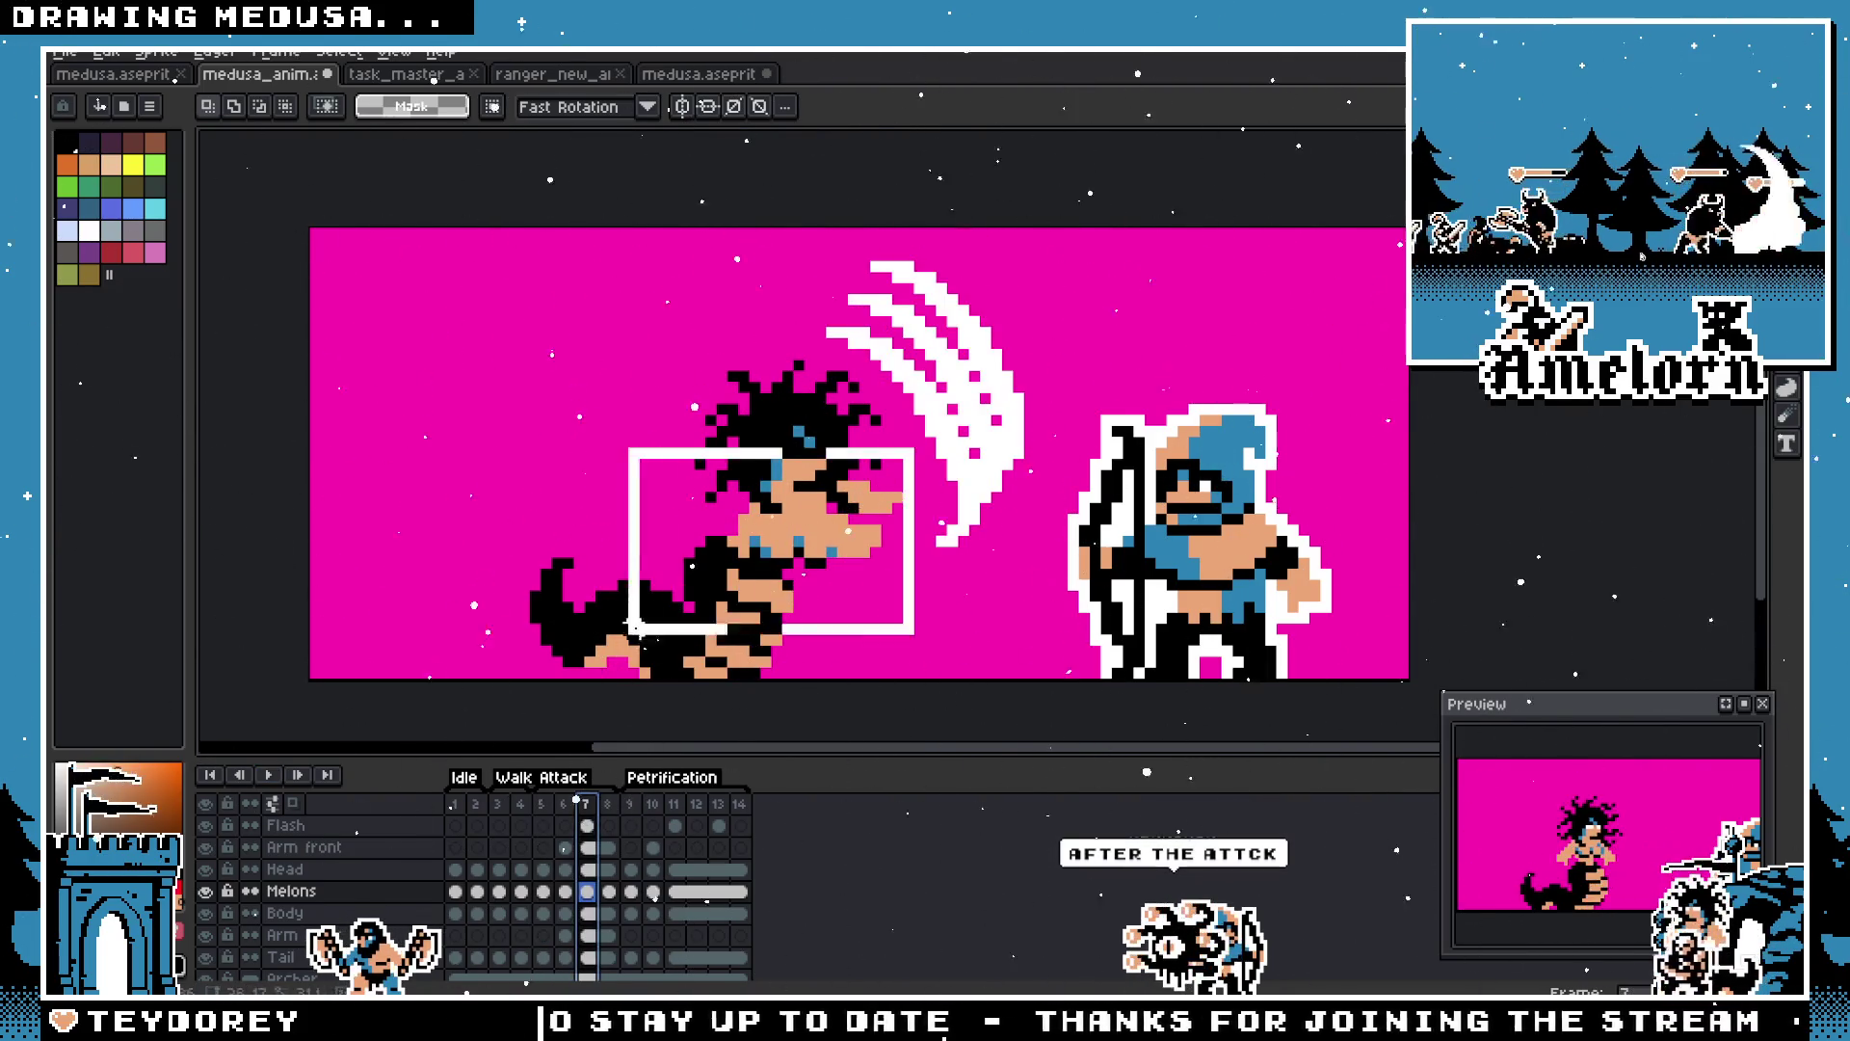
key("ctrl+d")
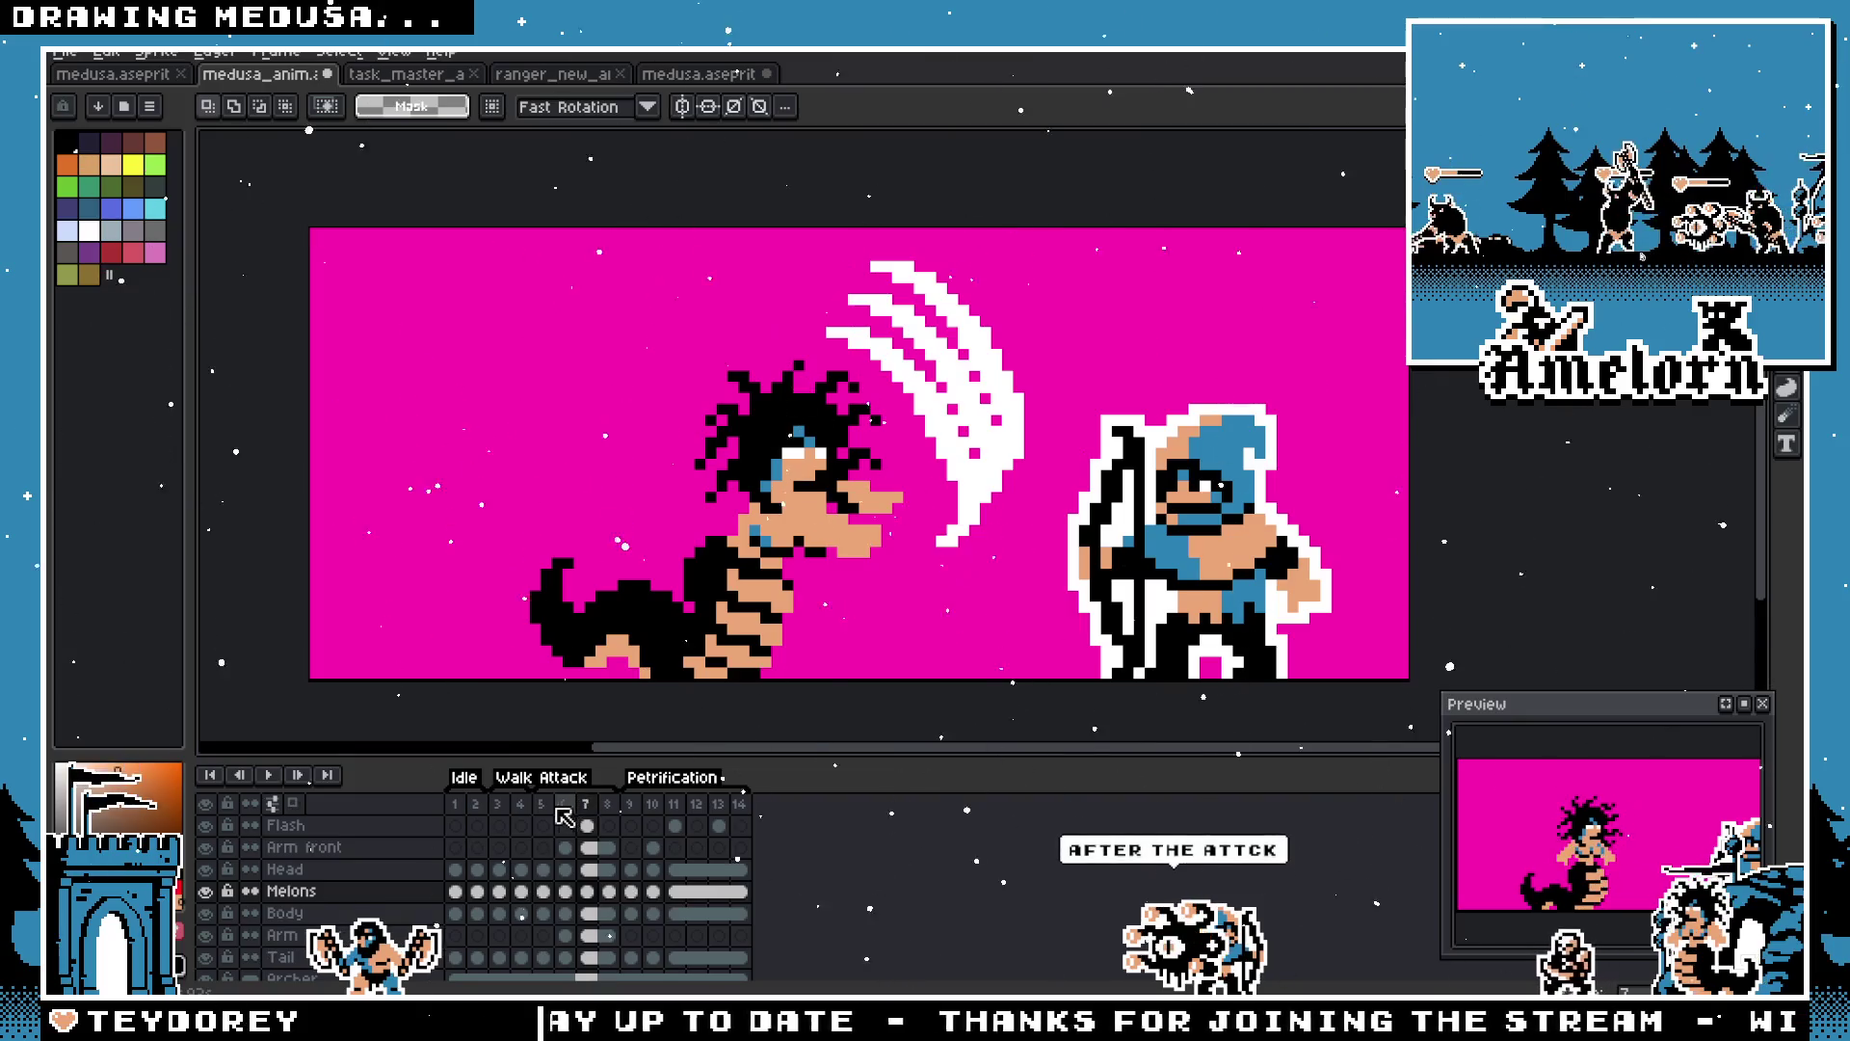
left_click(543, 805)
left_click(266, 775)
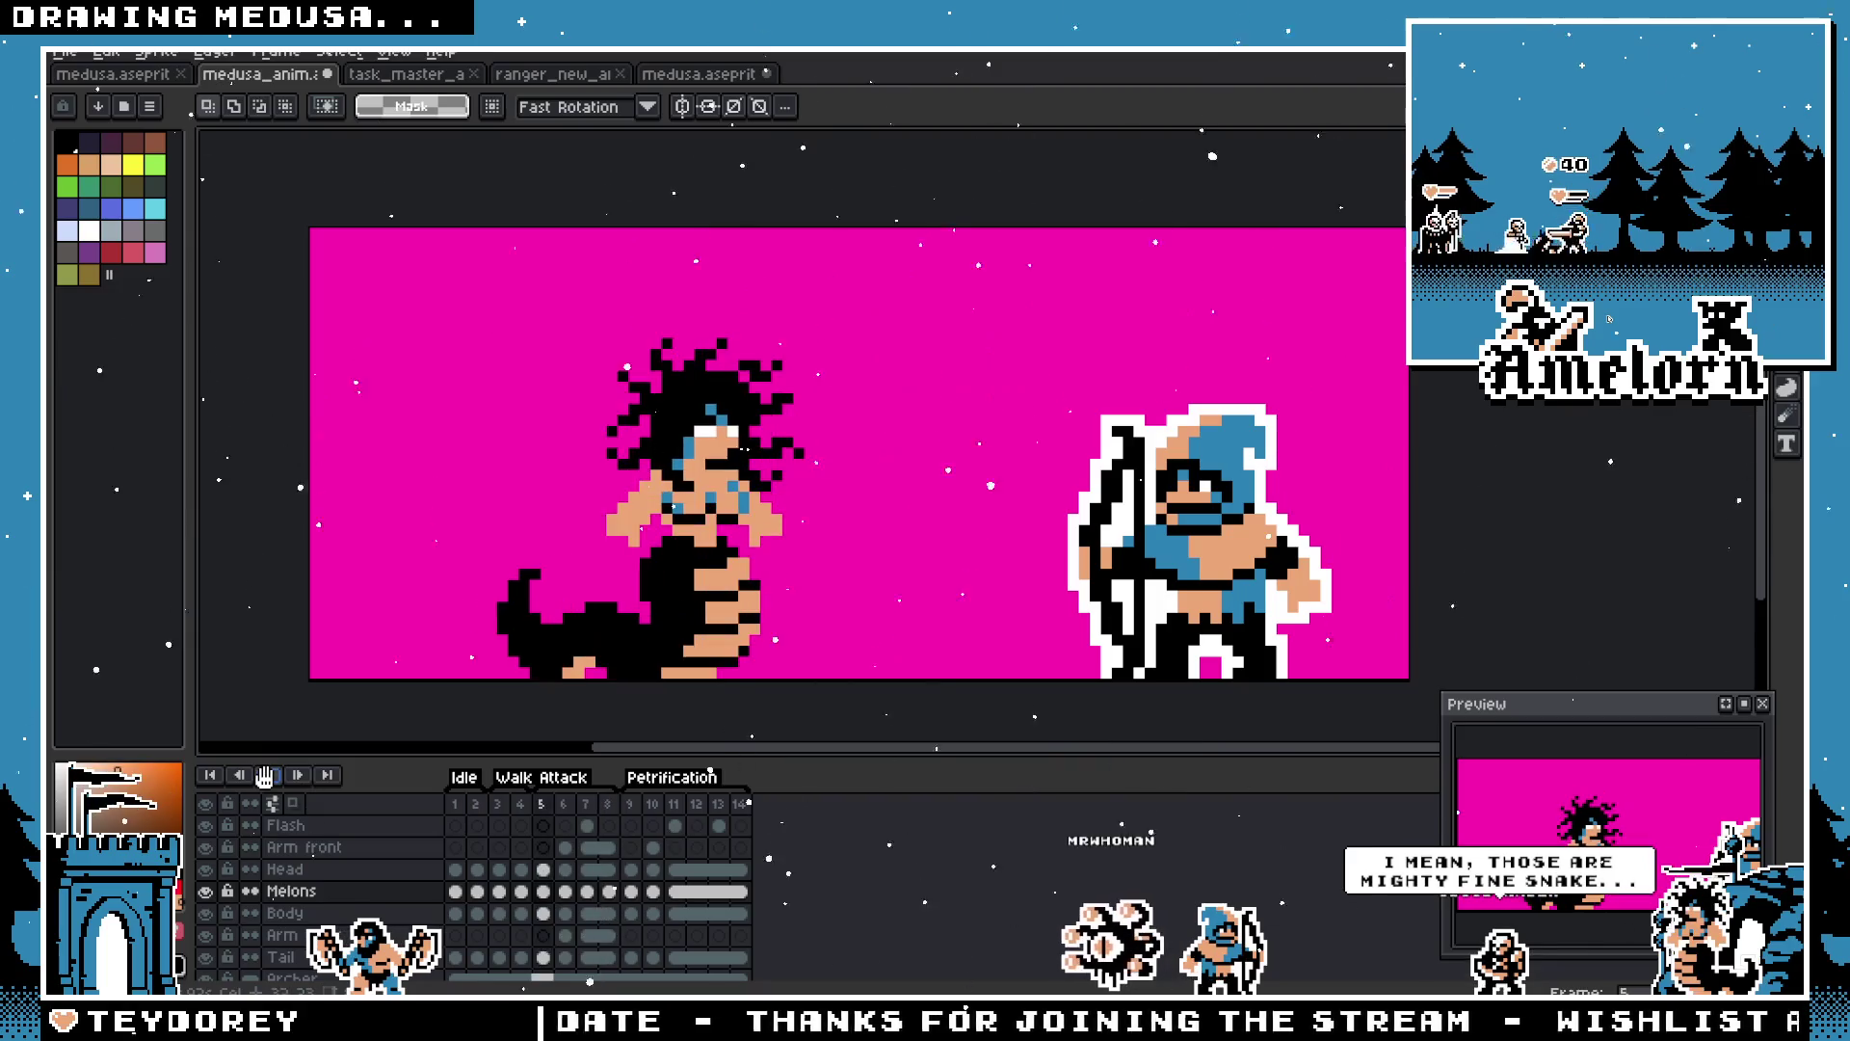
Step: Stop on attack frame 7, test-select Medusa's head and torso, and replay from frame 5
scroll(848, 601, "down", 2)
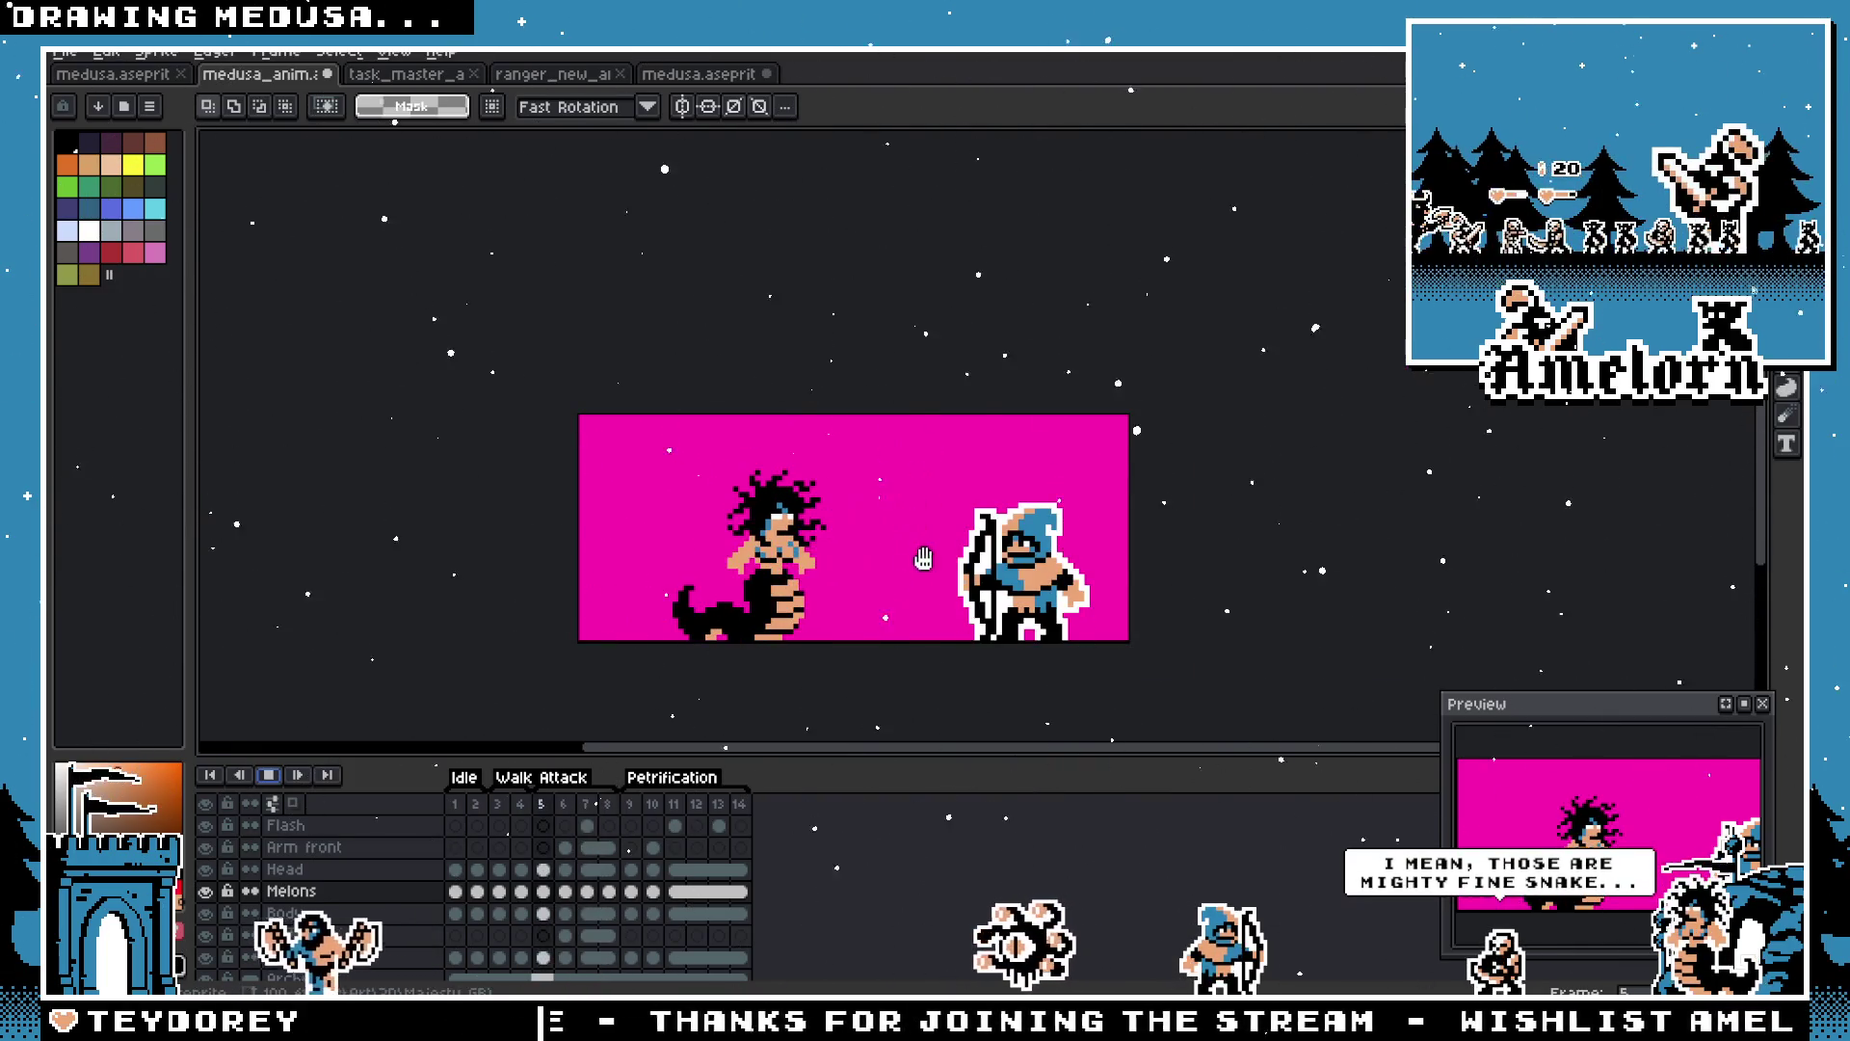
scroll(930, 555, "up", 2)
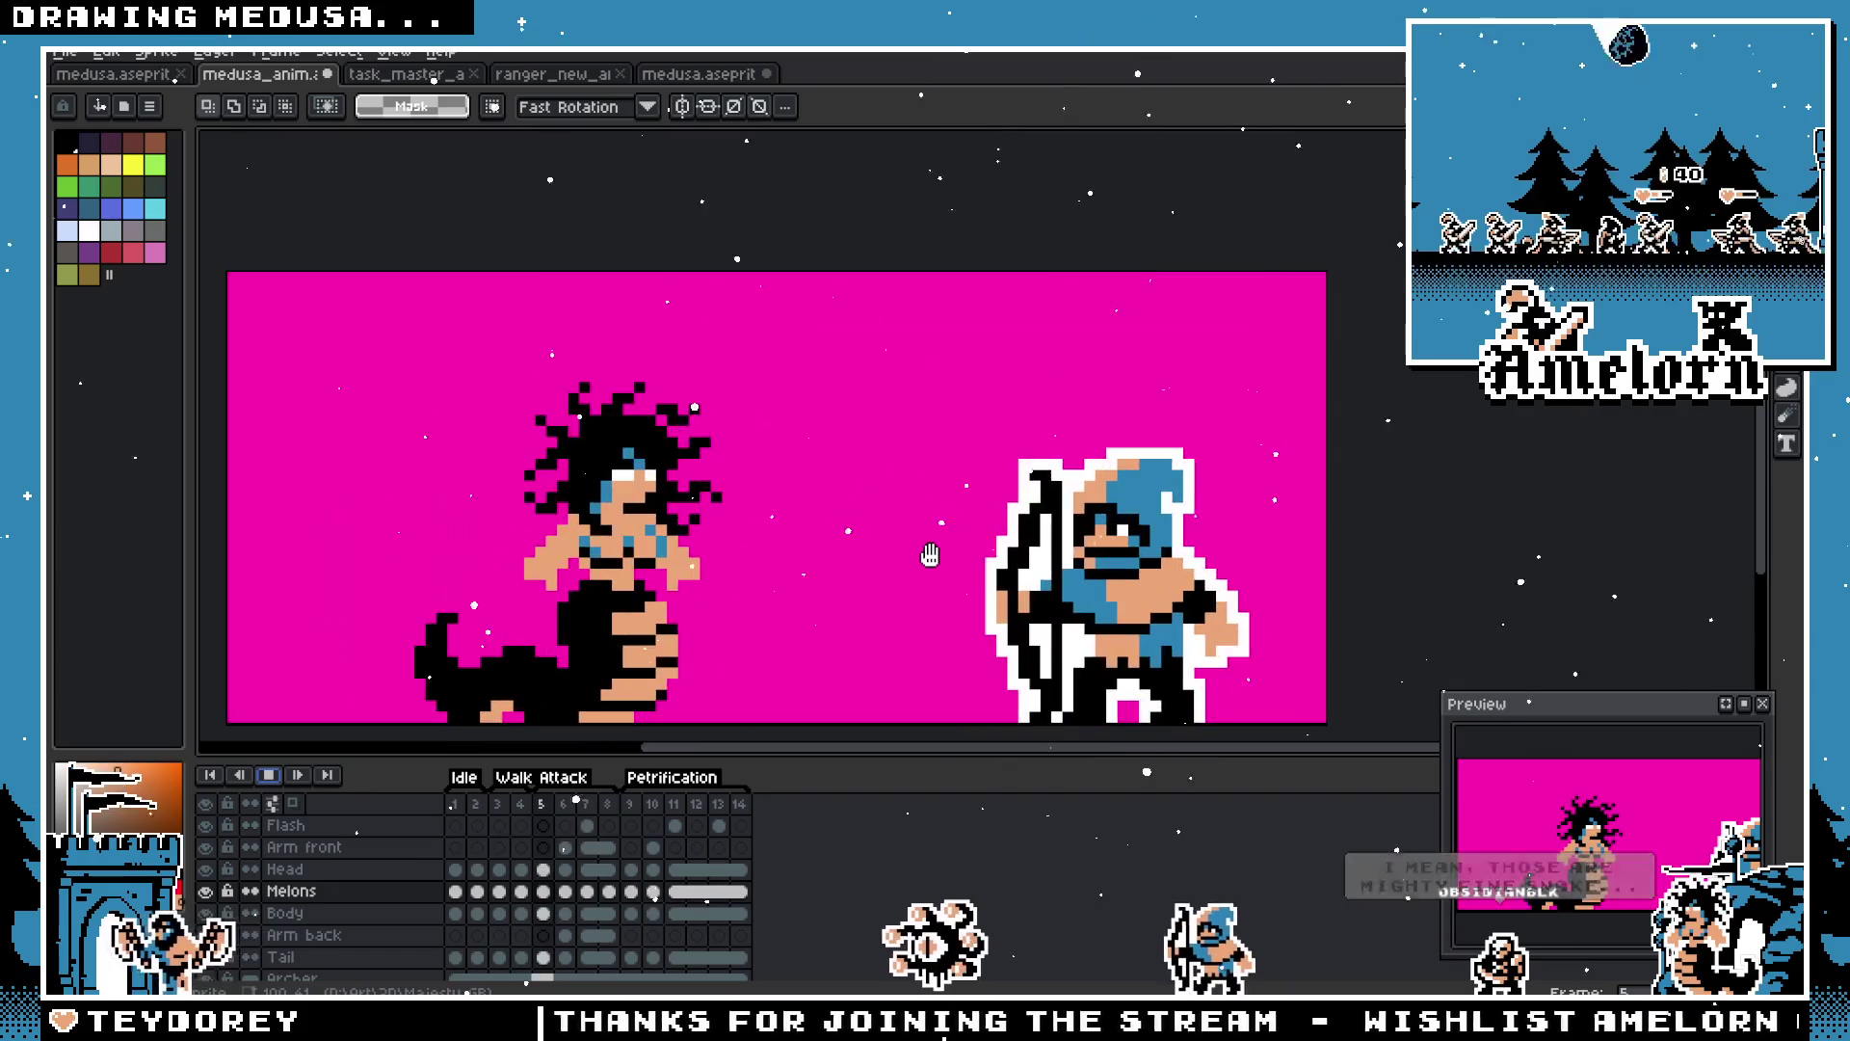
scroll(461, 613, "up", 2)
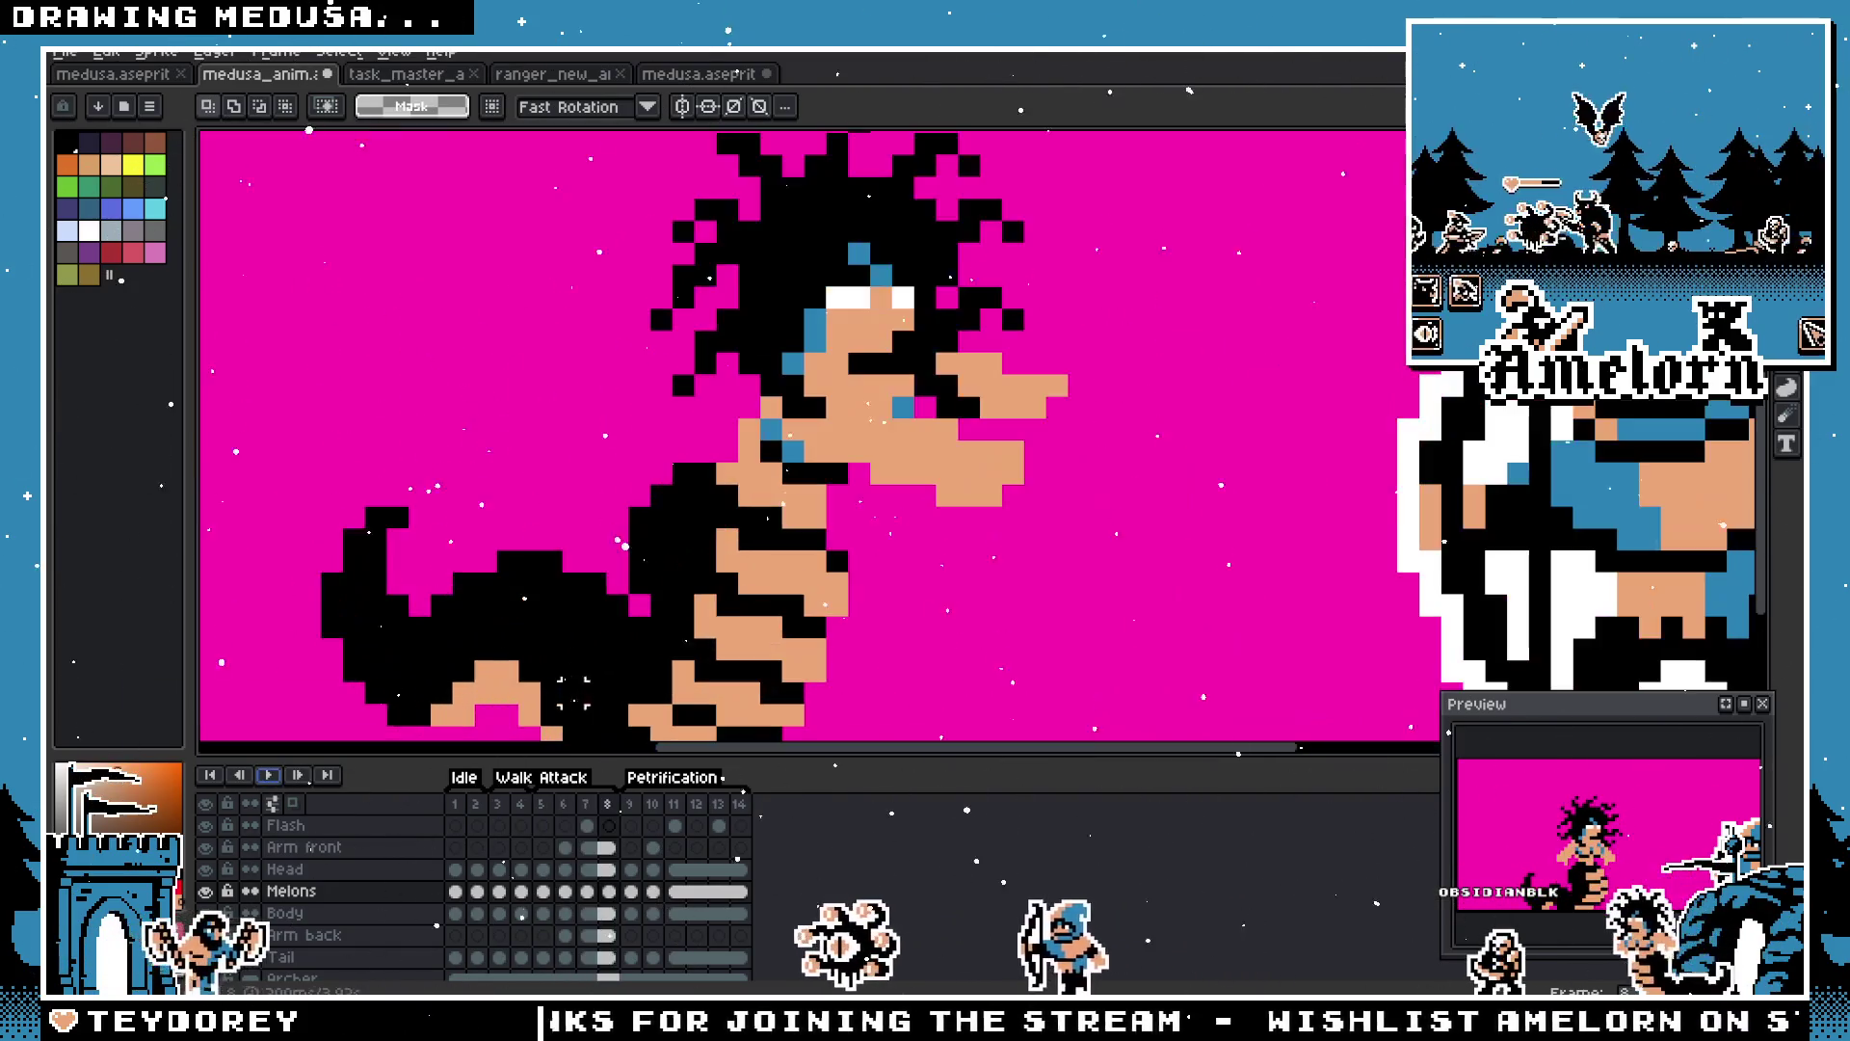
key("Return")
left_click_drag(559, 282, 1160, 664)
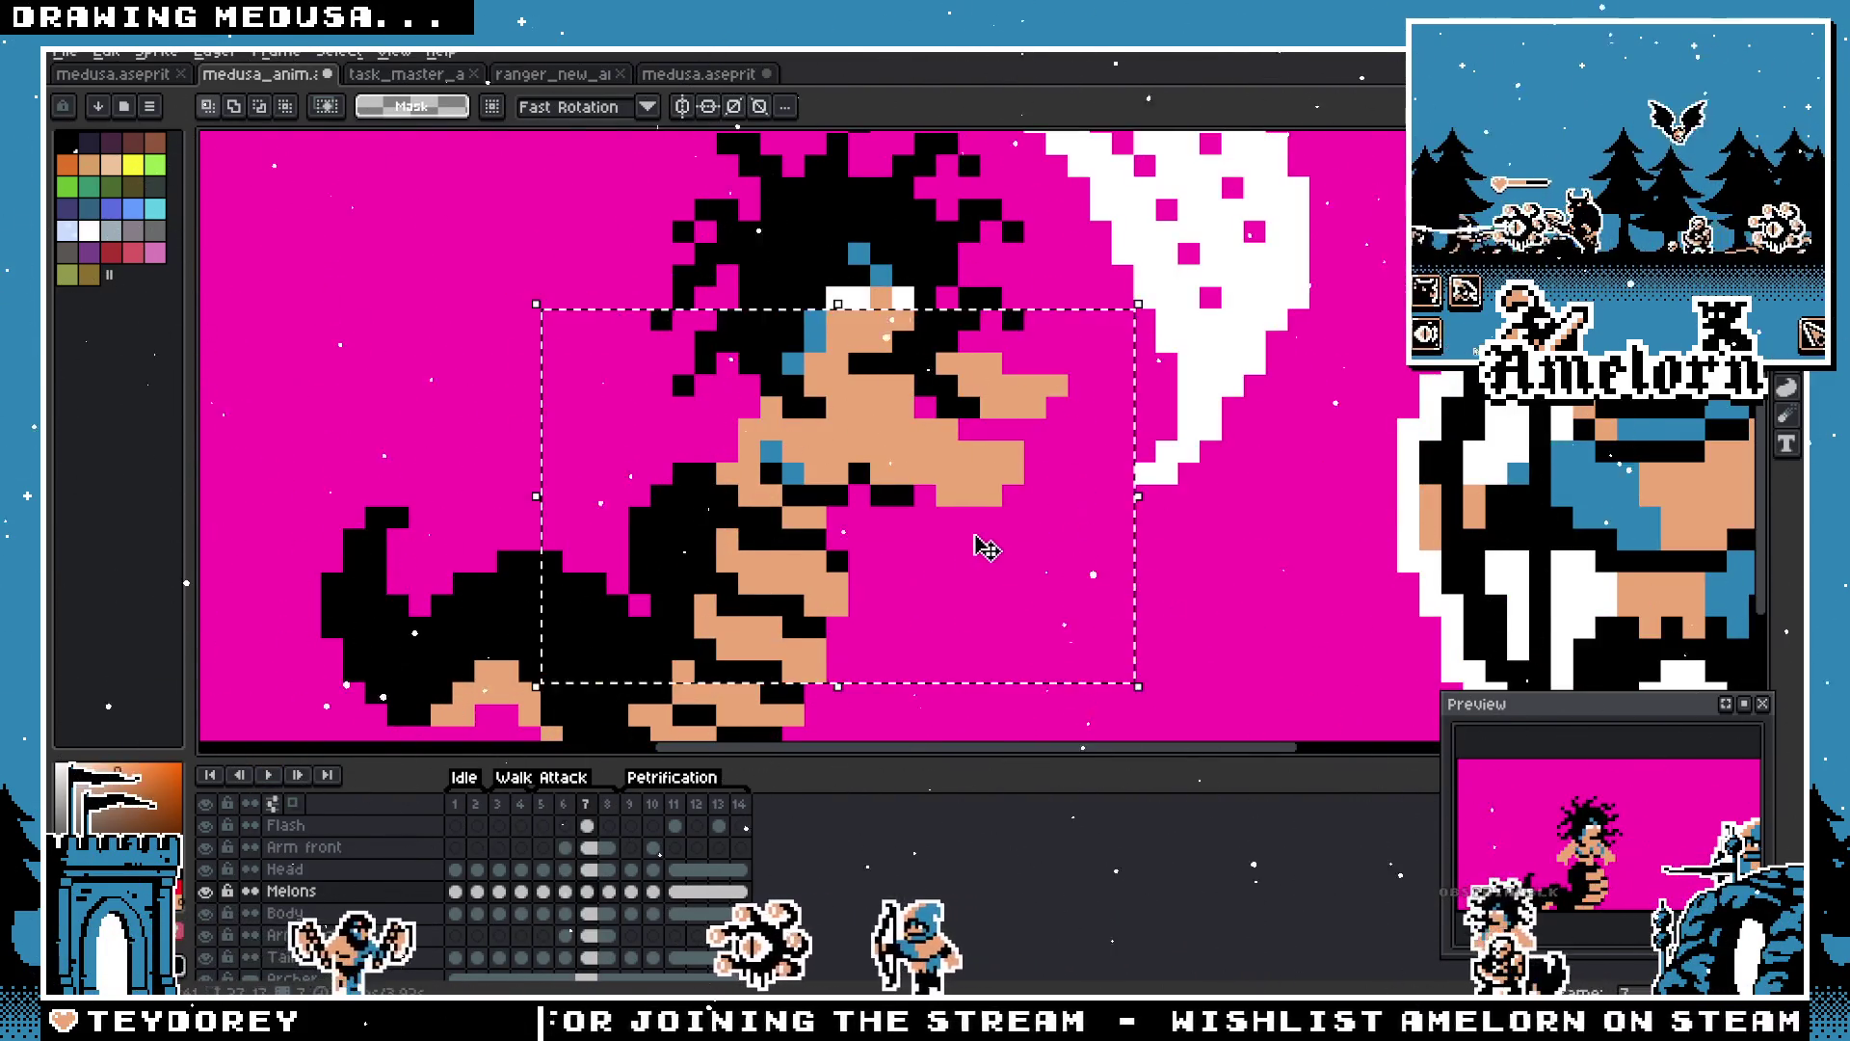
key("ctrl+d")
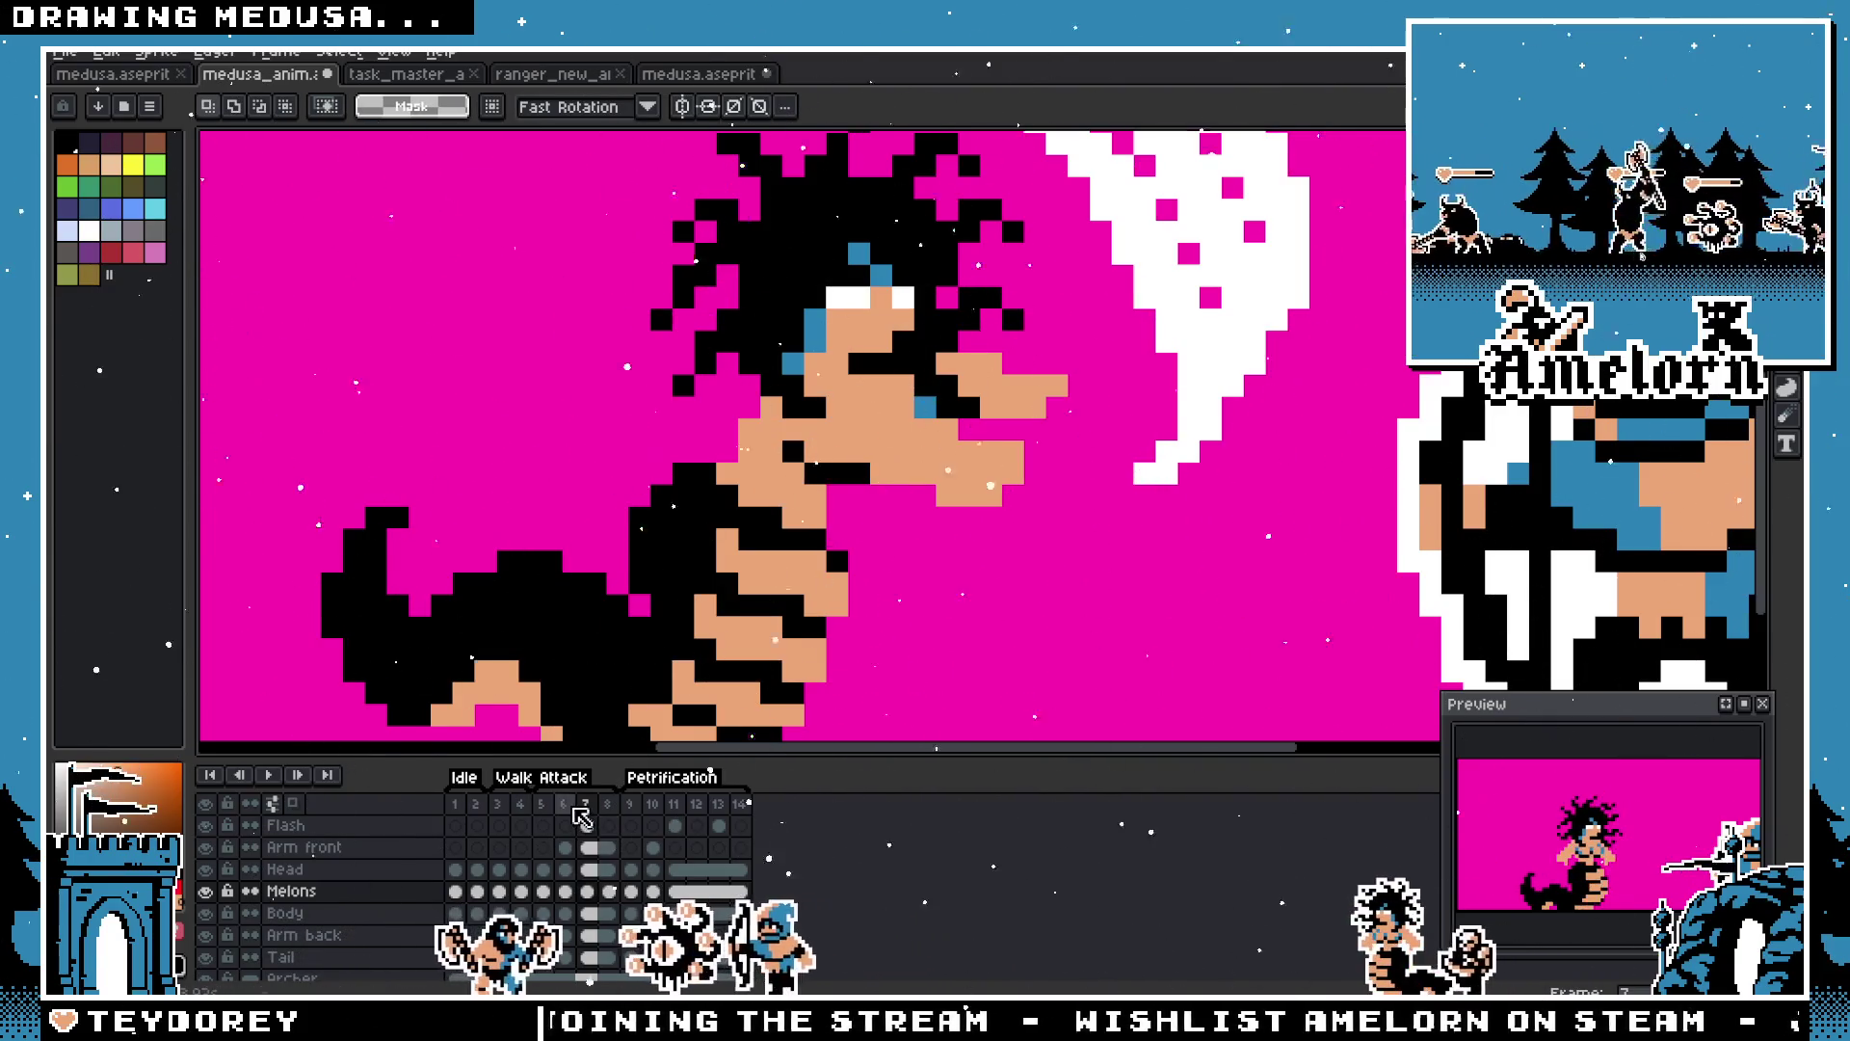
left_click(541, 804)
left_click(268, 777)
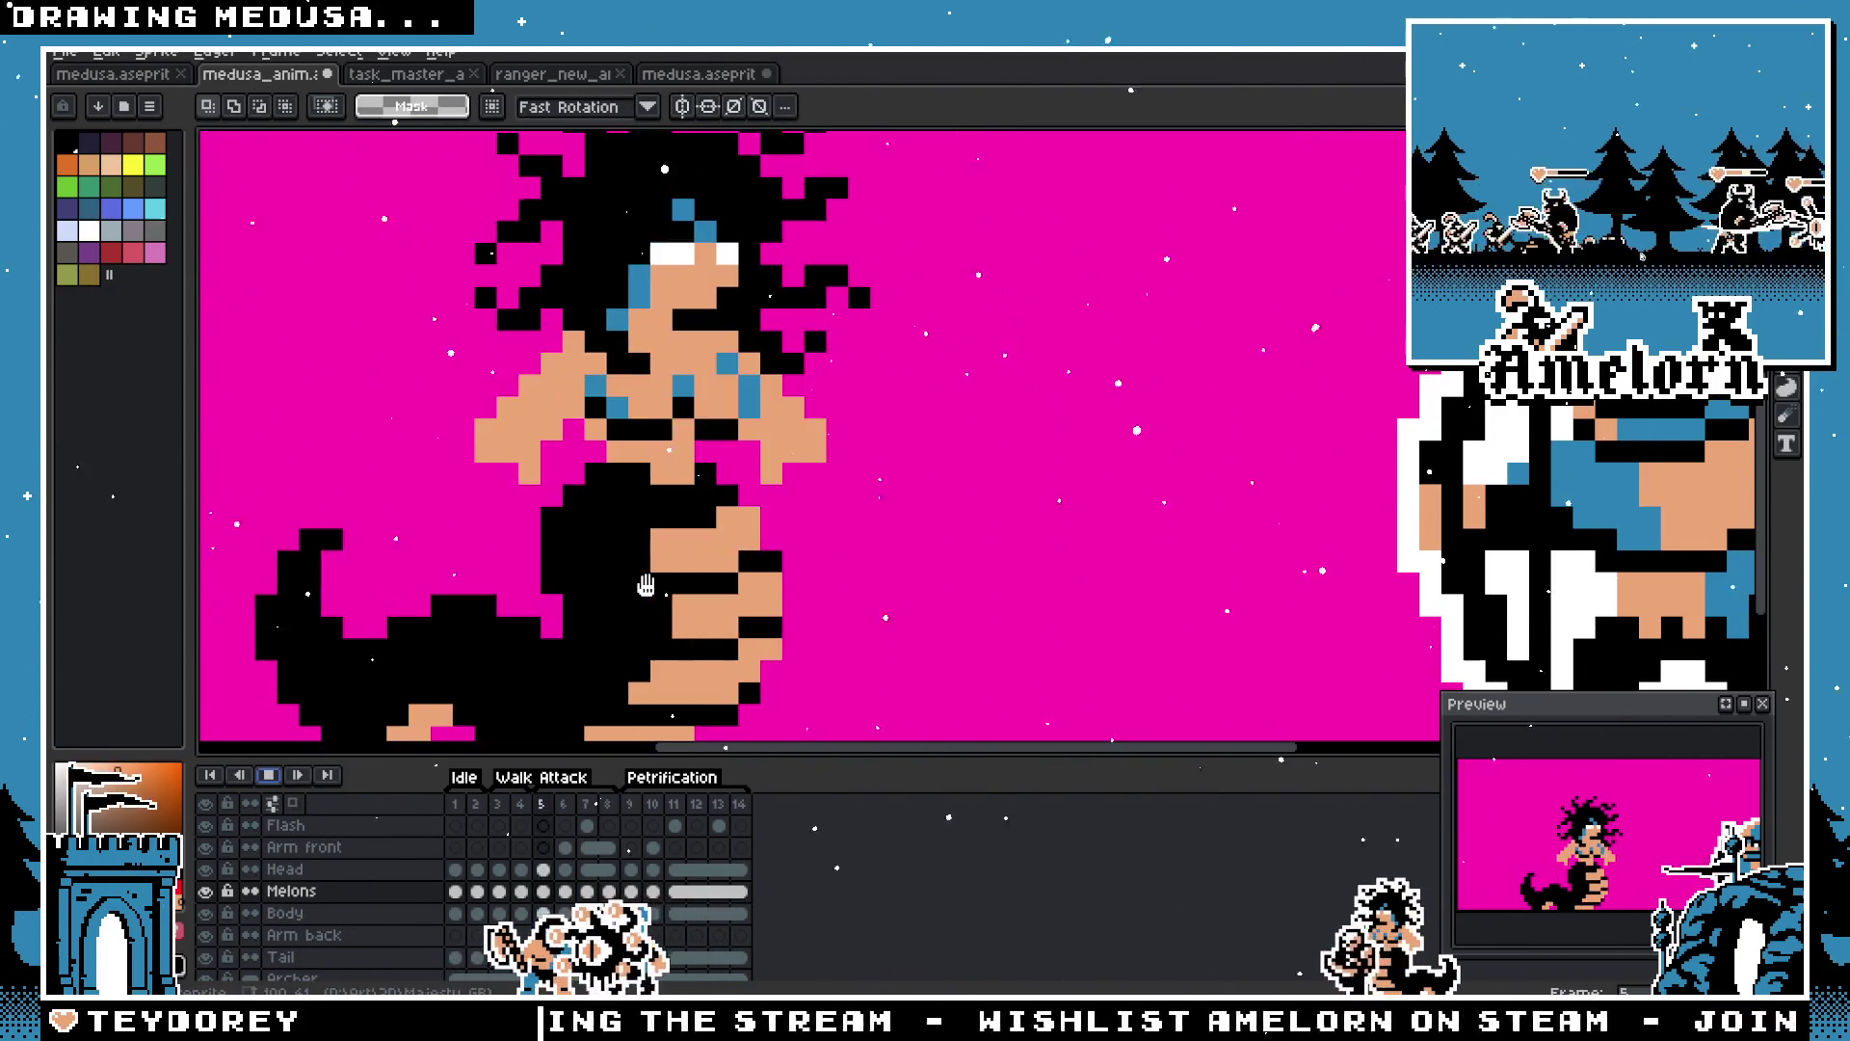
Step: Undo the torso nudges and earlier selection, then marquee a fresh rectangle around Medusa's head
scroll(646, 585, "down", 2)
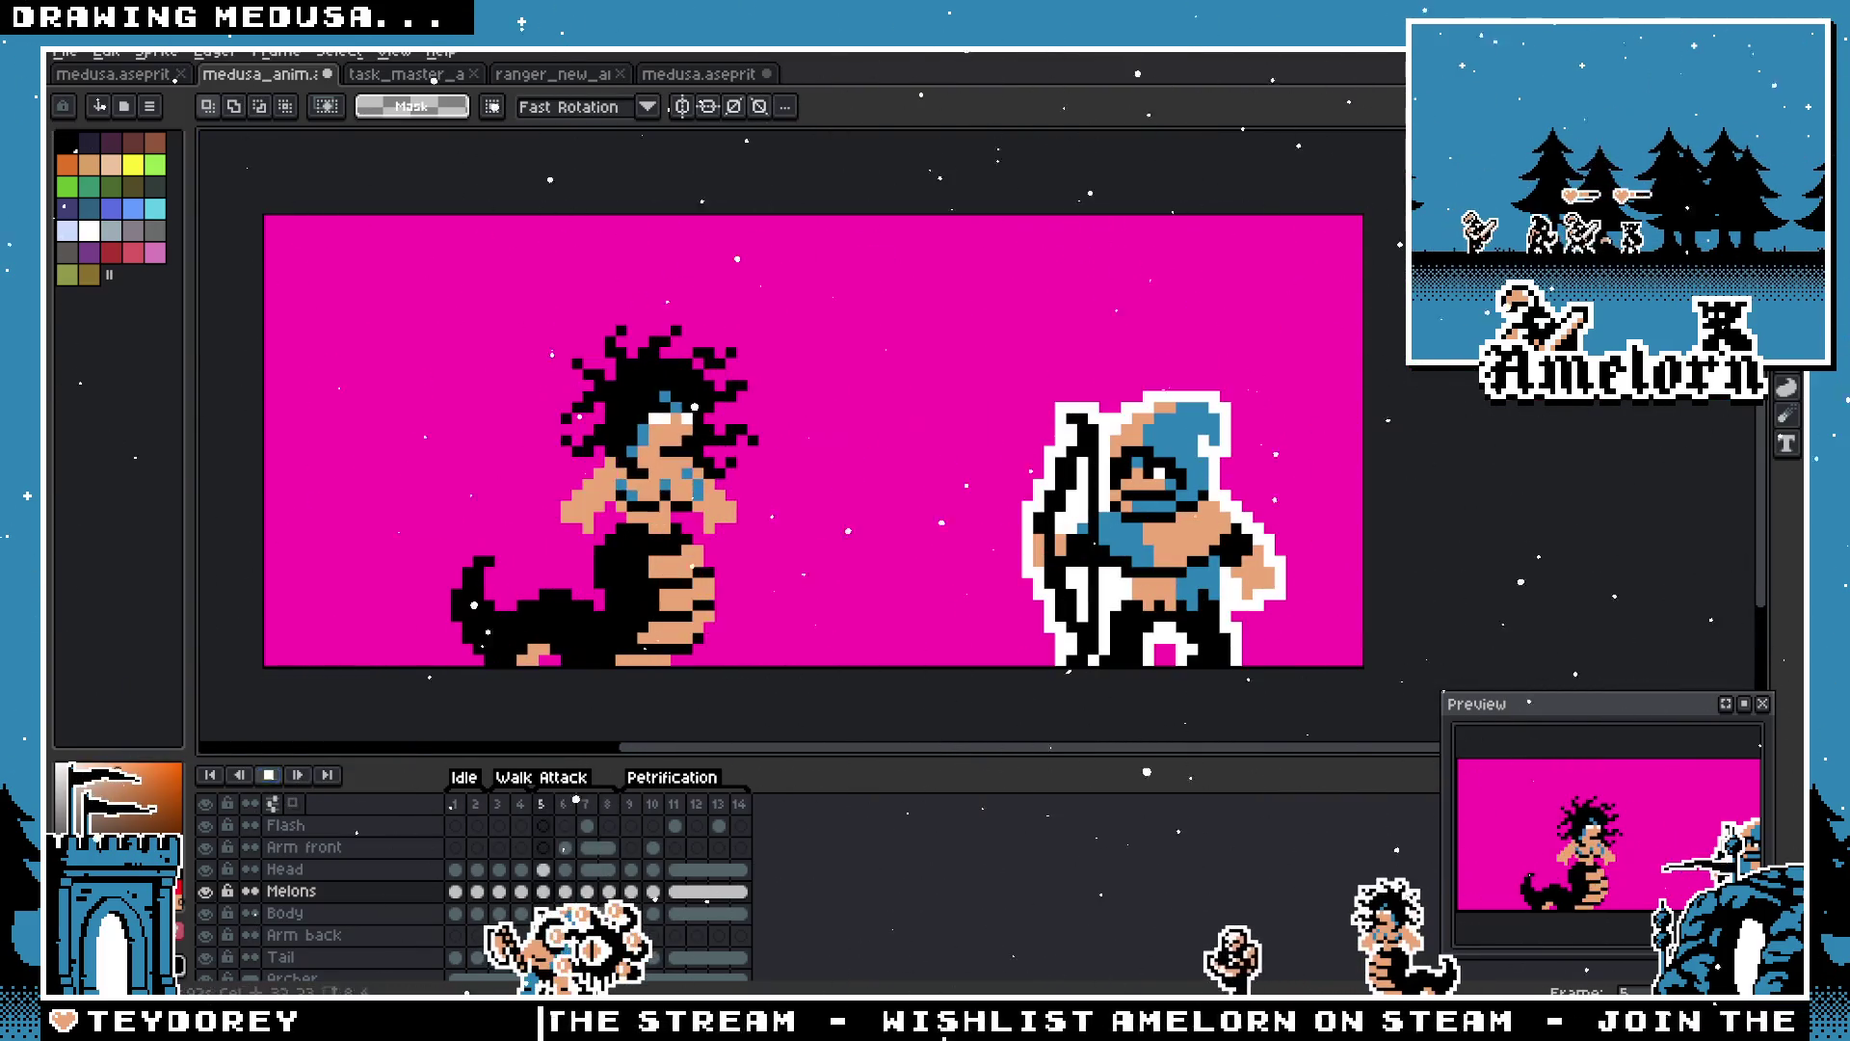
key("ctrl+z")
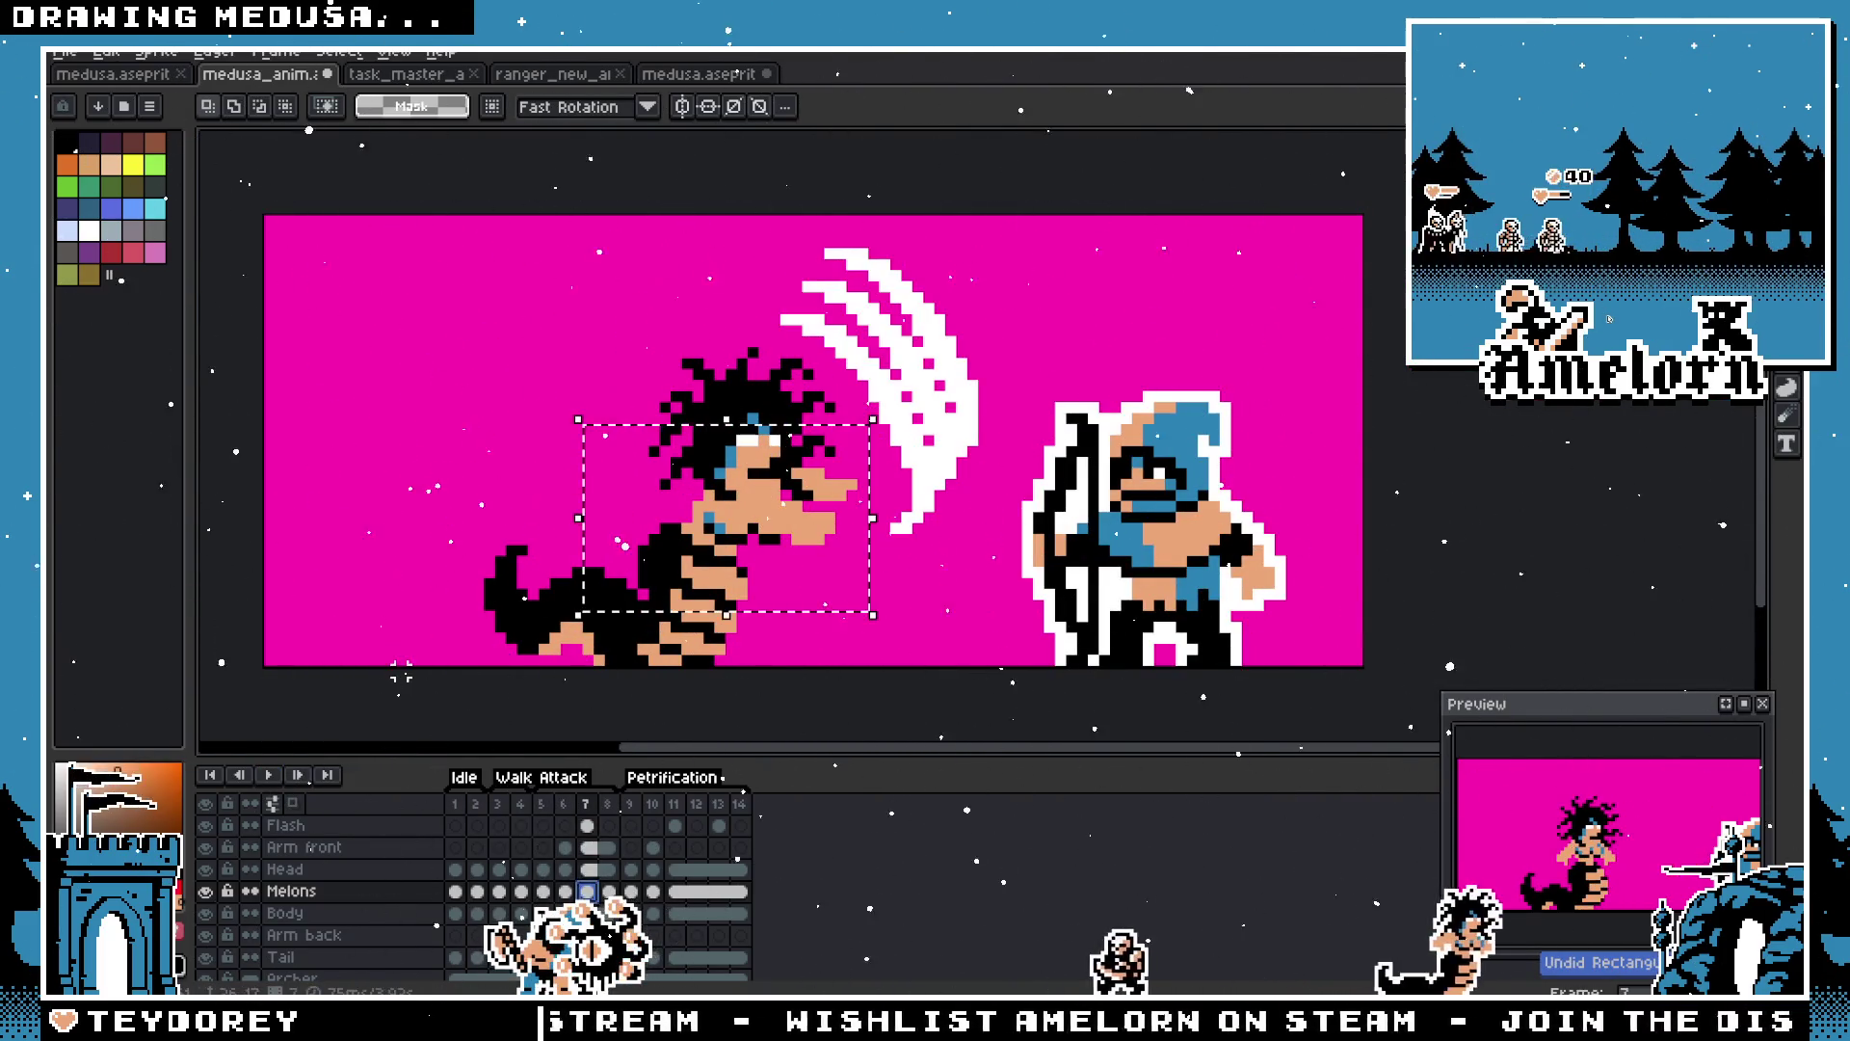
key("Down")
key("ctrl+z")
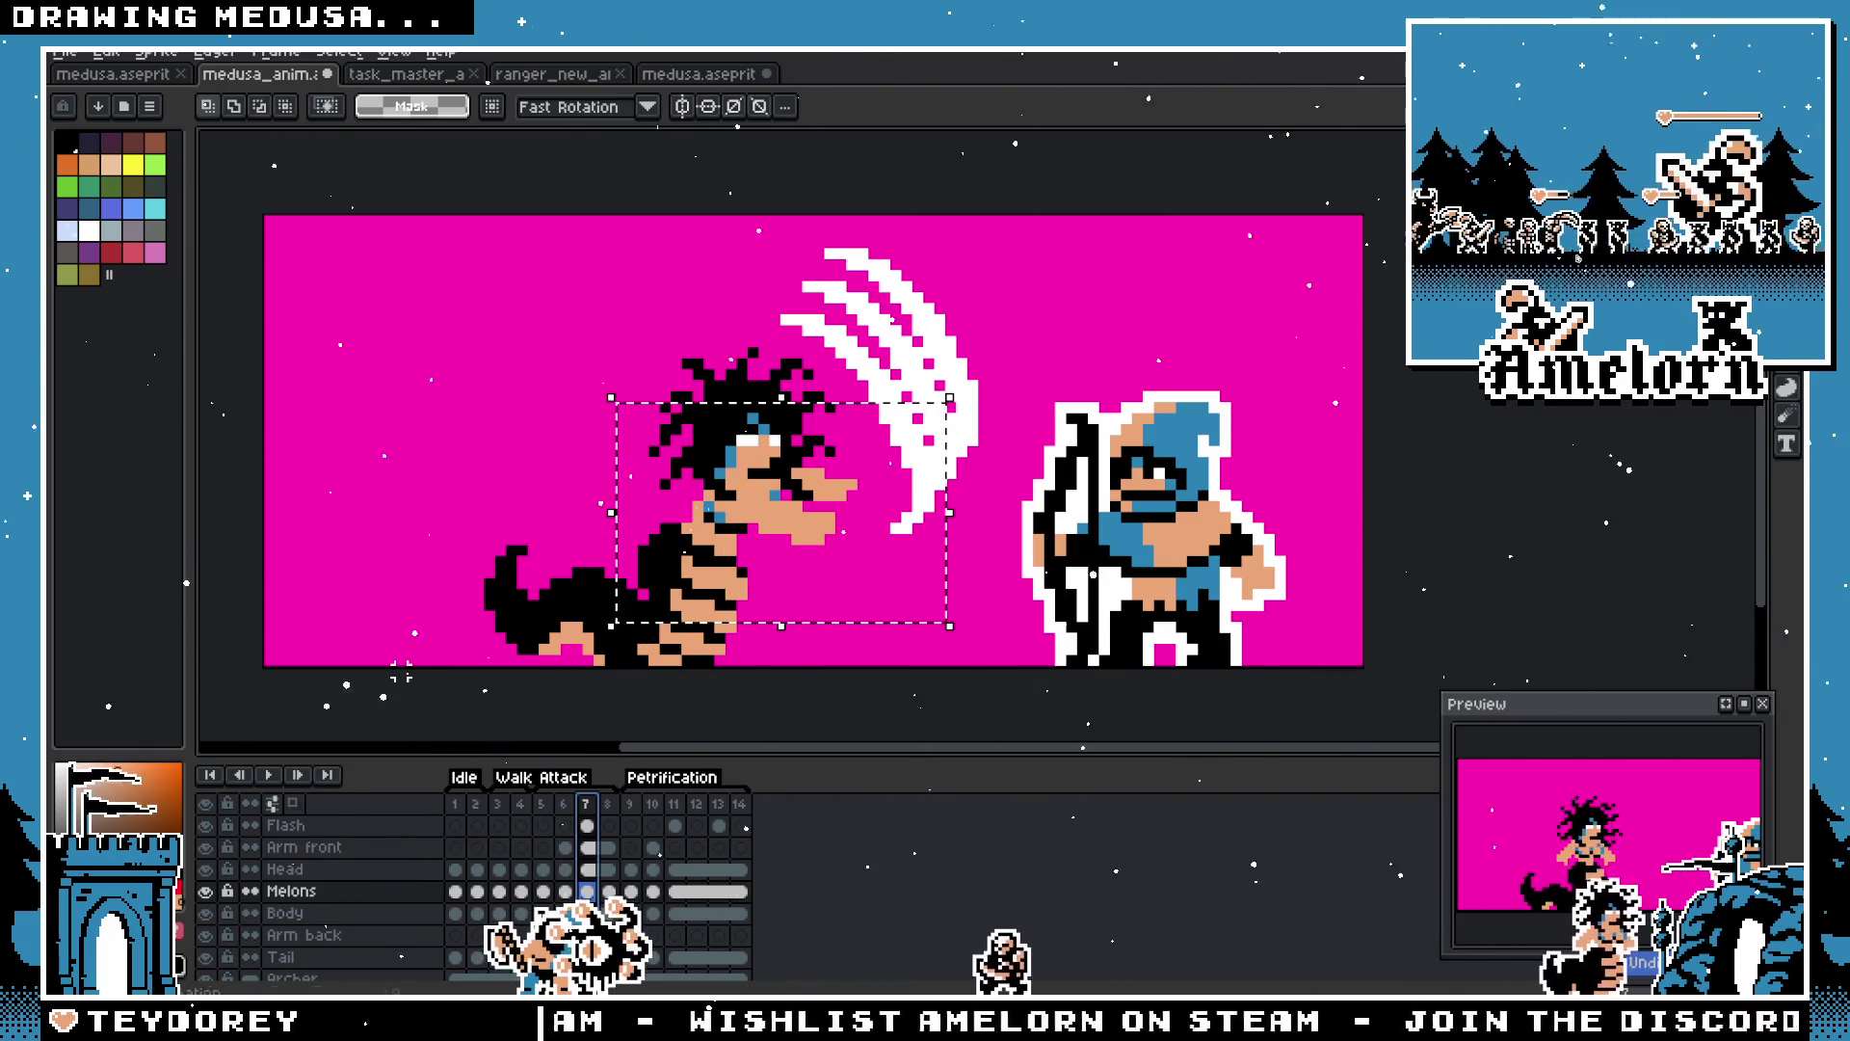
scroll(737, 620, "up", 1)
key("ctrl+z")
key("ctrl+z")
scroll(697, 543, "down", 4)
key("ctrl+d")
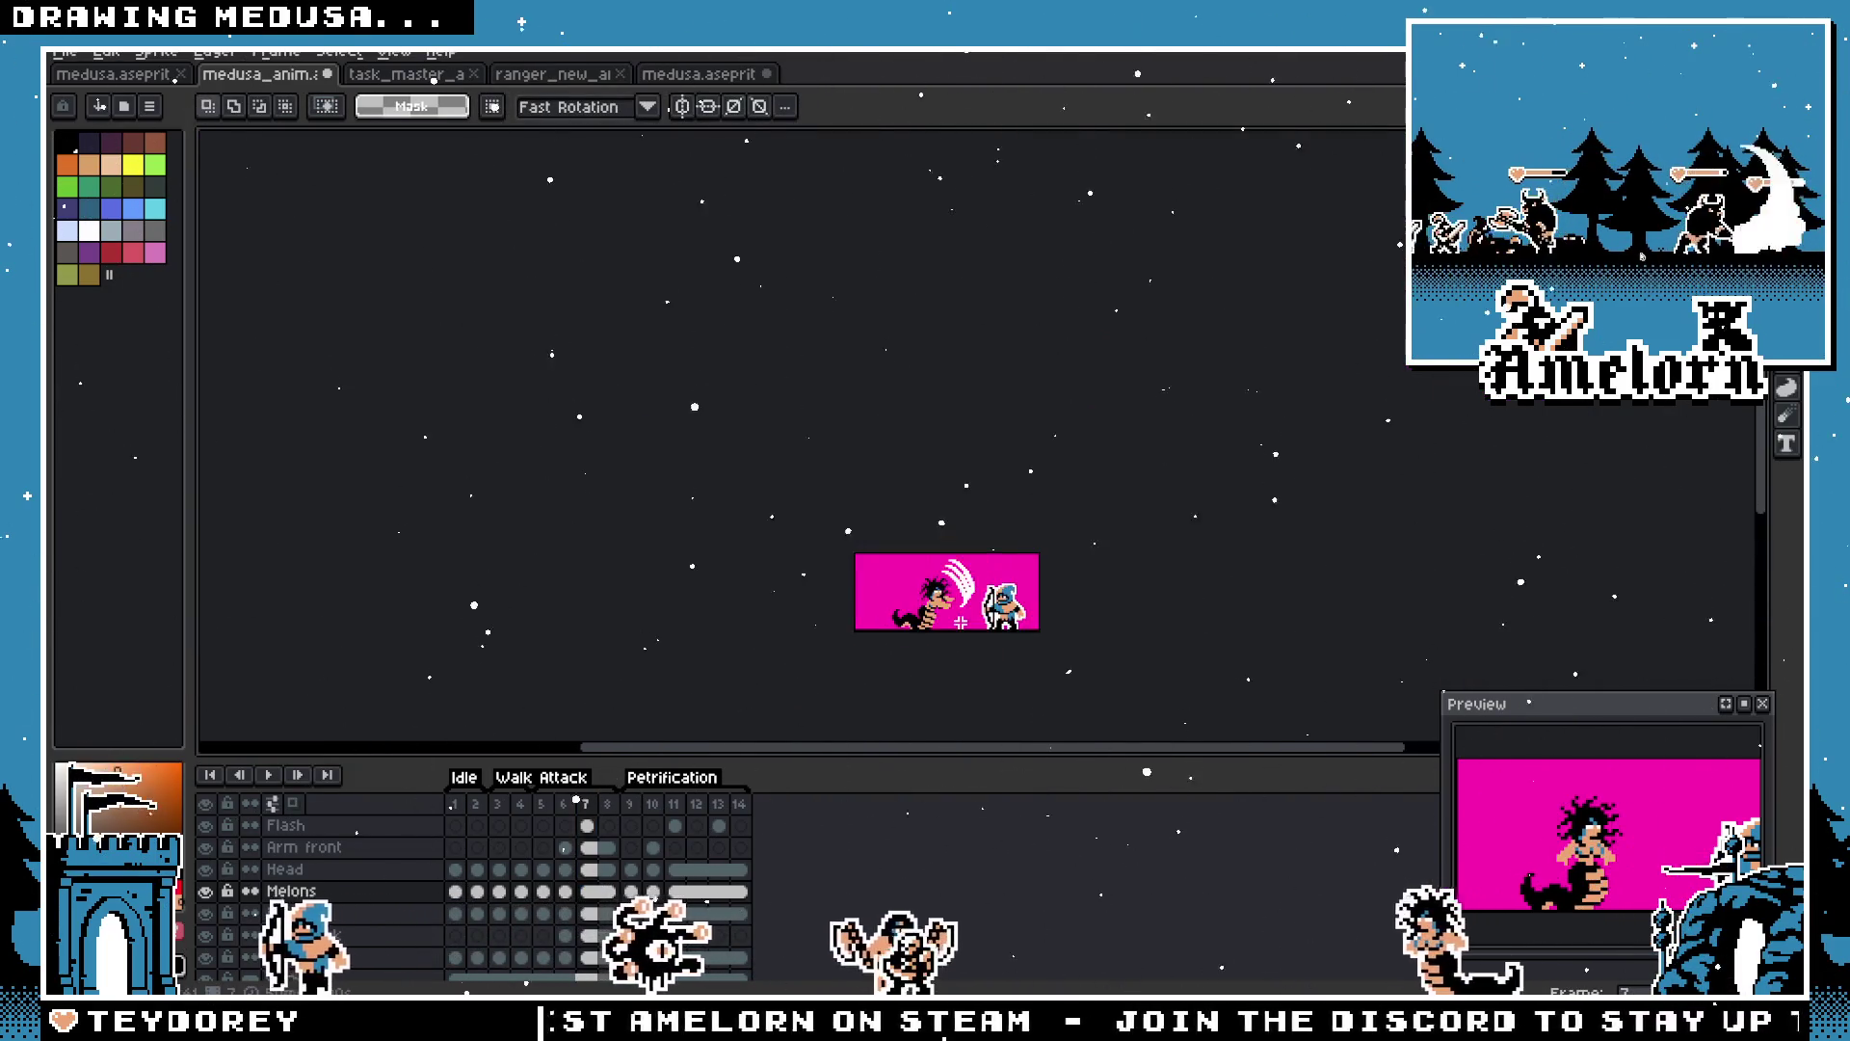
scroll(959, 622, "up", 3)
mouse_move(609, 348)
left_mouse_down()
mouse_move(958, 599)
mouse_move(1014, 598)
left_mouse_up()
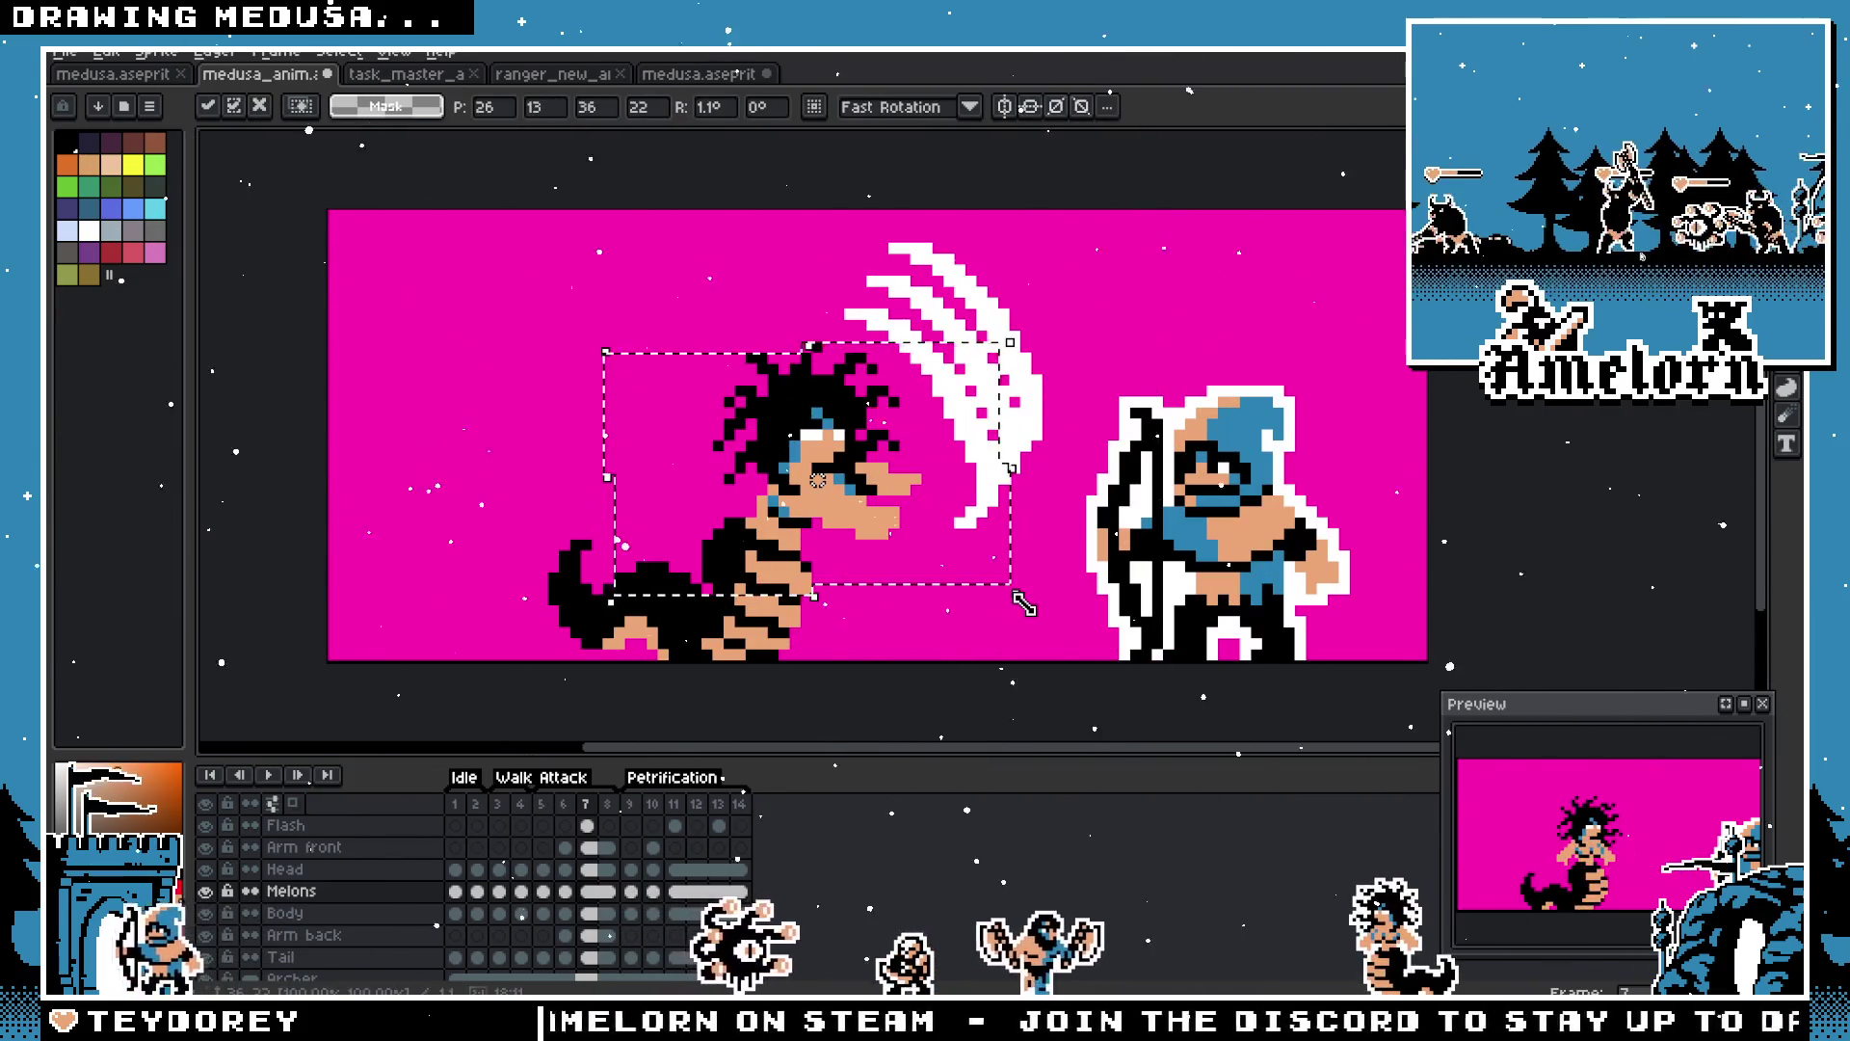
key("ctrl+d")
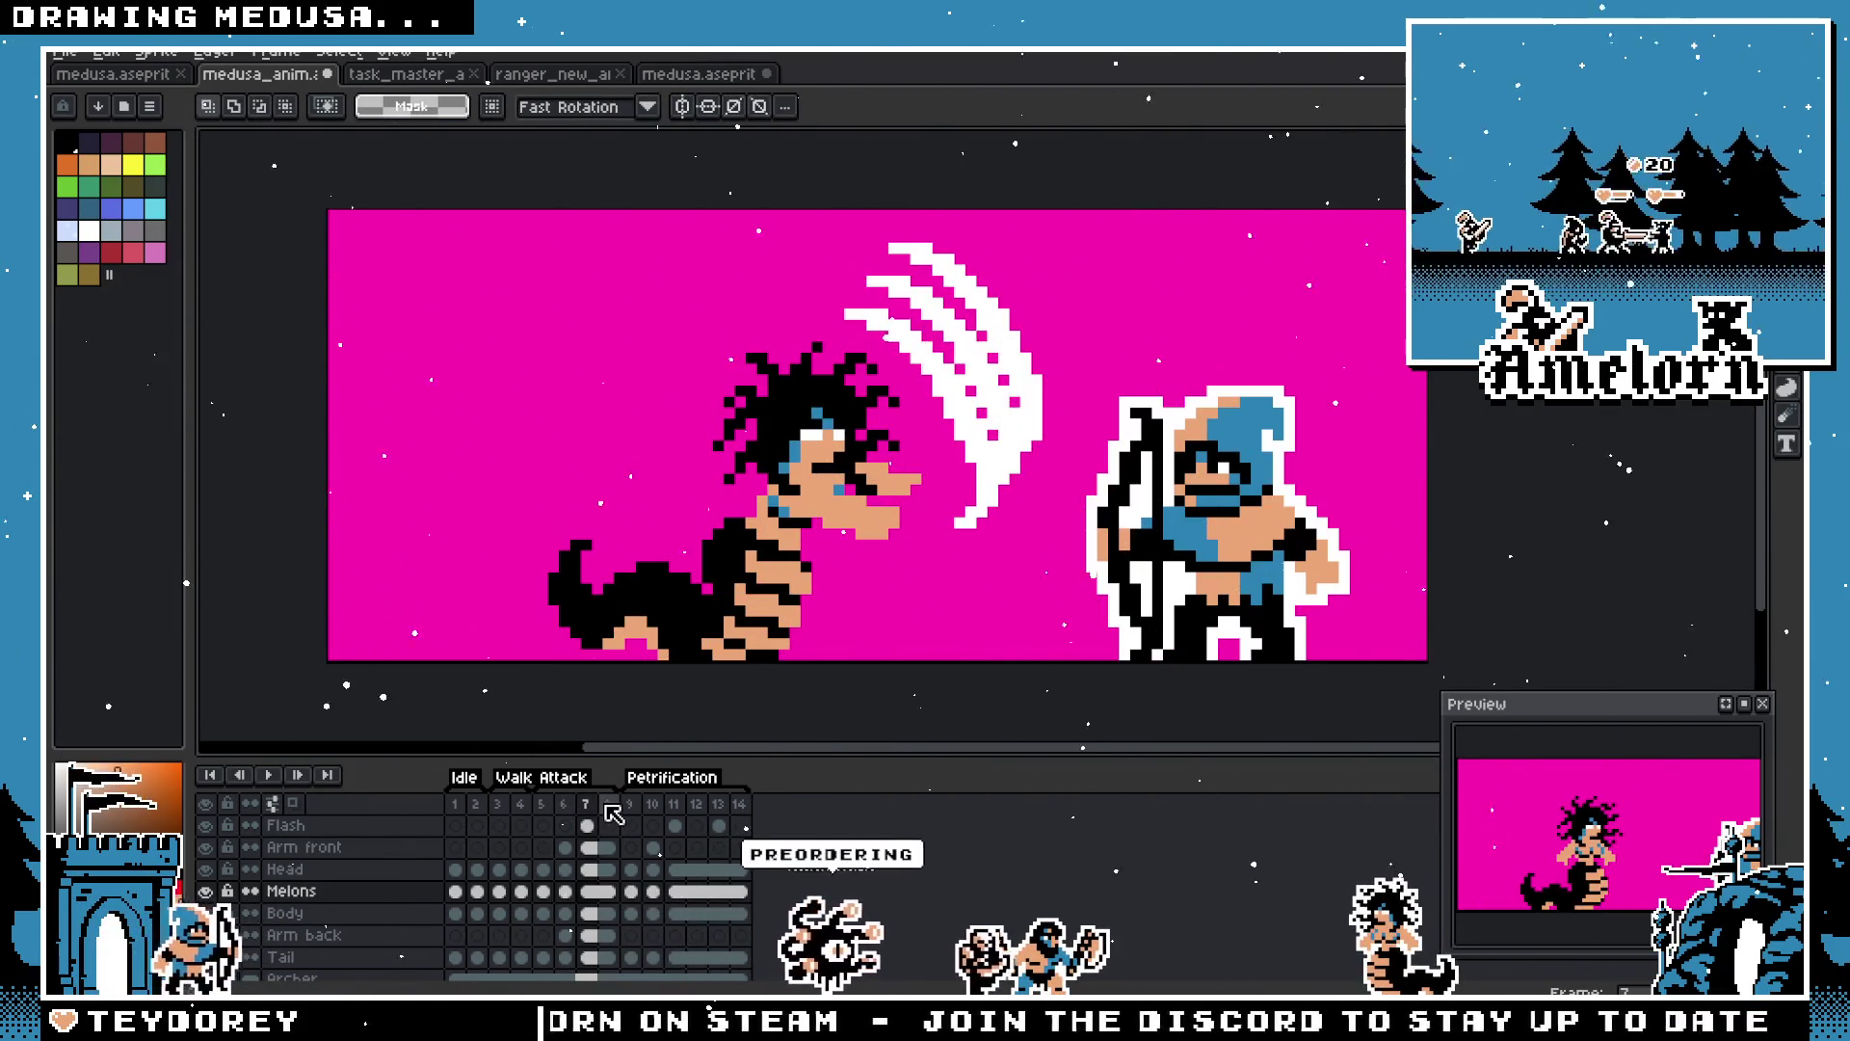
Step: Step through Petrification frames 8 to 14, then revisit frames 9 through 14
left_click(608, 807)
left_click(630, 808)
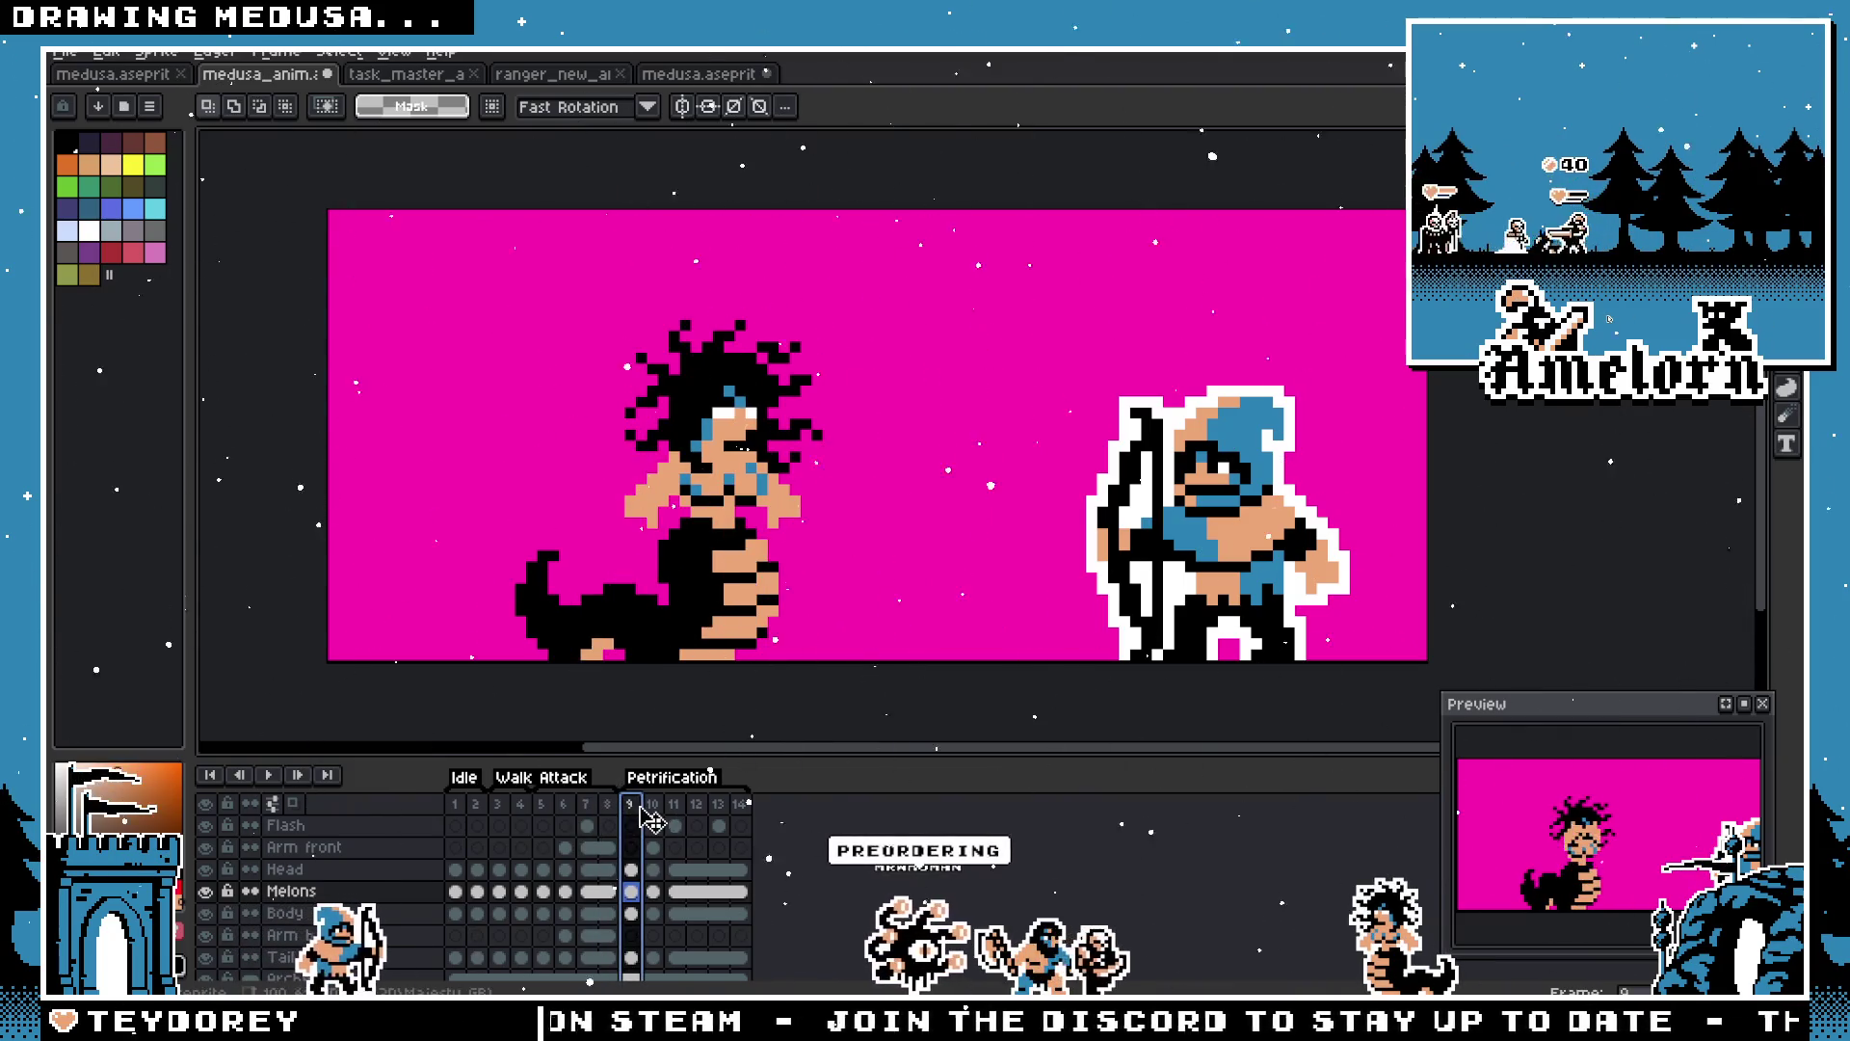
left_click(653, 808)
left_click(675, 808)
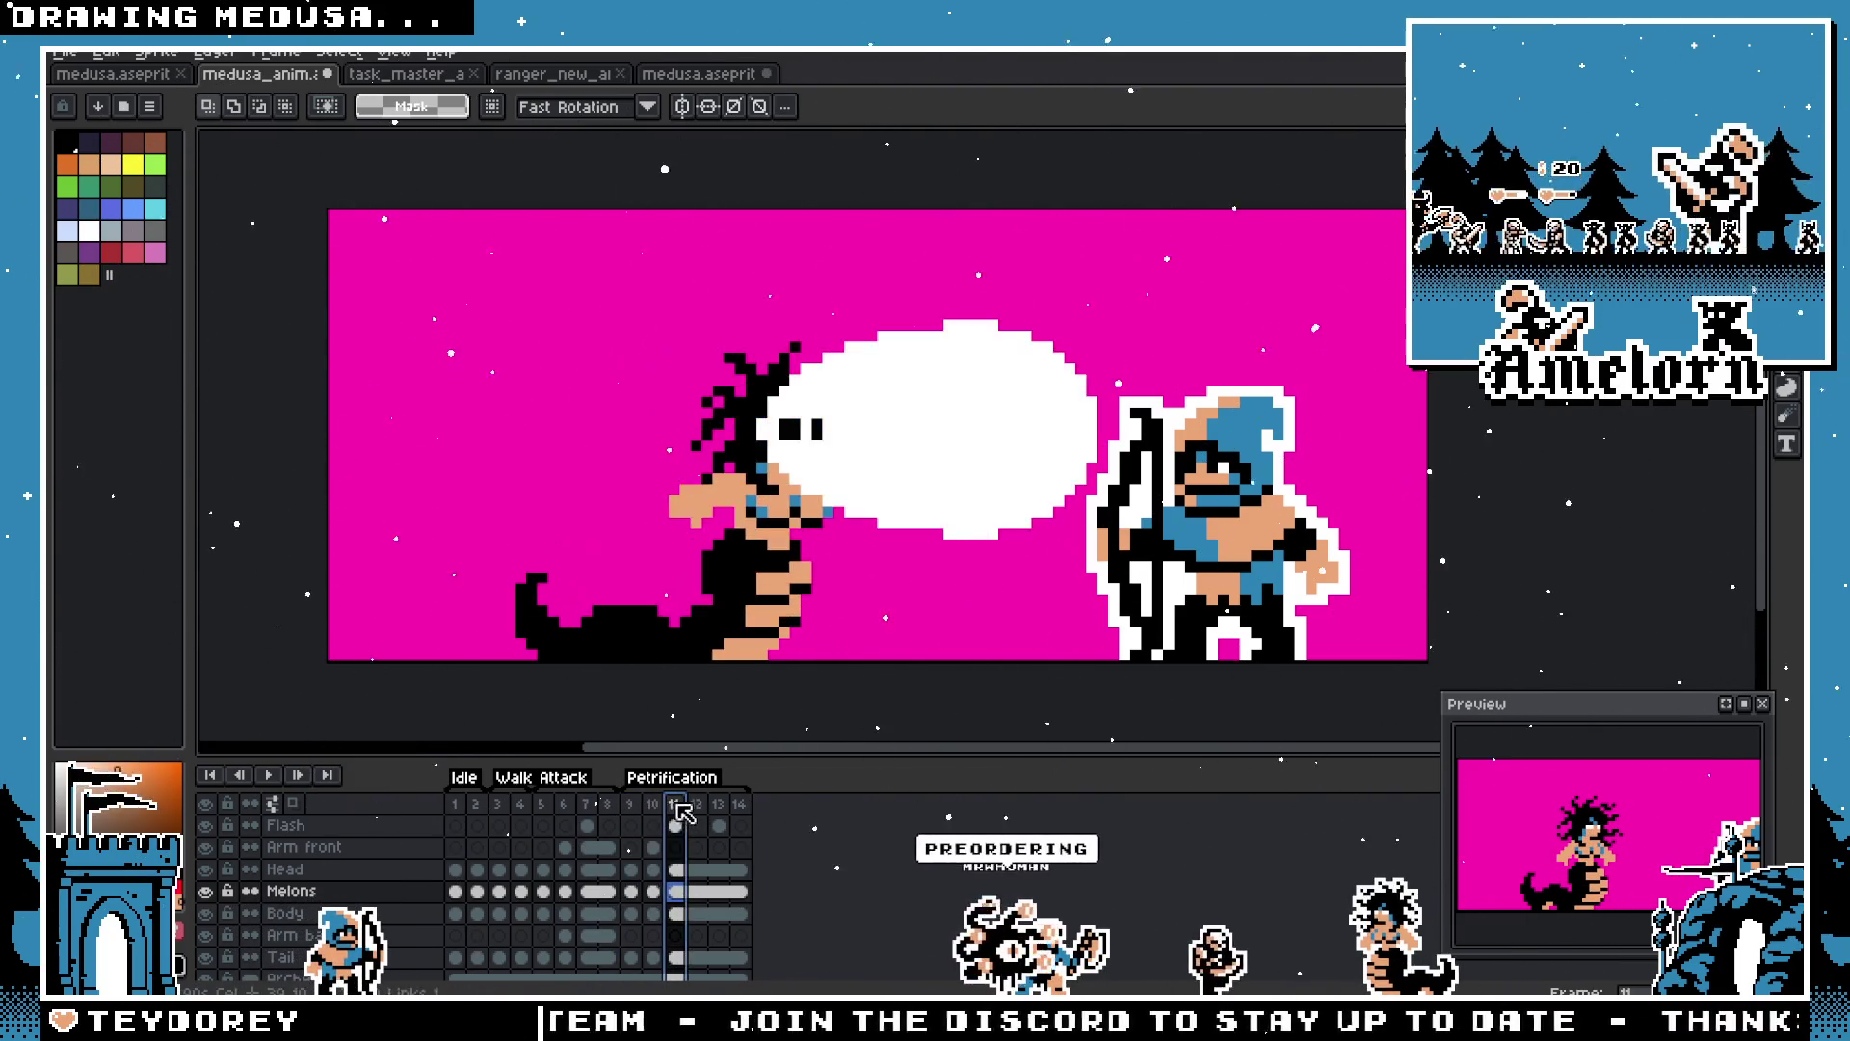
left_click(696, 808)
left_click(739, 806)
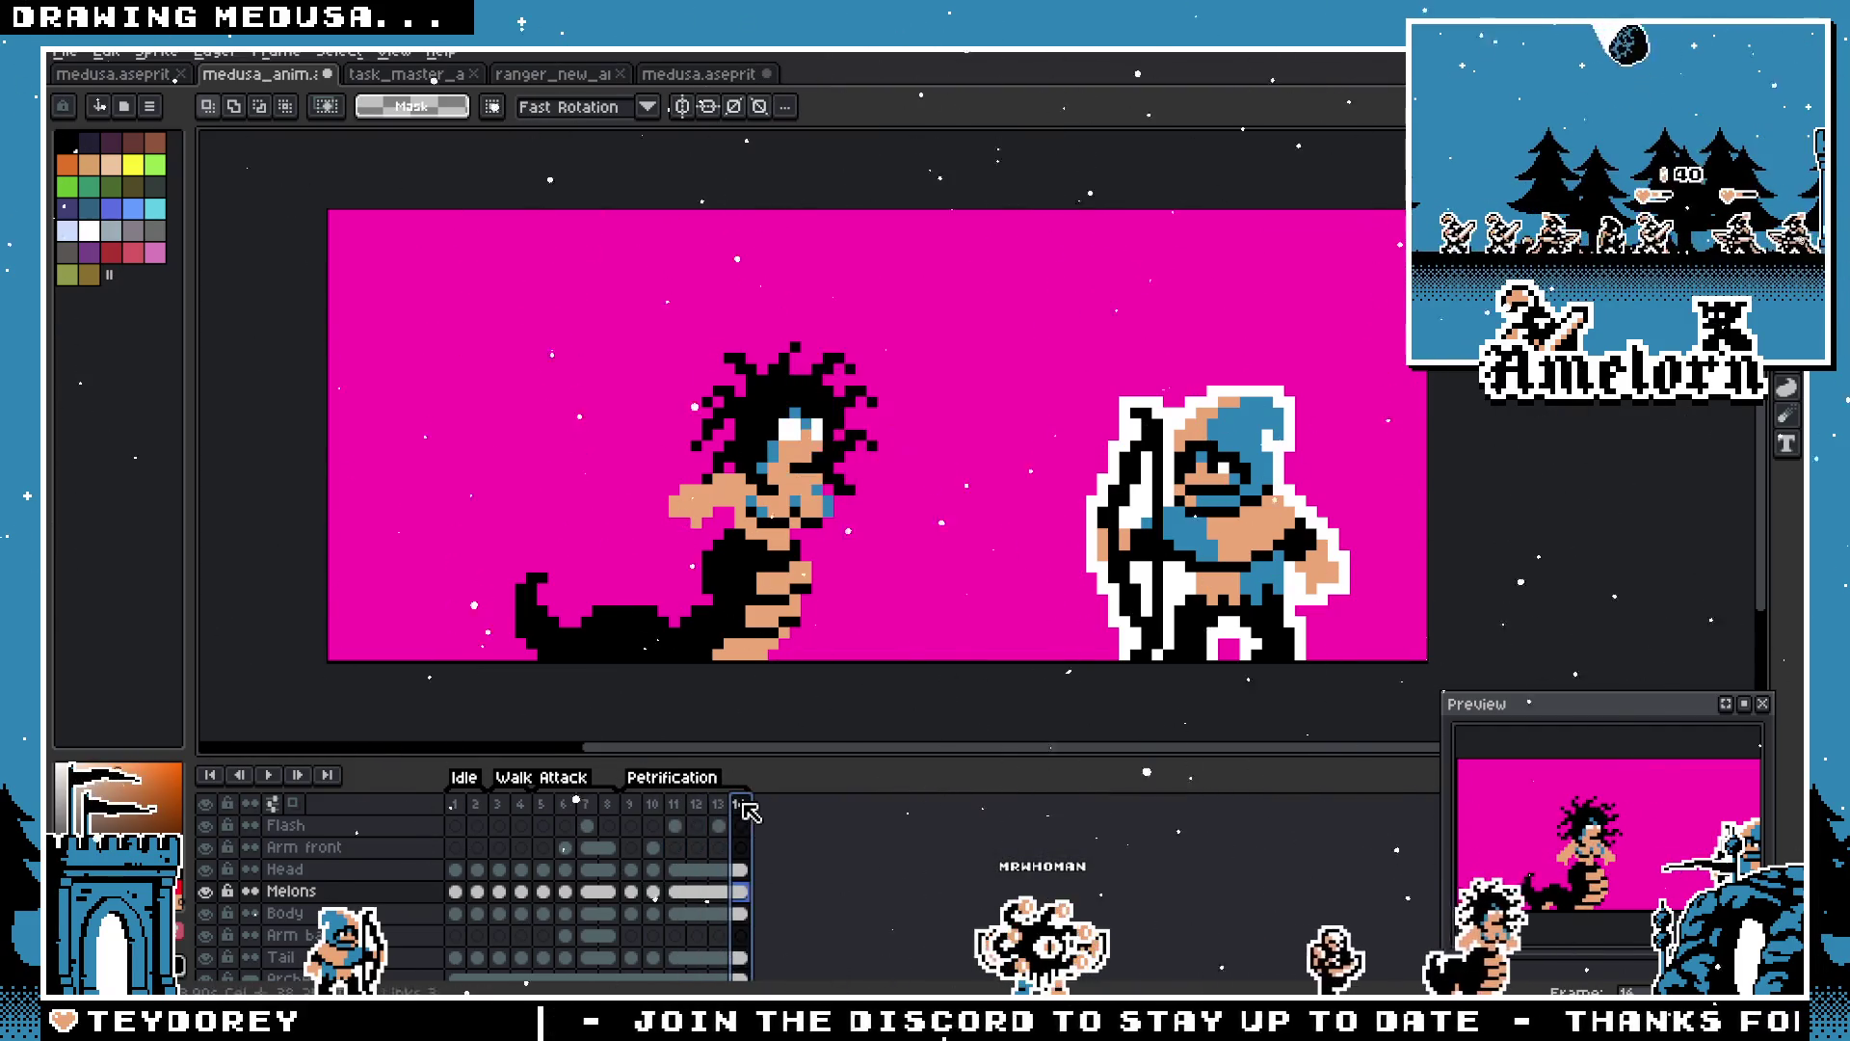
left_click(632, 814)
left_click(663, 815)
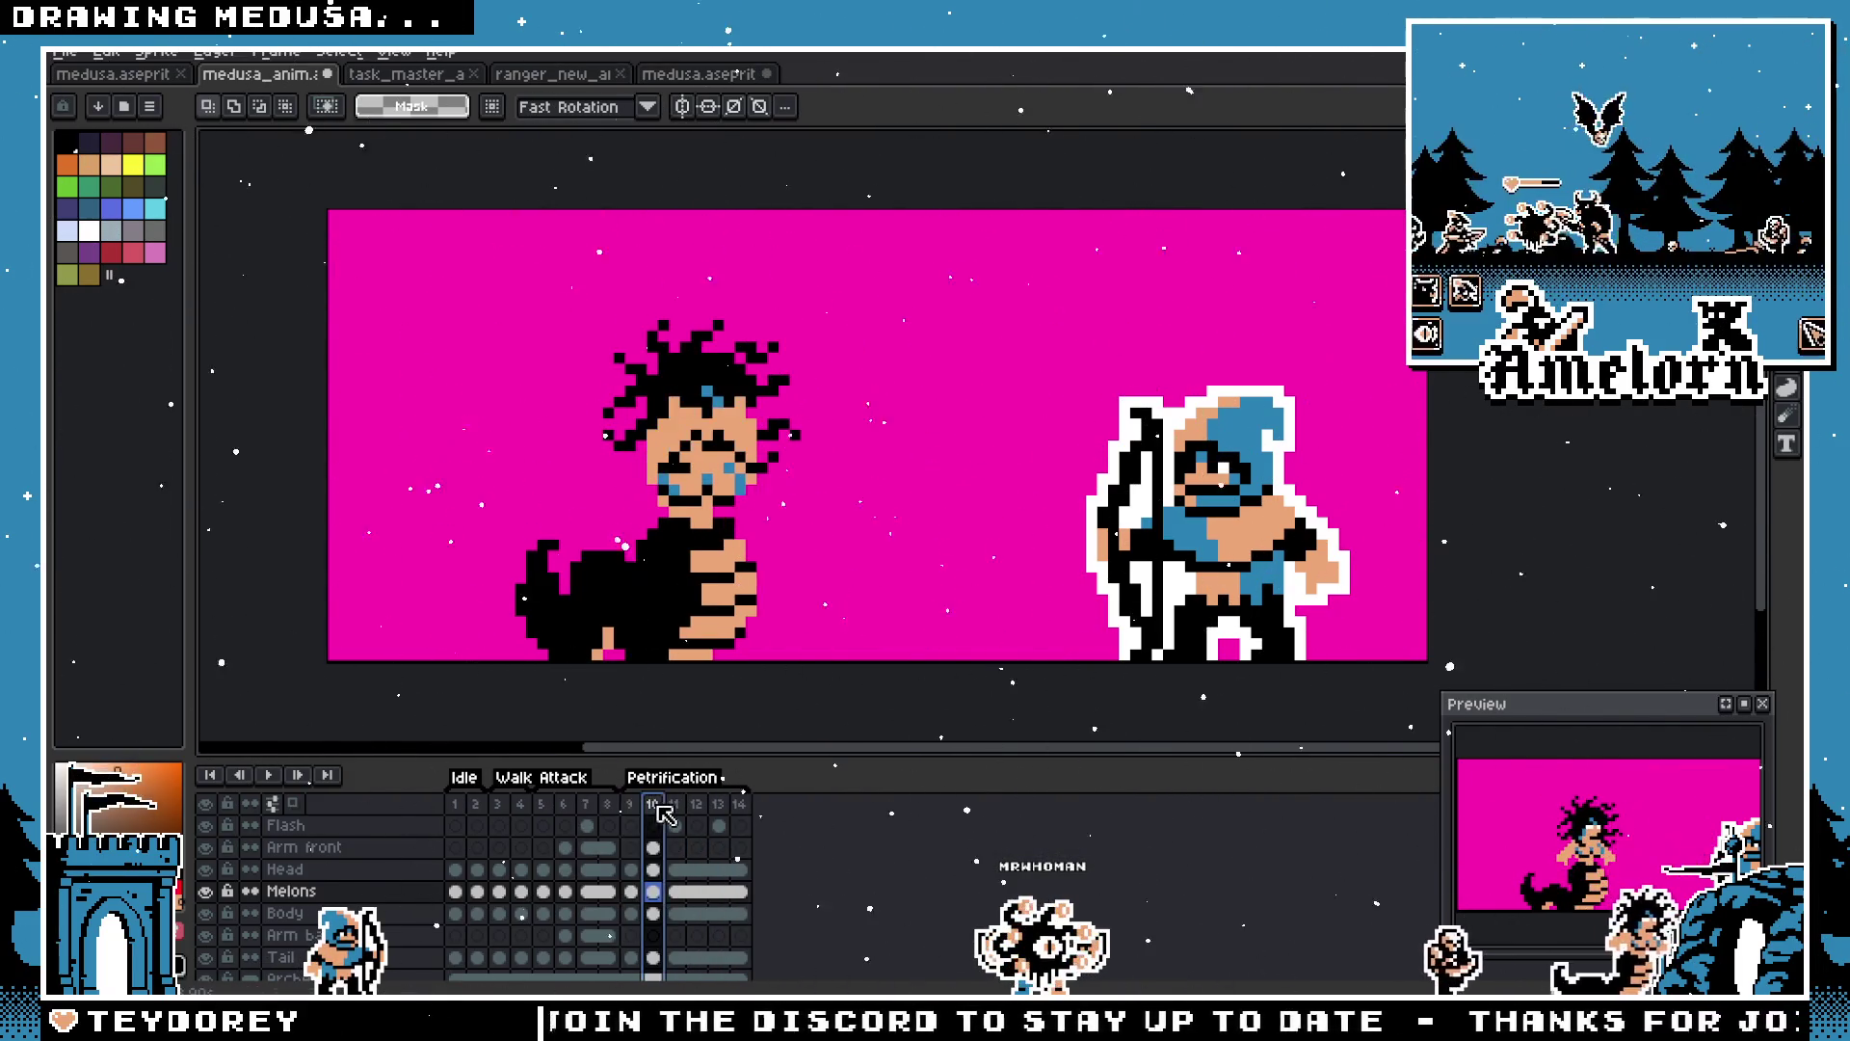
left_click(698, 808)
left_click(720, 815)
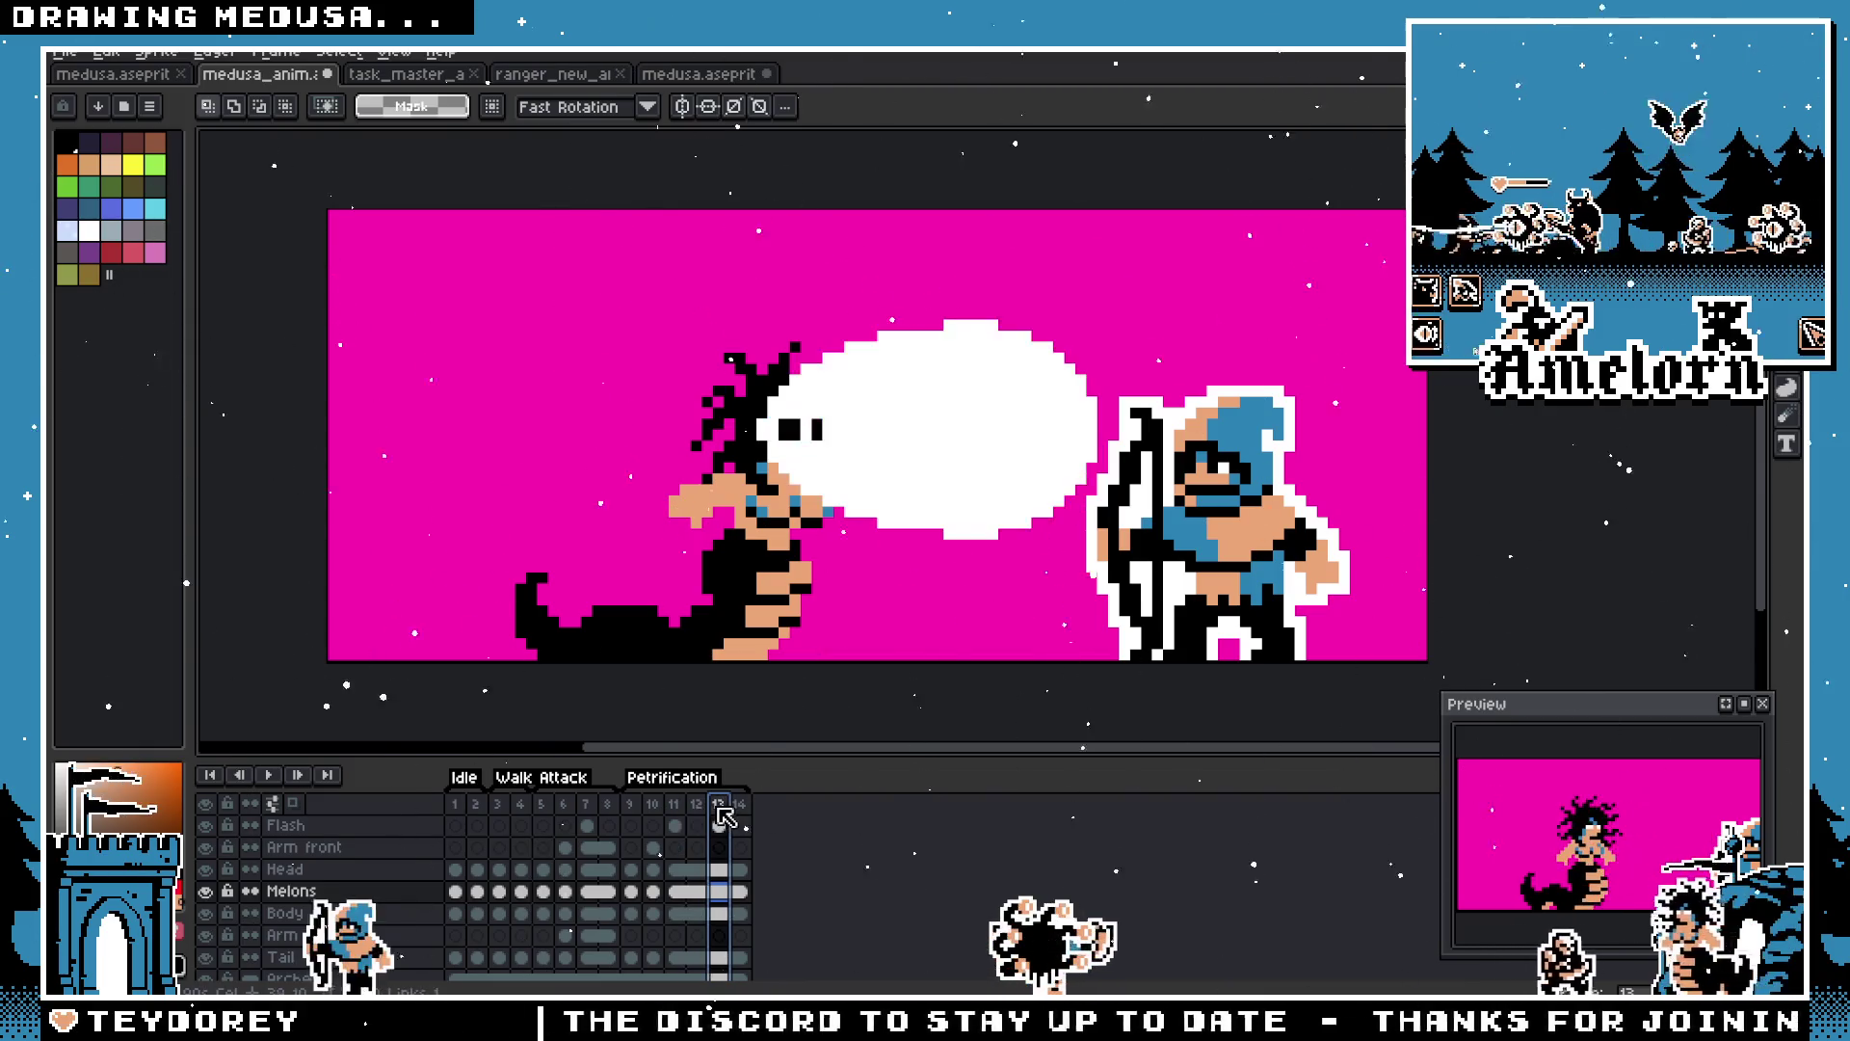
left_click(738, 809)
Step: Compare white-flash frame 13 with frame 14, then step again from frame 9 to 14
scroll(828, 683, "up", 2)
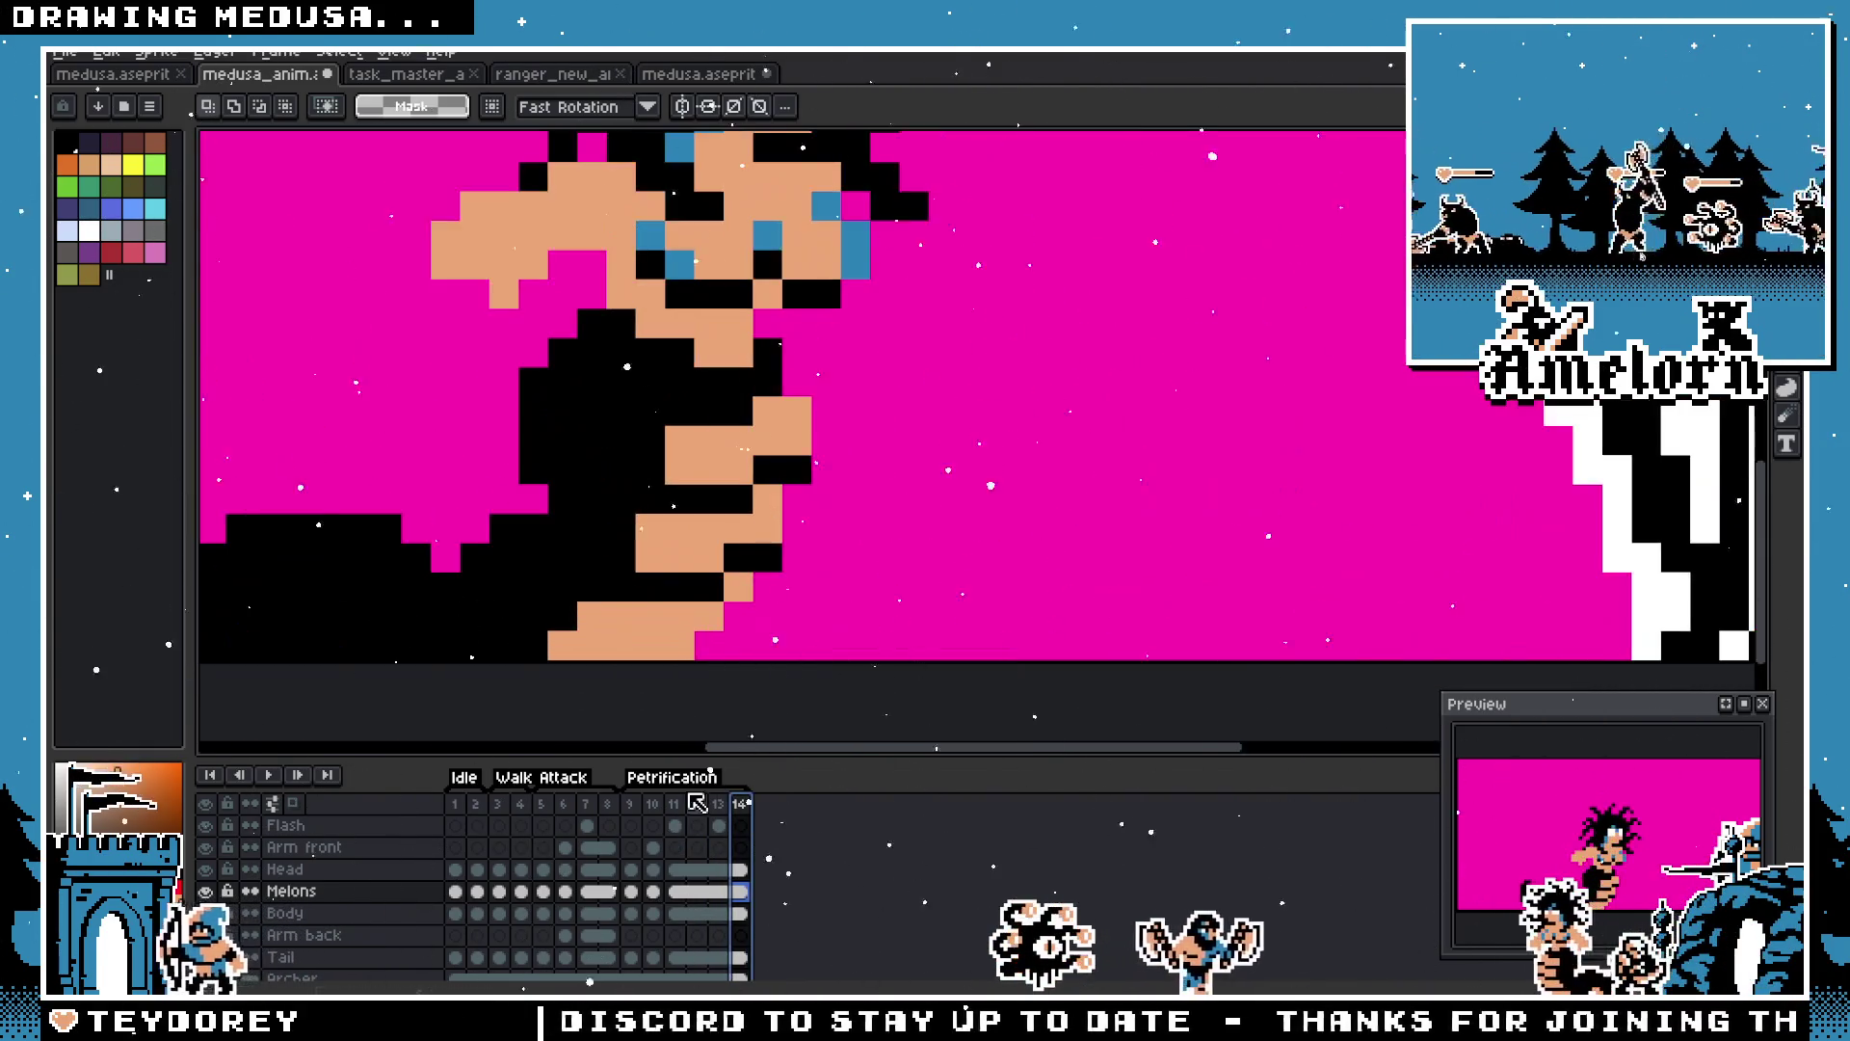
left_click(717, 802)
left_click(738, 803)
left_click(718, 803)
scroll(723, 636, "down", 2)
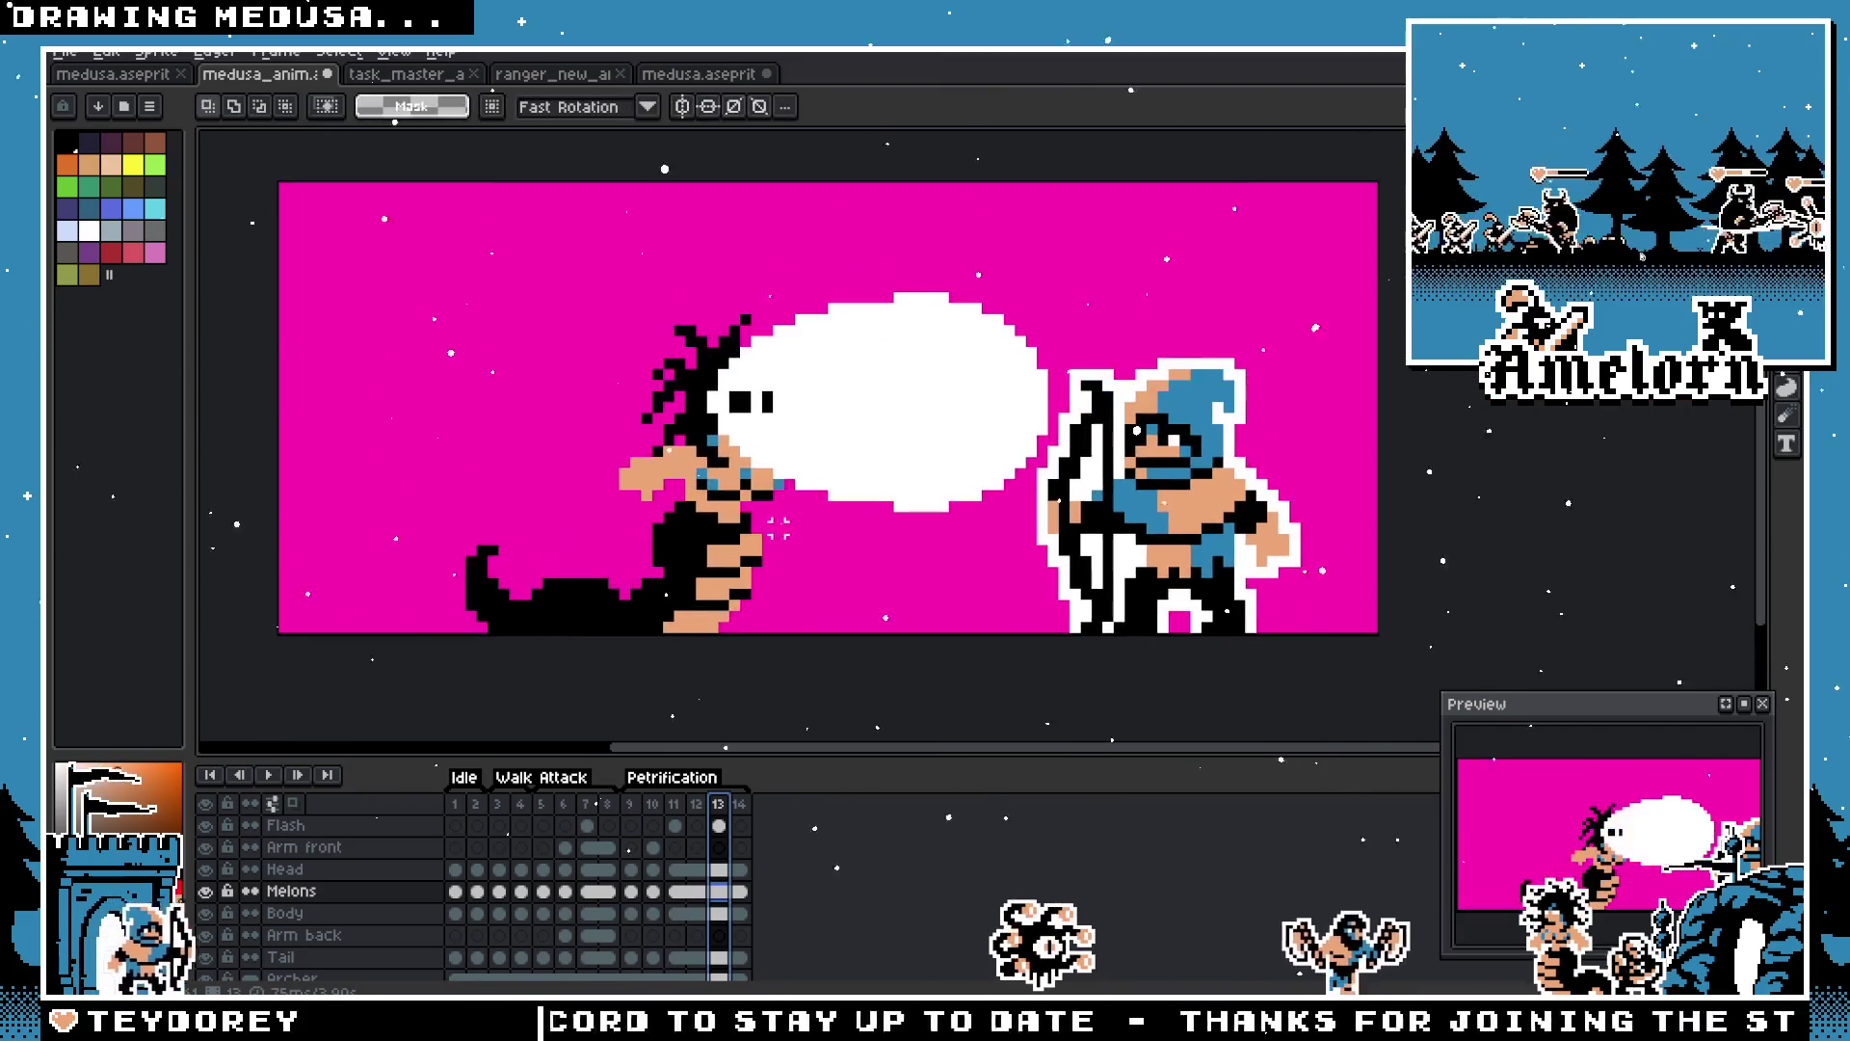
left_click(738, 804)
left_click(632, 806)
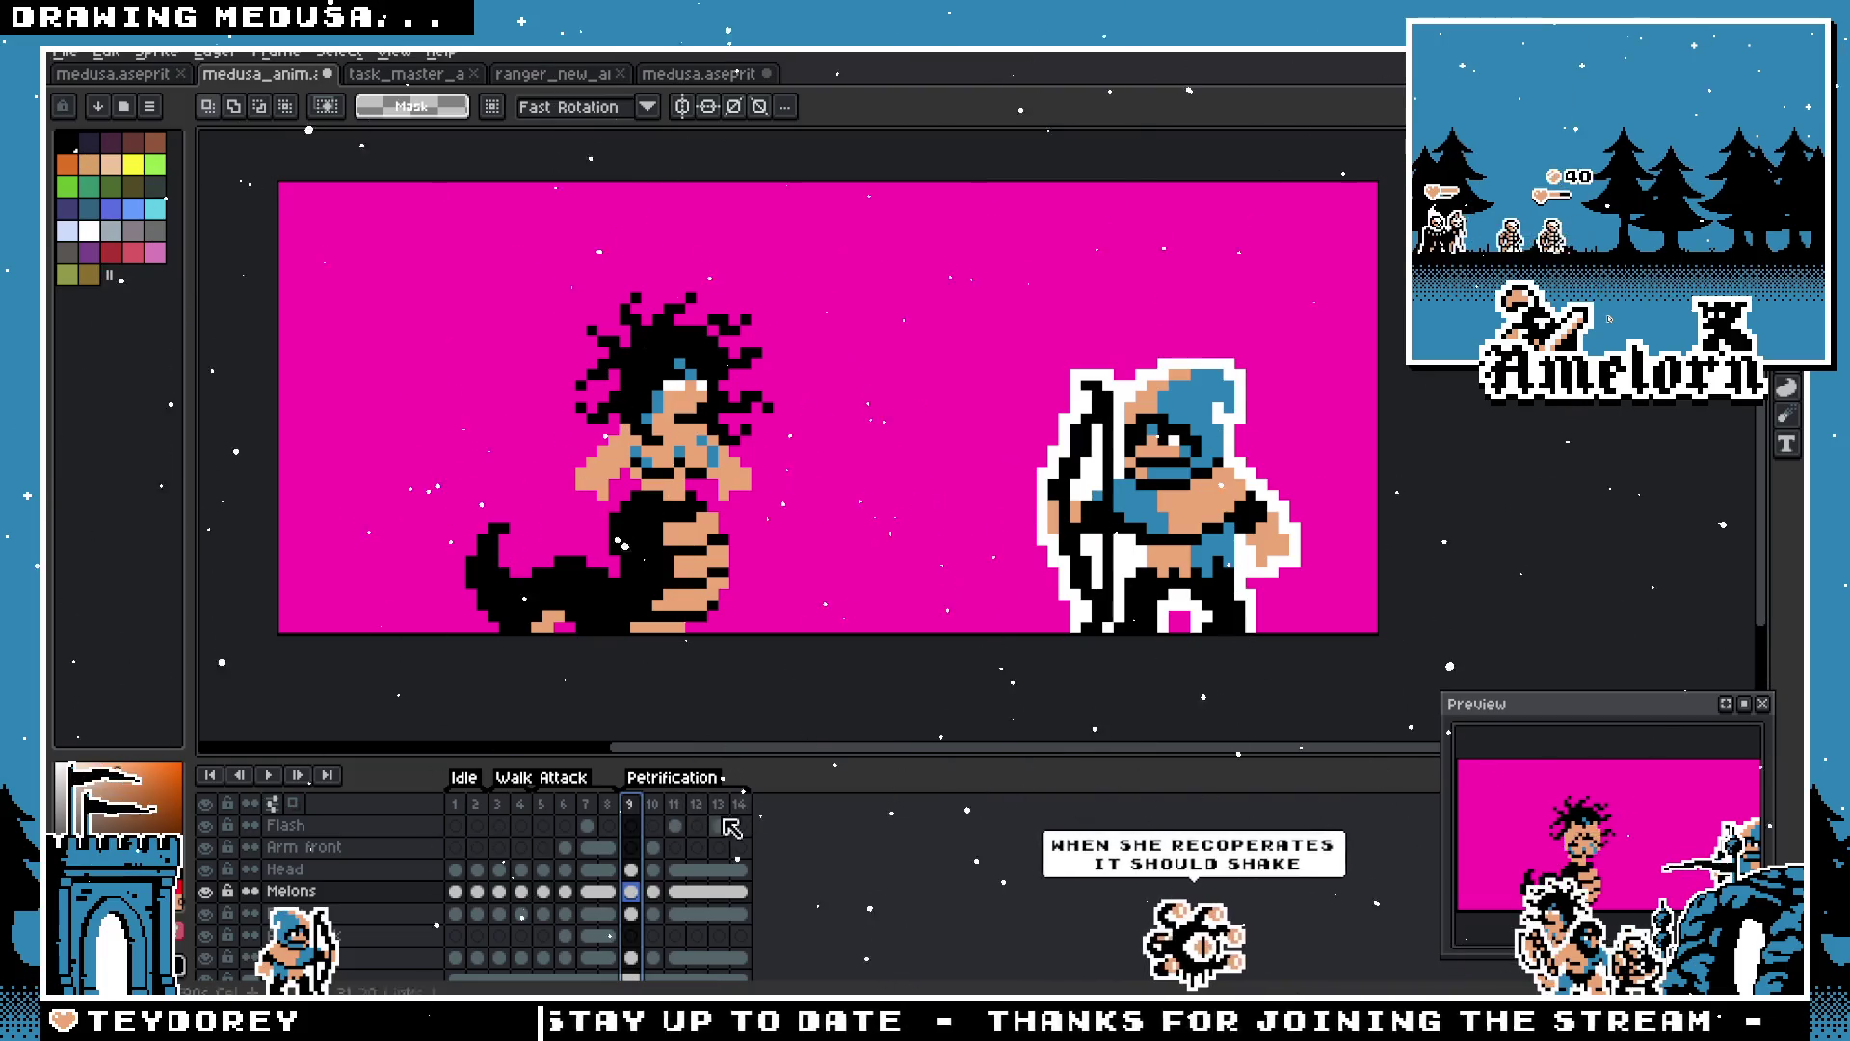
left_click(611, 806)
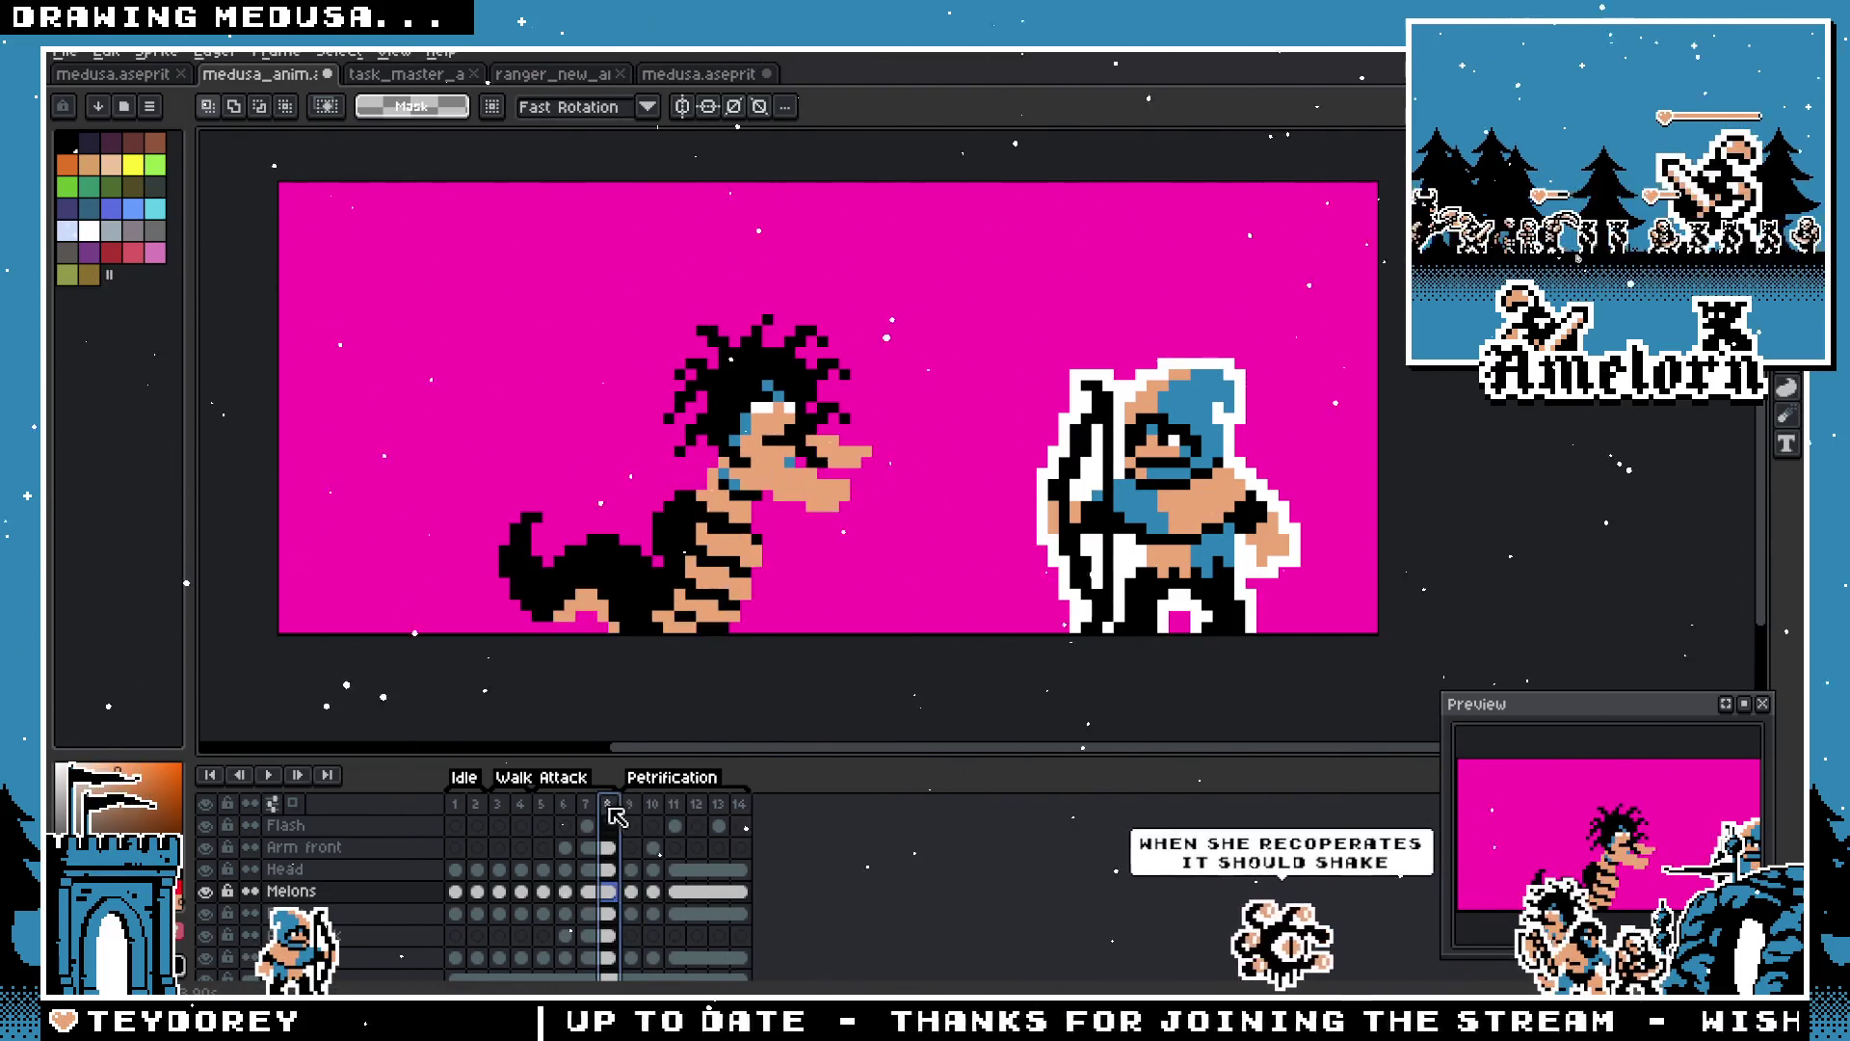
left_click(628, 806)
left_click(698, 805)
left_click(718, 805)
left_click(740, 805)
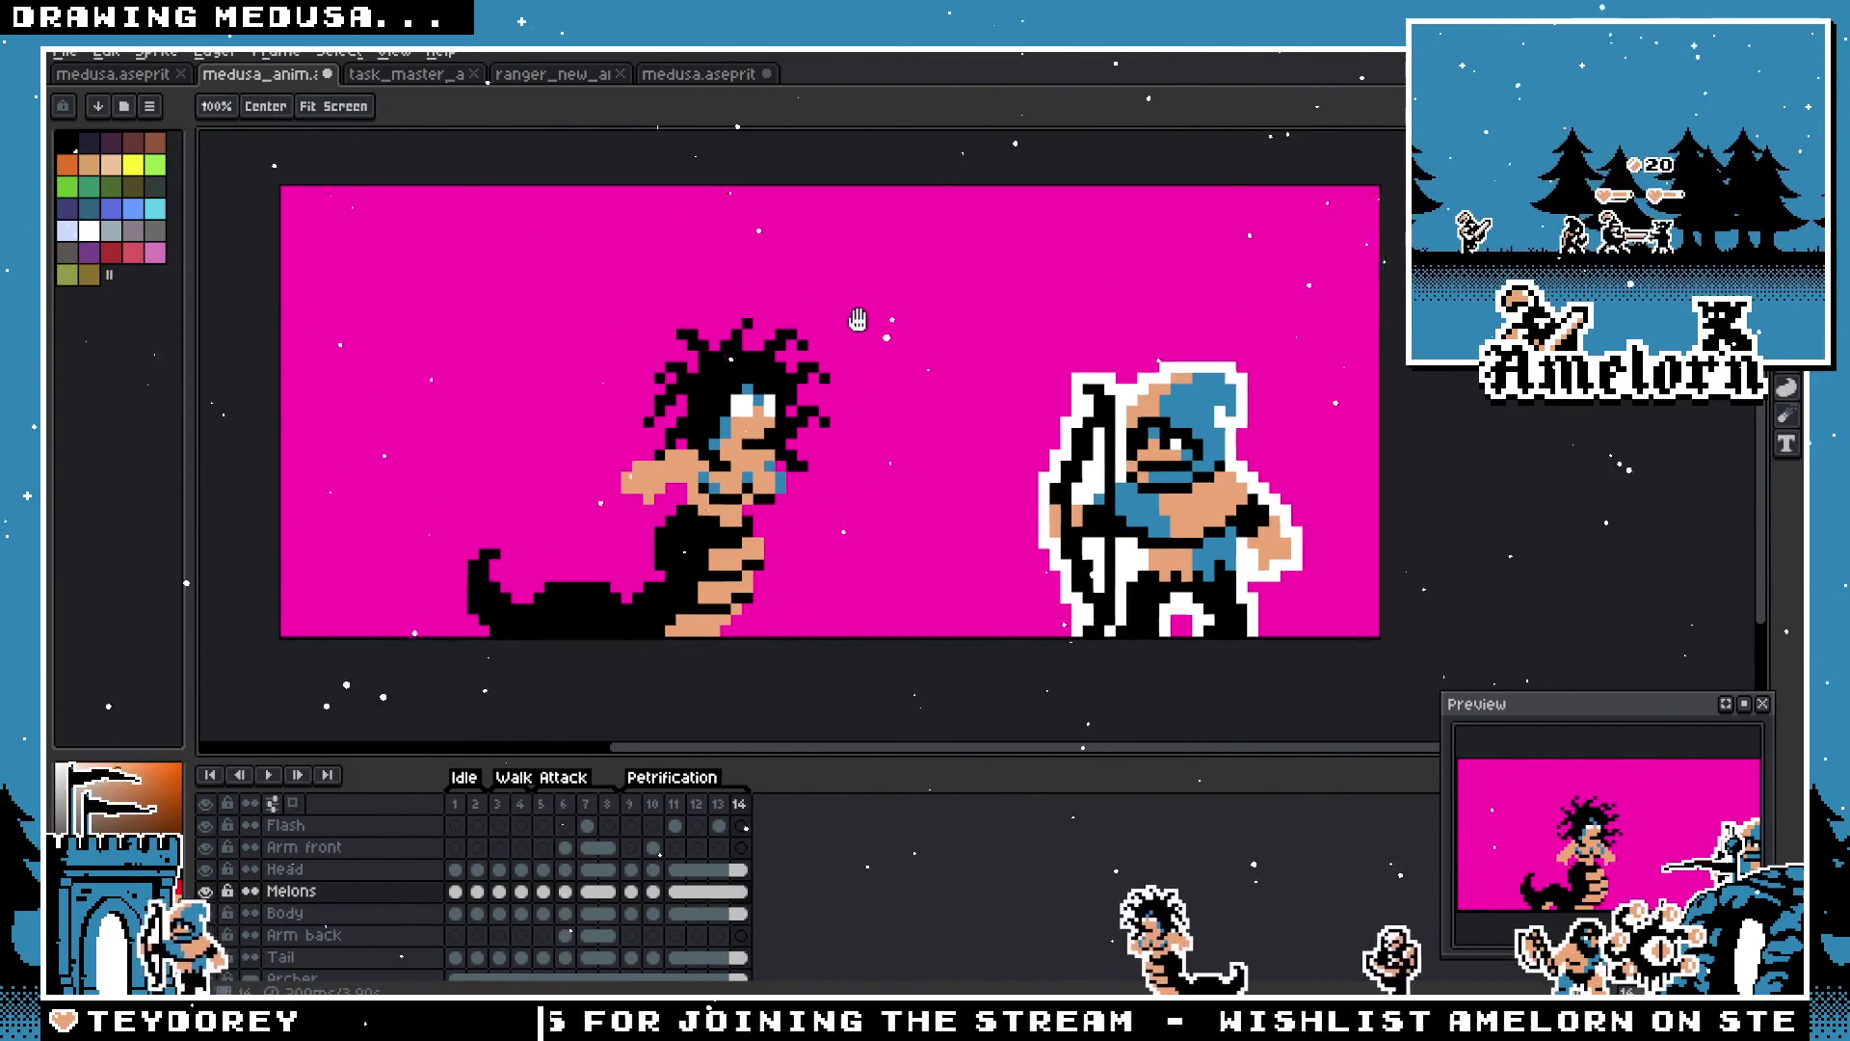
Step: Save the animation and hide the Original sprite layer
left_click_drag(848, 385, 892, 430)
key("ctrl+s")
scroll(289, 906, "down", 3)
left_click(207, 924)
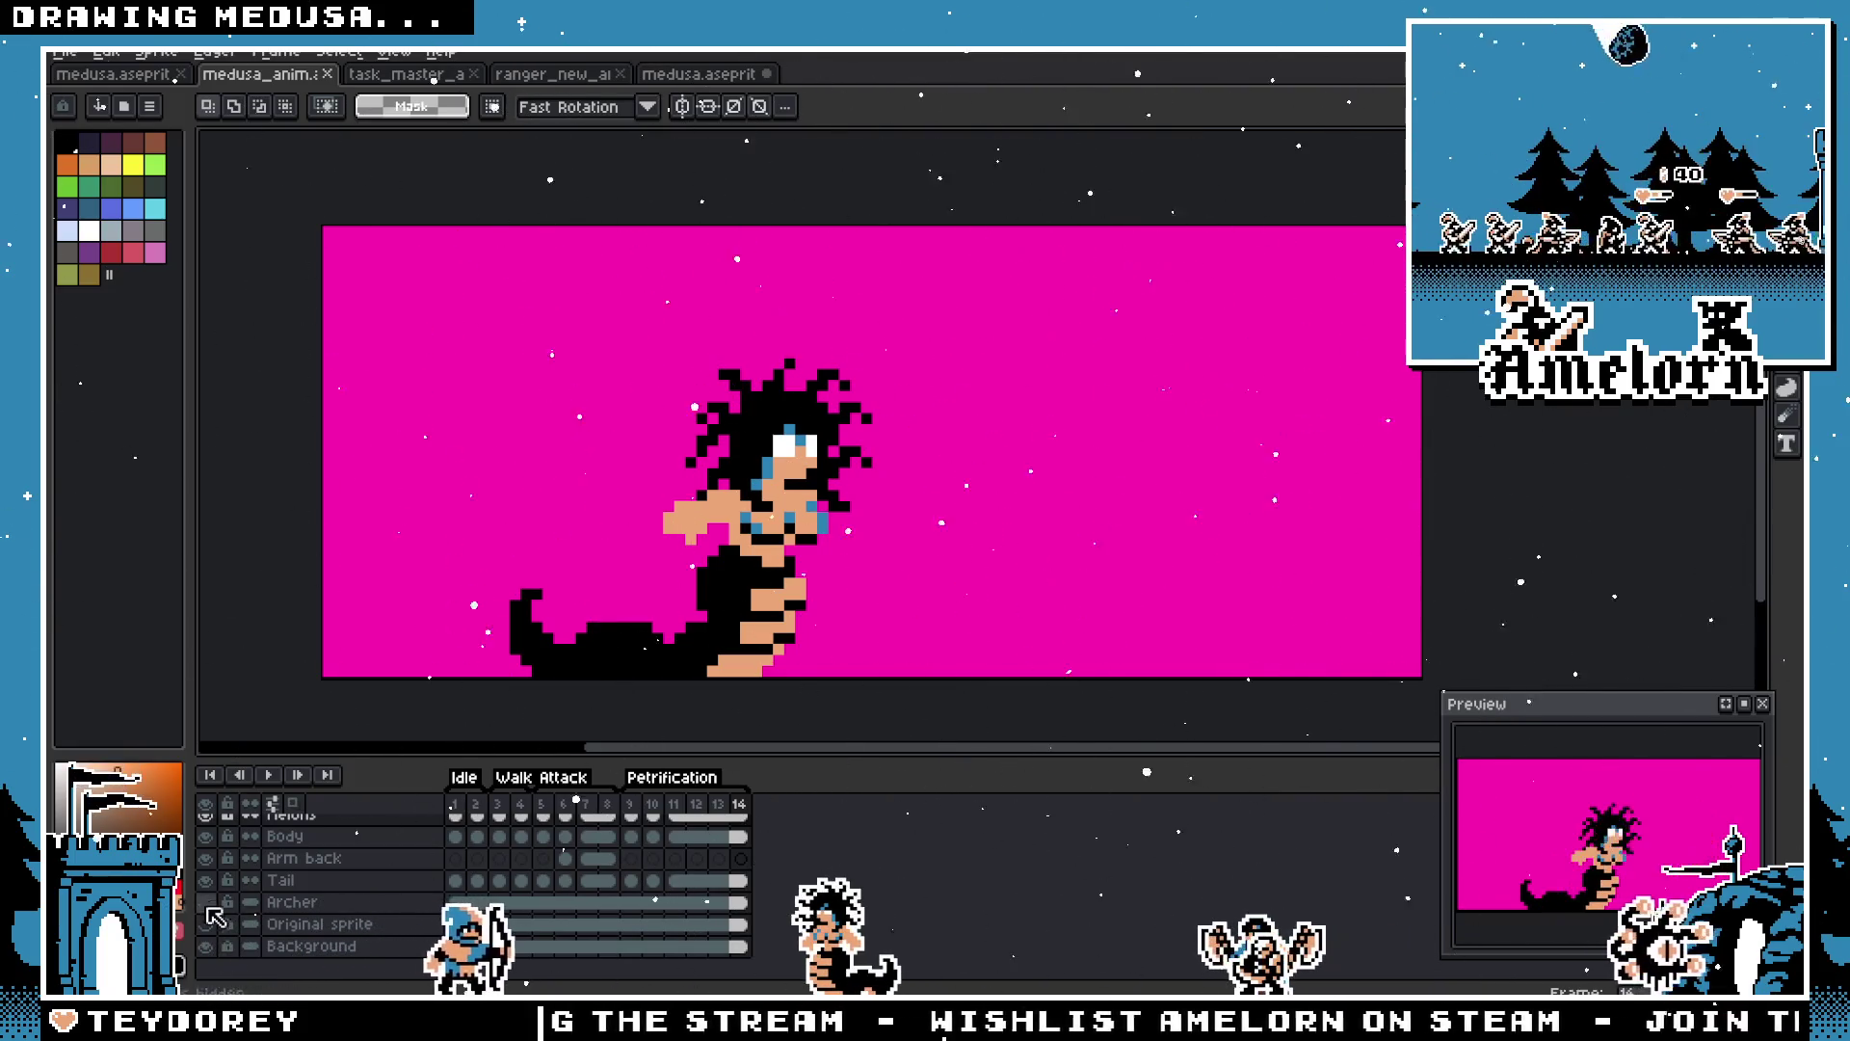
scroll(595, 895, "up", 3)
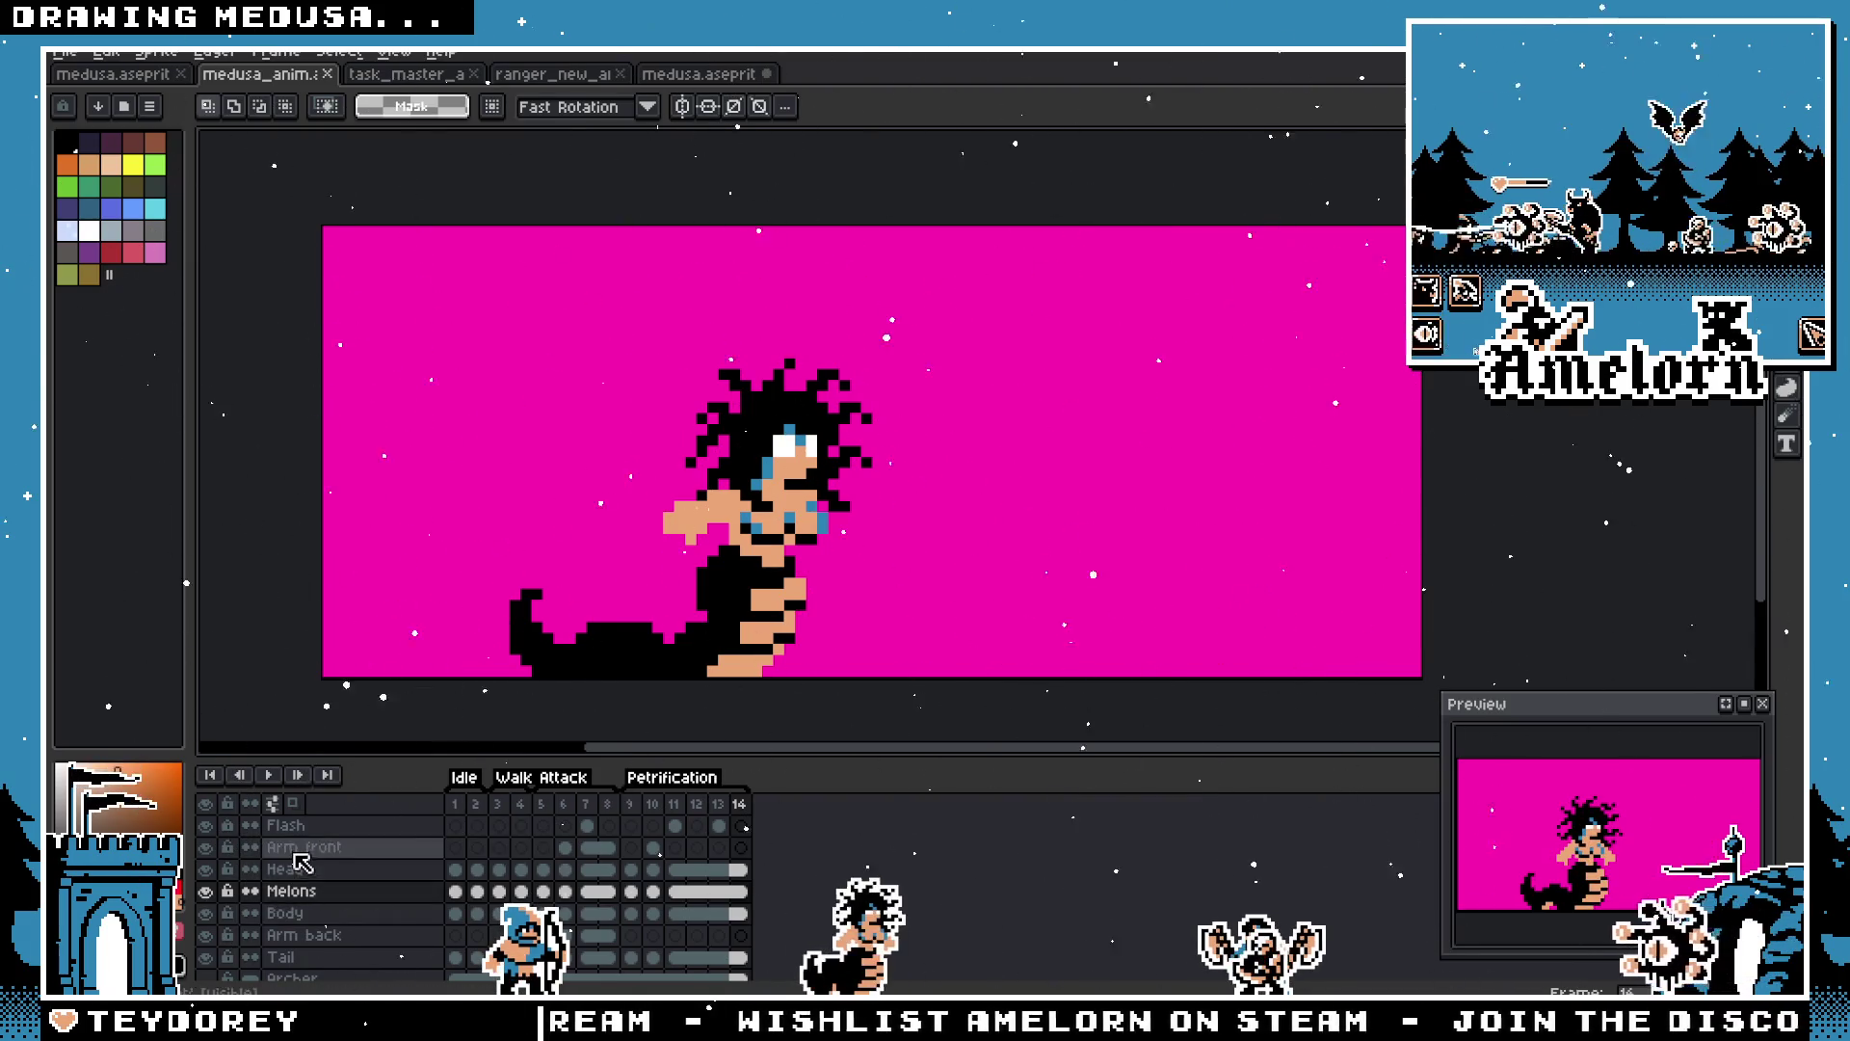
Step: Select Medusa's body-part layers from Arm front to Tail and flatten them into one Flattened layer
left_click(284, 868)
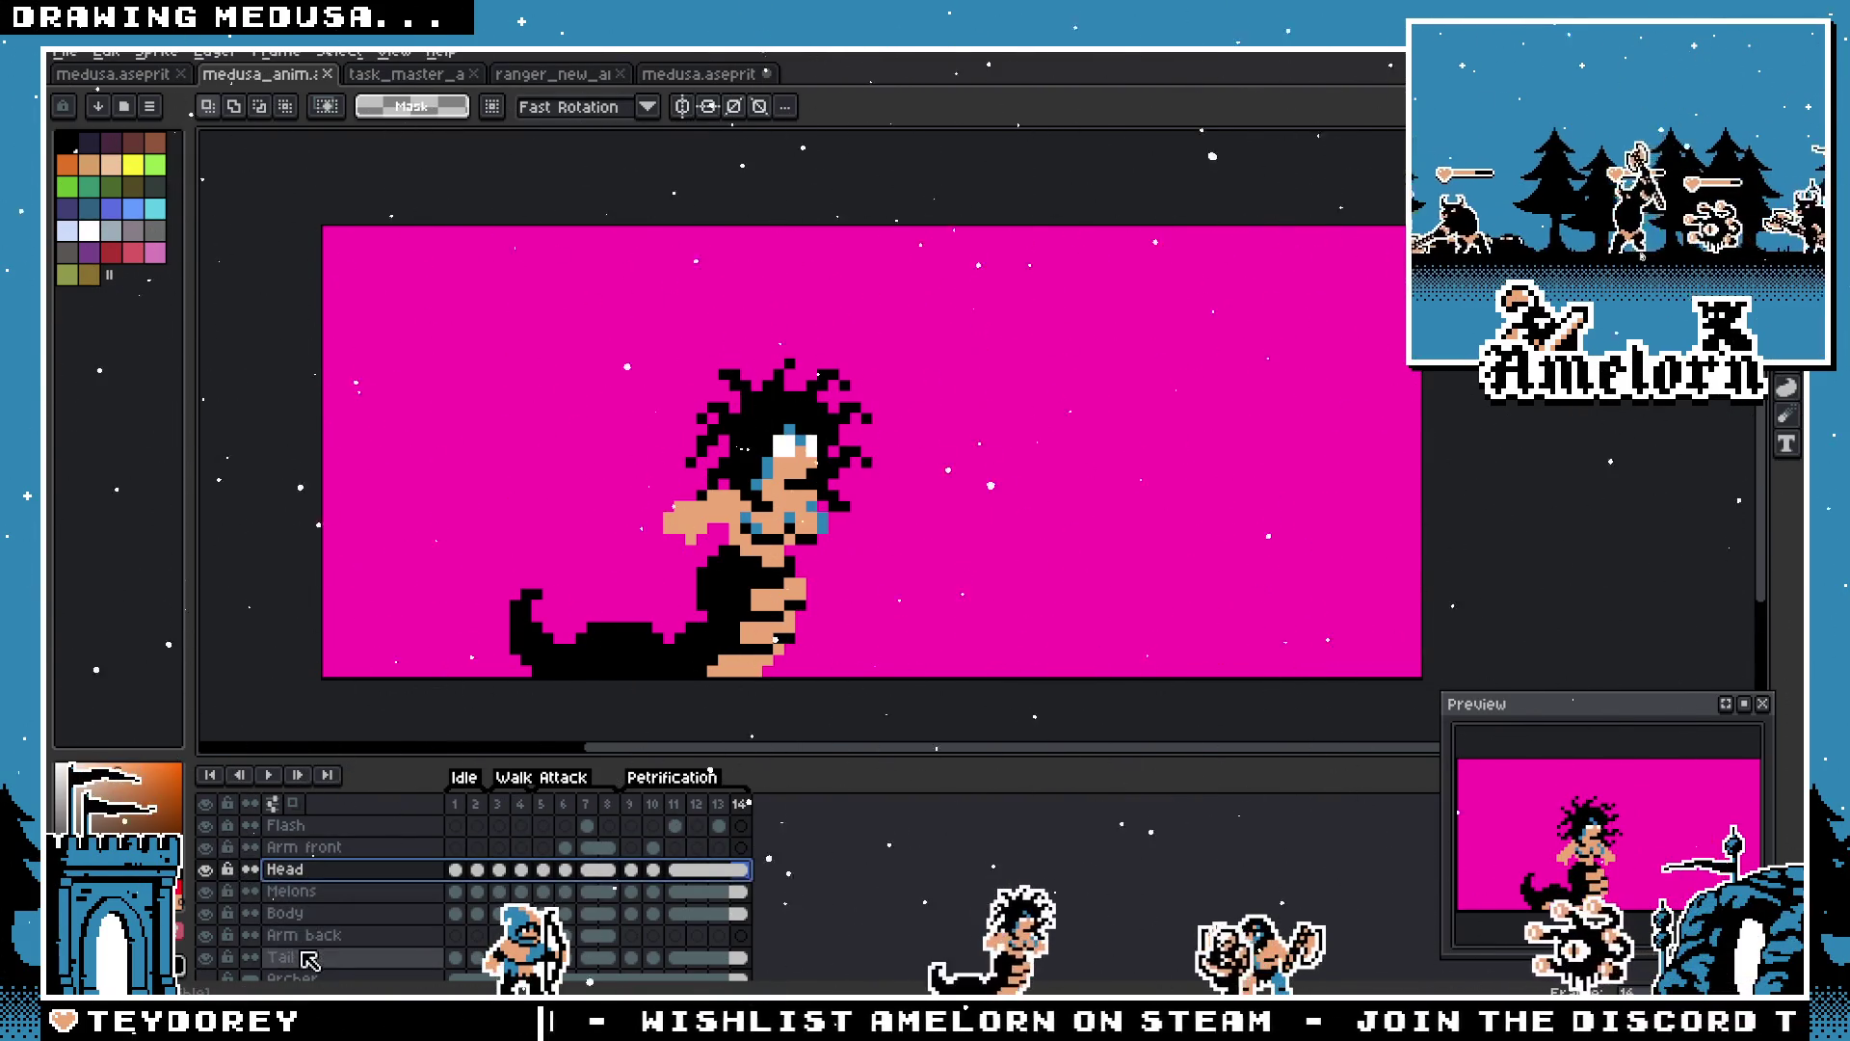
right_click(286, 847)
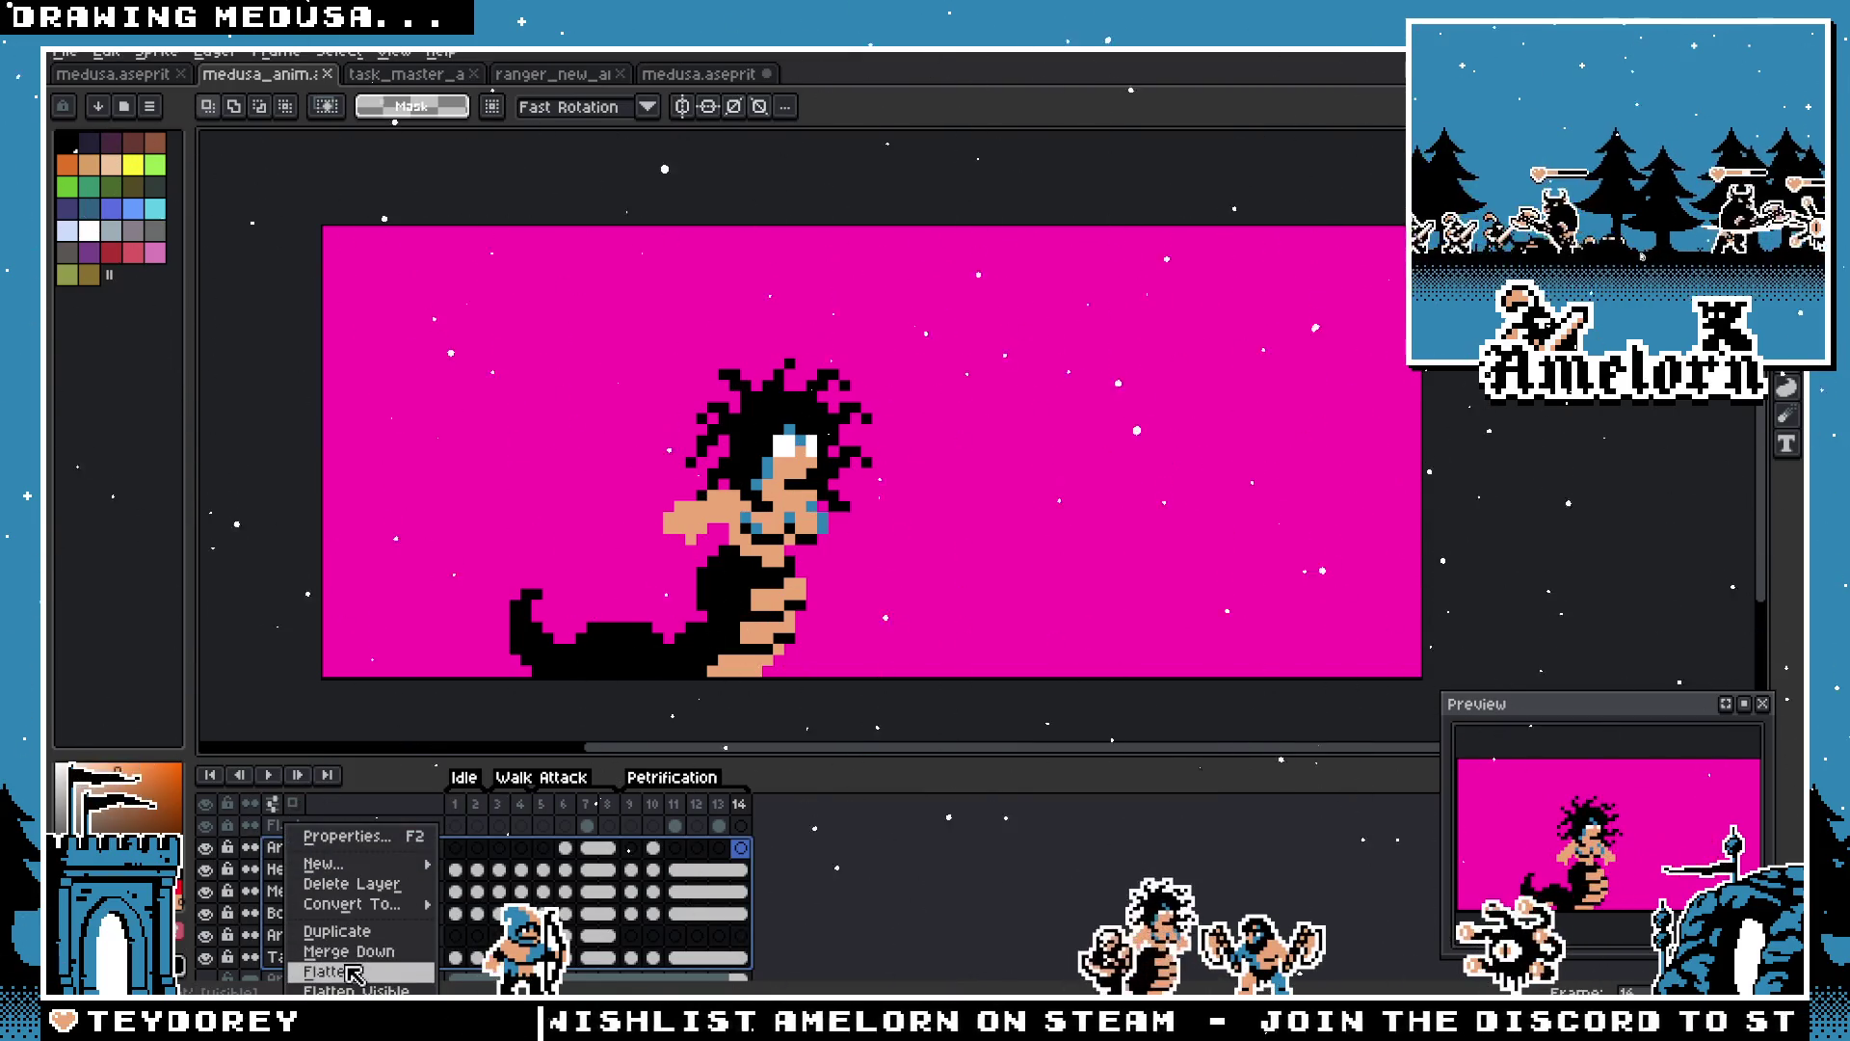
left_click(795, 439)
key("alt")
left_click(795, 439)
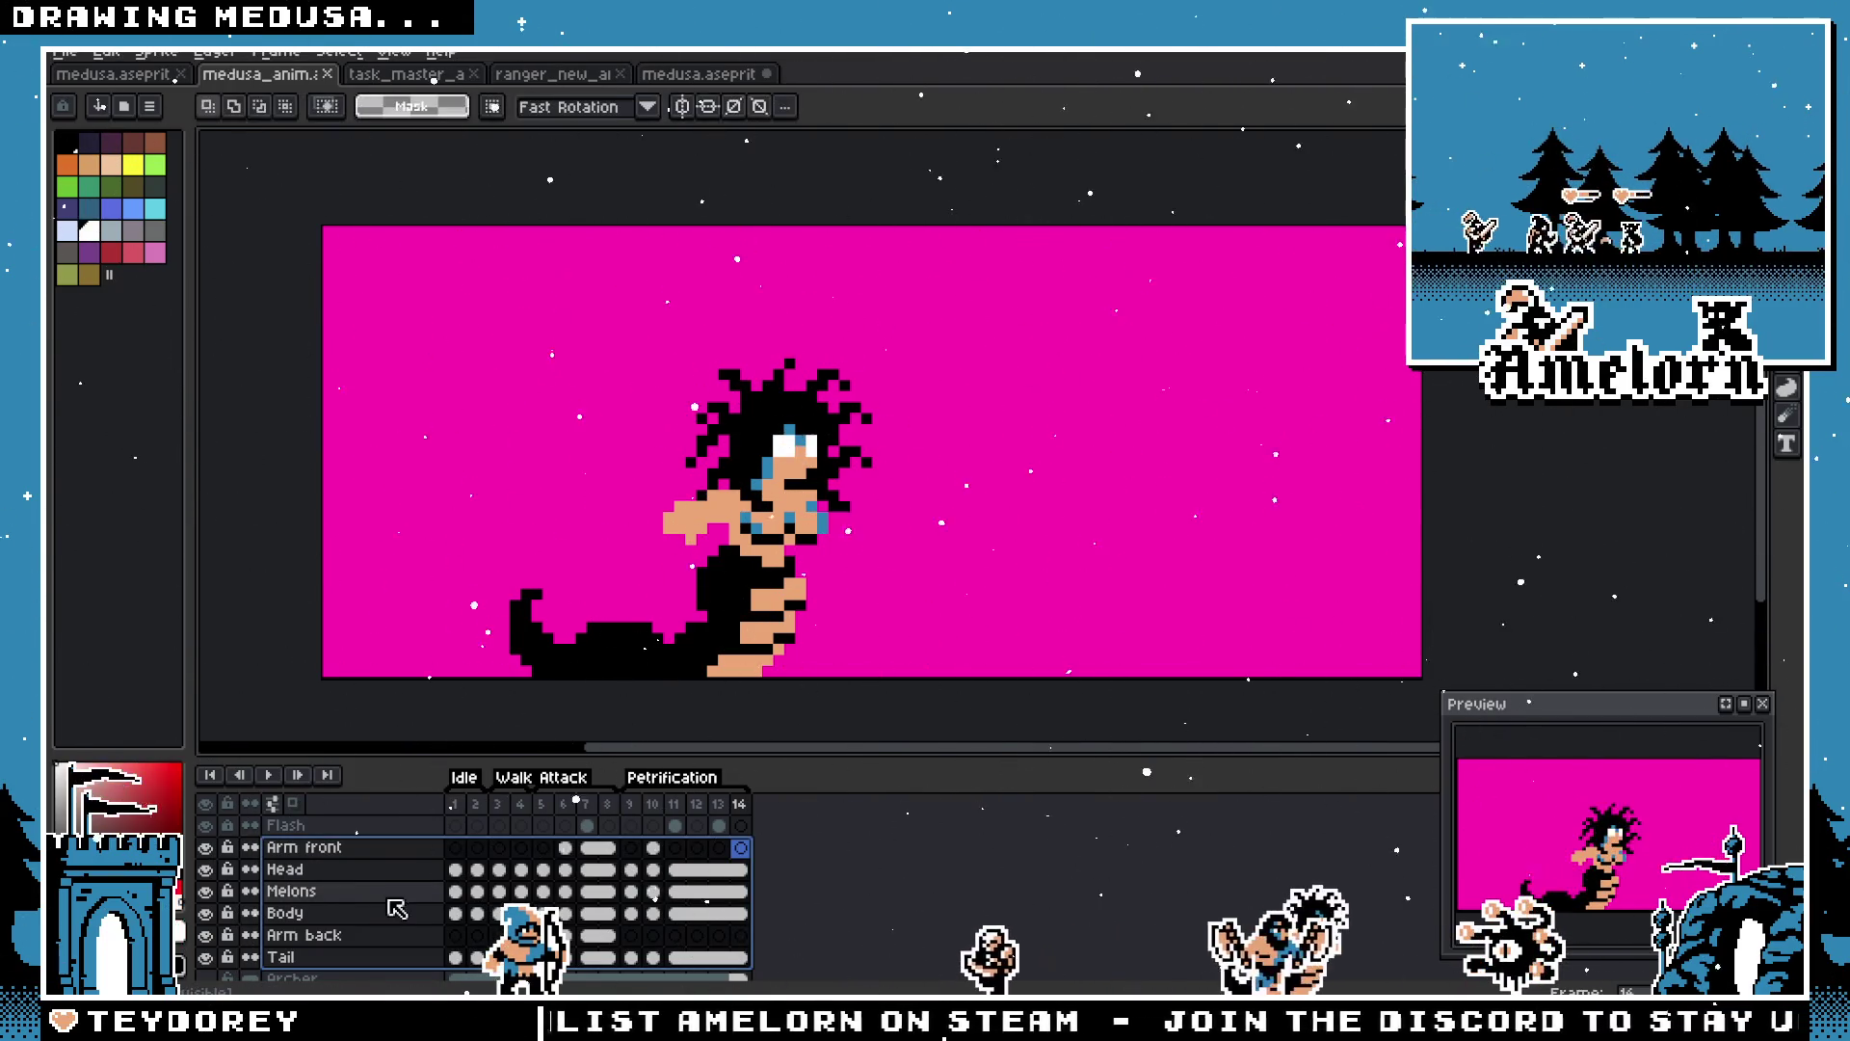
right_click(318, 906)
left_click(395, 981)
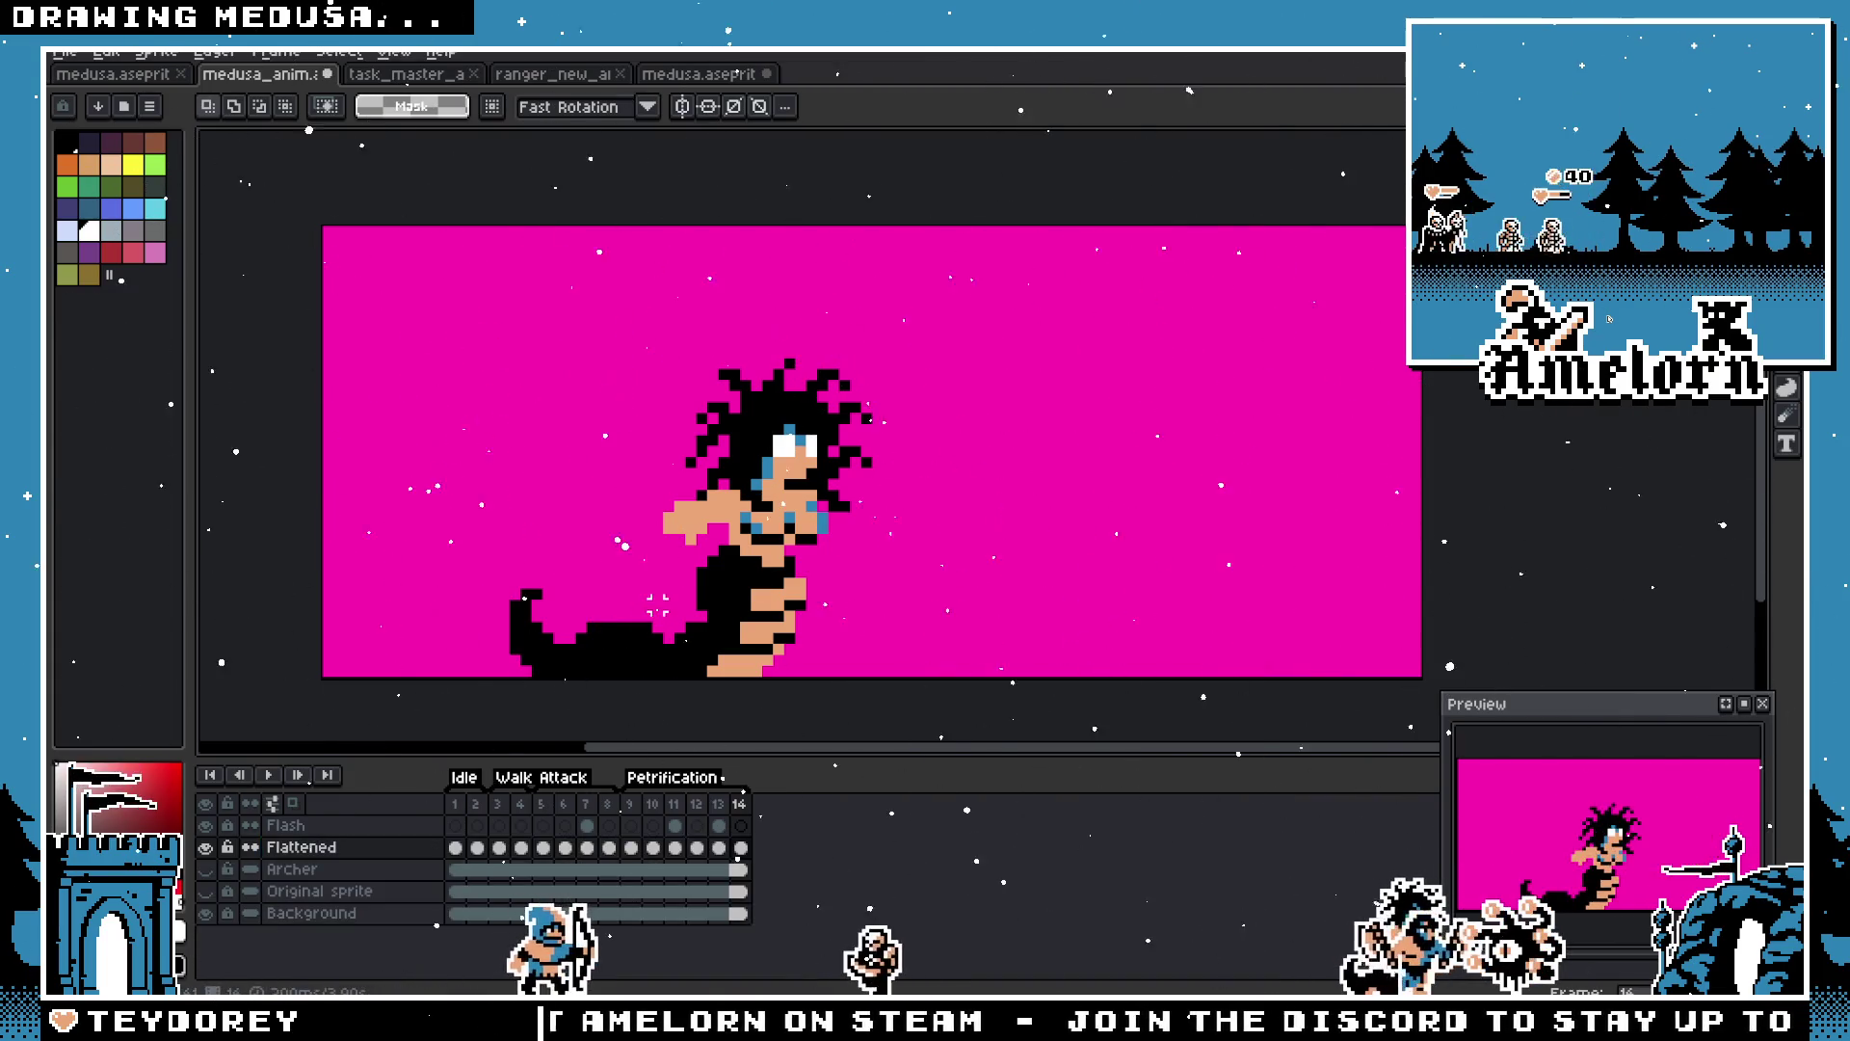
Step: Apply a #FFFFFF outline to Medusa across all frames and play the animation to check it
key("shift+o")
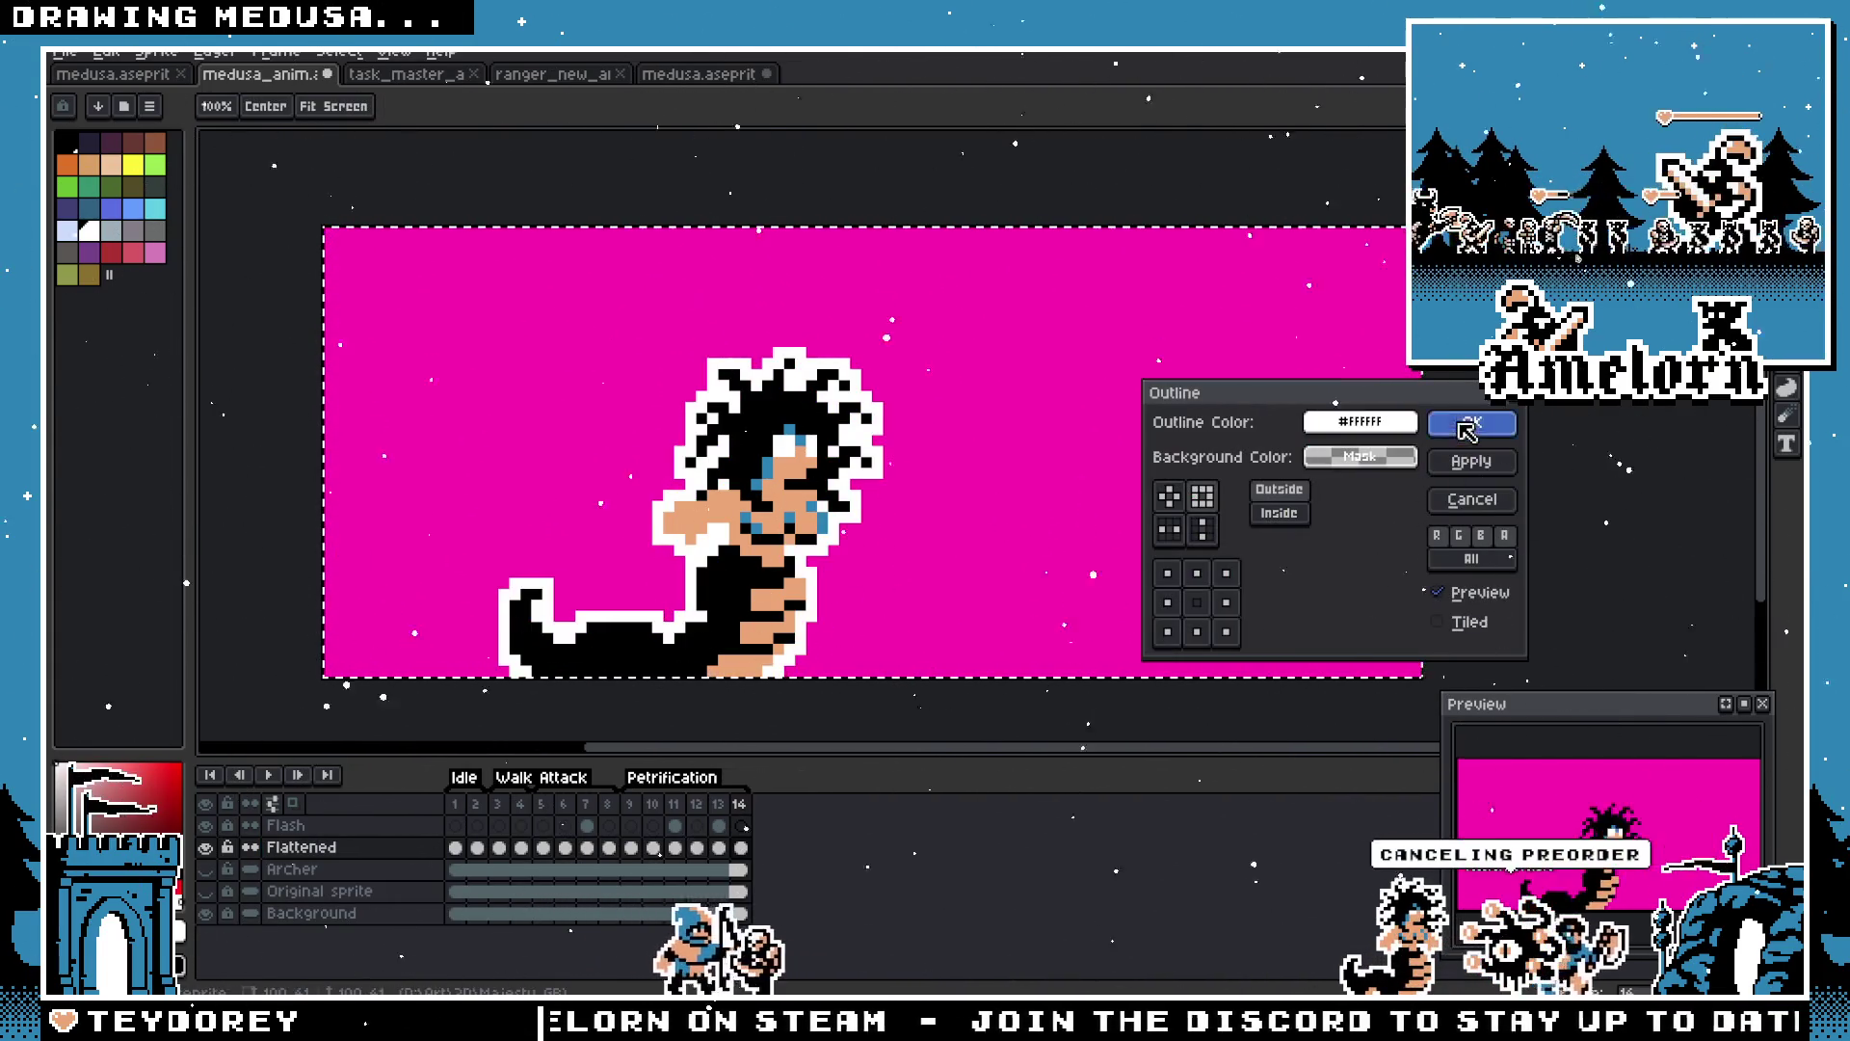
left_click(1467, 428)
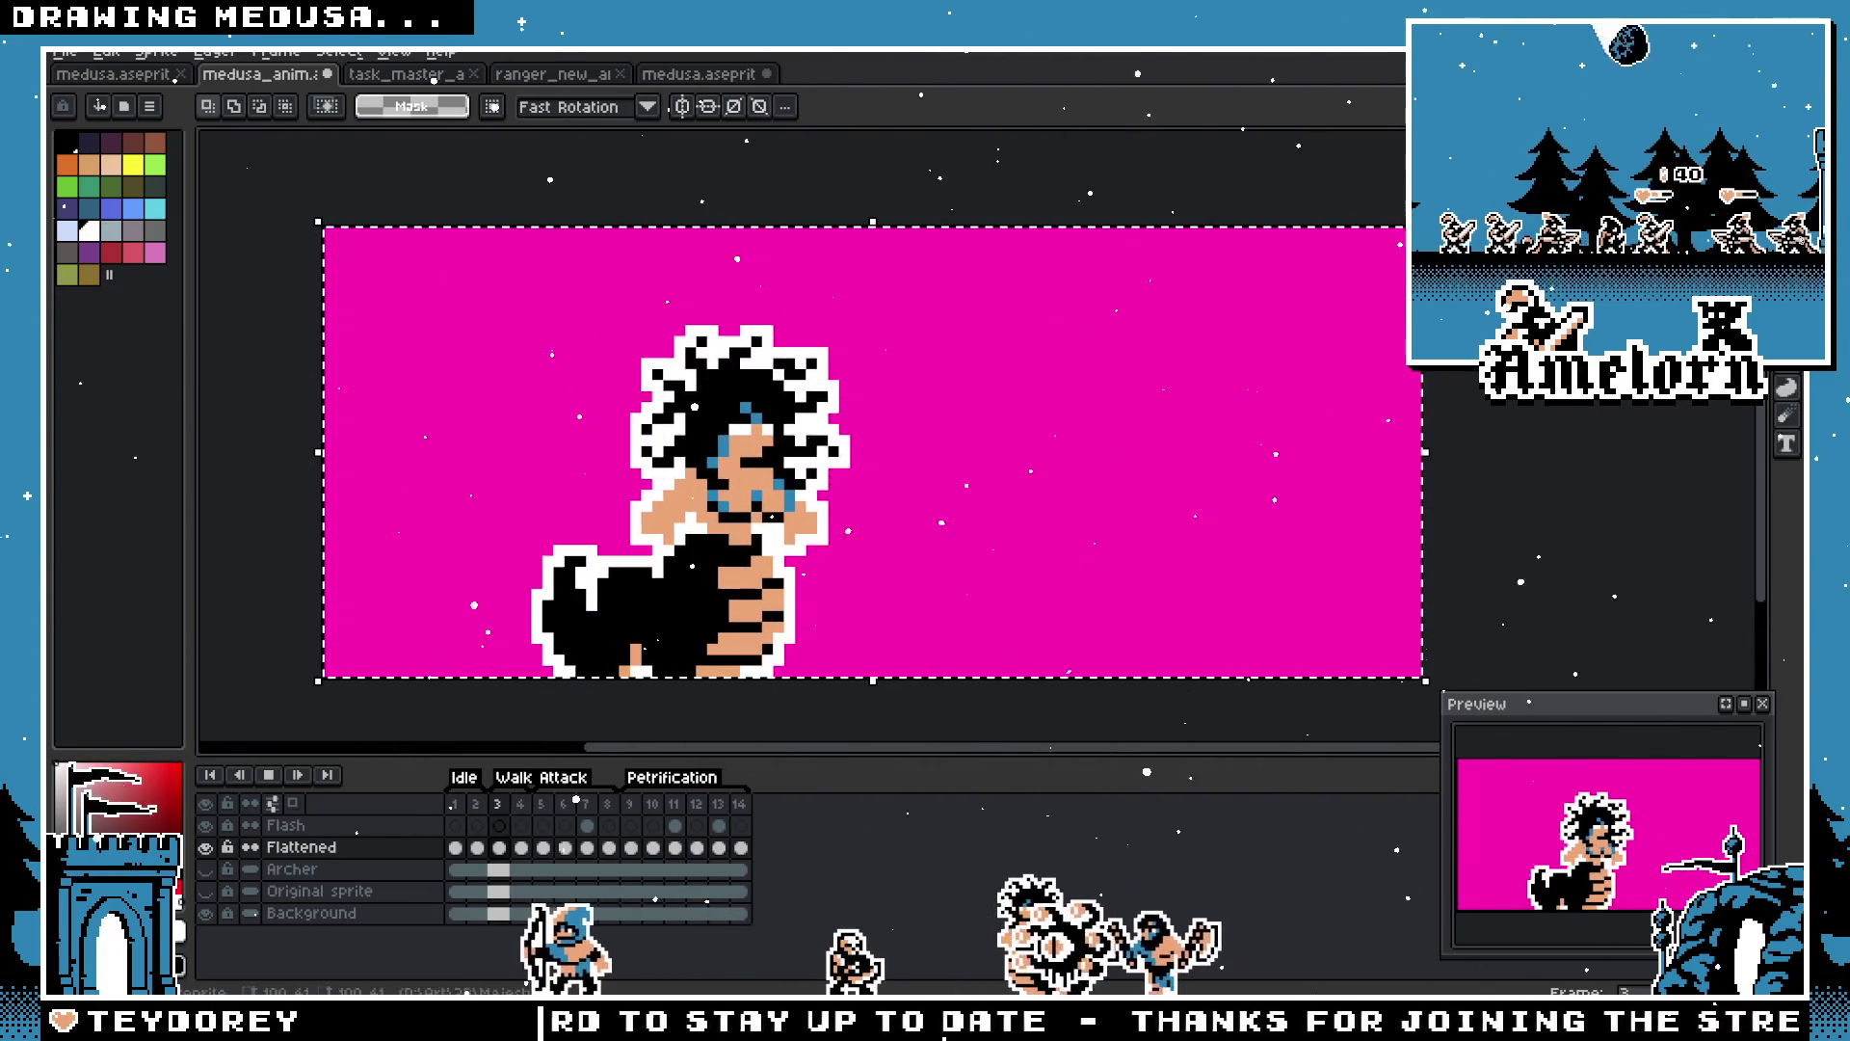
key("Return")
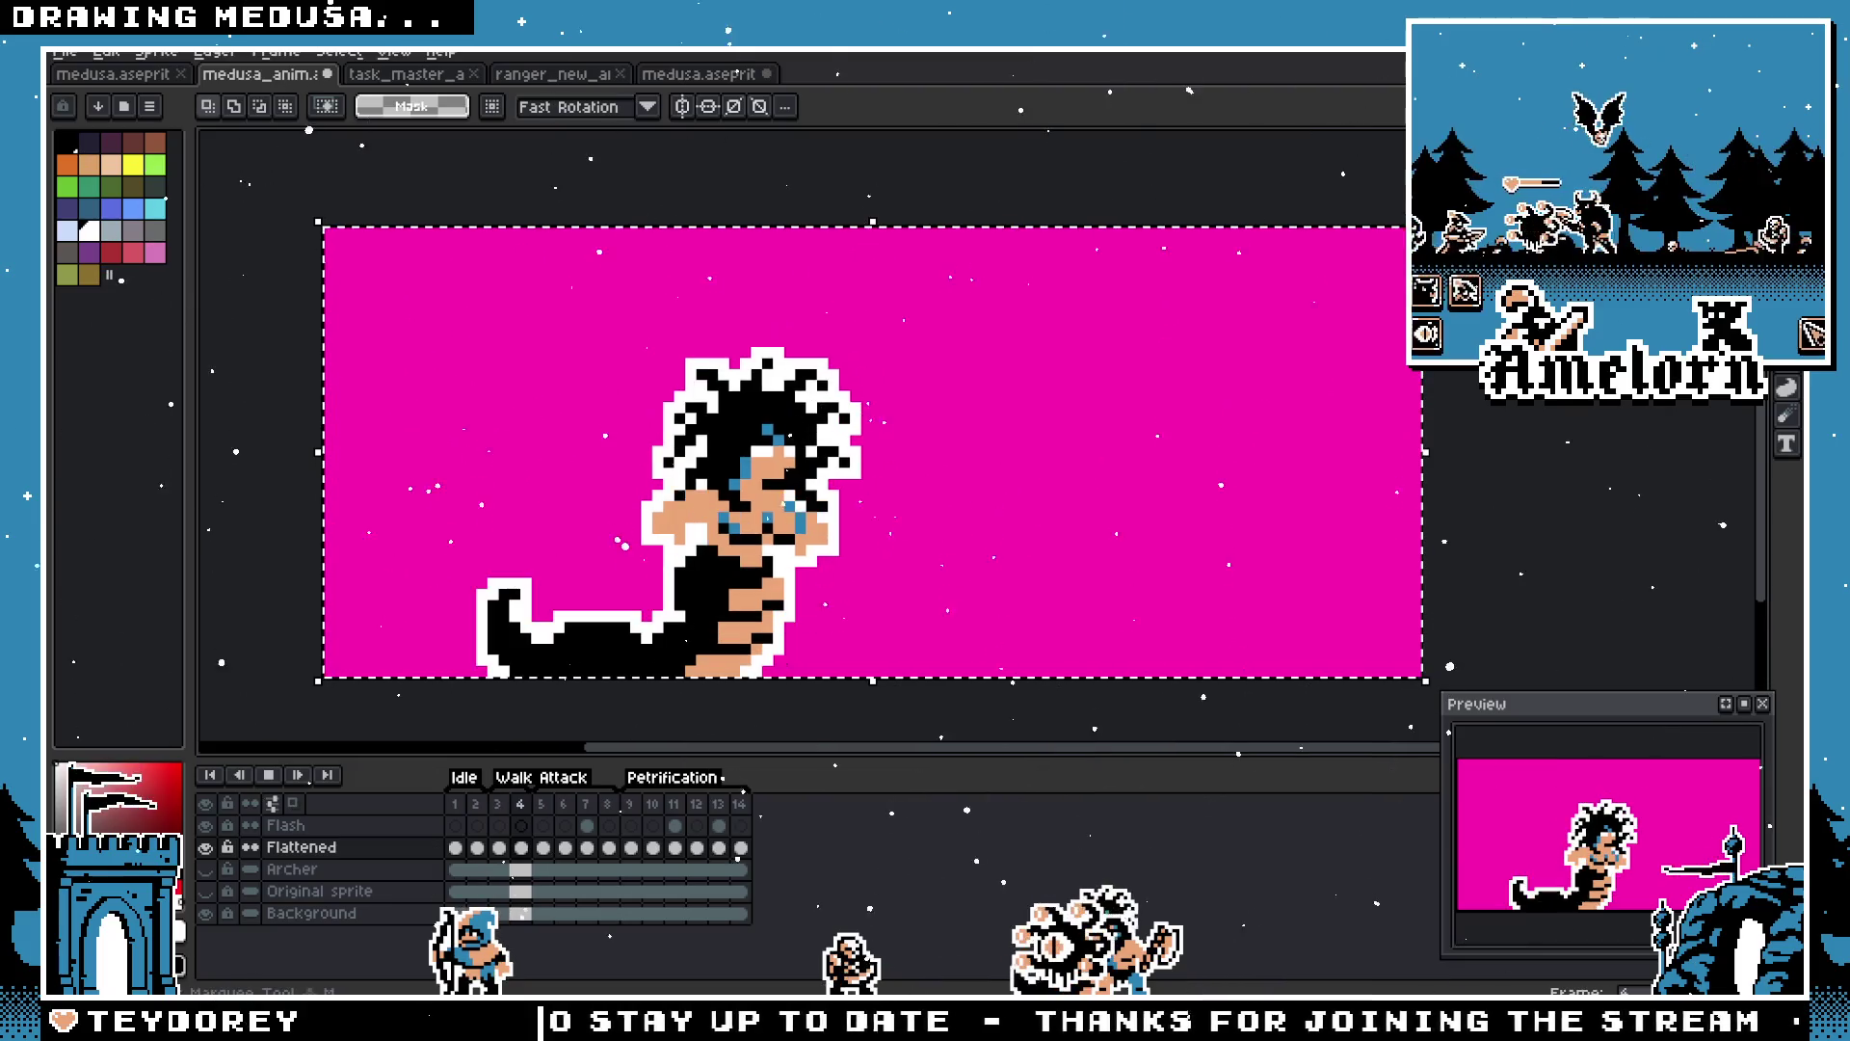
left_click(889, 391)
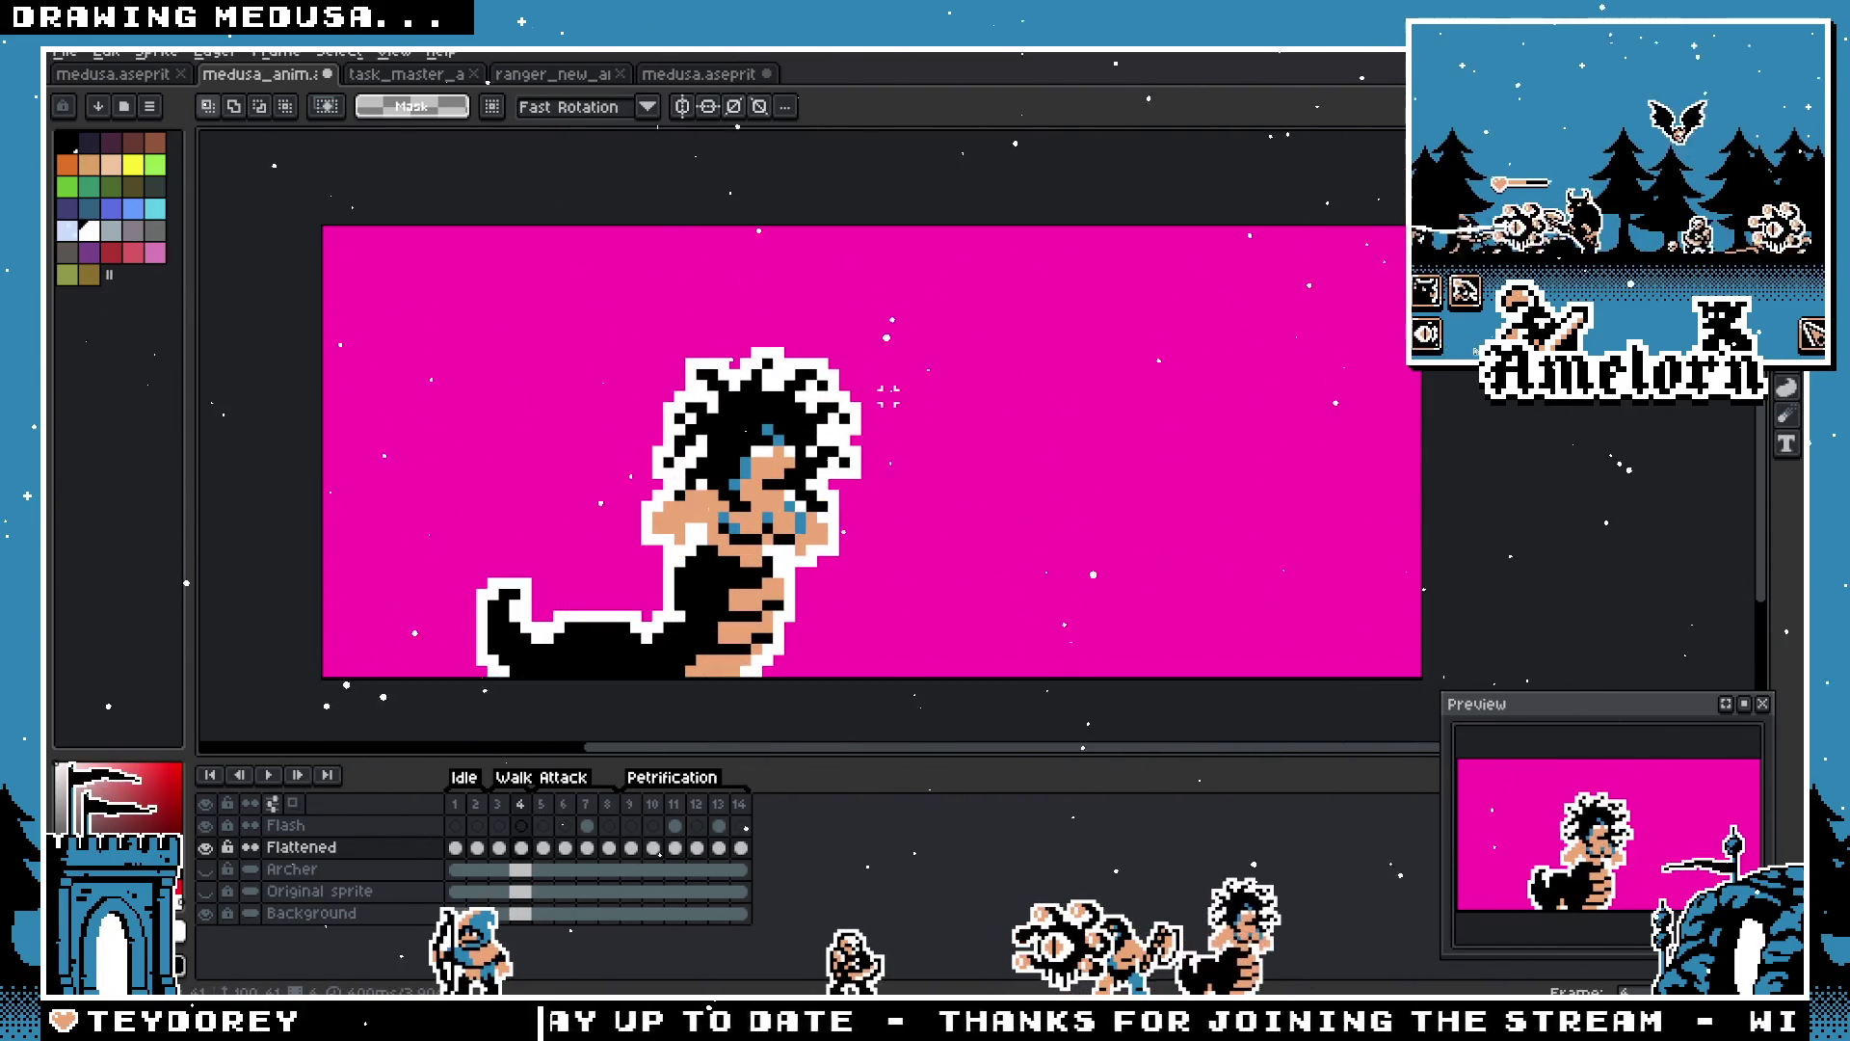
left_click(270, 776)
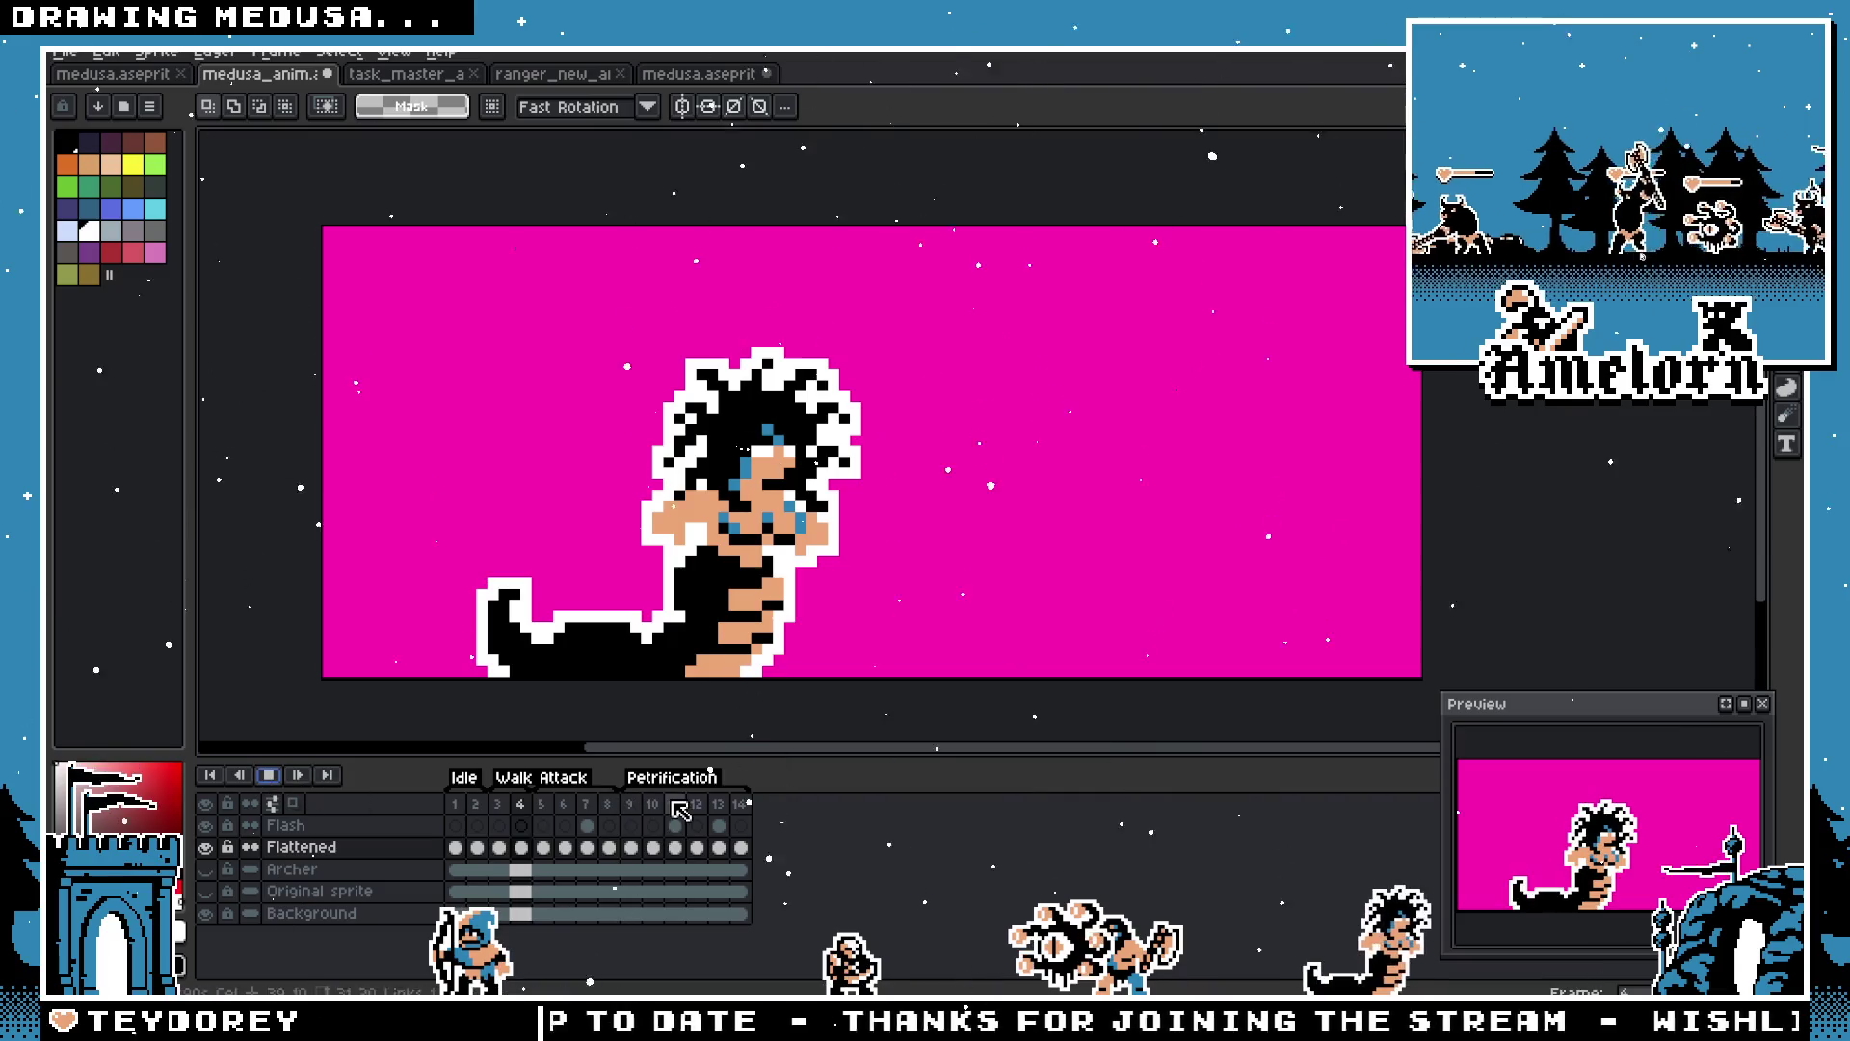
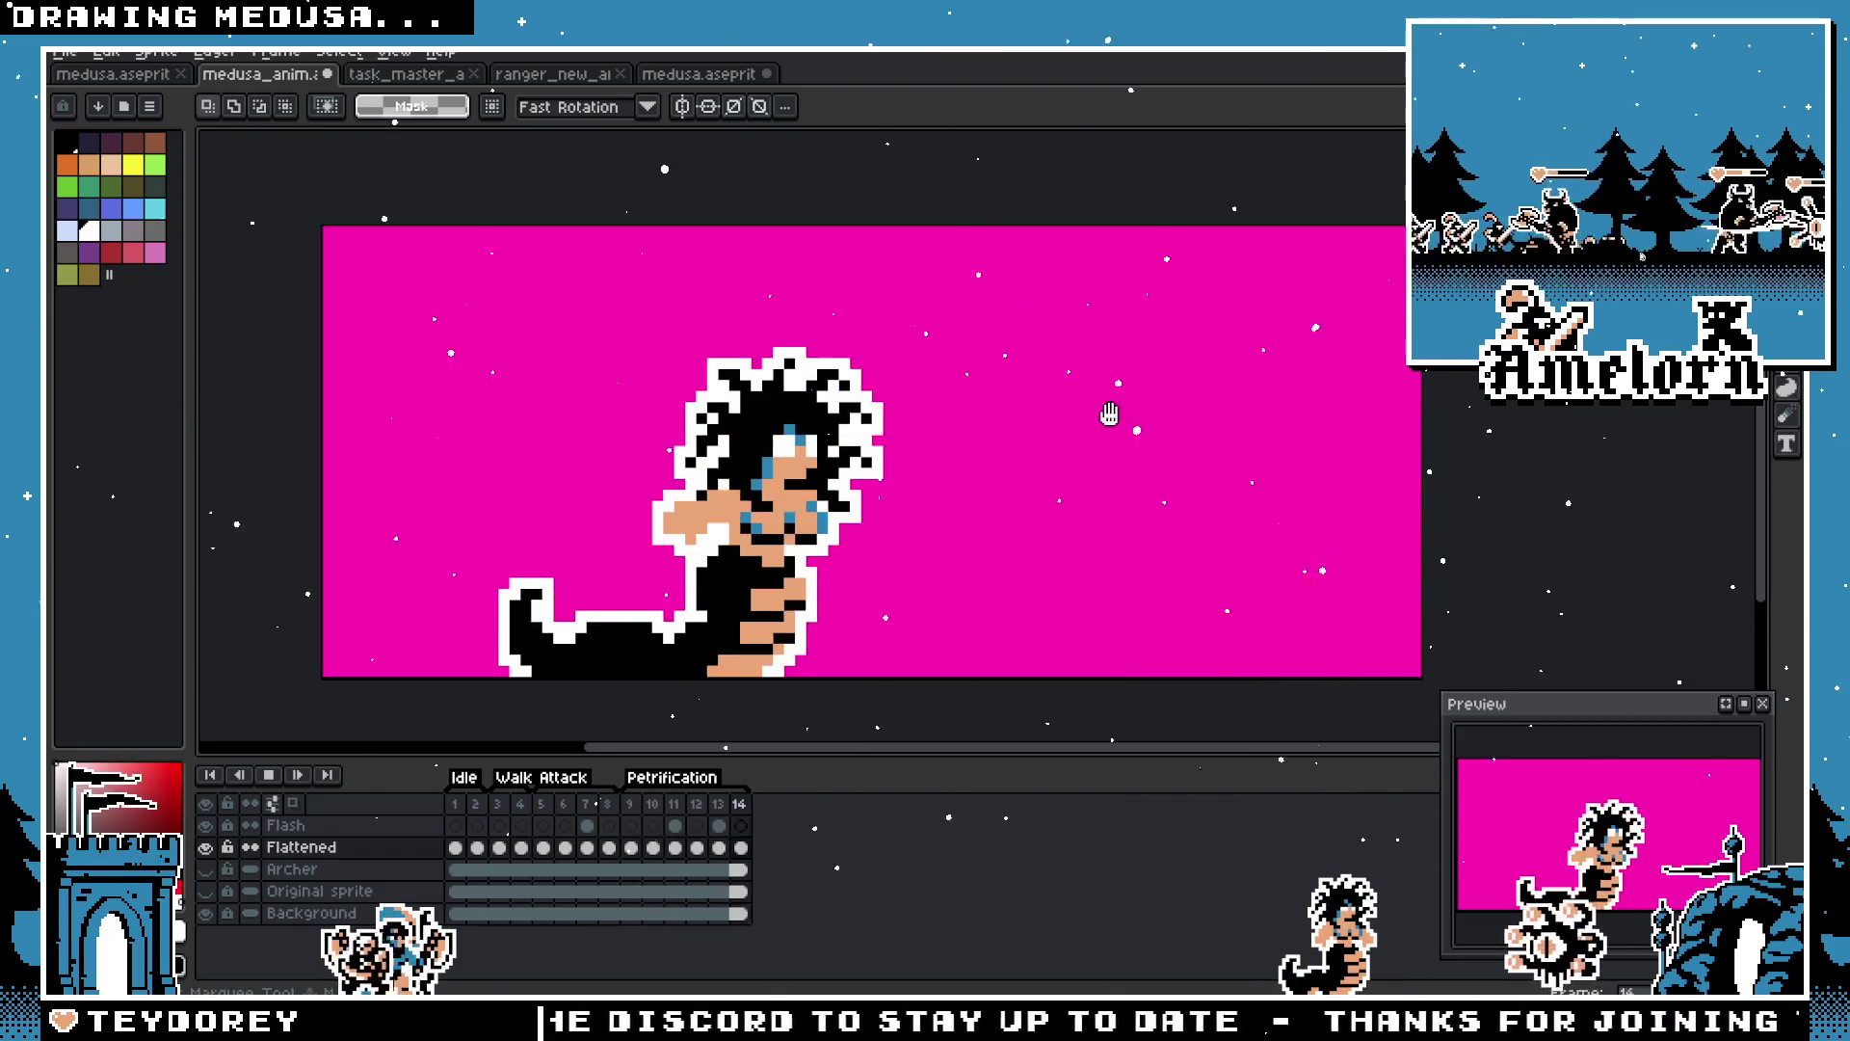
Step: Stop playback and undo the flatten so Medusa's separate body-part layers return
scroll(1160, 401, "left", 2)
scroll(1143, 417, "down", 1)
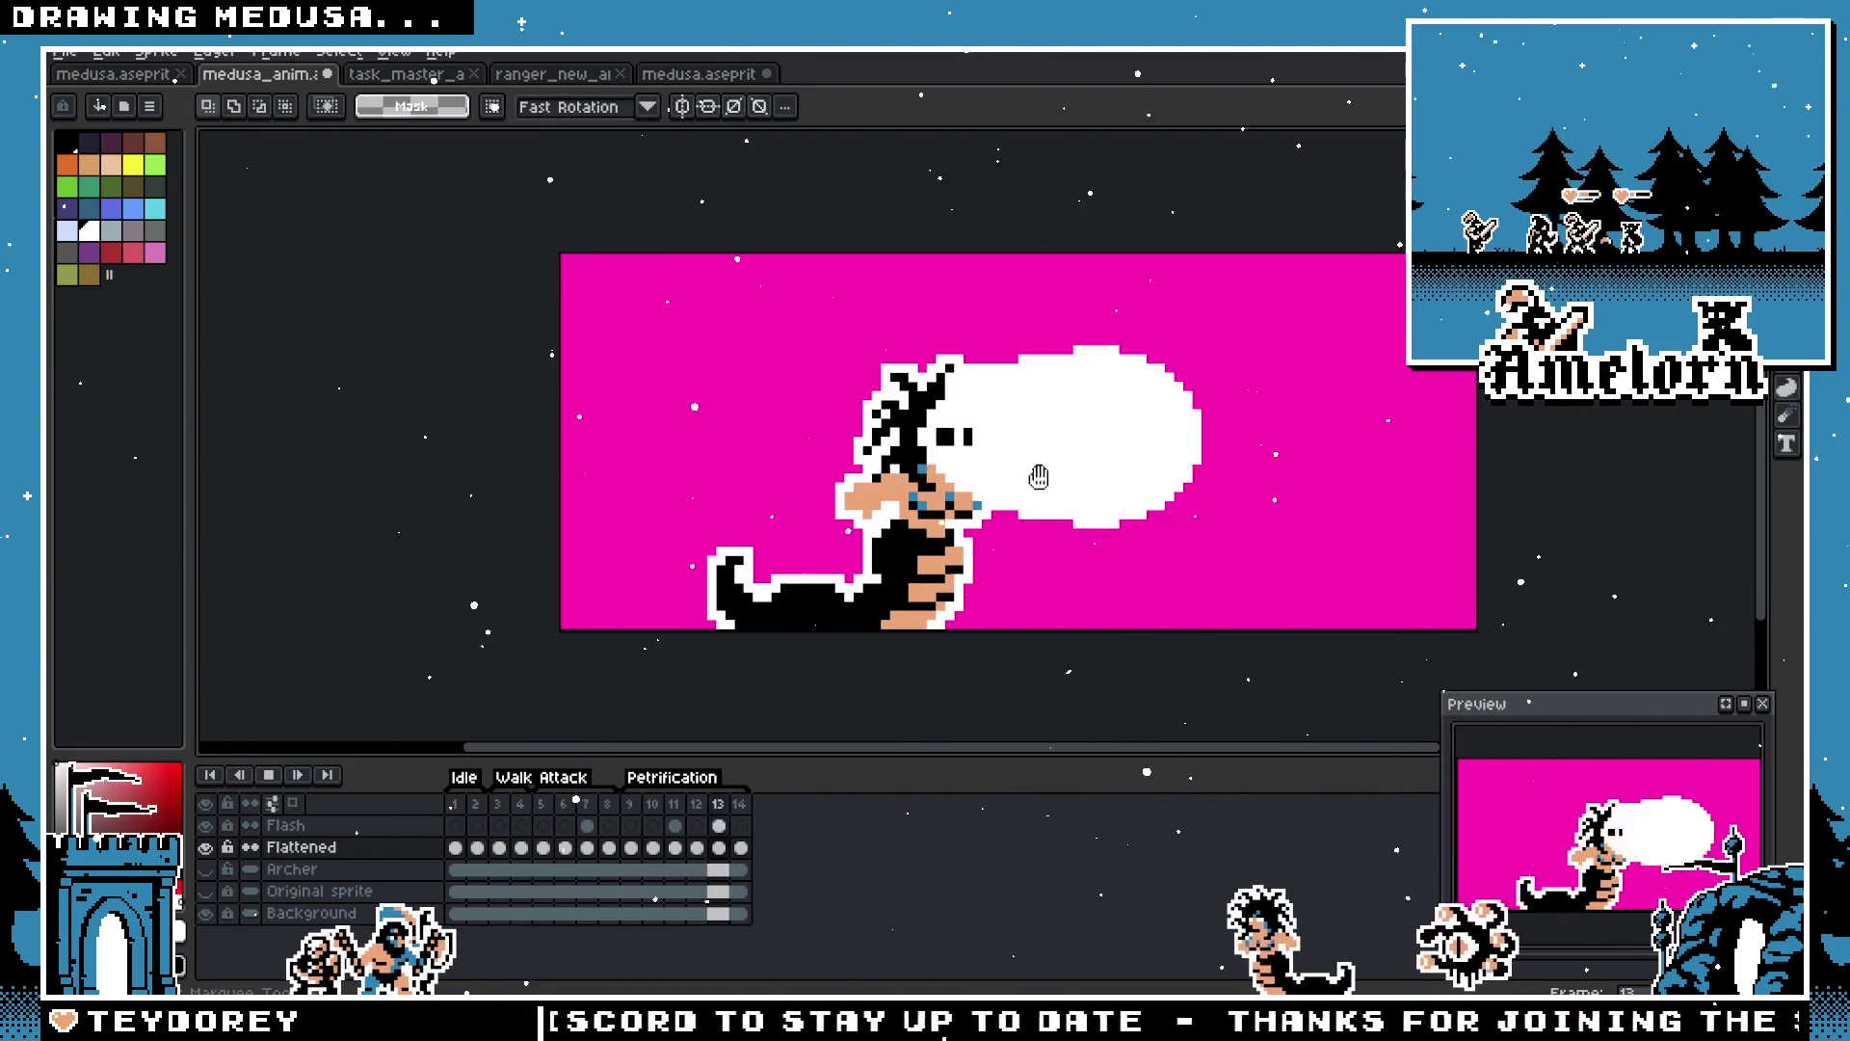
scroll(1038, 476, "right", 2)
key("Return")
key("ctrl+a")
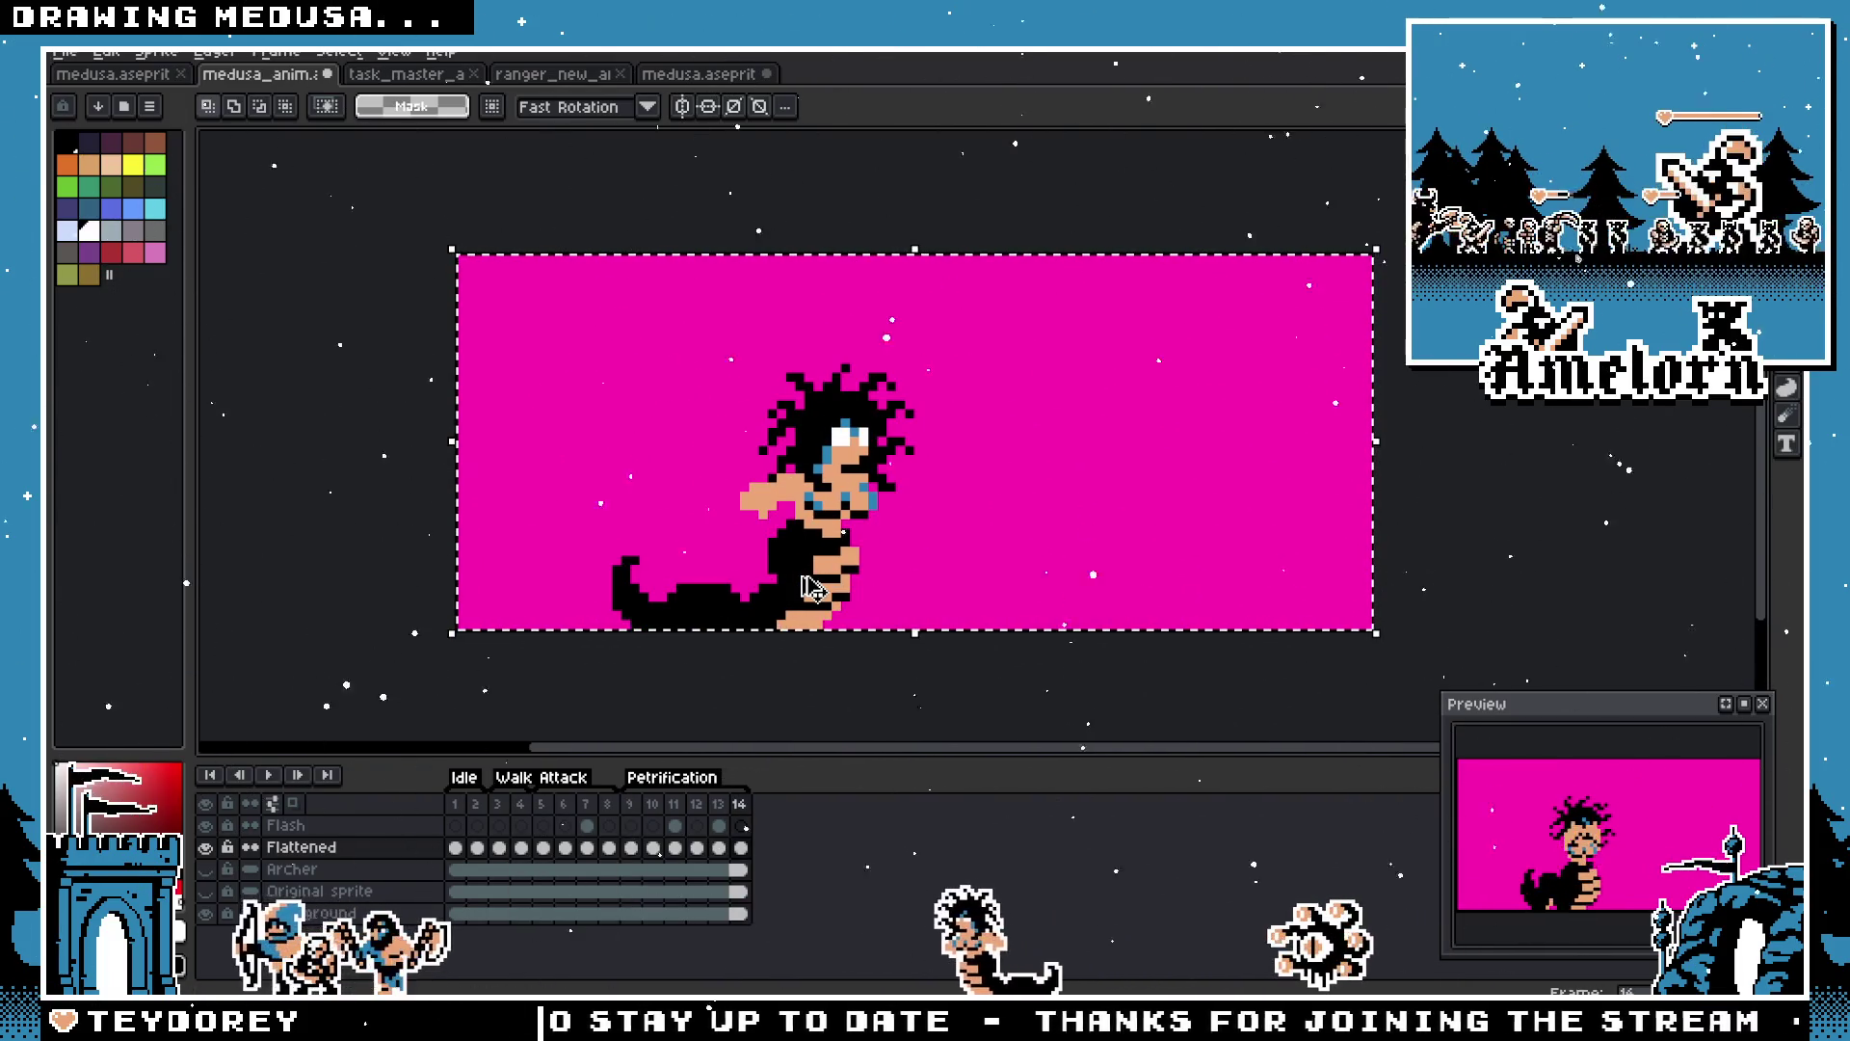
key("ctrl+z")
key("ctrl+z")
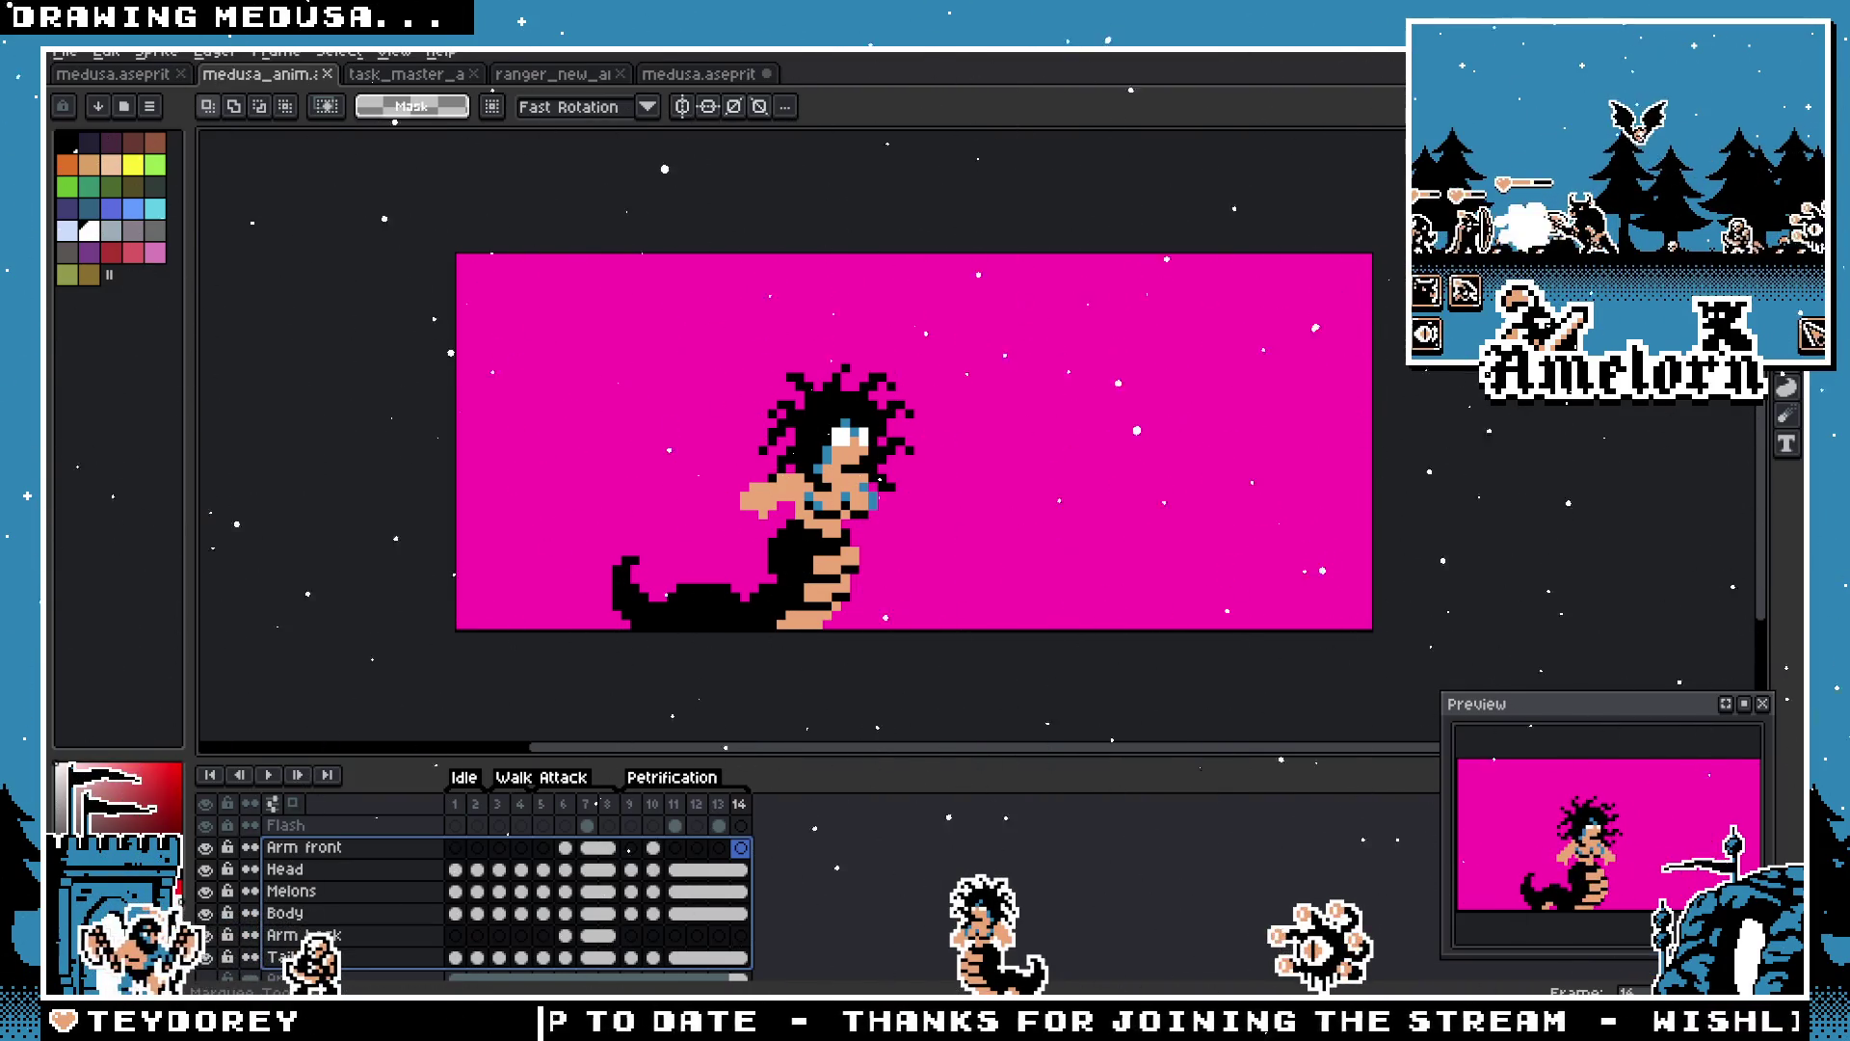
Step: Play the Petrification animation, then stop on the Flash layer's frame 11 burst
left_click(630, 847)
key("Return")
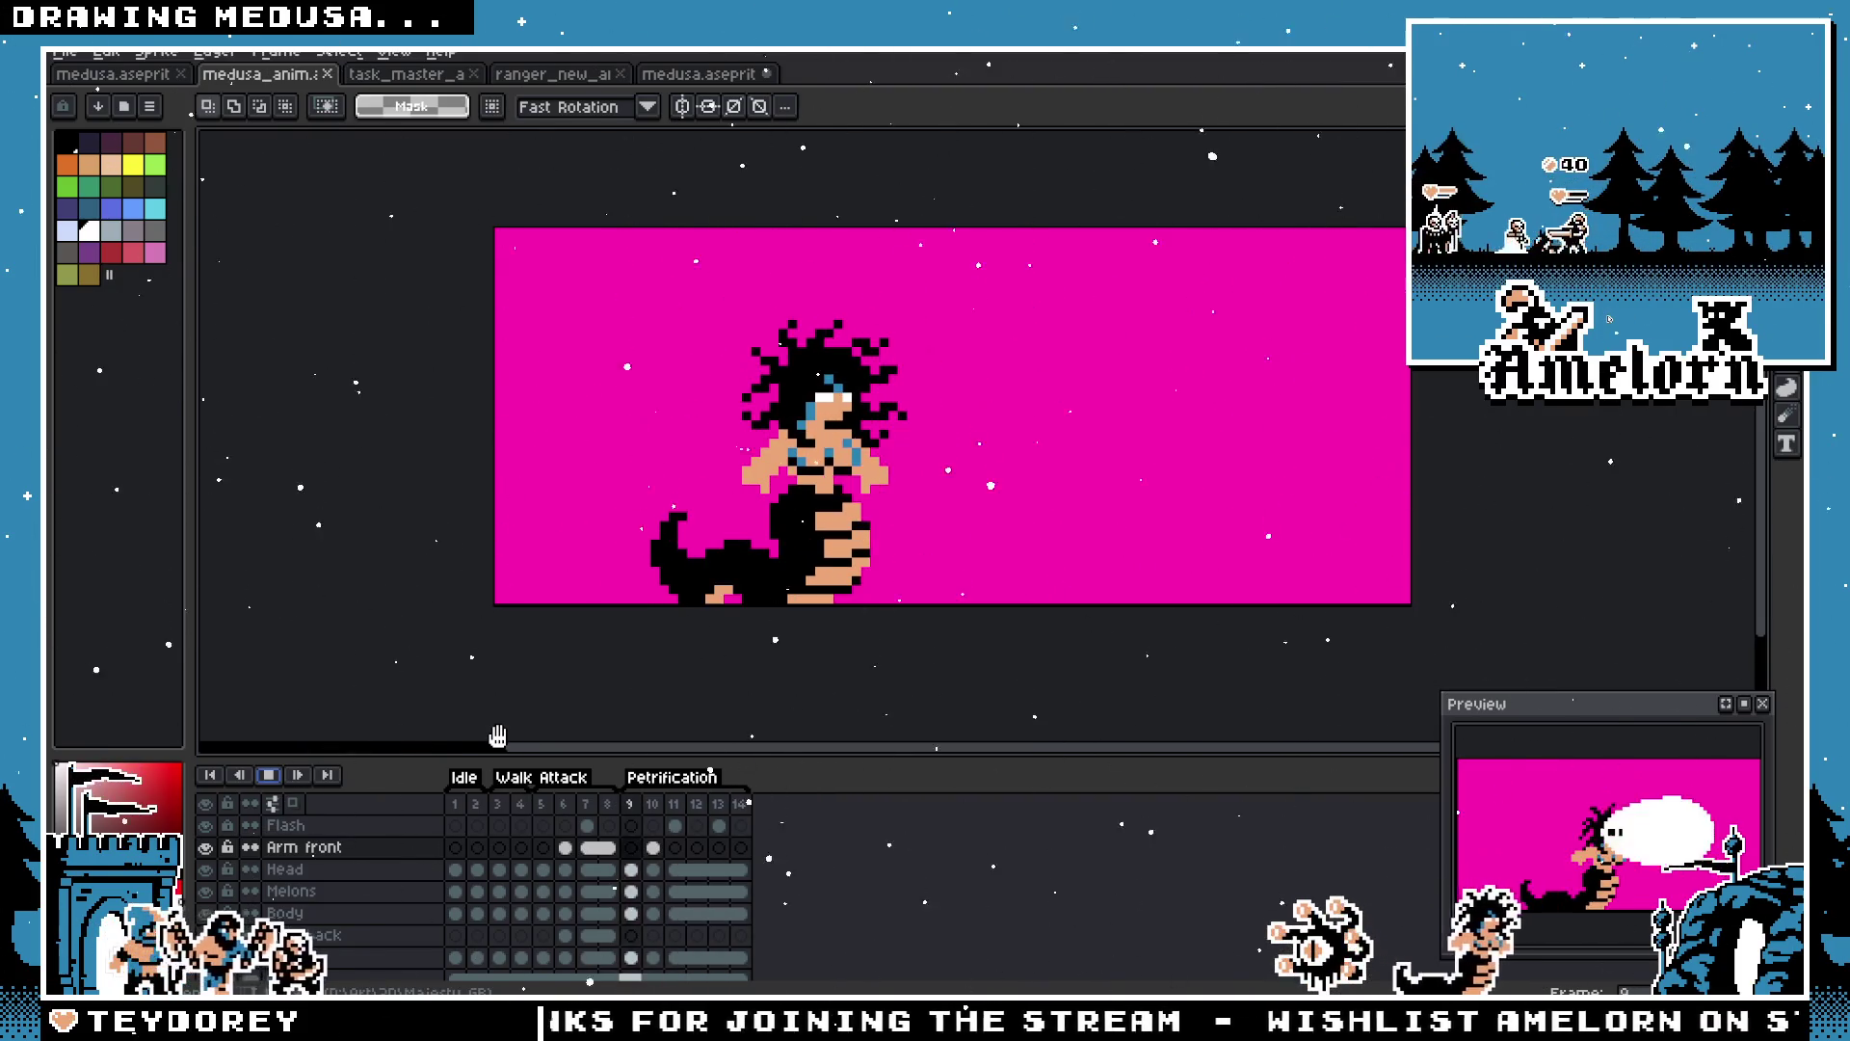
key("Return")
left_click(674, 825)
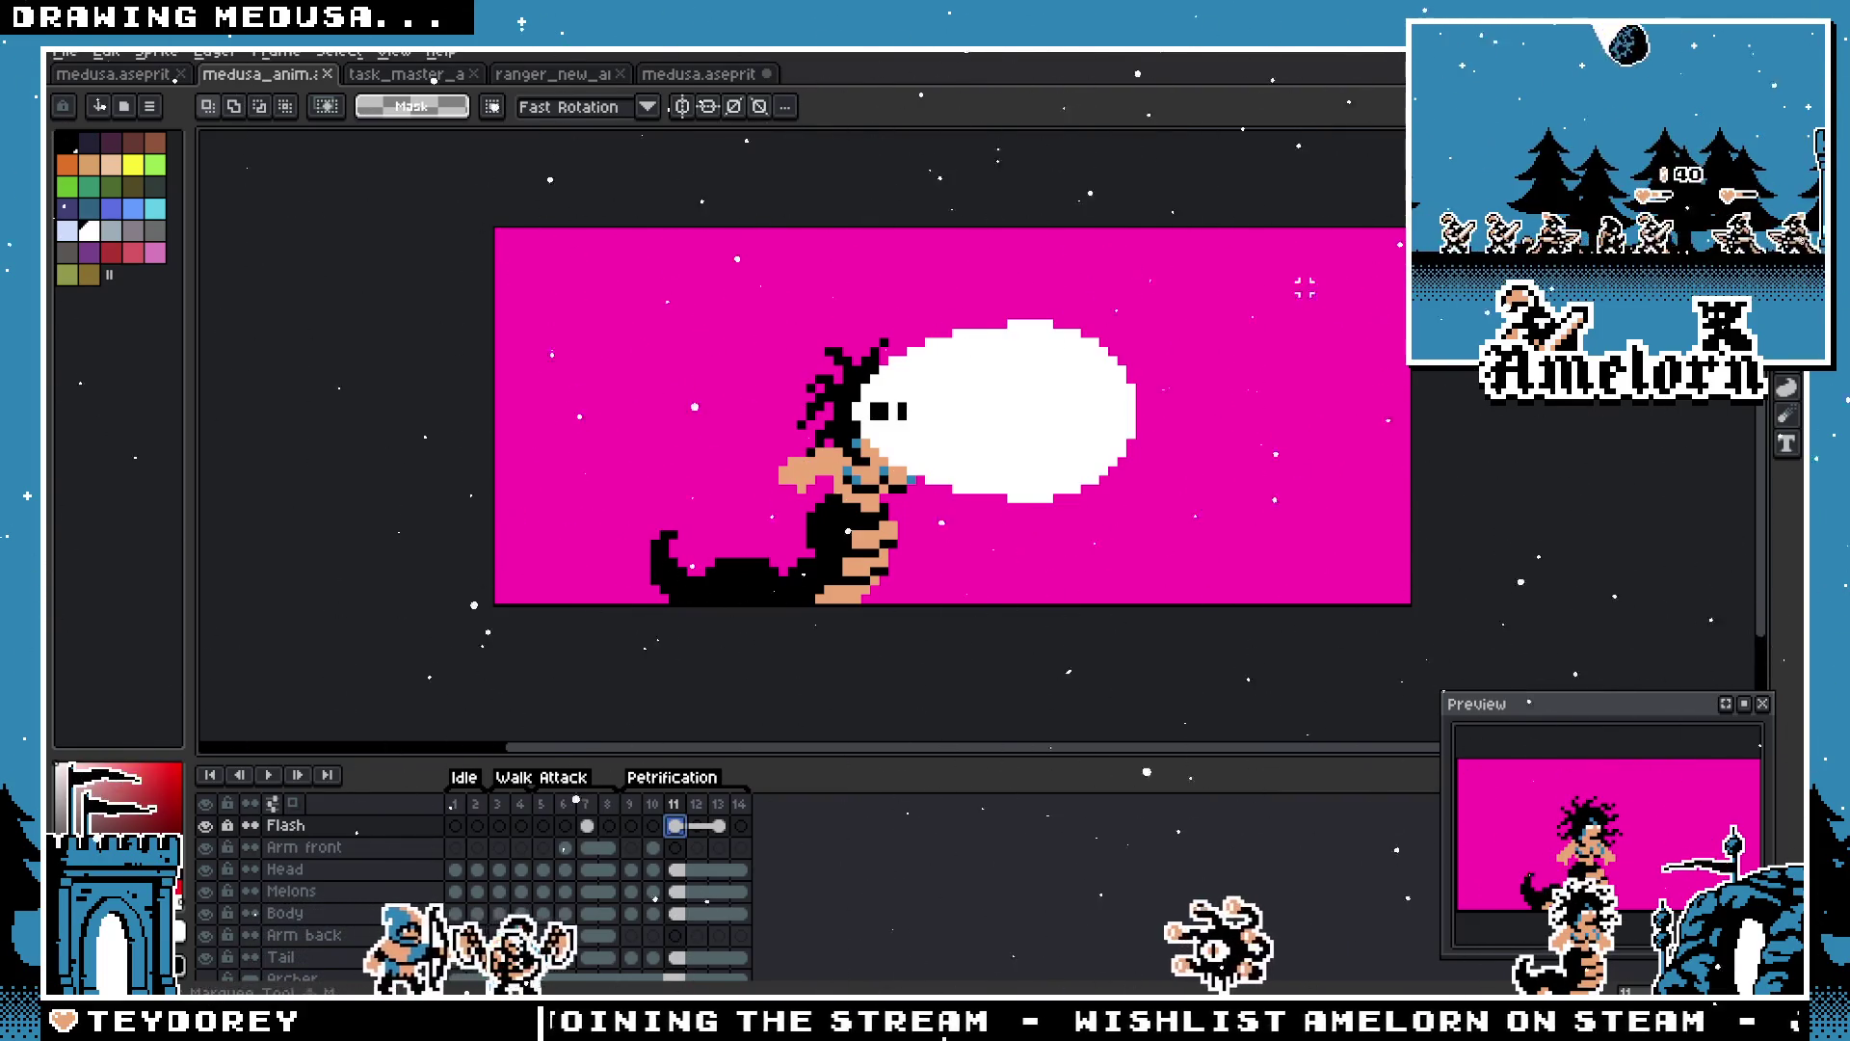
scroll(906, 415, "up", 3)
Step: Try black pencil pixels beside Medusa's eye on the flash frame, then undo them
key("b")
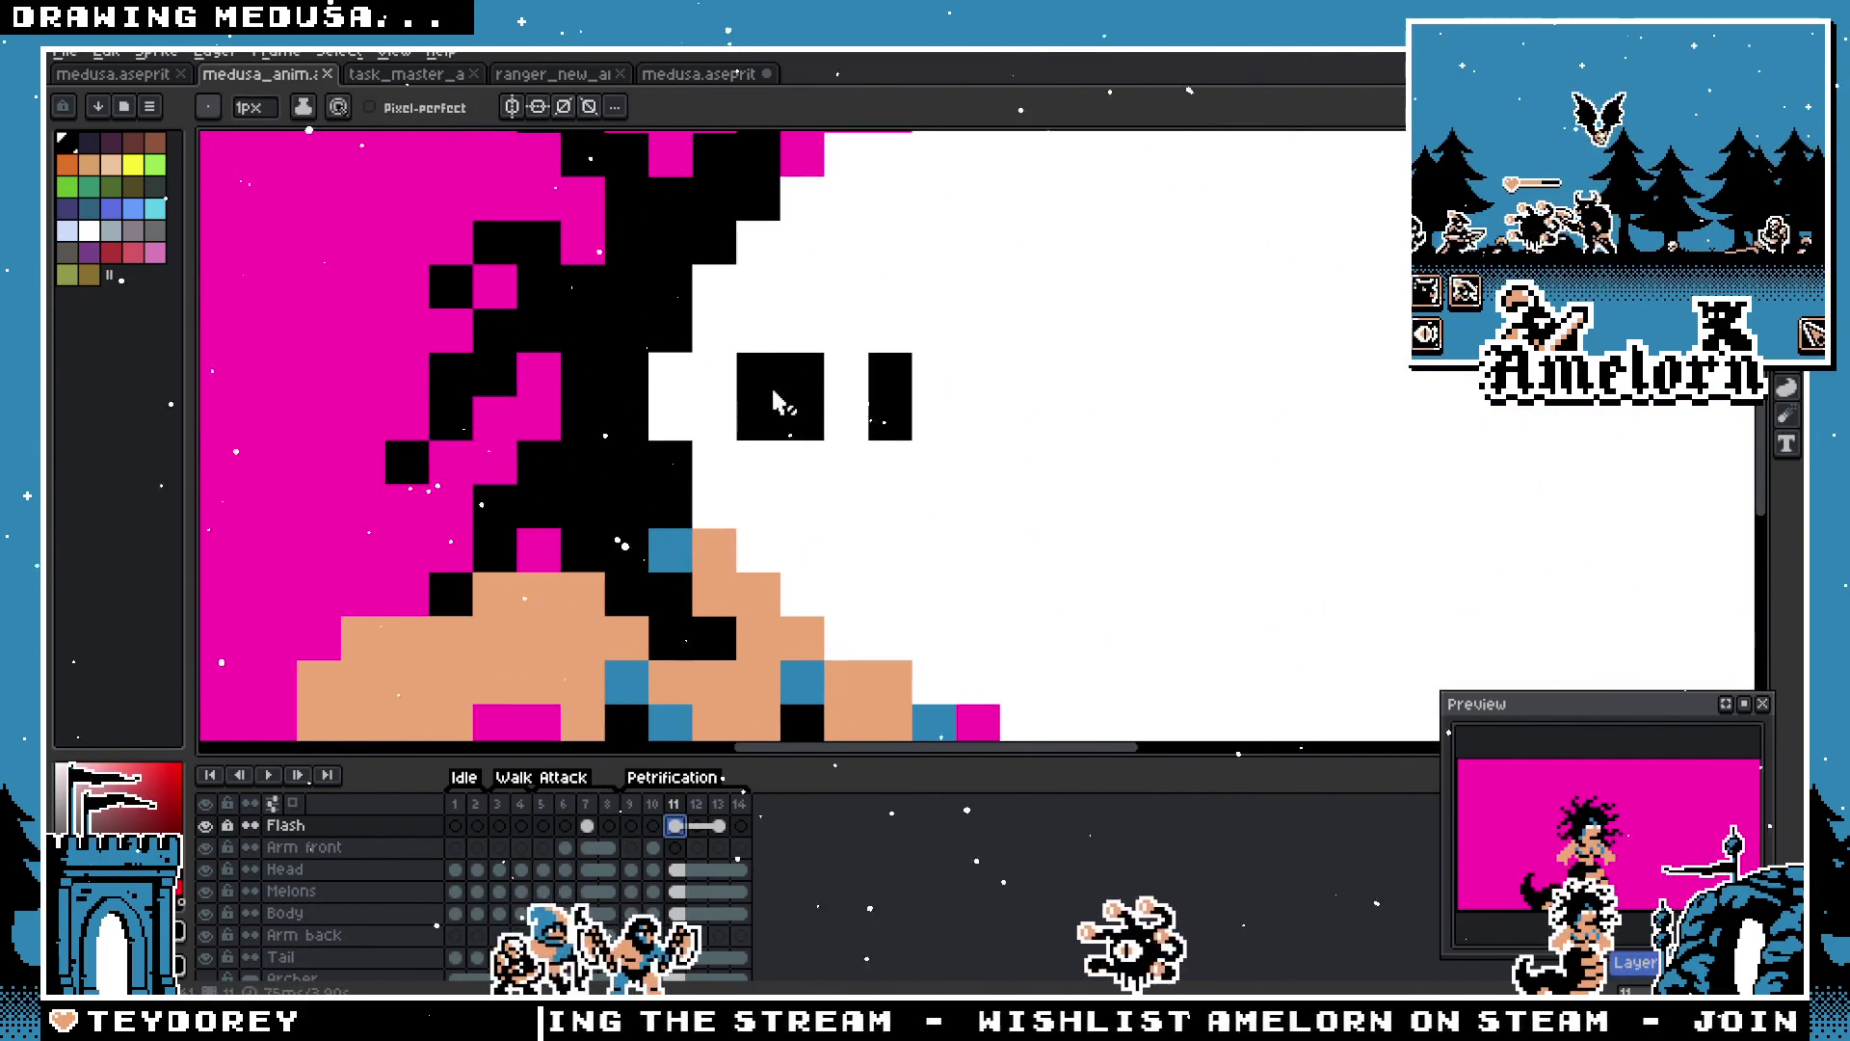
left_click(710, 386)
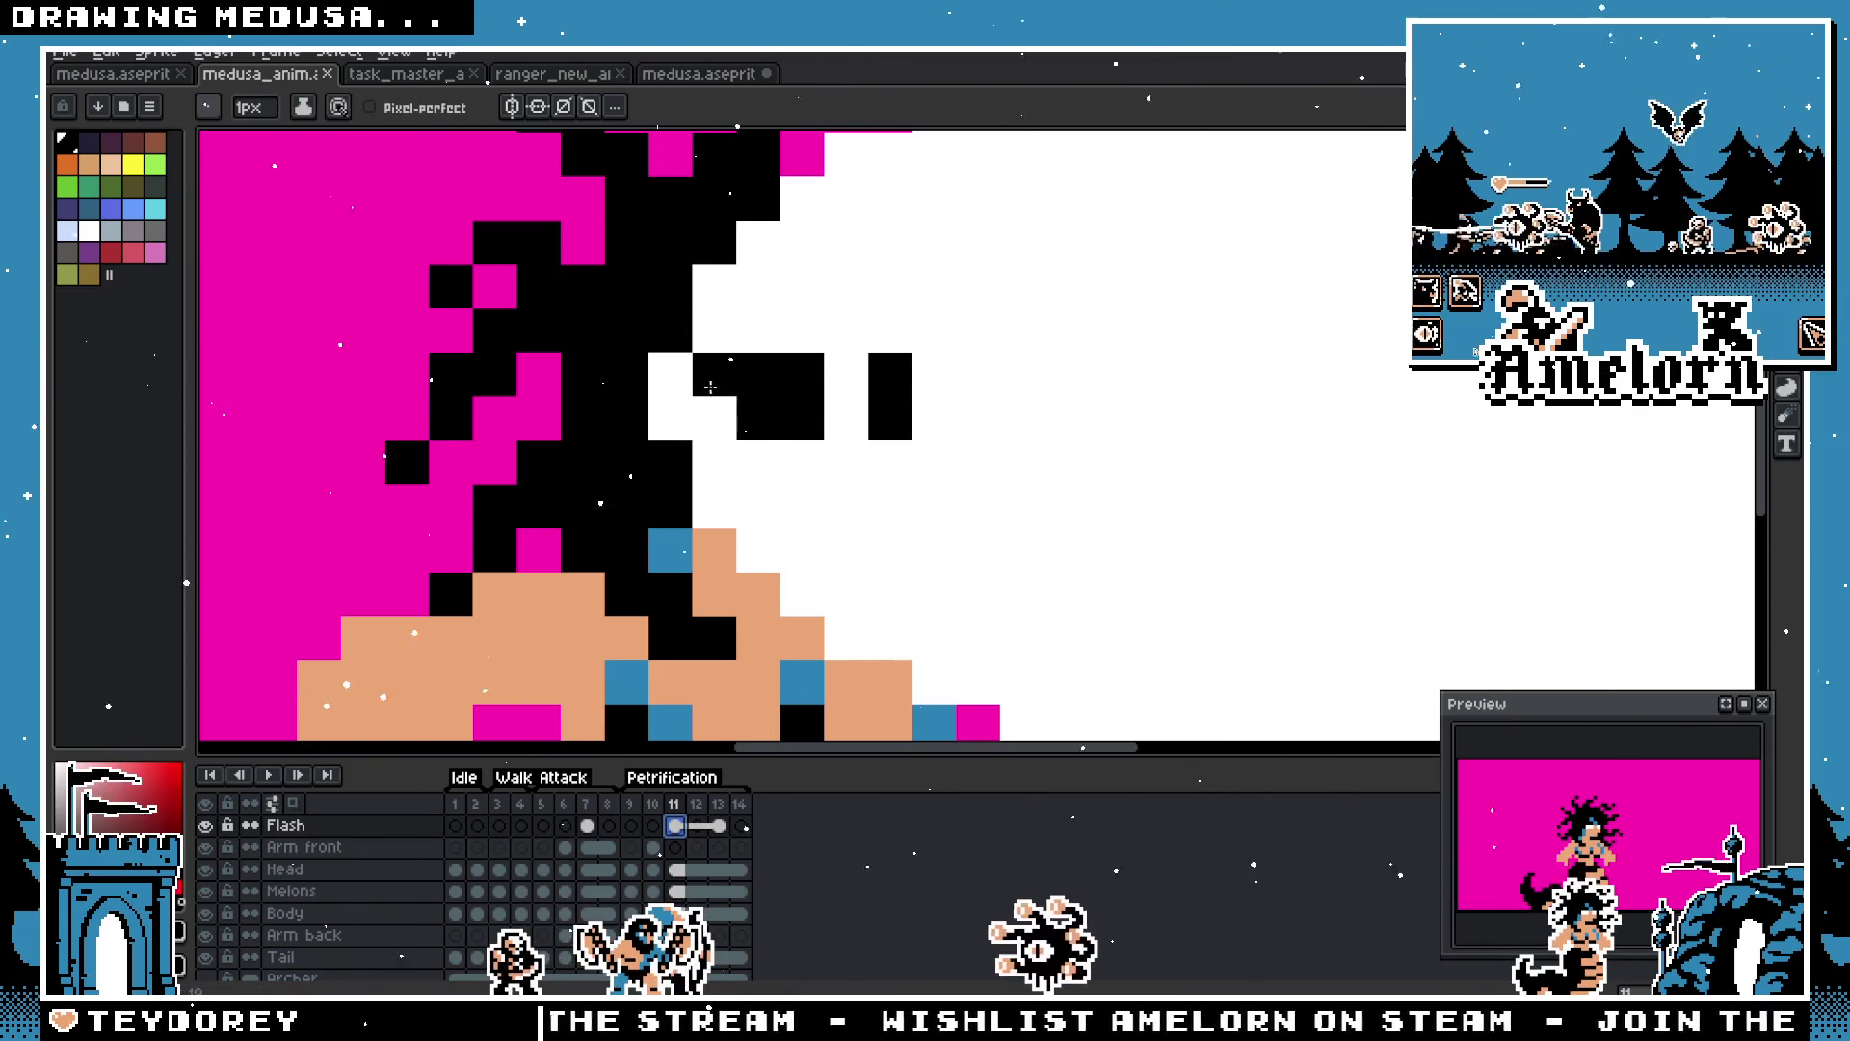
left_click_drag(710, 386, 842, 388)
key("x")
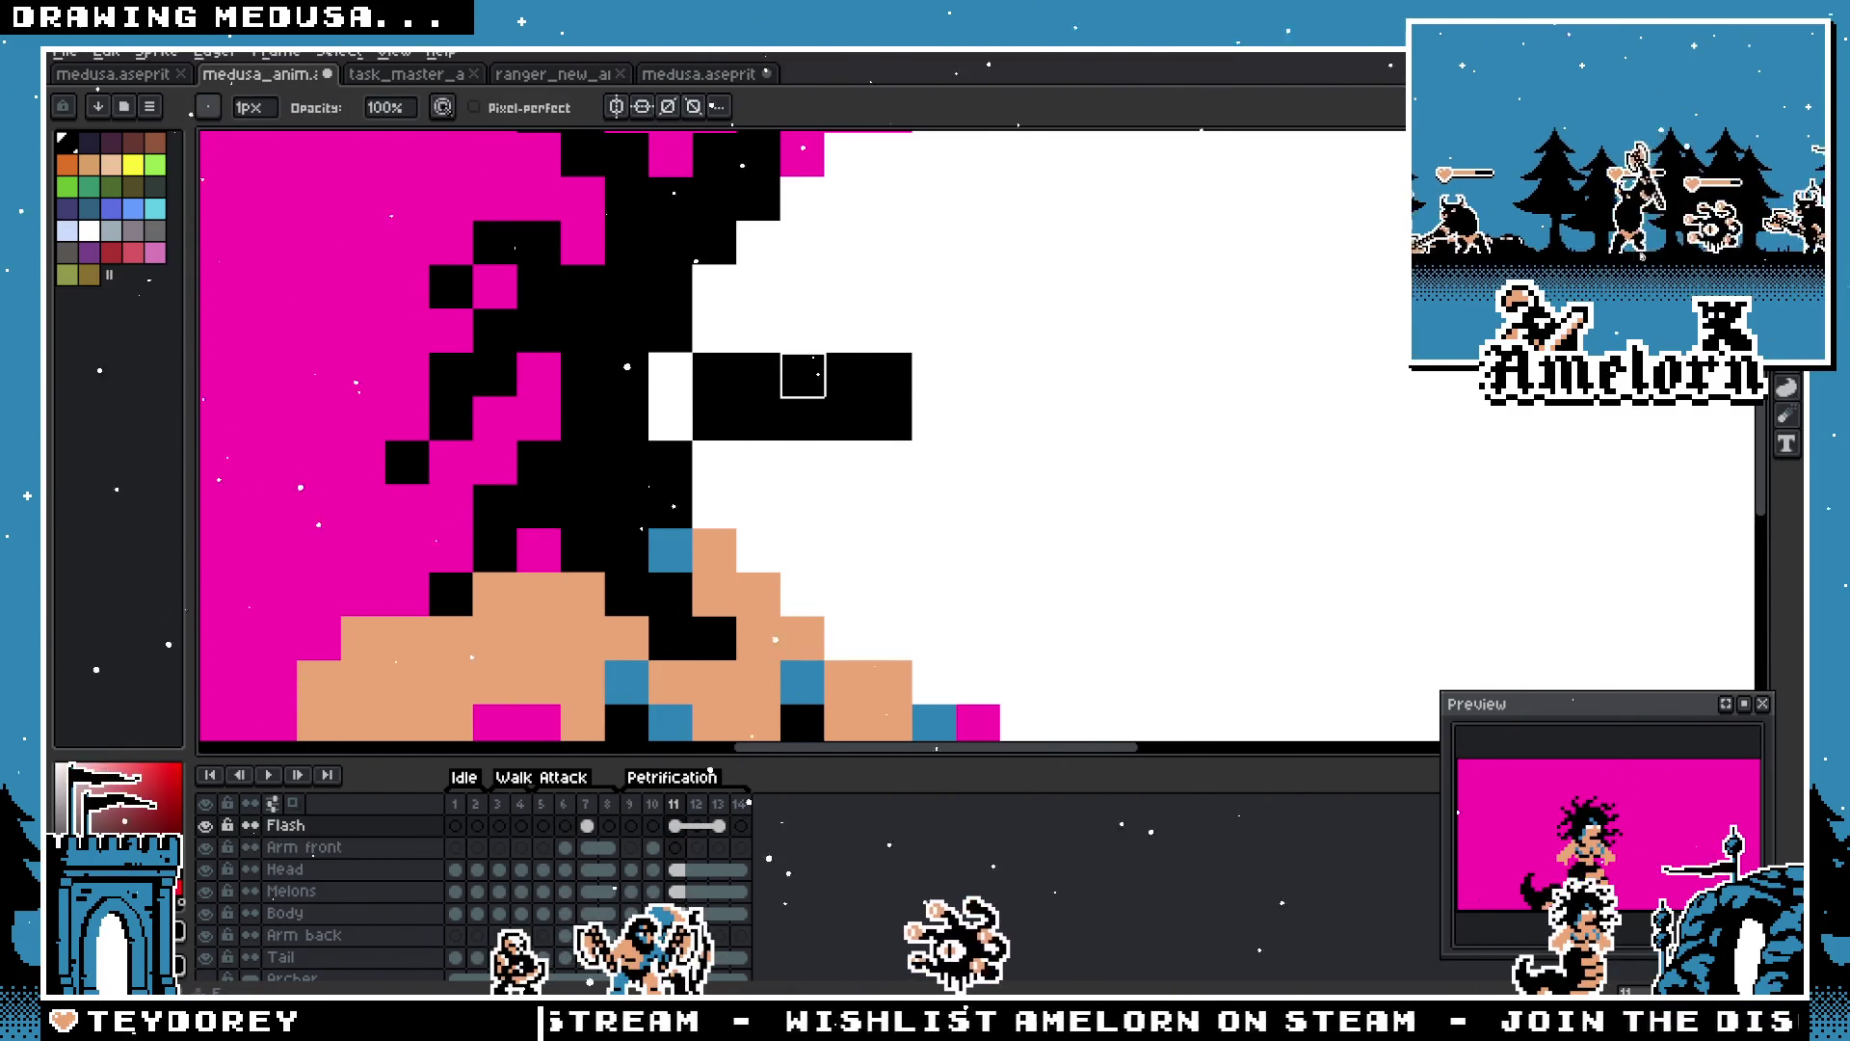
scroll(888, 421, "down", 9)
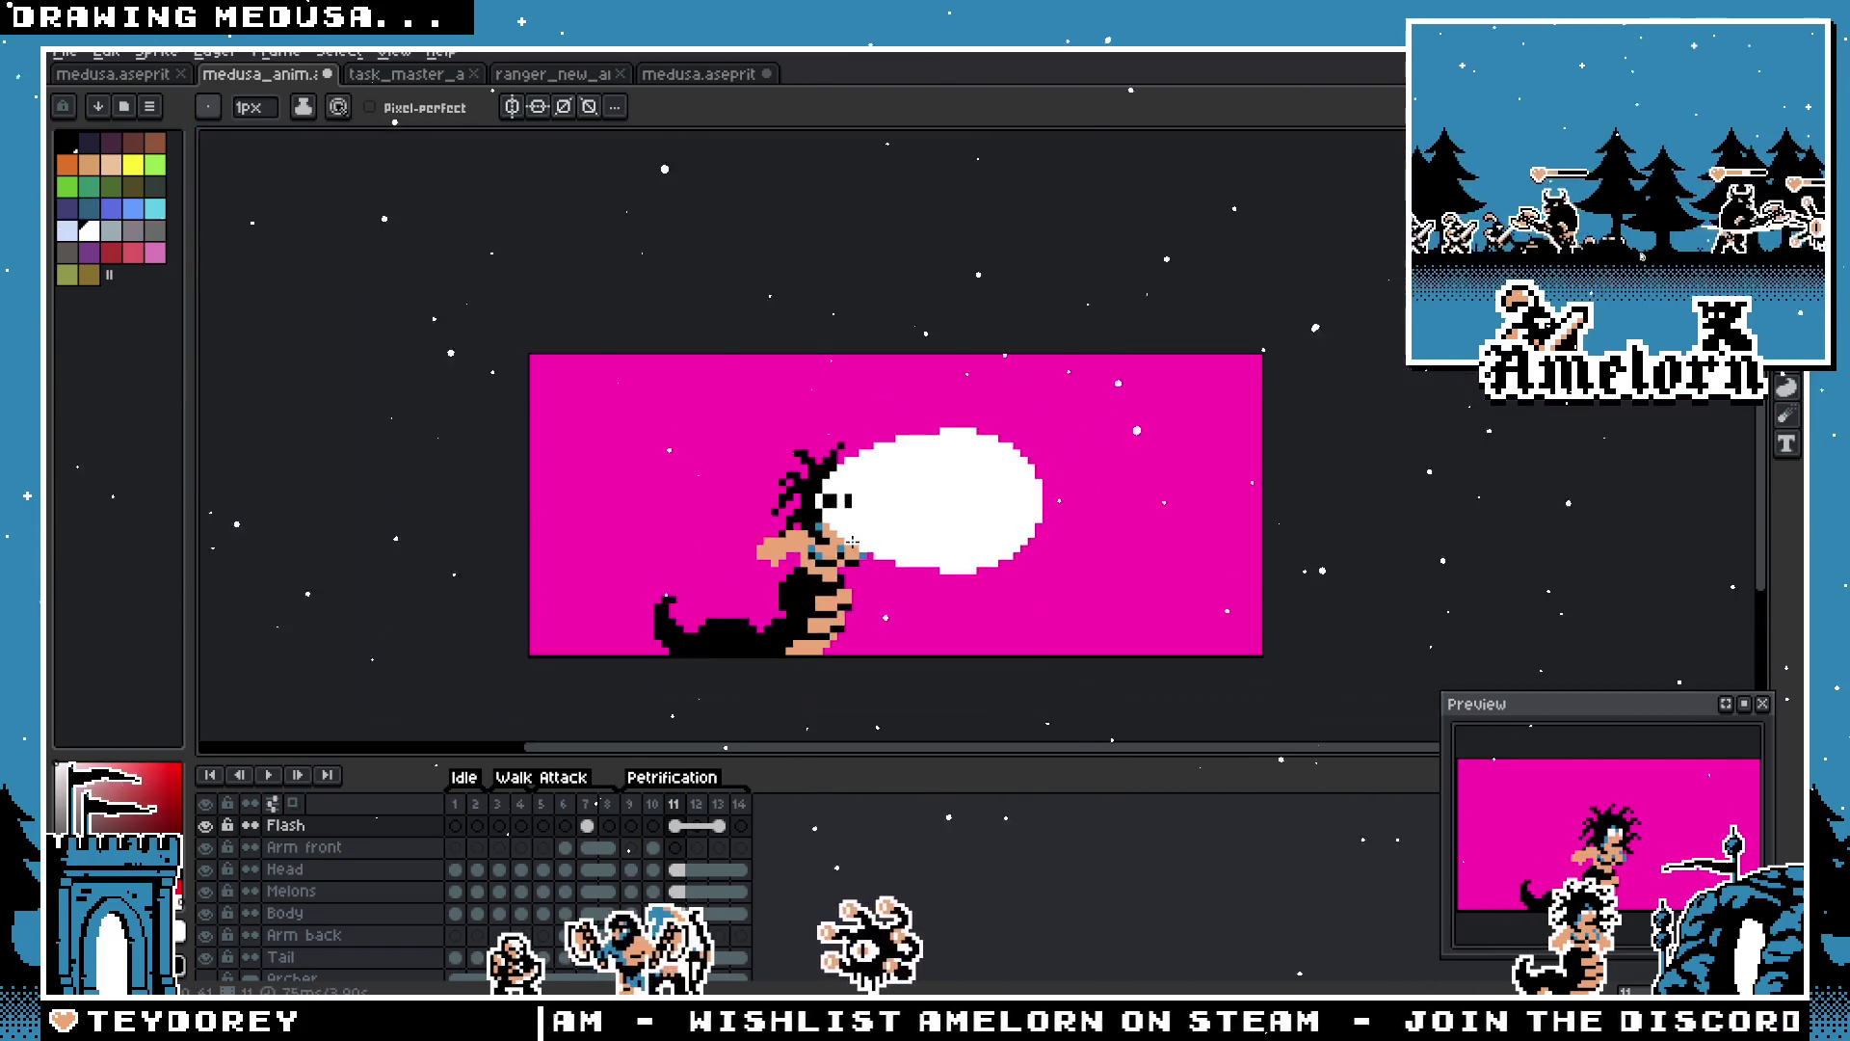
scroll(870, 581, "up", 4)
key("ctrl+z")
key("ctrl+z")
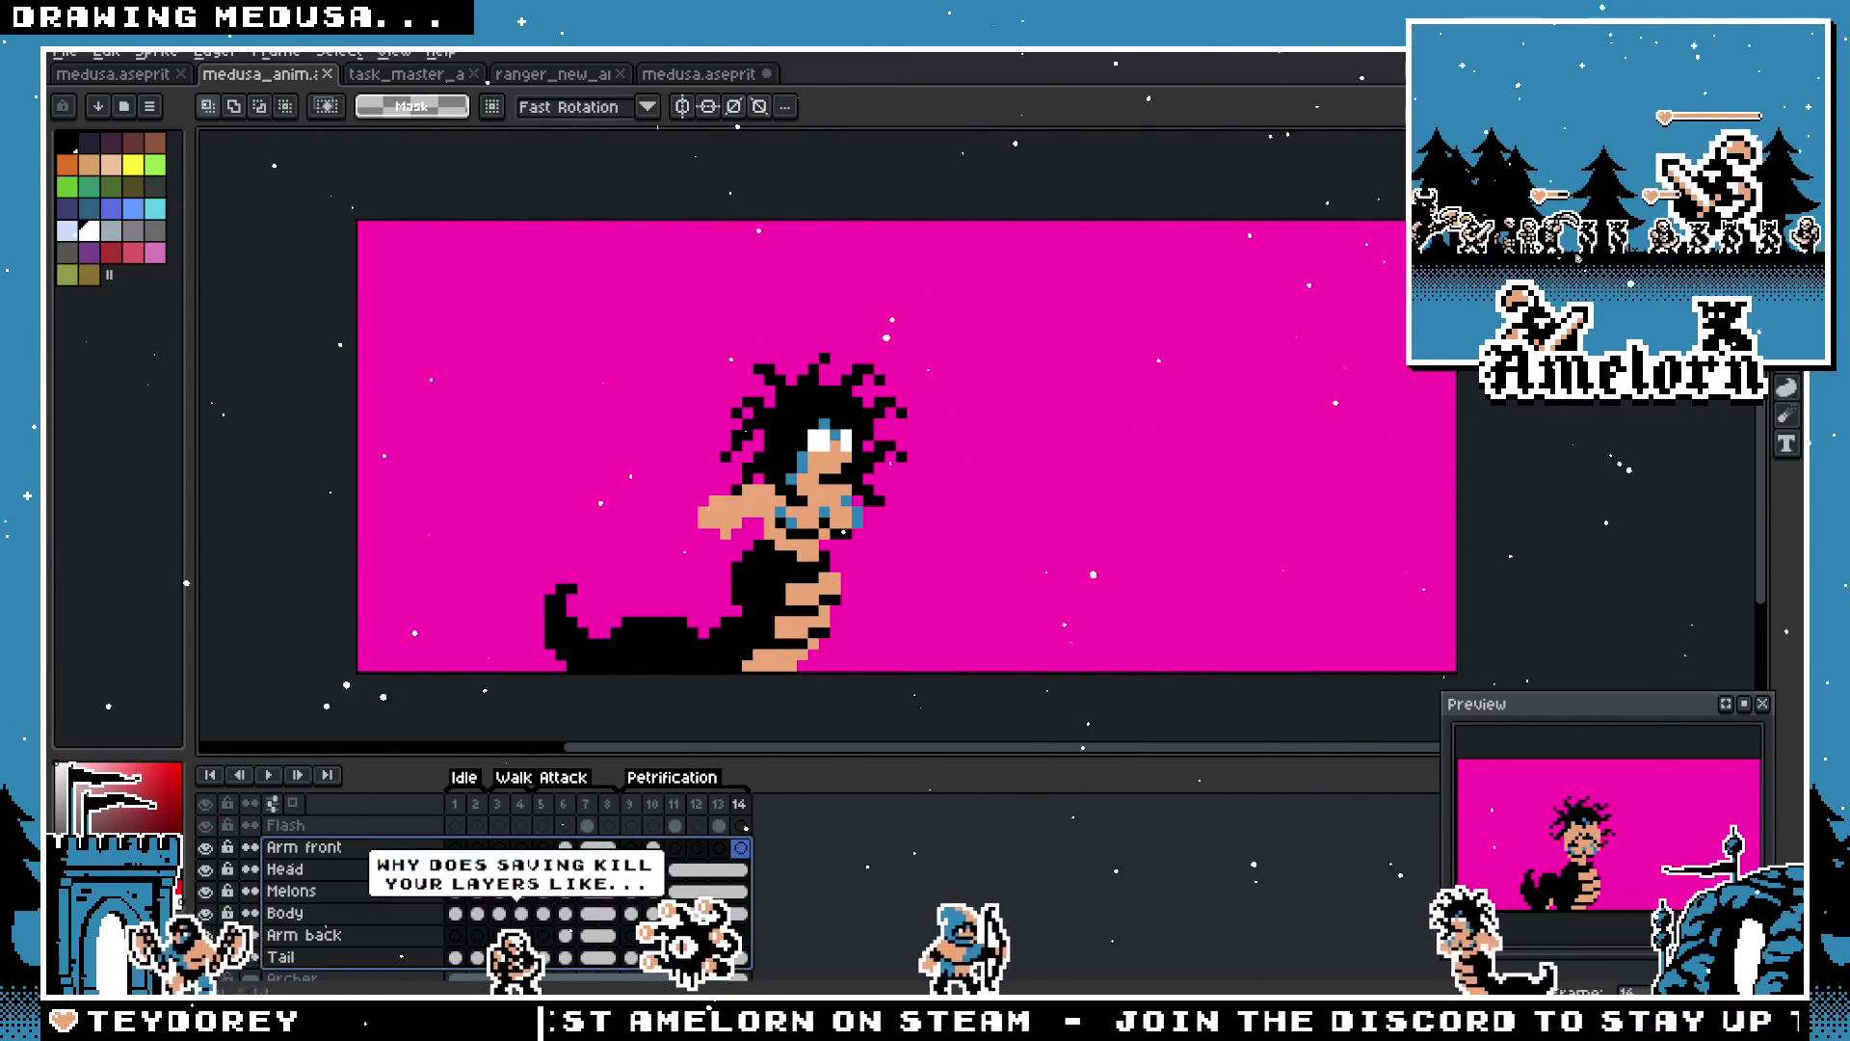
Step: Make the Body layer active and visible again
key("m")
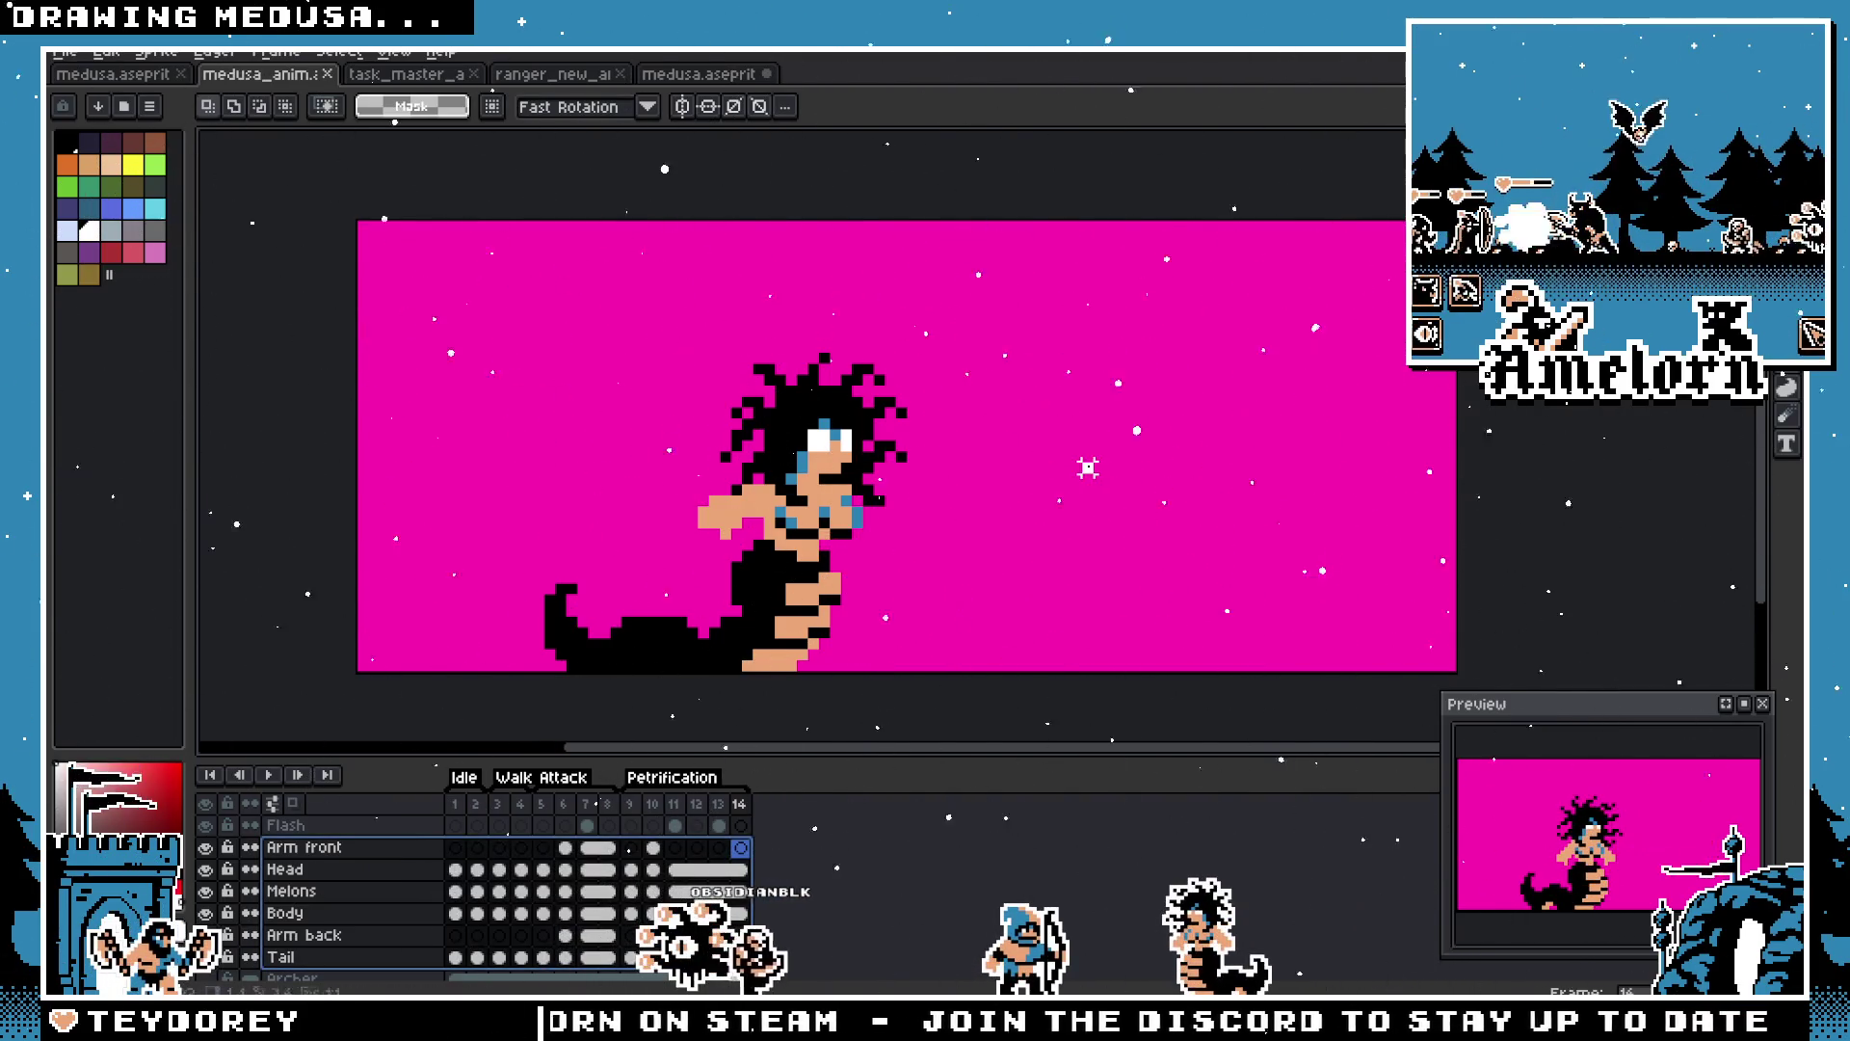
scroll(321, 951, "down", 1)
left_click(280, 890)
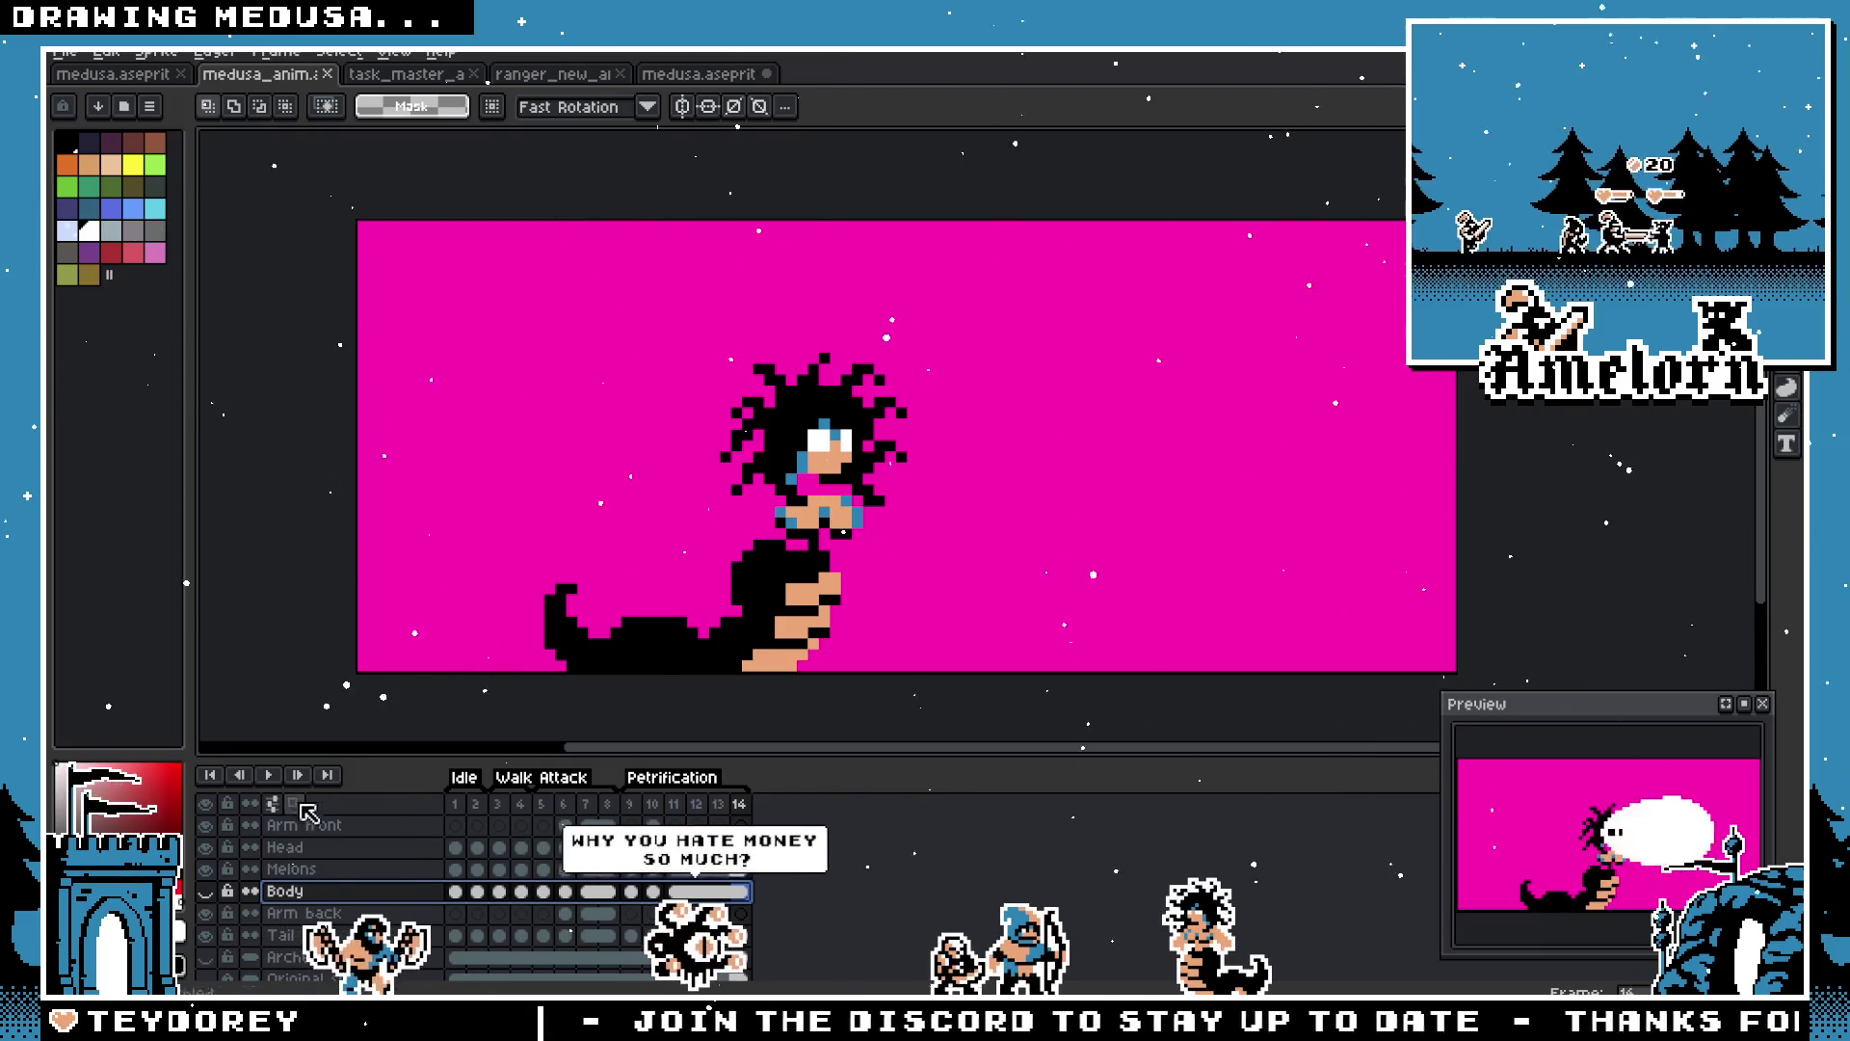
left_click(205, 891)
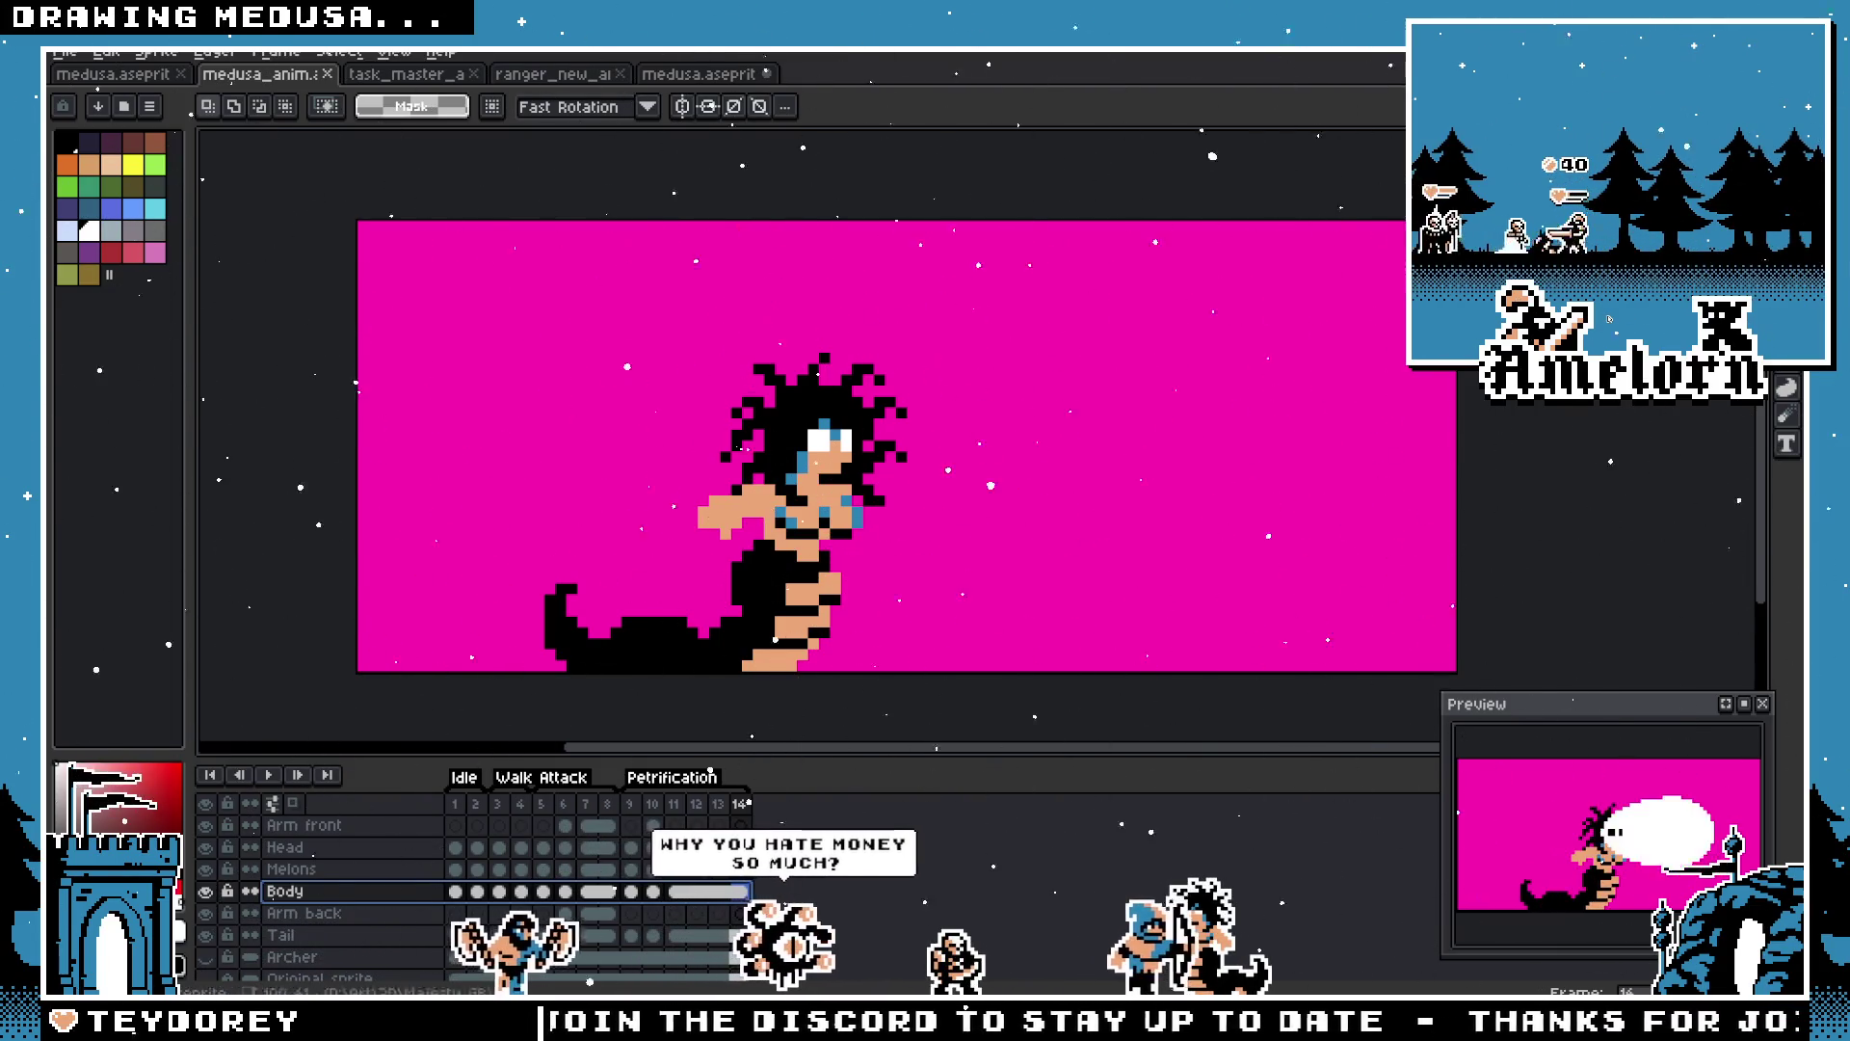
scroll(369, 895, "up", 1)
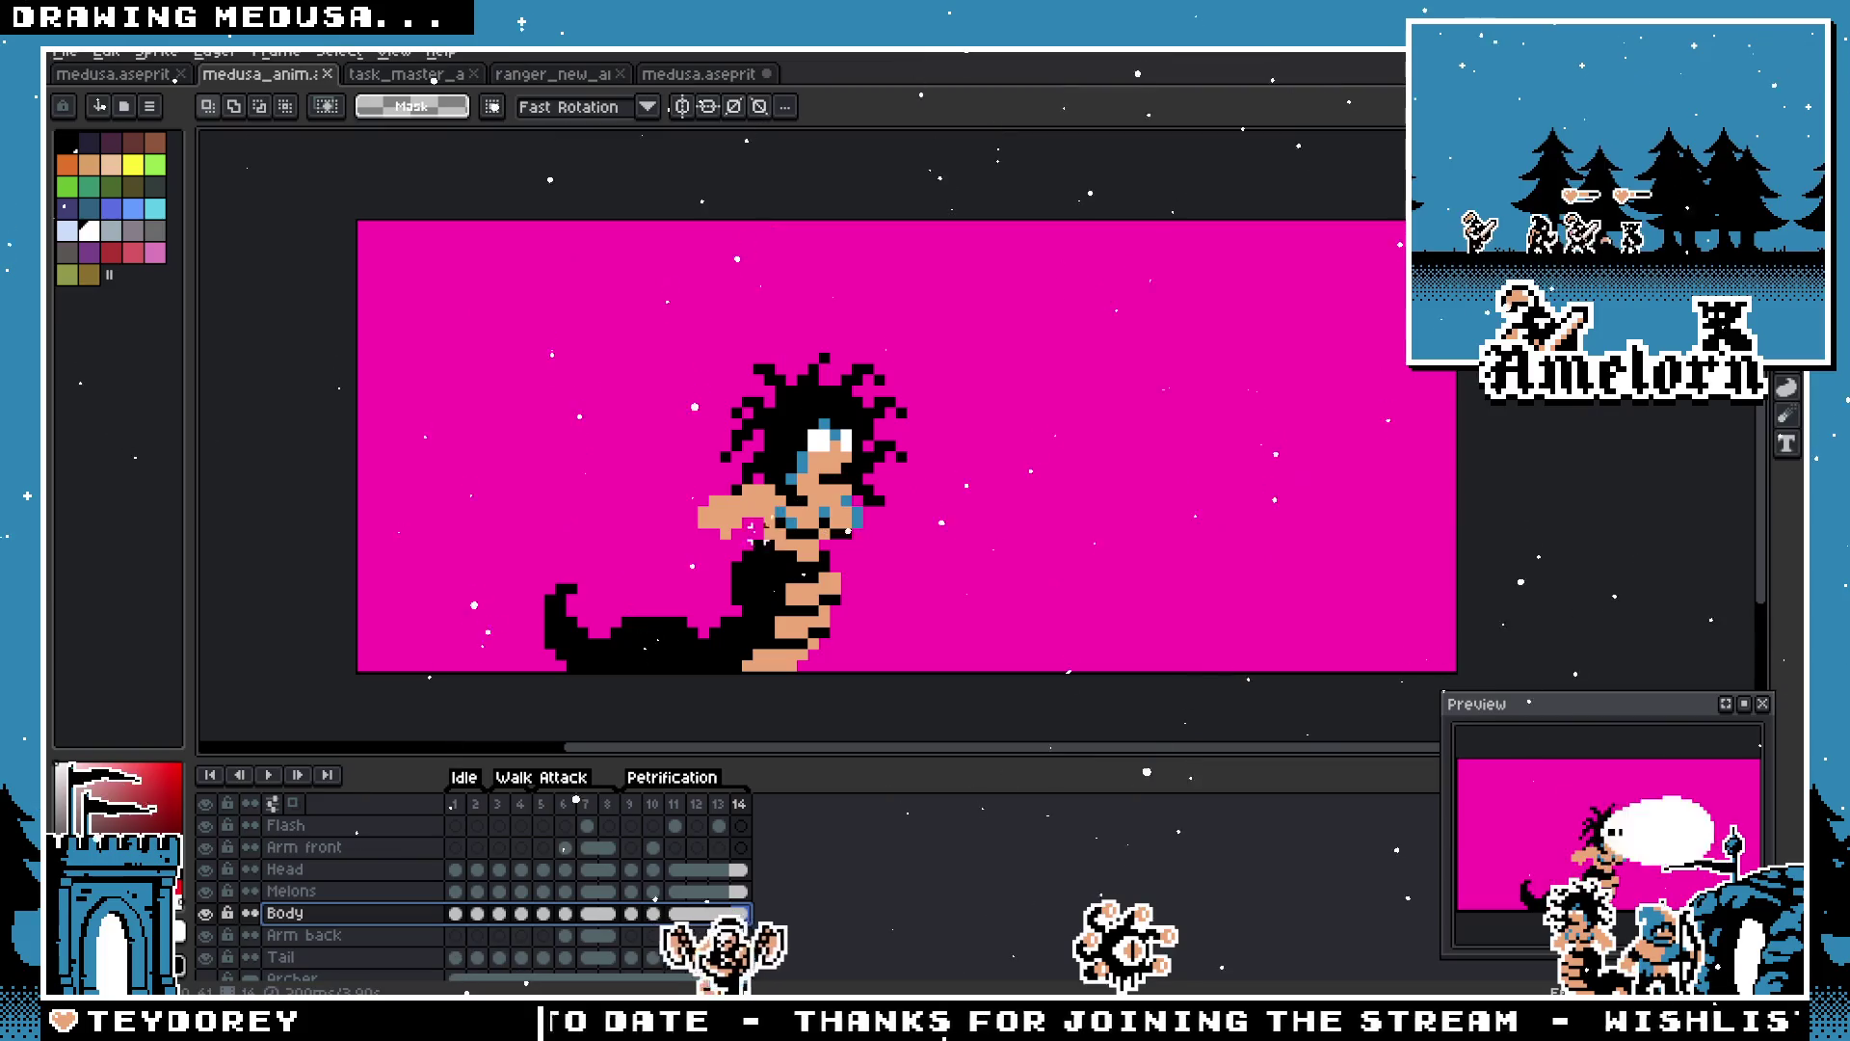
Step: At frame 10, select the Head through Tail layers and merge them into one
left_click_drag(300, 961, 312, 855)
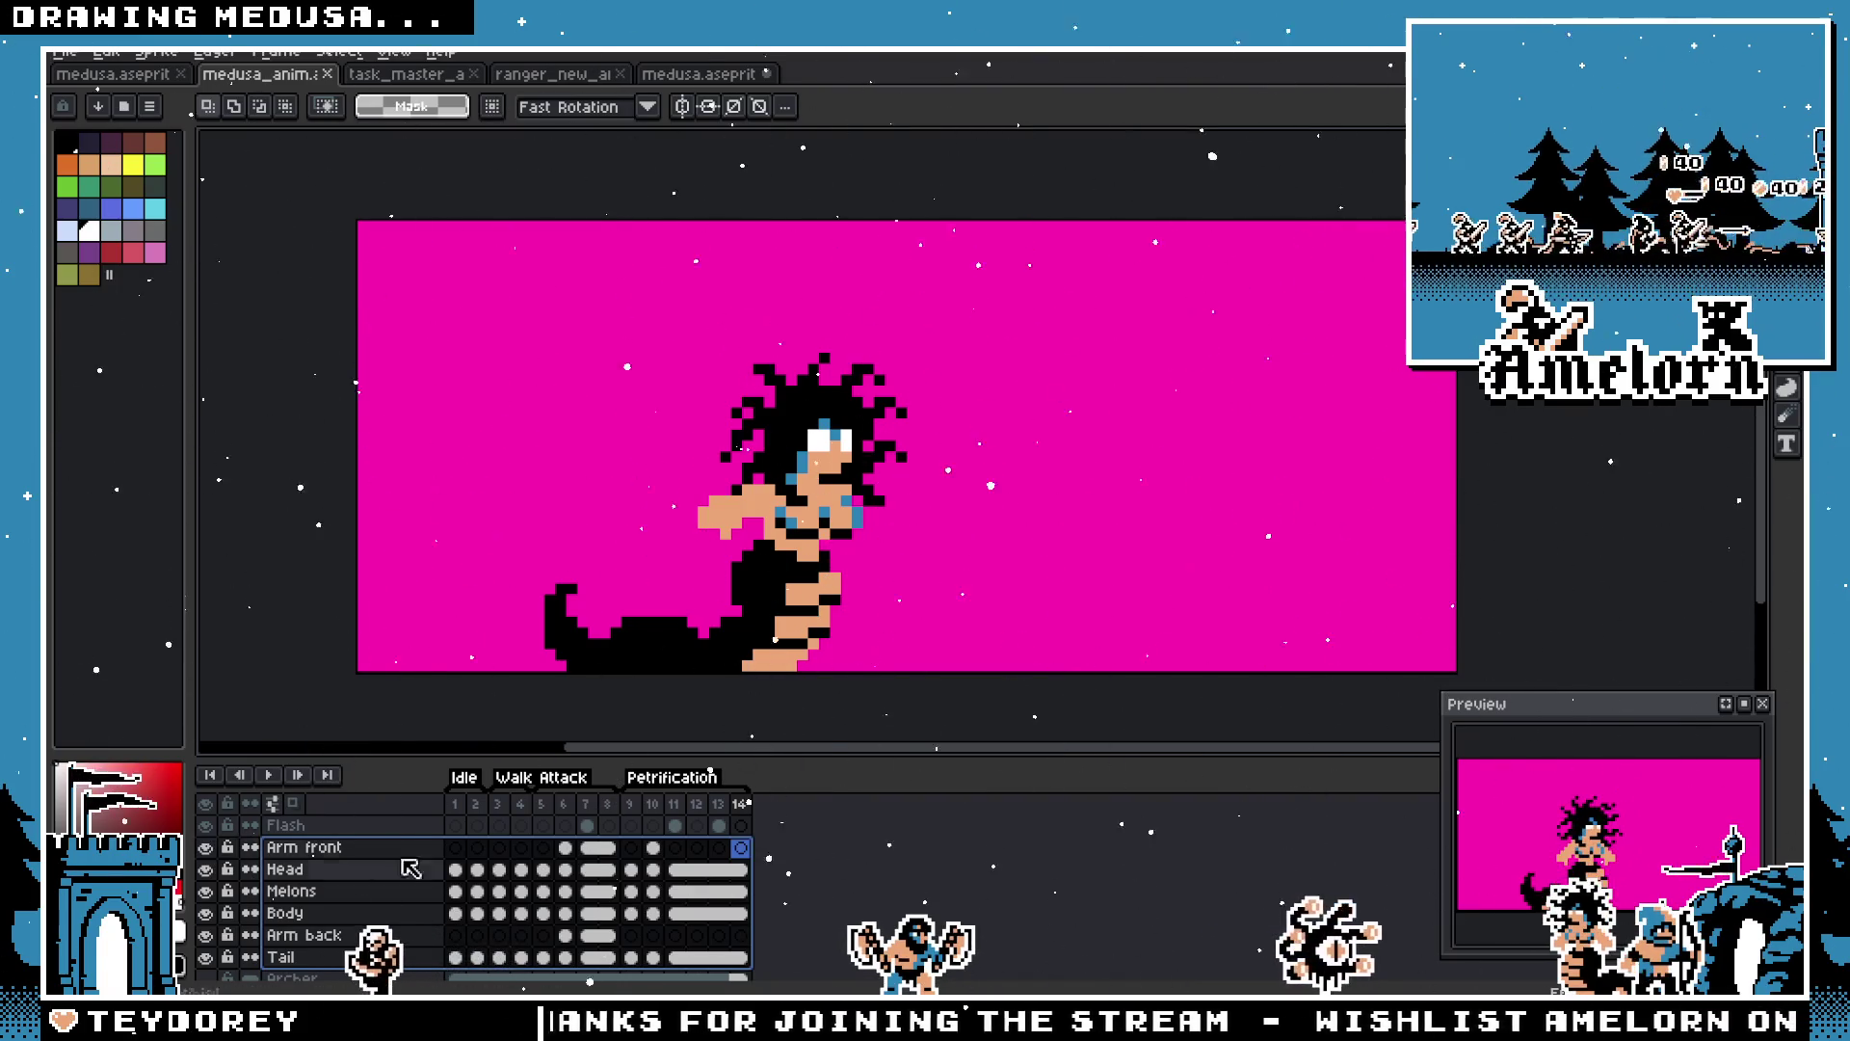
left_click(652, 869)
left_click_drag(289, 957, 310, 850)
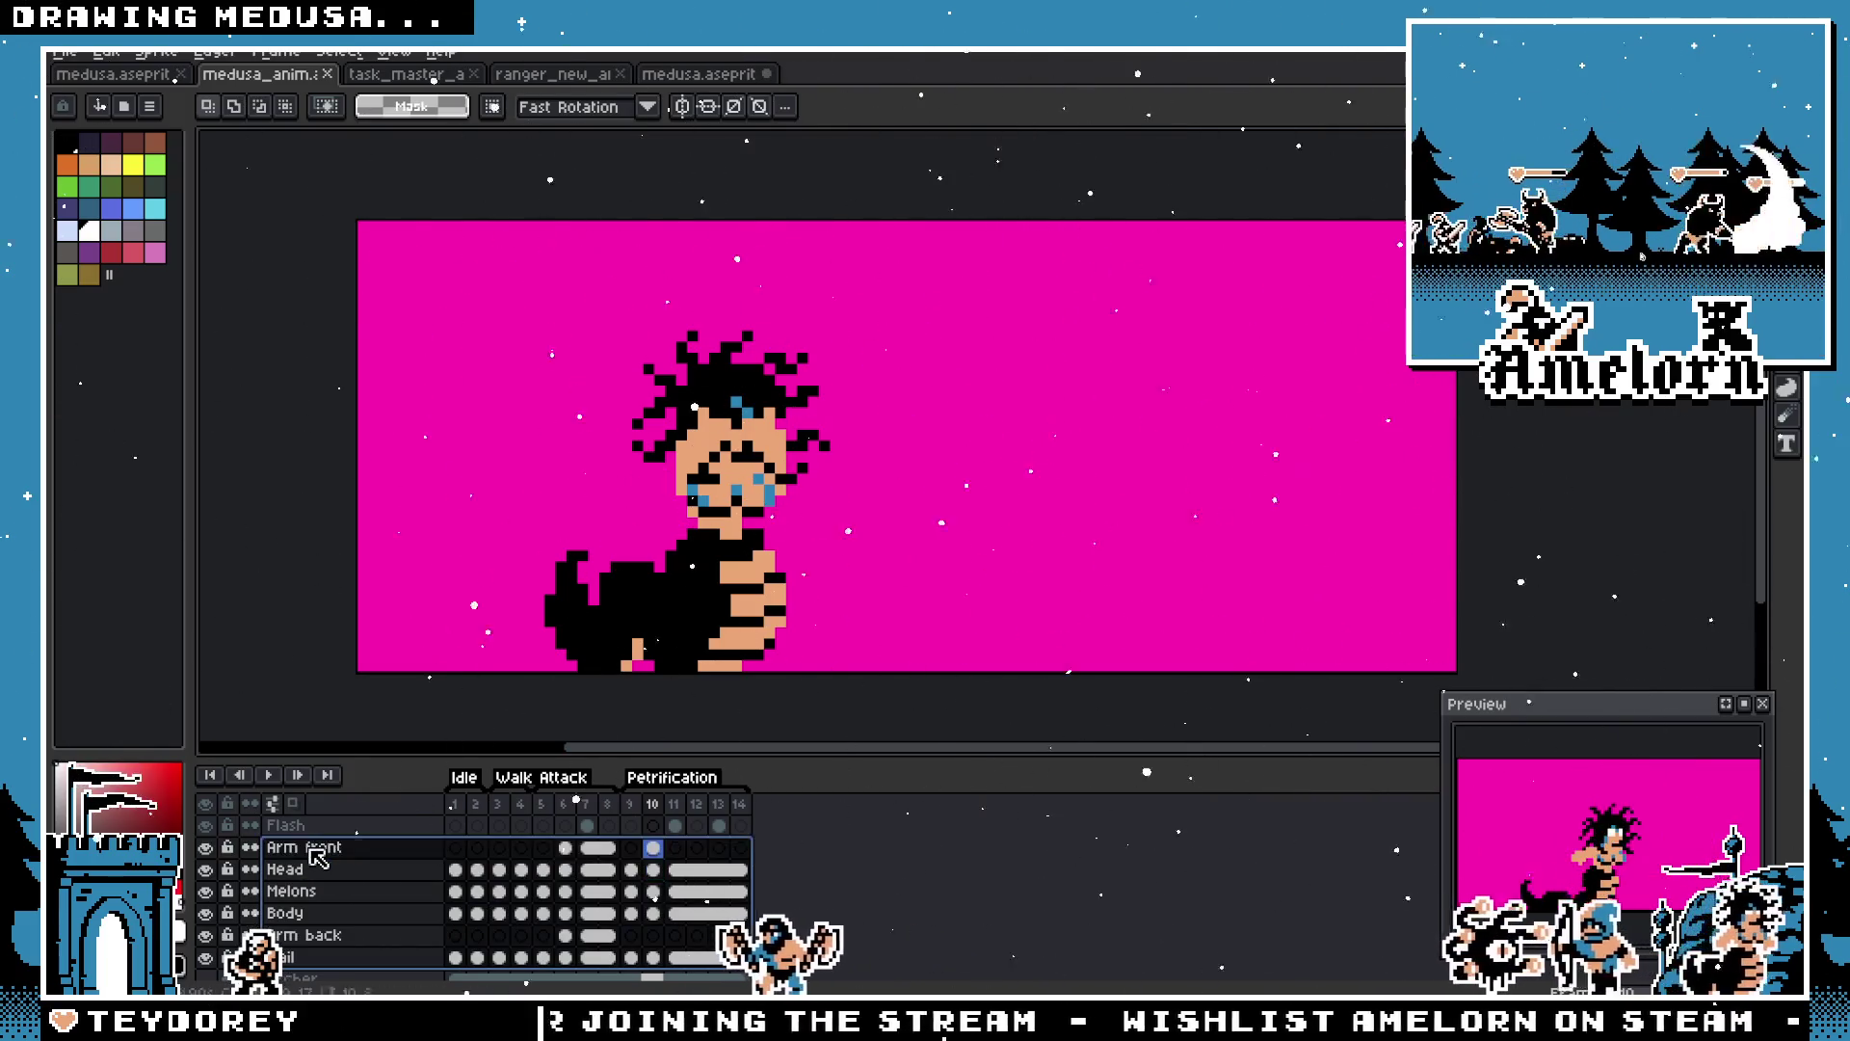
right_click(318, 857)
left_click(332, 973)
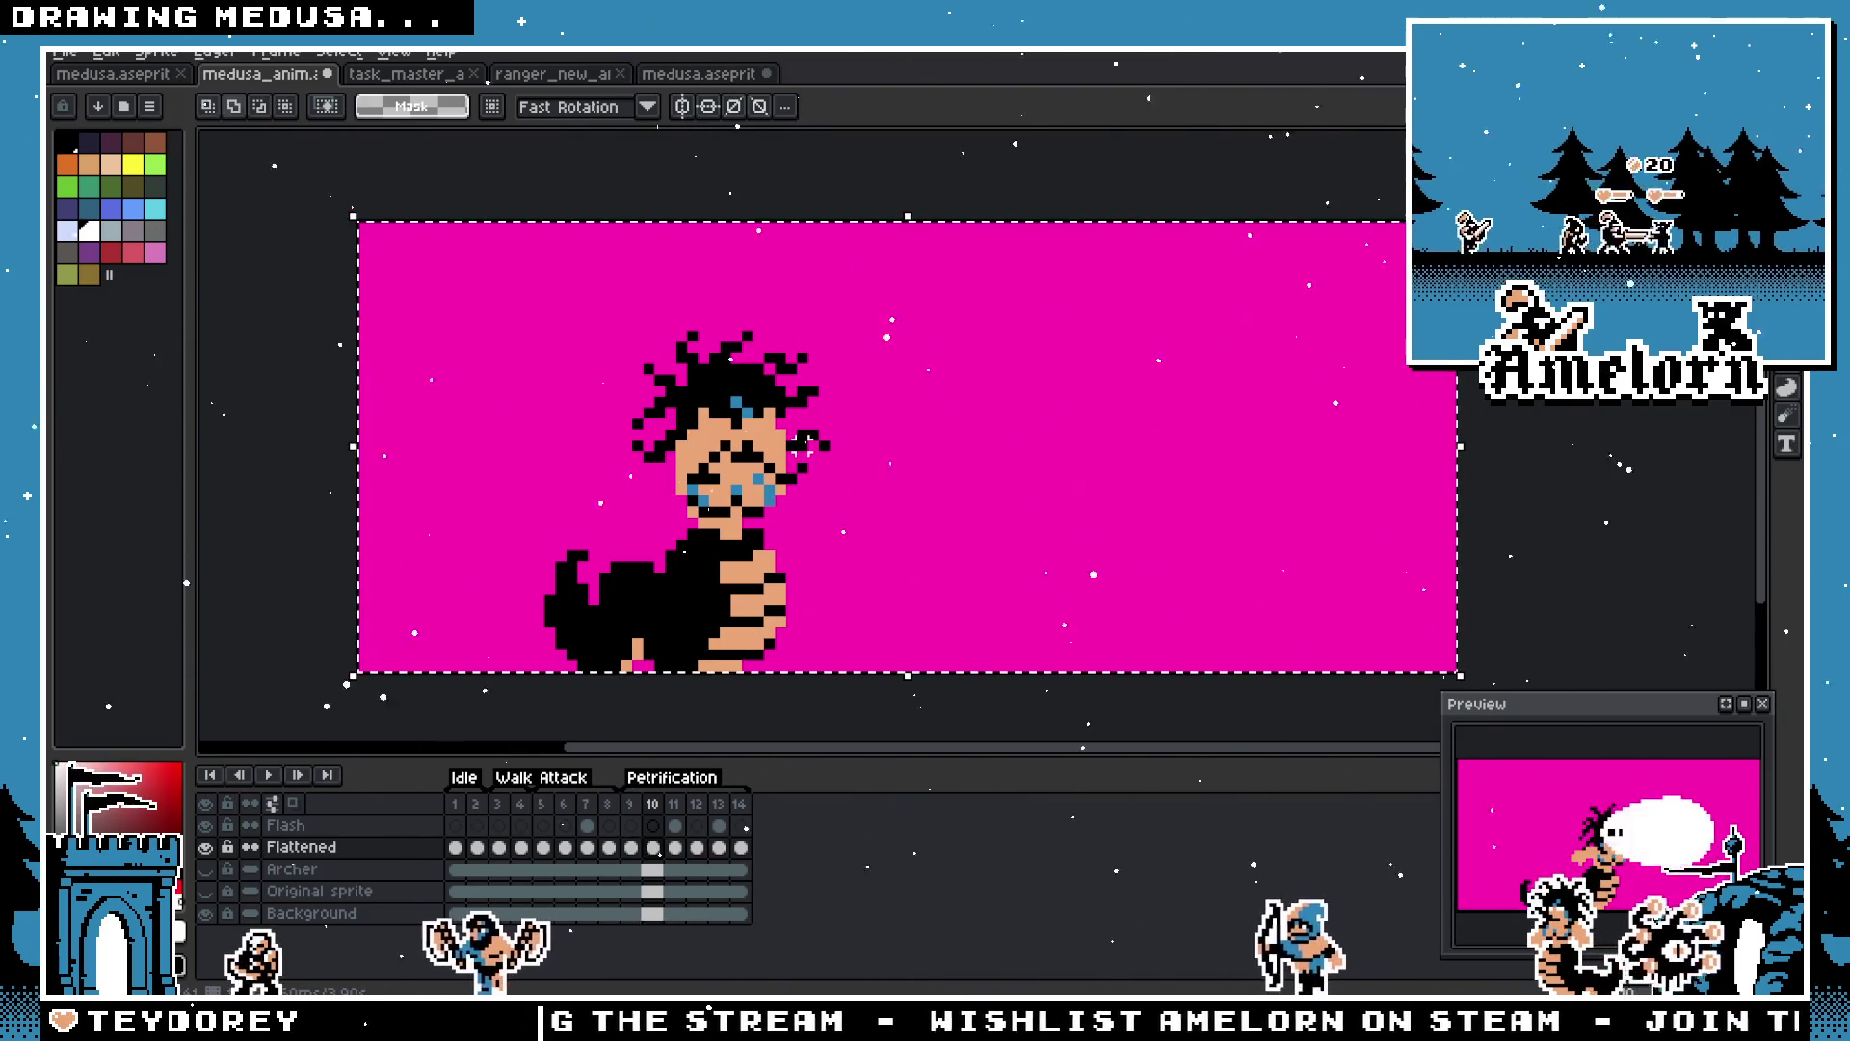
key("shift+o")
key("Escape")
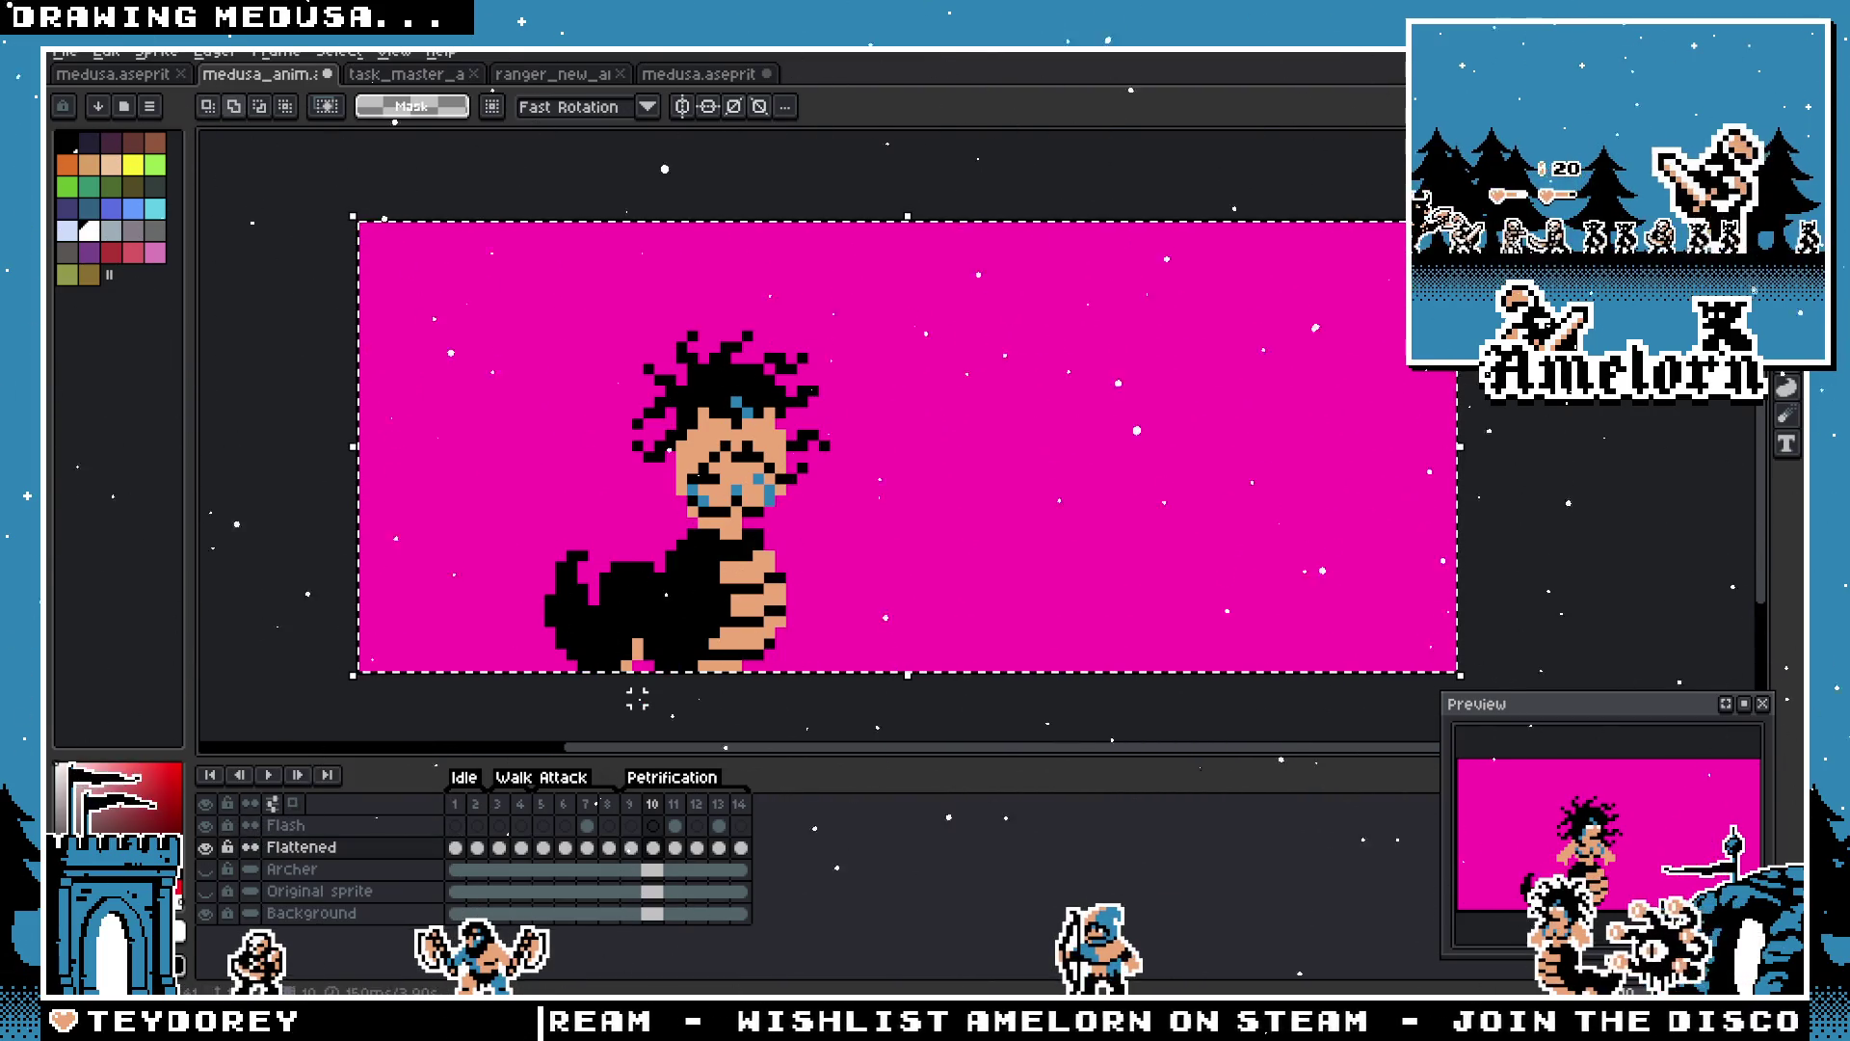
key("shift+o")
left_click(1473, 424)
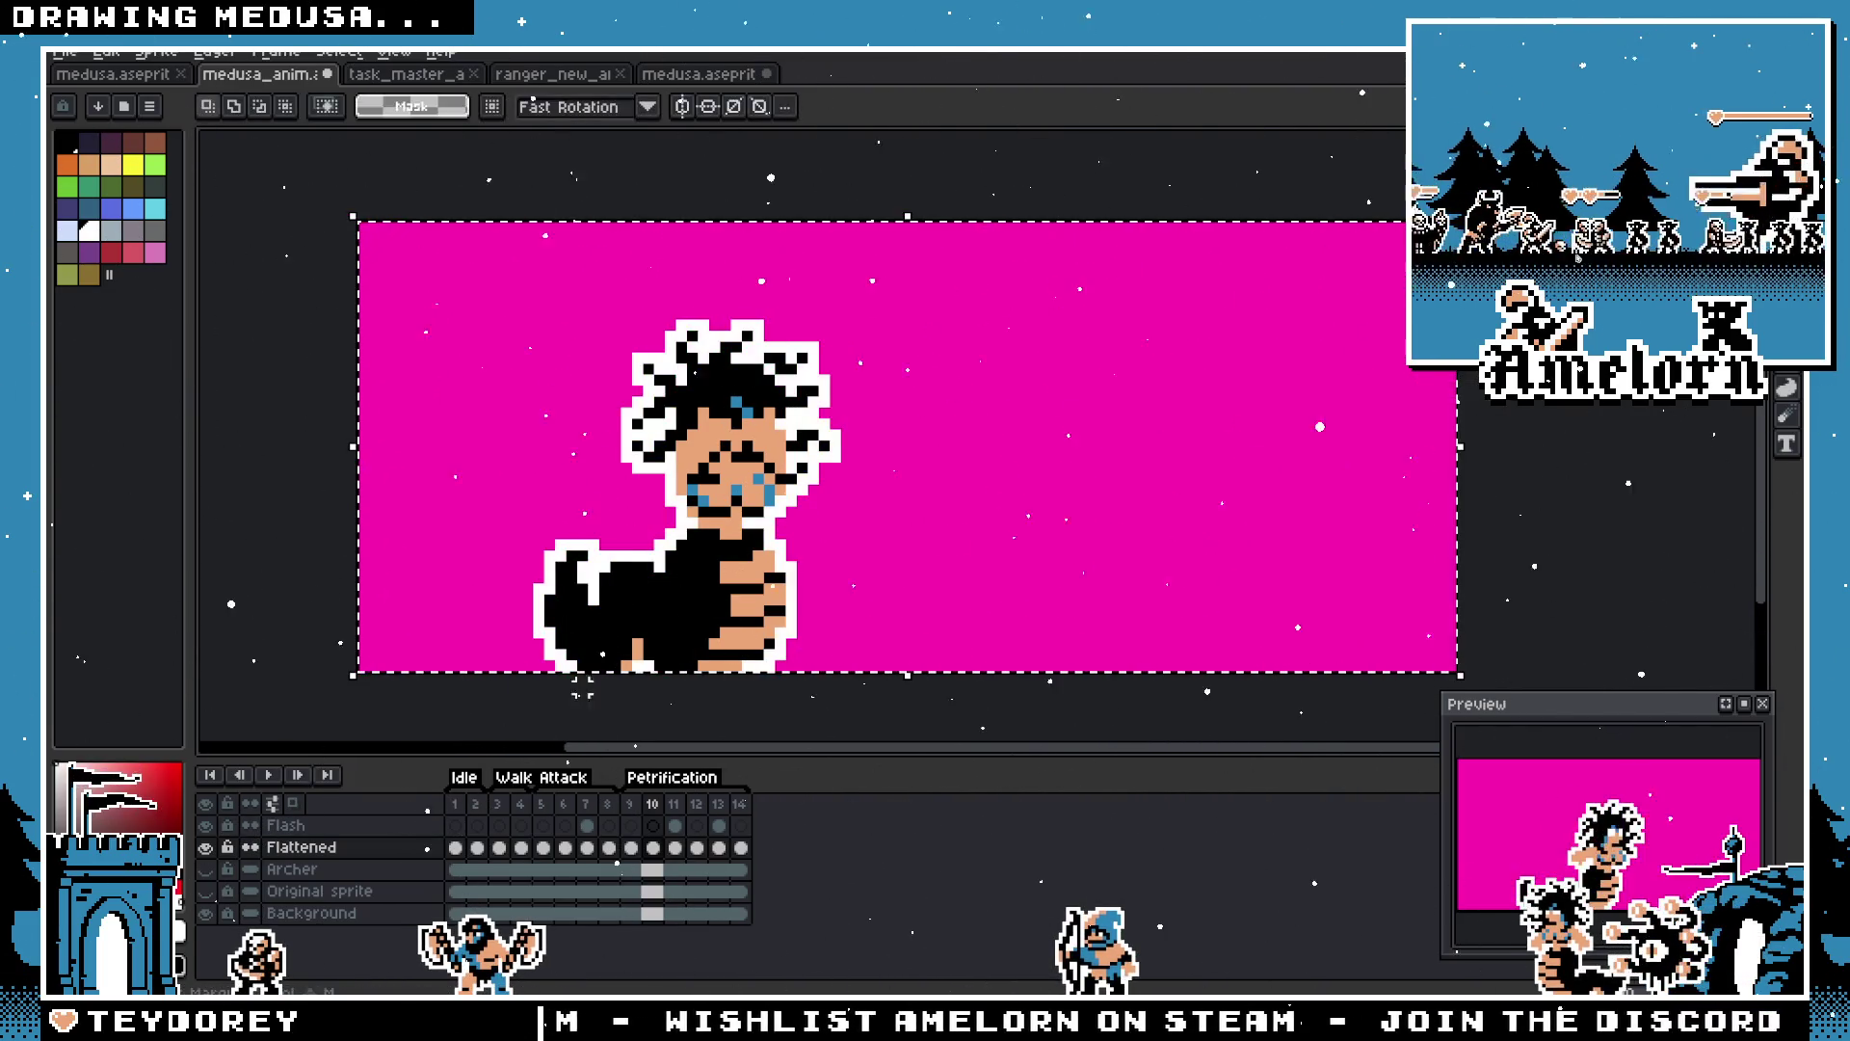
left_click(674, 805)
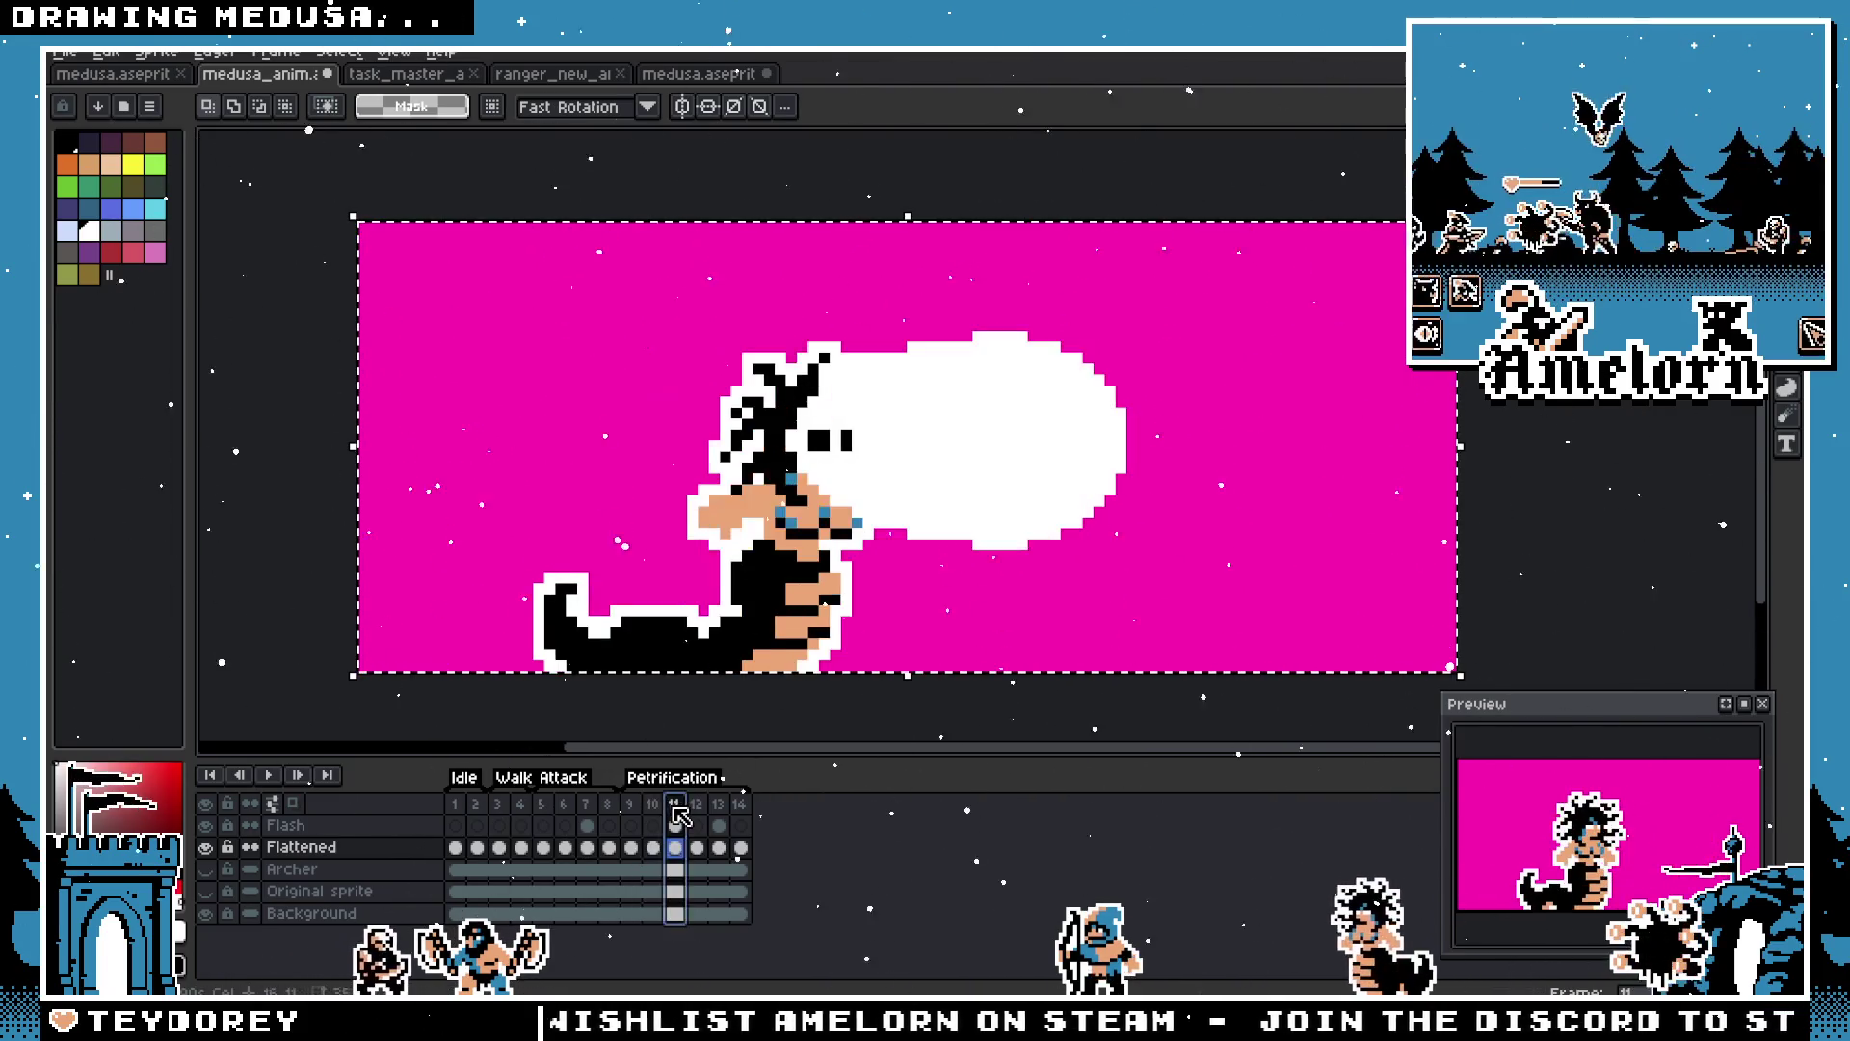
left_click(697, 806)
left_click(719, 817)
left_click(740, 817)
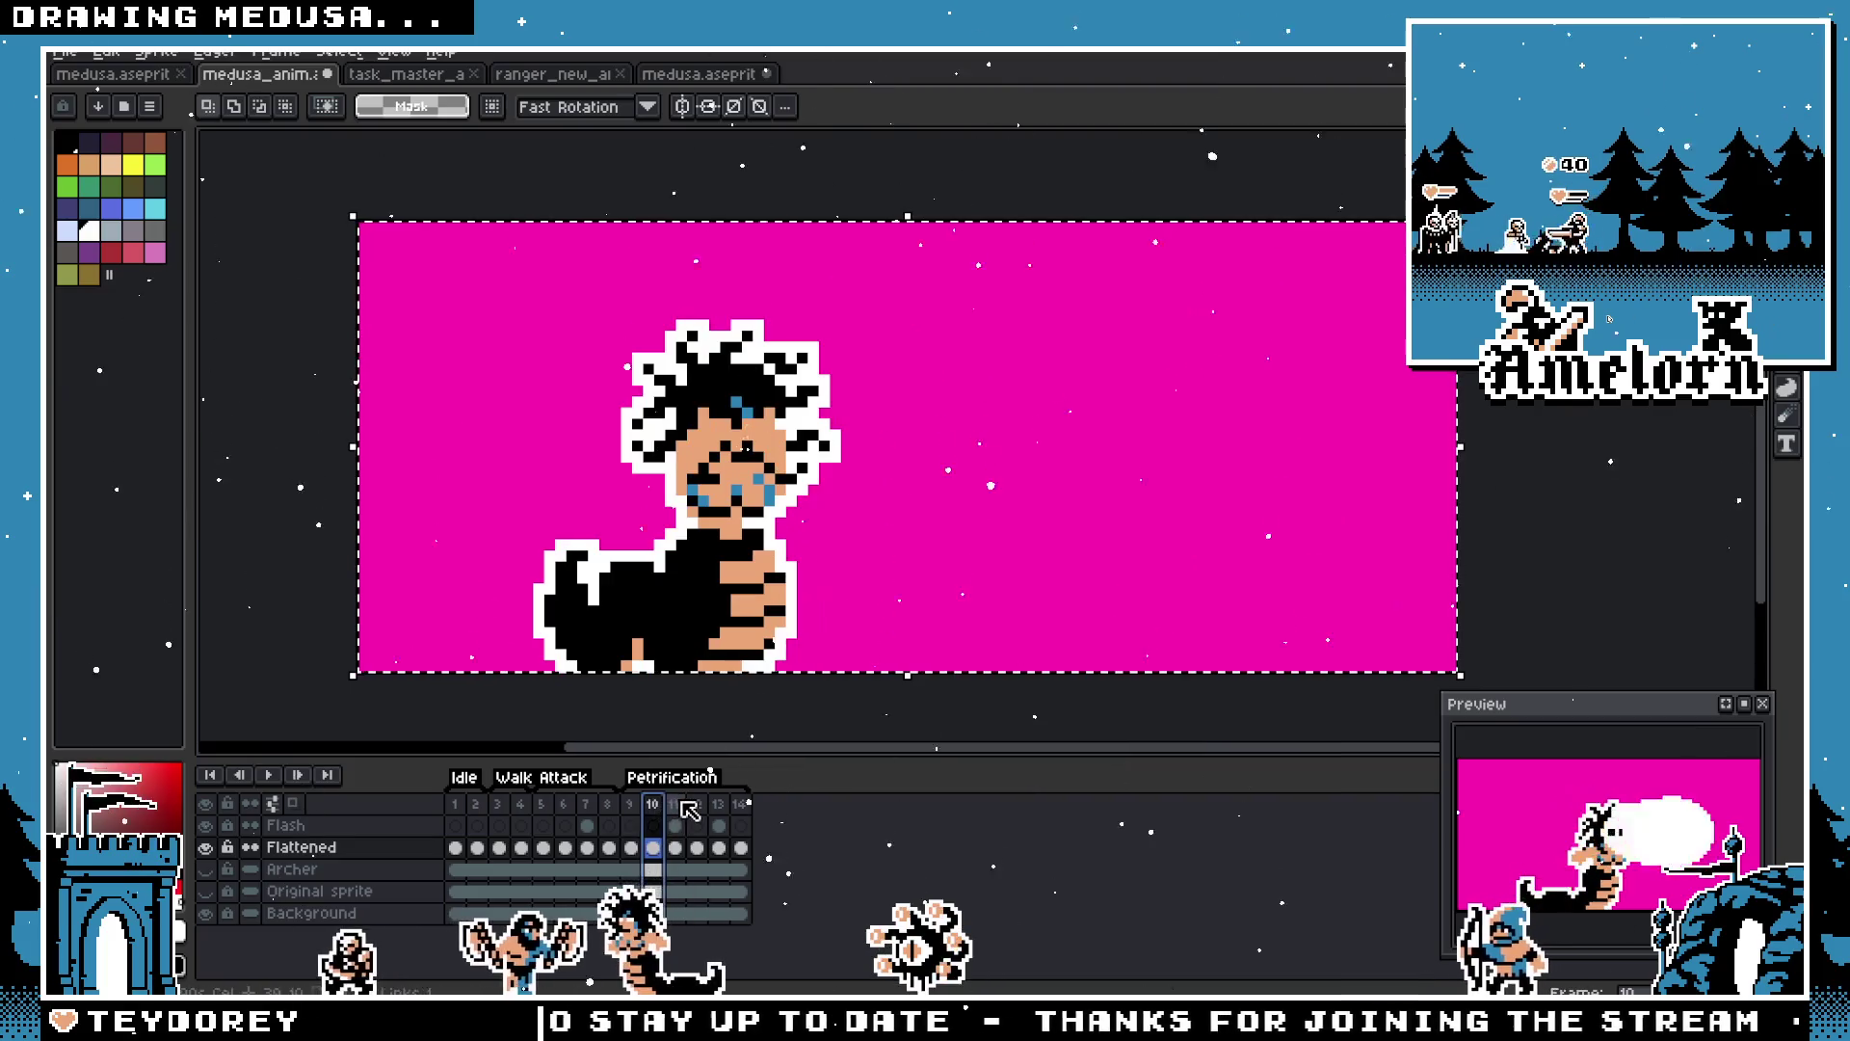
left_click(719, 805)
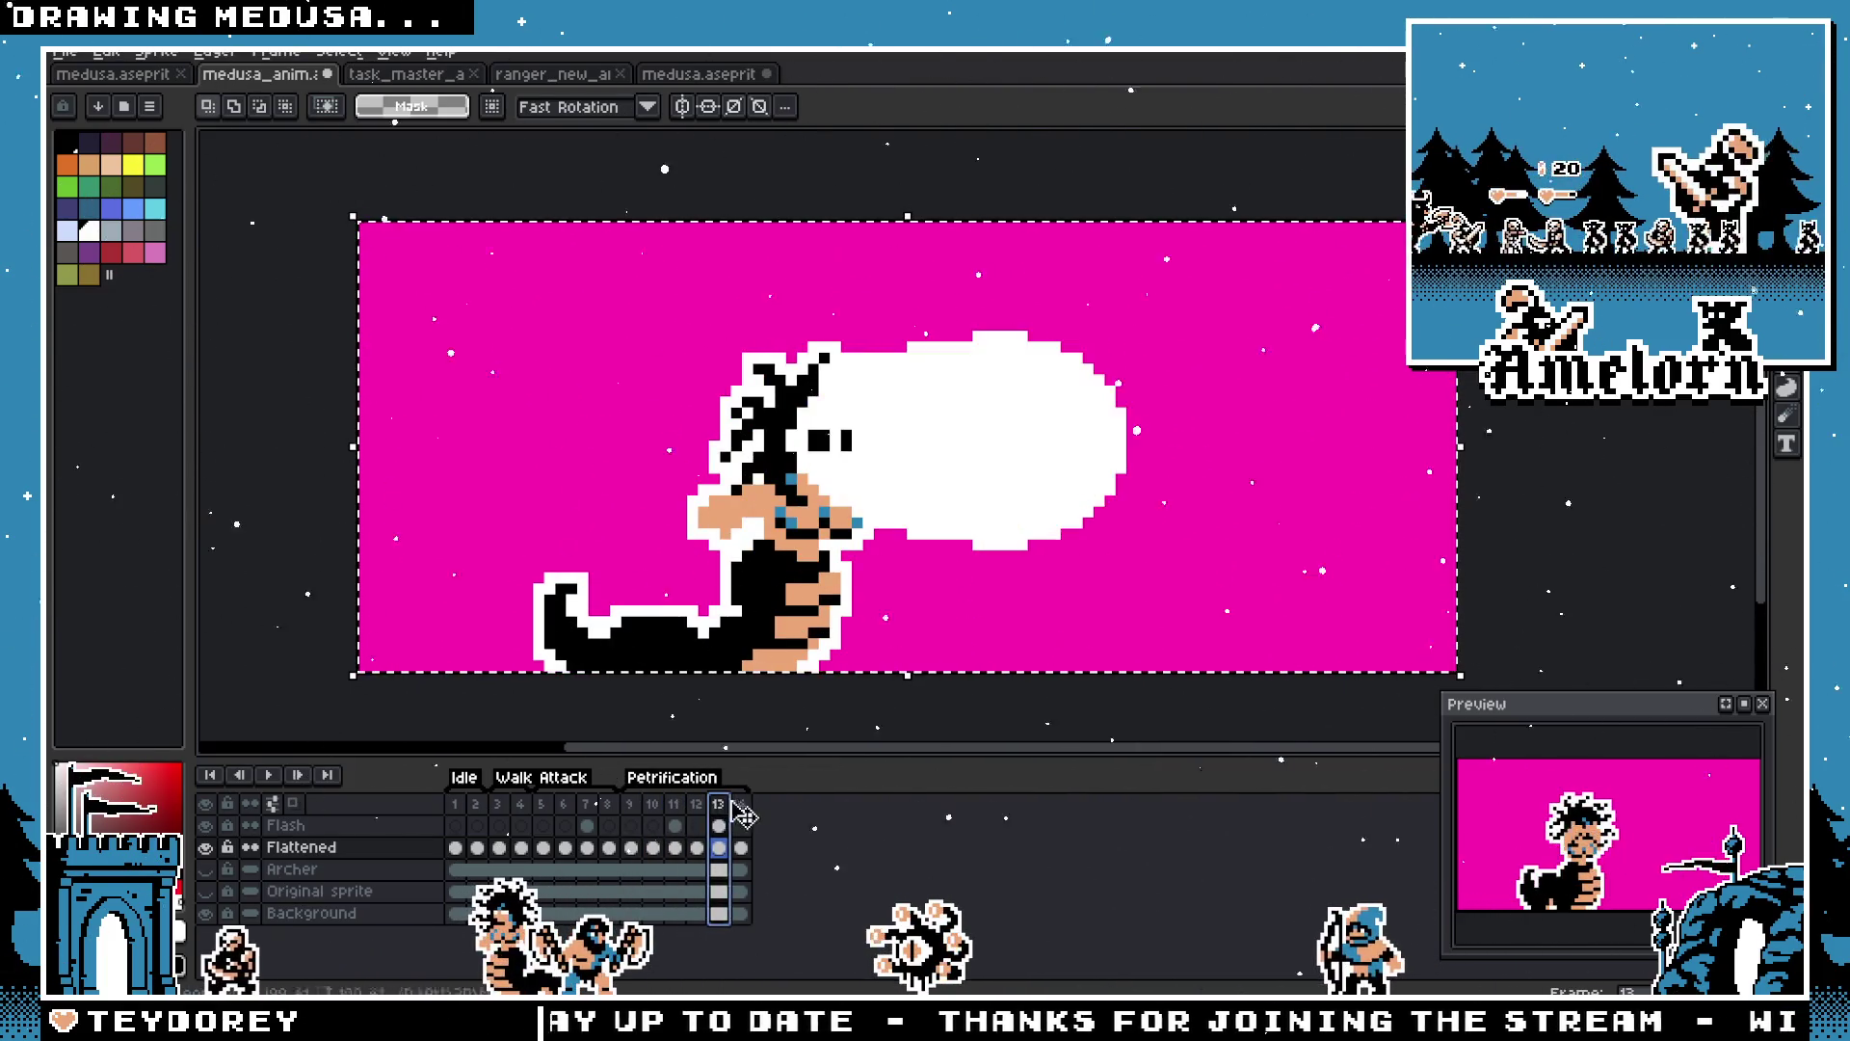
left_click(521, 805)
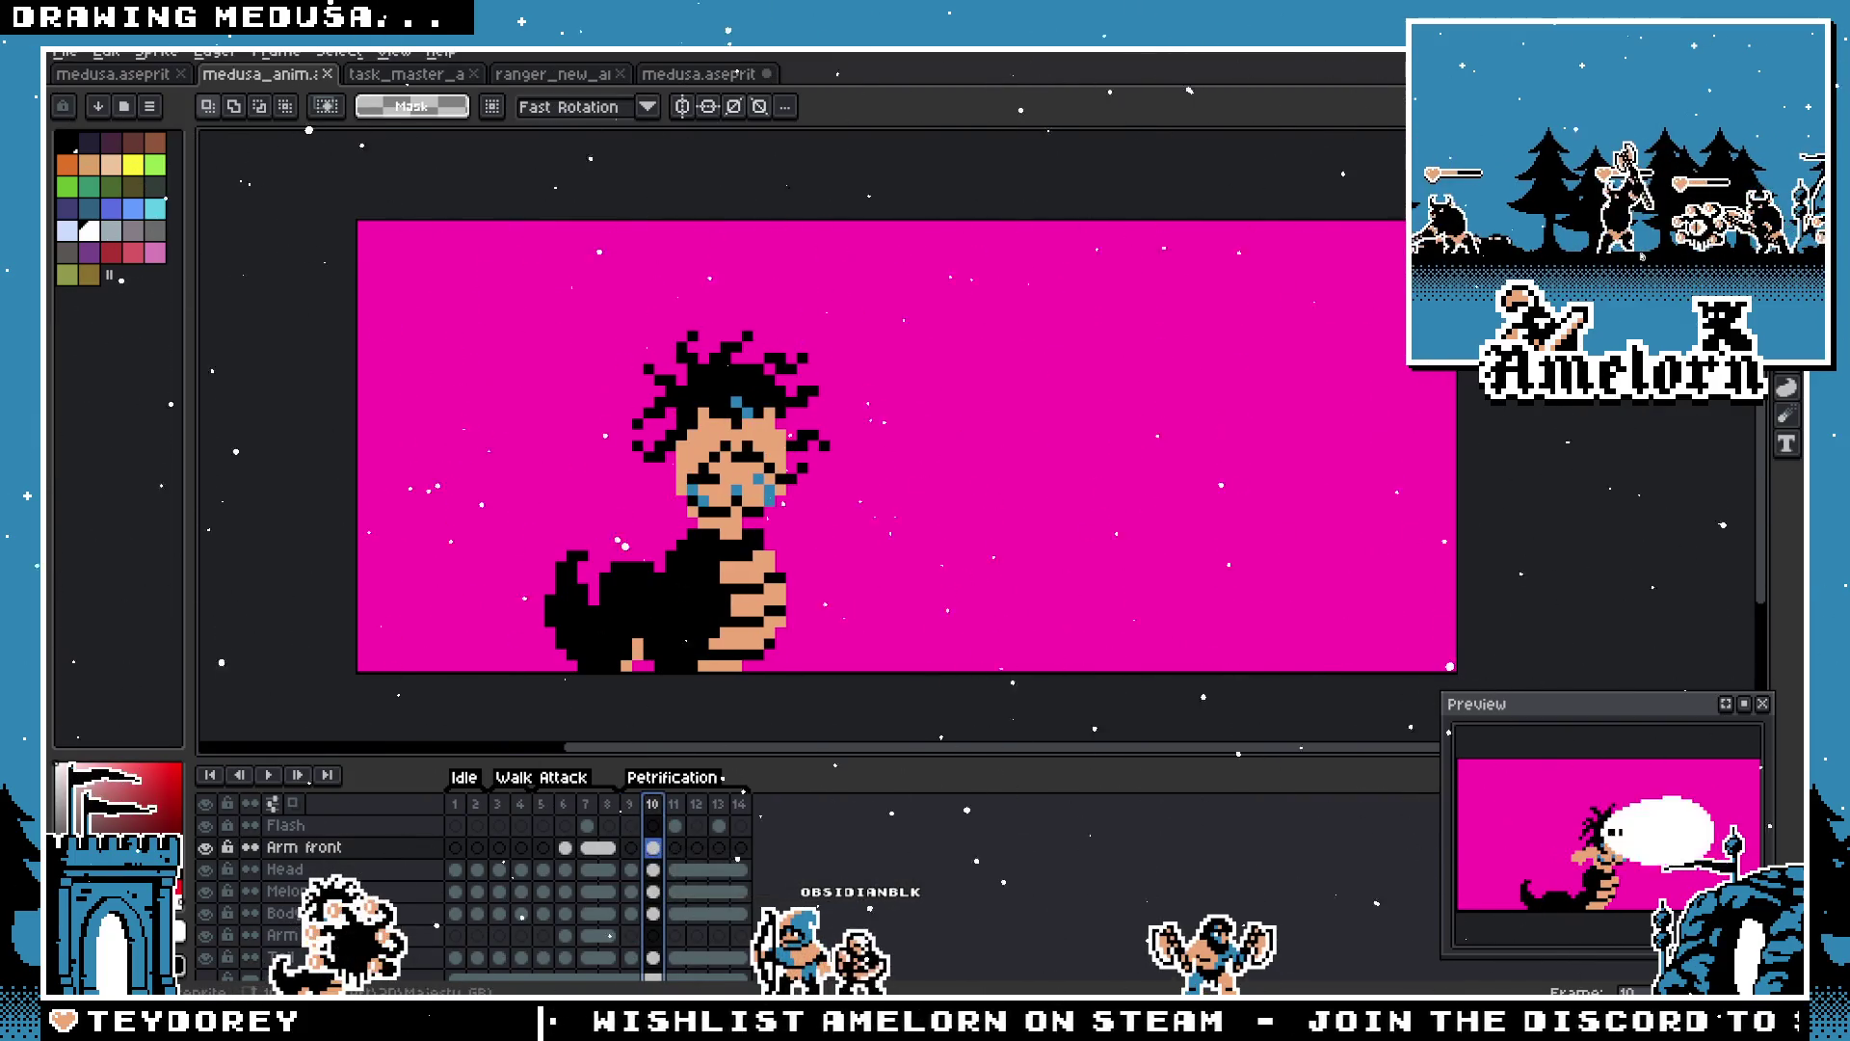
left_click(64, 51)
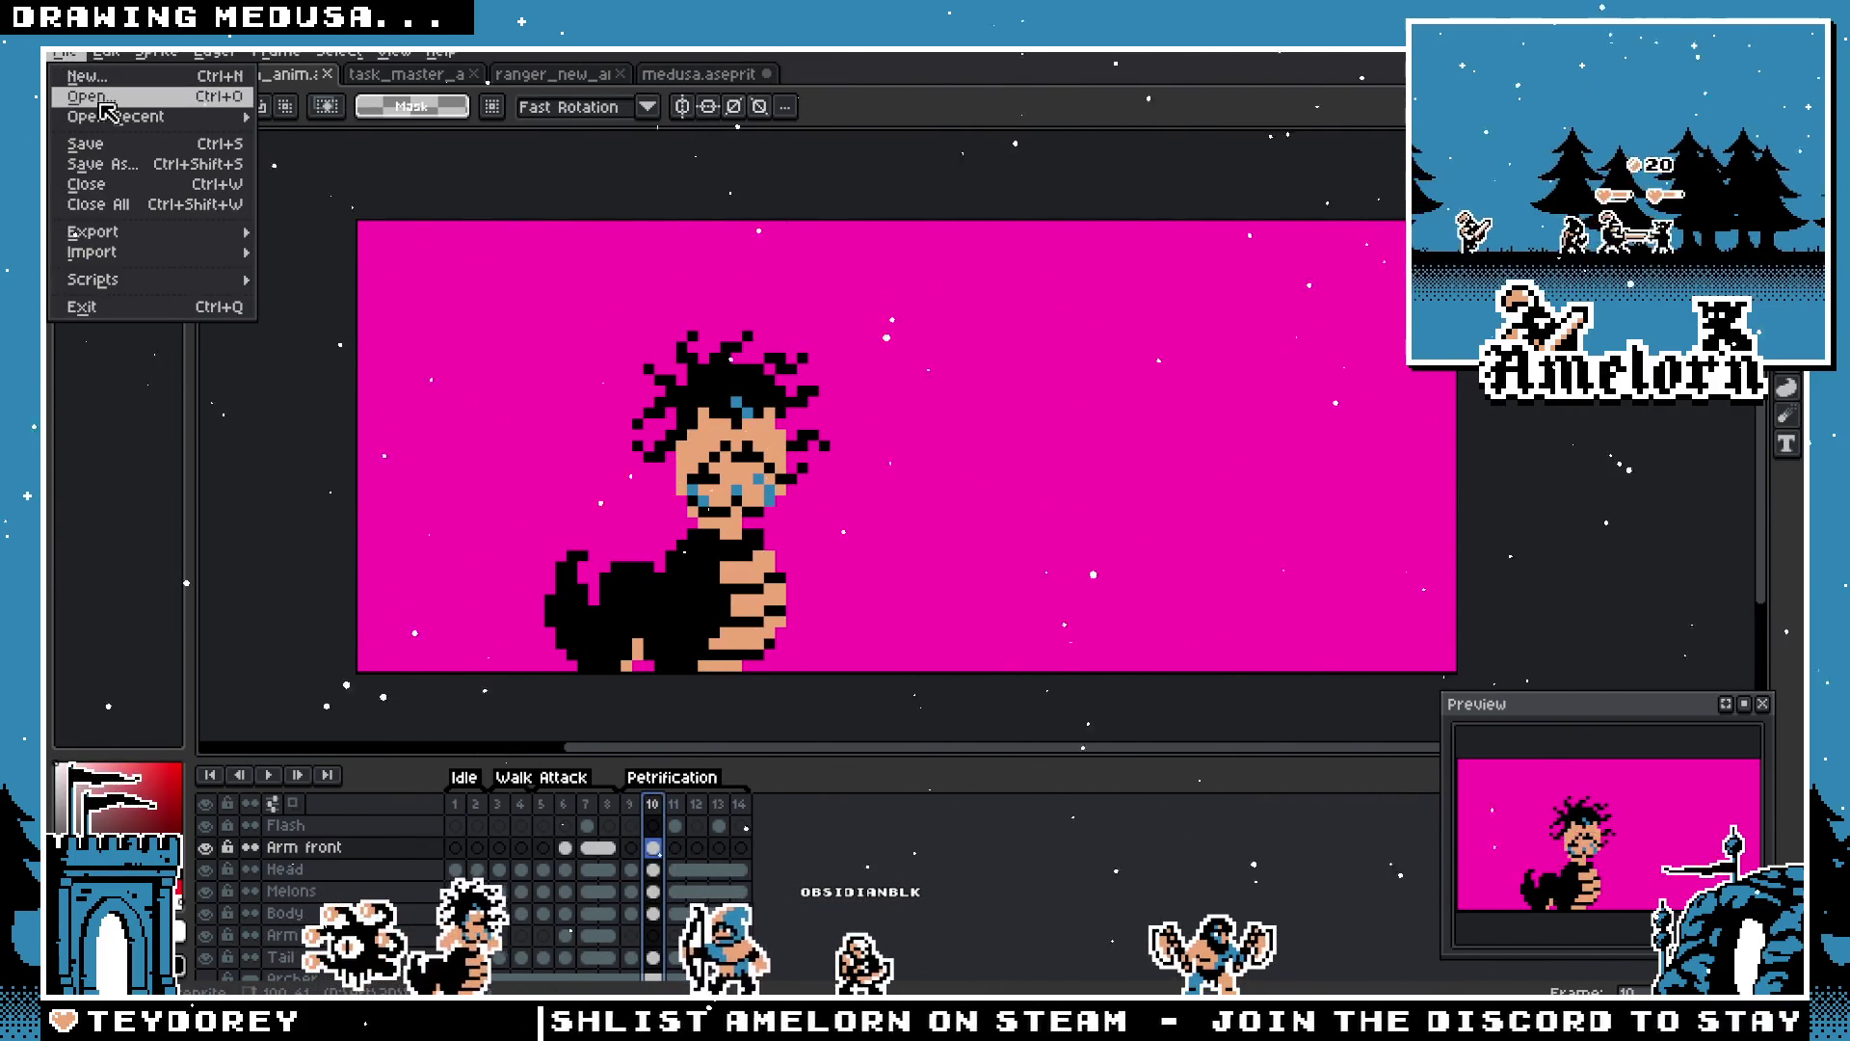
Step: Load harpy.aseprite from the Open dialog into its own tab
left_click(108, 113)
scroll(946, 499, "down", 15)
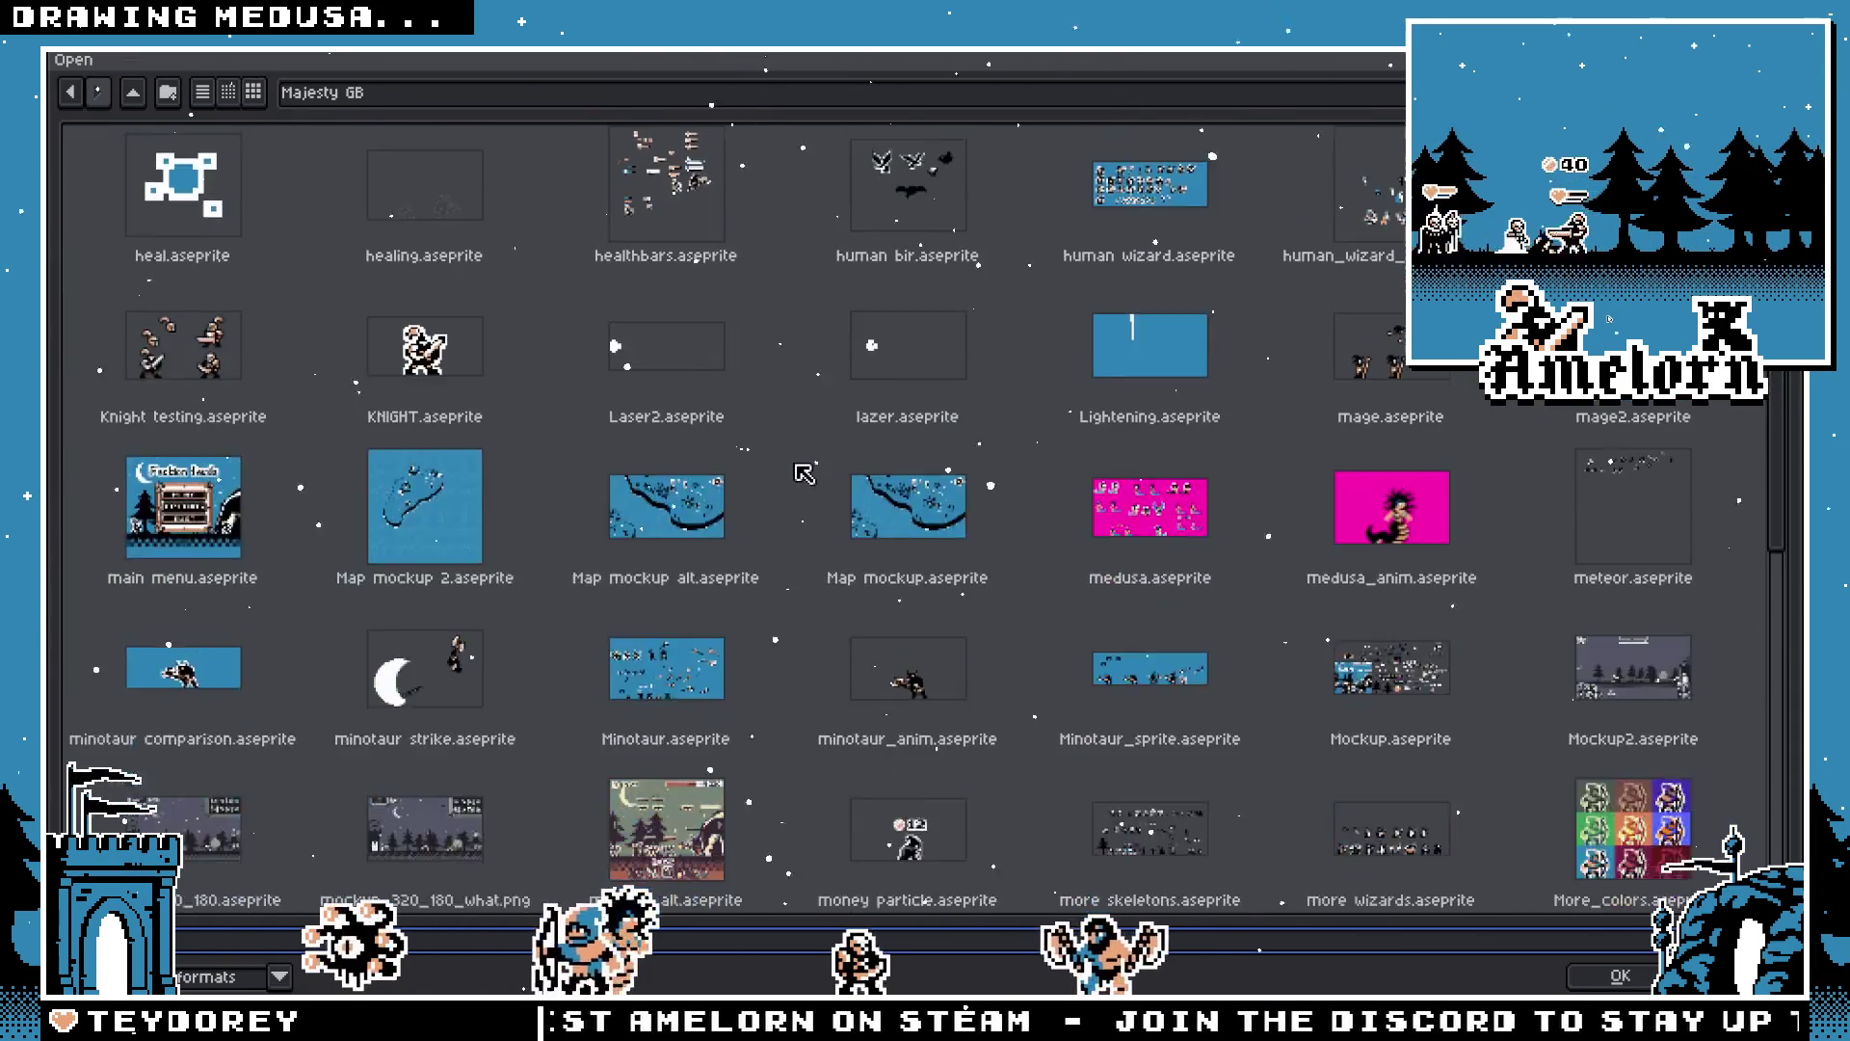
scroll(1055, 468, "down", 5)
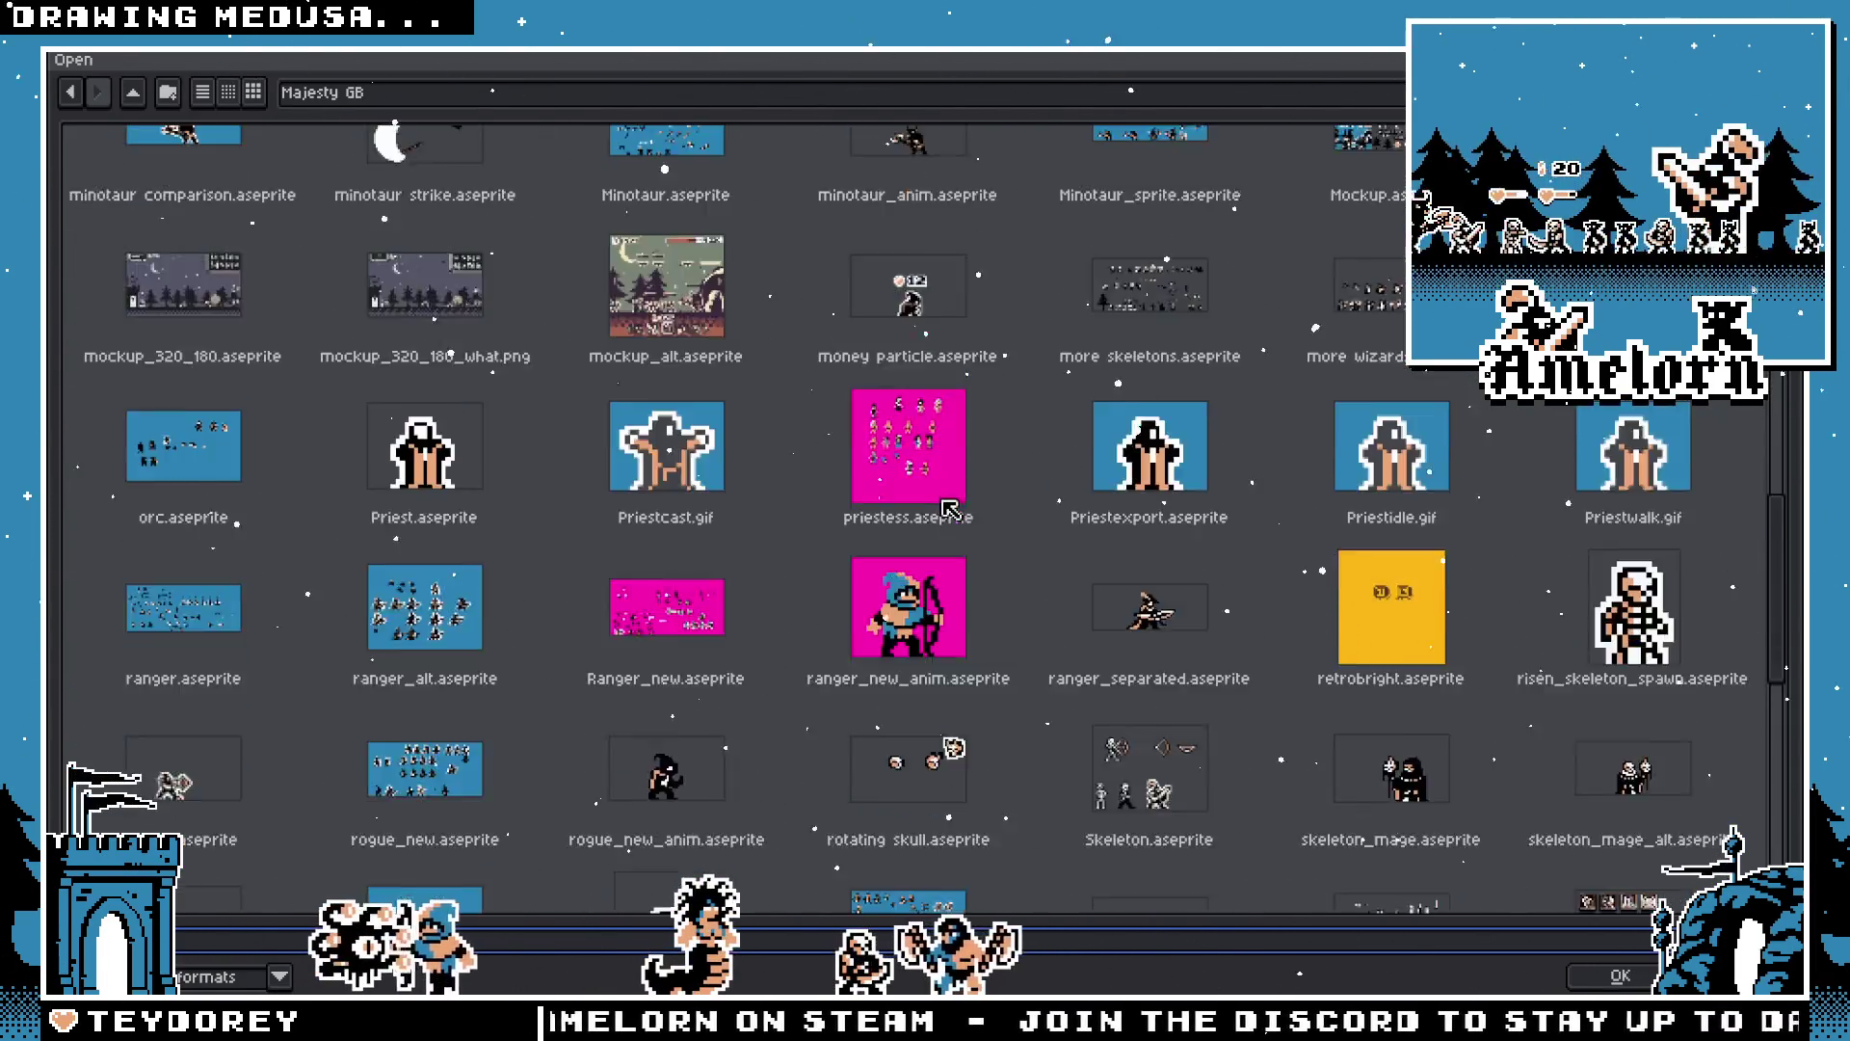
scroll(670, 452, "down", 6)
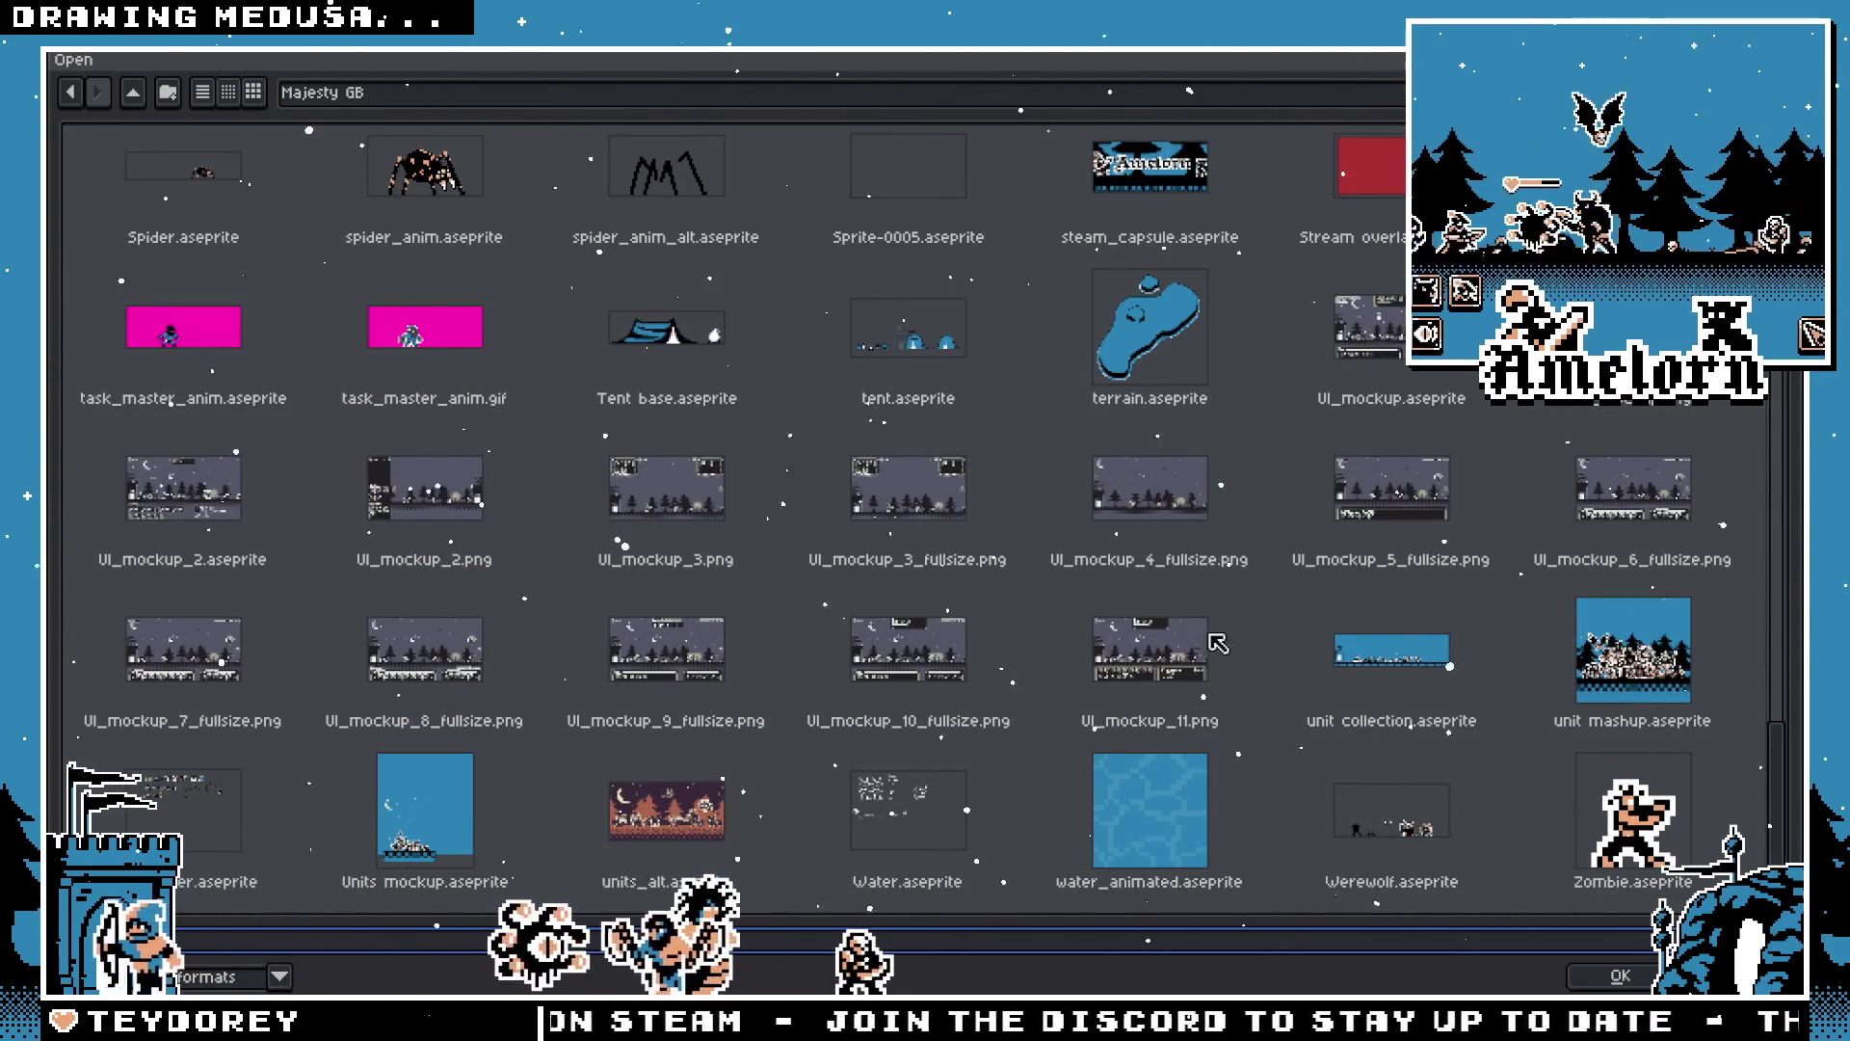
scroll(947, 590, "up", 20)
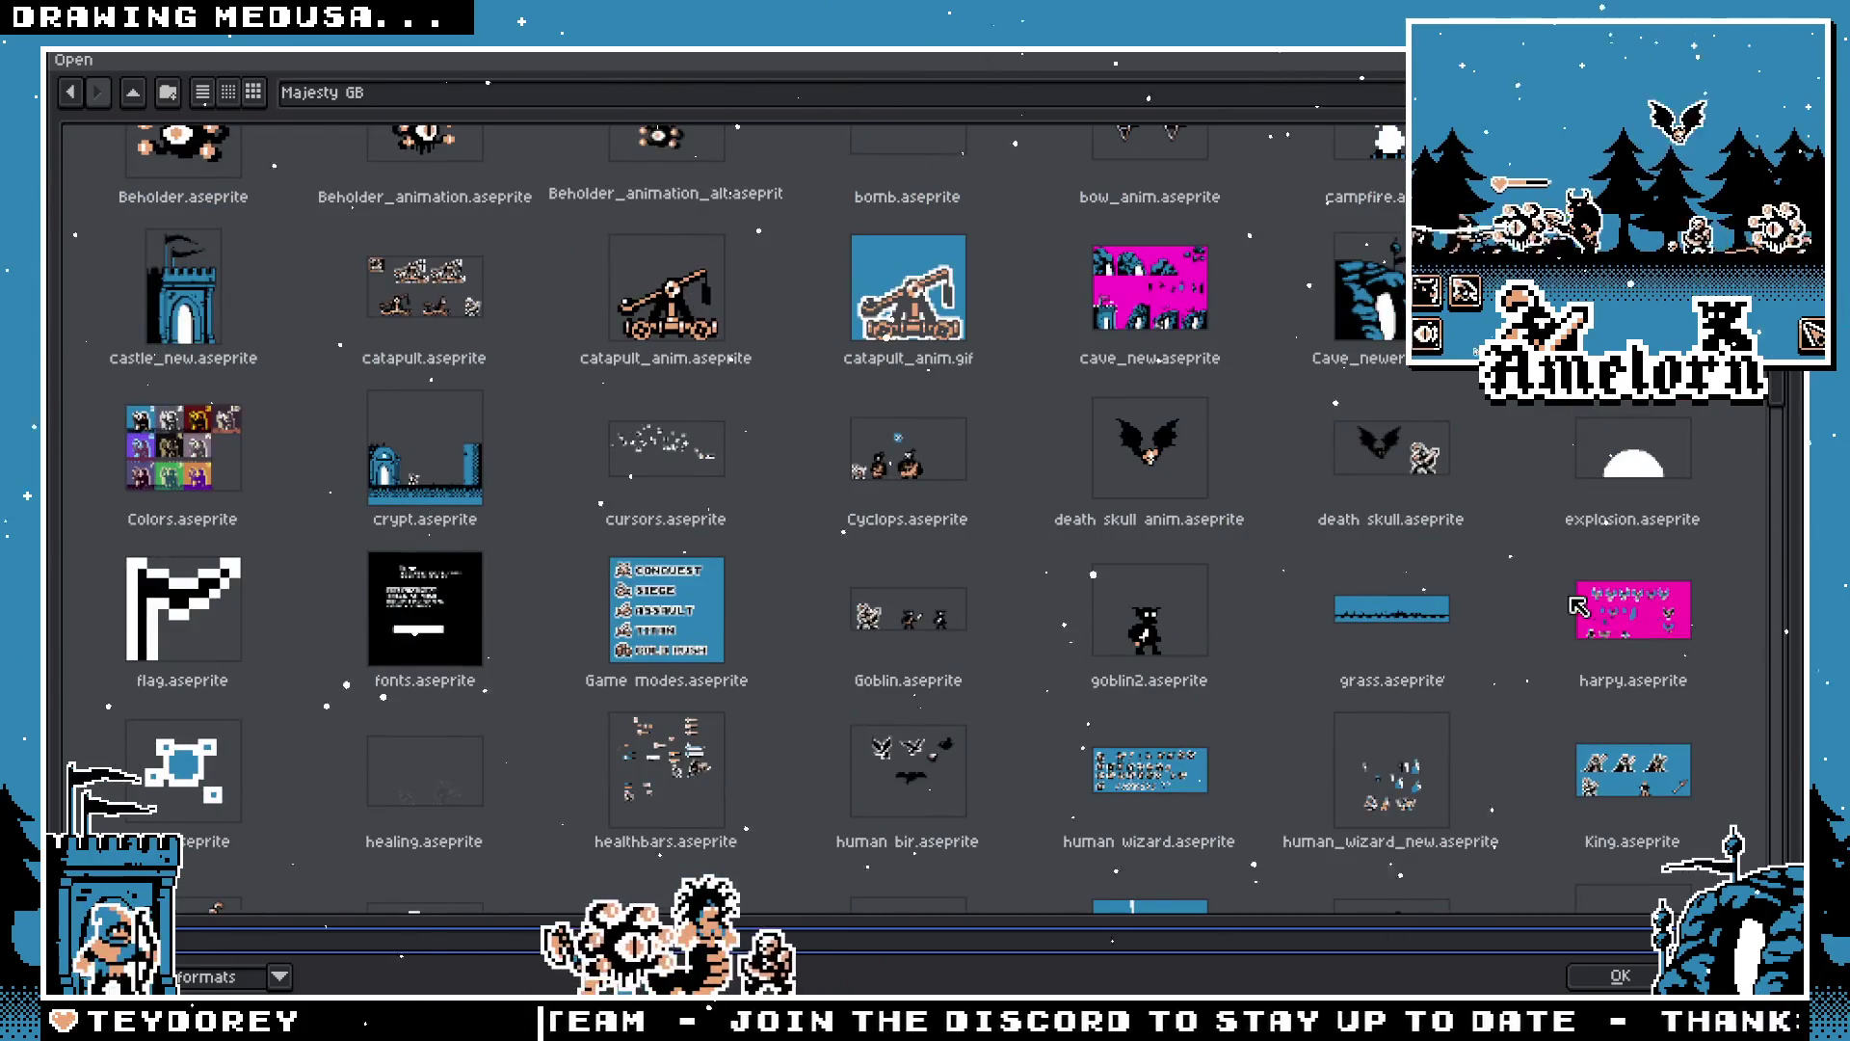
double_click(1581, 605)
scroll(1167, 388, "up", 2)
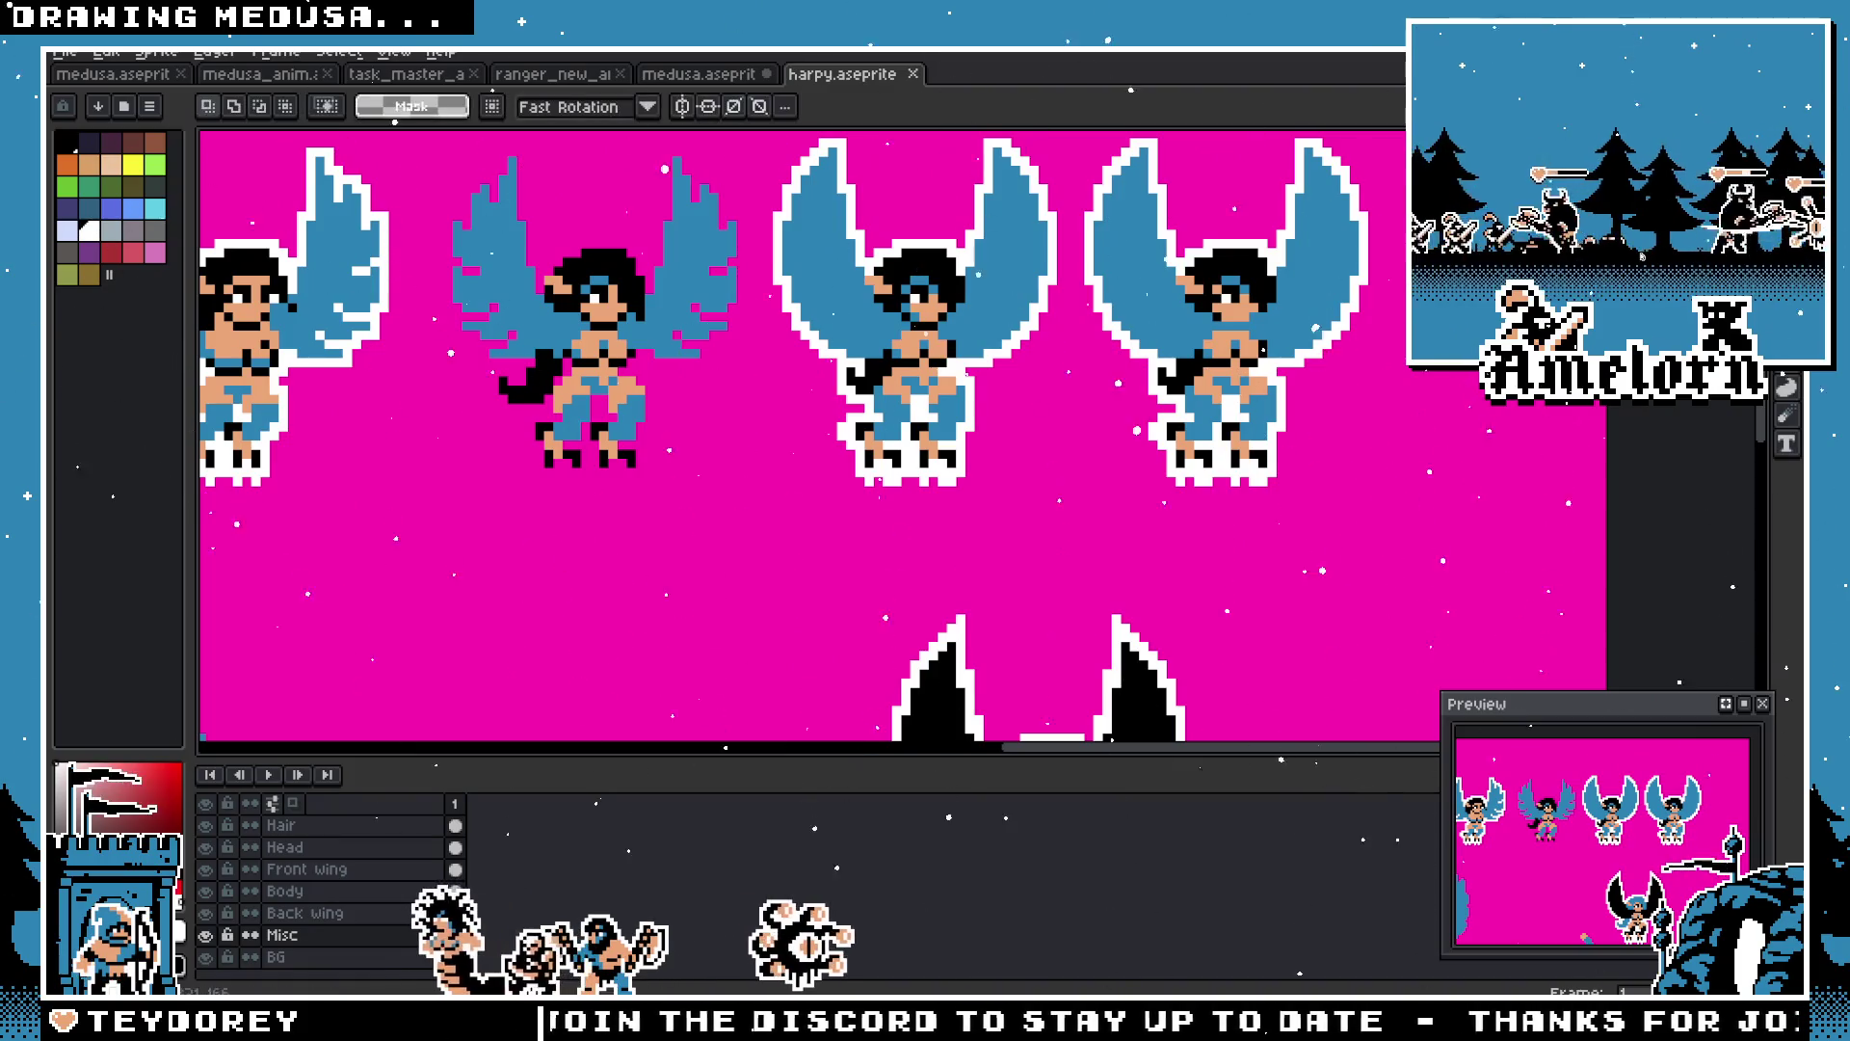
Step: Move the third top-row harpy to a new spot on the sheet and commit it
left_click_drag(1445, 540, 1219, 607)
left_click_drag(1225, 609, 859, 197)
mouse_move(927, 559)
left_mouse_down()
mouse_move(1099, 511)
mouse_move(578, 578)
mouse_move(949, 289)
mouse_move(853, 460)
left_mouse_up()
key("Return")
scroll(853, 461, "up", 3)
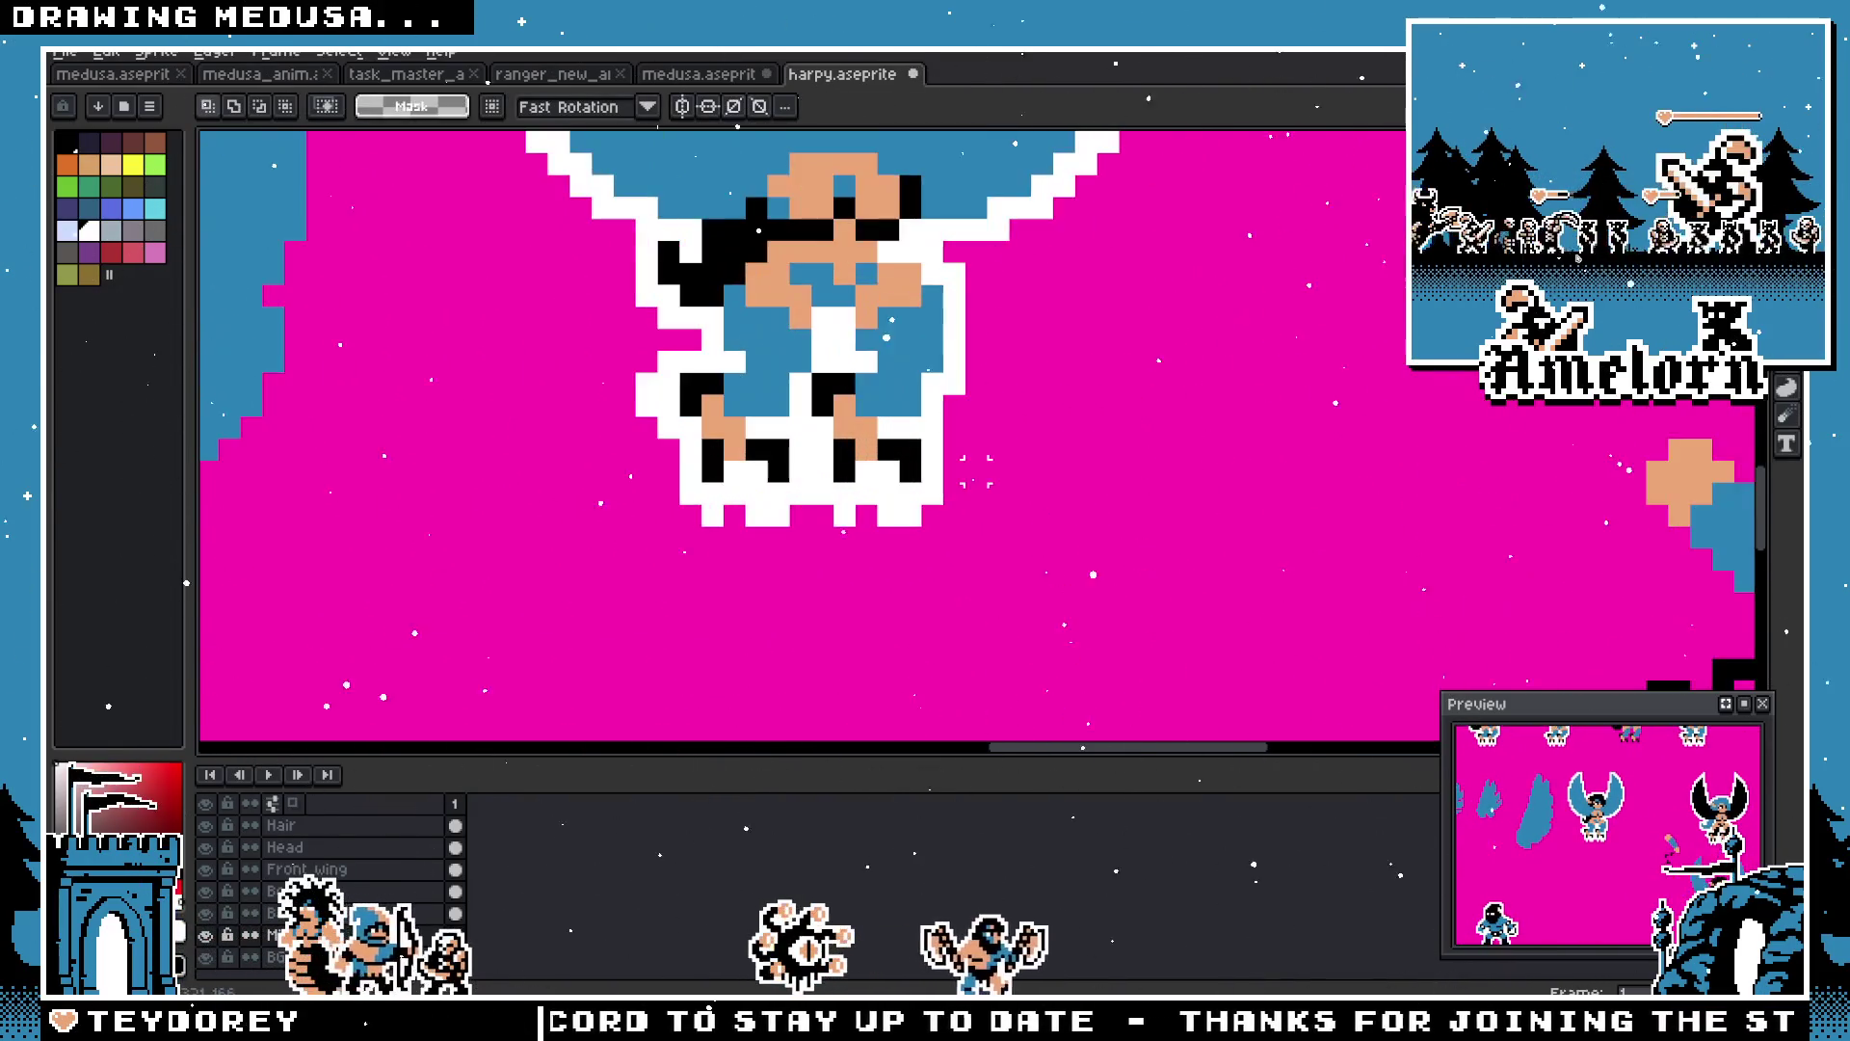
scroll(853, 491, "down", 2)
key("h")
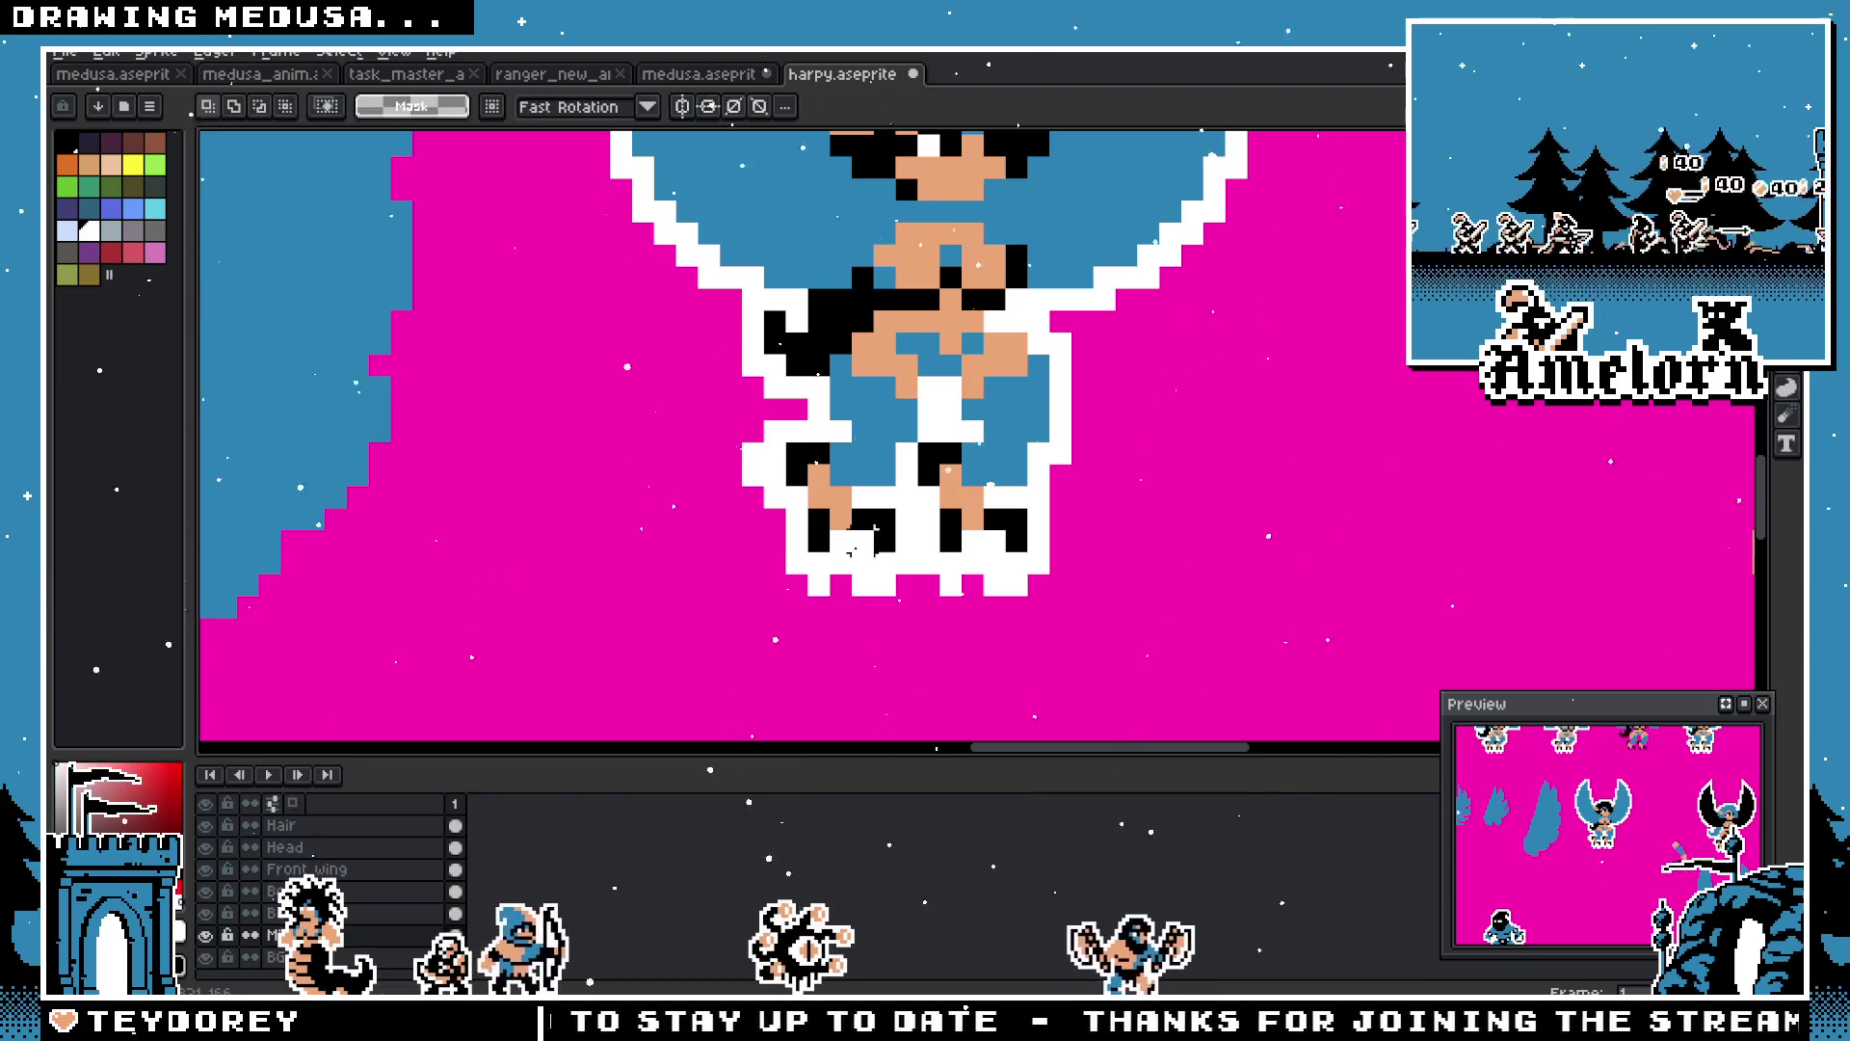
scroll(853, 492, "down", 2)
key("m")
scroll(853, 491, "up", 4)
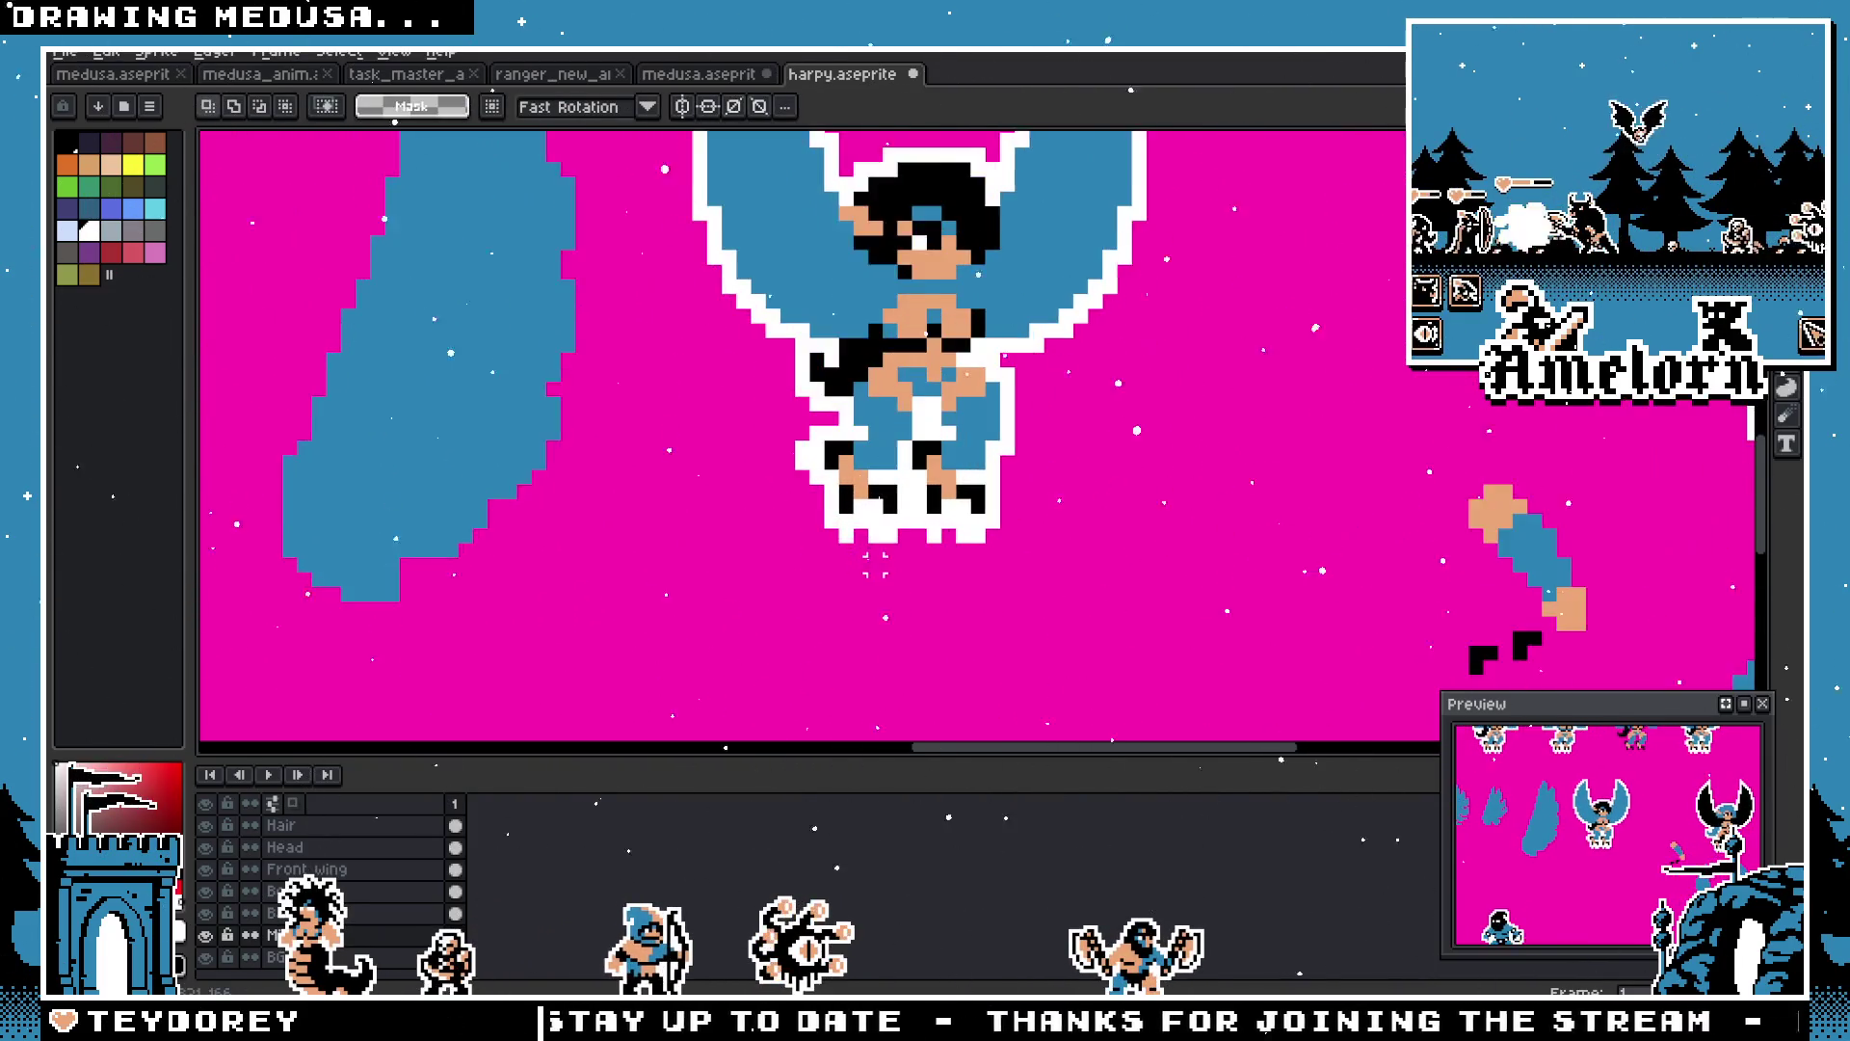
Step: Zoom over the sheet, then bring up the File > Open dialog for the Majesty GB sprites
key("b")
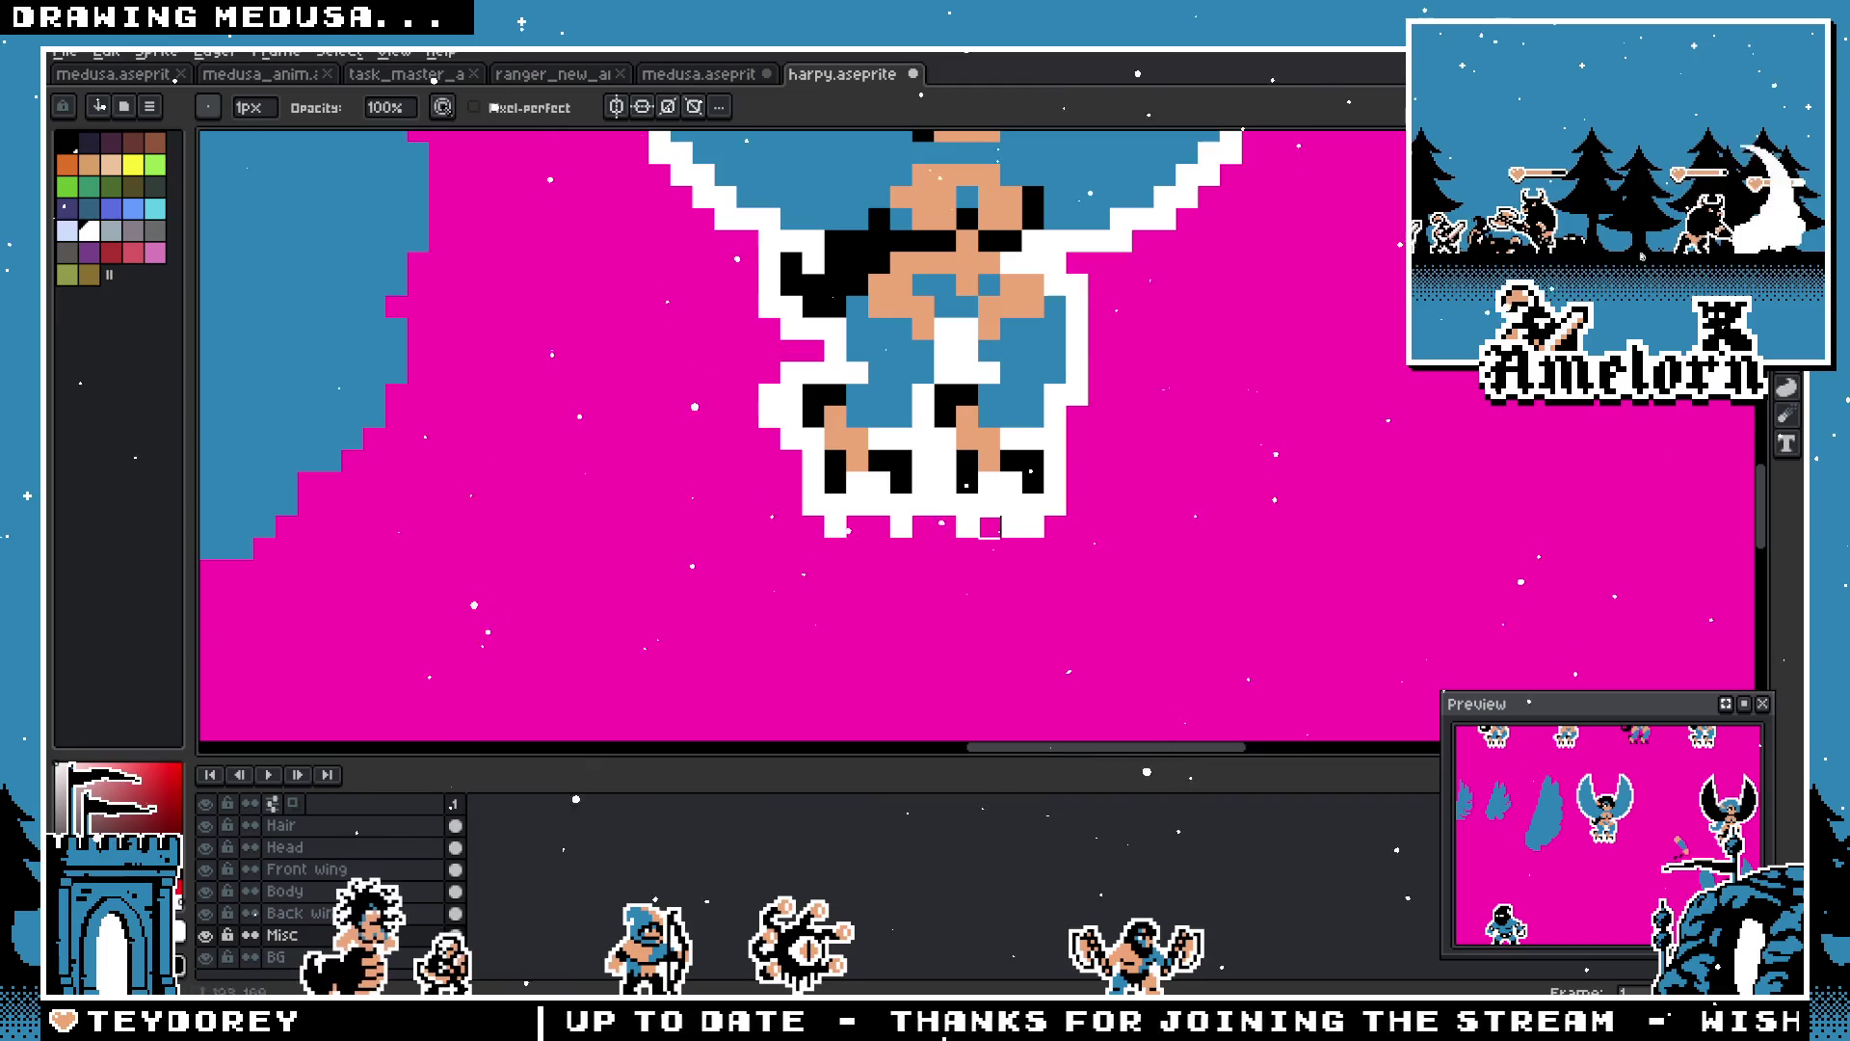
scroll(770, 416, "down", 5)
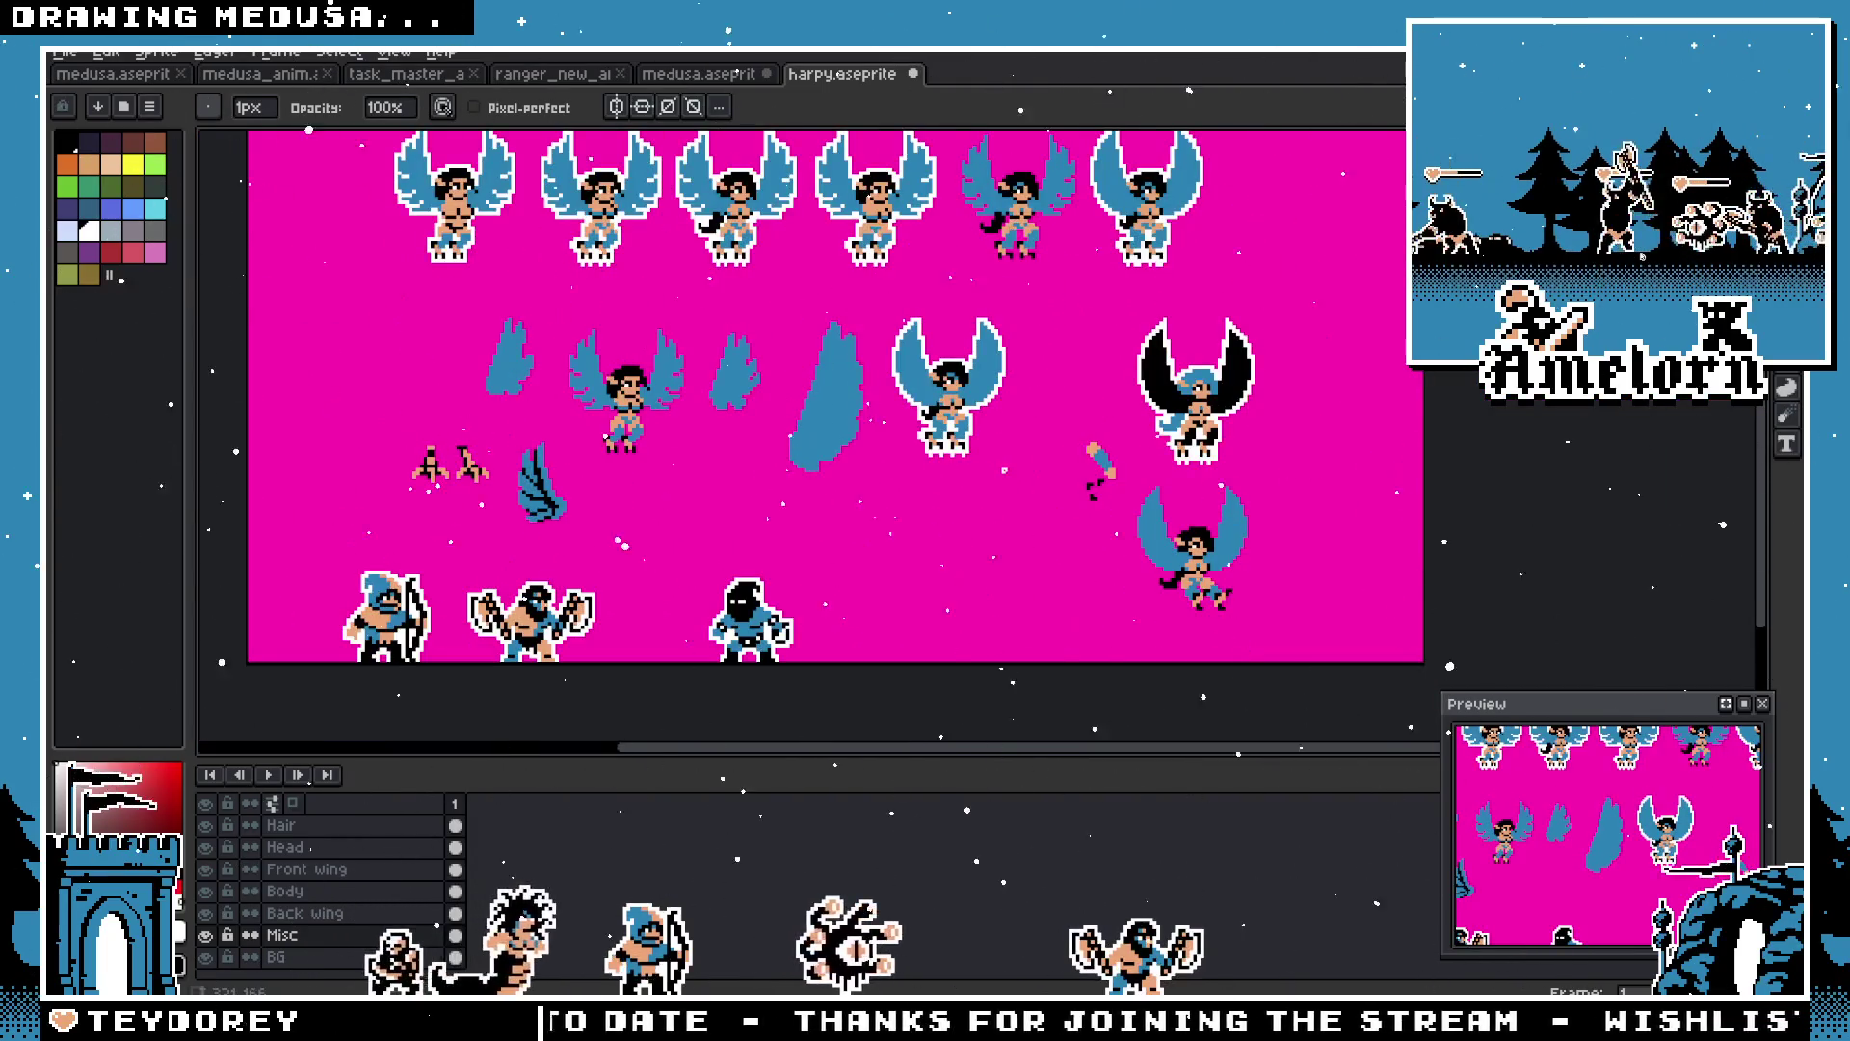
scroll(967, 446, "up", 2)
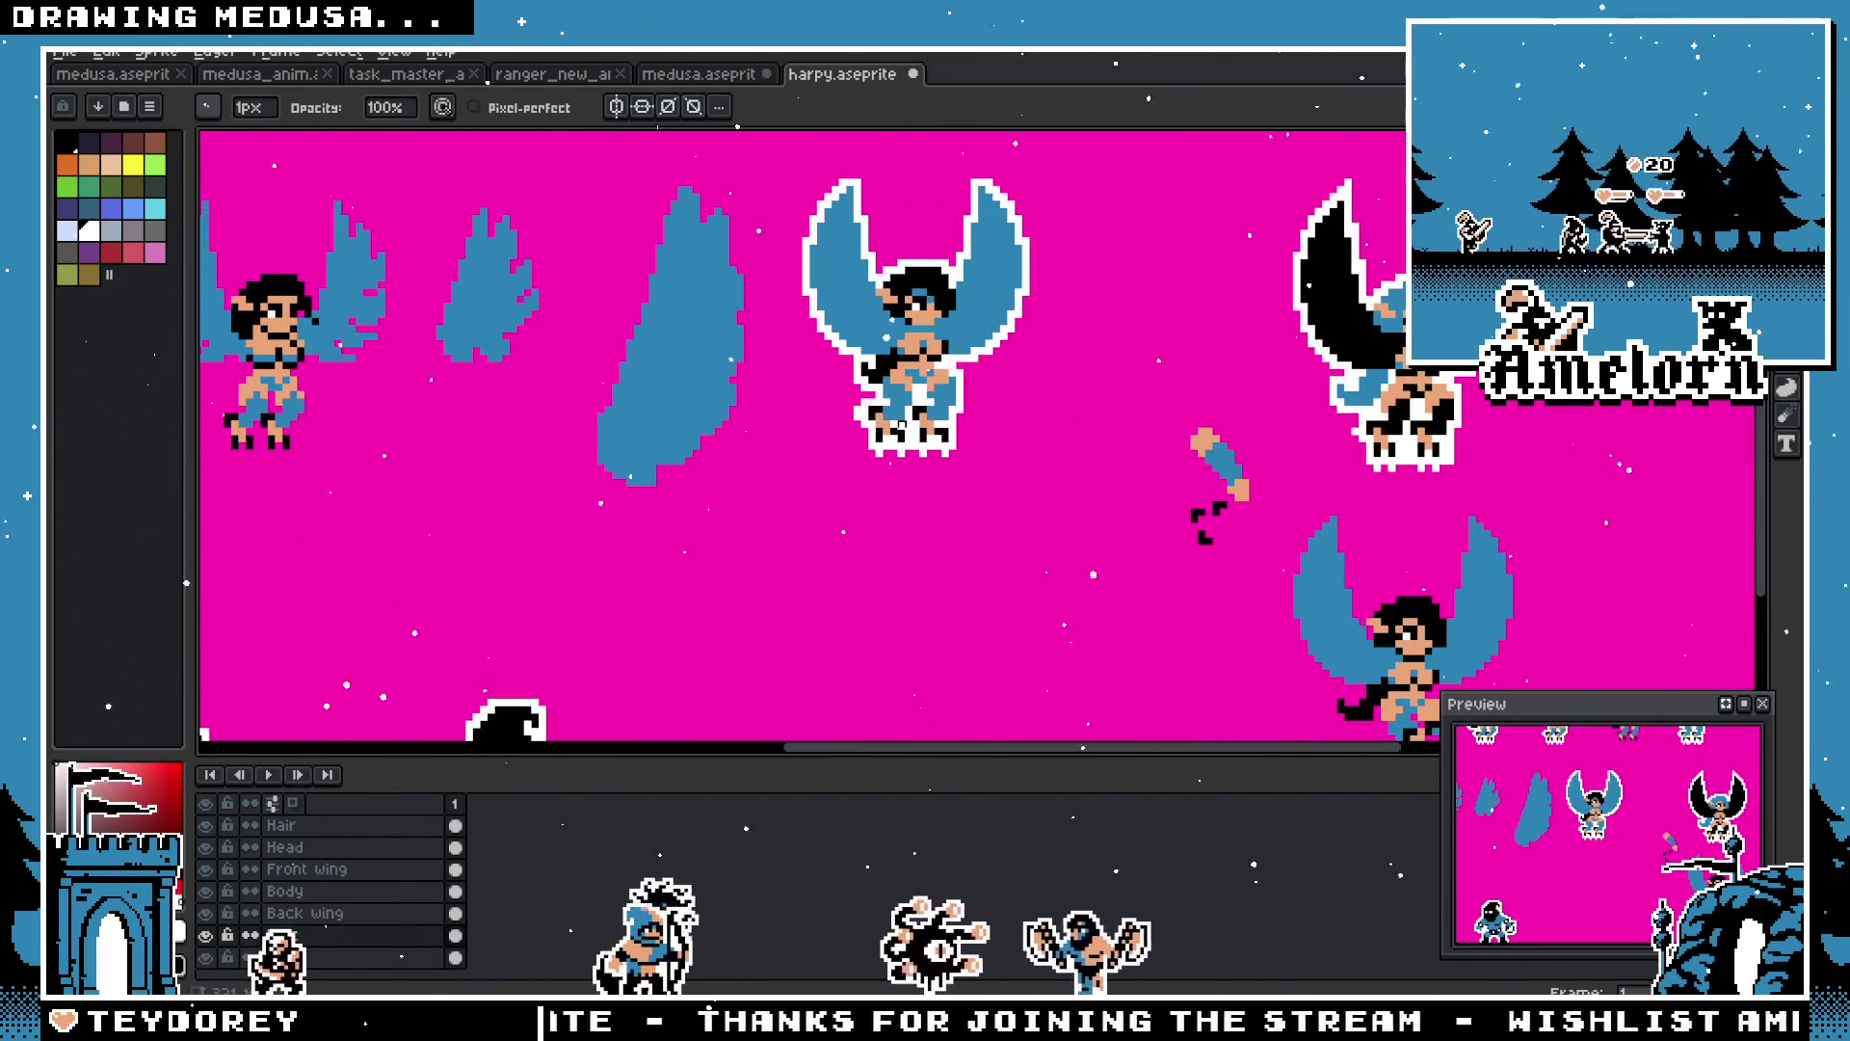
scroll(902, 424, "up", 4)
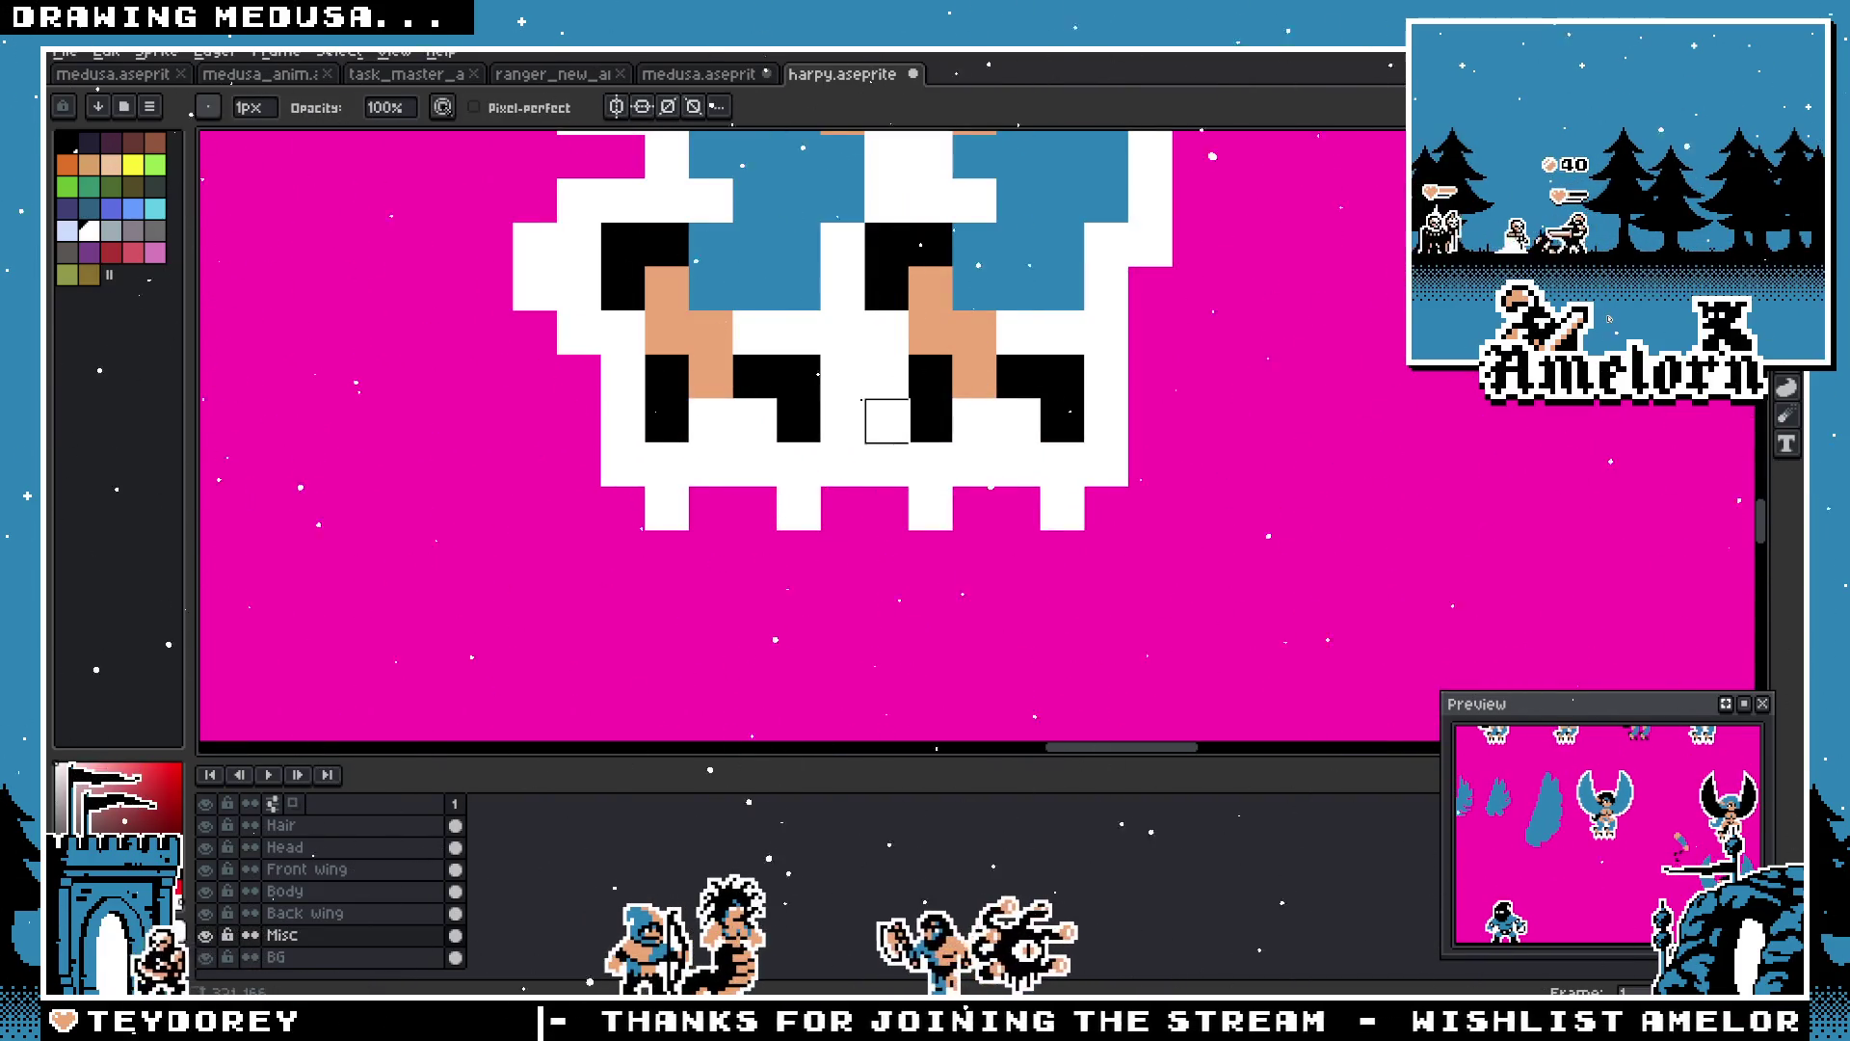
scroll(887, 421, "down", 5)
scroll(983, 459, "up", 1)
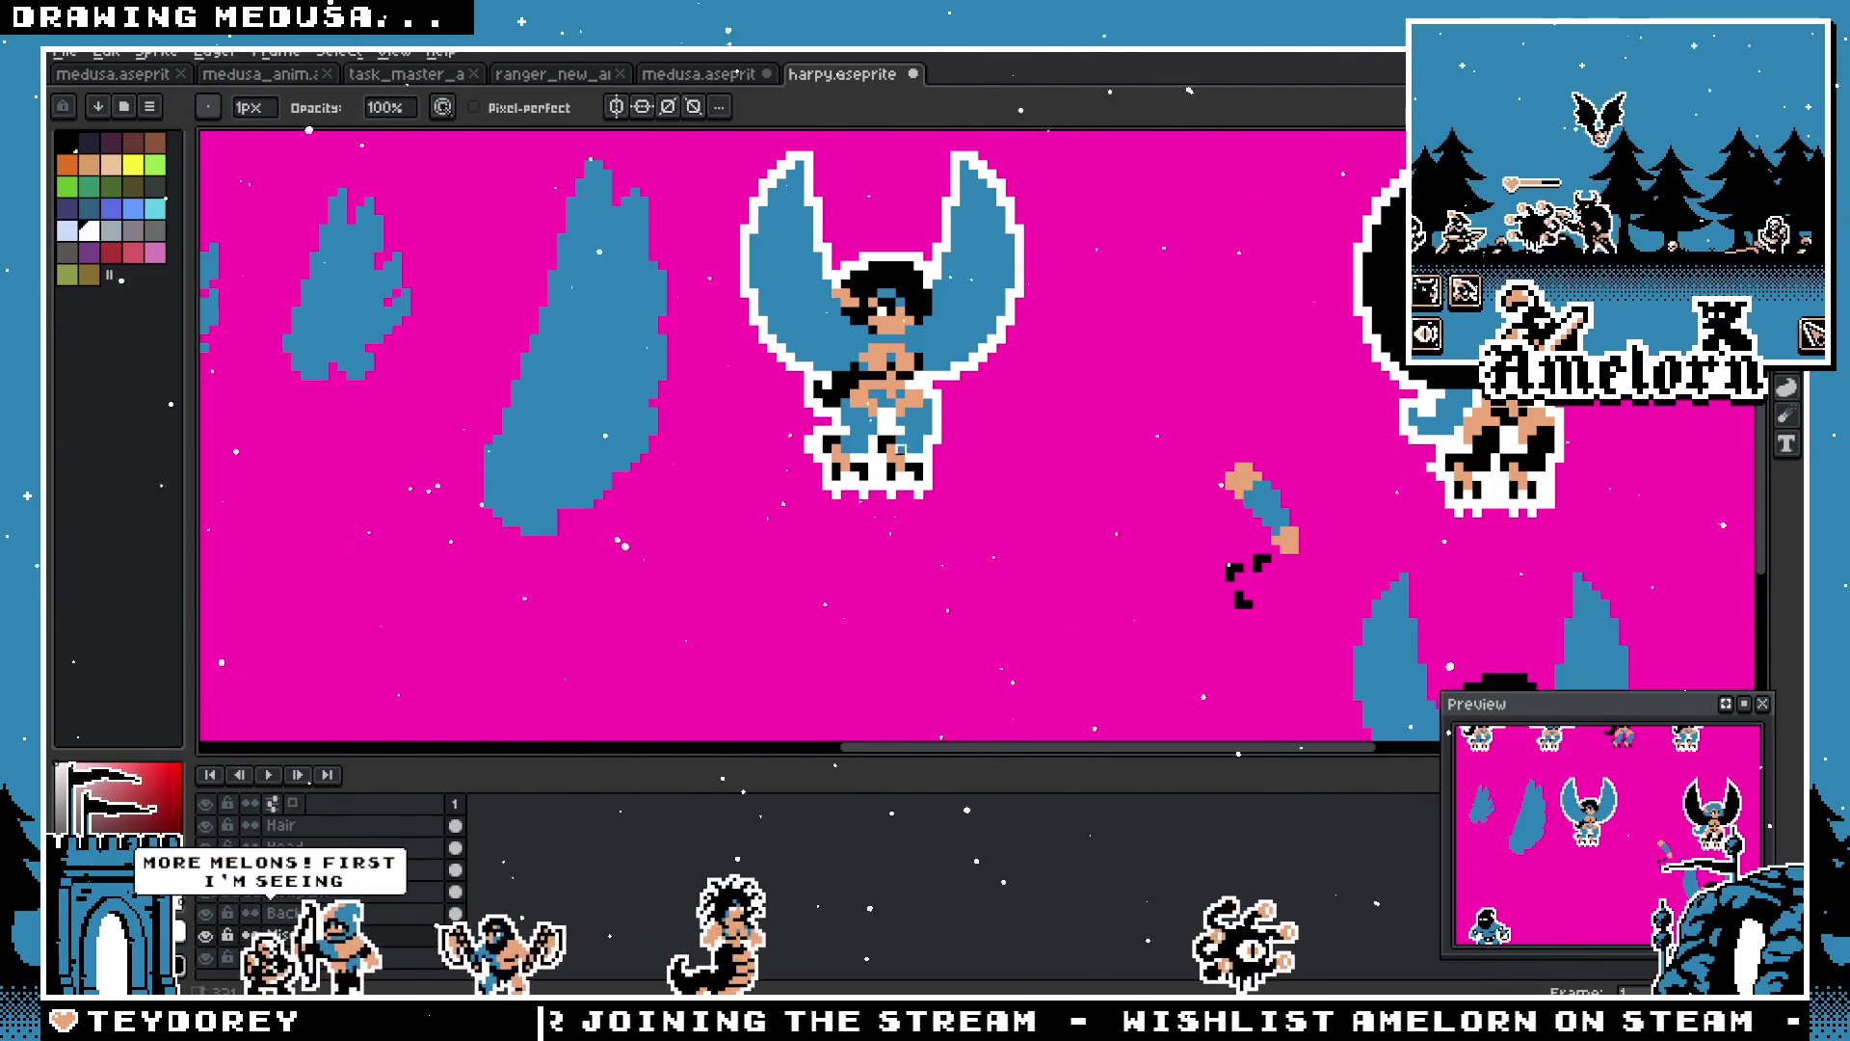
scroll(874, 467, "up", 2)
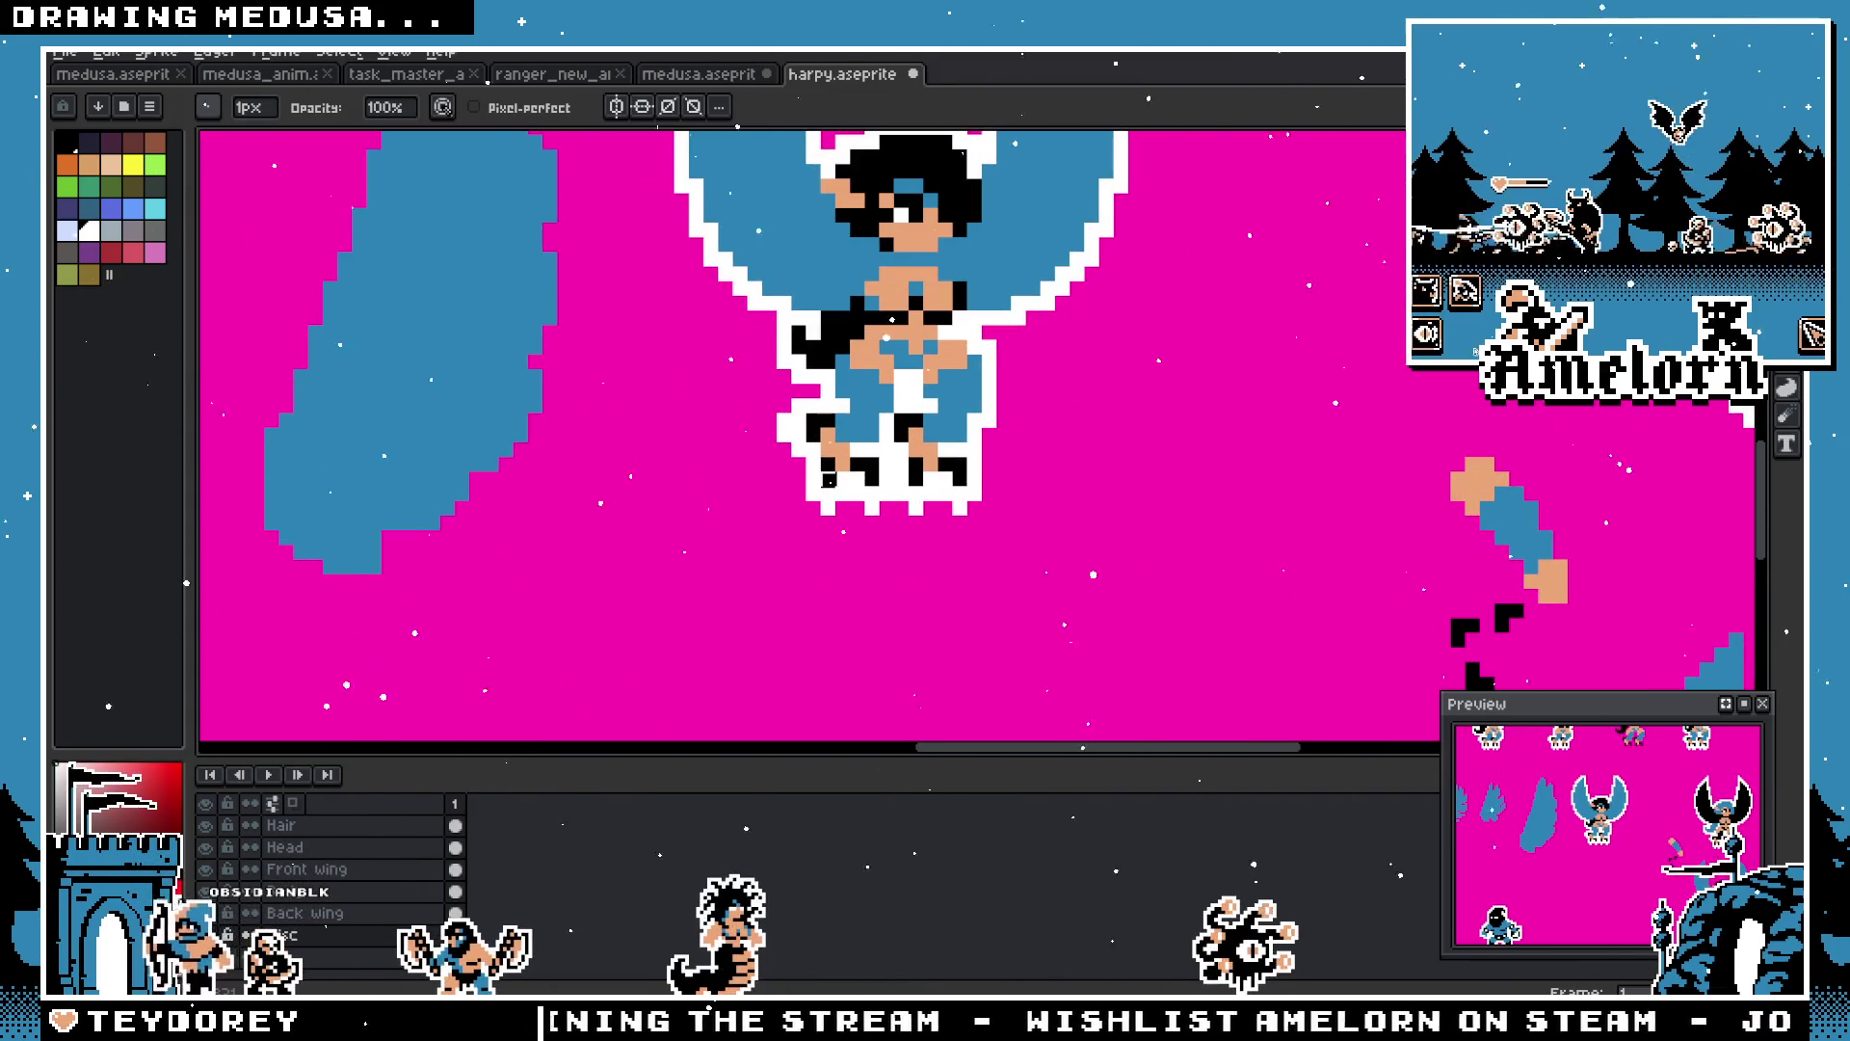
scroll(843, 495, "down", 2)
scroll(829, 463, "up", 2)
scroll(815, 421, "down", 1)
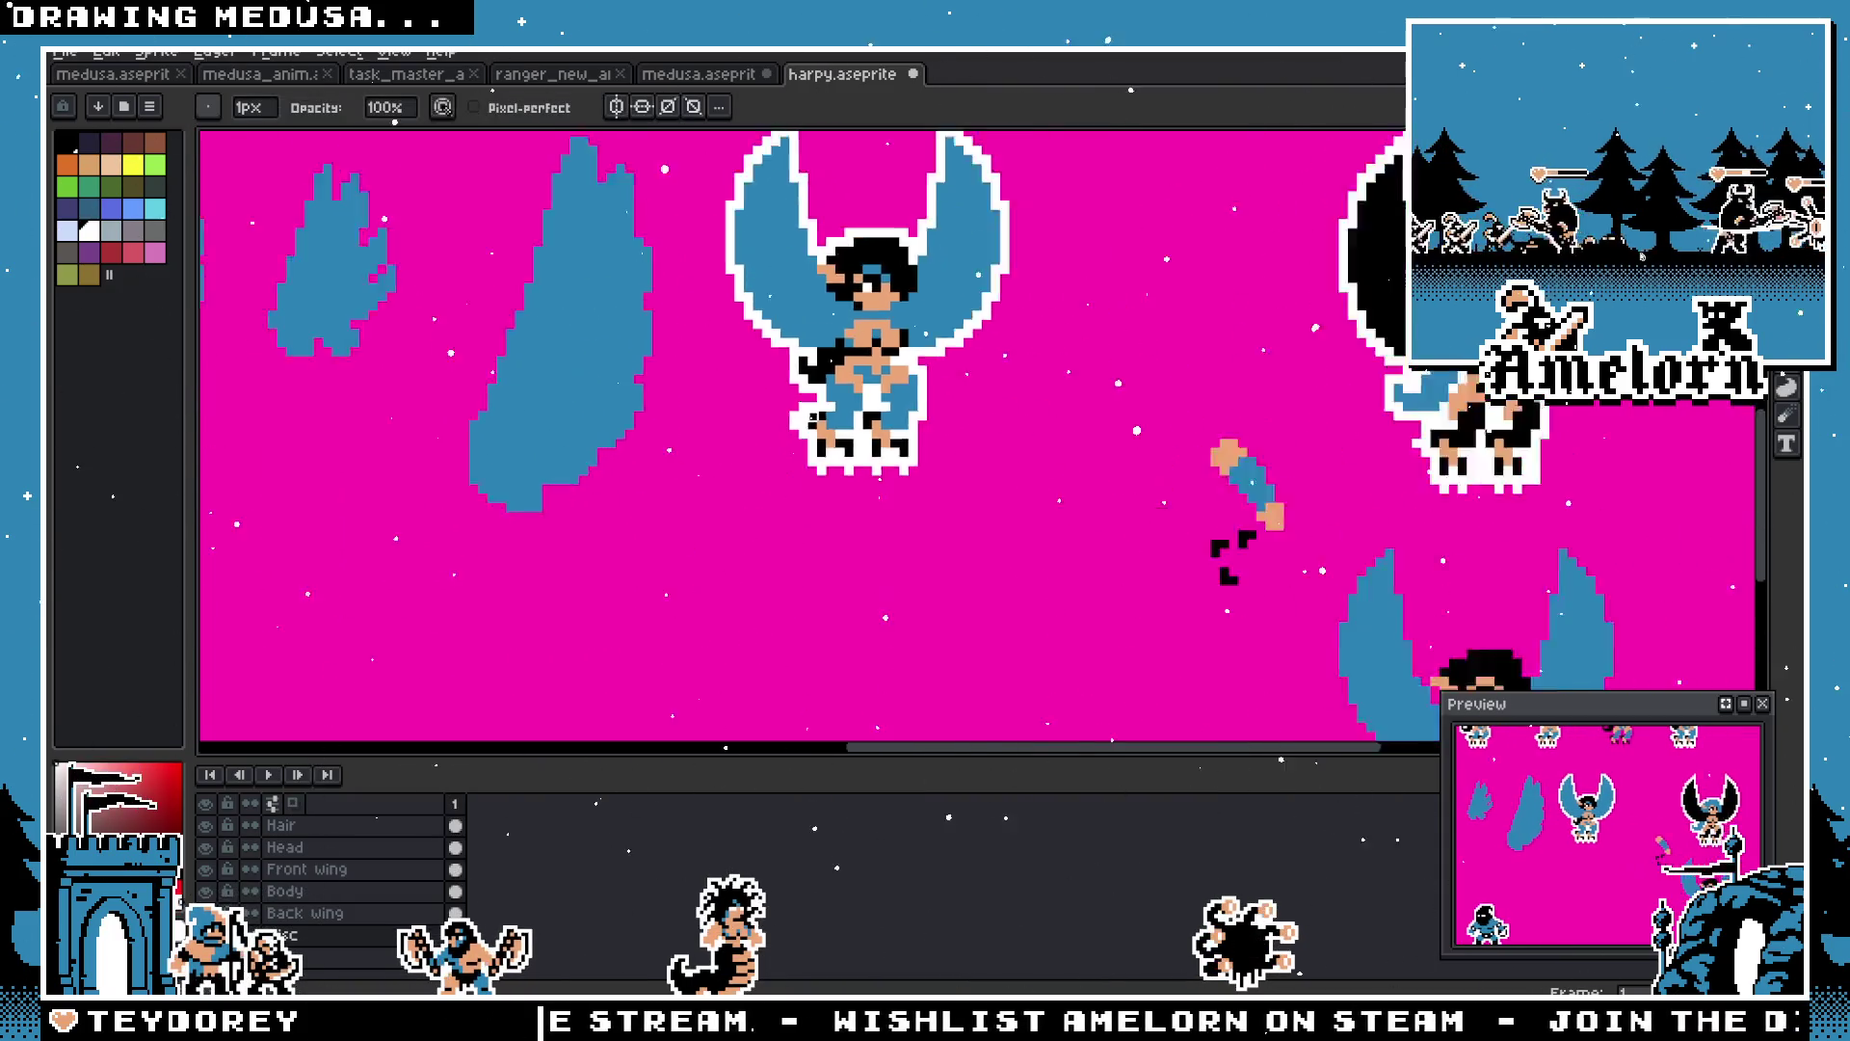
left_click(64, 52)
left_click(77, 94)
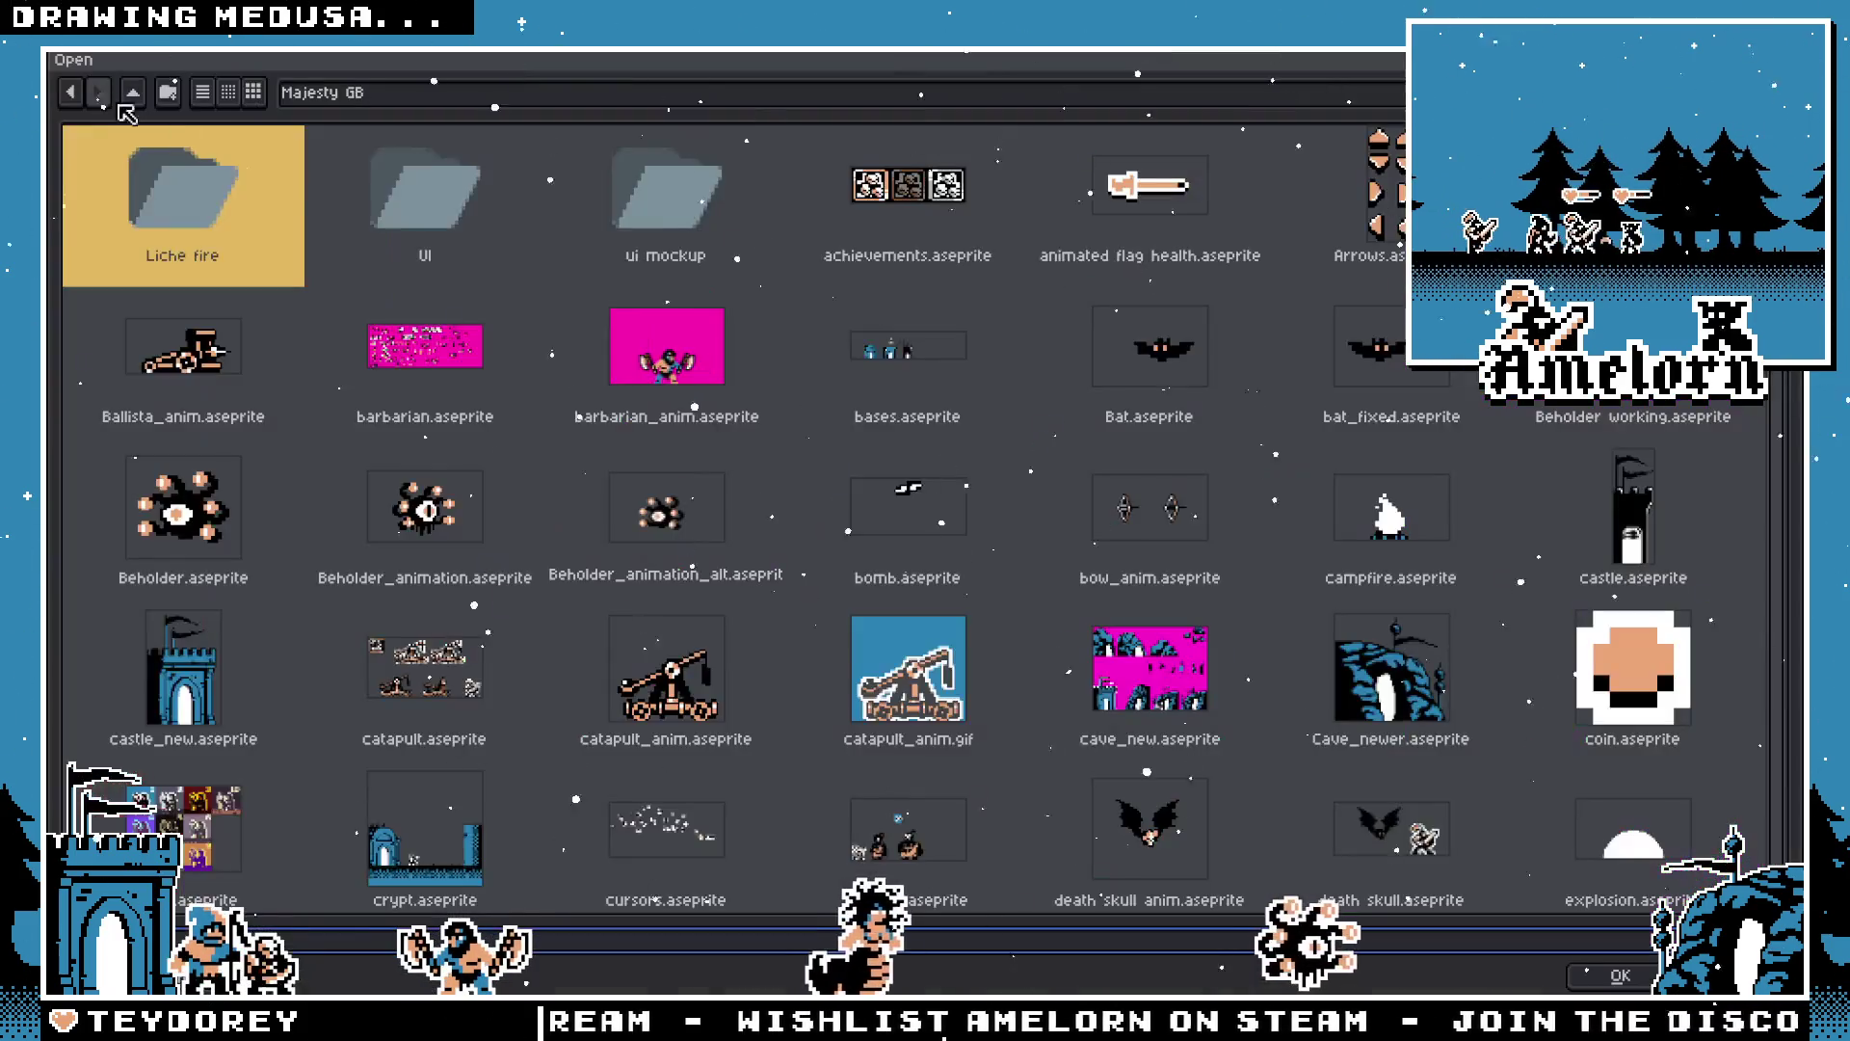
Step: Load minotaur_anim.aseprite from the Majesty GB file list
scroll(1039, 487, "down", 10)
scroll(1039, 487, "up", 5)
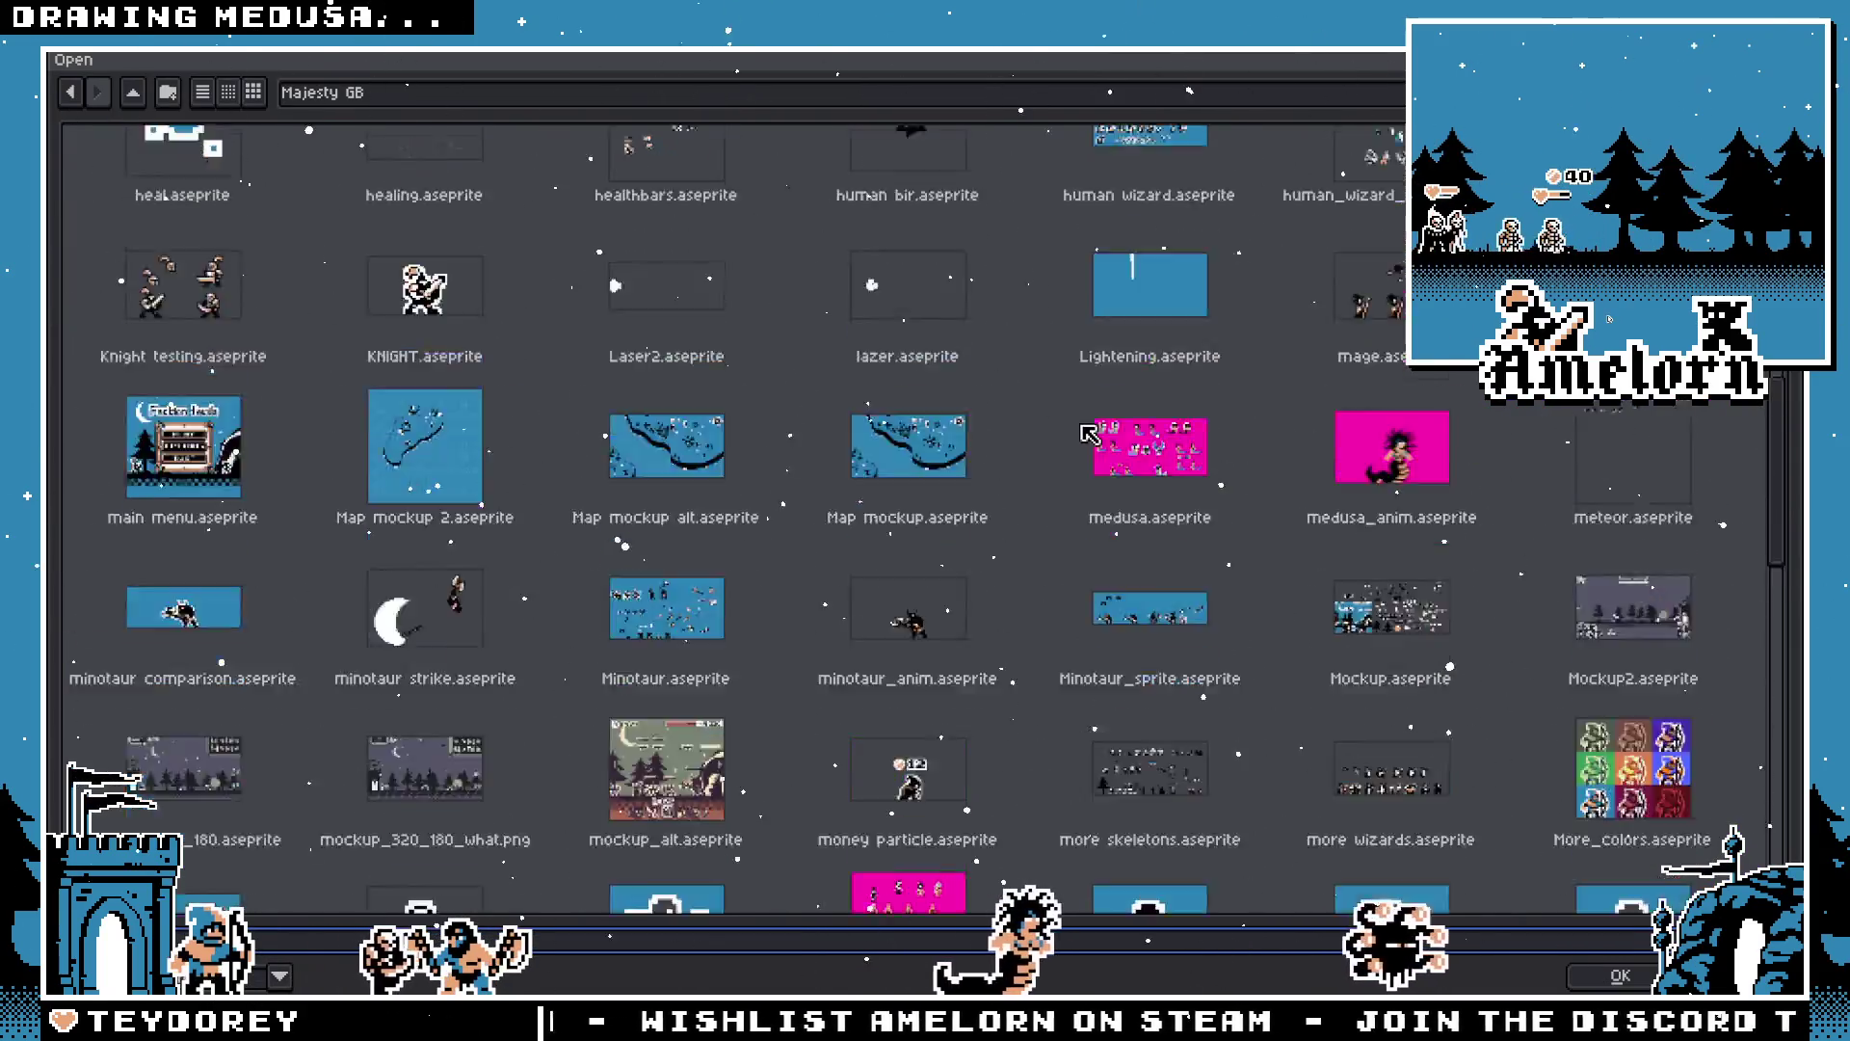
scroll(1095, 430, "down", 15)
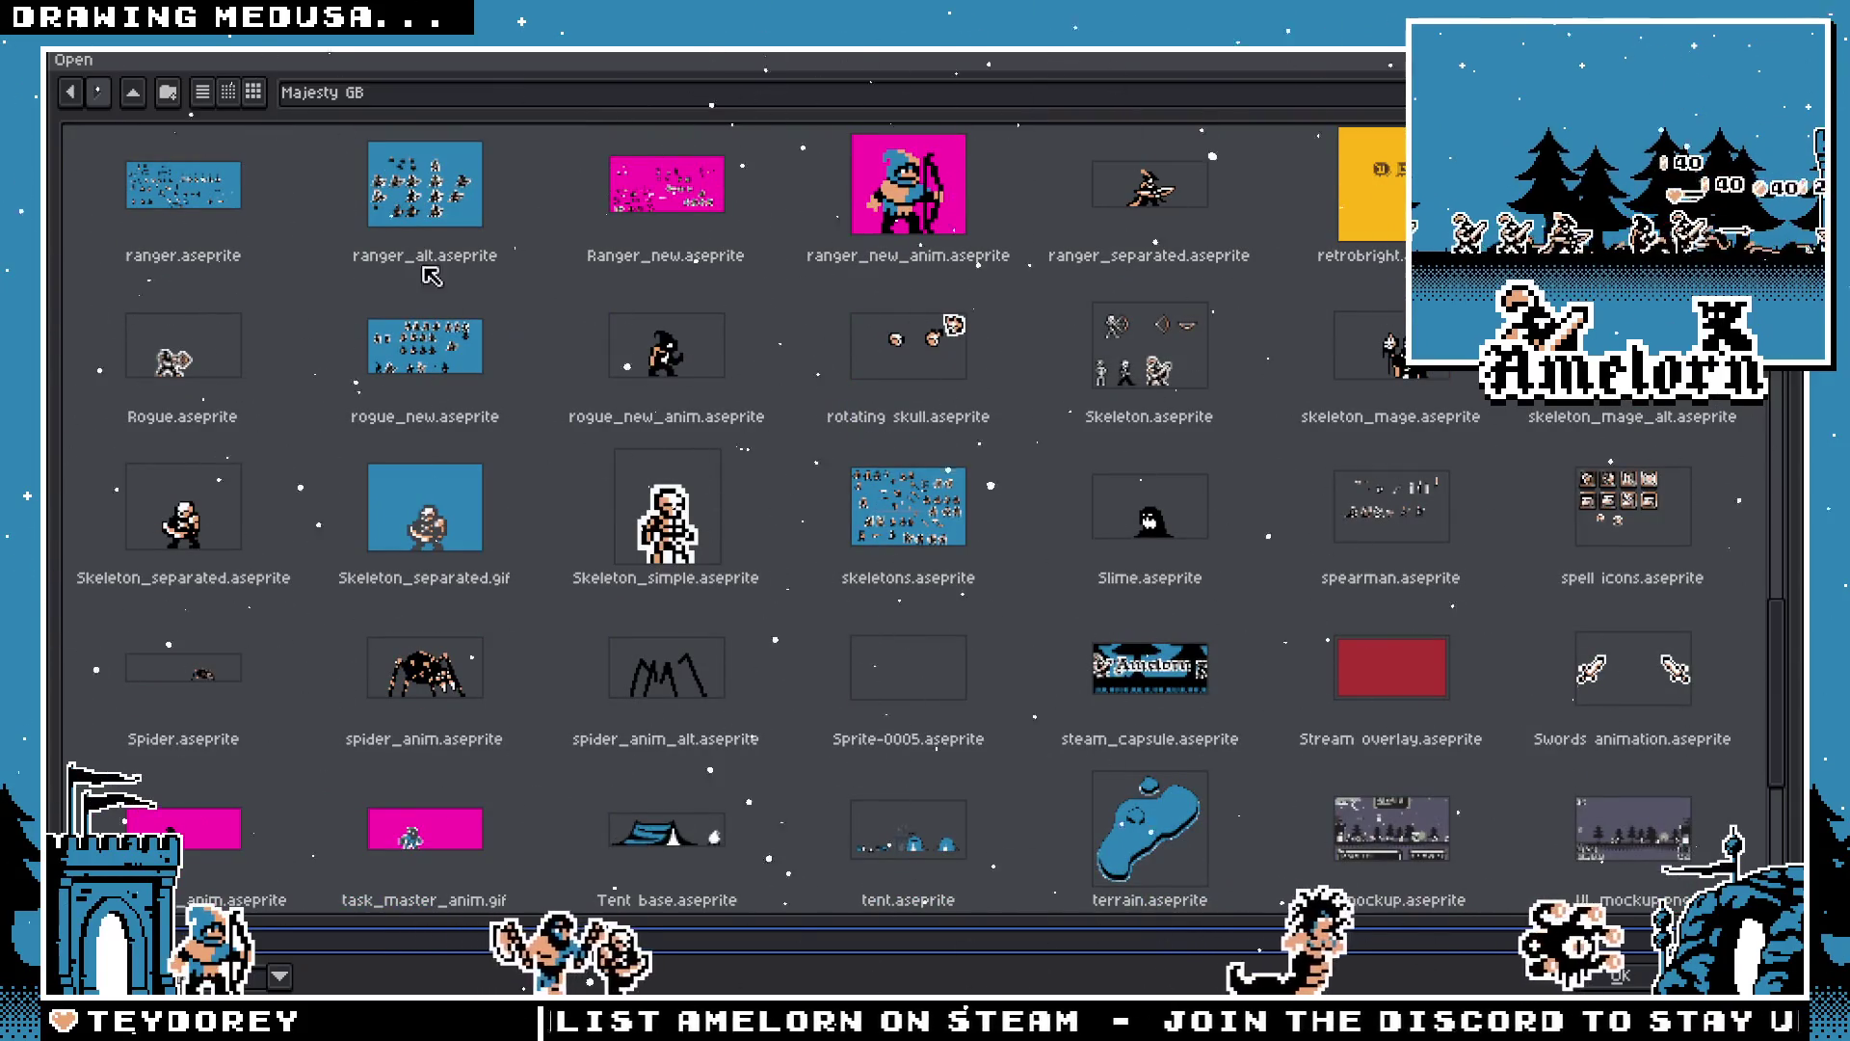
scroll(933, 502, "down", 4)
scroll(868, 530, "up", 12)
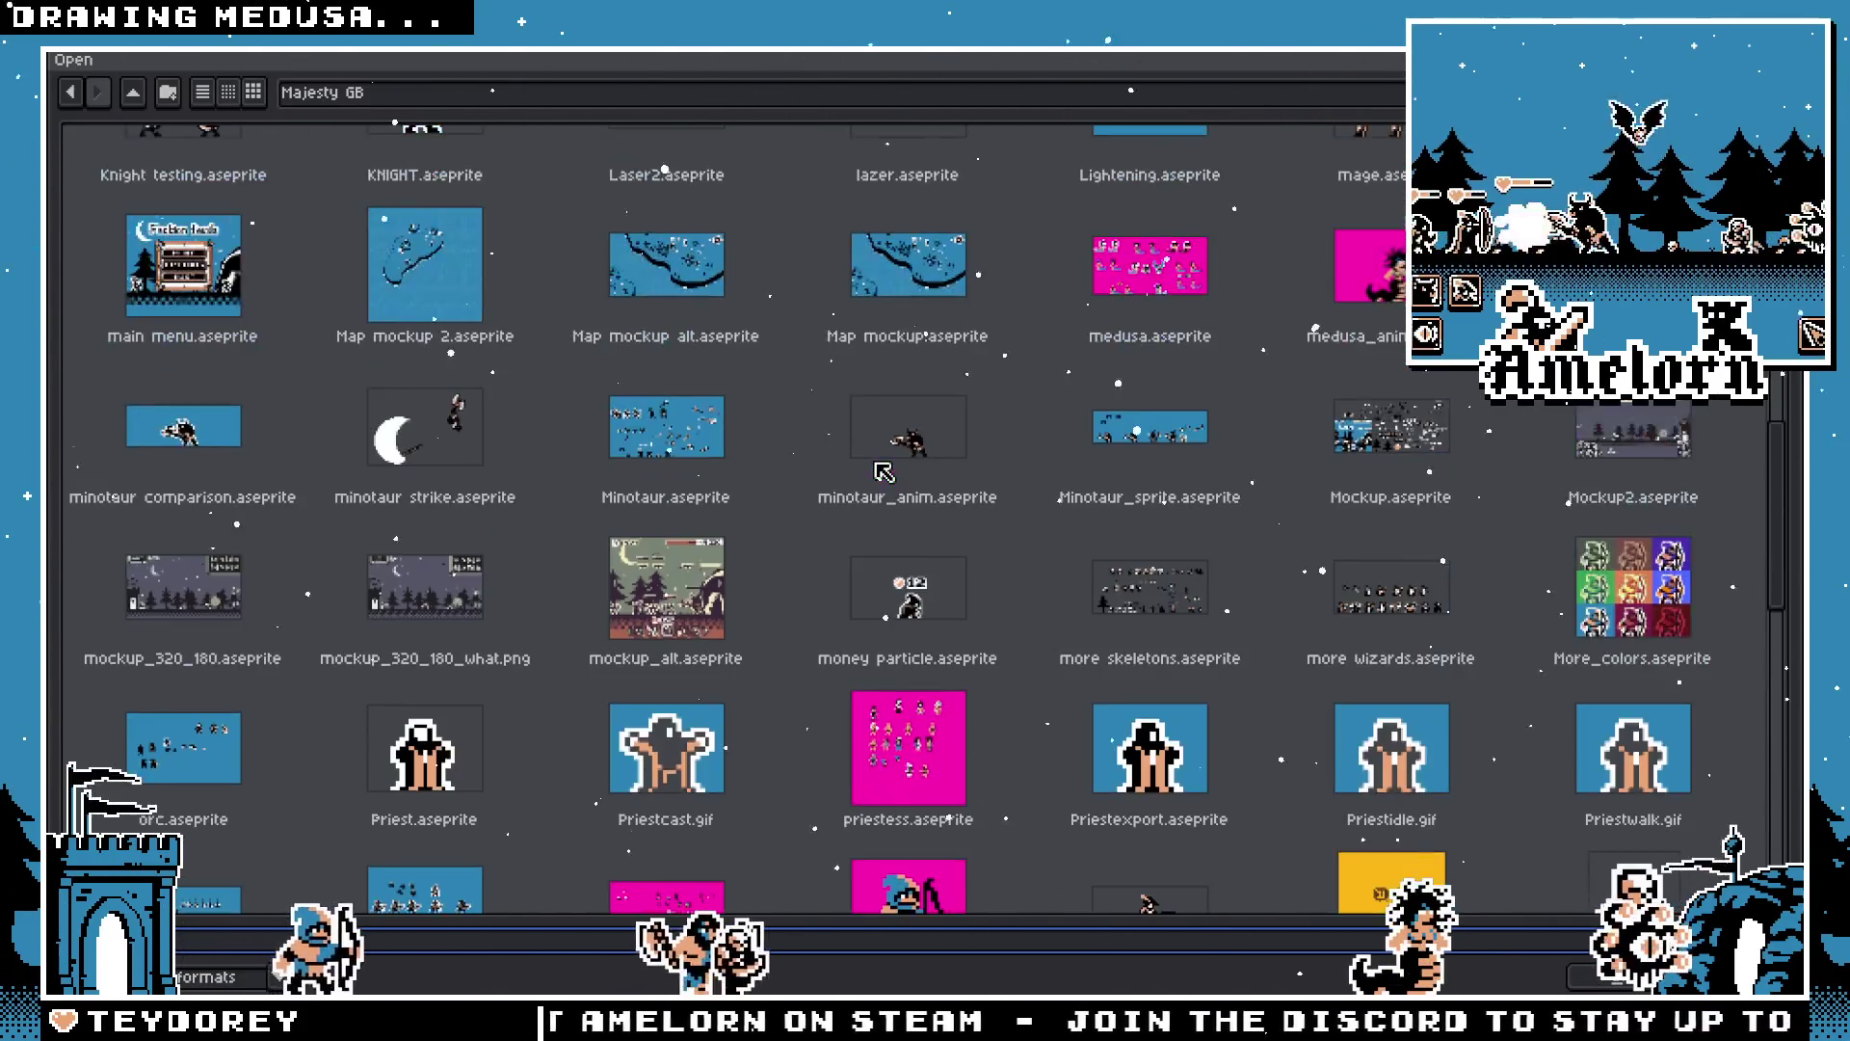
scroll(639, 477, "up", 2)
left_click(371, 500)
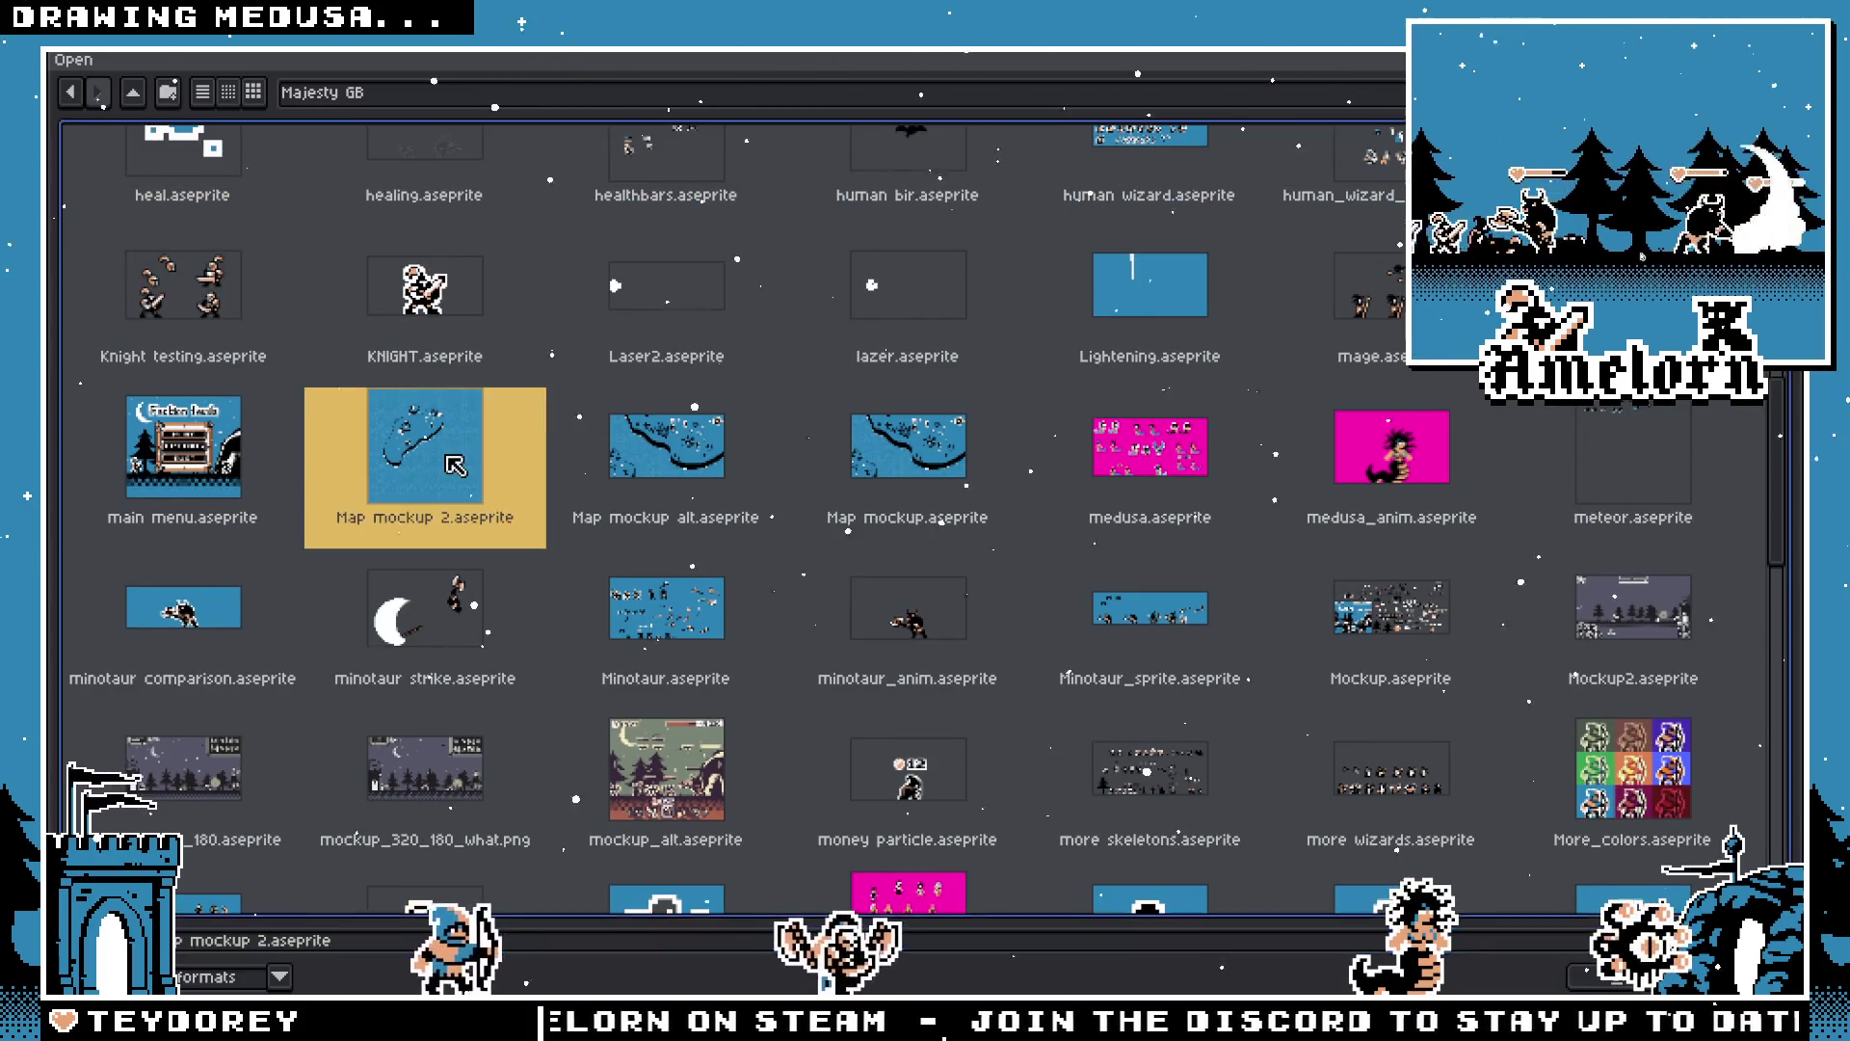
left_click(241, 567)
left_click(904, 630)
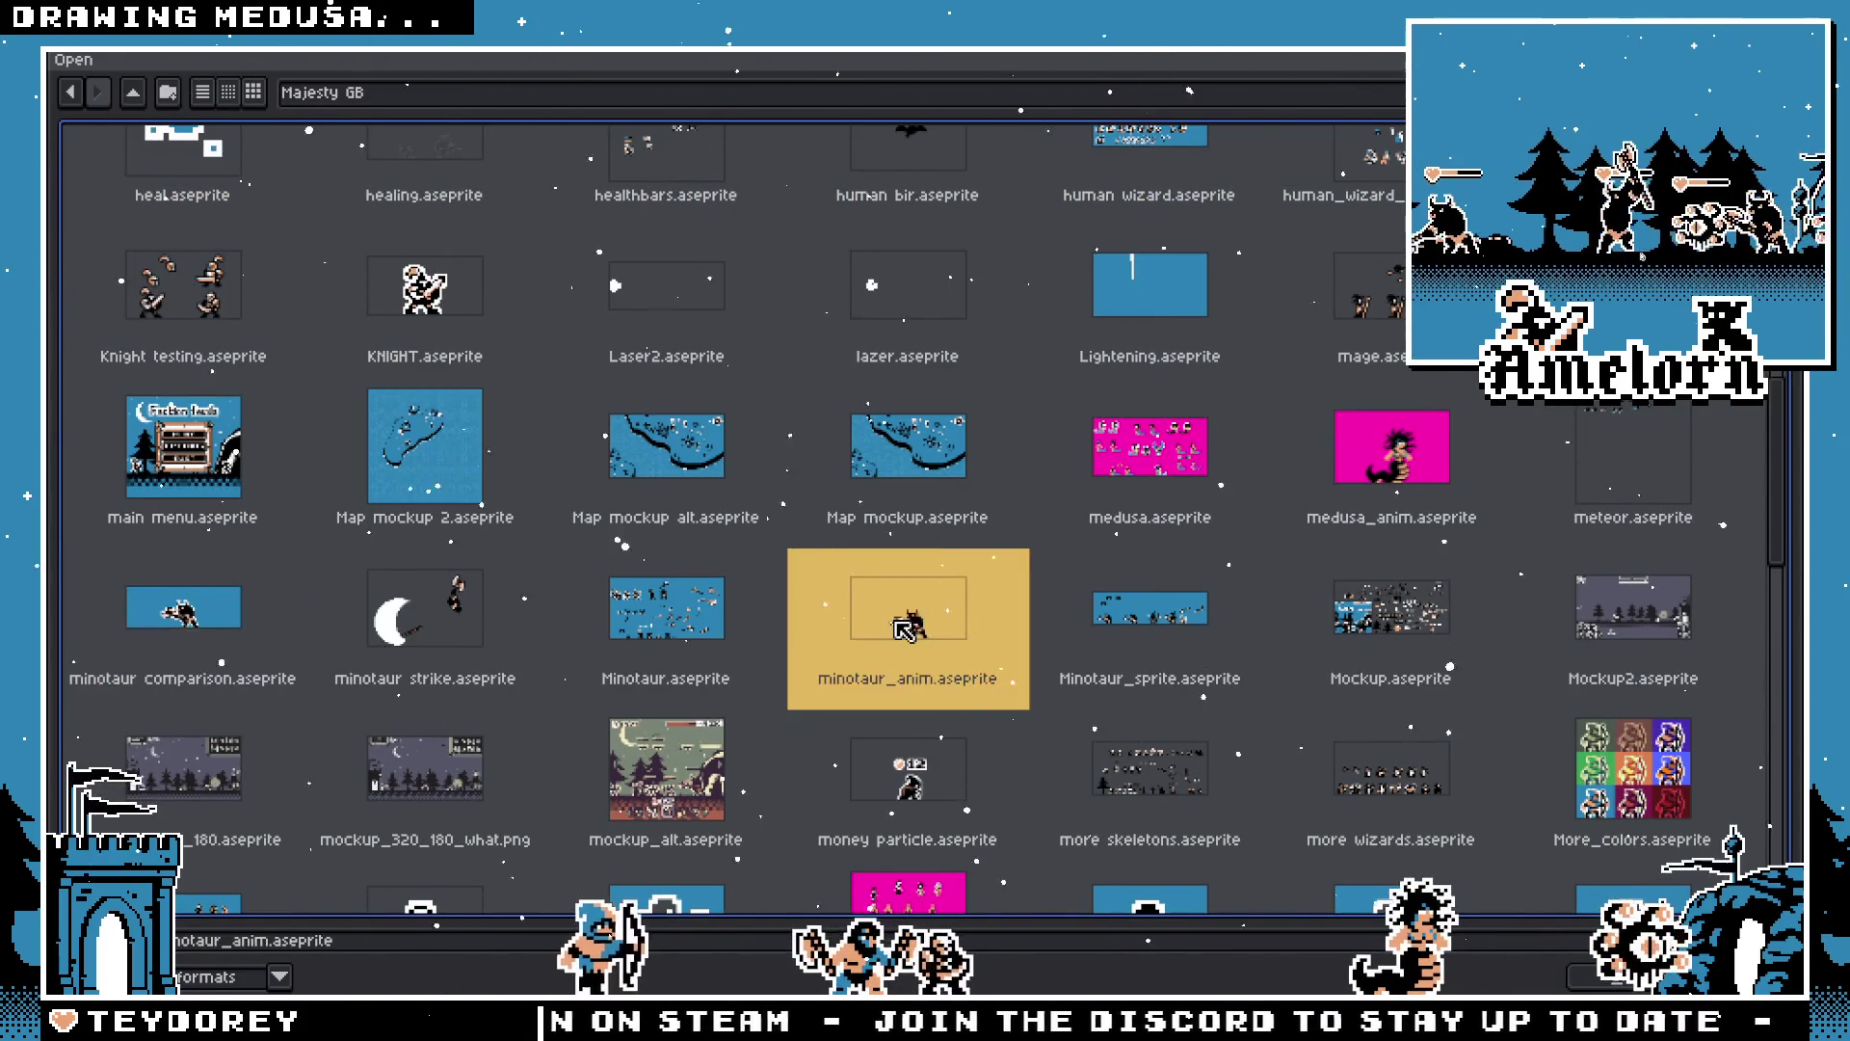
double_click(914, 605)
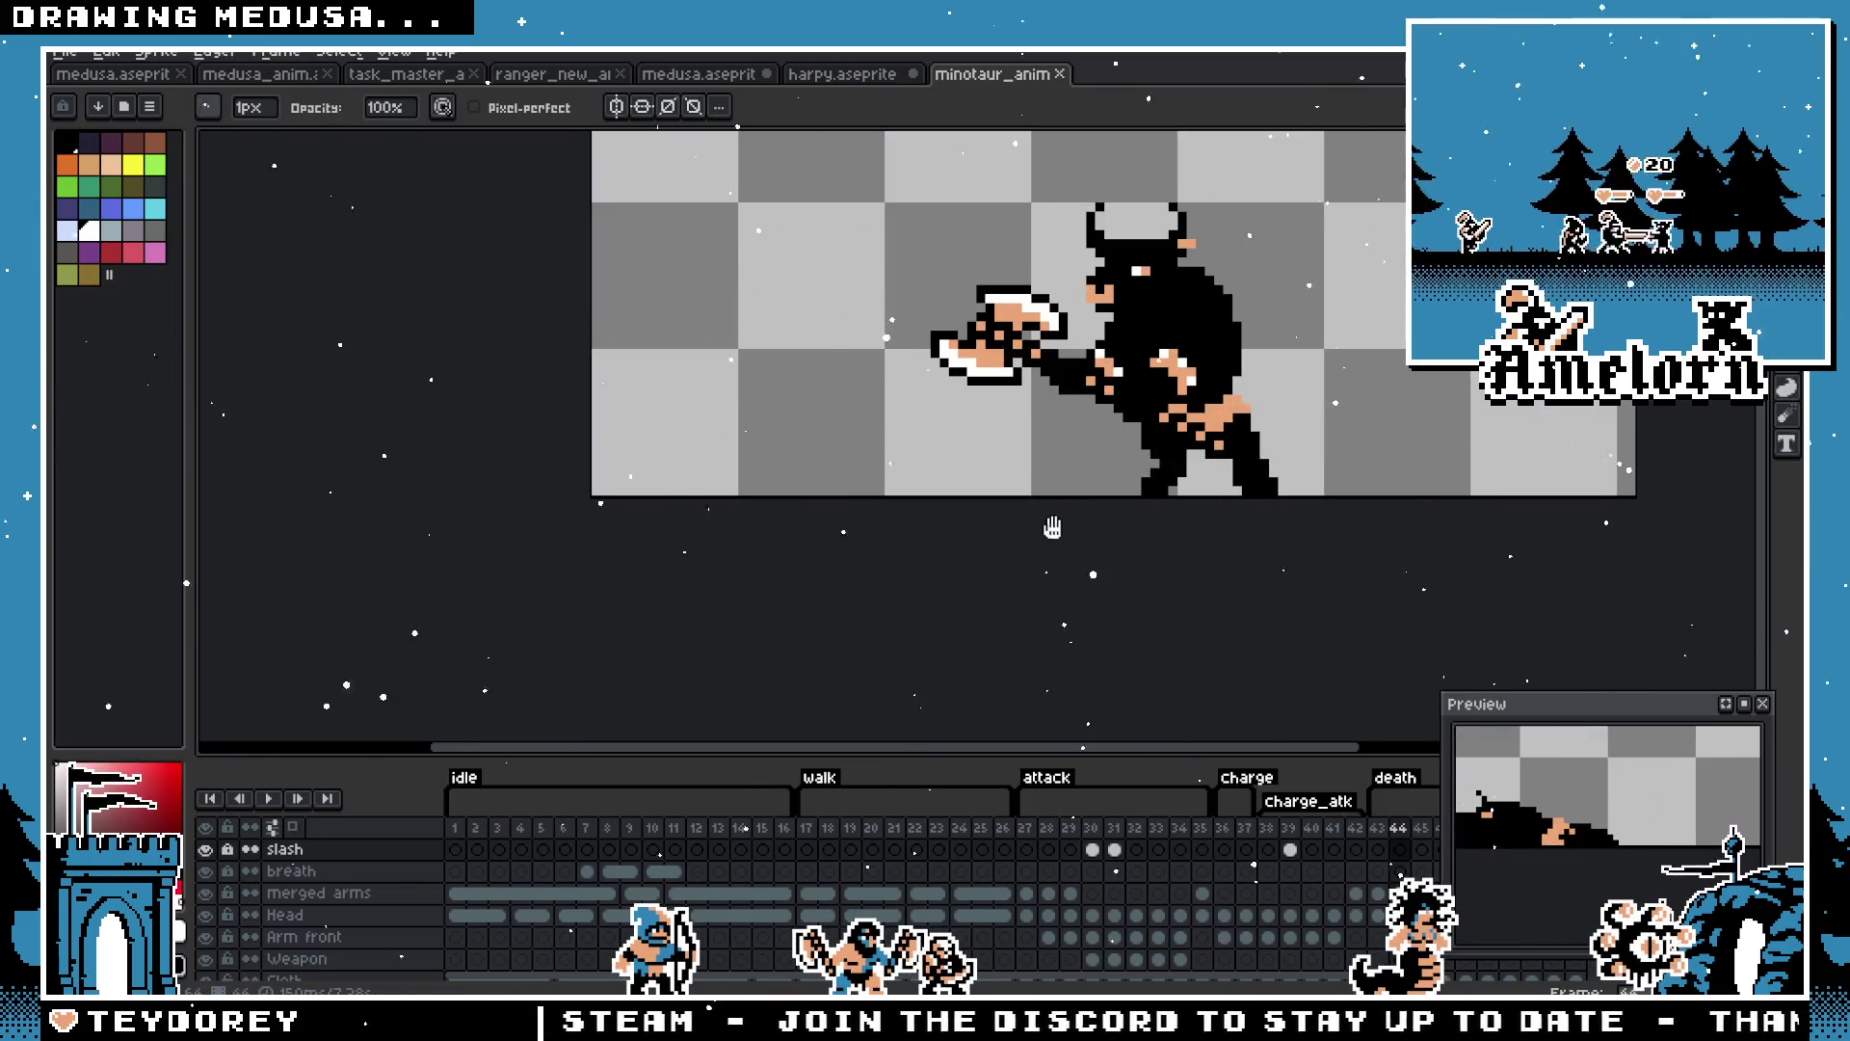
Step: Inspect the minotaur's first frame up close, then close its tab
left_click_drag(1052, 527, 868, 596)
left_click(455, 828)
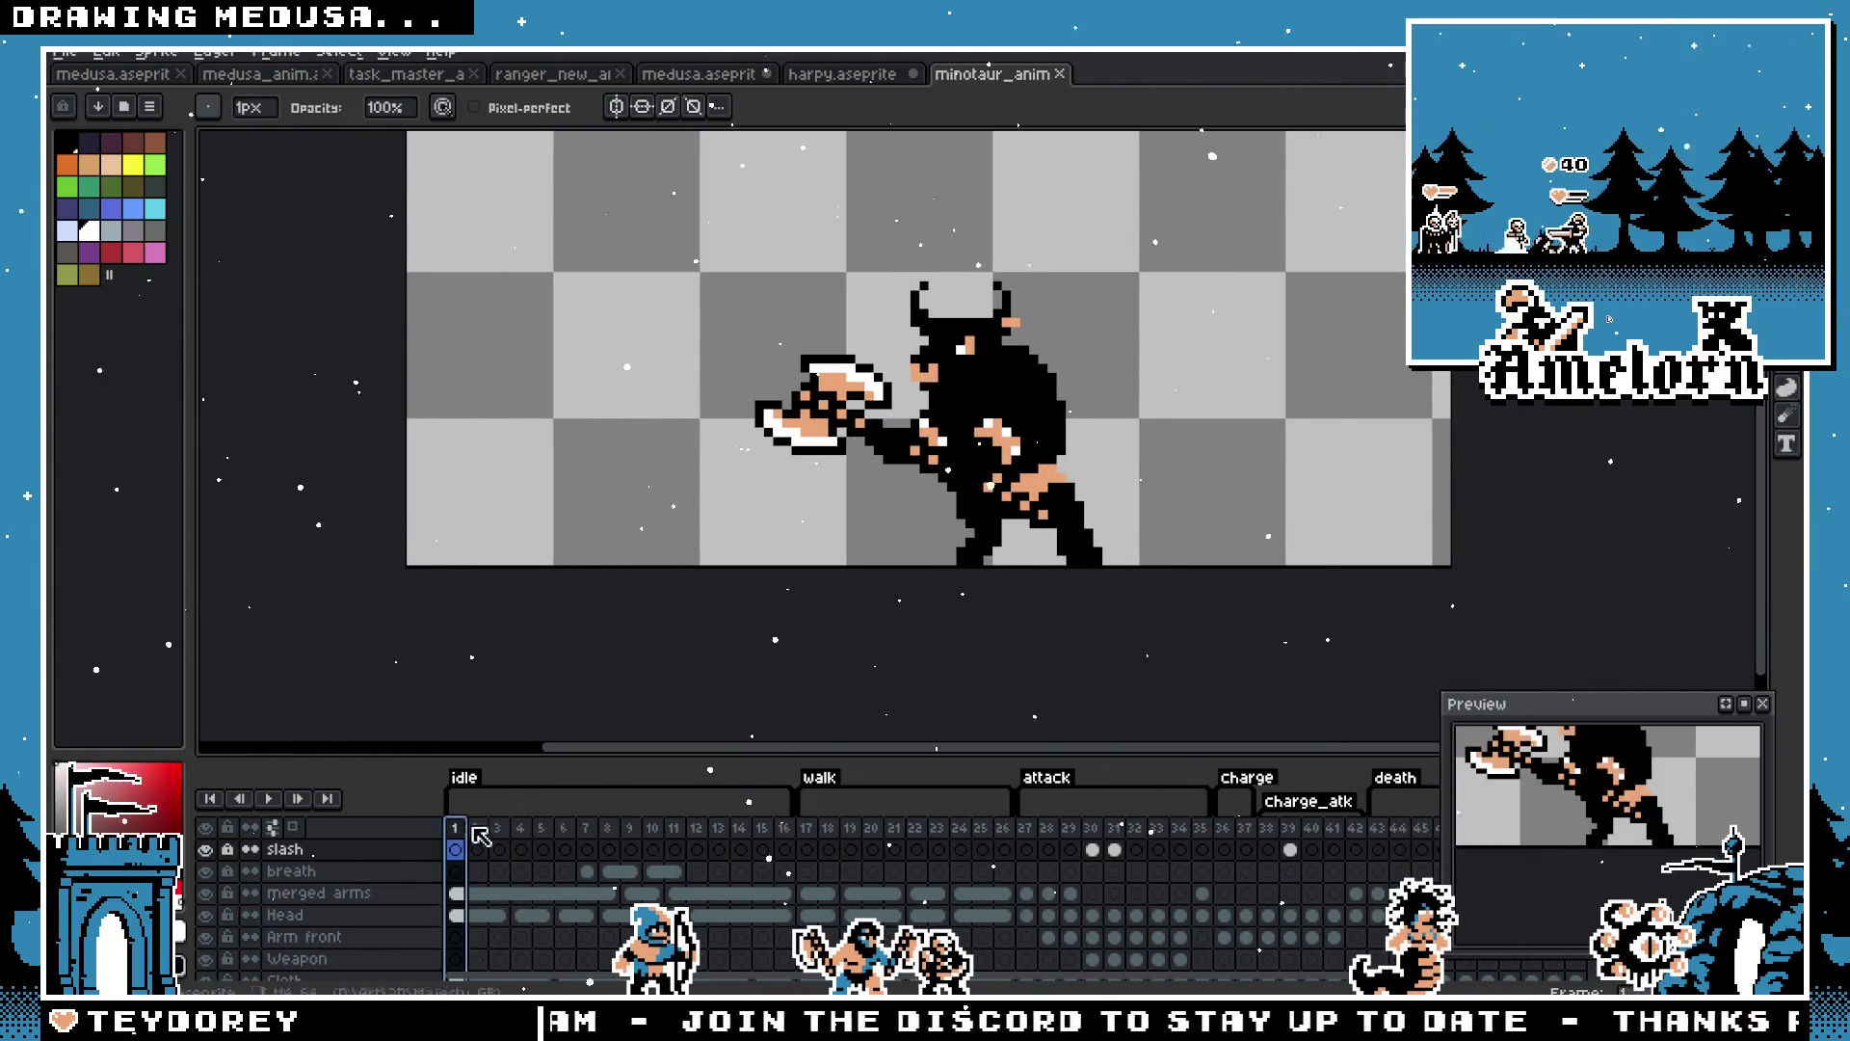
scroll(648, 396, "up", 2)
scroll(771, 386, "up", 2)
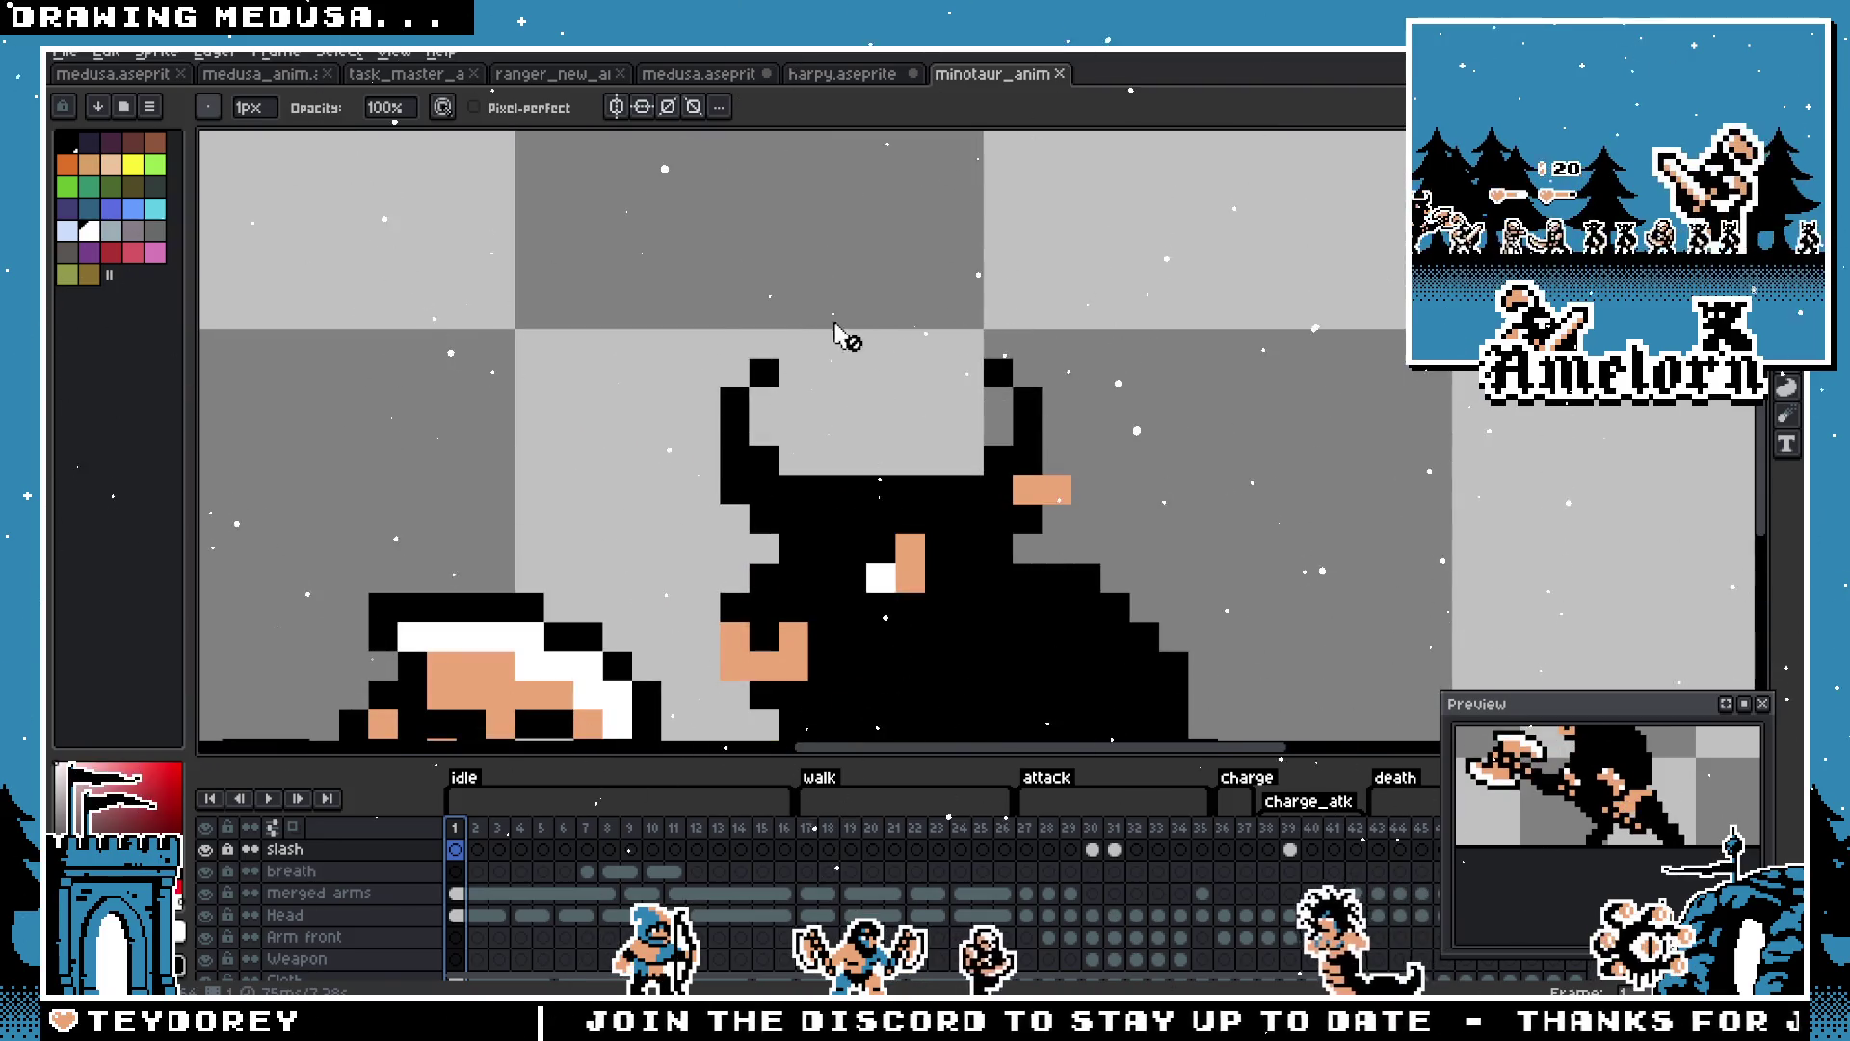
scroll(768, 409, "down", 6)
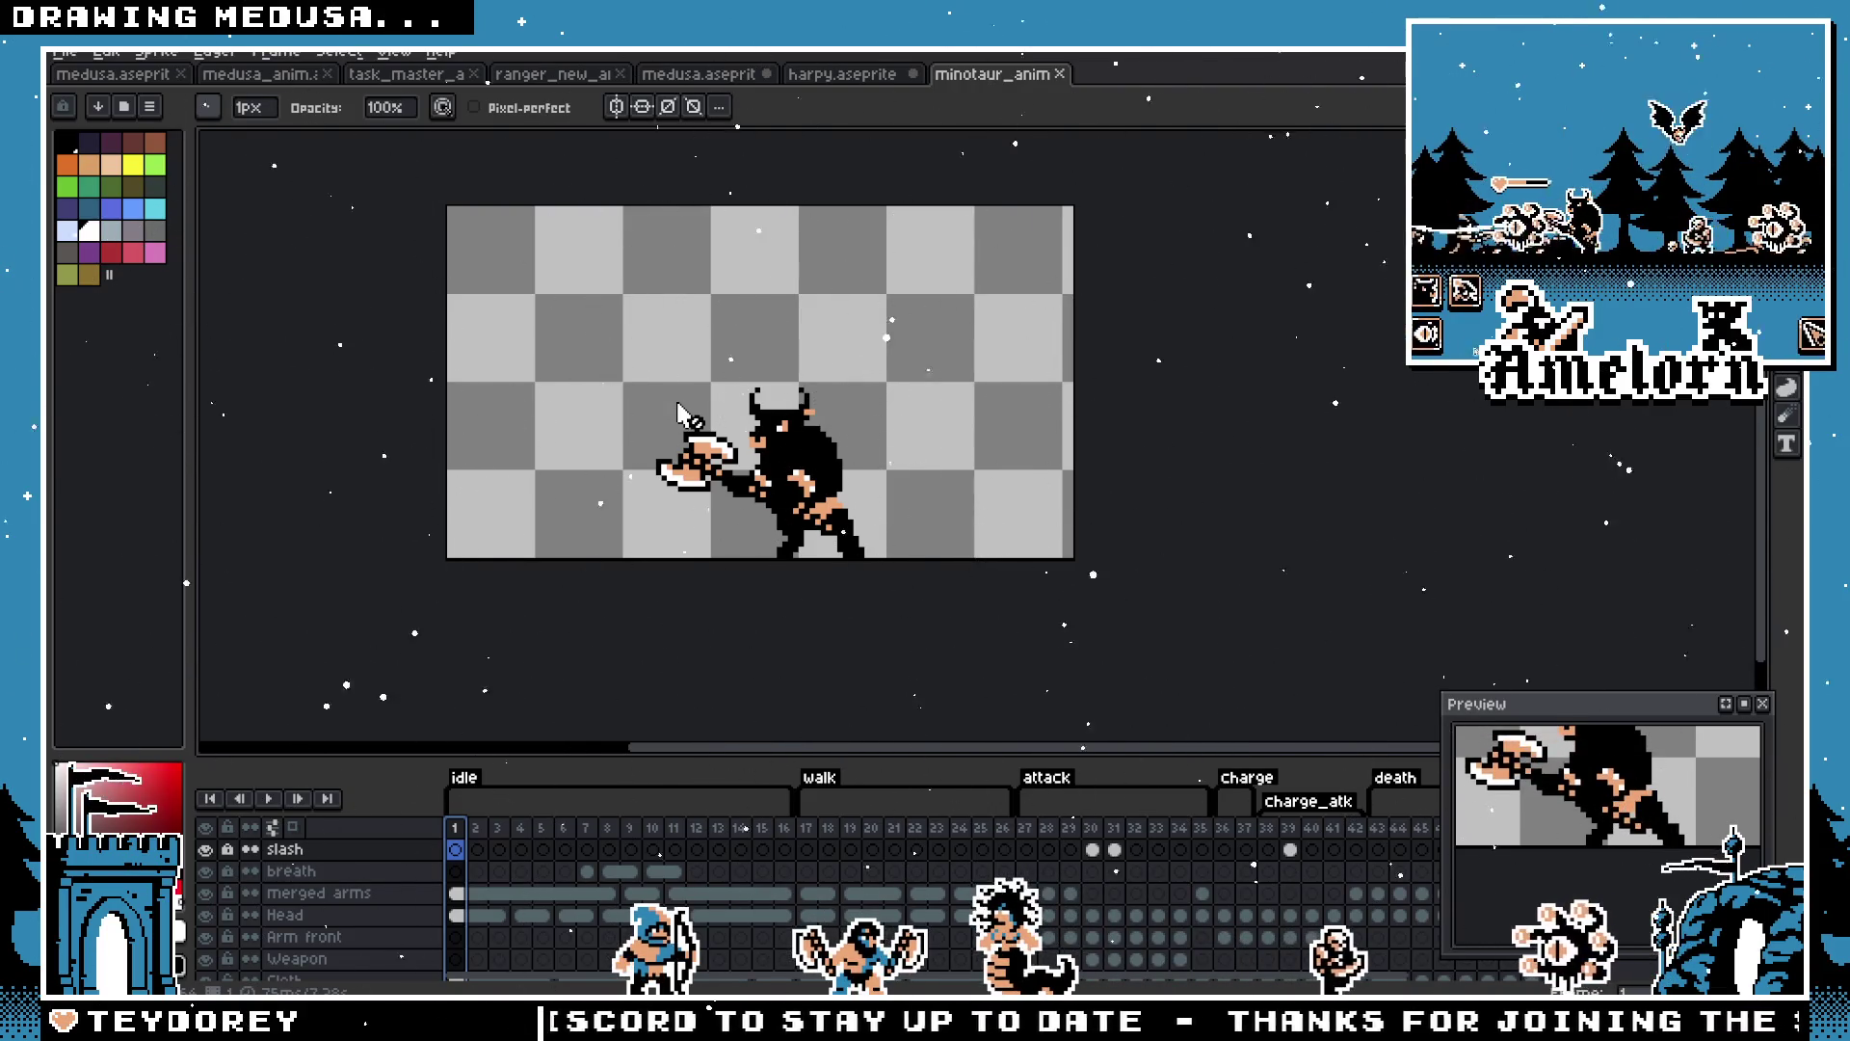
left_click(1060, 74)
scroll(899, 377, "down", 2)
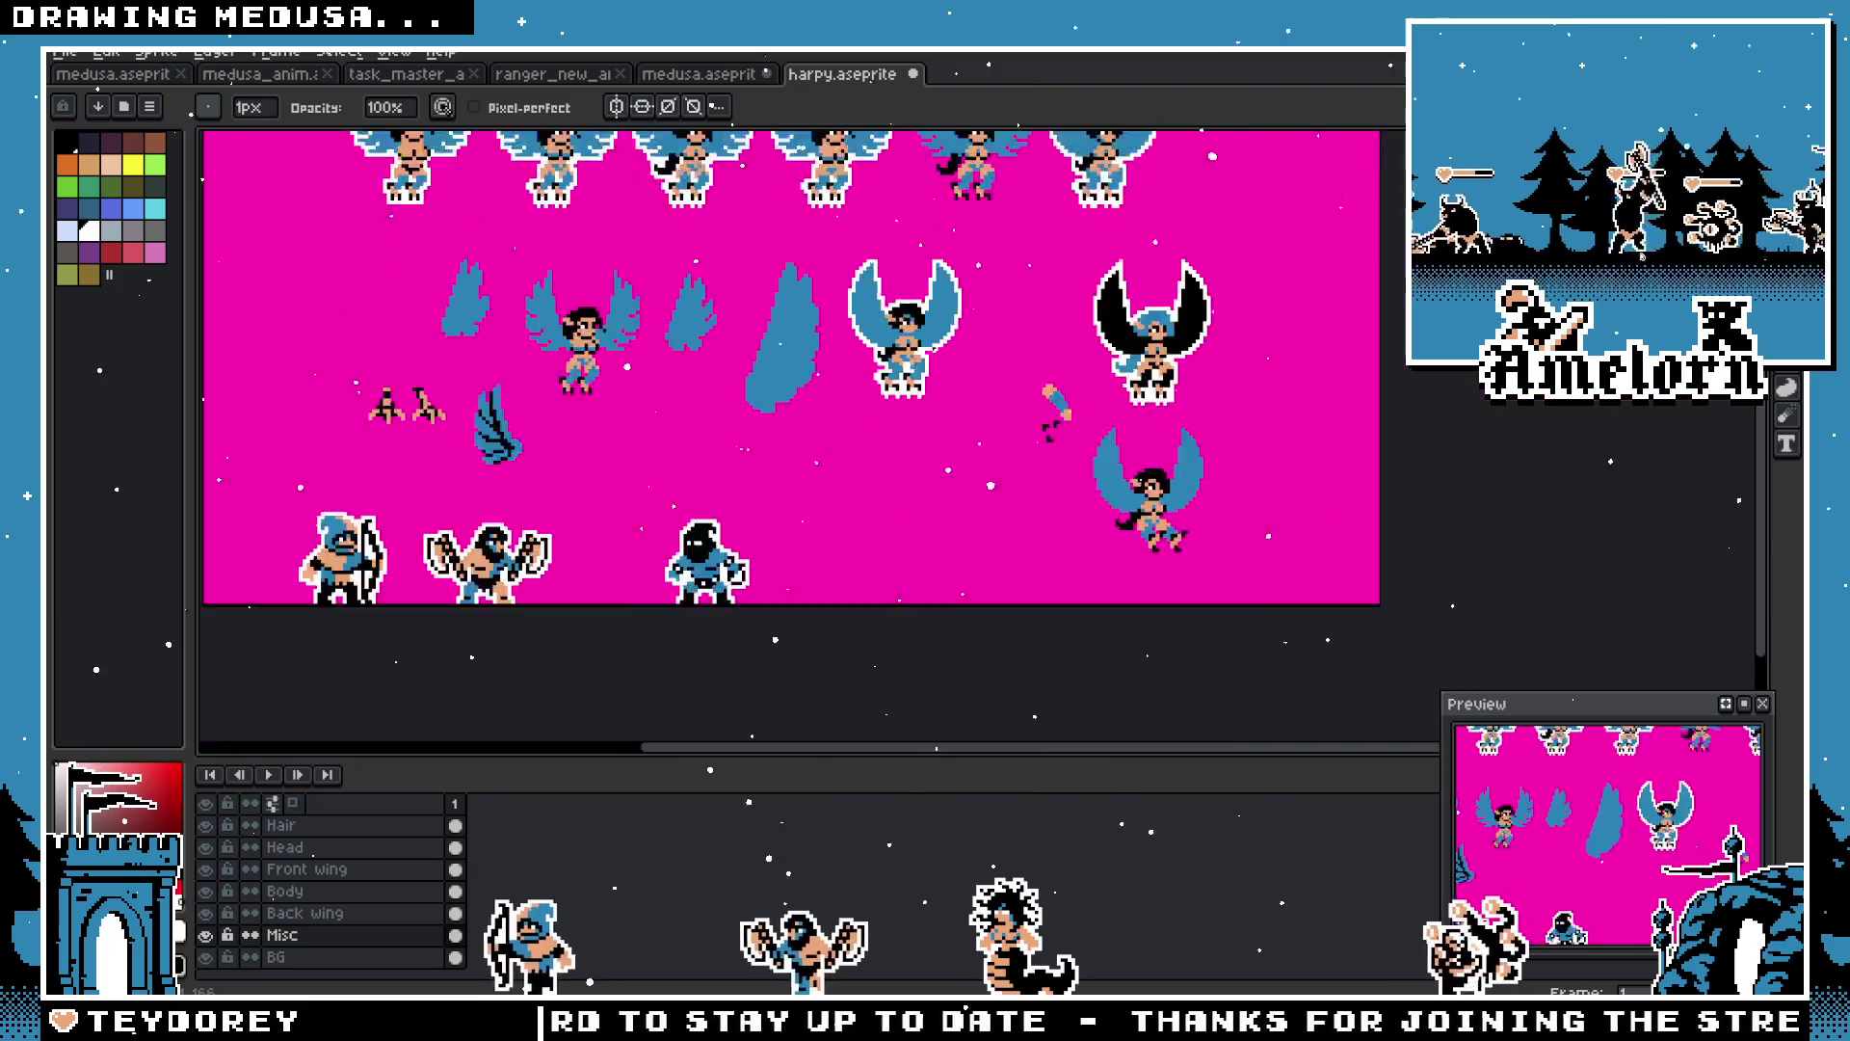
Step: Pan and zoom the harpy sheet to centre the middle harpy
scroll(899, 378, "up", 1)
mouse_move(899, 378)
left_mouse_down()
mouse_move(967, 486)
mouse_move(854, 528)
mouse_move(1101, 585)
left_mouse_up()
mouse_move(879, 456)
left_mouse_down()
mouse_move(721, 409)
mouse_move(647, 417)
left_mouse_up()
scroll(899, 537, "up", 2)
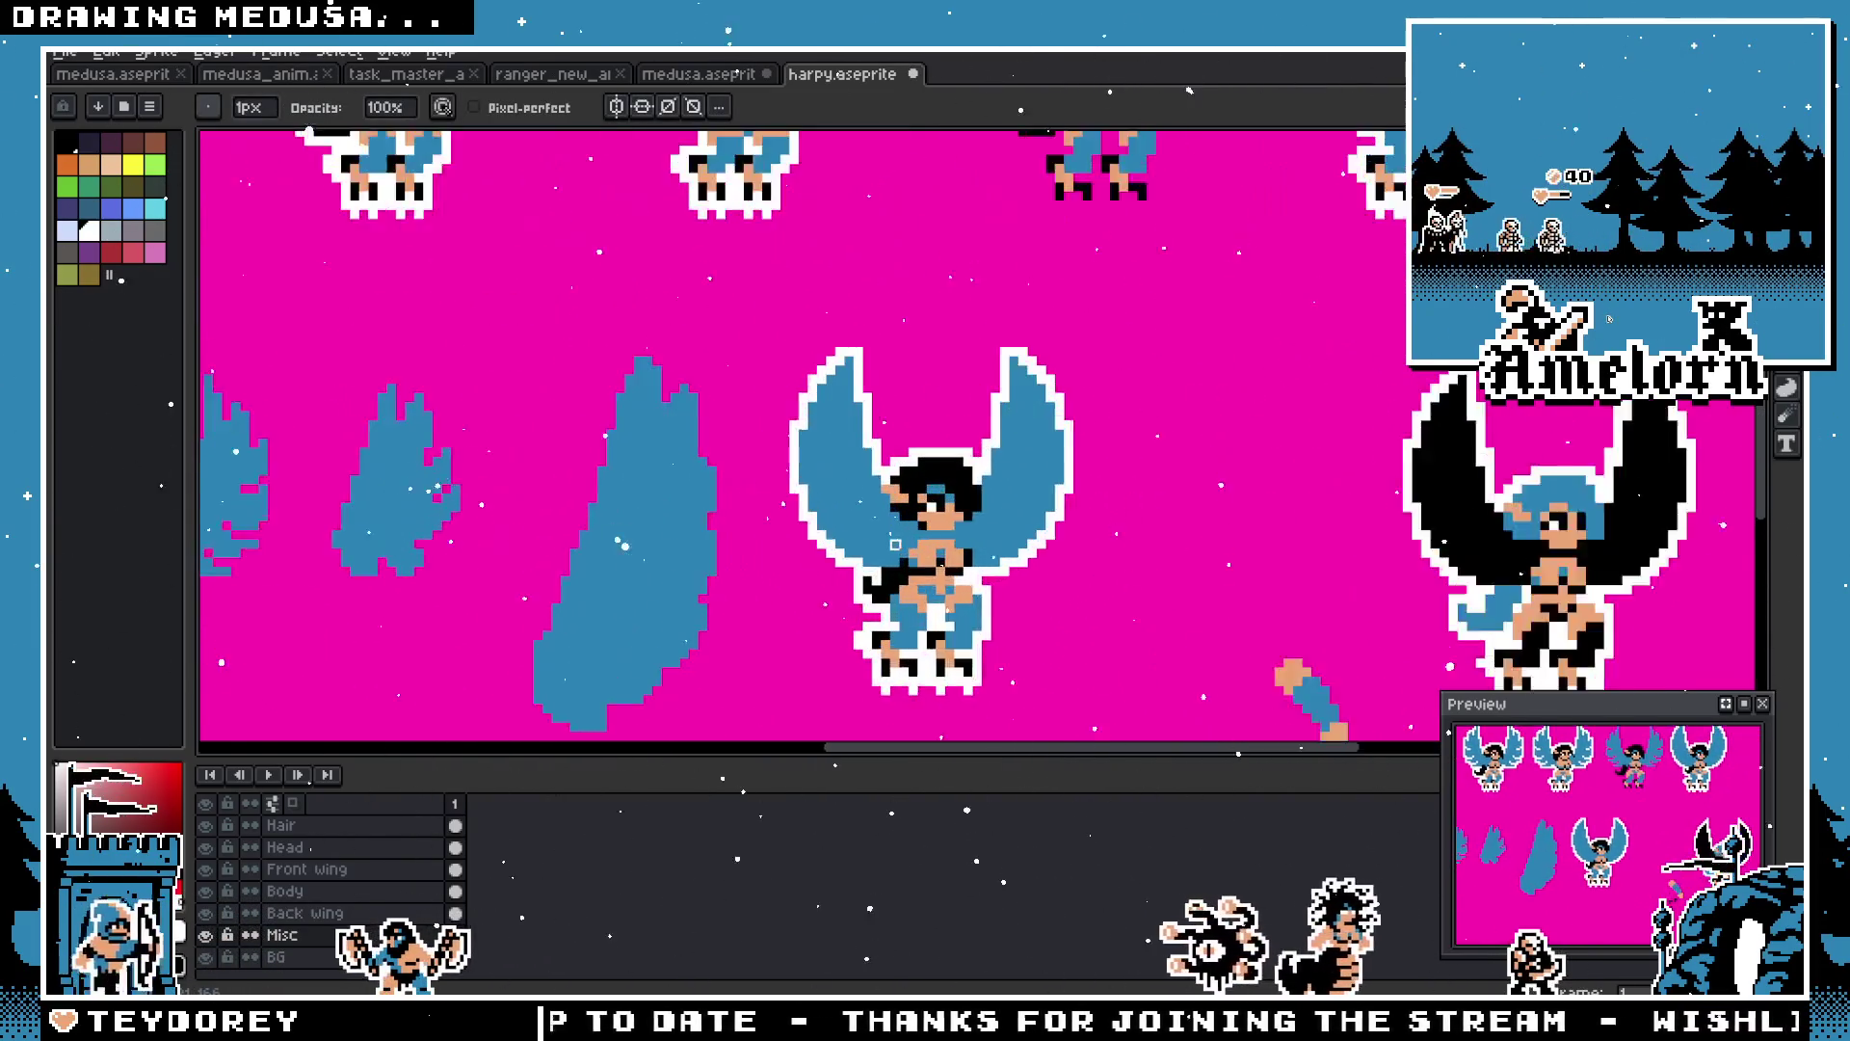
scroll(809, 434, "down", 1)
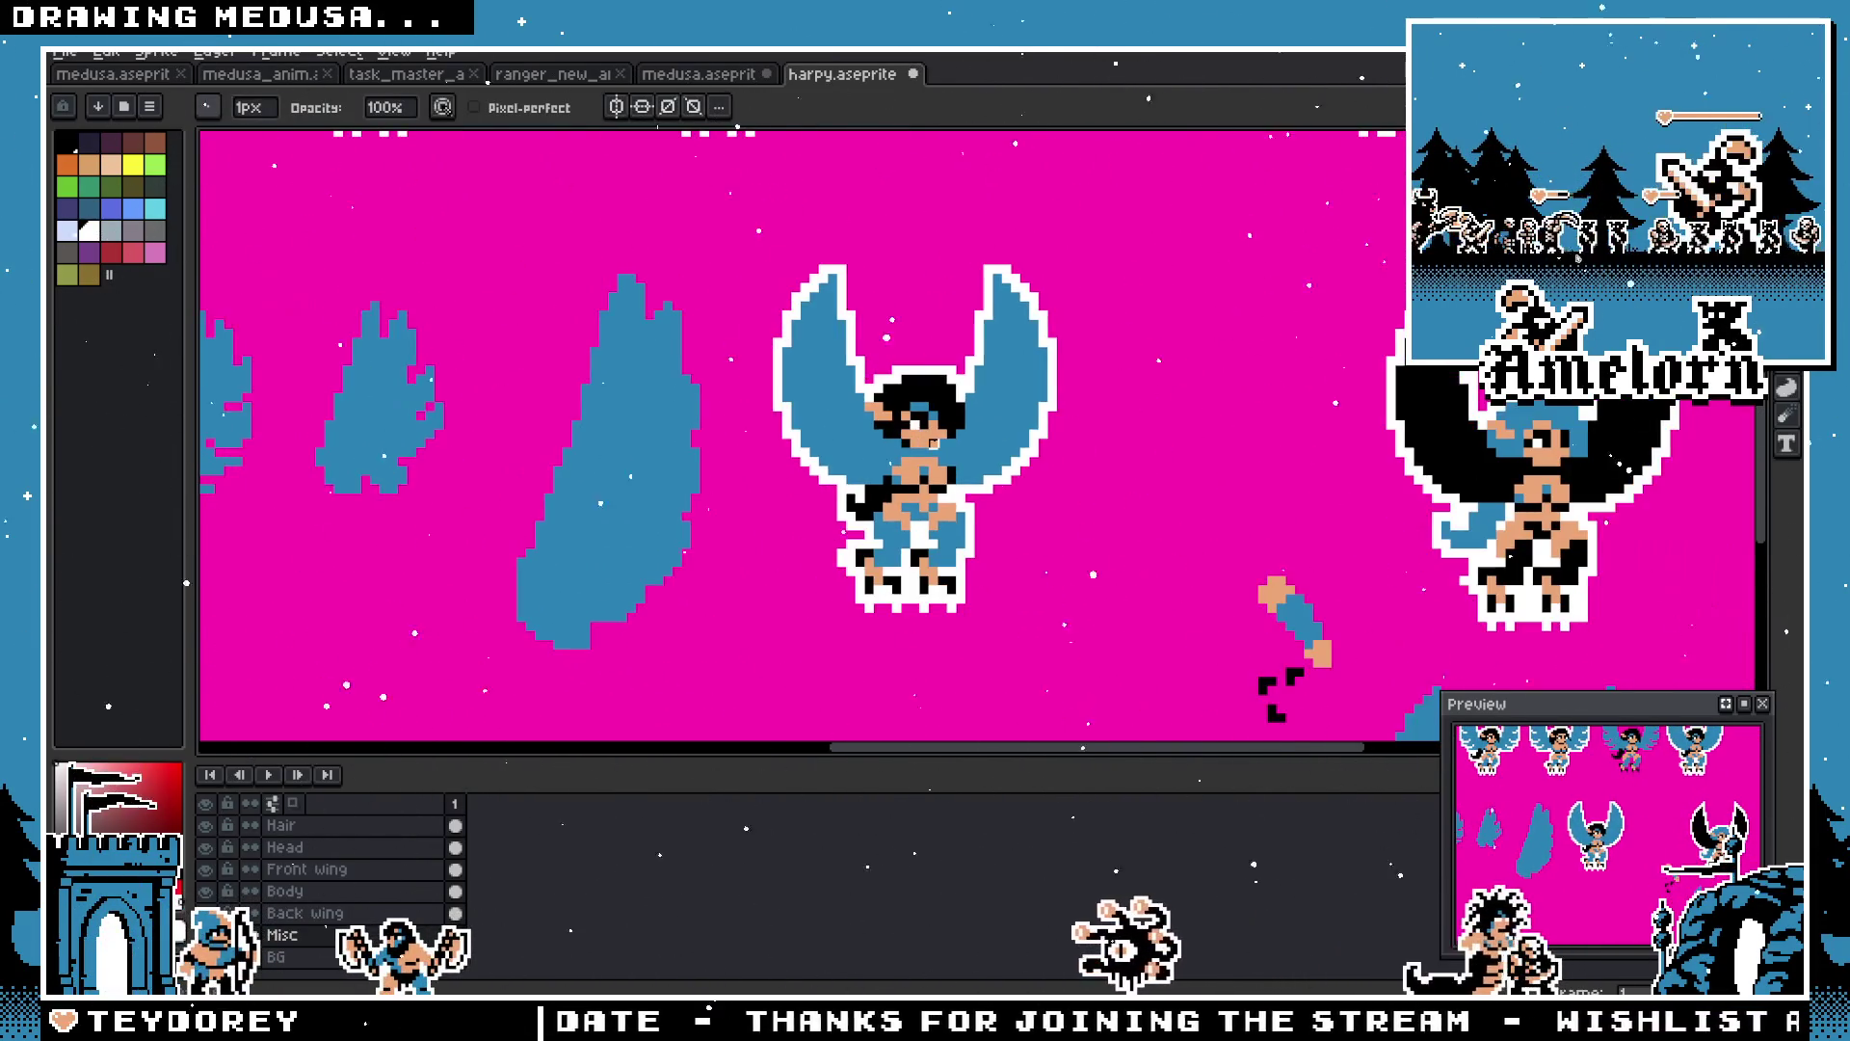
key("m")
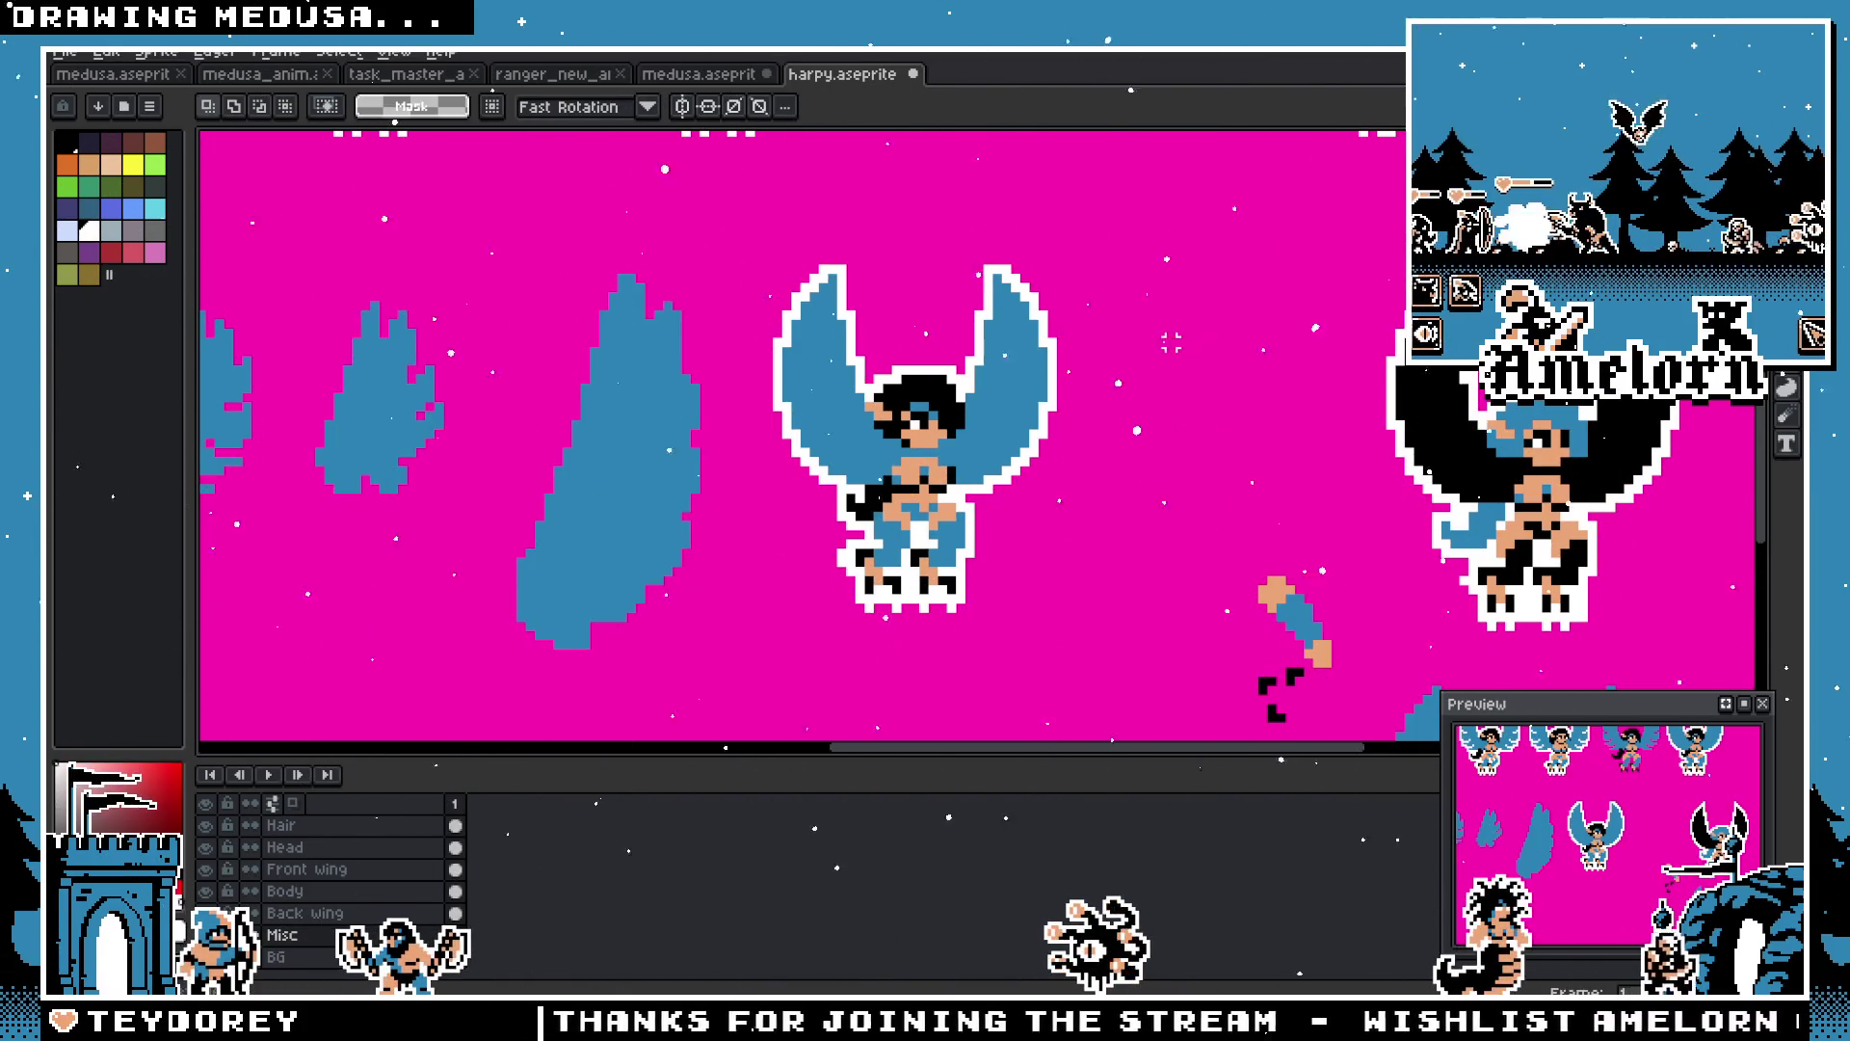
scroll(1065, 311, "down", 2)
scroll(1064, 311, "up", 1)
left_click_drag(1002, 376, 967, 409)
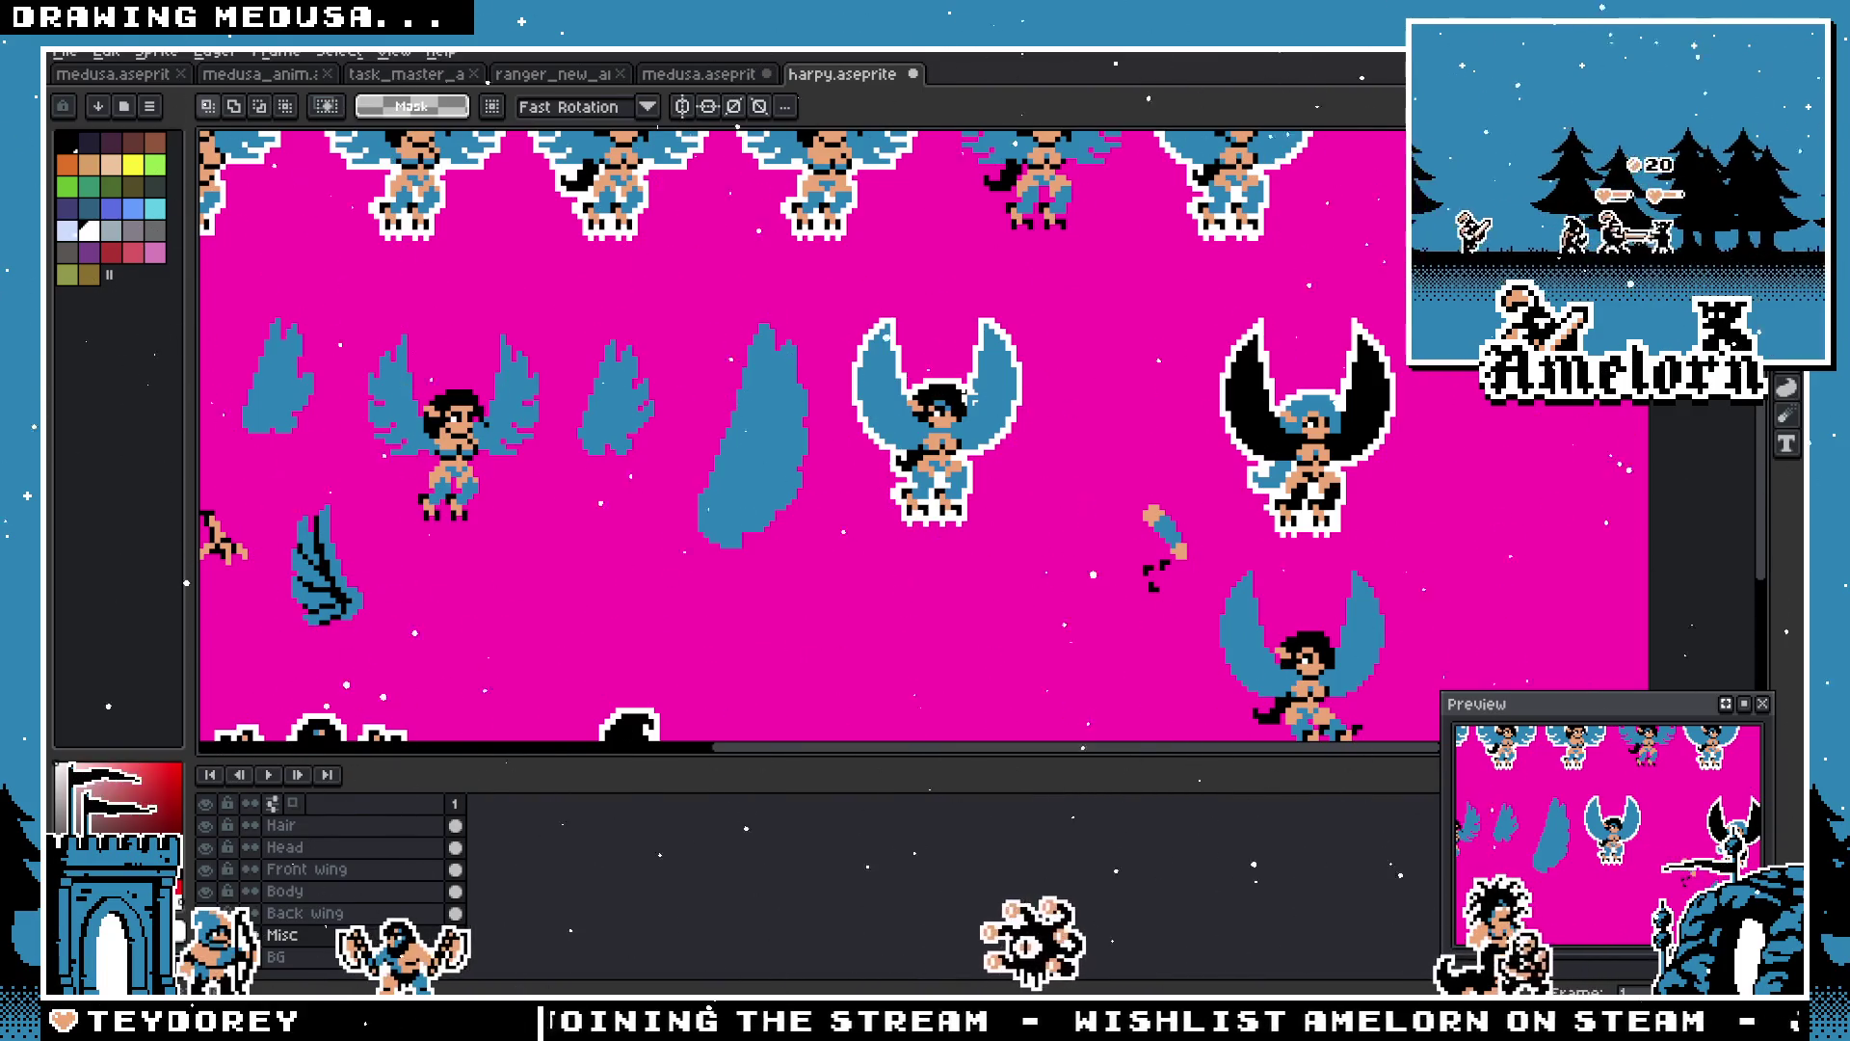
scroll(778, 419, "down", 2)
scroll(887, 397, "up", 1)
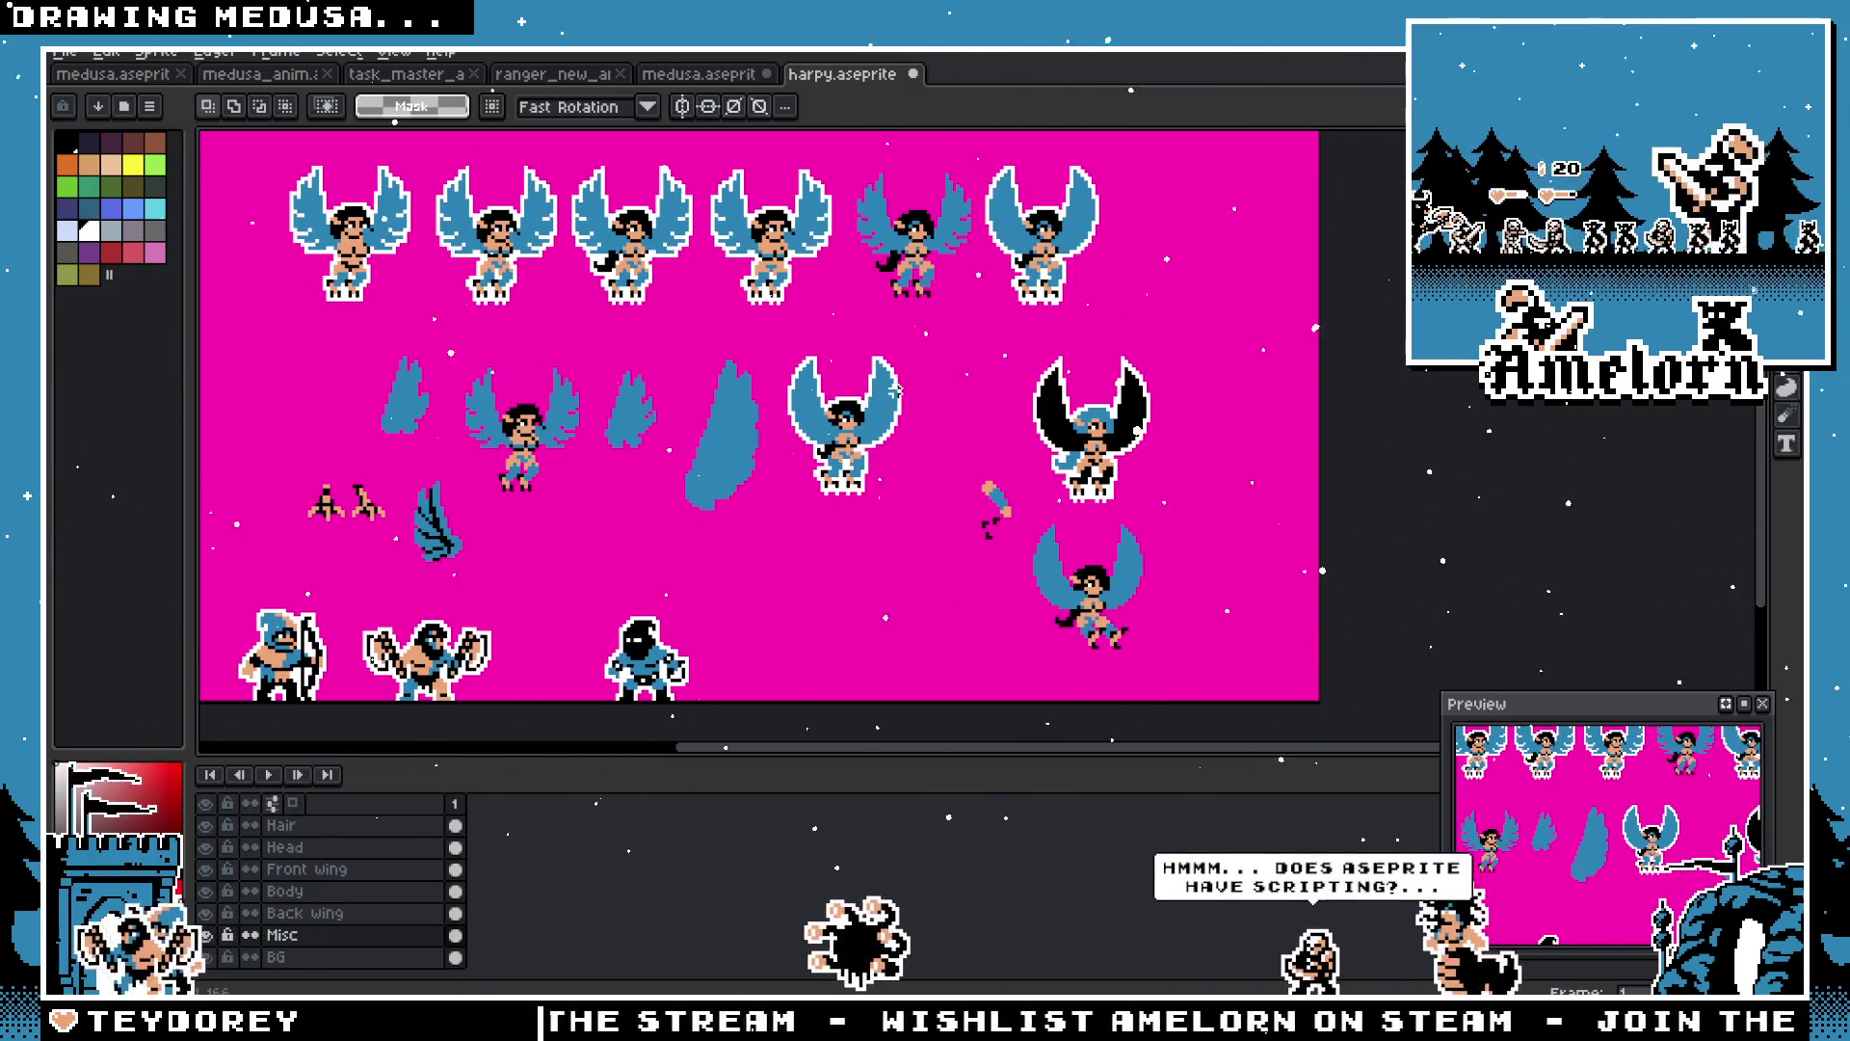
scroll(896, 390, "up", 1)
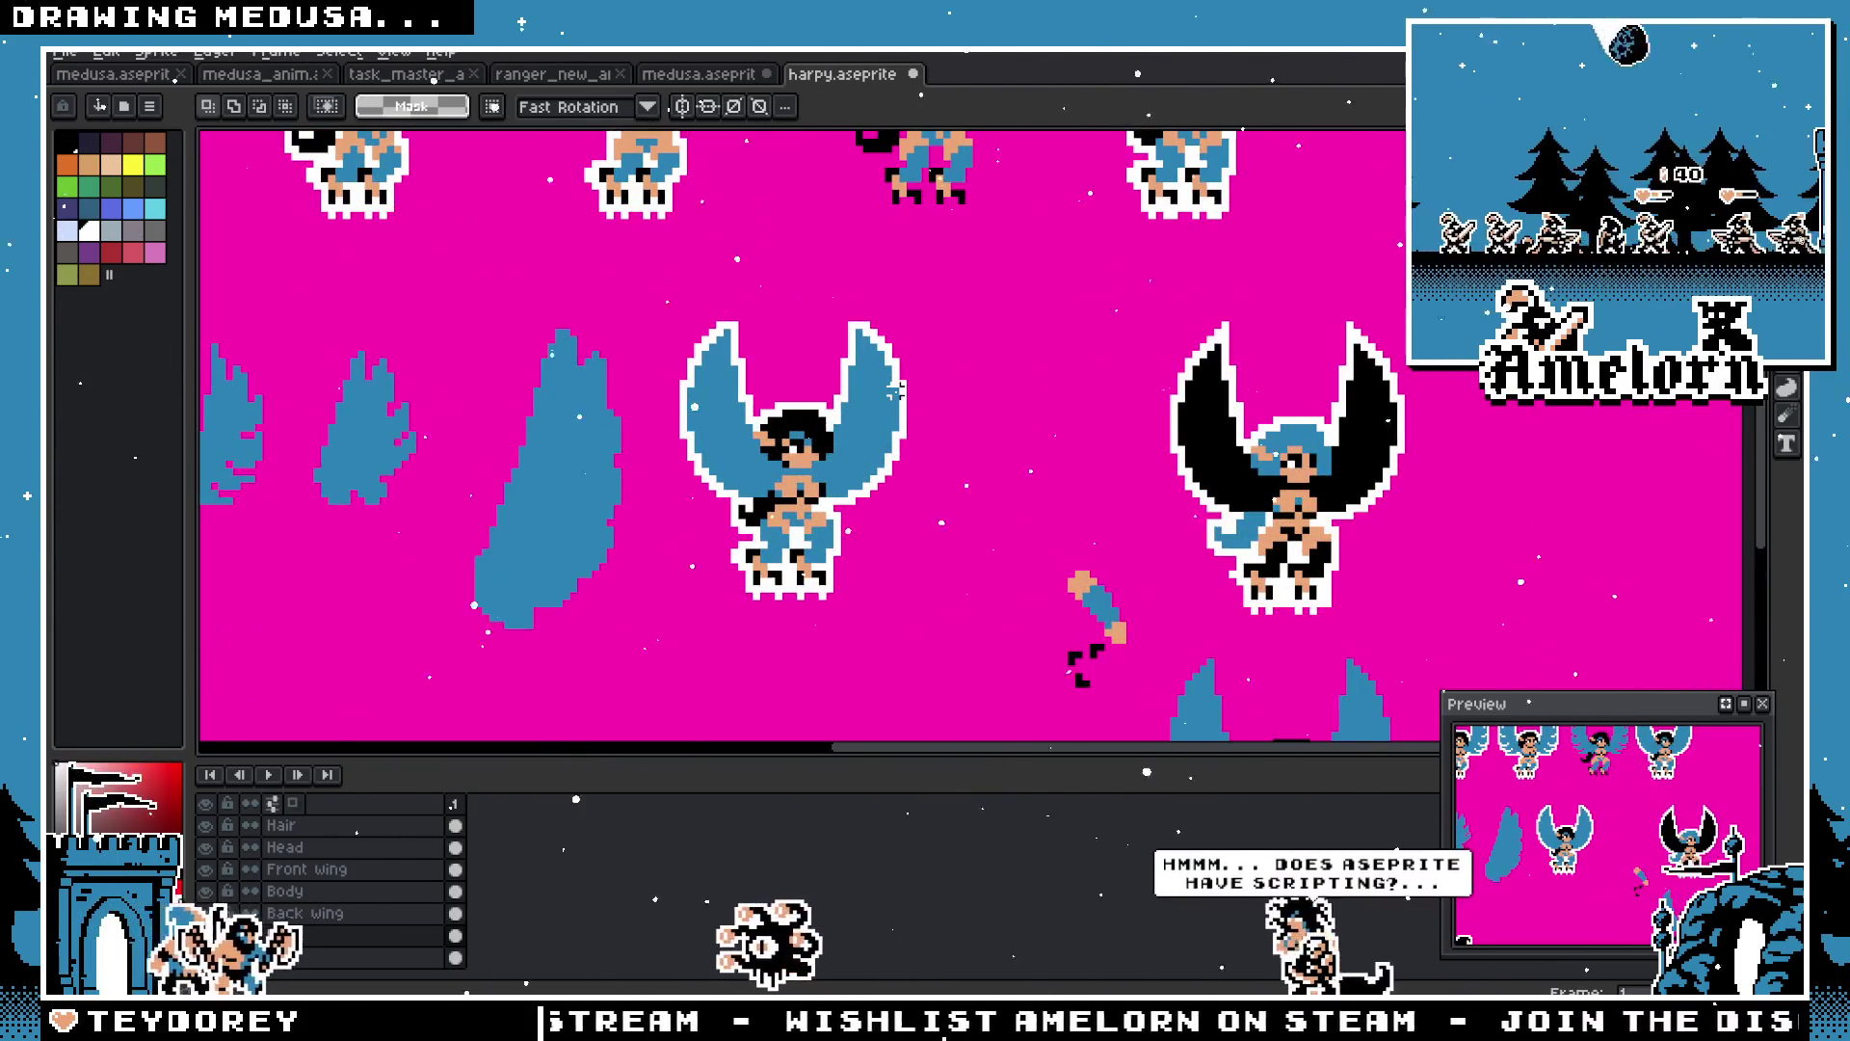
Step: Trial-select the left harpy, clear the selection, and bring up the ranger_new_anim document
left_click_drag(971, 294, 646, 640)
left_click_drag(935, 274, 659, 651)
left_click(1028, 441)
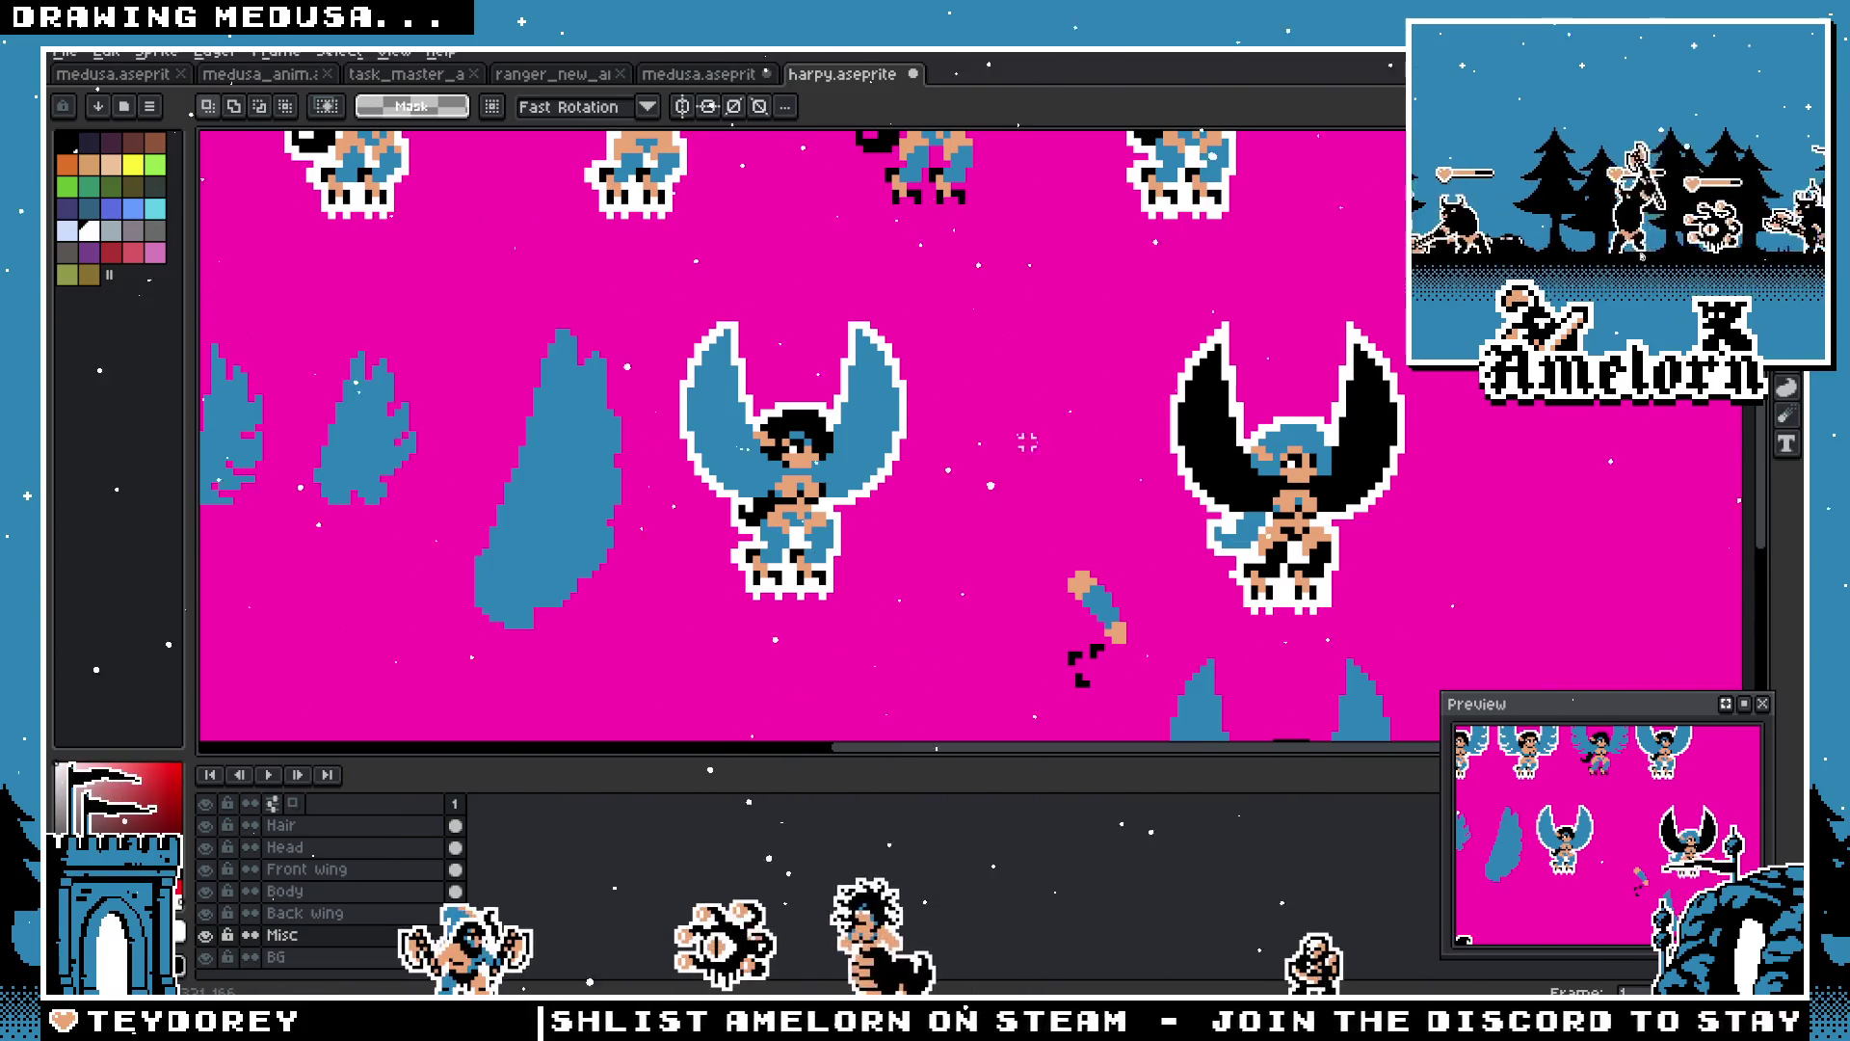
mouse_move(940, 294)
left_mouse_down()
mouse_move(611, 611)
mouse_move(678, 653)
mouse_move(667, 638)
left_mouse_up()
left_click(1101, 420)
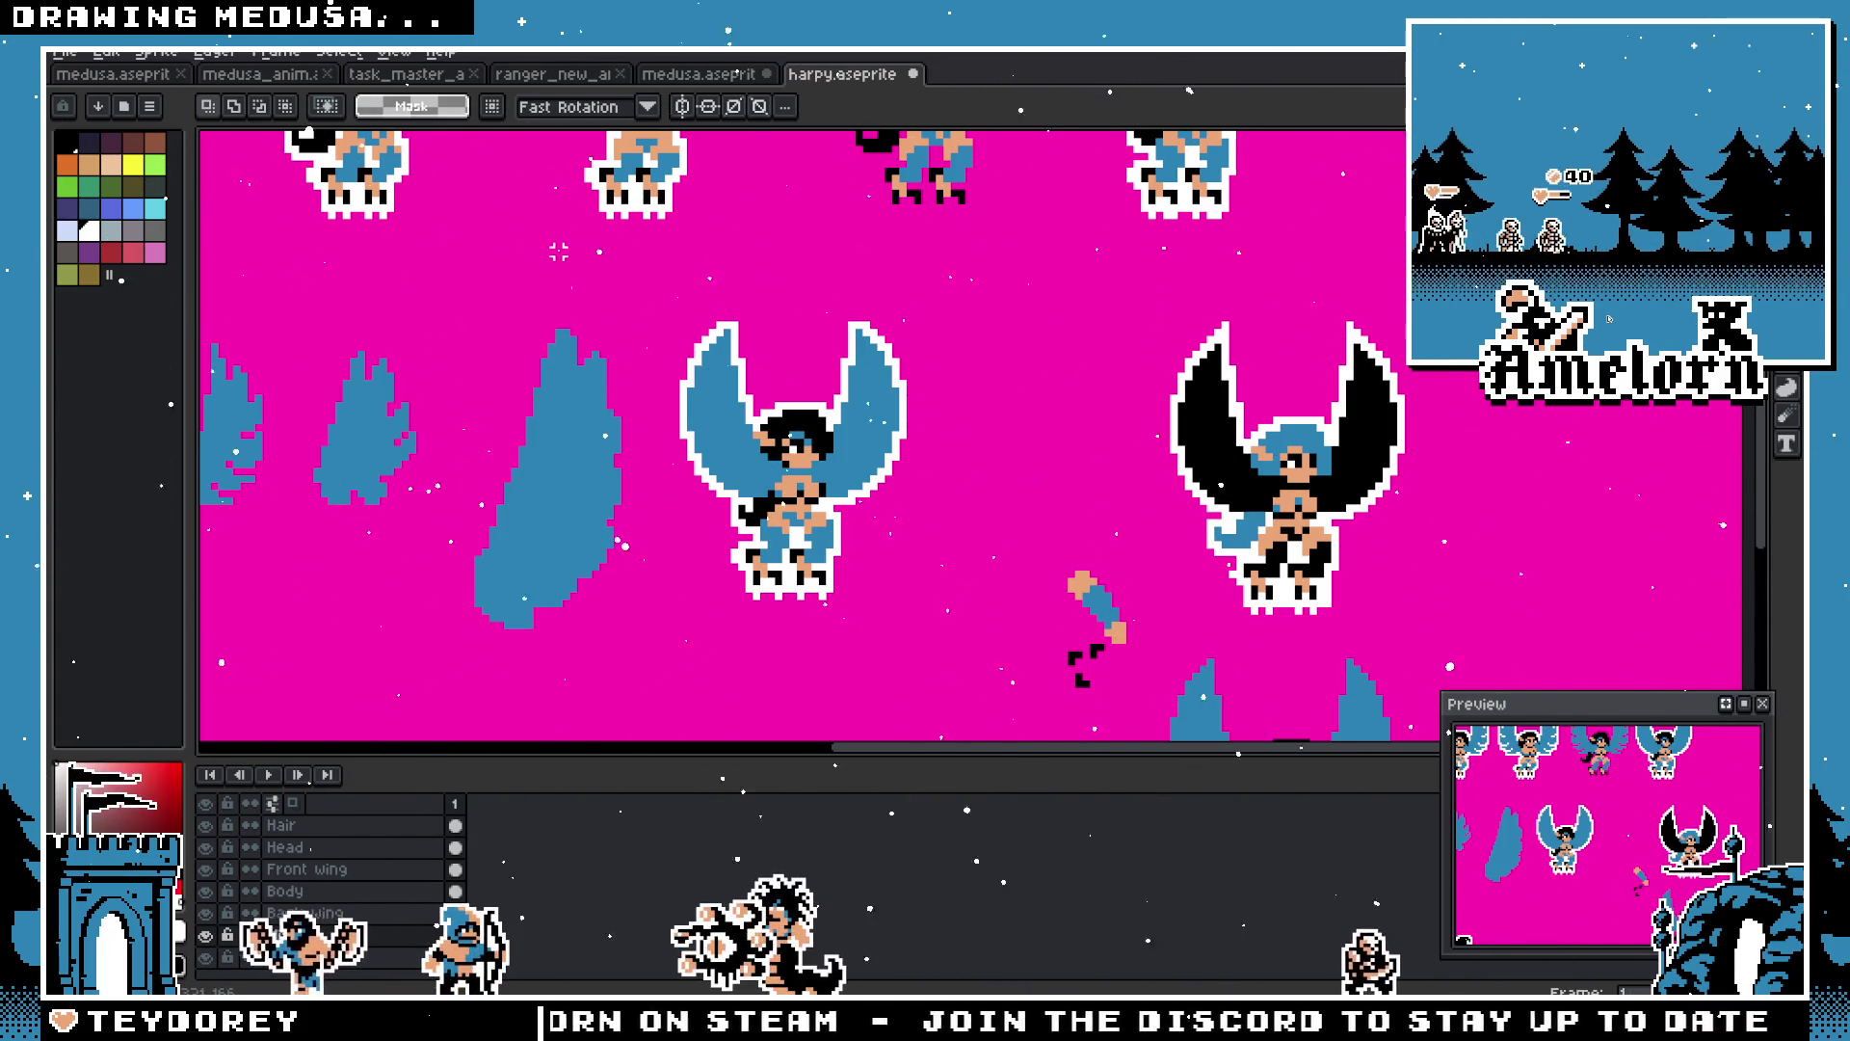
left_click(701, 75)
left_click(561, 77)
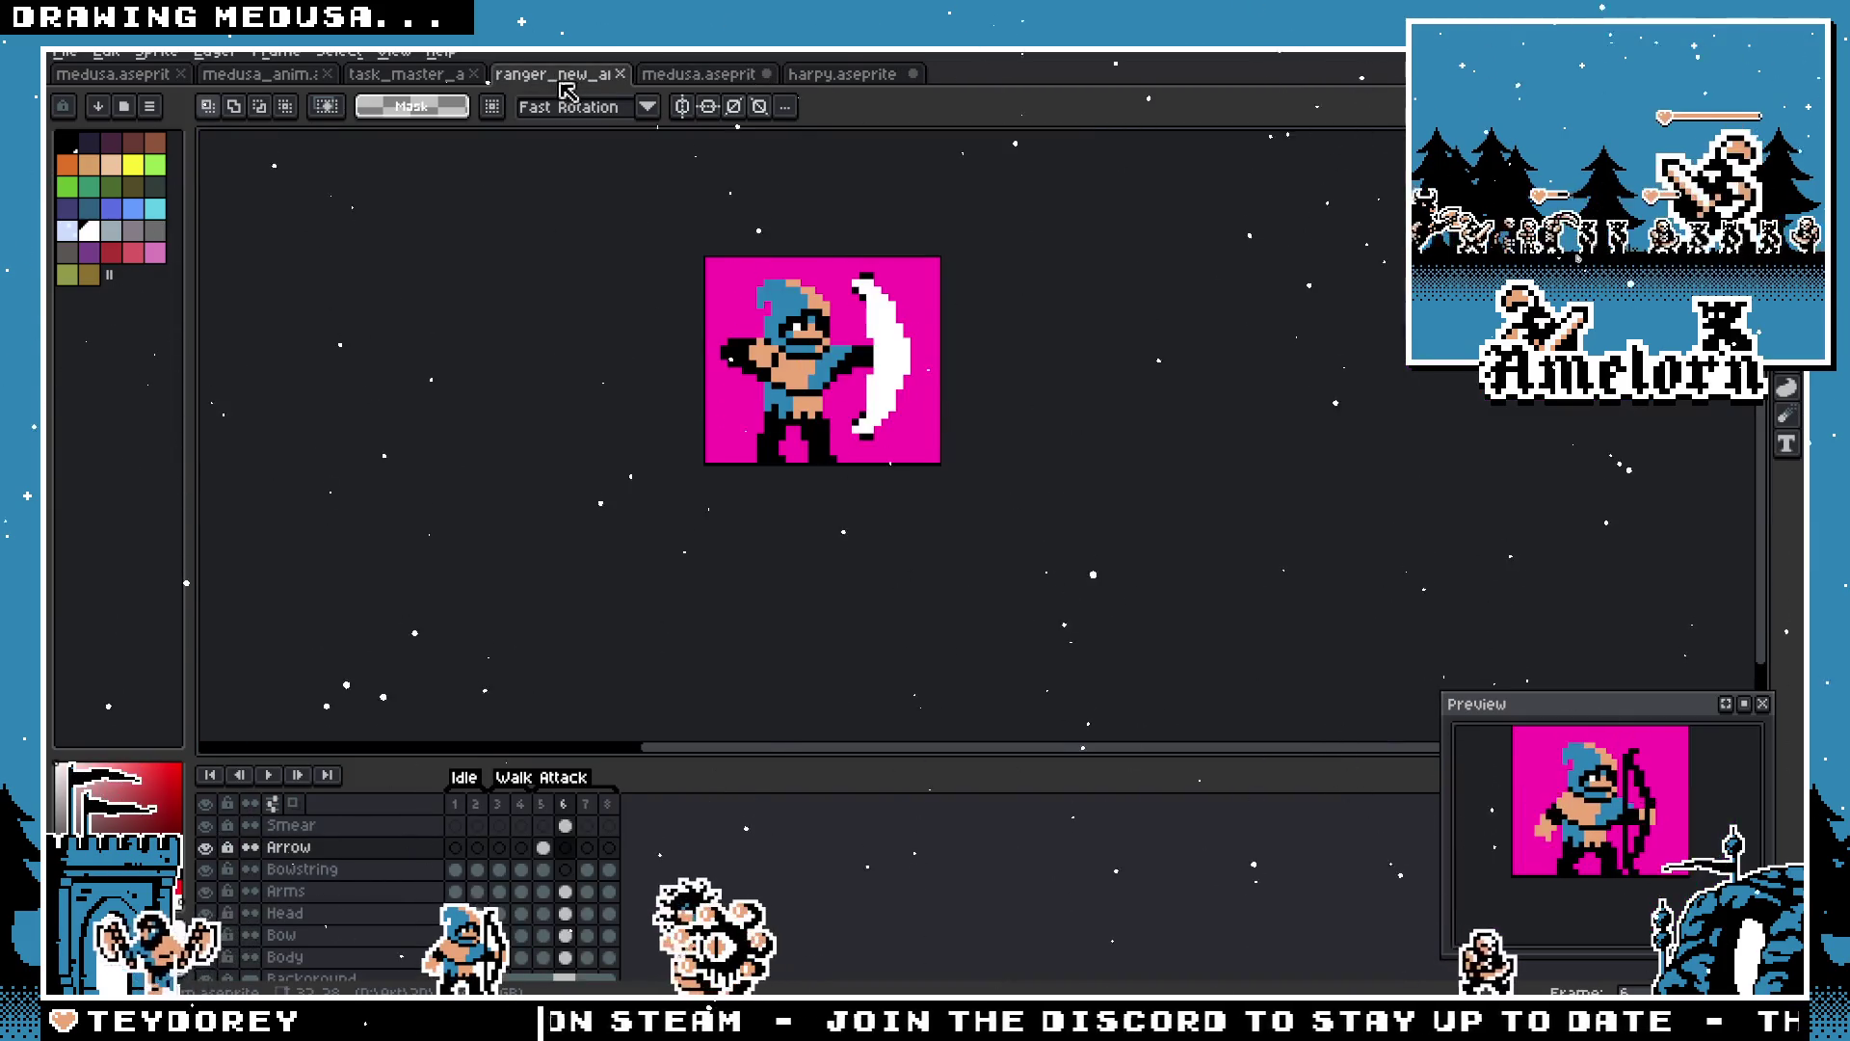
Step: Step through frames 1–4 of the medusa animation
left_click(698, 74)
left_click(260, 74)
key("Home")
scroll(638, 578, "down", 1)
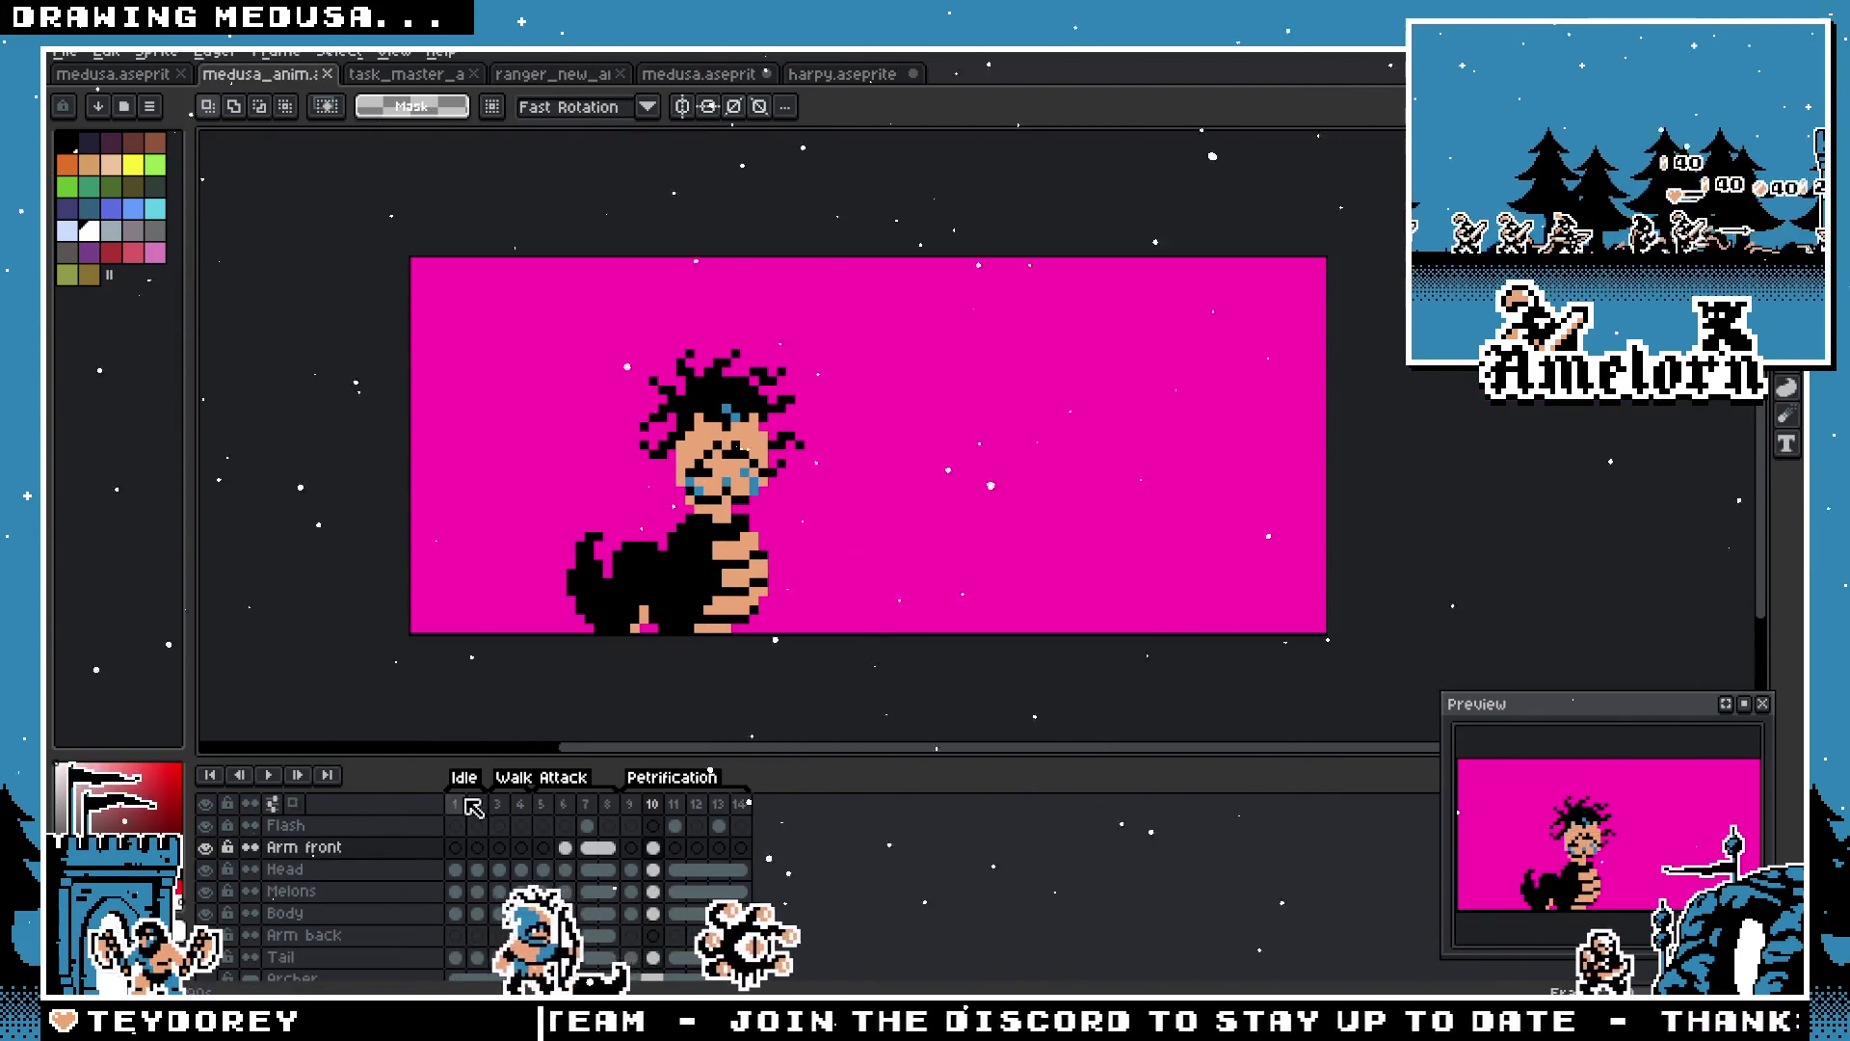
scroll(638, 578, "up", 2)
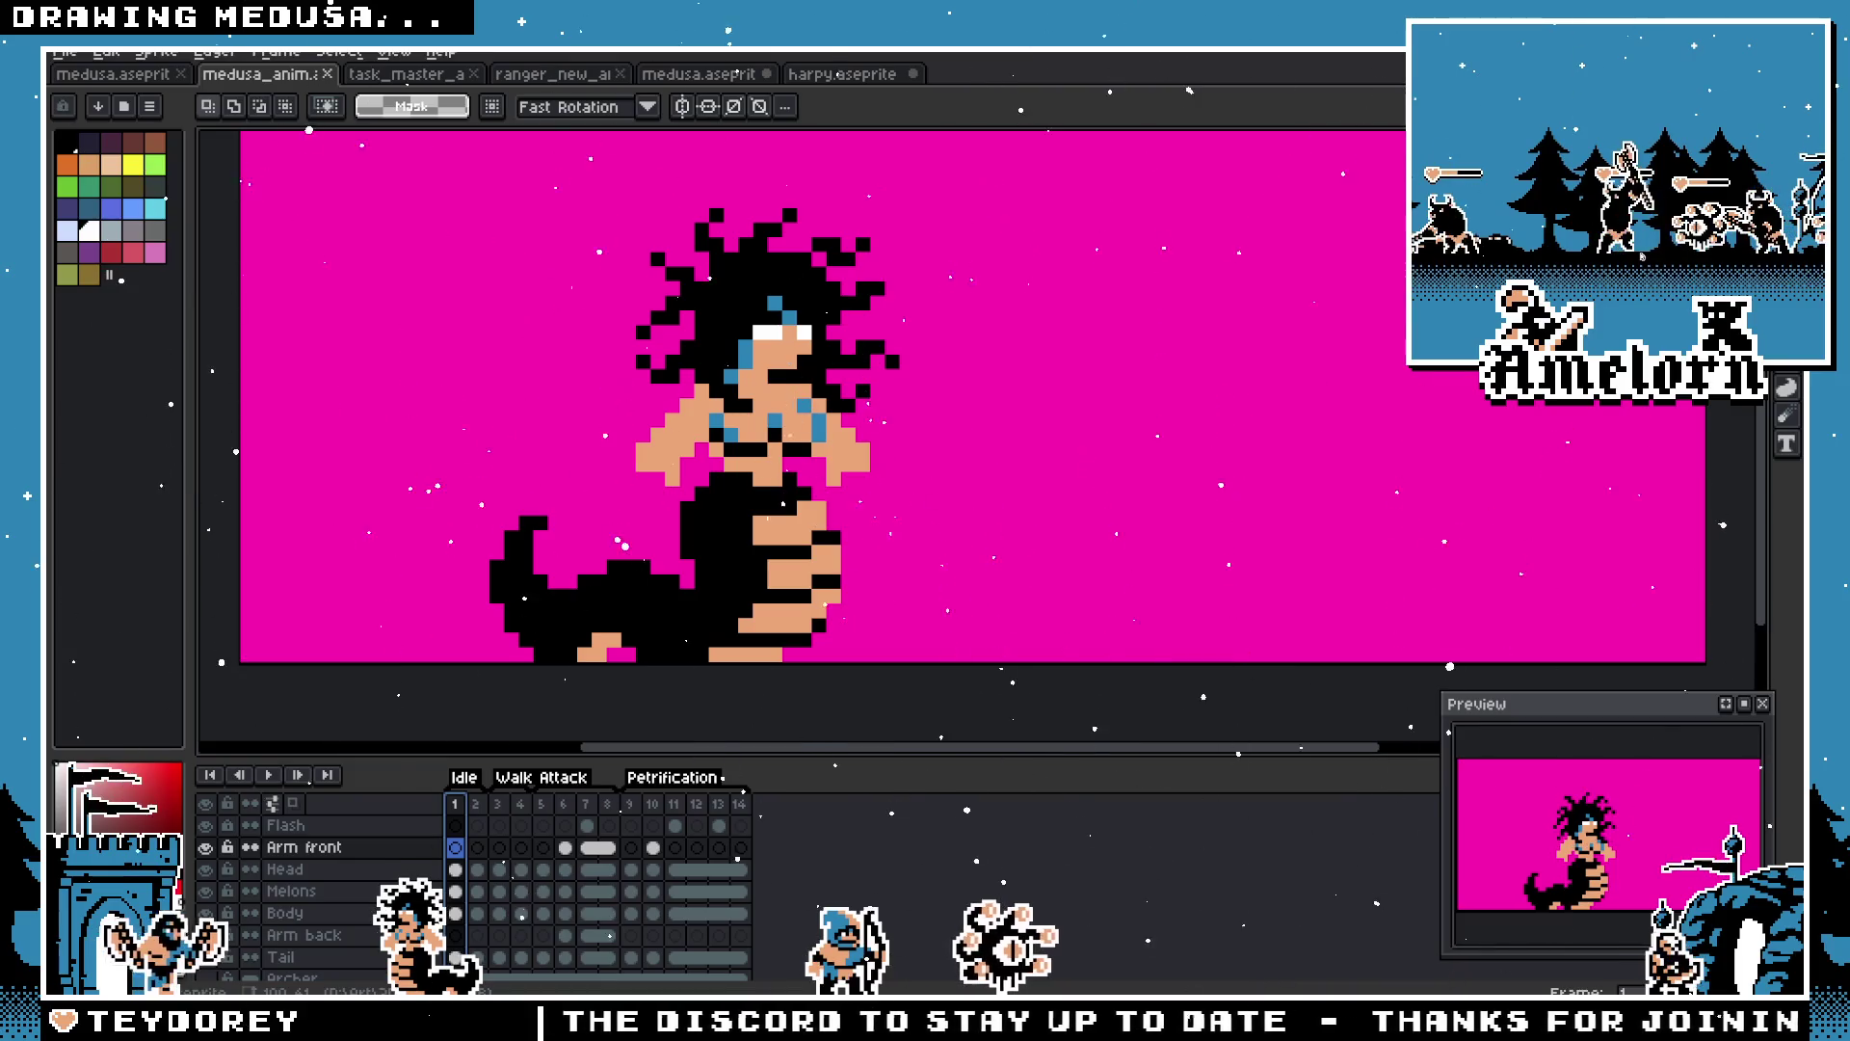
left_click(476, 804)
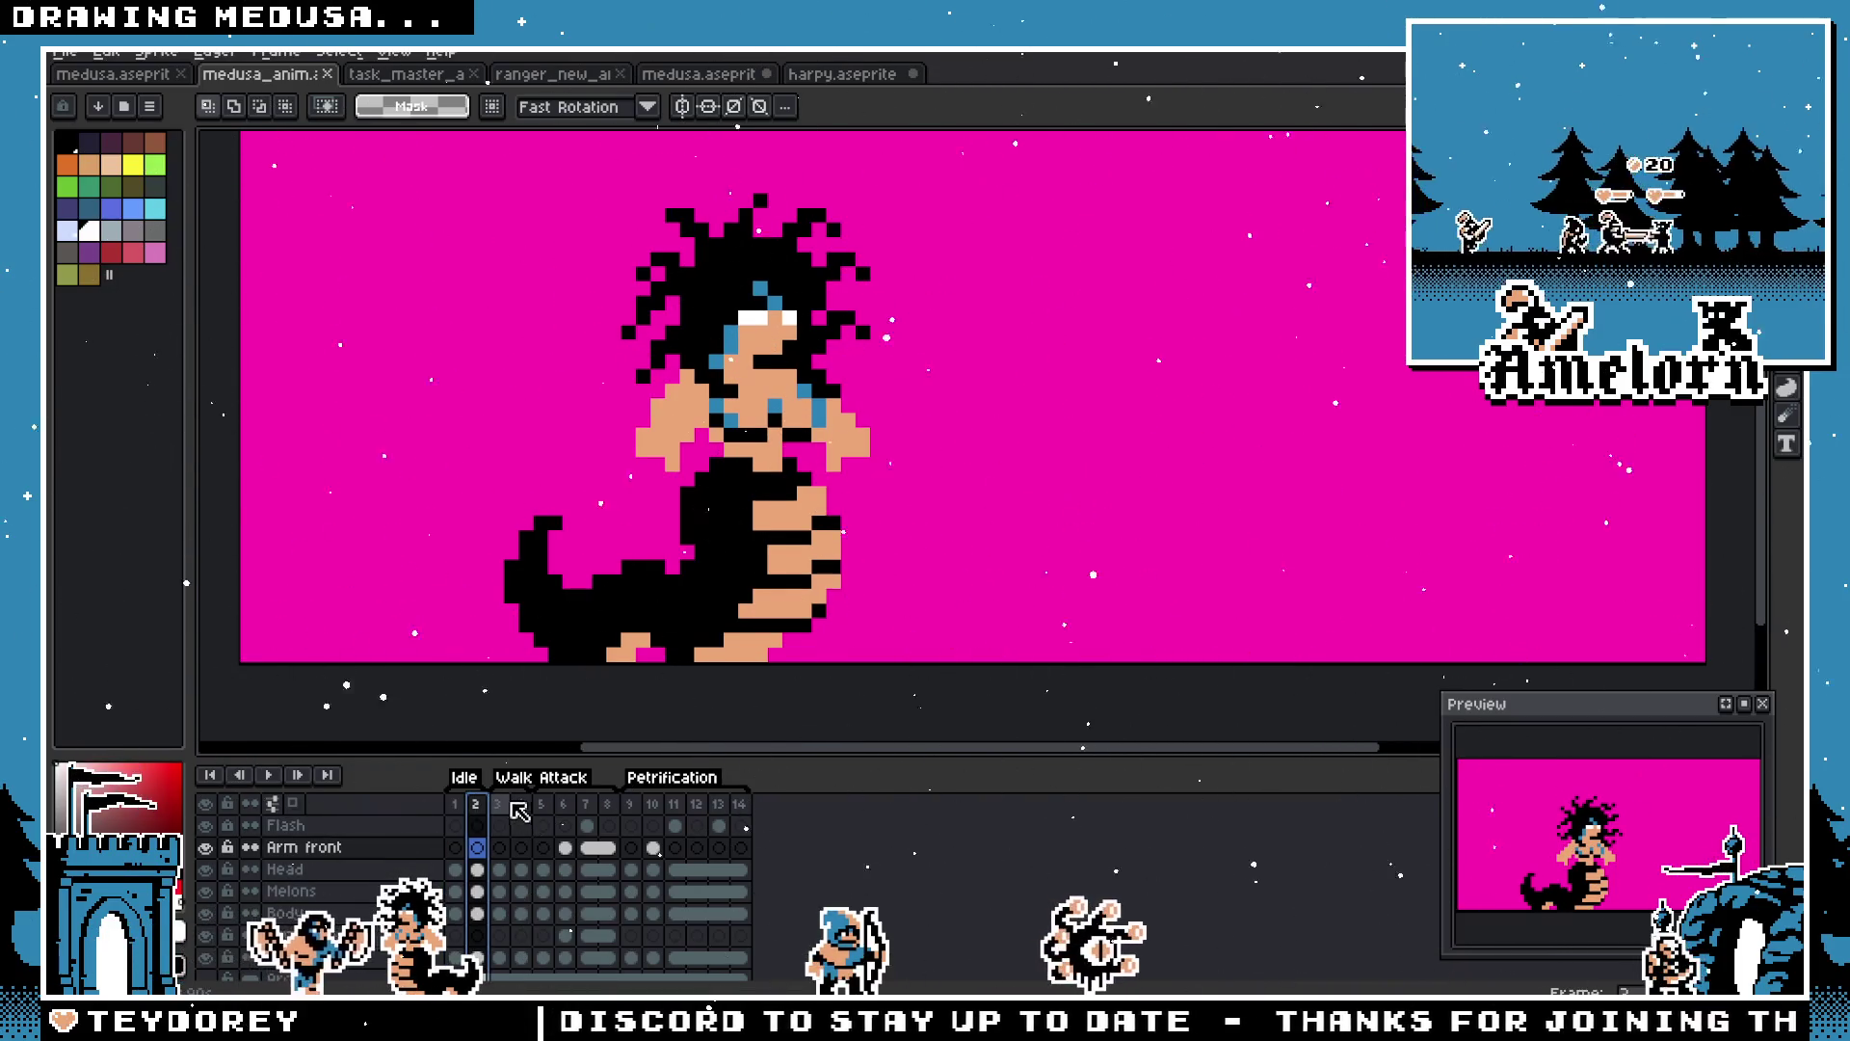
left_click(503, 805)
left_click(525, 803)
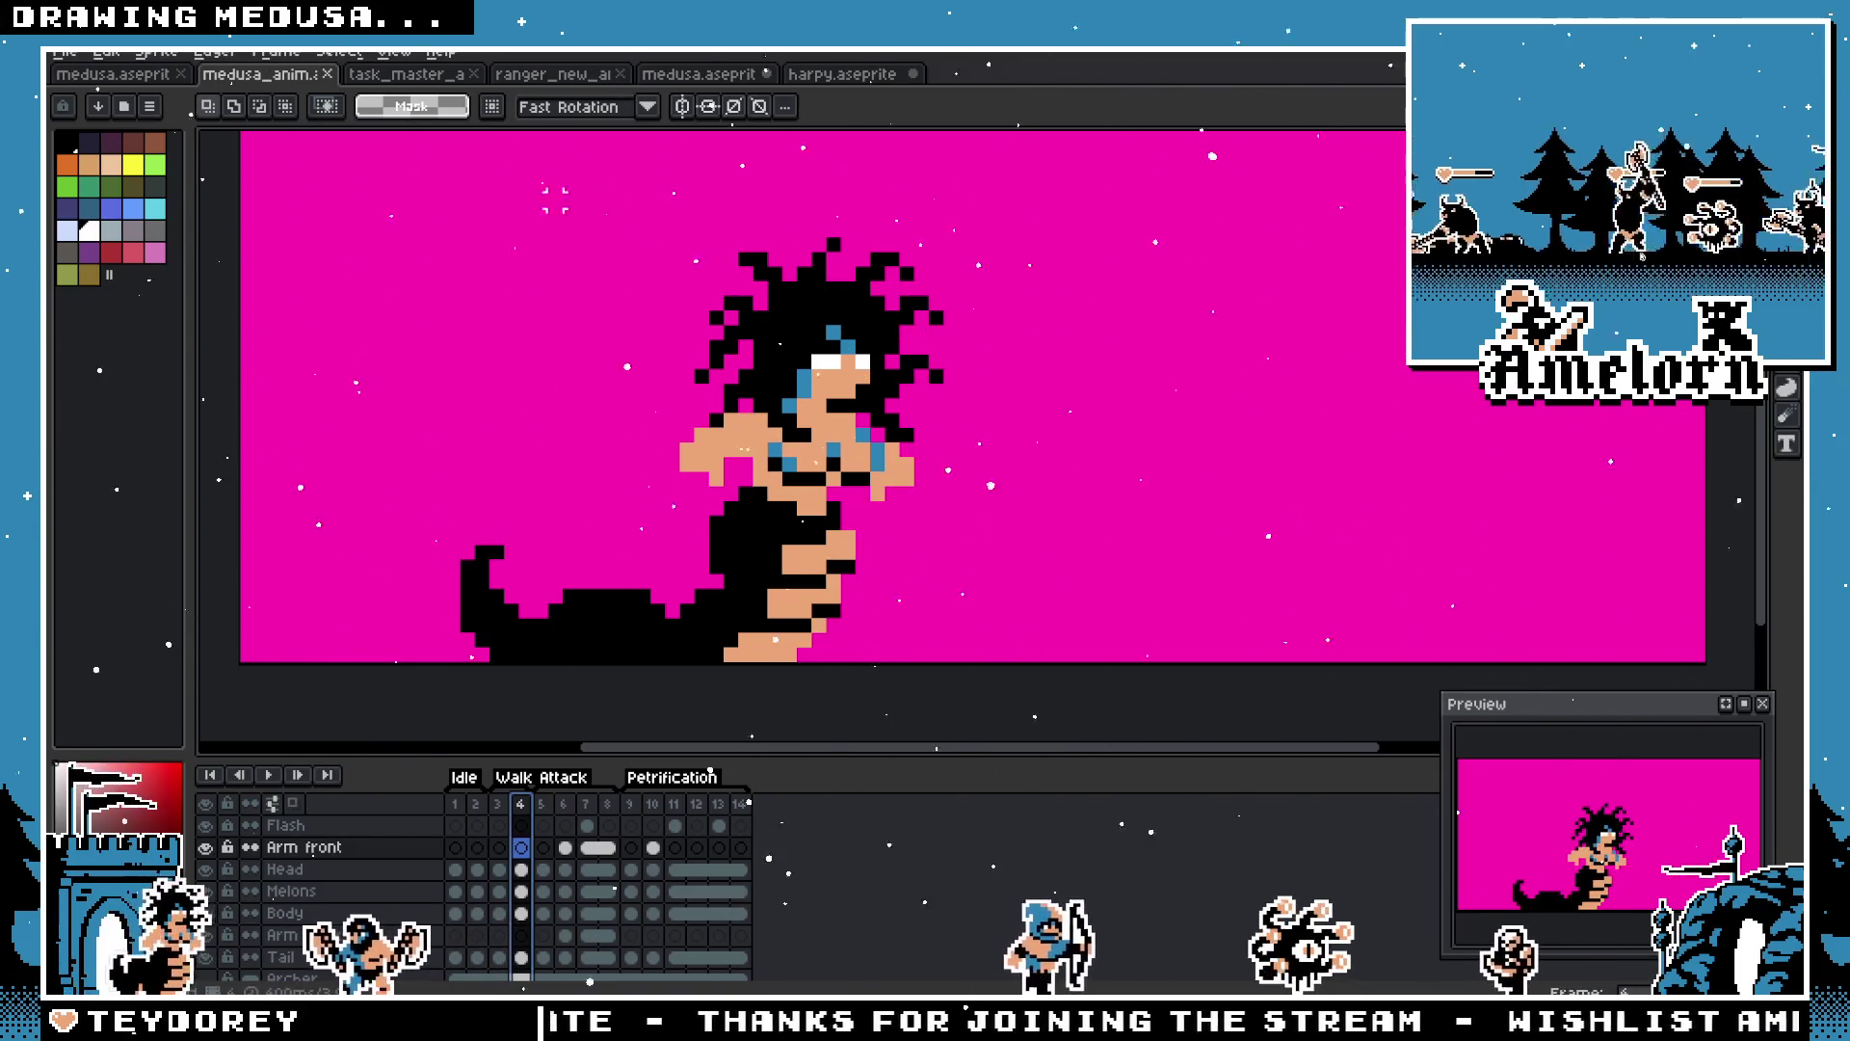
Step: Close the task_master and ranger_new_anim documents
left_click(453, 76)
left_click(473, 75)
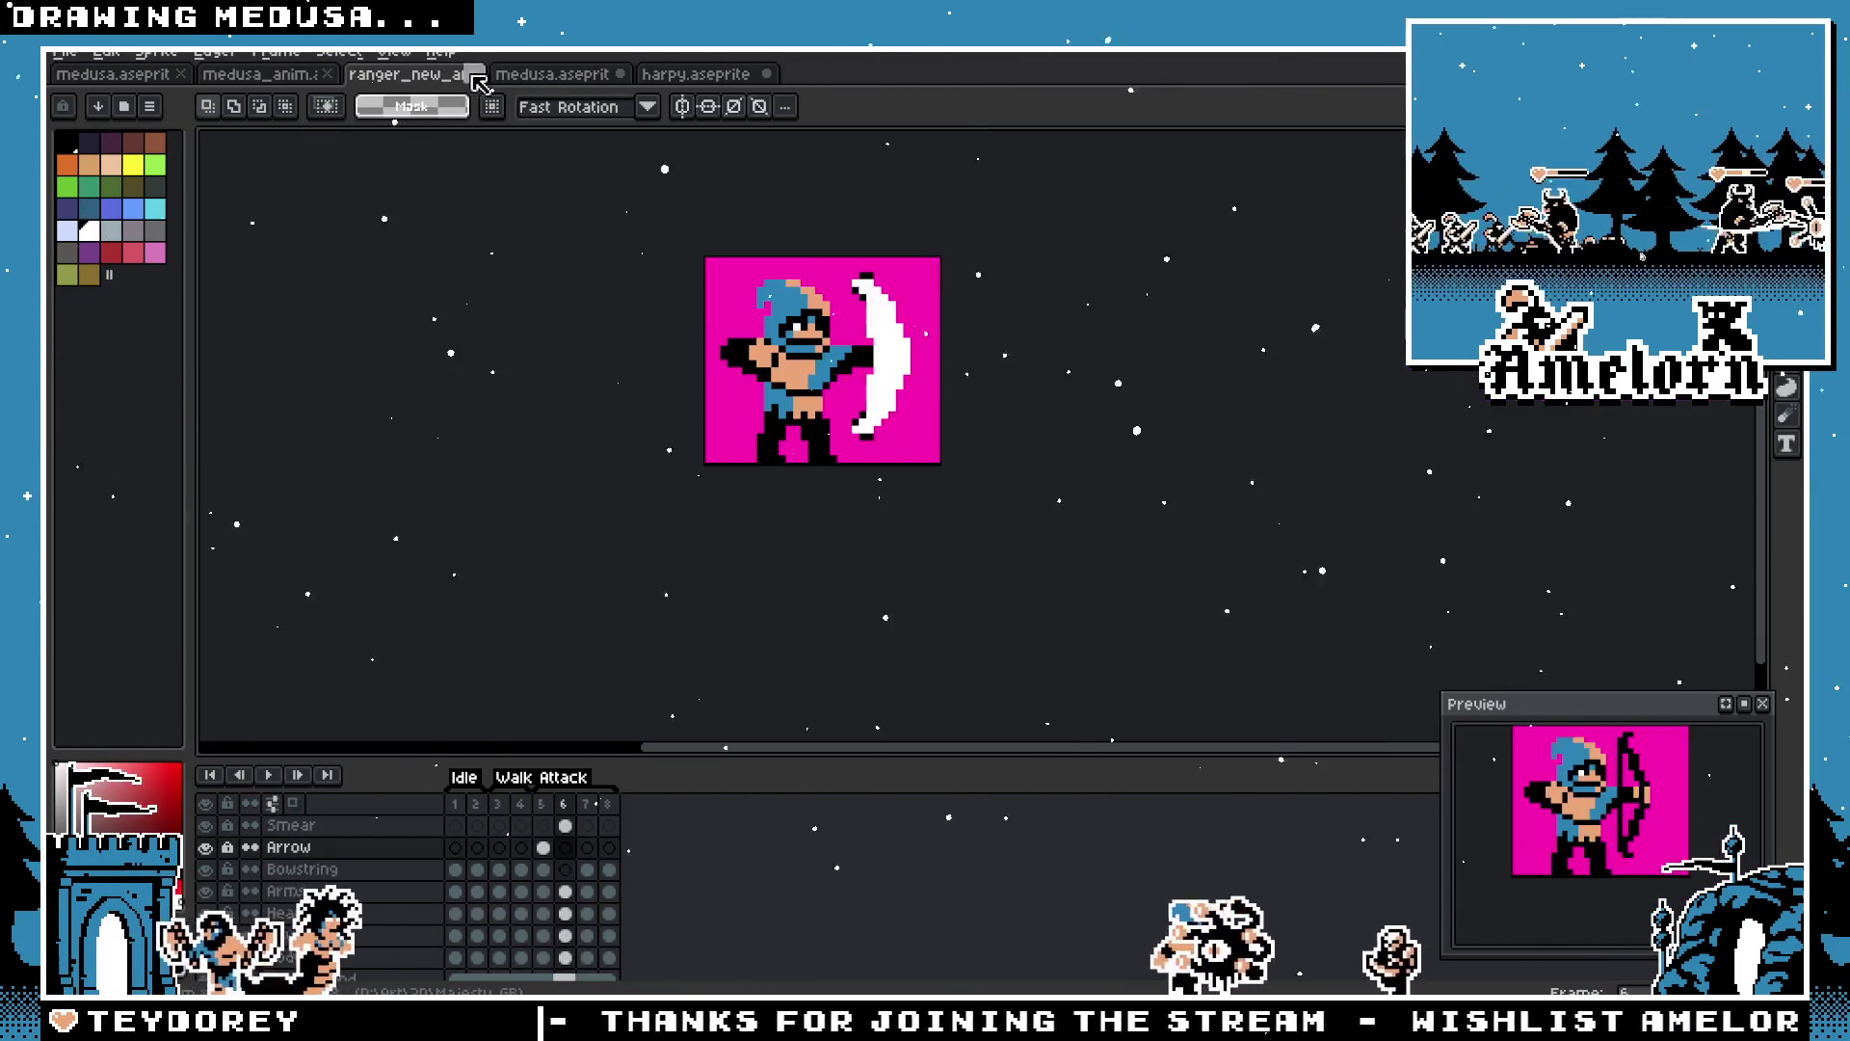
left_click(473, 75)
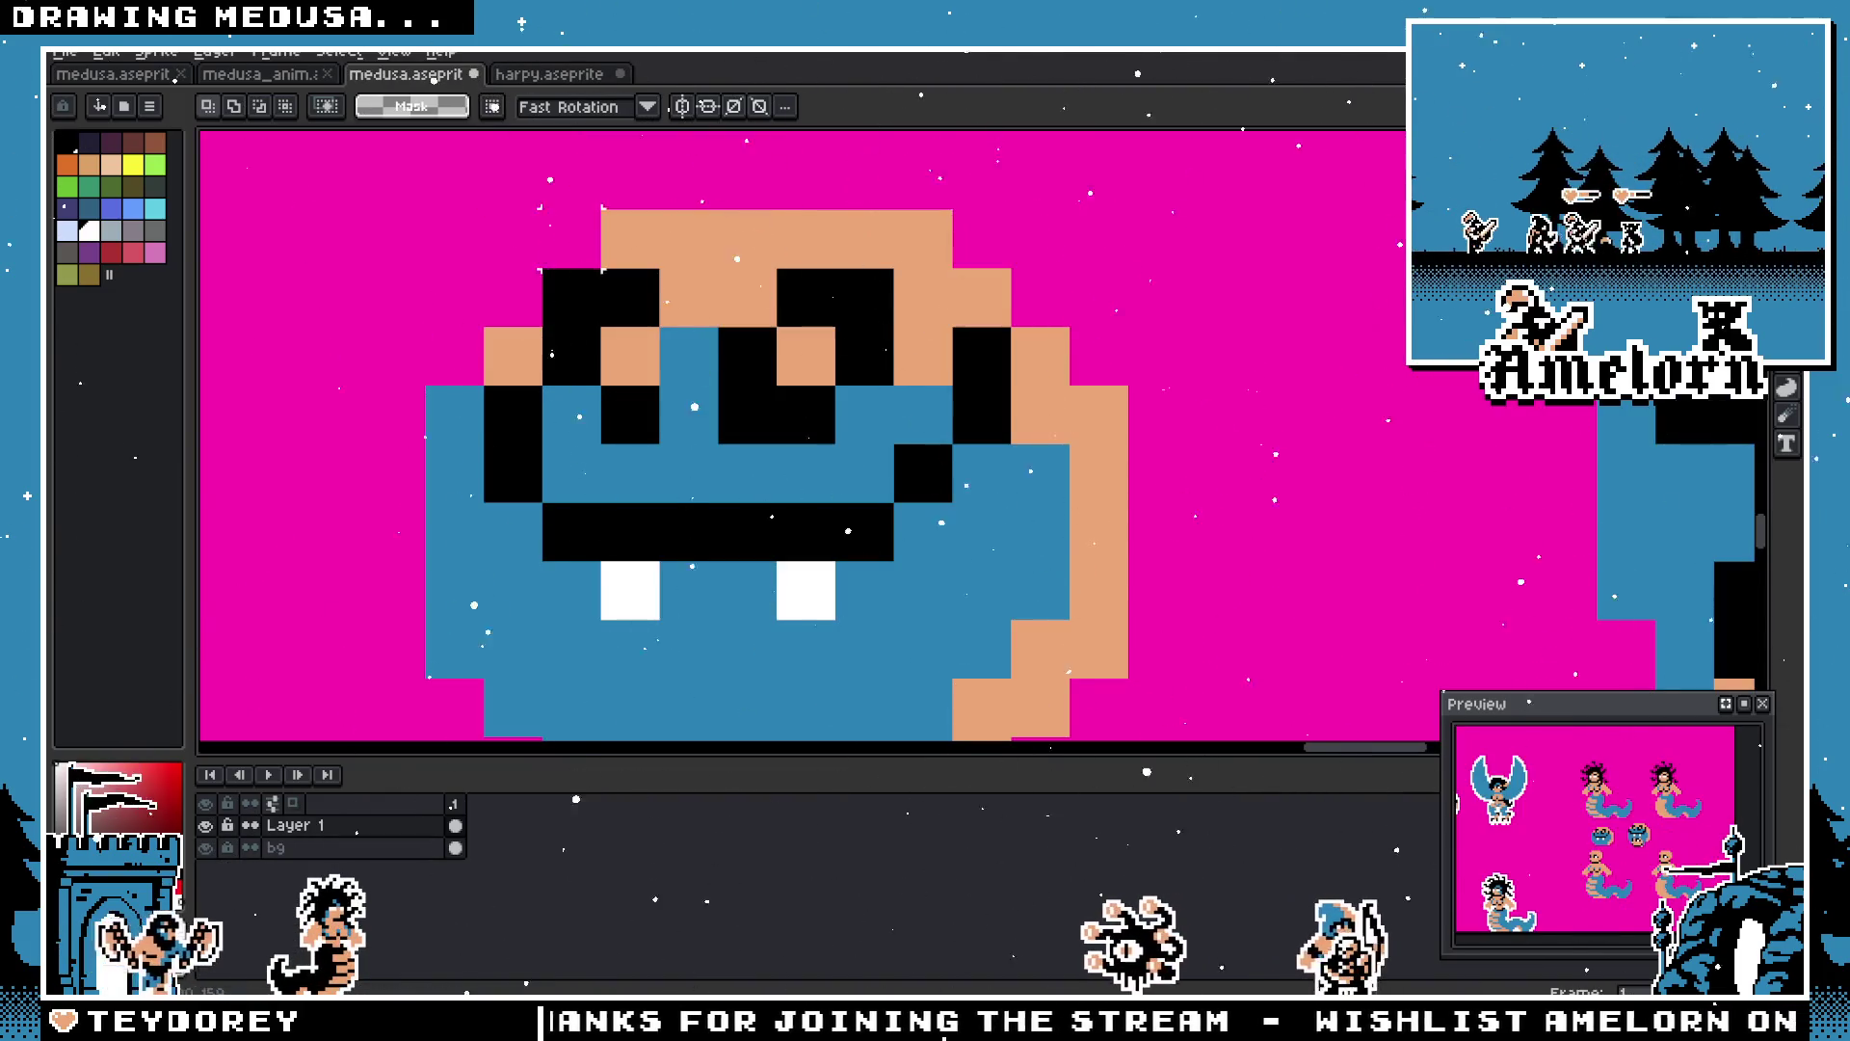
Step: Close the duplicate medusa.aseprite tab after backing out of the save prompt, revealing harpy.aseprite
scroll(826, 465, "down", 3)
scroll(827, 466, "up", 2)
scroll(827, 465, "down", 2)
key("m")
scroll(723, 418, "up", 1)
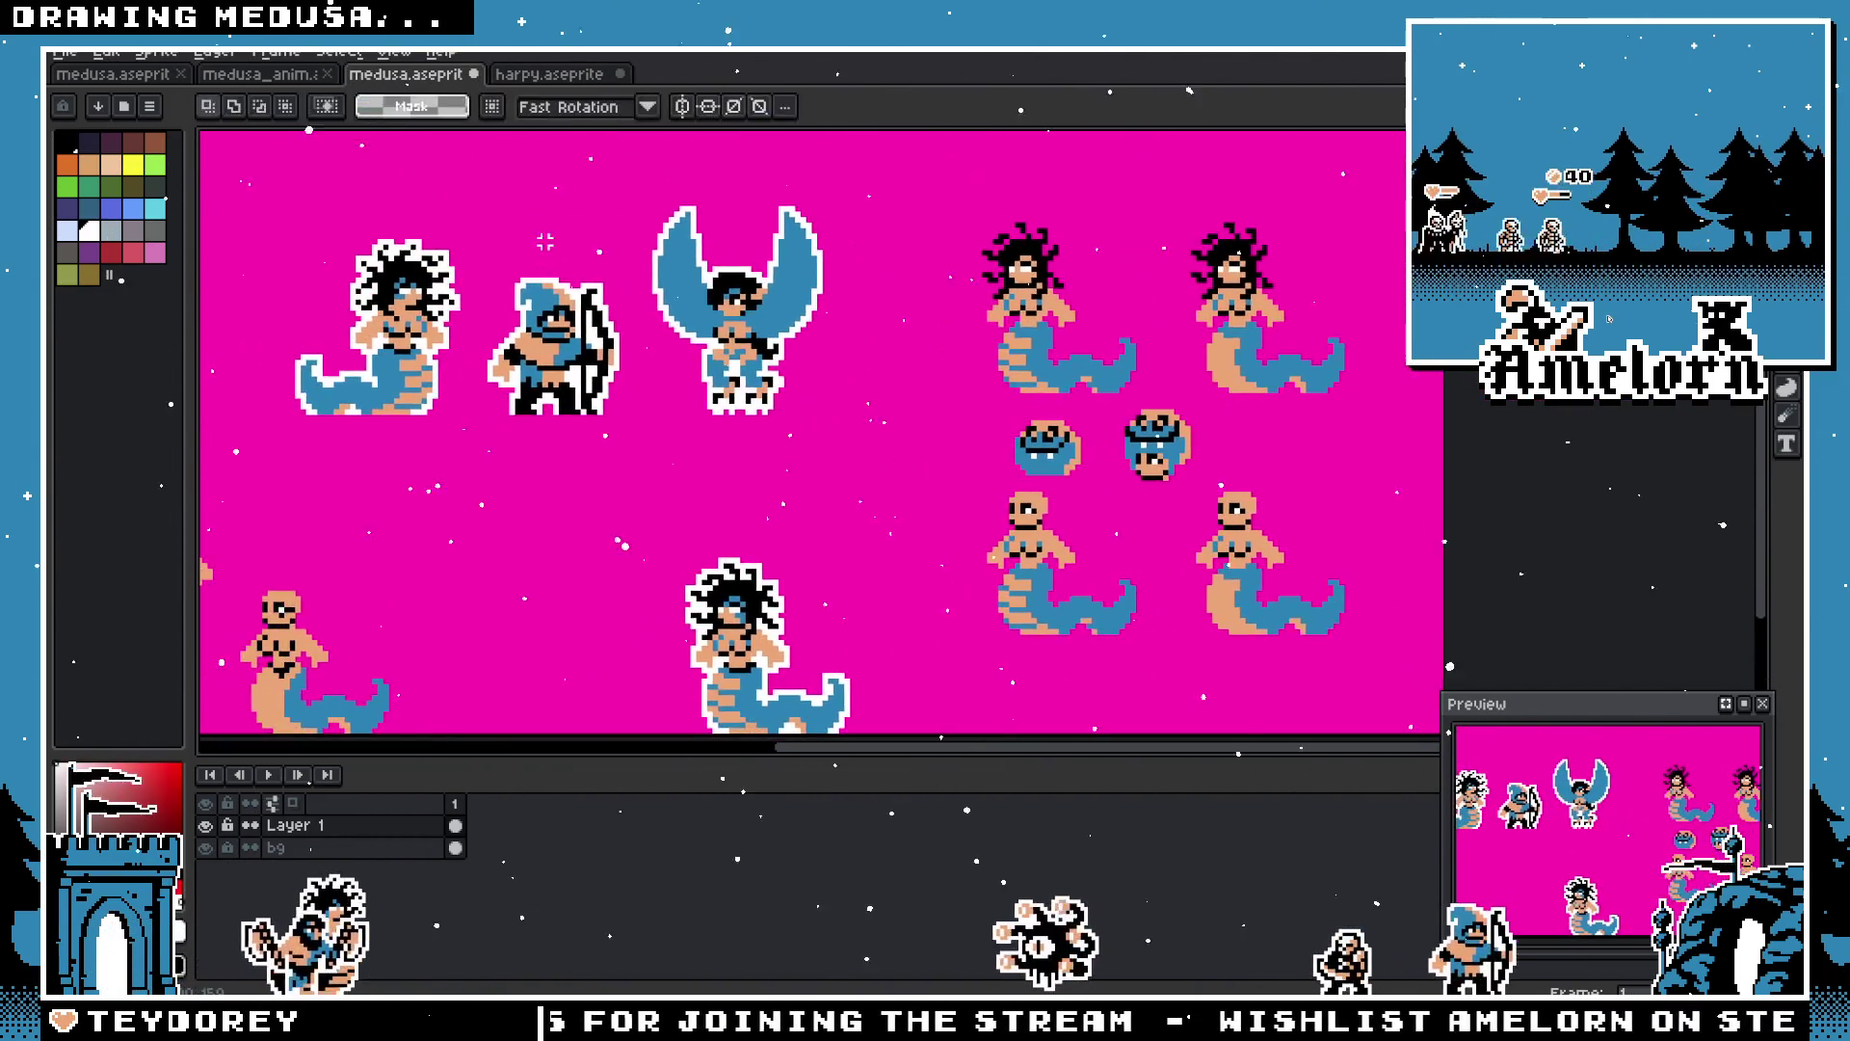
scroll(696, 291, "down", 3)
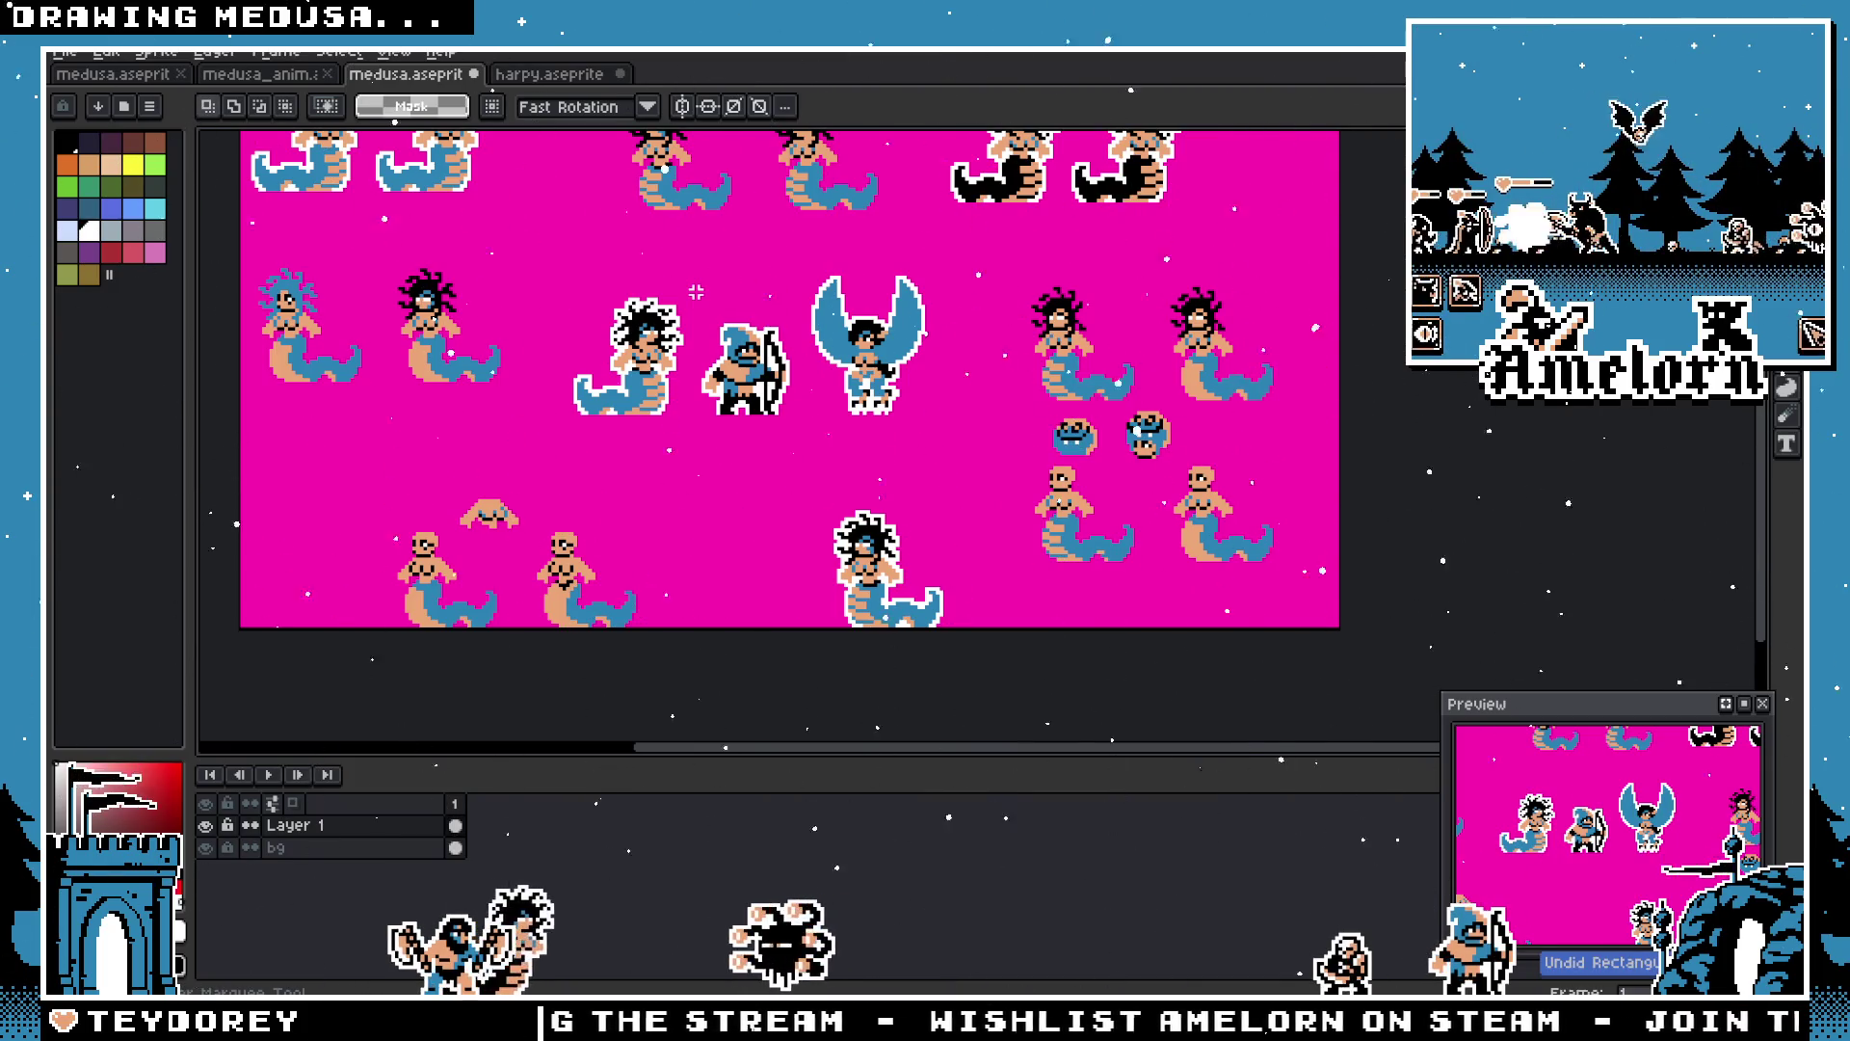
left_click(476, 76)
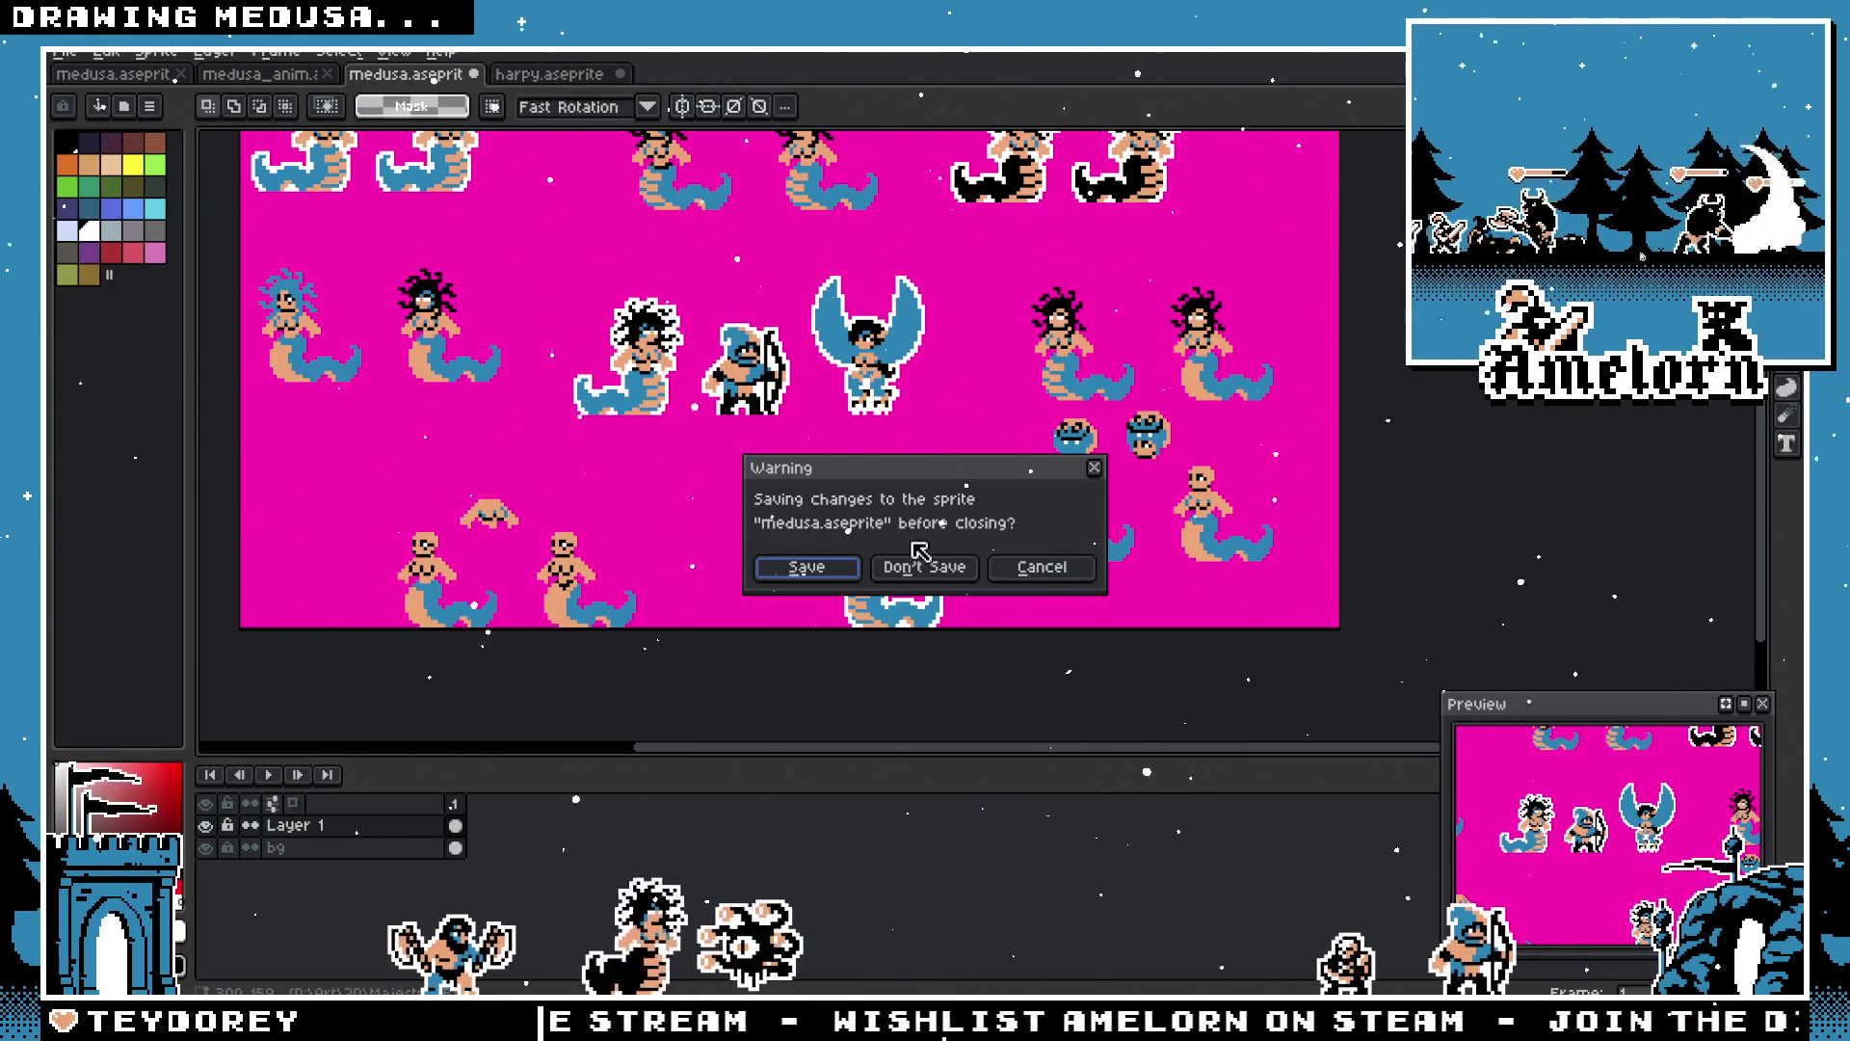
left_click(1041, 567)
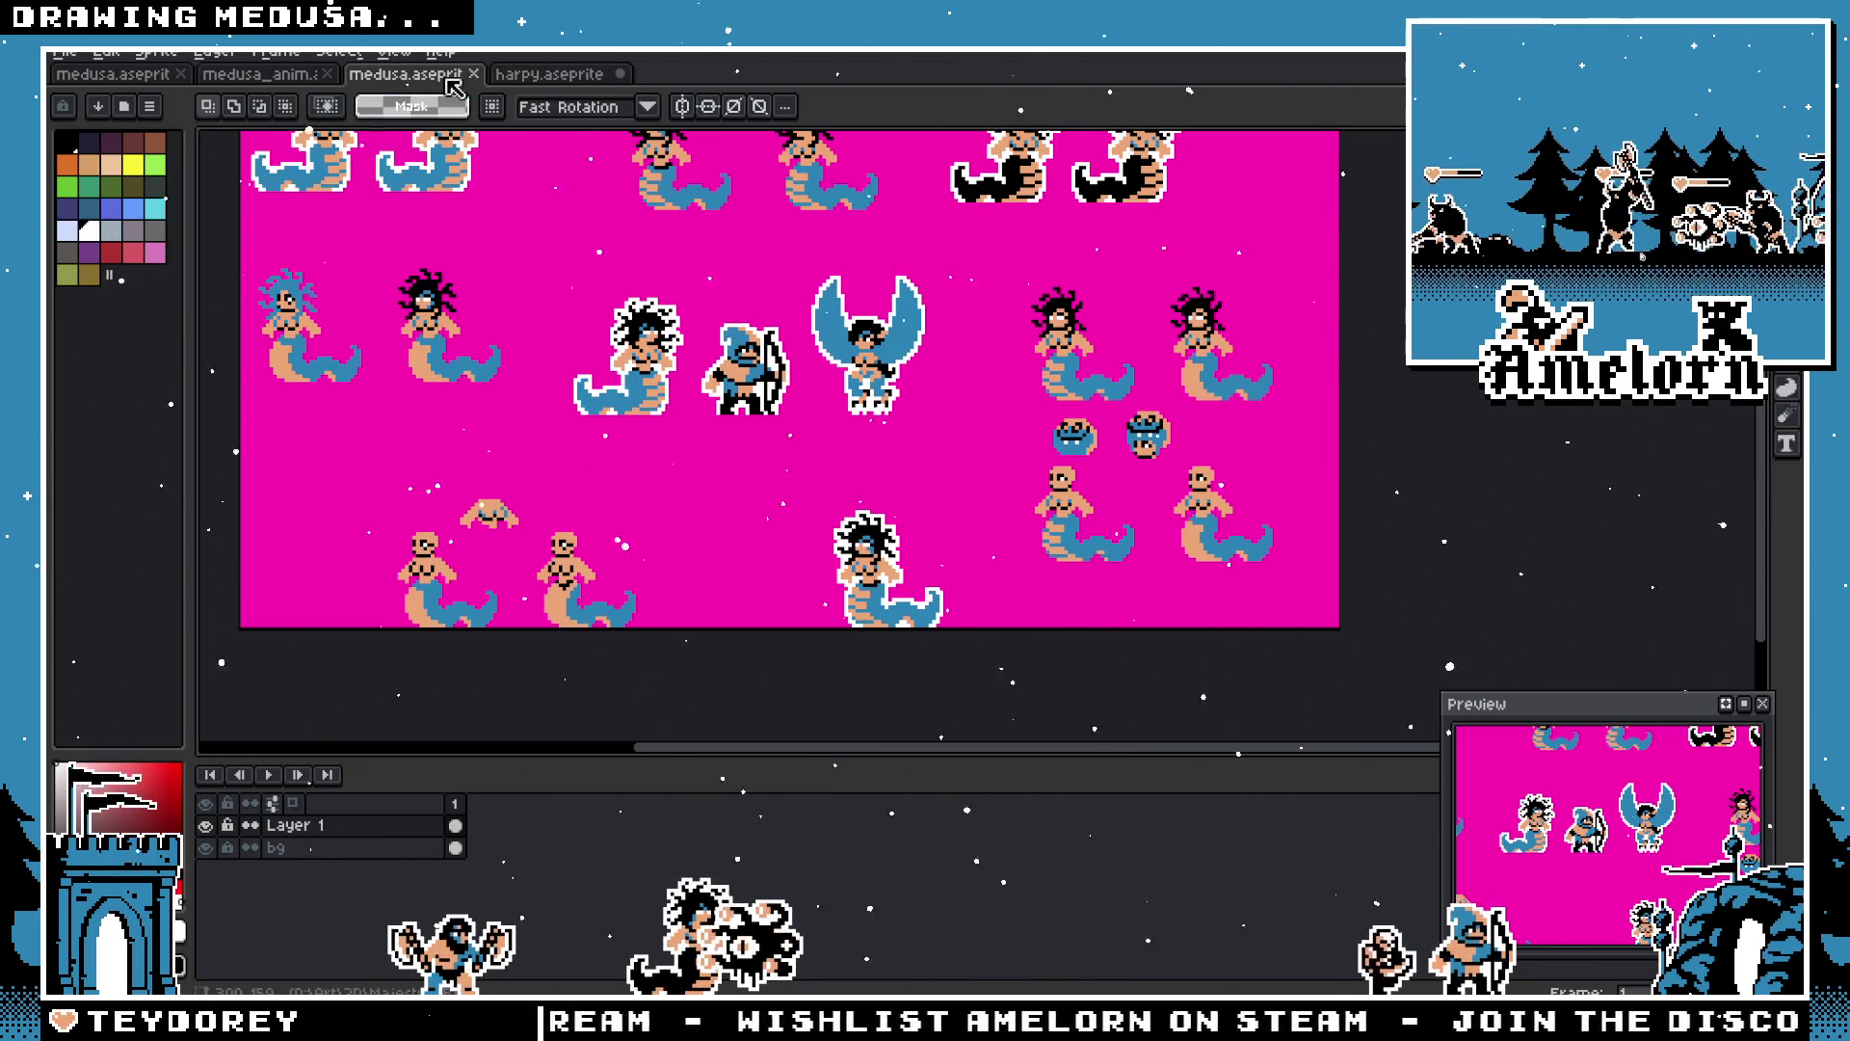
left_click(476, 76)
scroll(611, 296, "down", 2)
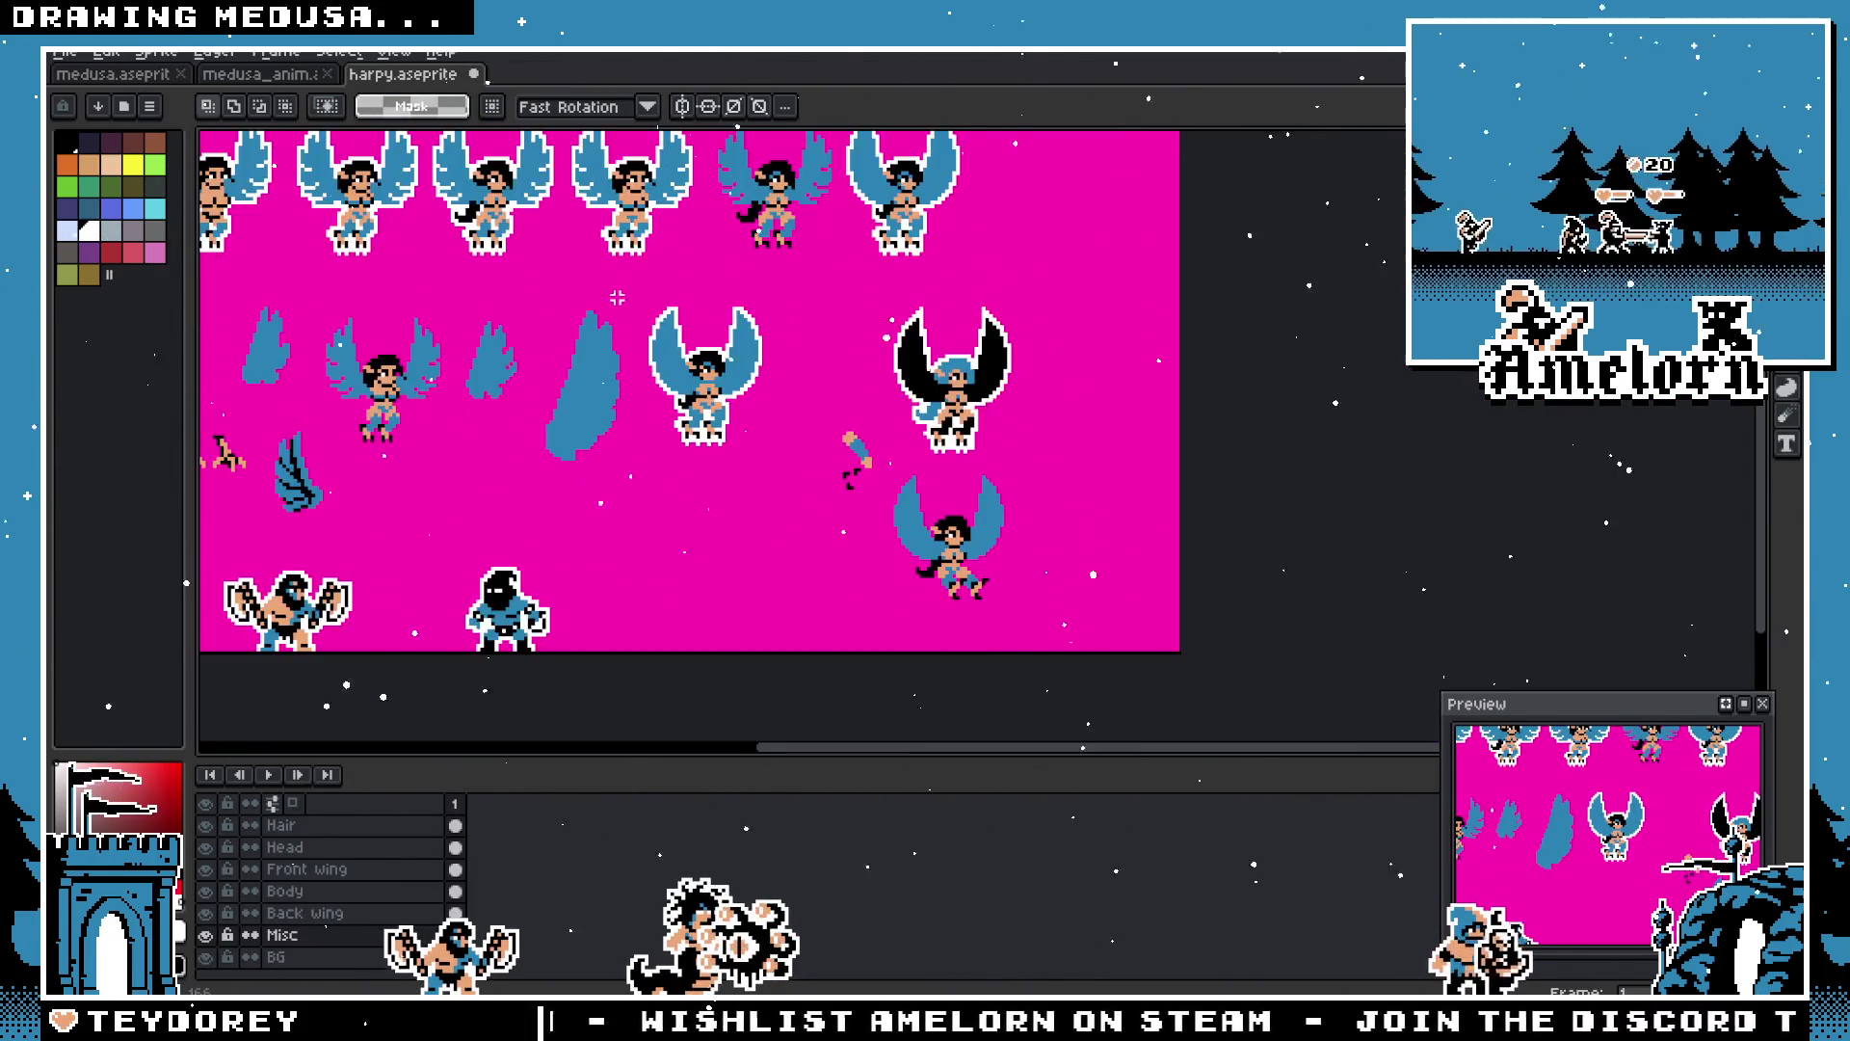
Step: Save harpy.aseprite with Ctrl+S and toggle the Misc layer's visibility off and on
left_click_drag(563, 300, 684, 358)
key("m")
key("ctrl+s")
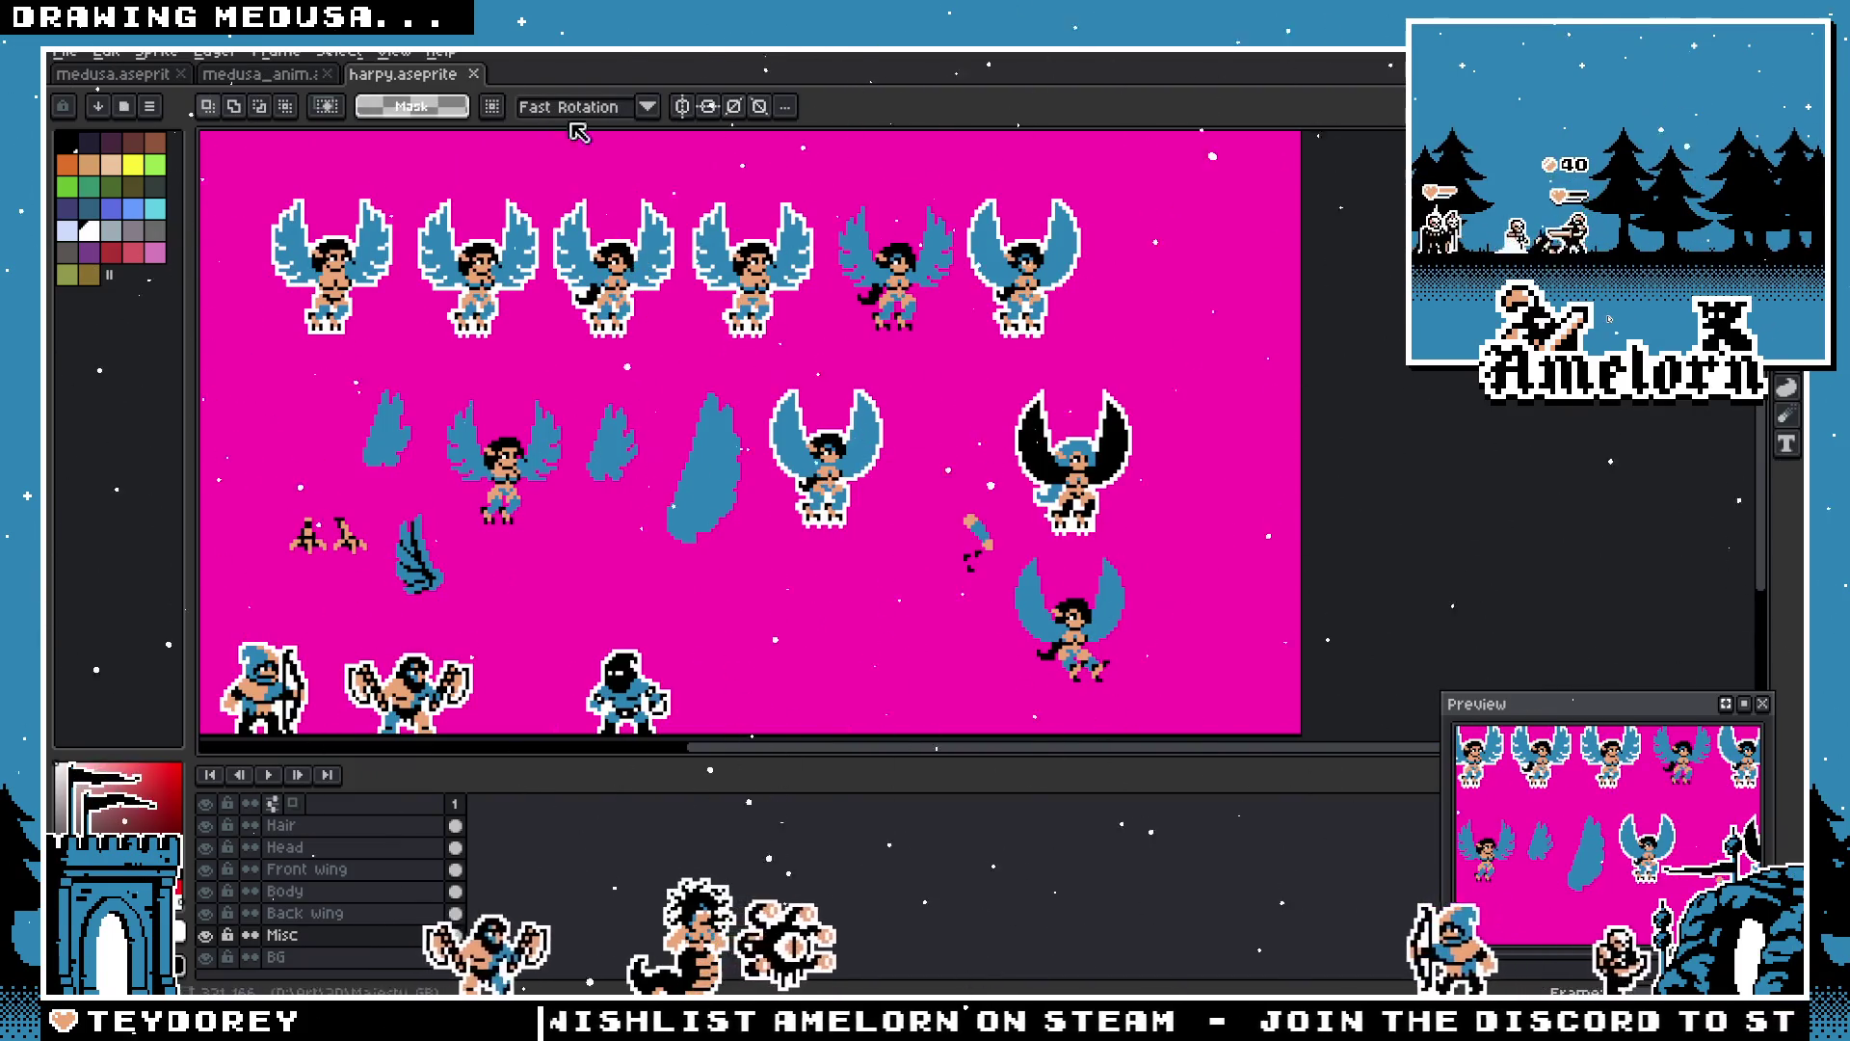
scroll(841, 448, "up", 1)
scroll(737, 467, "up", 1)
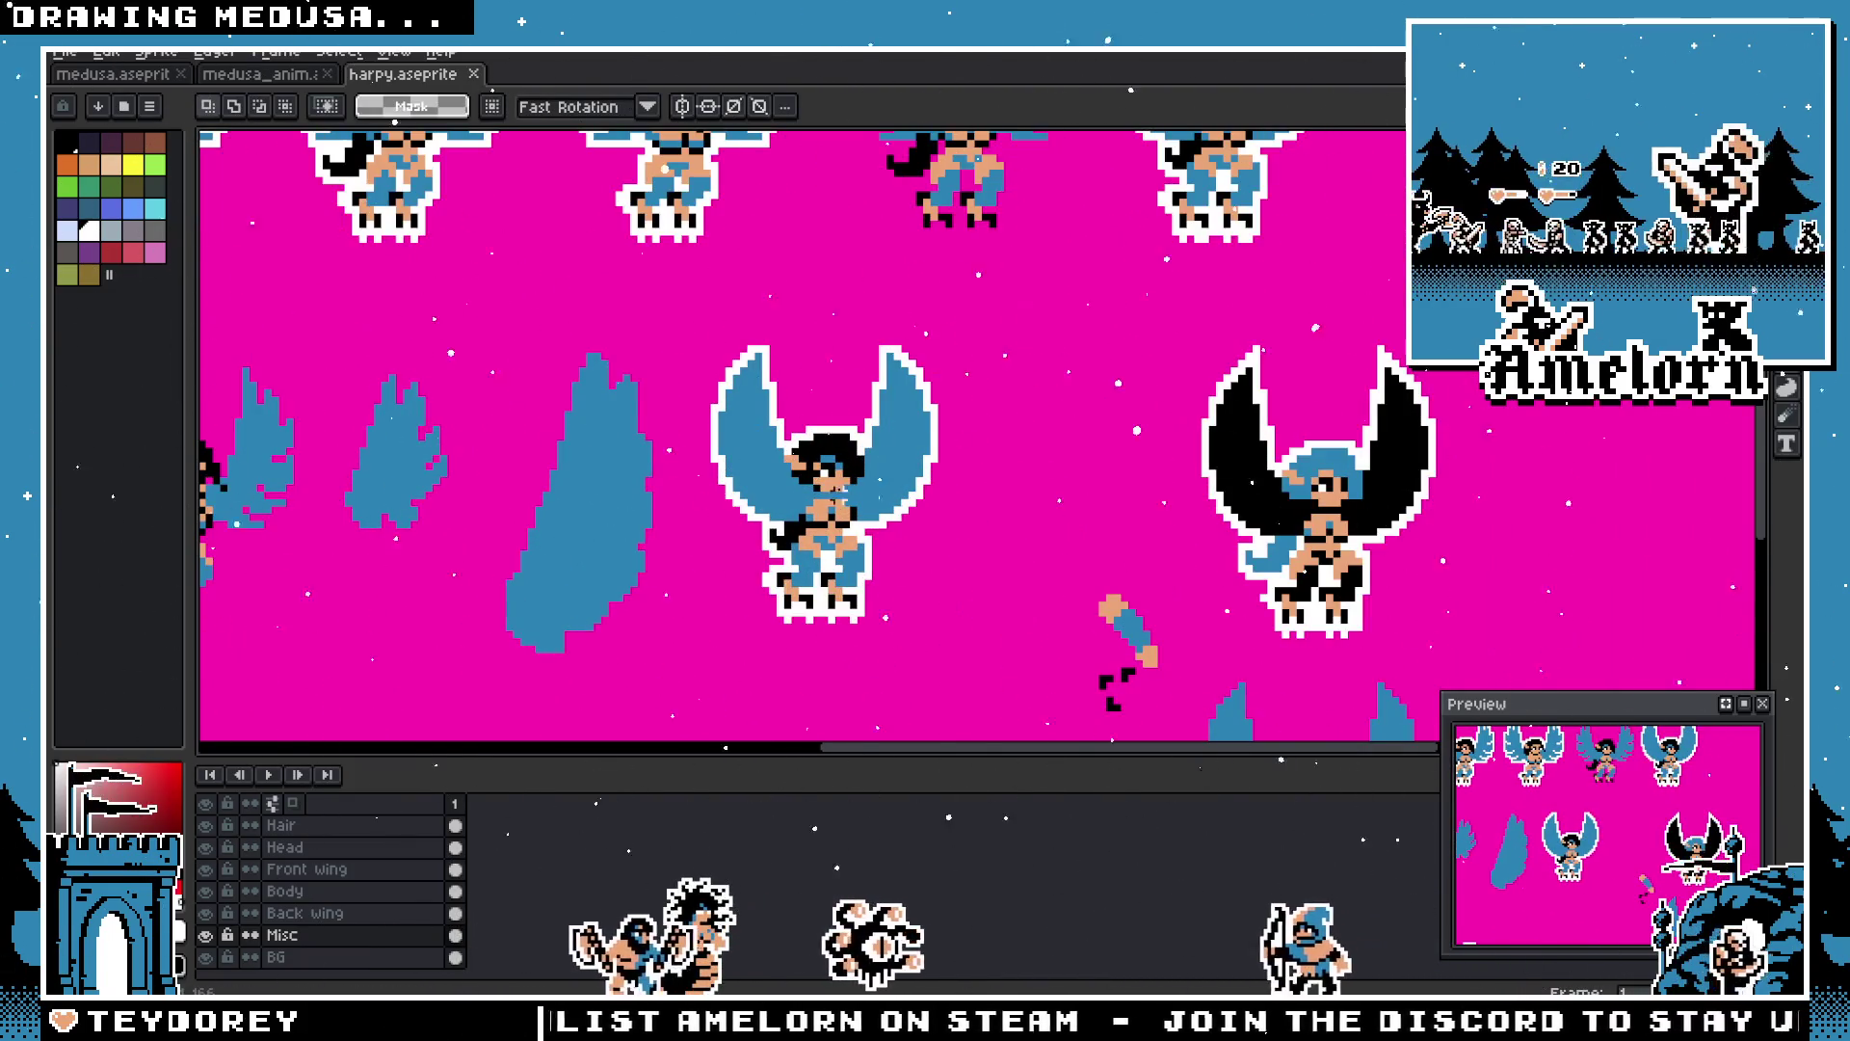
scroll(819, 494, "up", 1)
scroll(819, 493, "left", 1)
left_click_drag(206, 825, 207, 935)
left_click(206, 935)
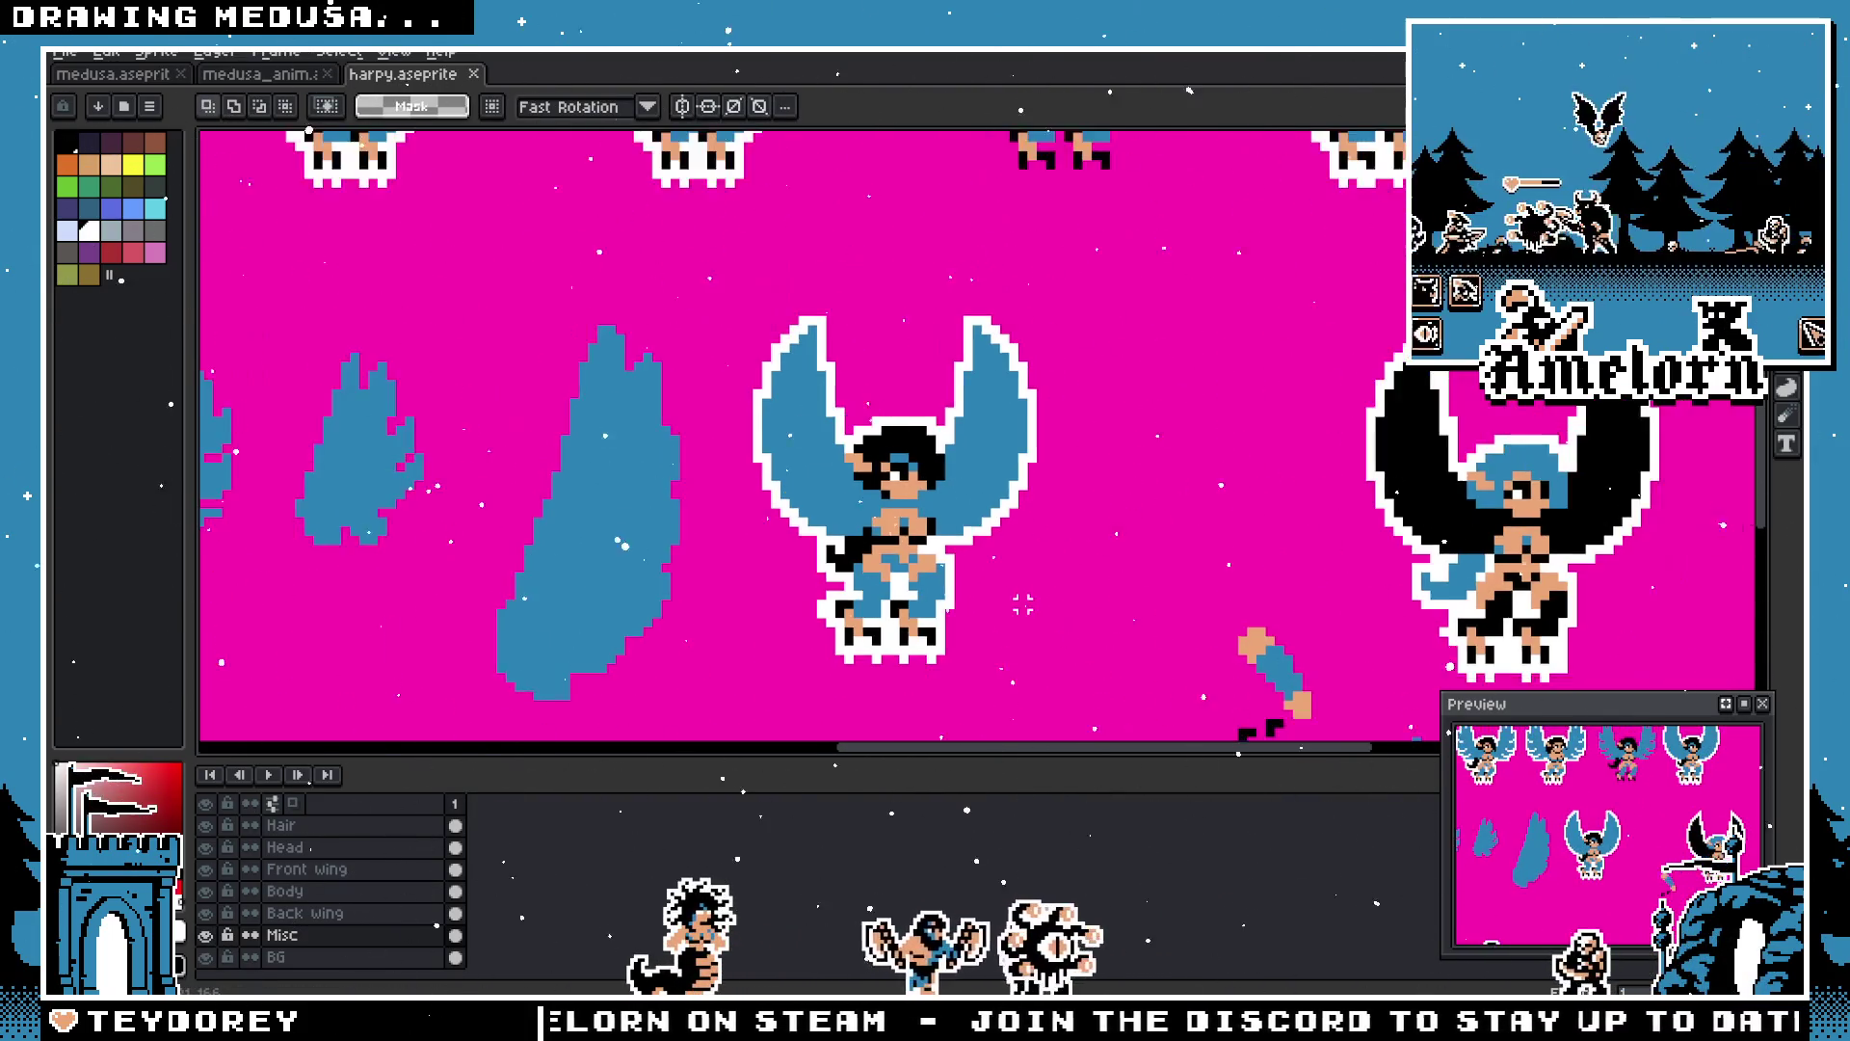
scroll(1021, 636, "down", 2)
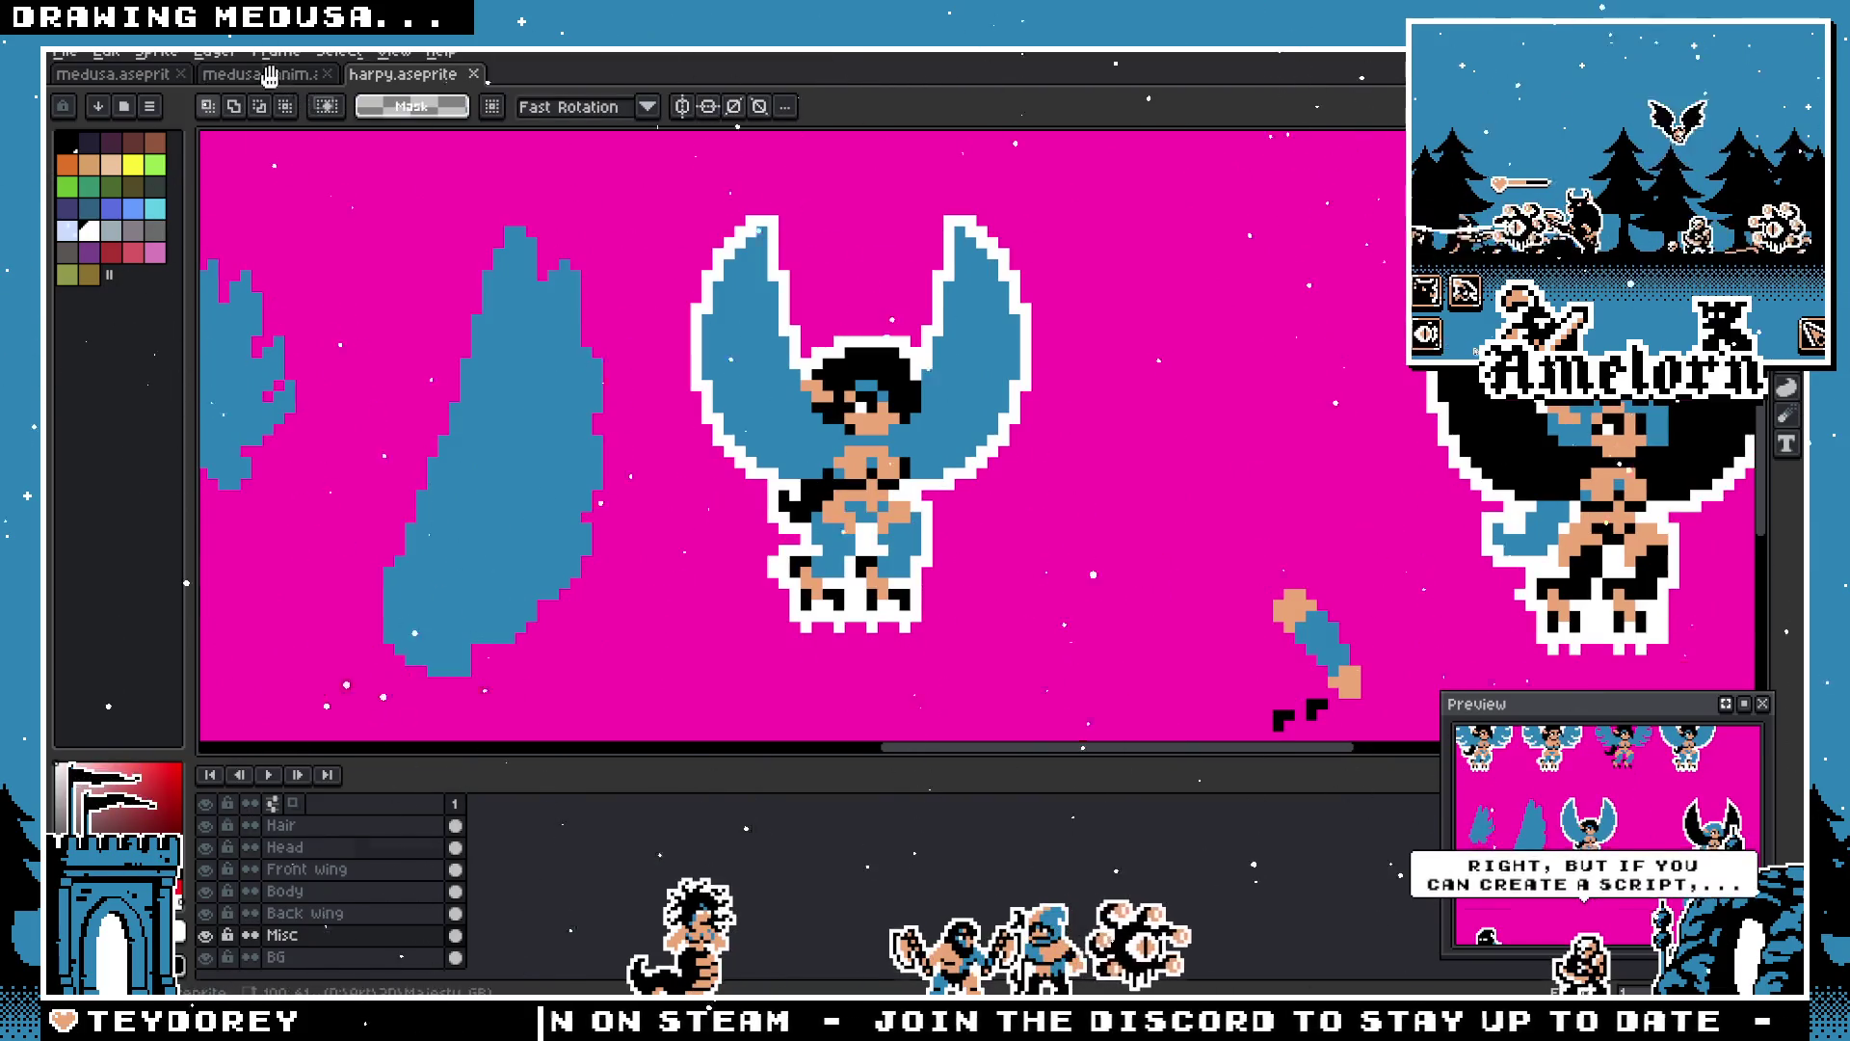
Step: Compare against the medusa animation, then bring up File > Open from the harpy sheet
left_click(269, 77)
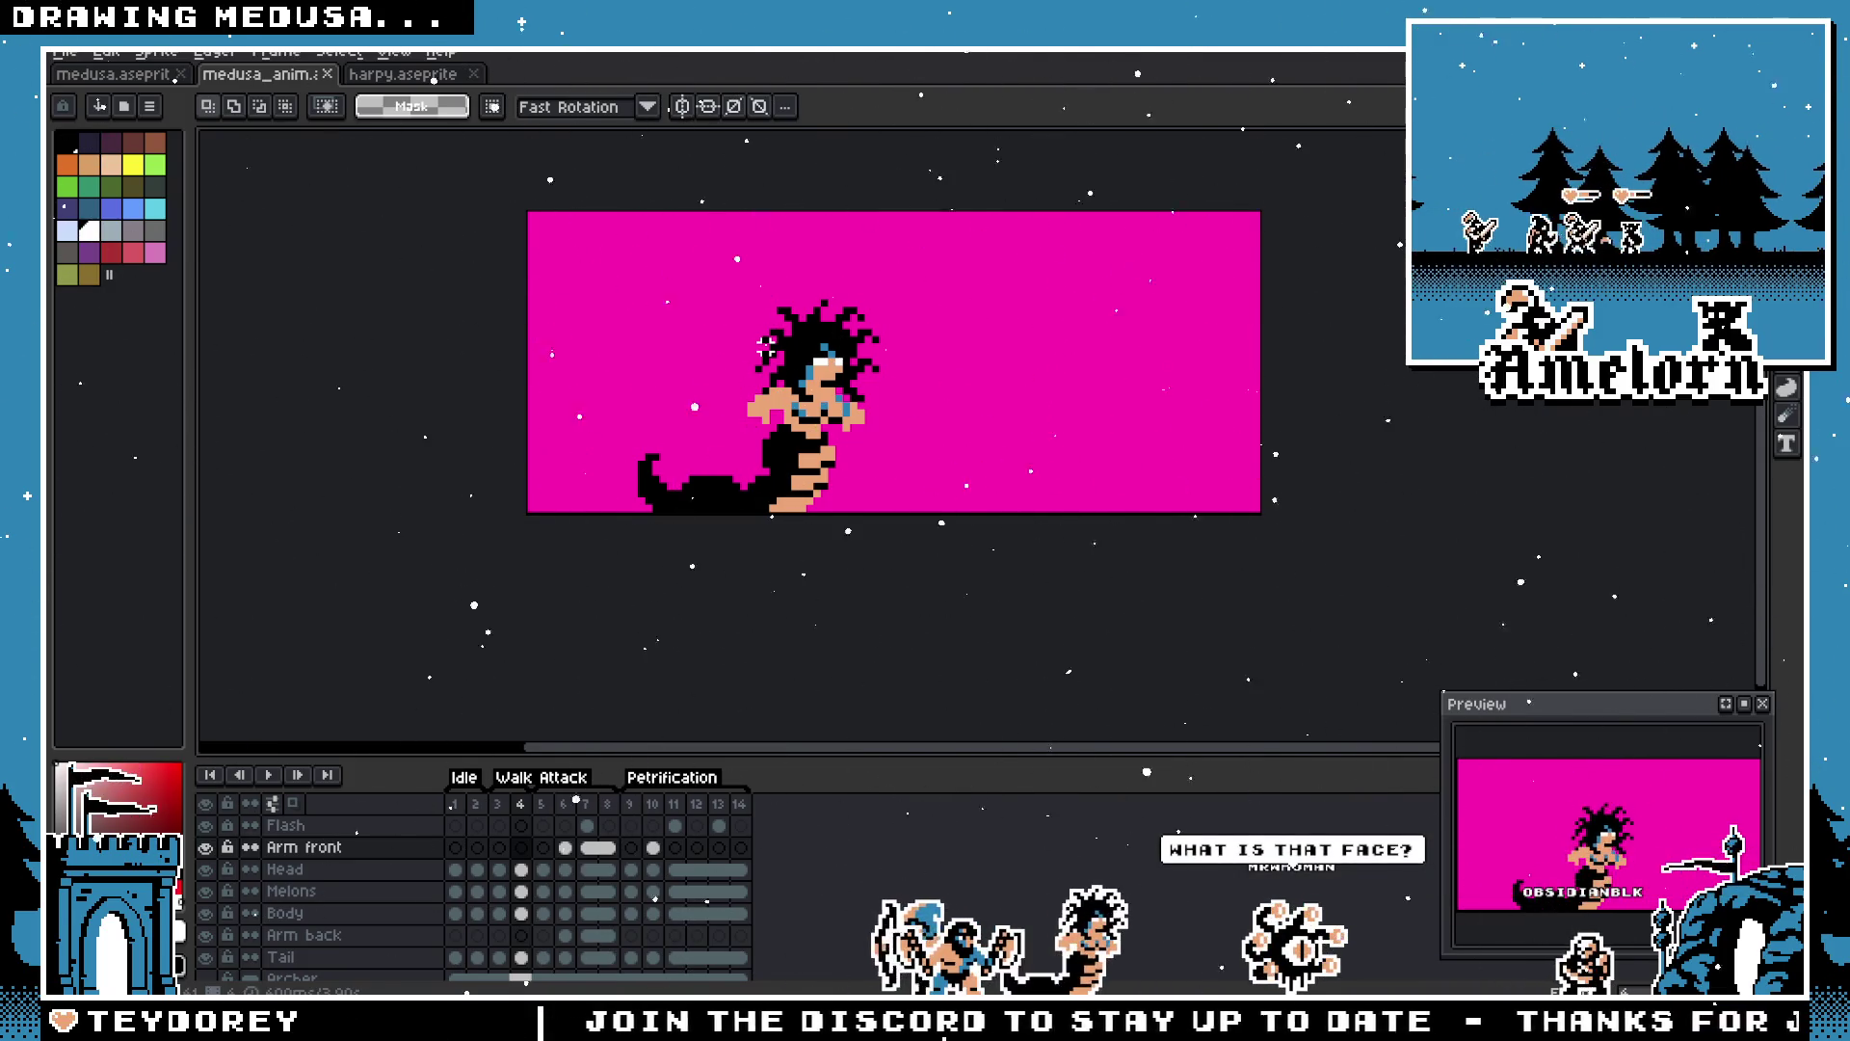
key("ctrl+Tab")
scroll(652, 353, "down", 3)
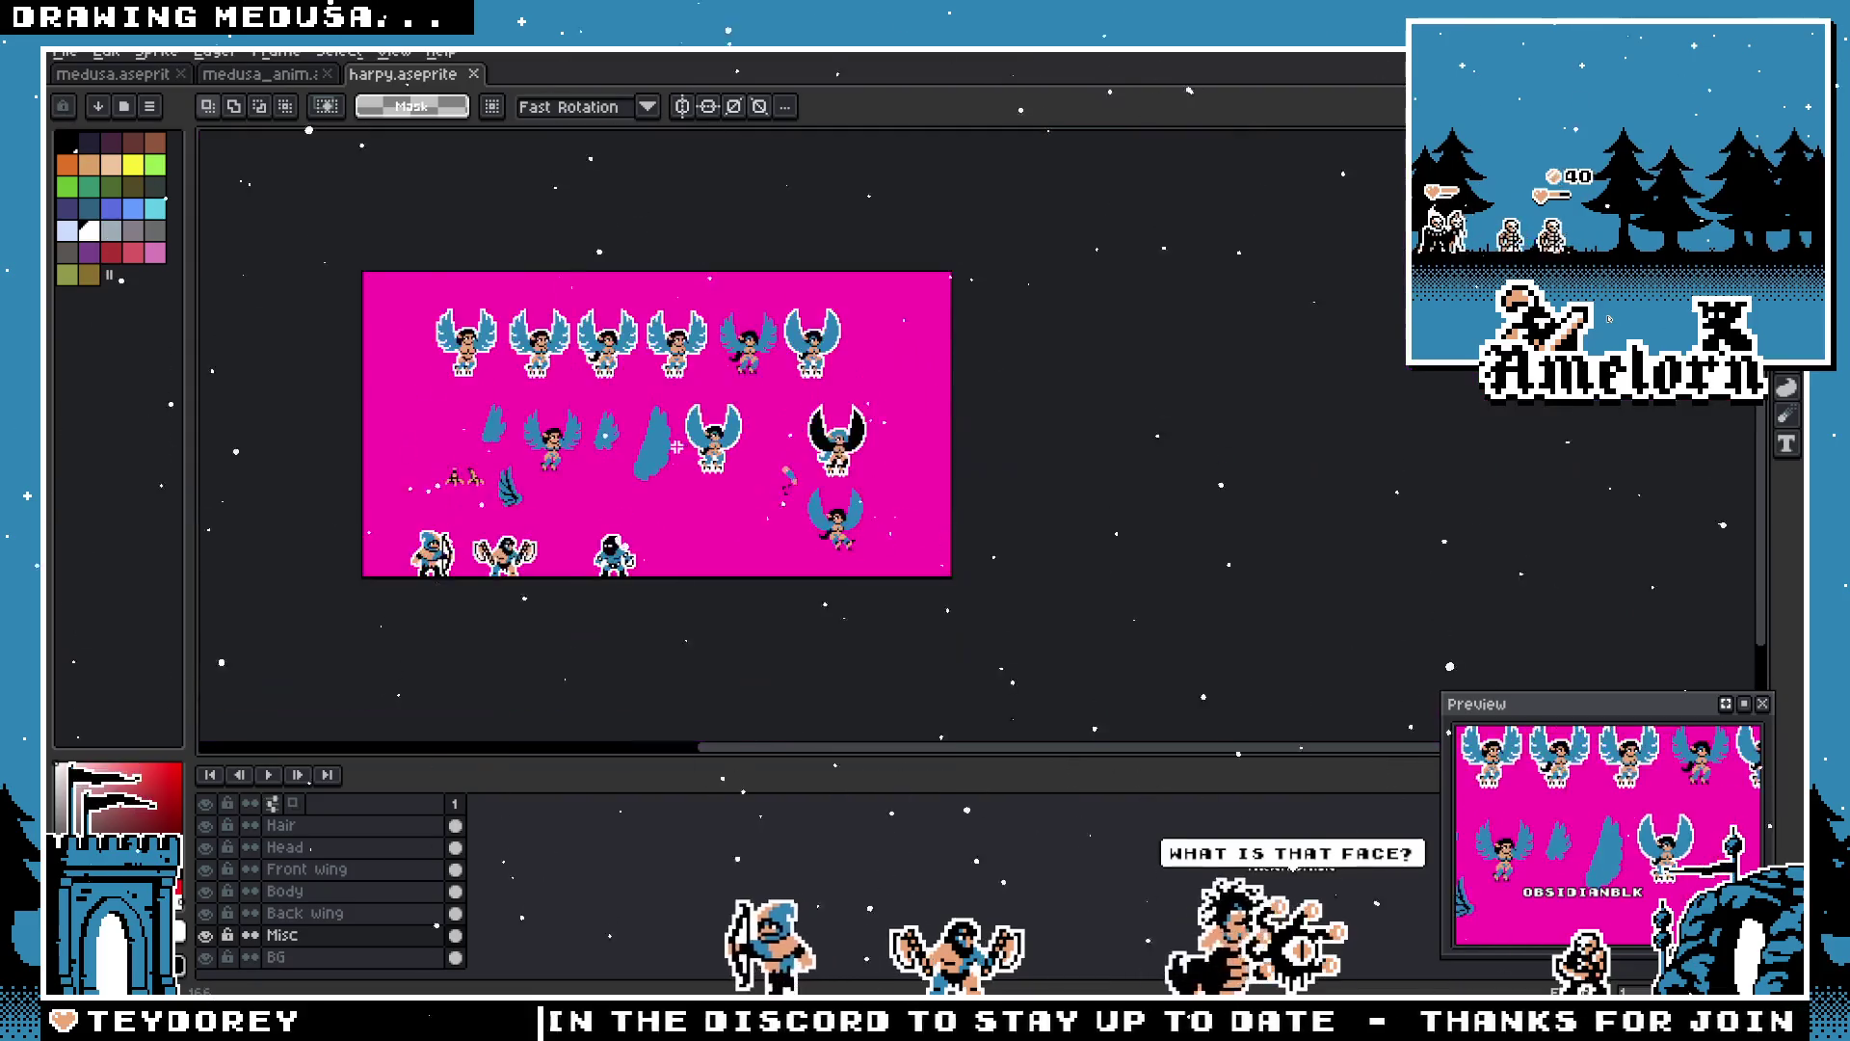
scroll(653, 353, "up", 1)
key("z")
key("m")
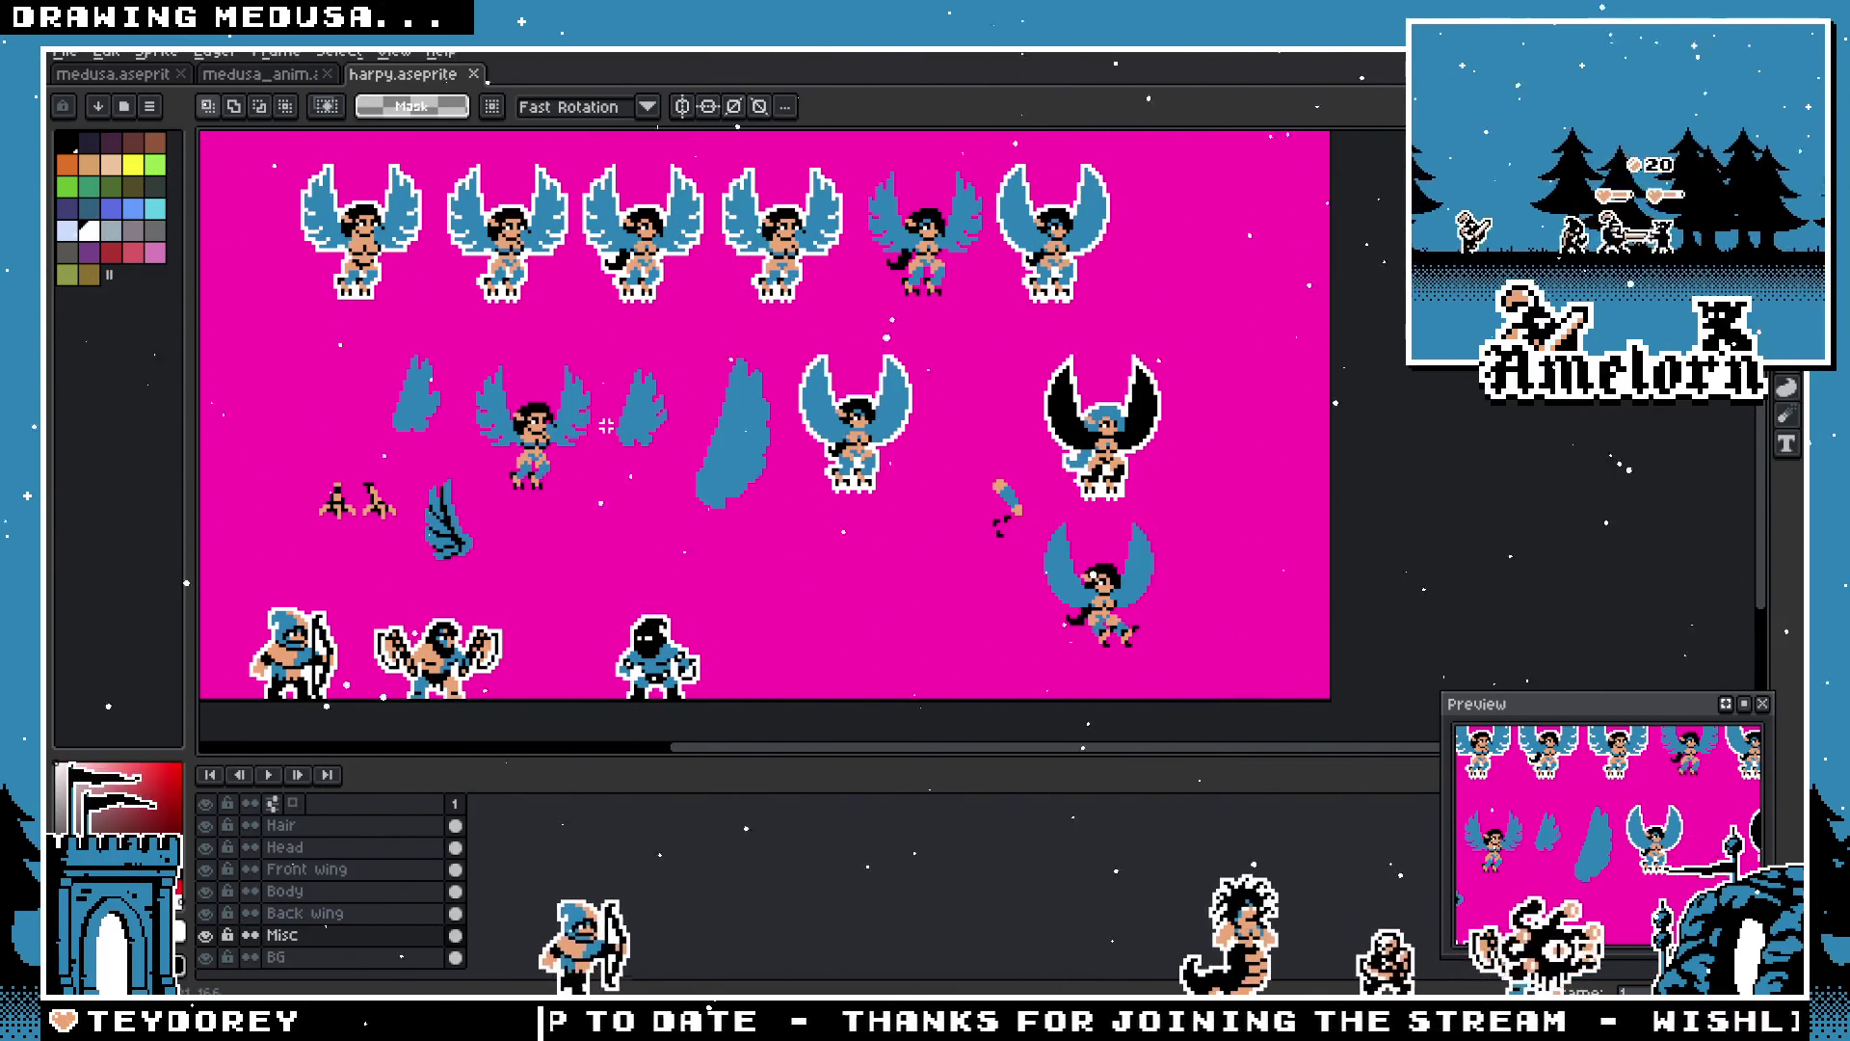
left_click(269, 74)
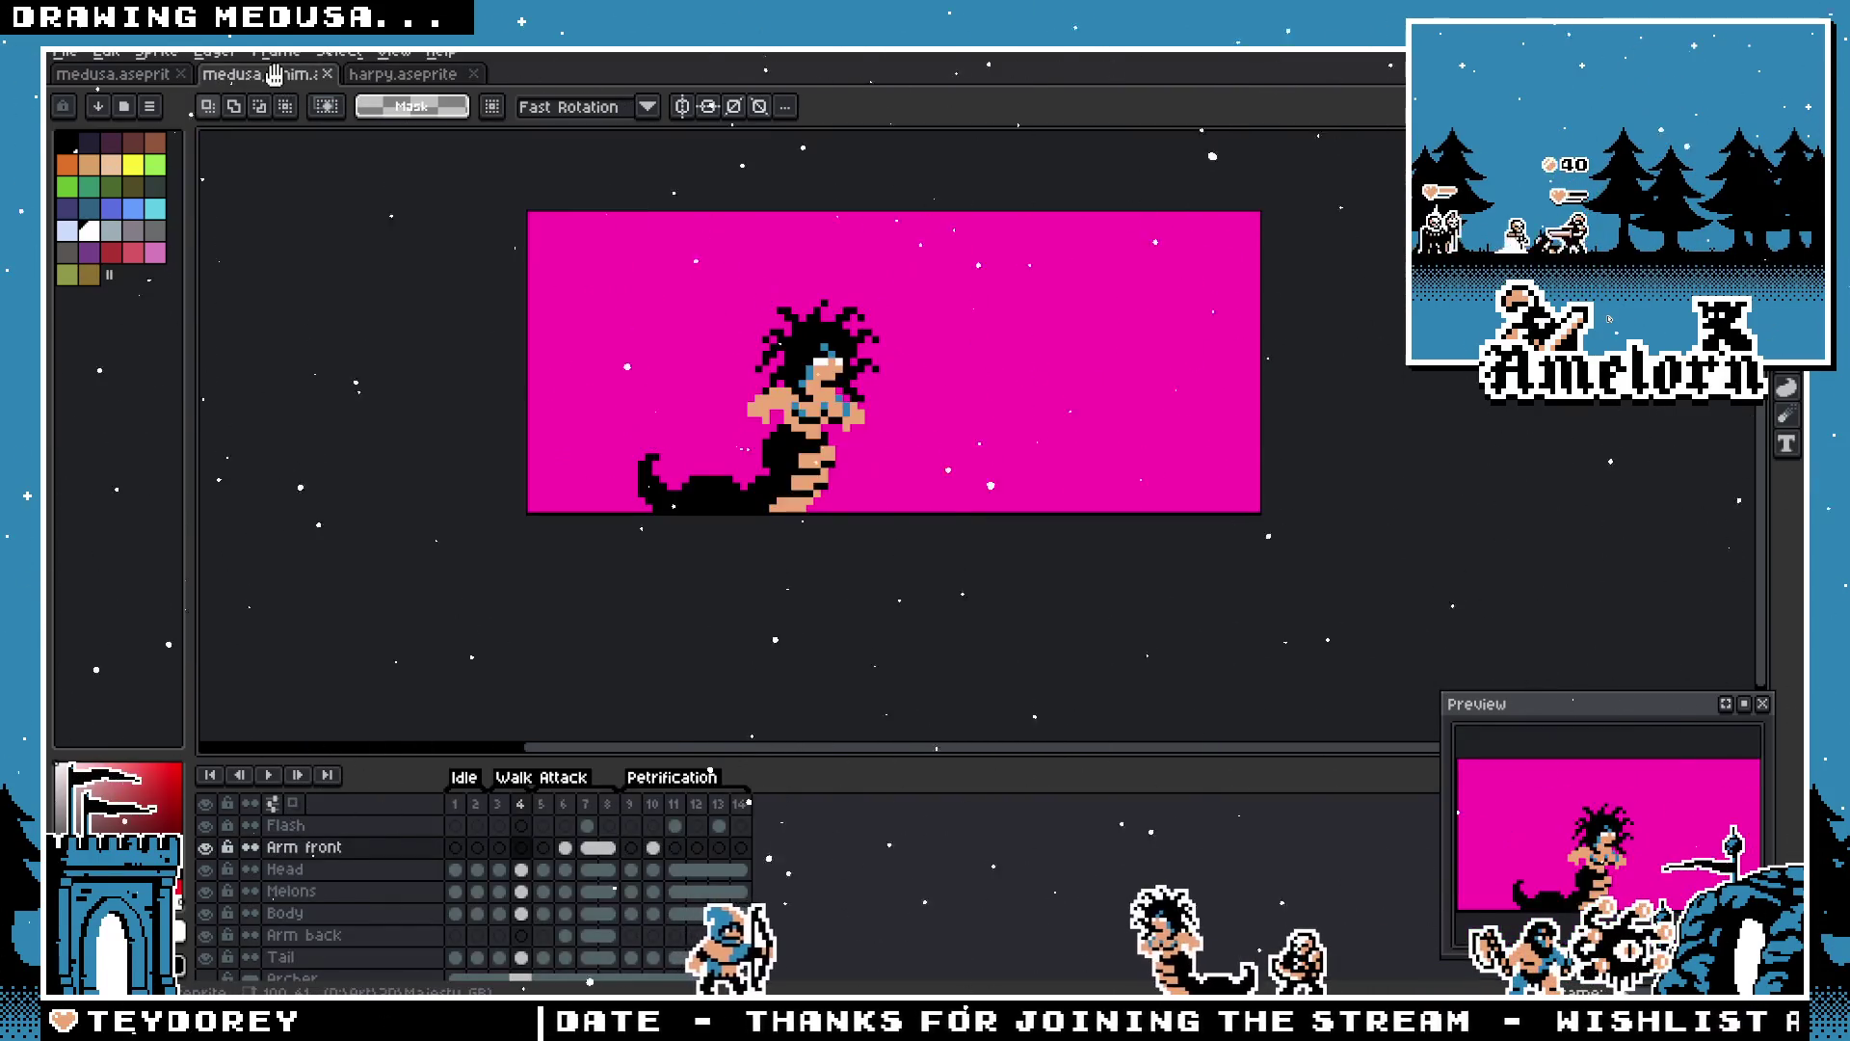
left_click(403, 74)
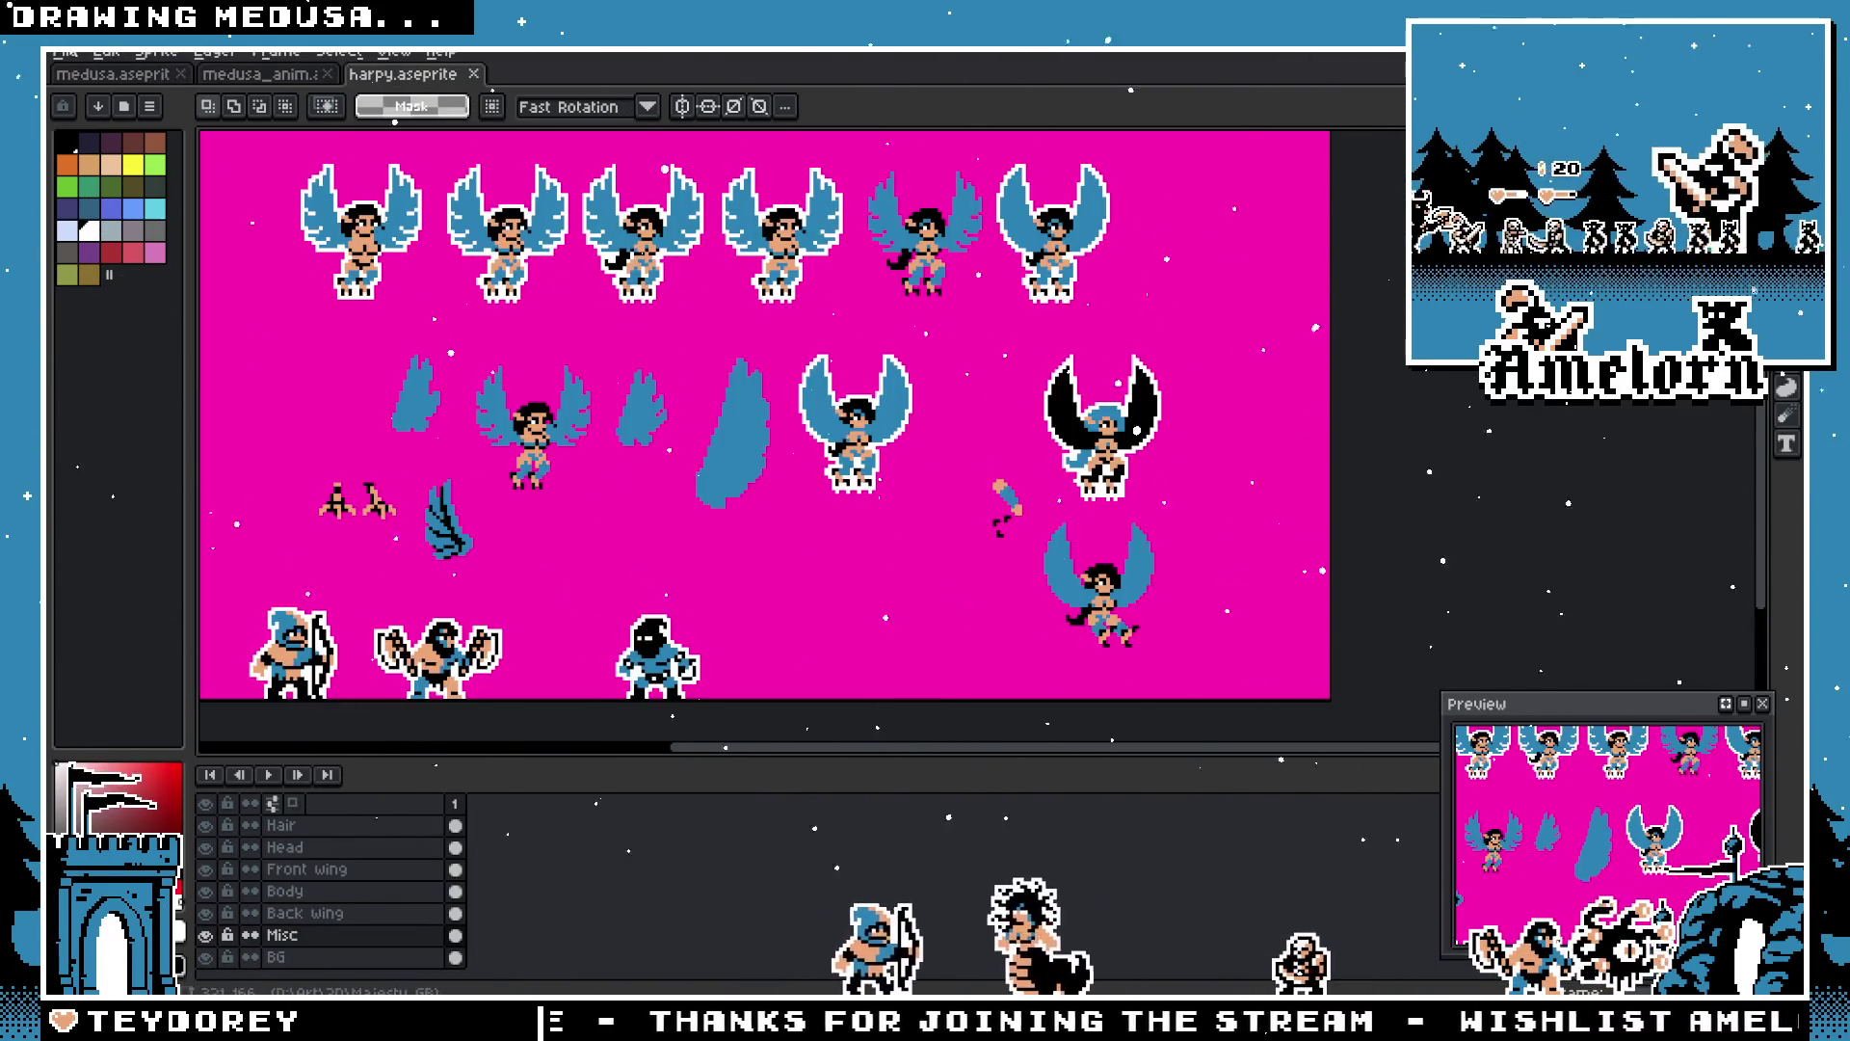
left_click(65, 51)
left_click(124, 106)
scroll(830, 470, "down", 10)
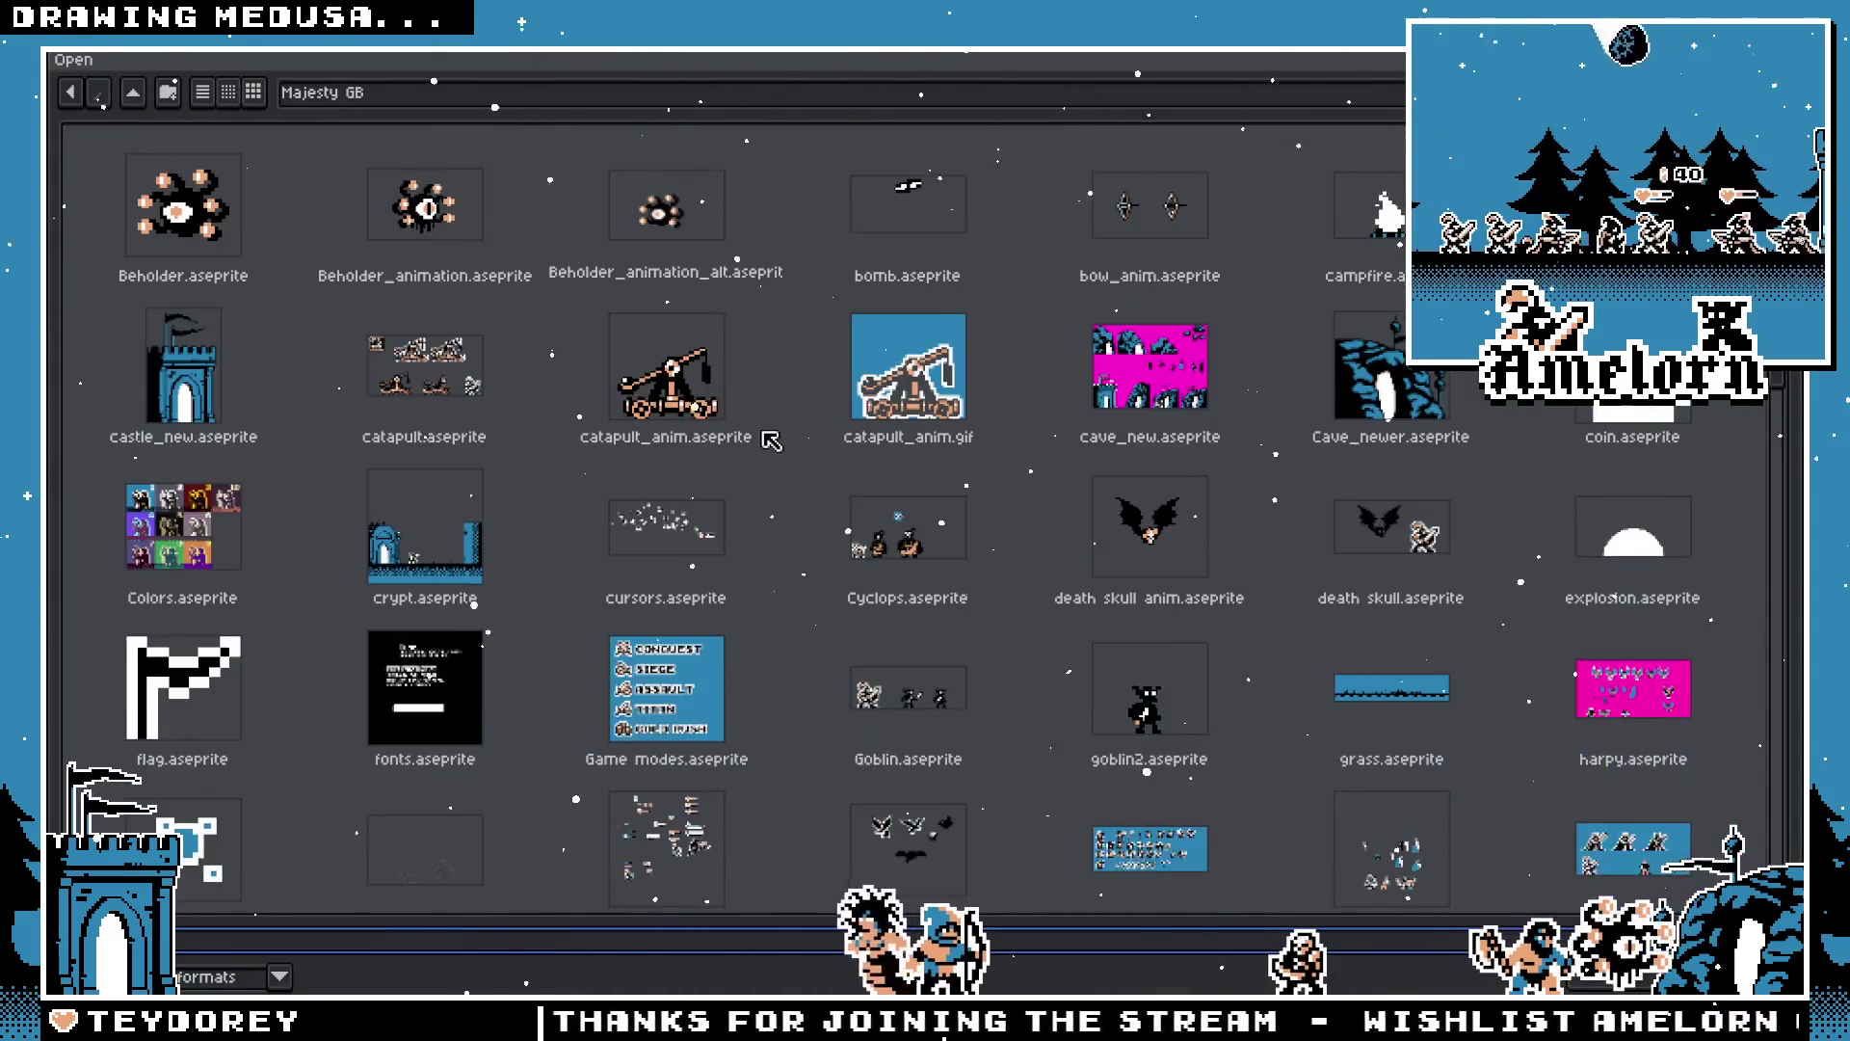
Step: Close the file browser without loading anything and return to the medusa_anim tab
scroll(846, 470, "down", 5)
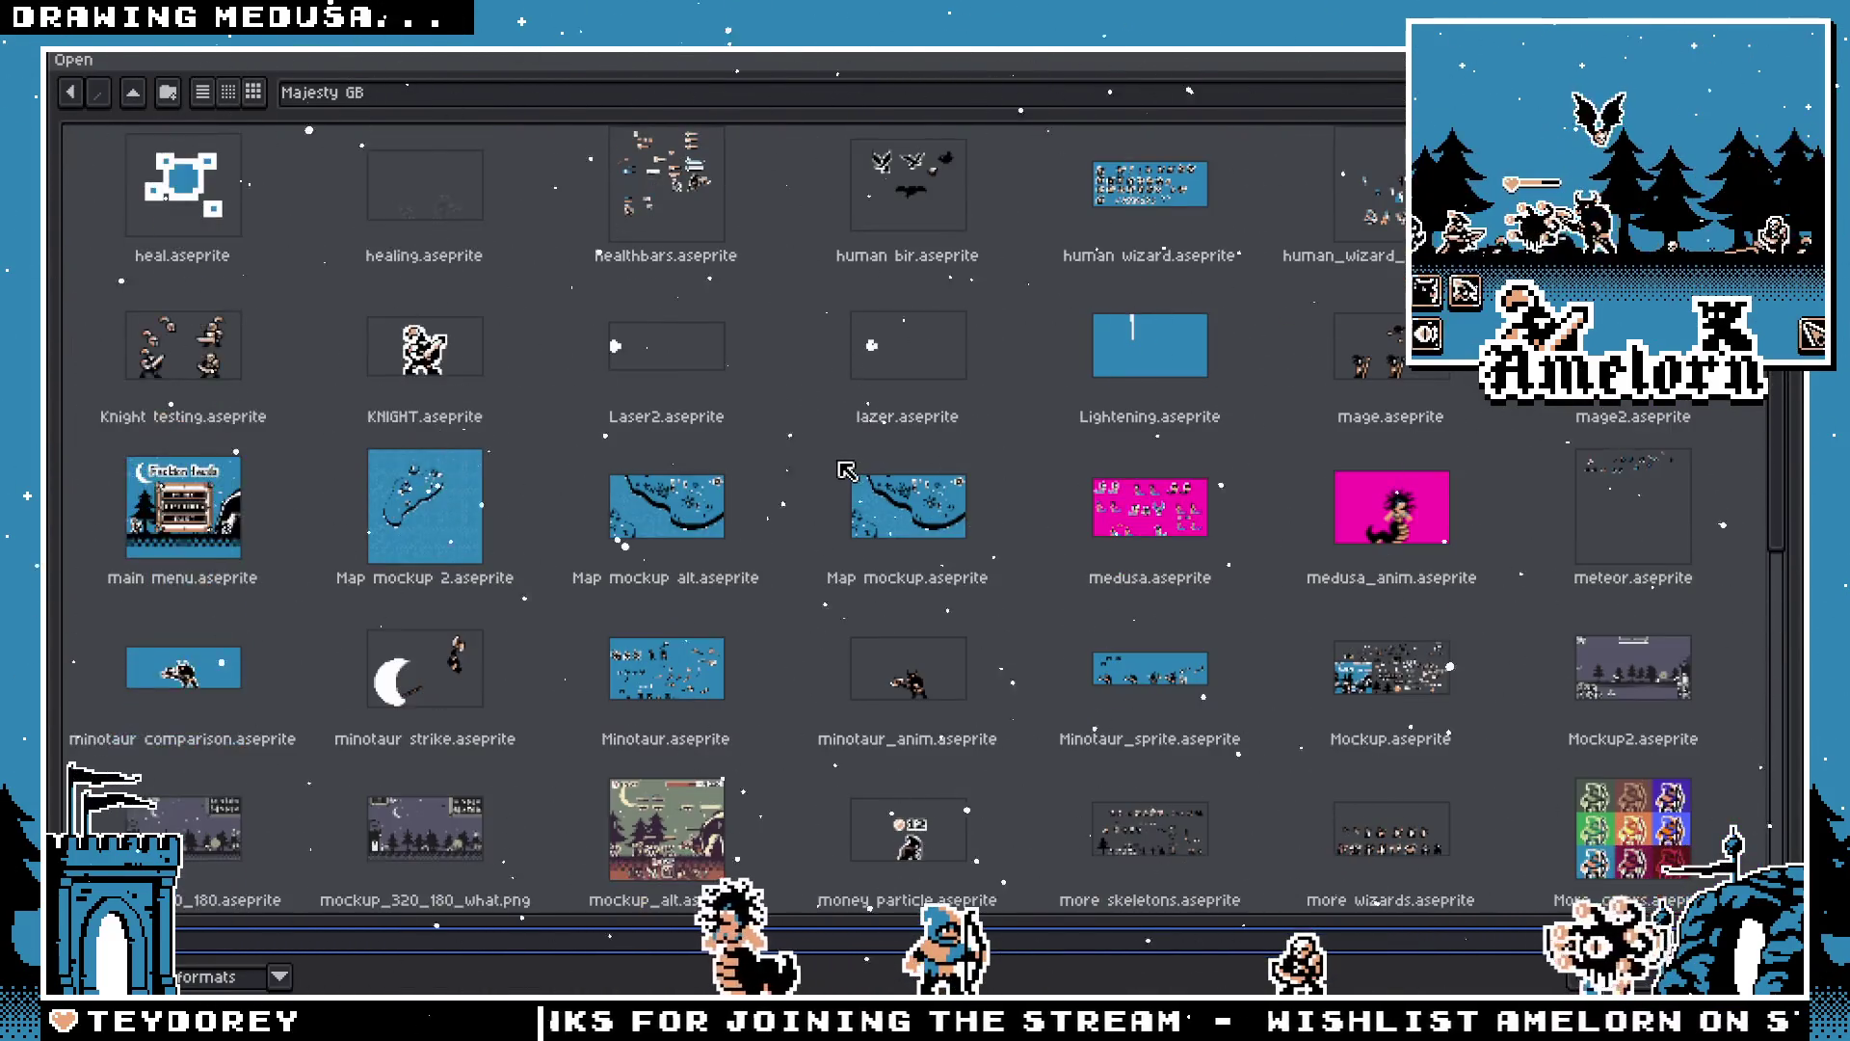
scroll(834, 485, "down", 2)
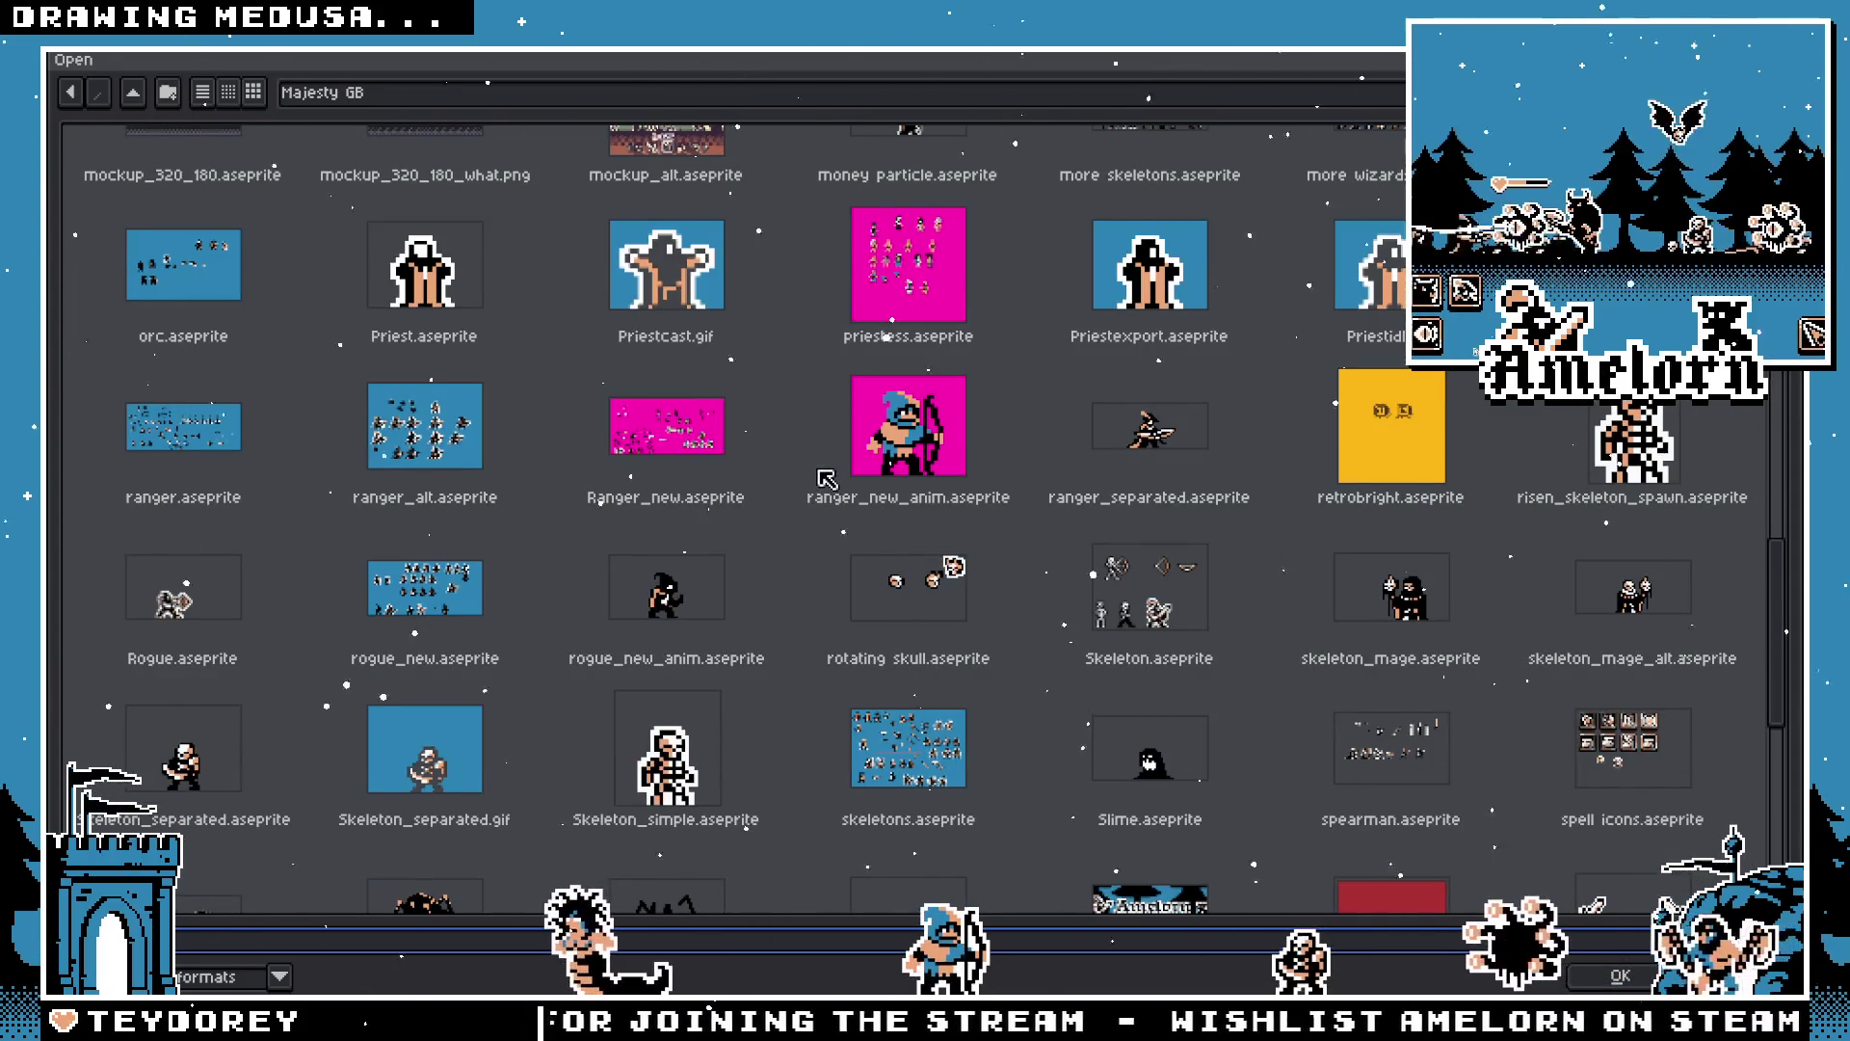
scroll(829, 477, "down", 1)
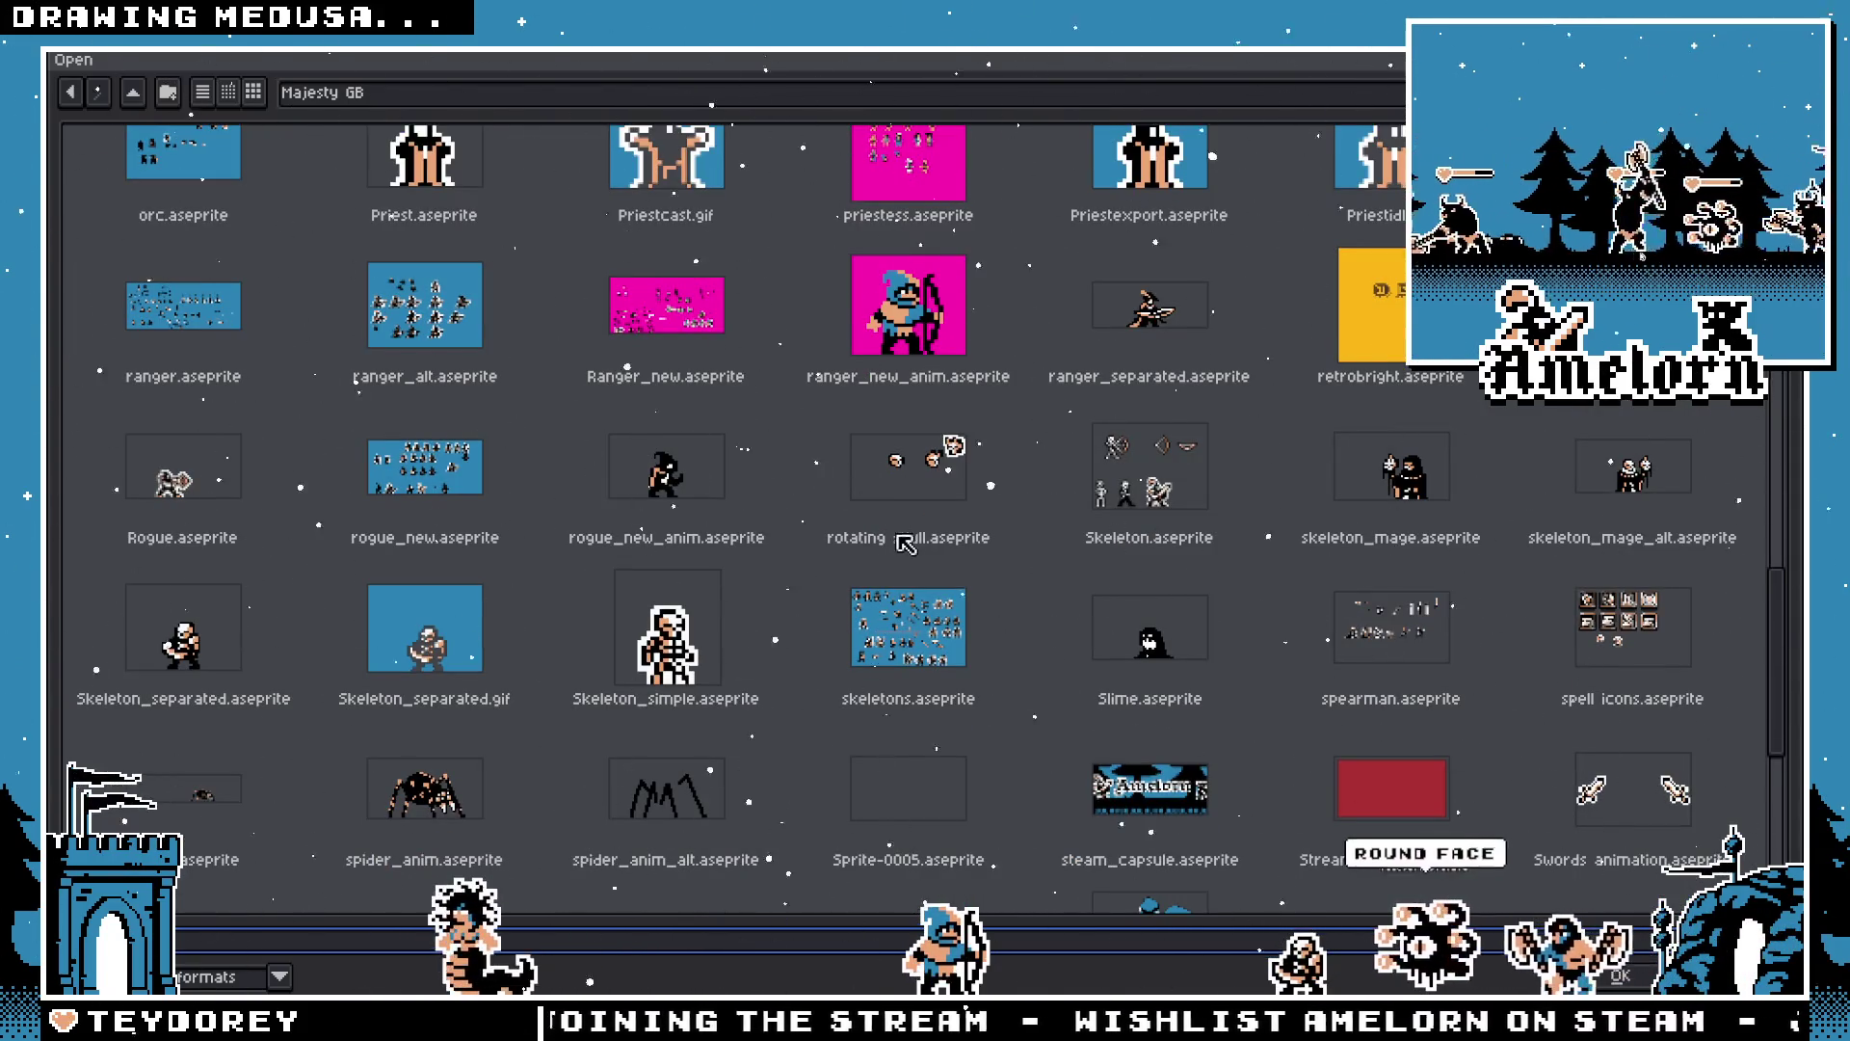
scroll(905, 546, "up", 3)
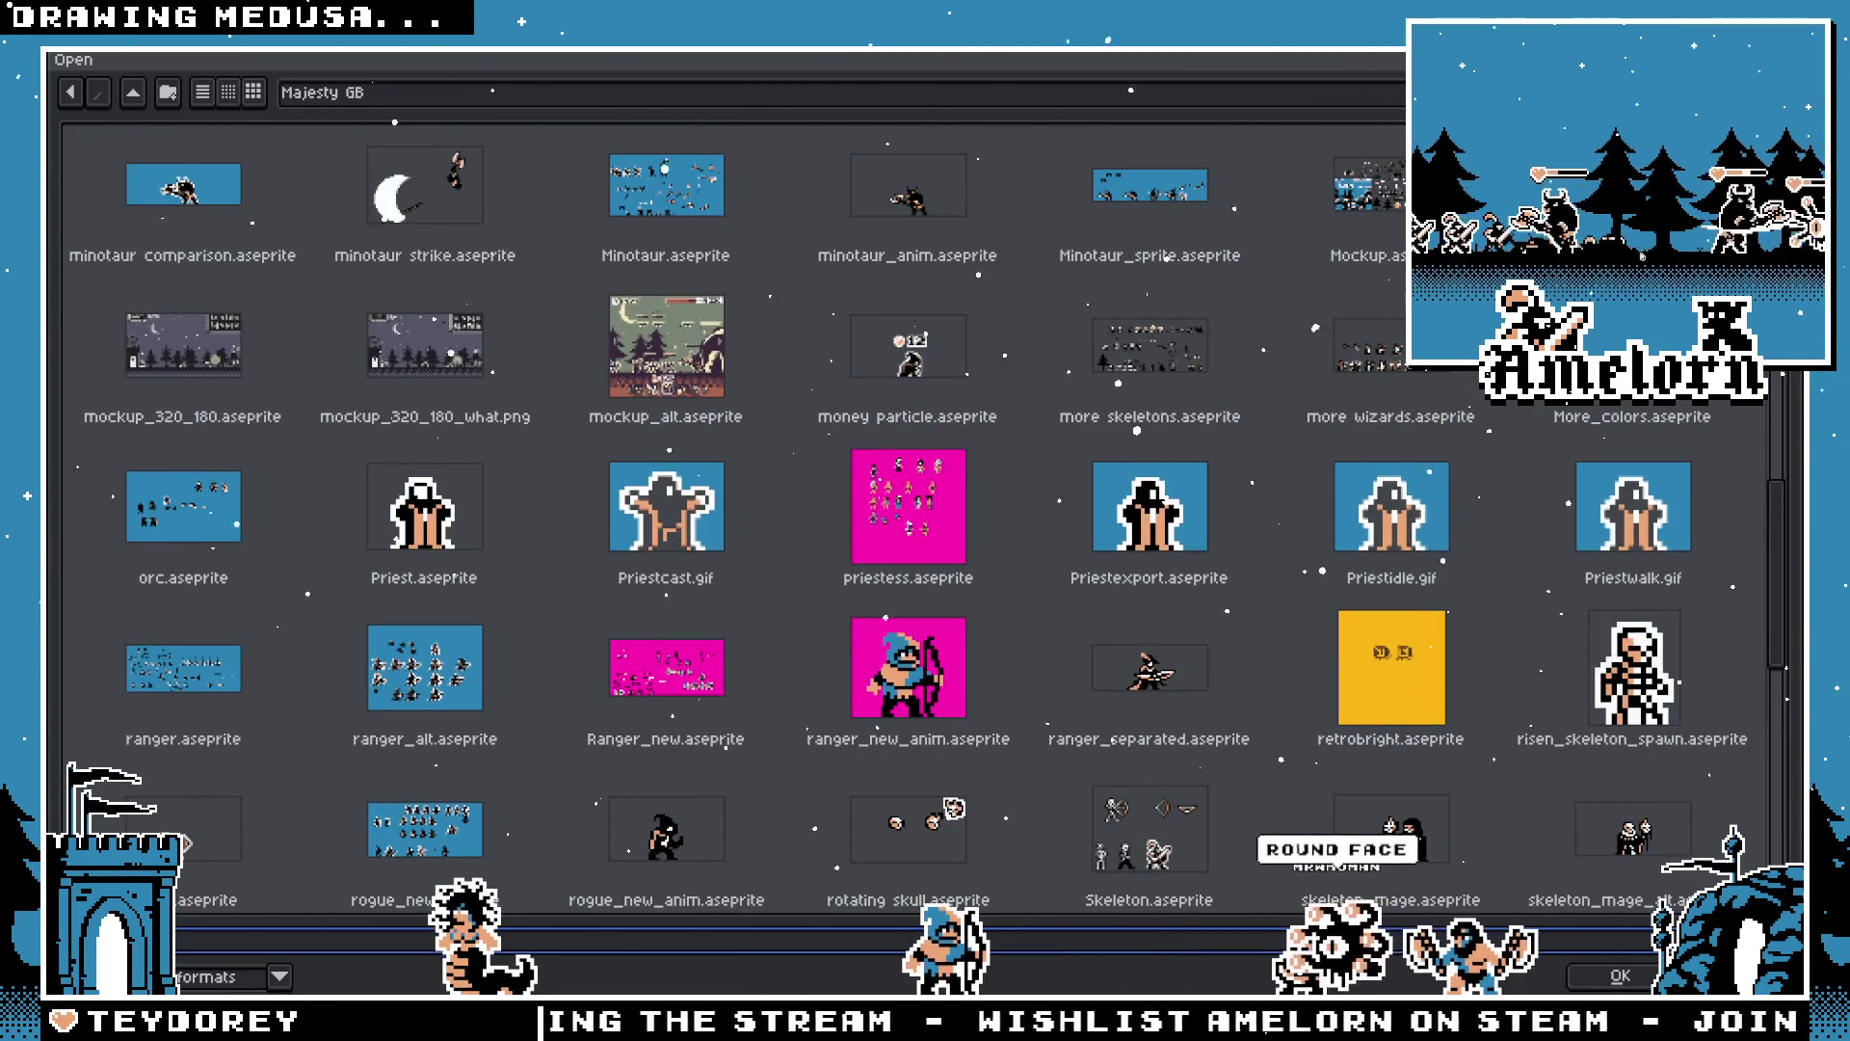
key("Escape")
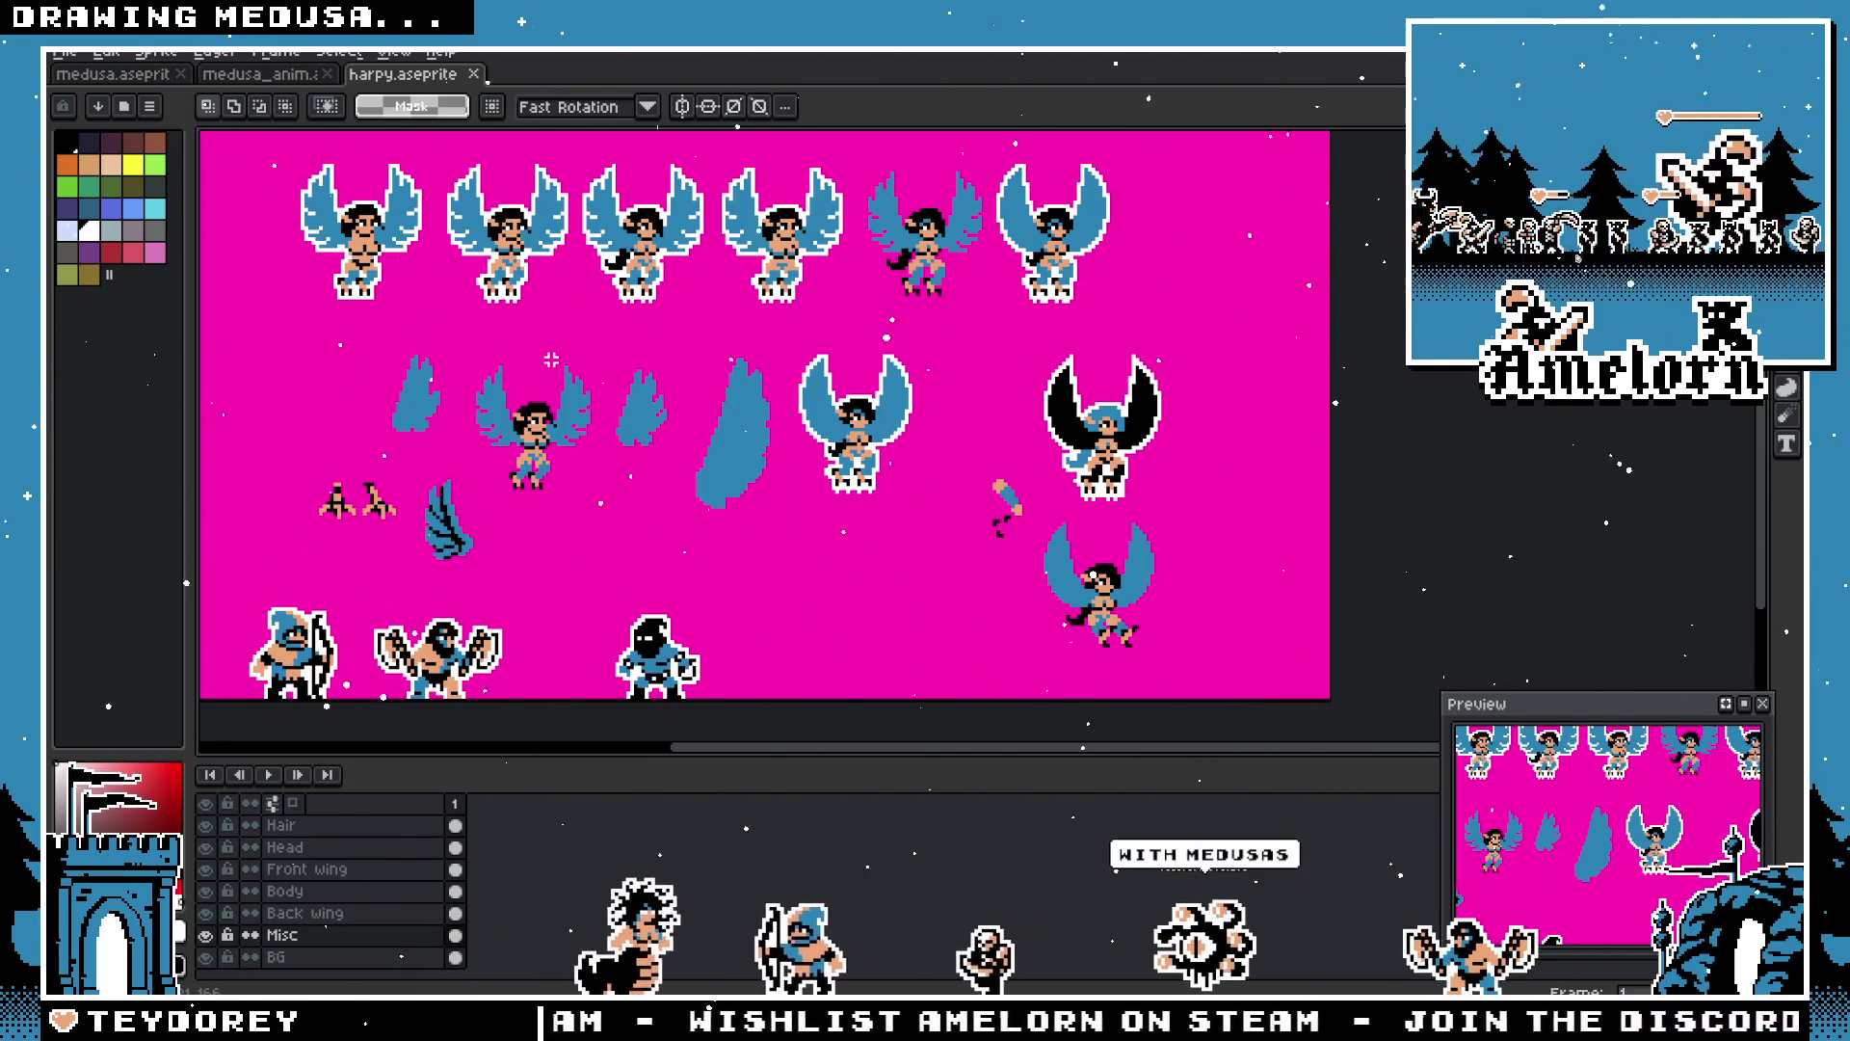
left_click(241, 76)
Step: Open medusa.aseprite through File > Open and pan around the loaded sprite sheet
left_click(108, 61)
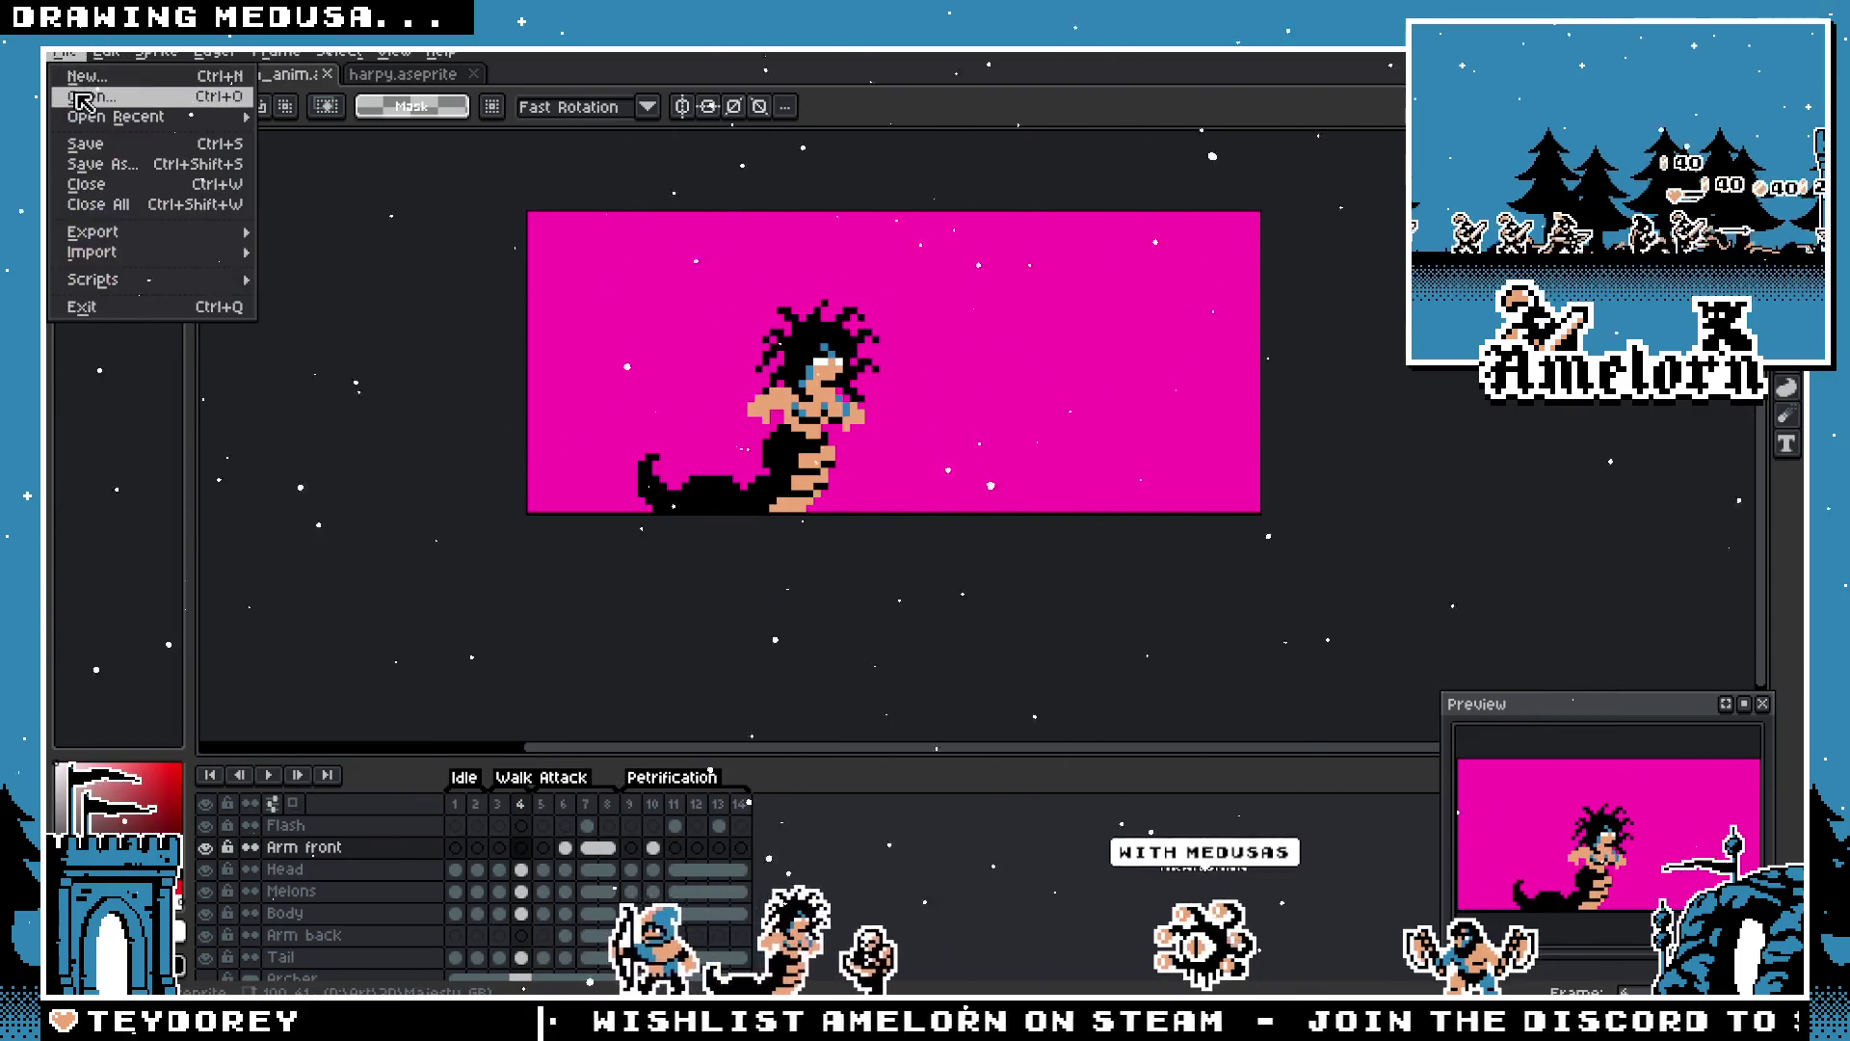
left_click(85, 136)
scroll(1173, 460, "down", 10)
scroll(1173, 459, "up", 2)
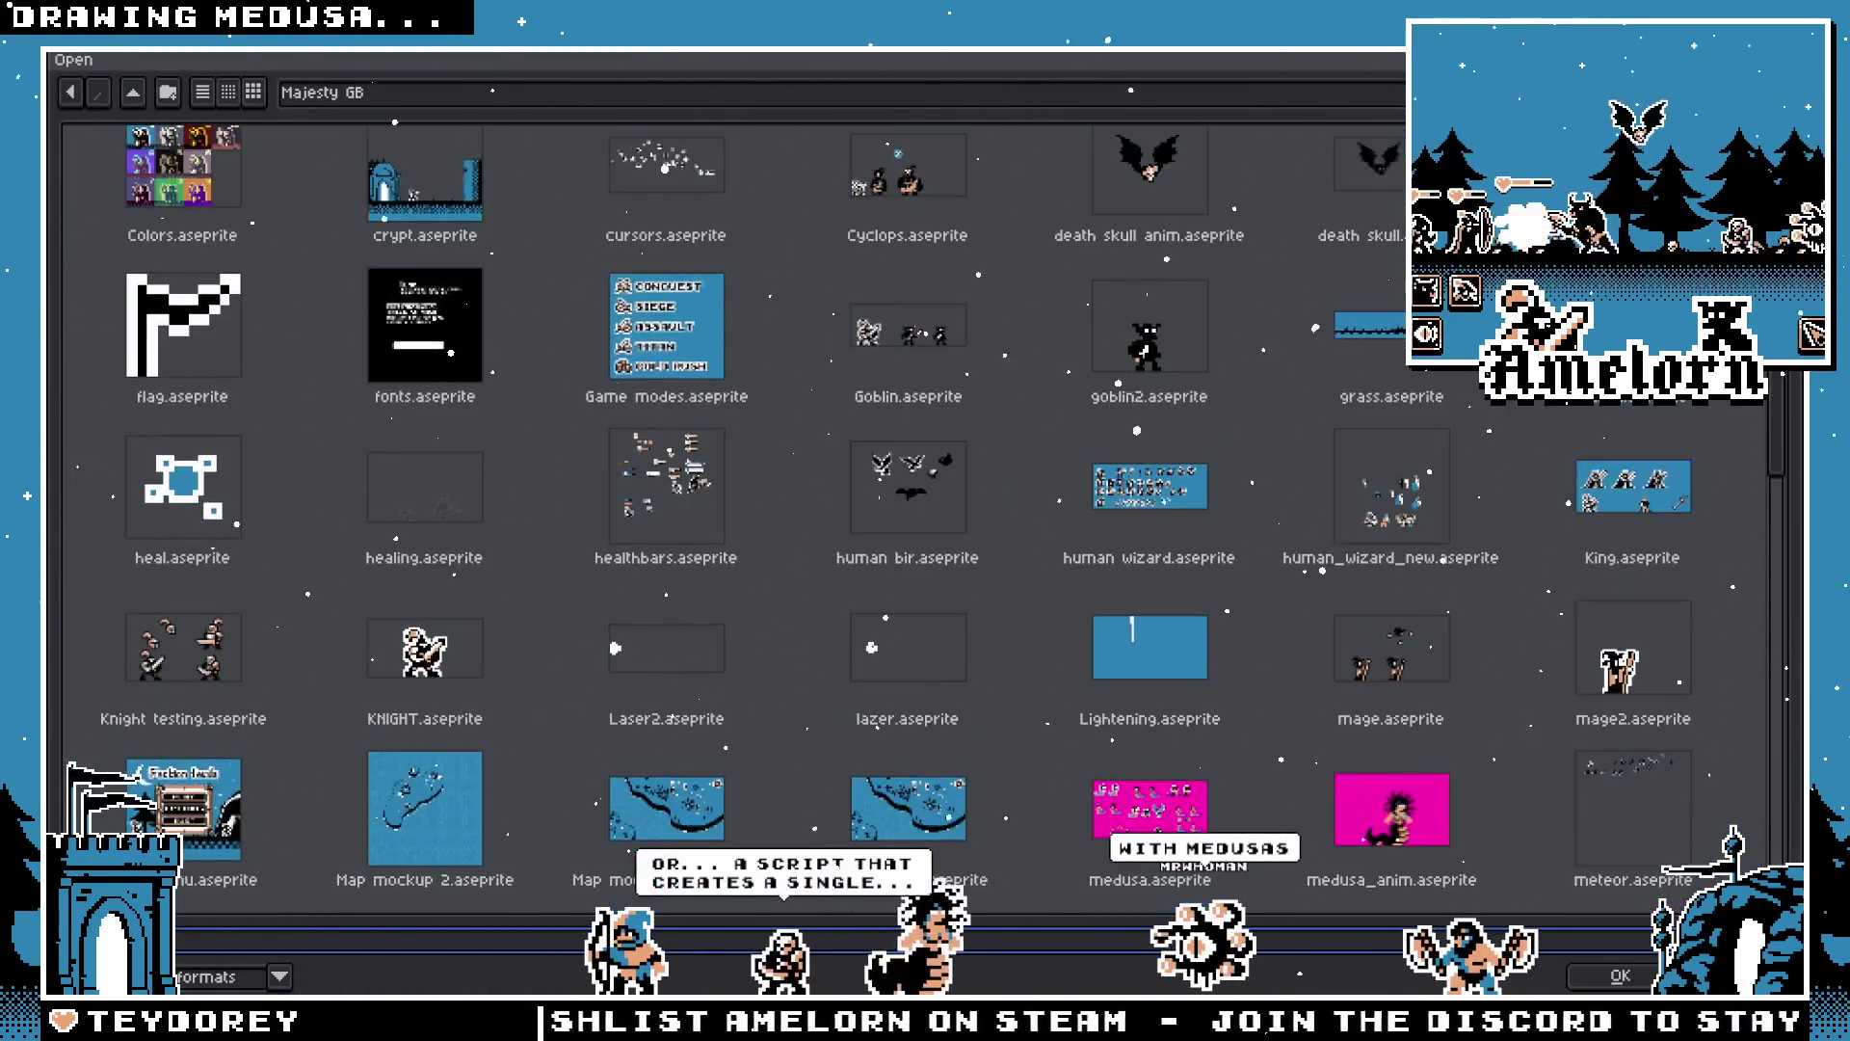
scroll(1173, 459, "down", 2)
double_click(1149, 626)
scroll(913, 451, "up", 2)
mouse_move(1007, 538)
left_mouse_down()
mouse_move(764, 351)
mouse_move(586, 436)
mouse_move(461, 412)
left_mouse_up()
scroll(1115, 453, "up", 2)
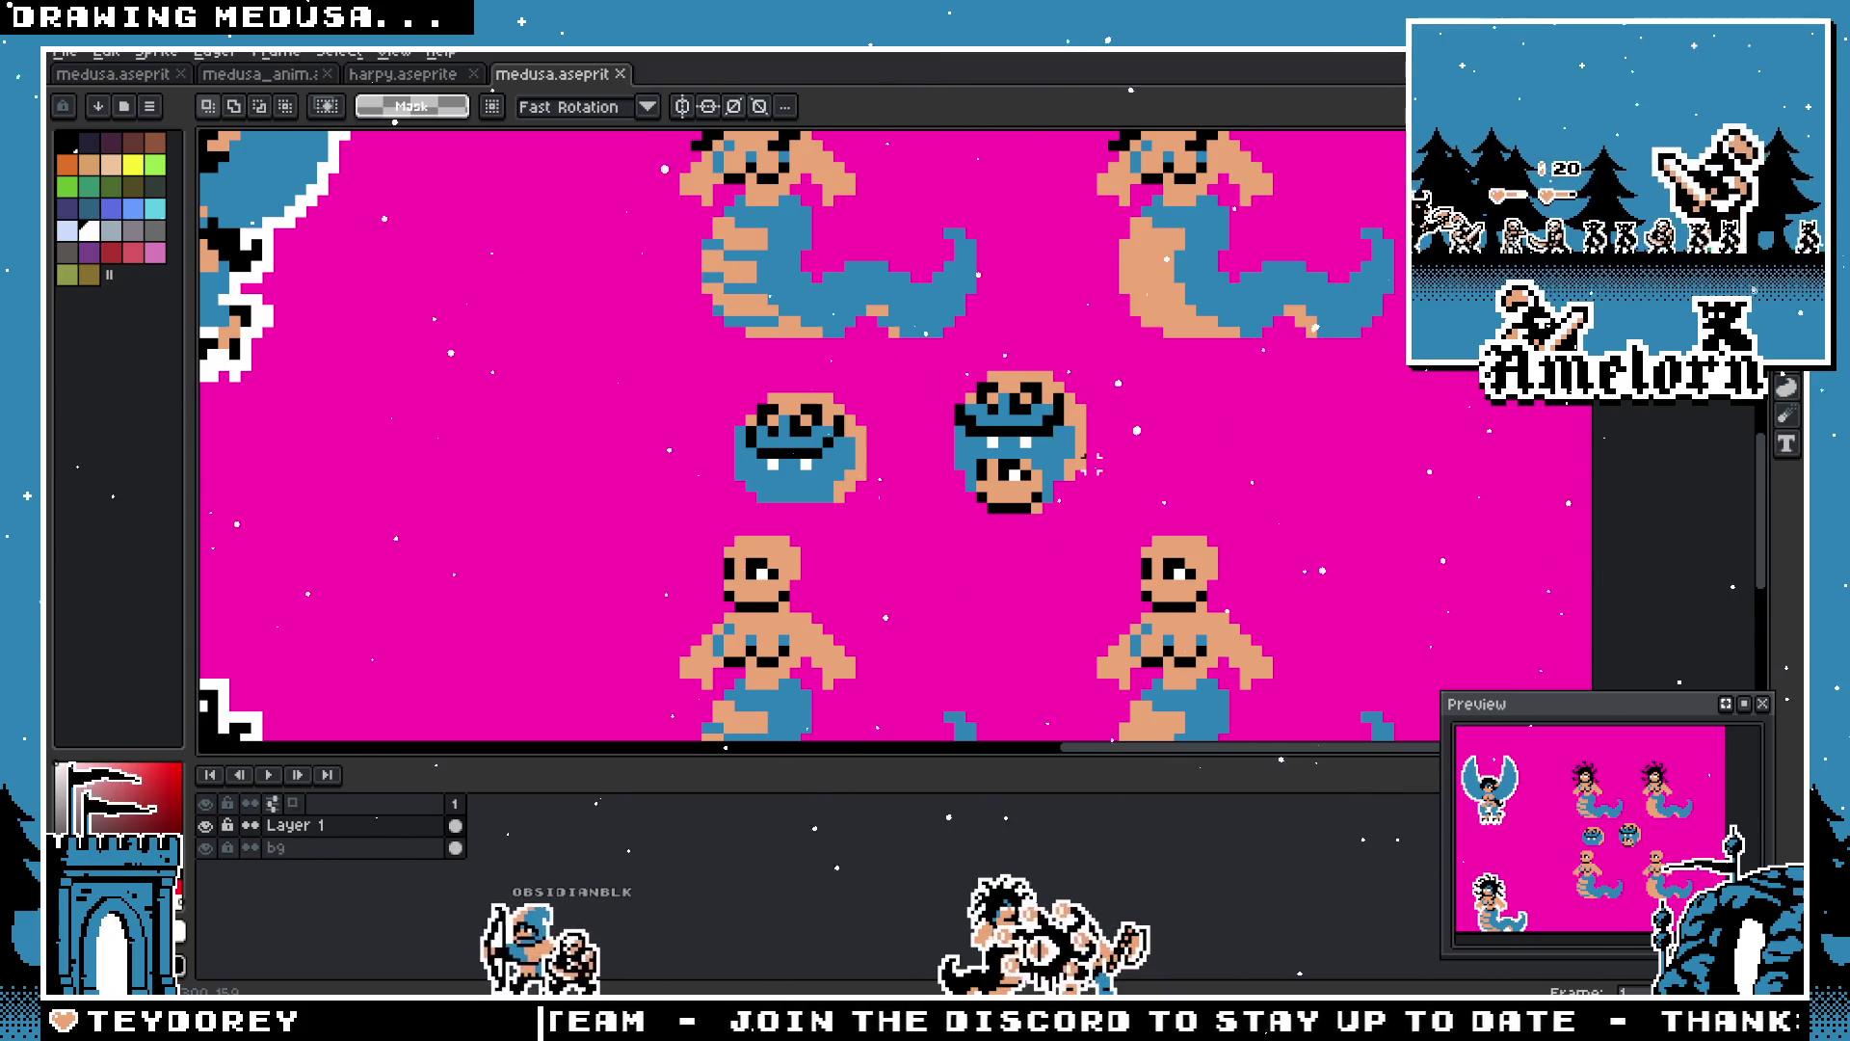
Step: Zoom in and out on the medusa sprite sheet to survey its bodies, heads and tails
scroll(1091, 460, "up", 1)
scroll(1098, 467, "down", 2)
scroll(1108, 477, "up", 3)
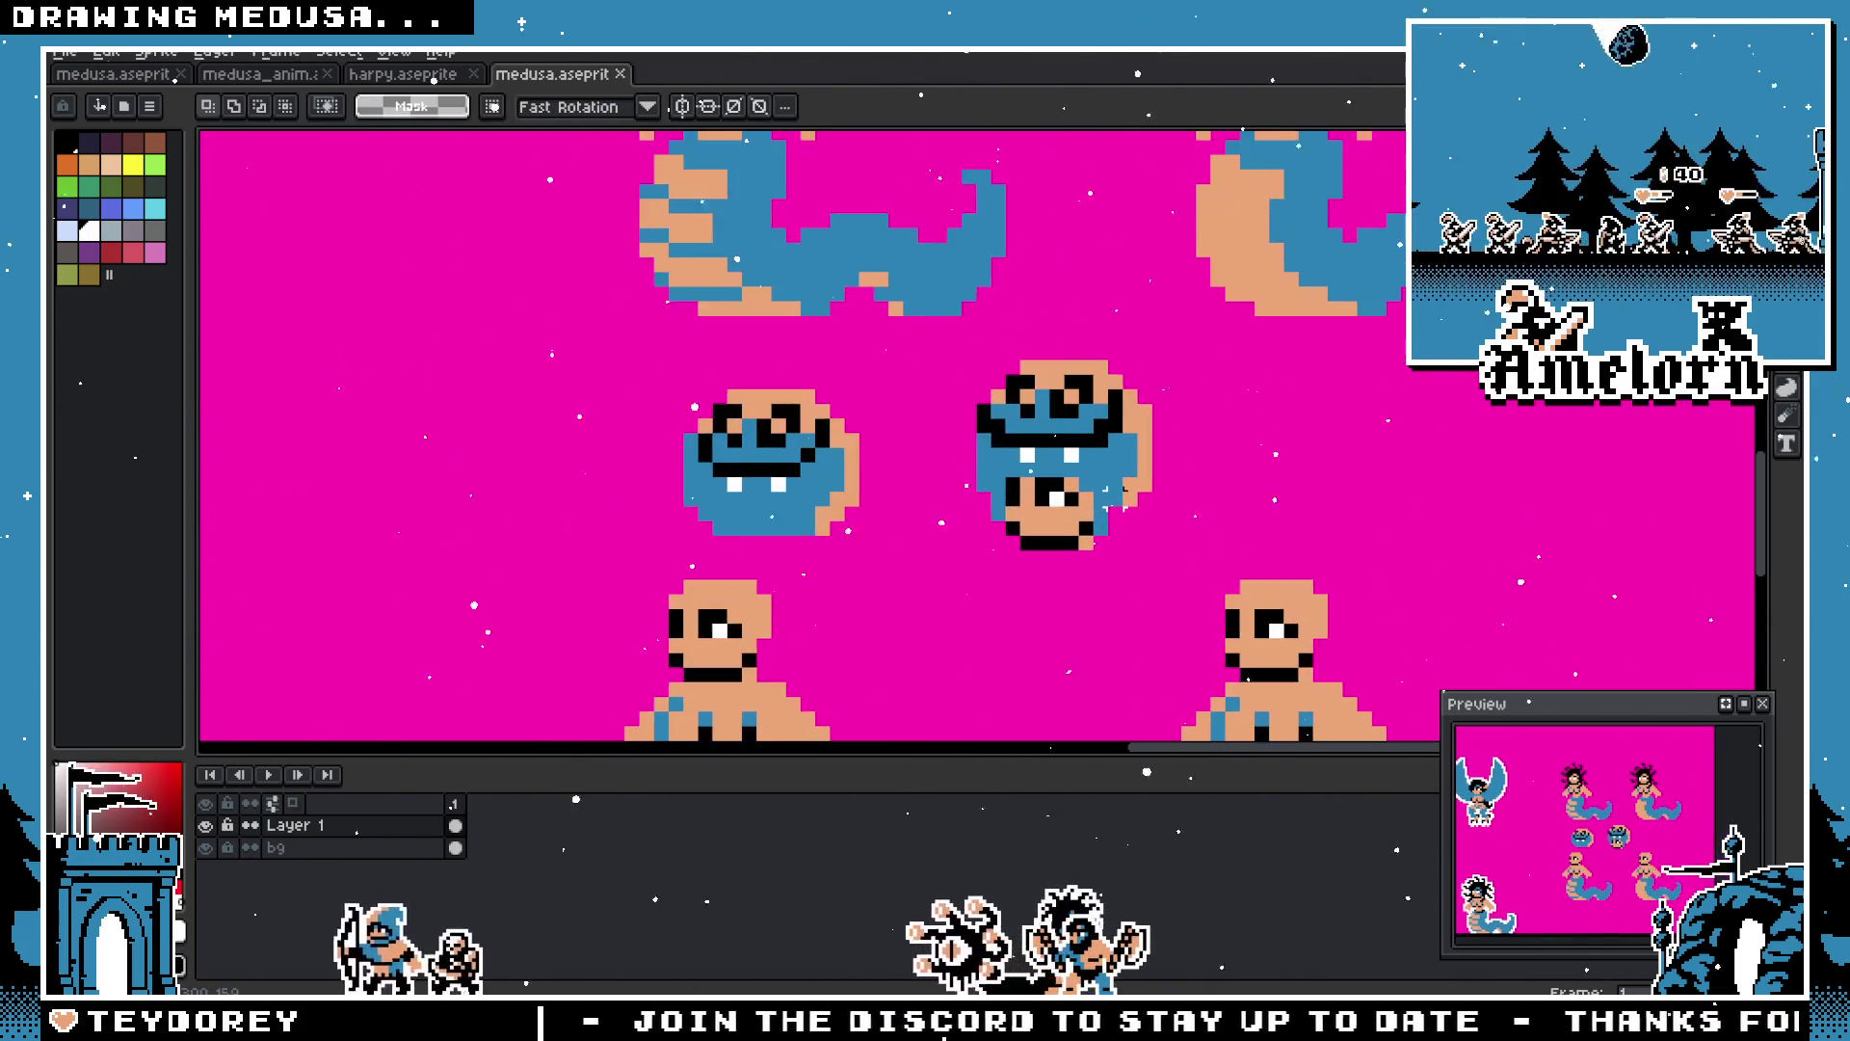
scroll(1123, 491, "down", 2)
scroll(1118, 487, "up", 4)
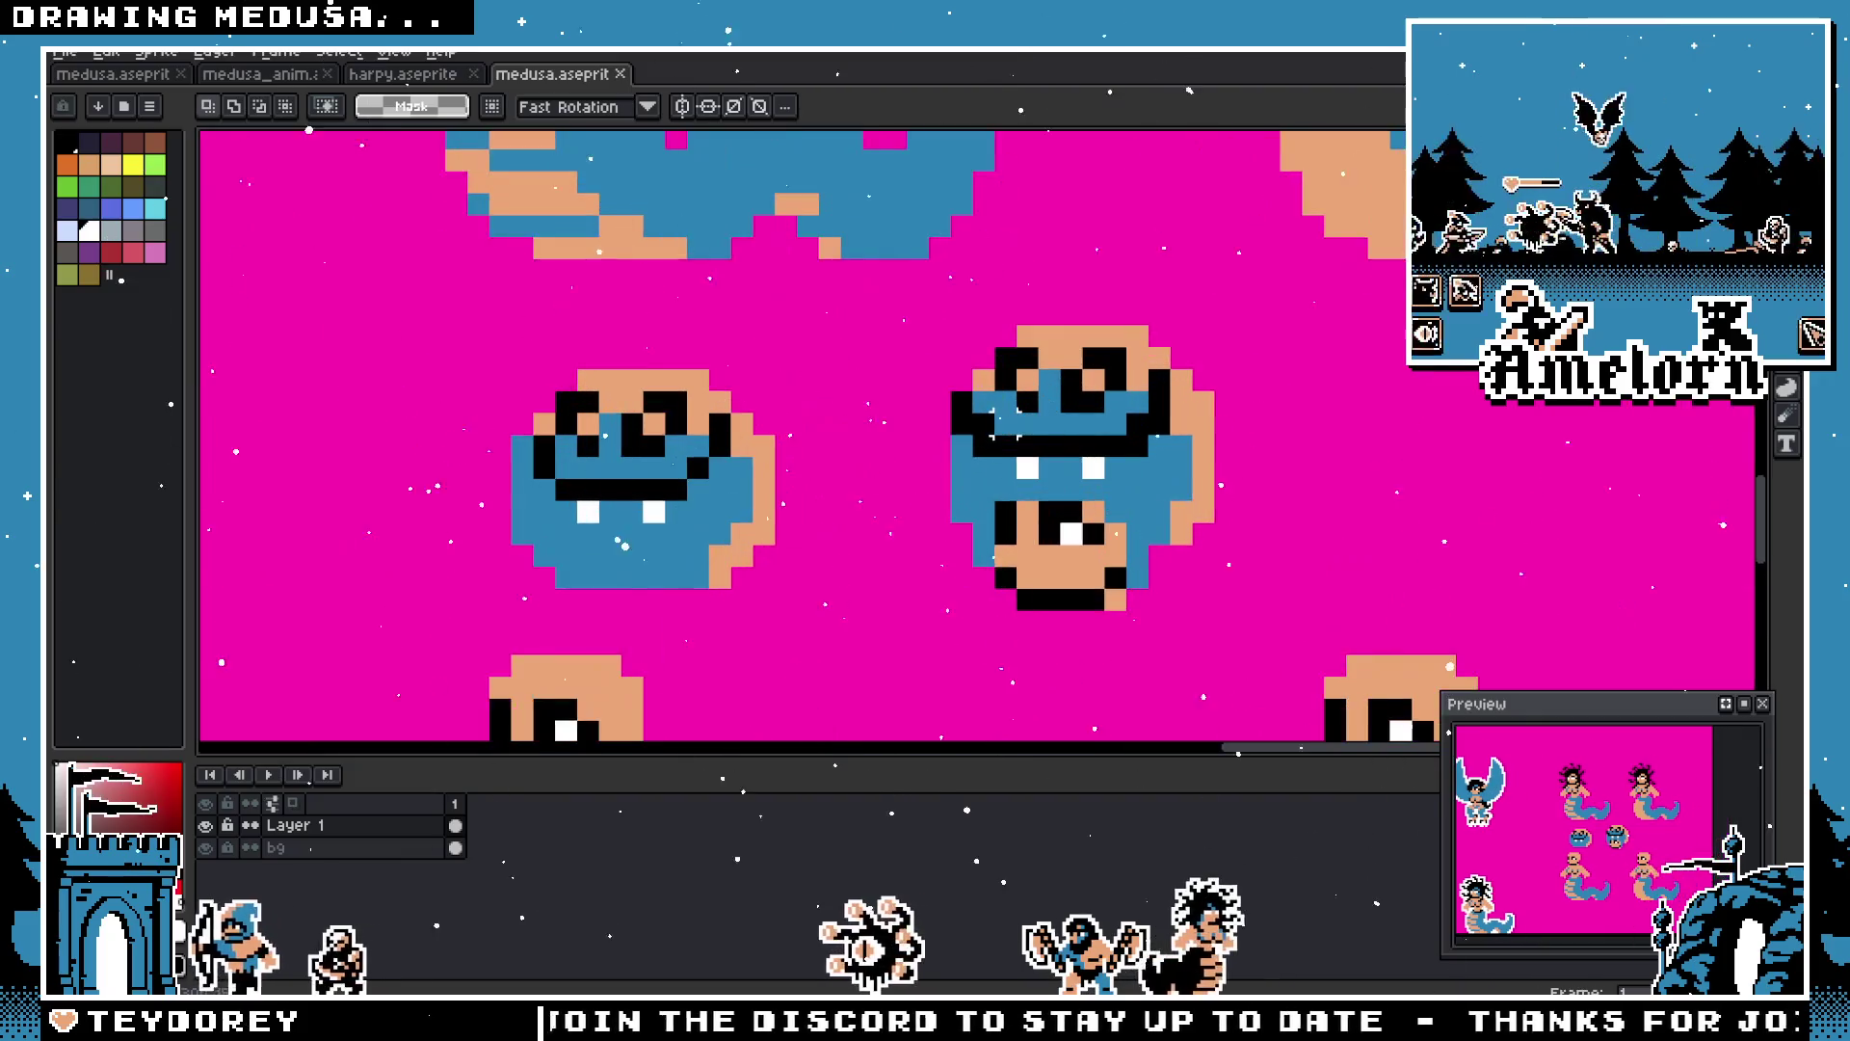
scroll(1002, 415, "down", 1)
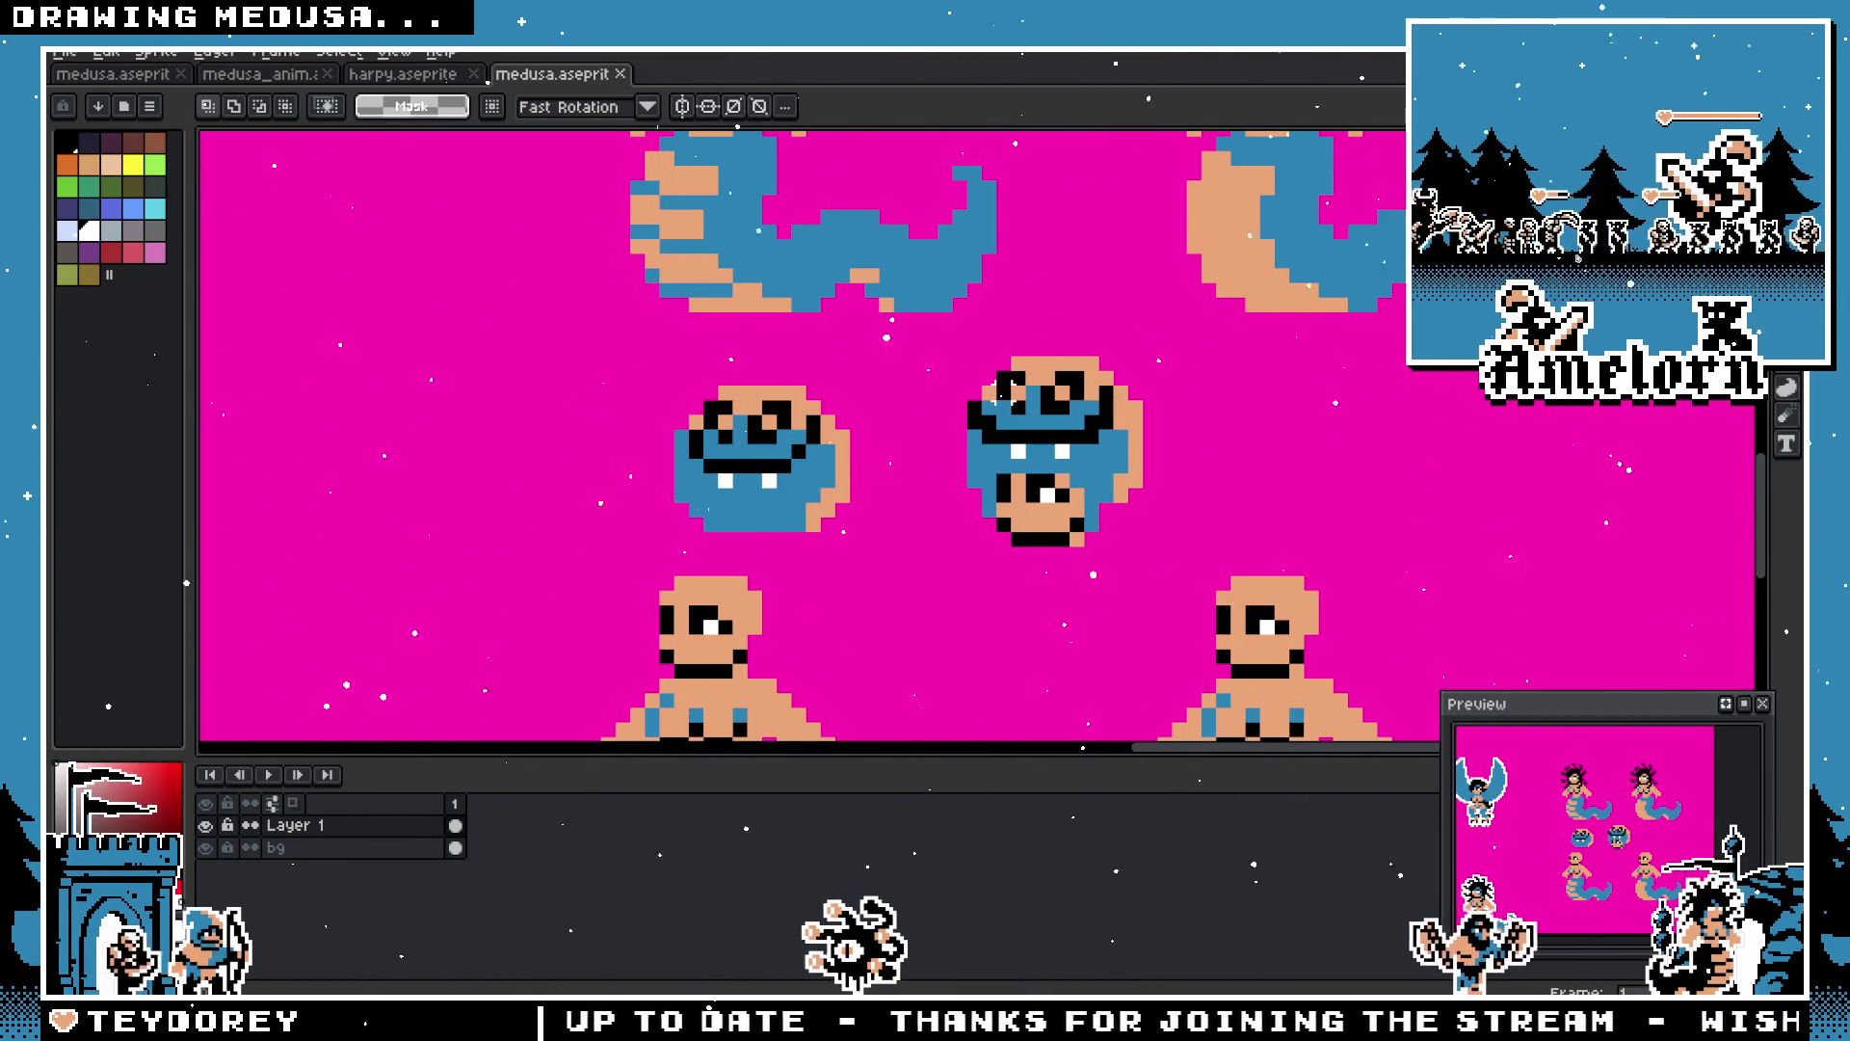
scroll(1000, 397, "down", 5)
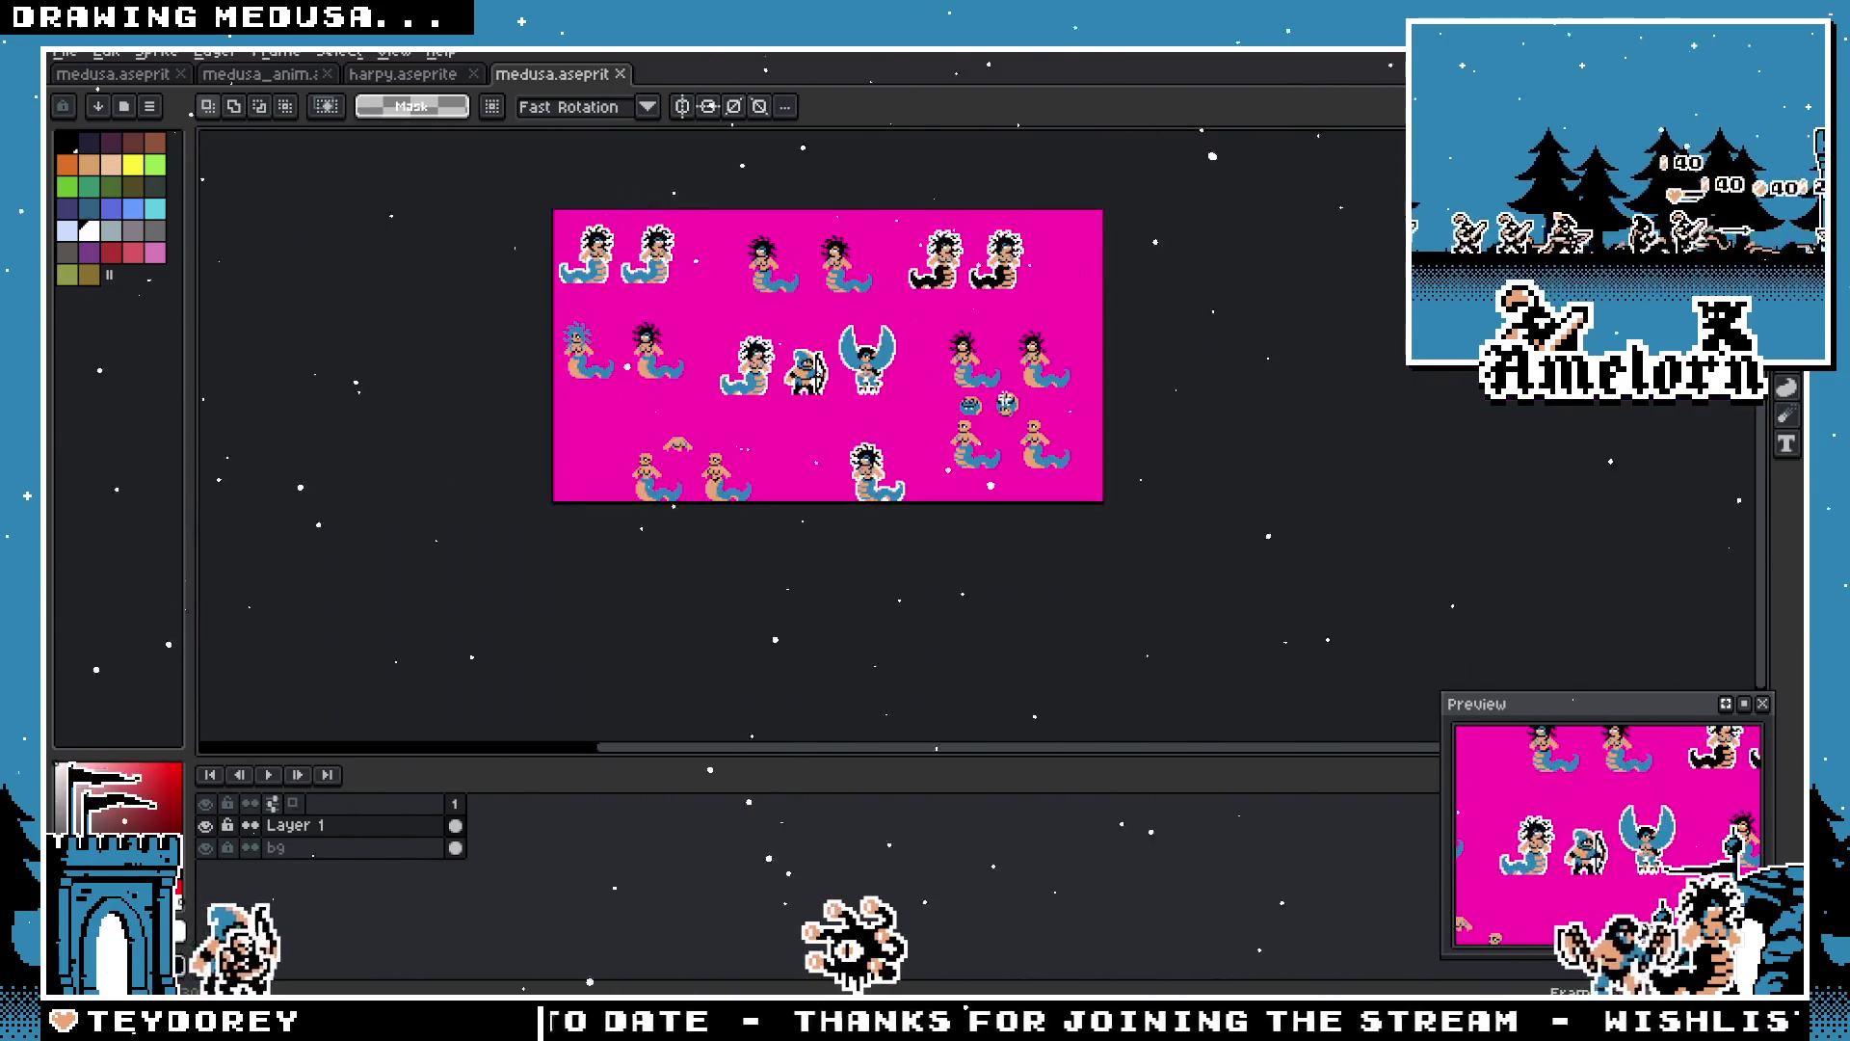
scroll(1005, 396, "up", 4)
scroll(1005, 396, "up", 2)
scroll(1005, 396, "down", 2)
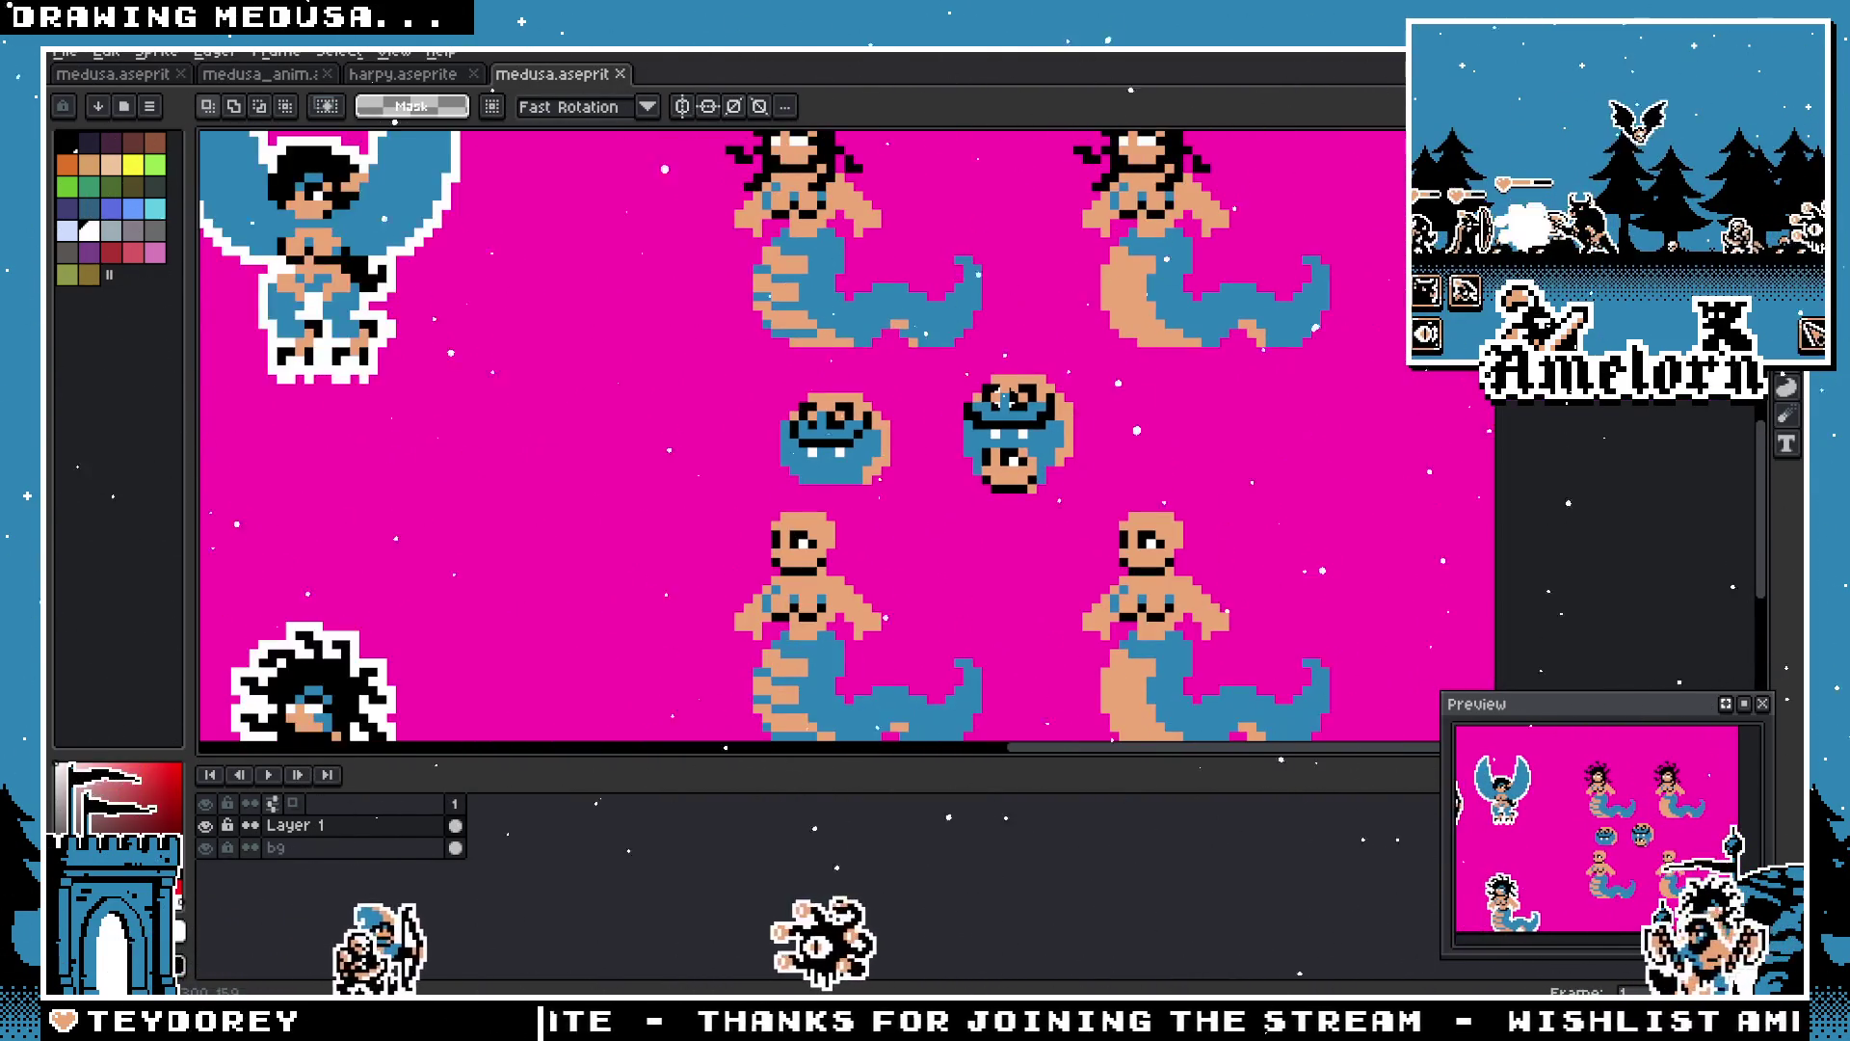
scroll(871, 412, "down", 2)
Step: Pan across the sheet and zoom in on the two round blue heads
mouse_move(724, 288)
left_mouse_down()
mouse_move(798, 371)
mouse_move(973, 449)
left_mouse_up()
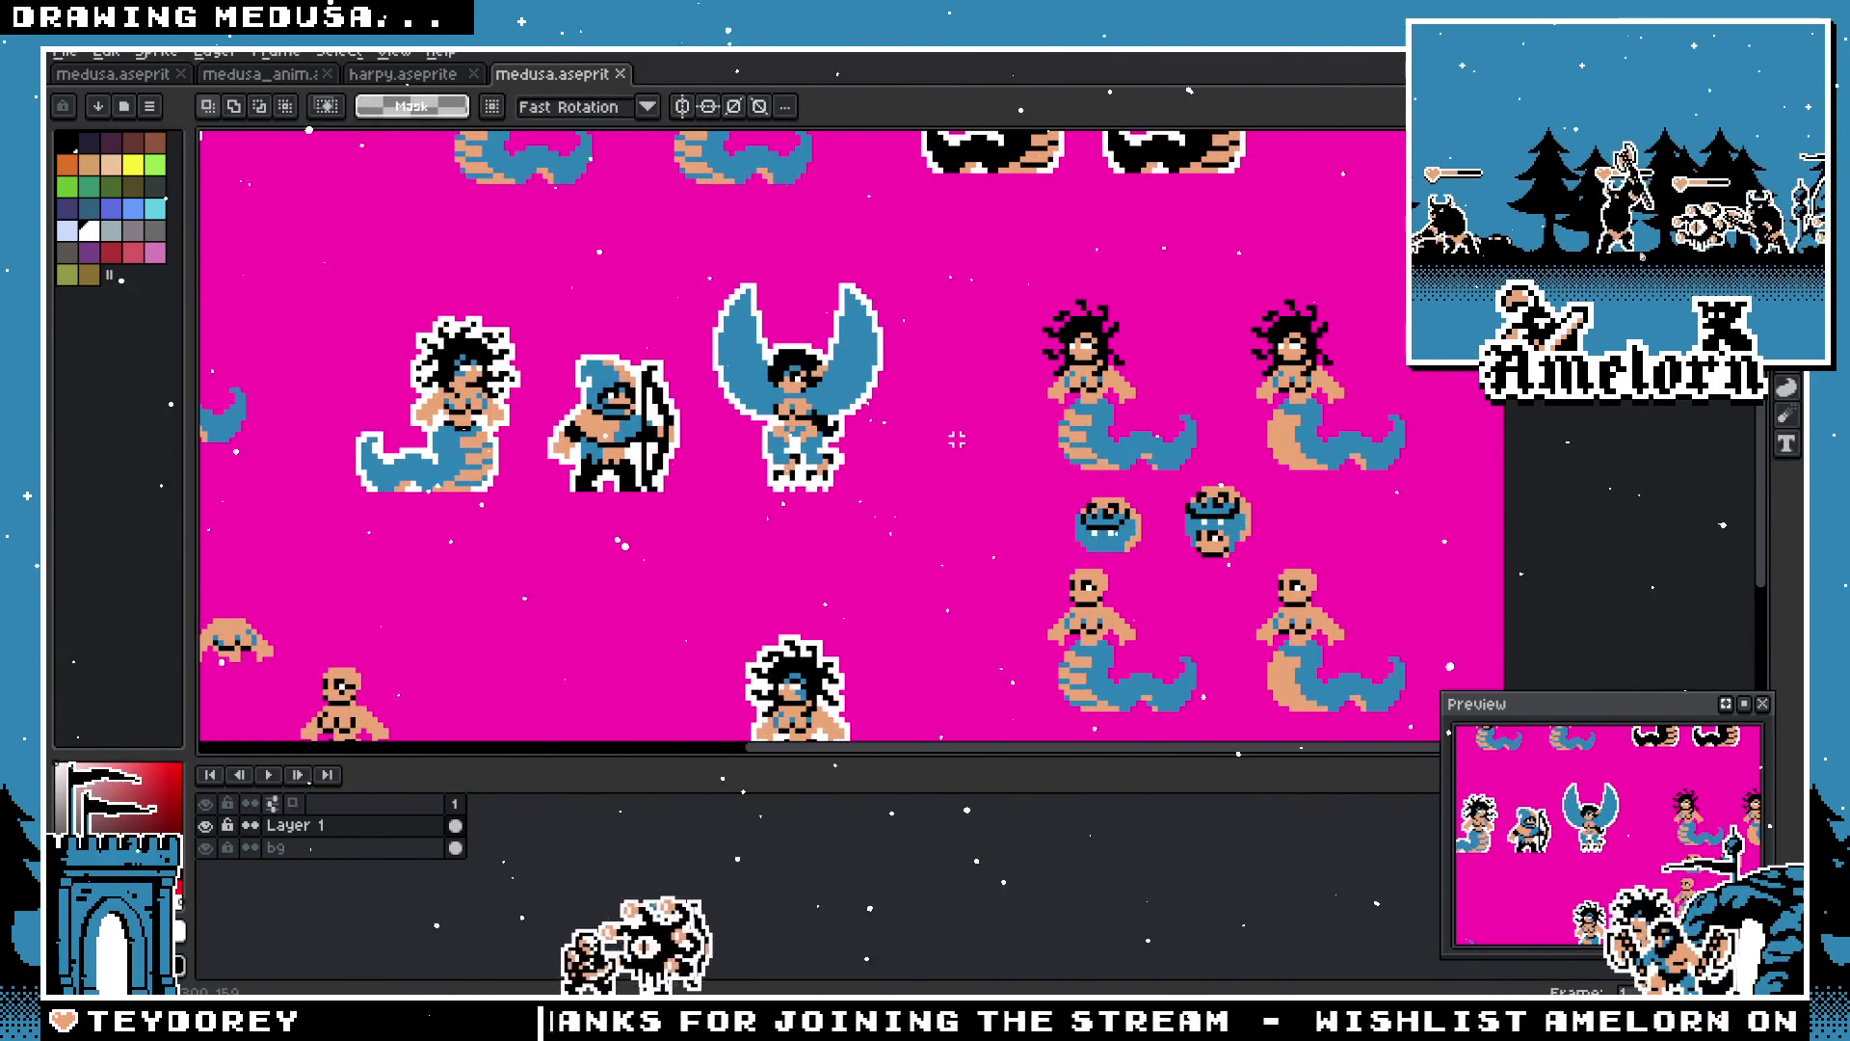
mouse_move(896, 549)
left_mouse_down()
mouse_move(1122, 535)
mouse_move(892, 552)
left_mouse_up()
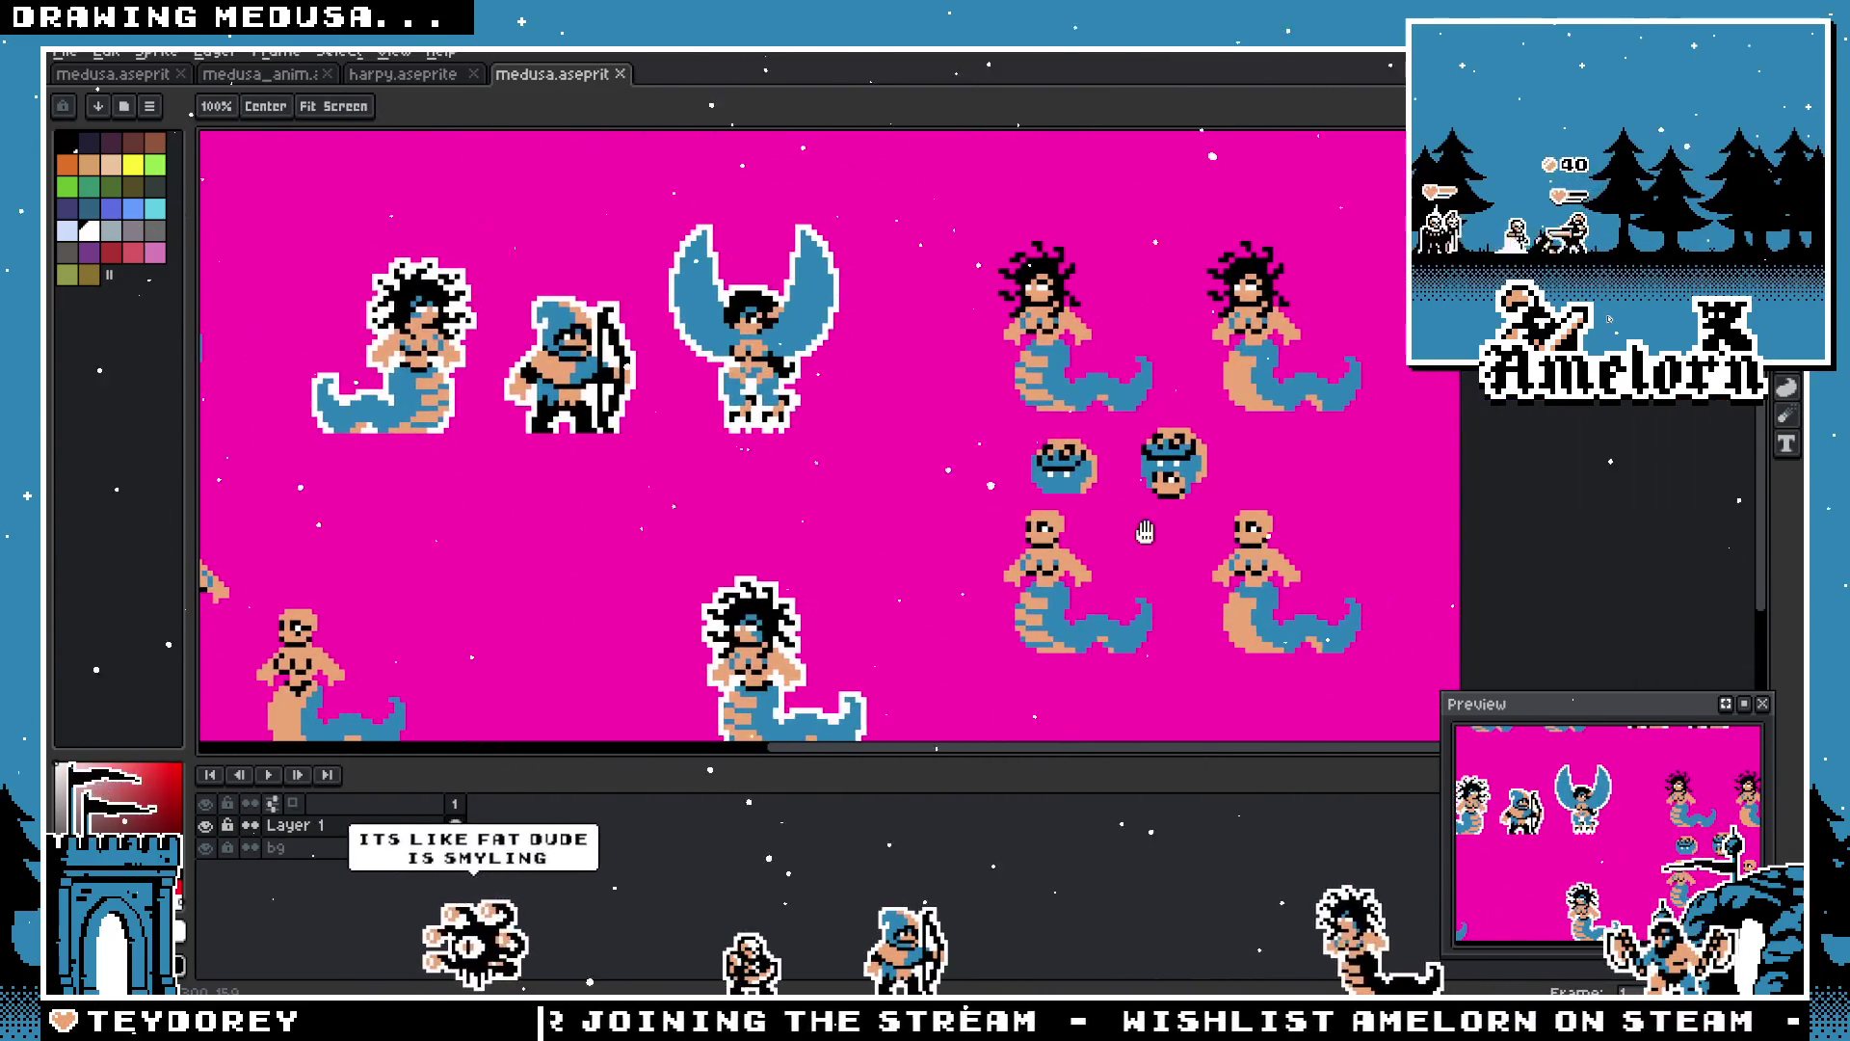
scroll(893, 551, "up", 3)
scroll(1099, 482, "down", 3)
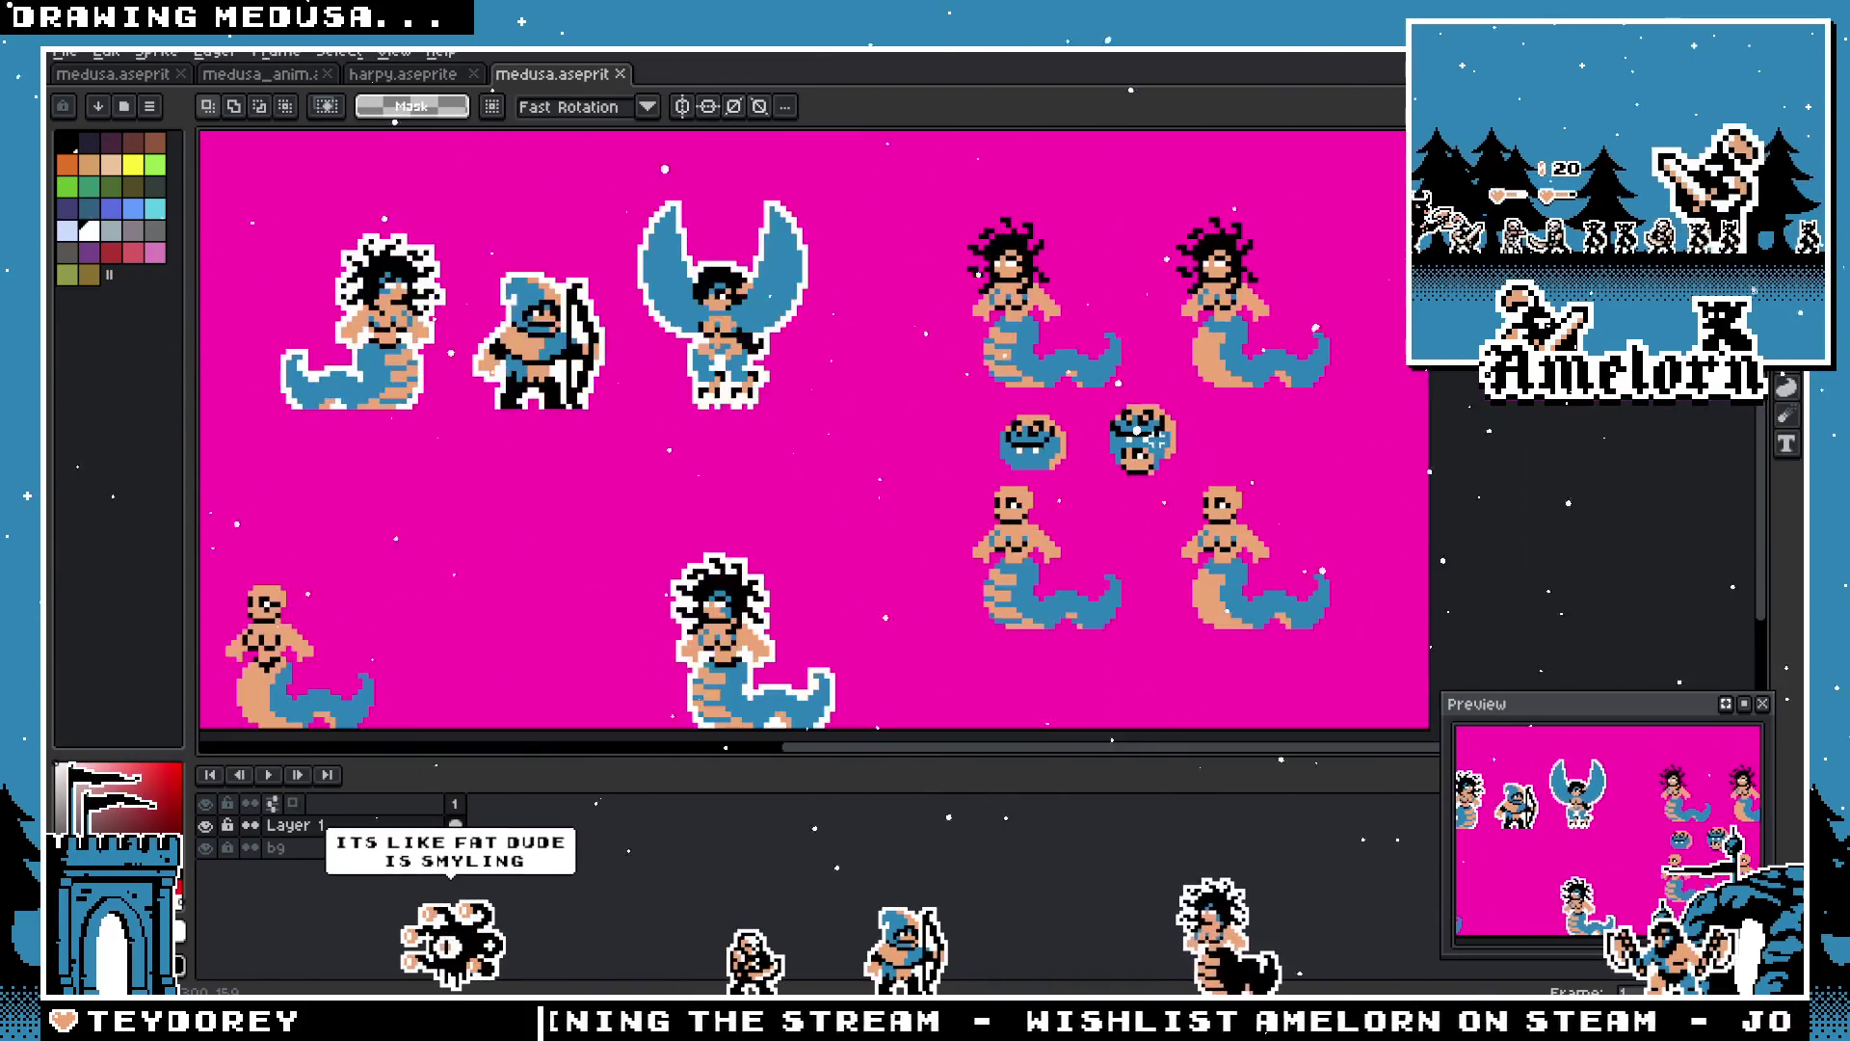
scroll(1098, 481, "down", 2)
scroll(1115, 470, "up", 2)
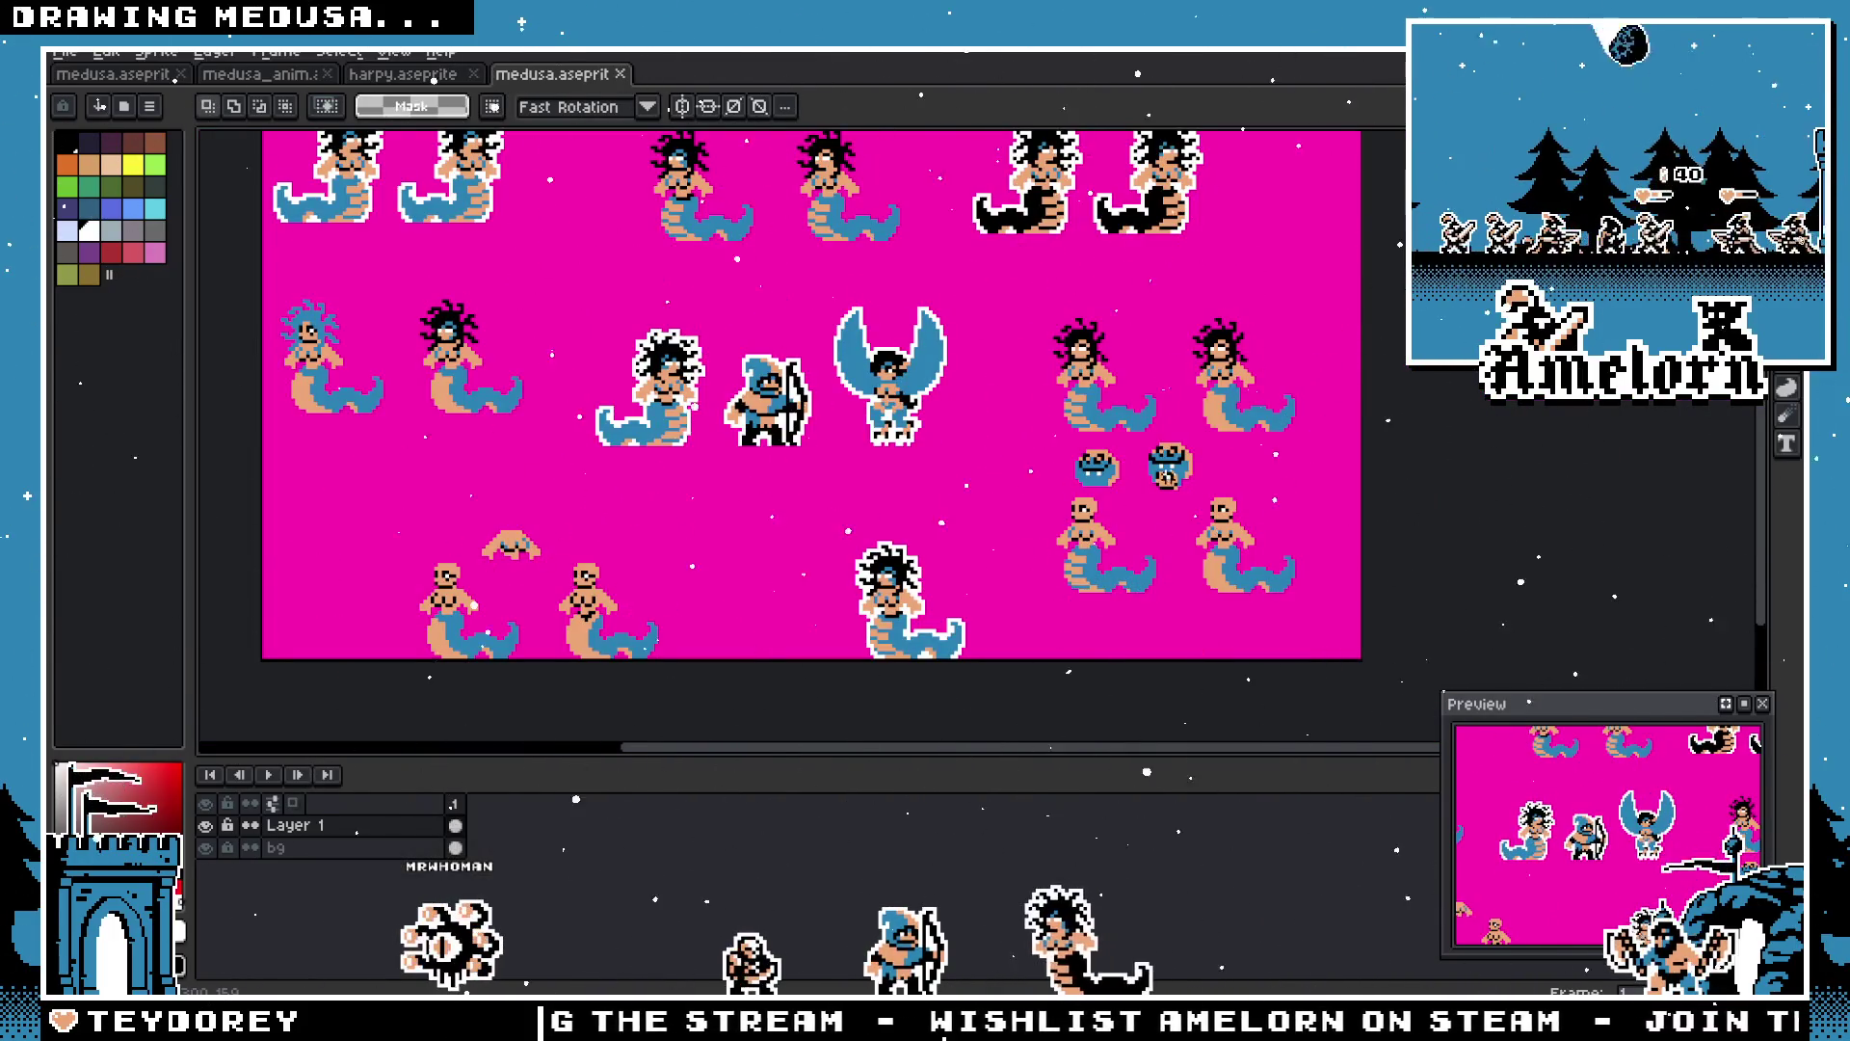
scroll(1108, 453, "up", 4)
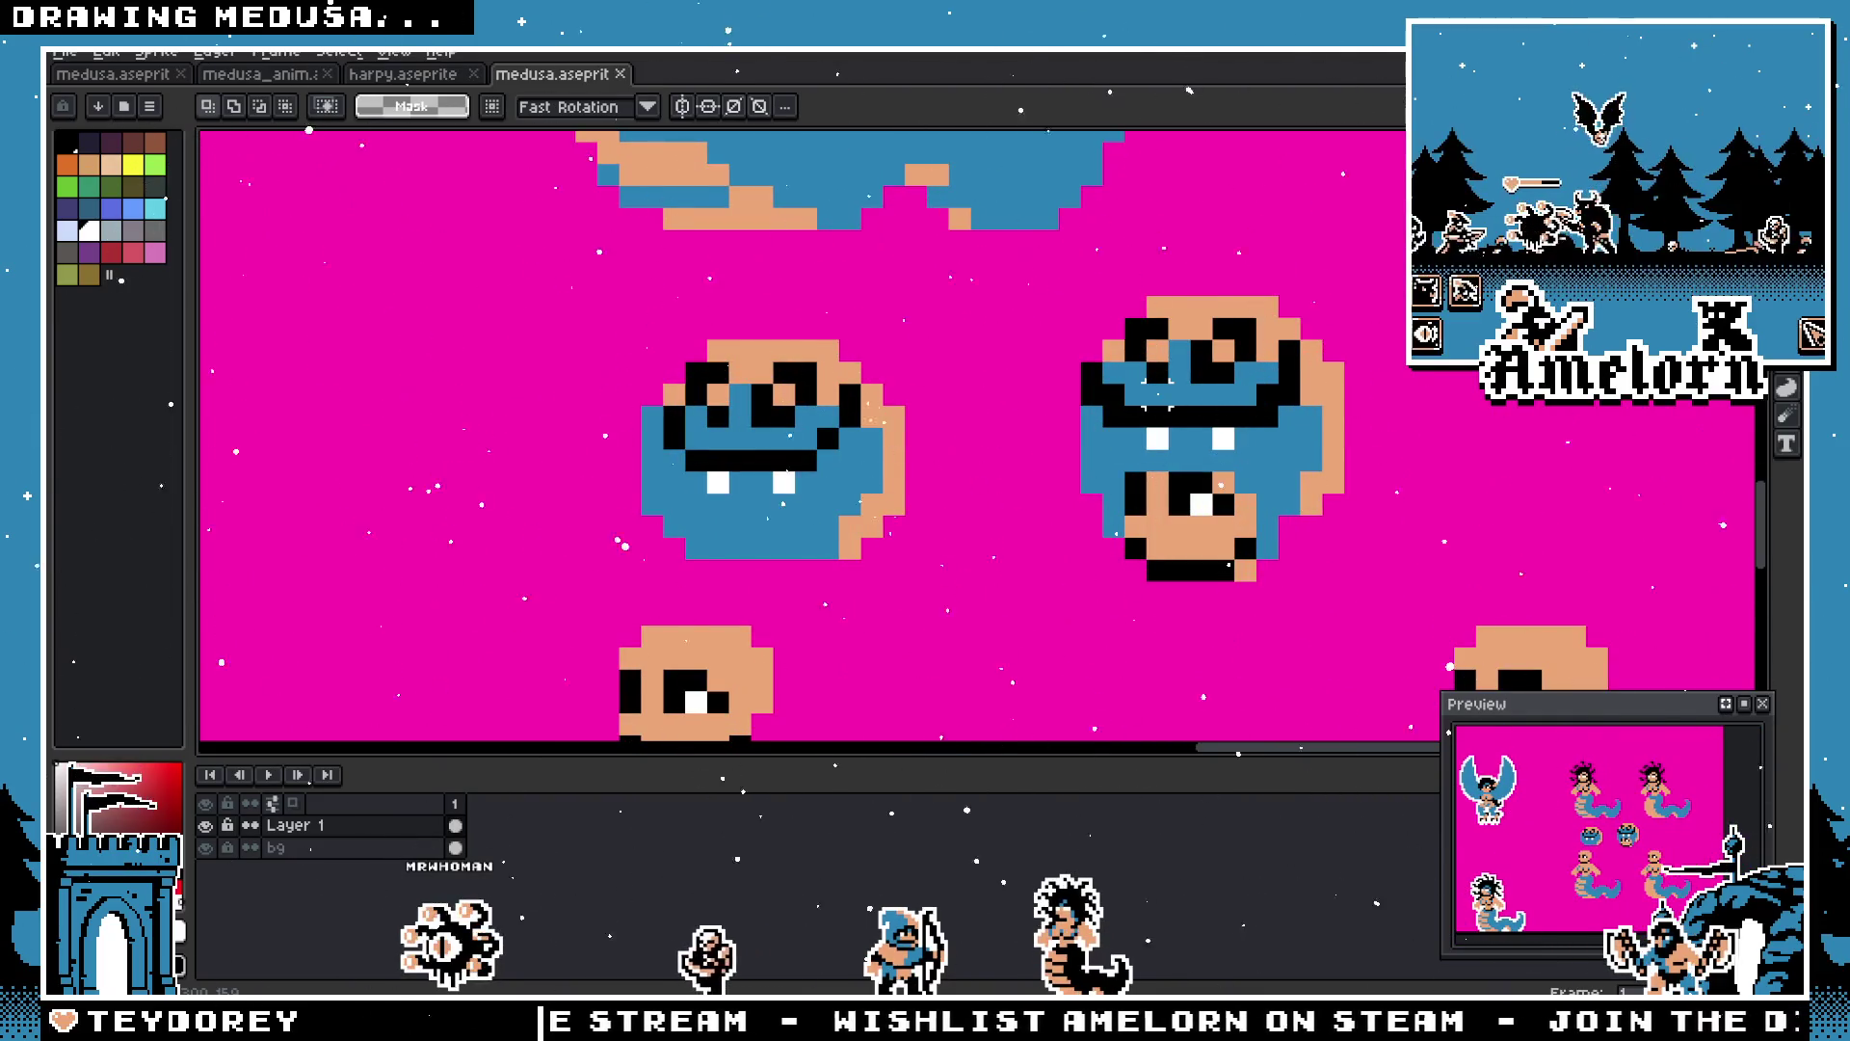
left_click(1122, 464, "alt")
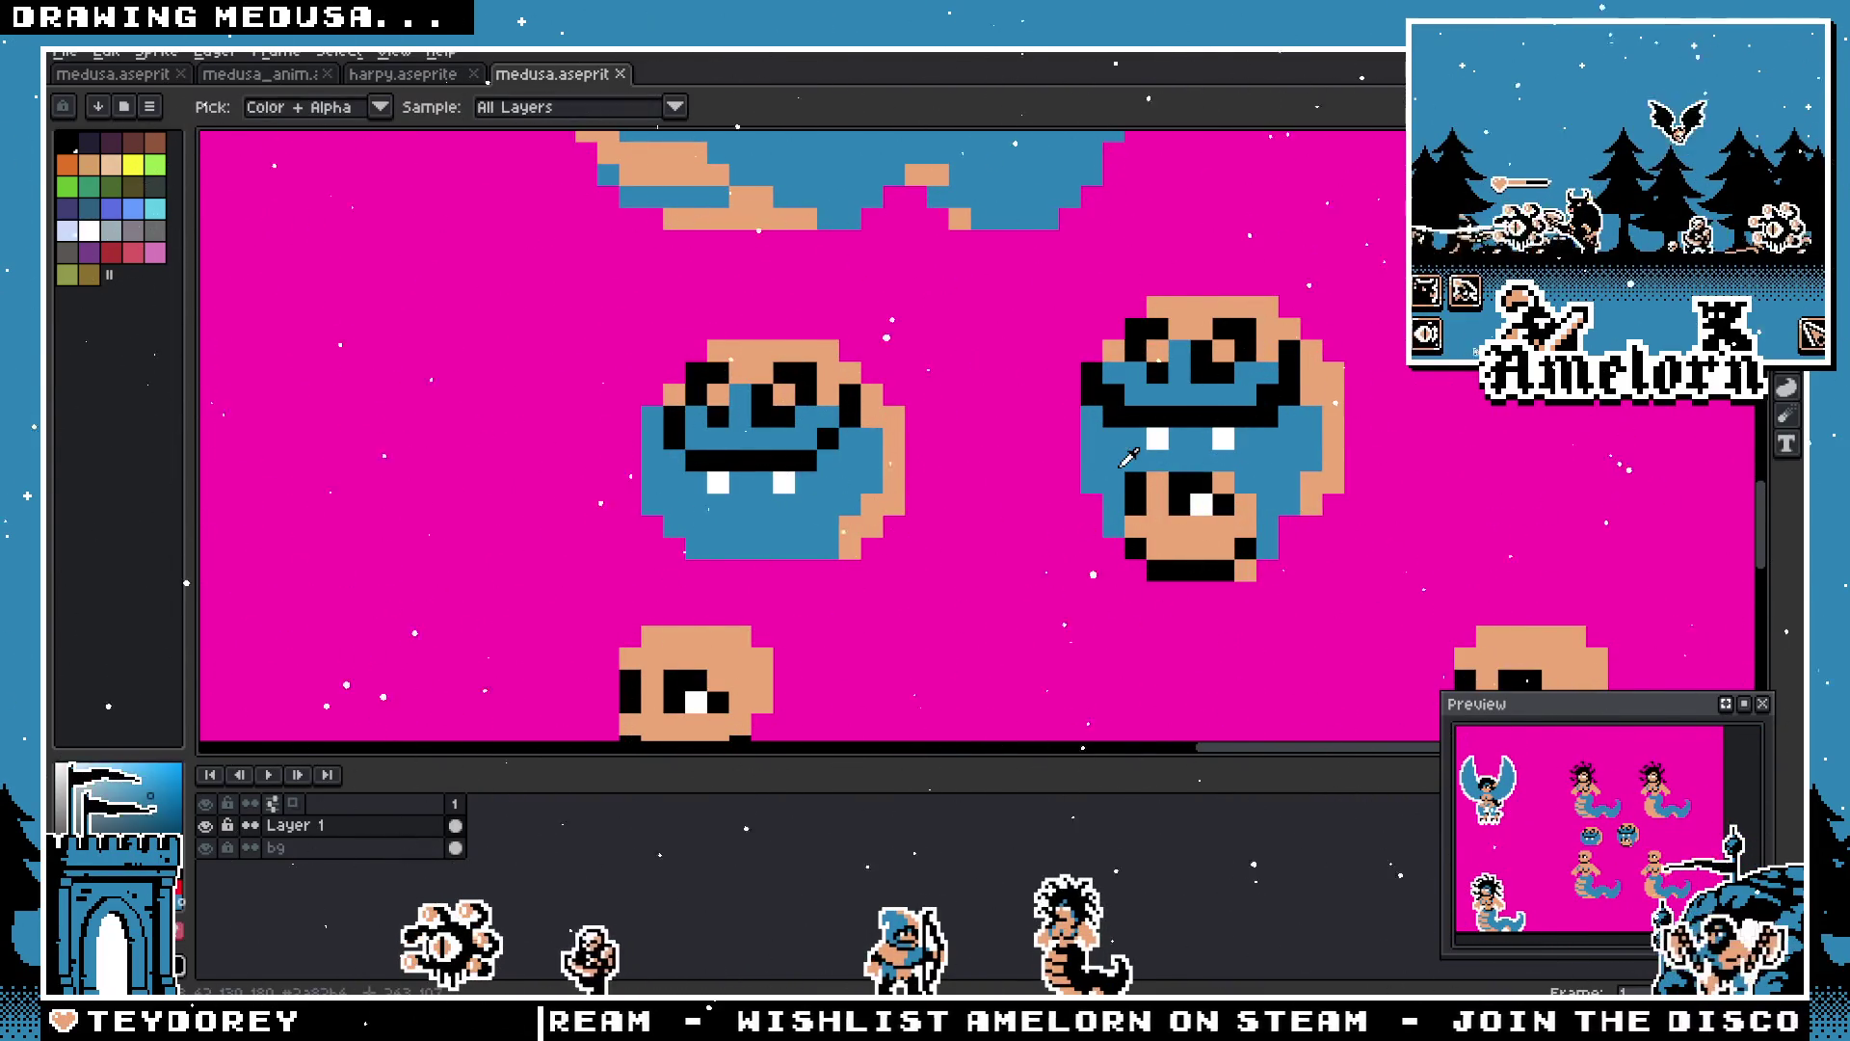
scroll(1108, 442, "up", 2)
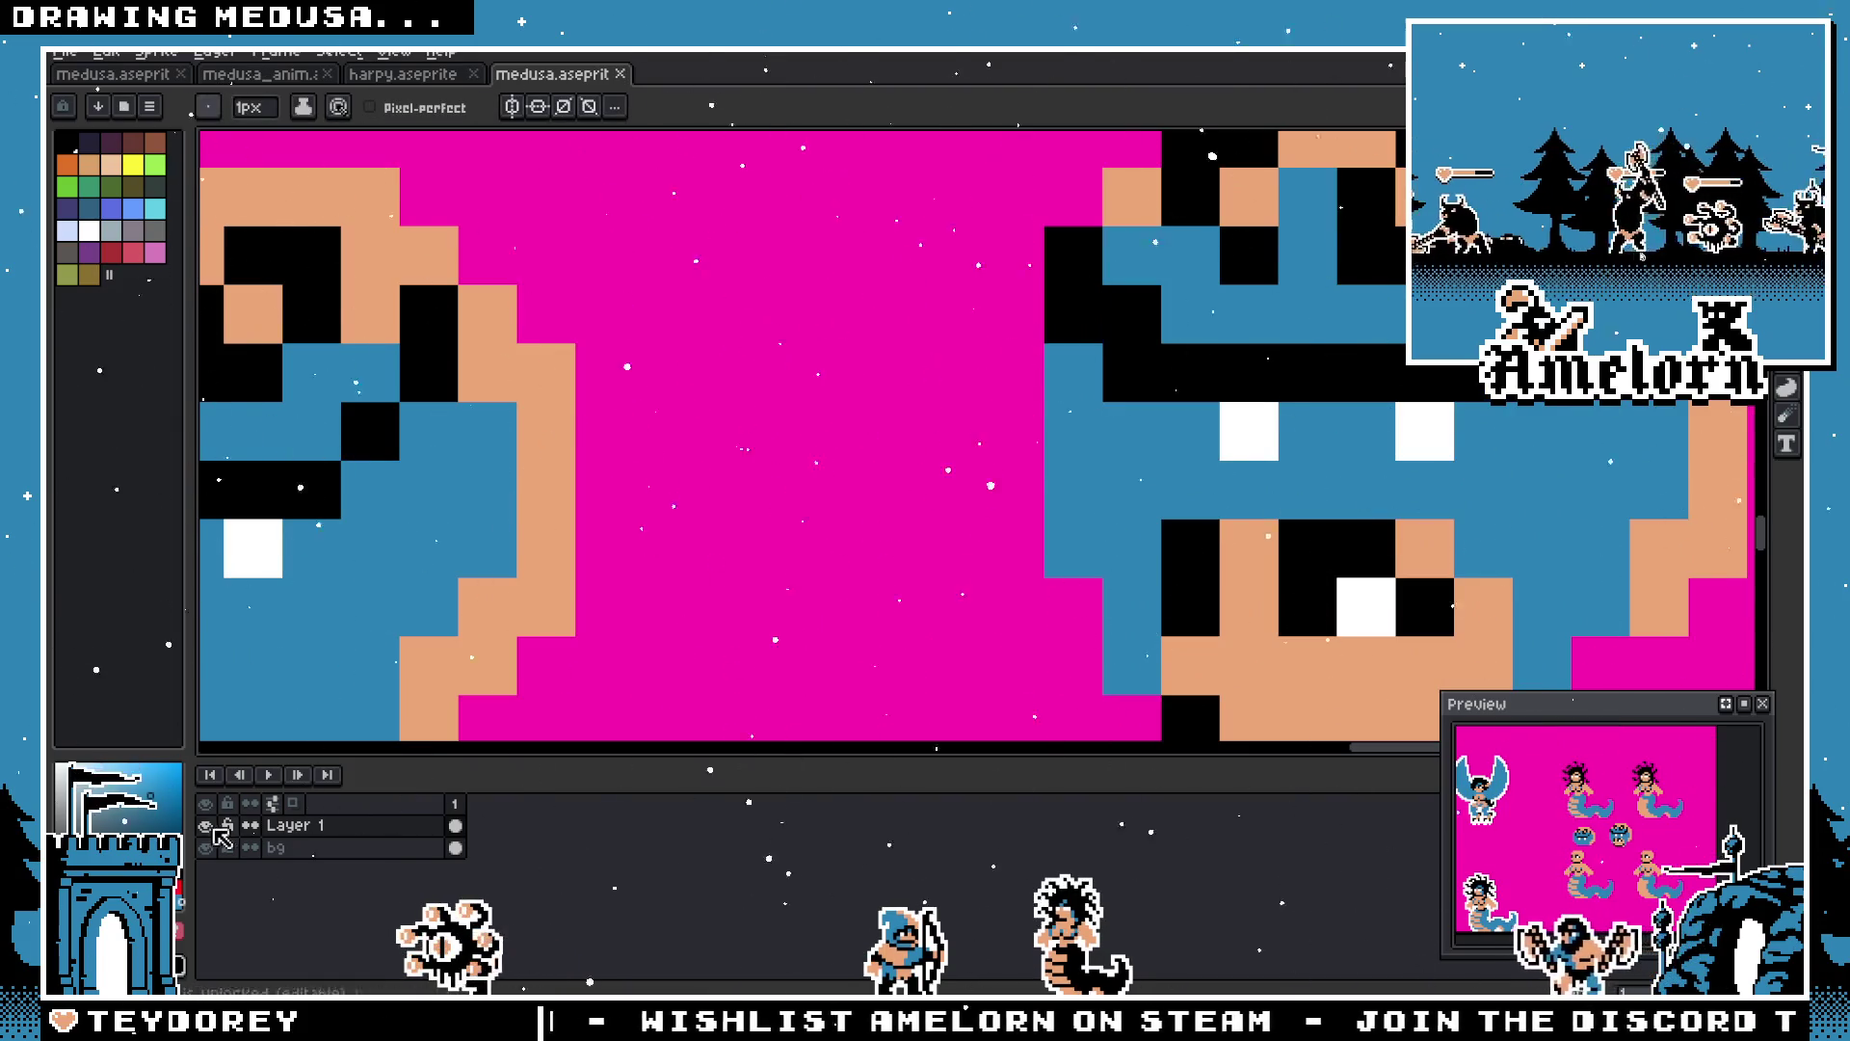
scroll(1189, 371, "down", 1)
left_click_drag(819, 486, 827, 446)
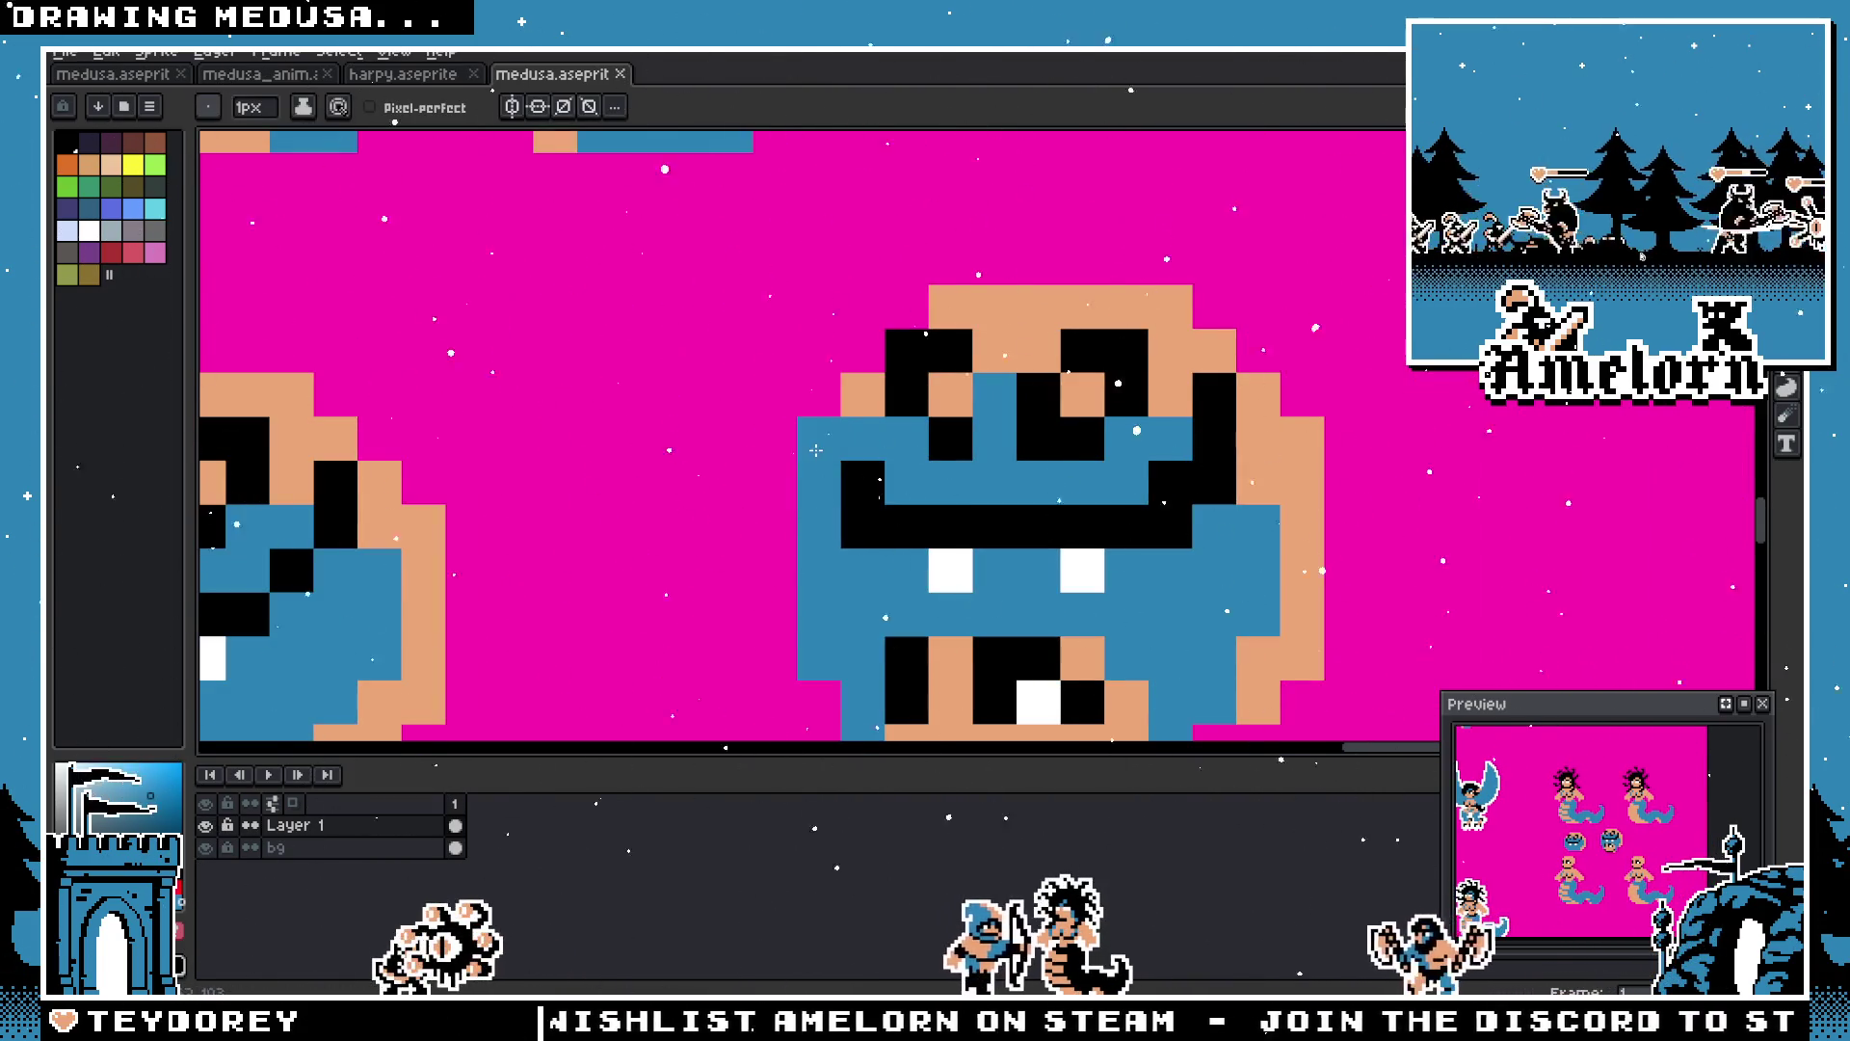
scroll(730, 555, "down", 4)
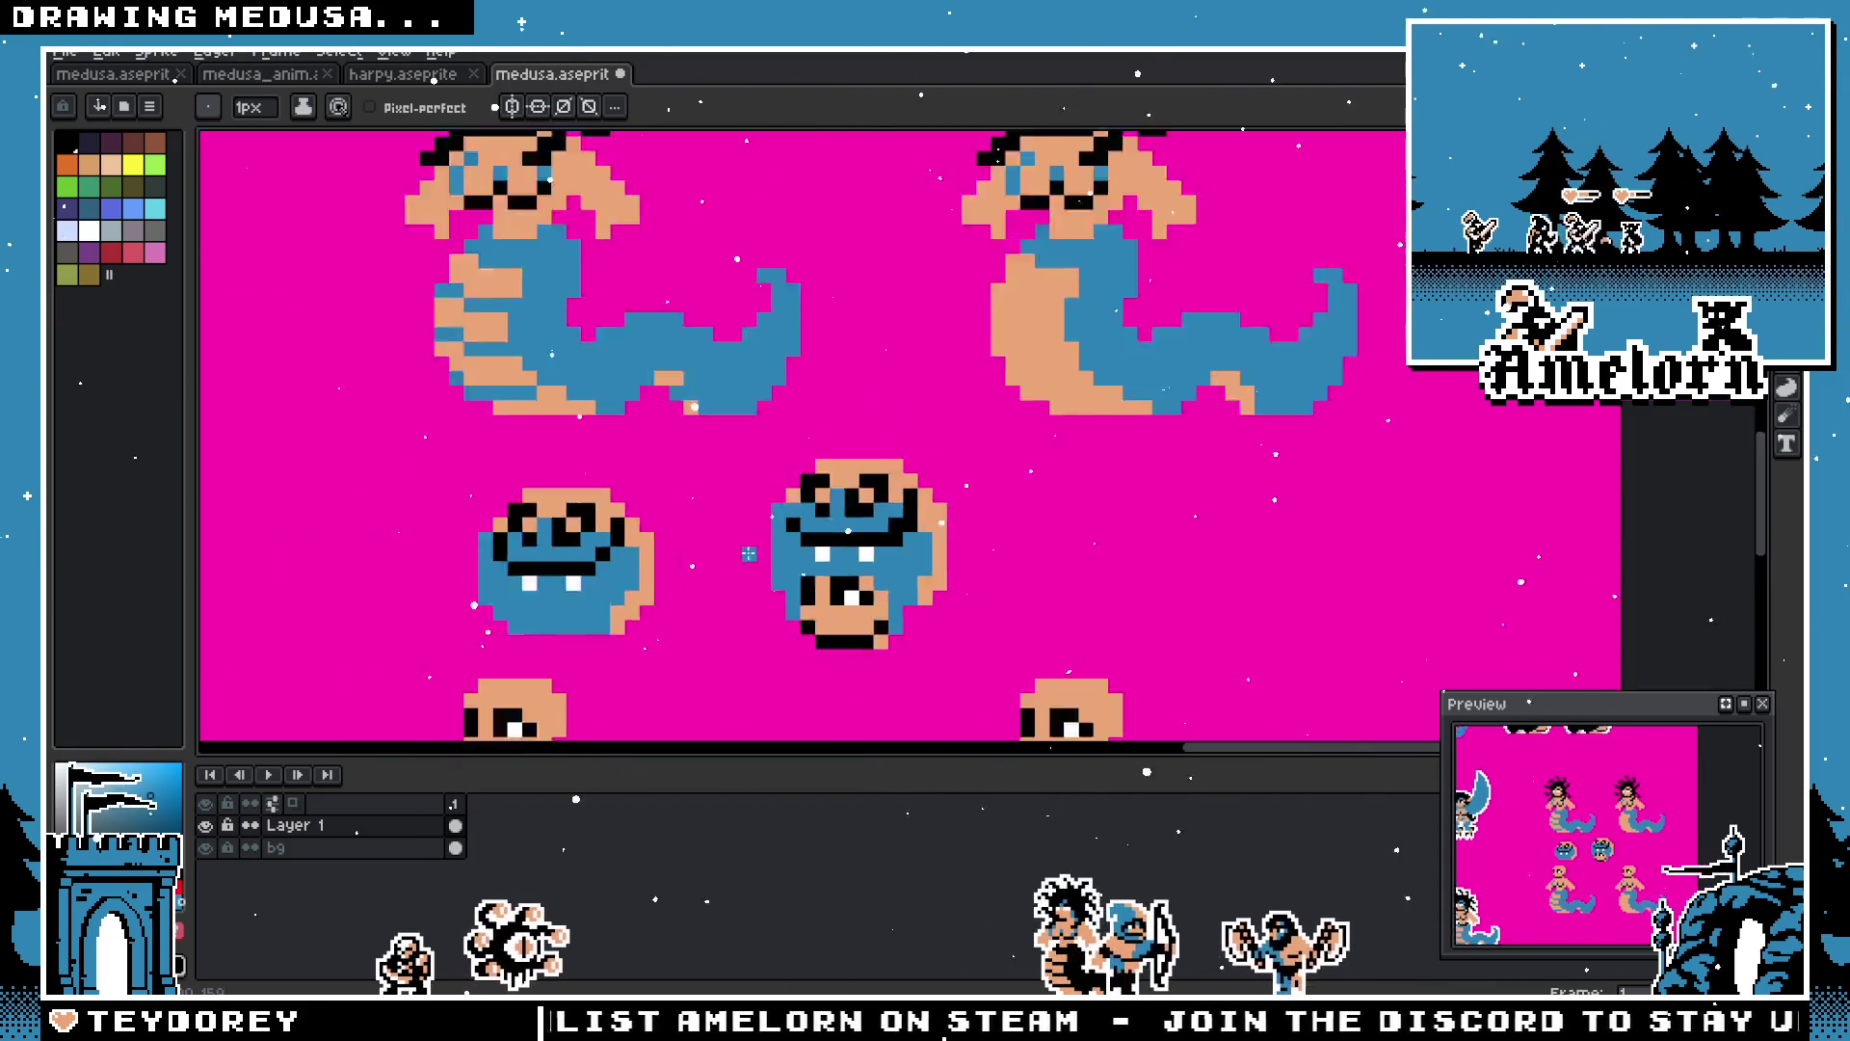
scroll(730, 555, "down", 1)
scroll(770, 561, "up", 4)
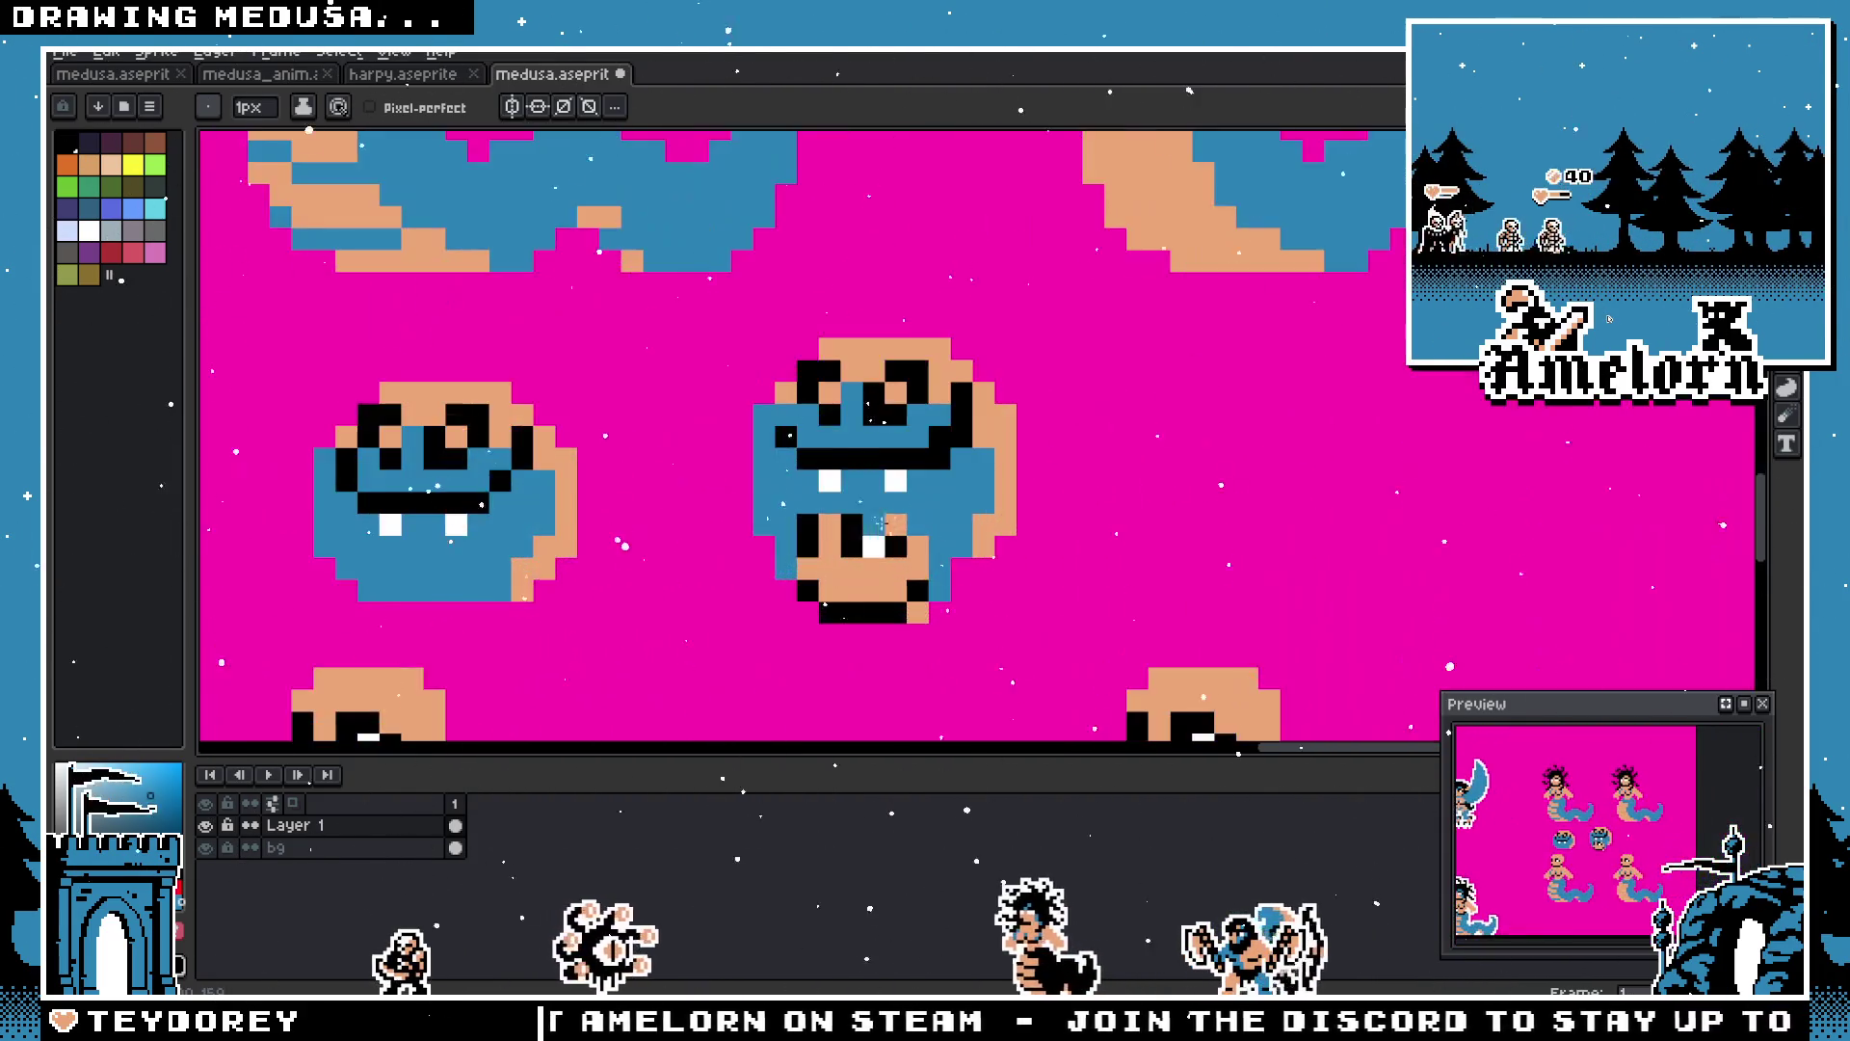
key("alt")
key("alt")
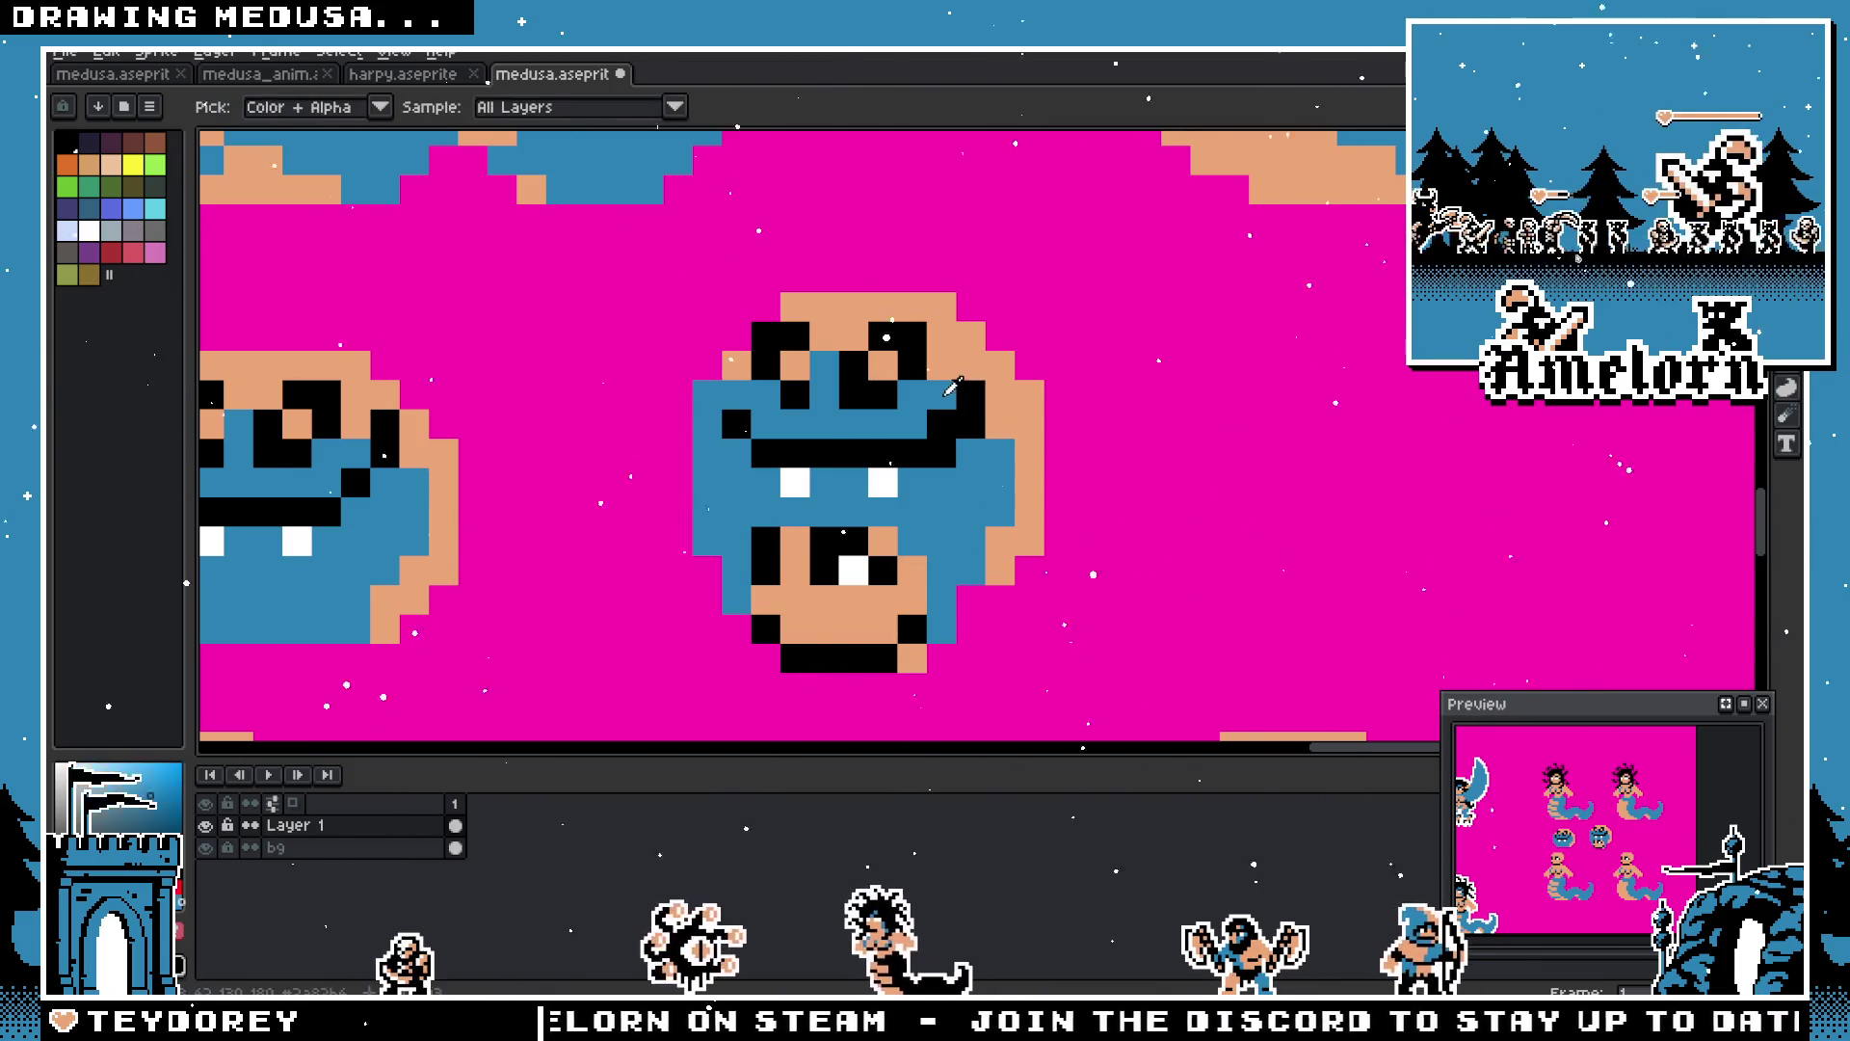
scroll(963, 417, "down", 4)
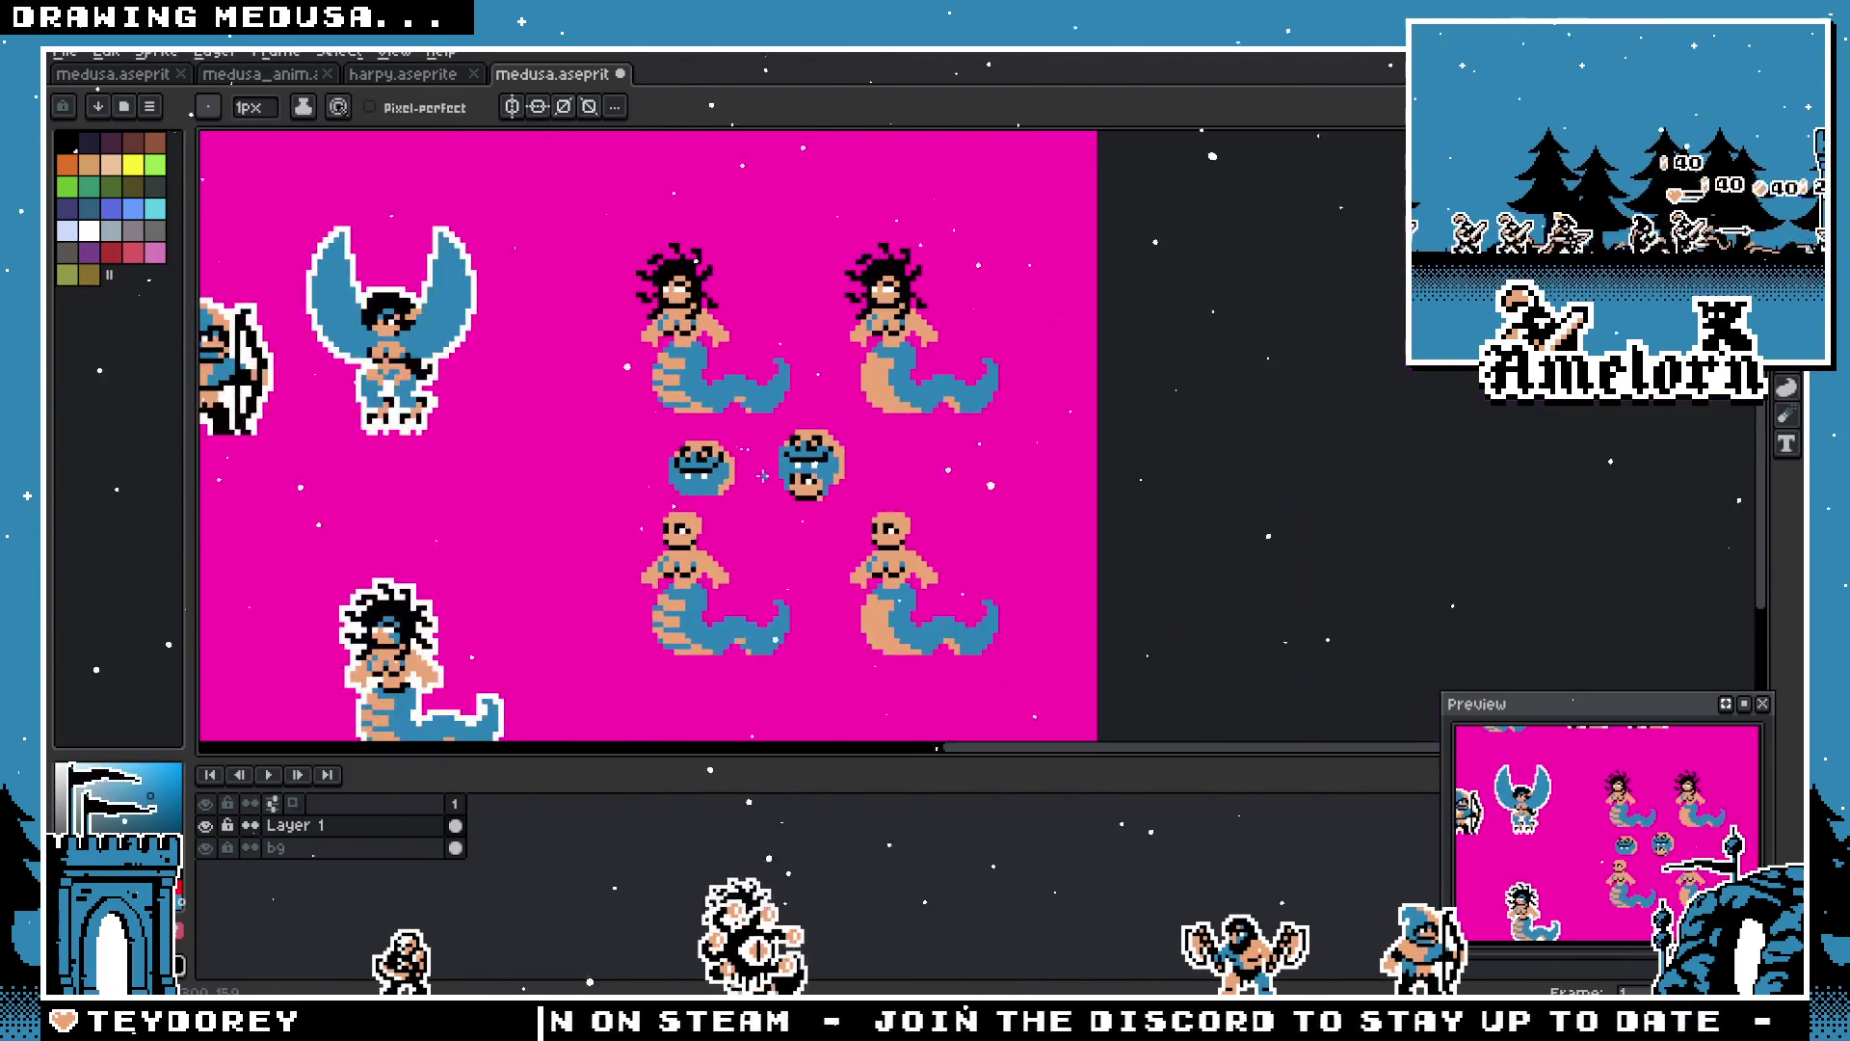
scroll(764, 471, "up", 5)
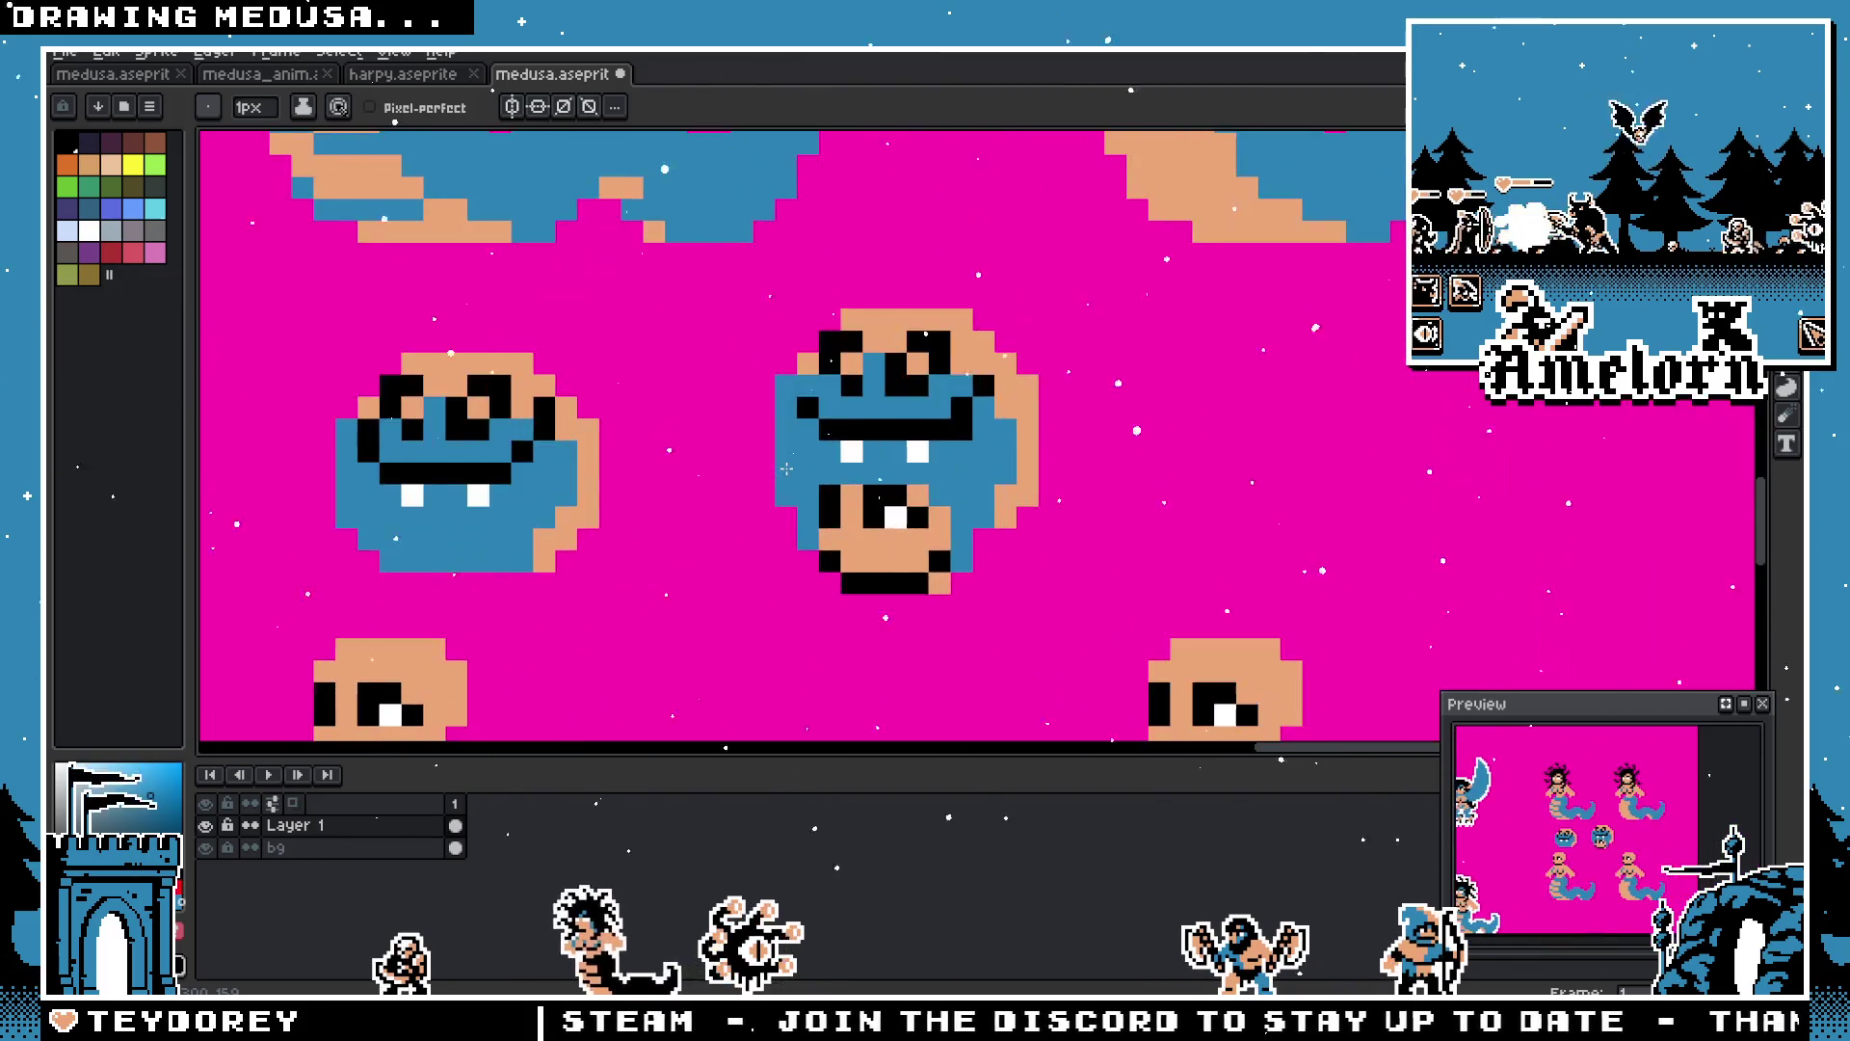
scroll(827, 503, "down", 2)
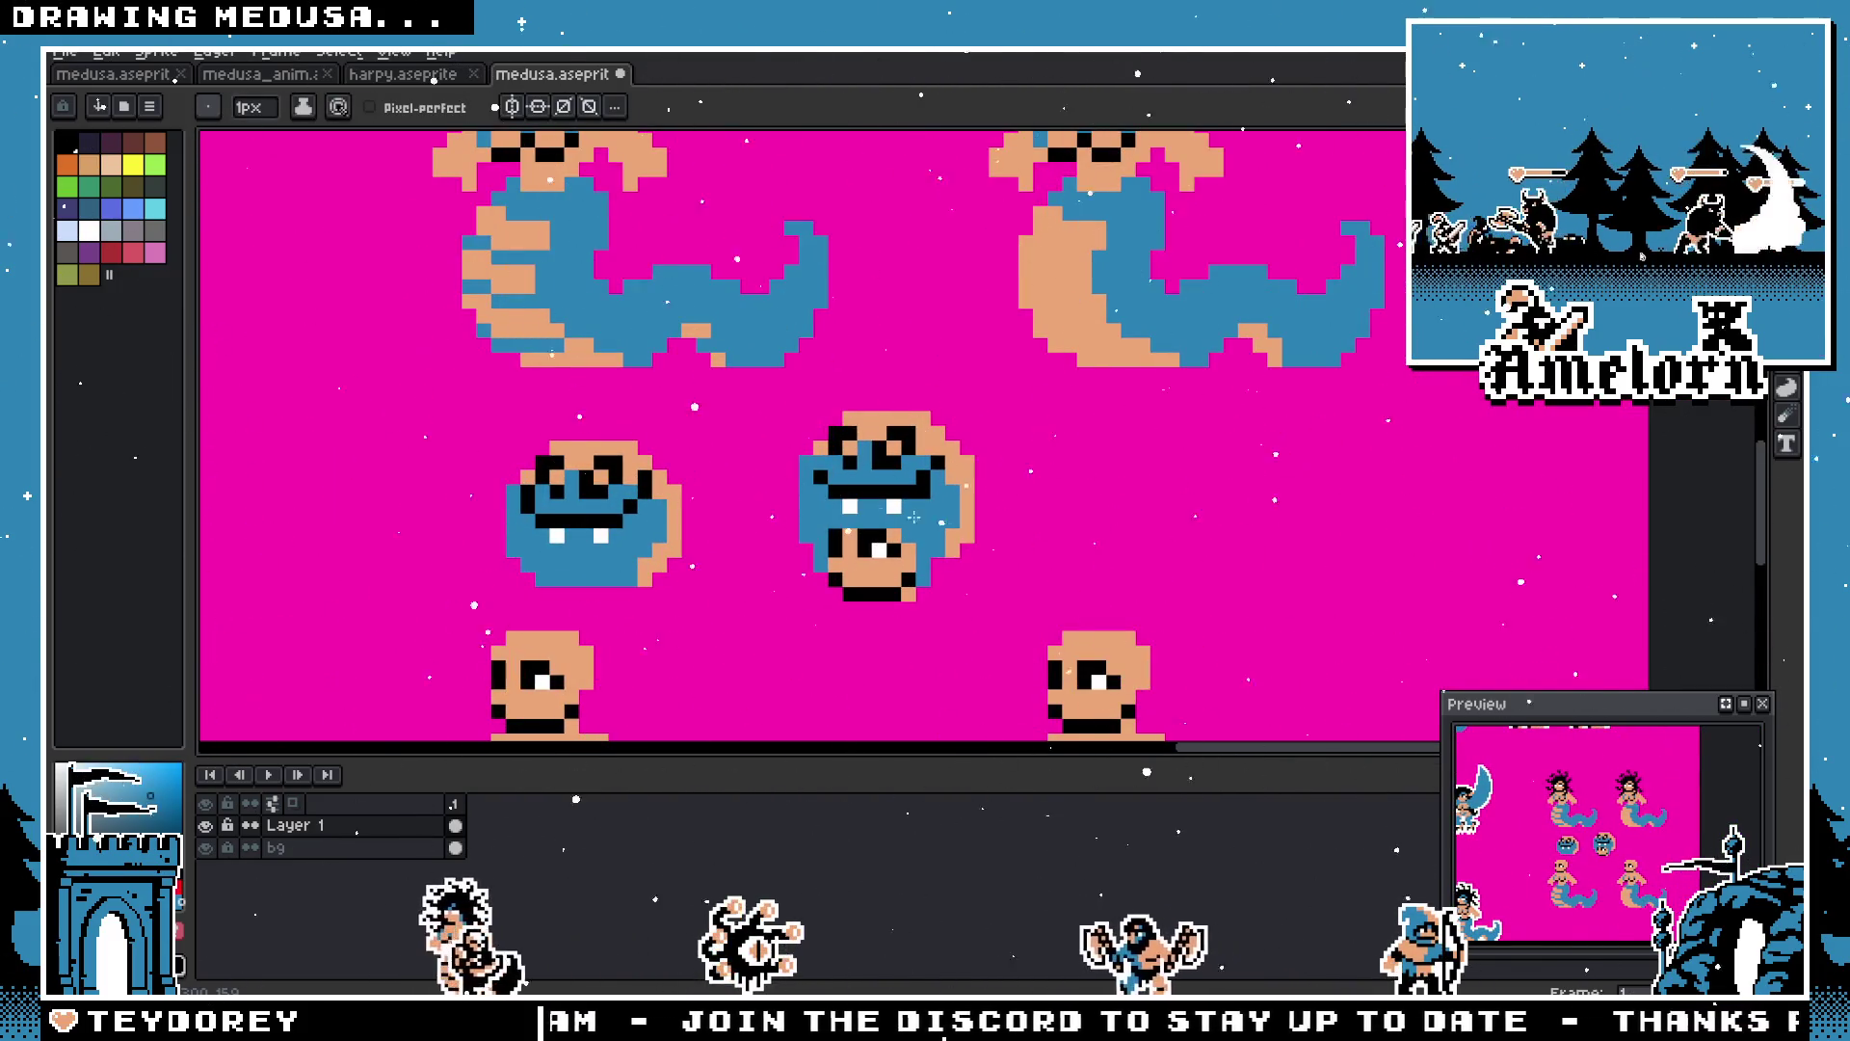
scroll(827, 503, "down", 2)
scroll(867, 510, "up", 3)
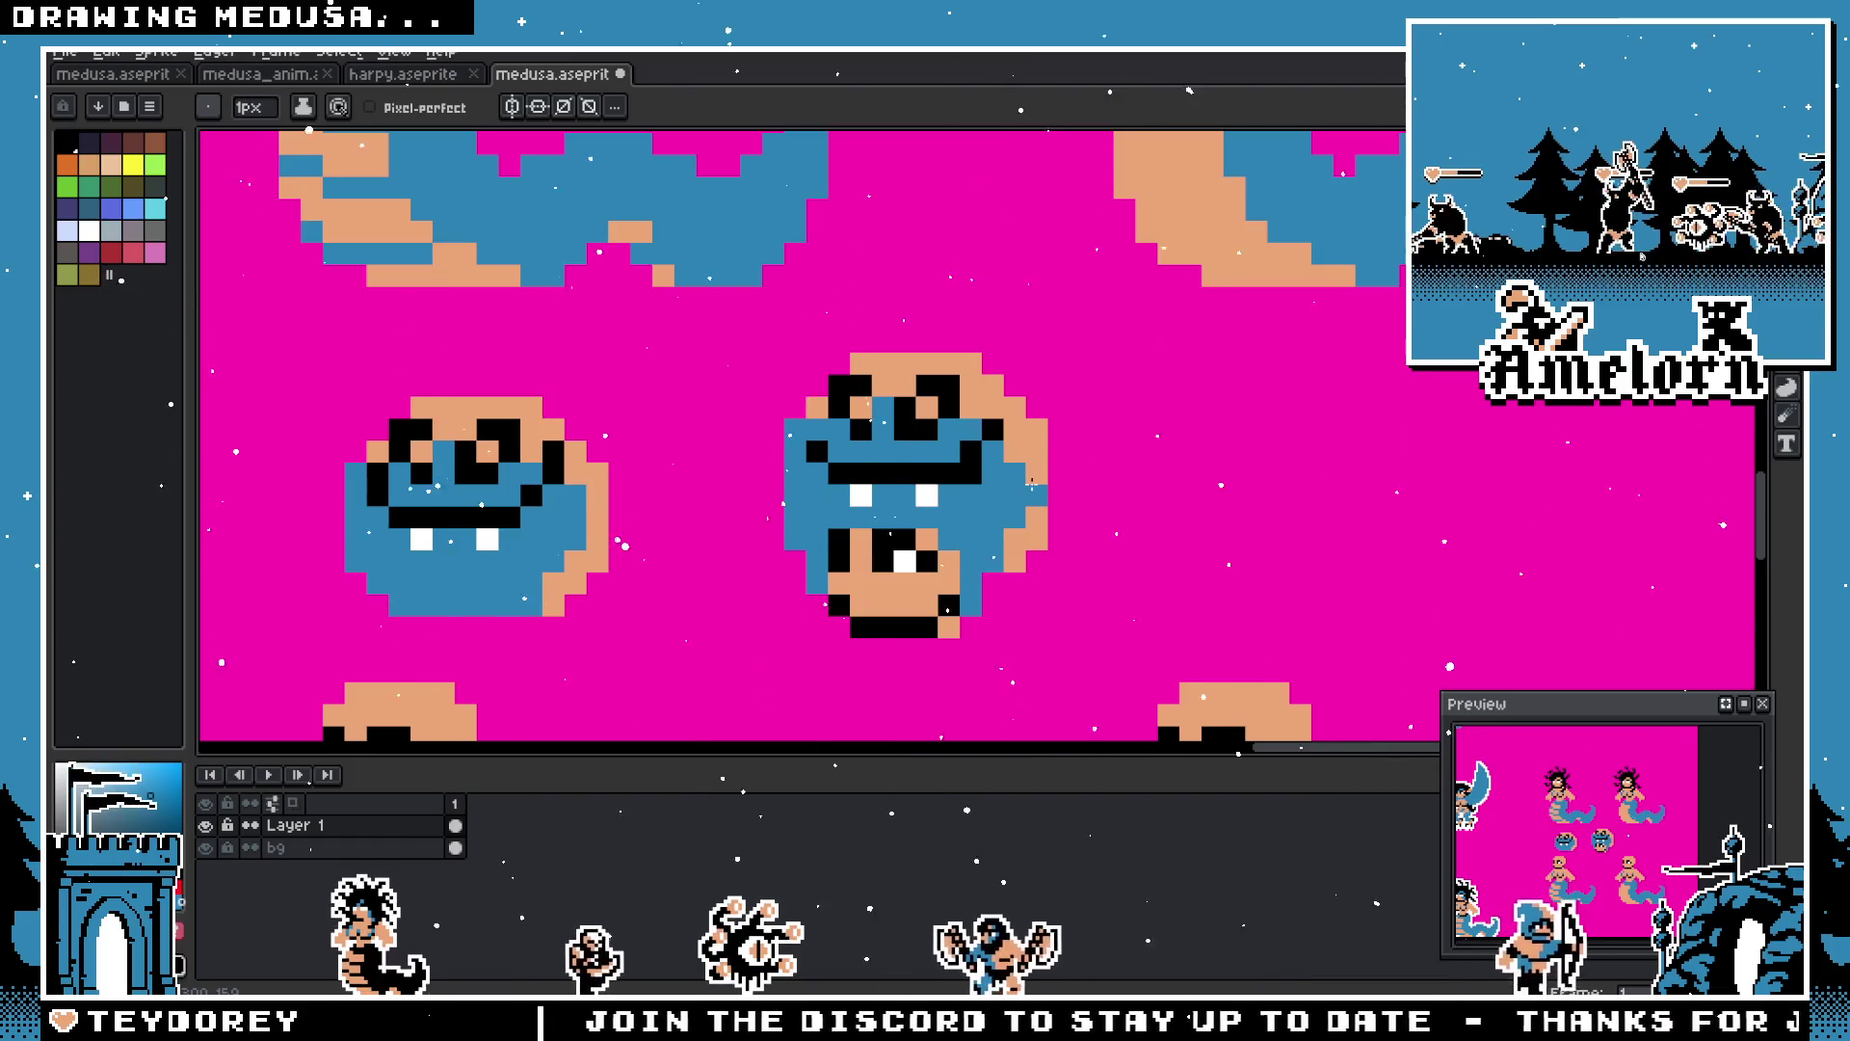
left_click(814, 427, "alt")
scroll(815, 428, "down", 5)
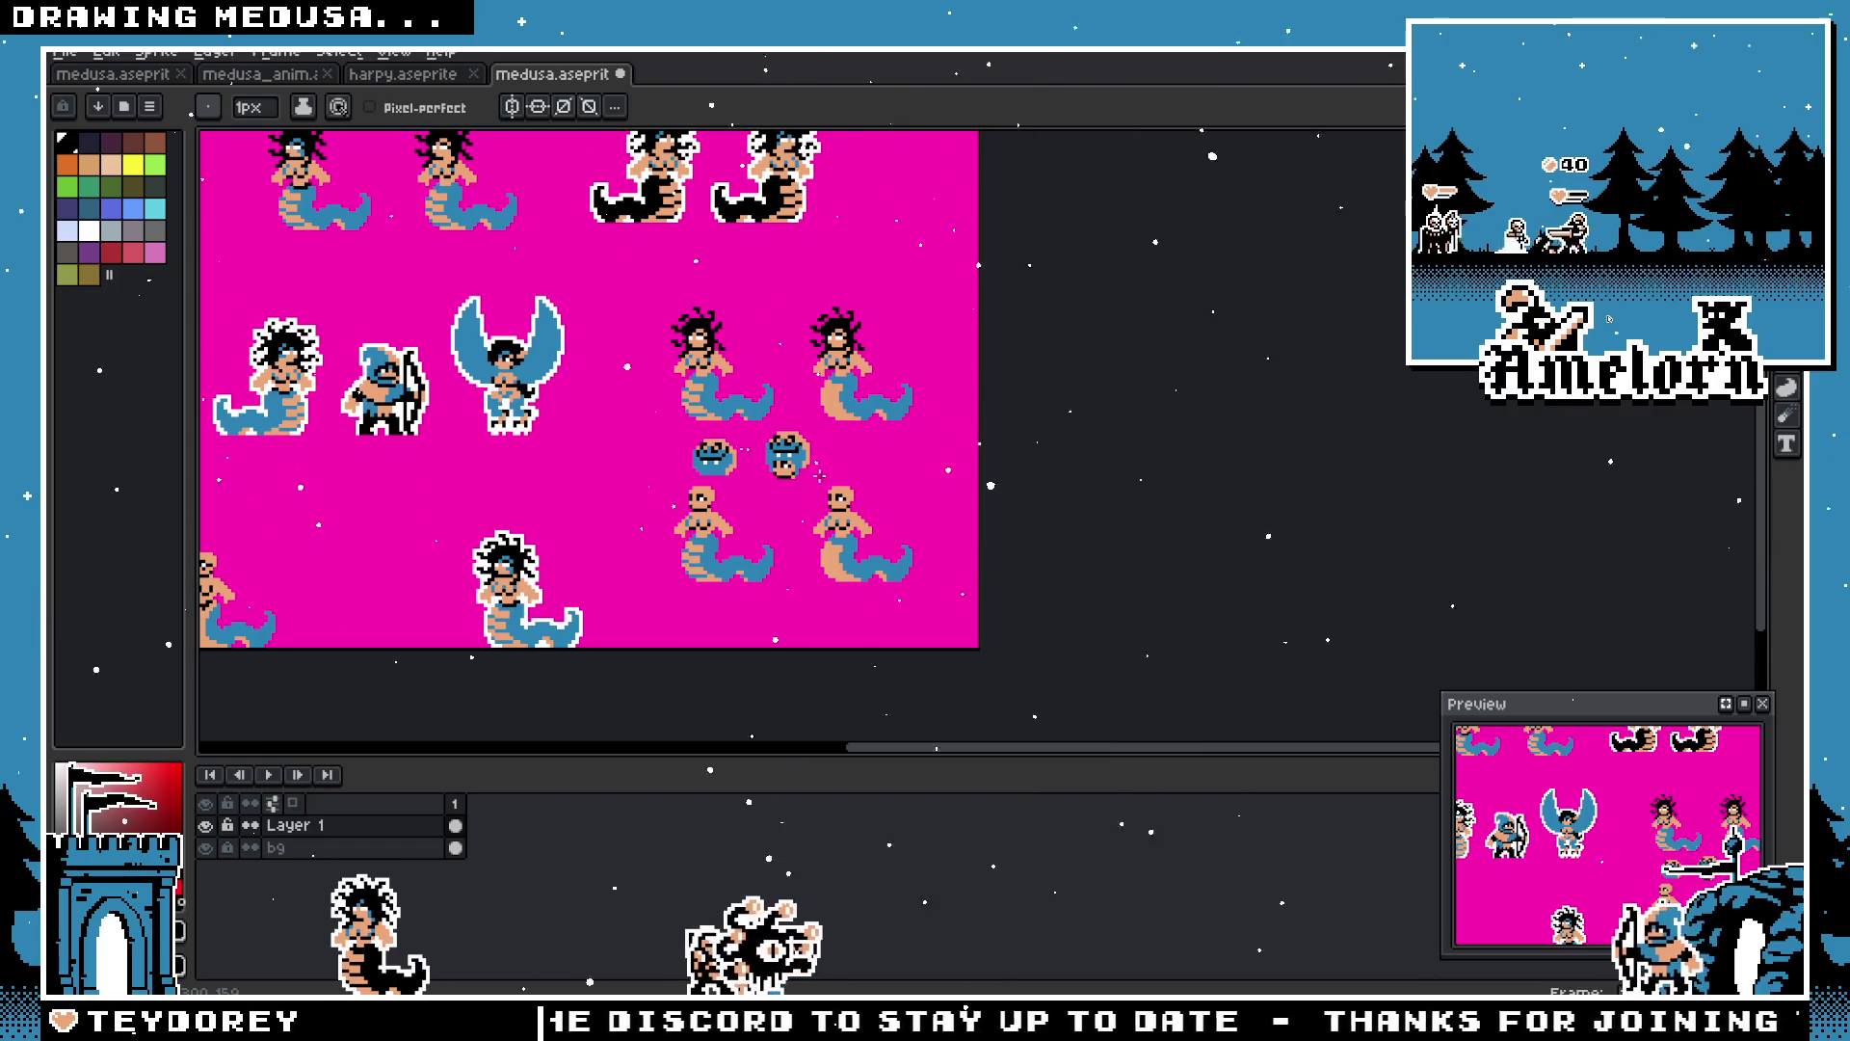
scroll(803, 371, "up", 4)
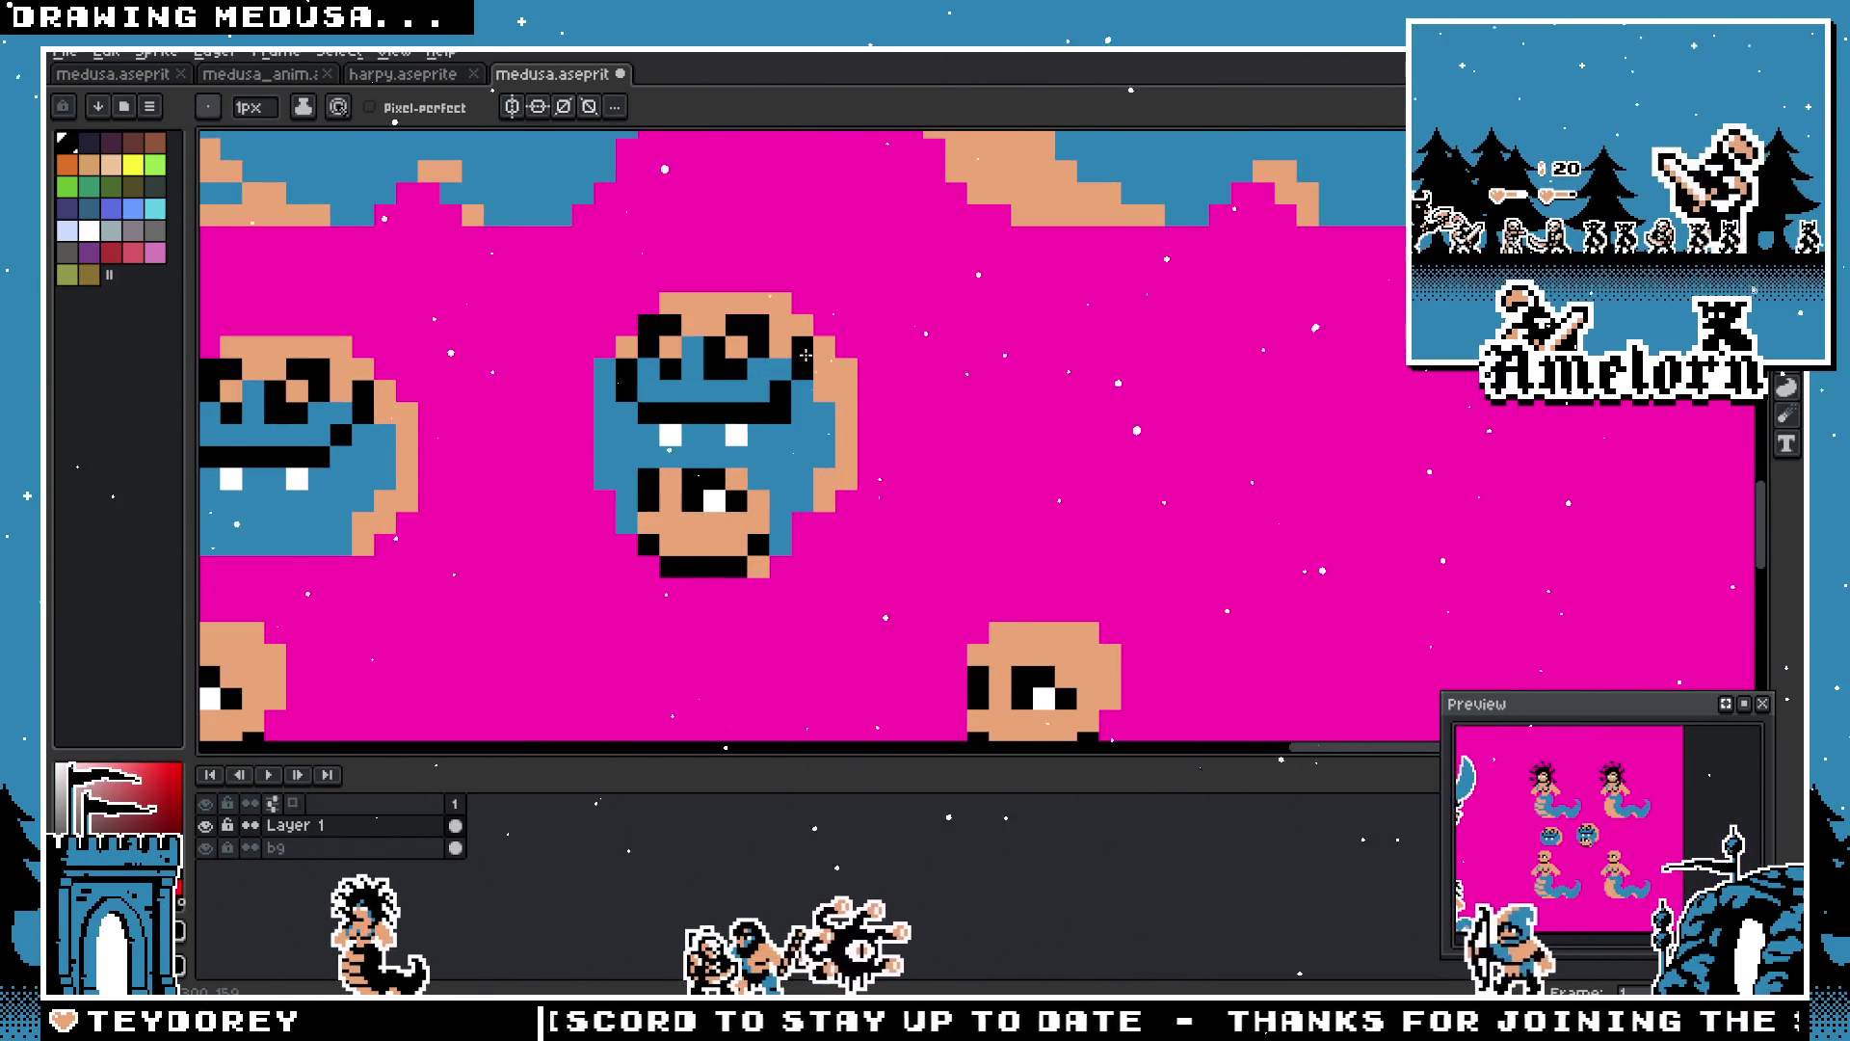
scroll(737, 395, "down", 5)
scroll(759, 453, "up", 2)
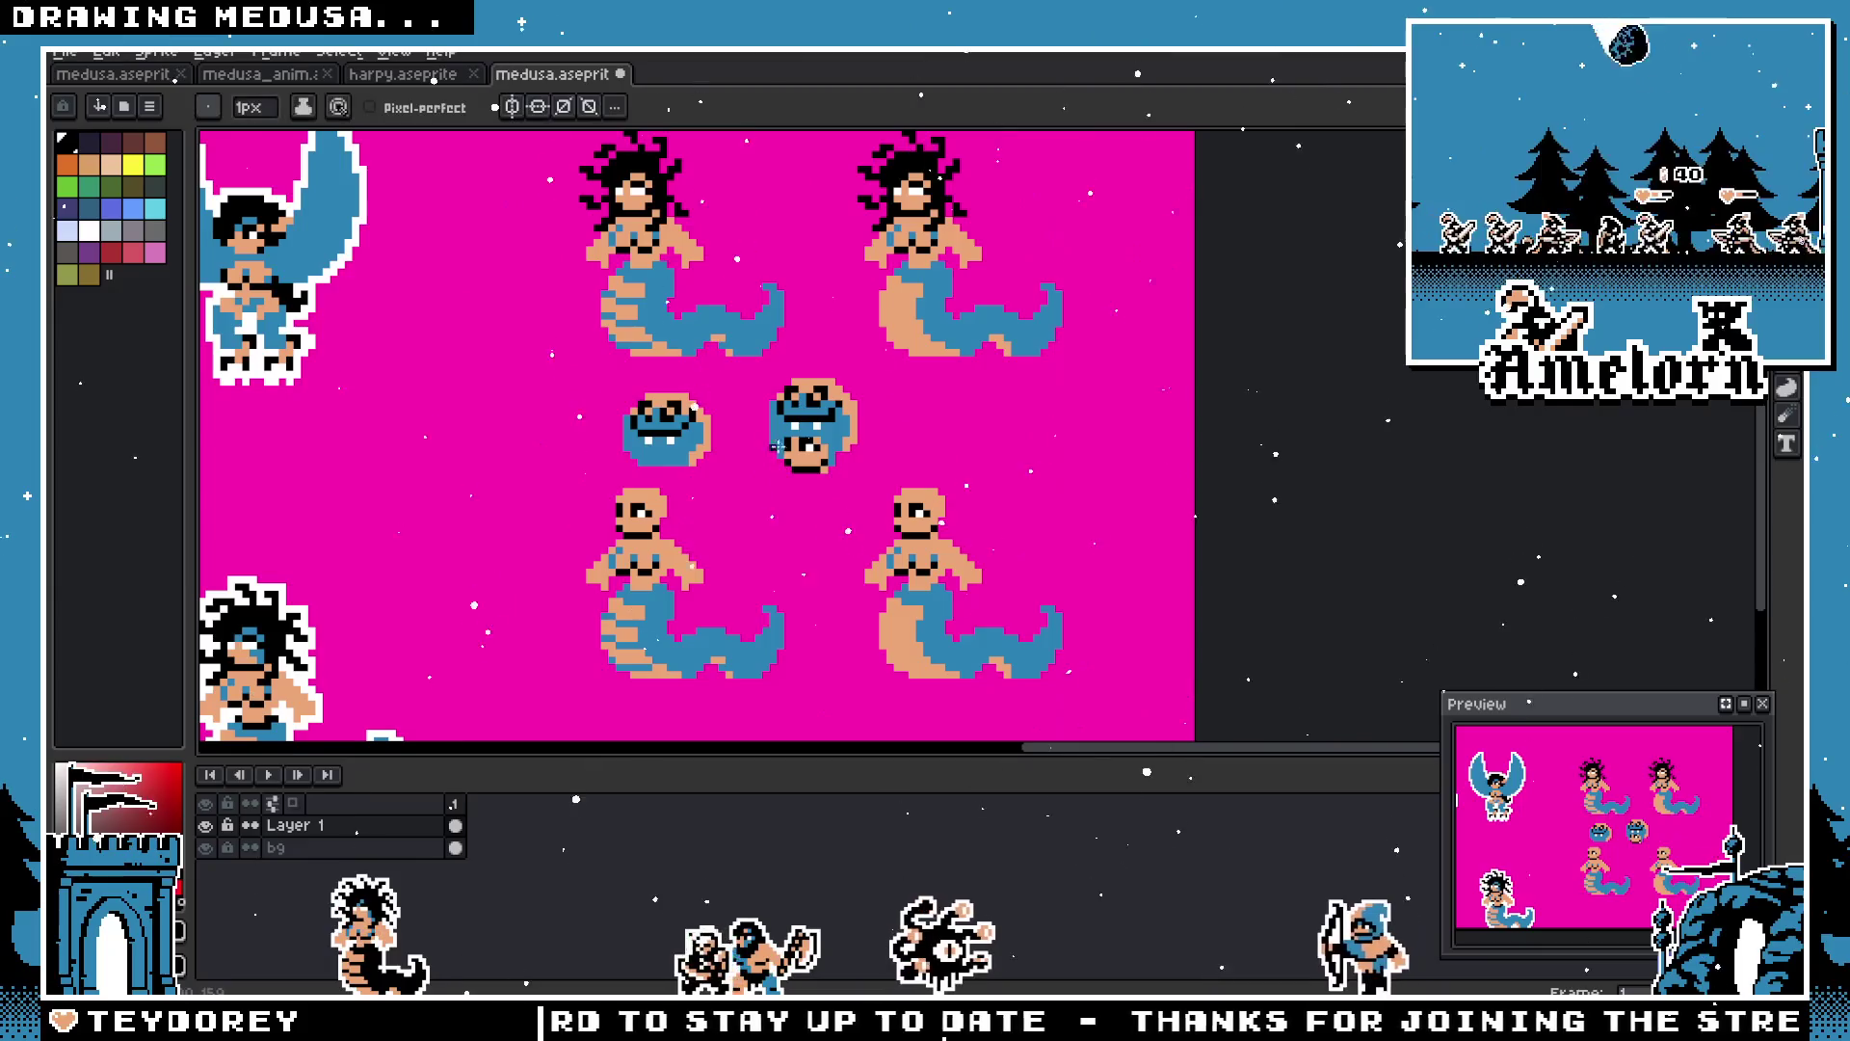
scroll(819, 405, "up", 3)
scroll(840, 379, "down", 3)
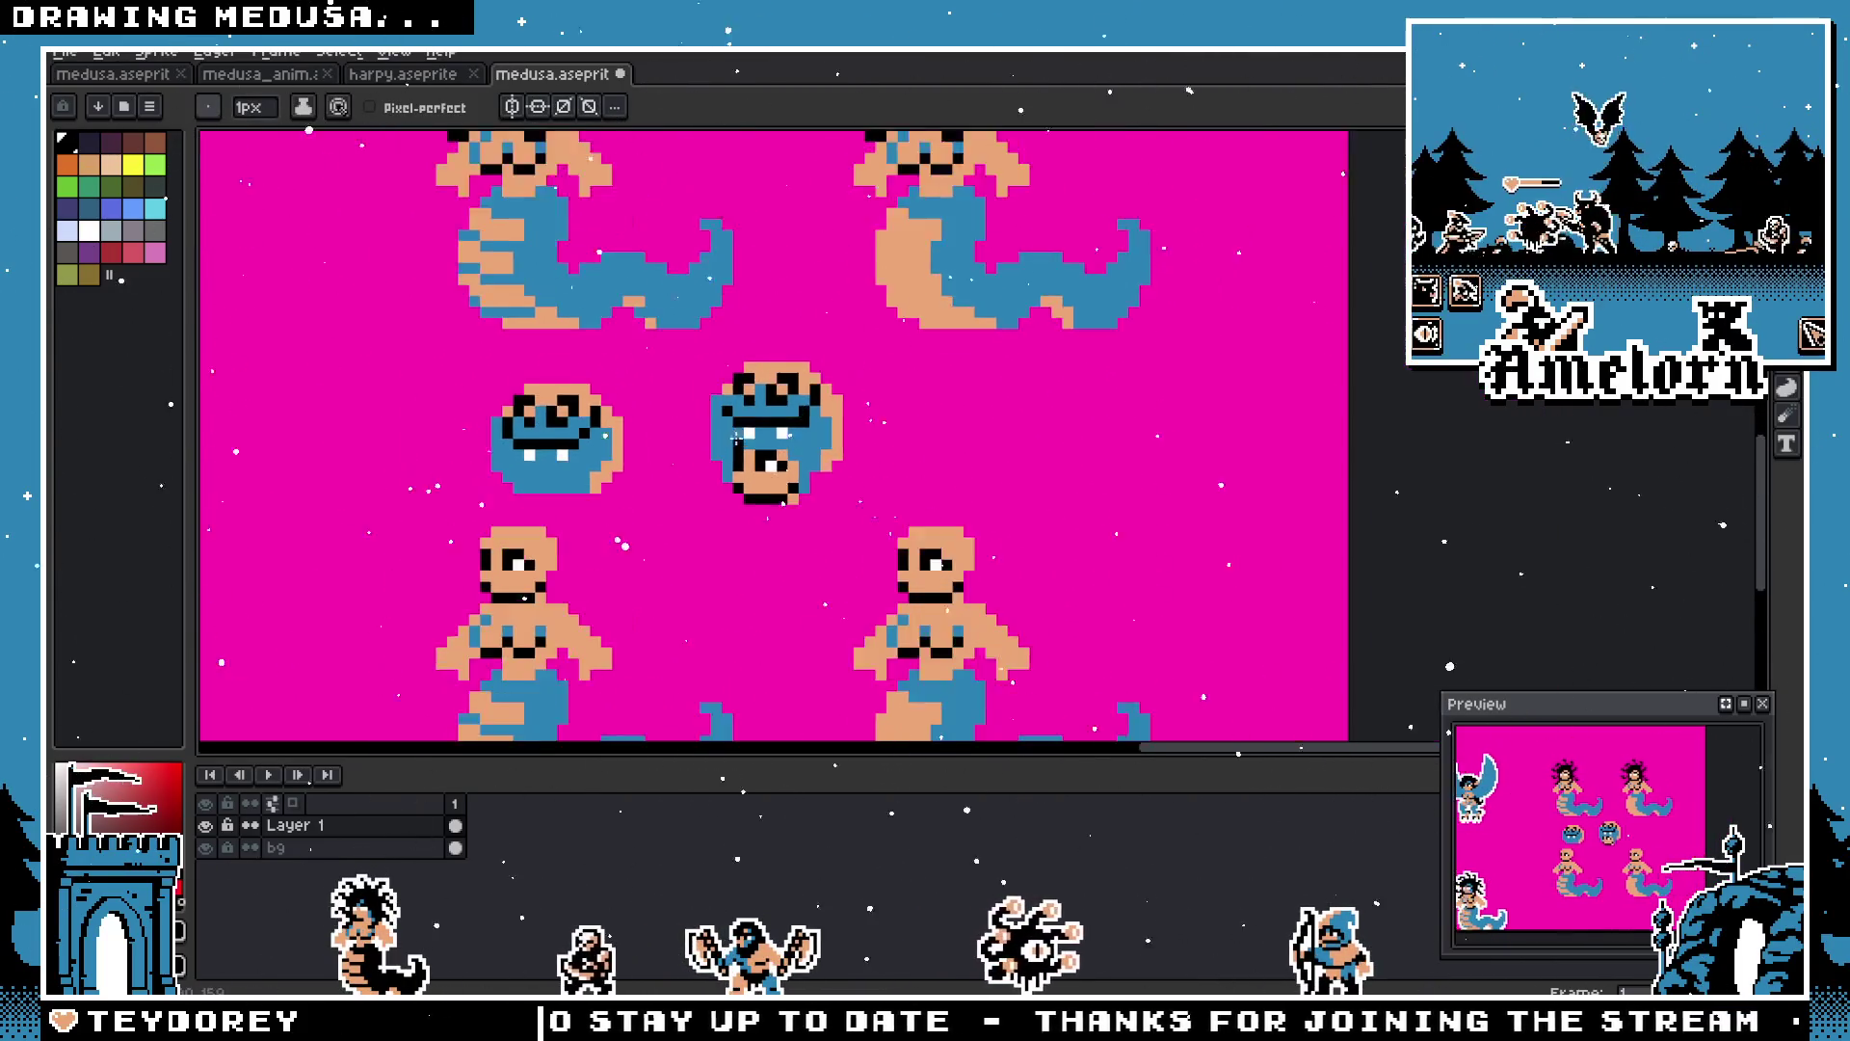
scroll(744, 441, "up", 2)
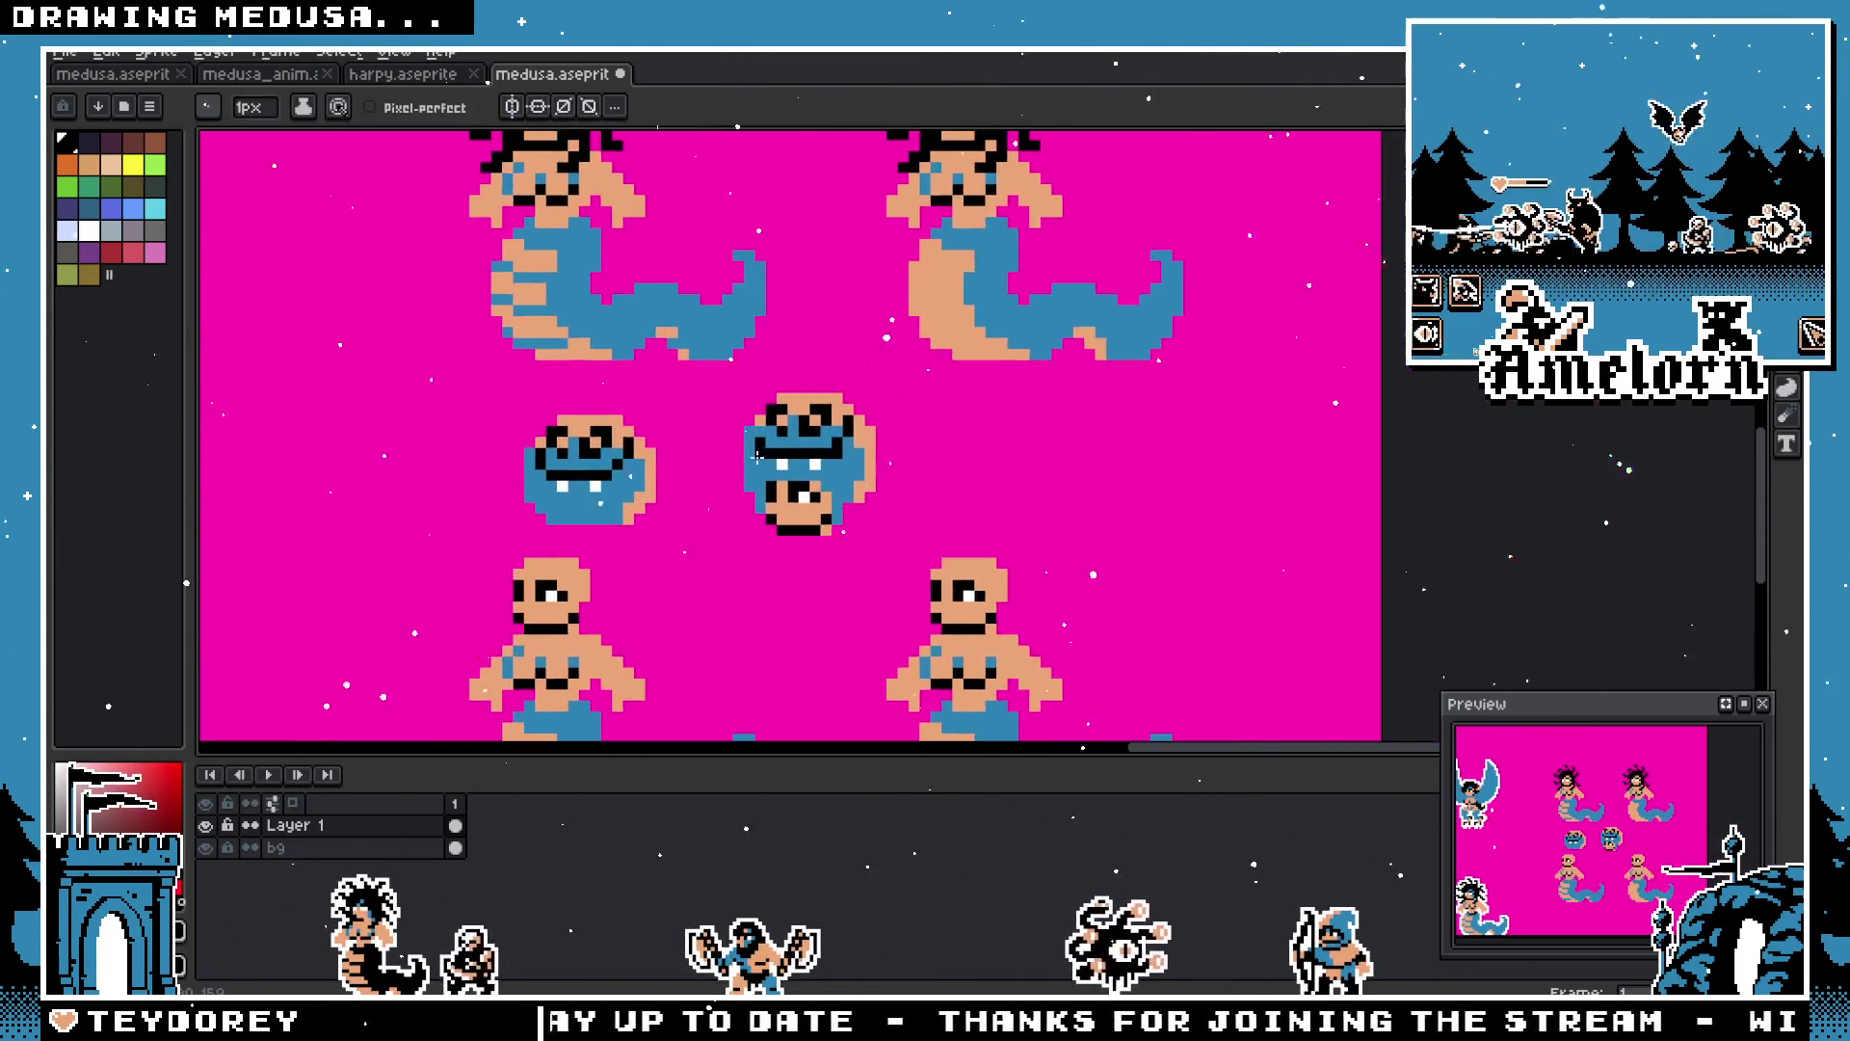
scroll(850, 383, "up", 3)
scroll(854, 362, "down", 4)
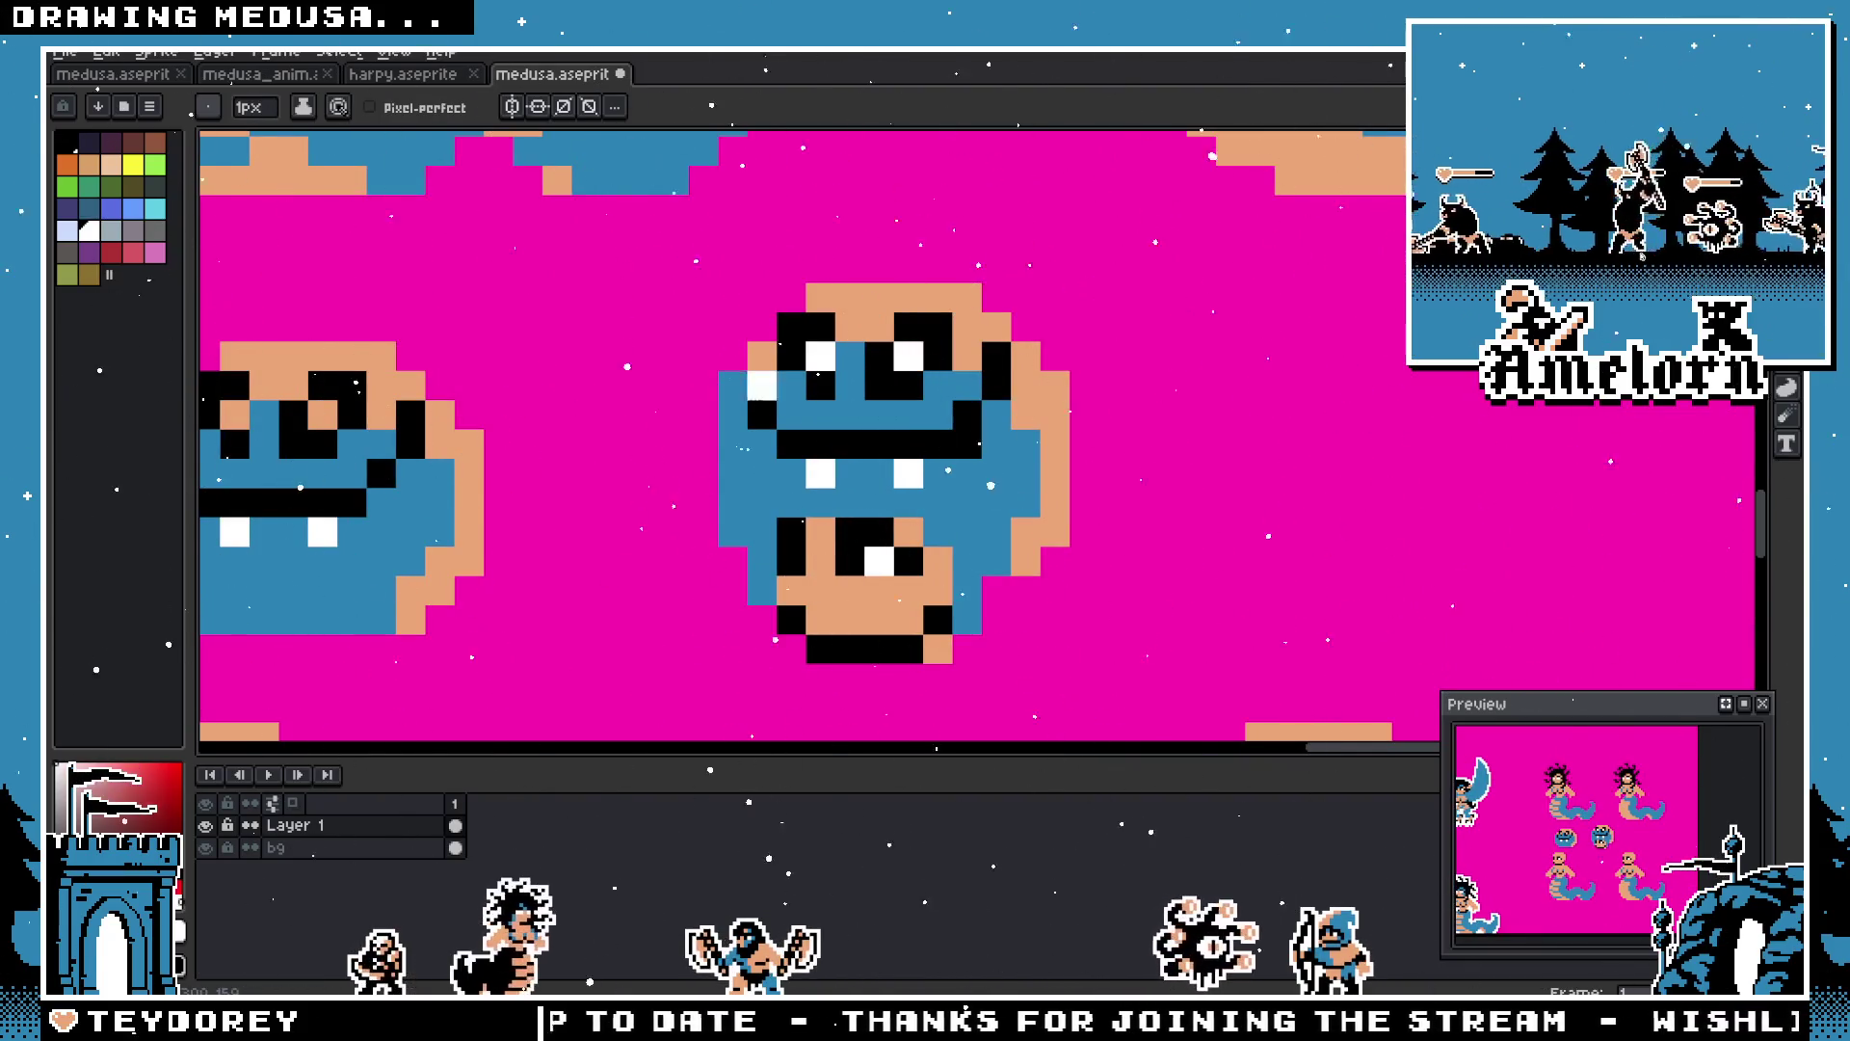
scroll(839, 453, "up", 3)
mouse_move(838, 462)
left_mouse_down()
mouse_move(742, 466)
mouse_move(809, 460)
left_mouse_up()
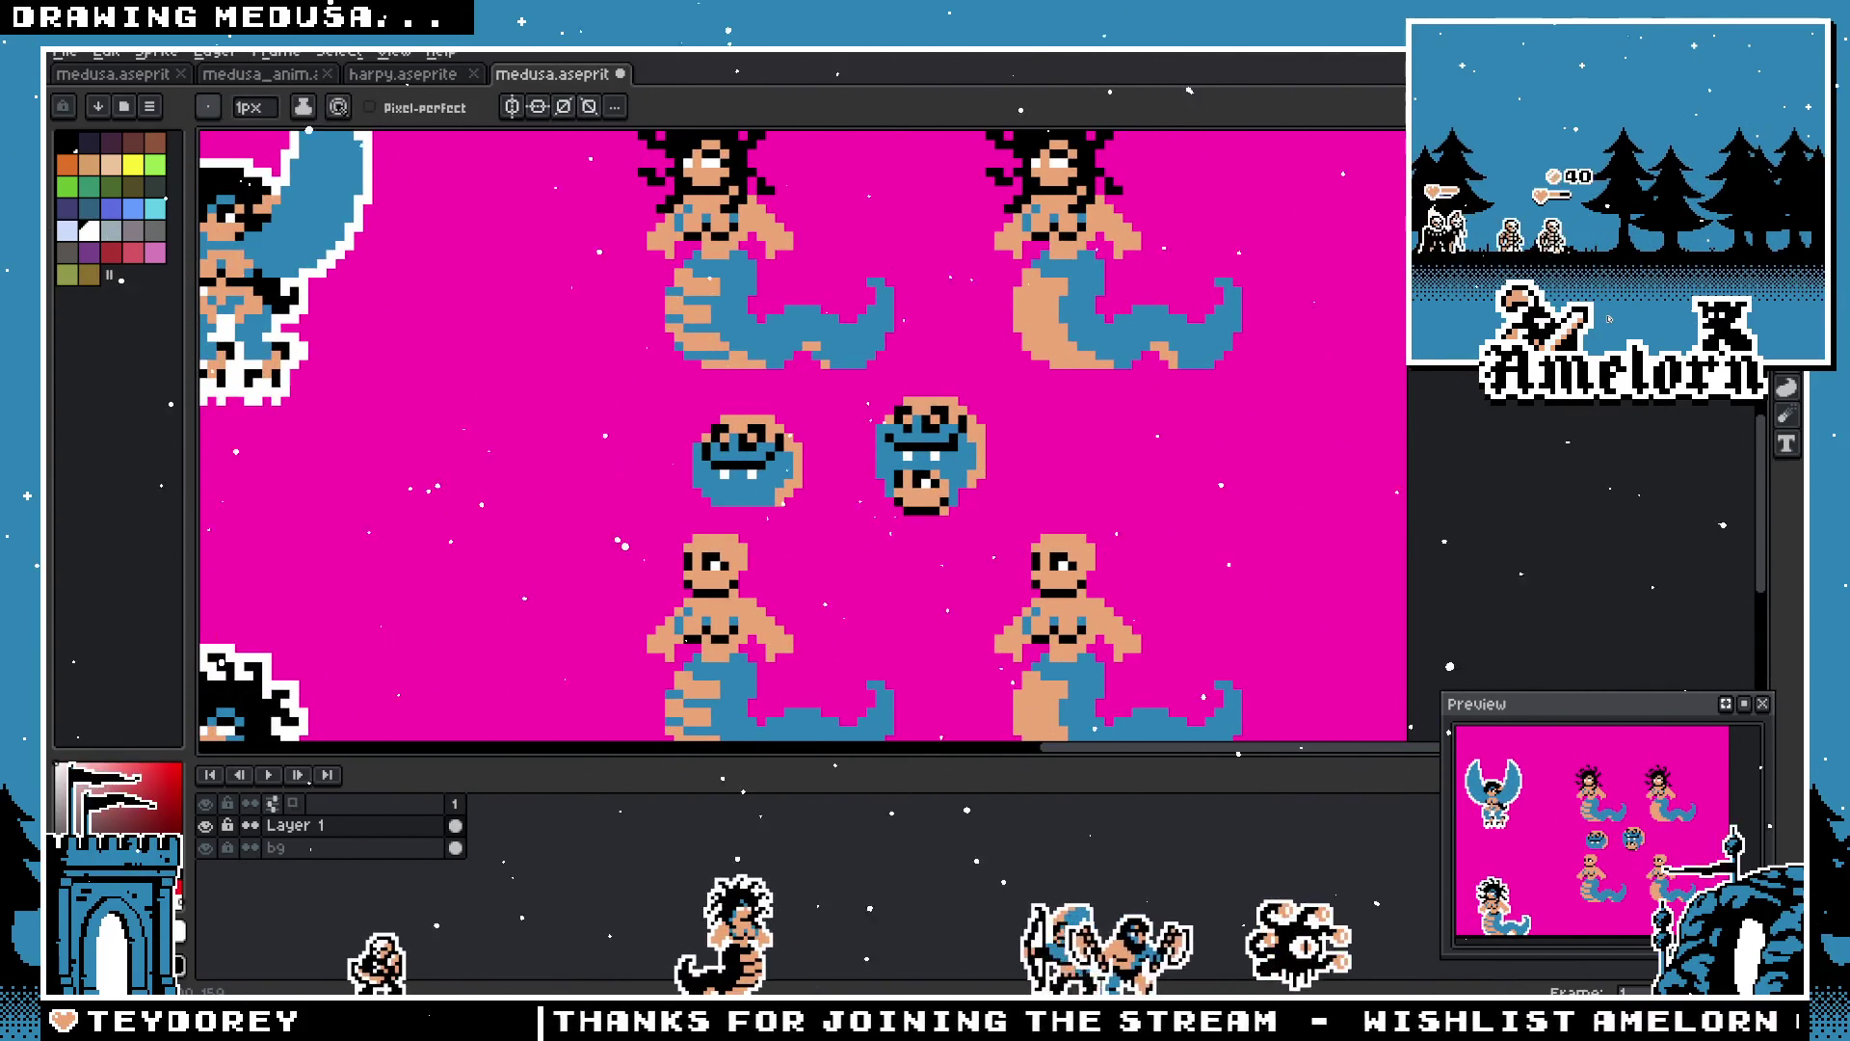
Step: Switch to the Rectangular Marquee and scroll sideways across the Medusa sprite sheet
key("m")
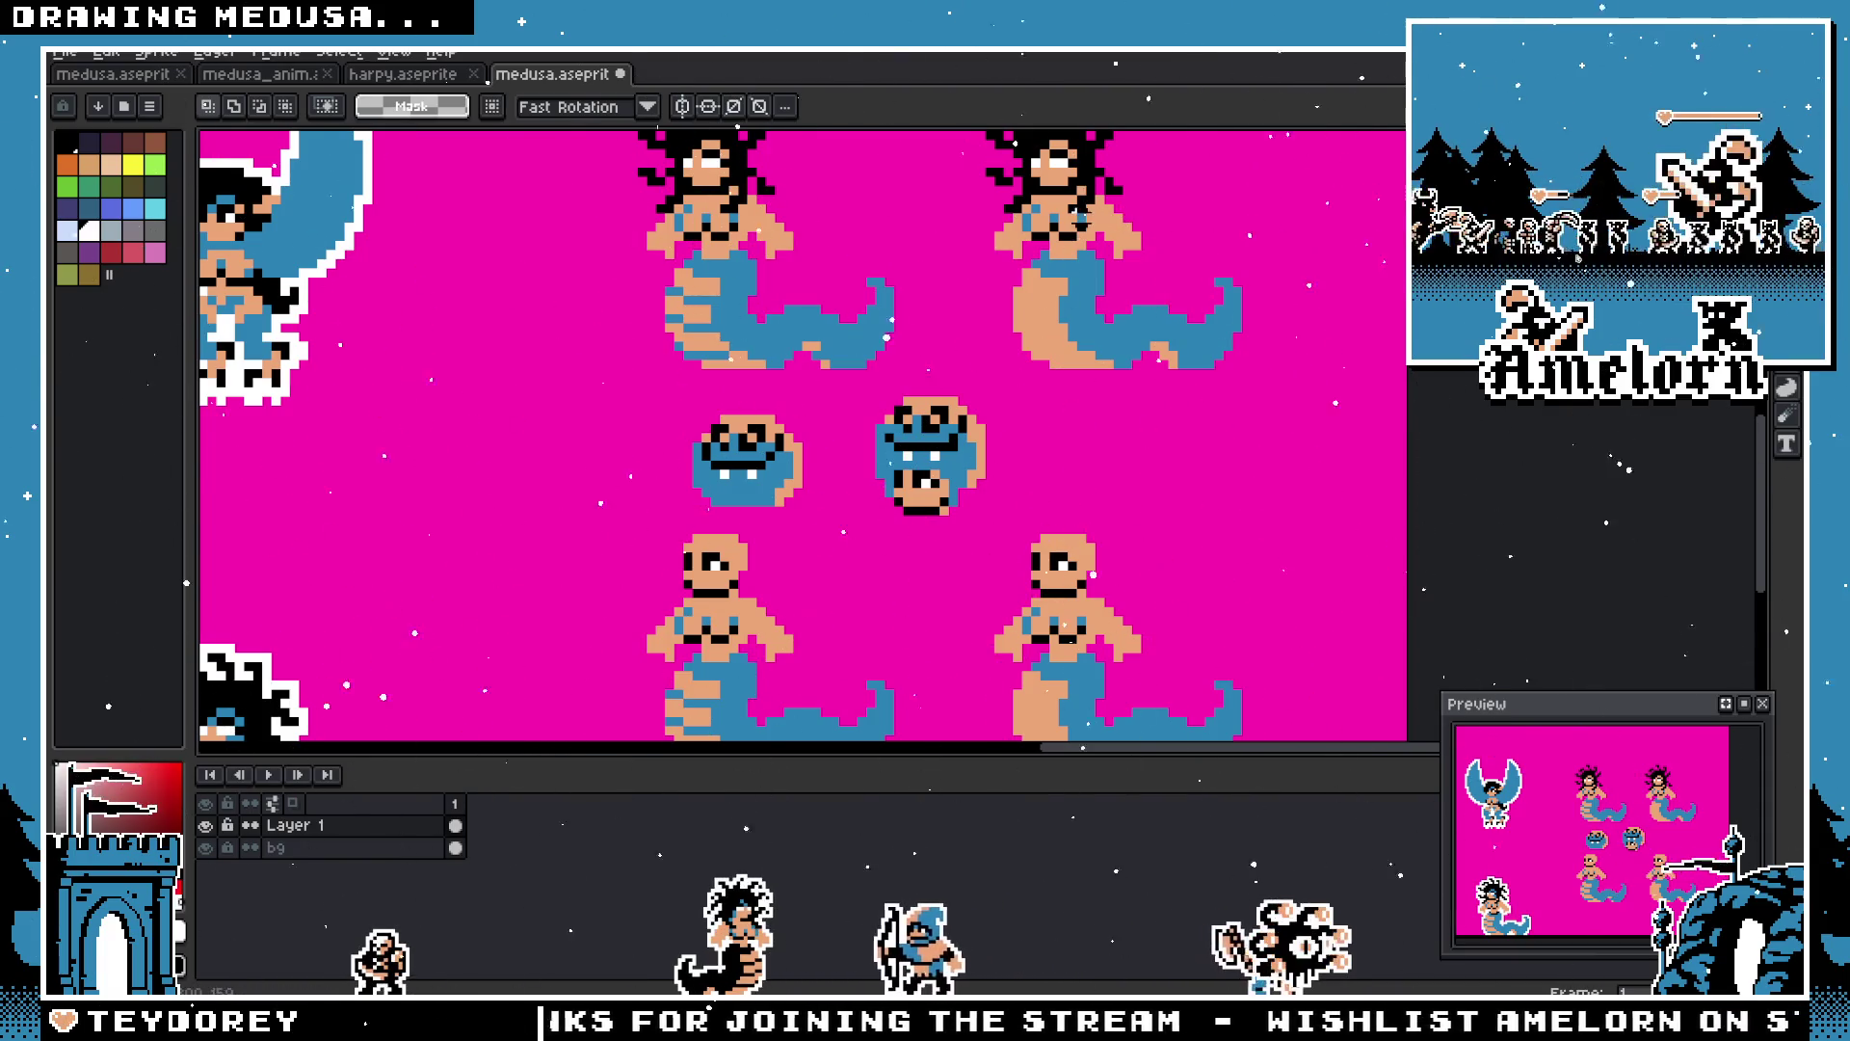
scroll(943, 262, "up", 5)
scroll(943, 262, "left", 5)
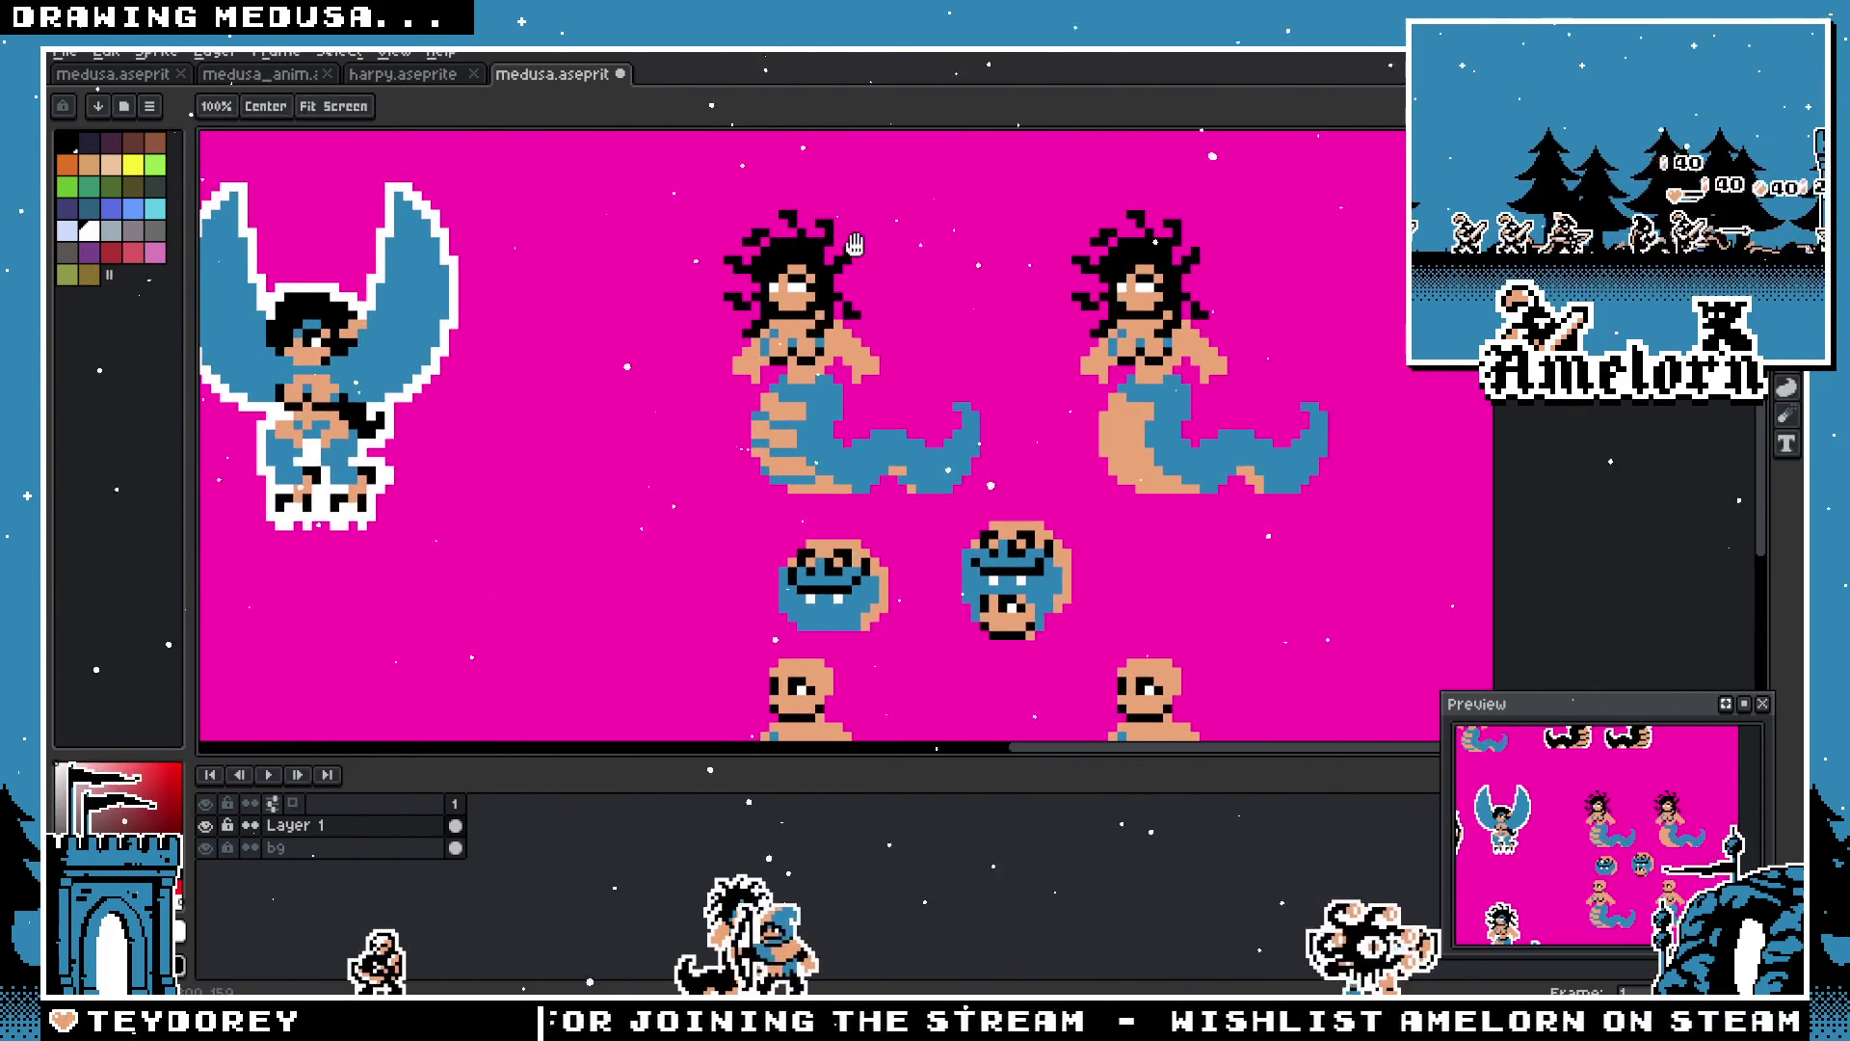
scroll(978, 386, "left", 10)
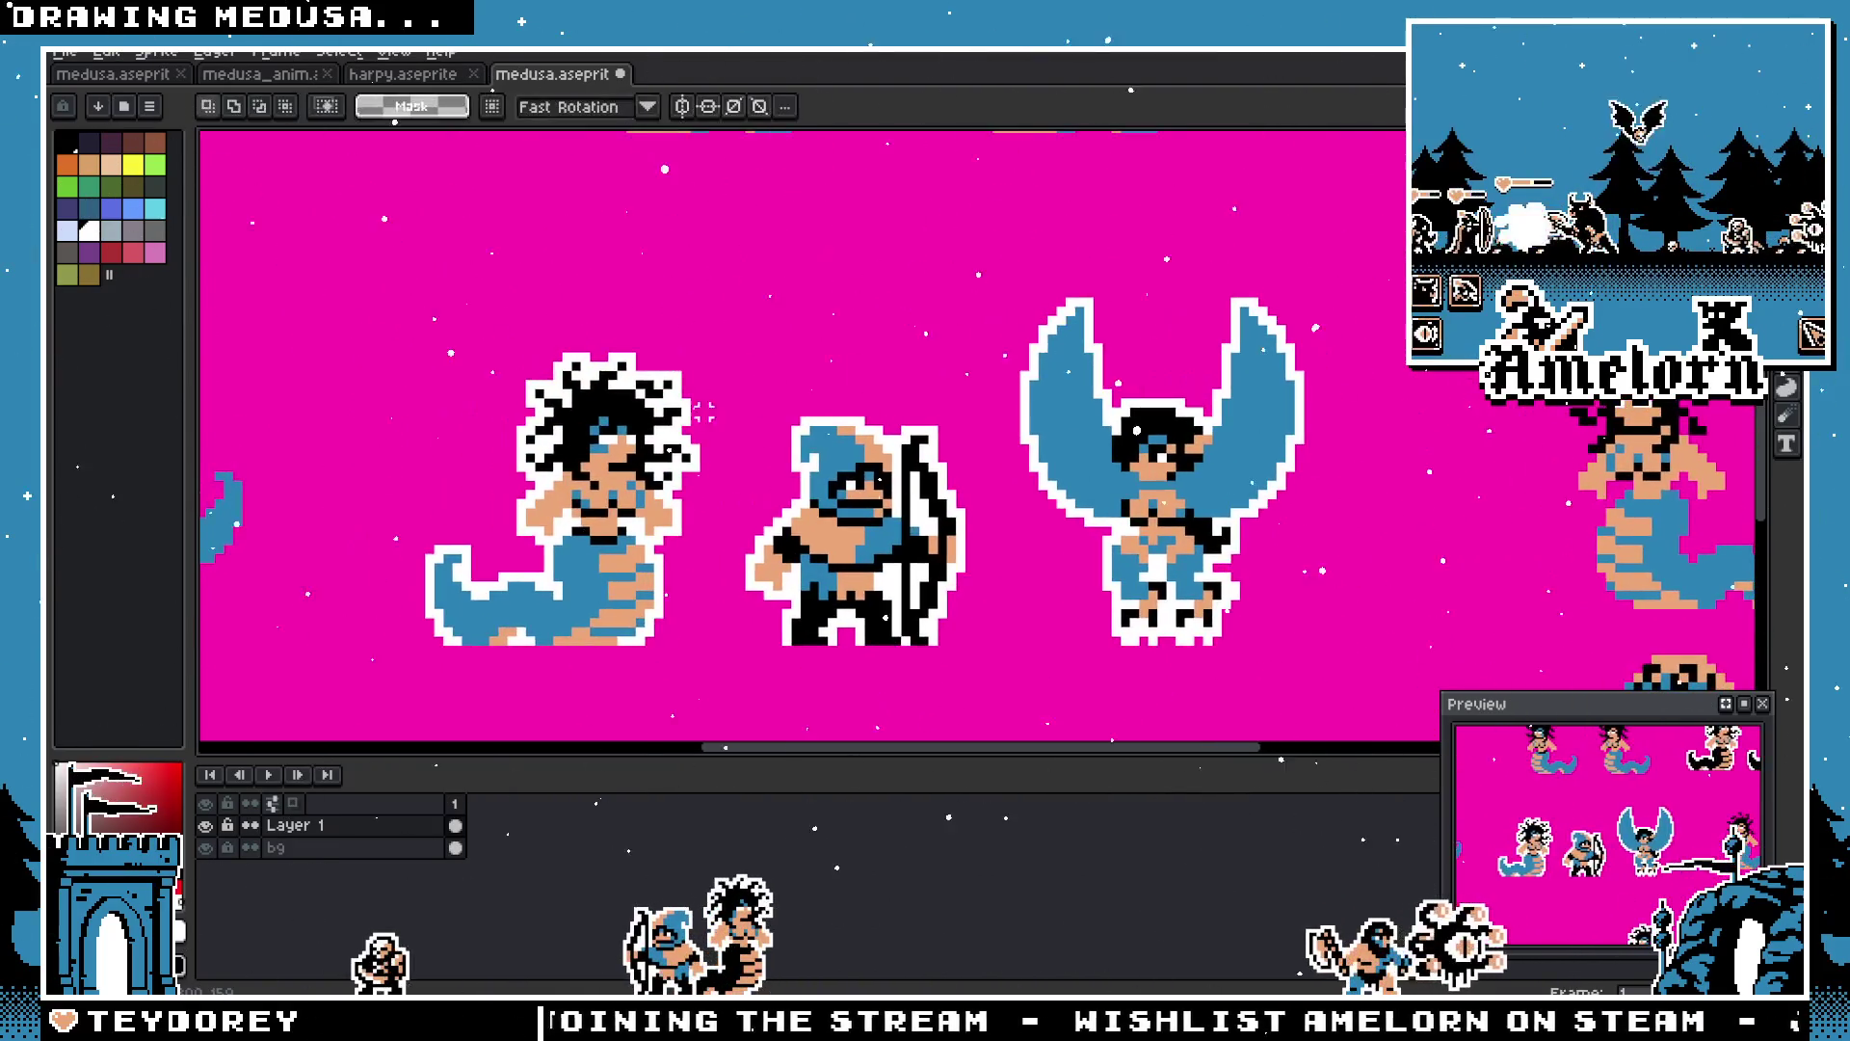
scroll(604, 422, "left", 2)
scroll(964, 433, "right", 13)
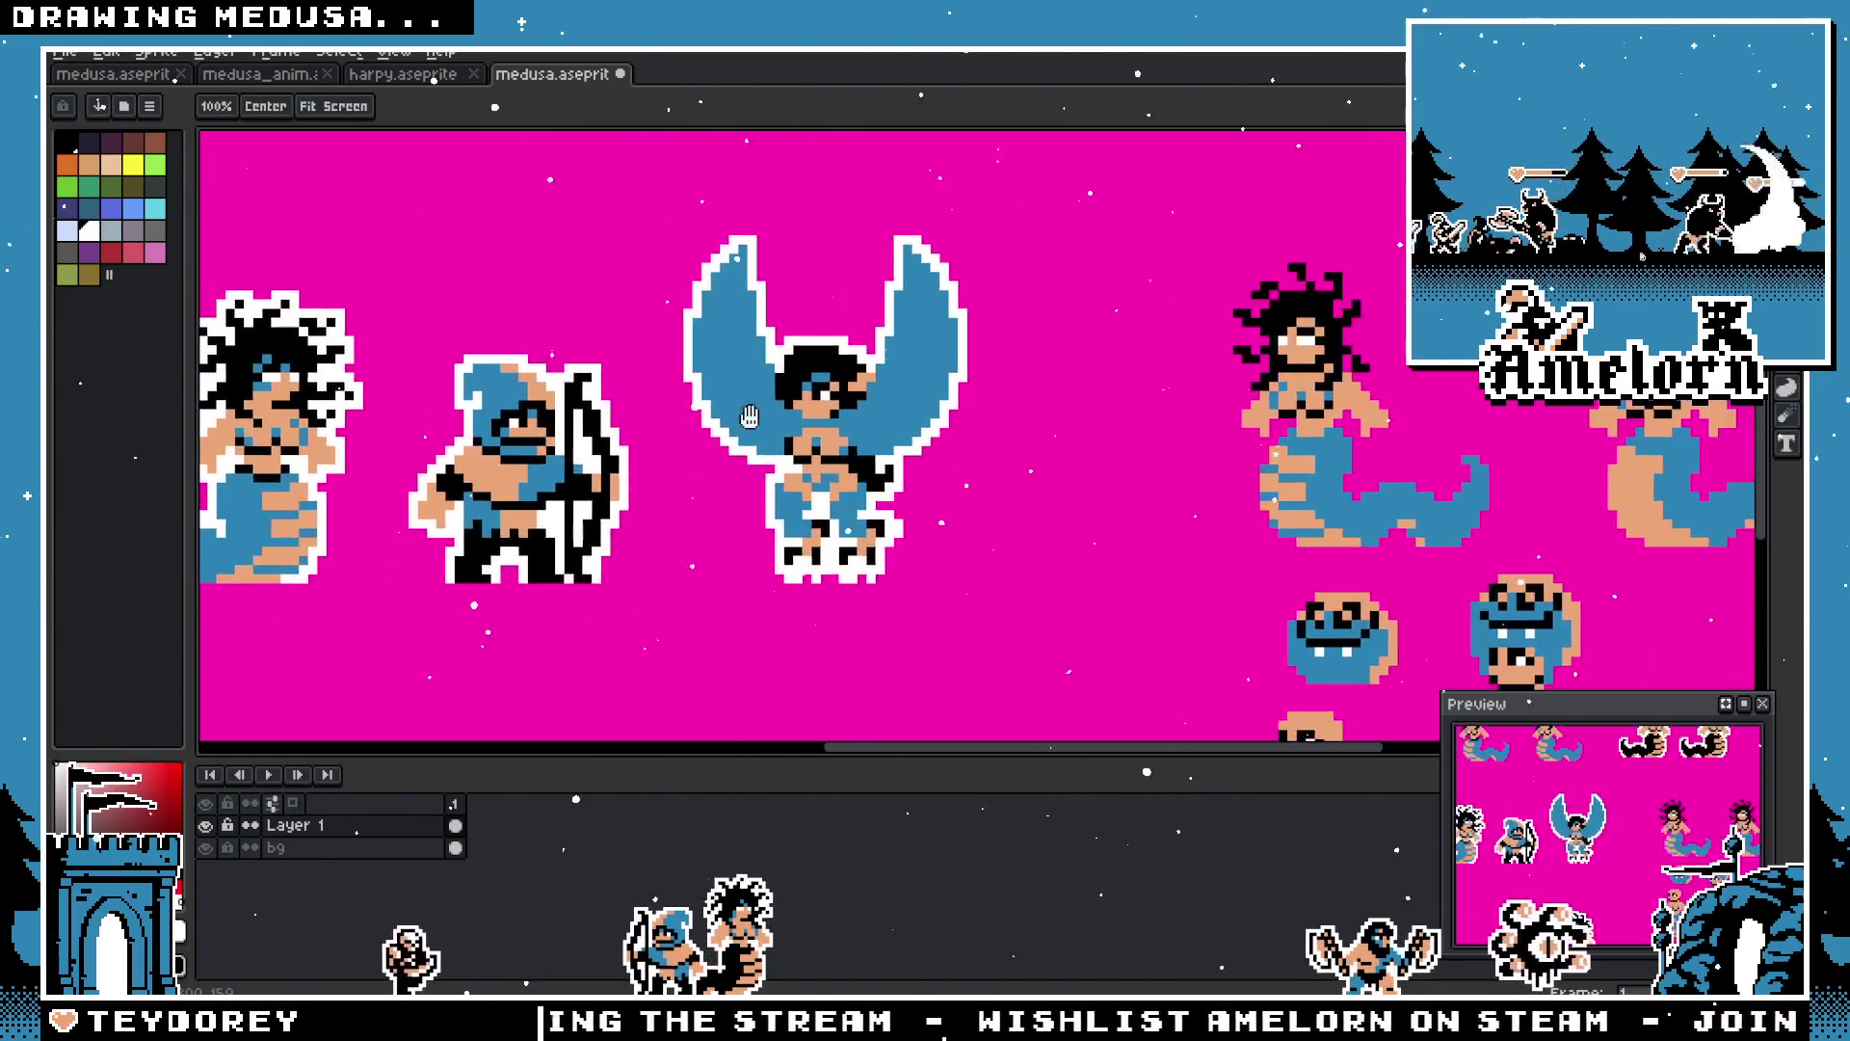
Step: Centre the whole sheet with the medusa, archer and harpy visible, then go to medusa_anim
mouse_move(549, 482)
left_mouse_down()
mouse_move(713, 482)
mouse_move(898, 440)
left_mouse_up()
scroll(898, 441, "down", 4)
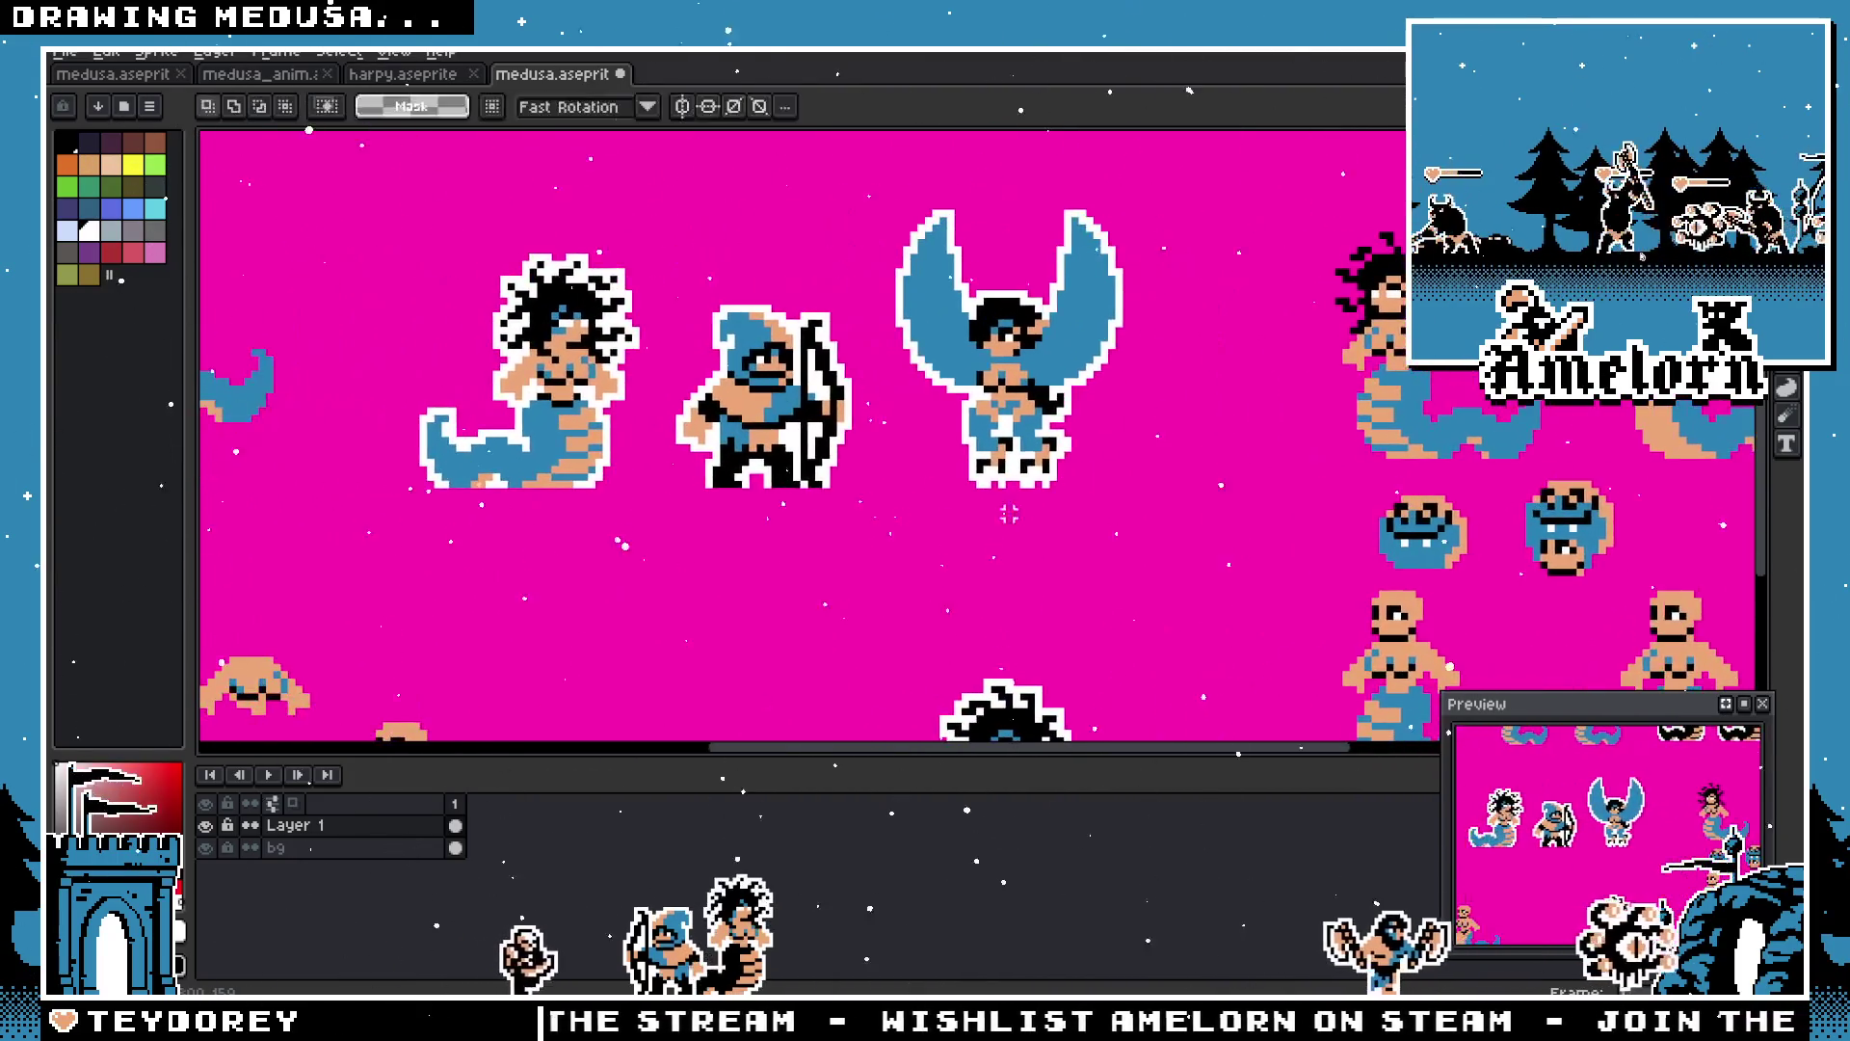
left_click_drag(633, 449, 926, 486)
mouse_move(829, 396)
left_mouse_down()
mouse_move(829, 520)
mouse_move(844, 486)
left_mouse_up()
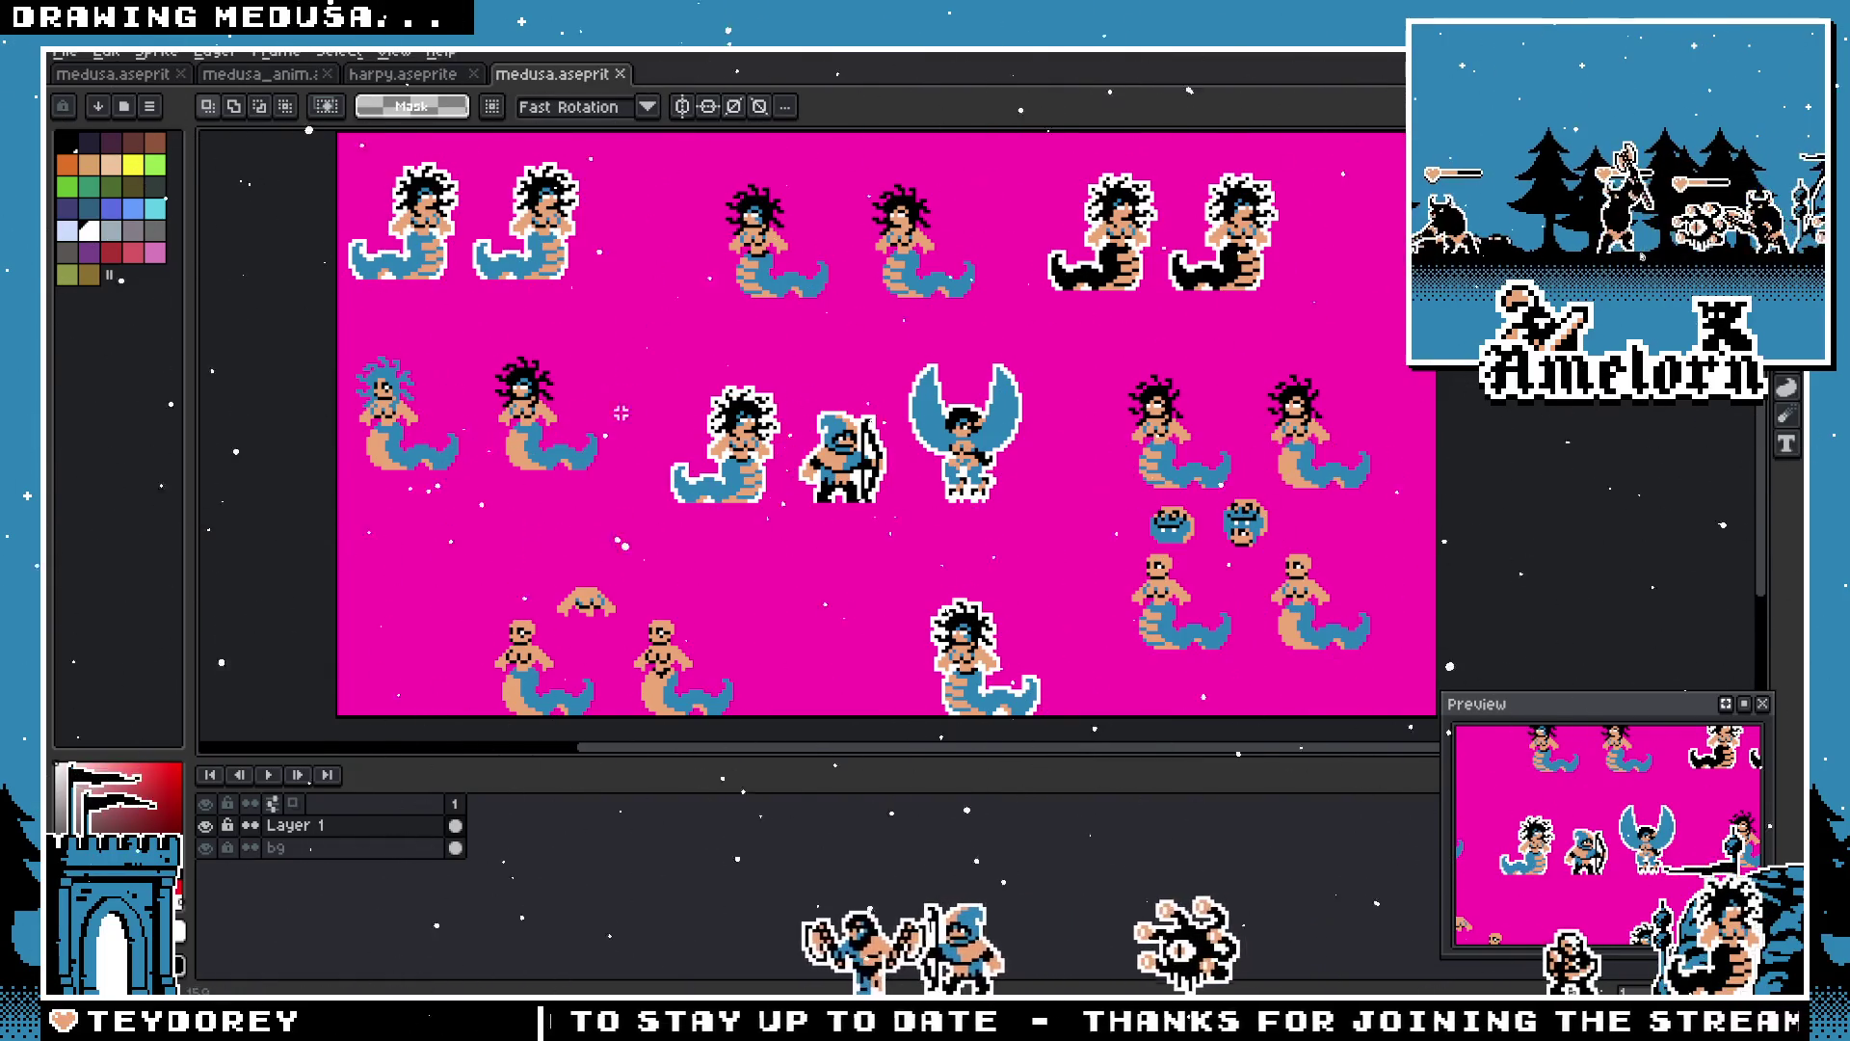
key("ctrl+shift+Tab")
key("ctrl+shift+Tab")
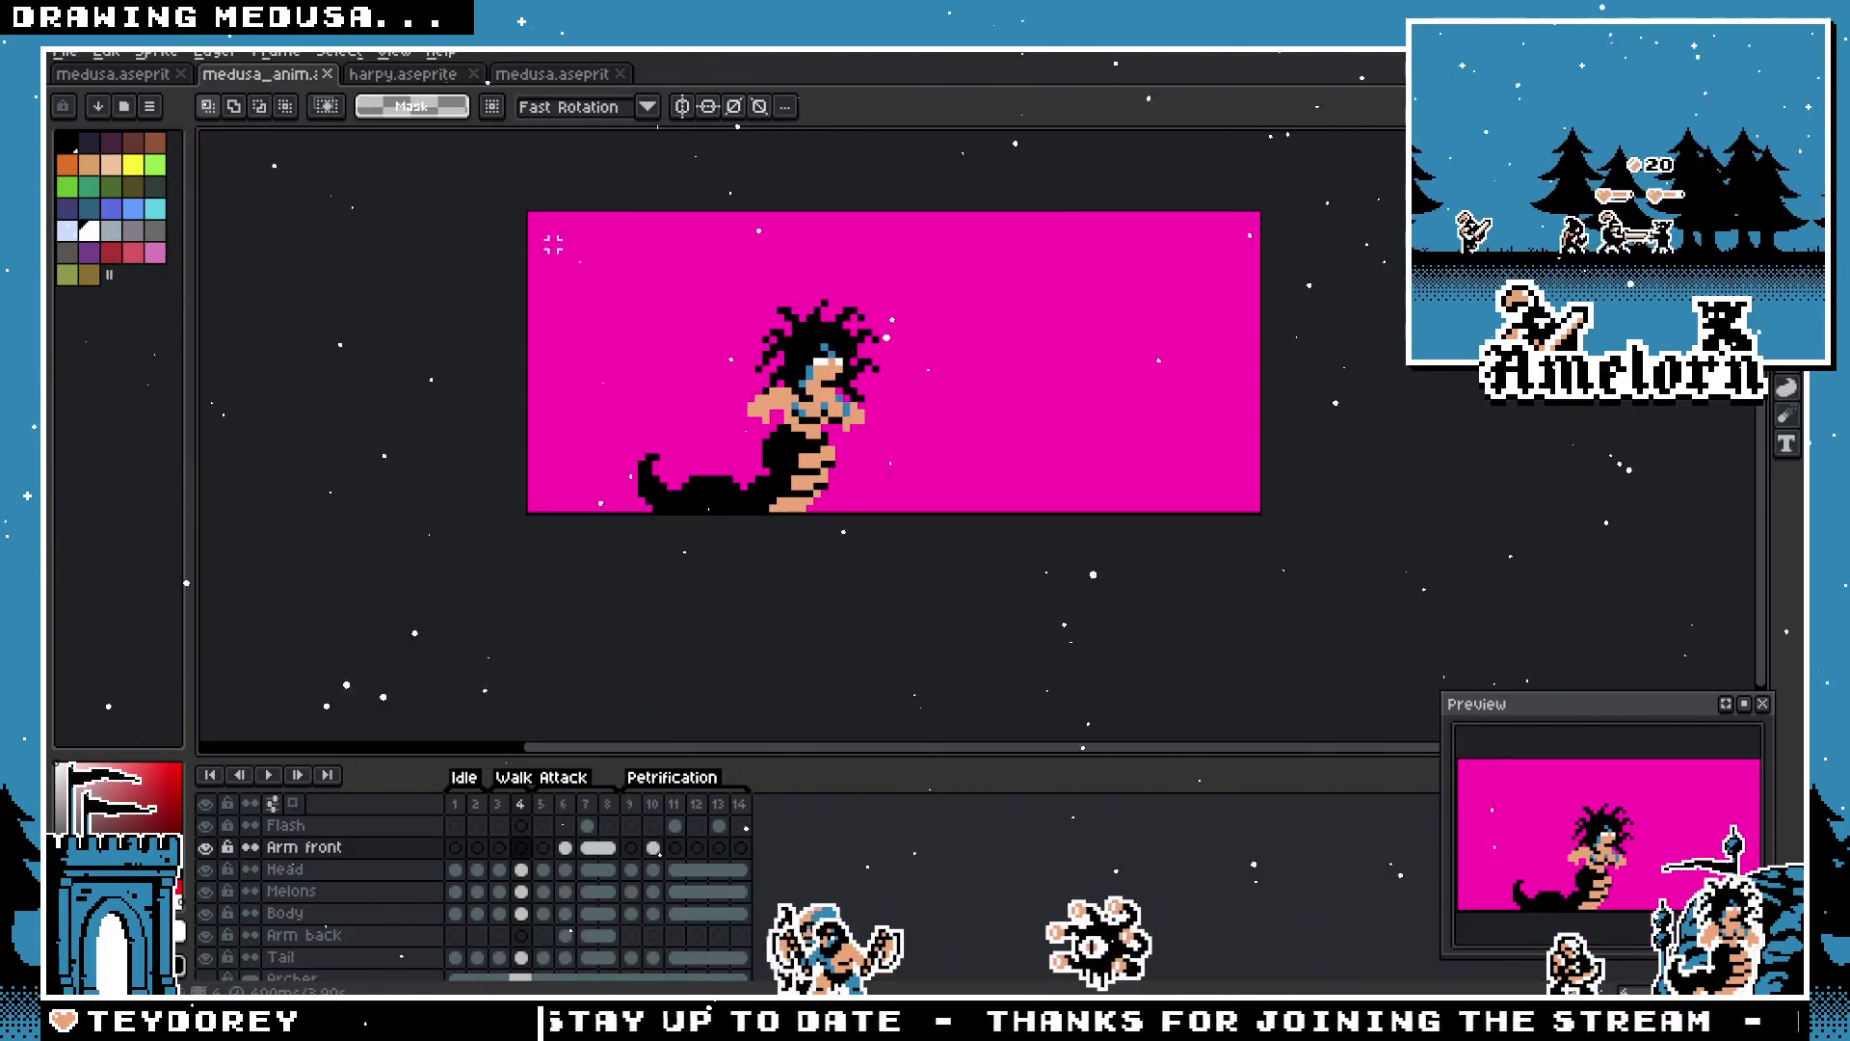
Step: Check frame 1 of medusa_anim, then play the attack animation starting from frame 3
key("m")
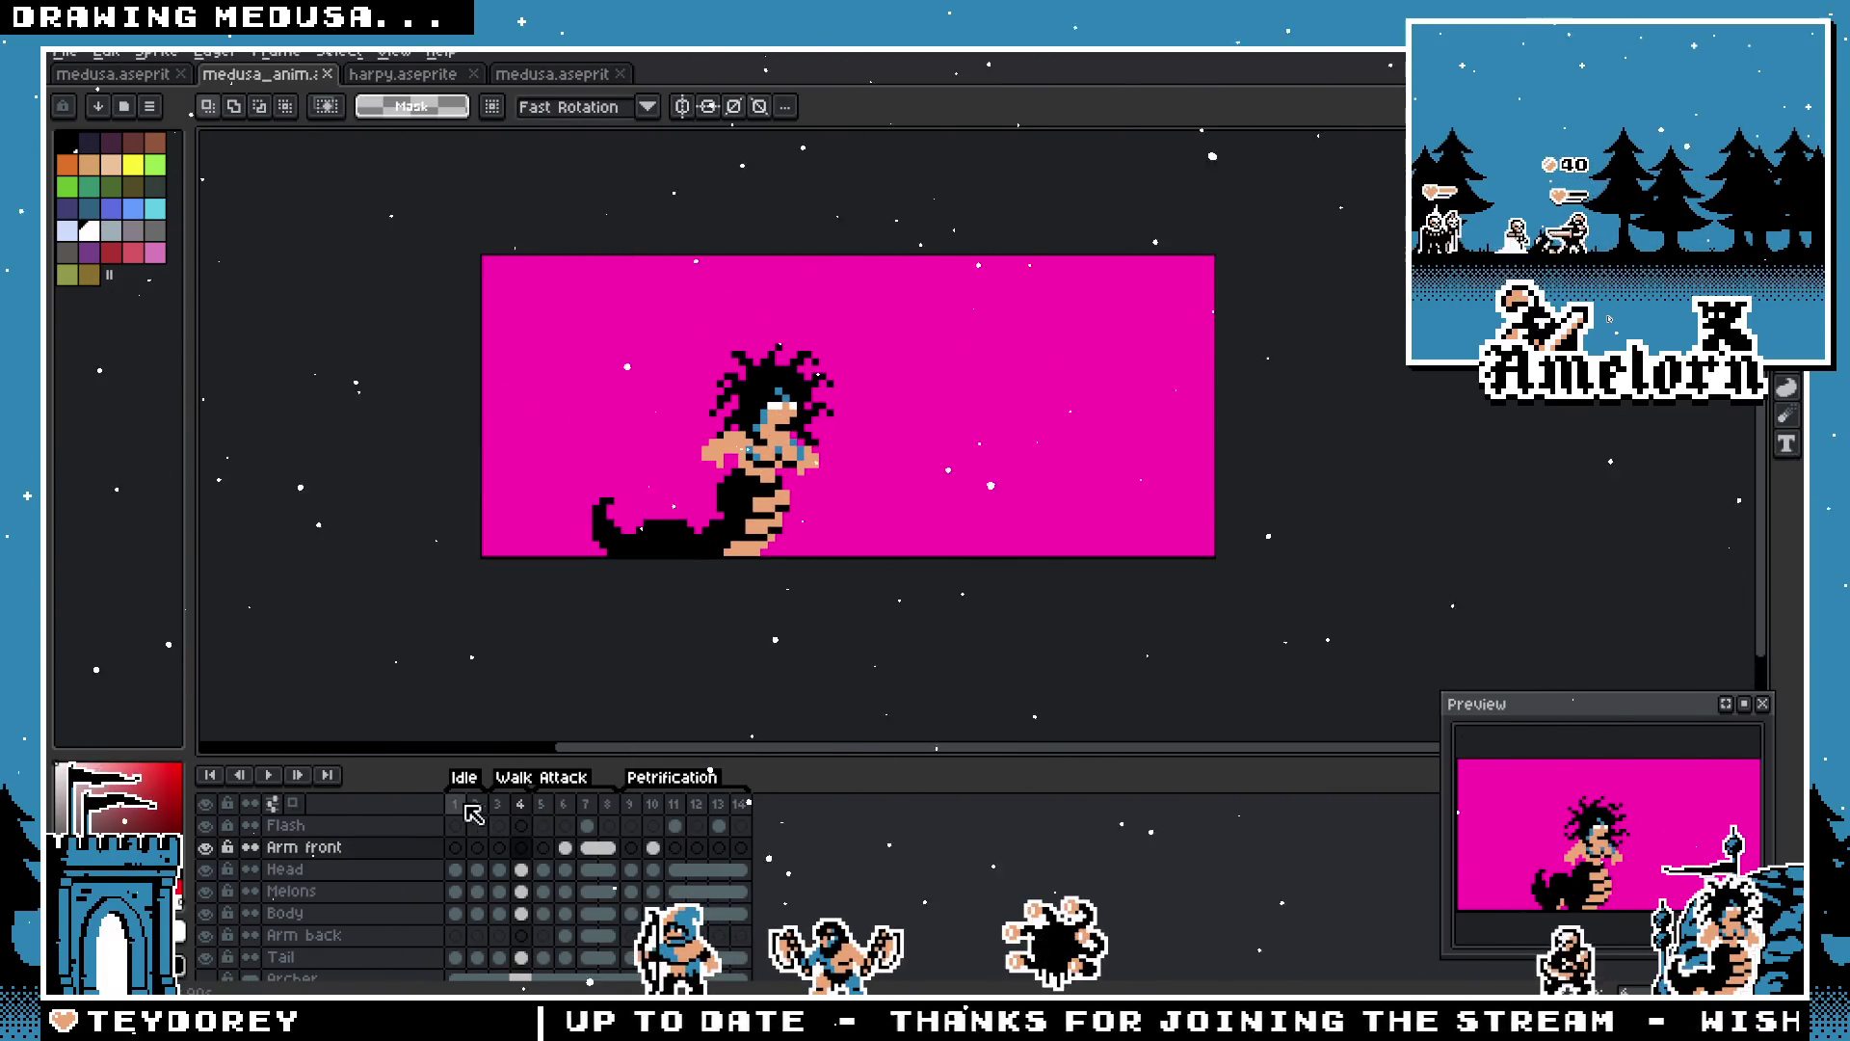
left_click(461, 803)
left_click(558, 76)
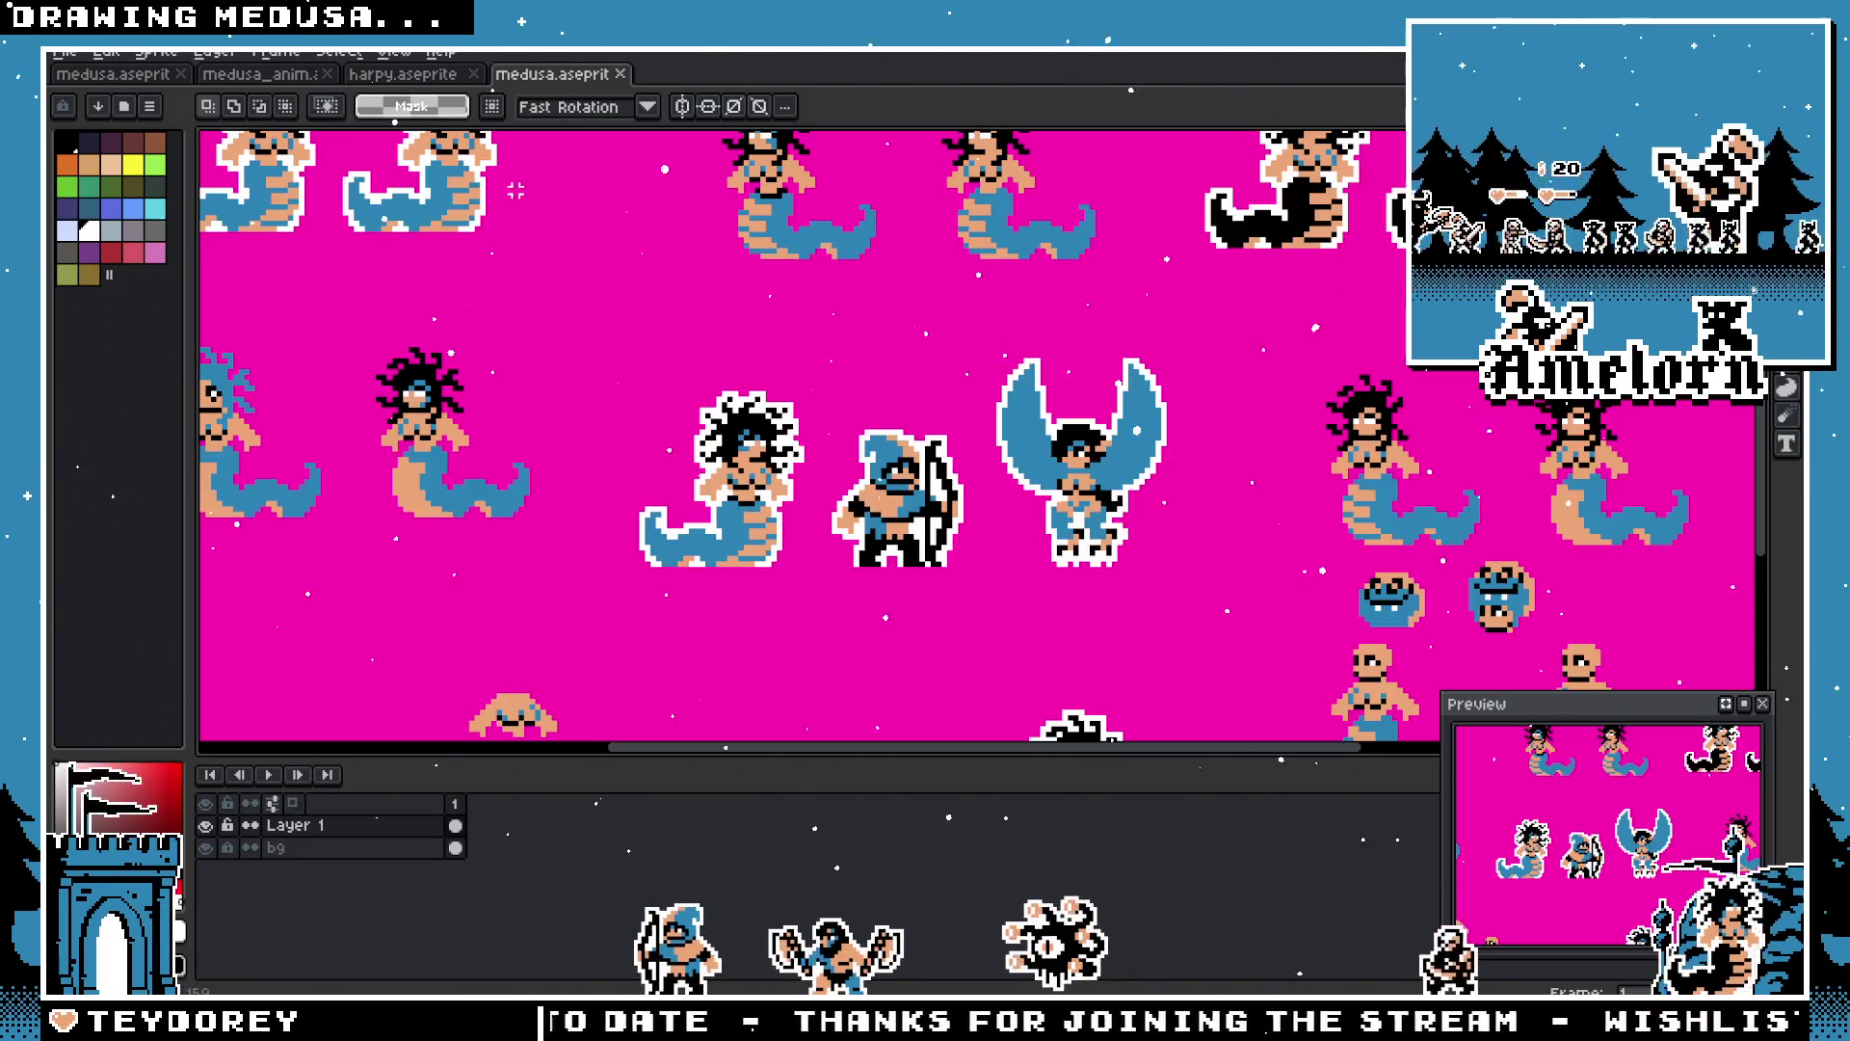
left_click(277, 76)
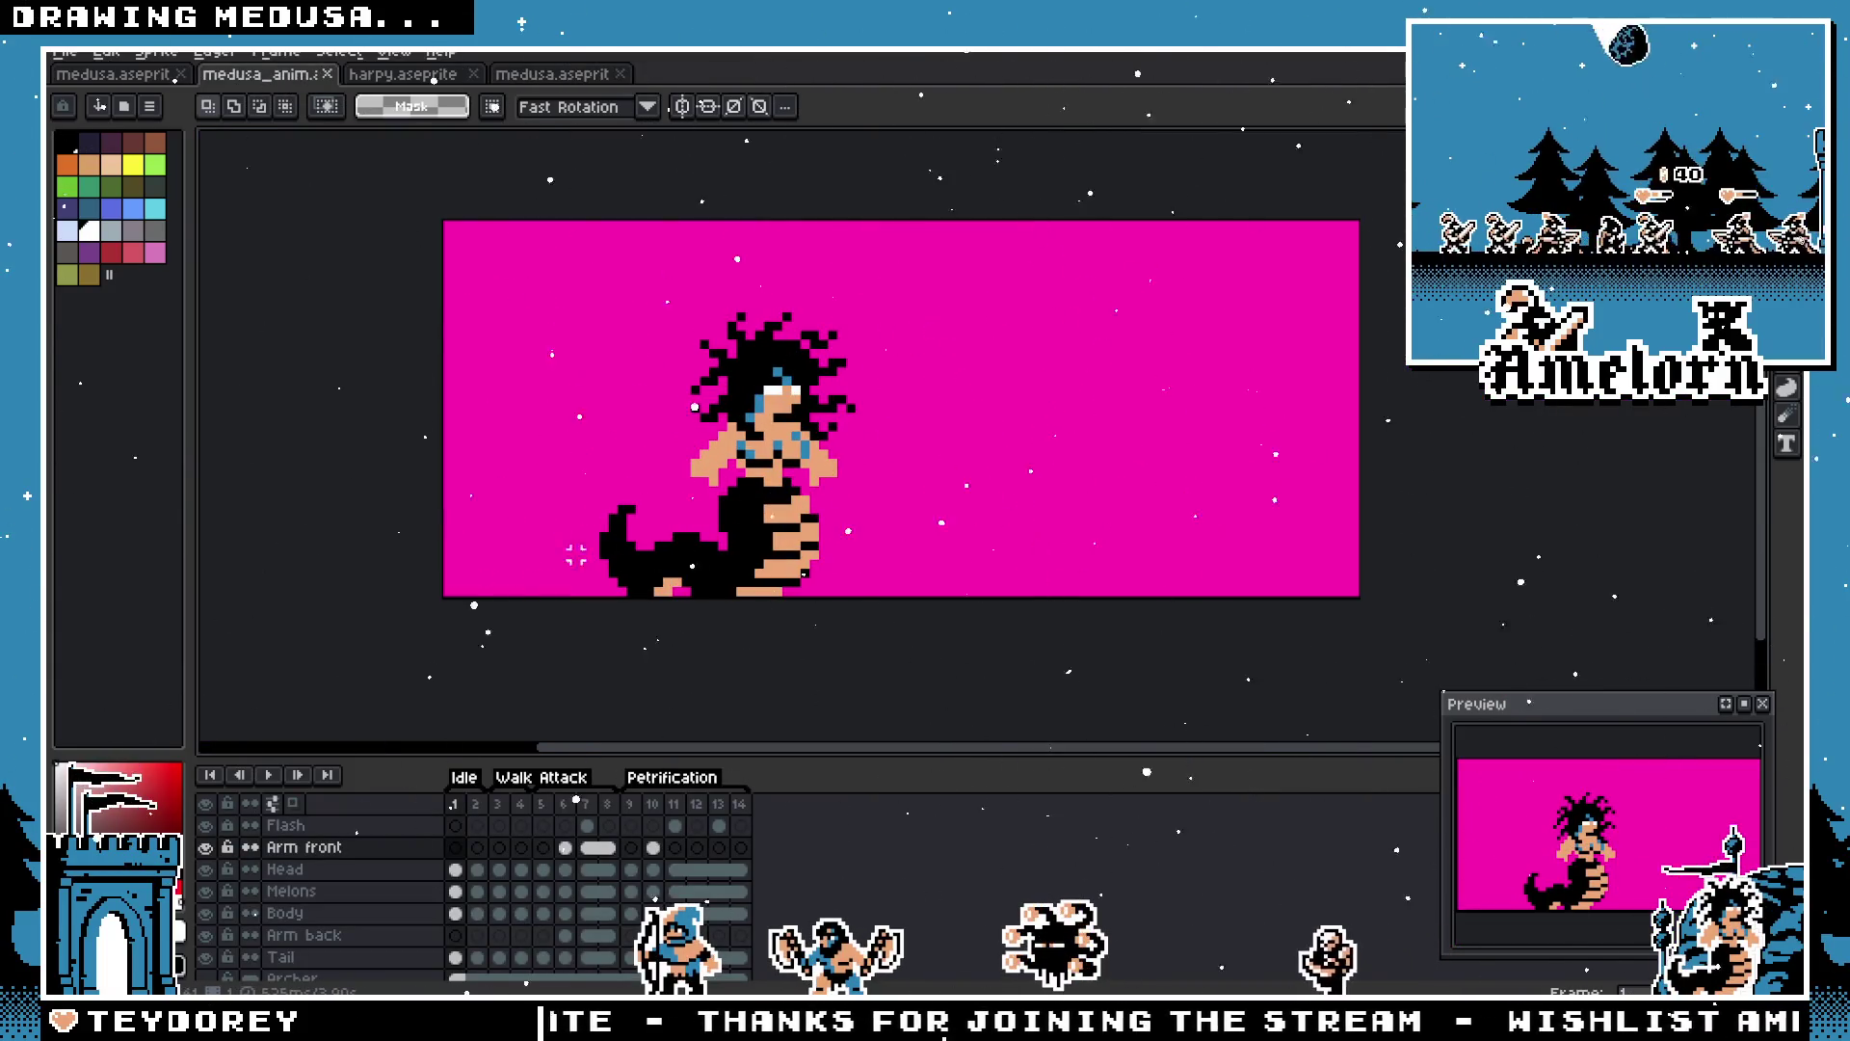
left_click(503, 805)
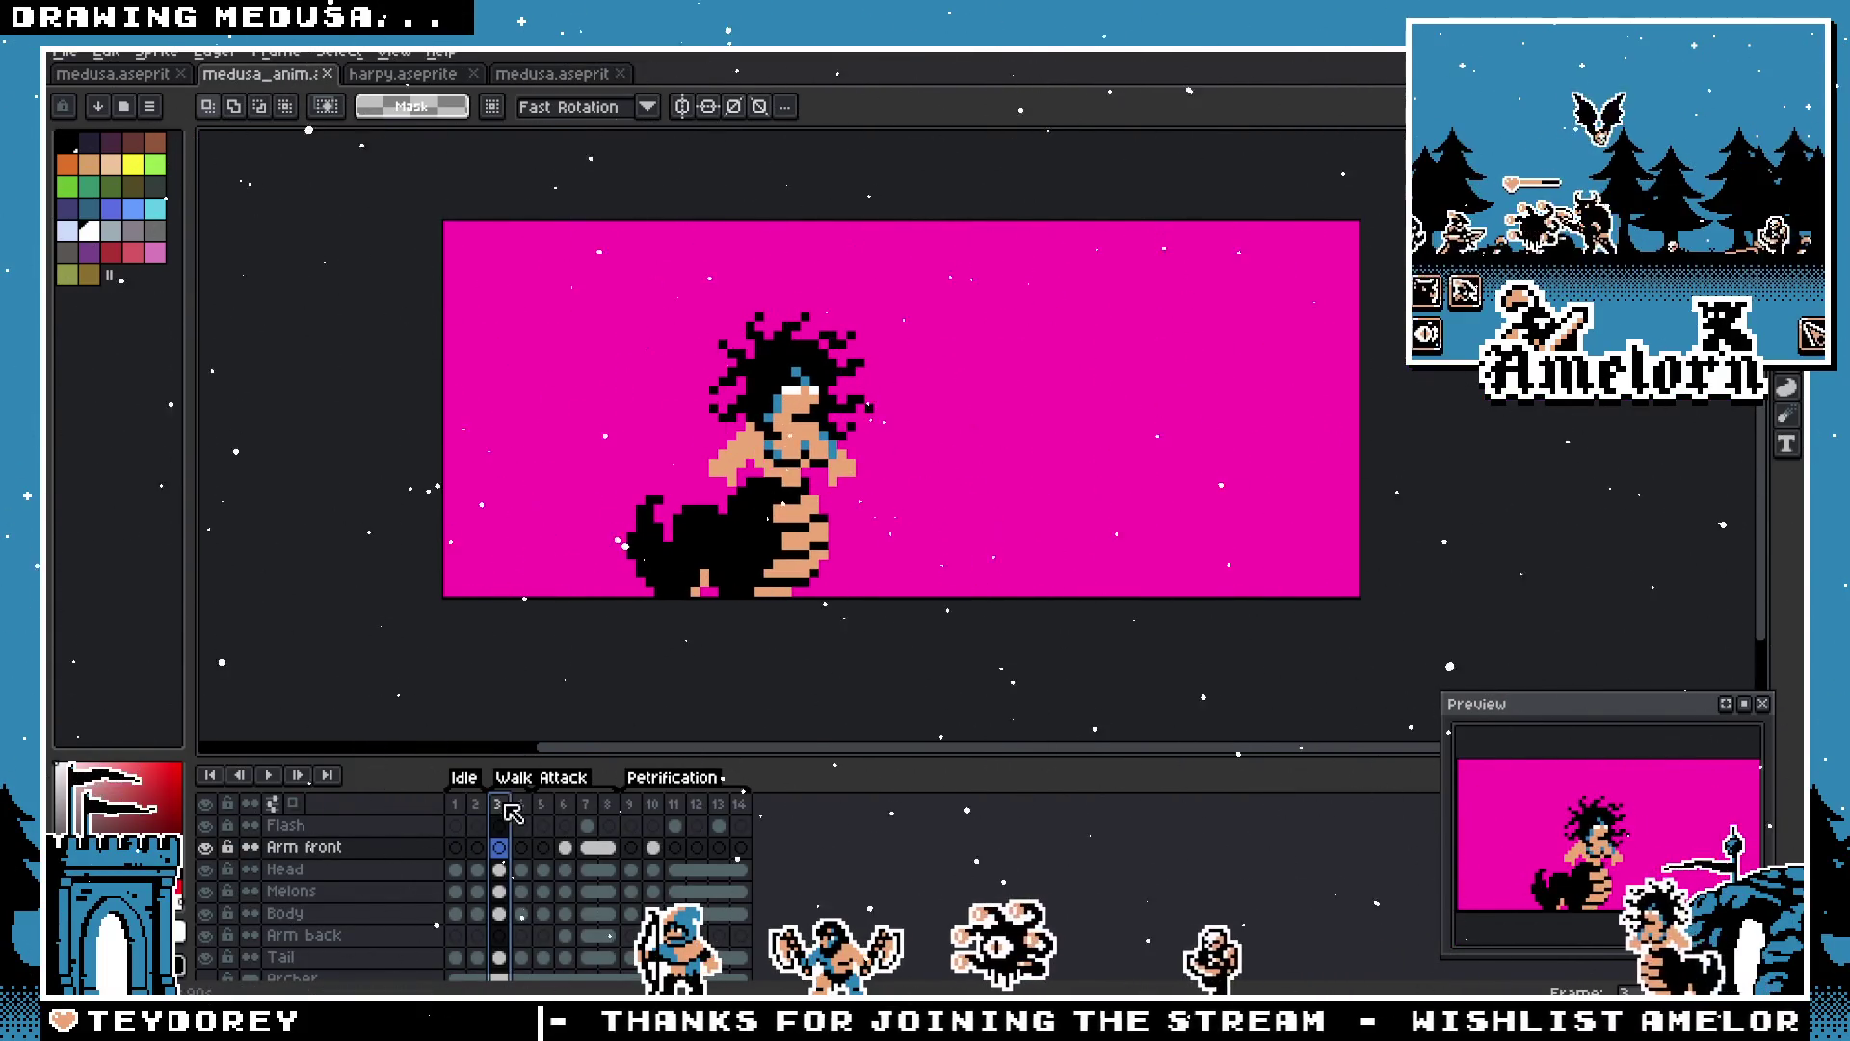
key("Return")
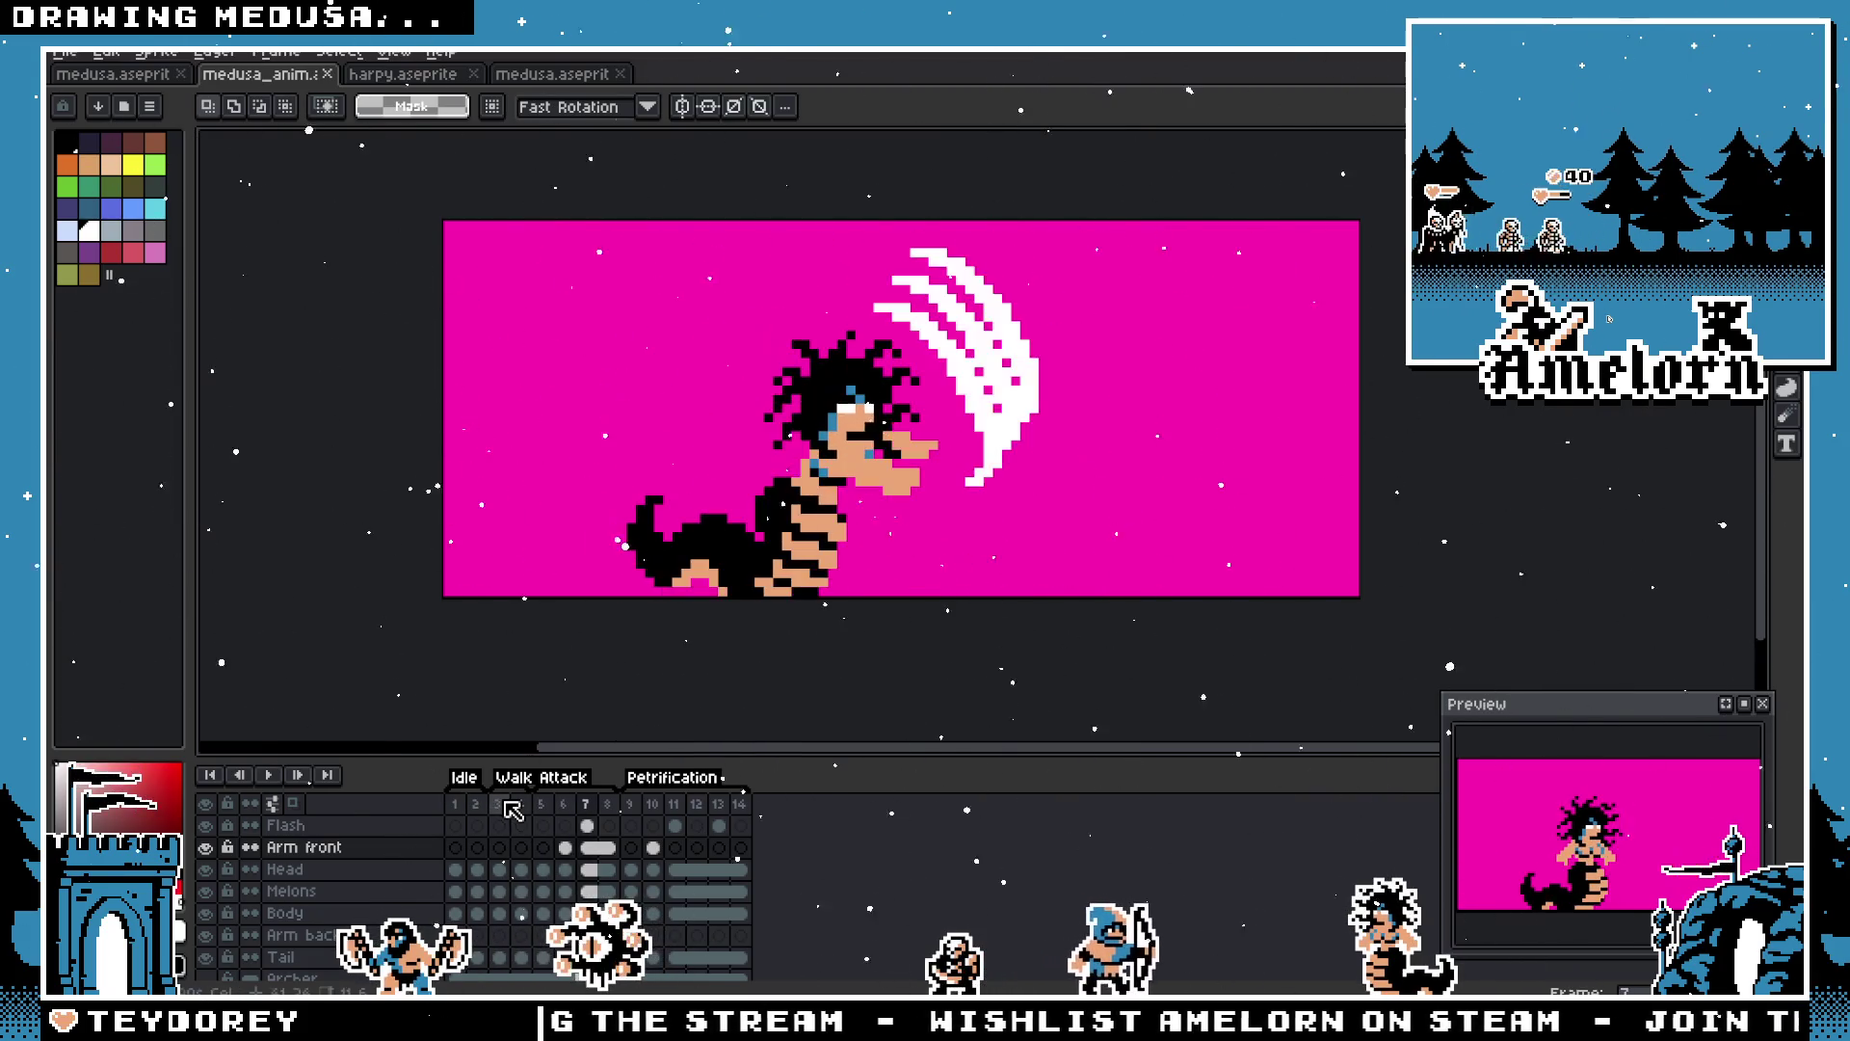
Step: Recentre the animation canvas and scrub through frames 1 to 8
scroll(554, 210, "down", 2)
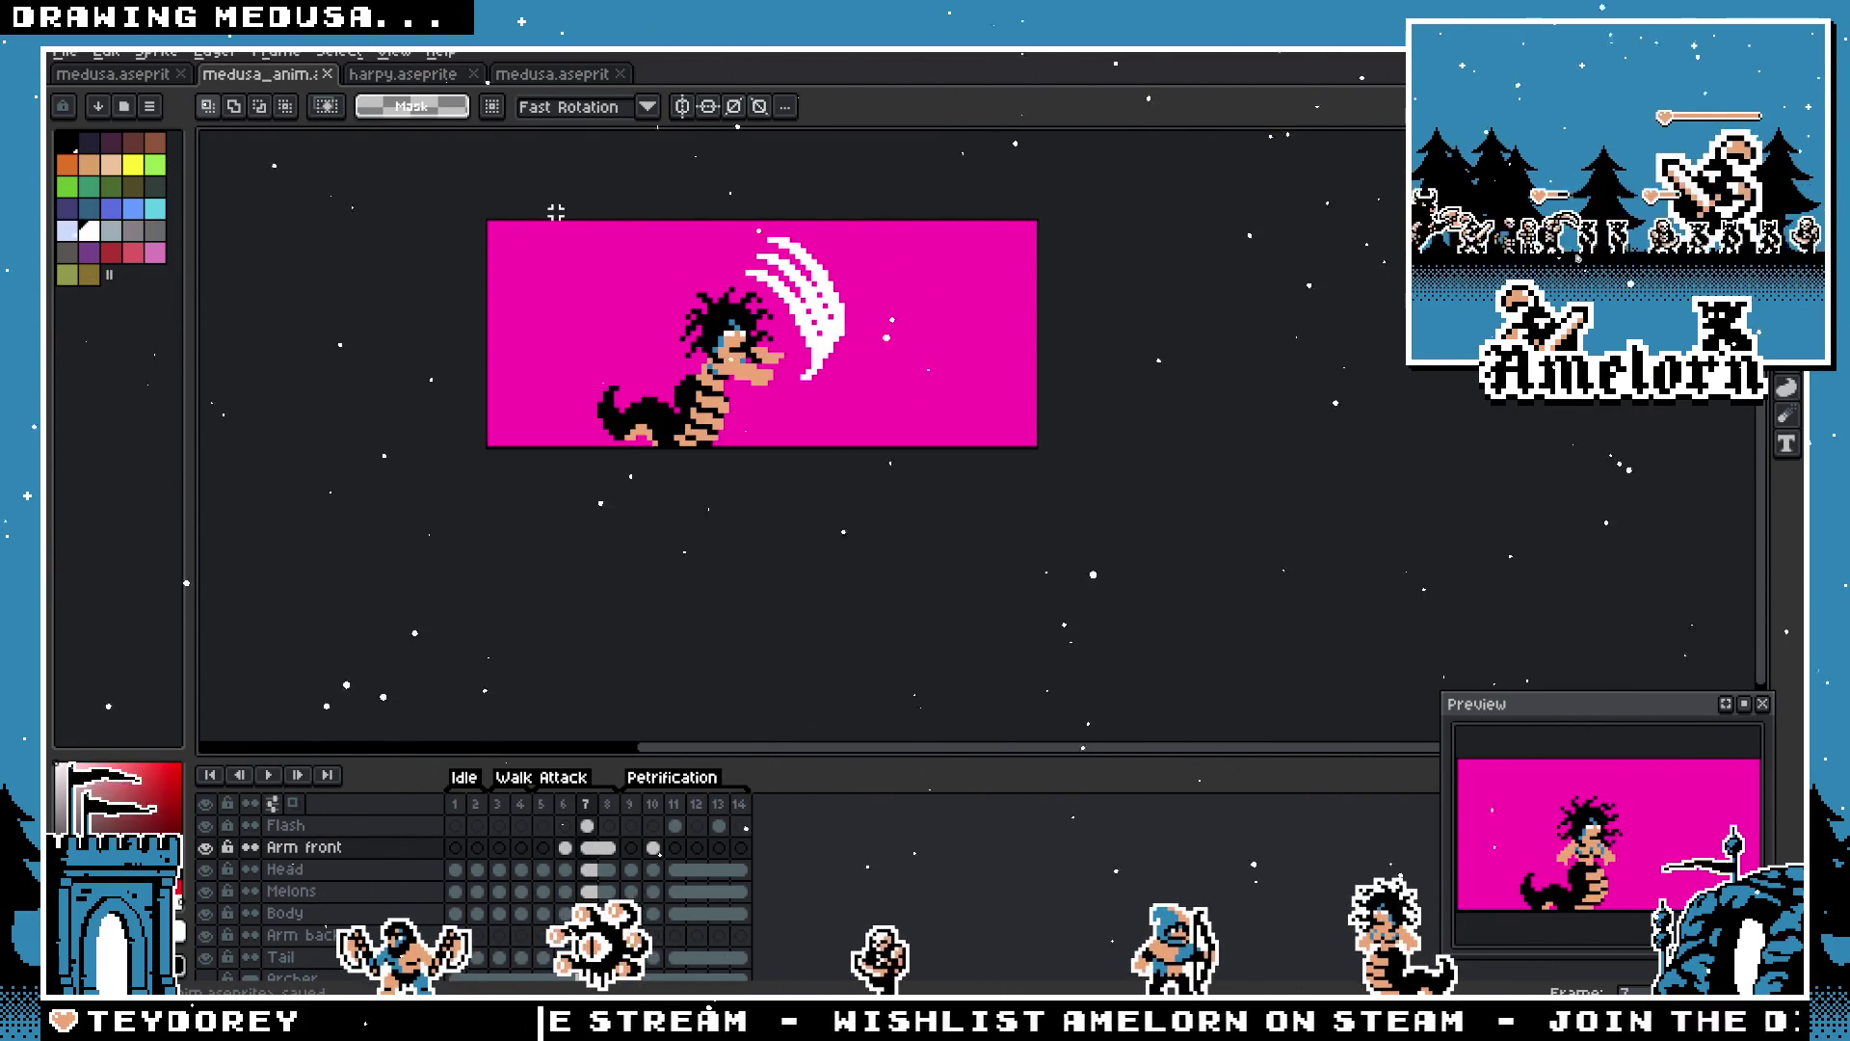
left_click_drag(556, 211, 595, 378)
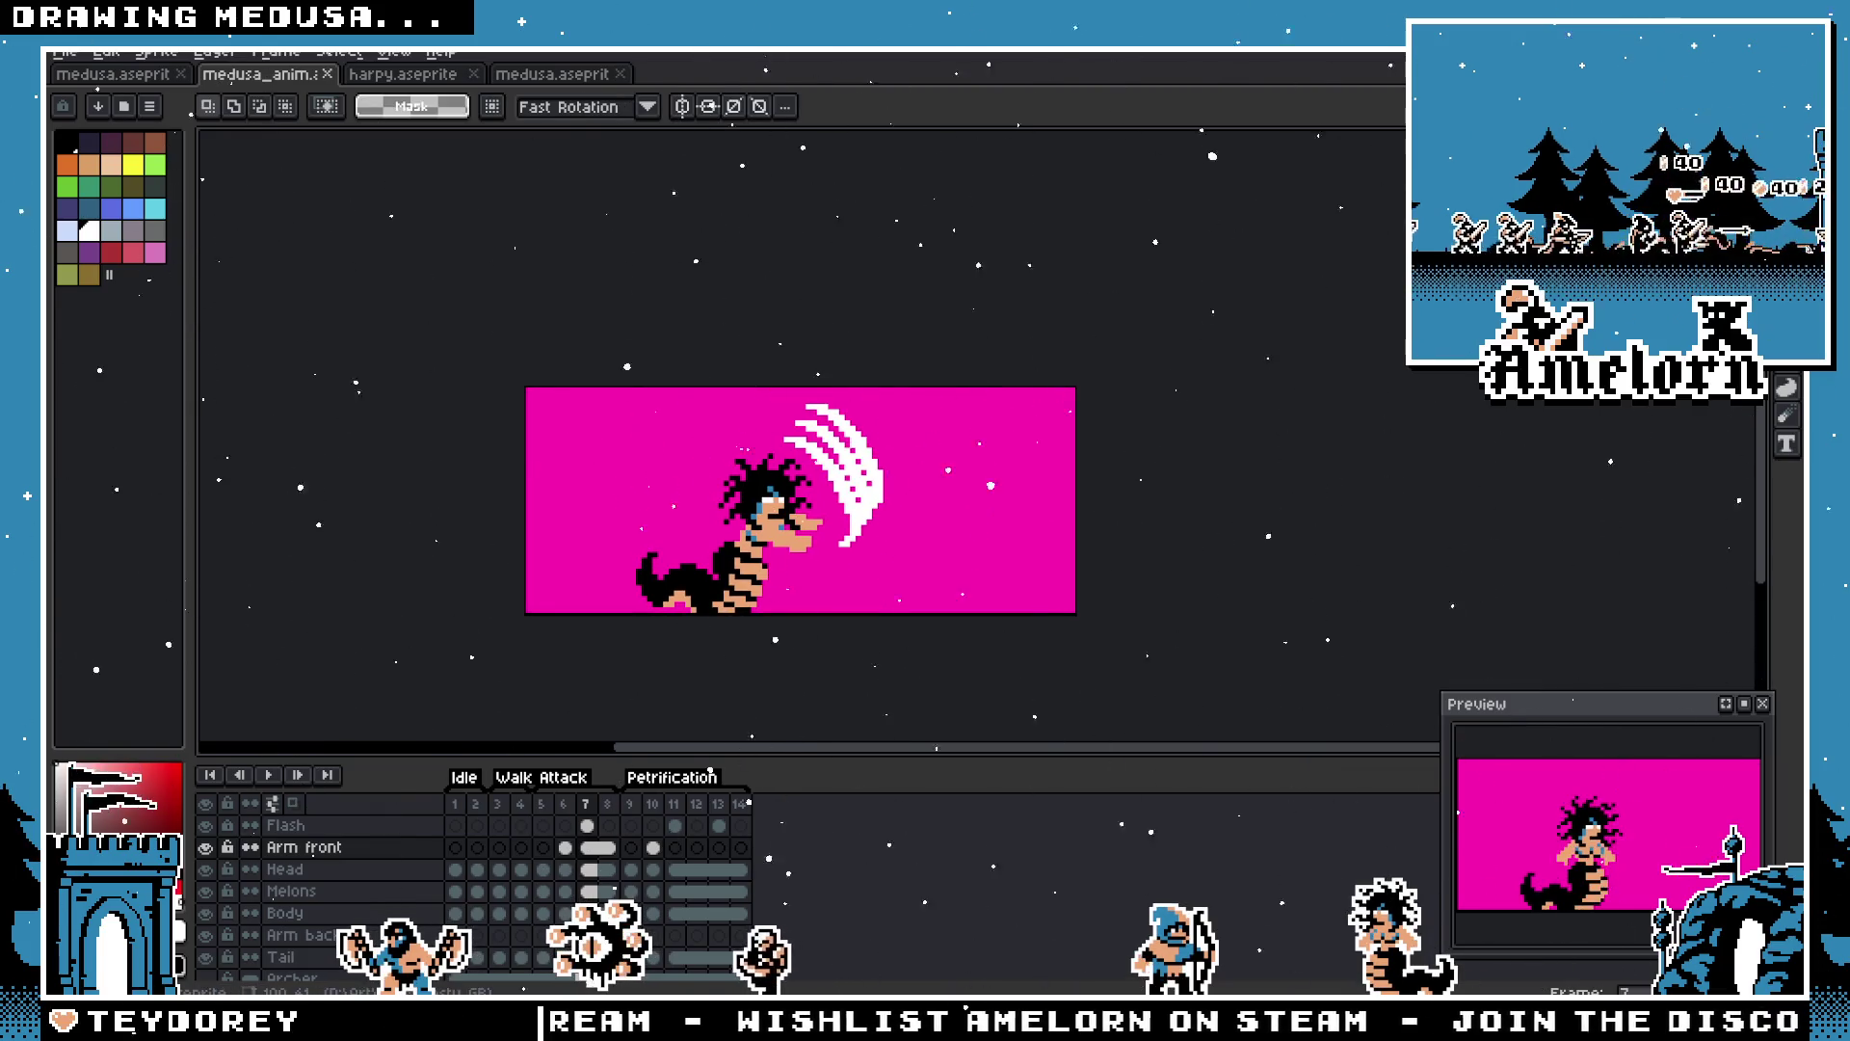
key("space")
left_click_drag(551, 321, 559, 392)
left_click_drag(552, 466, 537, 413)
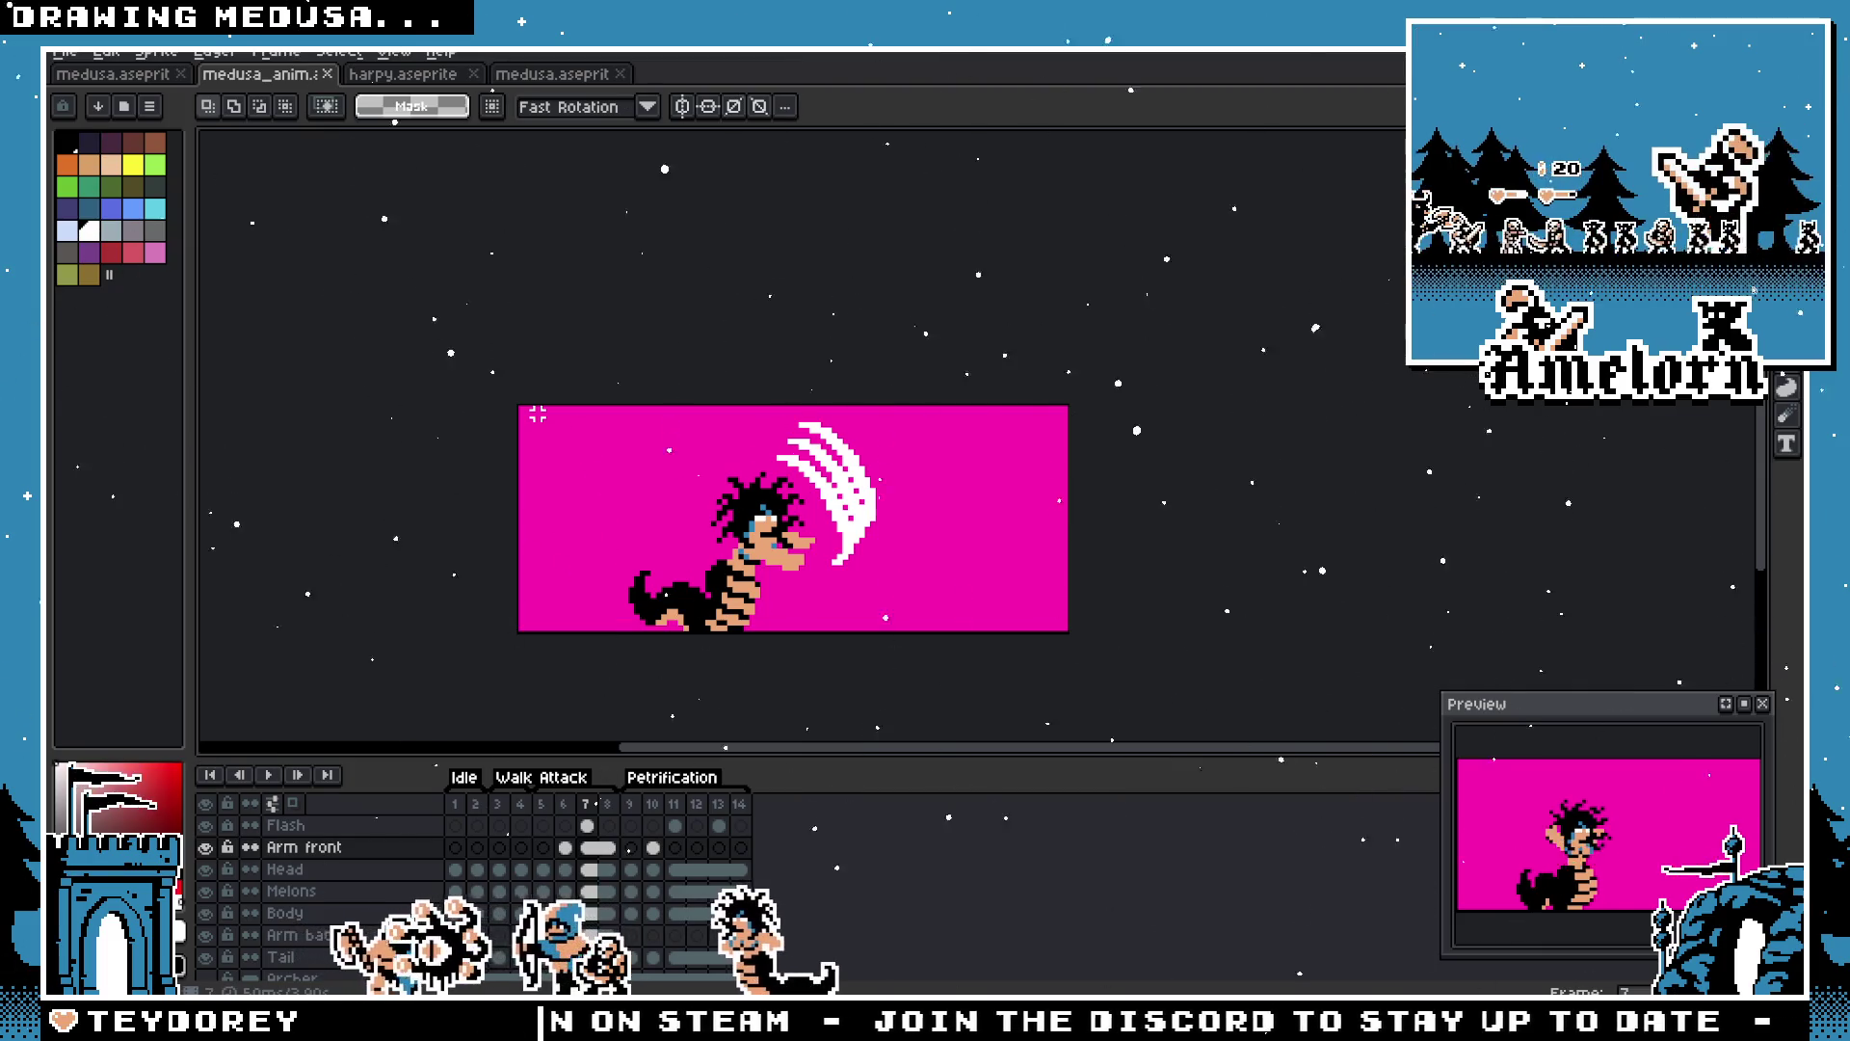
left_click(456, 803)
mouse_move(518, 815)
left_mouse_down()
mouse_move(501, 814)
mouse_move(742, 819)
left_mouse_up()
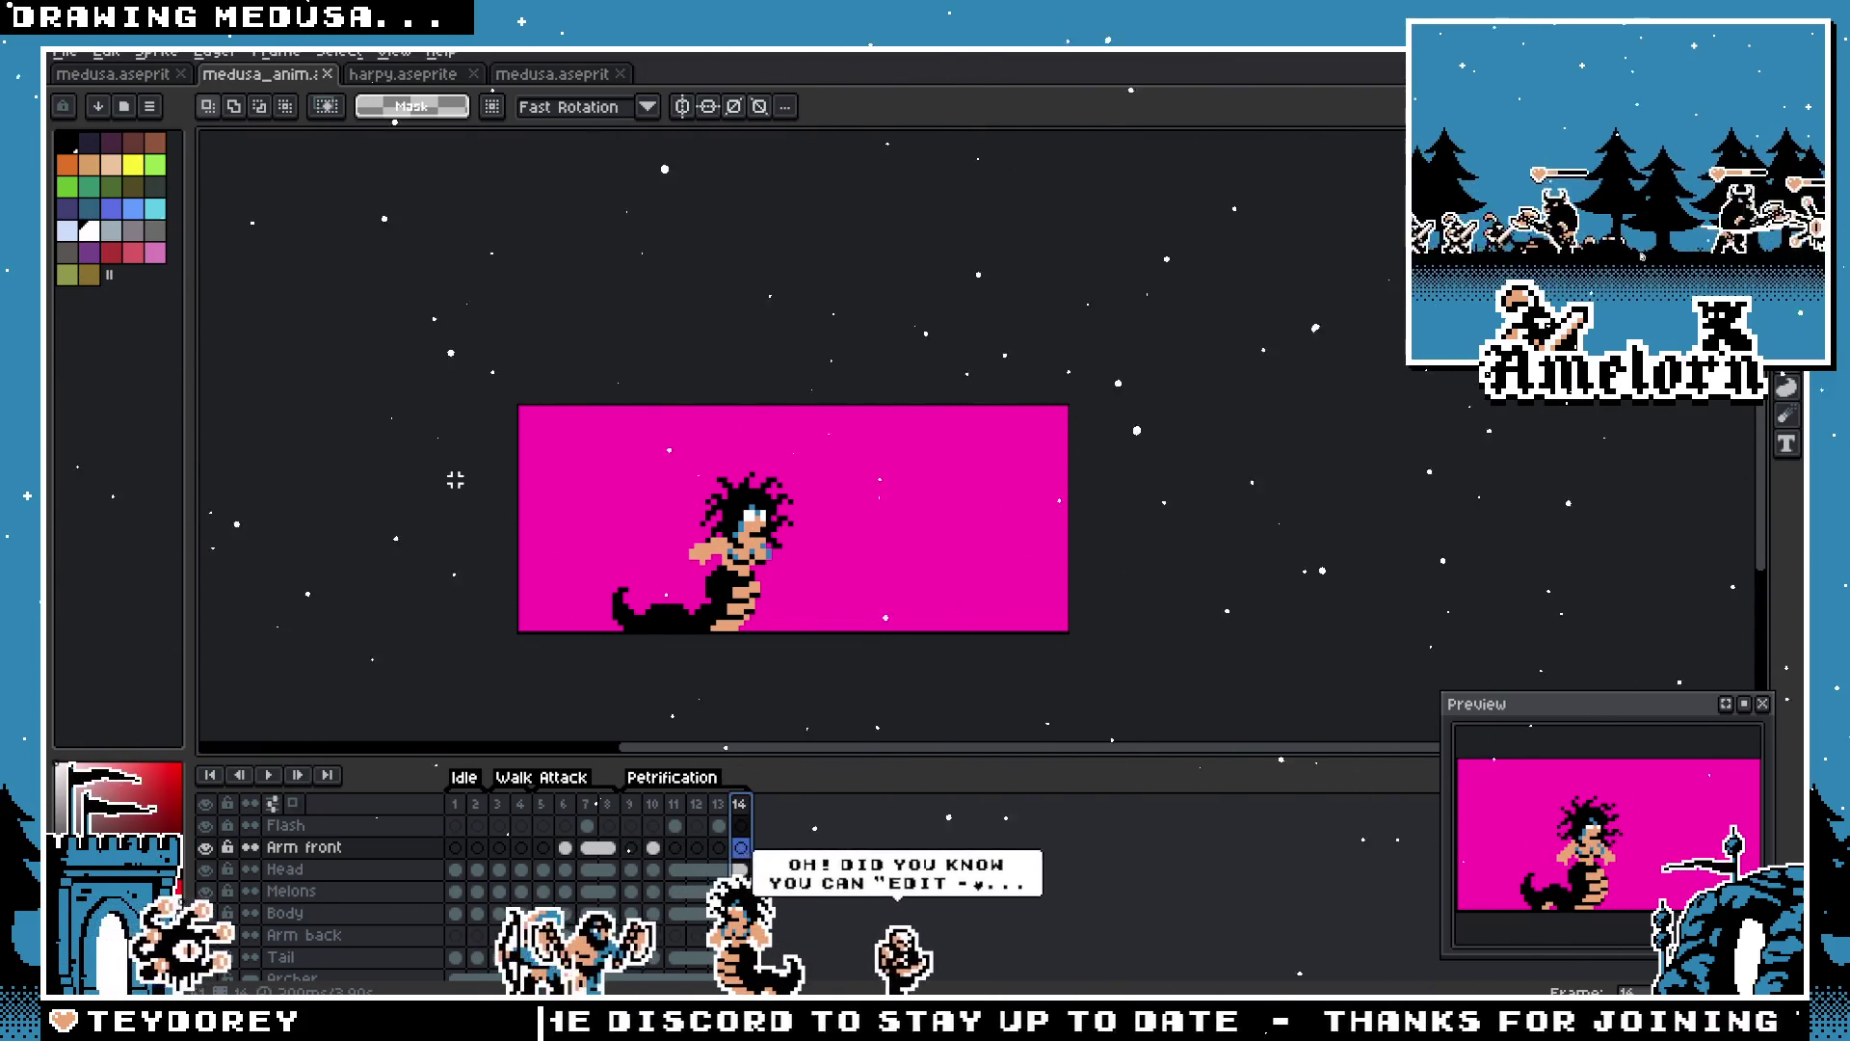
Step: Glance at the harpy file, then bring up the Edit menu on the medusa_anim animation
left_click(557, 75)
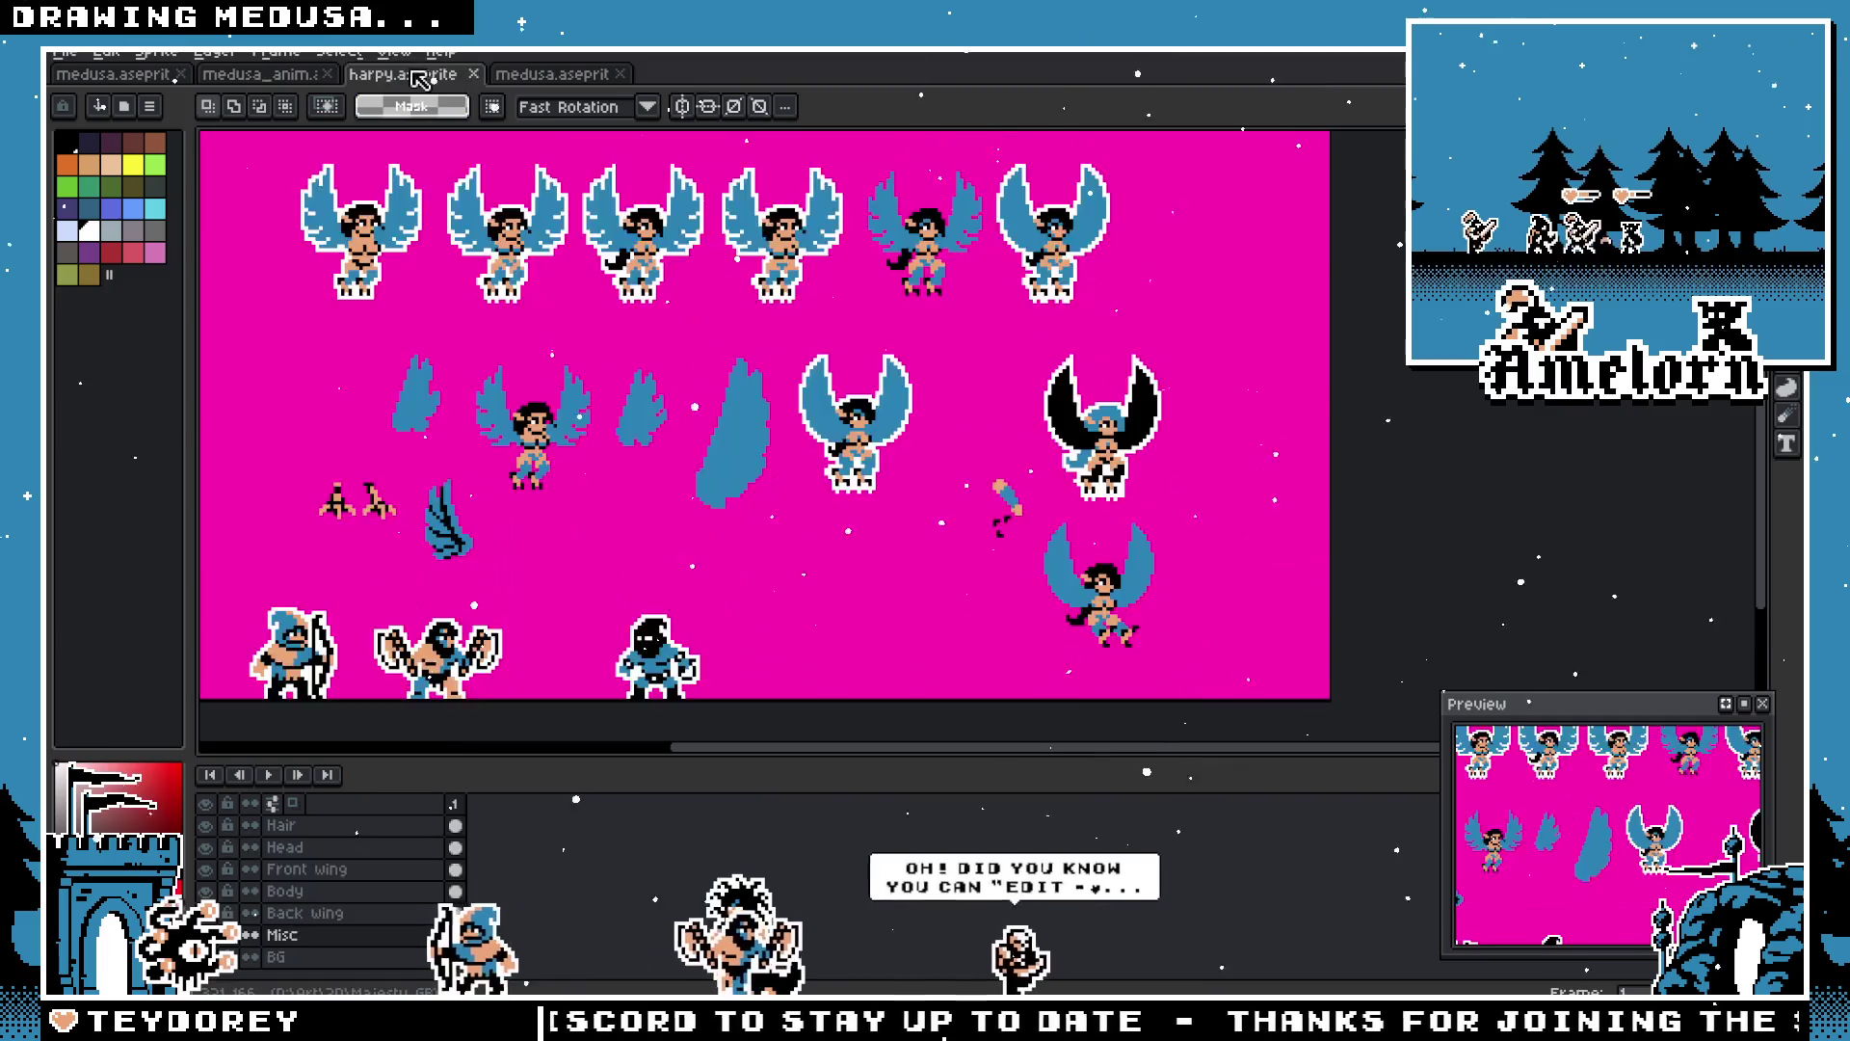
left_click(289, 74)
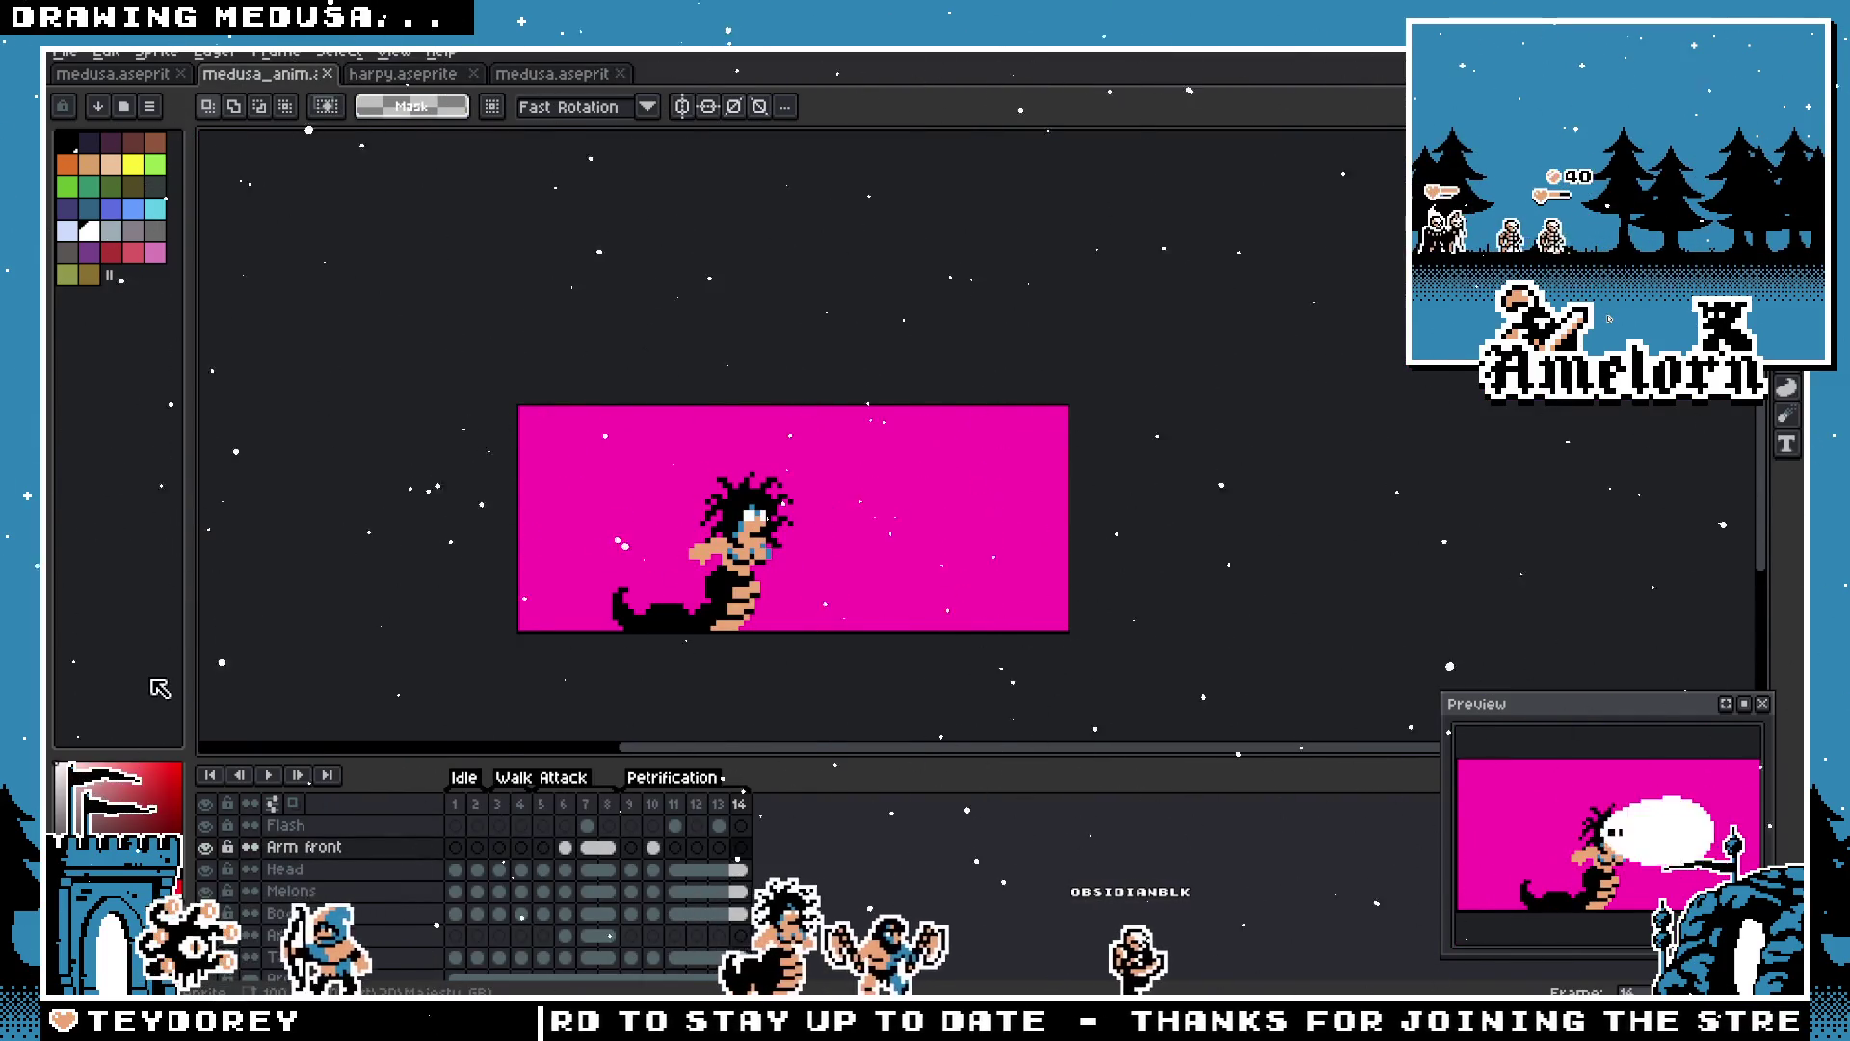
scroll(342, 914, "down", 3)
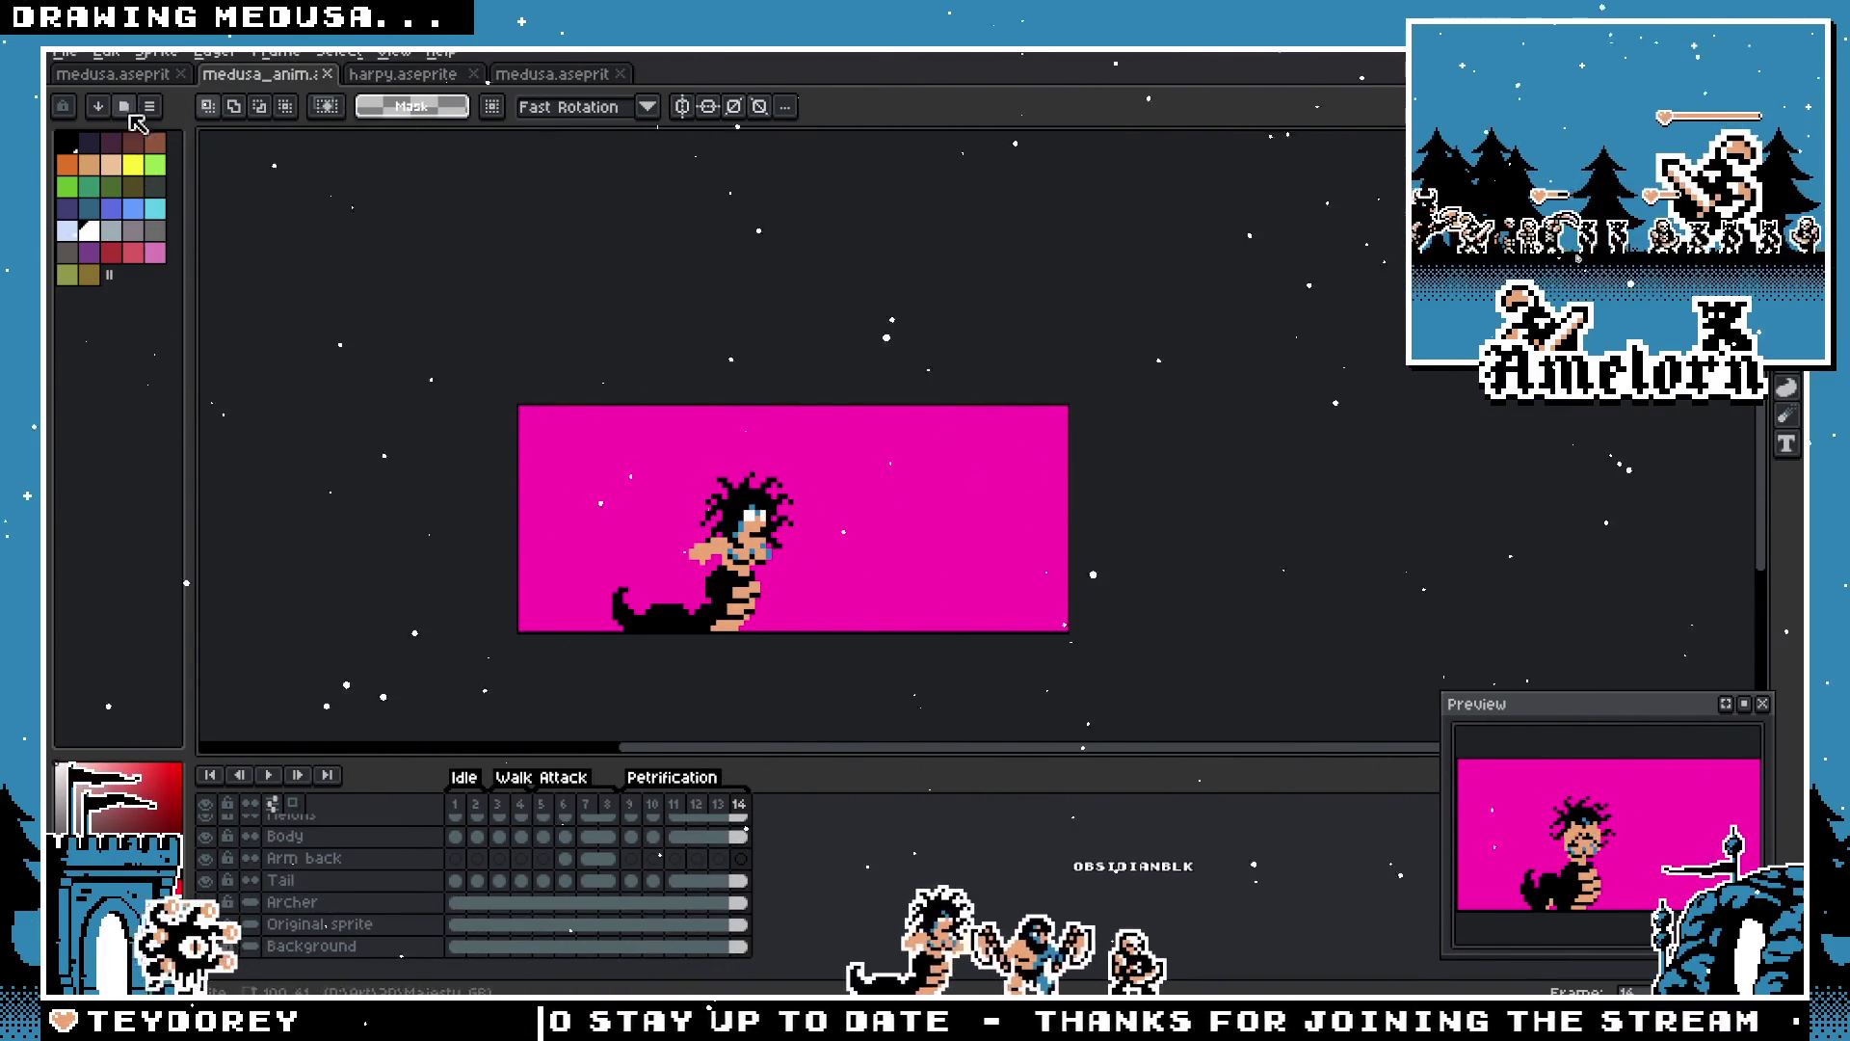
left_click(103, 54)
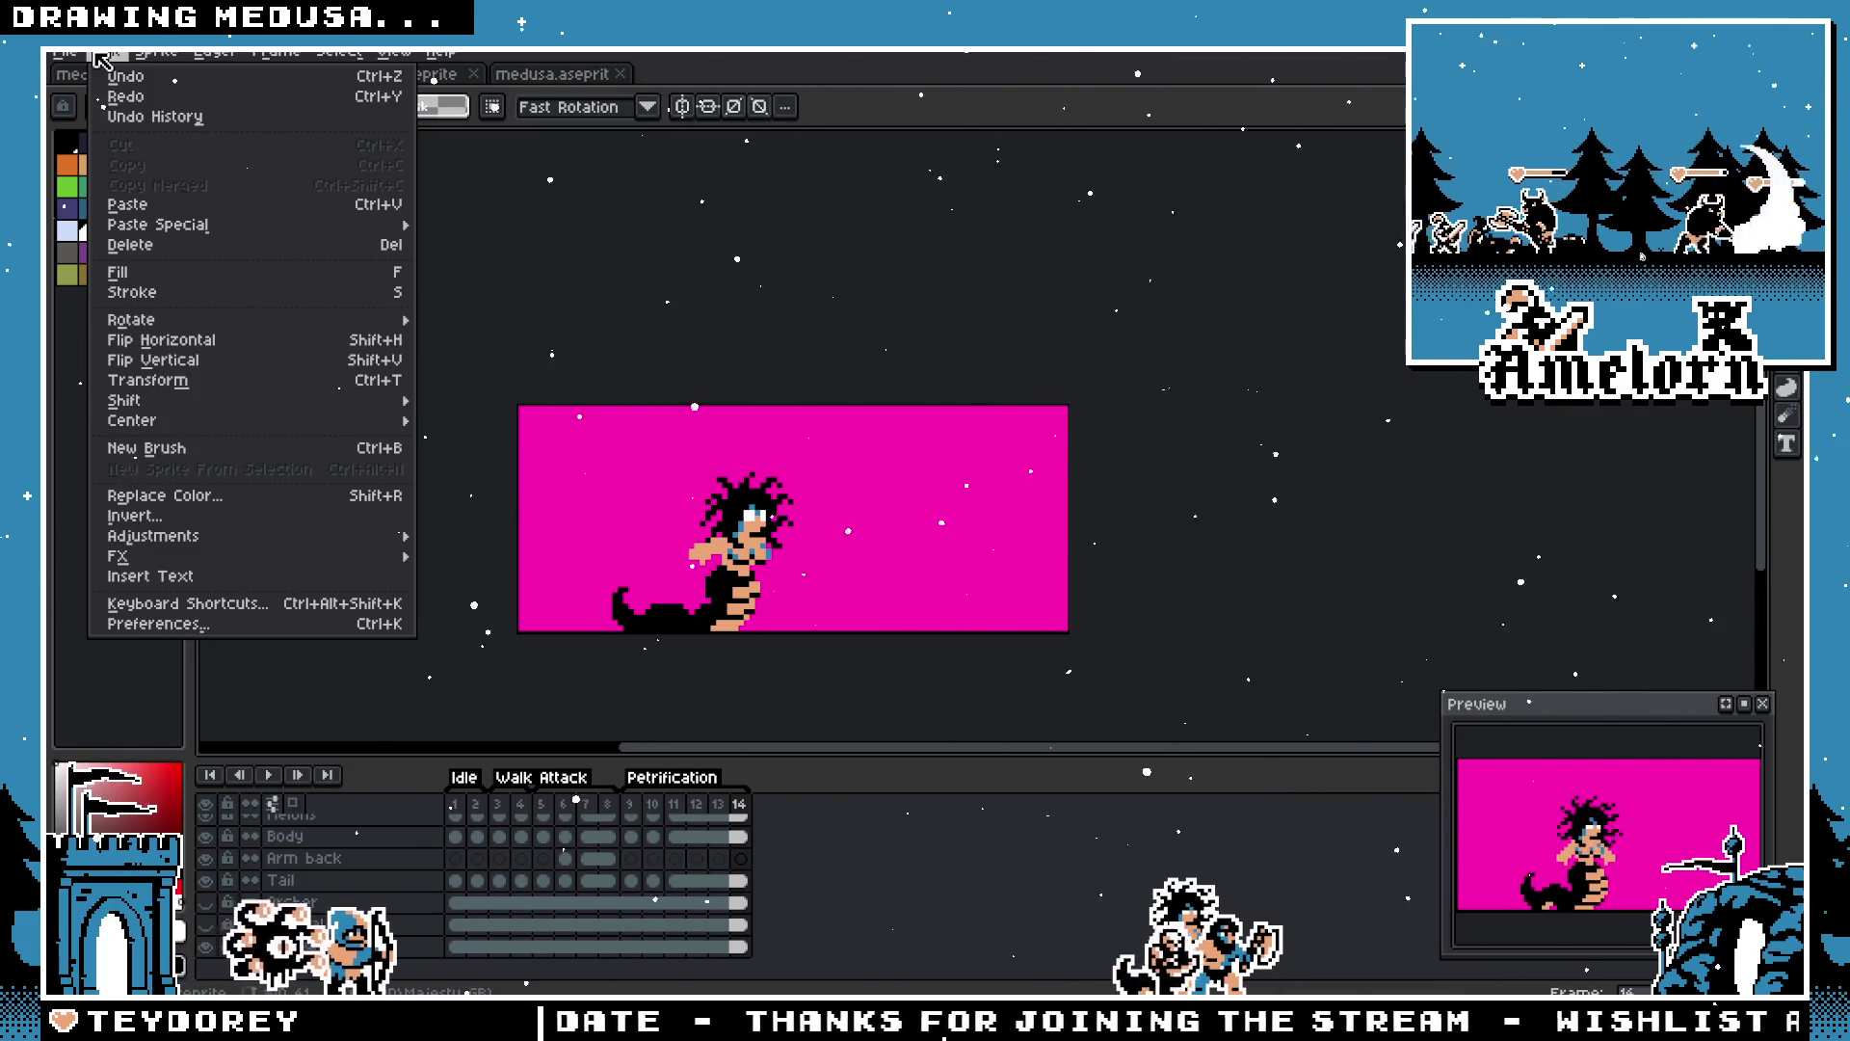
key("Escape")
scroll(300, 868, "up", 3)
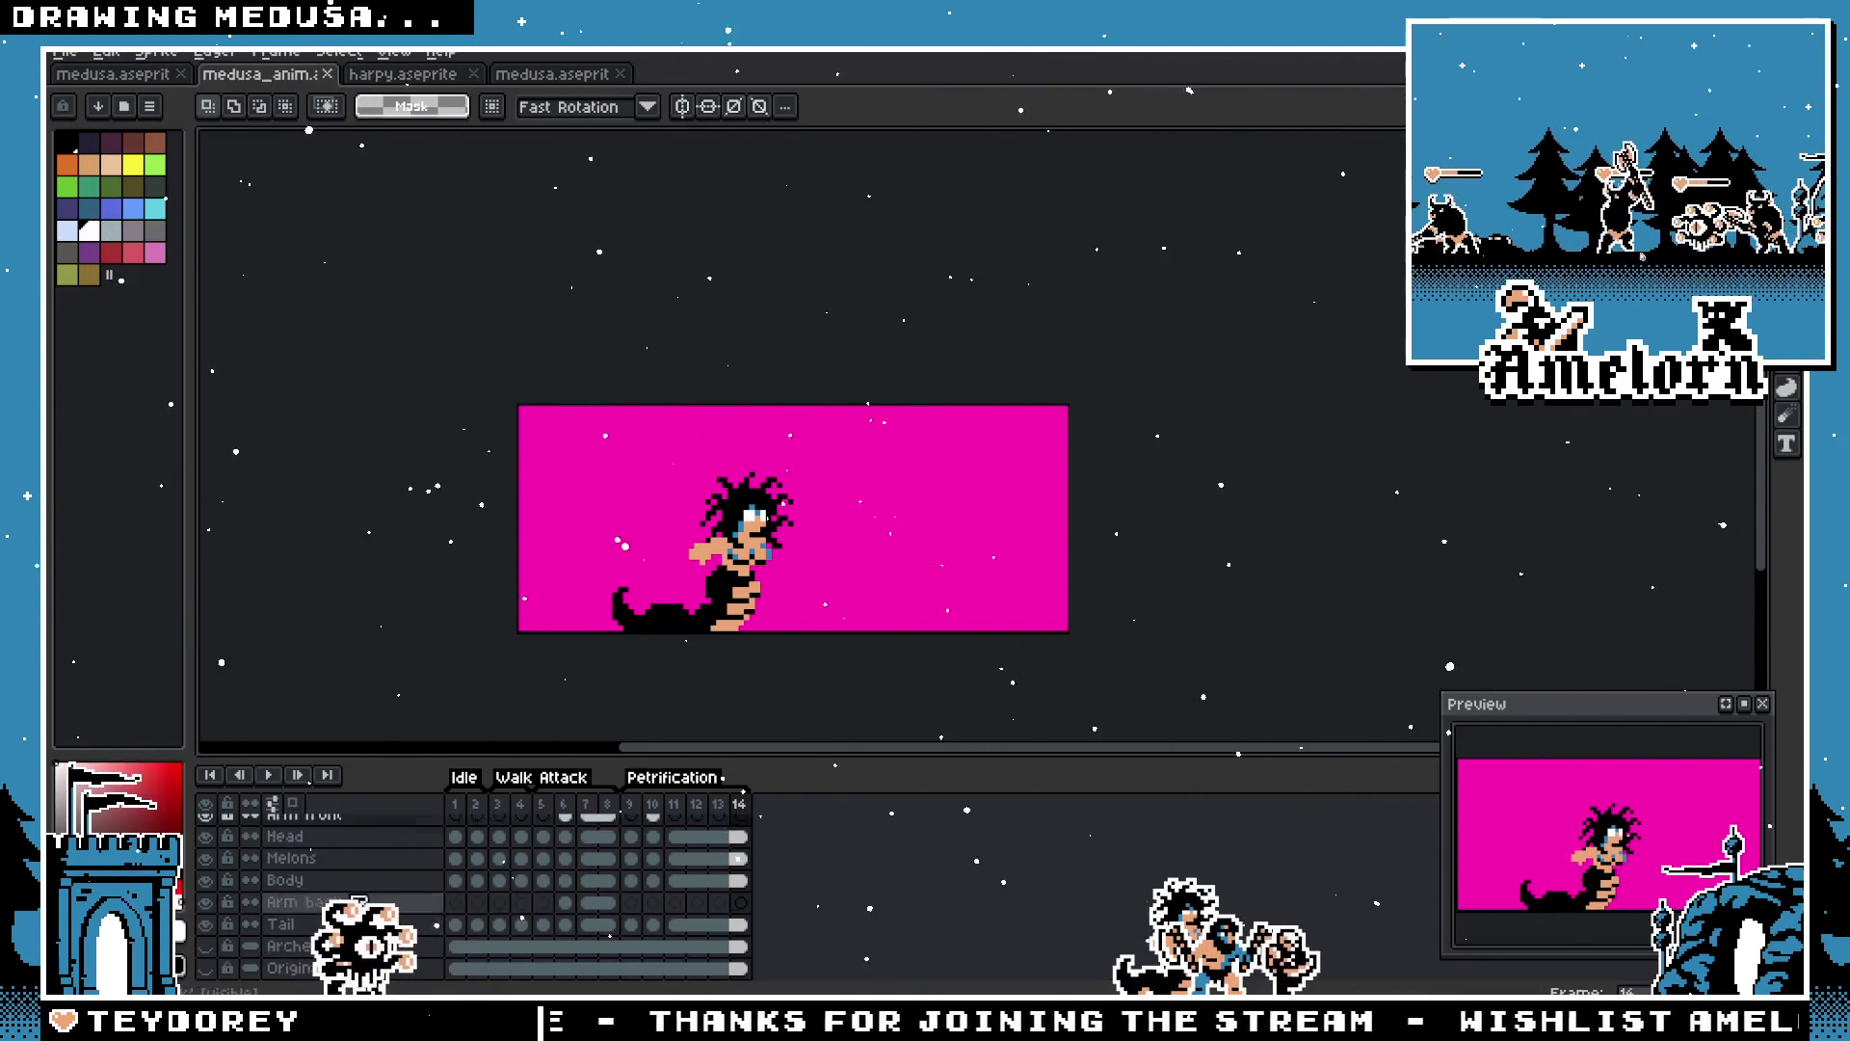
scroll(308, 860, "up", 1)
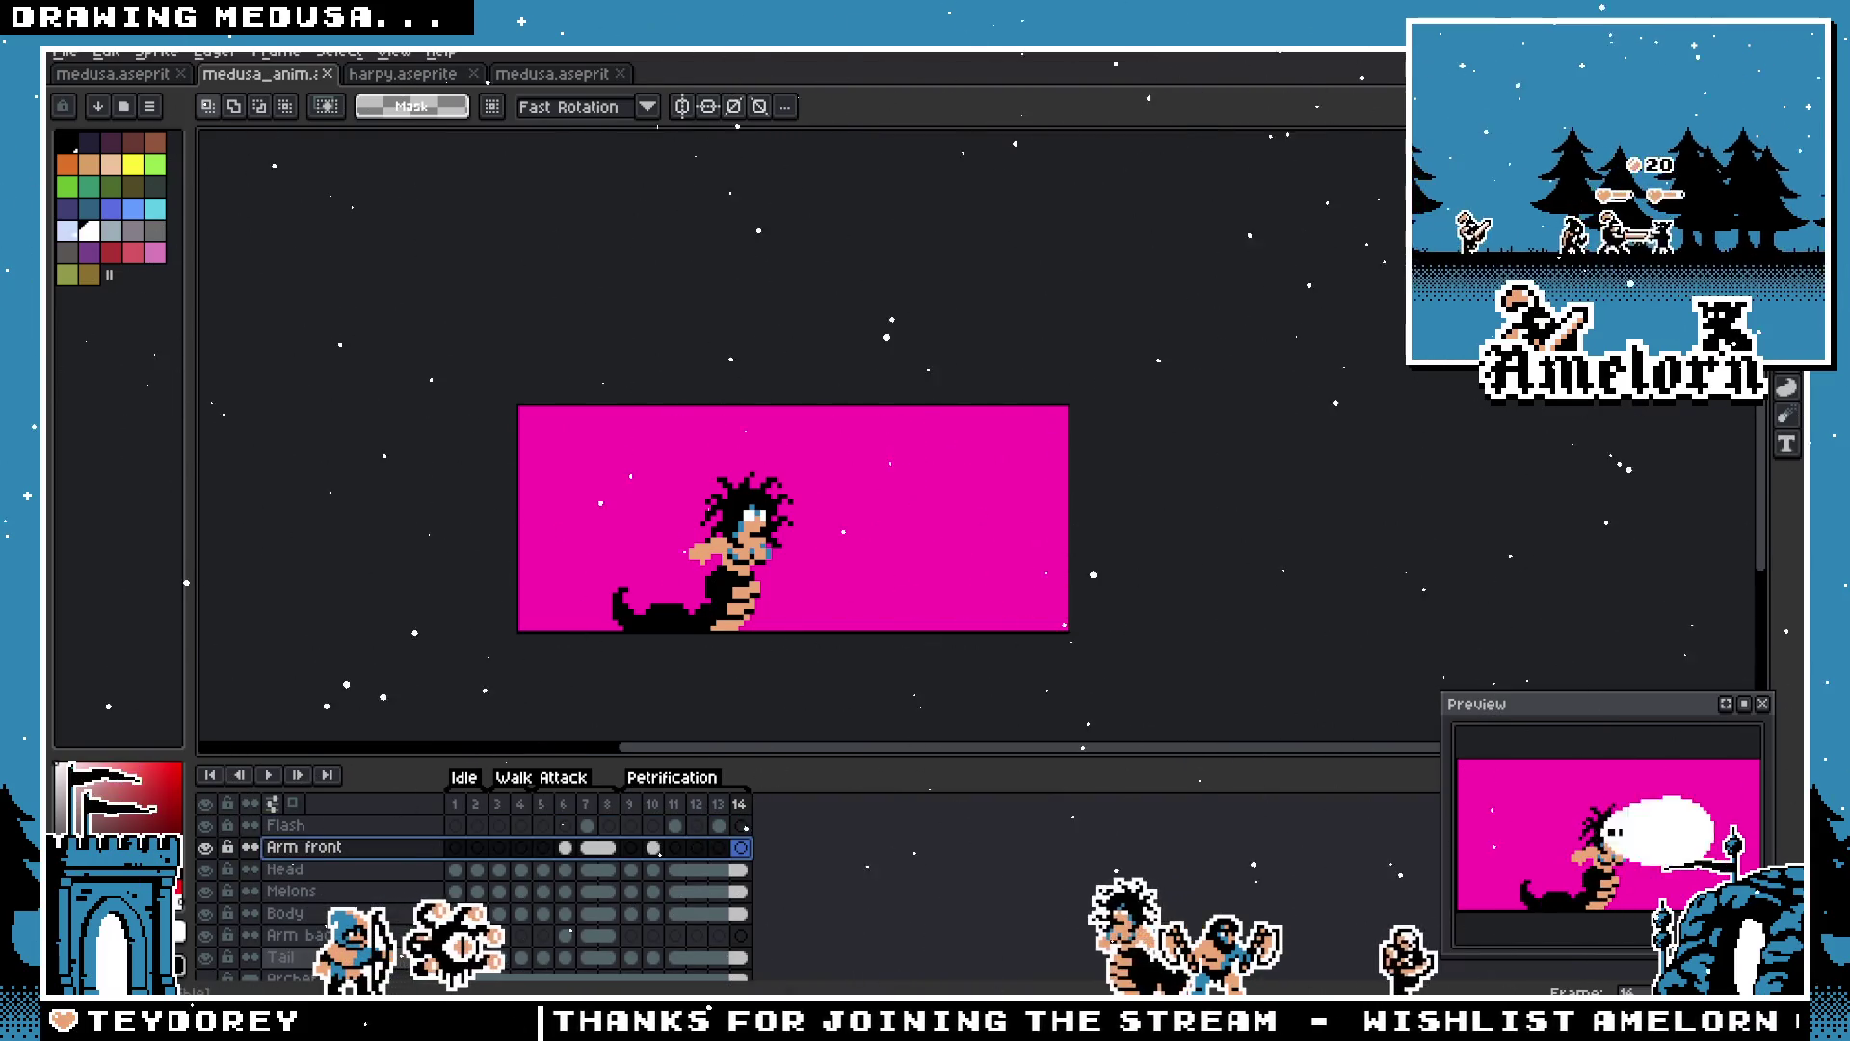
left_click(107, 52)
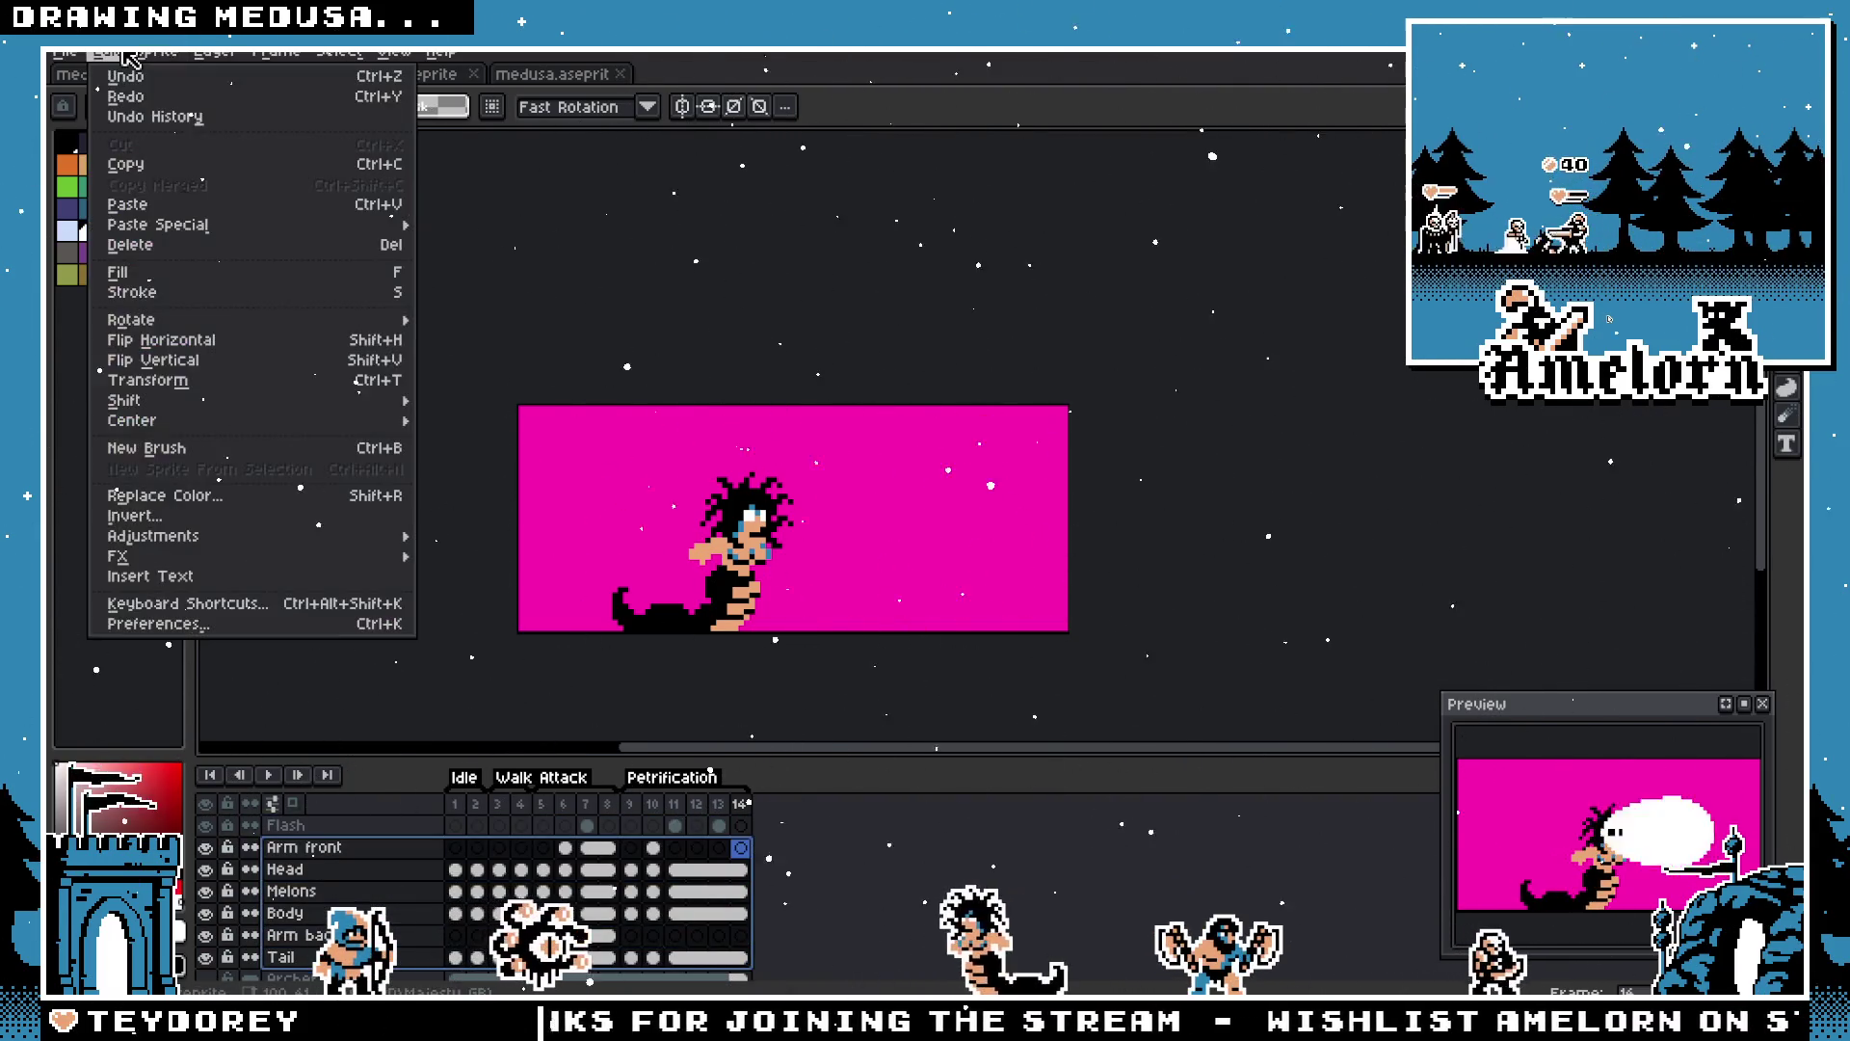